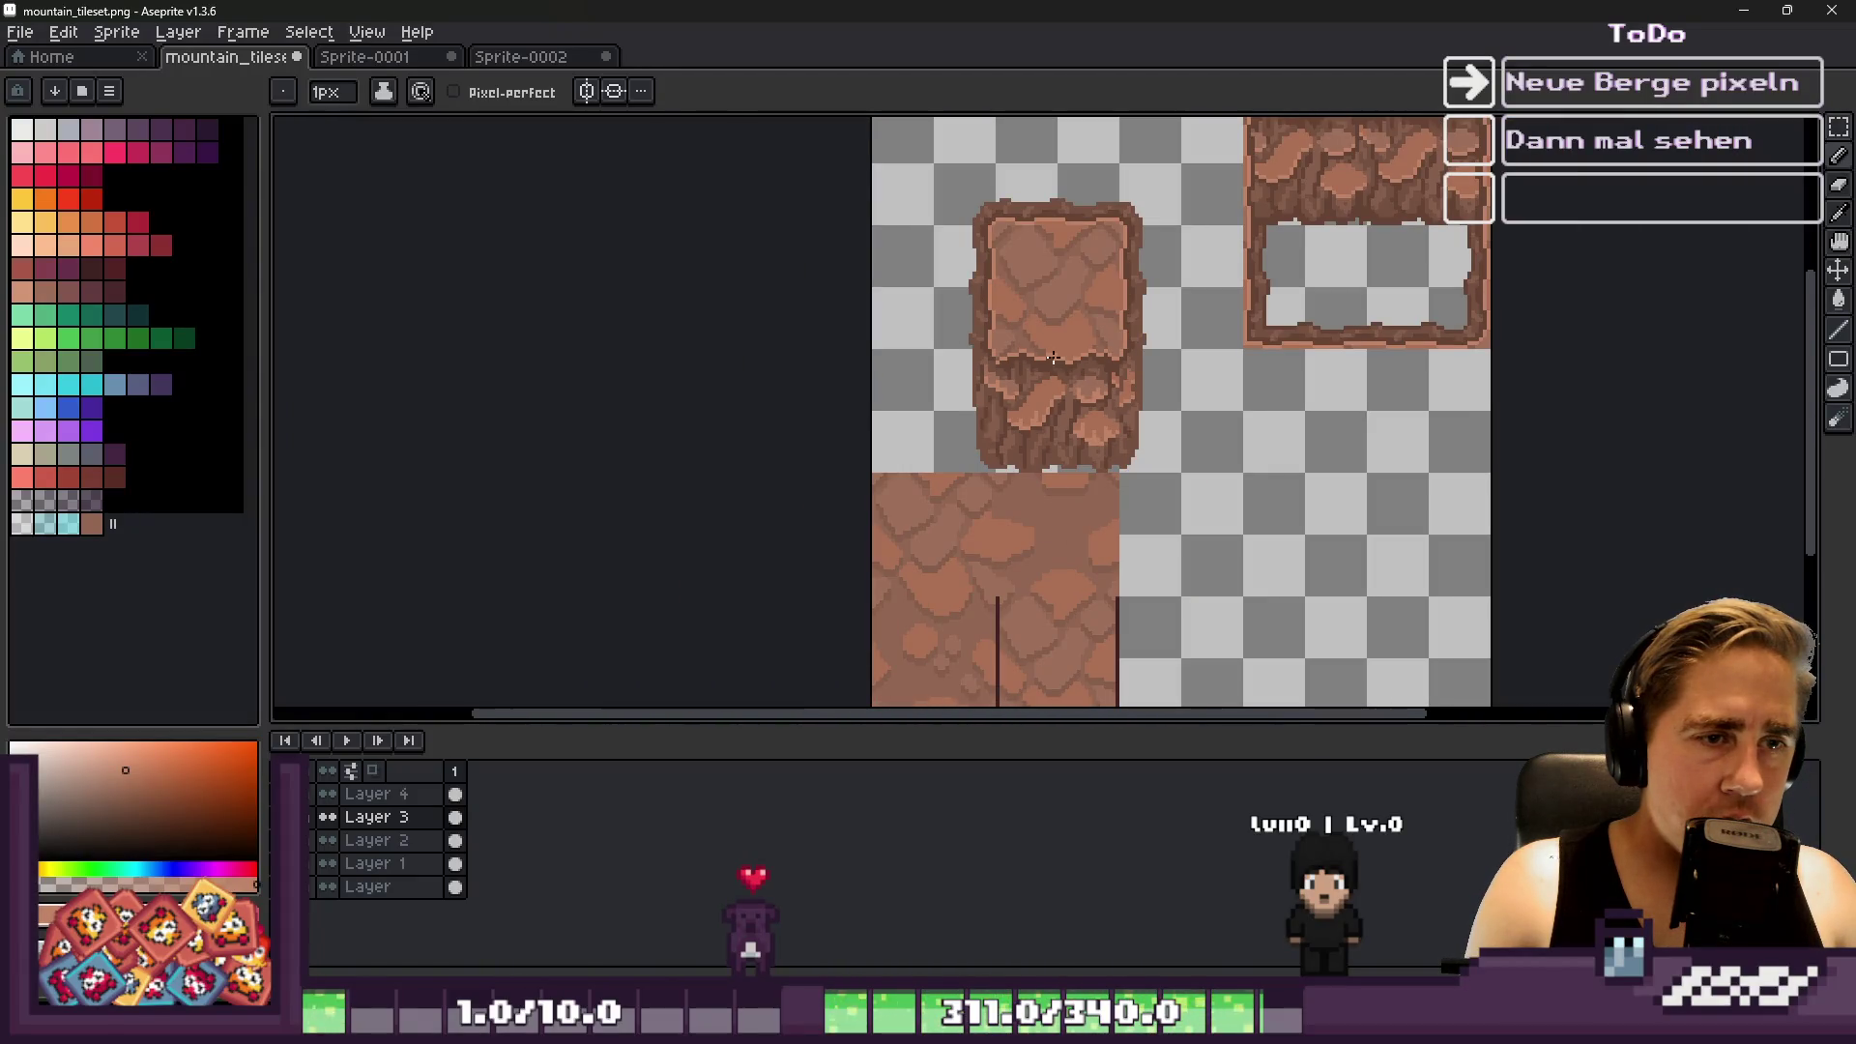
# Paint light highlight pixels in a column and along the rock tile's ridge
pyautogui.scroll(5, 1054, 358)
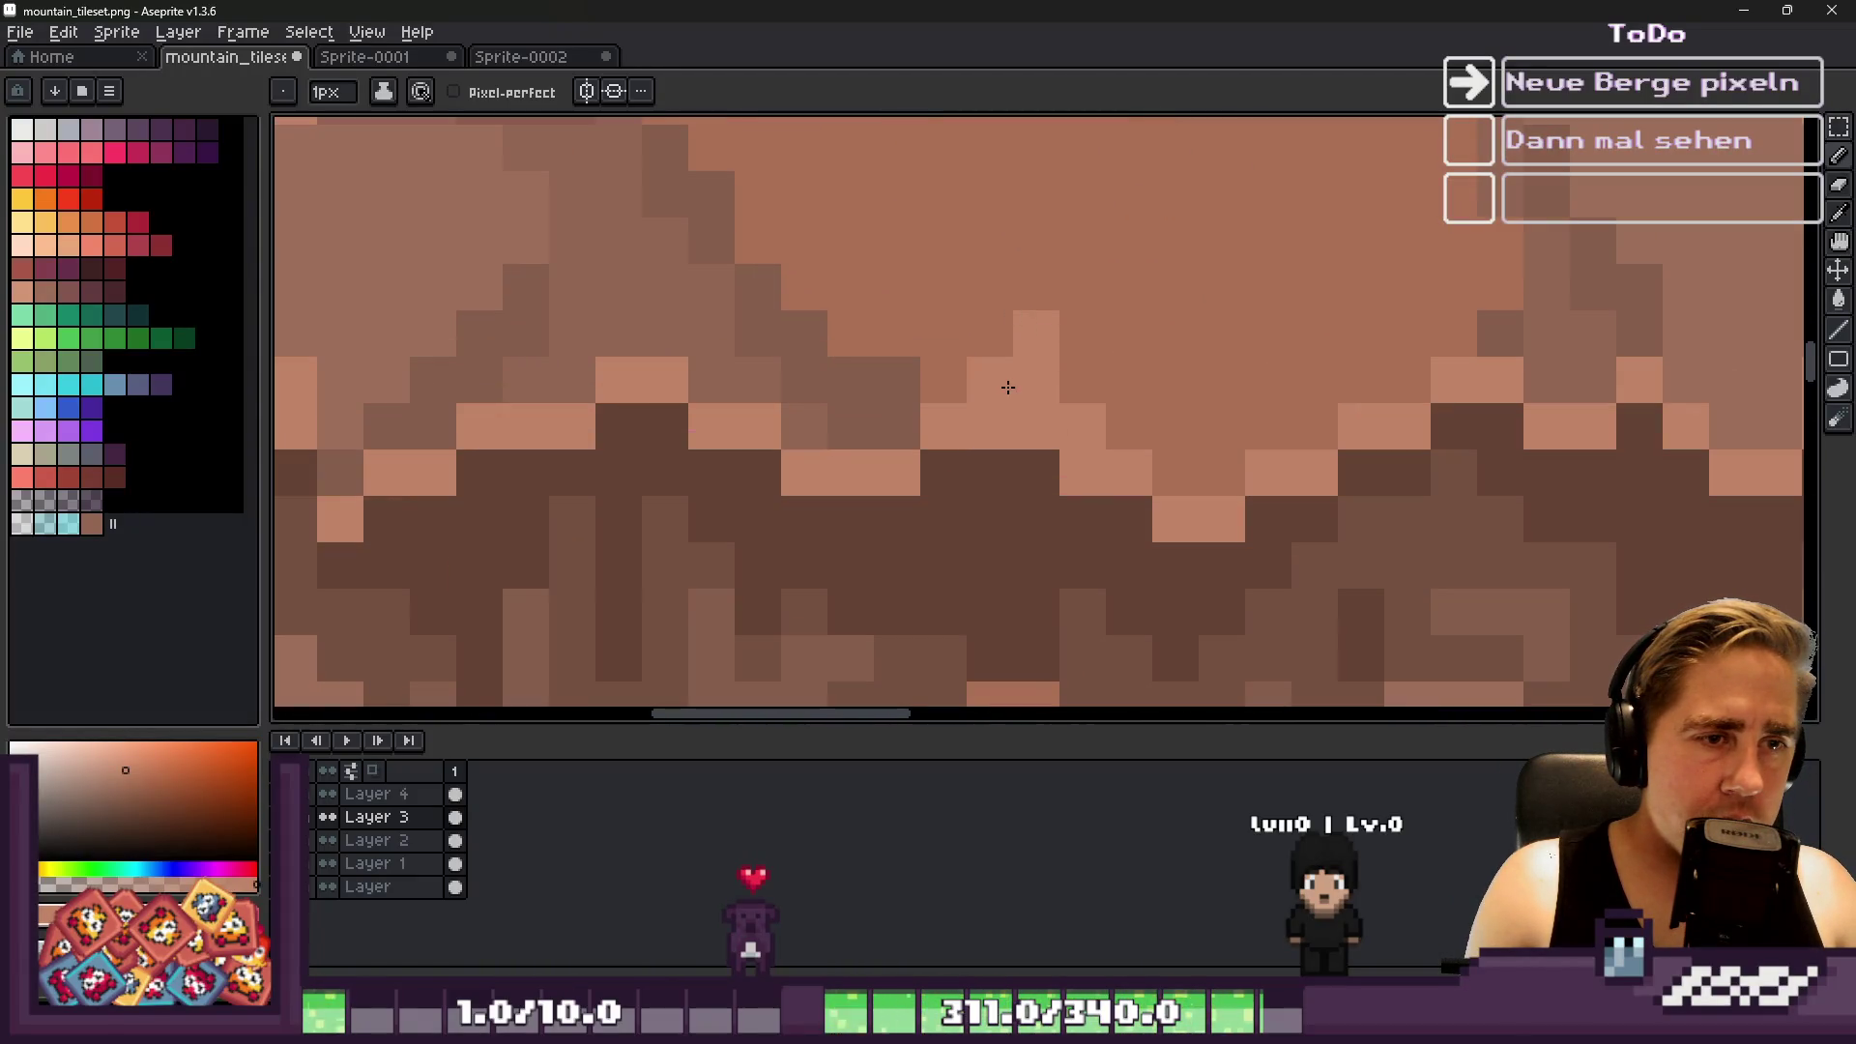
pyautogui.scroll(-5, 1009, 387)
pyautogui.scroll(5, 965, 300)
pyautogui.moveTo(908, 255); pyautogui.dragTo(917, 402)
pyautogui.click(860, 394)
pyautogui.scroll(-2, 1015, 406)
pyautogui.scroll(2, 1169, 394)
pyautogui.moveTo(1210, 391); pyautogui.dragTo(1261, 471)
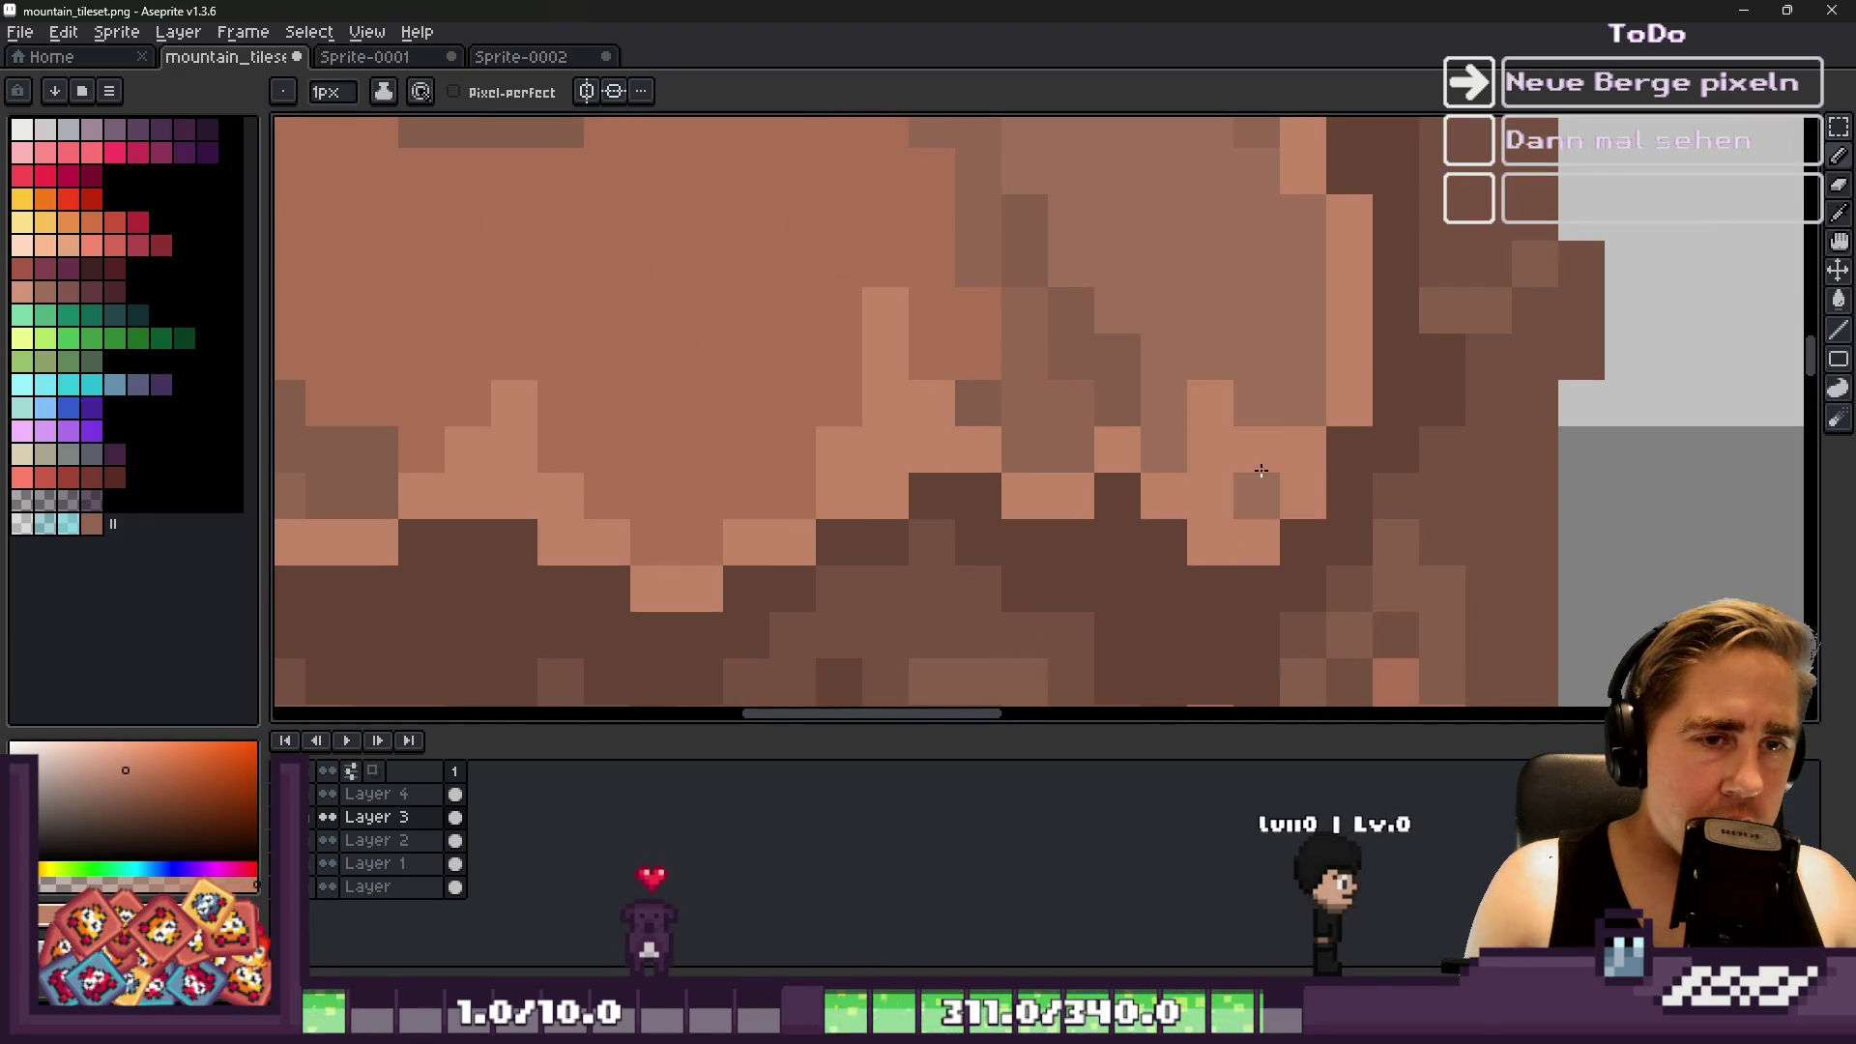
pyautogui.scroll(-1, 1193, 381)
pyautogui.scroll(-4, 1149, 415)
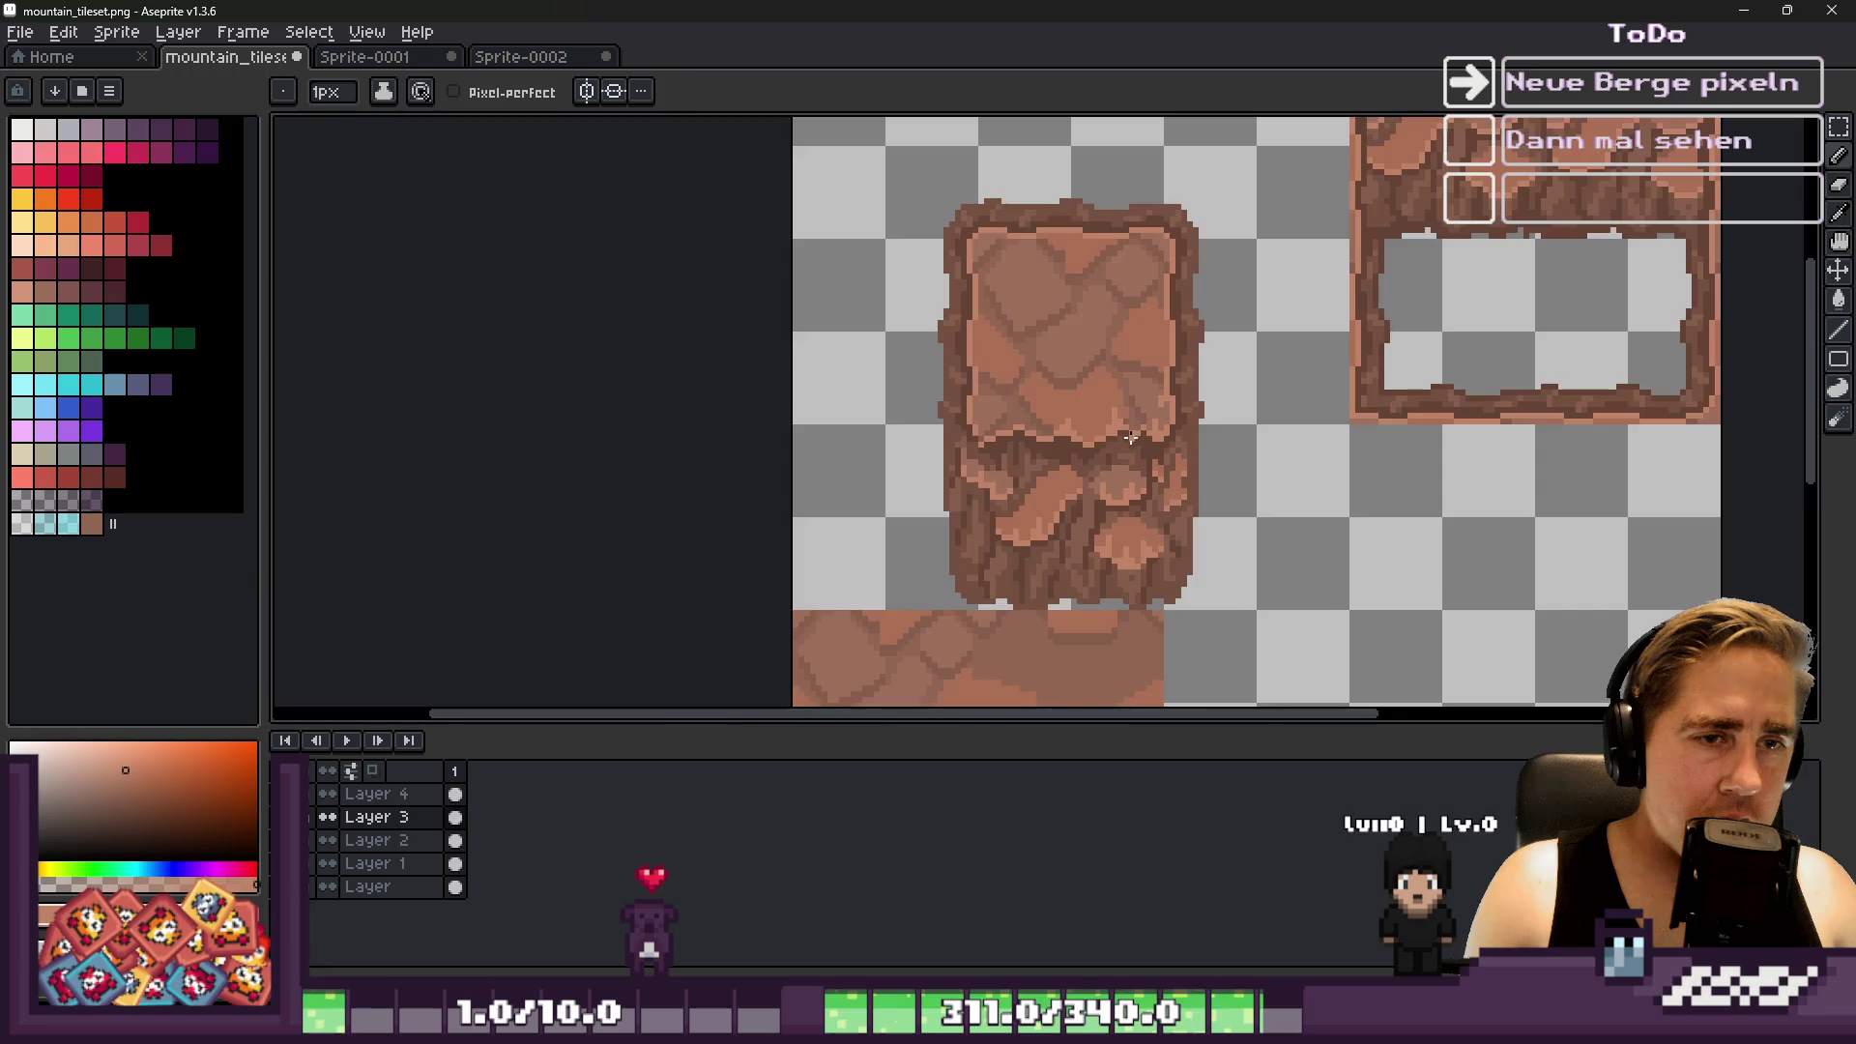
pyautogui.scroll(-1, 985, 437)
pyautogui.scroll(3, 991, 442)
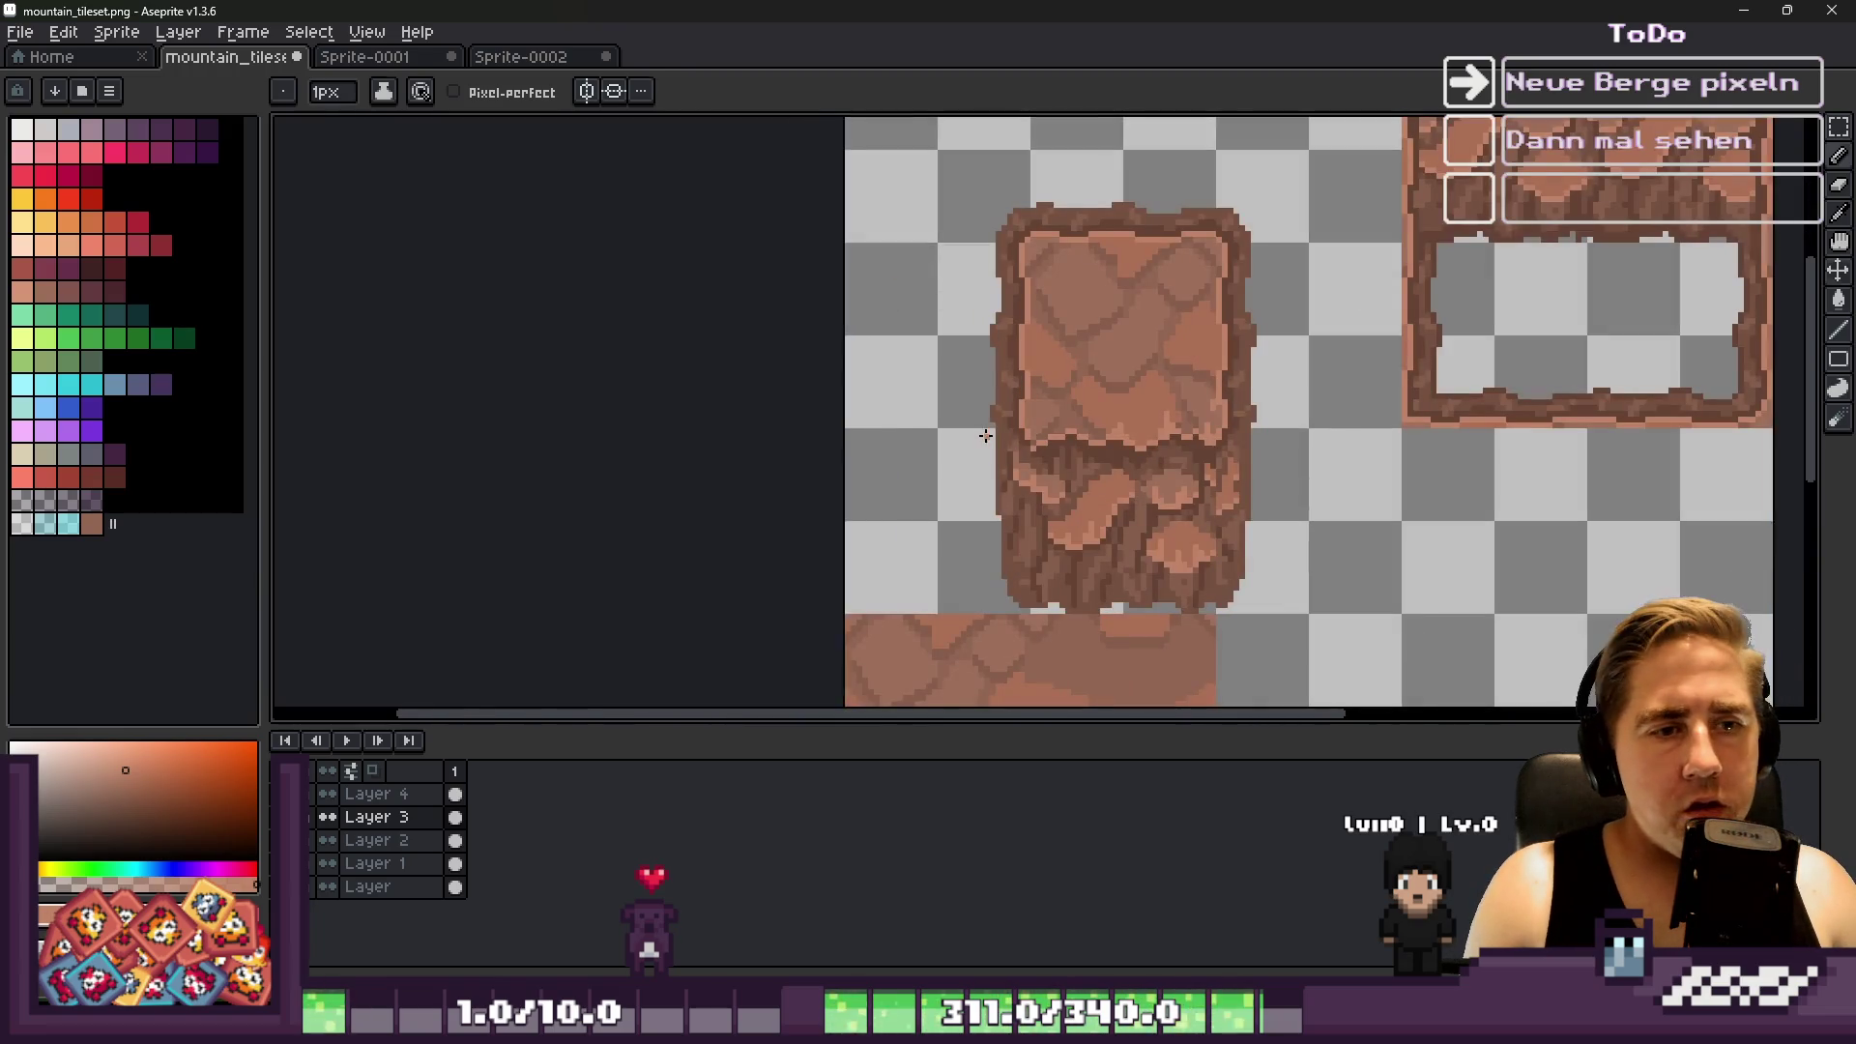
# Switch between the Move (V) and Pencil (B) tools while inspecting the rock tile
pyautogui.press('v')
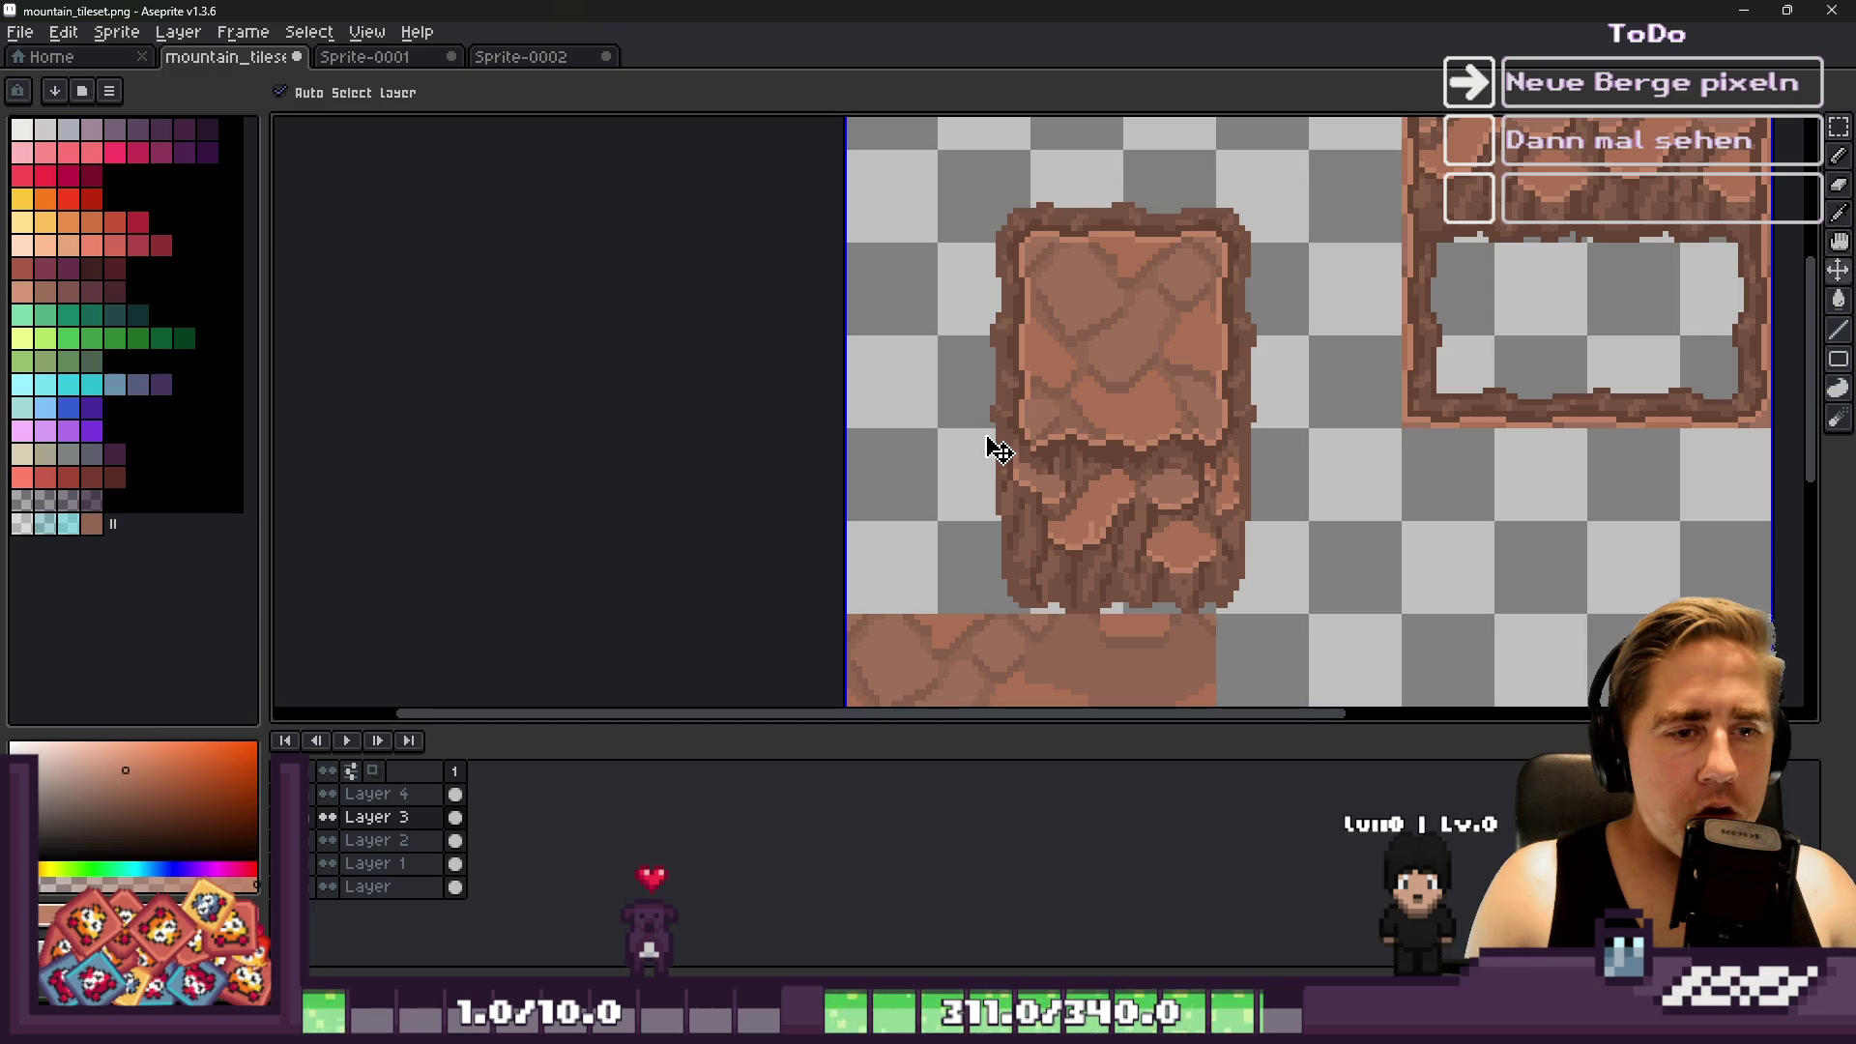
pyautogui.press('b')
pyautogui.scroll(-4, 995, 450)
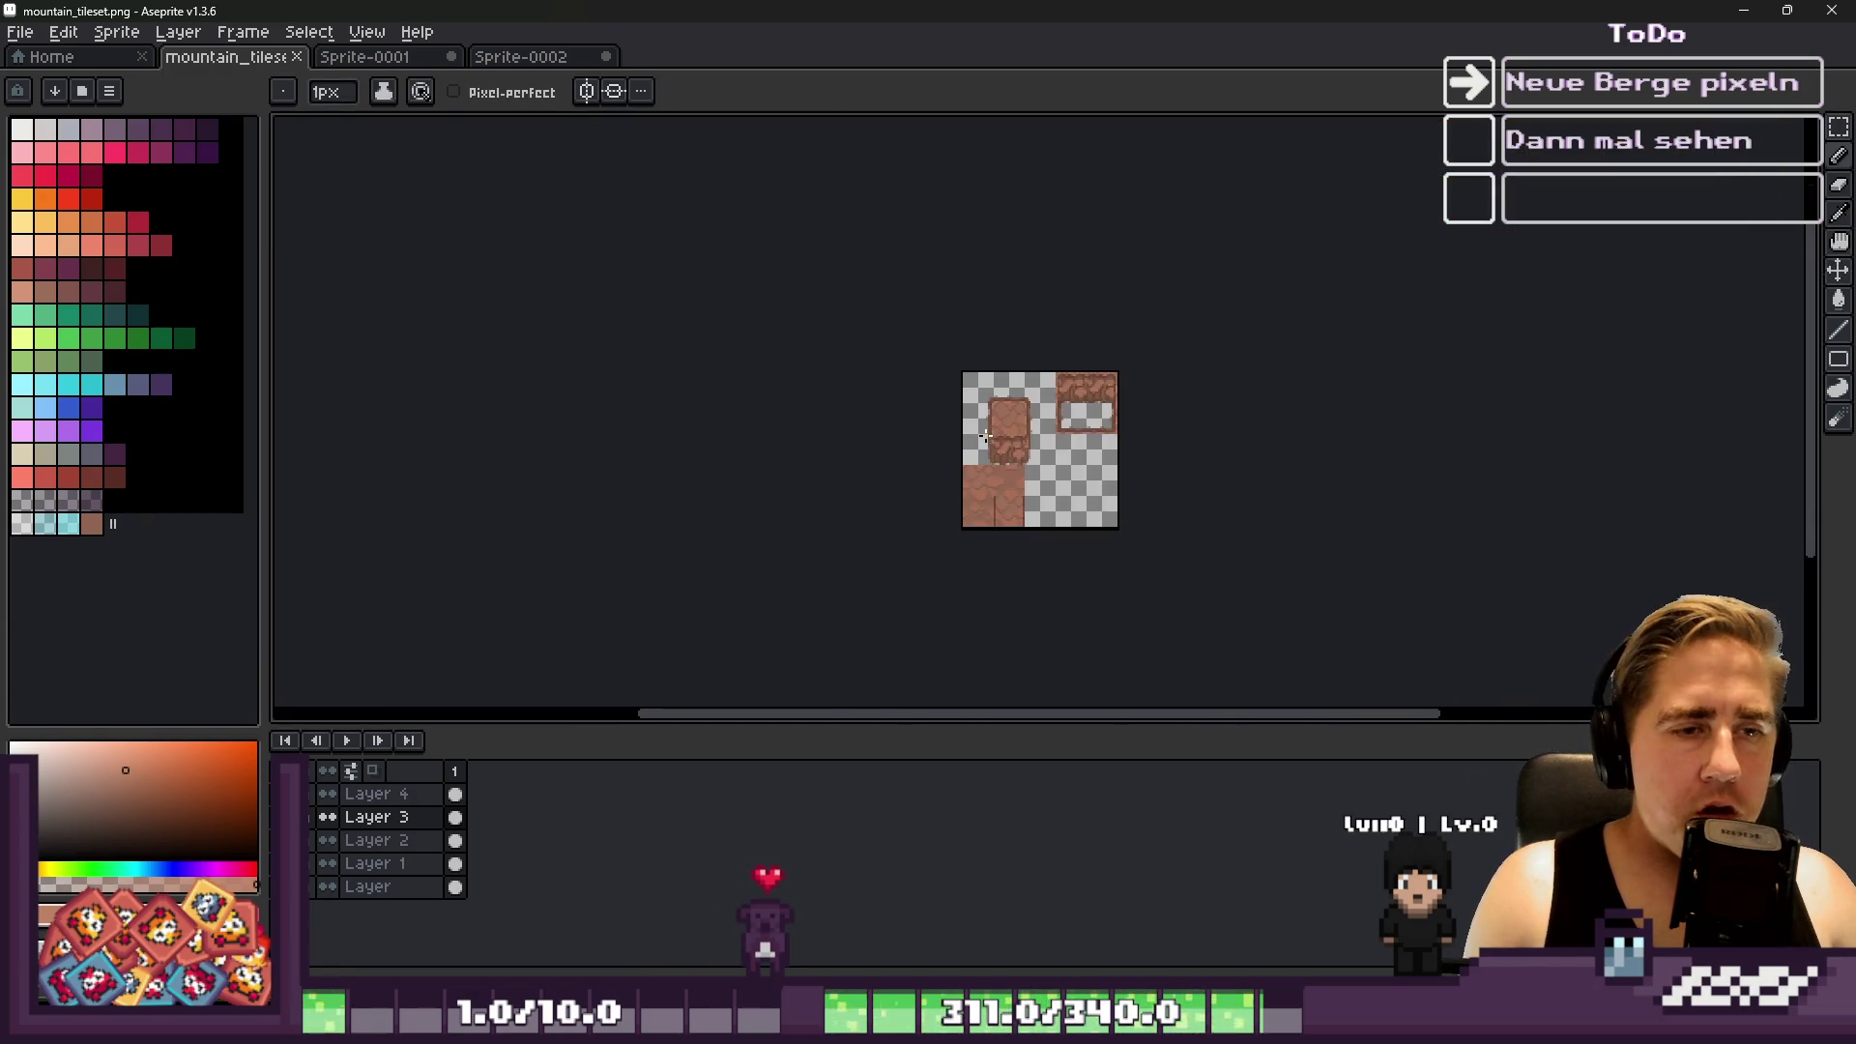
pyautogui.scroll(3, 994, 450)
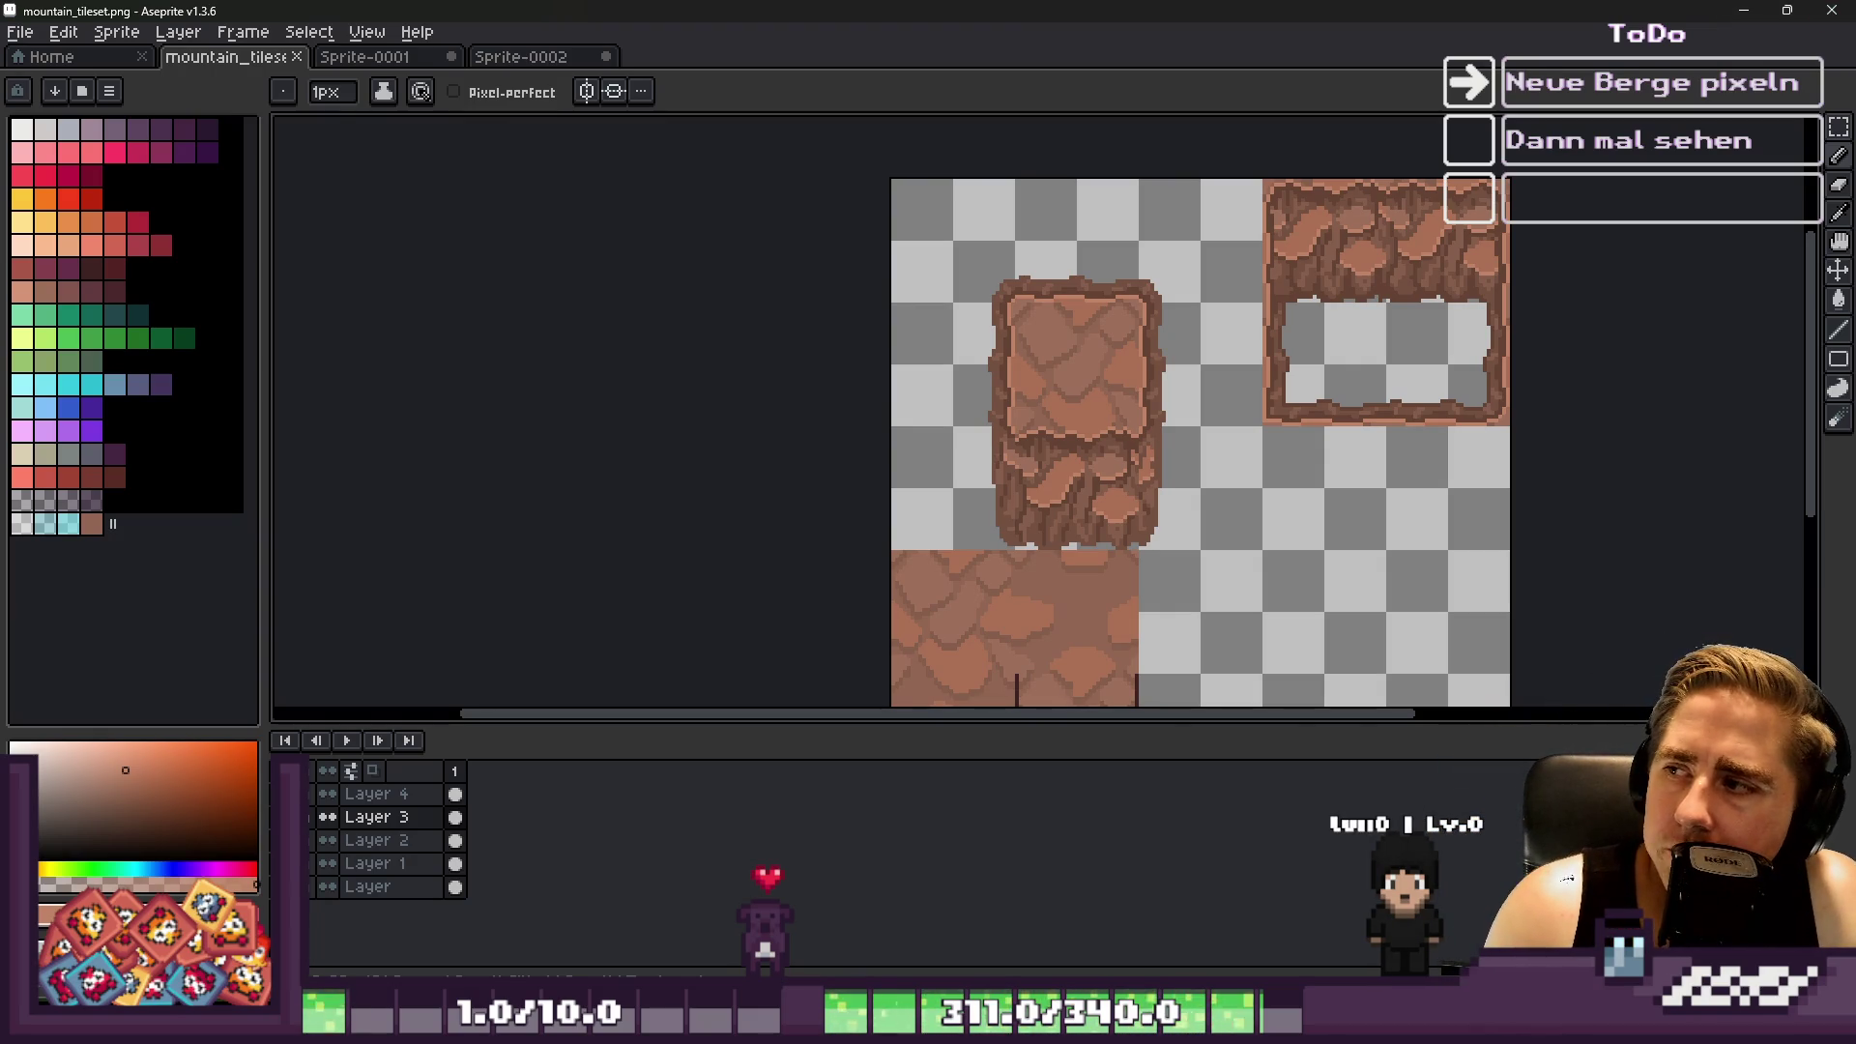
pyautogui.scroll(3, 972, 449)
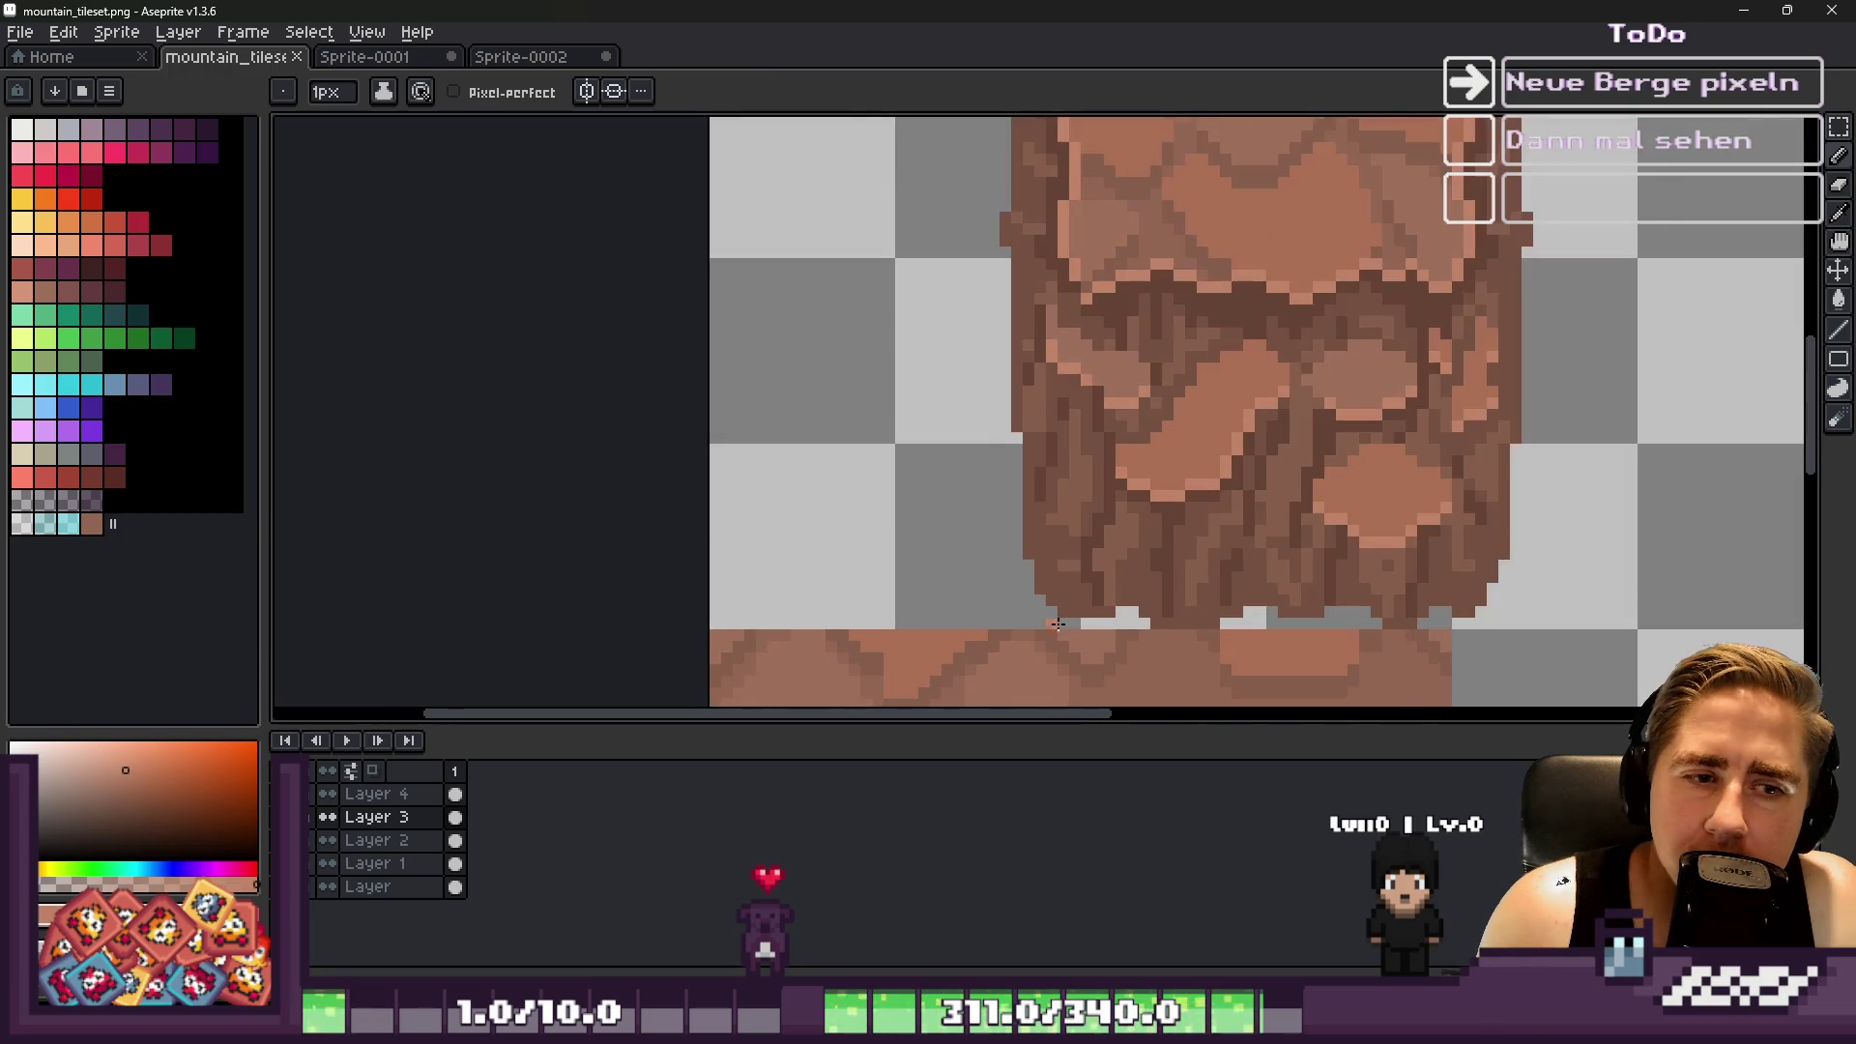
# Reselect the rock area and mark a tile-sized rectangle at the top-left with the marquee (M)
pyautogui.press('v')
pyautogui.hotkey('ctrl', 'shift', 'd')
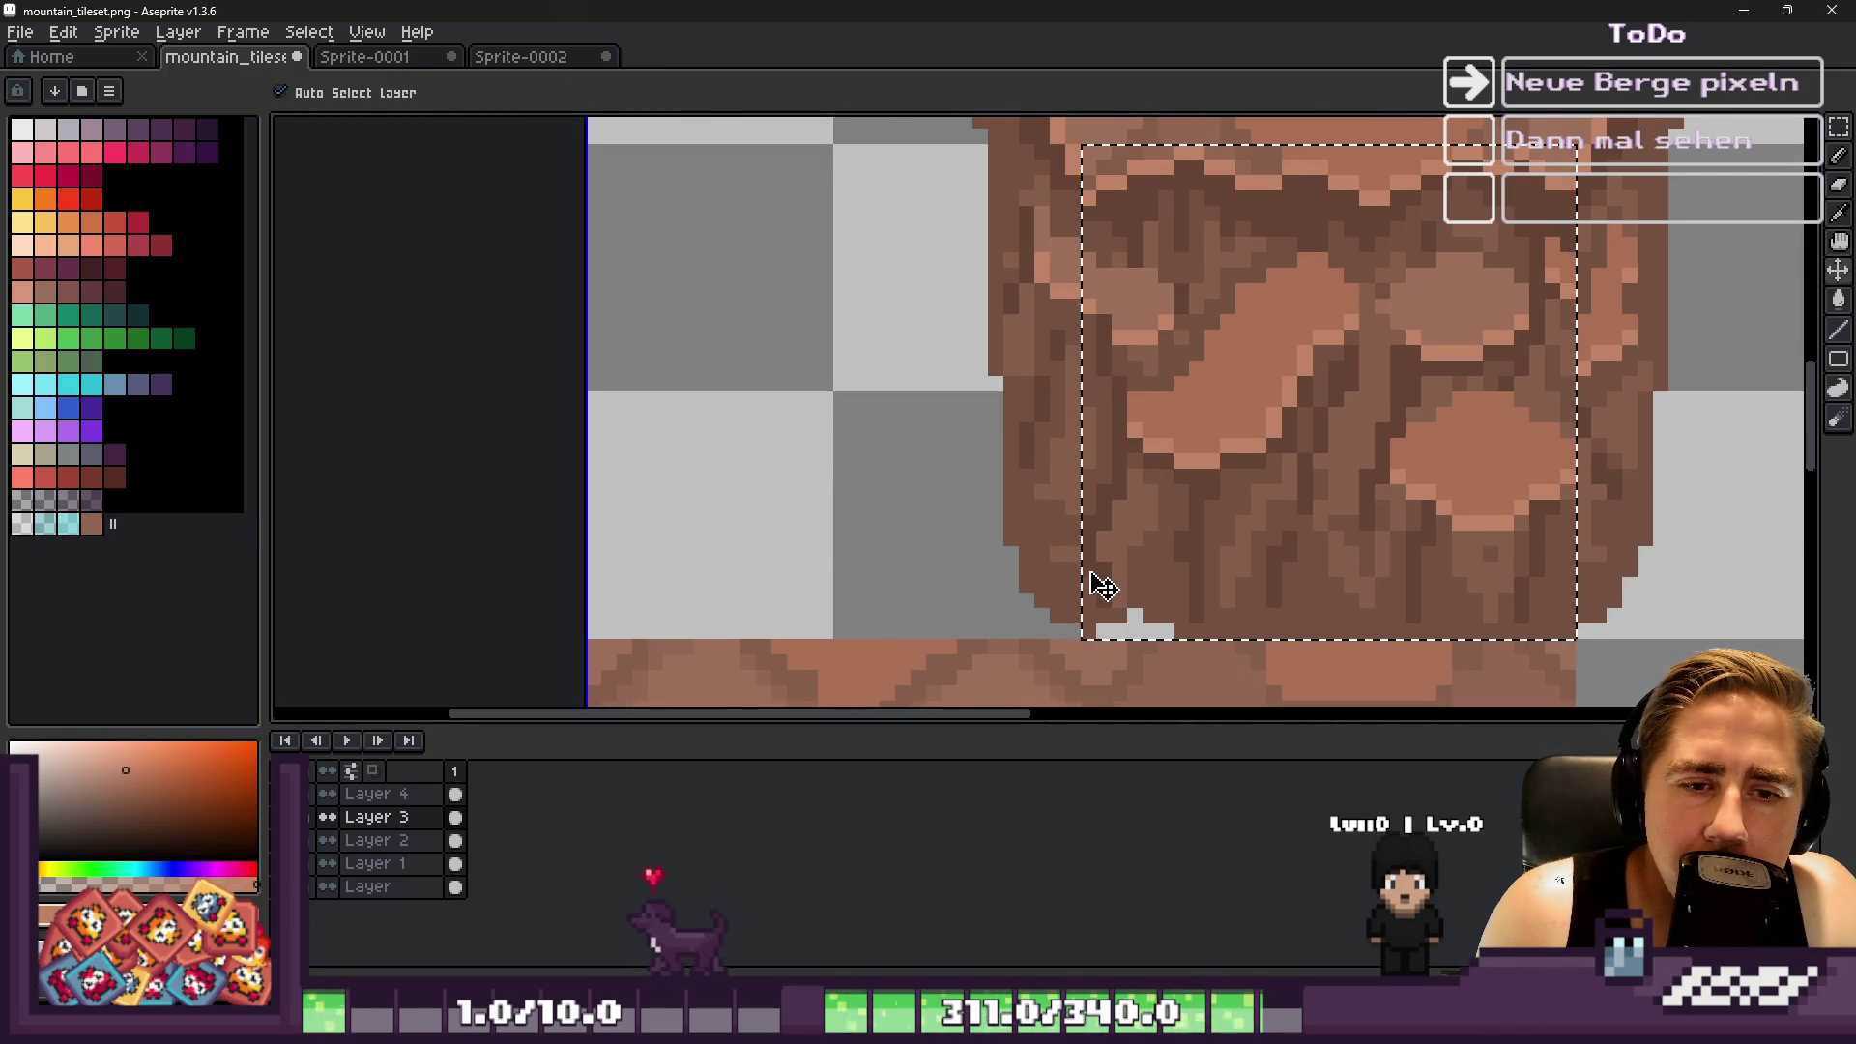
pyautogui.scroll(-2, 1103, 586)
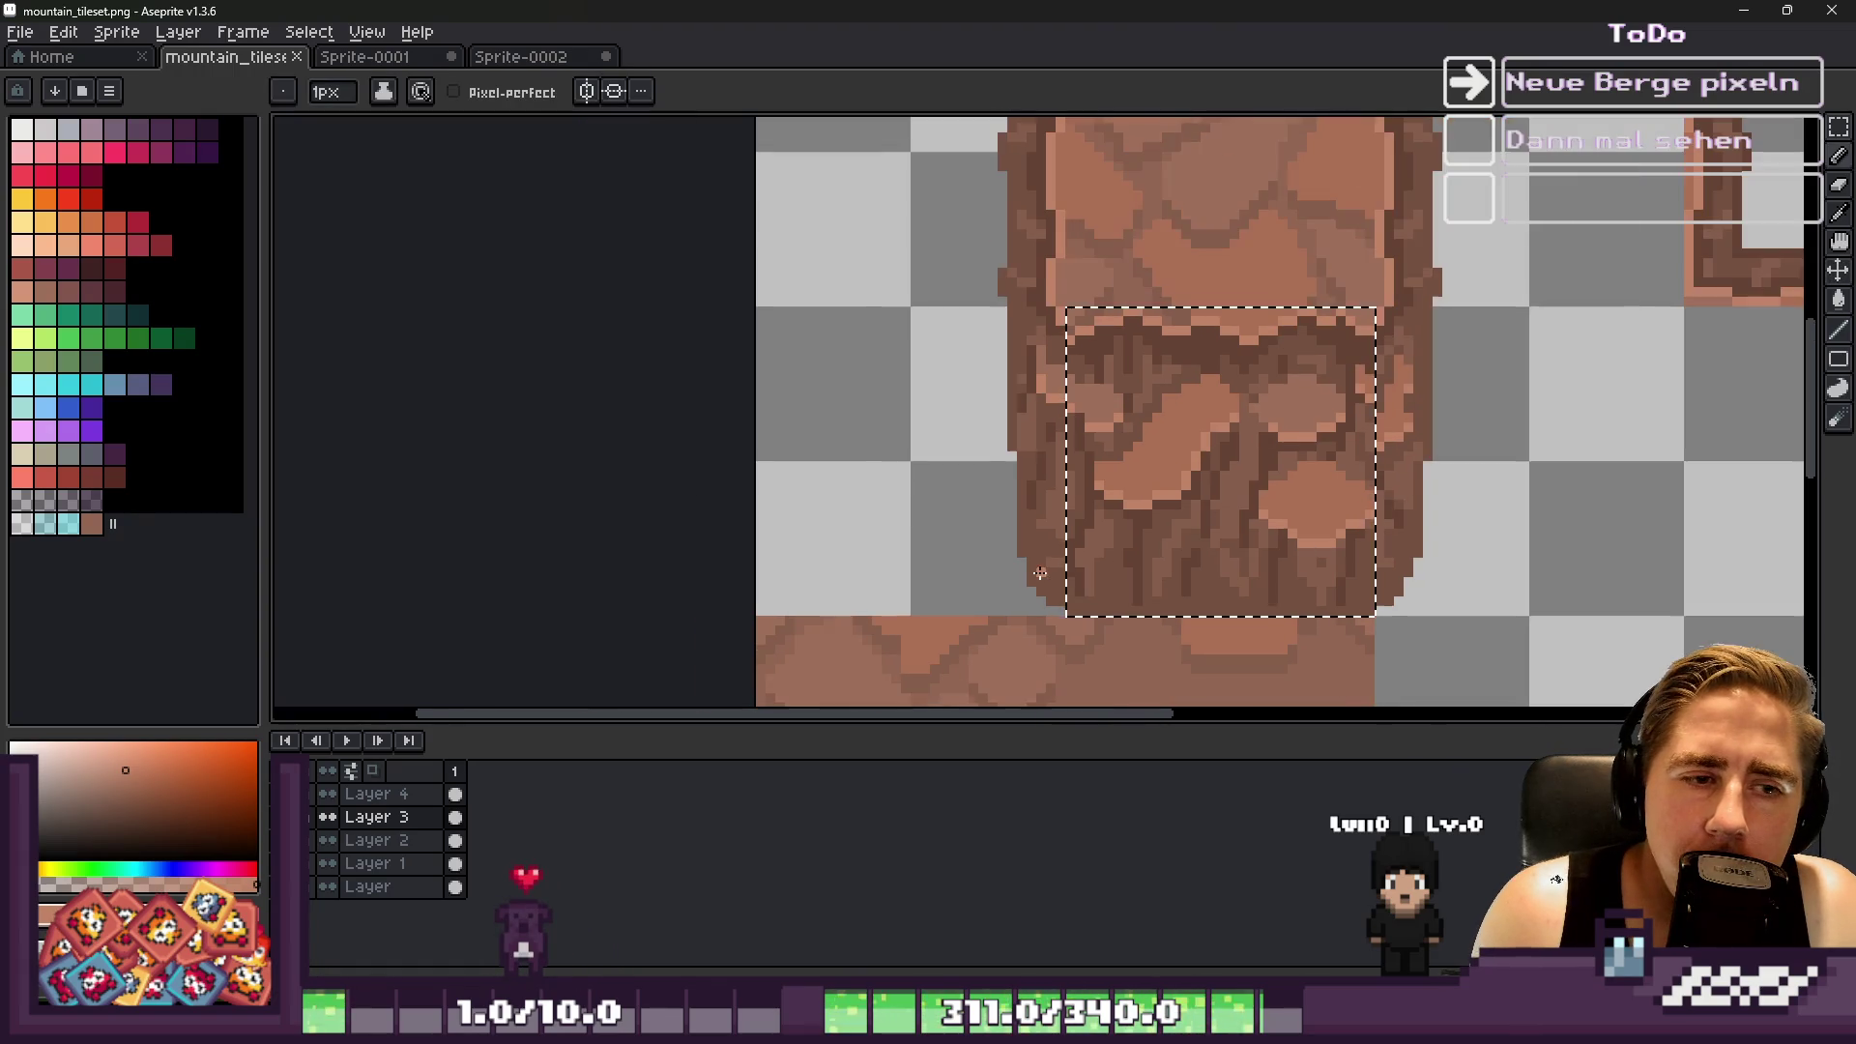
pyautogui.hotkey('ctrl', 'd')
pyautogui.scroll(-1, 928, 397)
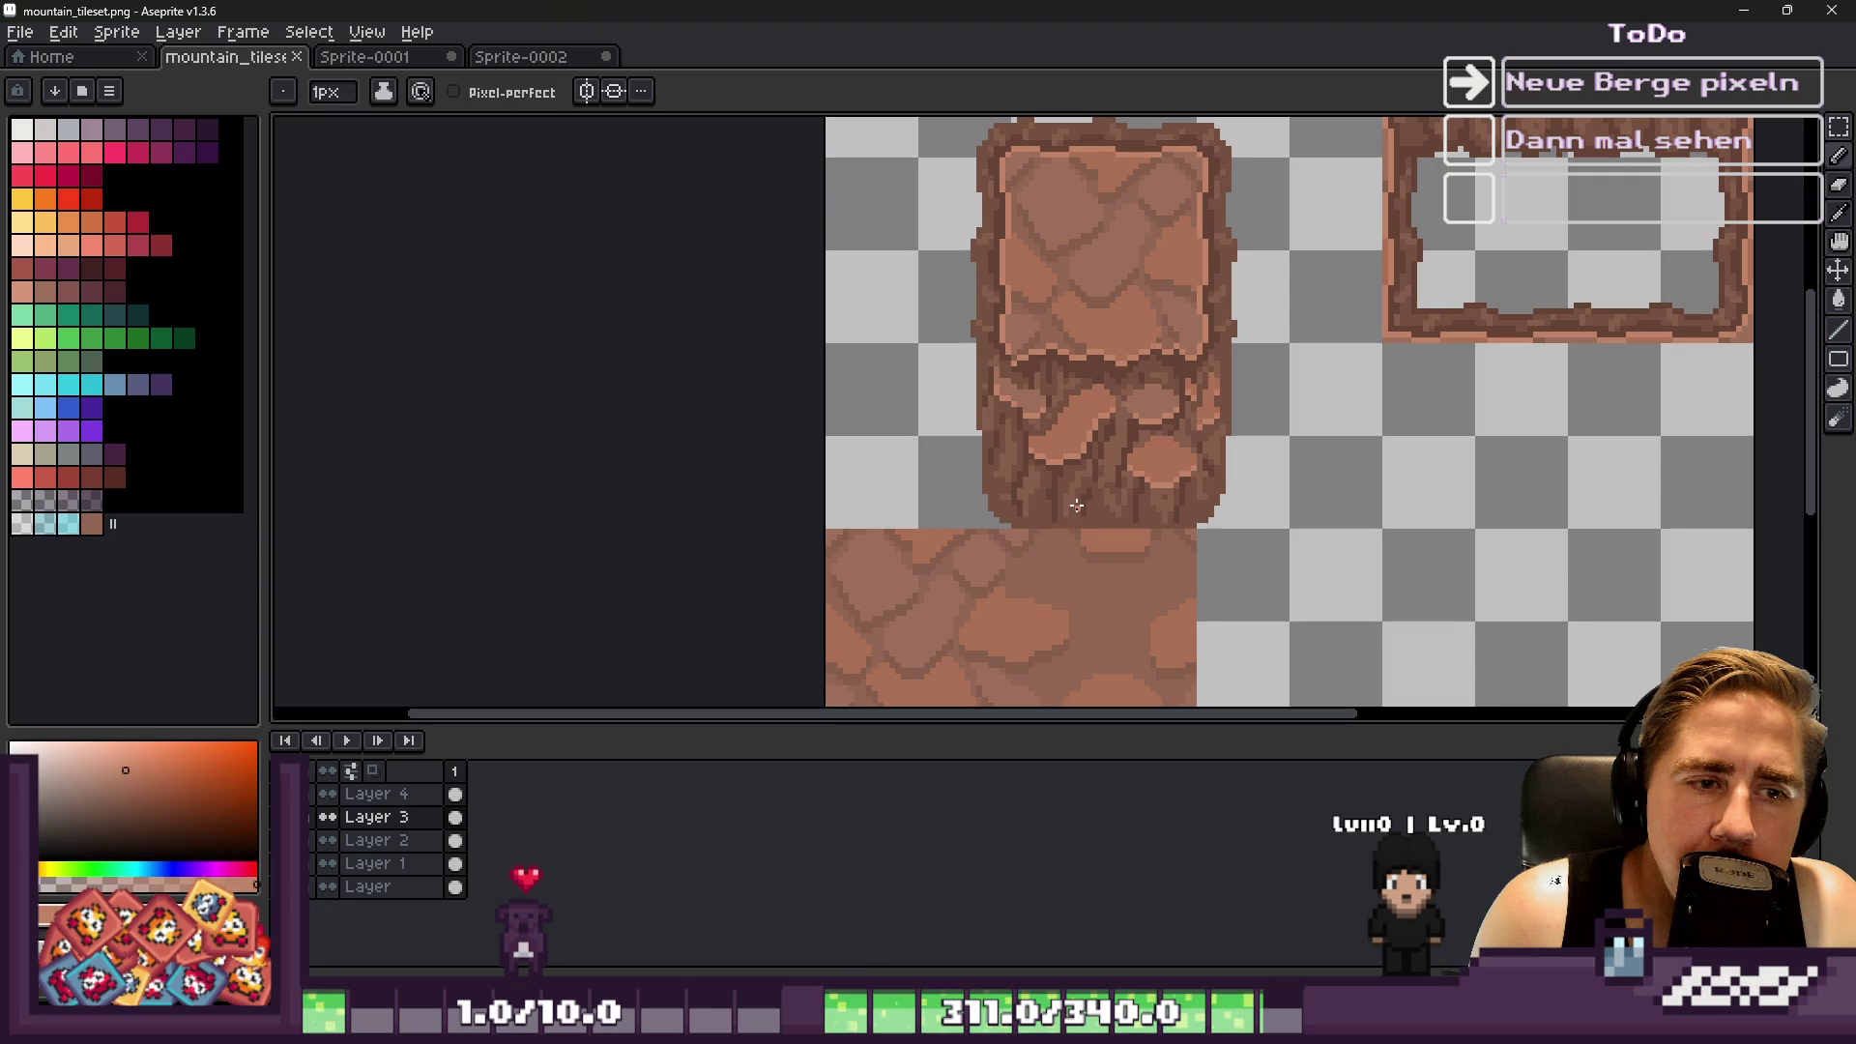
pyautogui.press('m')
pyautogui.hotkey('ctrl', 'shift', 'd')
pyautogui.moveTo(926, 236); pyautogui.dragTo(948, 270)
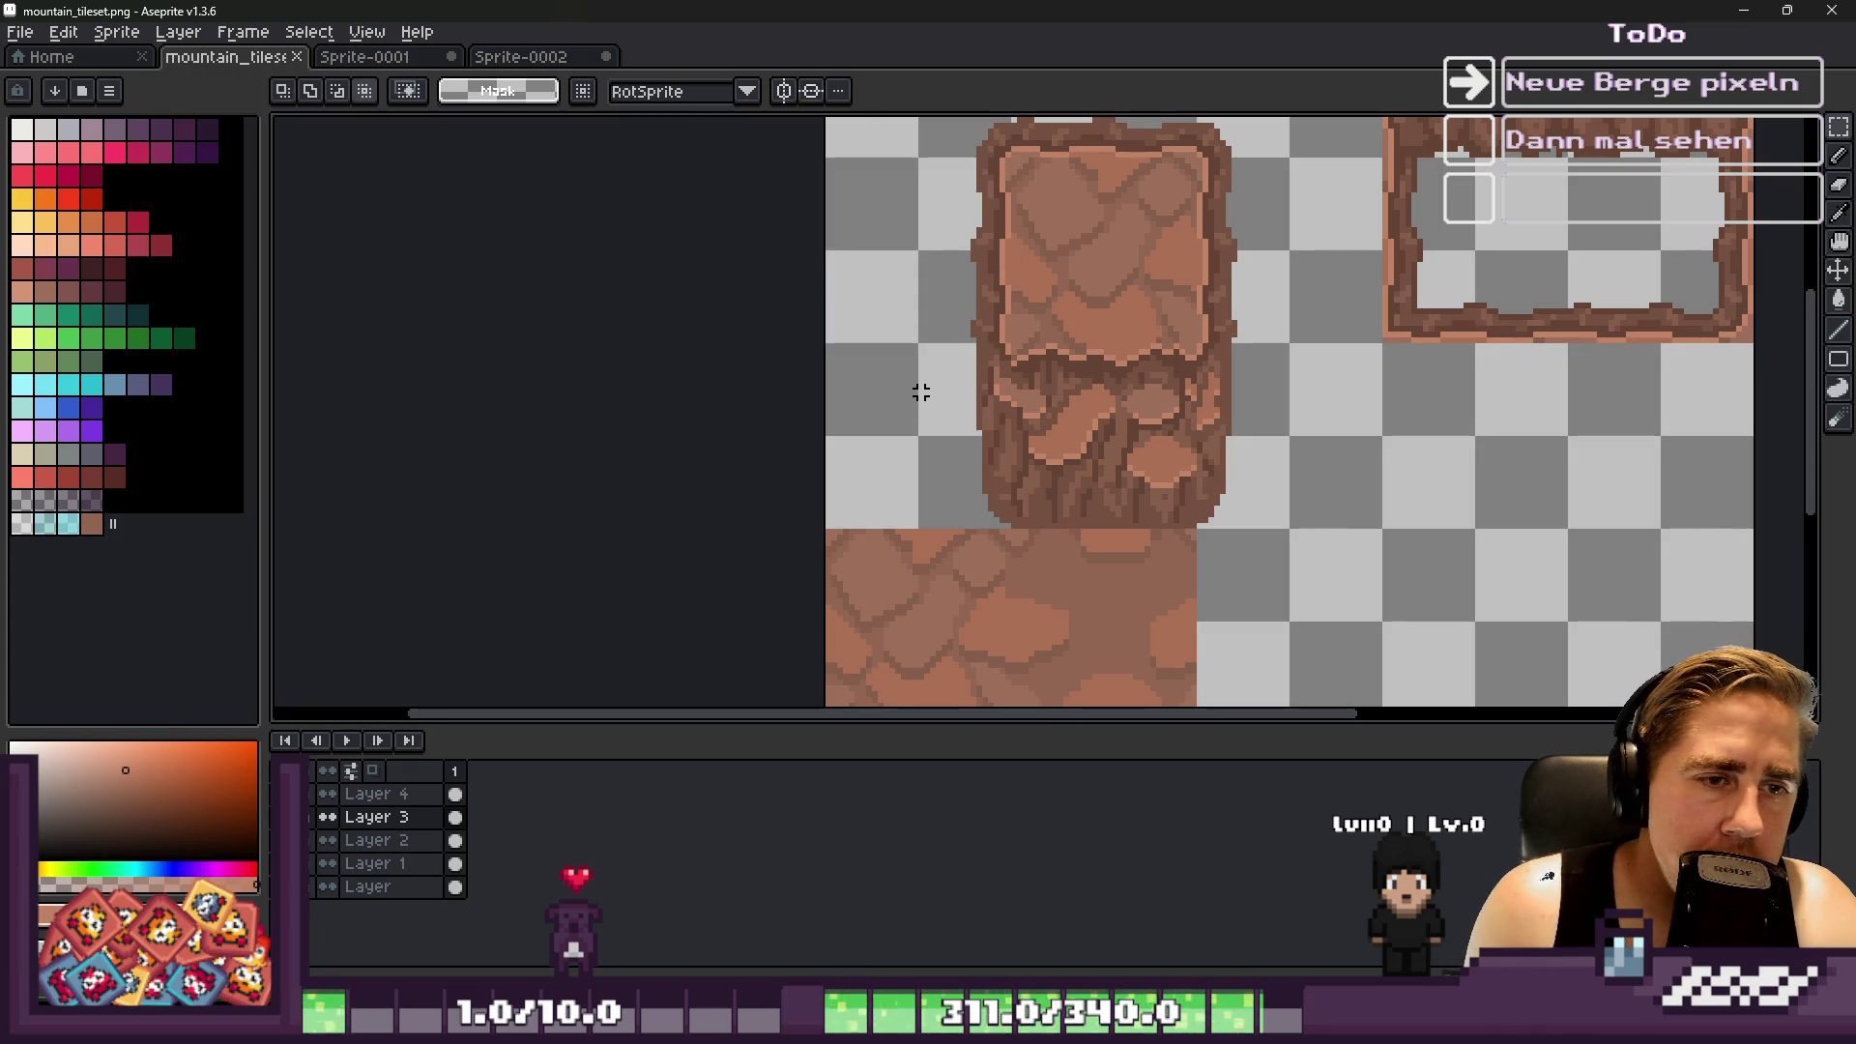
pyautogui.scroll(1, 970, 522)
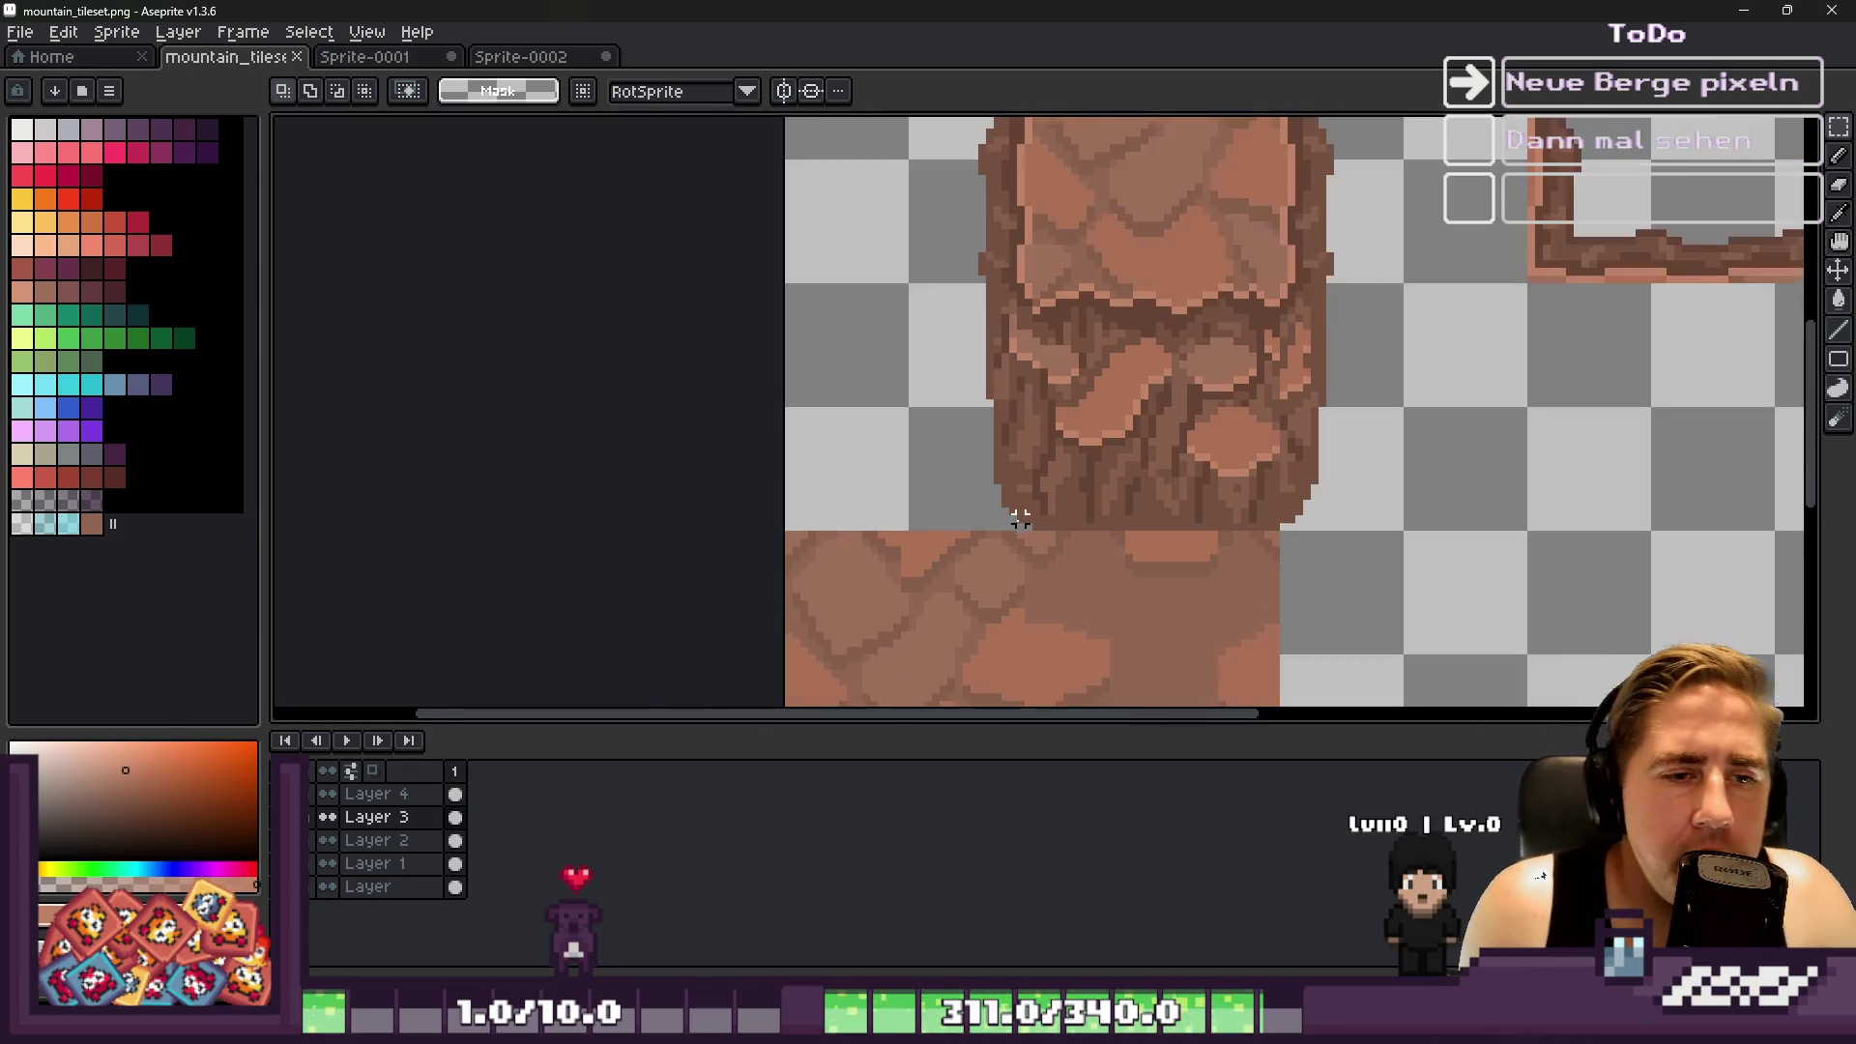
# Switch to the Godot project and open the underground tilemap layer
pyautogui.click(1737, 11)
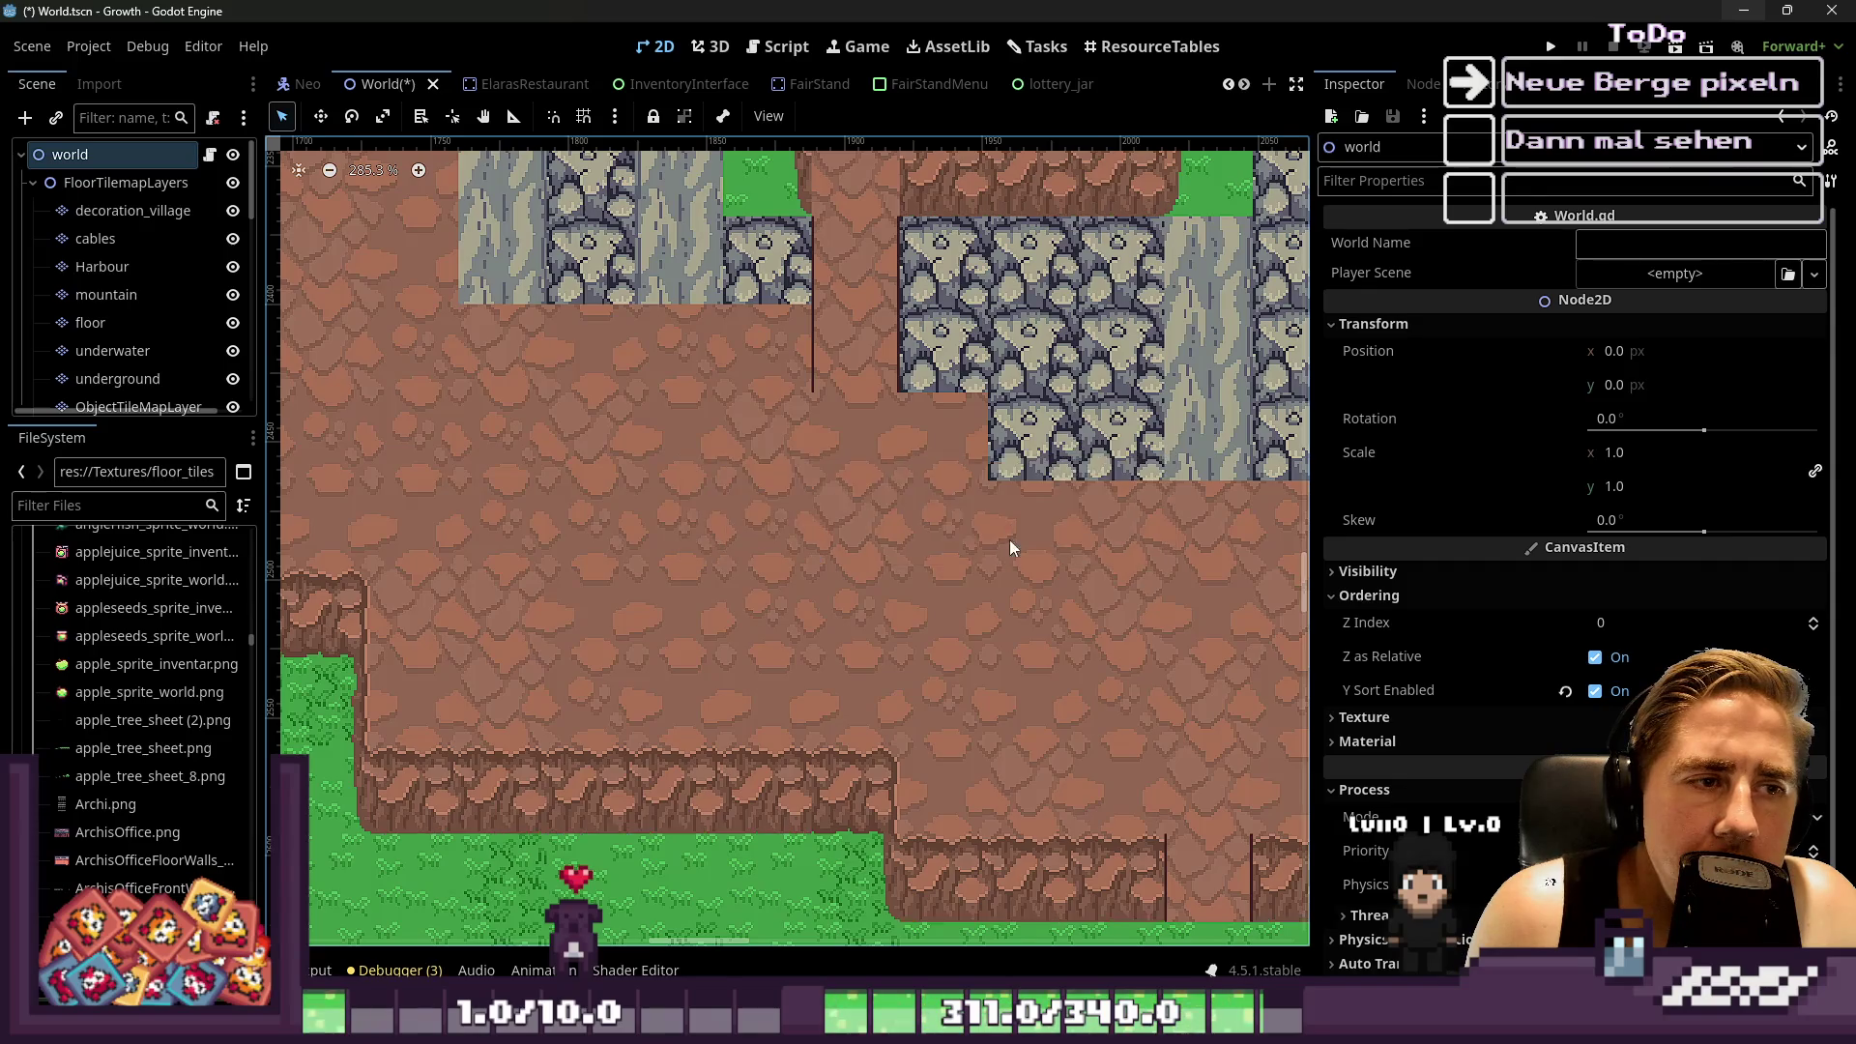
pyautogui.scroll(-3, 1012, 533)
pyautogui.scroll(3, 609, 446)
pyautogui.scroll(1, 619, 452)
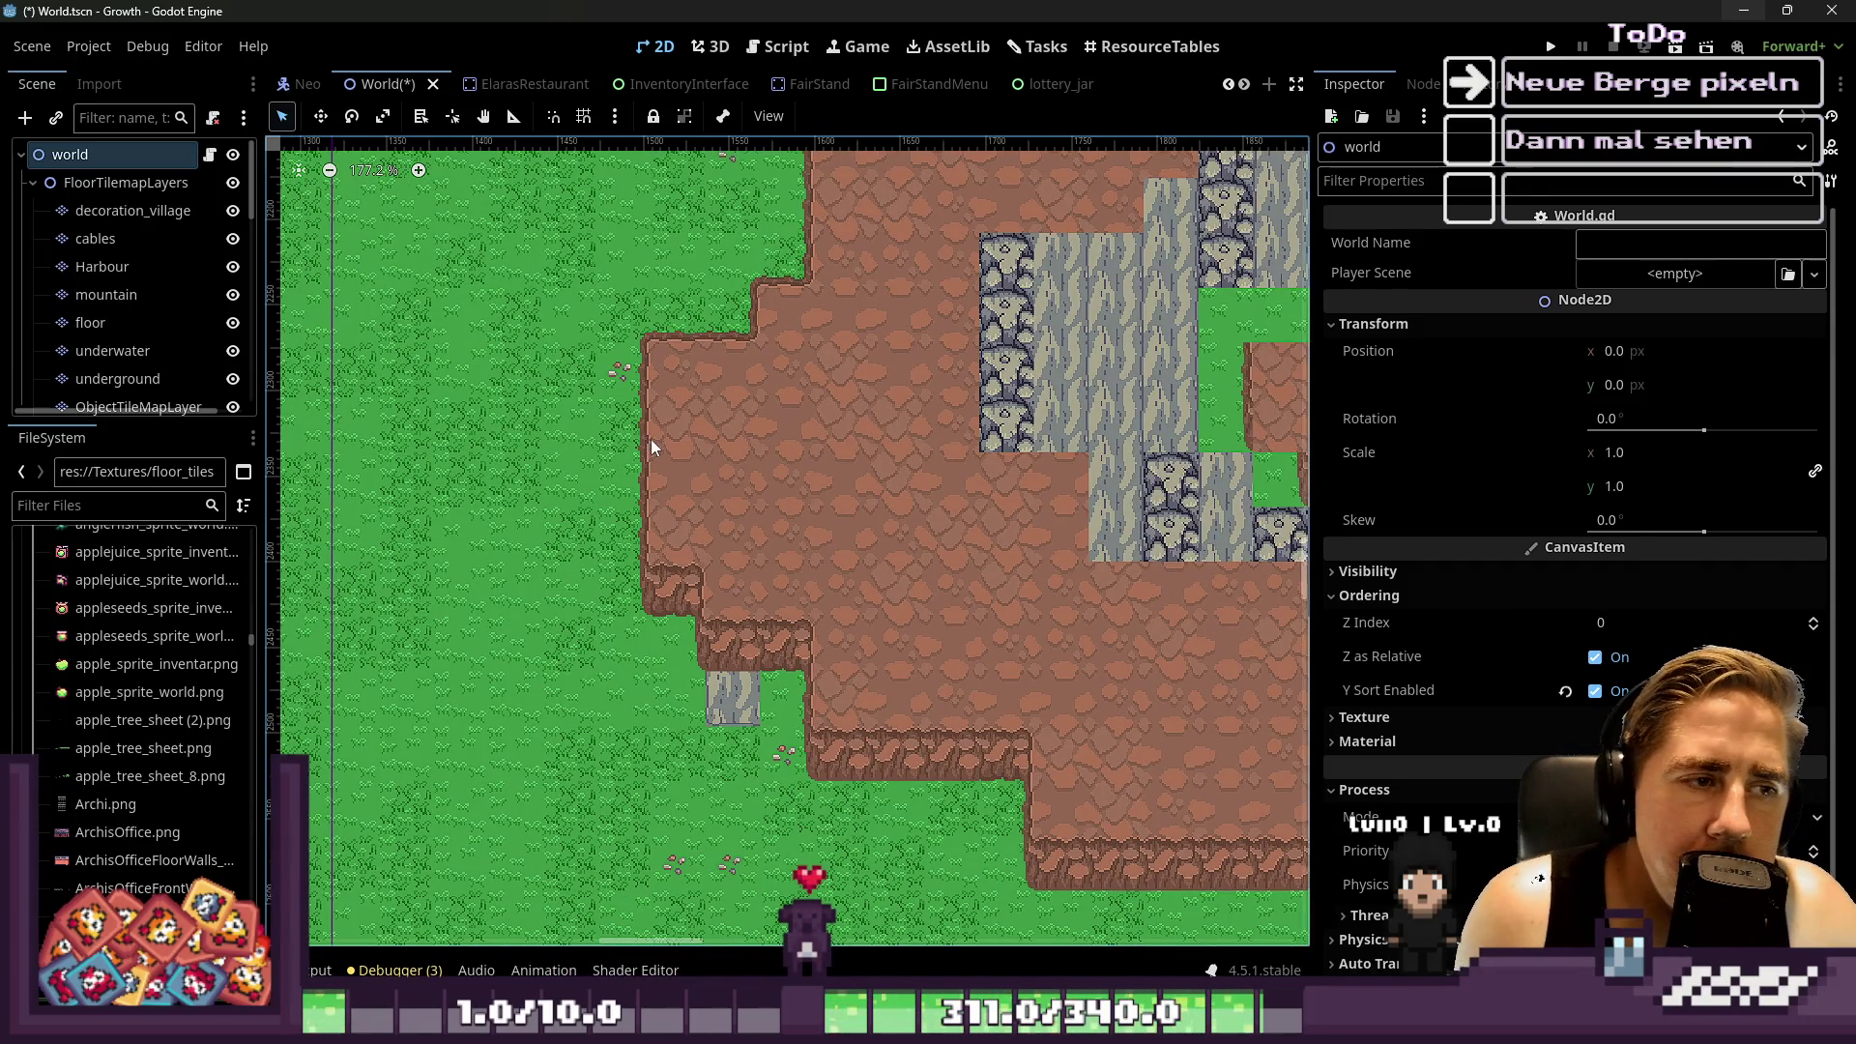
pyautogui.scroll(11, 649, 439)
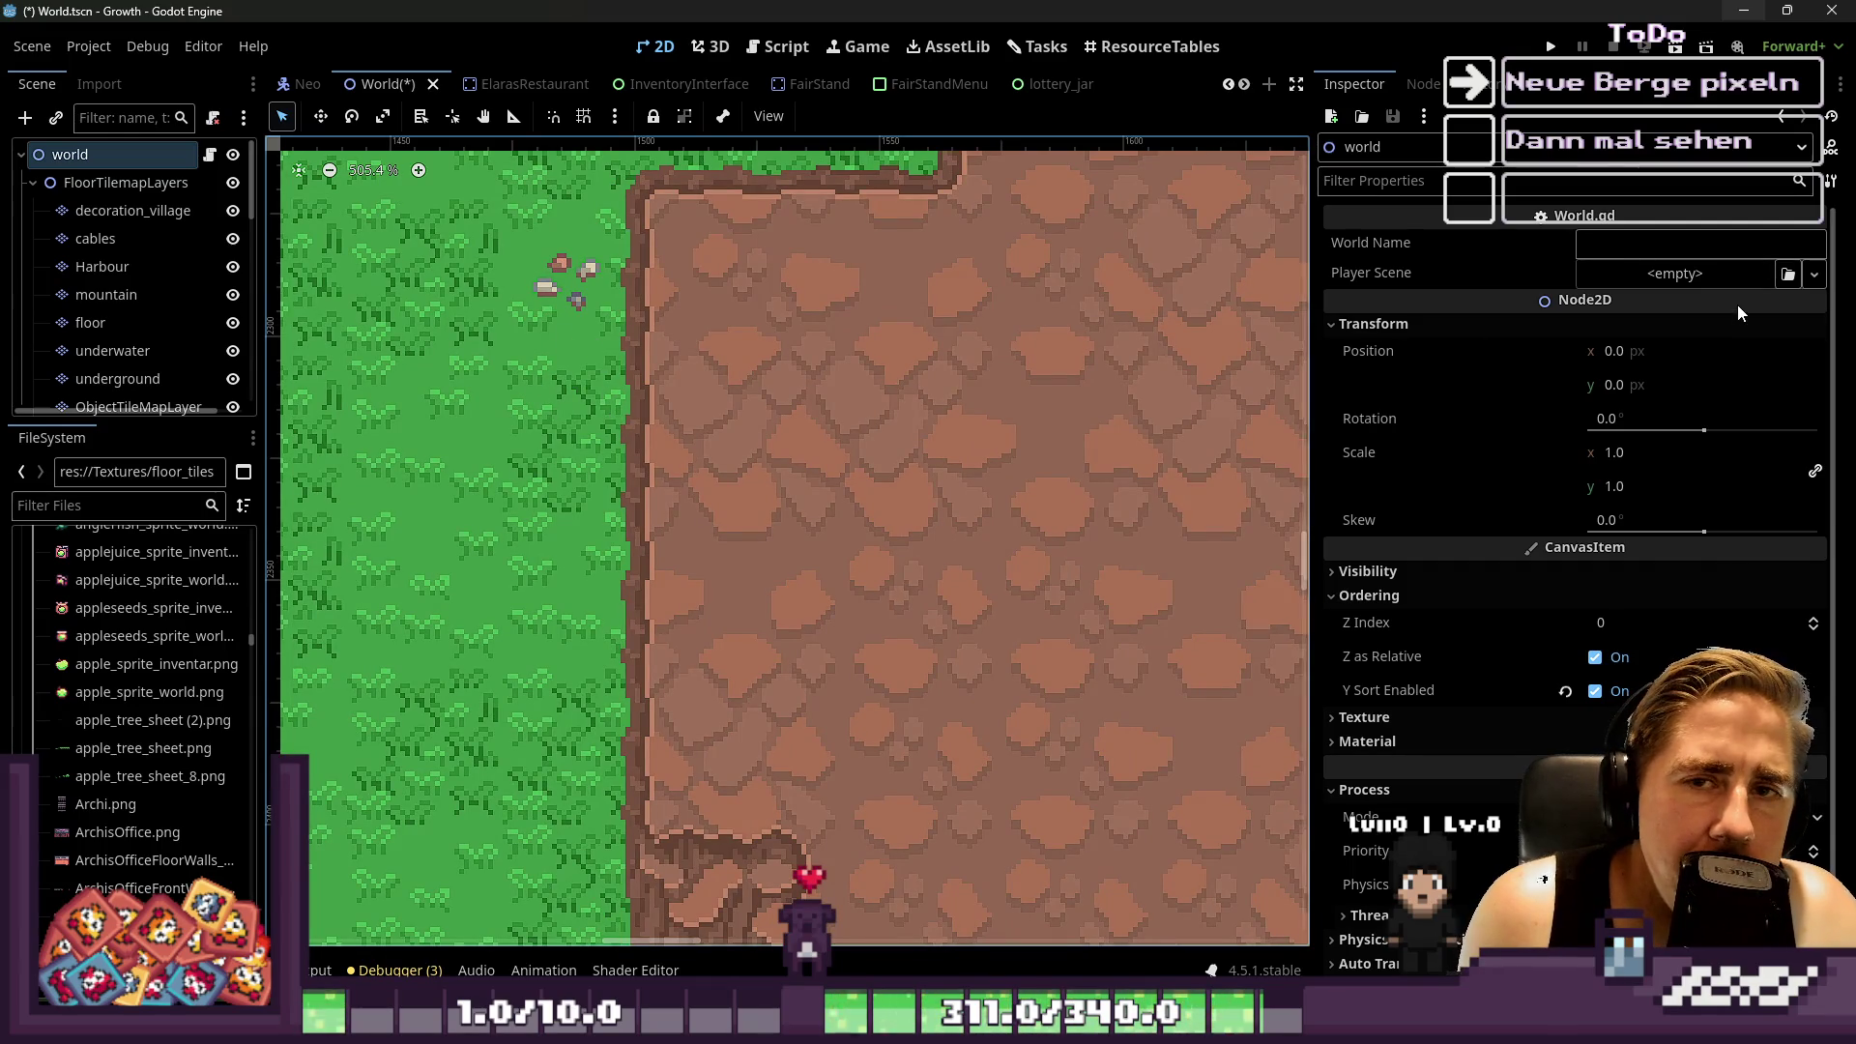
pyautogui.scroll(-12, 547, 559)
pyautogui.scroll(2, 559, 546)
pyautogui.scroll(-2, 565, 531)
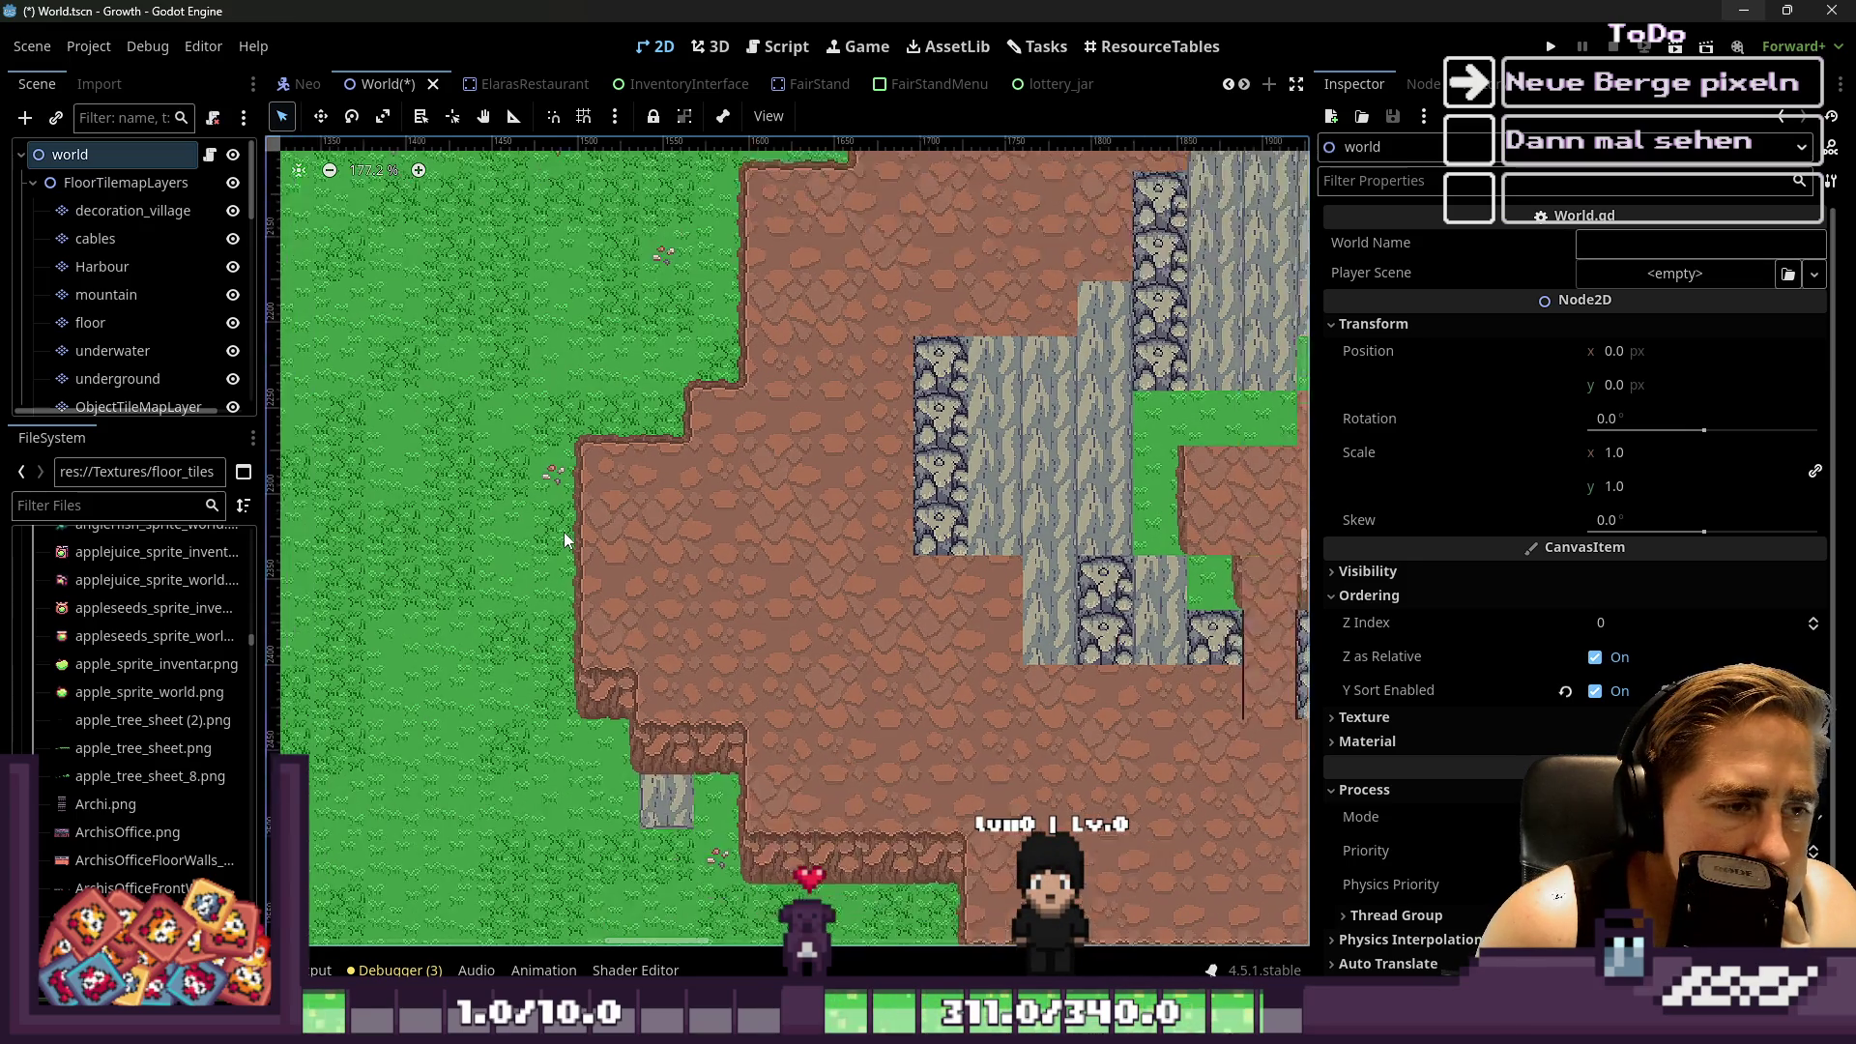
pyautogui.scroll(-1, 600, 705)
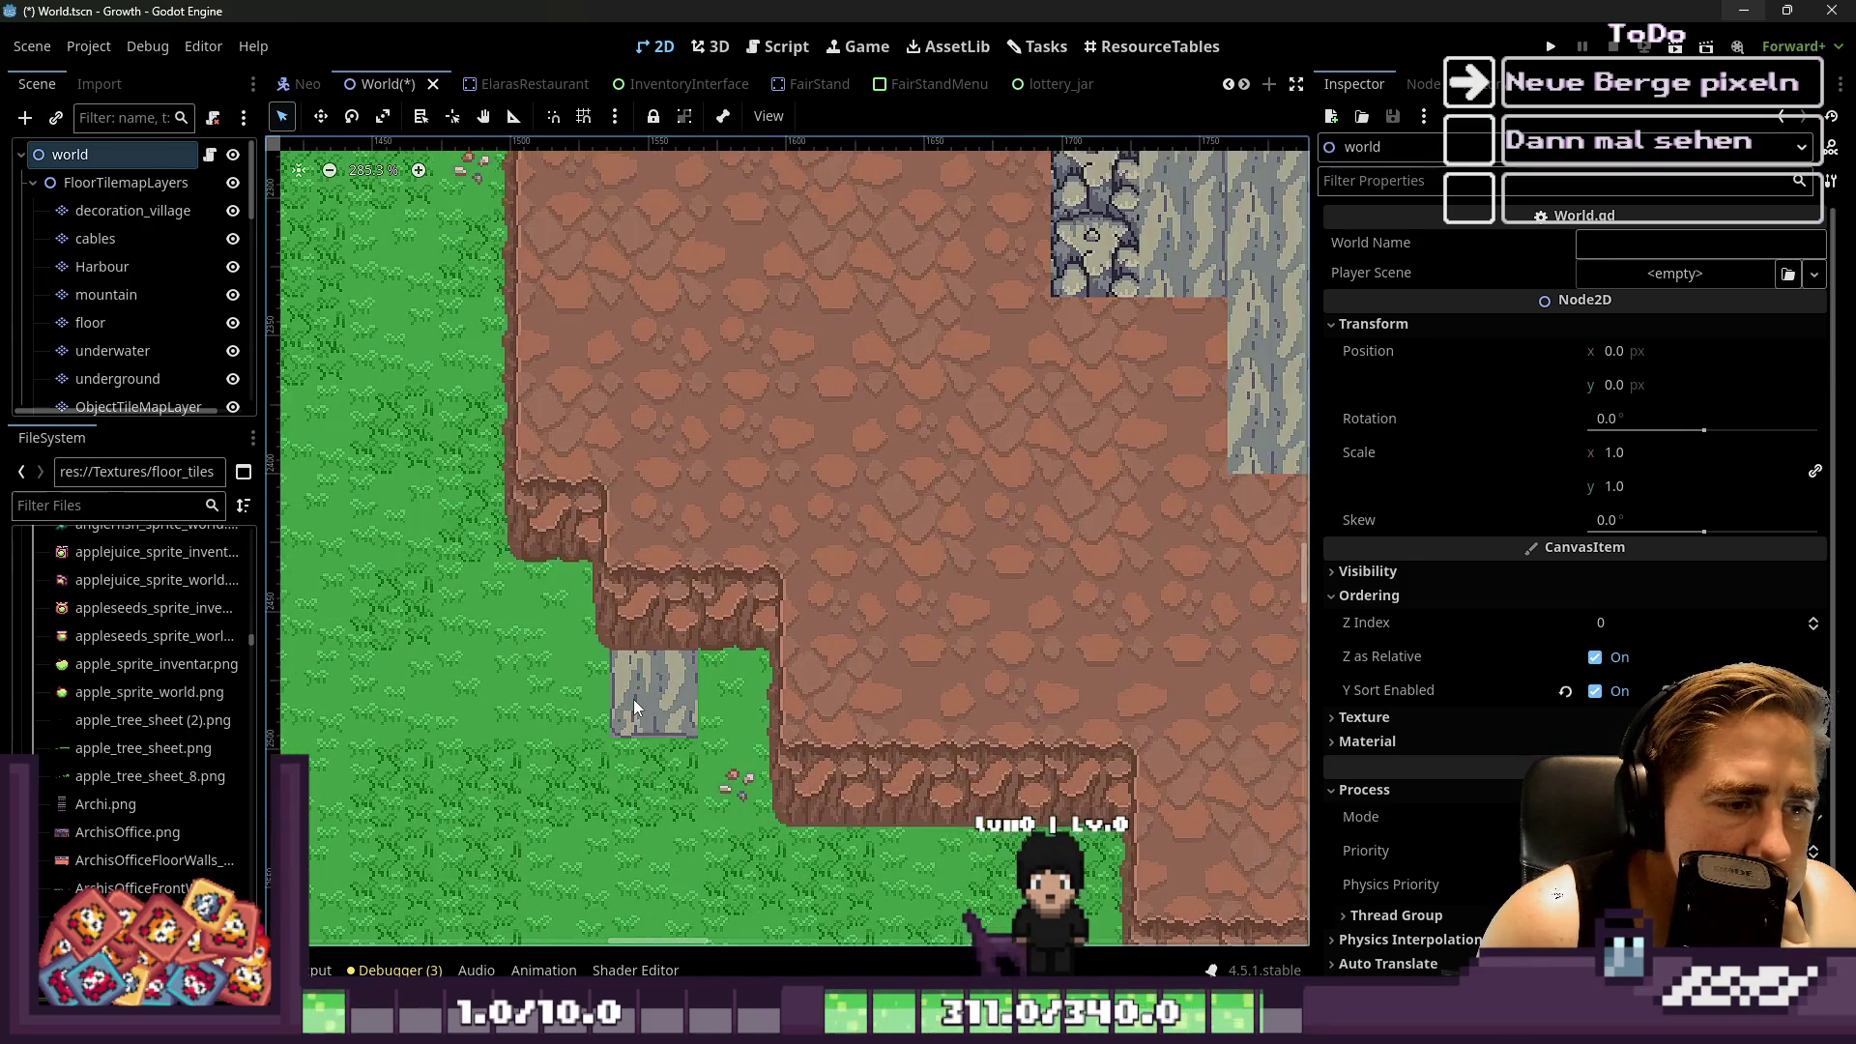
pyautogui.click(633, 698)
pyautogui.scroll(4, 633, 698)
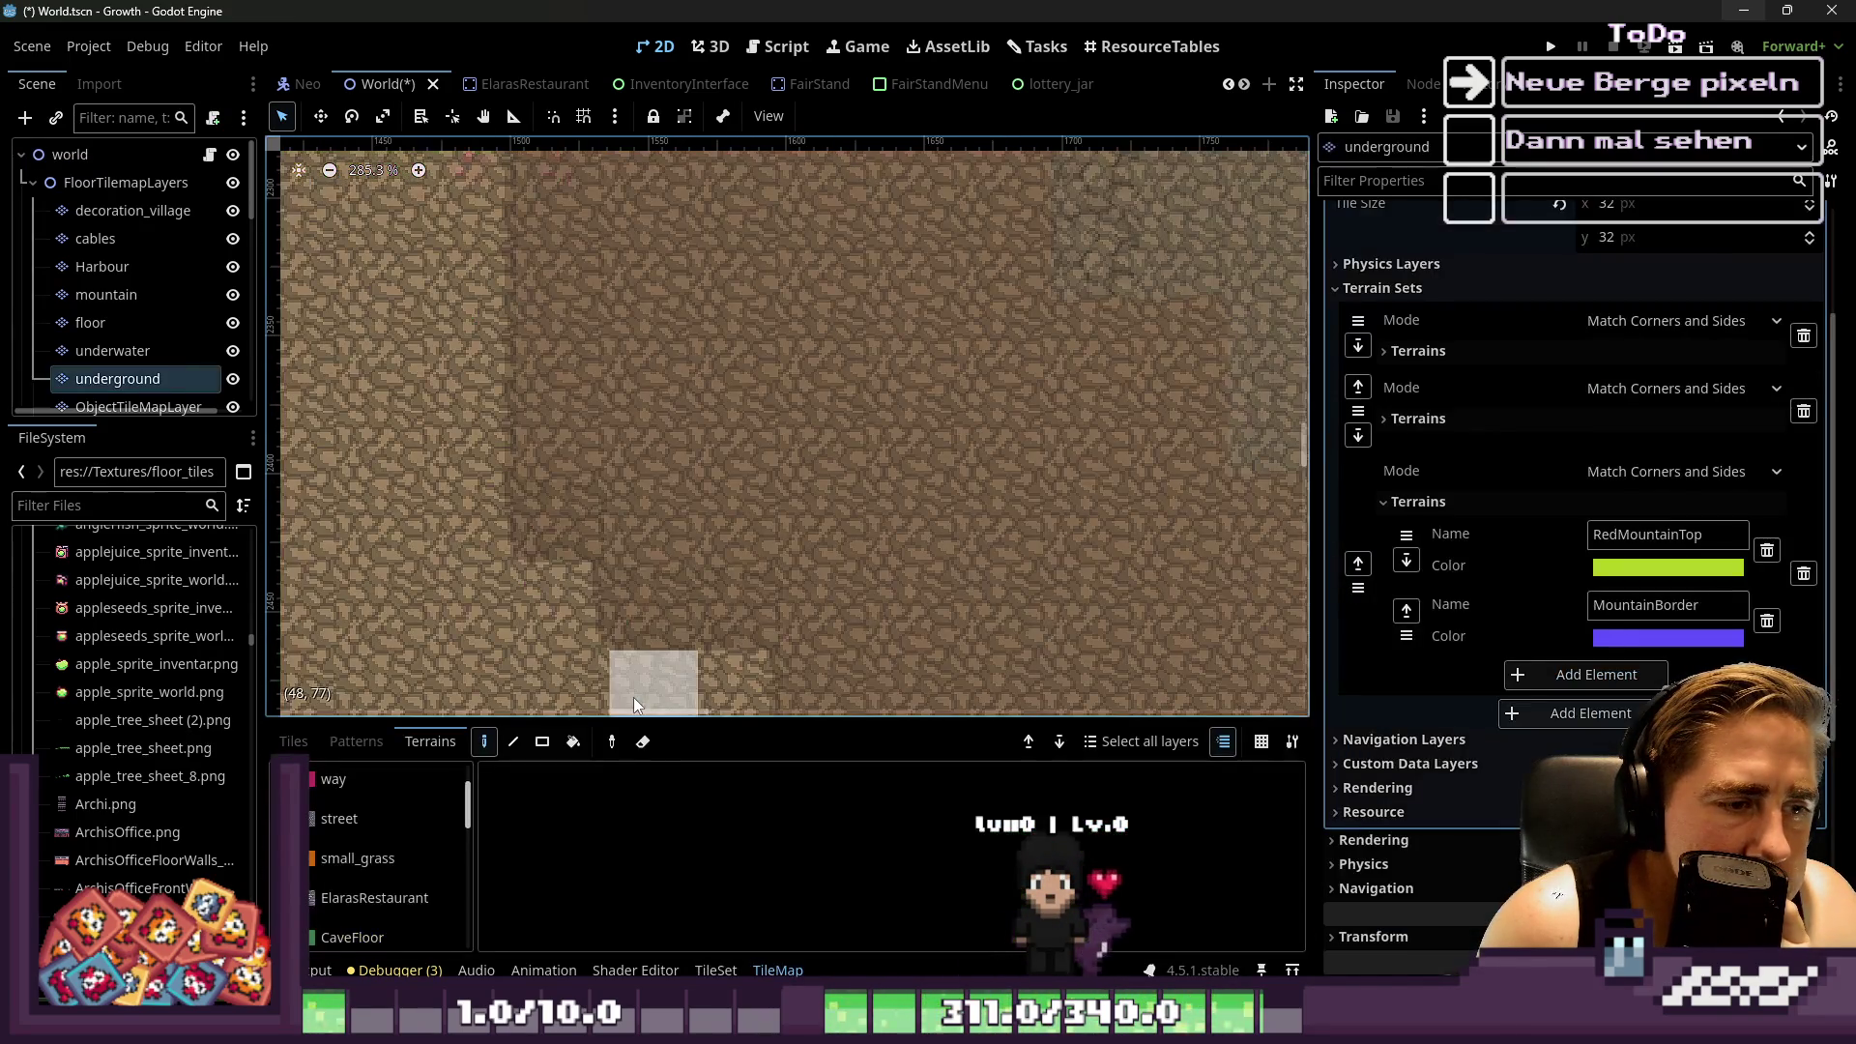
# Select the mountain layer, pick the MountainBorder terrain, then save and run with F5
pyautogui.click(116, 298)
pyautogui.scroll(-8, 526, 468)
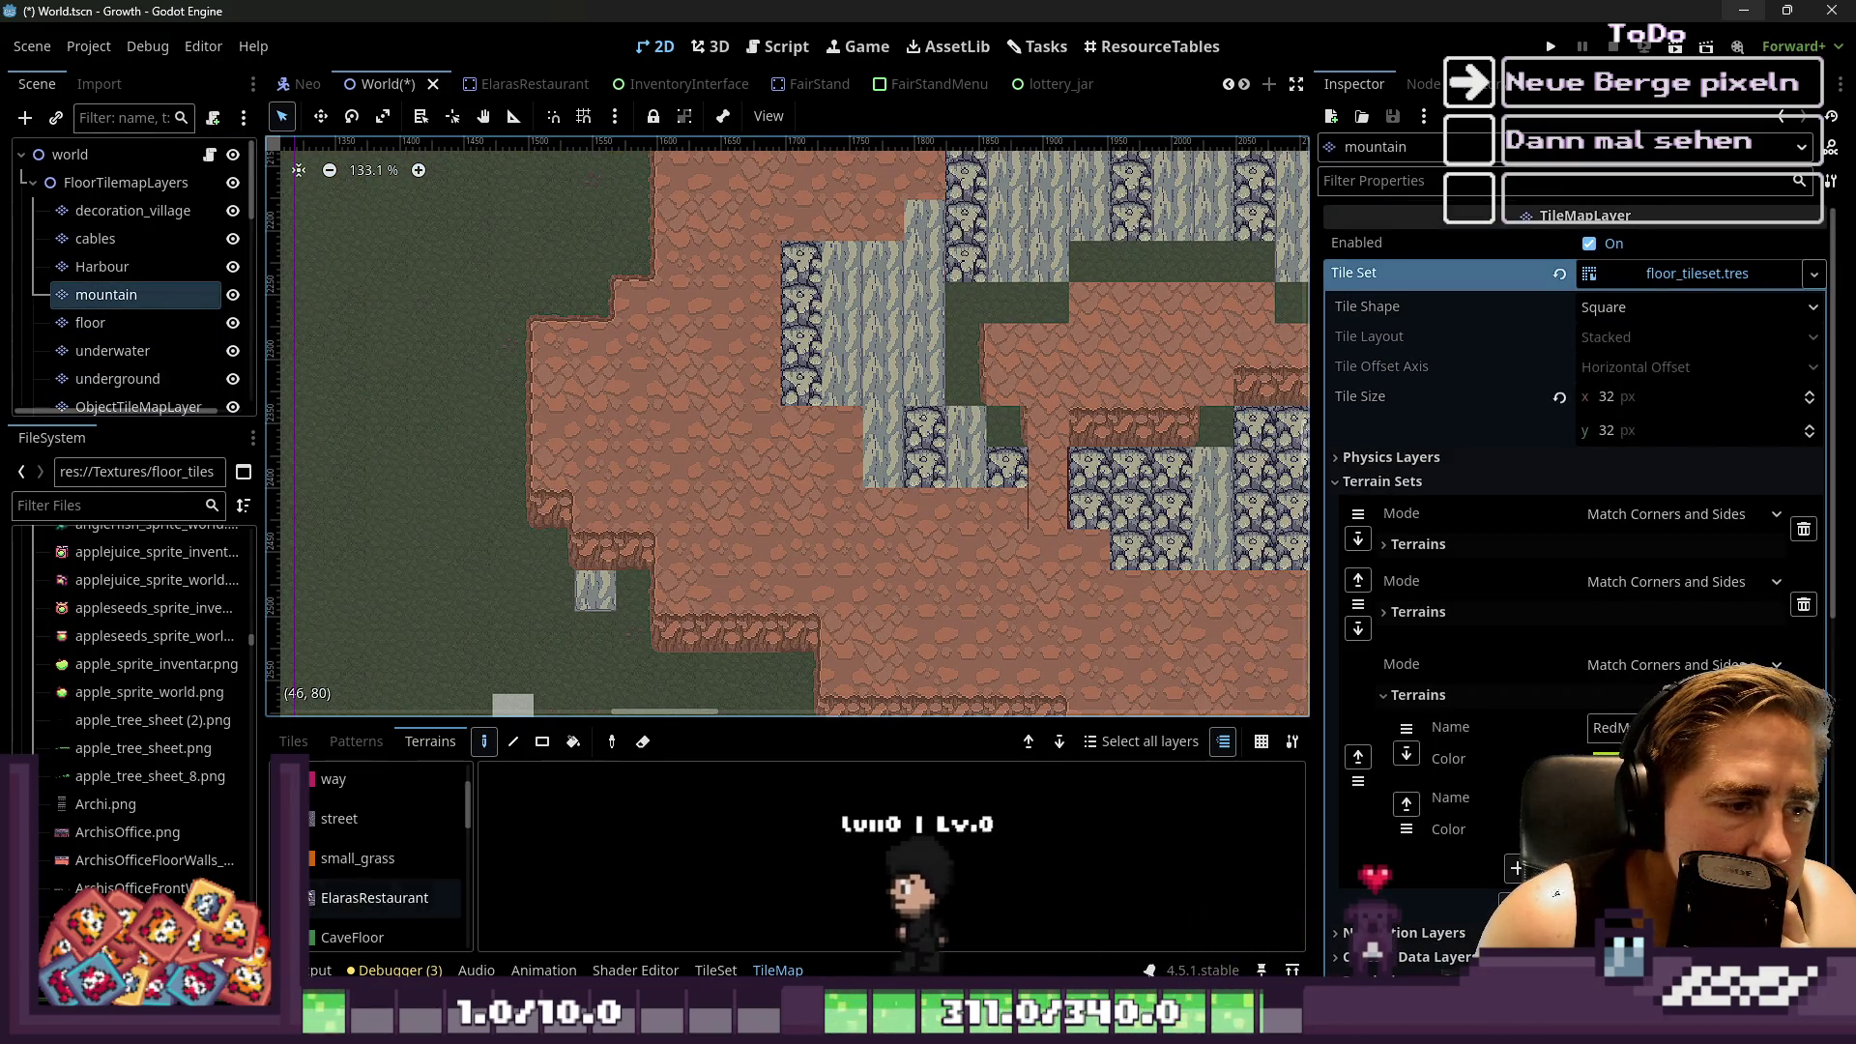
pyautogui.scroll(-5, 379, 884)
pyautogui.click(379, 918)
pyautogui.scroll(2, 497, 619)
pyautogui.scroll(-12, 499, 614)
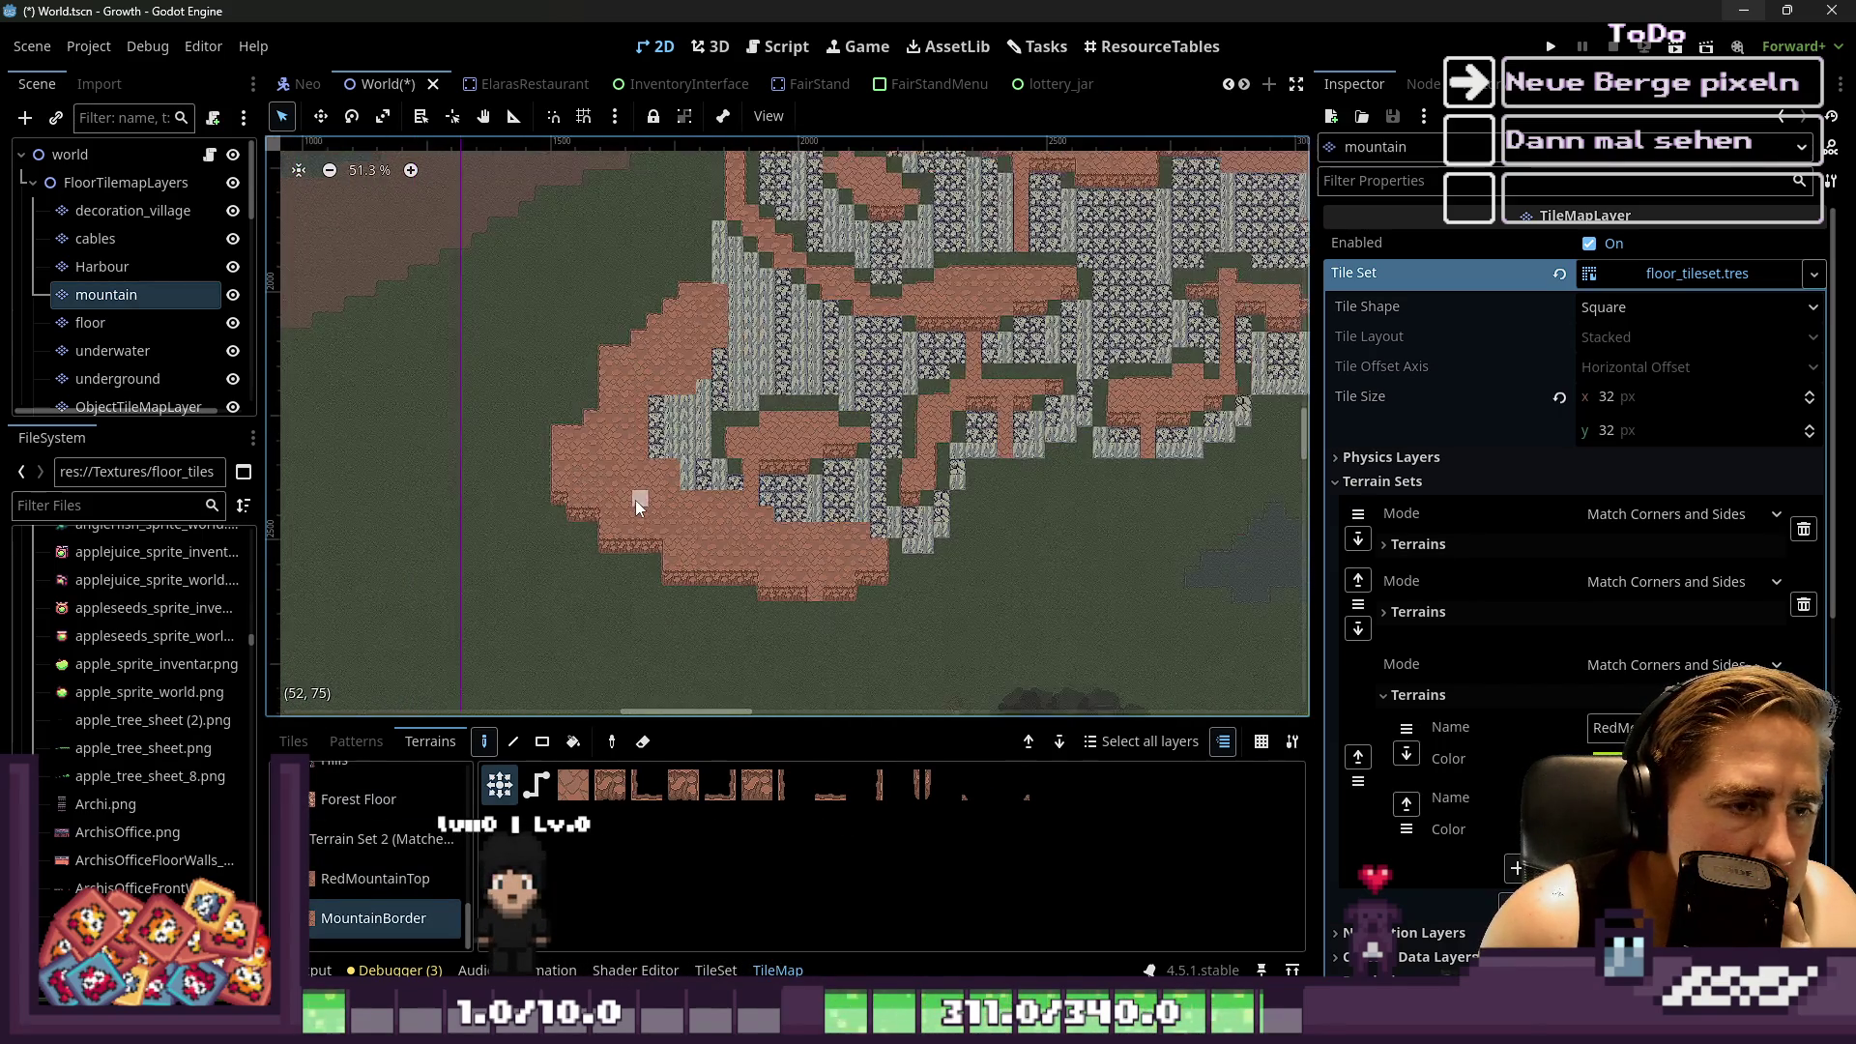
pyautogui.scroll(11, 1054, 404)
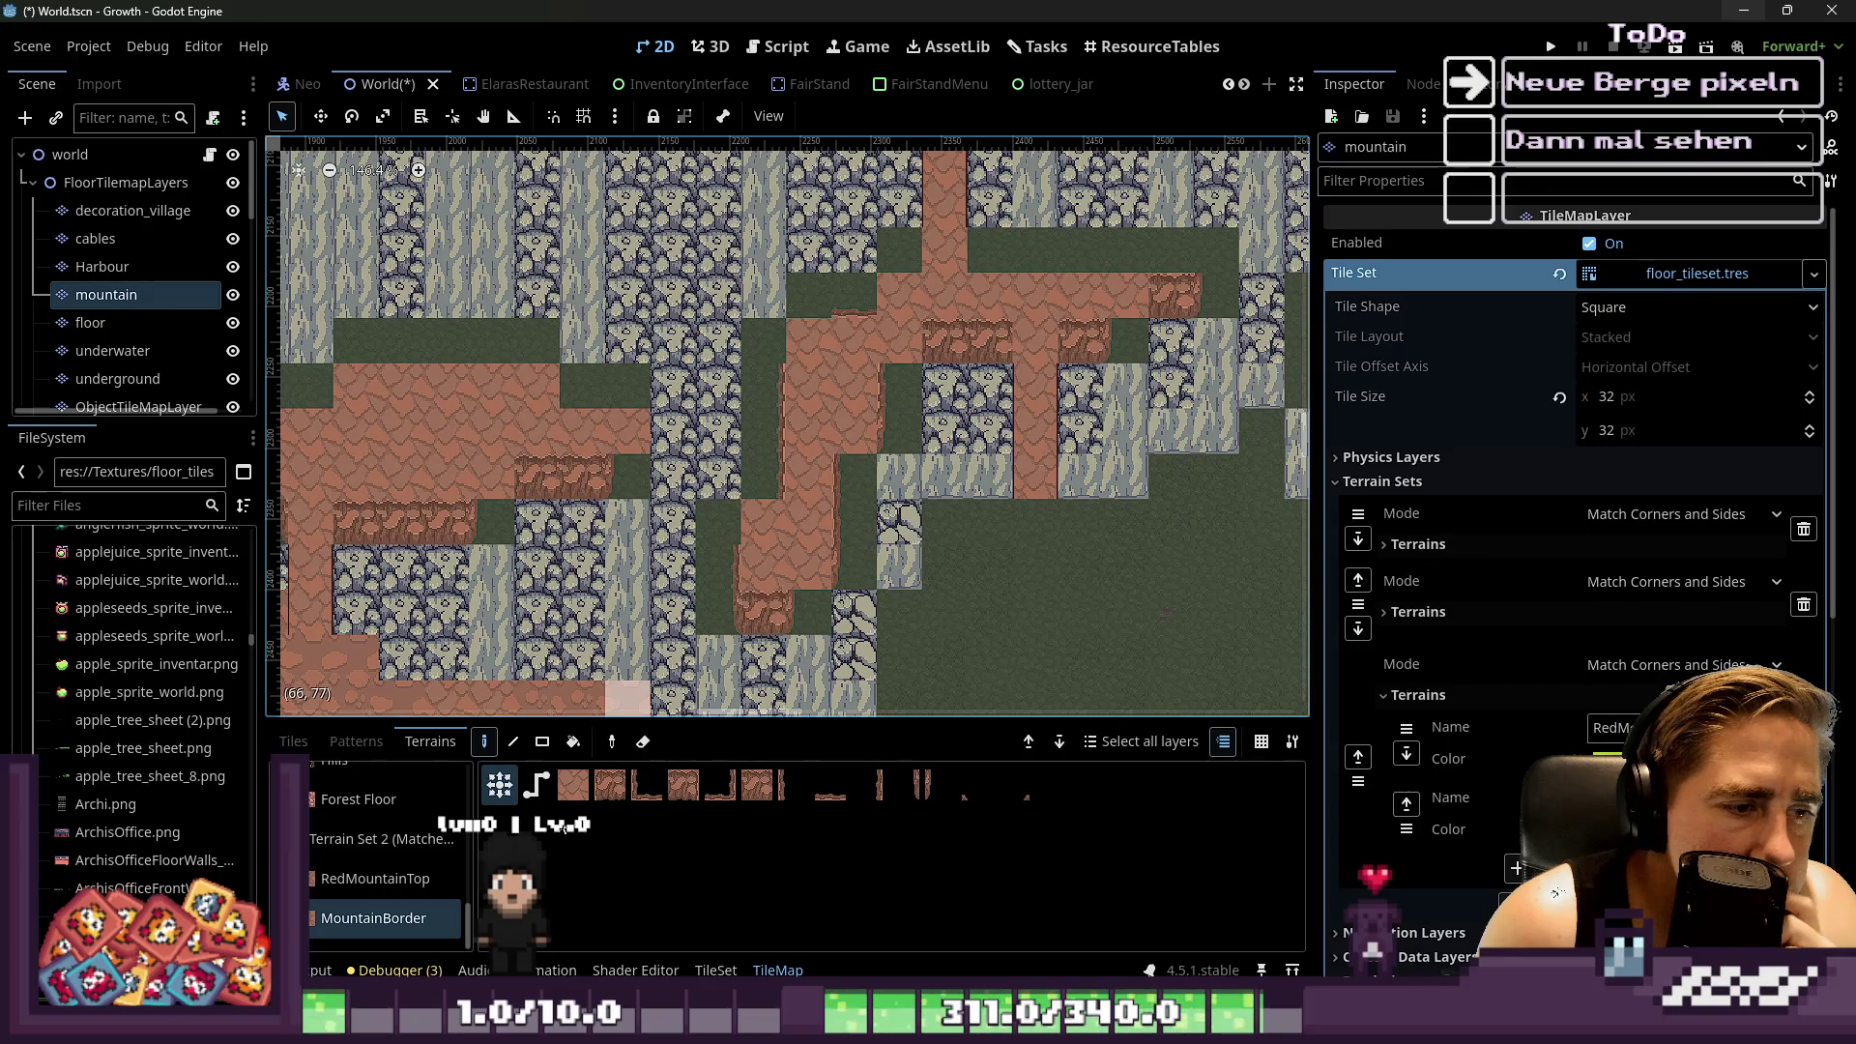
pyautogui.moveTo(507, 720)
pyautogui.mouseDown()
pyautogui.moveTo(508, 600)
pyautogui.moveTo(508, 750)
pyautogui.mouseUp()
pyautogui.scroll(-8, 799, 570)
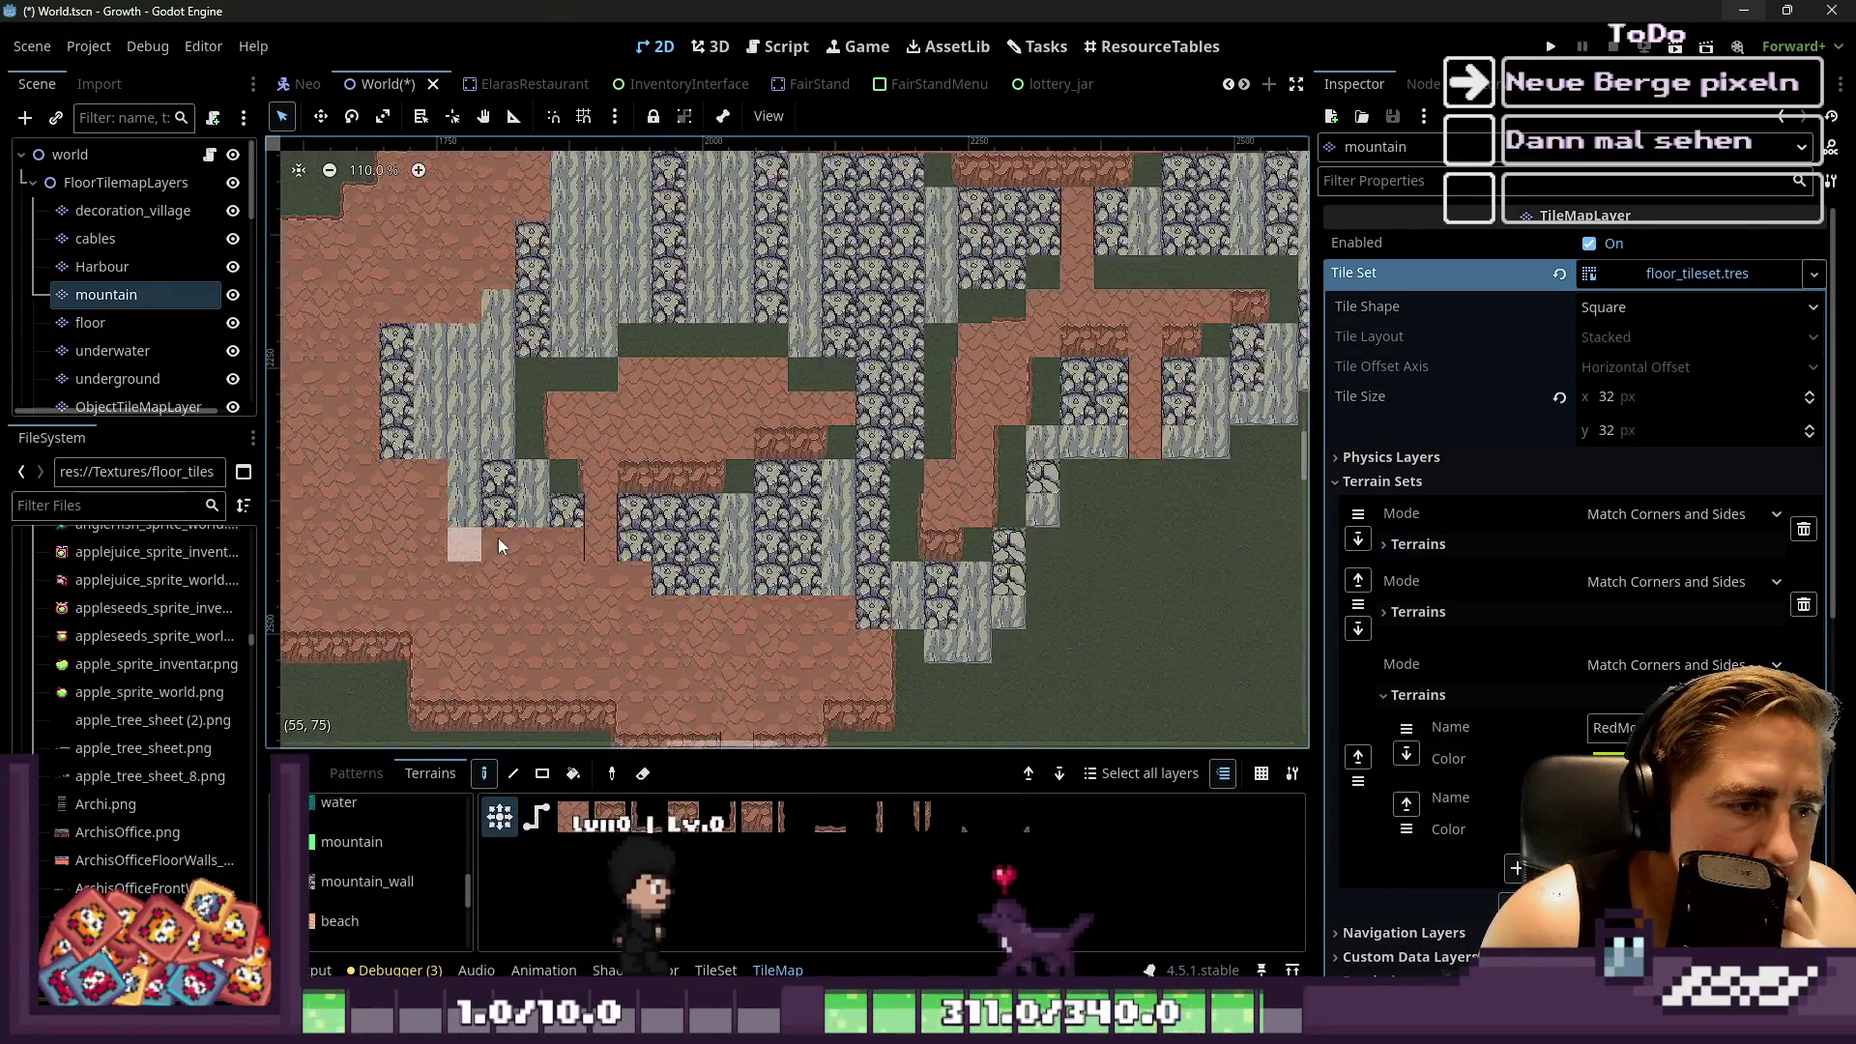
pyautogui.scroll(7, 799, 571)
pyautogui.press('F5')
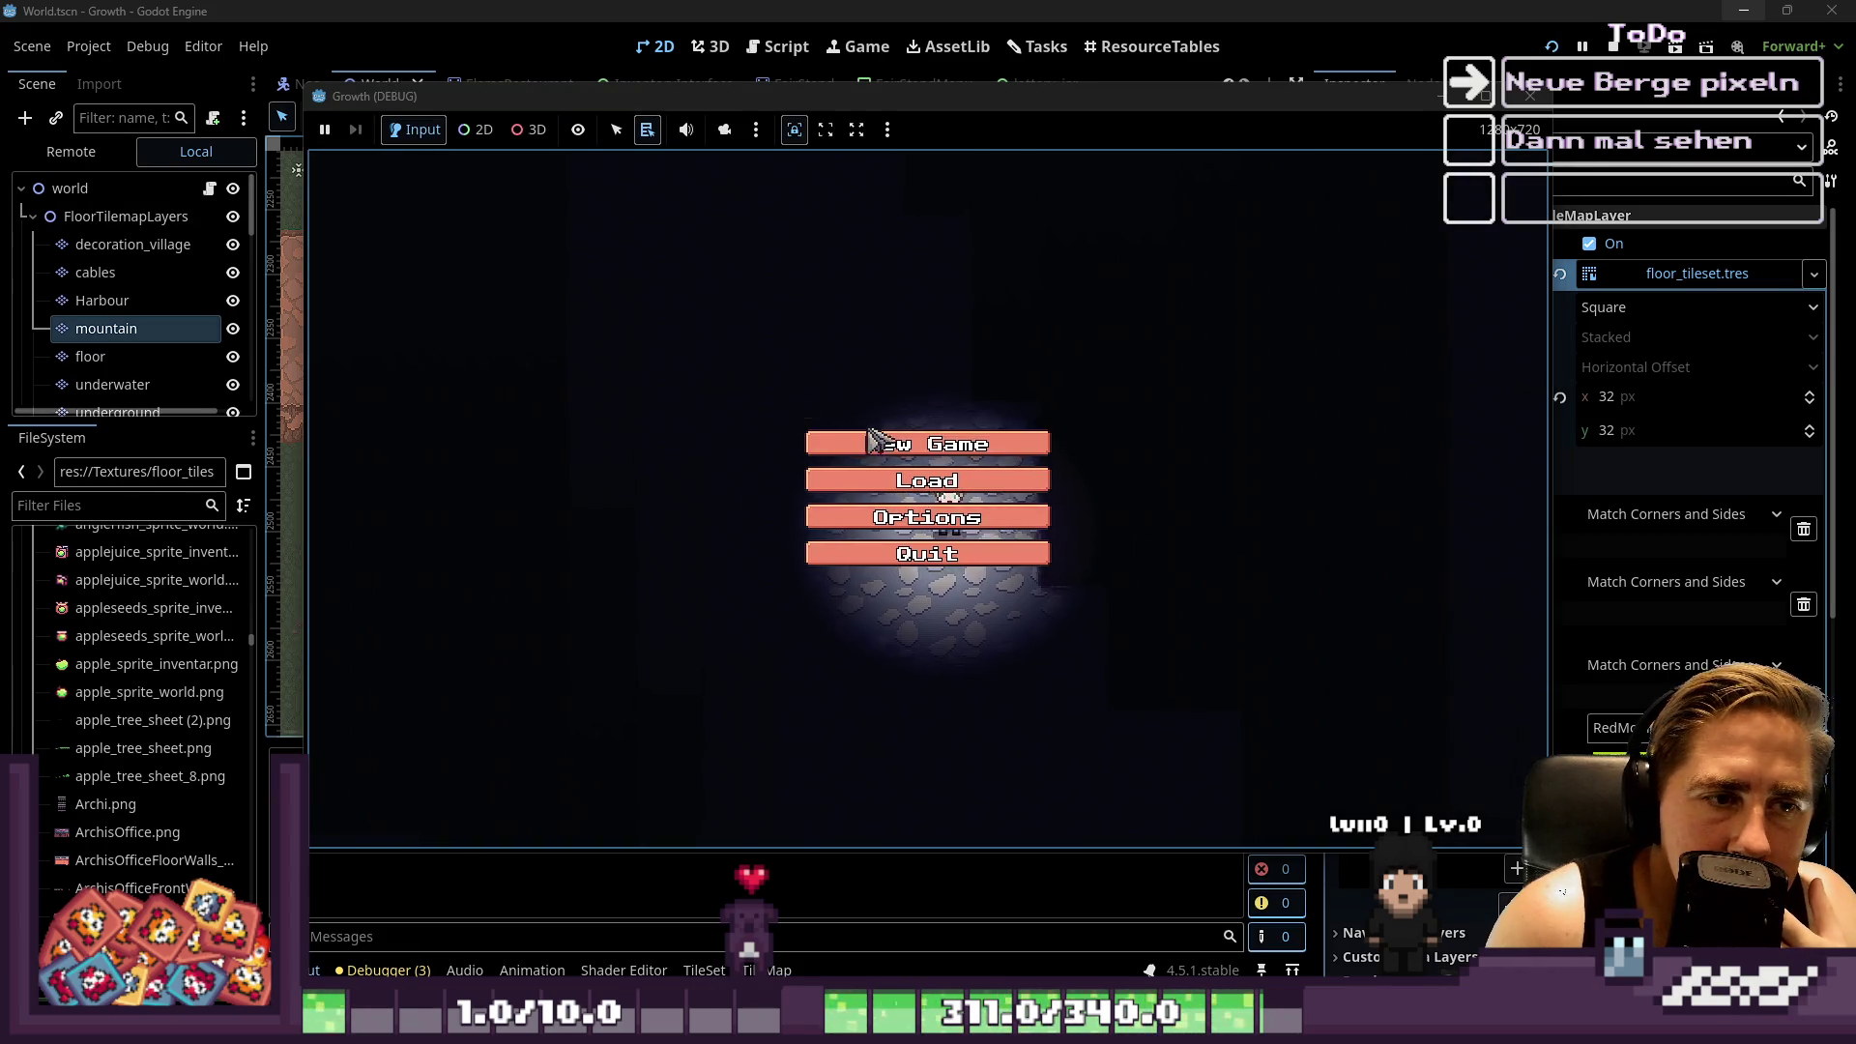
# Start a new game with a character named 'sdavc'
pyautogui.click(875, 441)
pyautogui.write('sdavc')
pyautogui.click(867, 660)
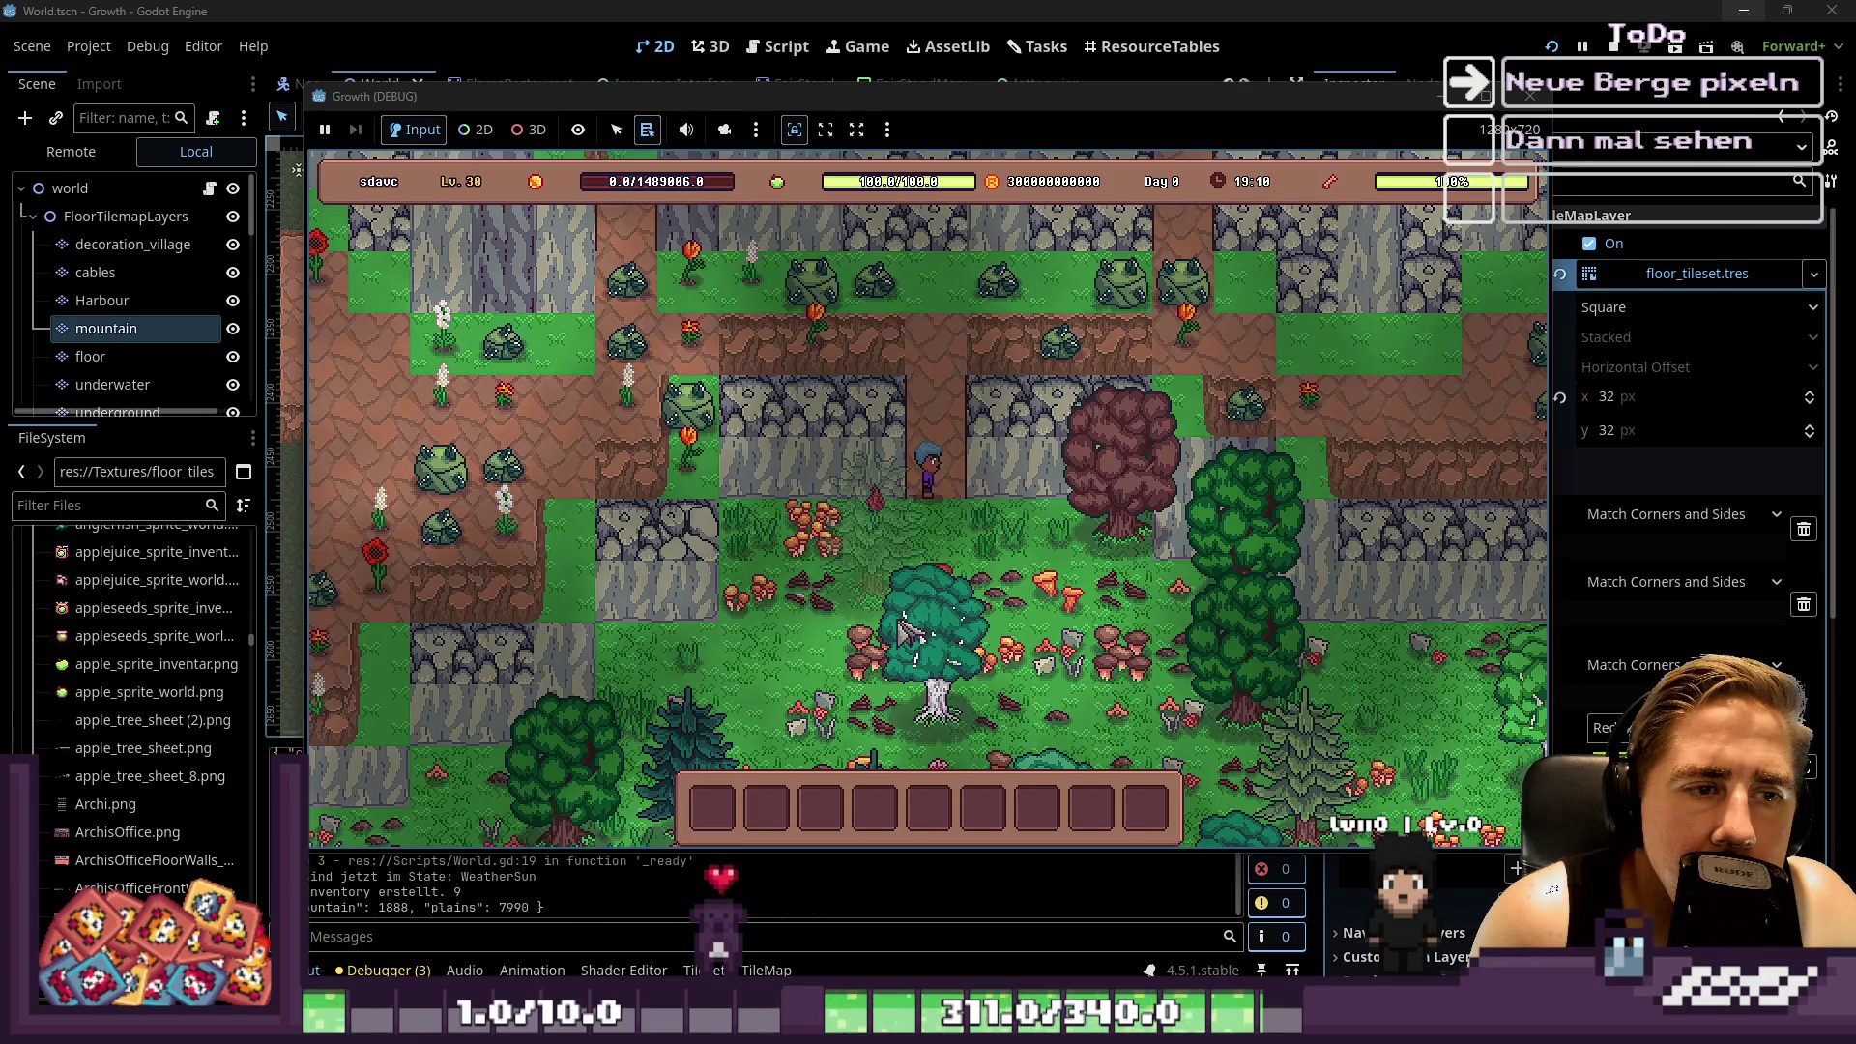
# Walk the character around the world with WASD, then stop the game with F8
pyautogui.press('w')
pyautogui.press('a')
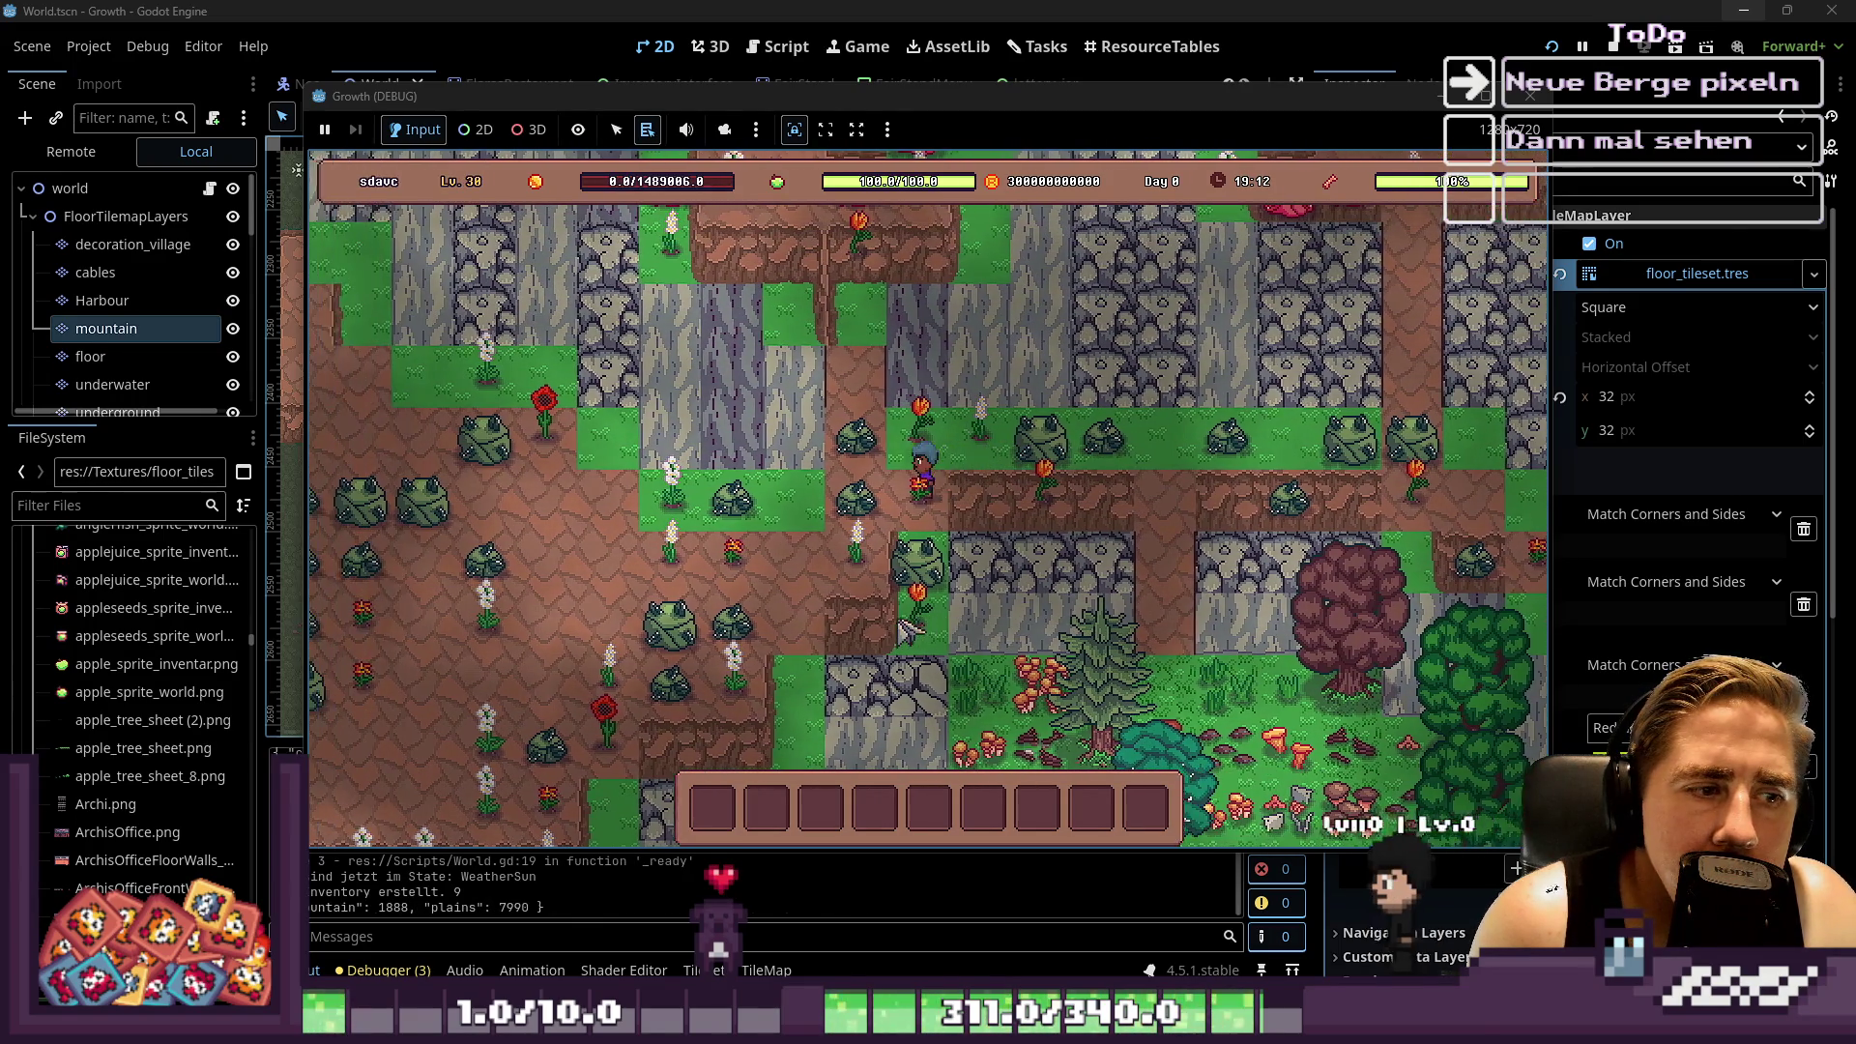
pyautogui.press('s')
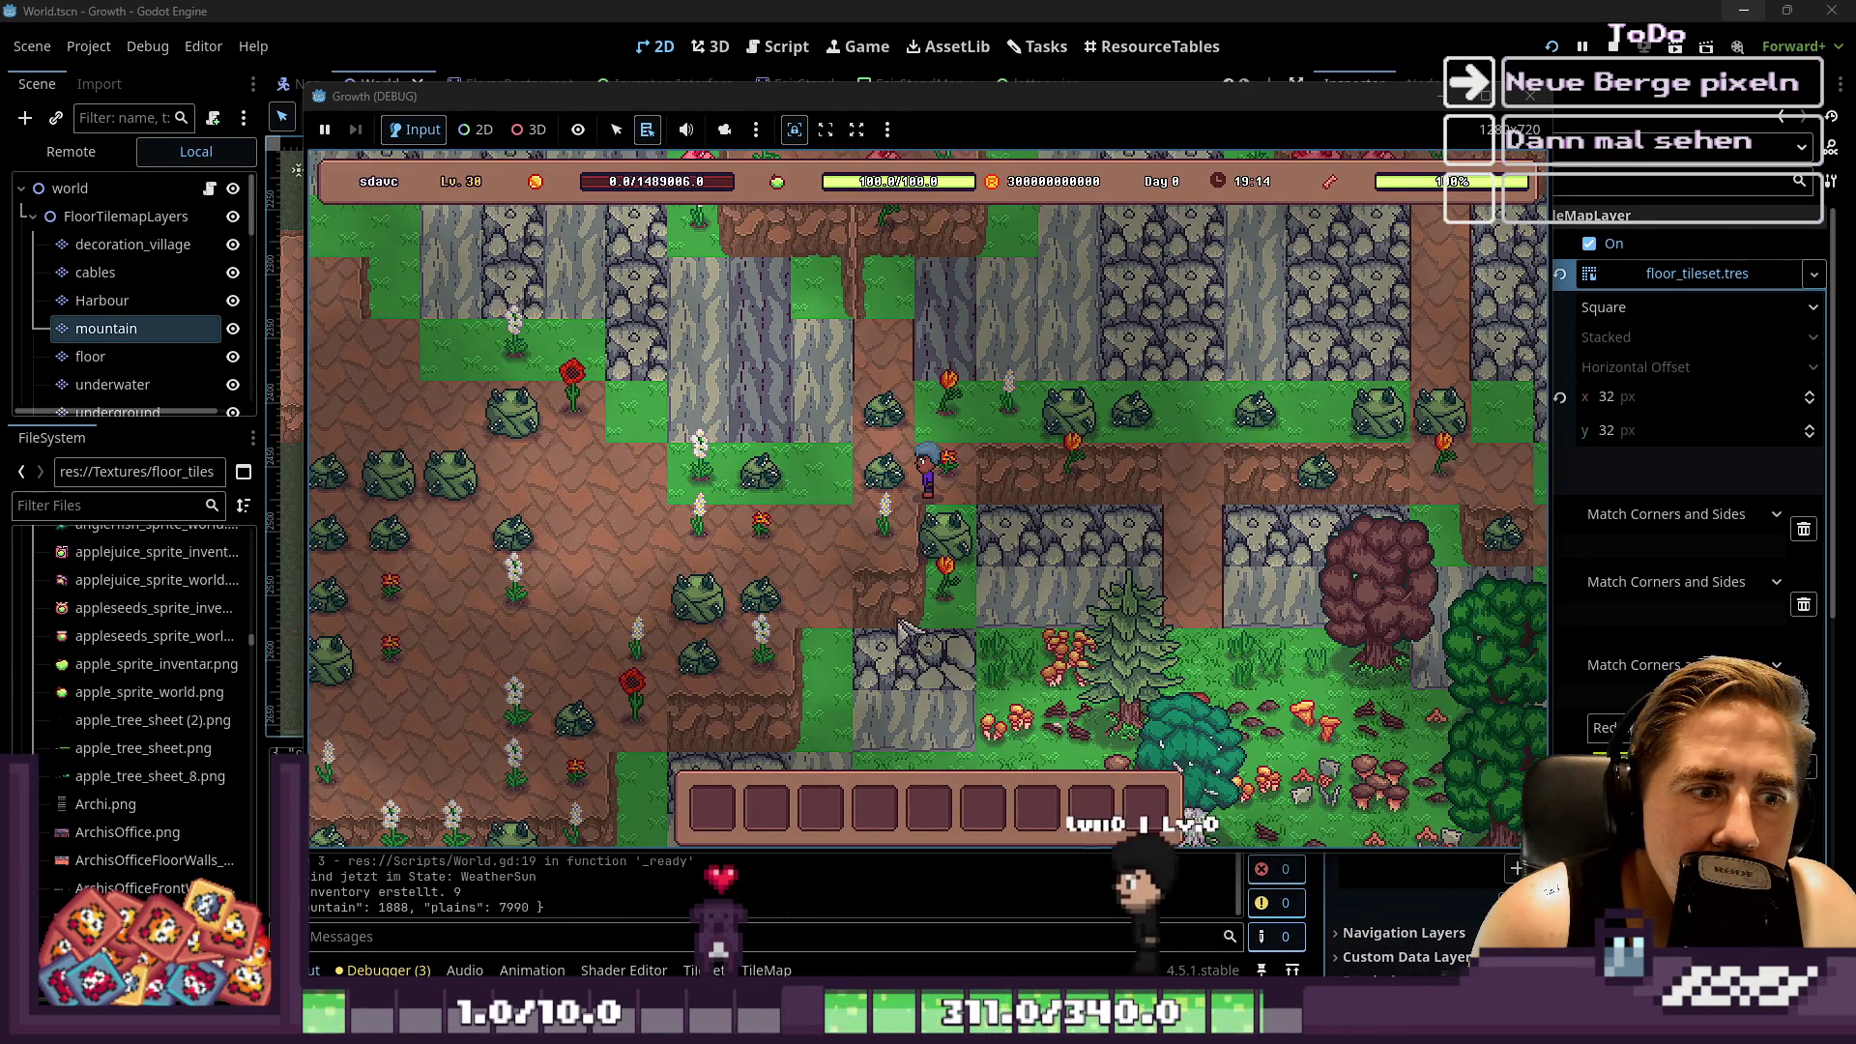
pyautogui.press('d')
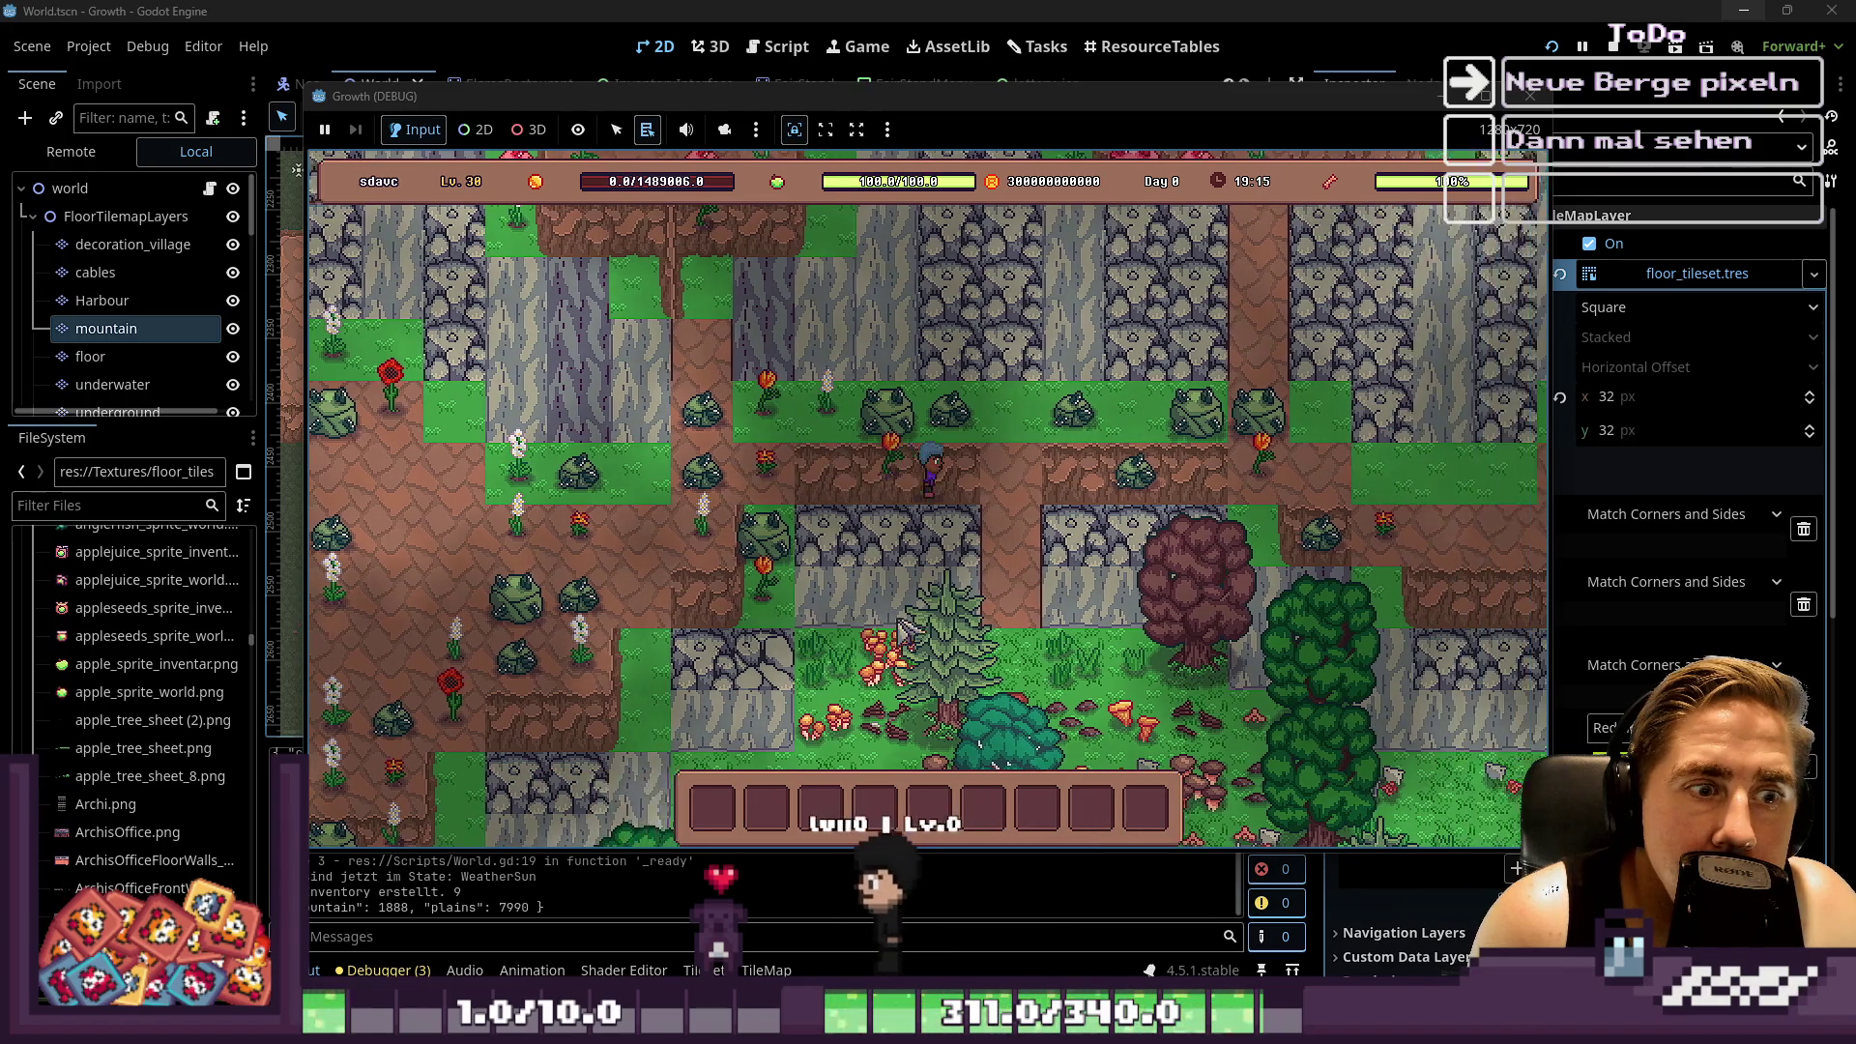
pyautogui.press('s')
pyautogui.press('d')
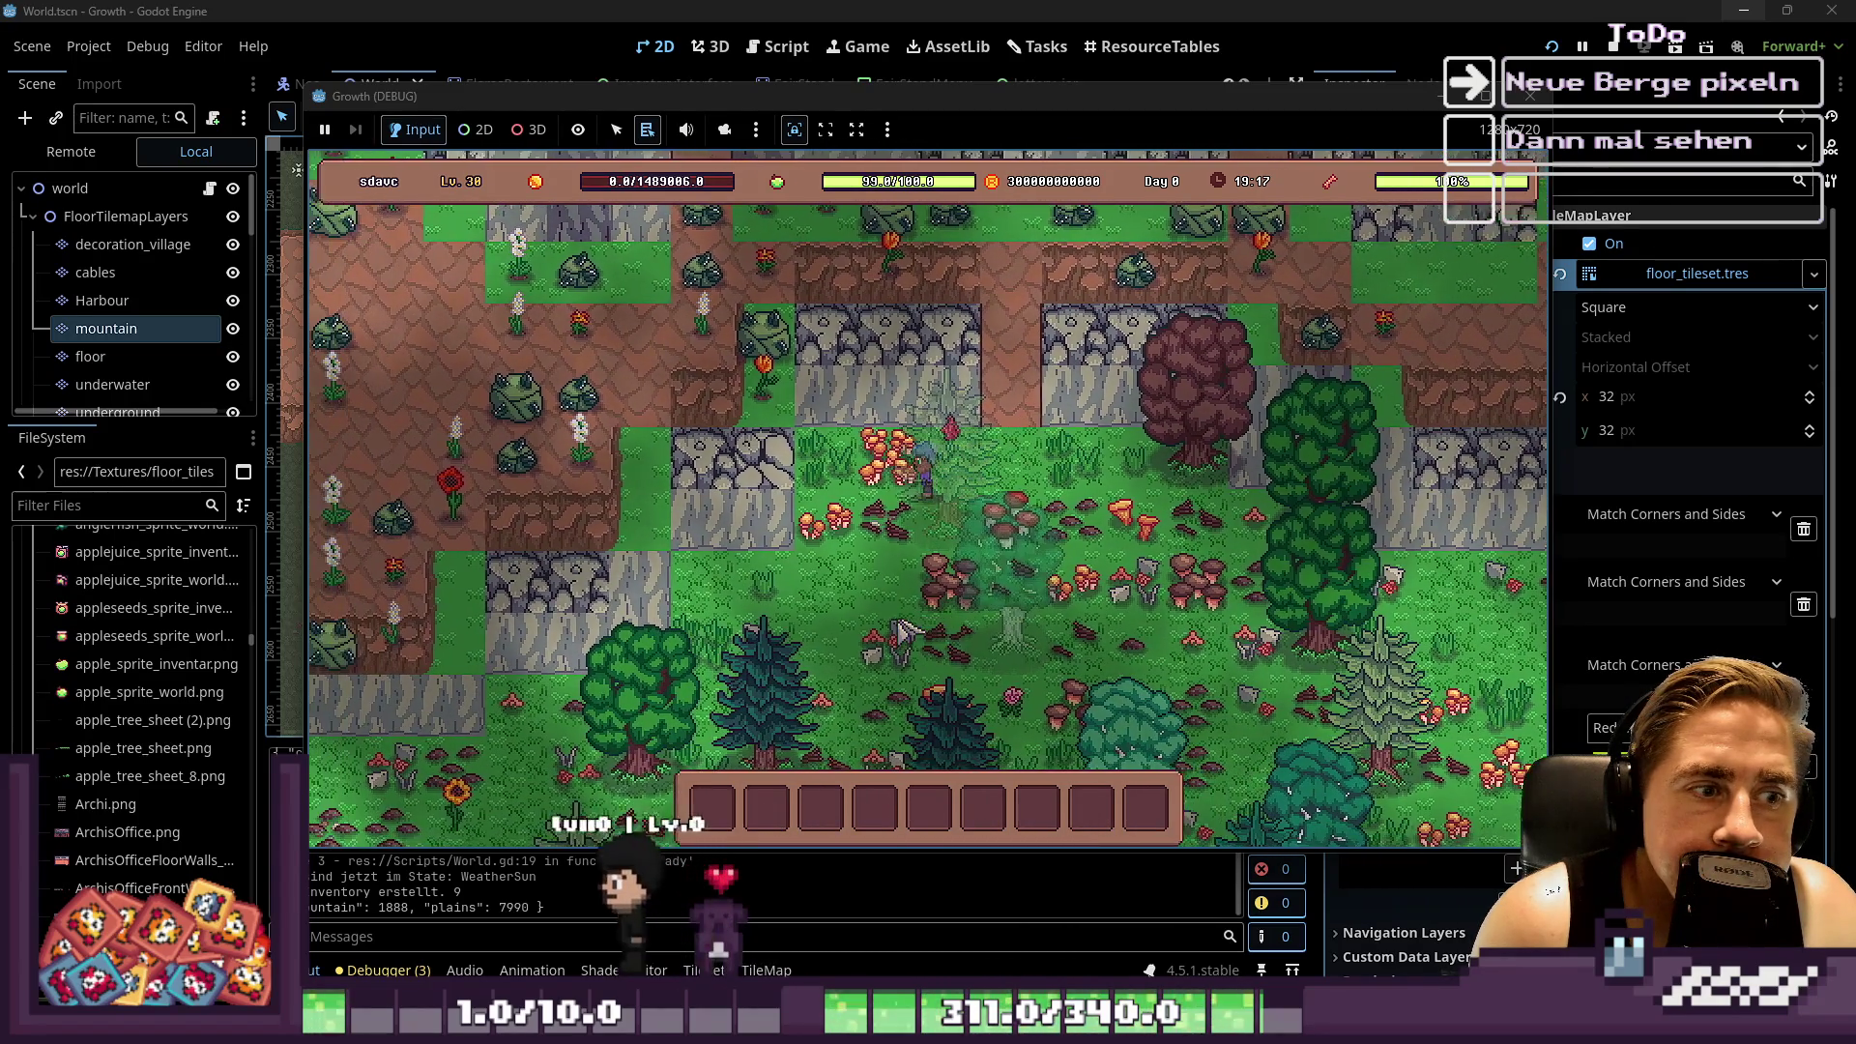
pyautogui.press('s')
pyautogui.press('a')
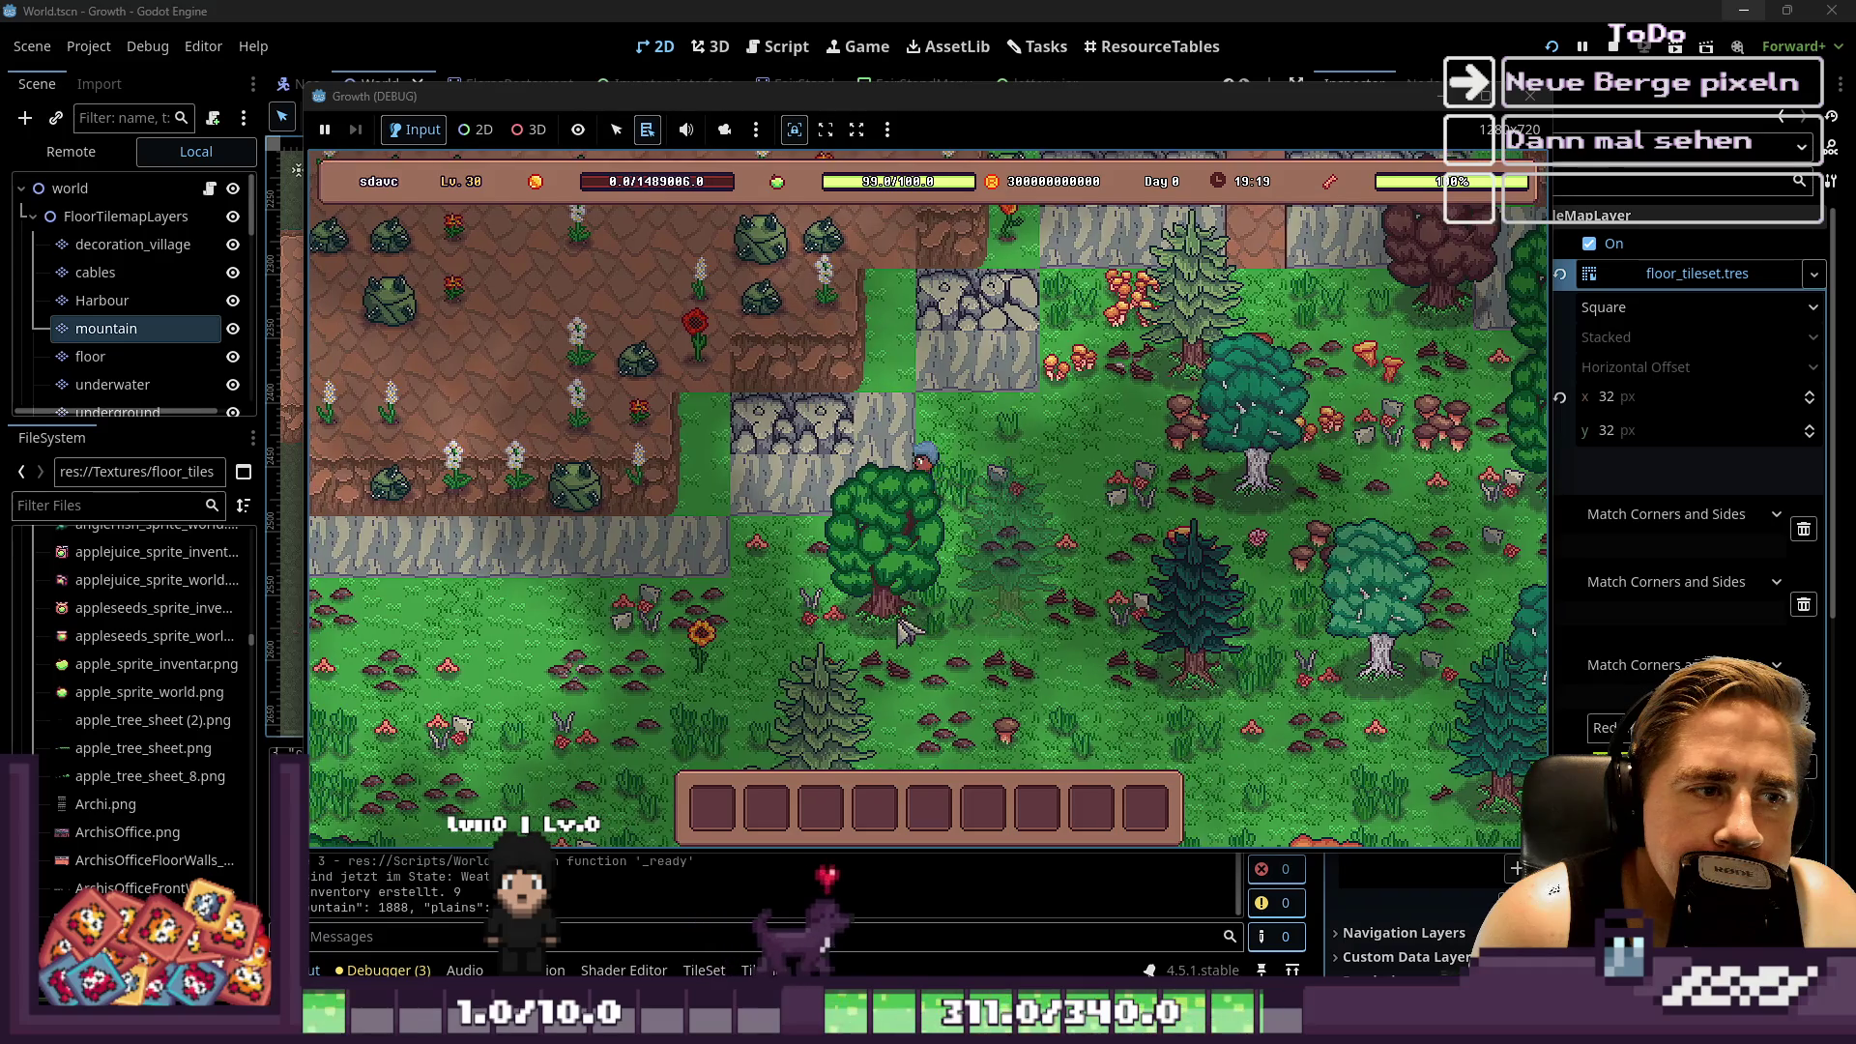
pyautogui.press('F8')
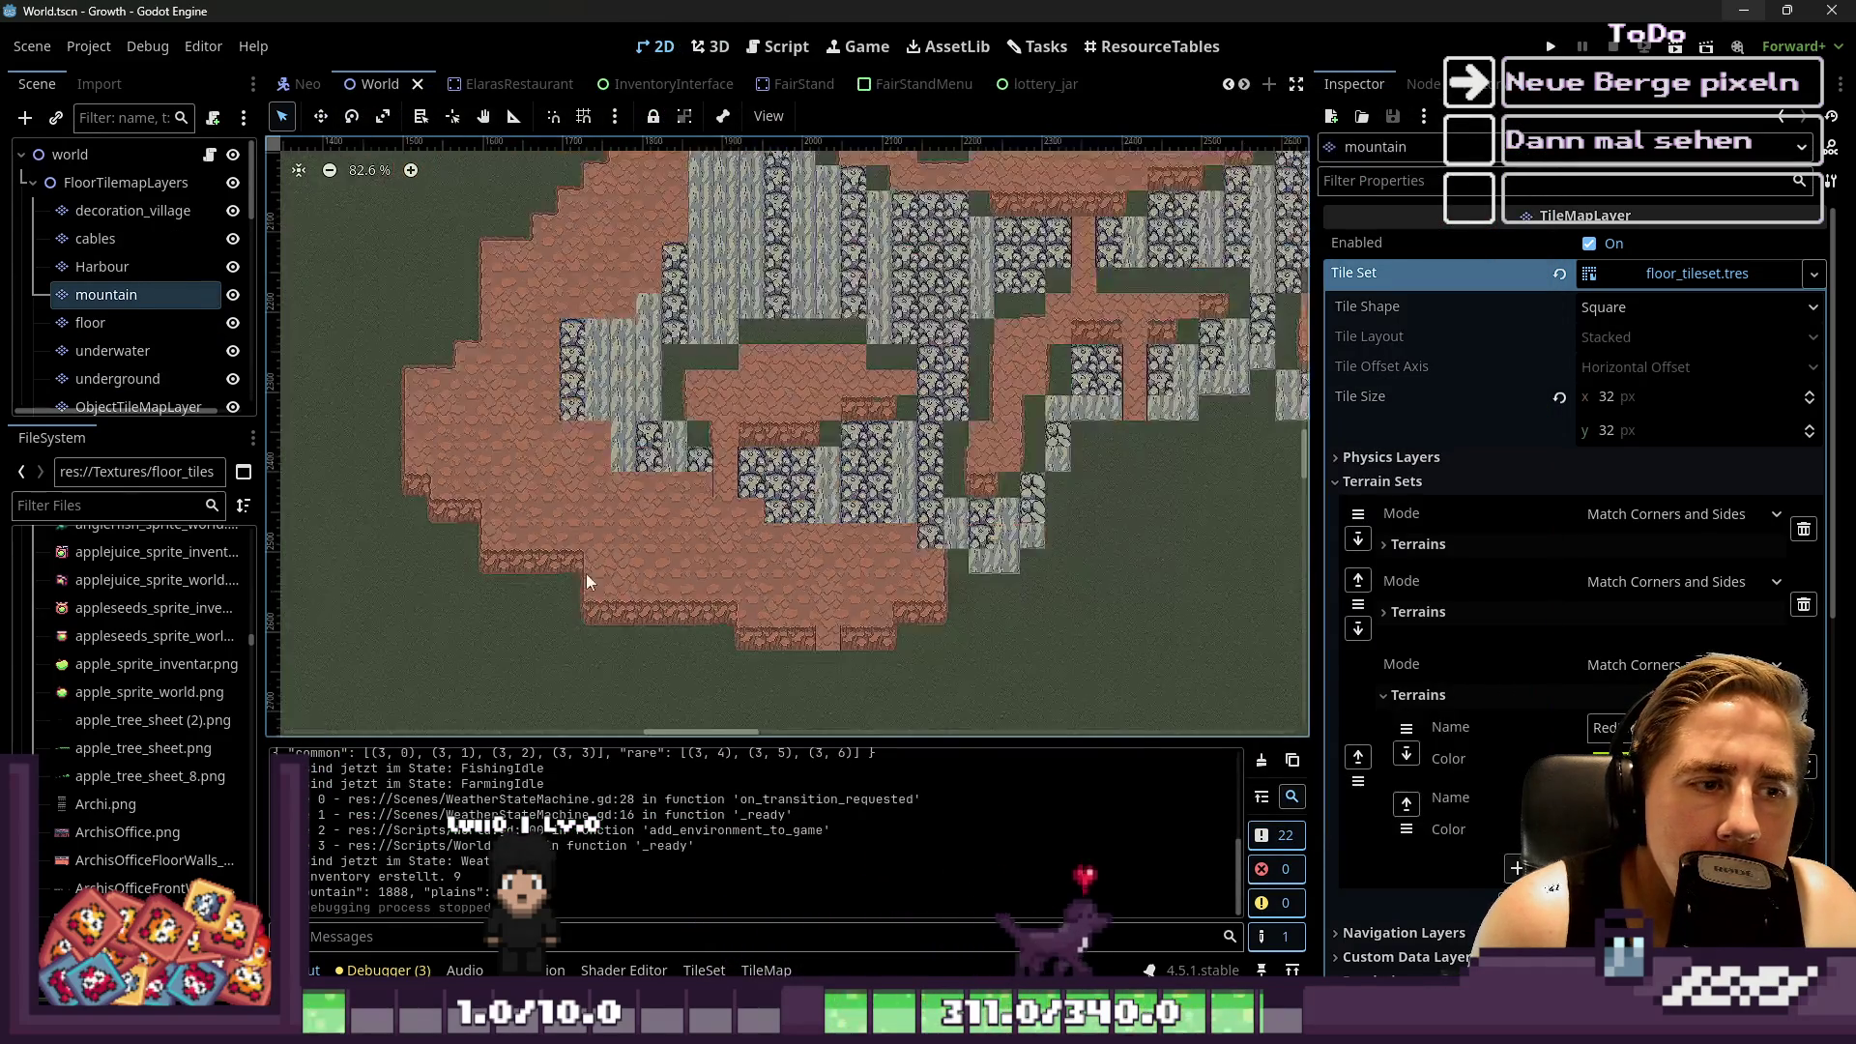
# Resize the bottom output log panel
pyautogui.scroll(-5, 580, 556)
pyautogui.scroll(4, 1064, 493)
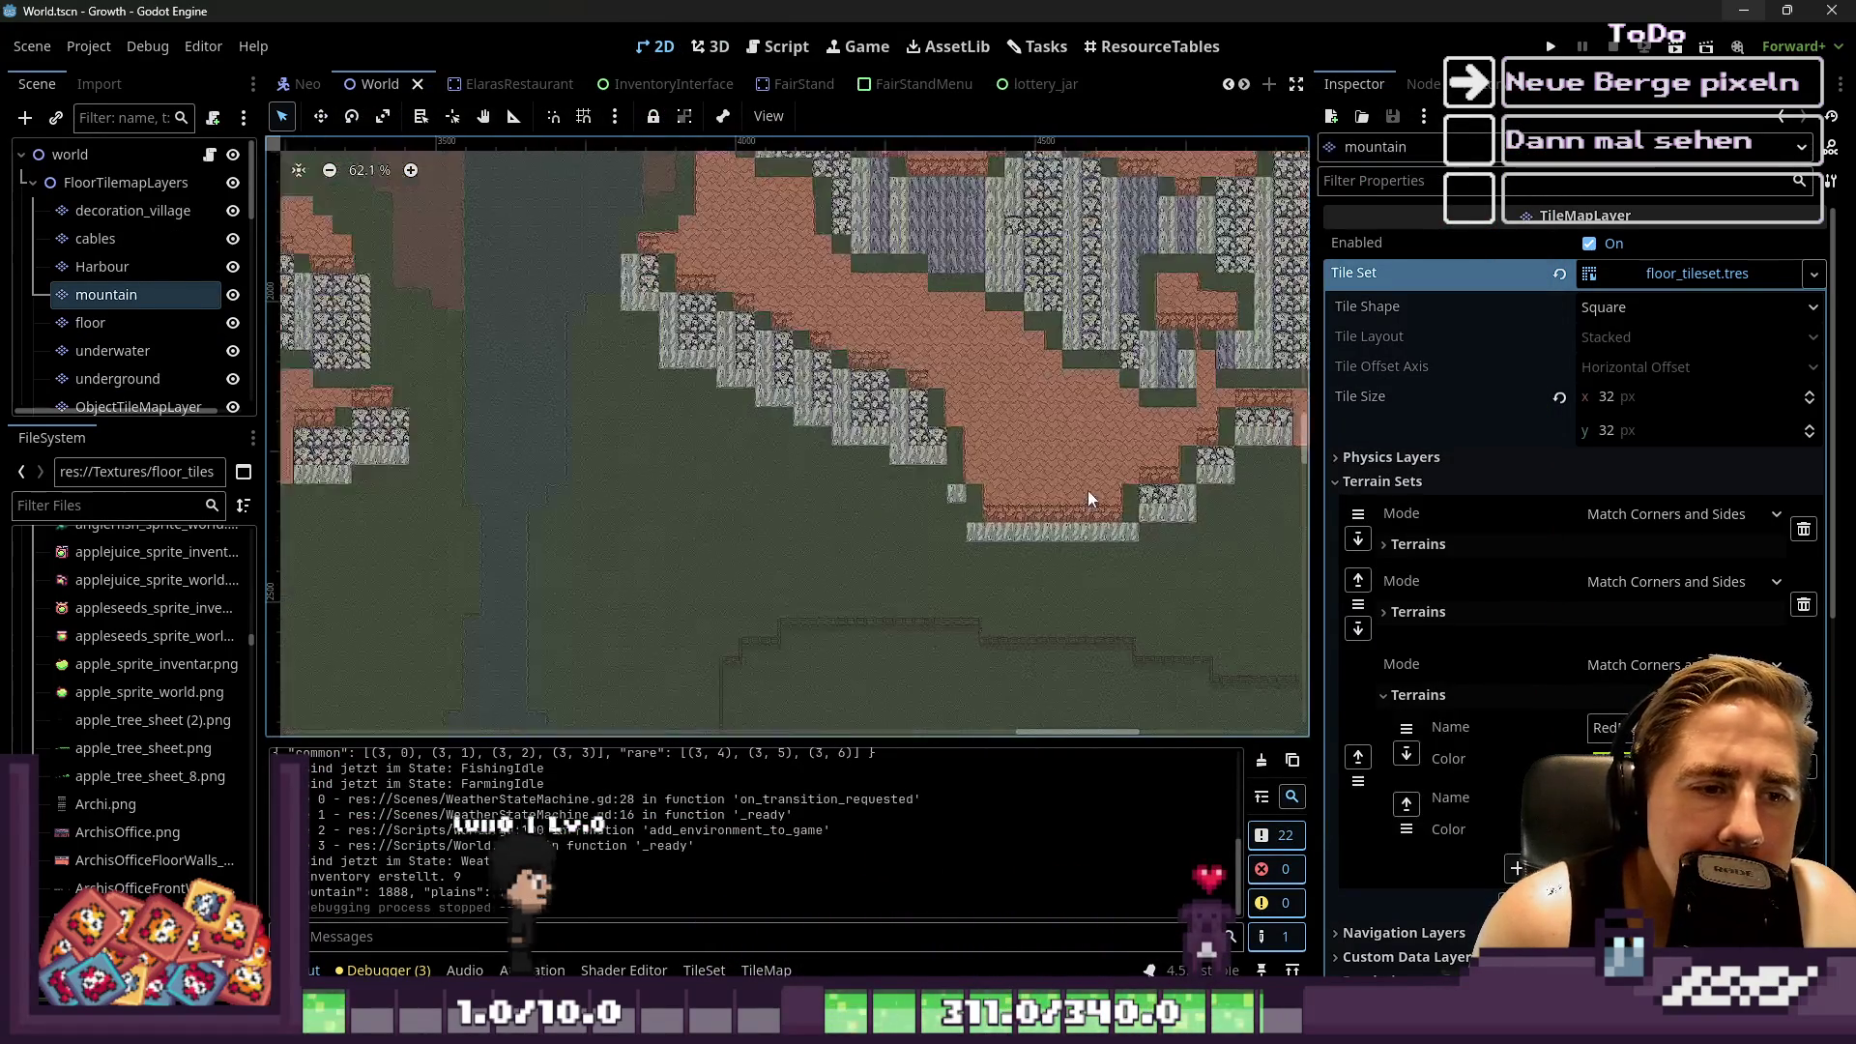
pyautogui.scroll(1, 1088, 490)
pyautogui.scroll(-5, 1576, 629)
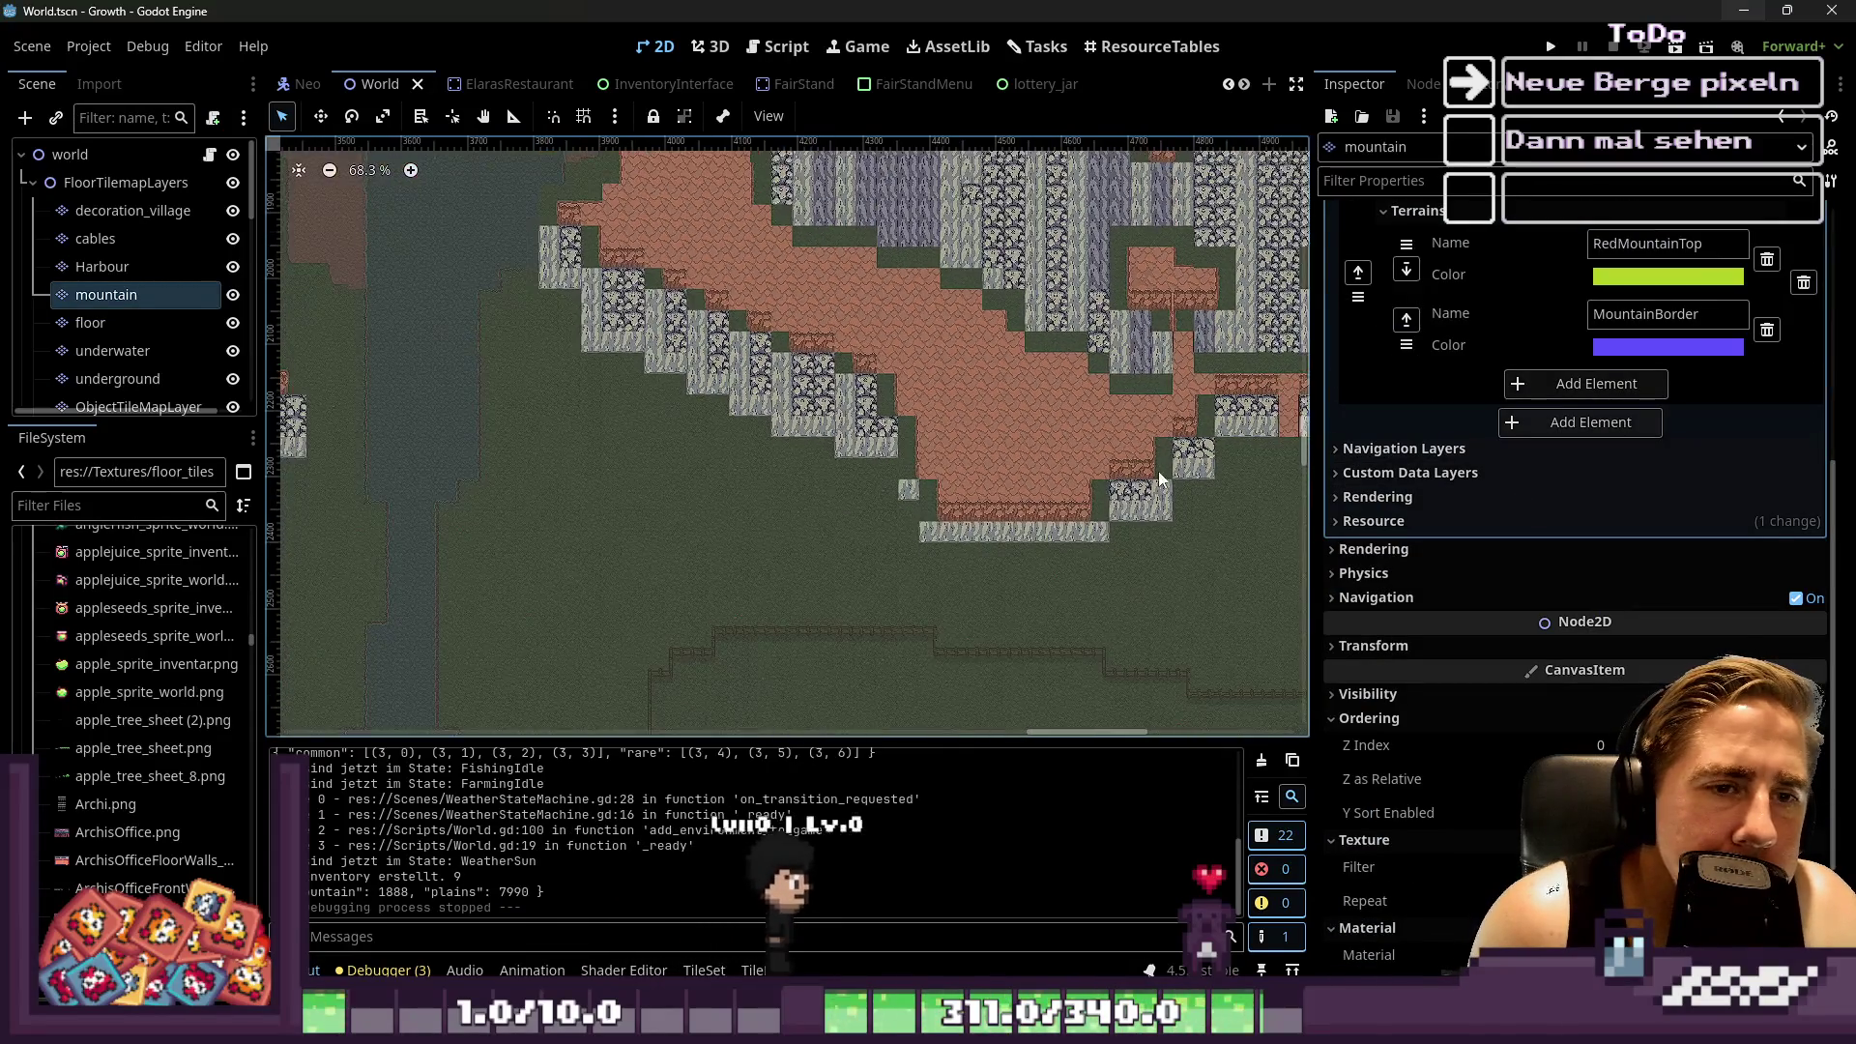
pyautogui.scroll(-4, 1129, 526)
pyautogui.scroll(7, 728, 546)
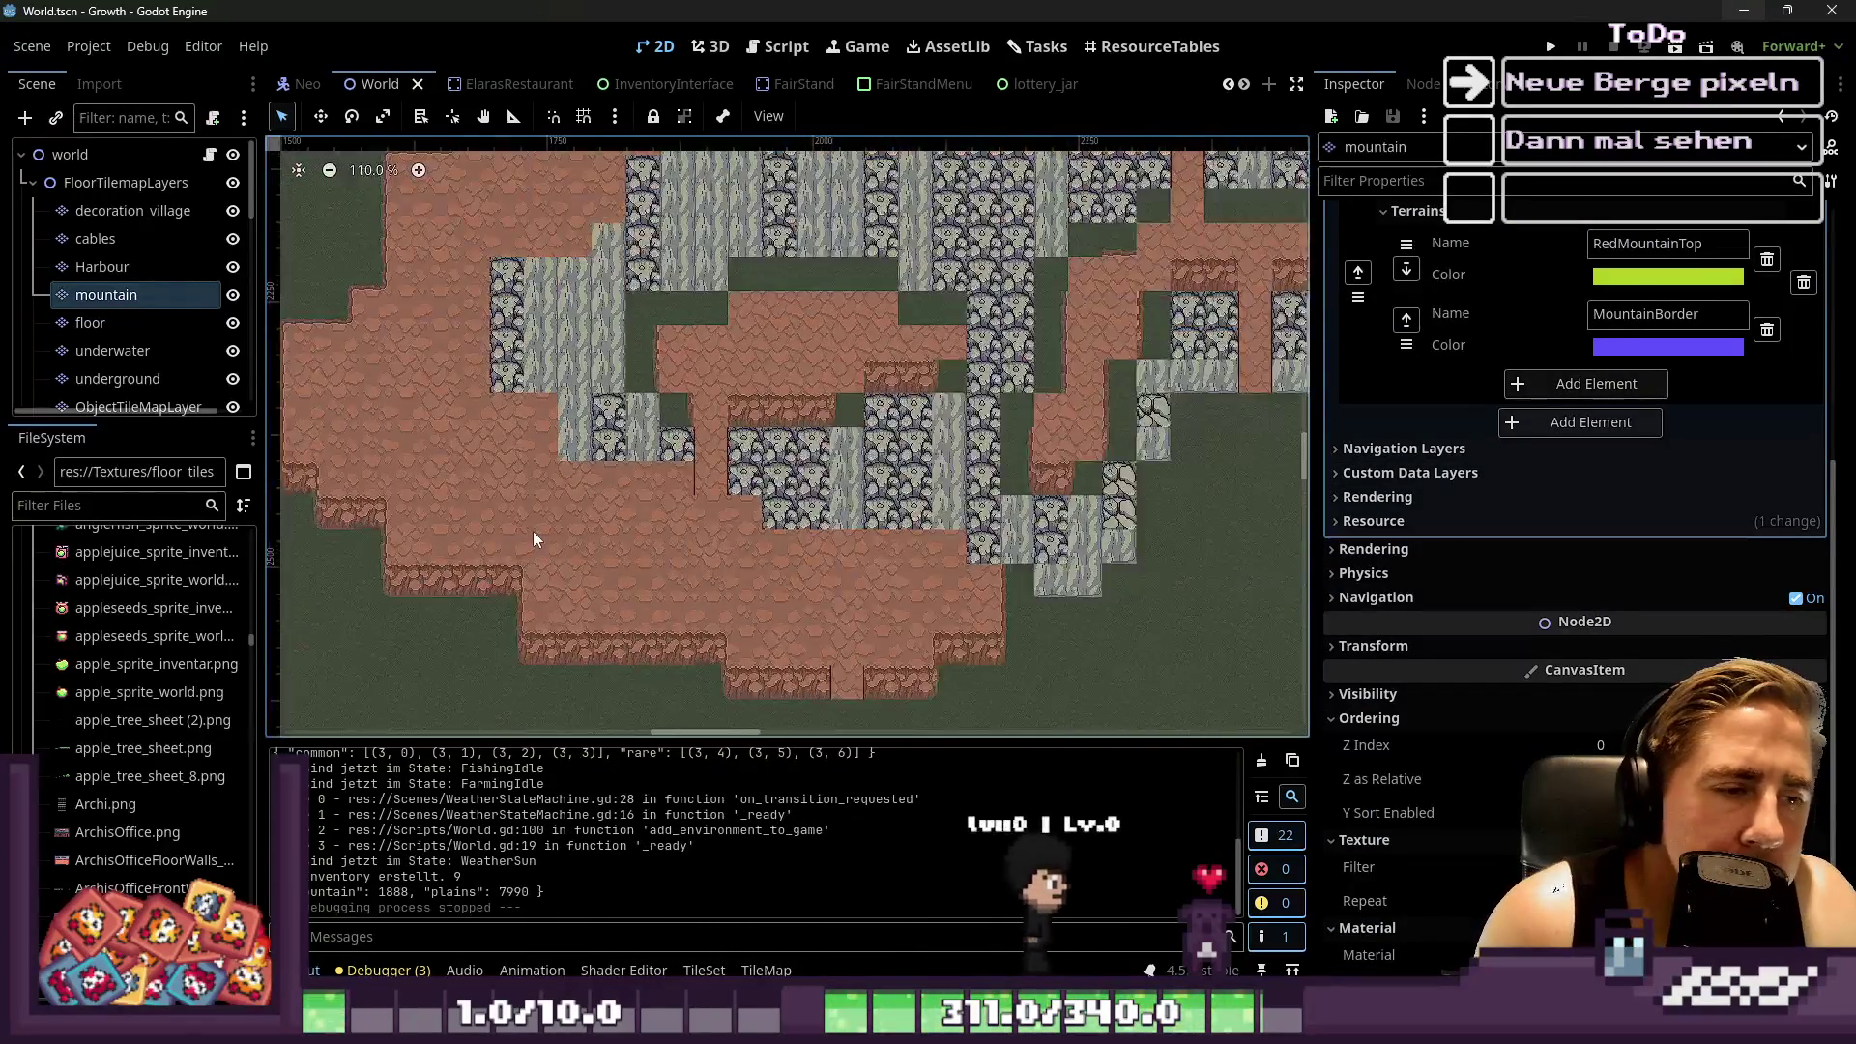
pyautogui.scroll(3, 532, 538)
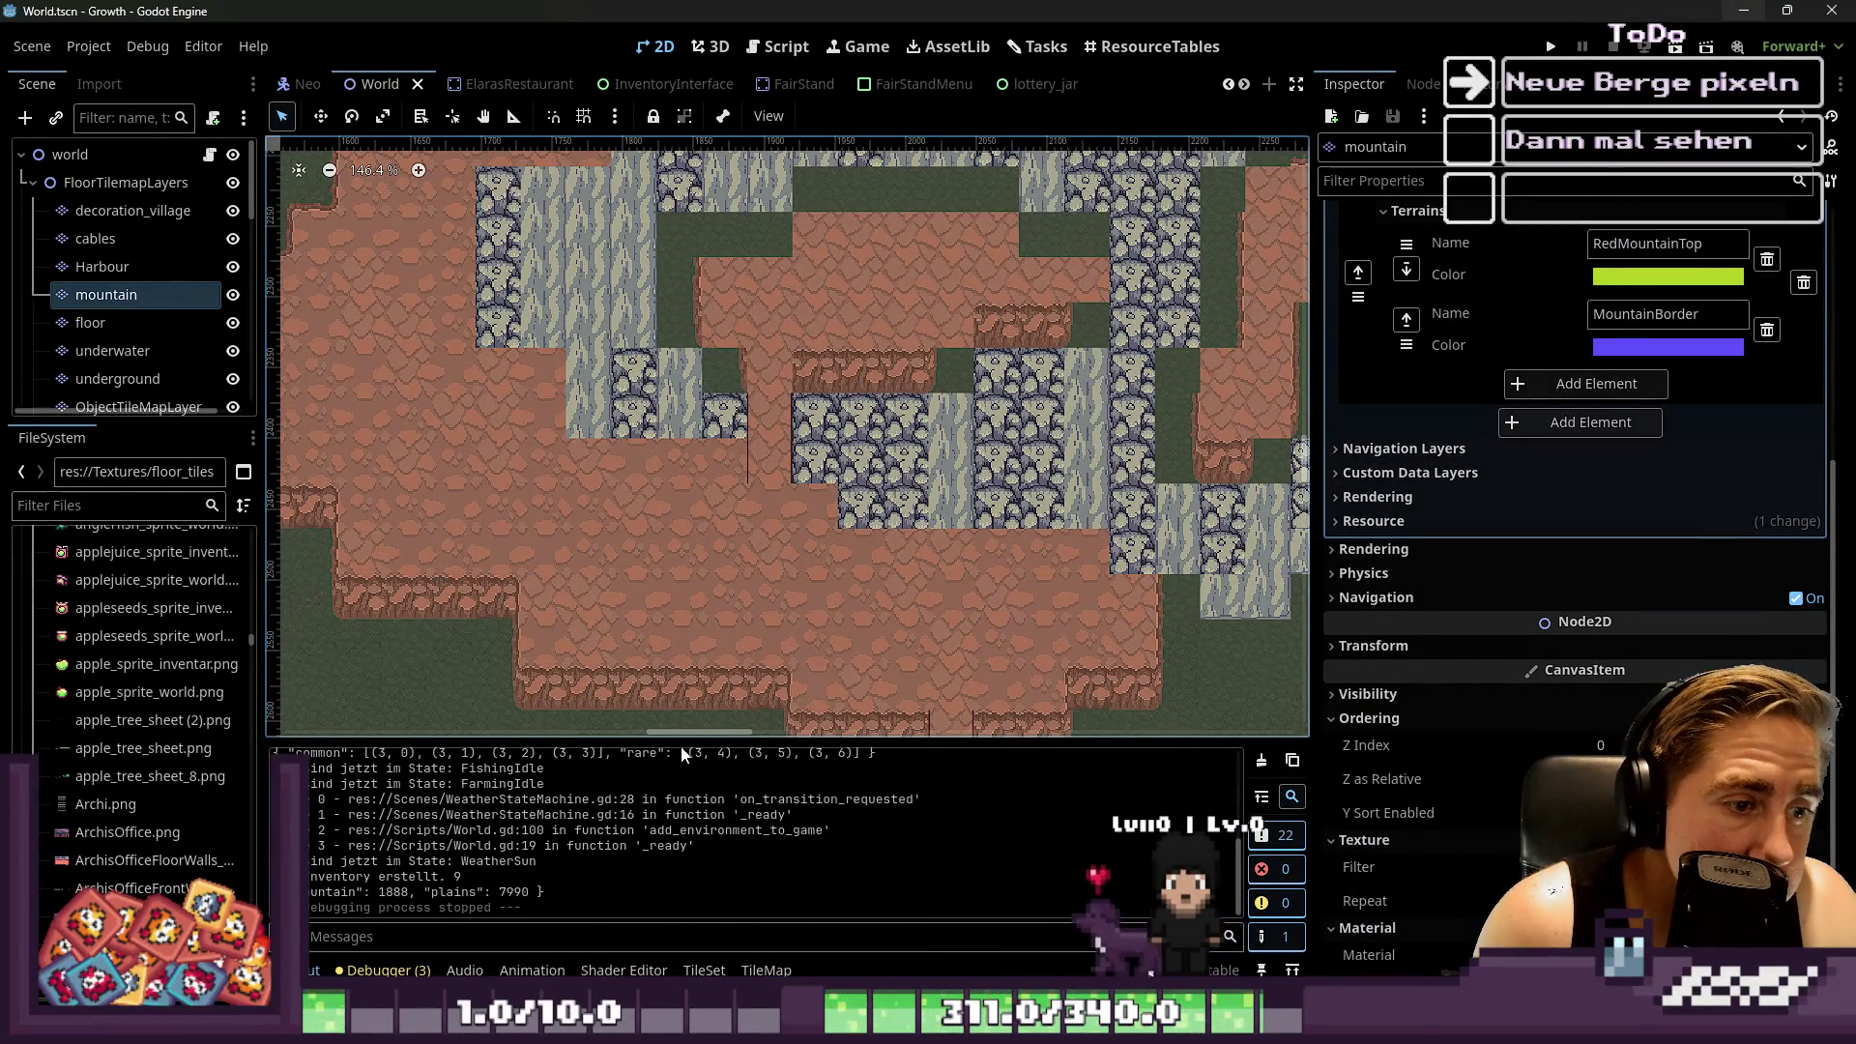
pyautogui.moveTo(682, 740)
pyautogui.mouseDown()
pyautogui.moveTo(741, 465)
pyautogui.moveTo(677, 740)
pyautogui.mouseUp()
# Reselect the mountain layer and drag the terrain panel up to enlarge it
pyautogui.scroll(-4, 712, 520)
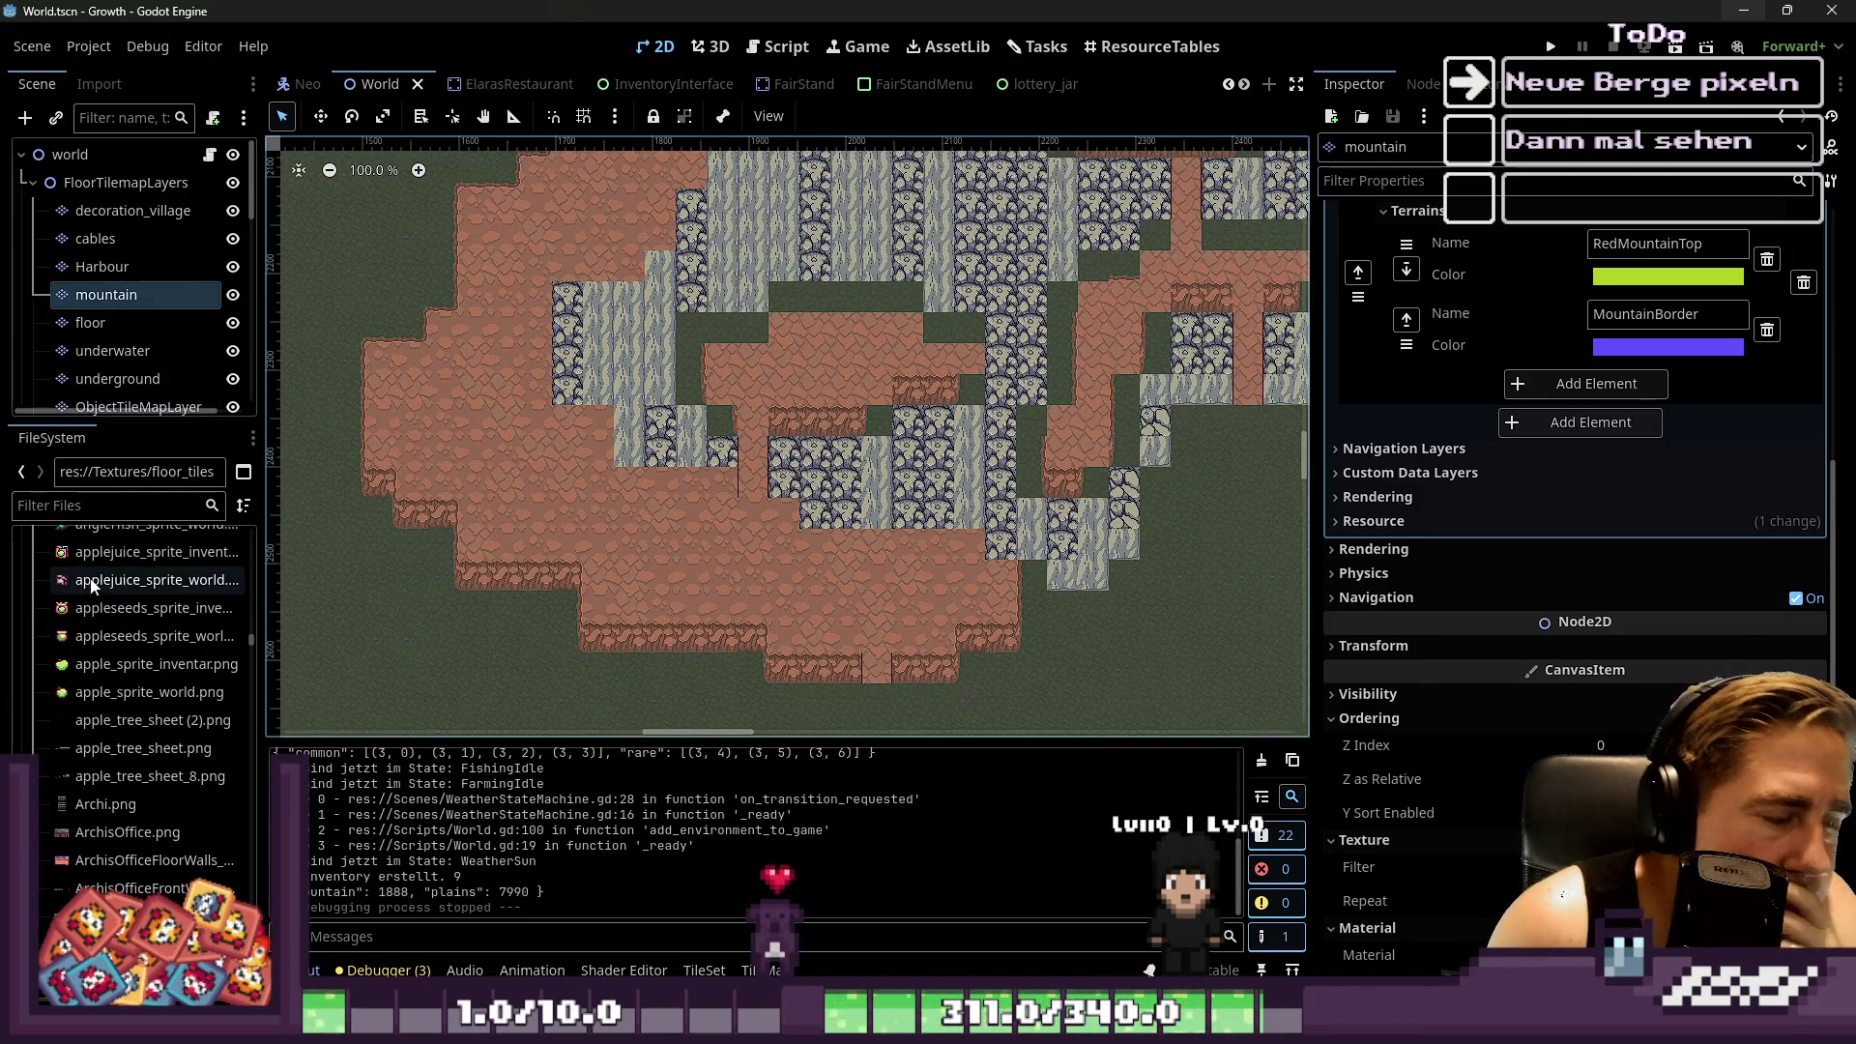
pyautogui.click(130, 269)
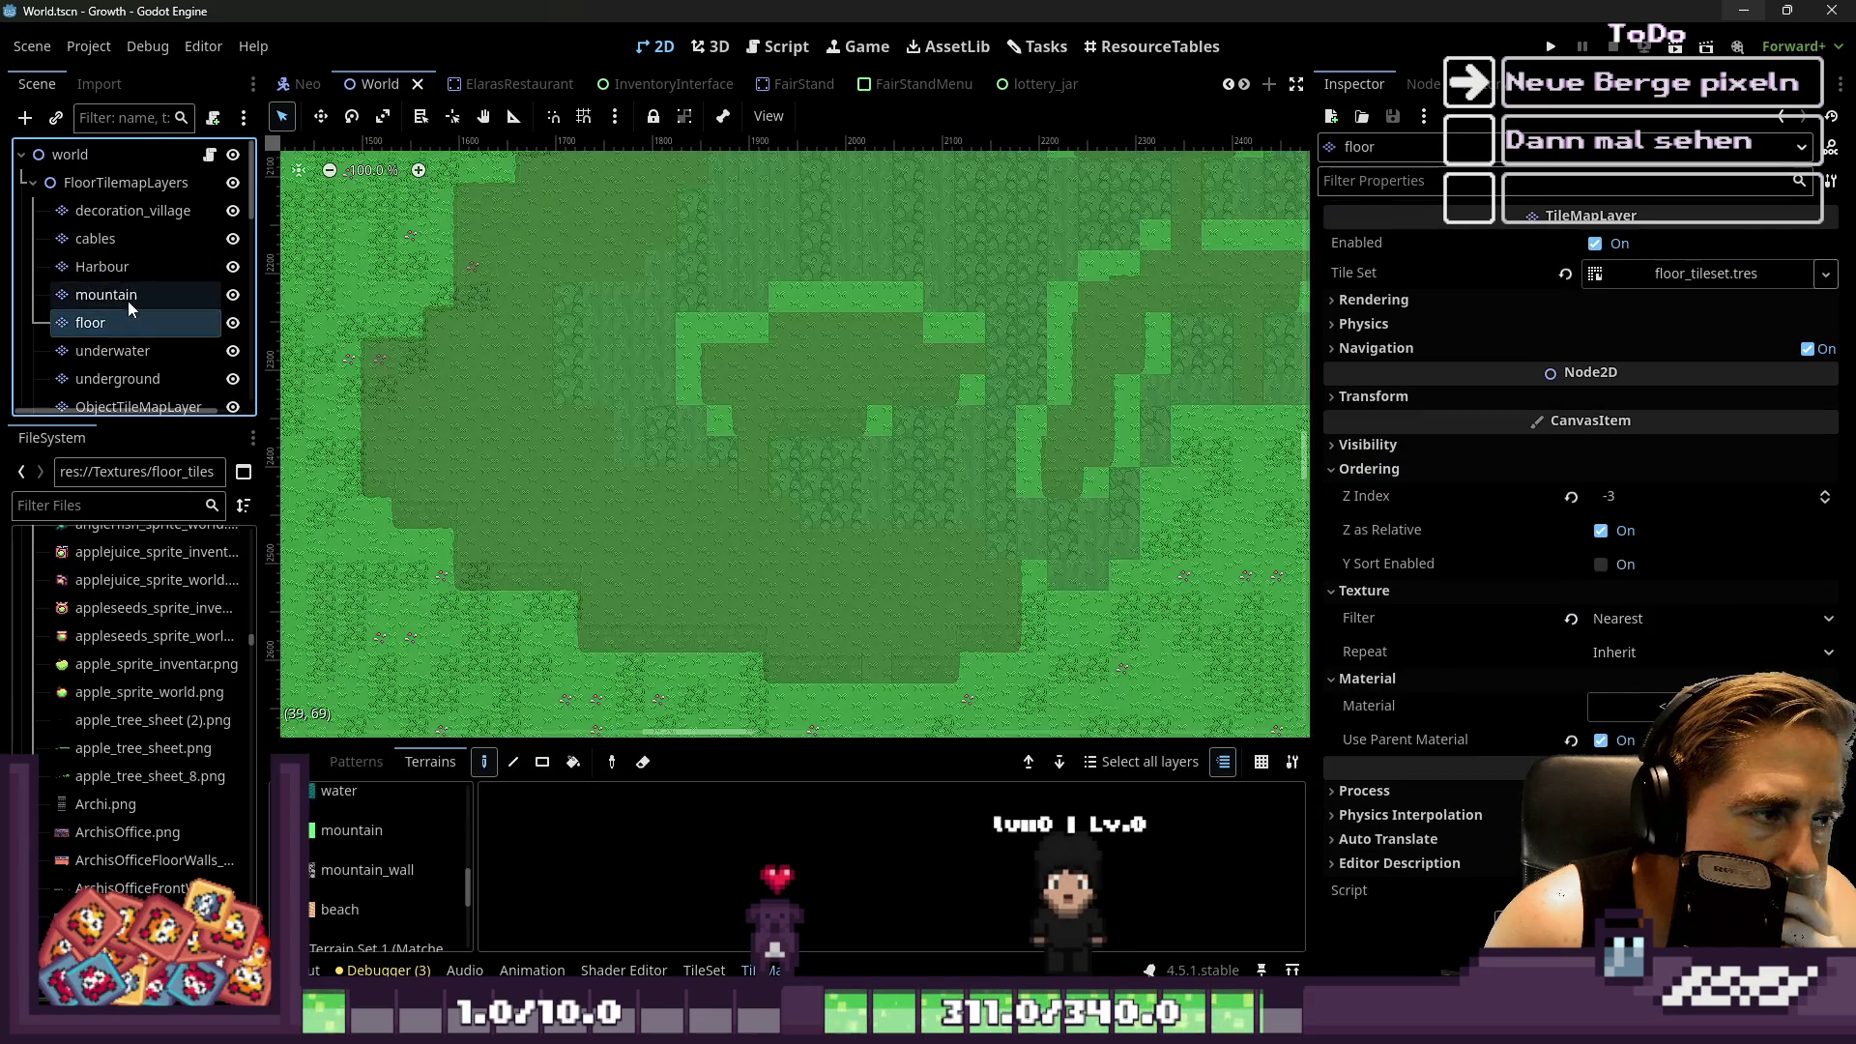
pyautogui.click(127, 296)
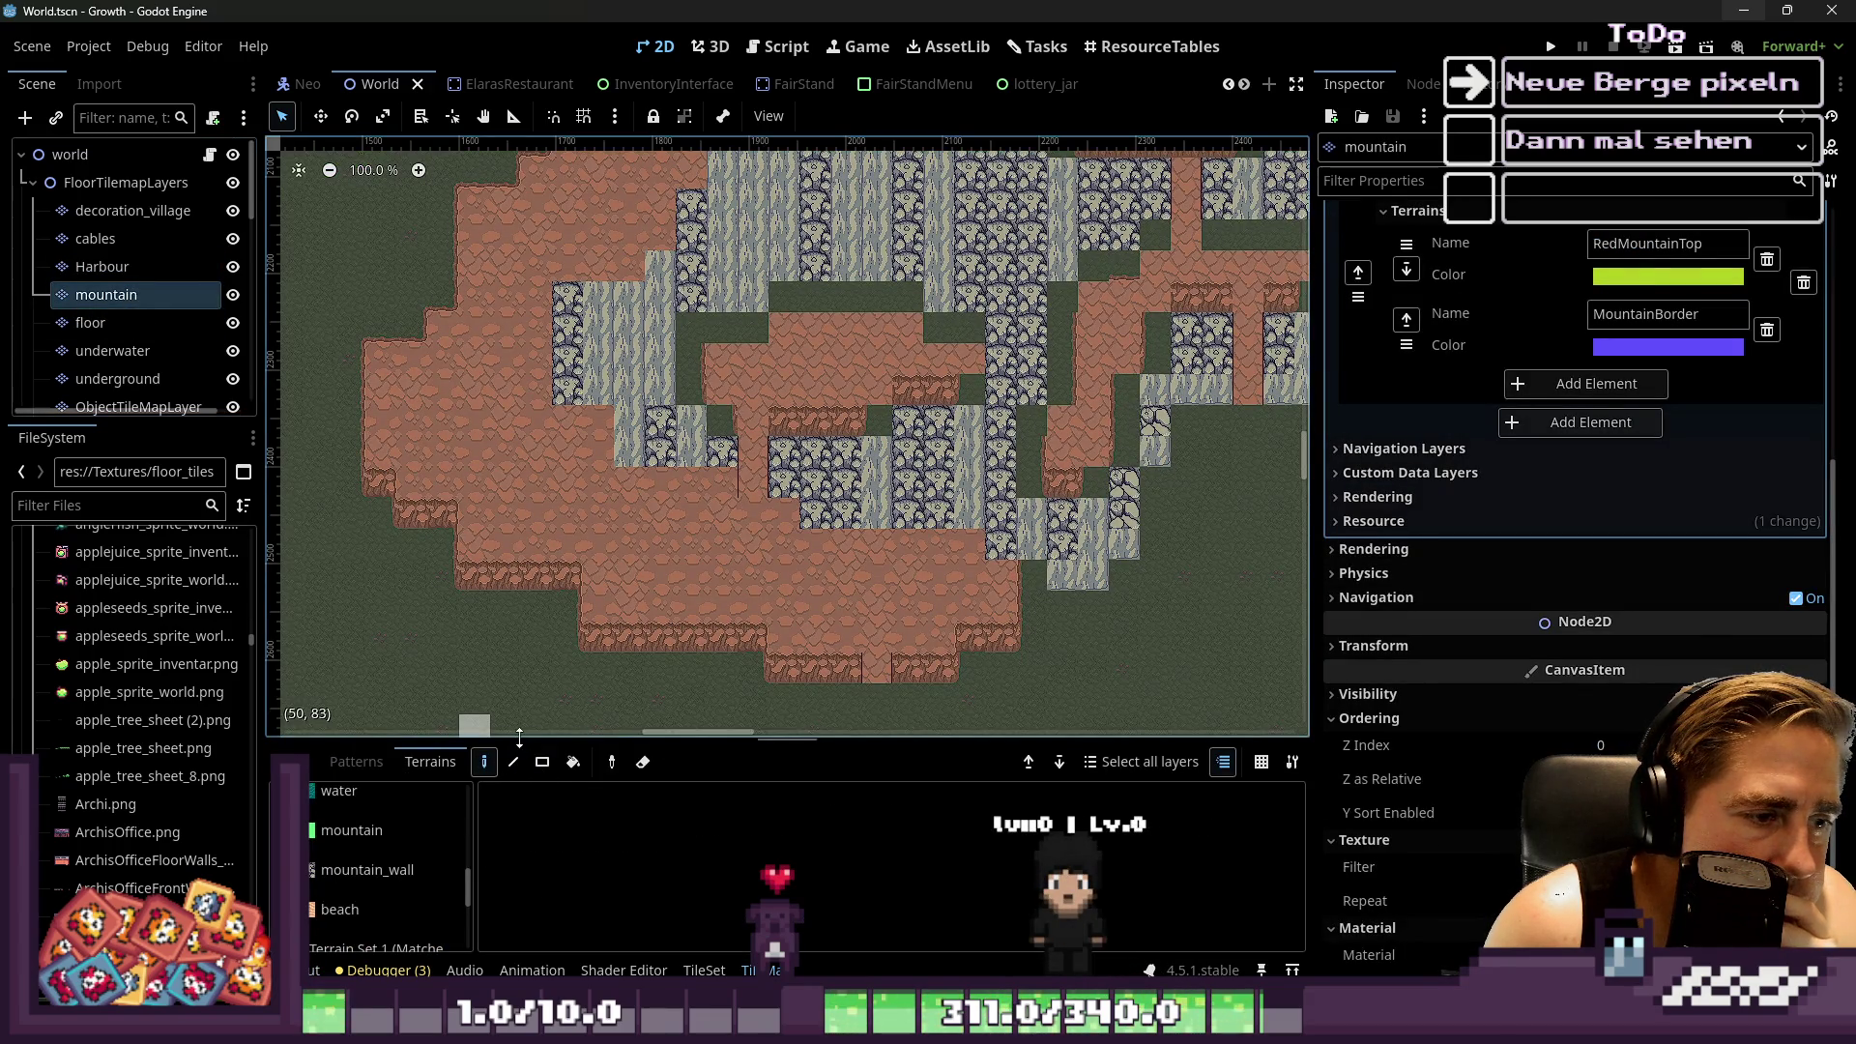
pyautogui.moveTo(519, 738); pyautogui.dragTo(697, 6)
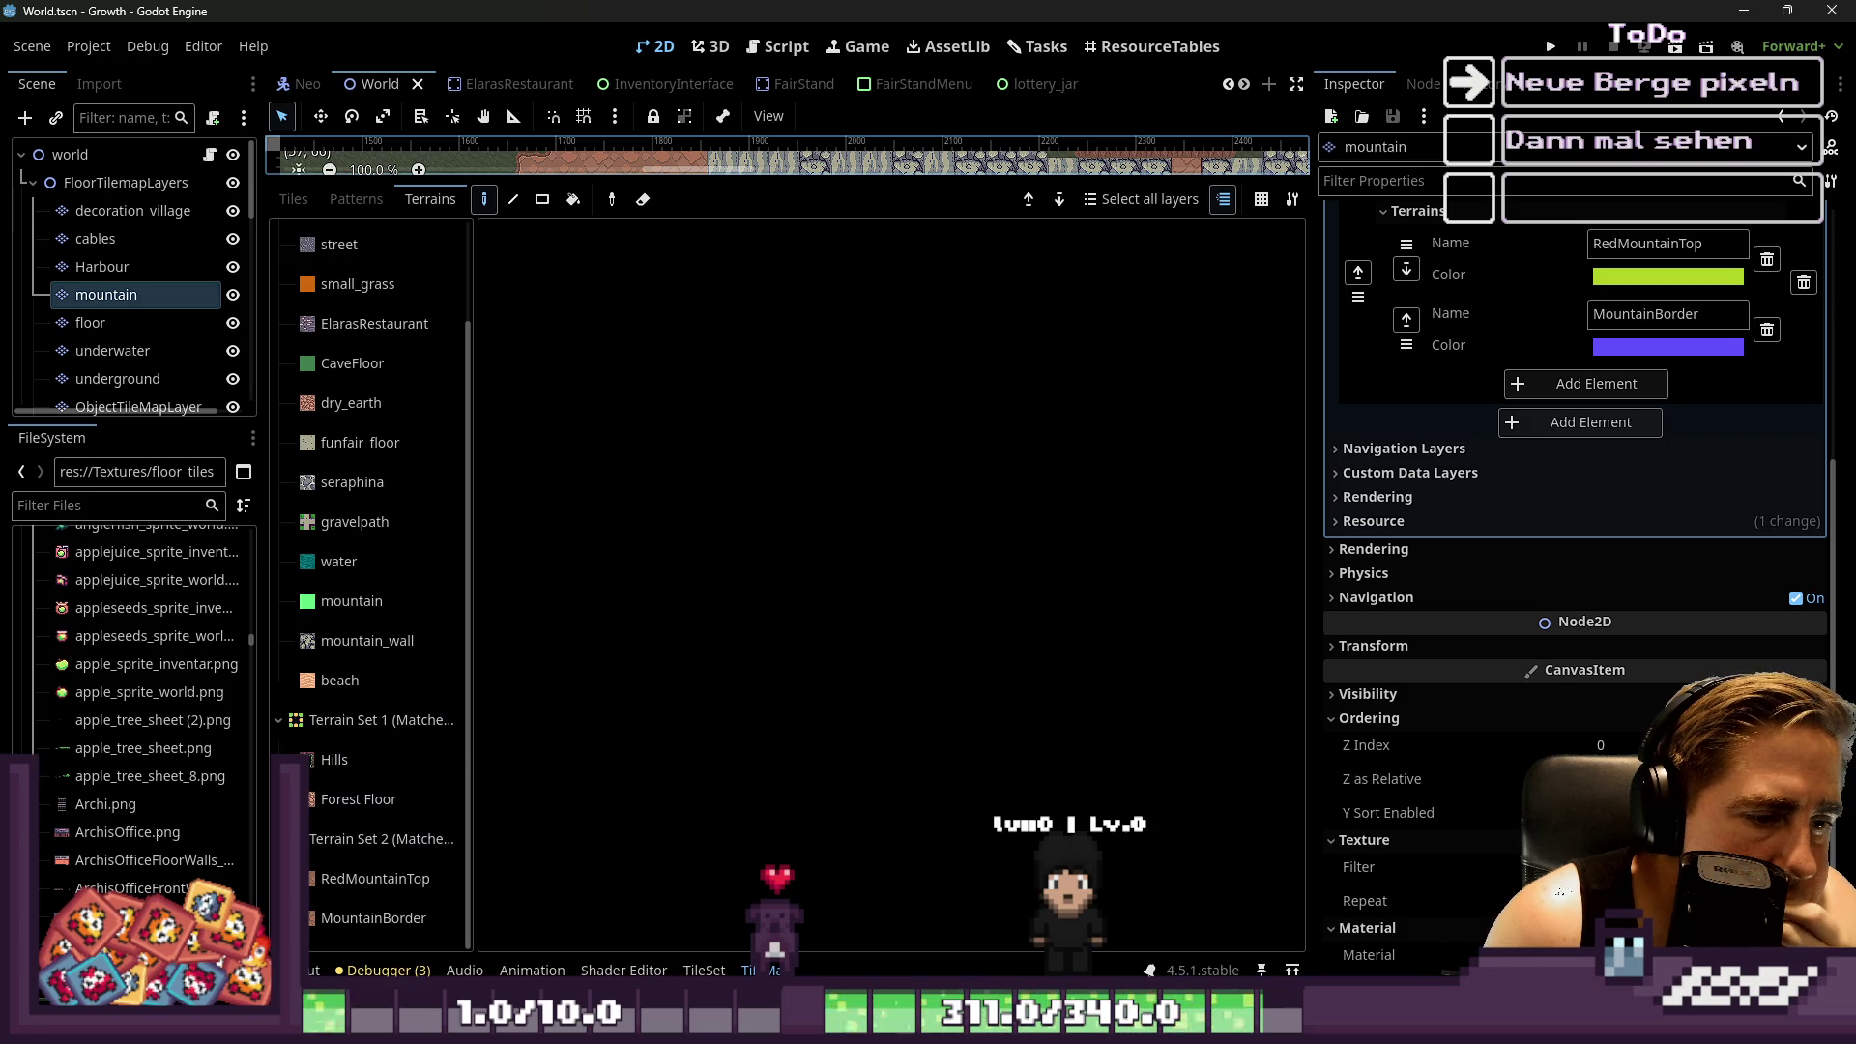
# Open the TileSet editor and look through the terrain set list
pyautogui.click(704, 969)
pyautogui.scroll(5, 883, 619)
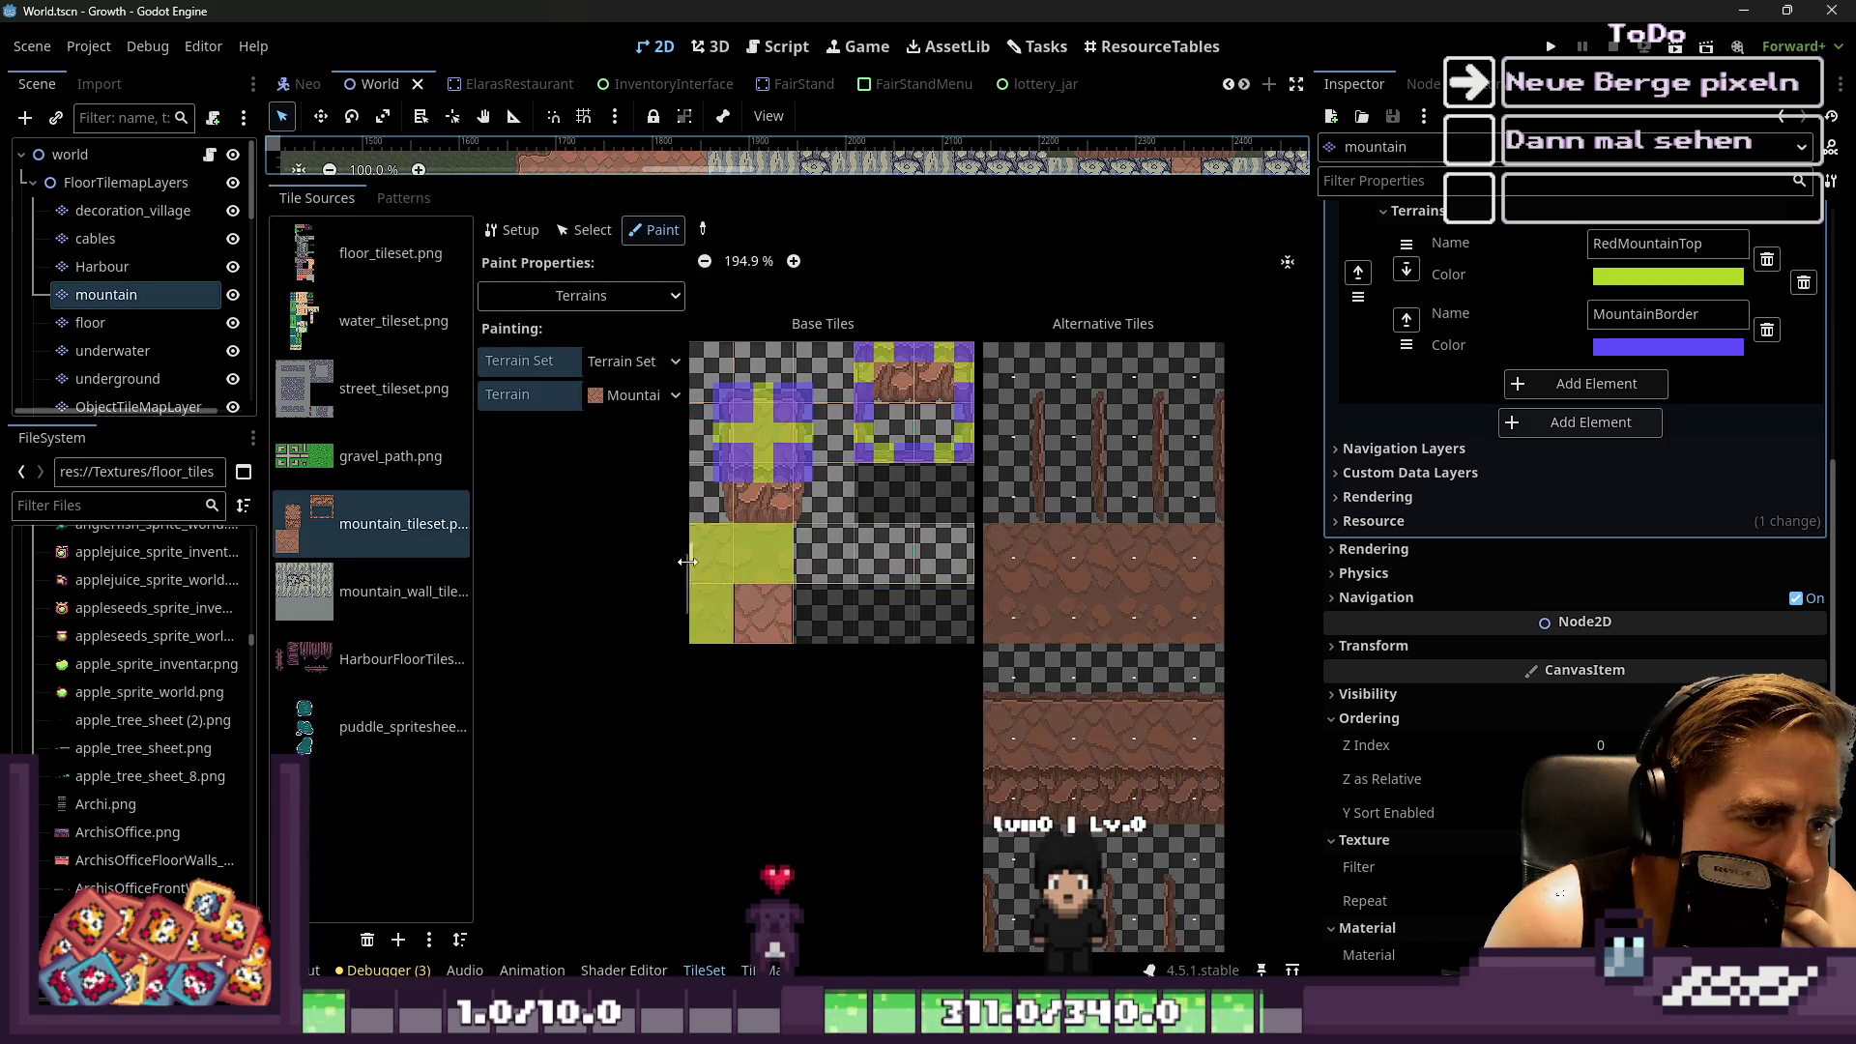
pyautogui.scroll(-1, 799, 537)
pyautogui.click(633, 362)
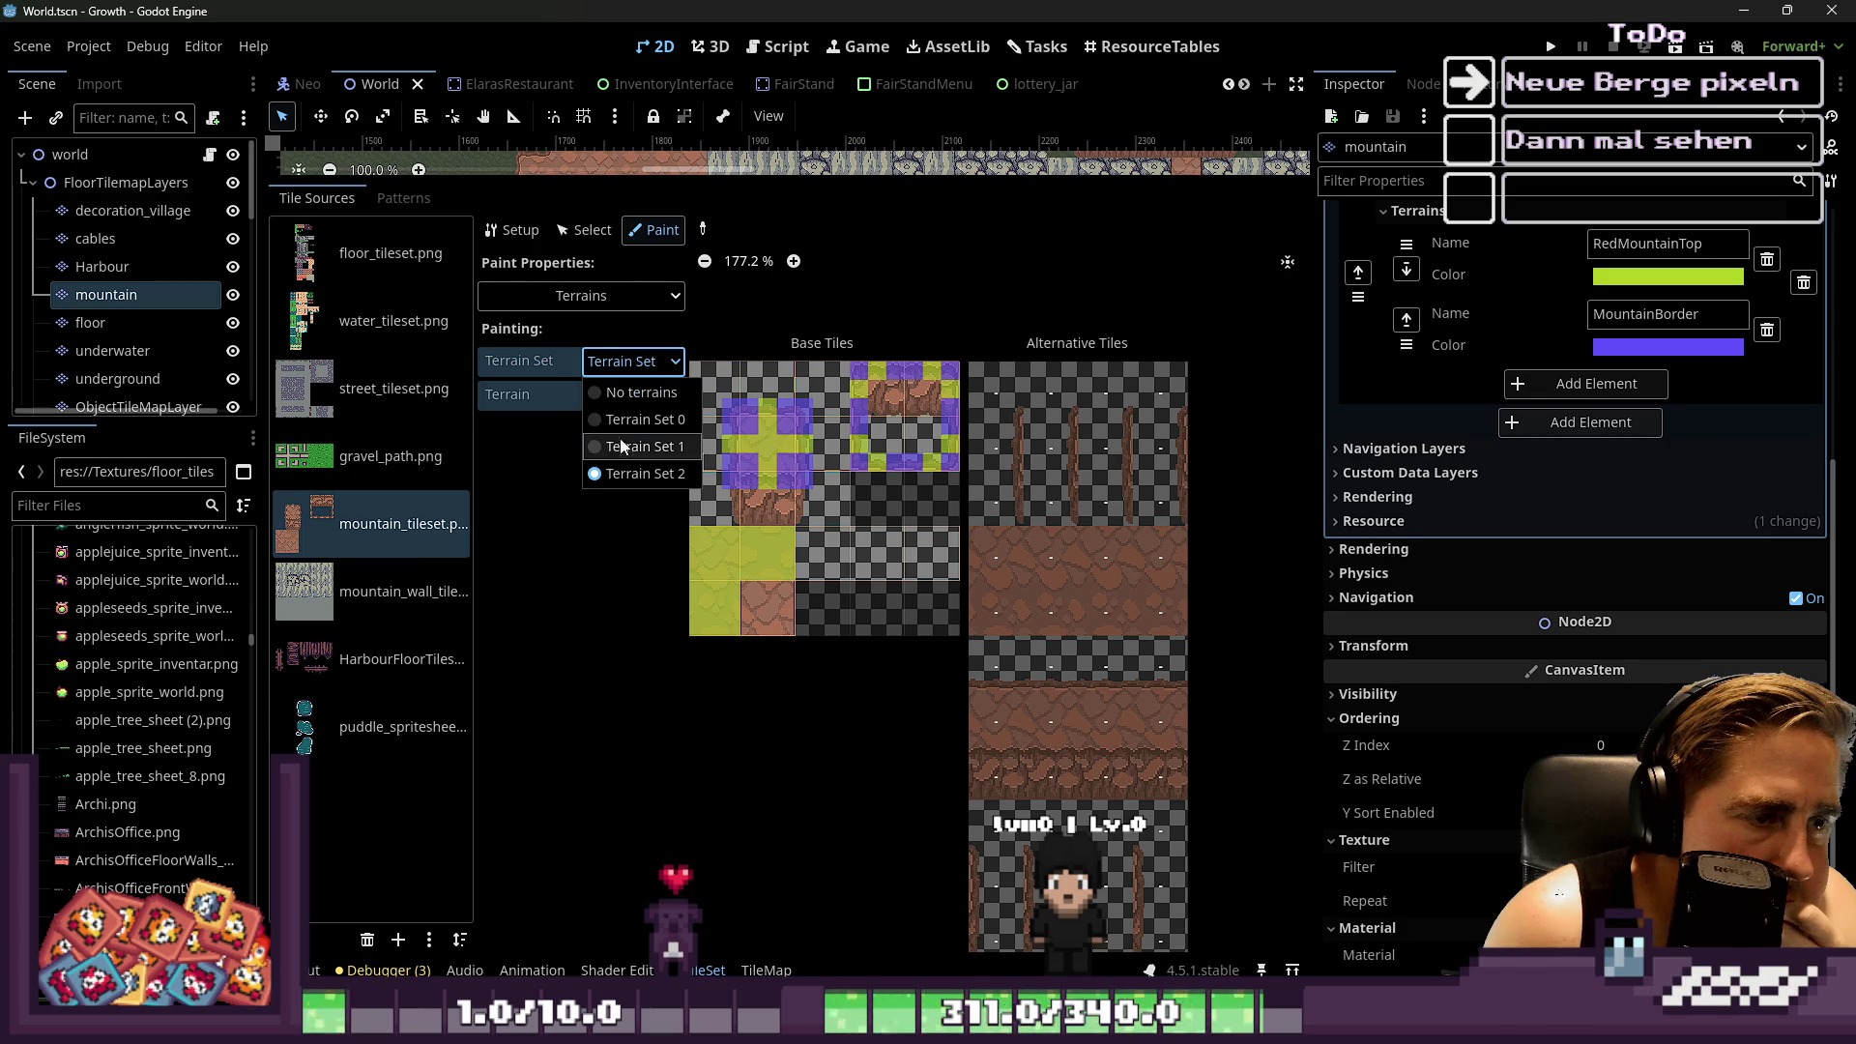
pyautogui.click(611, 473)
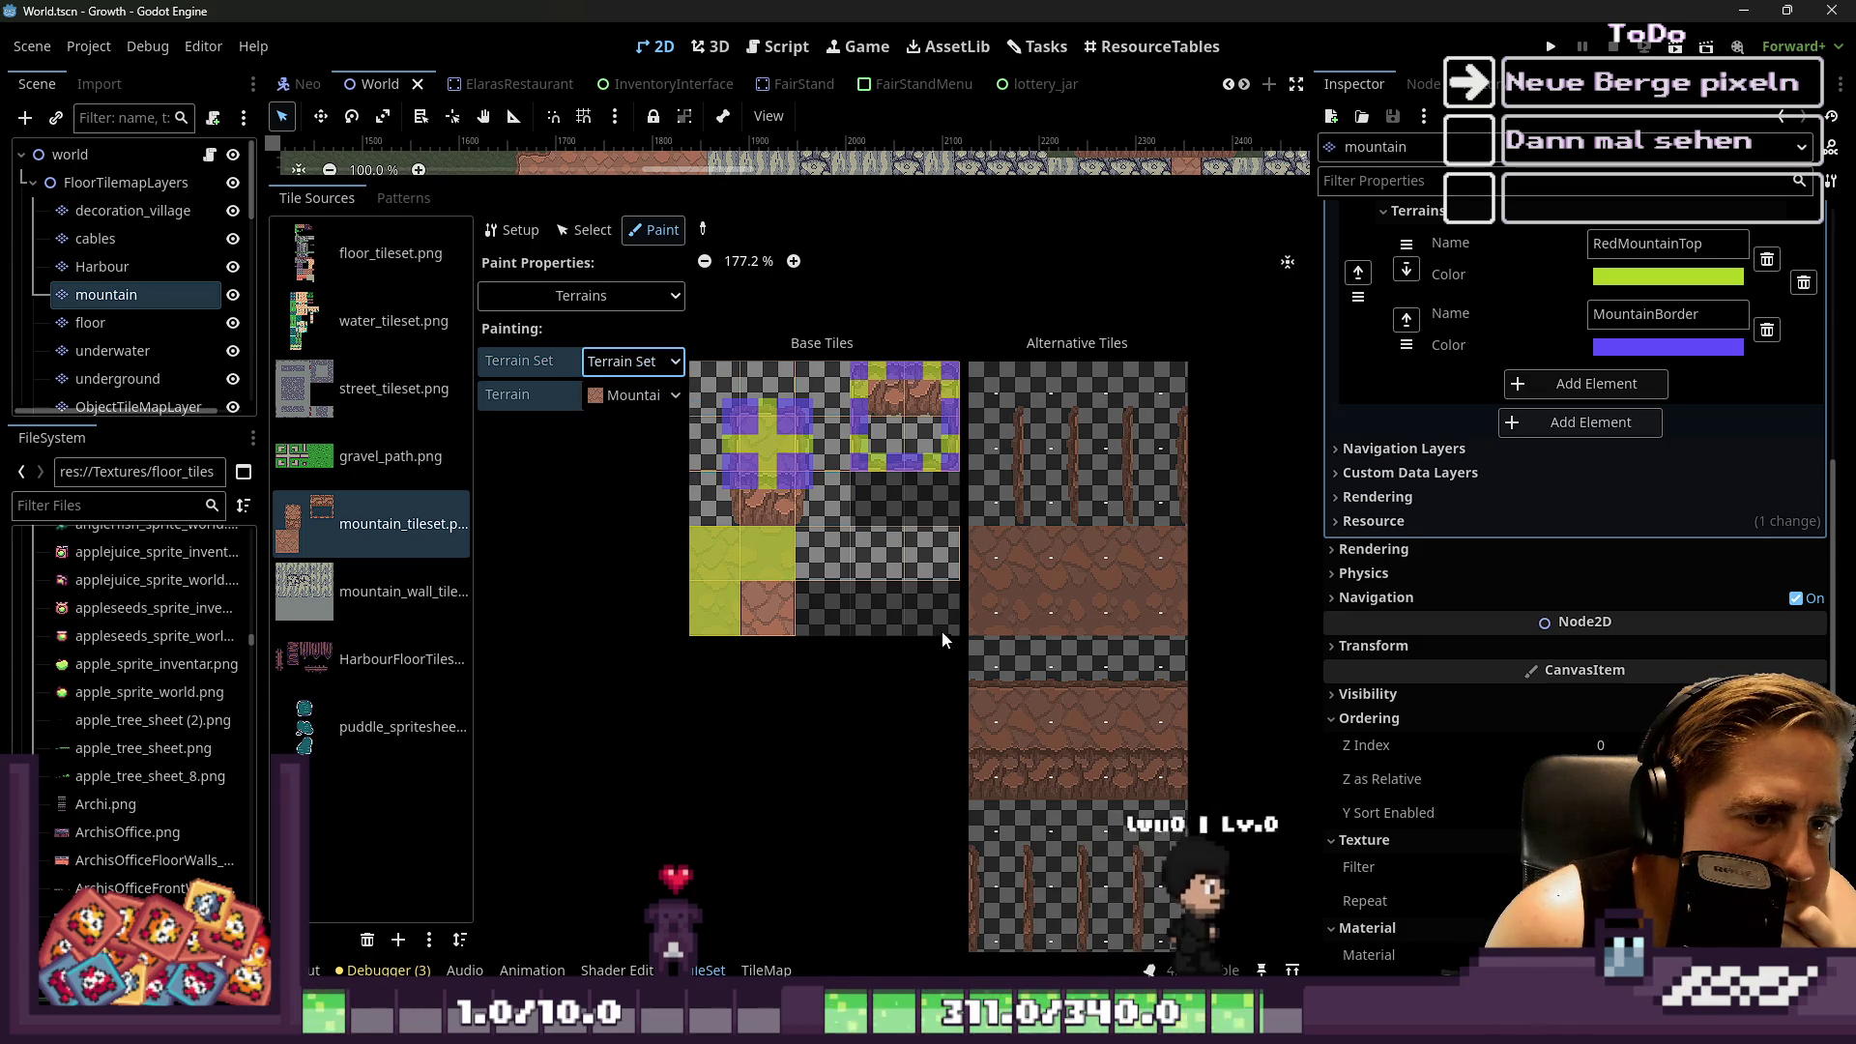
pyautogui.scroll(1, 953, 618)
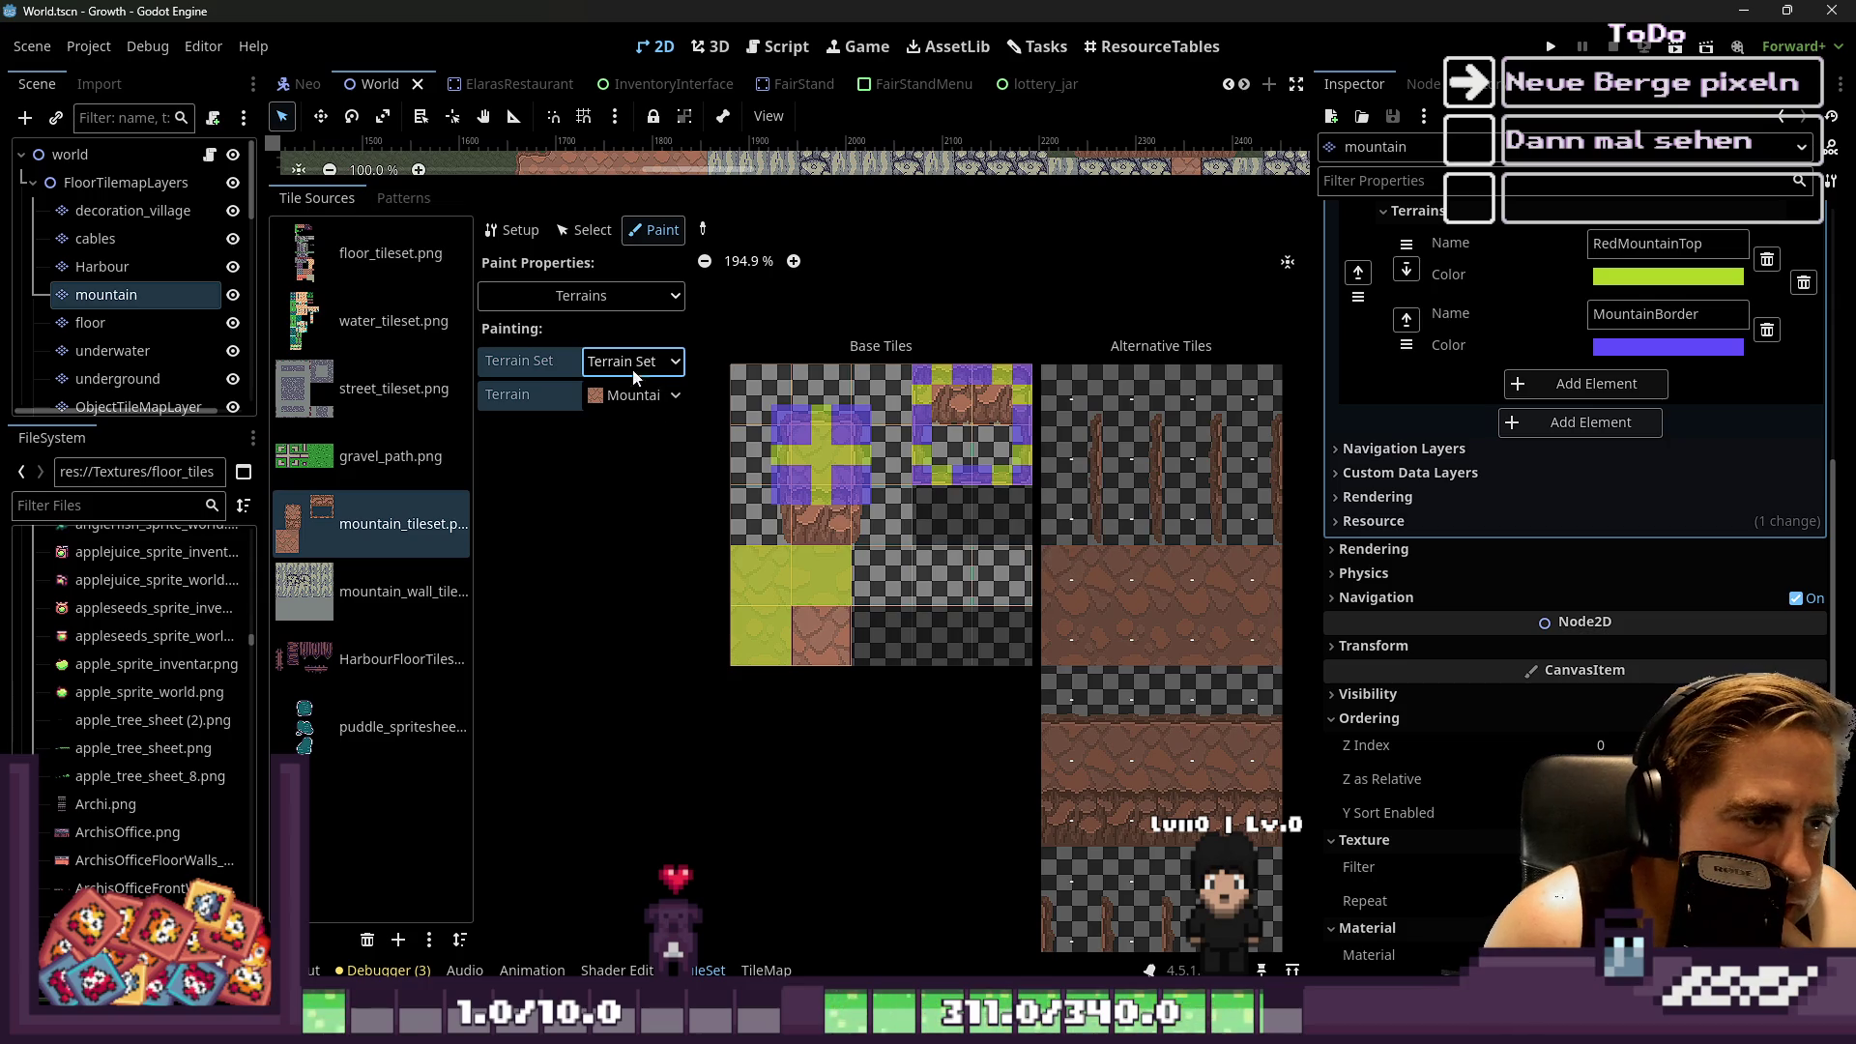
# Paint the Modulate property in pure red ff0000 onto six mountain tiles
pyautogui.click(614, 300)
pyautogui.click(590, 367)
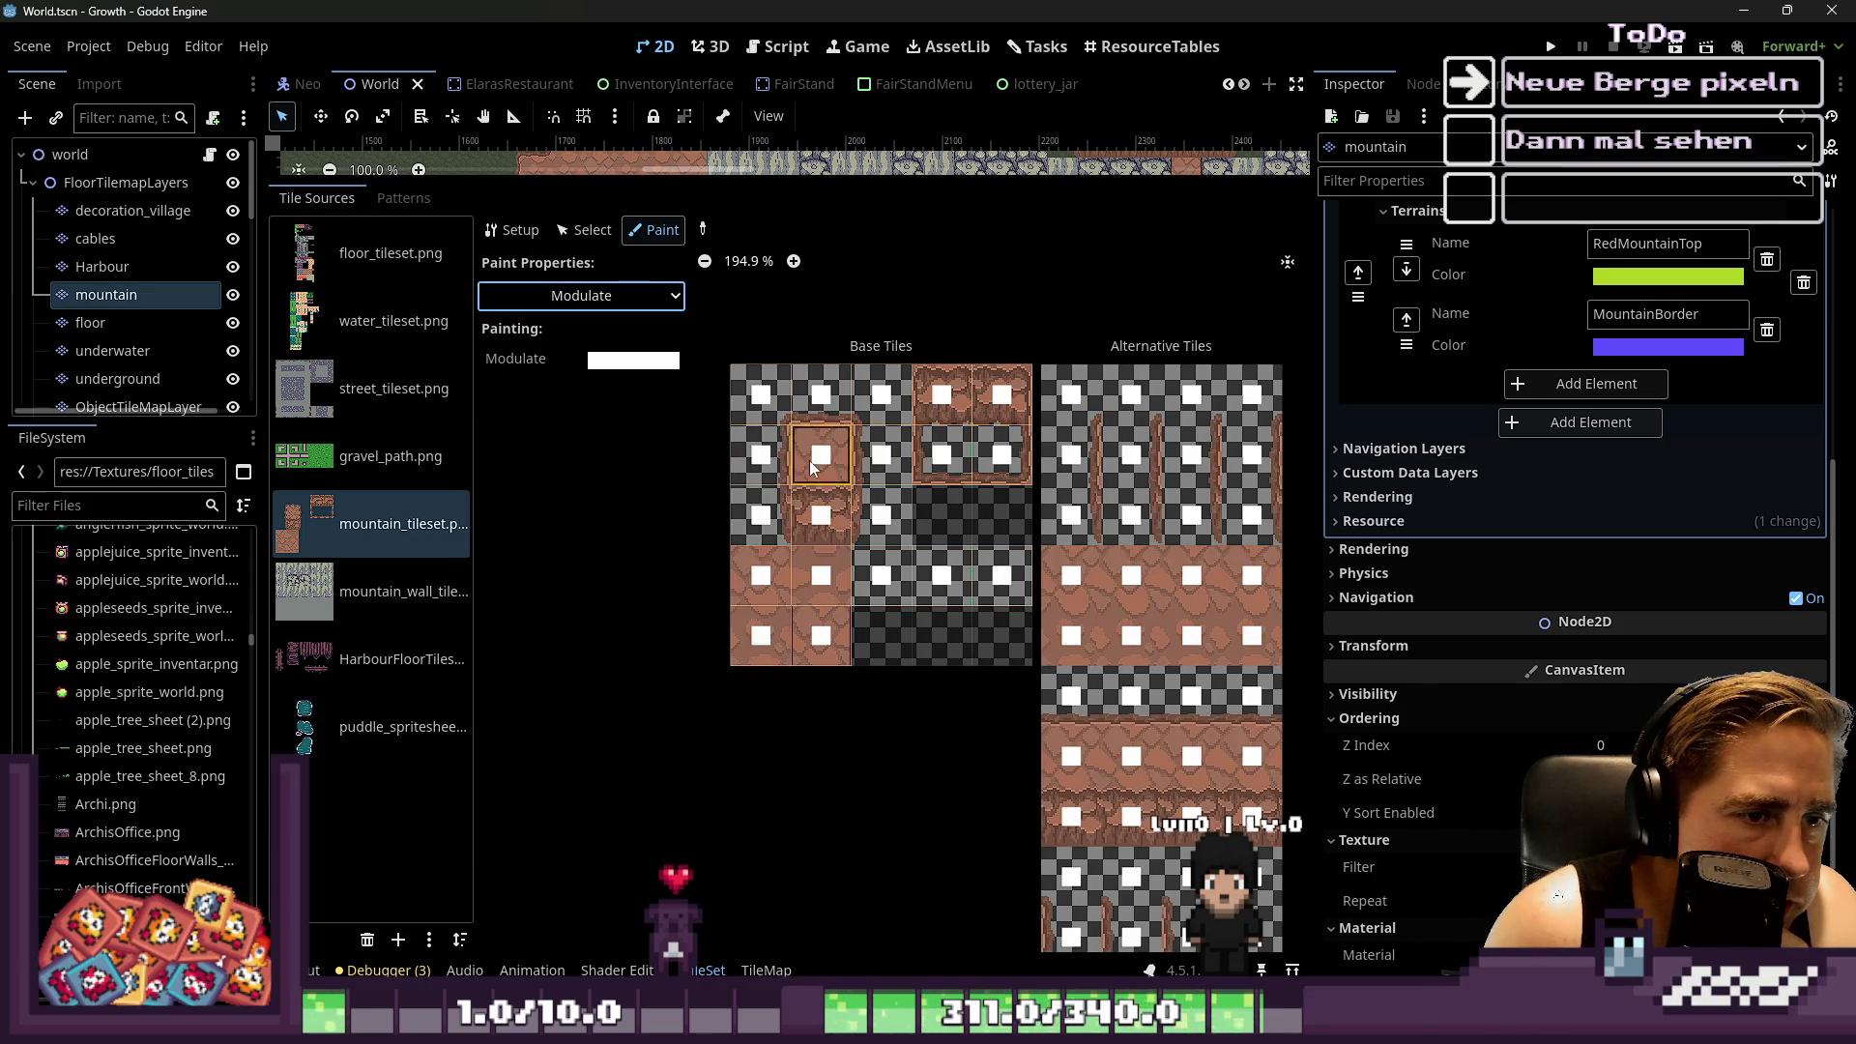
pyautogui.scroll(2, 812, 469)
pyautogui.click(656, 362)
pyautogui.moveTo(620, 754)
pyautogui.mouseDown()
pyautogui.moveTo(564, 744)
pyautogui.moveTo(515, 779)
pyautogui.moveTo(498, 747)
pyautogui.mouseUp()
pyautogui.click(832, 454)
pyautogui.scroll(1, 833, 455)
pyautogui.moveTo(832, 455)
pyautogui.mouseDown()
pyautogui.moveTo(768, 704)
pyautogui.moveTo(750, 619)
pyautogui.mouseUp()
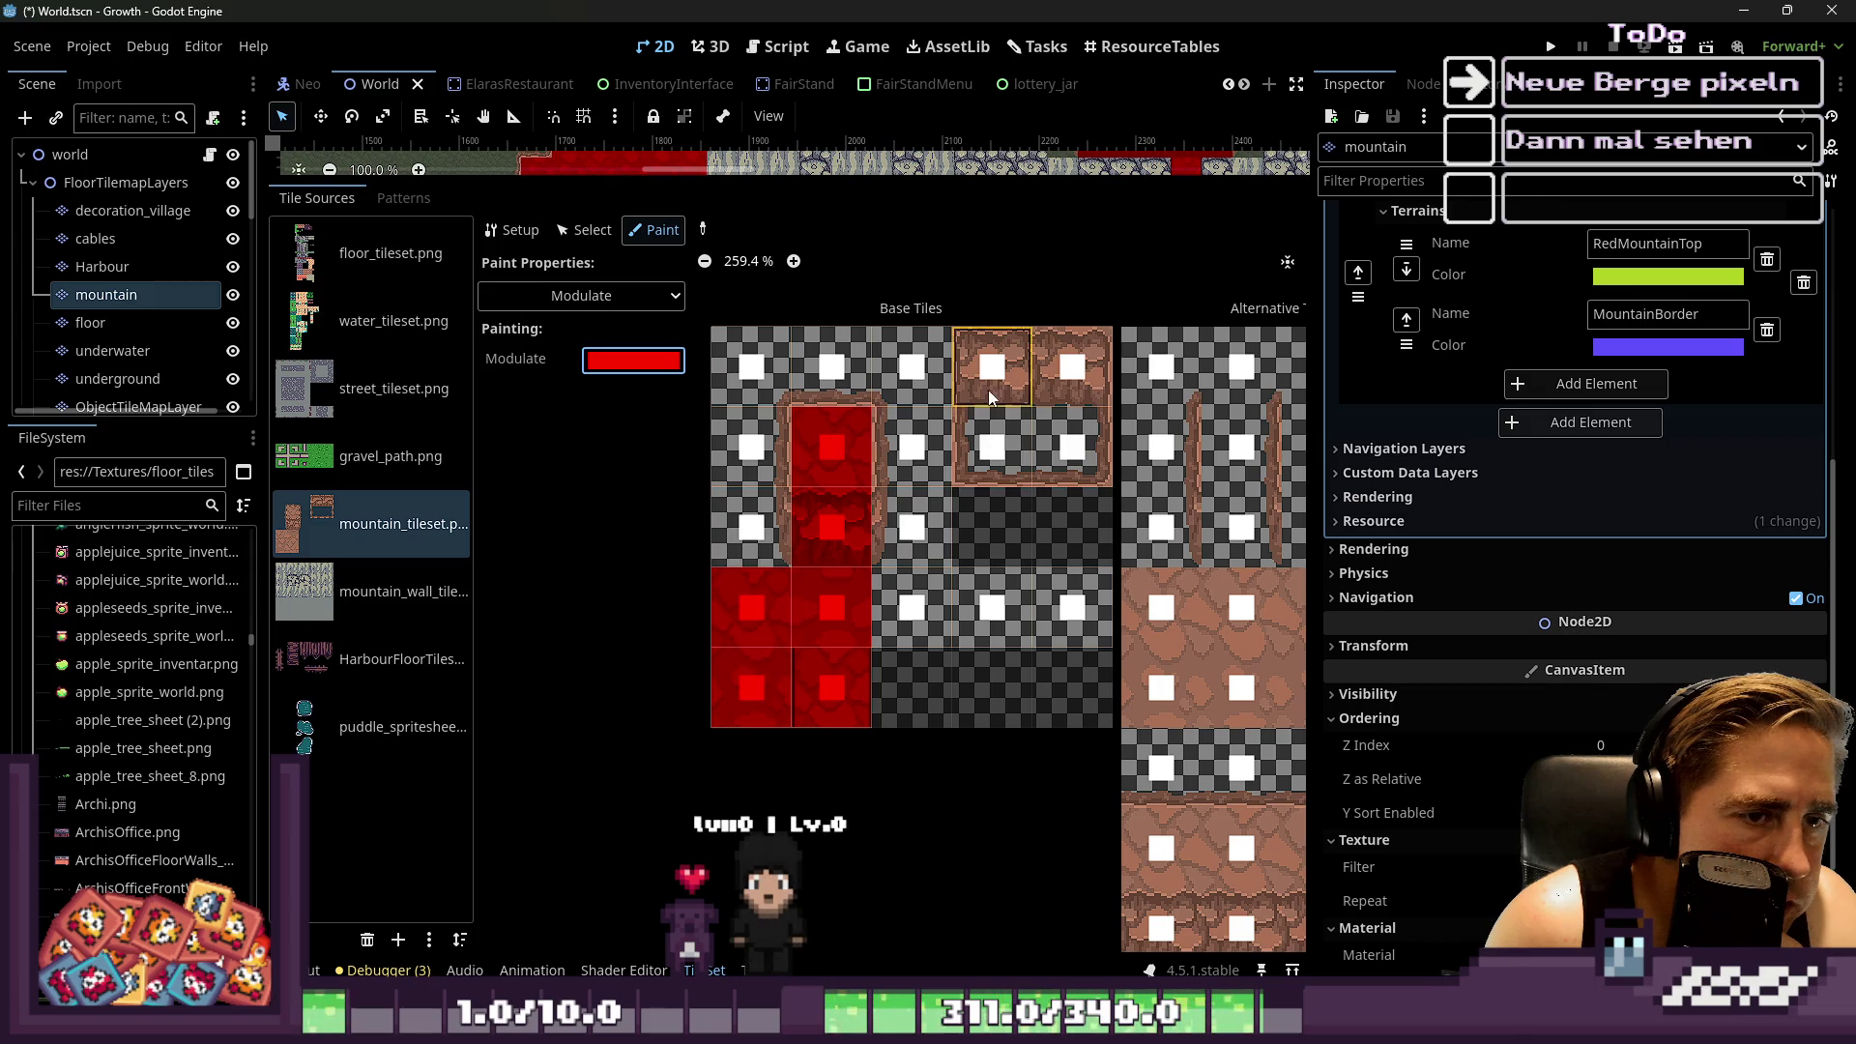
pyautogui.moveTo(821, 179)
pyautogui.mouseDown()
pyautogui.moveTo(754, 713)
pyautogui.moveTo(765, 615)
pyautogui.mouseUp()
pyautogui.scroll(-3, 867, 720)
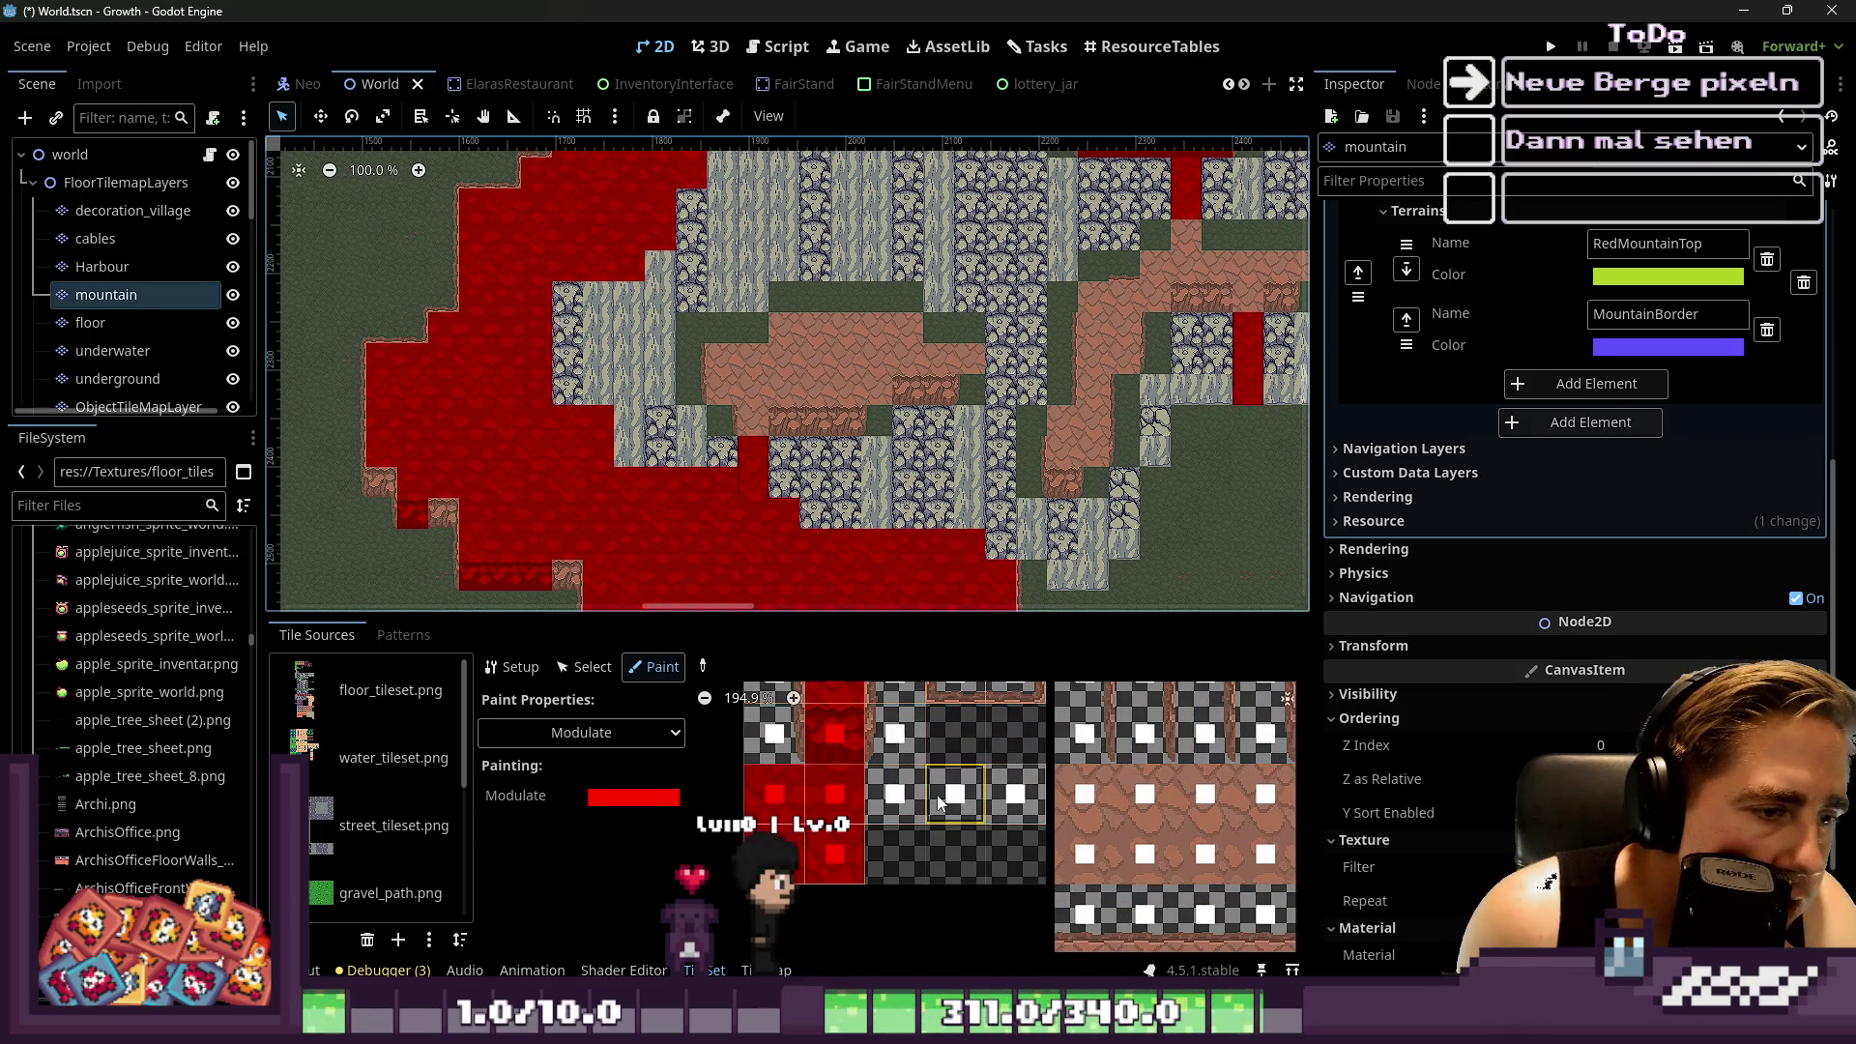
# Inspect a mountain tile's properties in select mode, then return to painting Modulate
pyautogui.click(651, 737)
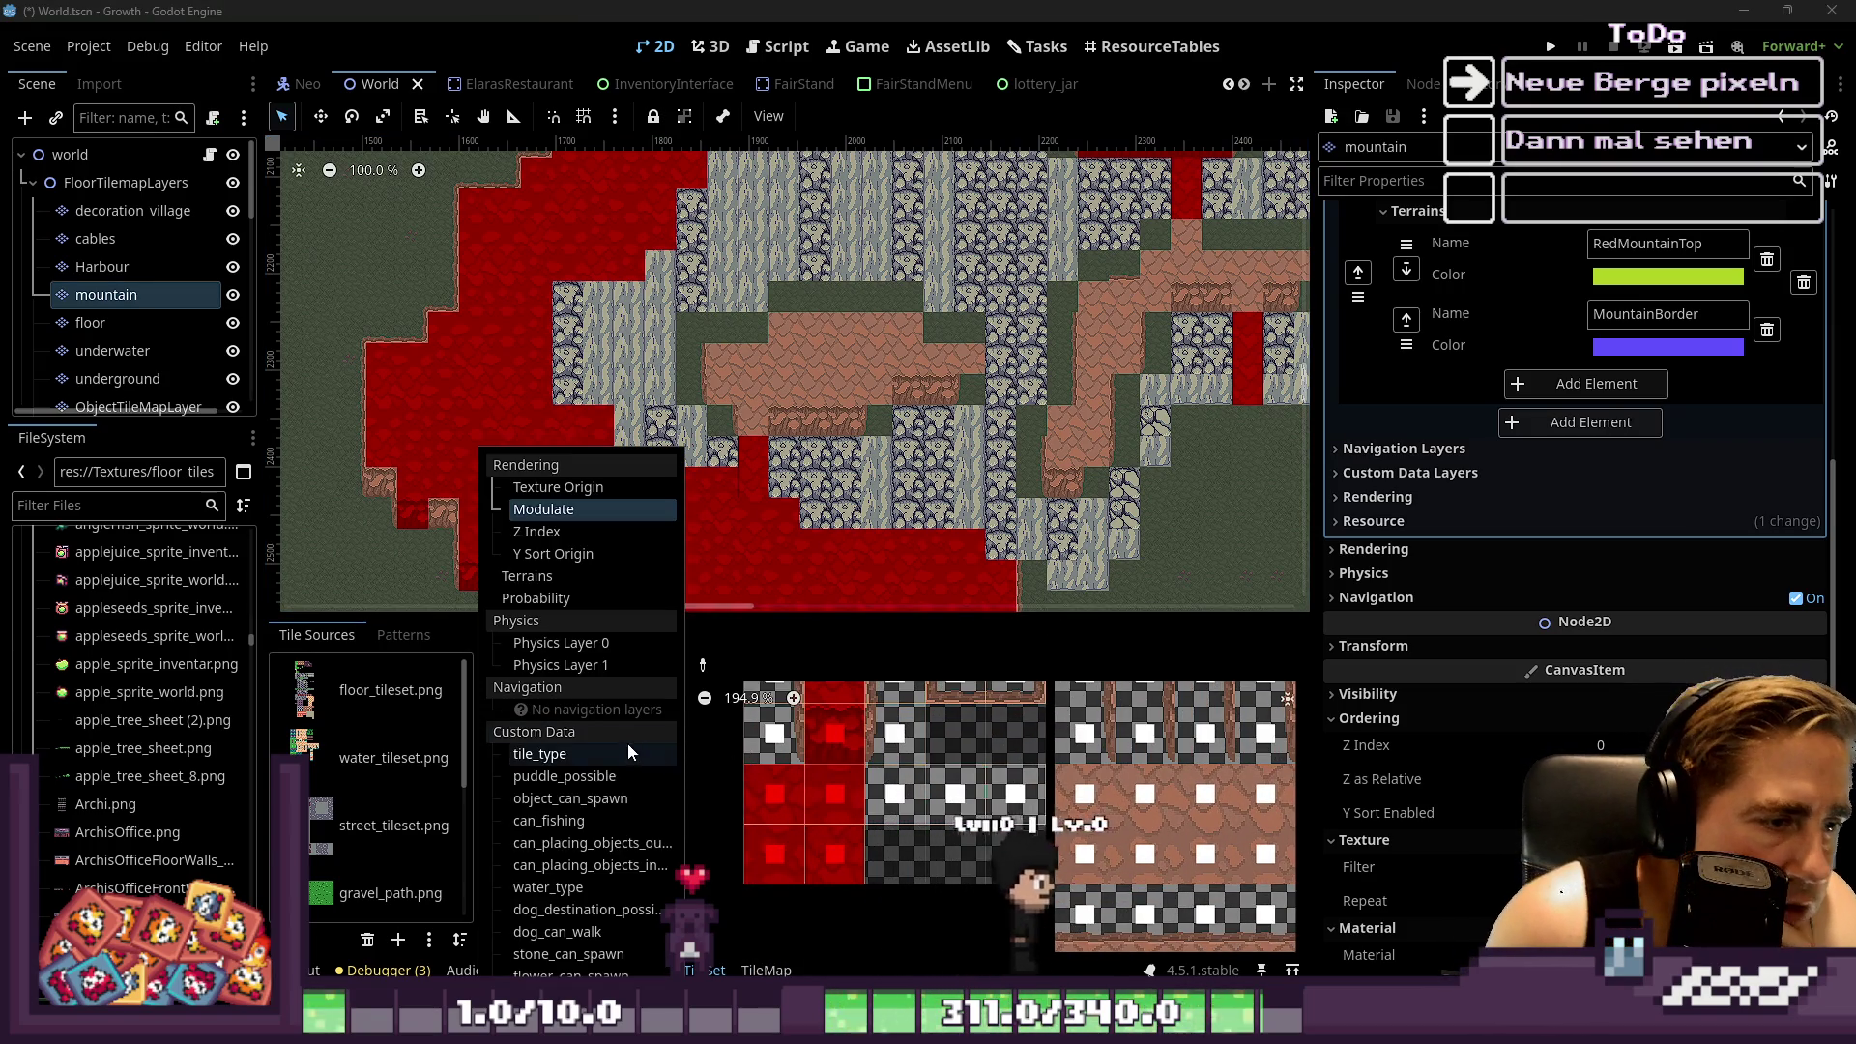
pyautogui.click(688, 793)
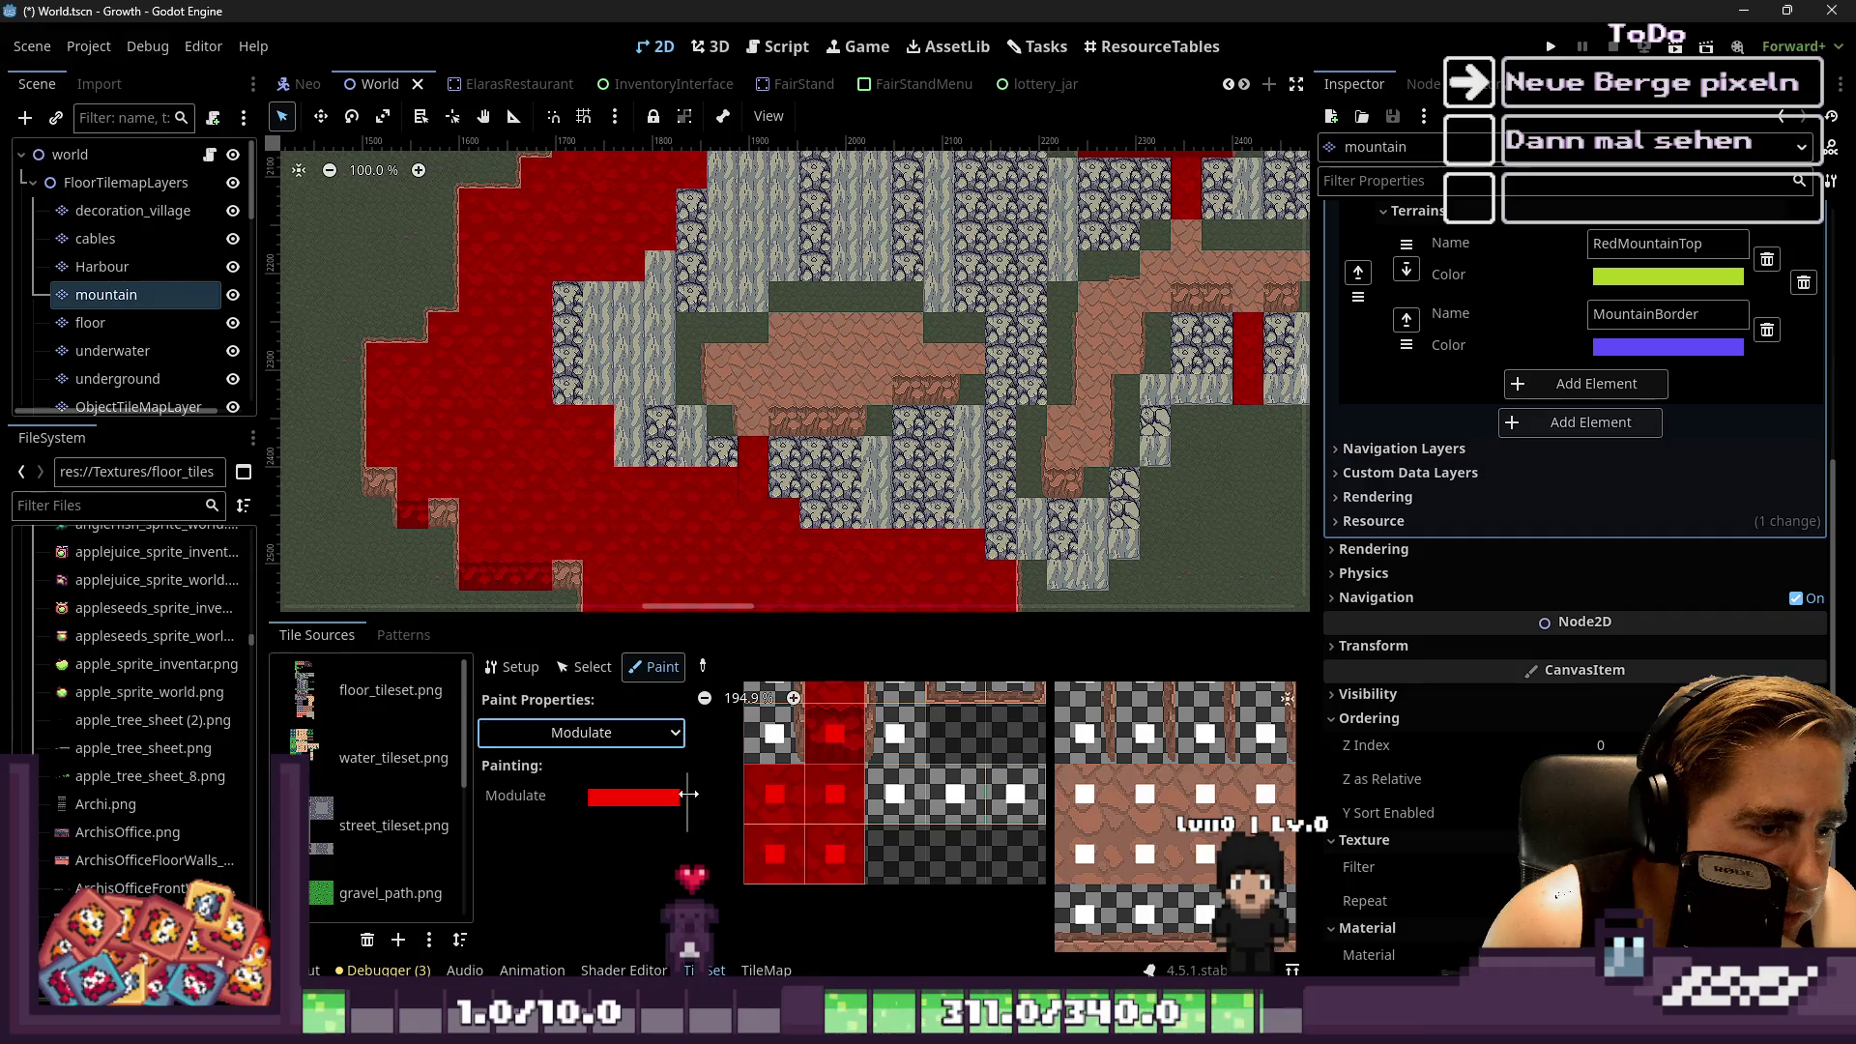
pyautogui.click(764, 970)
pyautogui.click(703, 970)
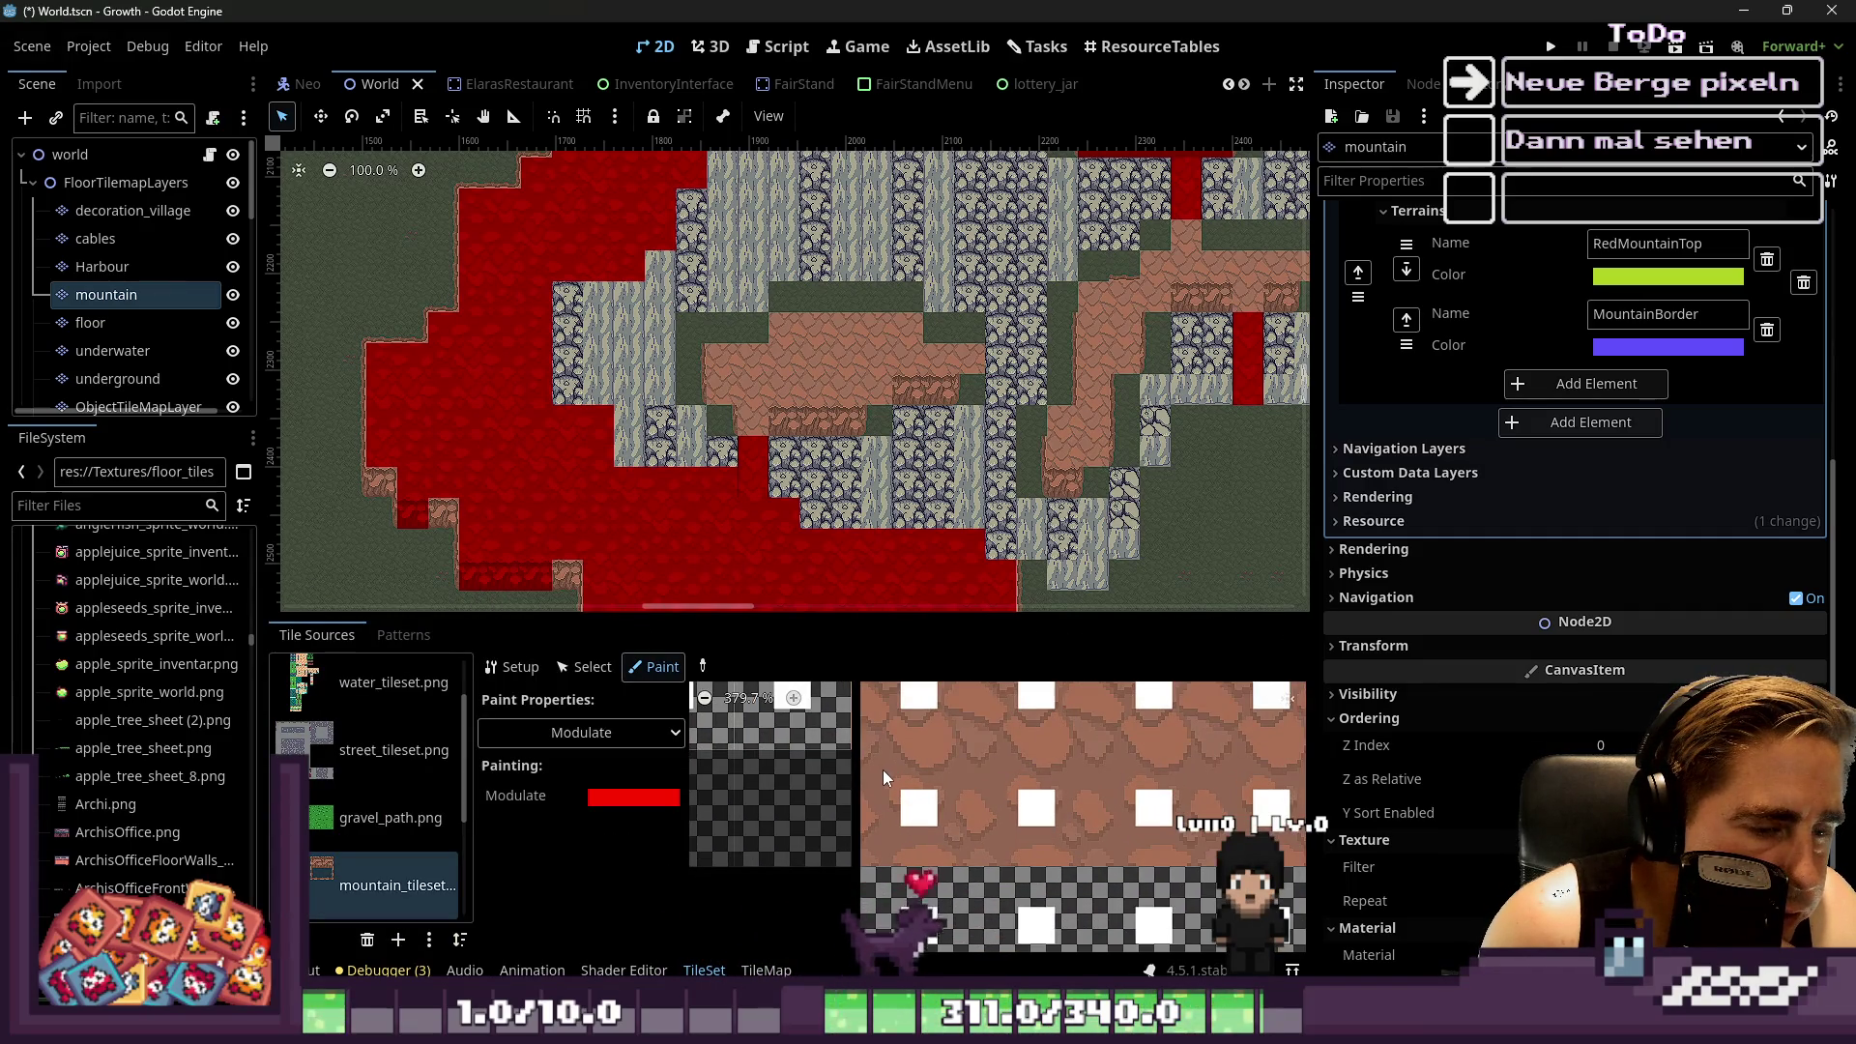
pyautogui.click(571, 669)
pyautogui.click(895, 773)
pyautogui.scroll(-10, 539, 770)
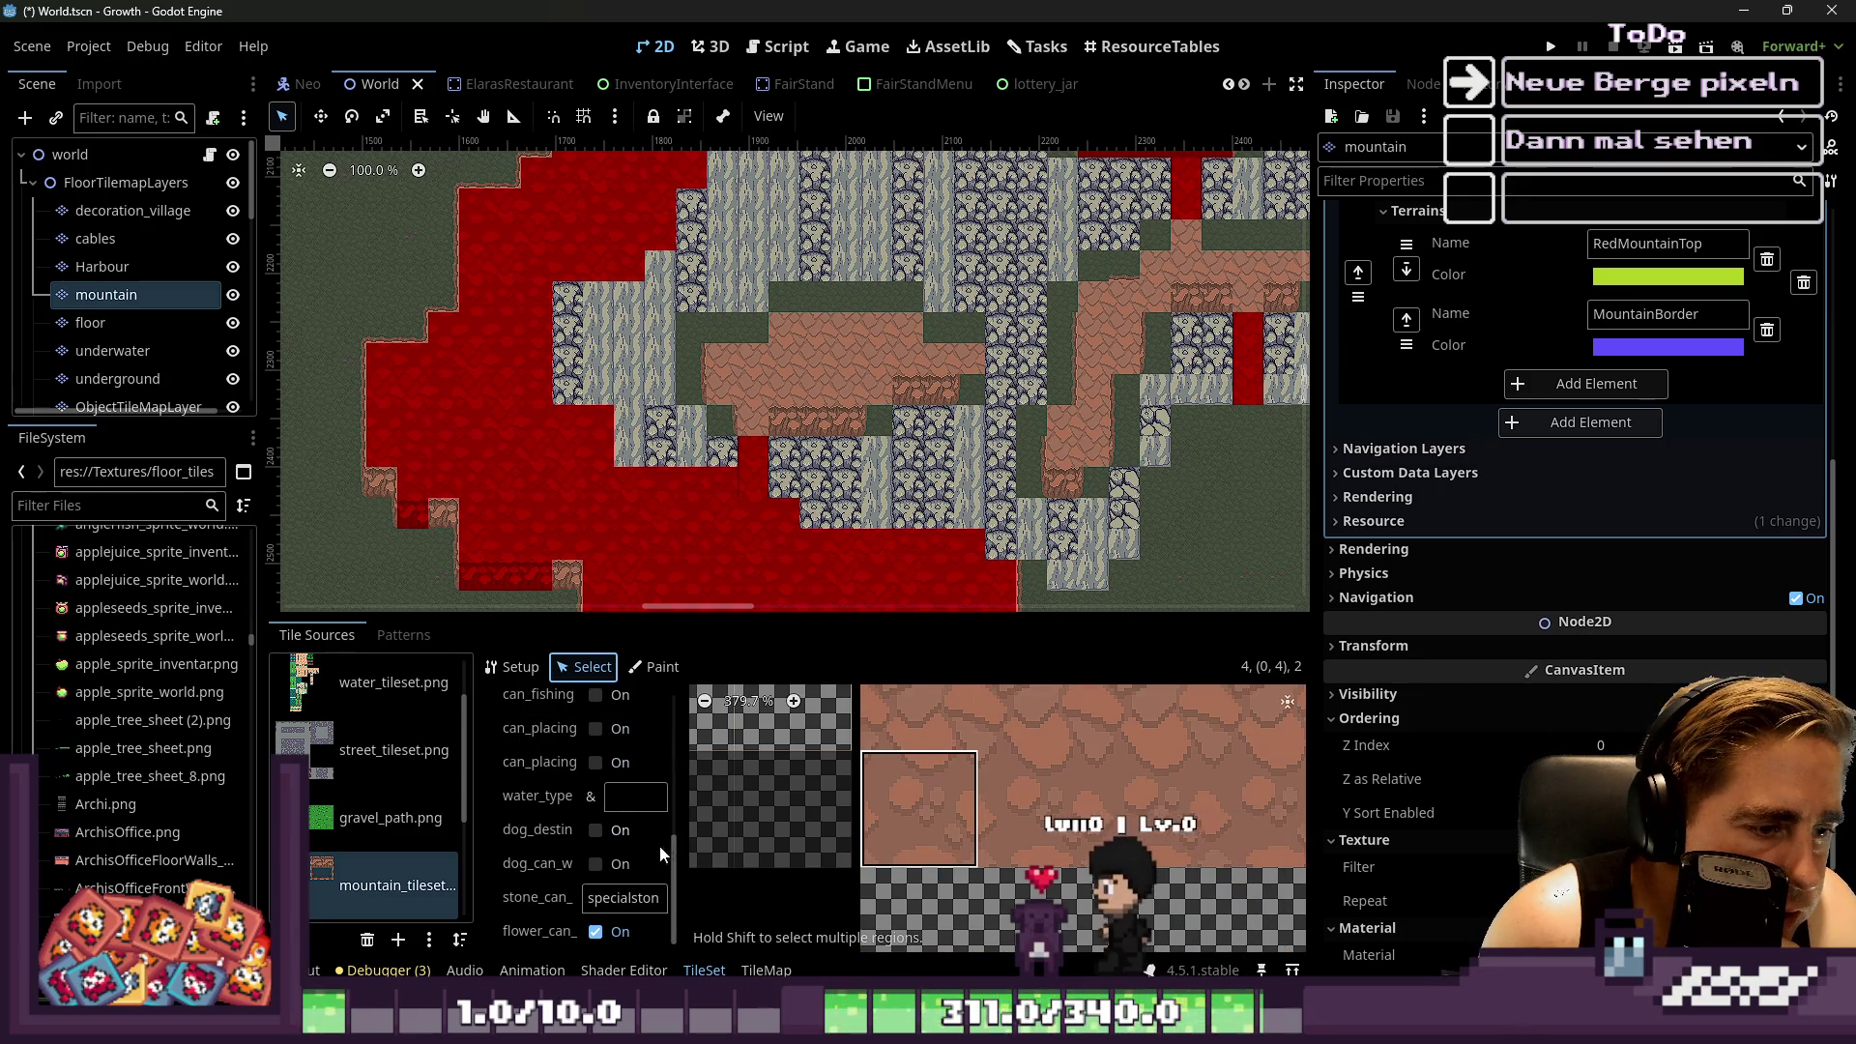
pyautogui.click(653, 677)
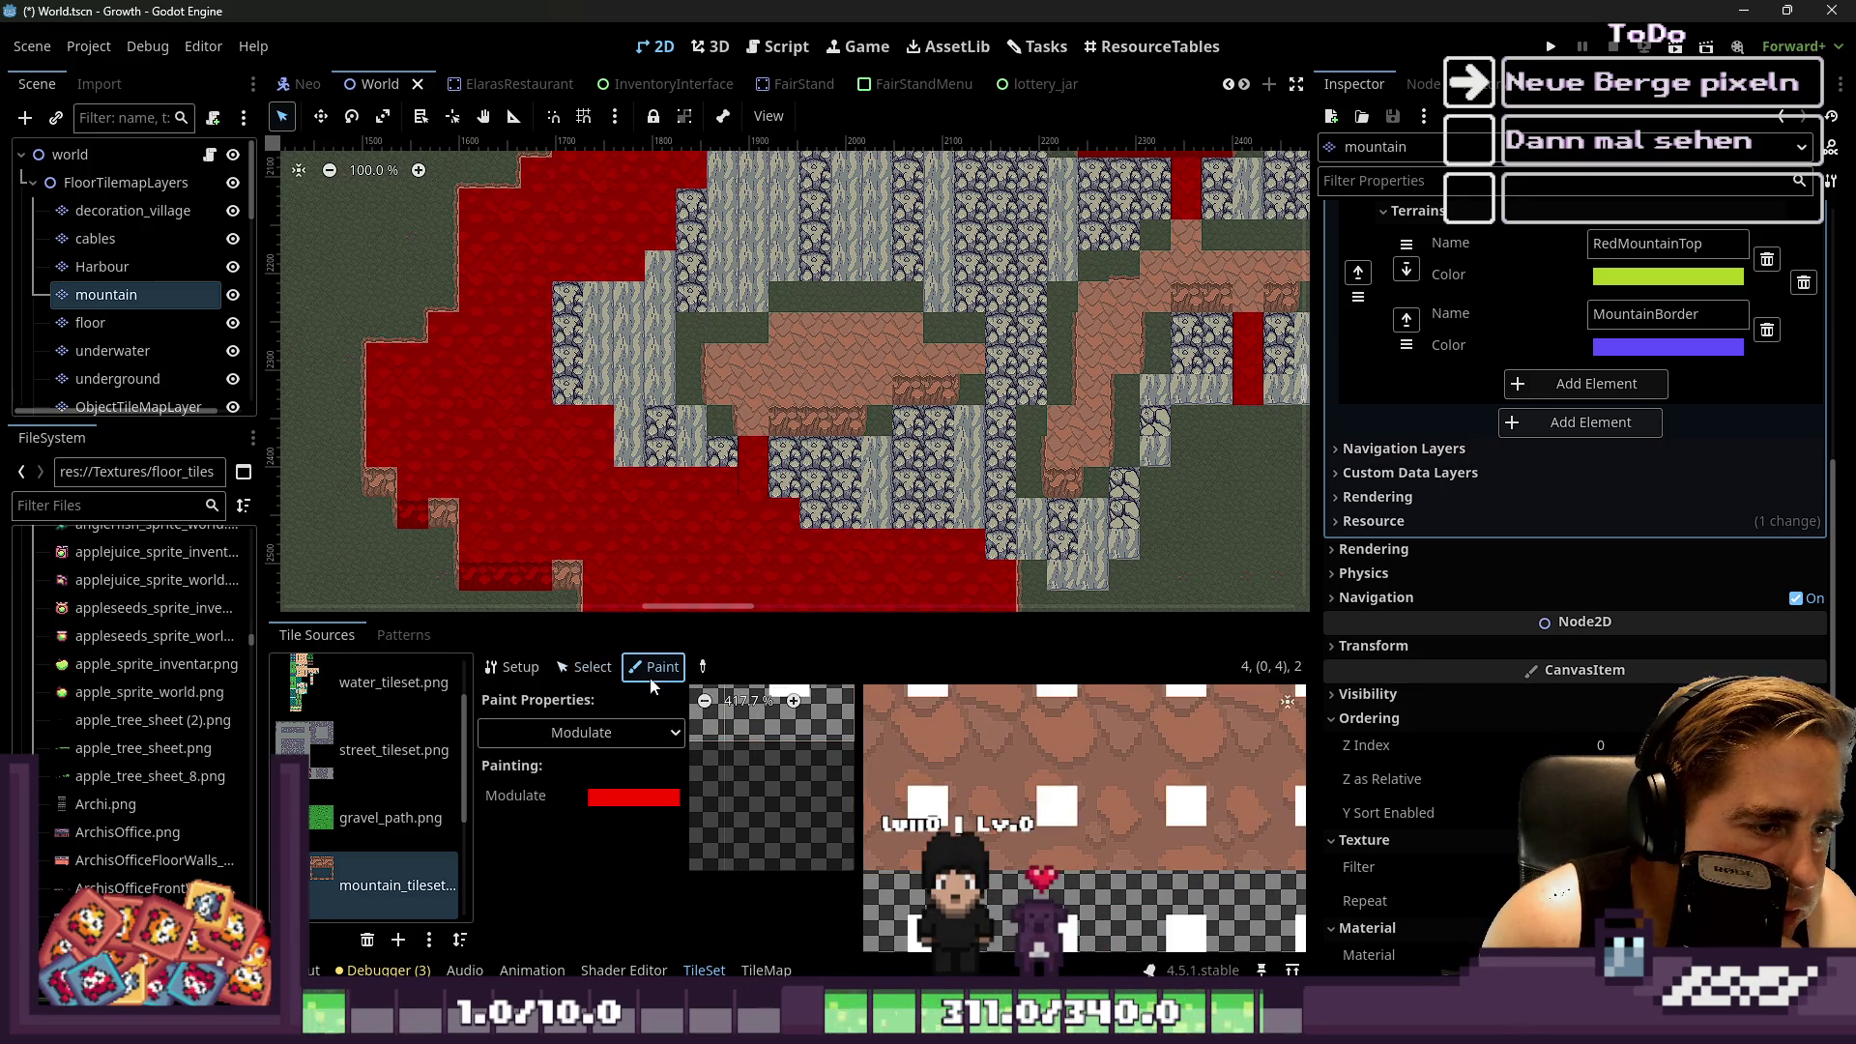
# Change the Modulate tint colour to dark teal 006562 and enlarge the tileset panel
pyautogui.click(638, 797)
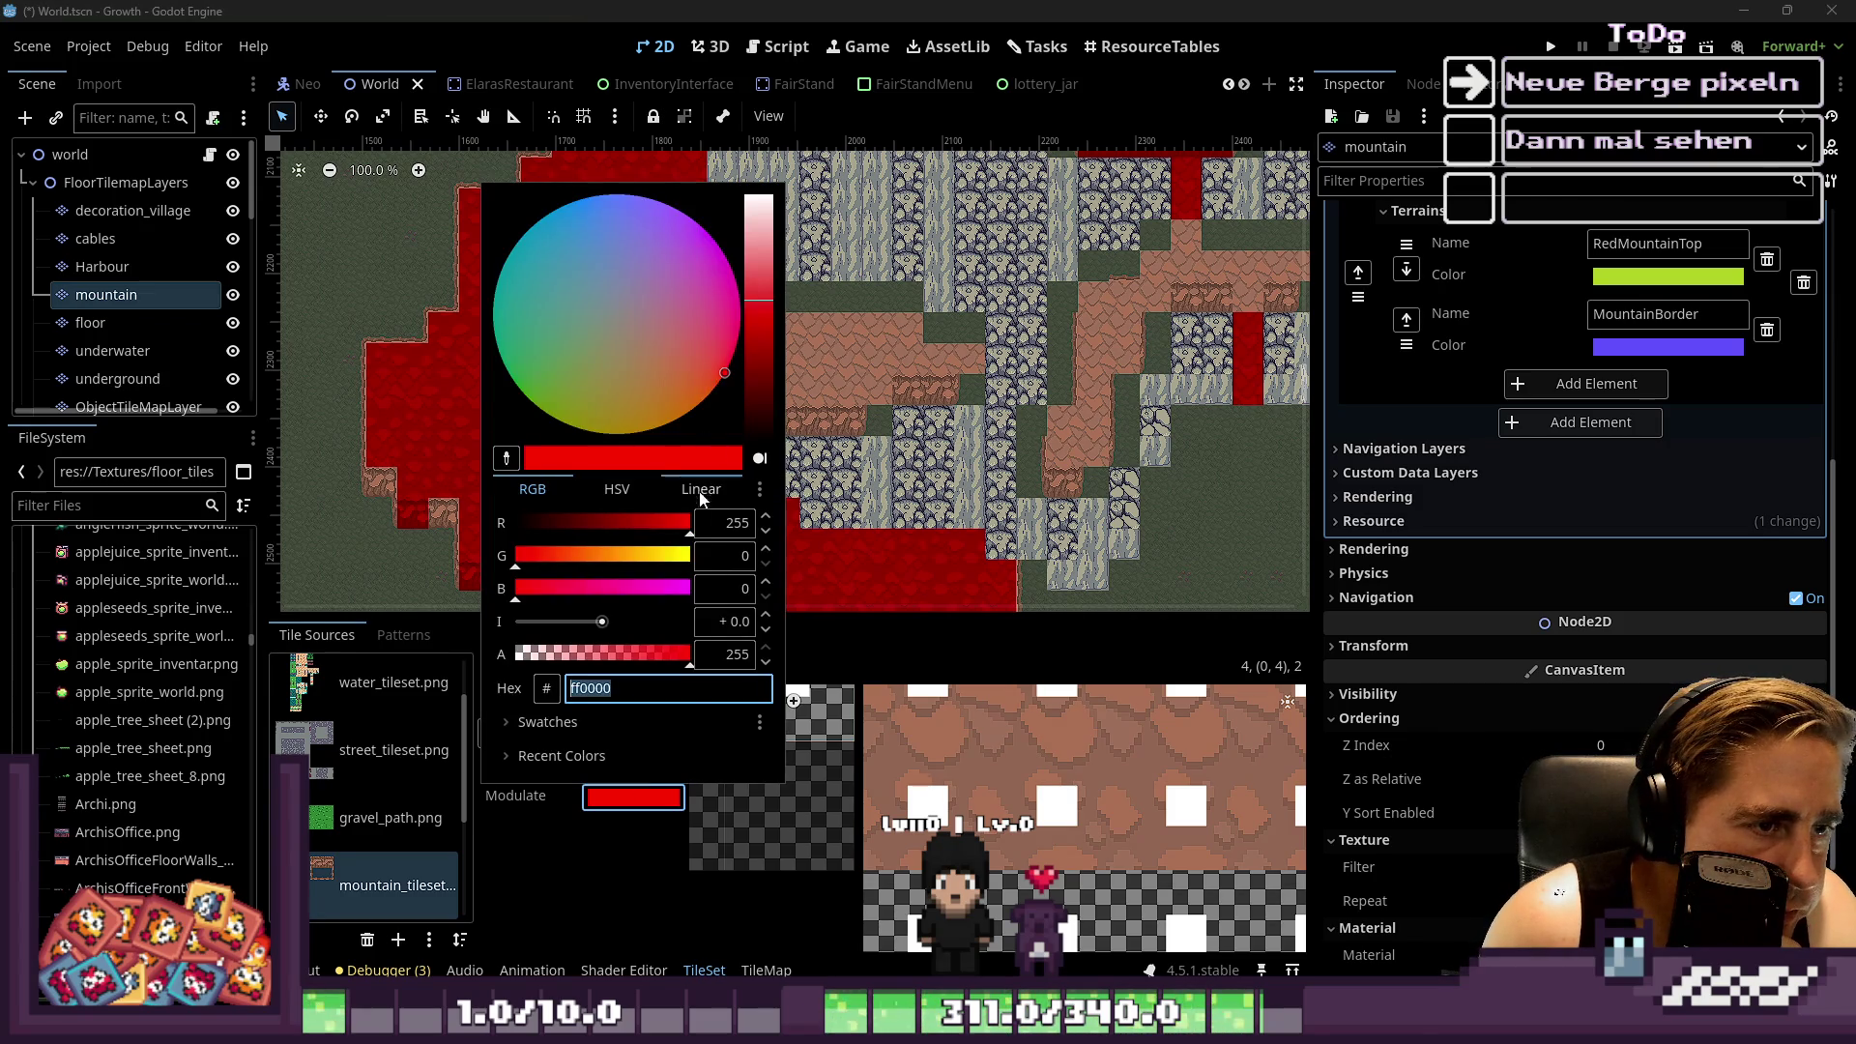
pyautogui.moveTo(607, 568); pyautogui.dragTo(532, 534)
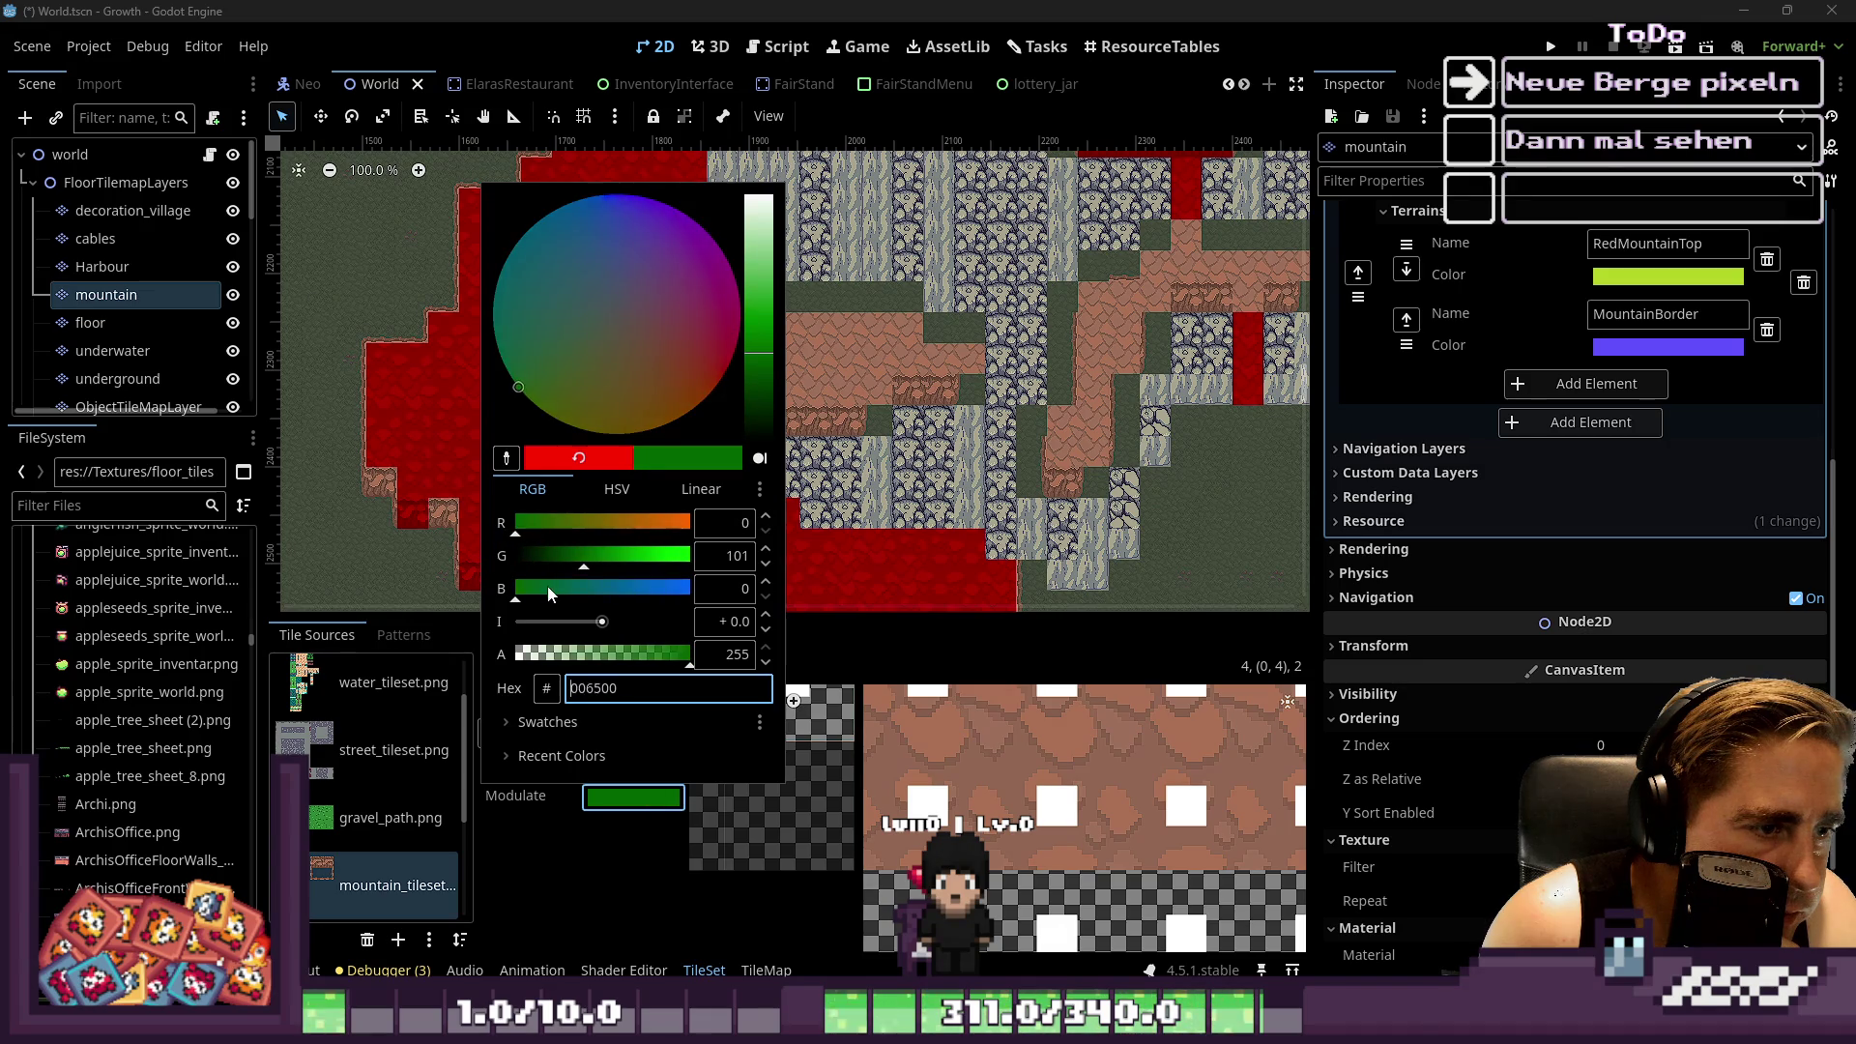
pyautogui.moveTo(589, 598); pyautogui.dragTo(584, 597)
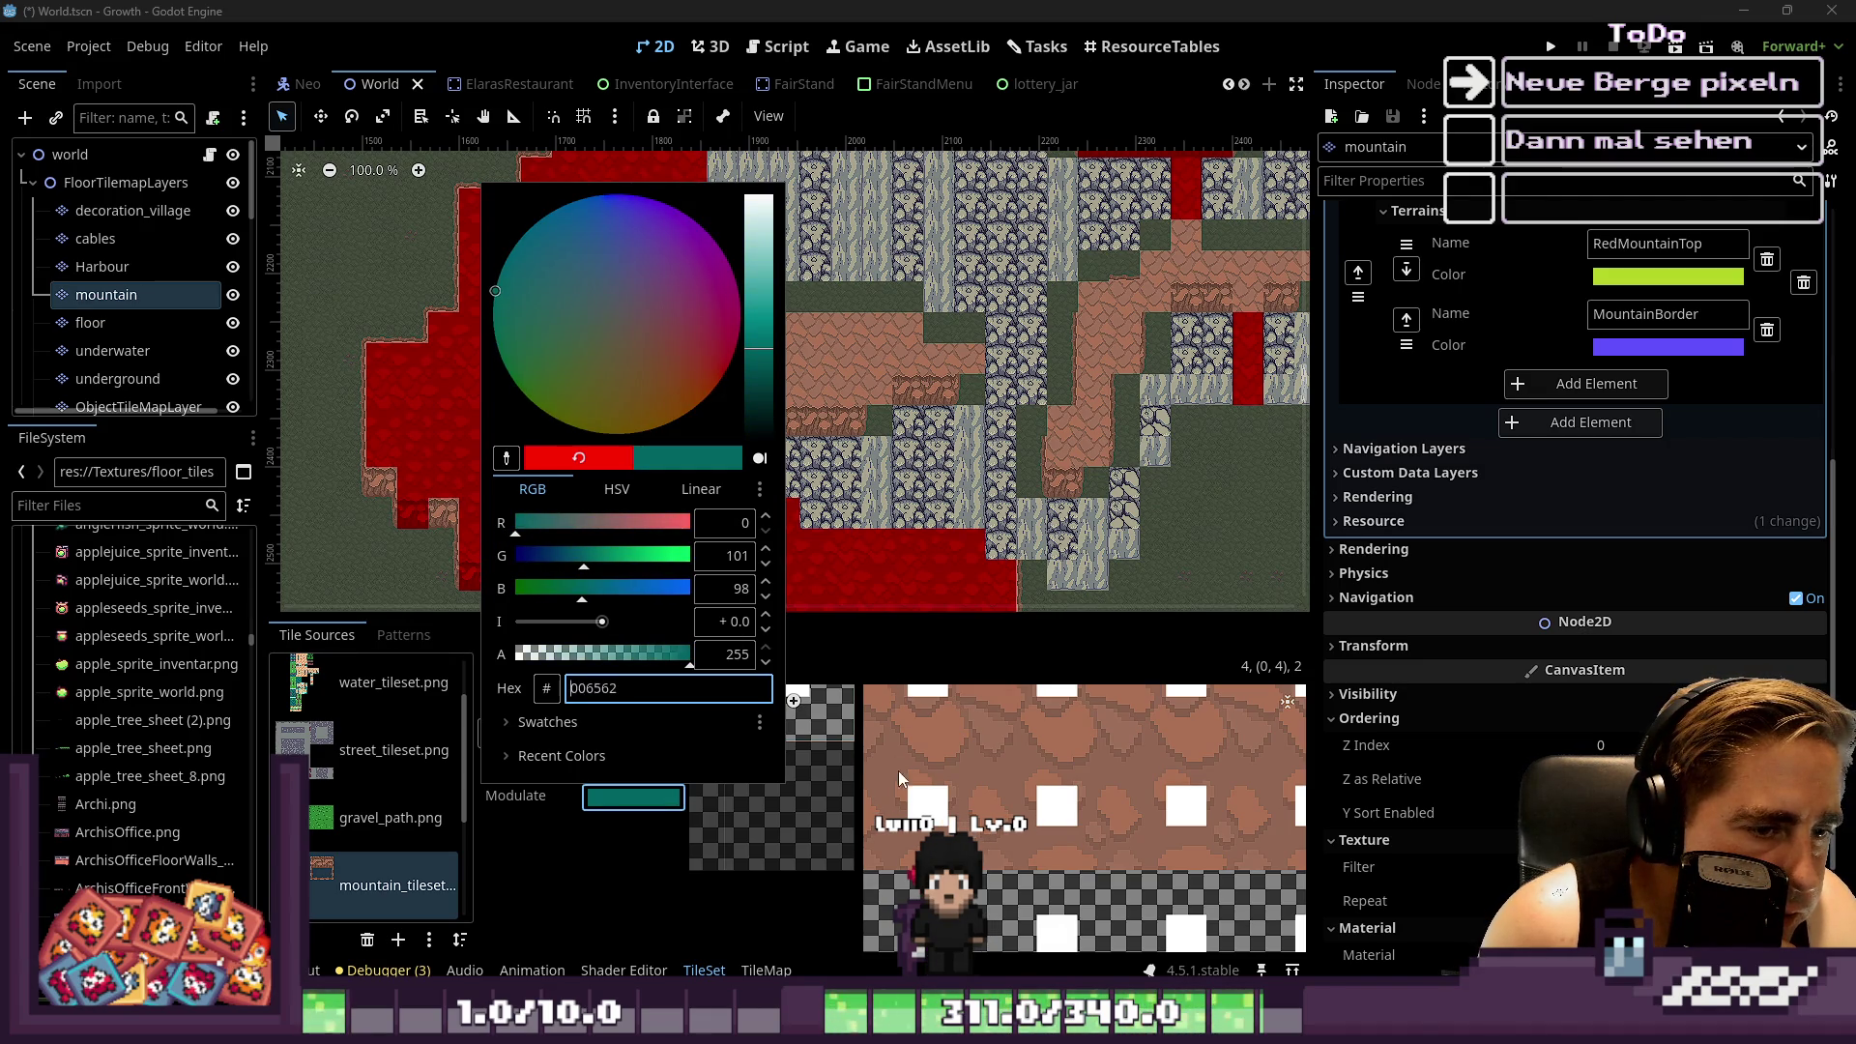
pyautogui.click(969, 774)
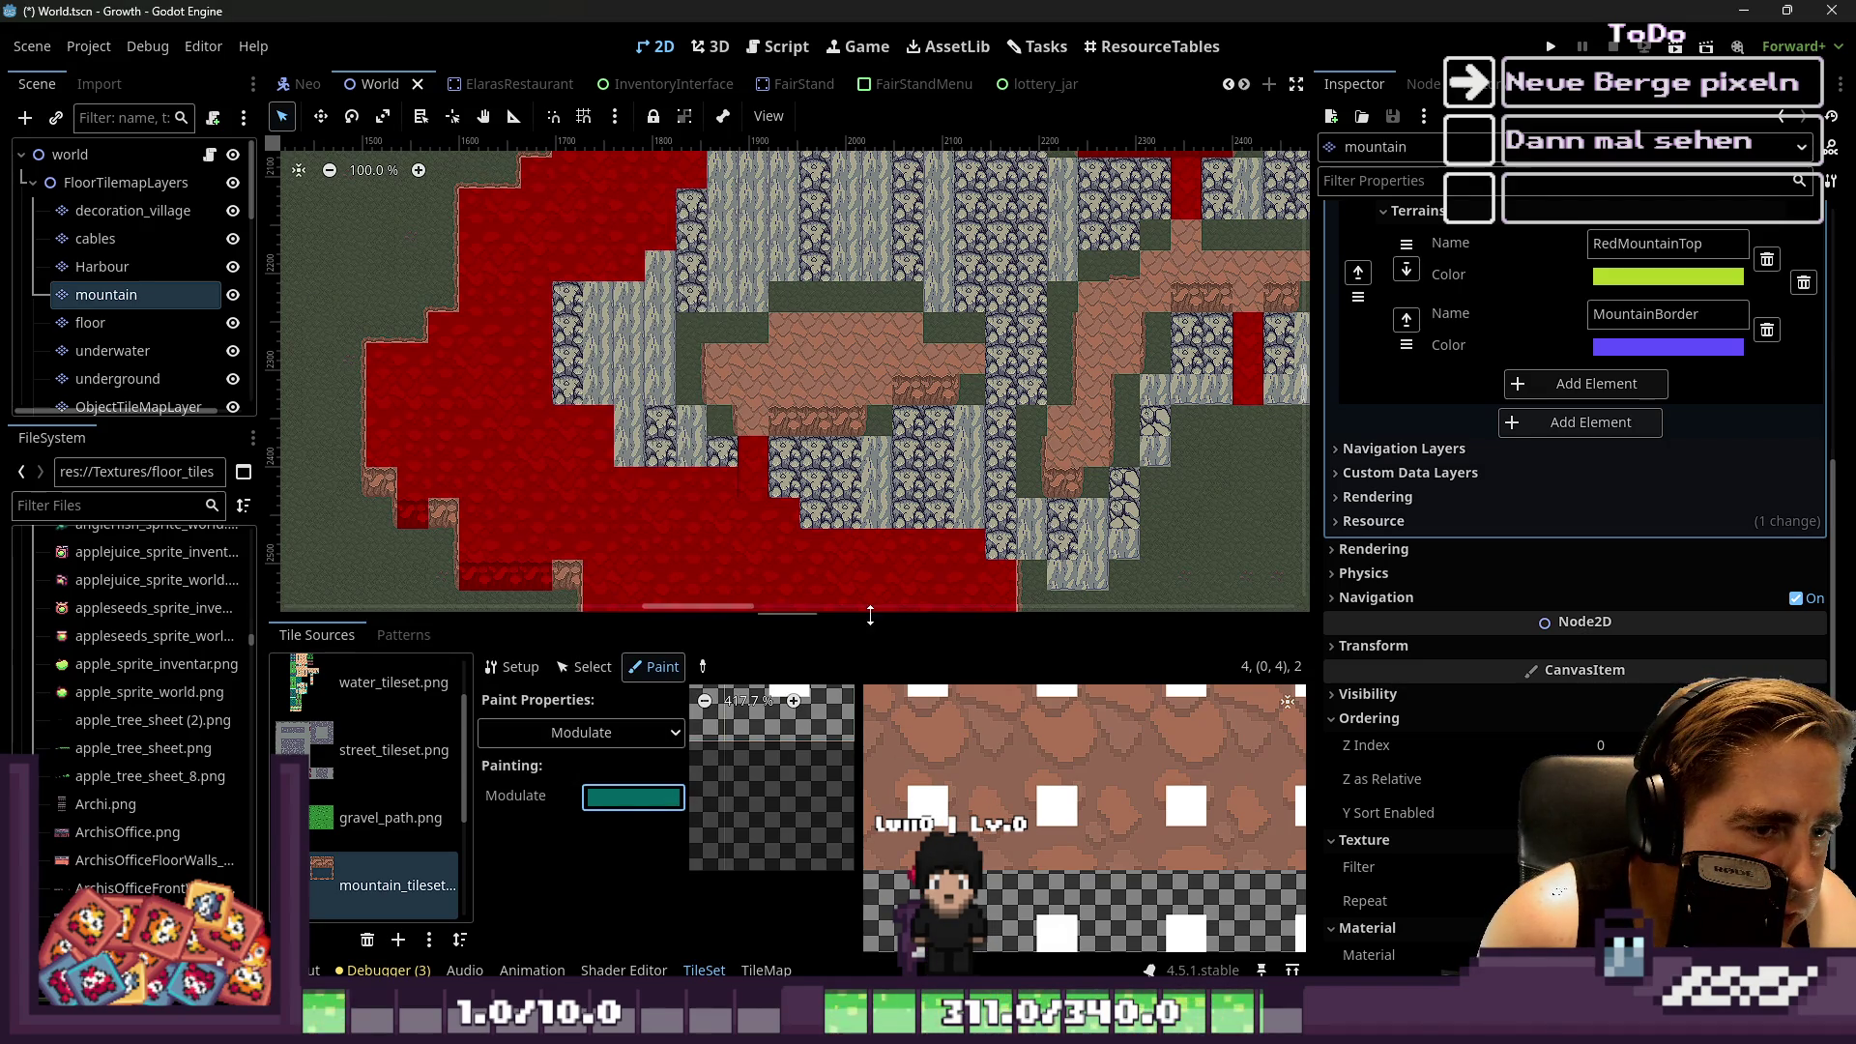
pyautogui.moveTo(870, 615); pyautogui.dragTo(875, 179)
# Paint the teal tint onto several alternative mountain tiles
pyautogui.click(919, 497)
pyautogui.click(918, 570)
pyautogui.scroll(-3, 928, 551)
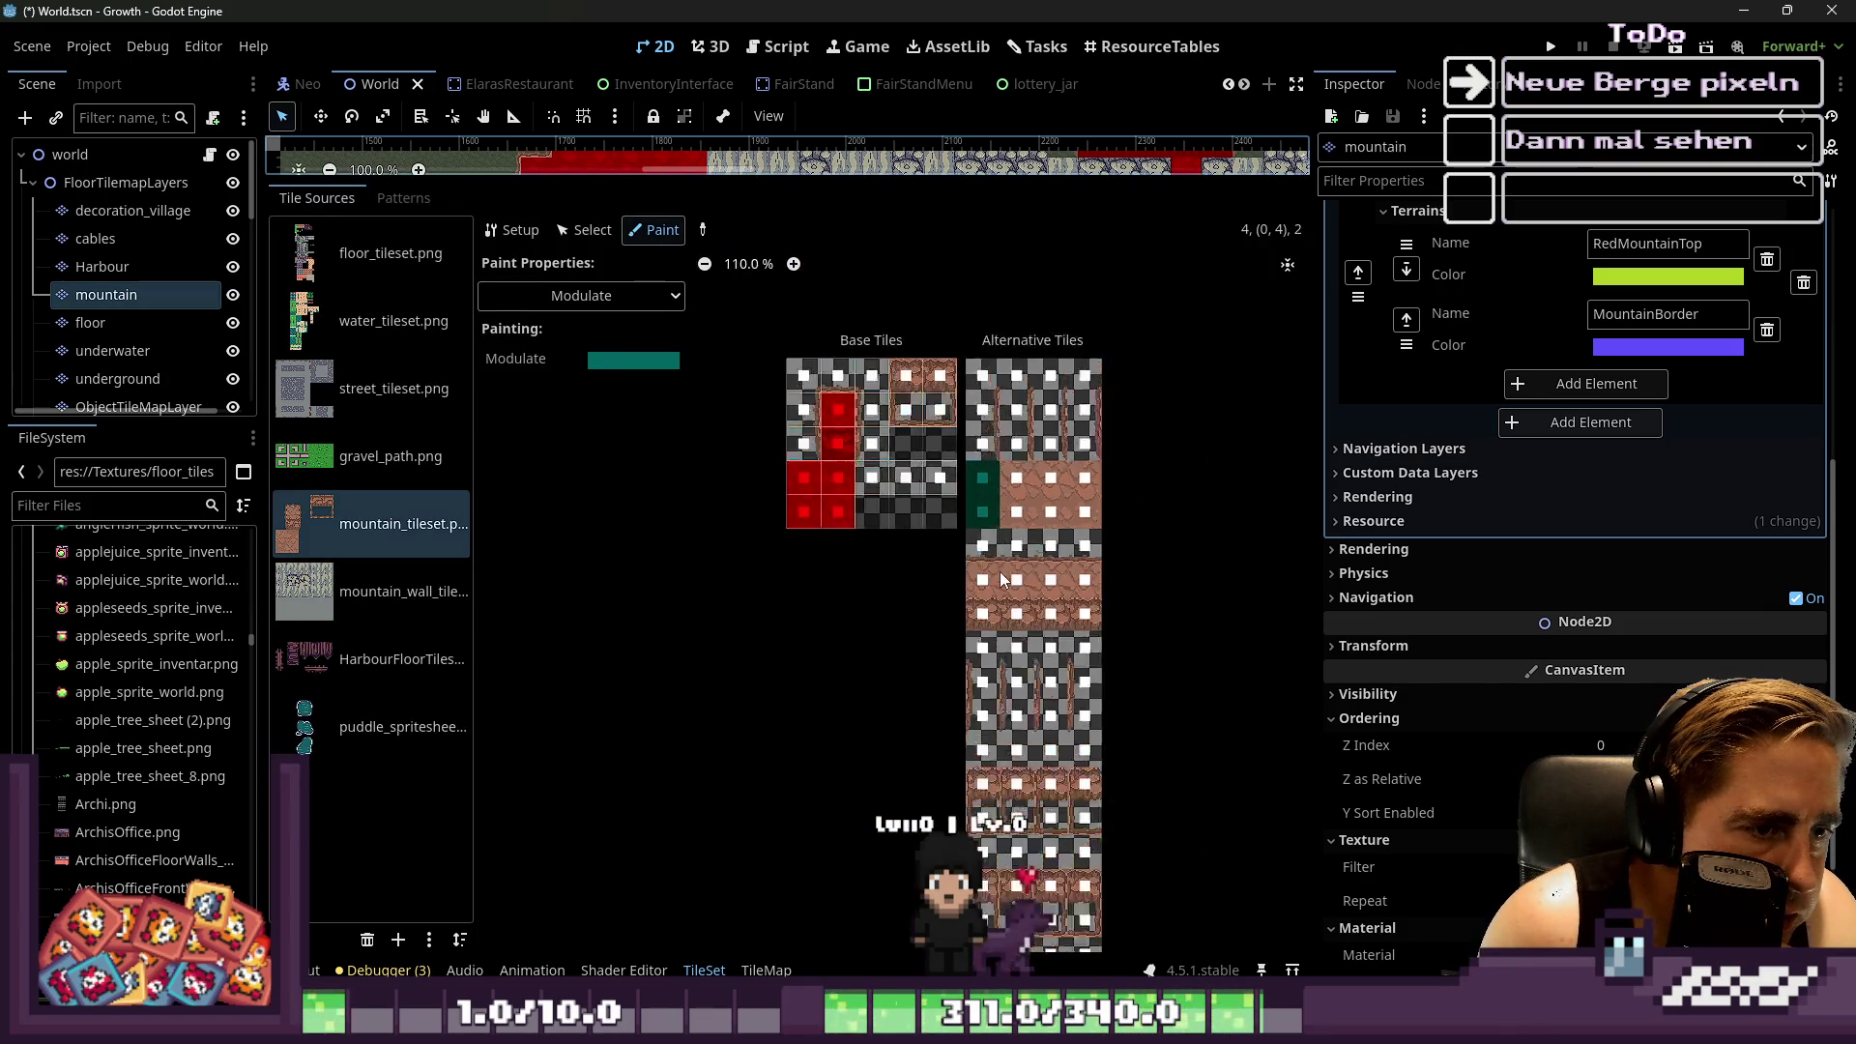
pyautogui.scroll(2, 1002, 578)
pyautogui.click(974, 580)
pyautogui.scroll(-1, 962, 651)
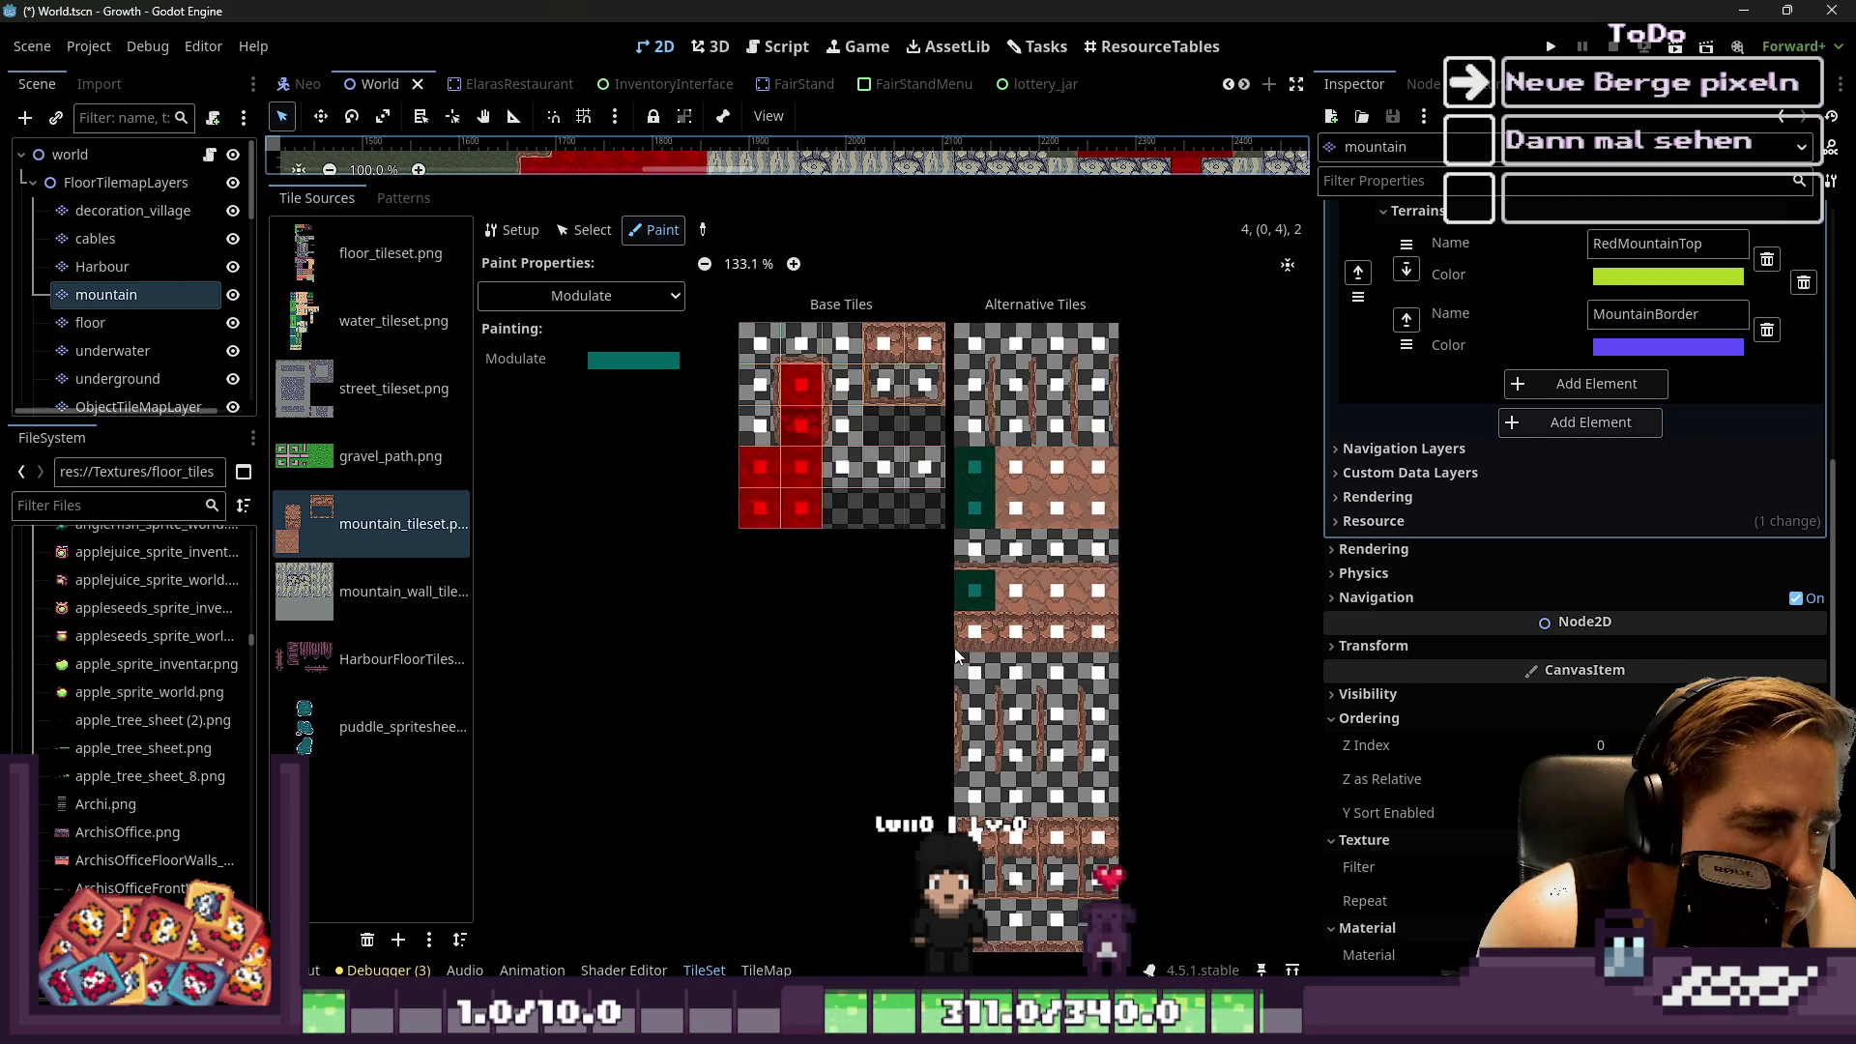
pyautogui.click(976, 363)
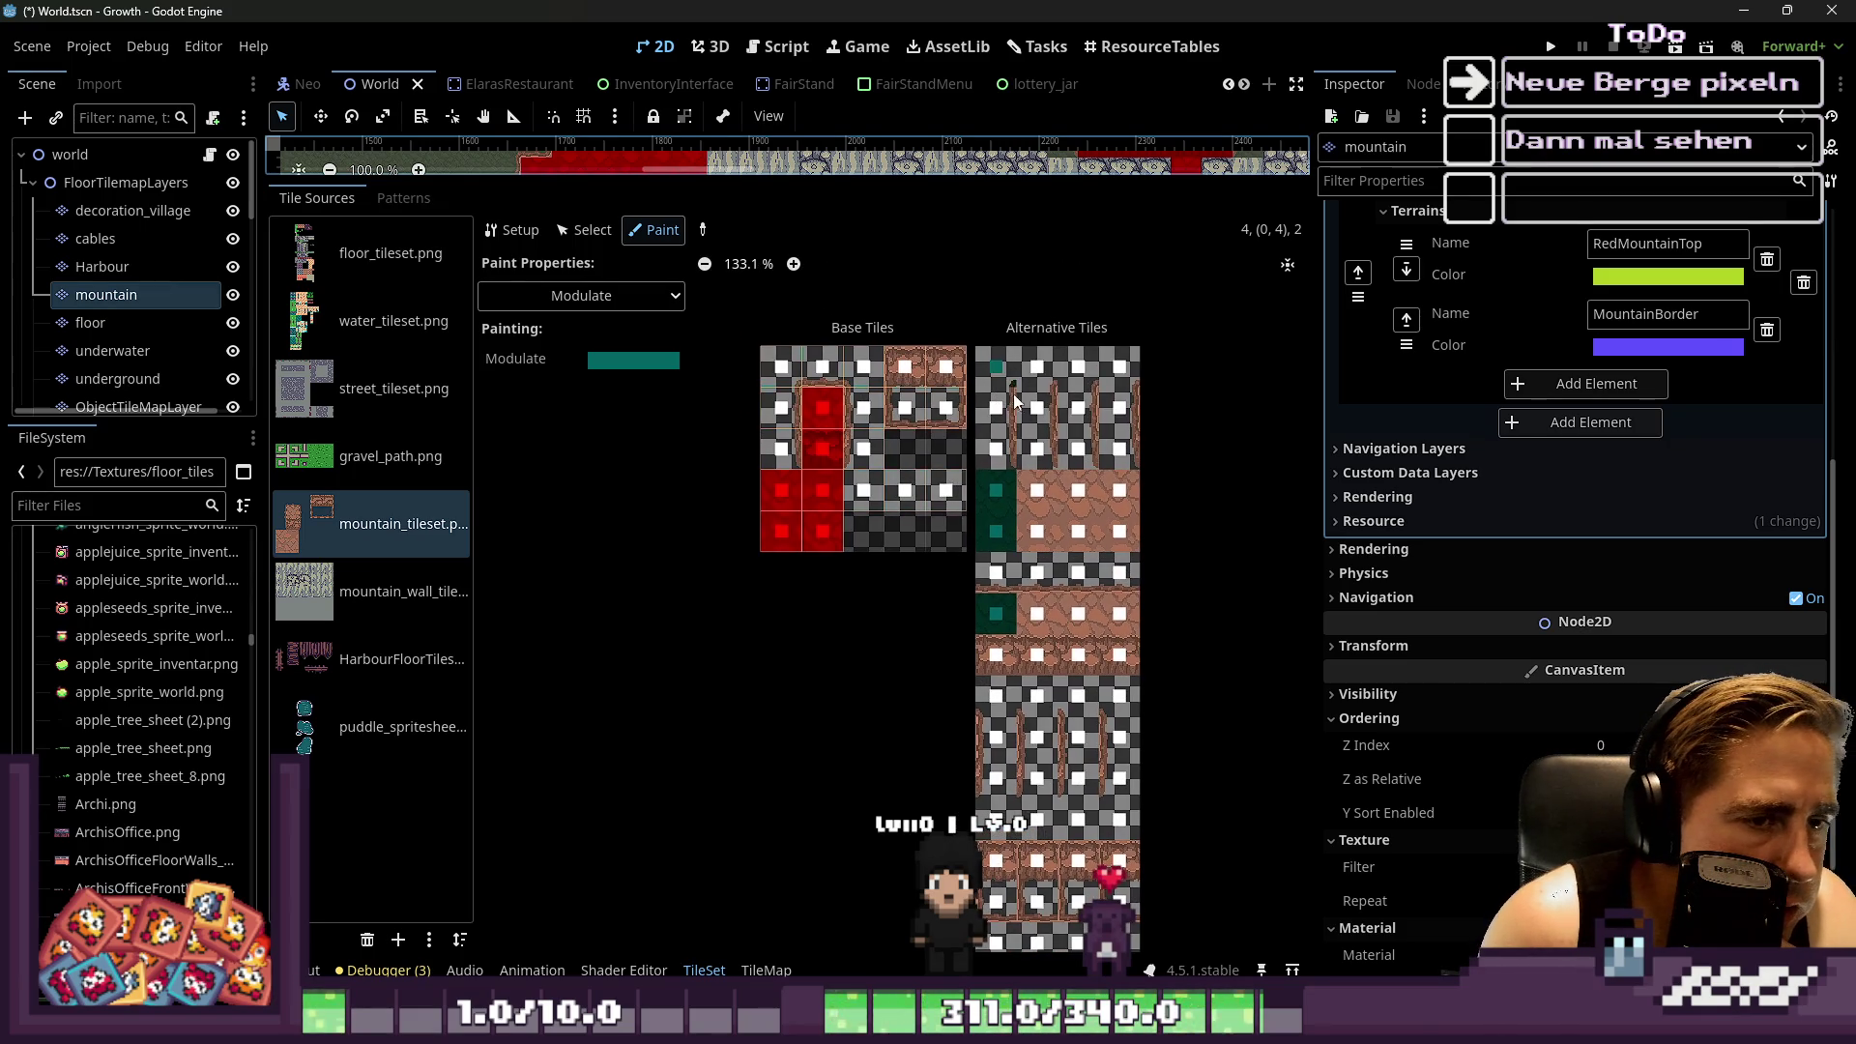
pyautogui.moveTo(1099, 735); pyautogui.dragTo(1064, 737)
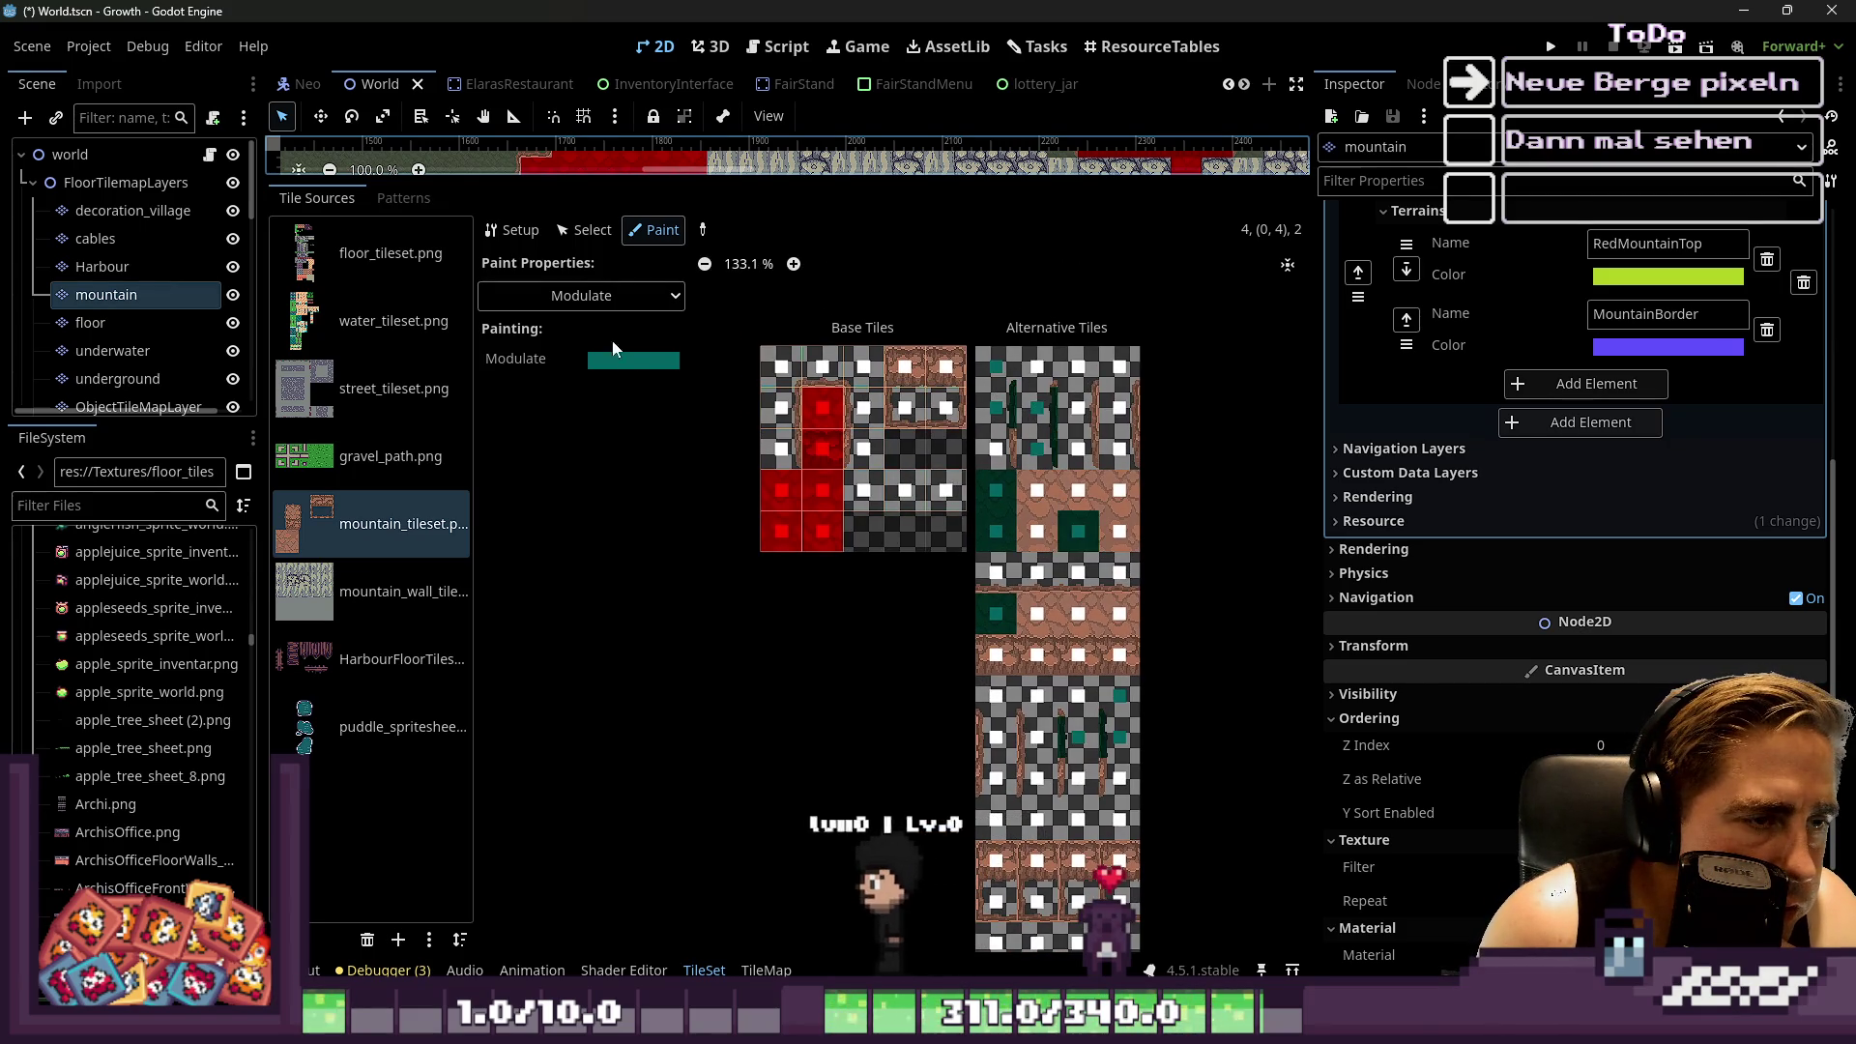
pyautogui.click(581, 295)
pyautogui.click(595, 242)
# Switch to select mode and inspect a lower alternative tile
pyautogui.click(592, 232)
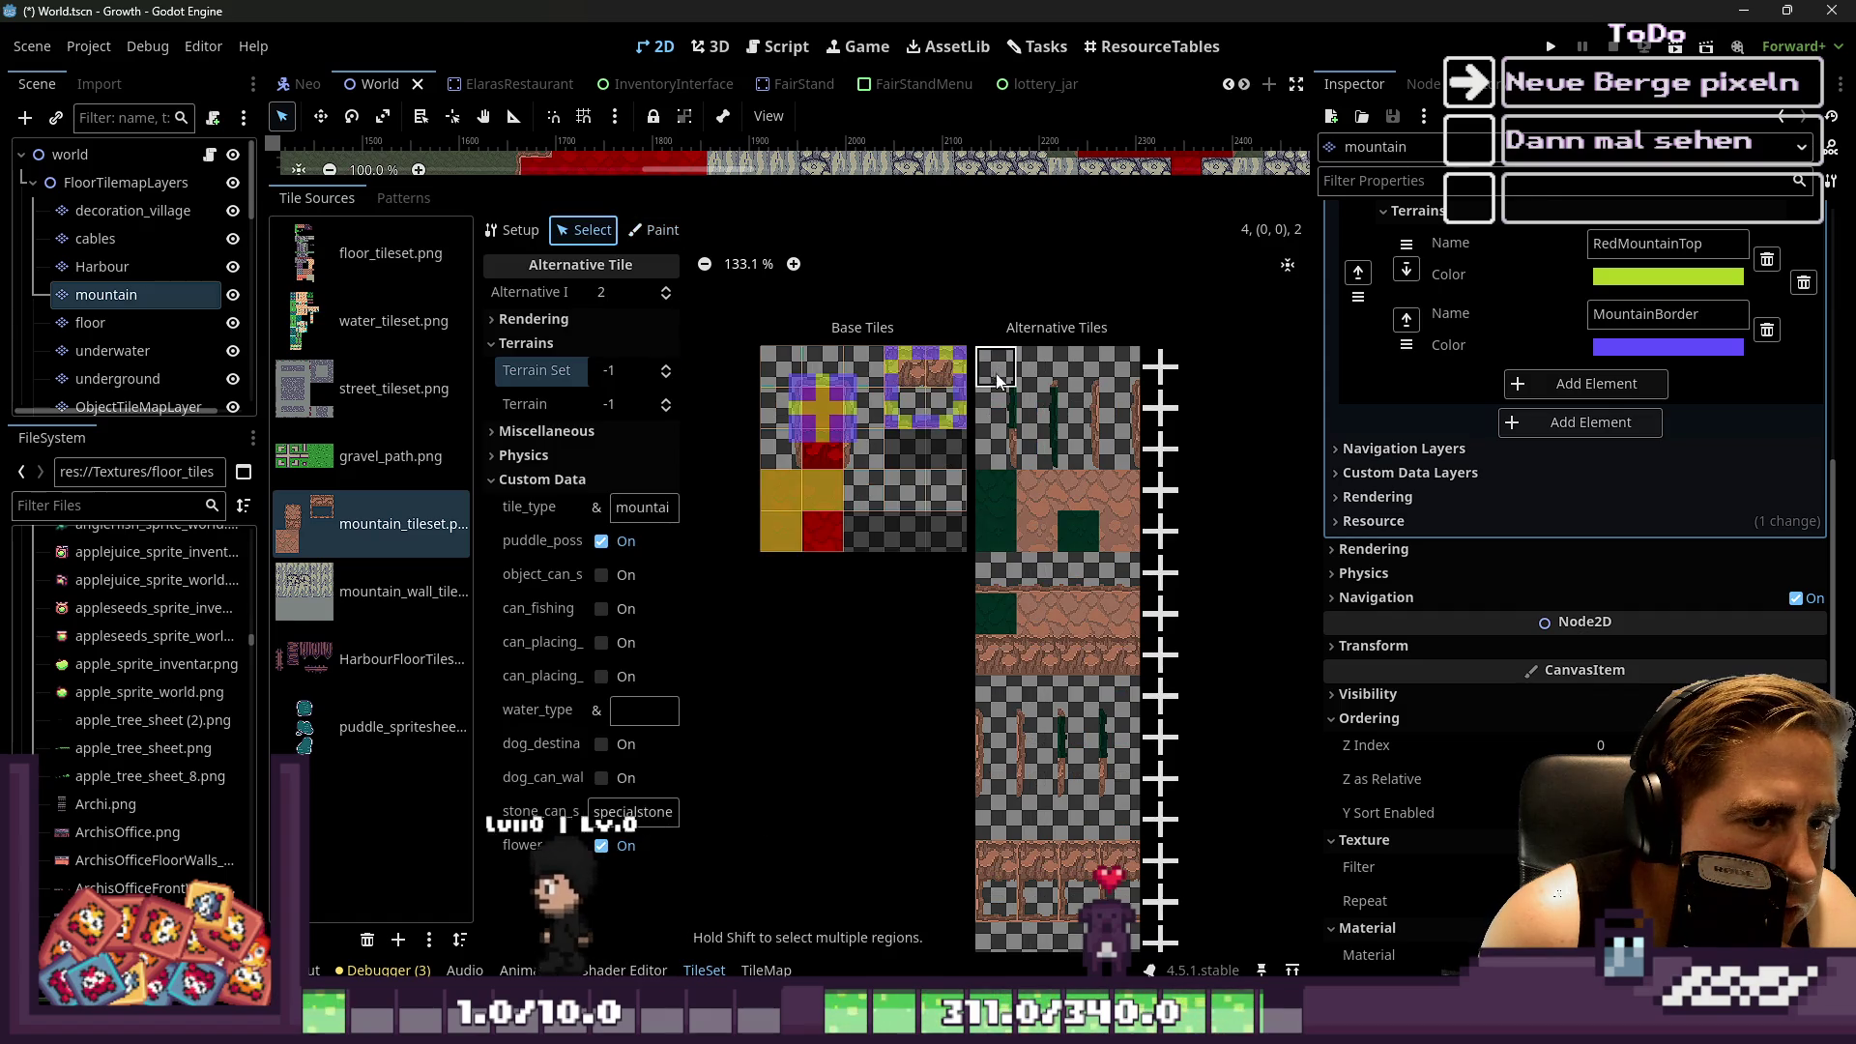
pyautogui.scroll(-3, 1017, 423)
pyautogui.click(1004, 585)
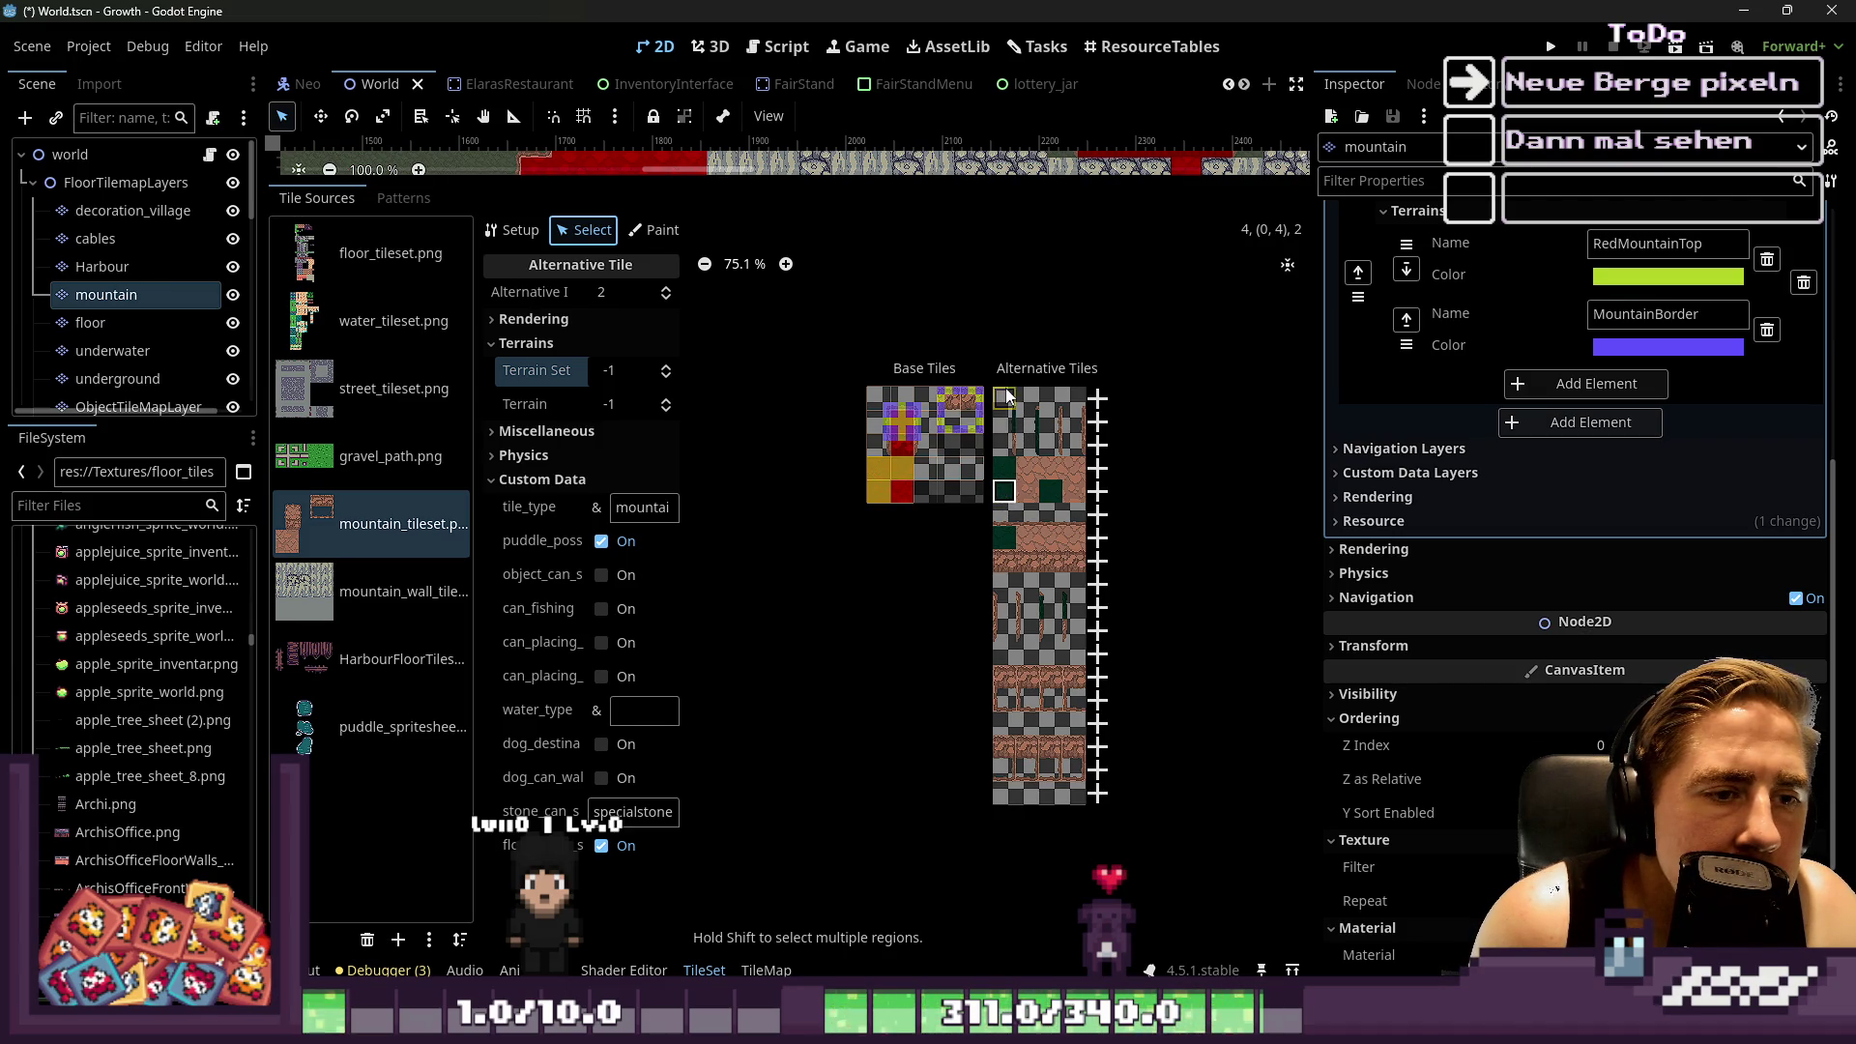
pyautogui.scroll(4, 1023, 435)
# Delete alternative tiles one by one, including tiles 4 and 3
pyautogui.rightClick(1075, 388)
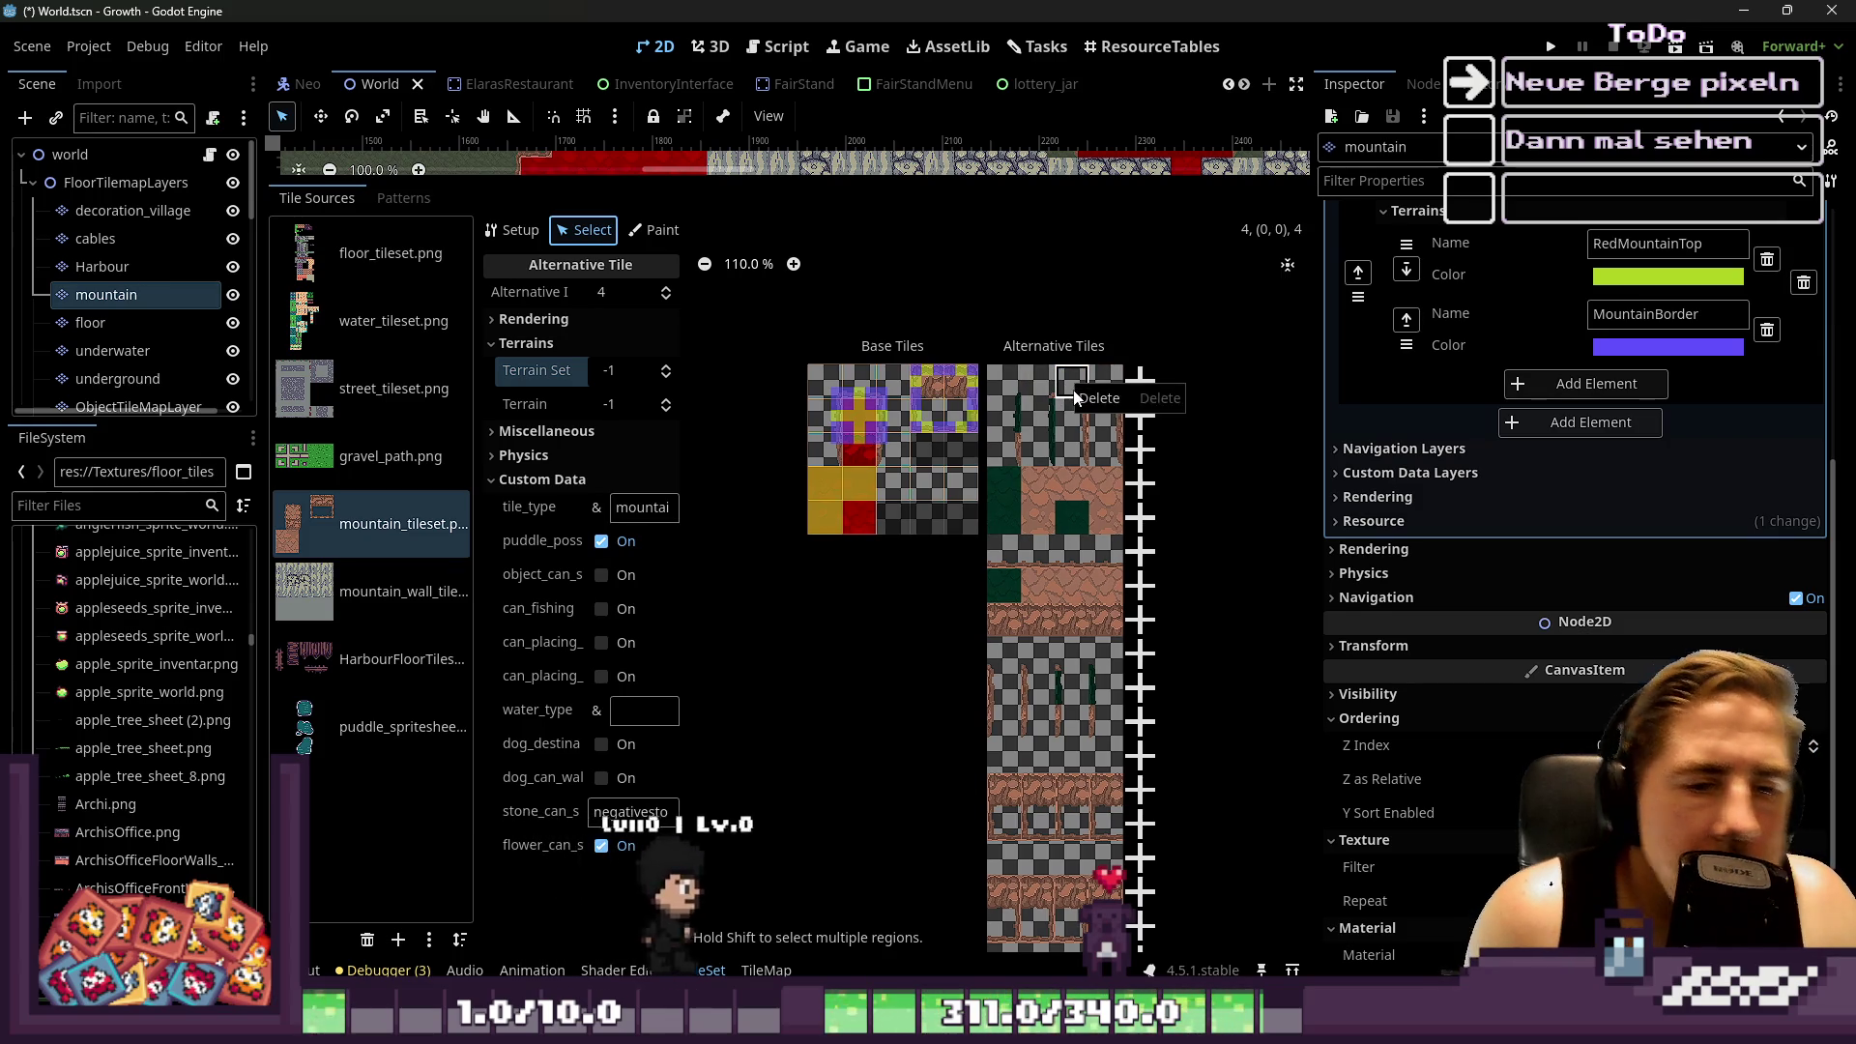
pyautogui.press('Delete')
pyautogui.click(1011, 387)
pyautogui.press('Delete')
pyautogui.click(1011, 386)
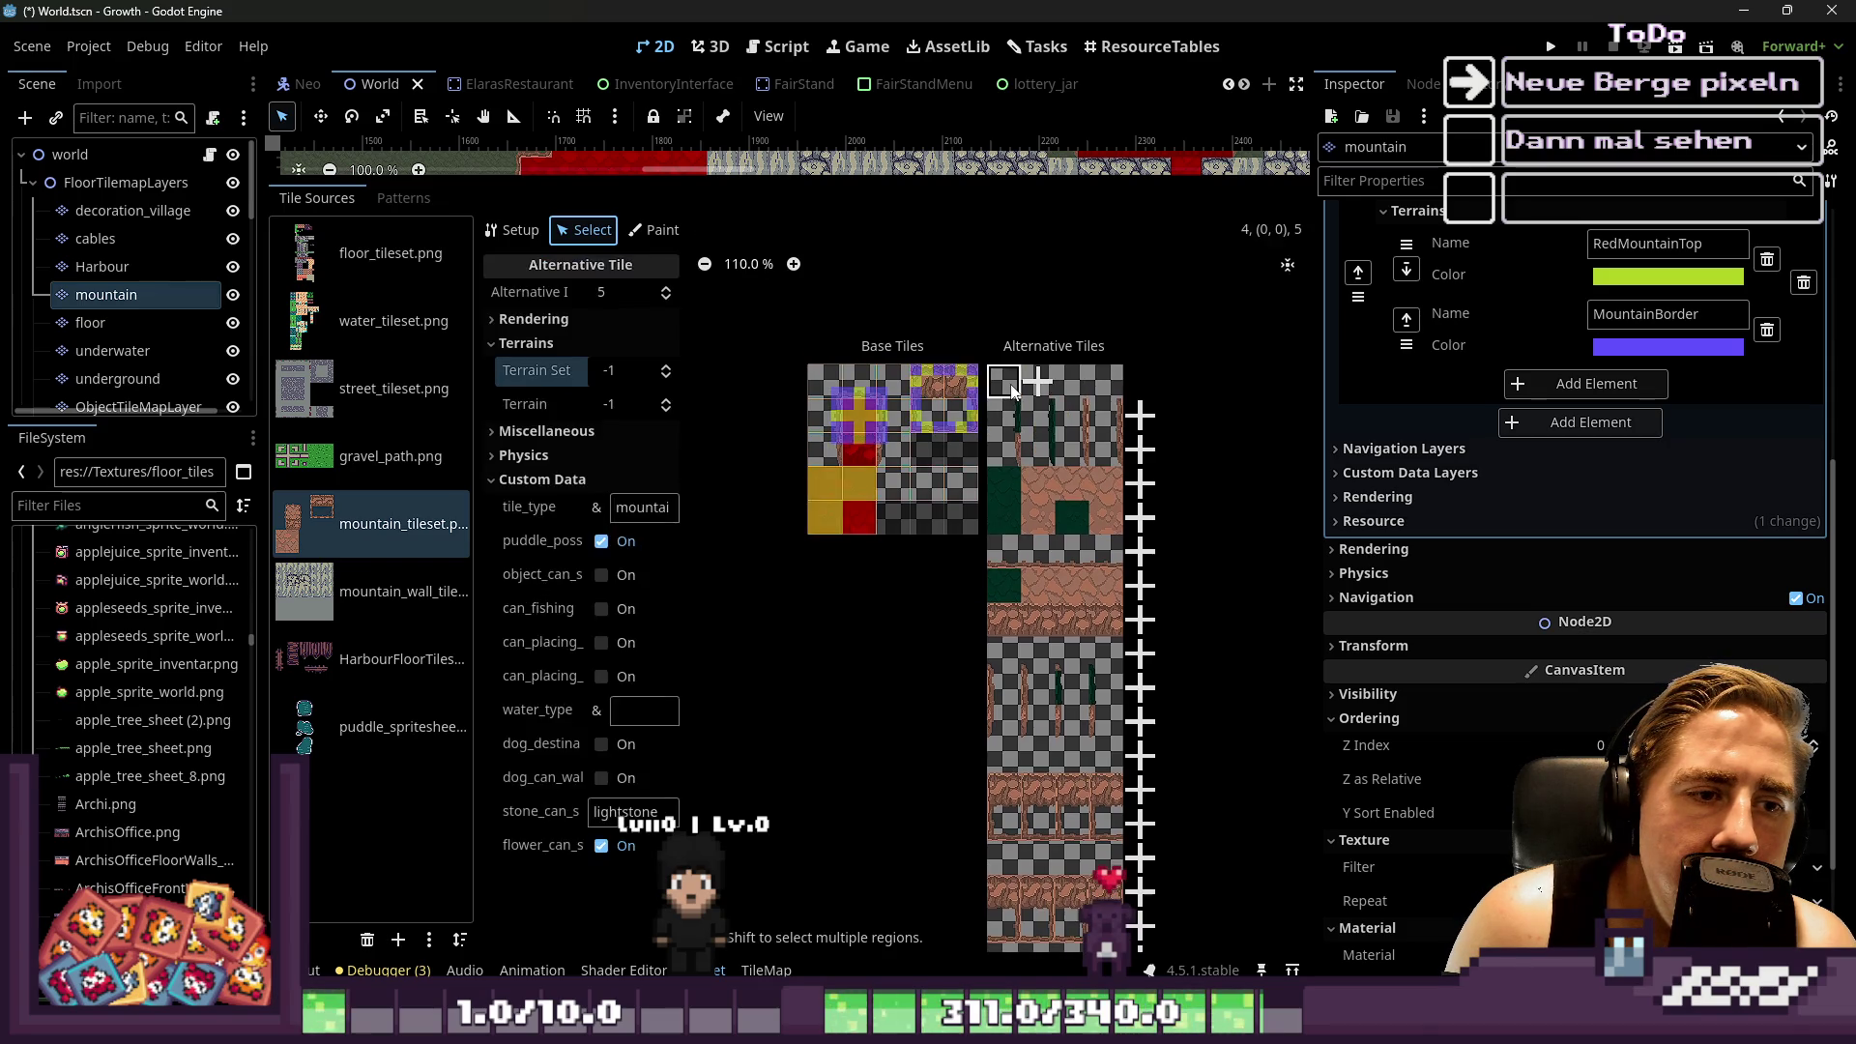
pyautogui.press('Delete')
pyautogui.click(1011, 388)
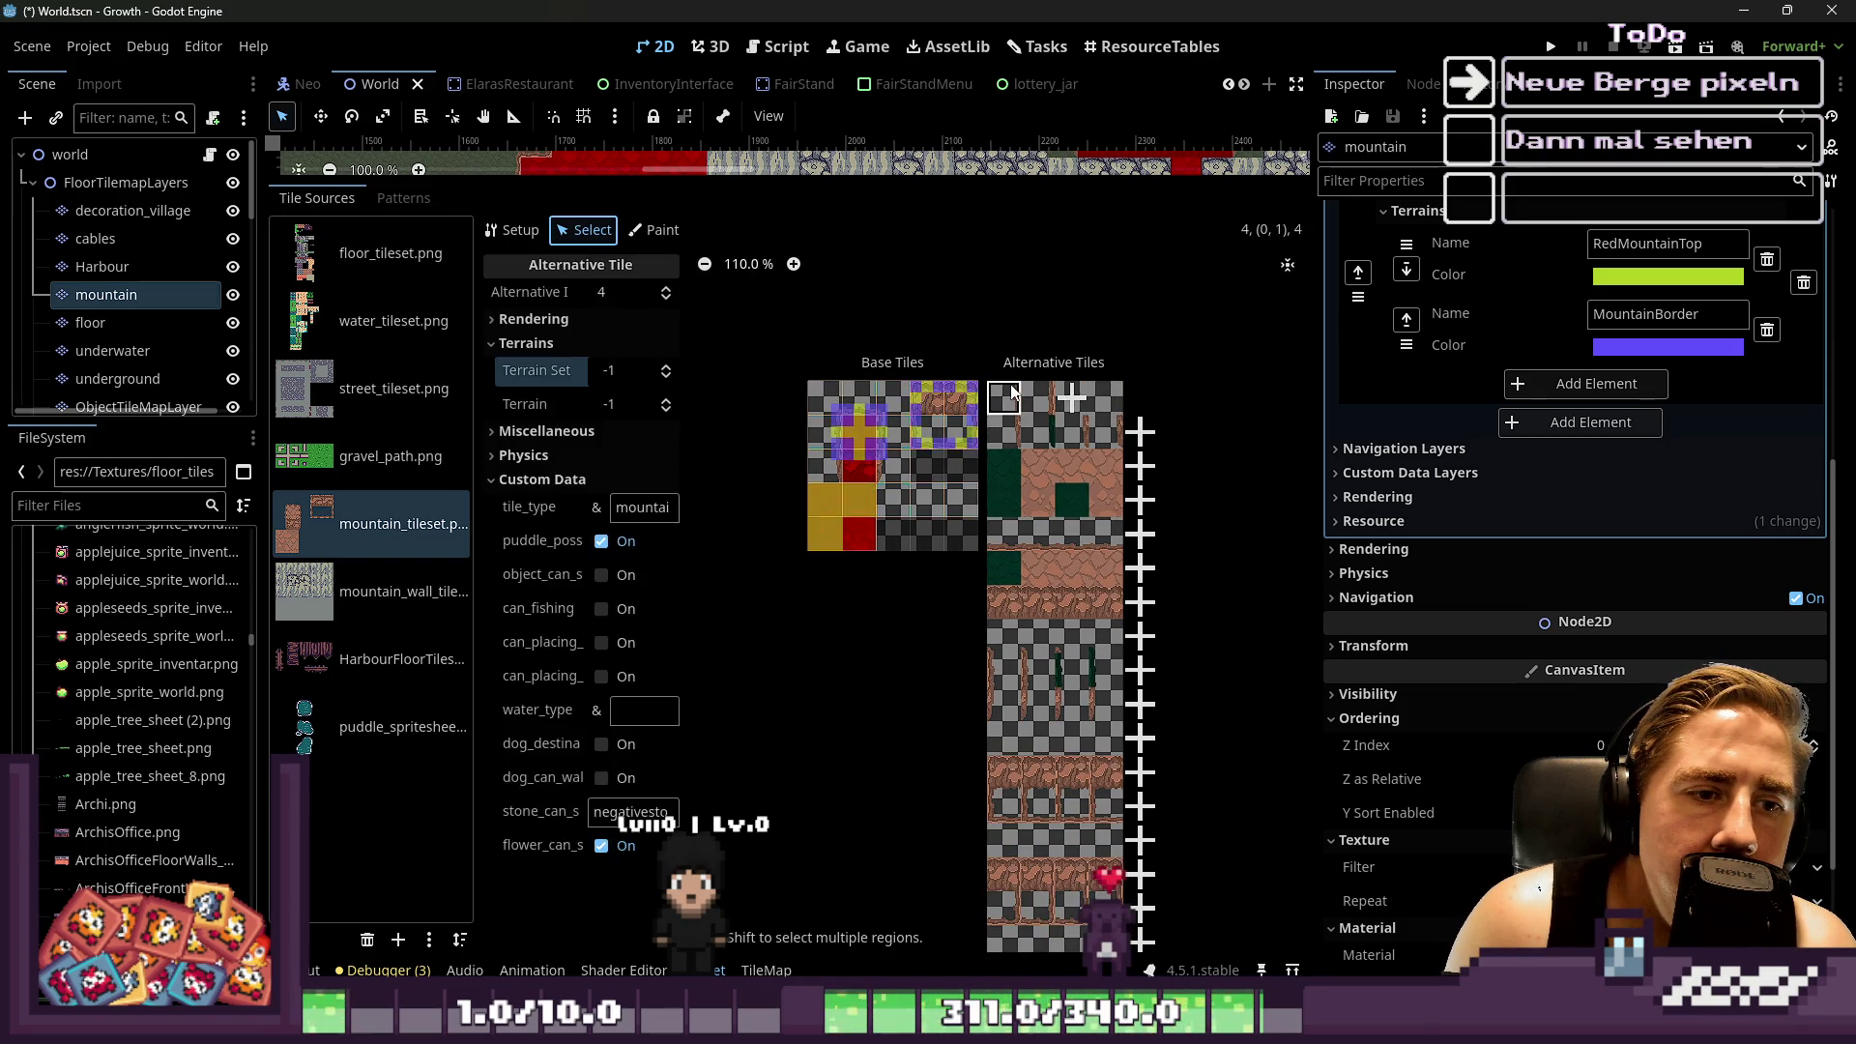
pyautogui.press('Delete')
# Delete the remaining alternative tiles down to tile 2 and confirm deleting the mountain layer node
pyautogui.click(1011, 390)
pyautogui.press('Delete')
pyautogui.click(1006, 428)
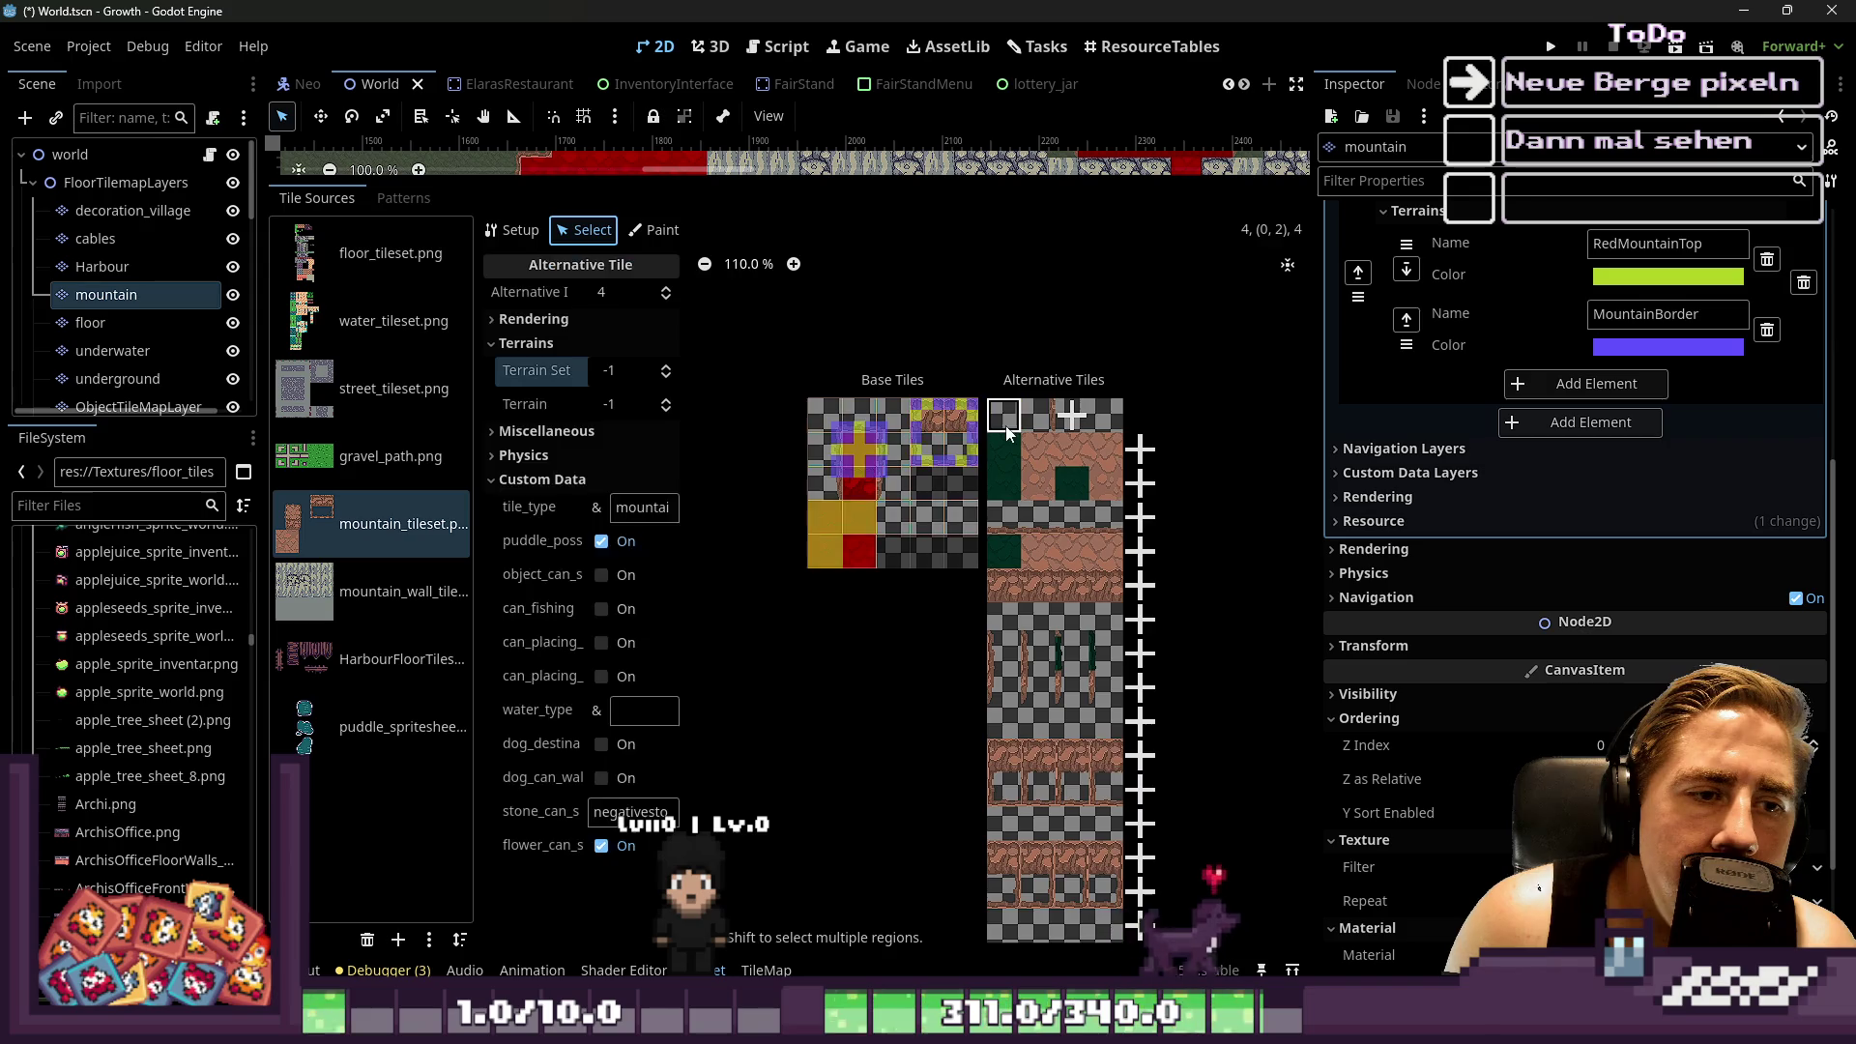
pyautogui.press('Delete')
pyautogui.press('Delete')
pyautogui.press('Return')
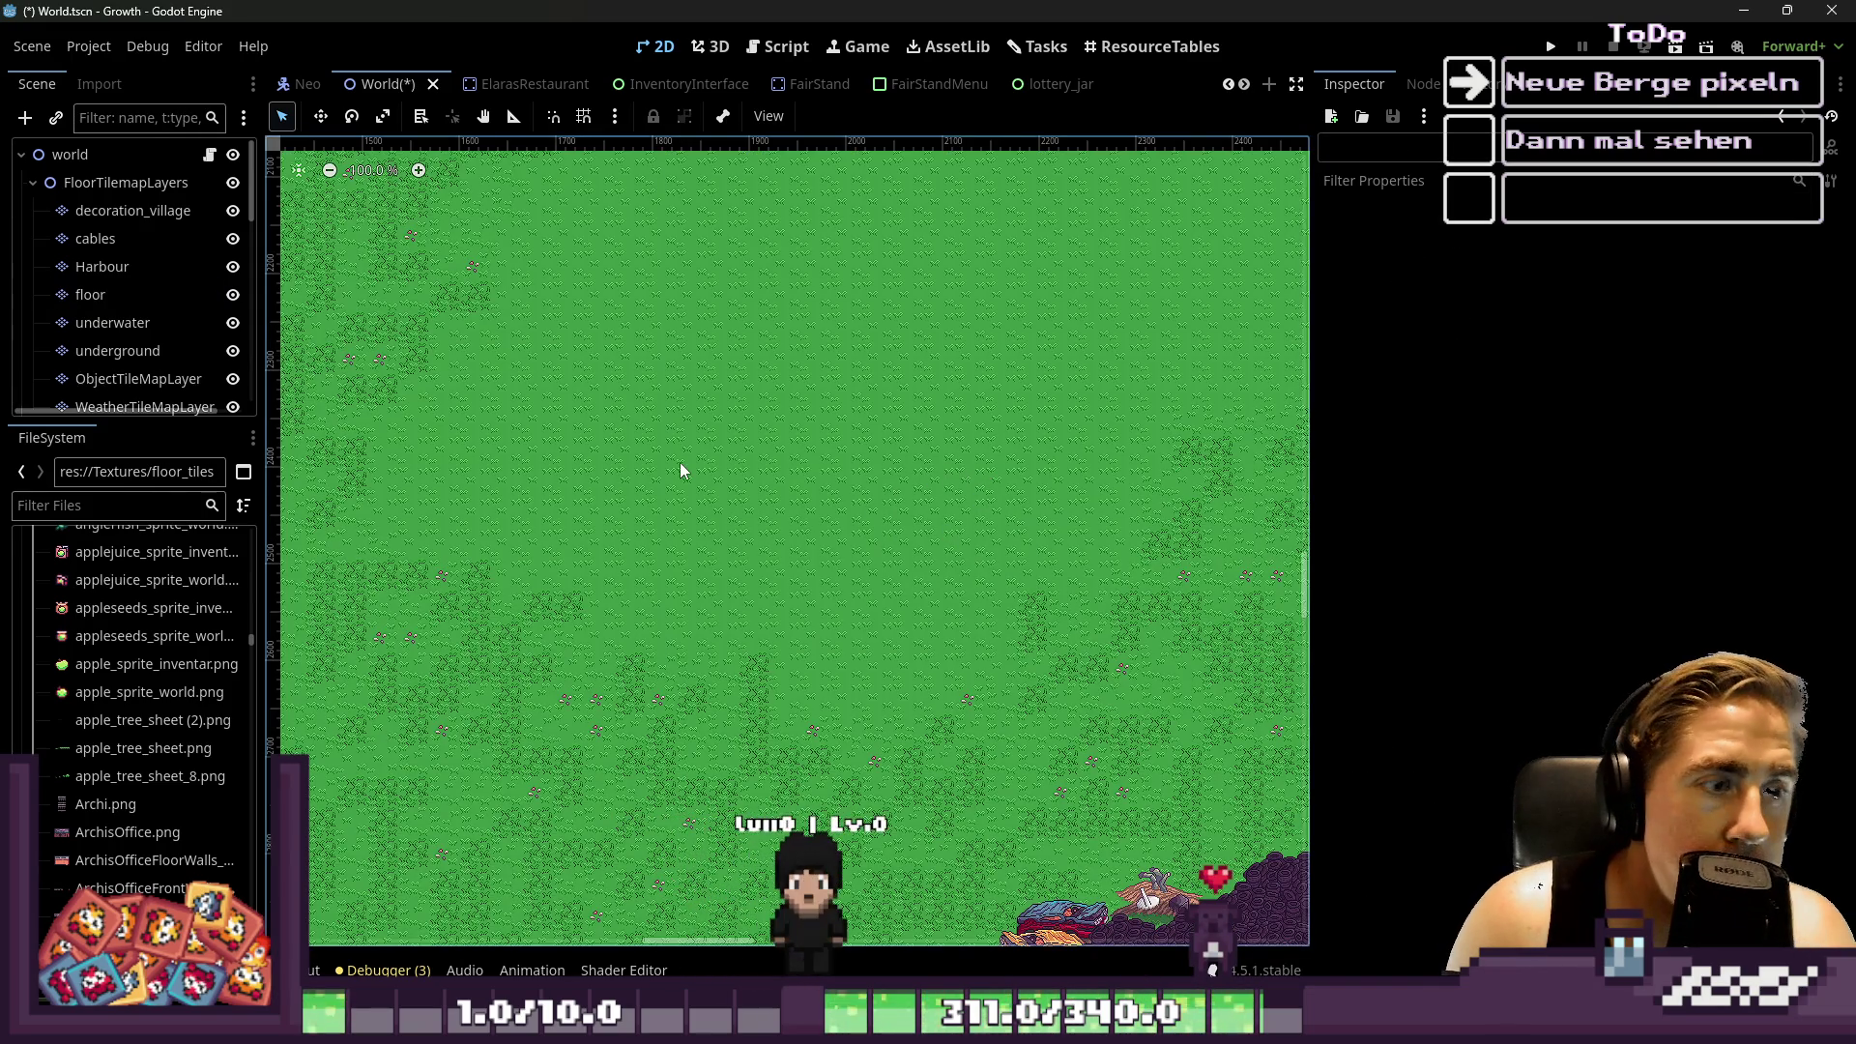
# Undo to restore the deleted mountain layer node and select it in the scene tree
pyautogui.hotkey('ctrl', 'z')
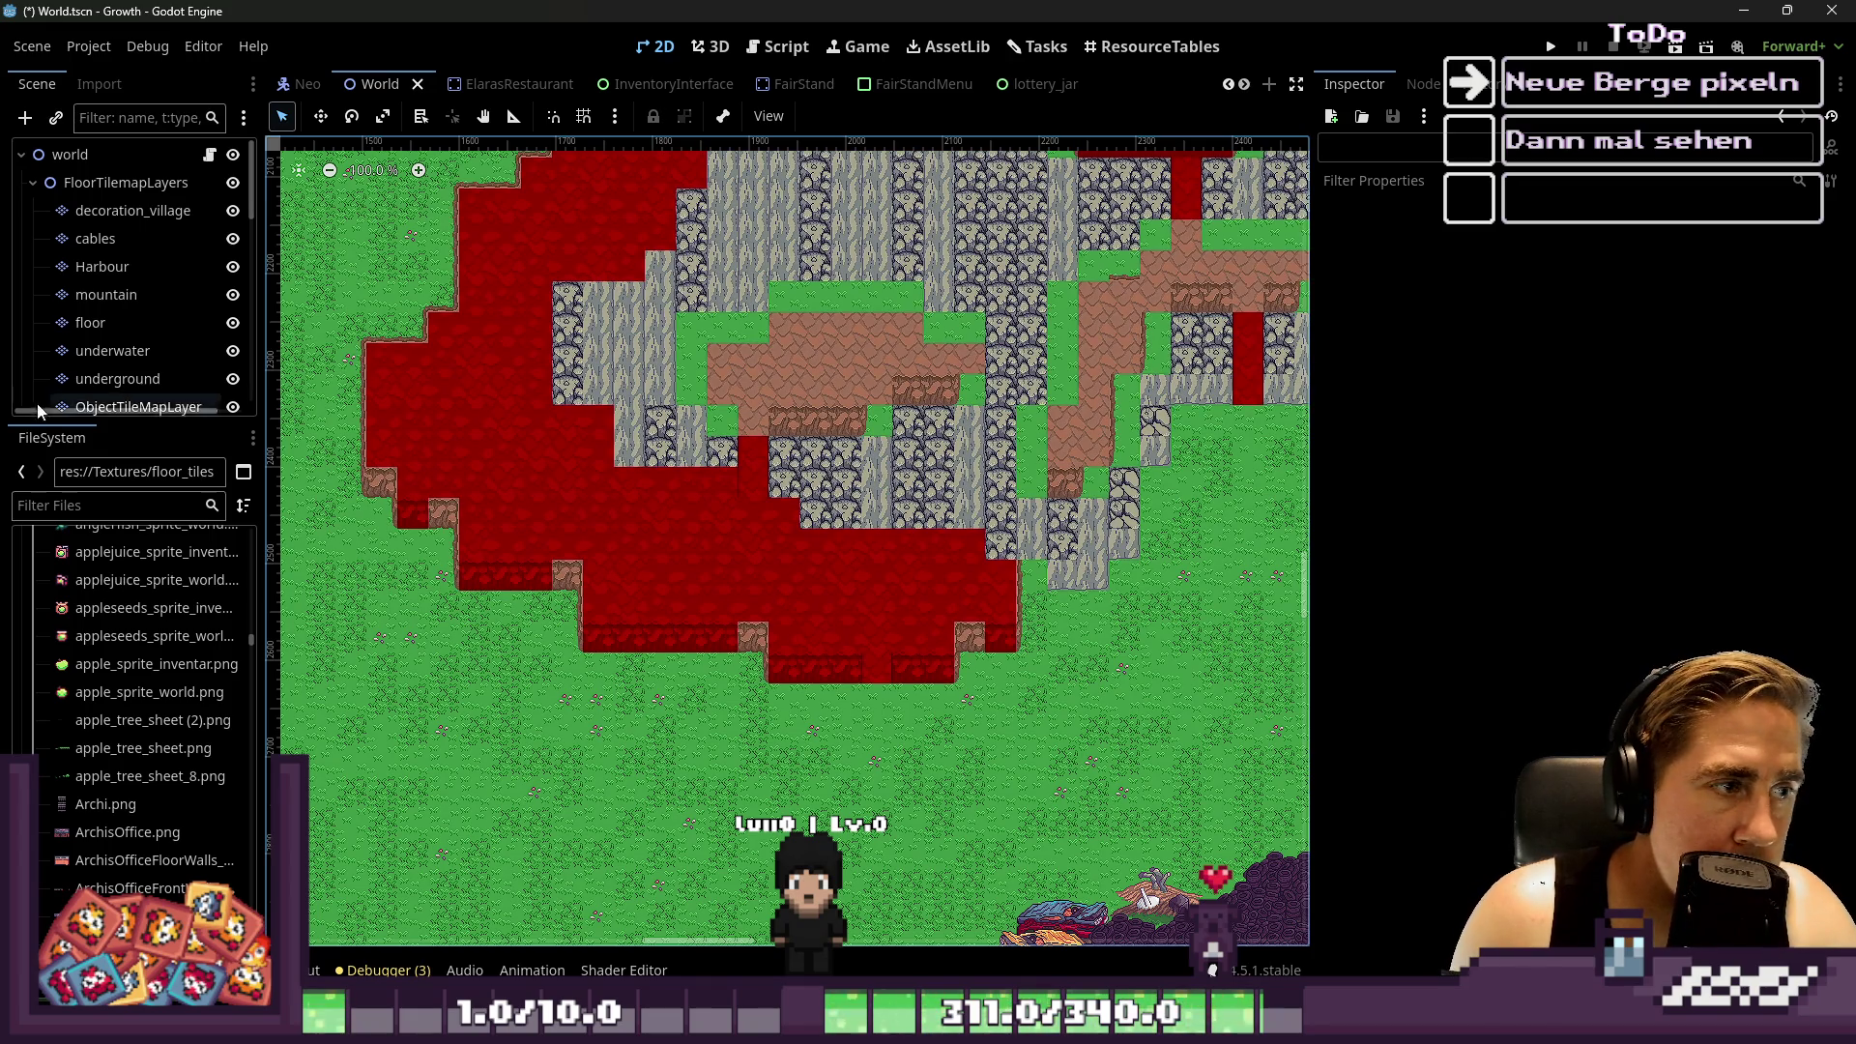
pyautogui.scroll(-1, 137, 351)
pyautogui.click(131, 262)
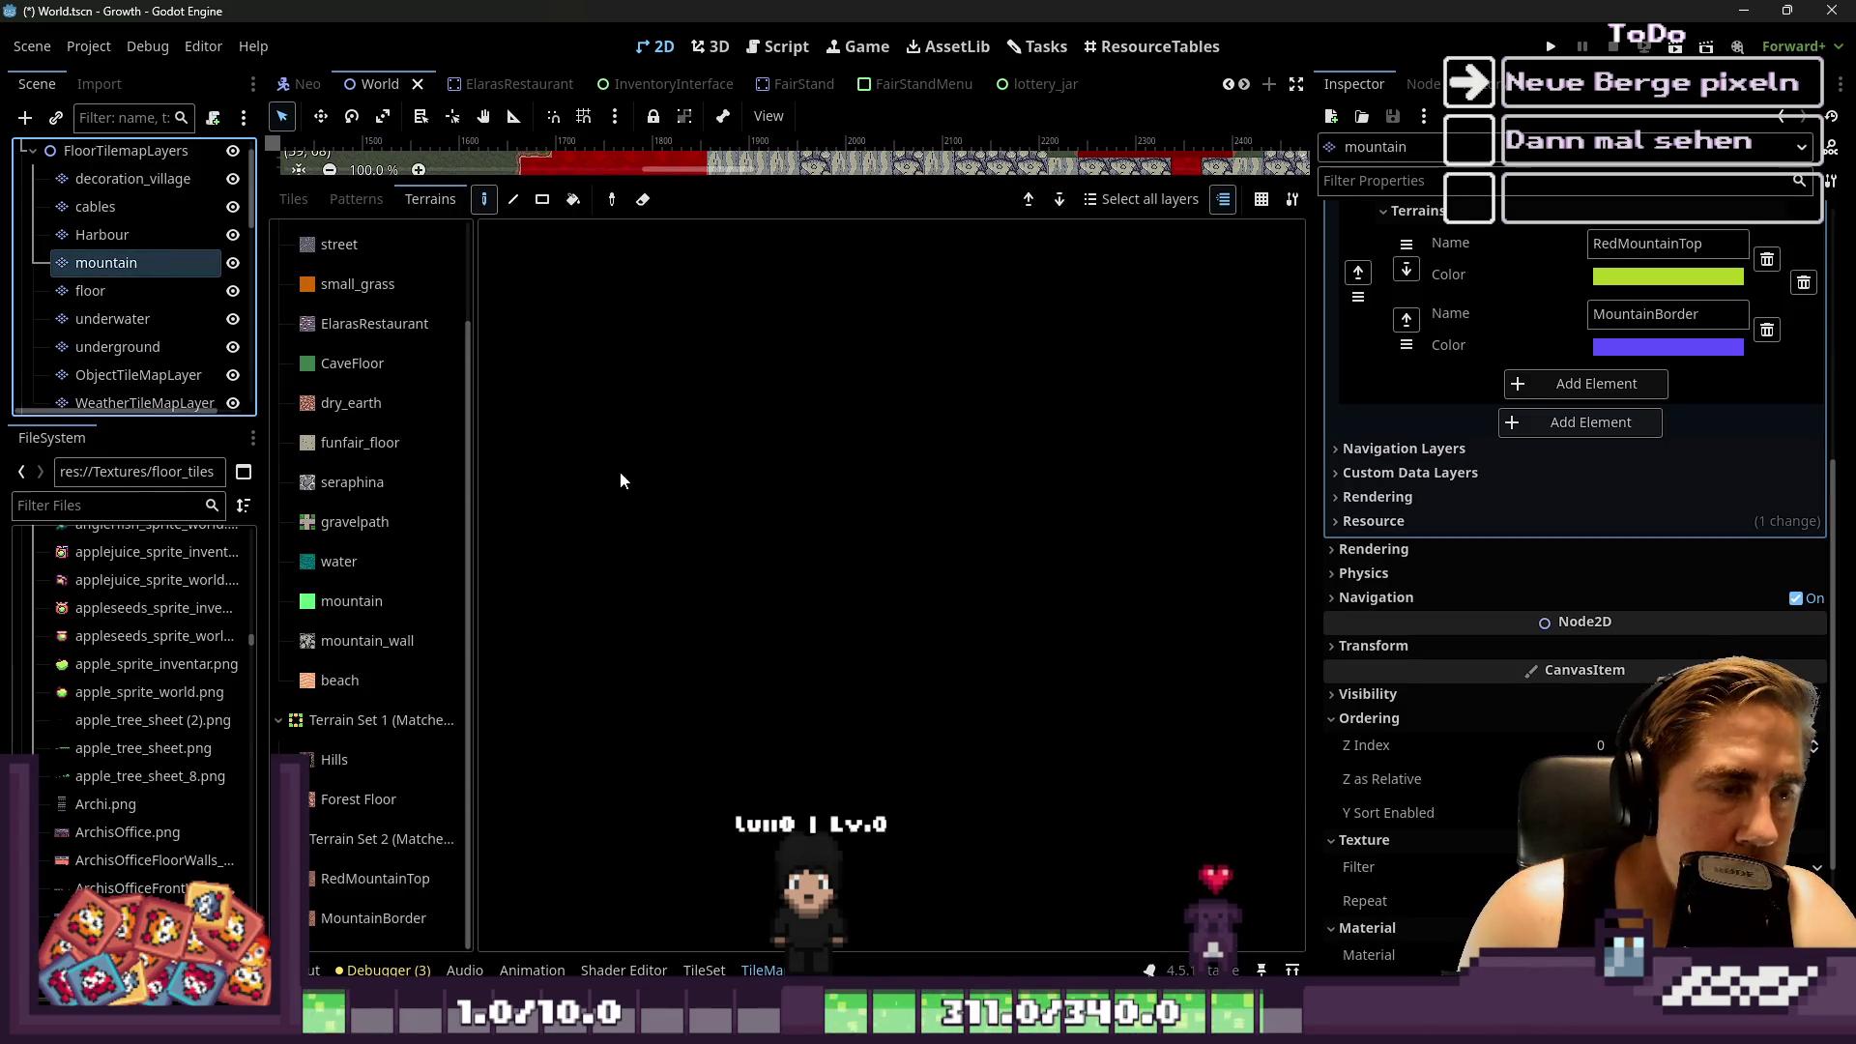
# In the mountain tileset, try deleting alternative tiles with Delete, cancelling each node-deletion prompt
pyautogui.click(704, 970)
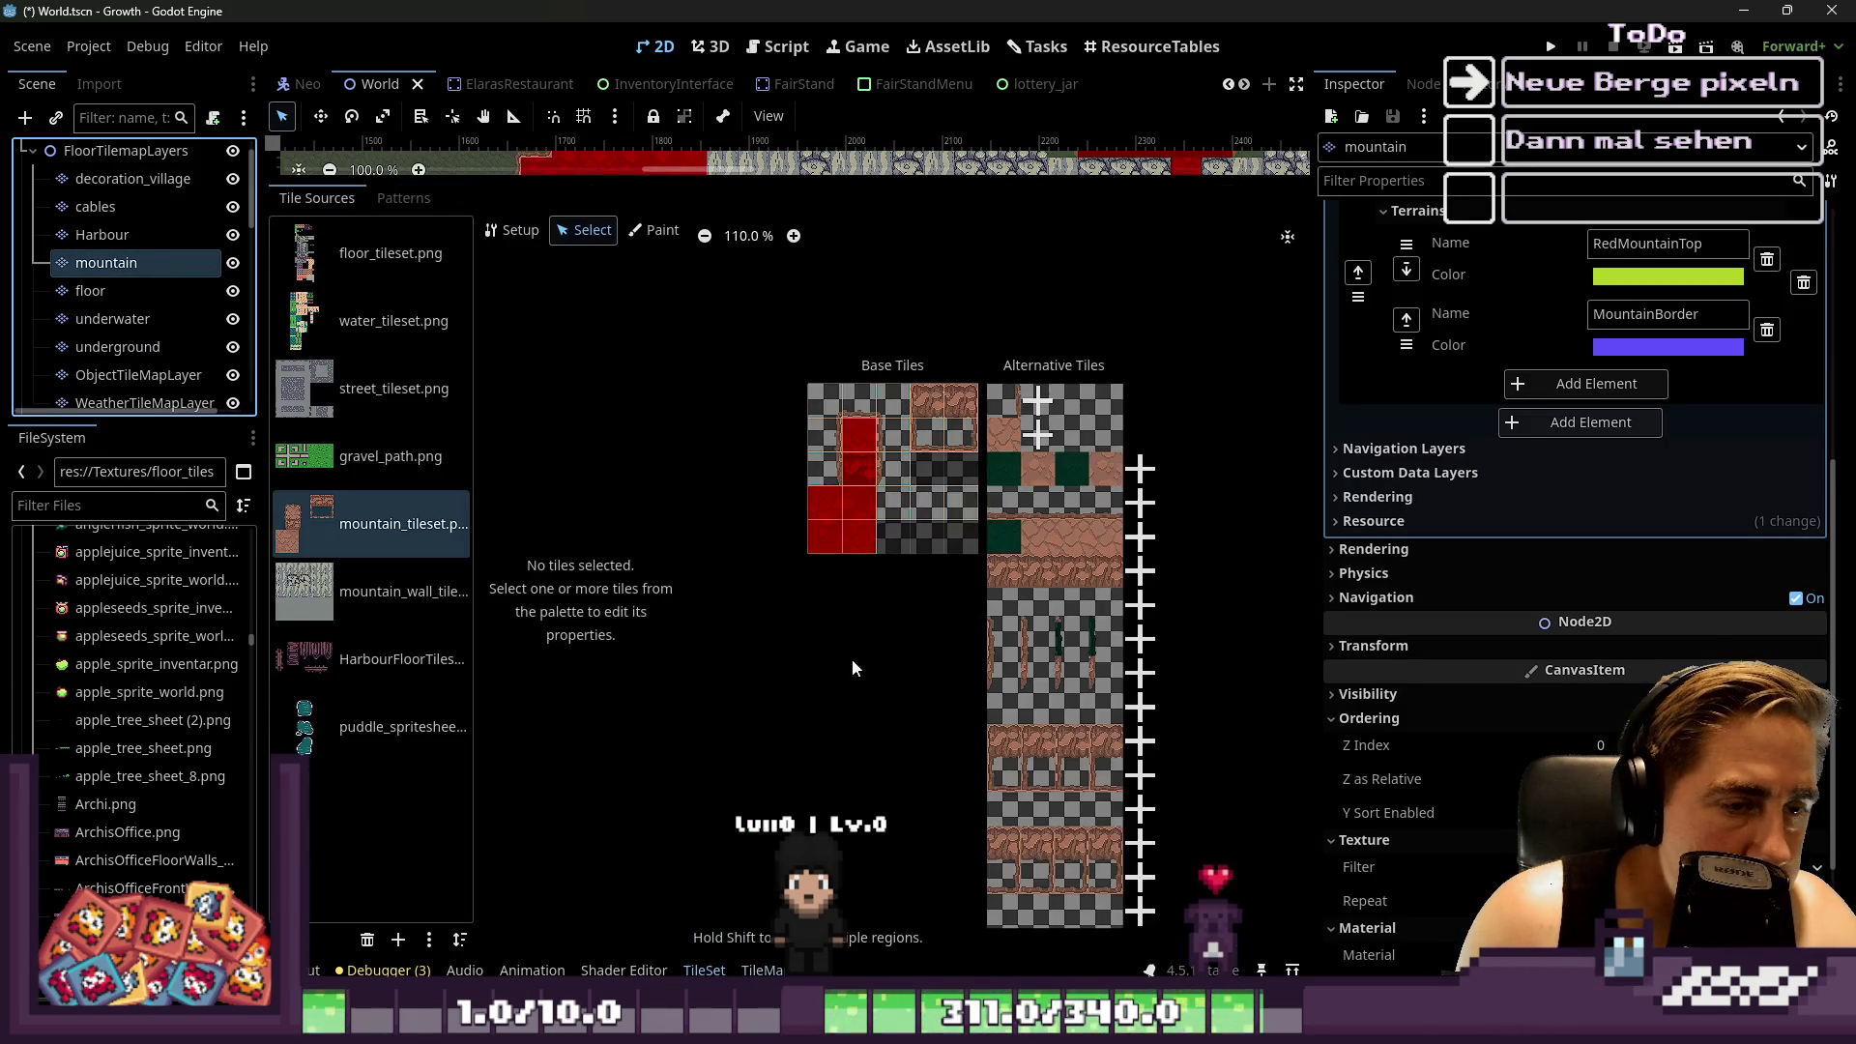
pyautogui.click(1019, 385)
pyautogui.press('Delete')
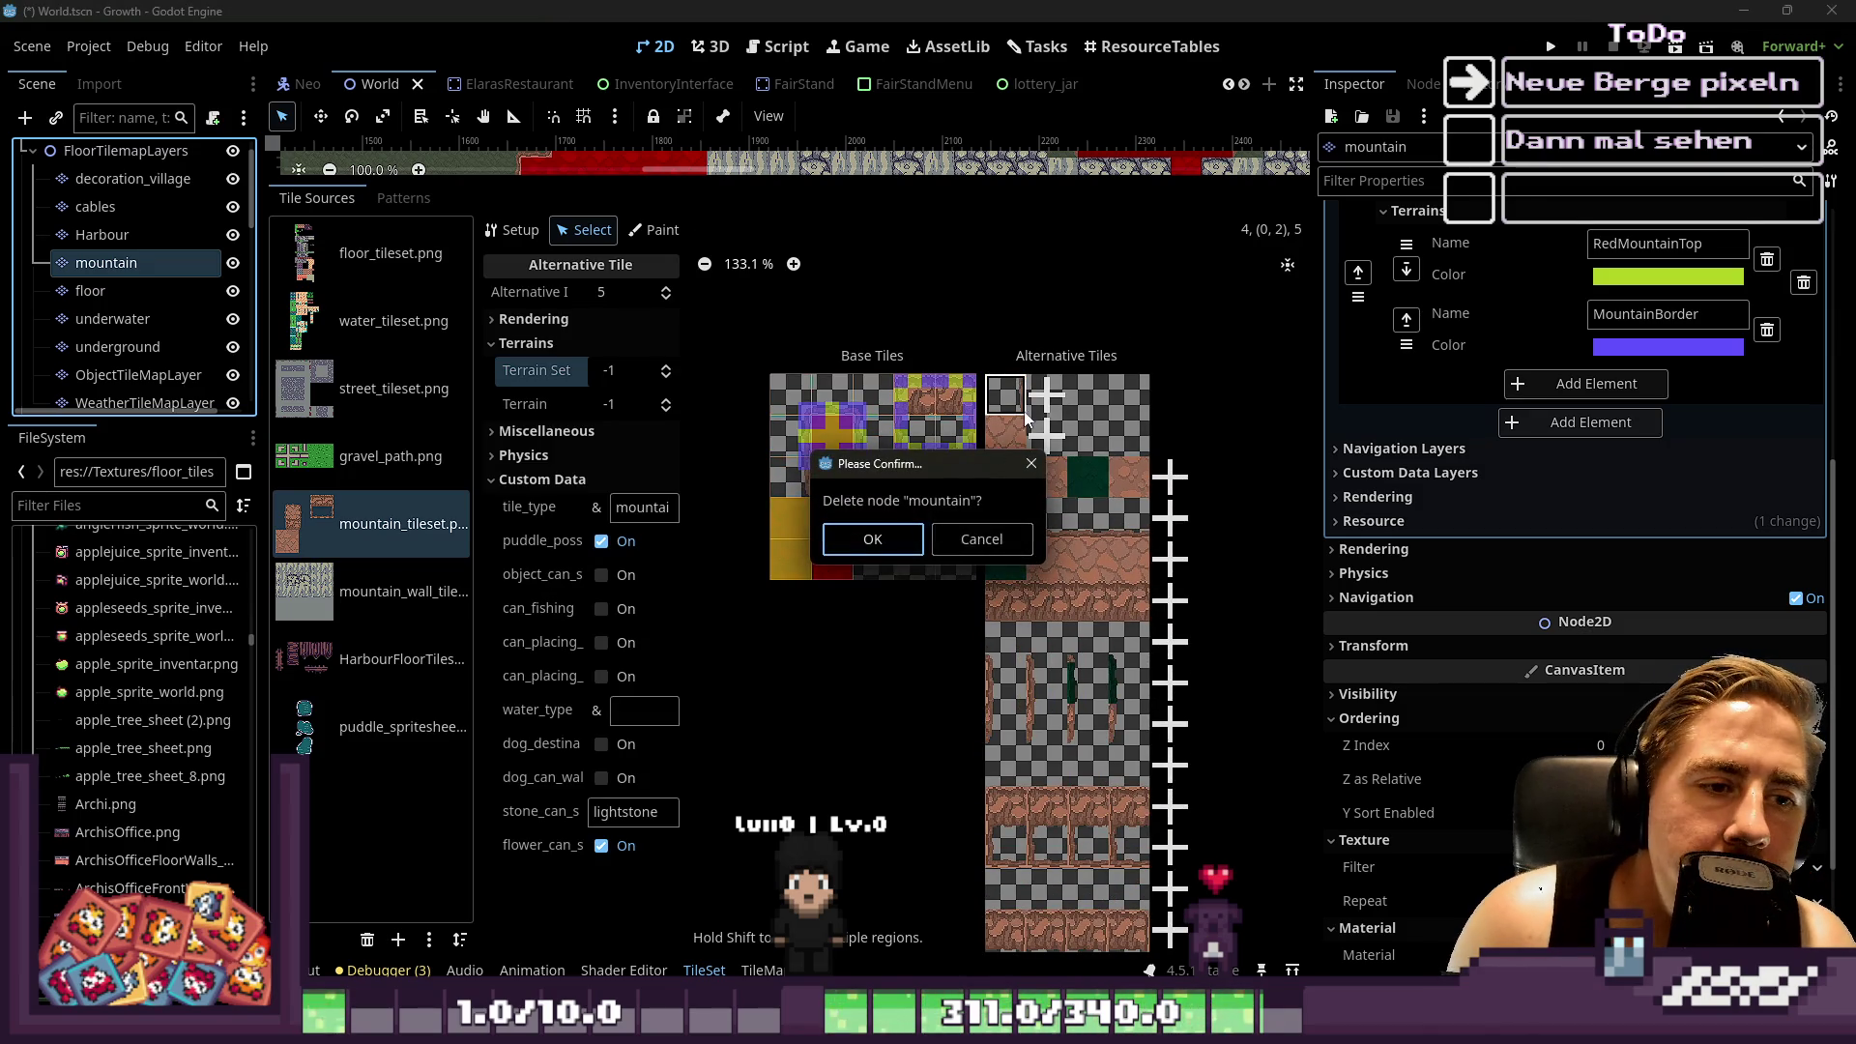
pyautogui.click(963, 548)
pyautogui.click(1012, 409)
pyautogui.press('Delete')
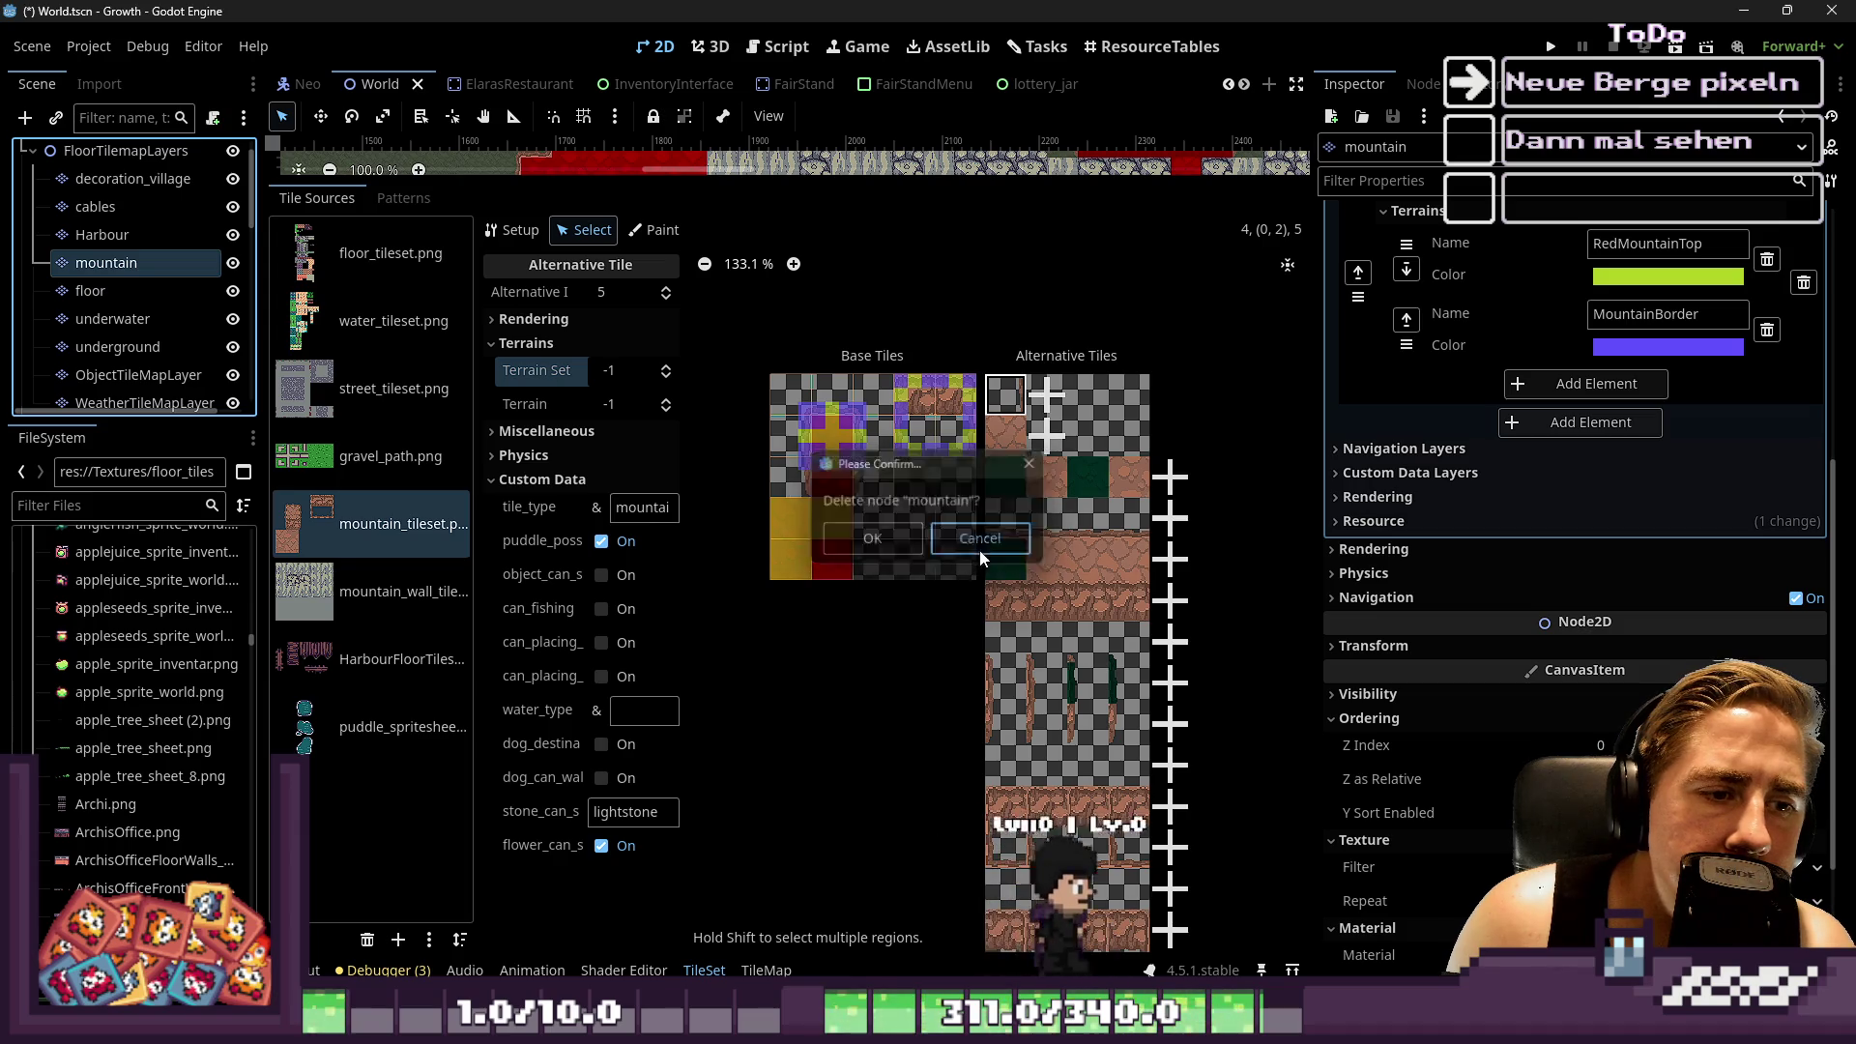
pyautogui.click(979, 538)
pyautogui.click(1047, 517)
pyautogui.press('Delete')
pyautogui.click(979, 536)
# Remove the top alternative tile from the mountain tileset through its right-click Delete option
pyautogui.rightClick(1014, 416)
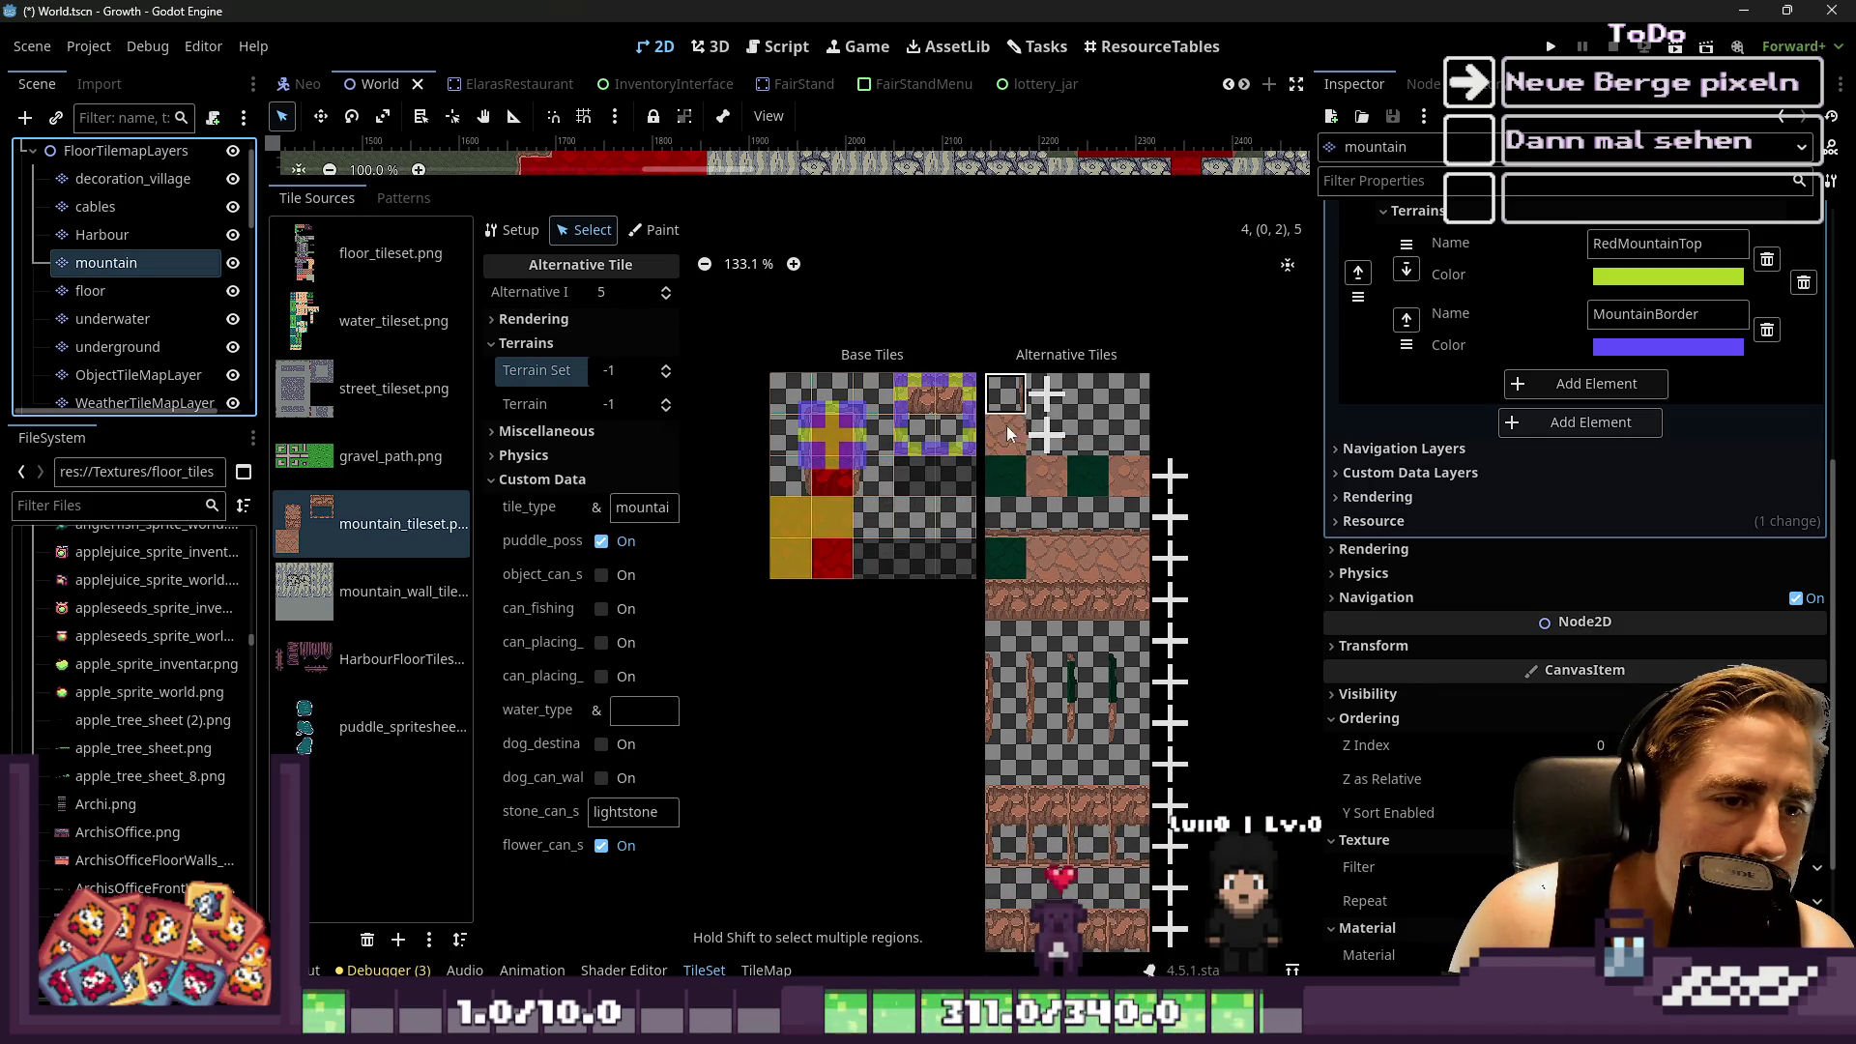
pyautogui.rightClick(1015, 432)
pyautogui.click(1039, 447)
pyautogui.click(1015, 451)
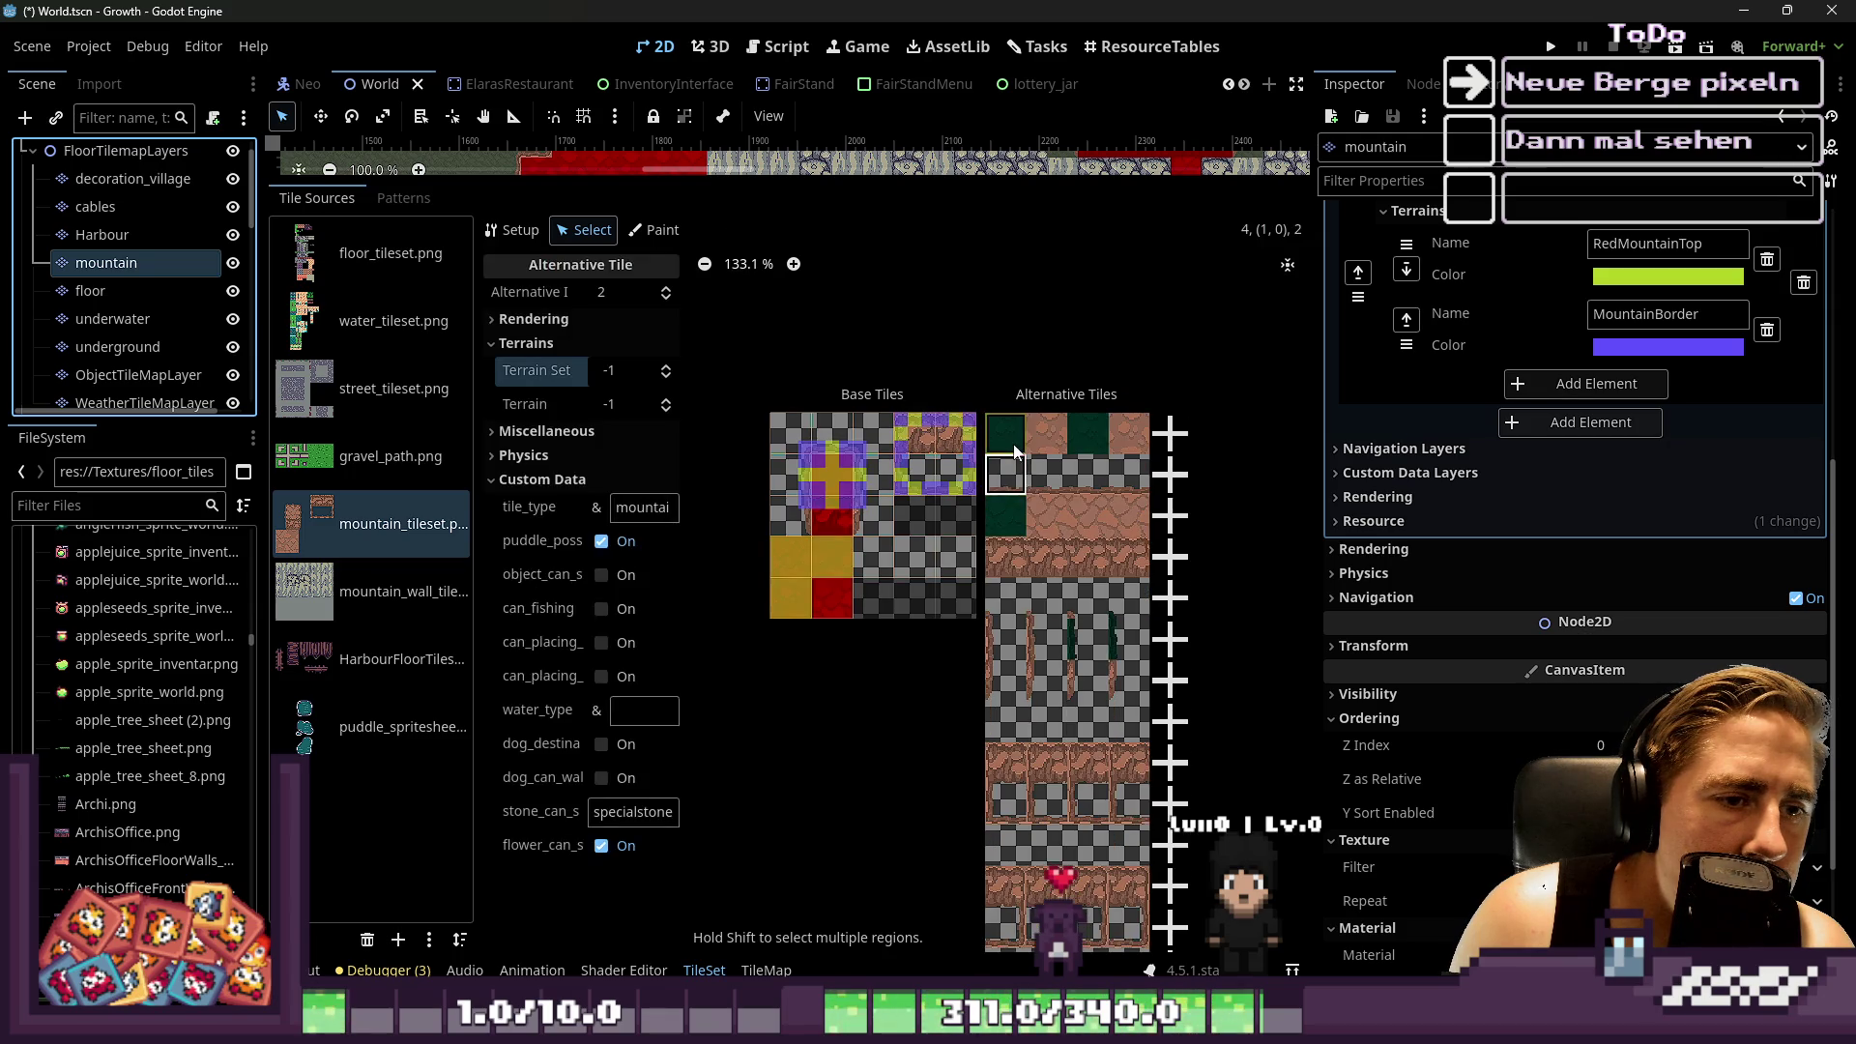
pyautogui.press('Delete')
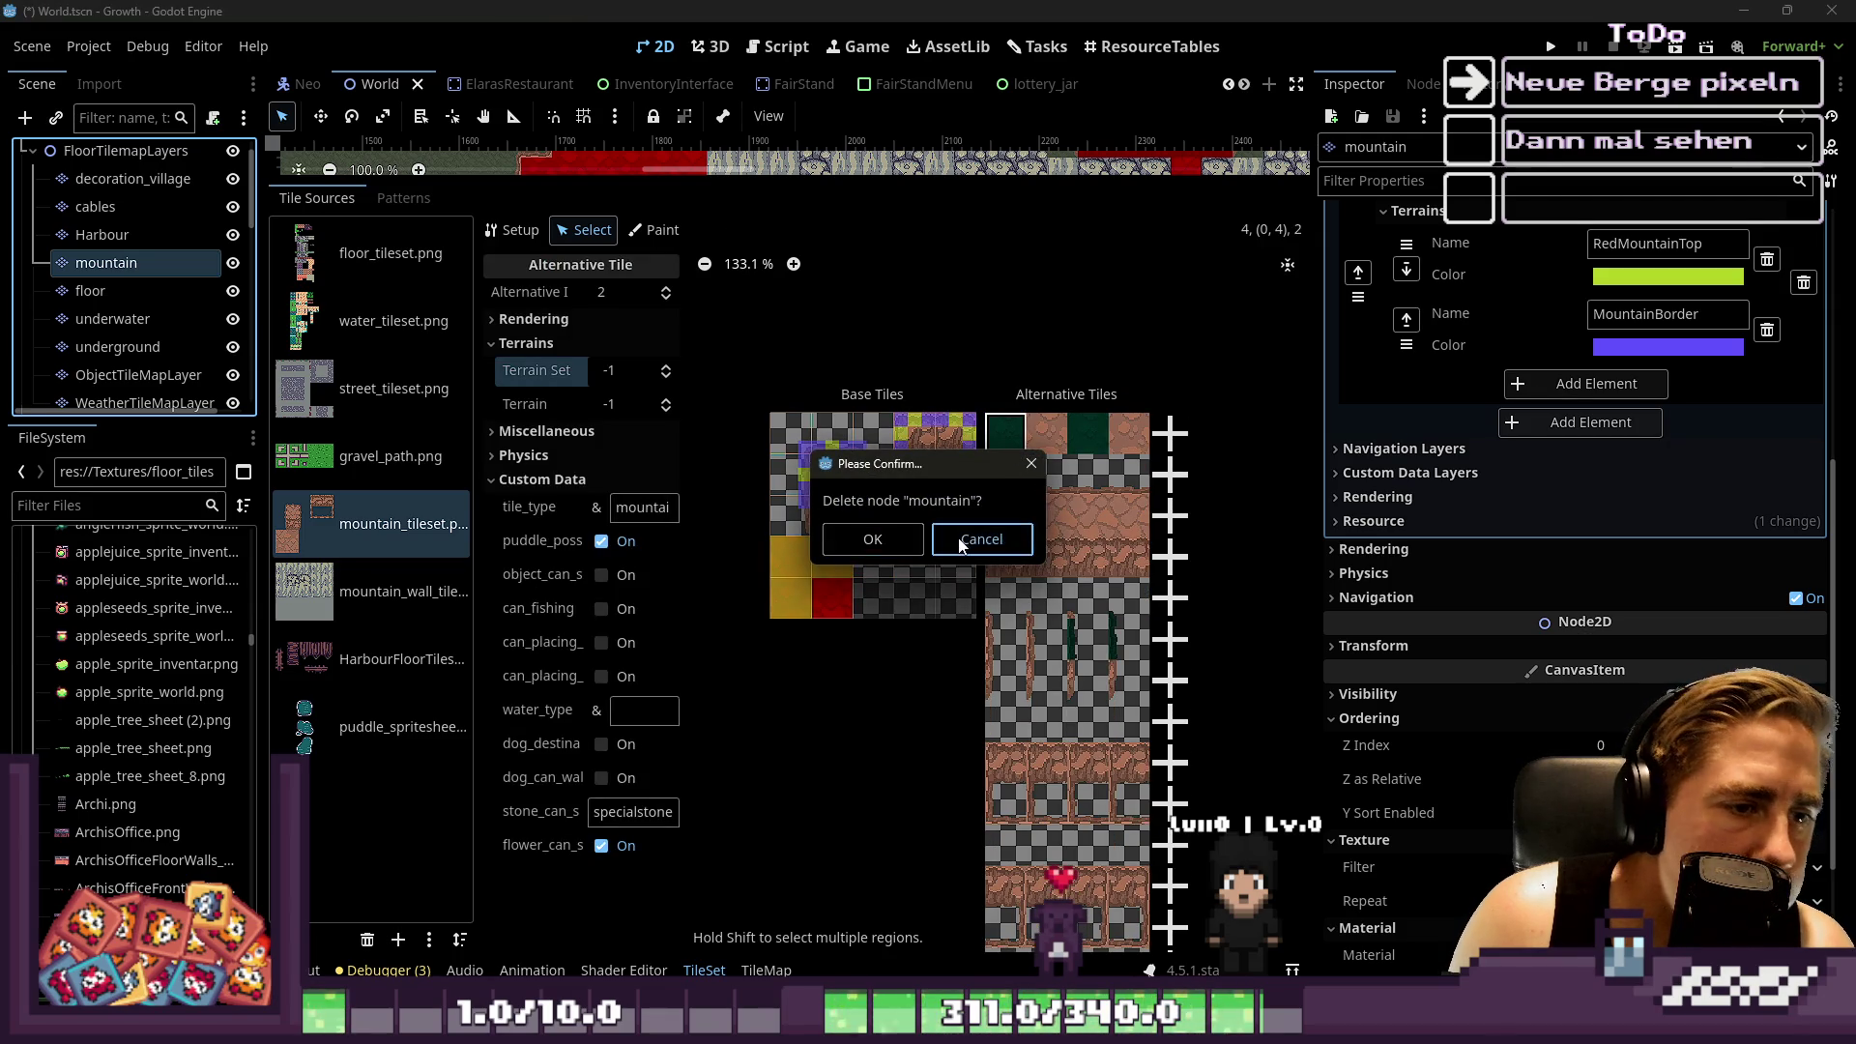
pyautogui.click(959, 539)
pyautogui.press('Down')
pyautogui.press('Down')
pyautogui.press('Down')
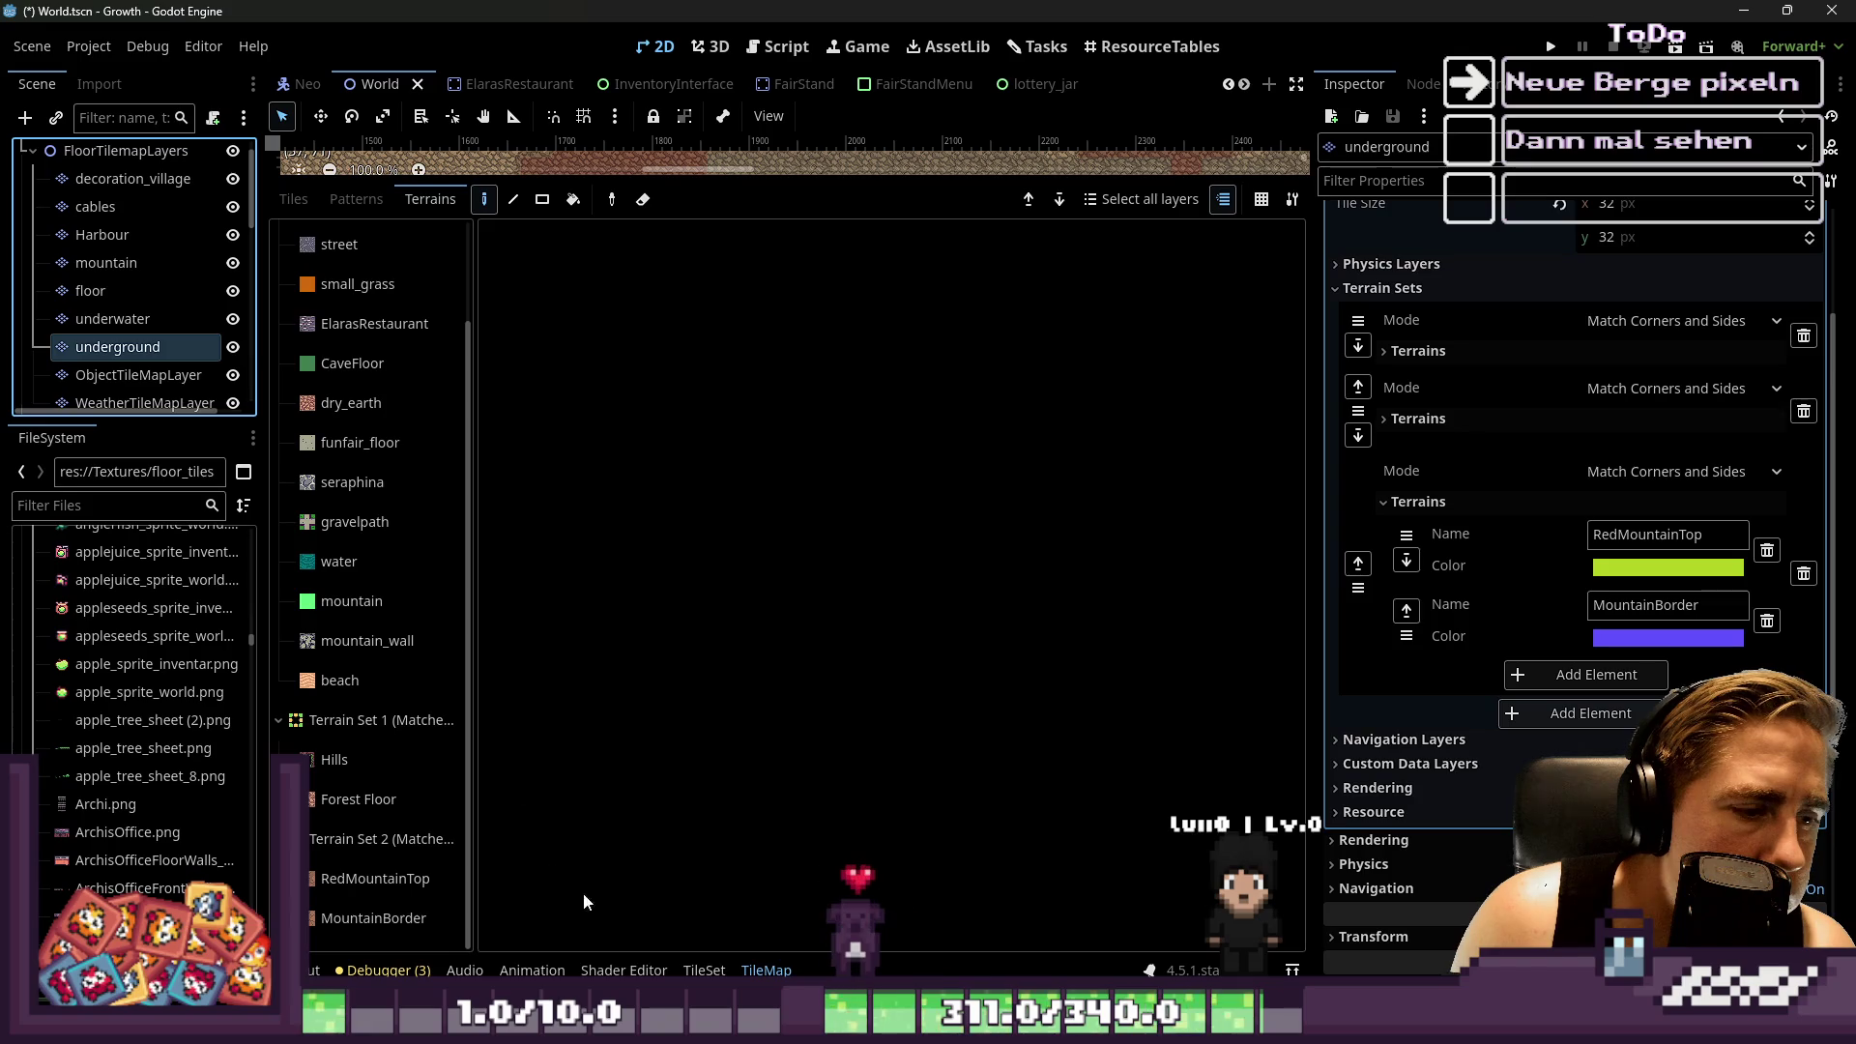
# Select the alternative tile at (0,4) and cancel the underground node deletion prompt
pyautogui.click(704, 970)
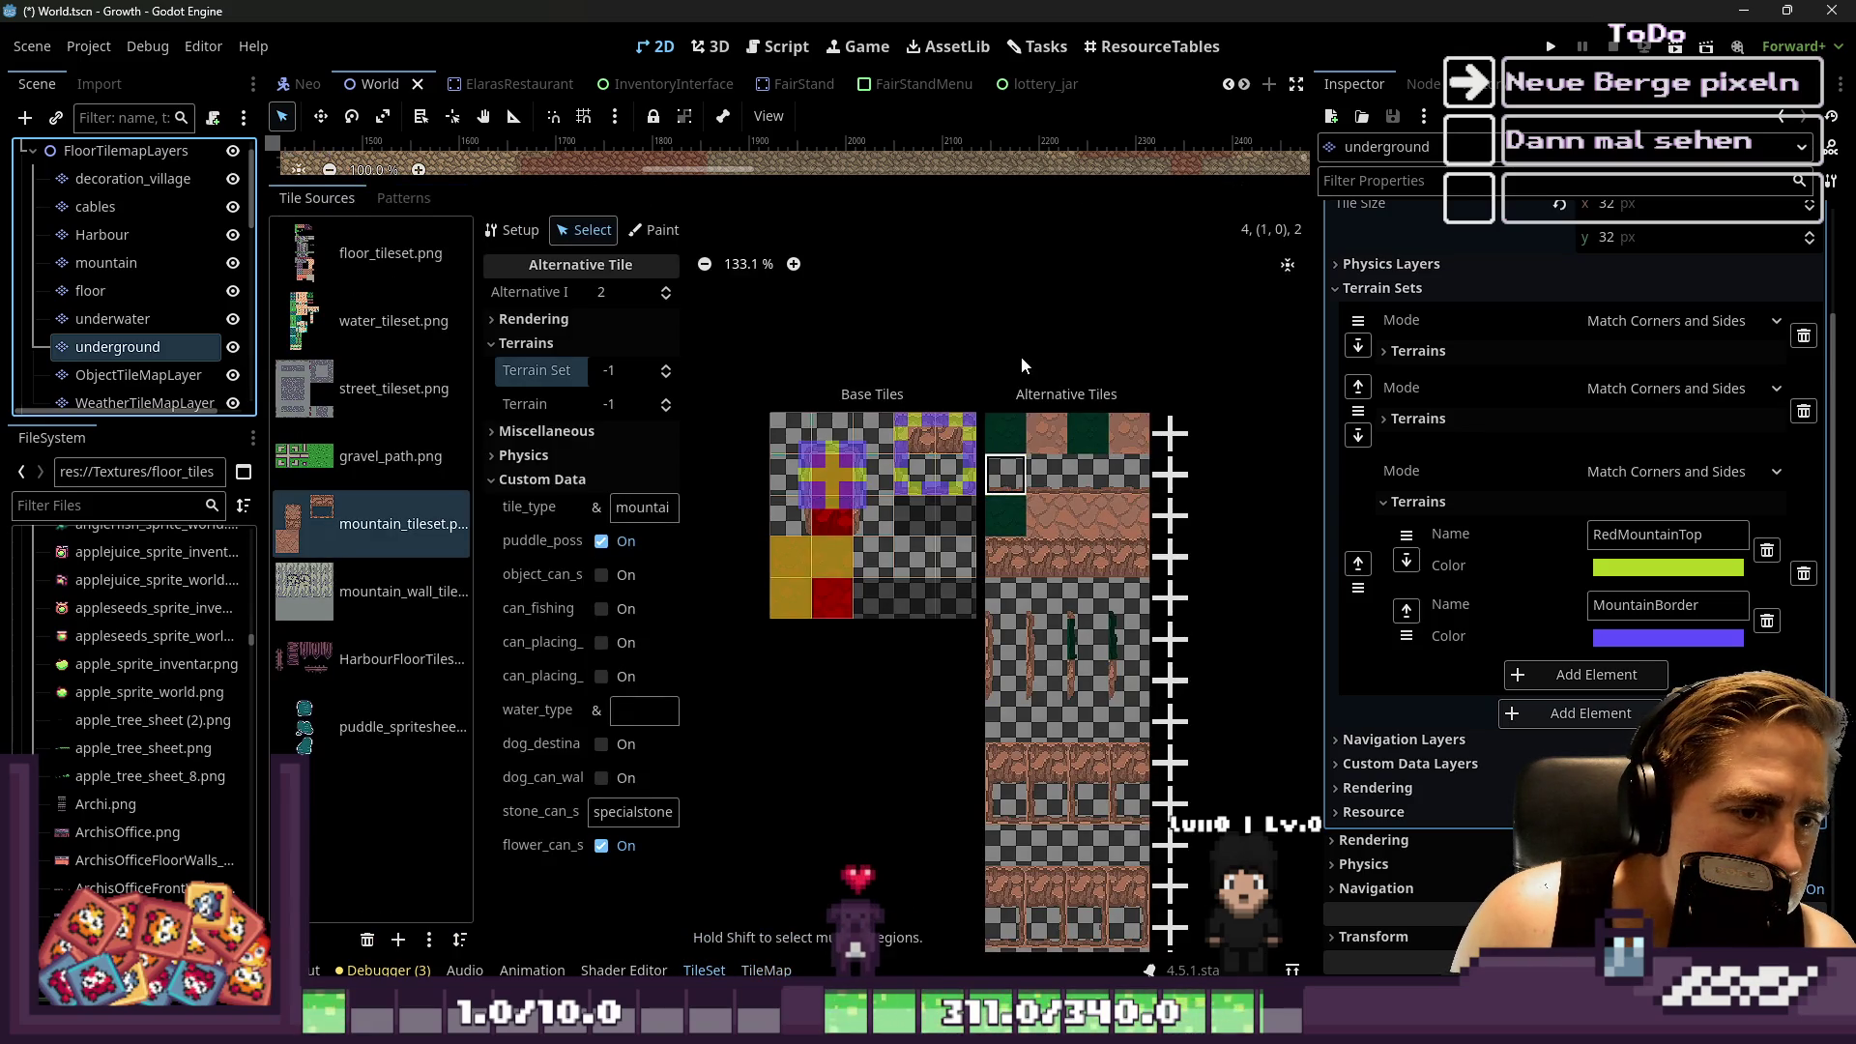
pyautogui.click(1016, 432)
pyautogui.press('Delete')
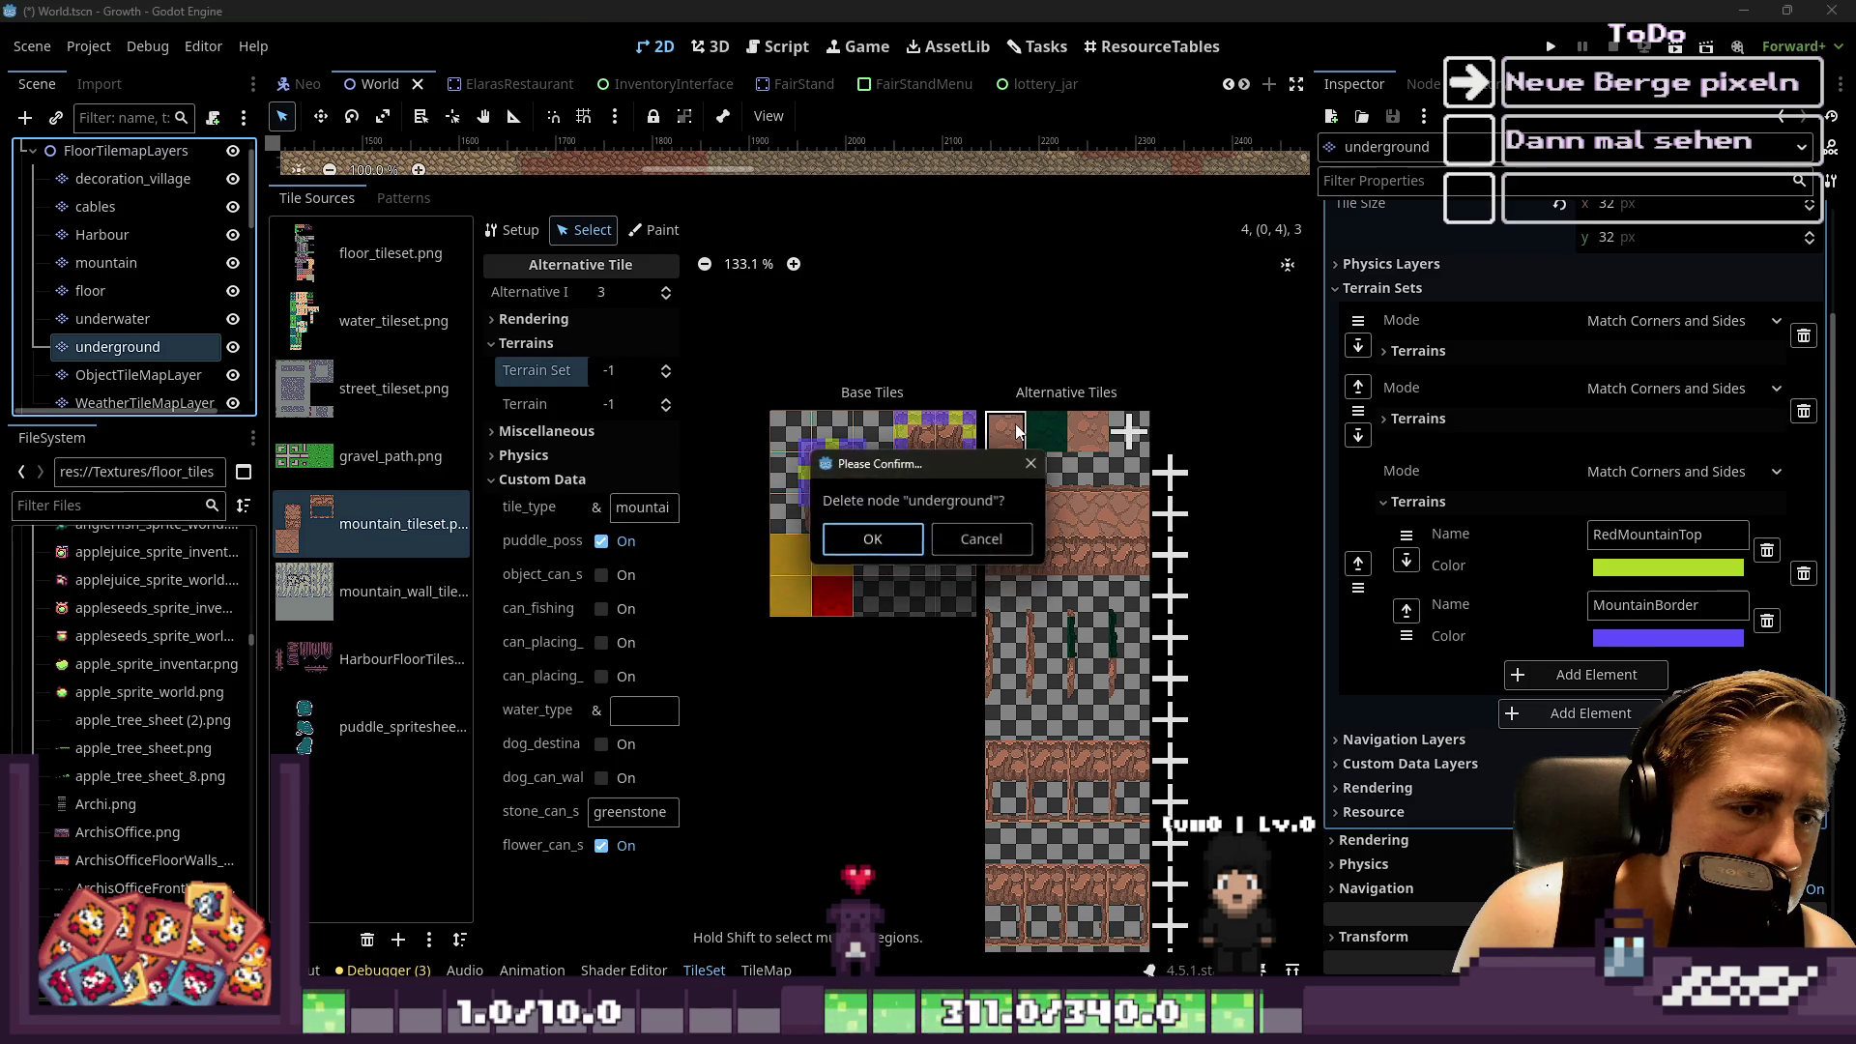
pyautogui.click(976, 547)
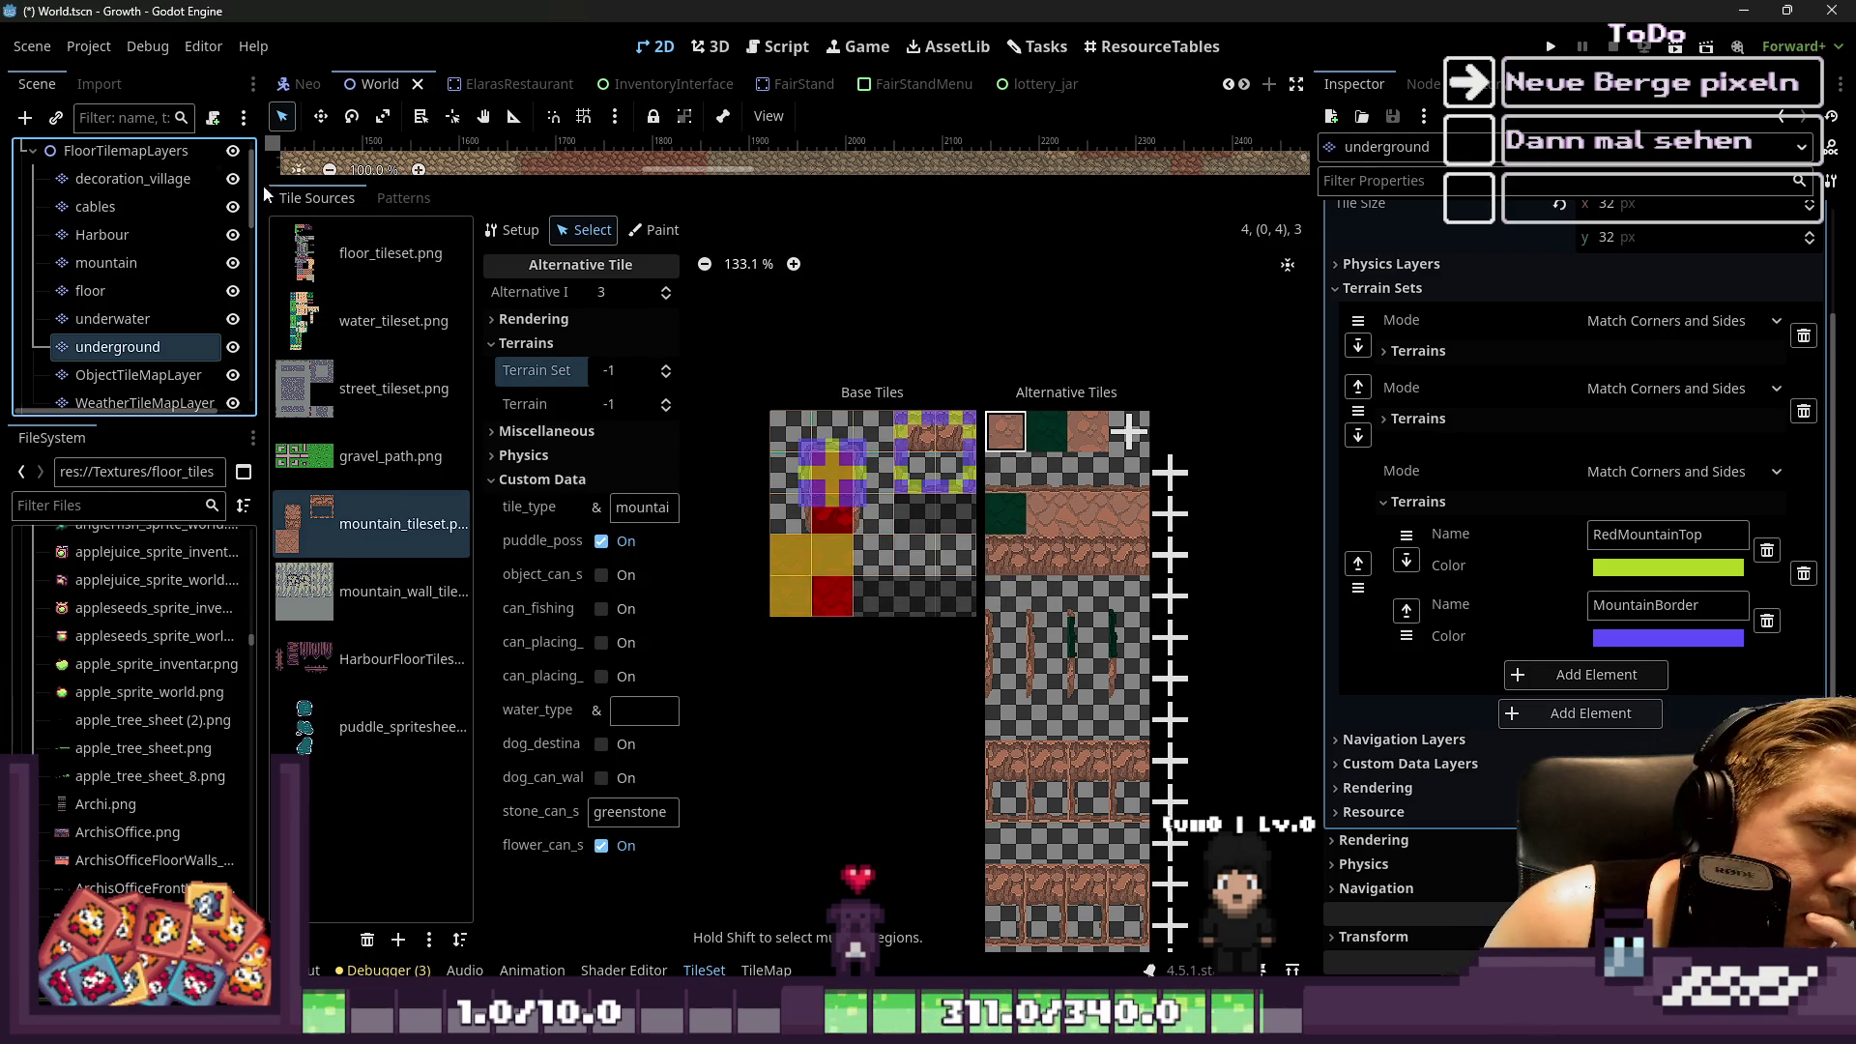
# Select the floor layer node, then the root World node
pyautogui.click(21, 226)
pyautogui.click(37, 298)
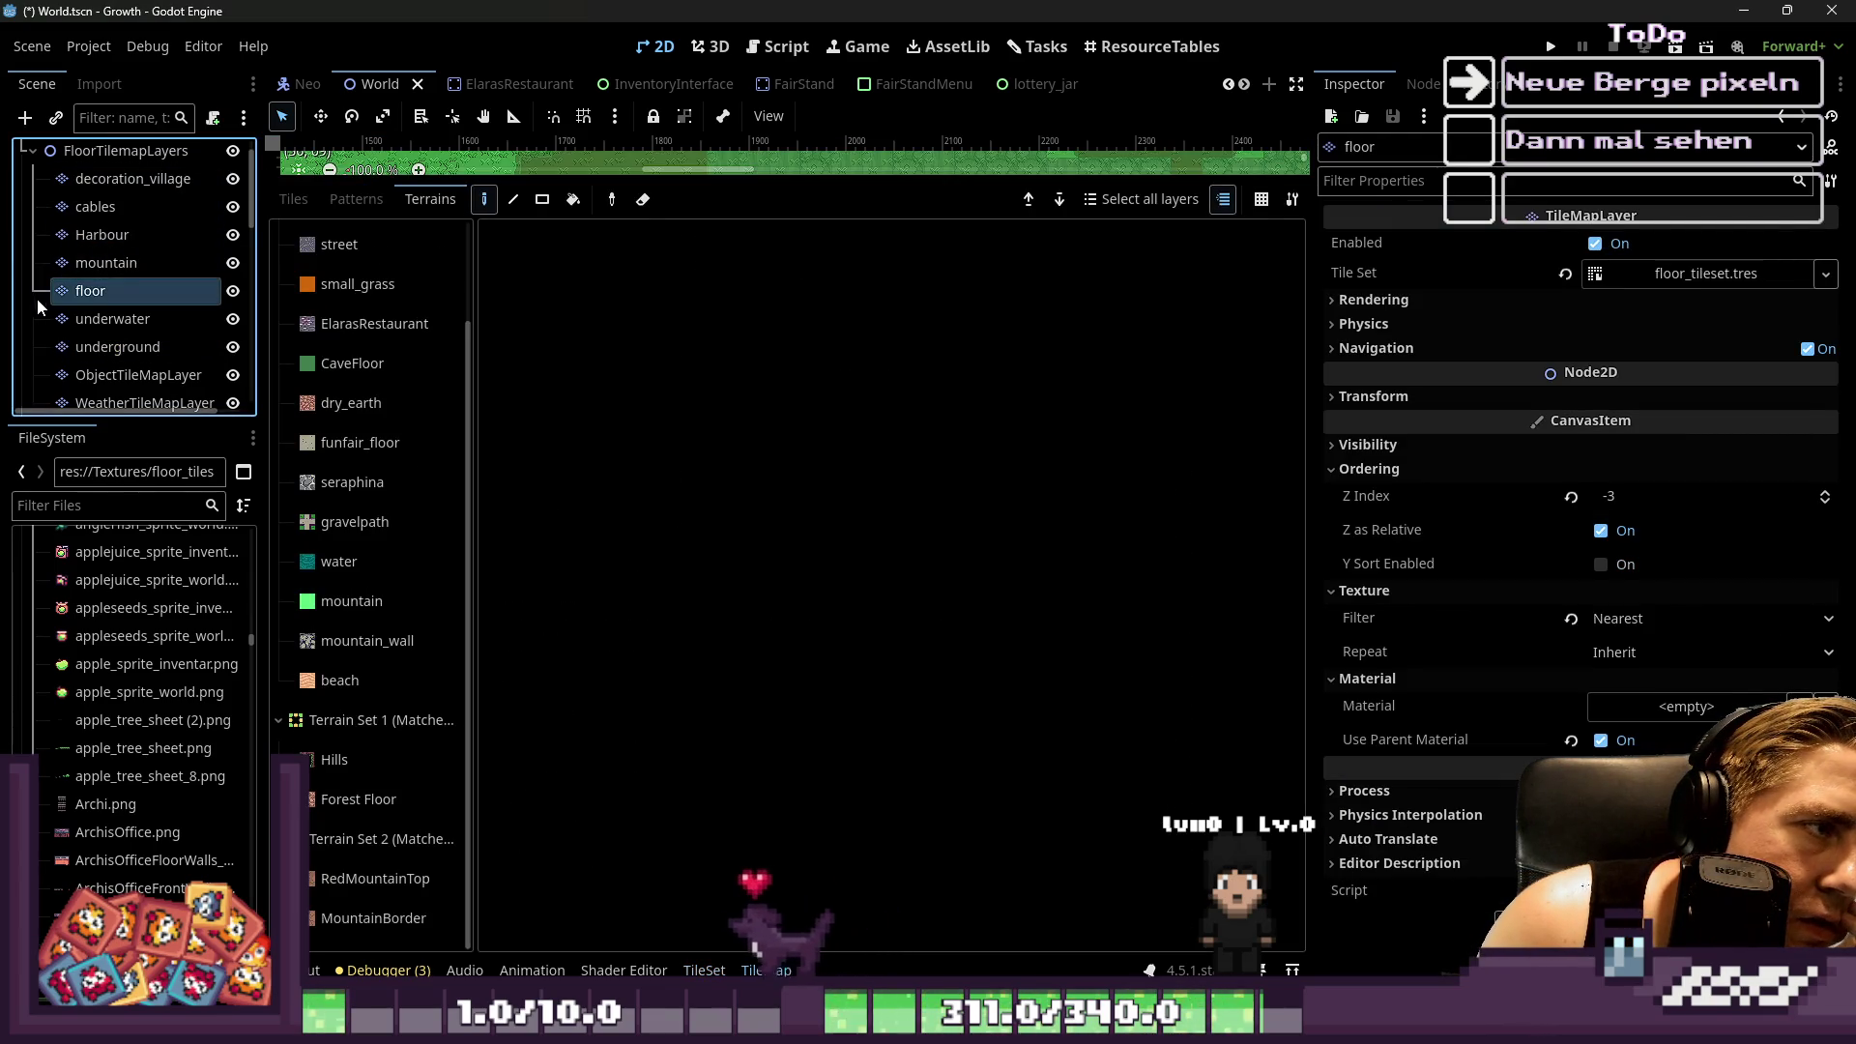
pyautogui.scroll(1, 97, 193)
pyautogui.click(85, 157)
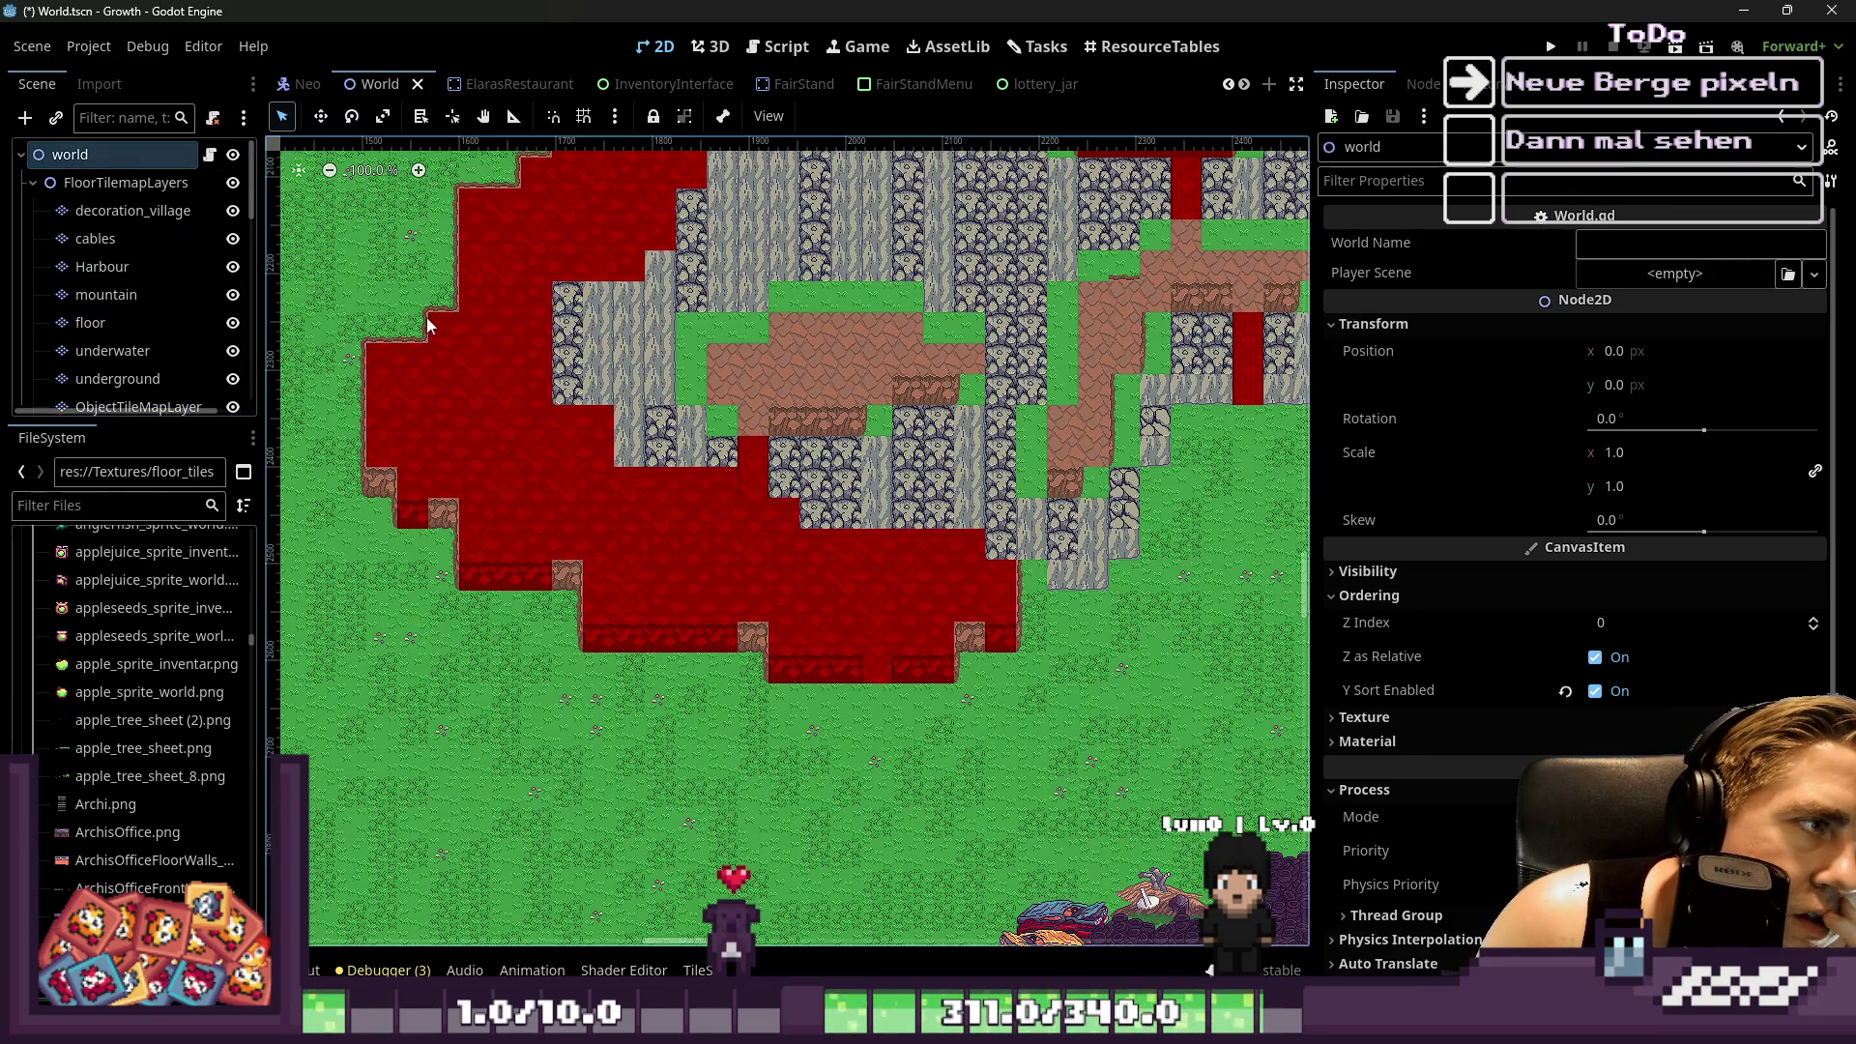
# Select the mountain layer, bring up its tileset, and delete alternative tile 3
pyautogui.click(108, 294)
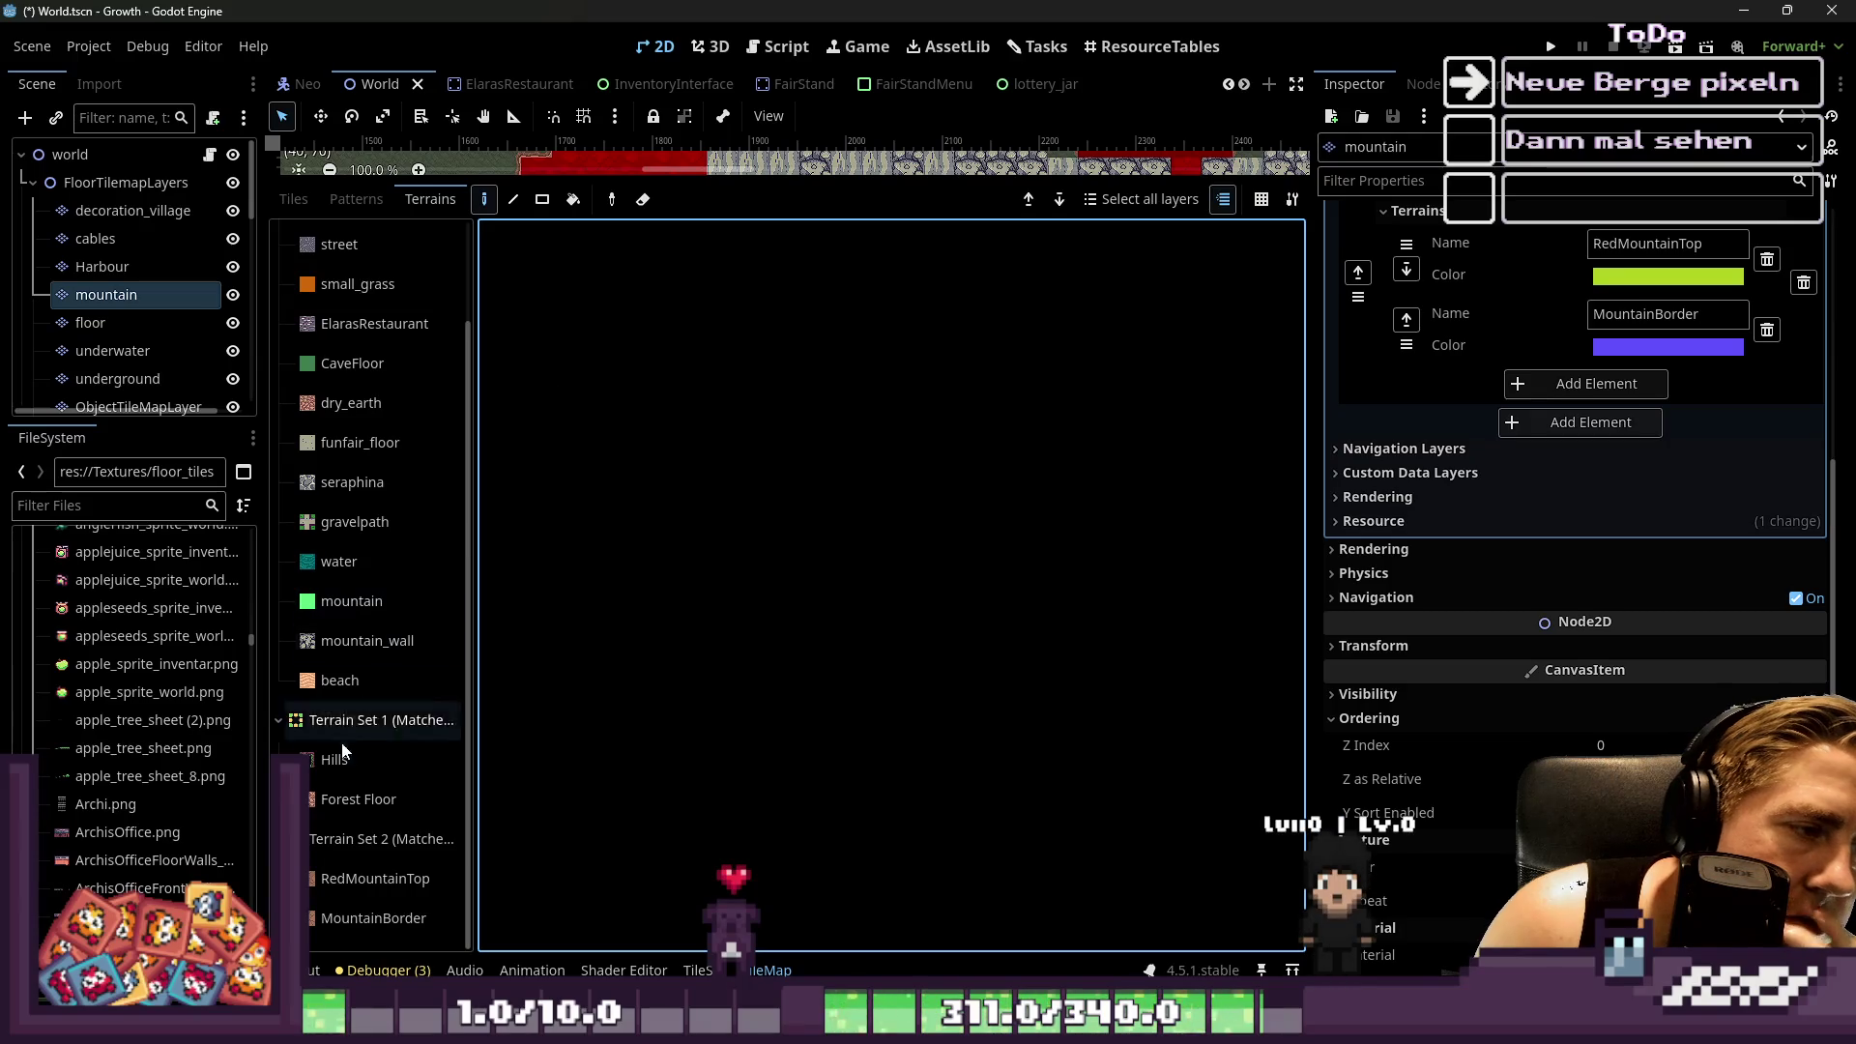
pyautogui.click(696, 970)
pyautogui.rightClick(999, 426)
pyautogui.click(1013, 450)
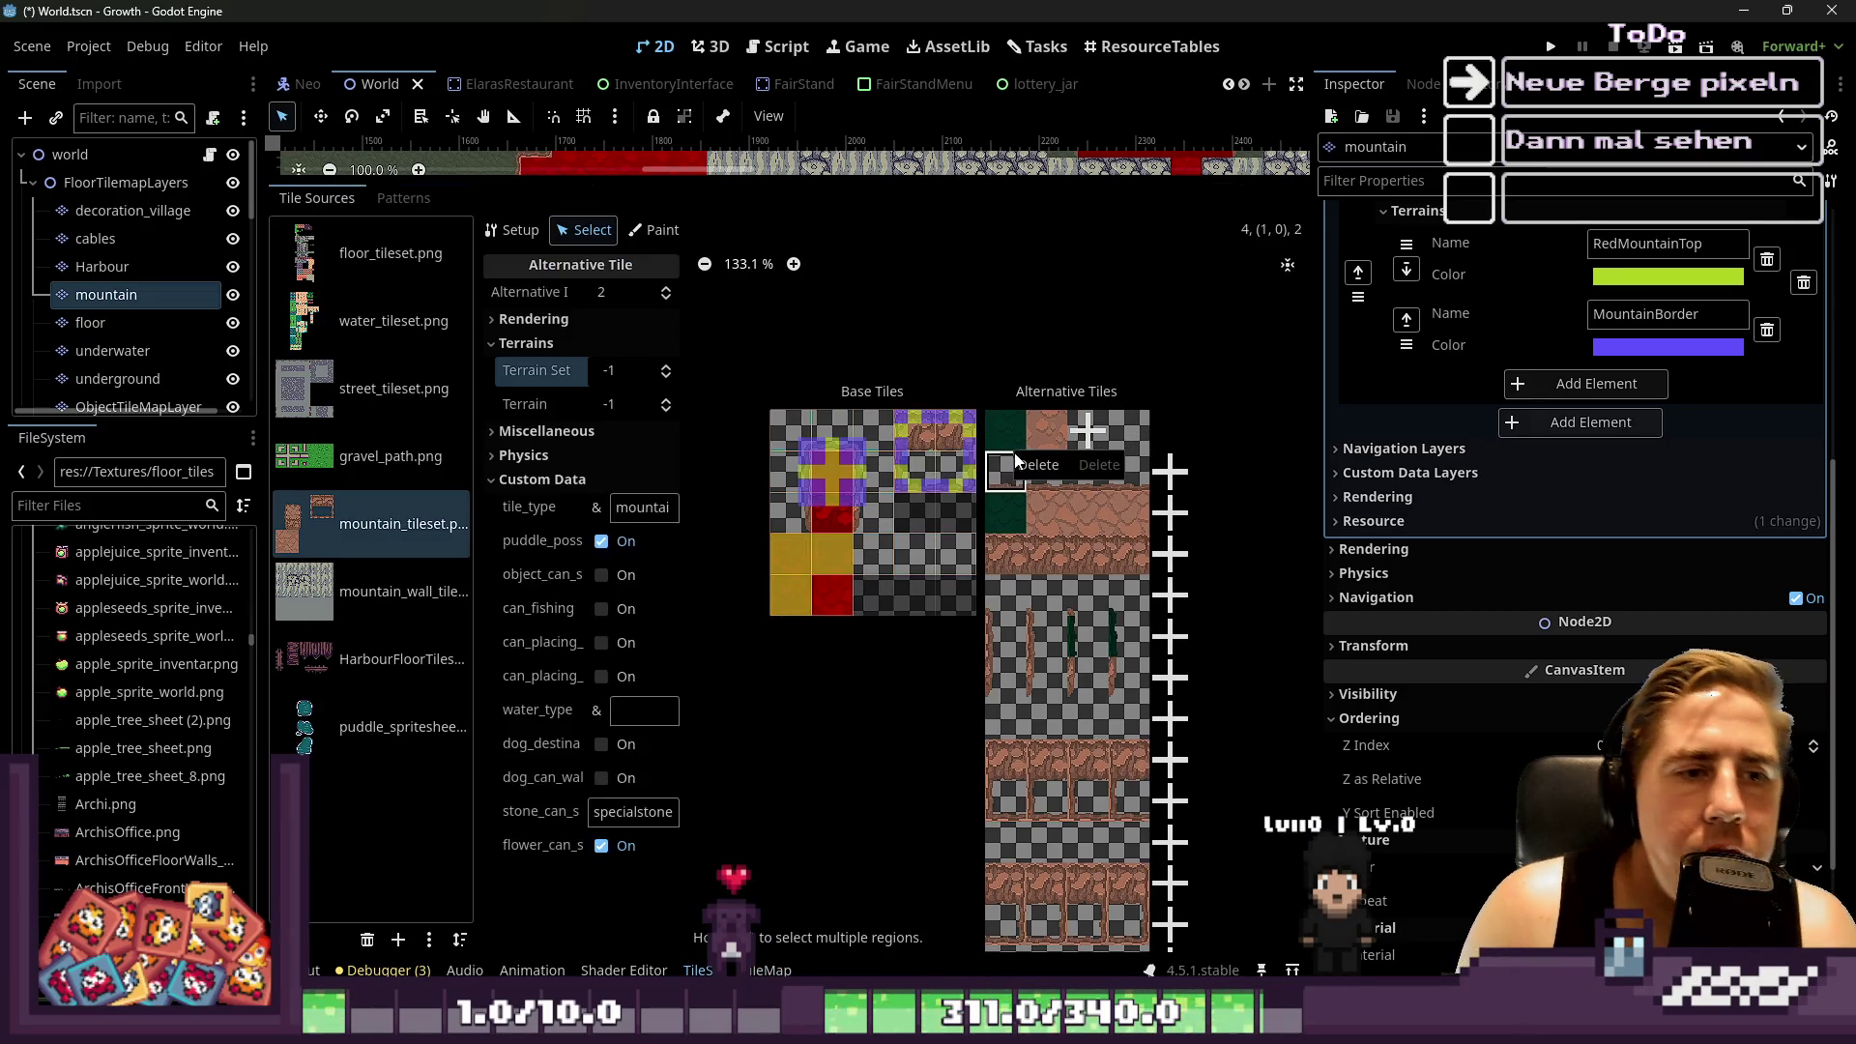
pyautogui.click(1028, 464)
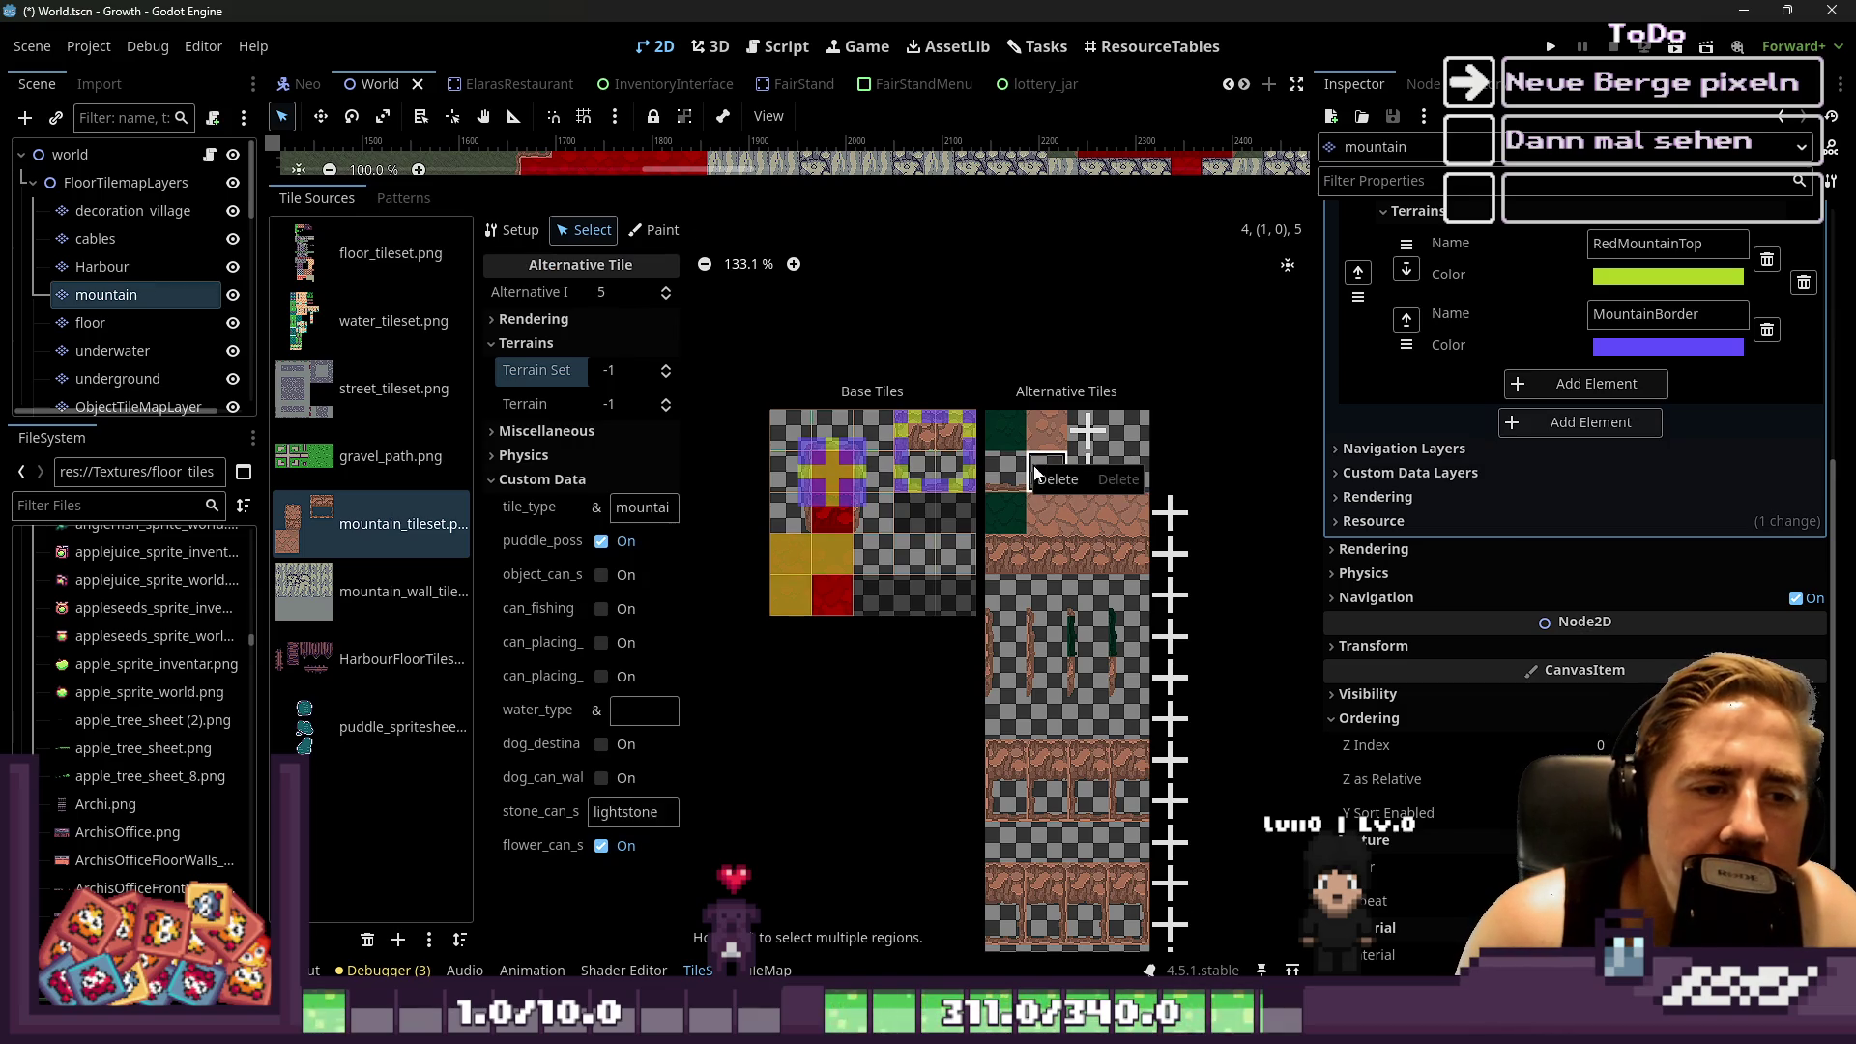
pyautogui.click(1034, 474)
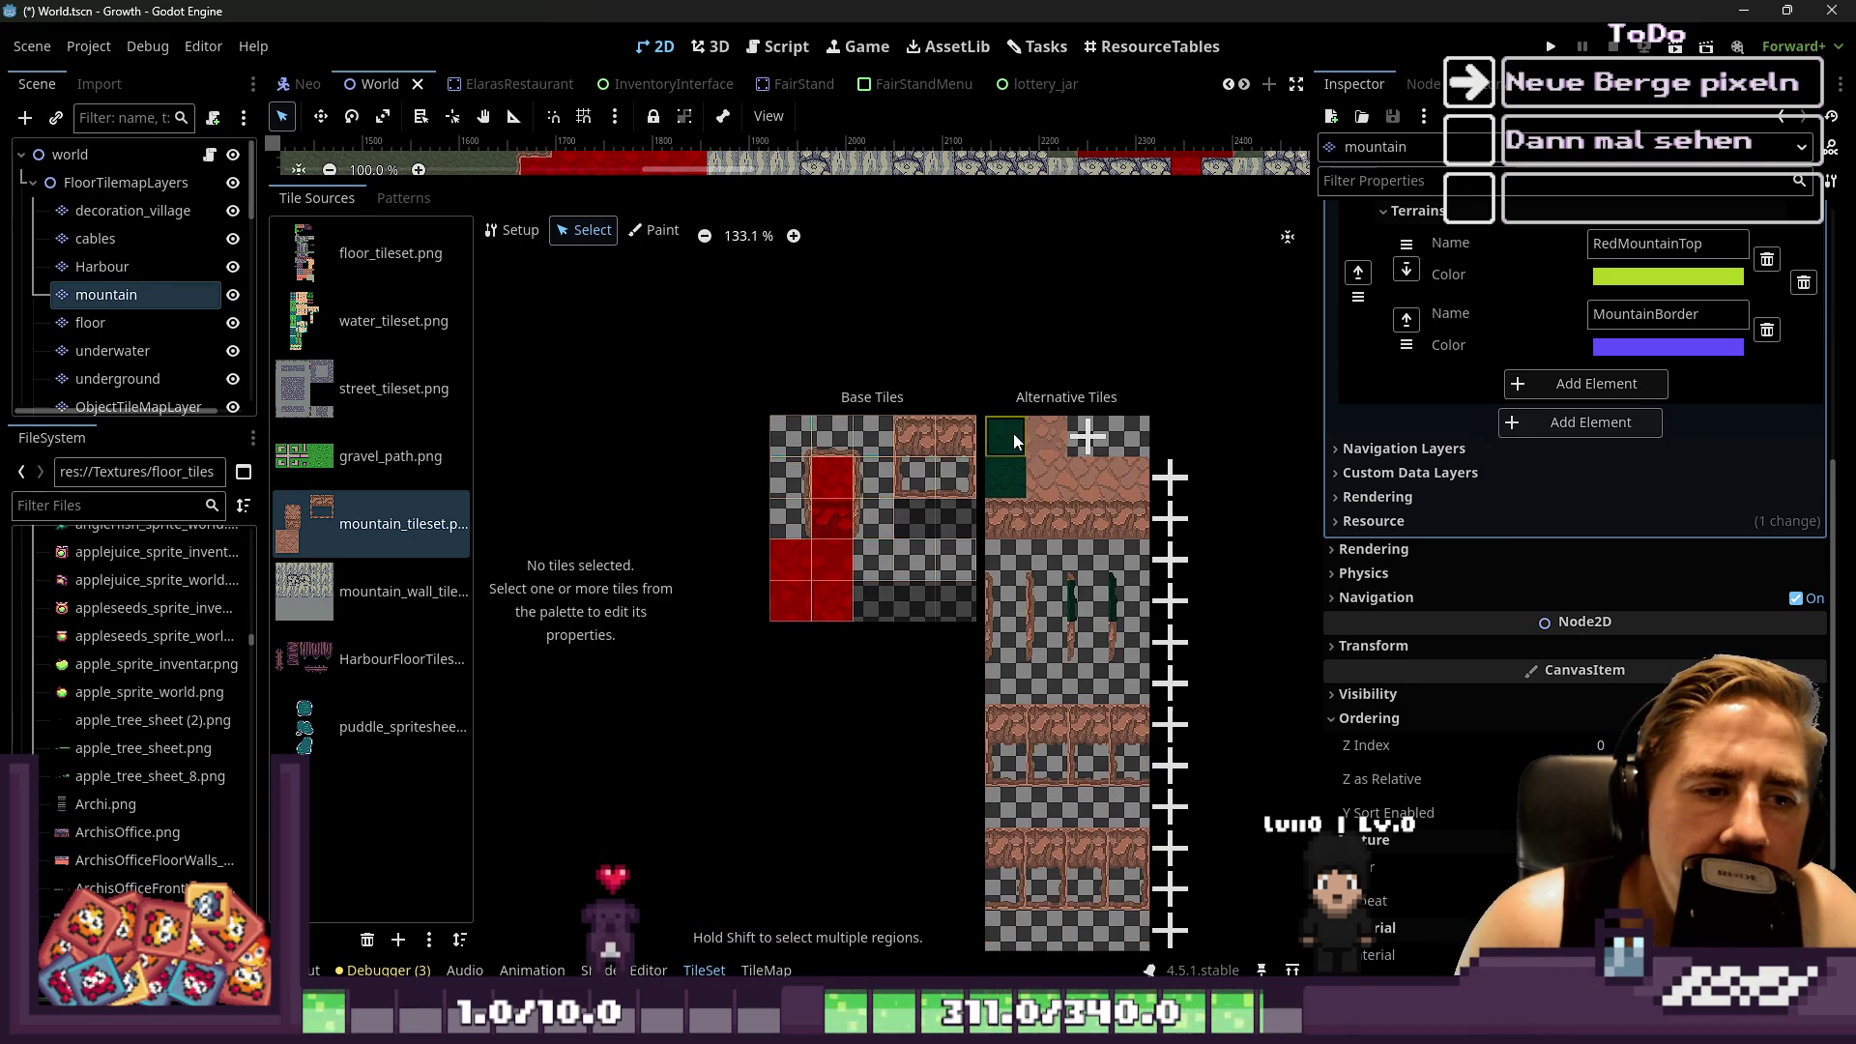
pyautogui.click(1015, 442)
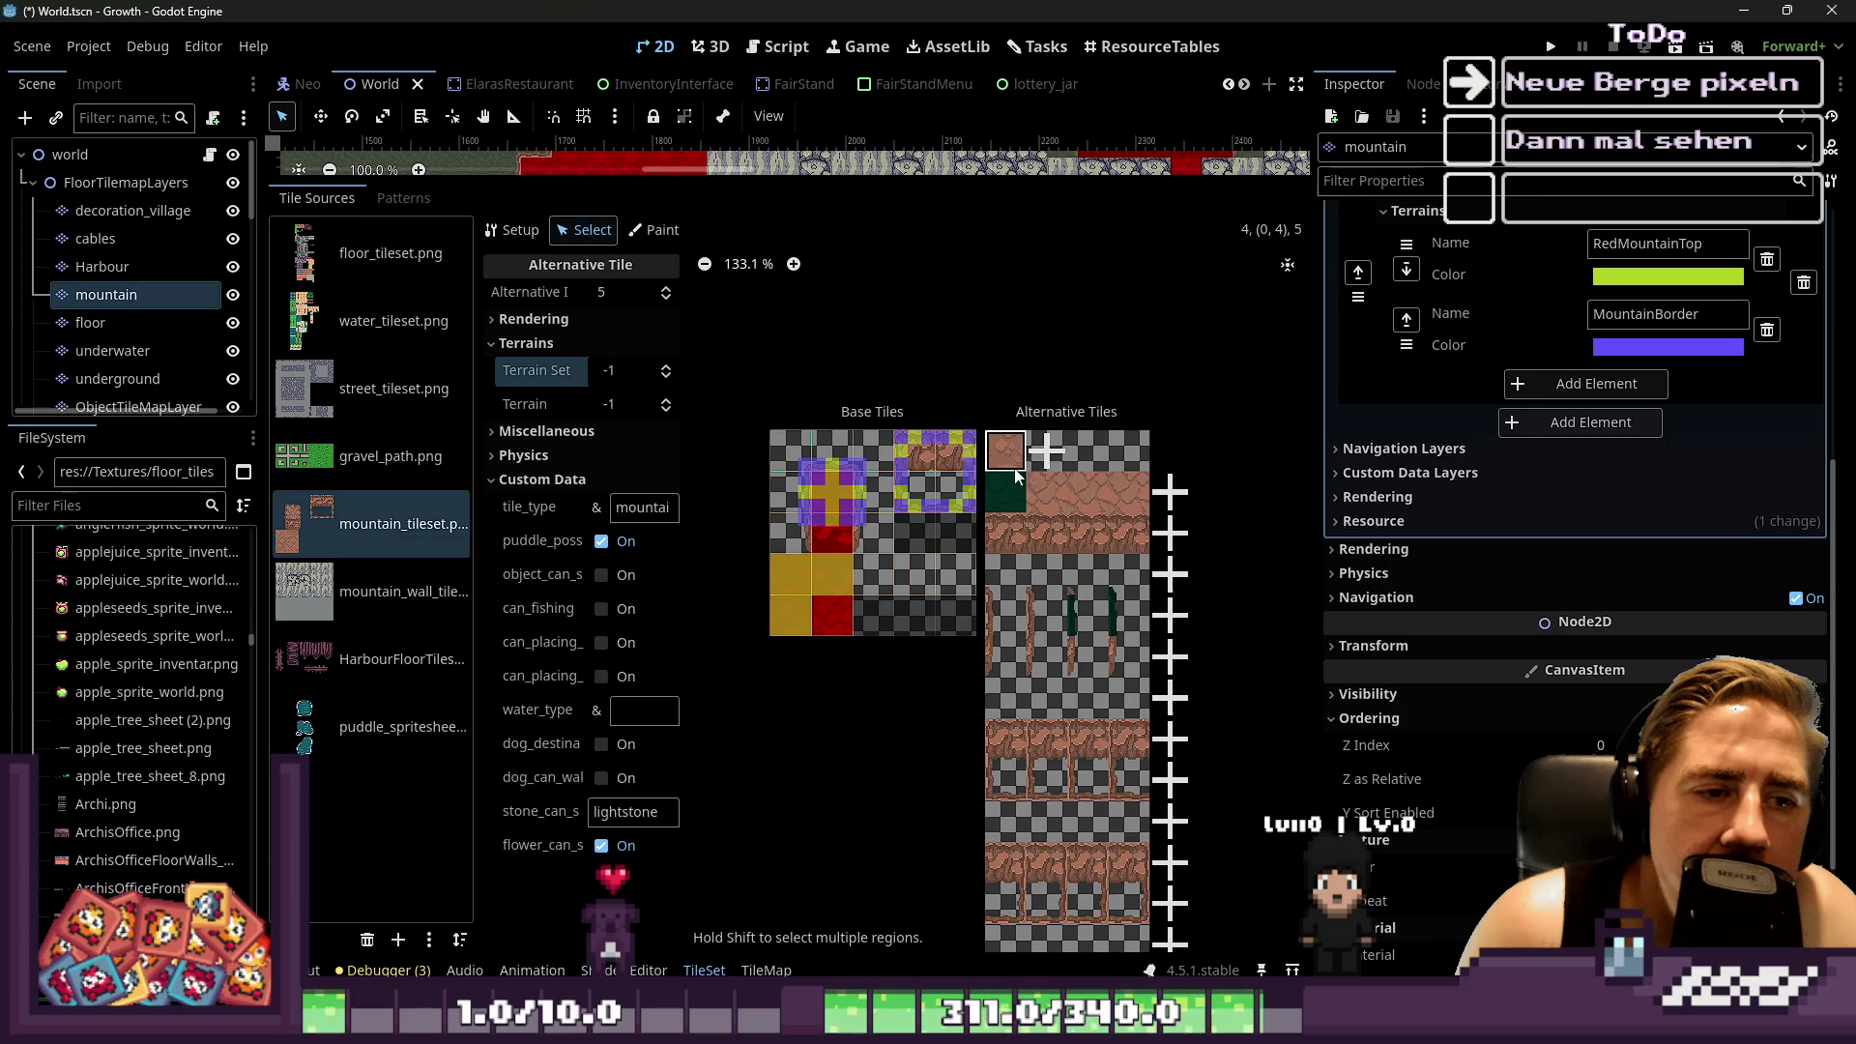
# Delete the dark-green alternative tile and the next several alternatives, including alternative 4
pyautogui.rightClick(1015, 474)
pyautogui.rightClick(1020, 484)
pyautogui.click(1036, 476)
pyautogui.rightClick(1020, 483)
pyautogui.click(1022, 483)
pyautogui.rightClick(1014, 507)
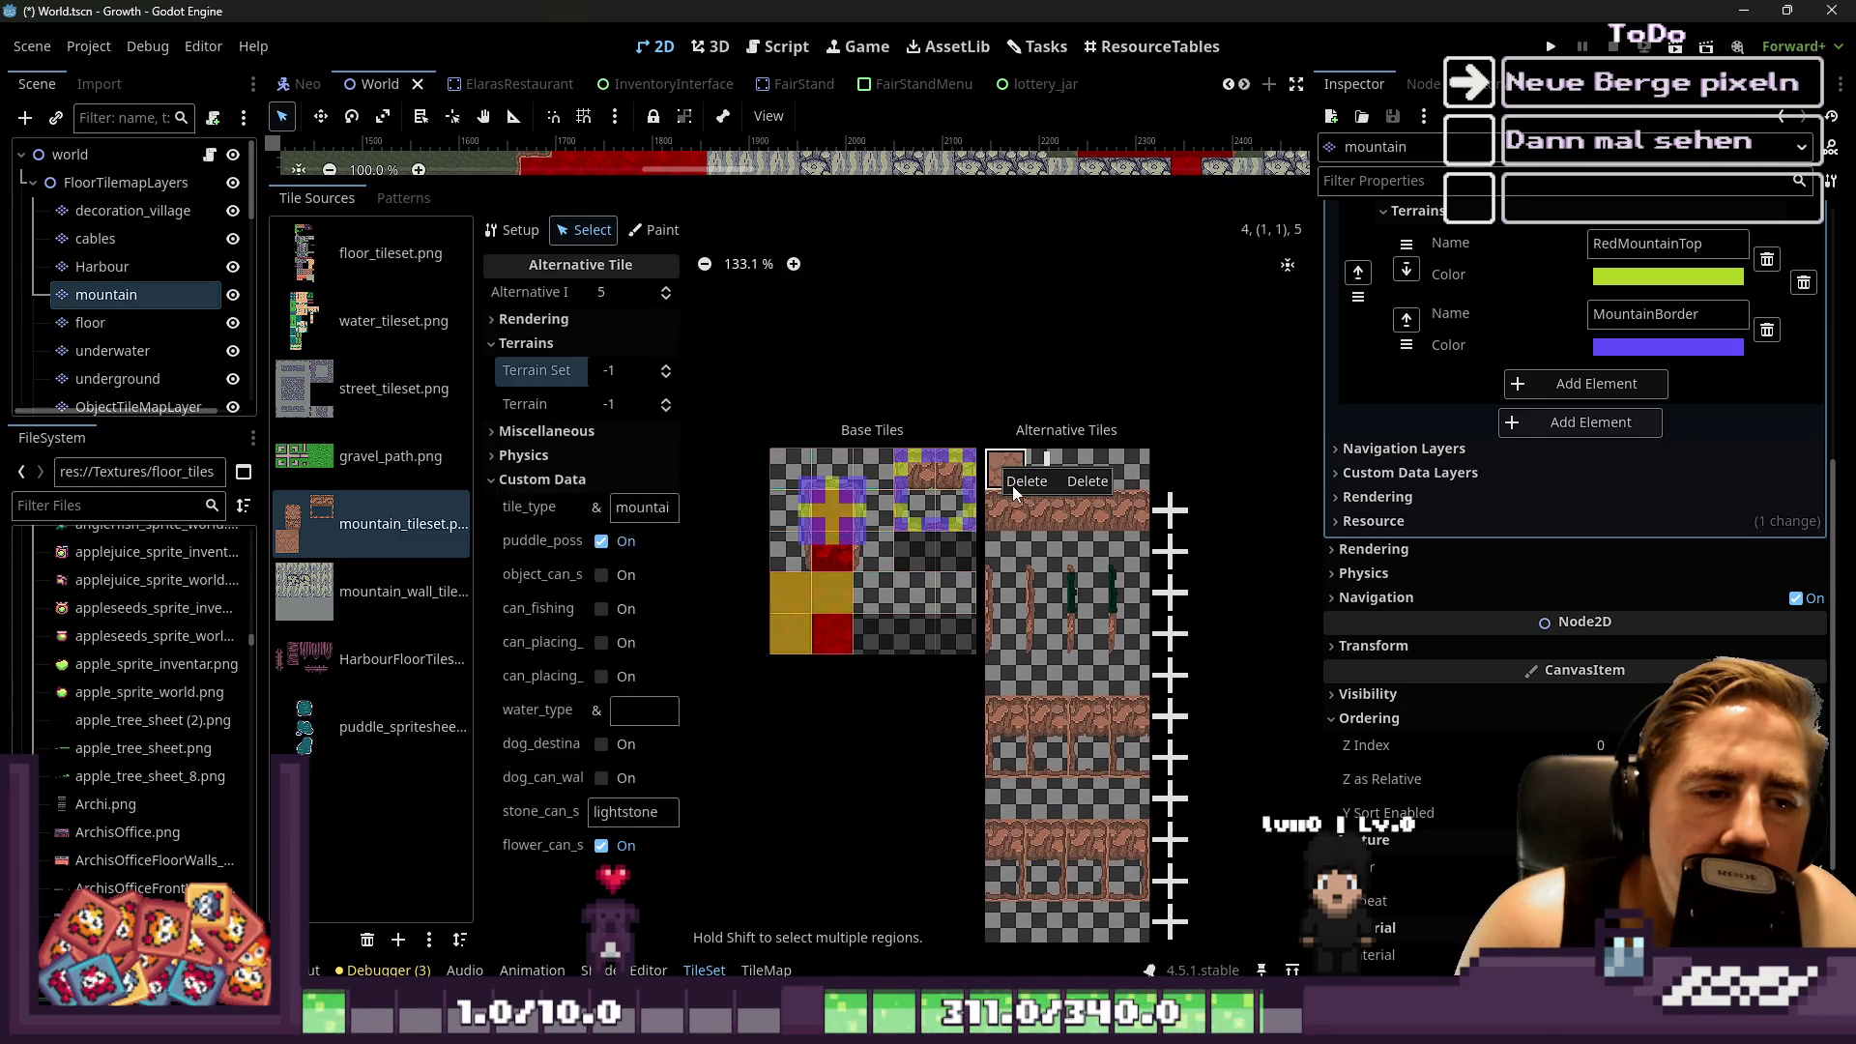
pyautogui.click(1036, 520)
pyautogui.rightClick(1010, 495)
pyautogui.click(1018, 503)
pyautogui.rightClick(1009, 484)
pyautogui.click(1014, 495)
pyautogui.rightClick(1009, 491)
pyautogui.click(1033, 505)
# Delete alternative tile 2 and the alternatives of tiles (2,1), (2,2) and (2,3)
pyautogui.click(1003, 489)
pyautogui.click(994, 508)
pyautogui.rightClick(992, 522)
pyautogui.click(1011, 578)
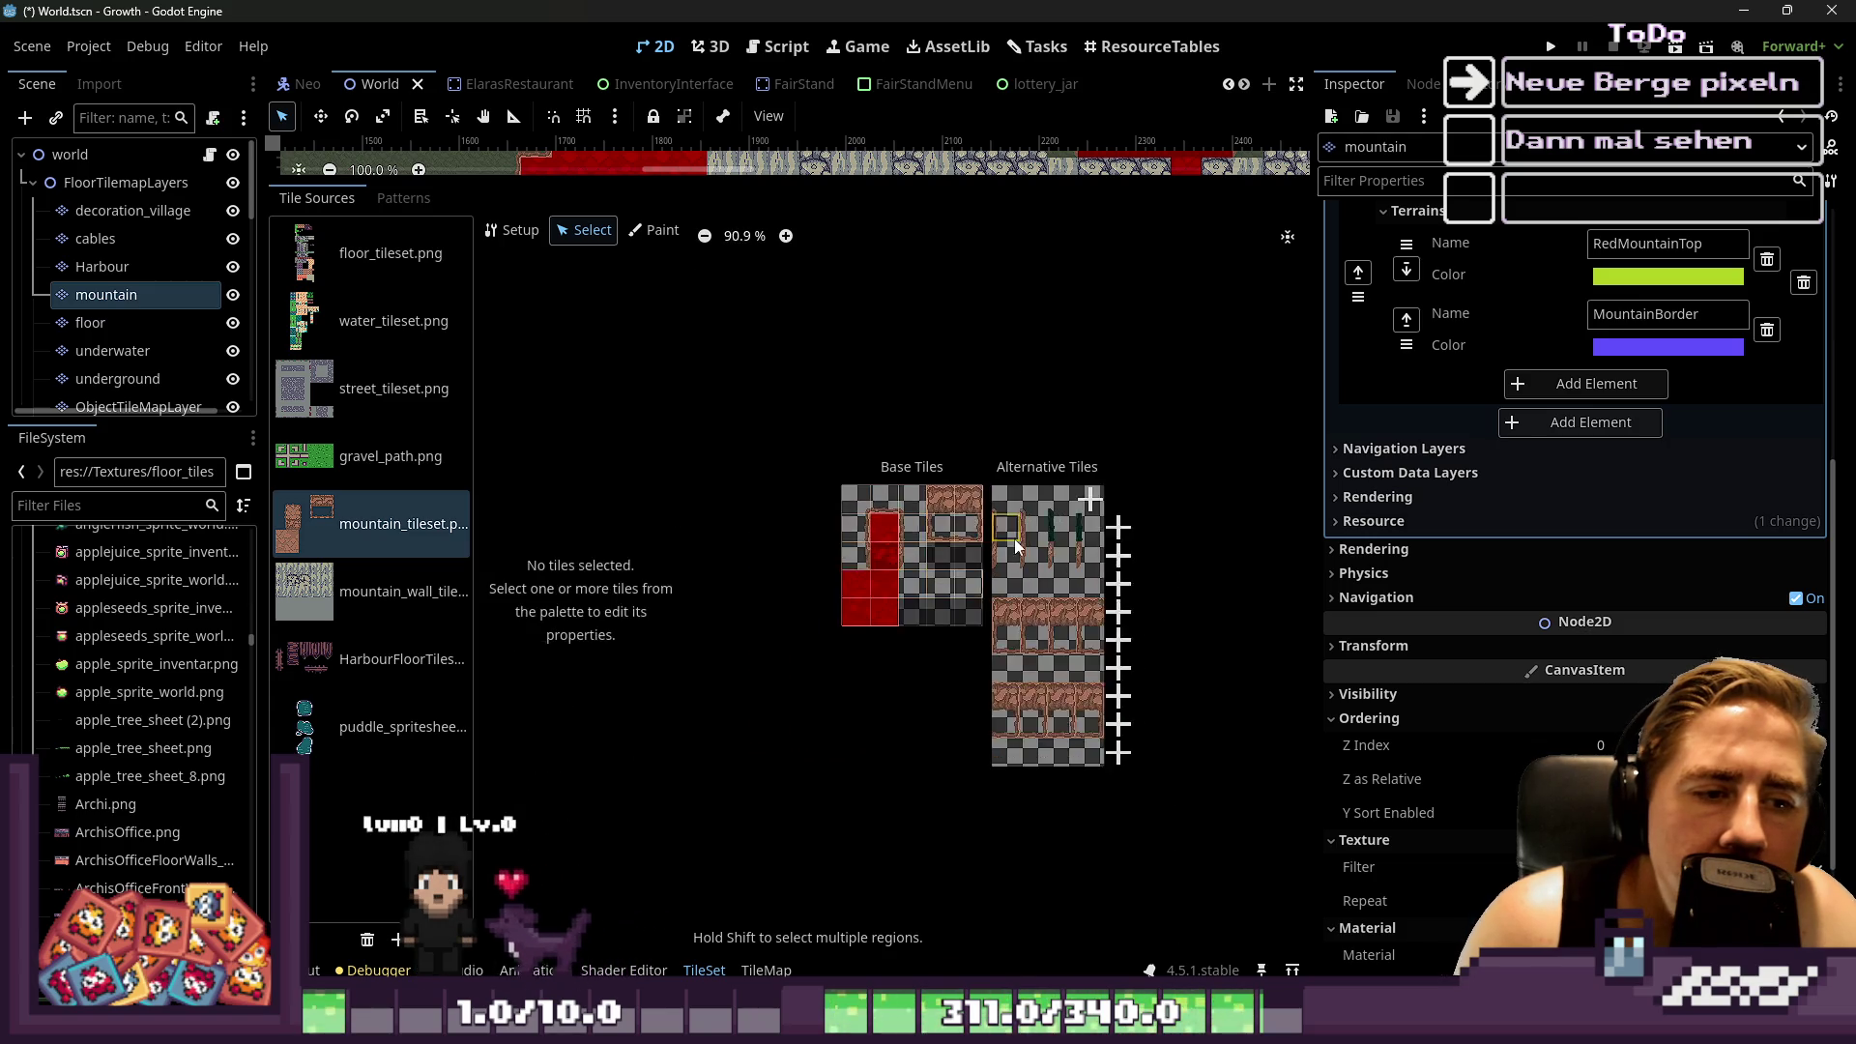
pyautogui.click(994, 484)
pyautogui.rightClick(1000, 534)
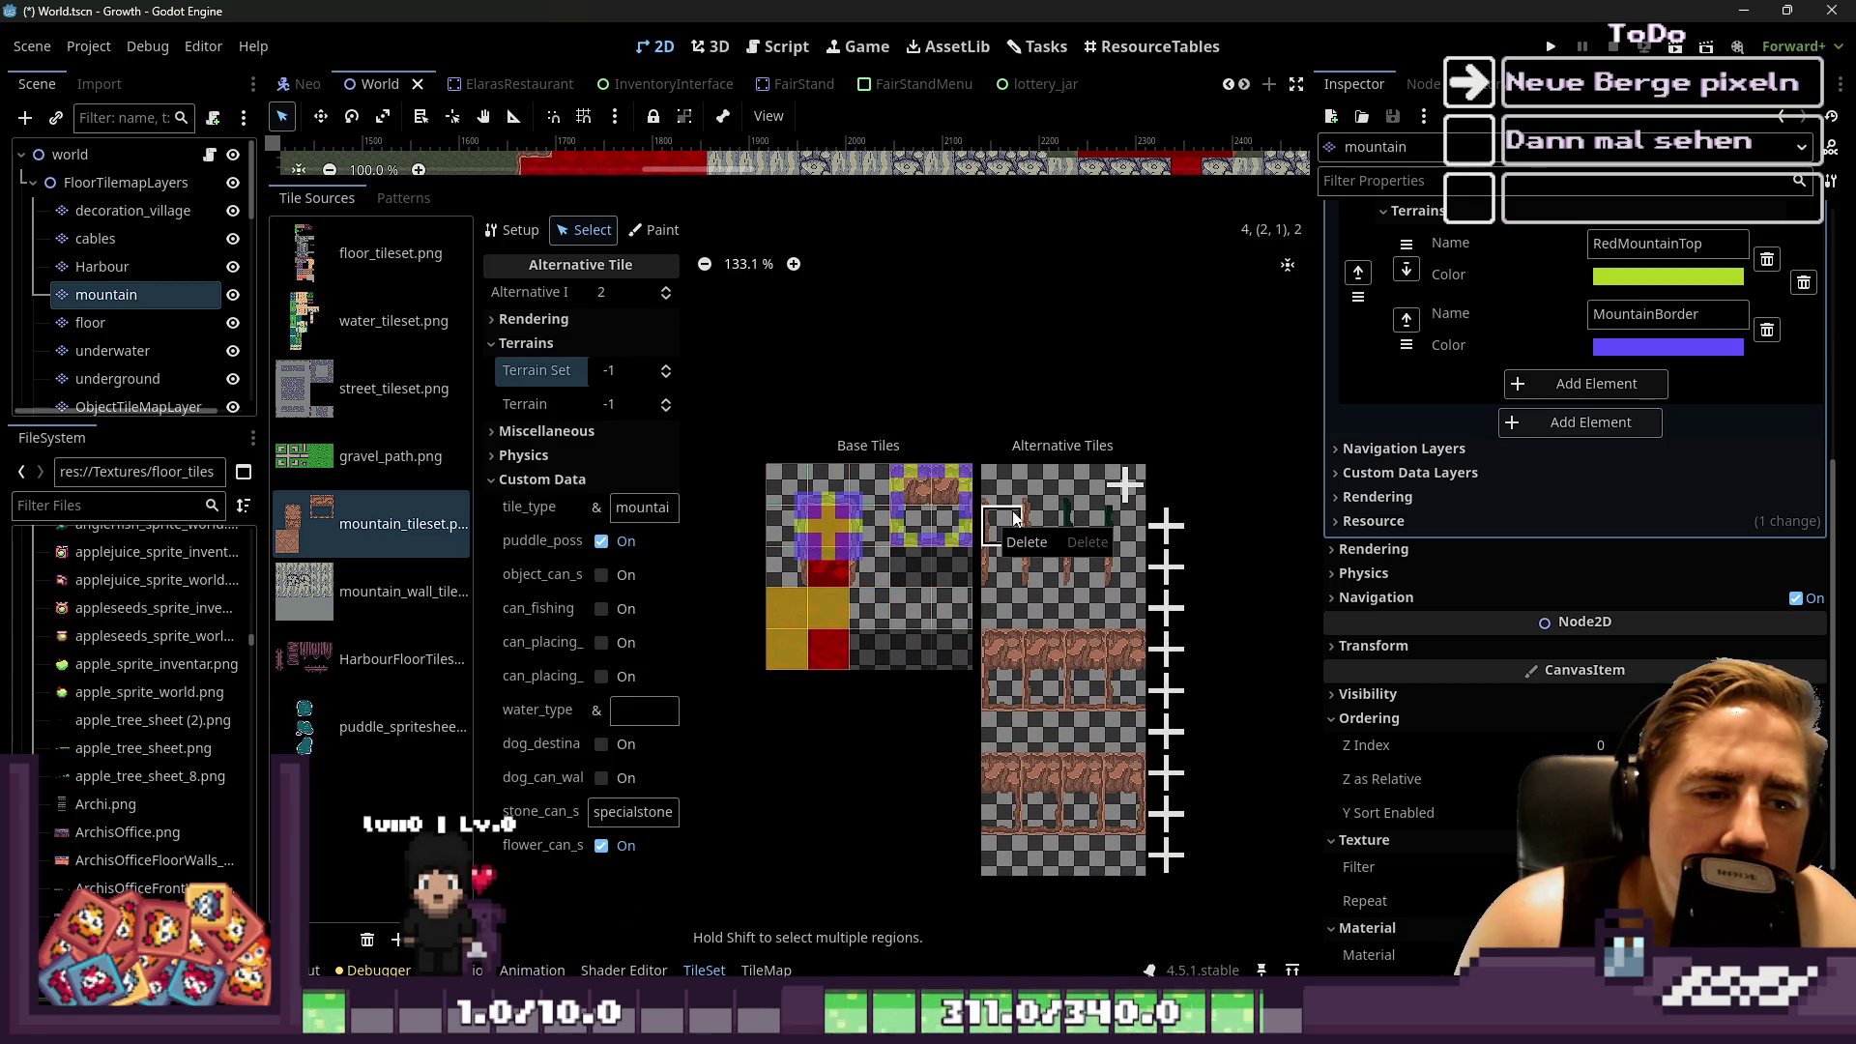
pyautogui.click(1025, 543)
pyautogui.click(1001, 481)
pyautogui.rightClick(1005, 495)
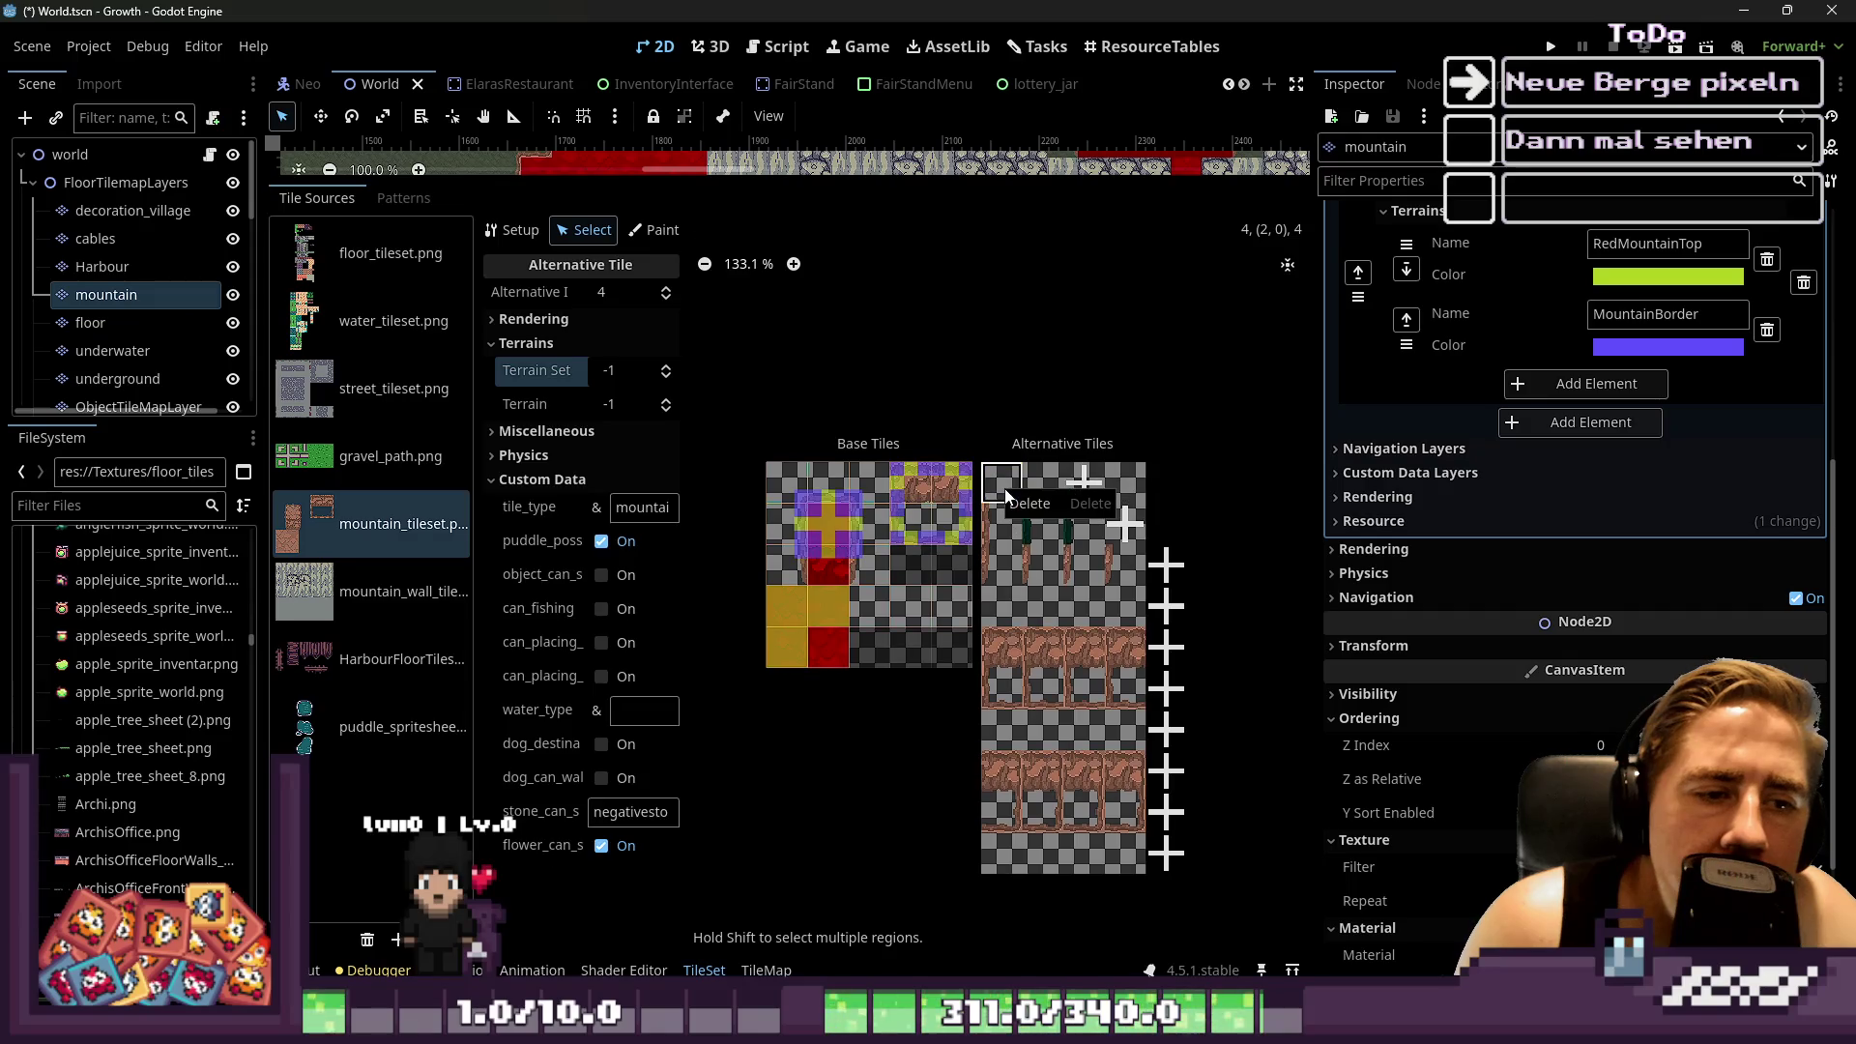
pyautogui.click(1011, 470)
pyautogui.rightClick(1010, 473)
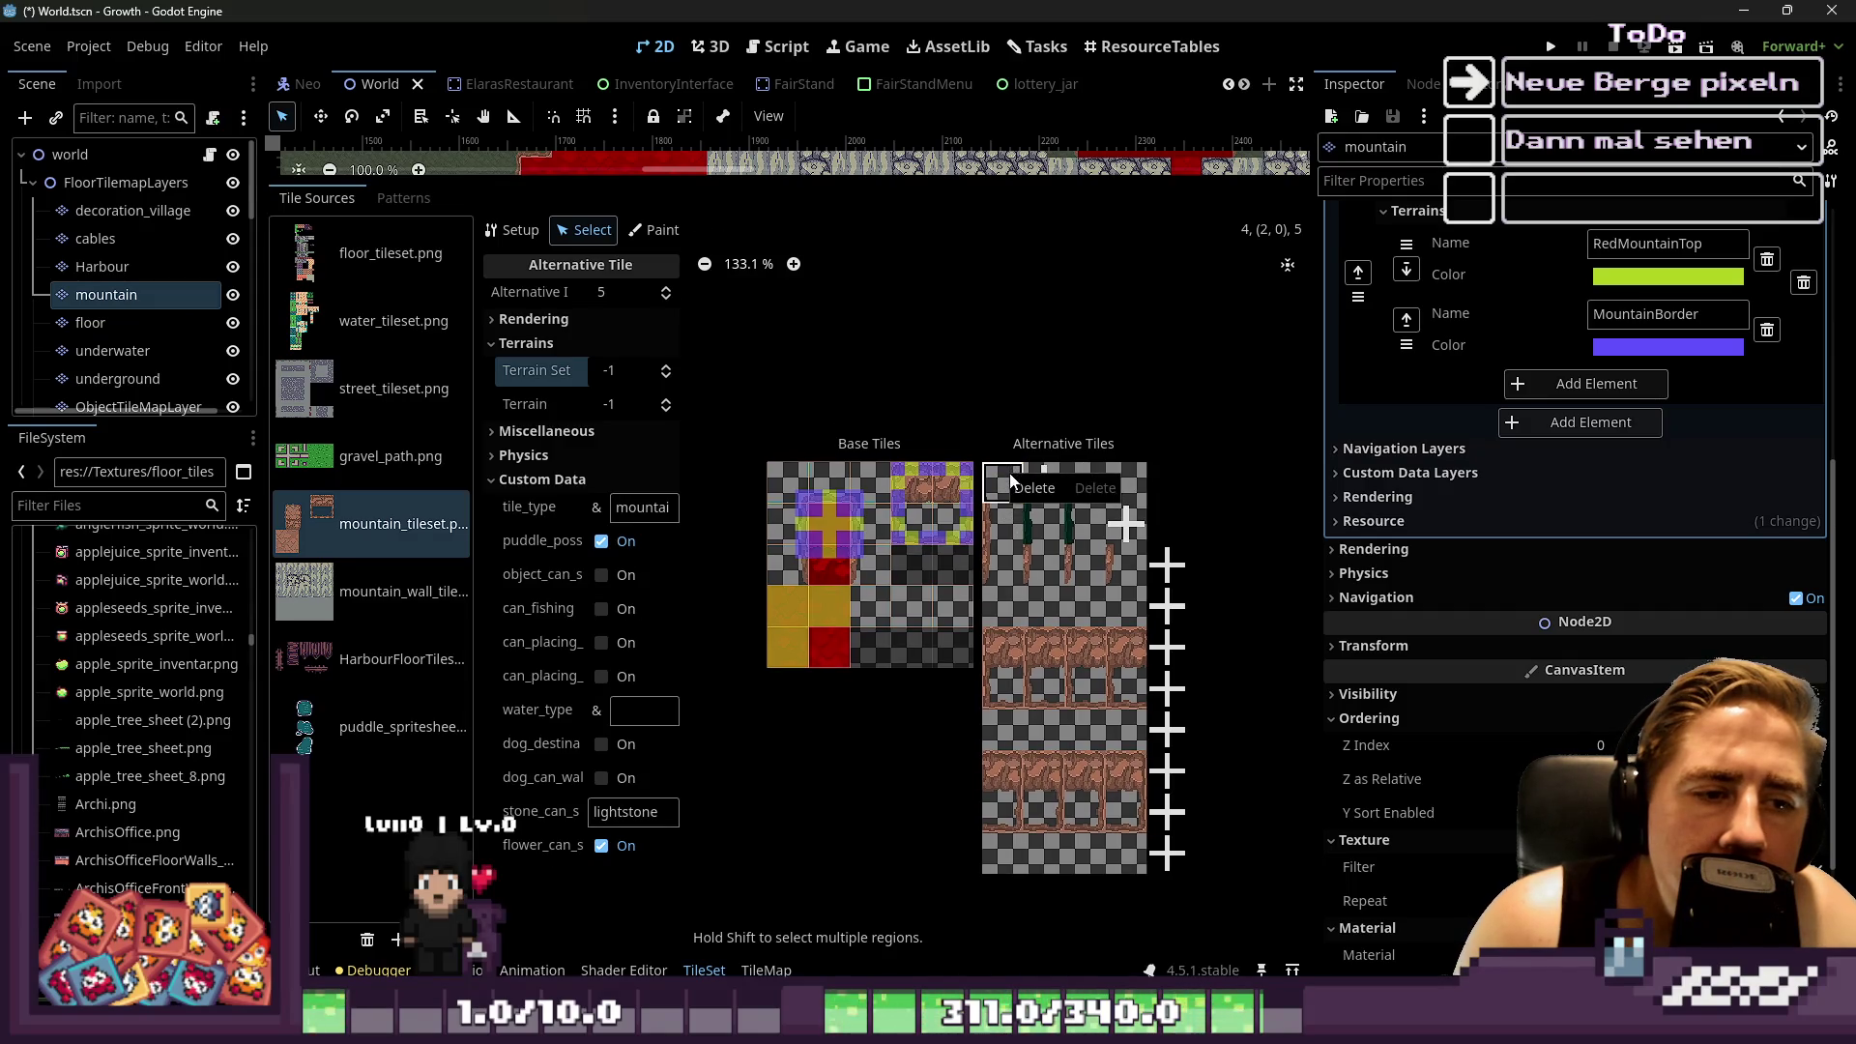
pyautogui.click(1033, 488)
pyautogui.rightClick(1015, 489)
pyautogui.click(1021, 500)
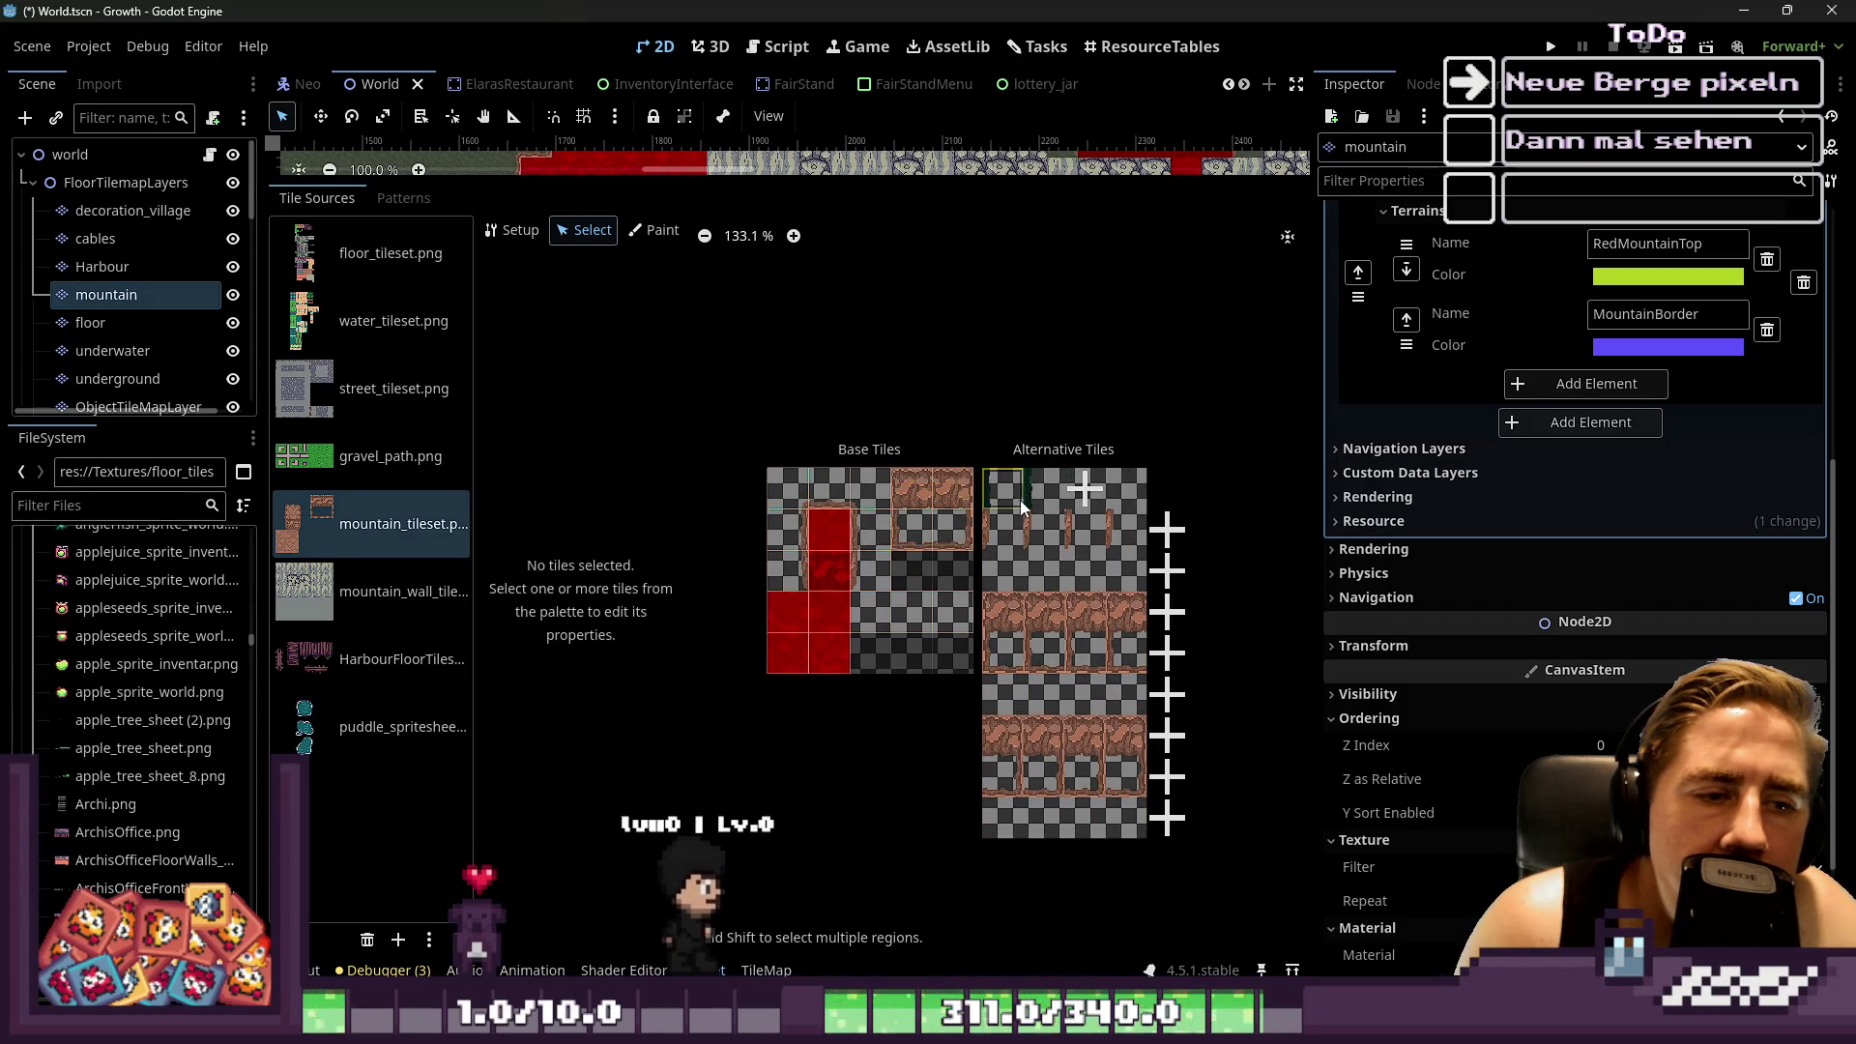
pyautogui.click(1007, 527)
pyautogui.rightClick(1013, 543)
pyautogui.click(1021, 557)
pyautogui.click(1005, 584)
pyautogui.rightClick(1023, 582)
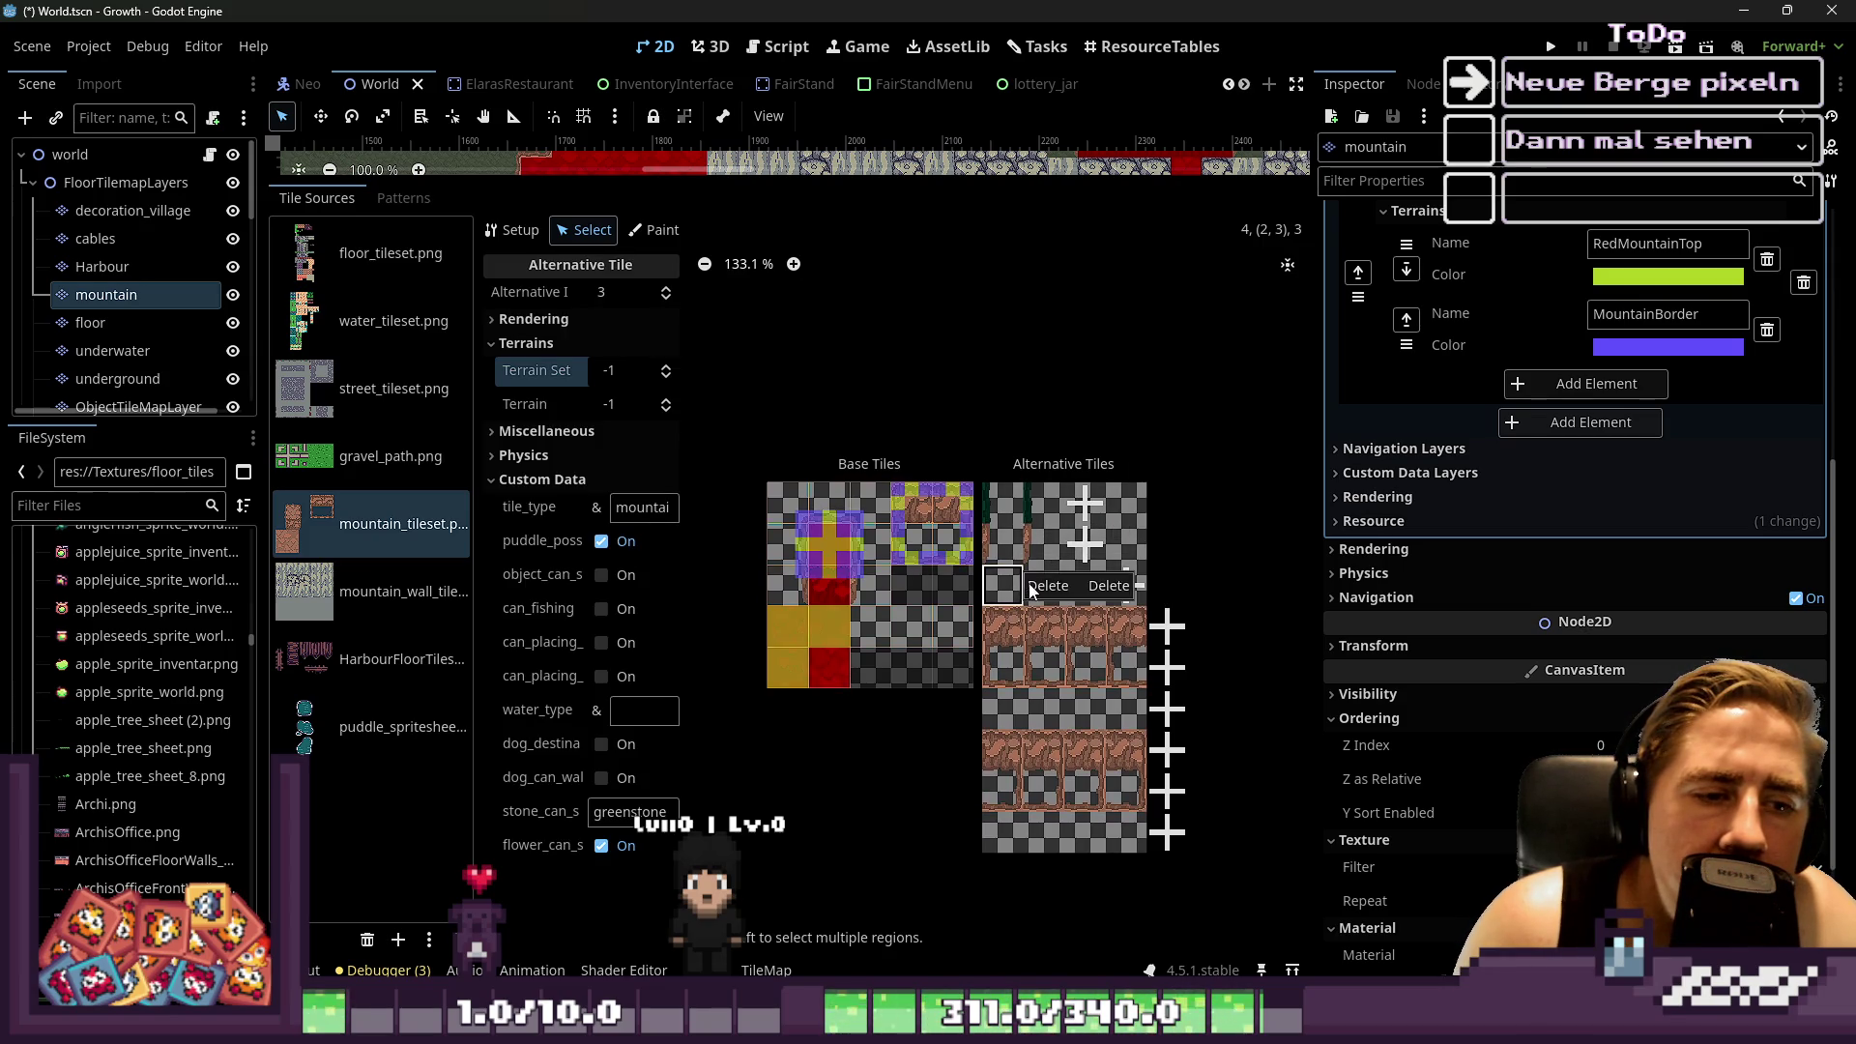
pyautogui.click(1039, 586)
pyautogui.click(995, 527)
# Keep deleting the following alternative tiles one by one with the right-click Delete option
pyautogui.rightClick(995, 527)
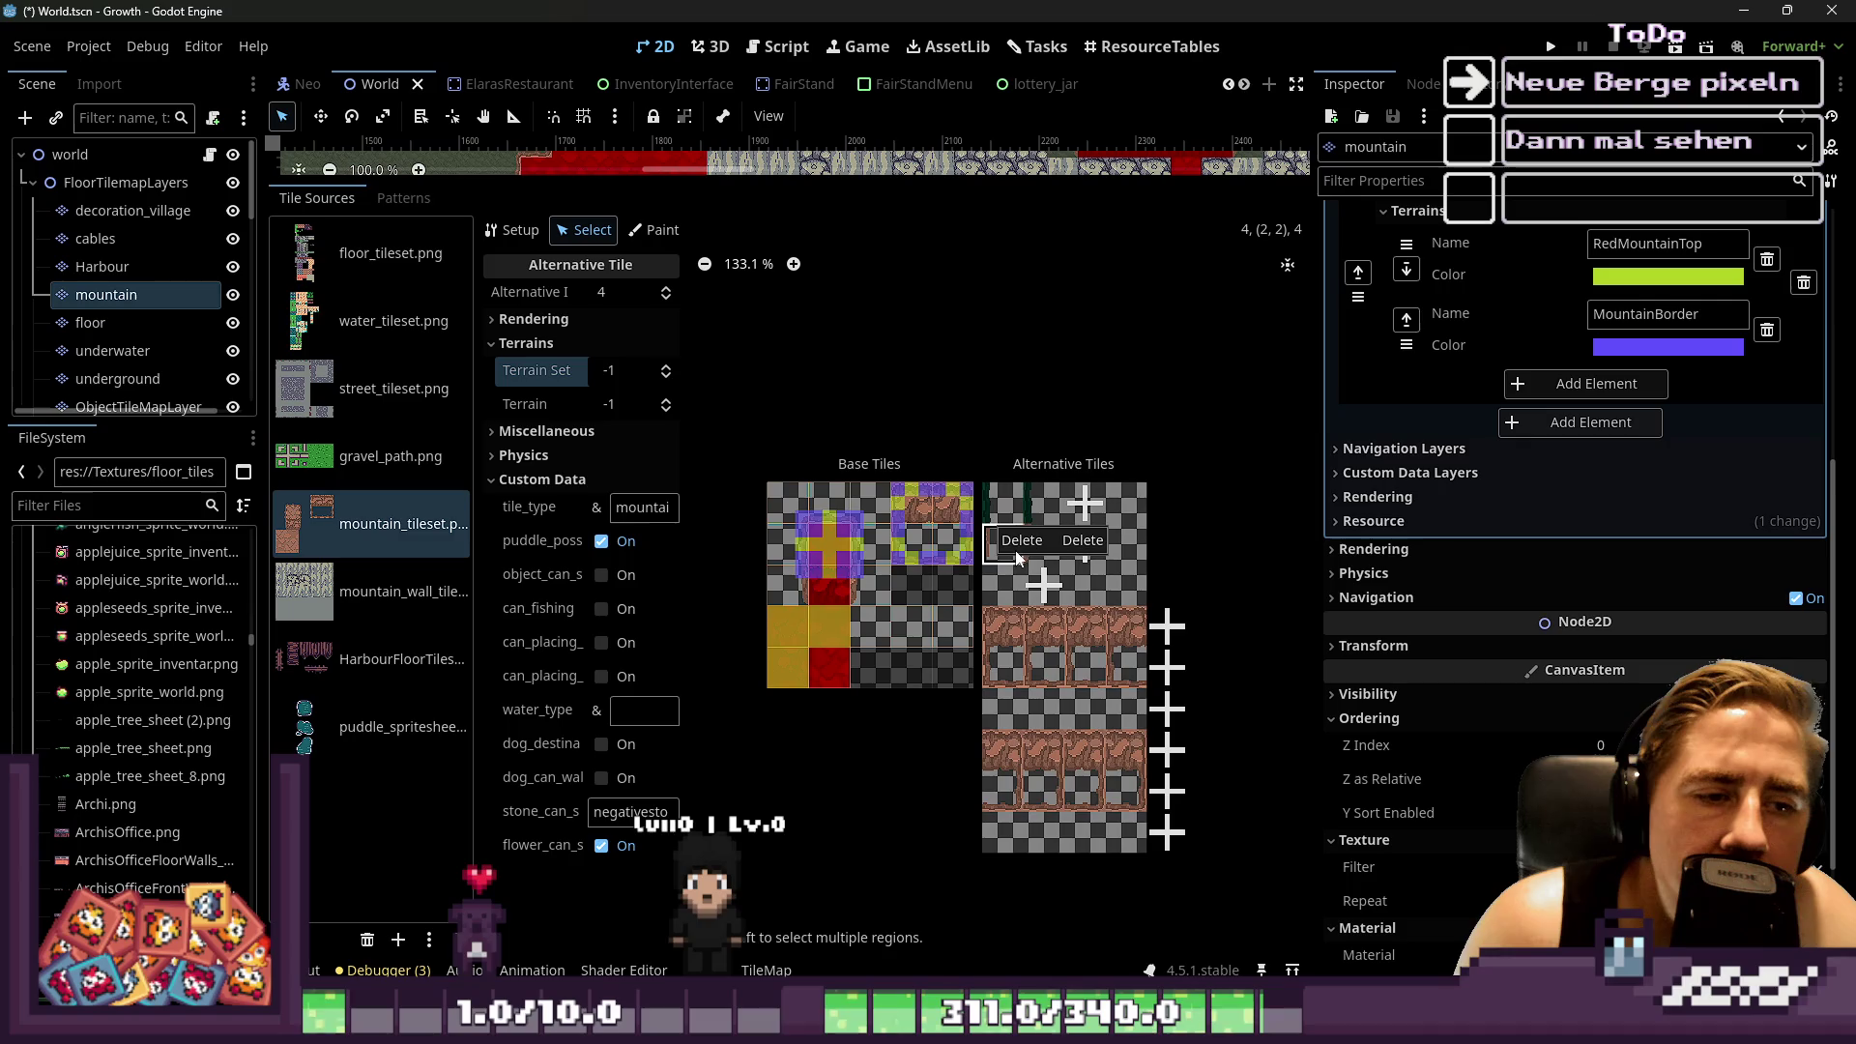
pyautogui.click(1022, 539)
pyautogui.click(1006, 507)
pyautogui.rightClick(1005, 508)
pyautogui.click(1017, 528)
pyautogui.click(1007, 509)
pyautogui.rightClick(1007, 508)
pyautogui.click(1026, 528)
pyautogui.click(1005, 510)
pyautogui.rightClick(1005, 510)
pyautogui.click(1020, 528)
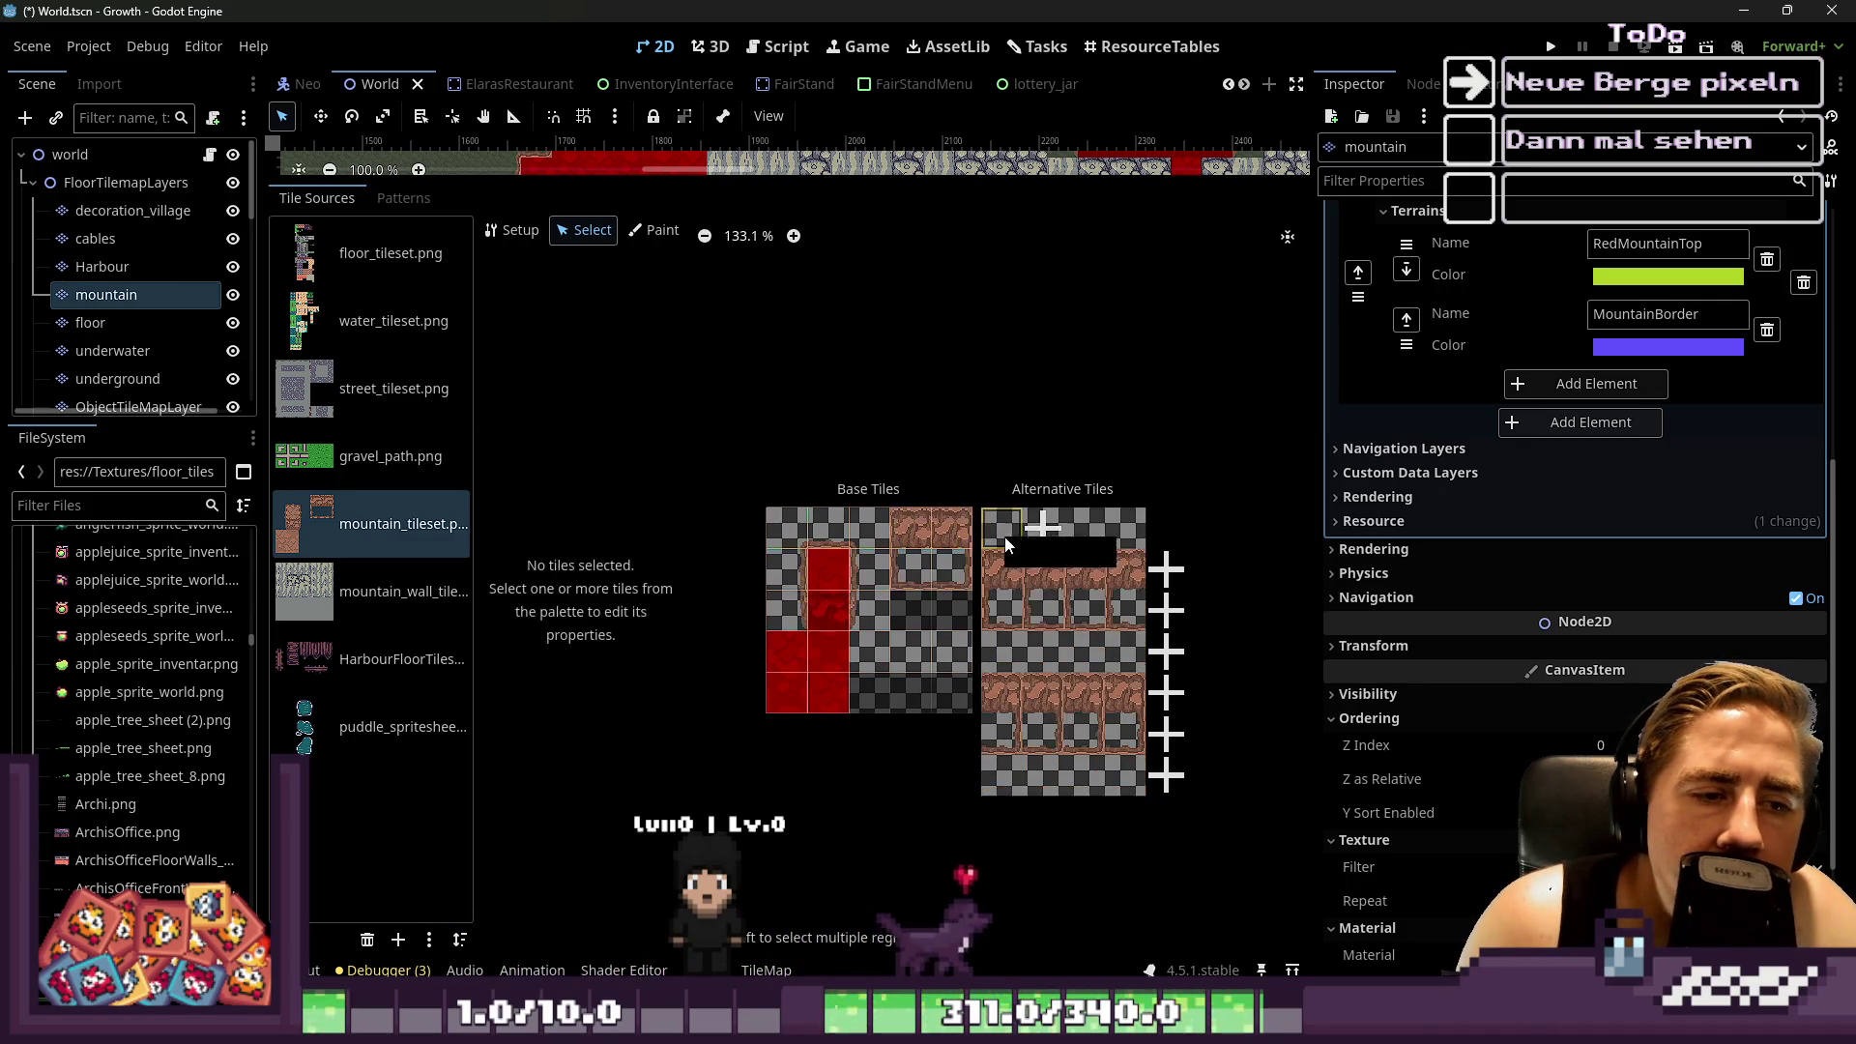
pyautogui.click(1025, 552)
pyautogui.click(1005, 532)
pyautogui.rightClick(1008, 536)
pyautogui.click(1025, 549)
pyautogui.click(1007, 541)
pyautogui.rightClick(1009, 558)
pyautogui.click(1015, 570)
pyautogui.click(1005, 549)
pyautogui.rightClick(1009, 554)
pyautogui.click(1019, 573)
pyautogui.click(1001, 556)
pyautogui.rightClick(1005, 570)
pyautogui.click(1023, 586)
pyautogui.click(1006, 553)
pyautogui.rightClick(1008, 577)
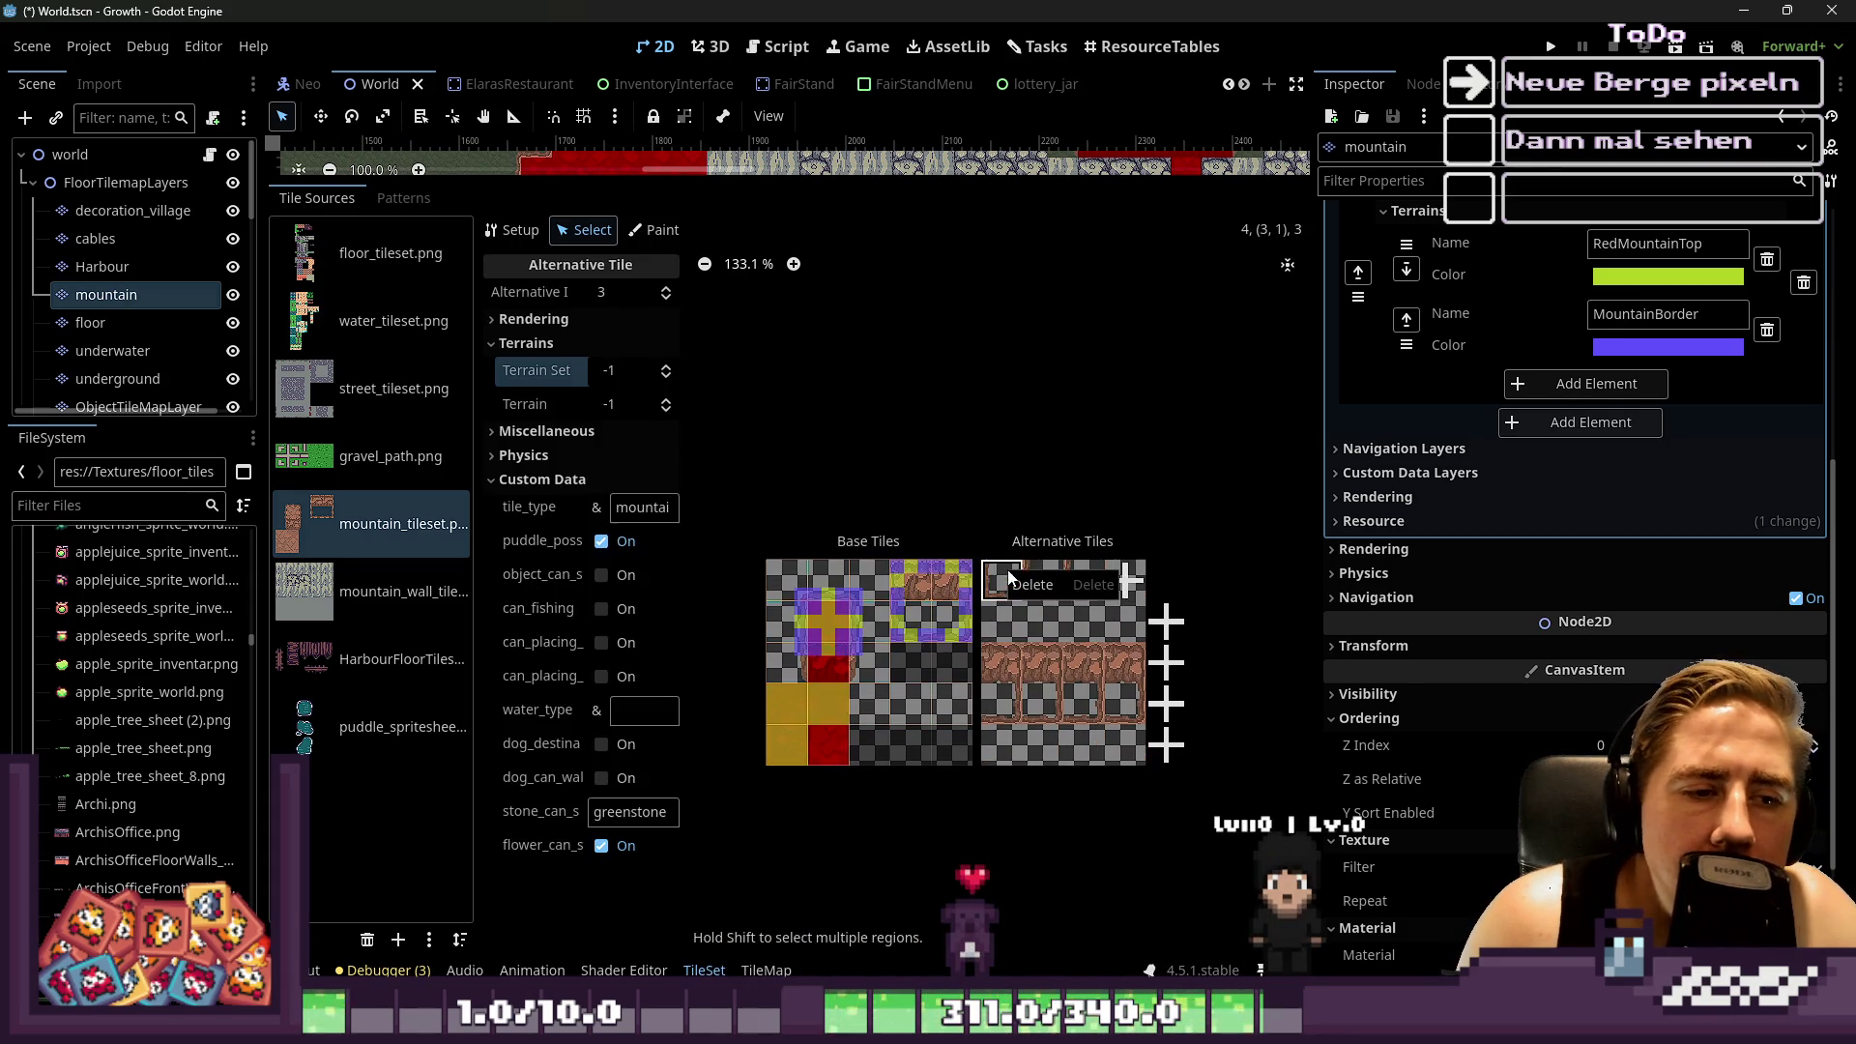
# Delete alternatives 3 and 5, including the lightstone and specialstone alternative tiles
pyautogui.click(1011, 581)
pyautogui.rightClick(1013, 582)
pyautogui.click(1018, 592)
pyautogui.rightClick(1018, 592)
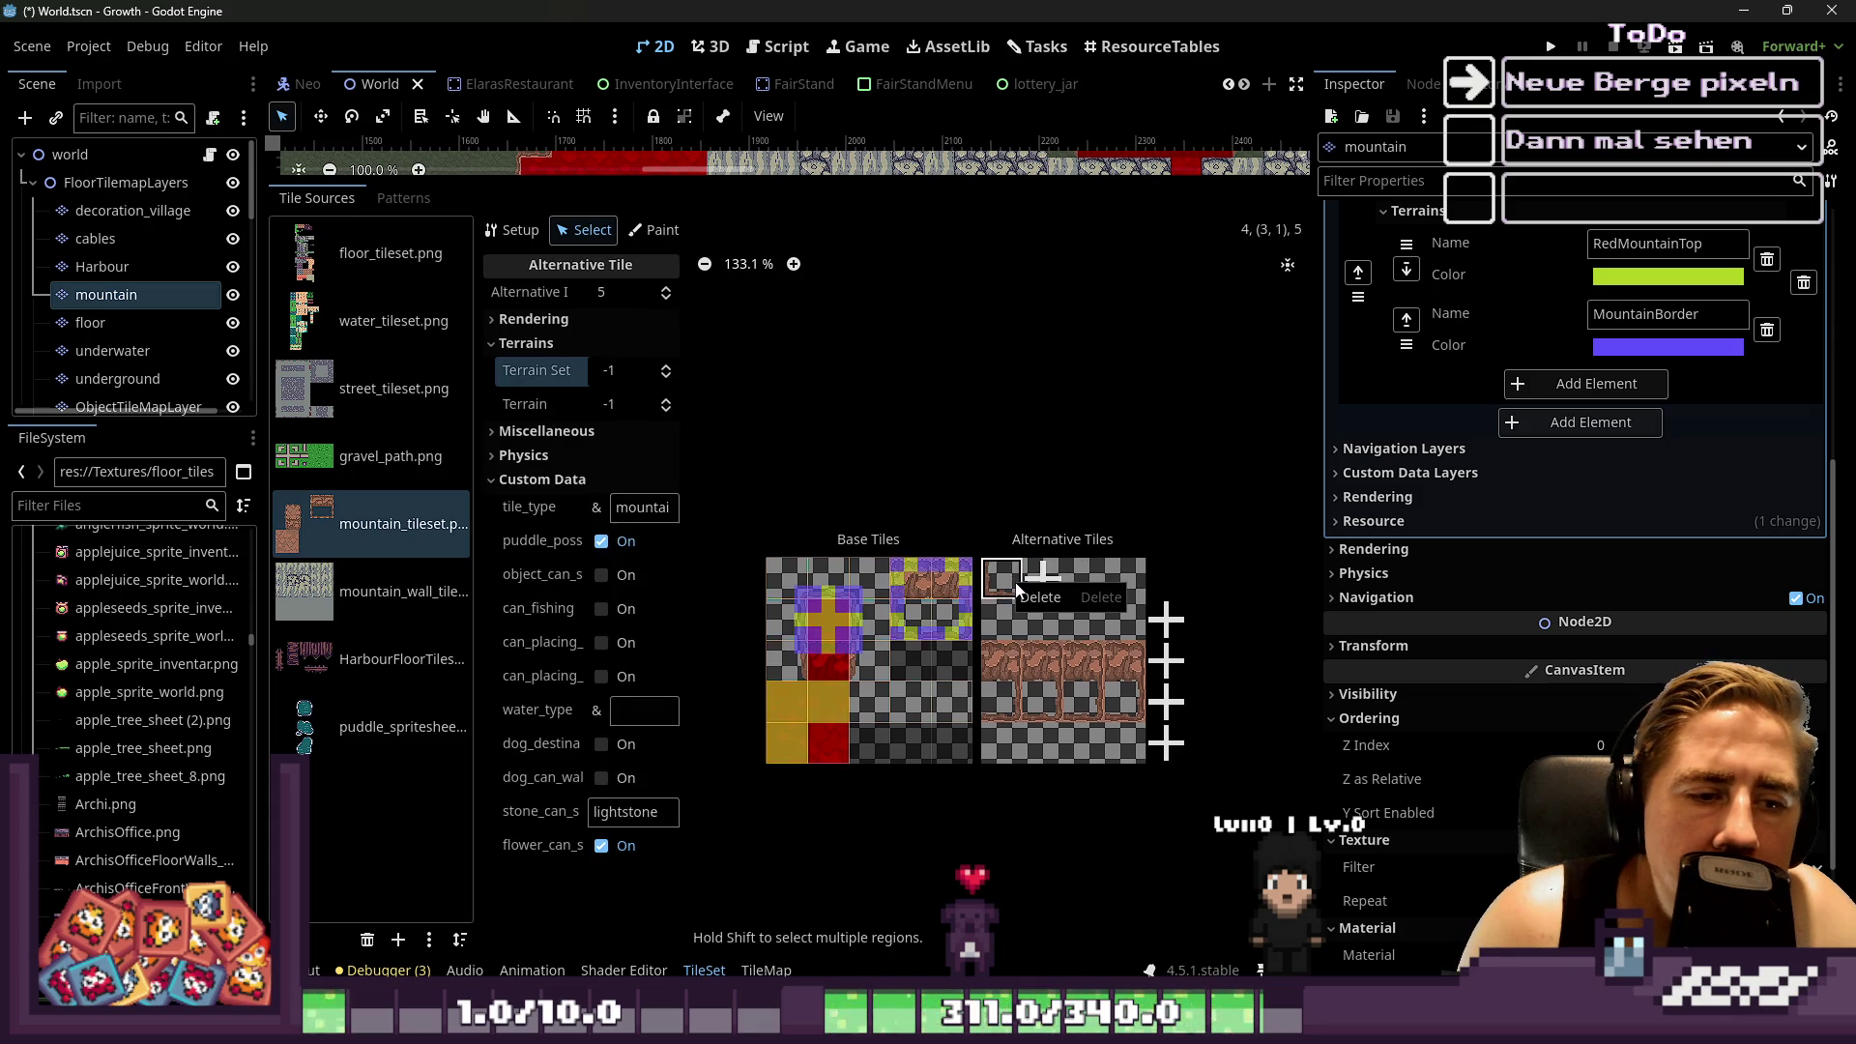
pyautogui.rightClick(1023, 595)
pyautogui.click(1030, 602)
pyautogui.click(1013, 592)
pyautogui.rightClick(1013, 592)
pyautogui.click(1013, 591)
pyautogui.click(990, 578)
pyautogui.rightClick(996, 580)
pyautogui.click(1013, 592)
pyautogui.click(1022, 588)
# Delete the final alternatives 3, 4 and 5, leaving the Alternative Tiles column empty
pyautogui.doubleClick(1003, 572)
pyautogui.click(1004, 572)
pyautogui.click(1005, 572)
pyautogui.click(1006, 571)
pyautogui.click(1006, 568)
pyautogui.click(1000, 566)
pyautogui.click(1000, 568)
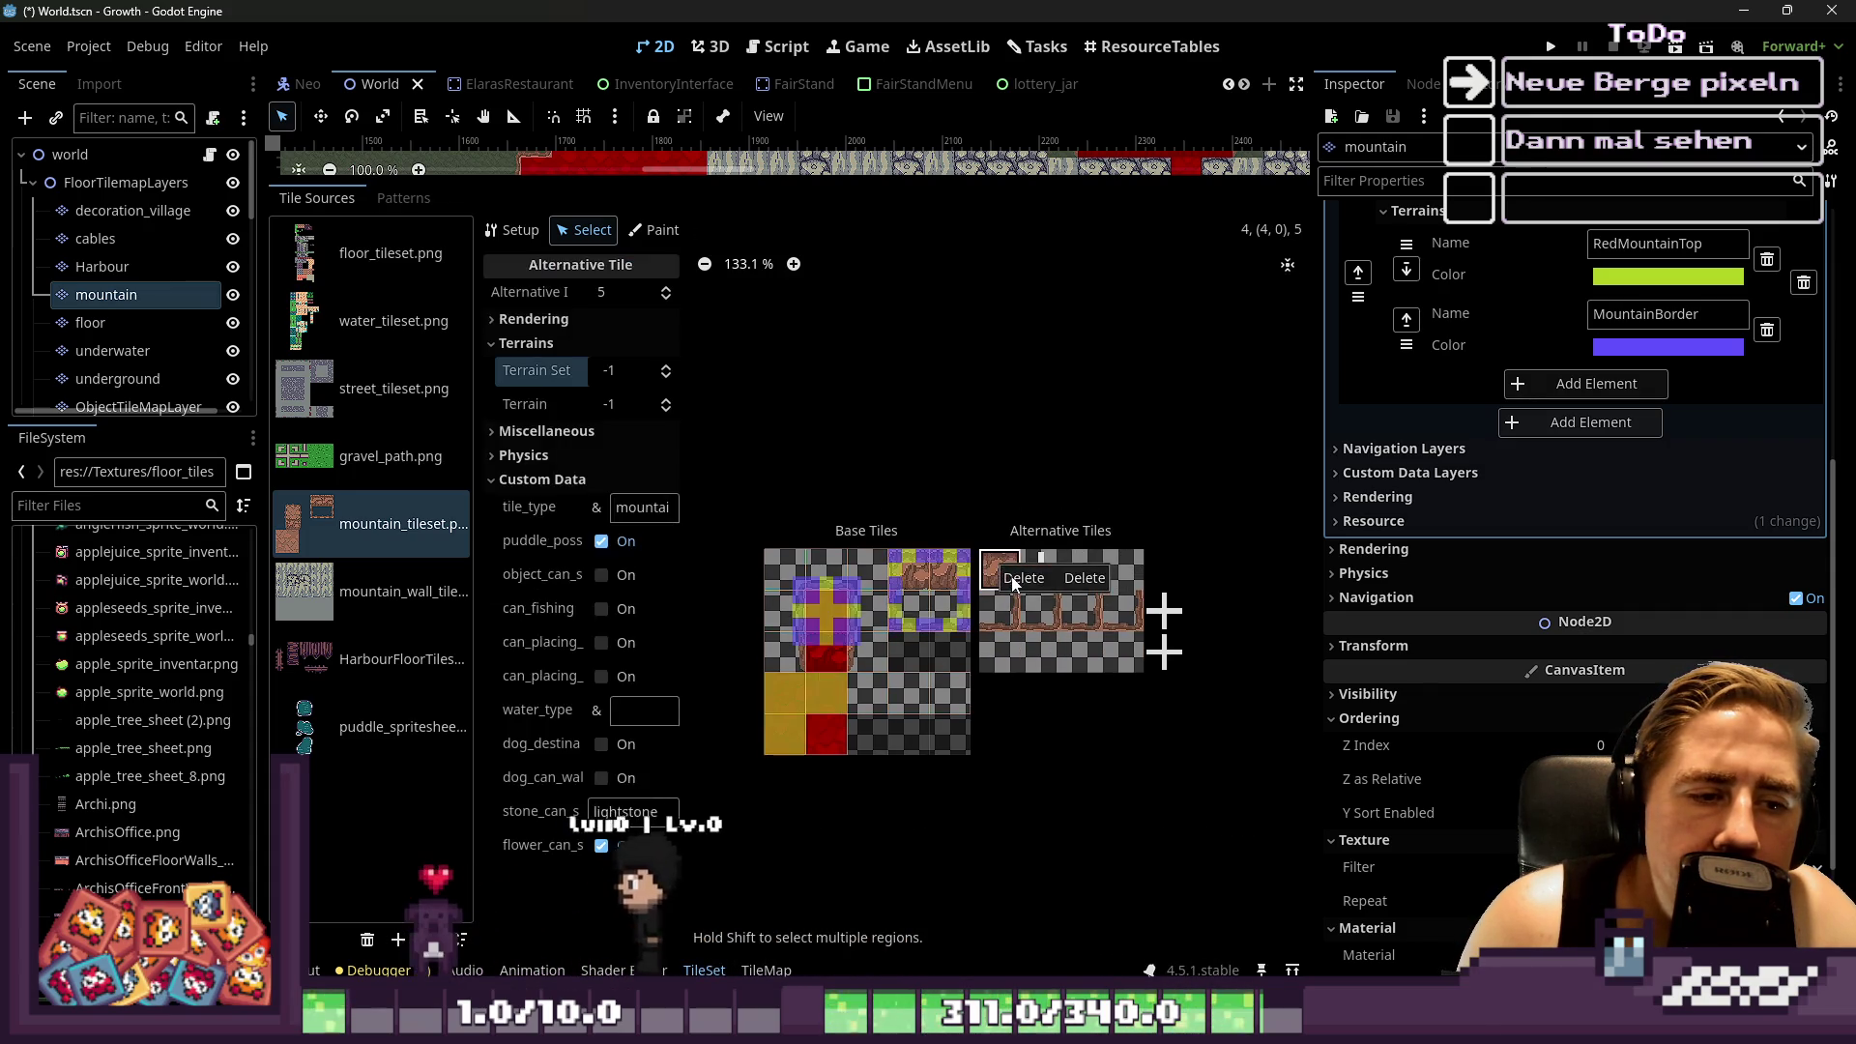
pyautogui.click(1000, 569)
pyautogui.click(1000, 568)
pyautogui.rightClick(1002, 578)
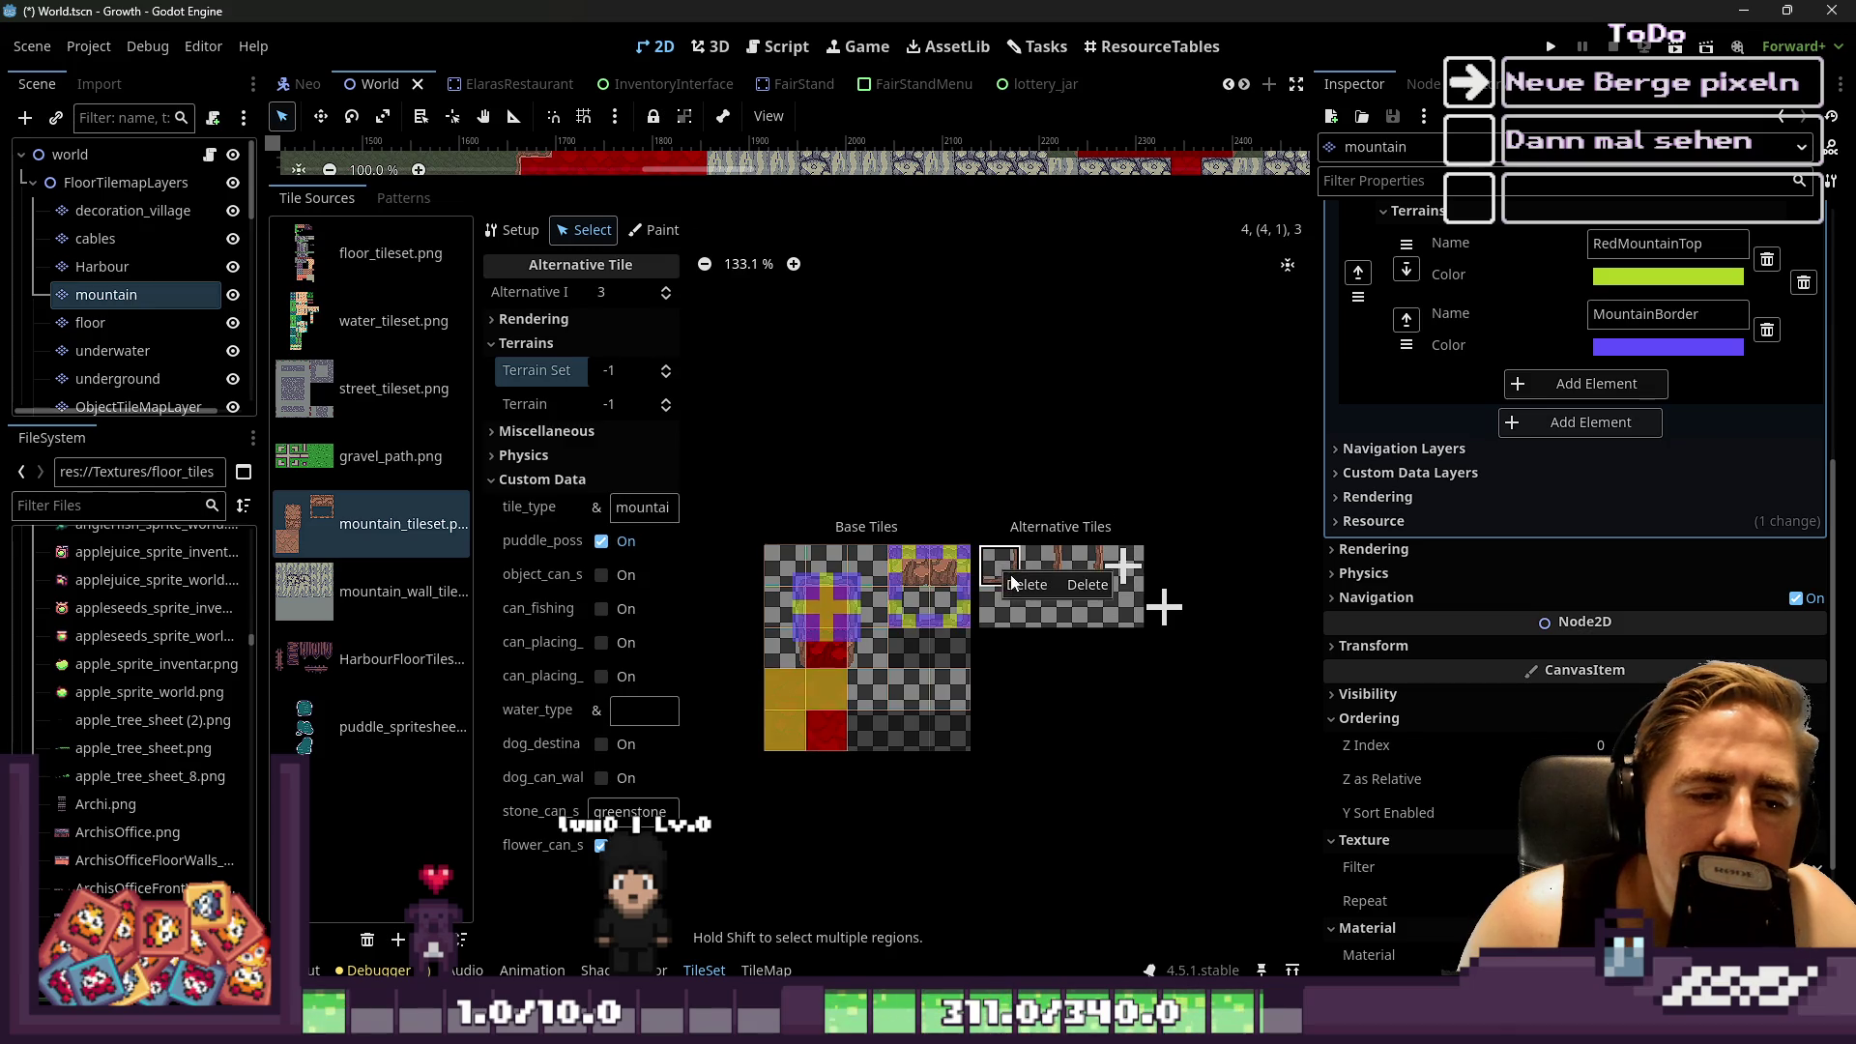
pyautogui.click(1024, 584)
pyautogui.rightClick(1012, 582)
pyautogui.click(1015, 587)
pyautogui.rightClick(1012, 582)
pyautogui.click(1025, 584)
pyautogui.click(1011, 578)
pyautogui.rightClick(1013, 582)
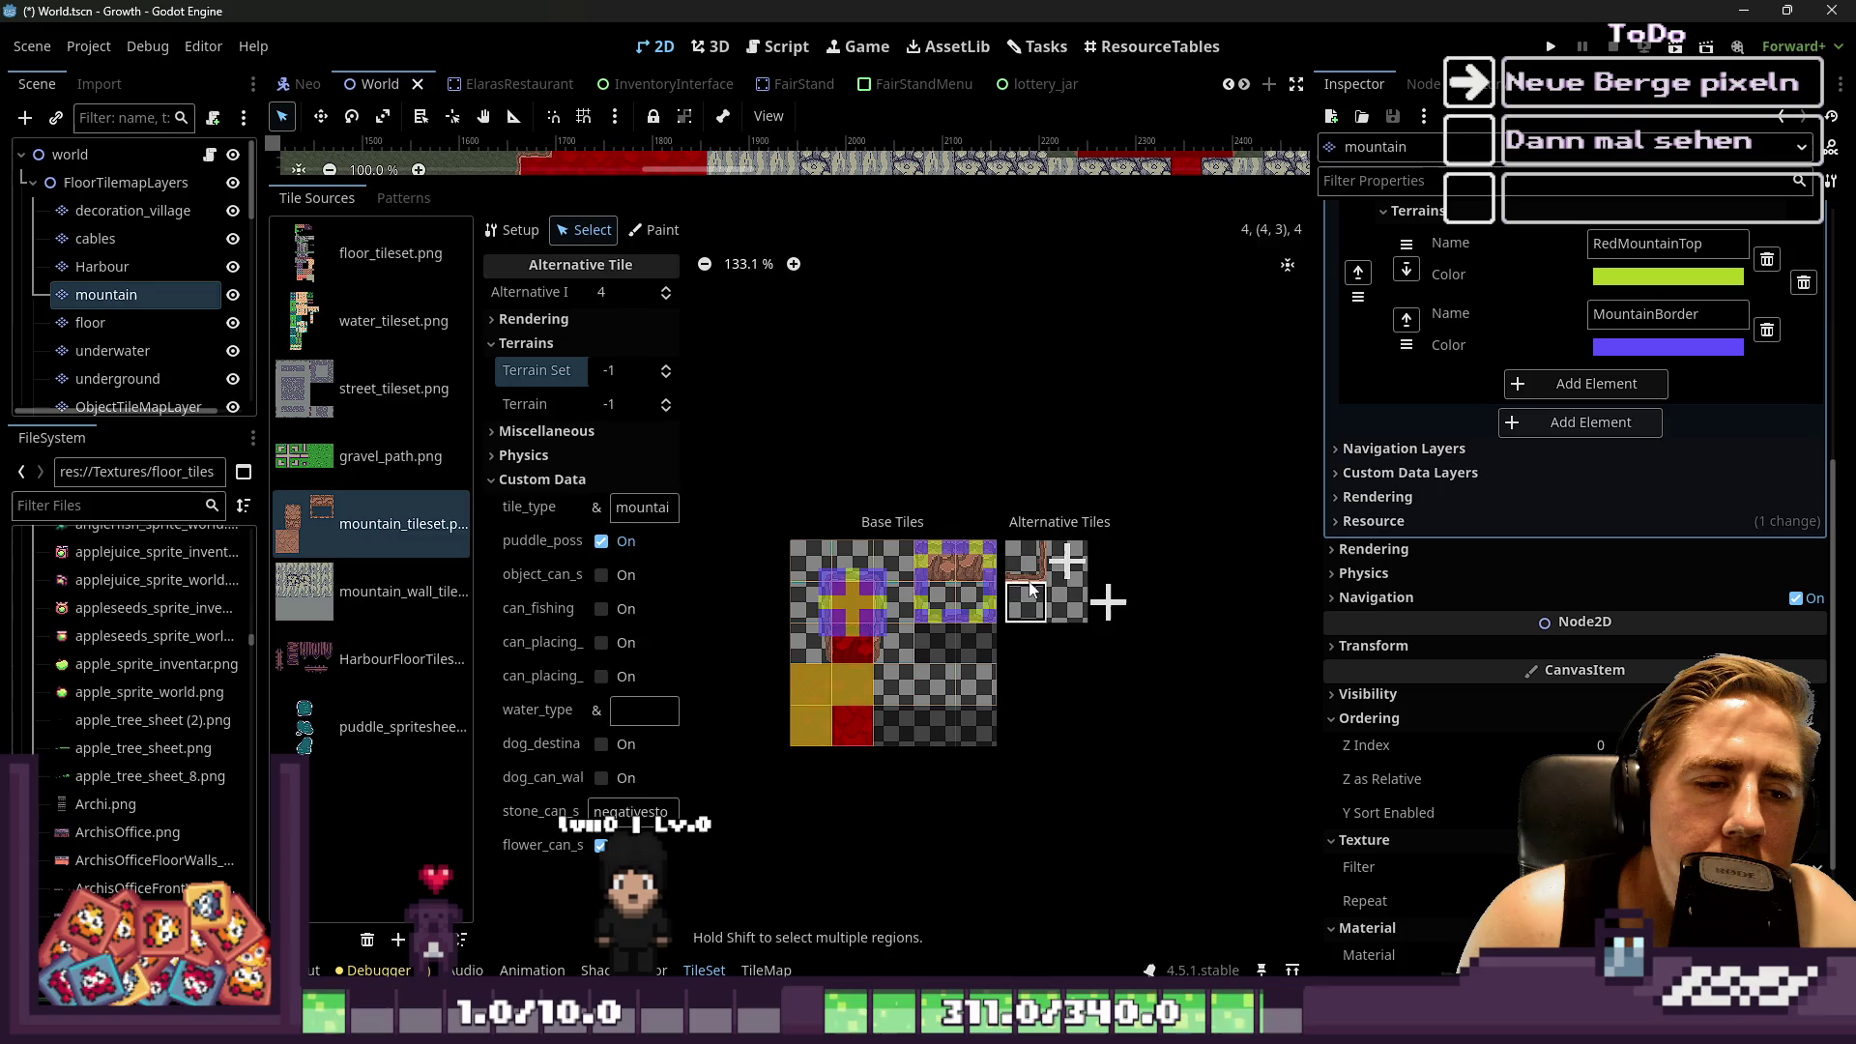
pyautogui.click(1030, 588)
pyautogui.rightClick(1027, 578)
pyautogui.rightClick(1031, 584)
pyautogui.click(1038, 588)
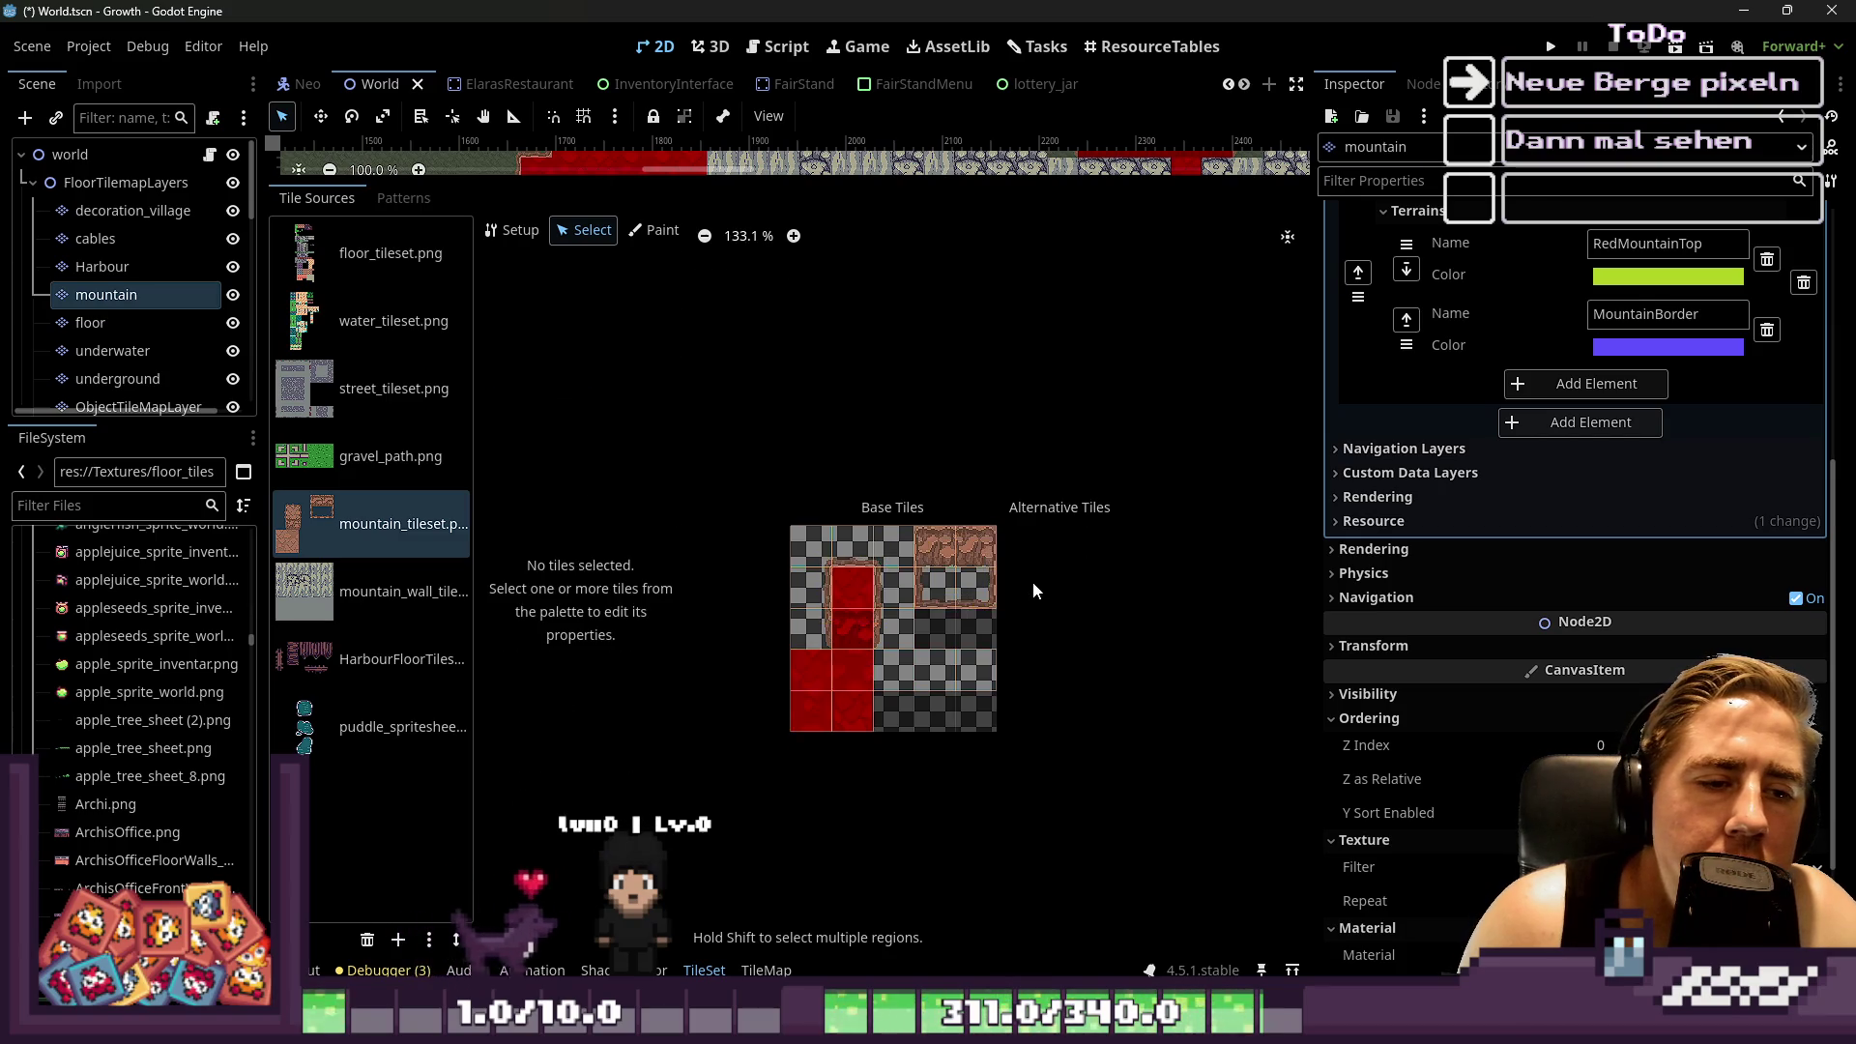
# Create an alternative tile for the red mountain-top tile
pyautogui.scroll(2, 895, 648)
pyautogui.scroll(4, 871, 638)
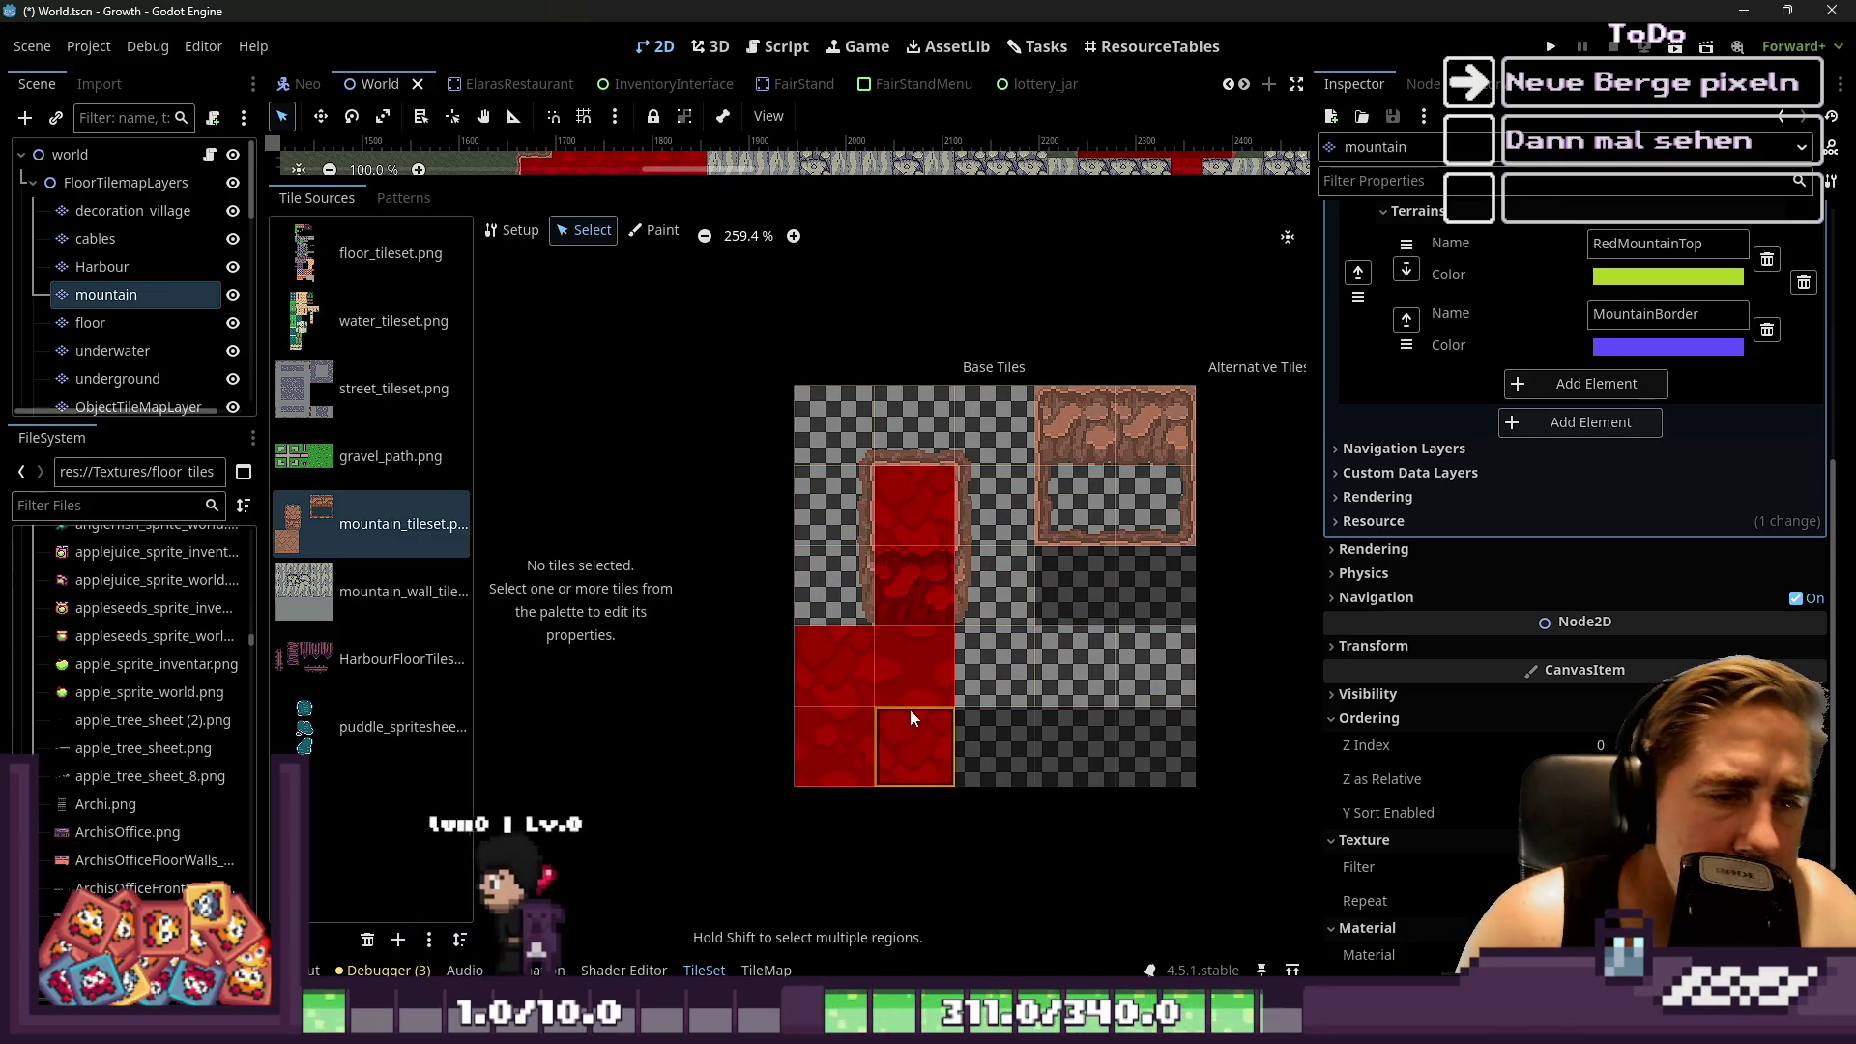
pyautogui.scroll(-5, 967, 667)
pyautogui.scroll(-2, 813, 542)
pyautogui.scroll(3, 838, 524)
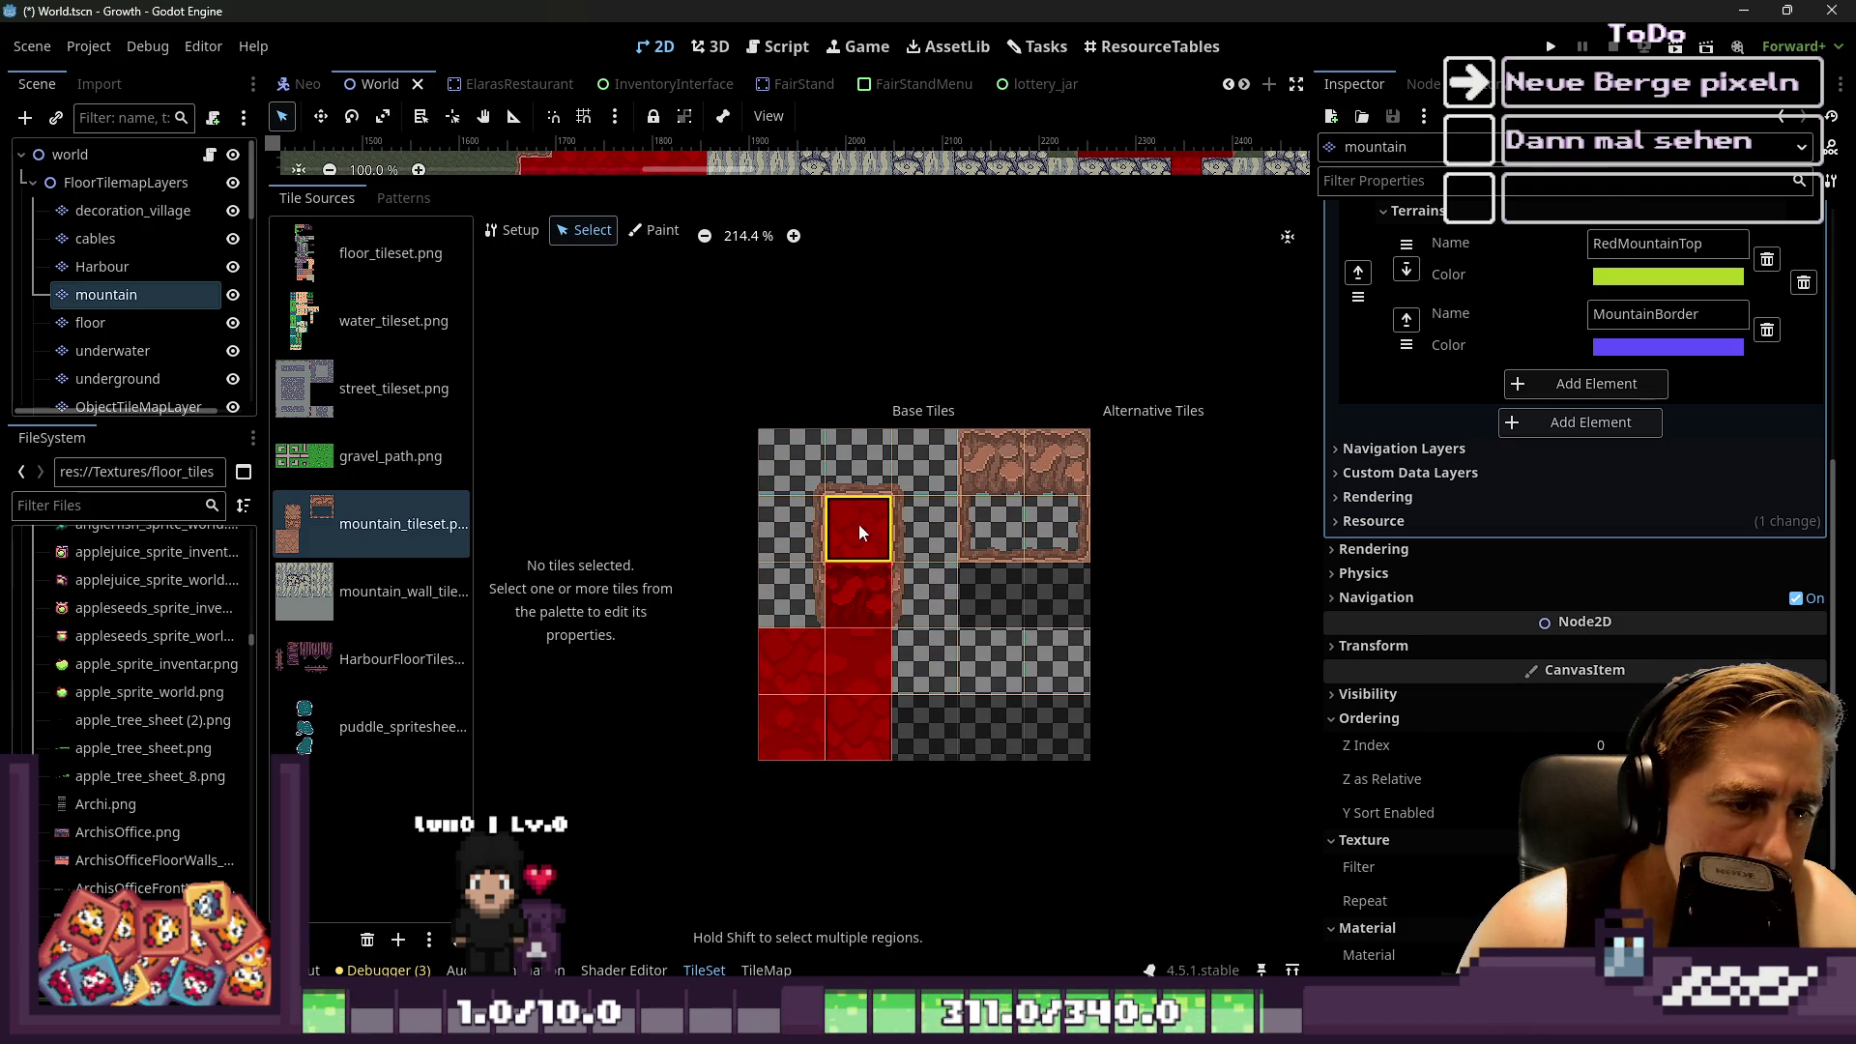
pyautogui.click(859, 708)
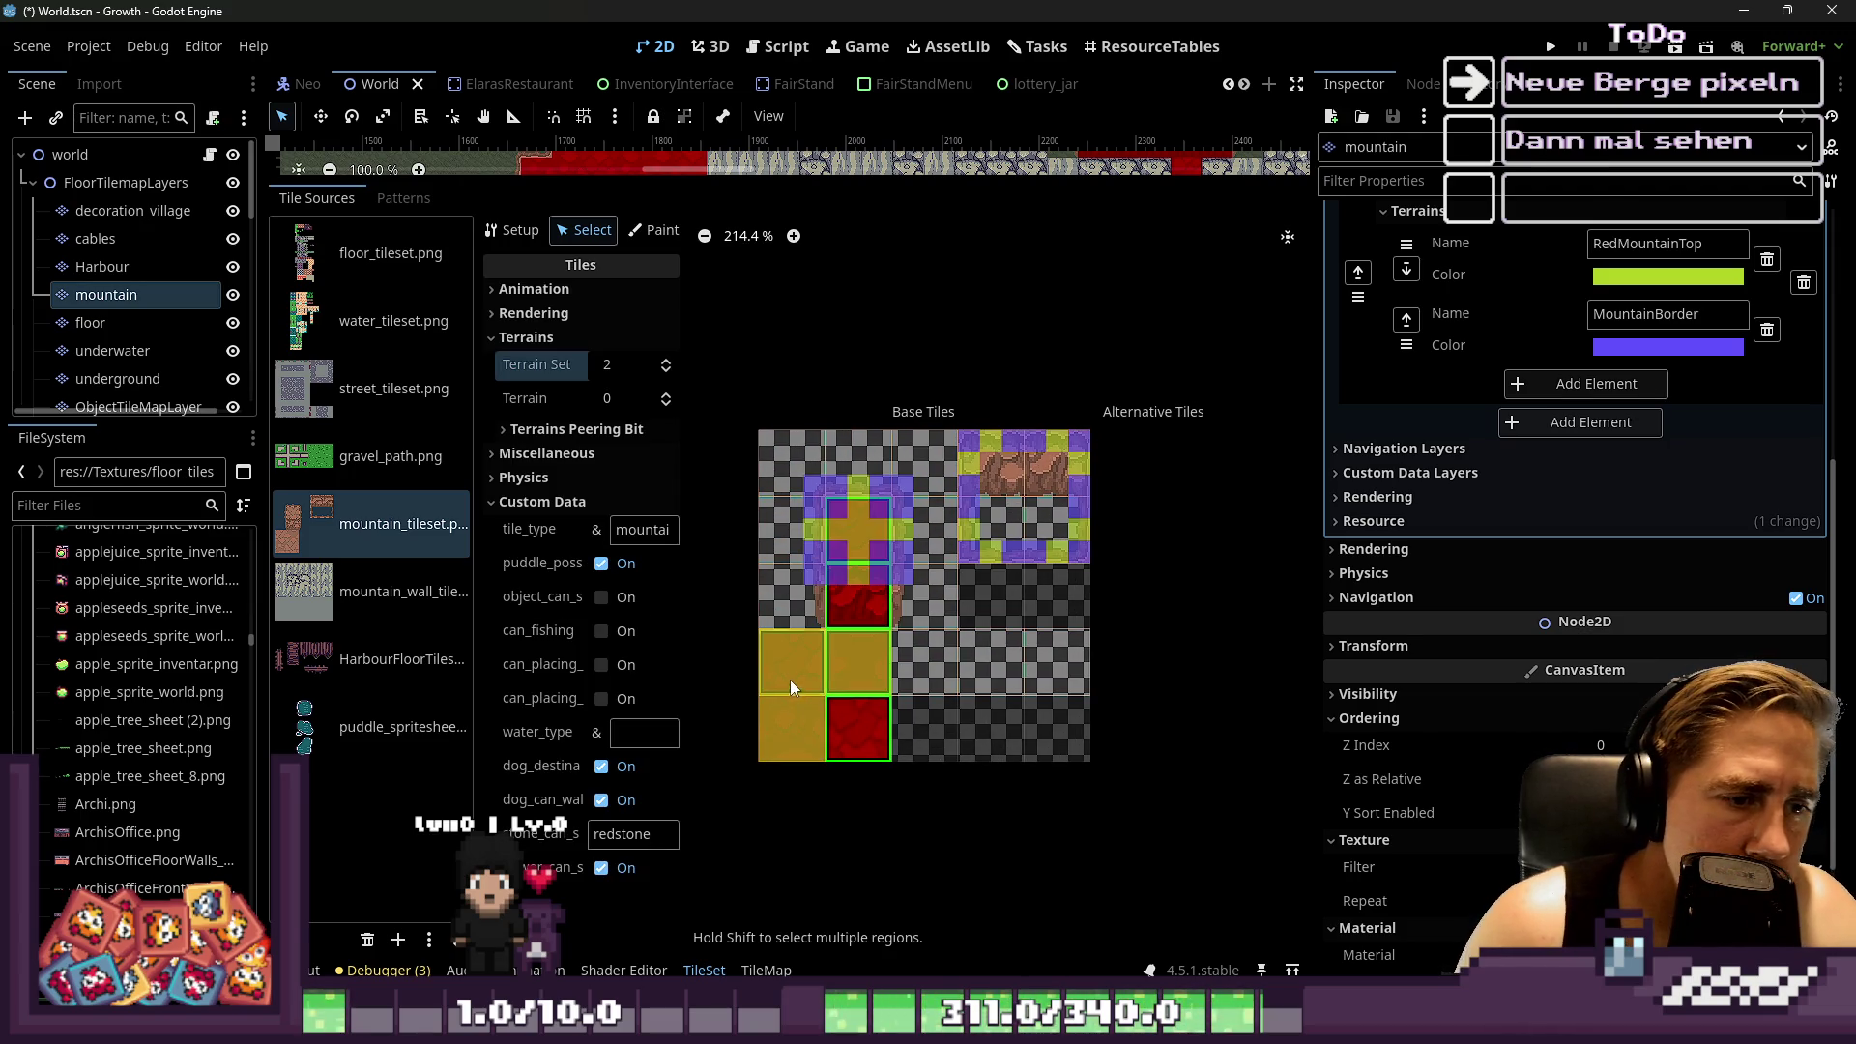
pyautogui.rightClick(810, 709)
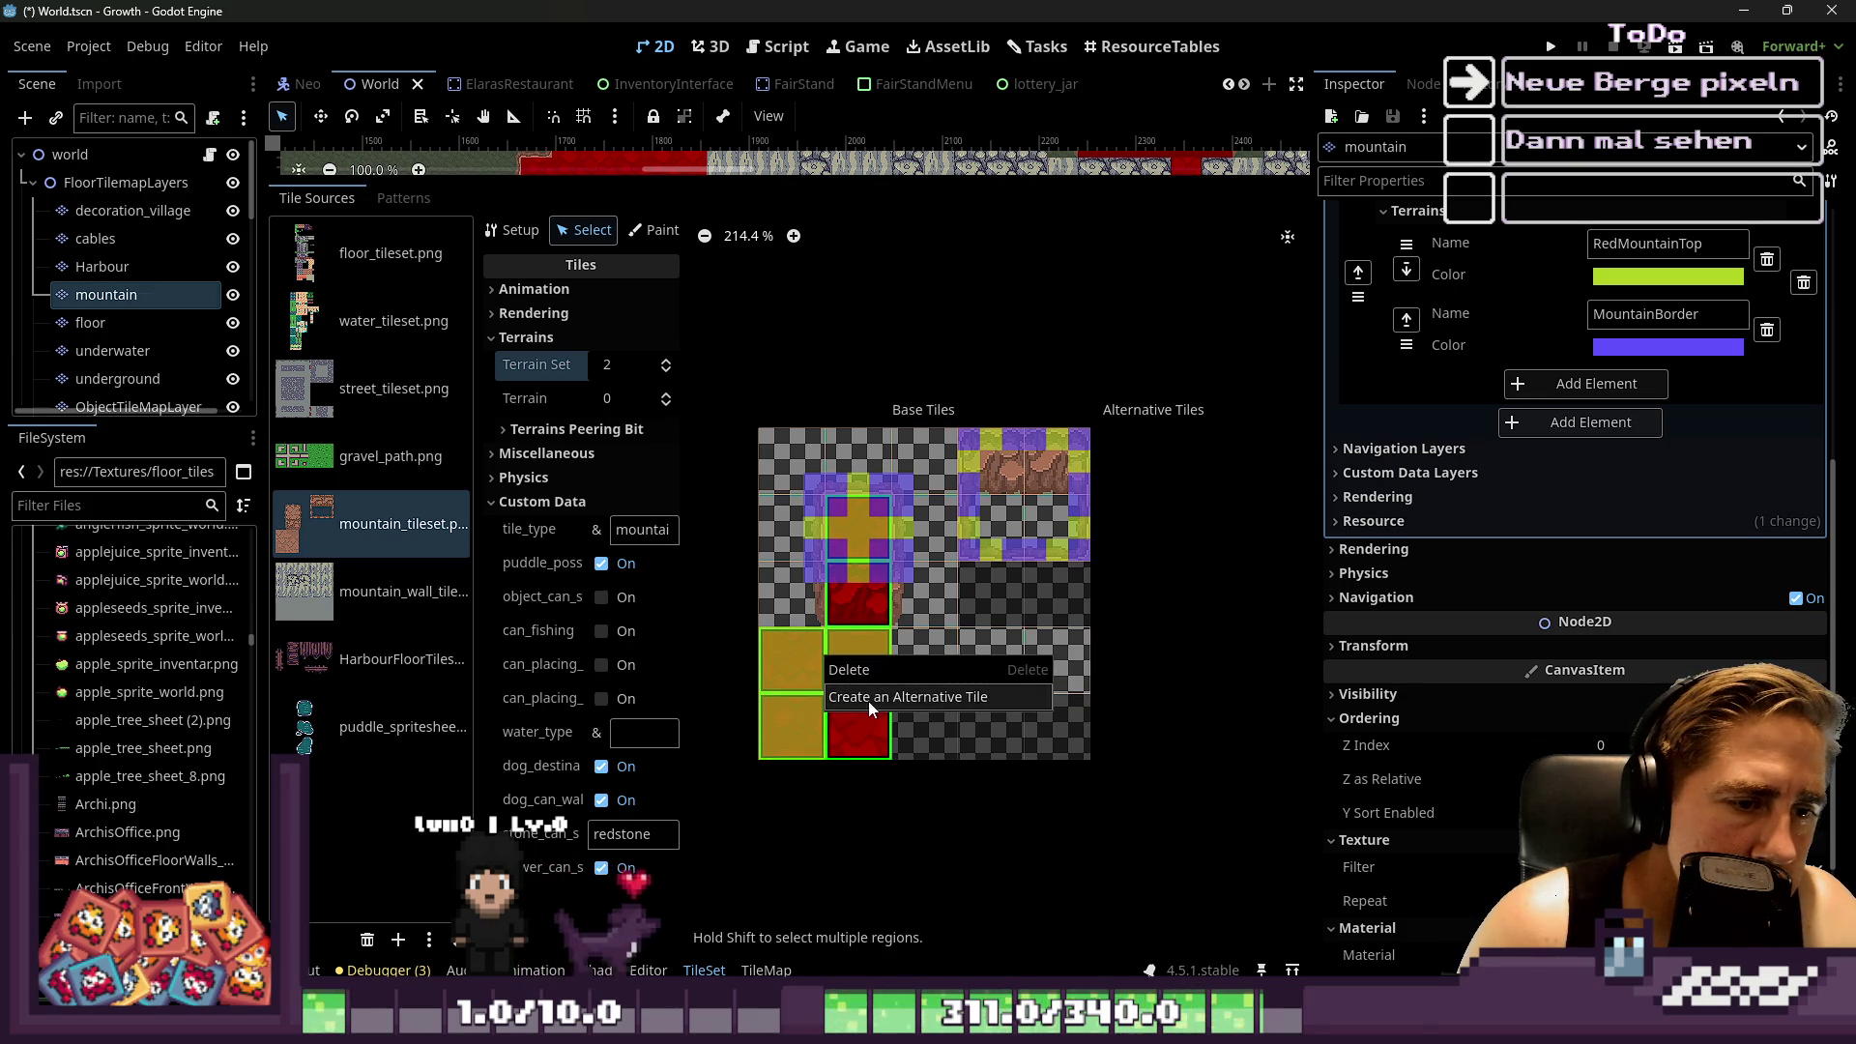
pyautogui.click(868, 700)
# Create alternatives for a 2x2 mountain tile block, undo and redo it, then delete one extra alternative
pyautogui.scroll(-1, 880, 504)
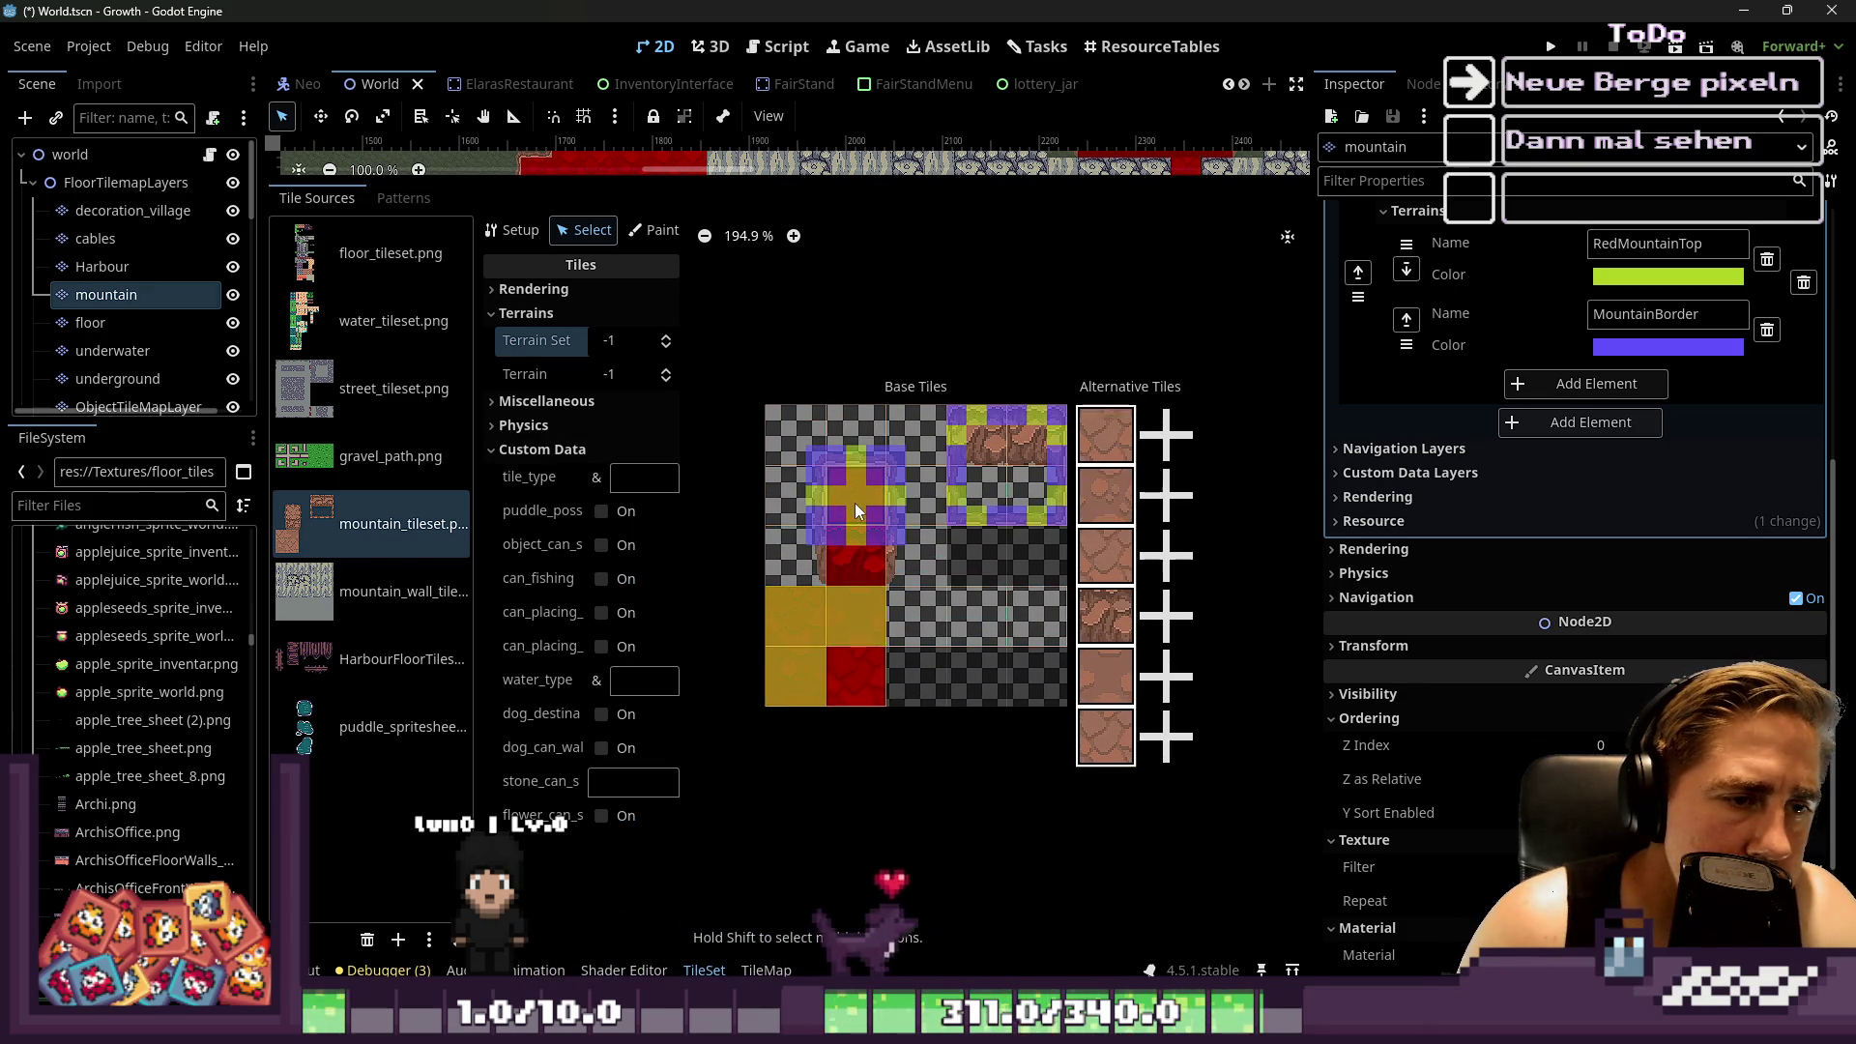
pyautogui.moveTo(872, 629); pyautogui.dragTo(815, 653)
pyautogui.rightClick(839, 617)
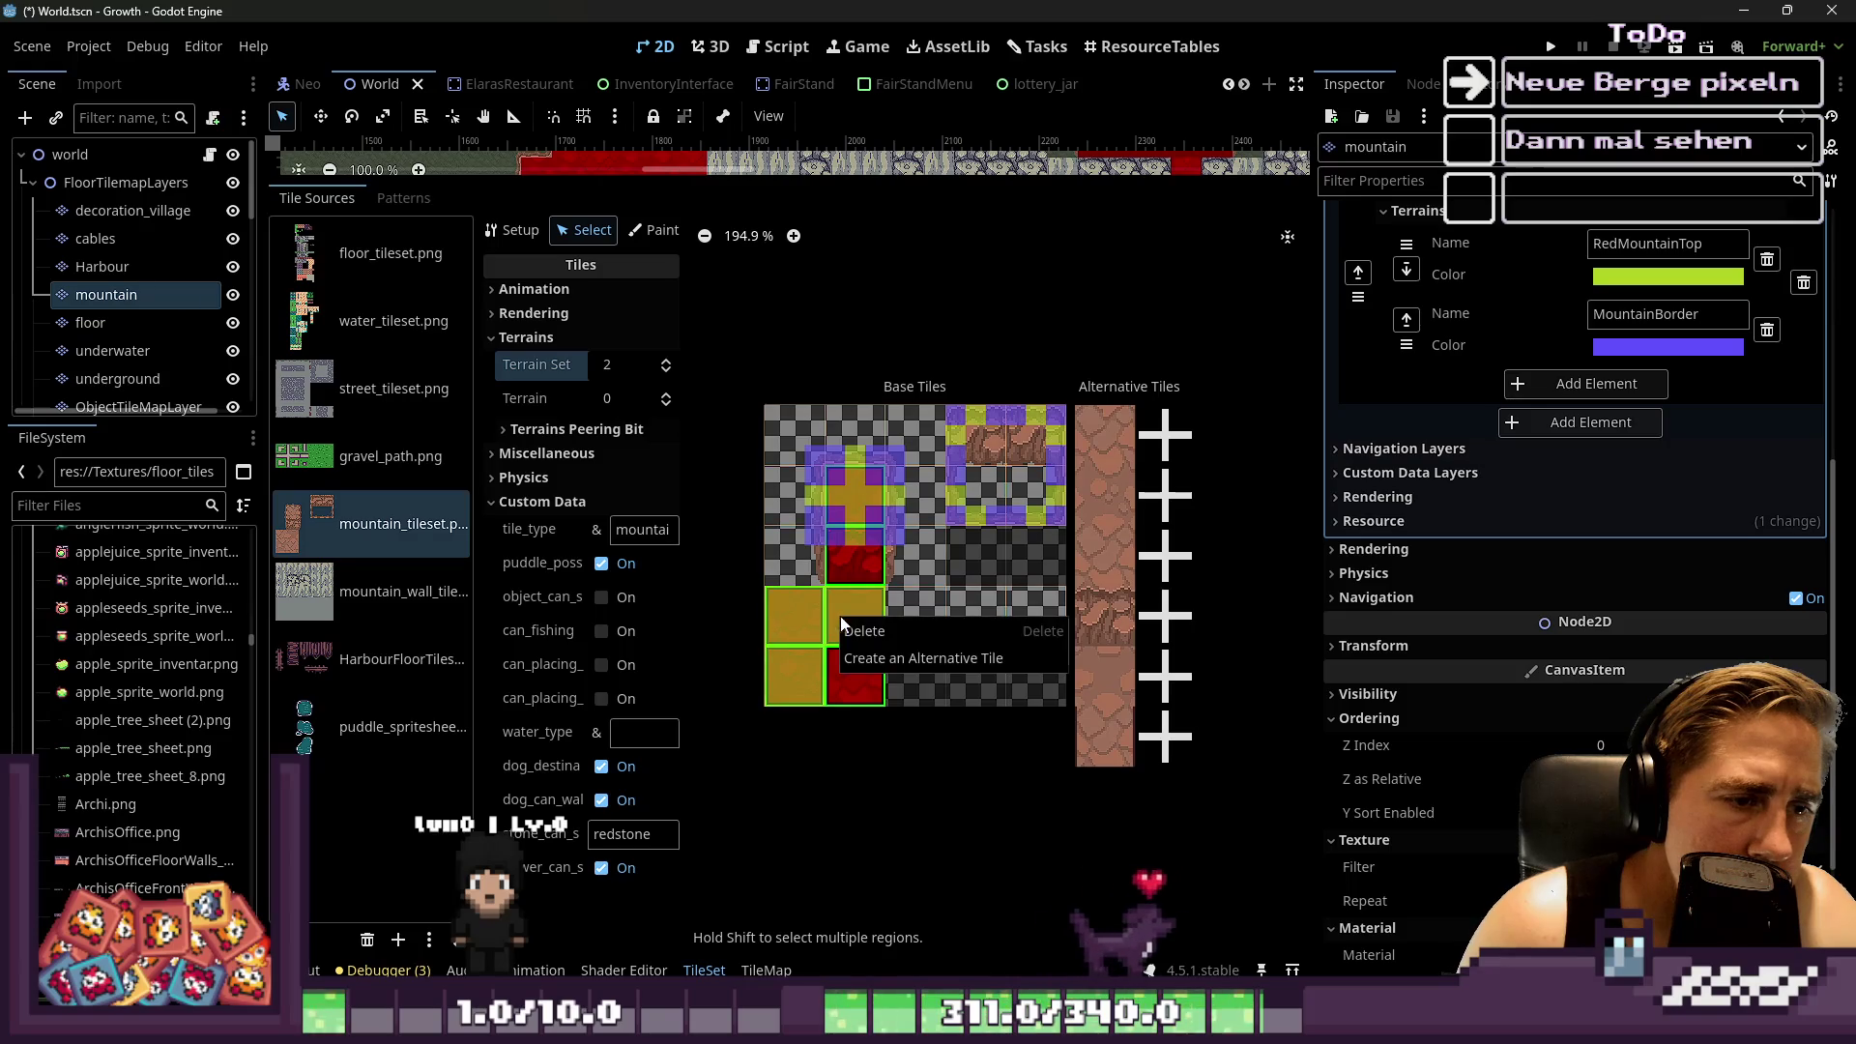
pyautogui.click(880, 657)
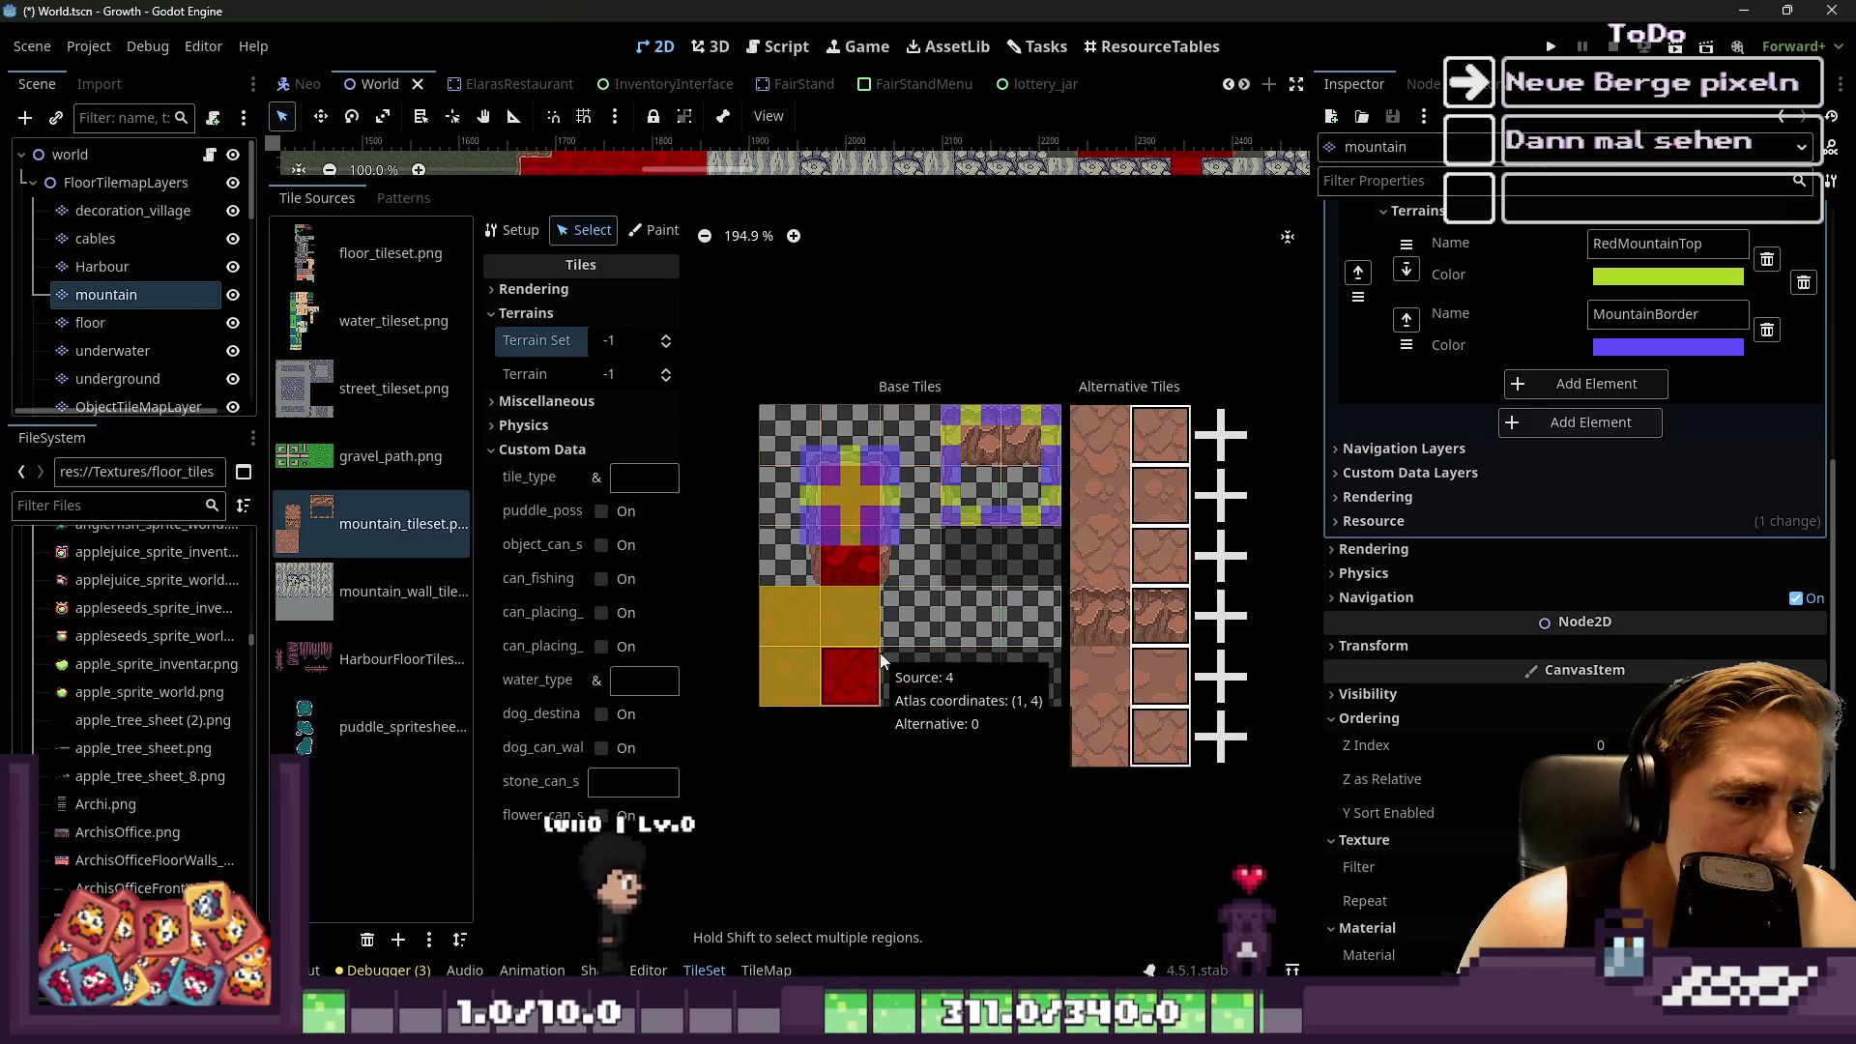
pyautogui.hotkey('ctrl', 'z')
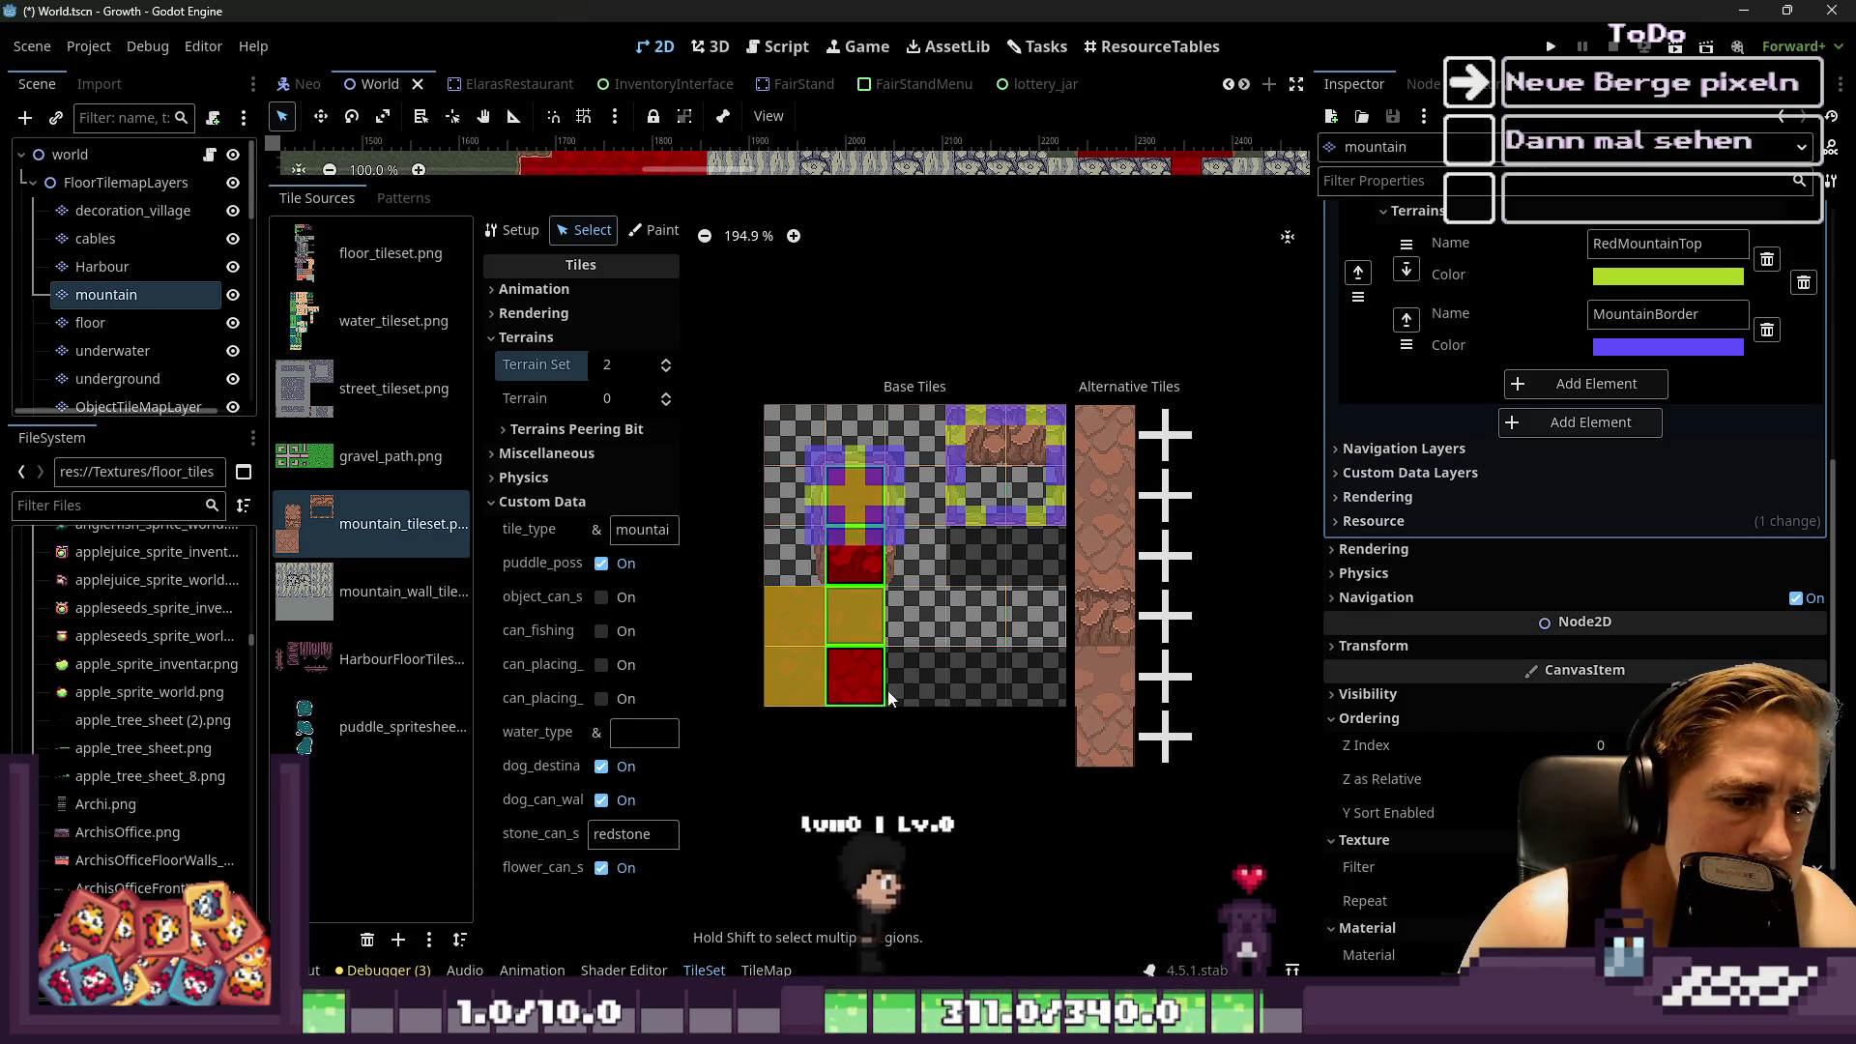
pyautogui.hotkey('ctrl', 'shift', 'z')
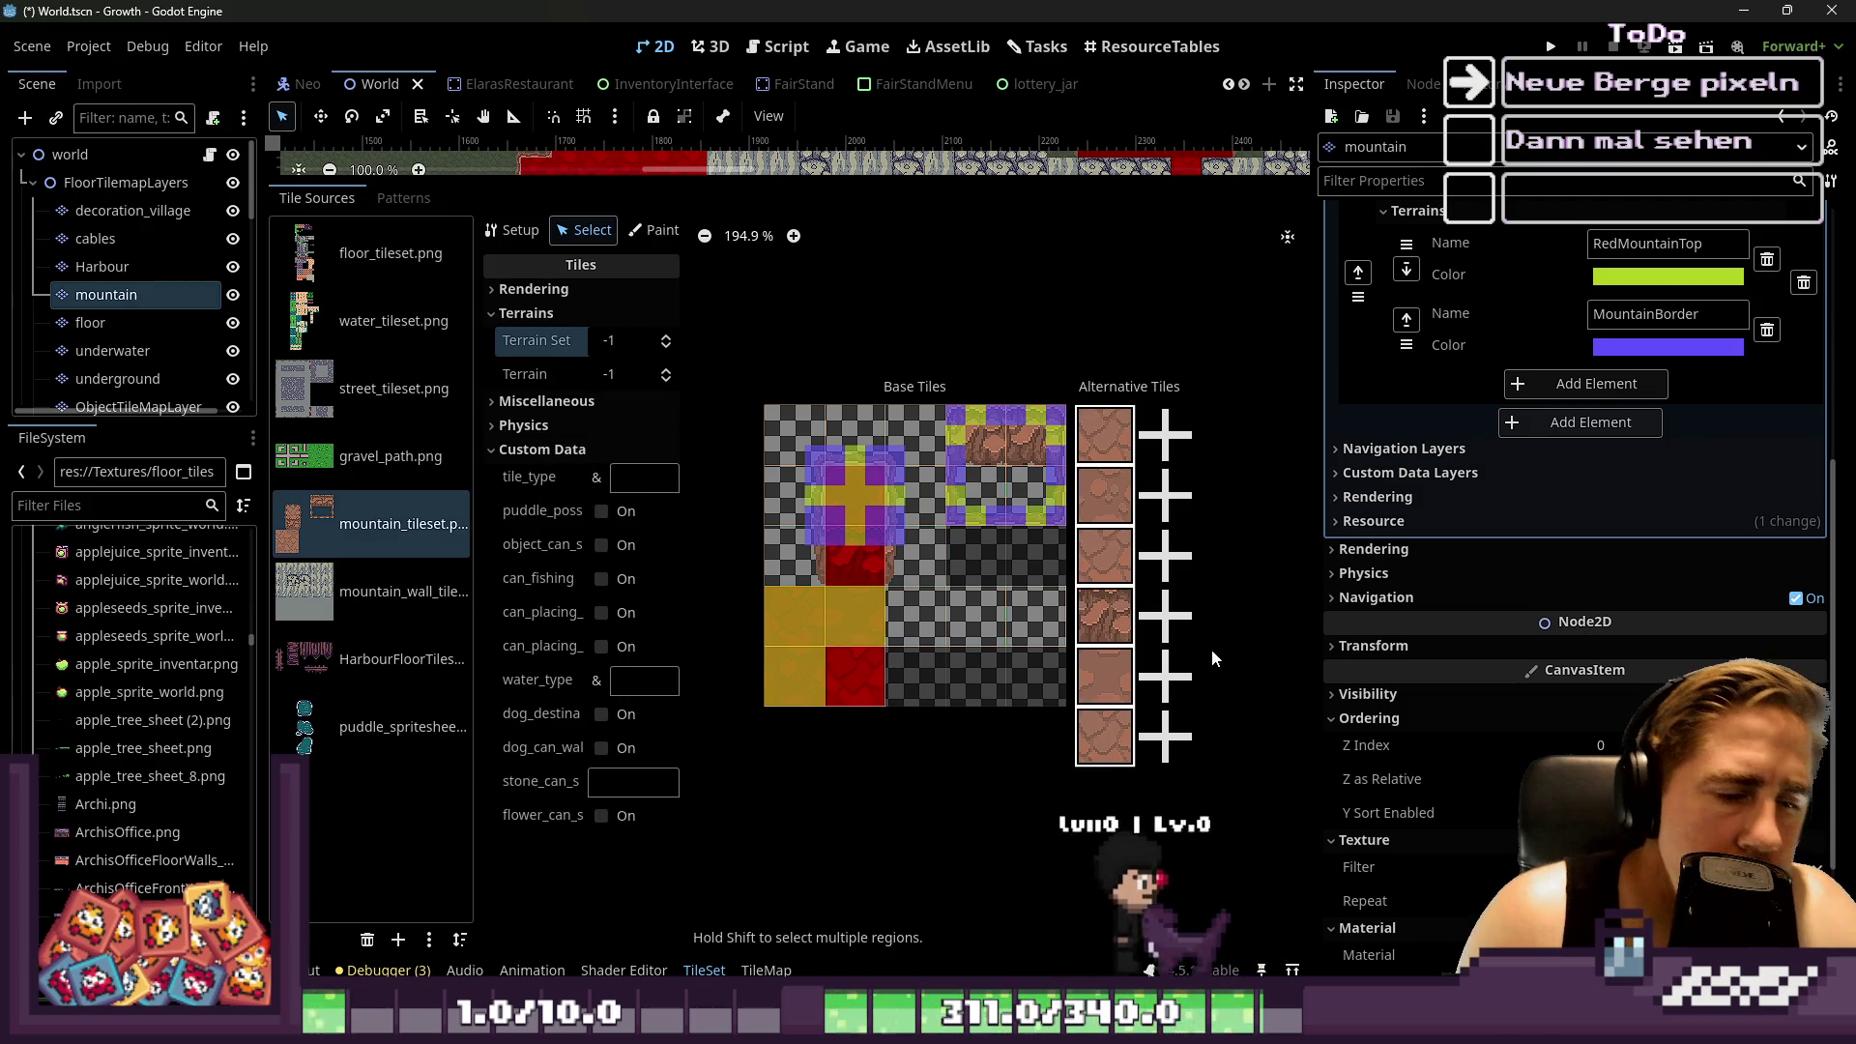
pyautogui.rightClick(1102, 607)
pyautogui.click(1108, 622)
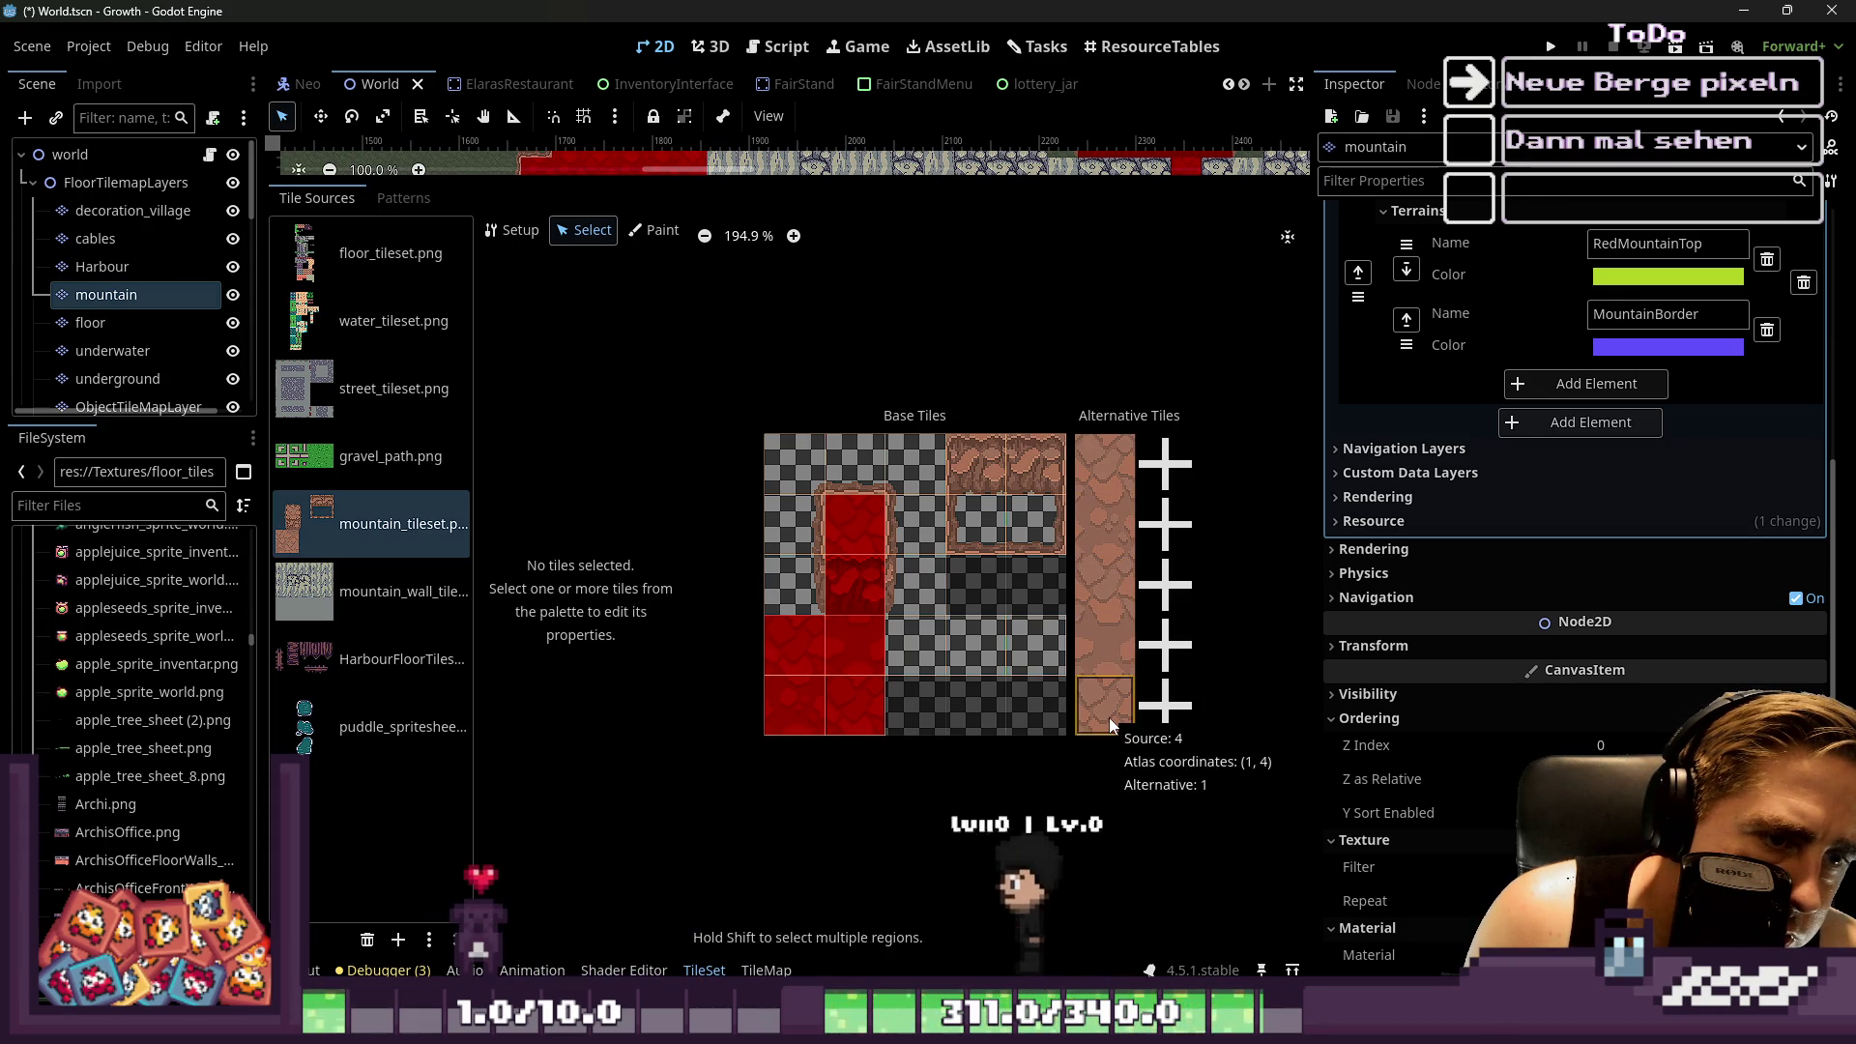
# Inspect the bottom alternative tile in the atlas
pyautogui.scroll(4, 897, 749)
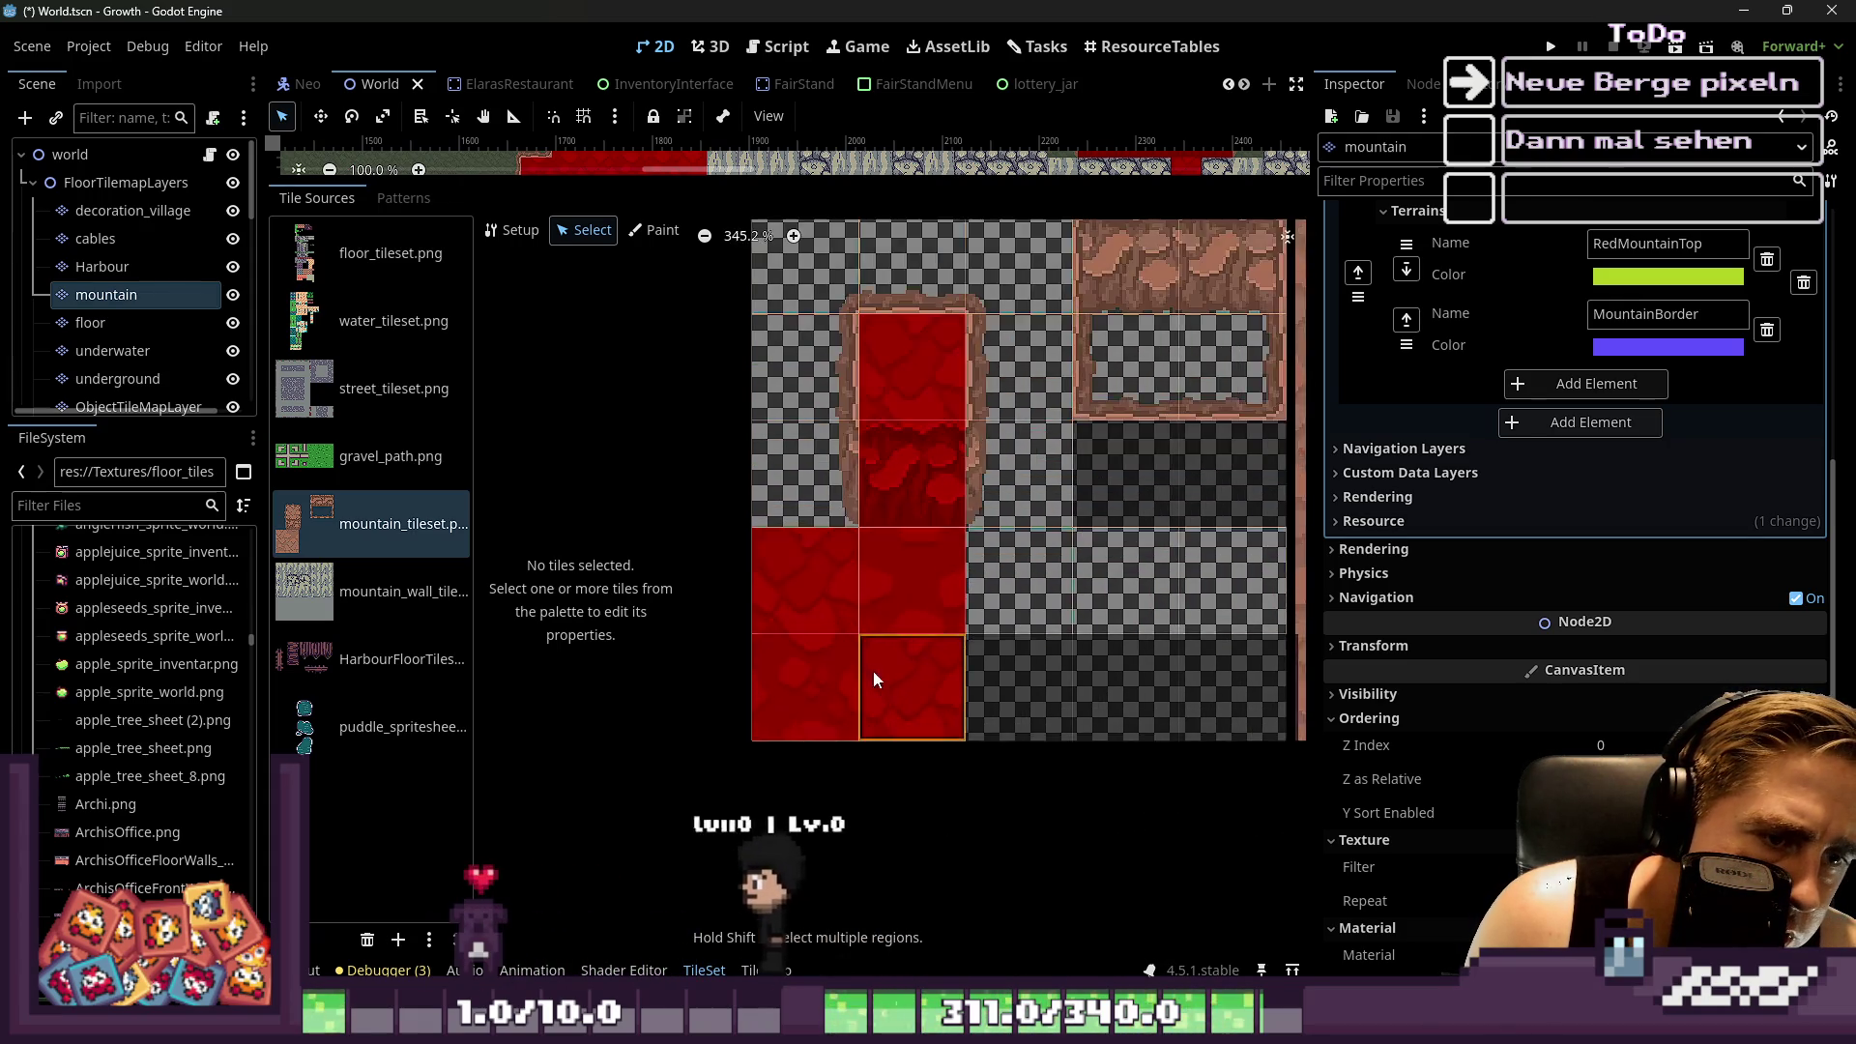
pyautogui.scroll(-5, 890, 592)
pyautogui.scroll(6, 892, 670)
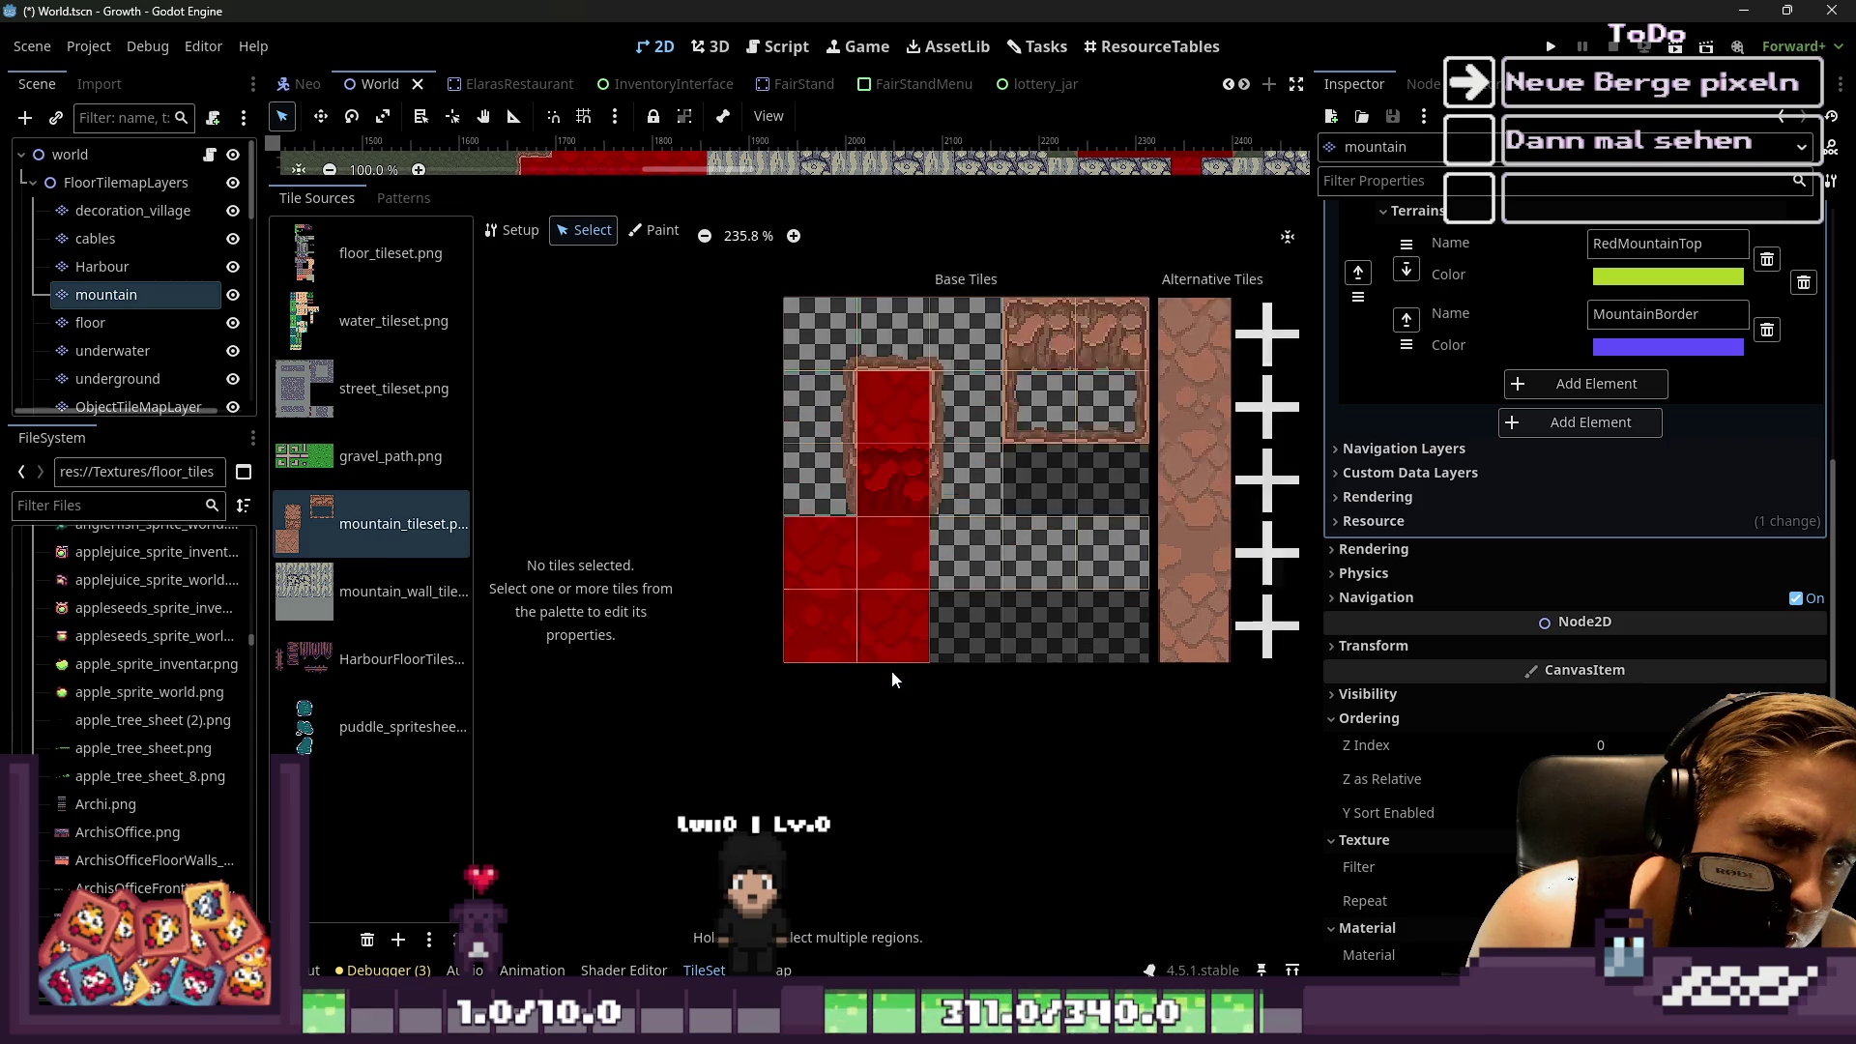
pyautogui.scroll(-5, 870, 580)
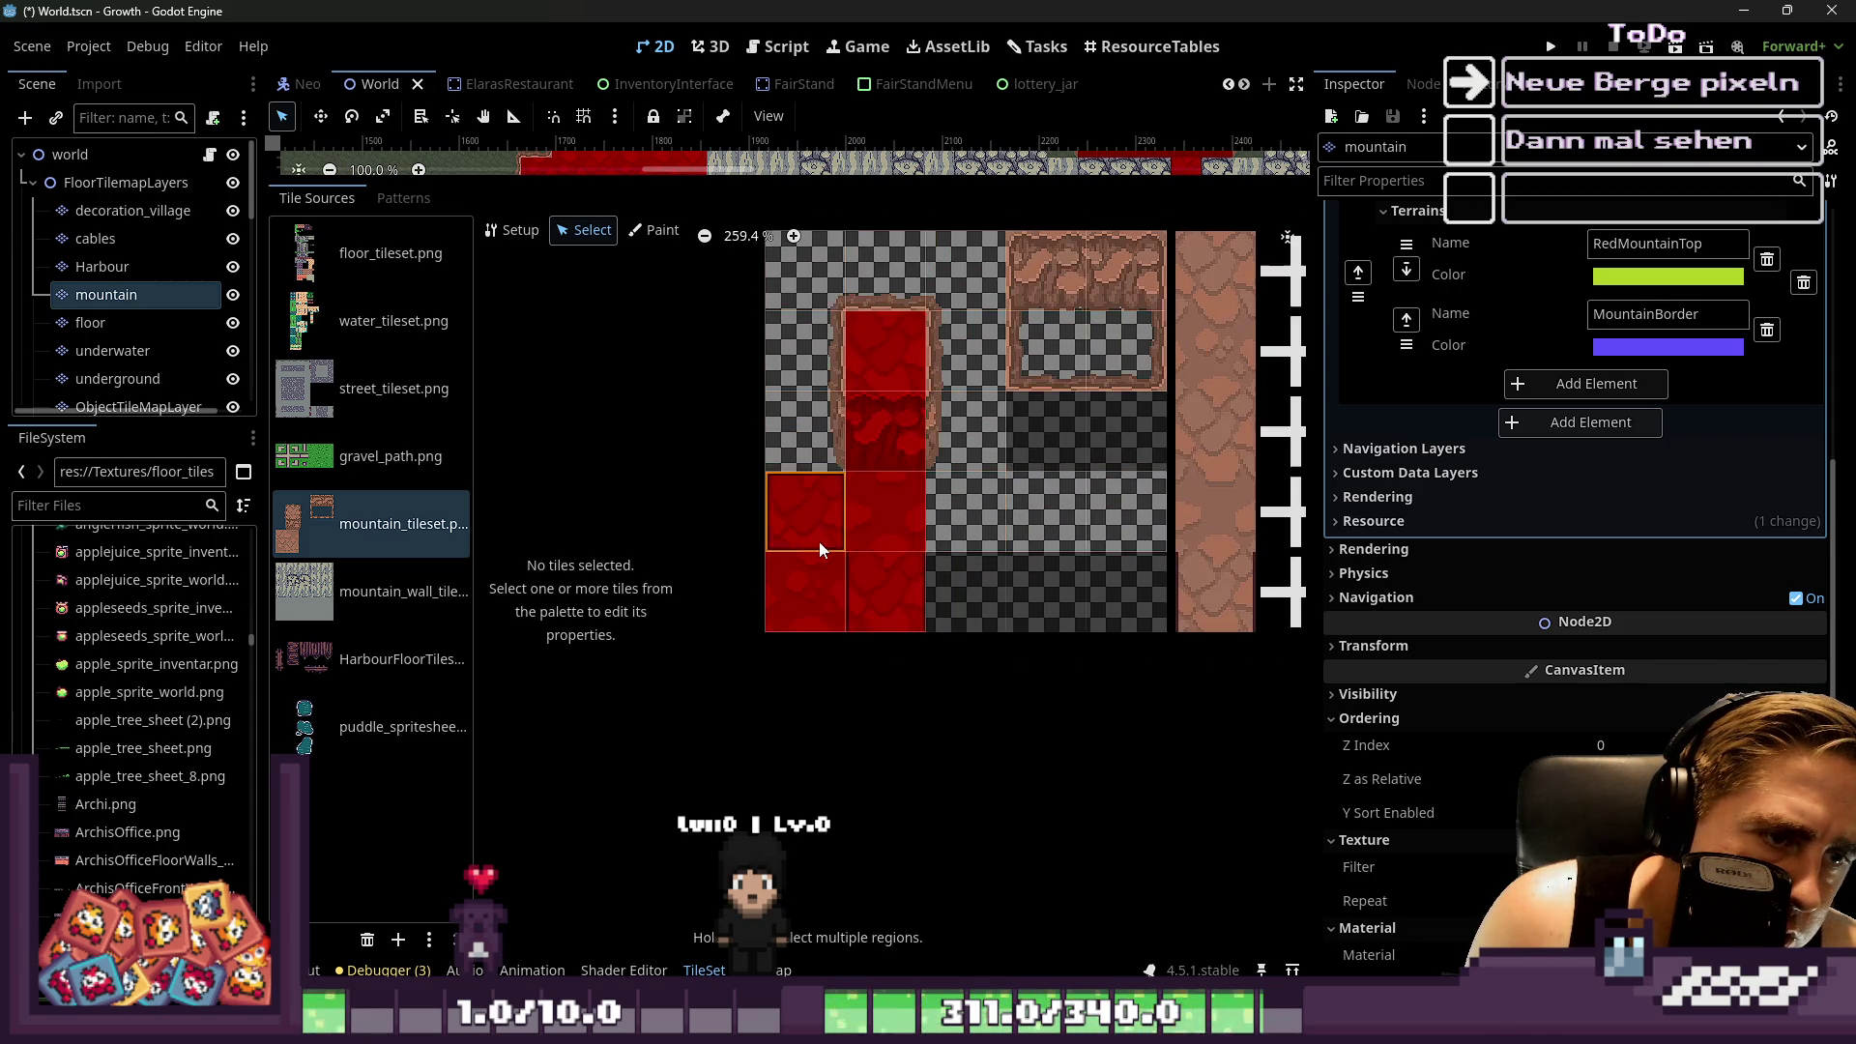
pyautogui.scroll(2, 1128, 591)
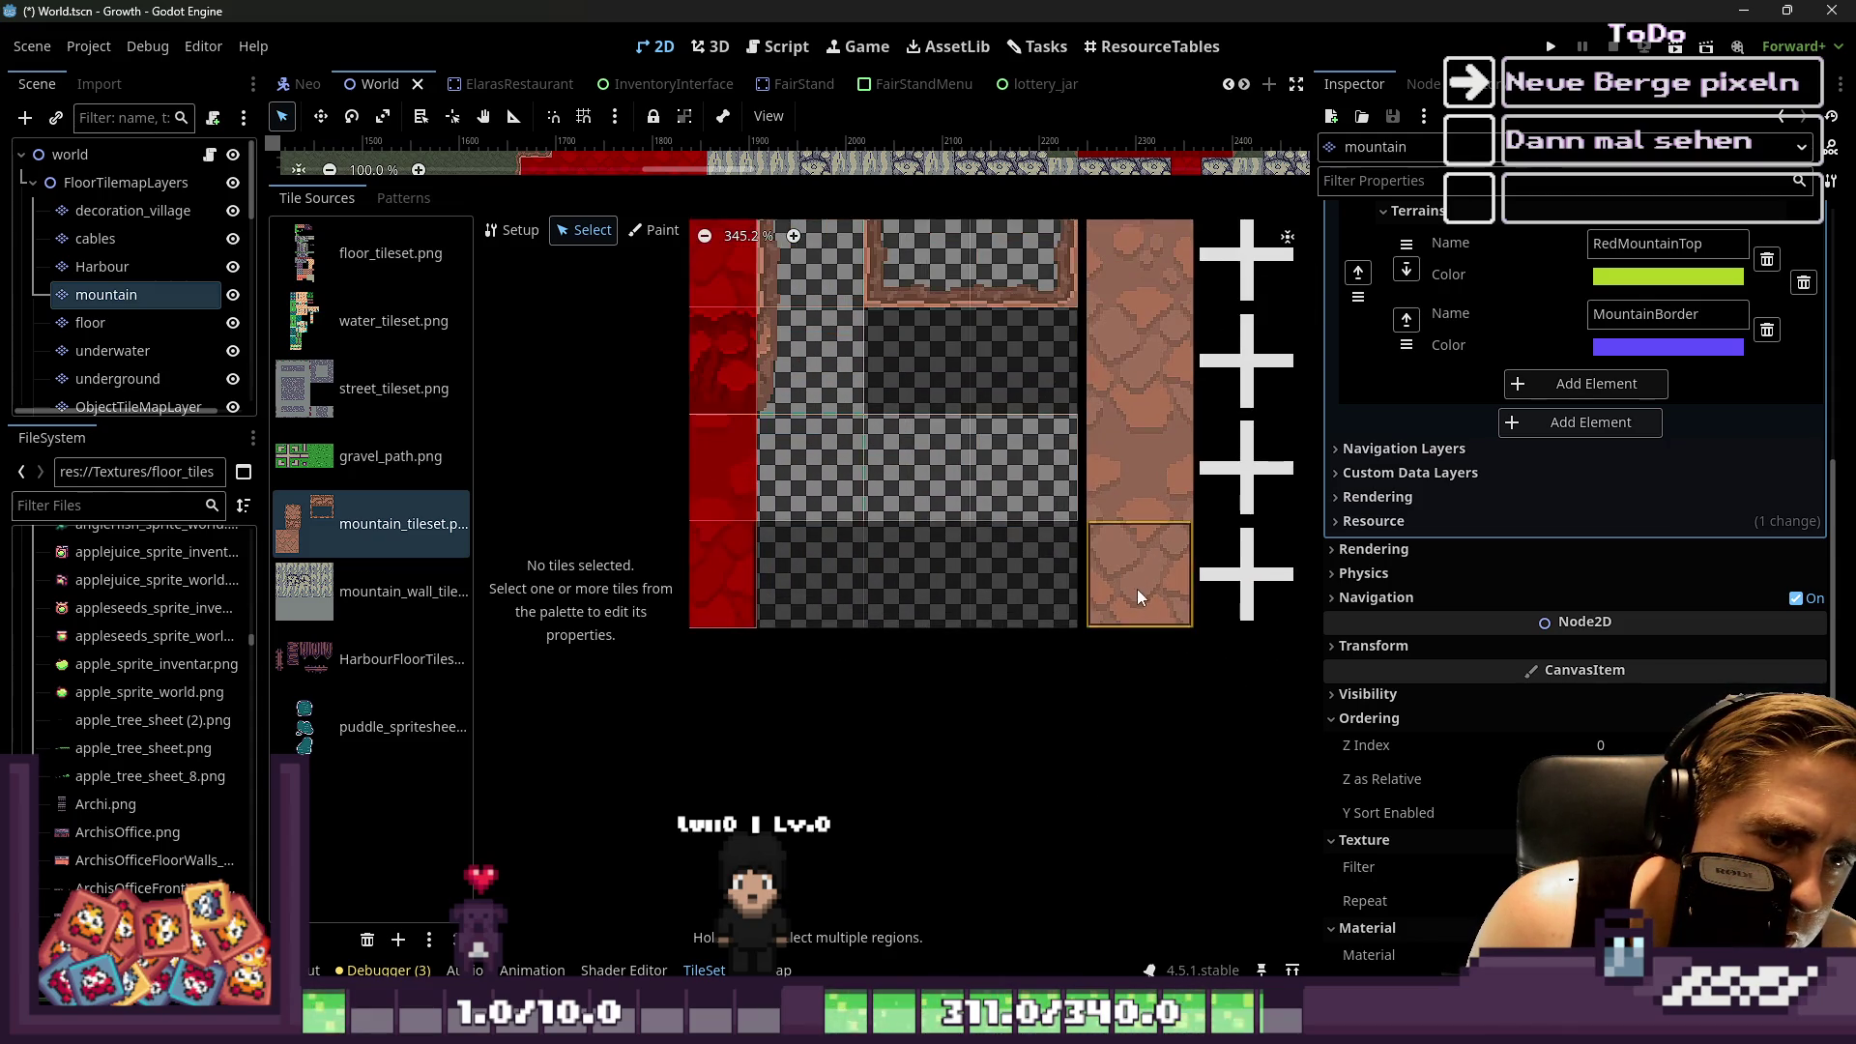
pyautogui.click(1135, 590)
pyautogui.scroll(-5, 1157, 628)
pyautogui.scroll(2, 916, 432)
# Create alternative tiles for the 2x2 mountain block starting at tile (1,1)
pyautogui.click(847, 549)
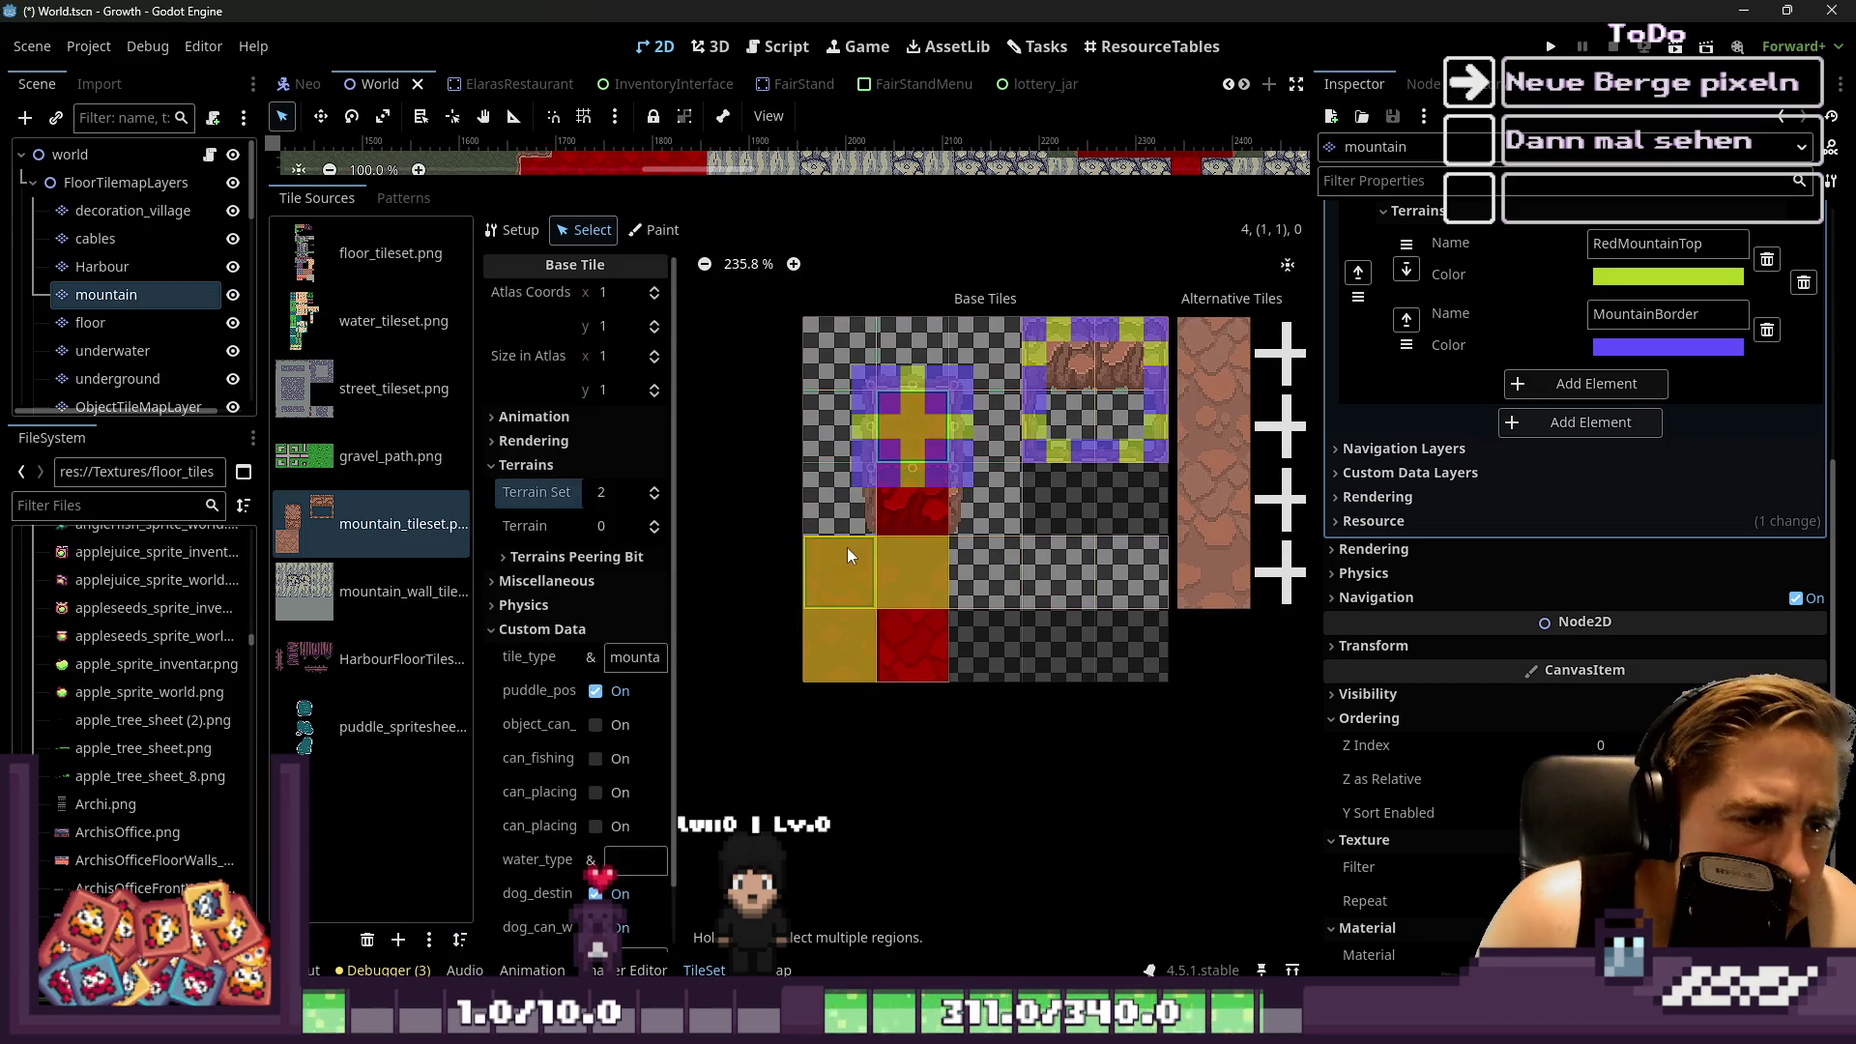
pyautogui.moveTo(845, 592)
pyautogui.mouseDown()
pyautogui.moveTo(839, 631)
pyautogui.moveTo(899, 611)
pyautogui.mouseUp()
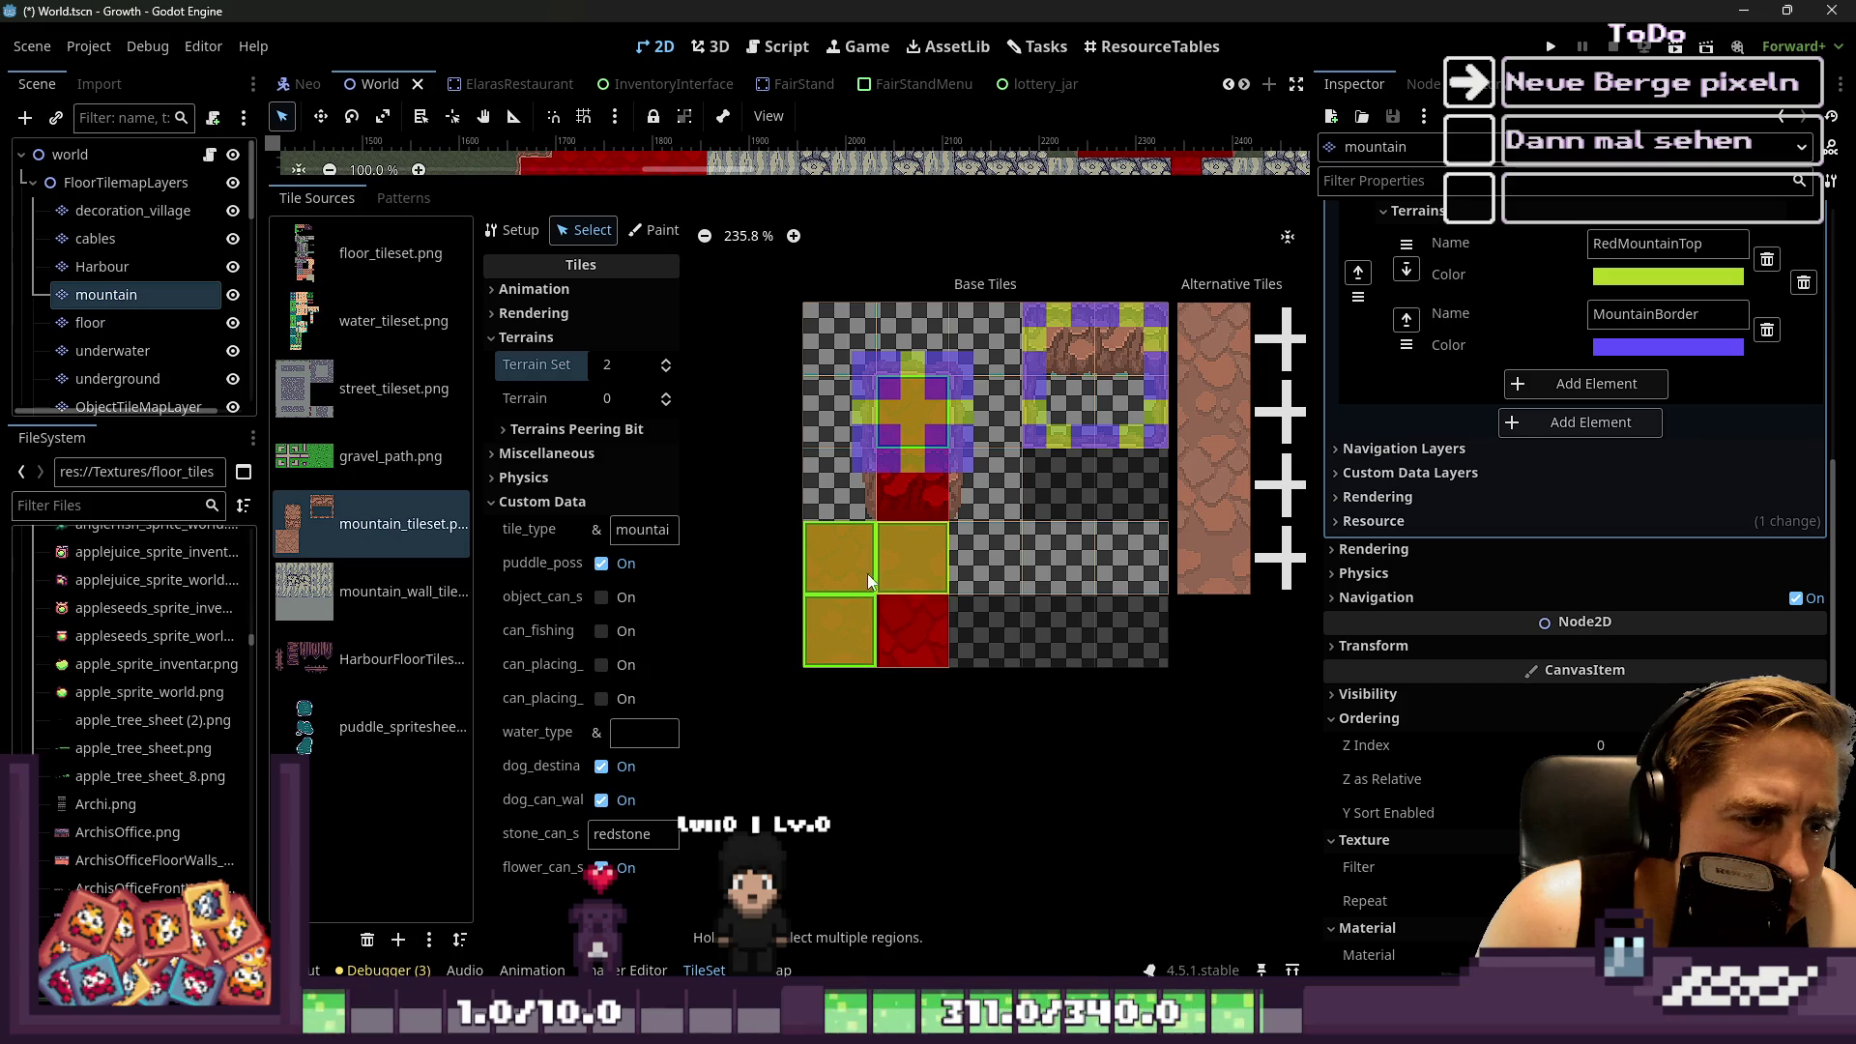
pyautogui.scroll(-2, 827, 603)
pyautogui.rightClick(830, 583)
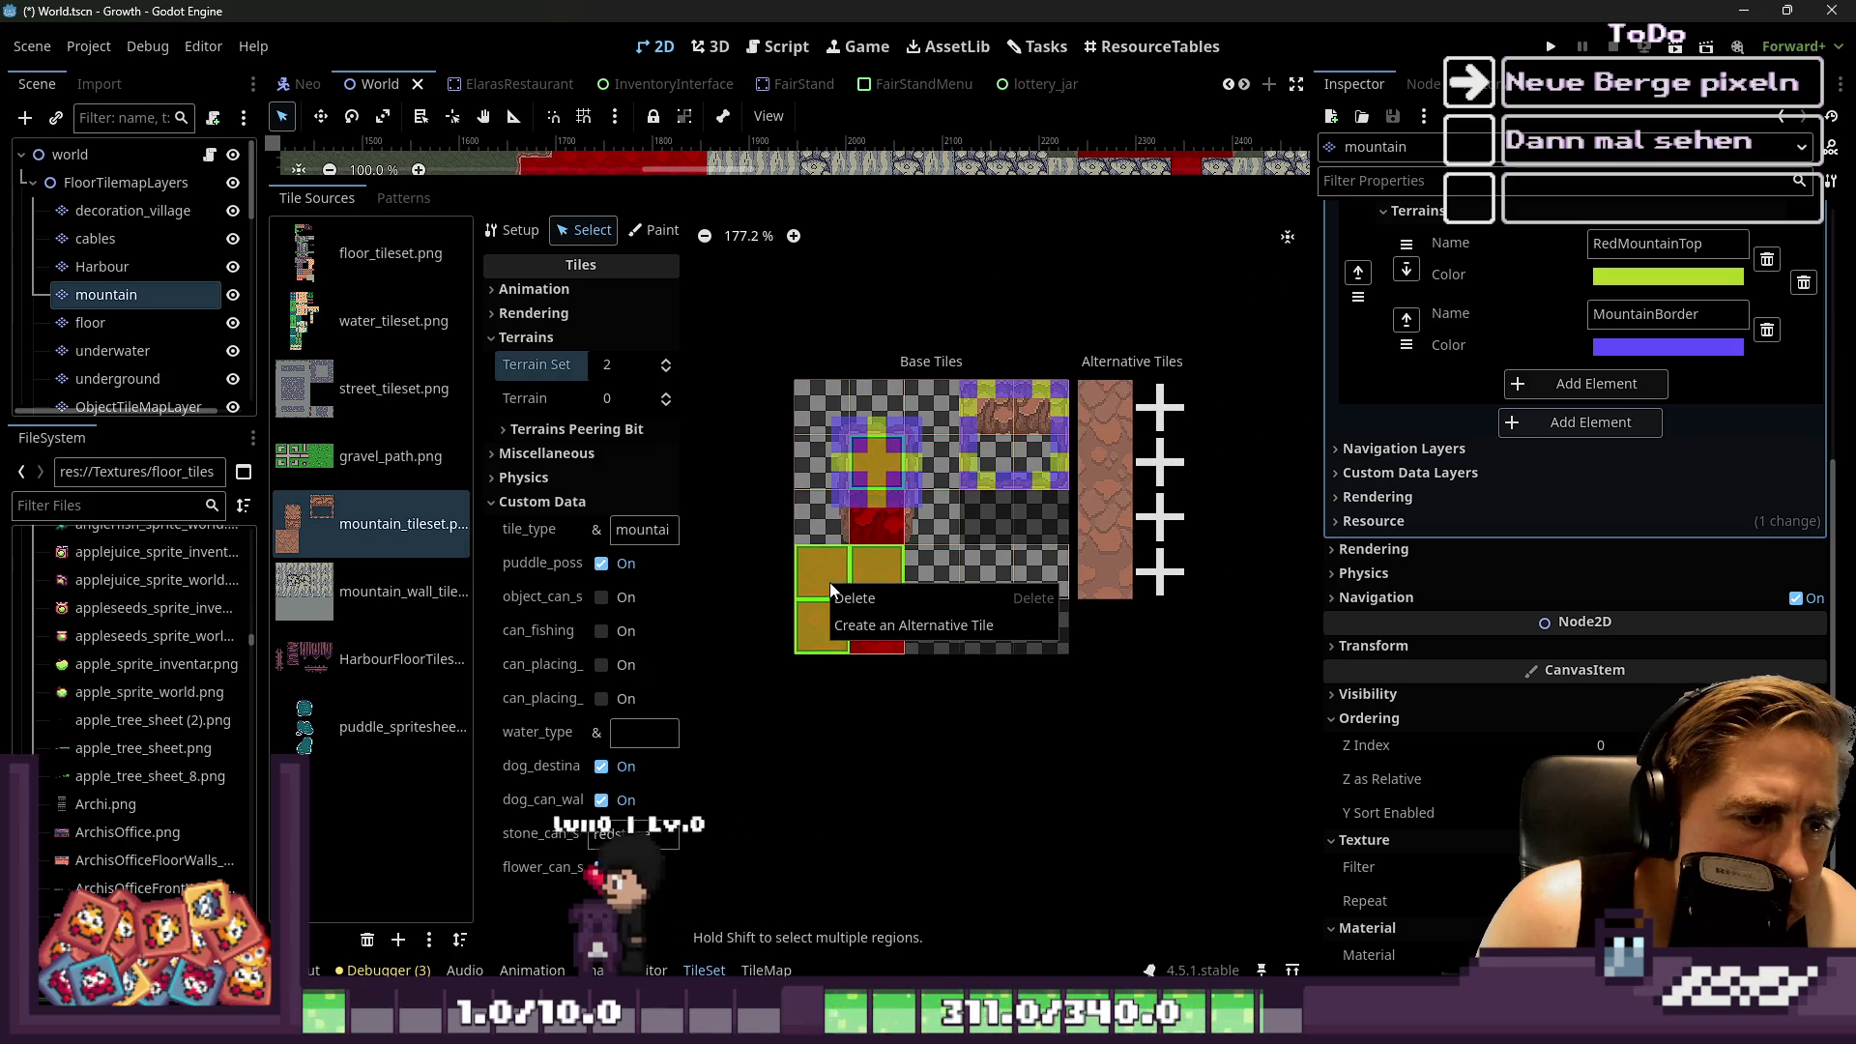
pyautogui.click(855, 627)
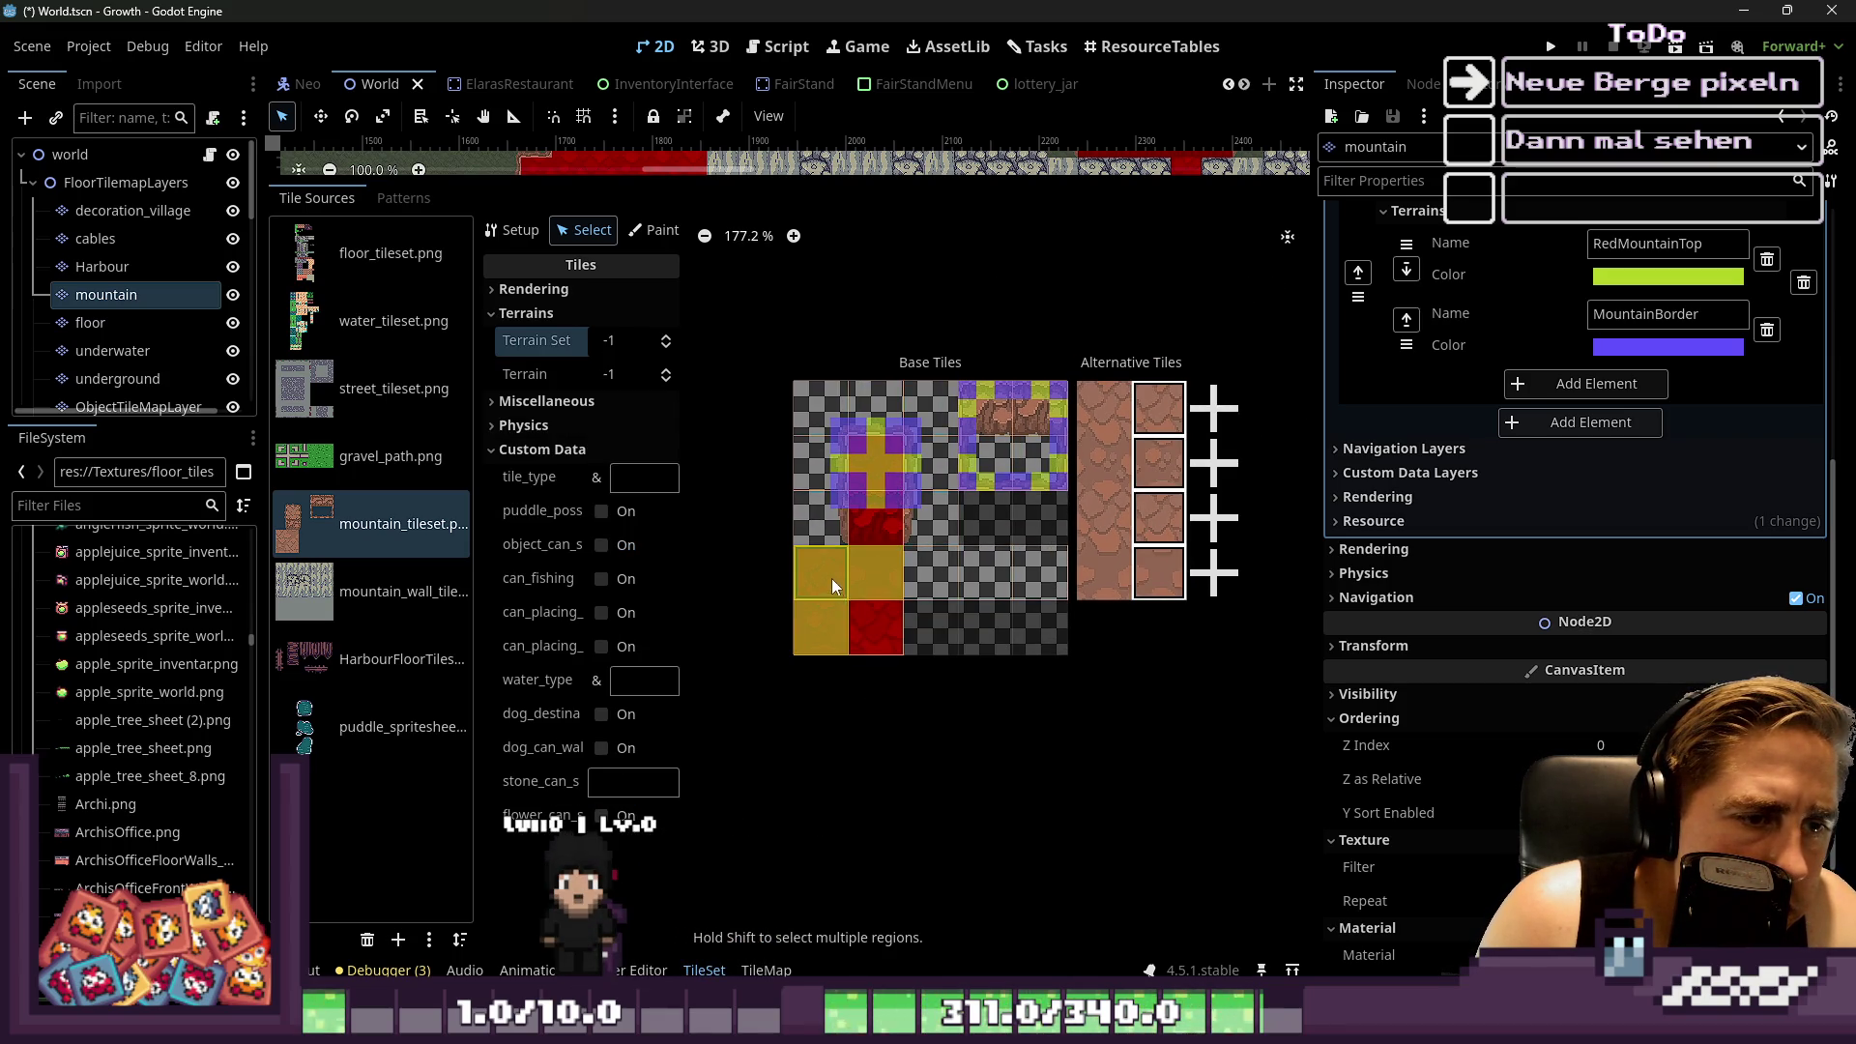
# Create alternatives for the yellow tiles in atlas row 3
pyautogui.click(876, 473)
pyautogui.moveTo(865, 582); pyautogui.dragTo(836, 589)
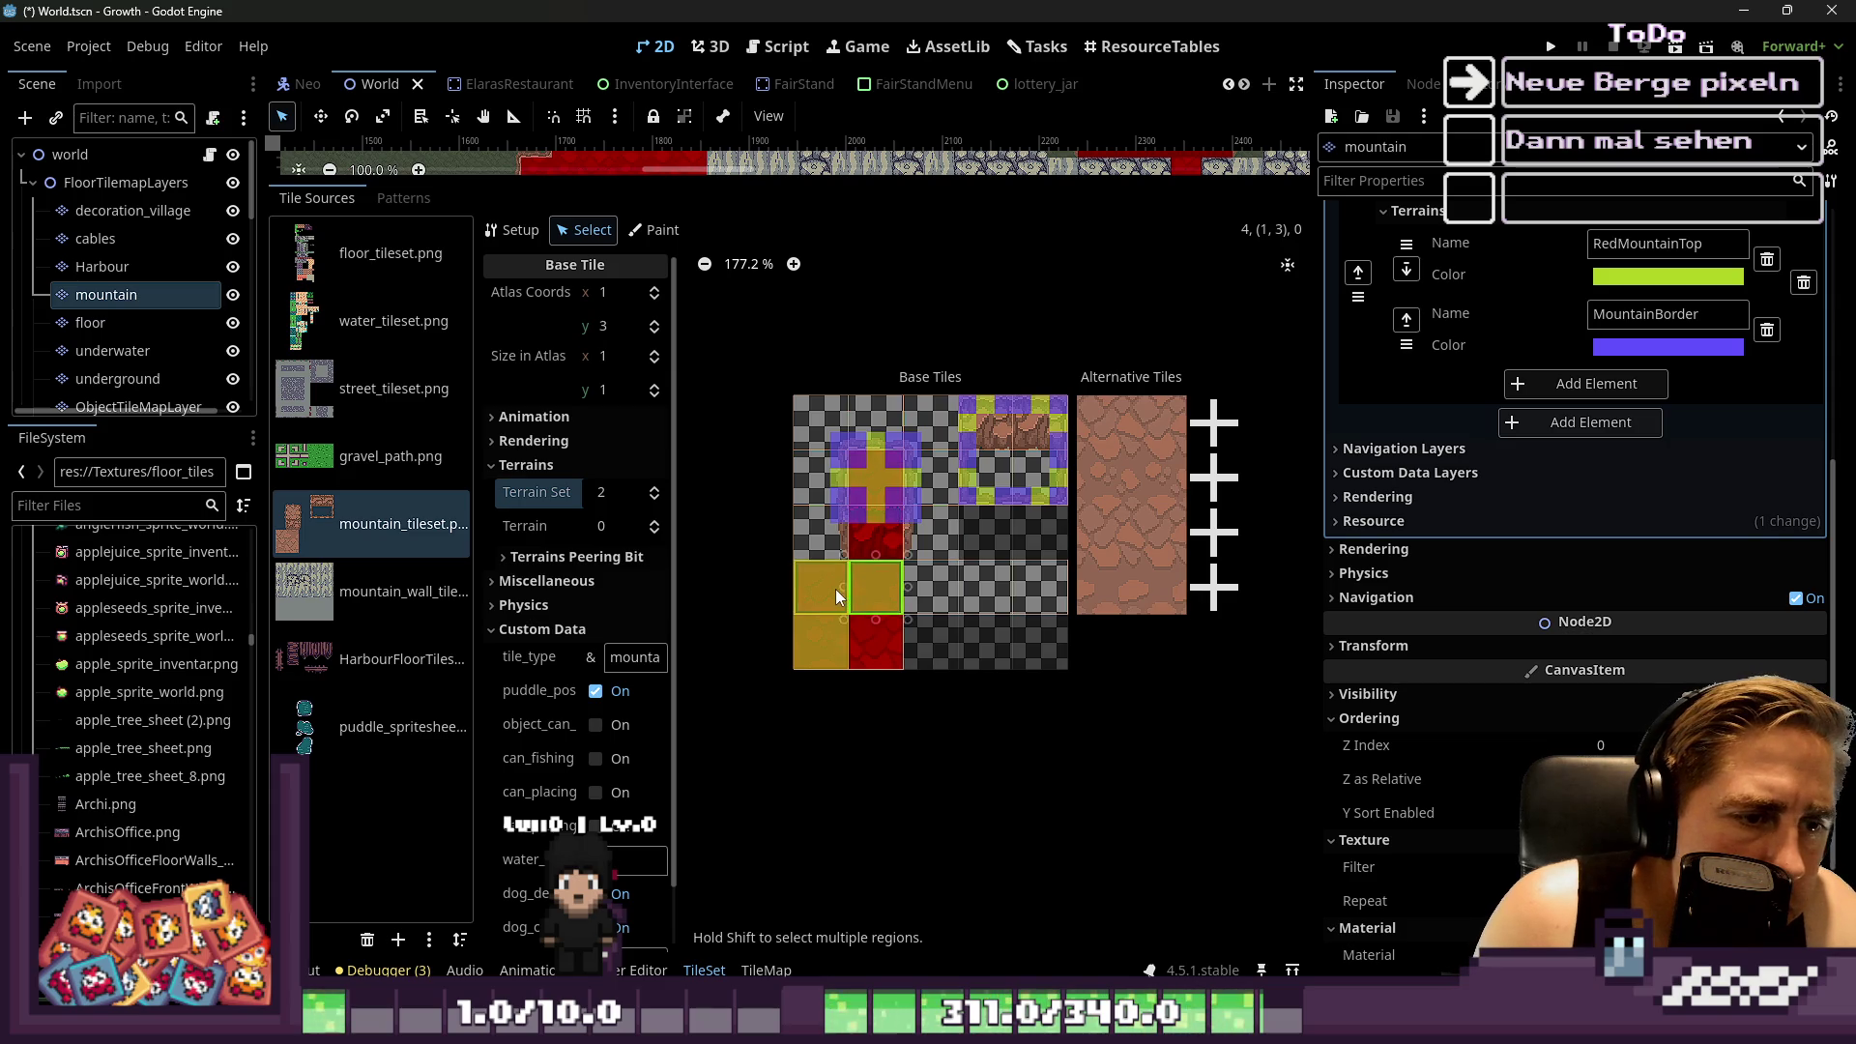
pyautogui.rightClick(869, 472)
pyautogui.click(886, 507)
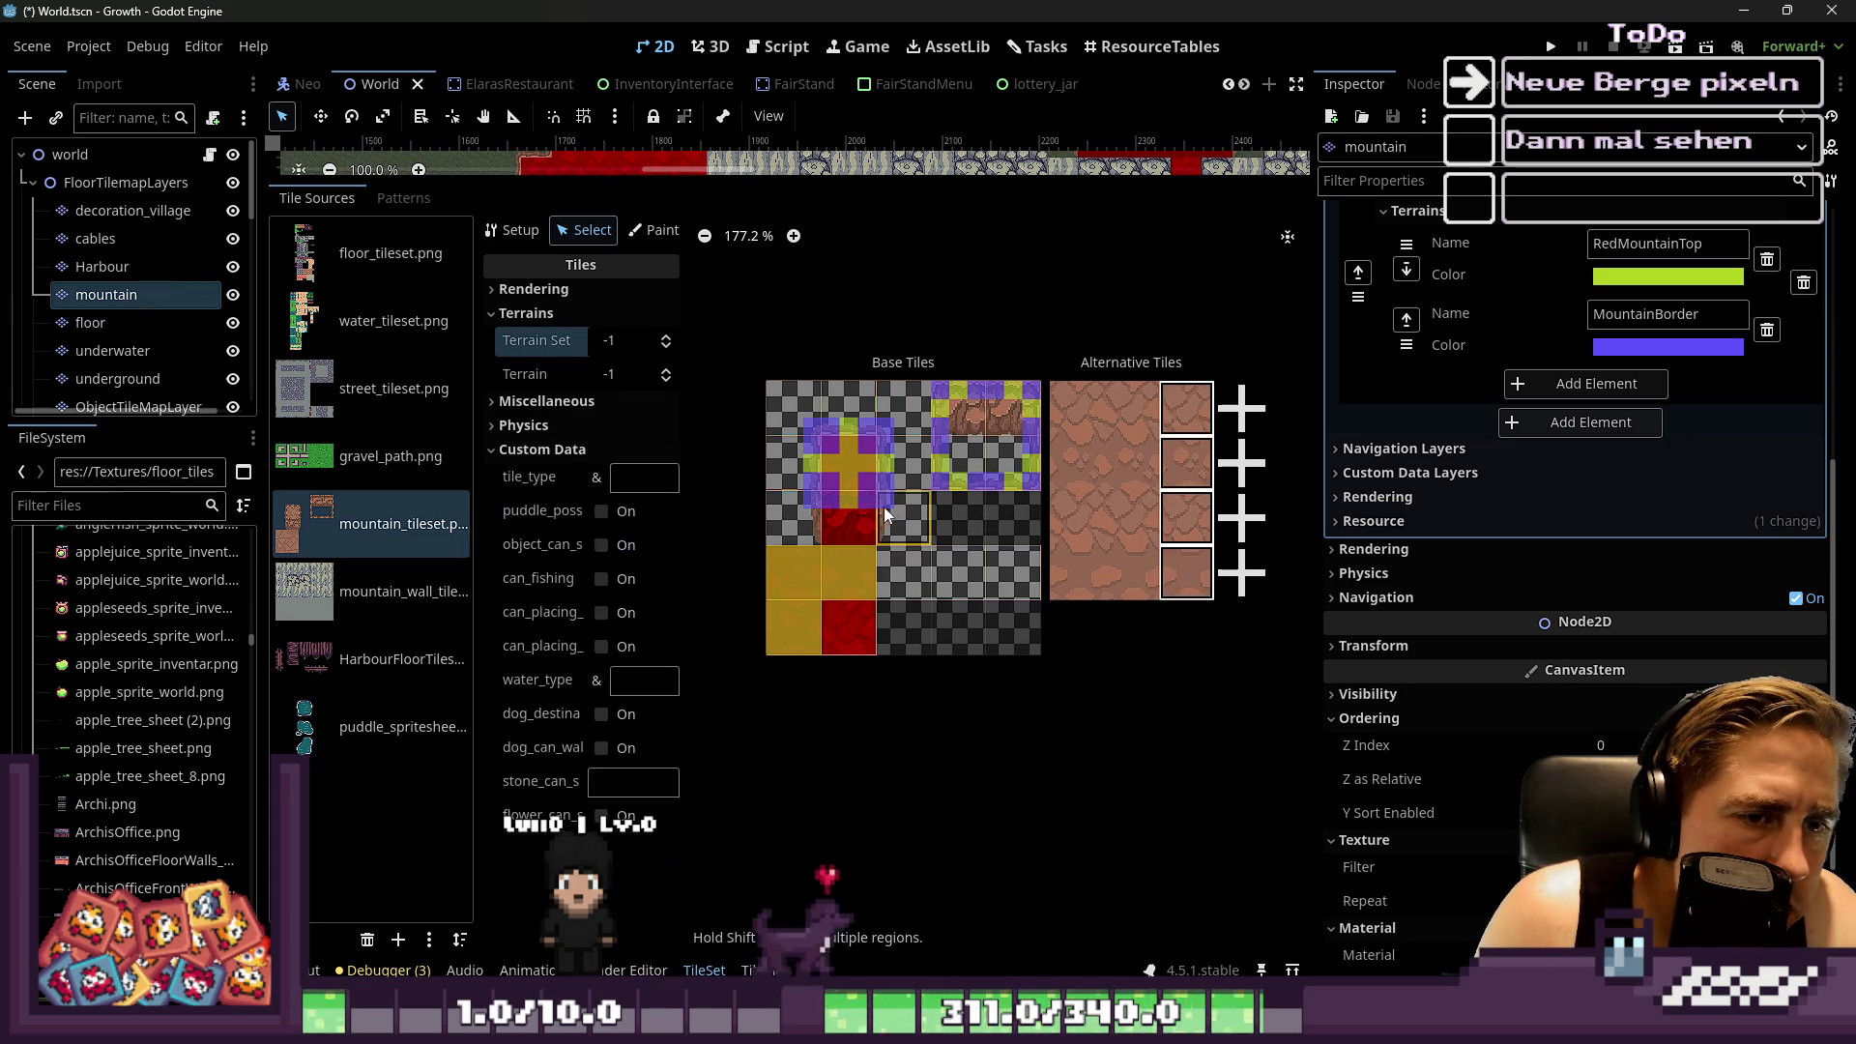
pyautogui.click(855, 472)
pyautogui.click(824, 580)
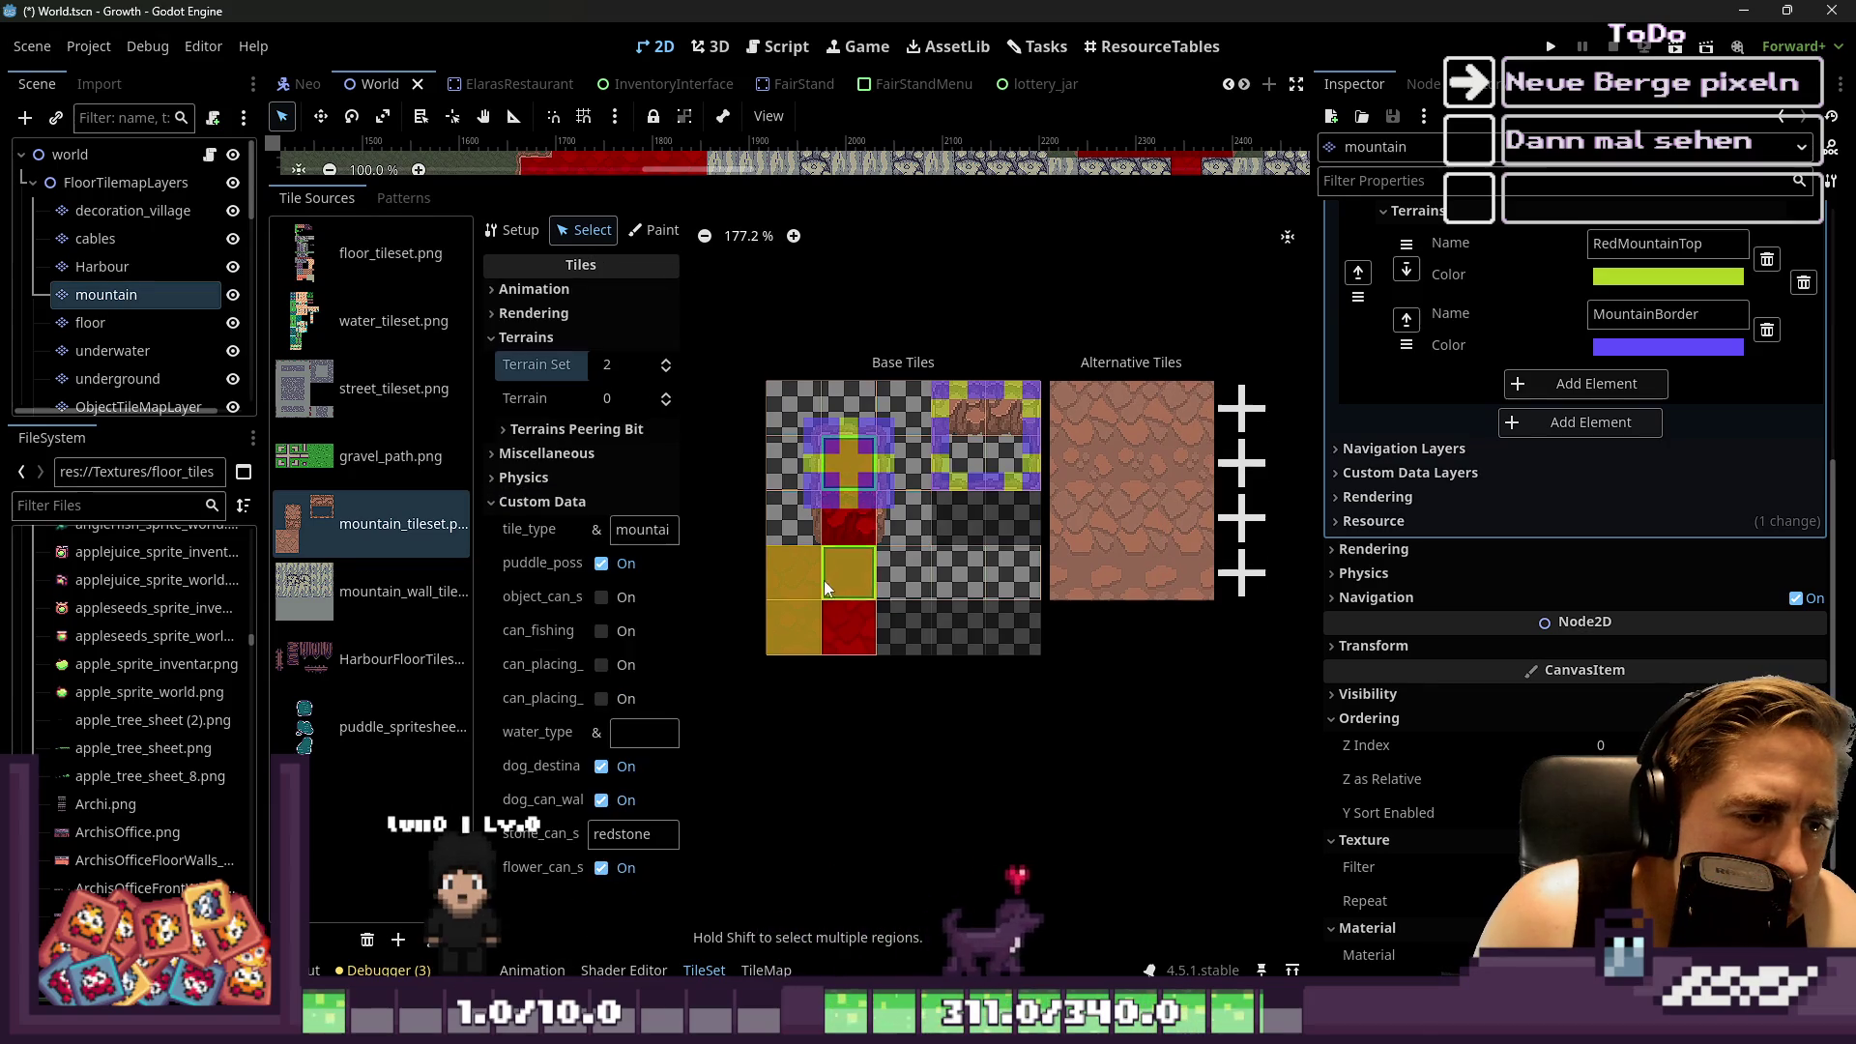
pyautogui.rightClick(793, 641)
pyautogui.click(816, 671)
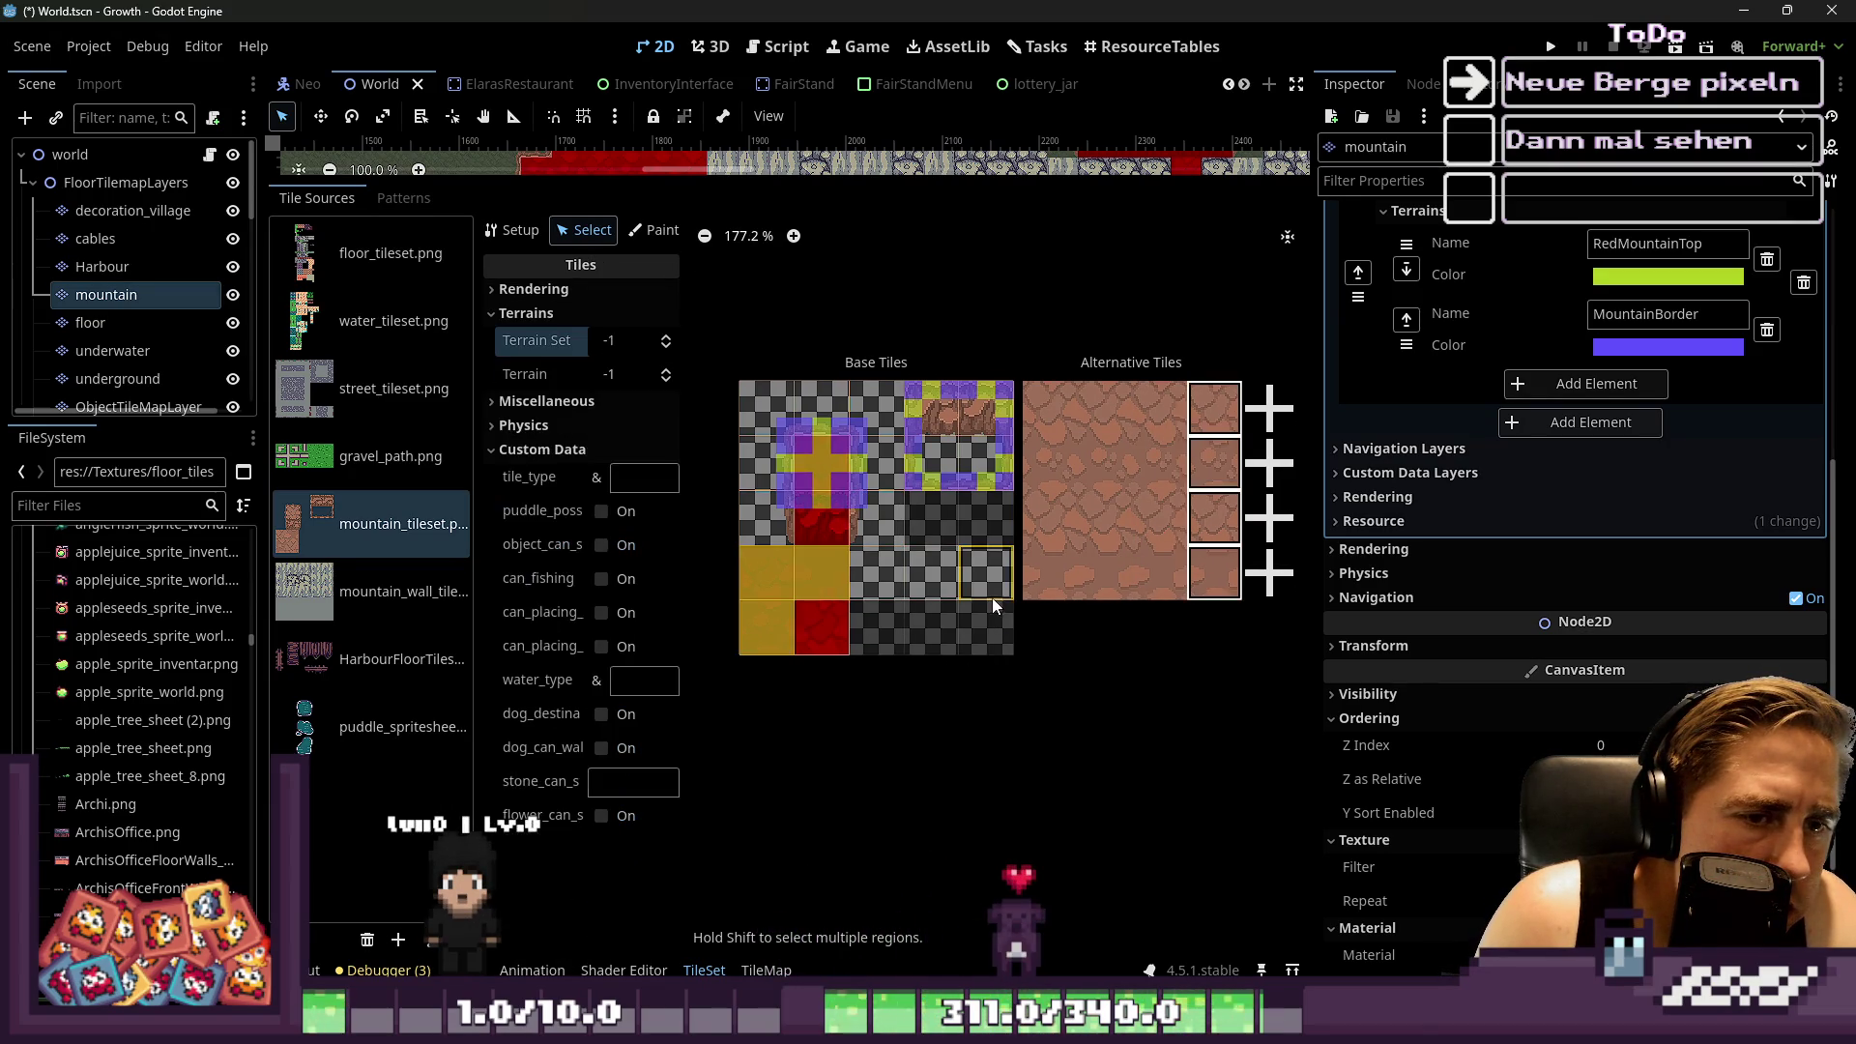
# Widen the tile properties panel and inspect an alternative tile's properties
pyautogui.click(791, 572)
pyautogui.click(764, 640)
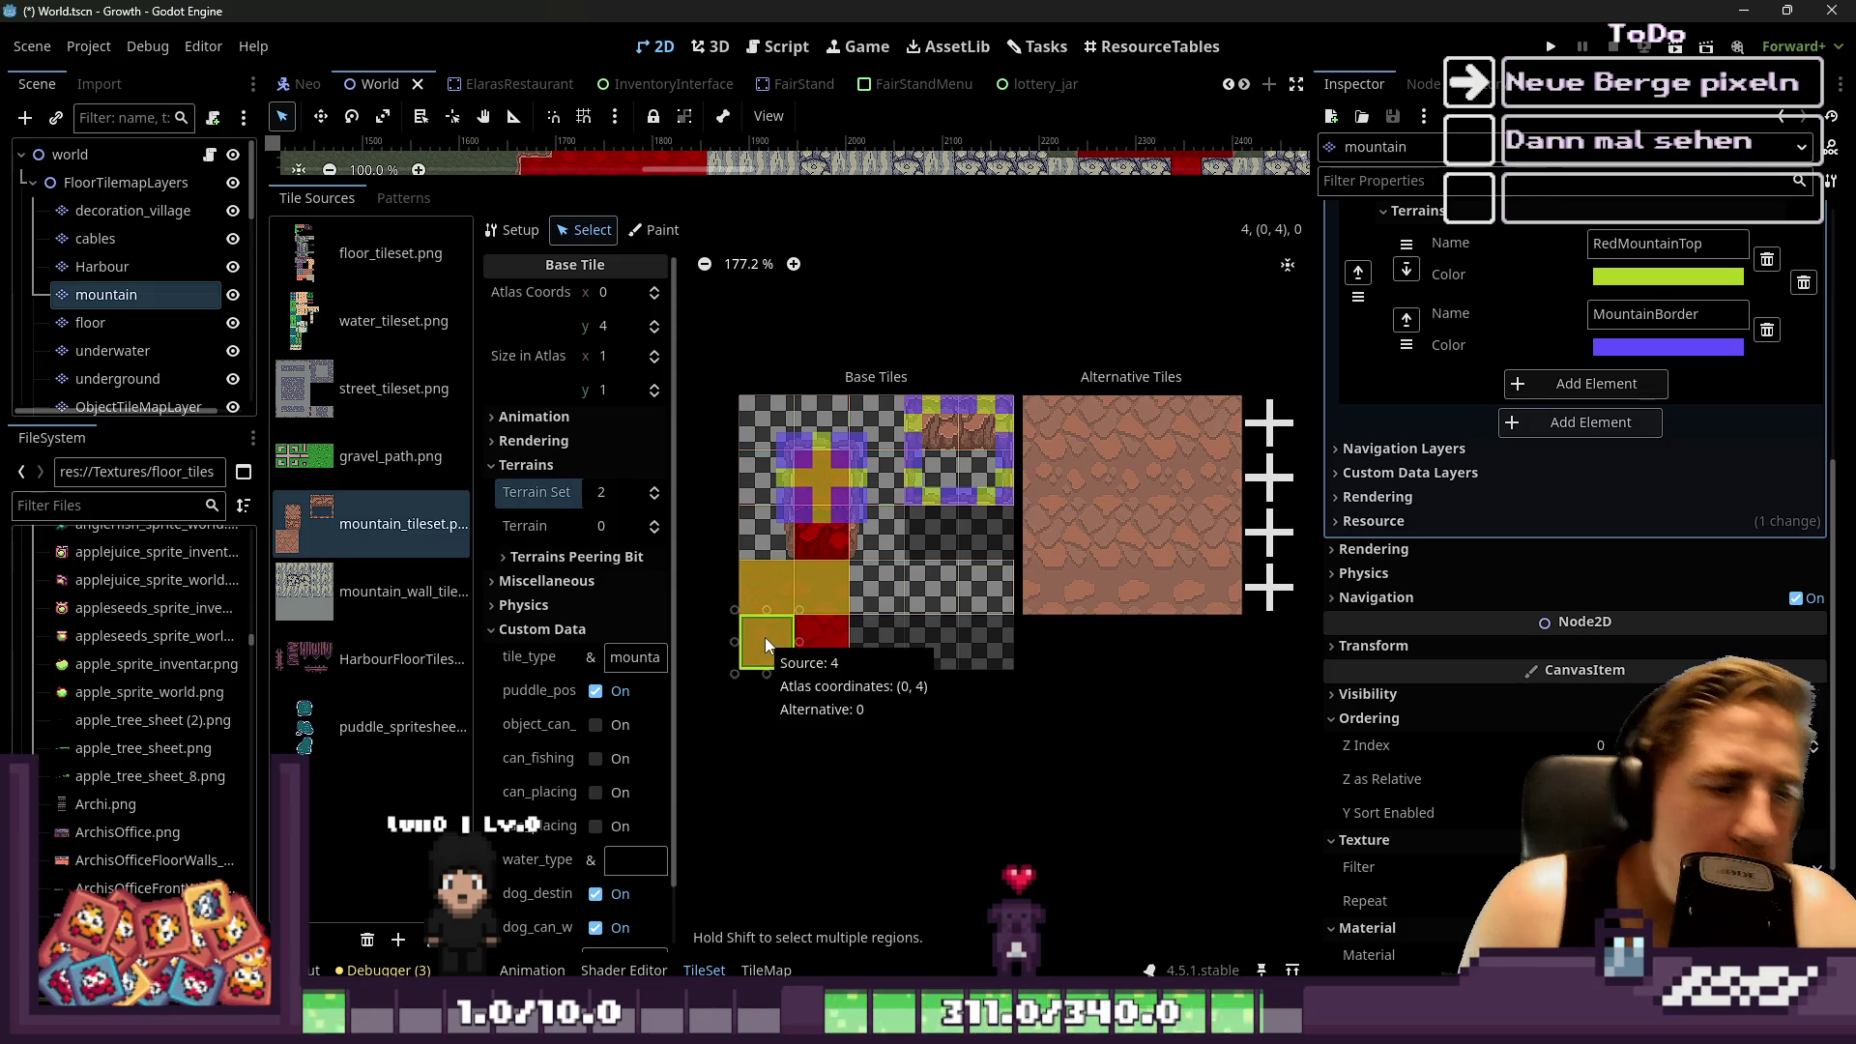
pyautogui.click(687, 706)
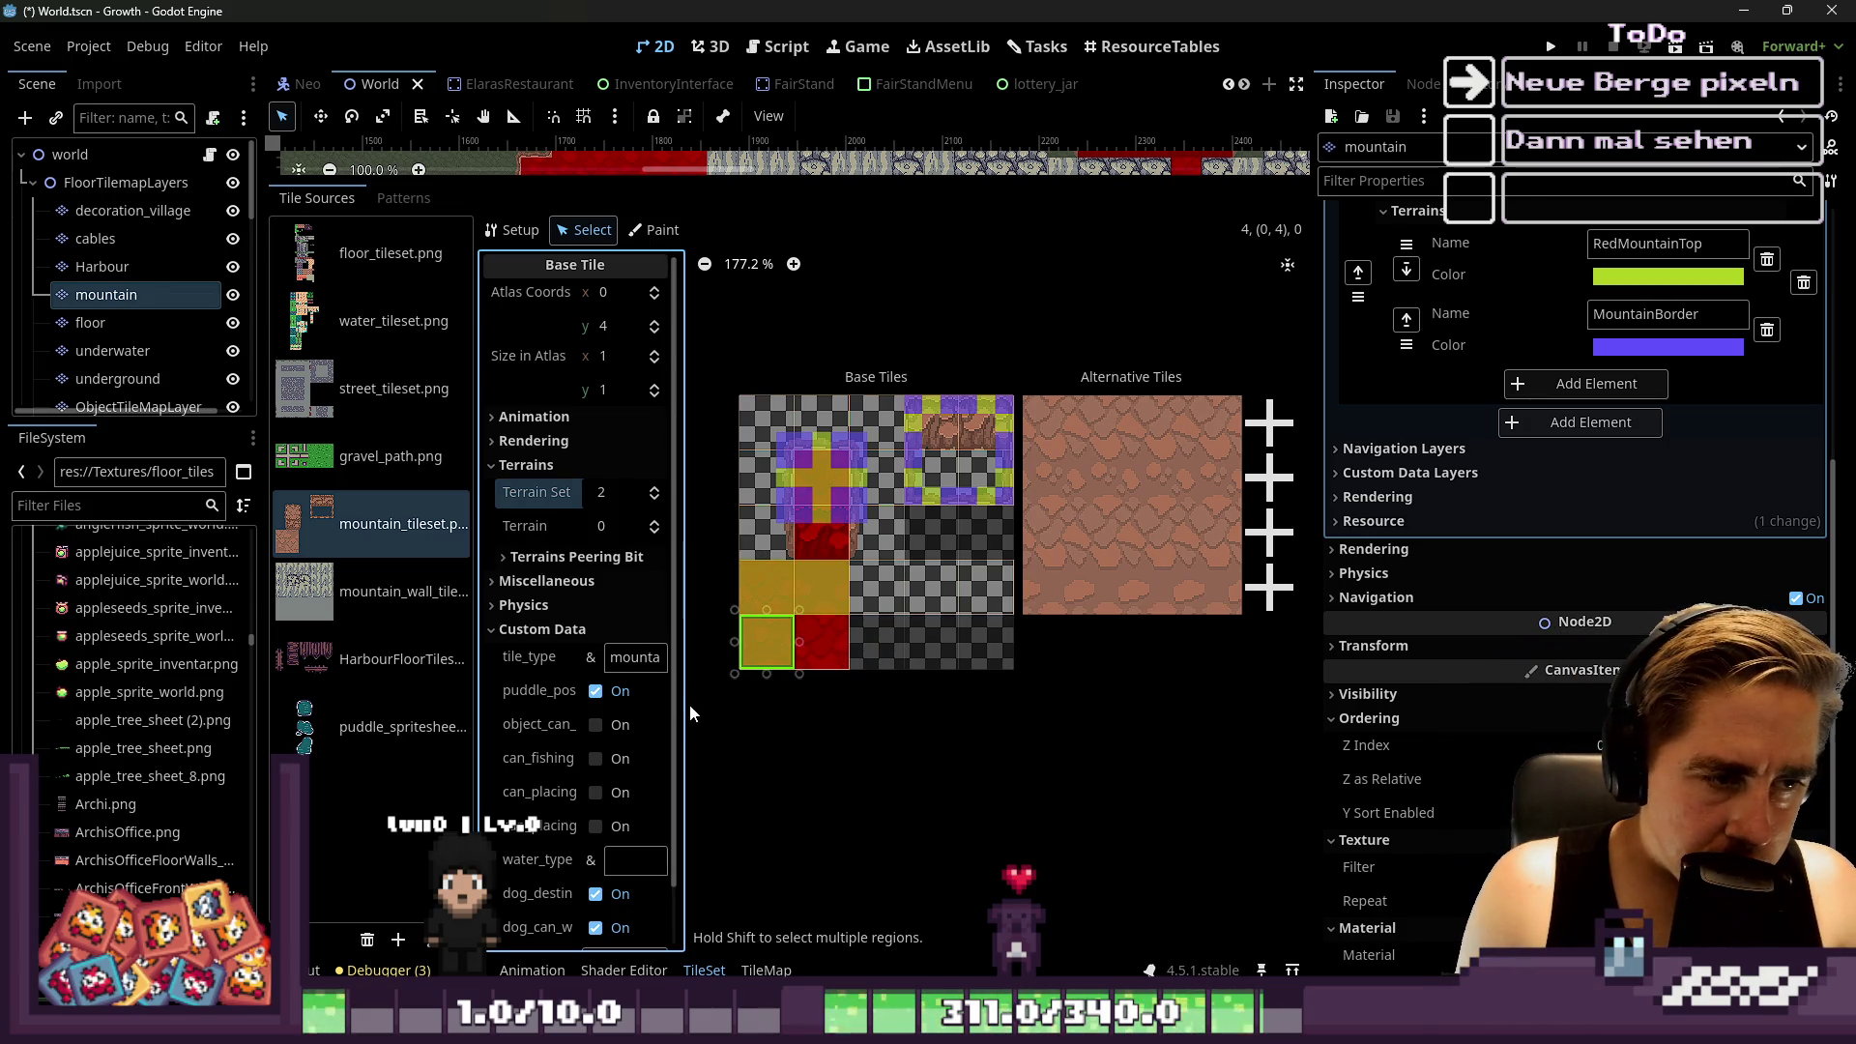
pyautogui.moveTo(687, 706)
pyautogui.mouseDown()
pyautogui.moveTo(807, 721)
pyautogui.moveTo(733, 714)
pyautogui.mouseUp()
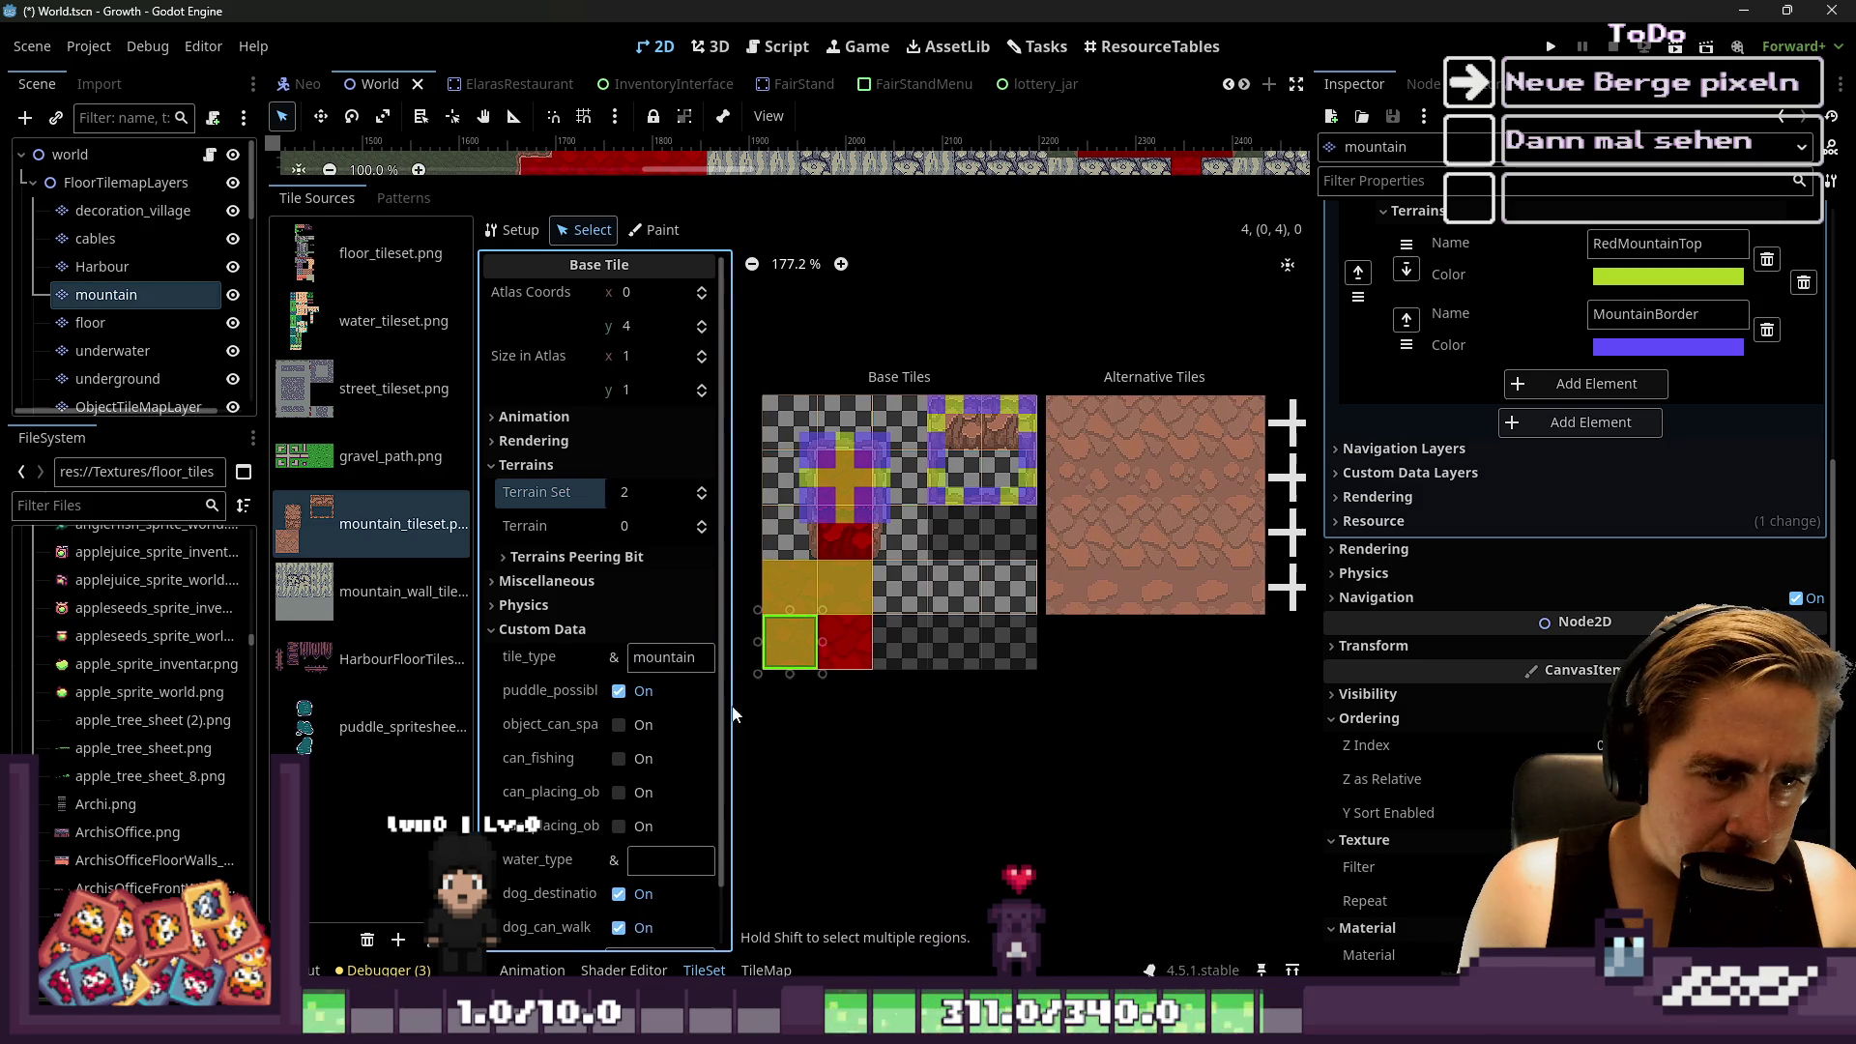
pyautogui.click(1125, 431)
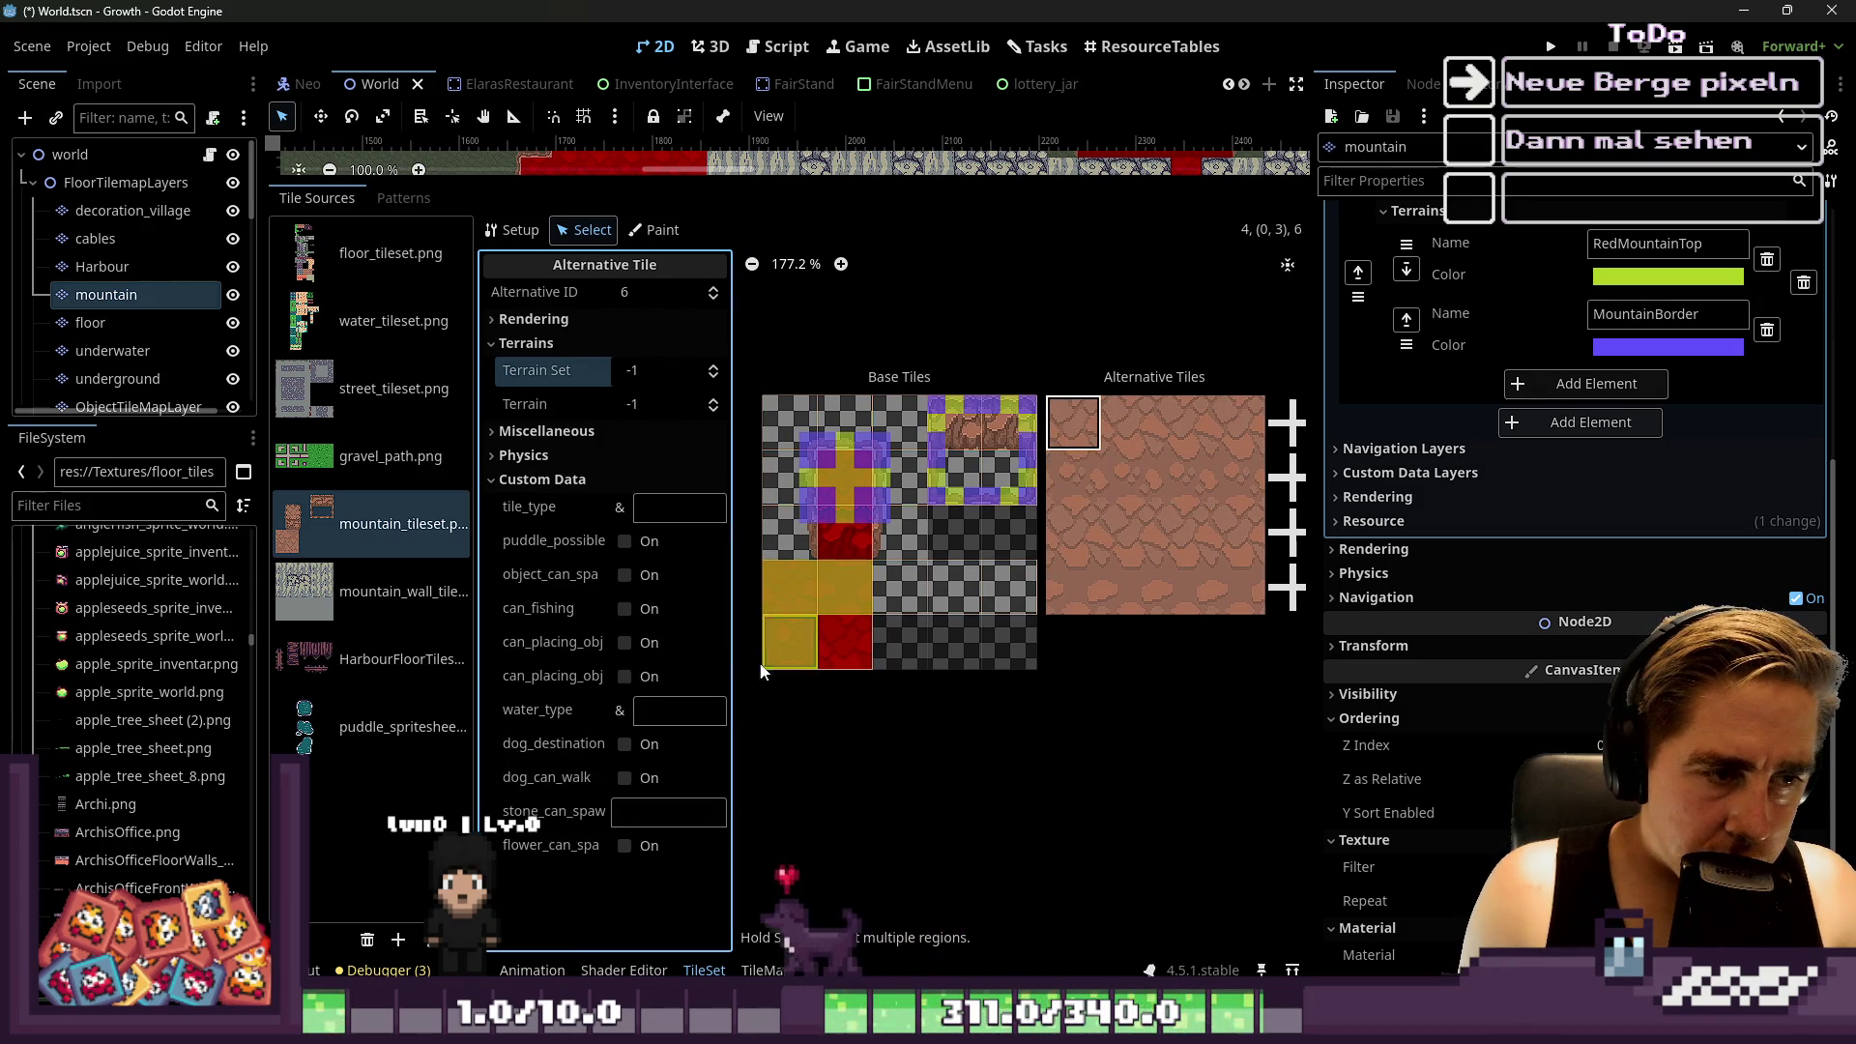
pyautogui.click(658, 230)
# Paint tile_type 'mountain' onto the two unlabelled alternative tiles
pyautogui.click(619, 296)
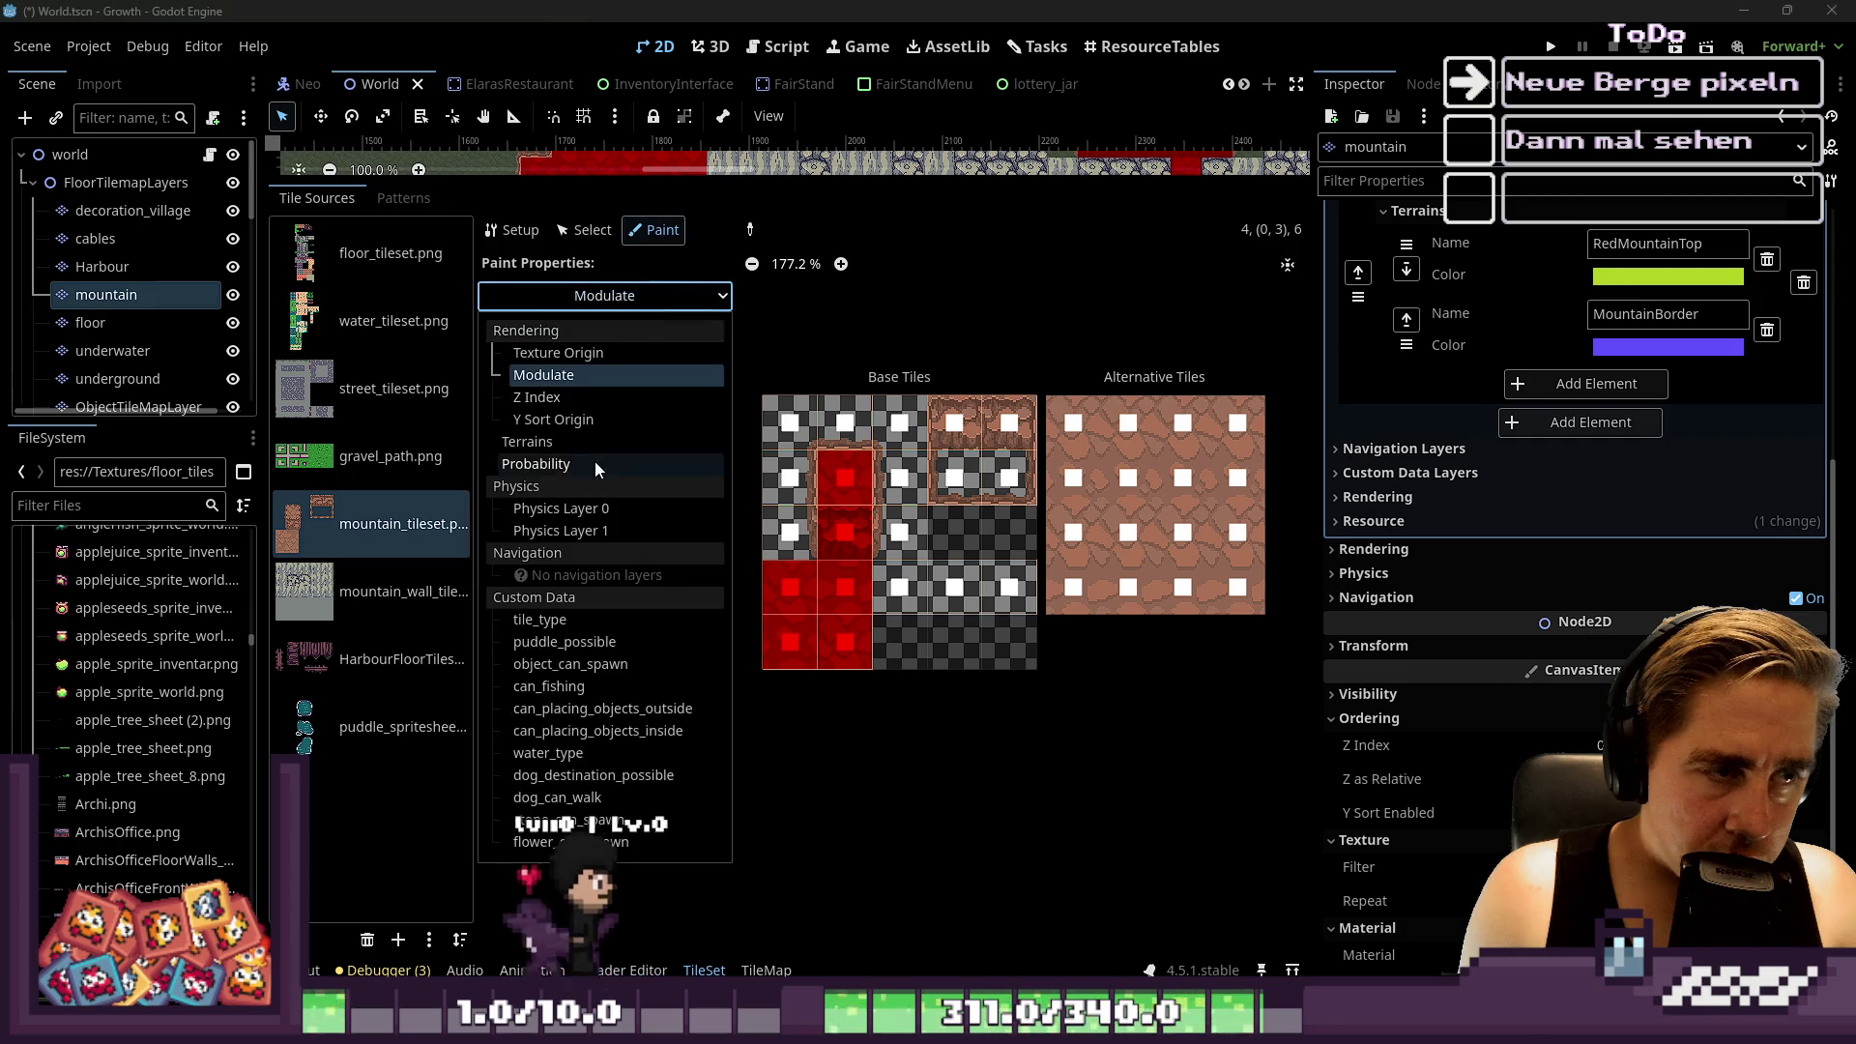
pyautogui.click(553, 620)
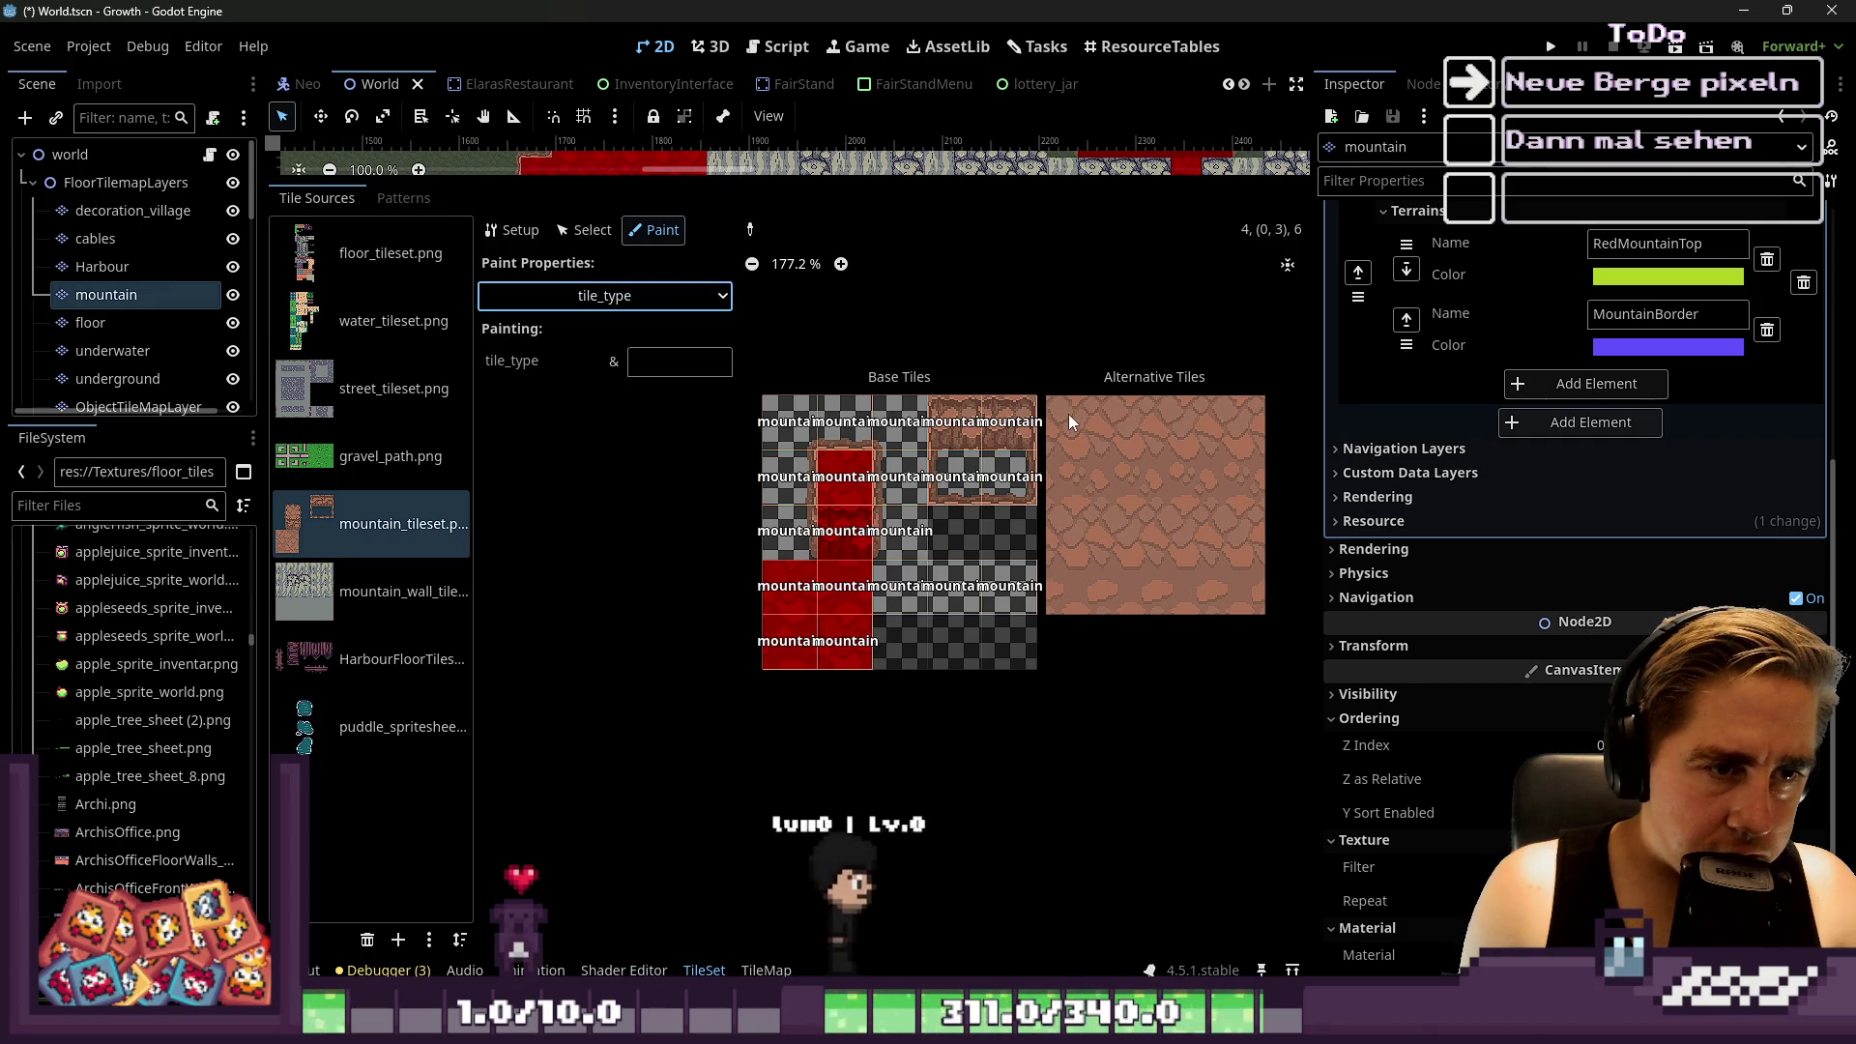
pyautogui.click(680, 361)
pyautogui.write('mo')
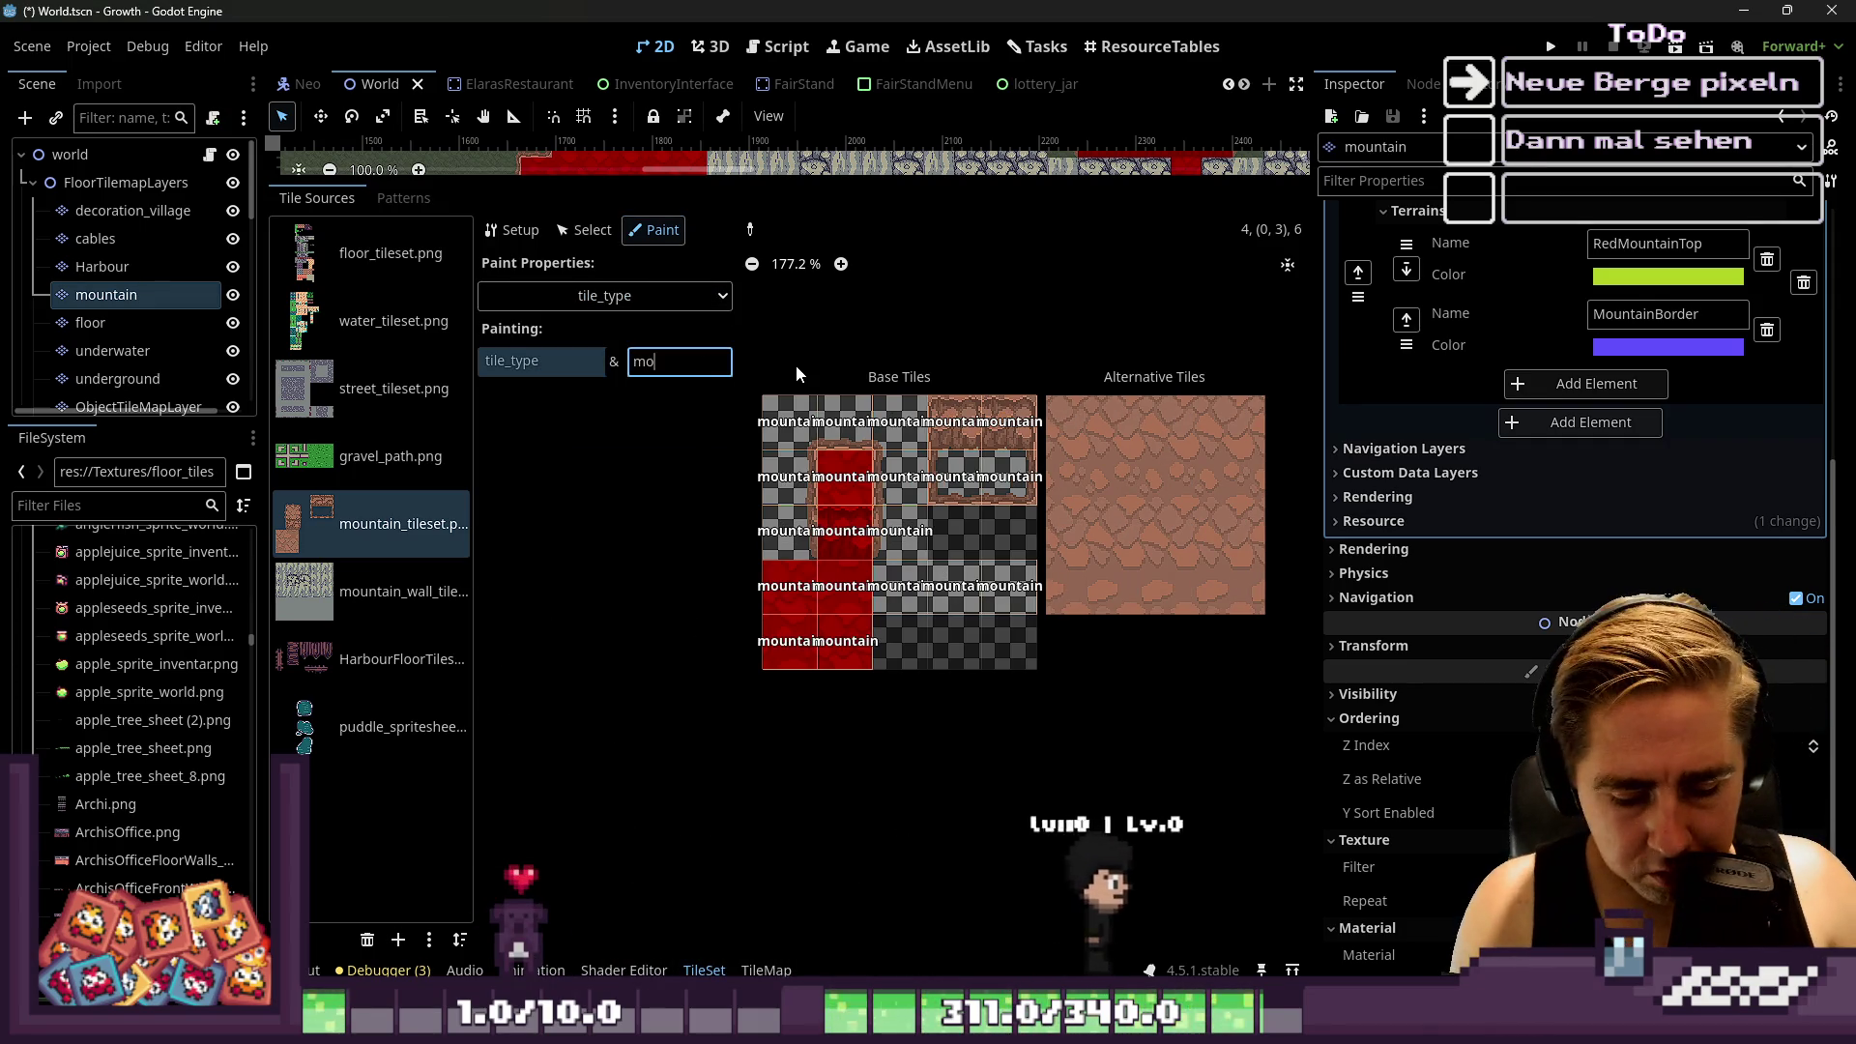
pyautogui.write('u')
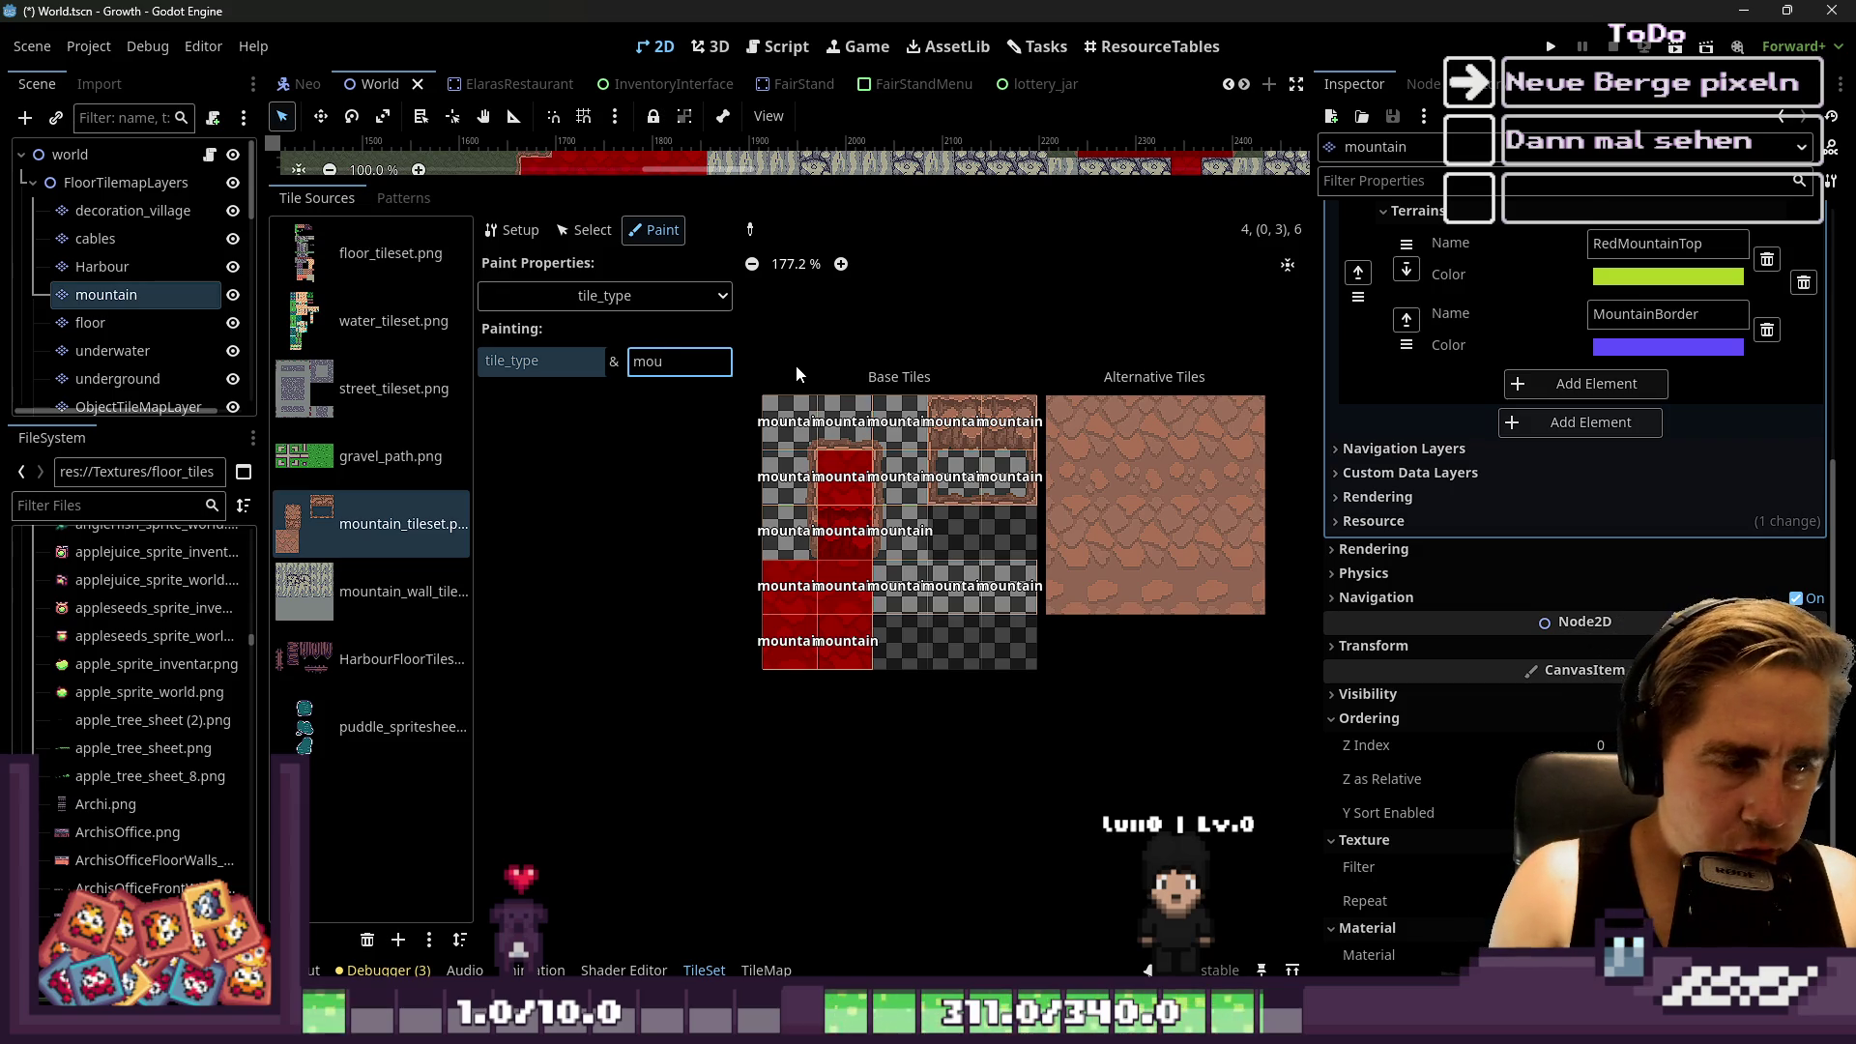
pyautogui.write('ntain')
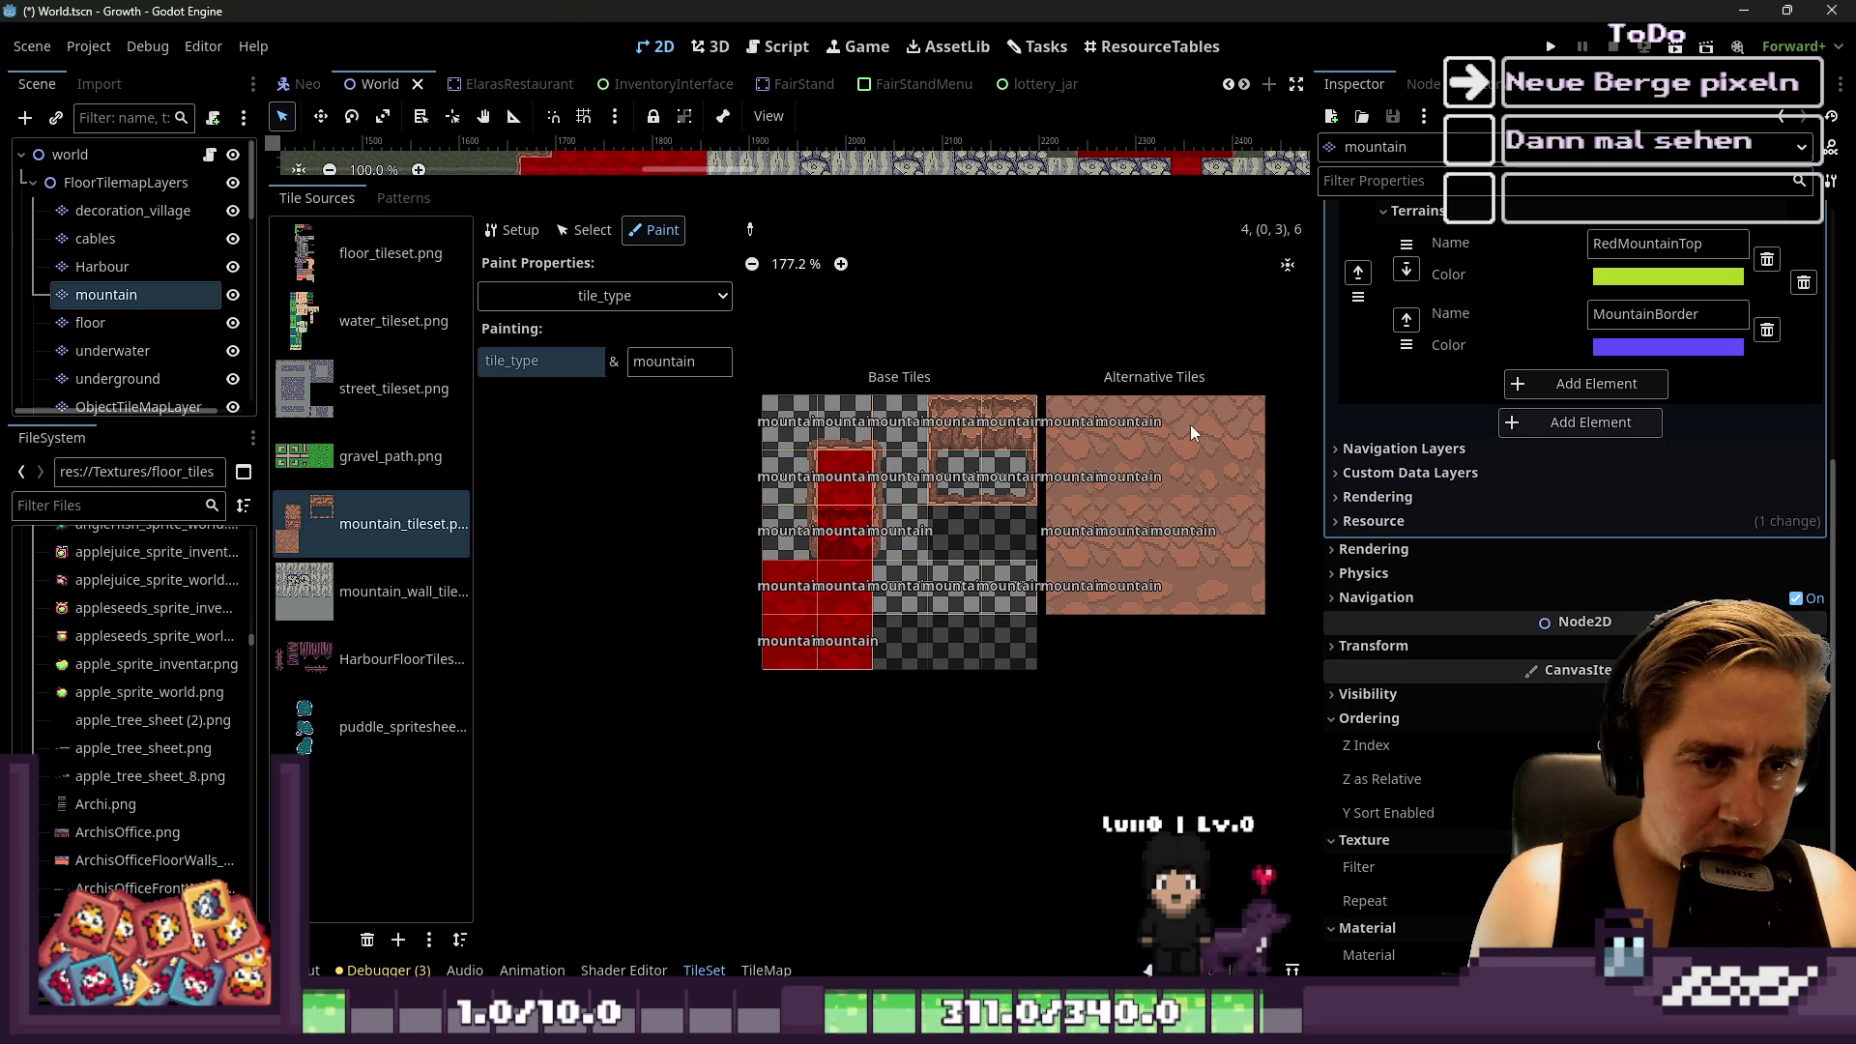
pyautogui.click(1243, 427)
pyautogui.click(1245, 536)
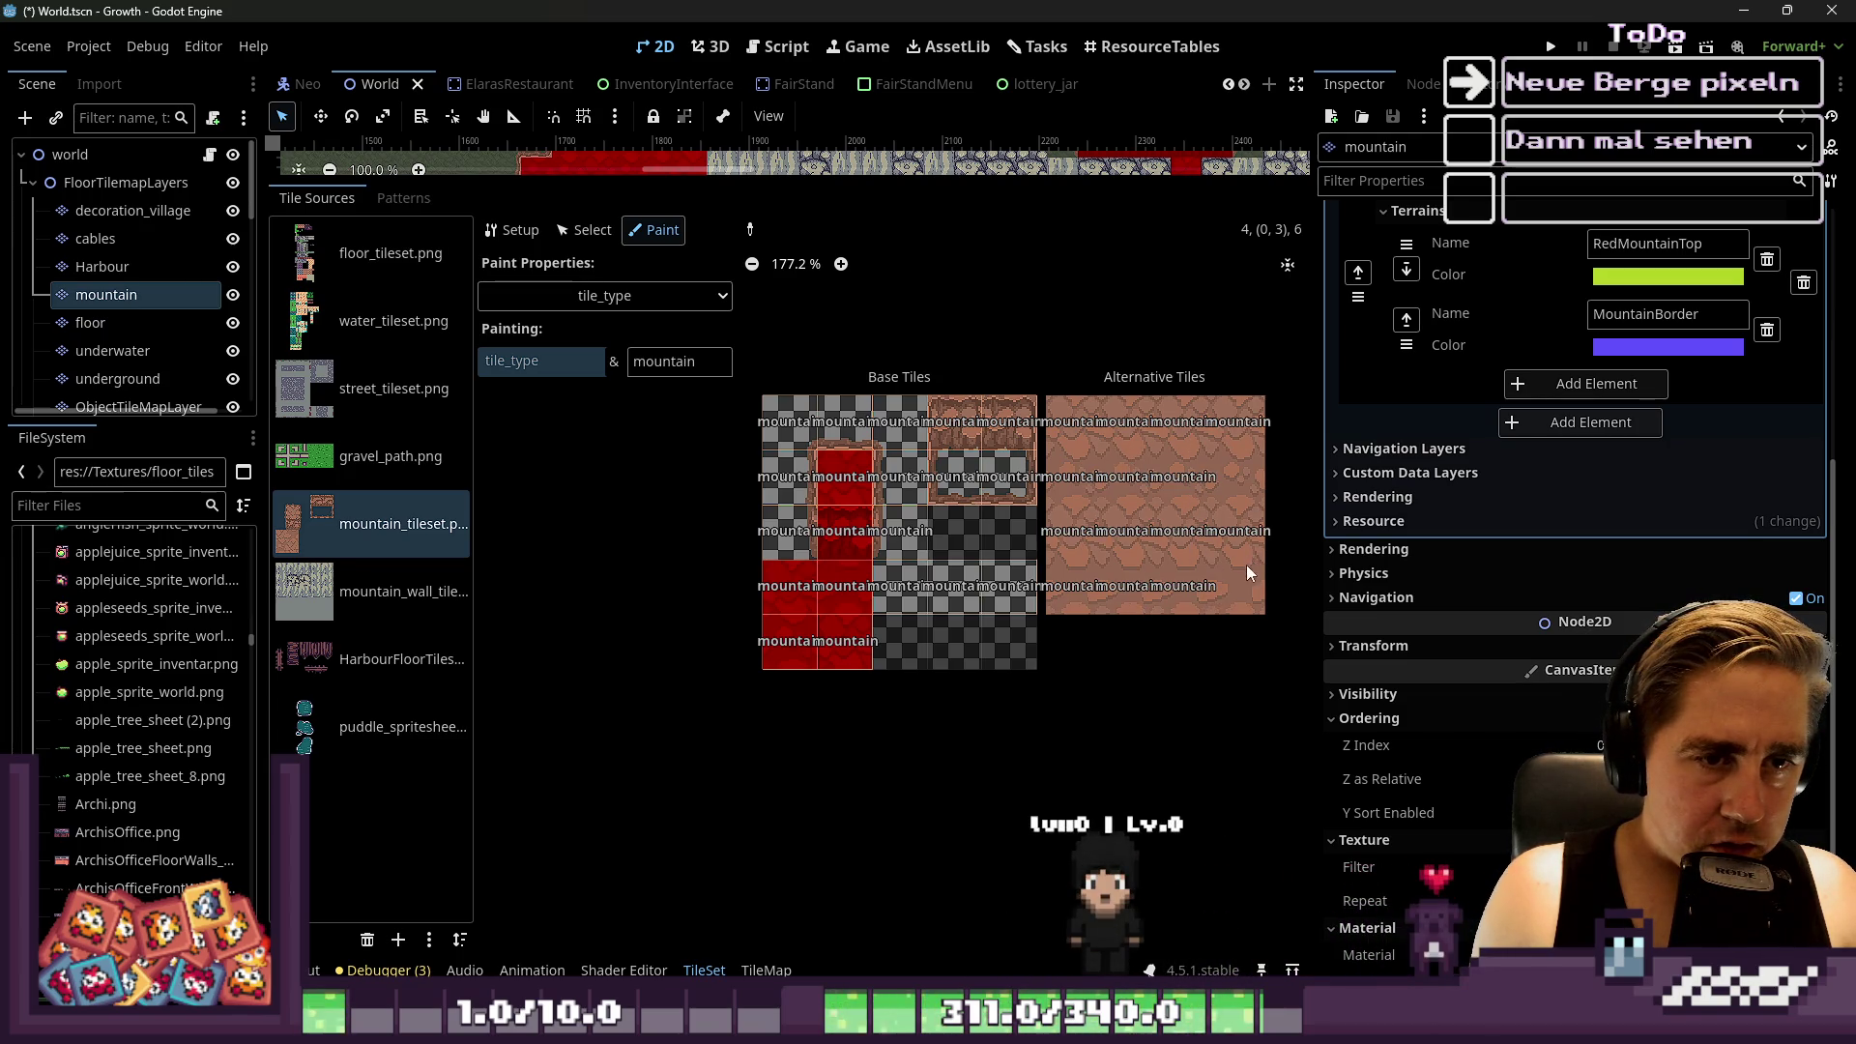
pyautogui.click(619, 296)
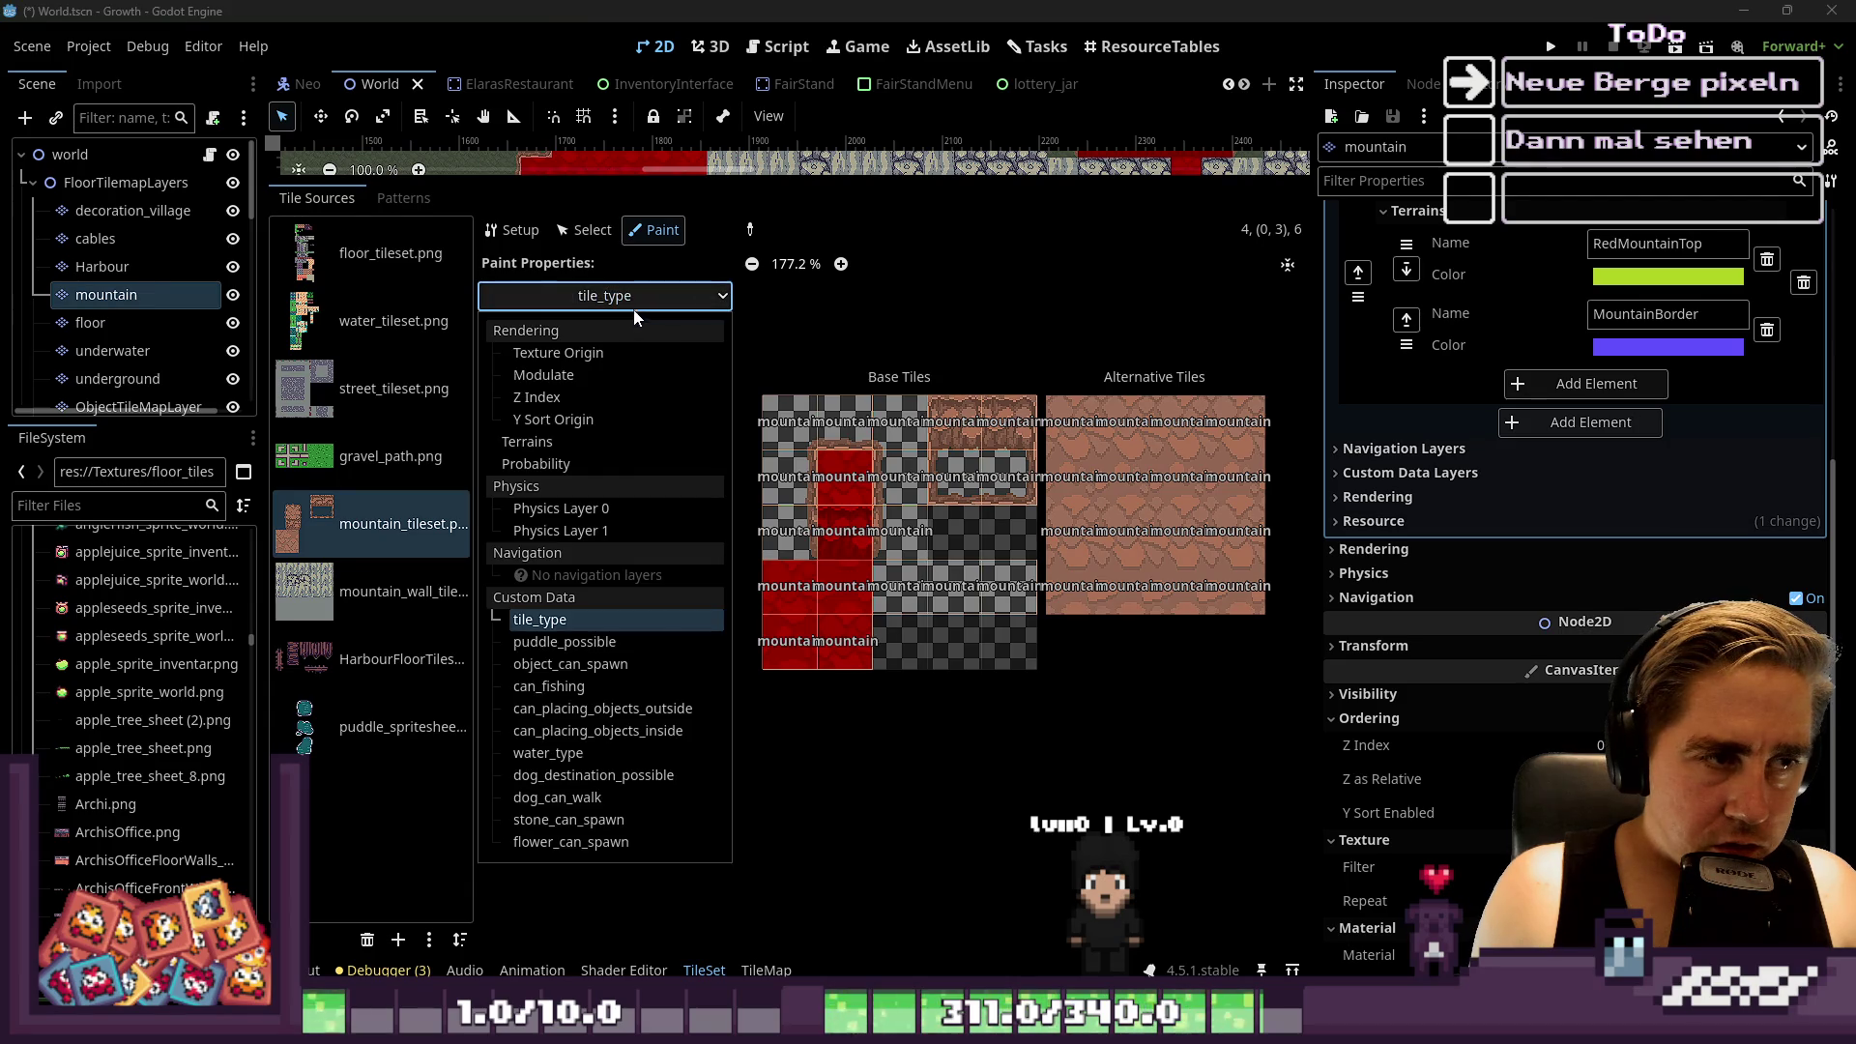
# Turn puddle_possible on for all alternative tiles and off for three base tiles
pyautogui.click(569, 646)
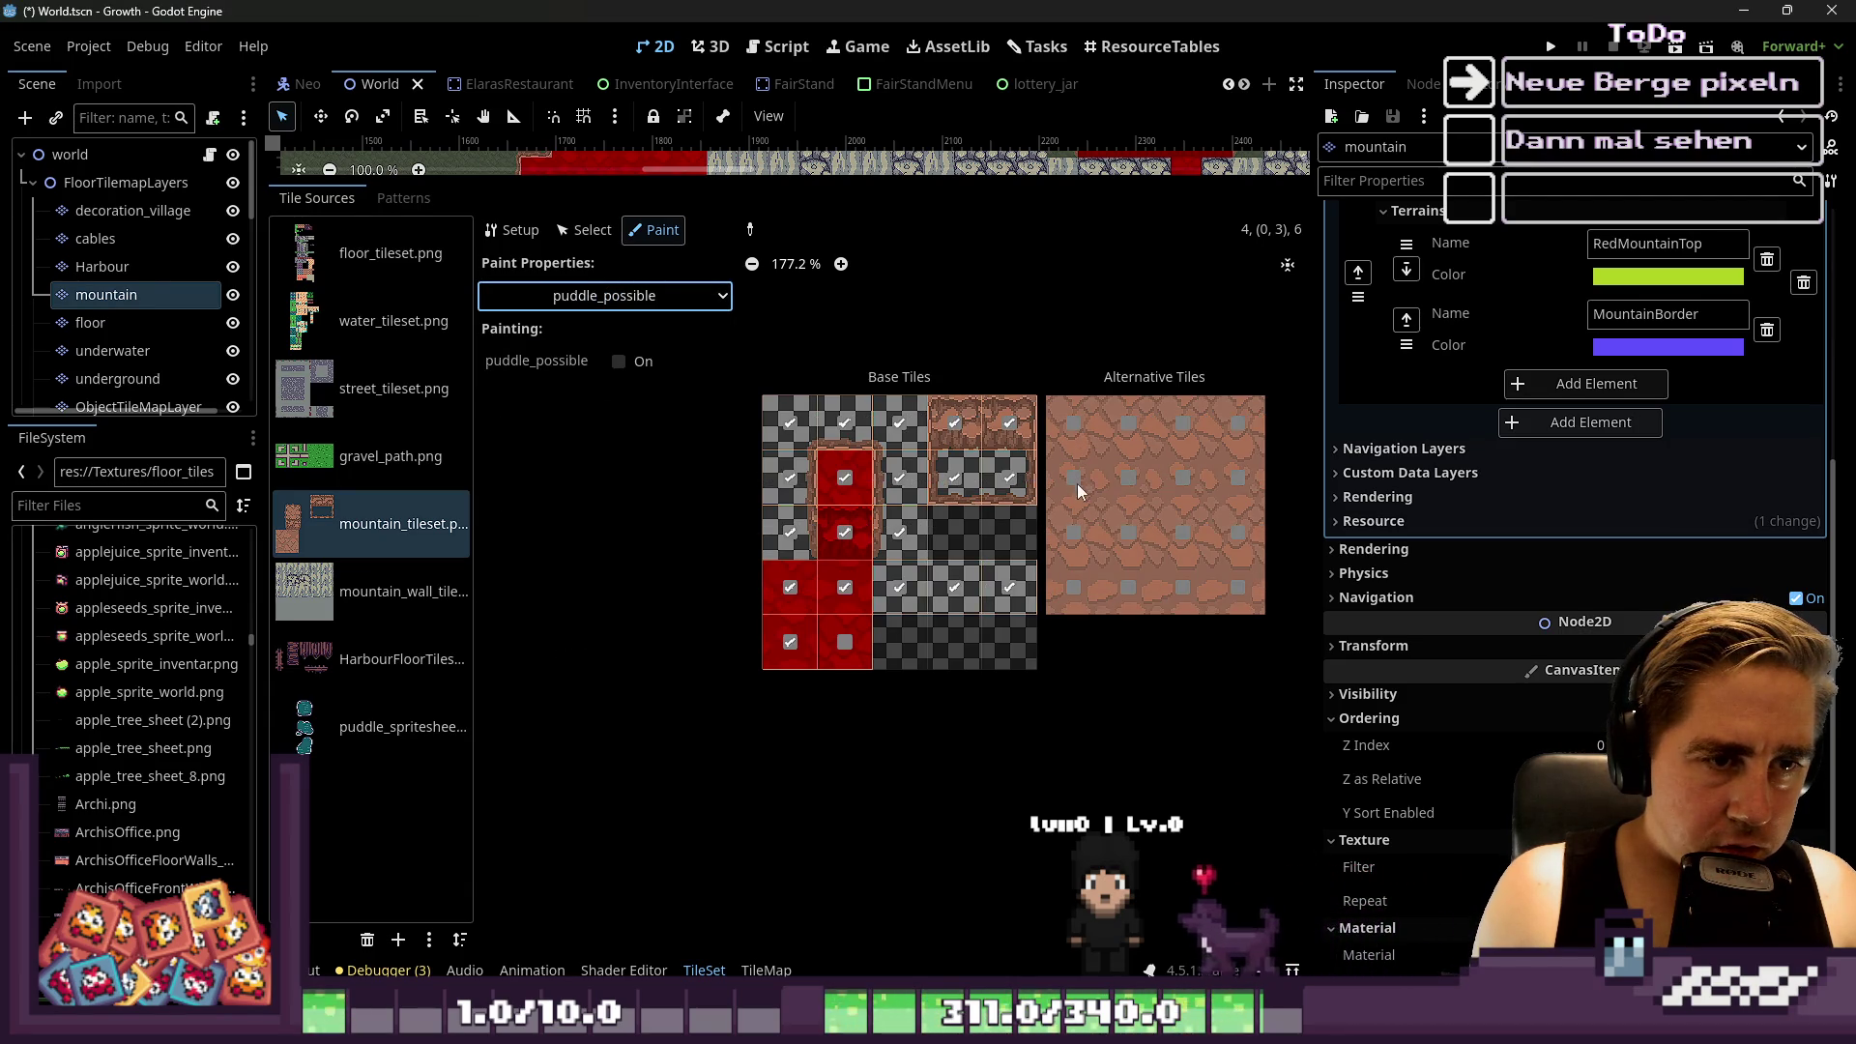
pyautogui.click(620, 362)
pyautogui.moveTo(1127, 469)
pyautogui.mouseDown()
pyautogui.moveTo(1081, 493)
pyautogui.moveTo(1083, 589)
pyautogui.moveTo(1135, 431)
pyautogui.moveTo(1139, 554)
pyautogui.moveTo(1185, 584)
pyautogui.mouseUp()
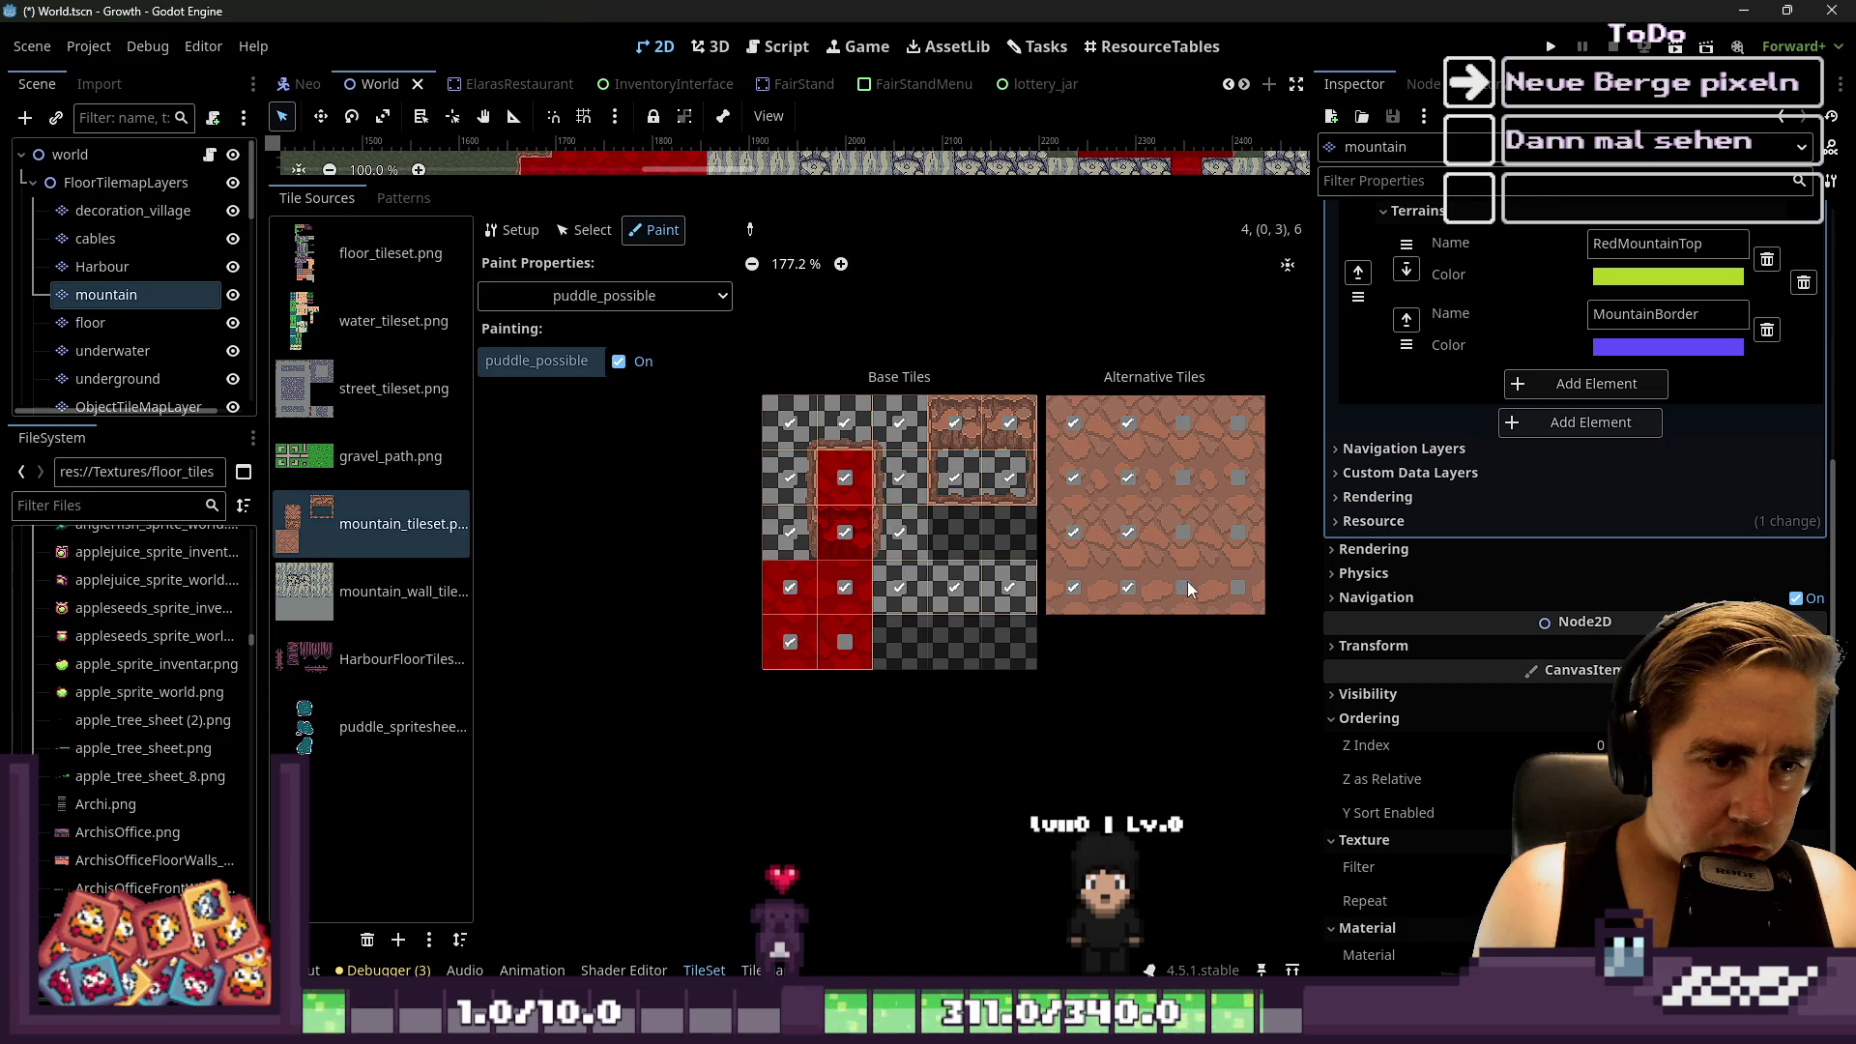
pyautogui.moveTo(1208, 477)
pyautogui.mouseDown()
pyautogui.moveTo(1228, 441)
pyautogui.moveTo(1245, 576)
pyautogui.moveTo(1114, 571)
pyautogui.mouseUp()
pyautogui.click(652, 368)
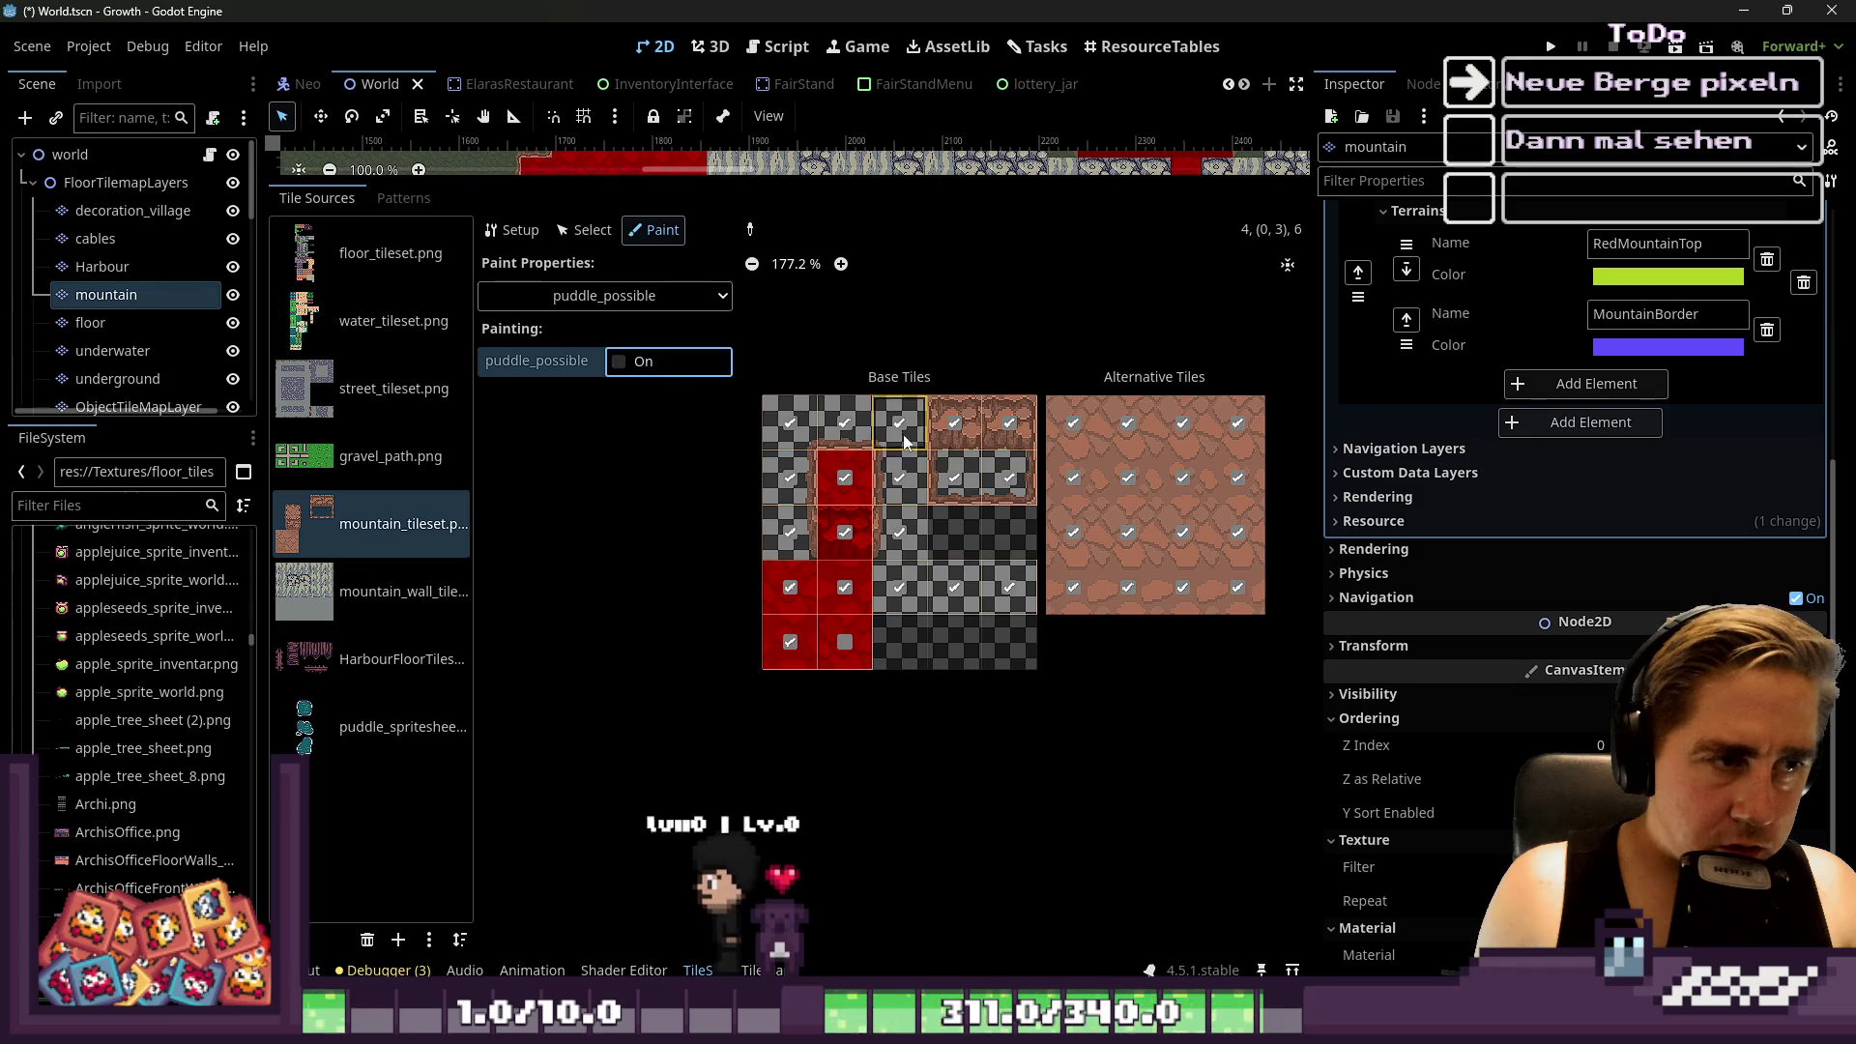
pyautogui.moveTo(969, 473)
pyautogui.mouseDown()
pyautogui.moveTo(1019, 431)
pyautogui.moveTo(895, 524)
pyautogui.moveTo(911, 611)
pyautogui.moveTo(1021, 590)
pyautogui.moveTo(900, 426)
pyautogui.moveTo(804, 427)
pyautogui.moveTo(783, 554)
pyautogui.mouseUp()
pyautogui.click(783, 554)
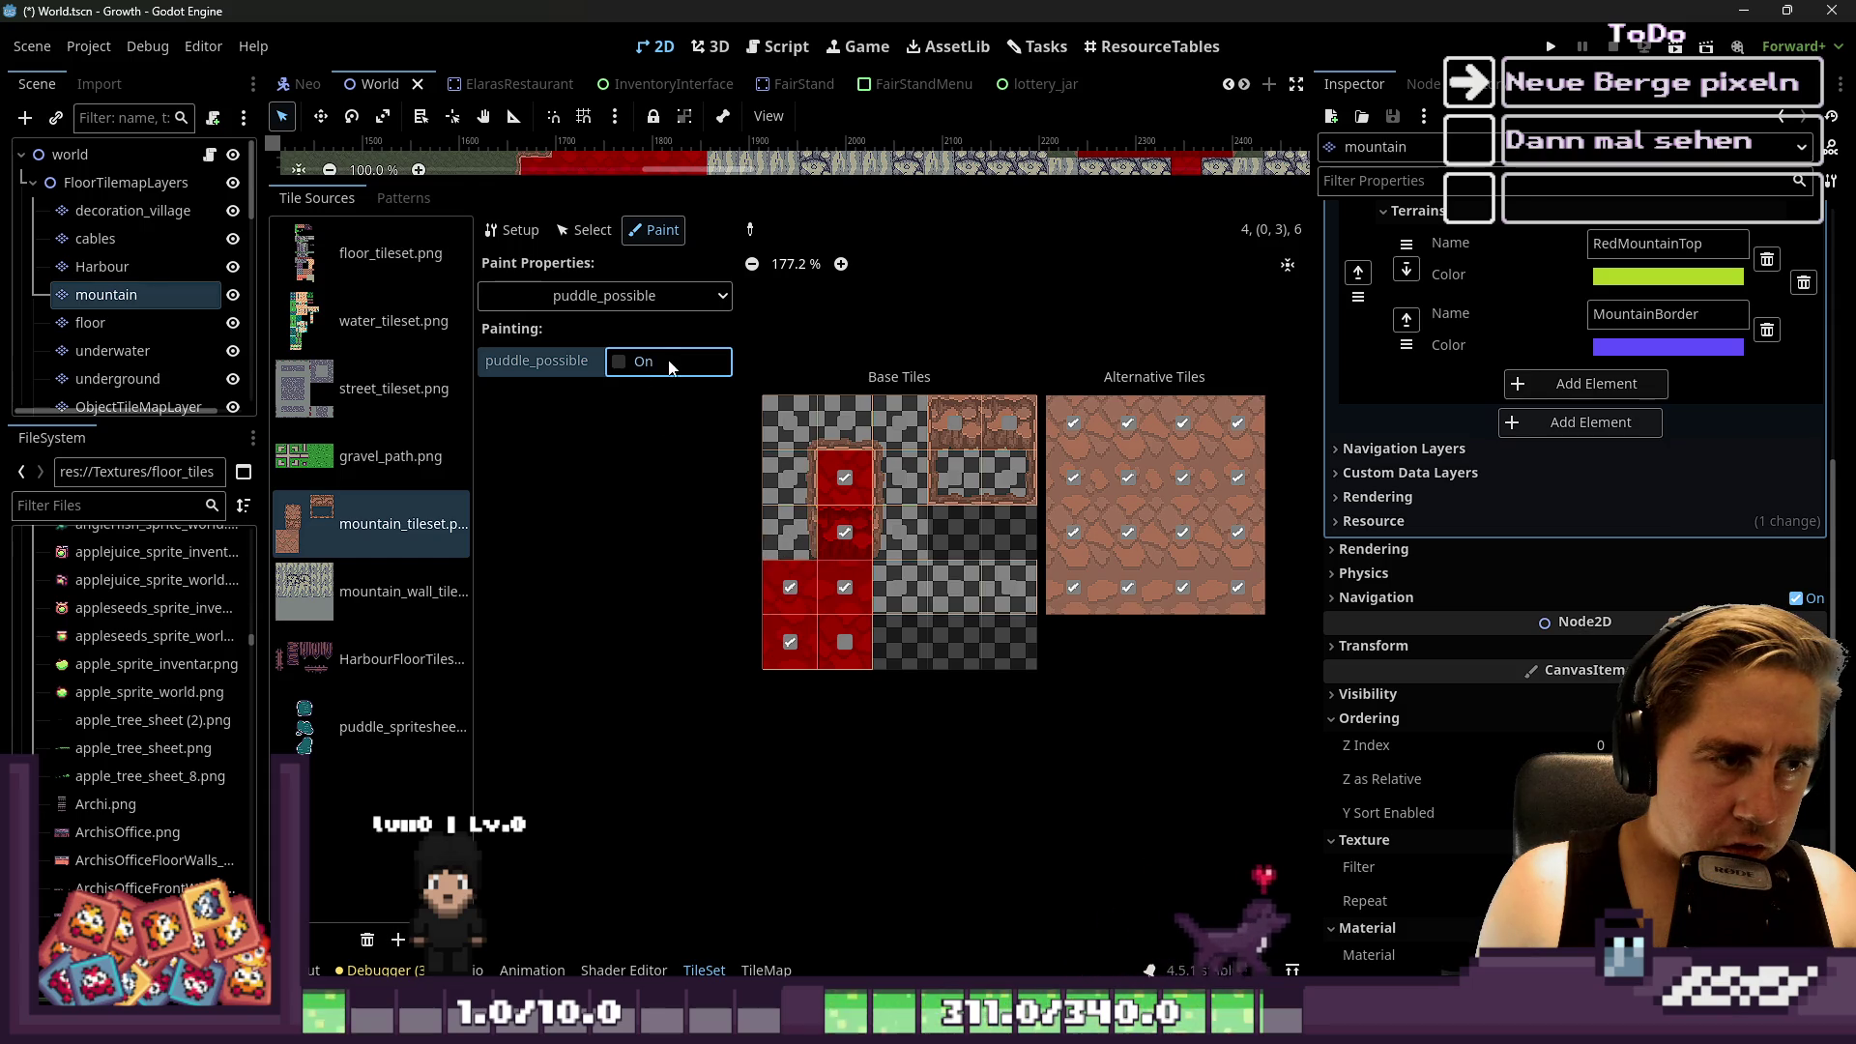
# Look through the paintable properties, then clear dog_destination_possible from several base tiles
pyautogui.click(648, 302)
pyautogui.click(599, 662)
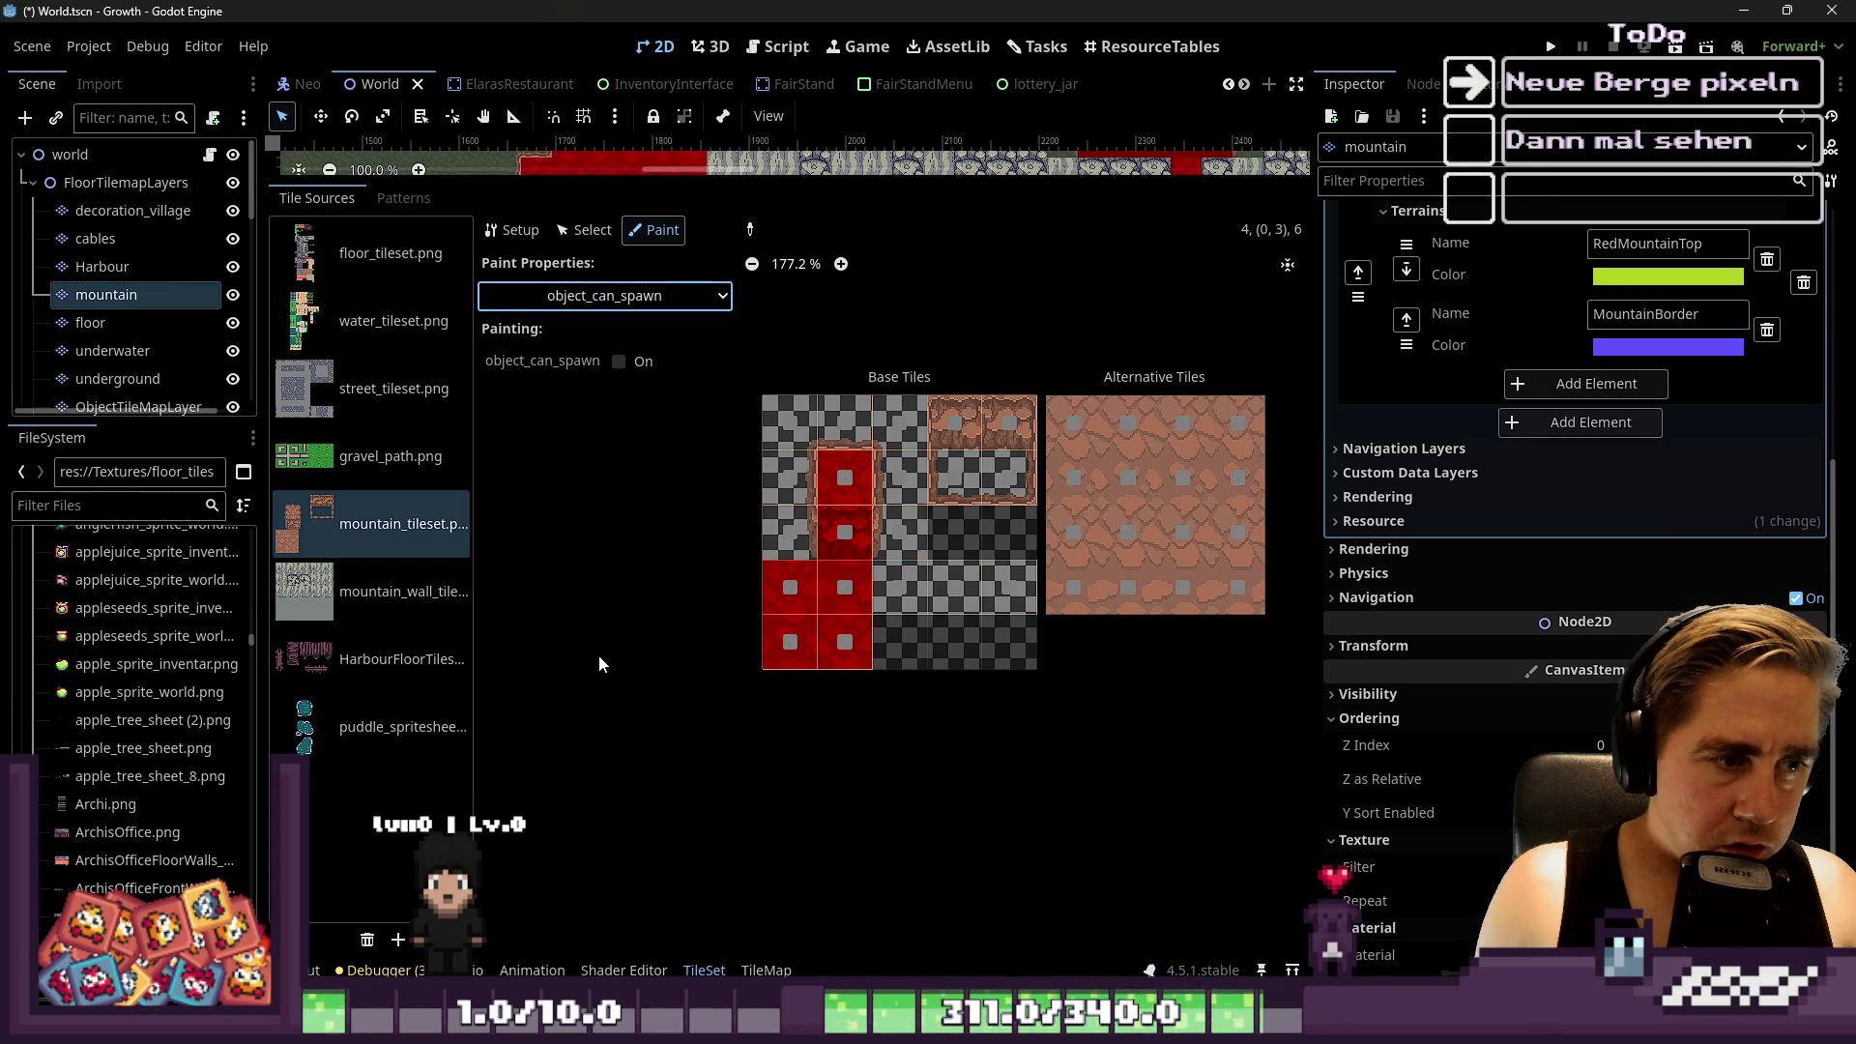
pyautogui.click(586, 295)
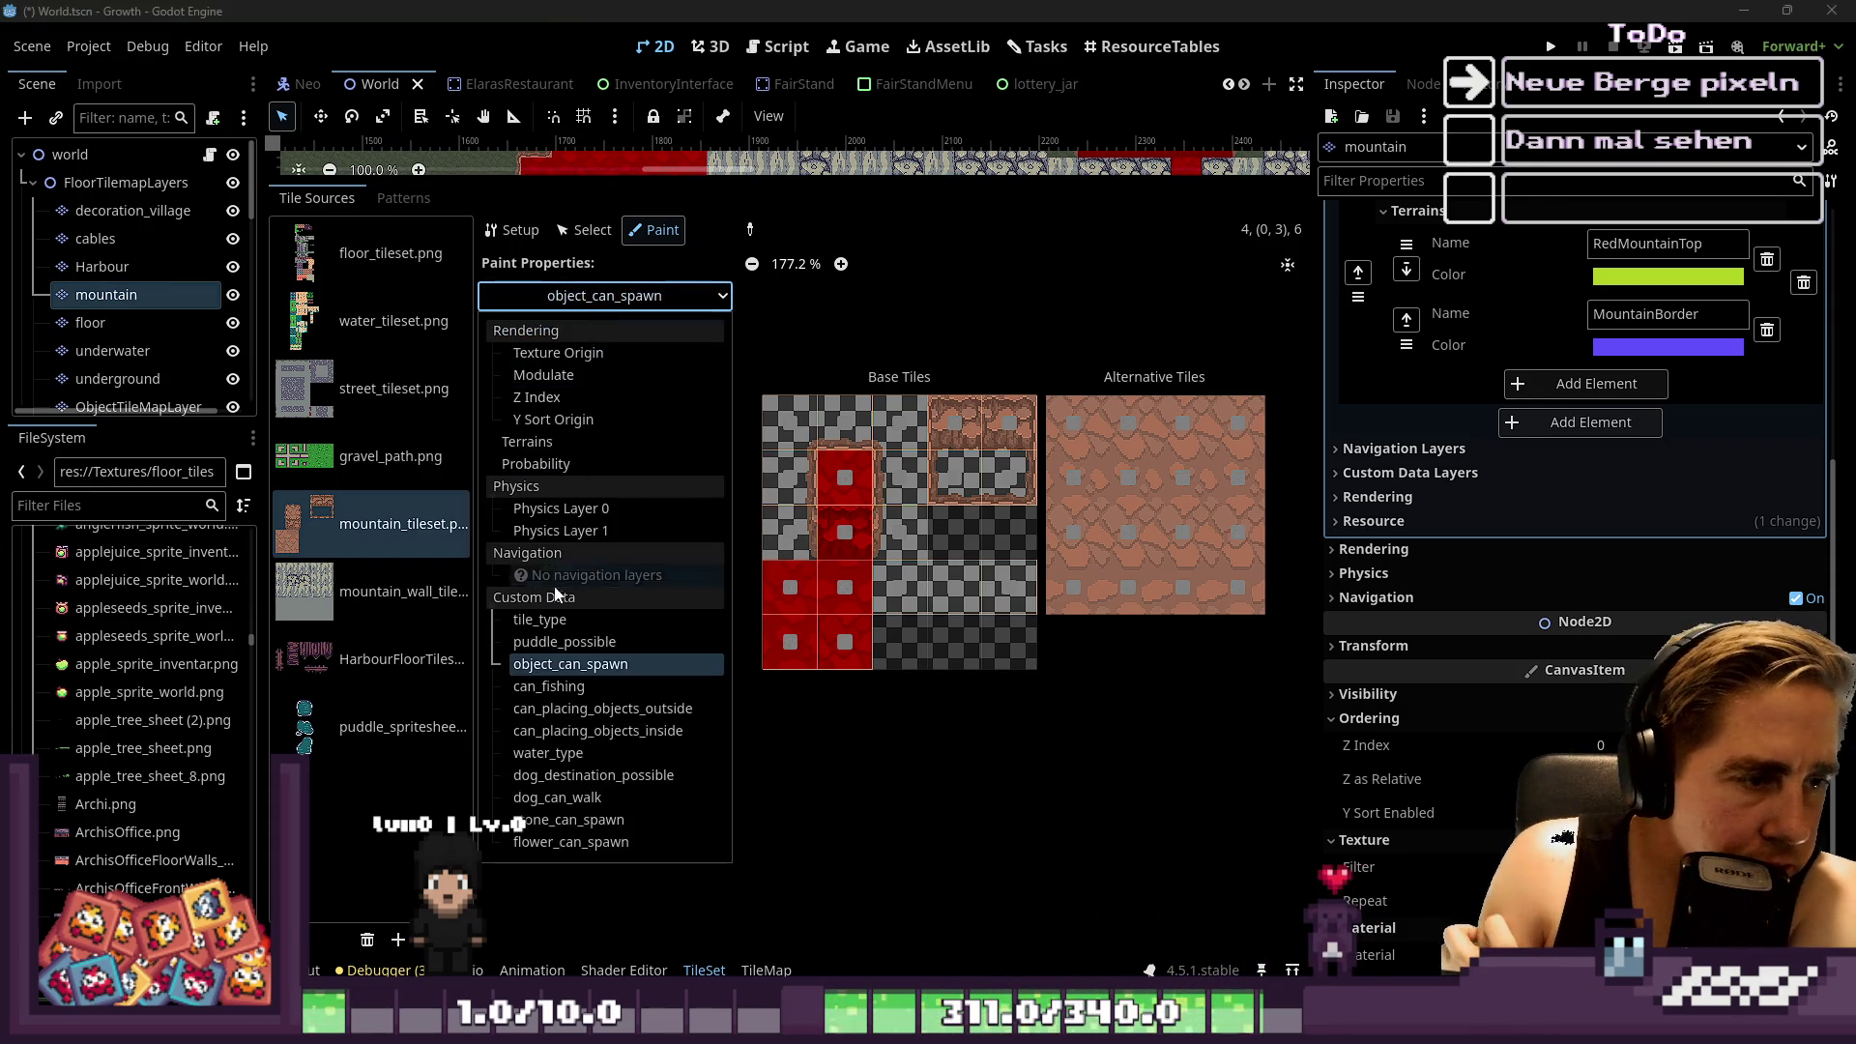
pyautogui.click(551, 687)
pyautogui.click(561, 298)
pyautogui.click(600, 709)
pyautogui.click(546, 298)
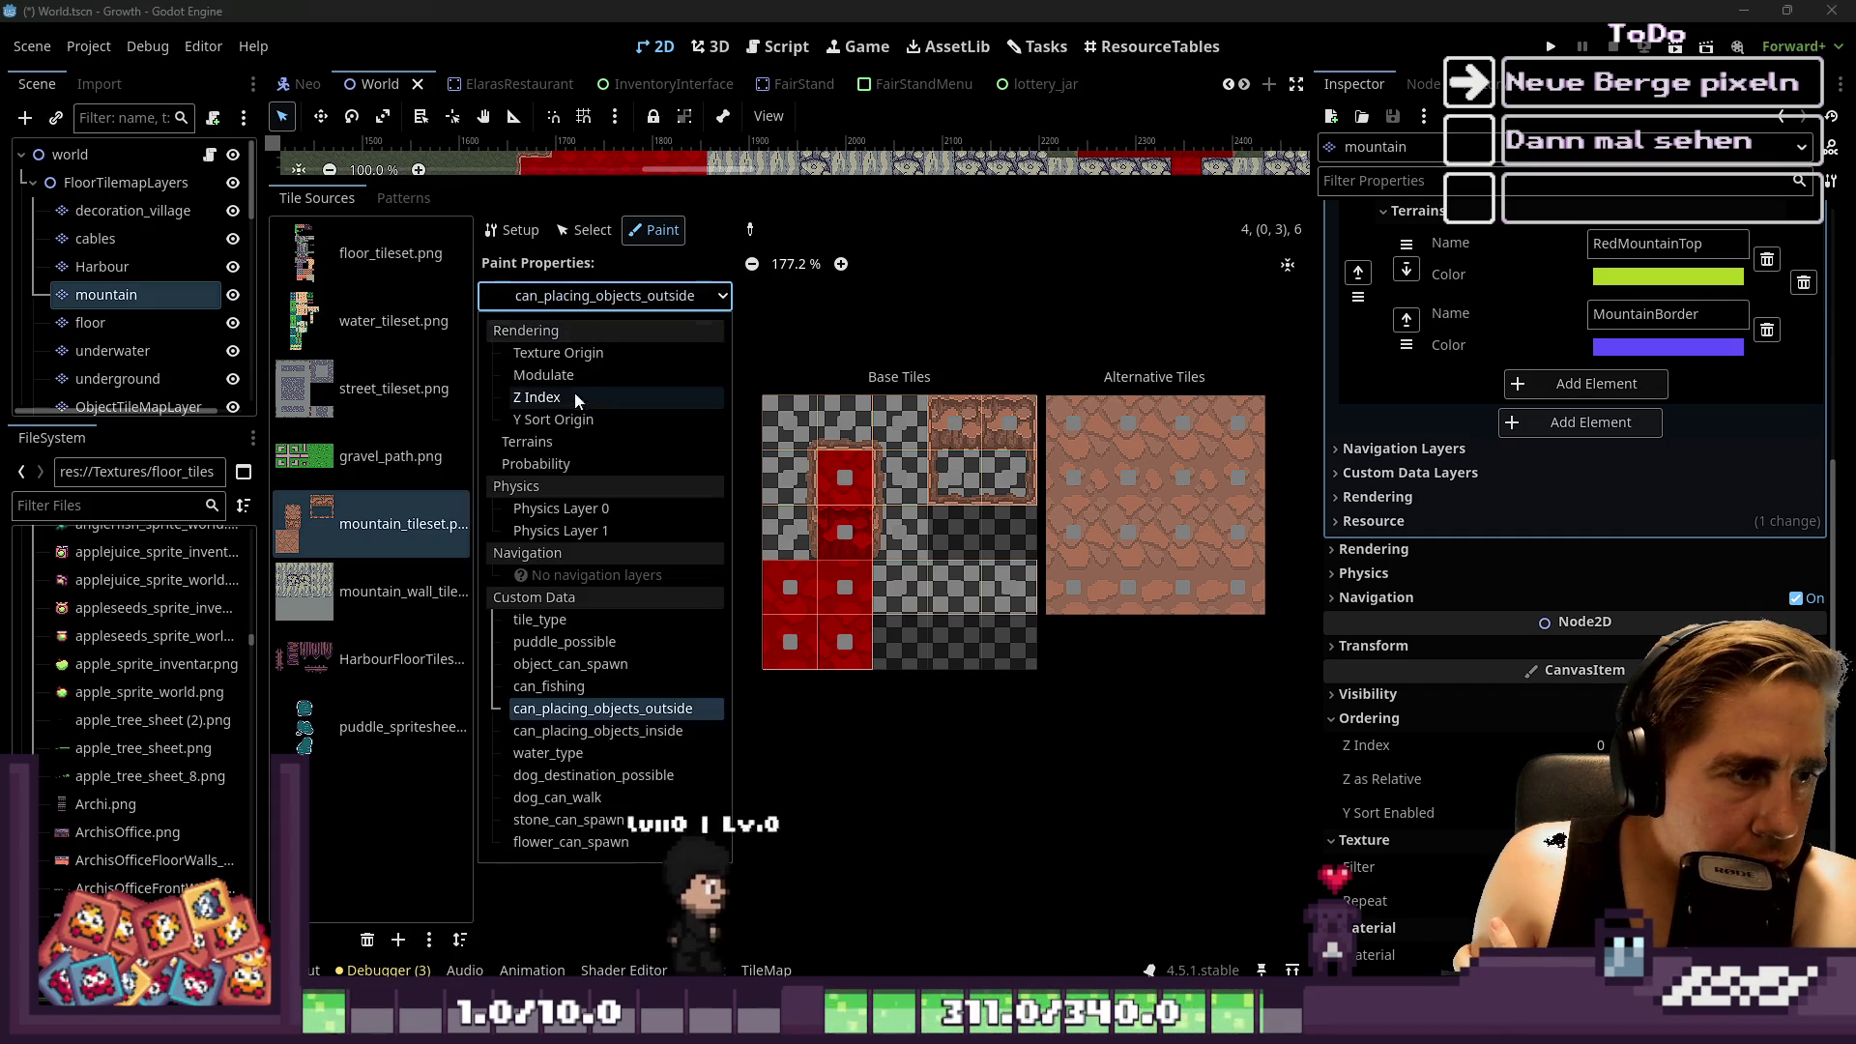
pyautogui.click(611, 734)
pyautogui.click(609, 300)
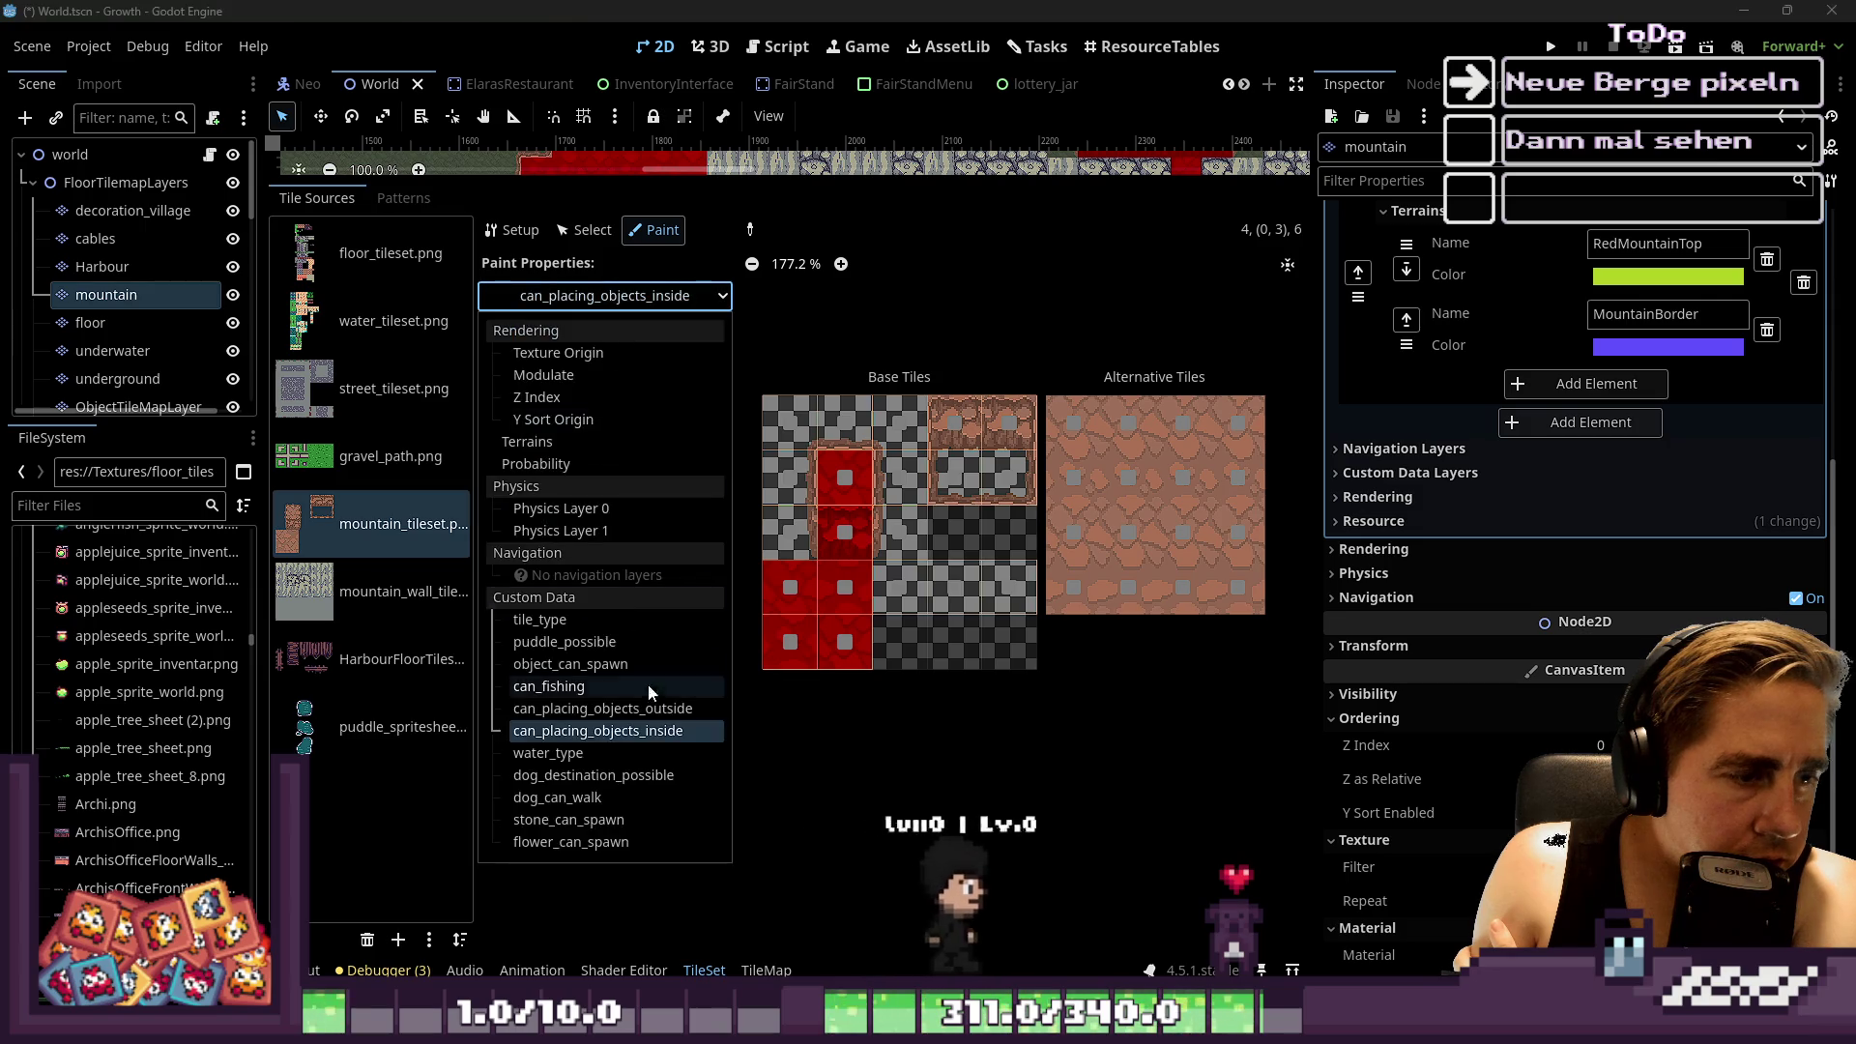
pyautogui.click(650, 752)
pyautogui.click(599, 292)
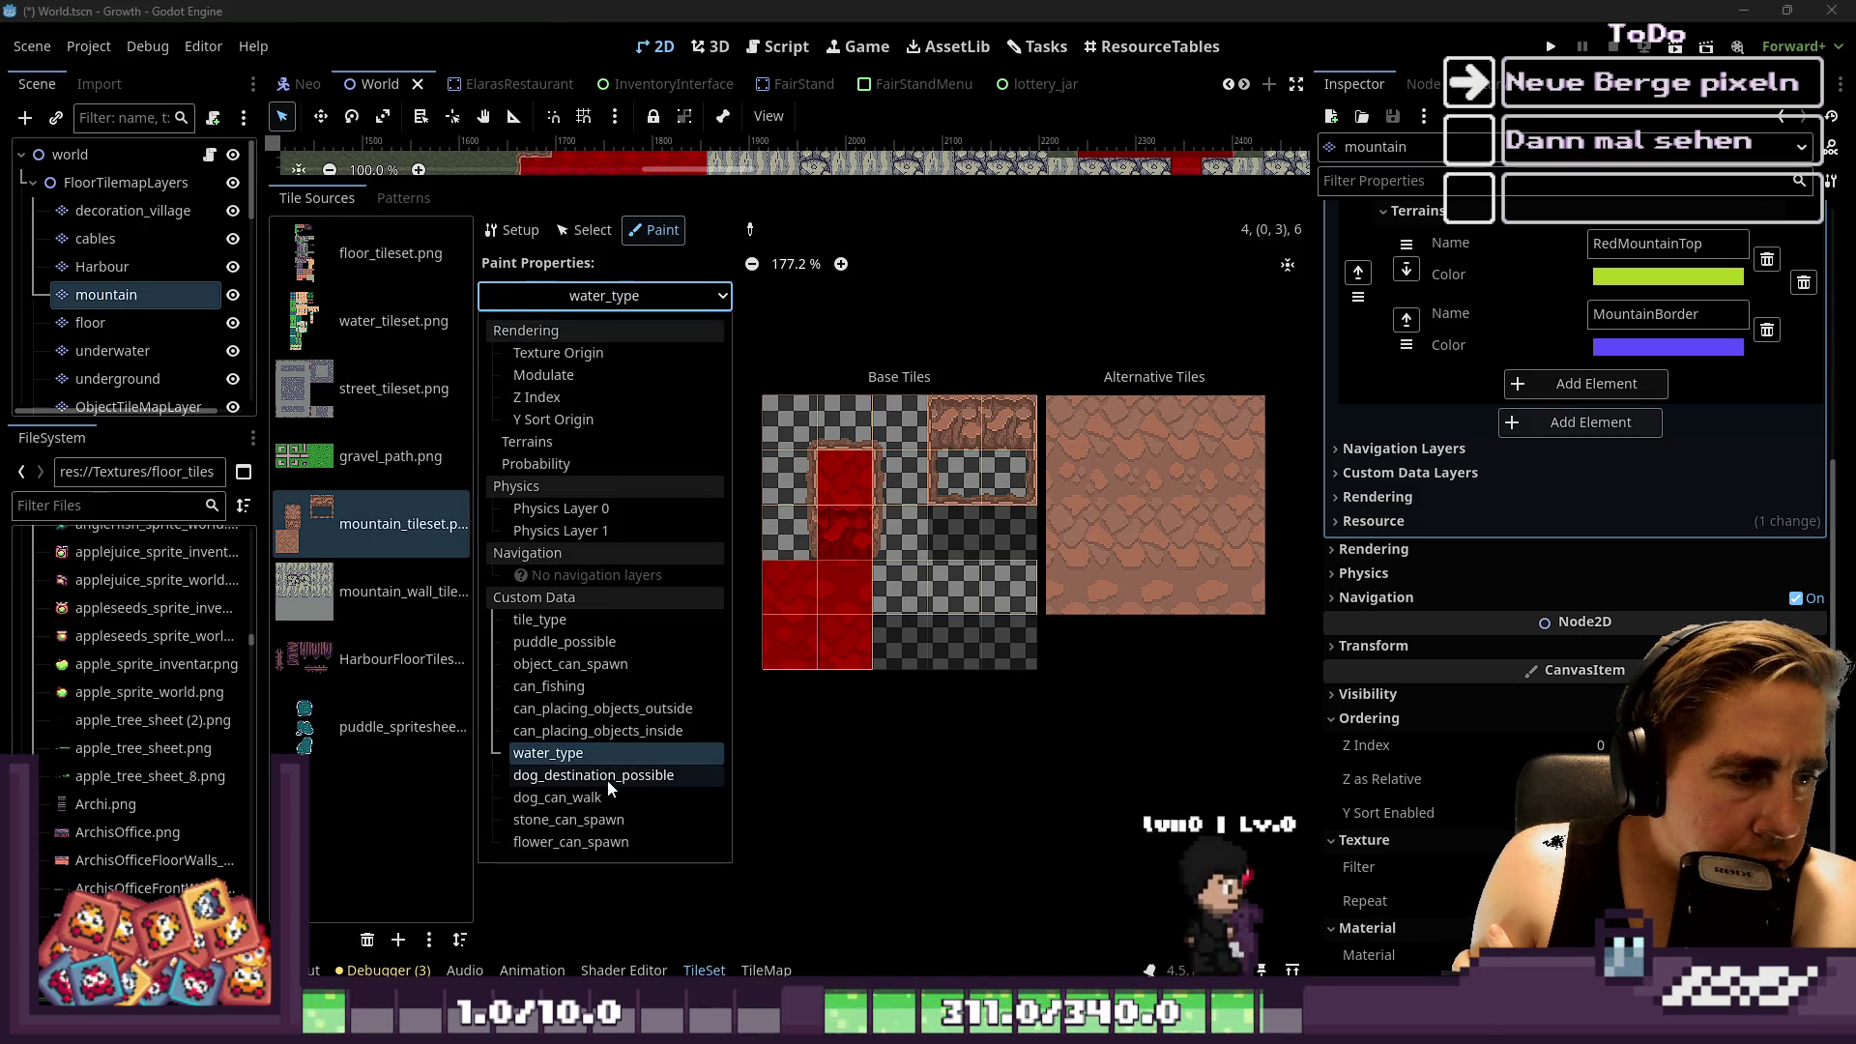
pyautogui.click(607, 776)
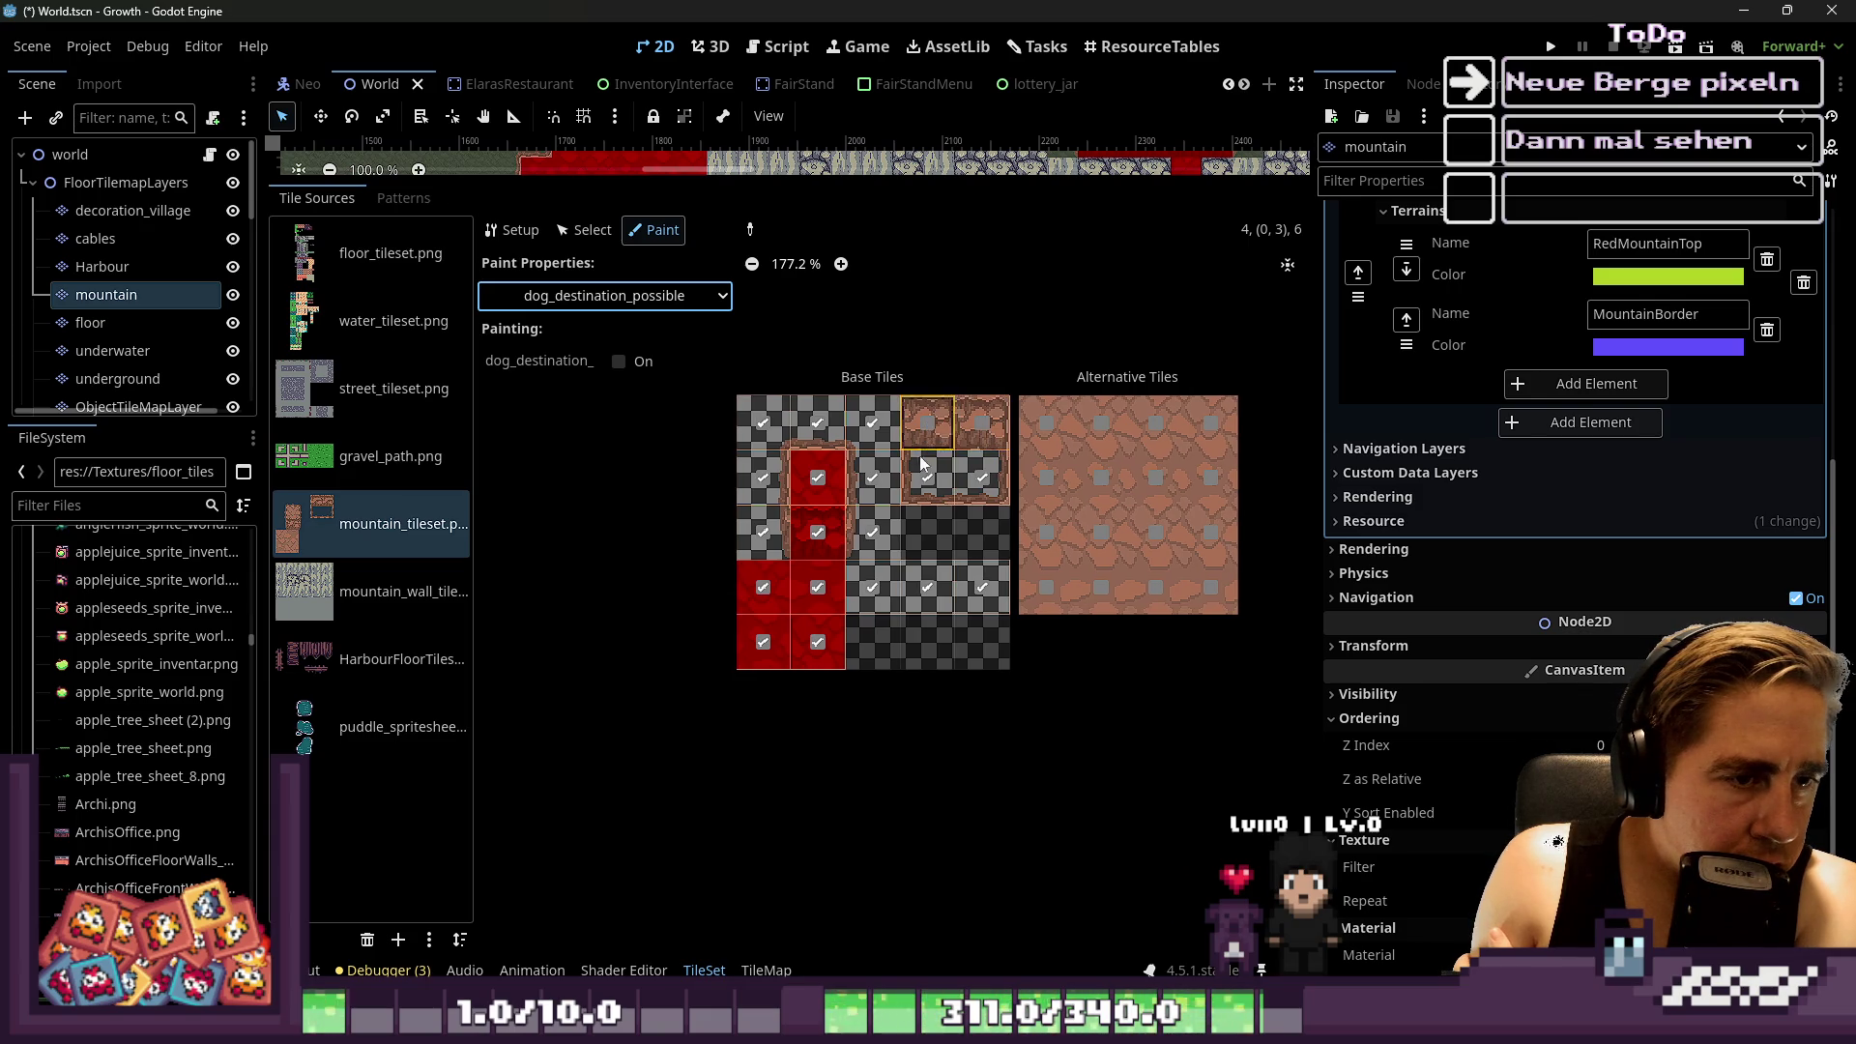
pyautogui.moveTo(923, 469)
pyautogui.mouseDown()
pyautogui.moveTo(978, 479)
pyautogui.moveTo(880, 524)
pyautogui.moveTo(899, 606)
pyautogui.mouseUp()
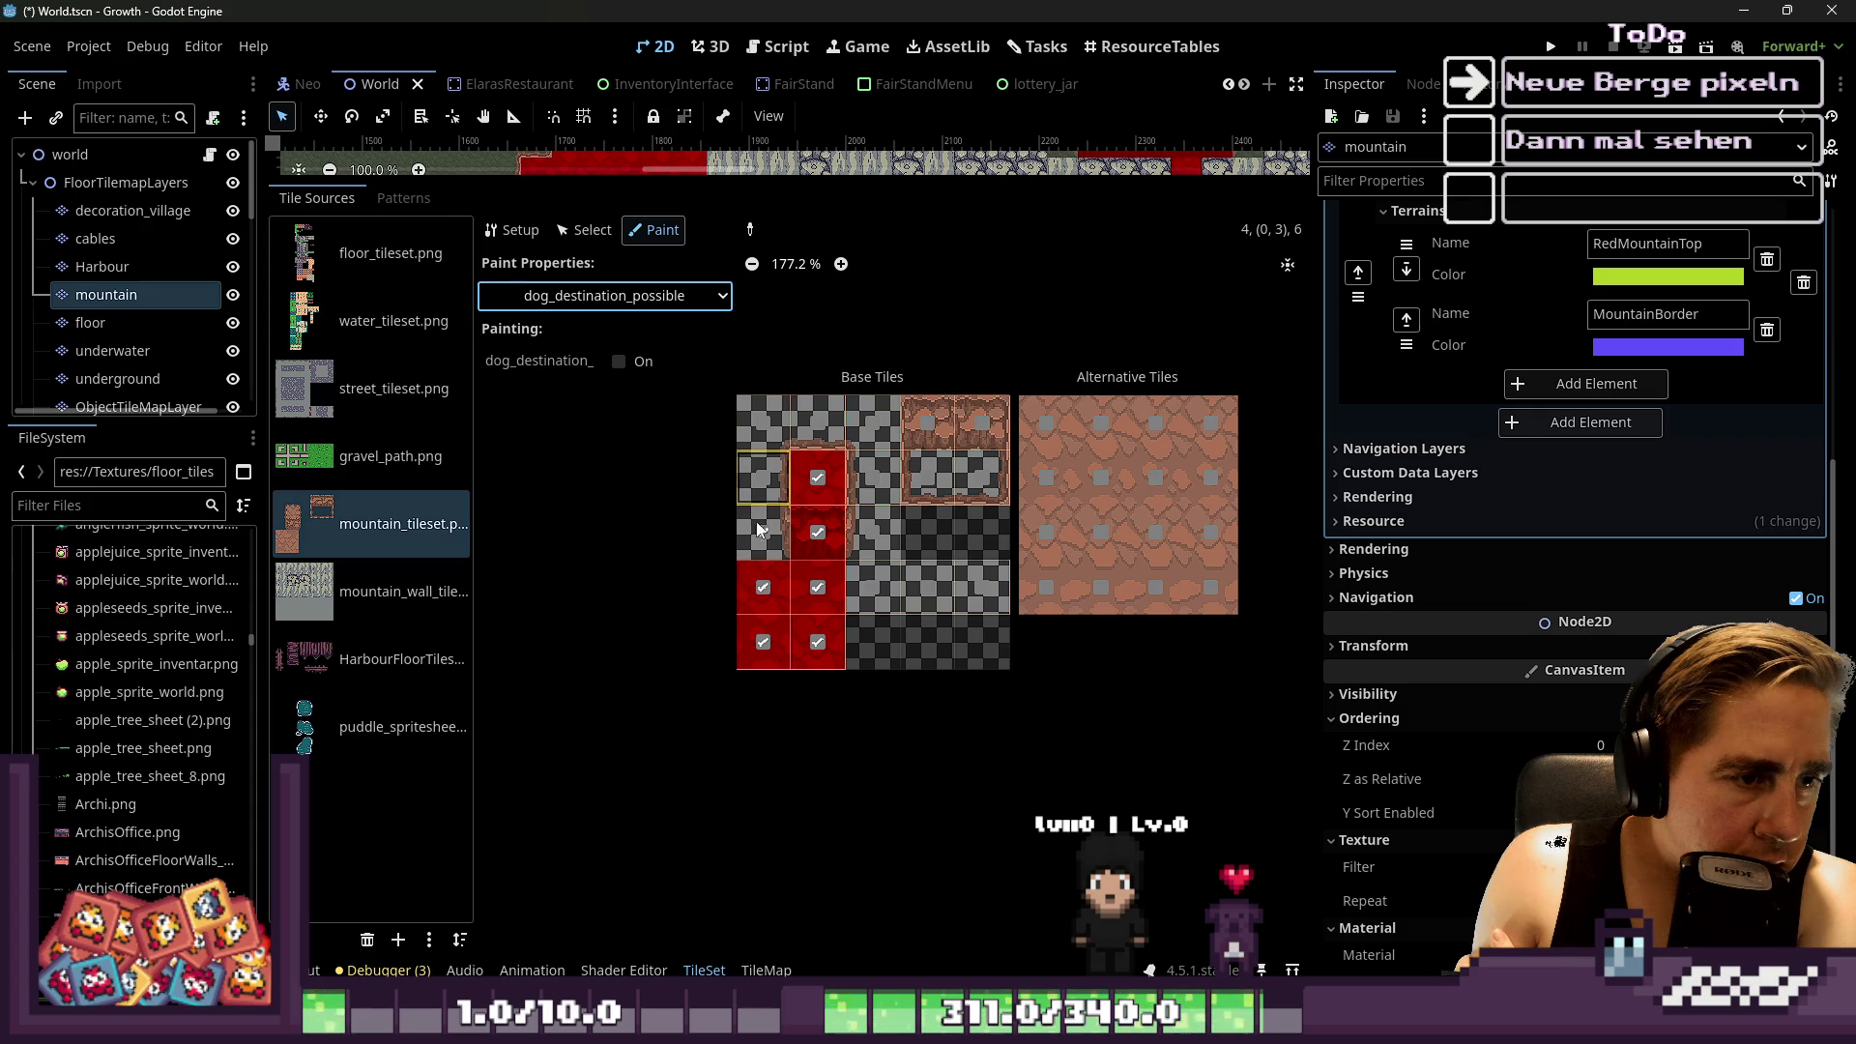
# Clear dog_can_walk from several base tiles and switch it on for the remaining alternative tiles
pyautogui.click(604, 296)
pyautogui.click(564, 812)
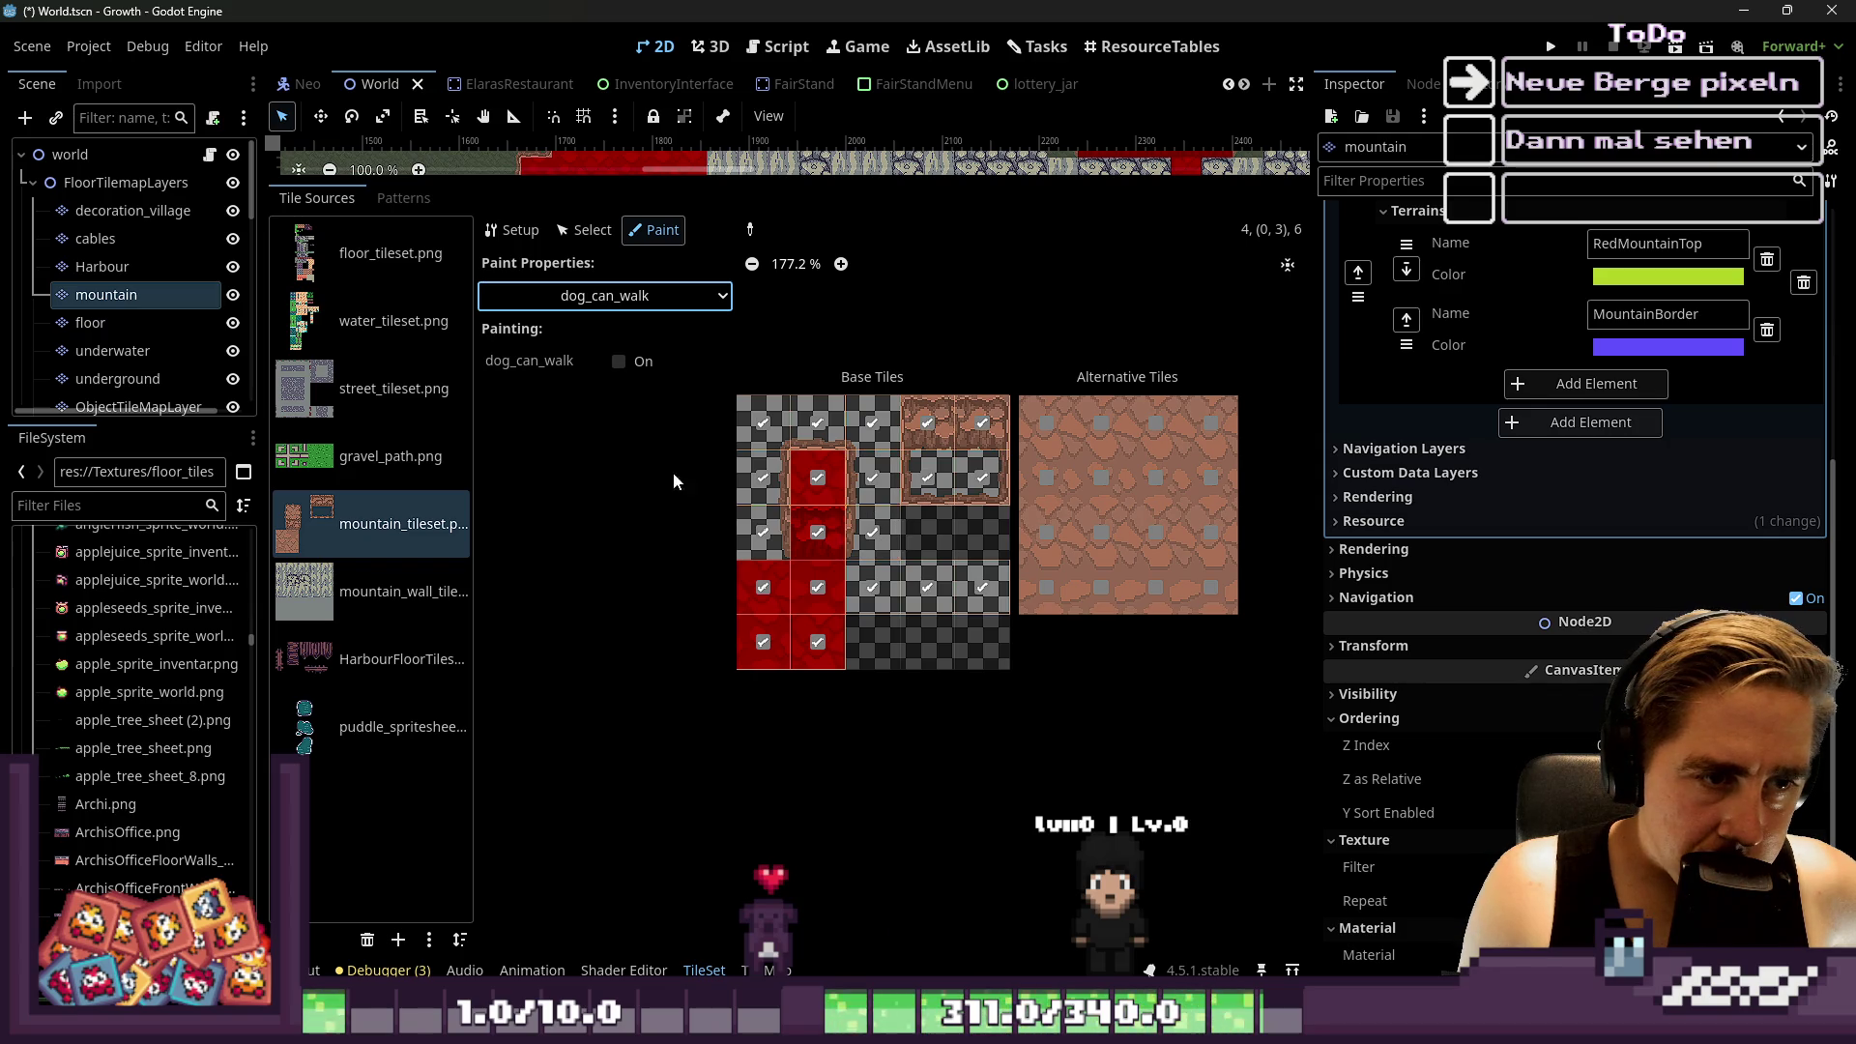
pyautogui.moveTo(866, 541)
pyautogui.mouseDown()
pyautogui.moveTo(938, 586)
pyautogui.moveTo(862, 464)
pyautogui.mouseUp()
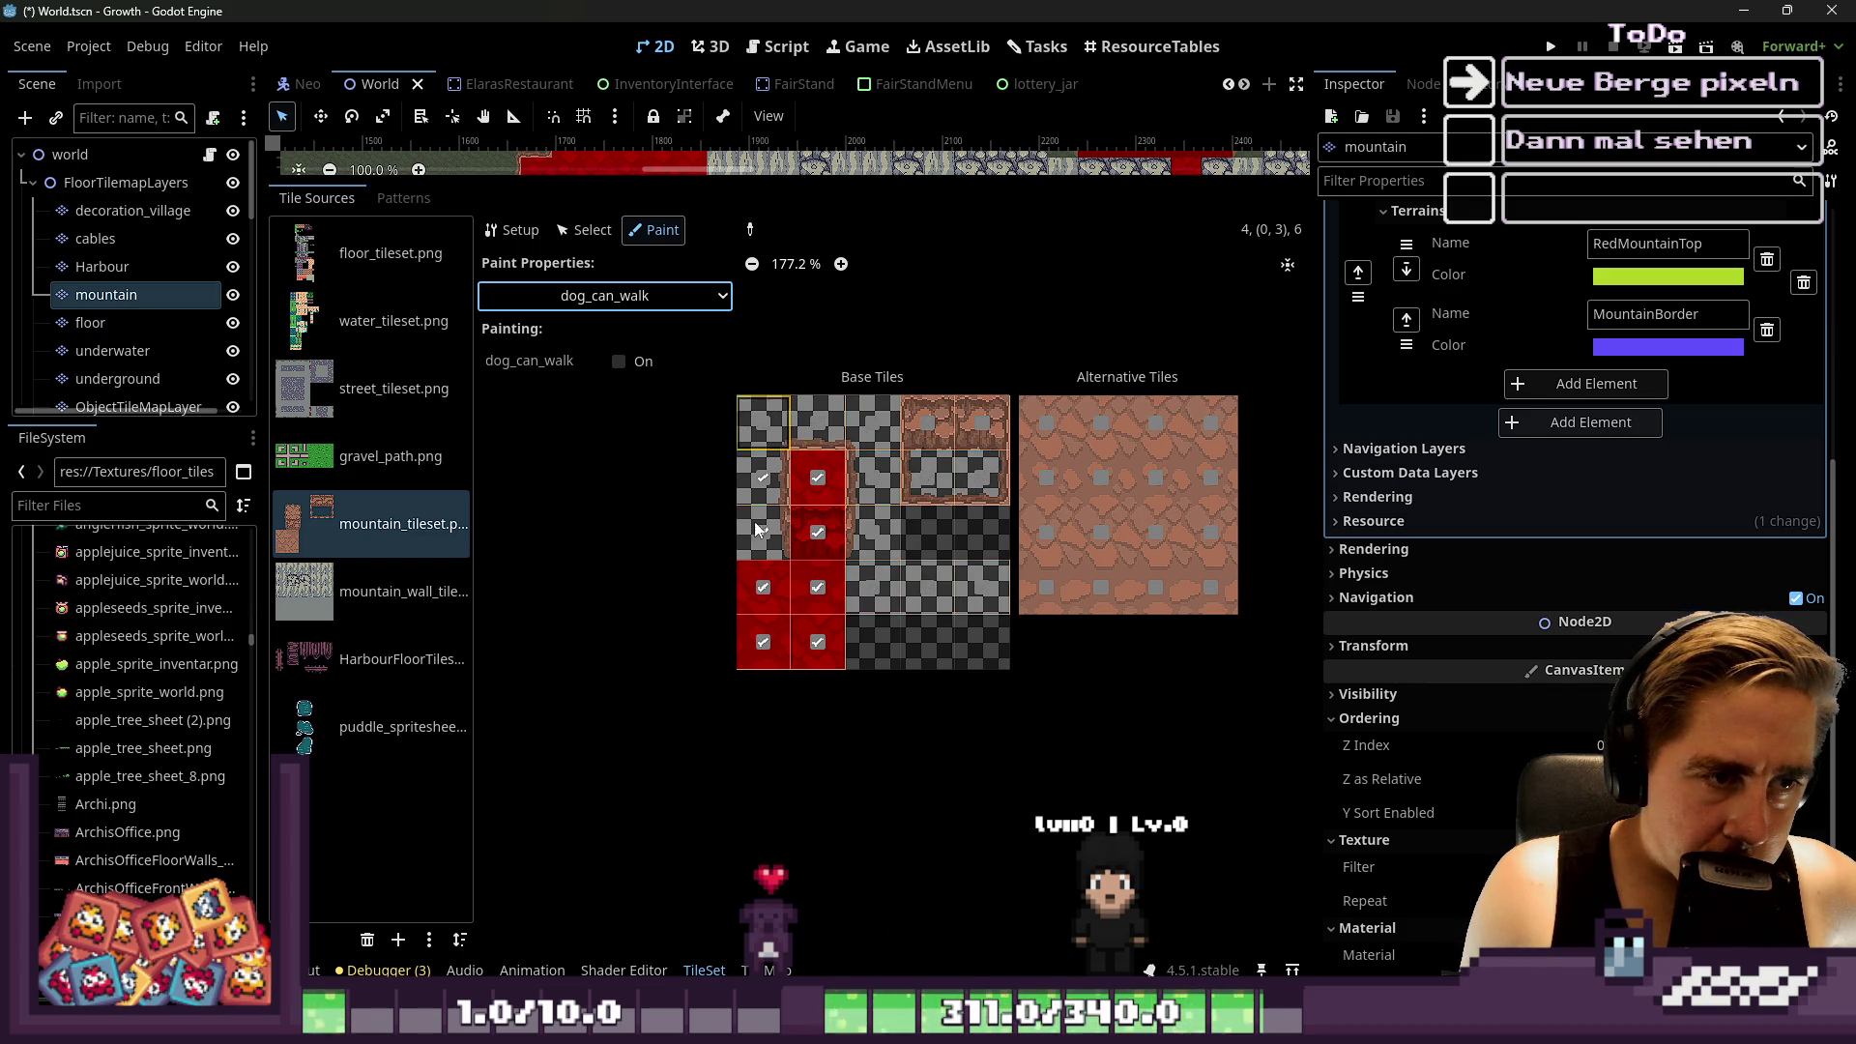
pyautogui.click(604, 296)
pyautogui.click(599, 790)
pyautogui.click(619, 362)
pyautogui.moveTo(1052, 559)
pyautogui.mouseDown()
pyautogui.moveTo(1055, 493)
pyautogui.moveTo(1094, 590)
pyautogui.mouseUp()
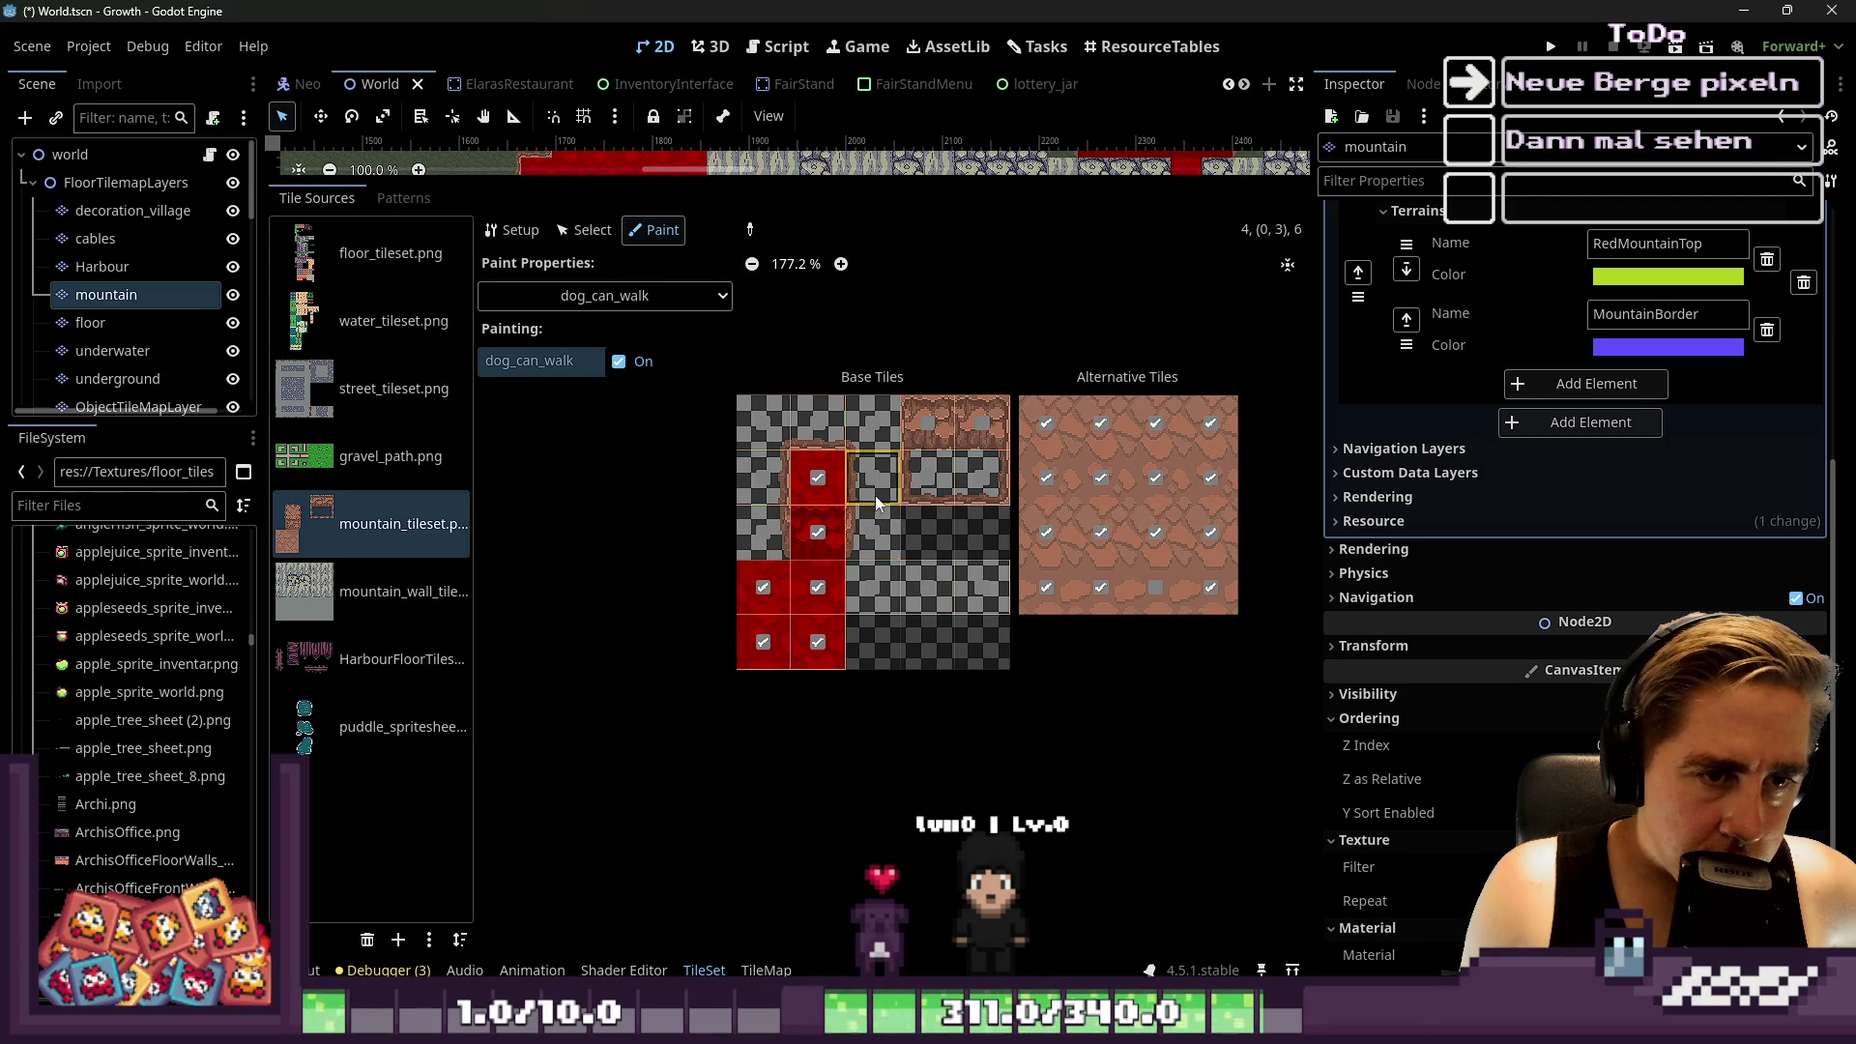
pyautogui.click(617, 290)
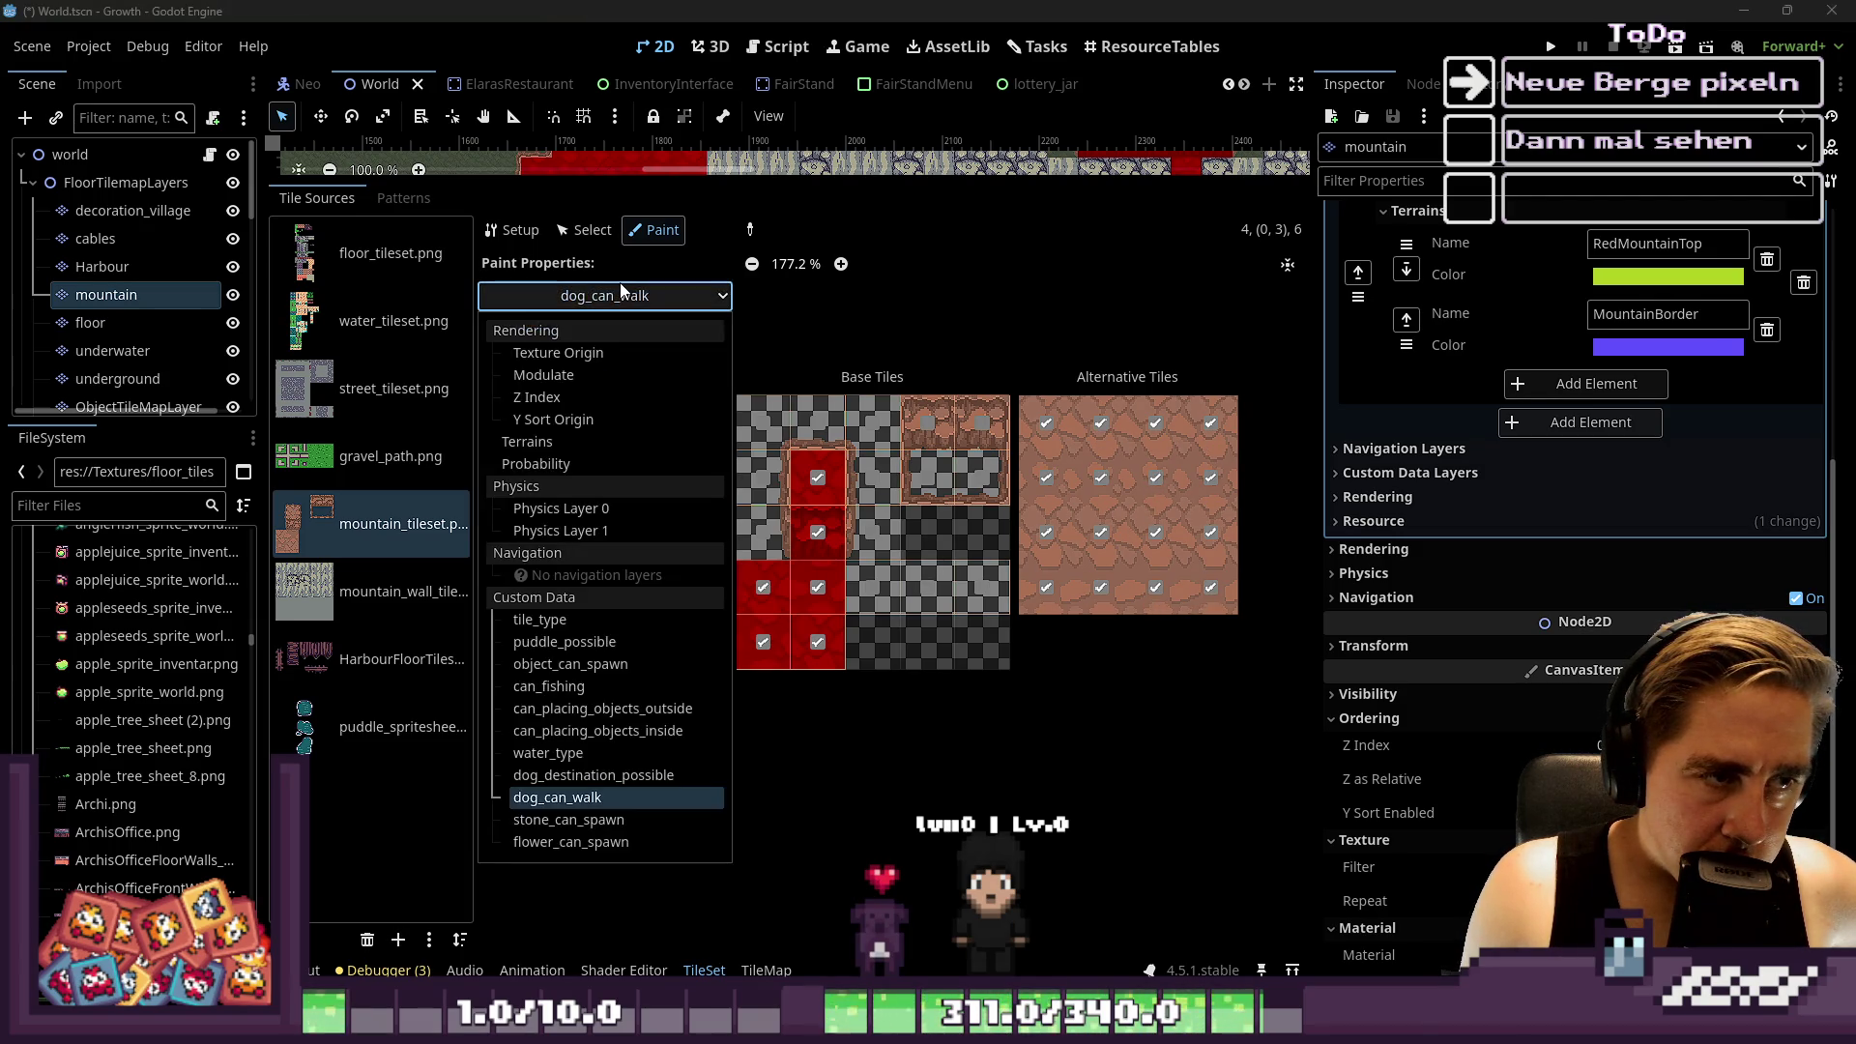
pyautogui.click(518, 829)
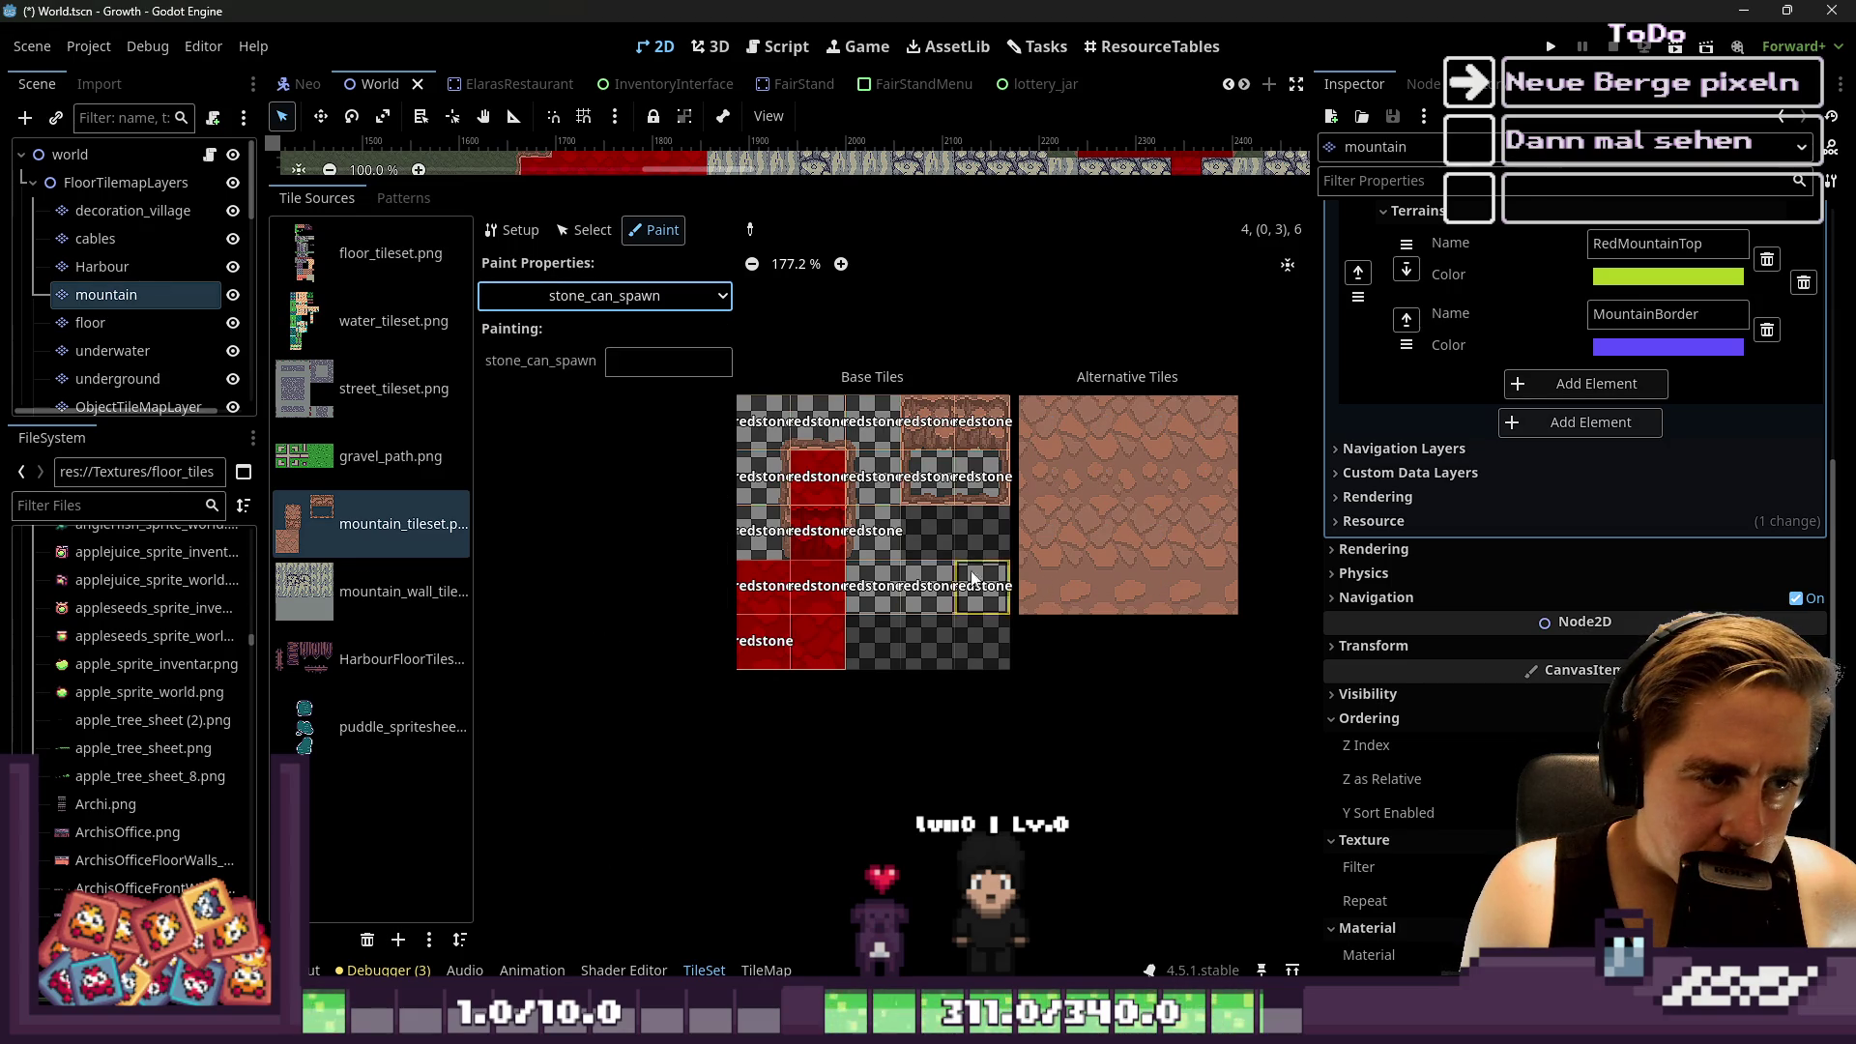
# Paint stone_can_spawn 'greenstone' down the second alternative tile column
pyautogui.click(640, 370)
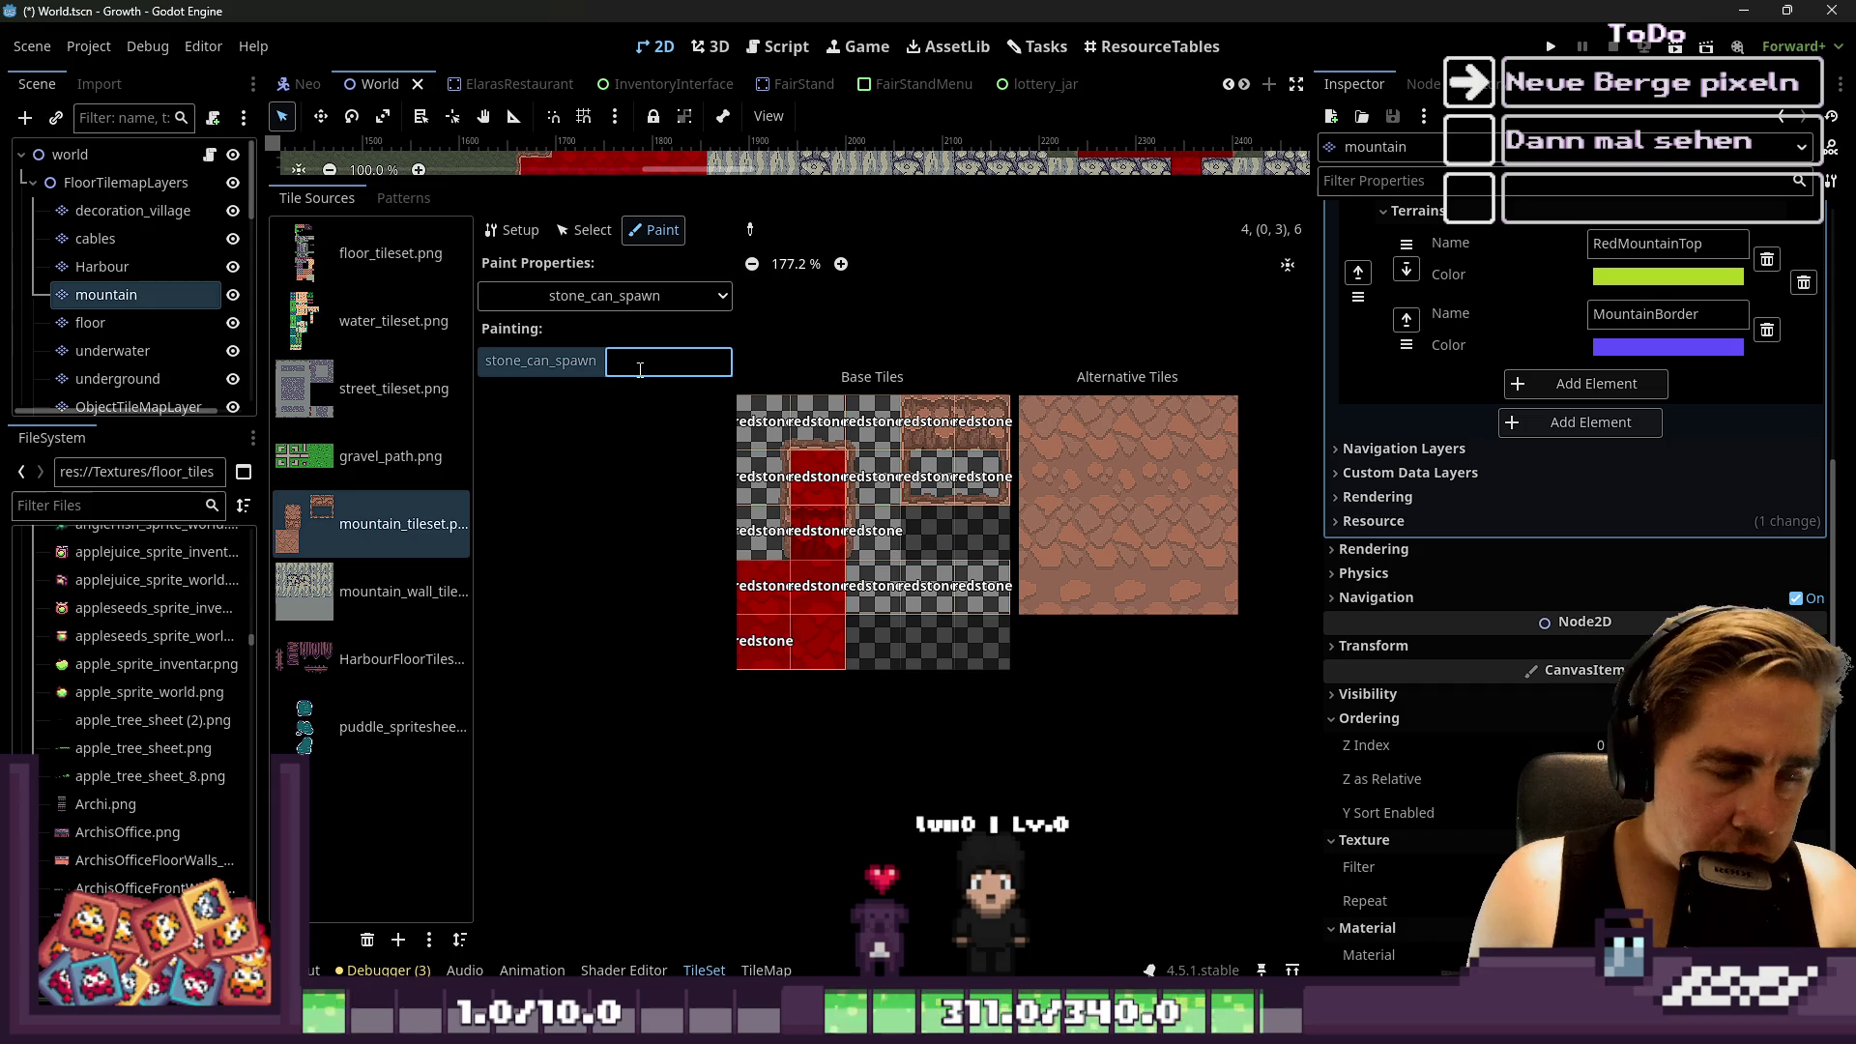
pyautogui.write('specialstone')
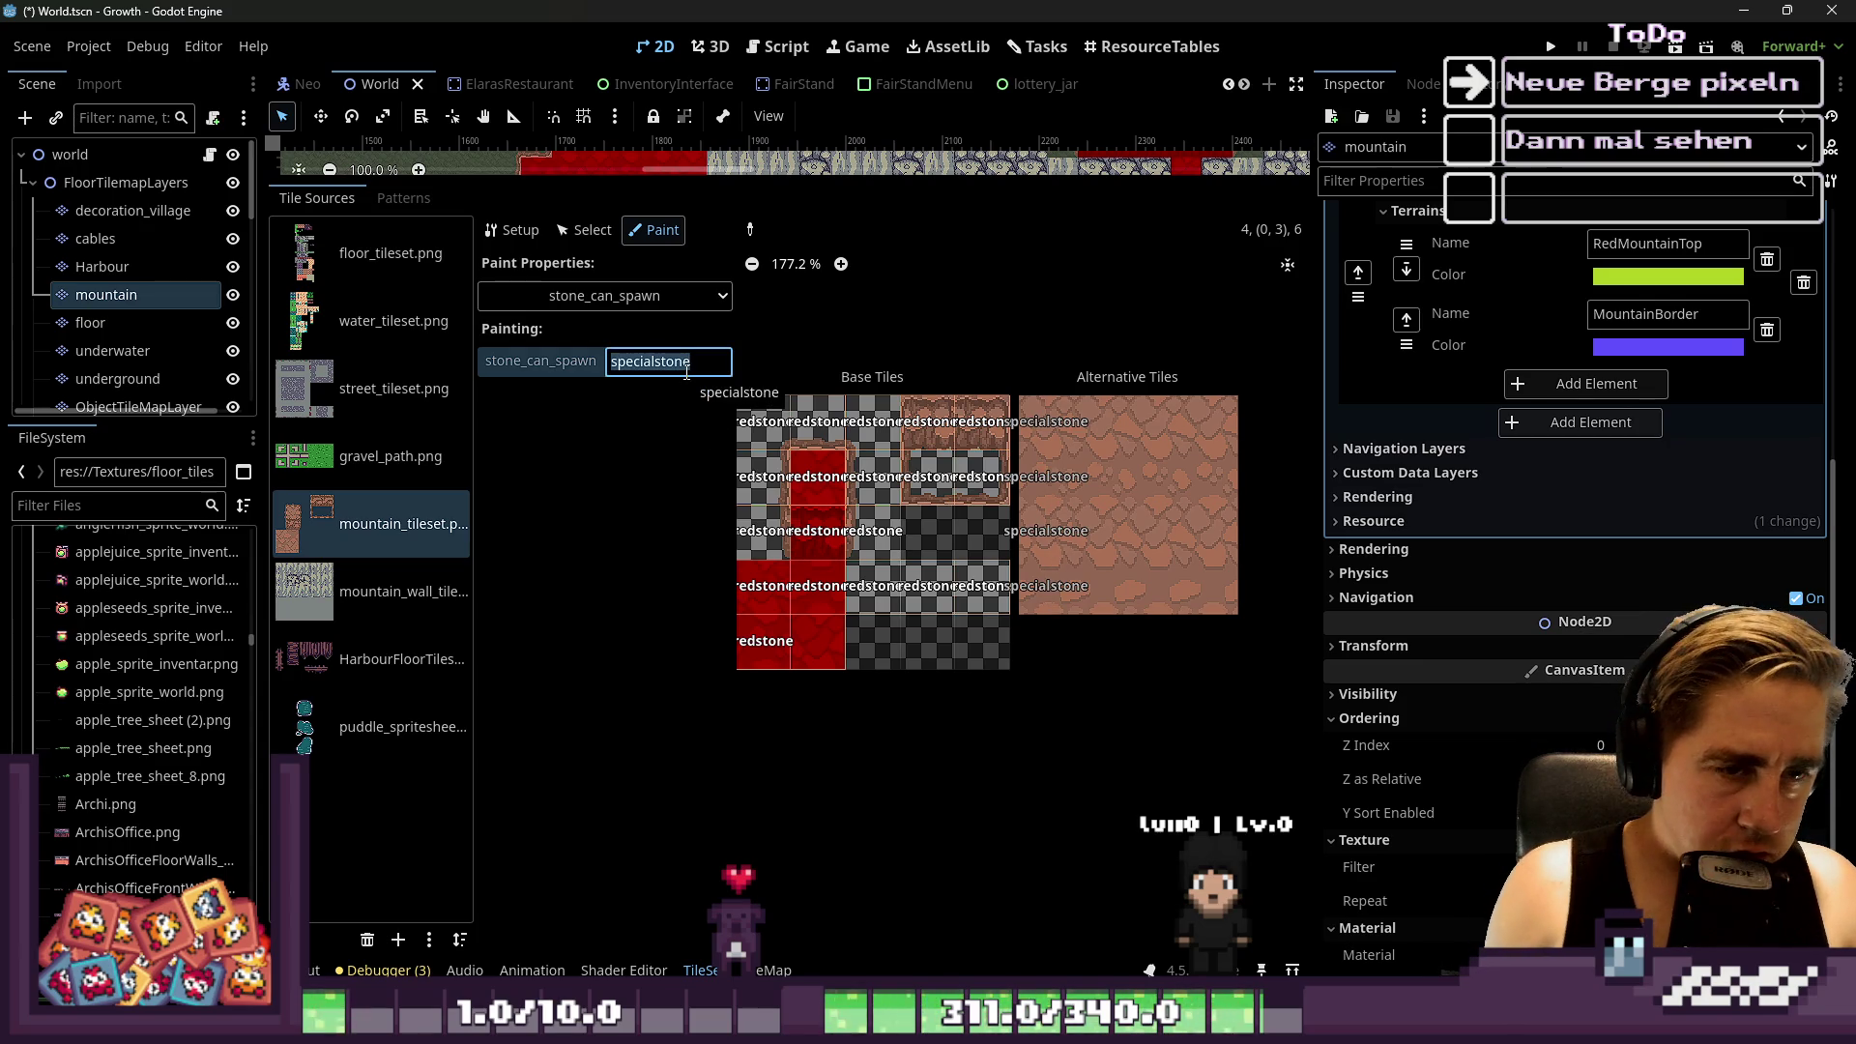
pyautogui.press('BackSpace')
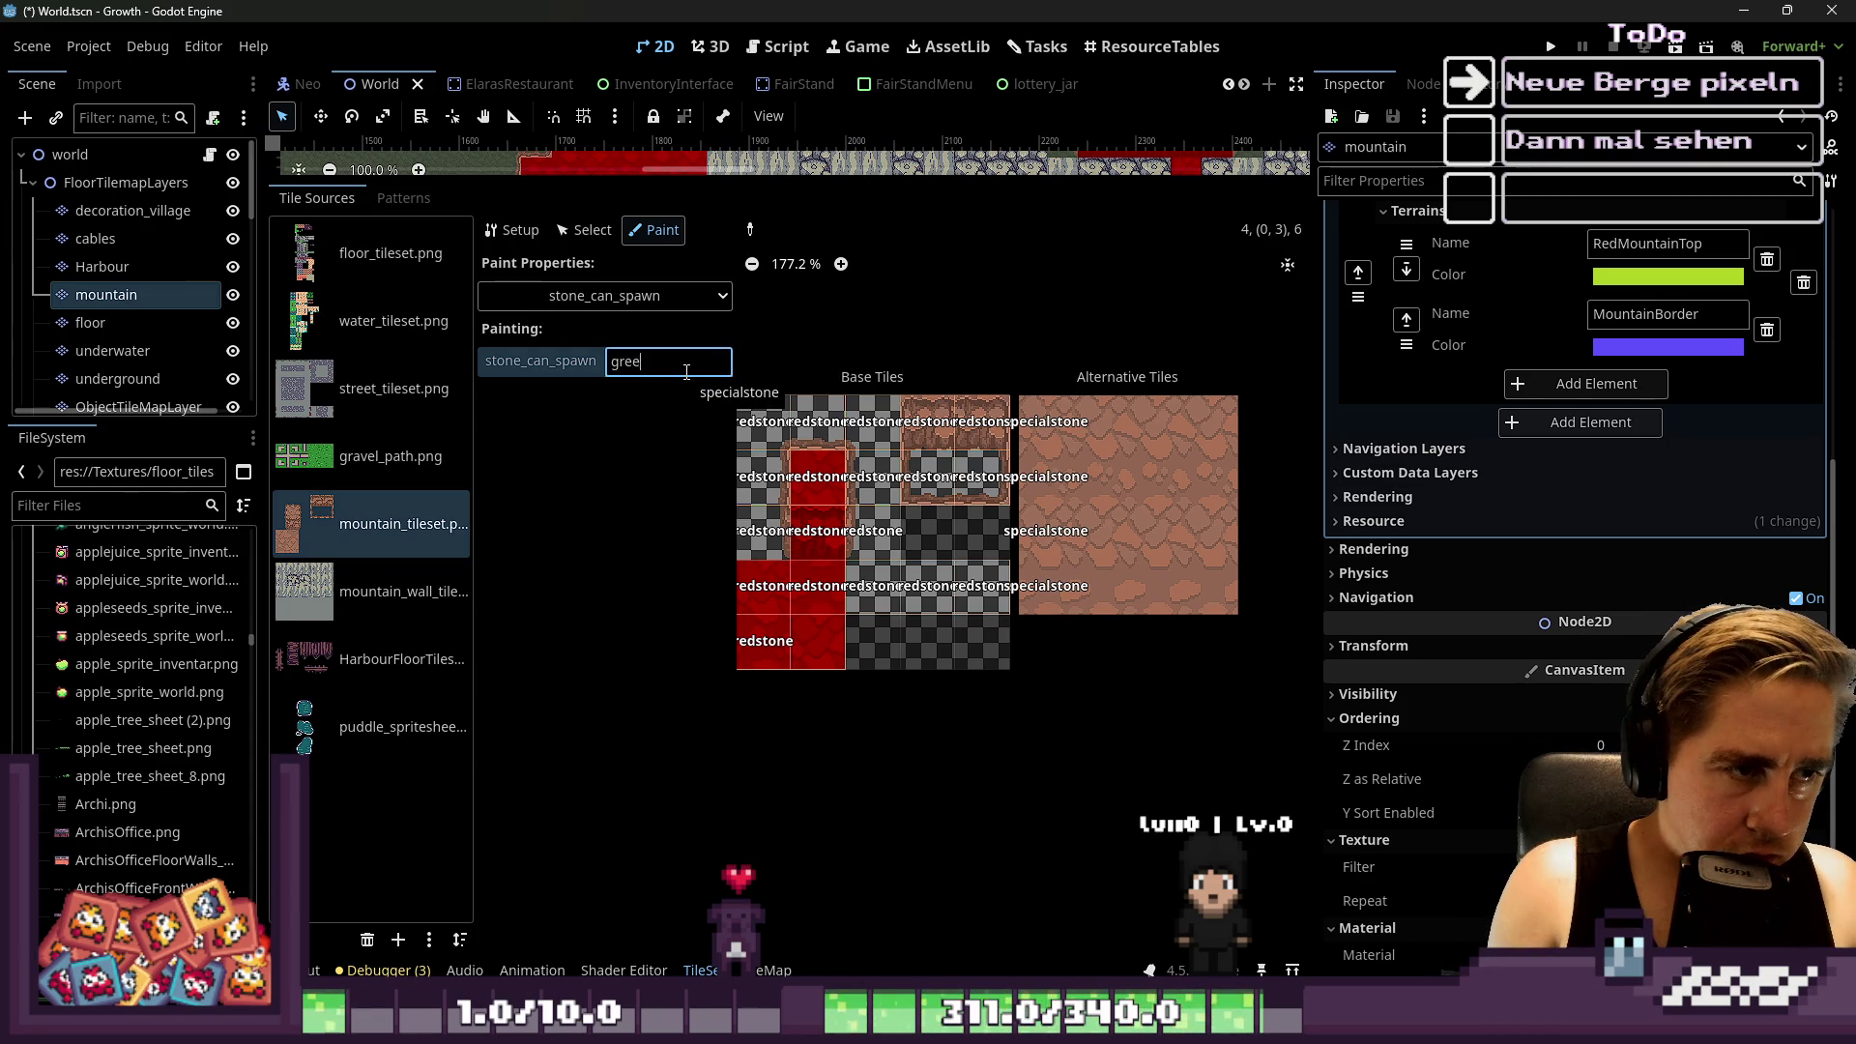
pyautogui.moveTo(1112, 418); pyautogui.dragTo(1112, 605)
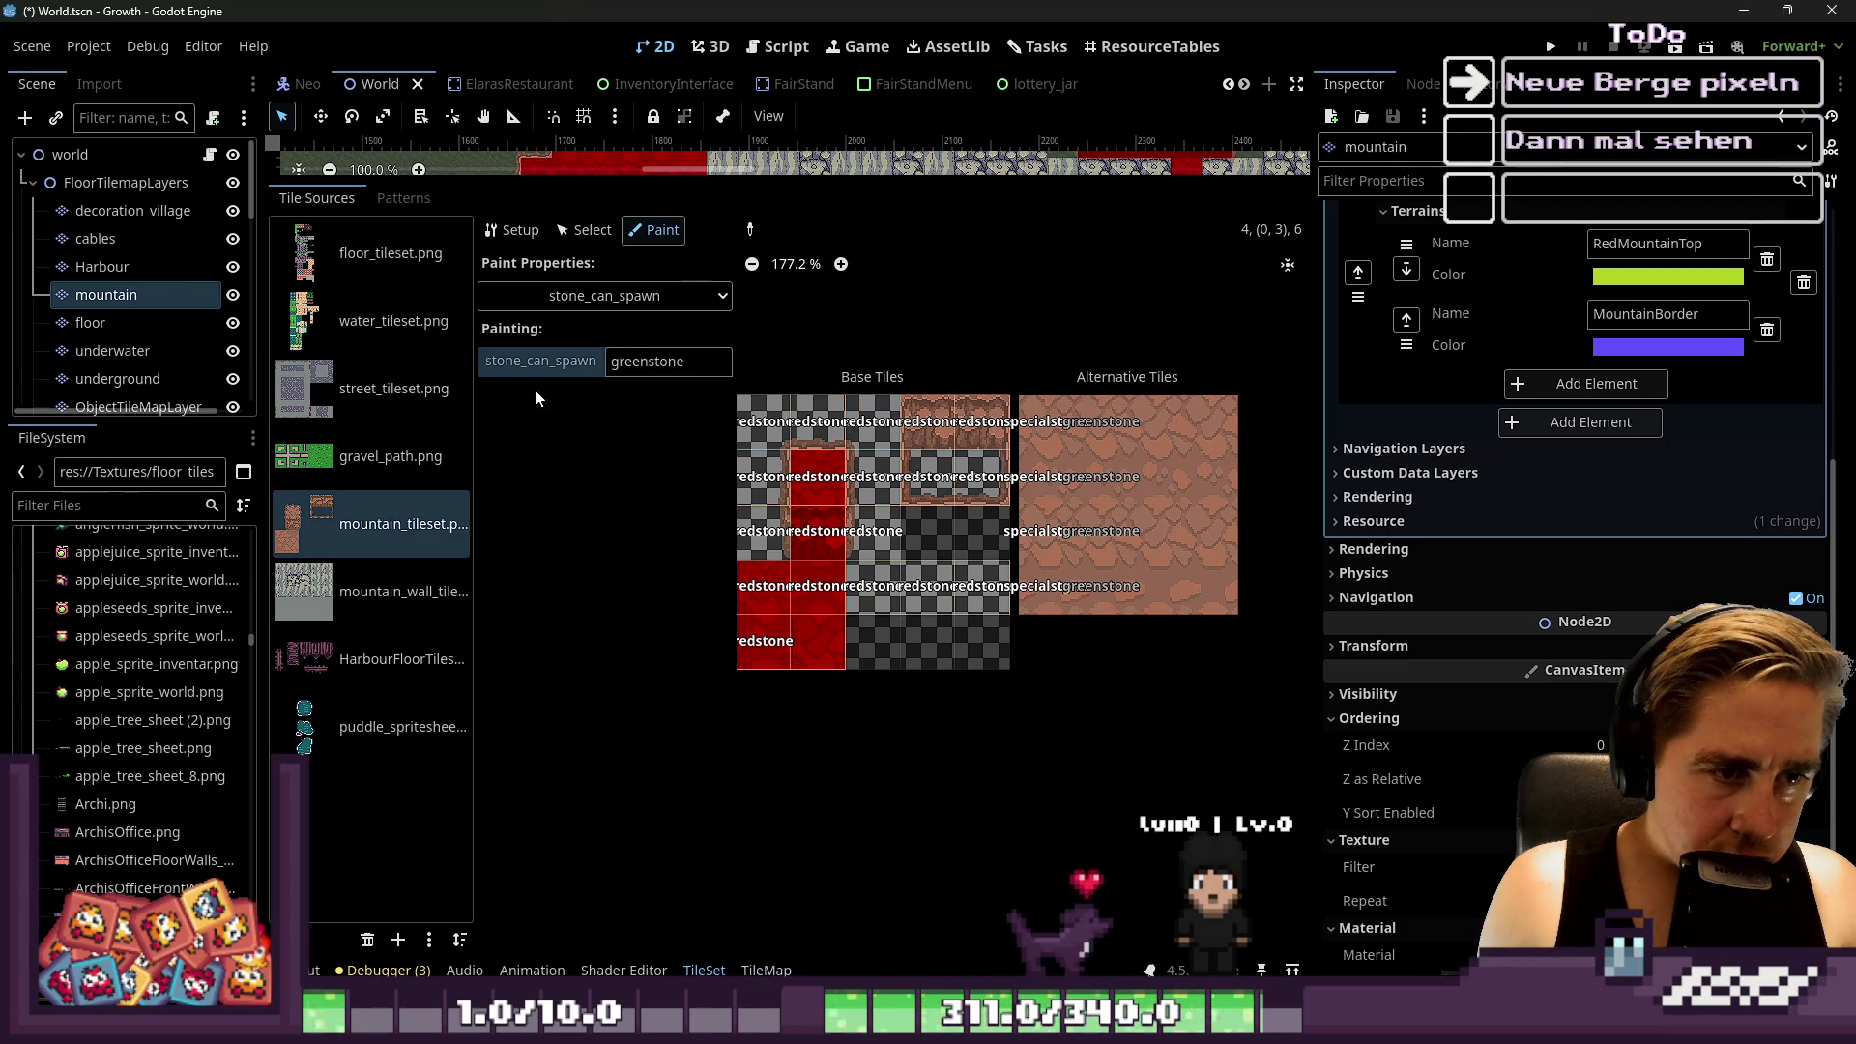
pyautogui.doubleClick(631, 359)
# Paint 'lightstone' onto the alternative tiles and 'negativestone' onto the top two rows
pyautogui.write('lightsto')
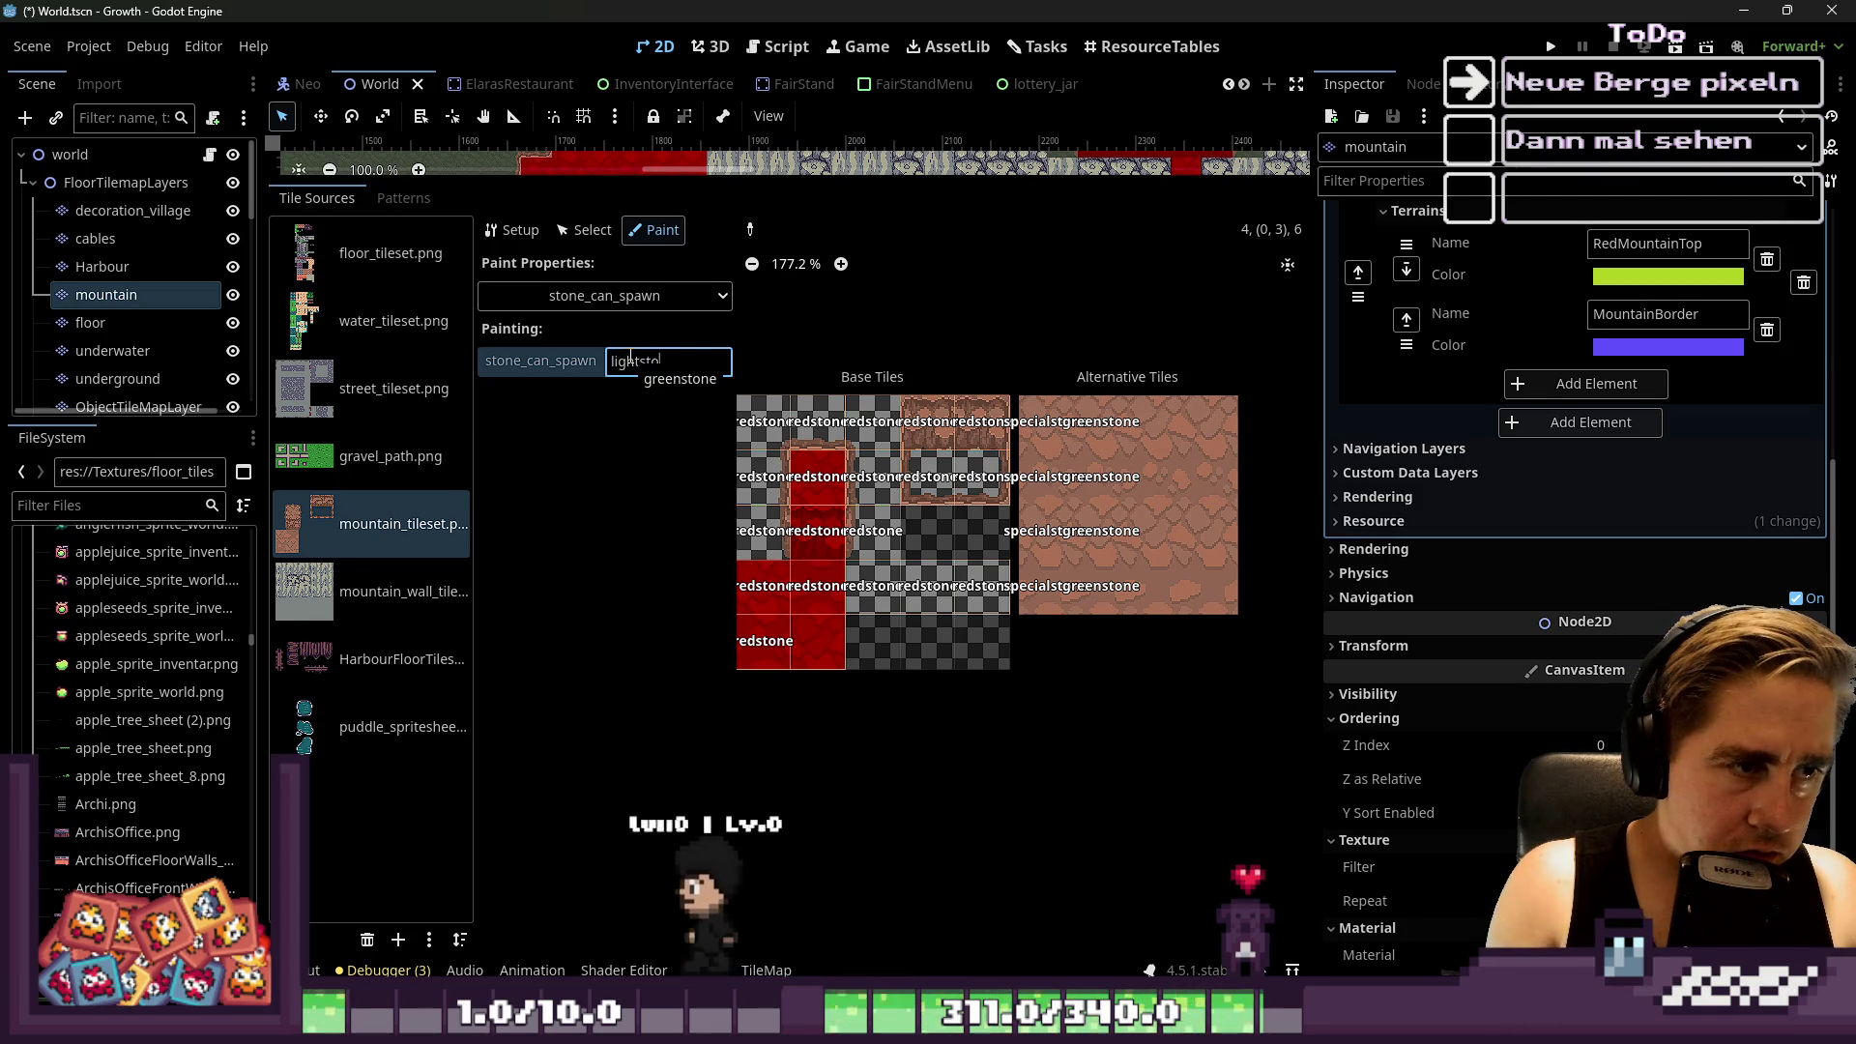
pyautogui.write('ne')
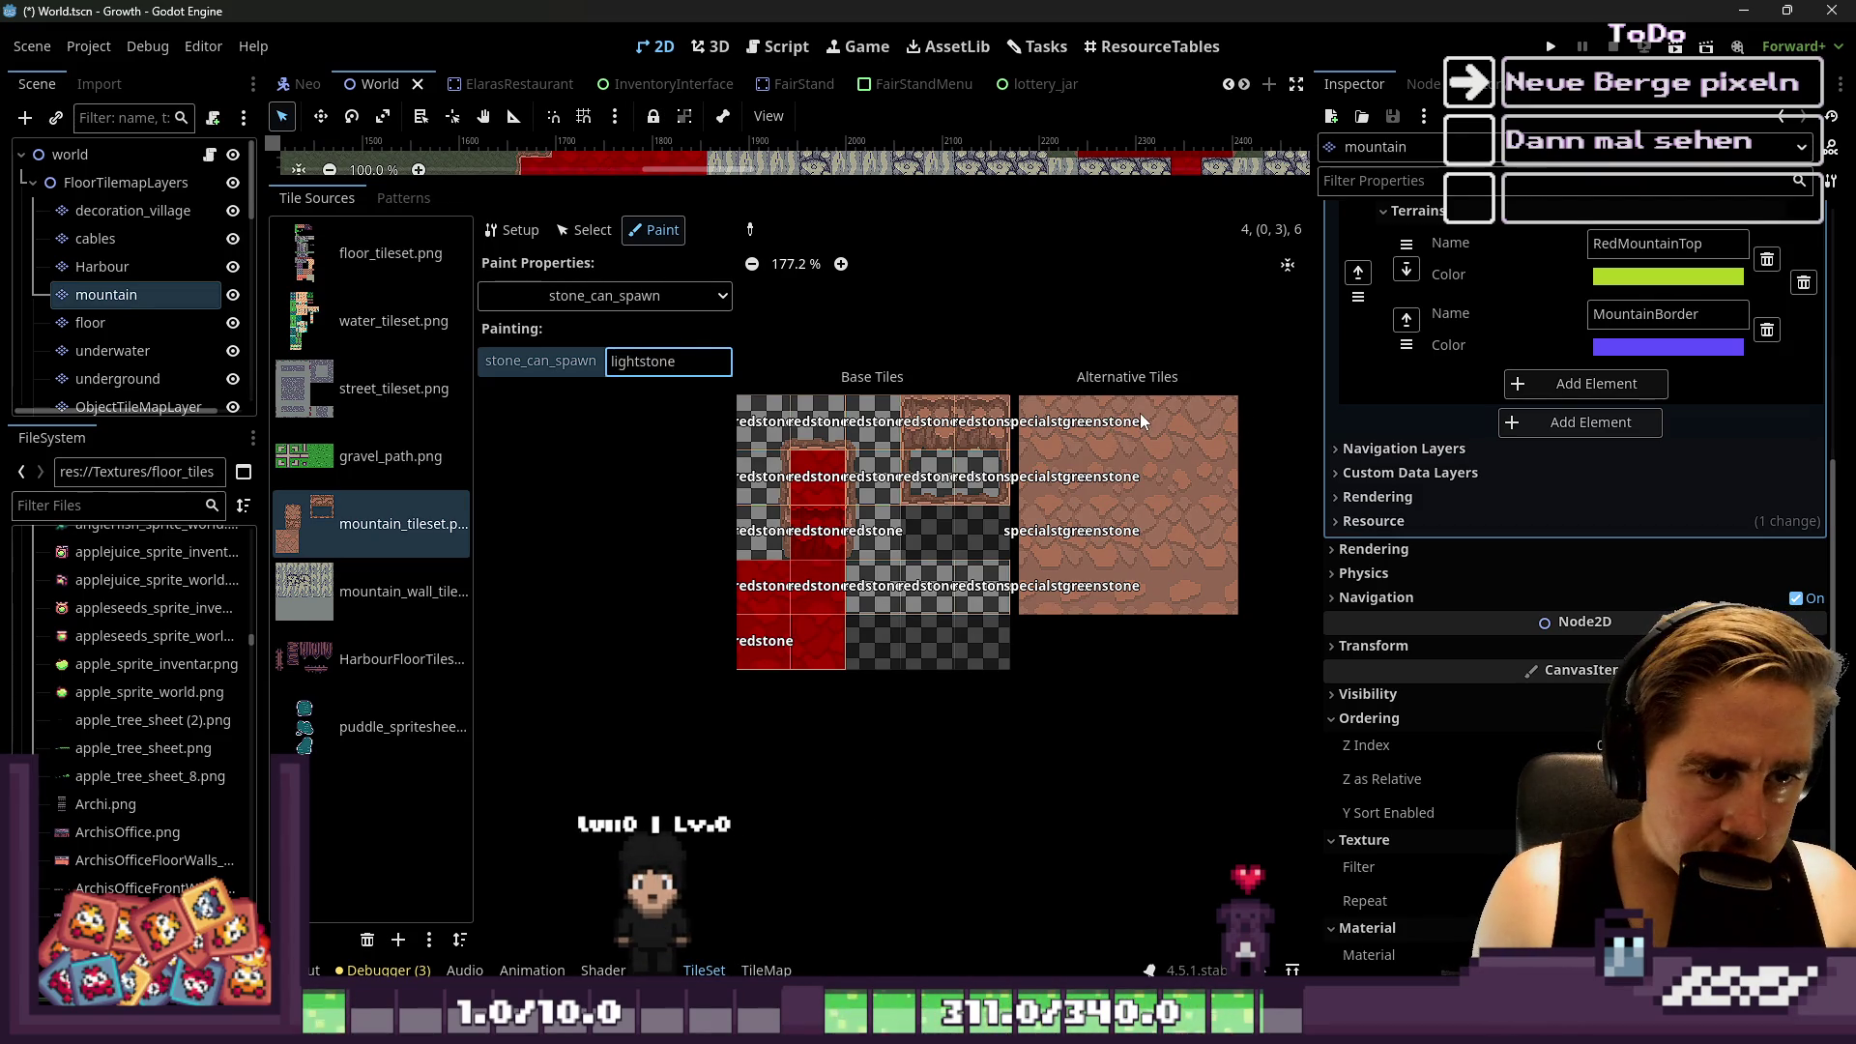
pyautogui.click(1171, 576)
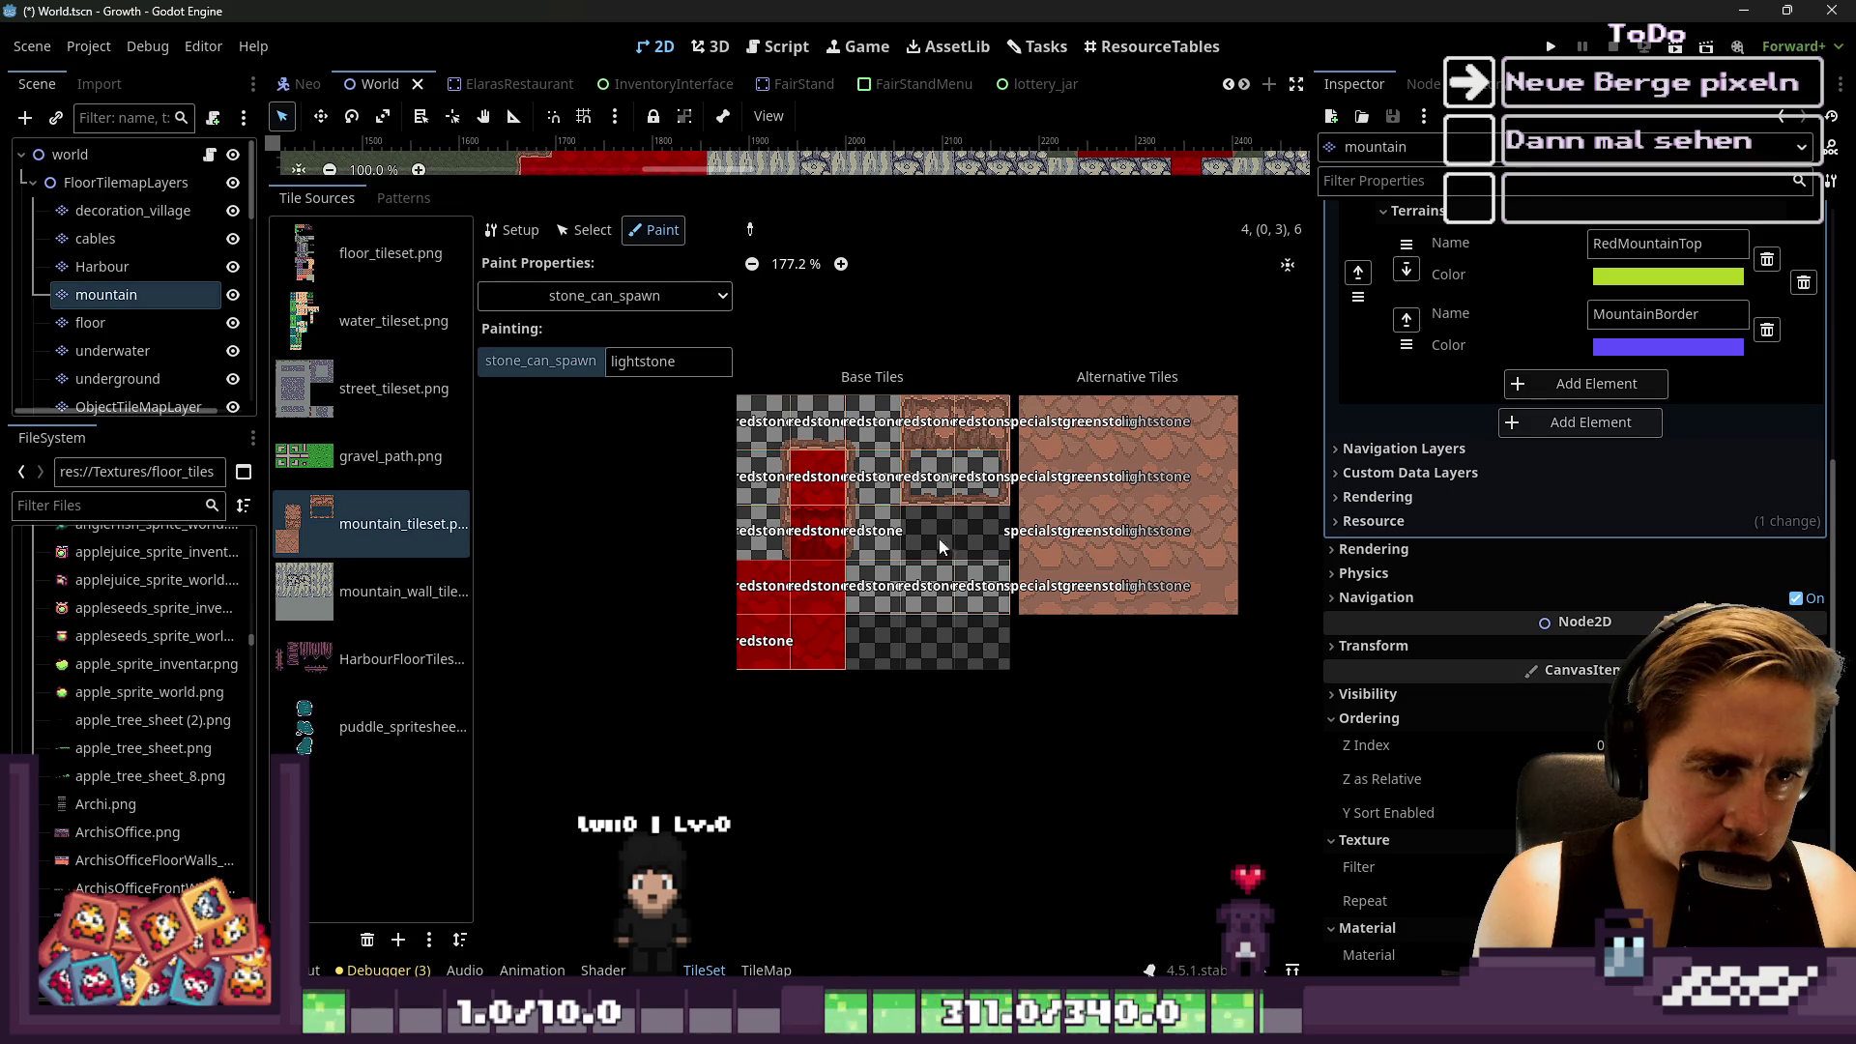
pyautogui.write('negative')
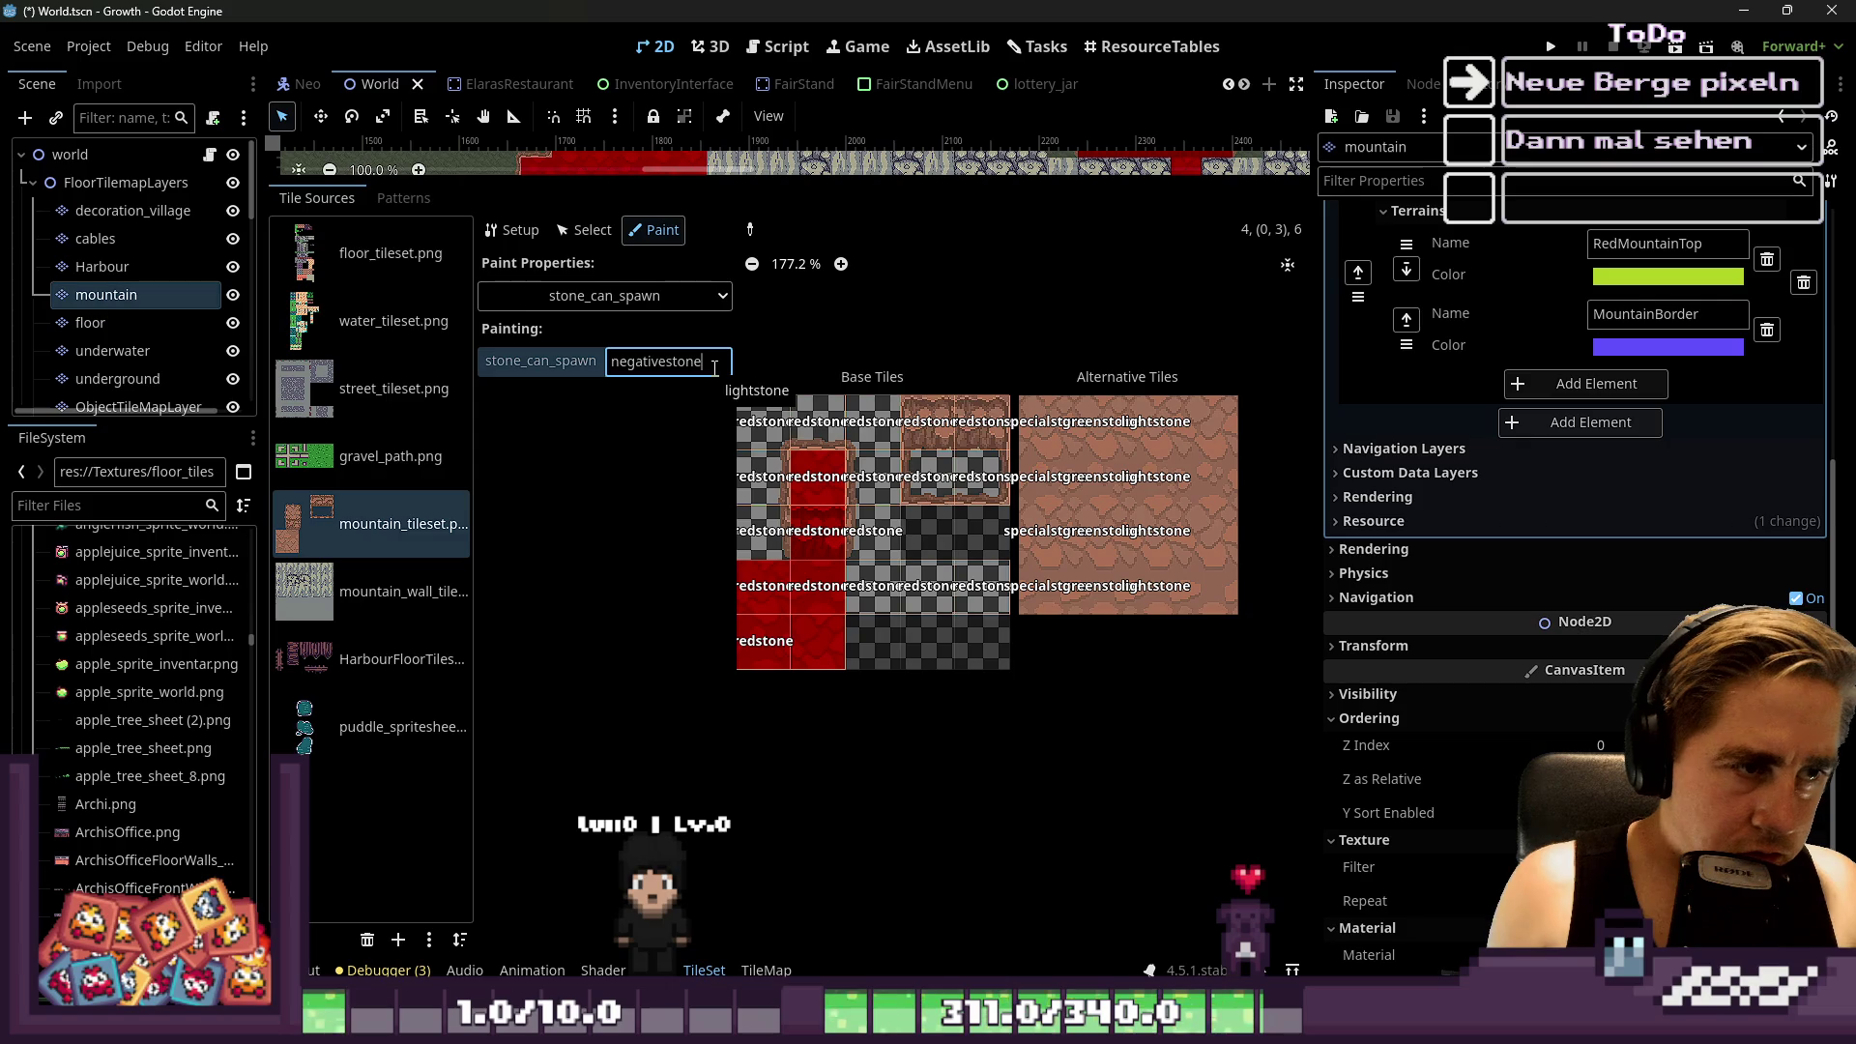
pyautogui.moveTo(1215, 421); pyautogui.dragTo(1214, 458)
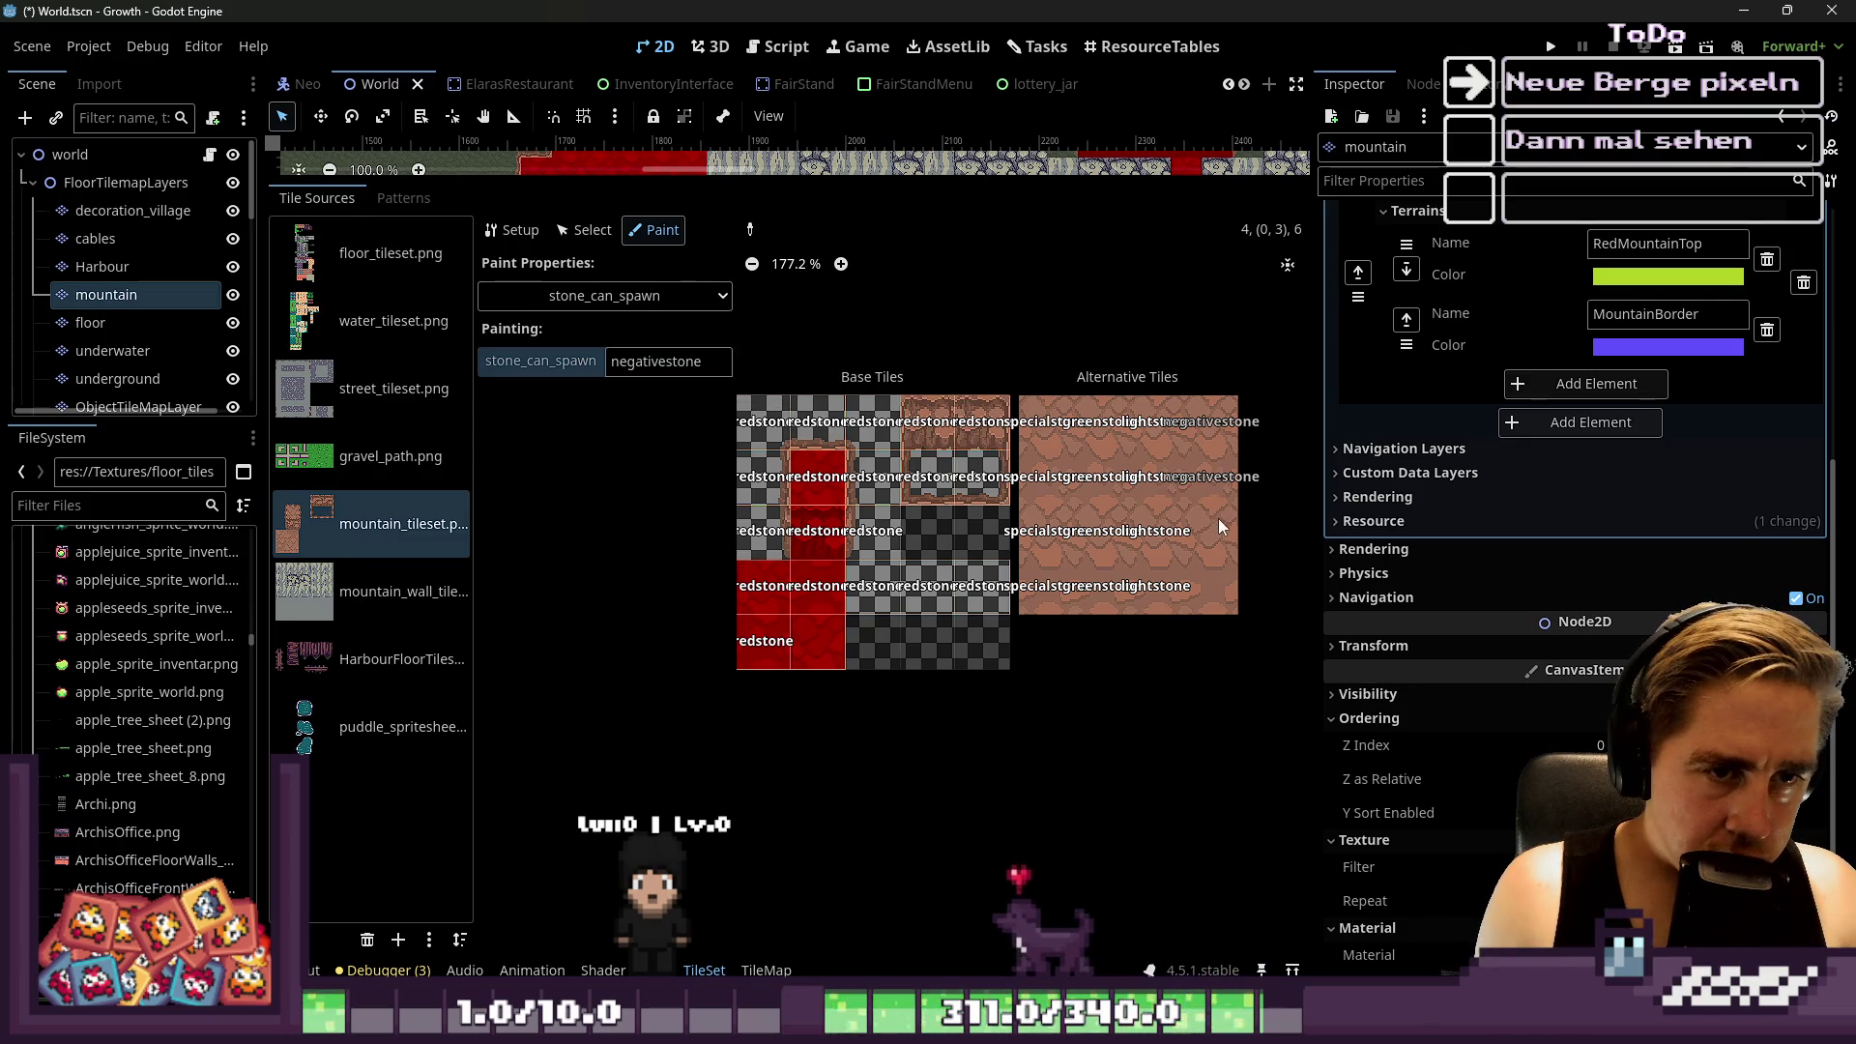
pyautogui.scroll(-2, 1118, 559)
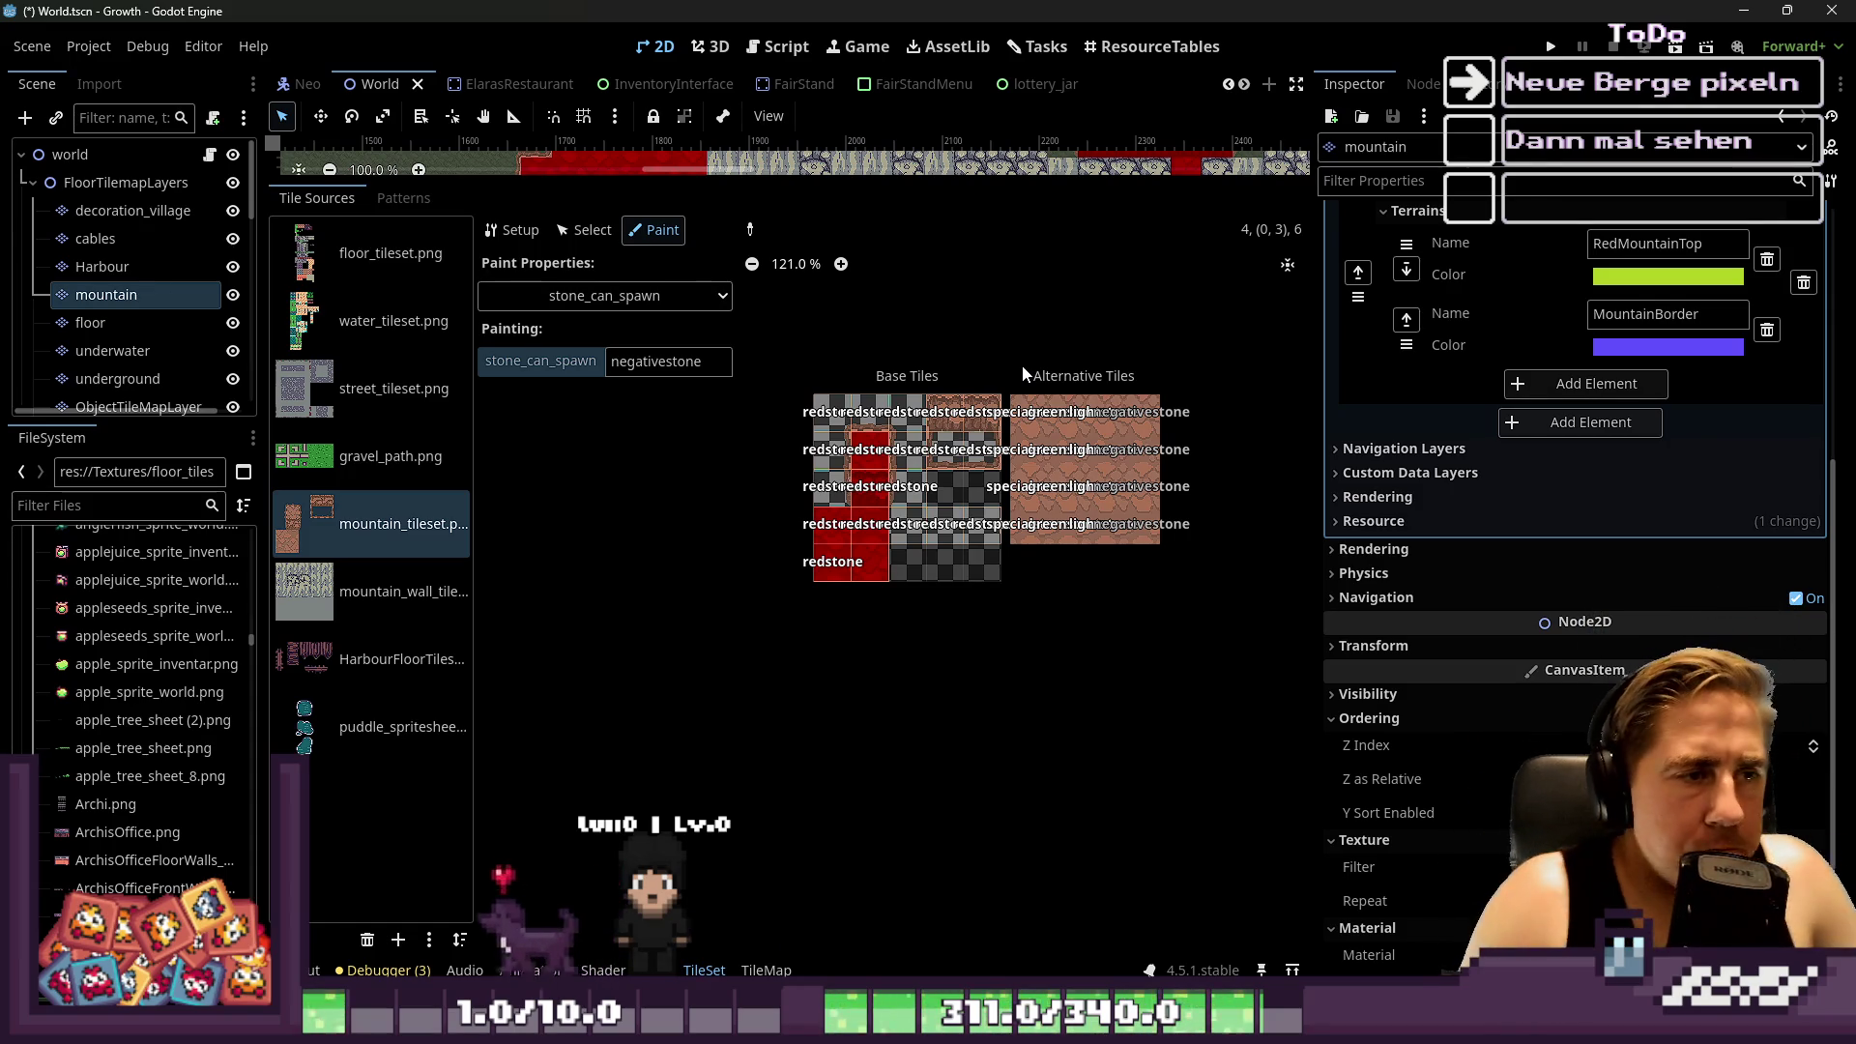
pyautogui.click(604, 296)
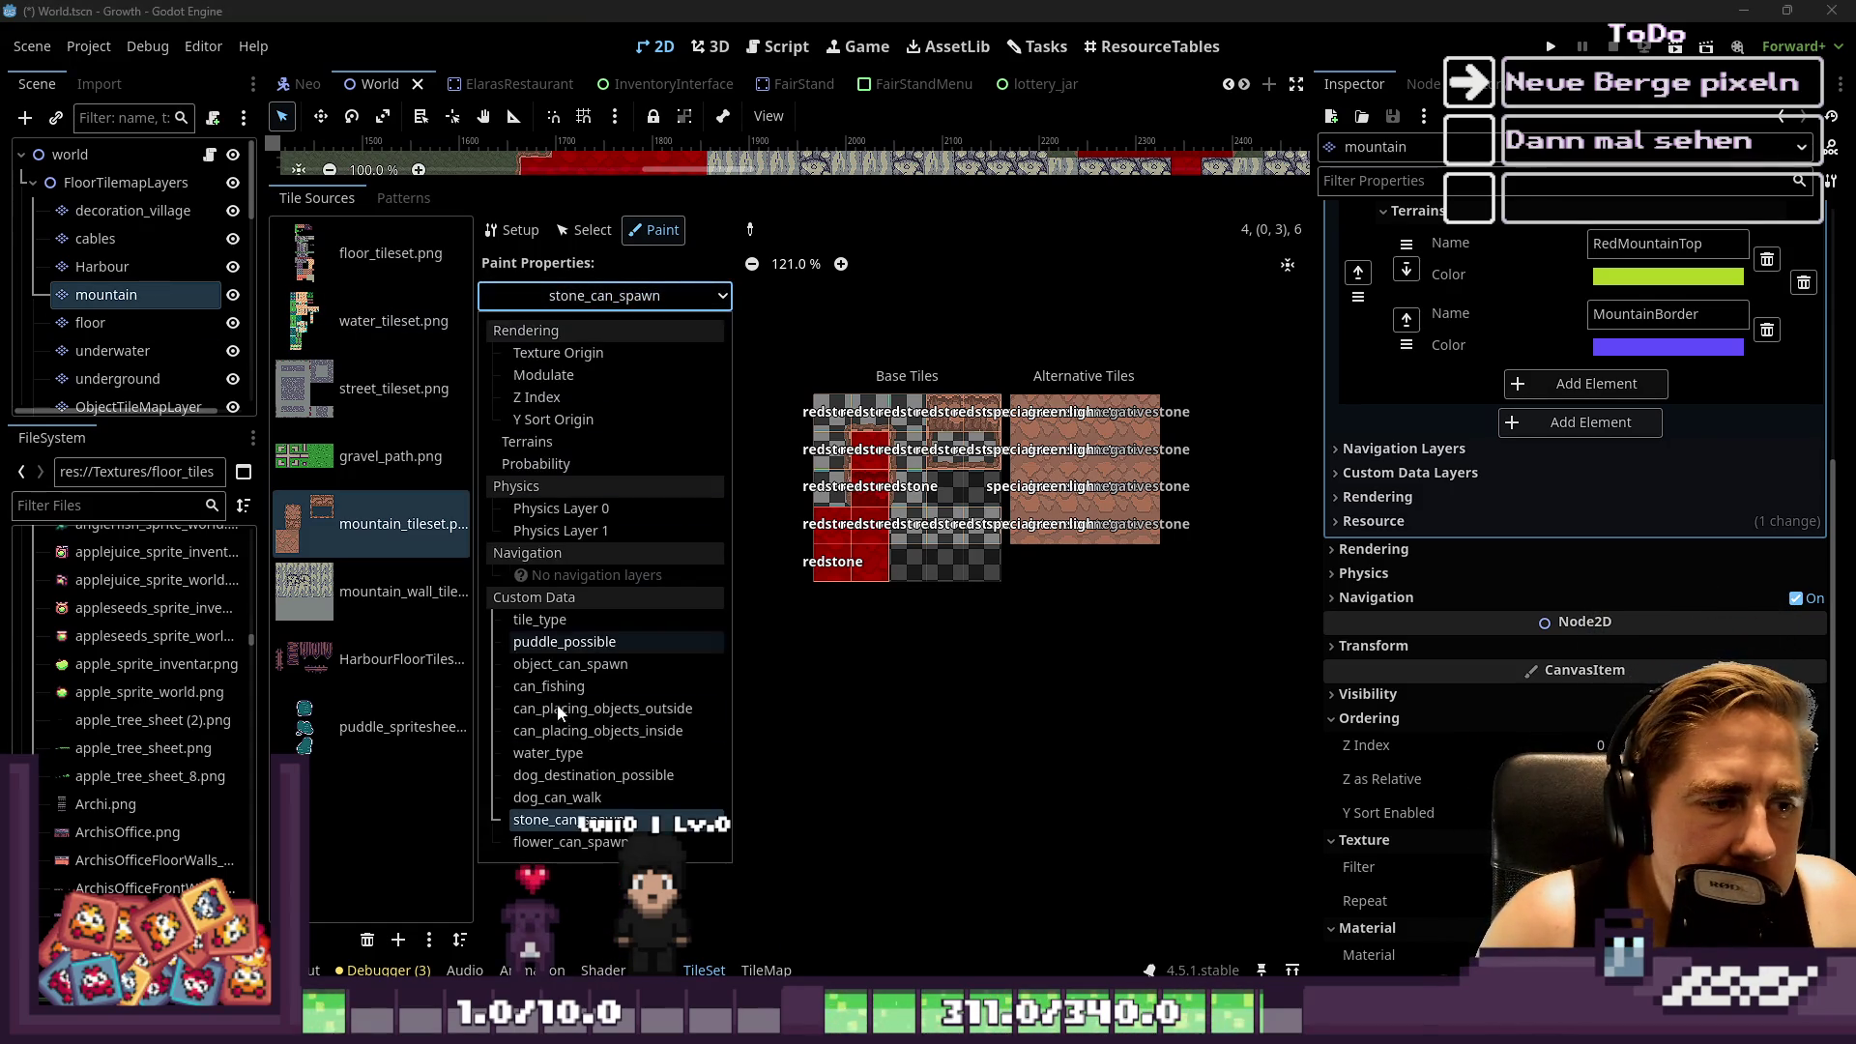
# Paint flower_can_spawn On across all the alternative mountain tiles
pyautogui.click(571, 837)
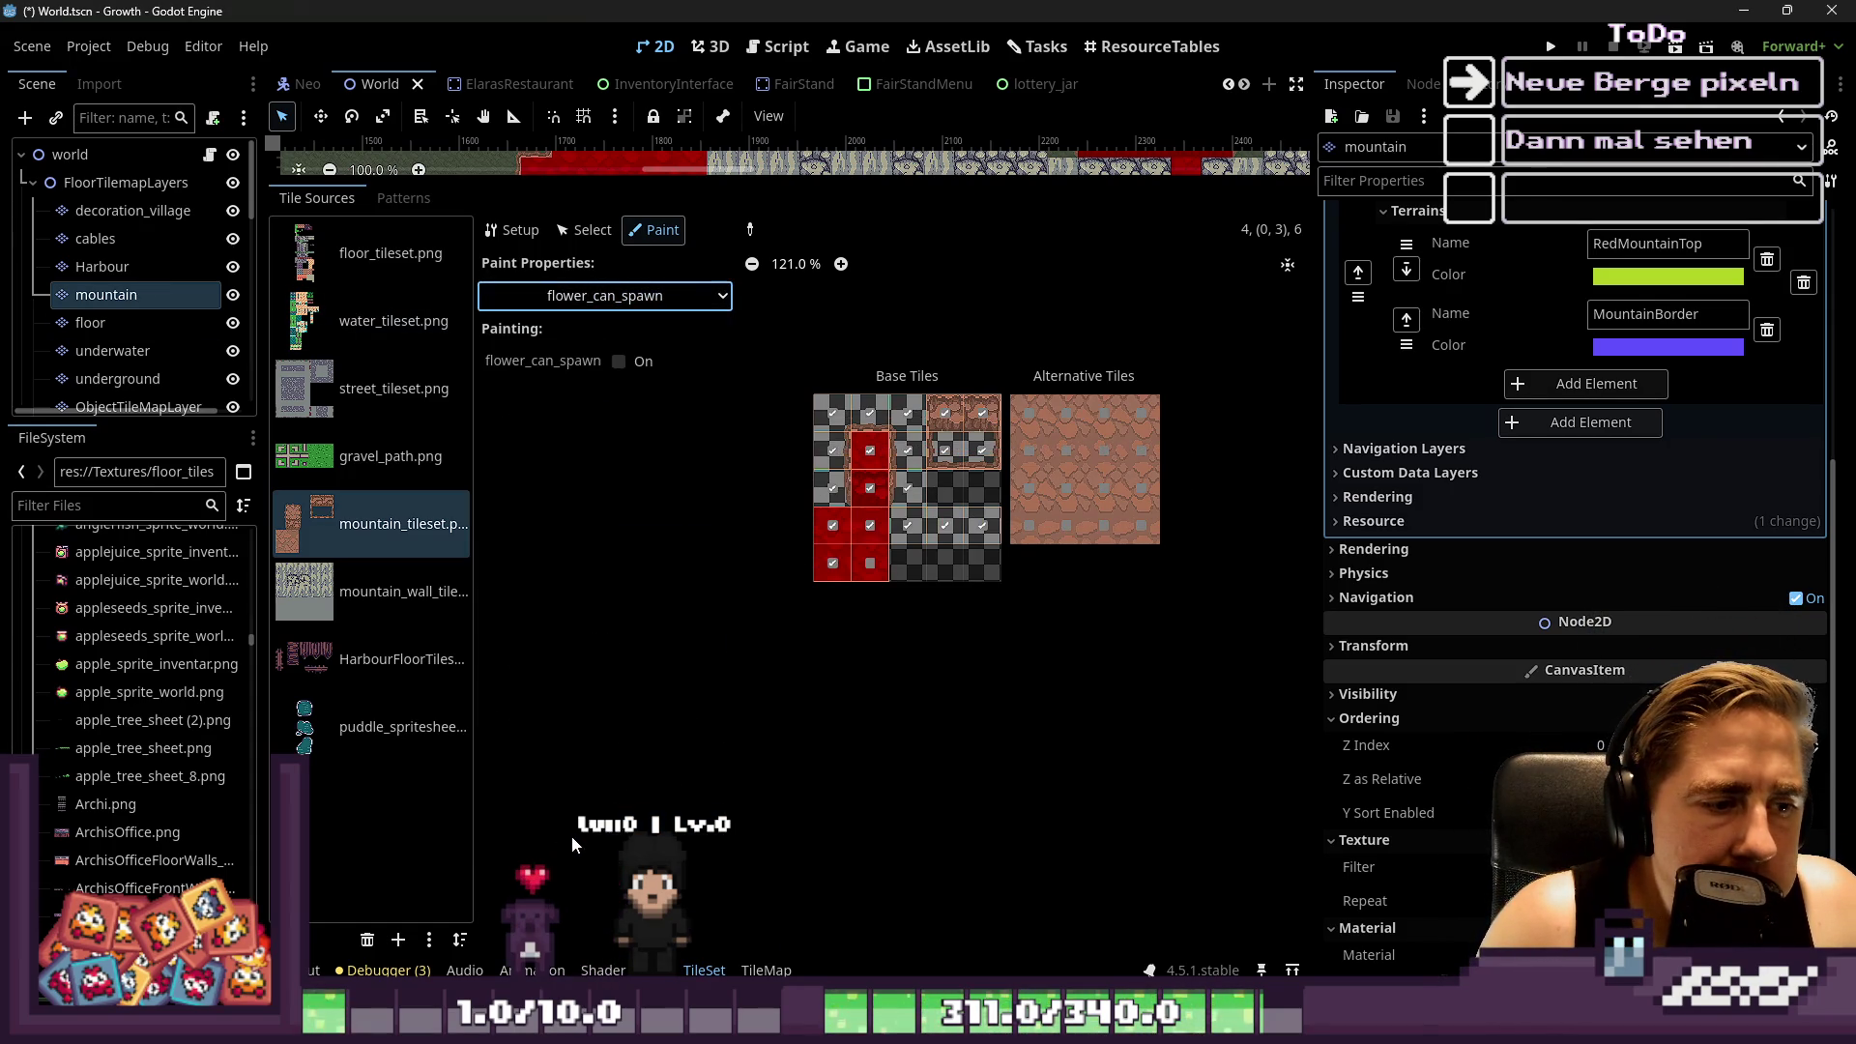
pyautogui.click(636, 370)
pyautogui.scroll(5, 909, 512)
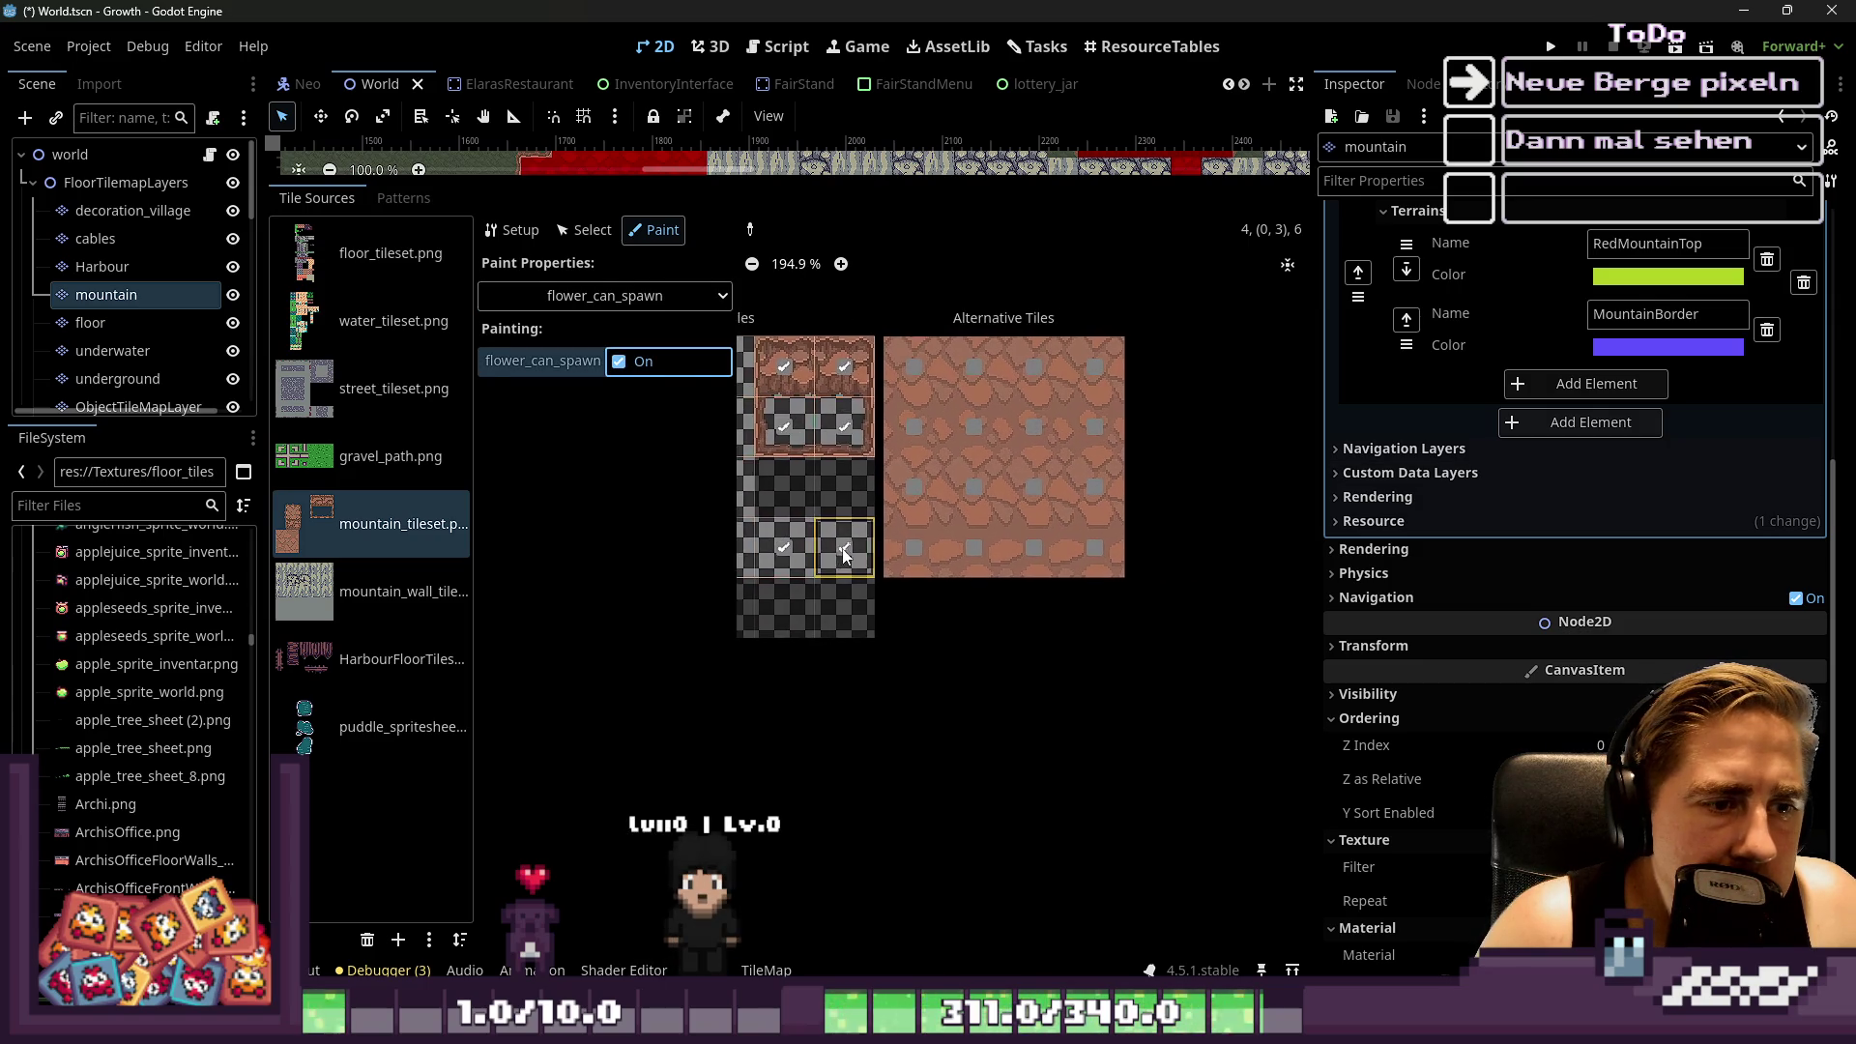
pyautogui.click(587, 242)
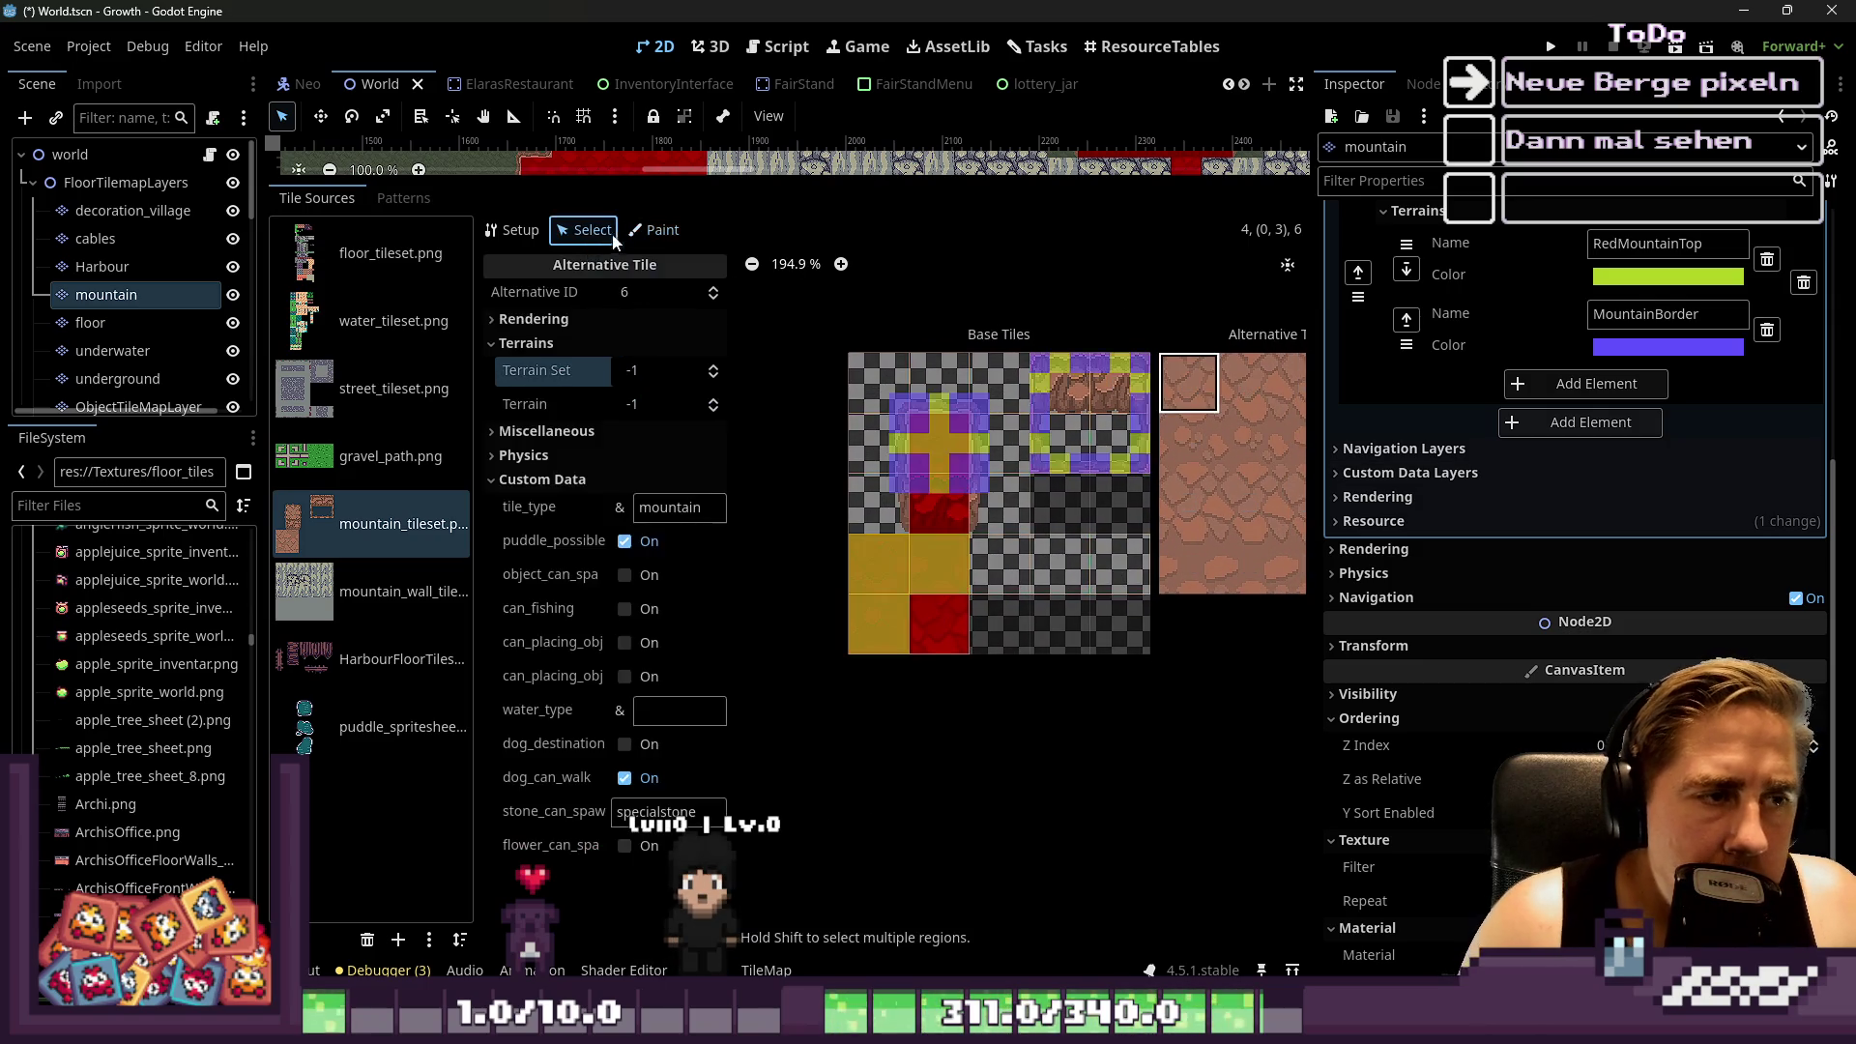
pyautogui.click(642, 240)
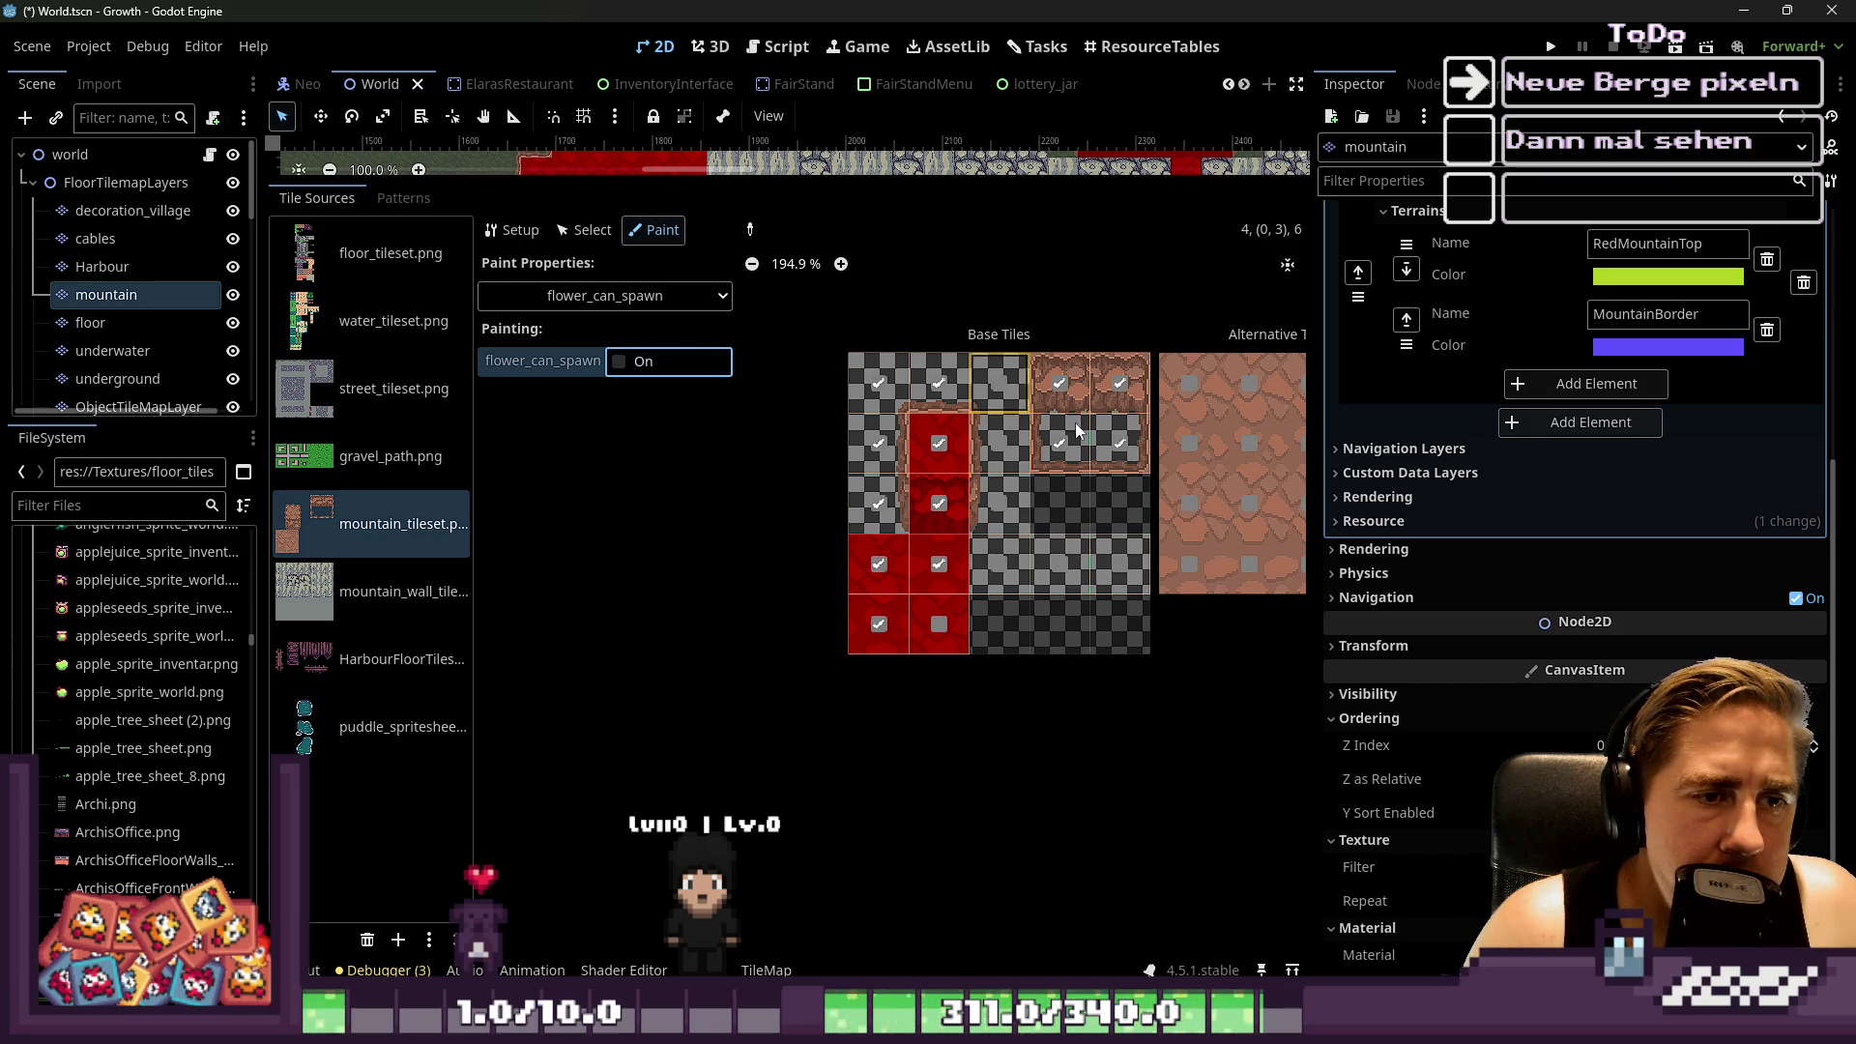
pyautogui.click(618, 362)
pyautogui.moveTo(1085, 386); pyautogui.dragTo(1079, 457)
pyautogui.moveTo(1130, 553)
pyautogui.mouseDown()
pyautogui.moveTo(1145, 385)
pyautogui.moveTo(1182, 503)
pyautogui.mouseUp()
pyautogui.moveTo(1206, 572)
pyautogui.mouseDown()
pyautogui.moveTo(1270, 472)
pyautogui.moveTo(1261, 401)
pyautogui.moveTo(1259, 524)
pyautogui.mouseUp()
pyautogui.scroll(-6, 1110, 499)
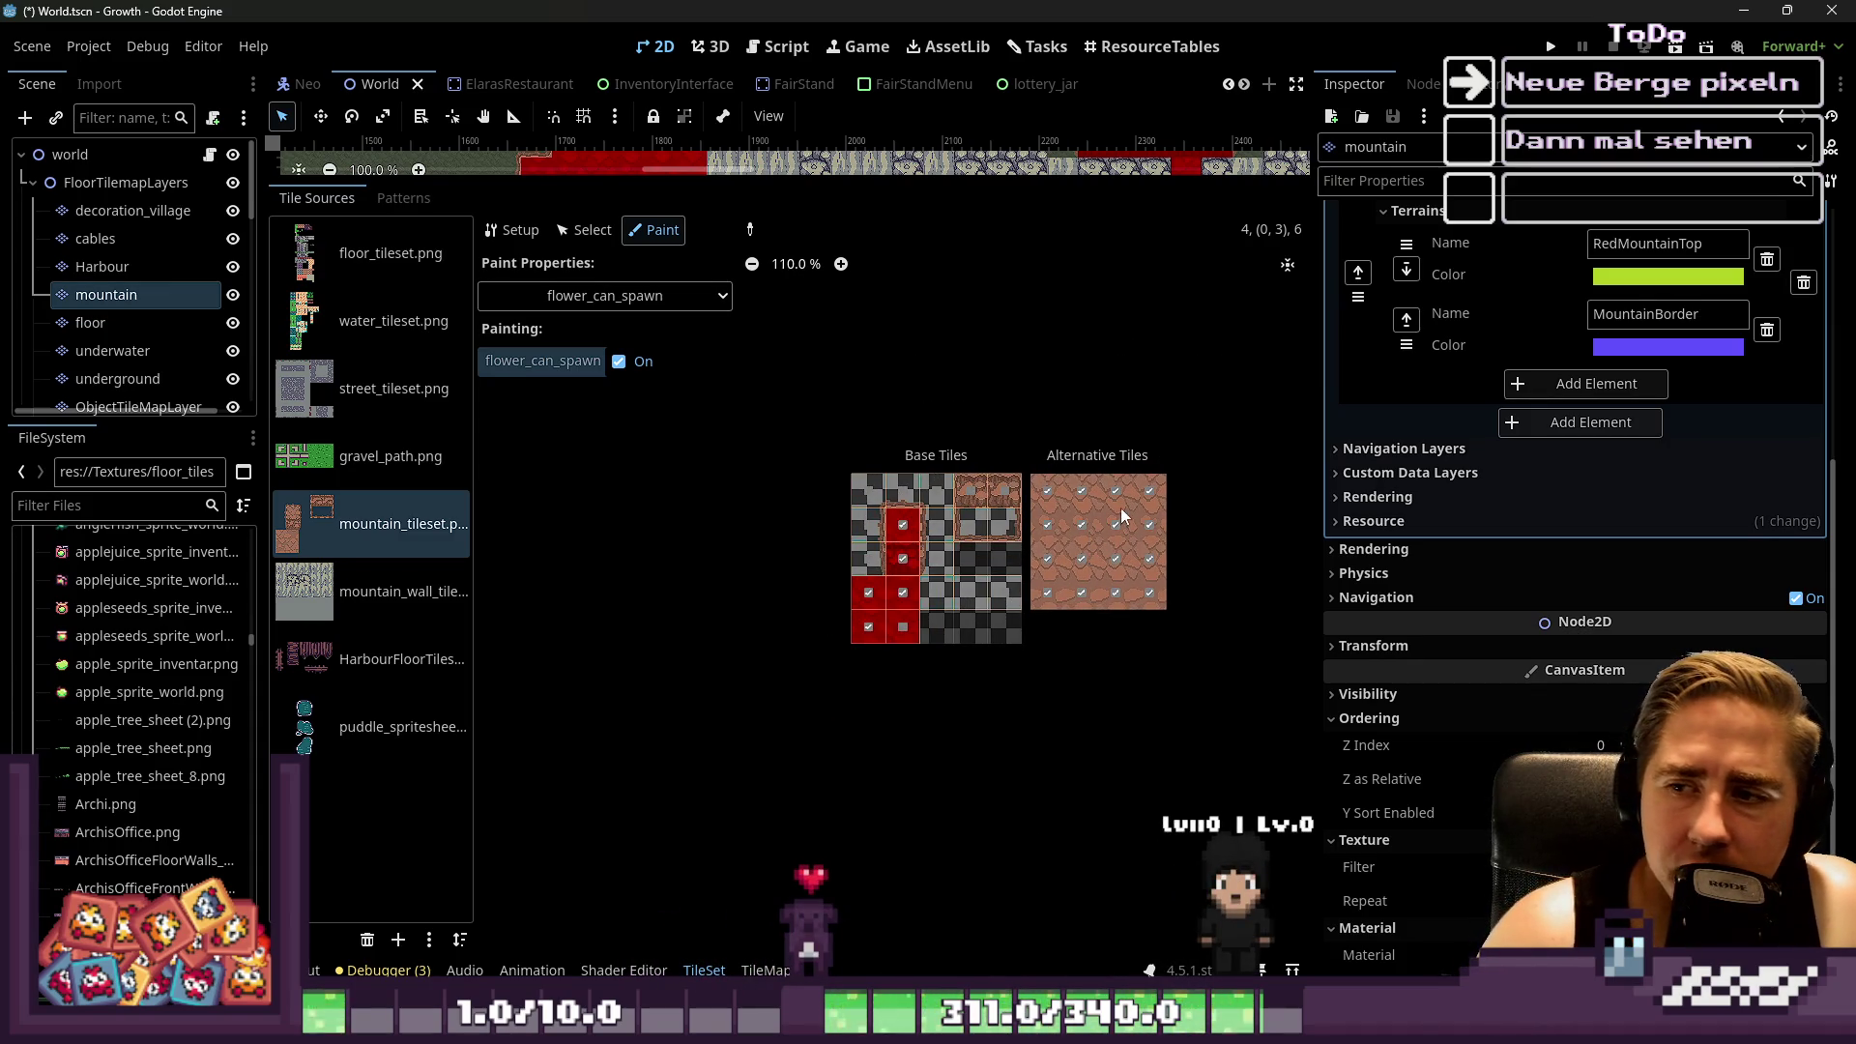
pyautogui.scroll(4, 1125, 505)
pyautogui.click(611, 298)
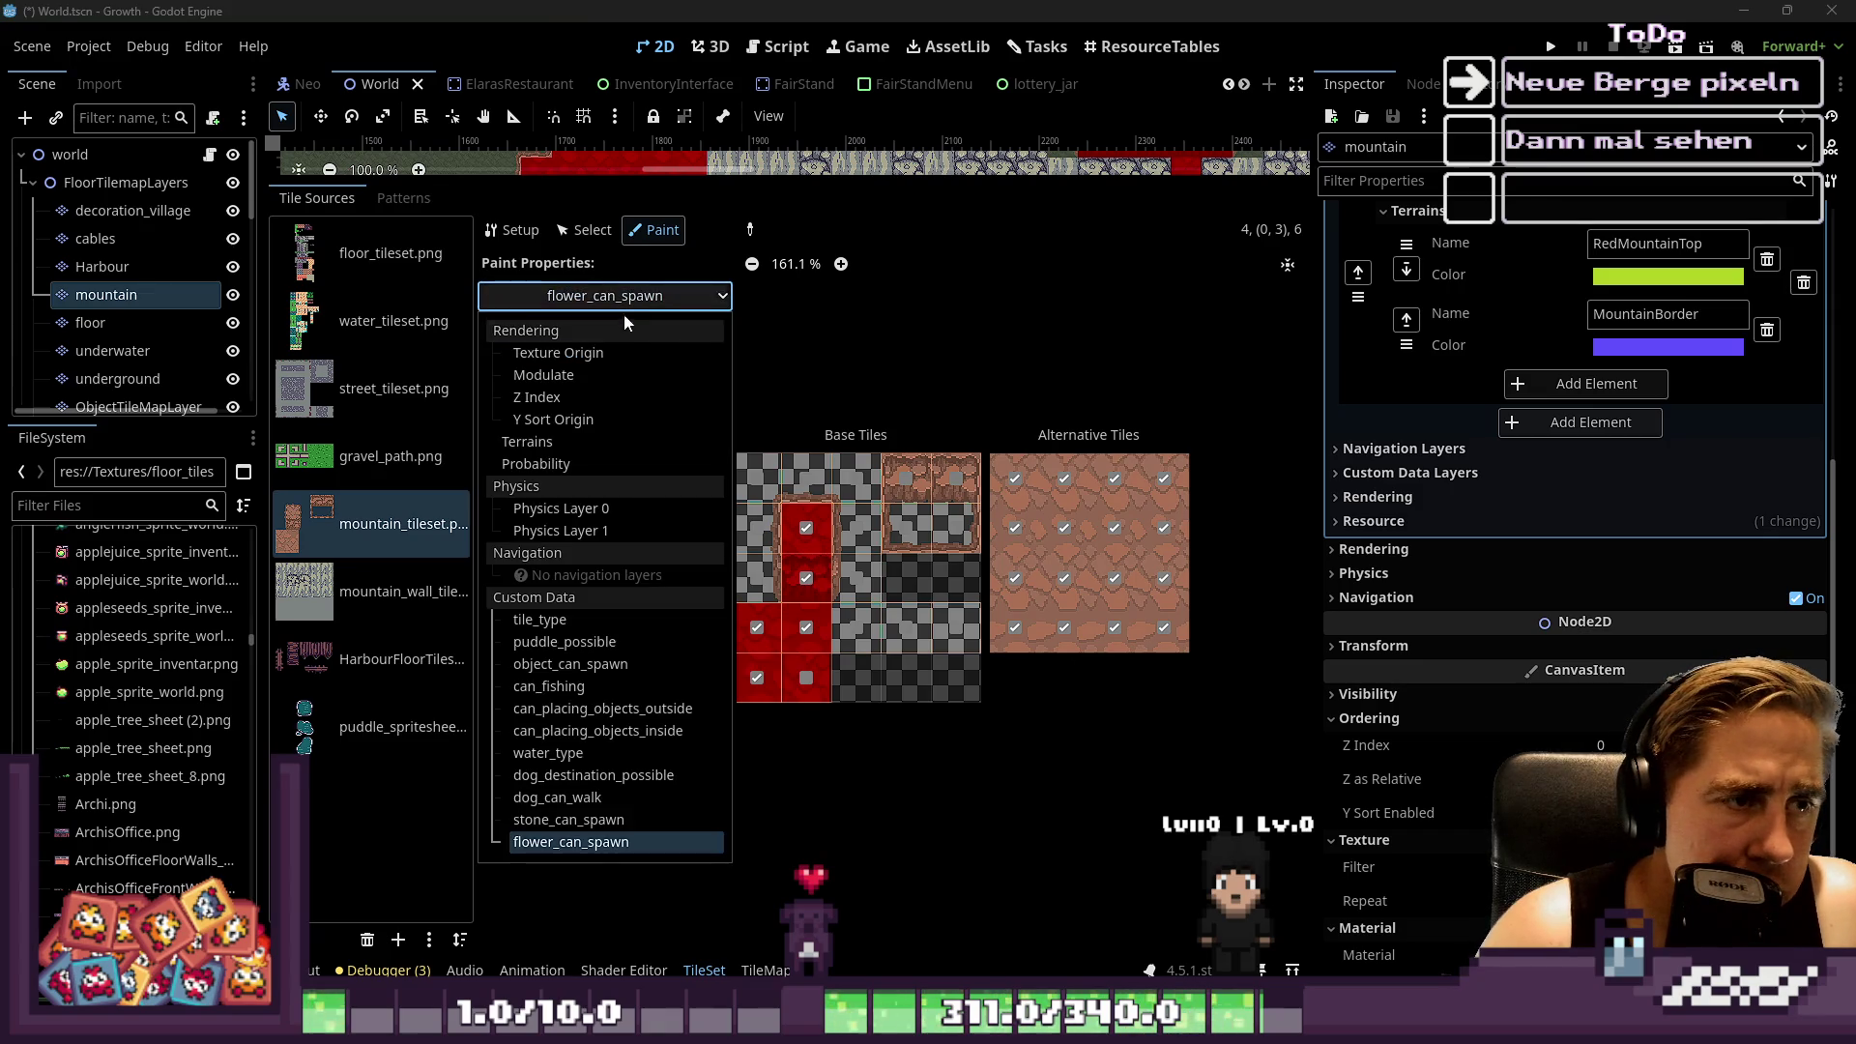
# Switch the painted property to Modulate and tint the left alternative column teal
pyautogui.click(601, 408)
pyautogui.click(611, 298)
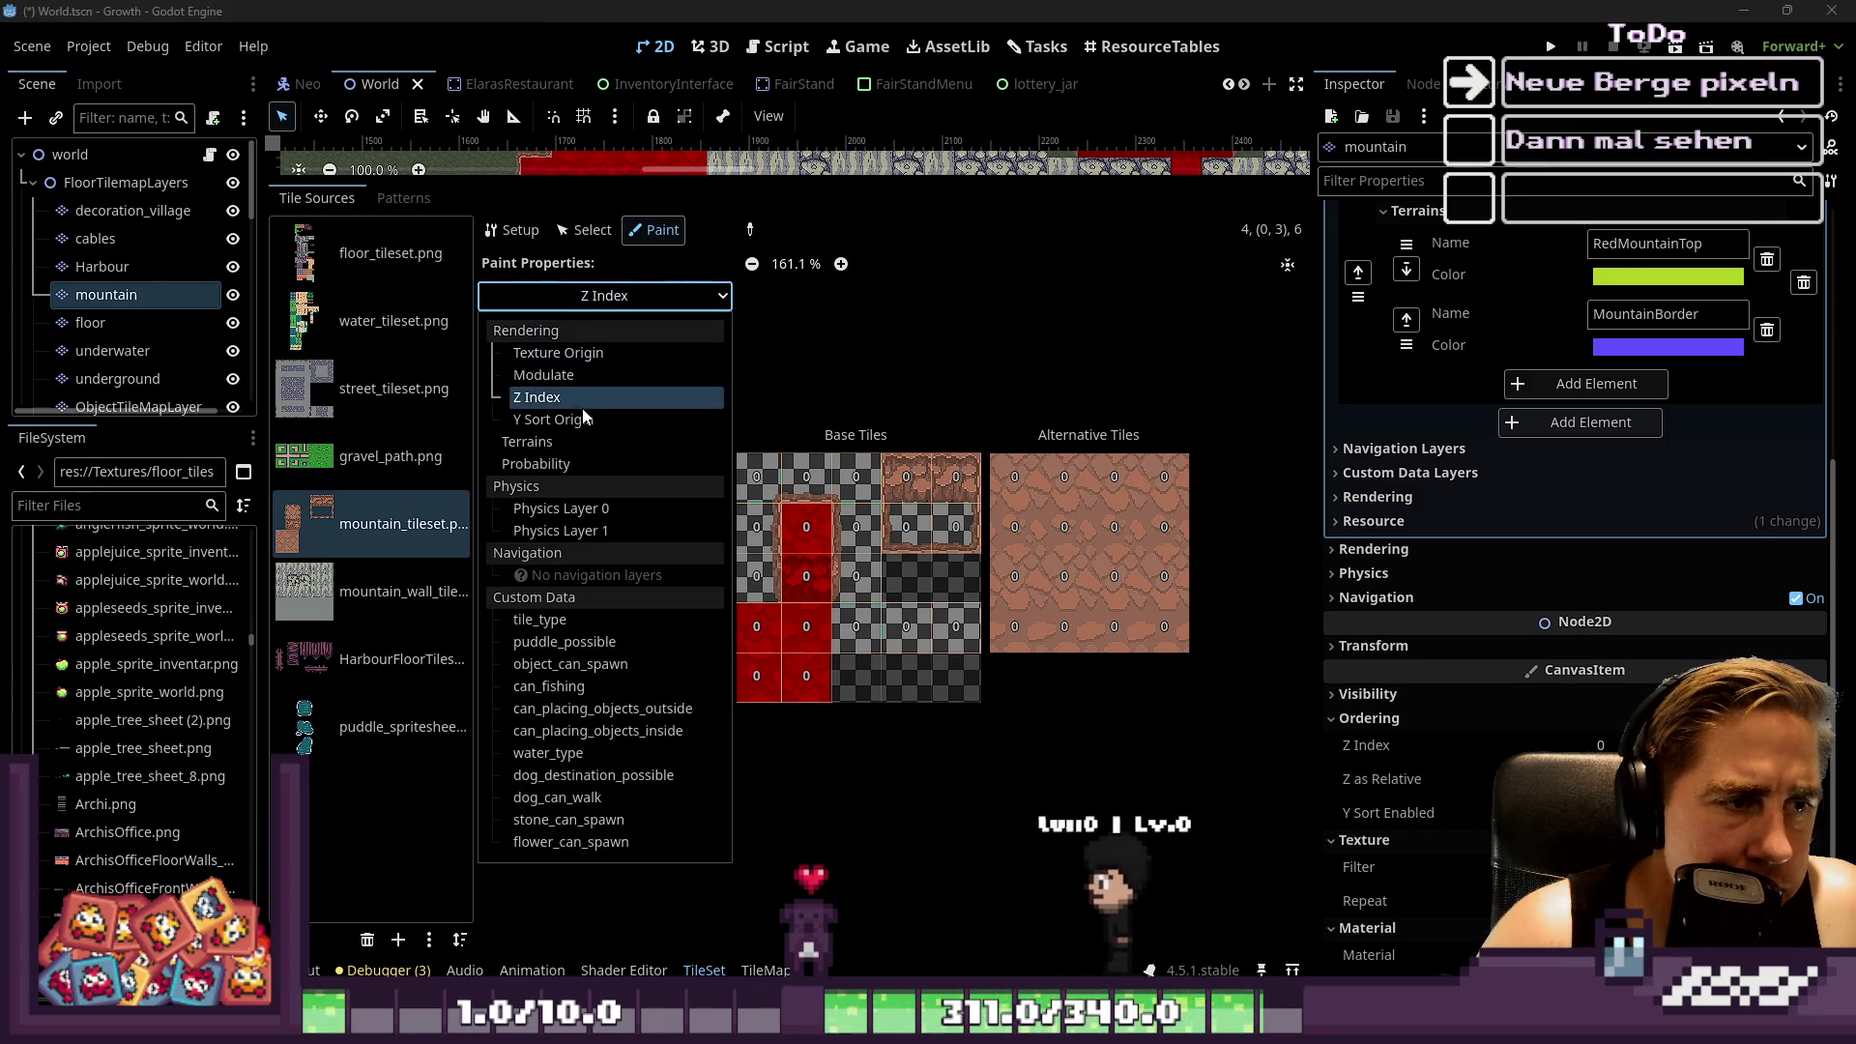
pyautogui.click(580, 385)
pyautogui.scroll(3, 1033, 522)
pyautogui.scroll(1, 1032, 522)
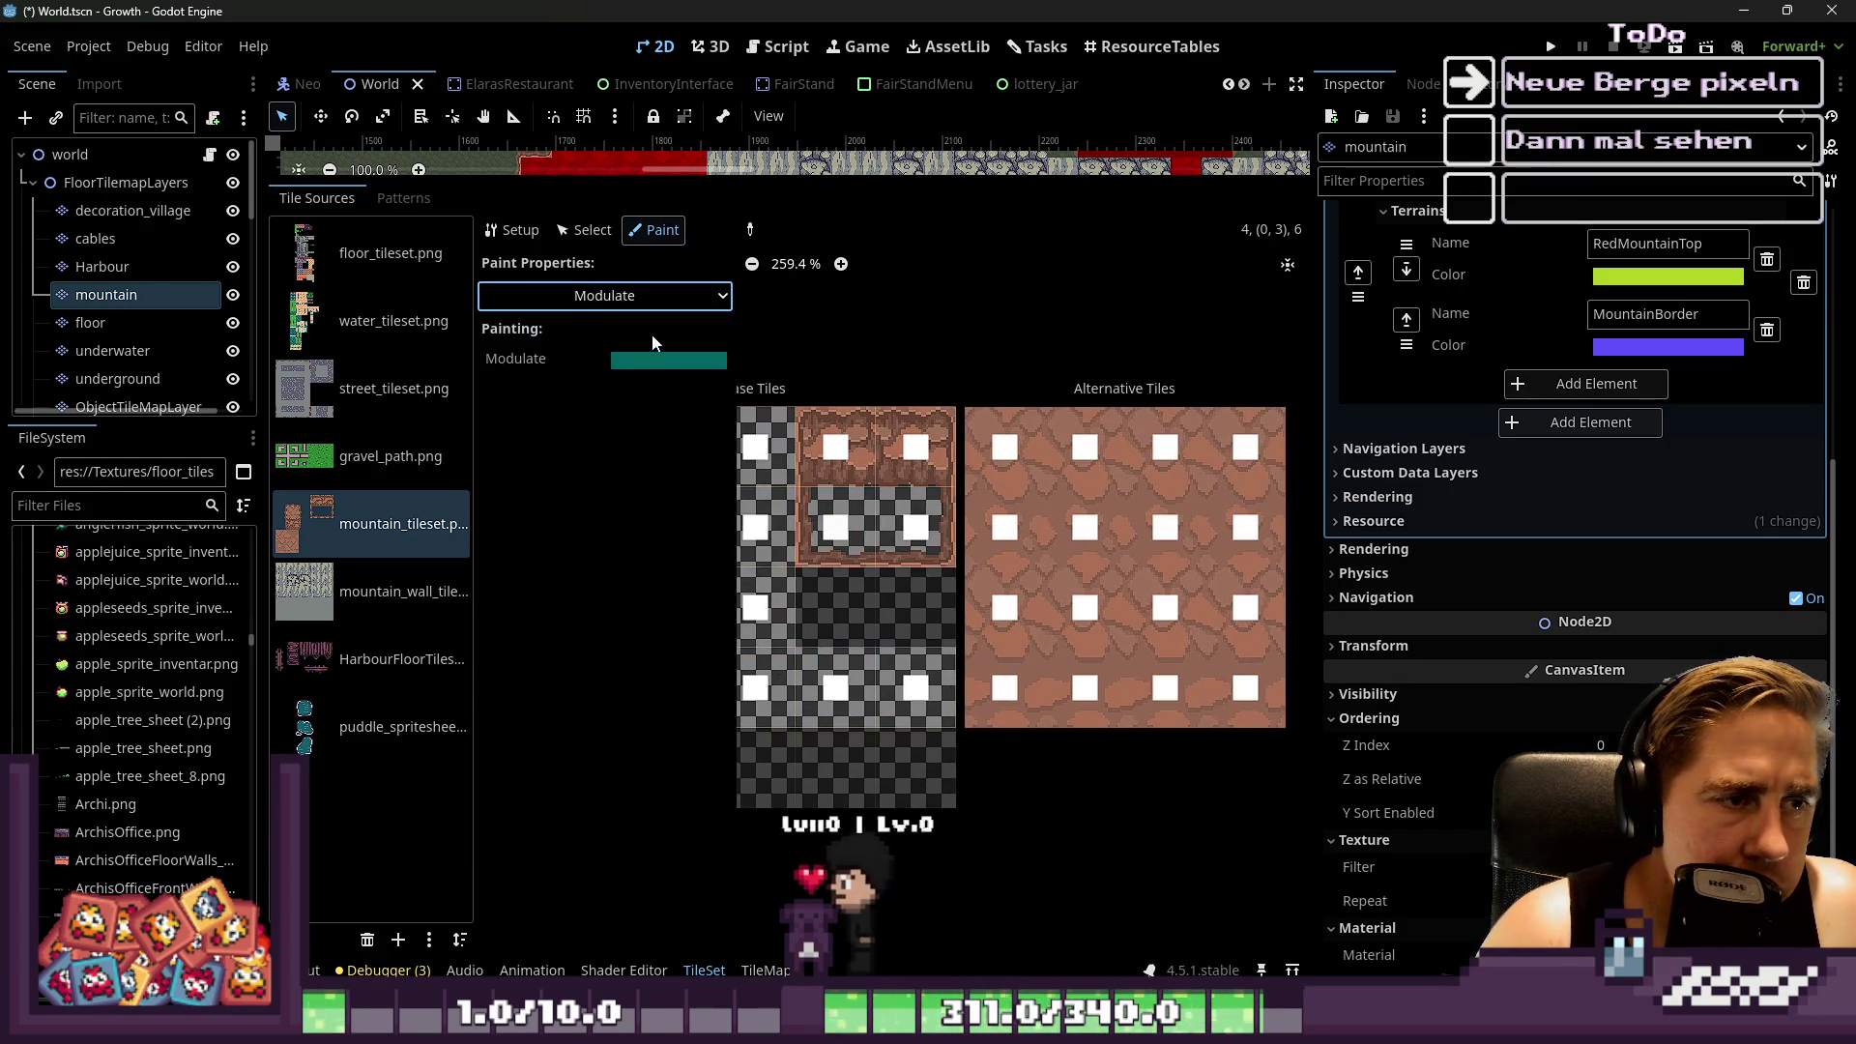
pyautogui.click(630, 362)
pyautogui.click(1029, 472)
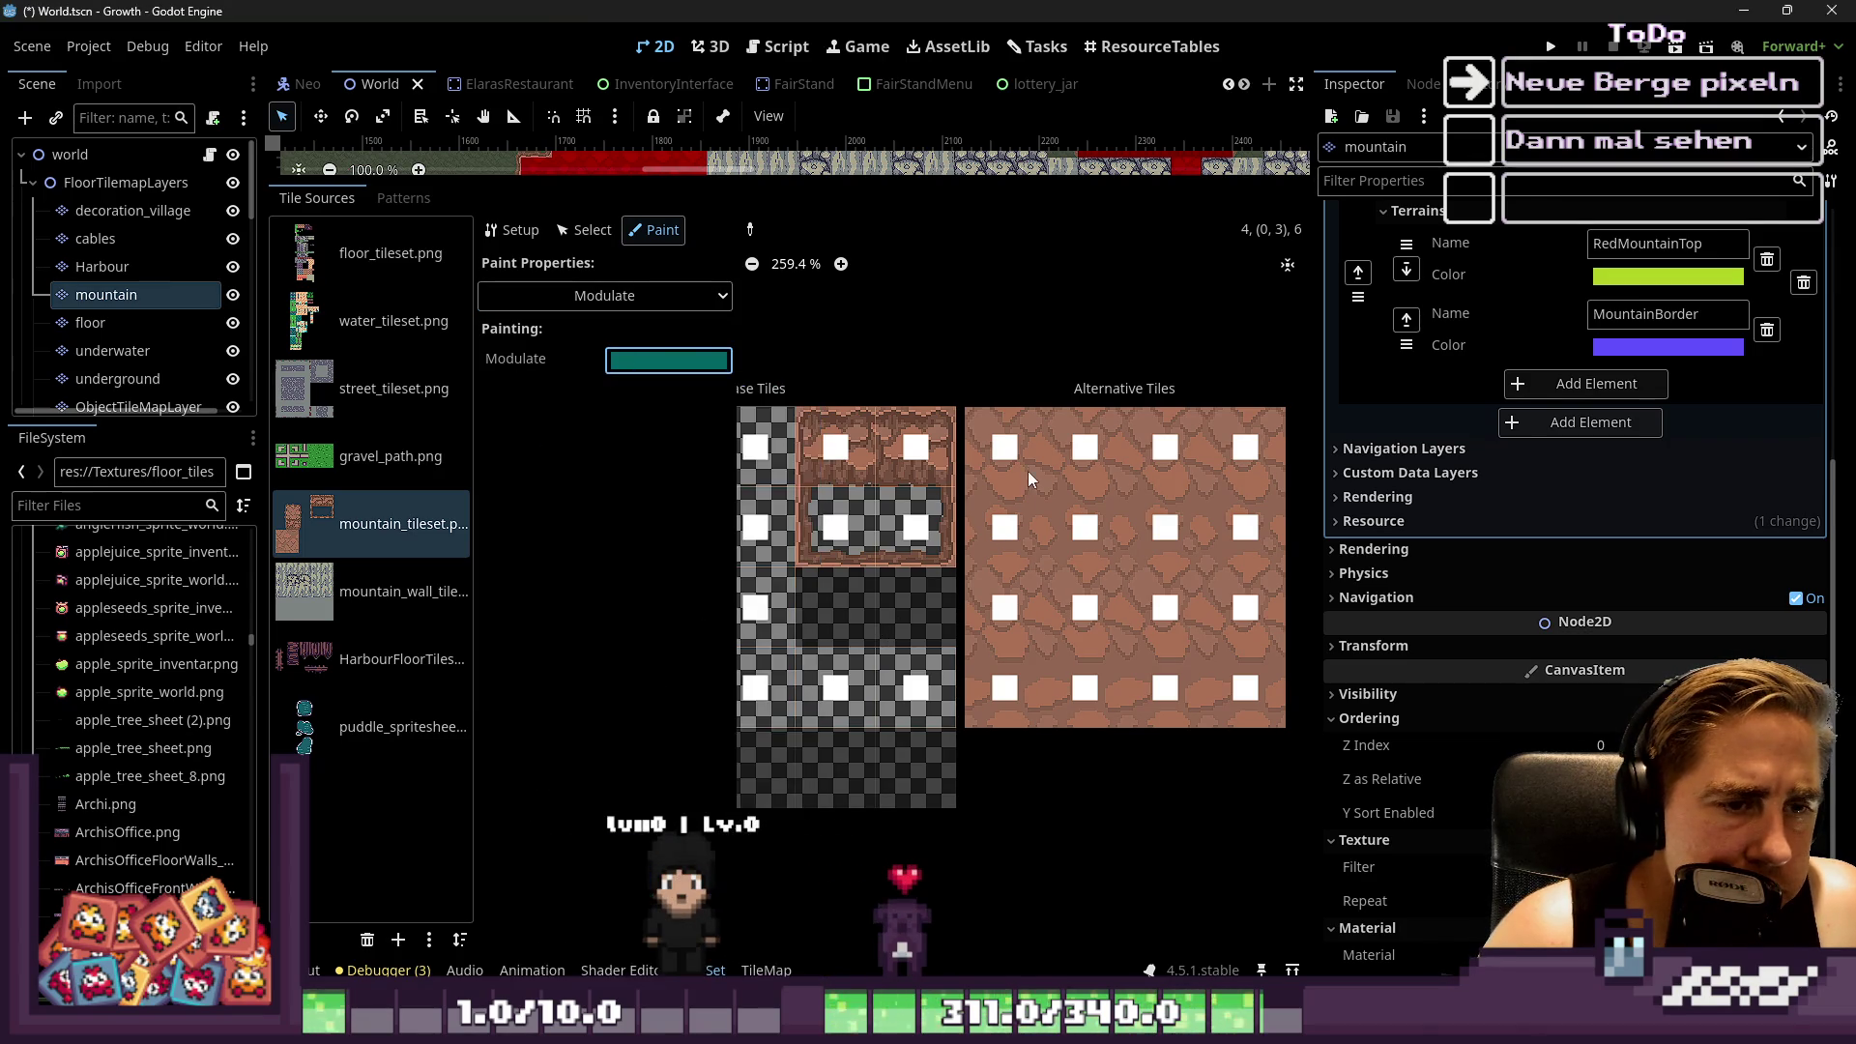
pyautogui.moveTo(1011, 677); pyautogui.dragTo(1005, 609)
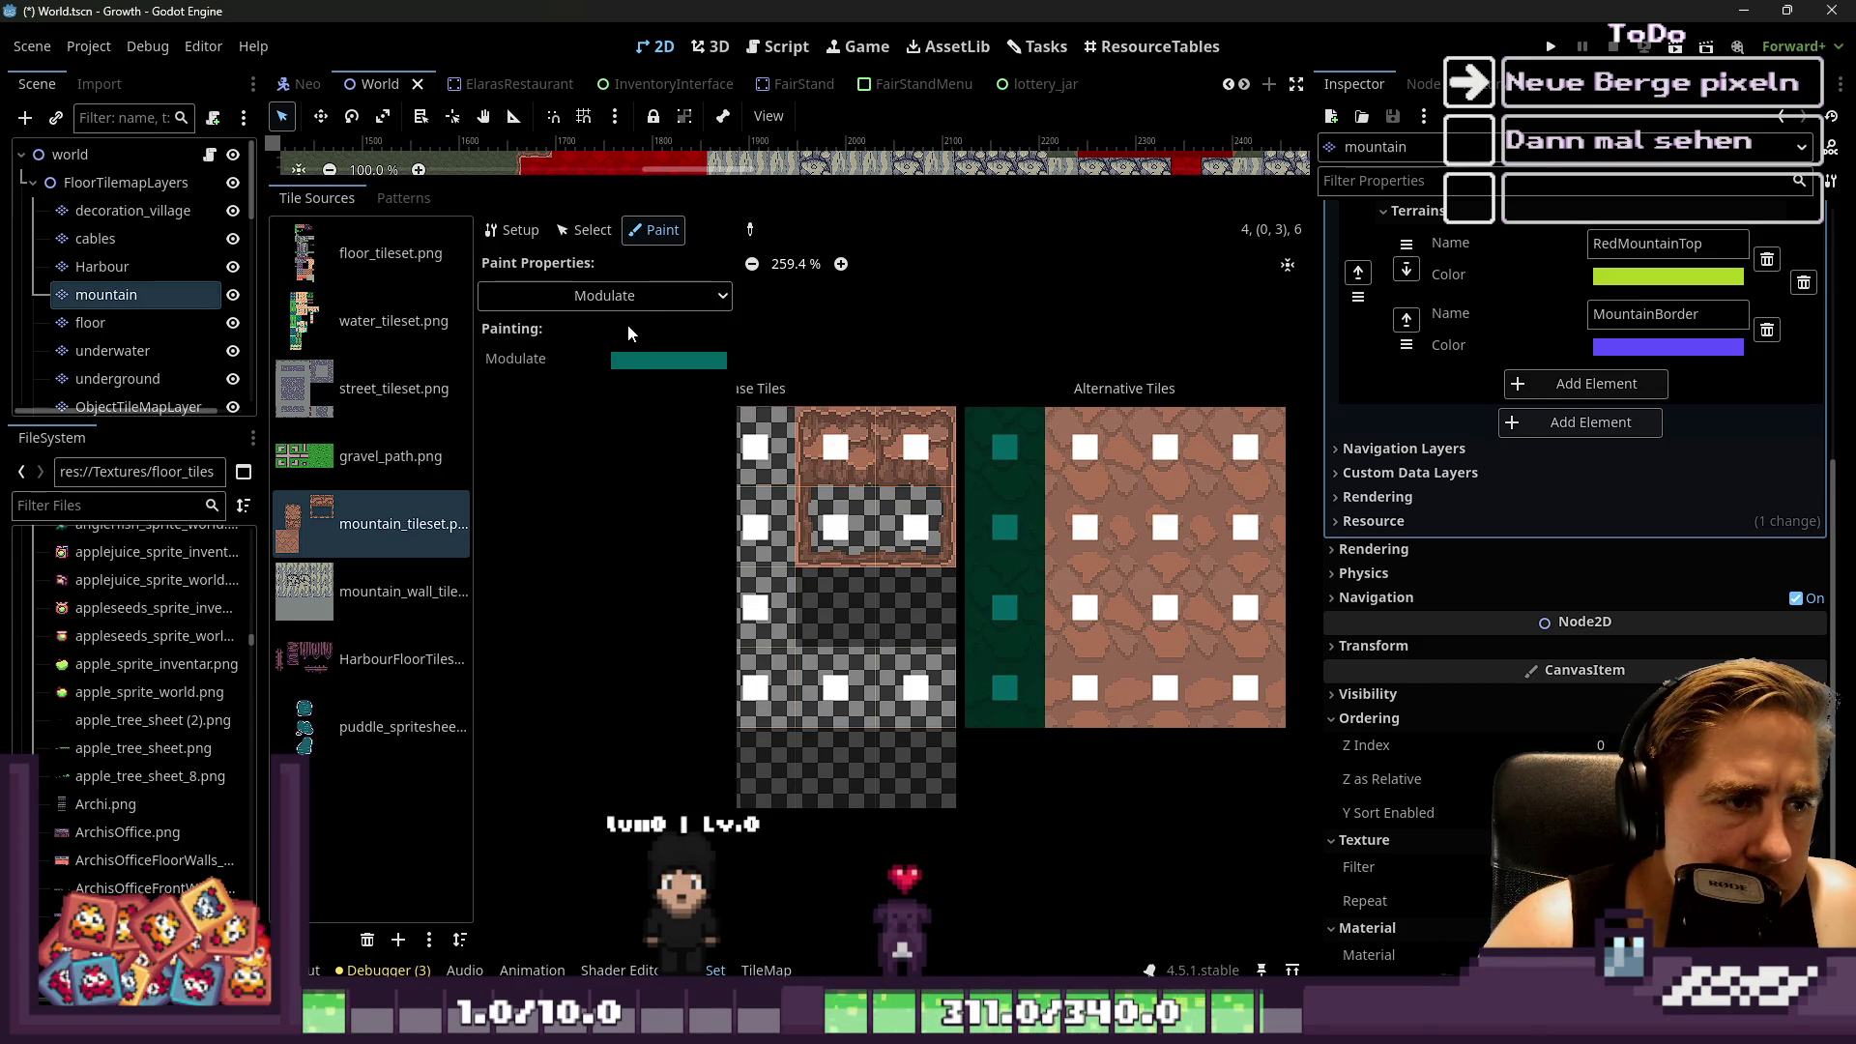
# Tint the second alternative column a pure green Modulate colour
pyautogui.click(636, 298)
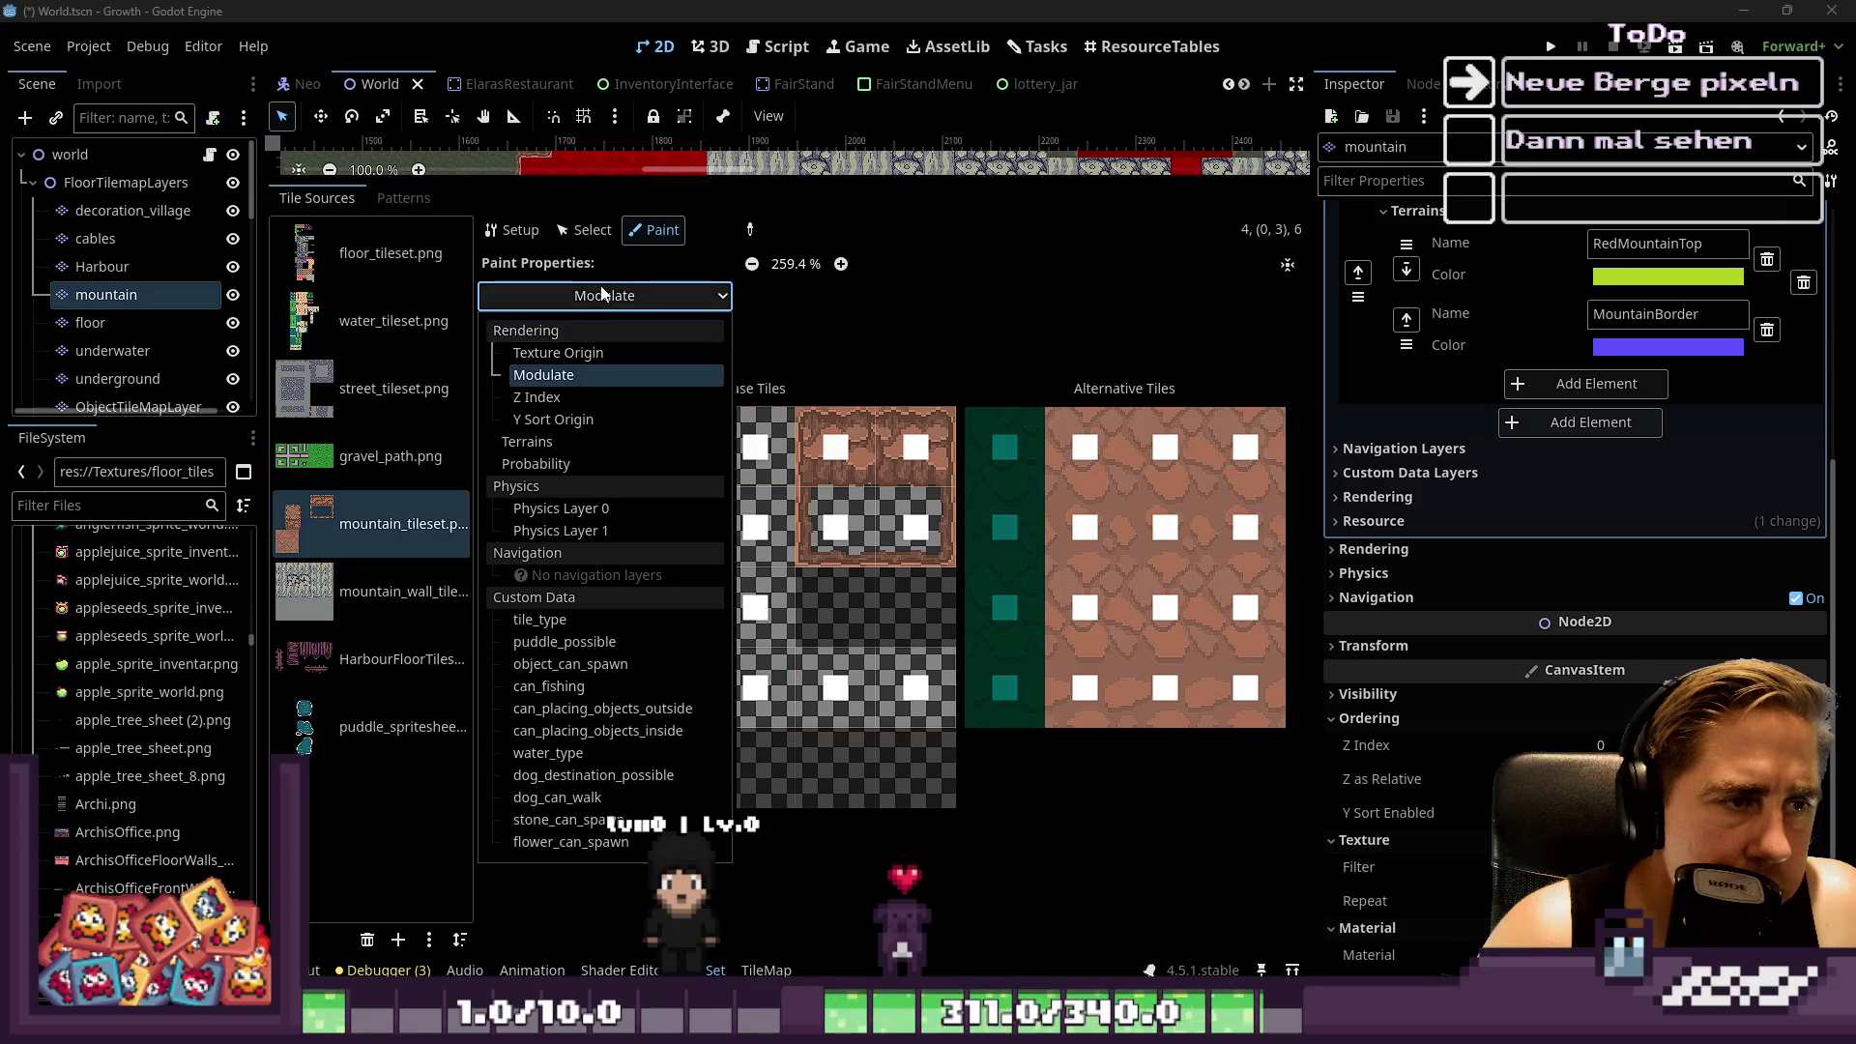
pyautogui.click(544, 375)
pyautogui.click(668, 360)
pyautogui.moveTo(752, 752); pyautogui.dragTo(752, 752)
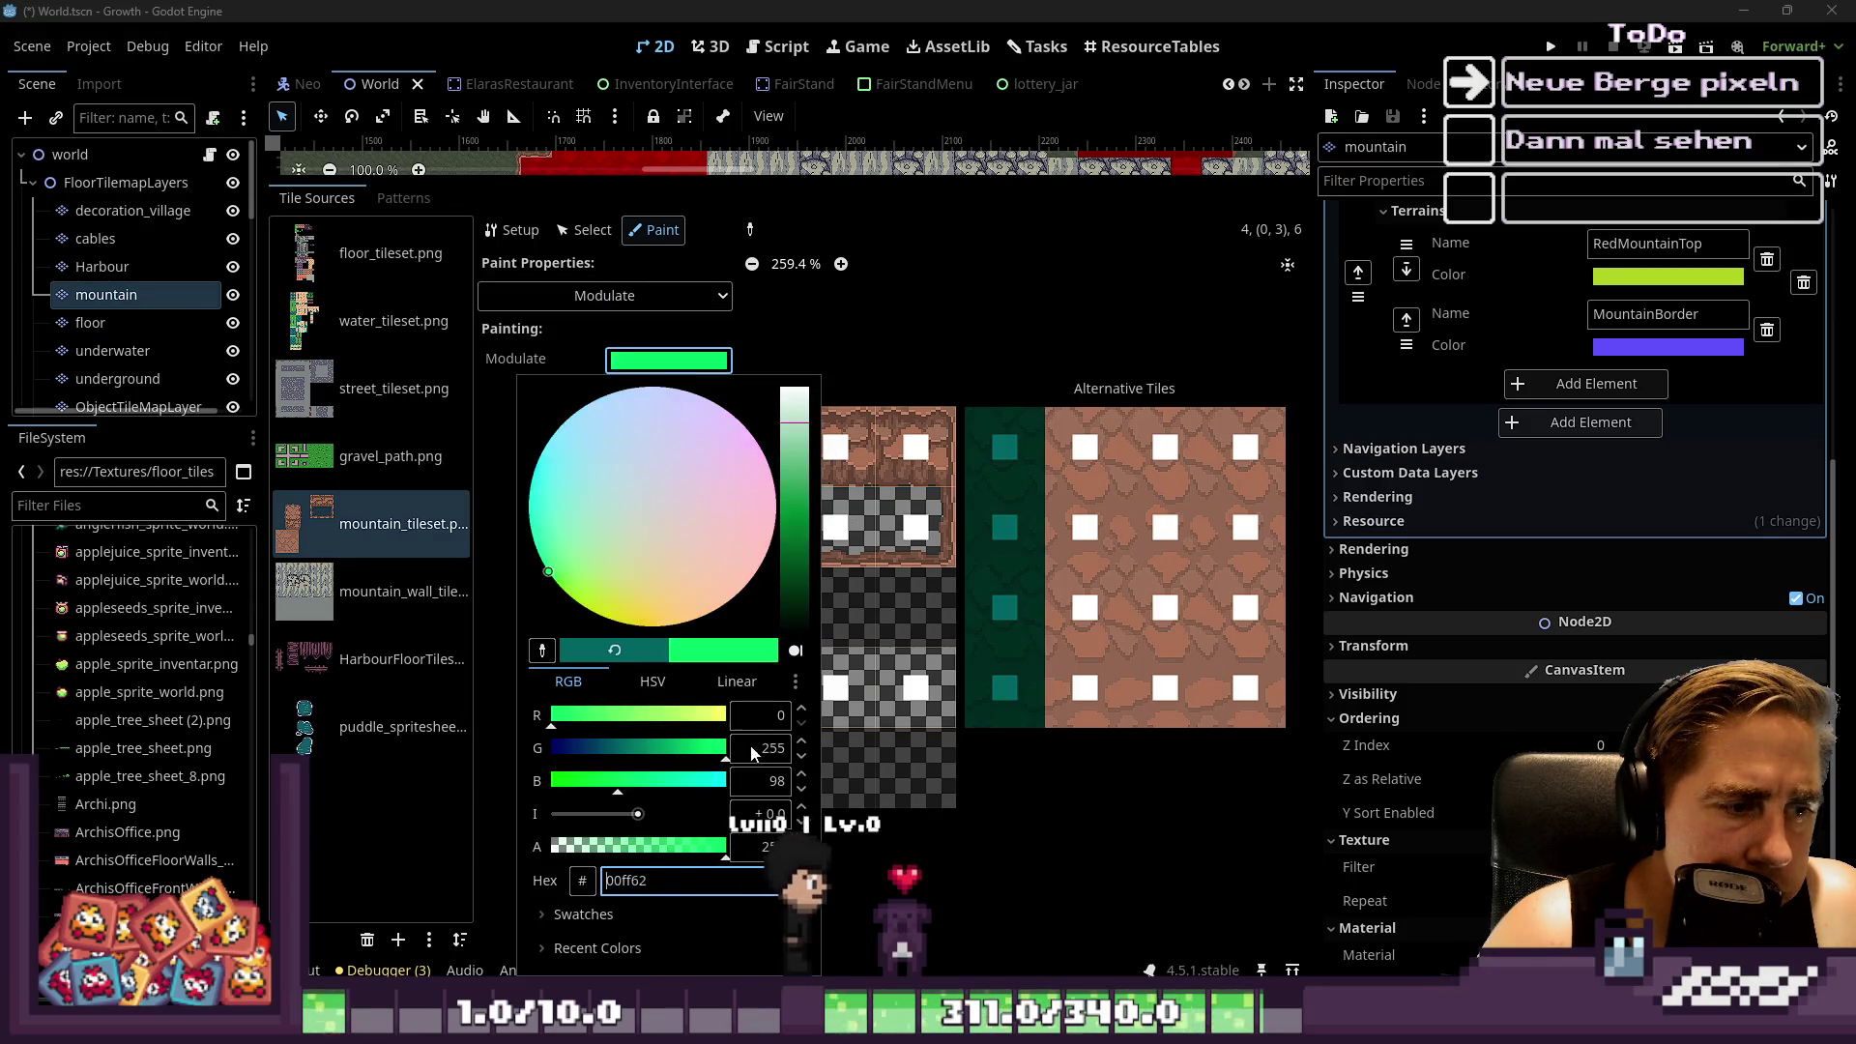
pyautogui.moveTo(625, 789); pyautogui.dragTo(551, 789)
pyautogui.click(1081, 466)
pyautogui.moveTo(1071, 450); pyautogui.dragTo(1071, 644)
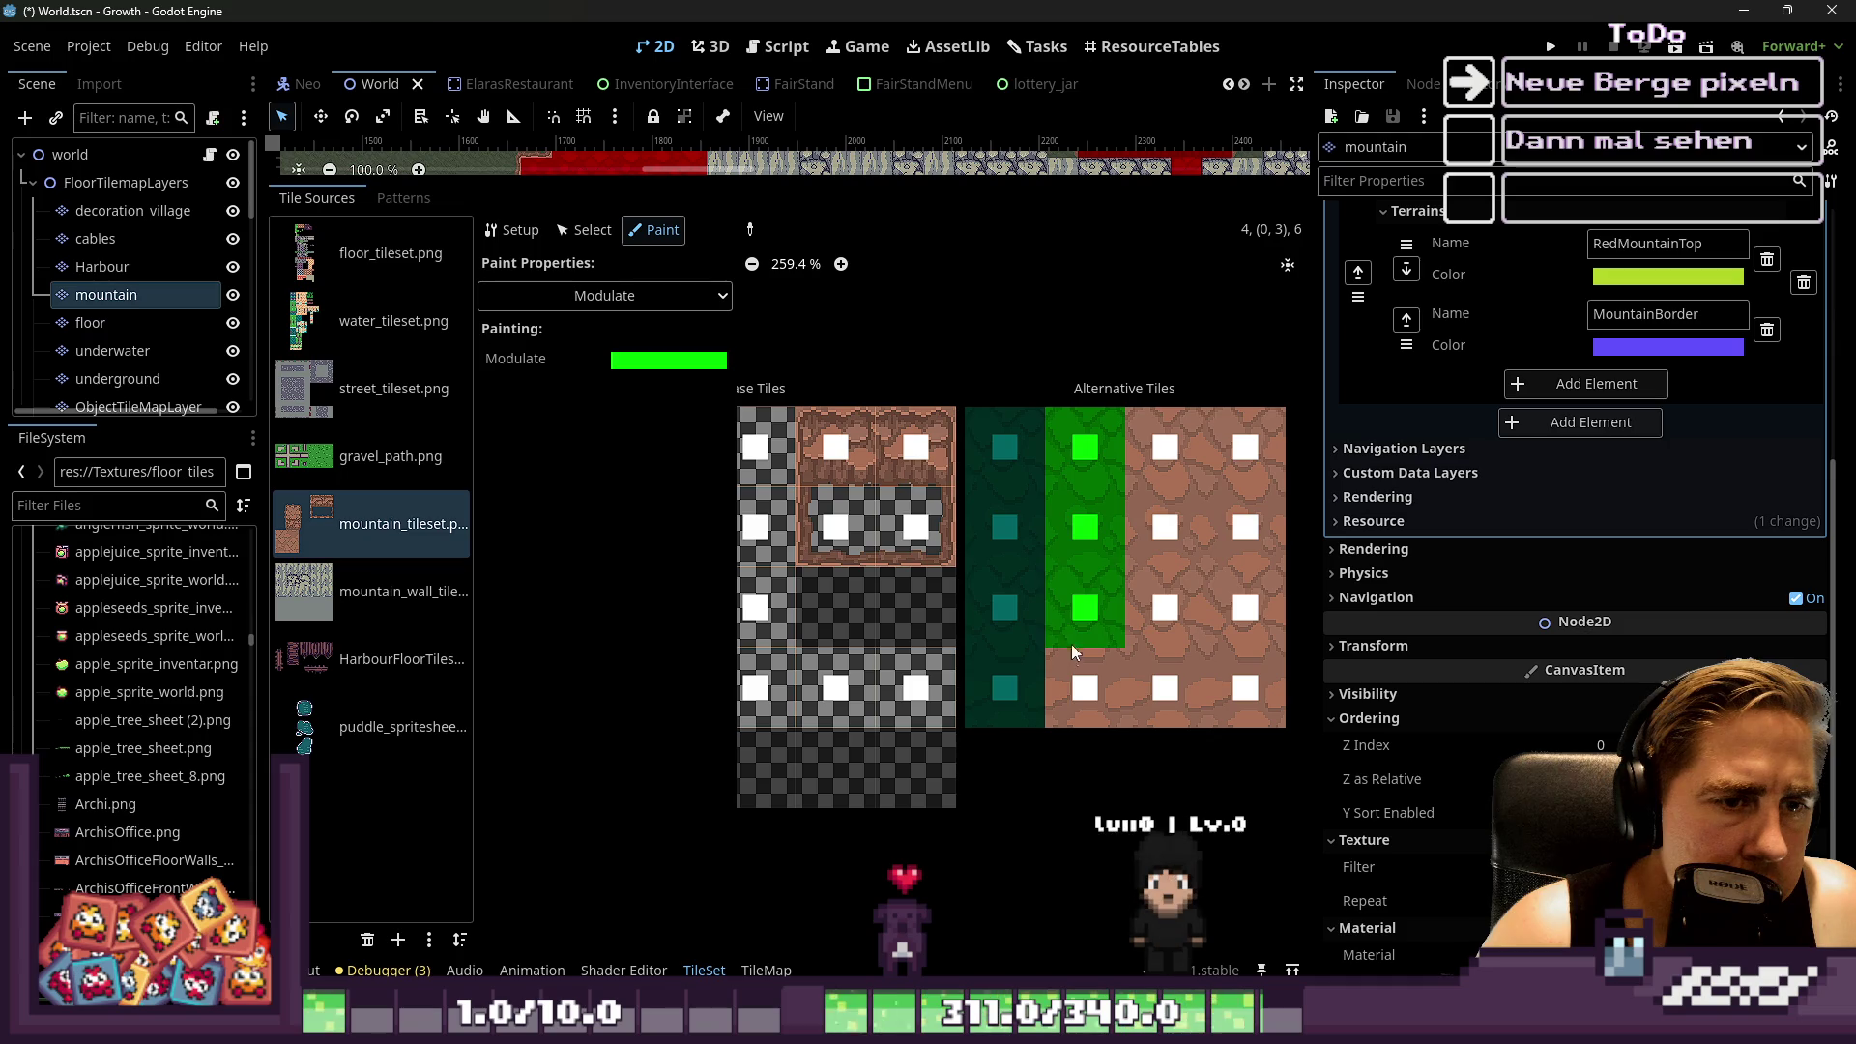
# Paint the third alternative column light cyan, then repaint it pale pink
pyautogui.click(604, 295)
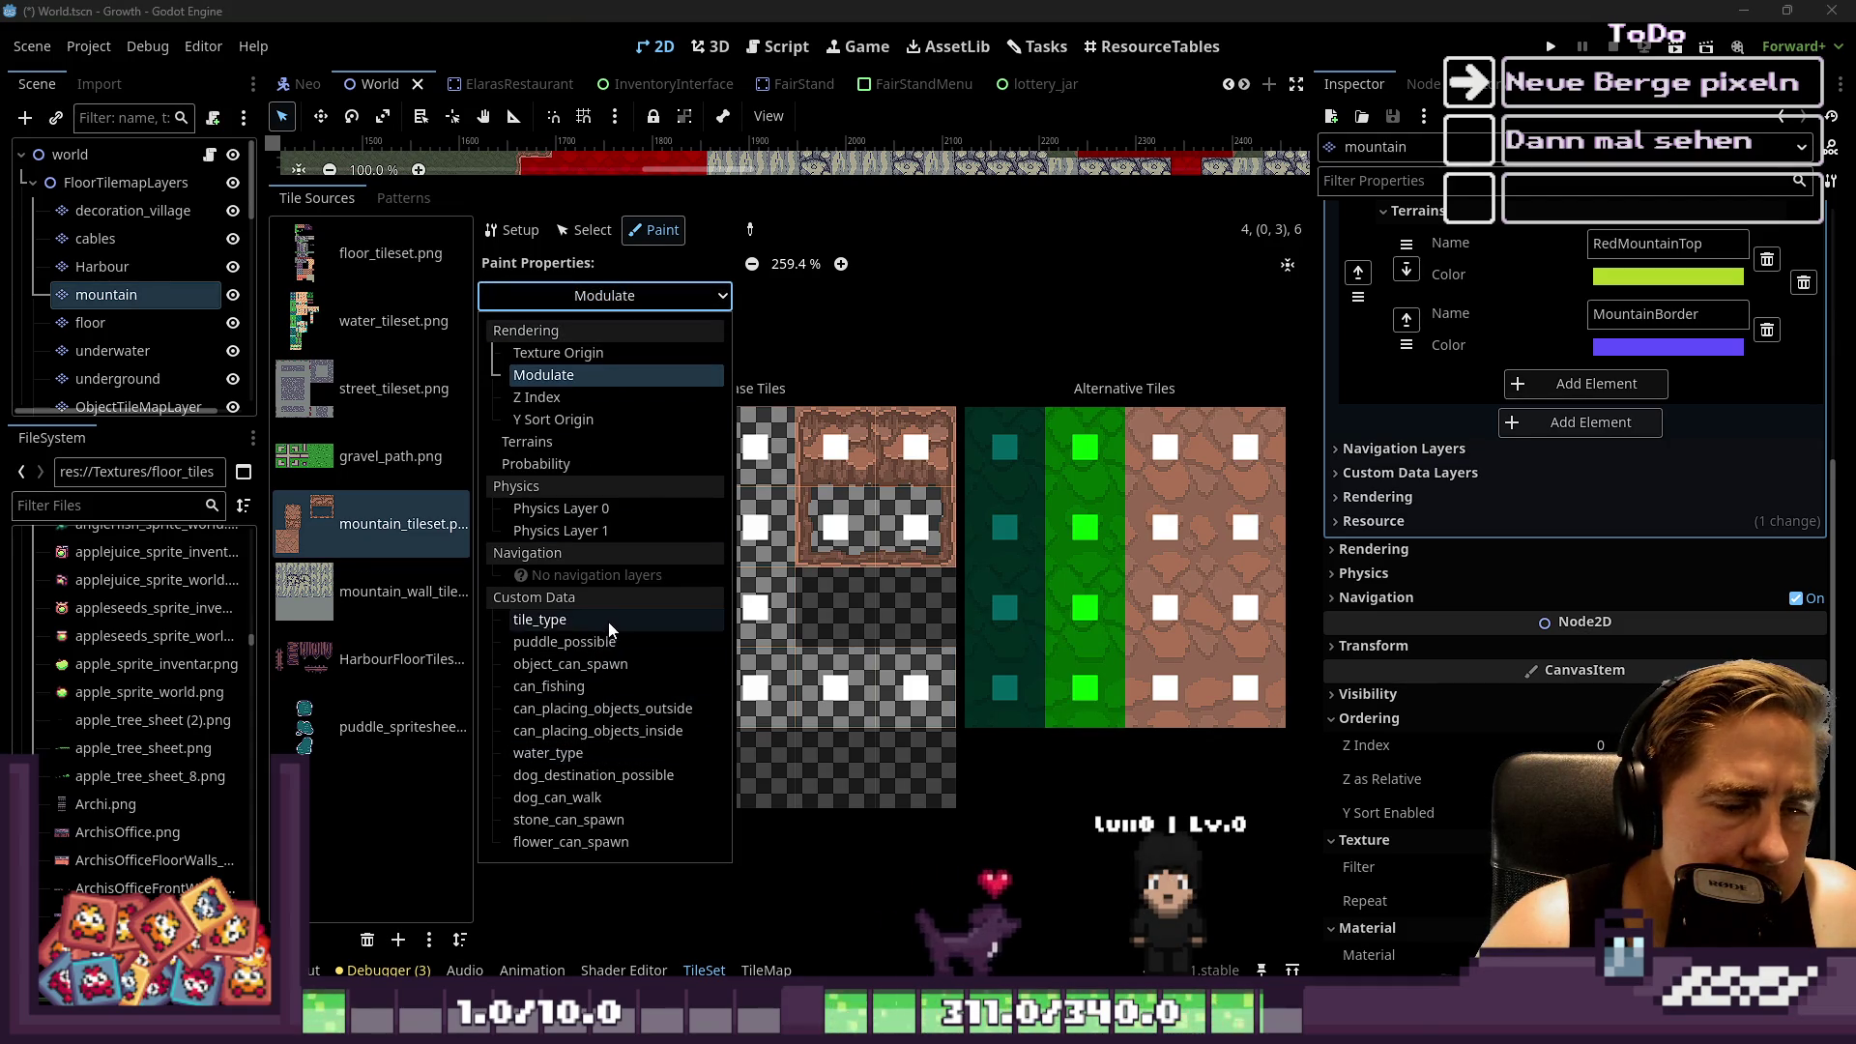
pyautogui.click(568, 374)
pyautogui.click(618, 362)
pyautogui.click(606, 476)
pyautogui.moveTo(601, 472); pyautogui.dragTo(570, 496)
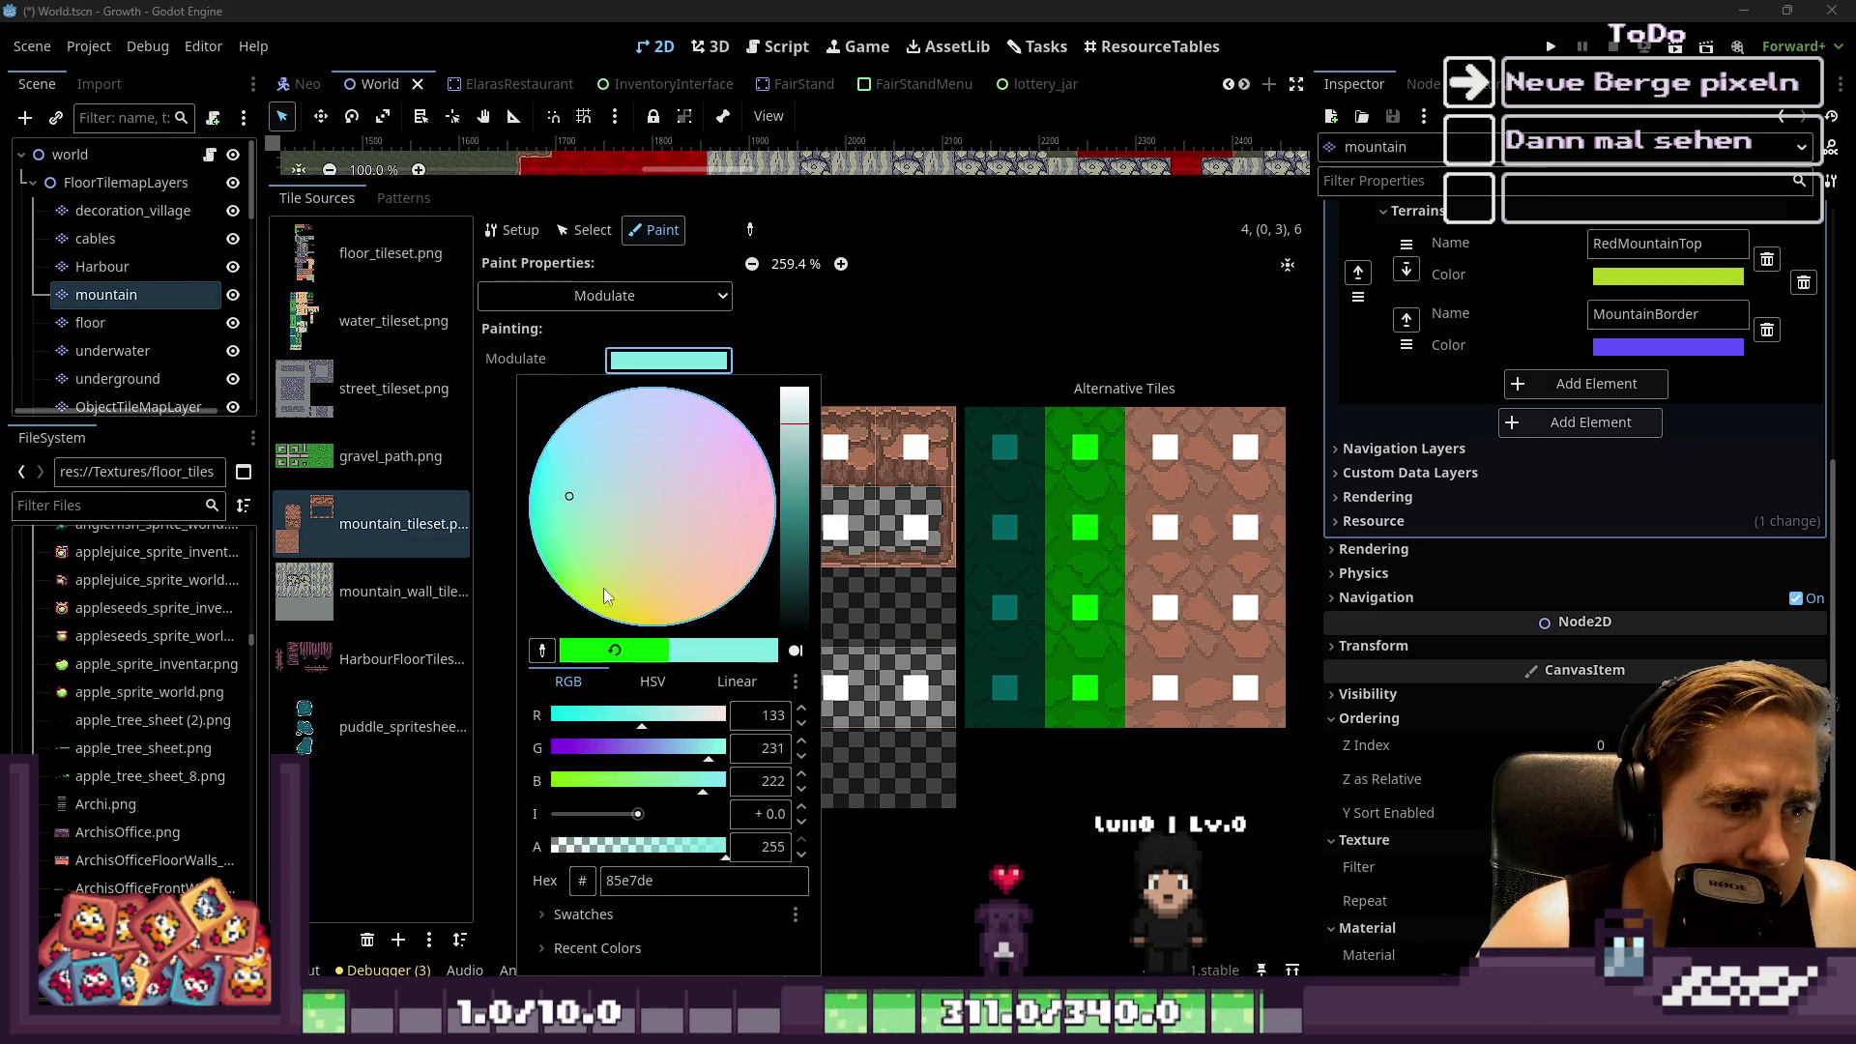
pyautogui.click(1164, 479)
pyautogui.moveTo(1164, 479); pyautogui.dragTo(1163, 715)
pyautogui.click(667, 361)
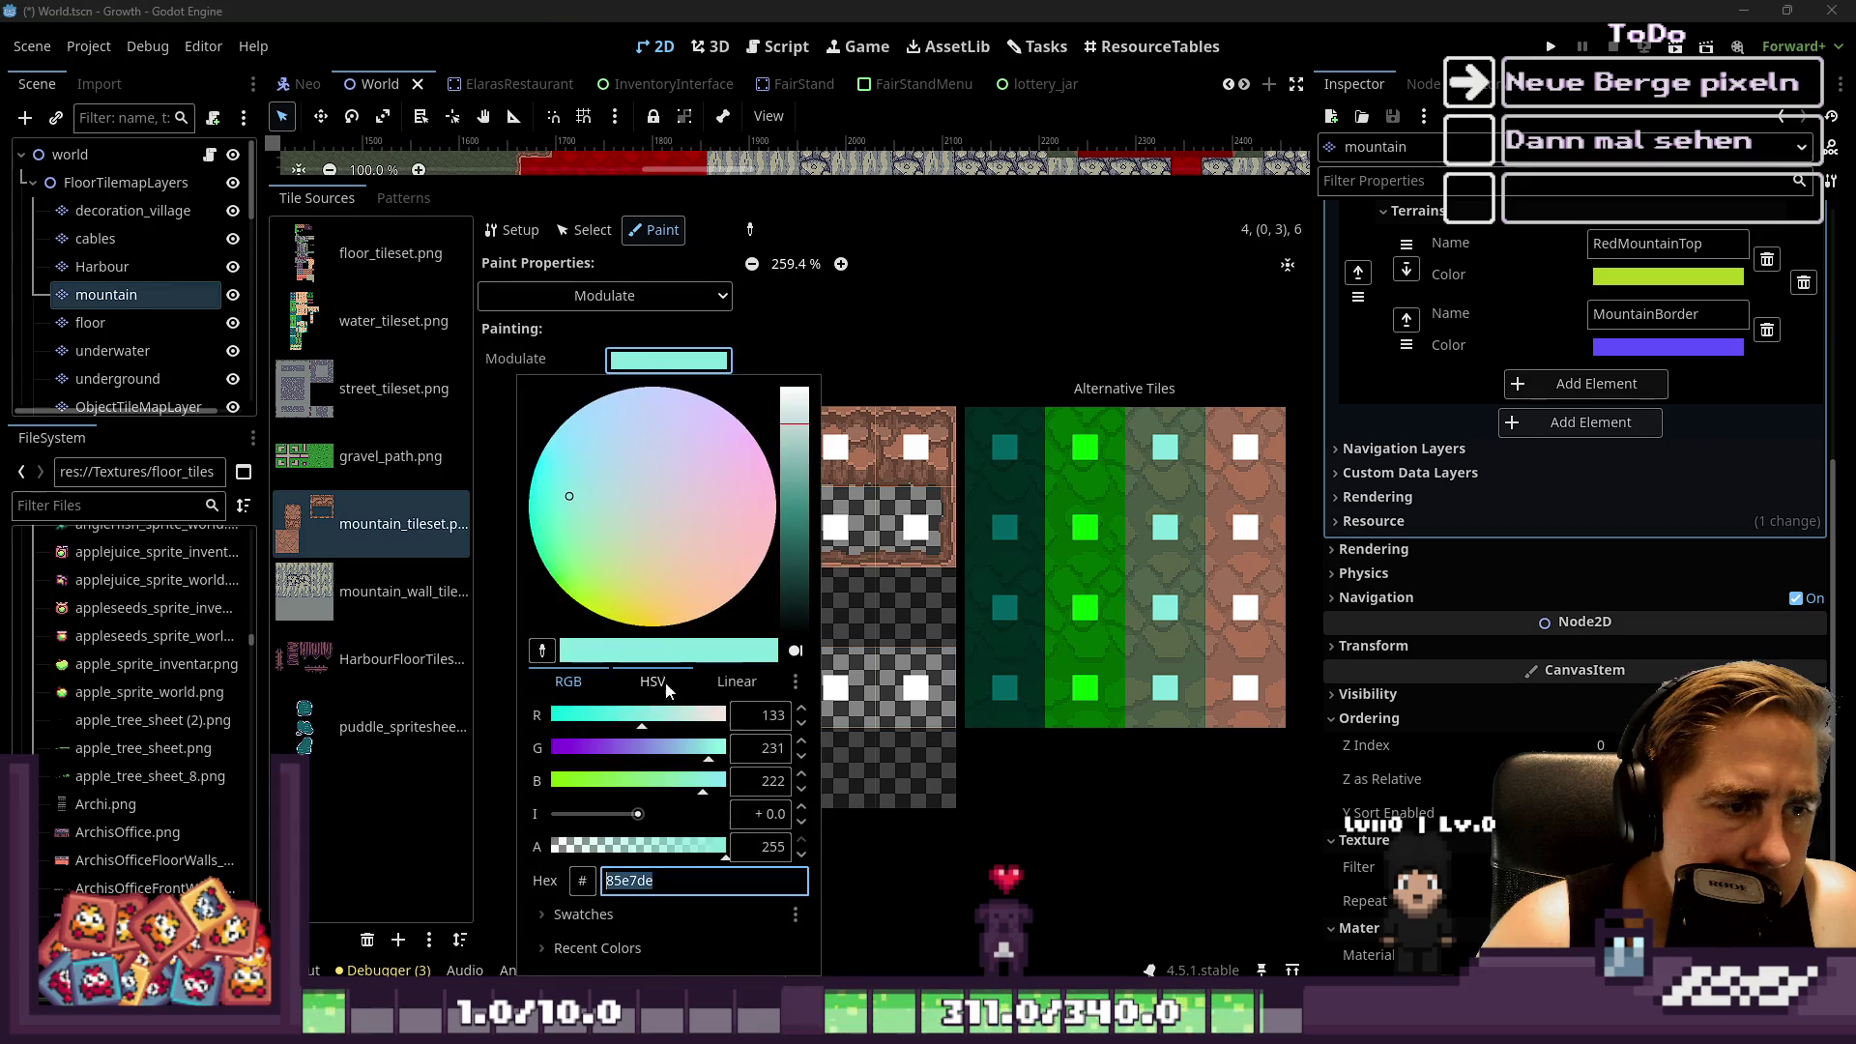
pyautogui.moveTo(666, 724); pyautogui.dragTo(779, 723)
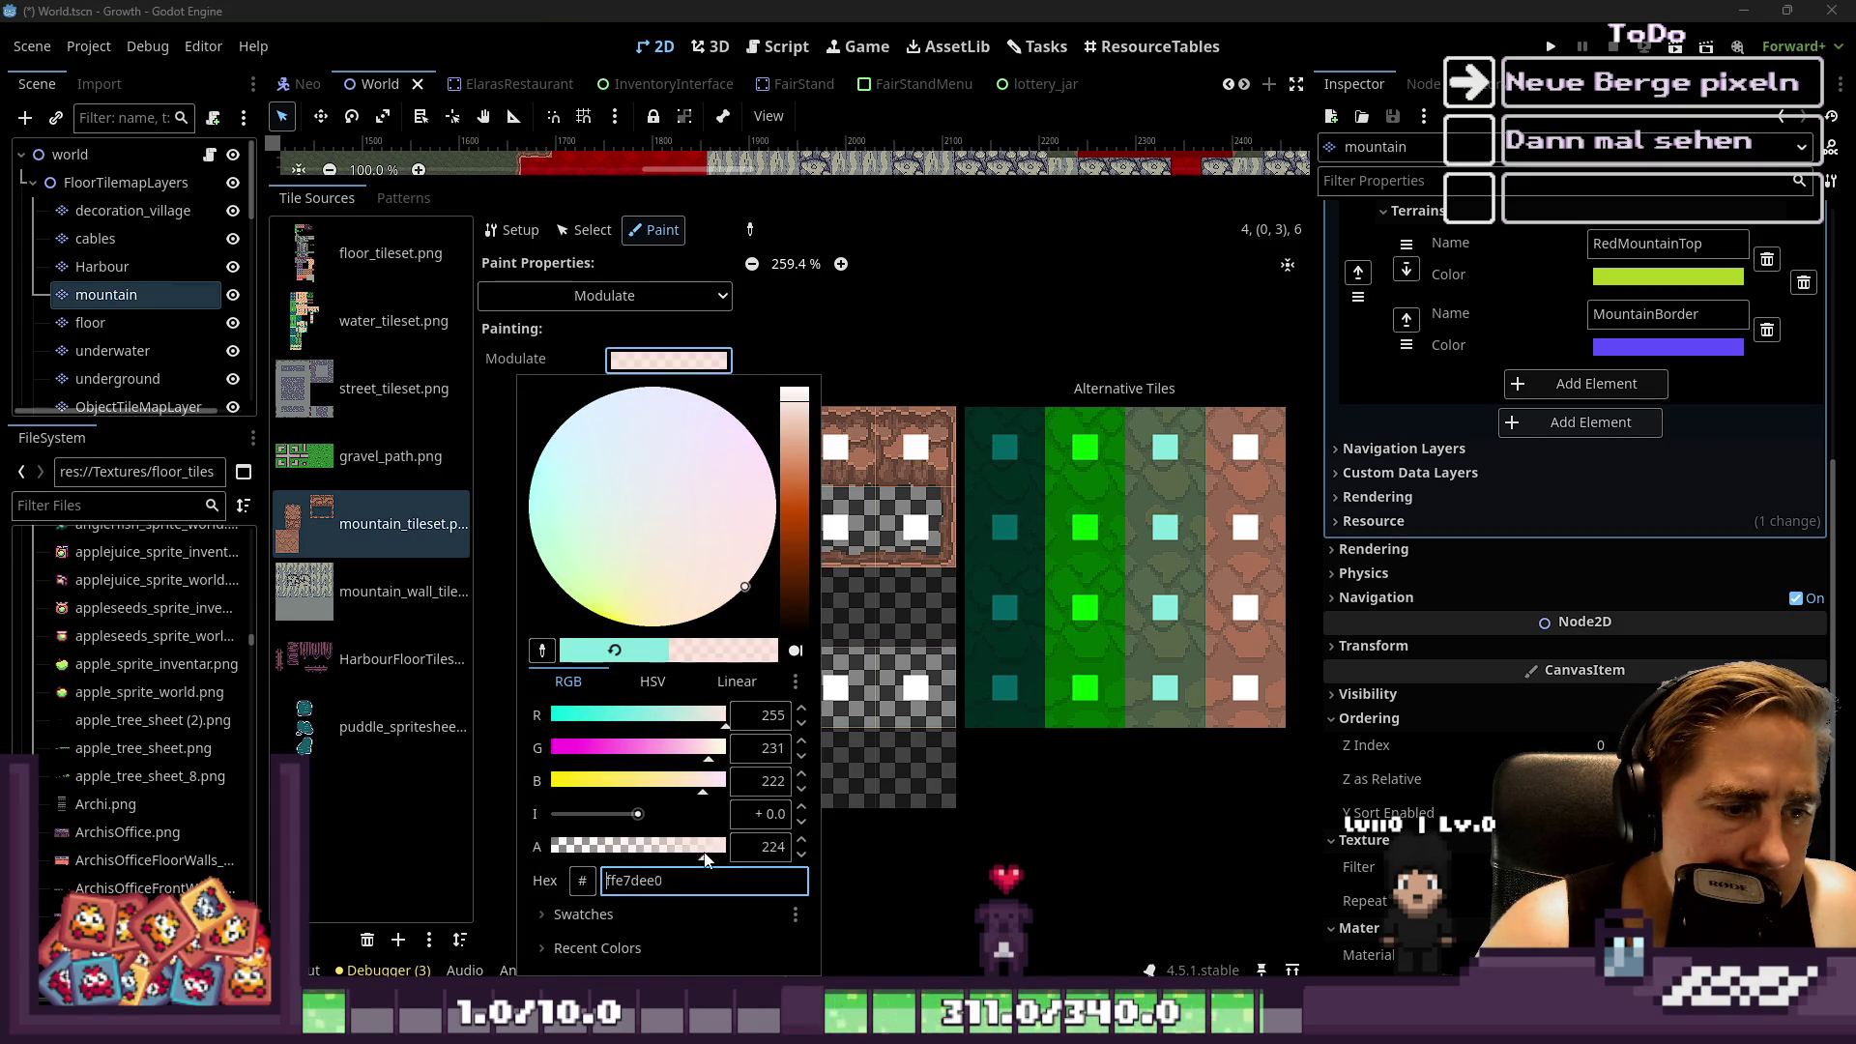
pyautogui.click(1147, 466)
pyautogui.moveTo(1151, 485); pyautogui.dragTo(1165, 643)
pyautogui.click(1166, 689)
# Repaint the top third-column tiles with a light grey Modulate tint
pyautogui.click(604, 295)
pyautogui.click(653, 370)
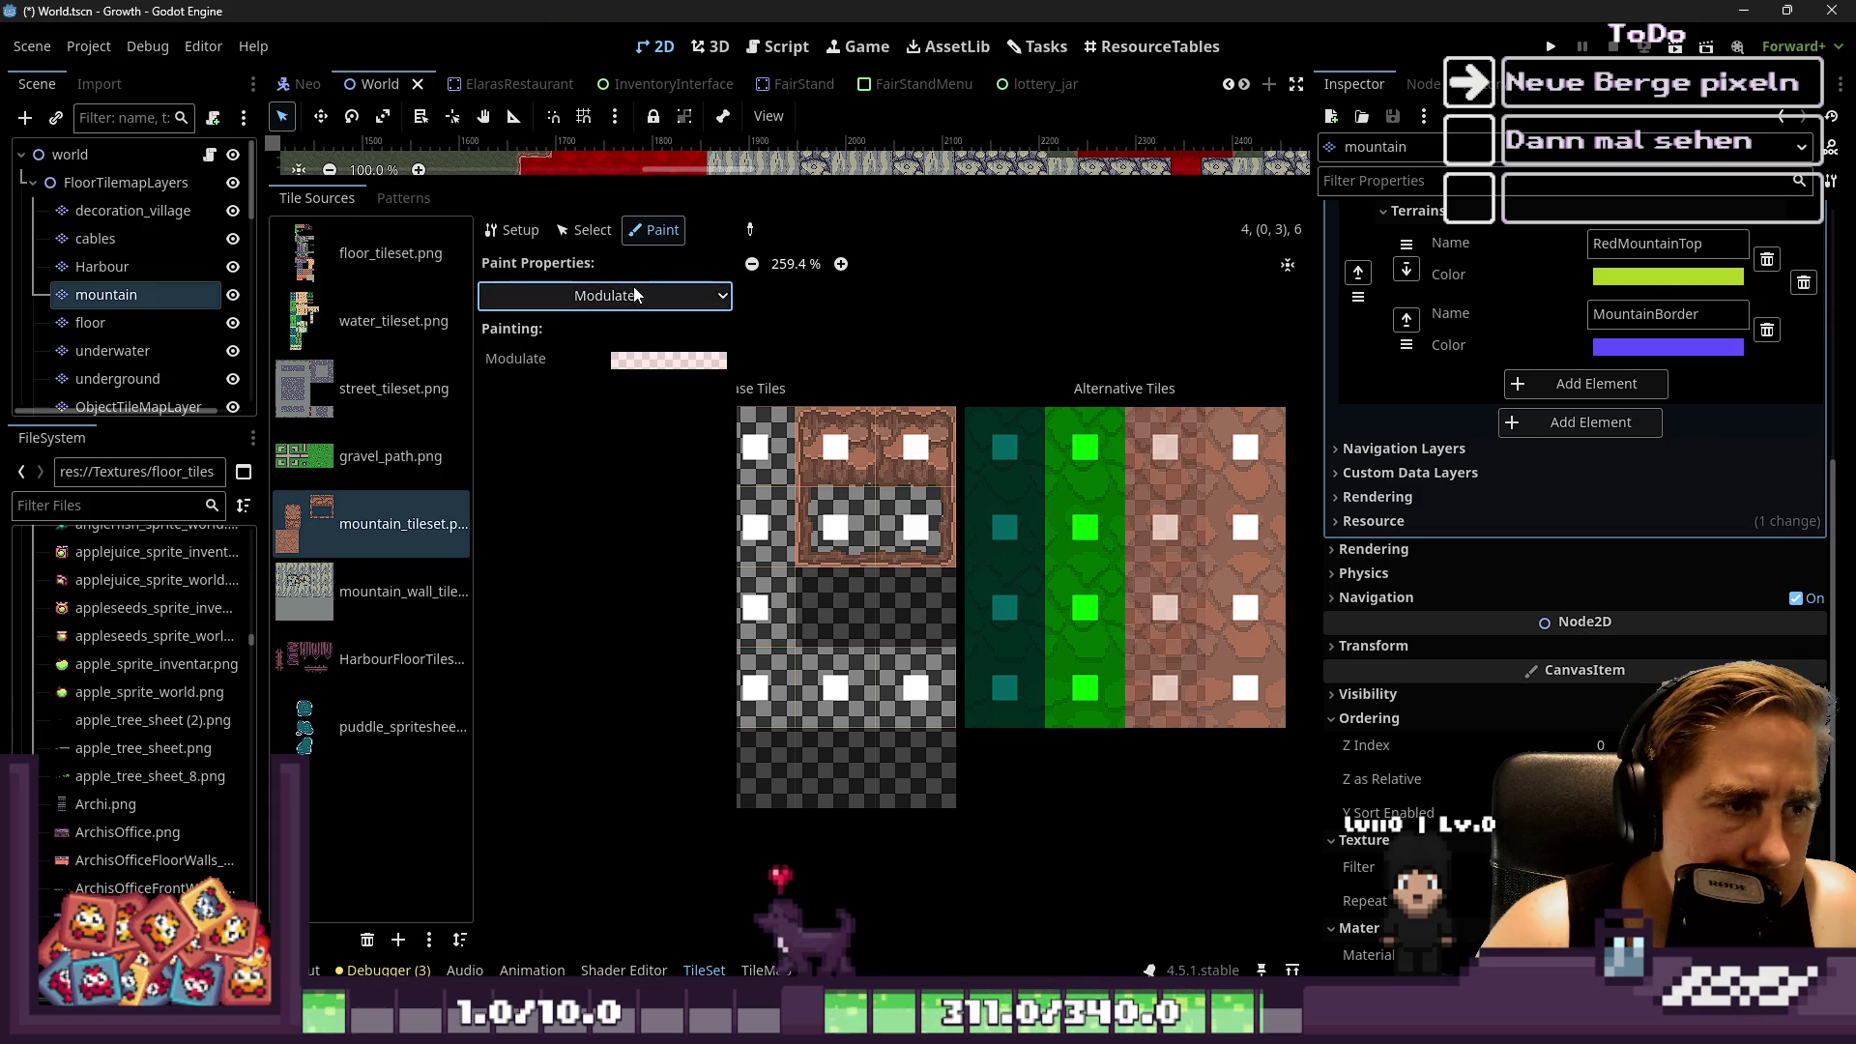
pyautogui.click(652, 361)
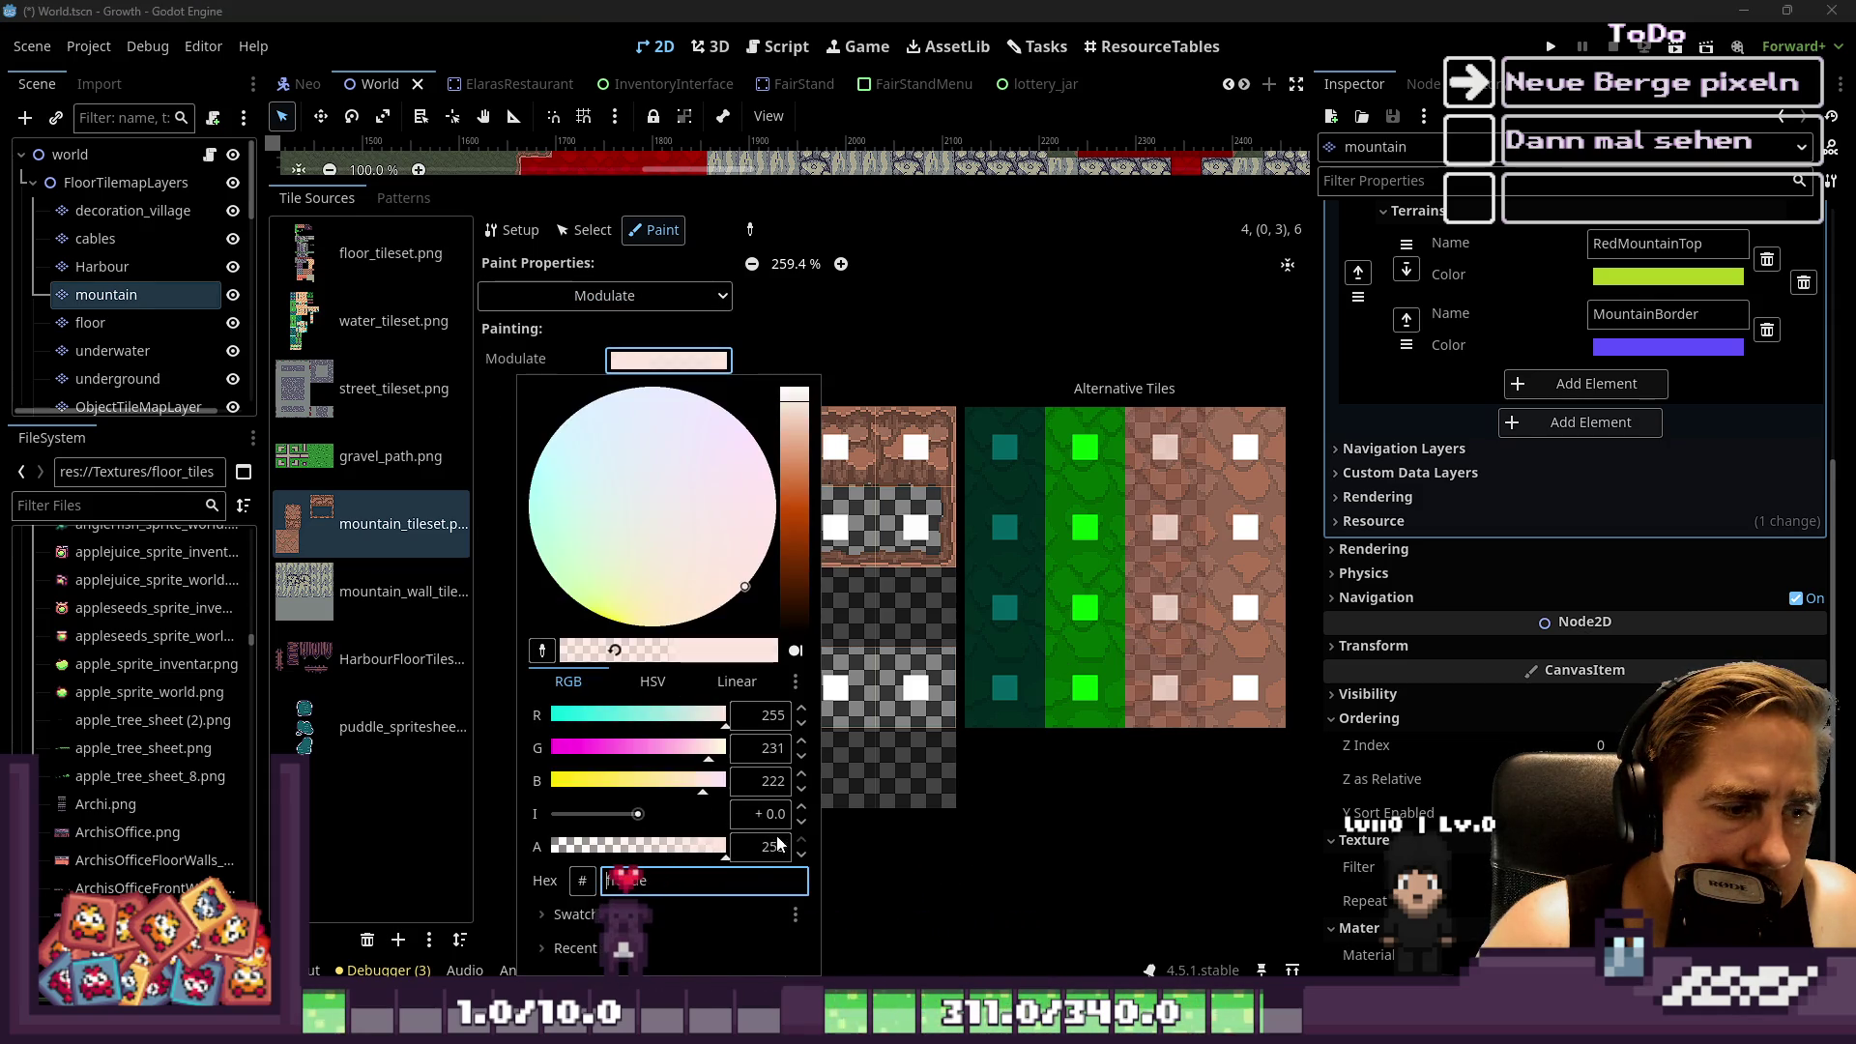
pyautogui.click(675, 783)
pyautogui.click(675, 749)
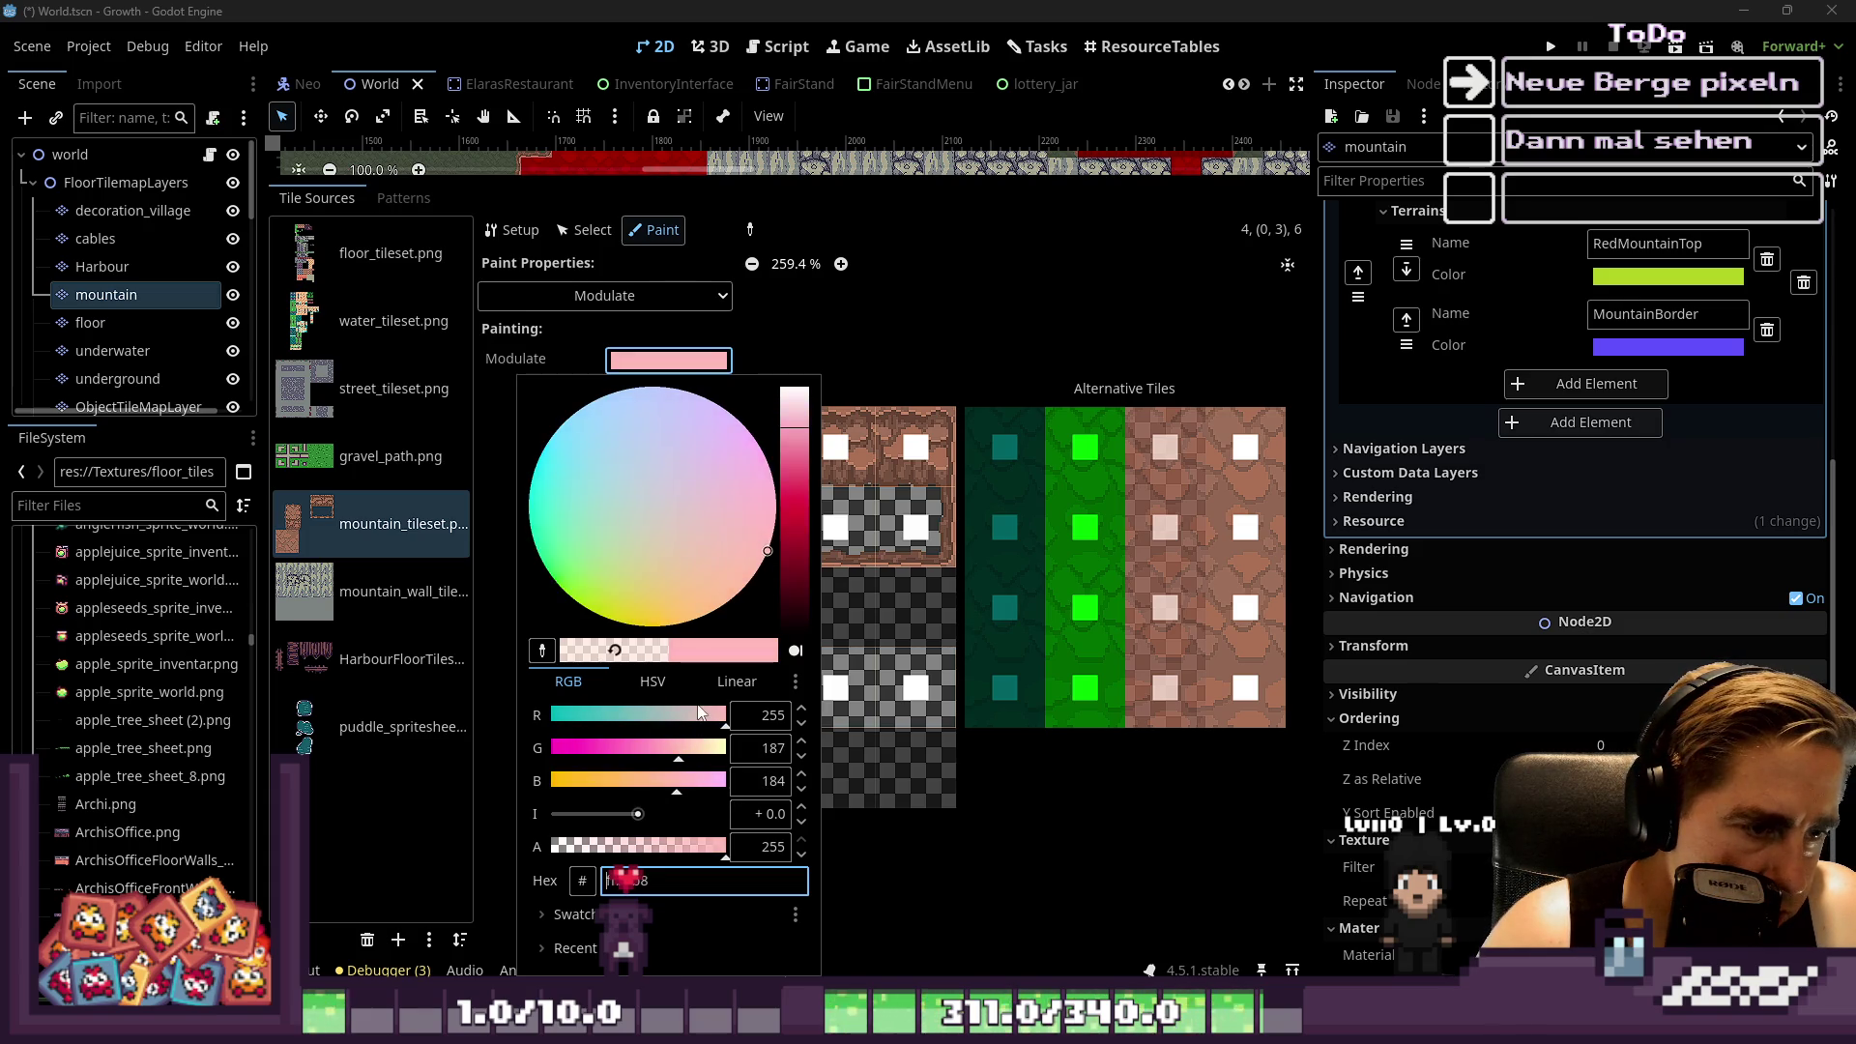
pyautogui.click(682, 717)
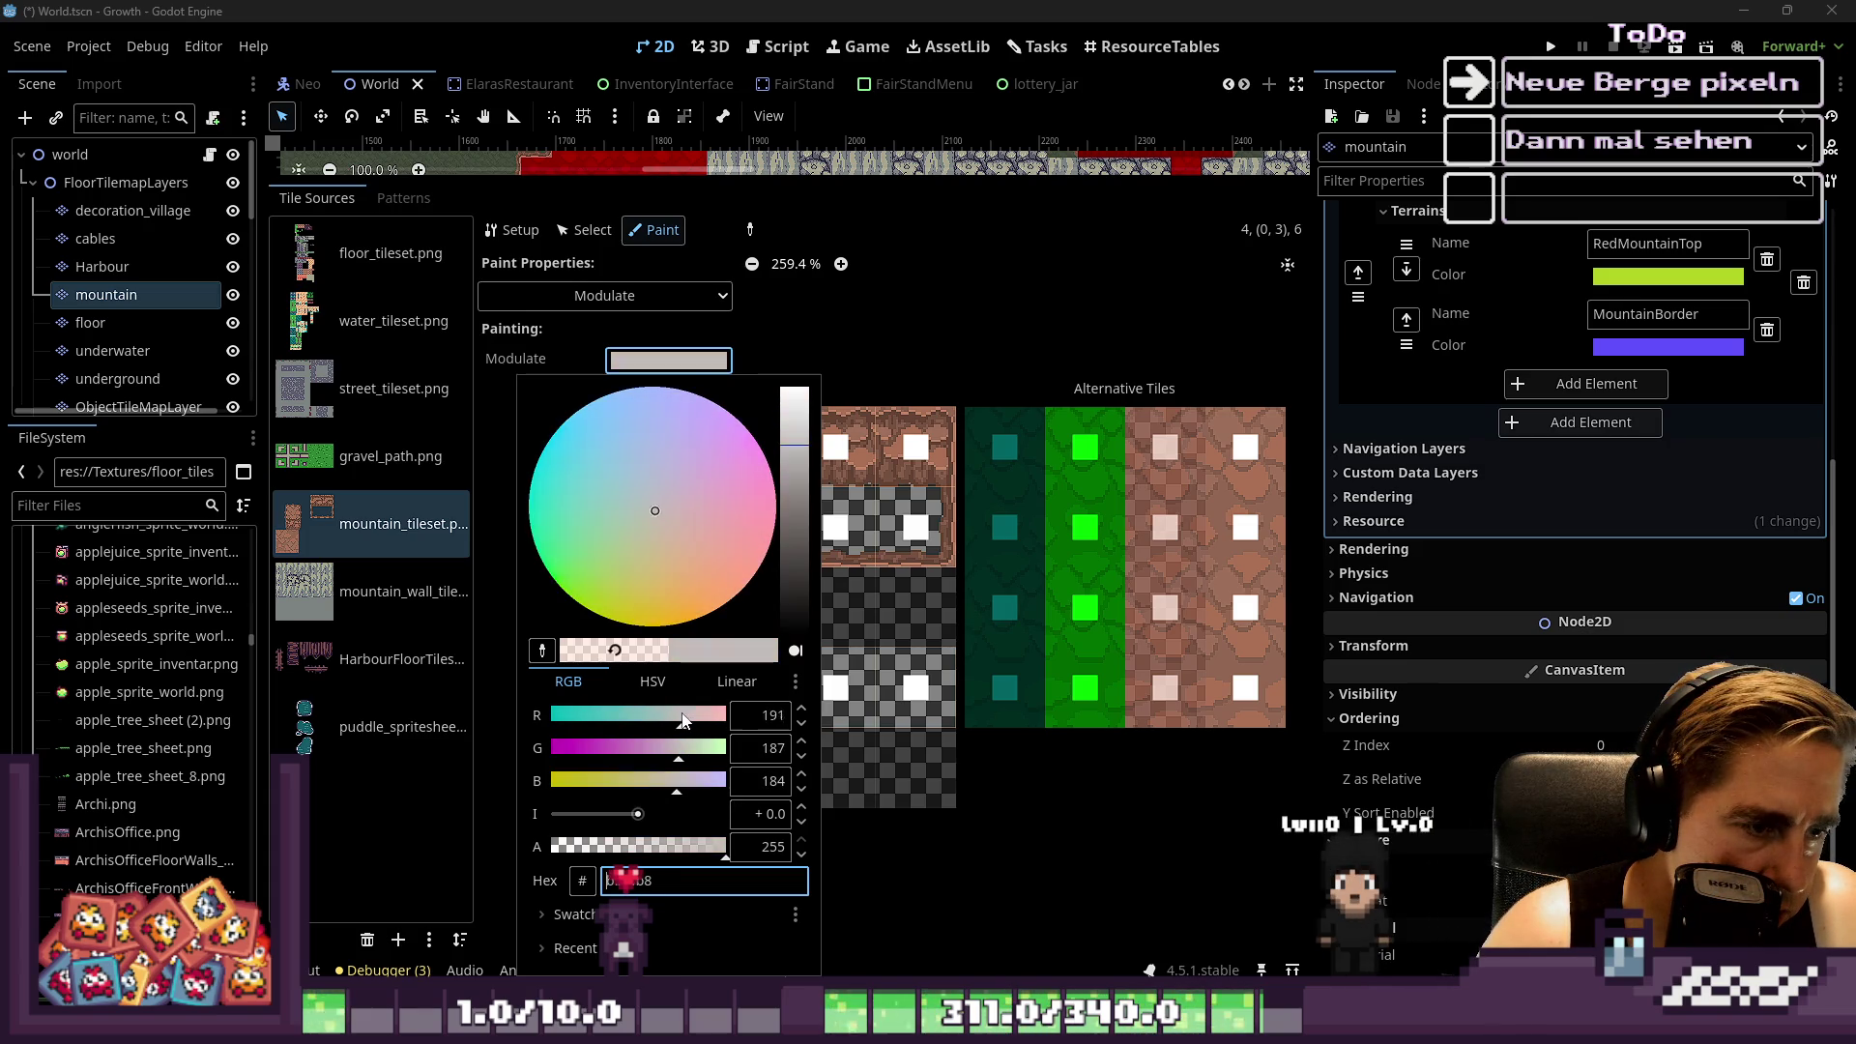
pyautogui.click(1168, 472)
pyautogui.click(1168, 476)
pyautogui.click(1168, 497)
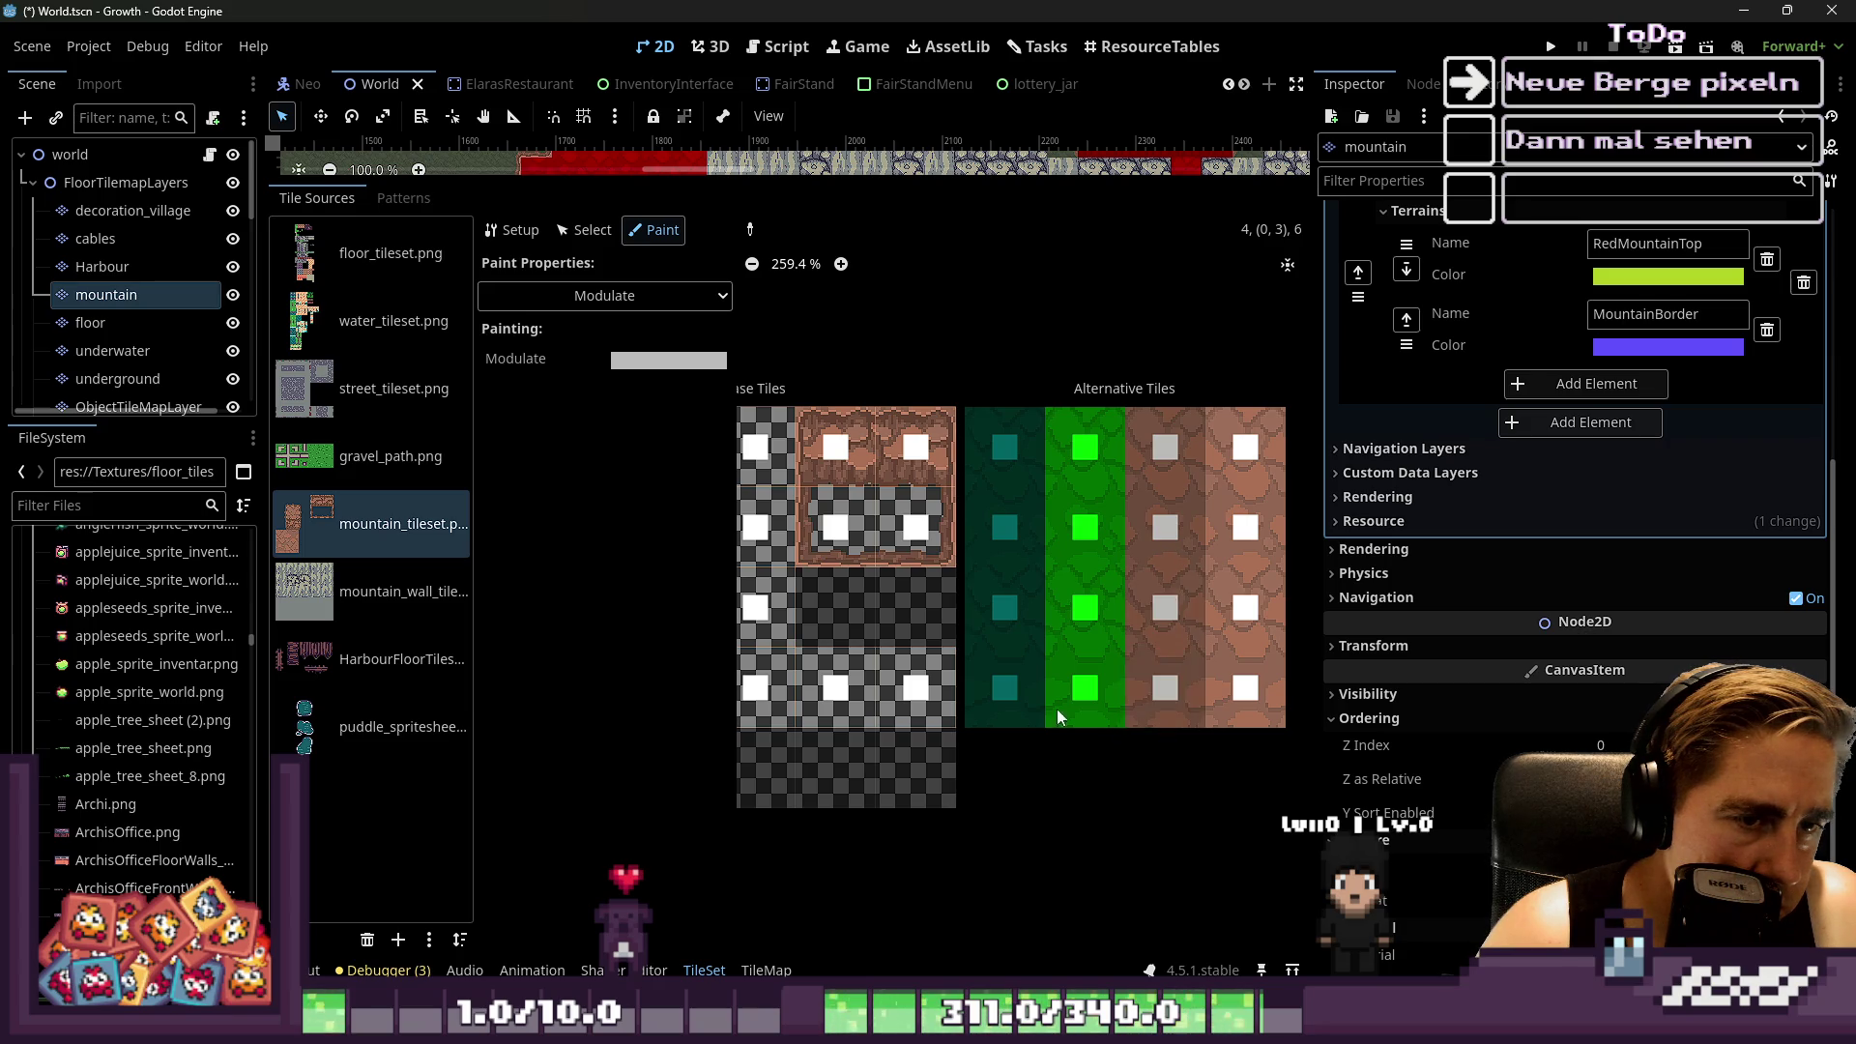
# Paint the last alternative column a near-black dark brown tint, 1b1713
pyautogui.click(604, 295)
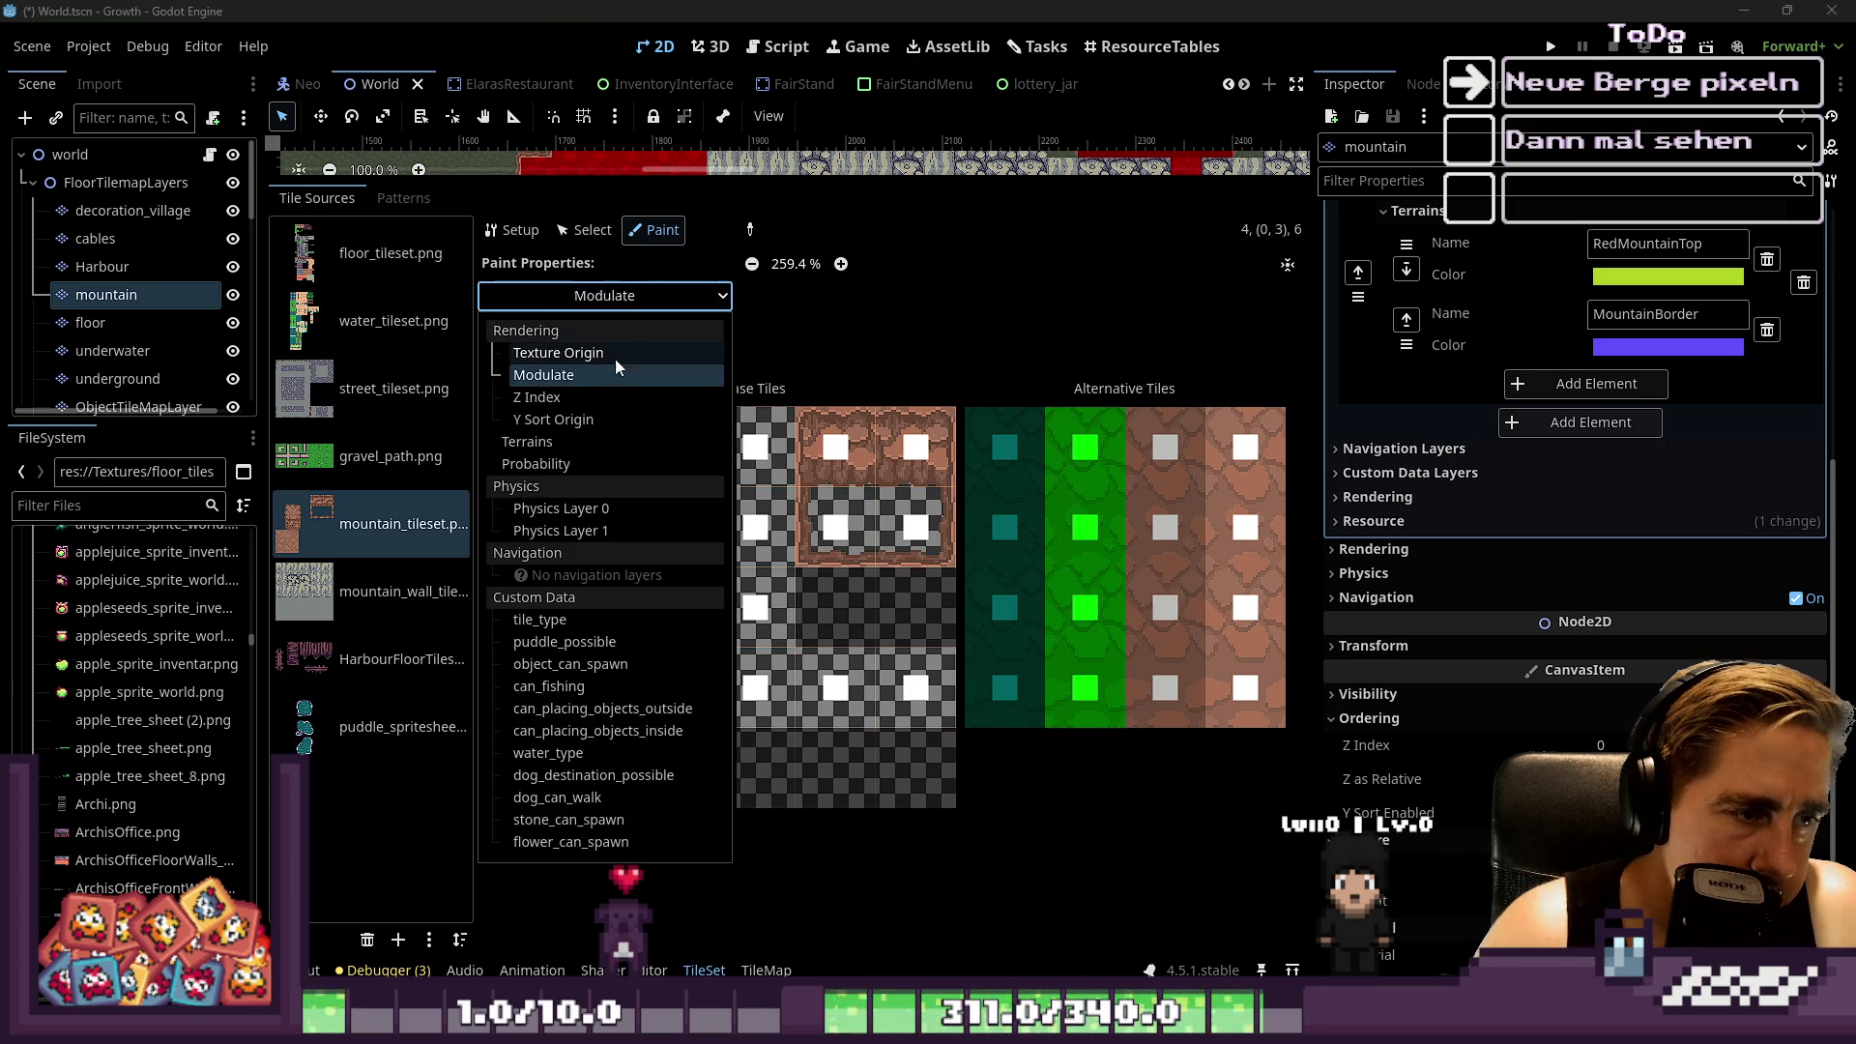
pyautogui.click(617, 354)
pyautogui.click(638, 366)
pyautogui.moveTo(795, 454)
pyautogui.mouseDown()
pyautogui.moveTo(794, 541)
pyautogui.moveTo(824, 565)
pyautogui.moveTo(795, 638)
pyautogui.mouseUp()
pyautogui.click(618, 617)
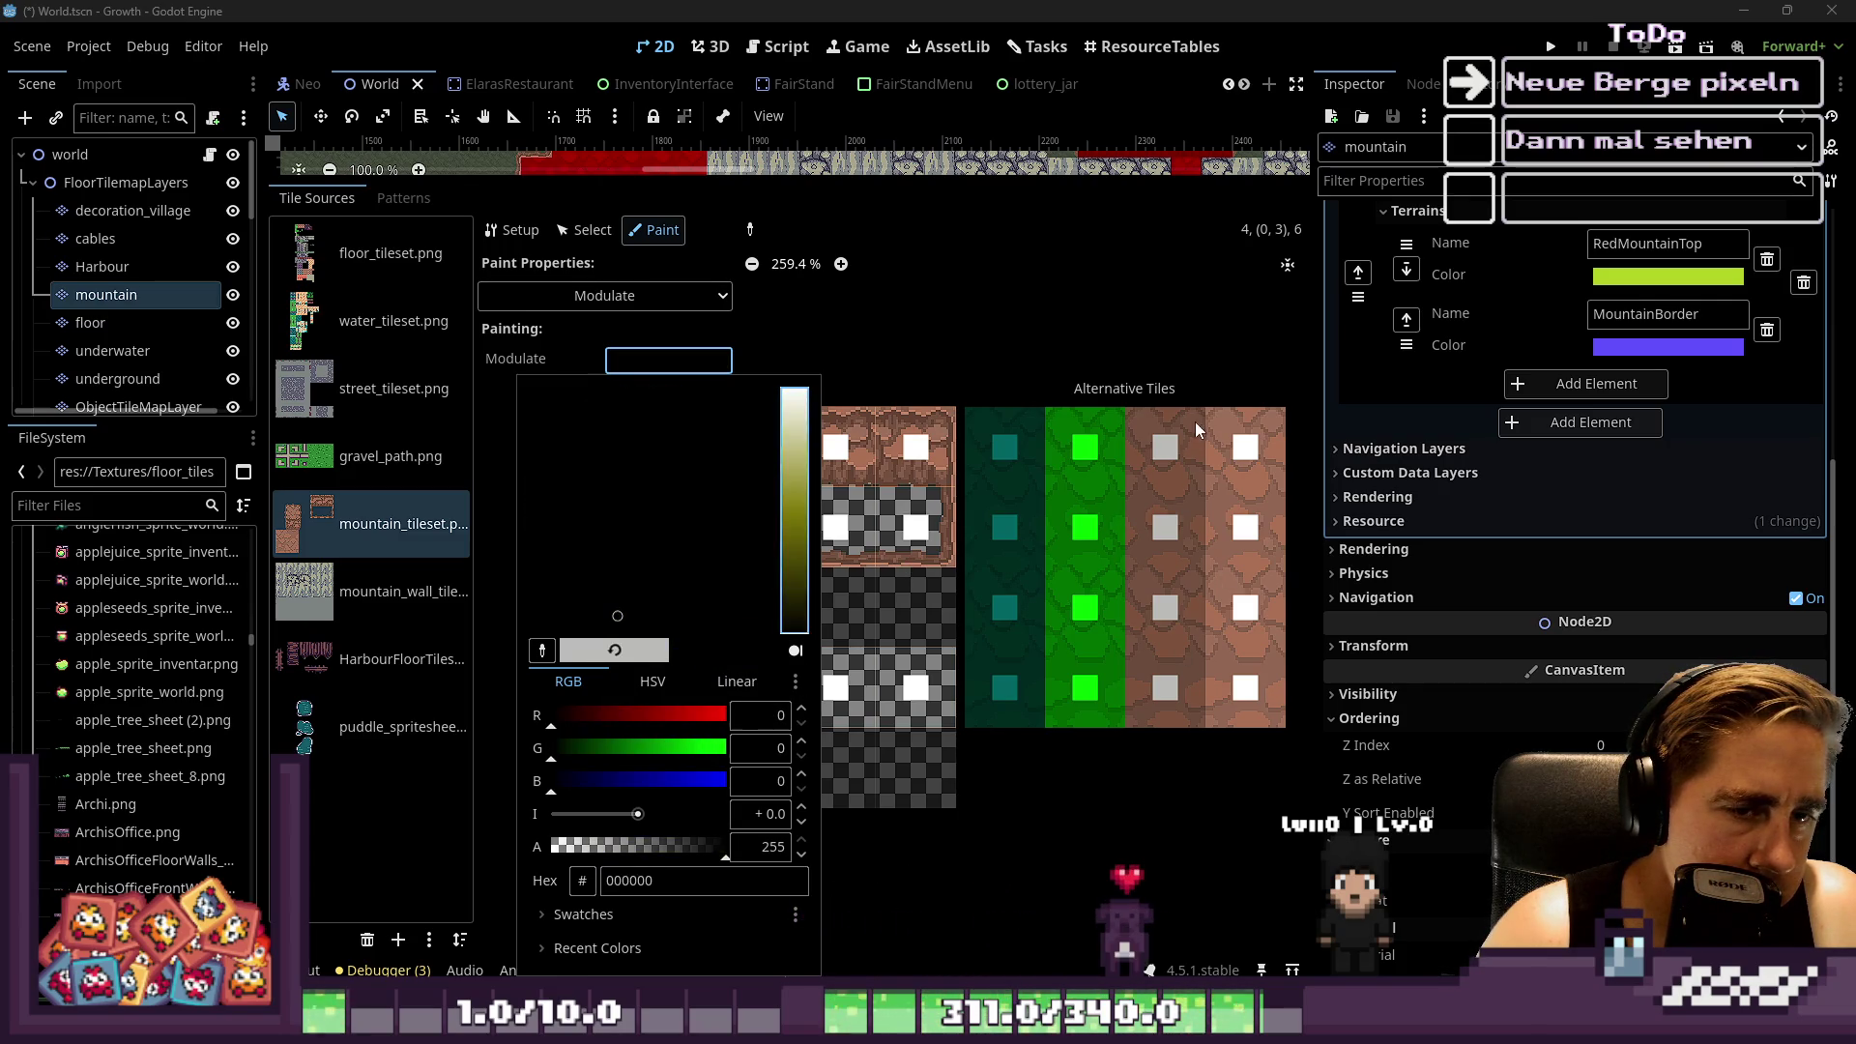
pyautogui.click(661, 521)
pyautogui.click(795, 607)
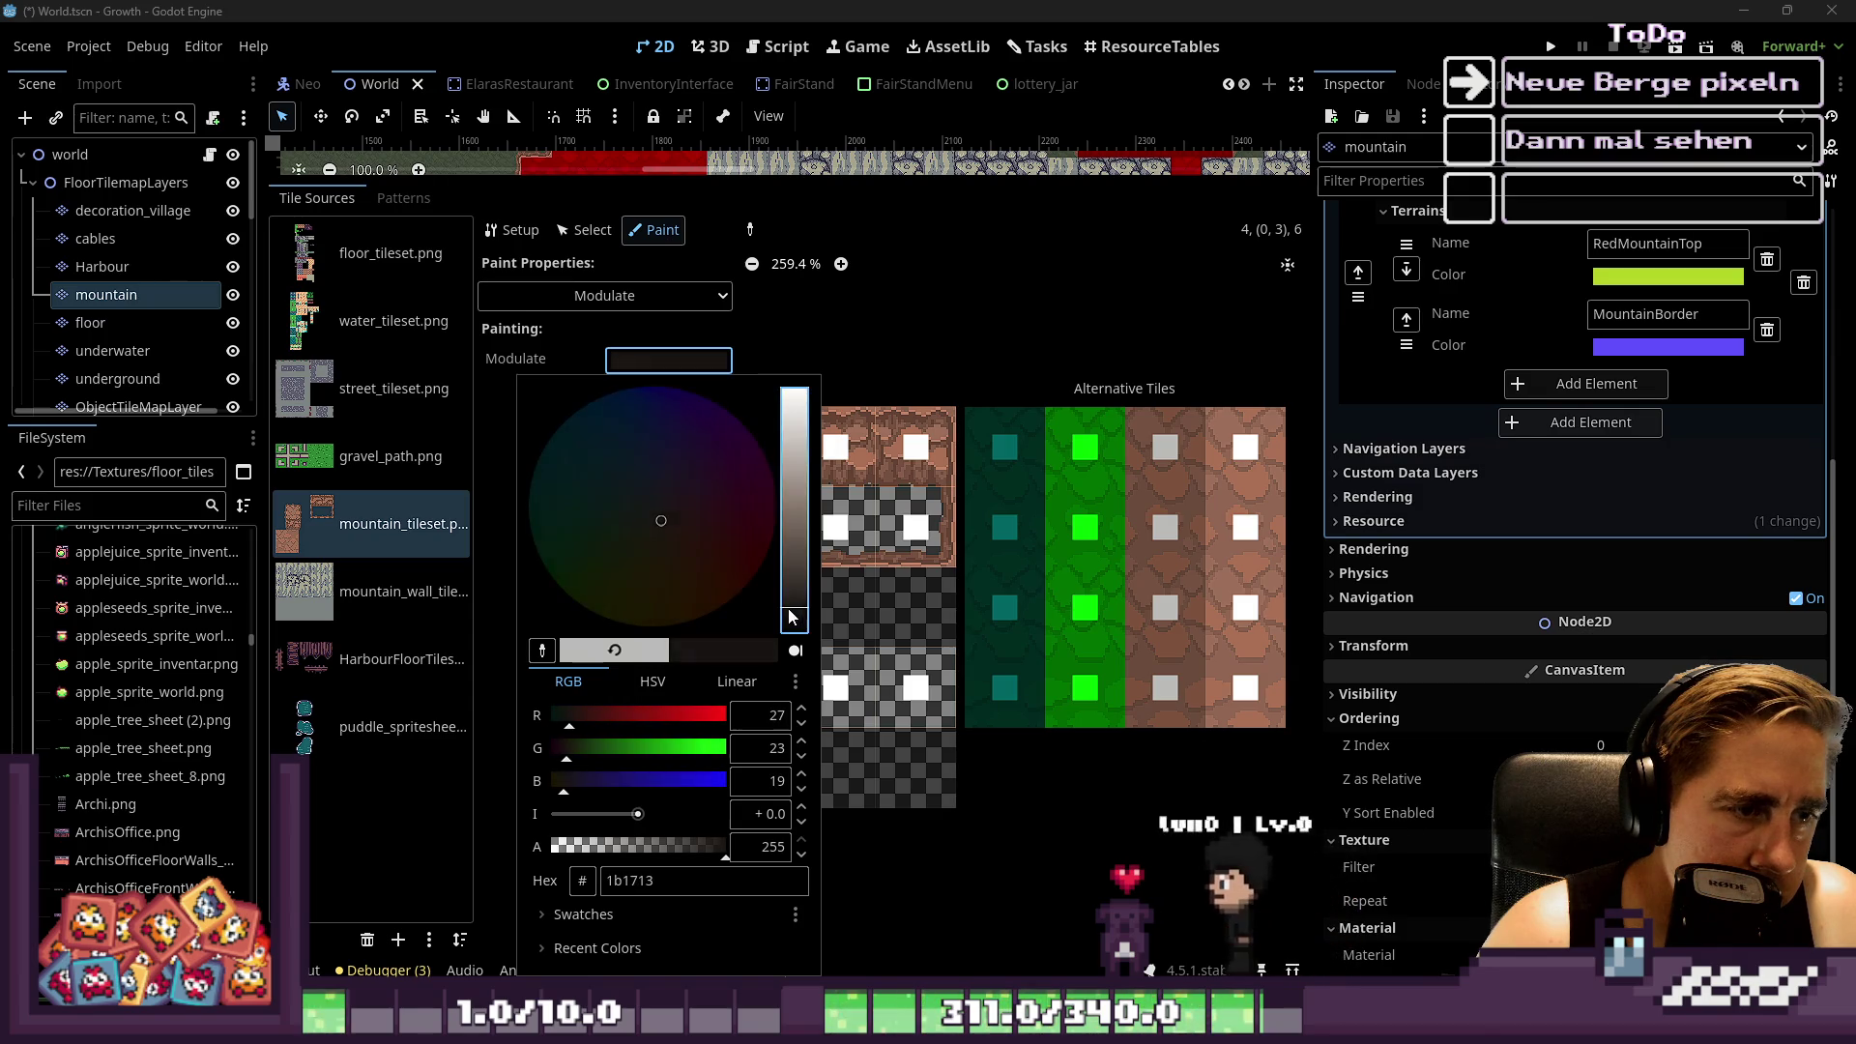
pyautogui.click(1227, 466)
pyautogui.moveTo(1232, 535); pyautogui.dragTo(1243, 698)
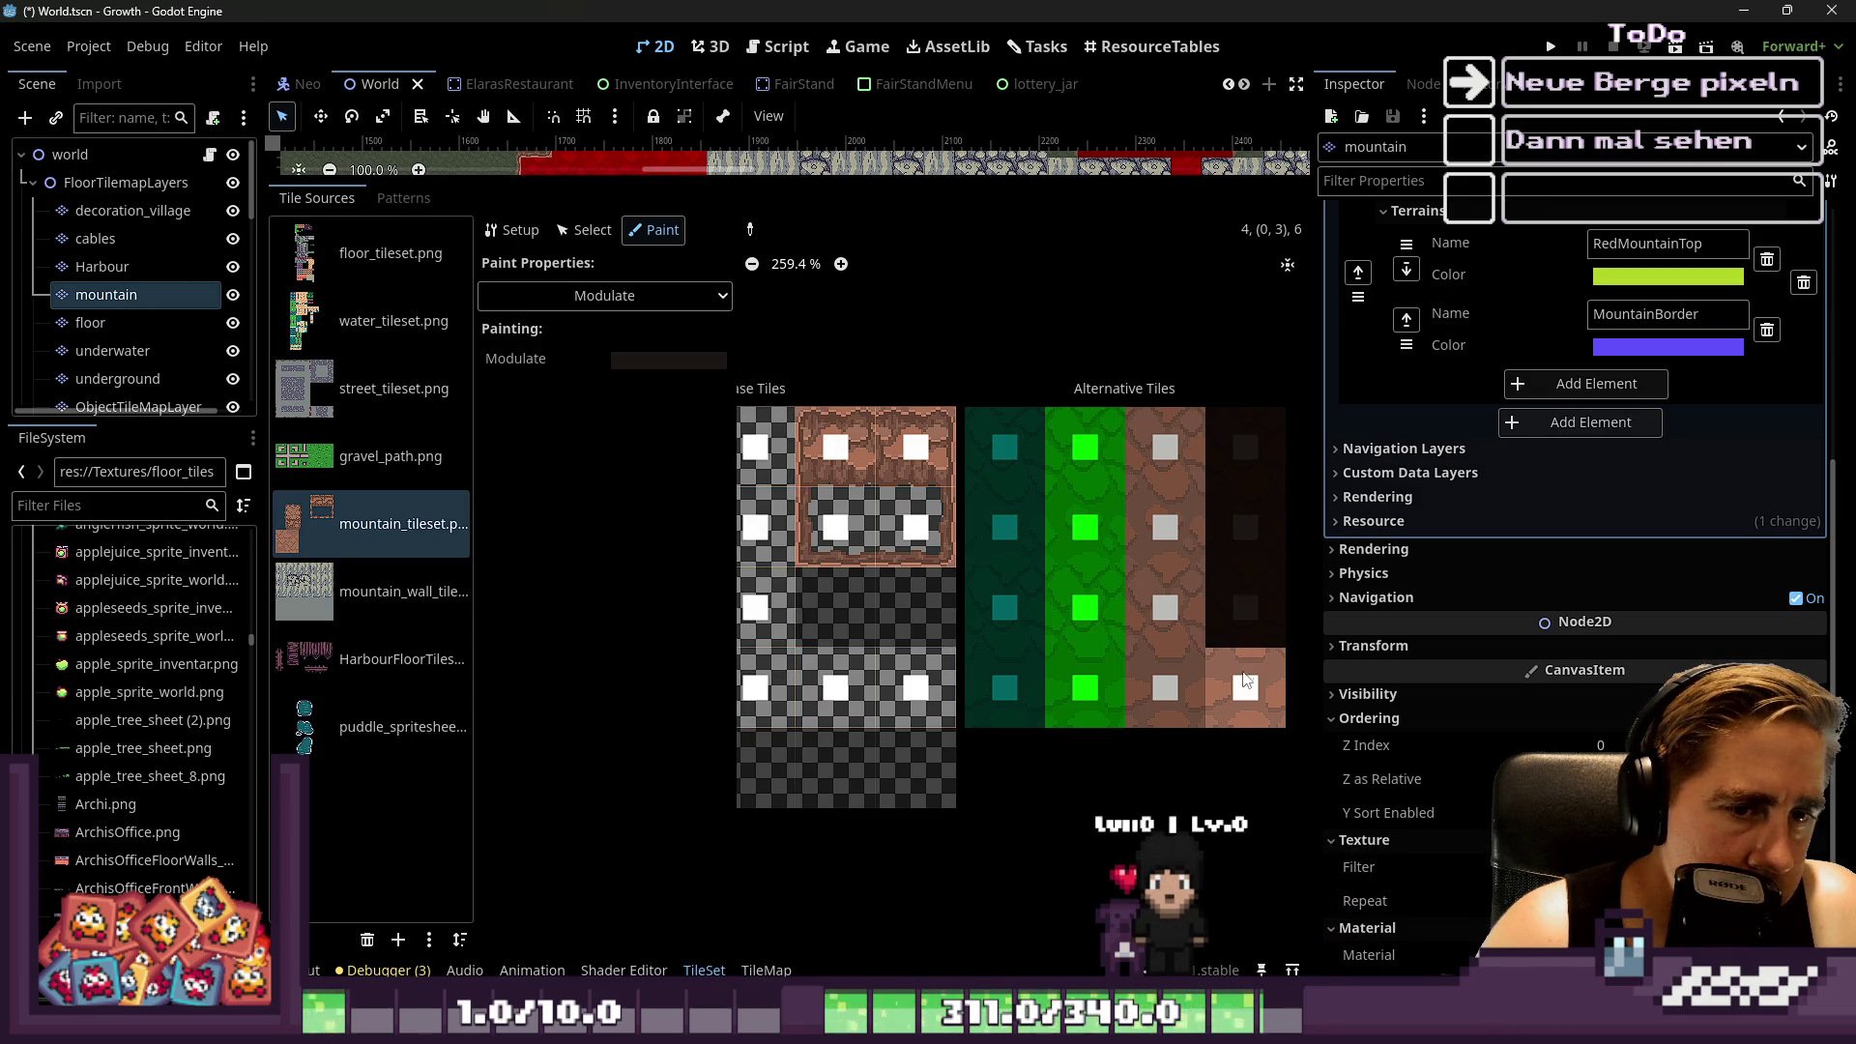
pyautogui.scroll(-3, 1170, 493)
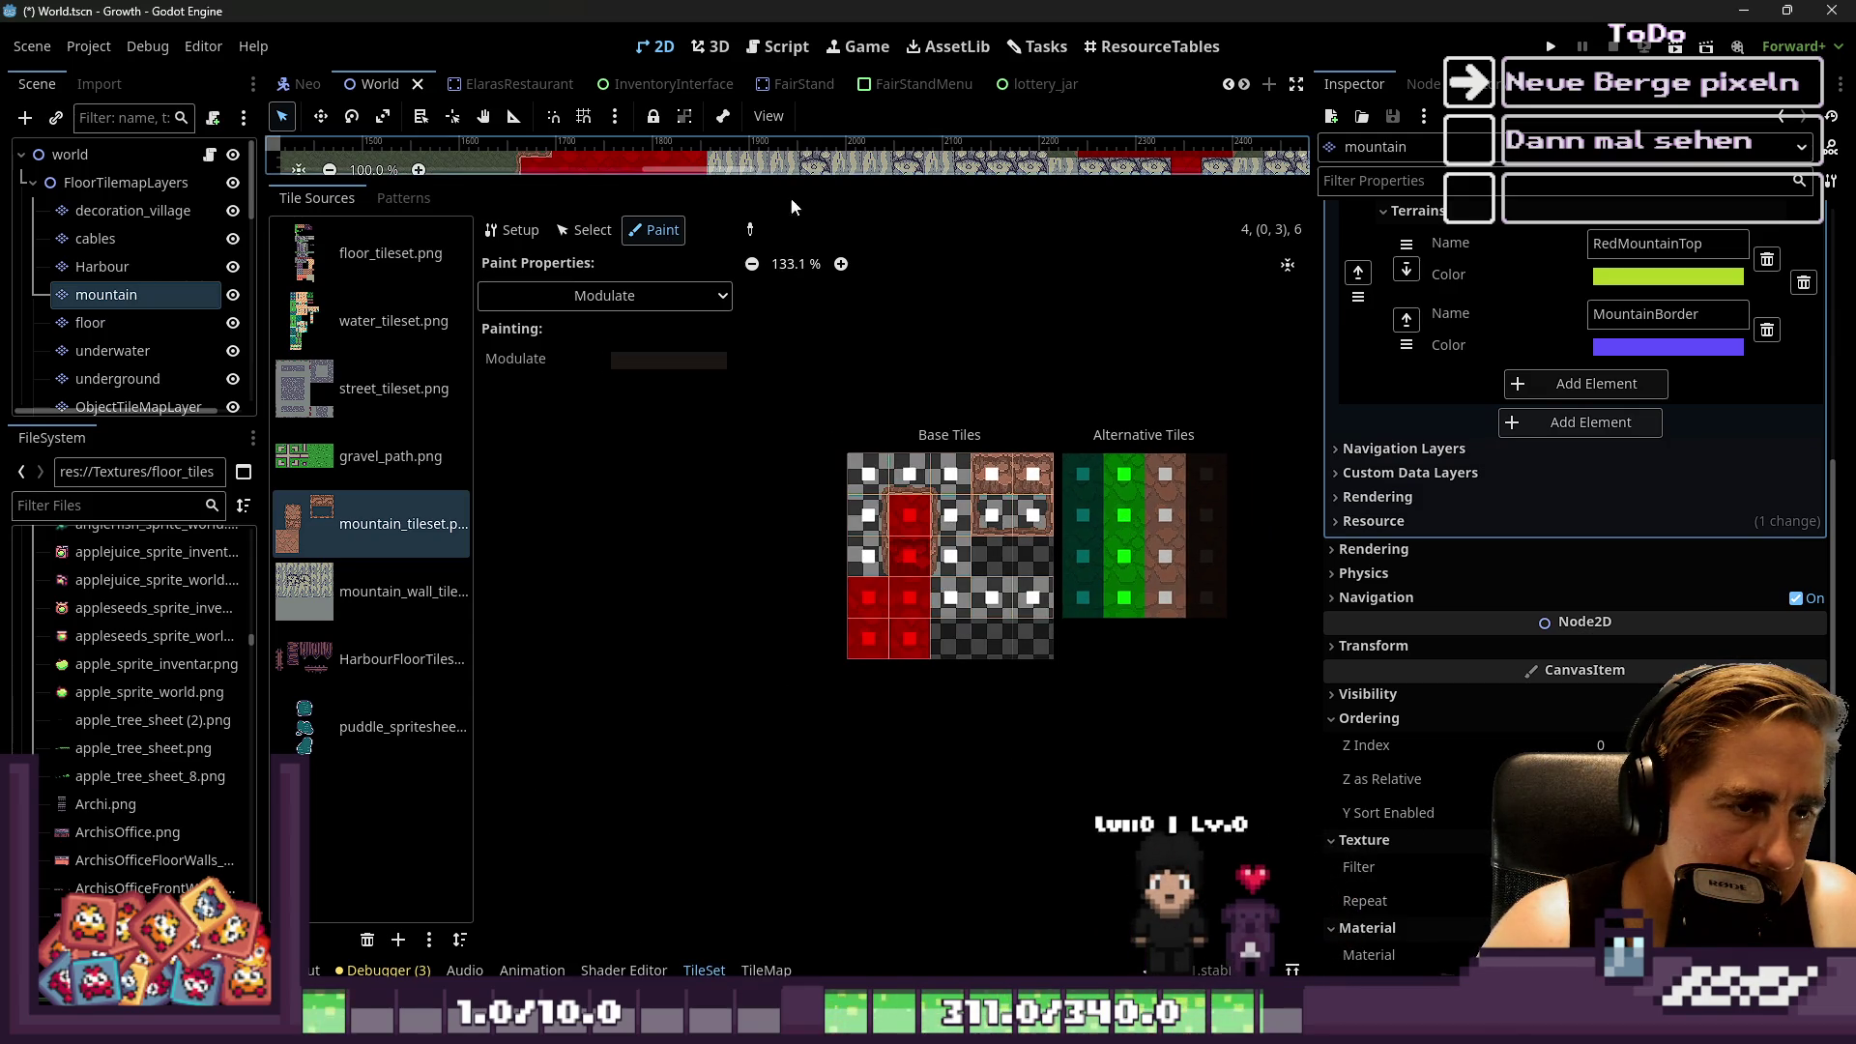
pyautogui.moveTo(803, 180); pyautogui.dragTo(696, 677)
pyautogui.scroll(-8, 696, 465)
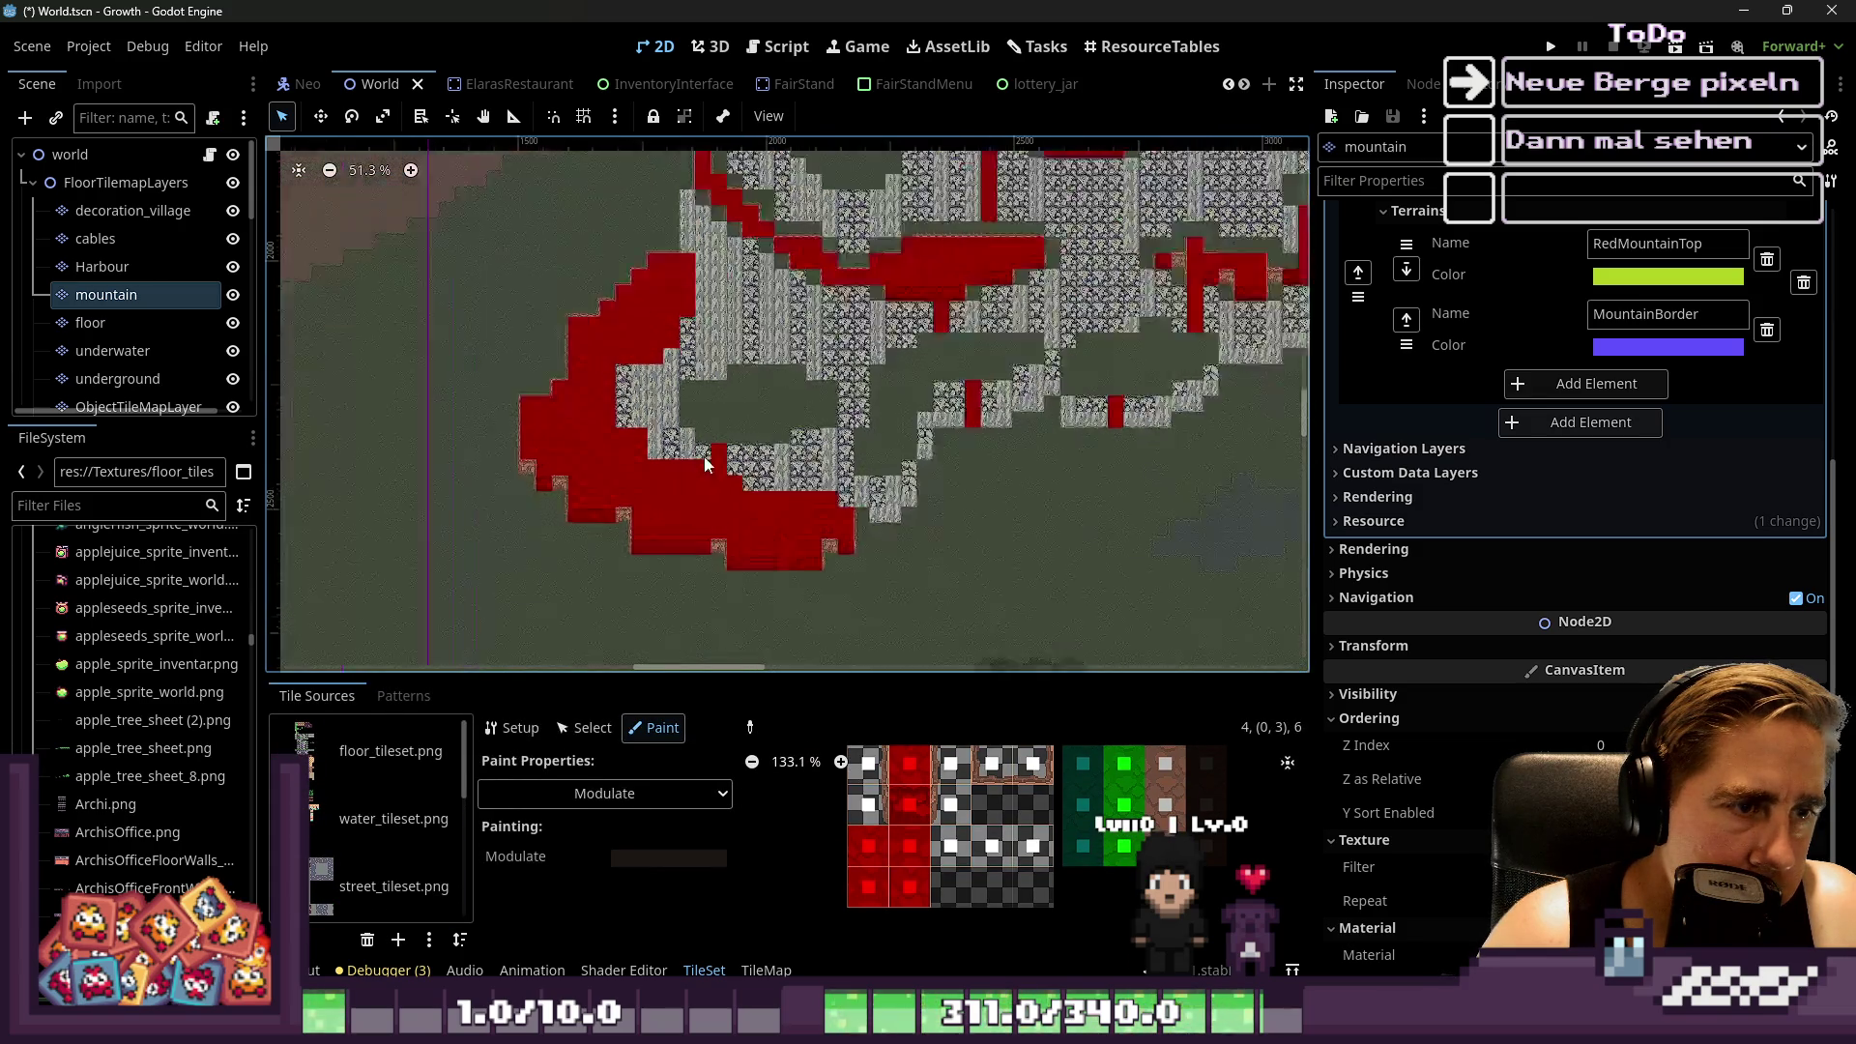
pyautogui.scroll(2, 757, 391)
pyautogui.scroll(2, 758, 383)
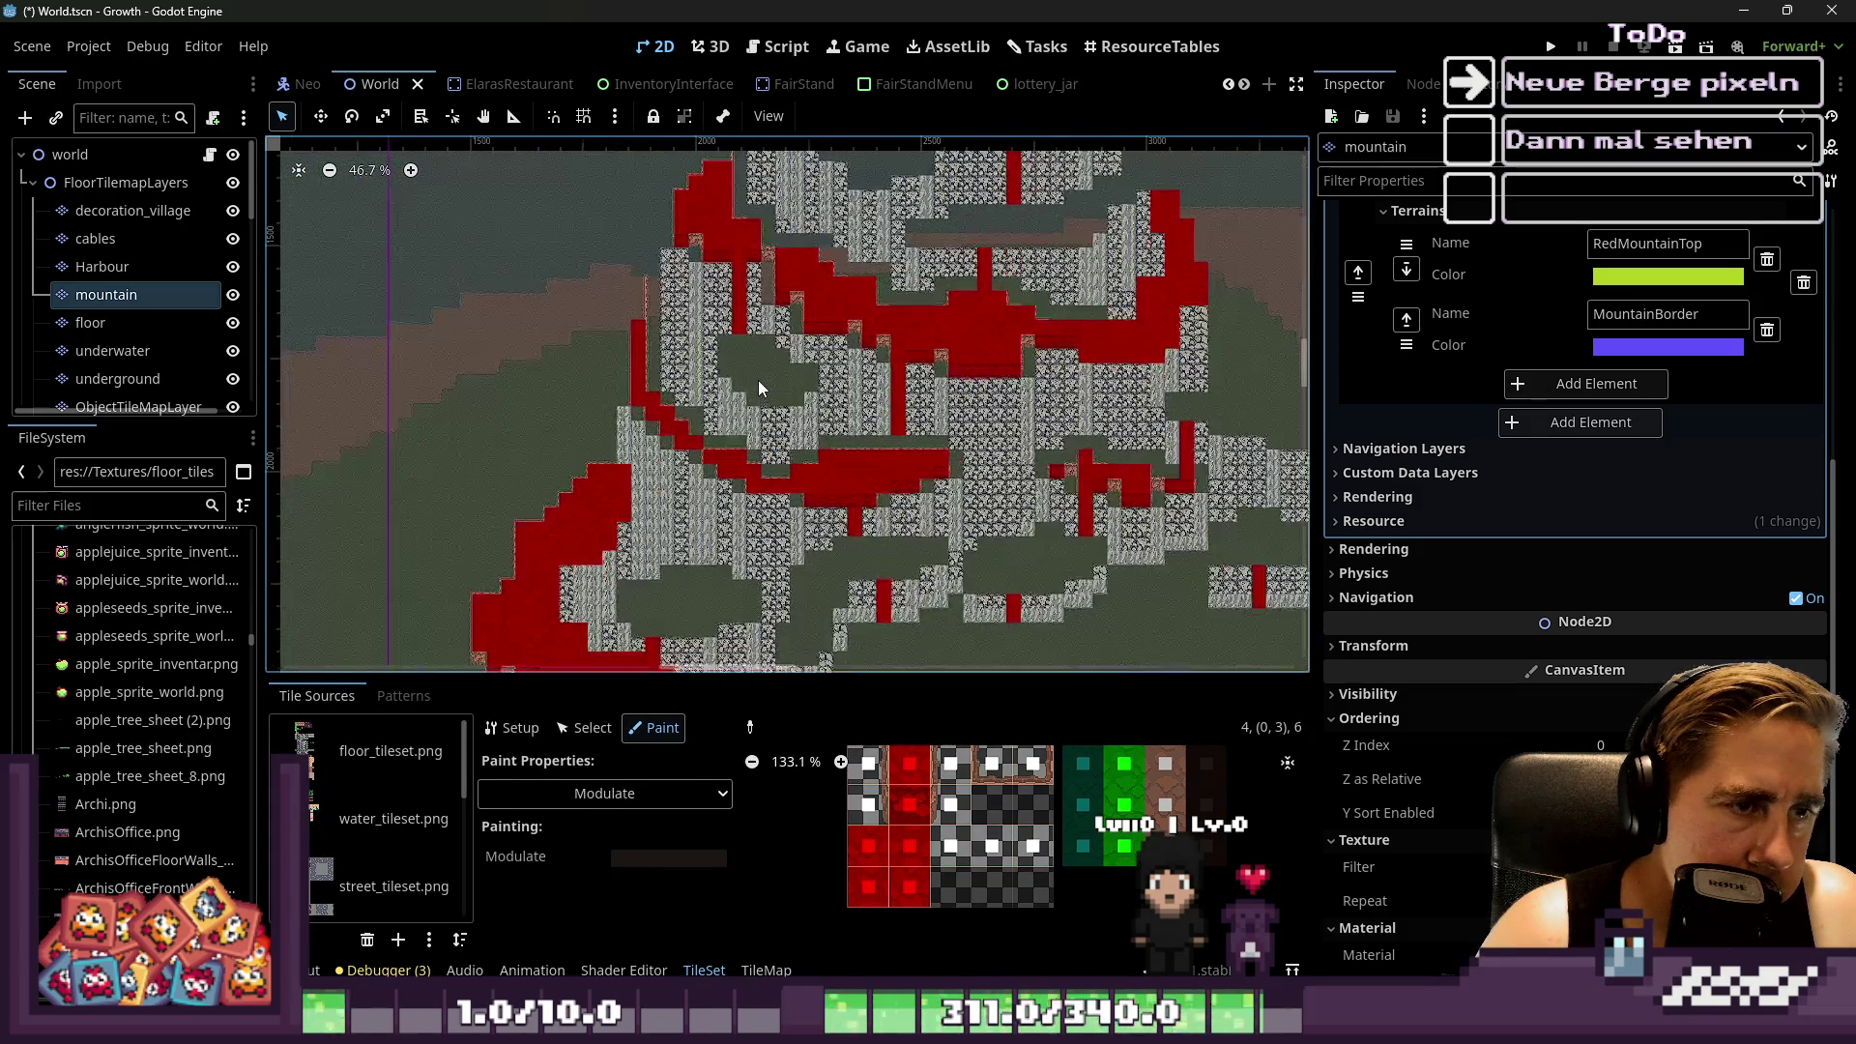
pyautogui.scroll(-1, 758, 379)
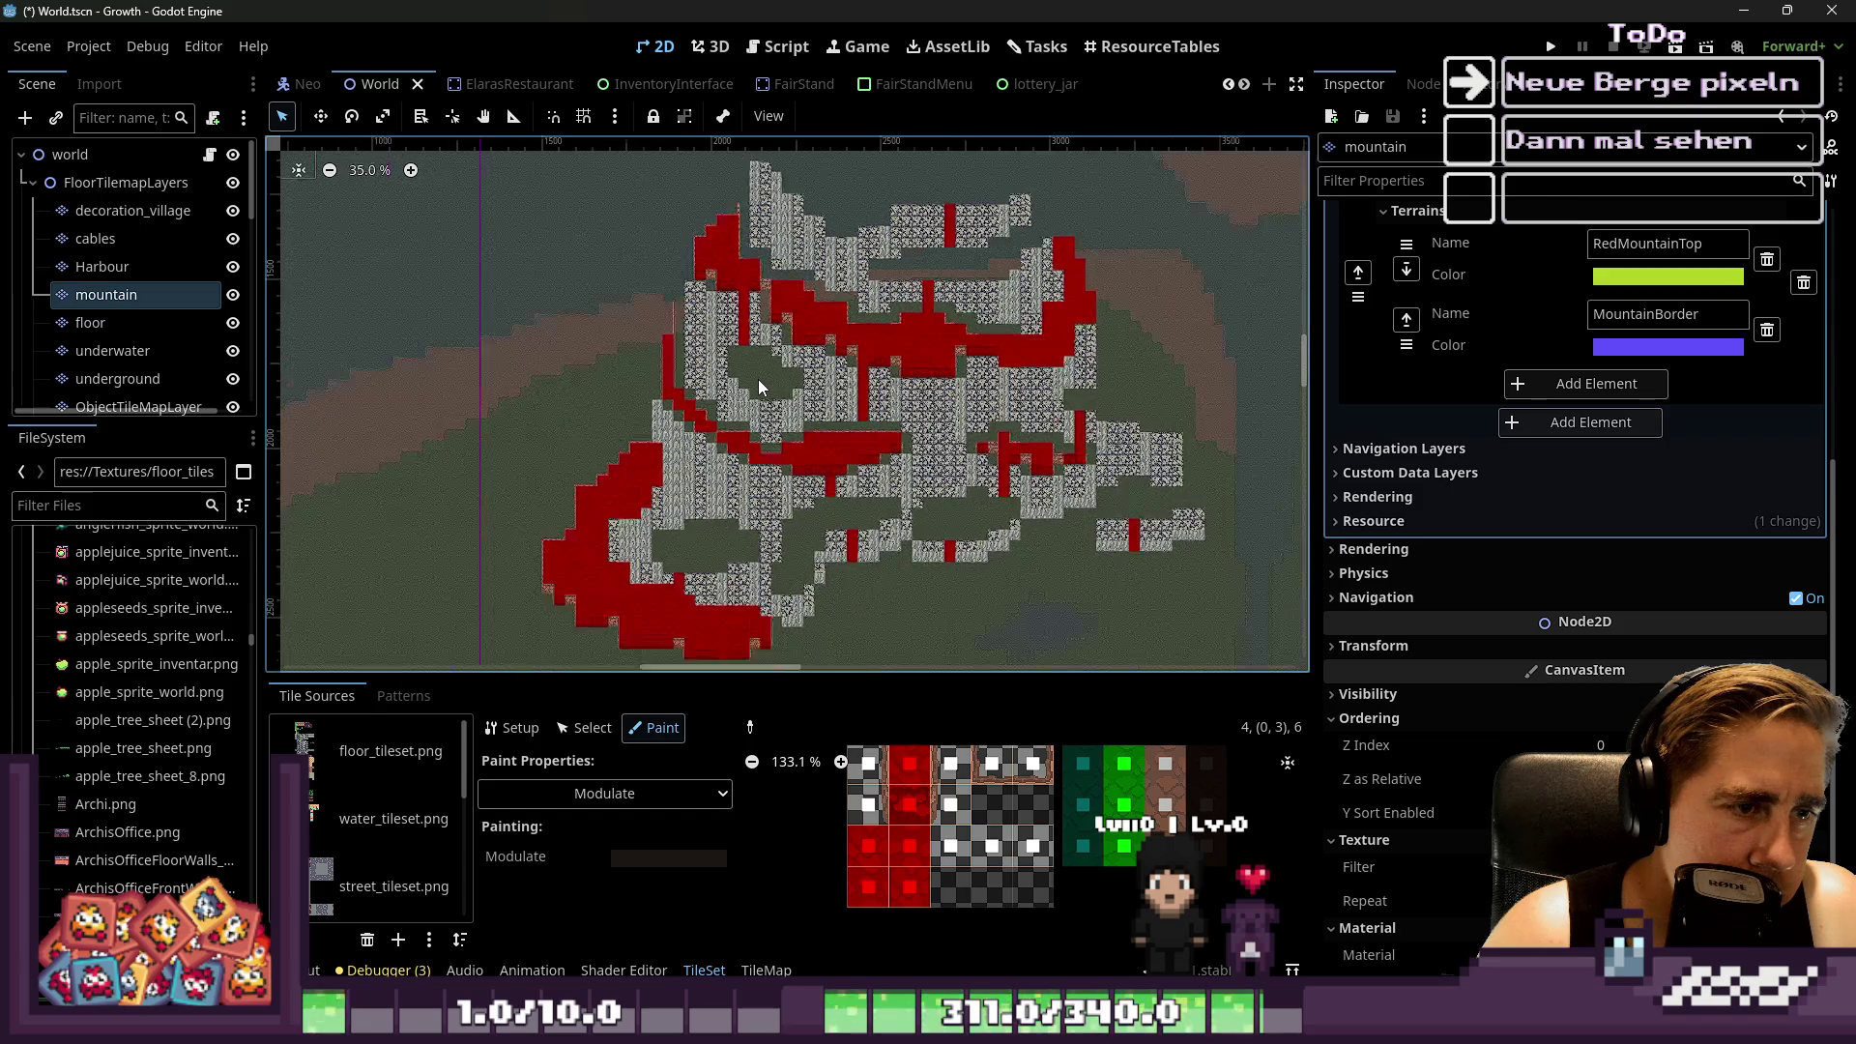
pyautogui.scroll(-1, 629, 387)
pyautogui.scroll(1, 1095, 858)
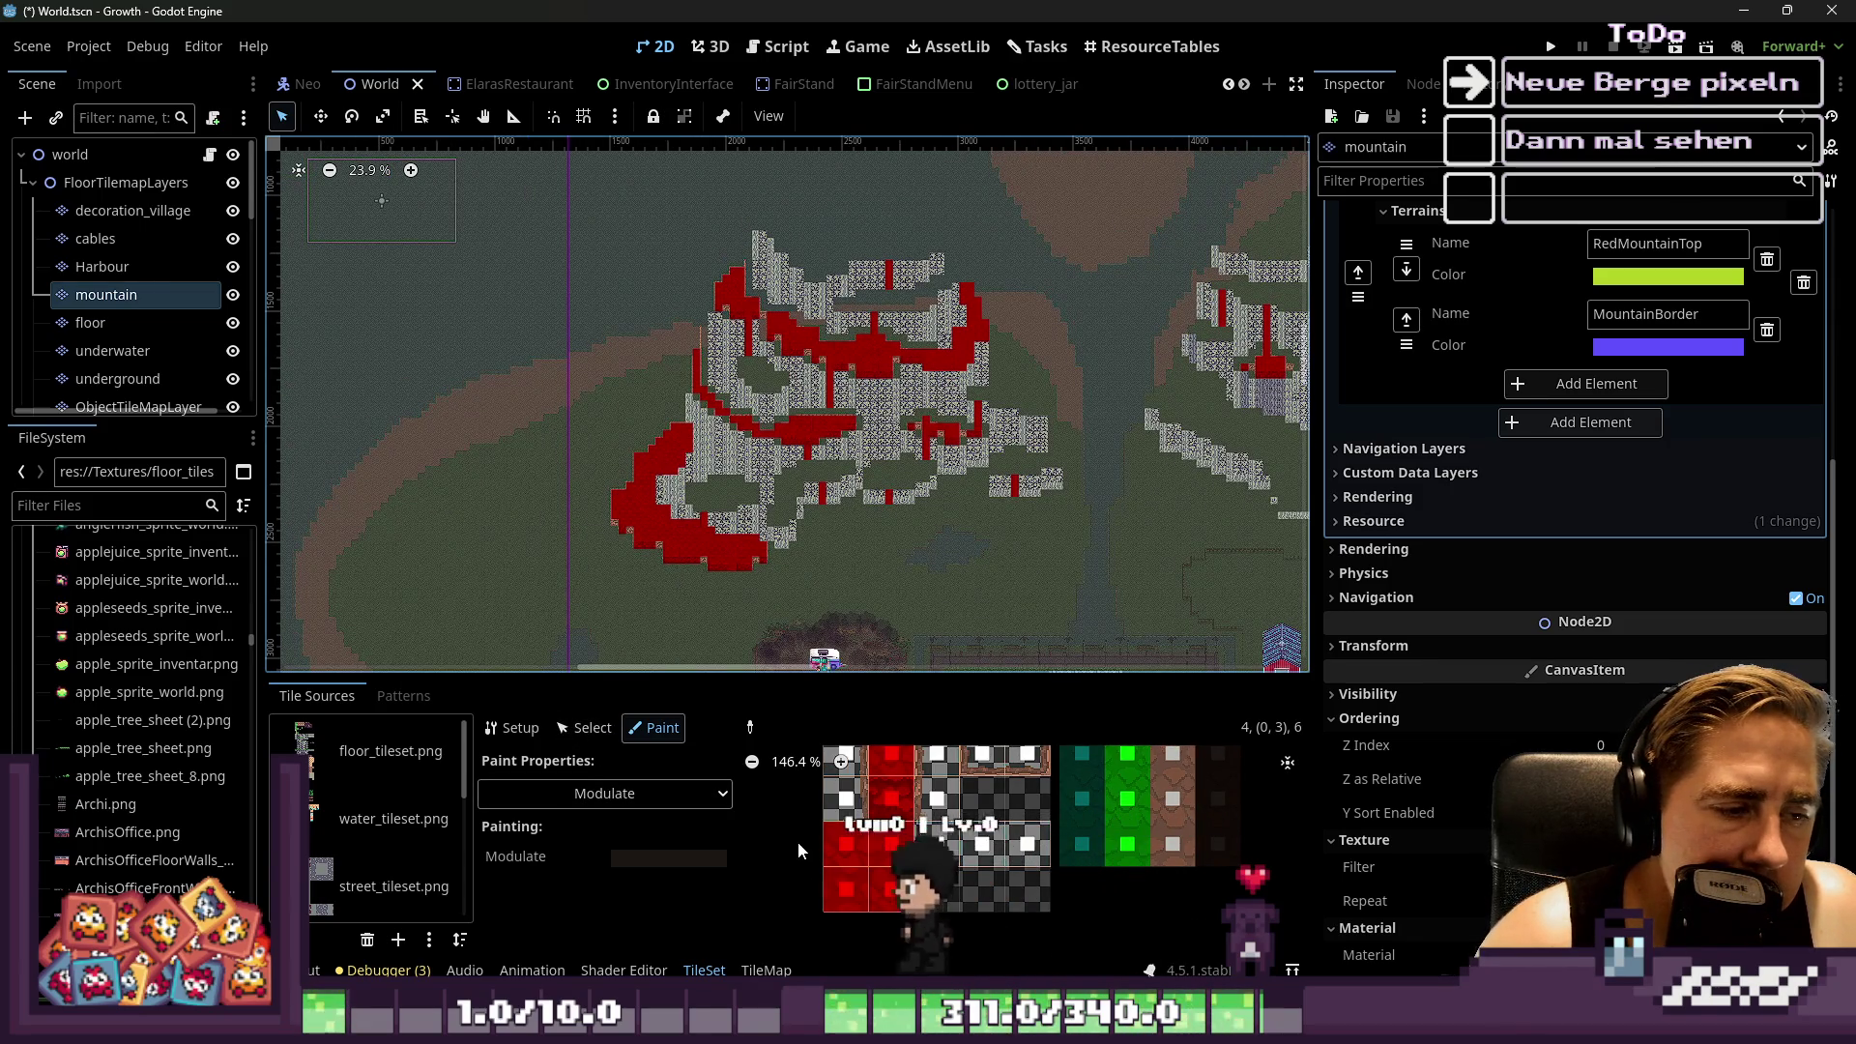
pyautogui.scroll(-3, 968, 943)
pyautogui.scroll(6, 969, 942)
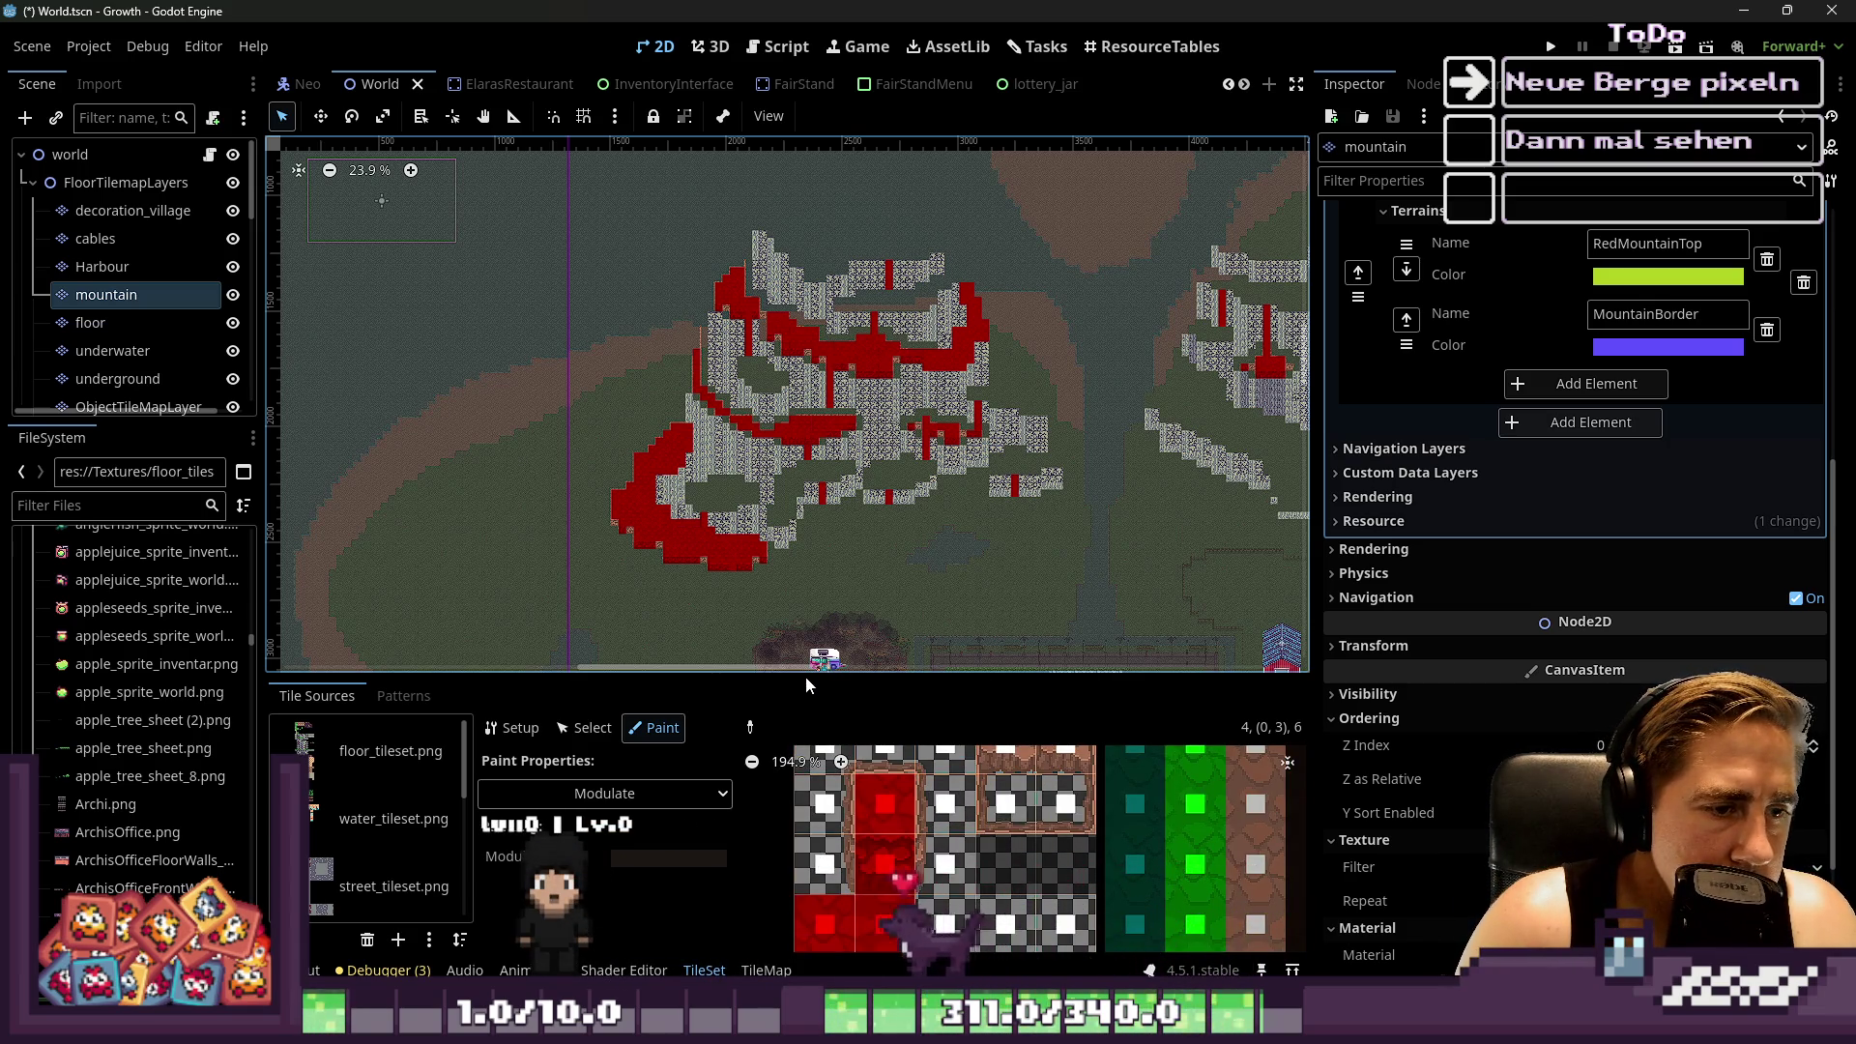
pyautogui.moveTo(805, 667); pyautogui.dragTo(809, 572)
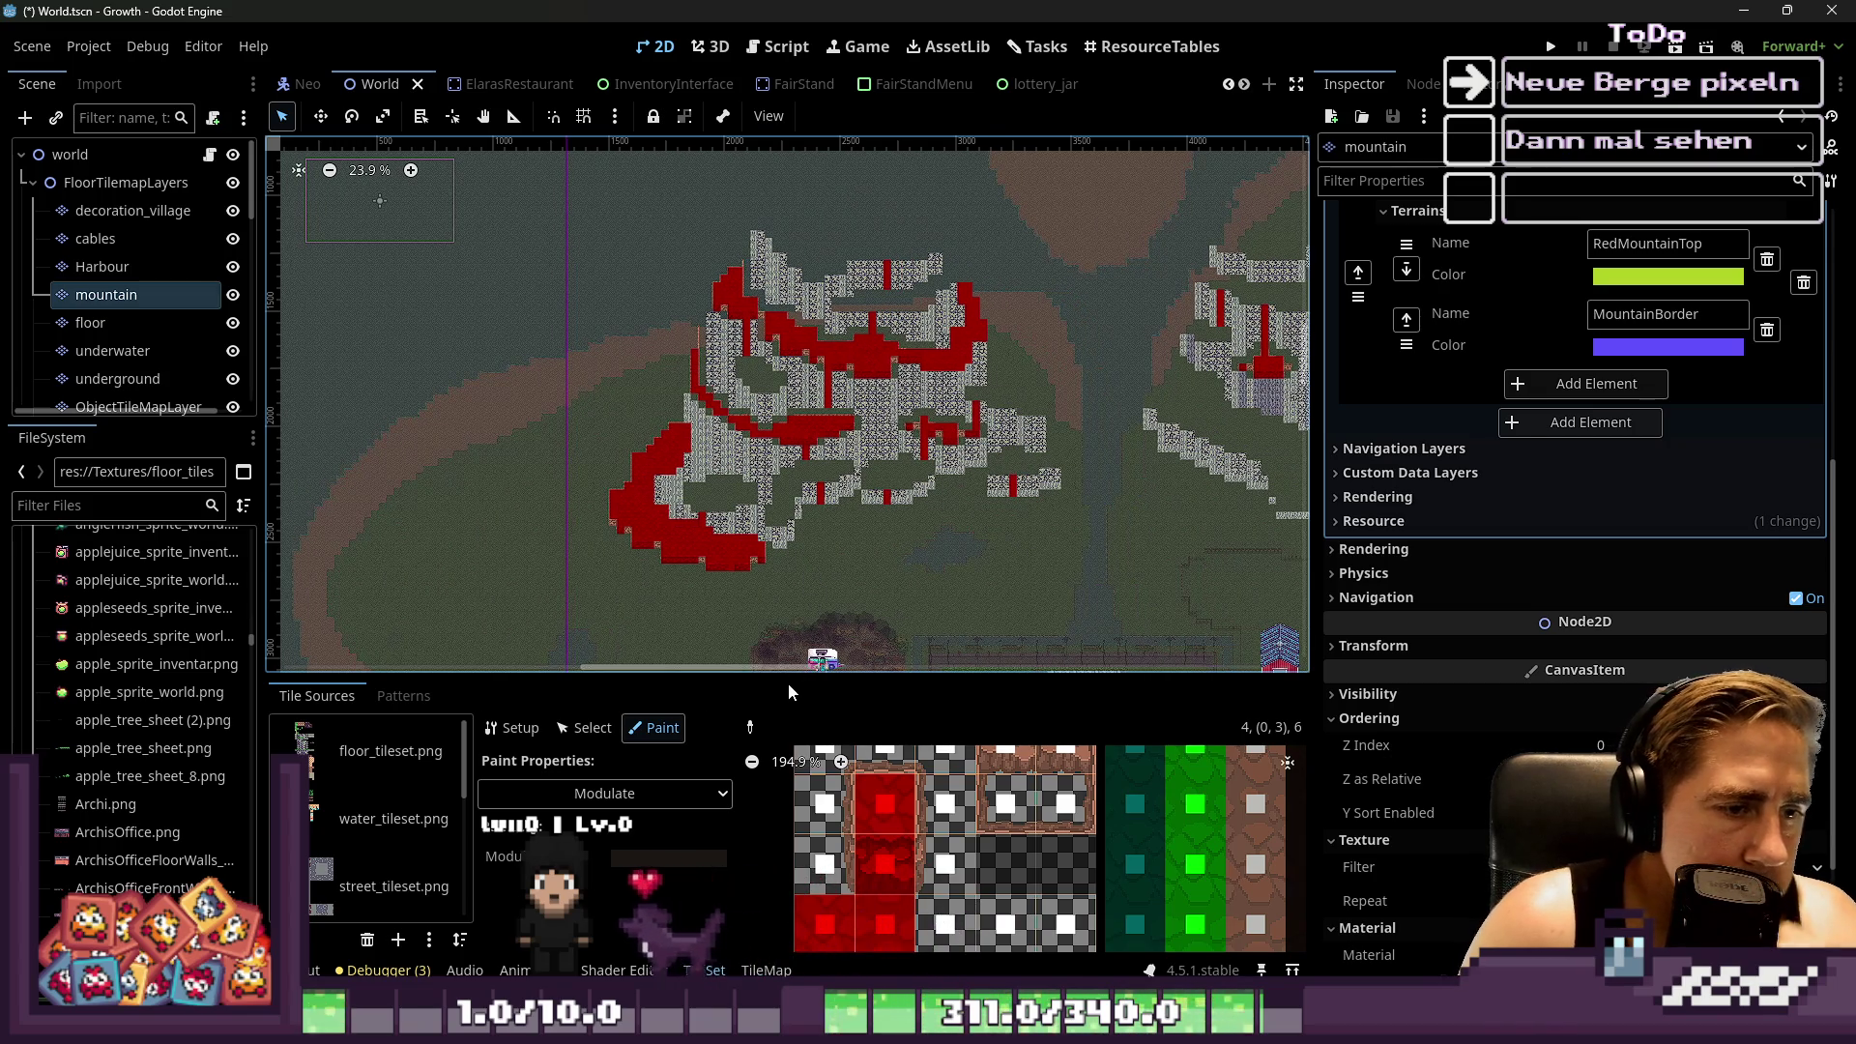
pyautogui.moveTo(774, 677); pyautogui.dragTo(828, 272)
pyautogui.scroll(3, 847, 574)
pyautogui.scroll(-4, 847, 574)
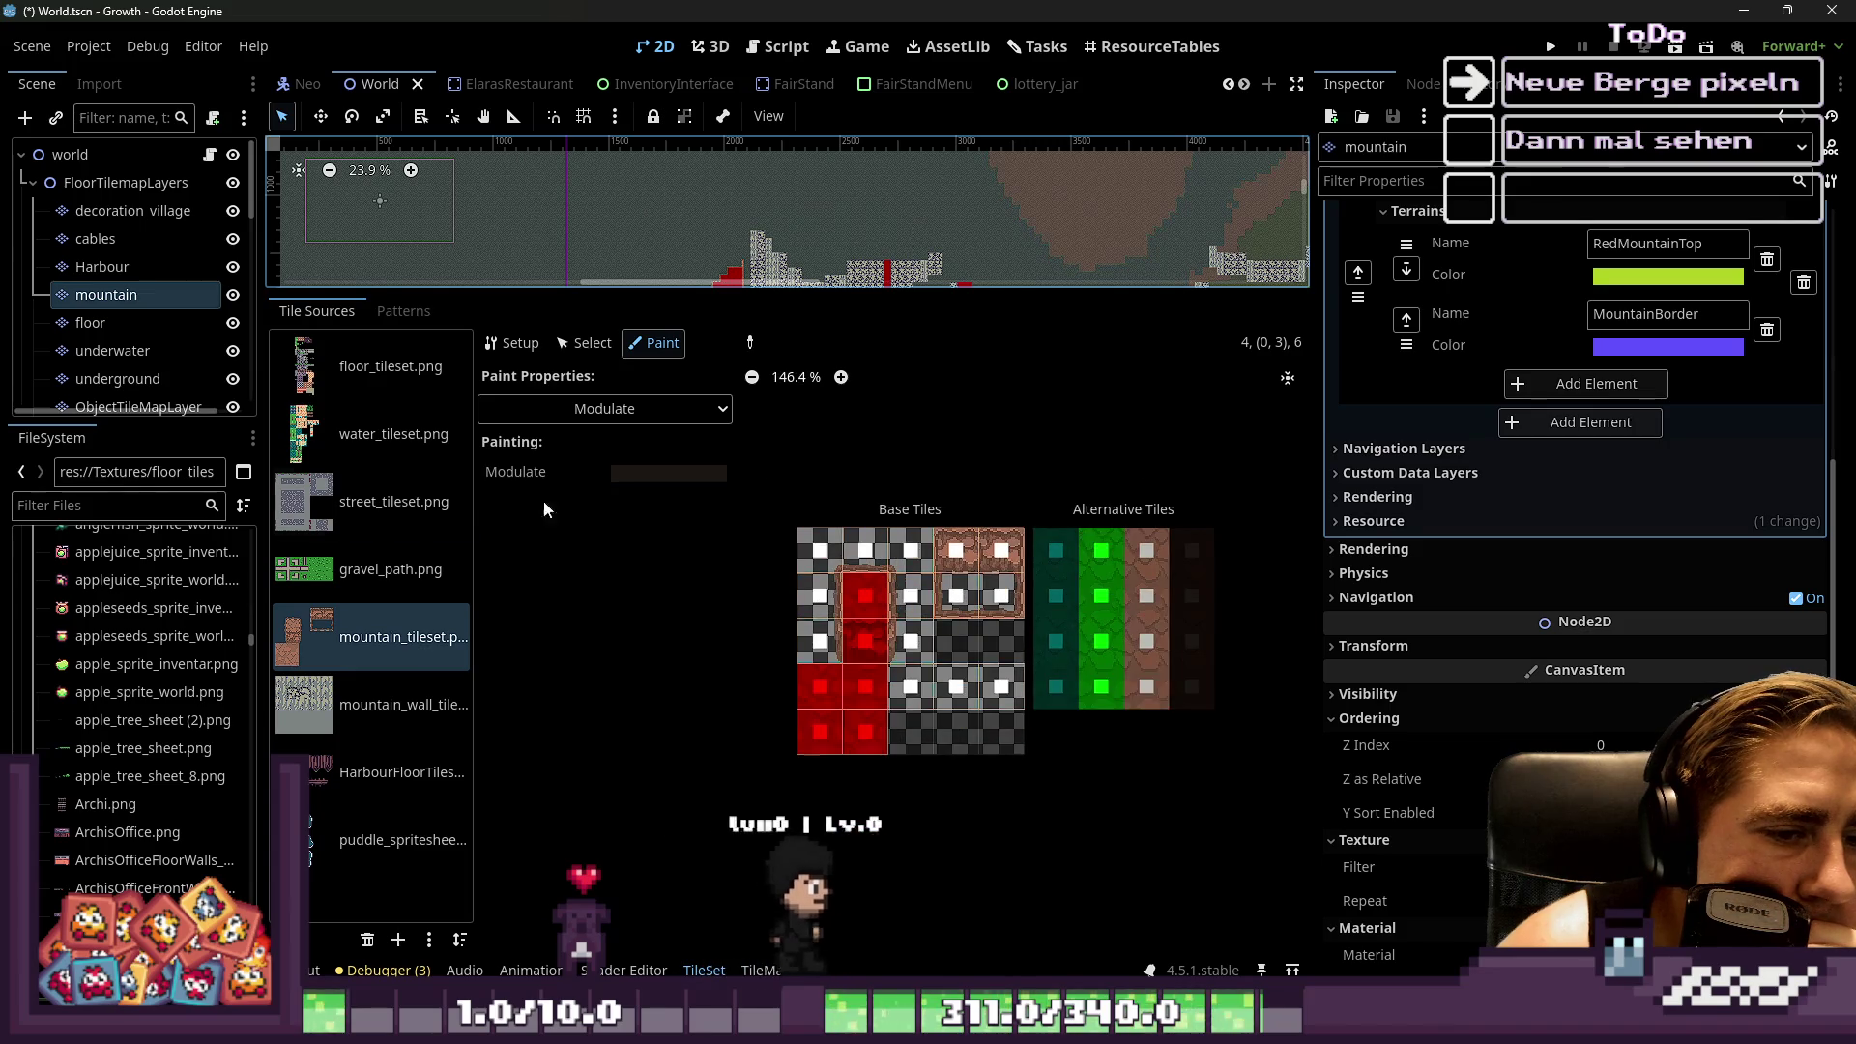
# Inspect the alternative tile's properties and the tile map's terrain list
pyautogui.click(599, 409)
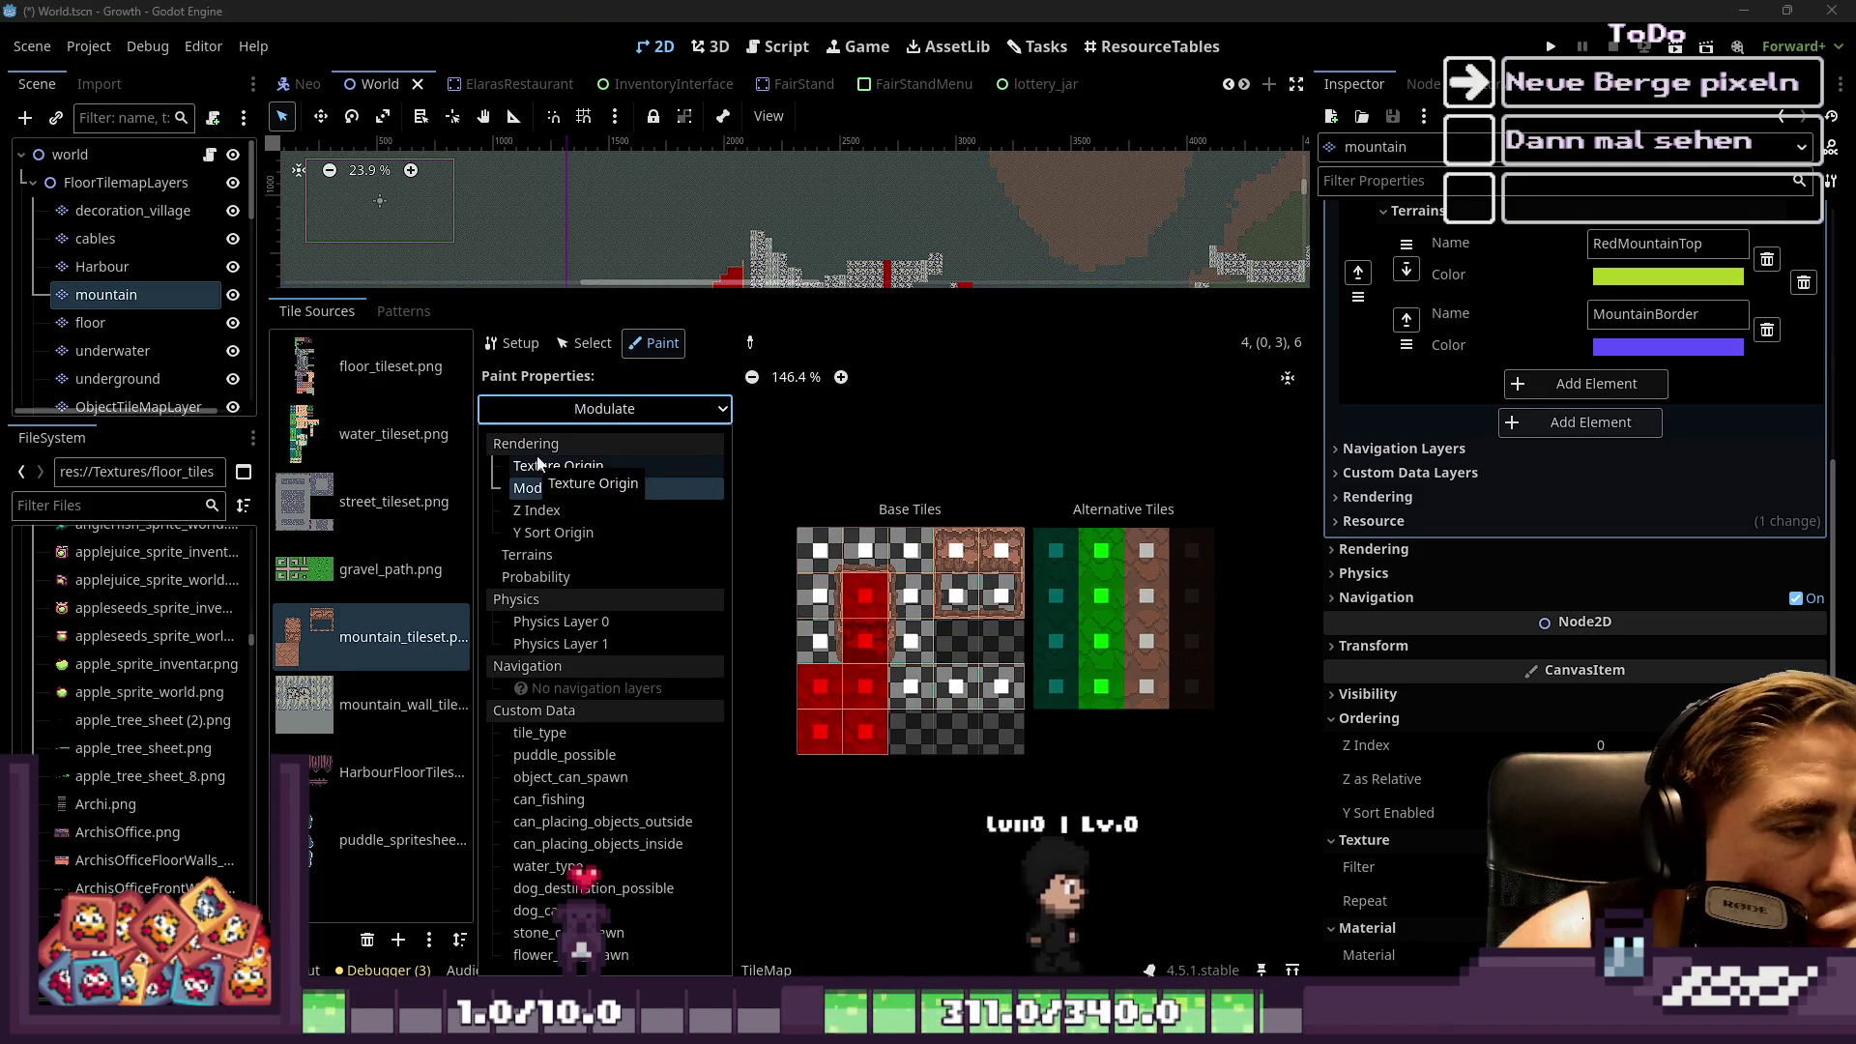
pyautogui.click(586, 352)
pyautogui.click(588, 348)
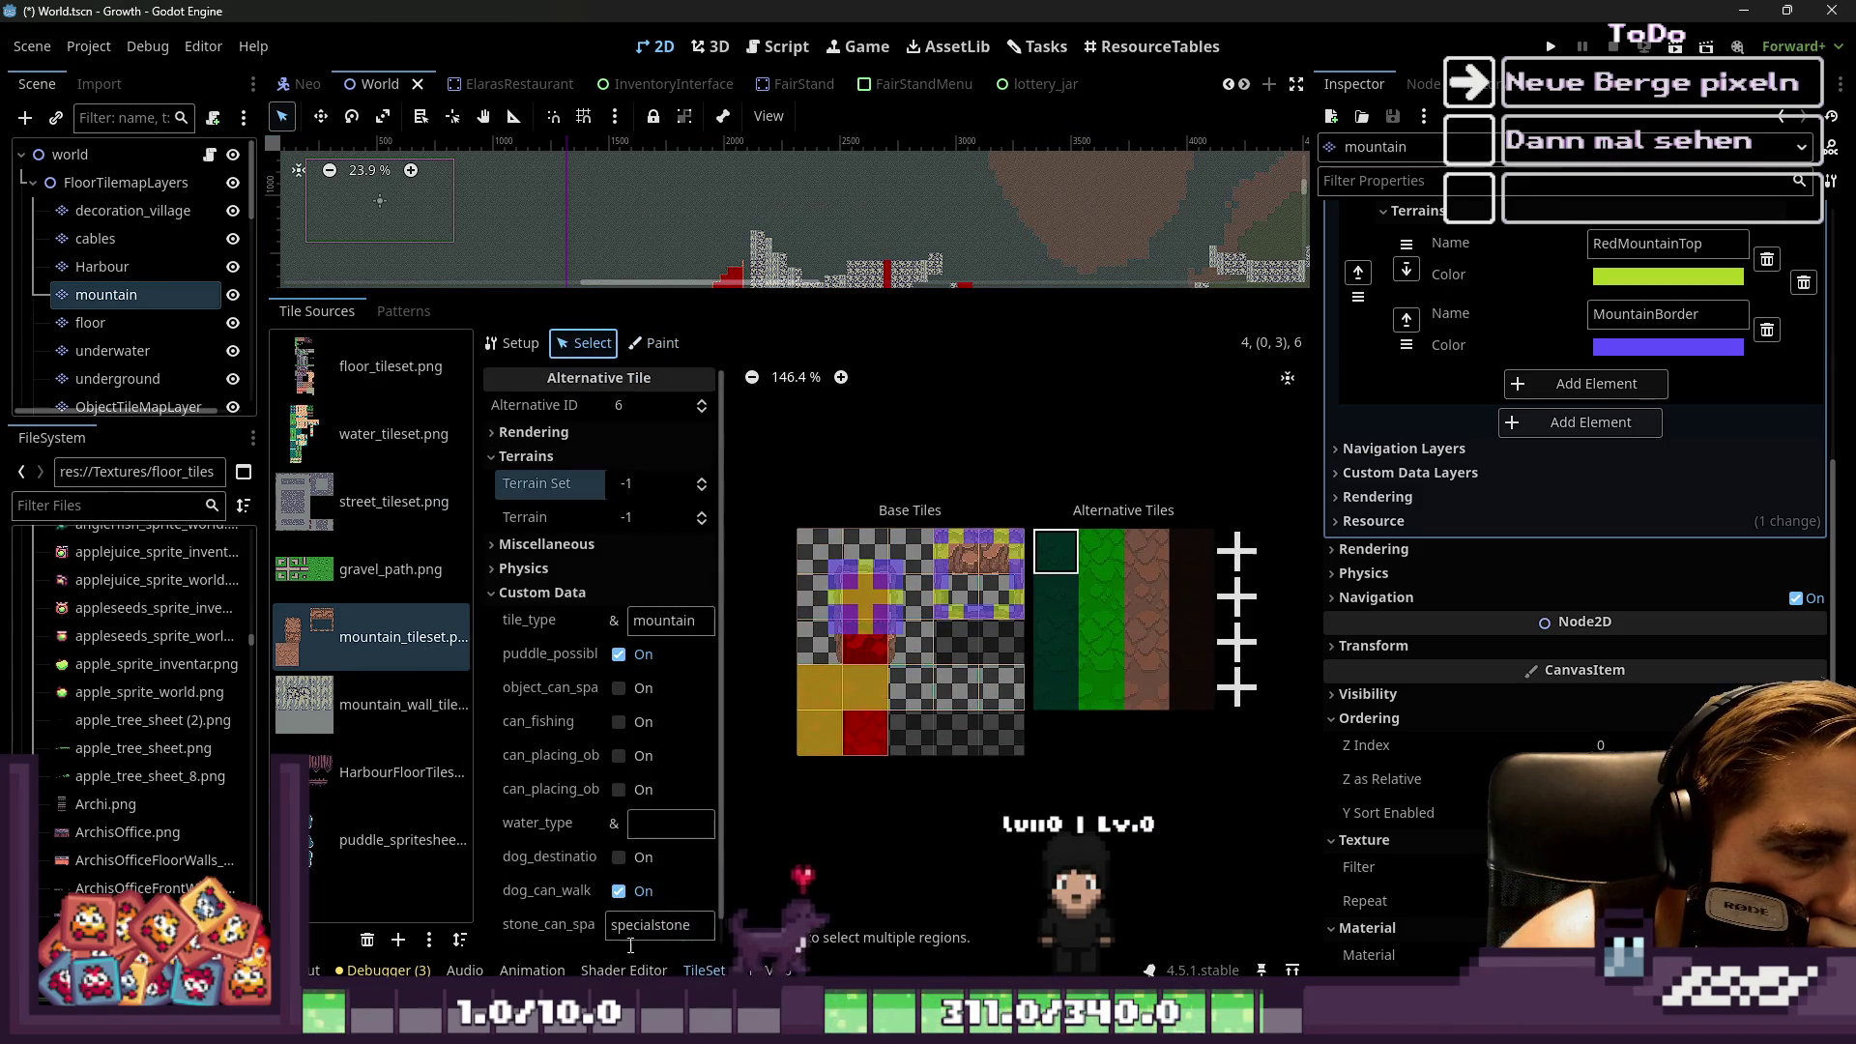
pyautogui.click(766, 969)
pyautogui.click(702, 970)
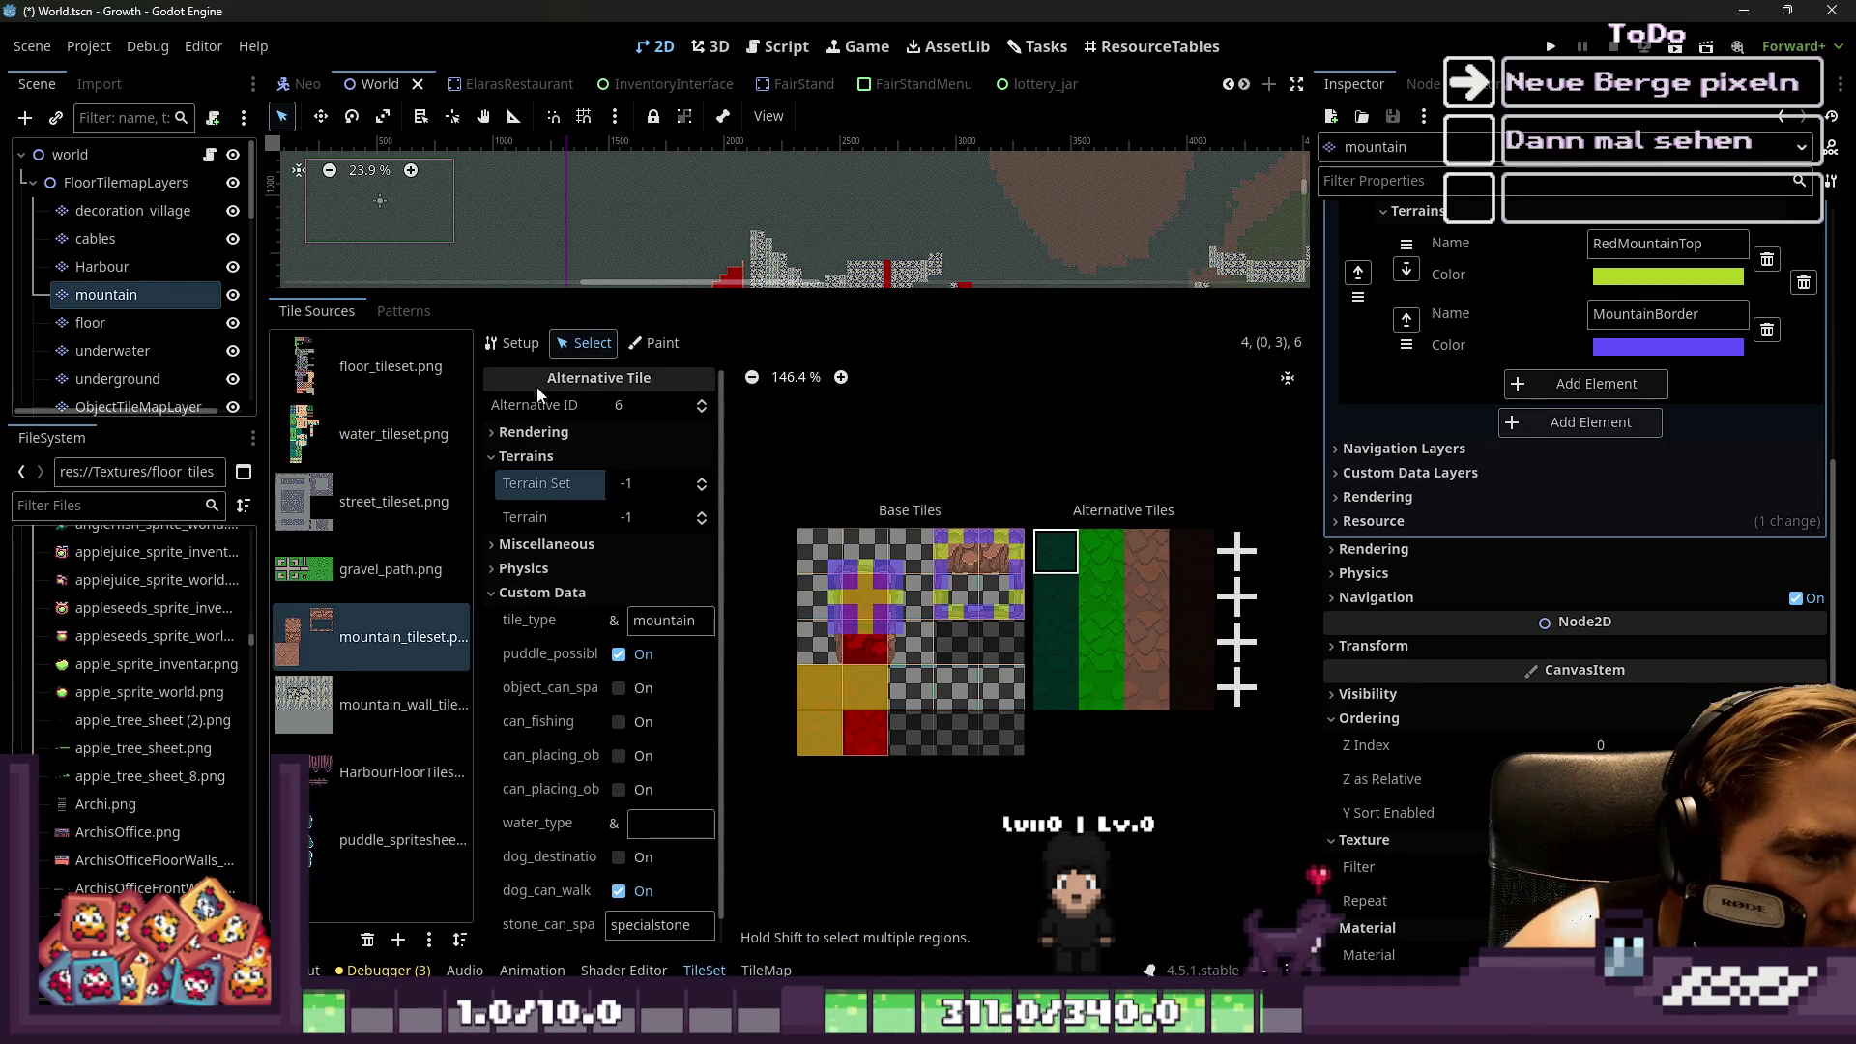
# Back in Paint mode, add Terrain 2 after MountainBorder in the Terrains list
pyautogui.click(654, 342)
pyautogui.click(677, 409)
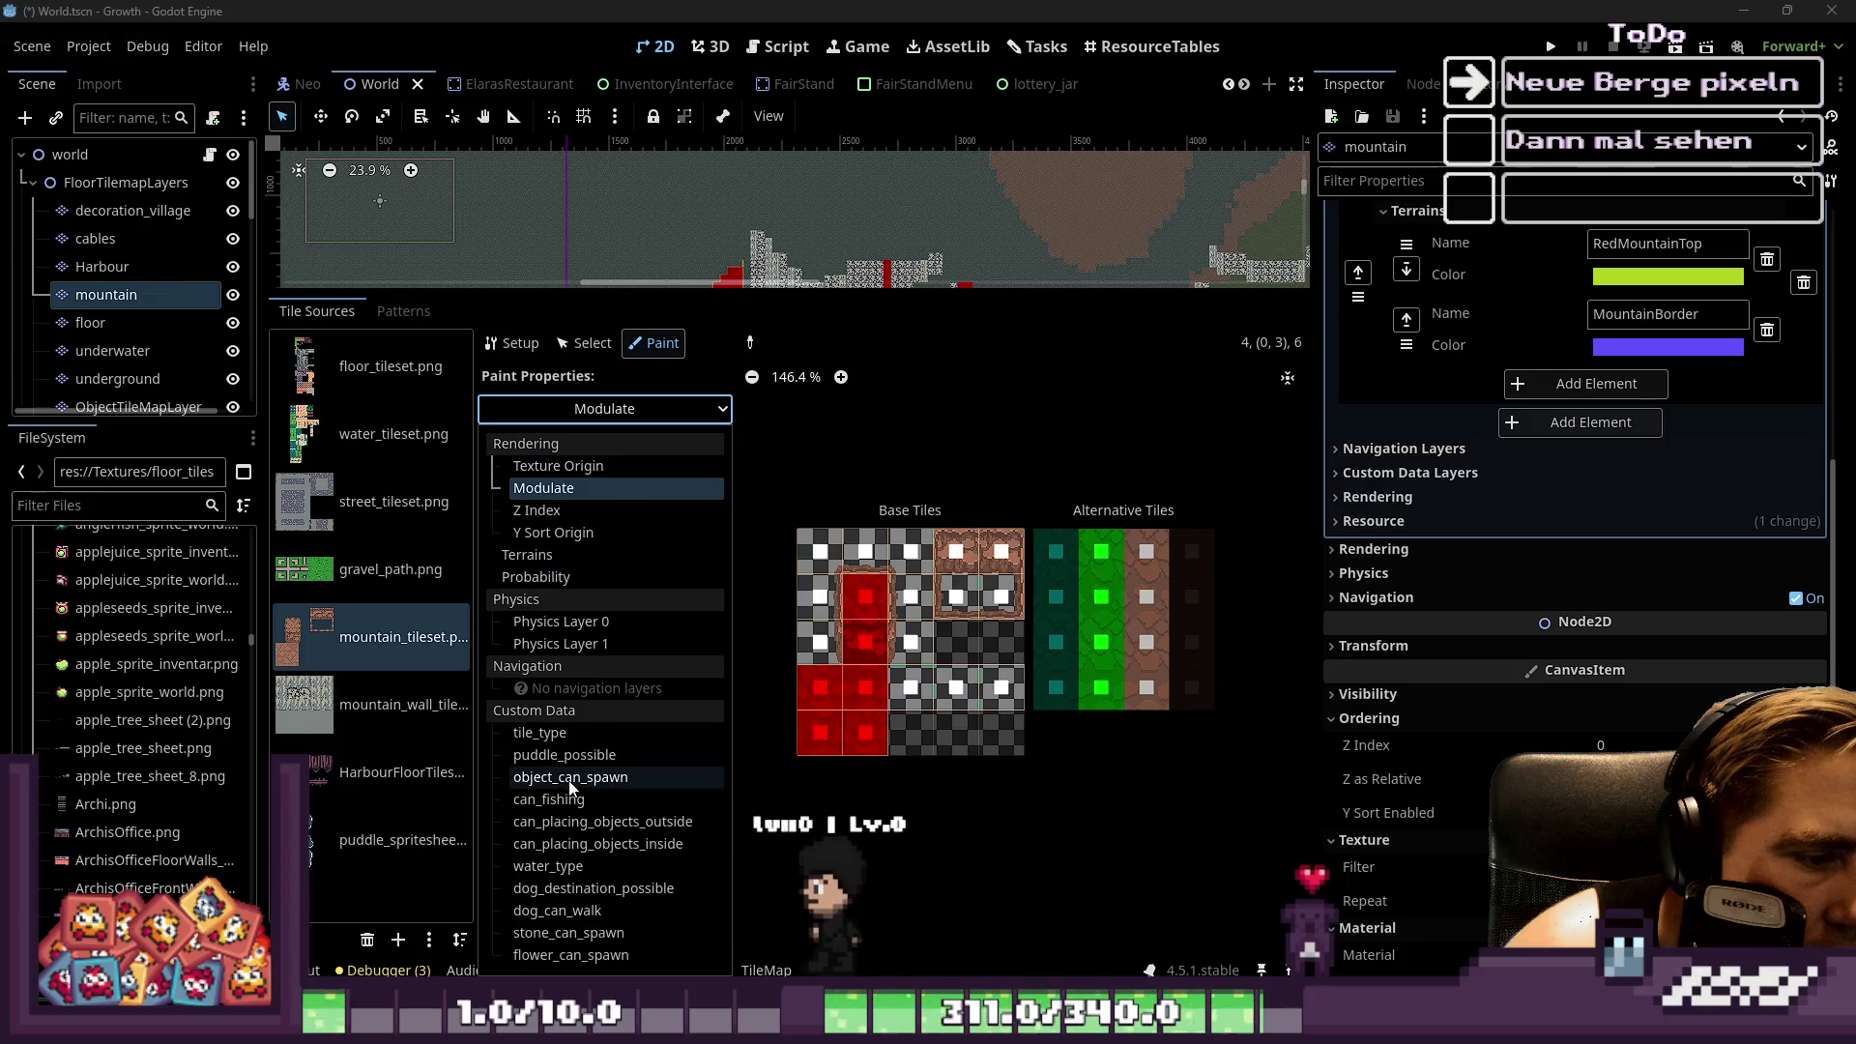
pyautogui.click(1564, 390)
pyautogui.click(1580, 383)
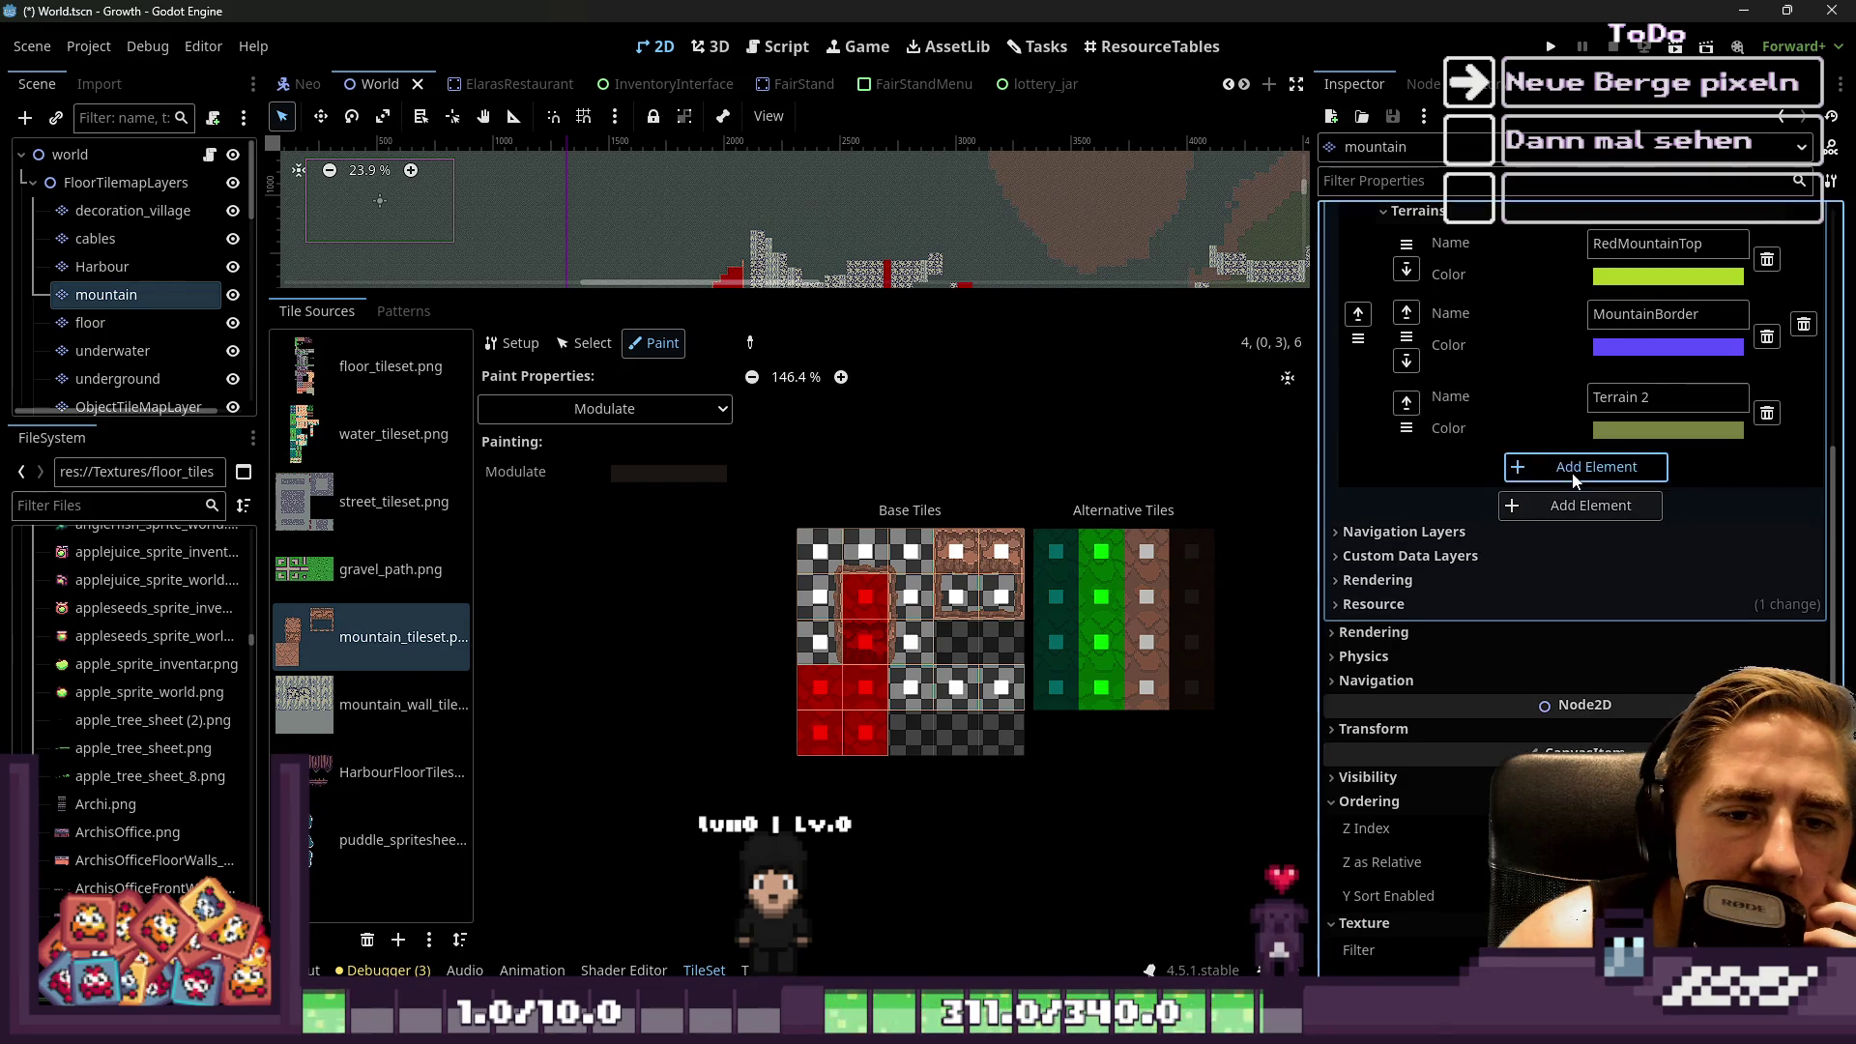
# Add Terrain 3 and Terrain 4, move MountainBorder to the end, and select Terrain 2's name
pyautogui.click(1558, 468)
pyautogui.click(1563, 551)
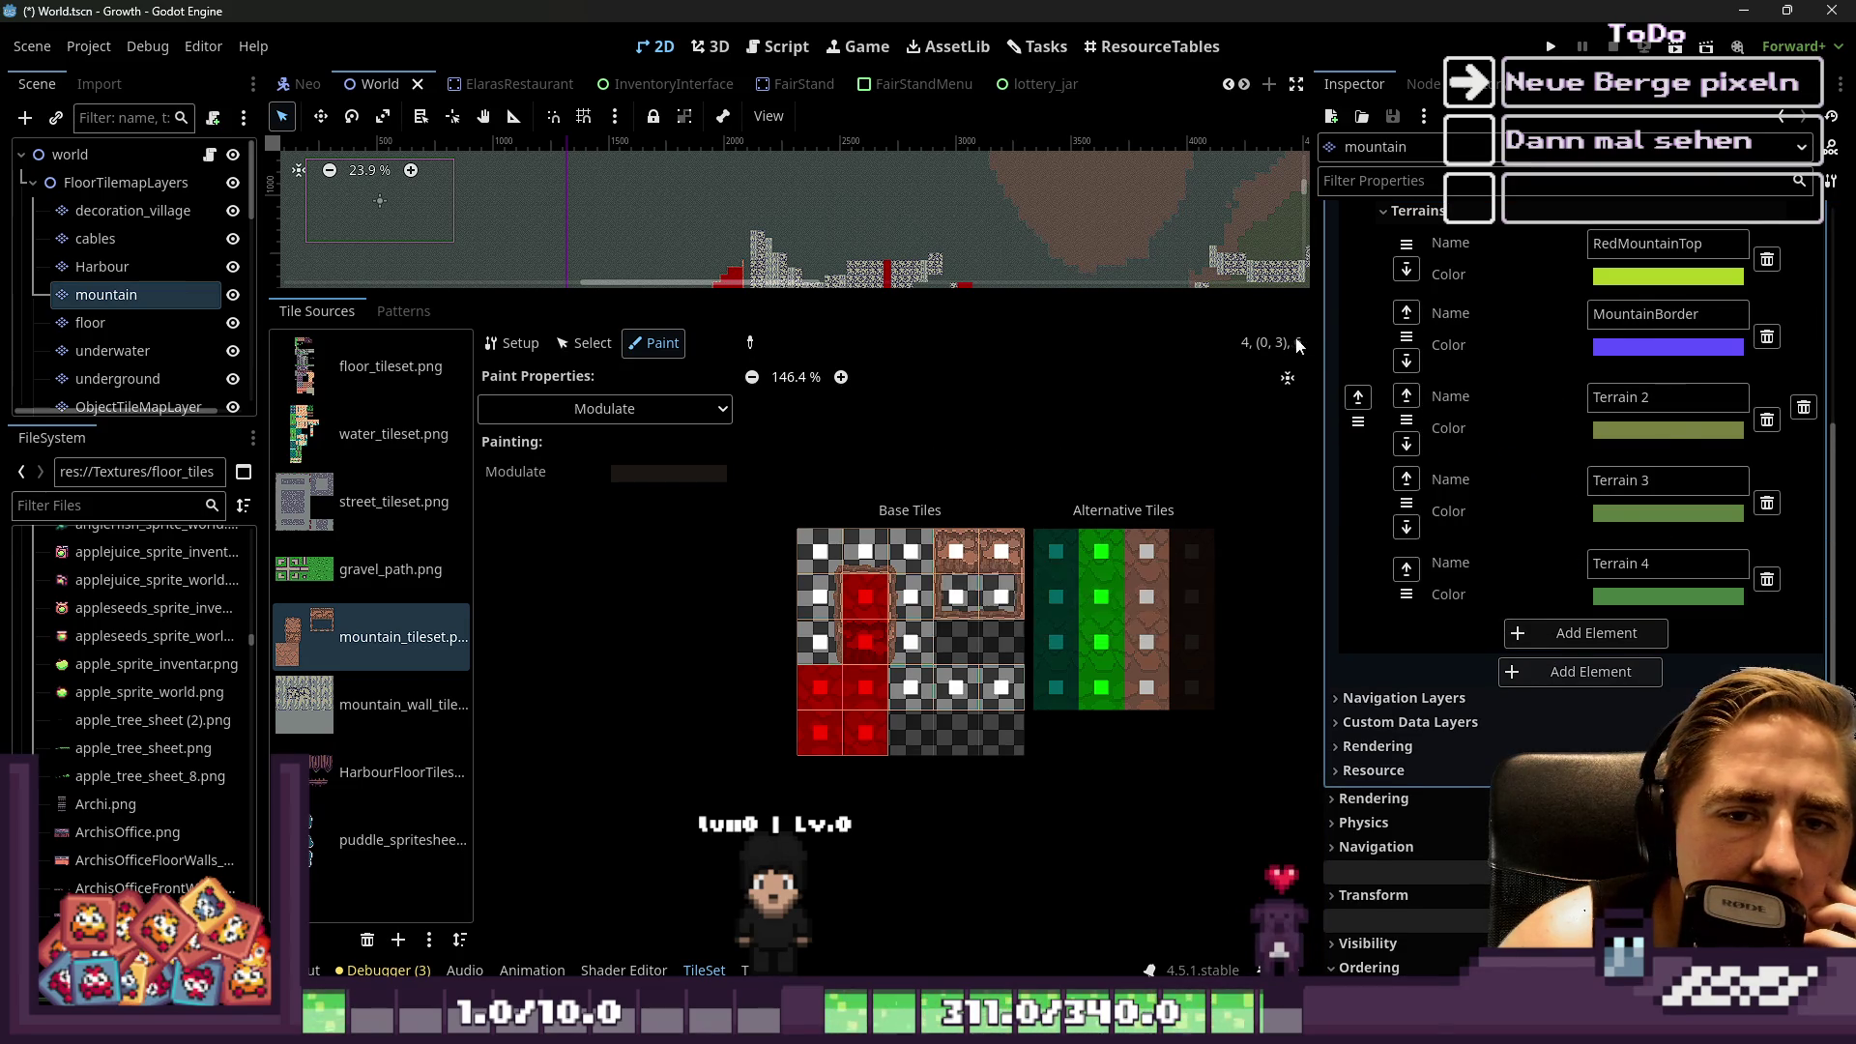
pyautogui.moveTo(1406, 337); pyautogui.dragTo(1429, 607)
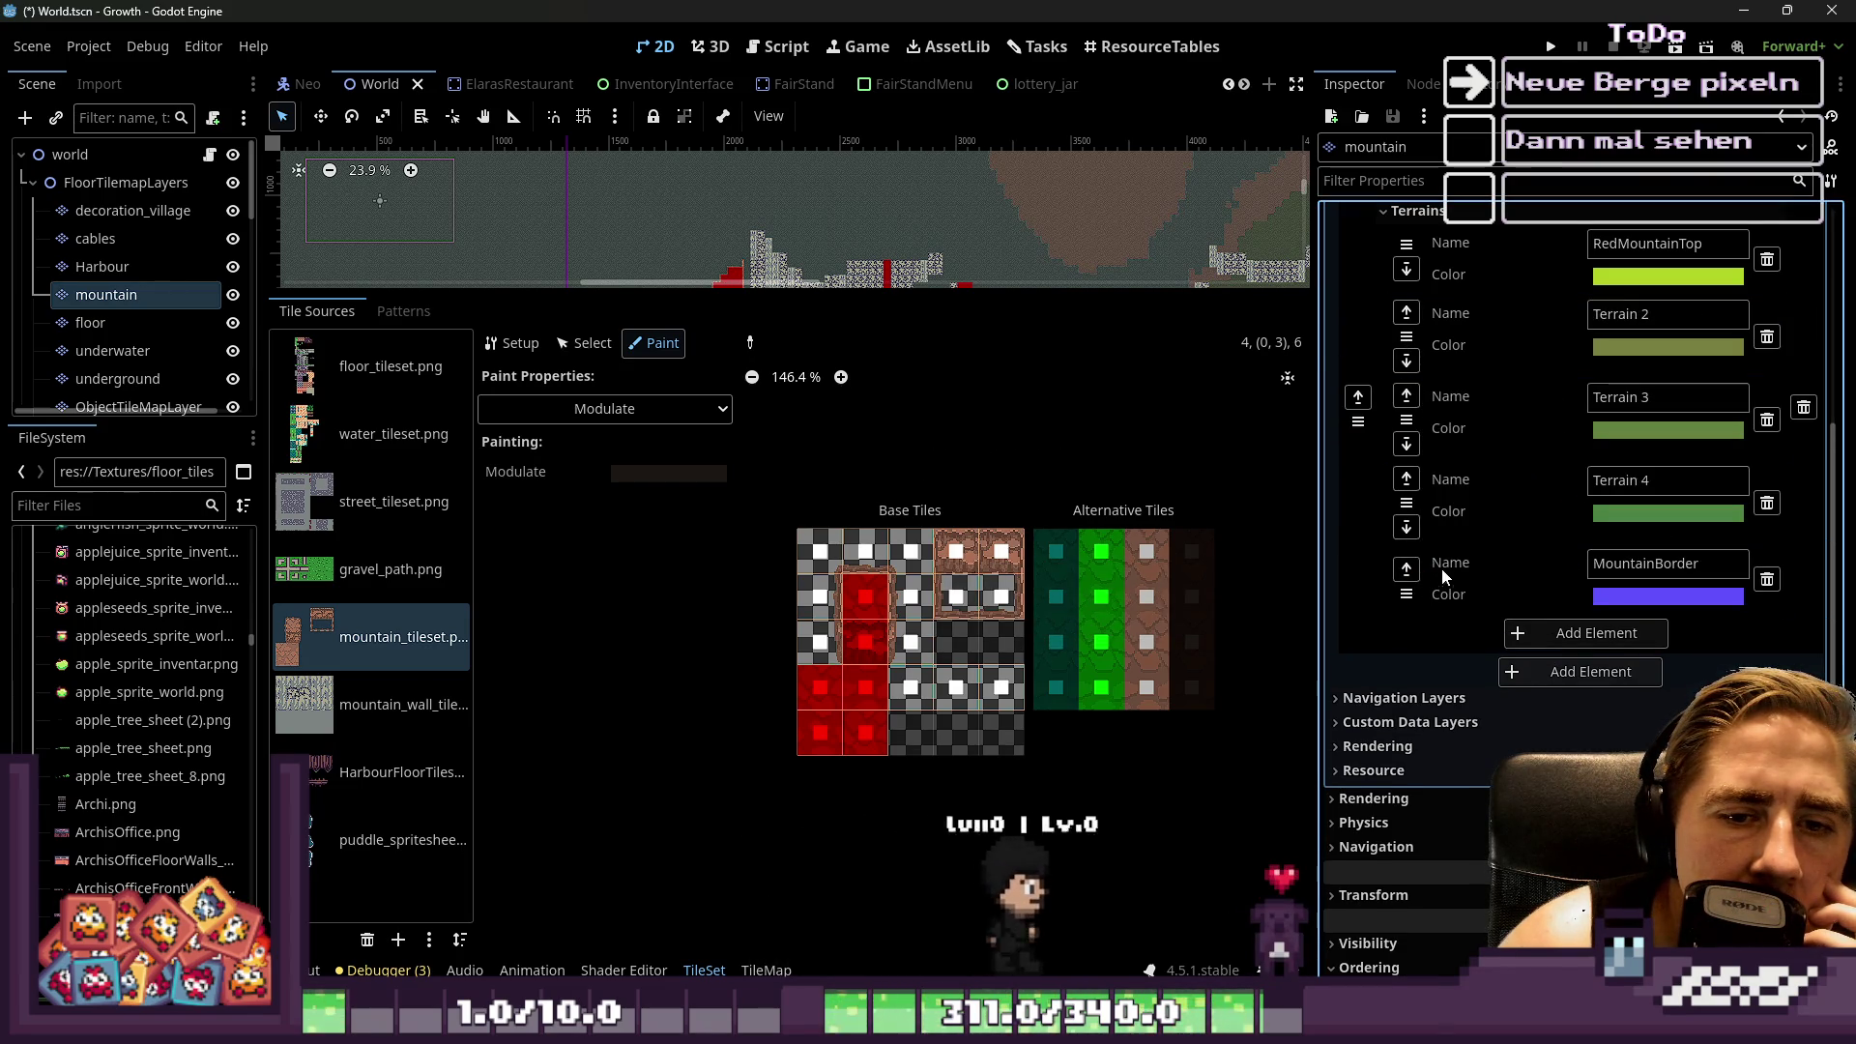
pyautogui.click(1622, 414)
pyautogui.tripleClick(1621, 413)
pyautogui.write('GreenMountainTop')
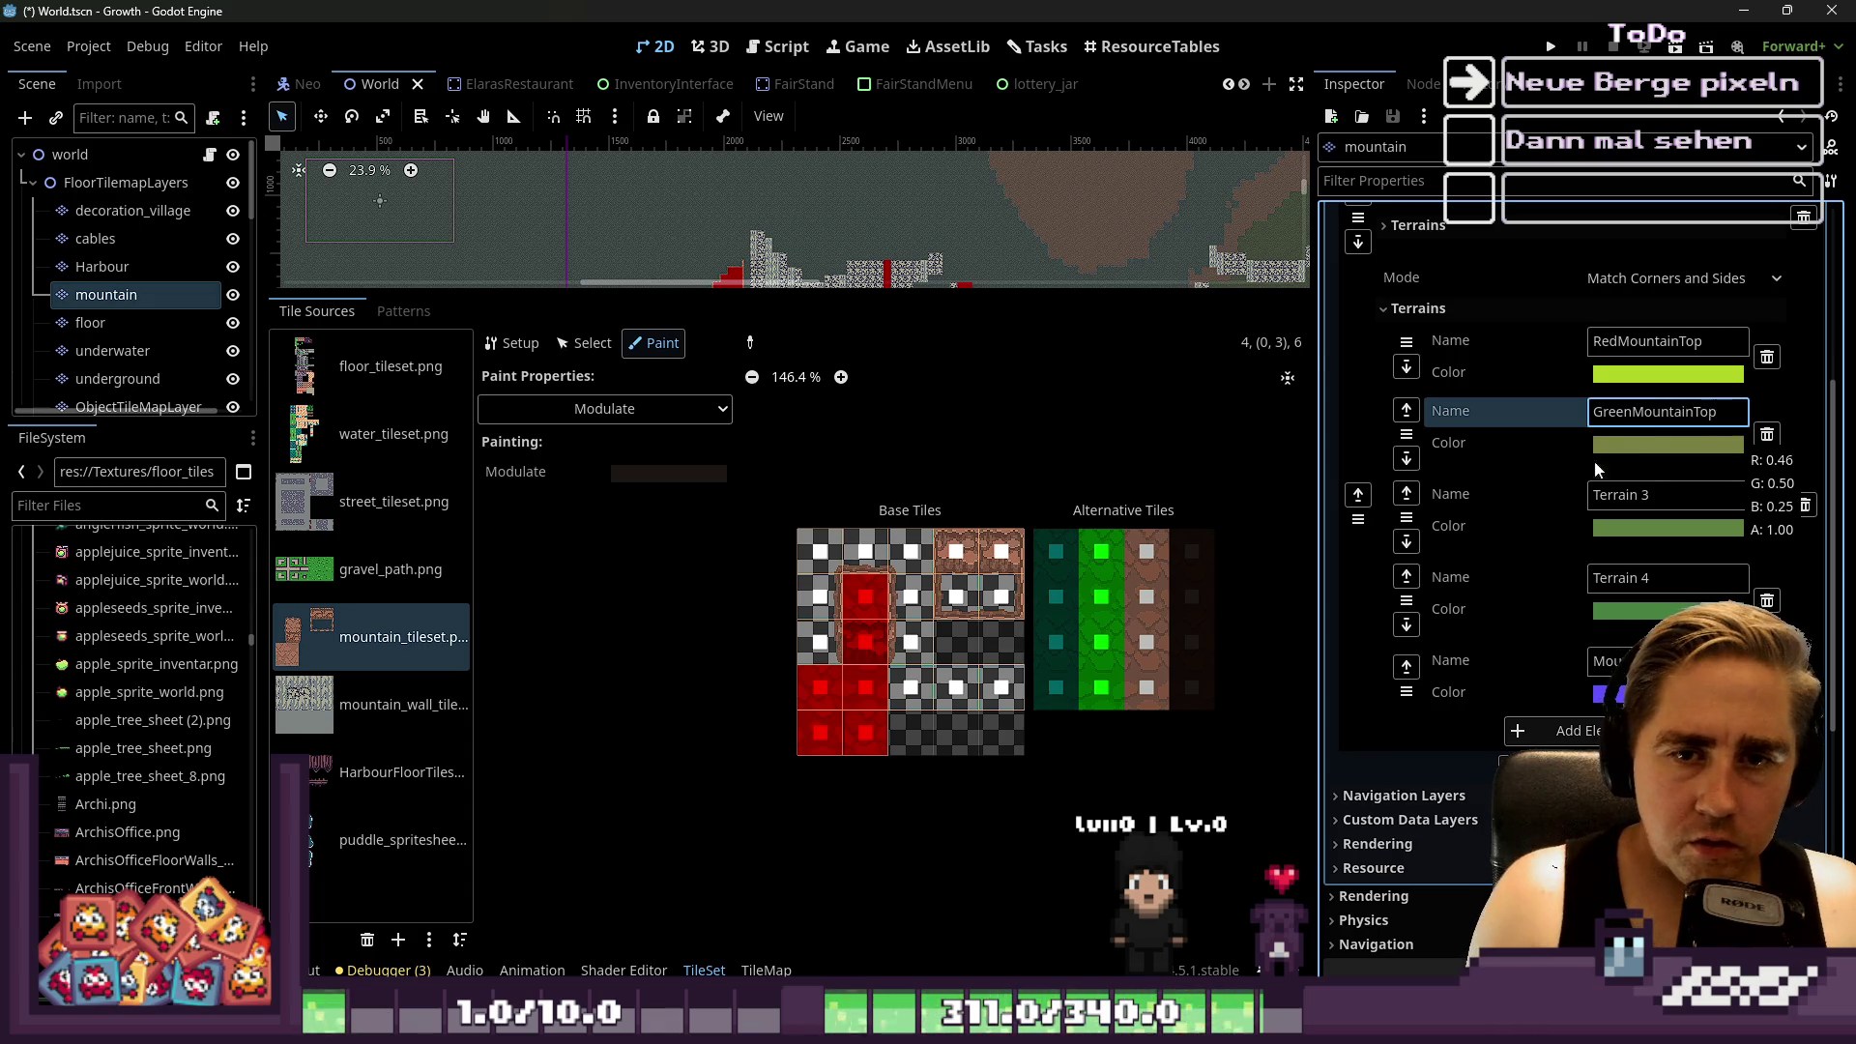
# Rename the terrains SpecialMountainTop and LightMountainTop, then add Terrain 5
pyautogui.click(1654, 488)
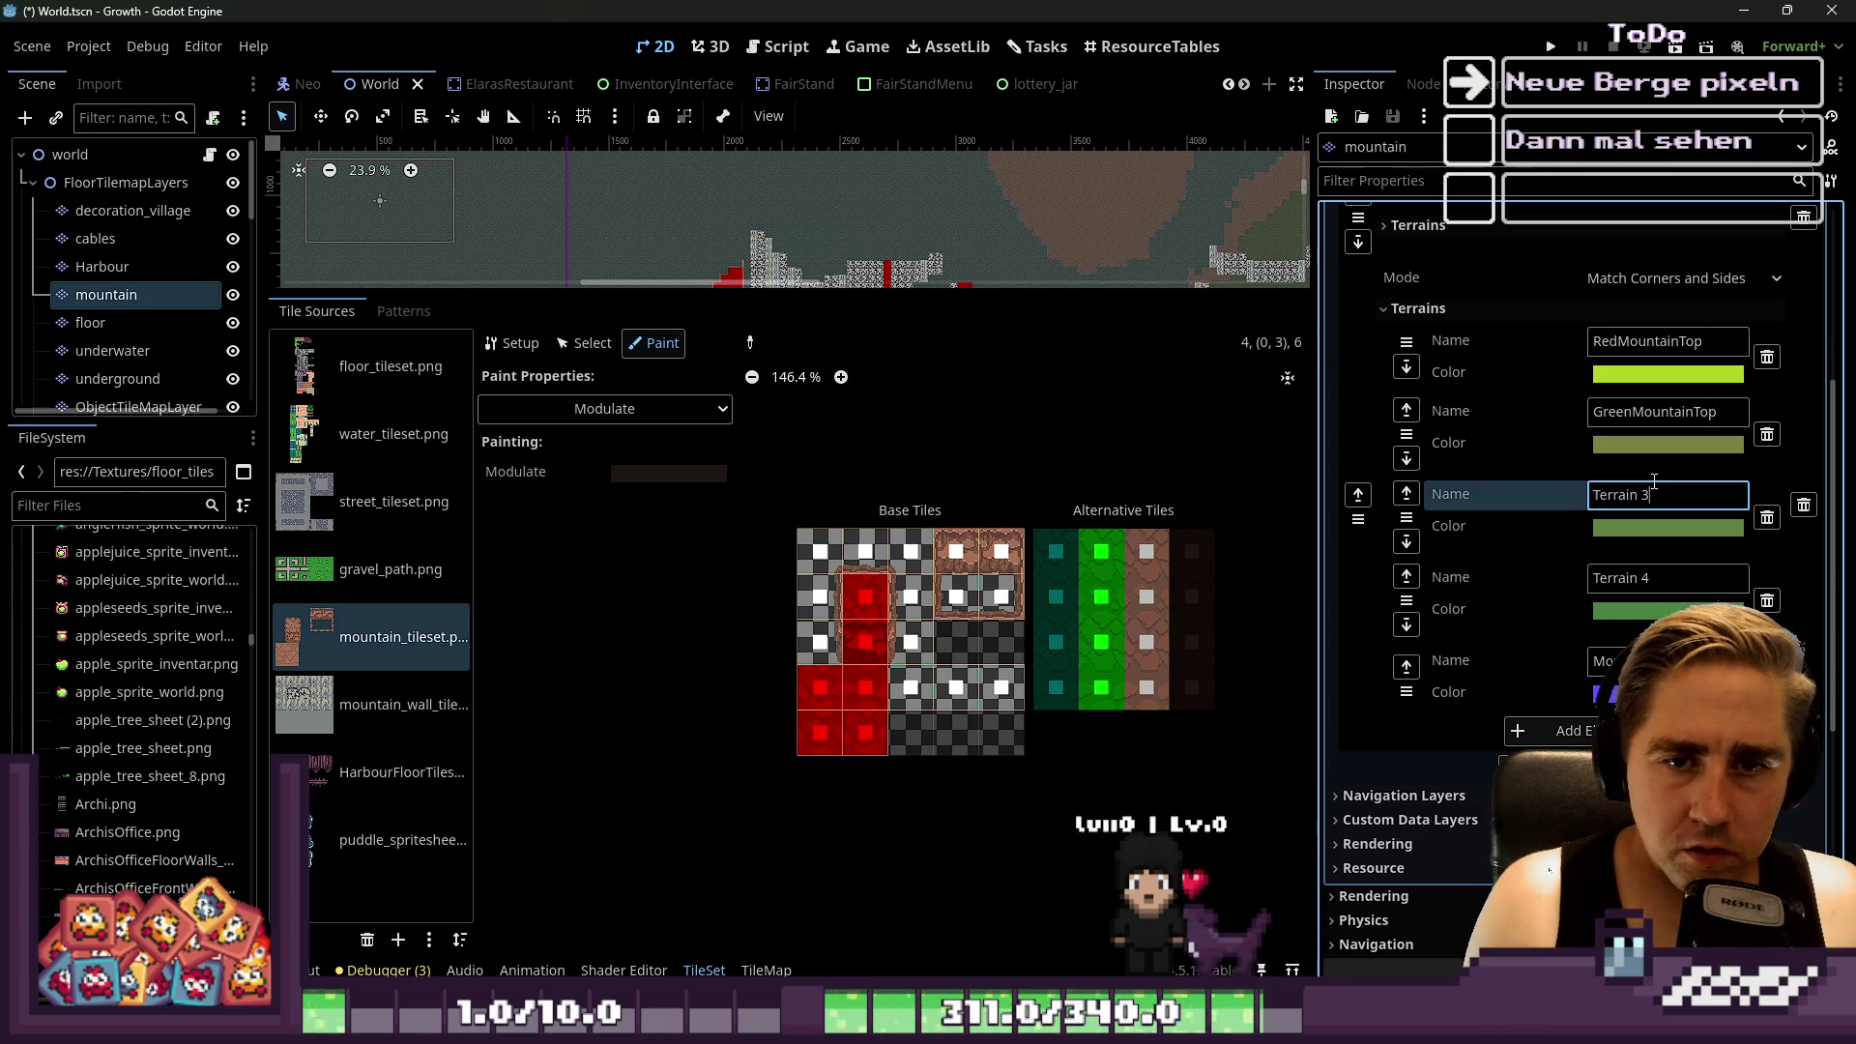
pyautogui.tripleClick(1655, 489)
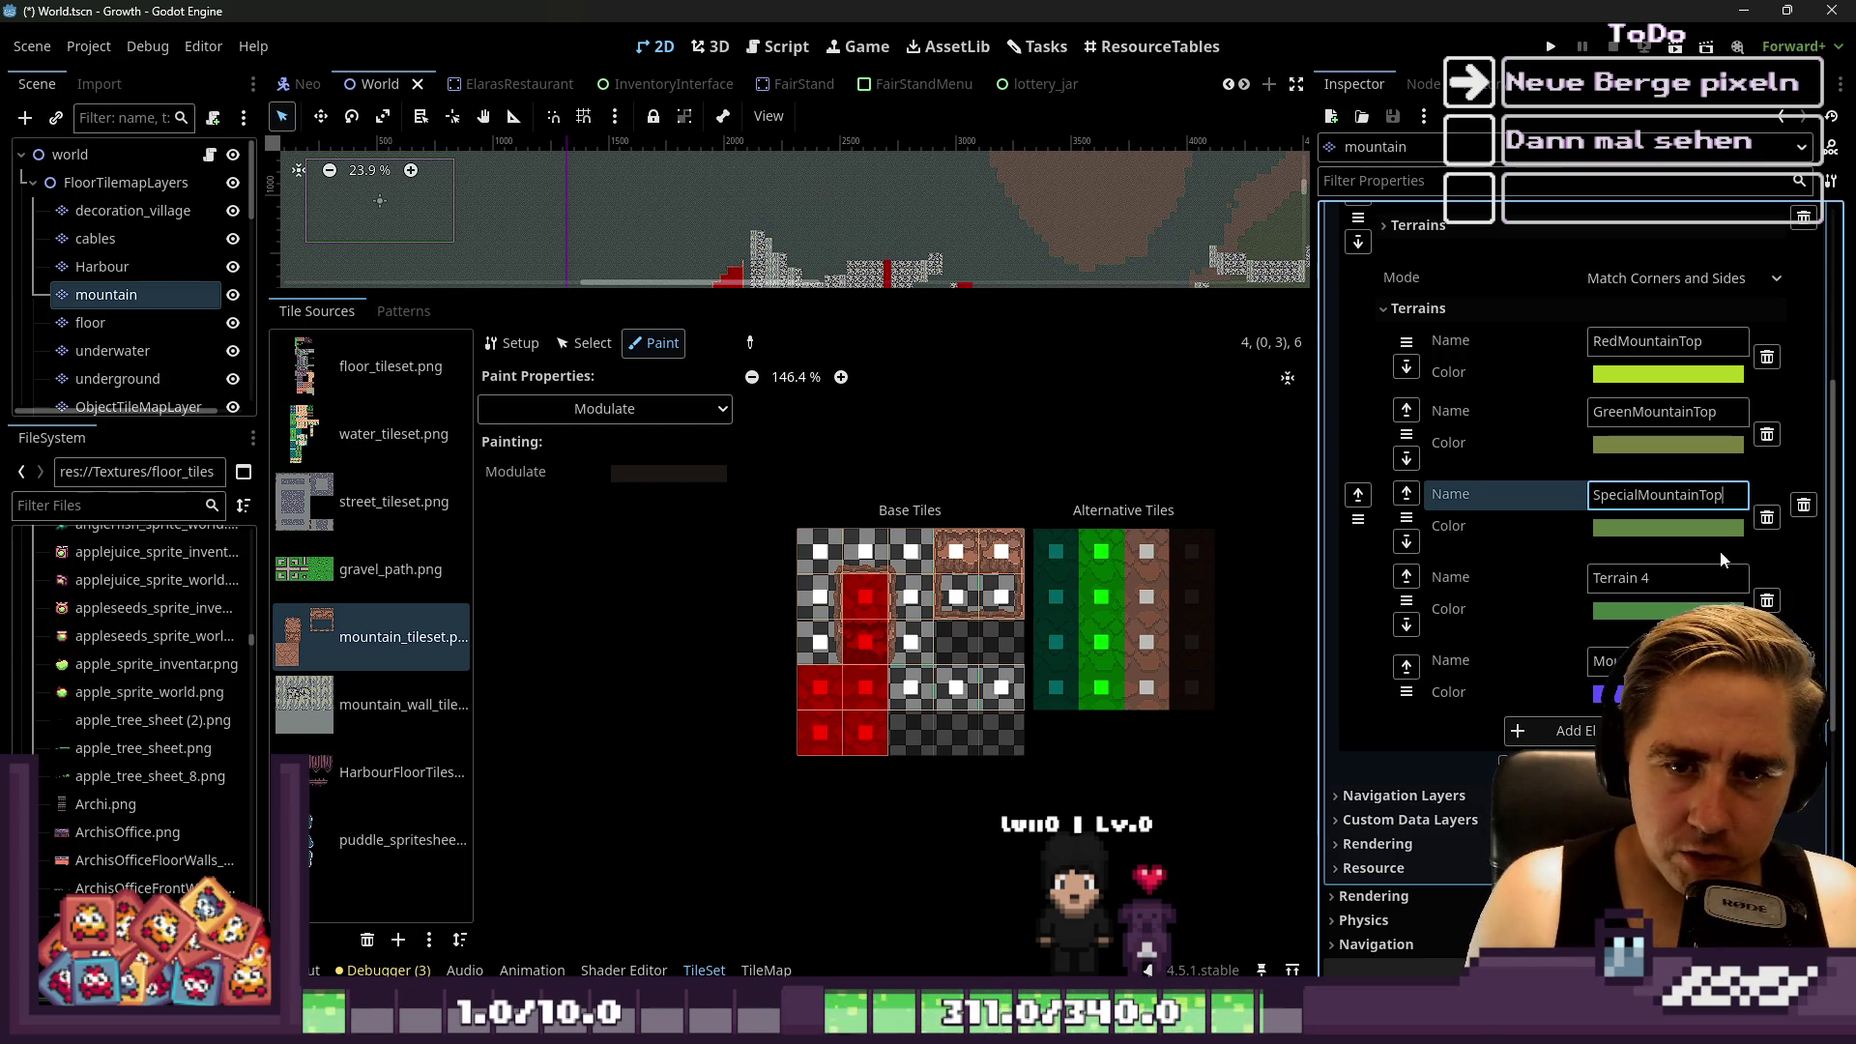
pyautogui.tripleClick(1607, 578)
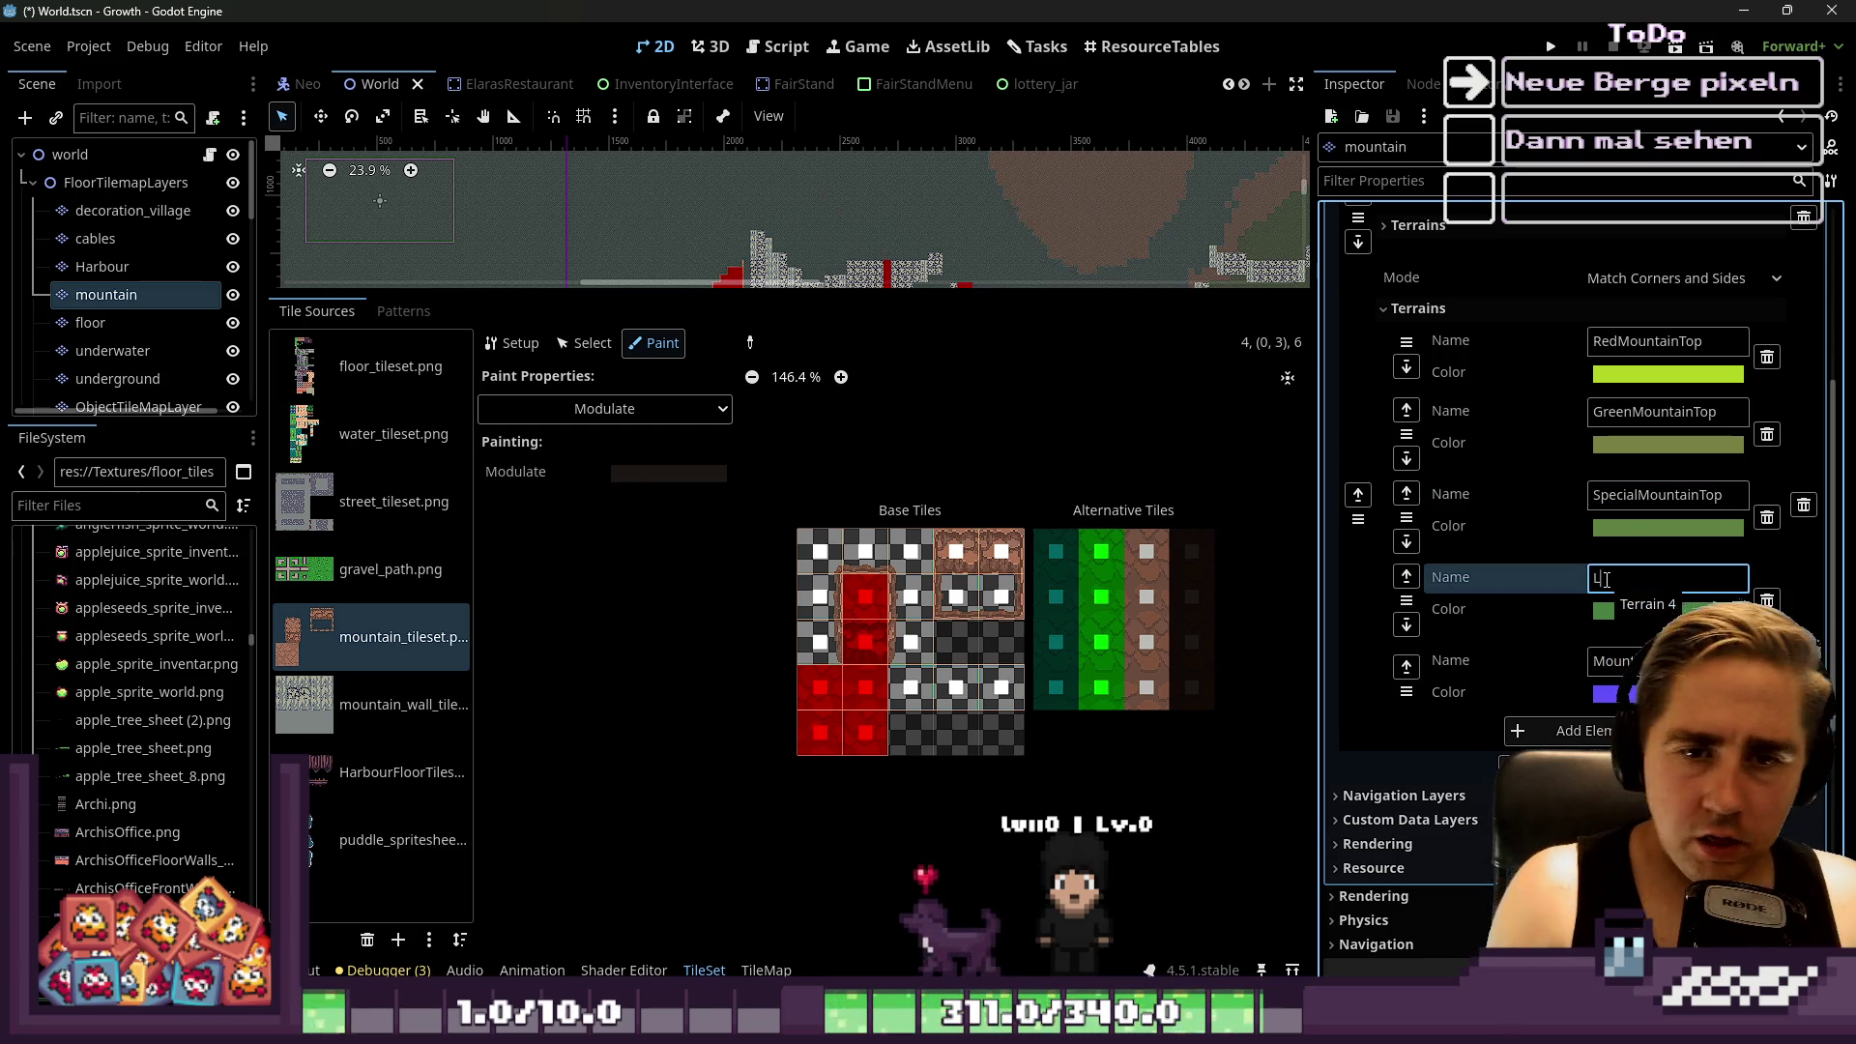
pyautogui.write('LightM')
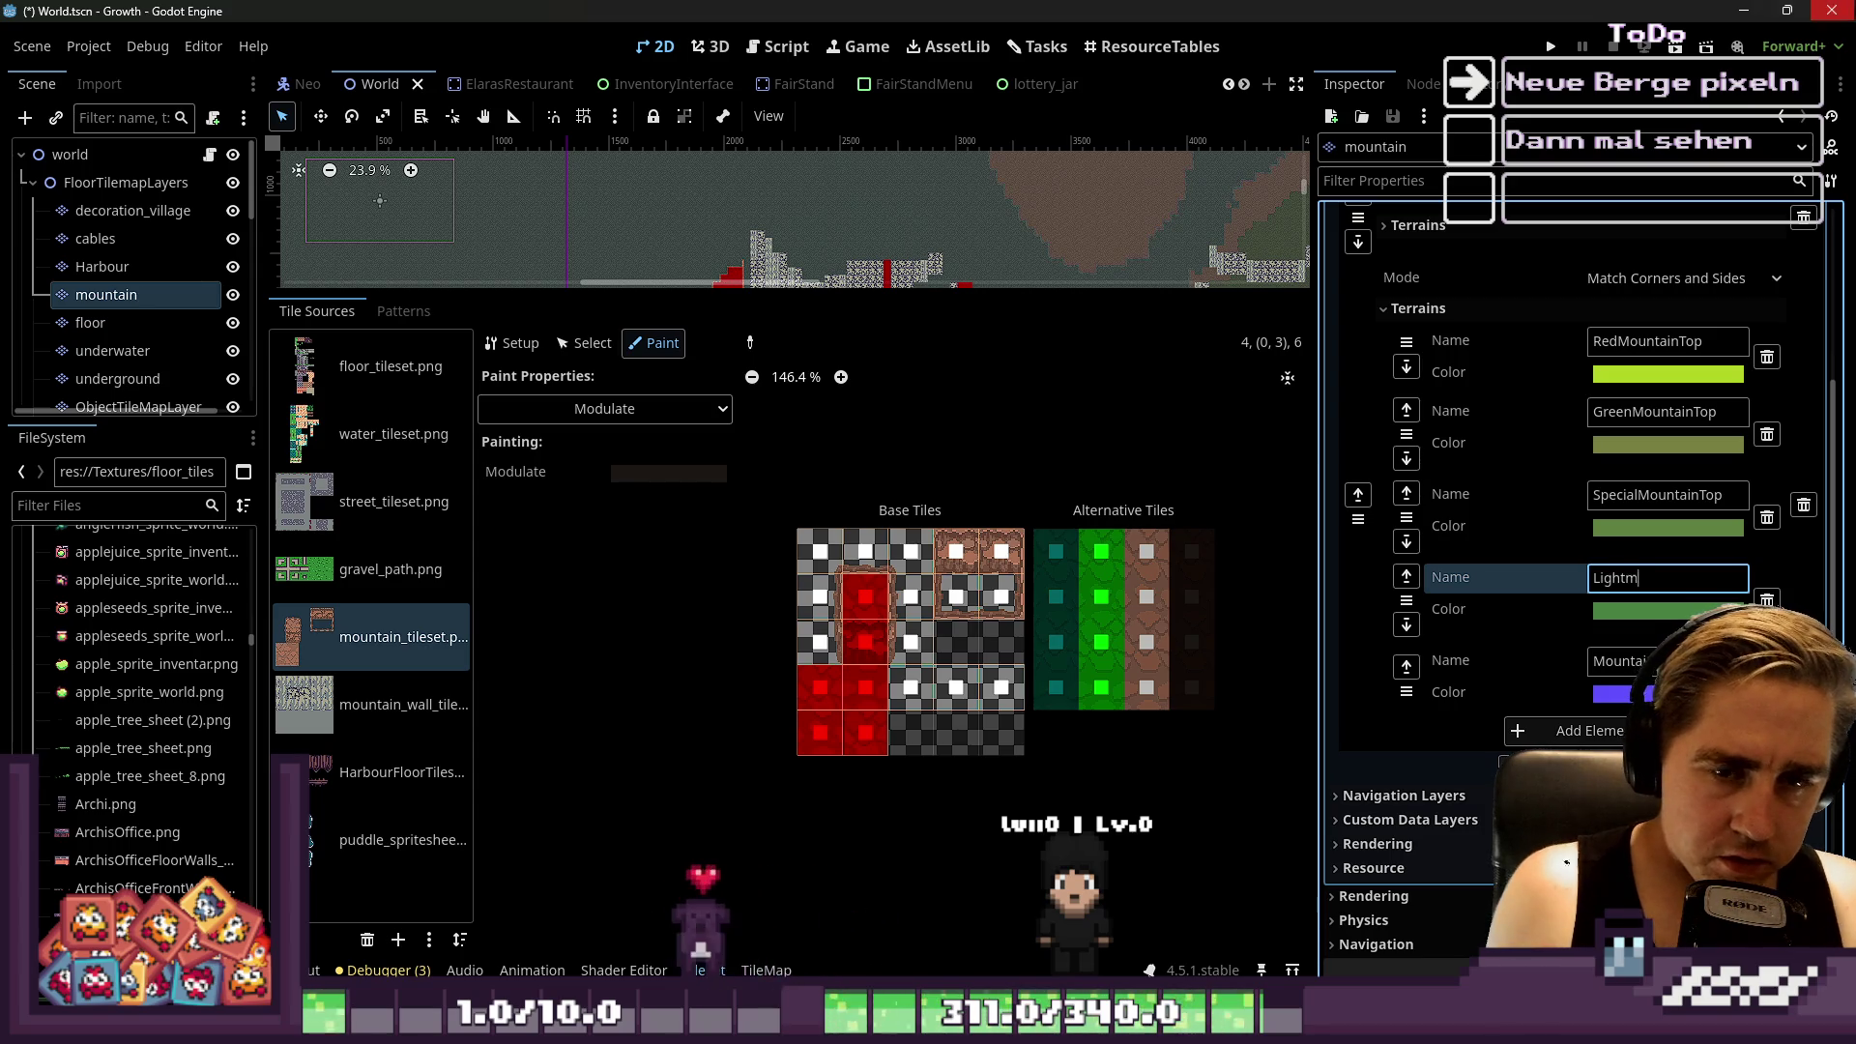
pyautogui.write('ountainTop')
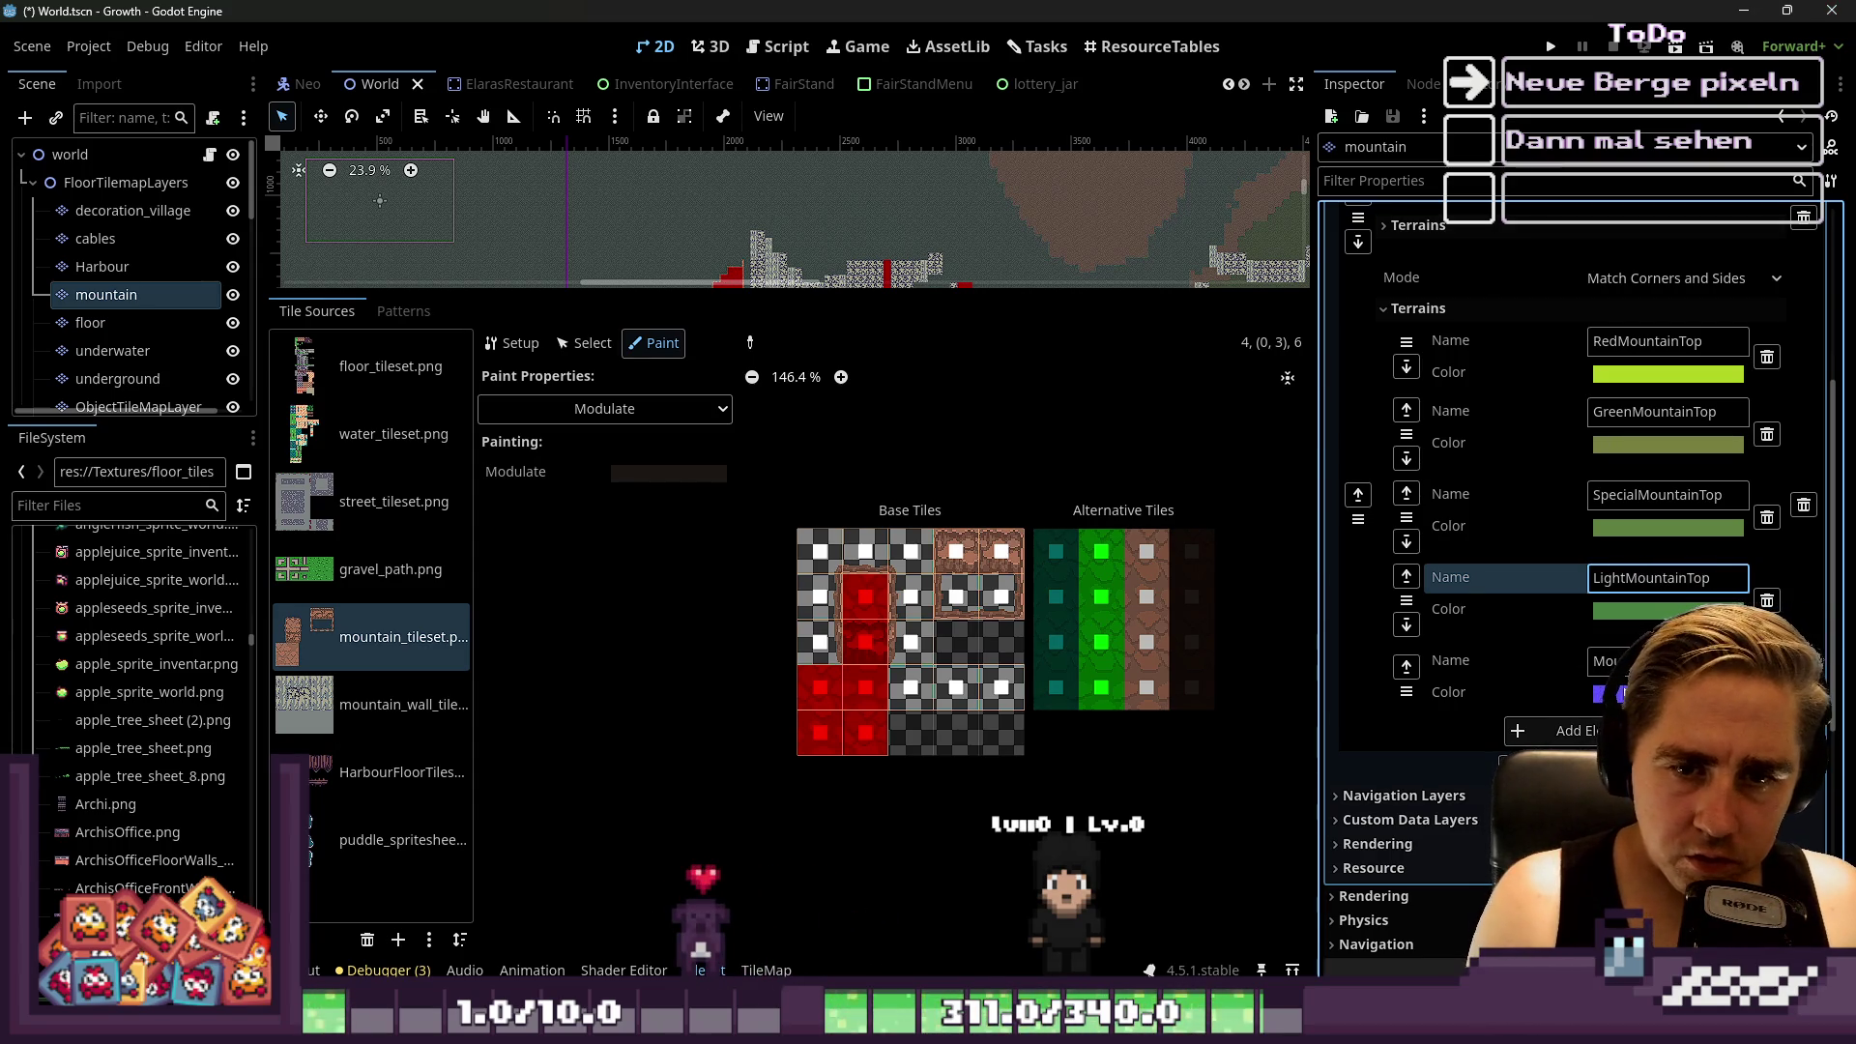
pyautogui.click(1609, 661)
pyautogui.click(1581, 732)
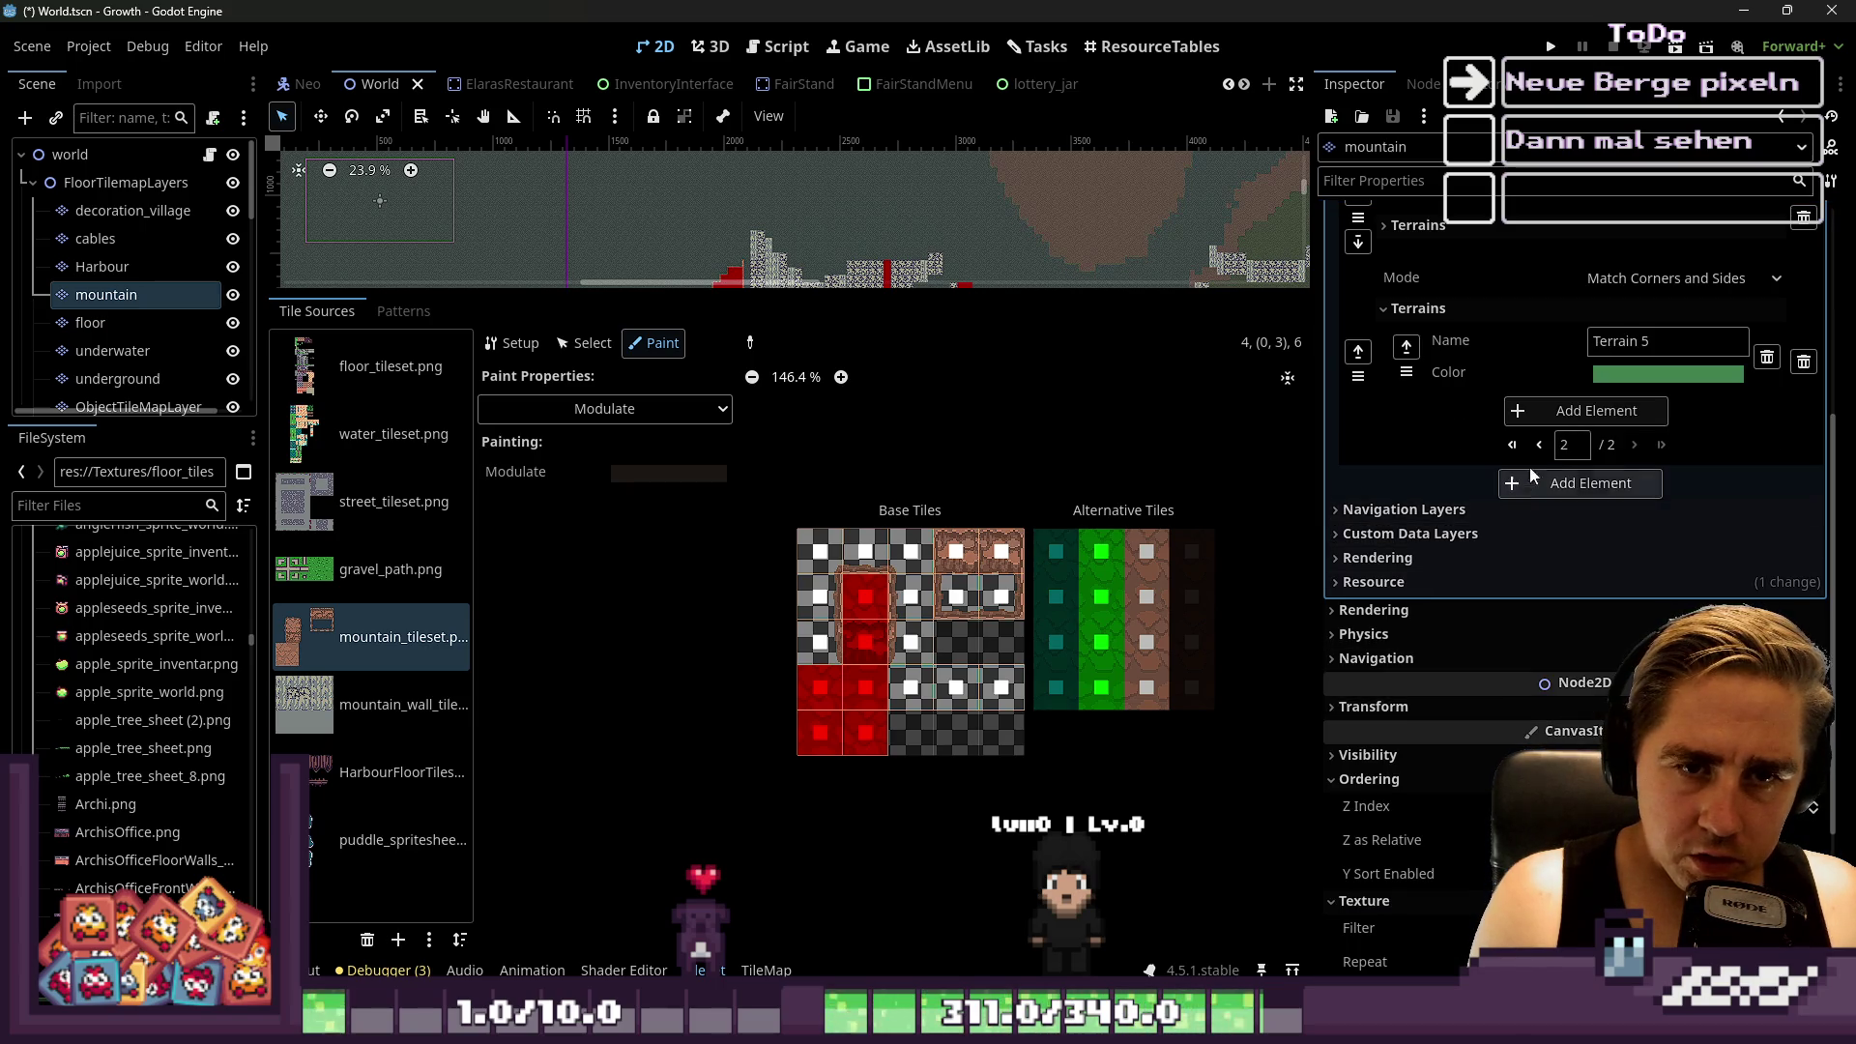
# On the first Terrains page, adjust a terrain's colour to a pale mint
pyautogui.scroll(2, 1566, 448)
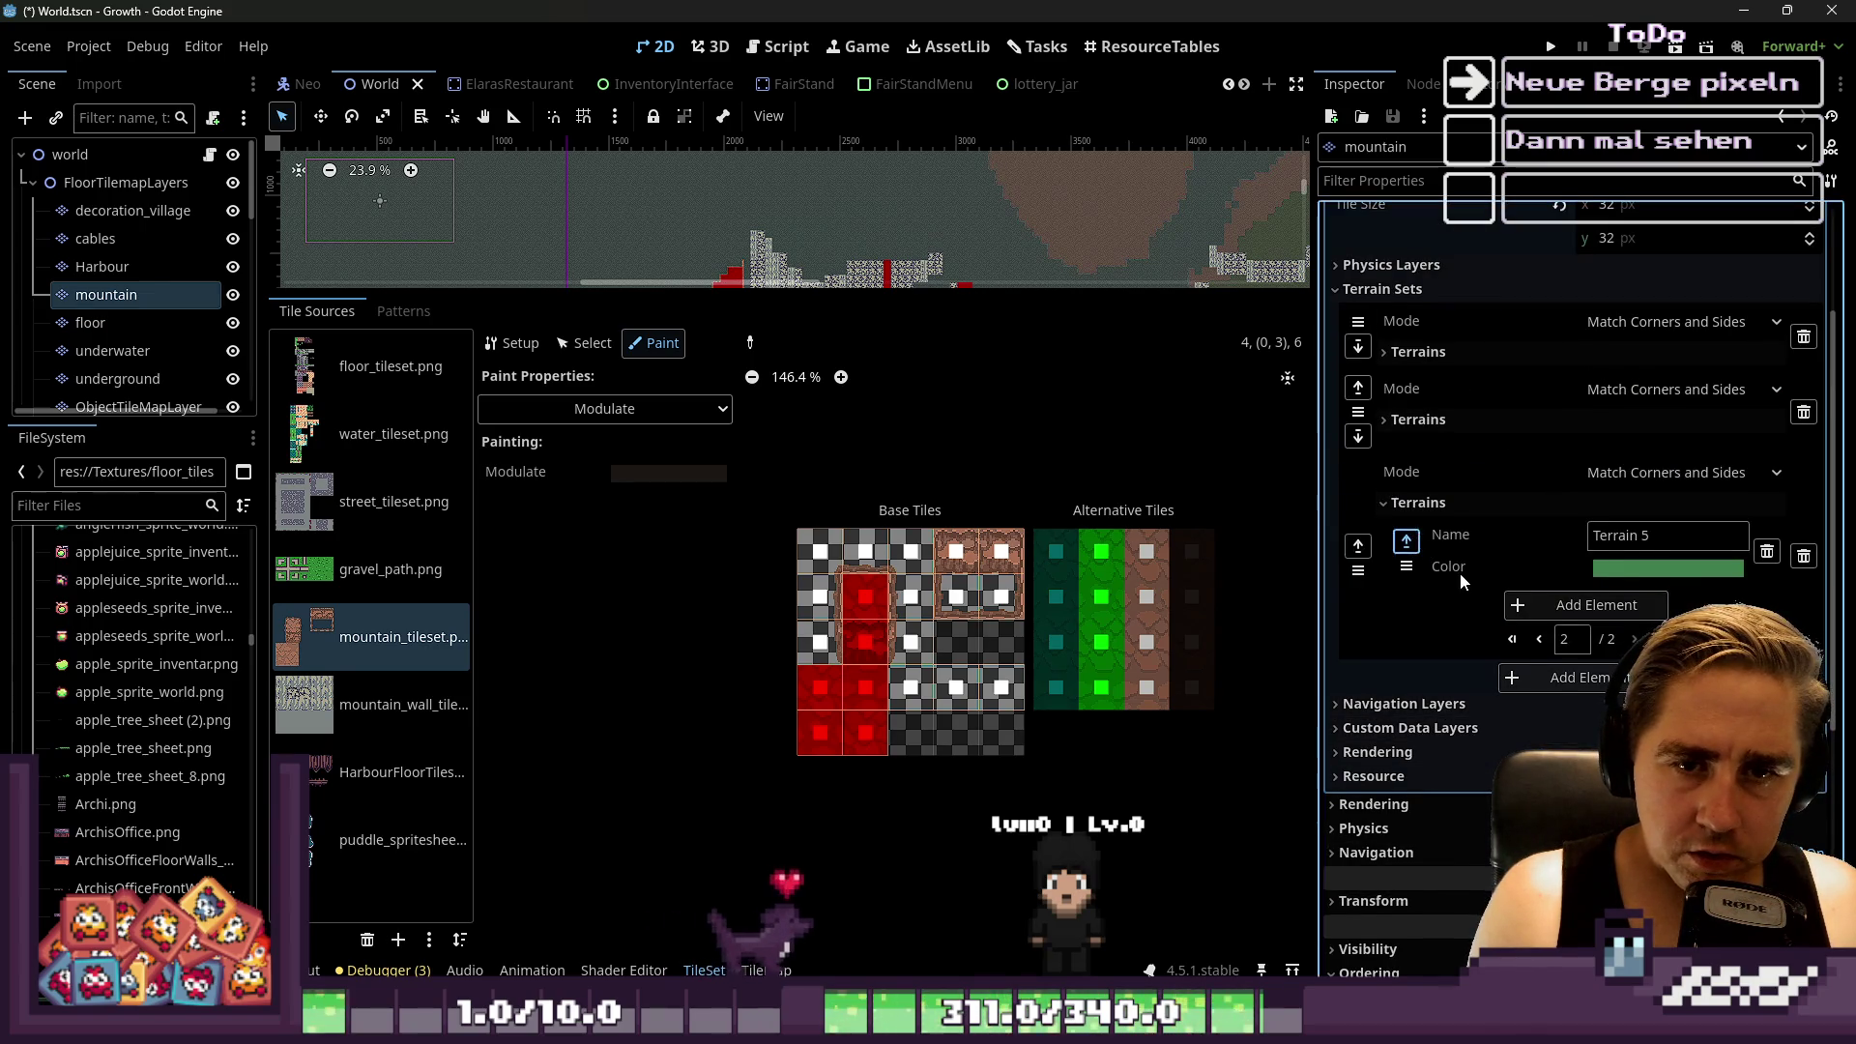
pyautogui.click(1512, 639)
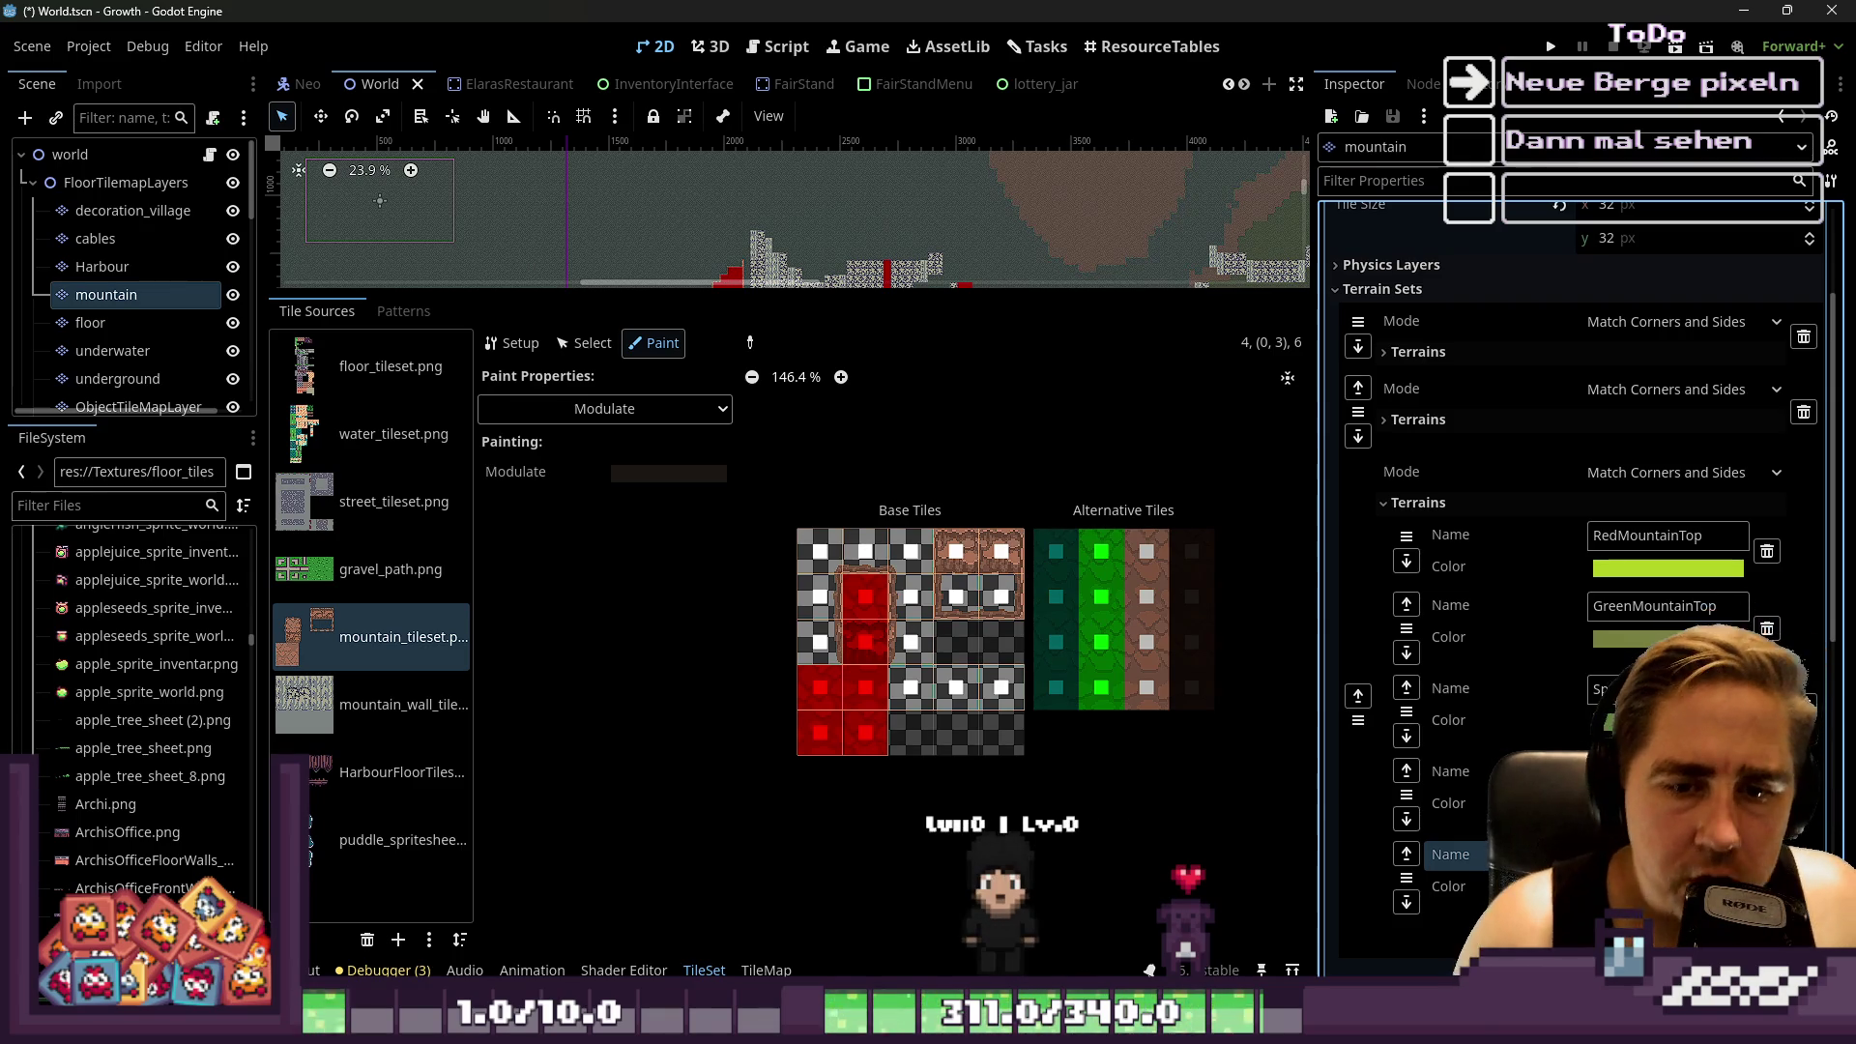
pyautogui.click(1755, 567)
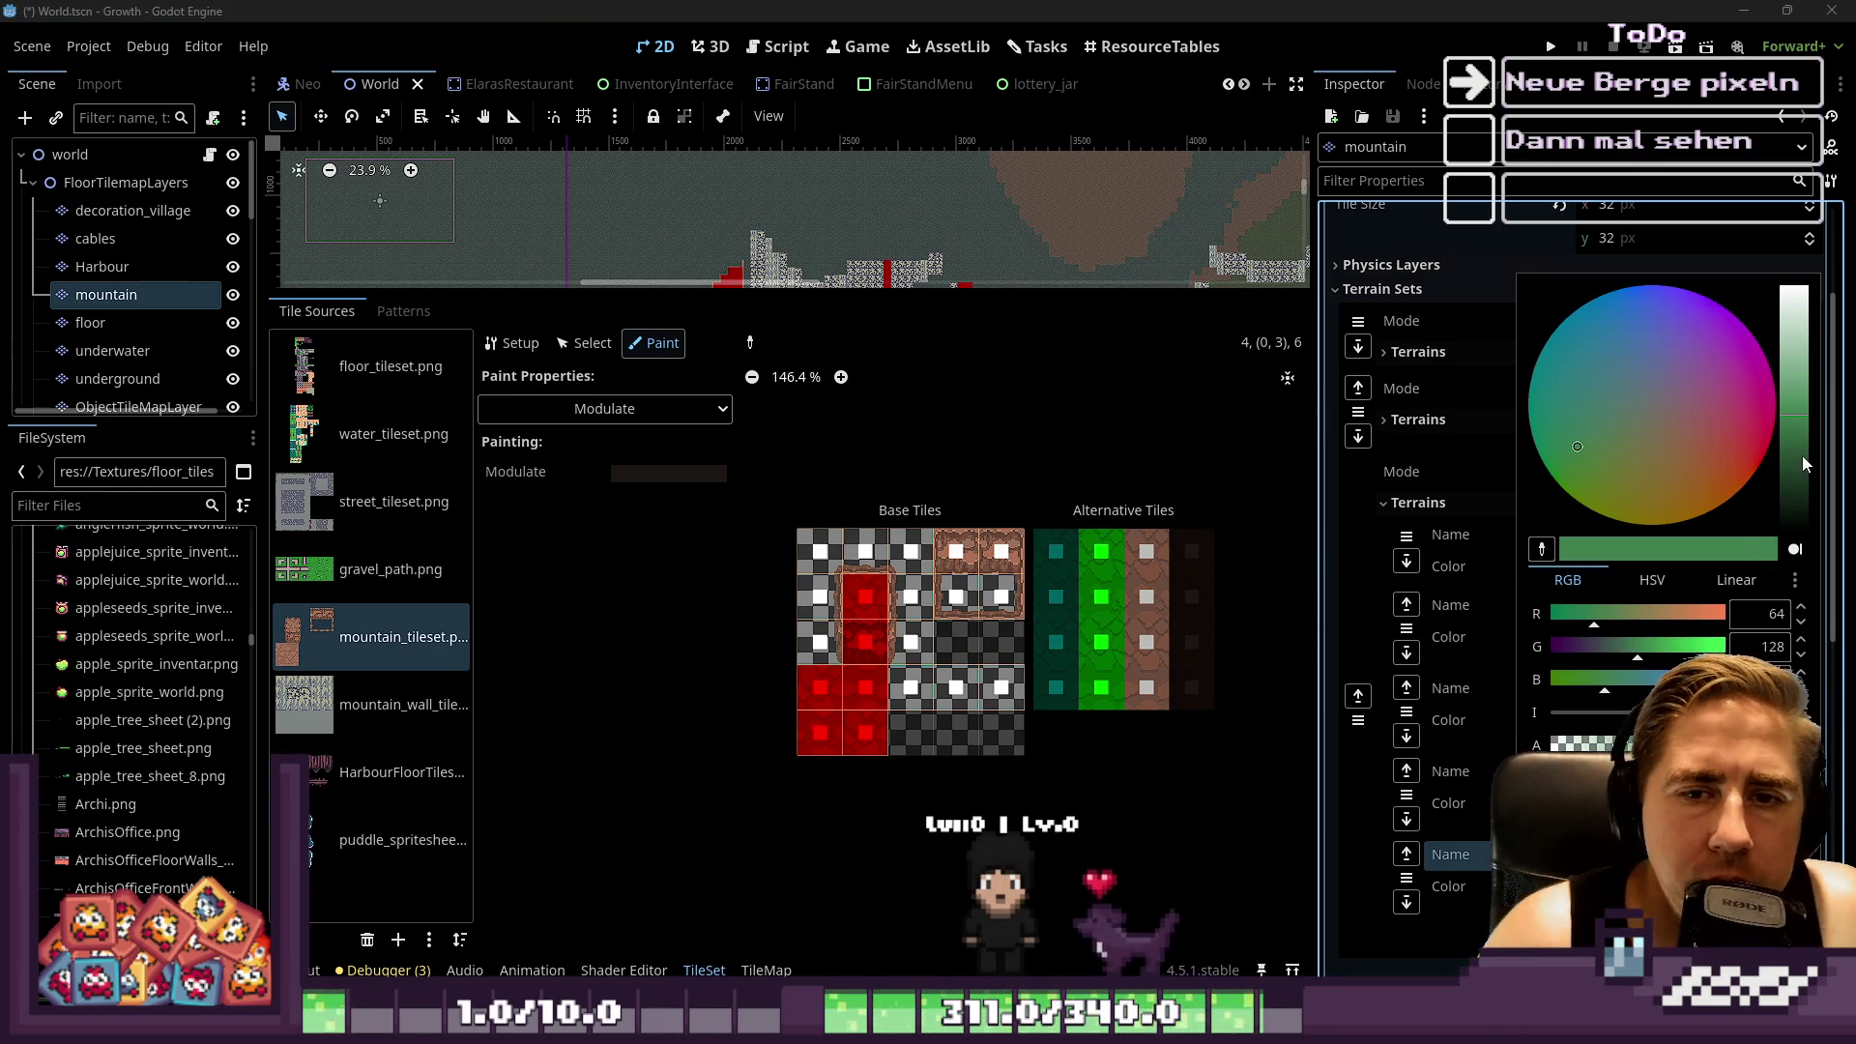
pyautogui.click(1565, 619)
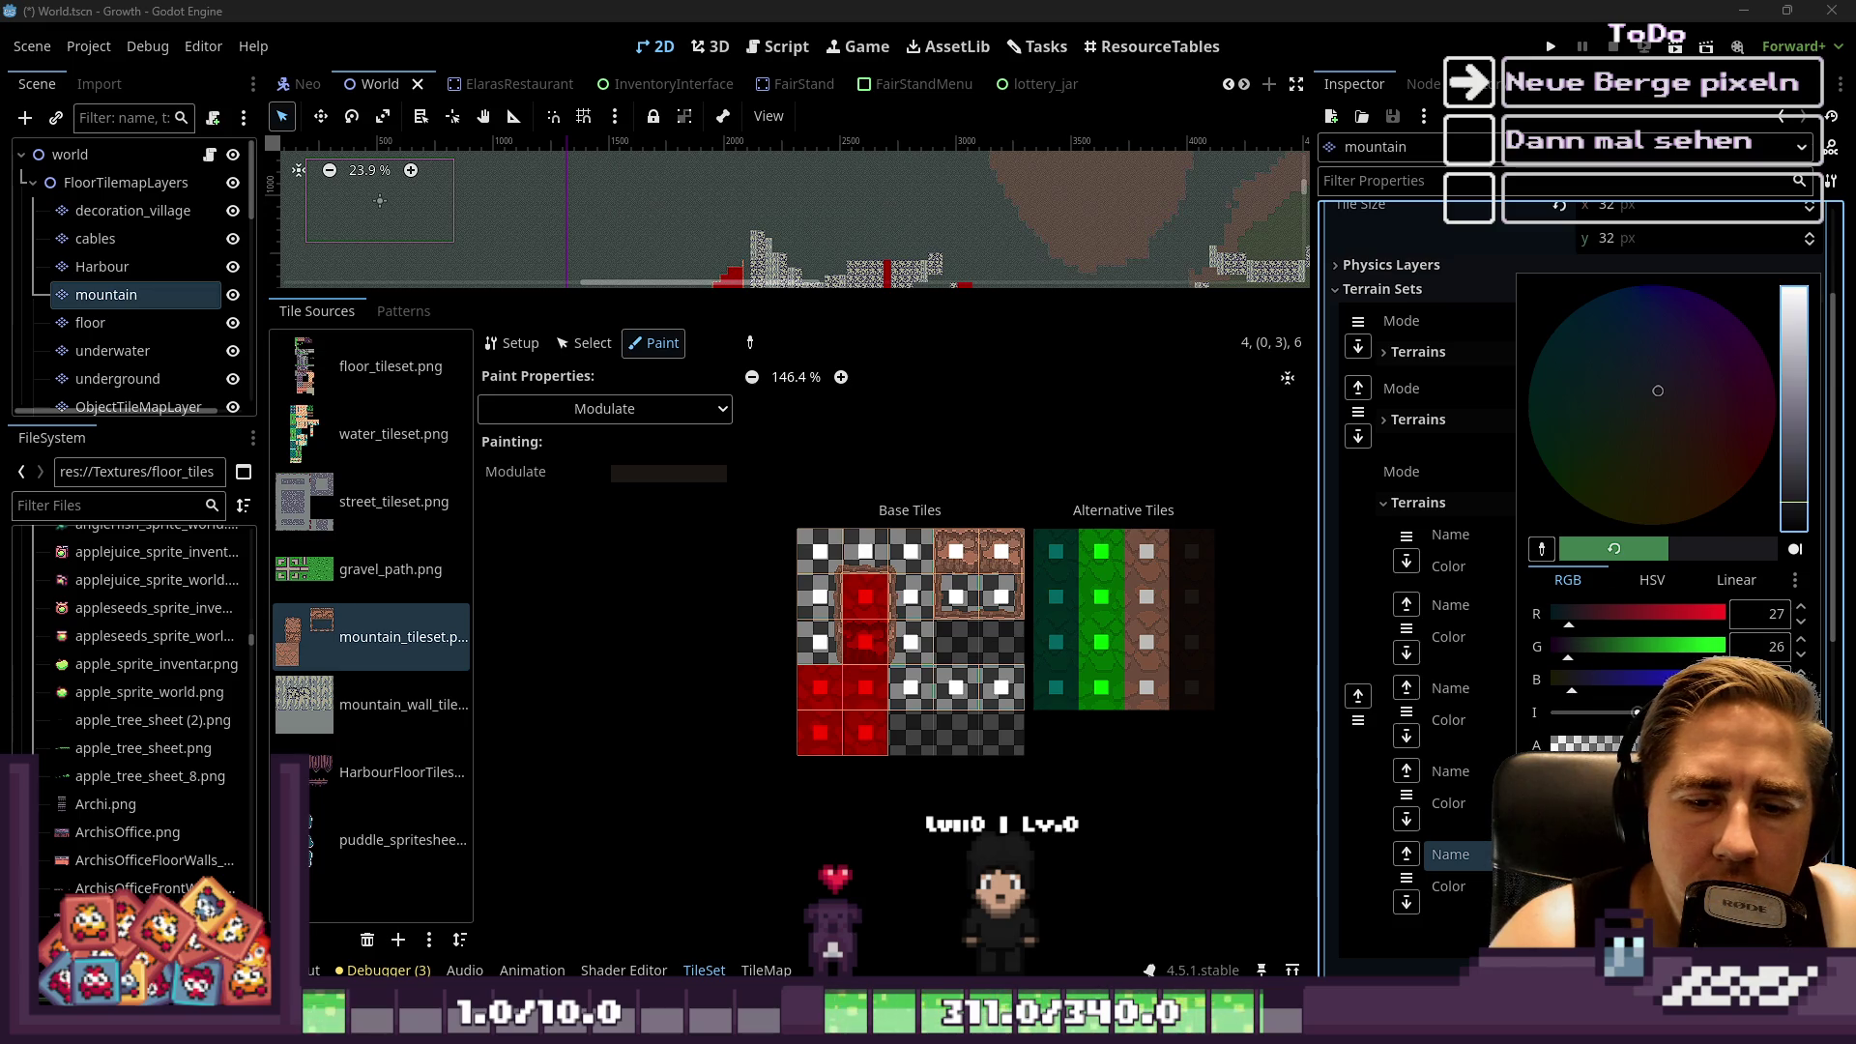
pyautogui.press('Escape')
pyautogui.click(1663, 637)
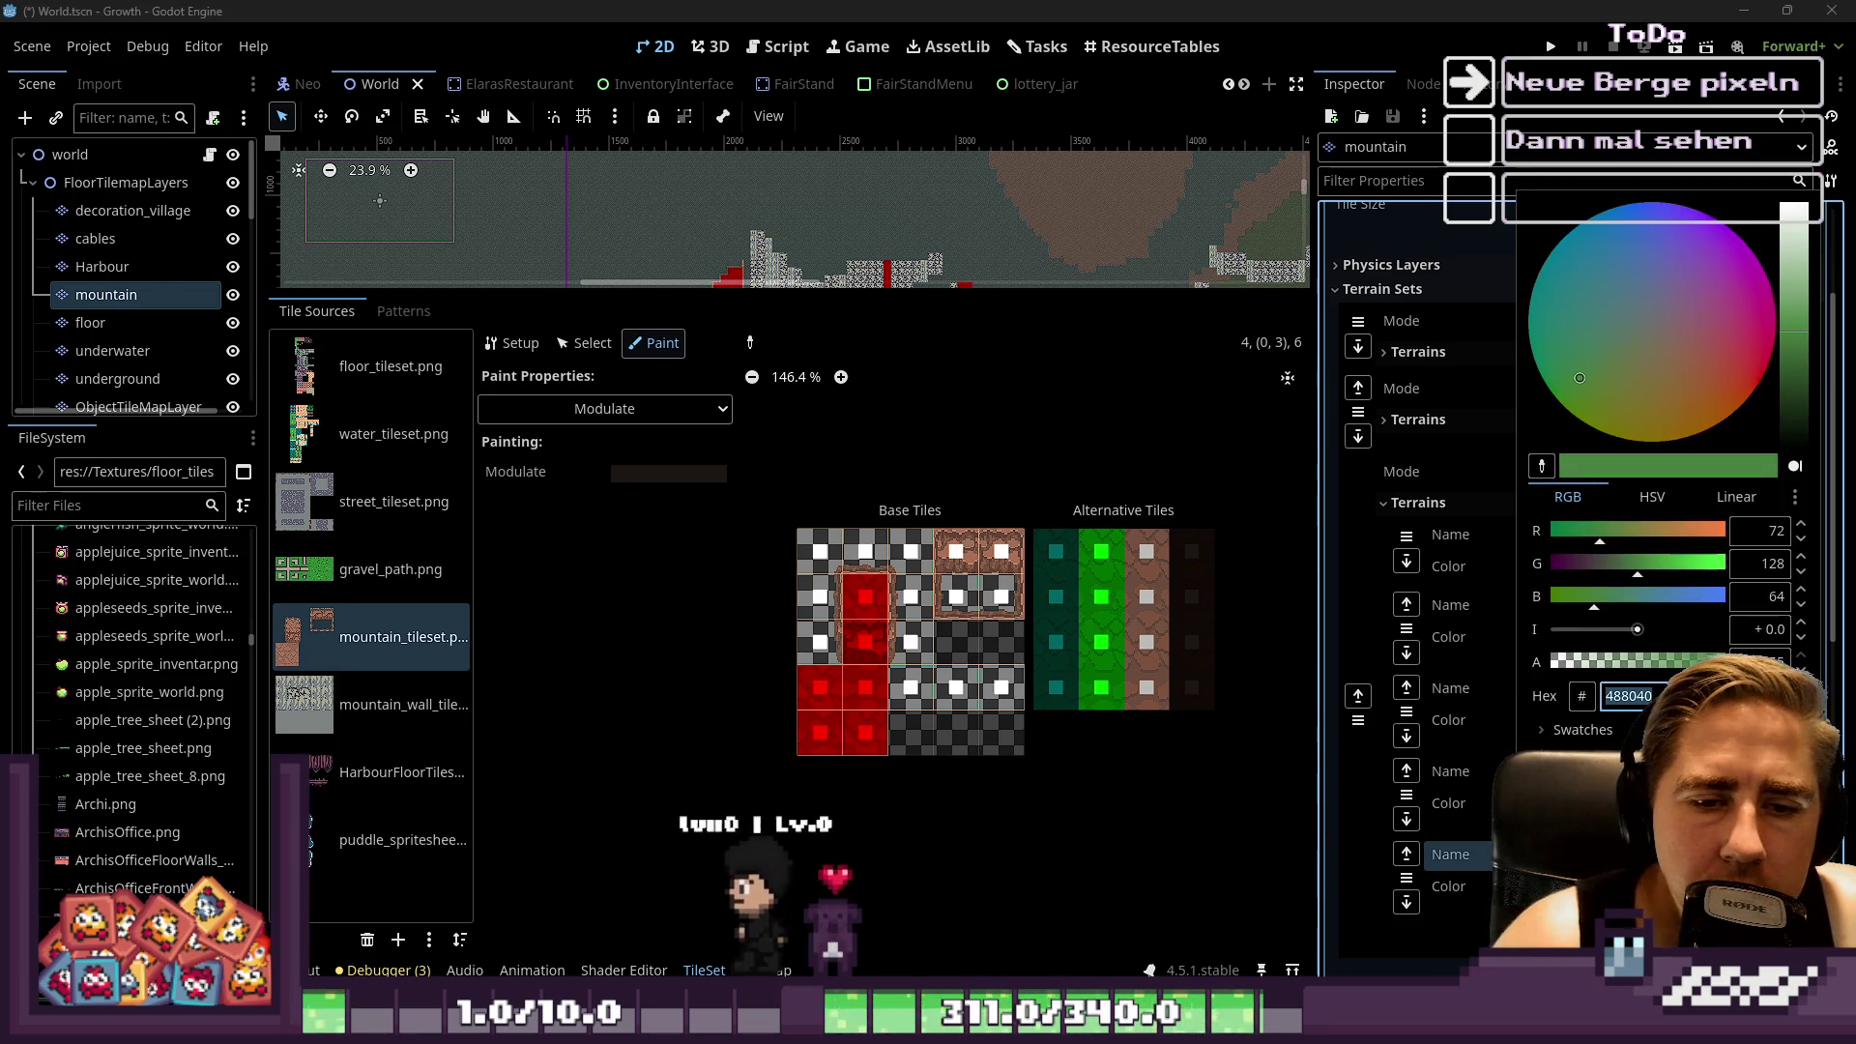
pyautogui.press('Escape')
pyautogui.click(1603, 674)
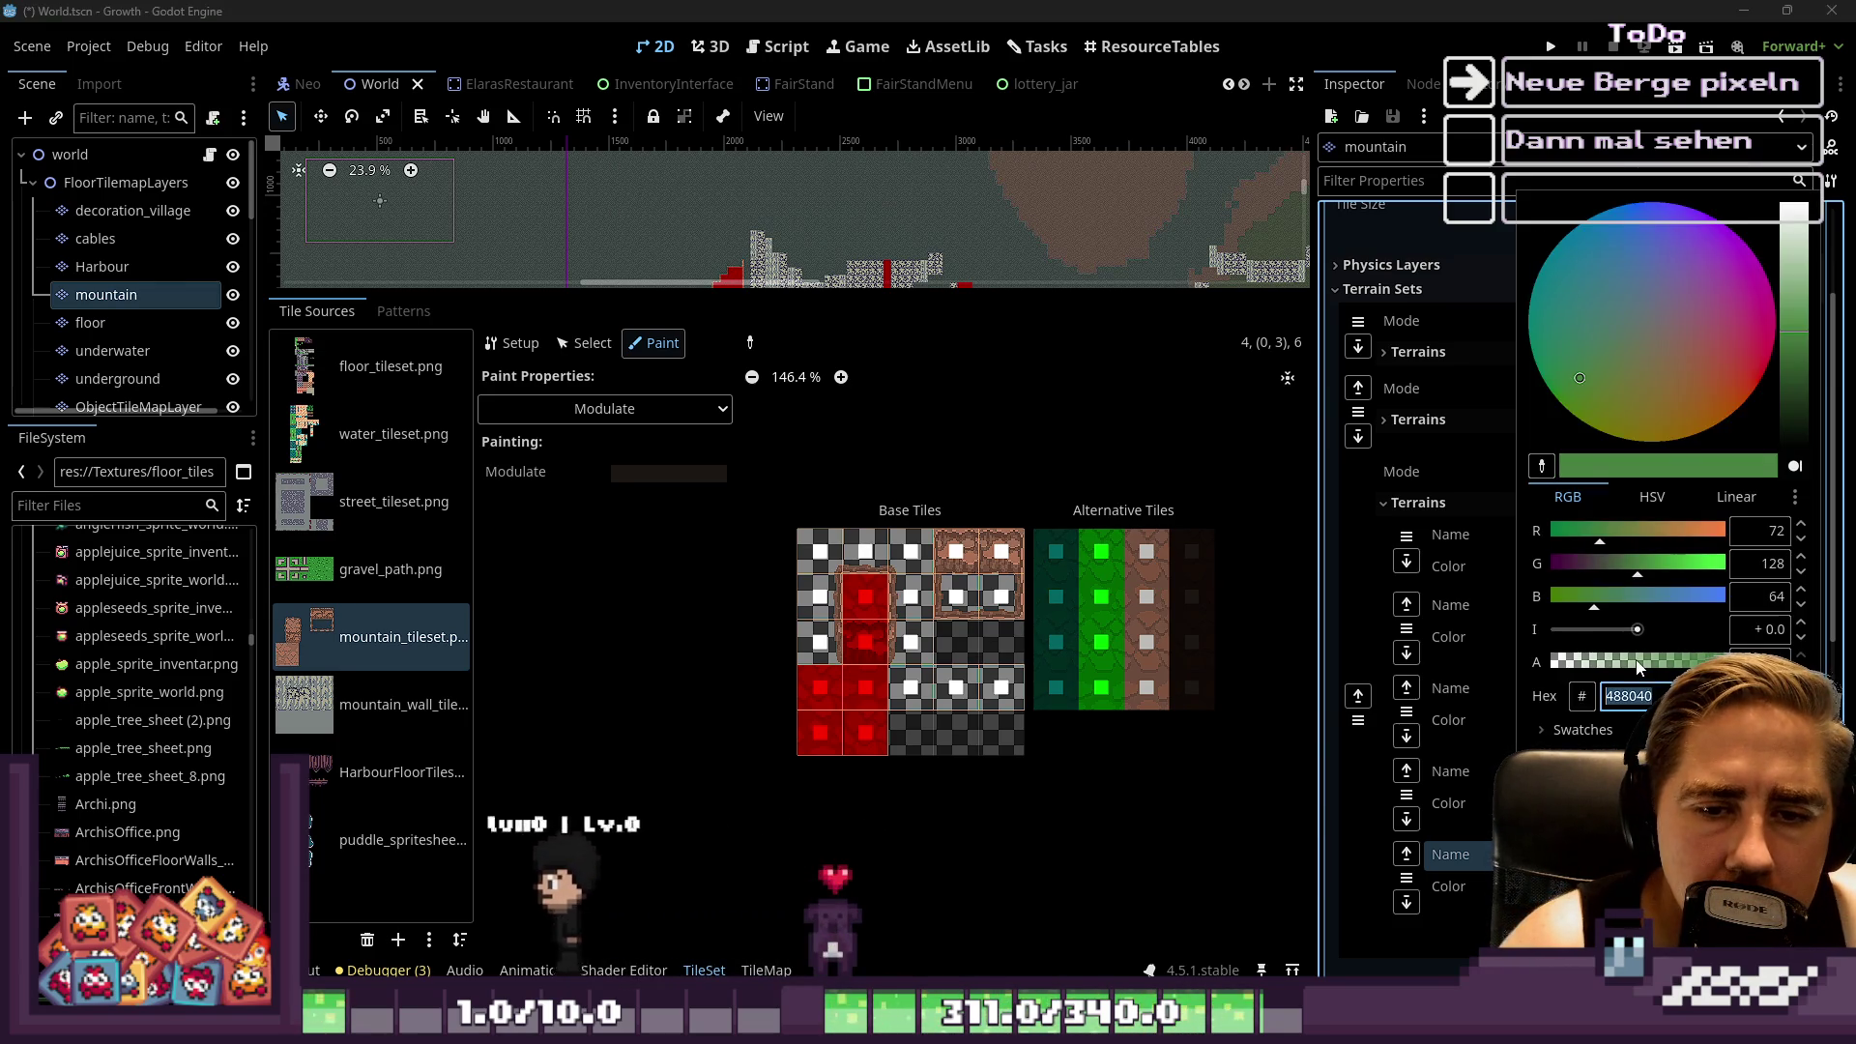
pyautogui.click(1578, 674)
pyautogui.press('BackSpace')
pyautogui.press('BackSpace')
pyautogui.press('Return')
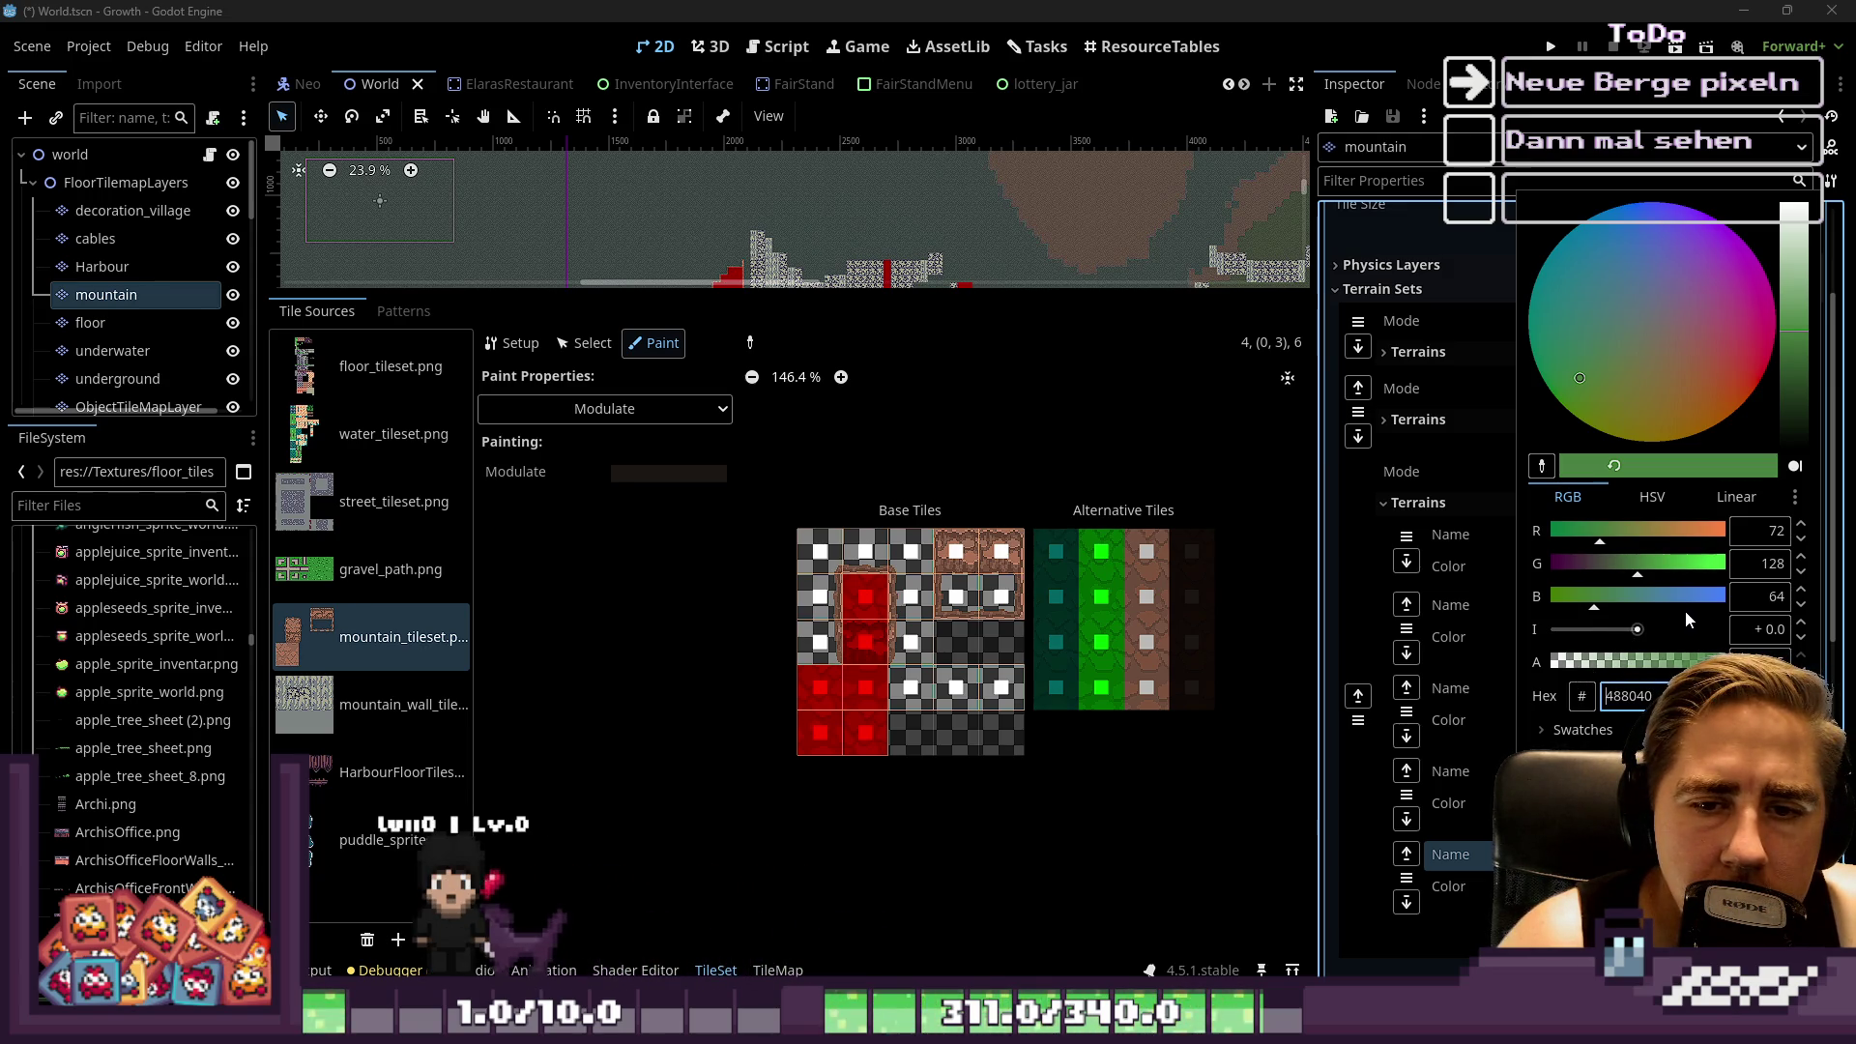
pyautogui.click(1683, 599)
pyautogui.moveTo(1684, 569); pyautogui.dragTo(1730, 568)
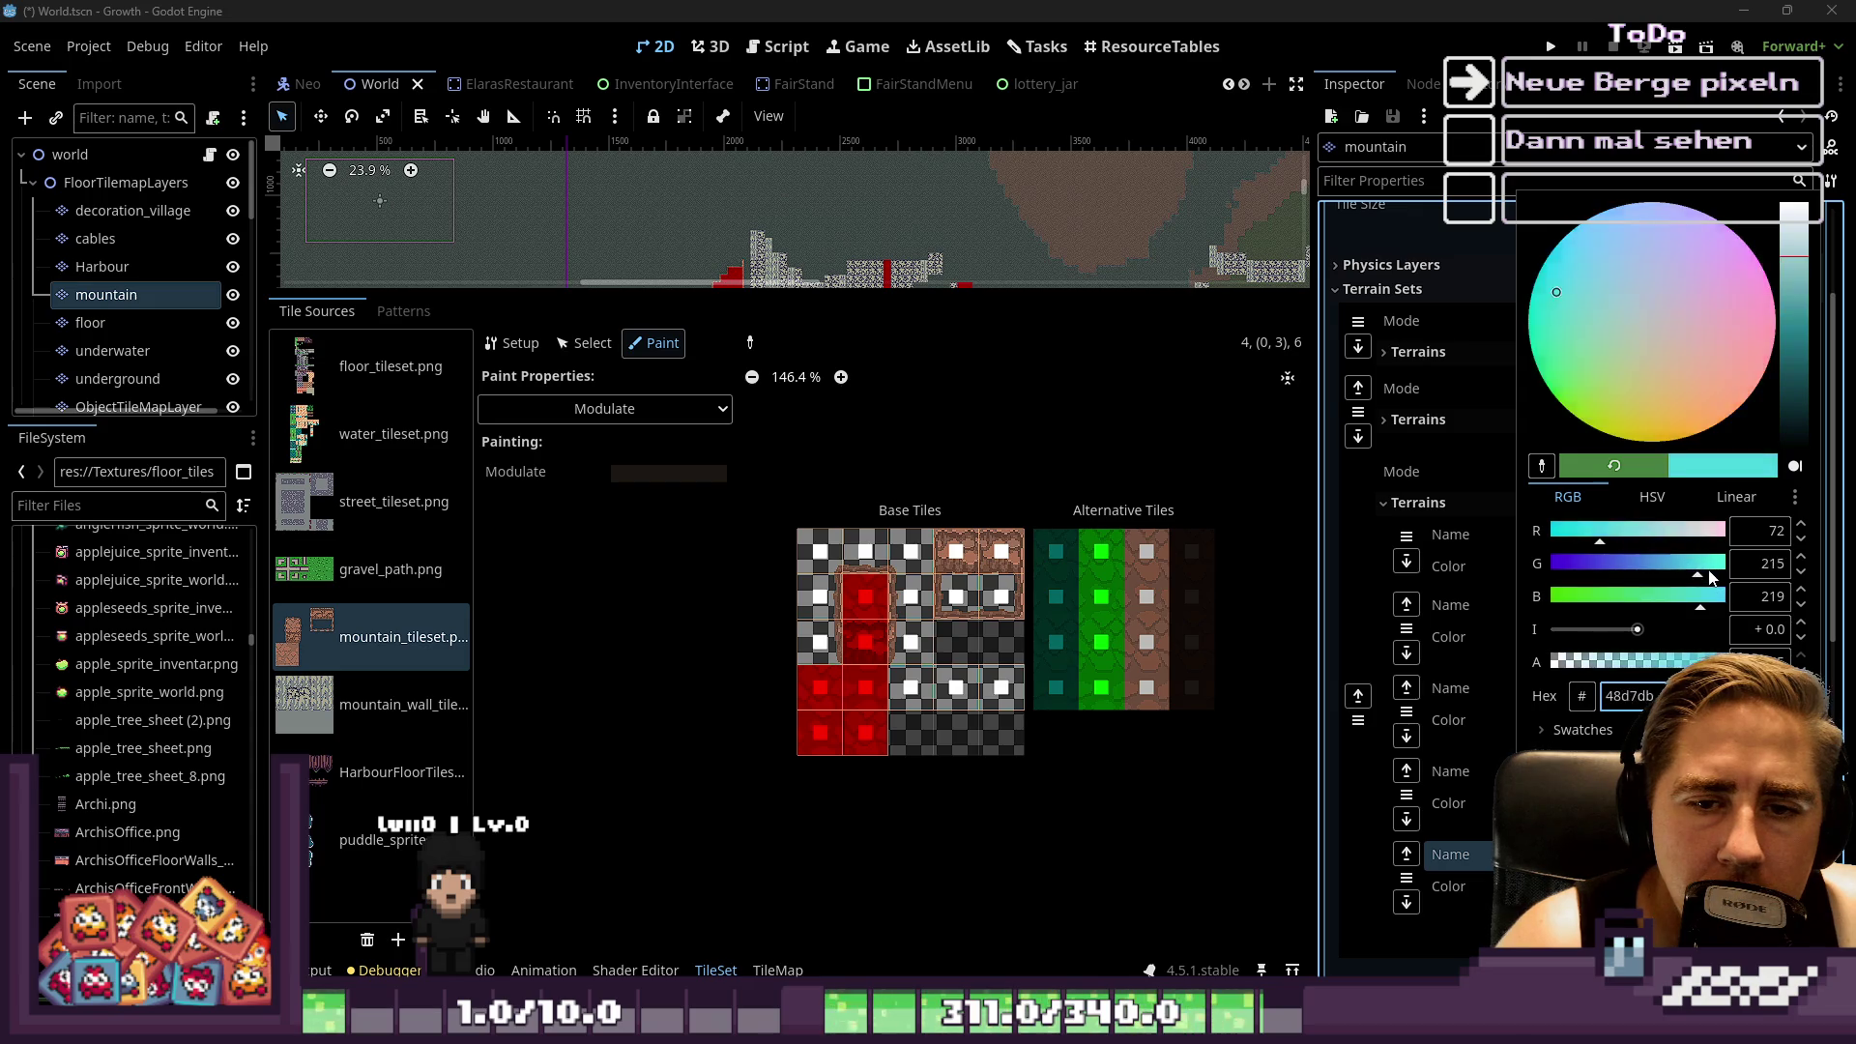
pyautogui.click(1713, 600)
pyautogui.click(1681, 541)
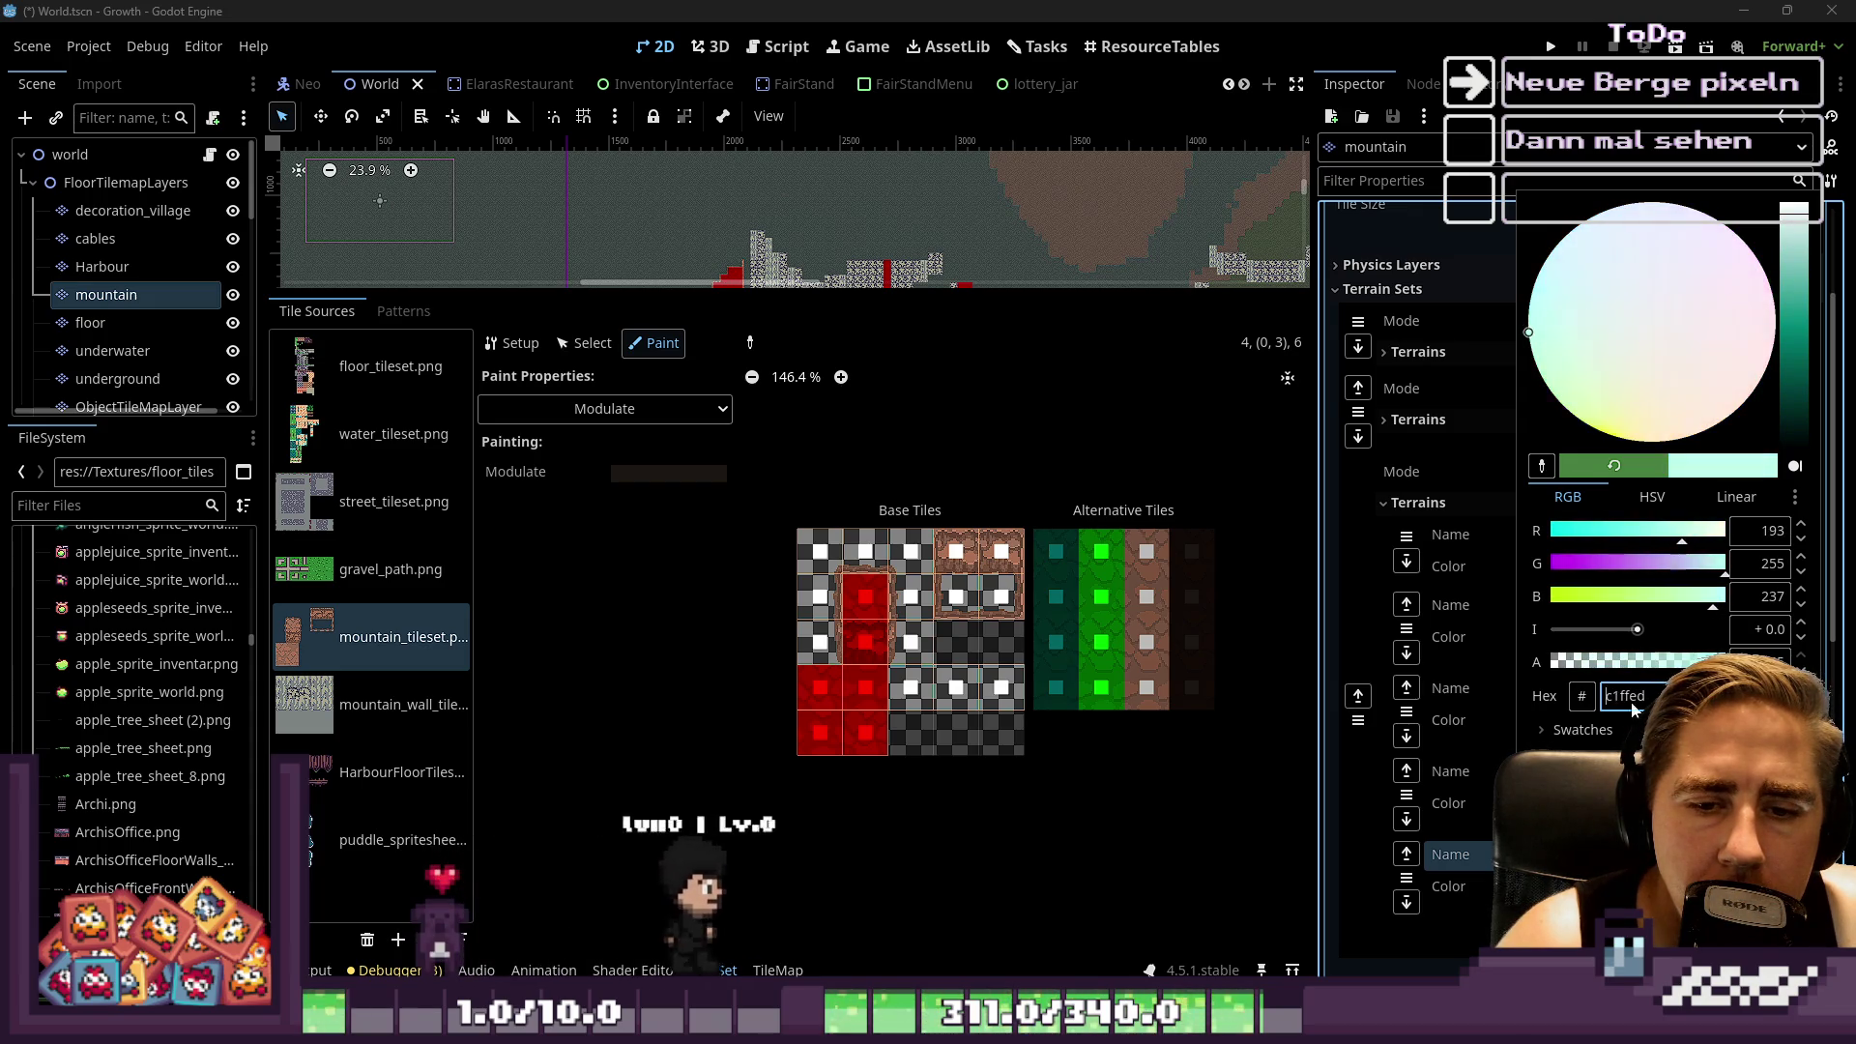
pyautogui.press('Escape')
# Change the SpecialMountainTop terrain colour to teal
pyautogui.click(1609, 720)
pyautogui.click(1609, 720)
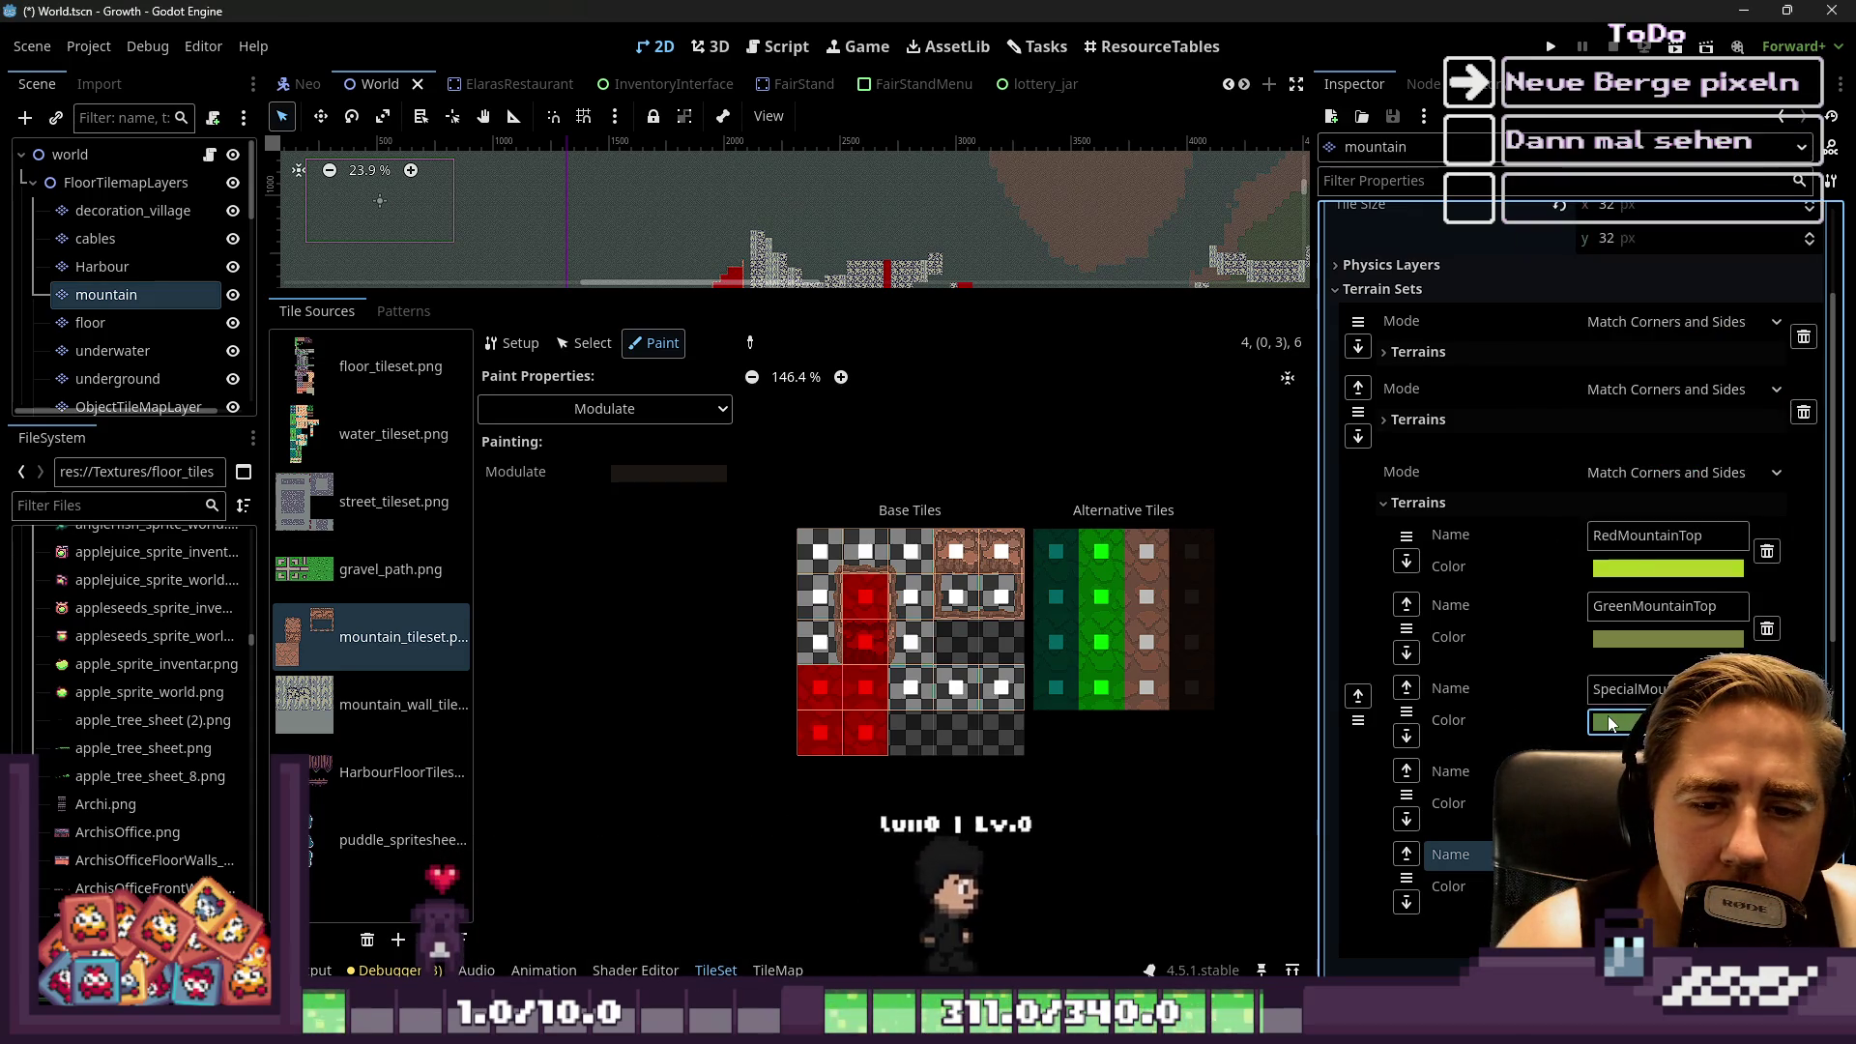
pyautogui.click(1608, 720)
pyautogui.moveTo(1644, 451); pyautogui.dragTo(1559, 456)
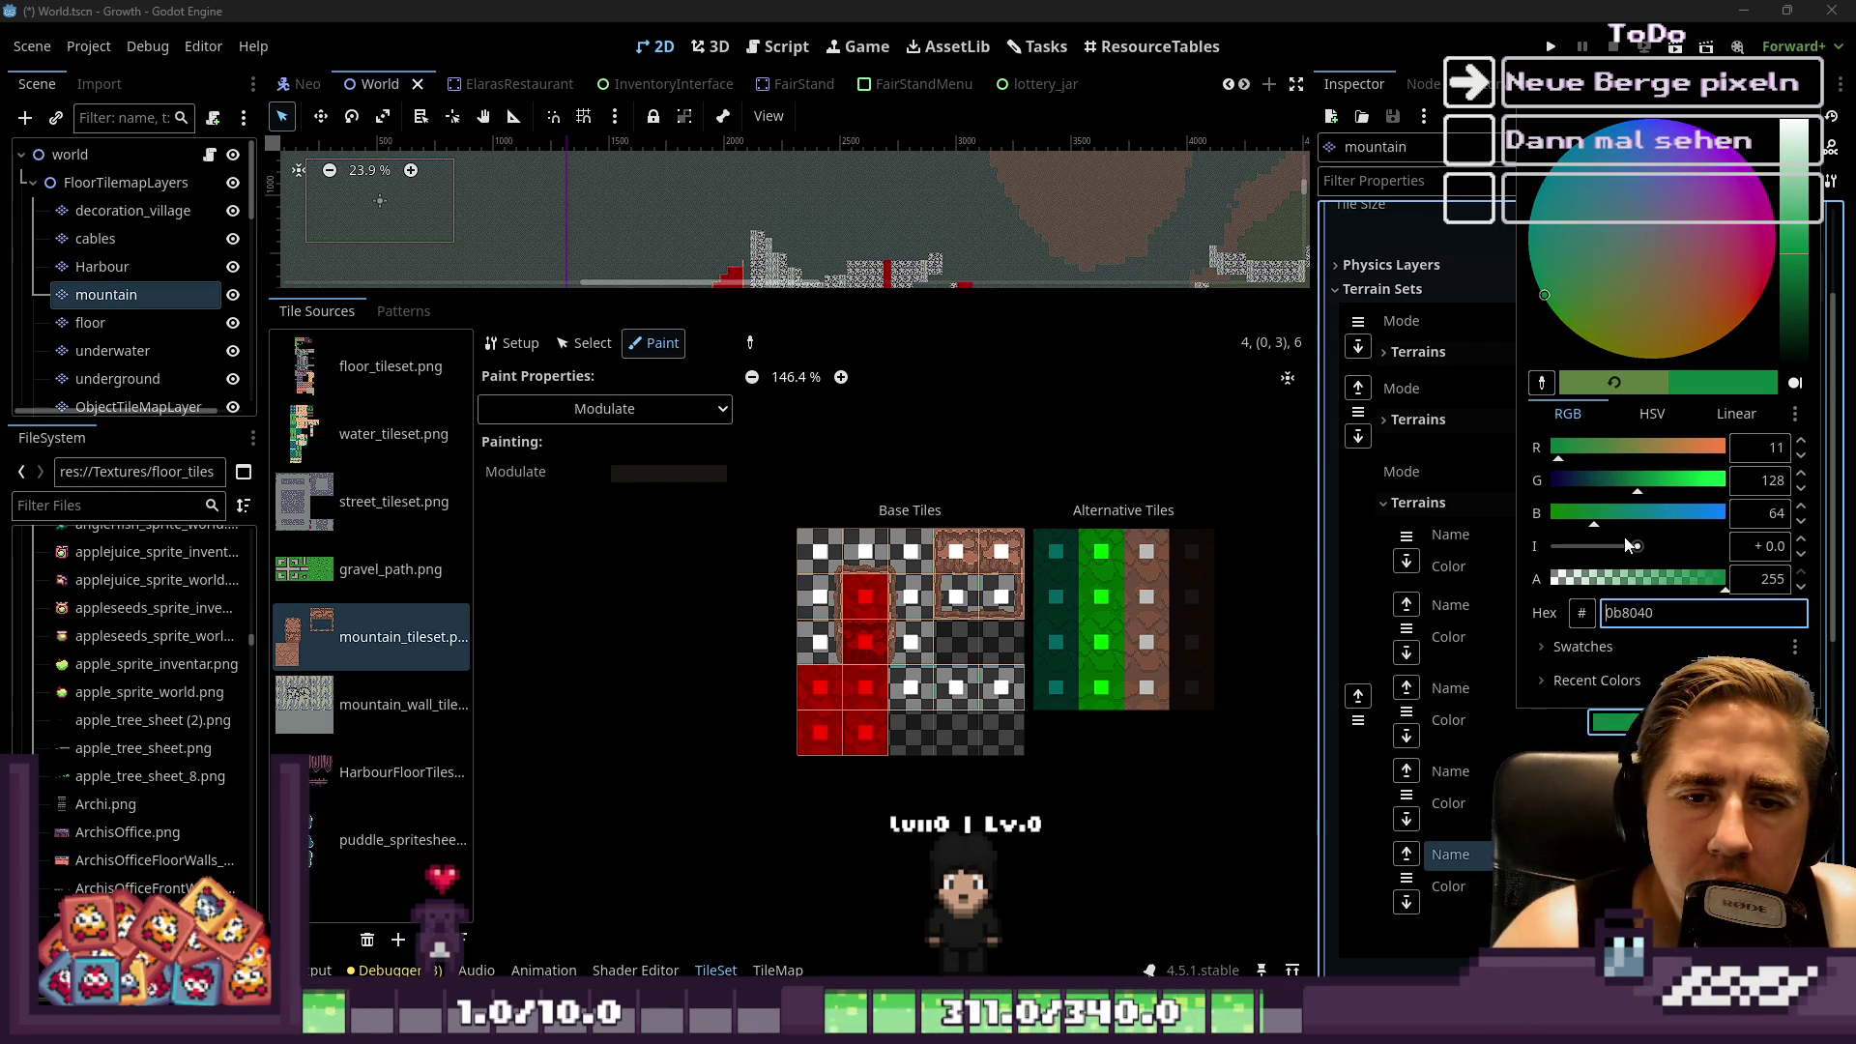
pyautogui.click(1633, 513)
pyautogui.click(1600, 747)
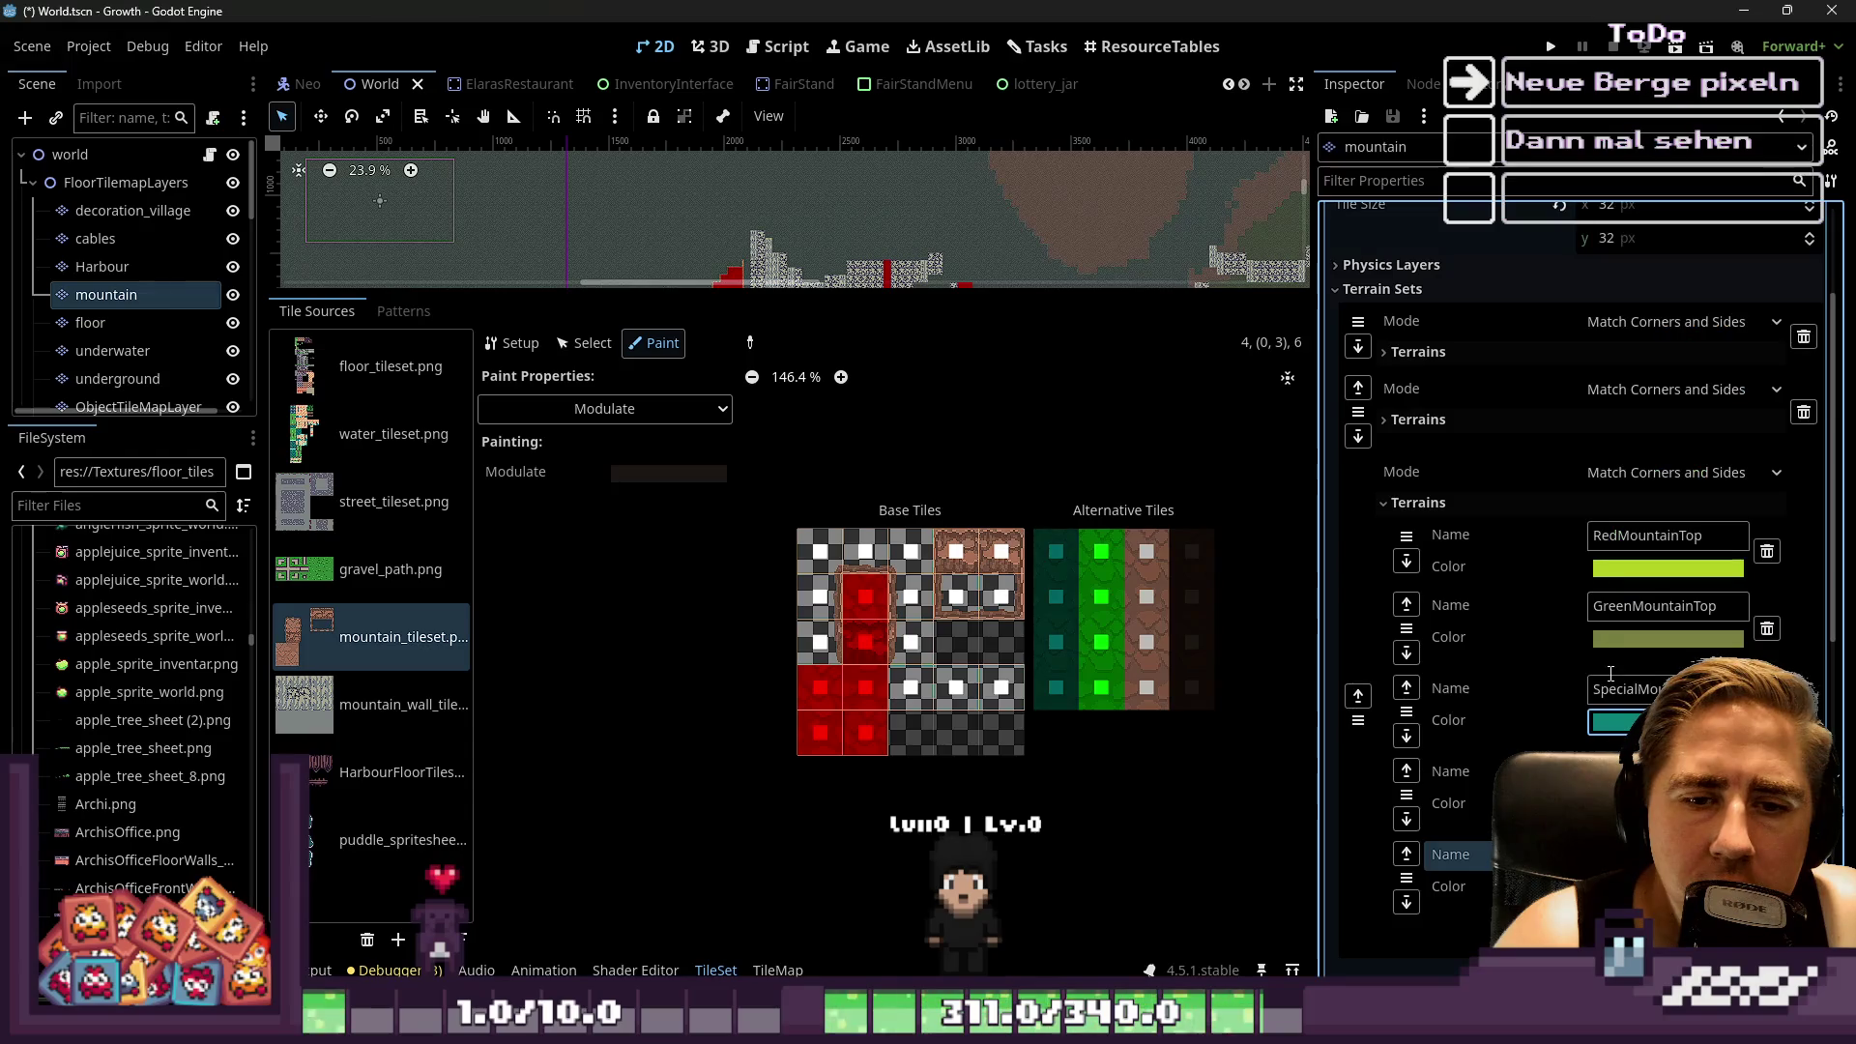
# Set the GreenMountainTop terrain colour to plain green, 008000
pyautogui.click(1617, 640)
pyautogui.click(1616, 640)
pyautogui.click(1617, 640)
pyautogui.click(1616, 643)
pyautogui.click(1615, 643)
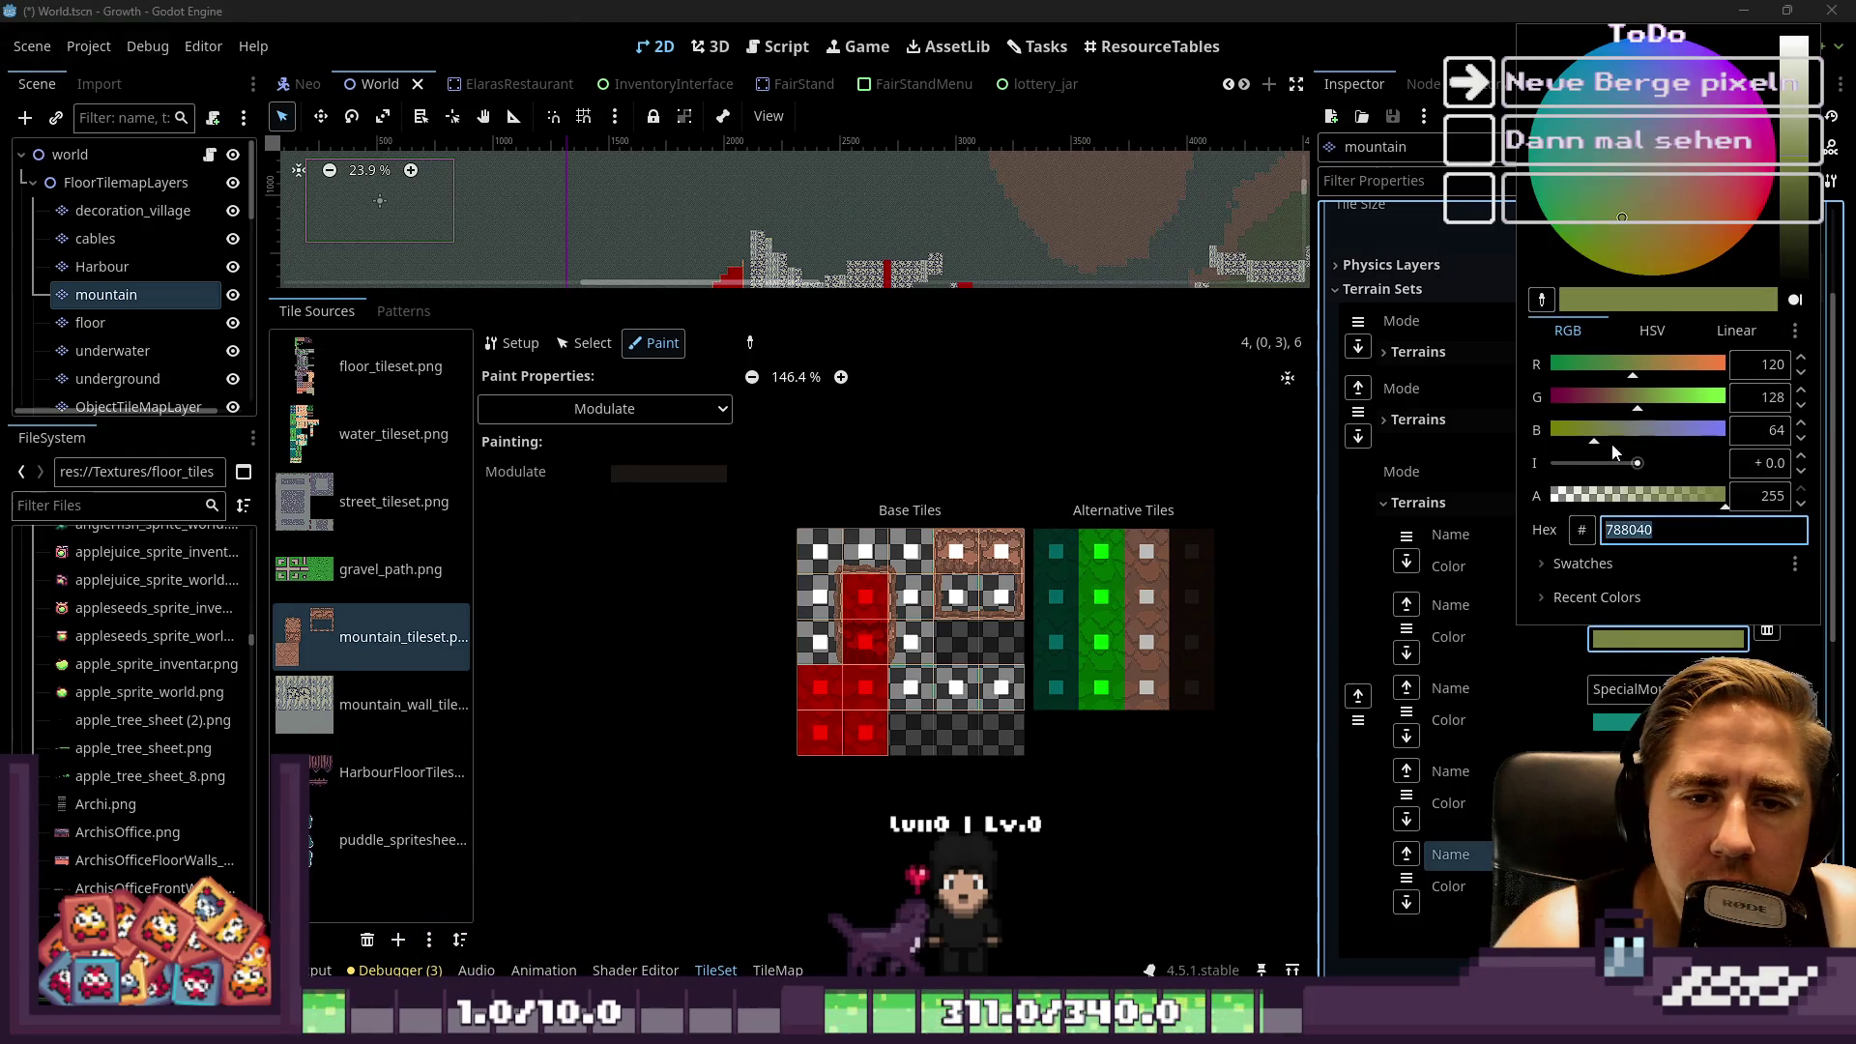
pyautogui.moveTo(1540, 371); pyautogui.dragTo(1516, 386)
pyautogui.scroll(-8, 1559, 442)
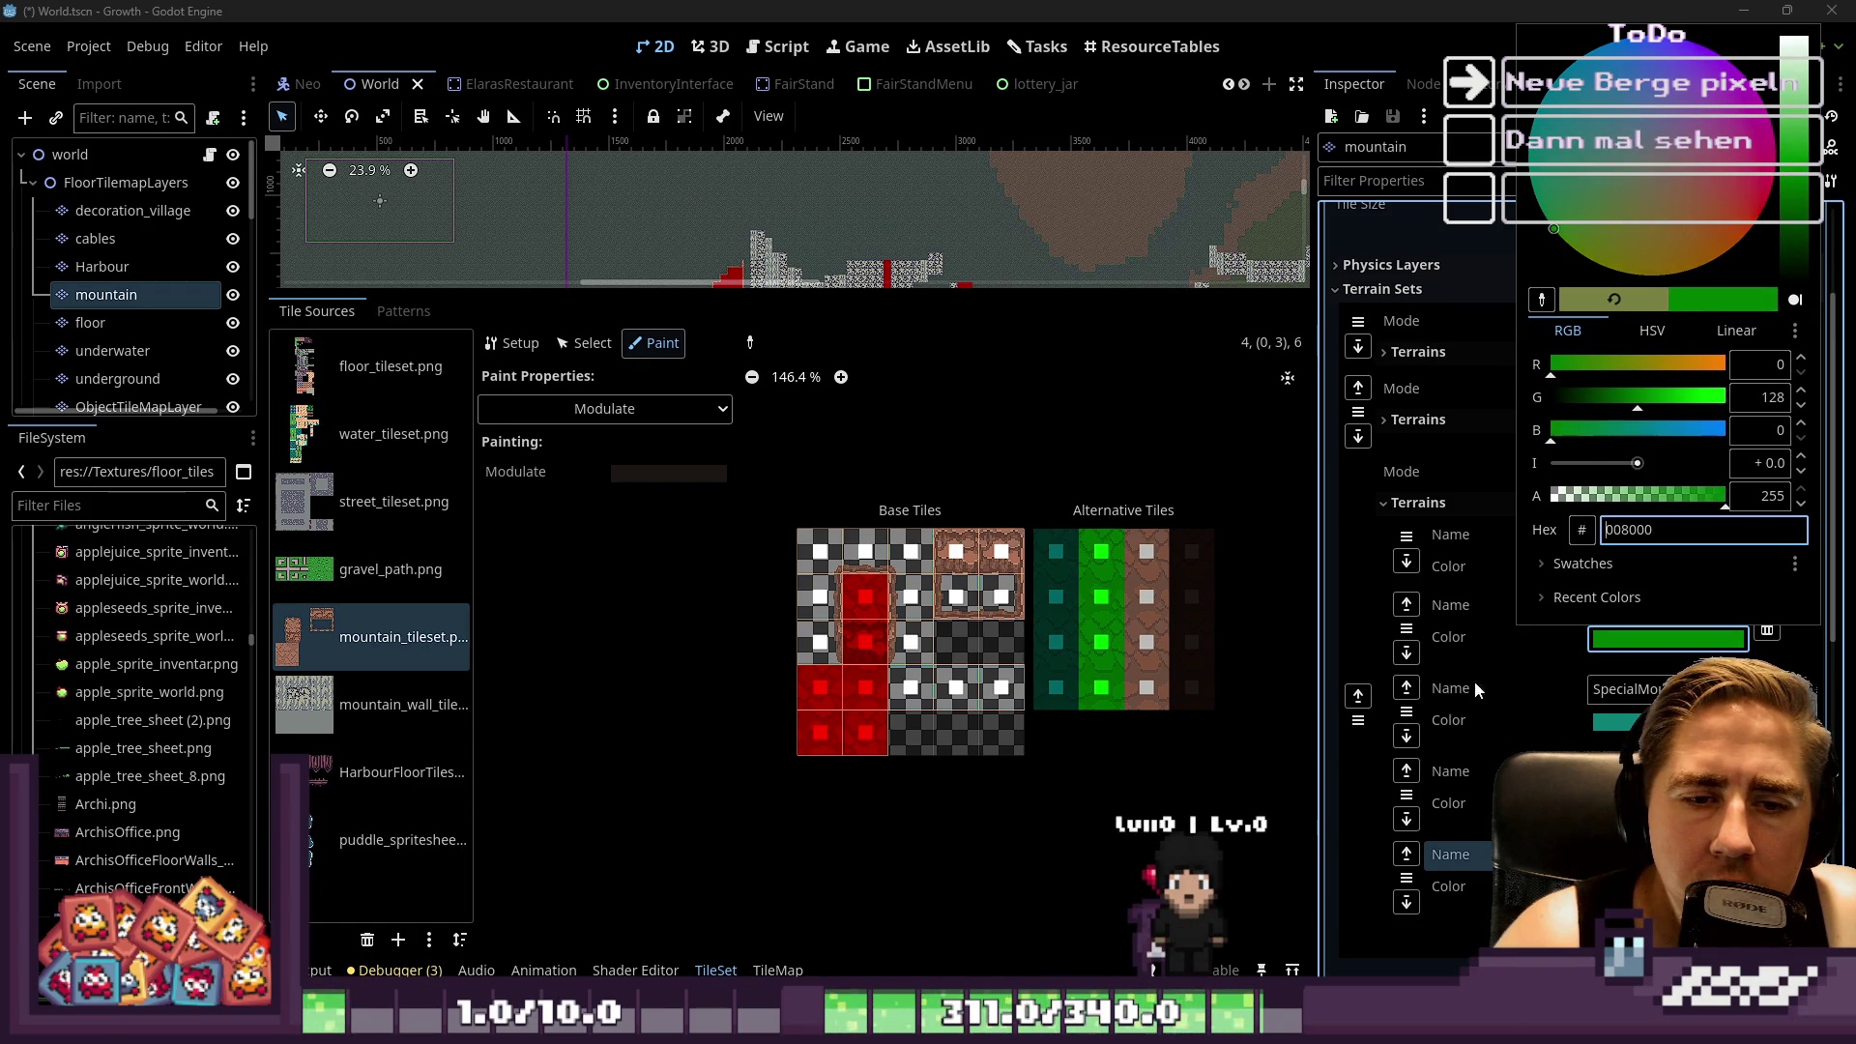
pyautogui.click(1525, 708)
pyautogui.scroll(-1, 1226, 647)
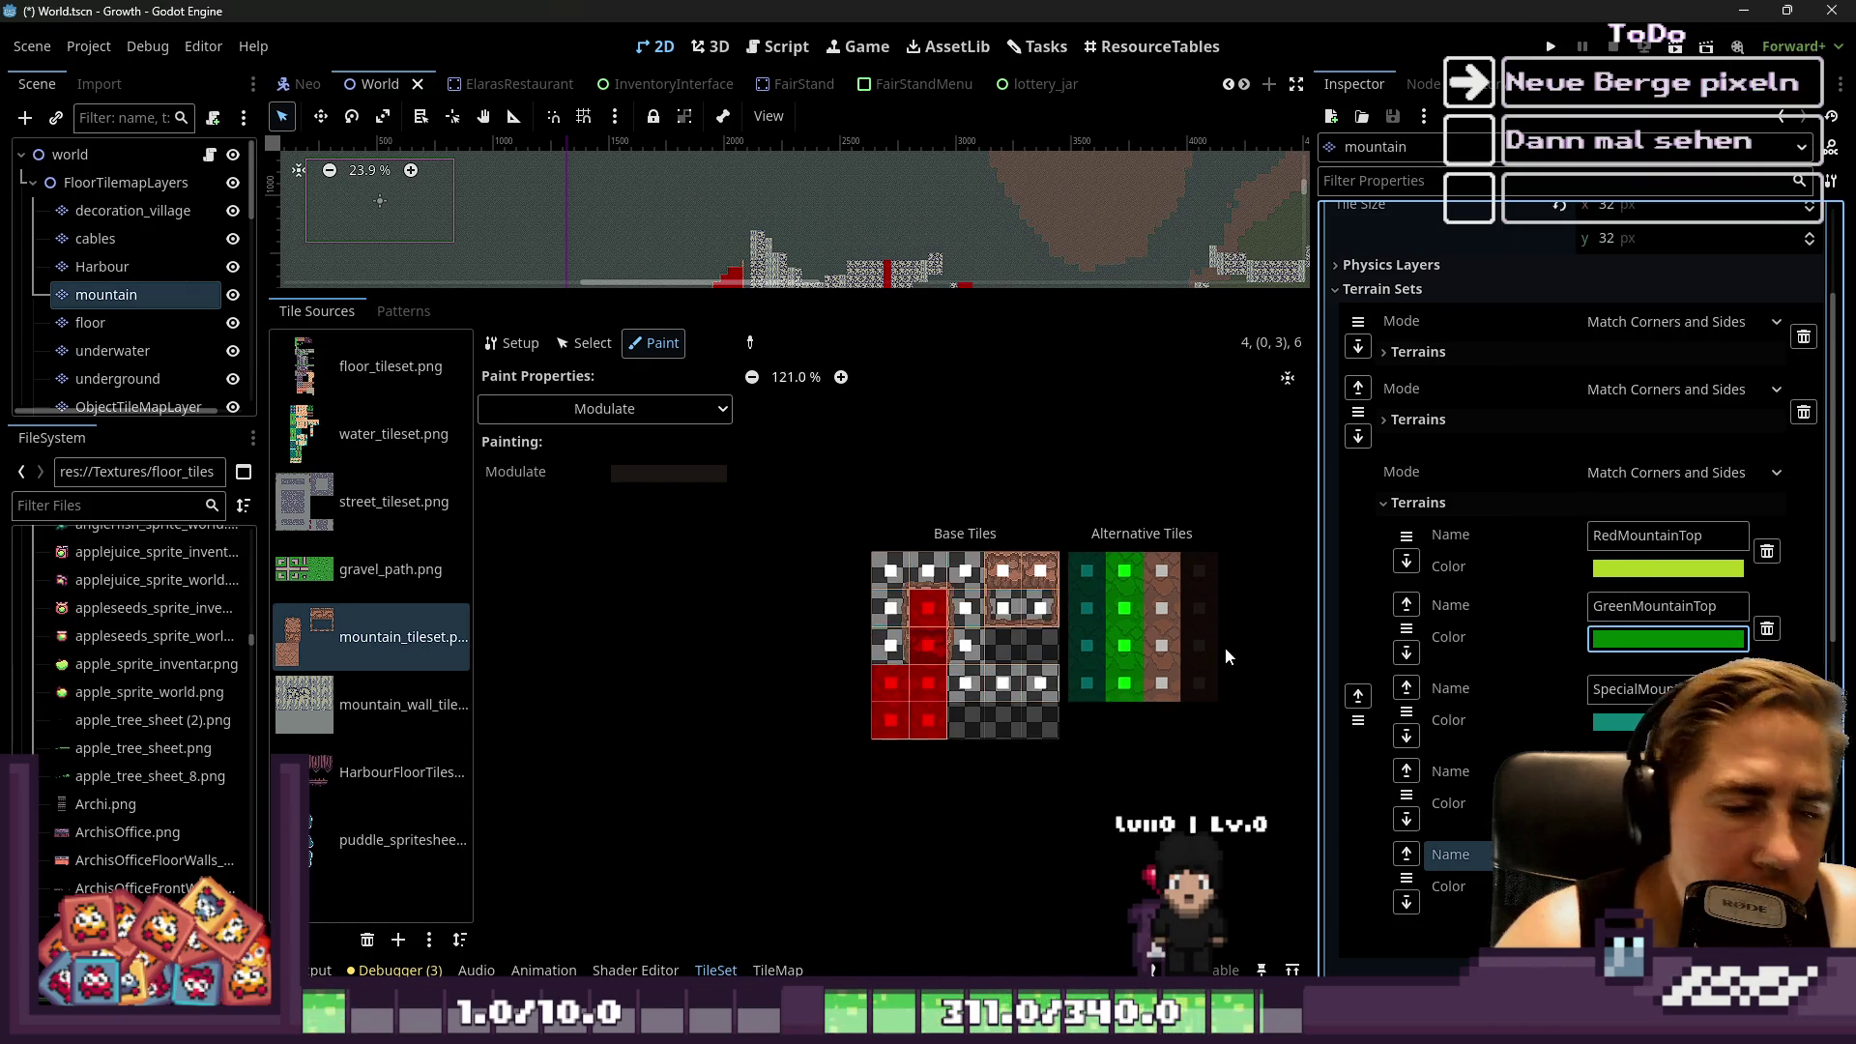
# Switch the painted tile property from Modulate to Probability, then to Terrains
pyautogui.scroll(2, 1226, 647)
pyautogui.scroll(3, 810, 611)
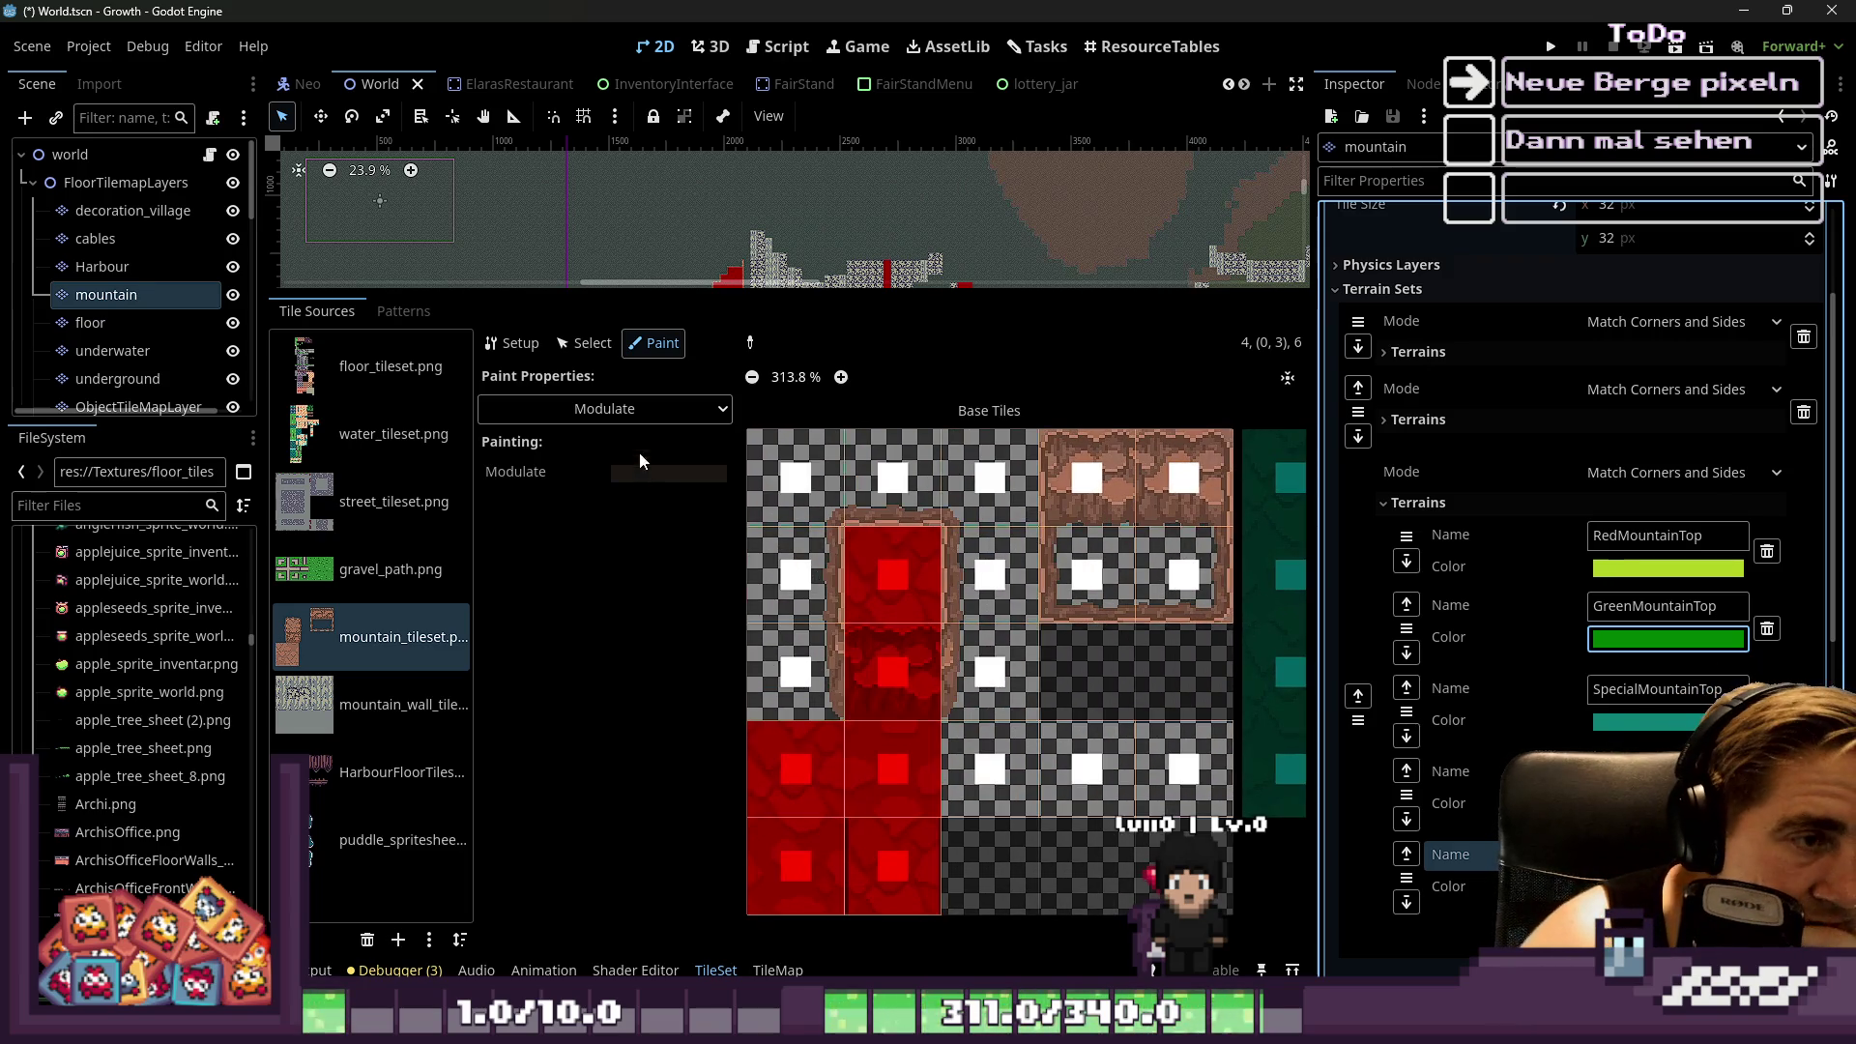
pyautogui.click(640, 409)
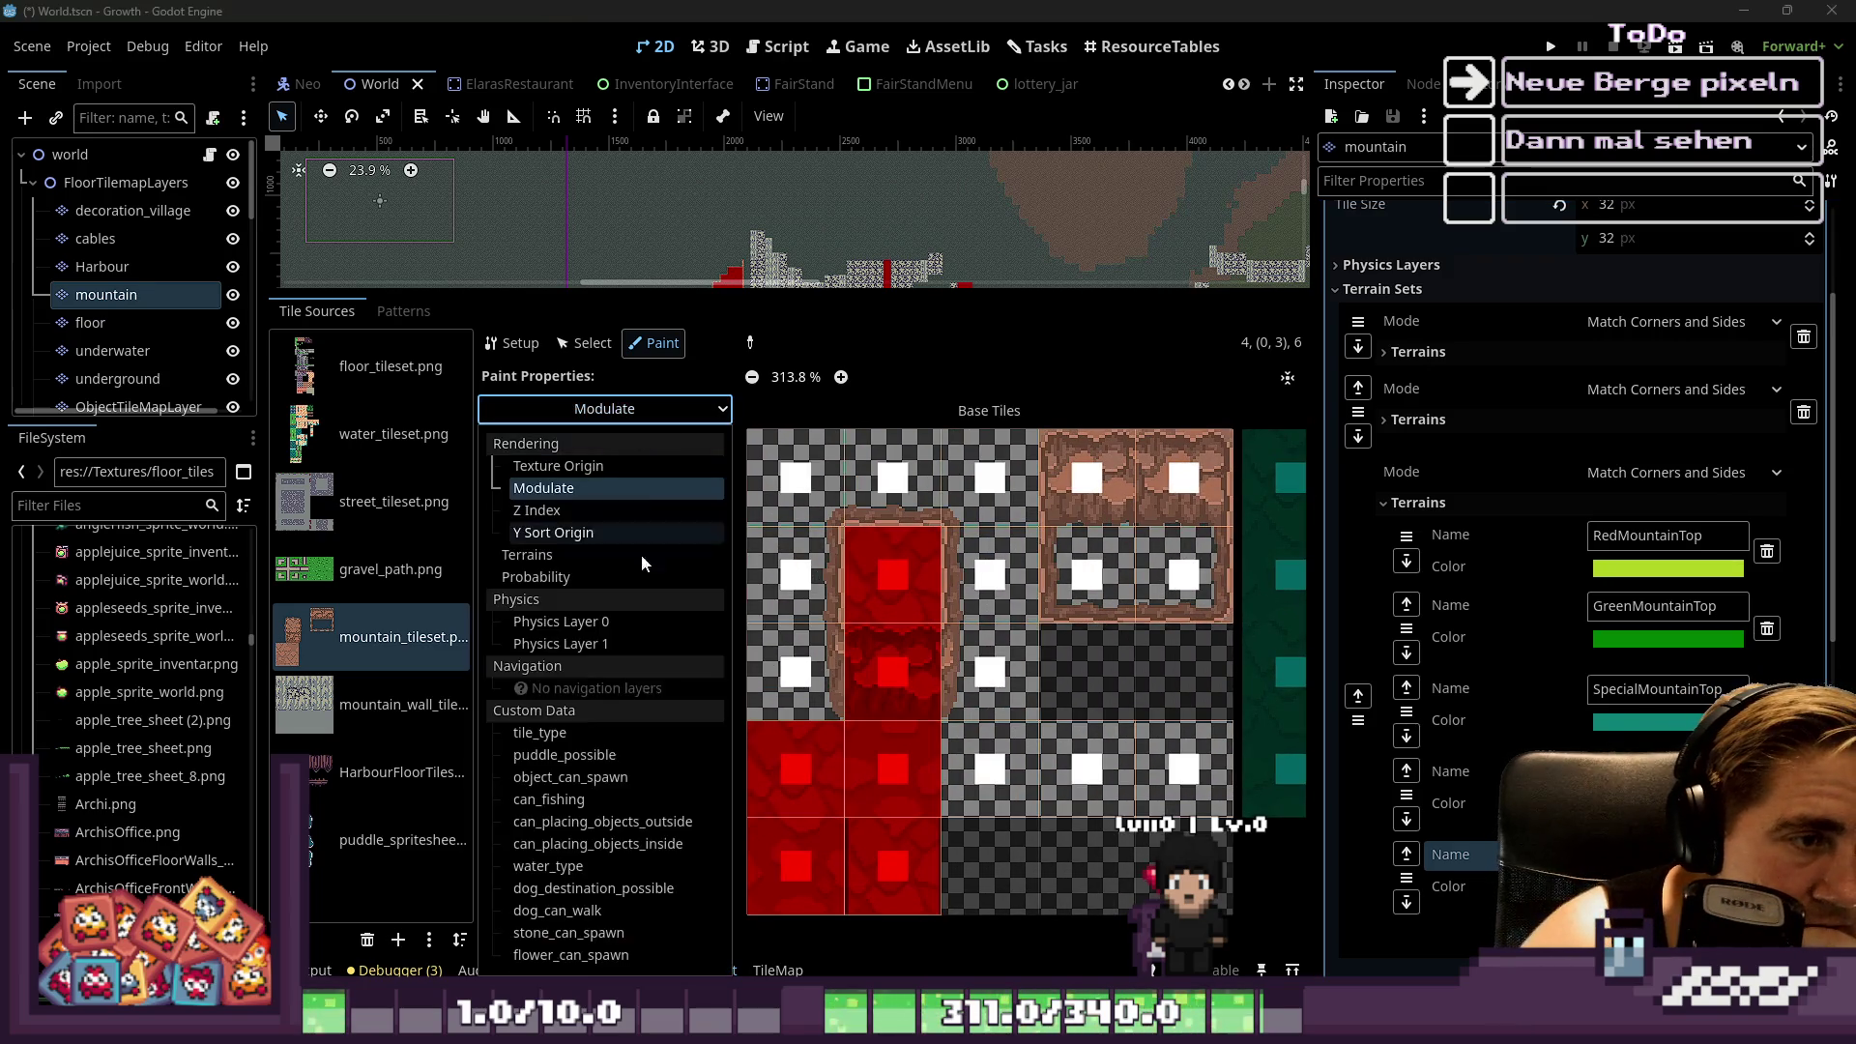
pyautogui.click(583, 577)
pyautogui.click(580, 409)
pyautogui.click(568, 563)
pyautogui.scroll(-2, 908, 725)
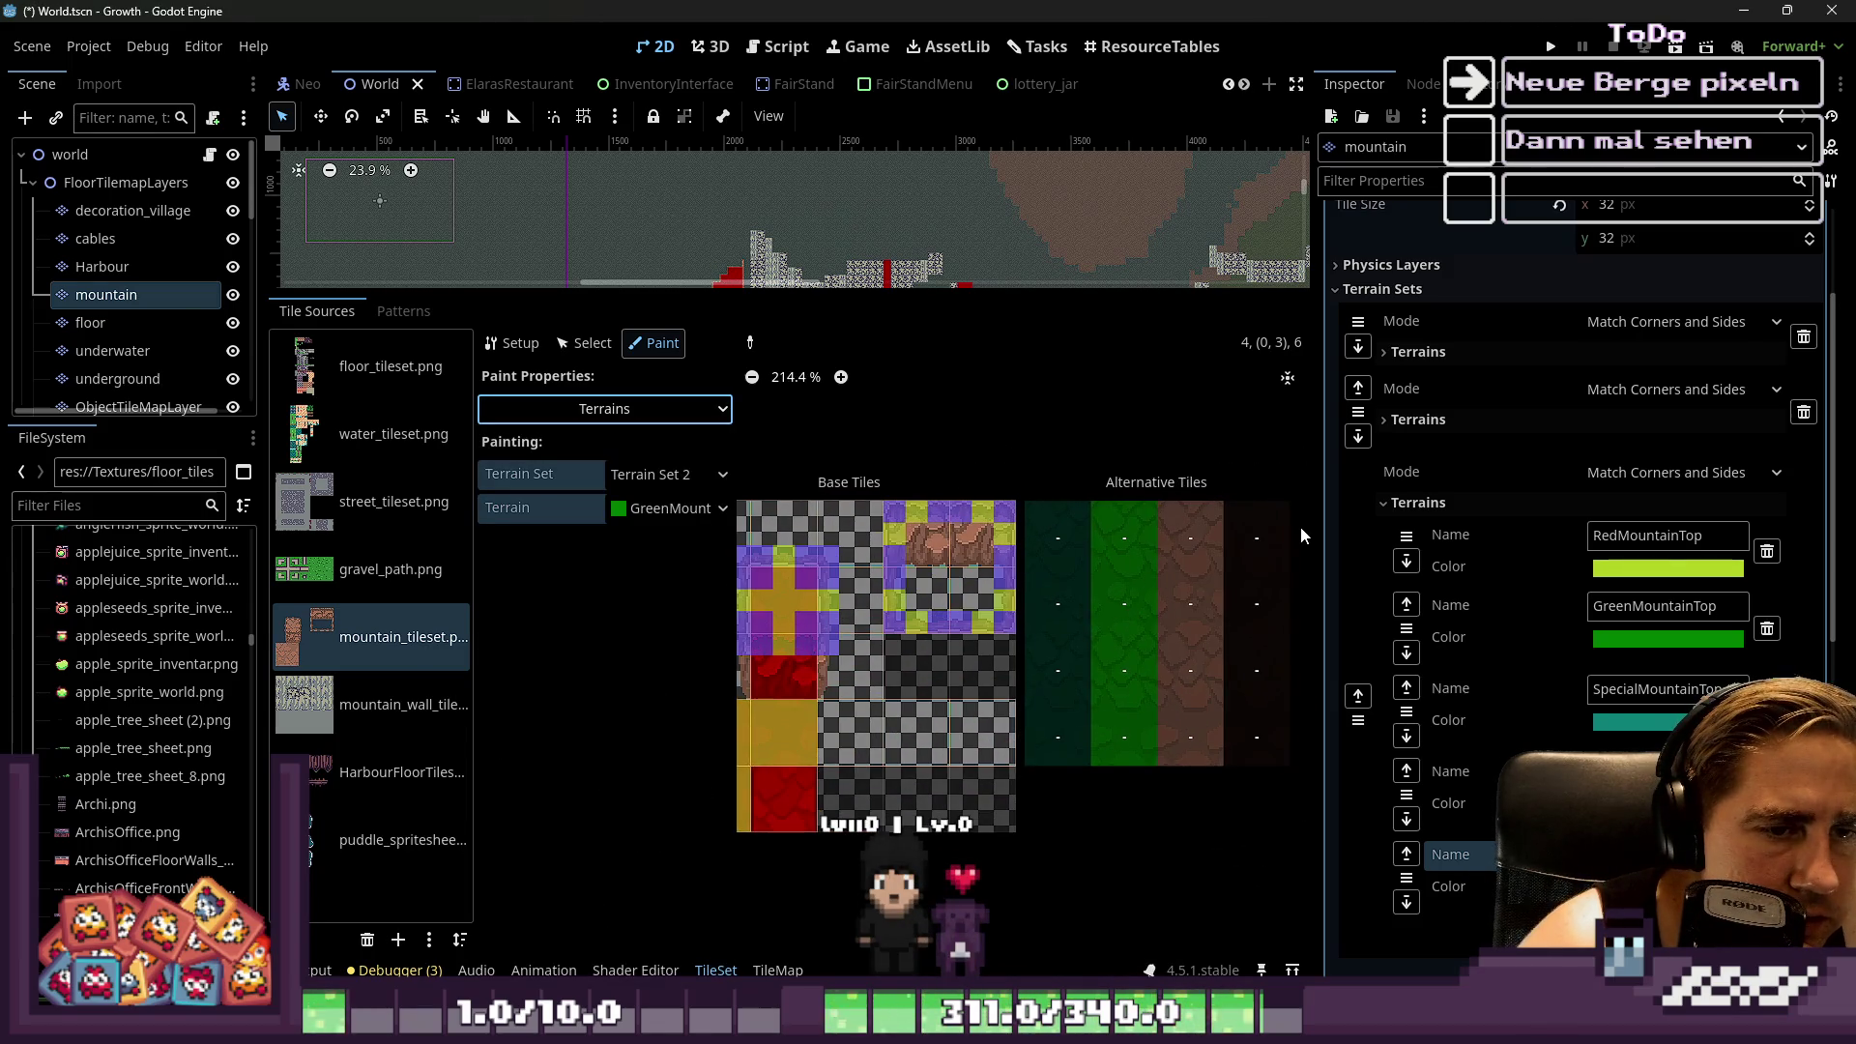
pyautogui.scroll(-2, 1233, 525)
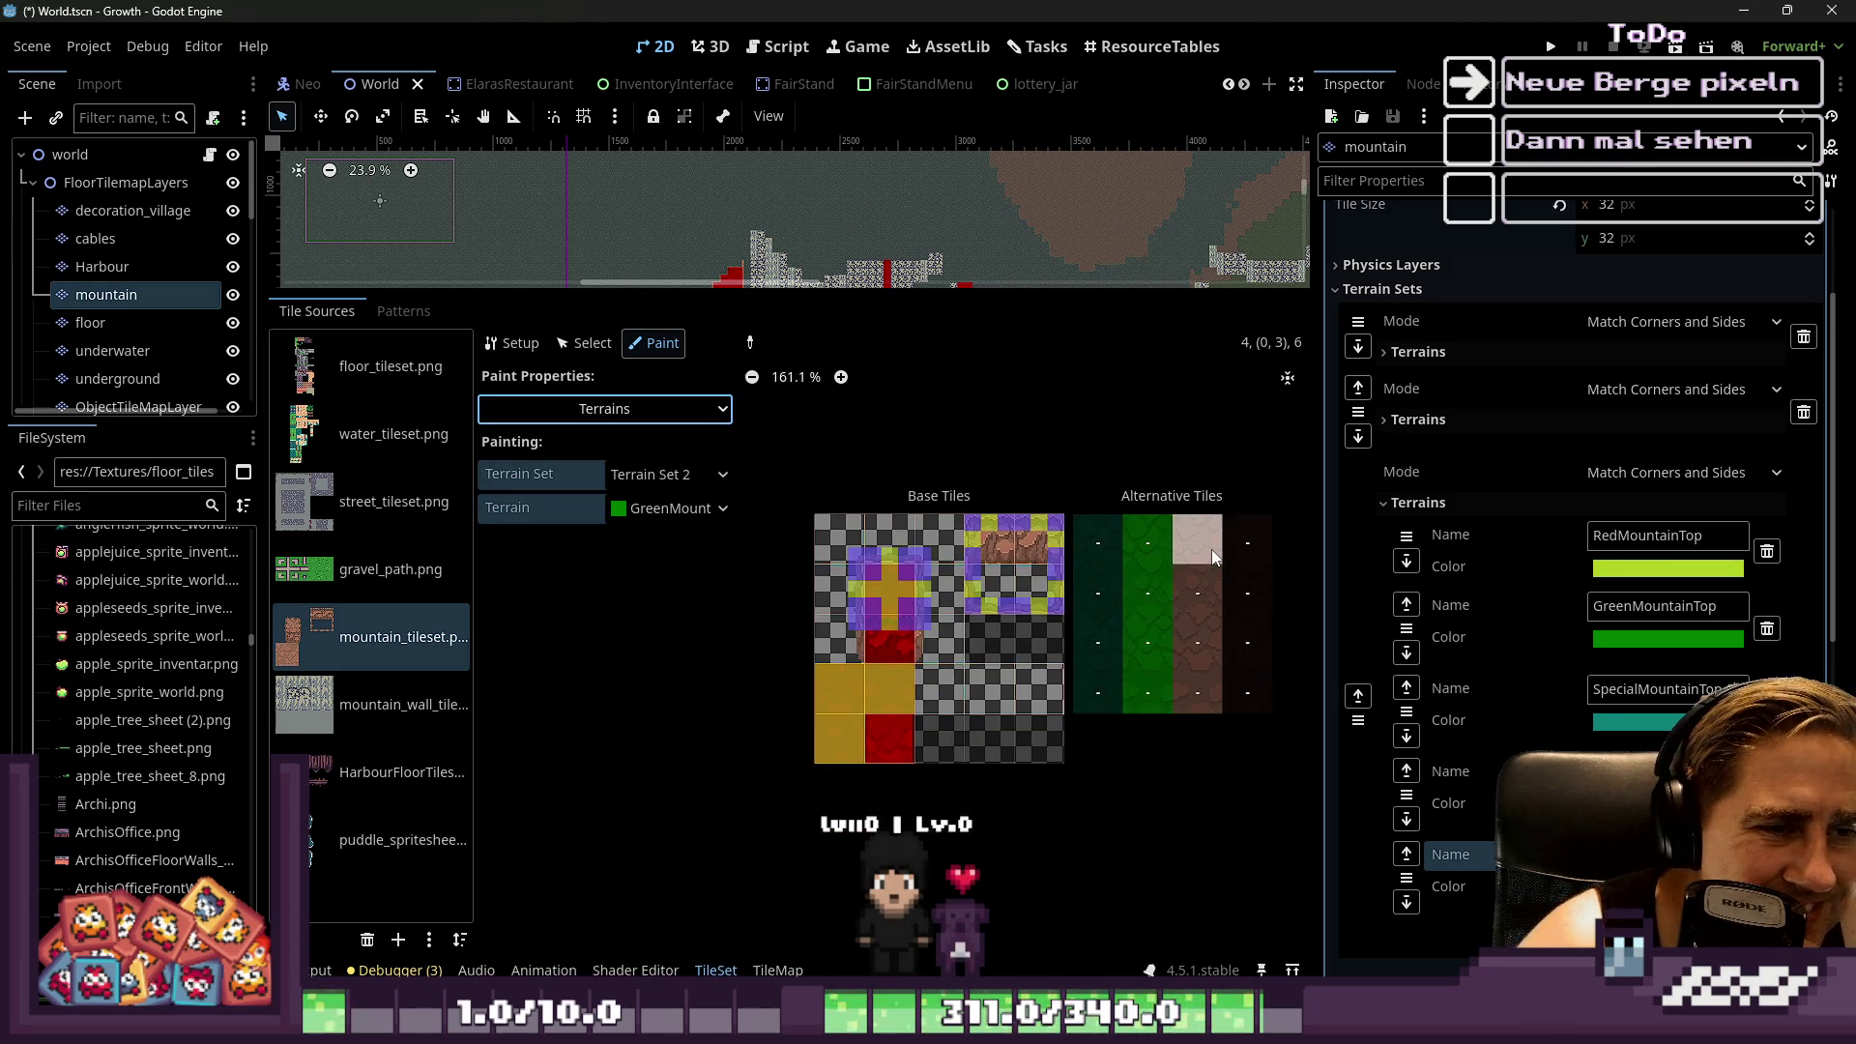
pyautogui.scroll(3, 984, 542)
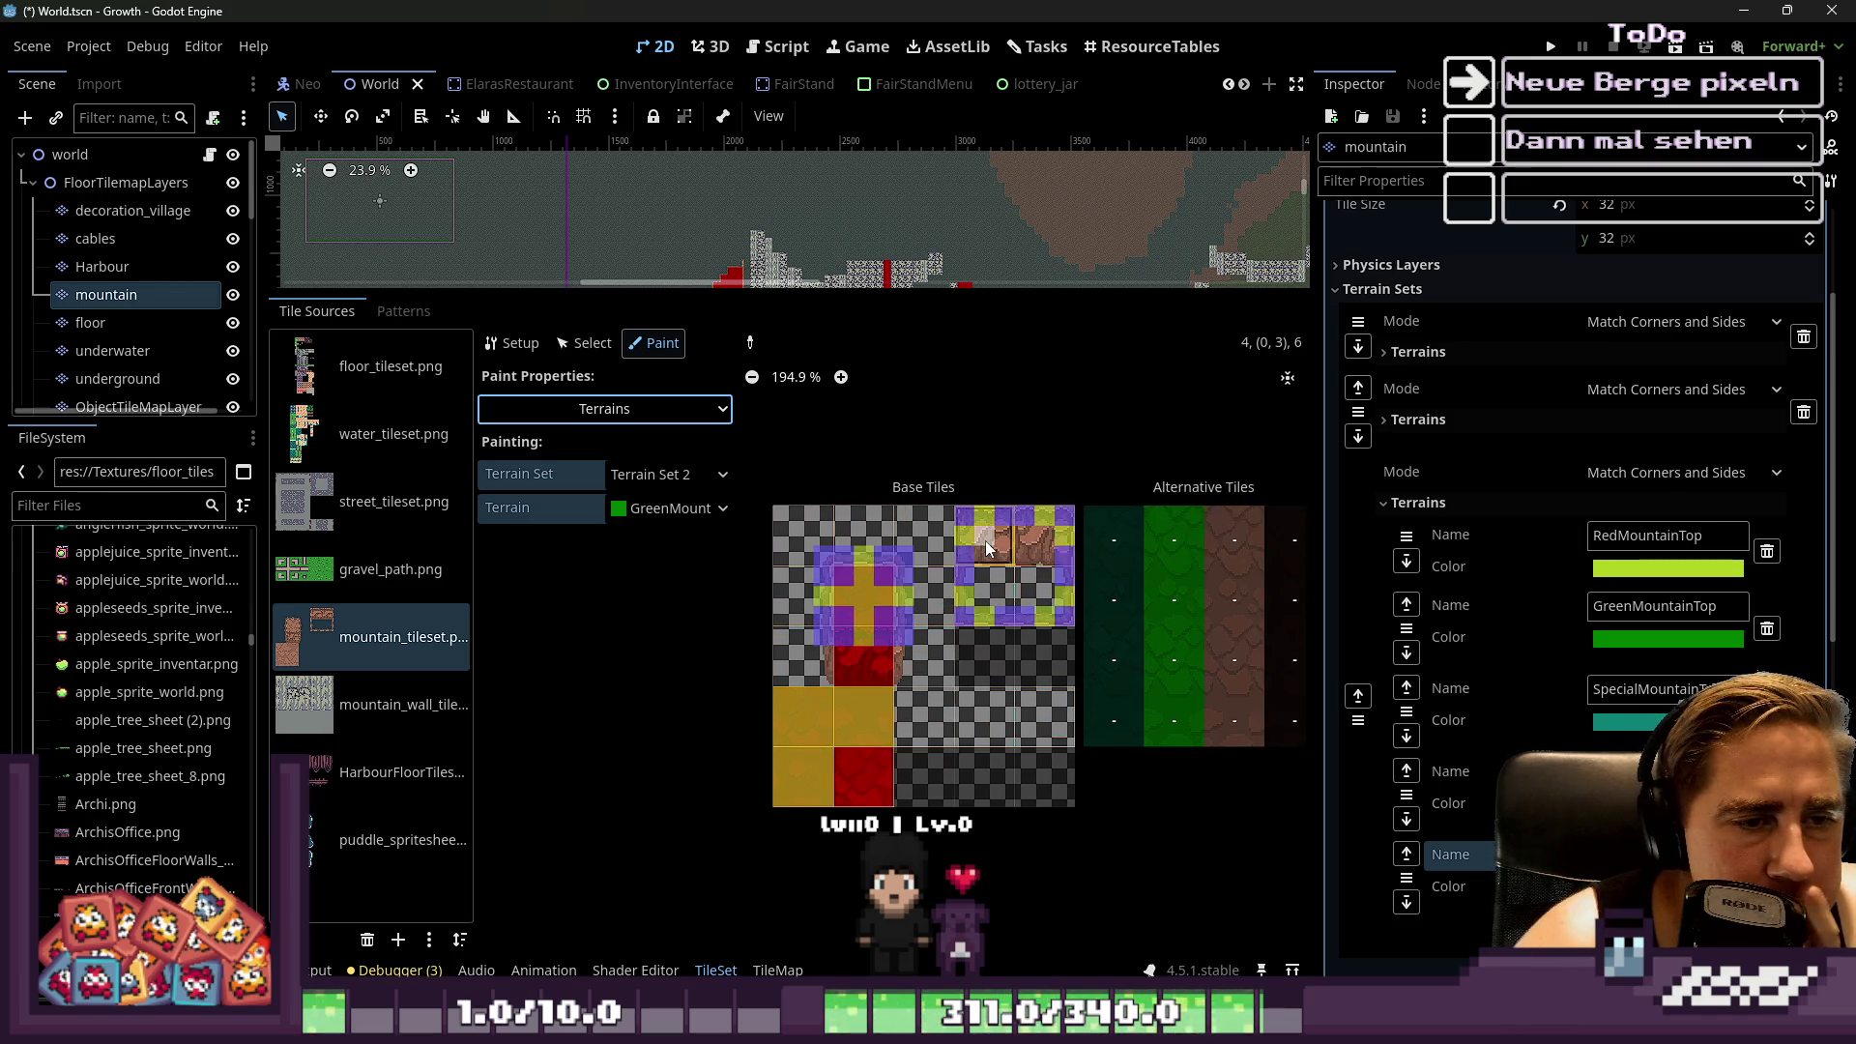
pyautogui.scroll(1, 977, 543)
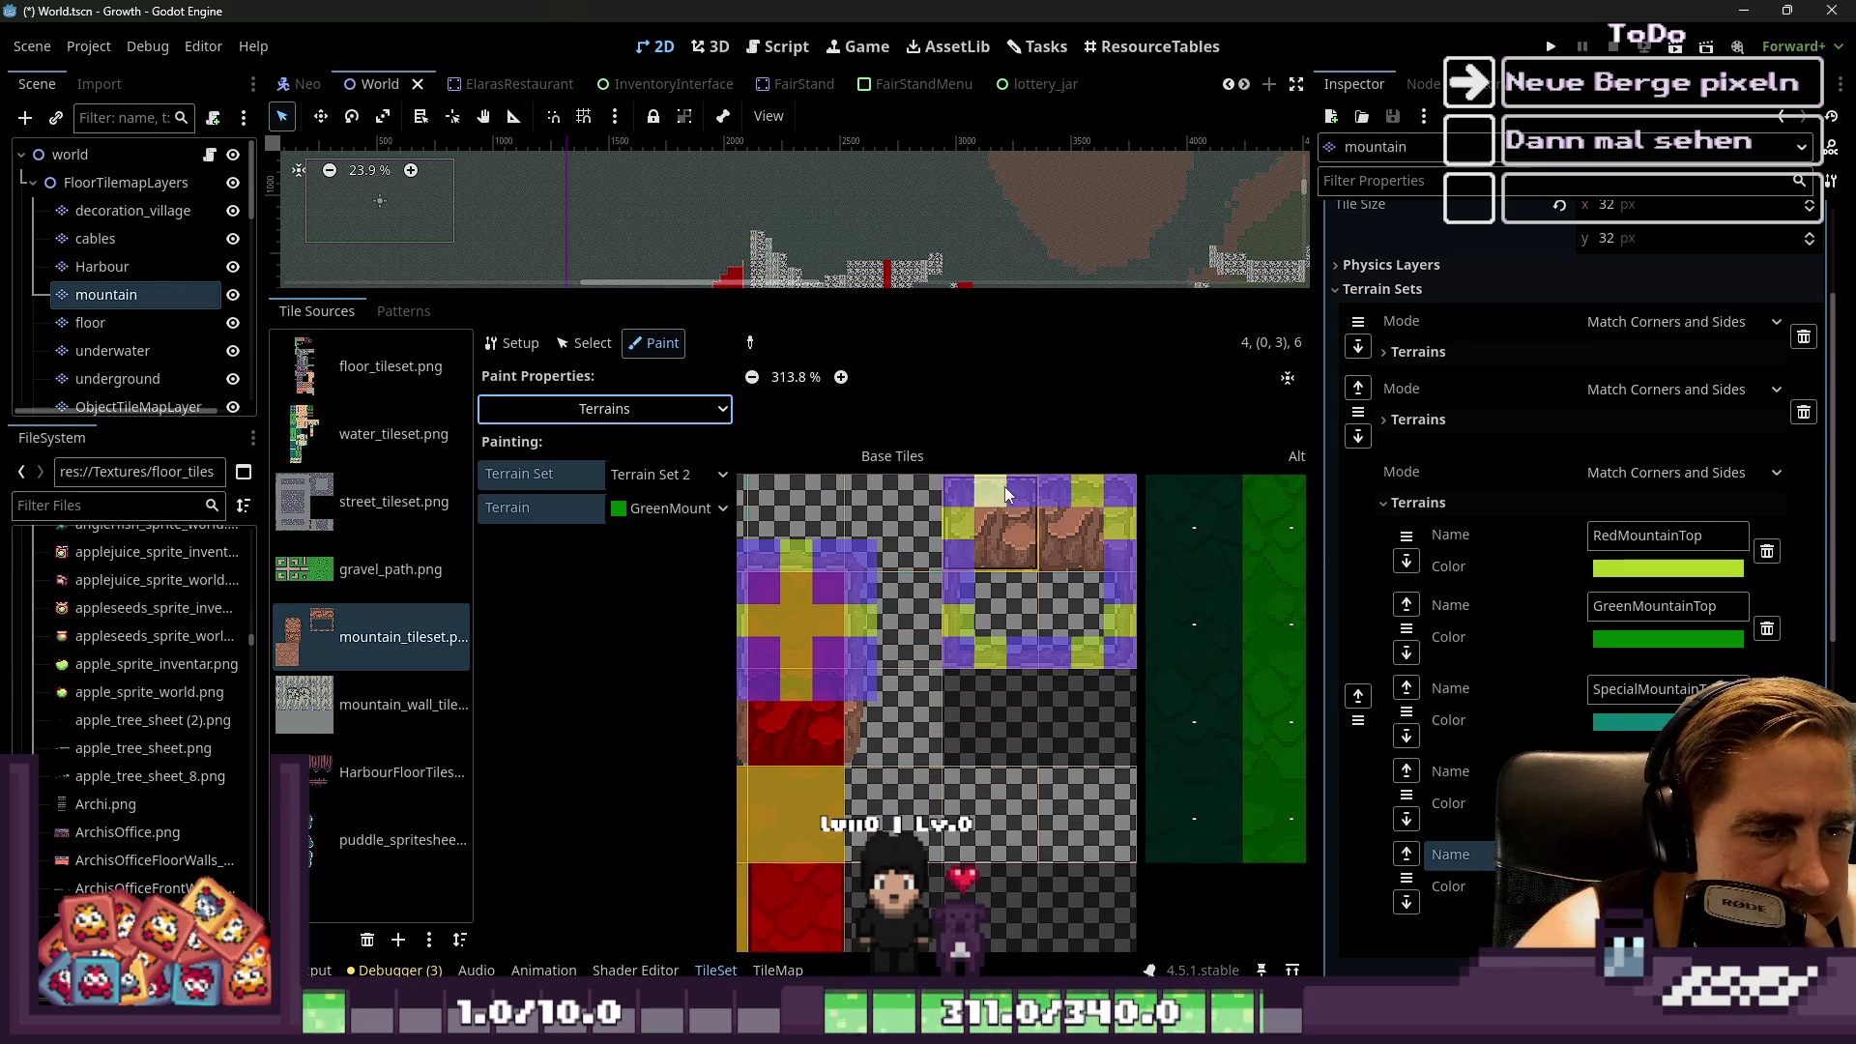
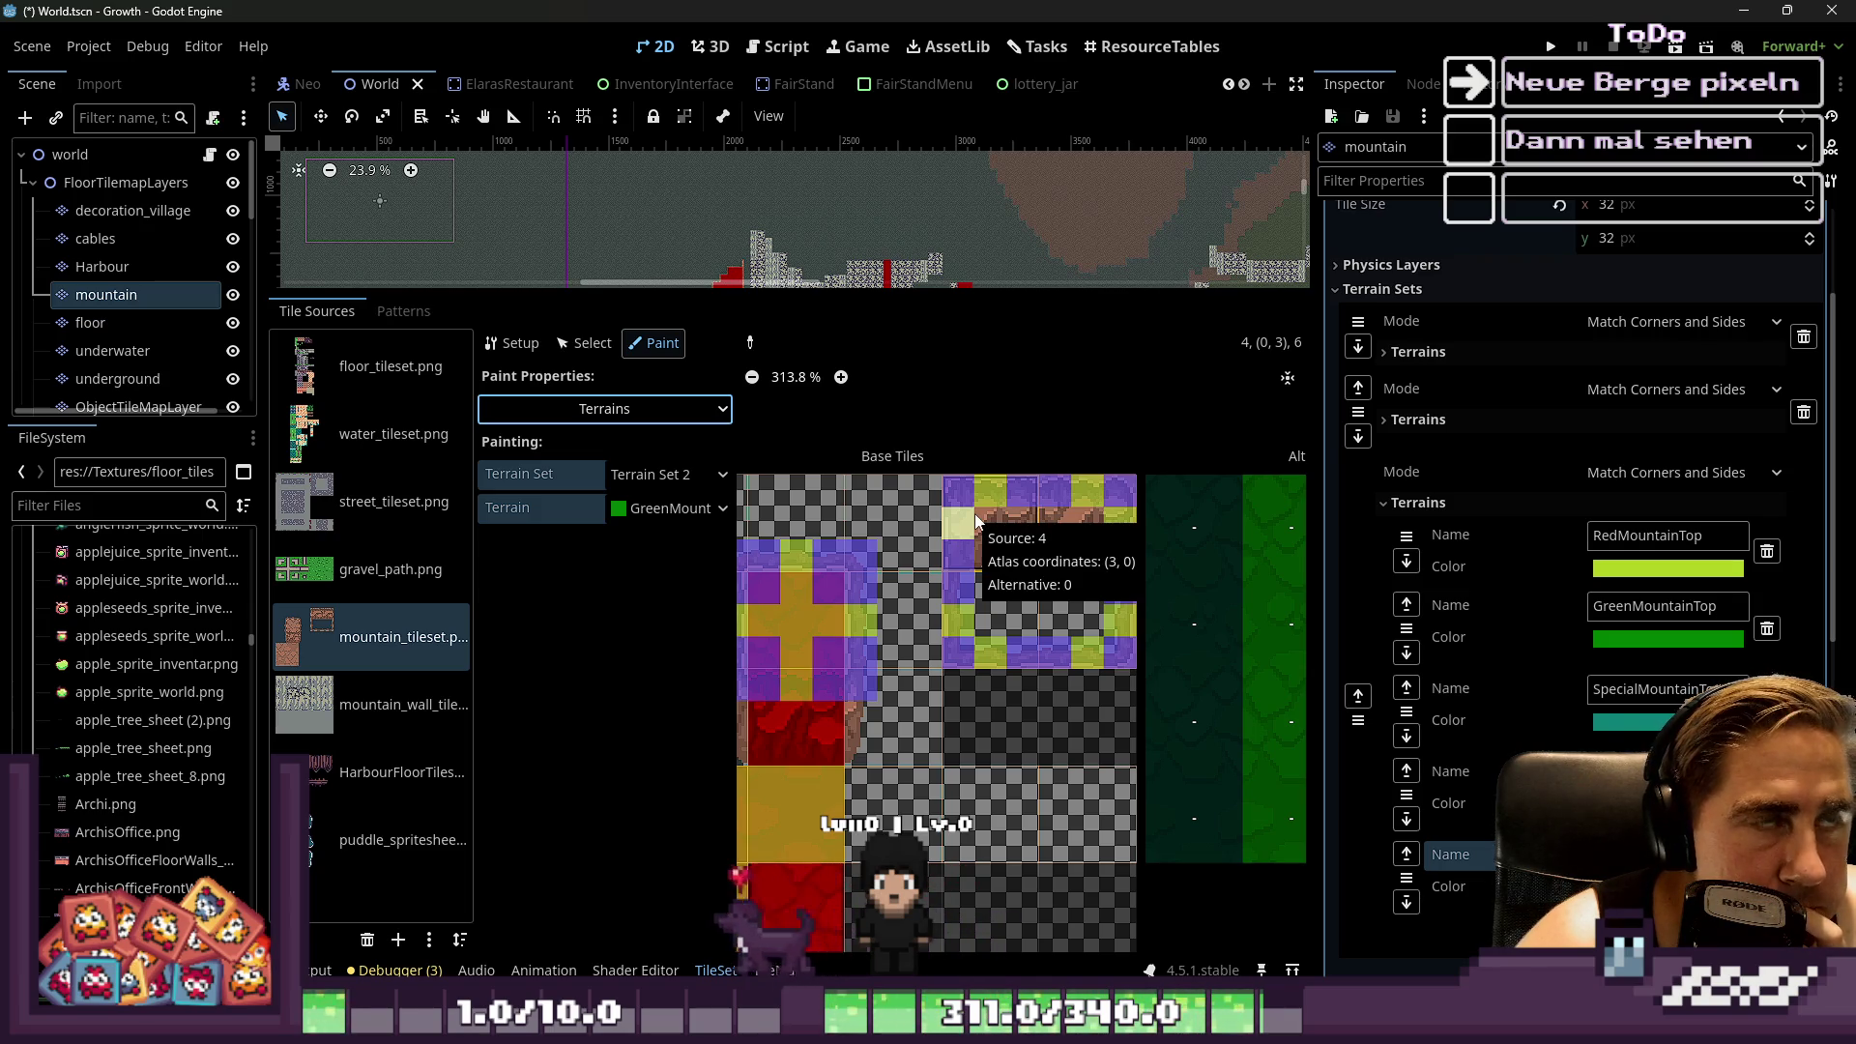
# Select the mountain base tiles in the atlas and create an alternative tile from them
pyautogui.scroll(-3, 976, 522)
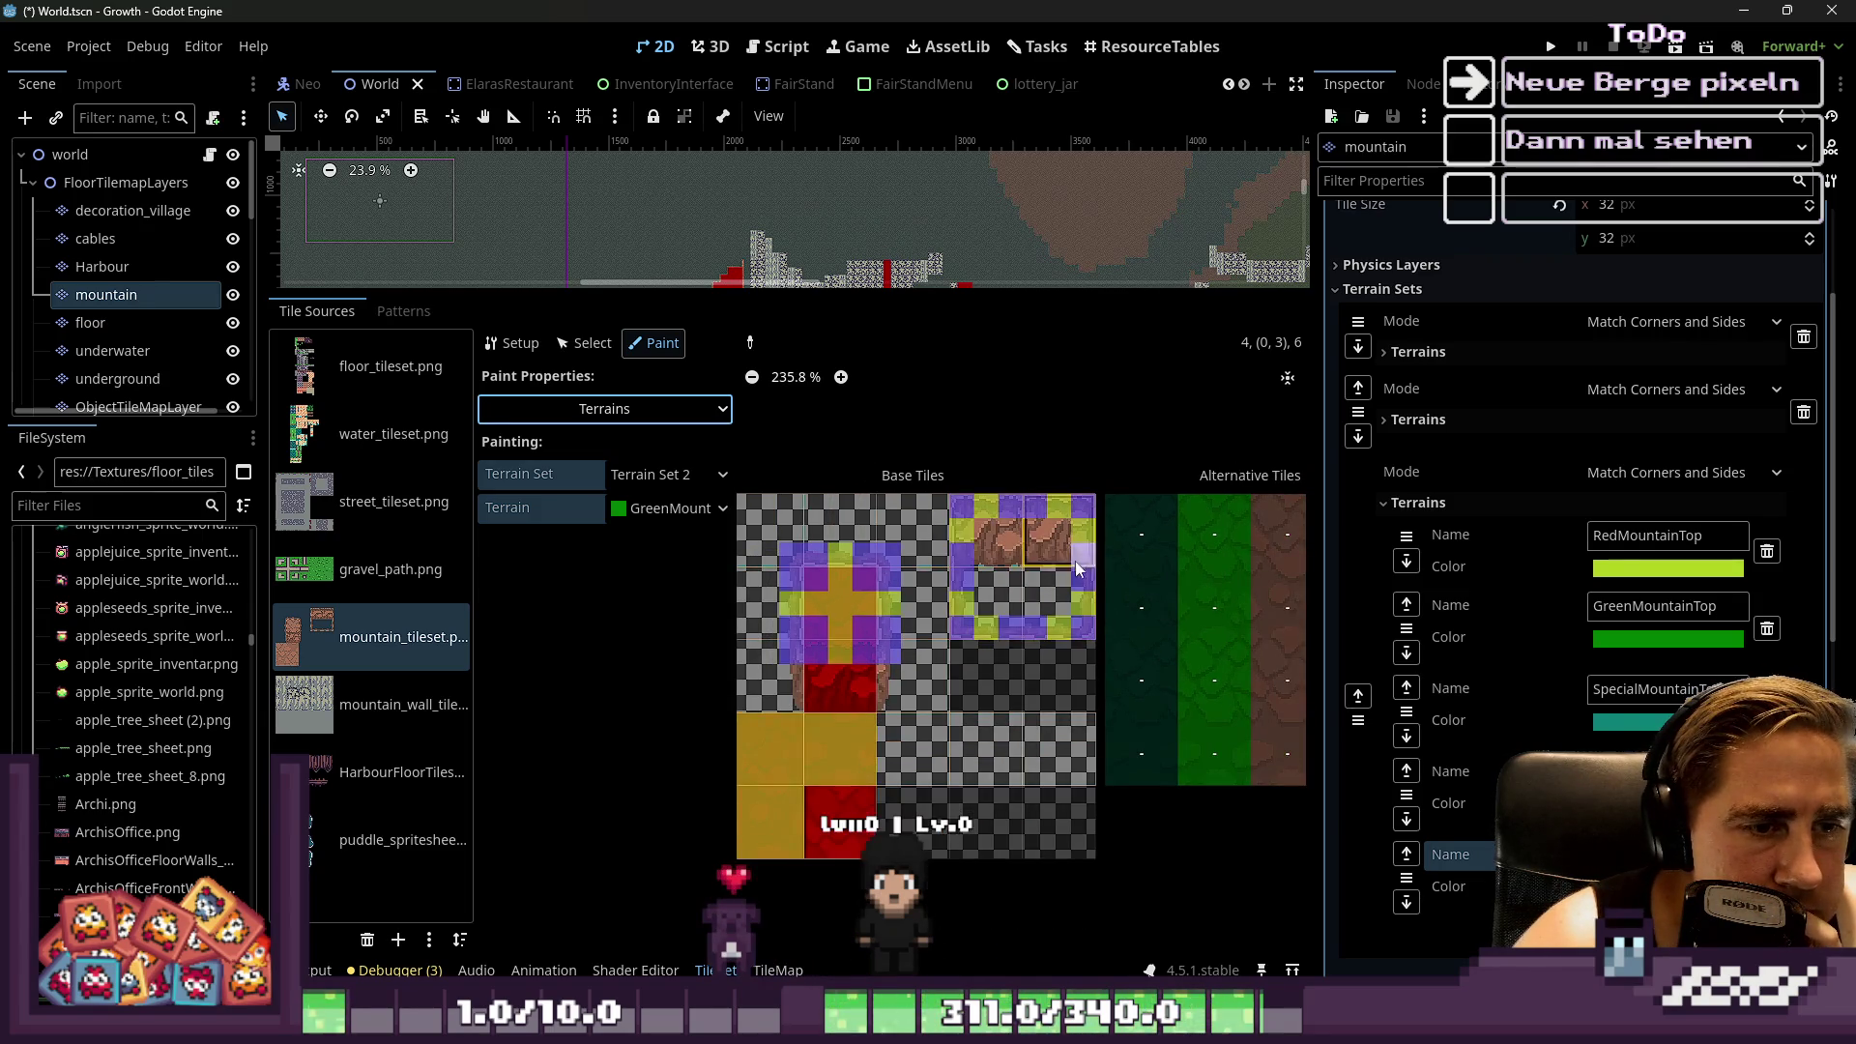
pyautogui.scroll(2, 844, 621)
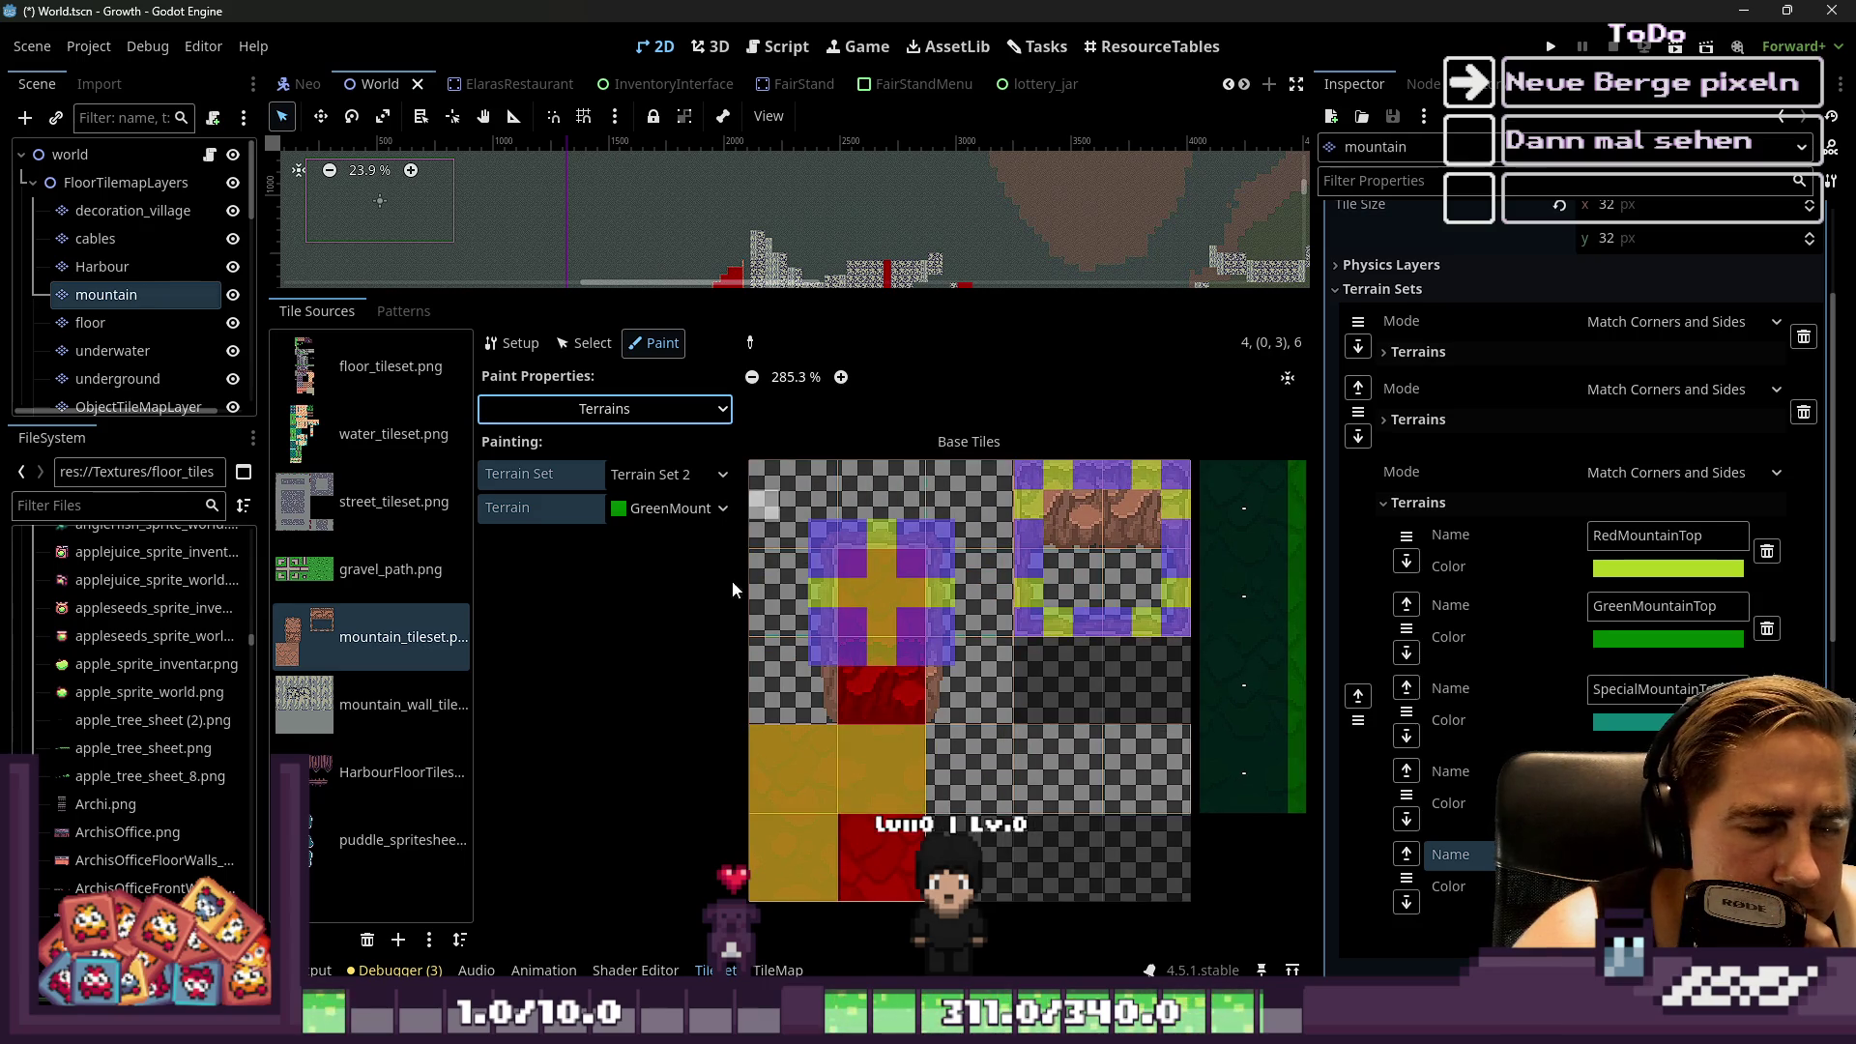
pyautogui.scroll(-2, 798, 634)
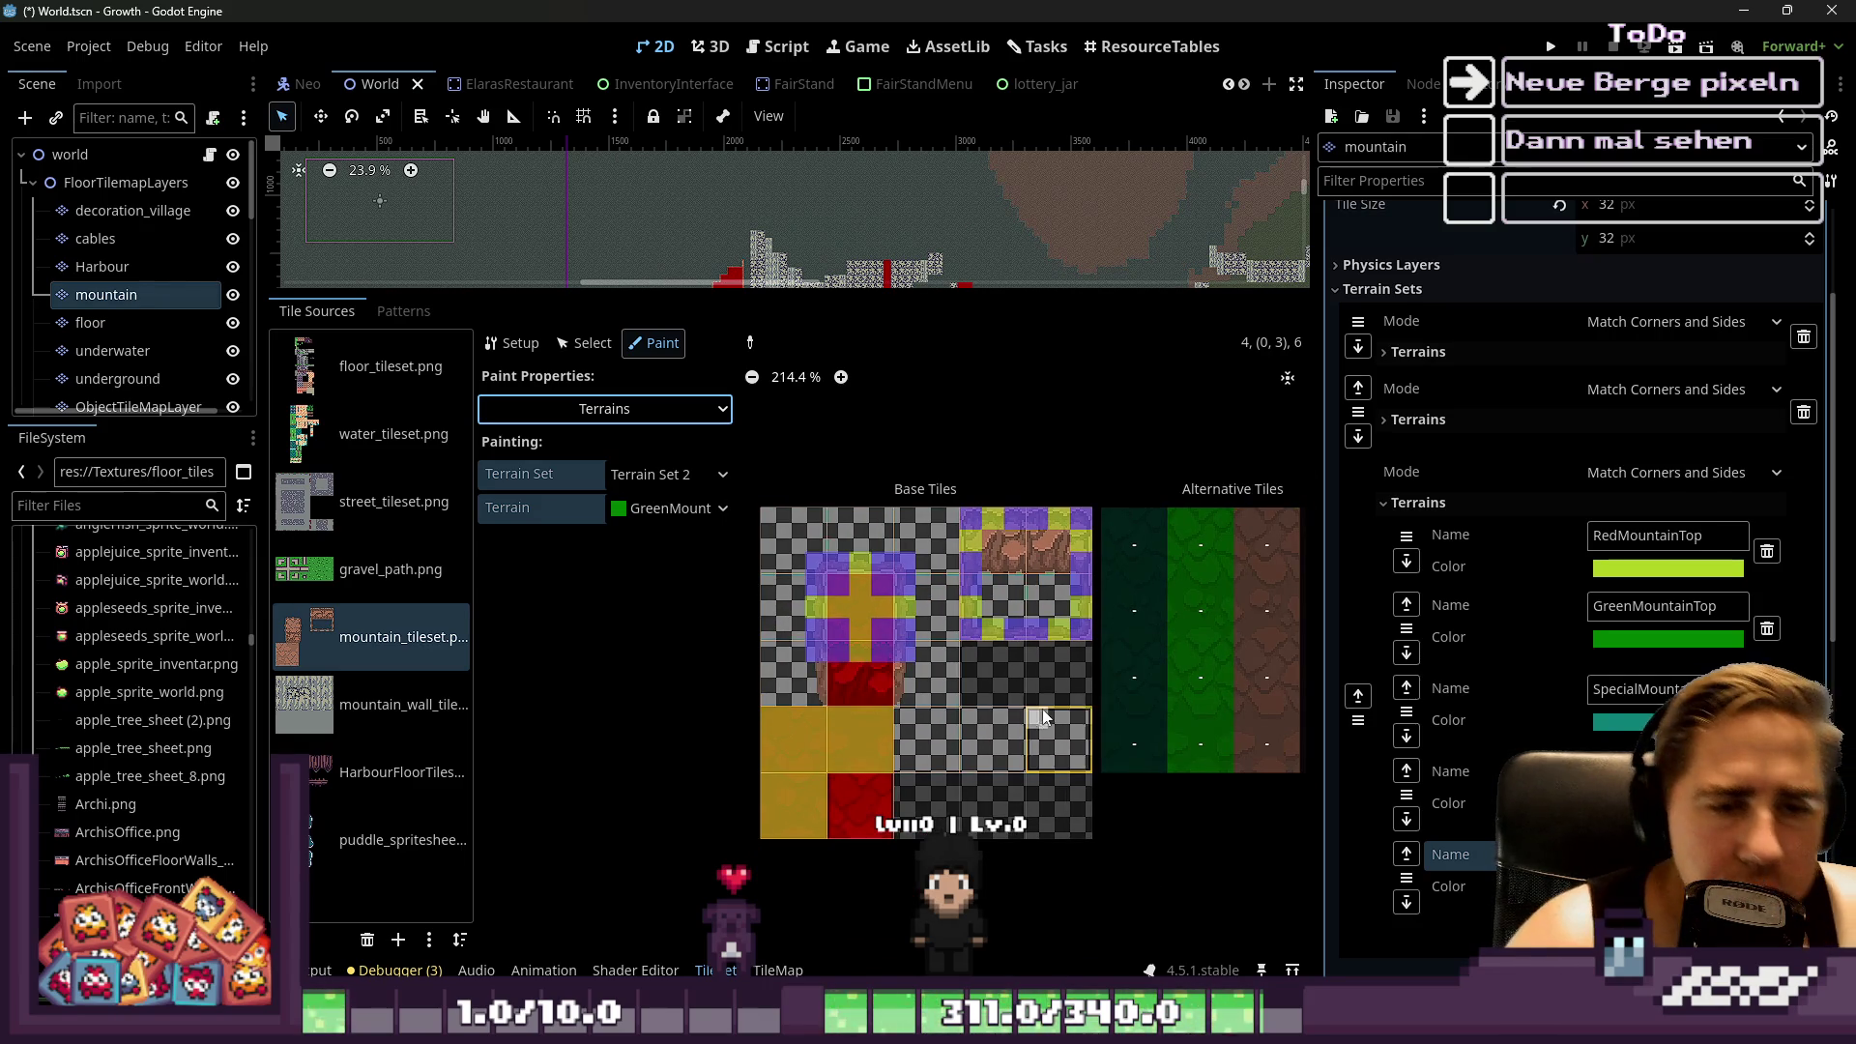
pyautogui.scroll(-2, 1041, 716)
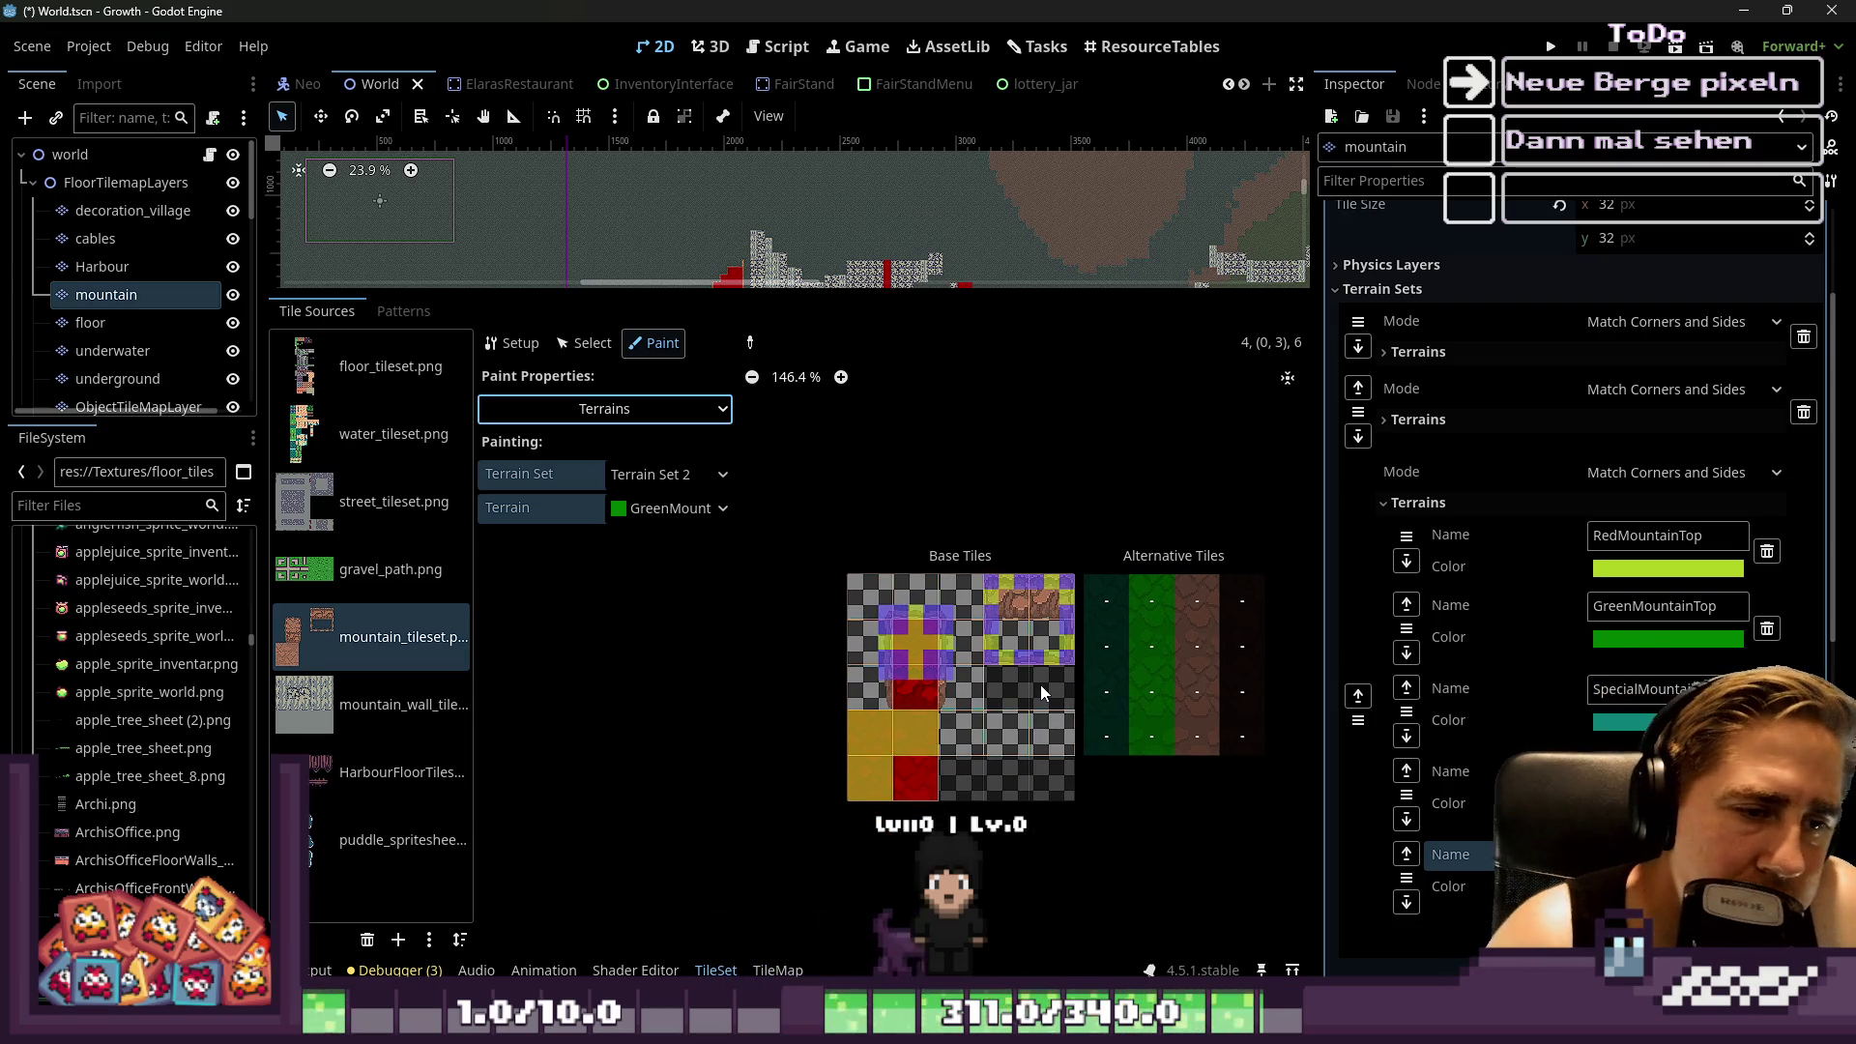
pyautogui.scroll(3, 894, 807)
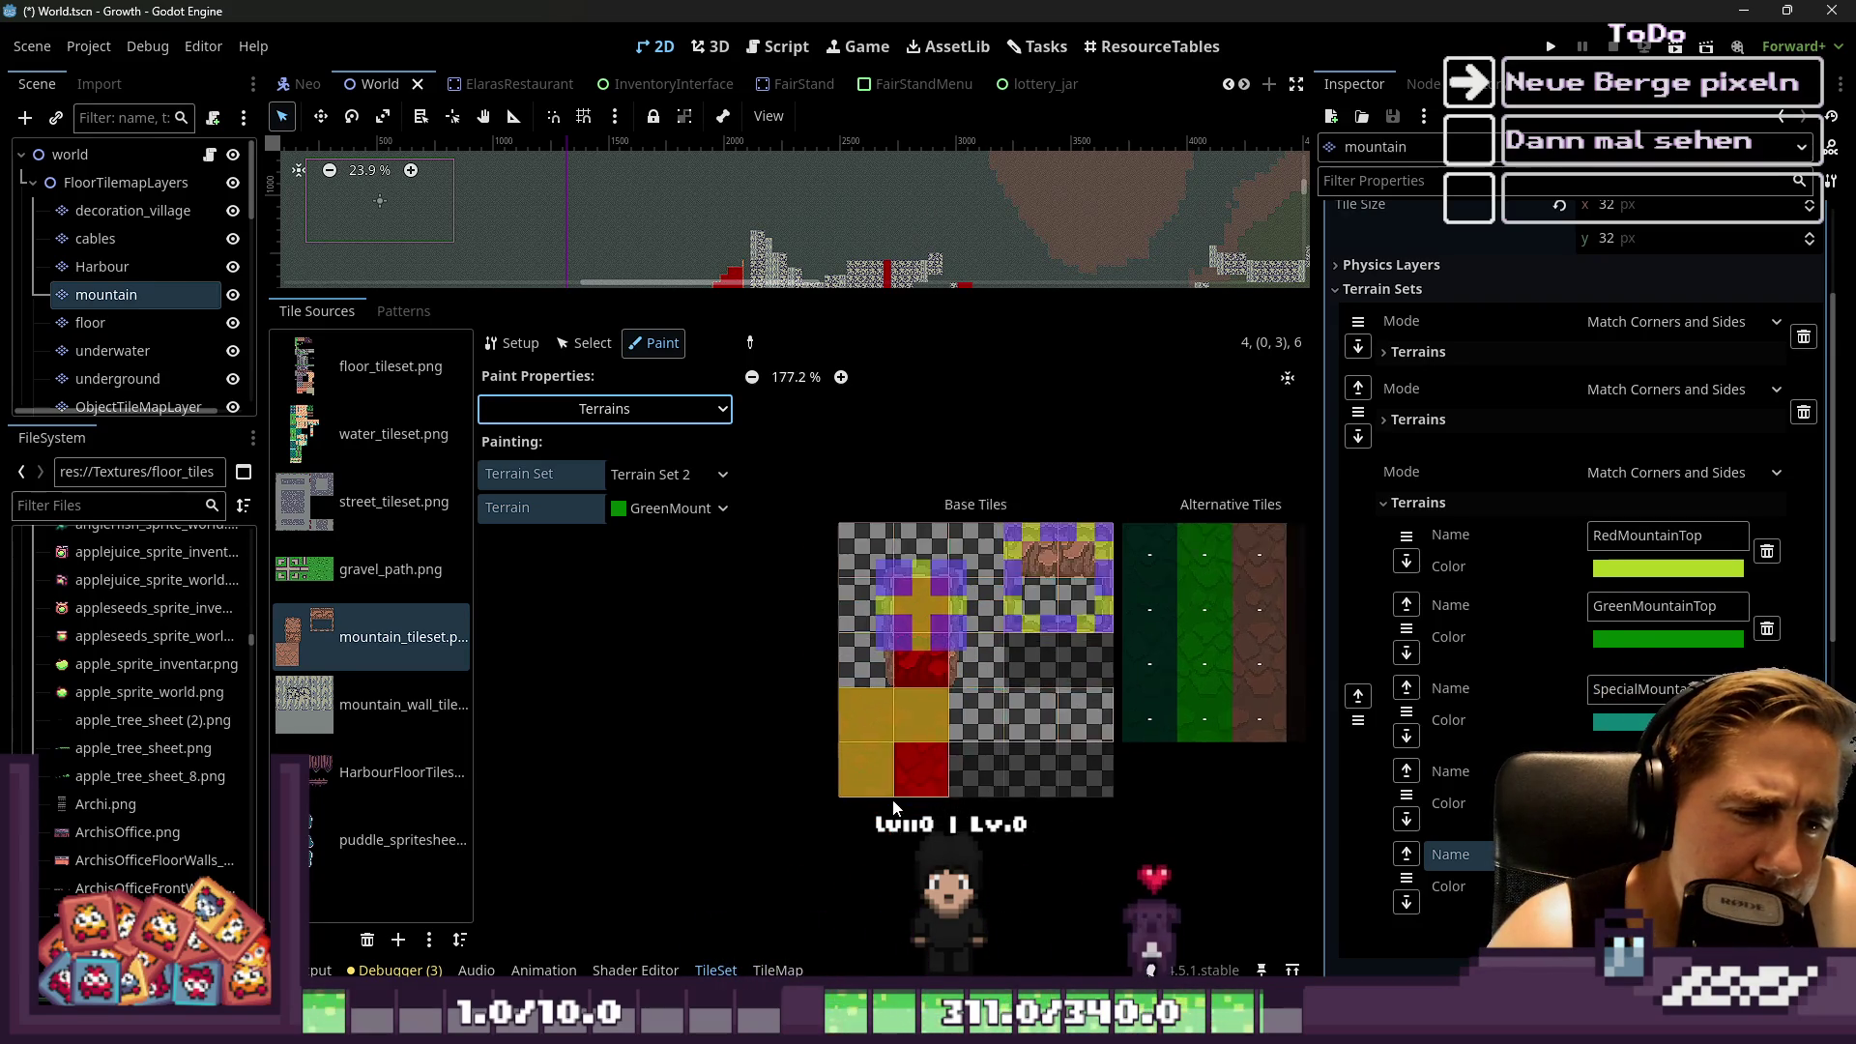
pyautogui.scroll(-2, 893, 806)
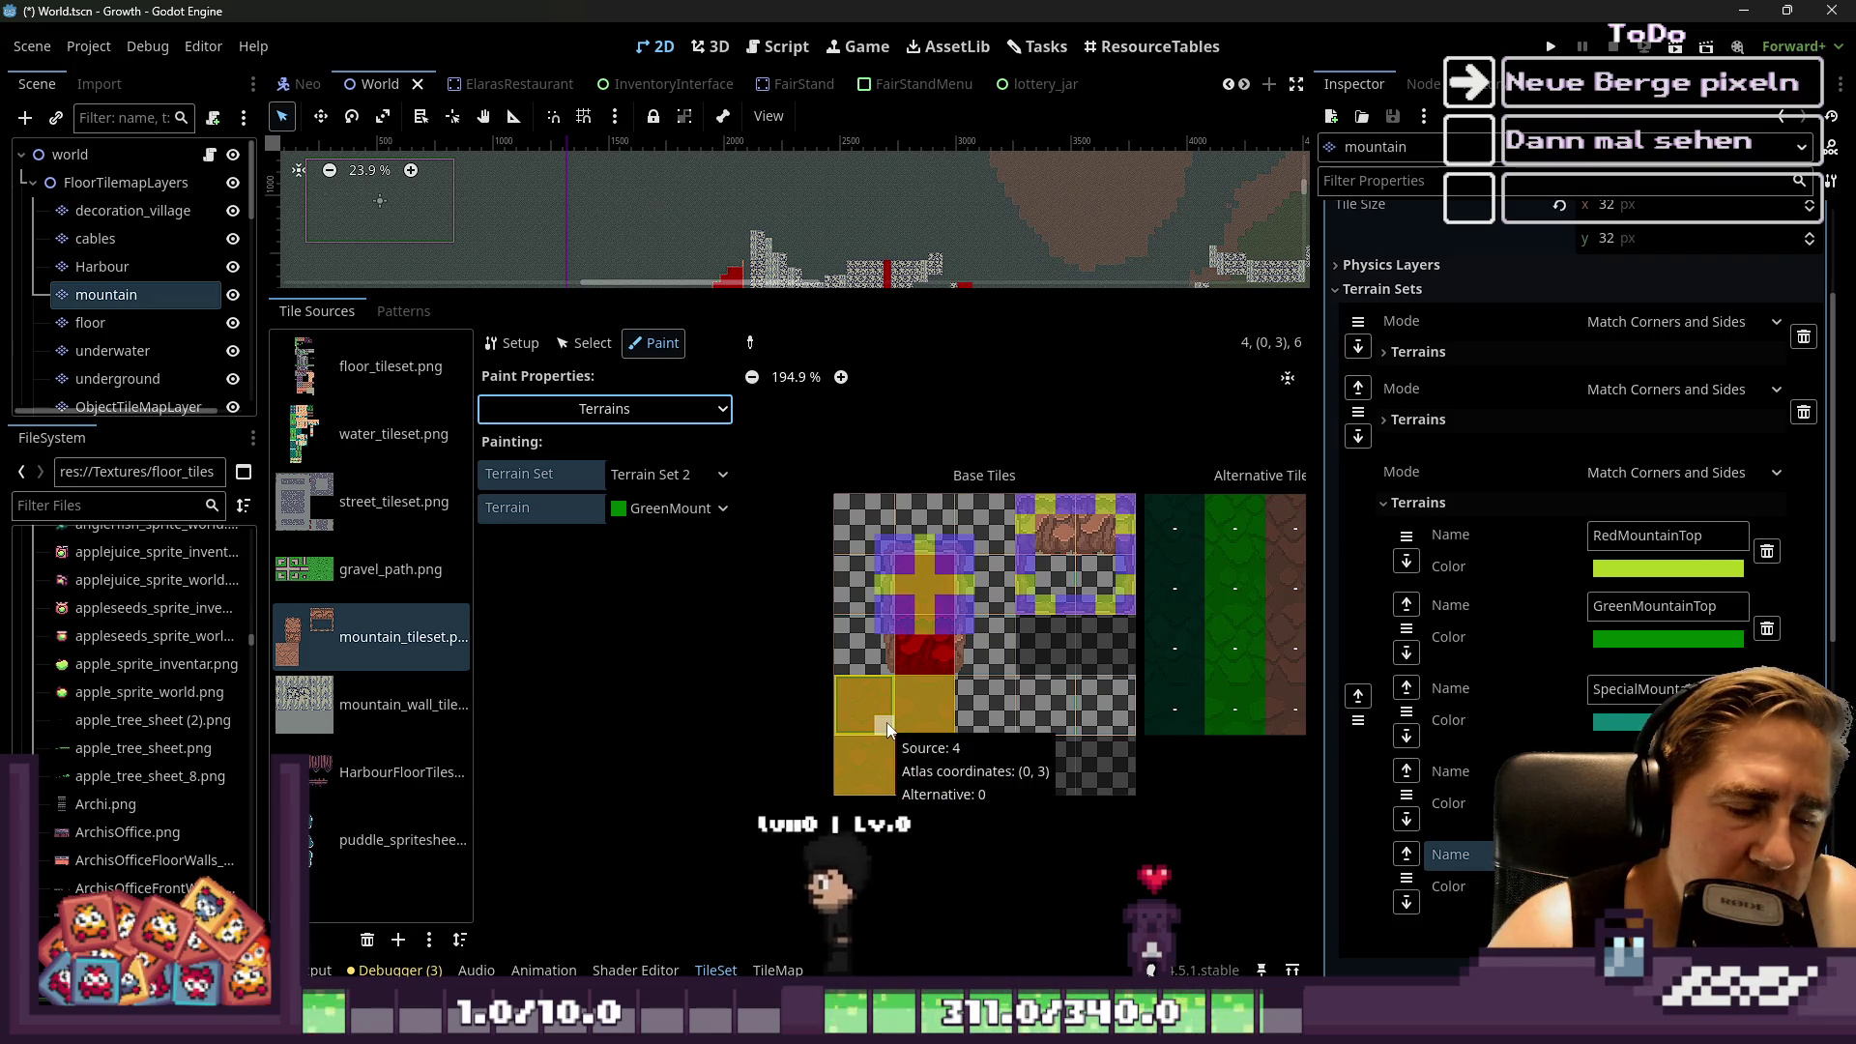
pyautogui.scroll(3, 826, 522)
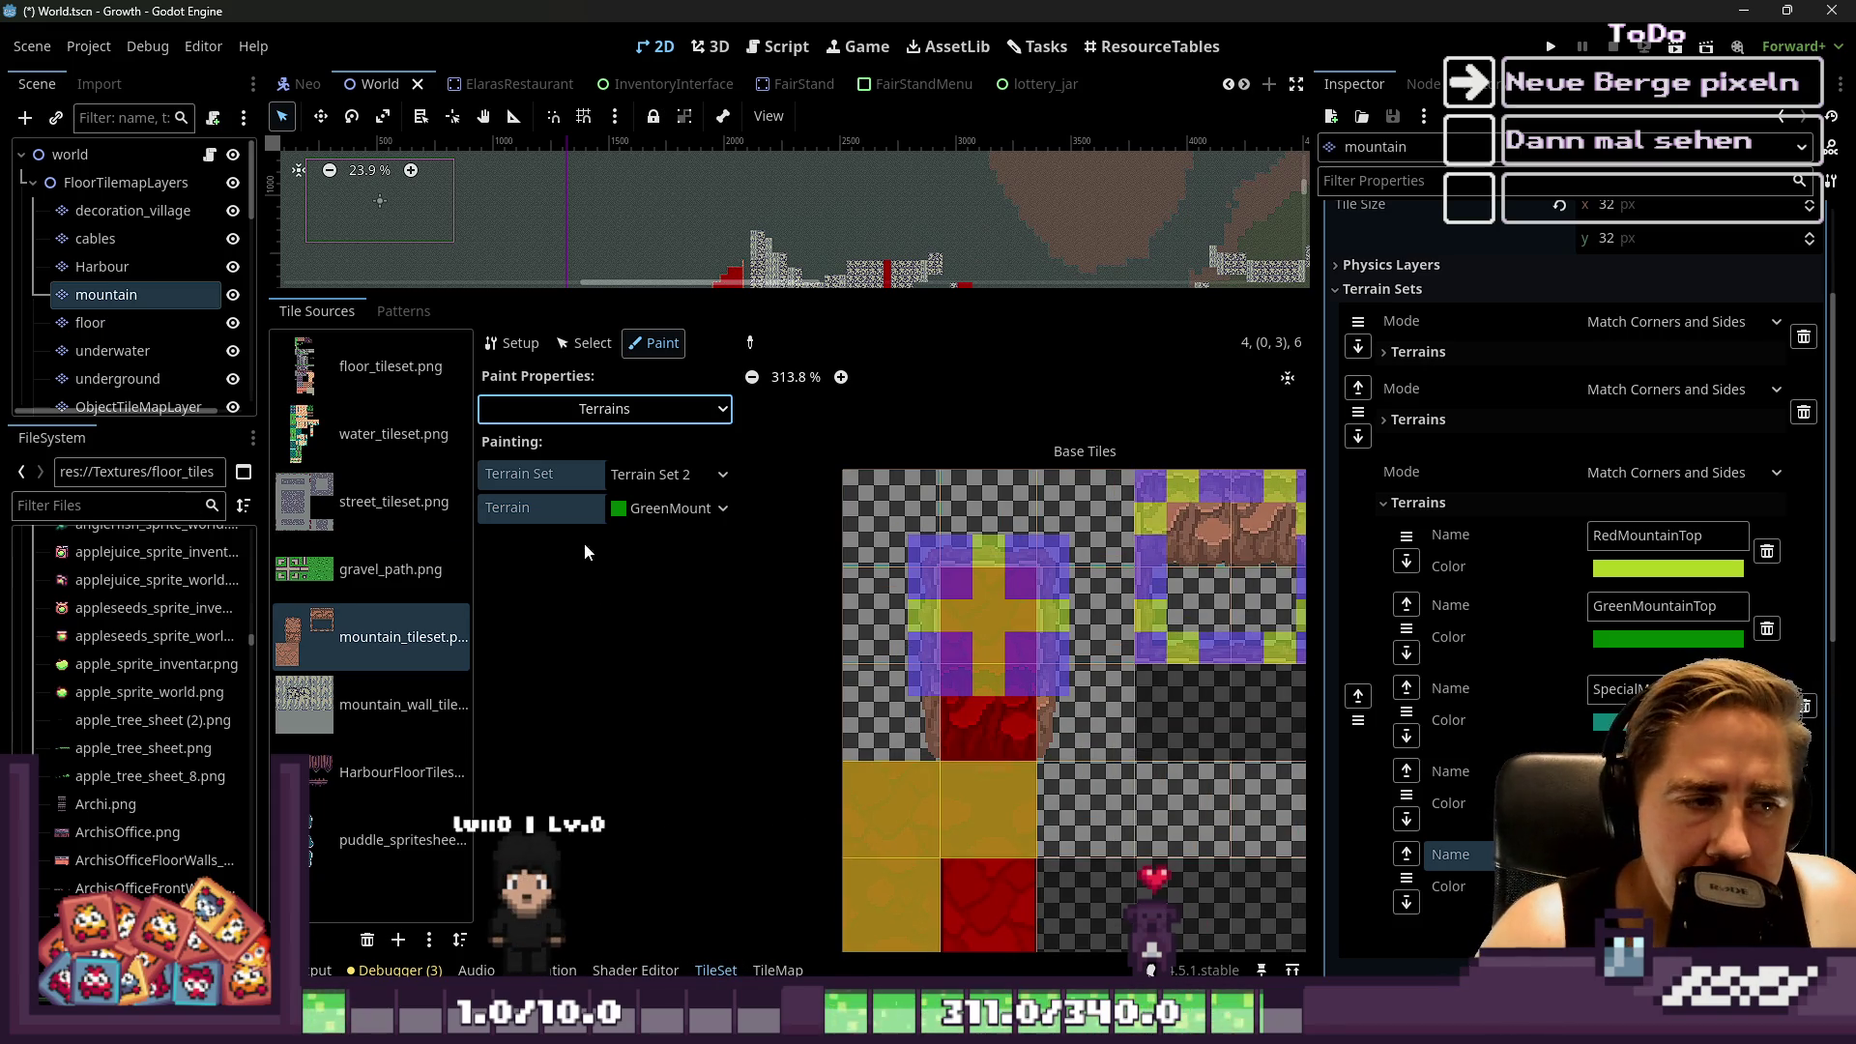
pyautogui.click(706, 927)
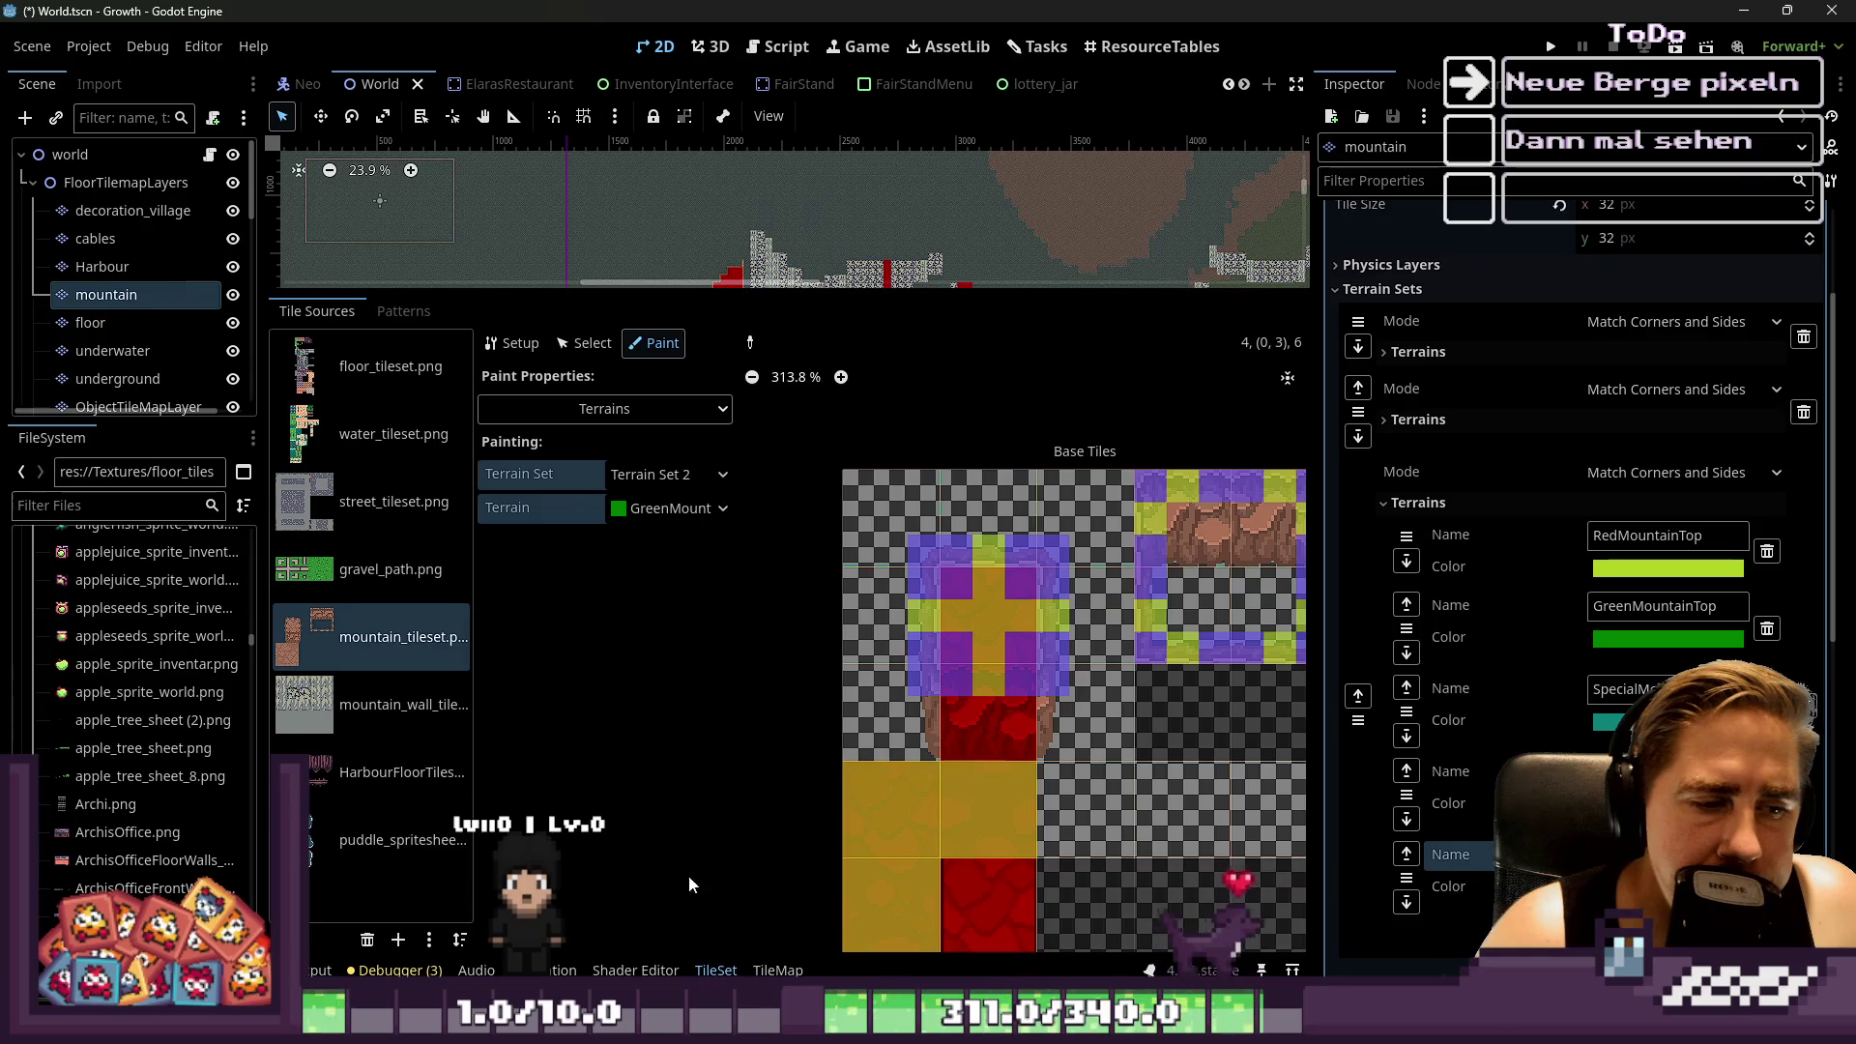
pyautogui.click(584, 344)
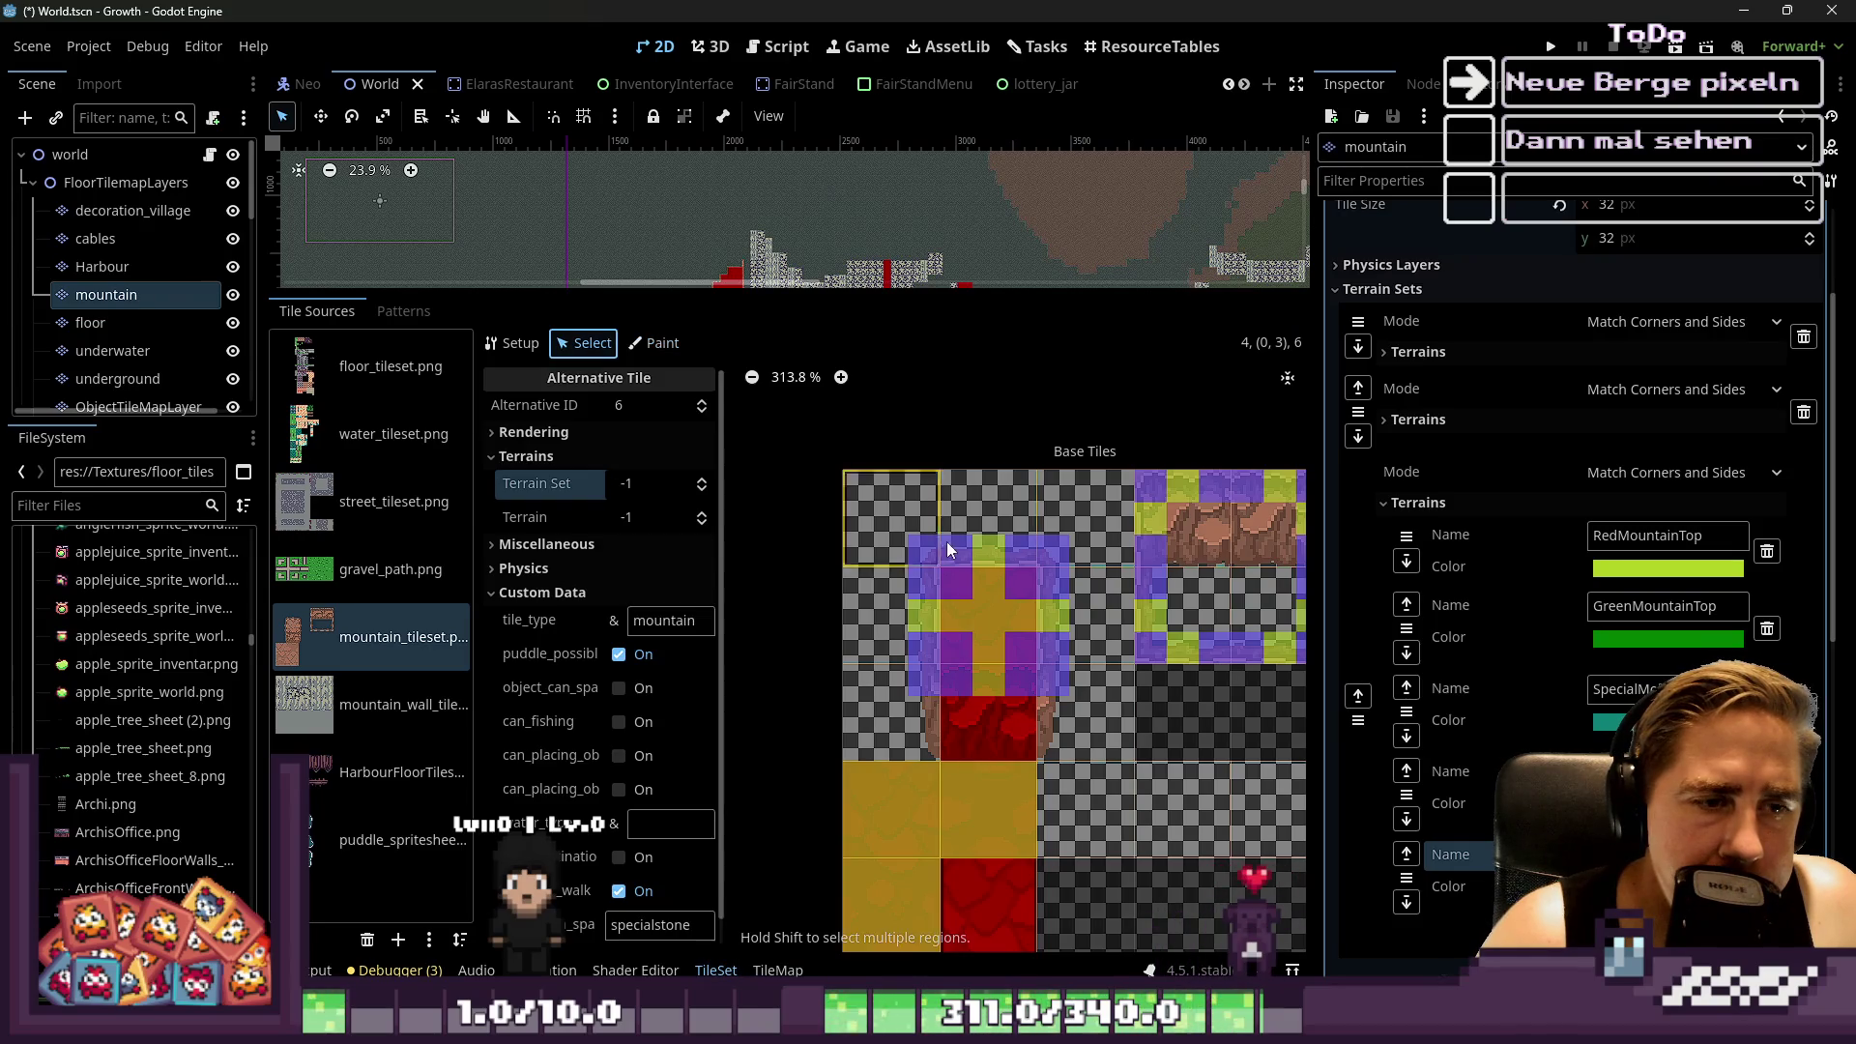
pyautogui.click(895, 692)
pyautogui.click(1065, 652)
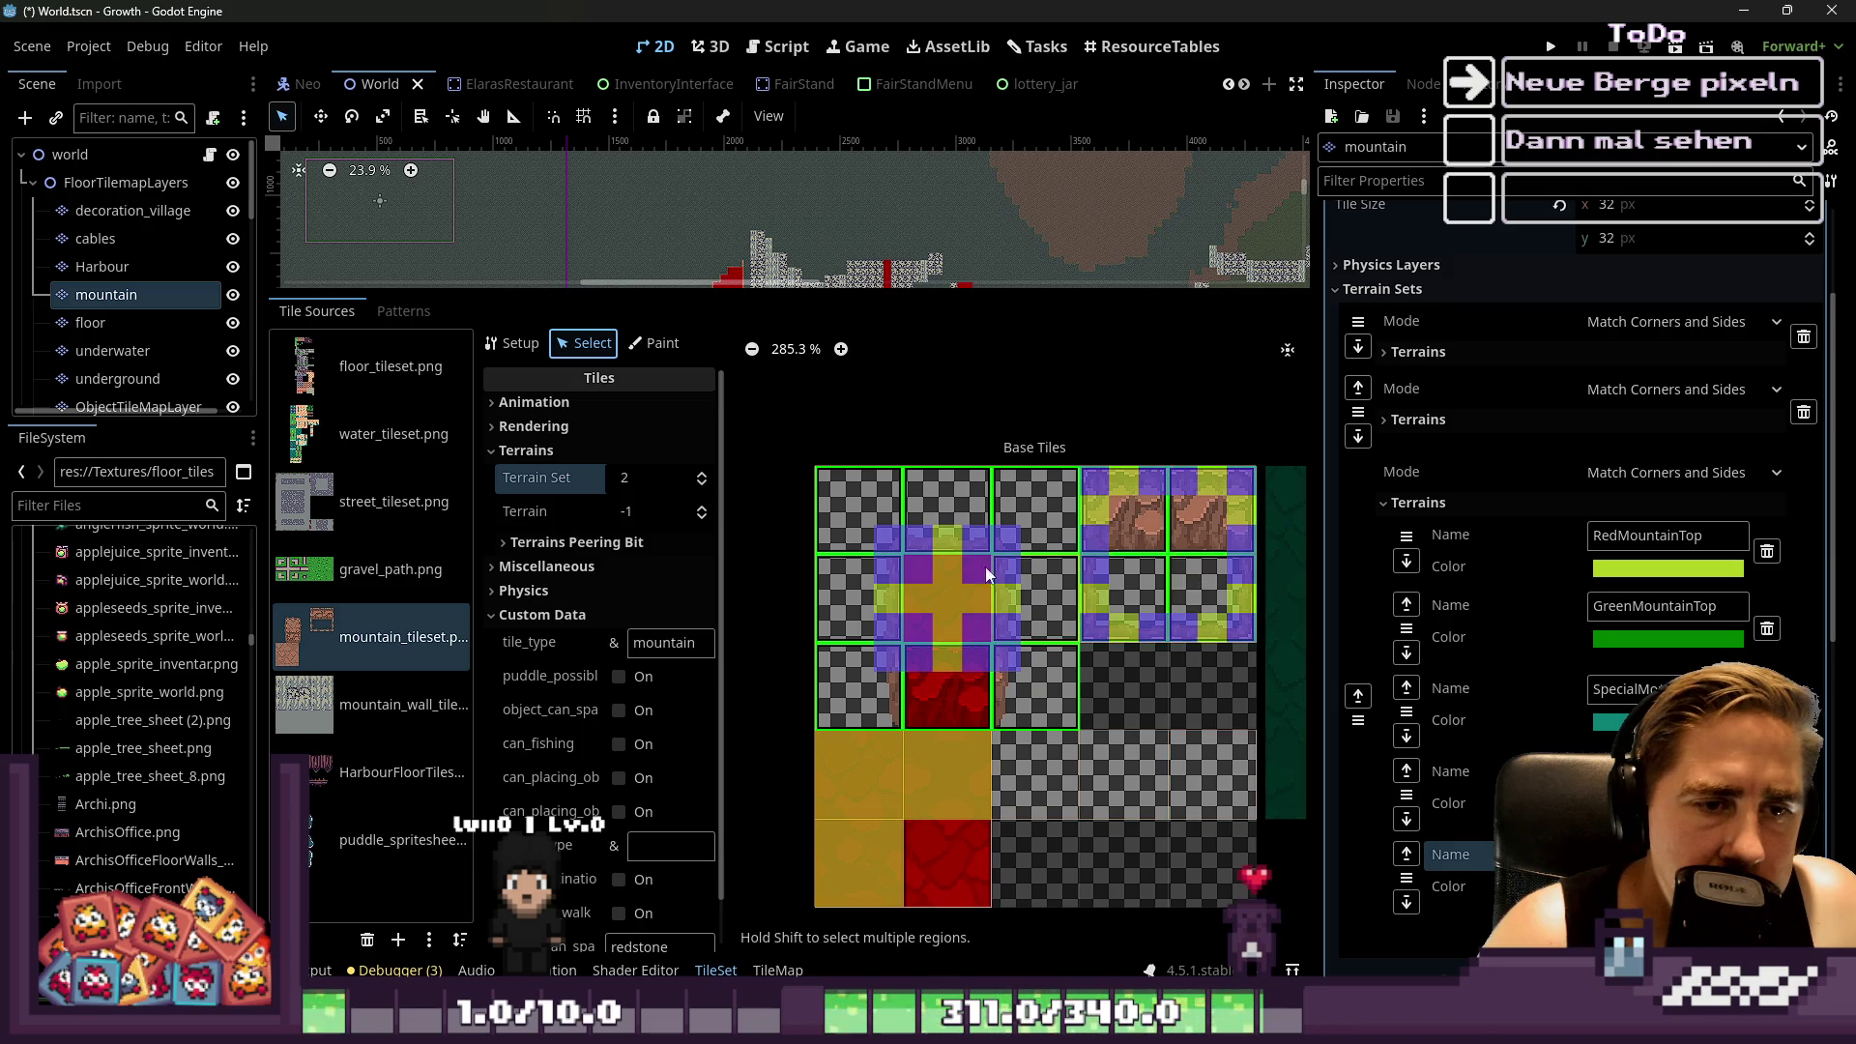
pyautogui.scroll(-2, 1052, 578)
pyautogui.rightClick(966, 520)
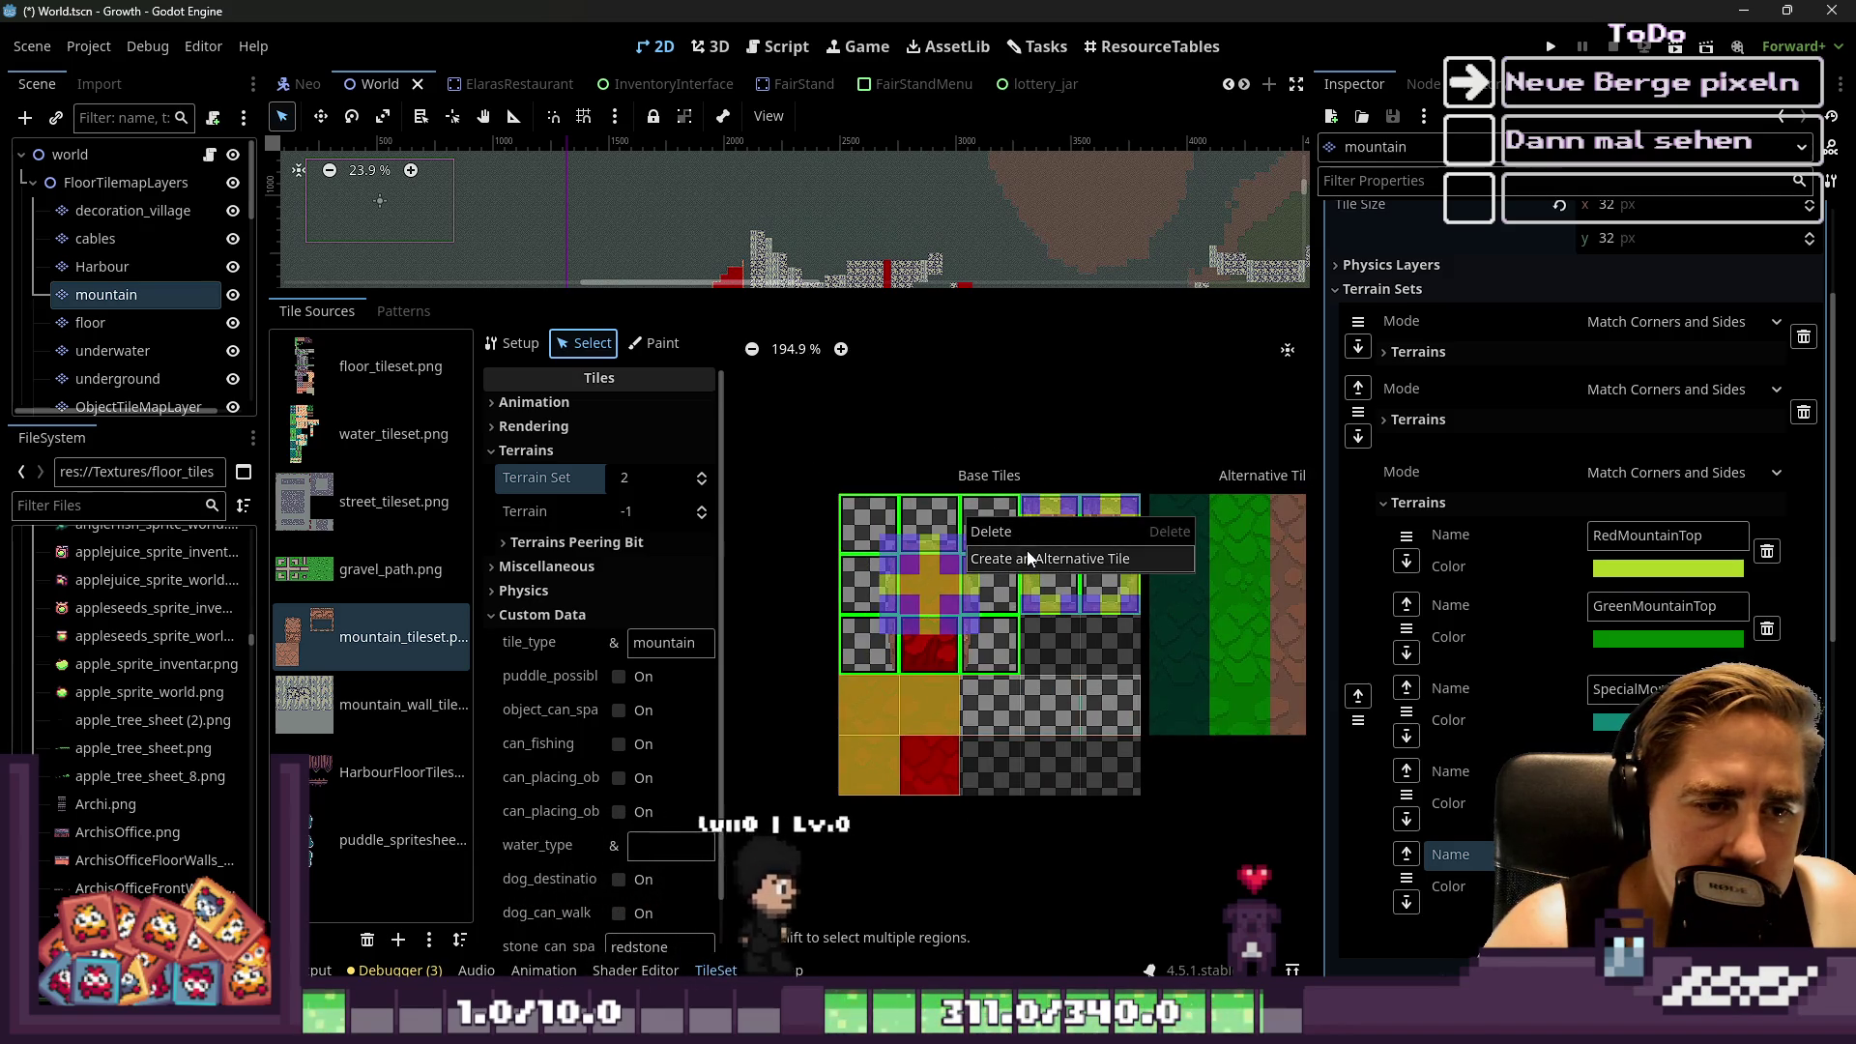
pyautogui.click(1027, 550)
# Add more alternatives to the brown and upper mountain tile rows, giving several a third alternative
pyautogui.scroll(-3, 1027, 547)
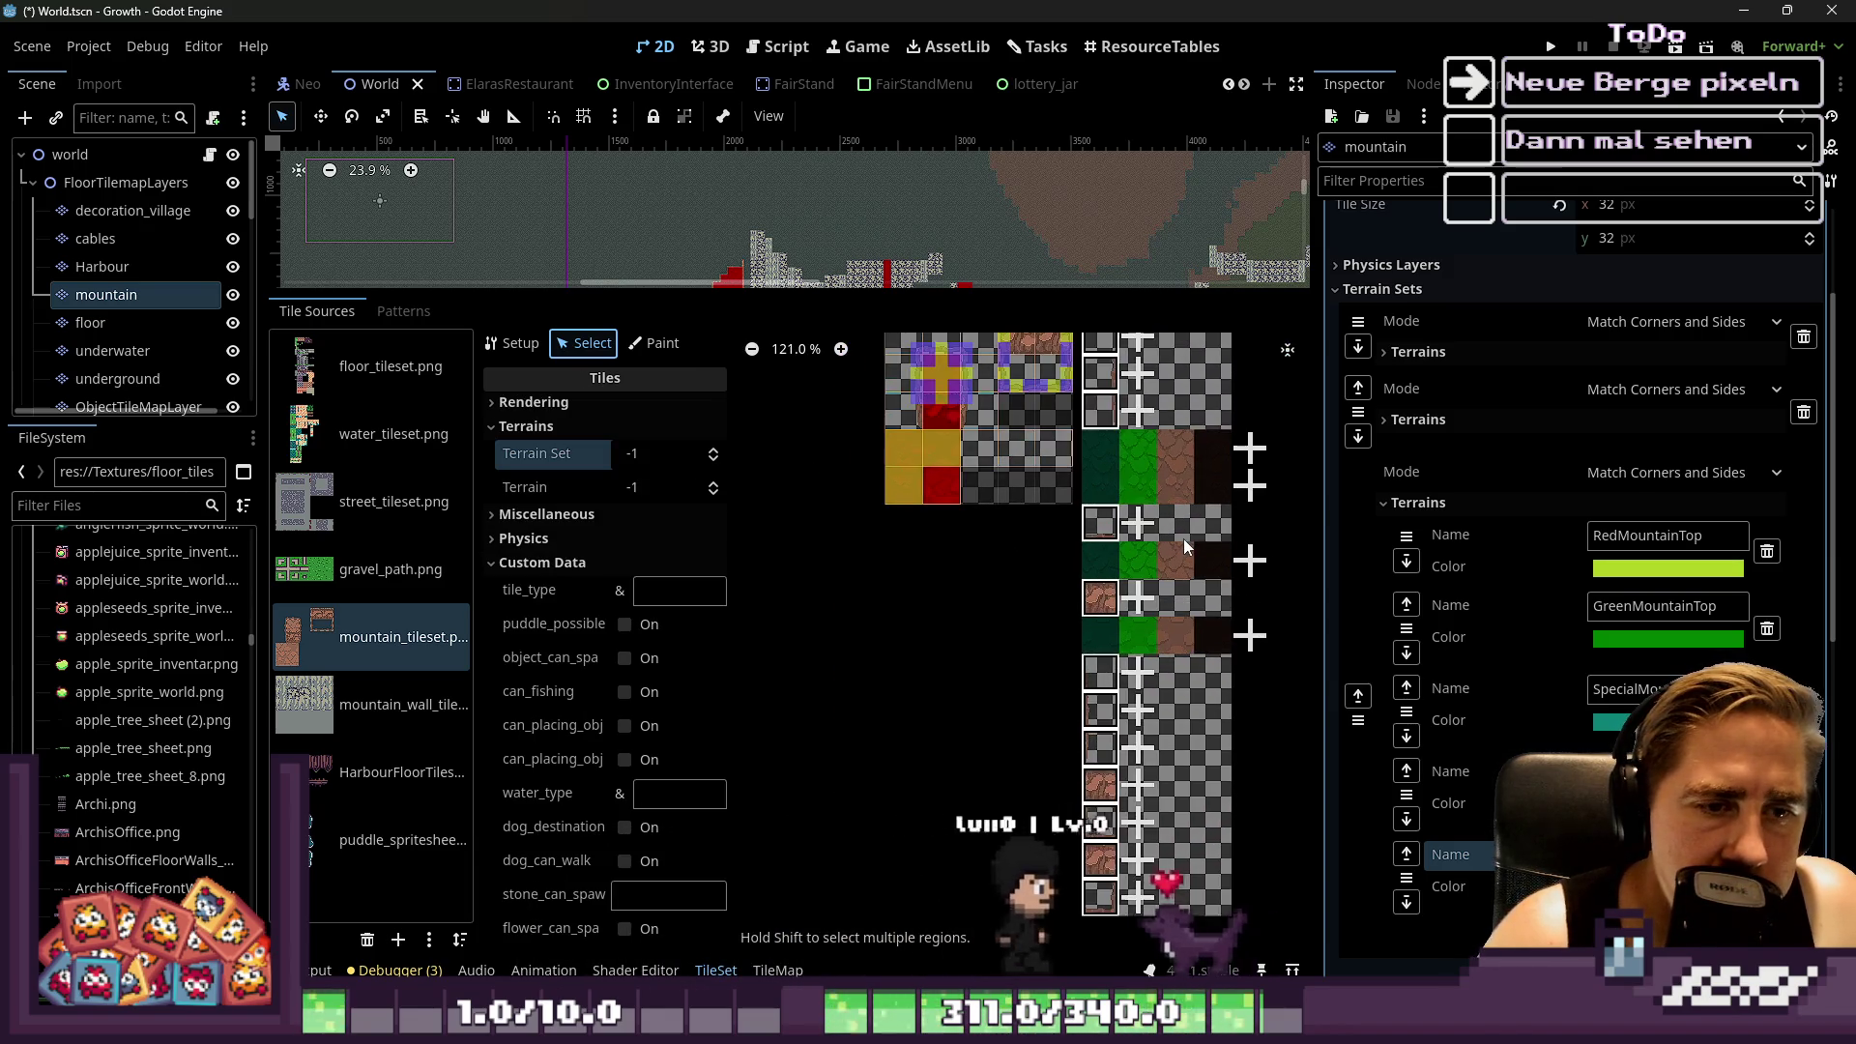
pyautogui.click(1183, 537)
pyautogui.scroll(1, 1139, 600)
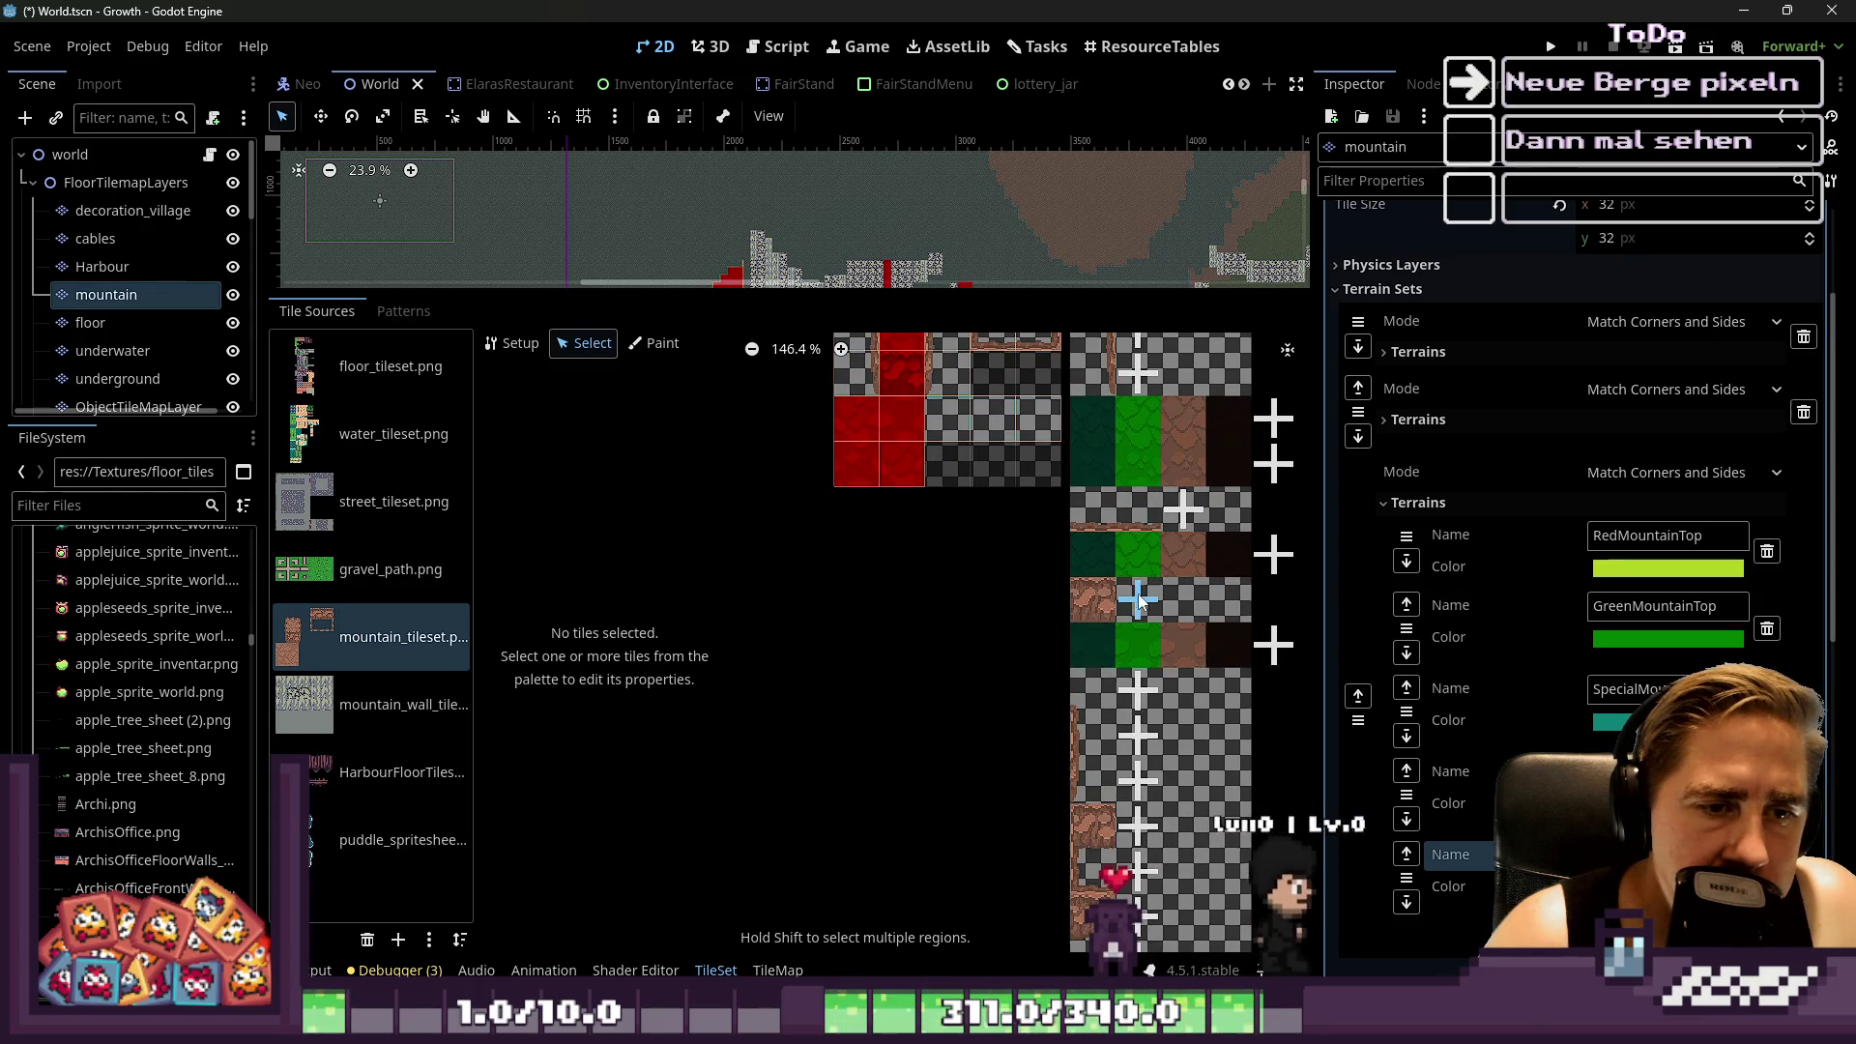
pyautogui.moveTo(1139, 601); pyautogui.dragTo(1170, 611)
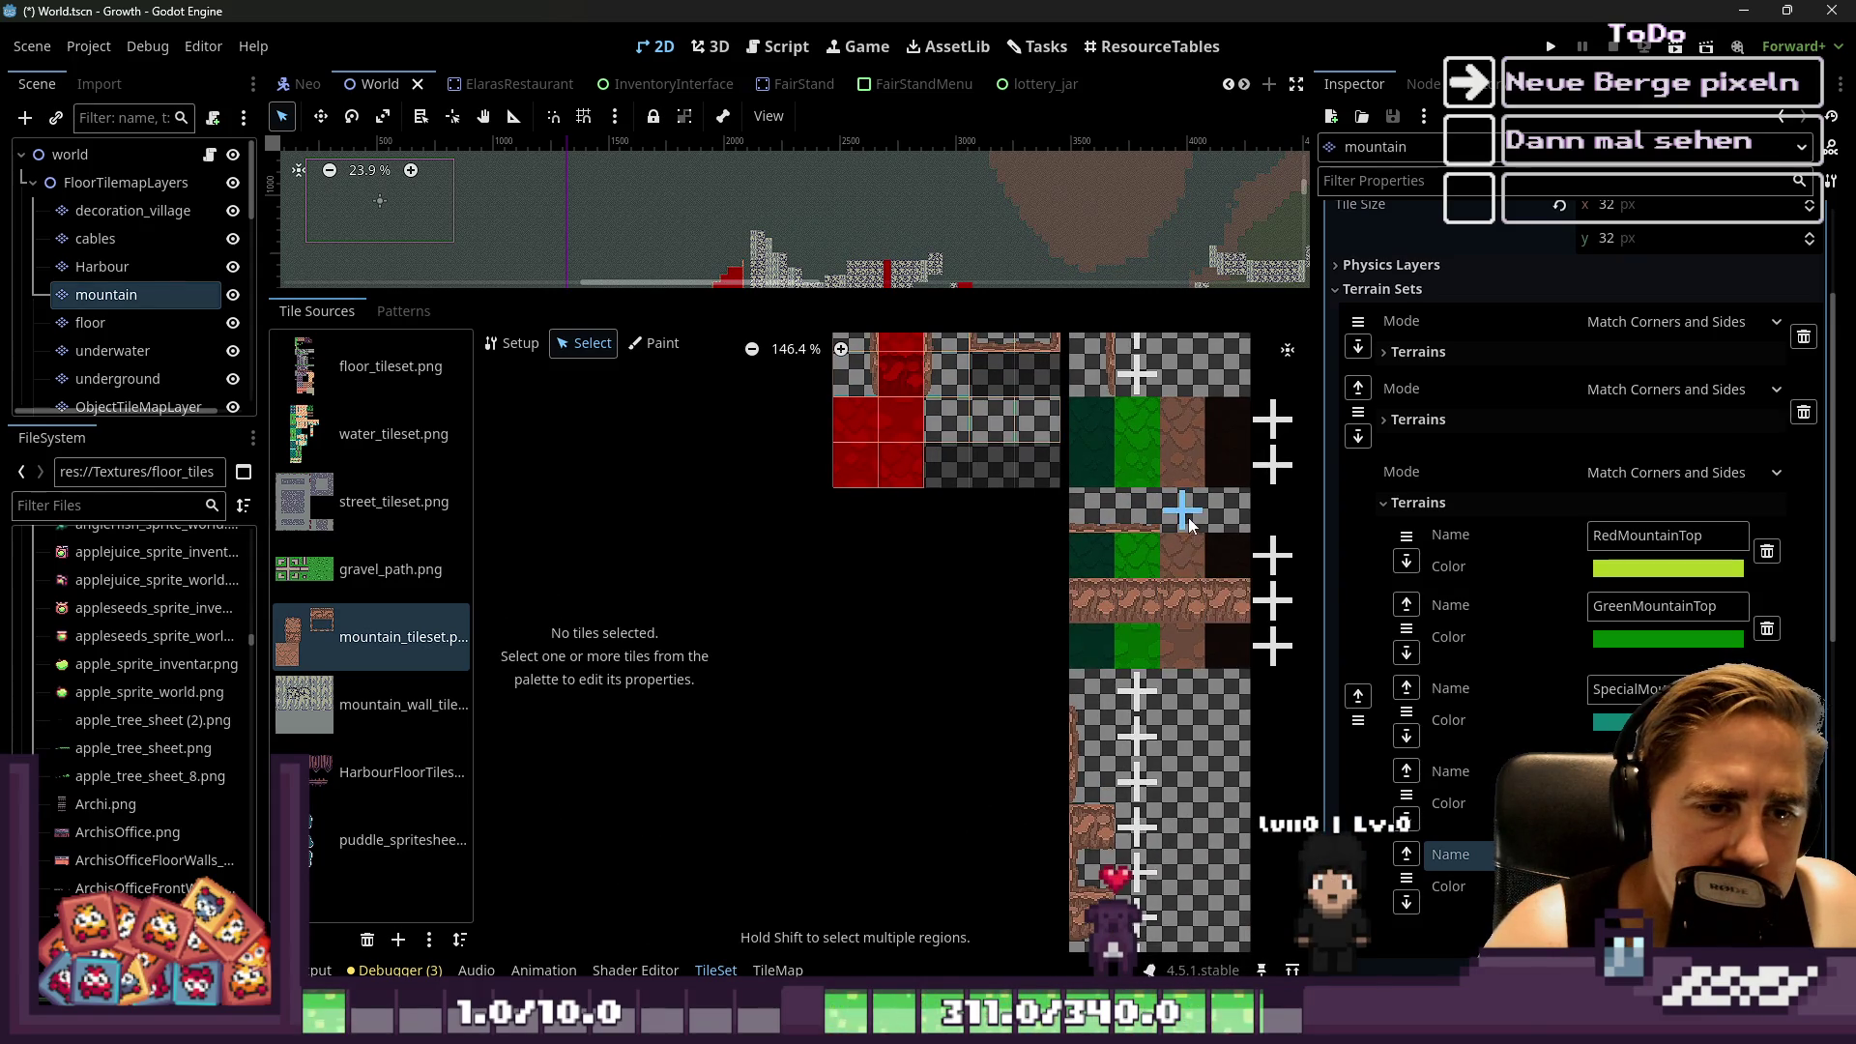
pyautogui.moveTo(1162, 692); pyautogui.dragTo(1199, 658)
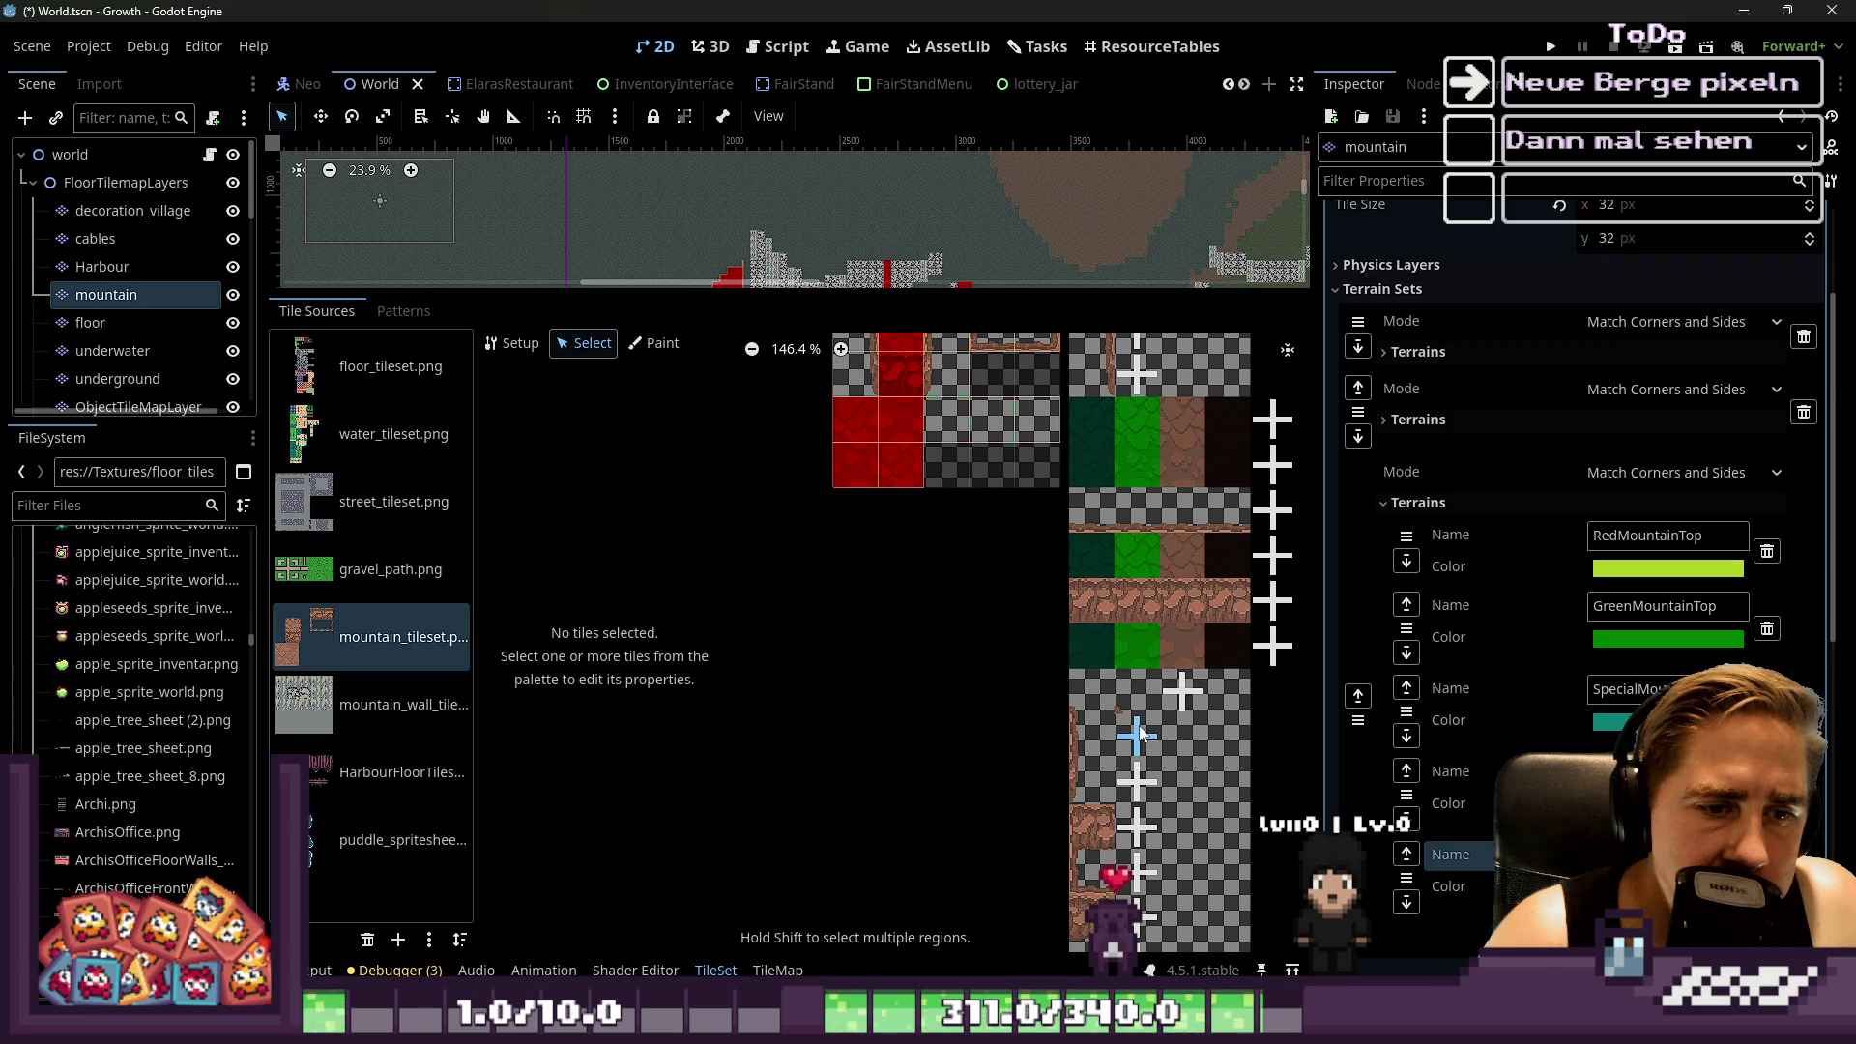
pyautogui.scroll(-2, 896, 607)
pyautogui.hscroll(2, 895, 607)
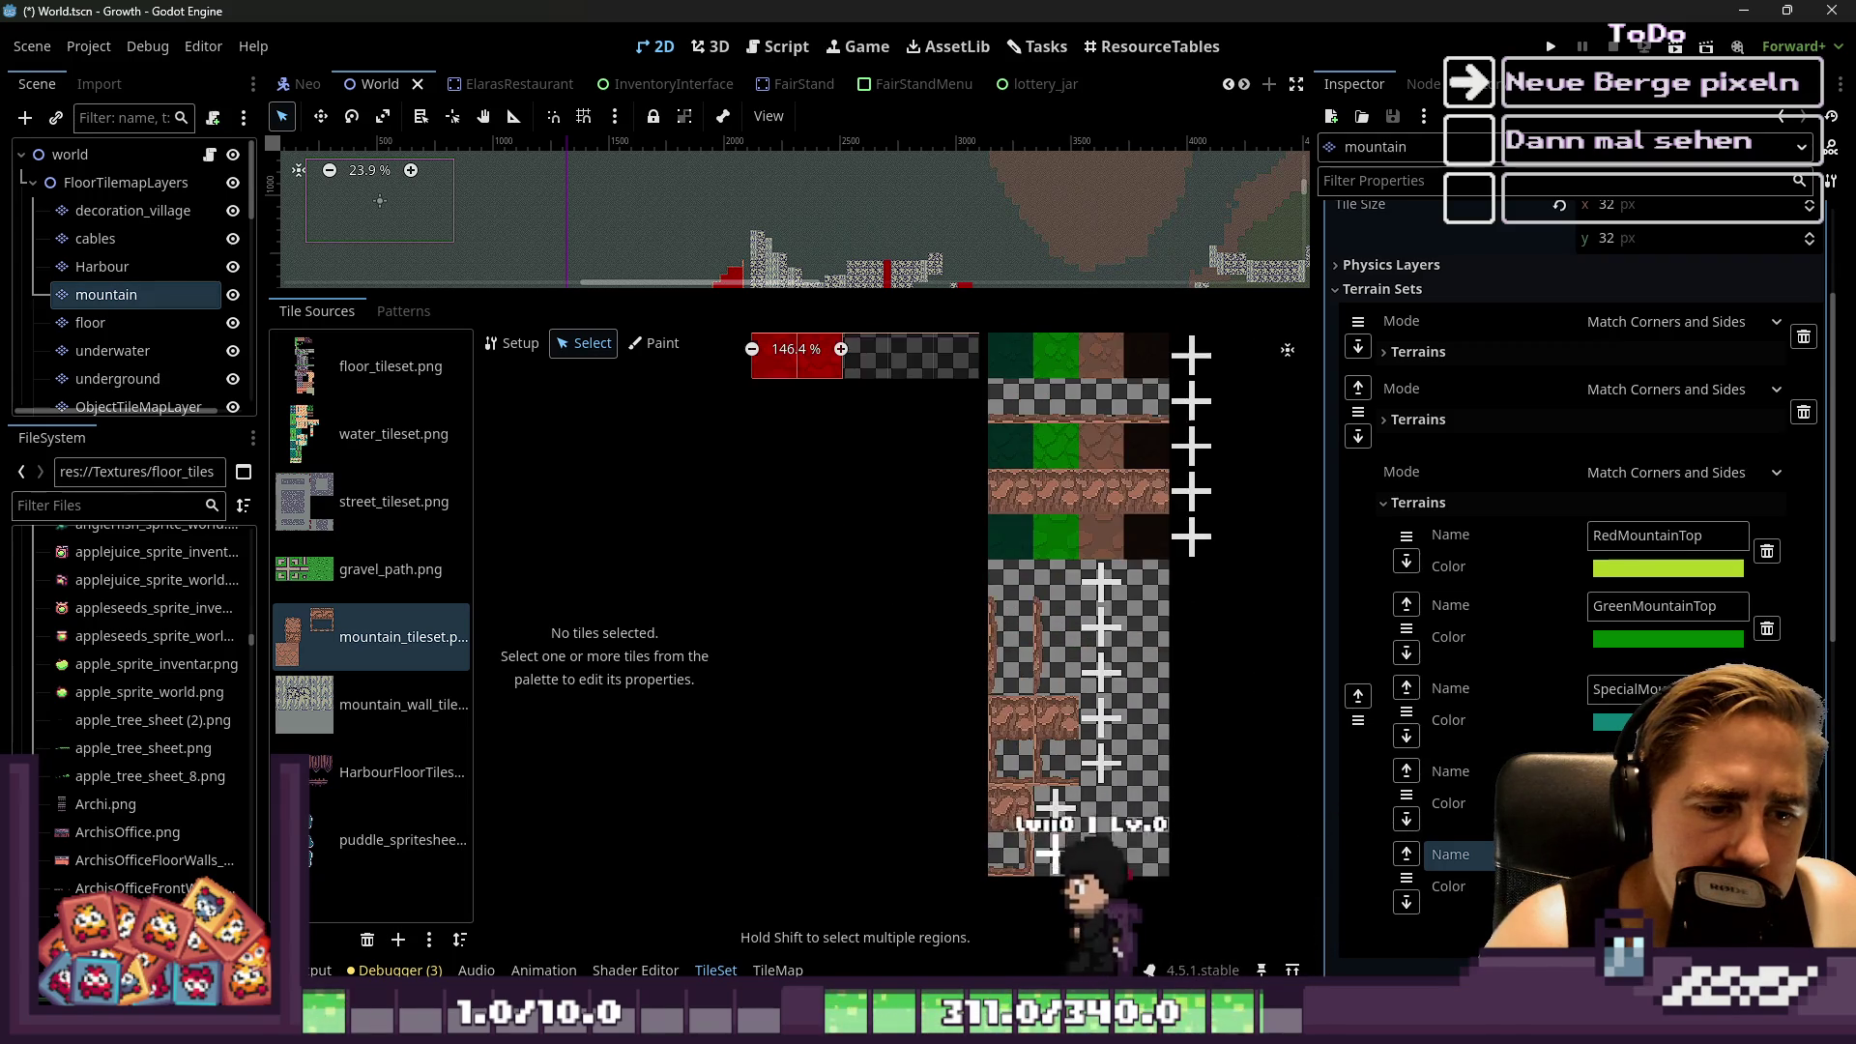
pyautogui.moveTo(1081, 855); pyautogui.dragTo(1126, 854)
pyautogui.moveTo(1081, 764); pyautogui.dragTo(1127, 764)
pyautogui.moveTo(1103, 583)
pyautogui.mouseDown()
pyautogui.moveTo(1172, 583)
pyautogui.moveTo(1172, 628)
pyautogui.mouseUp()
pyautogui.moveTo(1102, 675)
pyautogui.mouseDown()
pyautogui.moveTo(1194, 686)
pyautogui.moveTo(1192, 855)
pyautogui.mouseUp()
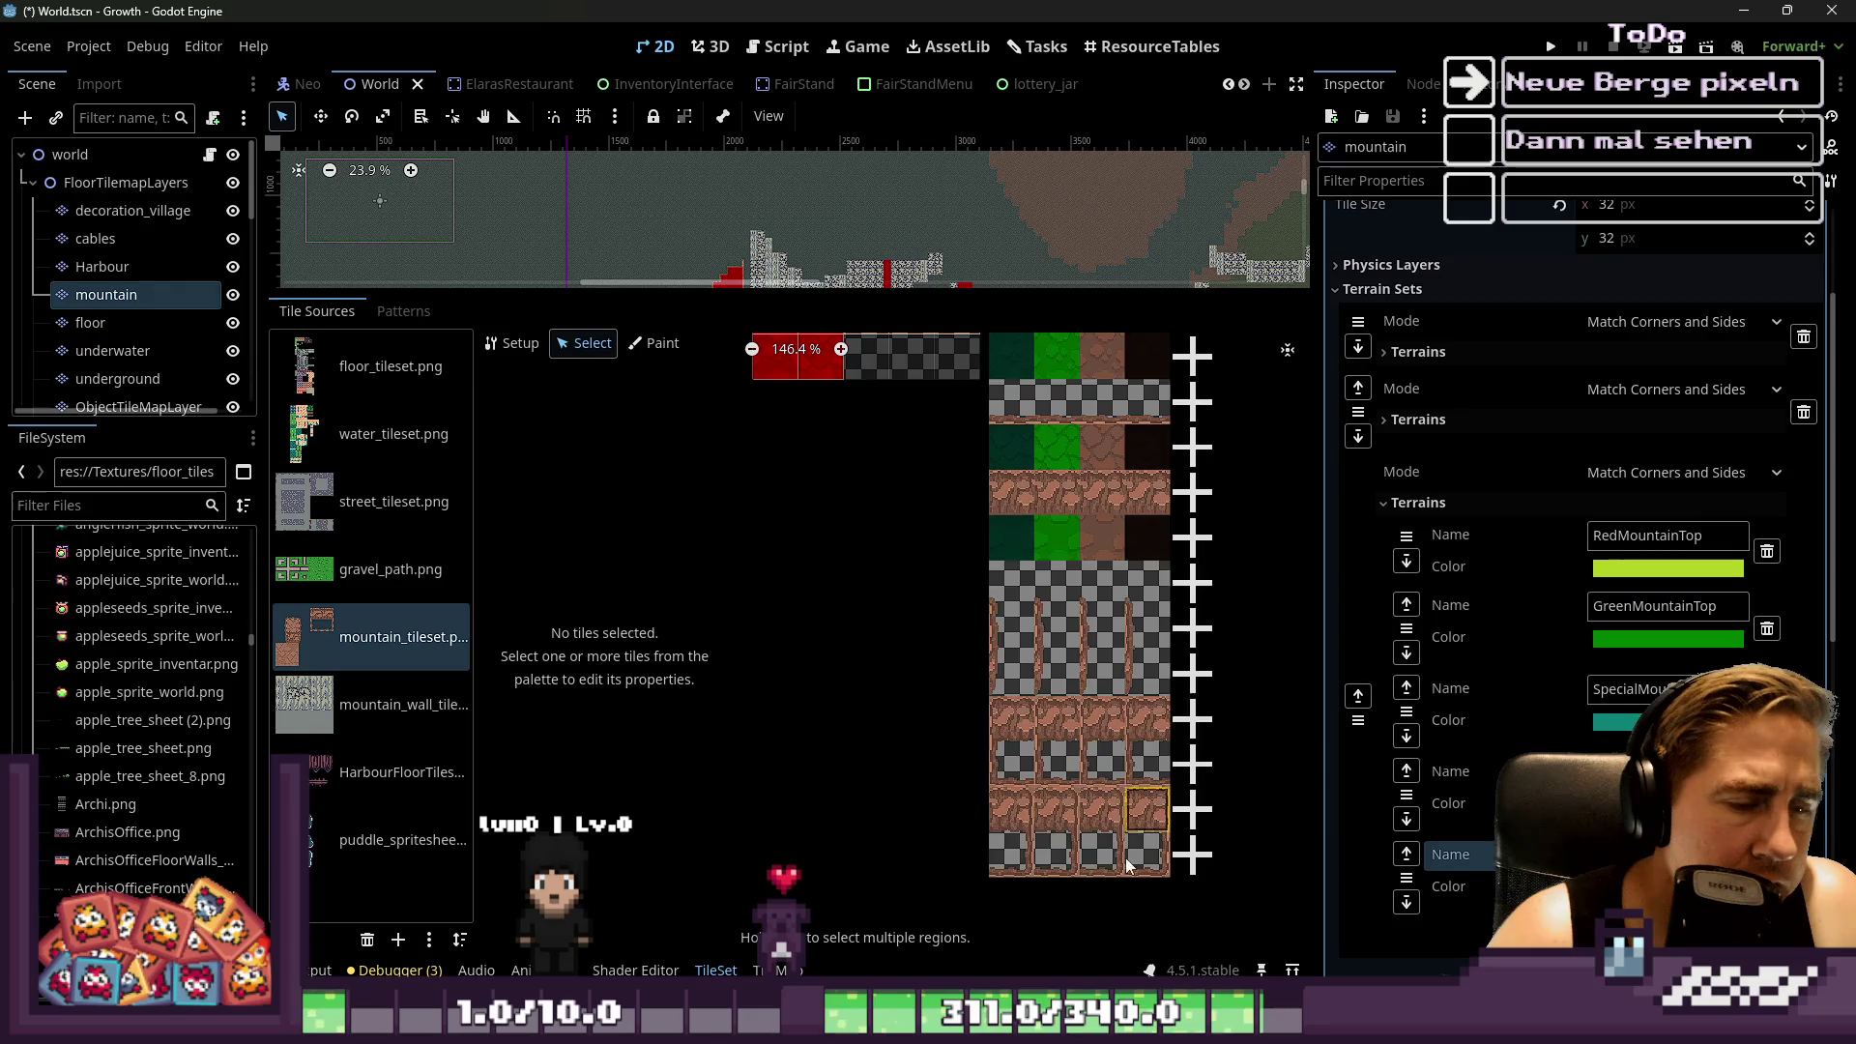
# Add one more alternative tile to each mountain row, reaching about four per row
pyautogui.scroll(-2, 1137, 416)
pyautogui.scroll(6, 1131, 435)
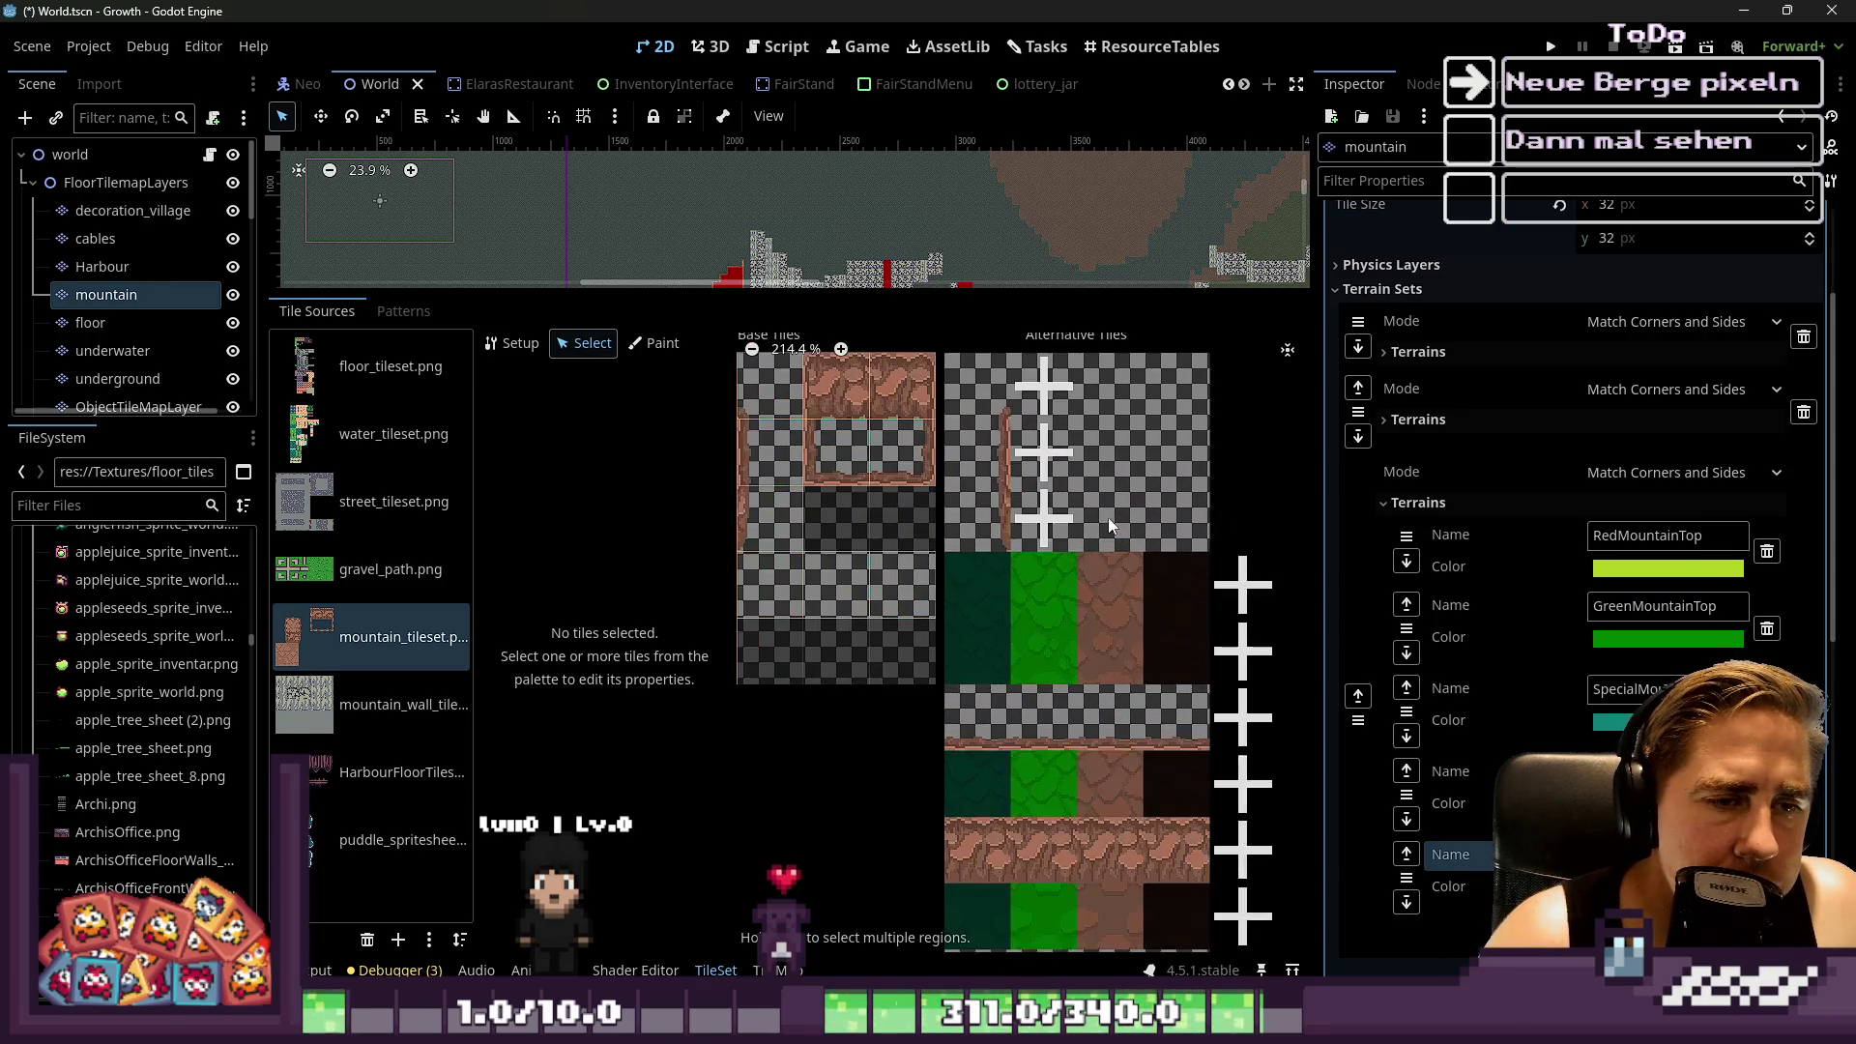
pyautogui.scroll(-1, 978, 432)
pyautogui.click(1074, 426)
pyautogui.click(1159, 421)
pyautogui.click(1159, 510)
pyautogui.click(1159, 598)
pyautogui.click(1247, 421)
pyautogui.click(1247, 509)
pyautogui.click(1248, 597)
pyautogui.scroll(-1, 934, 507)
pyautogui.scroll(1, 1199, 524)
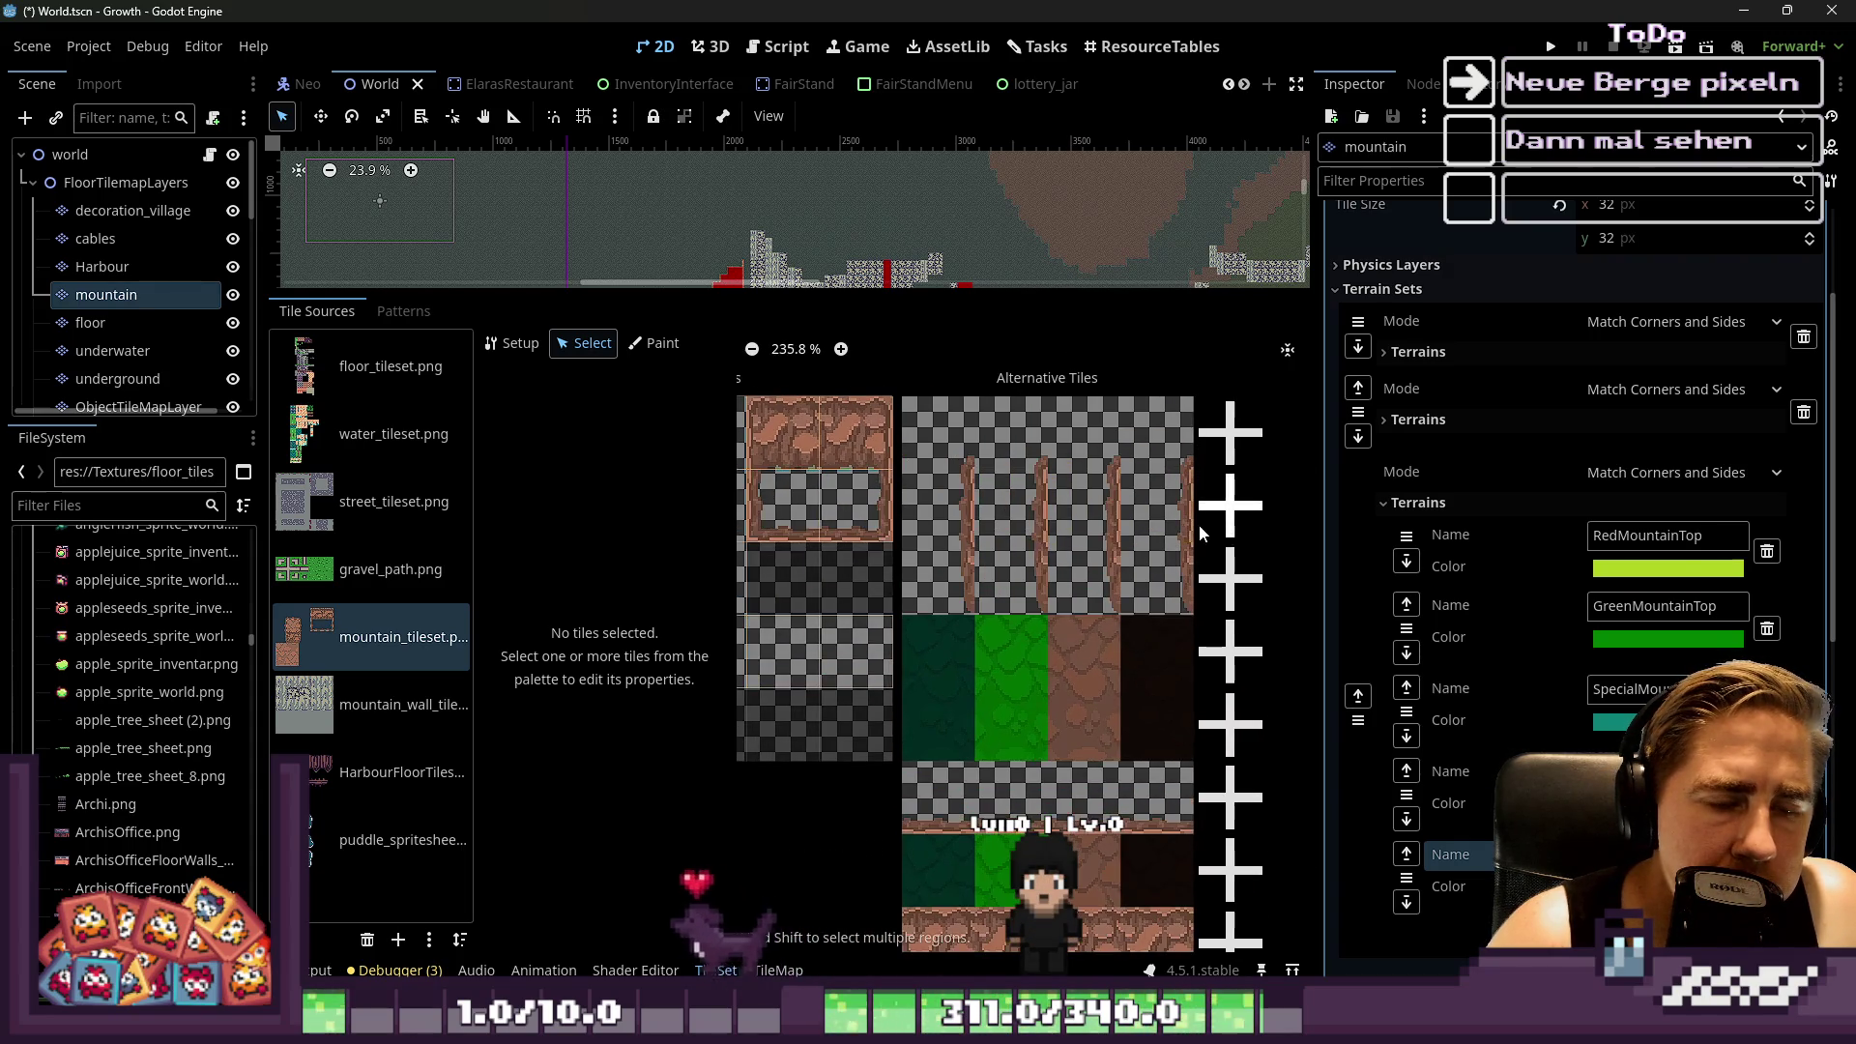
pyautogui.click(657, 344)
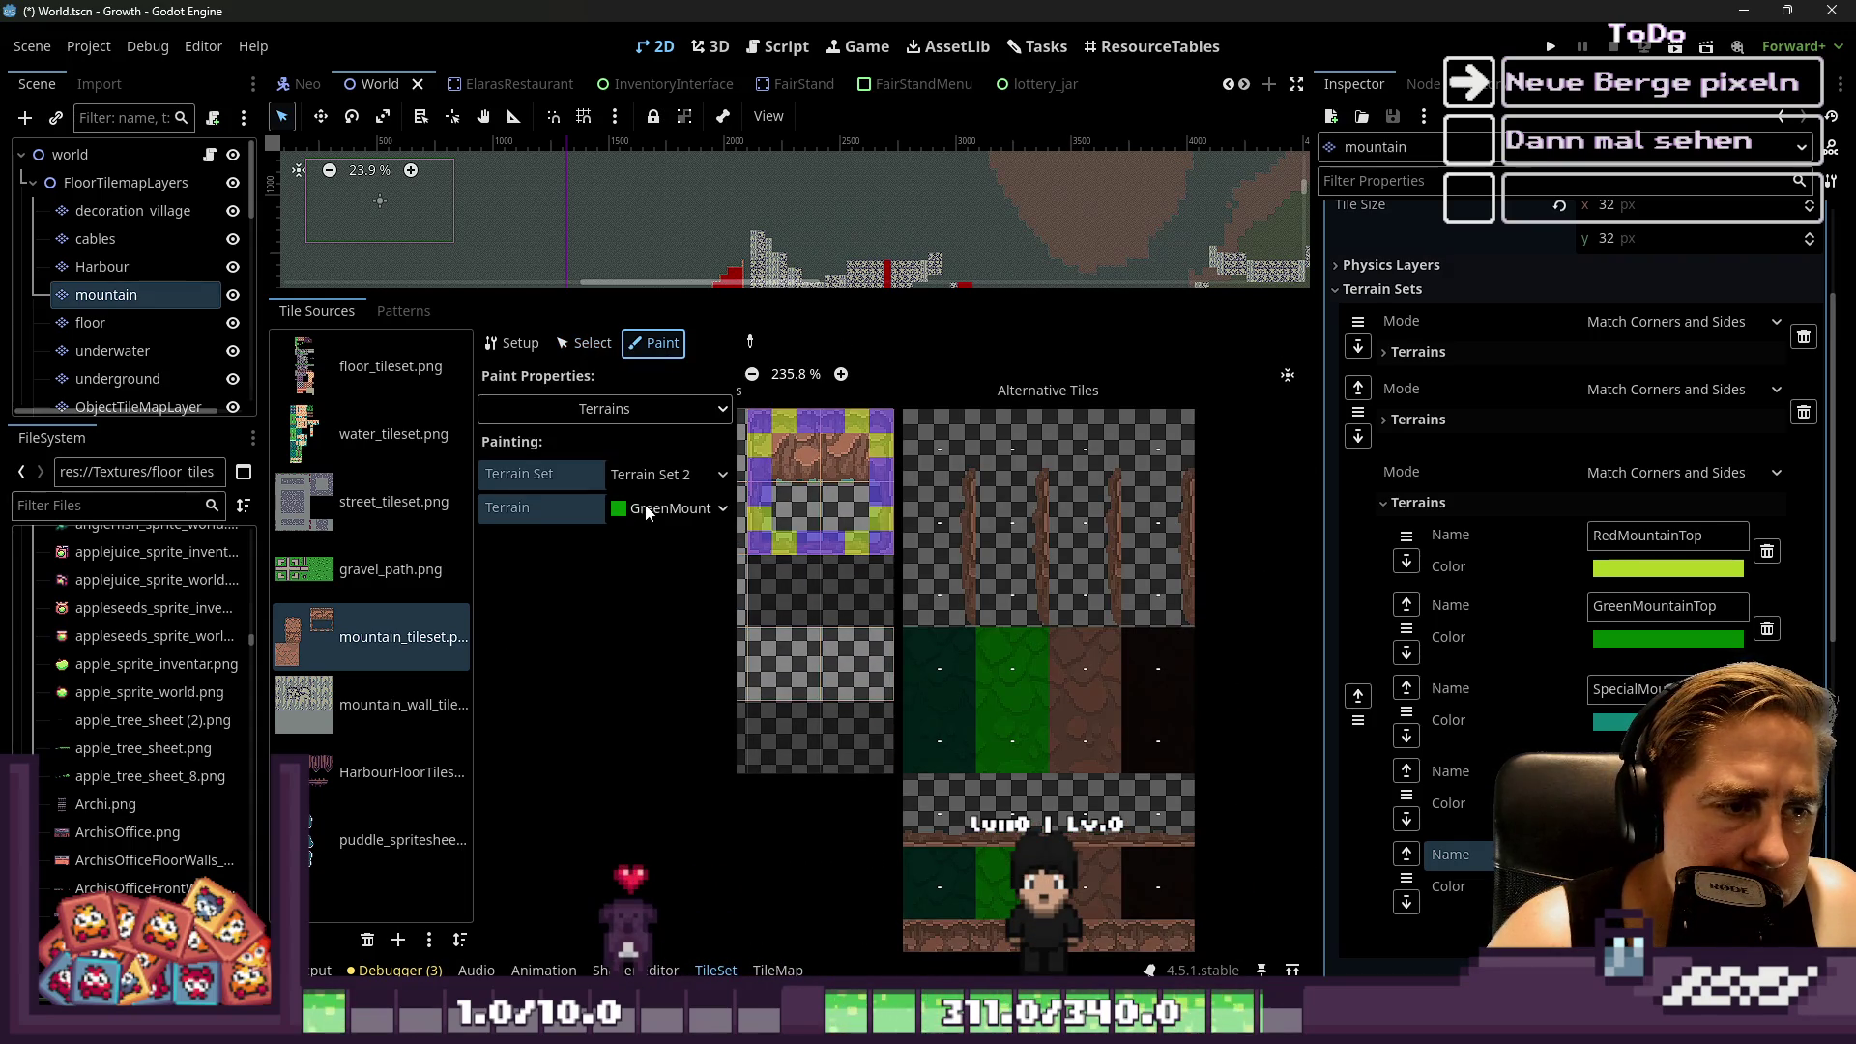
pyautogui.scroll(-1, 1087, 585)
pyautogui.click(669, 508)
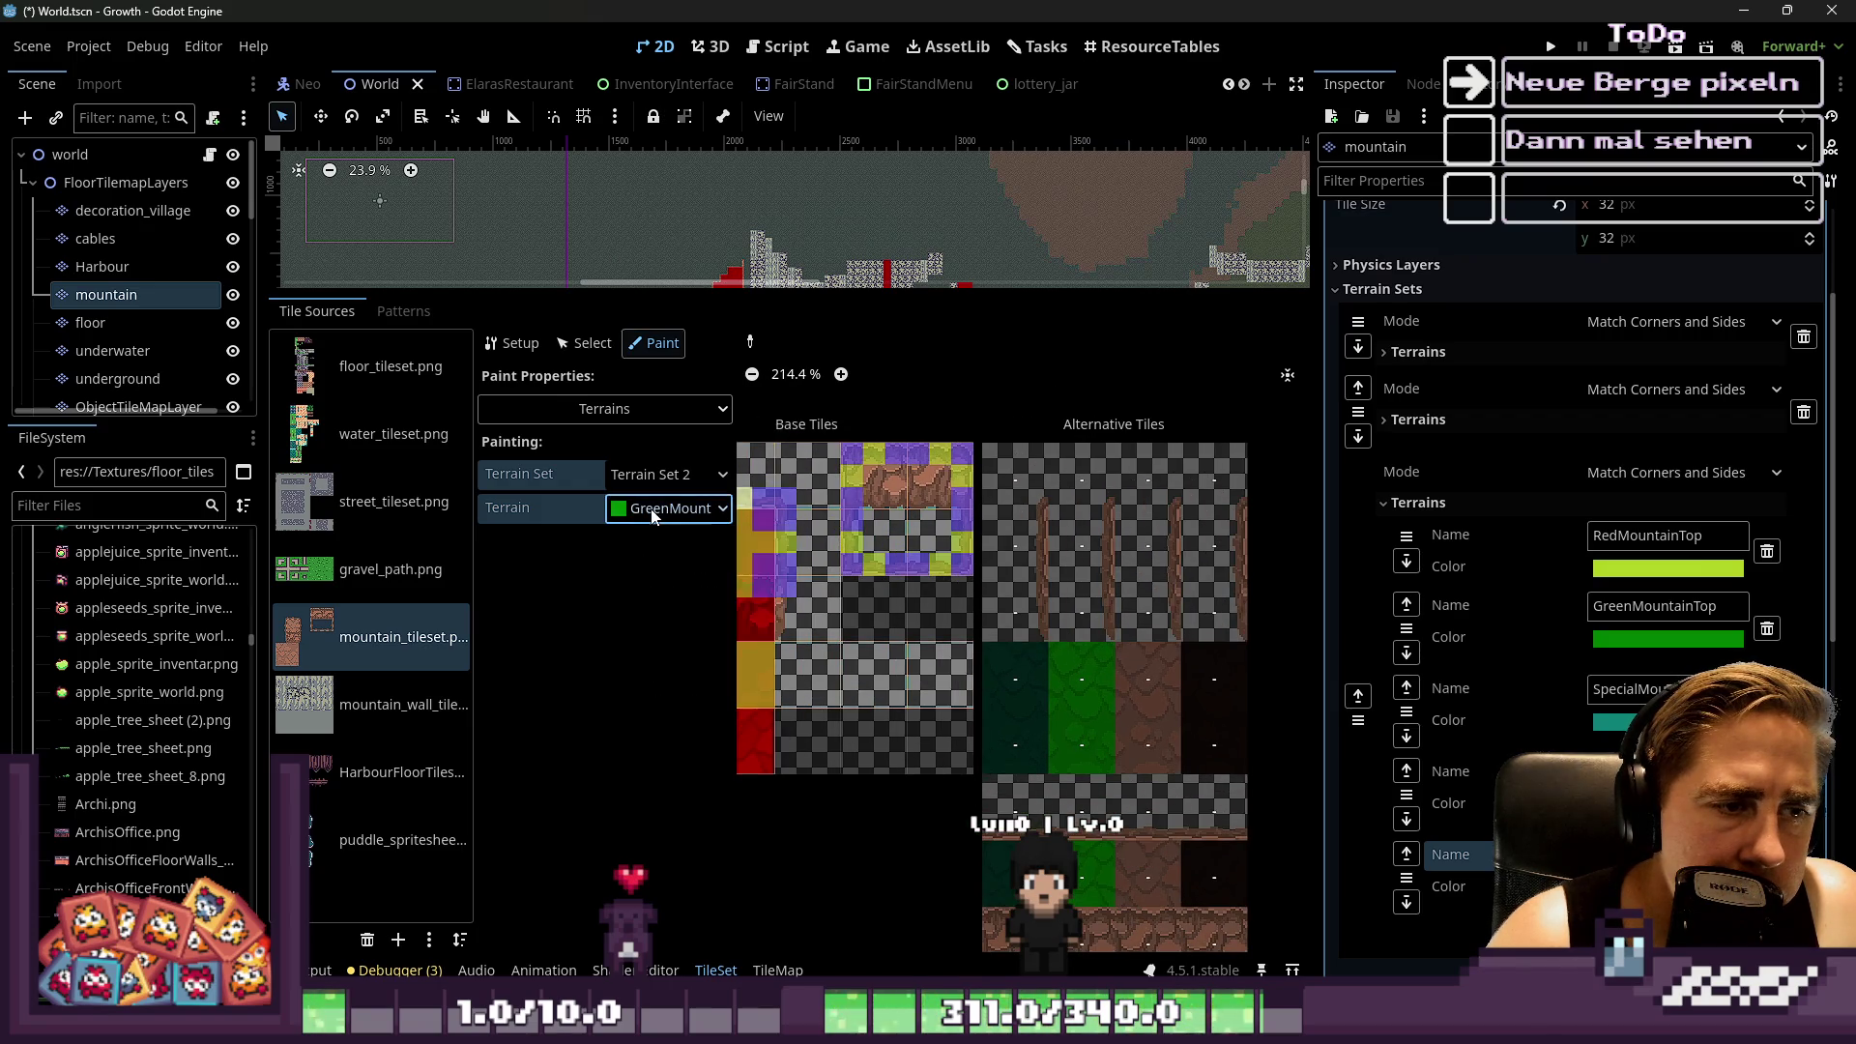
pyautogui.click(667, 590)
pyautogui.scroll(2, 1031, 582)
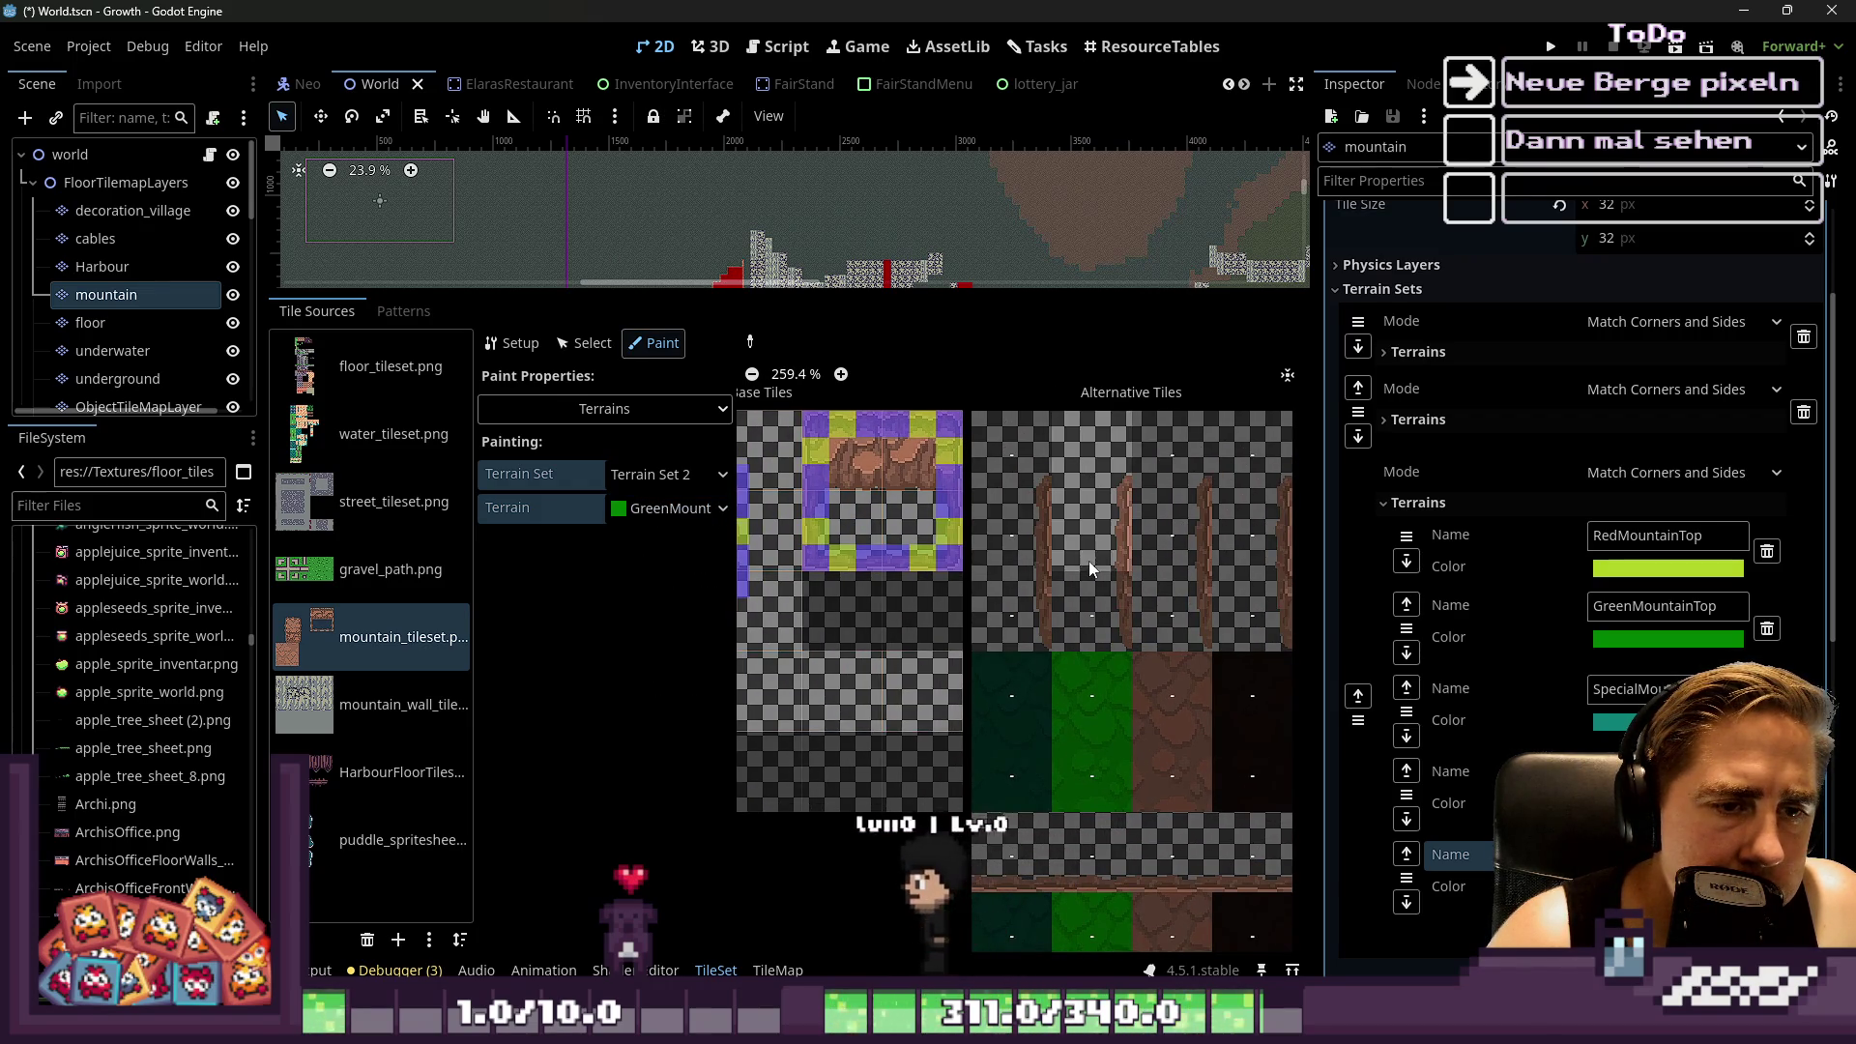
pyautogui.scroll(-7, 1079, 545)
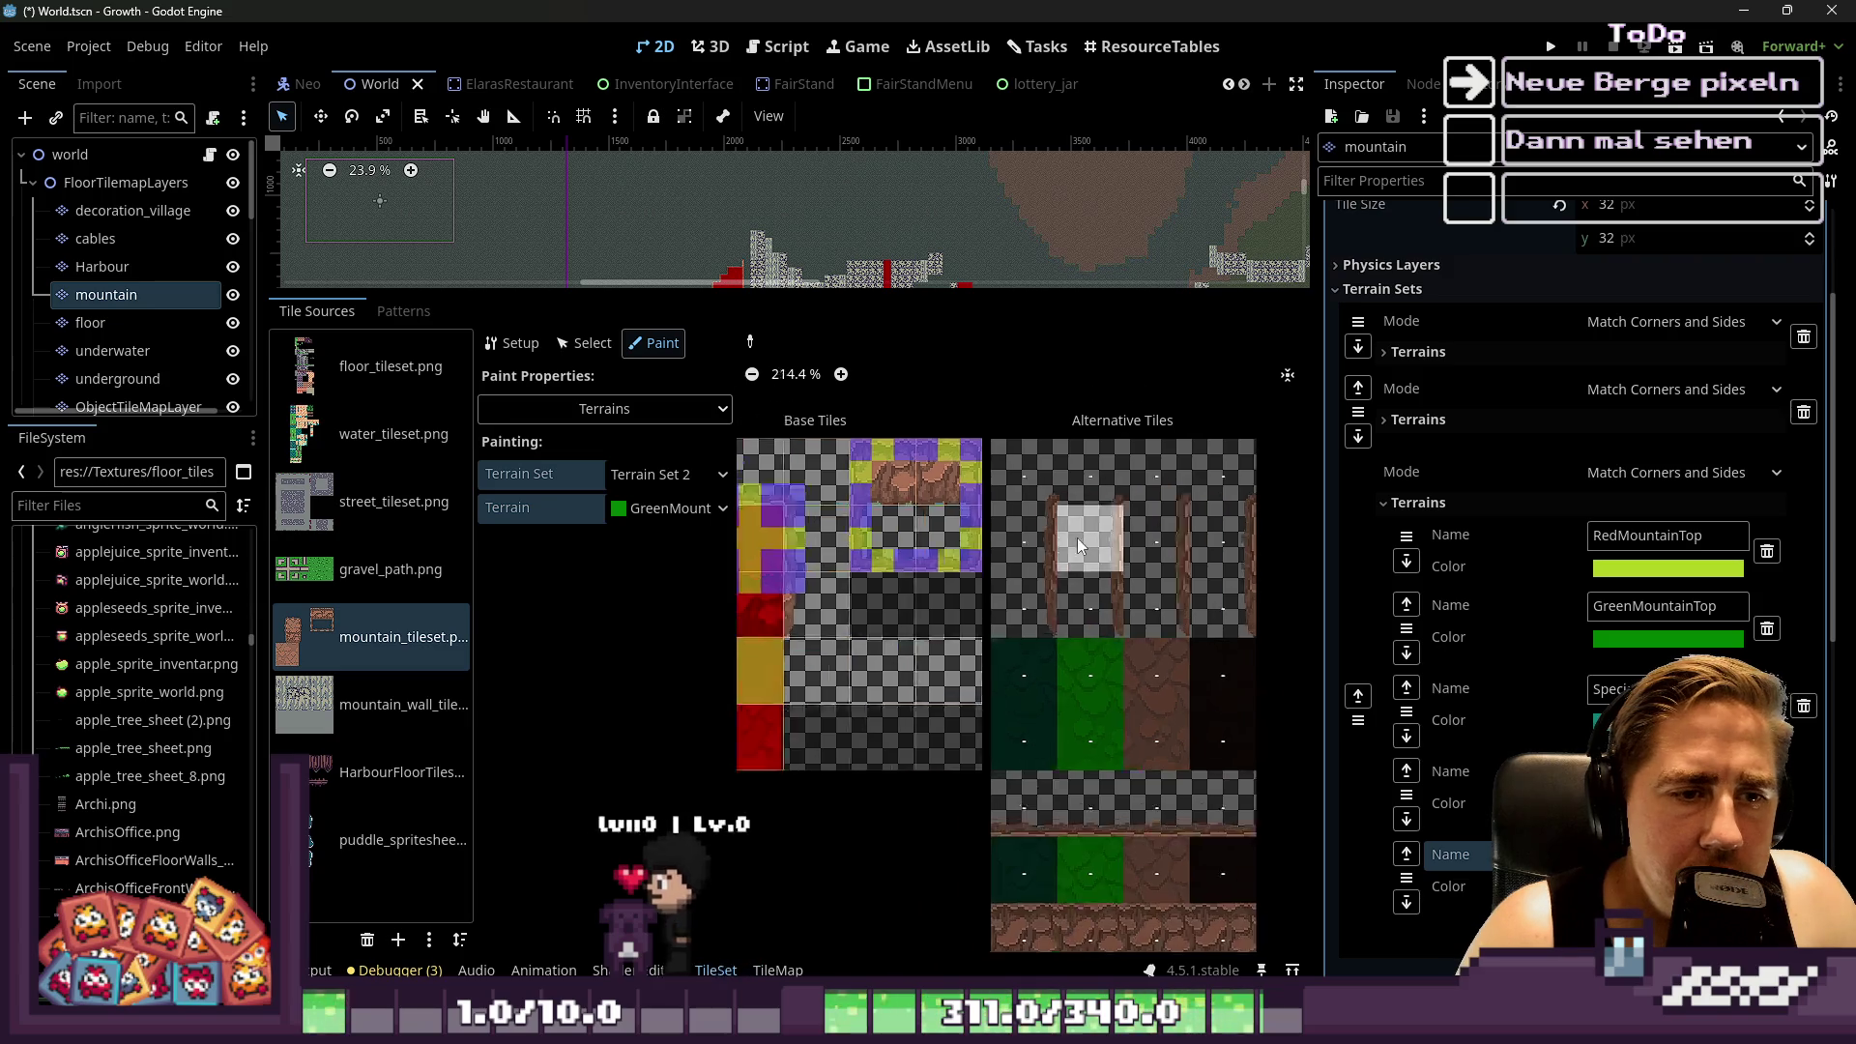
pyautogui.scroll(2, 1087, 468)
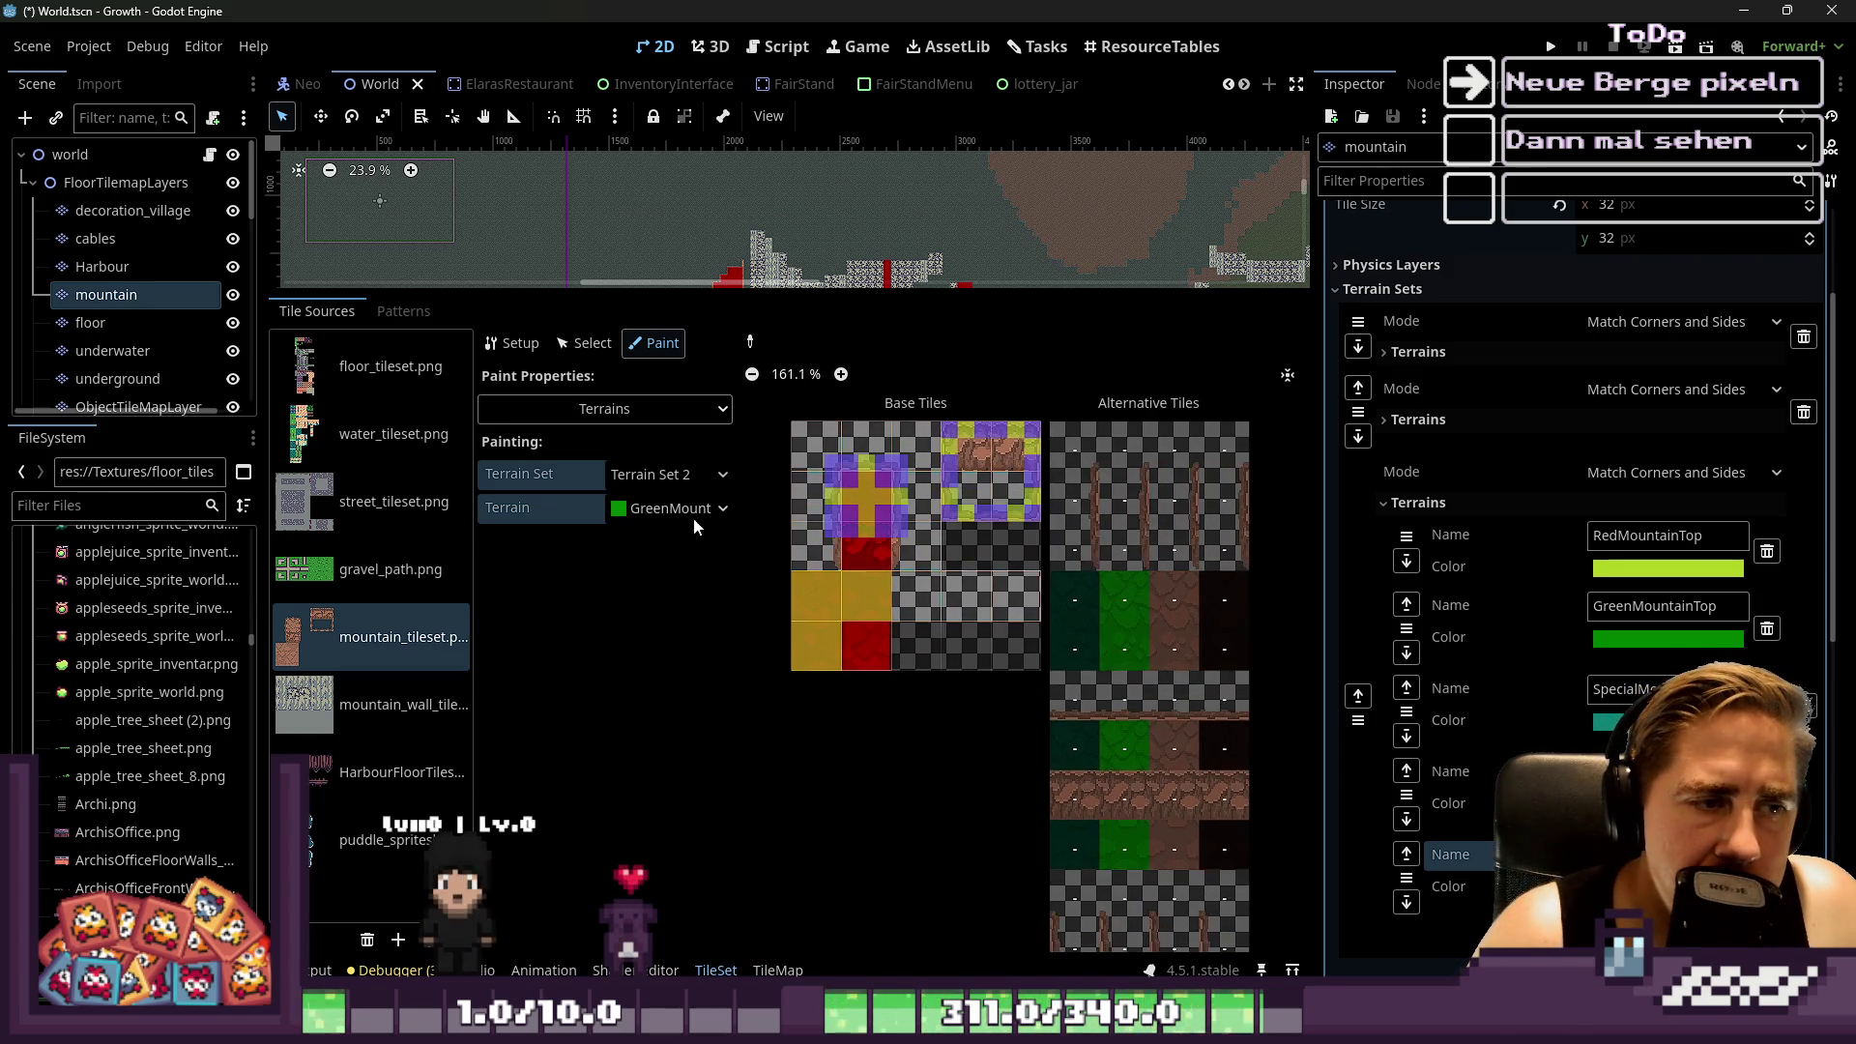
pyautogui.click(644, 510)
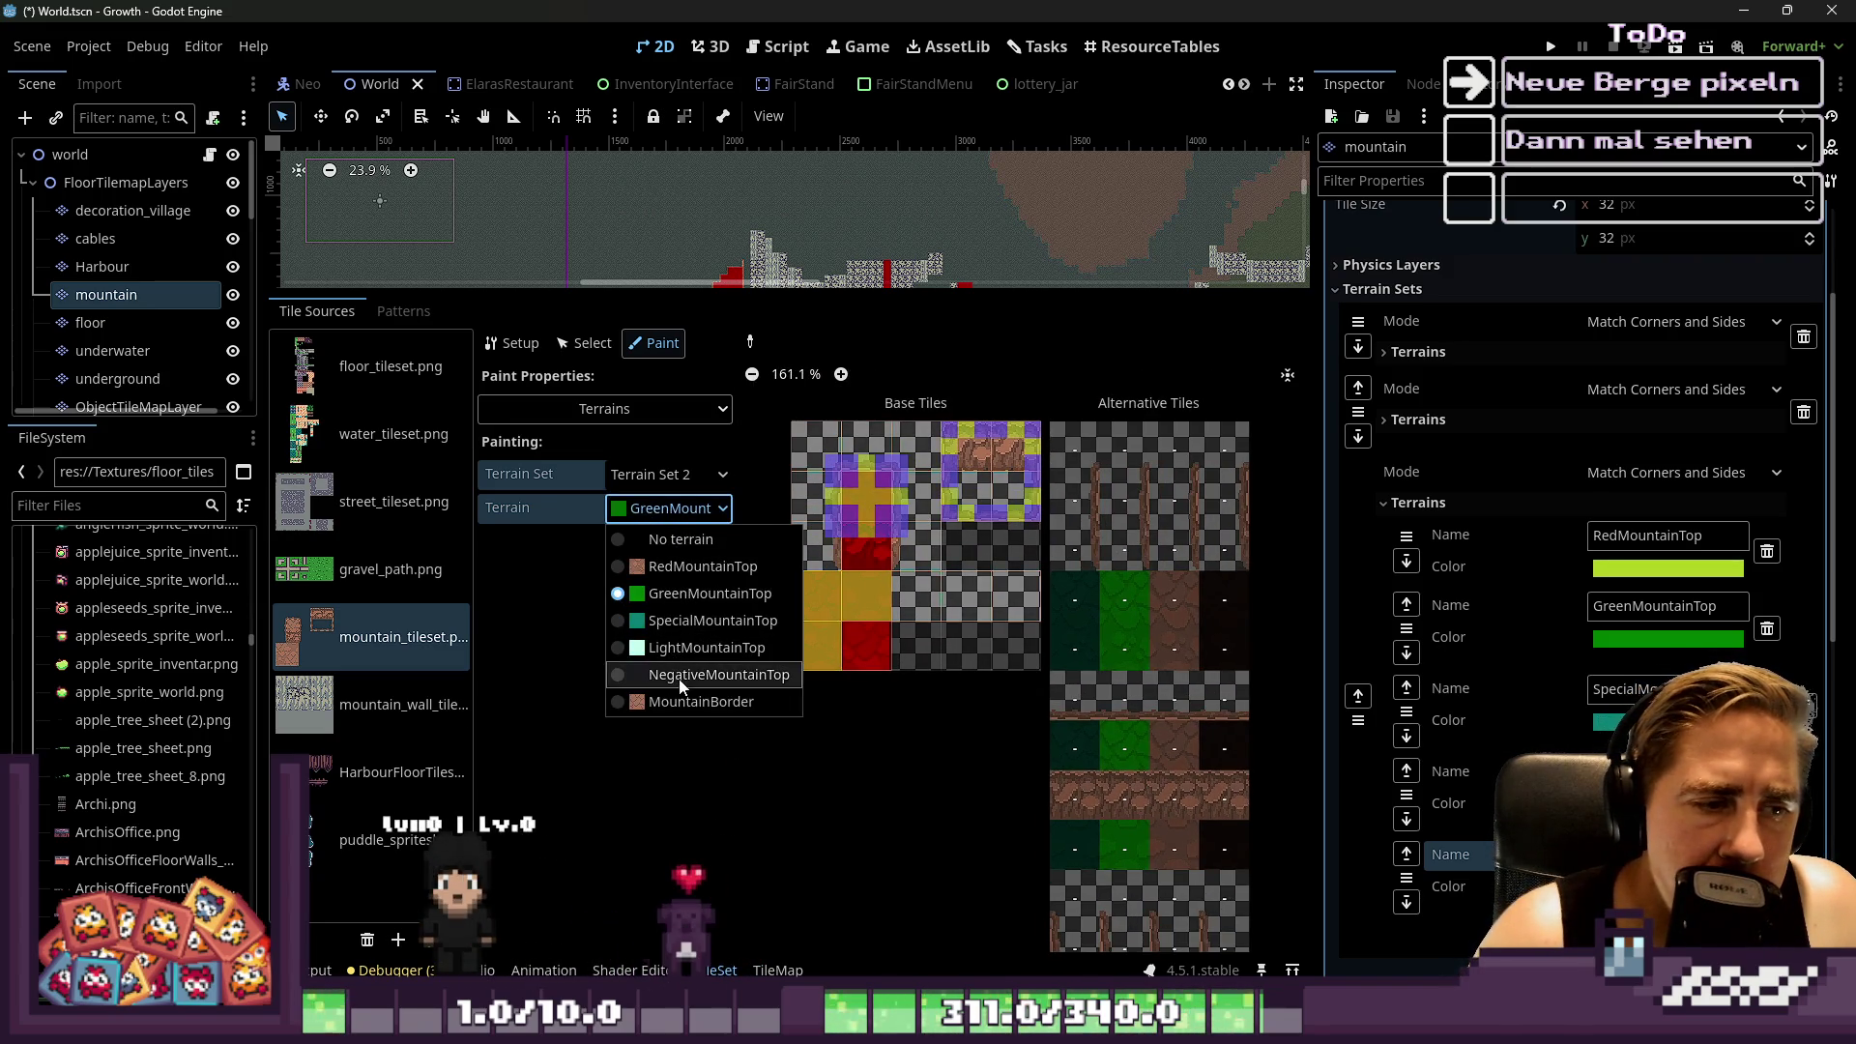
pyautogui.click(676, 567)
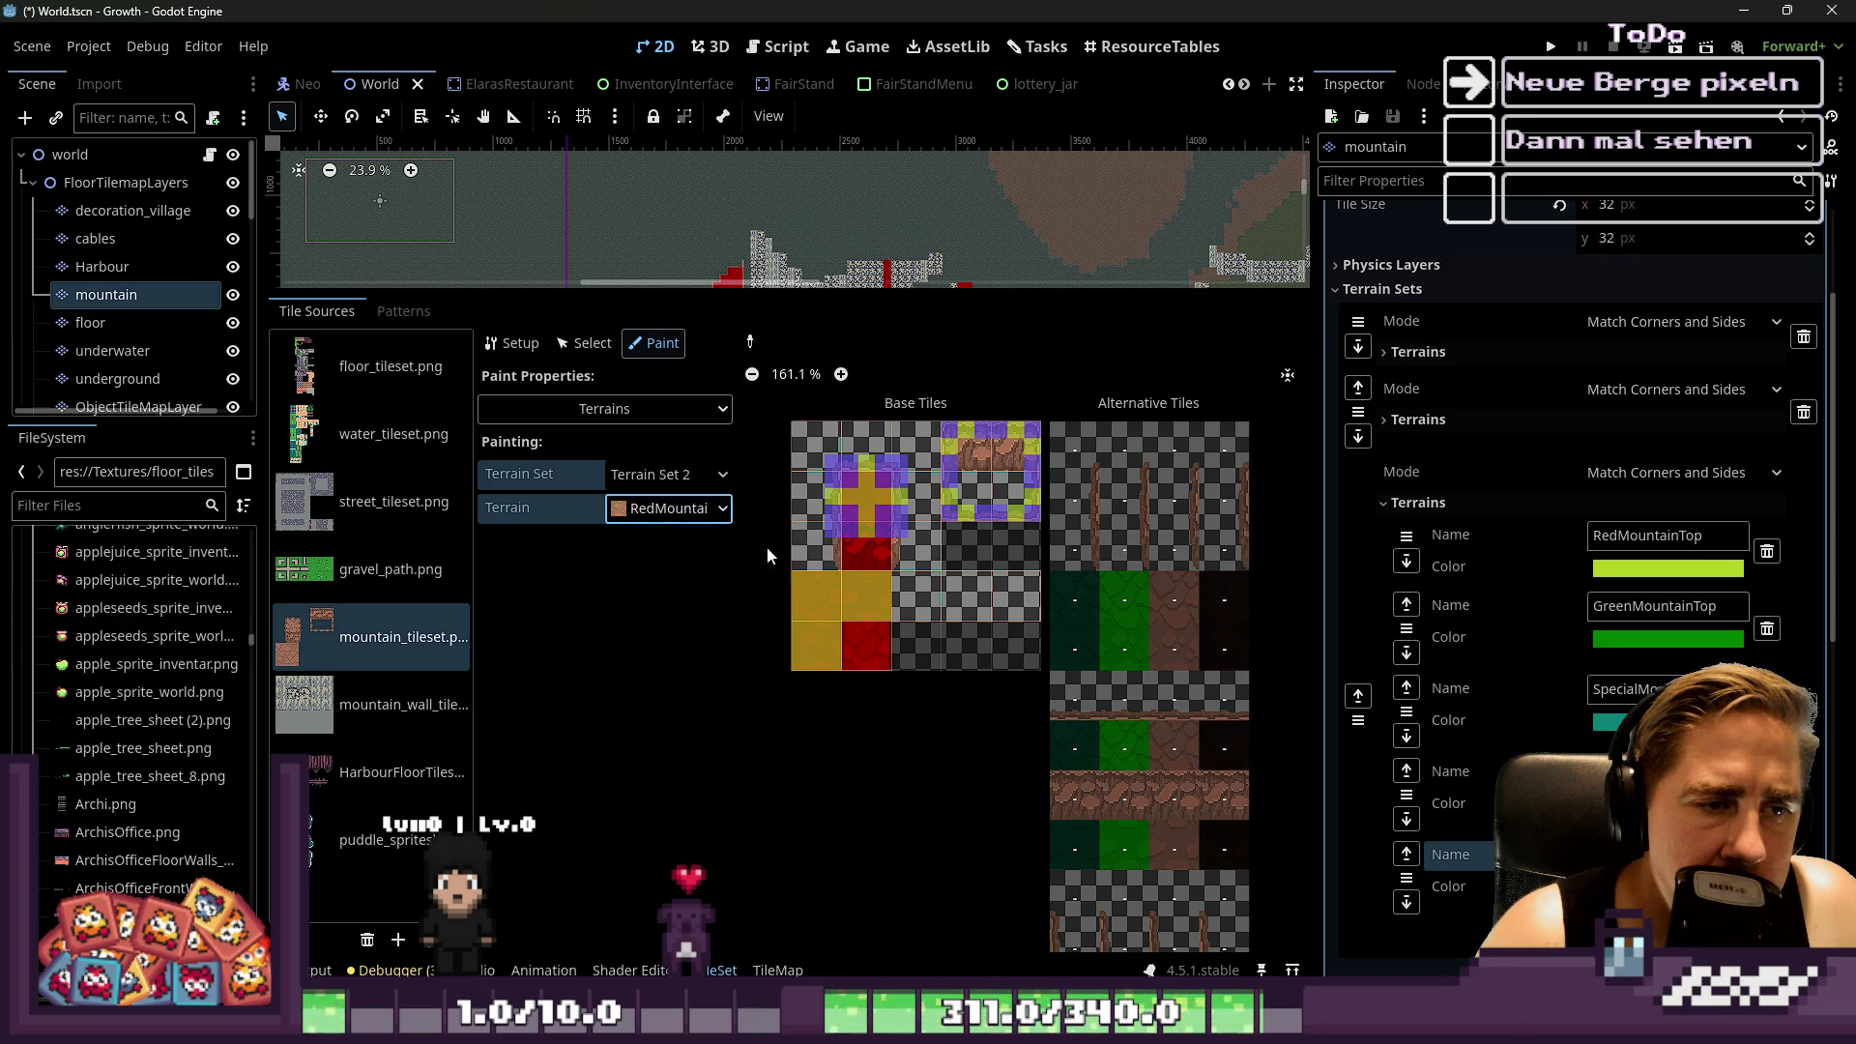
pyautogui.scroll(5, 843, 474)
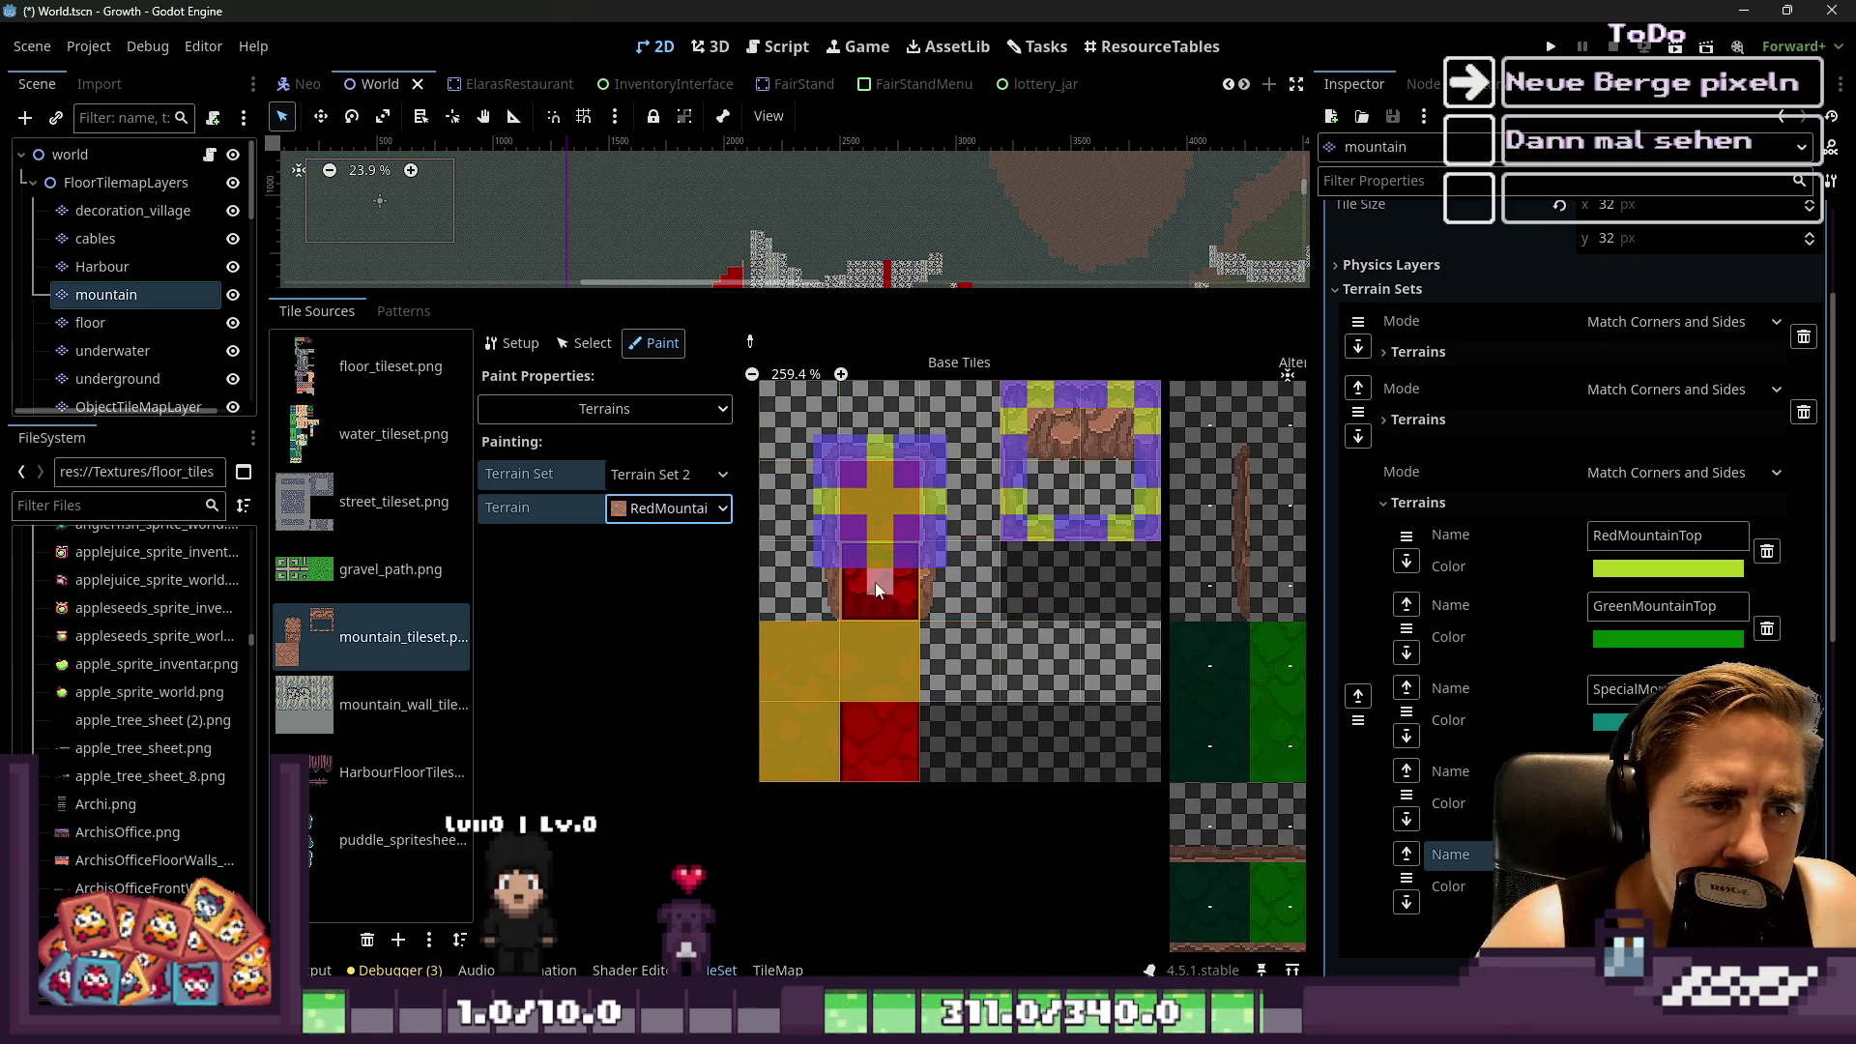
pyautogui.scroll(4, 938, 467)
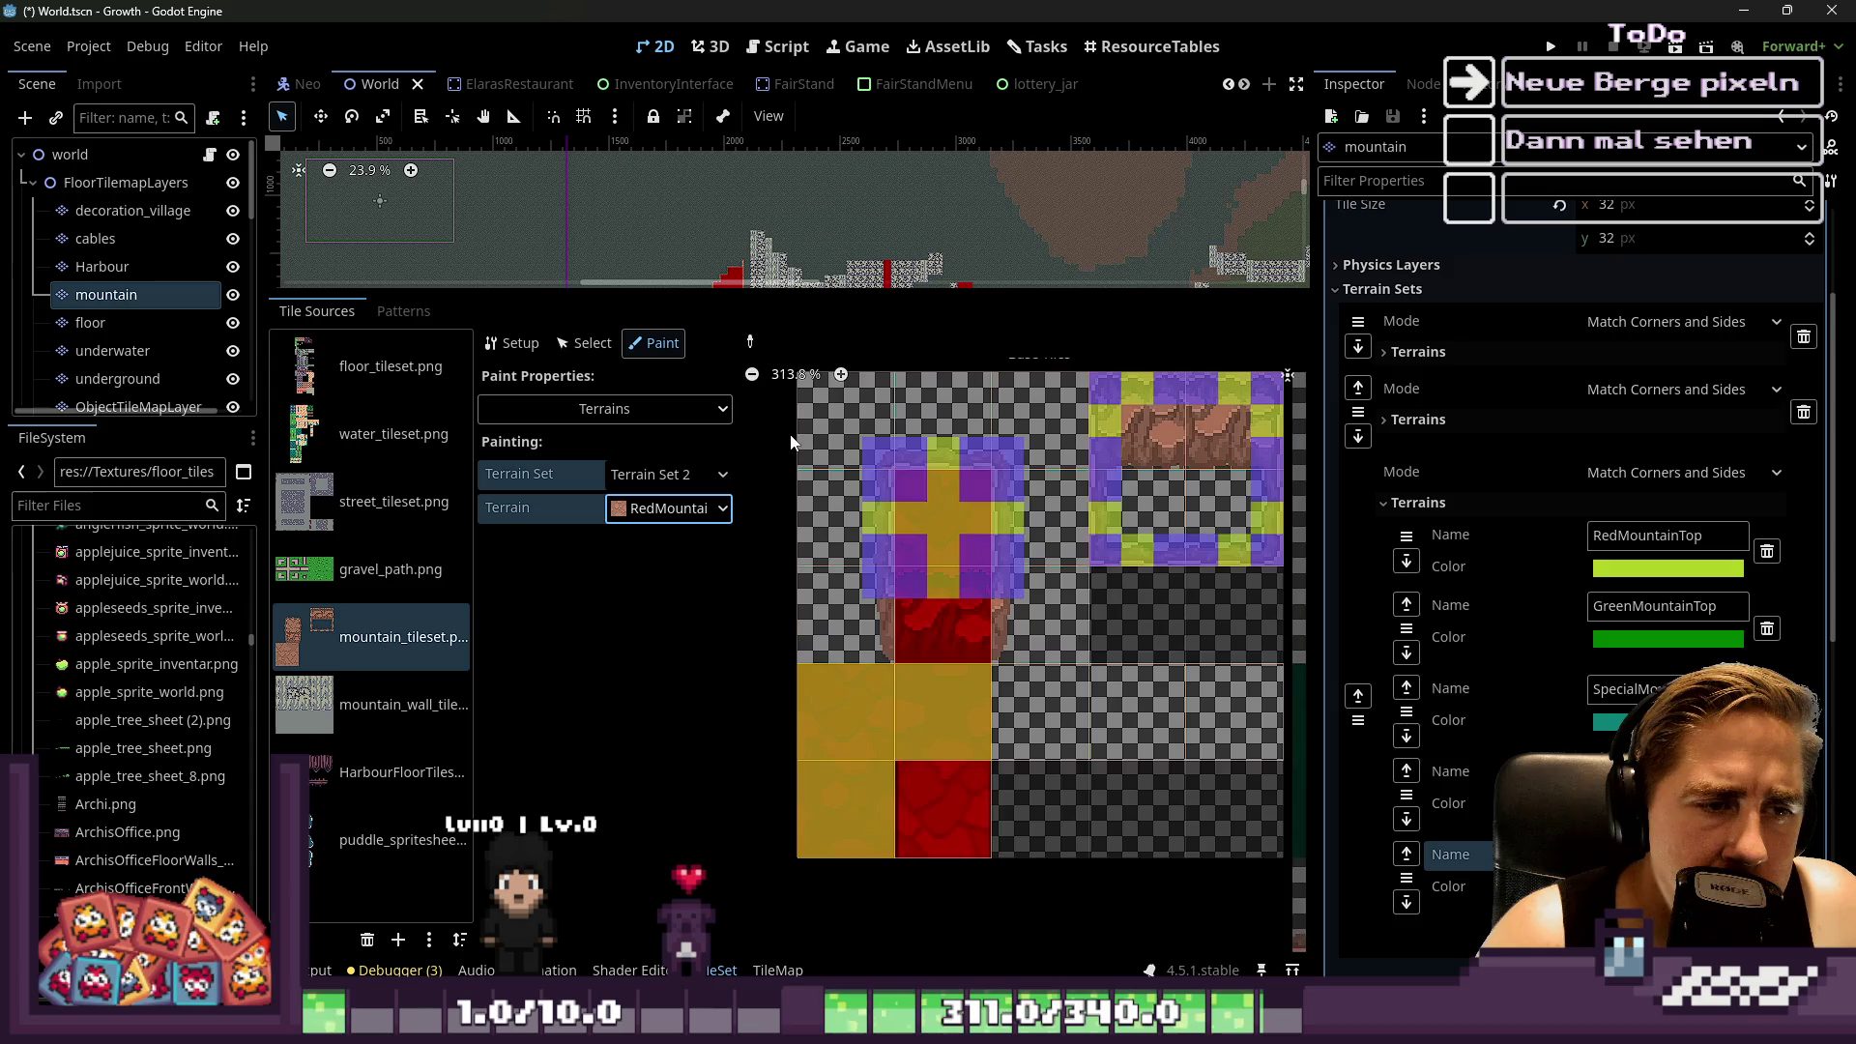
pyautogui.scroll(-7, 845, 542)
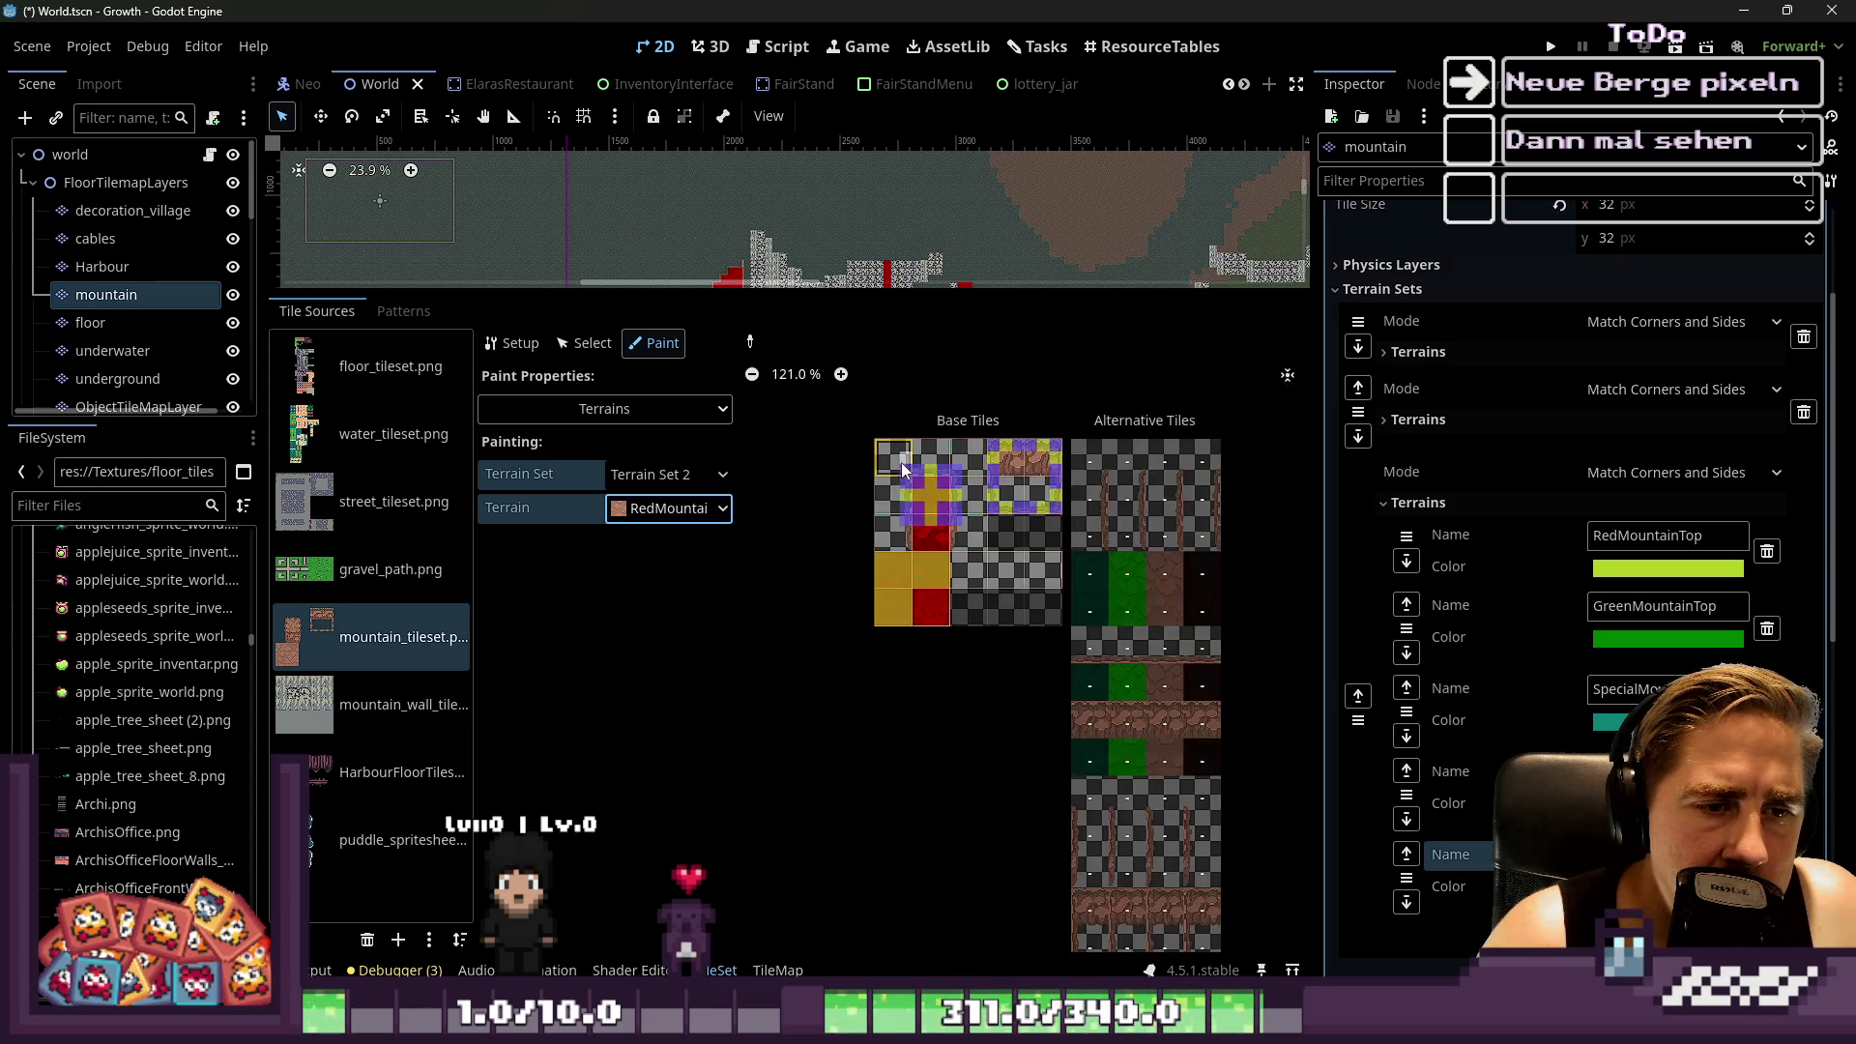
pyautogui.scroll(2, 1083, 452)
pyautogui.scroll(-4, 1058, 437)
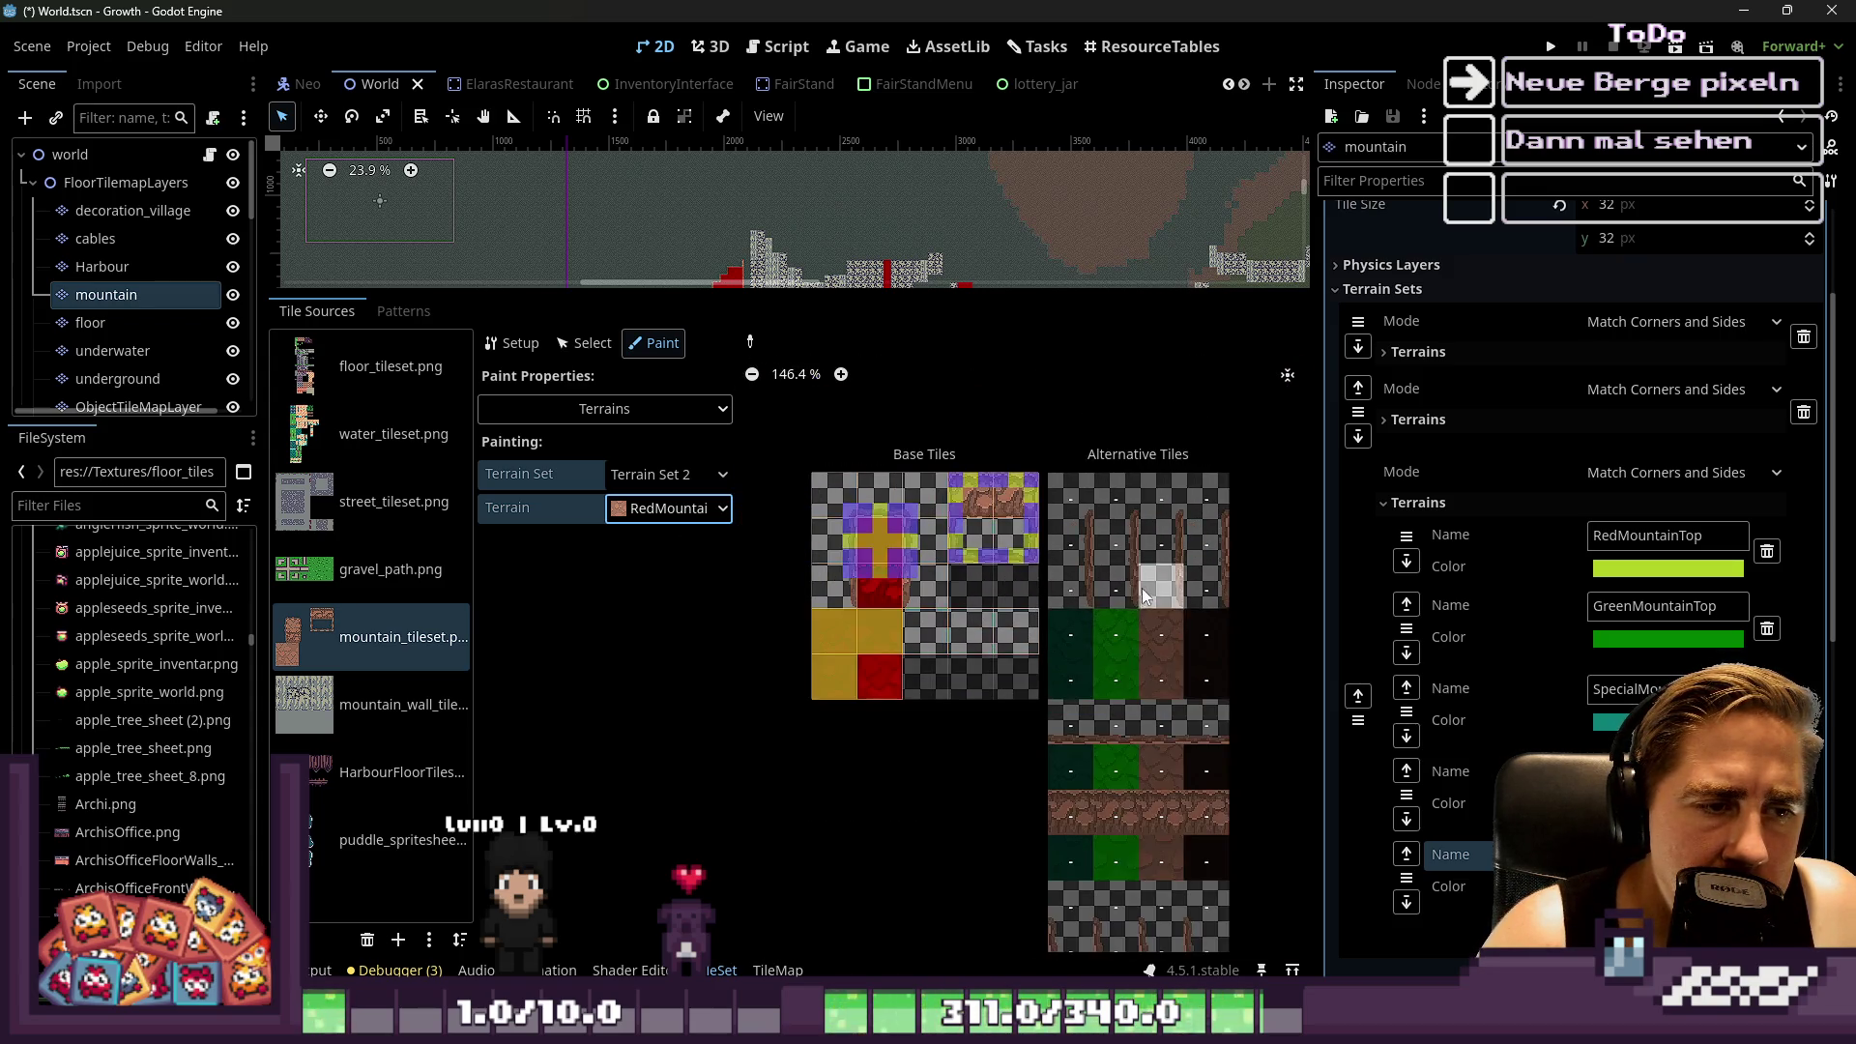
pyautogui.scroll(1, 1054, 517)
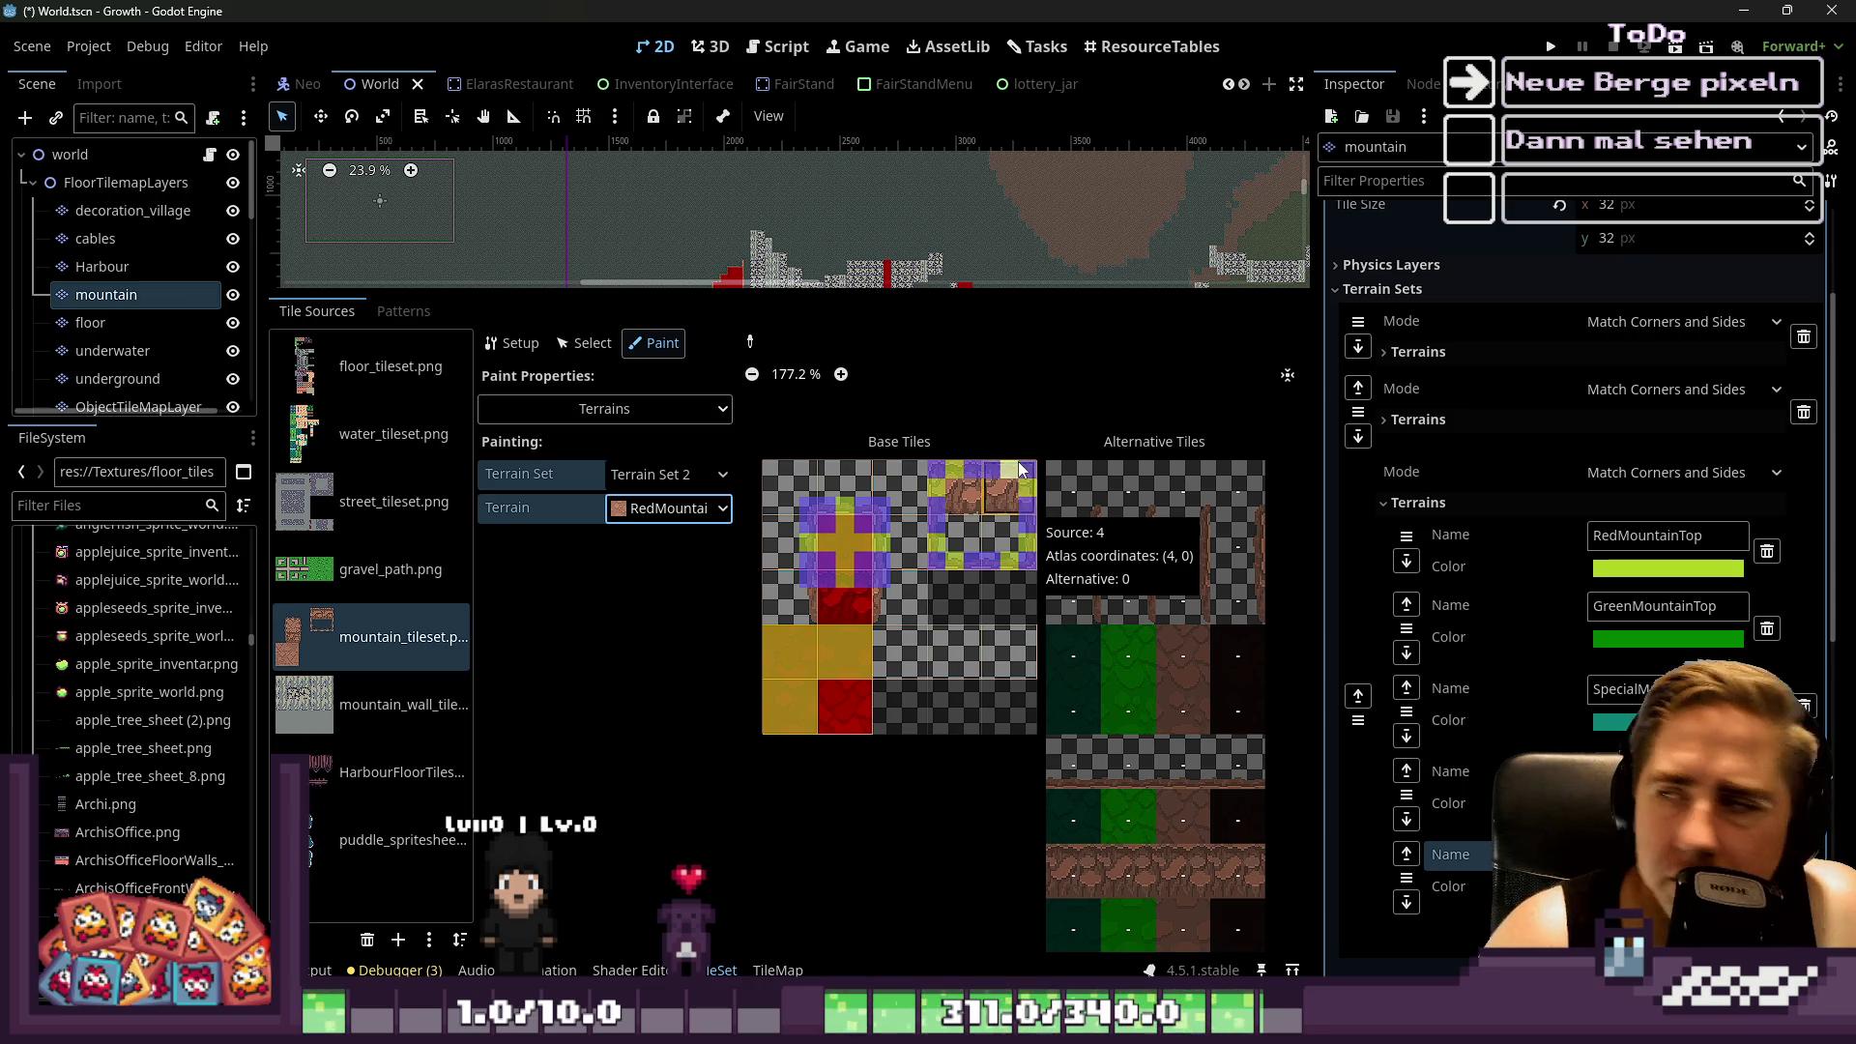
pyautogui.scroll(2, 1032, 542)
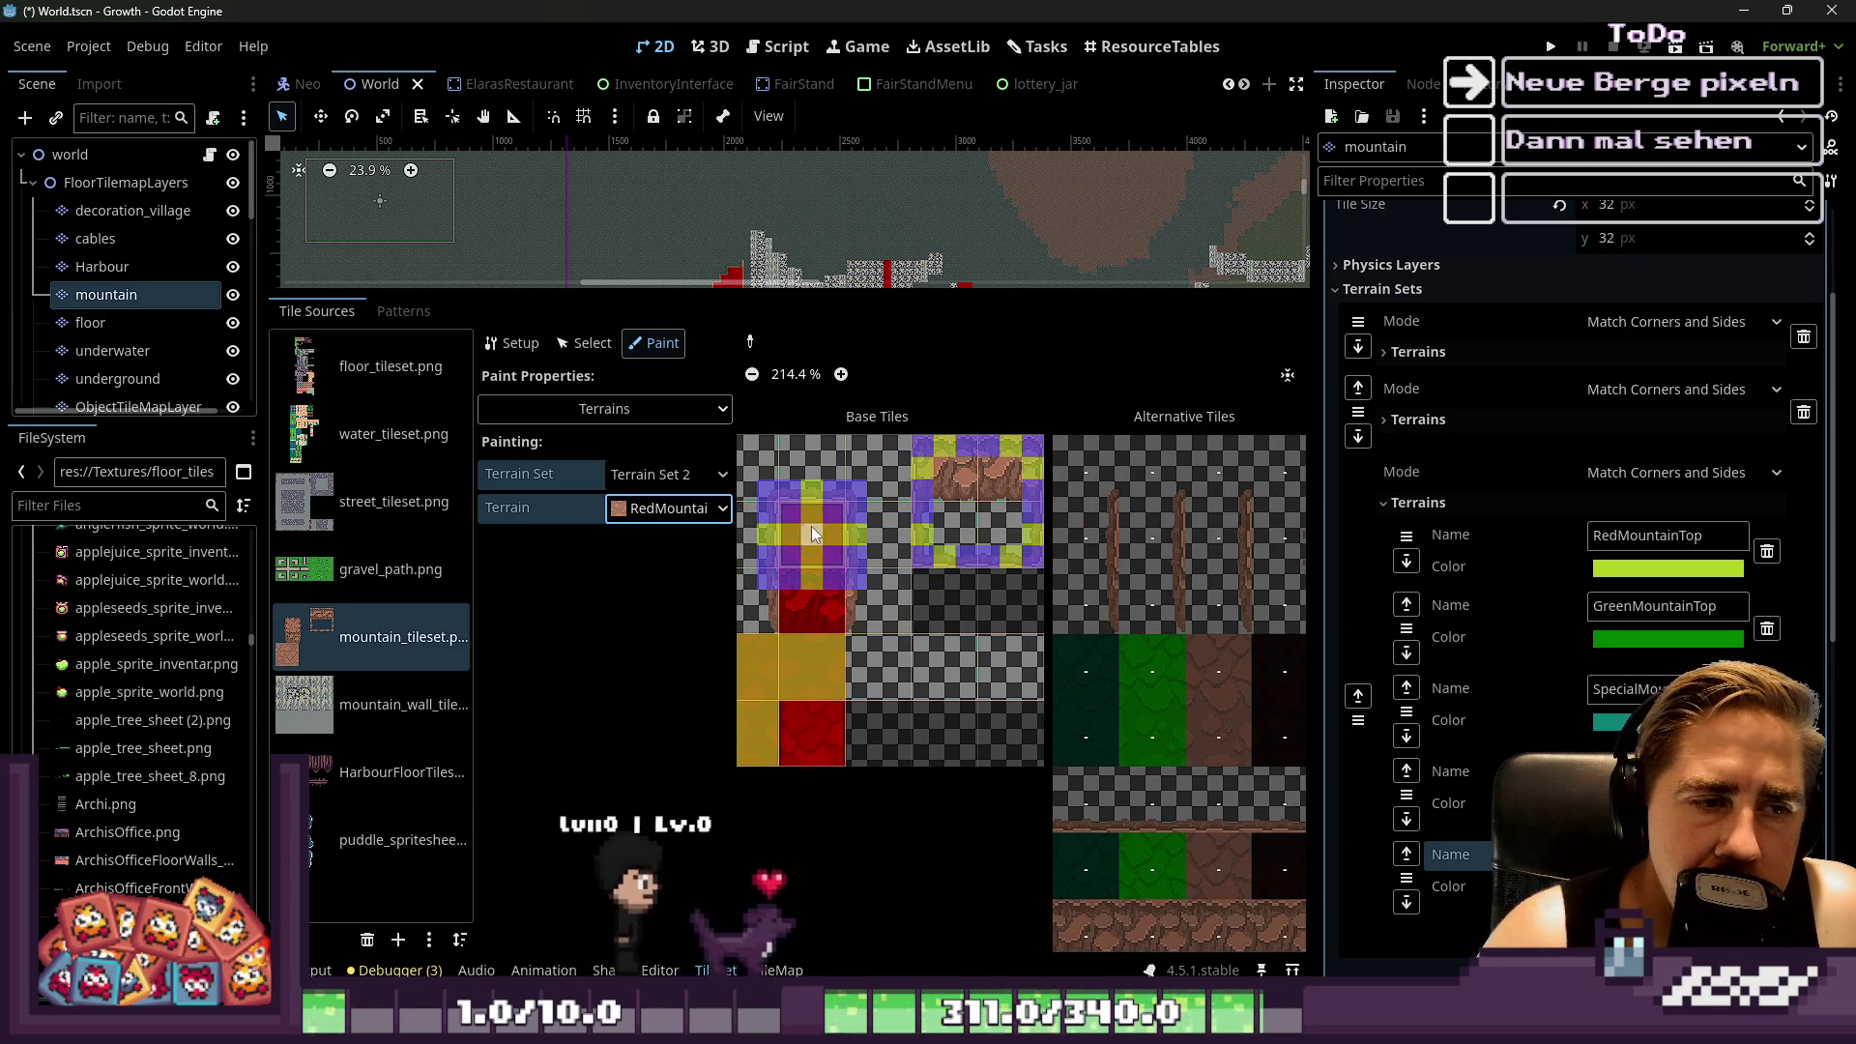
pyautogui.scroll(-2, 1087, 479)
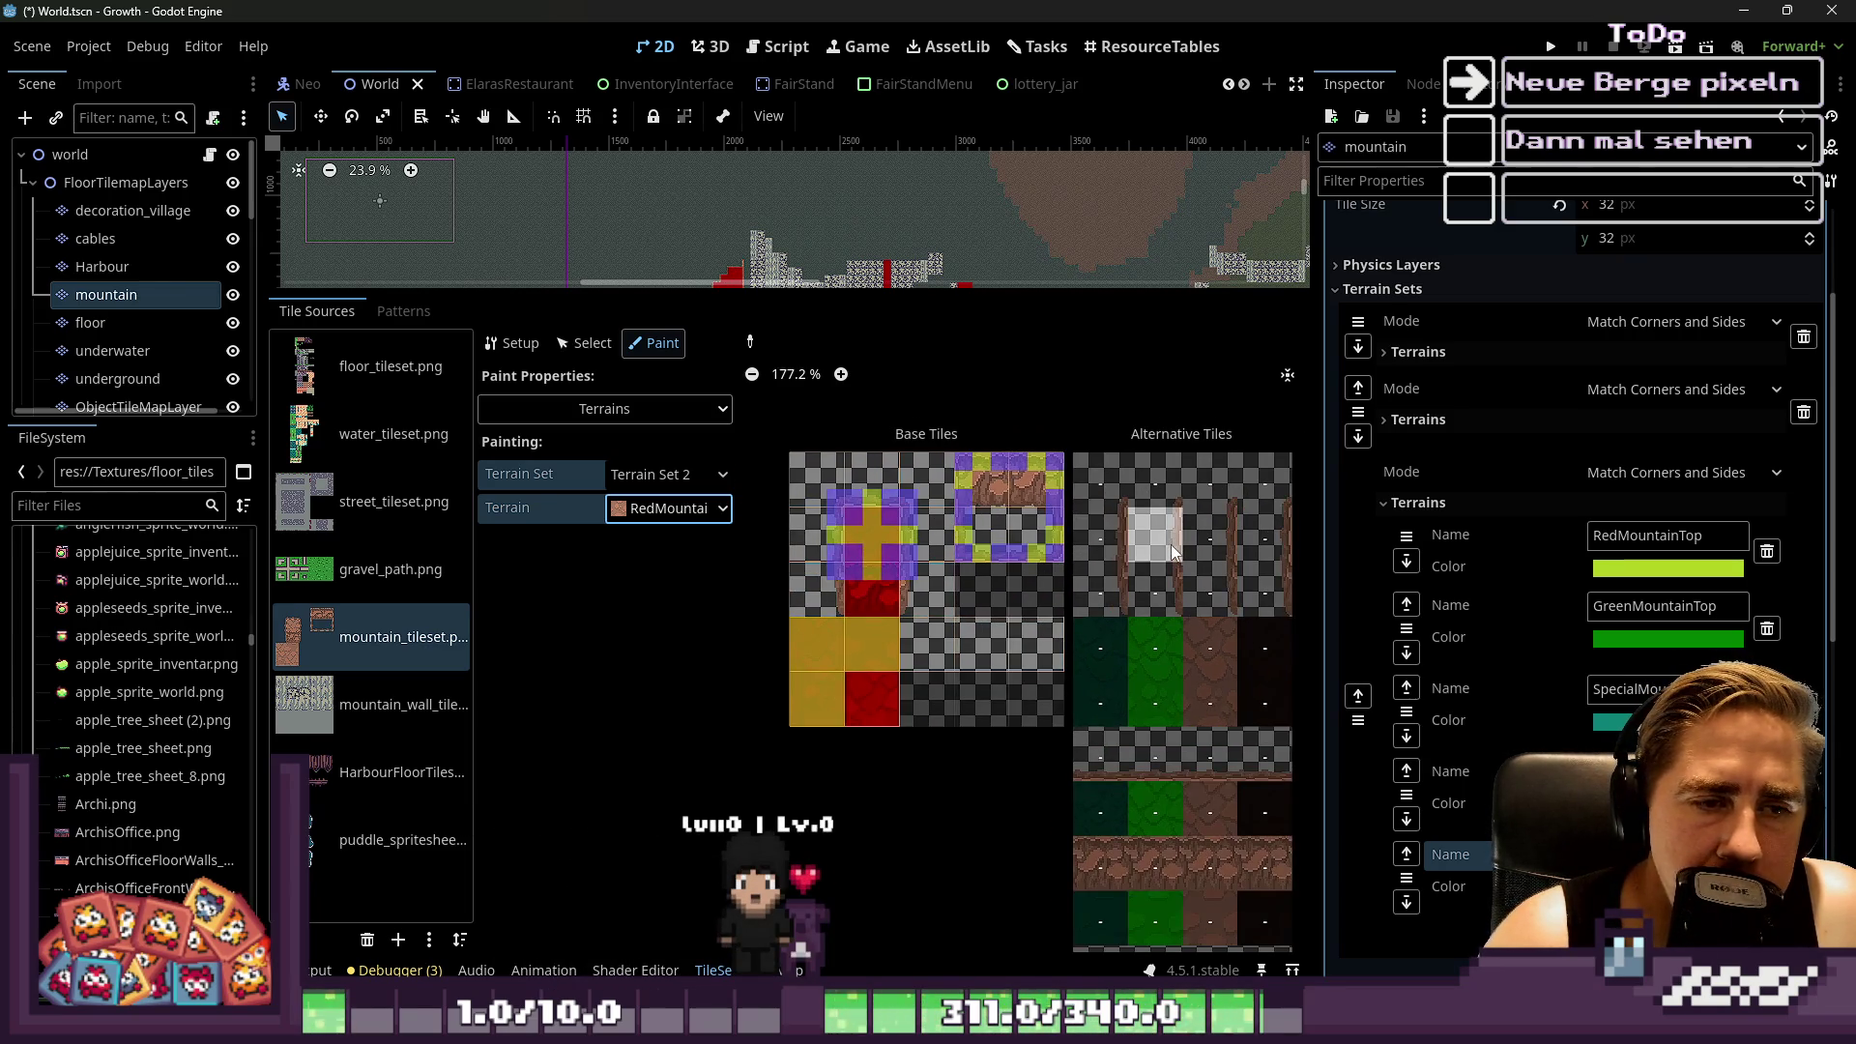
pyautogui.scroll(-4, 1170, 542)
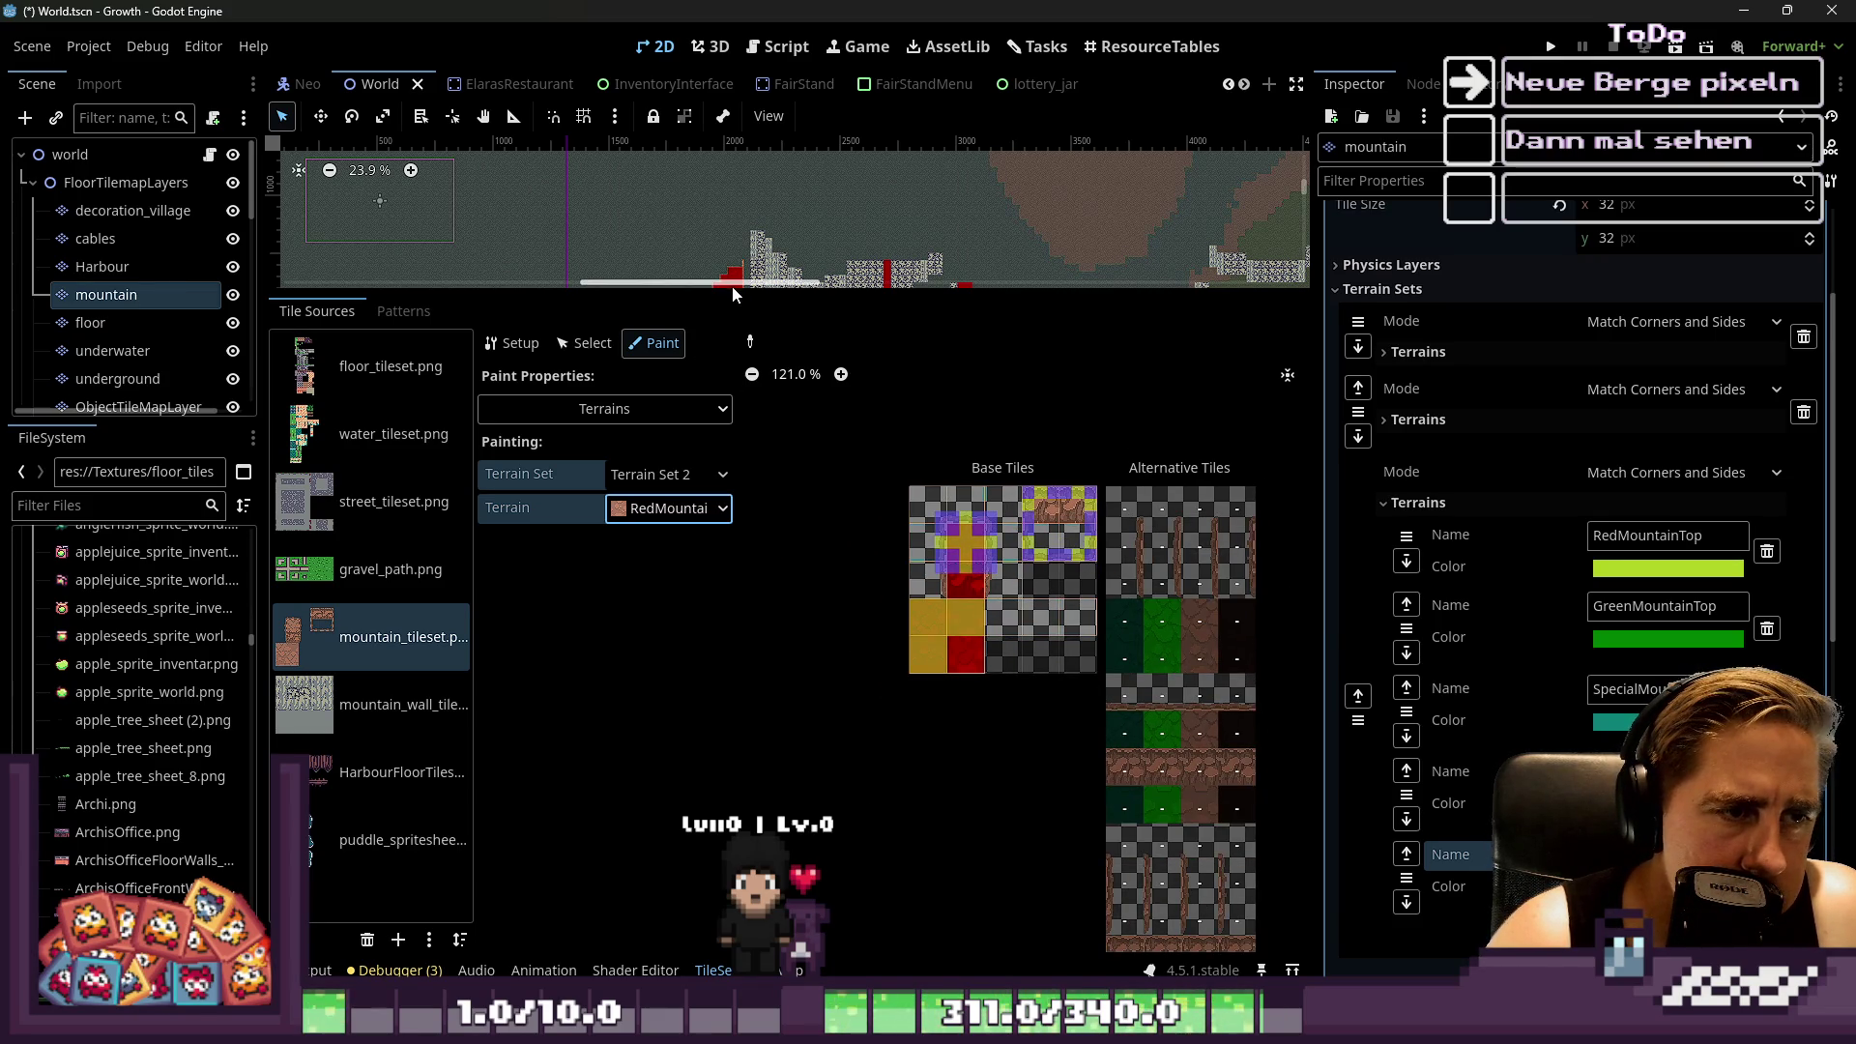
pyautogui.moveTo(729, 290)
pyautogui.mouseDown()
pyautogui.moveTo(728, 631)
pyautogui.moveTo(726, 577)
pyautogui.mouseUp()
# Bring the mountain map area into view and give the tile atlas more room
pyautogui.moveTo(842, 395); pyautogui.dragTo(905, 357)
pyautogui.scroll(3, 720, 396)
pyautogui.scroll(1, 1165, 696)
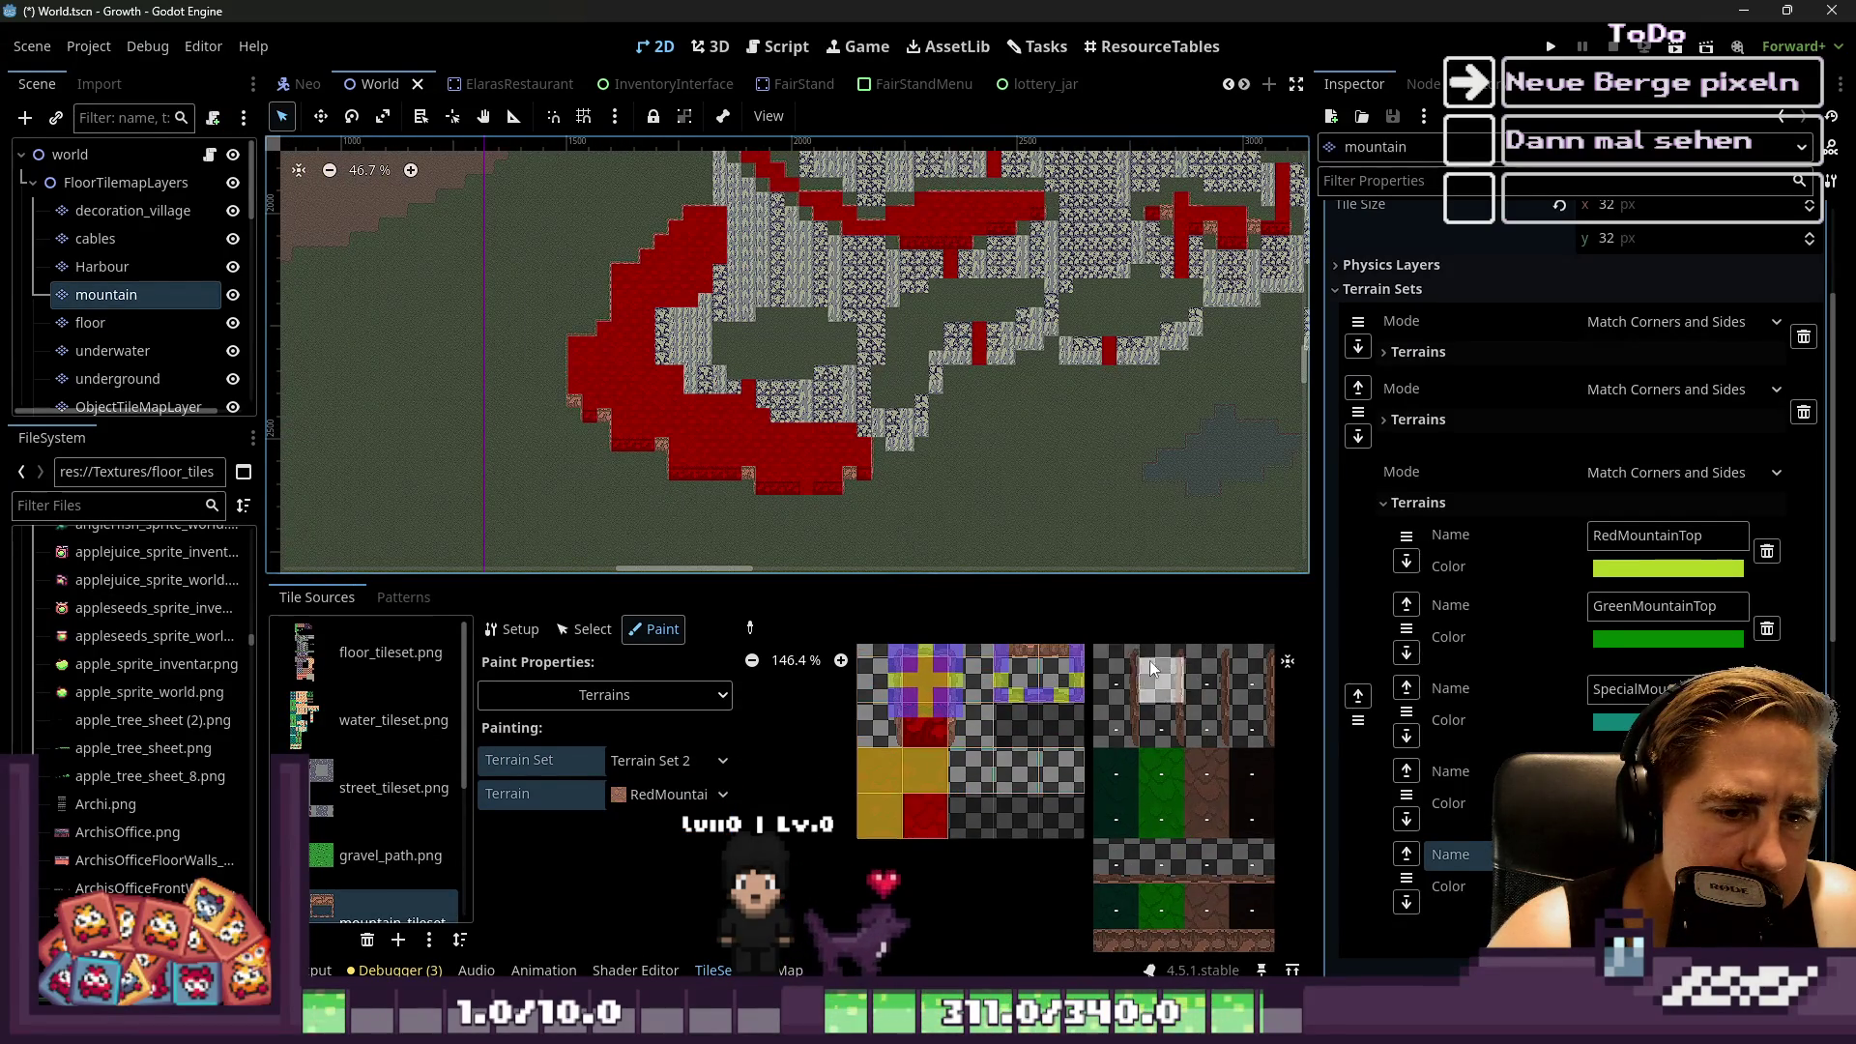
pyautogui.moveTo(1110, 578); pyautogui.dragTo(1112, 232)
pyautogui.scroll(4, 1122, 449)
pyautogui.scroll(-3, 1067, 512)
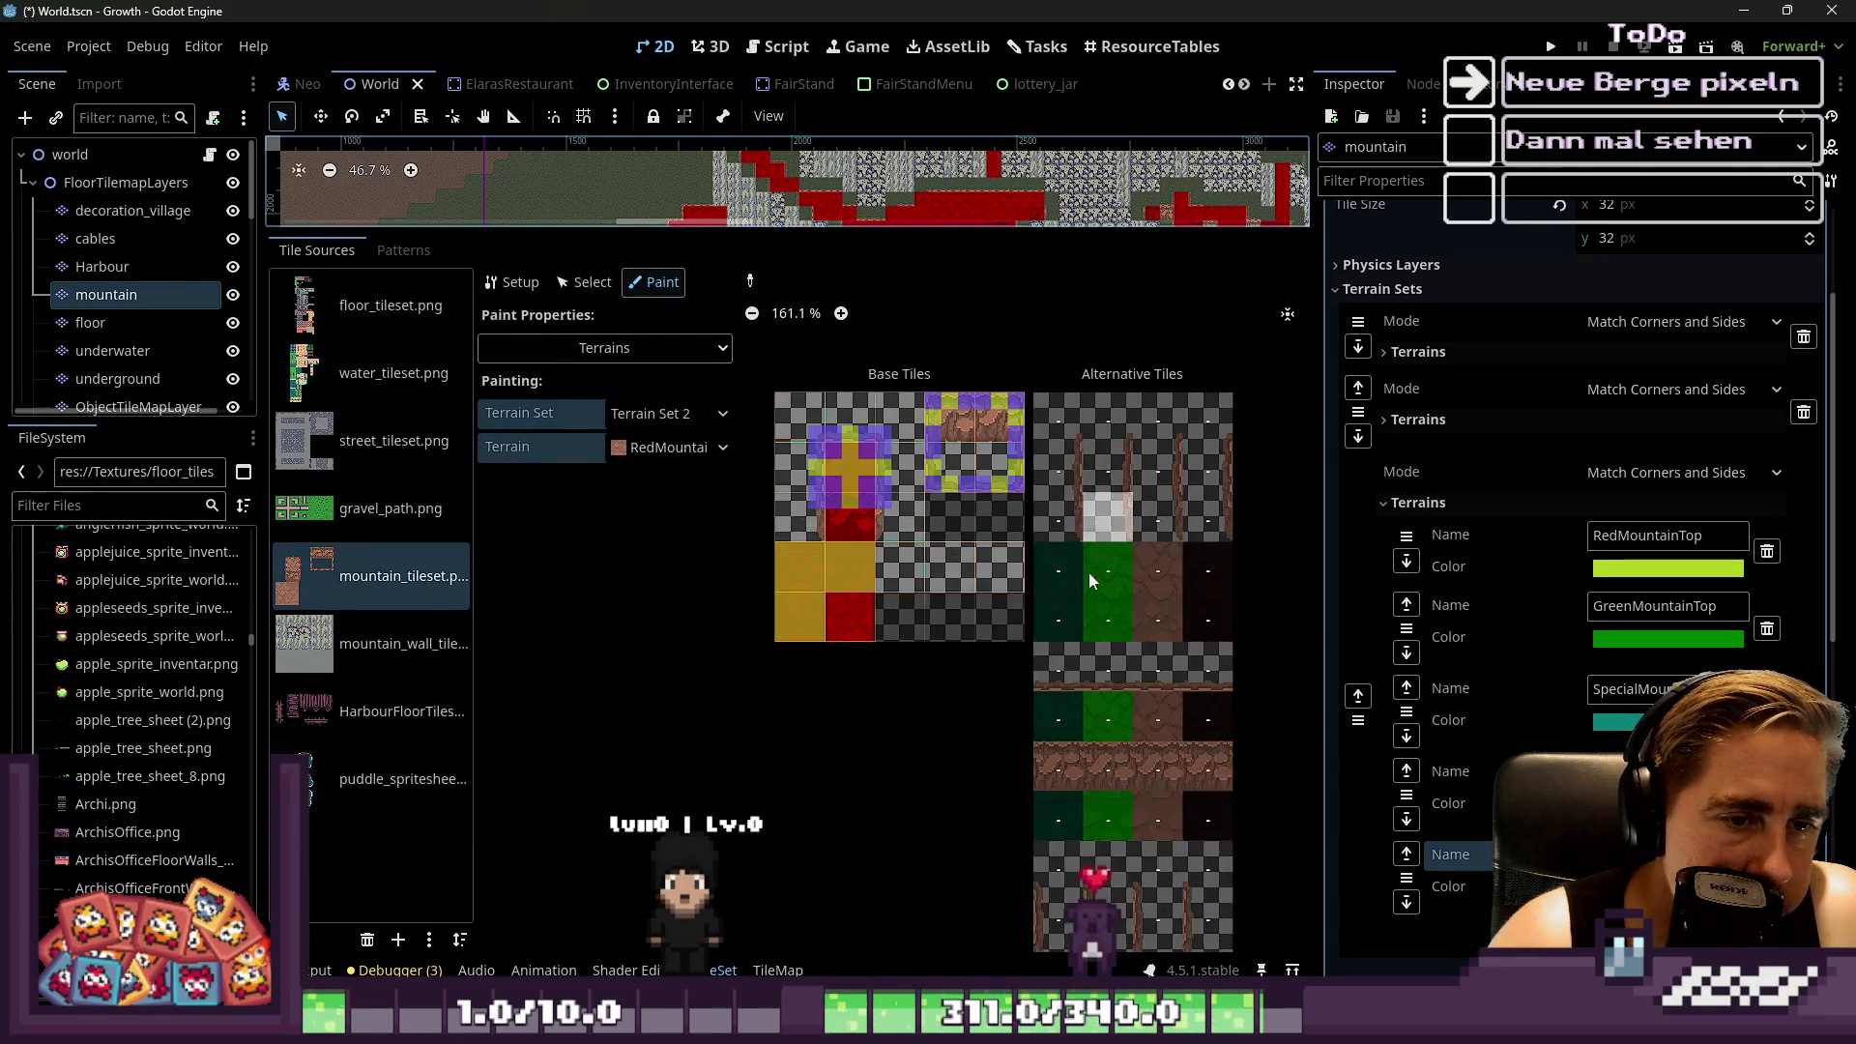
pyautogui.scroll(2, 1094, 524)
pyautogui.scroll(2, 1071, 404)
pyautogui.scroll(-1, 1080, 467)
# Paint GreenMountainTop peering bits onto the green alternative tiles
pyautogui.click(1080, 462)
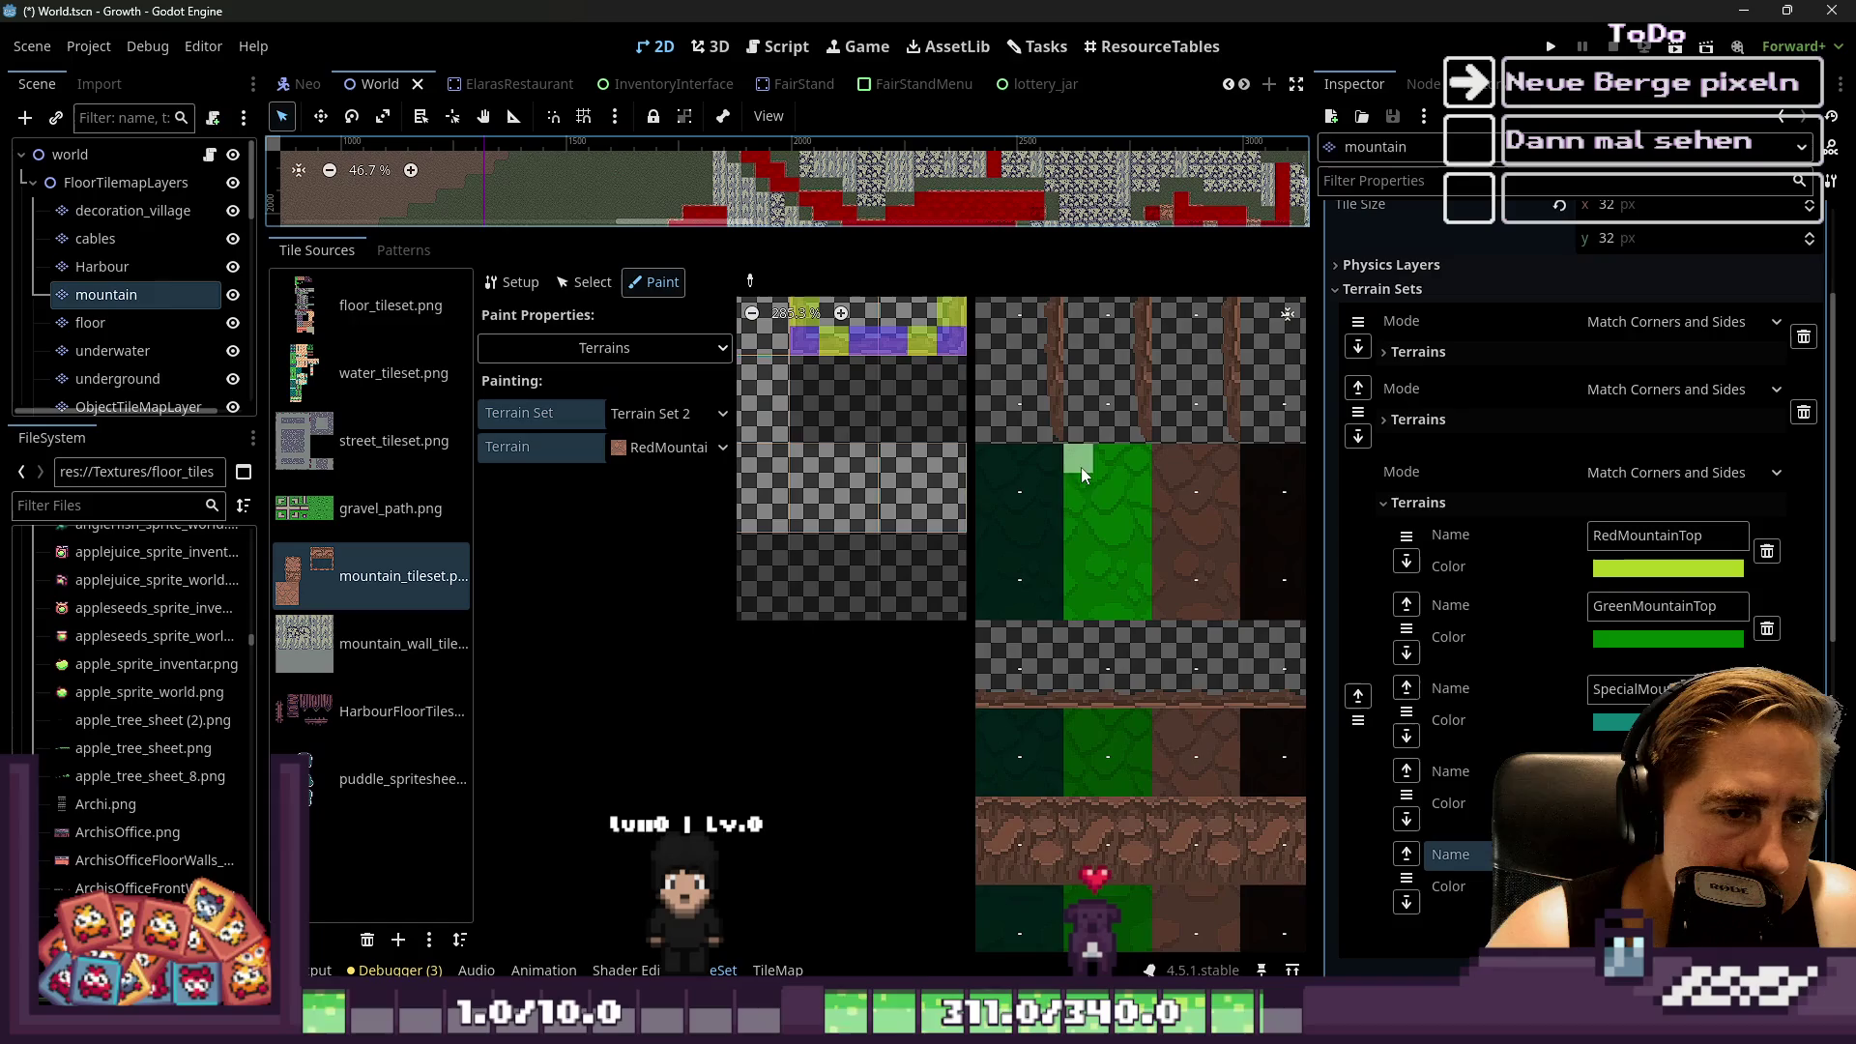
pyautogui.click(691, 448)
pyautogui.click(677, 528)
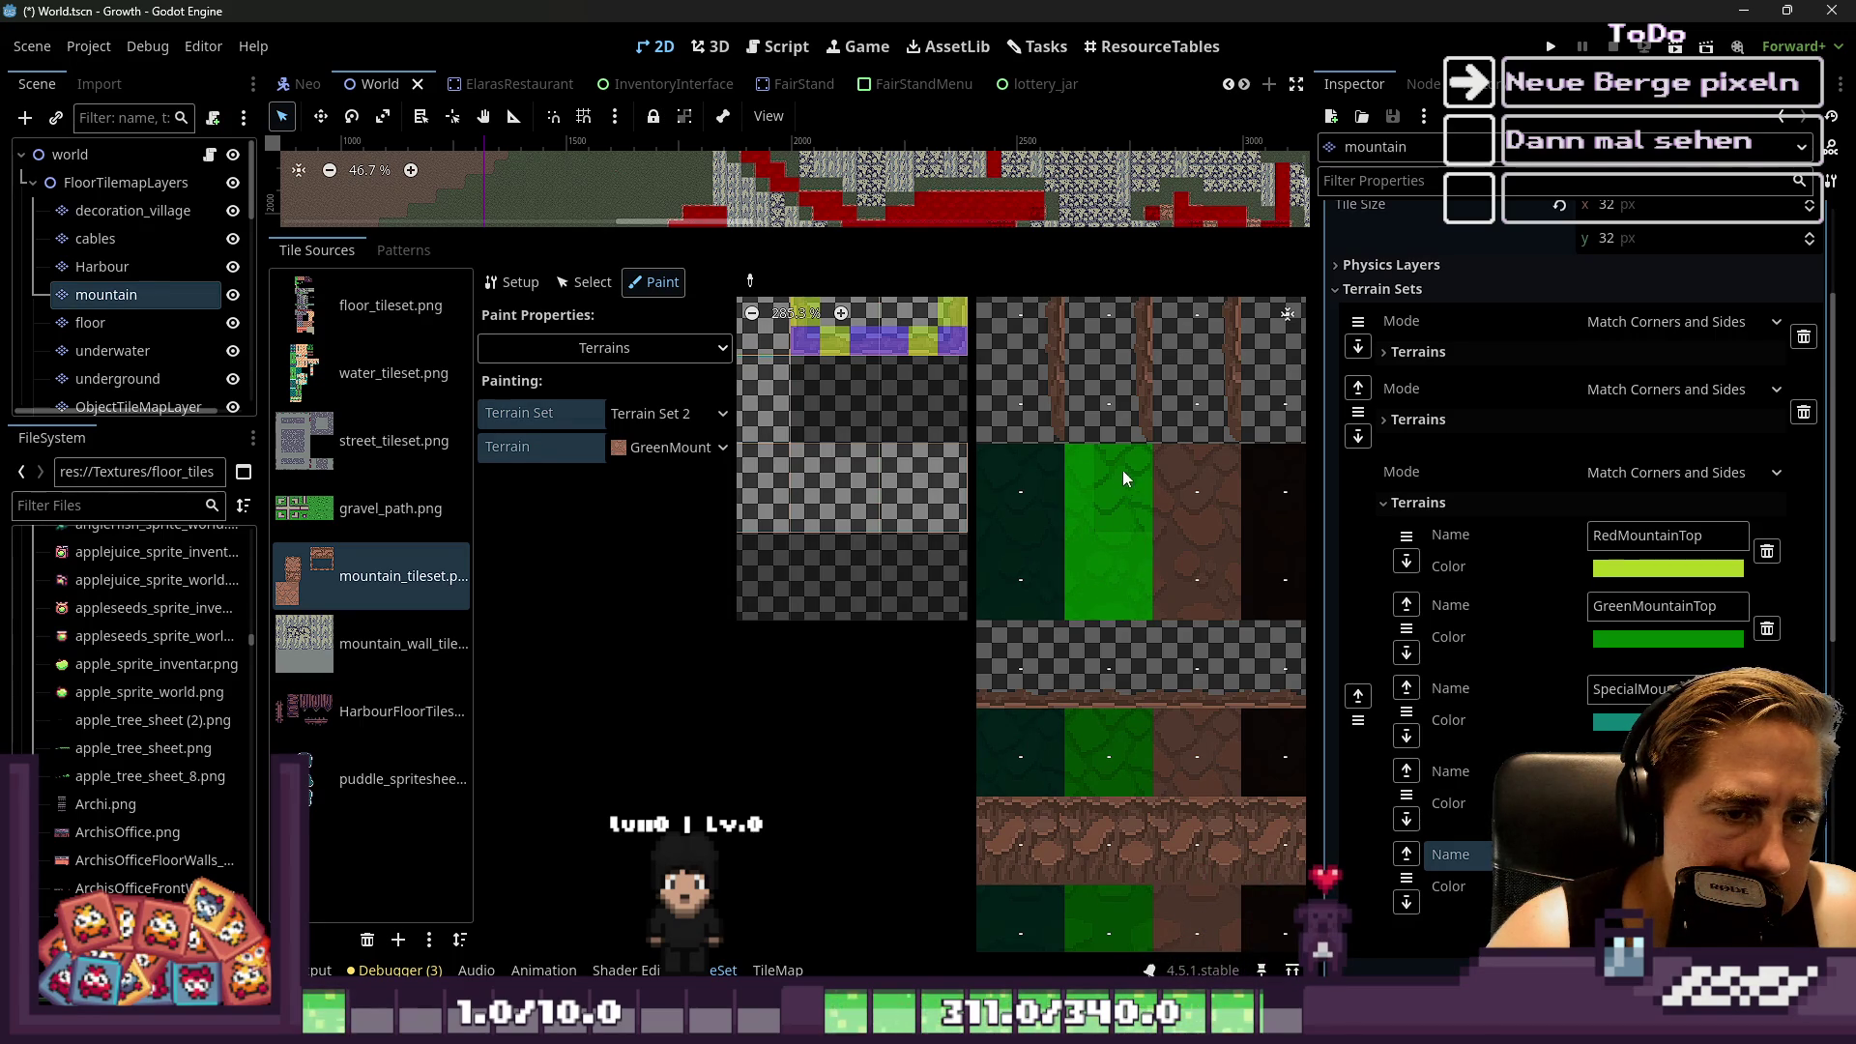
pyautogui.scroll(4, 1112, 426)
pyautogui.click(1075, 619)
pyautogui.moveTo(1073, 590); pyautogui.dragTo(1085, 651)
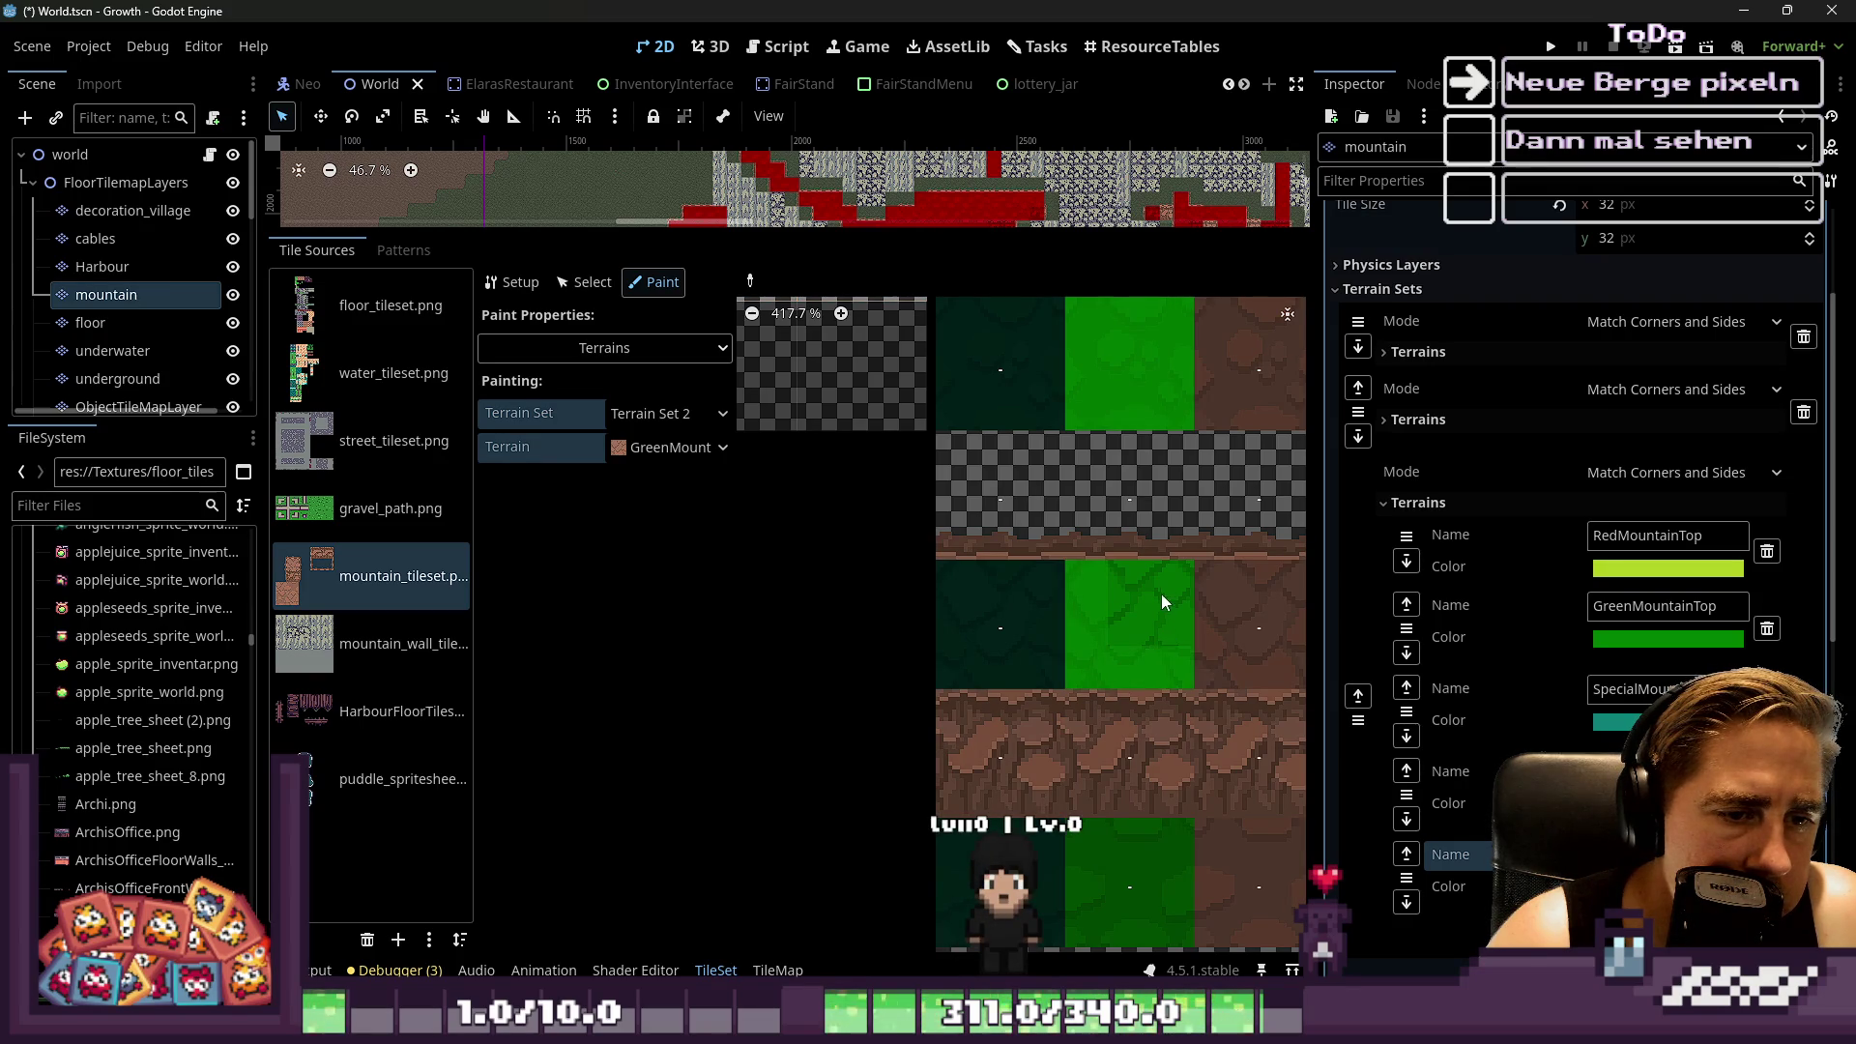
pyautogui.scroll(-4, 1119, 615)
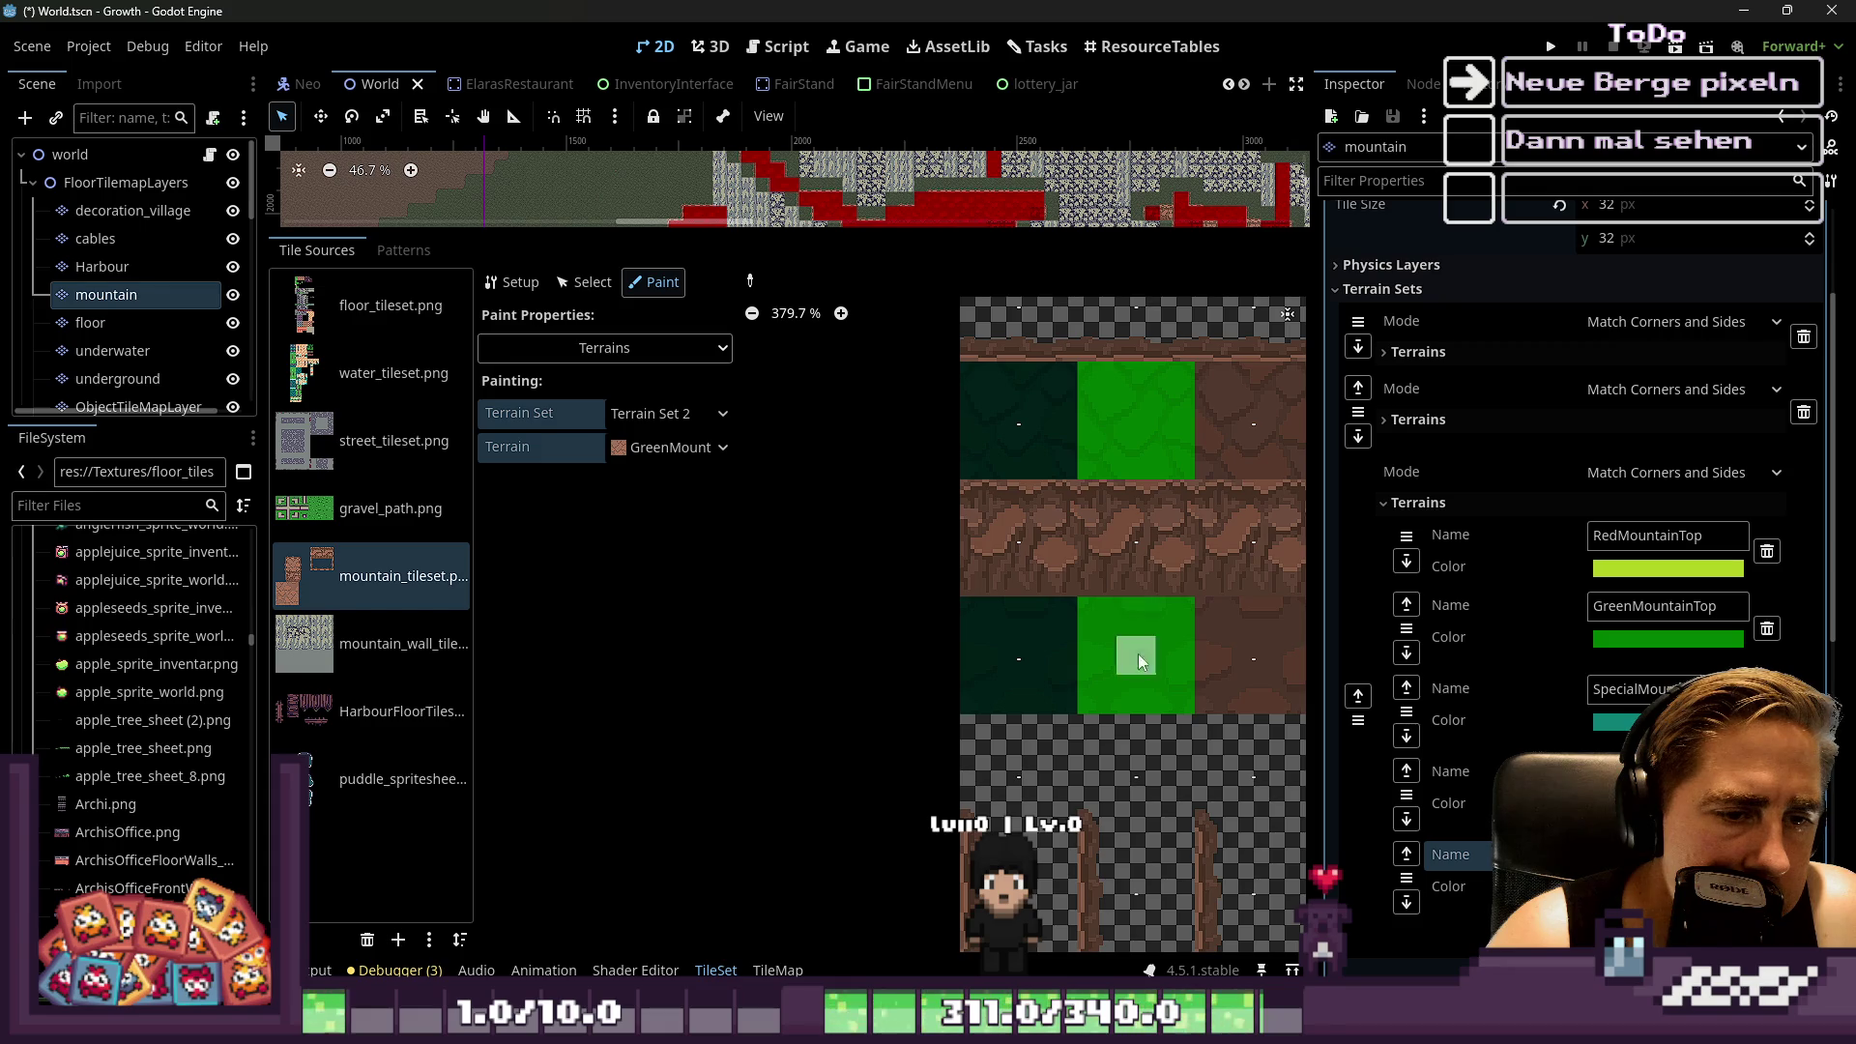
pyautogui.scroll(-4, 1137, 653)
pyautogui.scroll(5, 1043, 483)
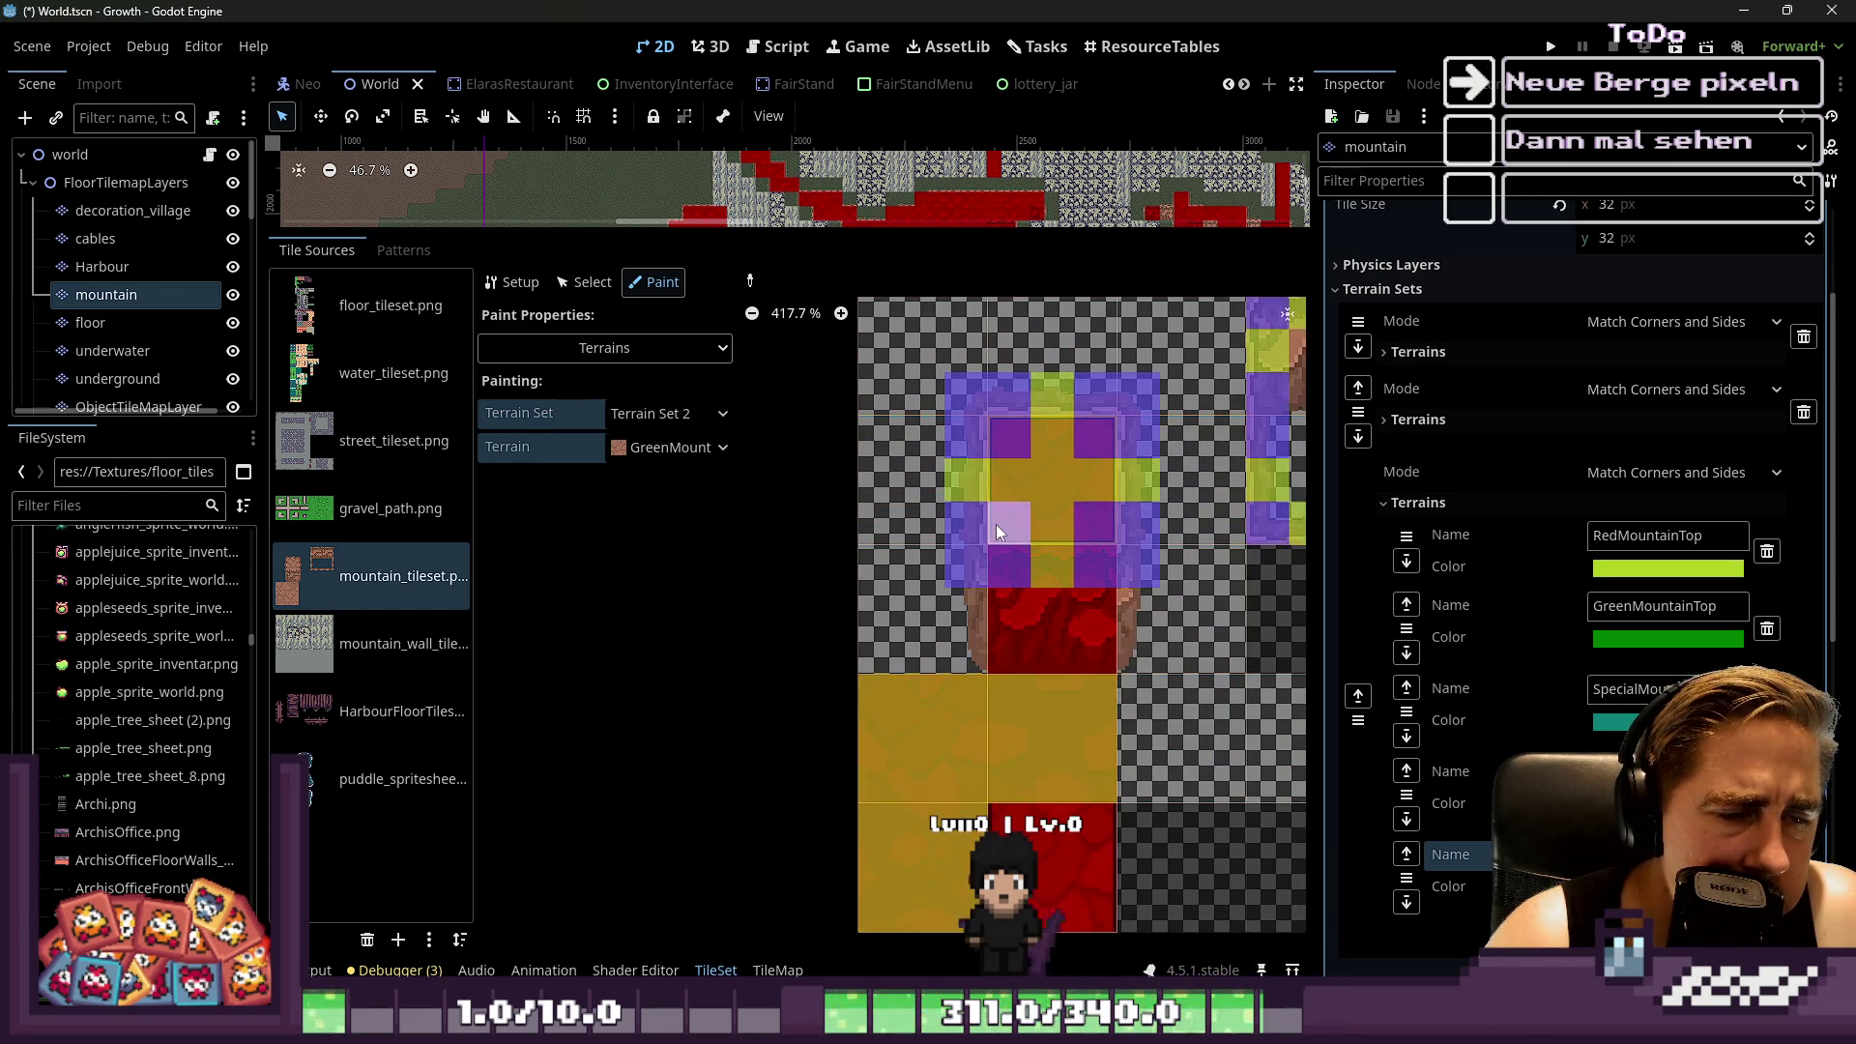
pyautogui.scroll(2, 996, 524)
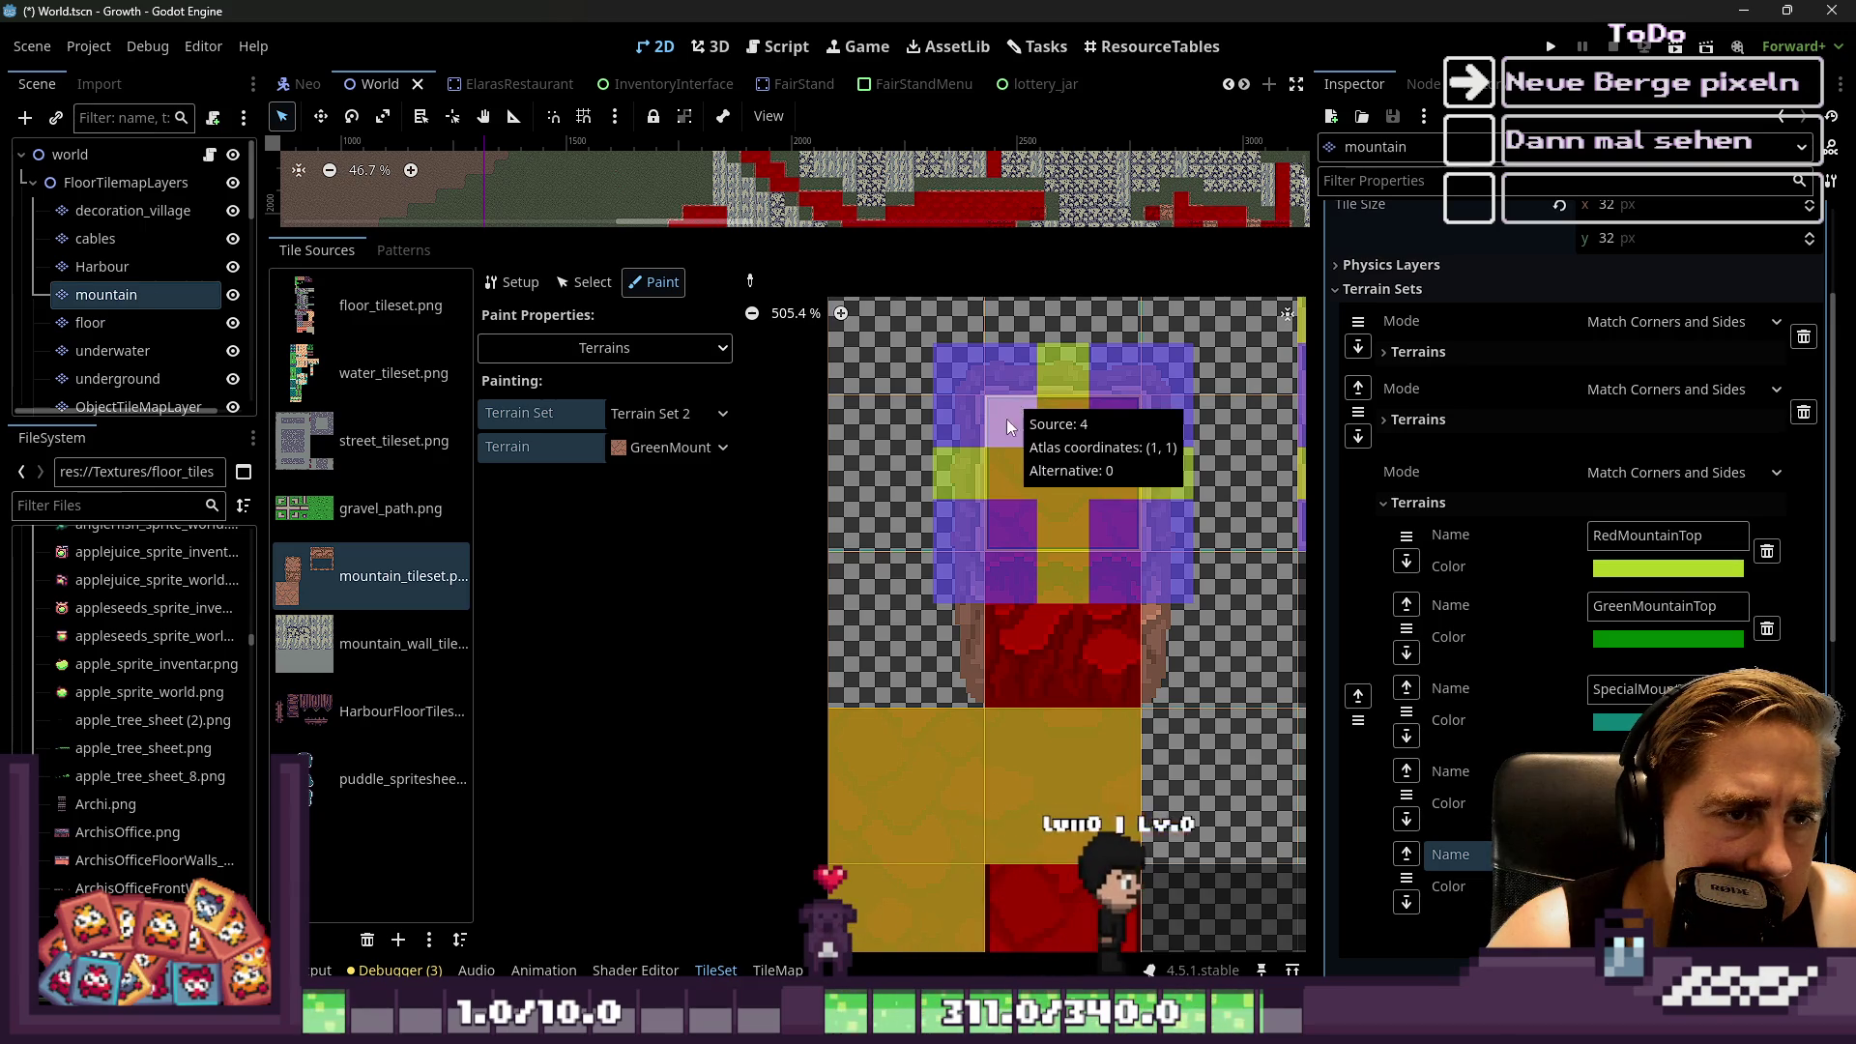
# Choose MountainBorder and mark the centre tile's top corners with it
pyautogui.click(670, 447)
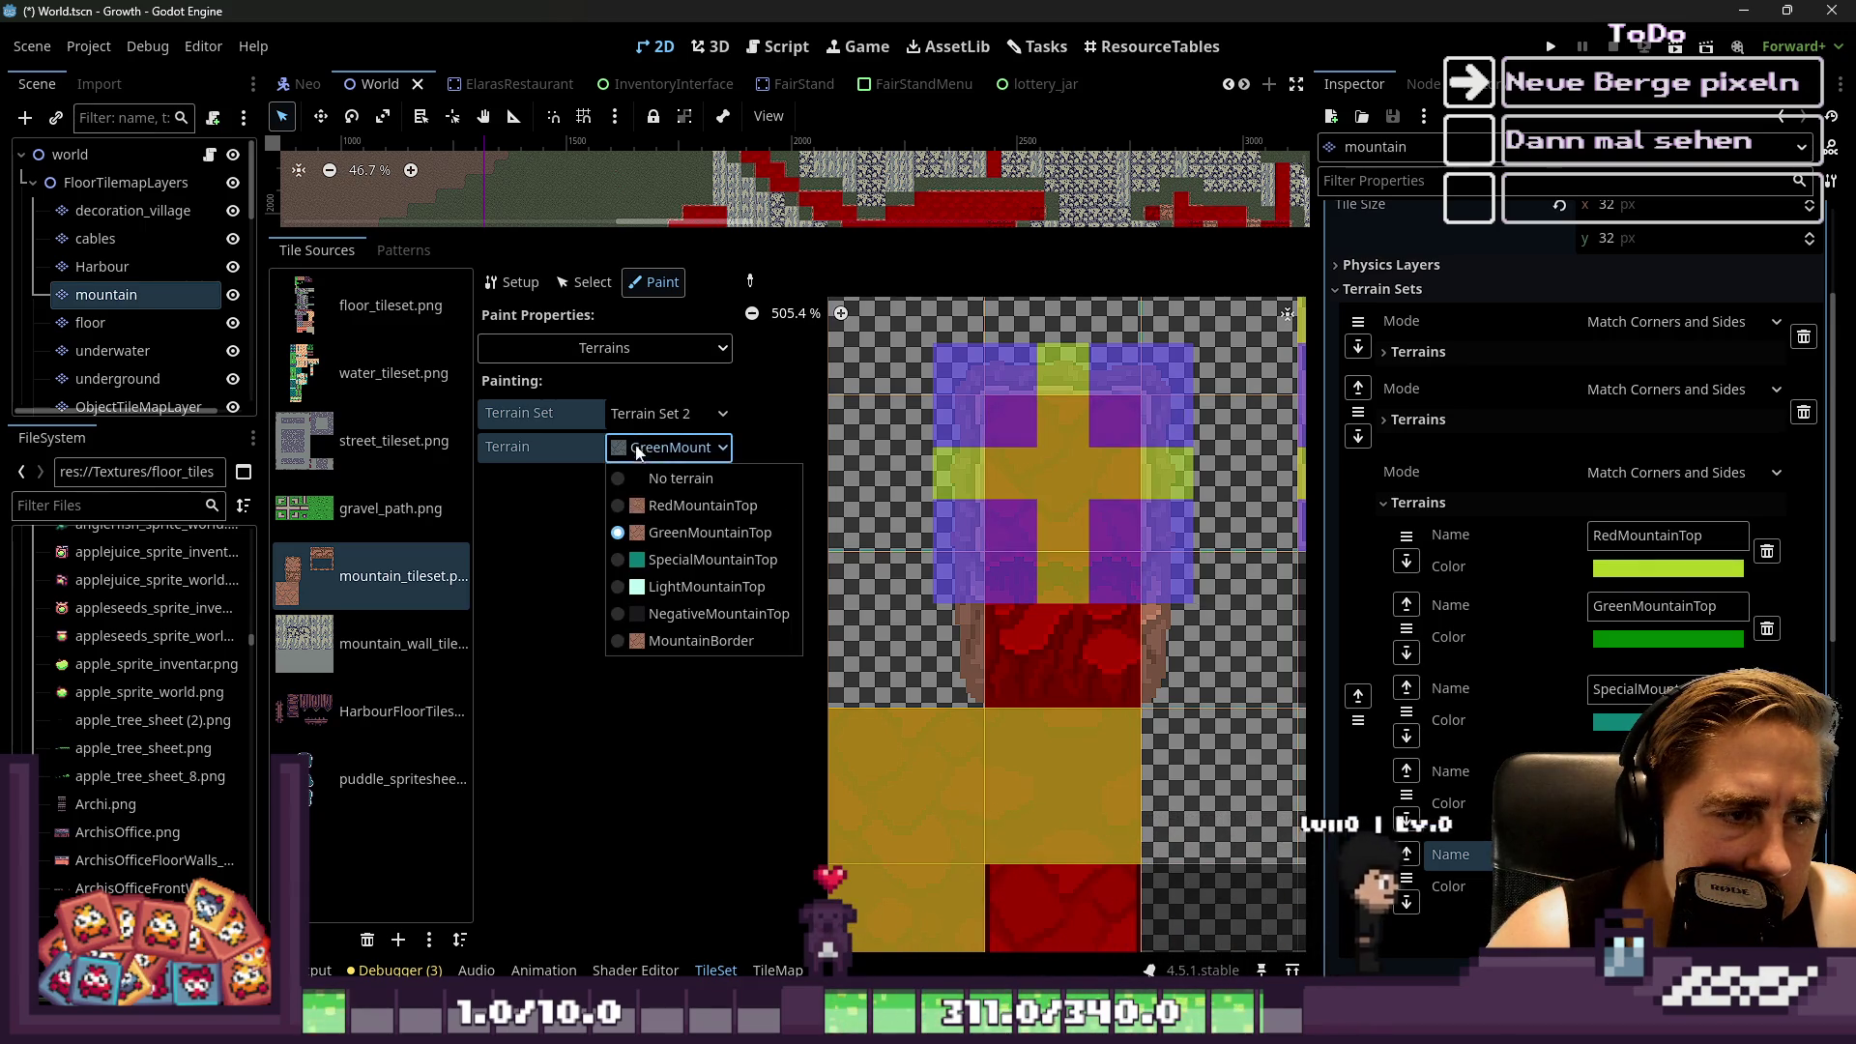
pyautogui.click(655, 505)
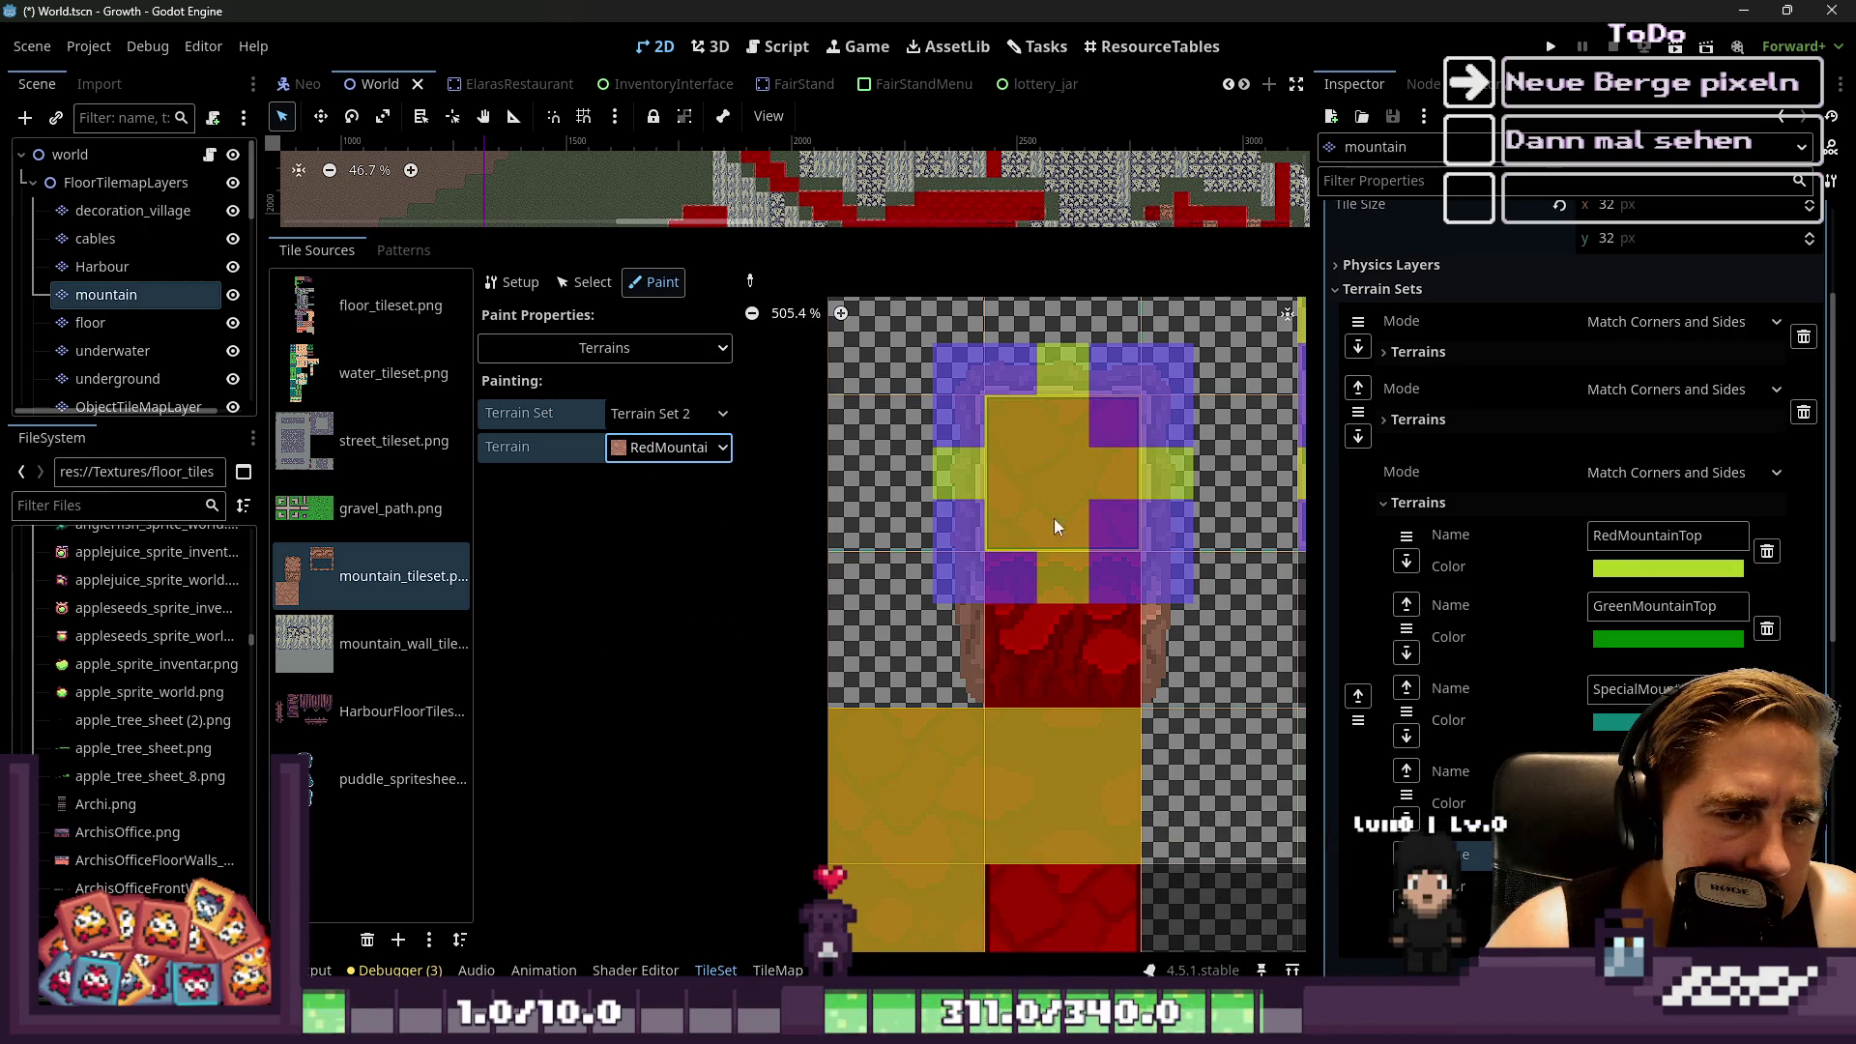
pyautogui.scroll(-5, 984, 474)
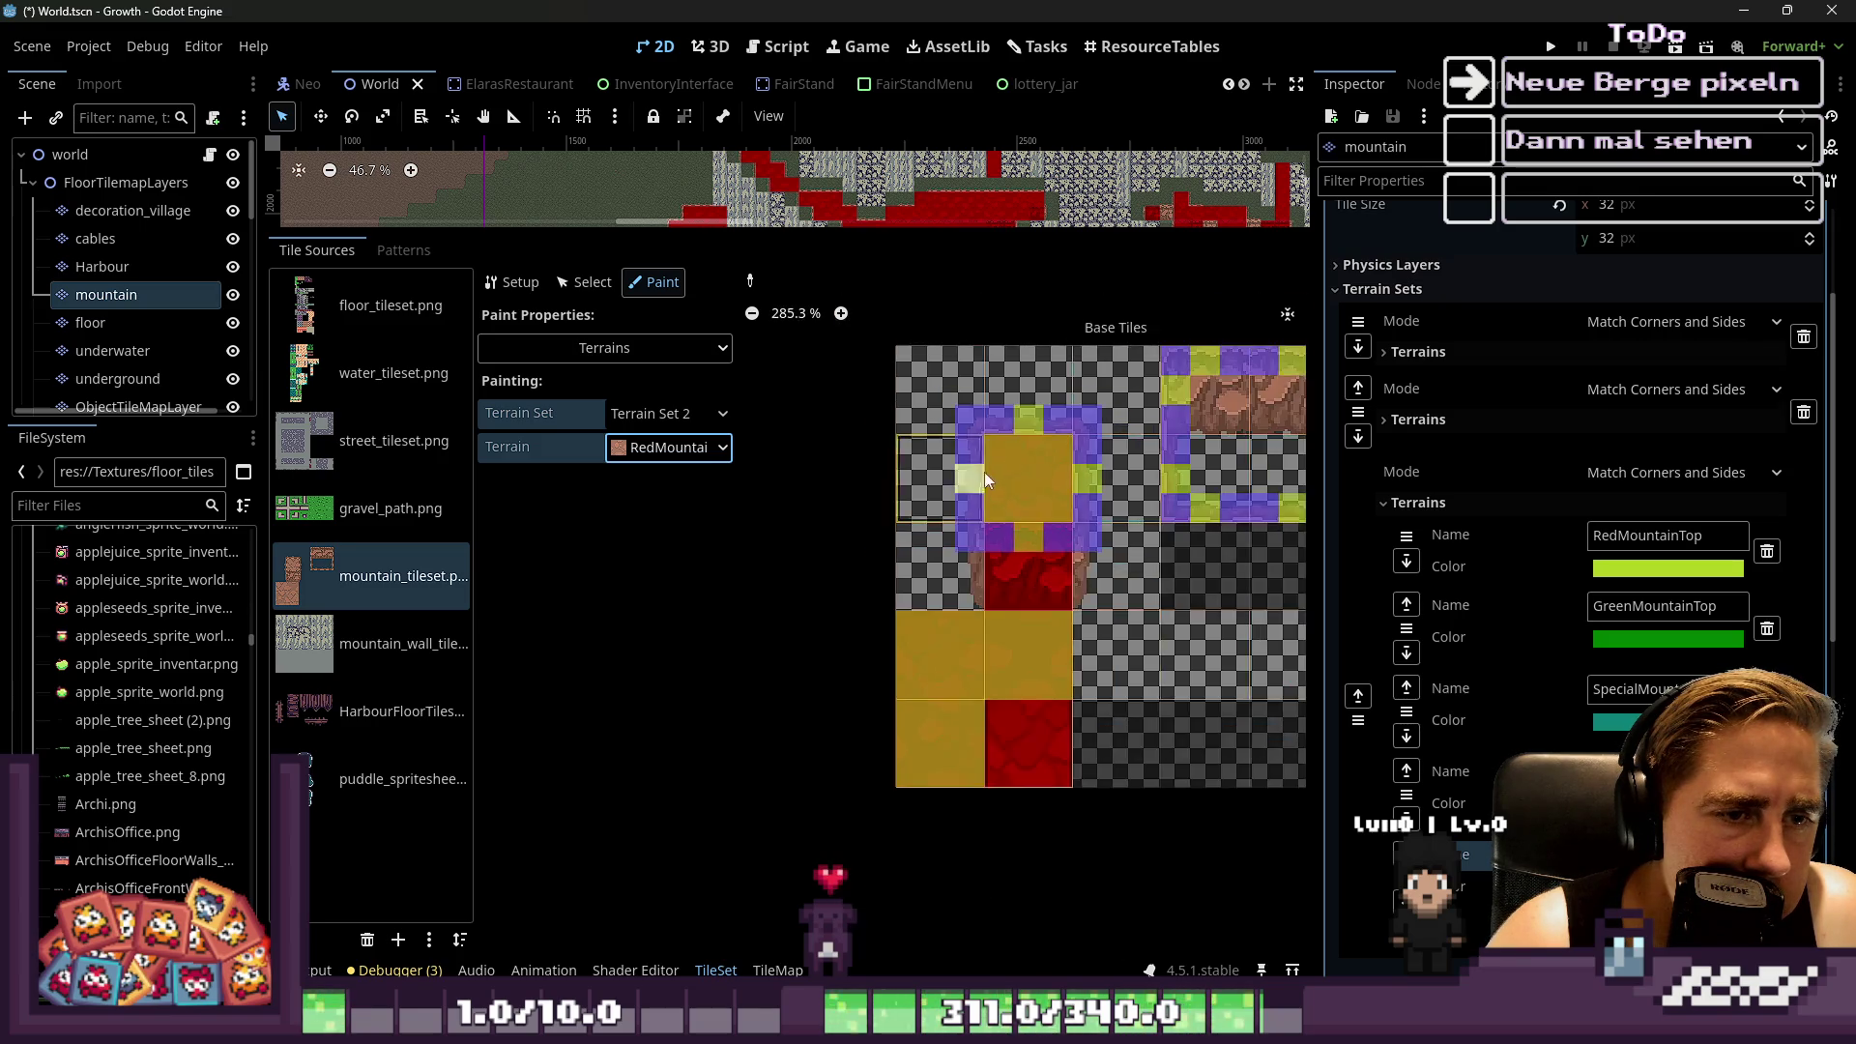
pyautogui.scroll(6, 908, 464)
pyautogui.scroll(-4, 850, 502)
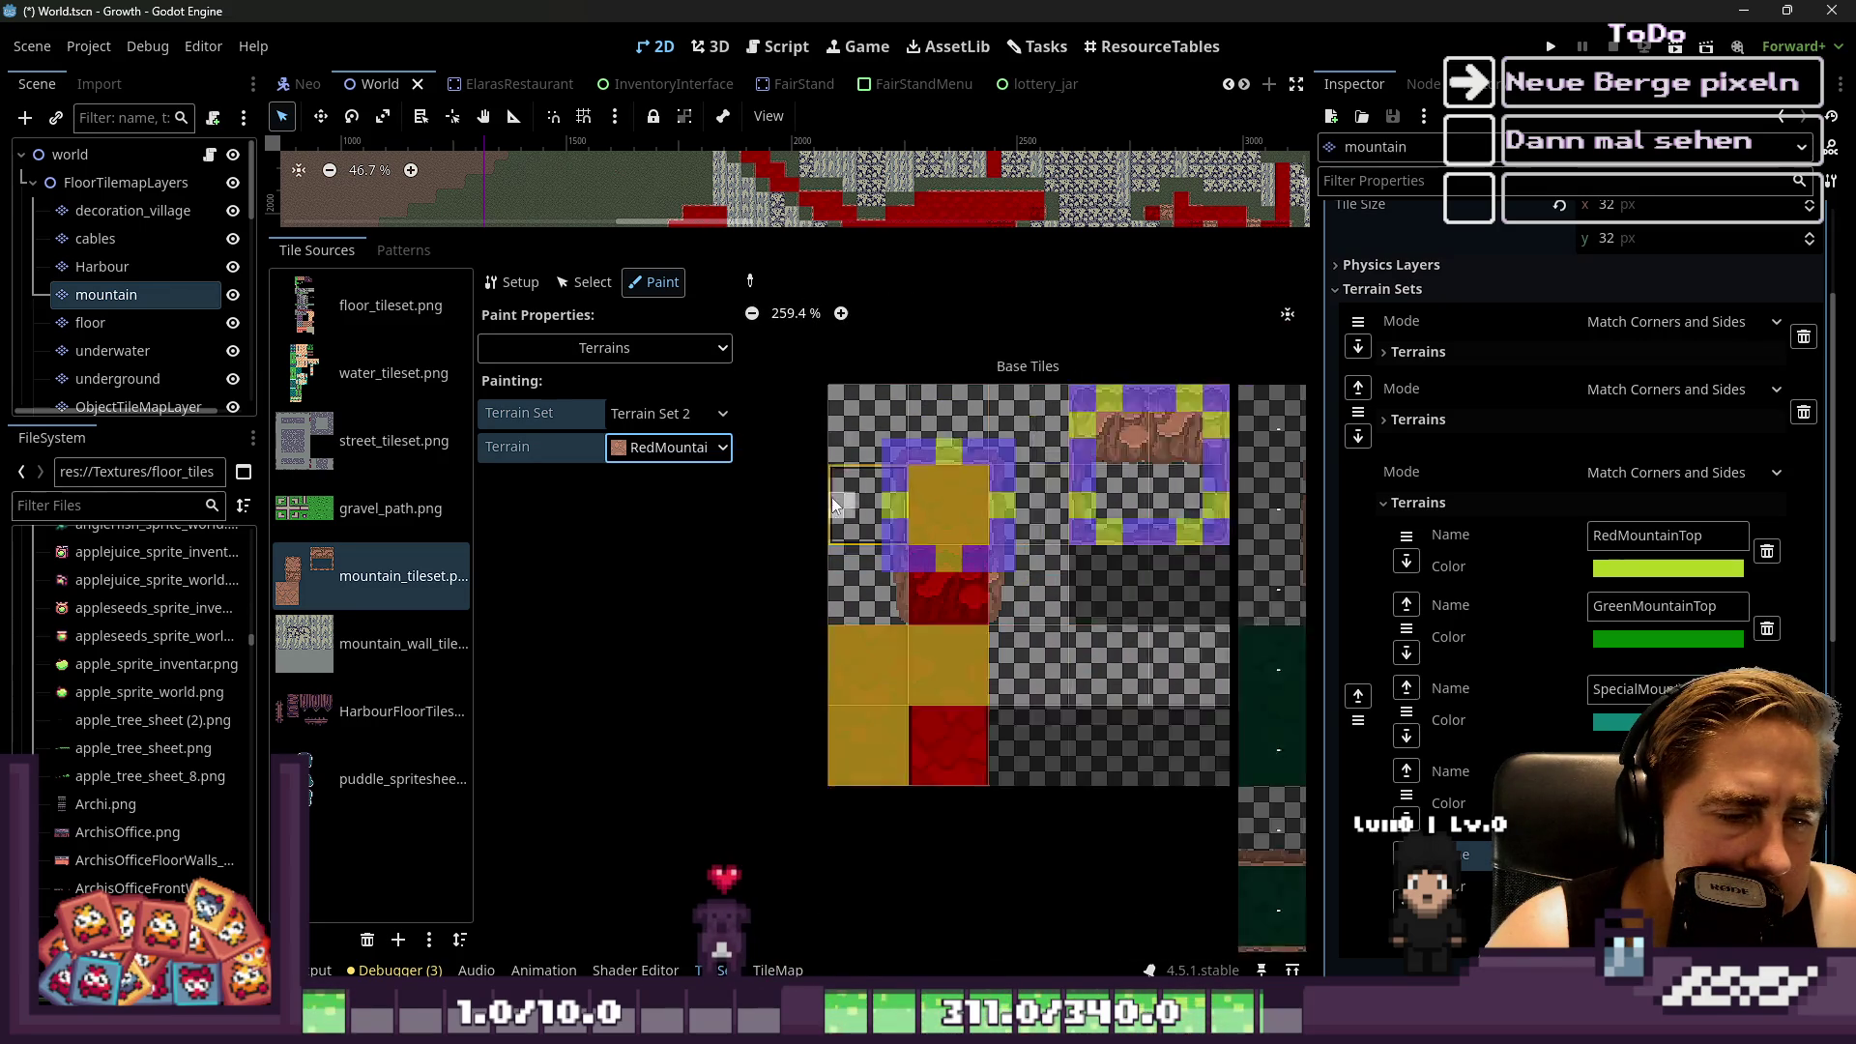
pyautogui.scroll(1, 912, 548)
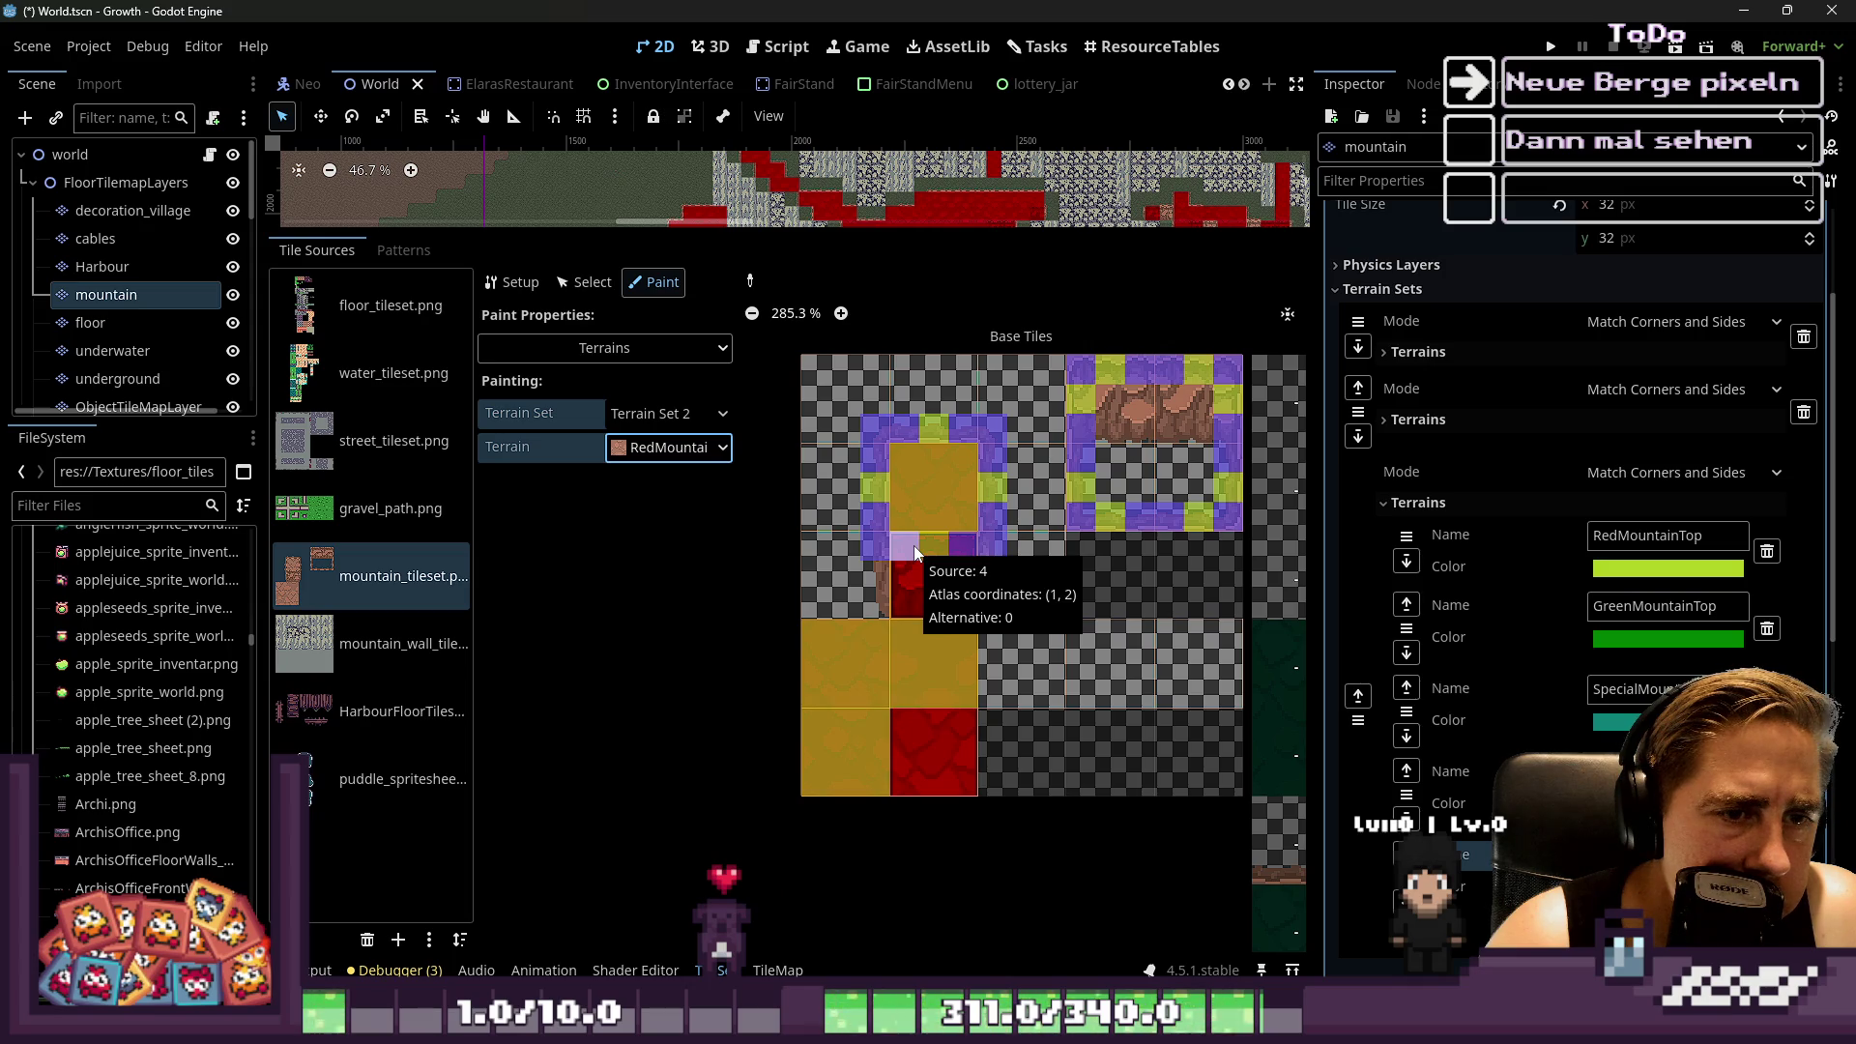
pyautogui.scroll(4, 892, 520)
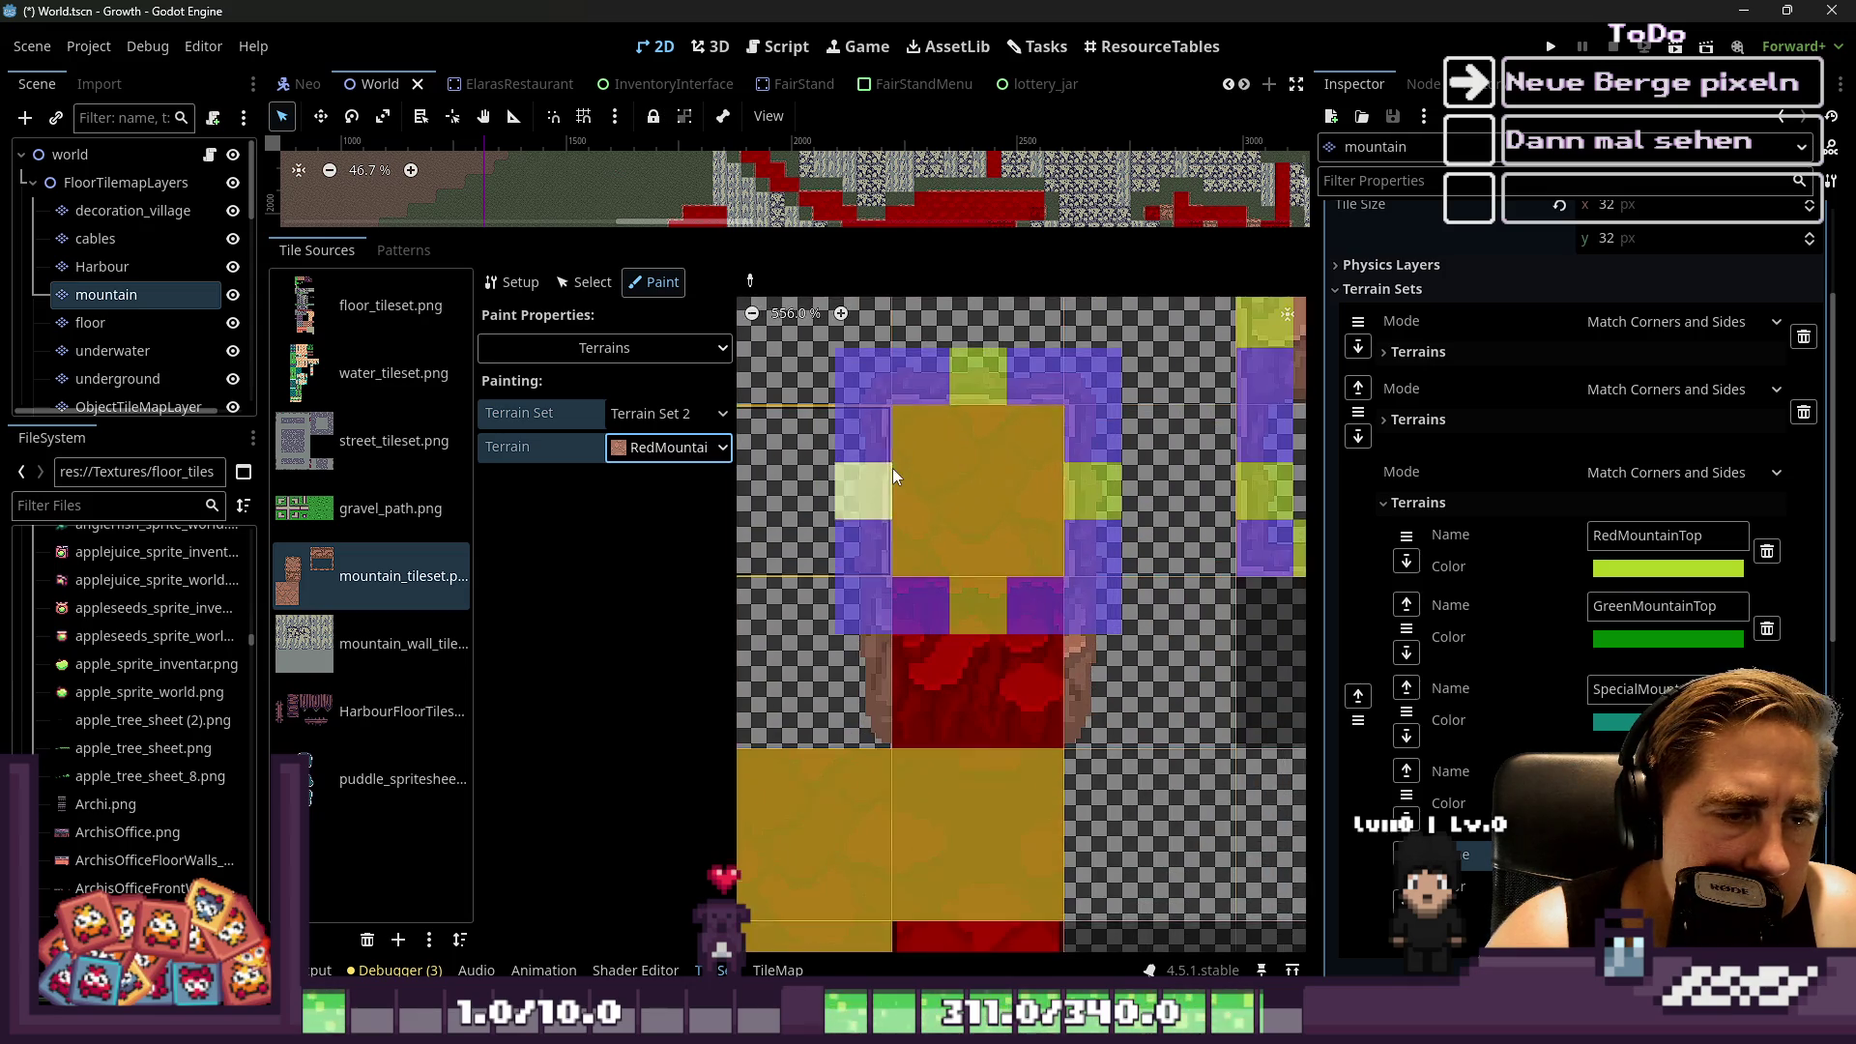
pyautogui.click(676, 446)
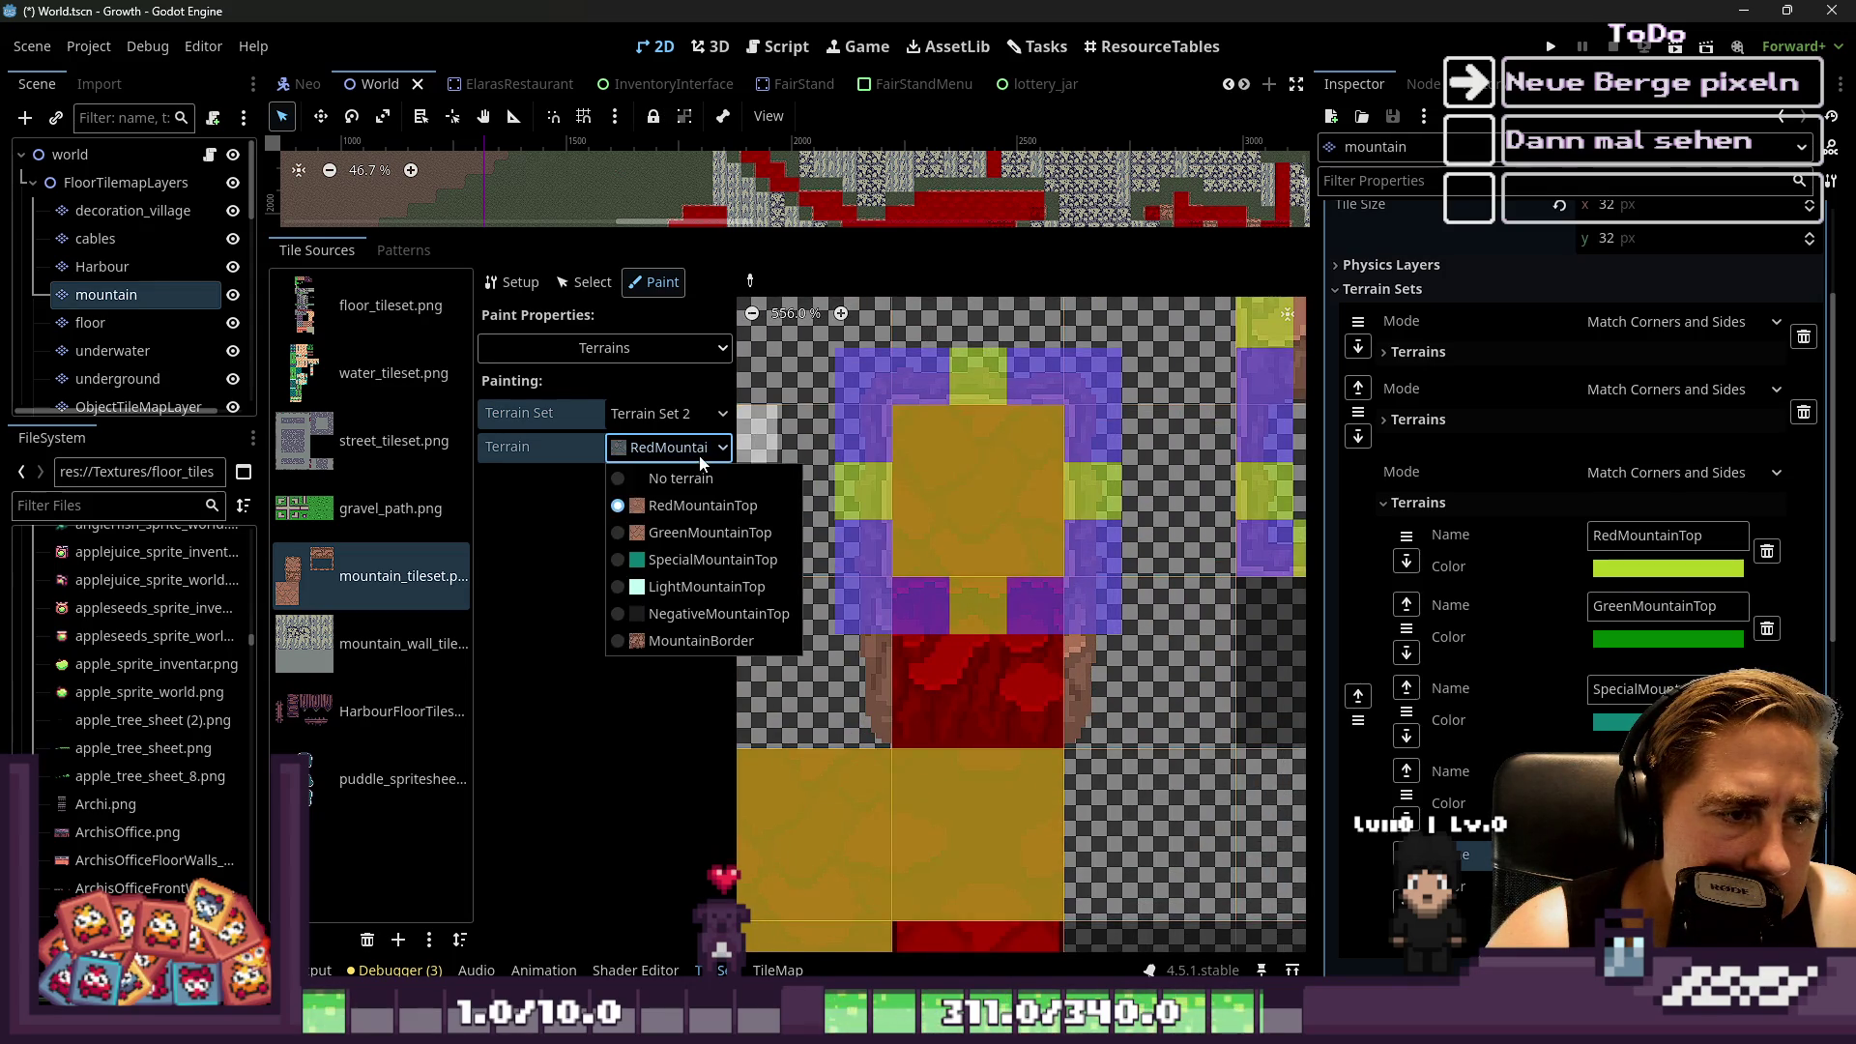
pyautogui.click(709, 643)
pyautogui.click(928, 443)
pyautogui.click(1031, 419)
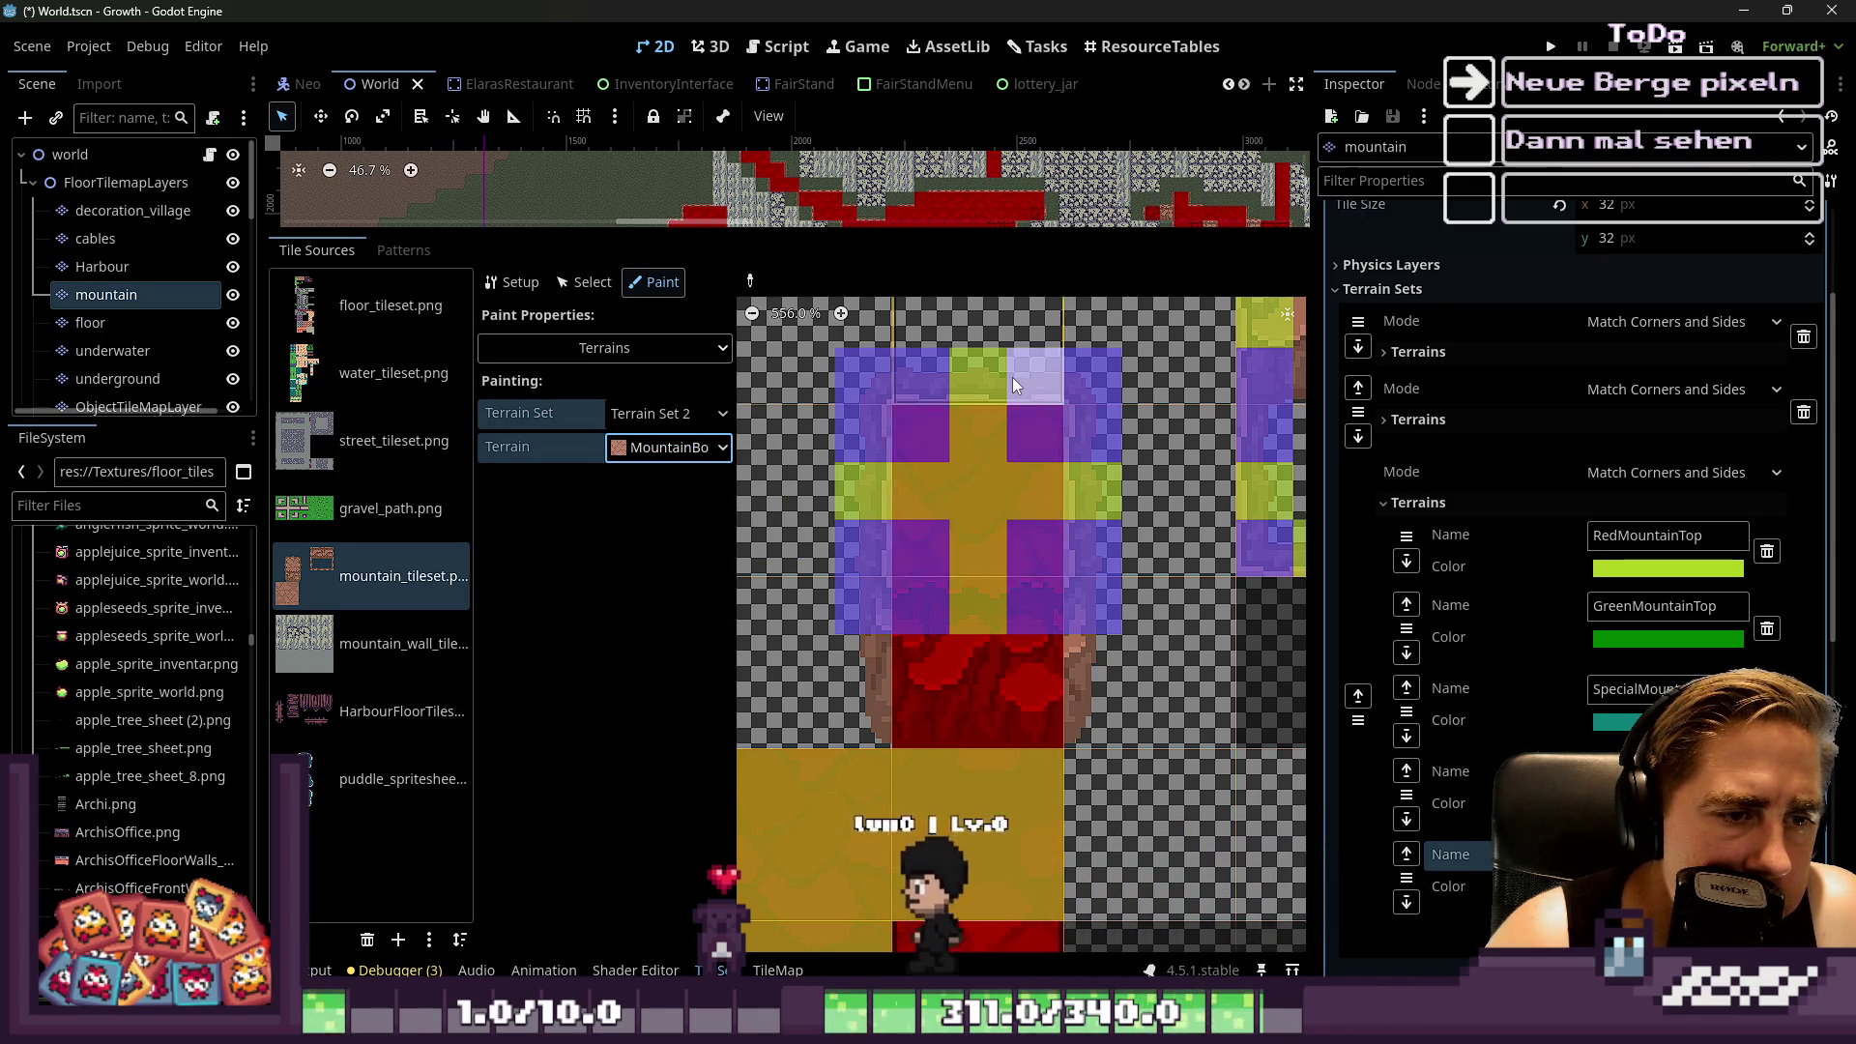
pyautogui.scroll(-3, 925, 657)
pyautogui.scroll(1, 828, 599)
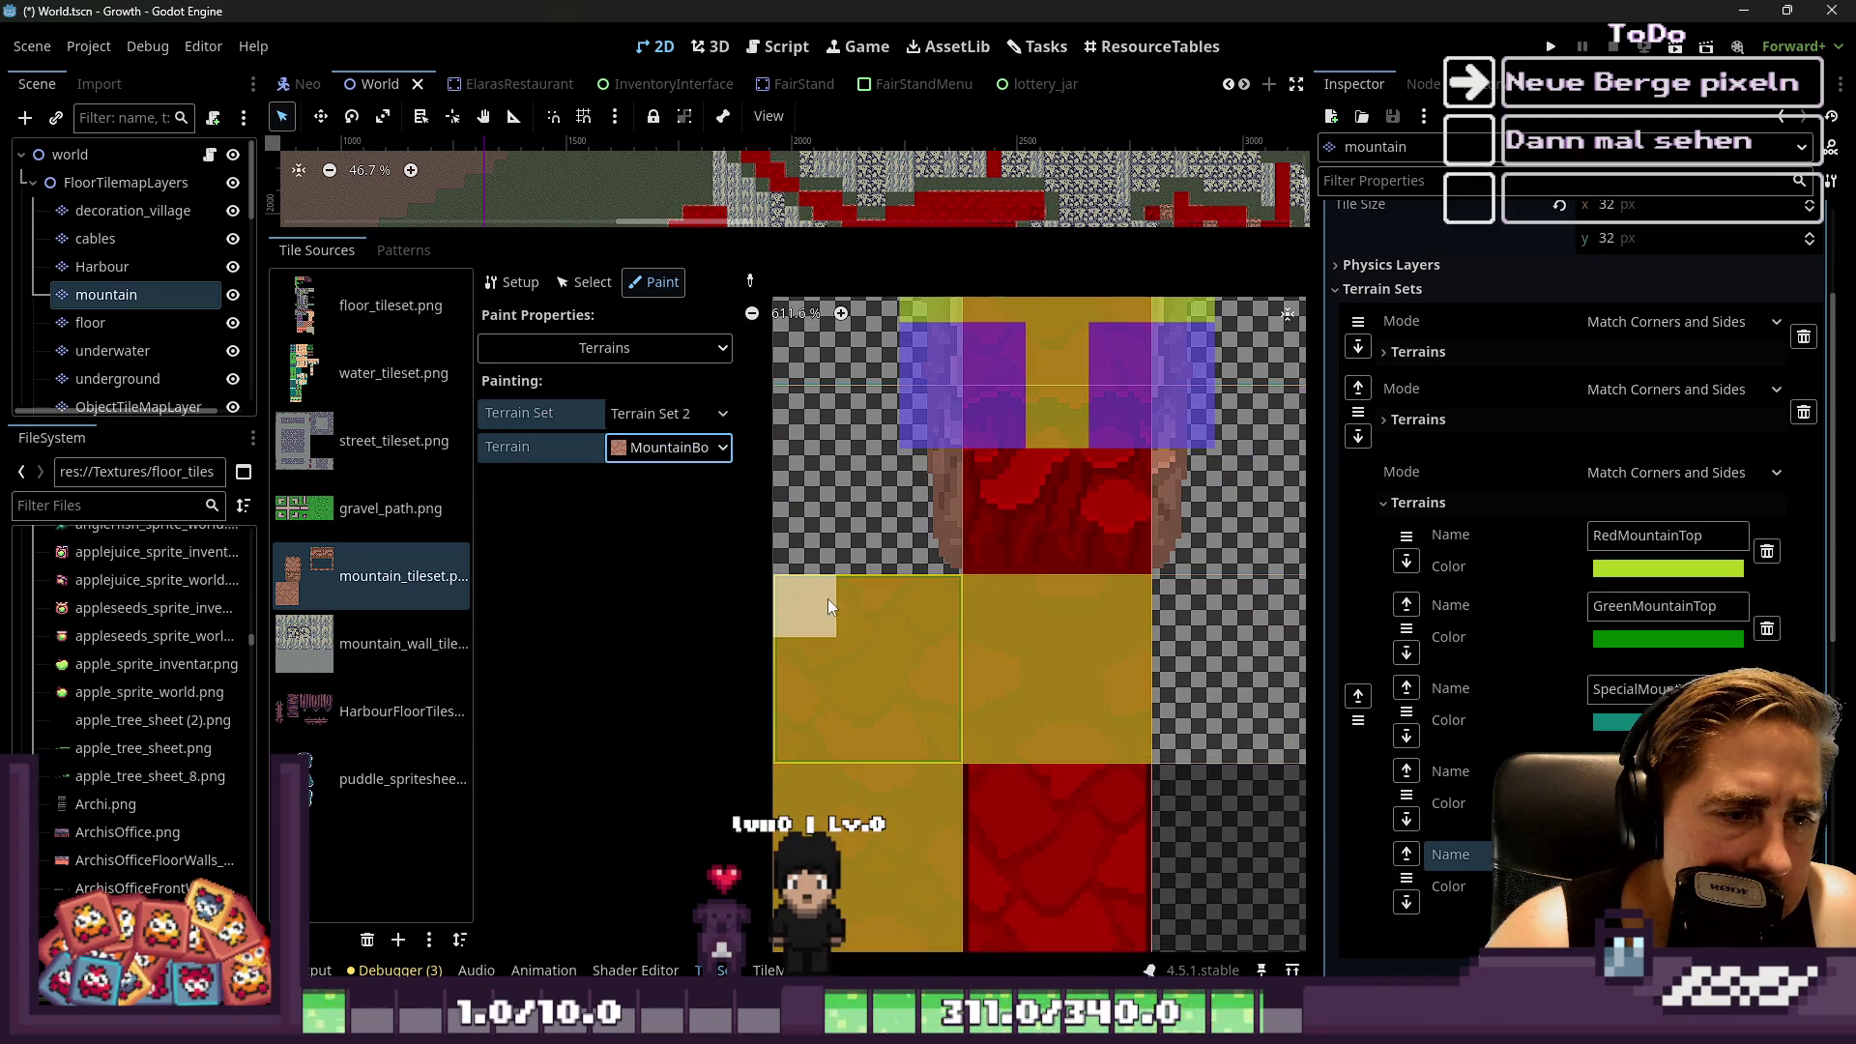
# Mark MountainBorder corners on the left, right, middle and lower mountain tiles
pyautogui.click(911, 625)
pyautogui.click(816, 735)
pyautogui.click(930, 732)
pyautogui.click(1002, 618)
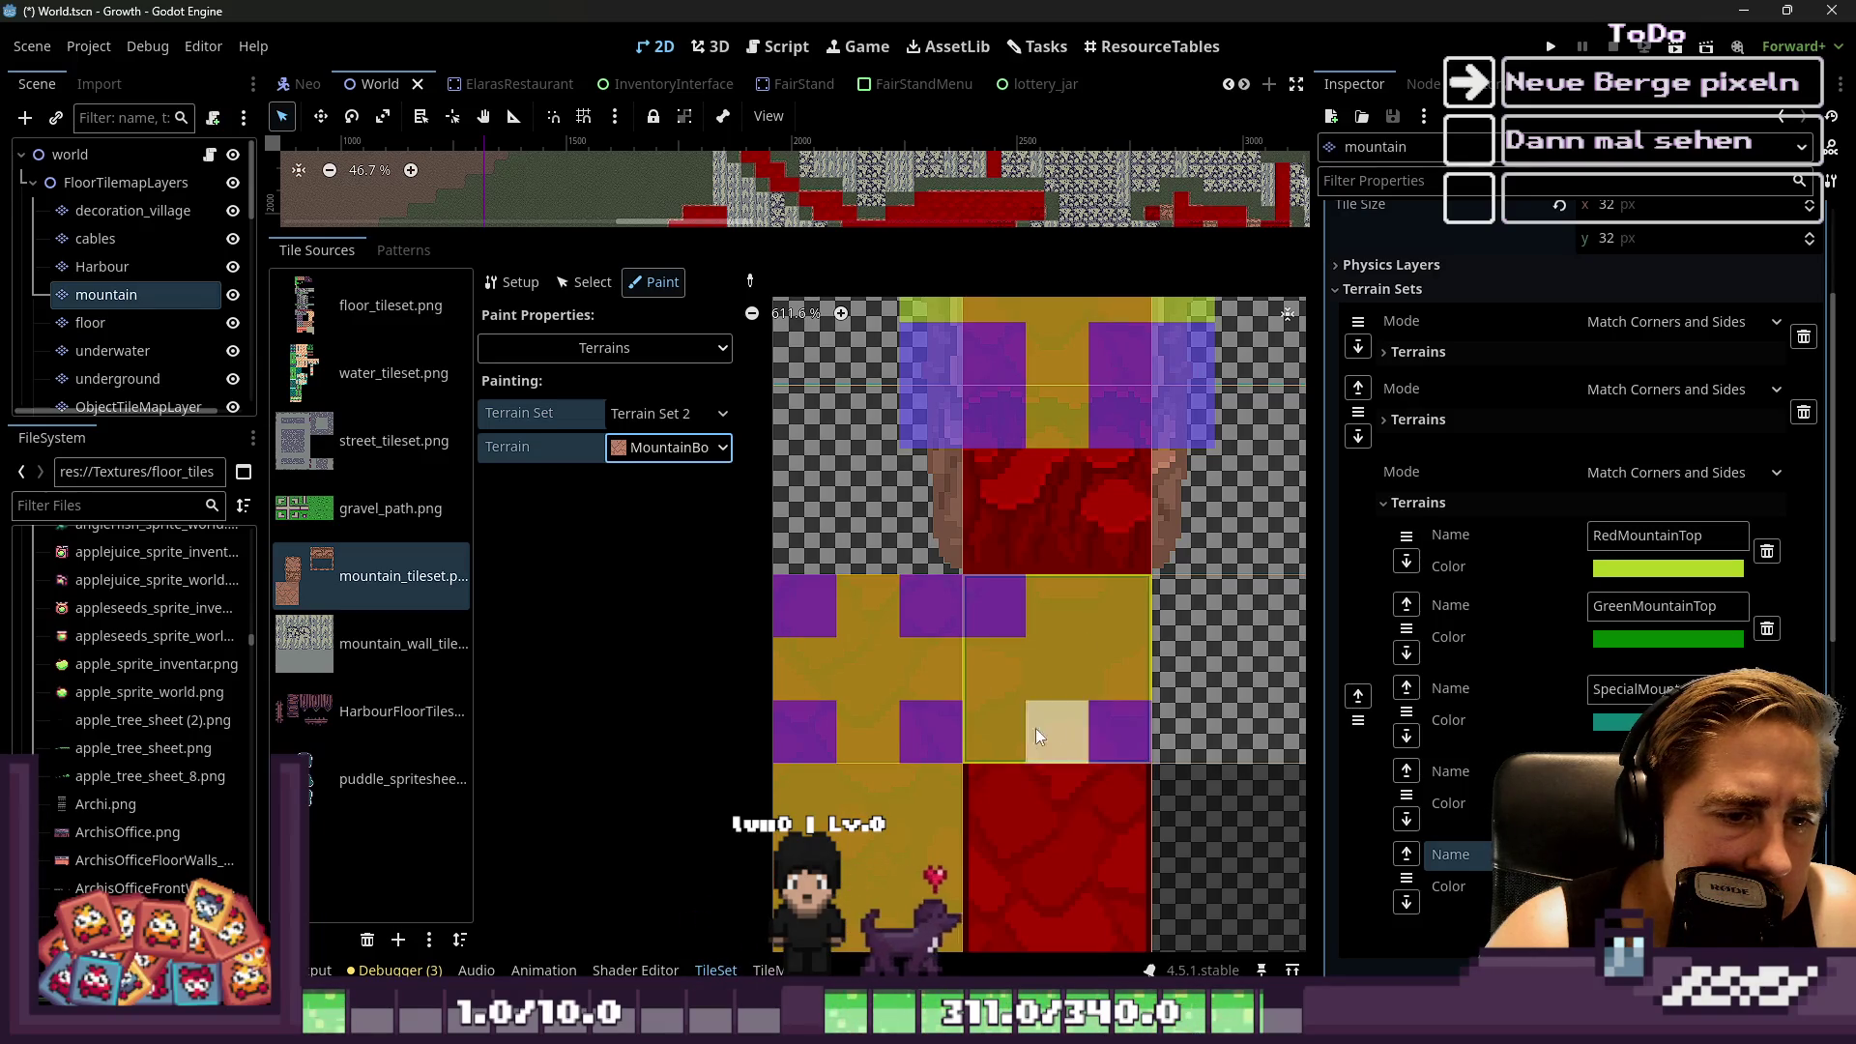
pyautogui.click(1112, 623)
pyautogui.scroll(-2, 1104, 542)
pyautogui.click(888, 709)
pyautogui.click(963, 829)
pyautogui.click(977, 754)
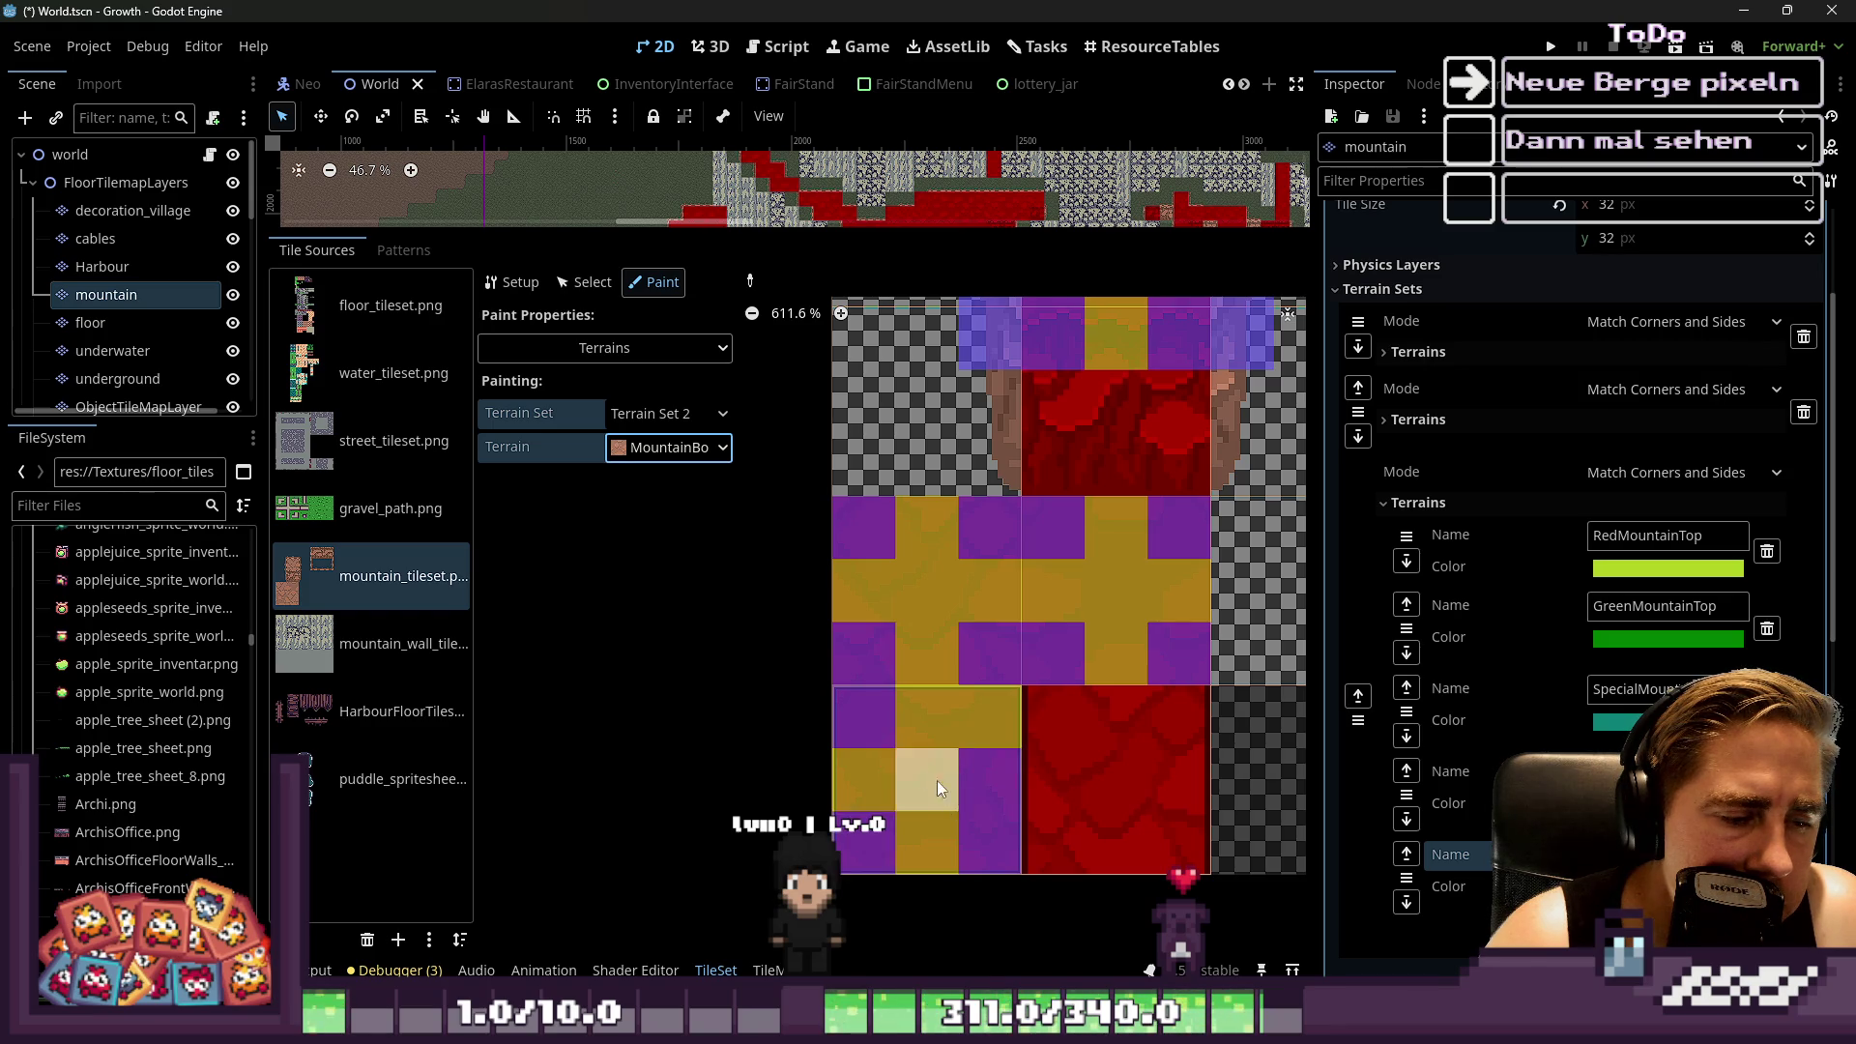
# Set the lower-left tile's centre and right-middle bits to RedMountainTop
pyautogui.click(669, 448)
pyautogui.click(677, 501)
pyautogui.click(943, 770)
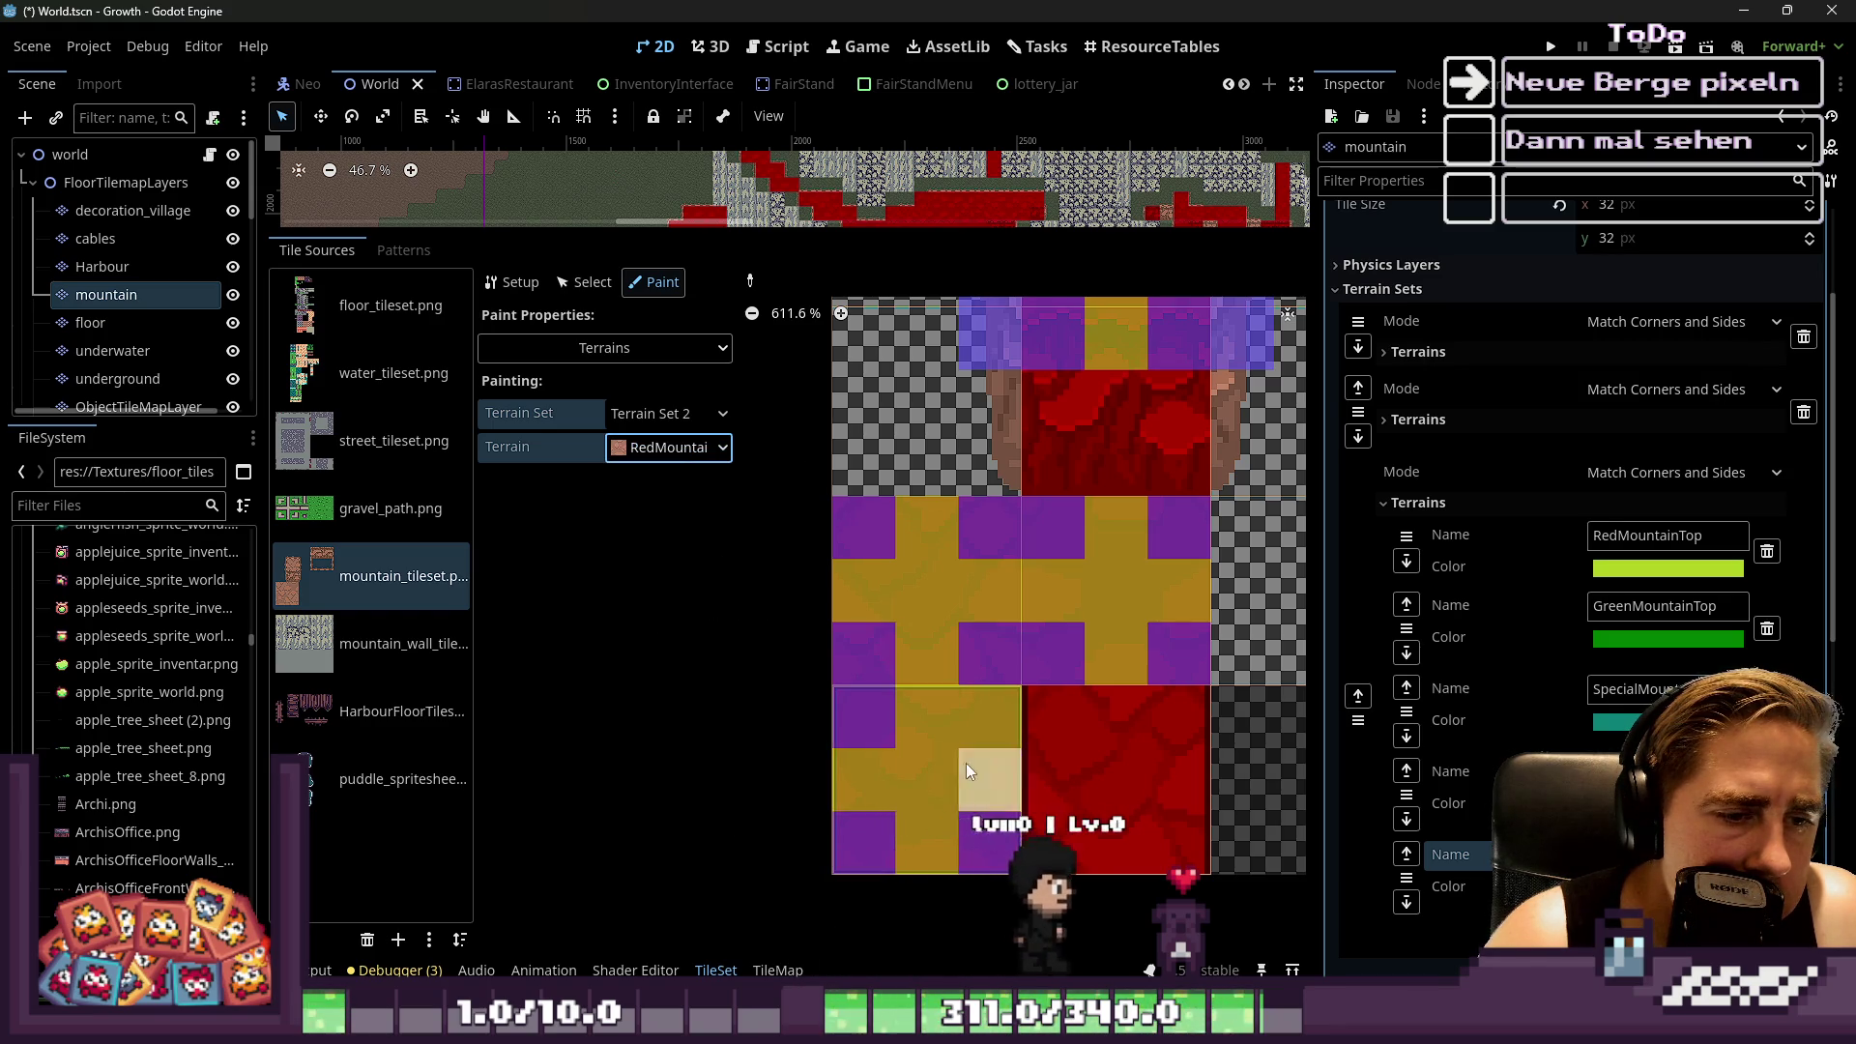
pyautogui.click(982, 770)
# Reselect MountainBorder as the paint terrain and enlarge the map view to inspect the mountain
pyautogui.click(721, 448)
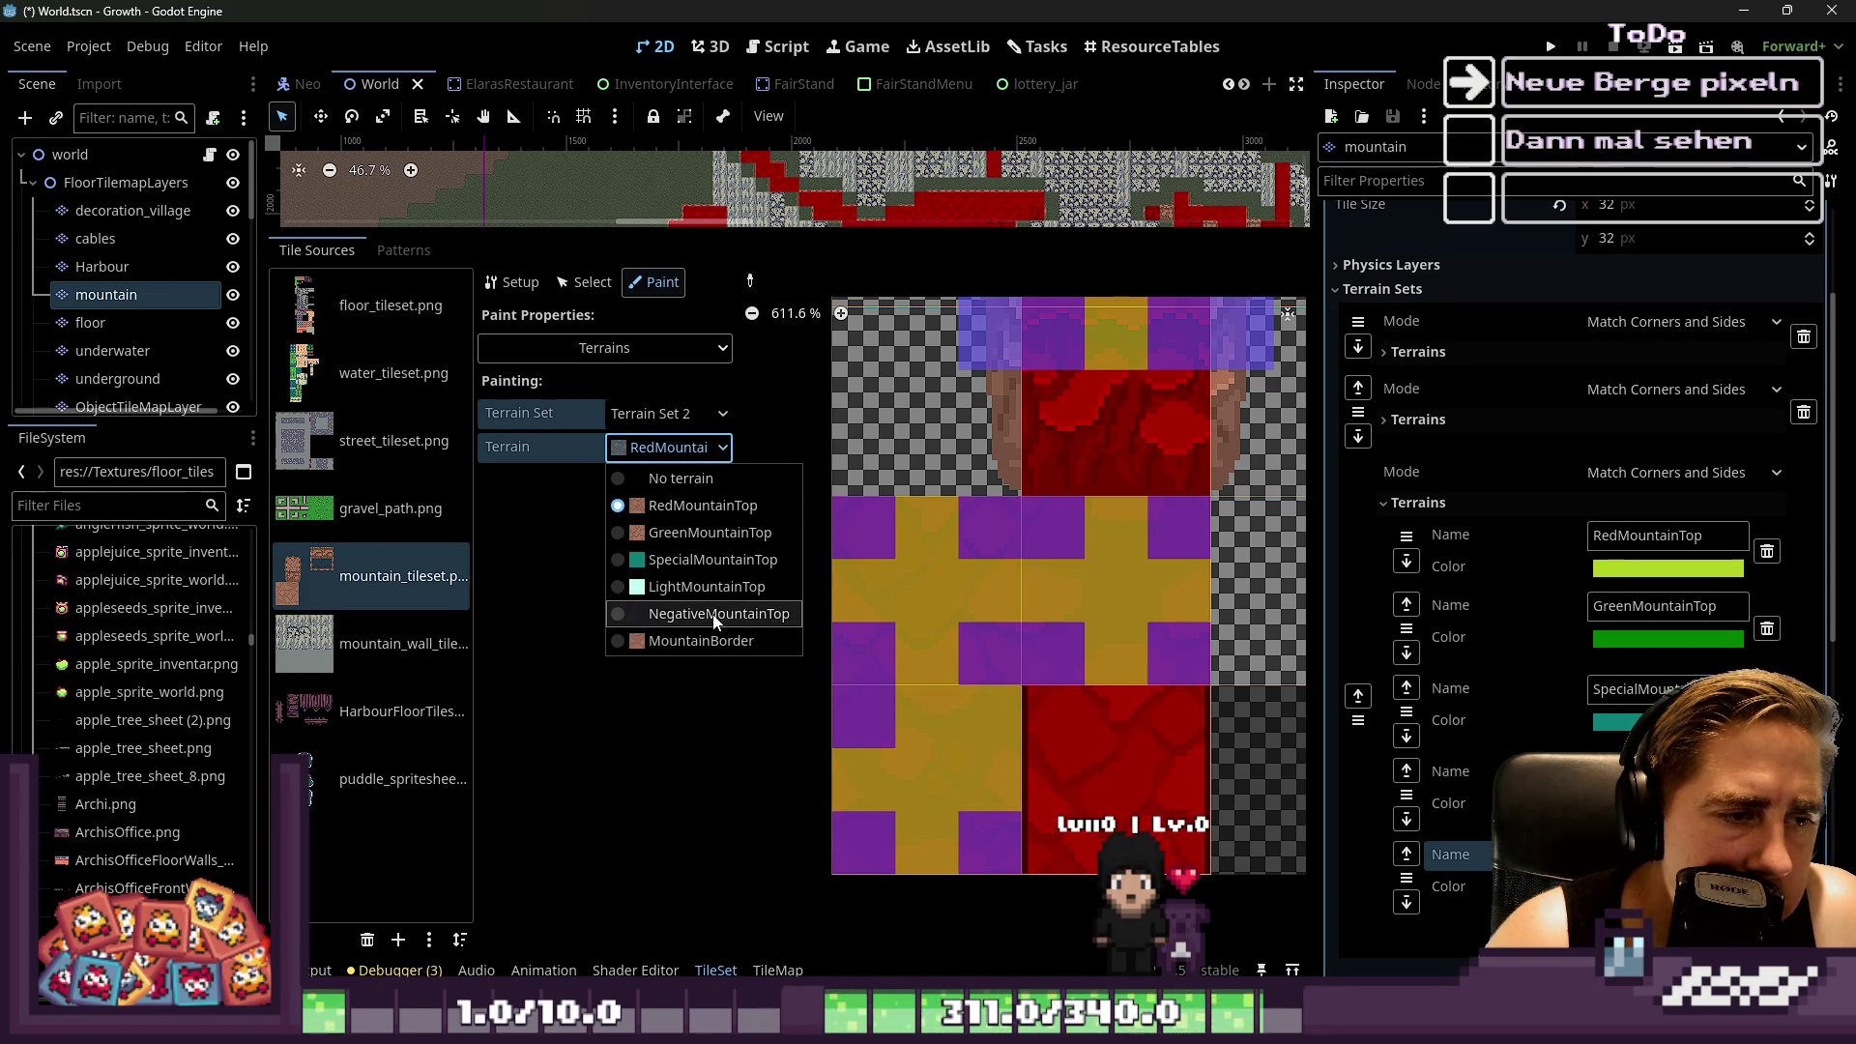
pyautogui.click(718, 640)
pyautogui.scroll(-7, 953, 600)
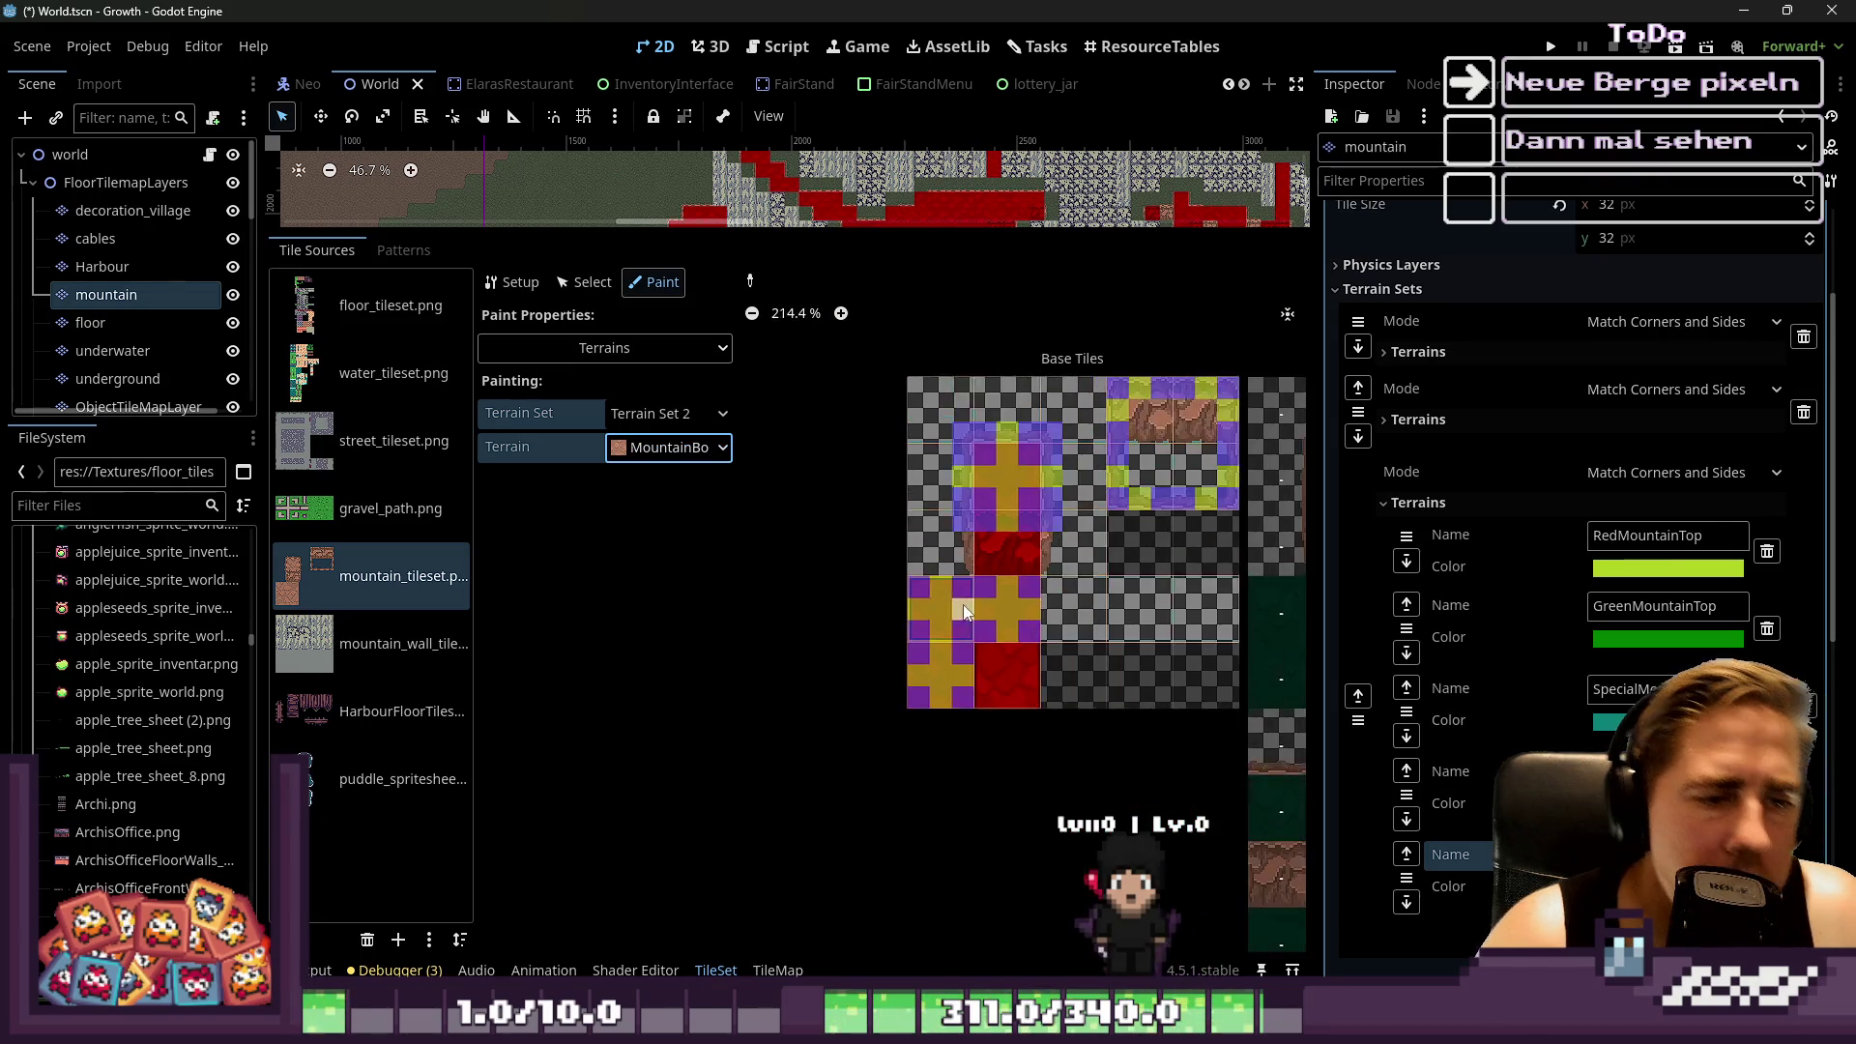
pyautogui.scroll(3, 915, 627)
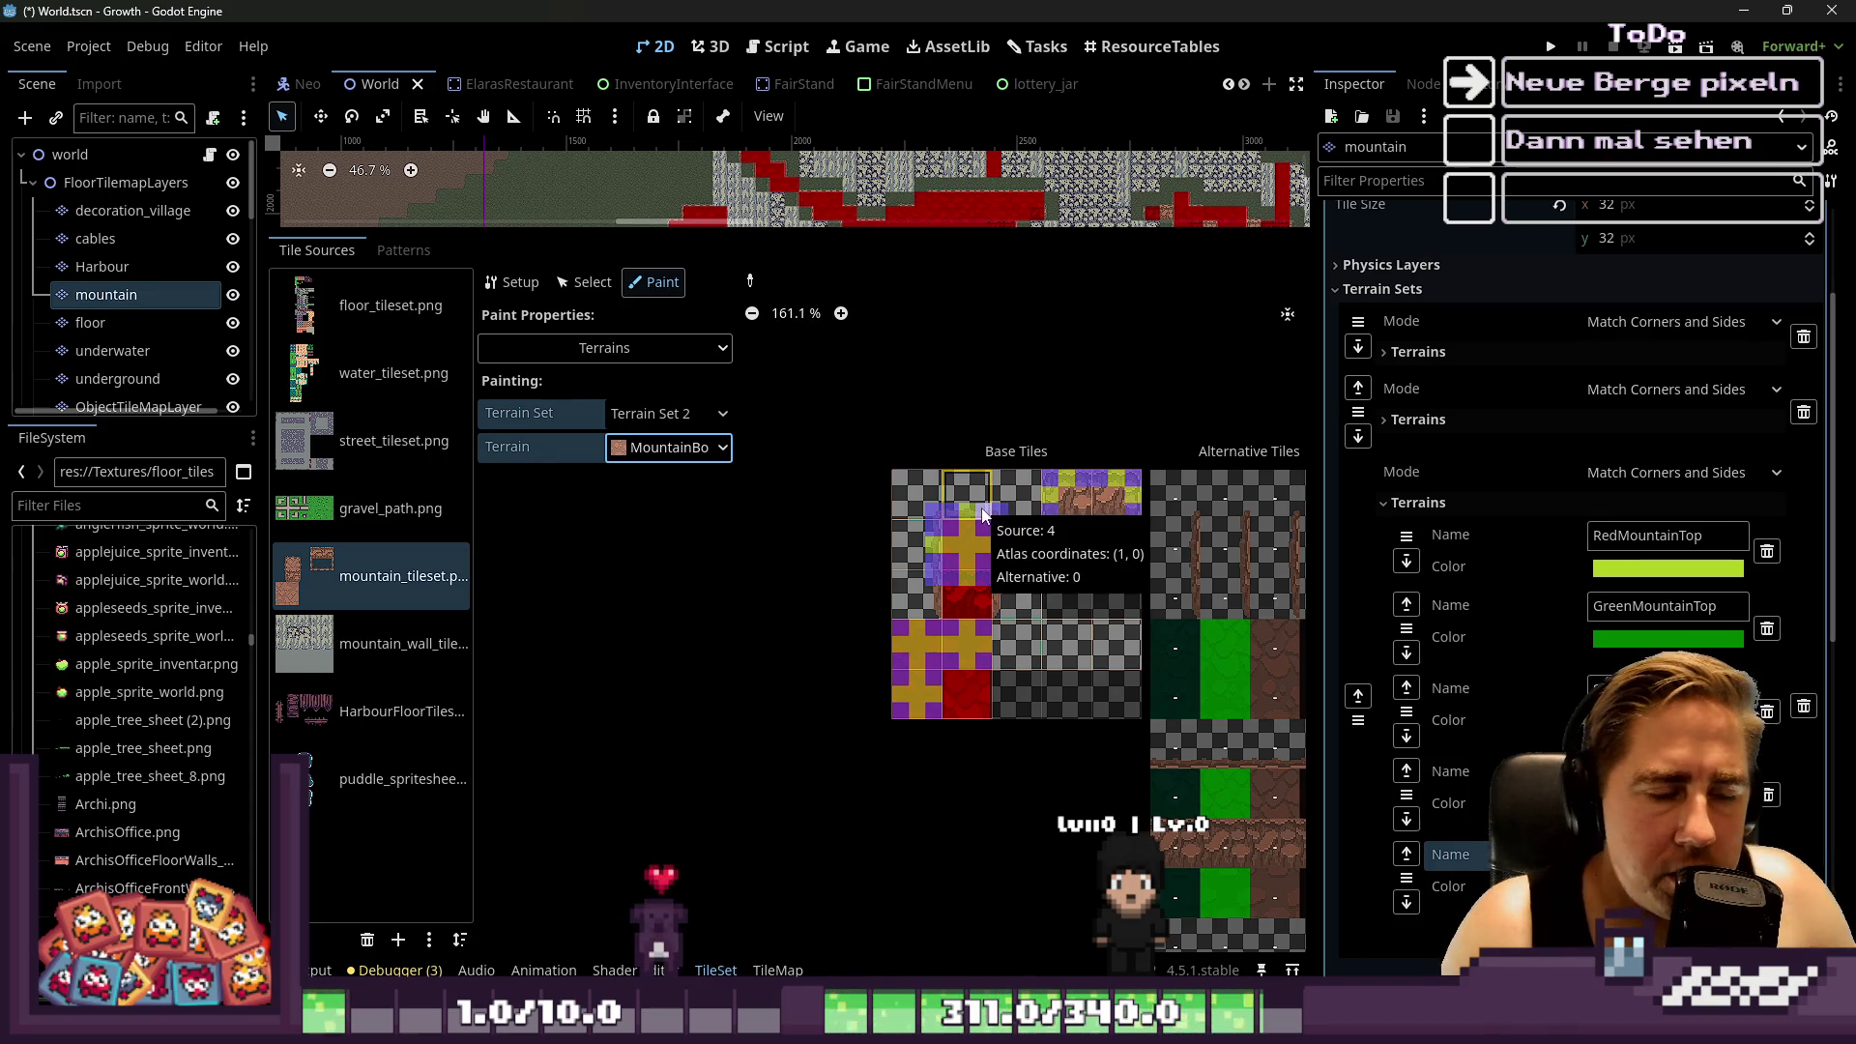
pyautogui.scroll(1, 981, 491)
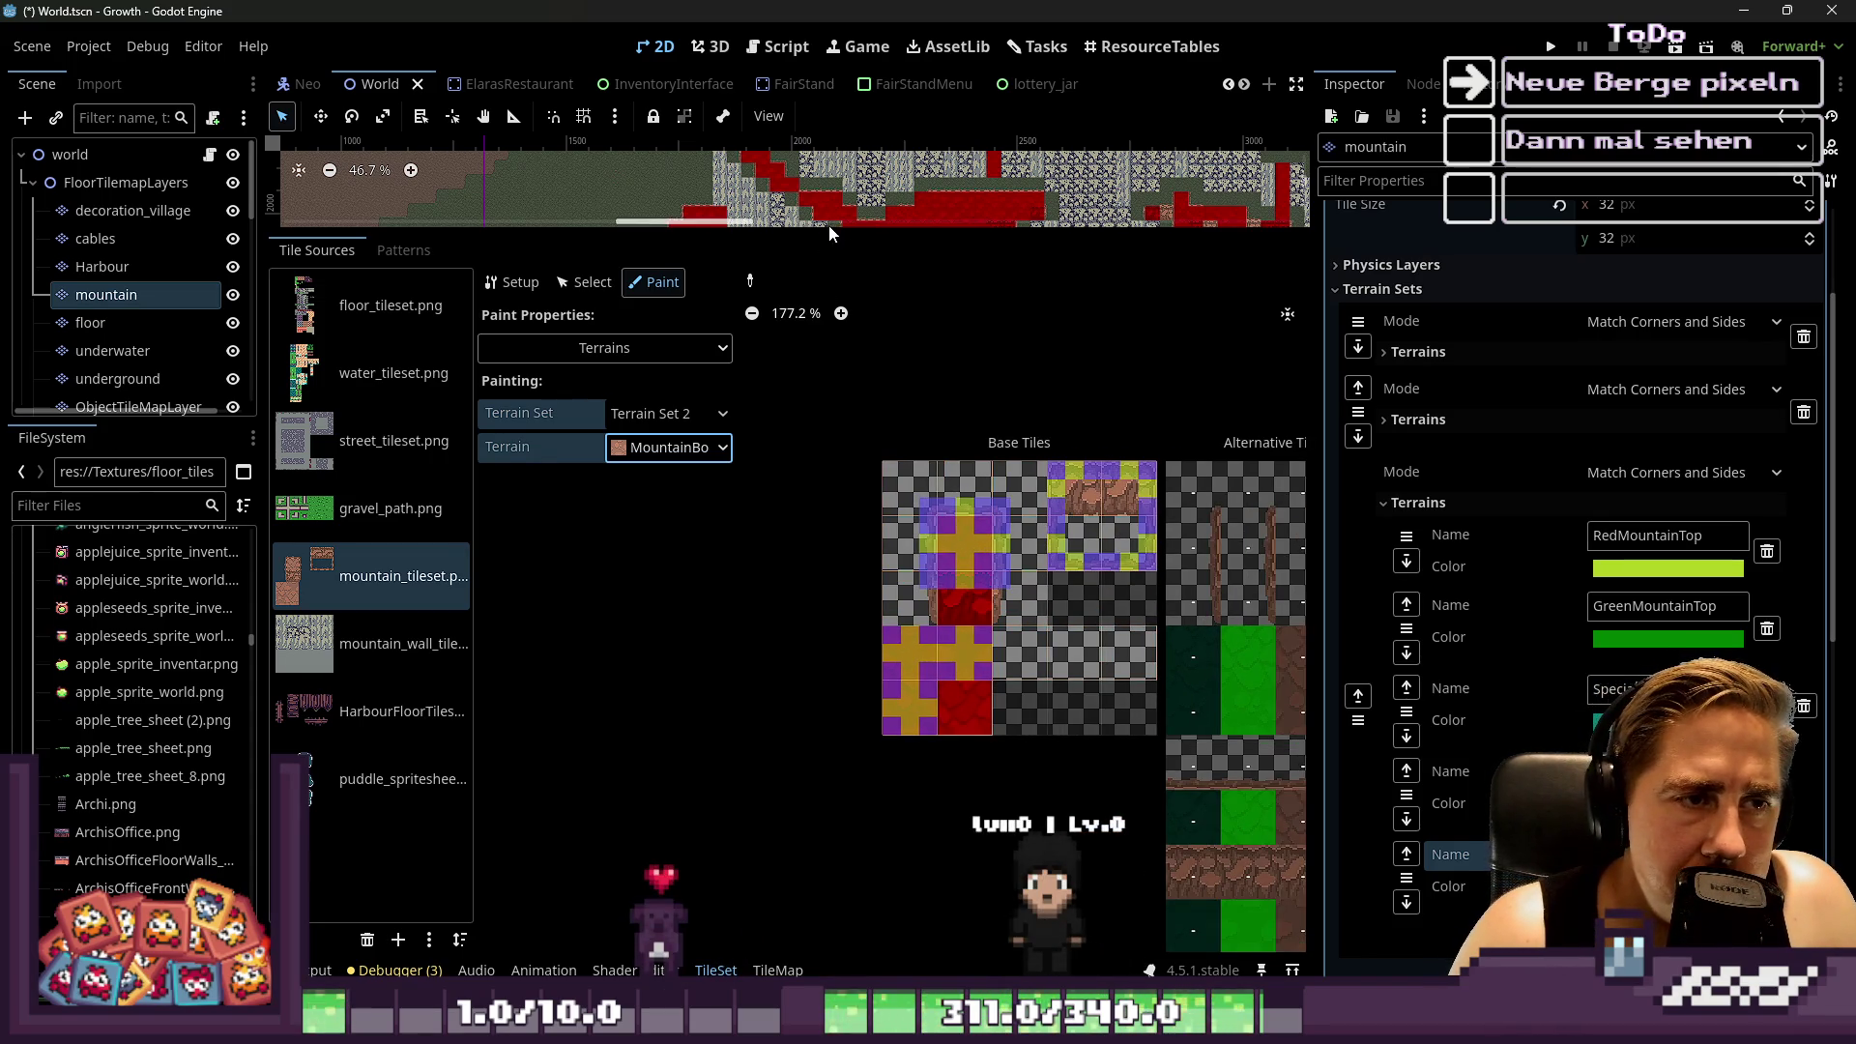
pyautogui.moveTo(830, 232); pyautogui.dragTo(832, 654)
# Stop tileset painting, use the TileMap Terrains list with the rectangle tool, and pick RedMountainTop
pyautogui.scroll(3, 607, 429)
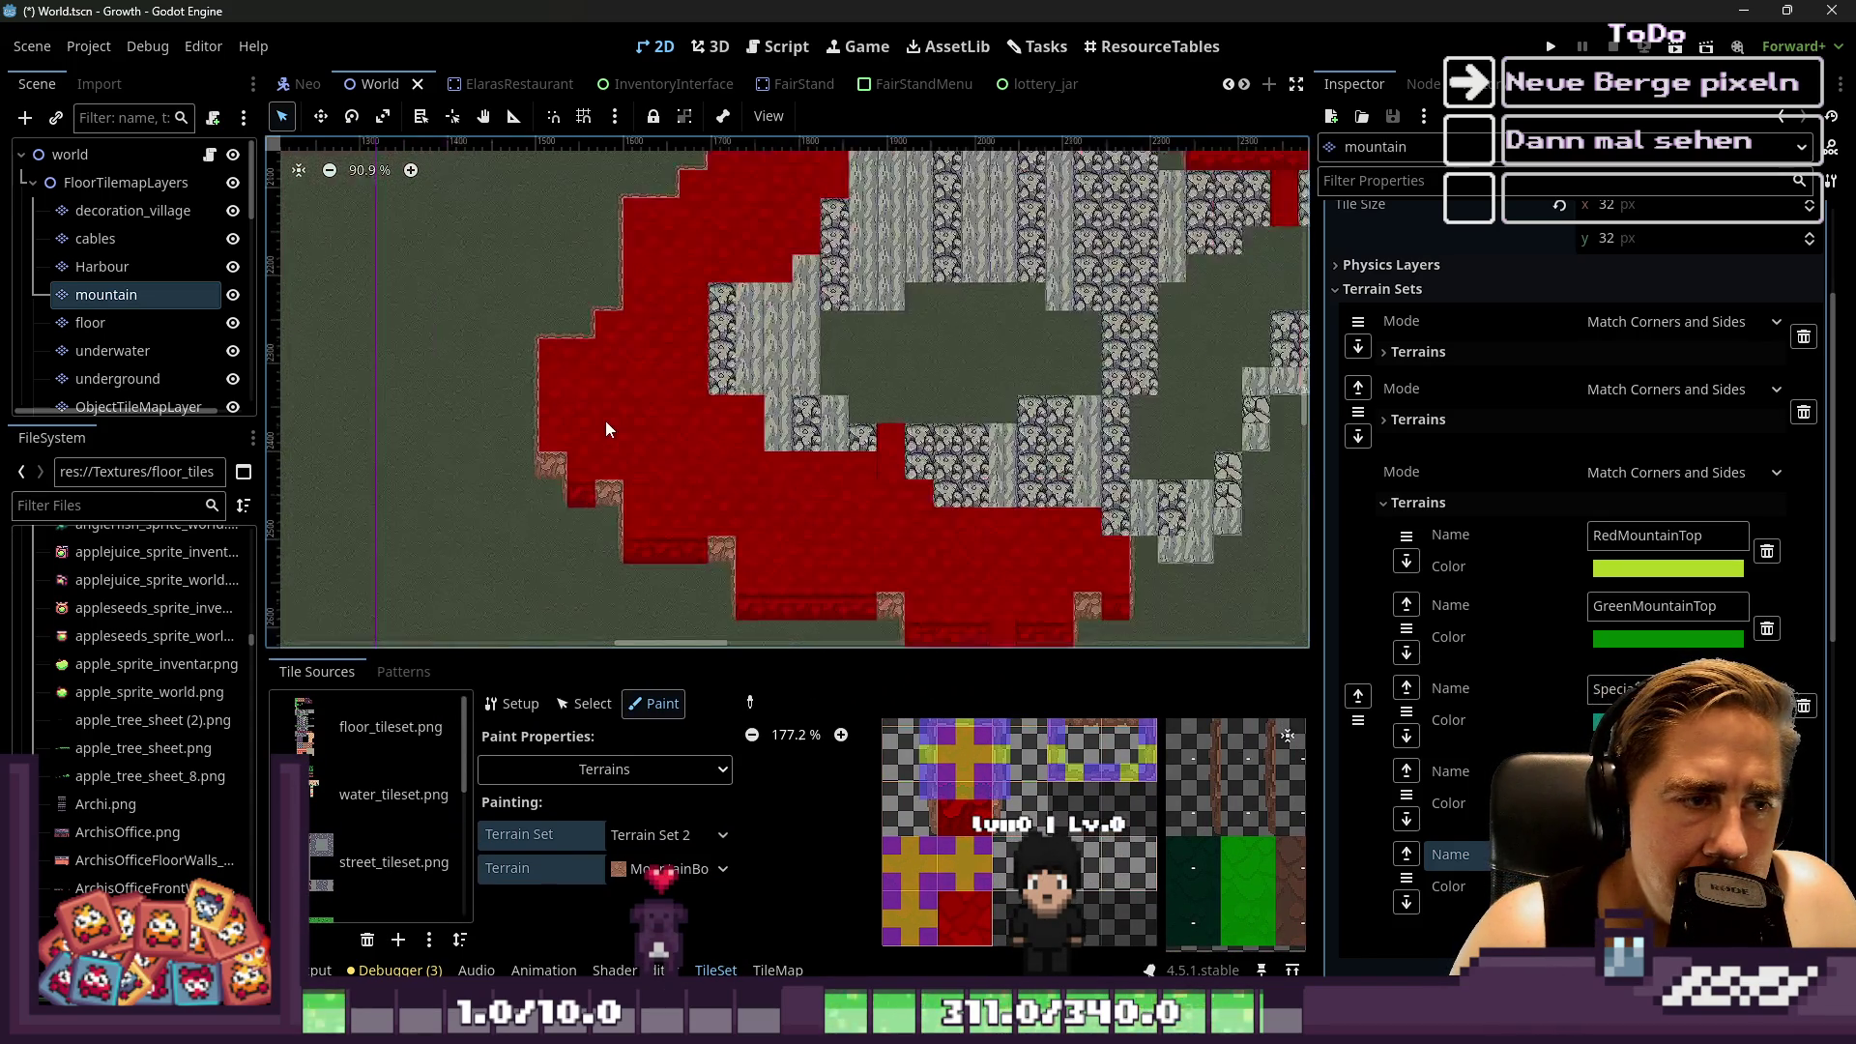
pyautogui.scroll(-4, 659, 391)
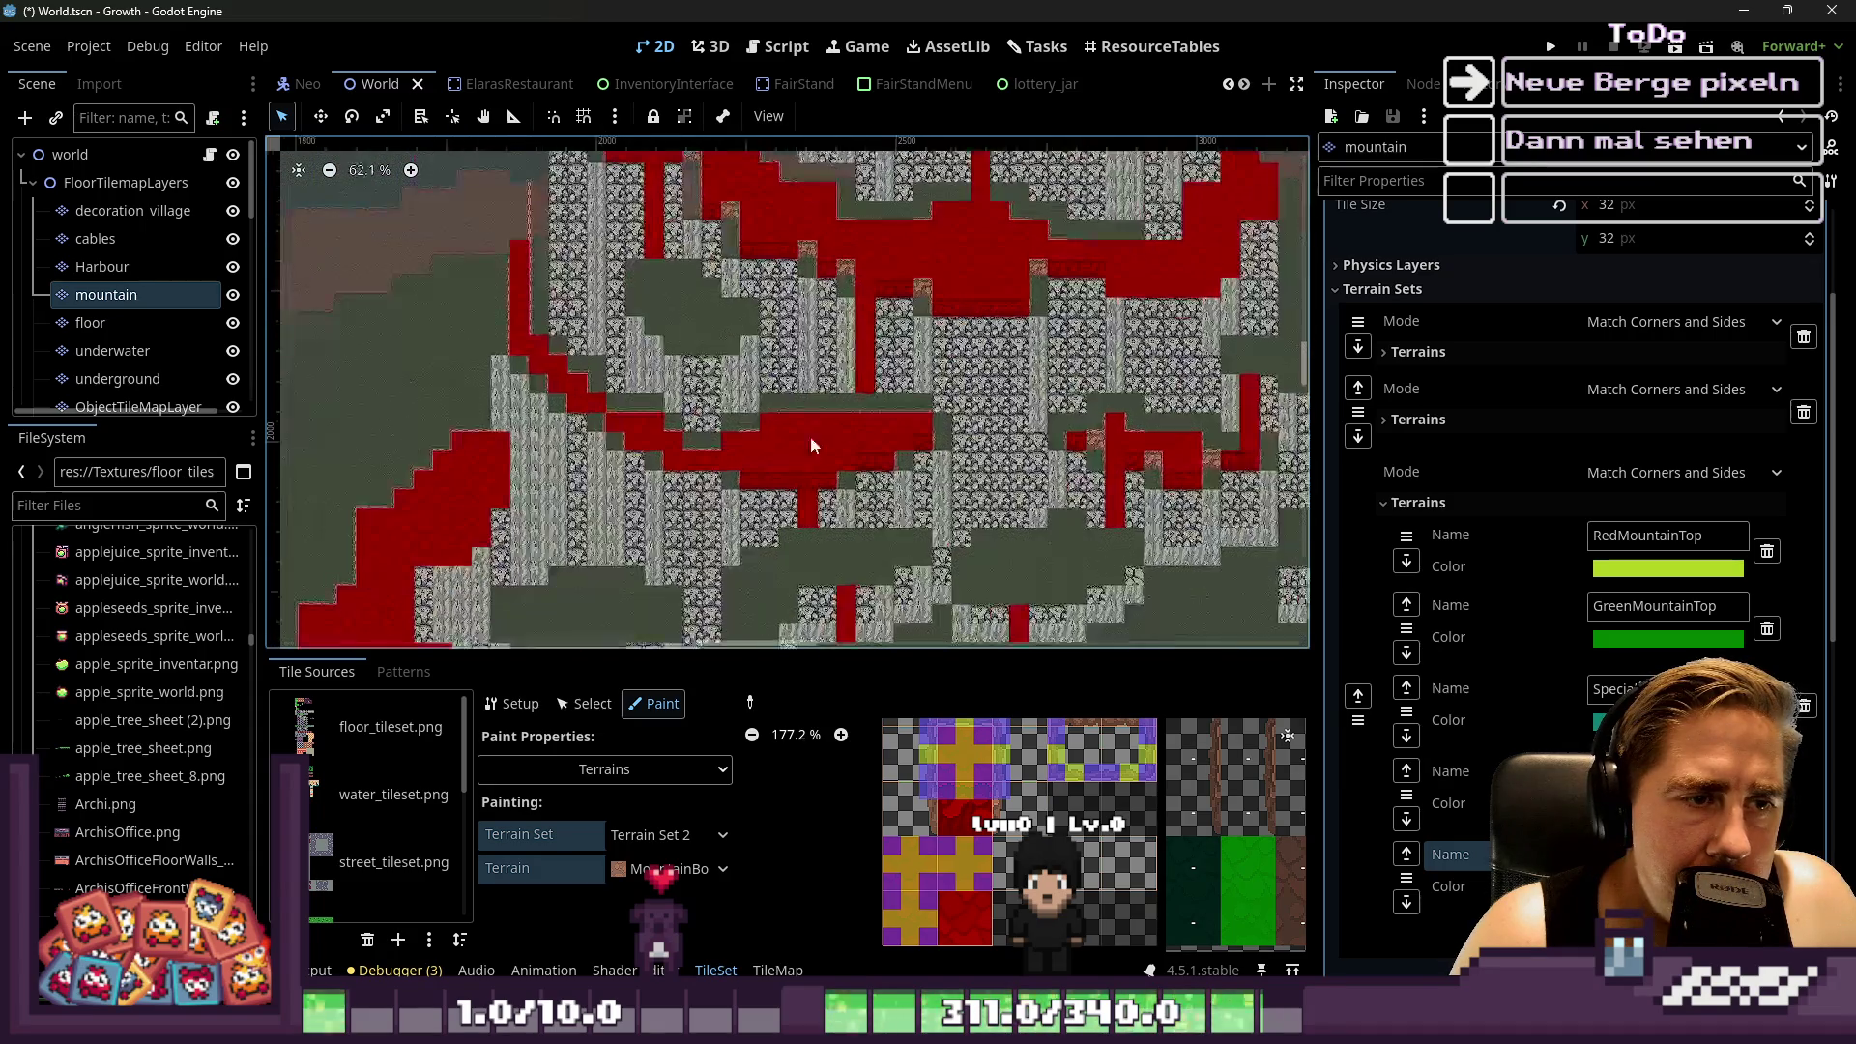
pyautogui.scroll(4, 833, 423)
pyautogui.click(590, 704)
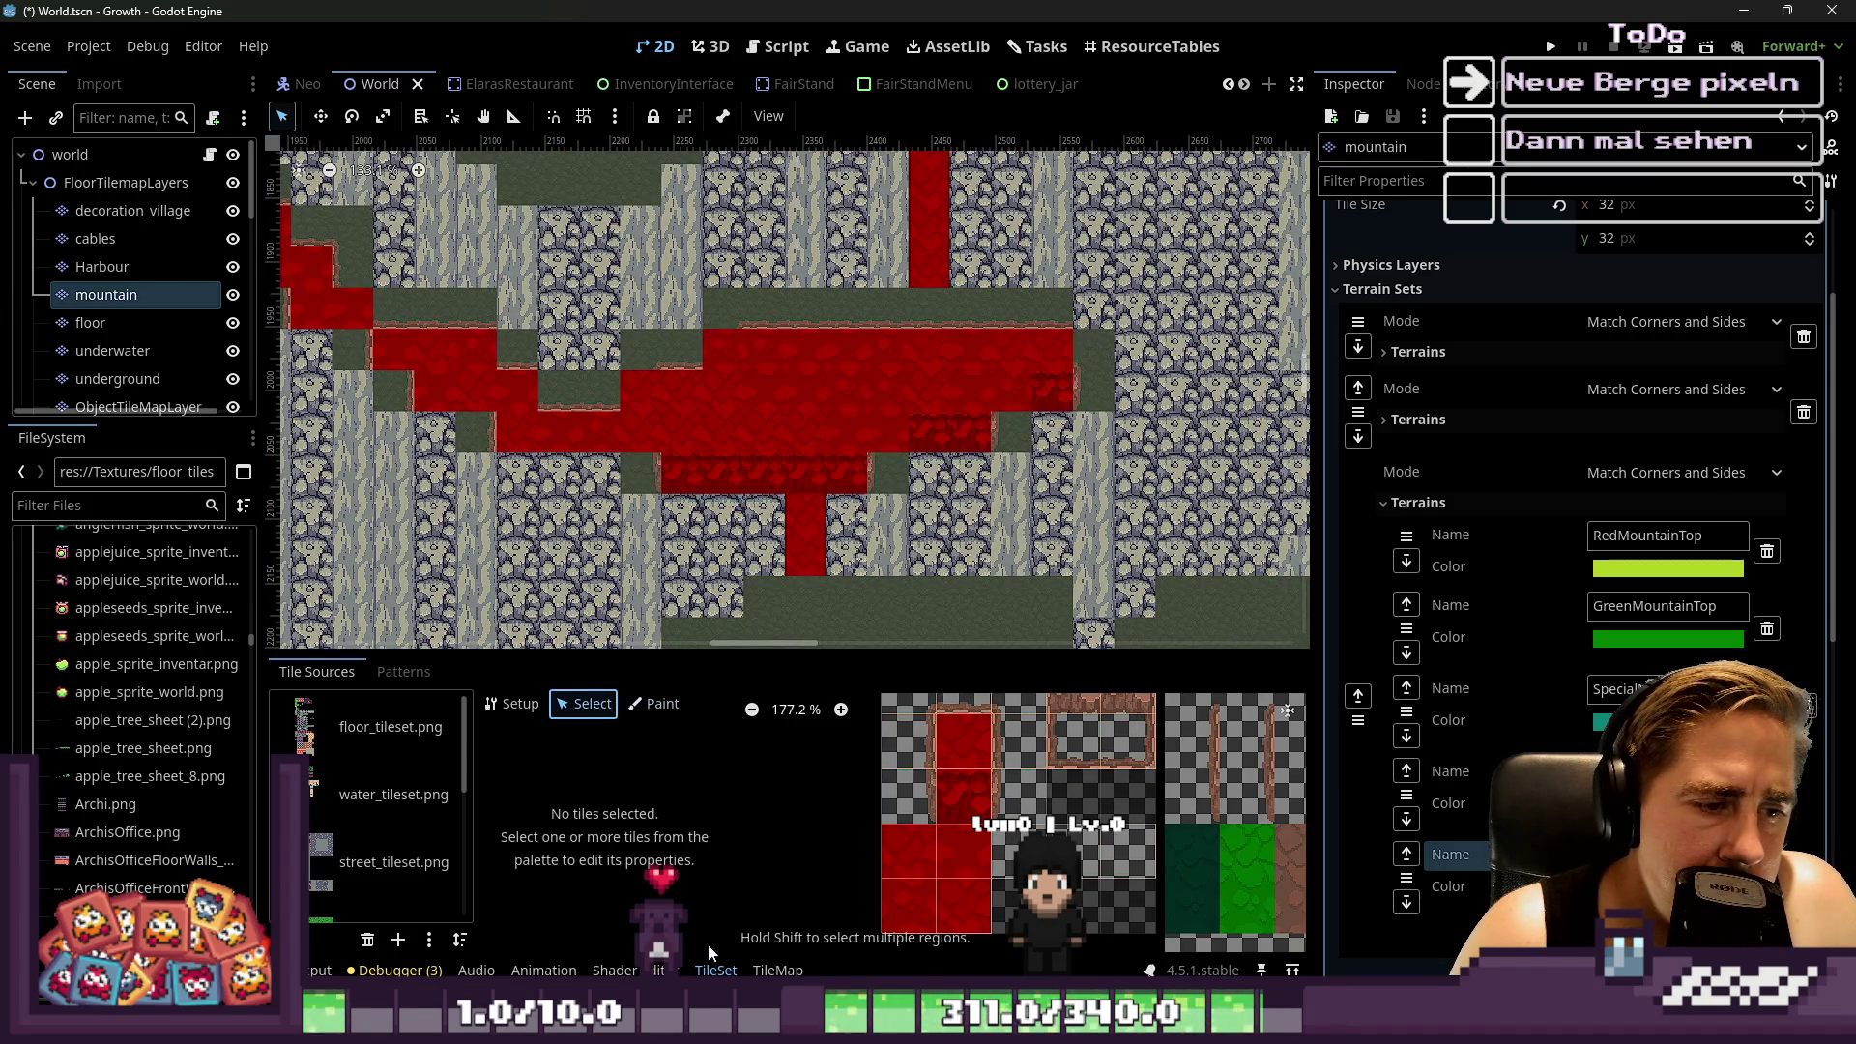
pyautogui.click(777, 970)
pyautogui.scroll(5, 773, 380)
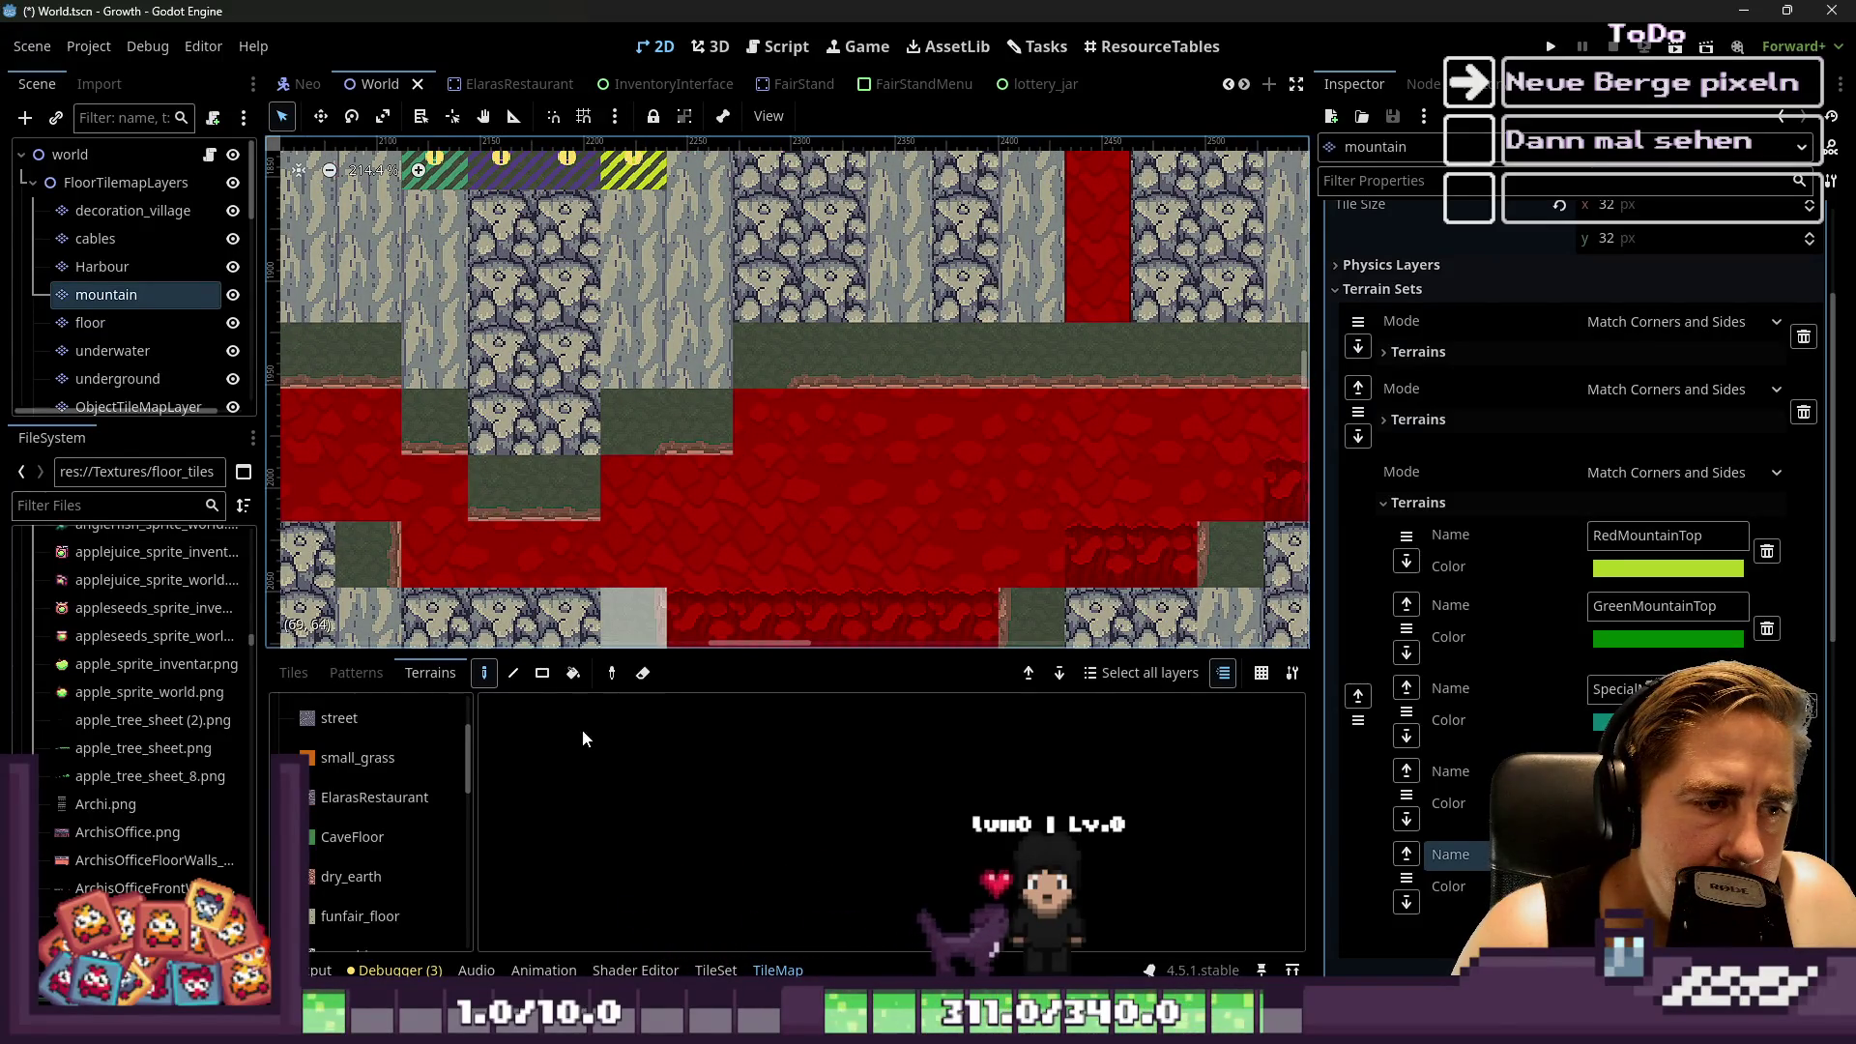
pyautogui.click(547, 674)
pyautogui.scroll(-10, 387, 822)
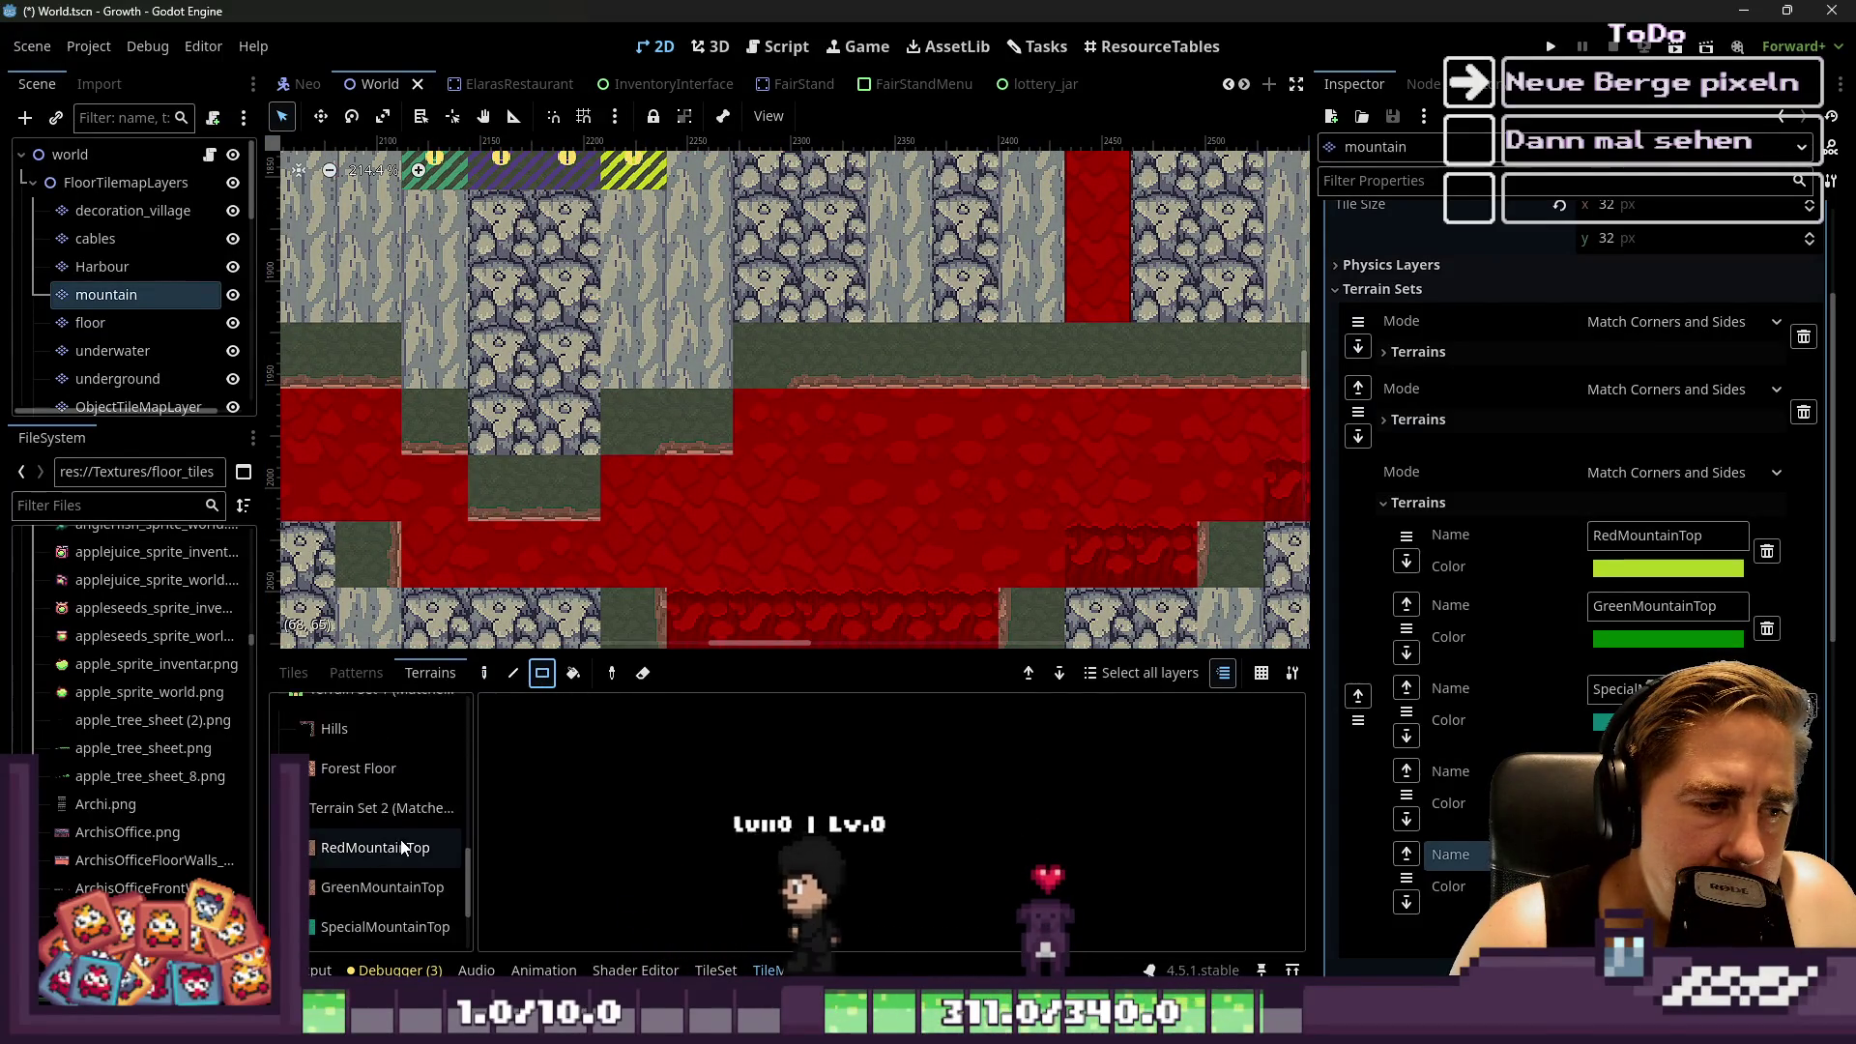
pyautogui.scroll(2, 367, 841)
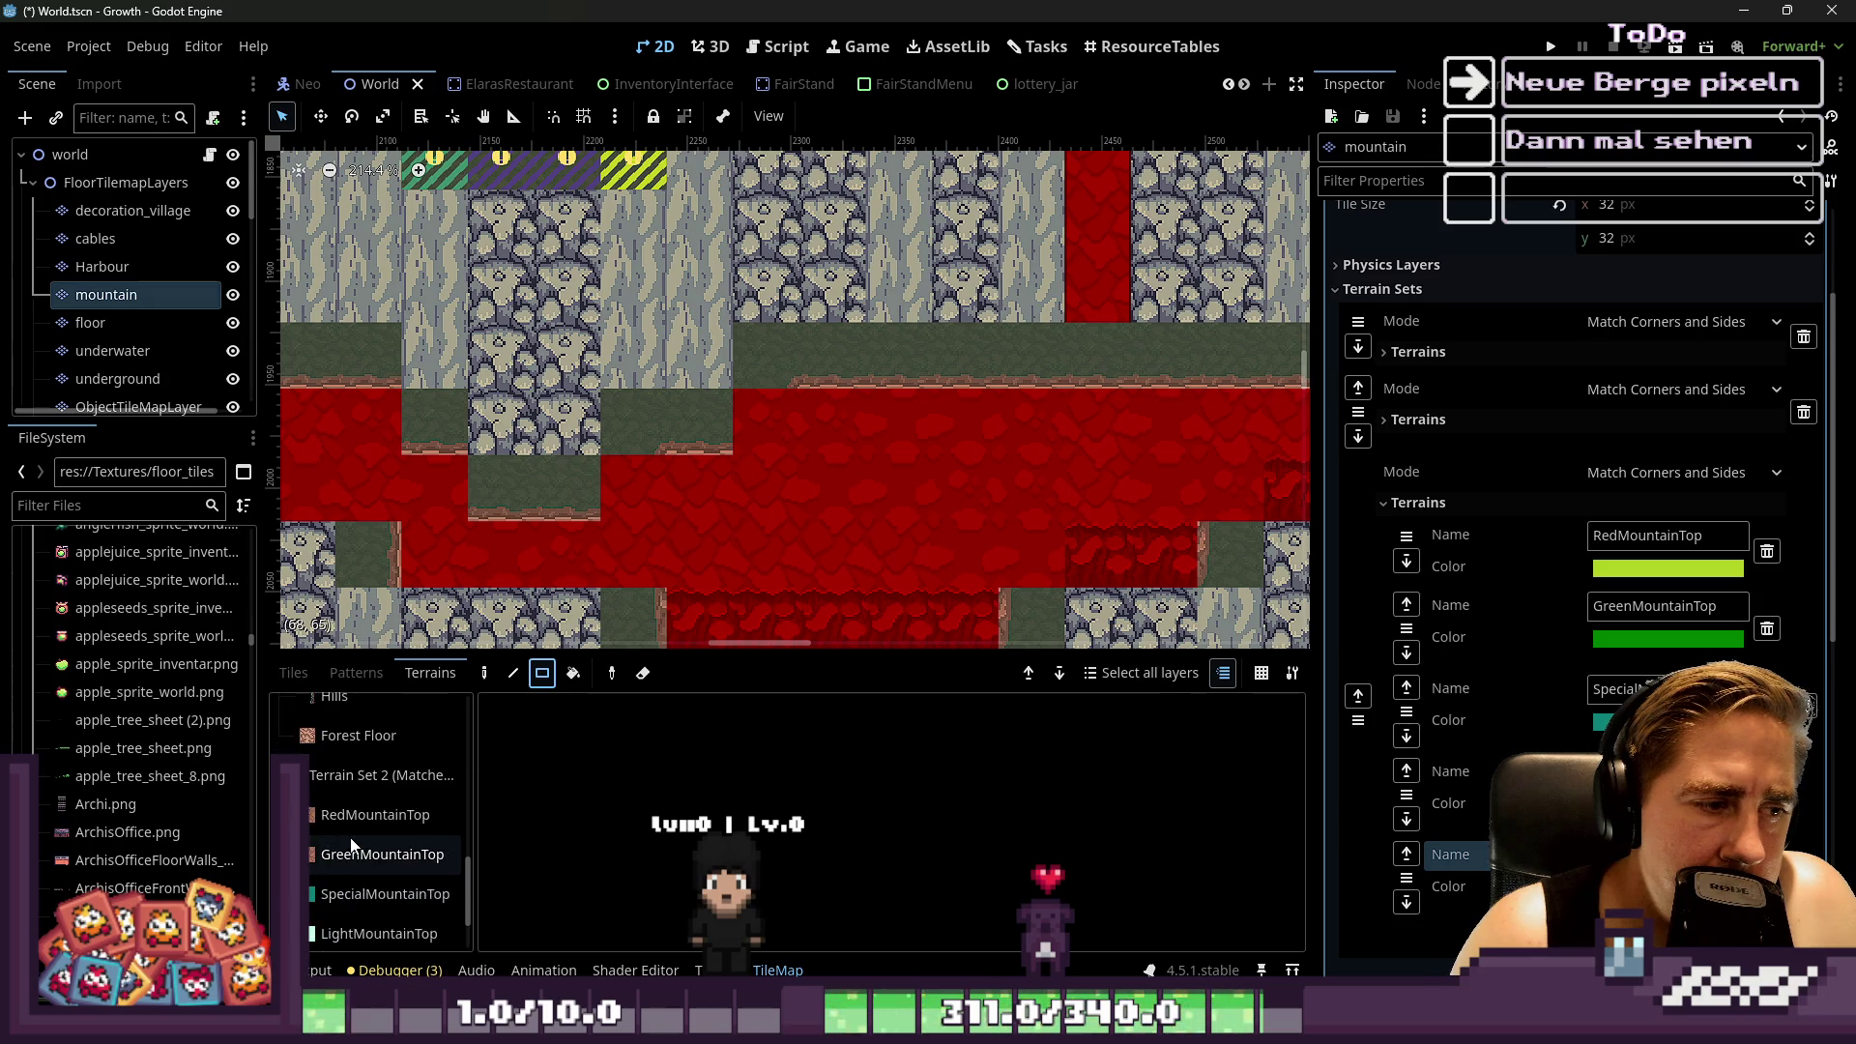
pyautogui.click(376, 815)
# Paint RedMountainTop rectangles over the grey area, including 10x3 and 10x2 blocks
pyautogui.moveTo(666, 429); pyautogui.dragTo(833, 513)
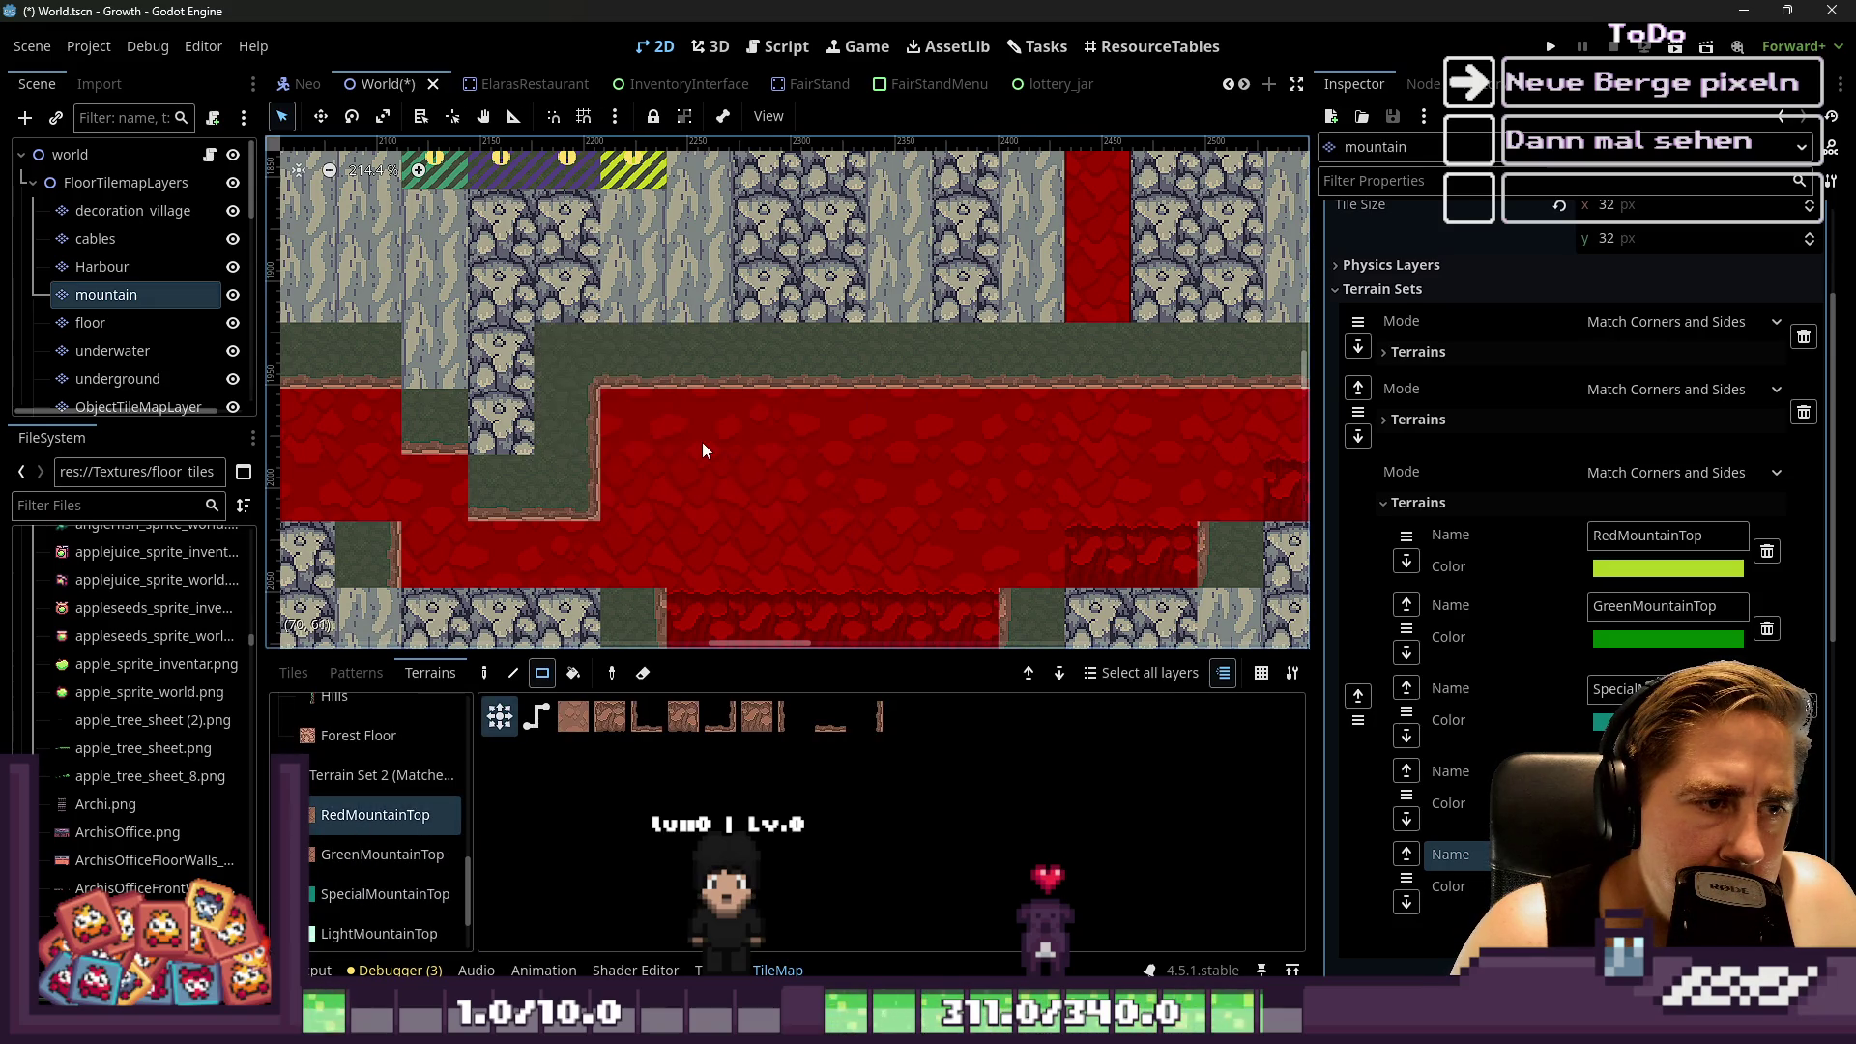
pyautogui.scroll(-1, 702, 443)
pyautogui.scroll(-2, 715, 491)
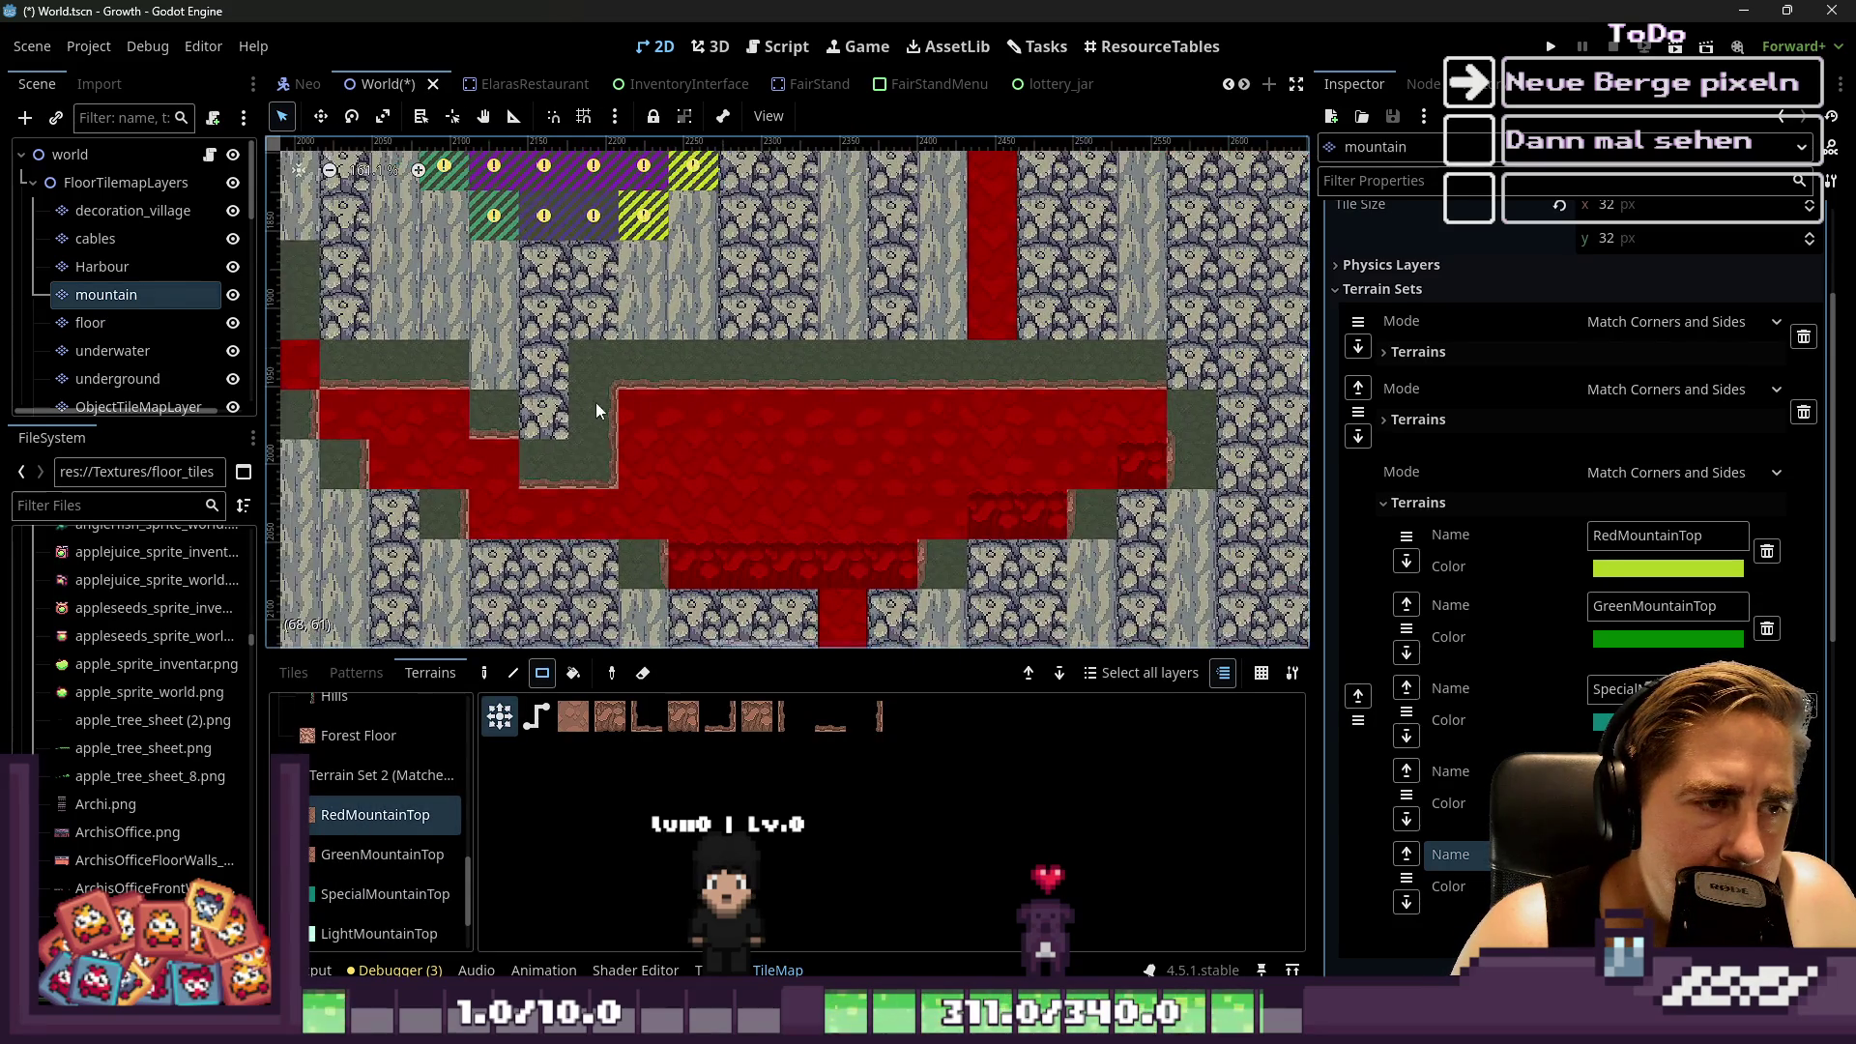
pyautogui.moveTo(588, 380)
pyautogui.mouseDown()
pyautogui.moveTo(1041, 479)
pyautogui.moveTo(1092, 456)
pyautogui.mouseUp()
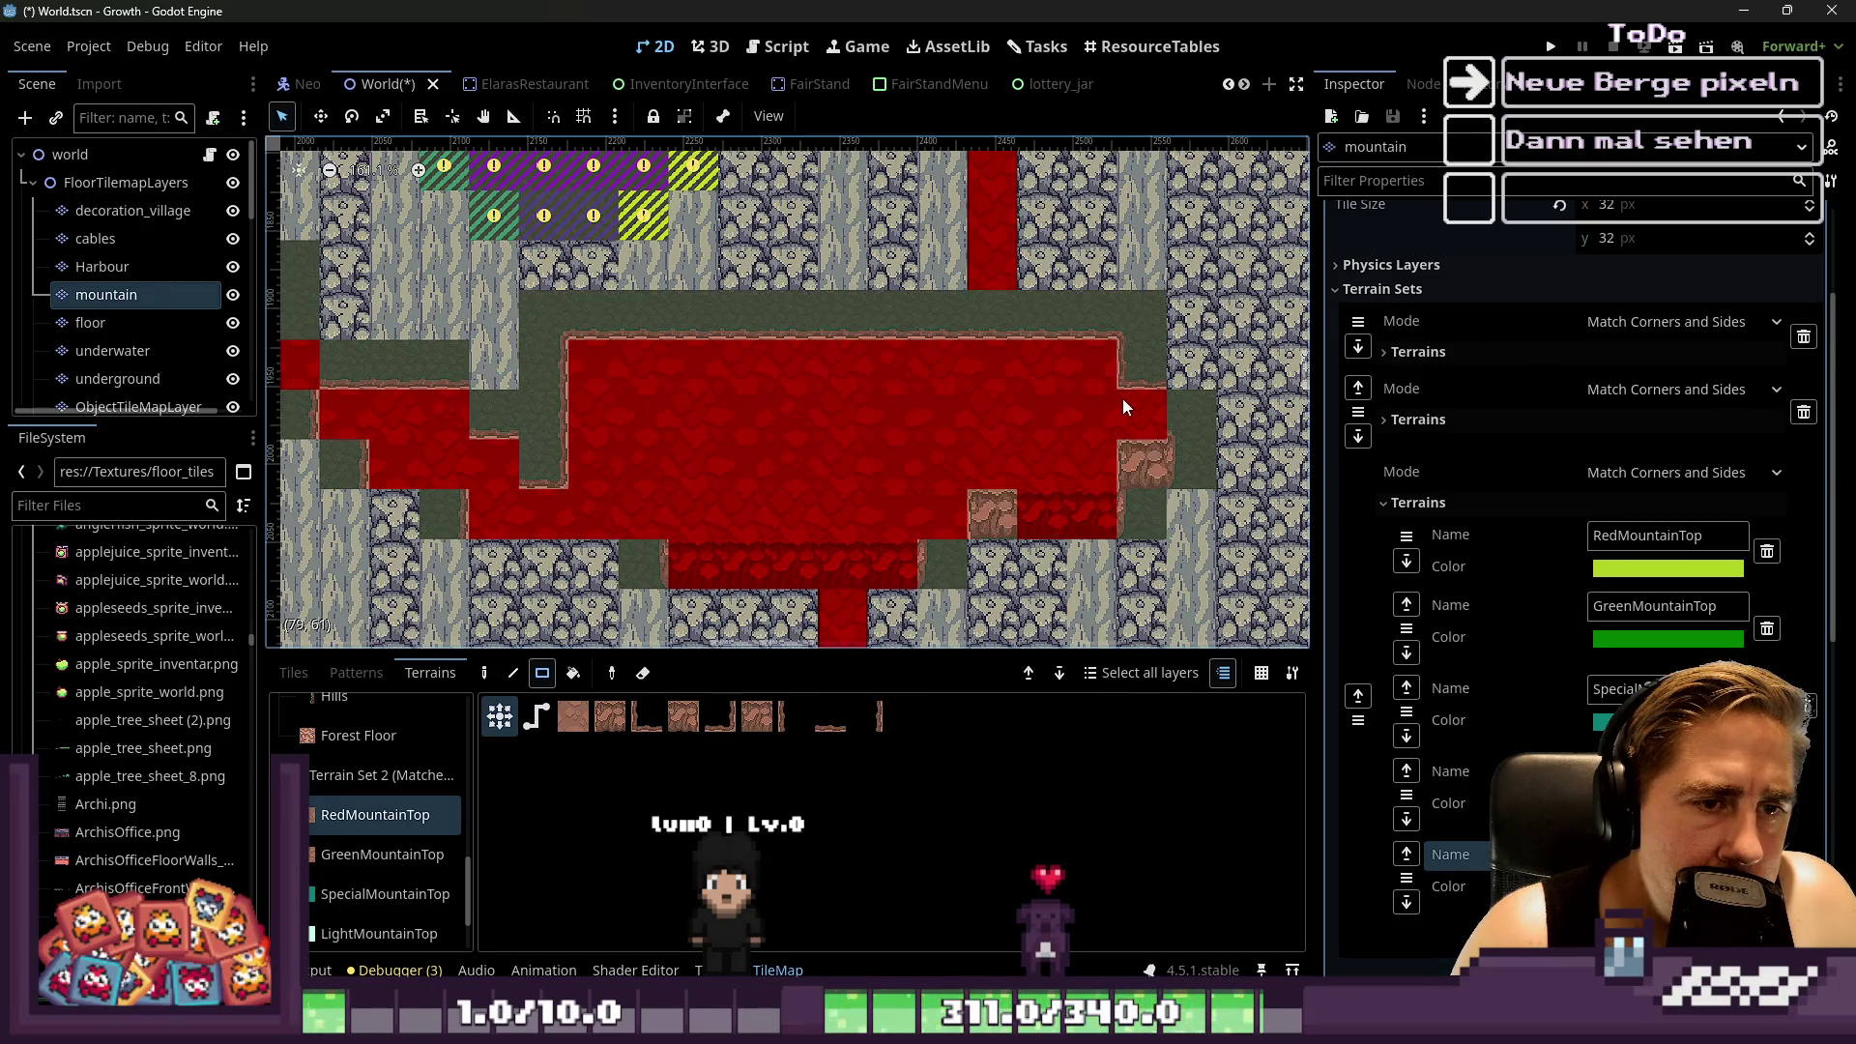
pyautogui.moveTo(663, 419); pyautogui.dragTo(934, 476)
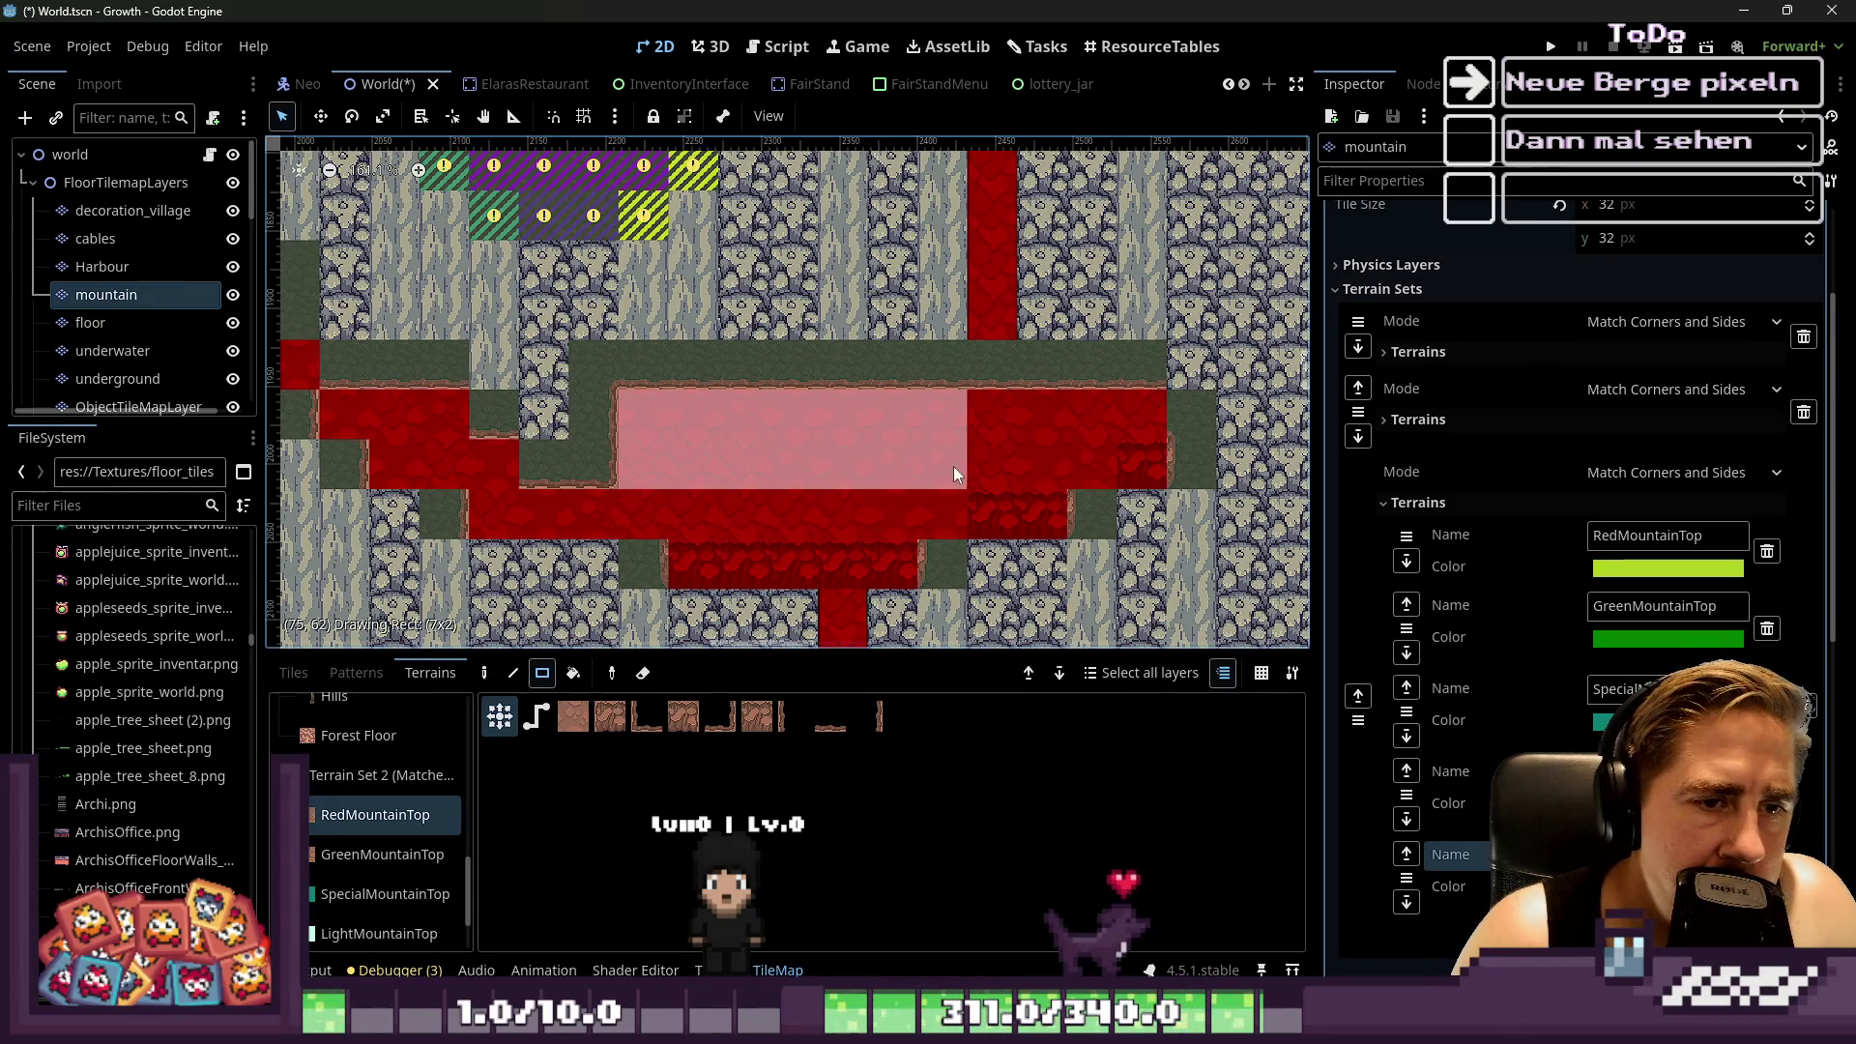
pyautogui.moveTo(1073, 456); pyautogui.dragTo(1067, 452)
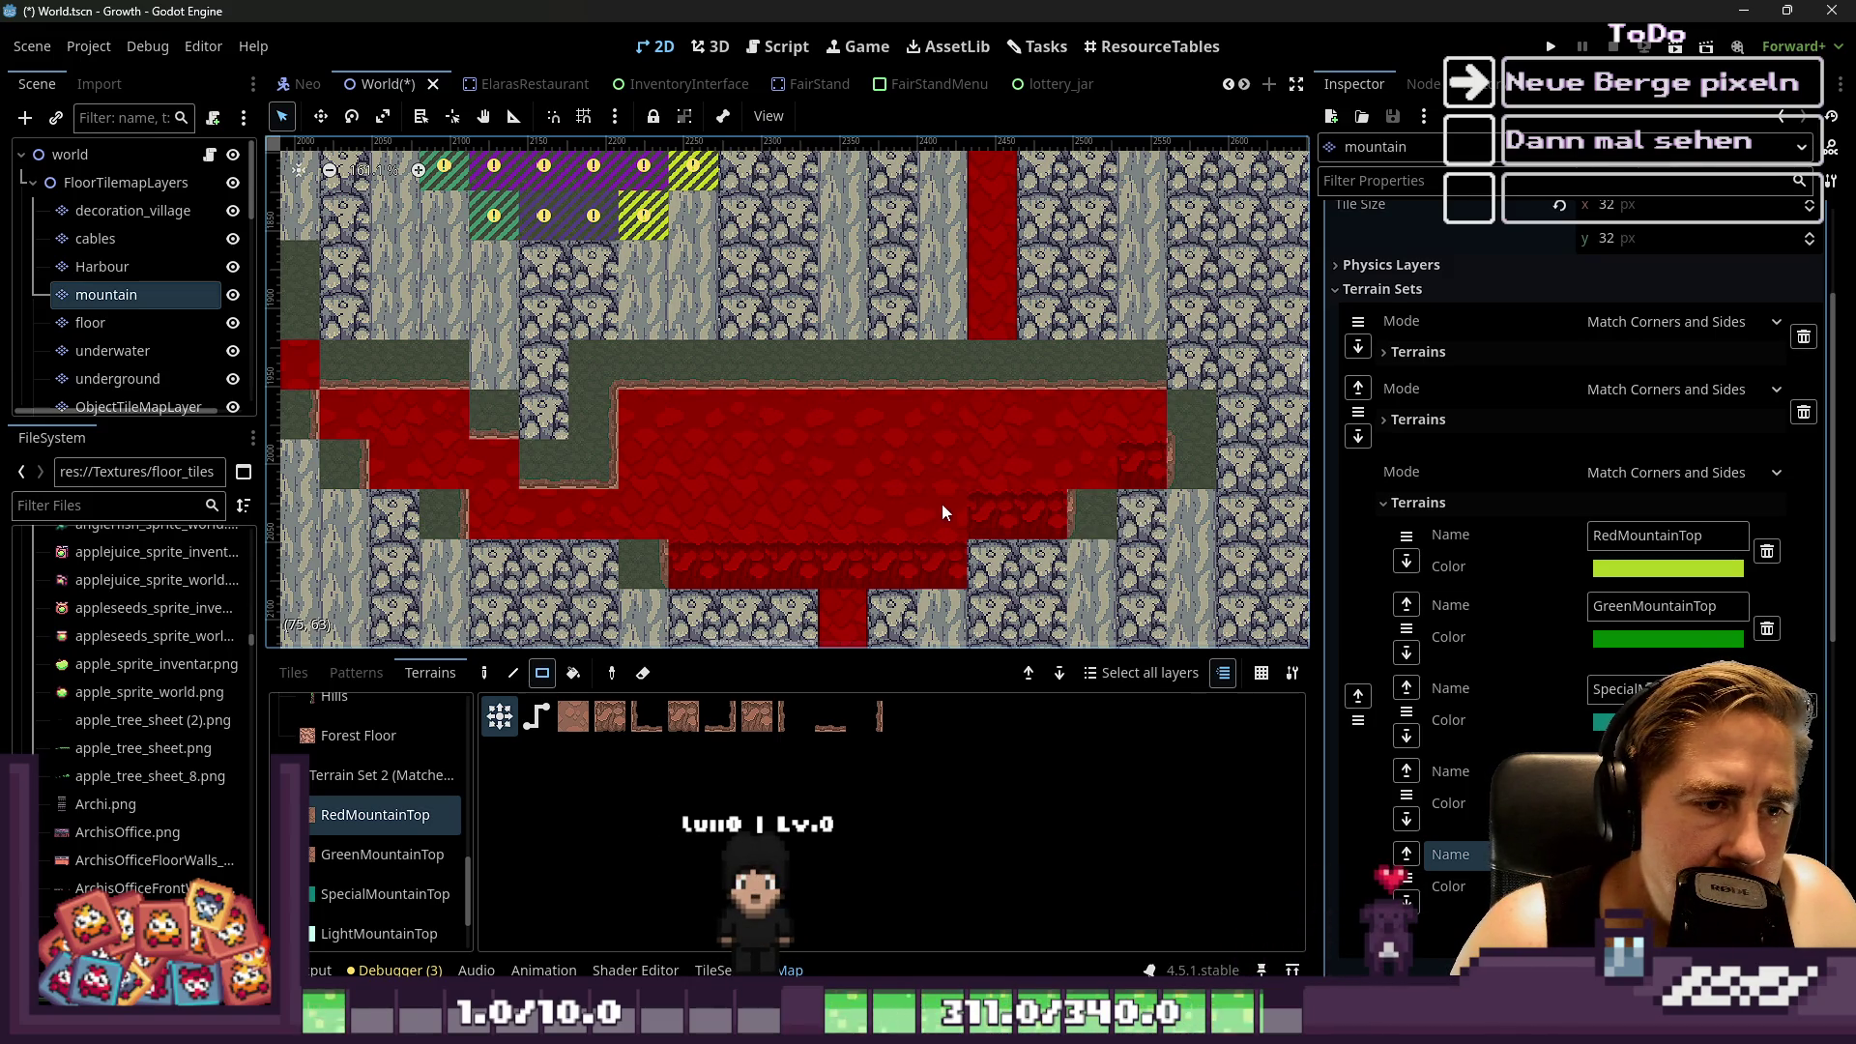
pyautogui.scroll(5, 940, 505)
pyautogui.scroll(-4, 936, 472)
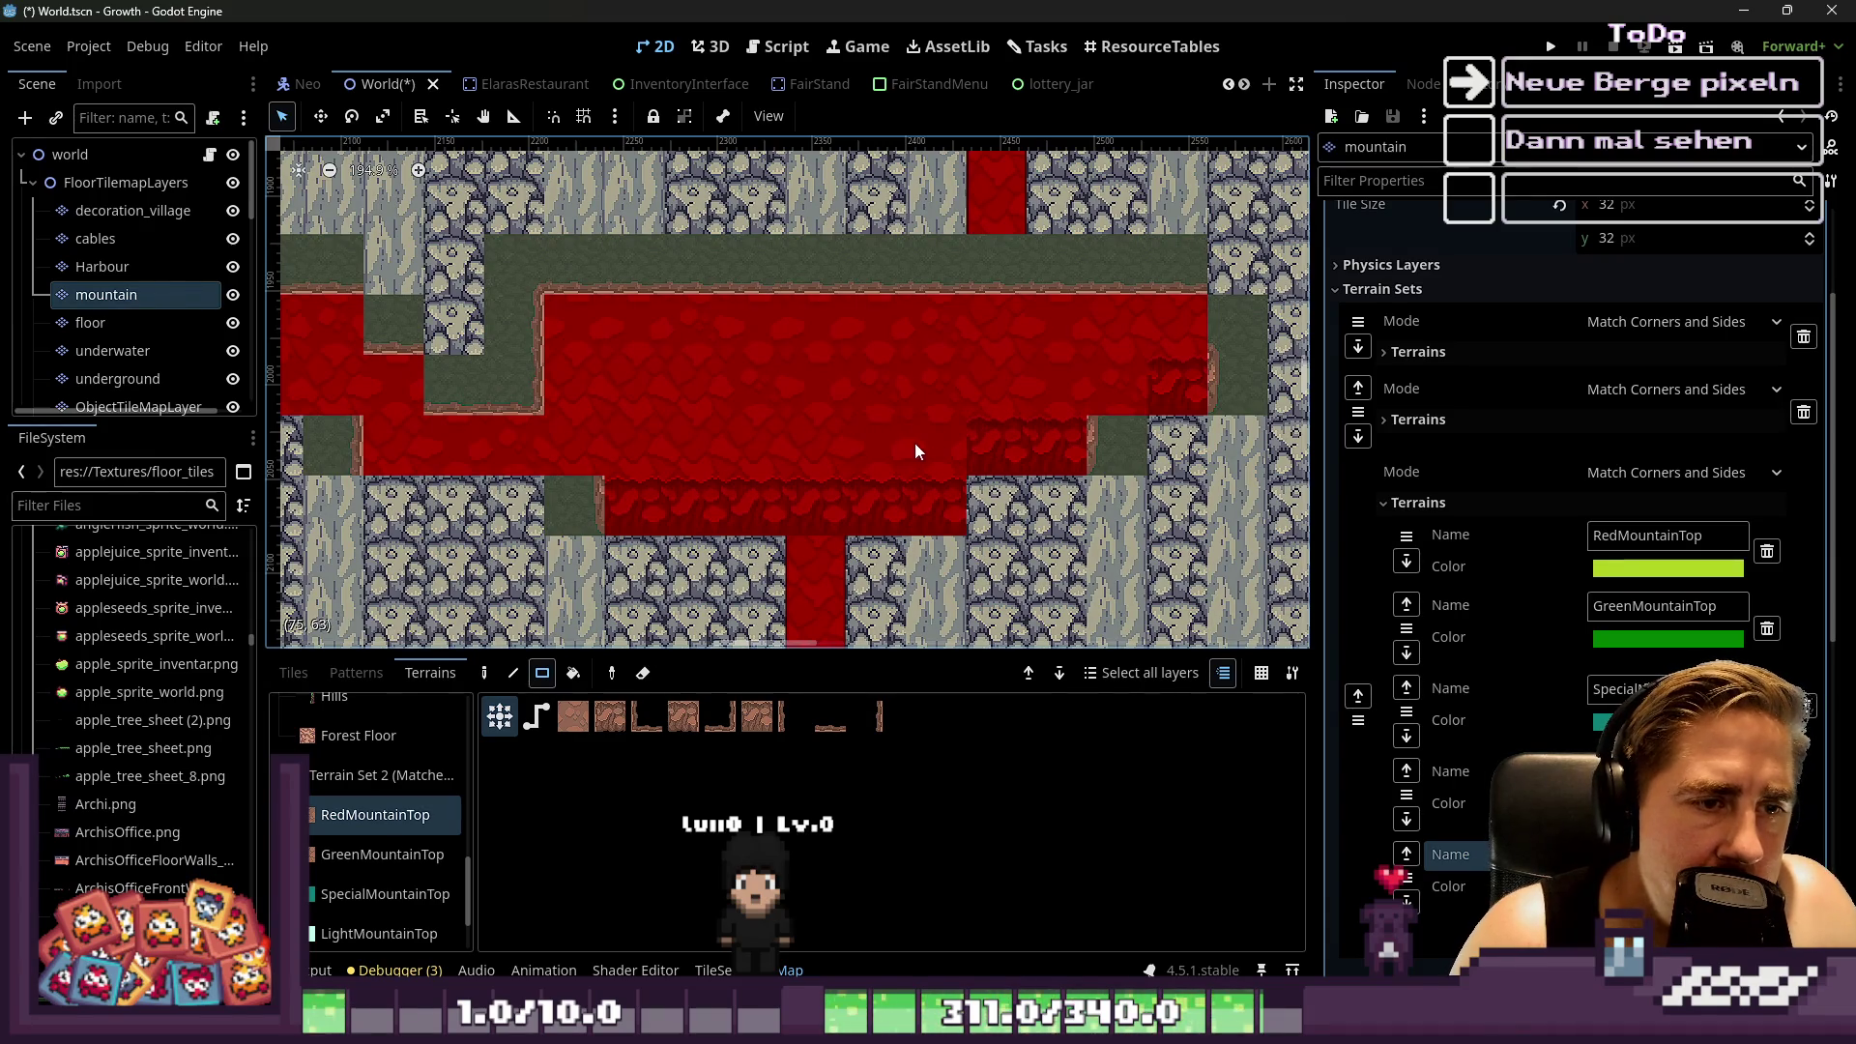
# Paint RedMountainTop on the green column, tiles (78,63) and (79,62), and fill the row
pyautogui.moveTo(890, 443)
pyautogui.mouseDown()
pyautogui.moveTo(909, 451)
pyautogui.moveTo(883, 459)
pyautogui.mouseUp()
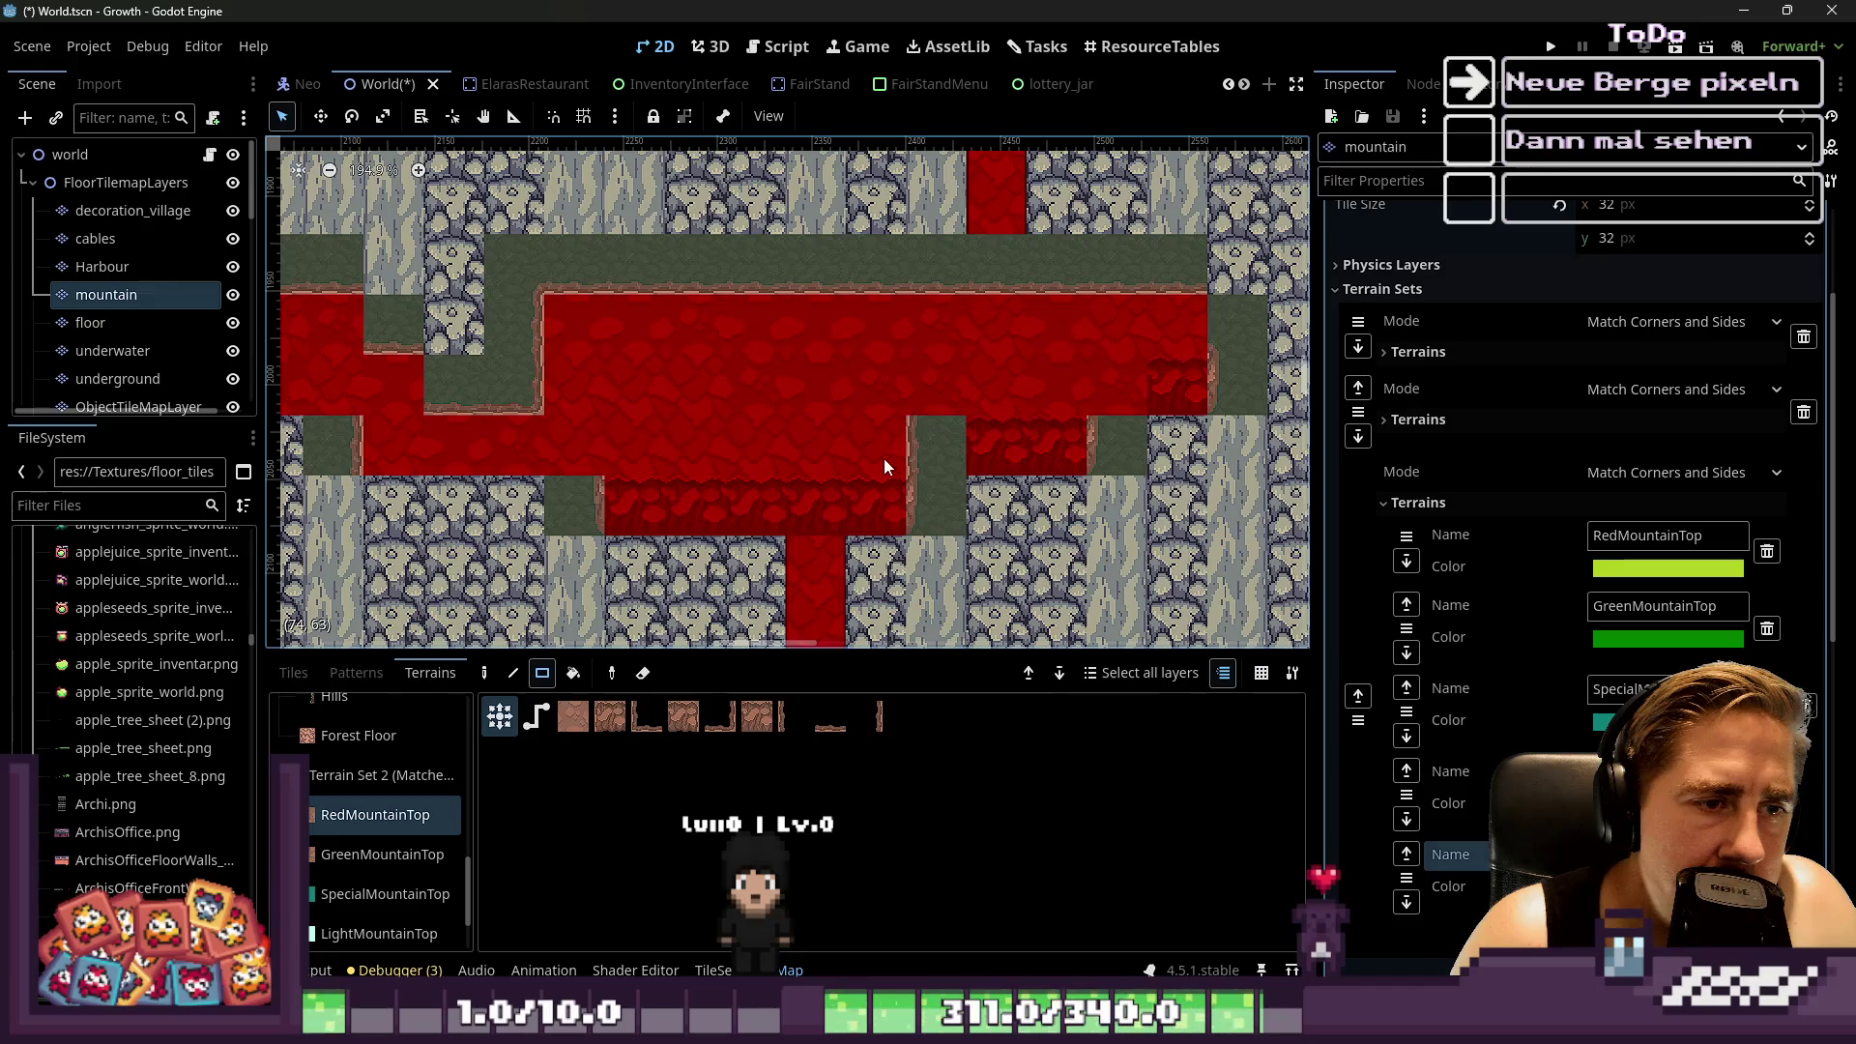
pyautogui.click(912, 445)
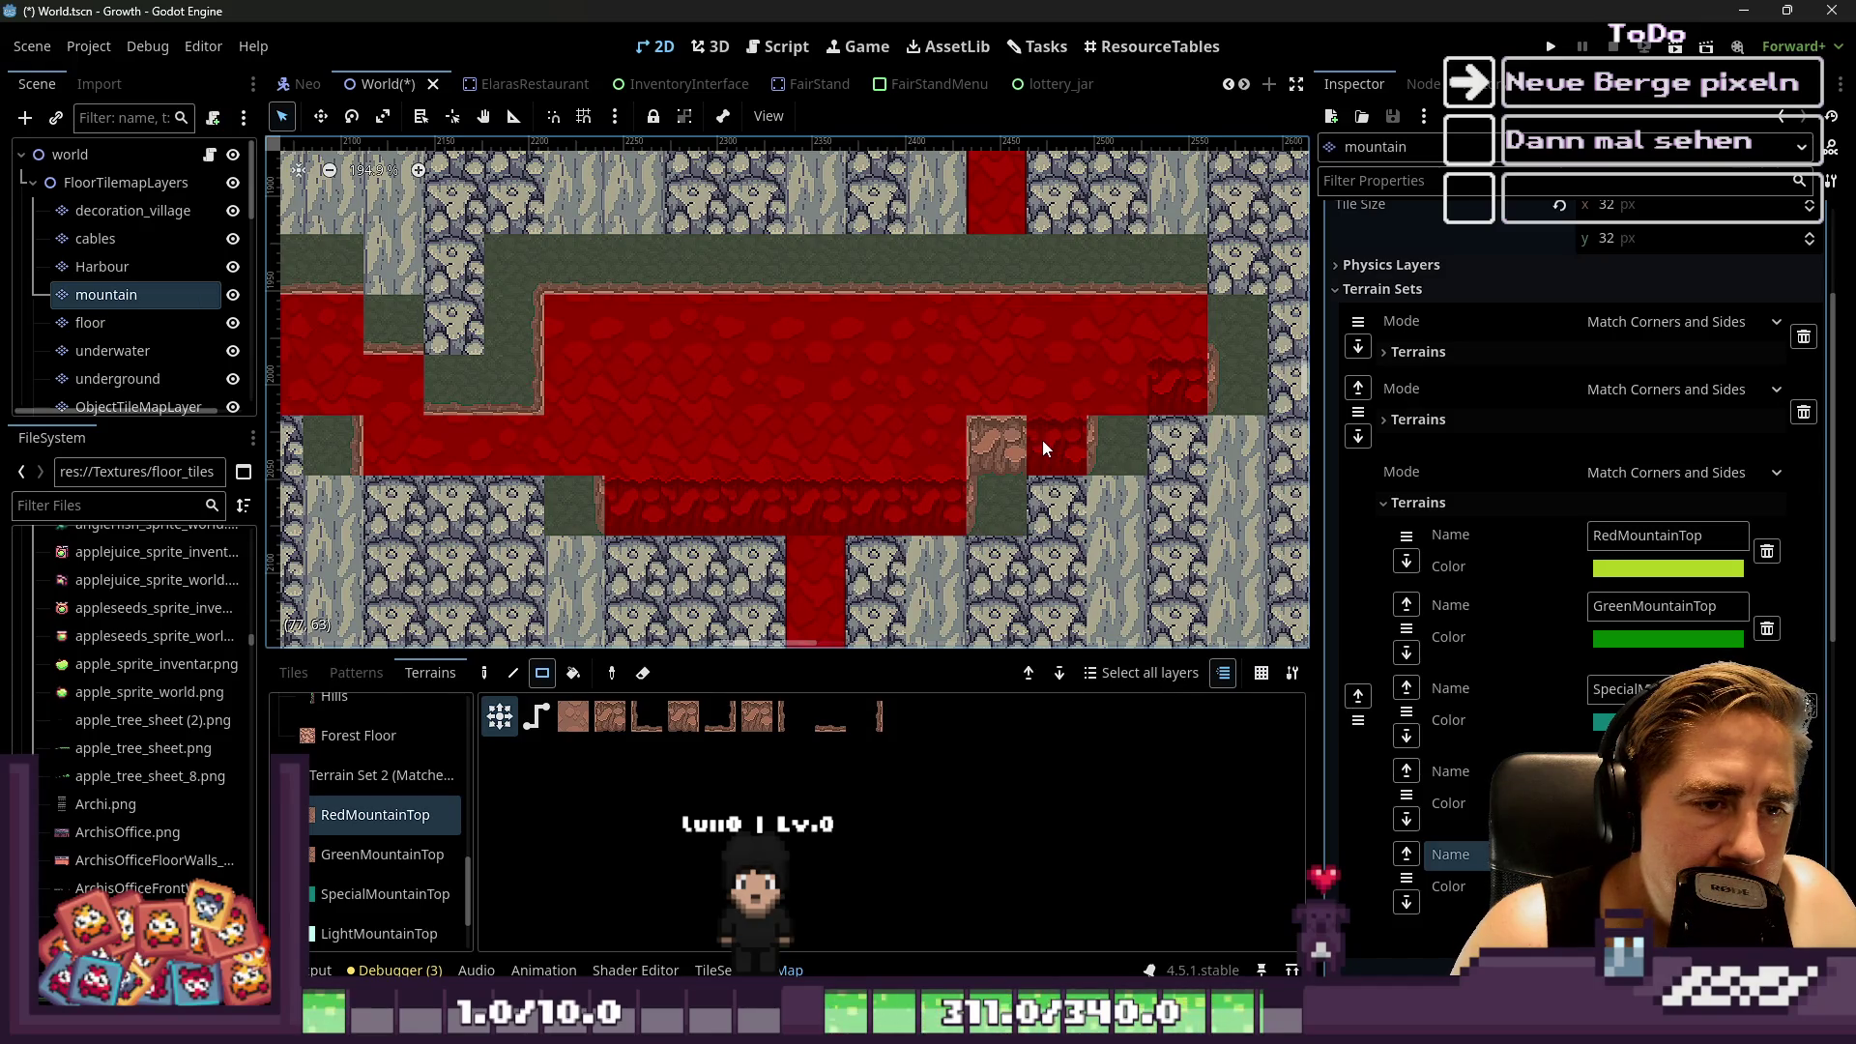
pyautogui.click(1117, 437)
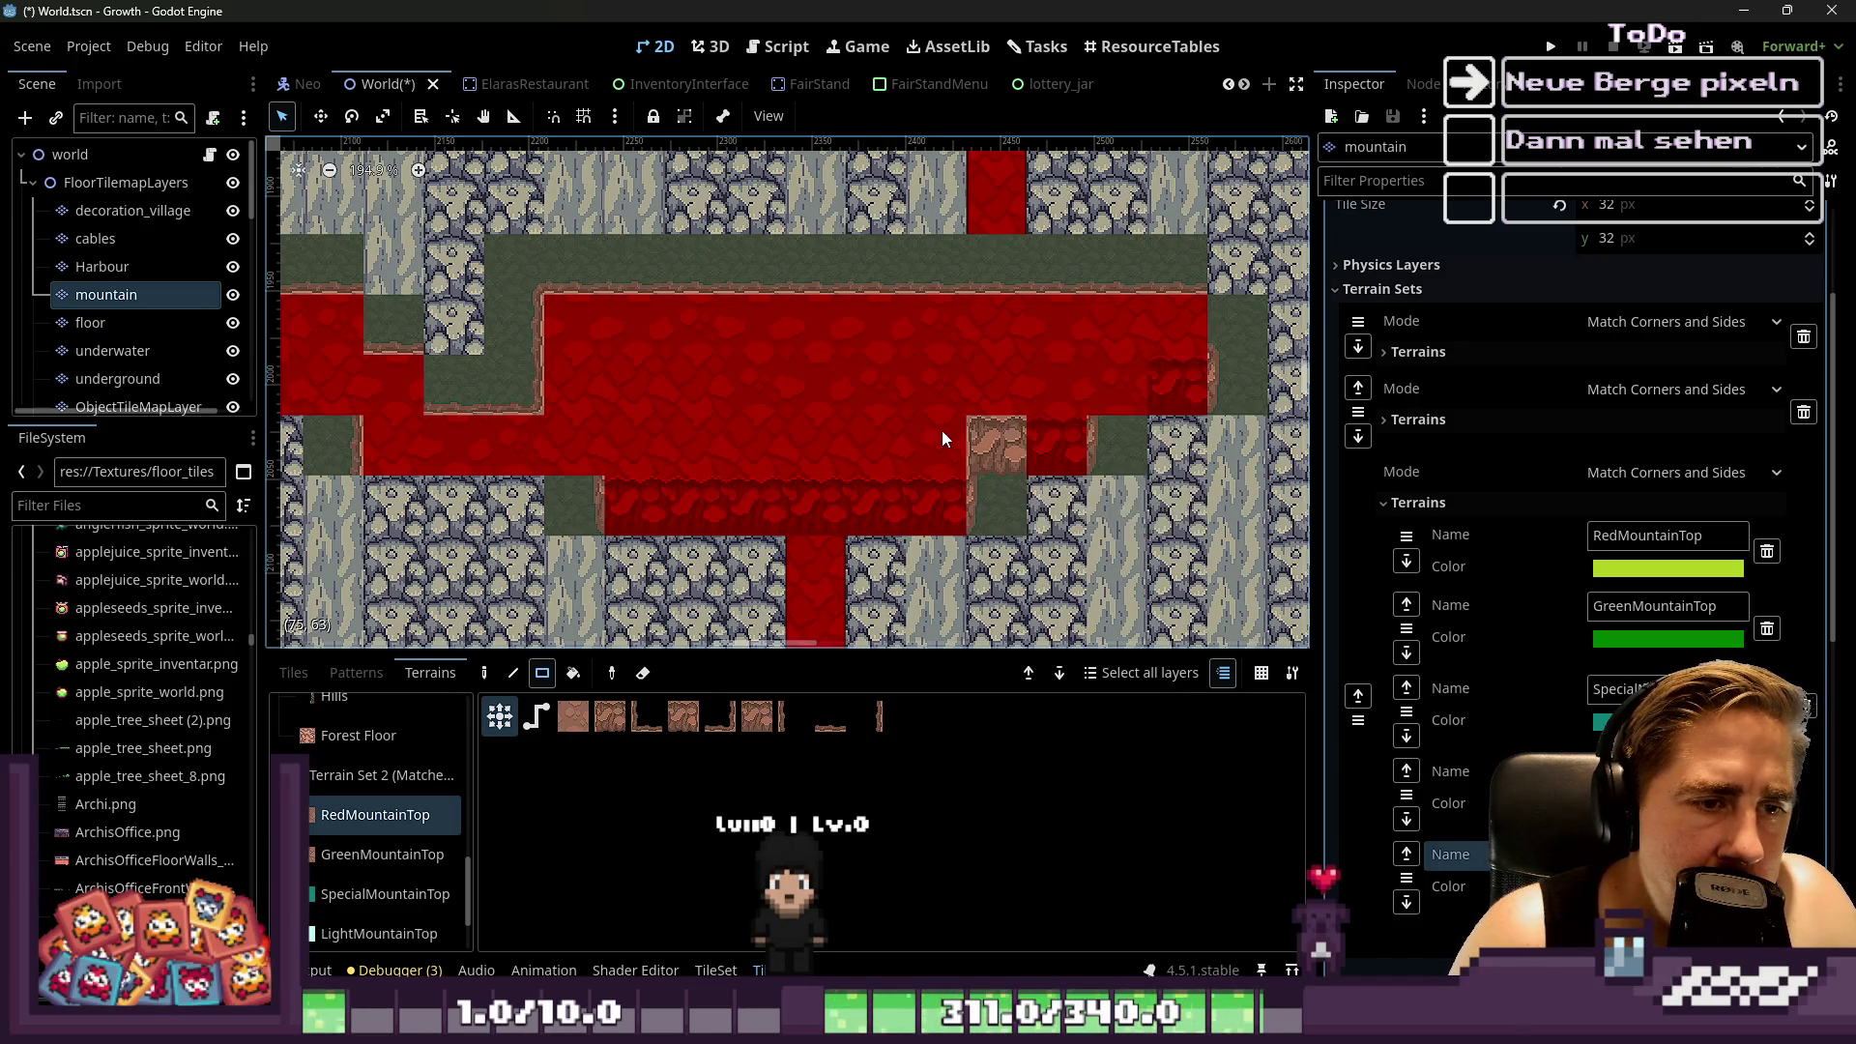
pyautogui.click(1171, 368)
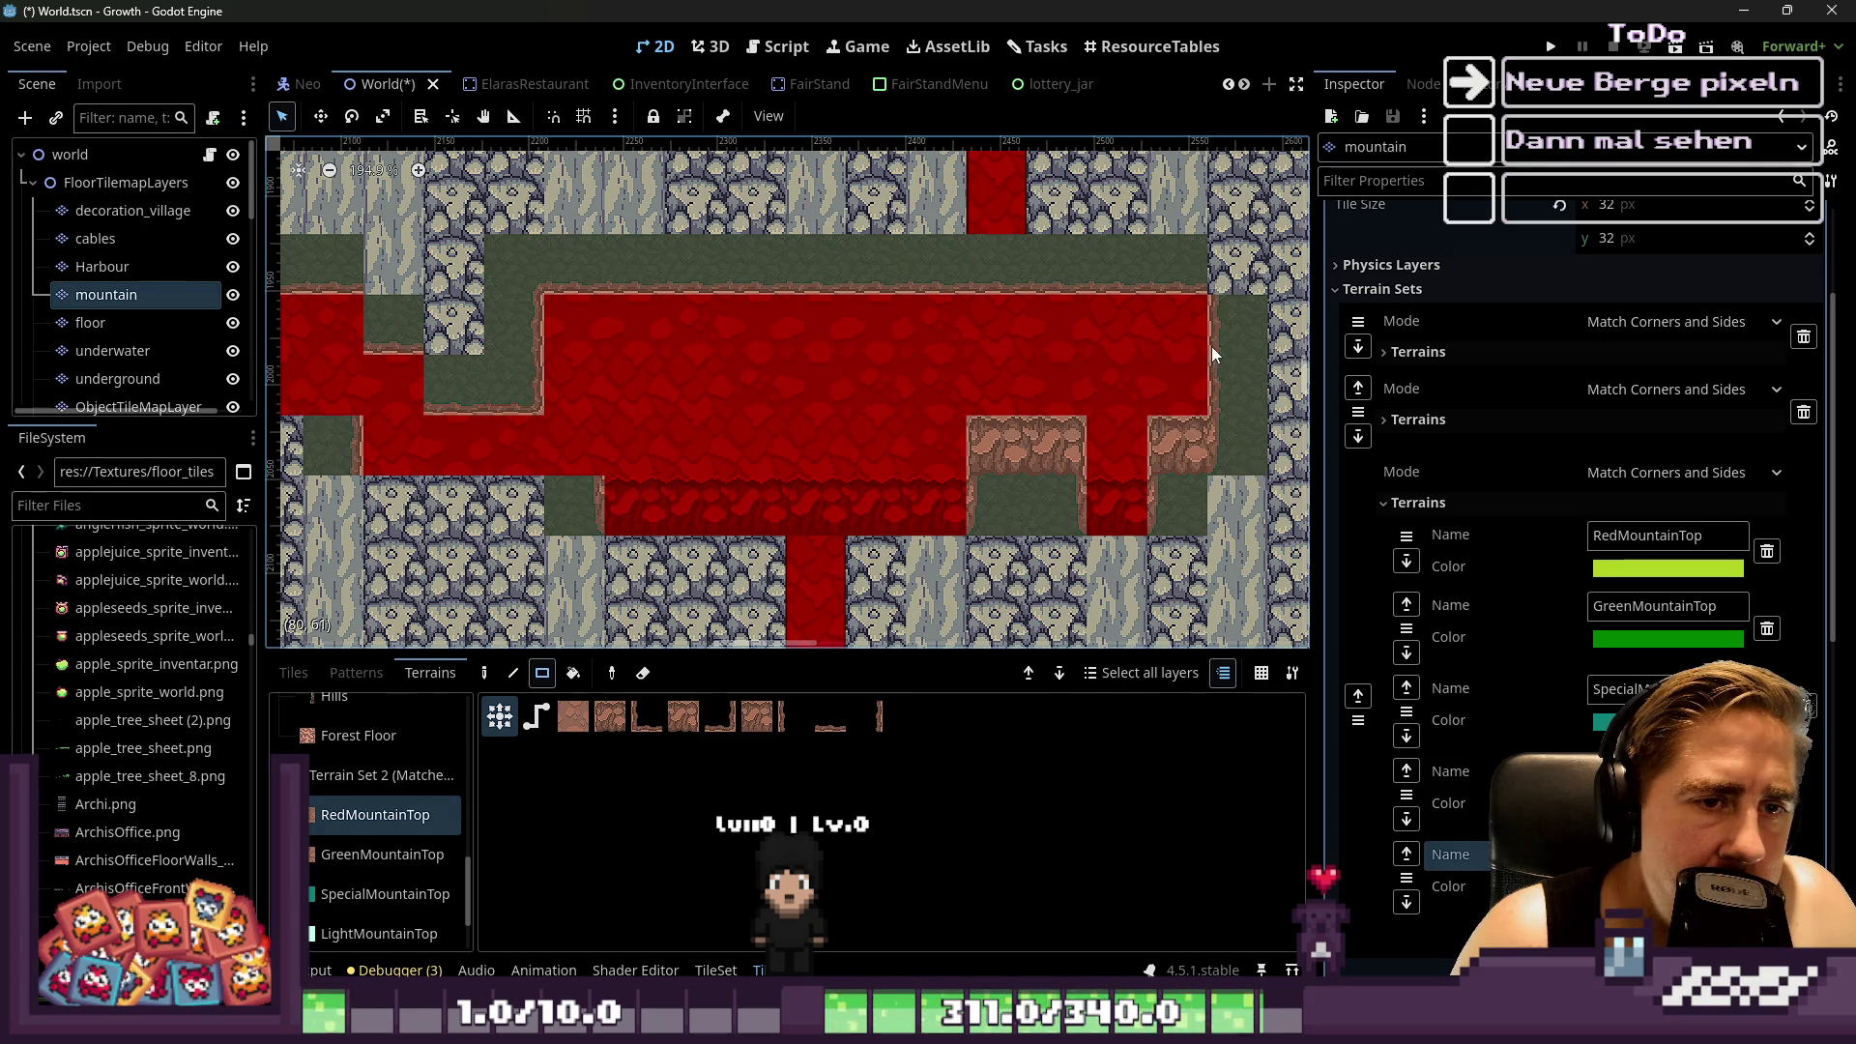
pyautogui.moveTo(714, 280); pyautogui.dragTo(546, 299)
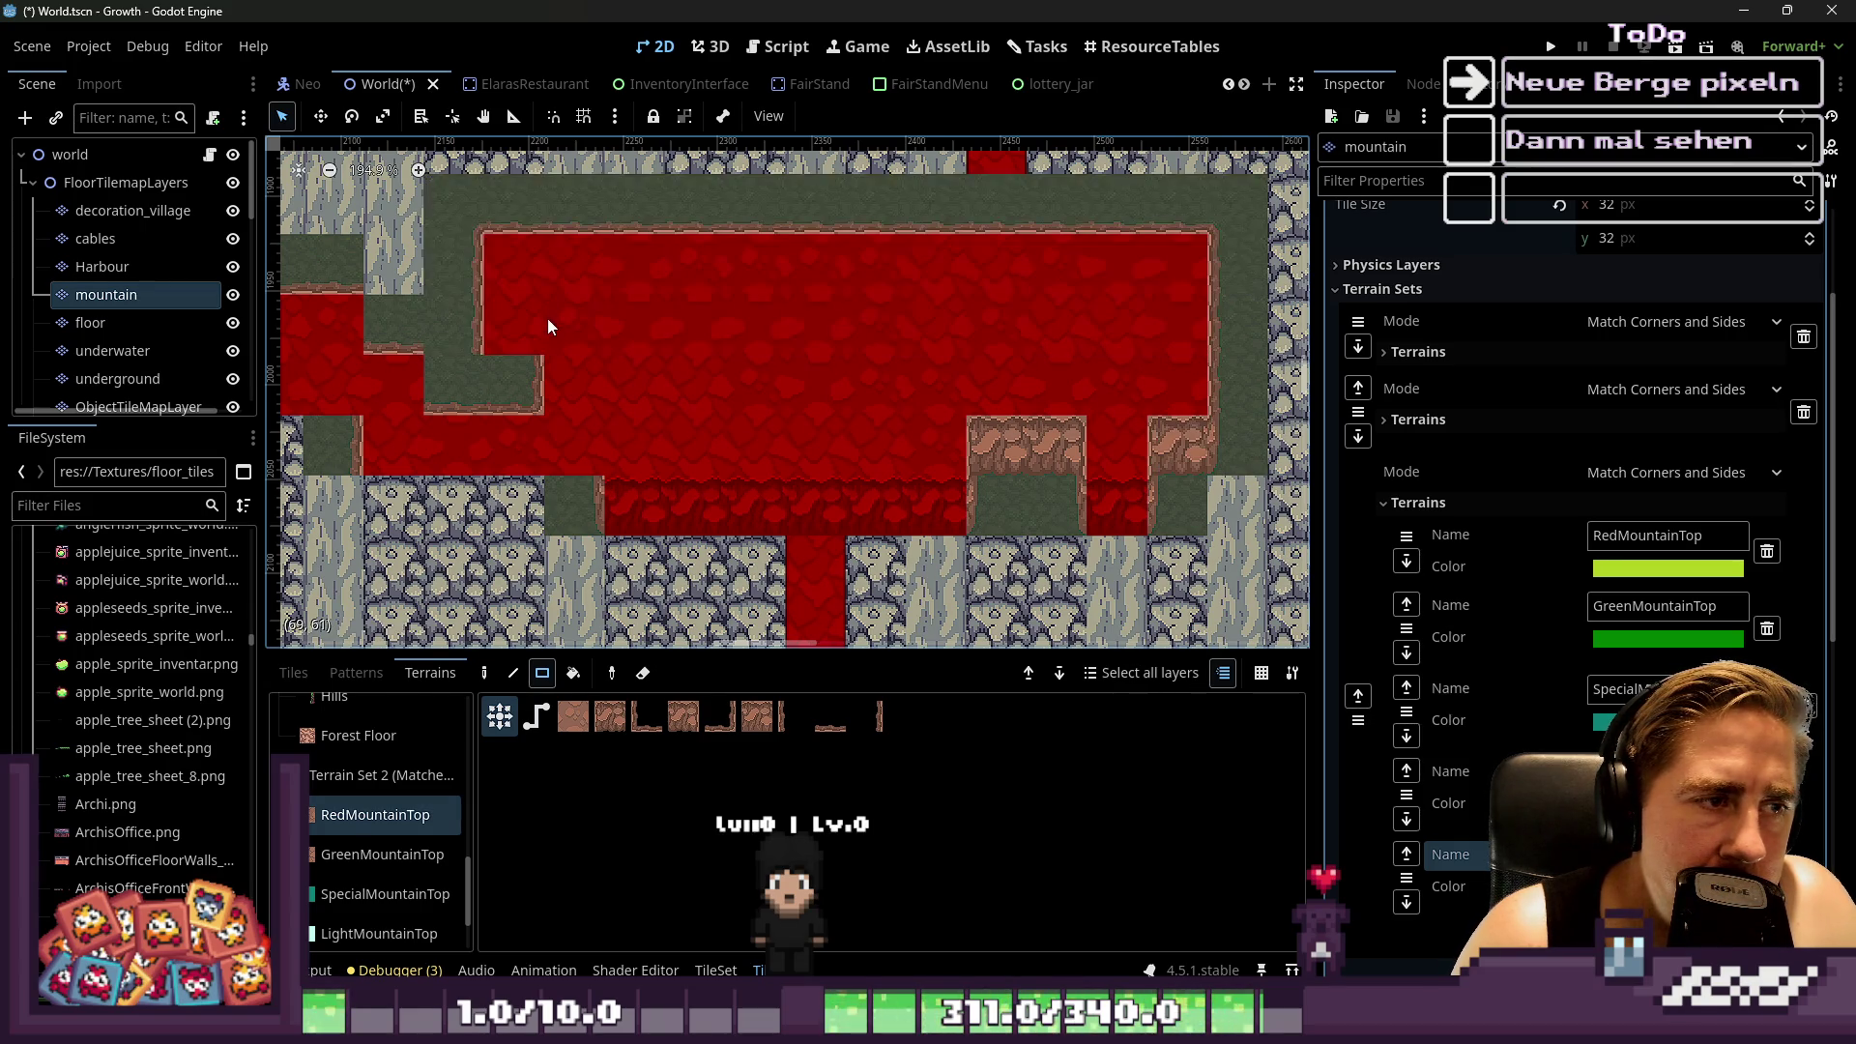
pyautogui.scroll(-2, 826, 371)
pyautogui.scroll(-2, 823, 375)
pyautogui.scroll(4, 751, 354)
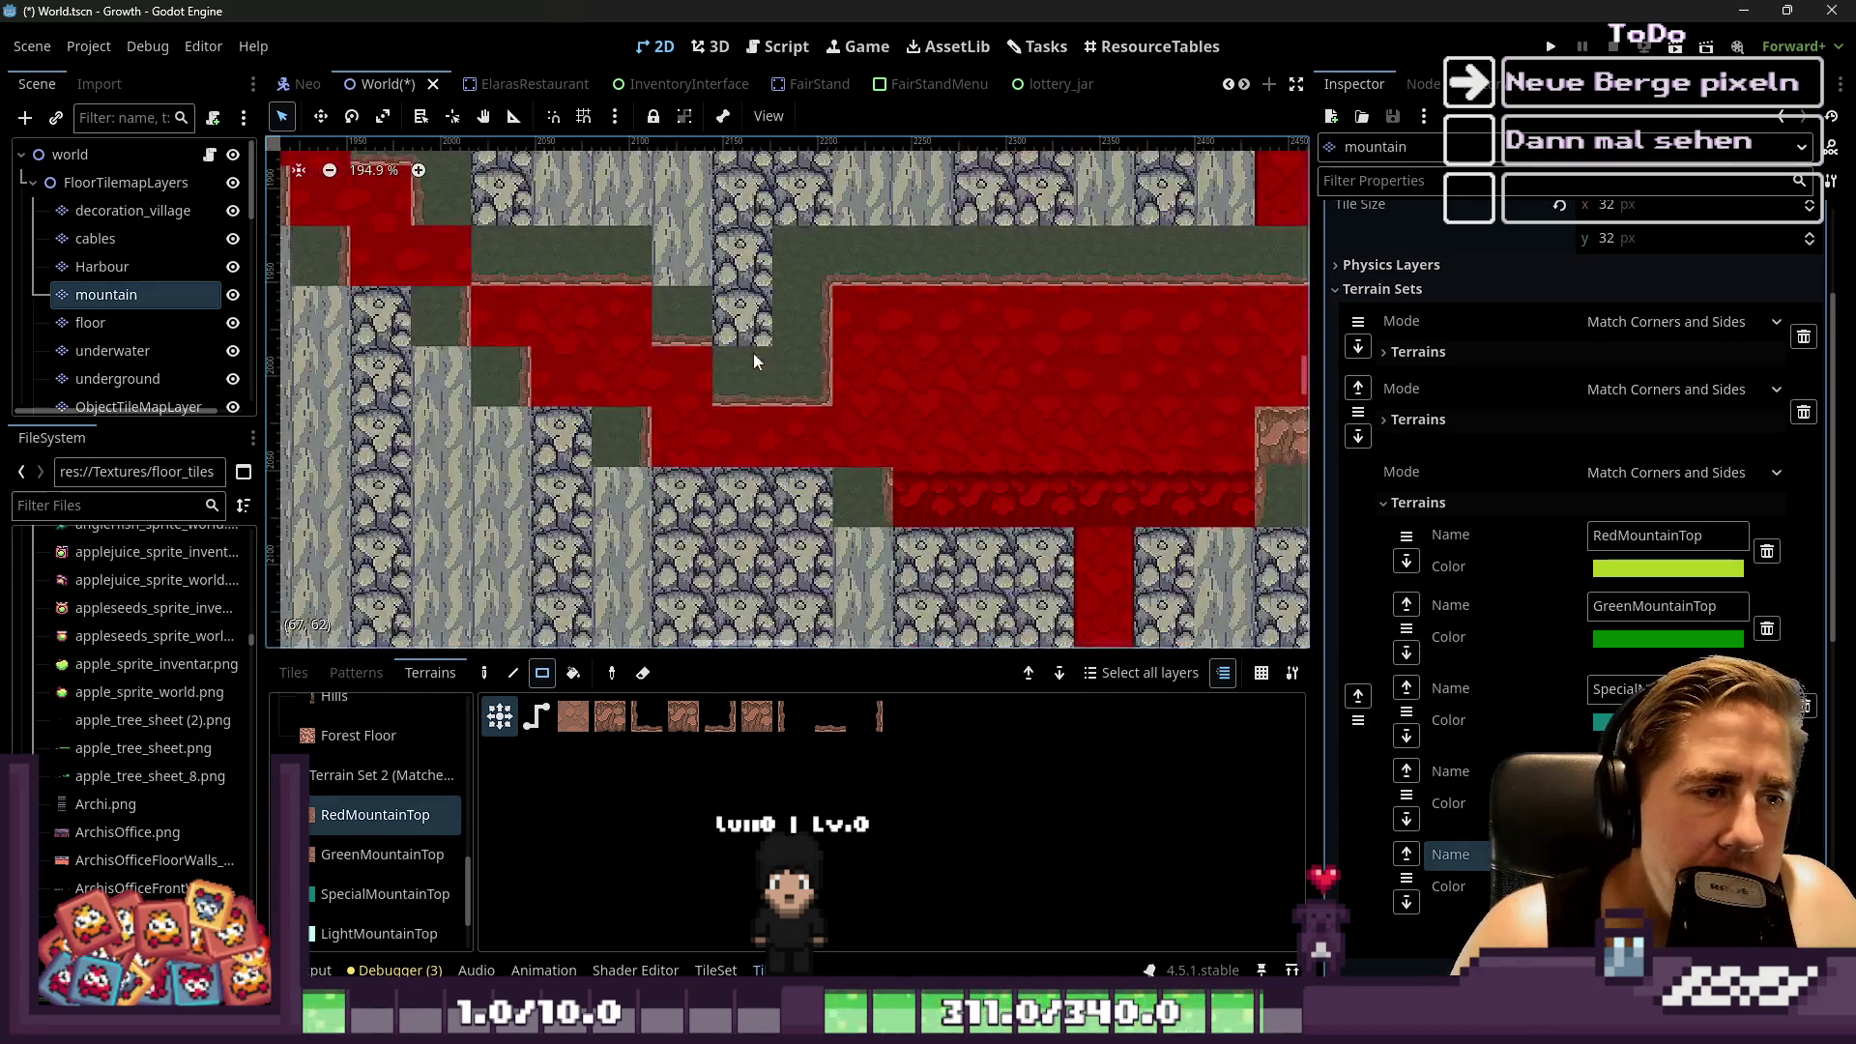
pyautogui.hscroll(-3, 821, 404)
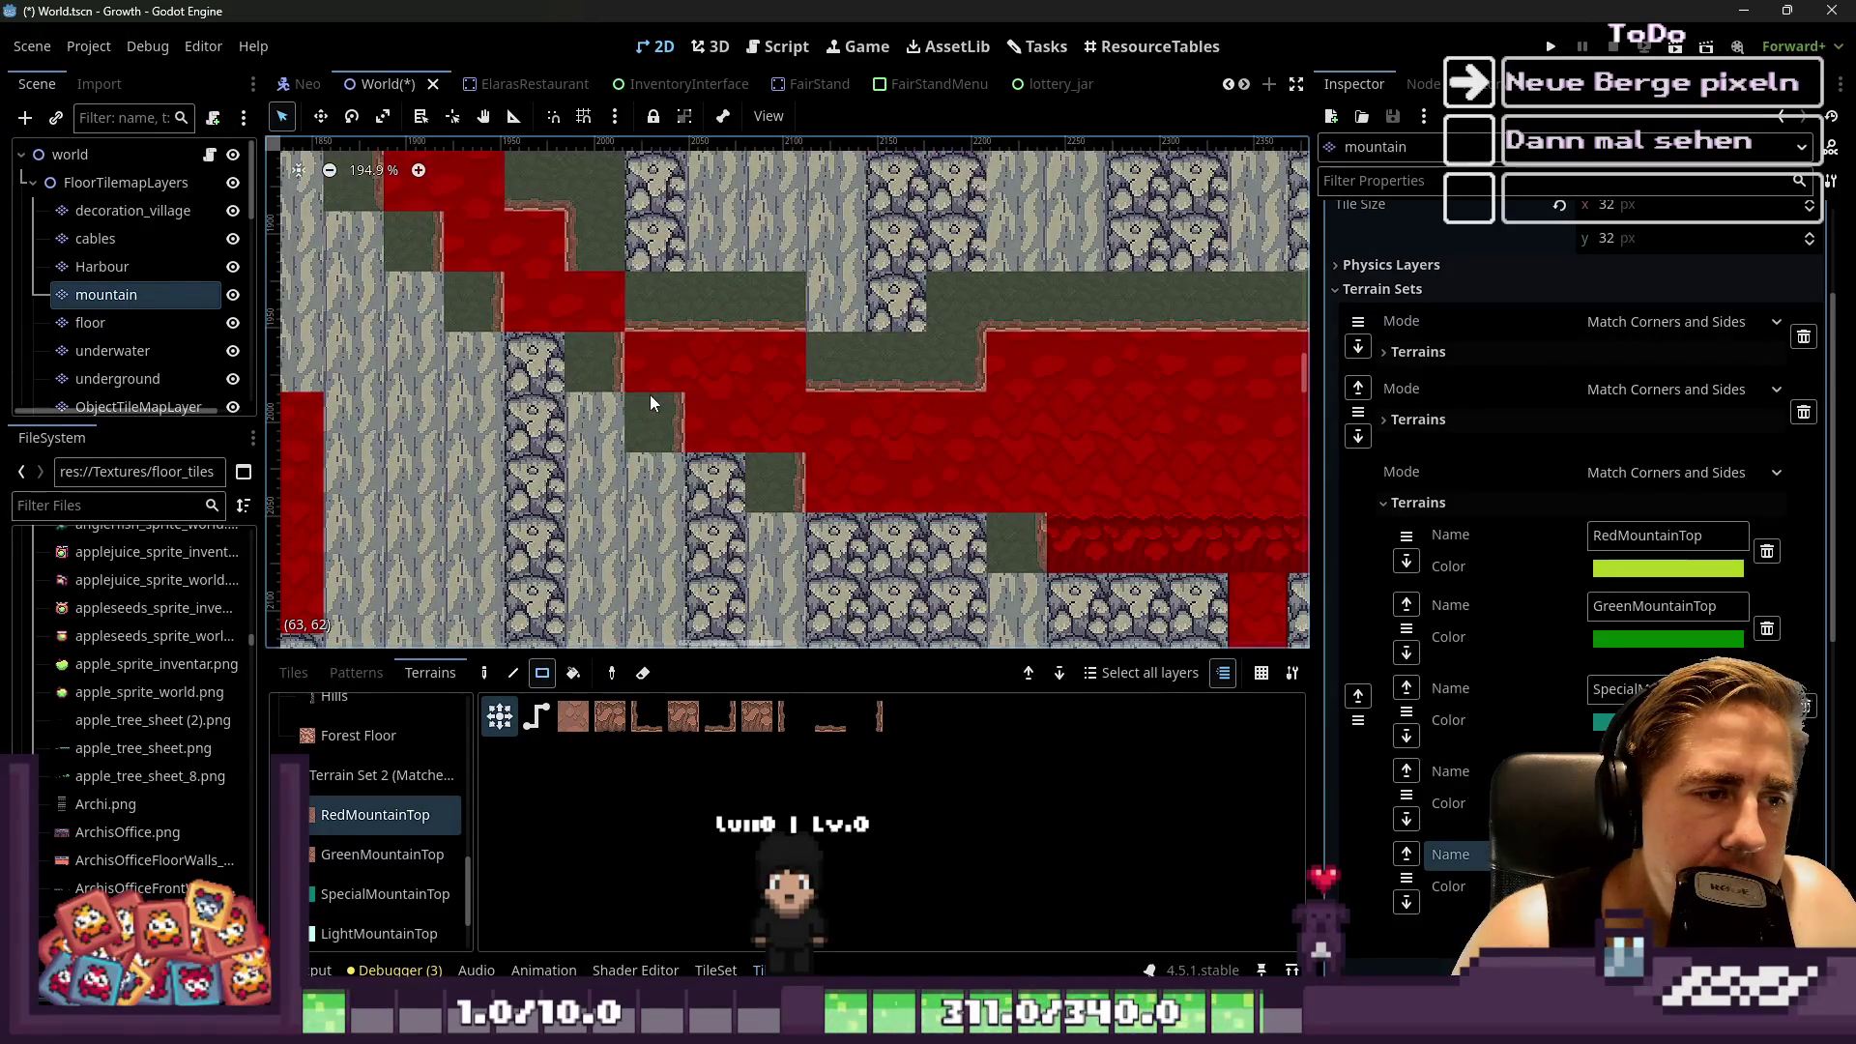
# Erase mismatched tiles and repaint the brown, green and cobblestone gaps plus a 2x1 strip as RedMountainTop
pyautogui.rightClick(740, 454)
pyautogui.click(791, 483)
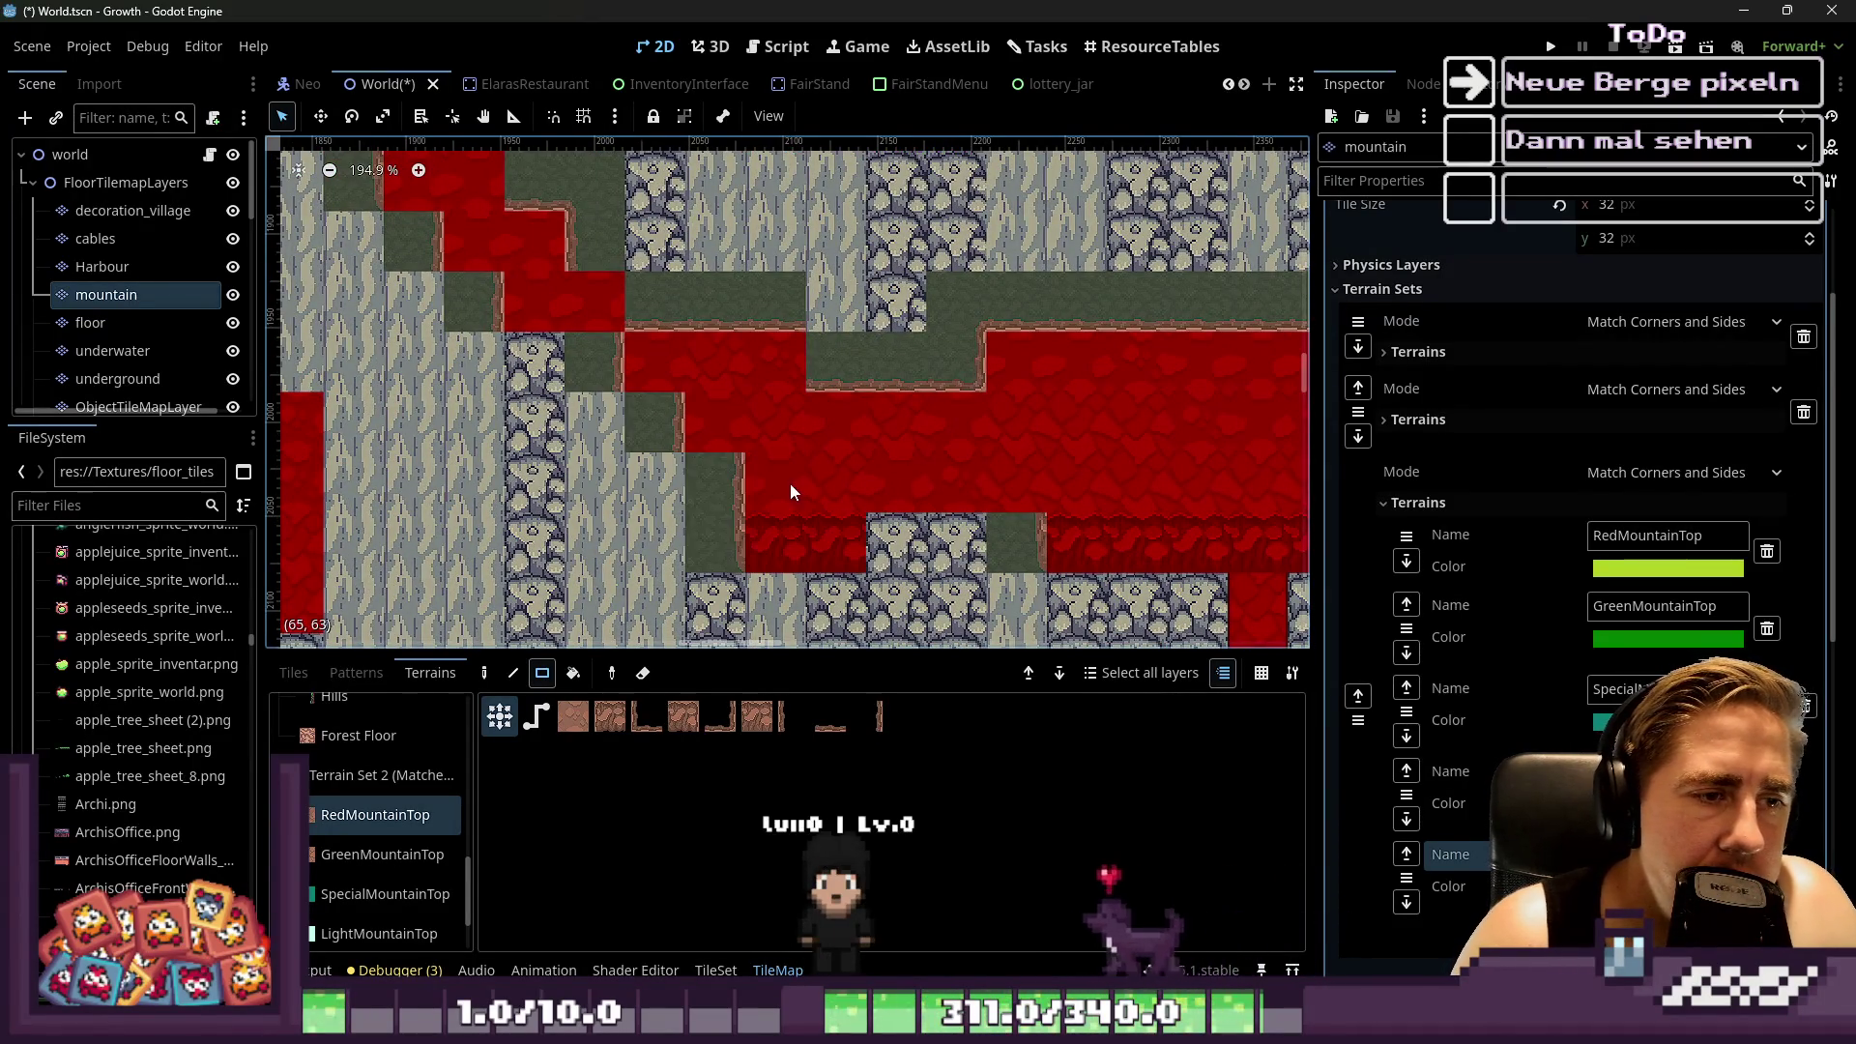
pyautogui.scroll(1, 740, 477)
pyautogui.scroll(2, 696, 494)
pyautogui.click(760, 477)
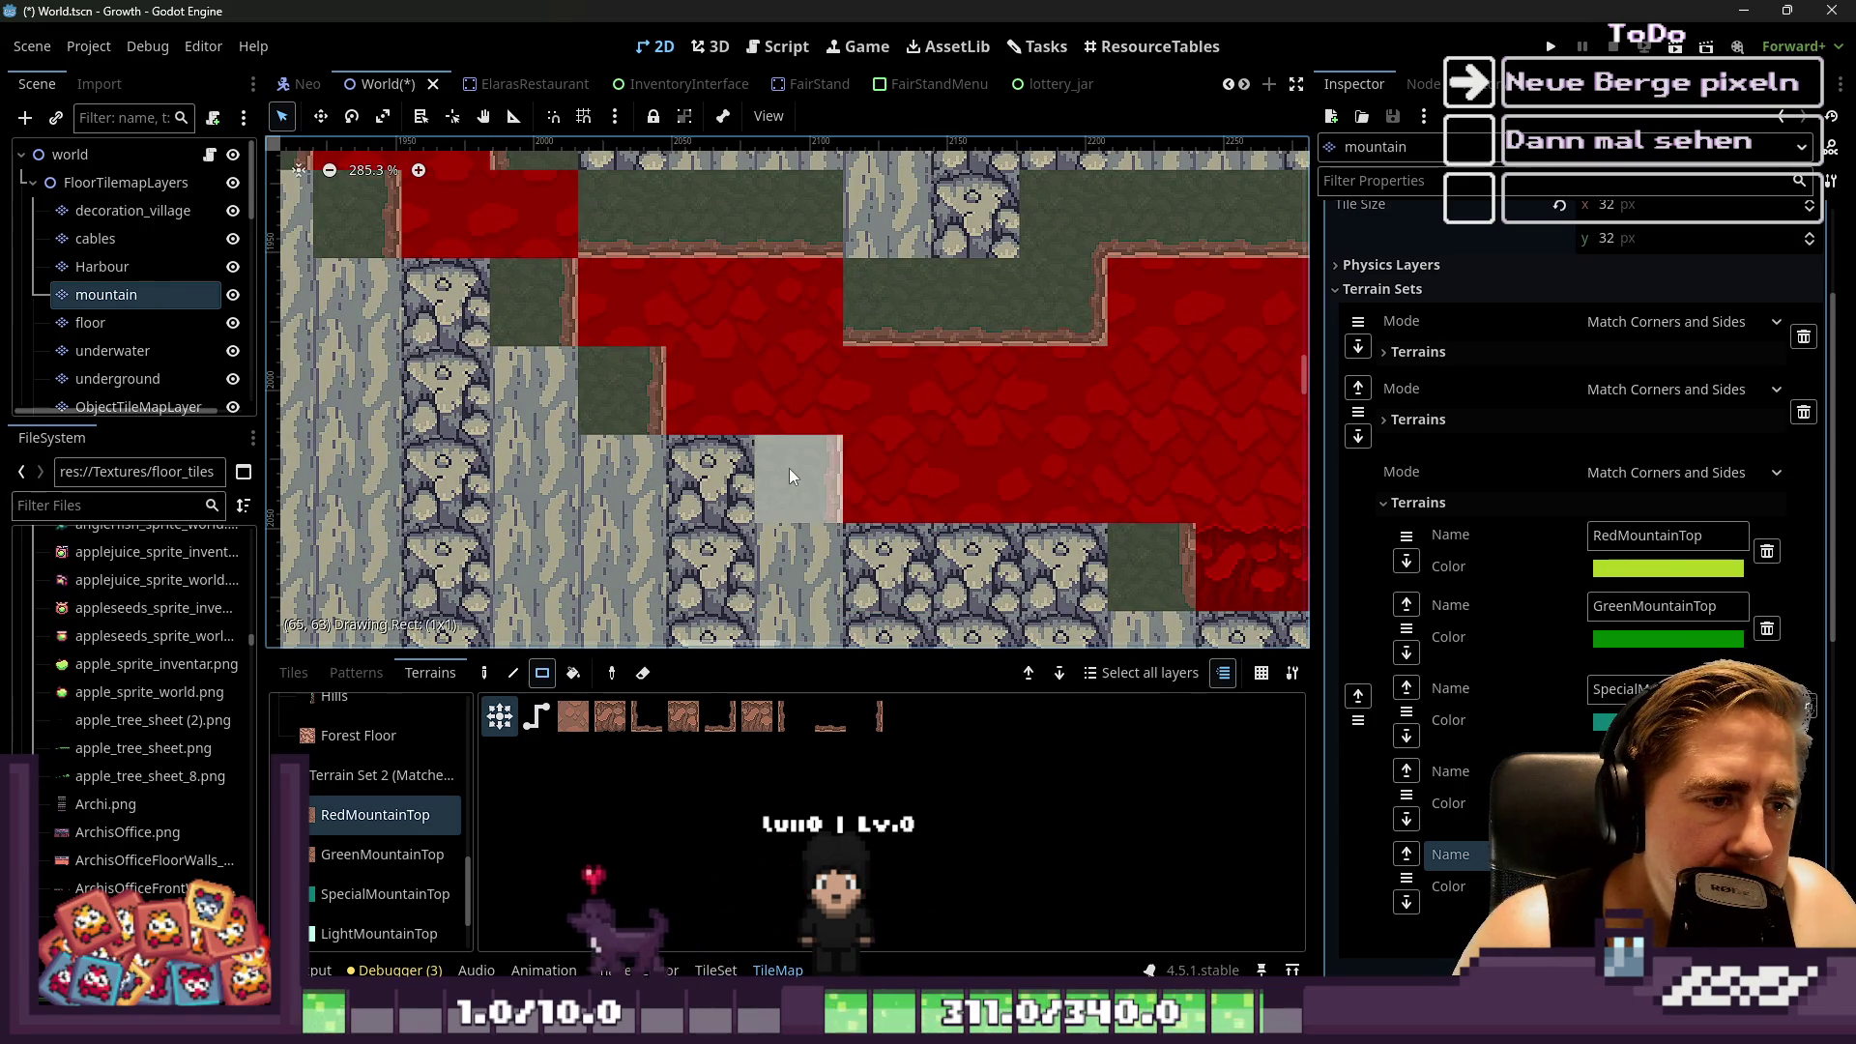
pyautogui.click(789, 468)
pyautogui.click(930, 501)
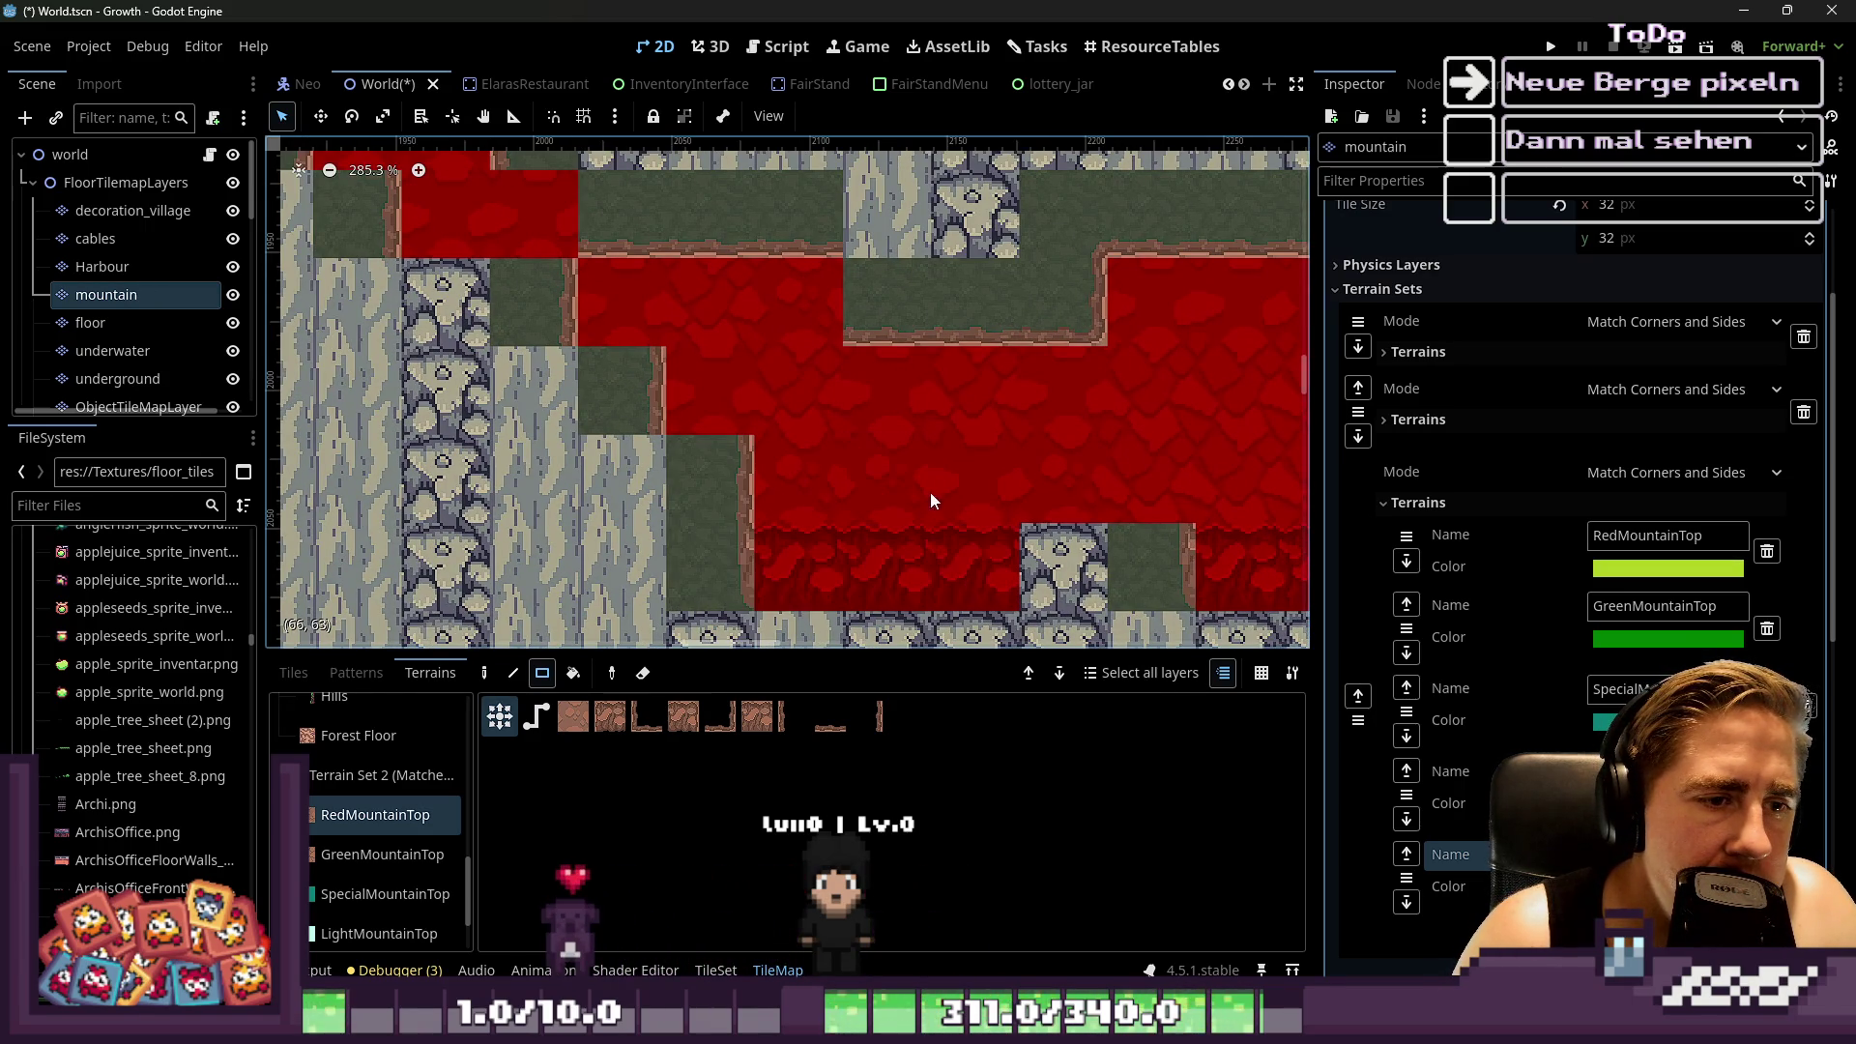
pyautogui.moveTo(1040, 480); pyautogui.dragTo(1069, 460)
pyautogui.scroll(-4, 1069, 460)
pyautogui.scroll(3, 932, 416)
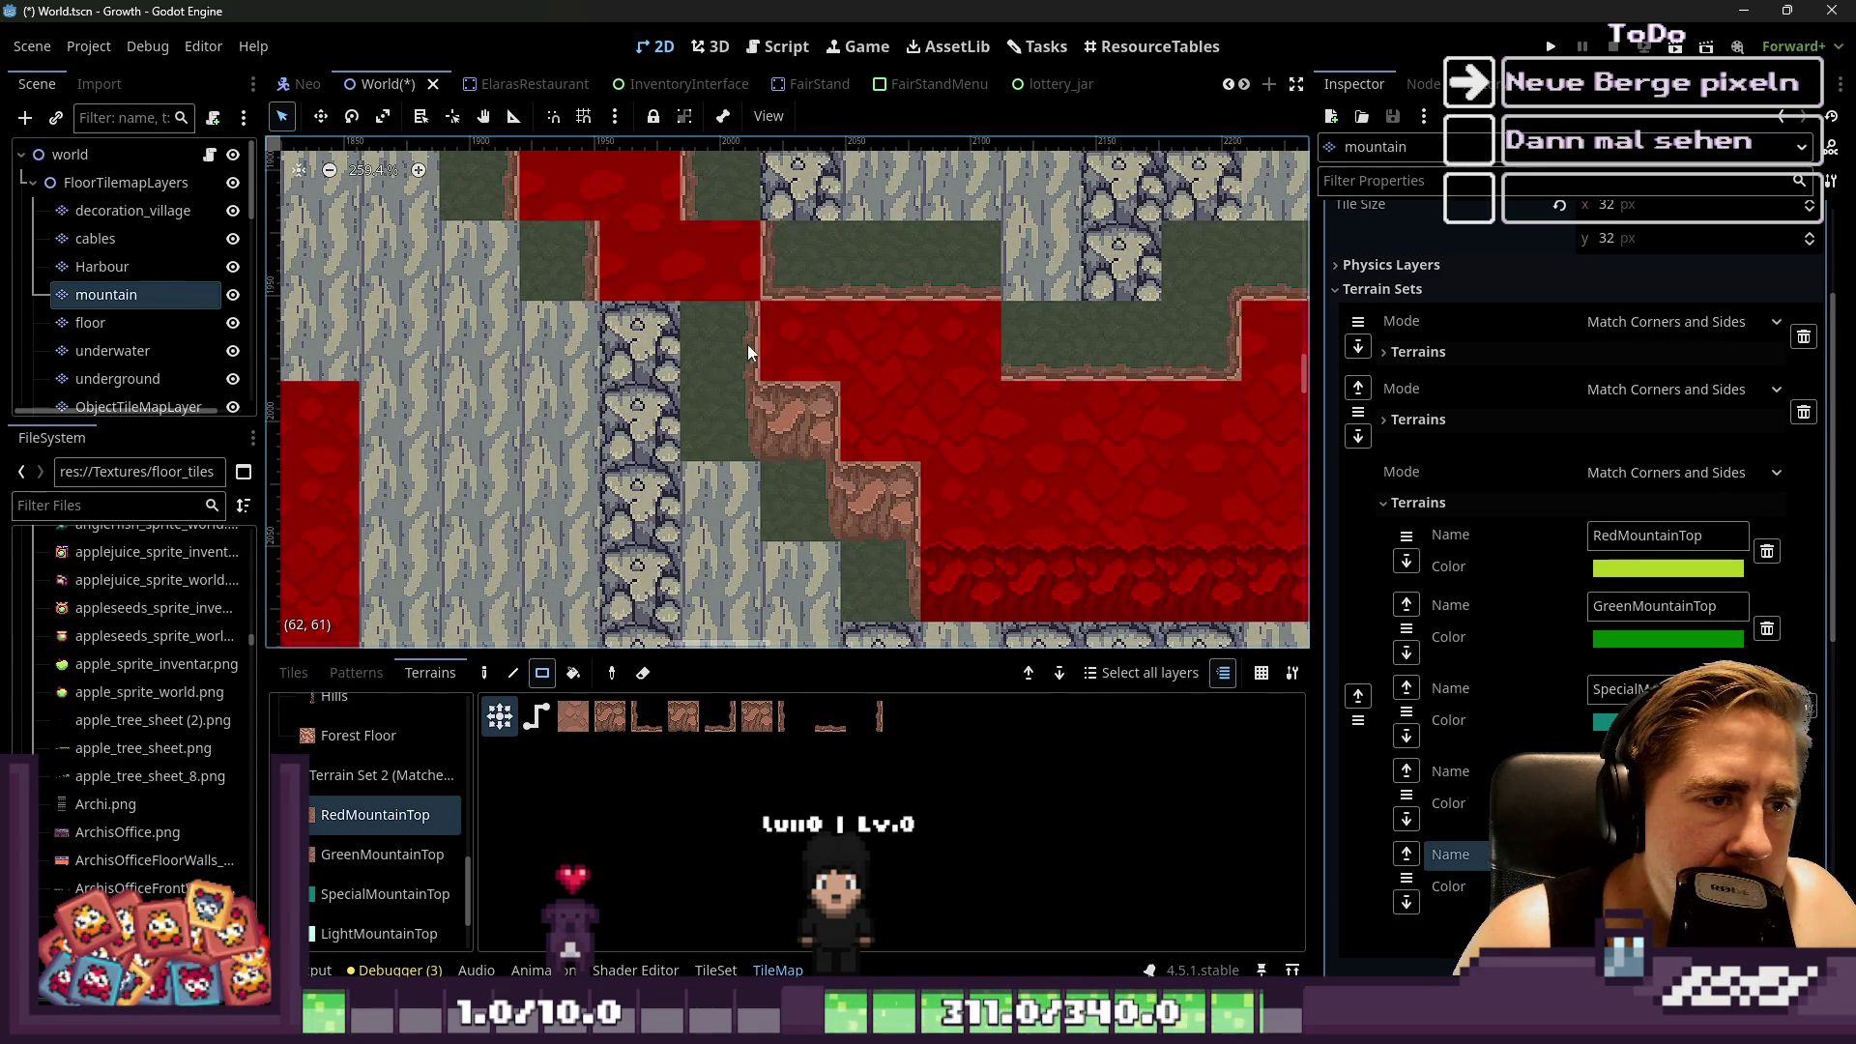
# Paint several single green tiles and thin strips as RedMountainTop terrain
pyautogui.click(737, 334)
pyautogui.click(677, 285)
pyautogui.scroll(-2, 669, 274)
pyautogui.scroll(2, 698, 241)
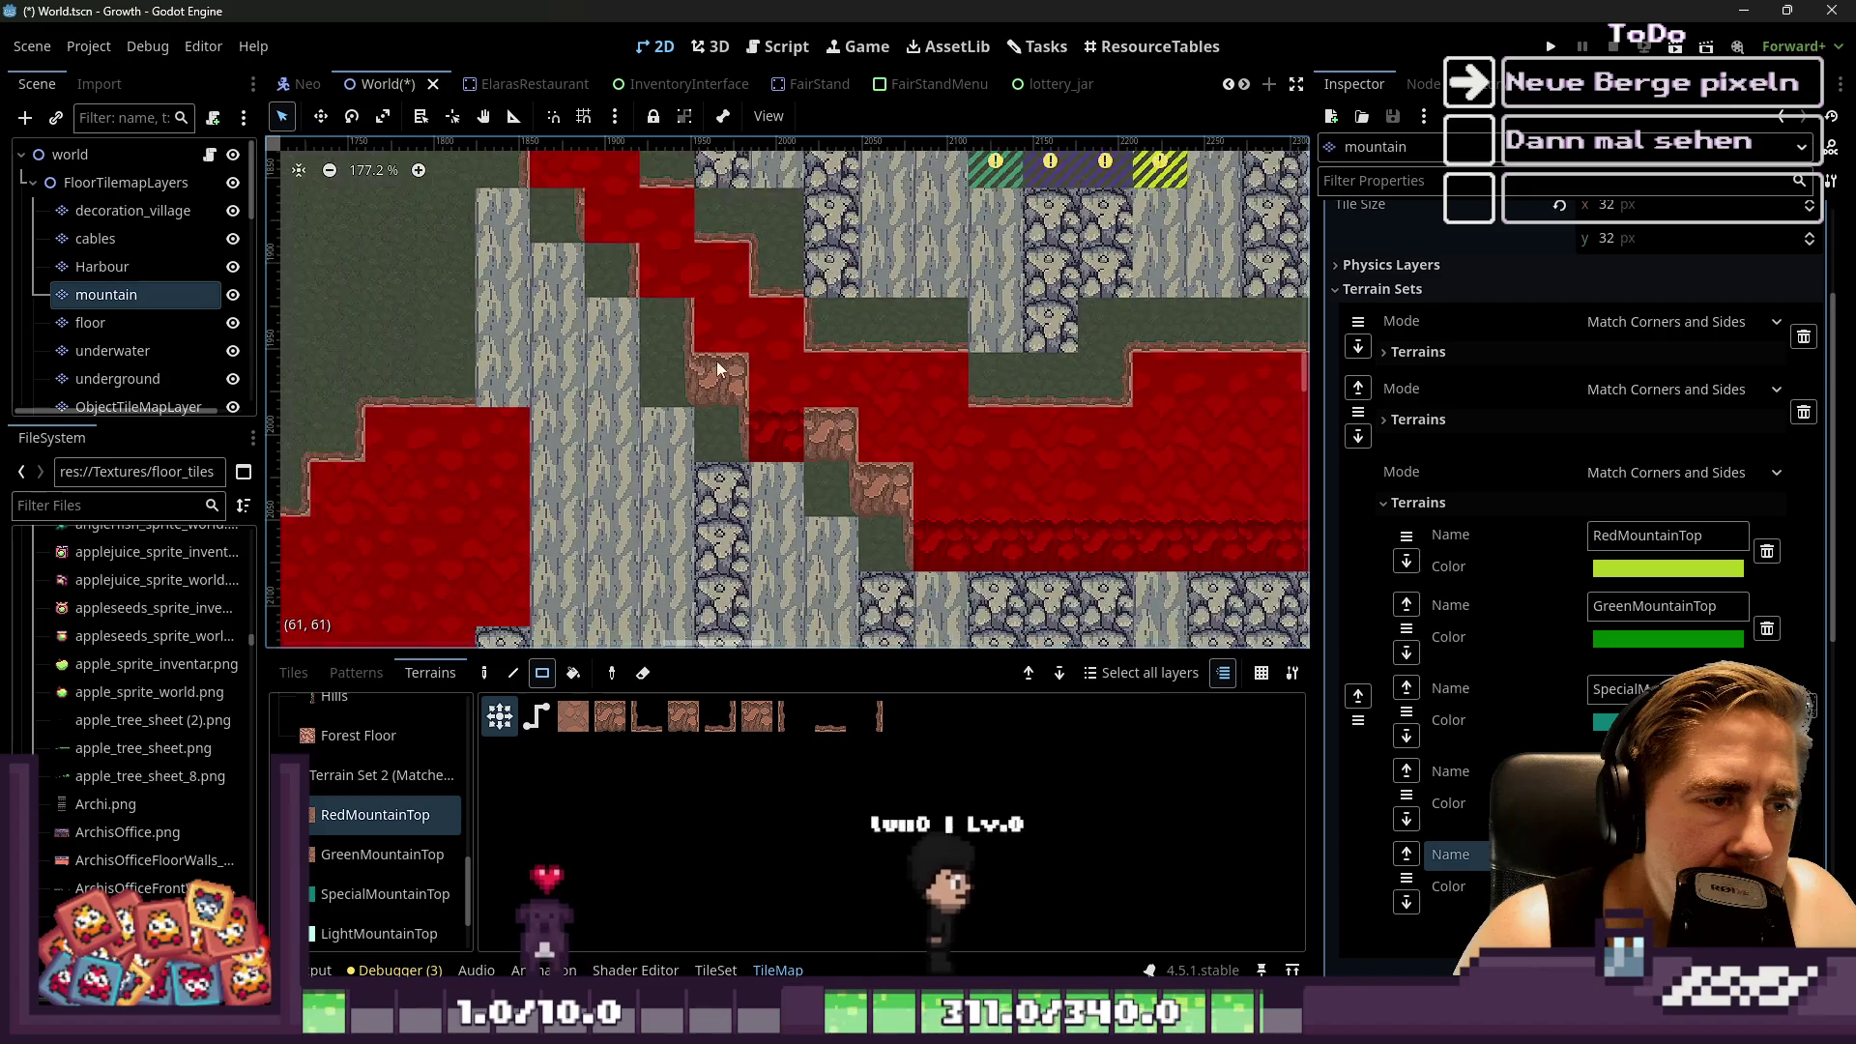
pyautogui.moveTo(698, 234); pyautogui.dragTo(698, 234)
pyautogui.scroll(-5, 670, 248)
pyautogui.scroll(2, 856, 449)
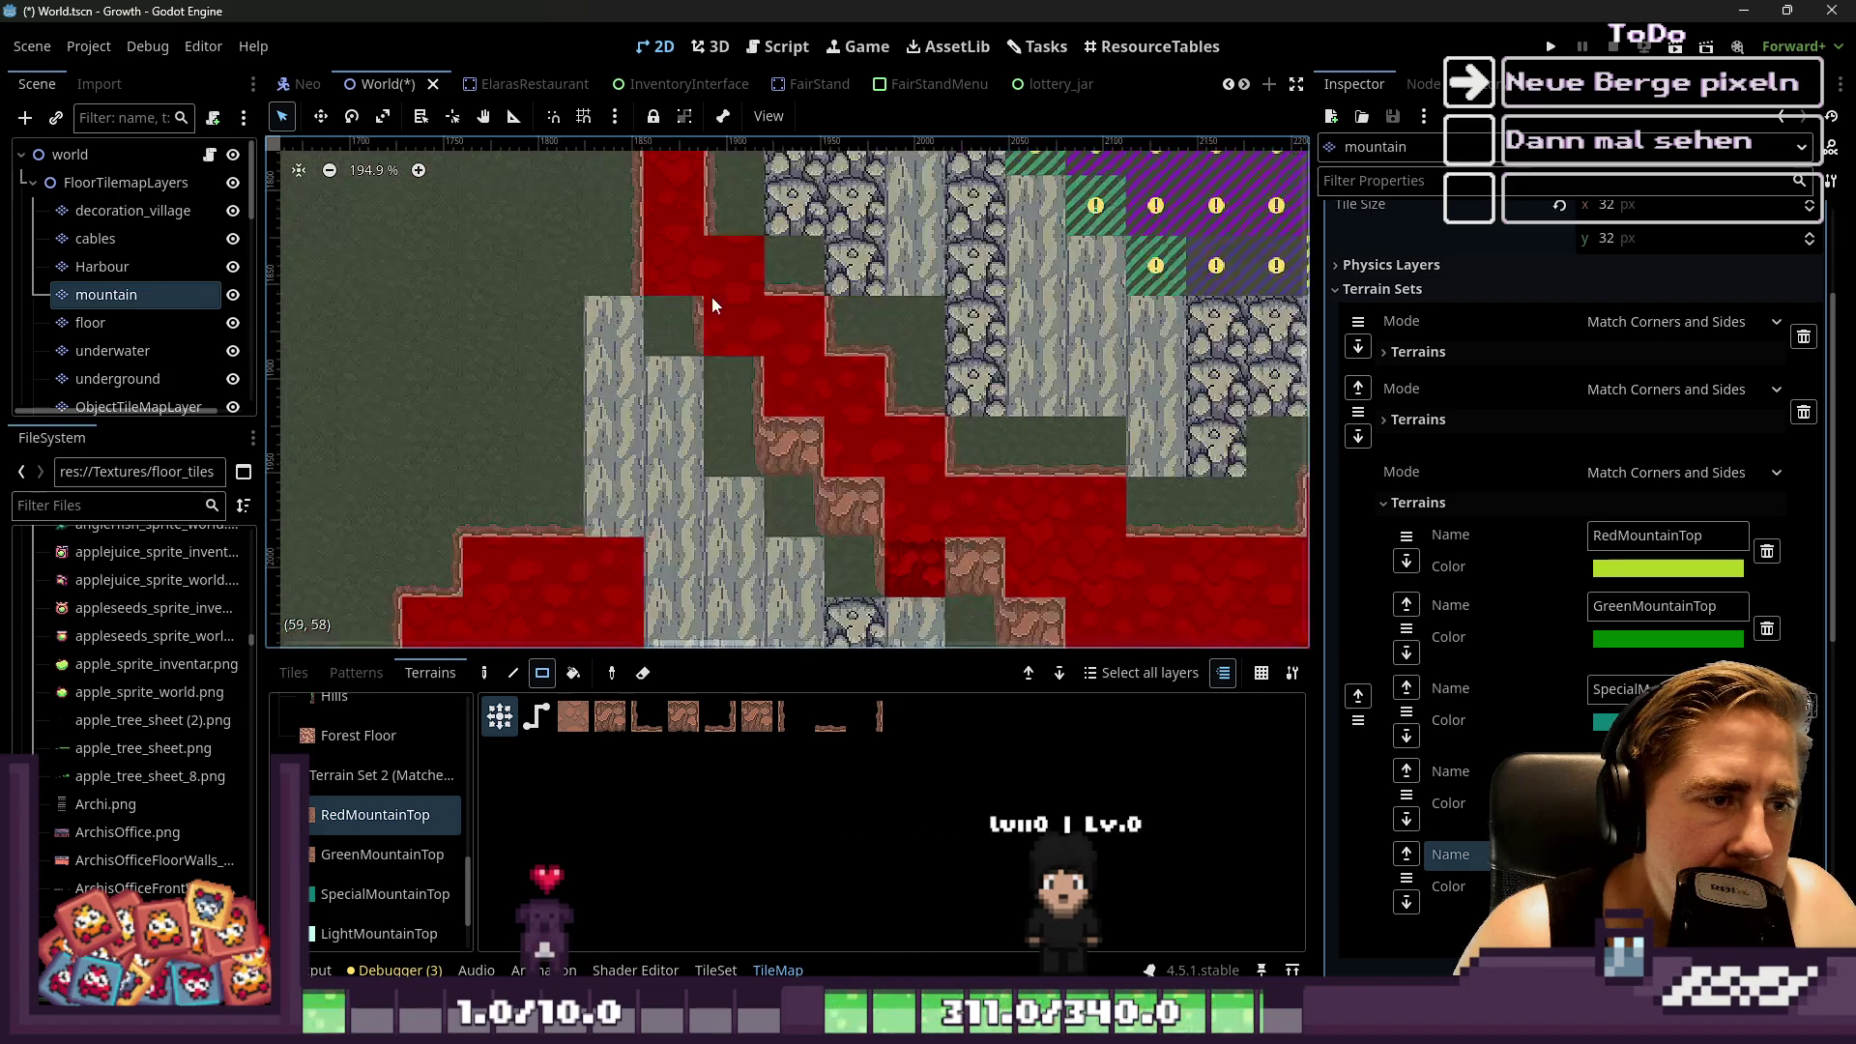
pyautogui.click(693, 262)
pyautogui.scroll(-2, 752, 439)
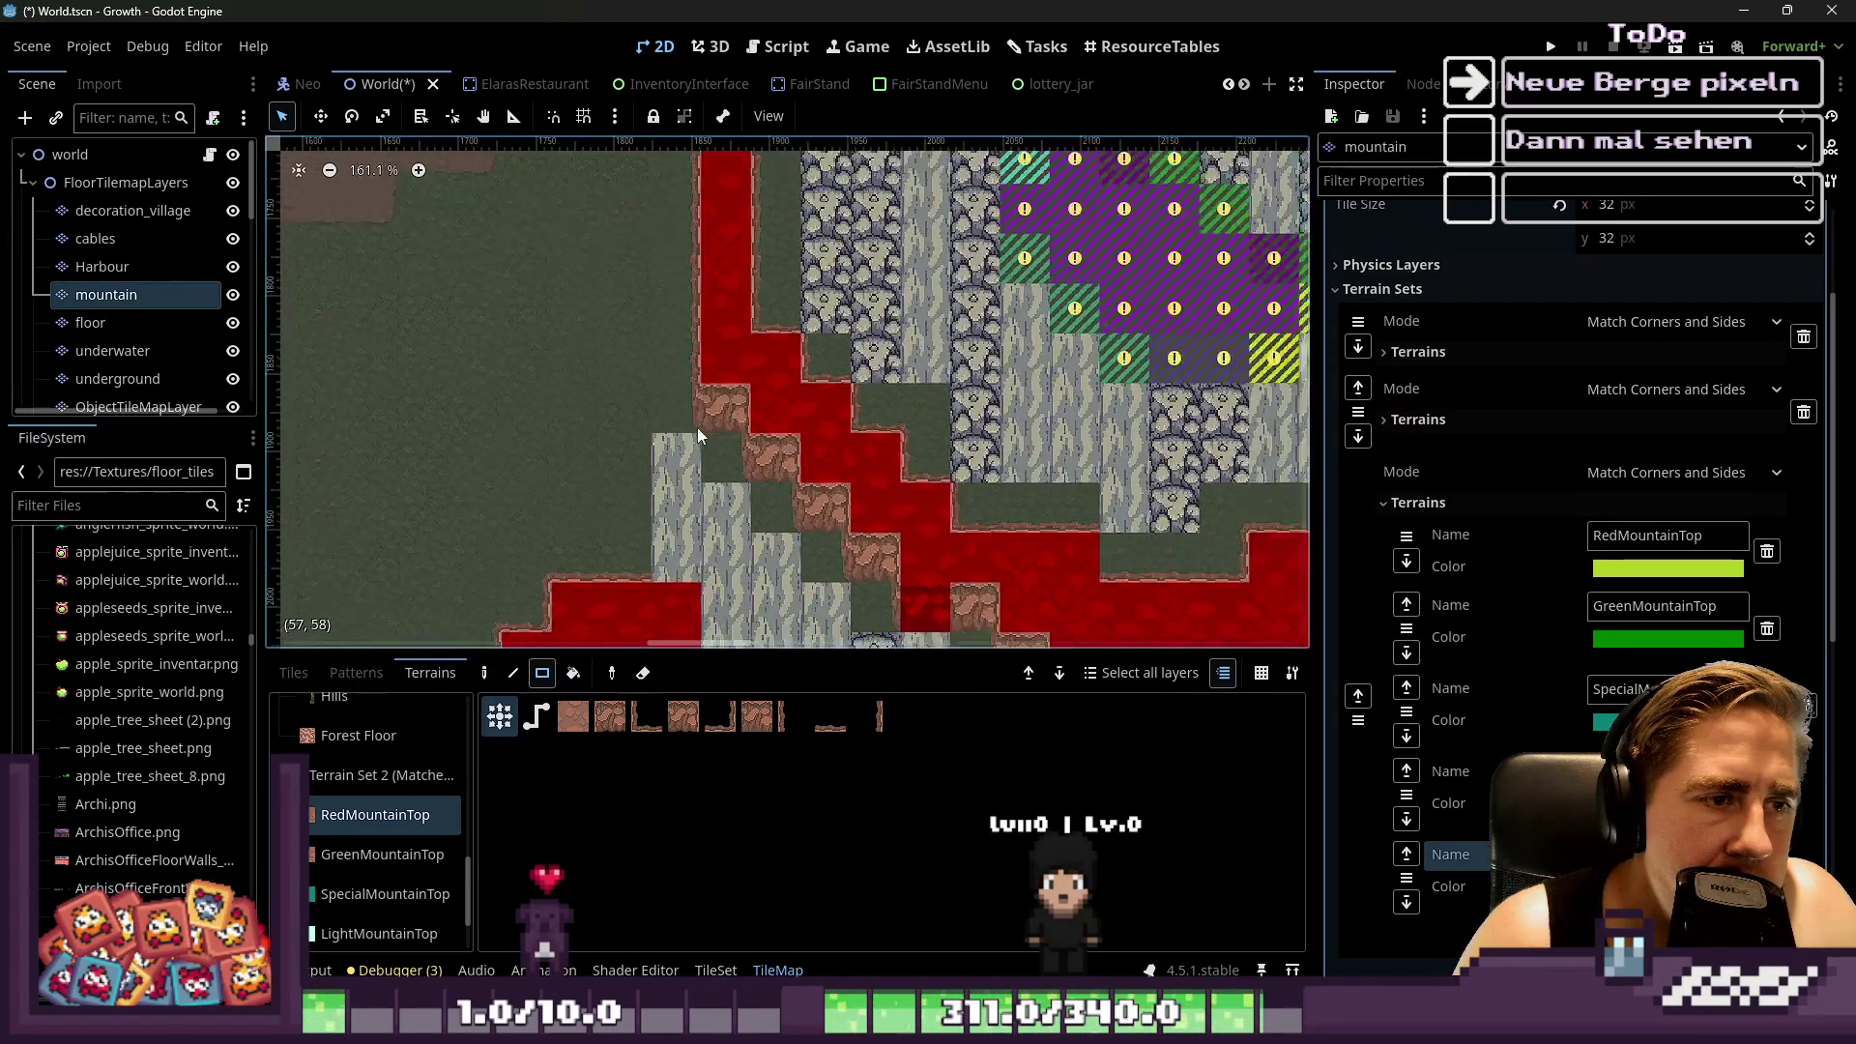
pyautogui.click(731, 302)
pyautogui.scroll(-4, 735, 319)
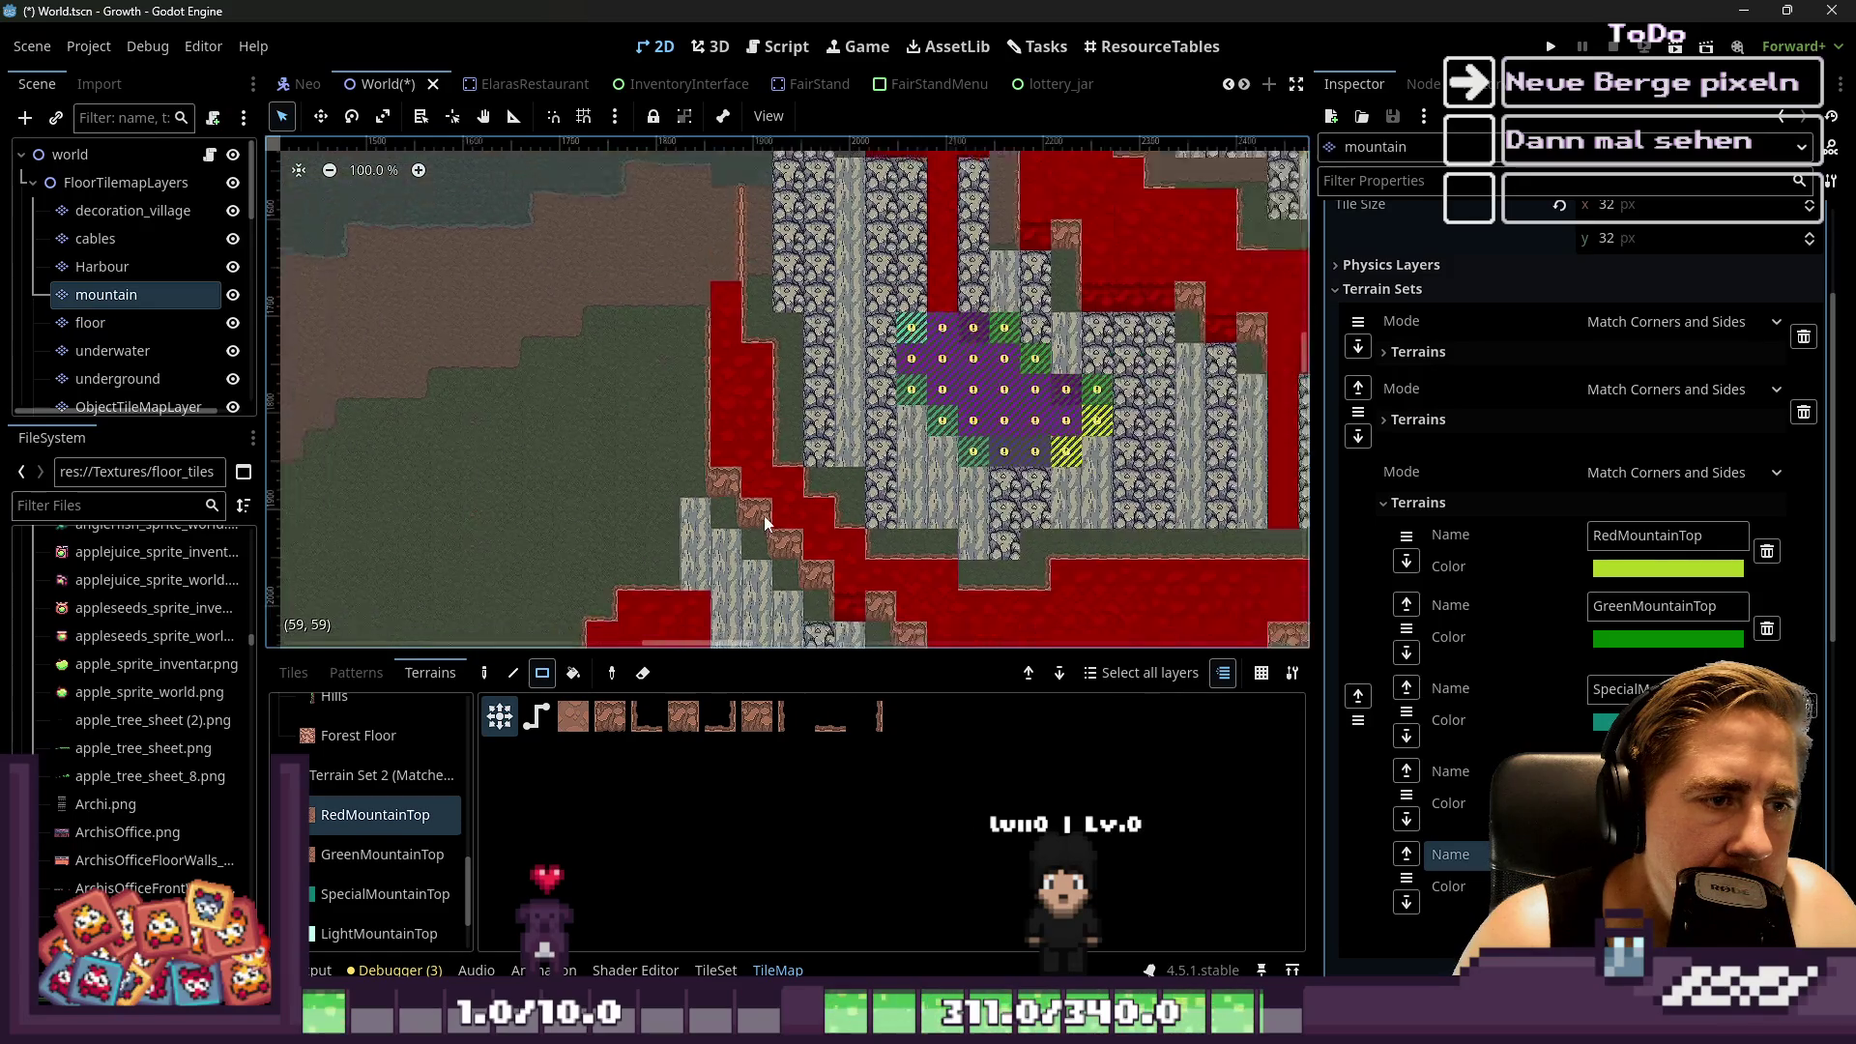
pyautogui.click(764, 300)
pyautogui.scroll(-2, 745, 290)
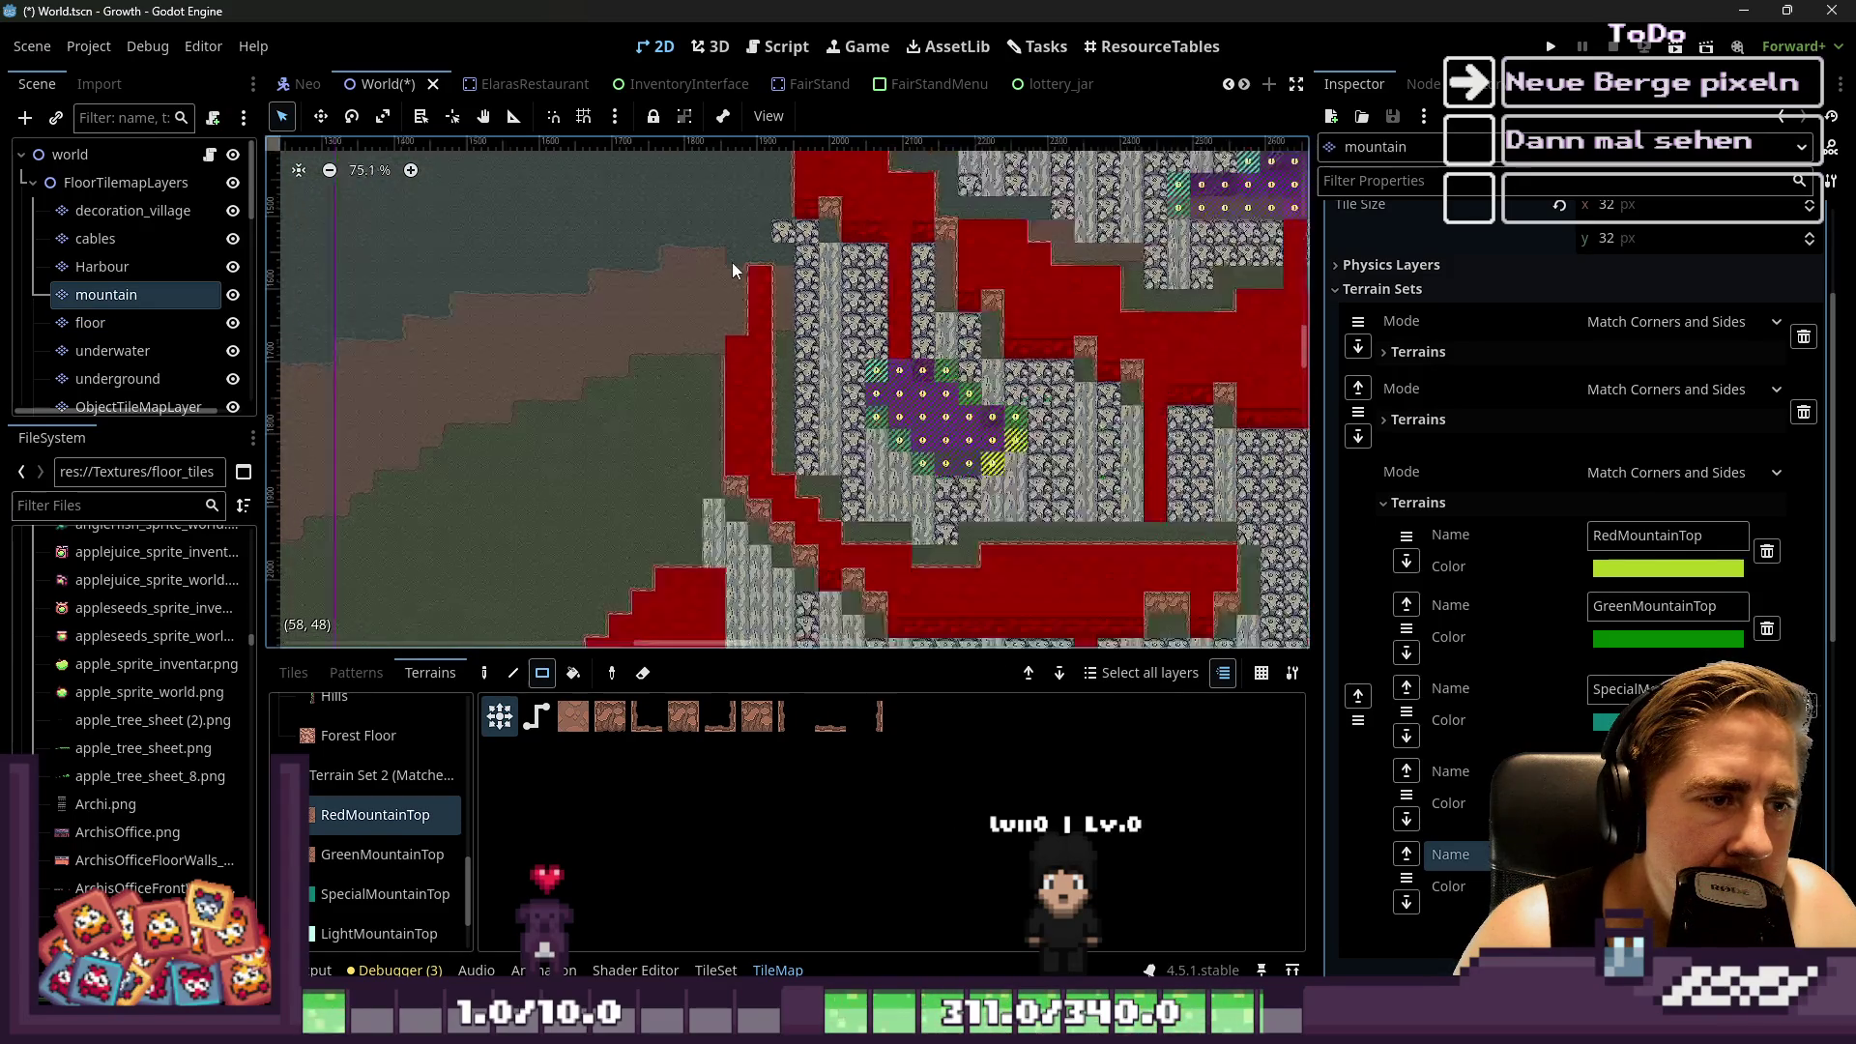
pyautogui.scroll(2, 826, 539)
pyautogui.scroll(7, 826, 531)
# Paint a 3x1 row of RedMountainTop terrain lower on the map
pyautogui.moveTo(861, 527)
pyautogui.mouseDown()
pyautogui.moveTo(992, 540)
pyautogui.moveTo(897, 536)
pyautogui.mouseUp()
pyautogui.scroll(-3, 757, 392)
pyautogui.scroll(-12, 878, 478)
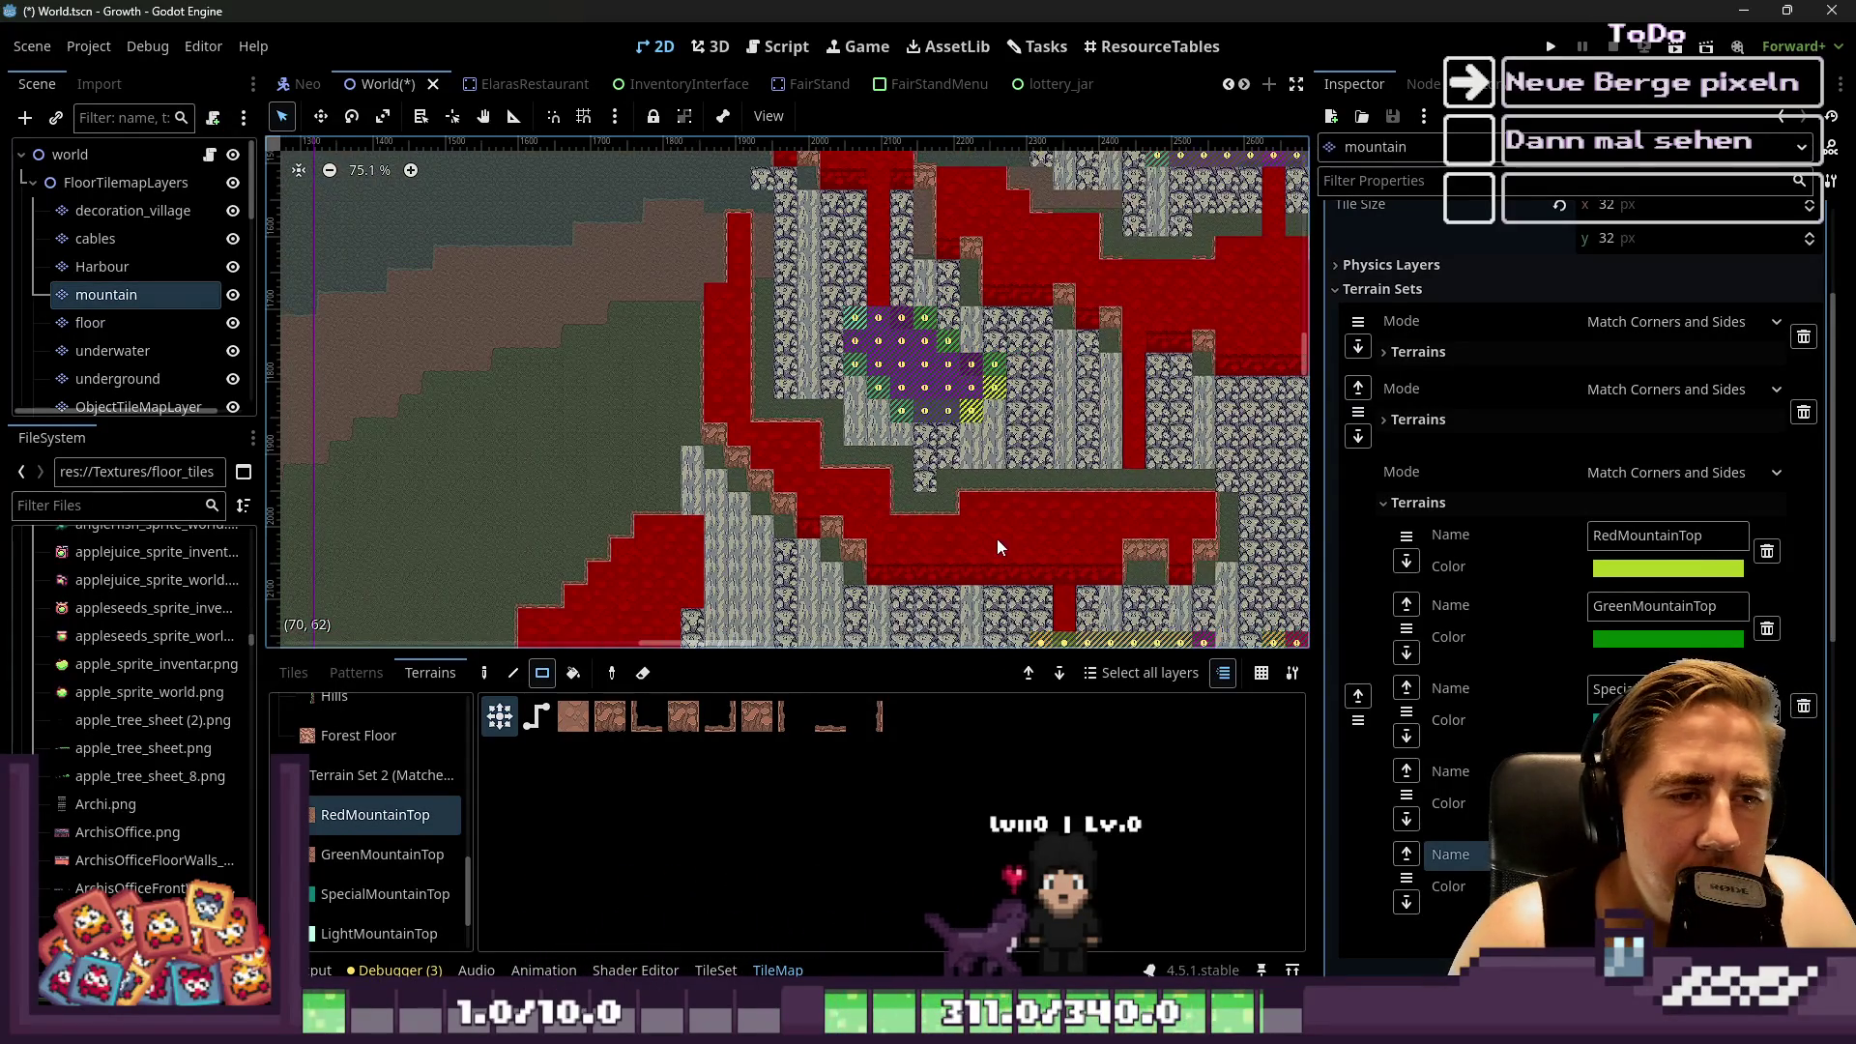
pyautogui.scroll(12, 1124, 596)
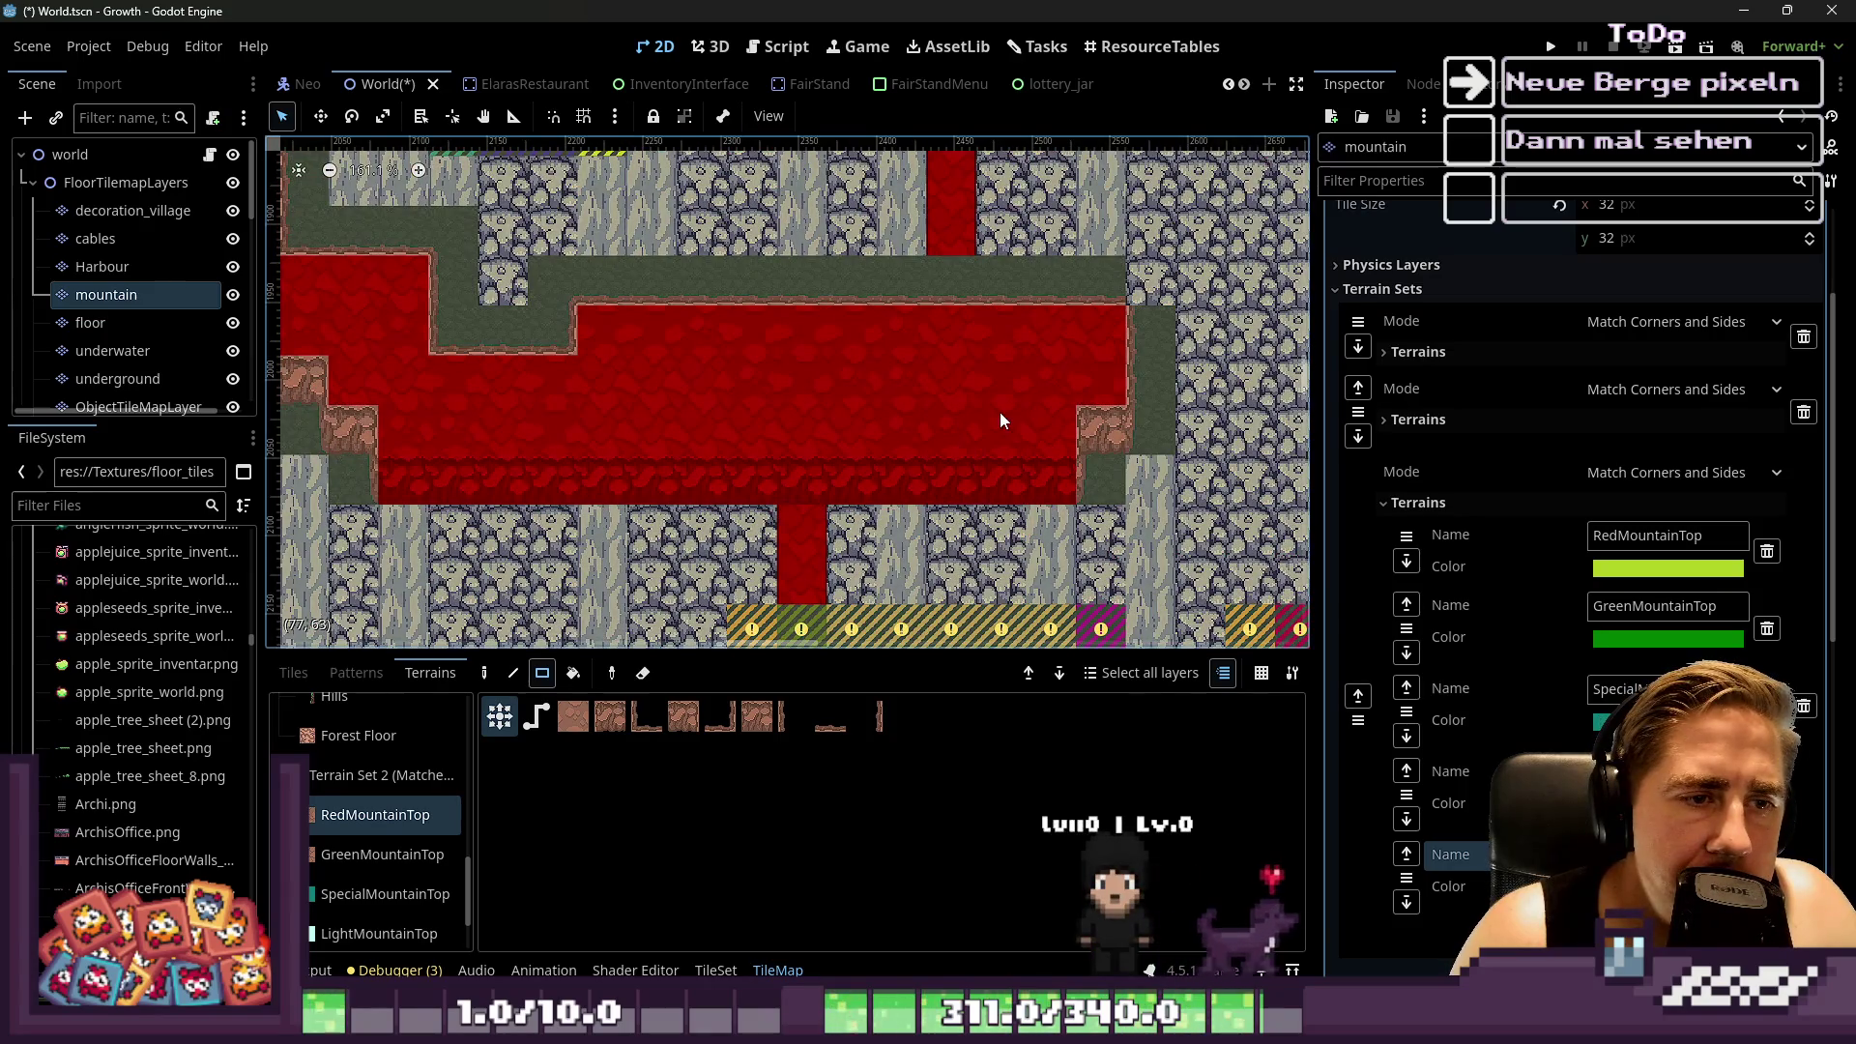
pyautogui.scroll(-2, 942, 439)
pyautogui.scroll(3, 996, 454)
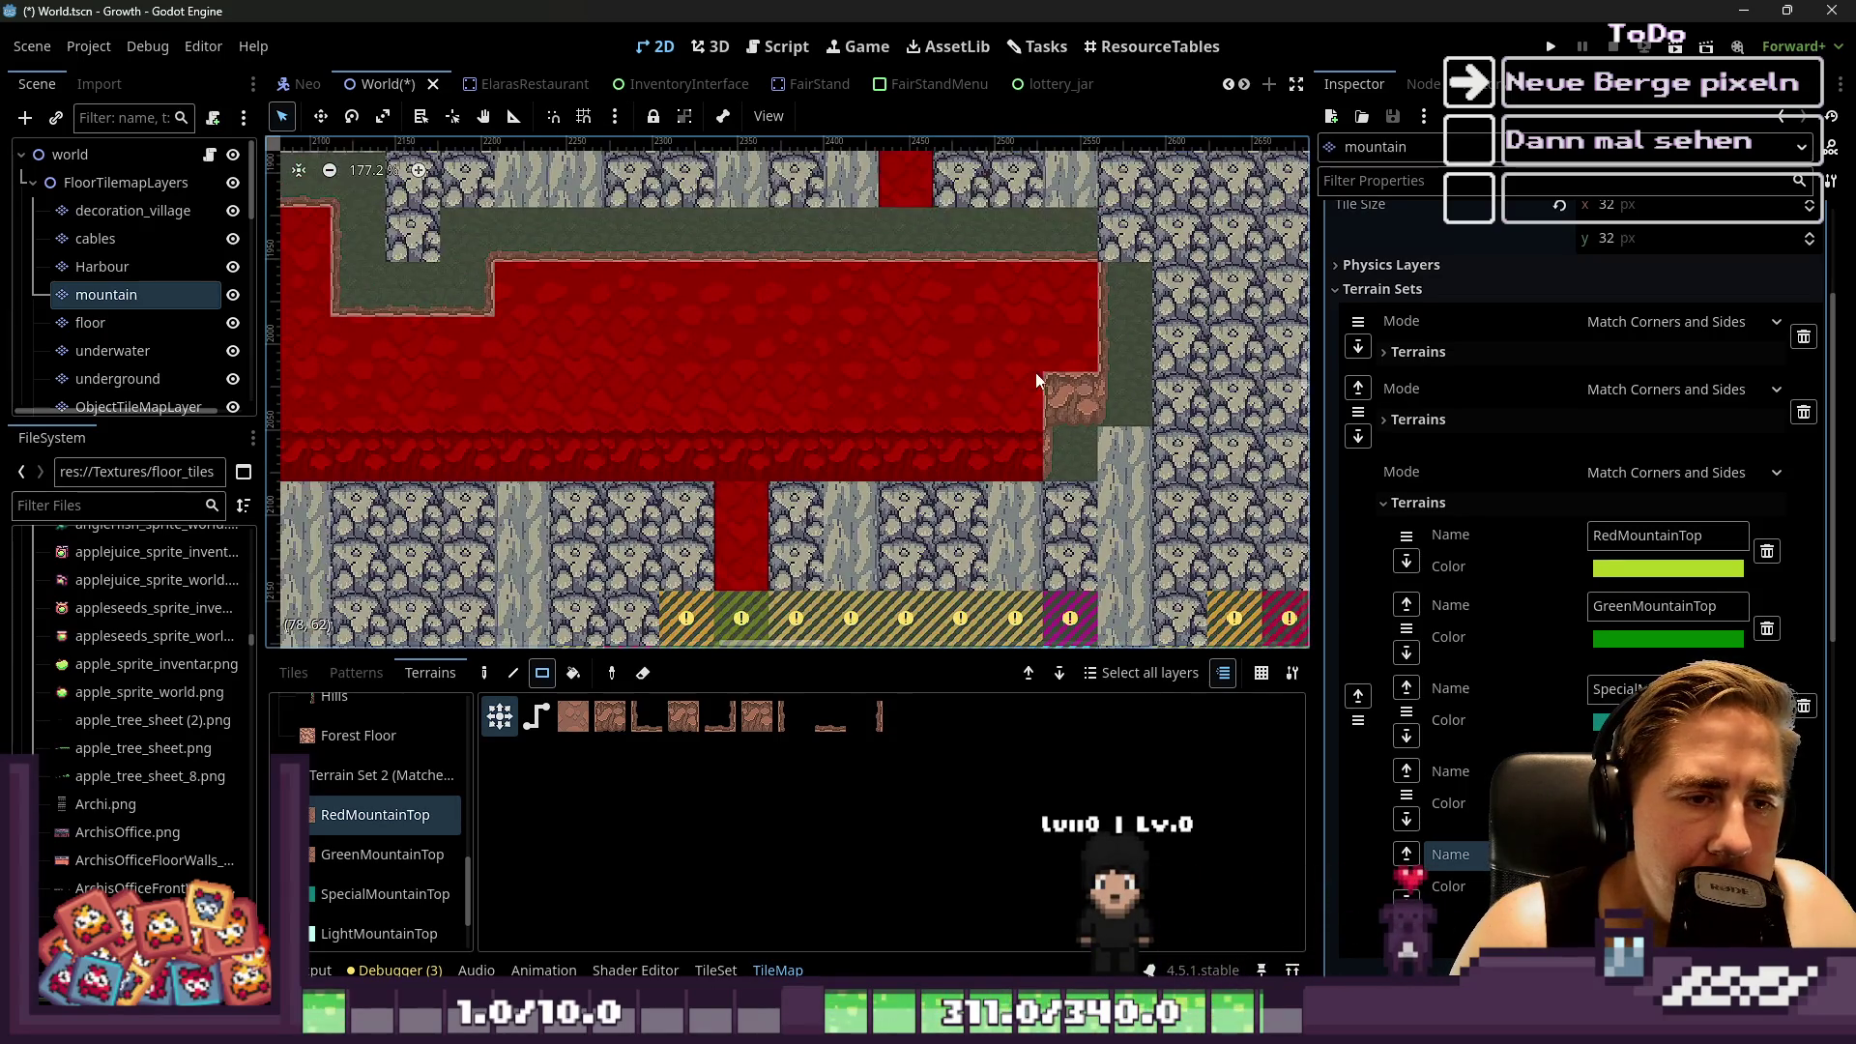
pyautogui.scroll(-9, 1015, 357)
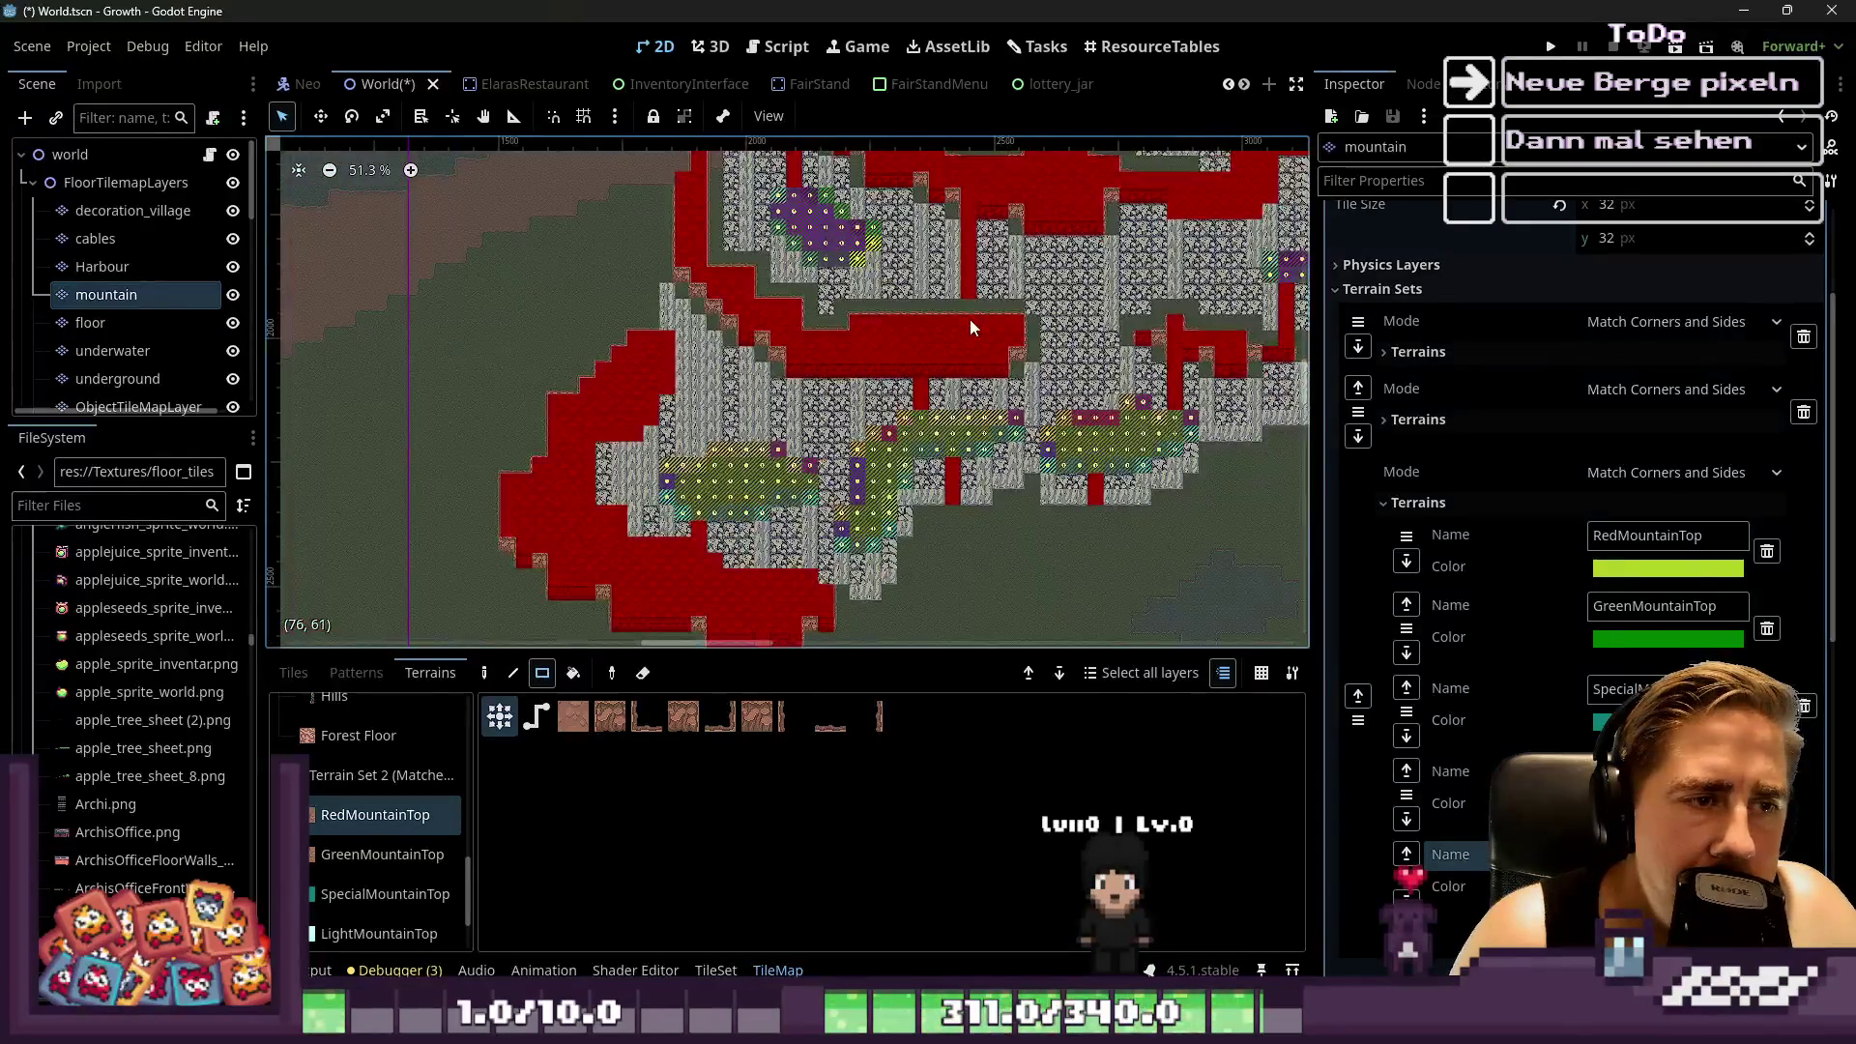
pyautogui.scroll(4, 1012, 373)
pyautogui.scroll(-5, 1001, 311)
pyautogui.scroll(3, 977, 298)
pyautogui.scroll(-3, 966, 425)
pyautogui.scroll(-1, 966, 425)
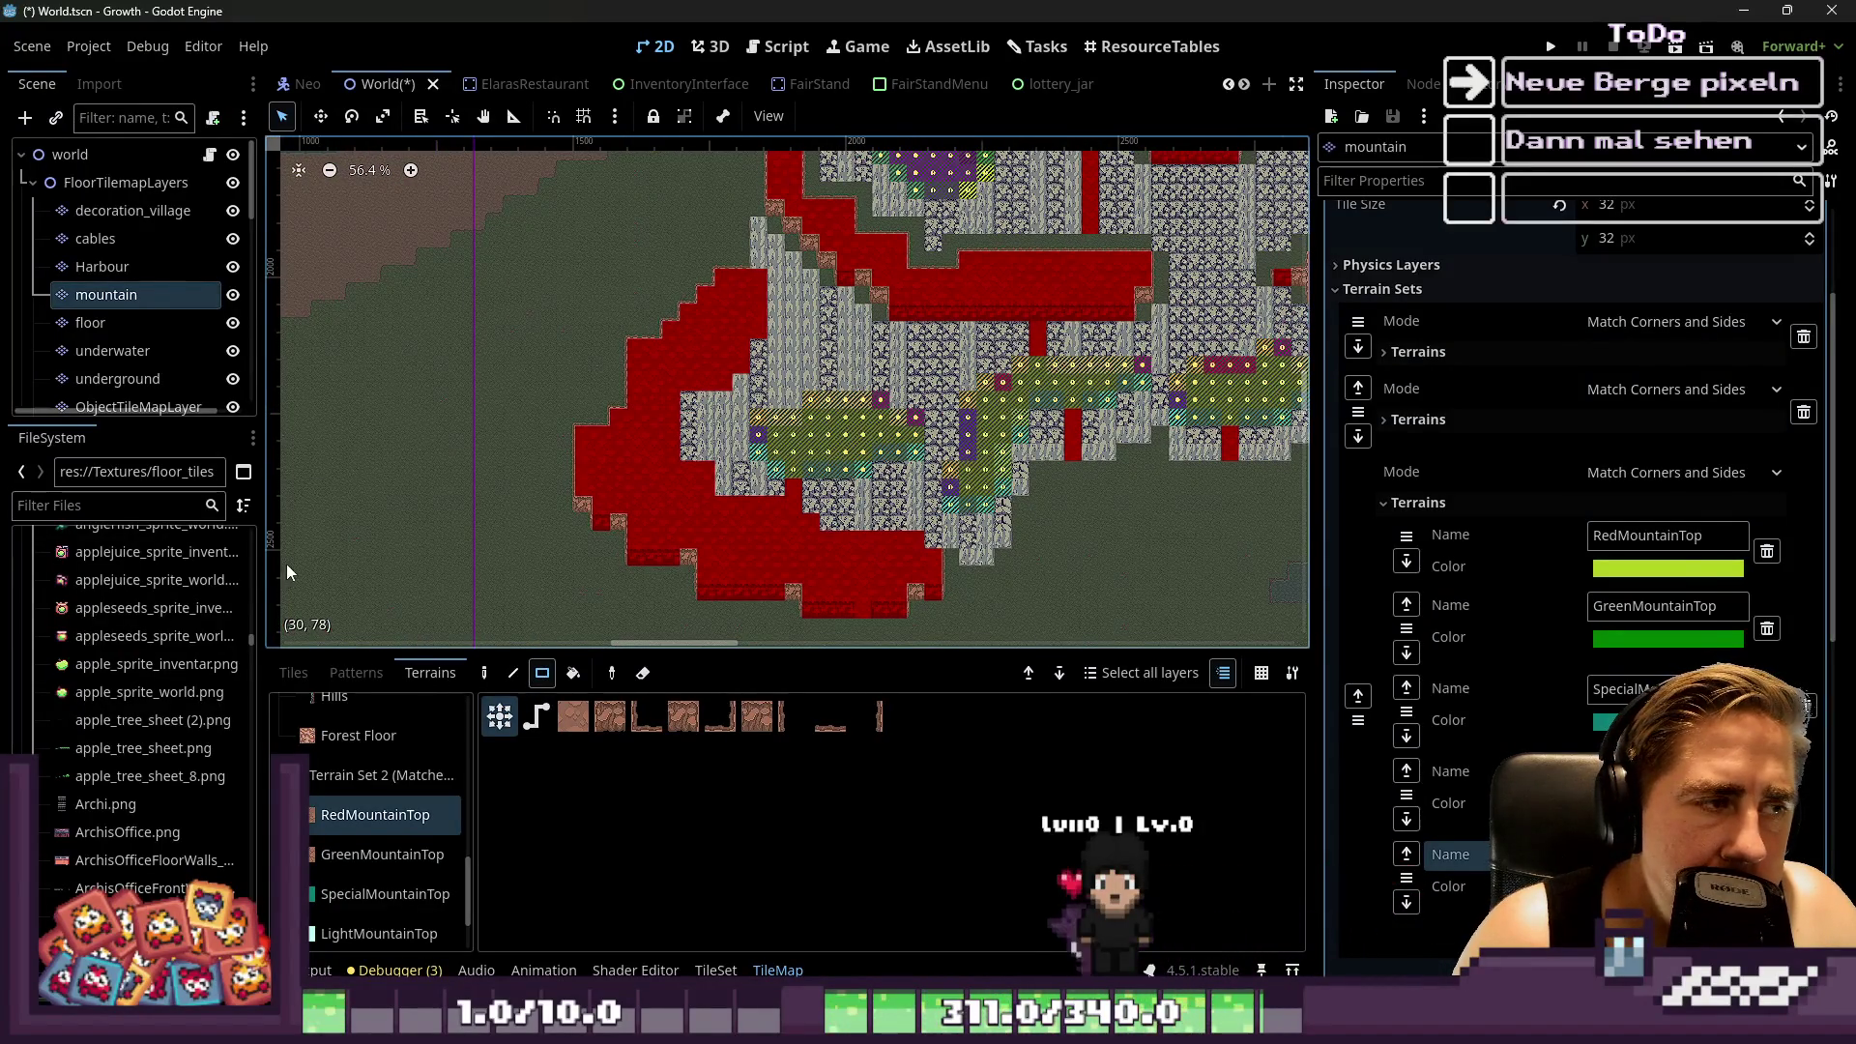
pyautogui.scroll(12, 846, 487)
# Drag out a 4x3 RedMountainTop rectangle to fill the upper gap in the mountain layer
pyautogui.moveTo(882, 254)
pyautogui.mouseDown()
pyautogui.moveTo(919, 302)
pyautogui.moveTo(1053, 354)
pyautogui.moveTo(1097, 334)
pyautogui.mouseUp()
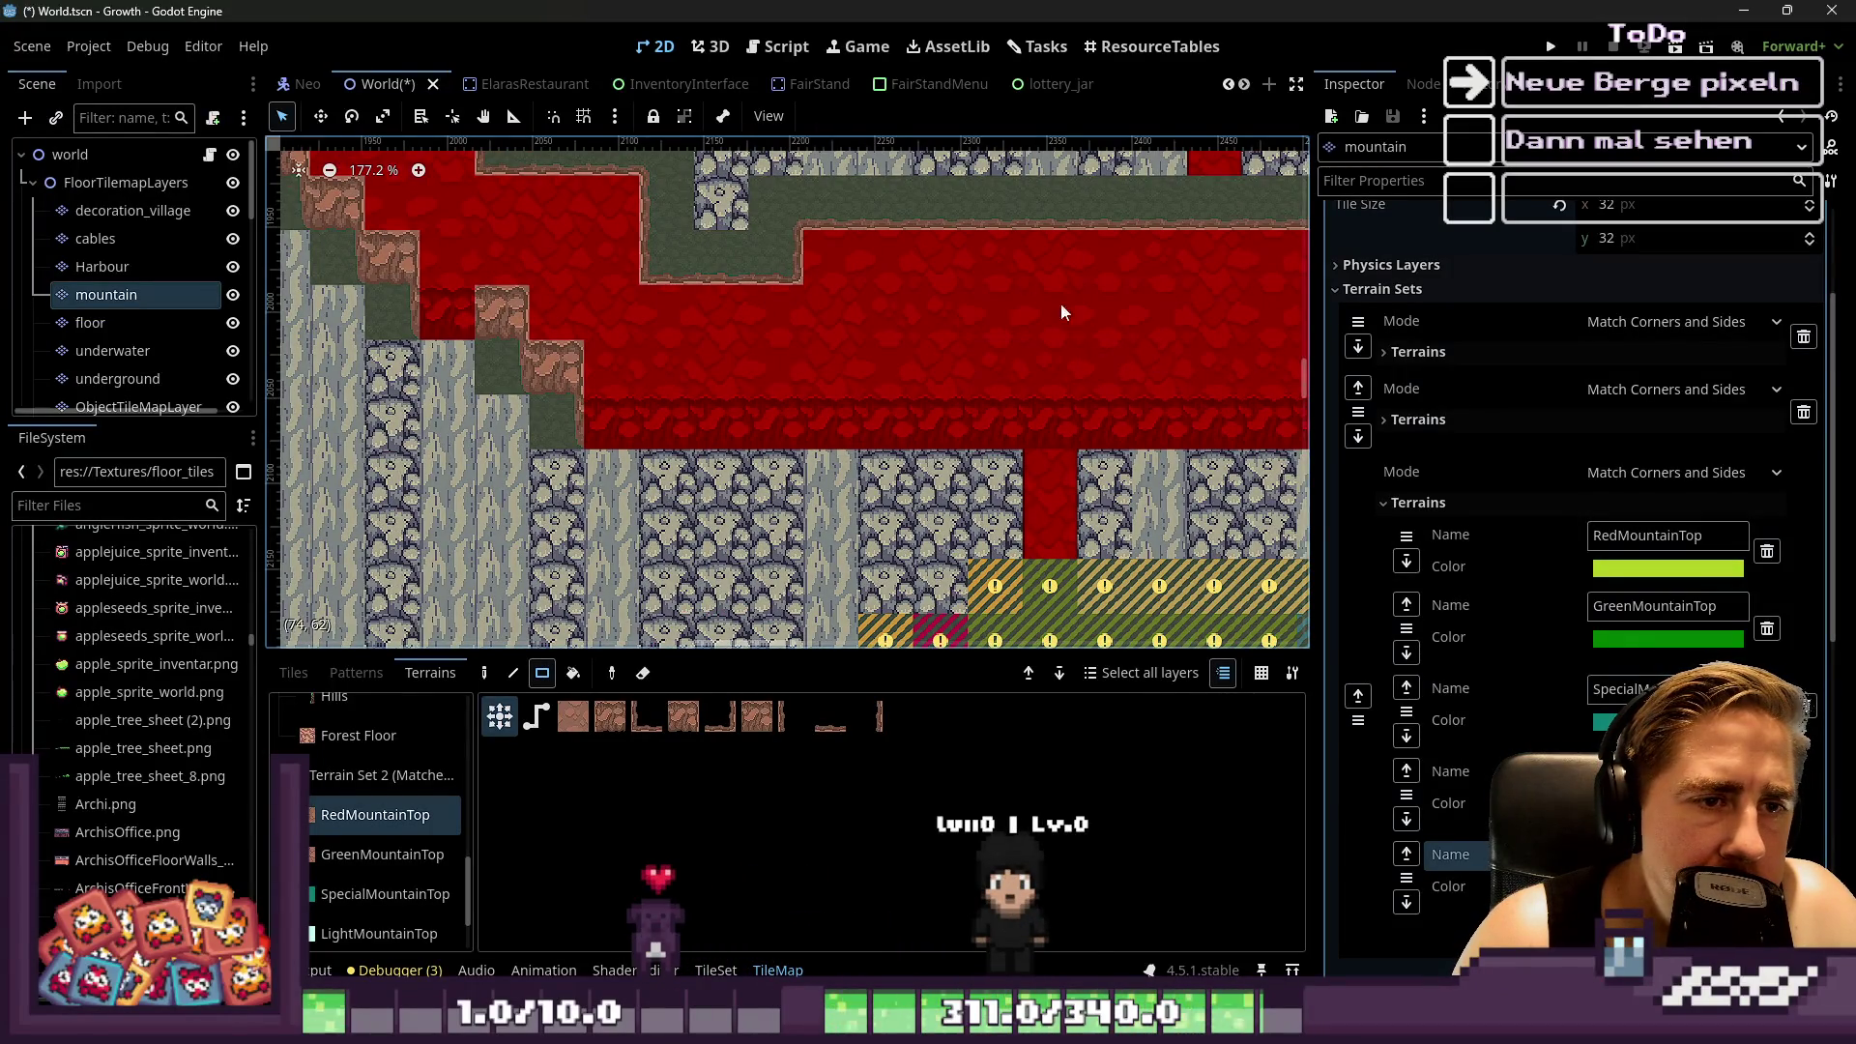
pyautogui.scroll(-8, 889, 269)
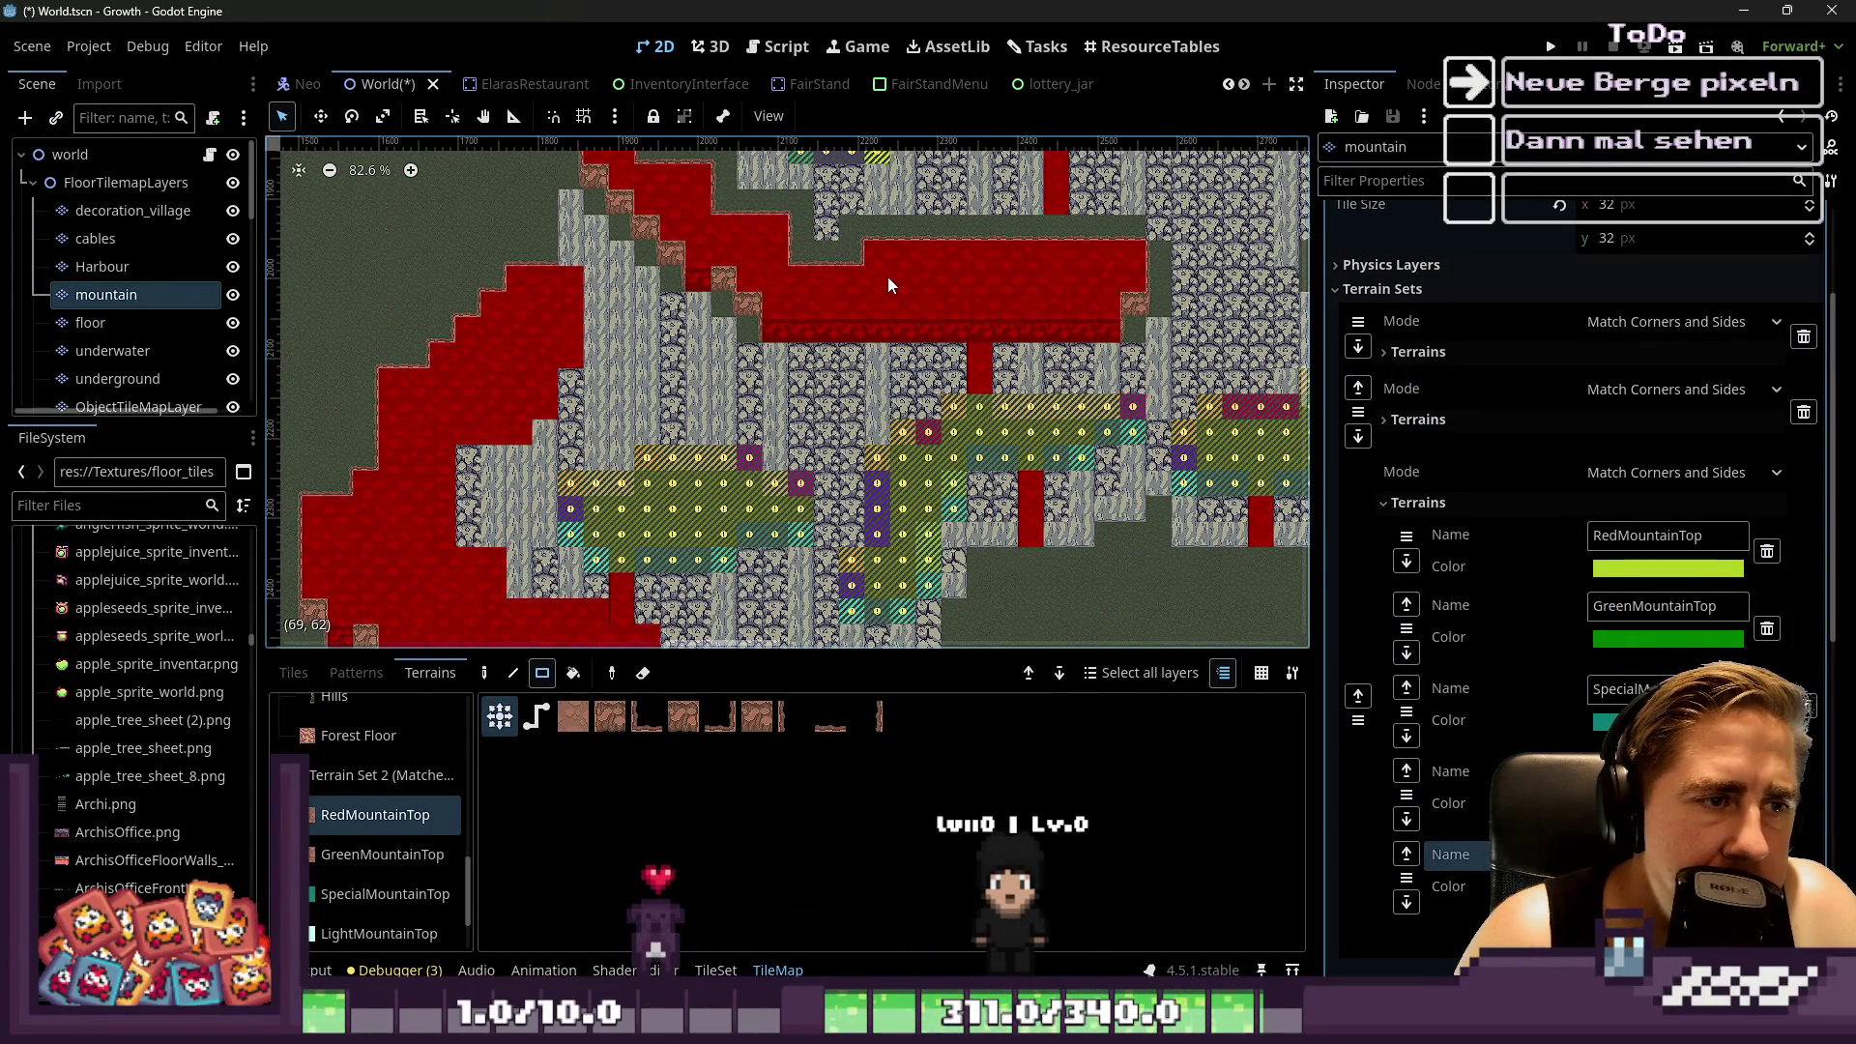
pyautogui.scroll(2, 686, 259)
pyautogui.scroll(3, 689, 259)
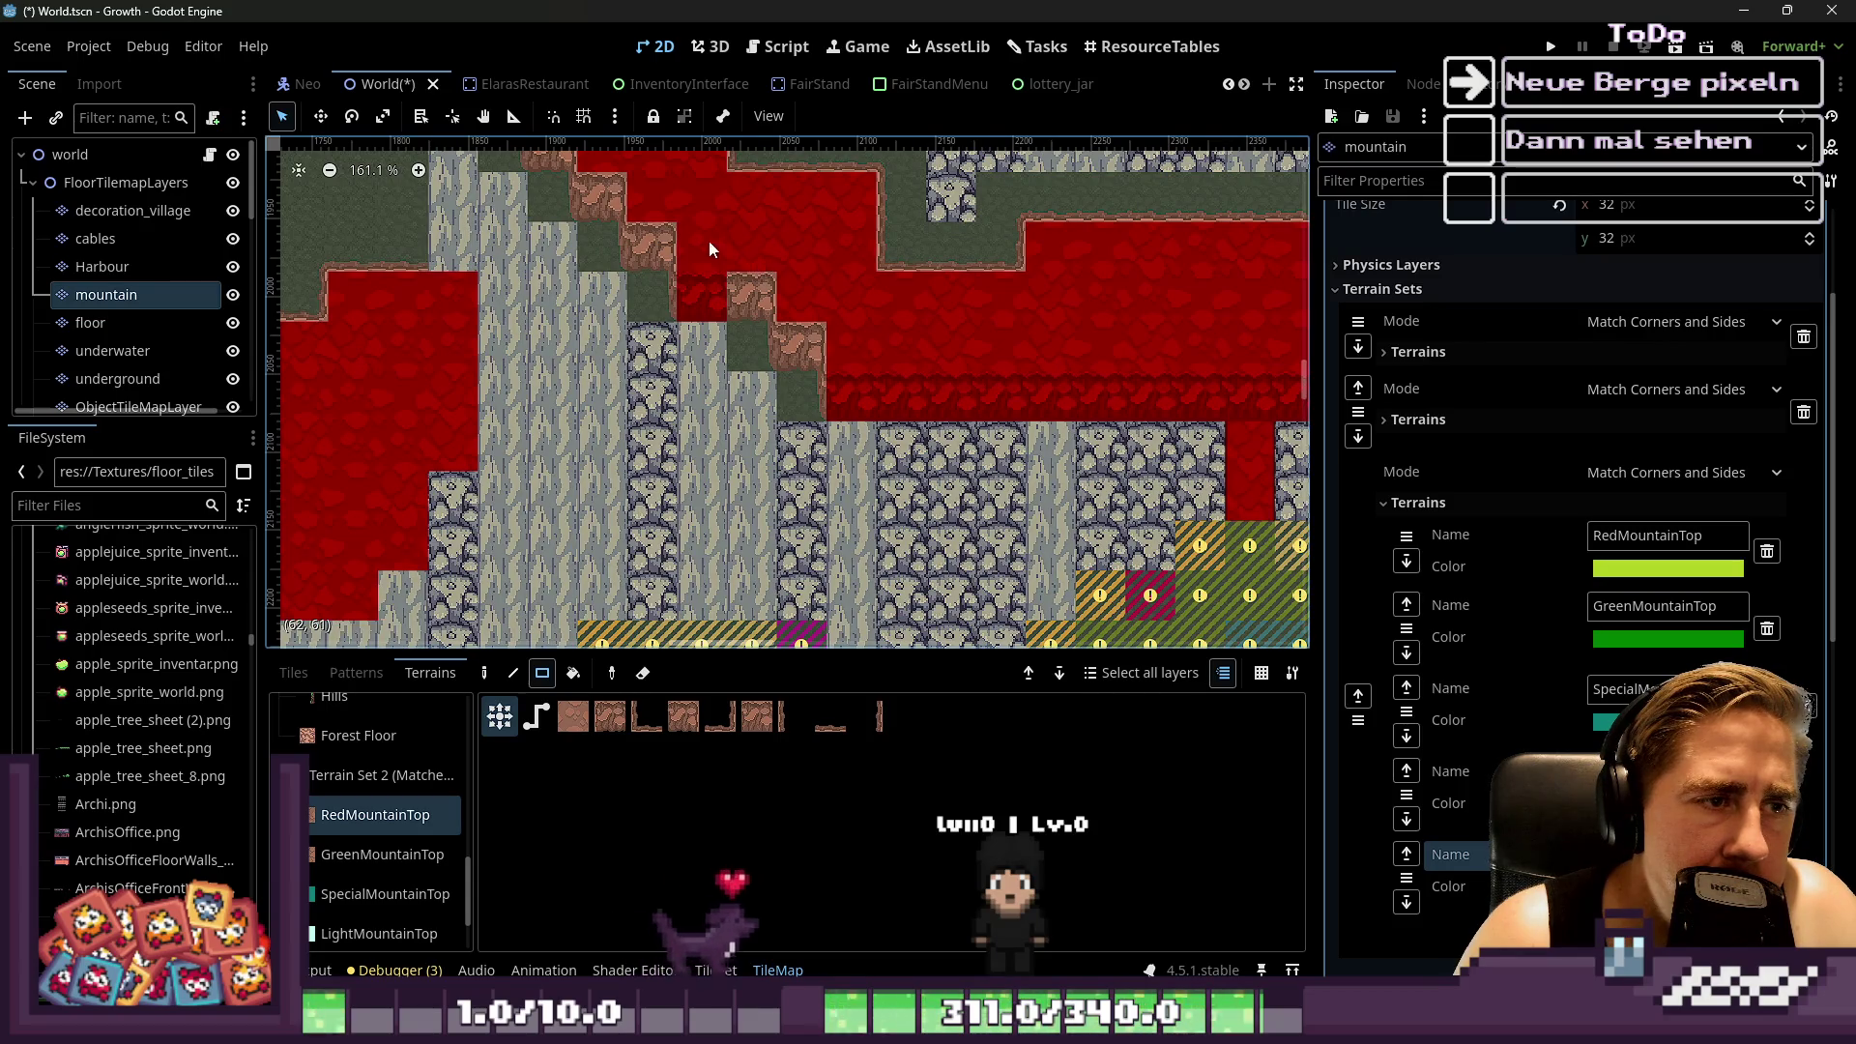
pyautogui.scroll(2, 680, 237)
pyautogui.scroll(1, 680, 235)
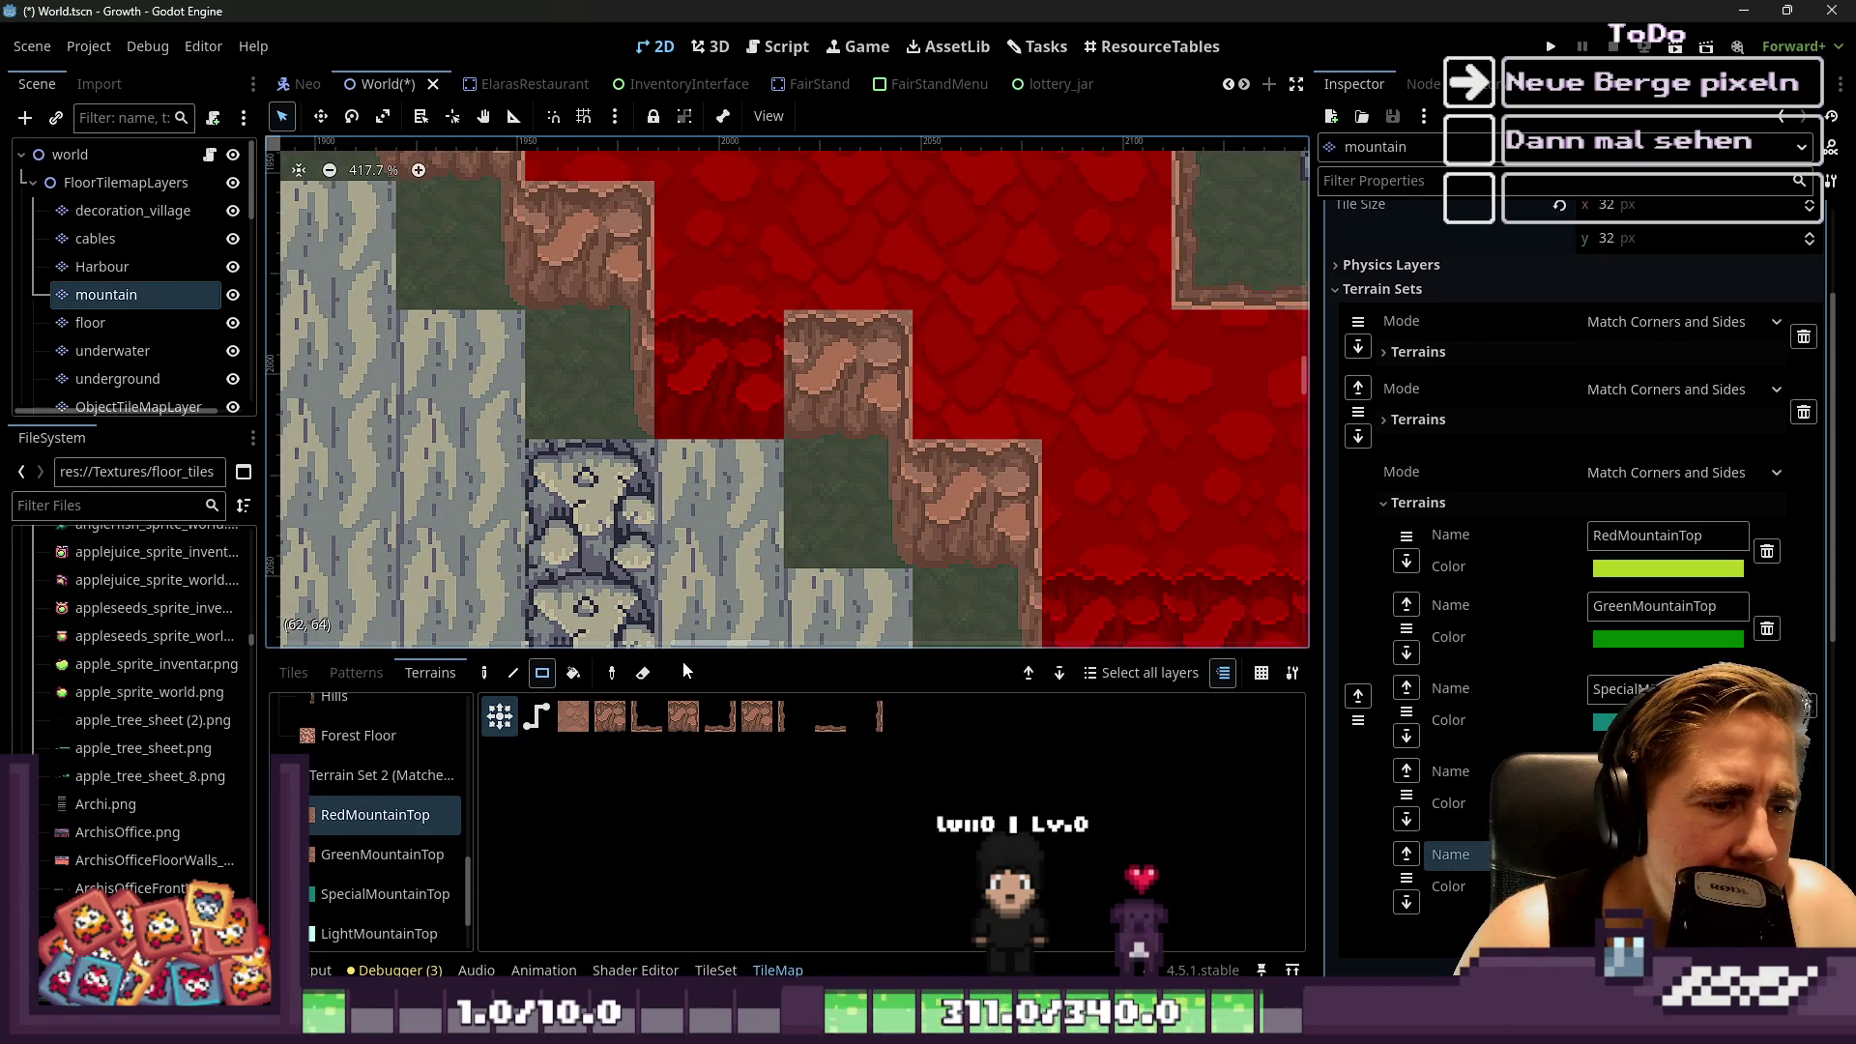
pyautogui.scroll(3, 416, 747)
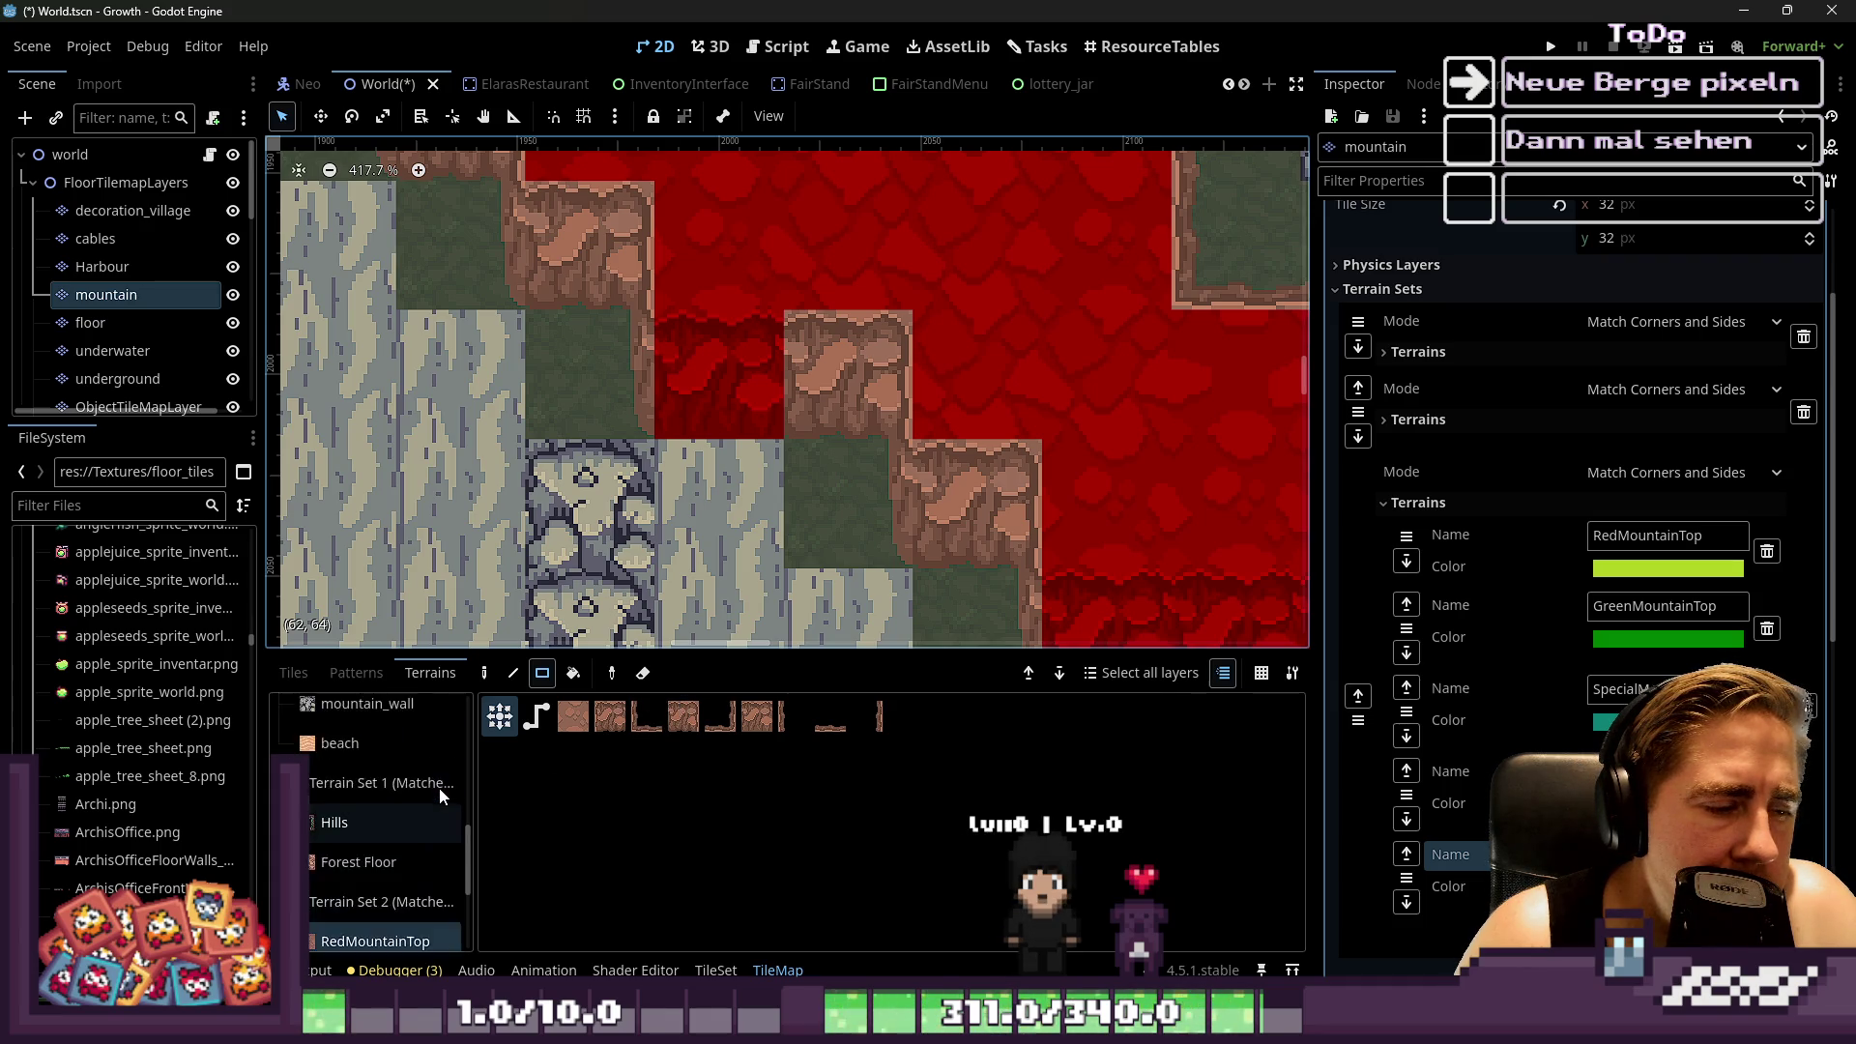
# Switch the TileSet editor to the mountain tileset atlas
pyautogui.scroll(-10, 135, 377)
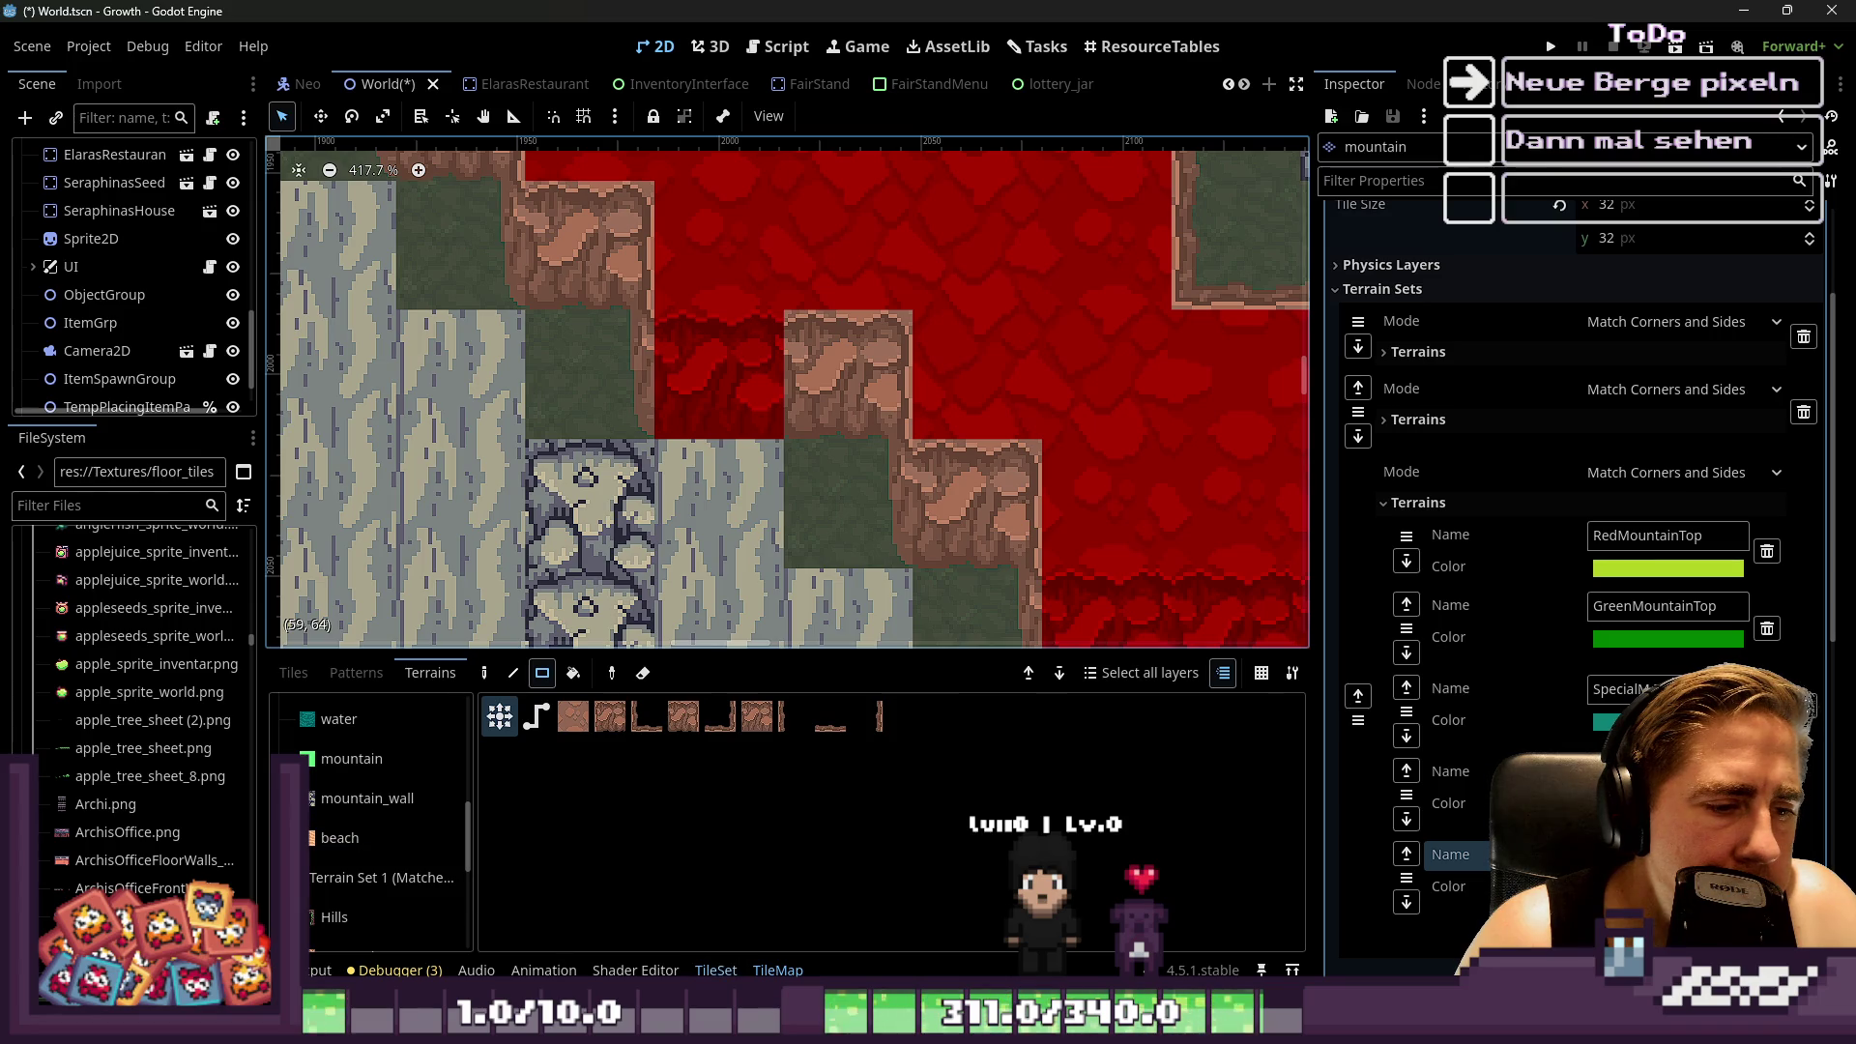
pyautogui.click(716, 970)
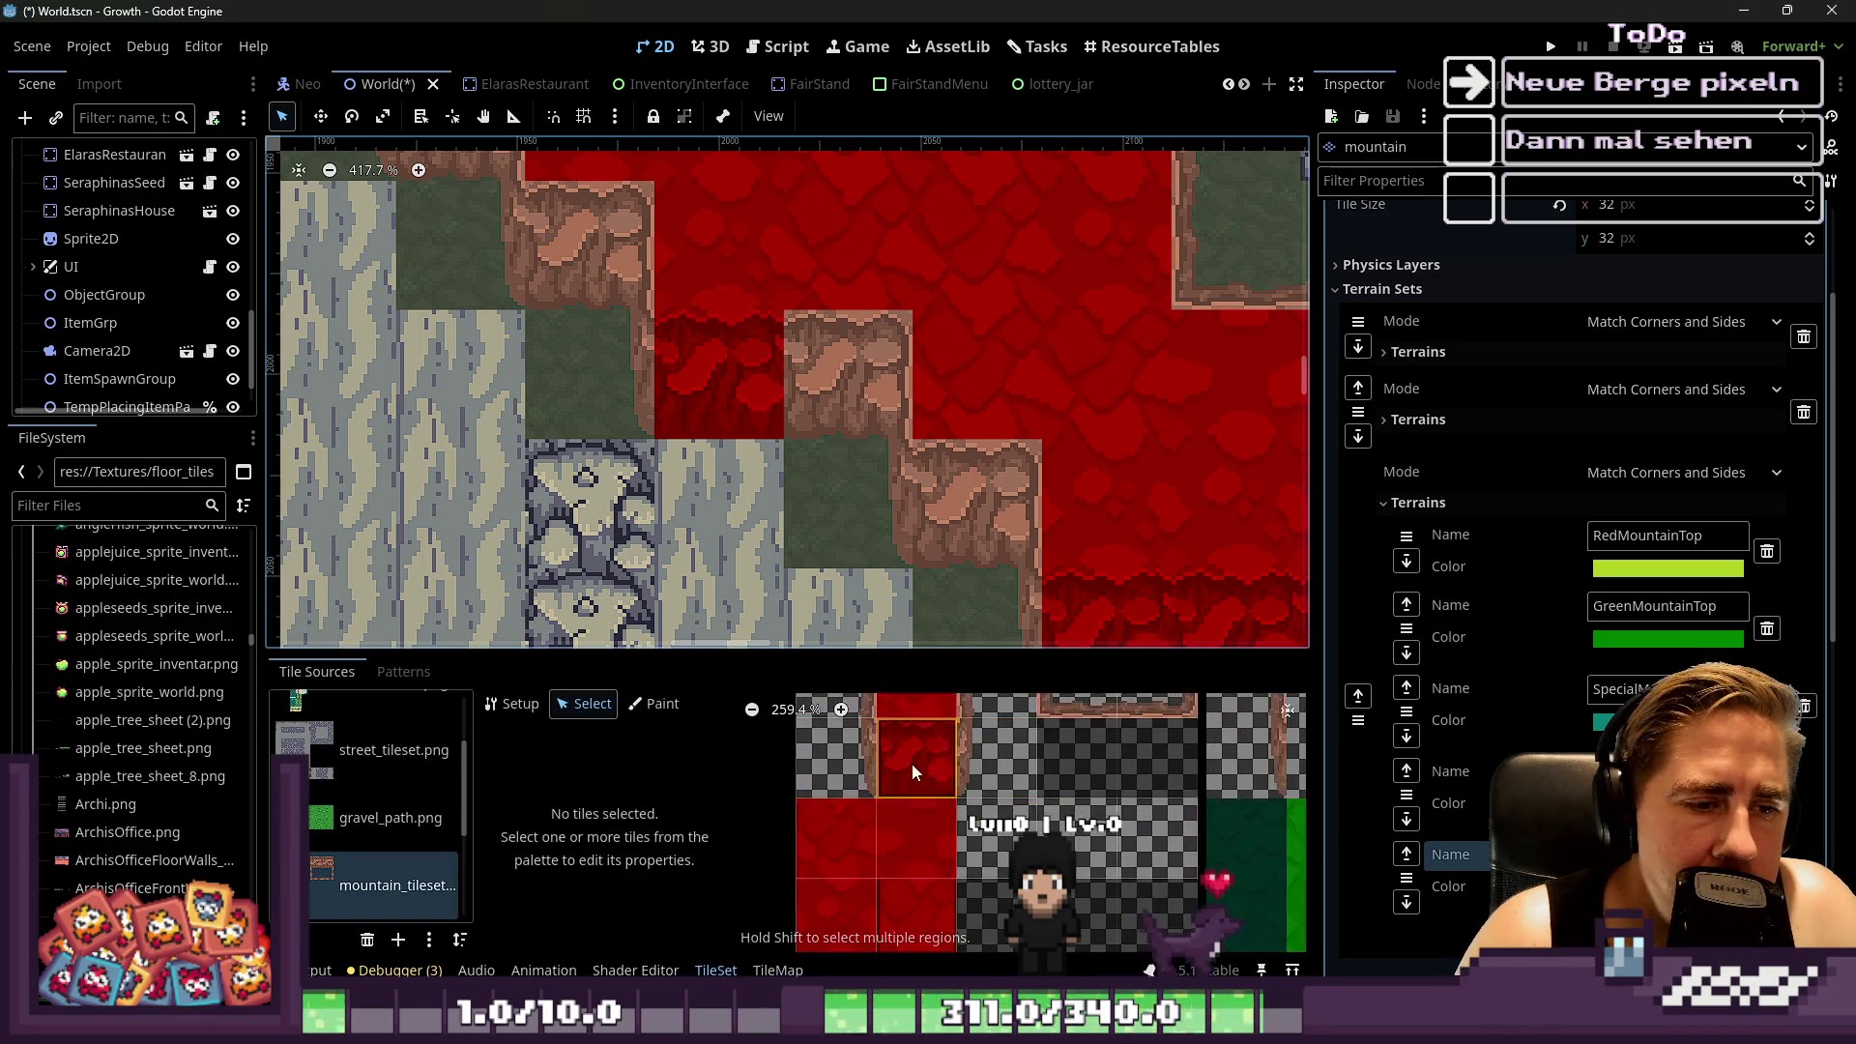
pyautogui.scroll(1, 914, 769)
pyautogui.rightClick(925, 756)
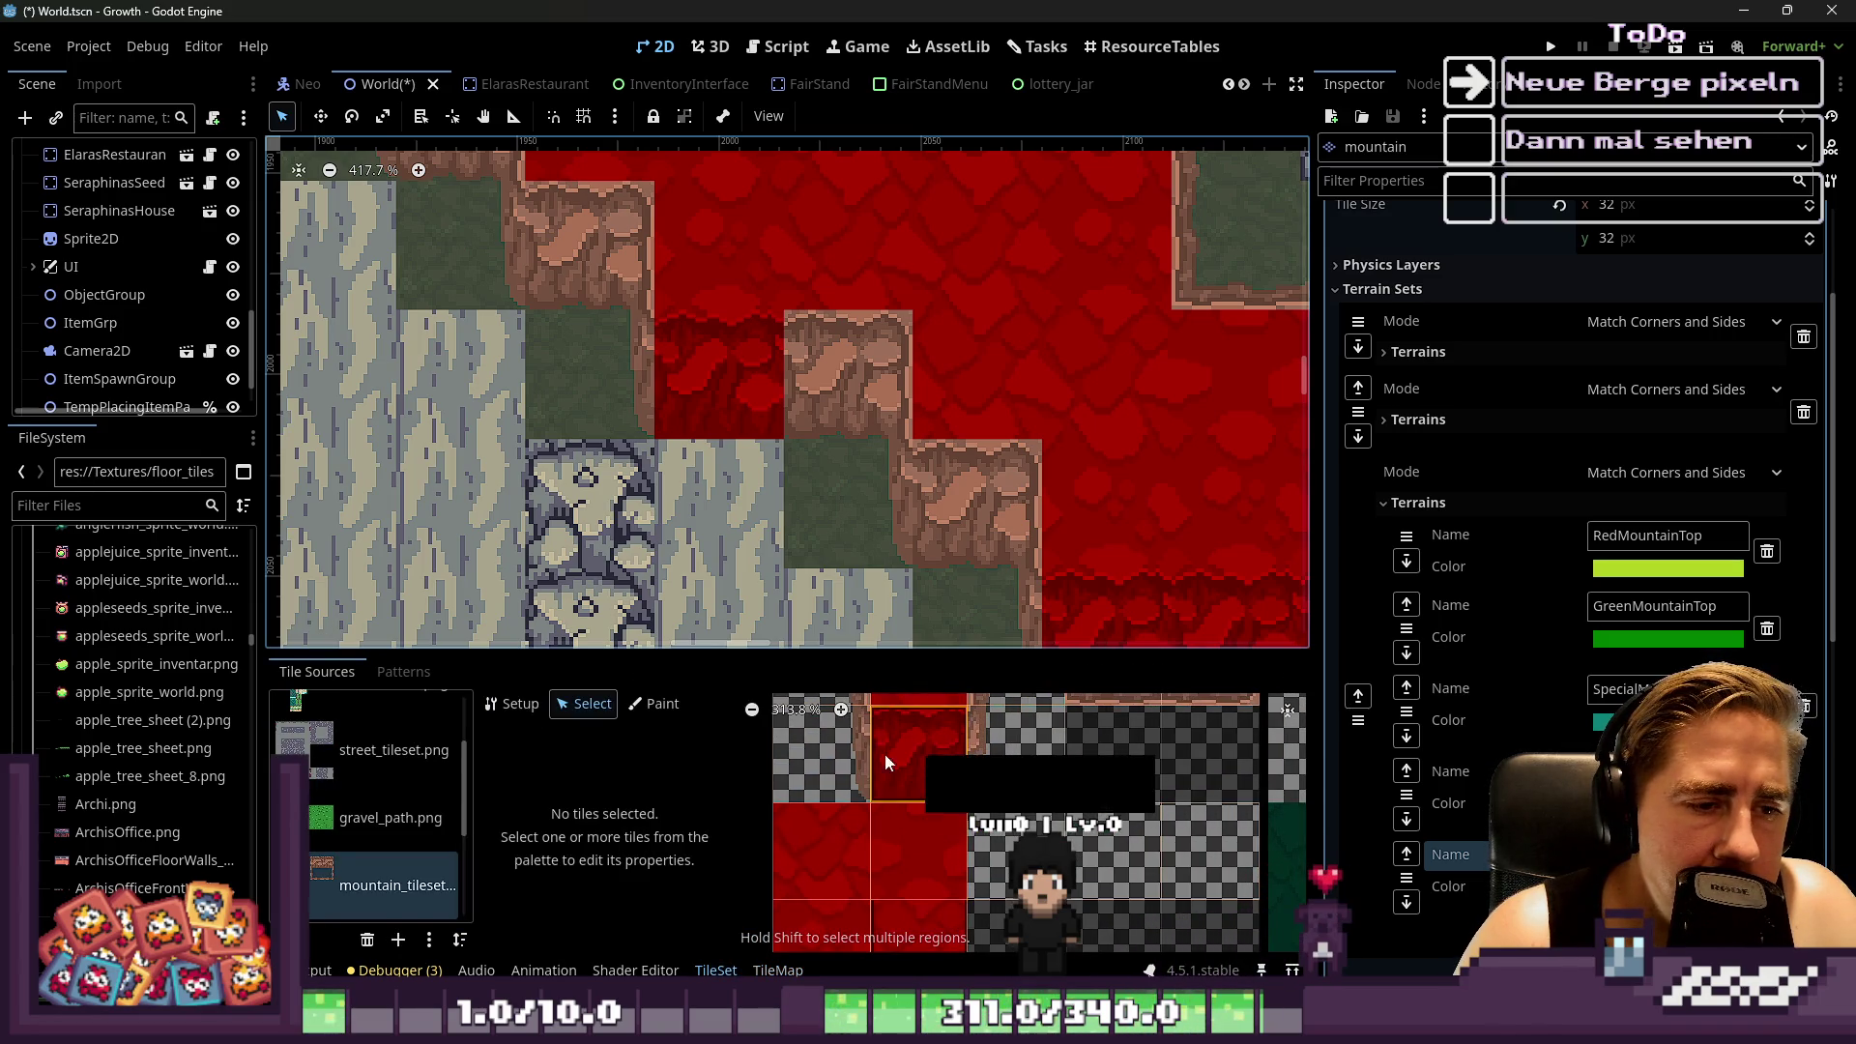
pyautogui.click(809, 793)
# Try the puddle_possible and object_can_spawn paint properties, then return to Select mode
pyautogui.scroll(-2, 962, 894)
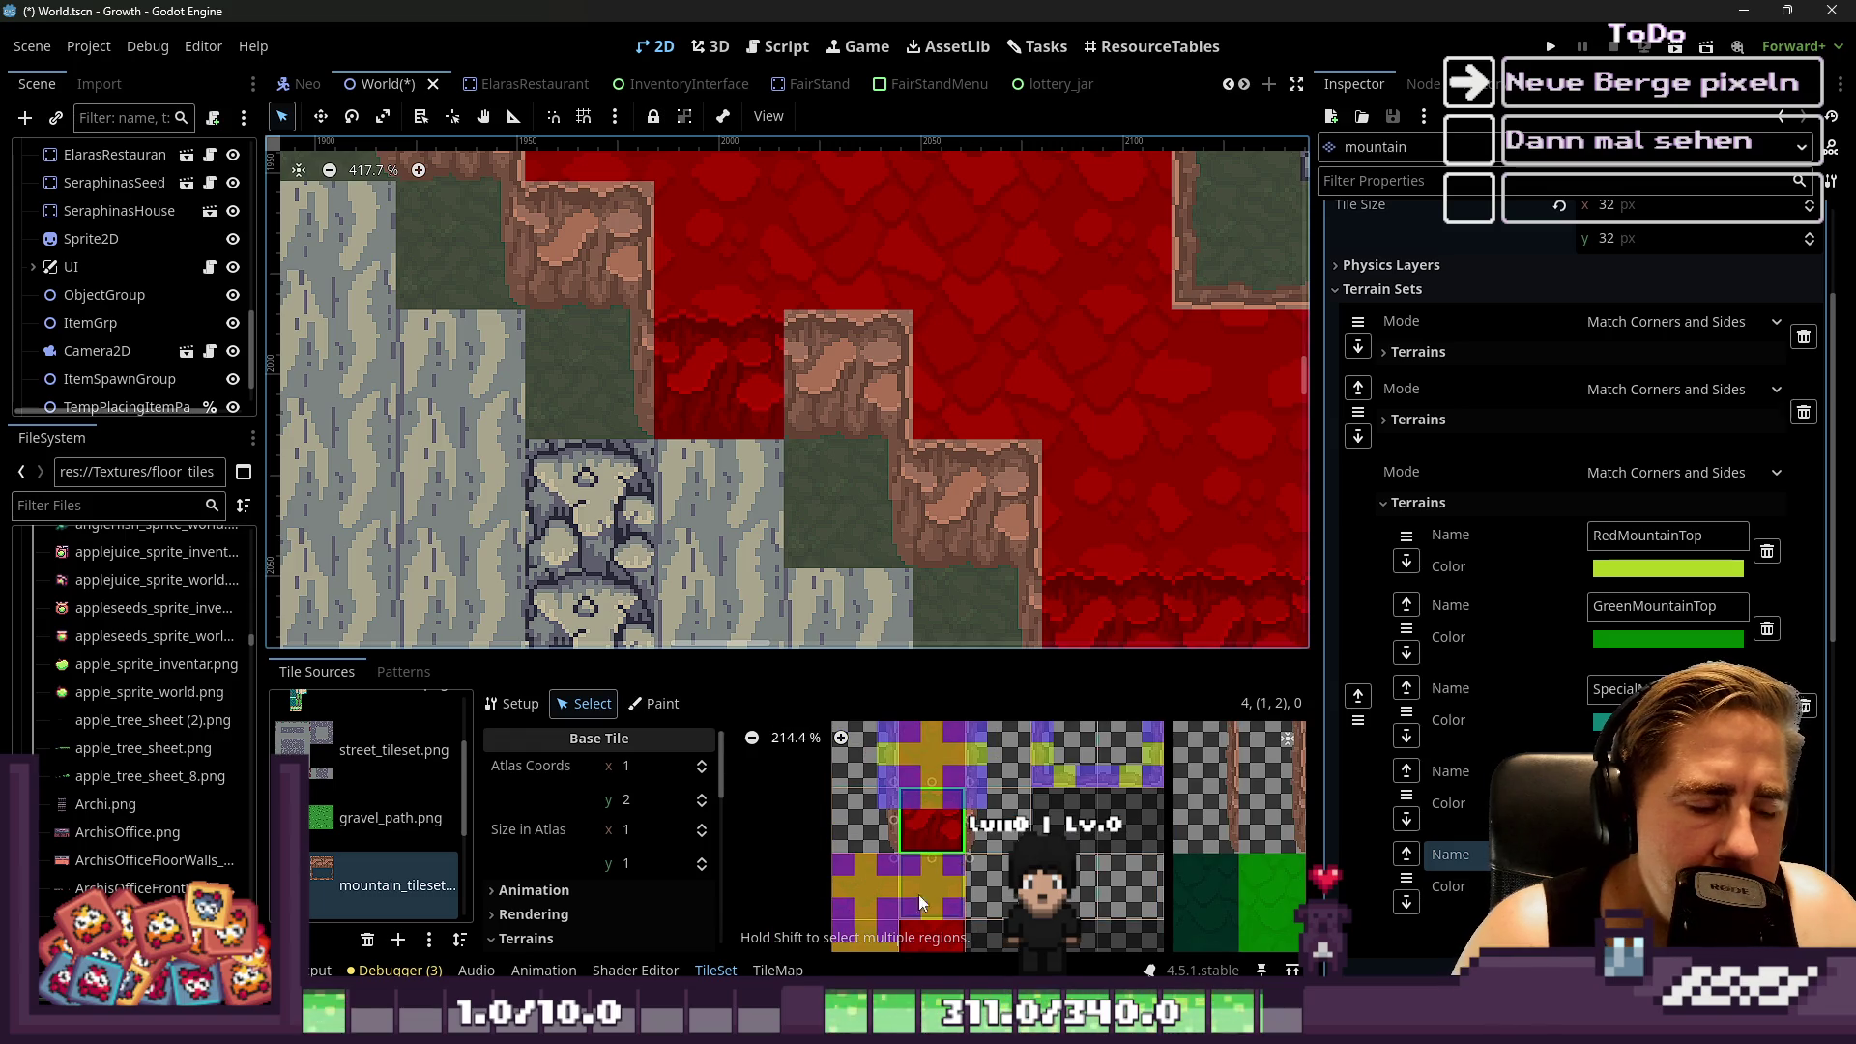
pyautogui.scroll(-3, 596, 911)
pyautogui.scroll(3, 586, 903)
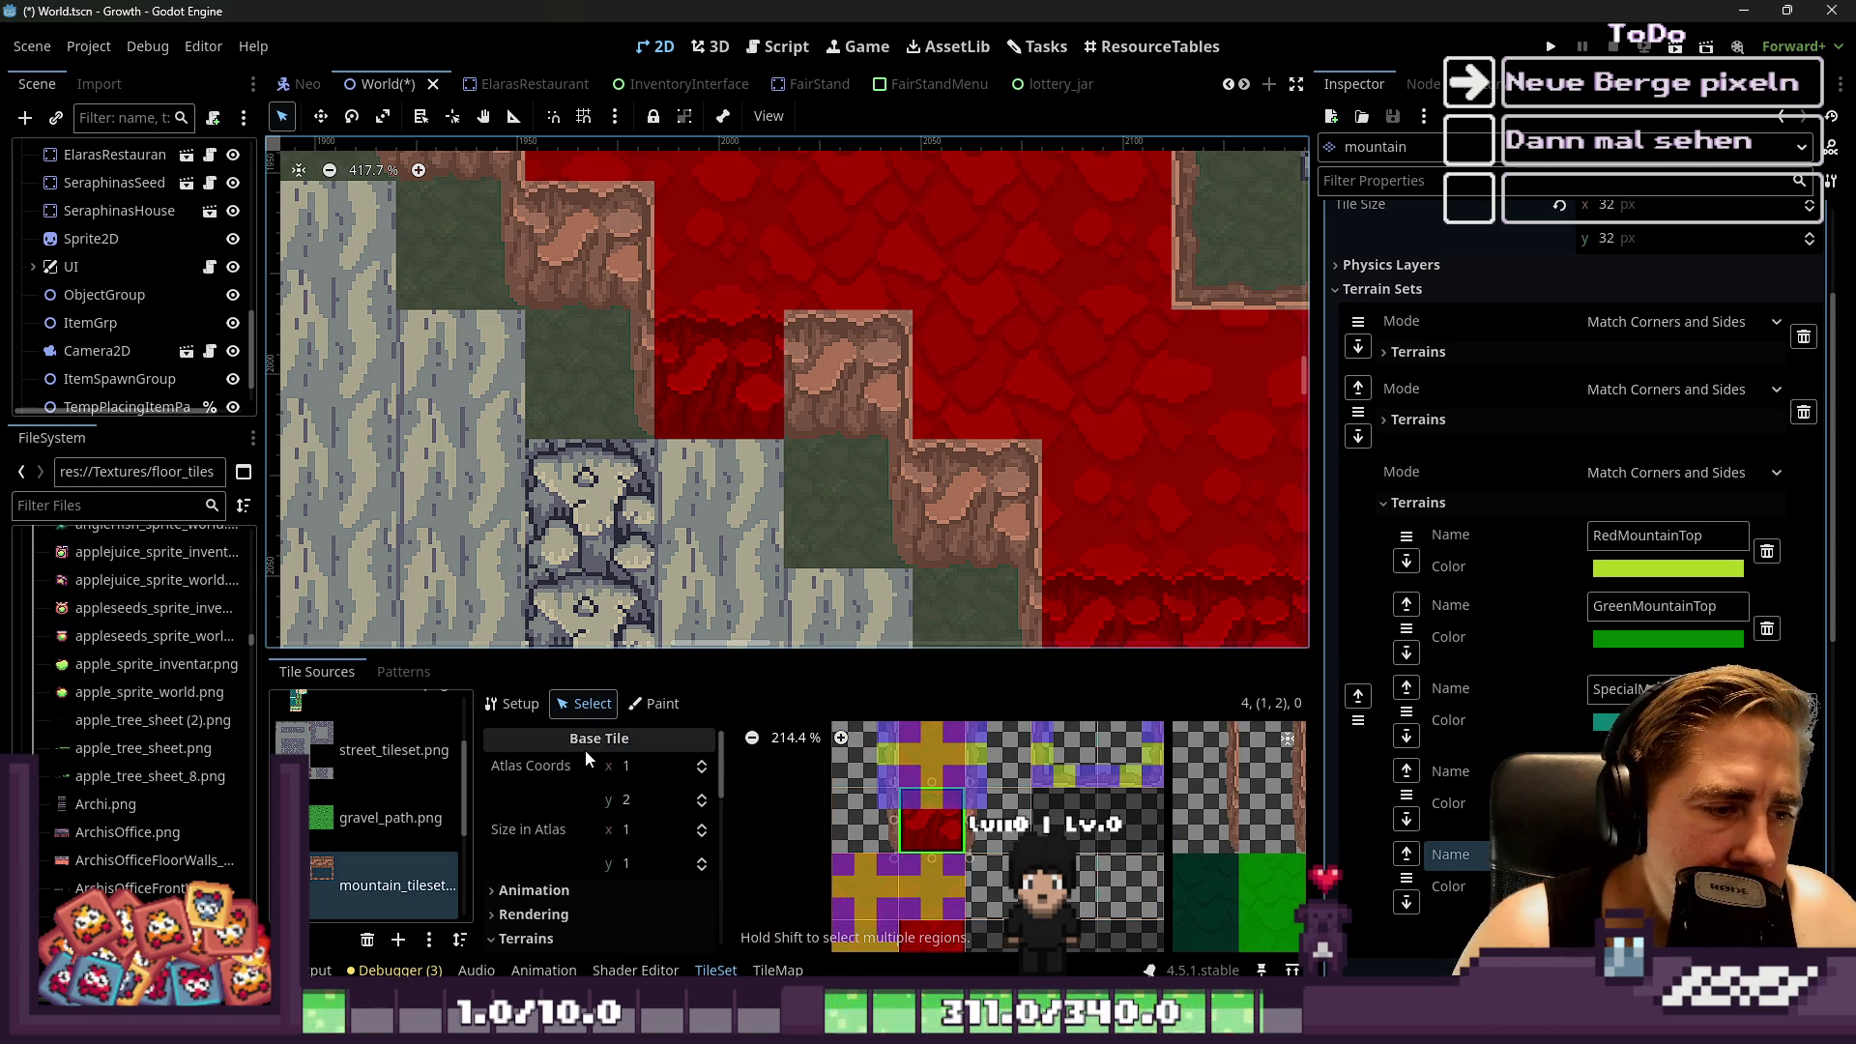
pyautogui.click(658, 703)
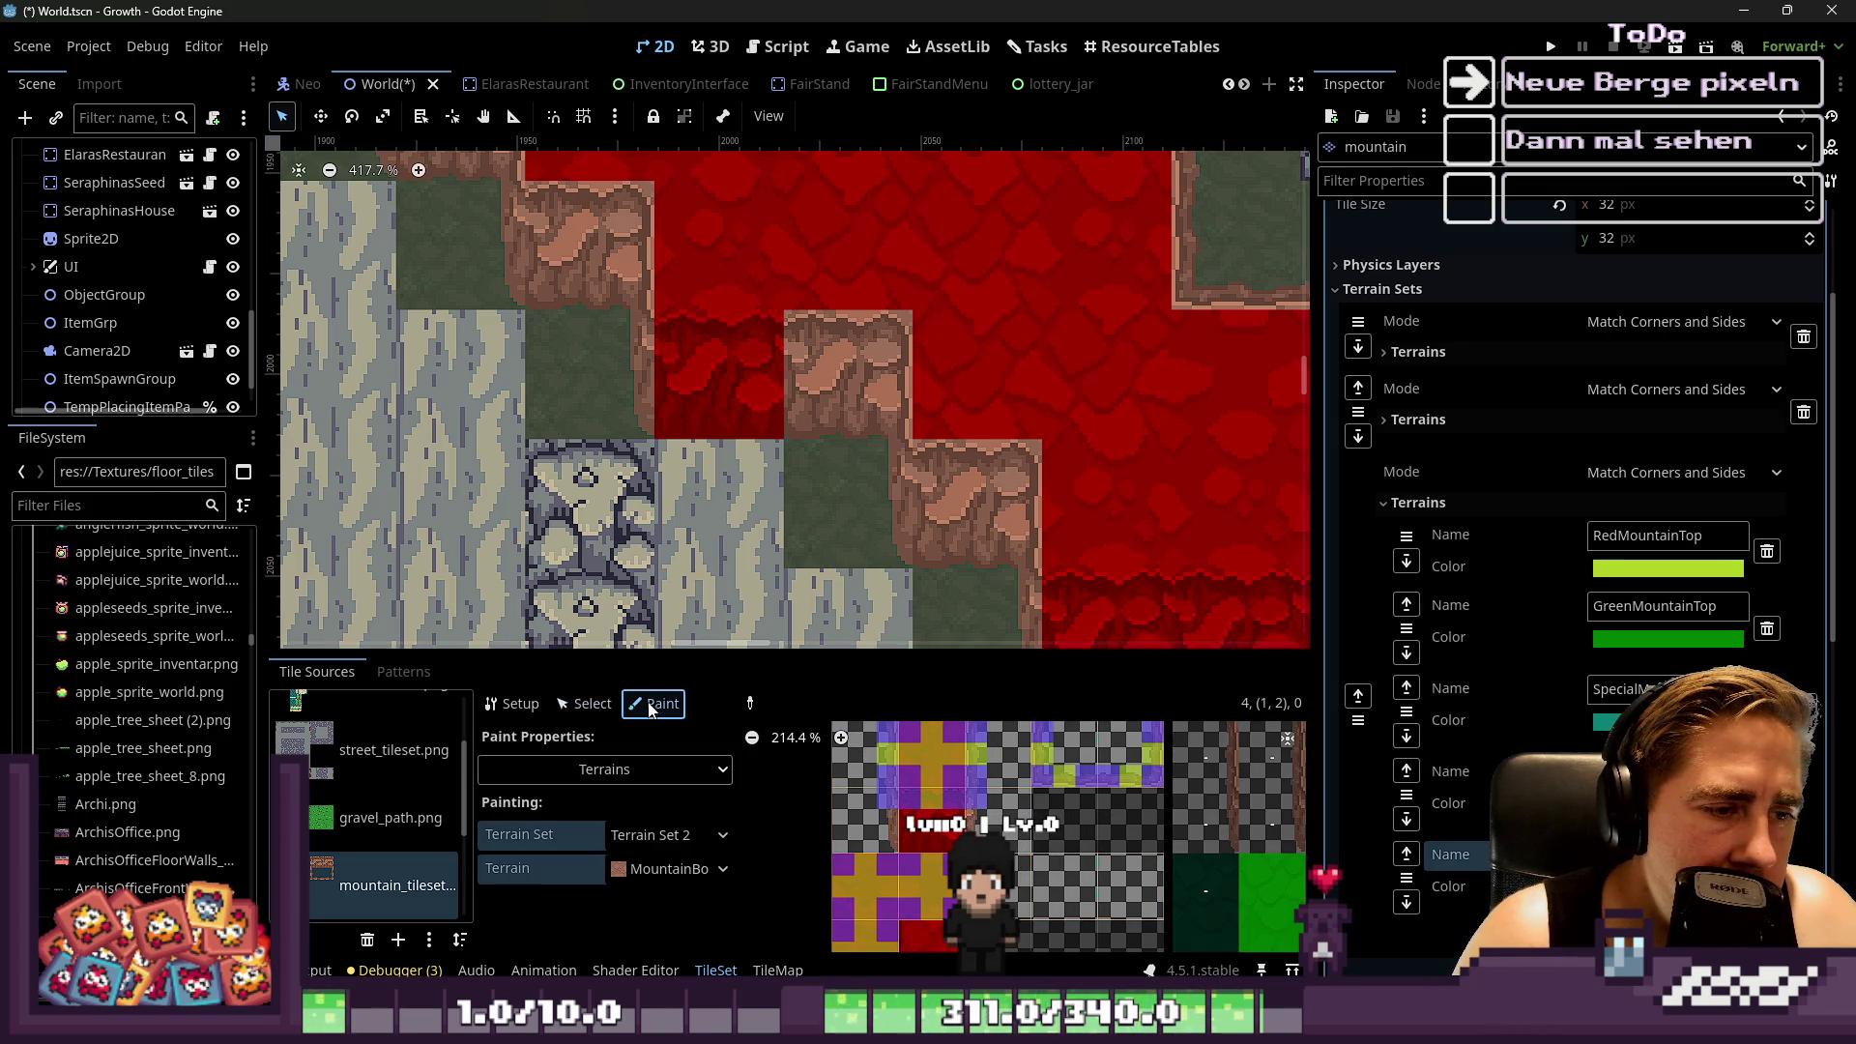
pyautogui.click(588, 777)
pyautogui.click(487, 775)
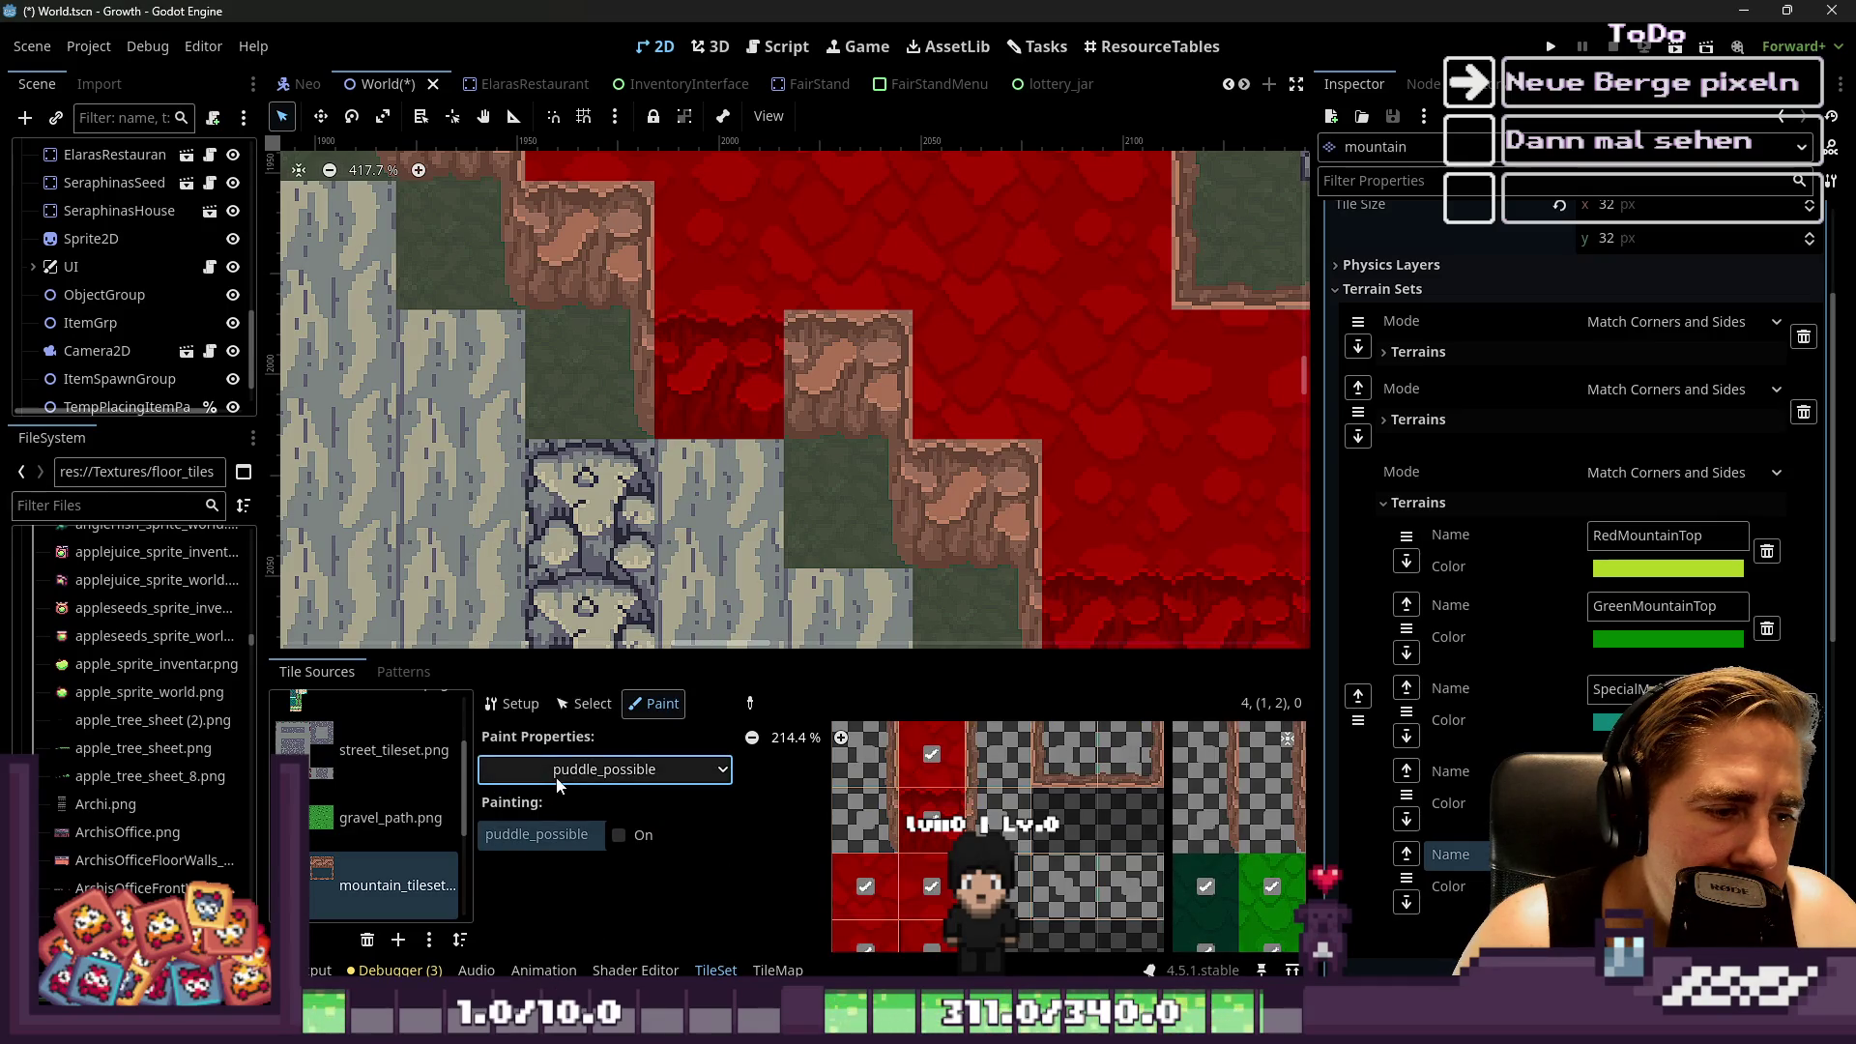
pyautogui.click(558, 773)
pyautogui.click(491, 799)
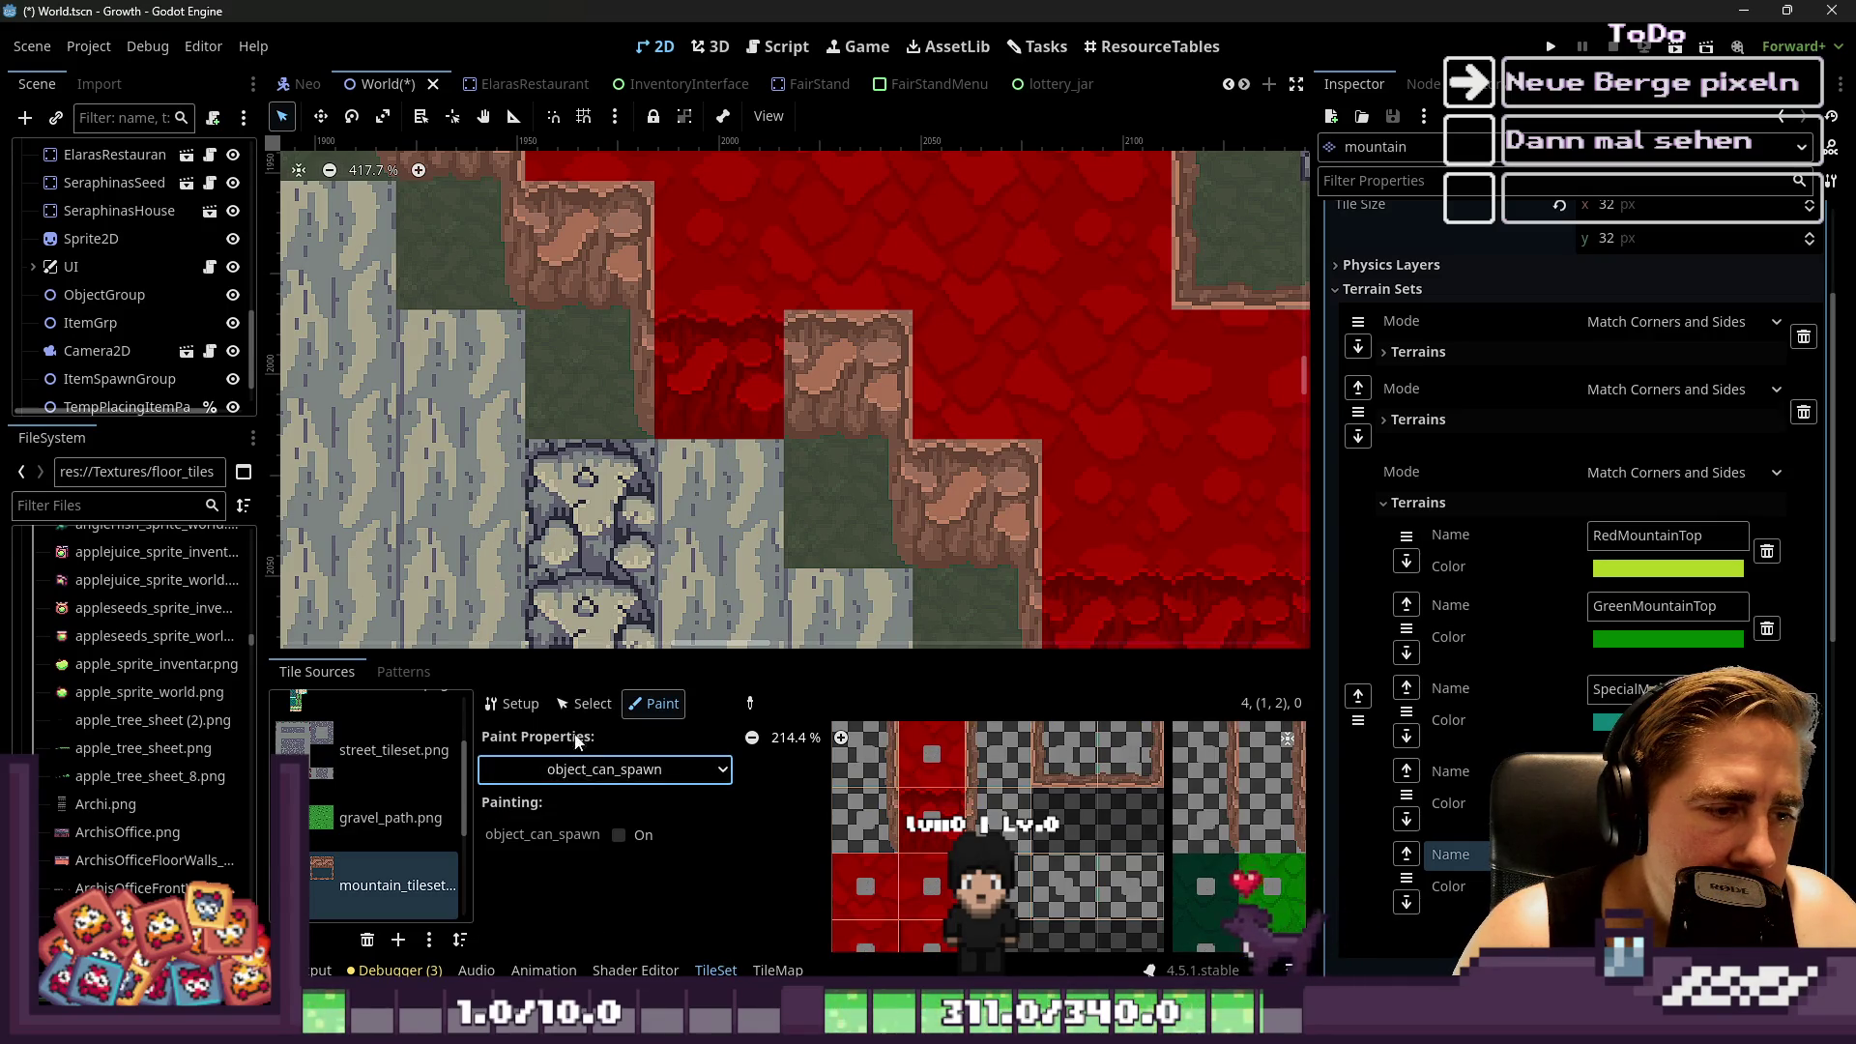
pyautogui.click(583, 702)
# Give mountain tile (0,2) a red ff0000 Modulate under Rendering
pyautogui.click(875, 821)
pyautogui.scroll(-5, 580, 832)
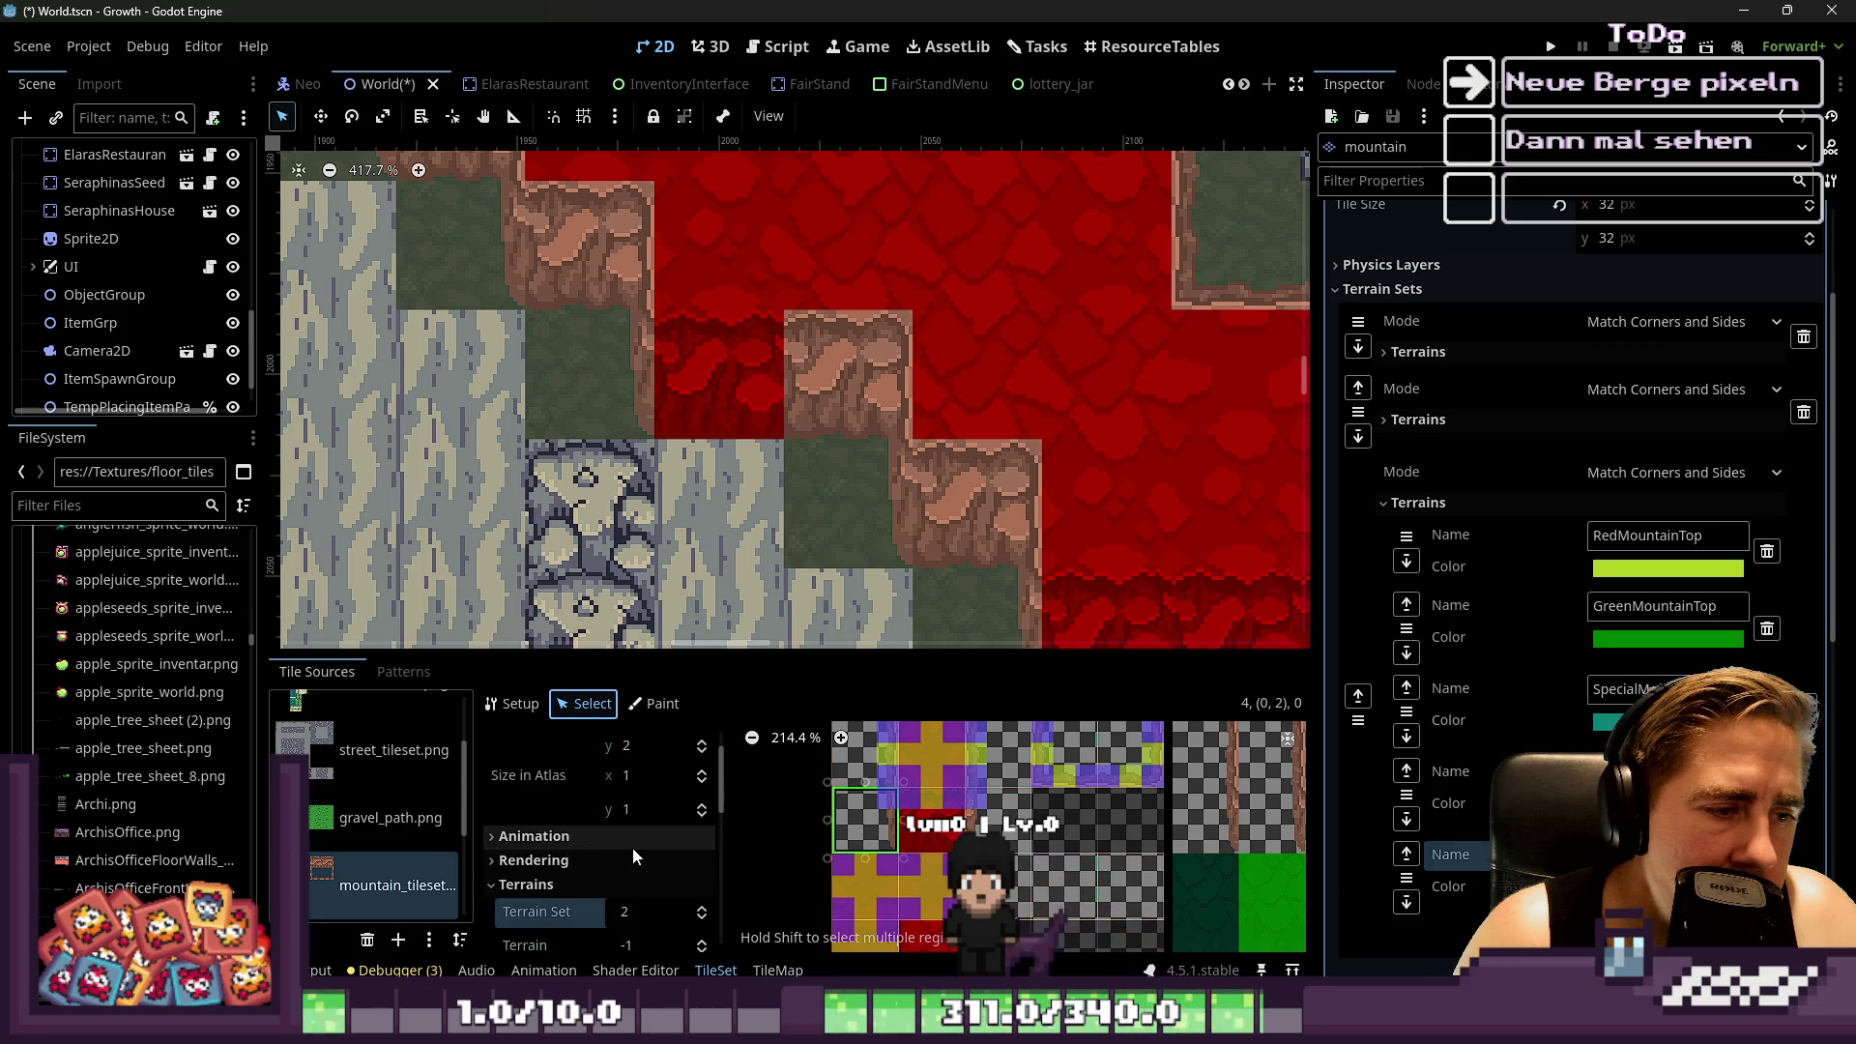
pyautogui.scroll(5, 545, 845)
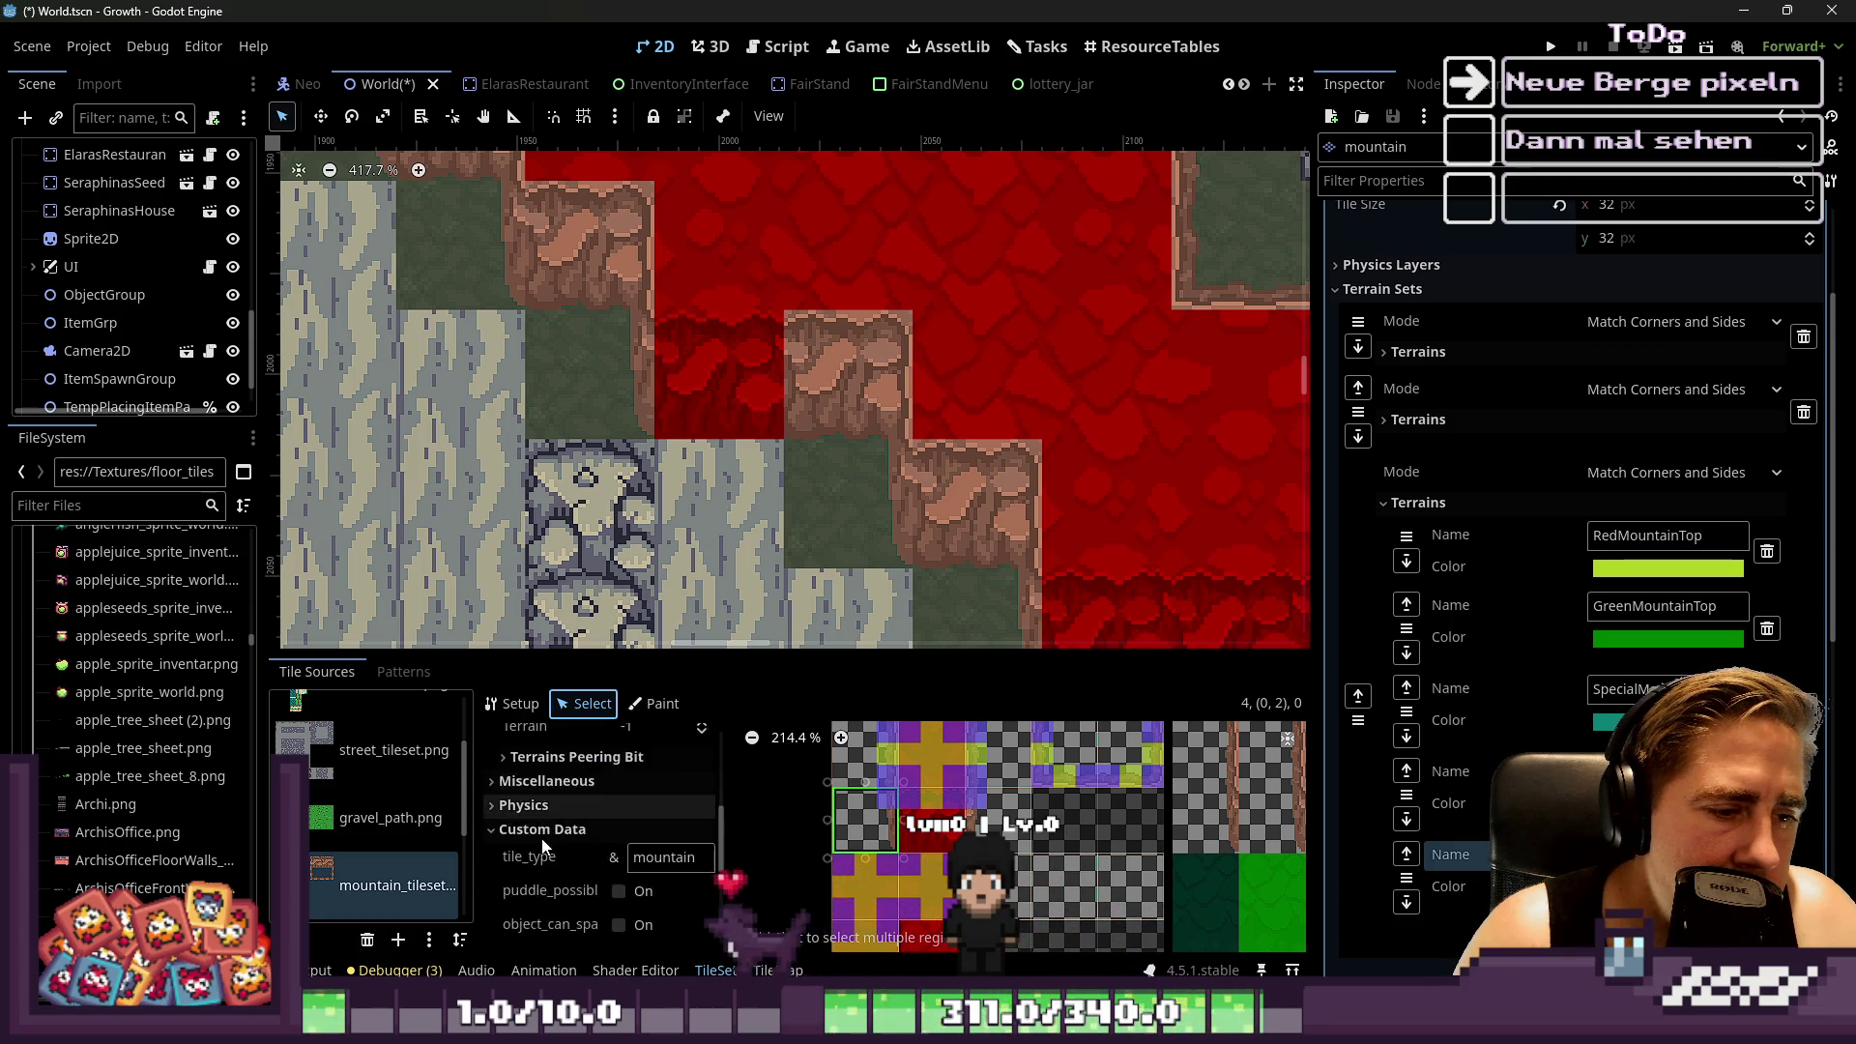
pyautogui.click(538, 861)
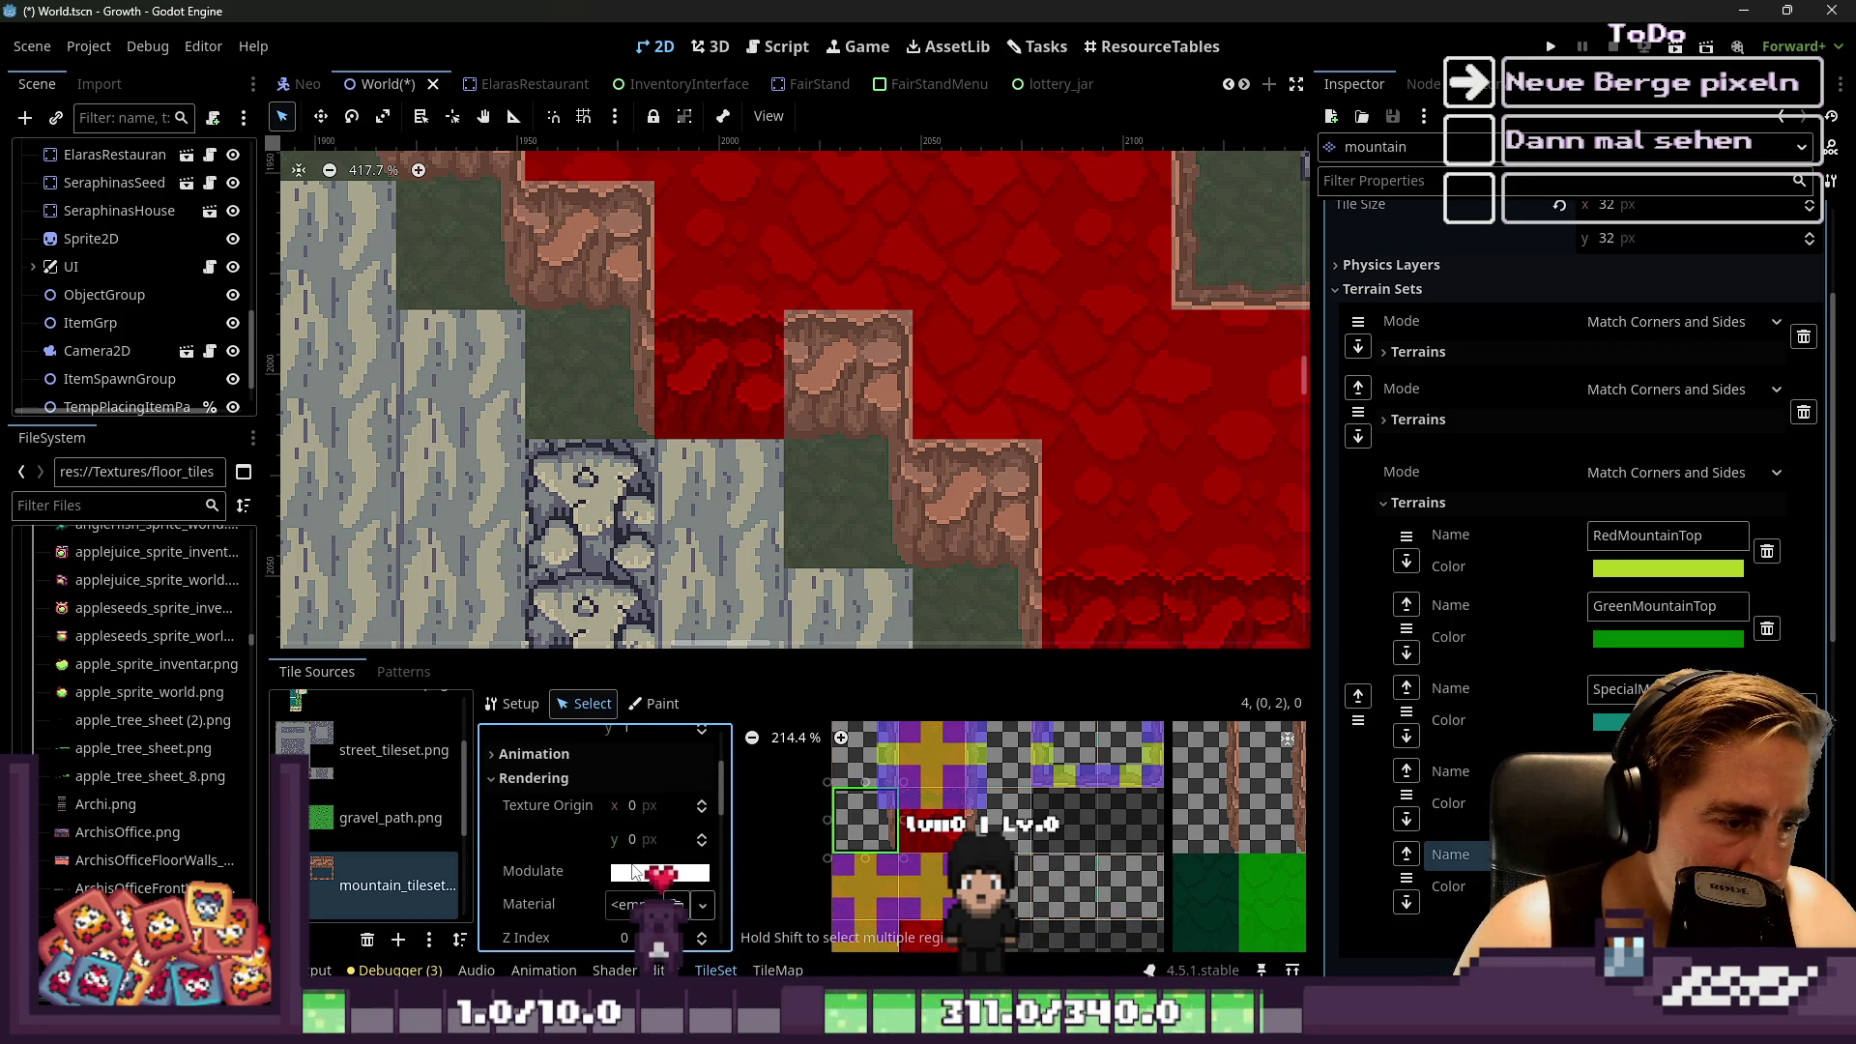
pyautogui.click(636, 872)
pyautogui.click(921, 812)
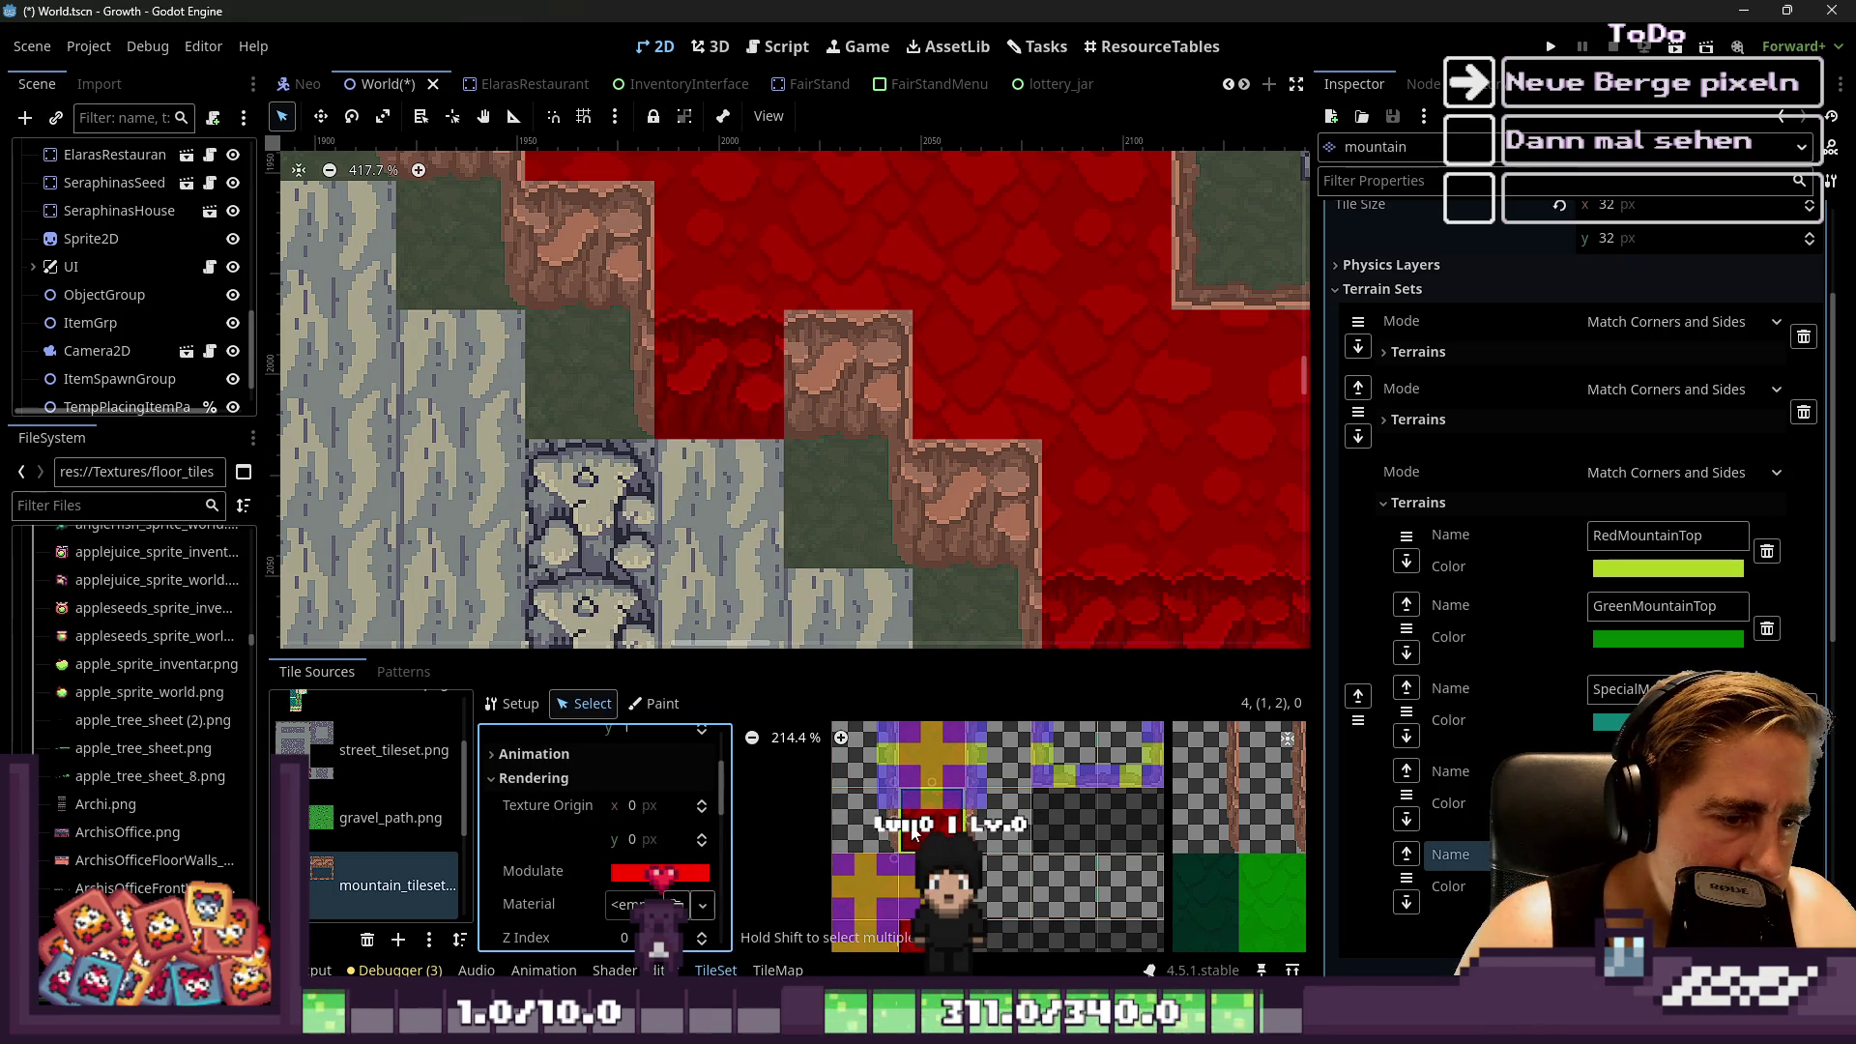
pyautogui.click(665, 873)
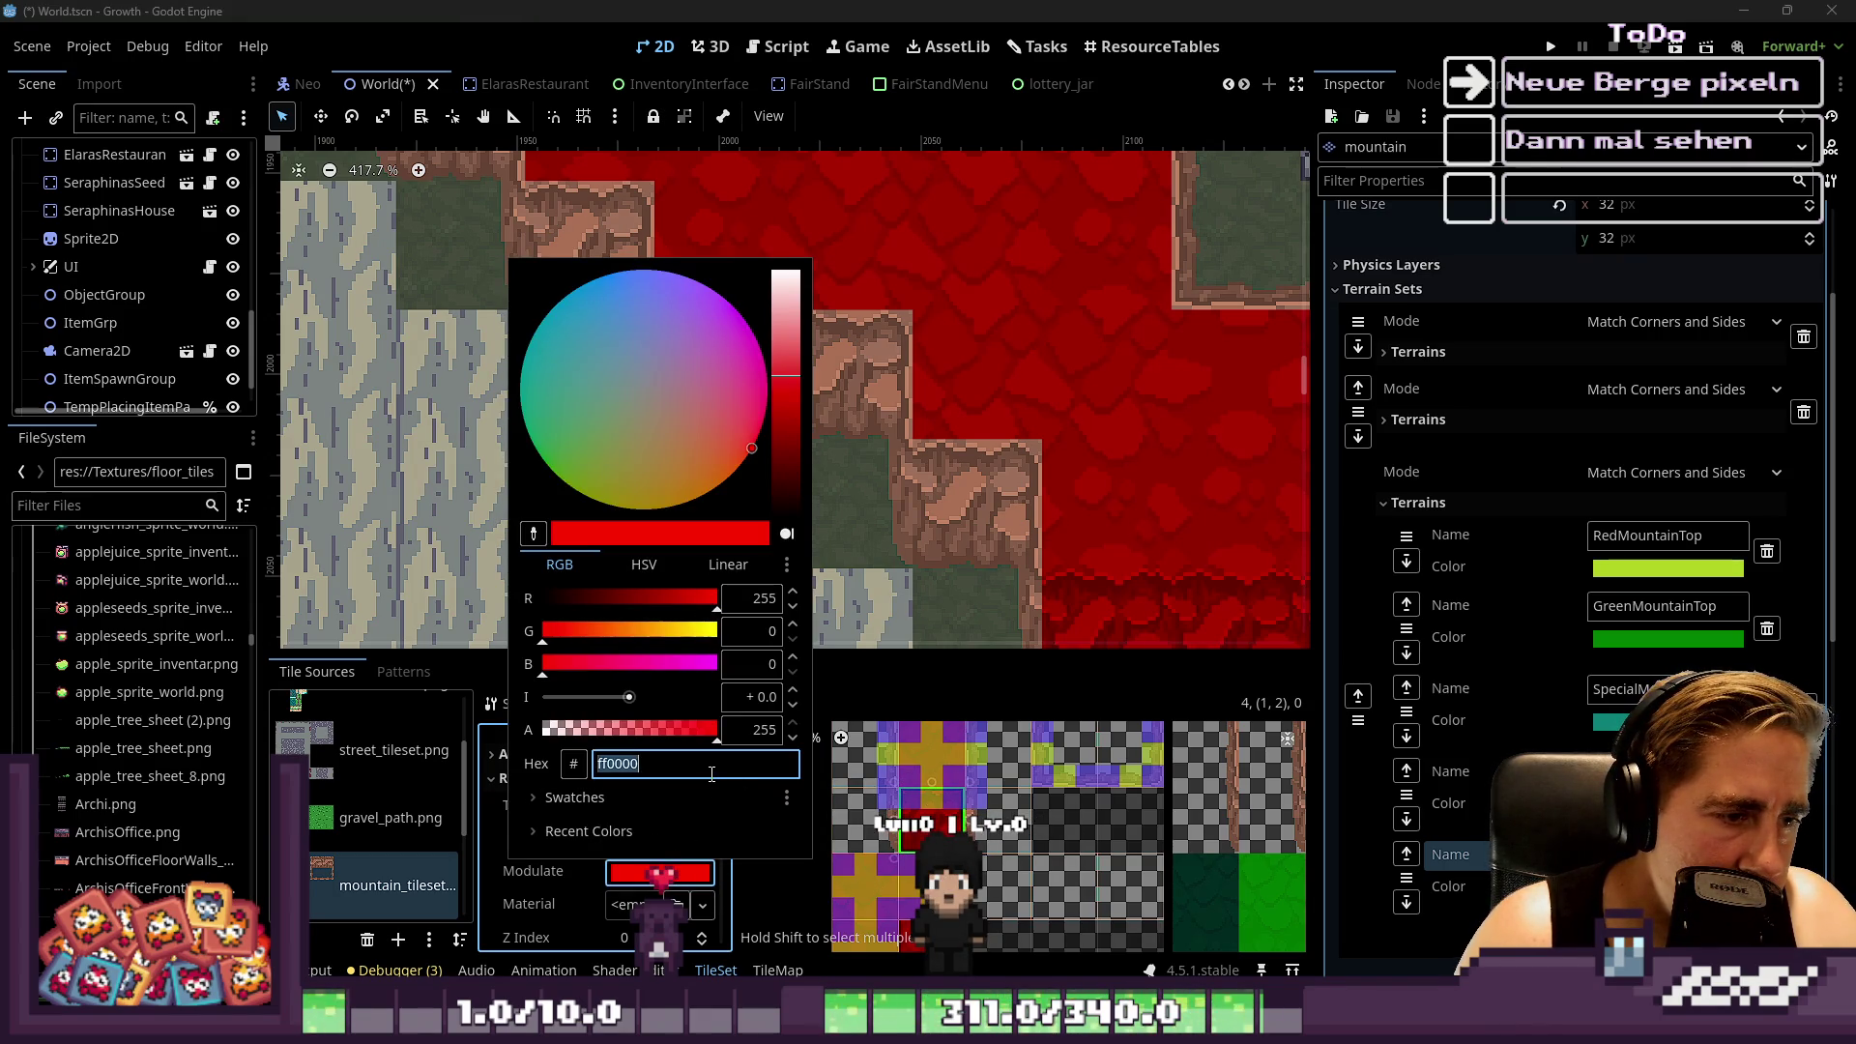
pyautogui.click(844, 829)
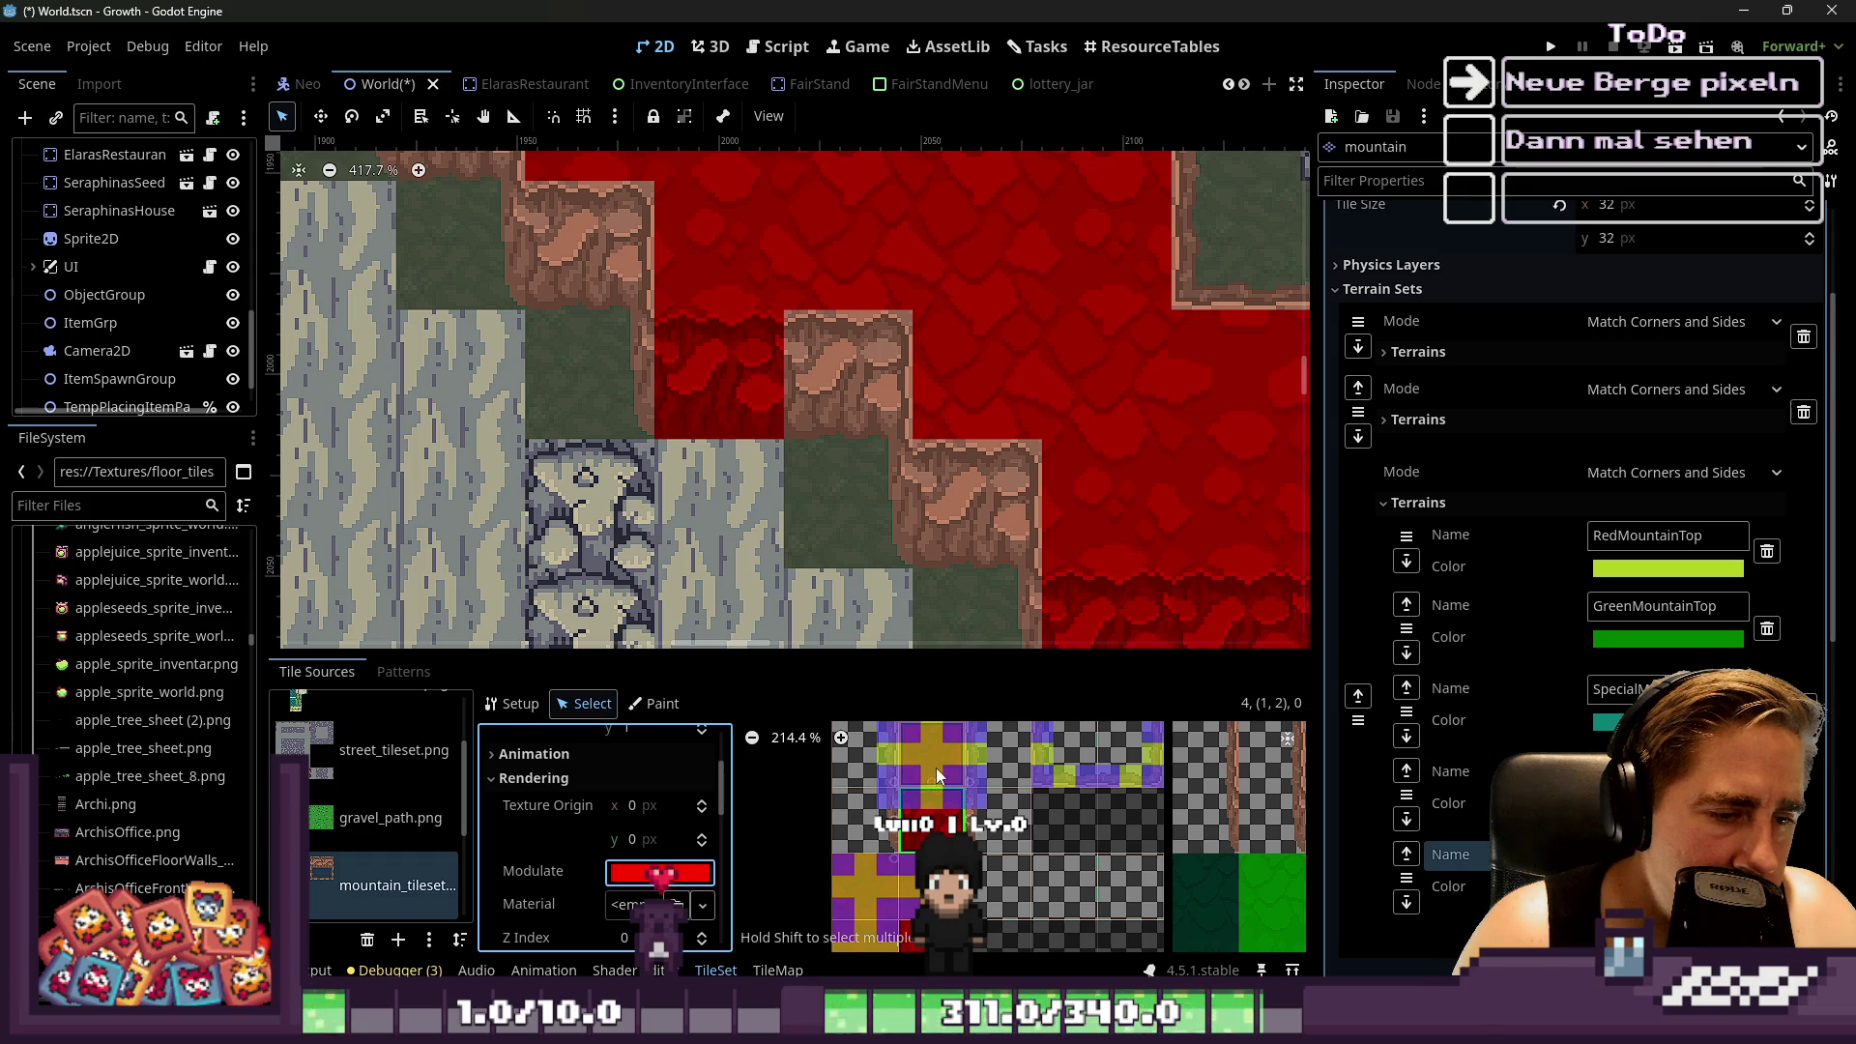
# Select the next group of mountain base tiles and open their Modulate colour
pyautogui.scroll(-4, 938, 775)
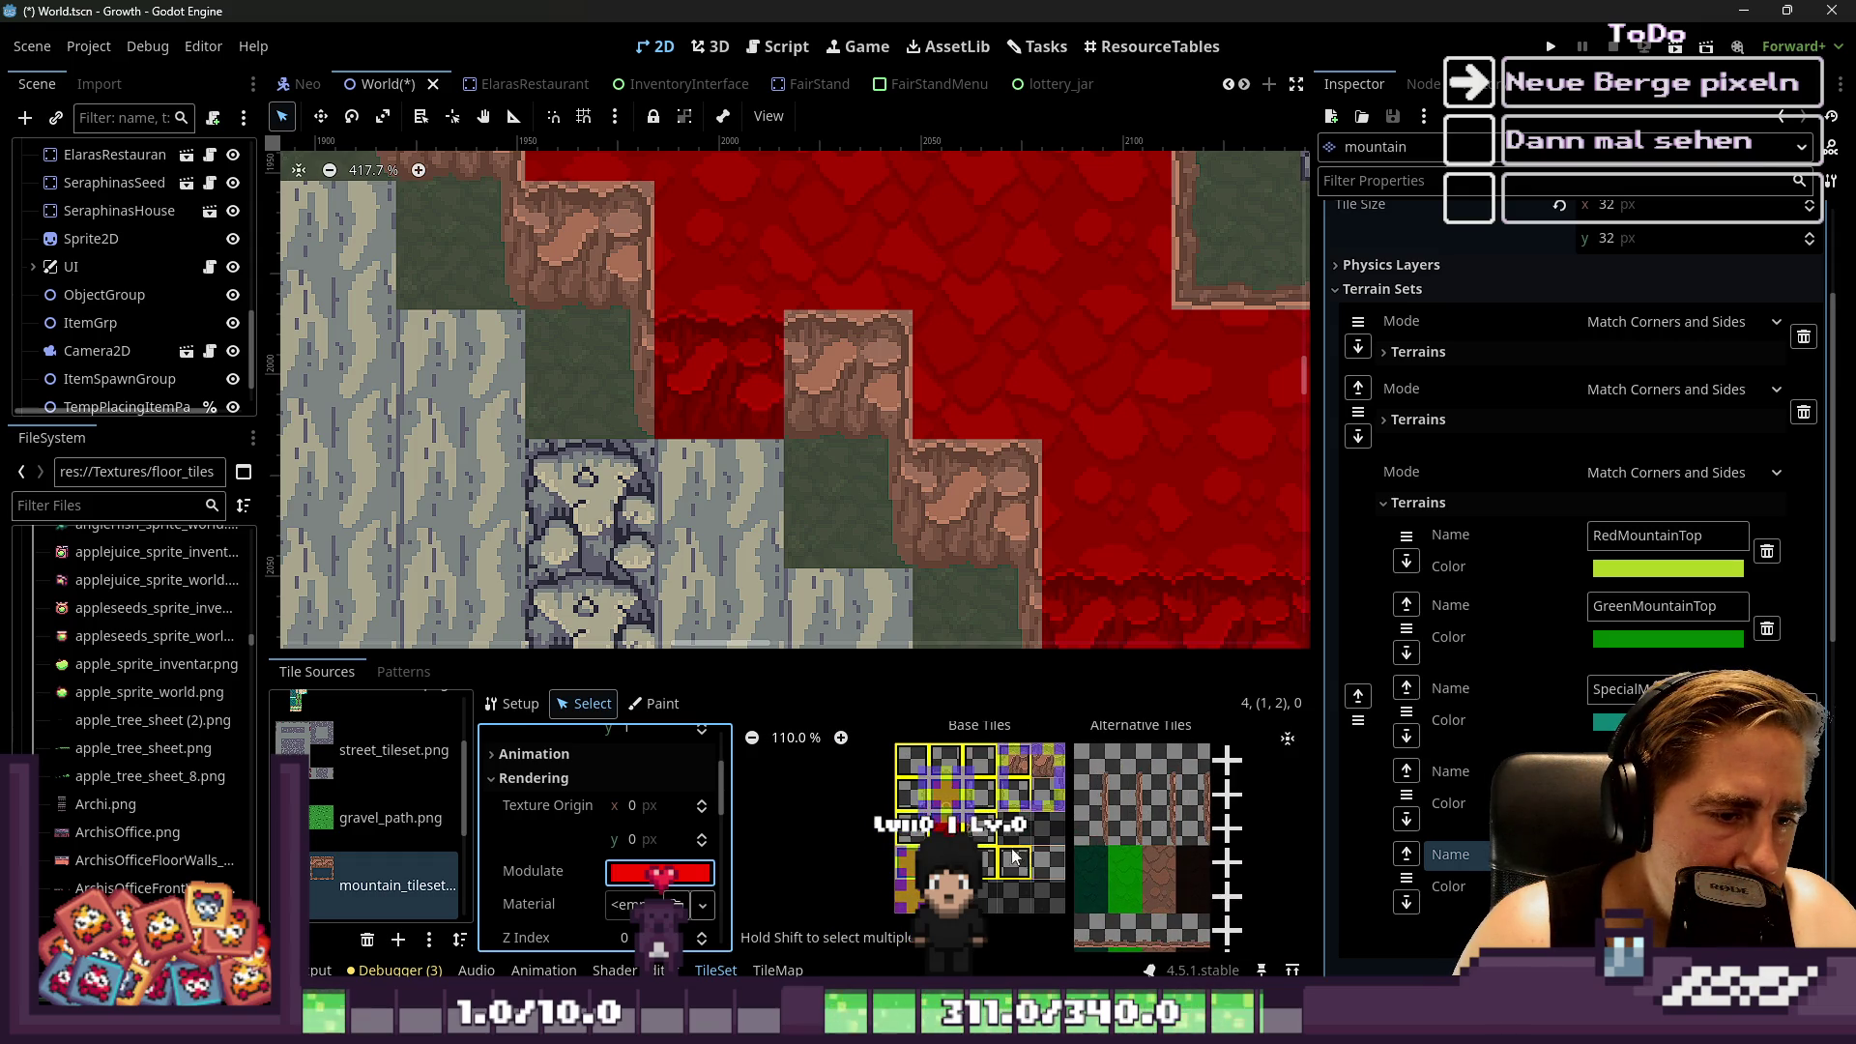
pyautogui.click(1057, 892)
pyautogui.click(657, 746)
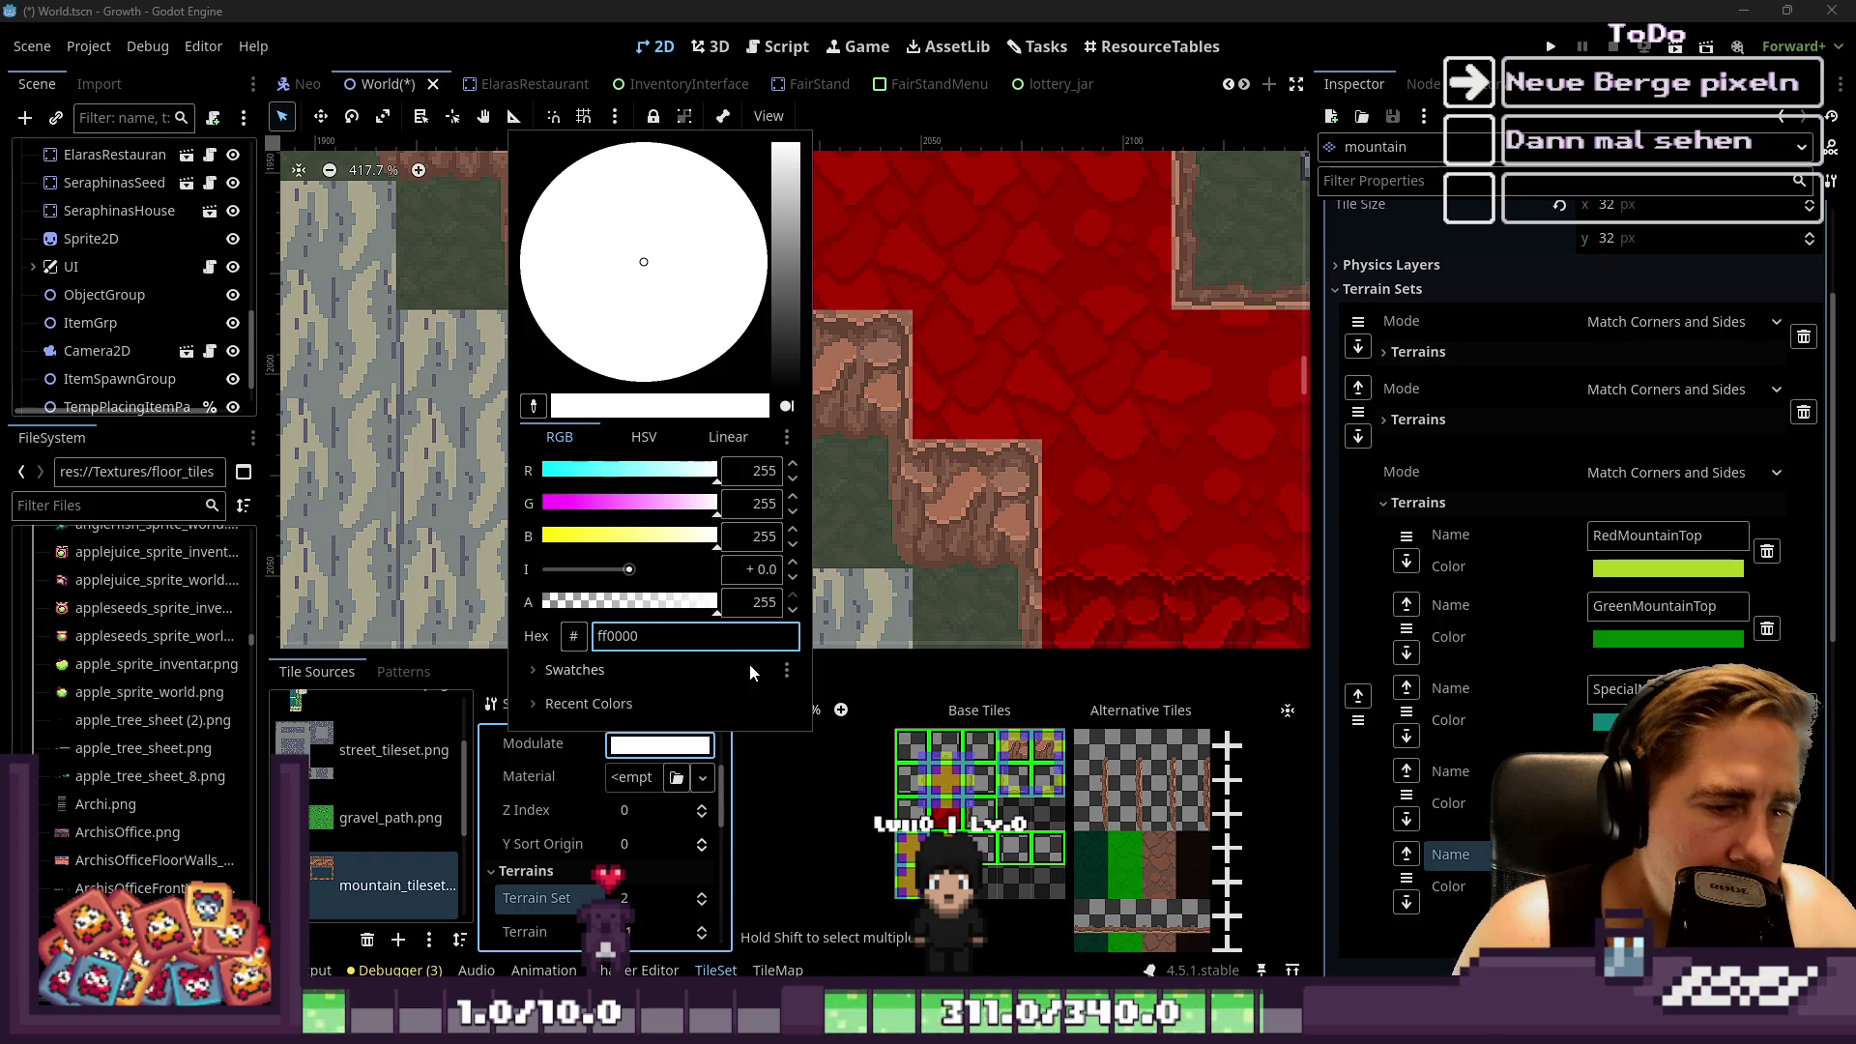
# Confirm the ff0000 Modulate tint on the selected mountain tiles
pyautogui.press('Return')
pyautogui.scroll(-9, 870, 387)
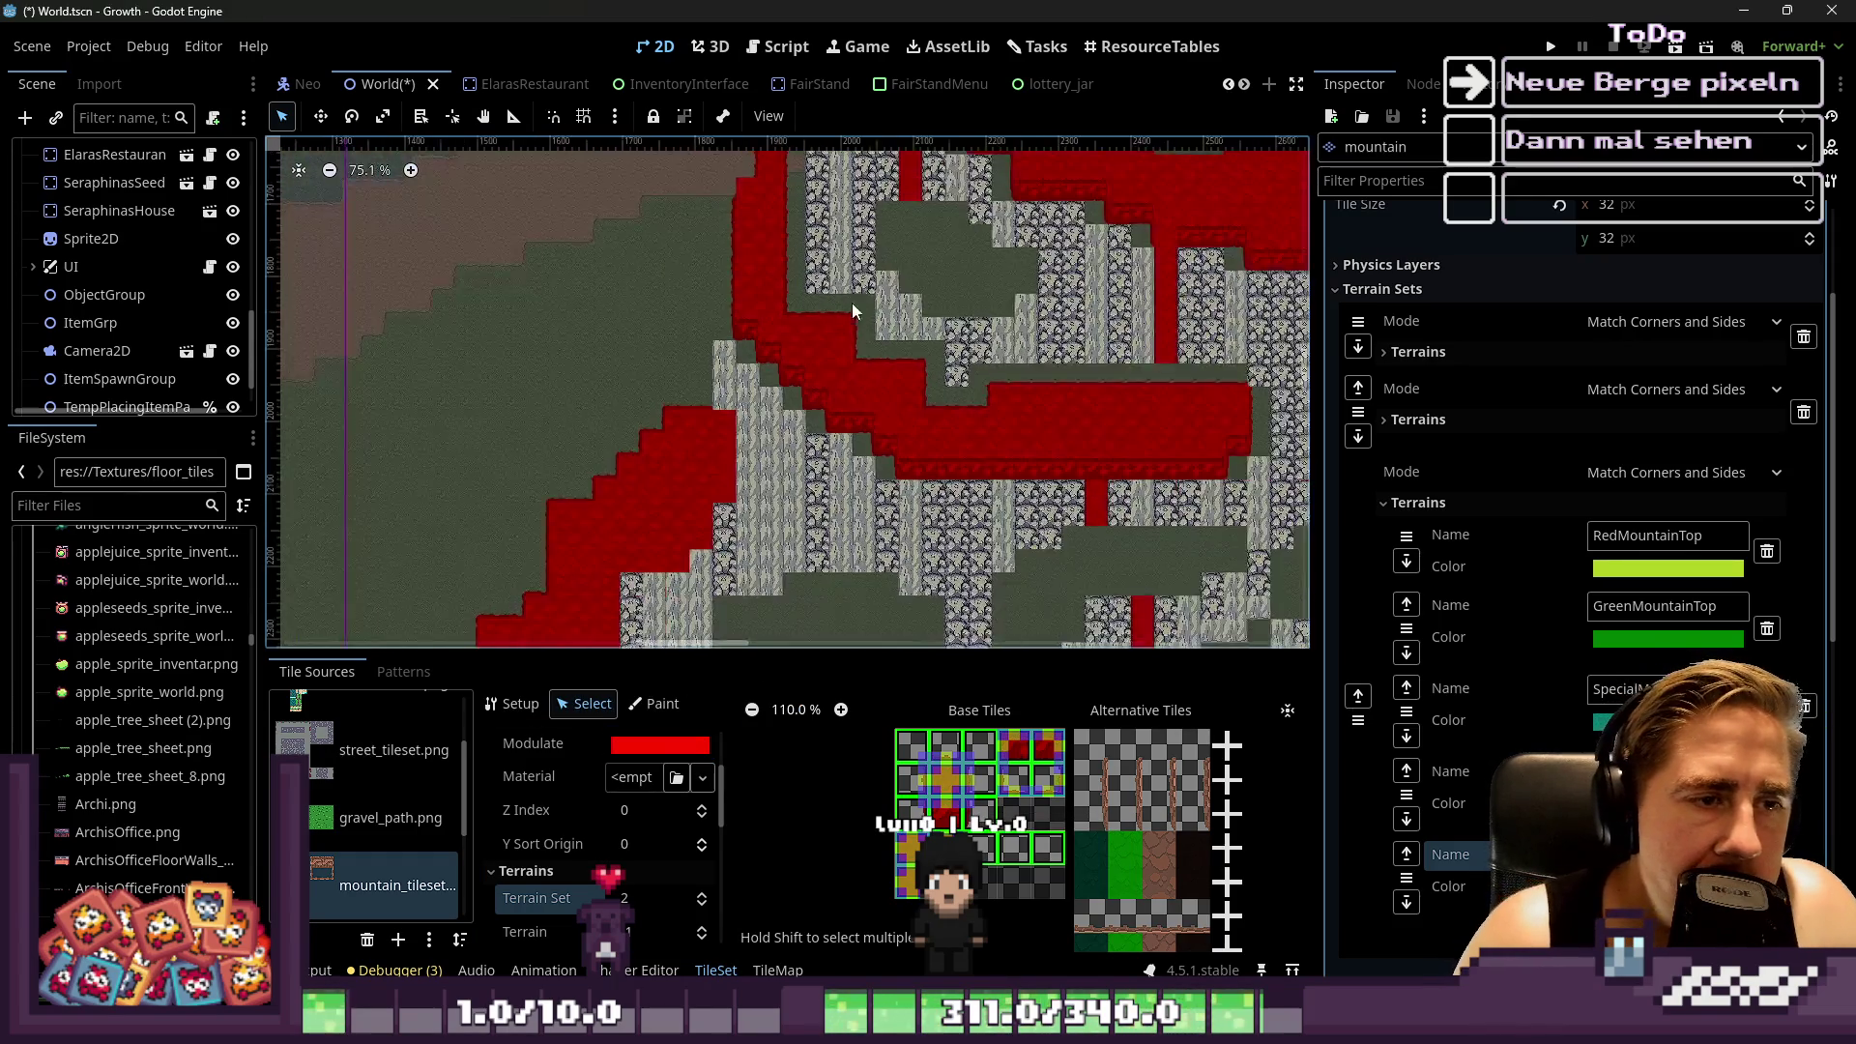
pyautogui.scroll(-5, 835, 346)
pyautogui.scroll(4, 858, 527)
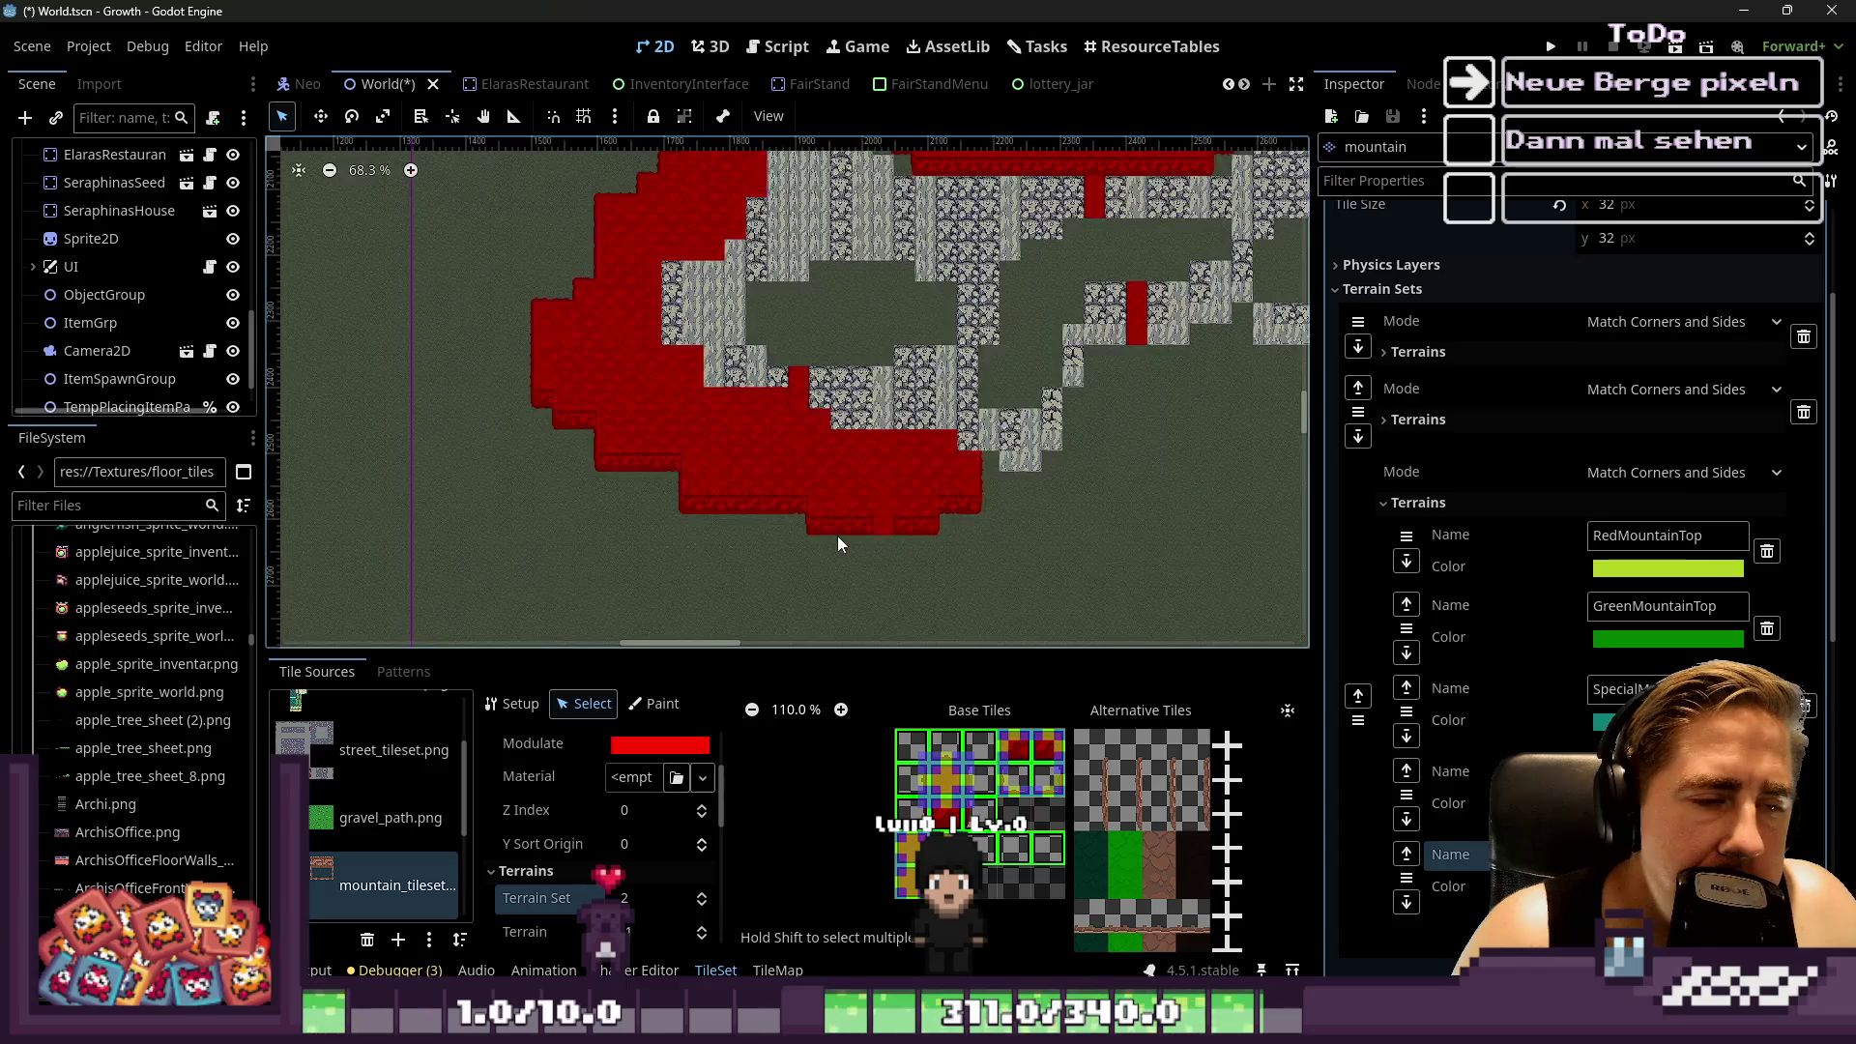
pyautogui.scroll(-3, 835, 537)
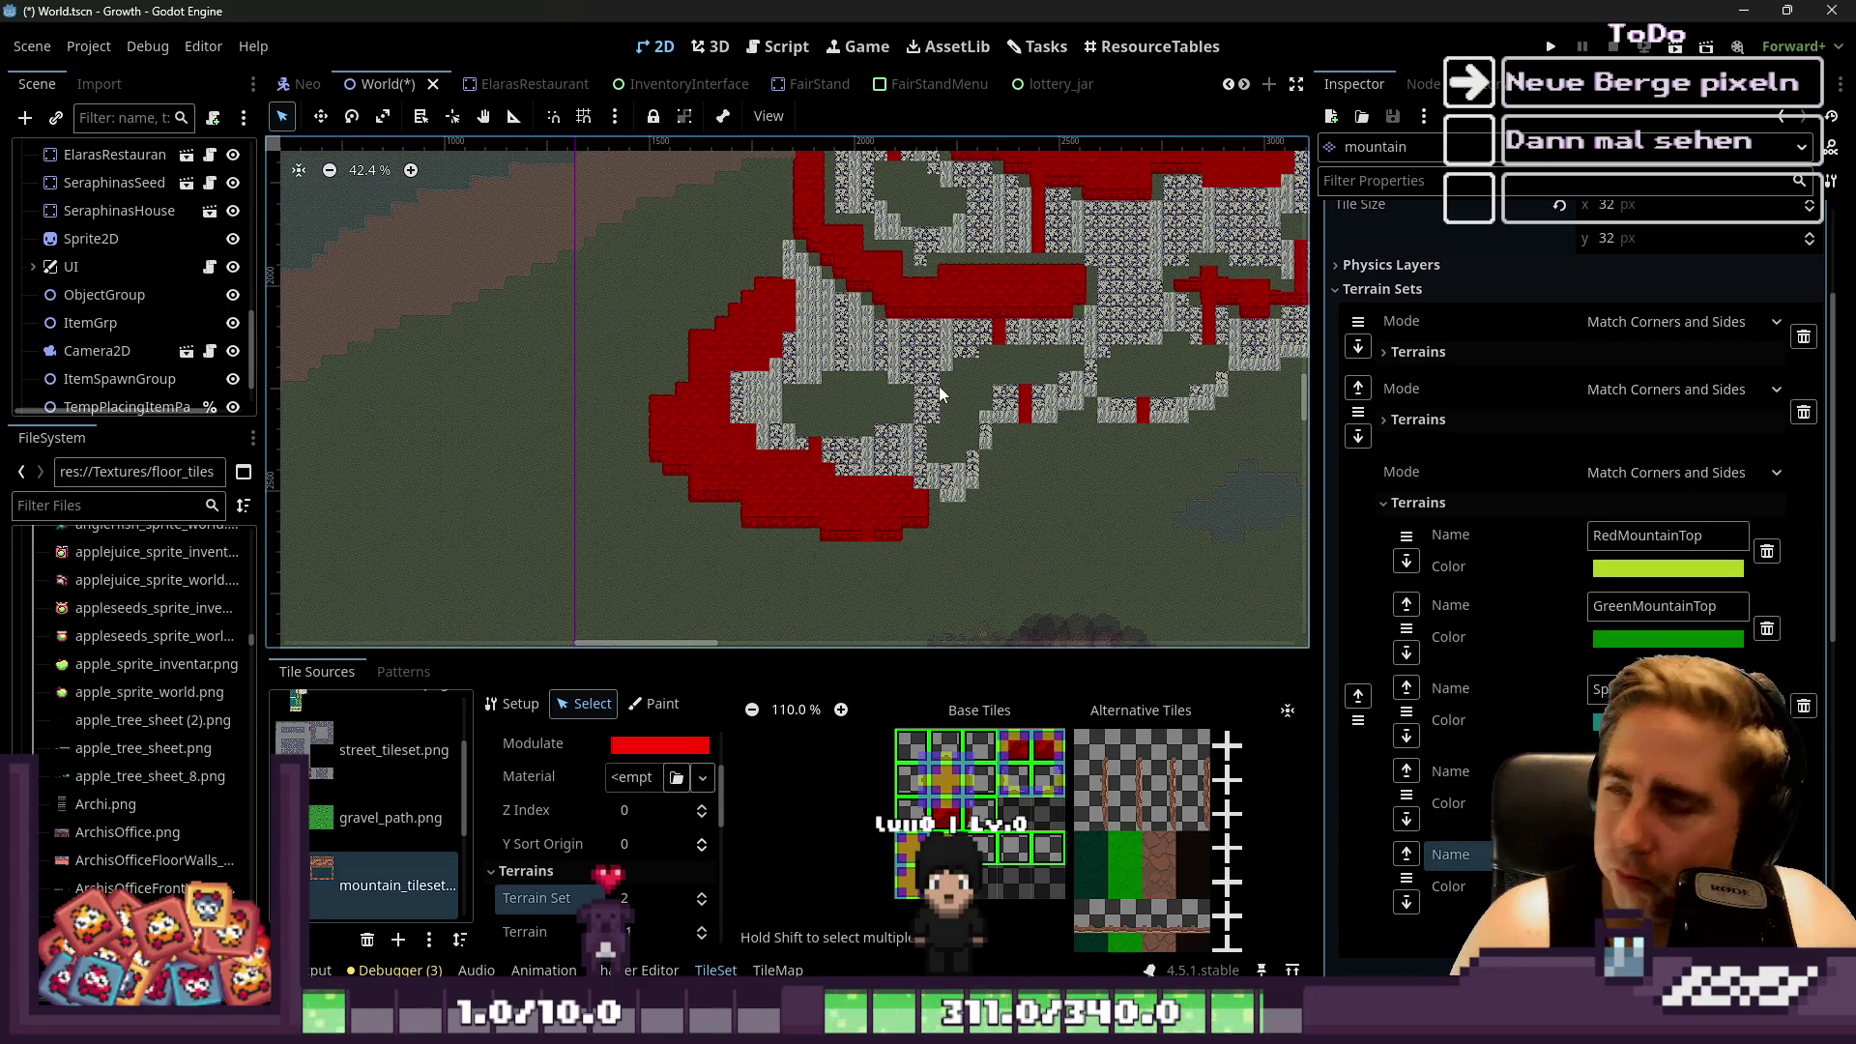
pyautogui.scroll(-3, 1176, 412)
pyautogui.scroll(3, 1061, 309)
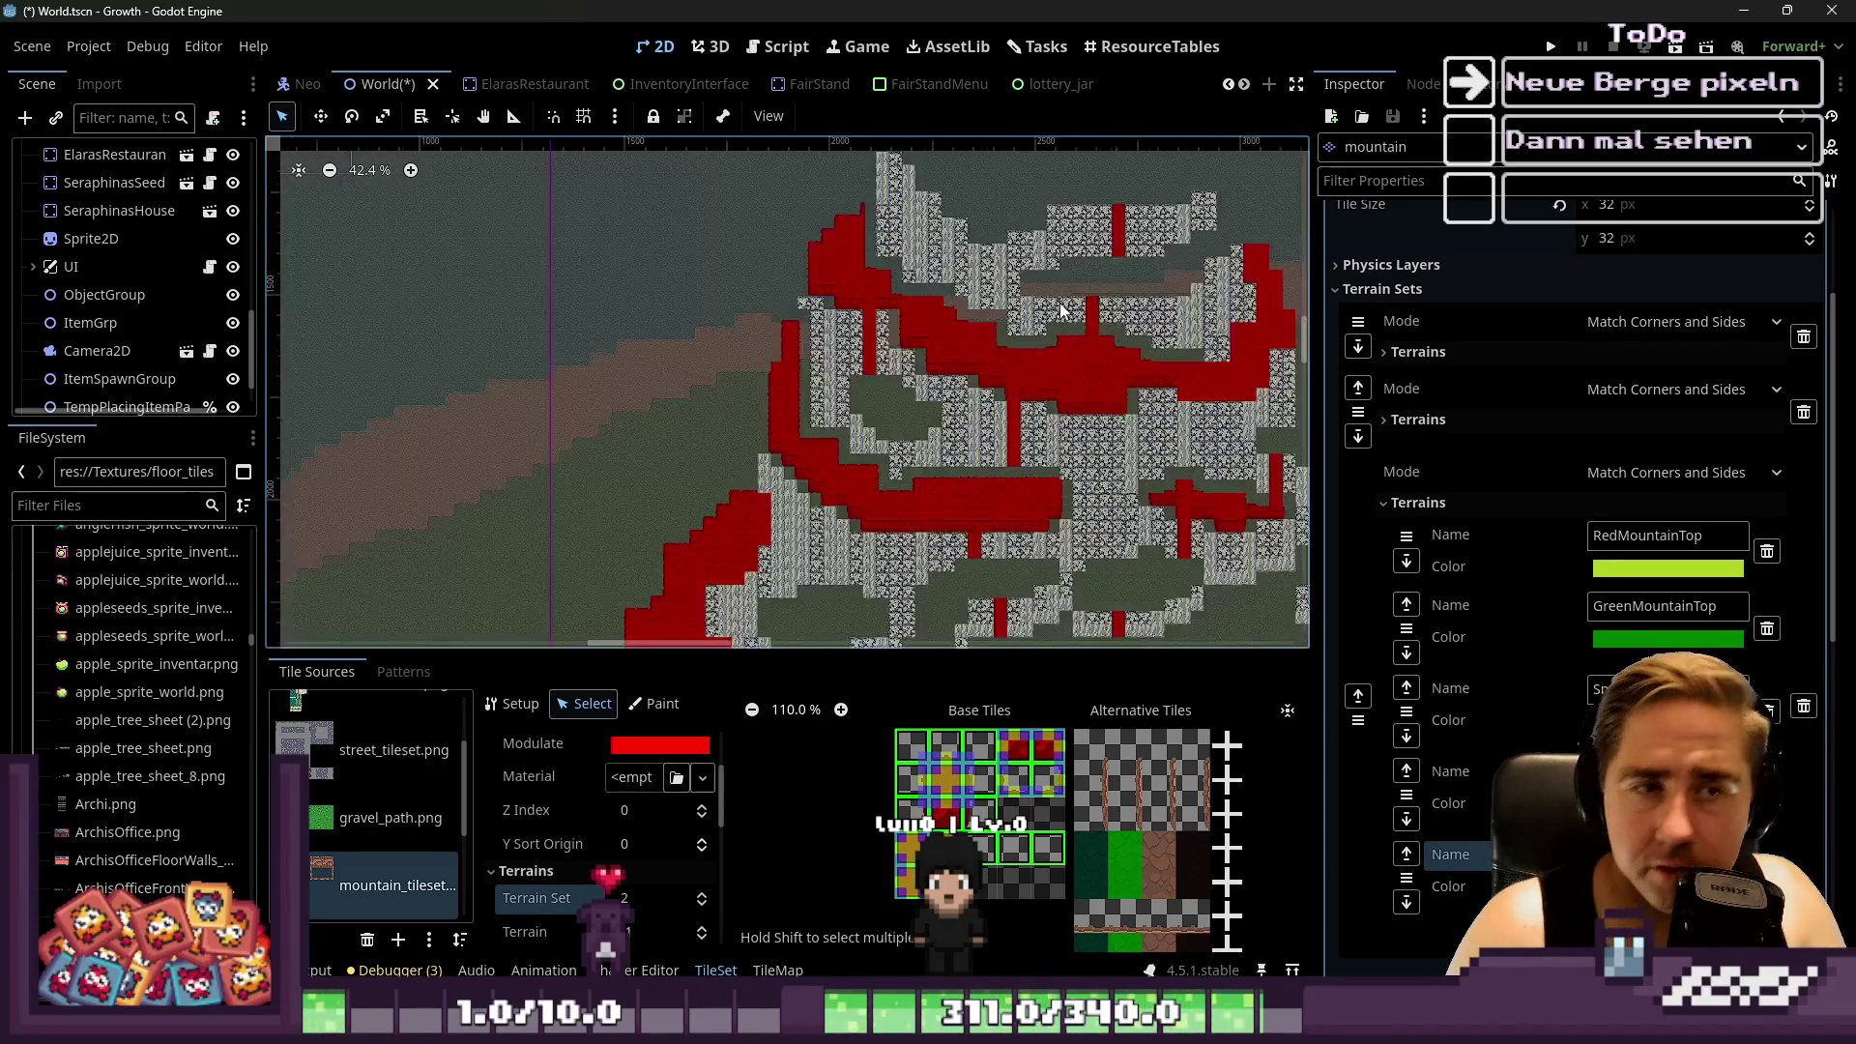
# Pan the 2D viewport to bring the red mountain area into view
pyautogui.scroll(-4, 1060, 310)
pyautogui.scroll(1, 908, 288)
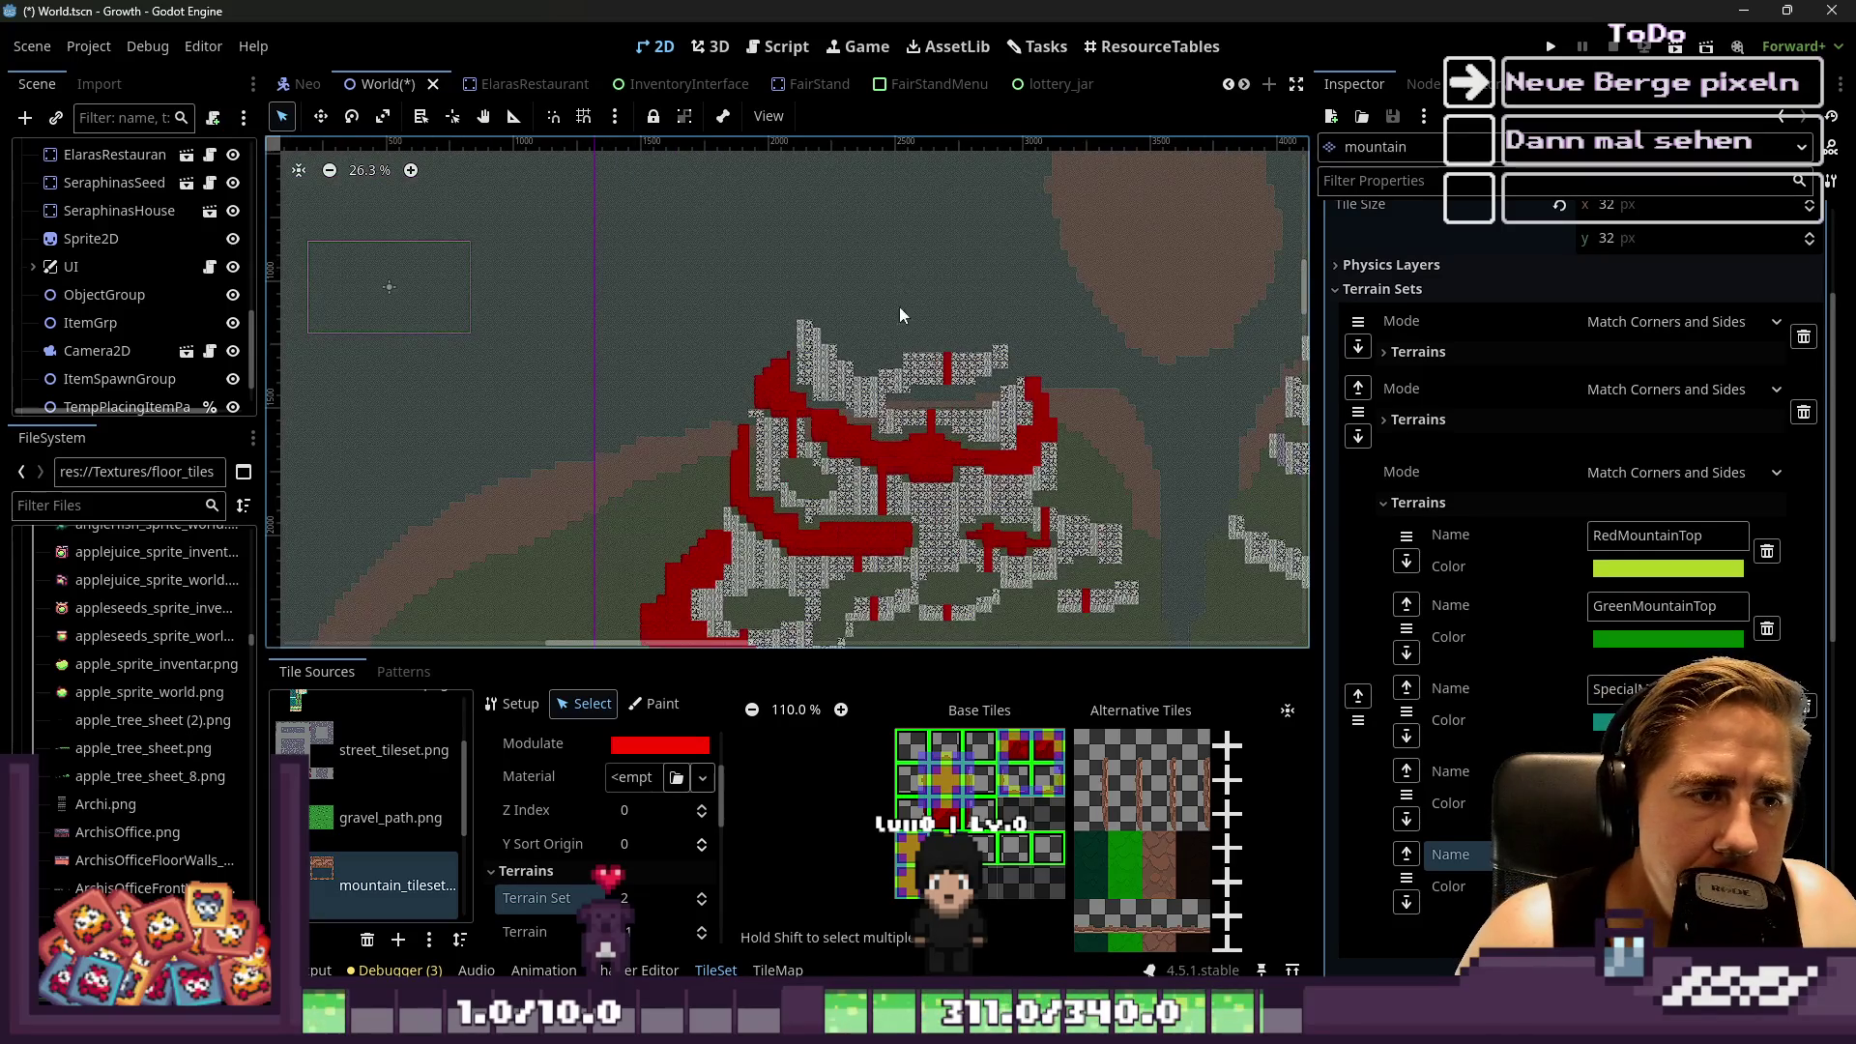
pyautogui.scroll(1, 843, 338)
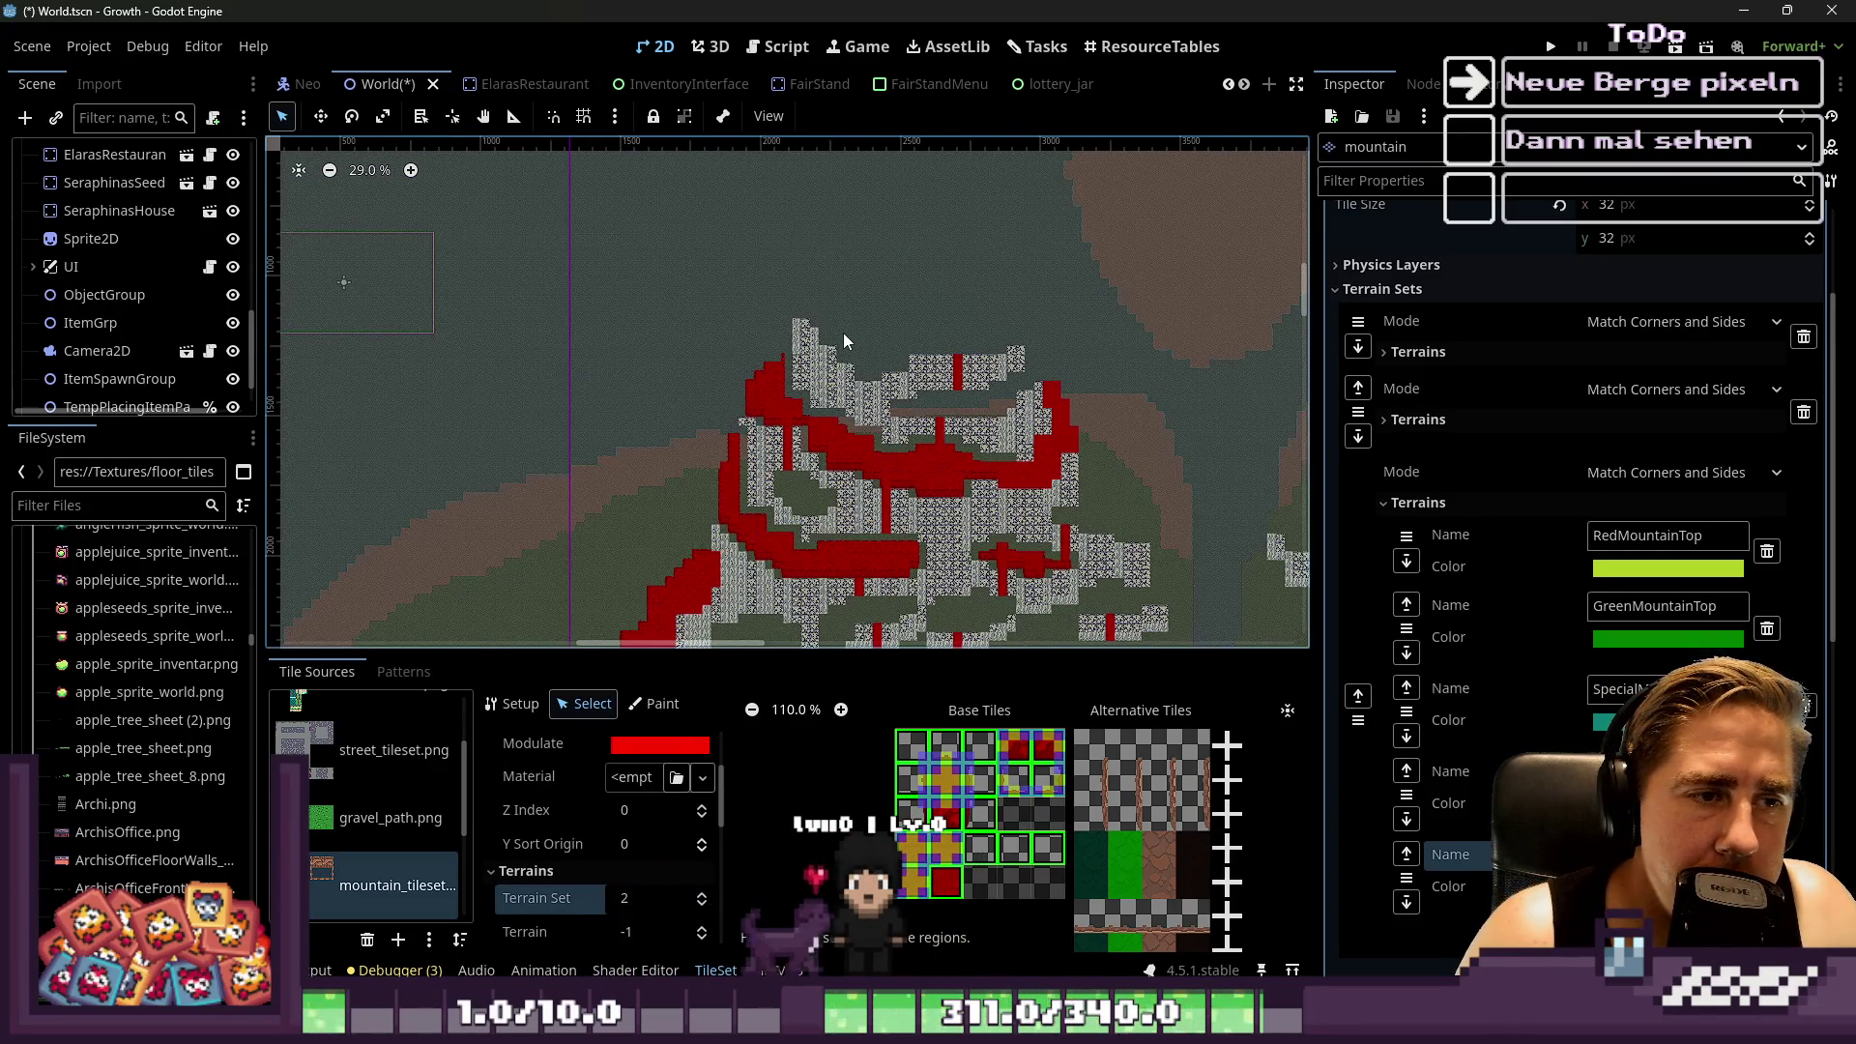
pyautogui.scroll(5, 1035, 781)
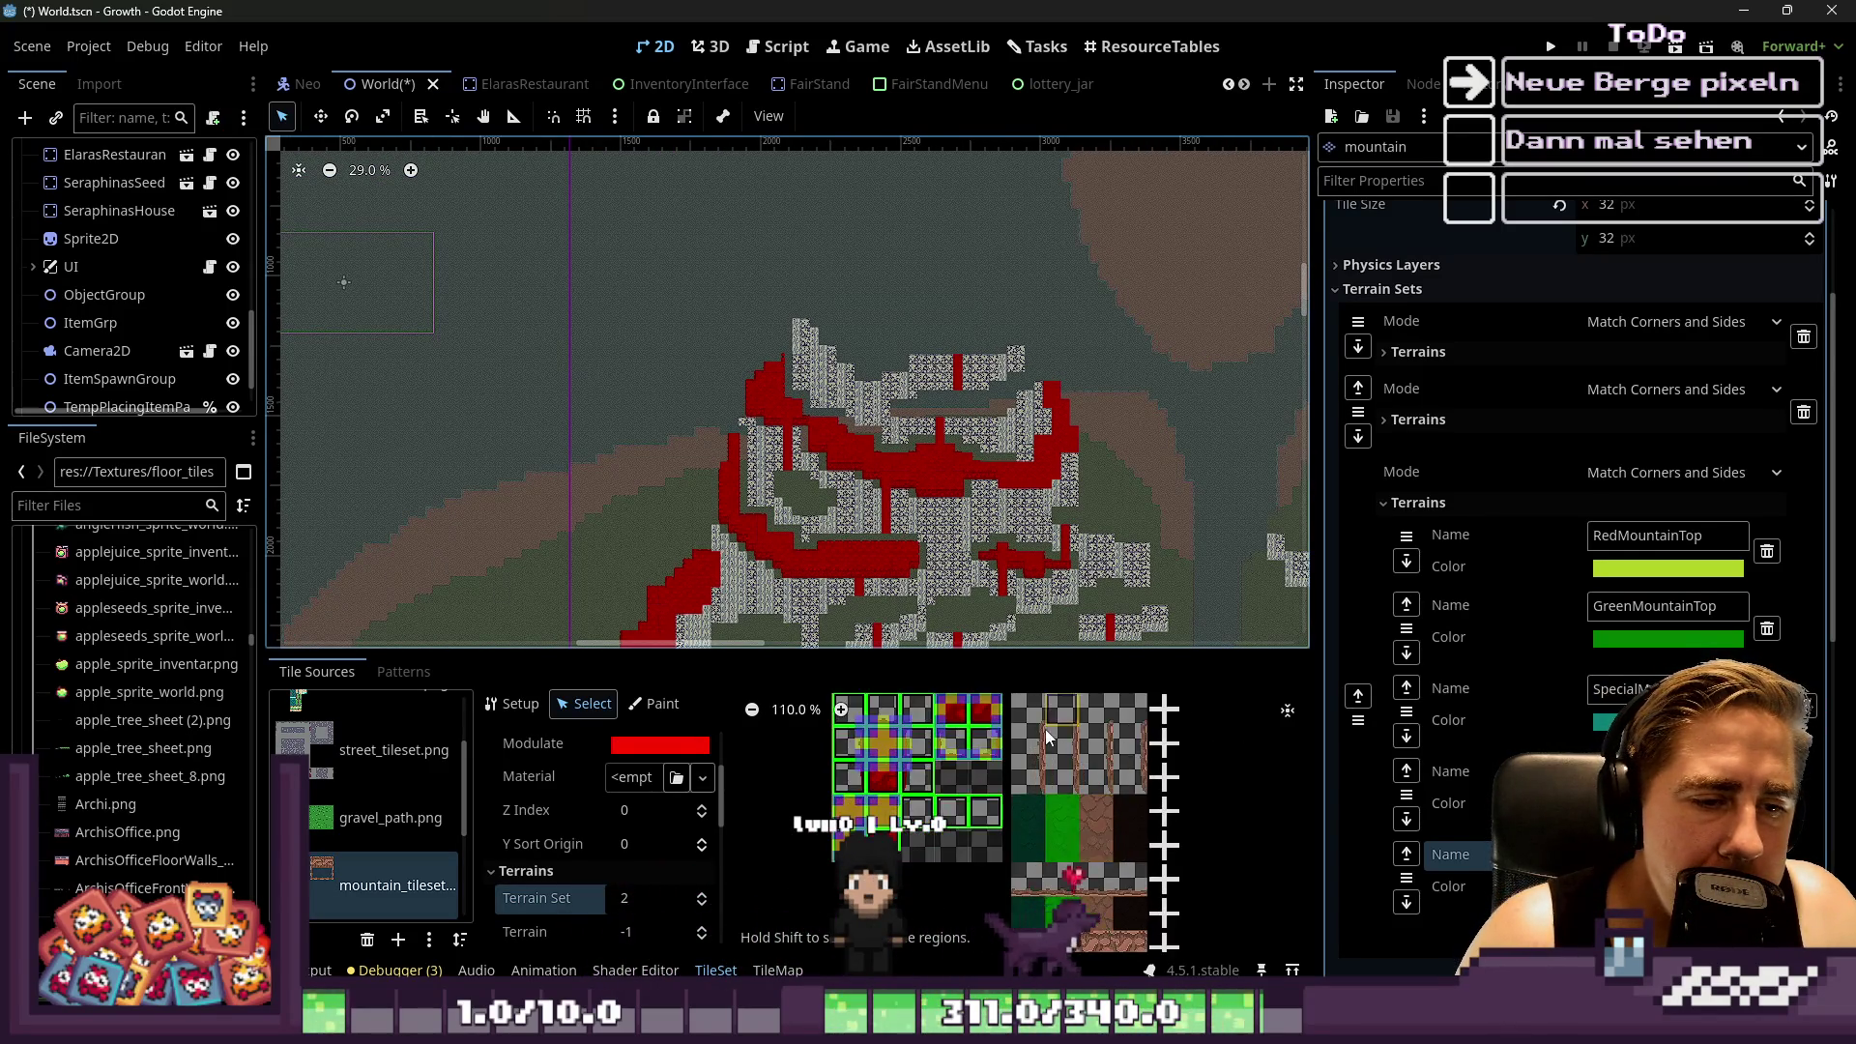
pyautogui.scroll(3, 1035, 781)
pyautogui.scroll(-4, 1061, 837)
pyautogui.scroll(-2, 964, 807)
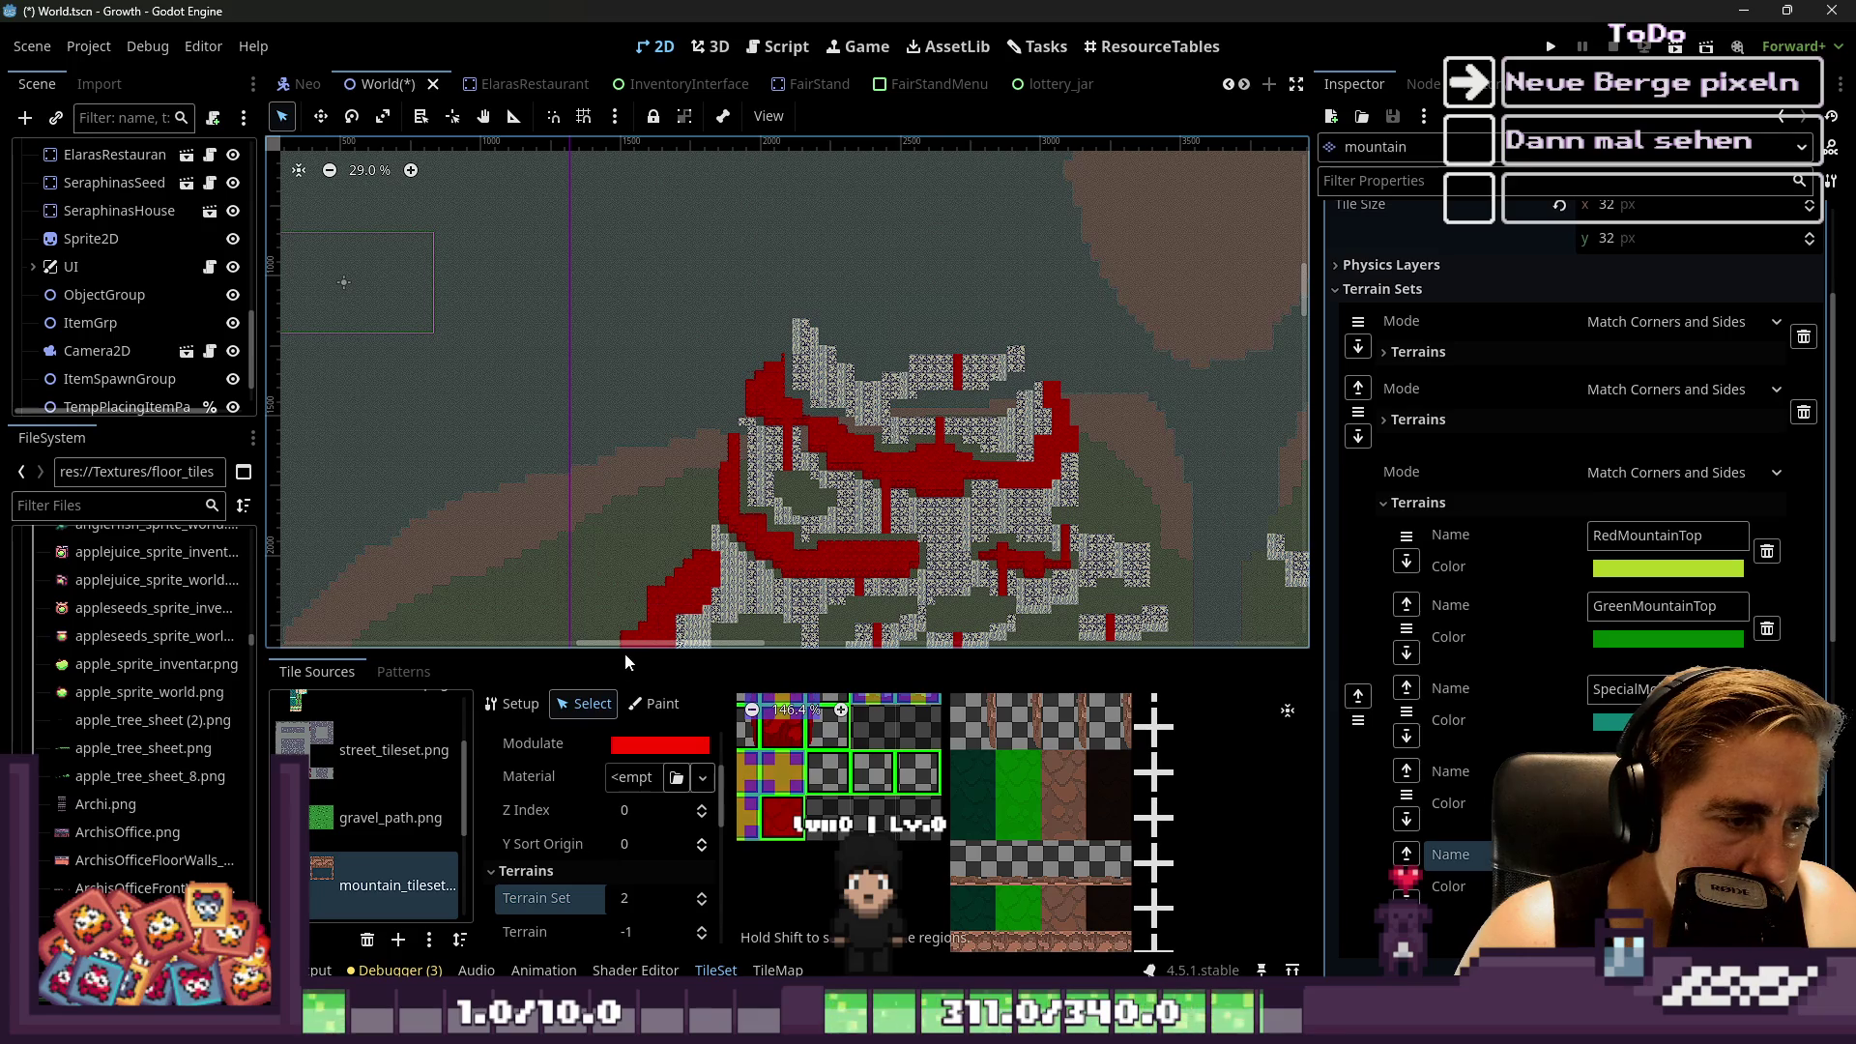
pyautogui.moveTo(634, 644); pyautogui.dragTo(677, 184)
# Inspect the dark-green alternative tile's Modulate tint
pyautogui.click(979, 329)
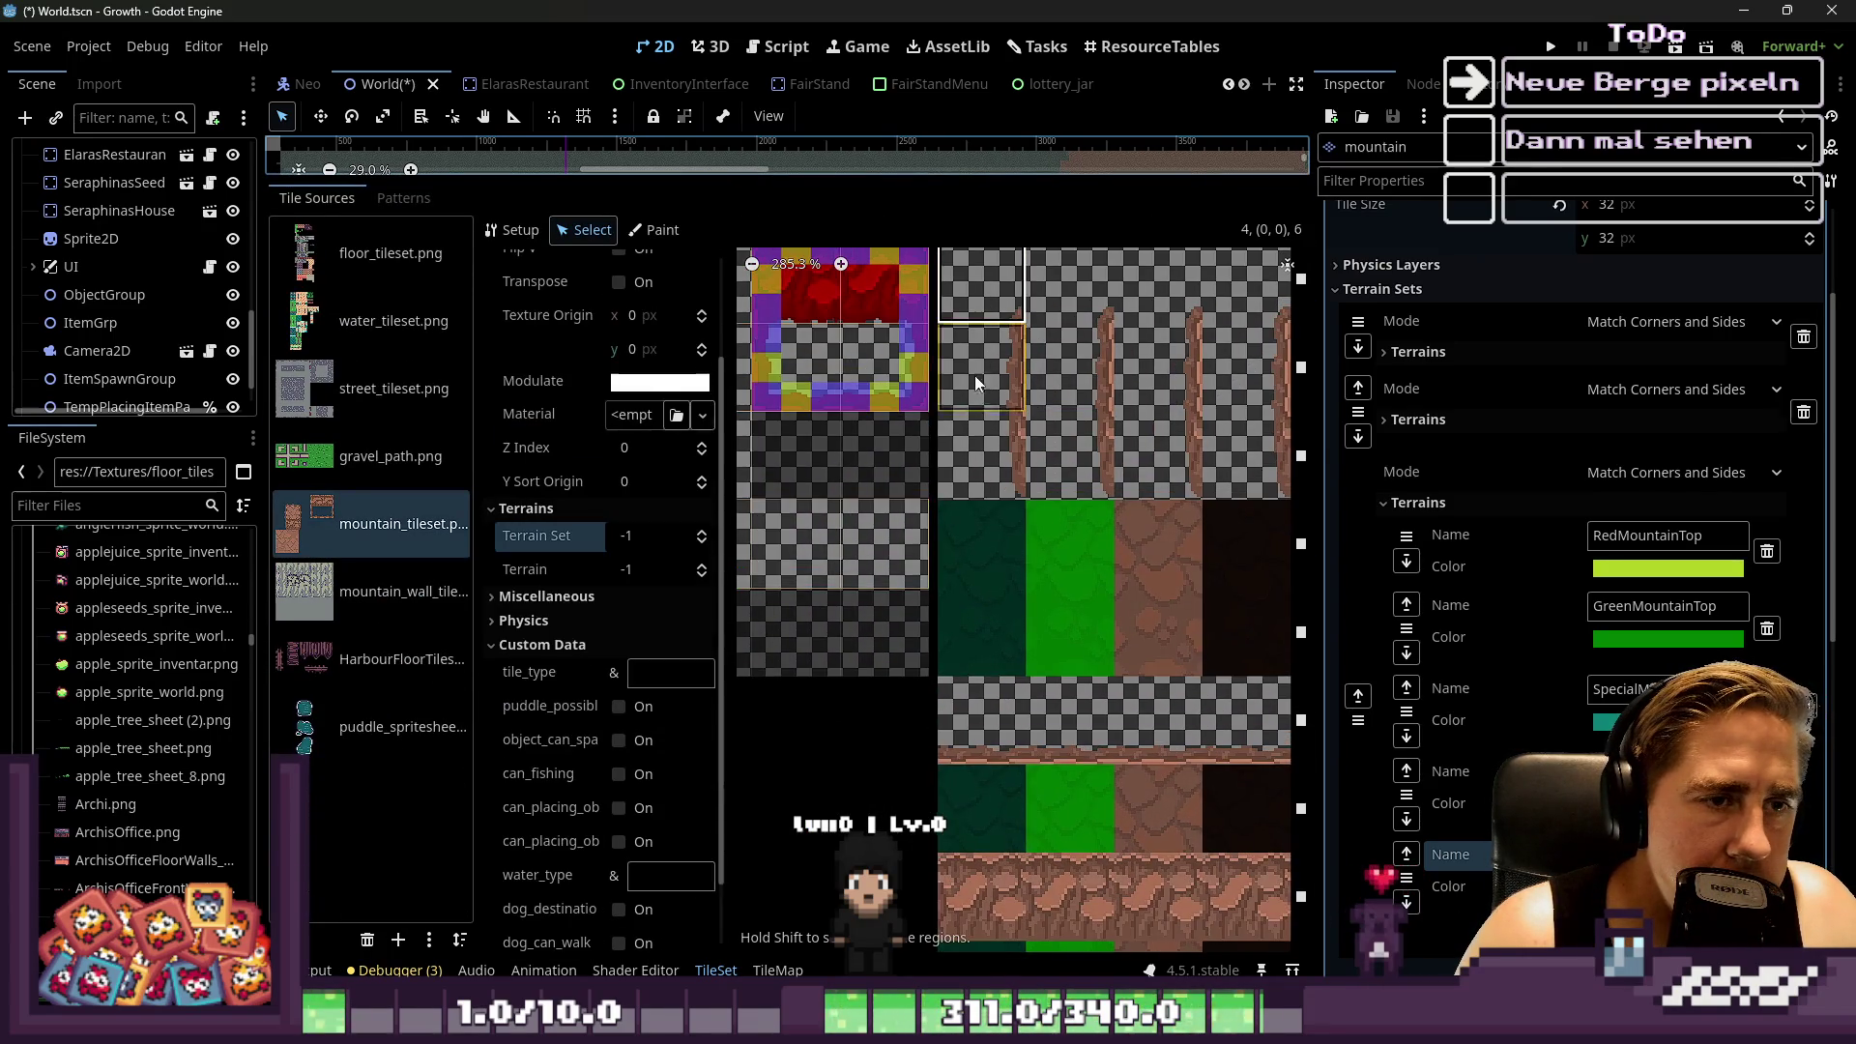
pyautogui.scroll(-2, 991, 387)
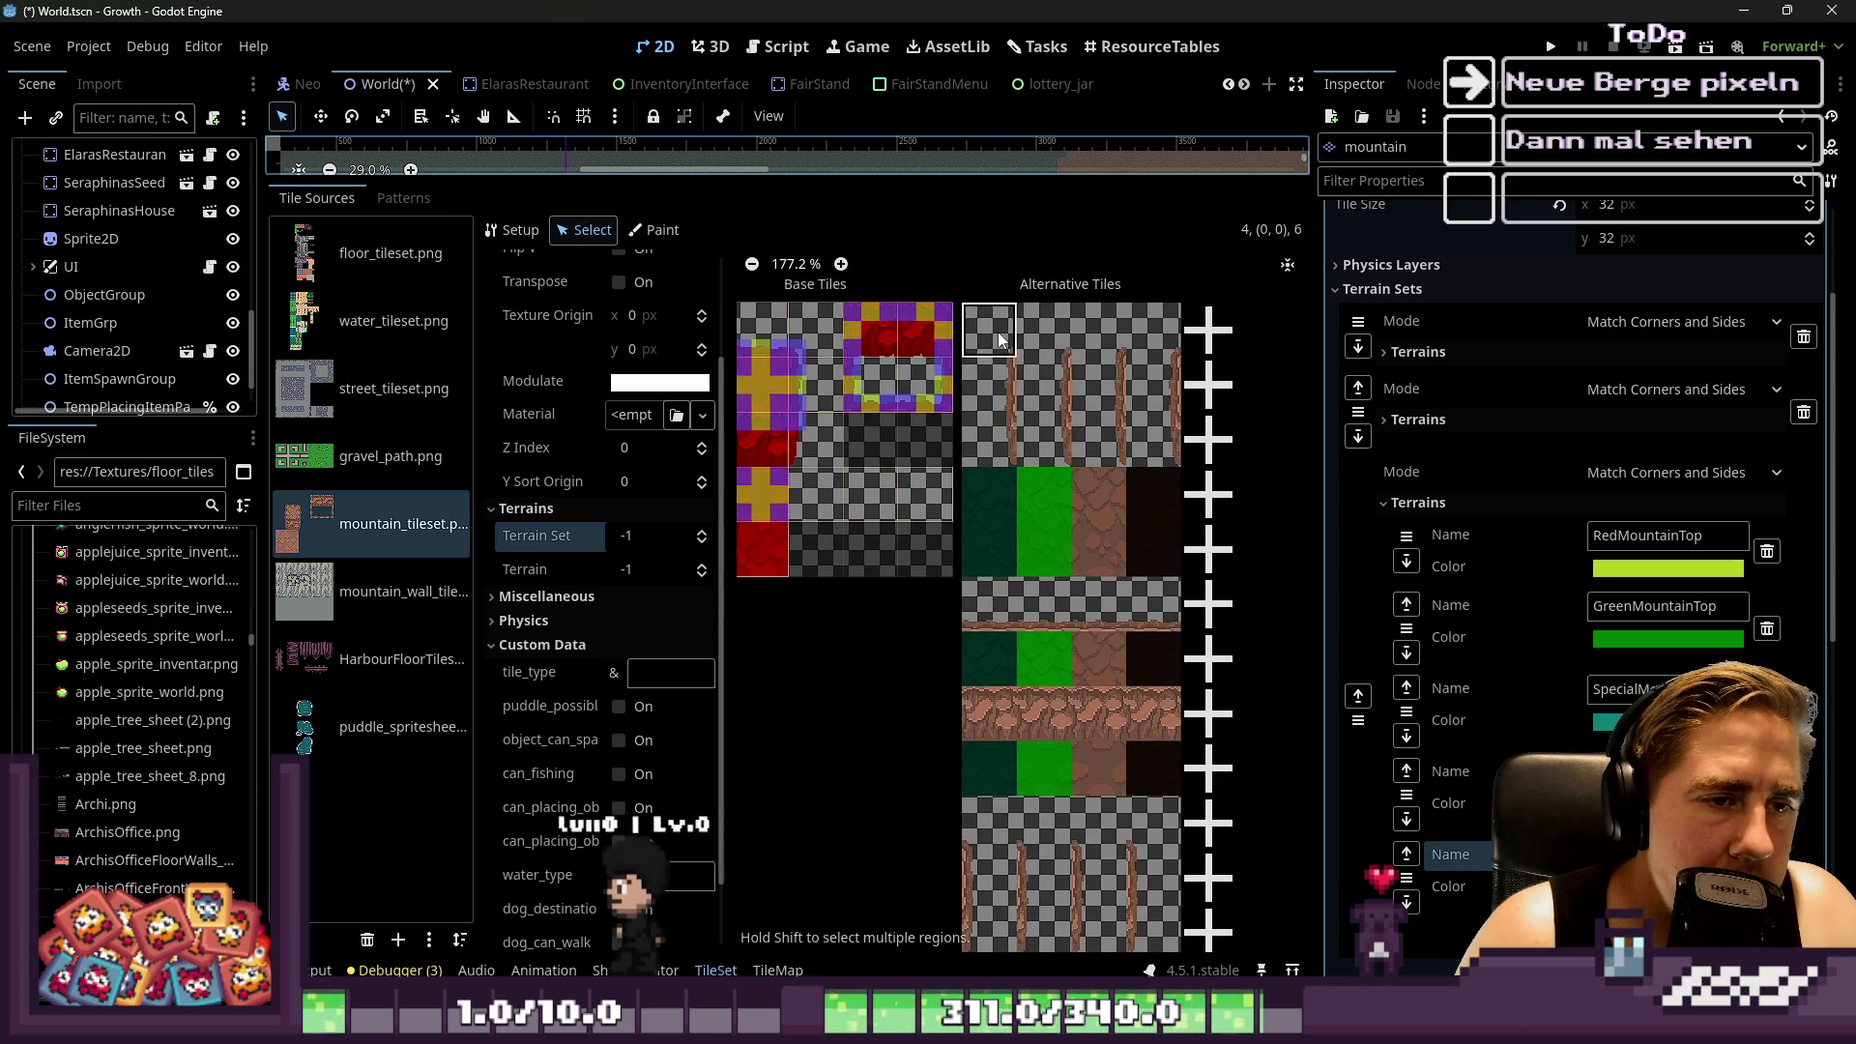
pyautogui.scroll(1, 1056, 472)
pyautogui.scroll(1, 1055, 472)
pyautogui.click(964, 507)
pyautogui.click(684, 385)
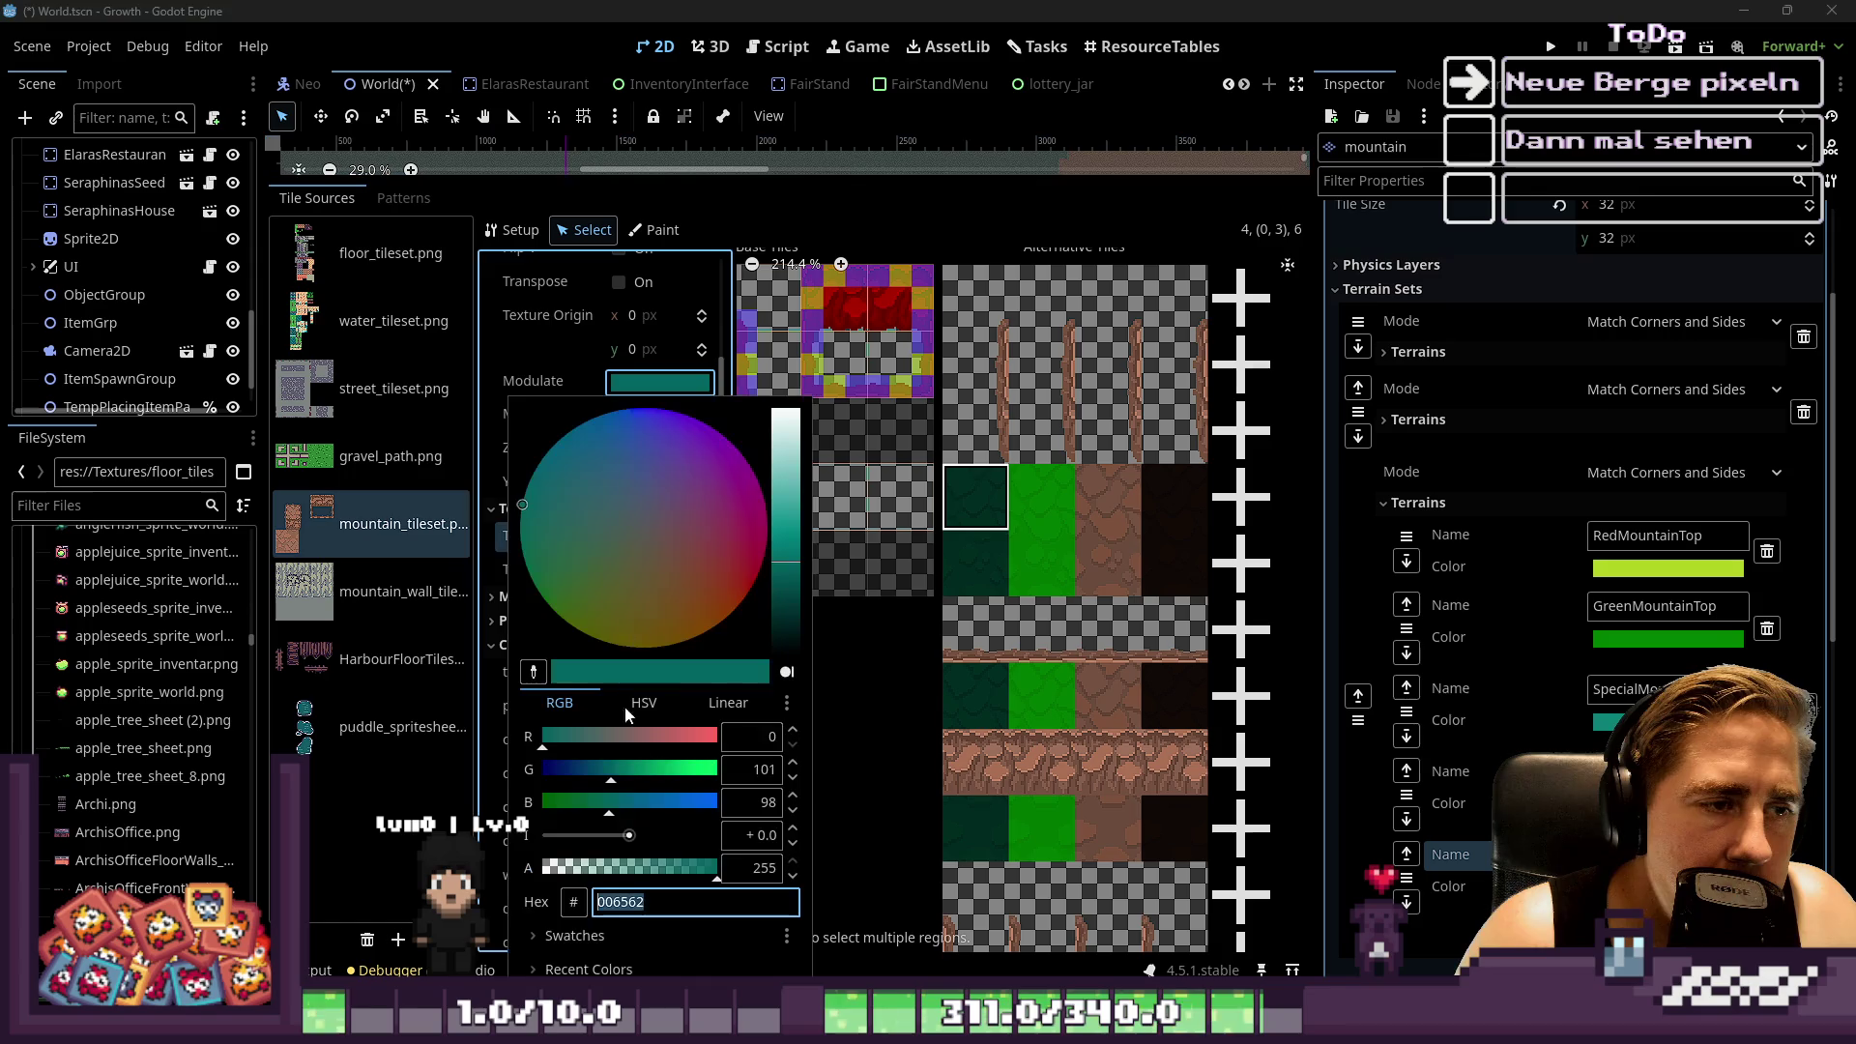
pyautogui.click(975, 297)
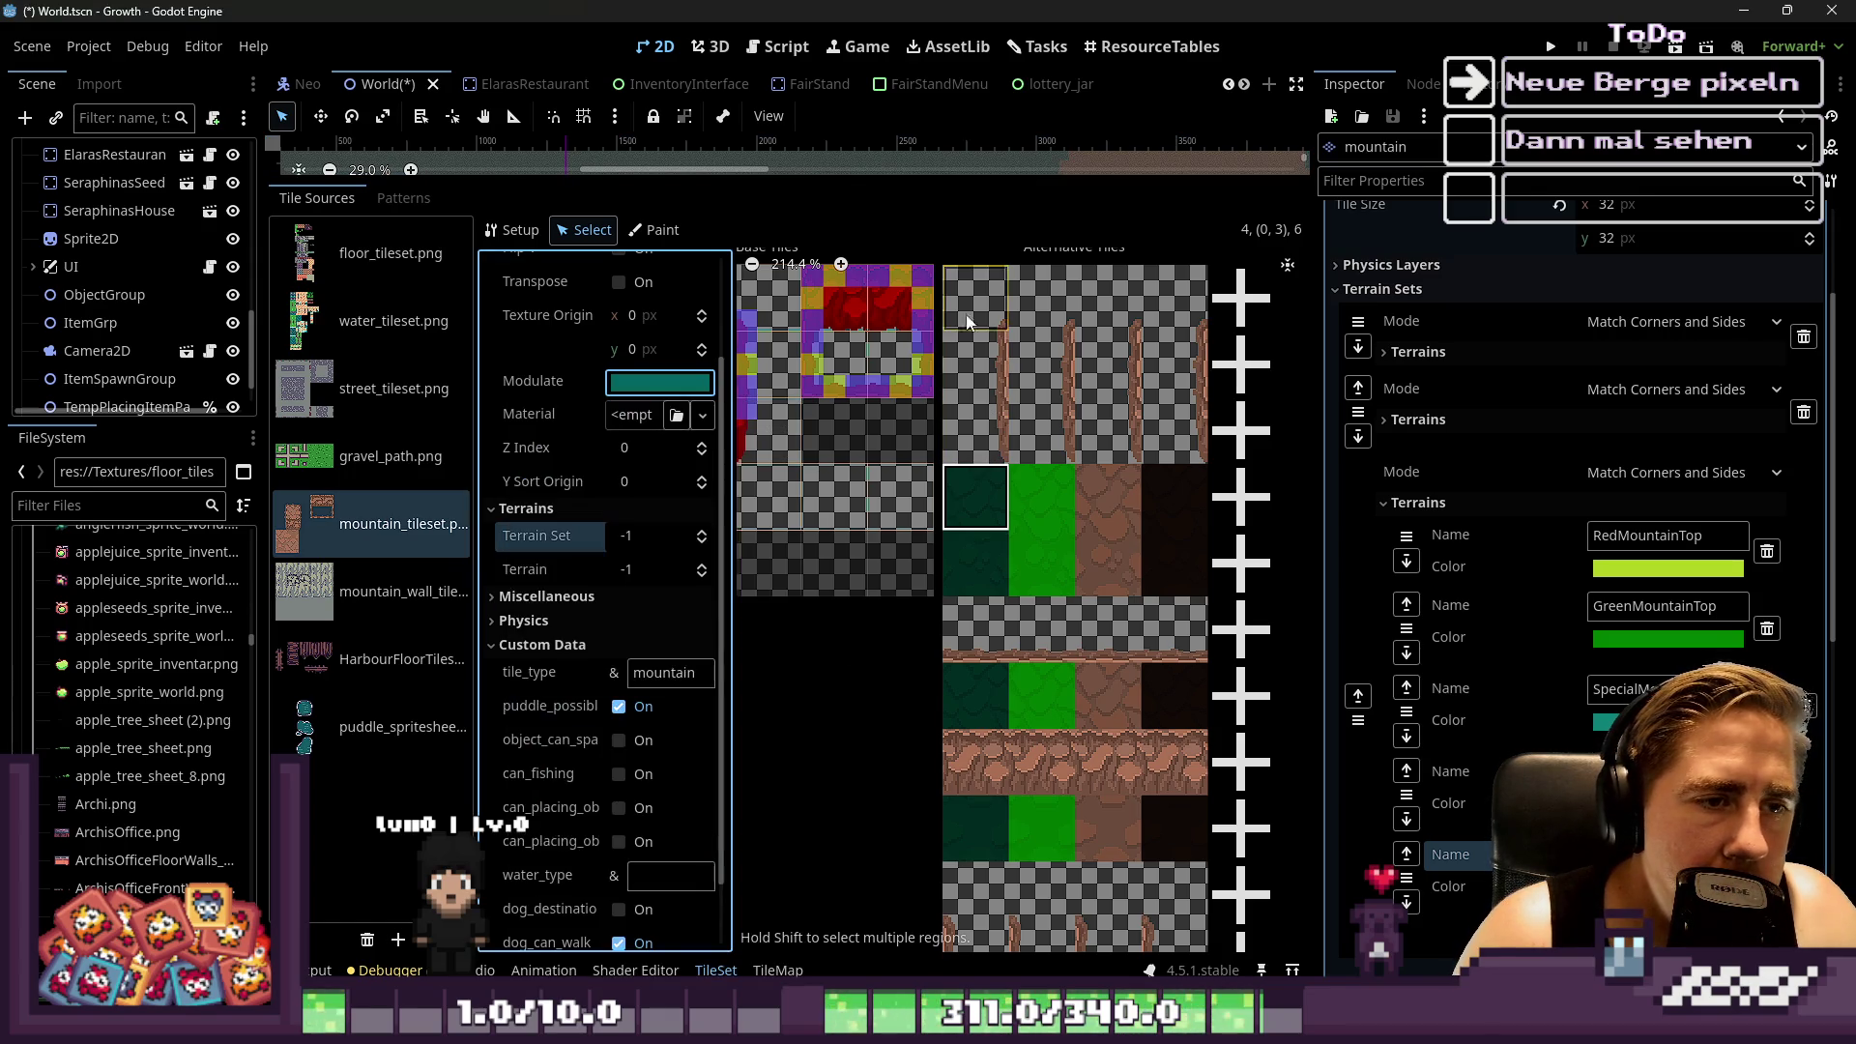
pyautogui.click(975, 296)
# In Paint mode, set the painted property to Modulate with colour 006562
pyautogui.click(655, 229)
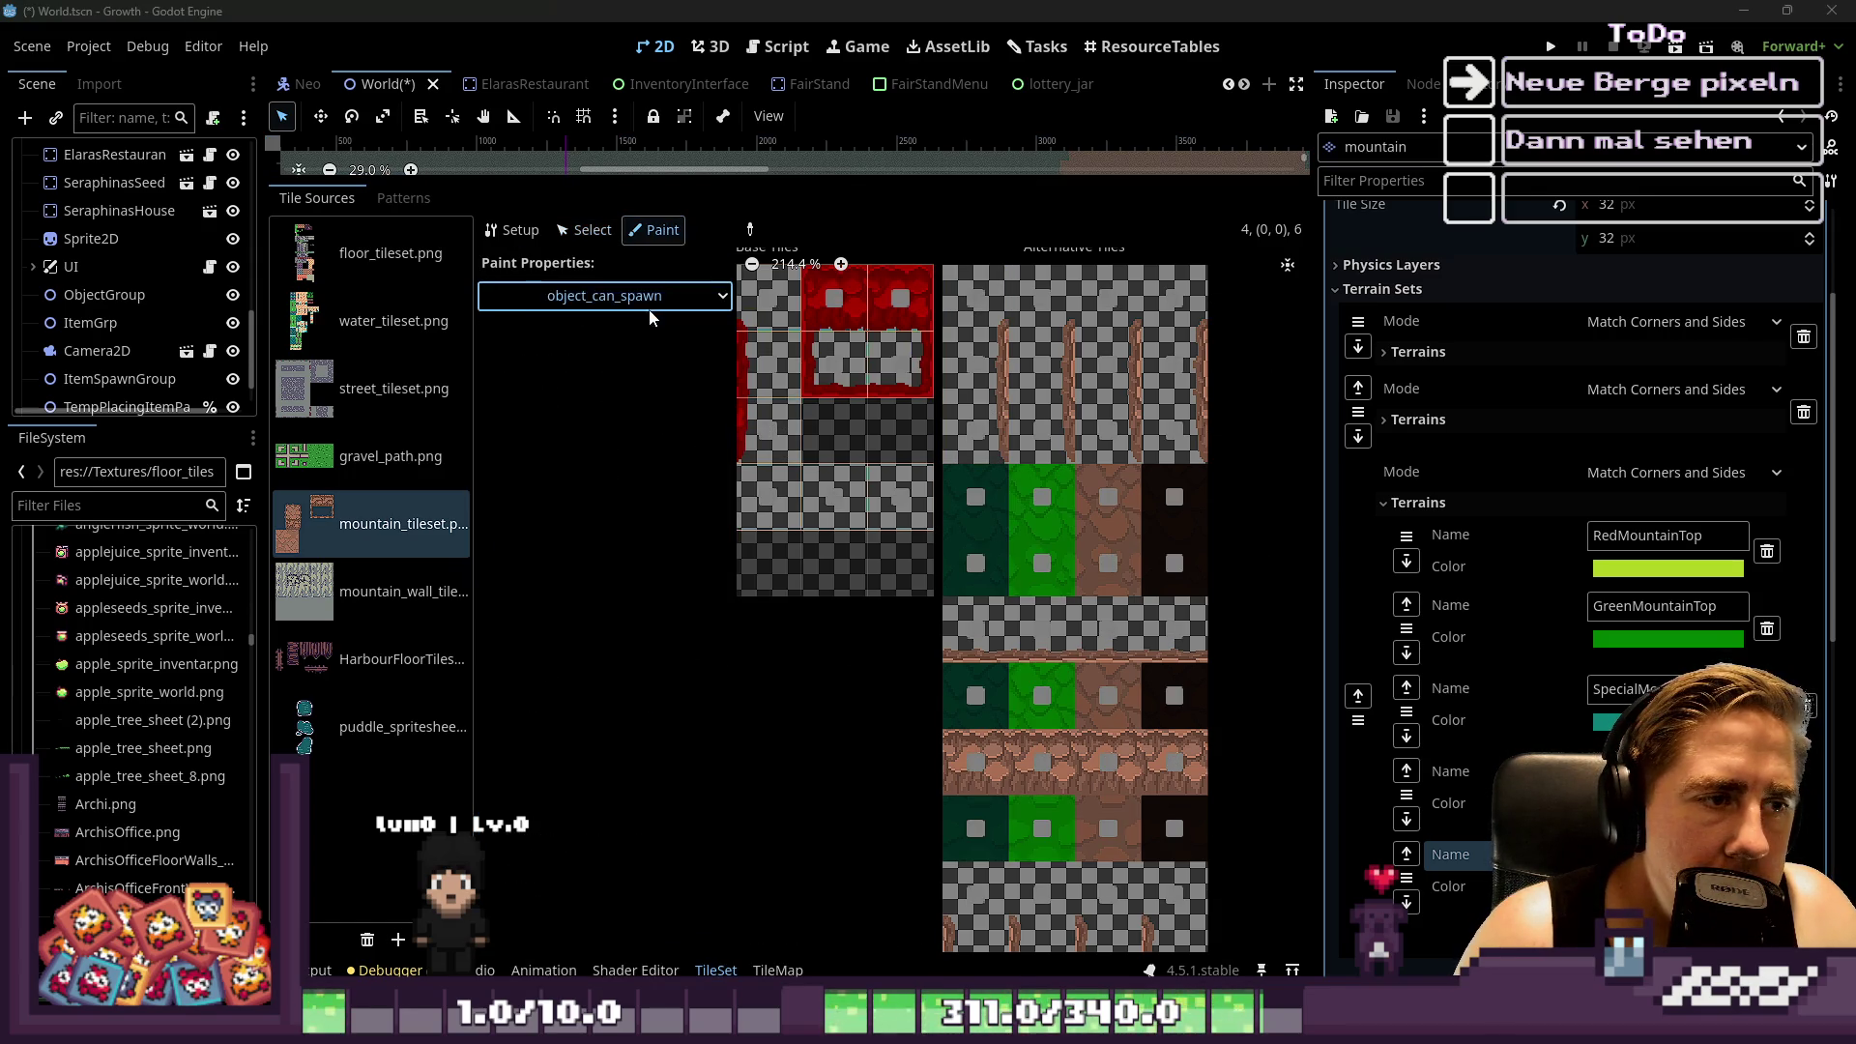
pyautogui.click(648, 299)
pyautogui.click(609, 375)
pyautogui.click(668, 359)
pyautogui.write('006562')
pyautogui.click(1082, 462)
# Paint the 006562 tint onto the dark-green alternative tiles in the left column
pyautogui.moveTo(976, 300); pyautogui.dragTo(983, 435)
pyautogui.scroll(-1, 983, 443)
pyautogui.moveTo(994, 564); pyautogui.dragTo(1030, 805)
pyautogui.scroll(-1, 1030, 806)
pyautogui.scroll(-3, 1044, 735)
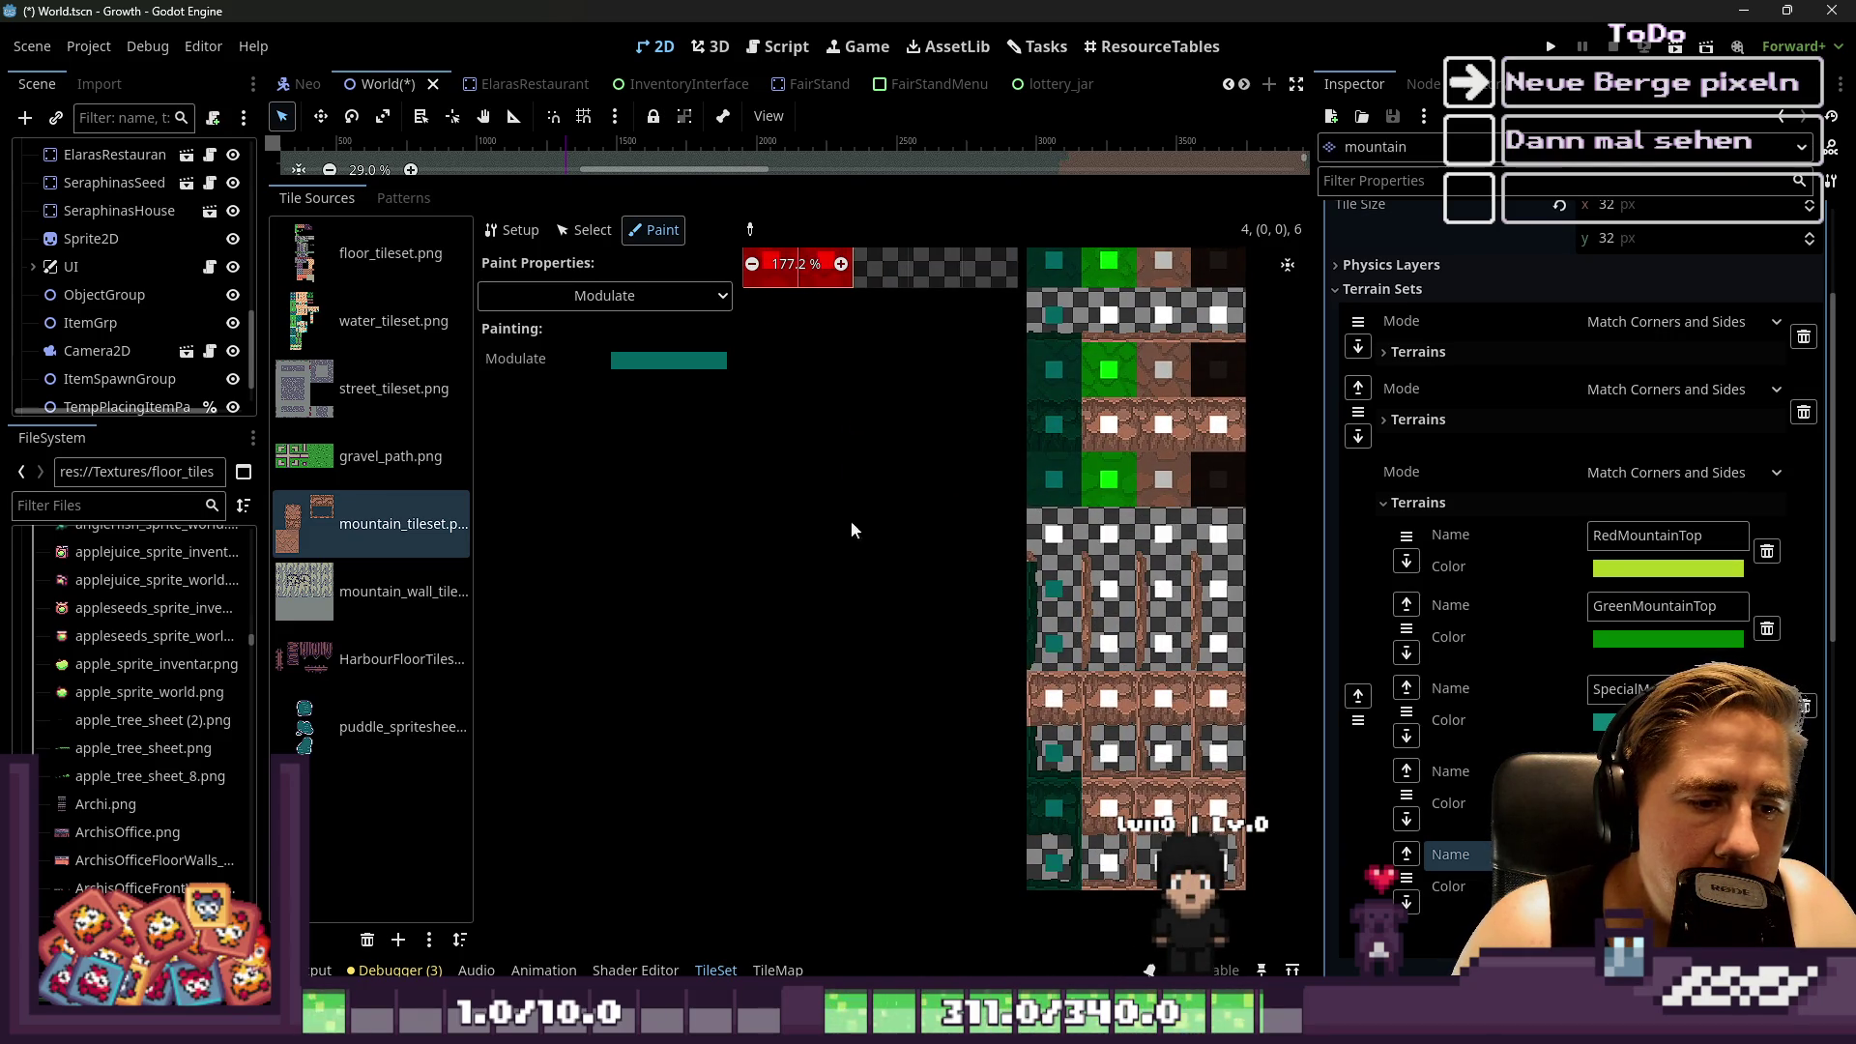
pyautogui.scroll(-2, 876, 559)
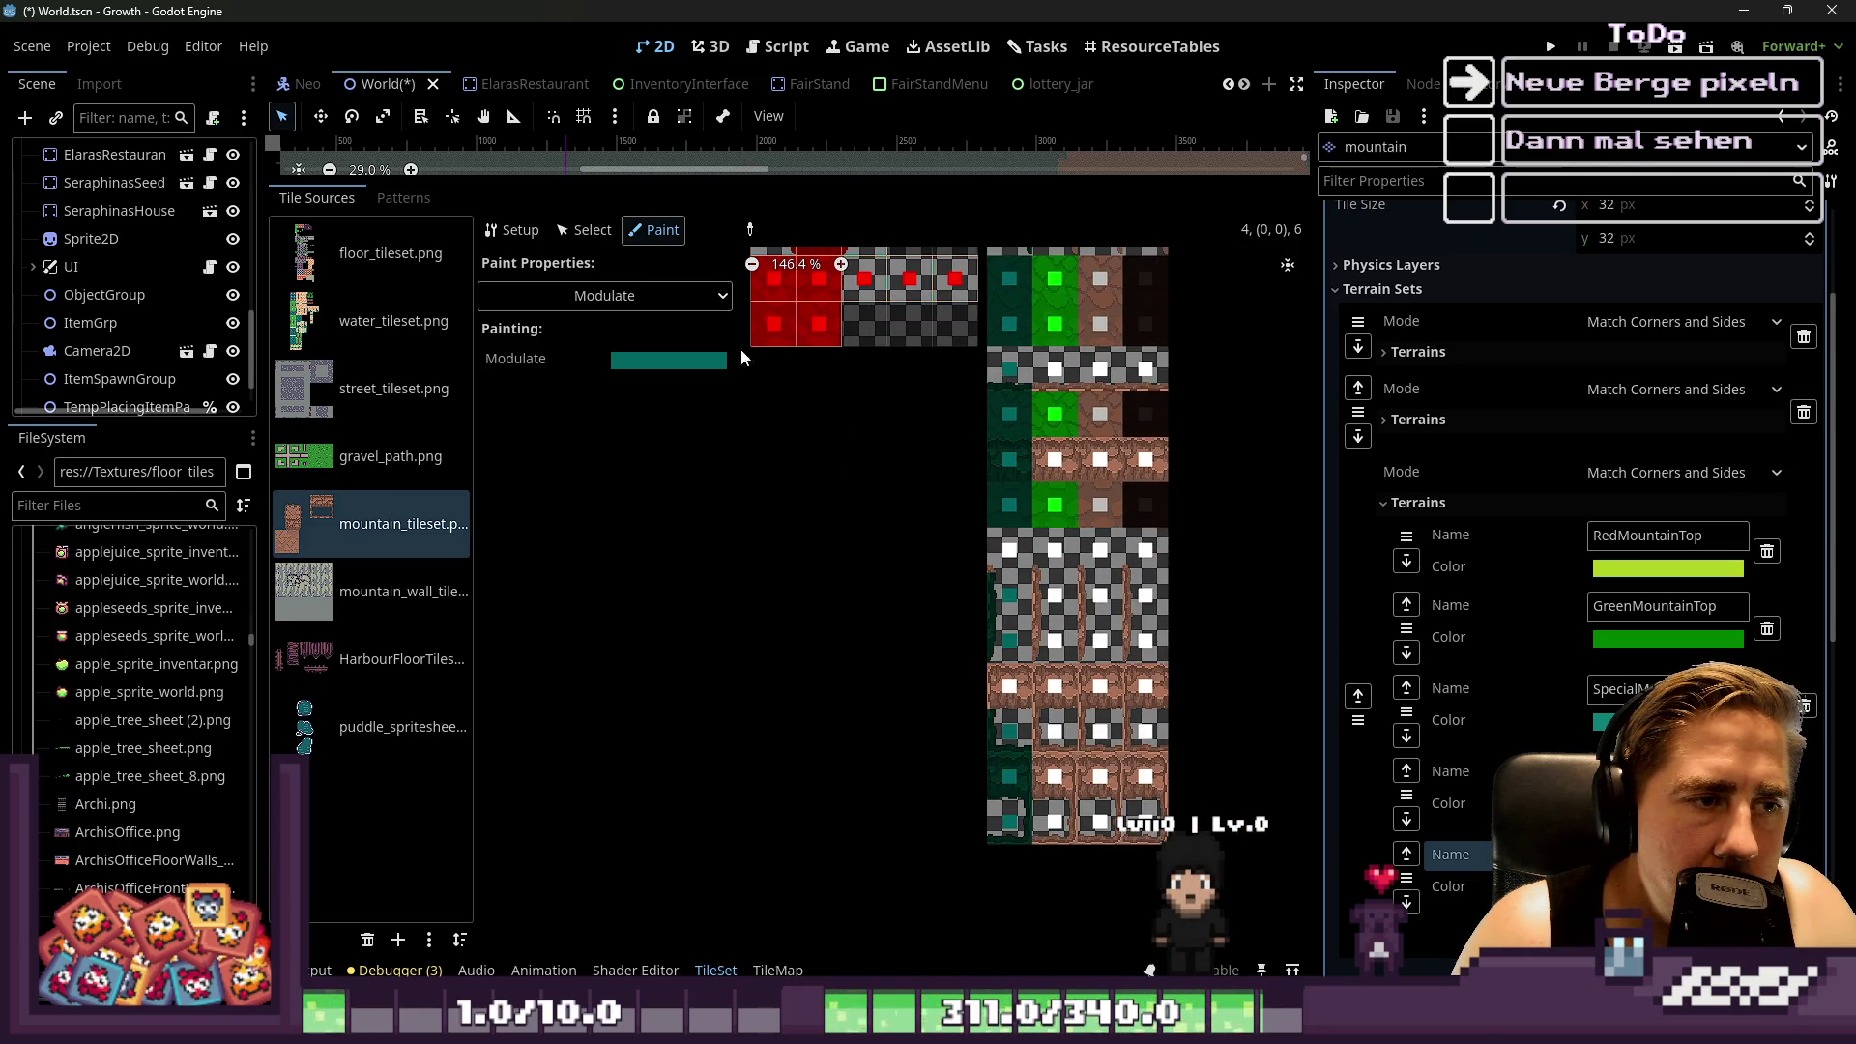
# Recheck that Modulate remains the painted property
pyautogui.click(626, 300)
pyautogui.click(634, 374)
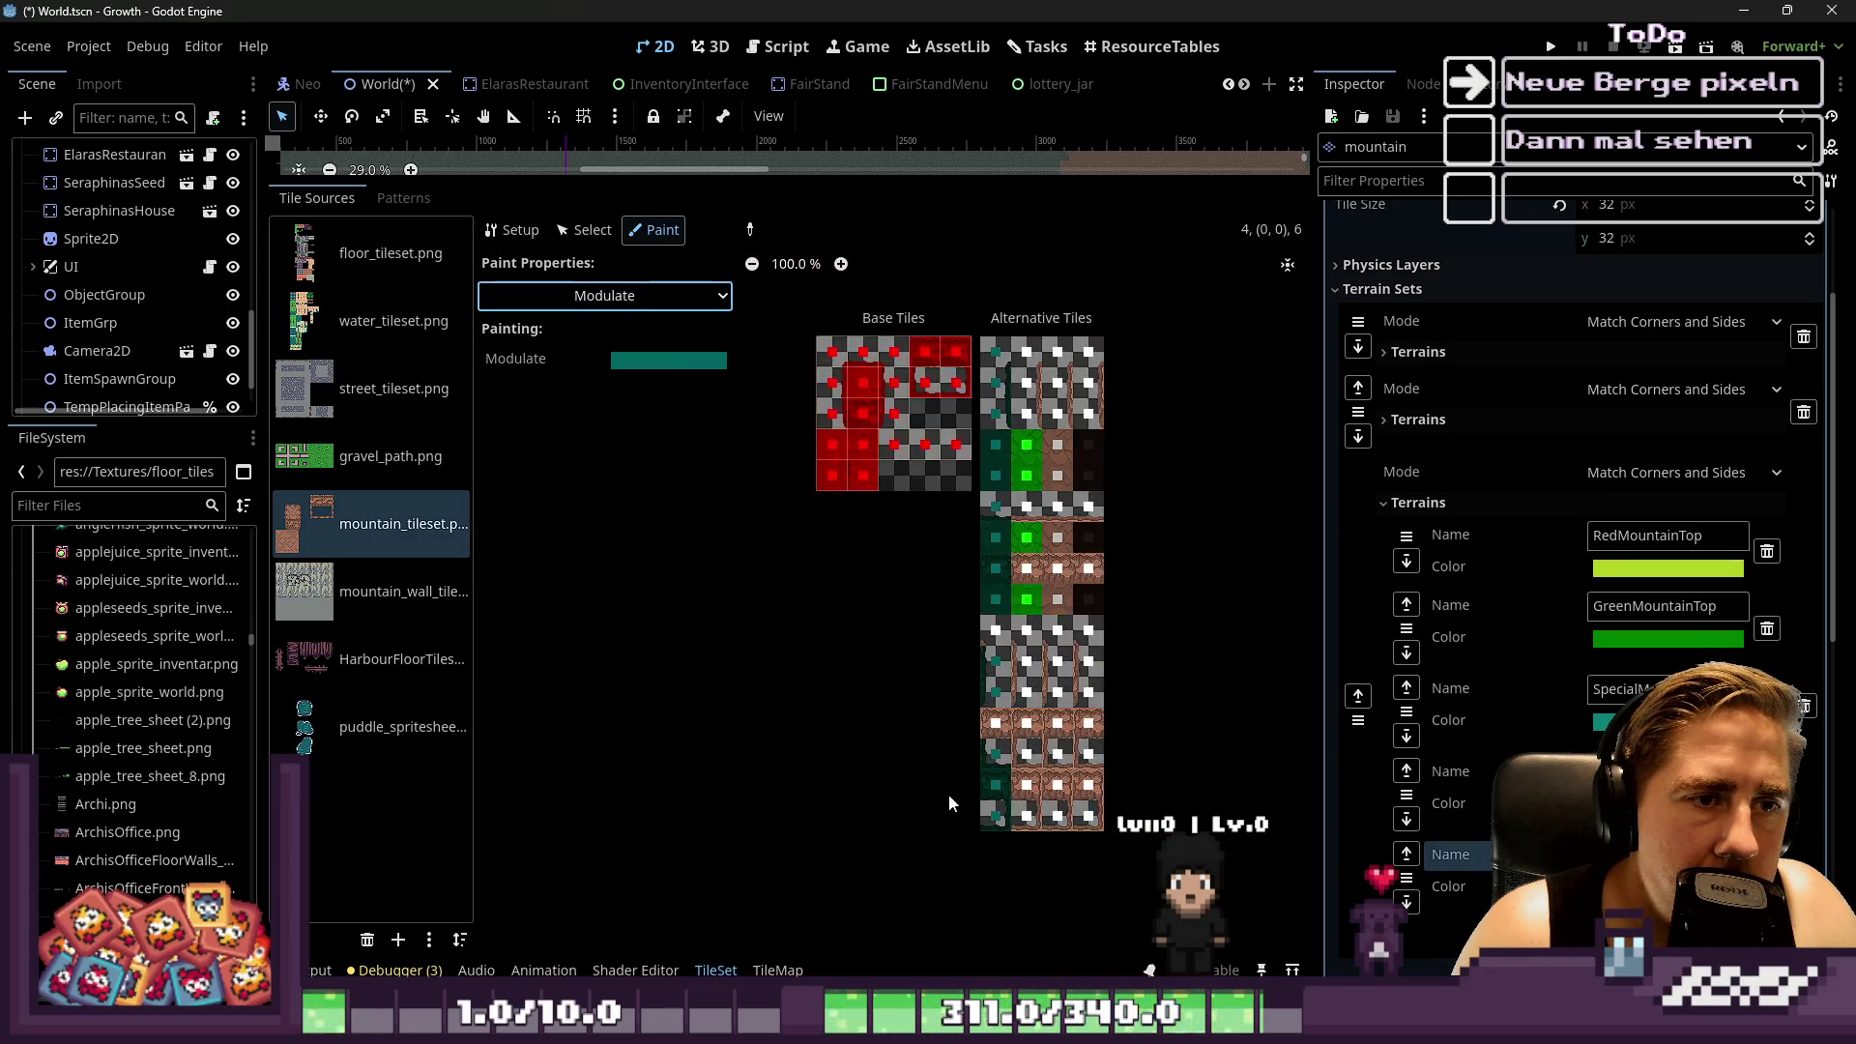
pyautogui.scroll(3, 1023, 364)
pyautogui.scroll(4, 940, 677)
pyautogui.click(691, 296)
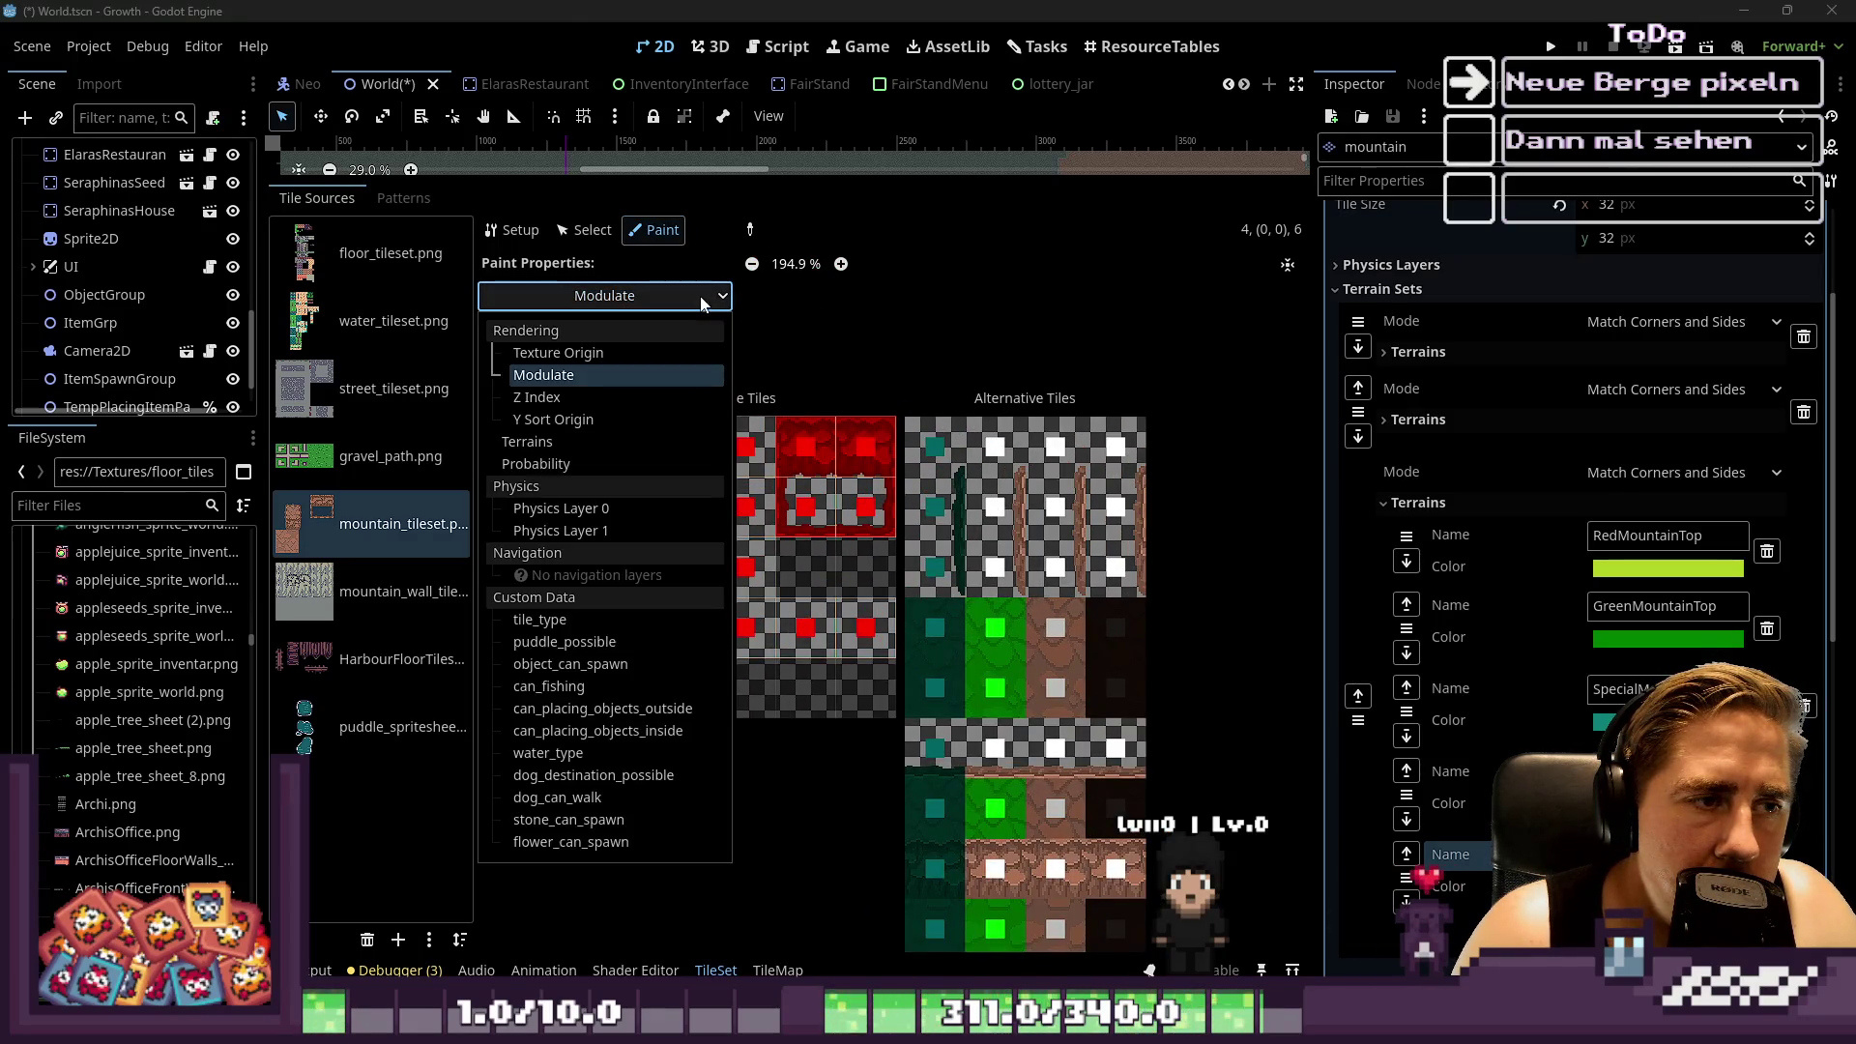
pyautogui.click(682, 369)
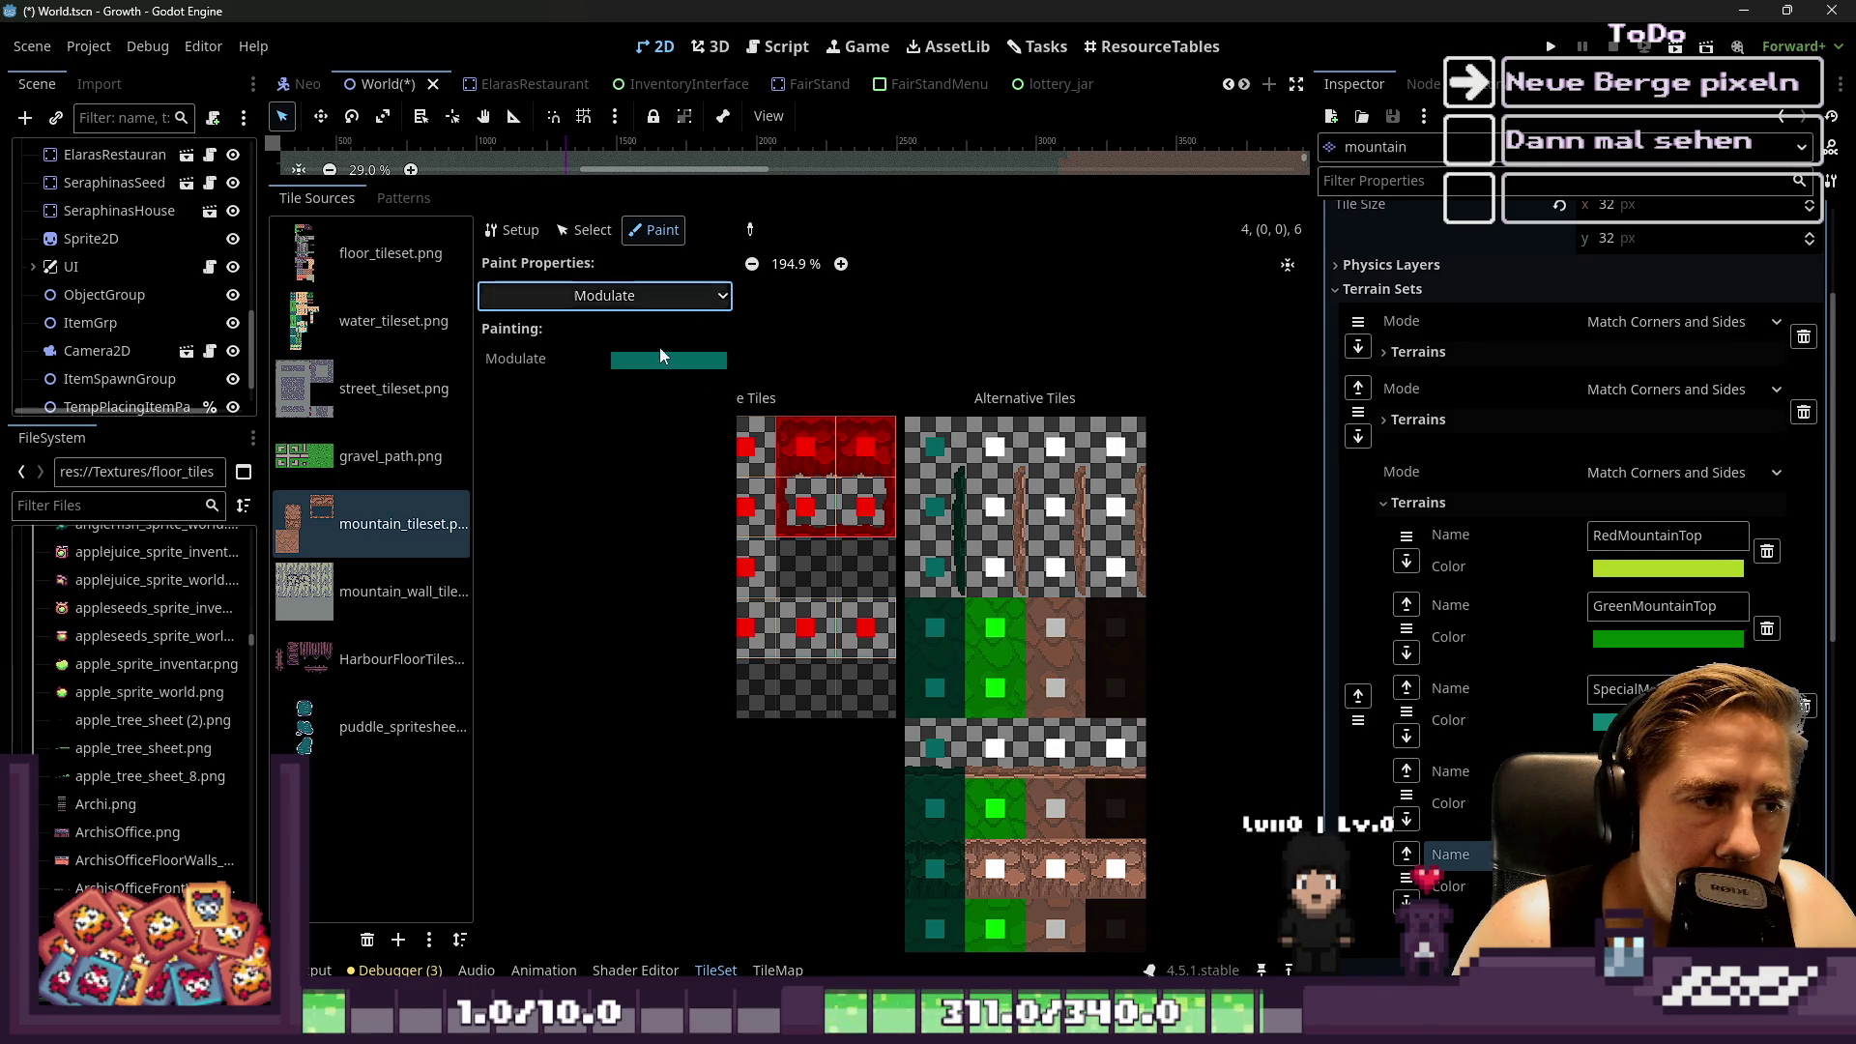
pyautogui.scroll(4, 1017, 689)
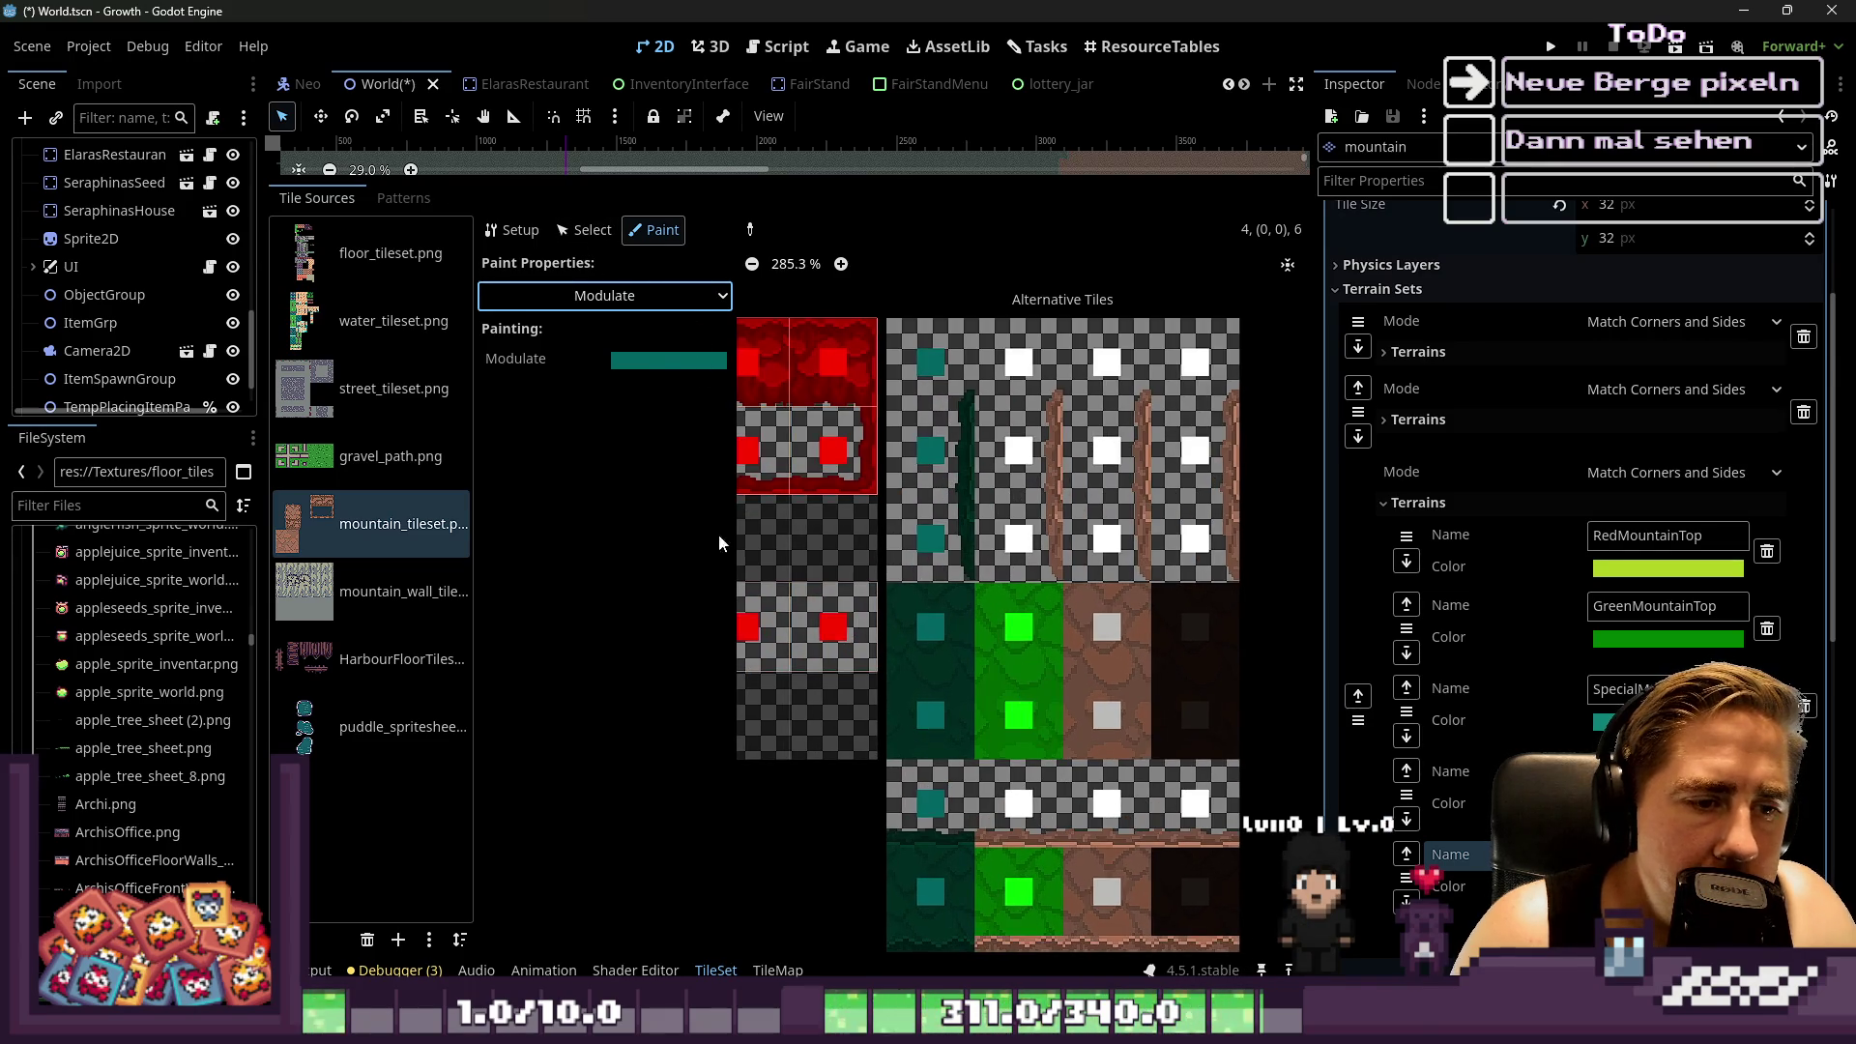
# Return to Select mode and select the bright green alternative tile
pyautogui.click(585, 230)
pyautogui.click(1015, 624)
pyautogui.scroll(3, 1015, 624)
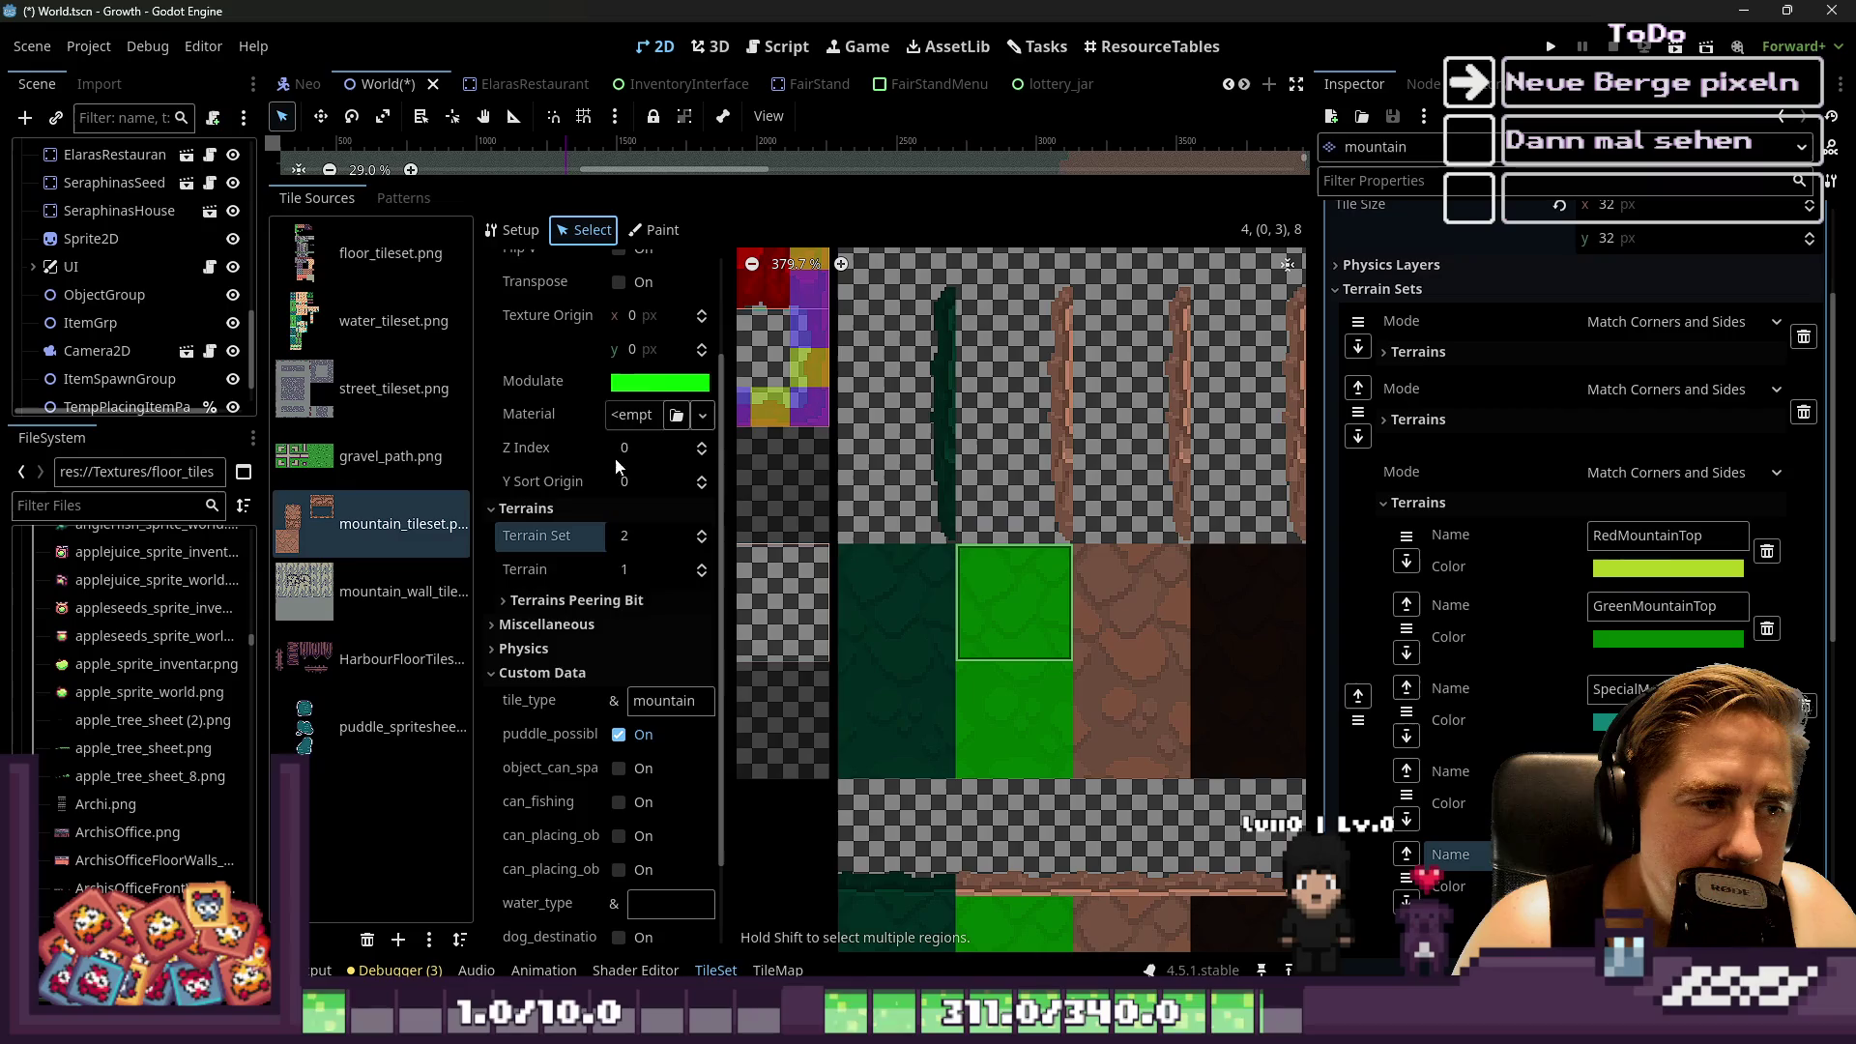
# Paint the second-column alternative tiles, top and lower, with Modulate colour green 00ff00
pyautogui.click(660, 382)
pyautogui.click(671, 346)
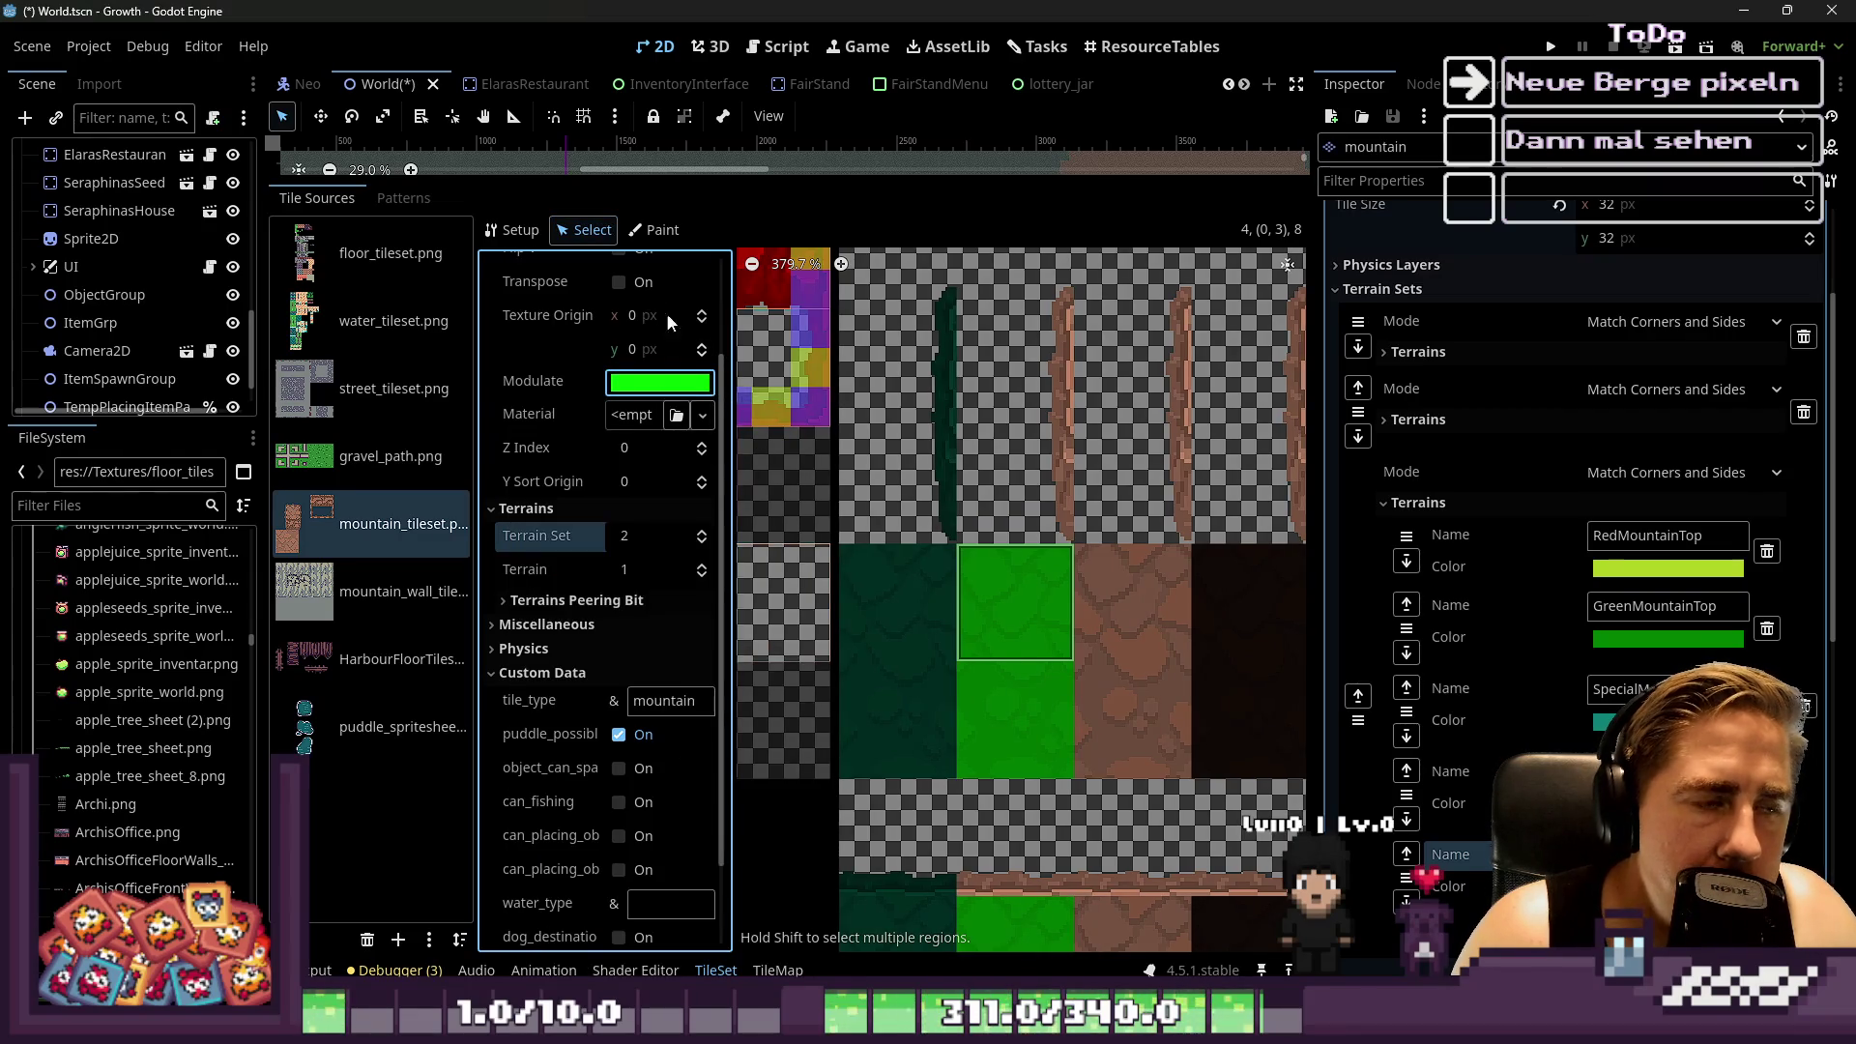
pyautogui.click(664, 230)
pyautogui.click(634, 296)
pyautogui.click(629, 375)
pyautogui.click(667, 360)
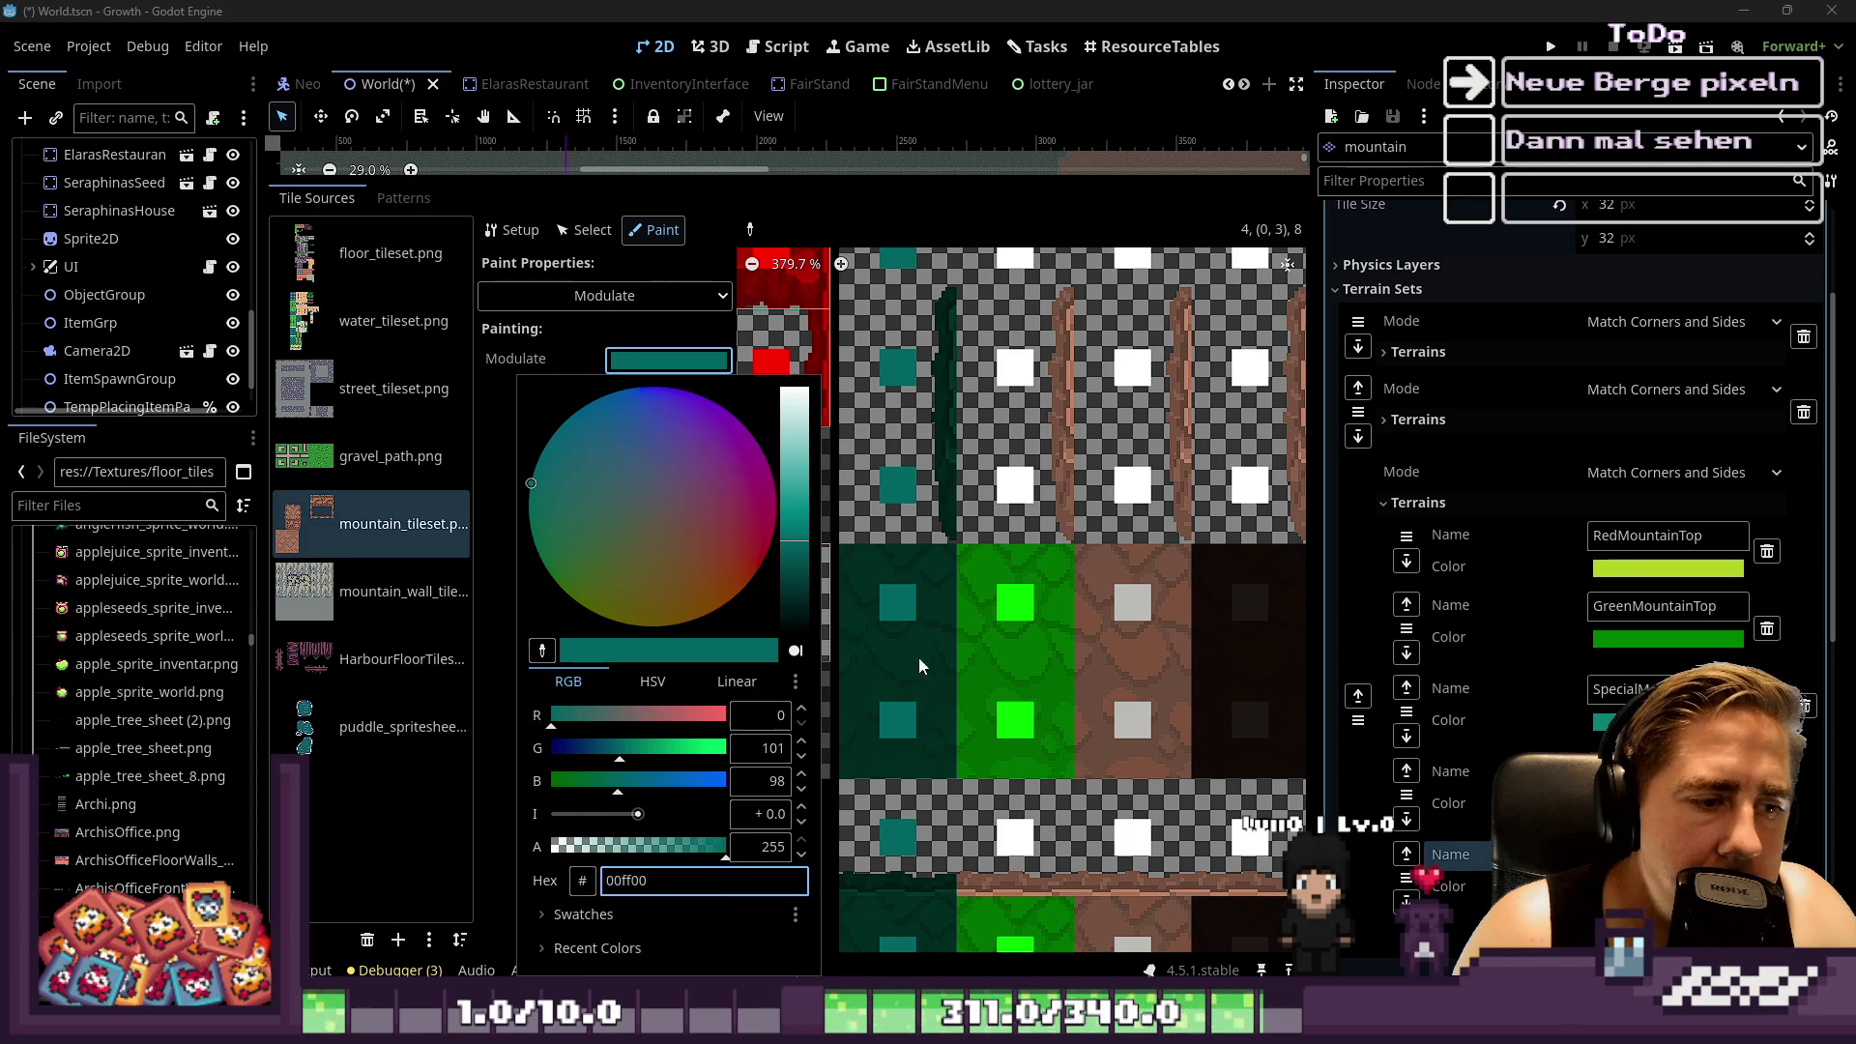
pyautogui.click(899, 694)
pyautogui.moveTo(1059, 280); pyautogui.dragTo(1059, 540)
pyautogui.scroll(-2, 1058, 317)
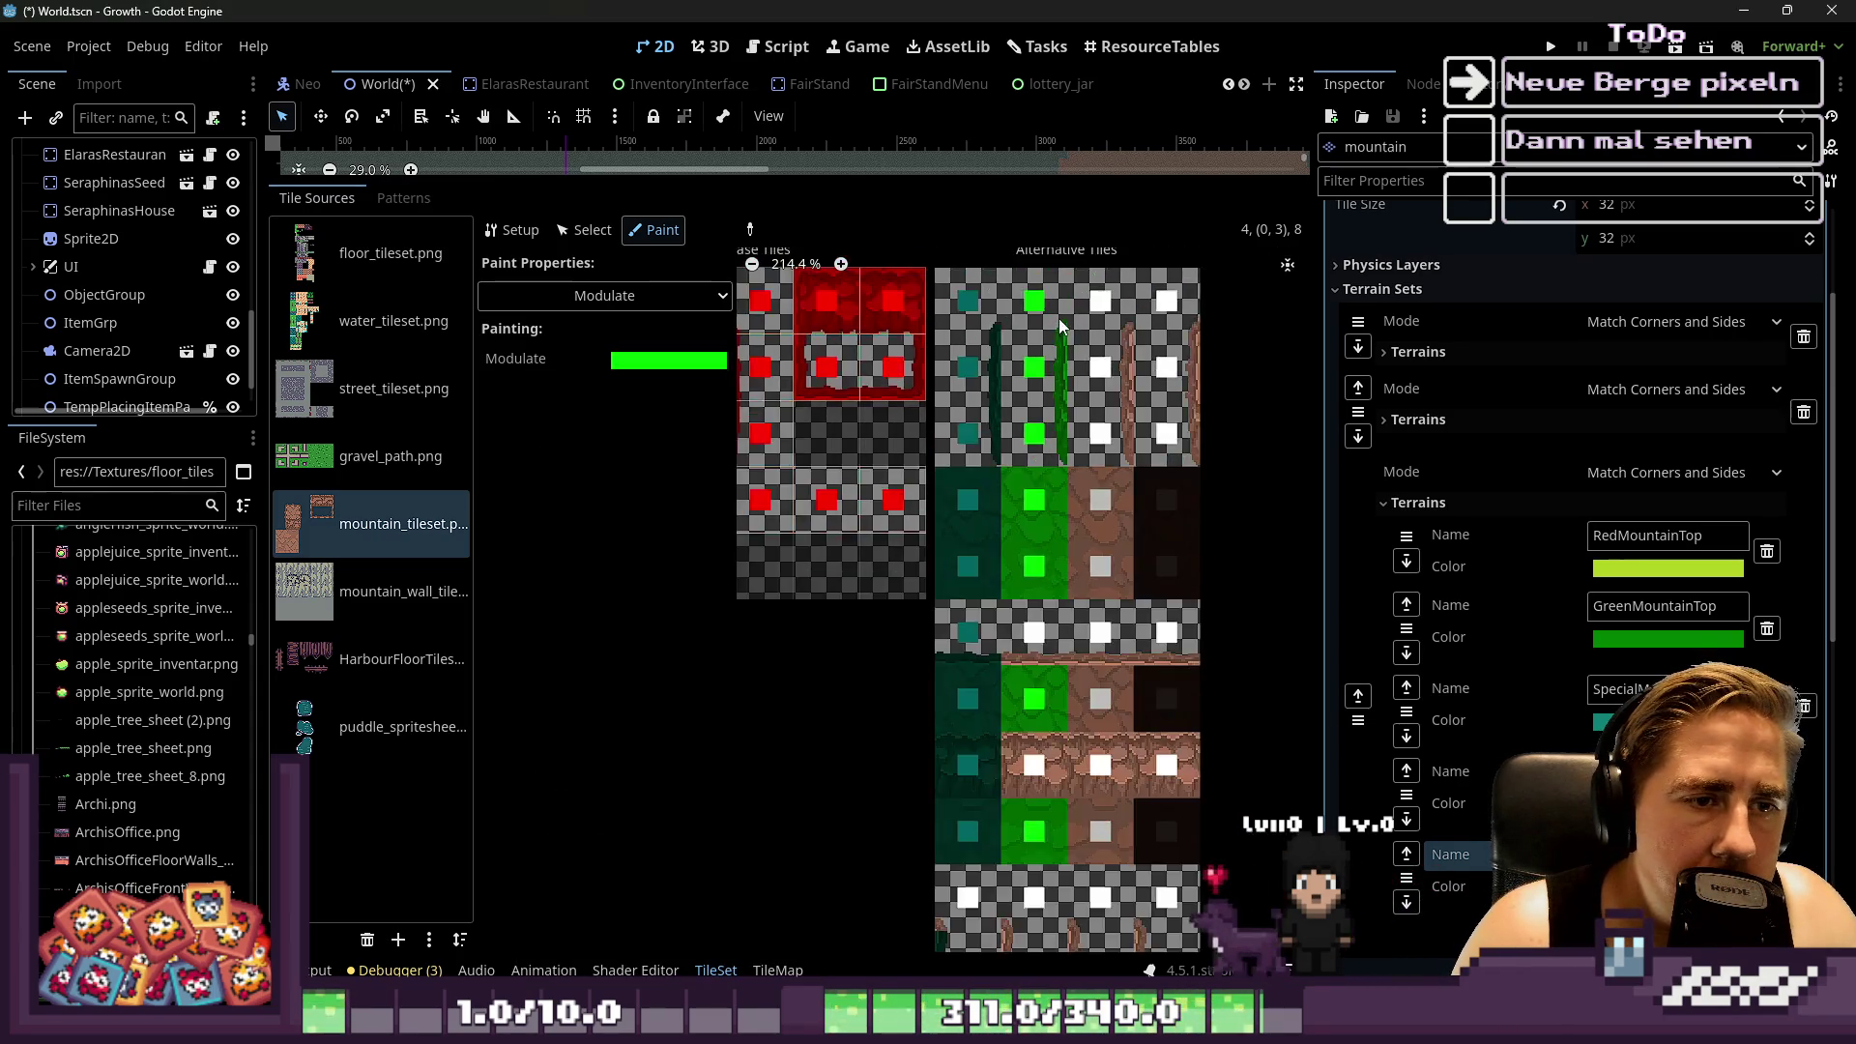
pyautogui.scroll(-1, 1059, 317)
pyautogui.scroll(-3, 1044, 629)
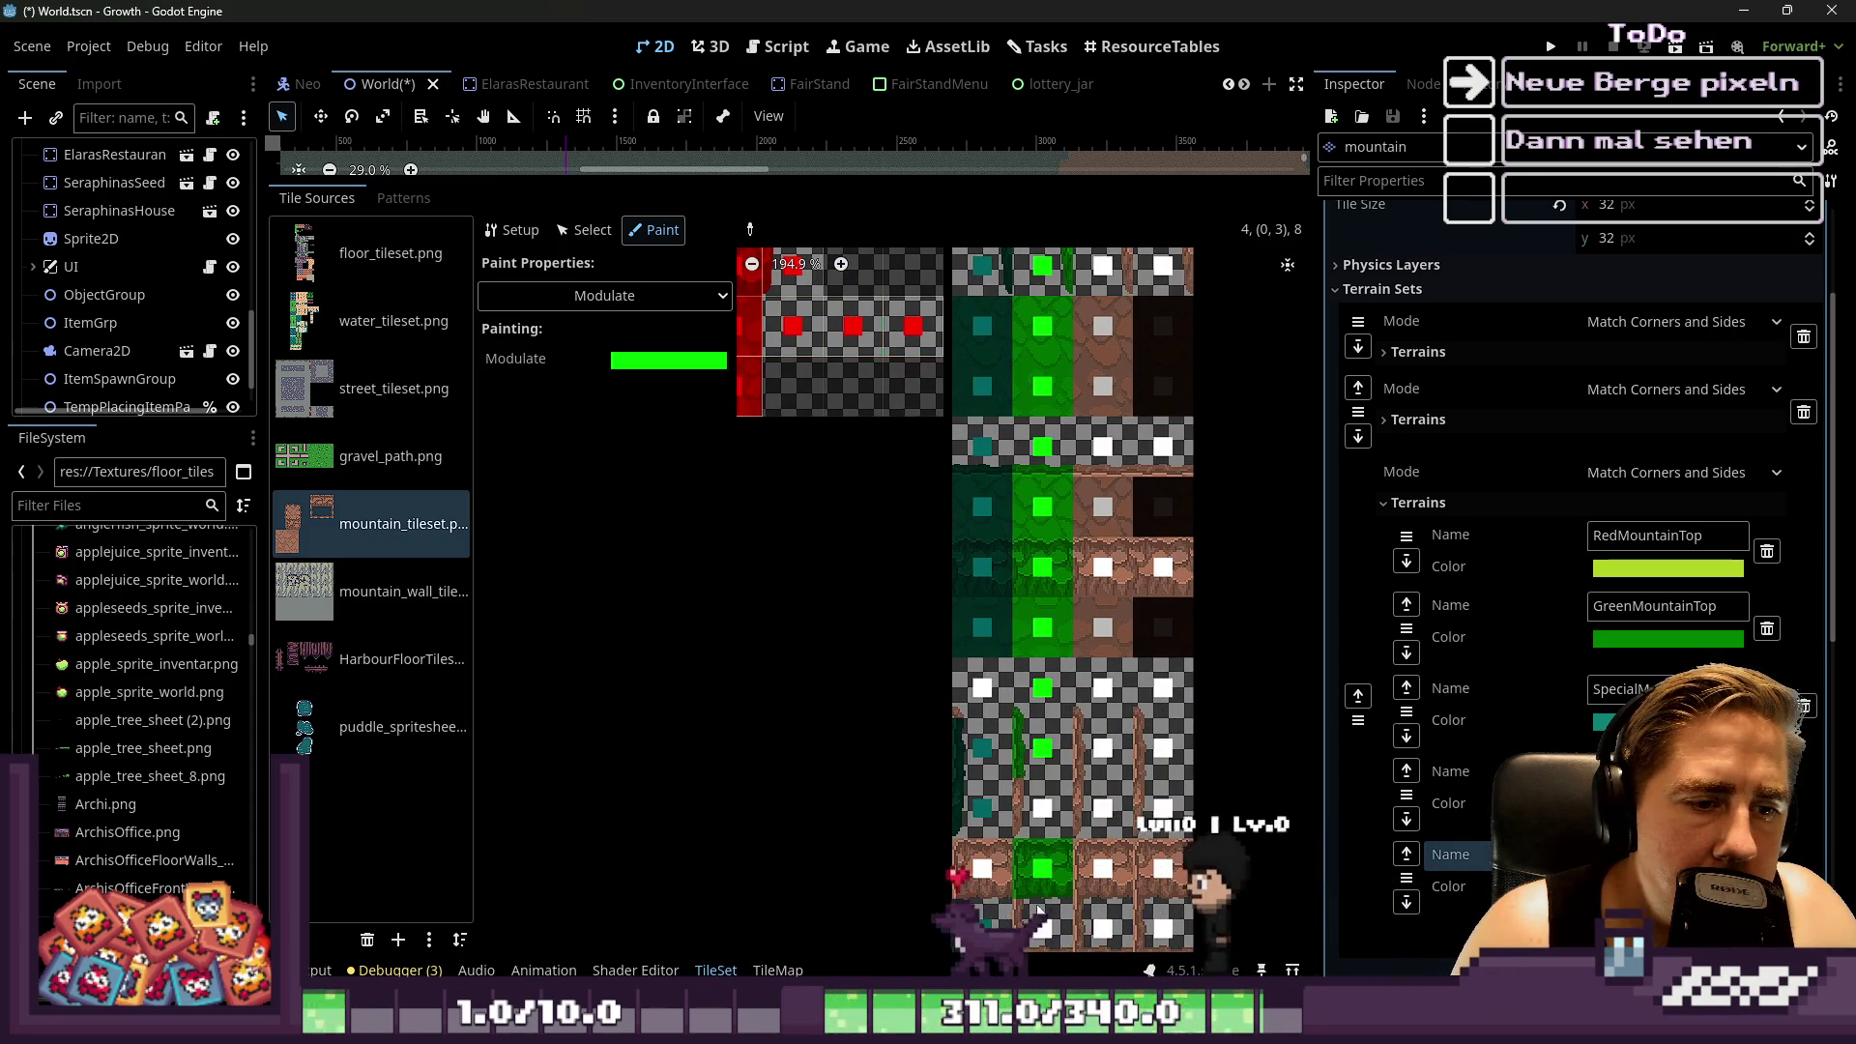
pyautogui.scroll(-2, 1007, 570)
pyautogui.moveTo(1036, 719)
pyautogui.mouseDown()
pyautogui.moveTo(1036, 867)
pyautogui.moveTo(1035, 773)
pyautogui.mouseUp()
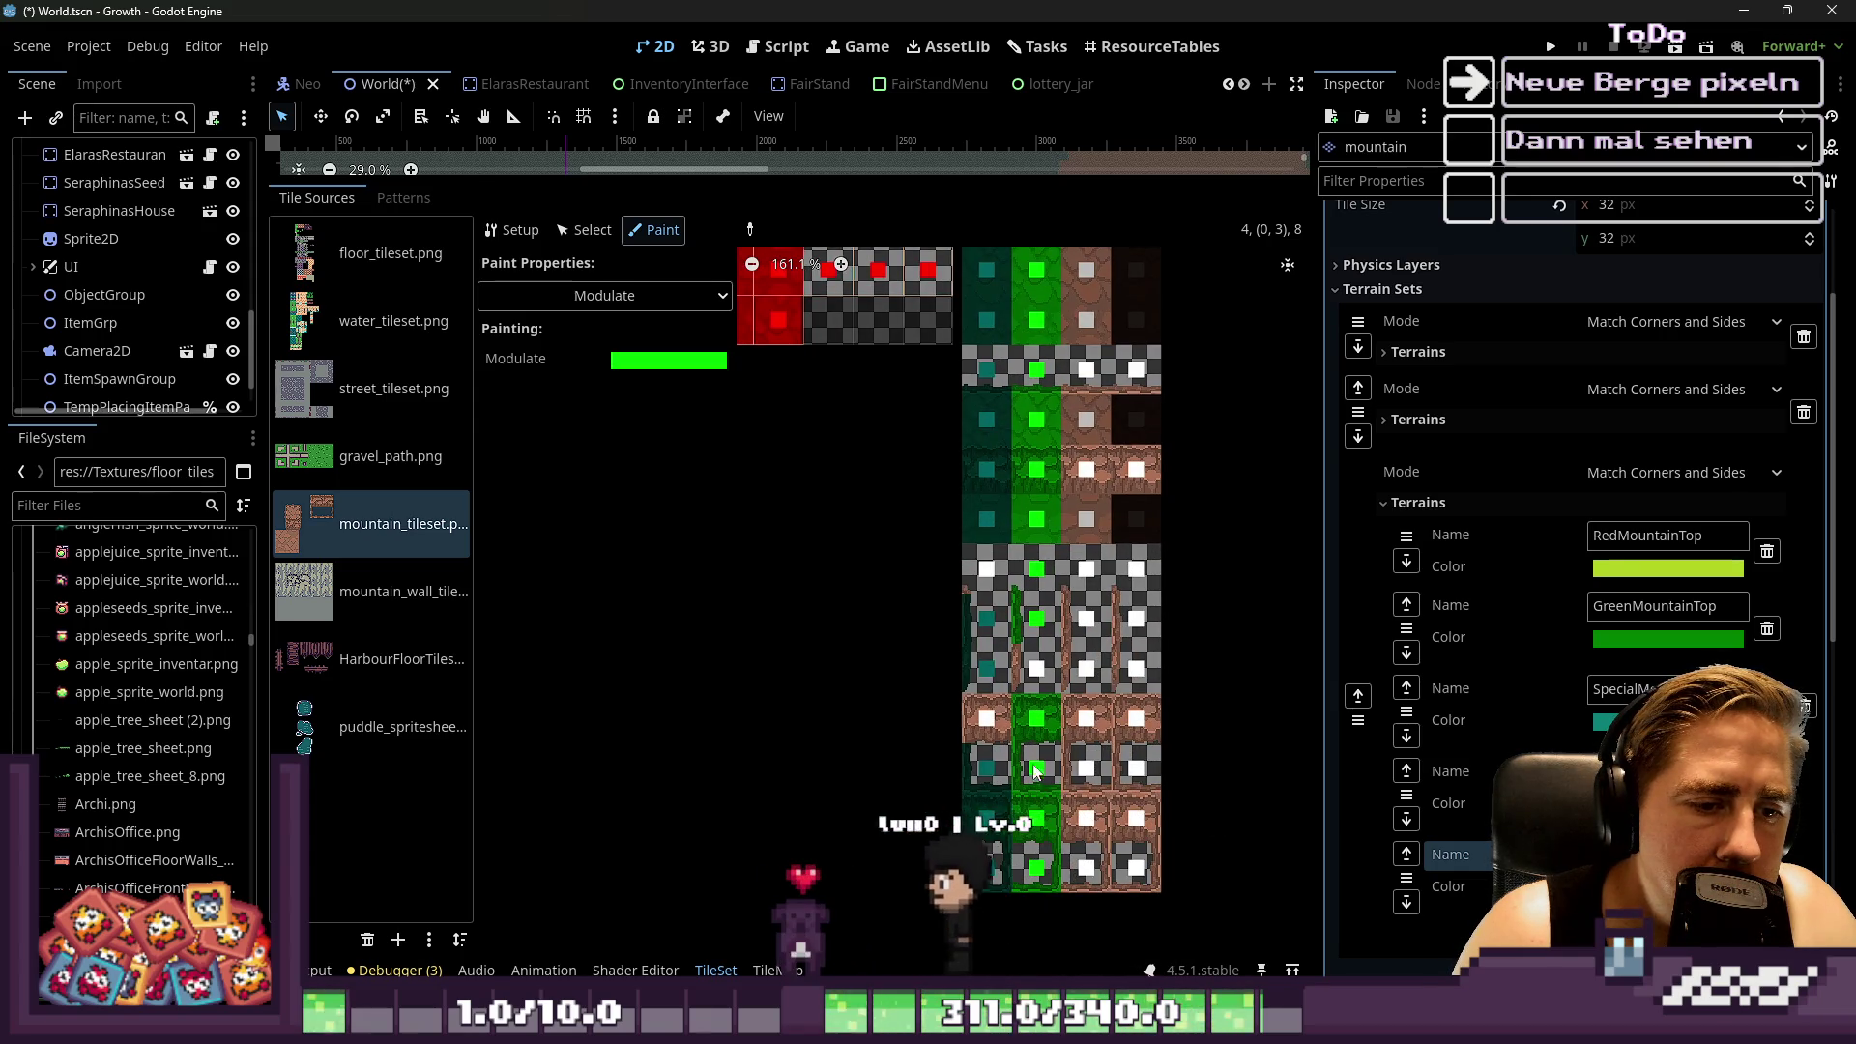
pyautogui.scroll(4, 980, 783)
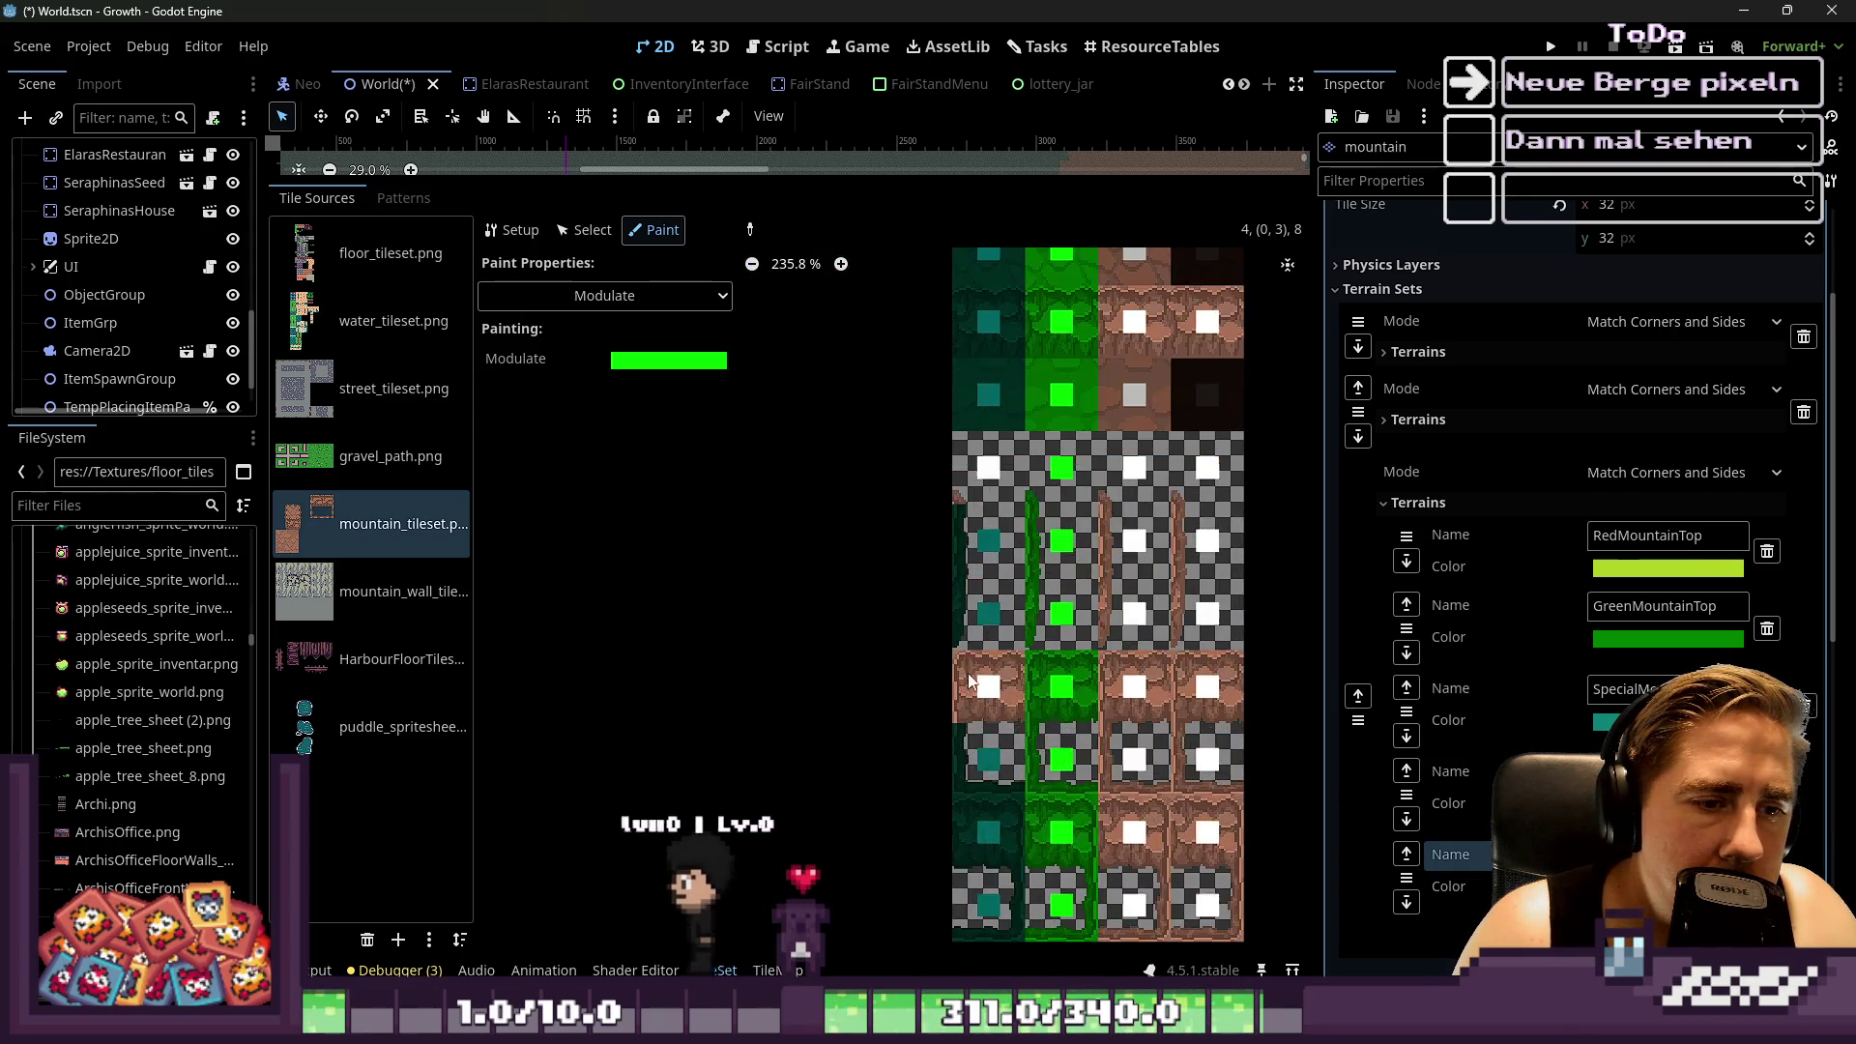
pyautogui.scroll(3, 968, 678)
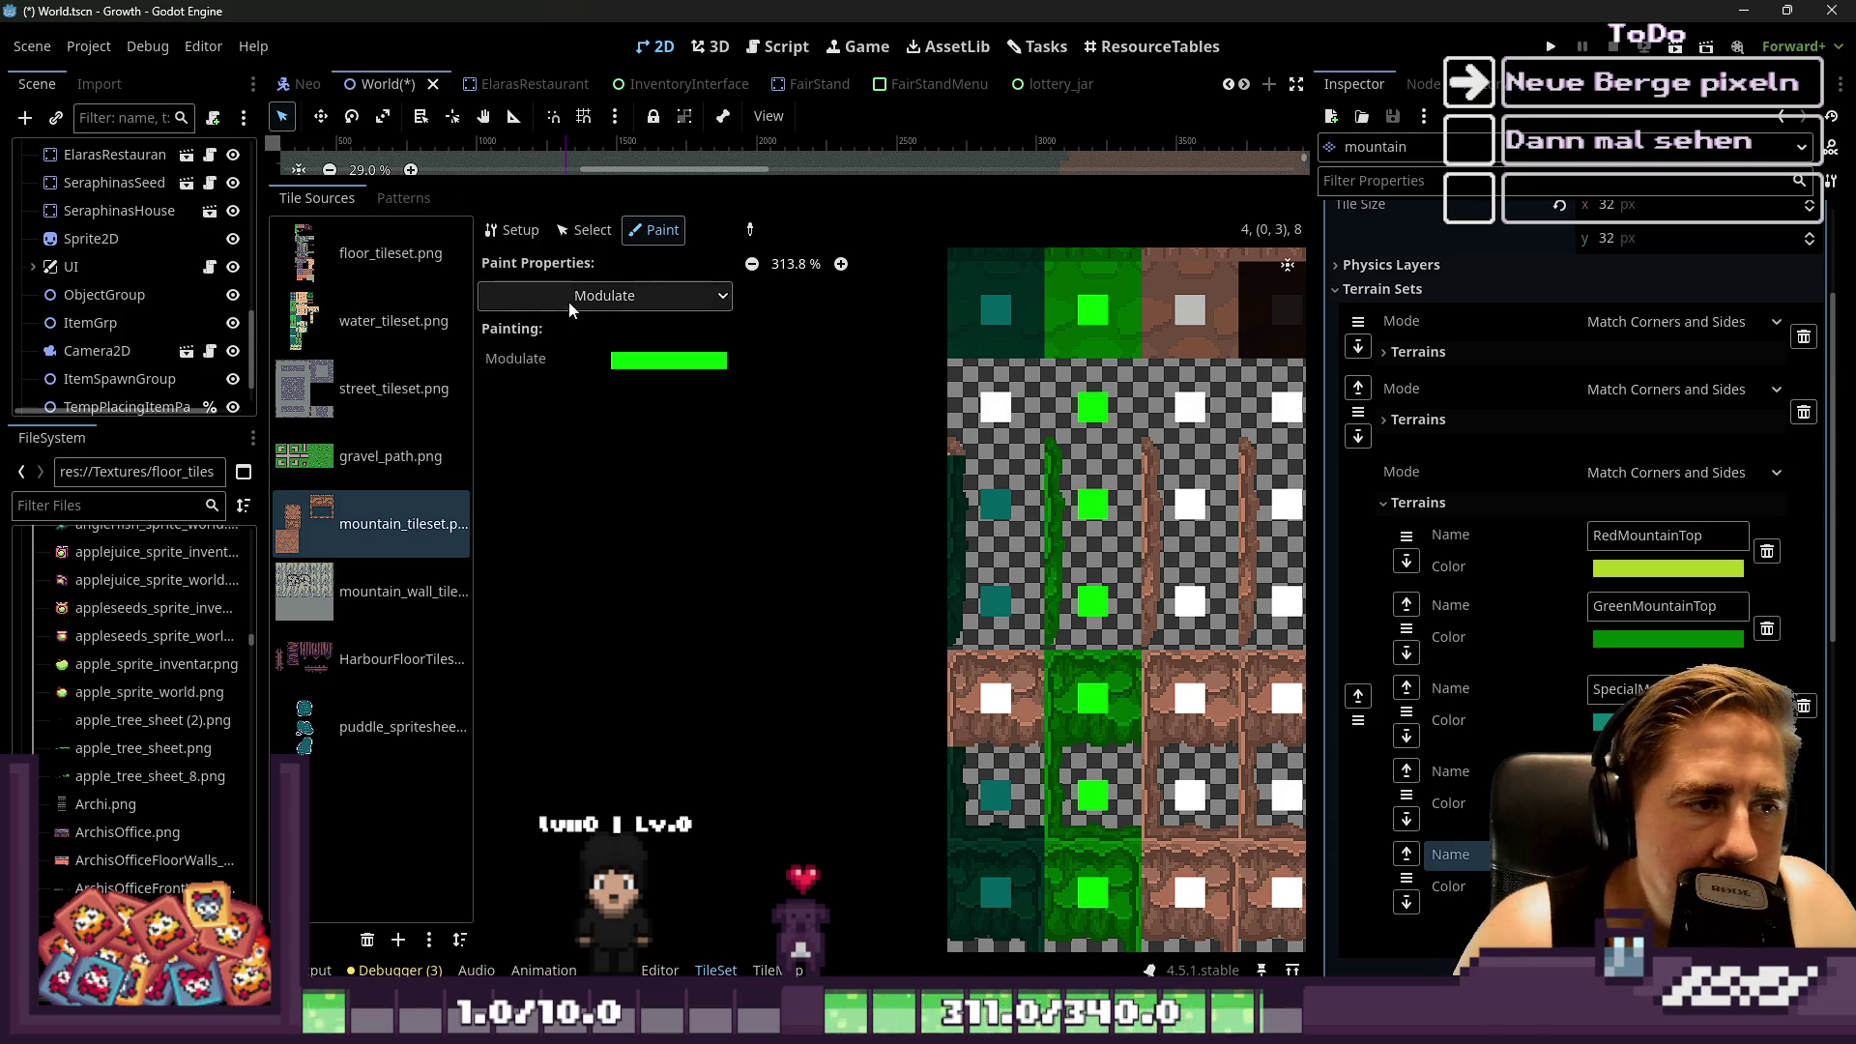
# Check the top-left tiles' teal tint and tint the brown mountain tile teal
pyautogui.click(609, 231)
pyautogui.click(965, 338)
pyautogui.click(686, 382)
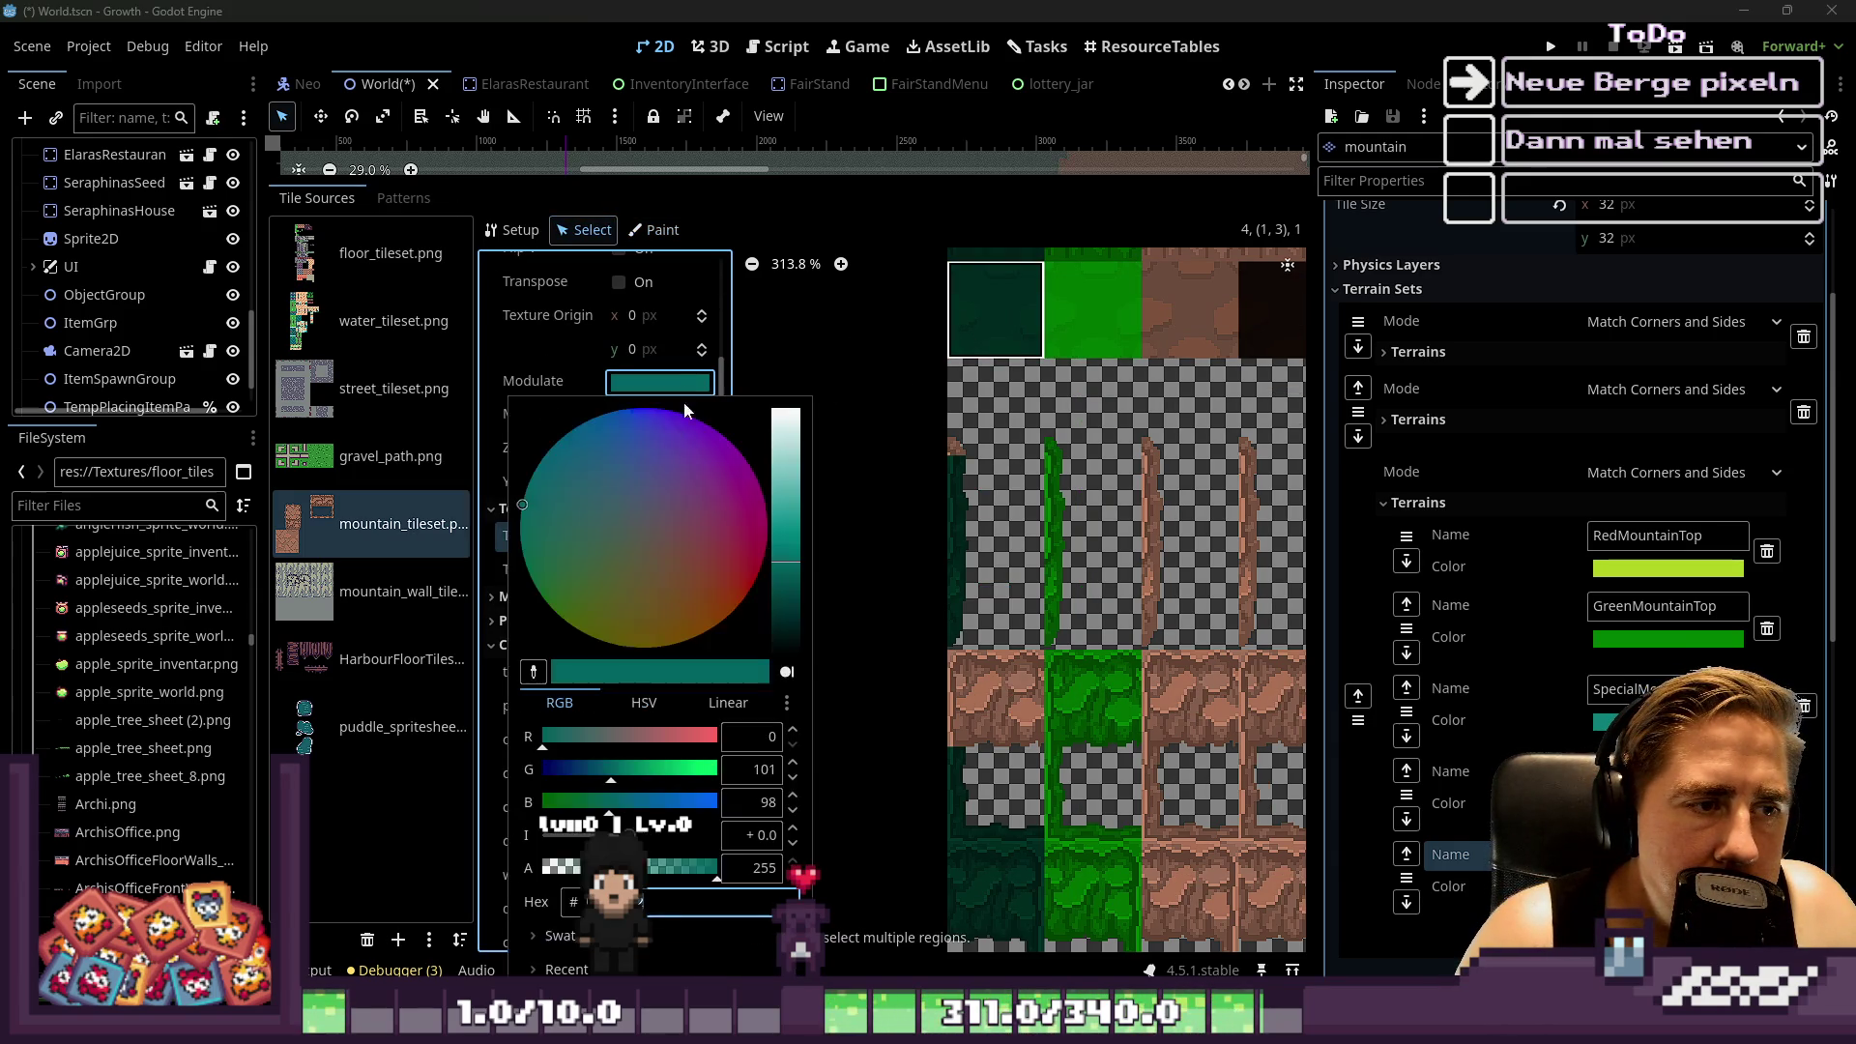
pyautogui.click(972, 429)
pyautogui.click(972, 429)
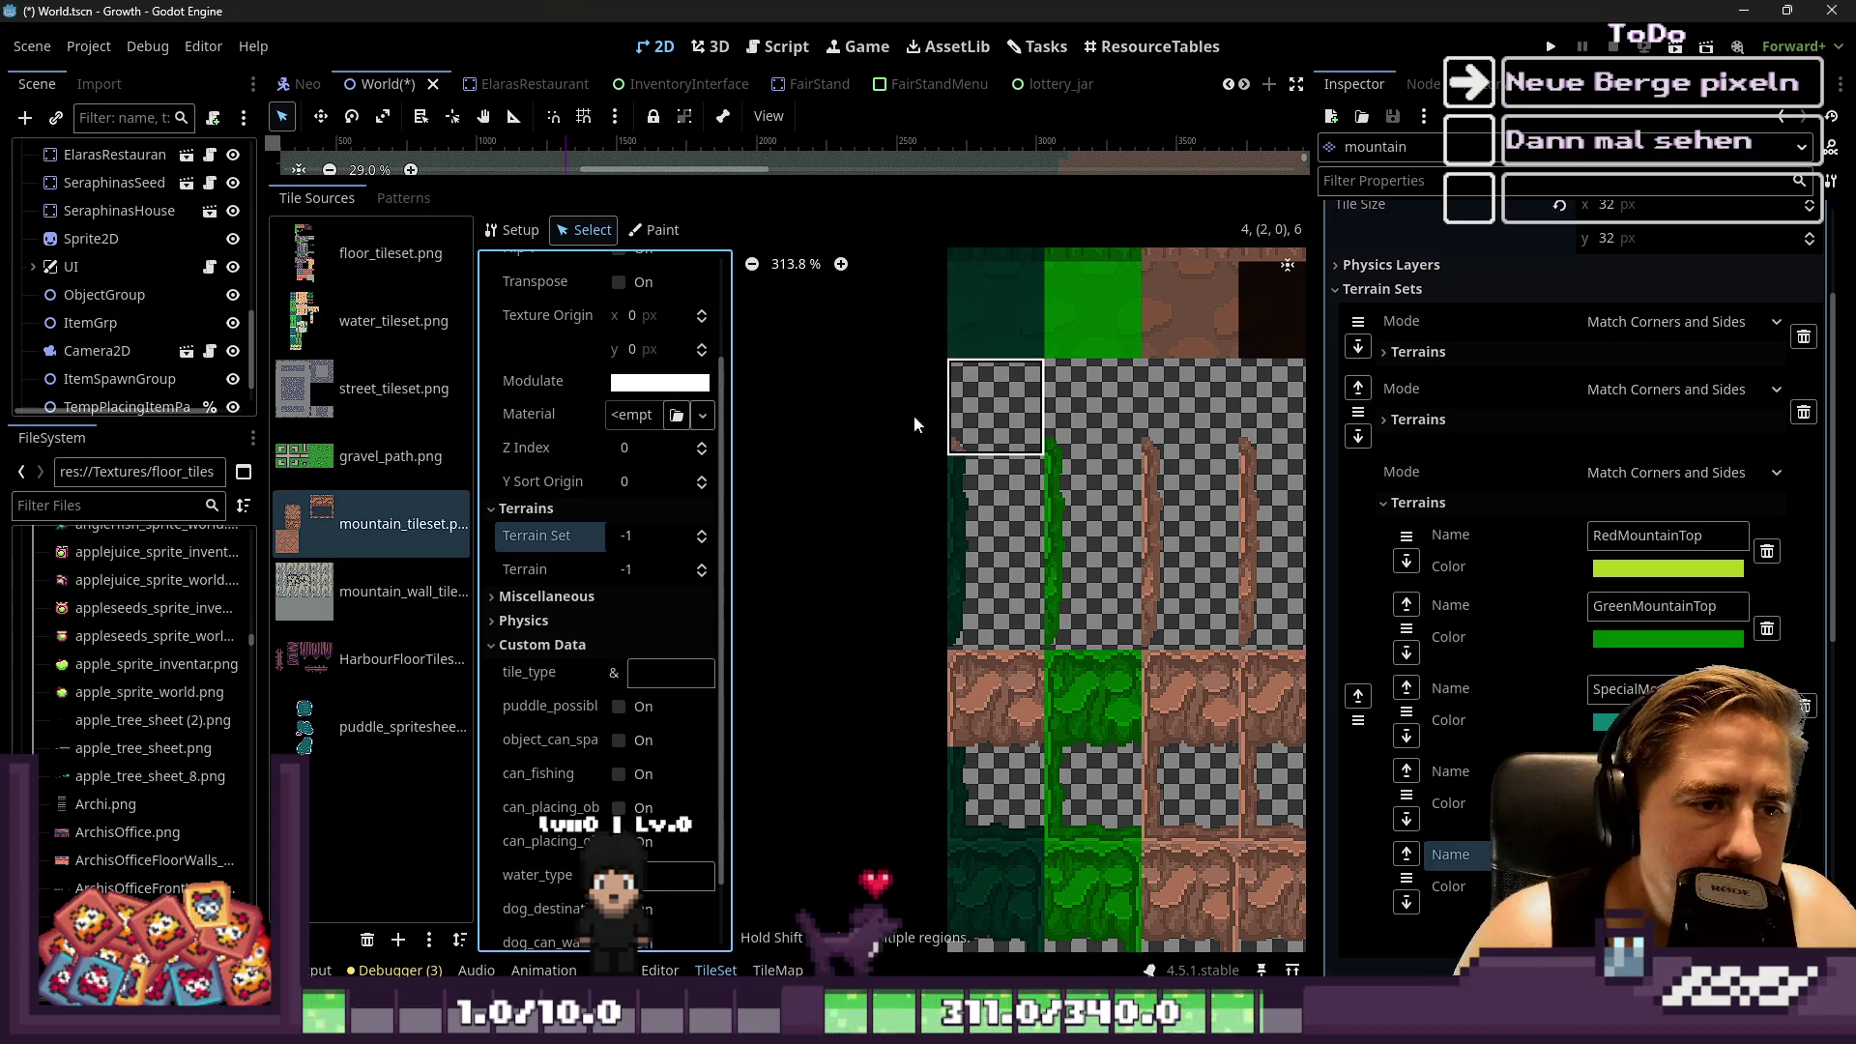
pyautogui.click(696, 385)
pyautogui.press('Escape')
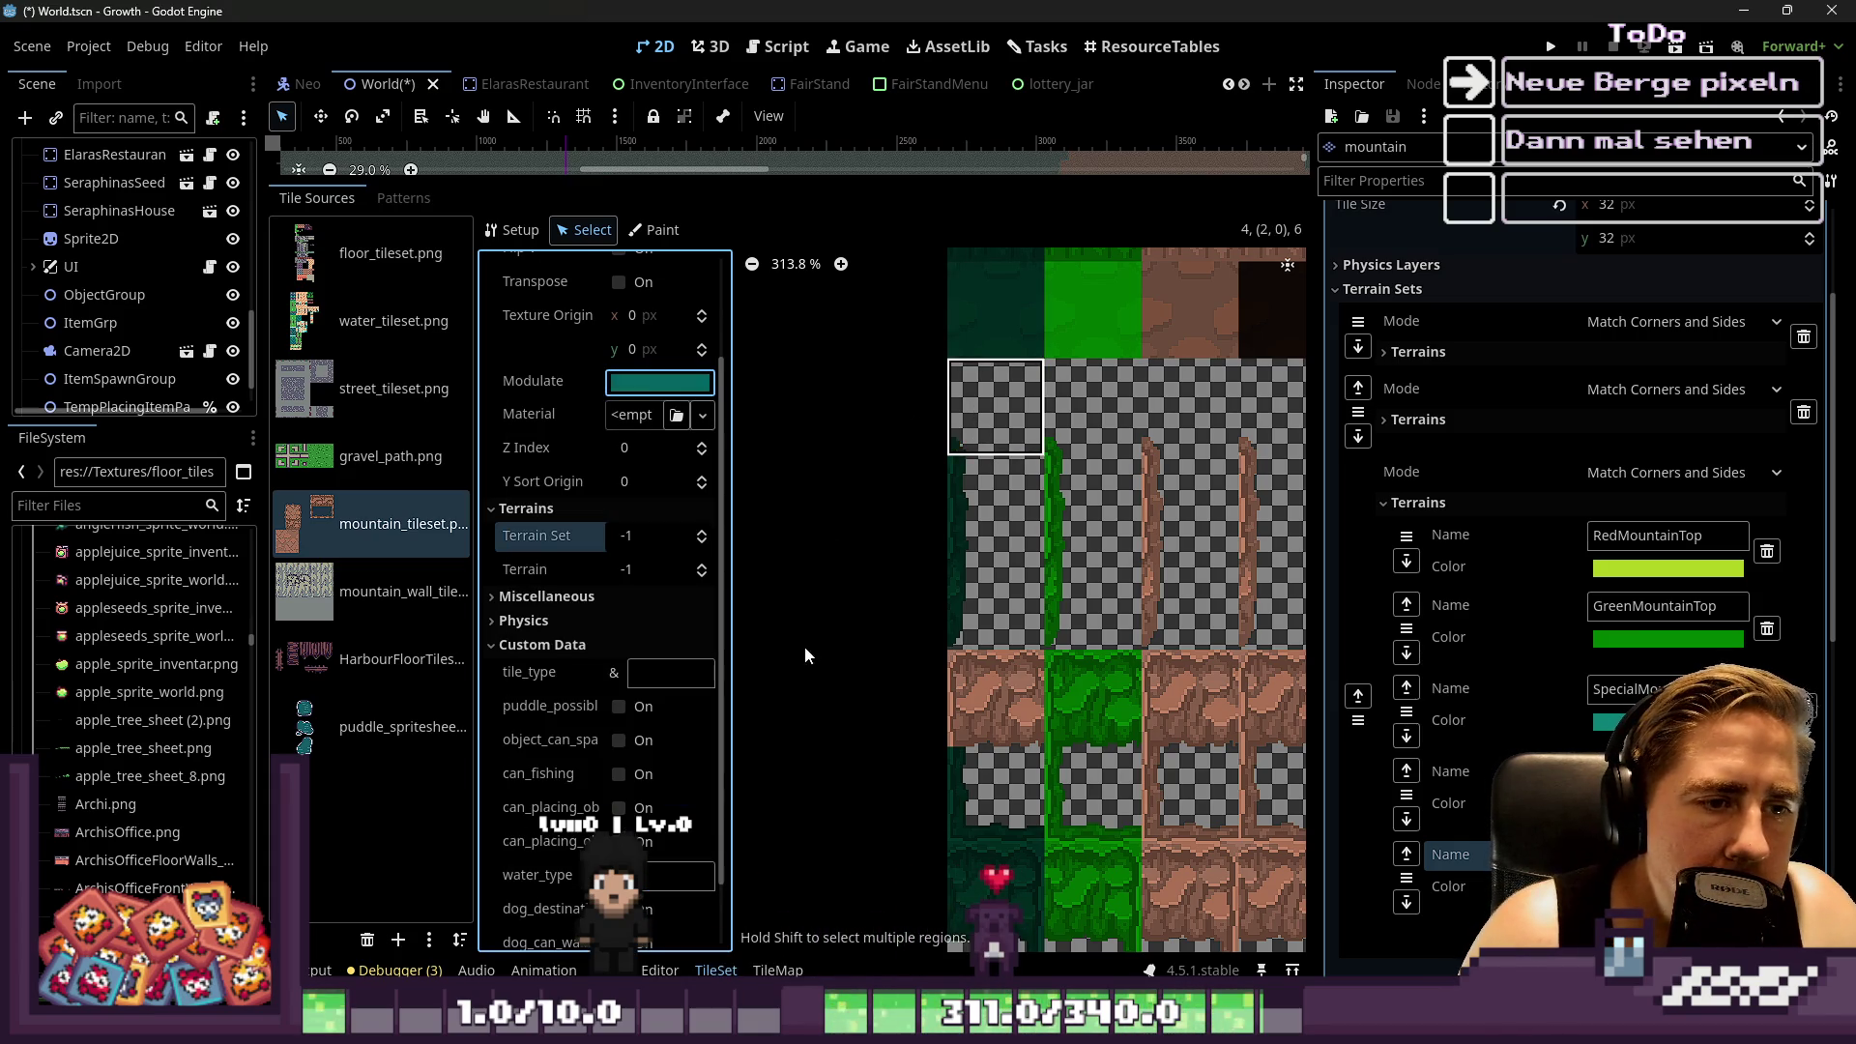
pyautogui.click(977, 698)
pyautogui.click(655, 384)
pyautogui.click(655, 384)
pyautogui.click(943, 560)
pyautogui.scroll(-2, 942, 561)
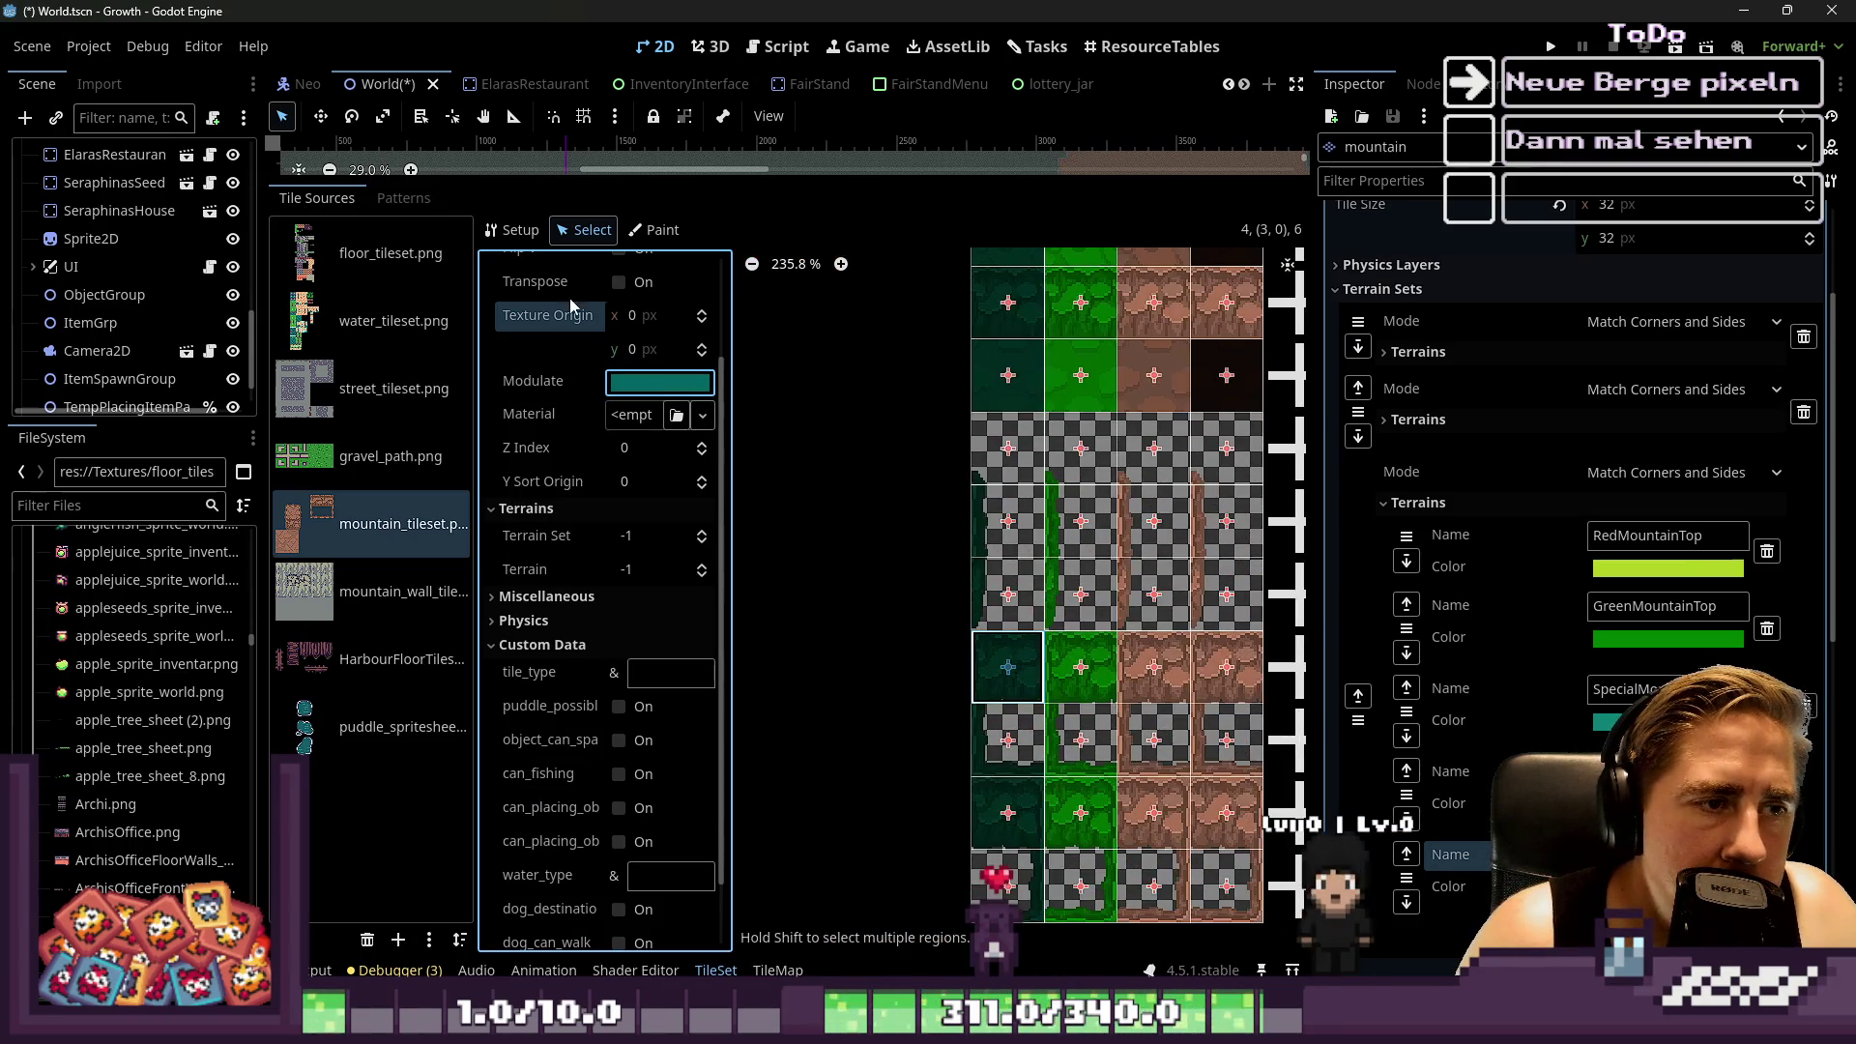
# Inspect the modulate colours of the mountain alternative tiles, including row 0, column 3
pyautogui.click(656, 231)
pyautogui.scroll(-2, 829, 517)
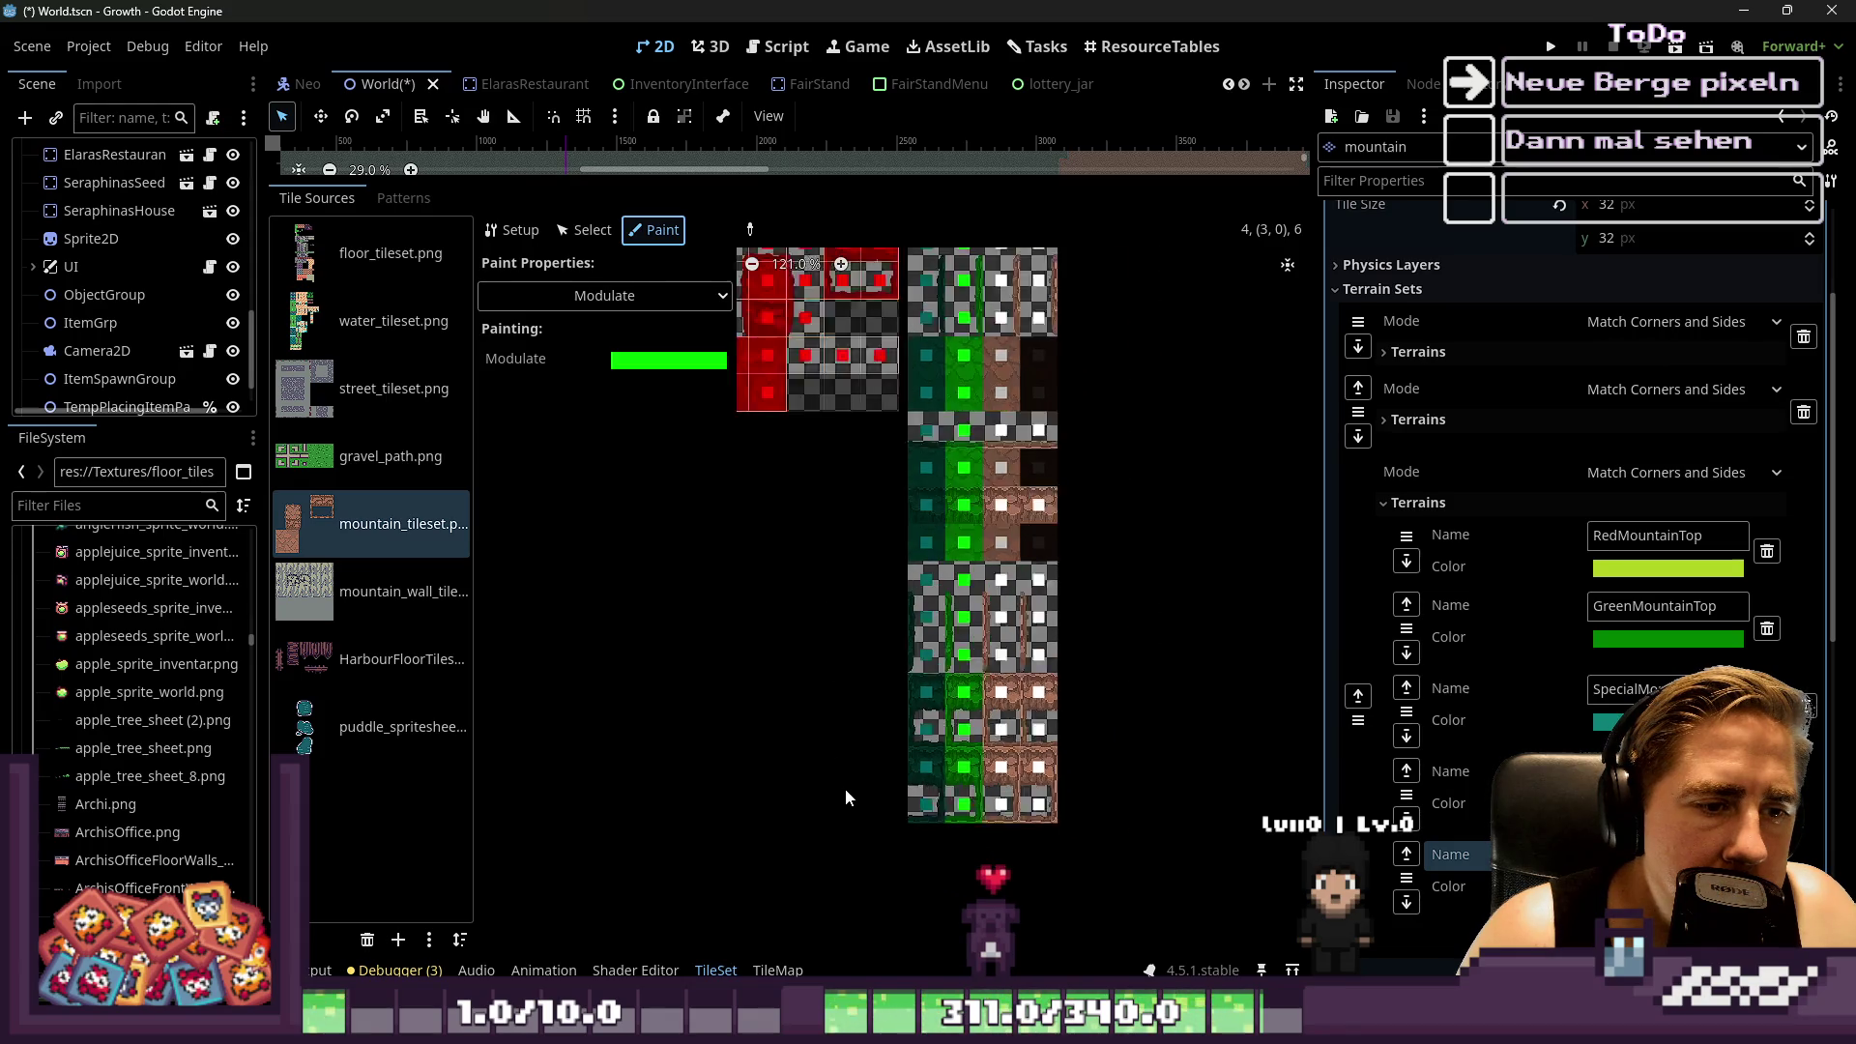
pyautogui.scroll(3, 953, 348)
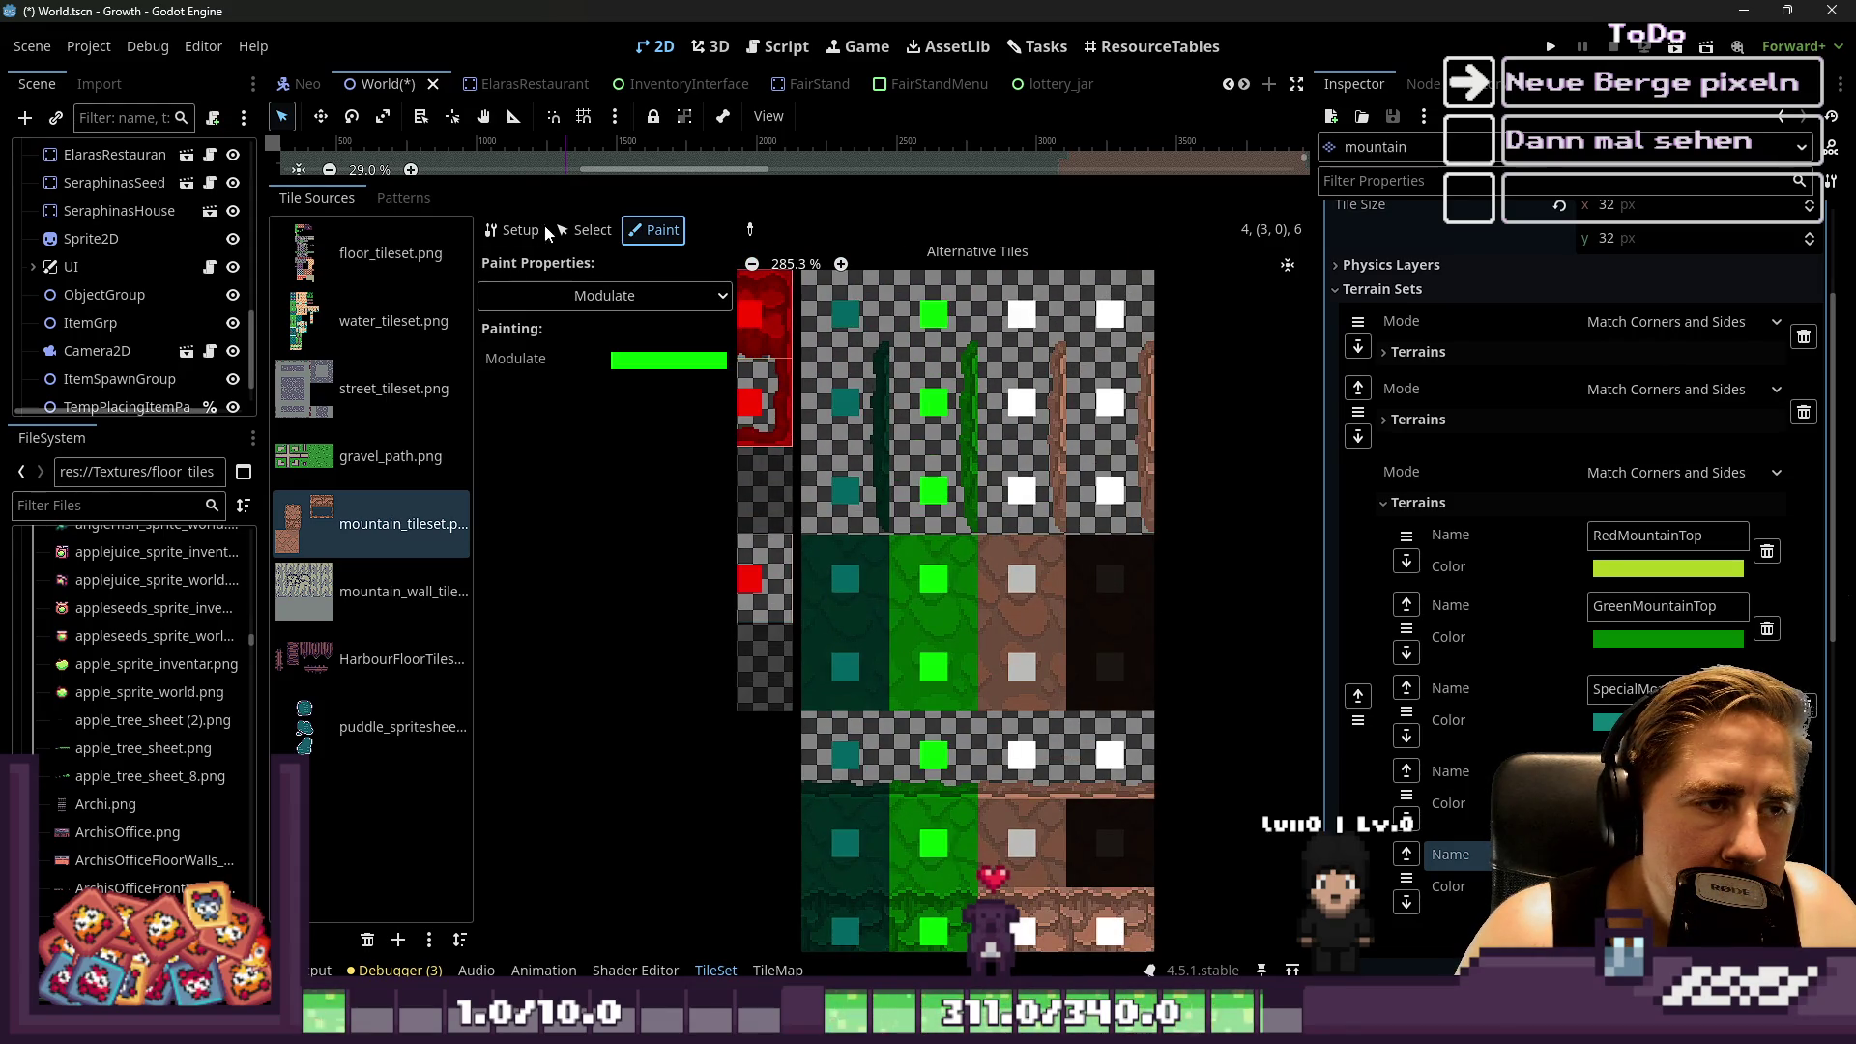
pyautogui.click(612, 232)
pyautogui.click(1076, 569)
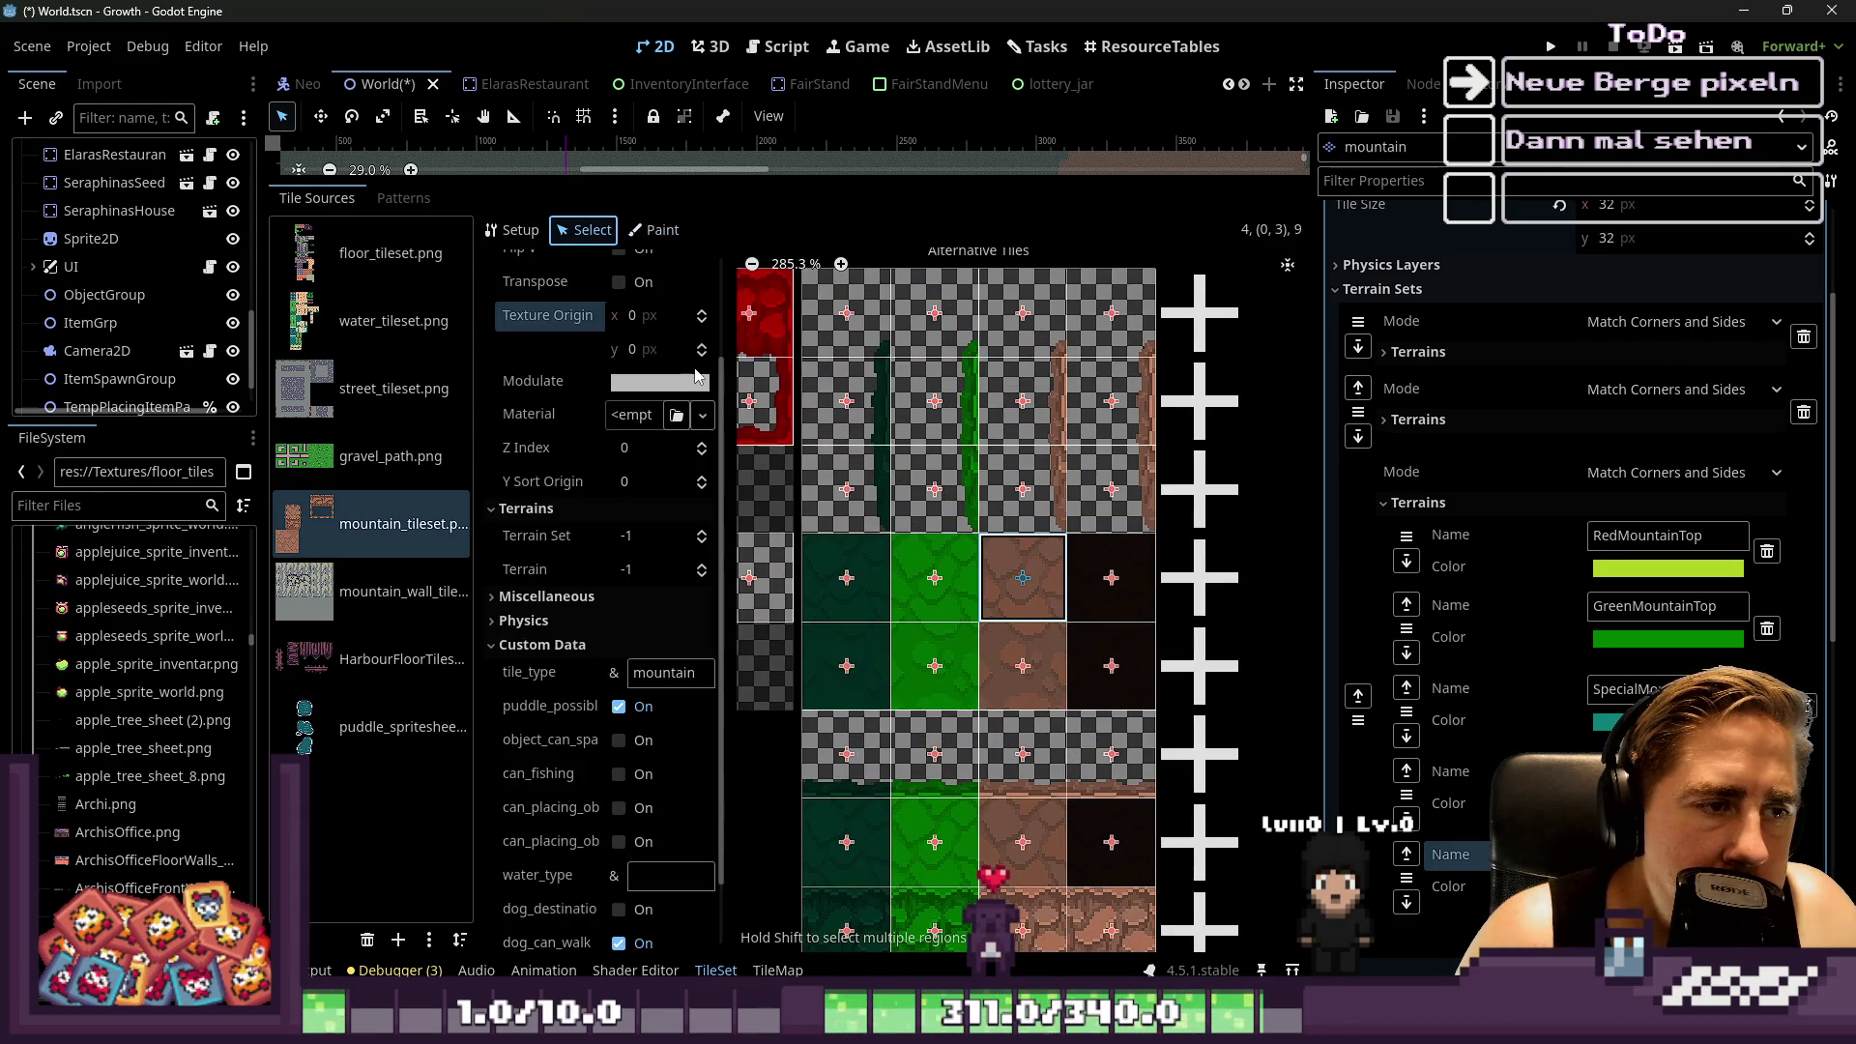
pyautogui.click(702, 381)
pyautogui.click(940, 345)
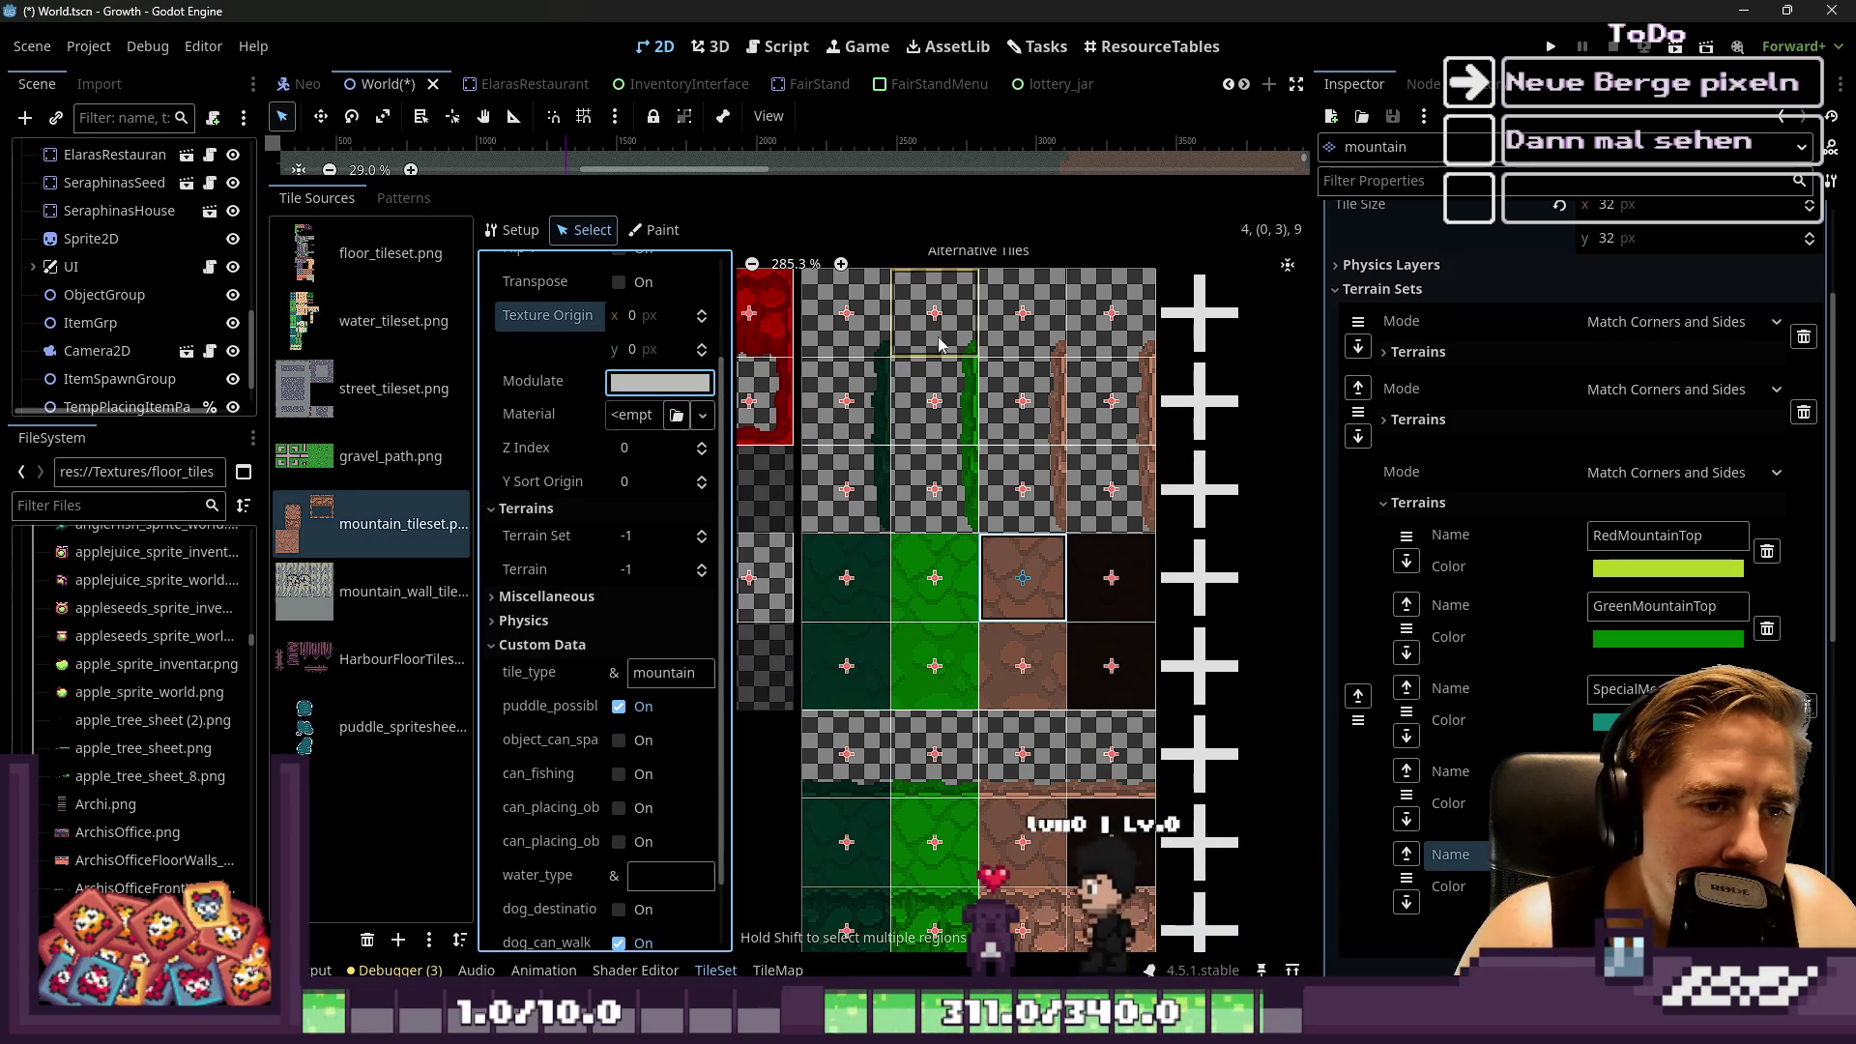
pyautogui.click(1023, 313)
pyautogui.click(641, 383)
pyautogui.press('Escape')
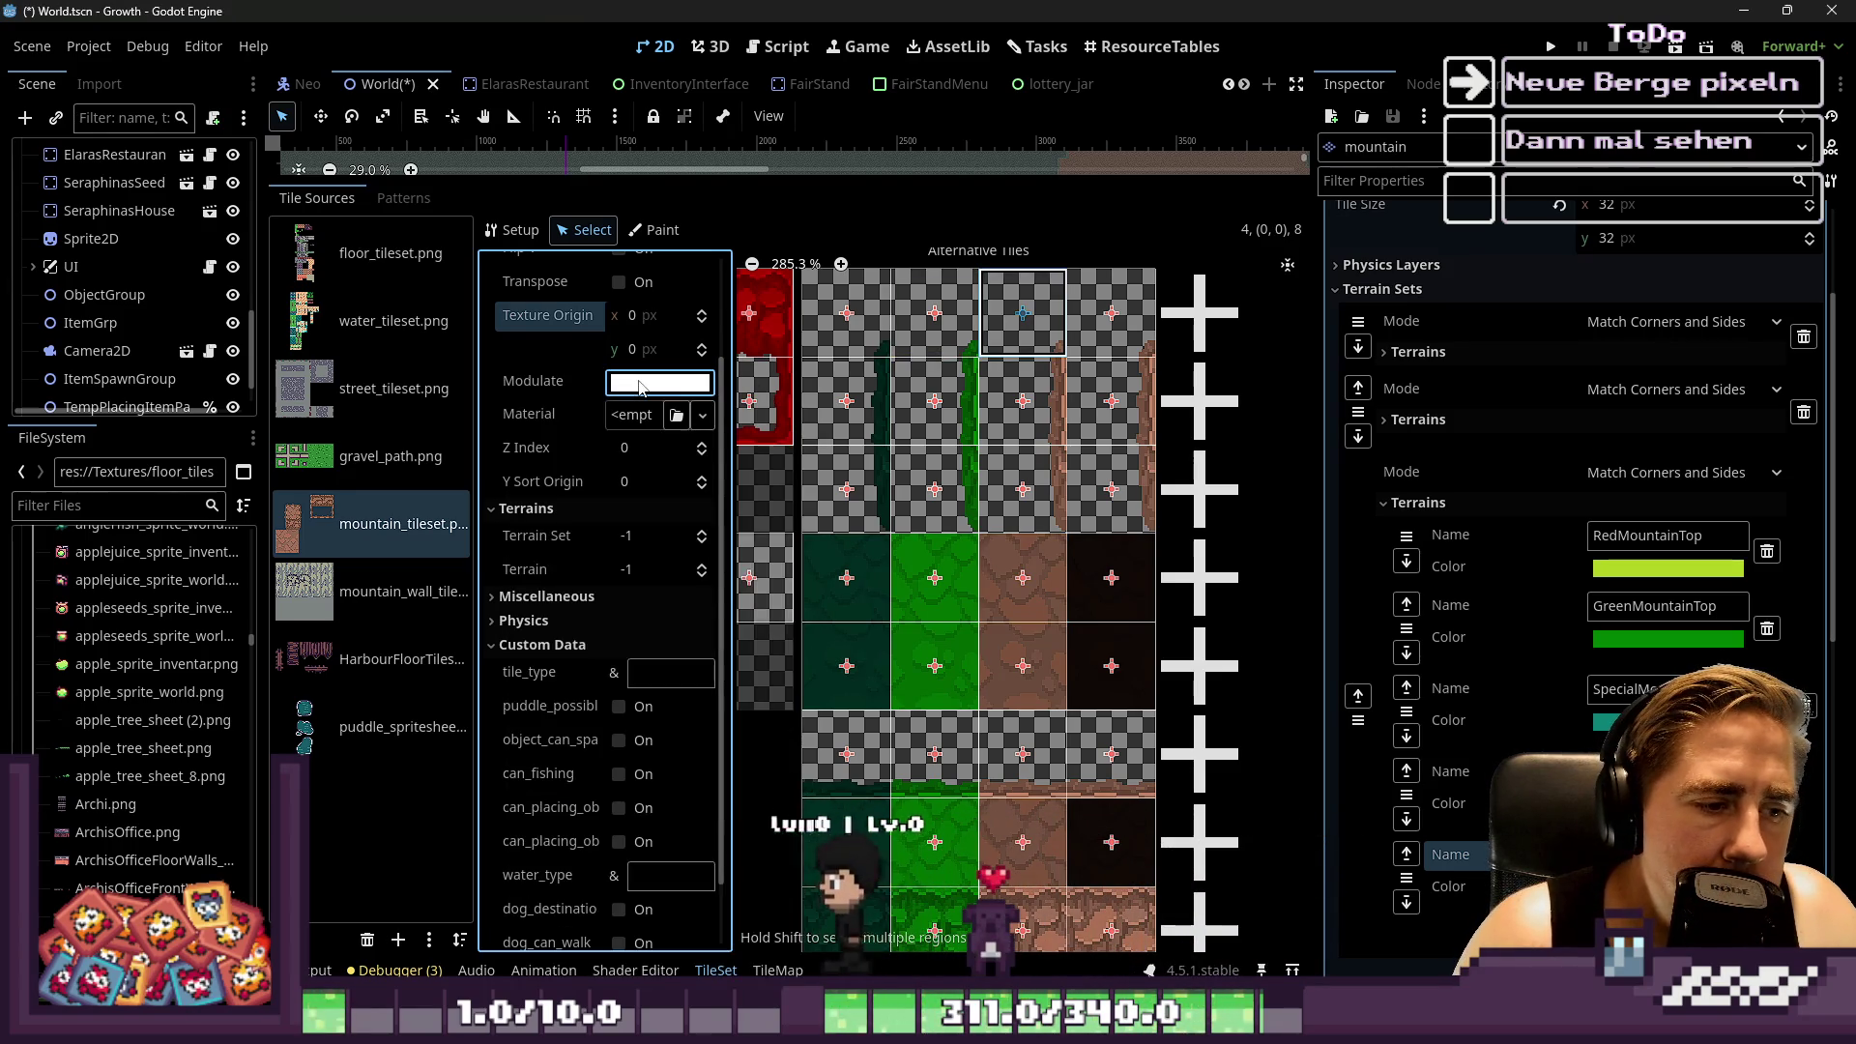
# Paint the third-column alternative tiles grey with the Modulate colour, all the way down
pyautogui.click(654, 230)
pyautogui.click(641, 365)
pyautogui.press('Escape')
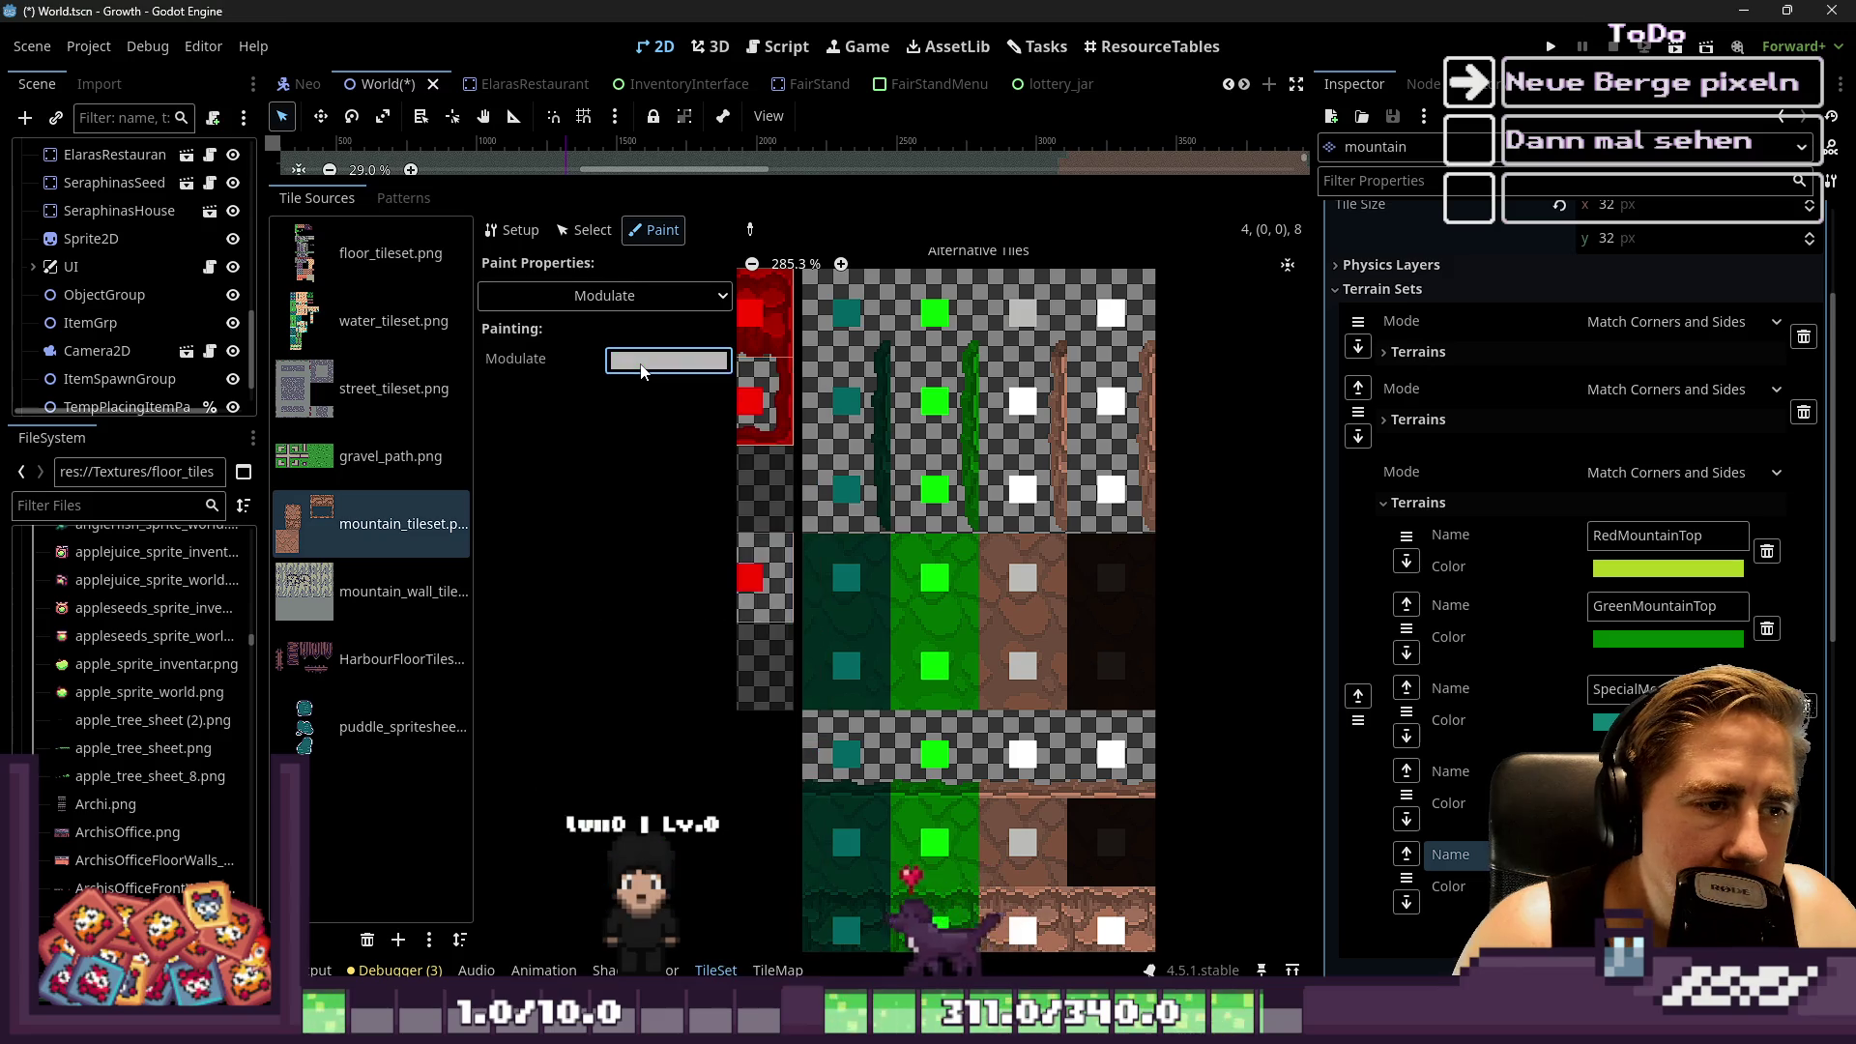
pyautogui.moveTo(1030, 337); pyautogui.dragTo(1022, 552)
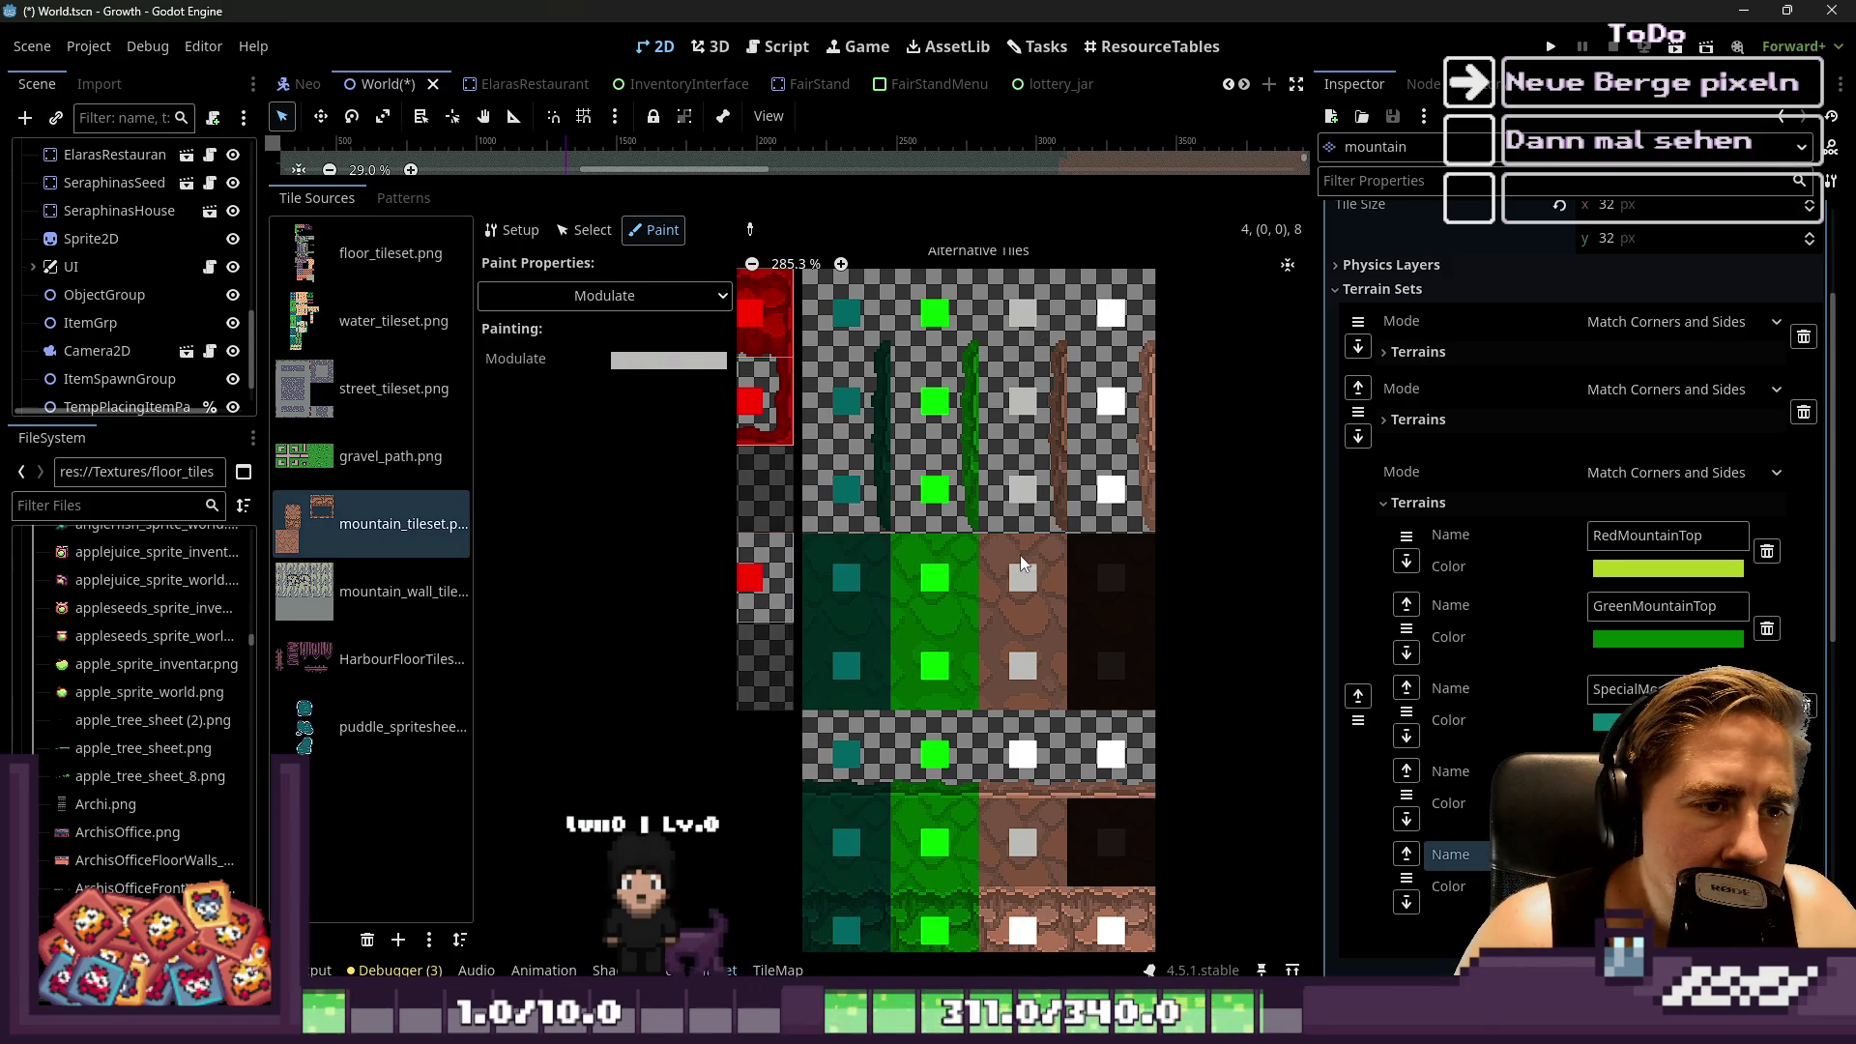
pyautogui.scroll(-3, 1029, 888)
pyautogui.scroll(-3, 1034, 822)
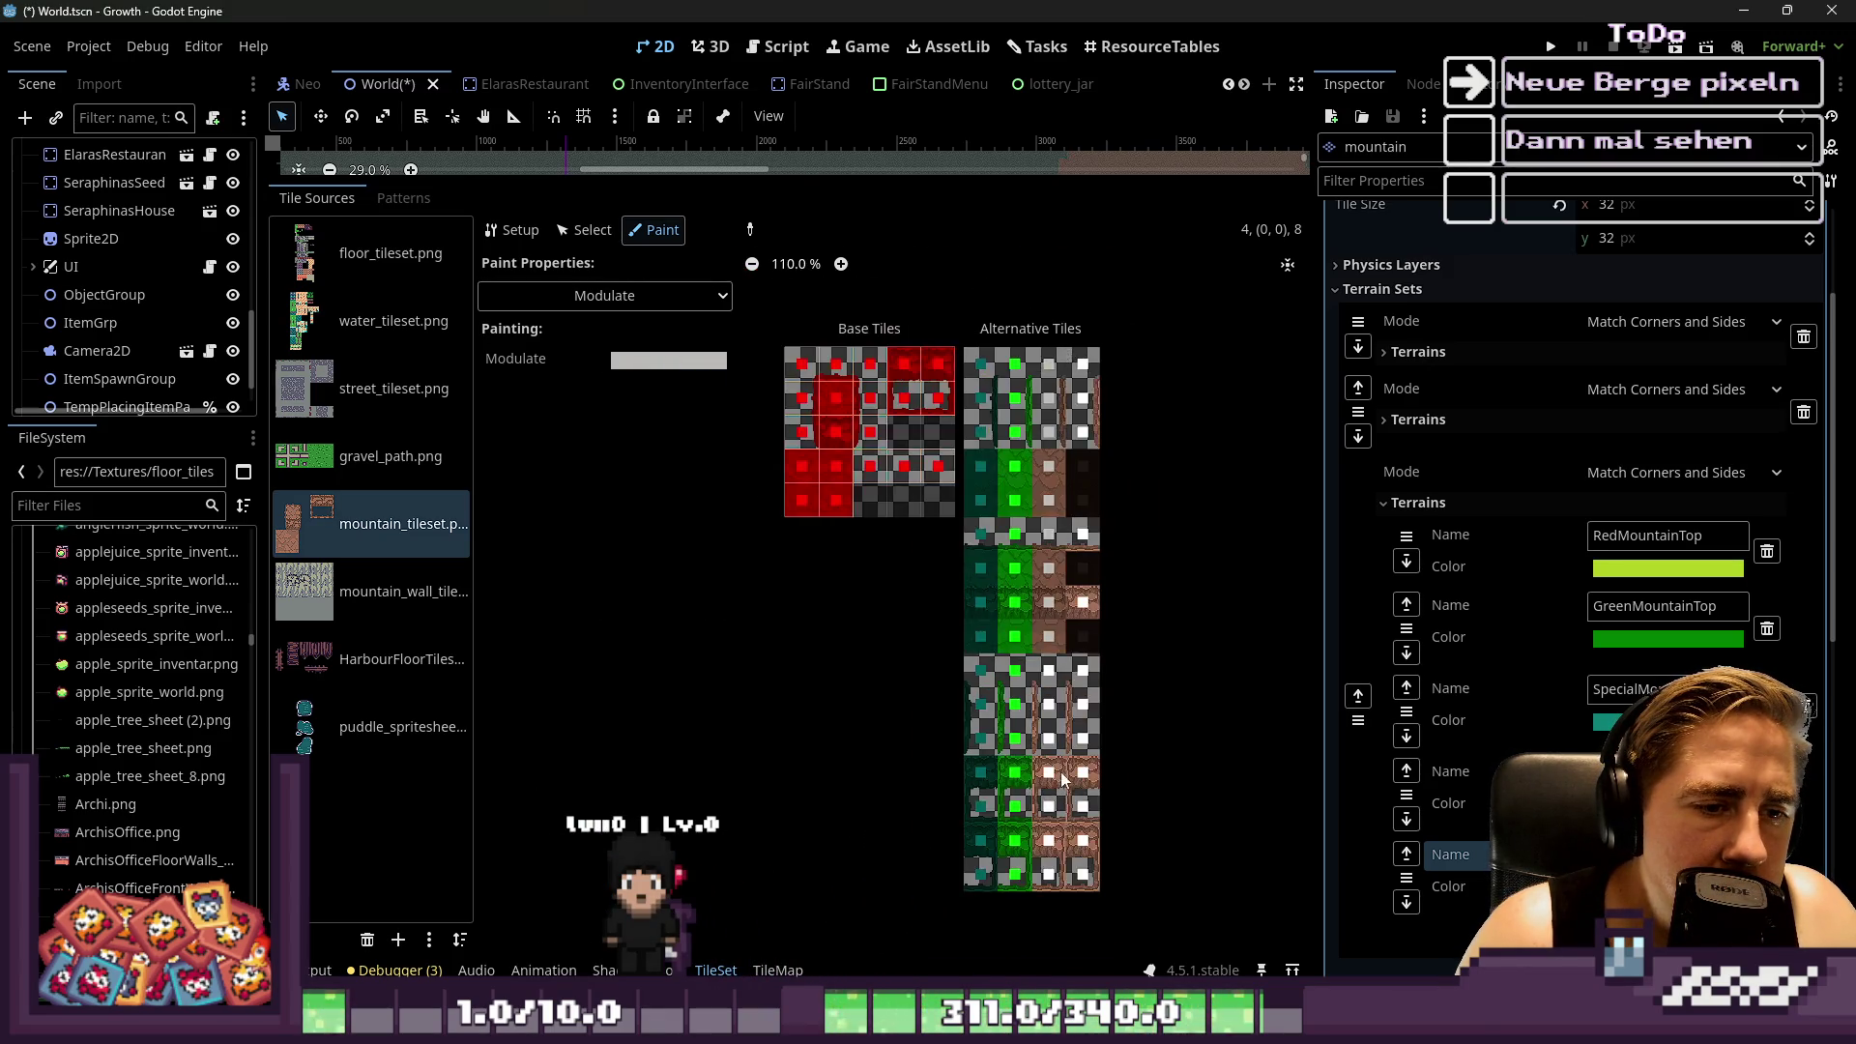
pyautogui.scroll(2, 1044, 725)
pyautogui.scroll(-2, 1054, 642)
pyautogui.moveTo(1054, 642); pyautogui.dragTo(1047, 949)
pyautogui.scroll(-2, 1059, 773)
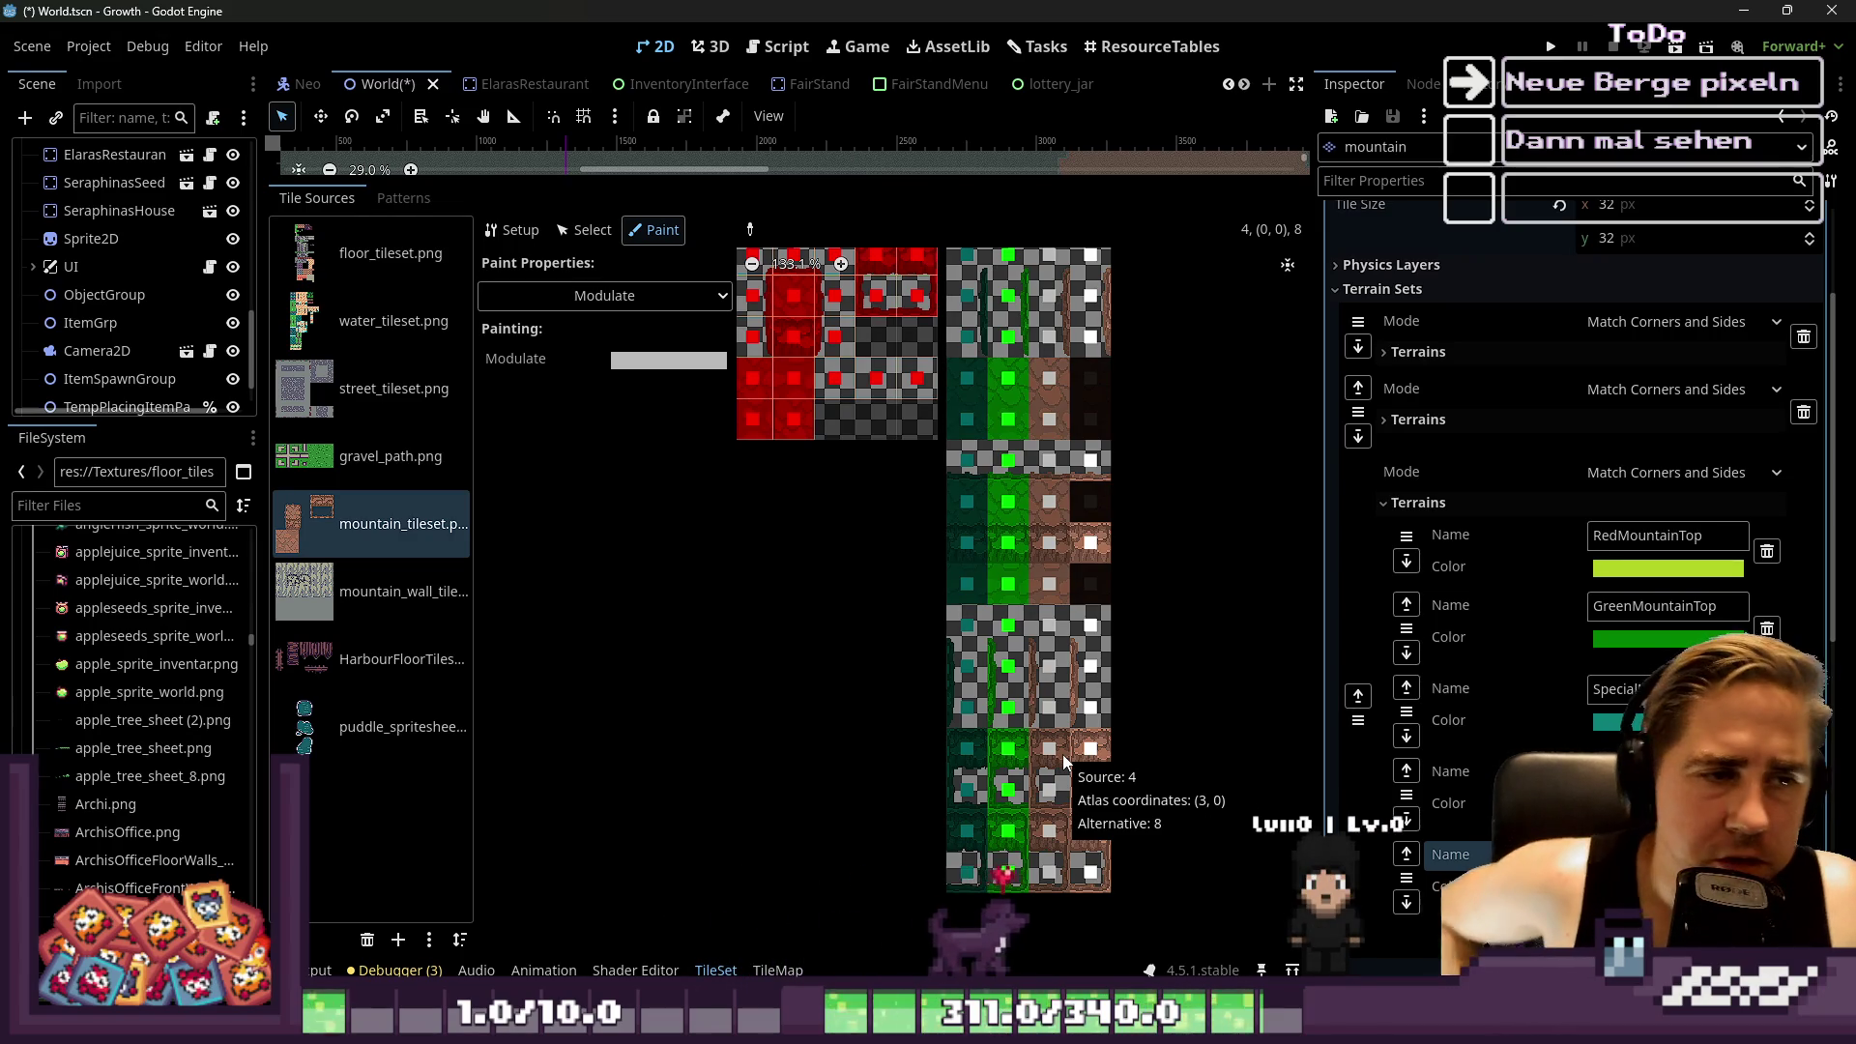
pyautogui.scroll(-2, 955, 487)
pyautogui.scroll(5, 955, 487)
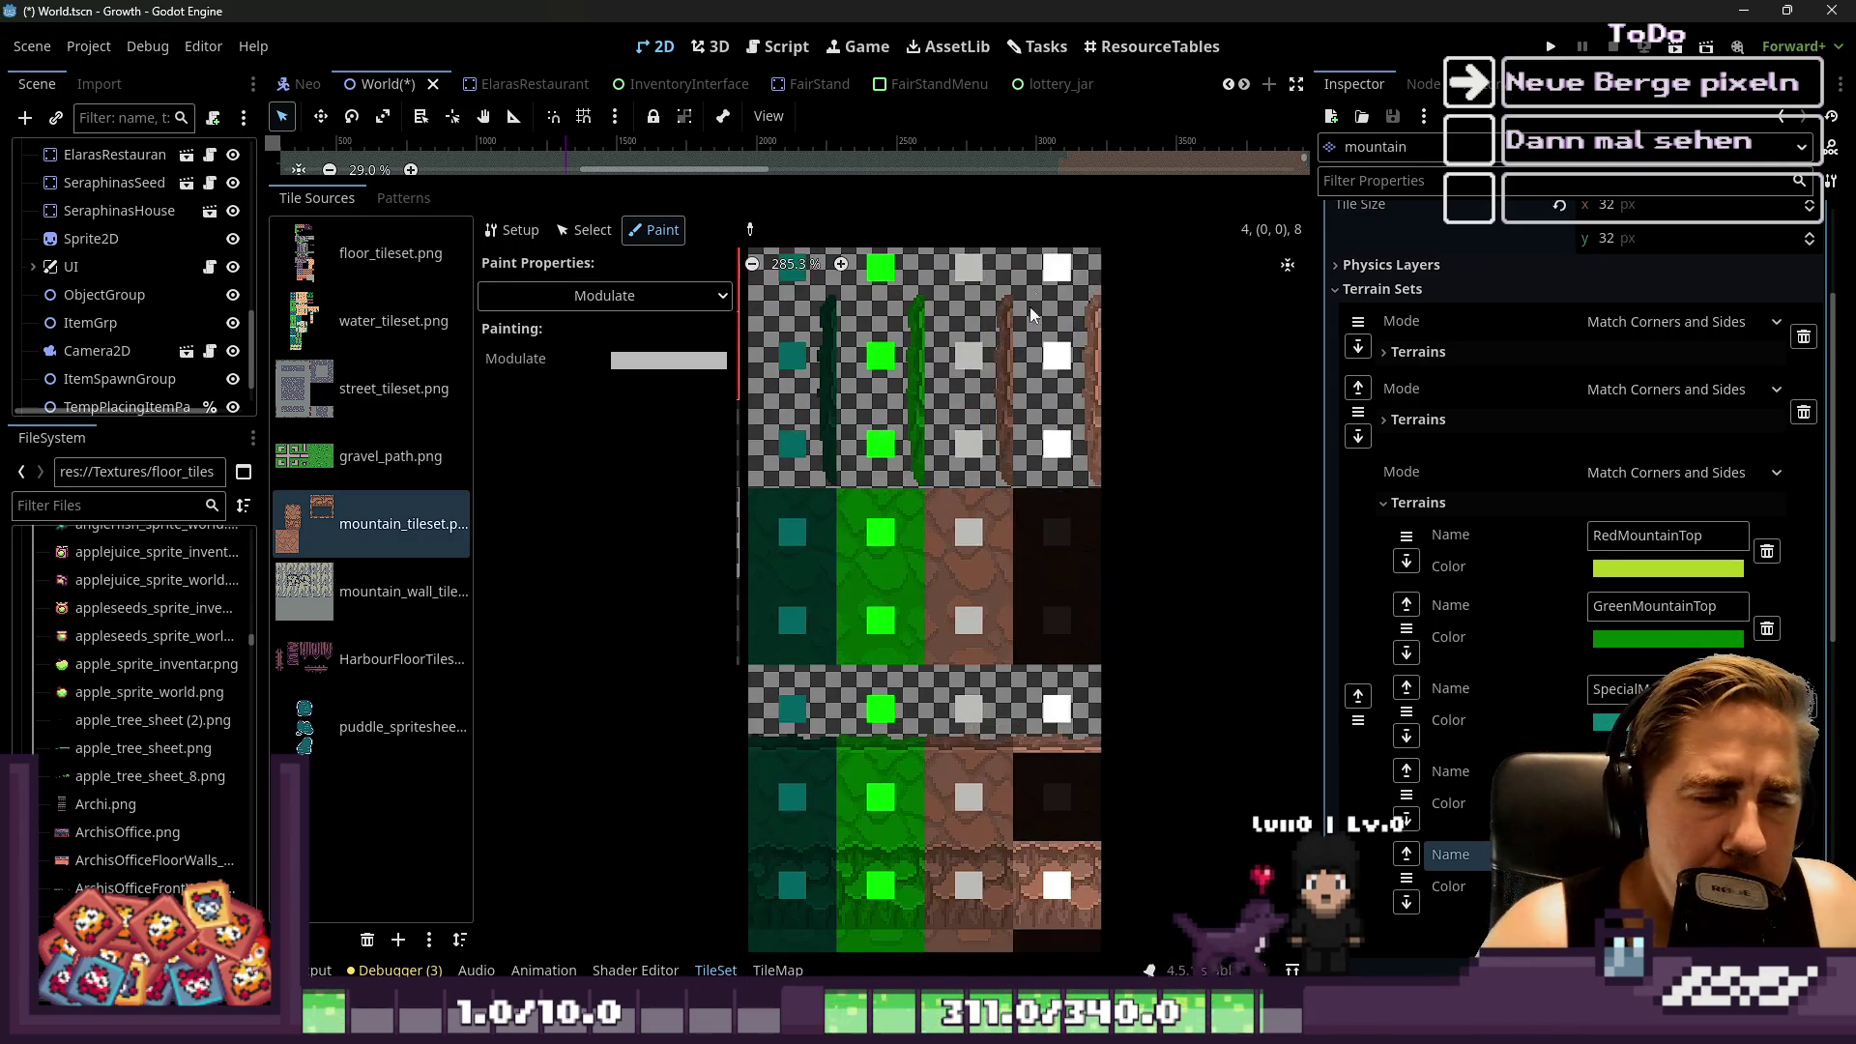
# Verify an alternative tile's grey Modulate colour in Select mode, then return to Paint mode
pyautogui.click(520, 298)
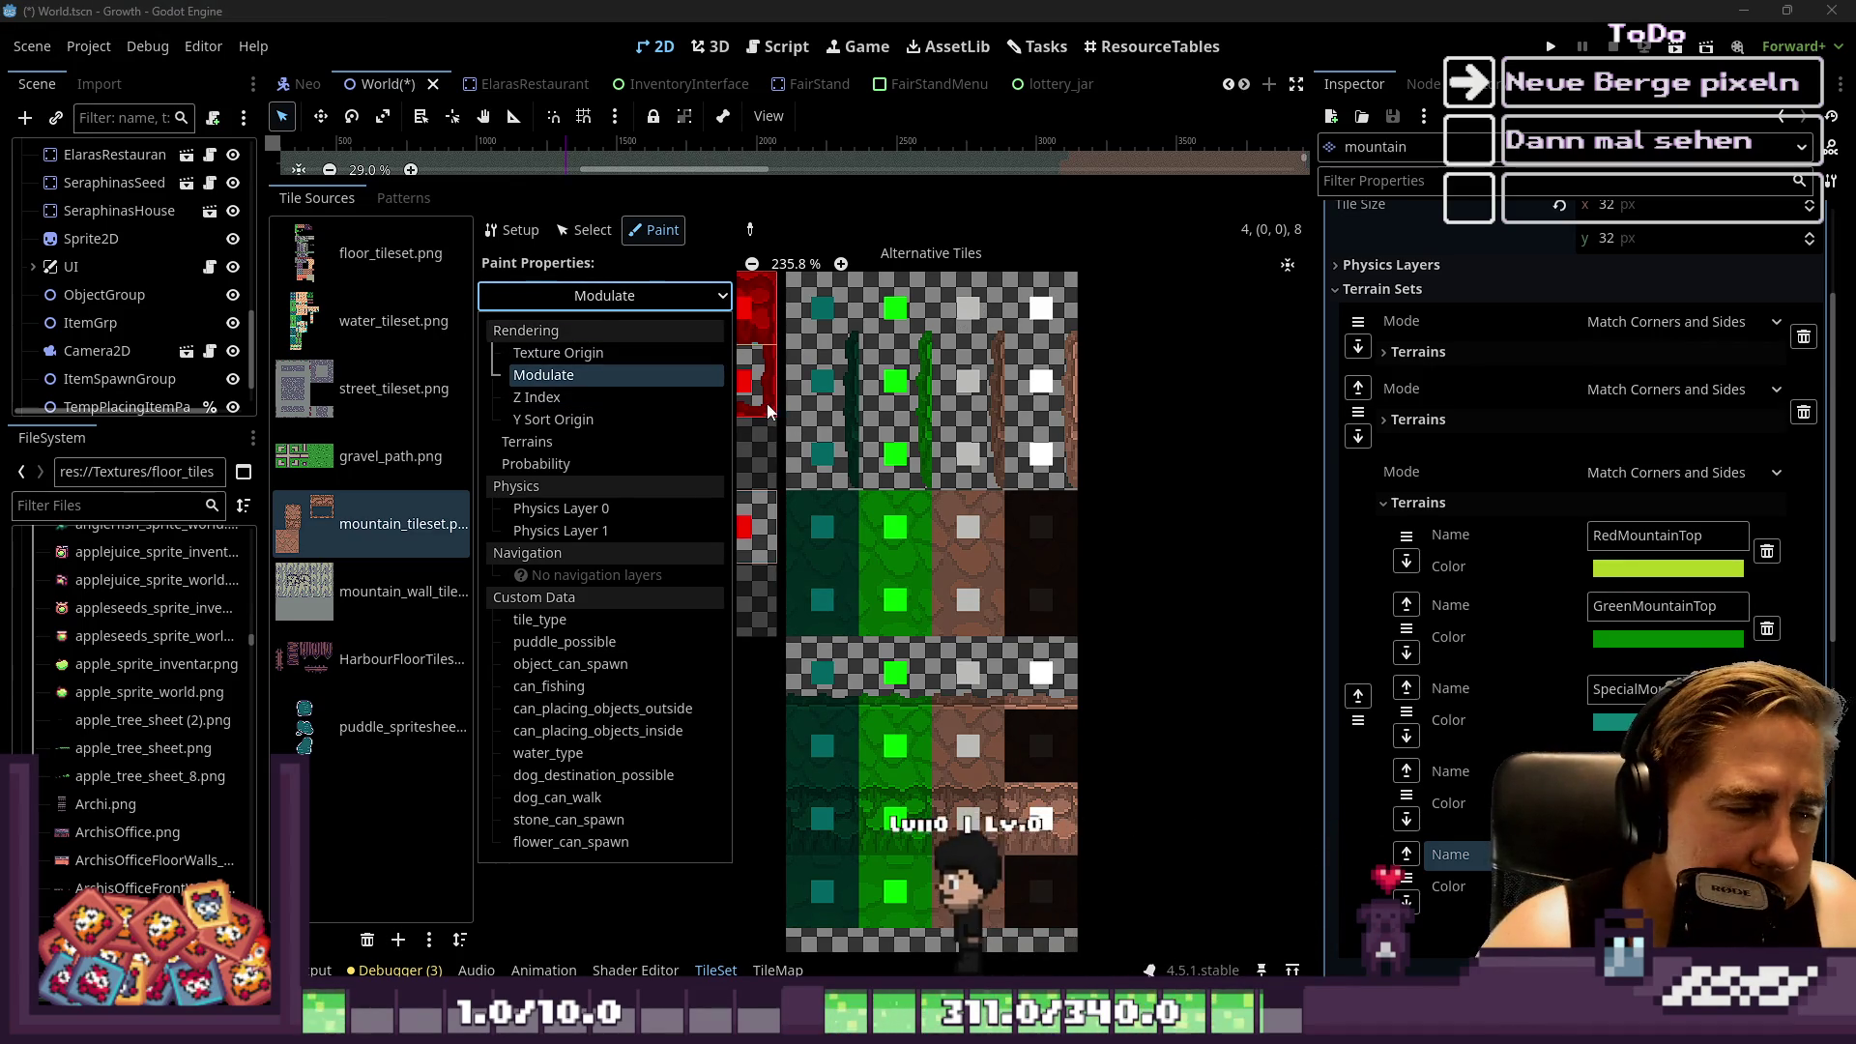
pyautogui.click(554, 232)
pyautogui.click(578, 230)
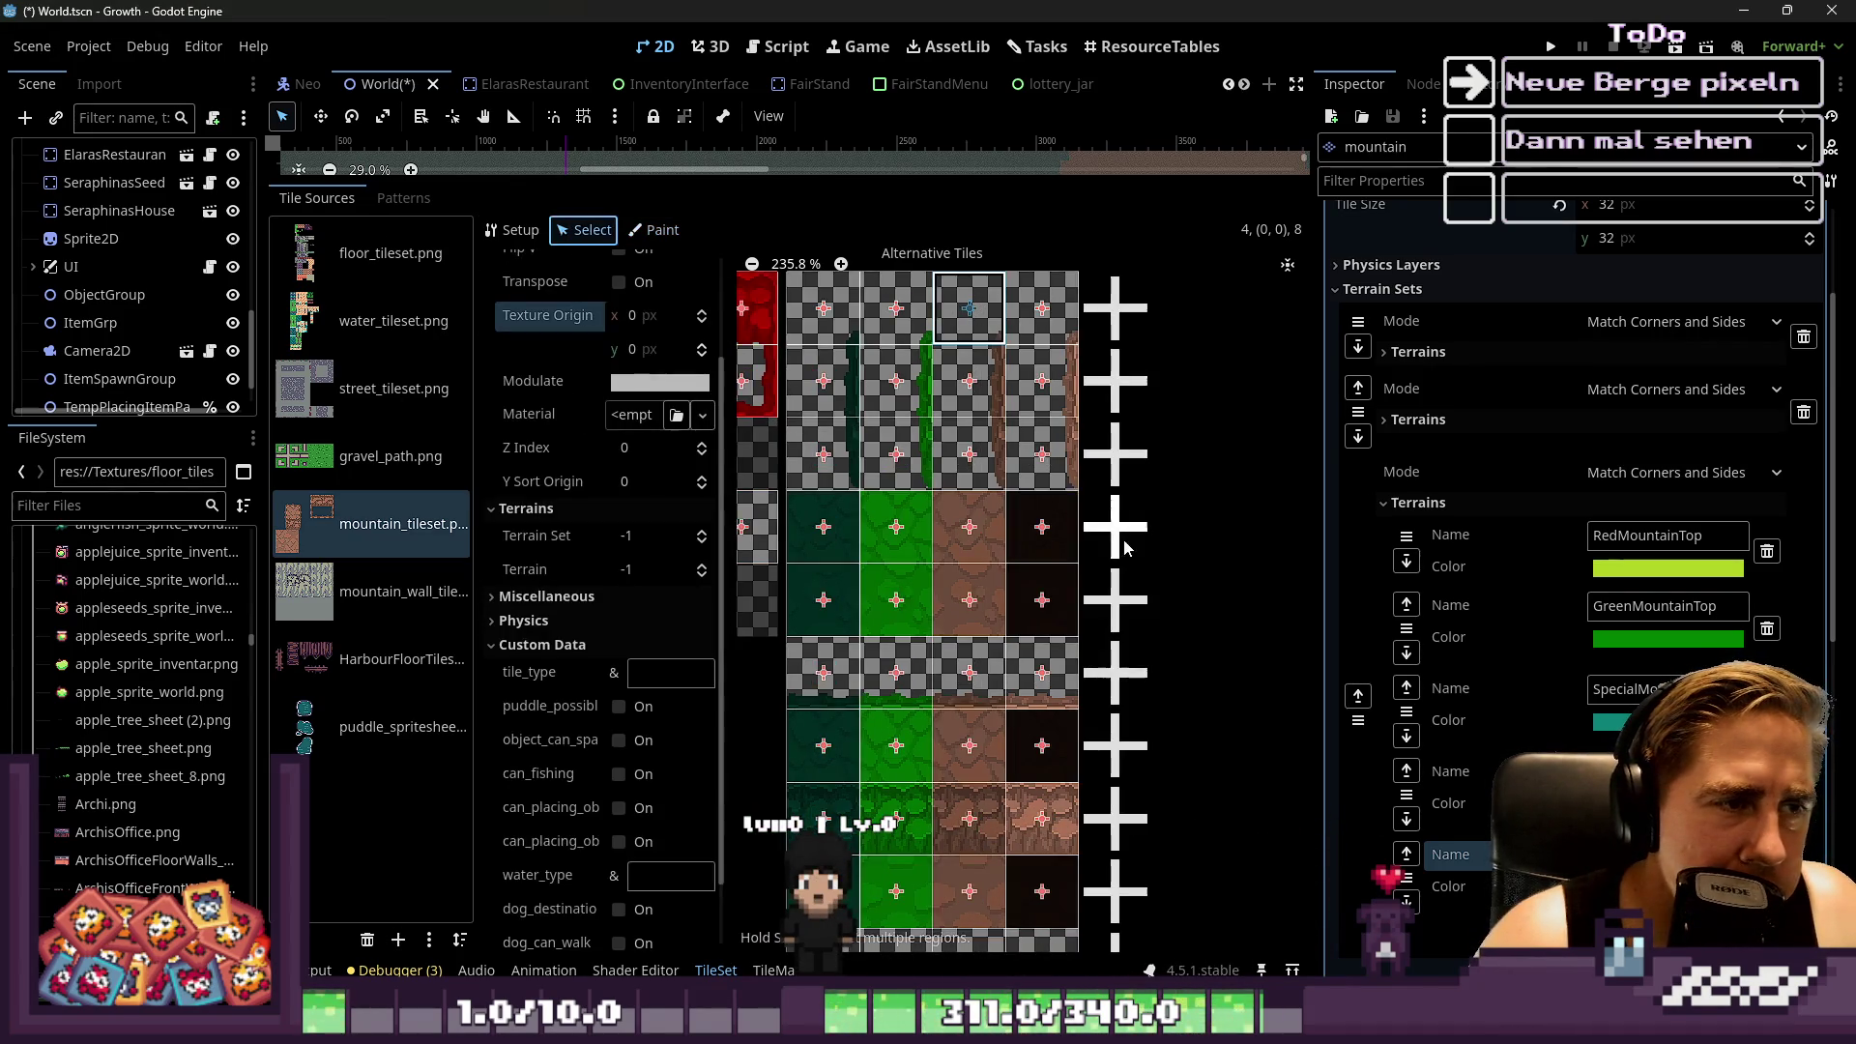
pyautogui.click(692, 383)
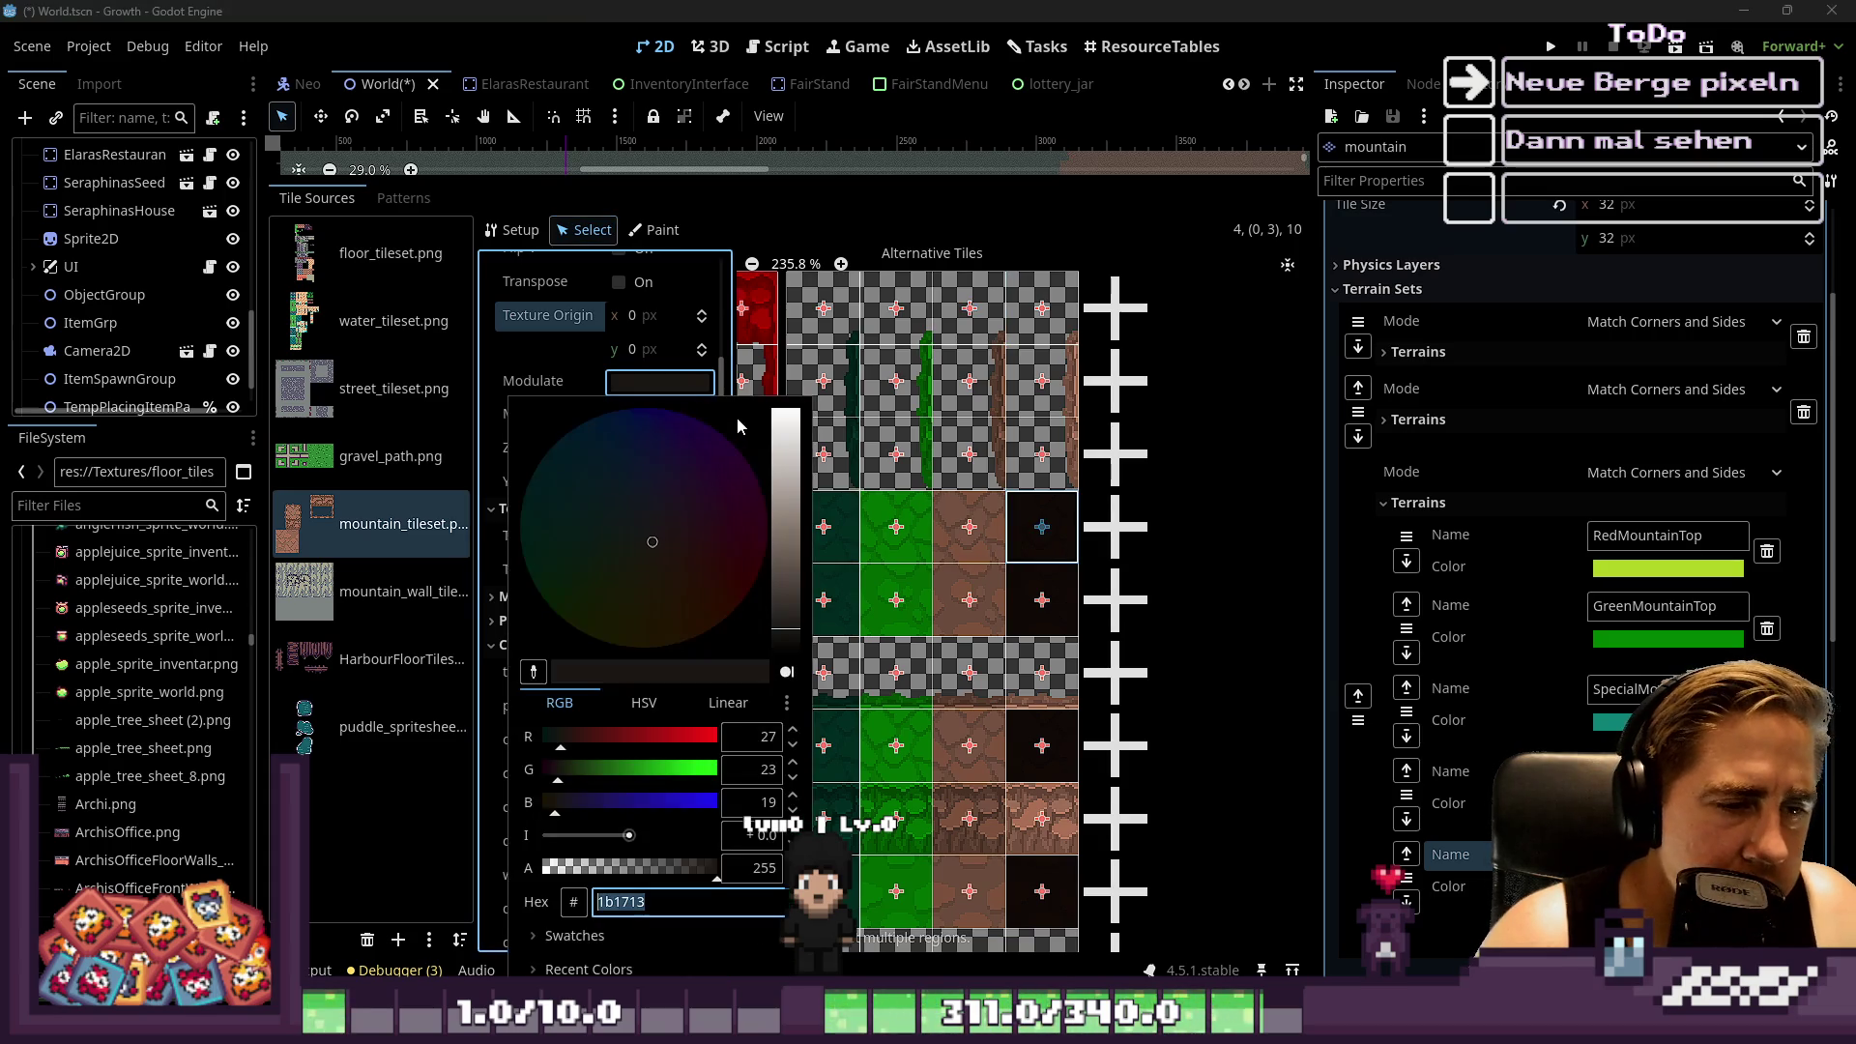
pyautogui.click(654, 230)
pyautogui.click(655, 230)
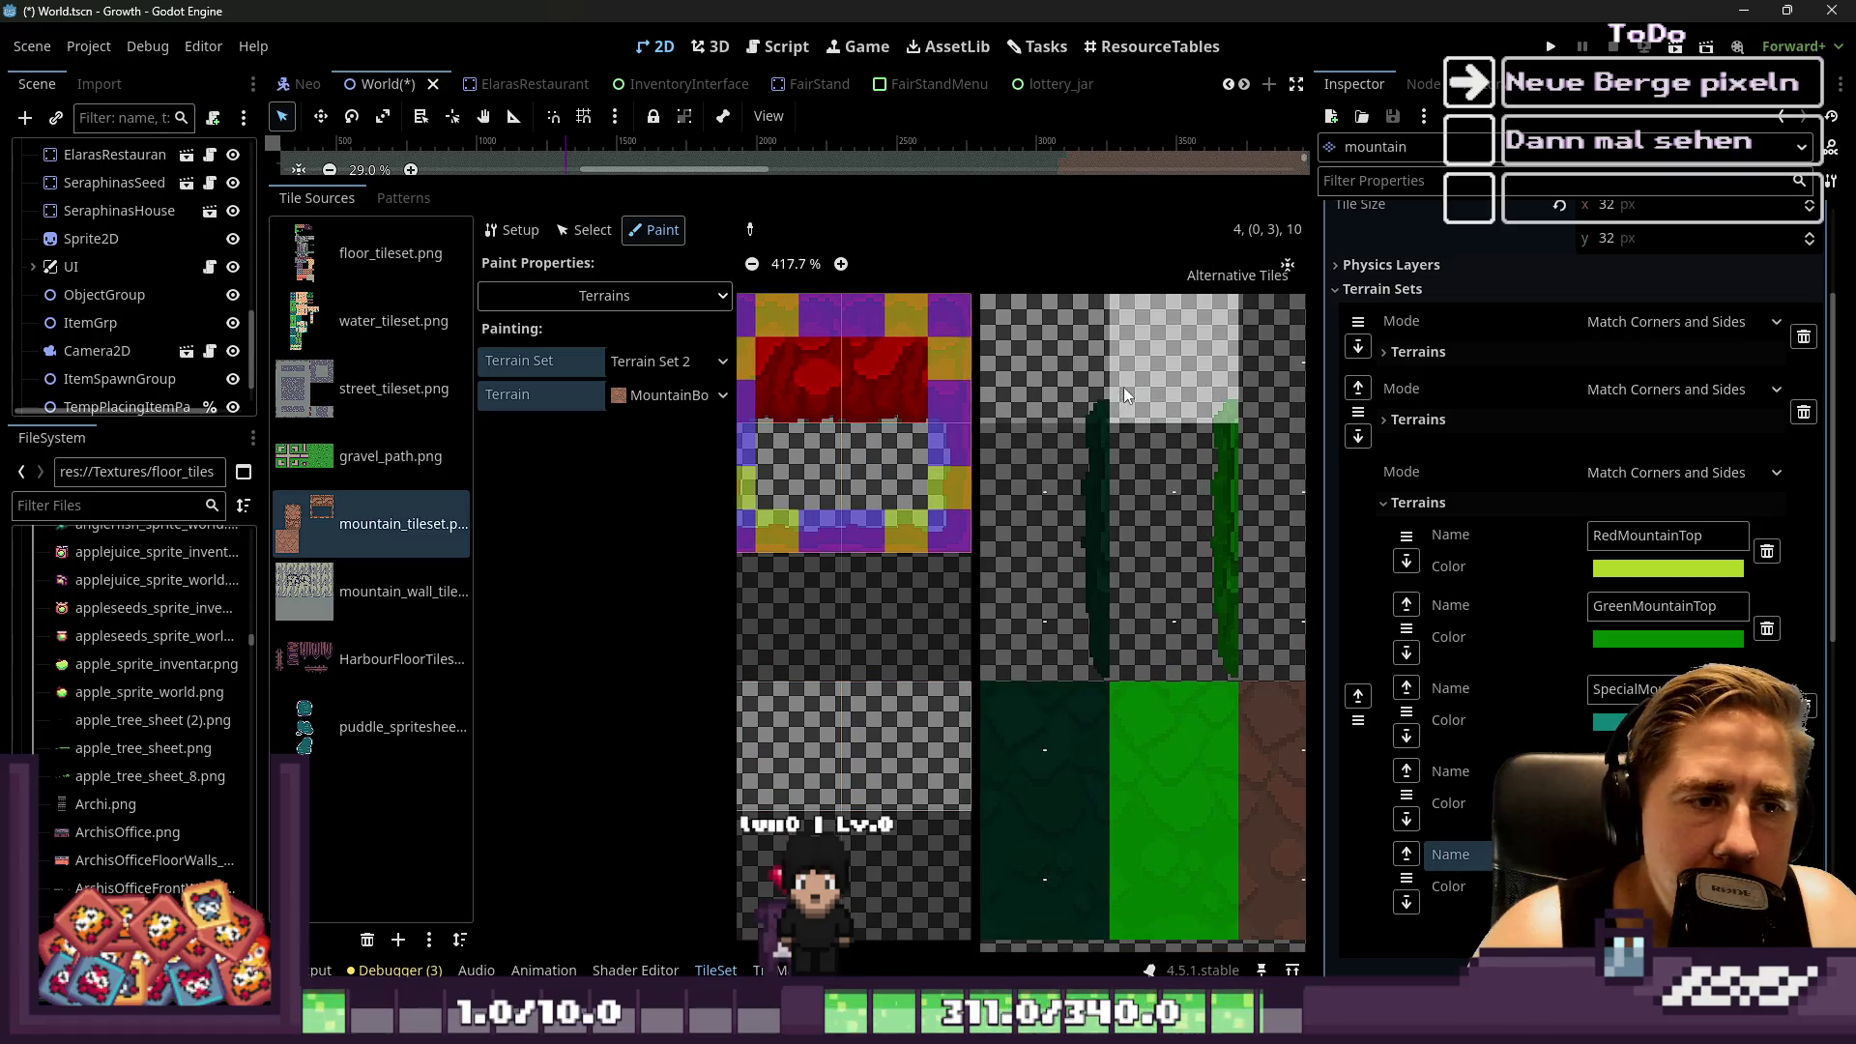
# Mark the top tiles of the brown and black columns with MountainBorder terrain
pyautogui.scroll(-2, 1088, 366)
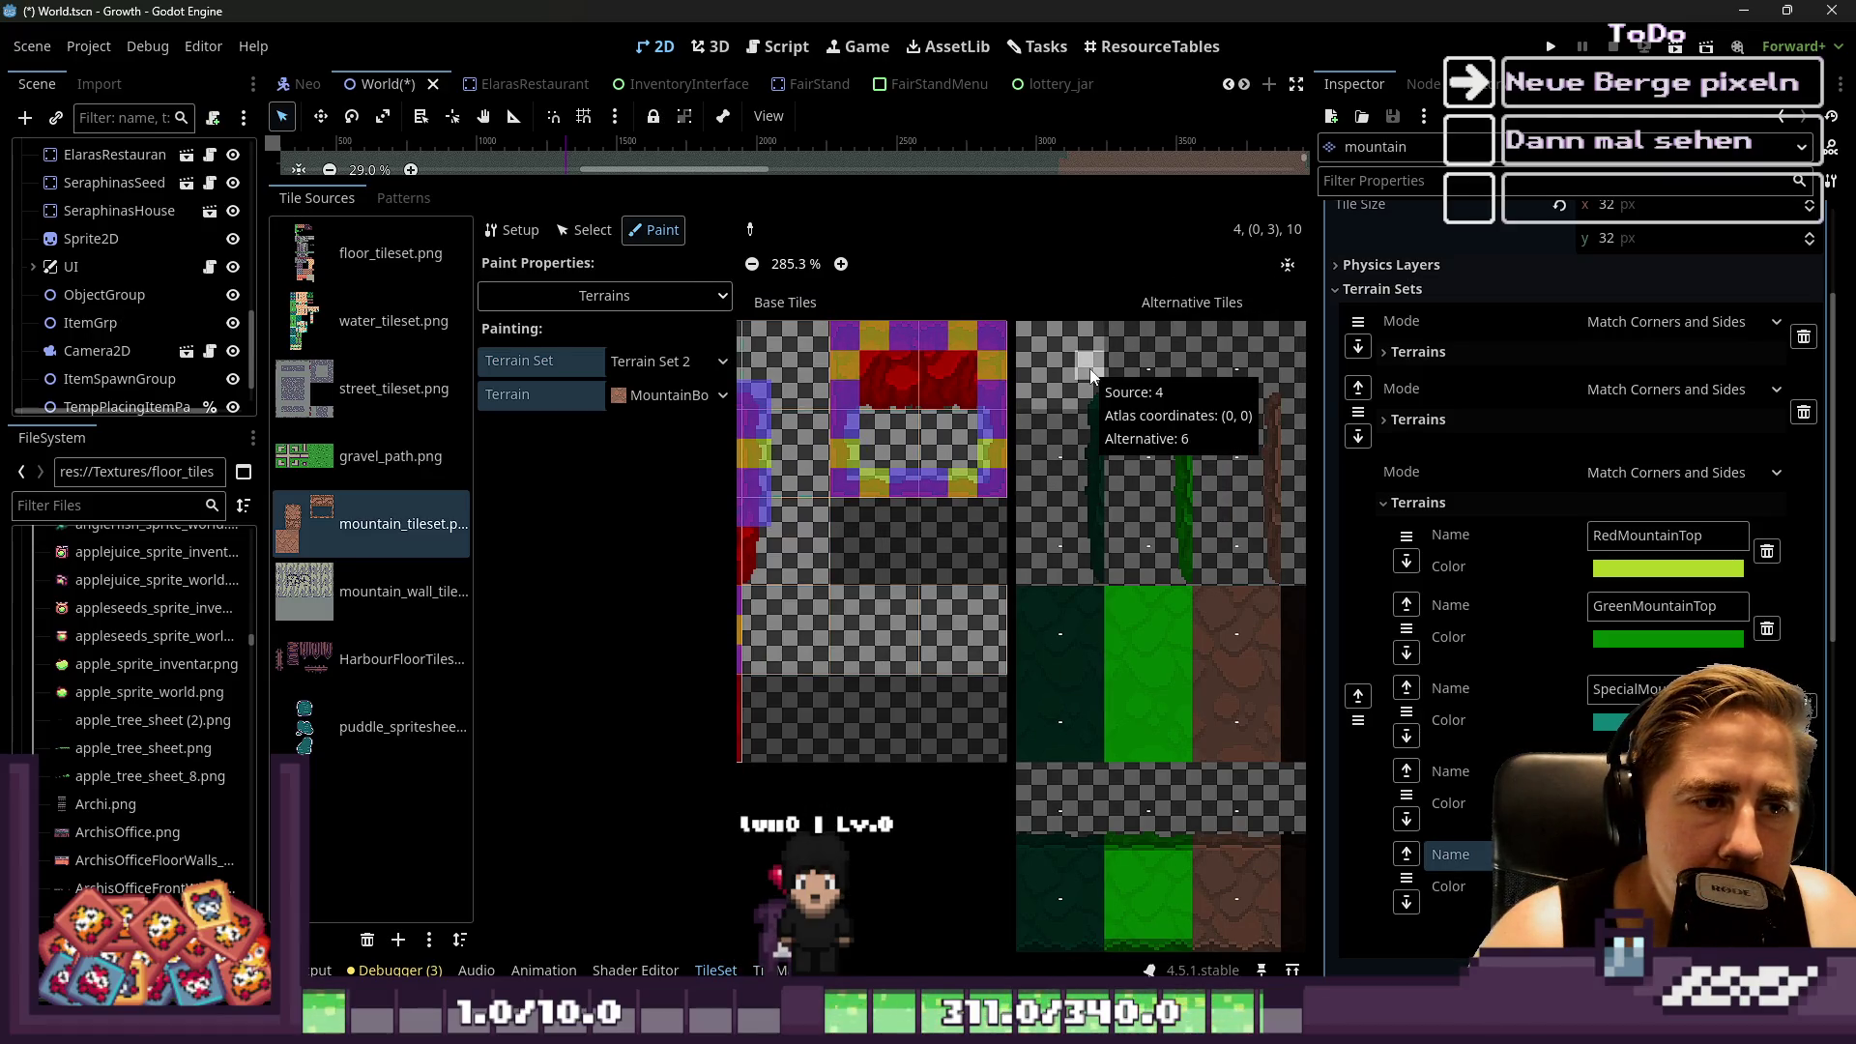
pyautogui.scroll(-1, 1070, 389)
pyautogui.scroll(-1, 905, 392)
pyautogui.scroll(1, 808, 387)
pyautogui.scroll(-1, 1144, 400)
pyautogui.scroll(3, 1069, 380)
pyautogui.scroll(-1, 1081, 368)
pyautogui.scroll(2, 1116, 386)
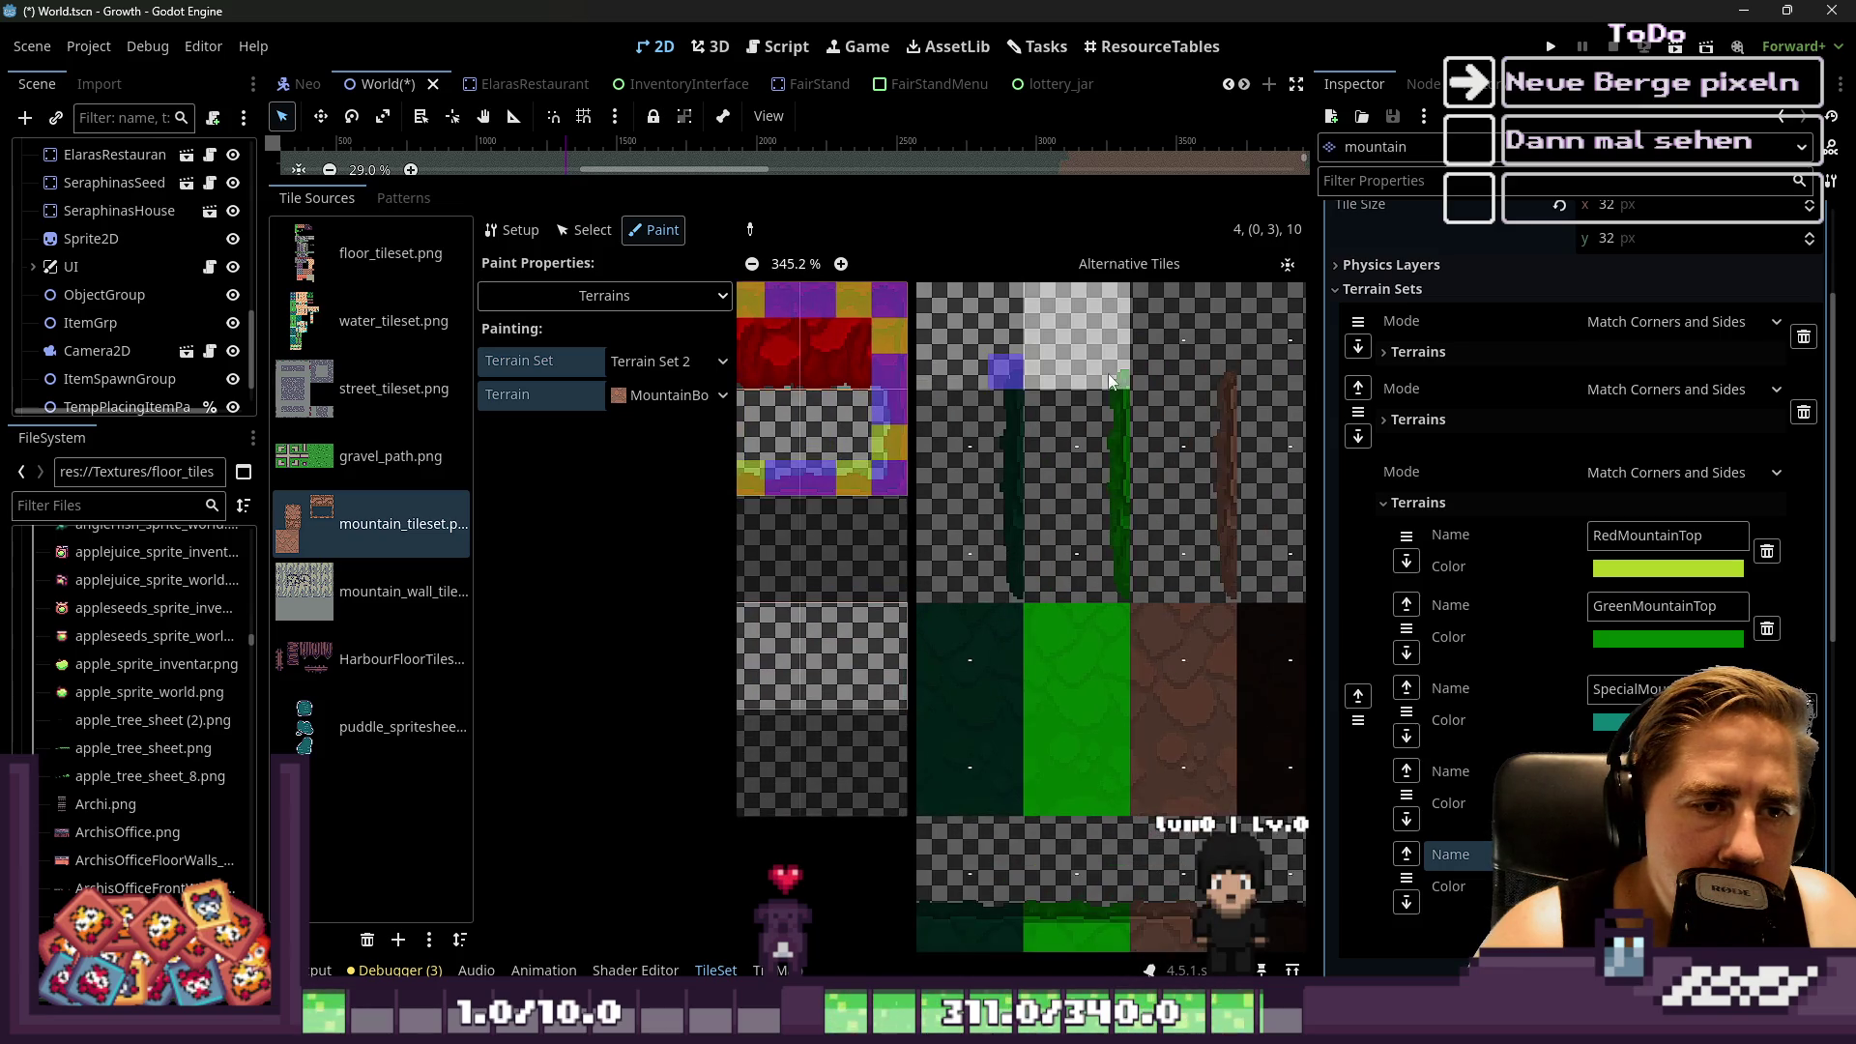
pyautogui.click(1232, 374)
pyautogui.scroll(-1, 1211, 377)
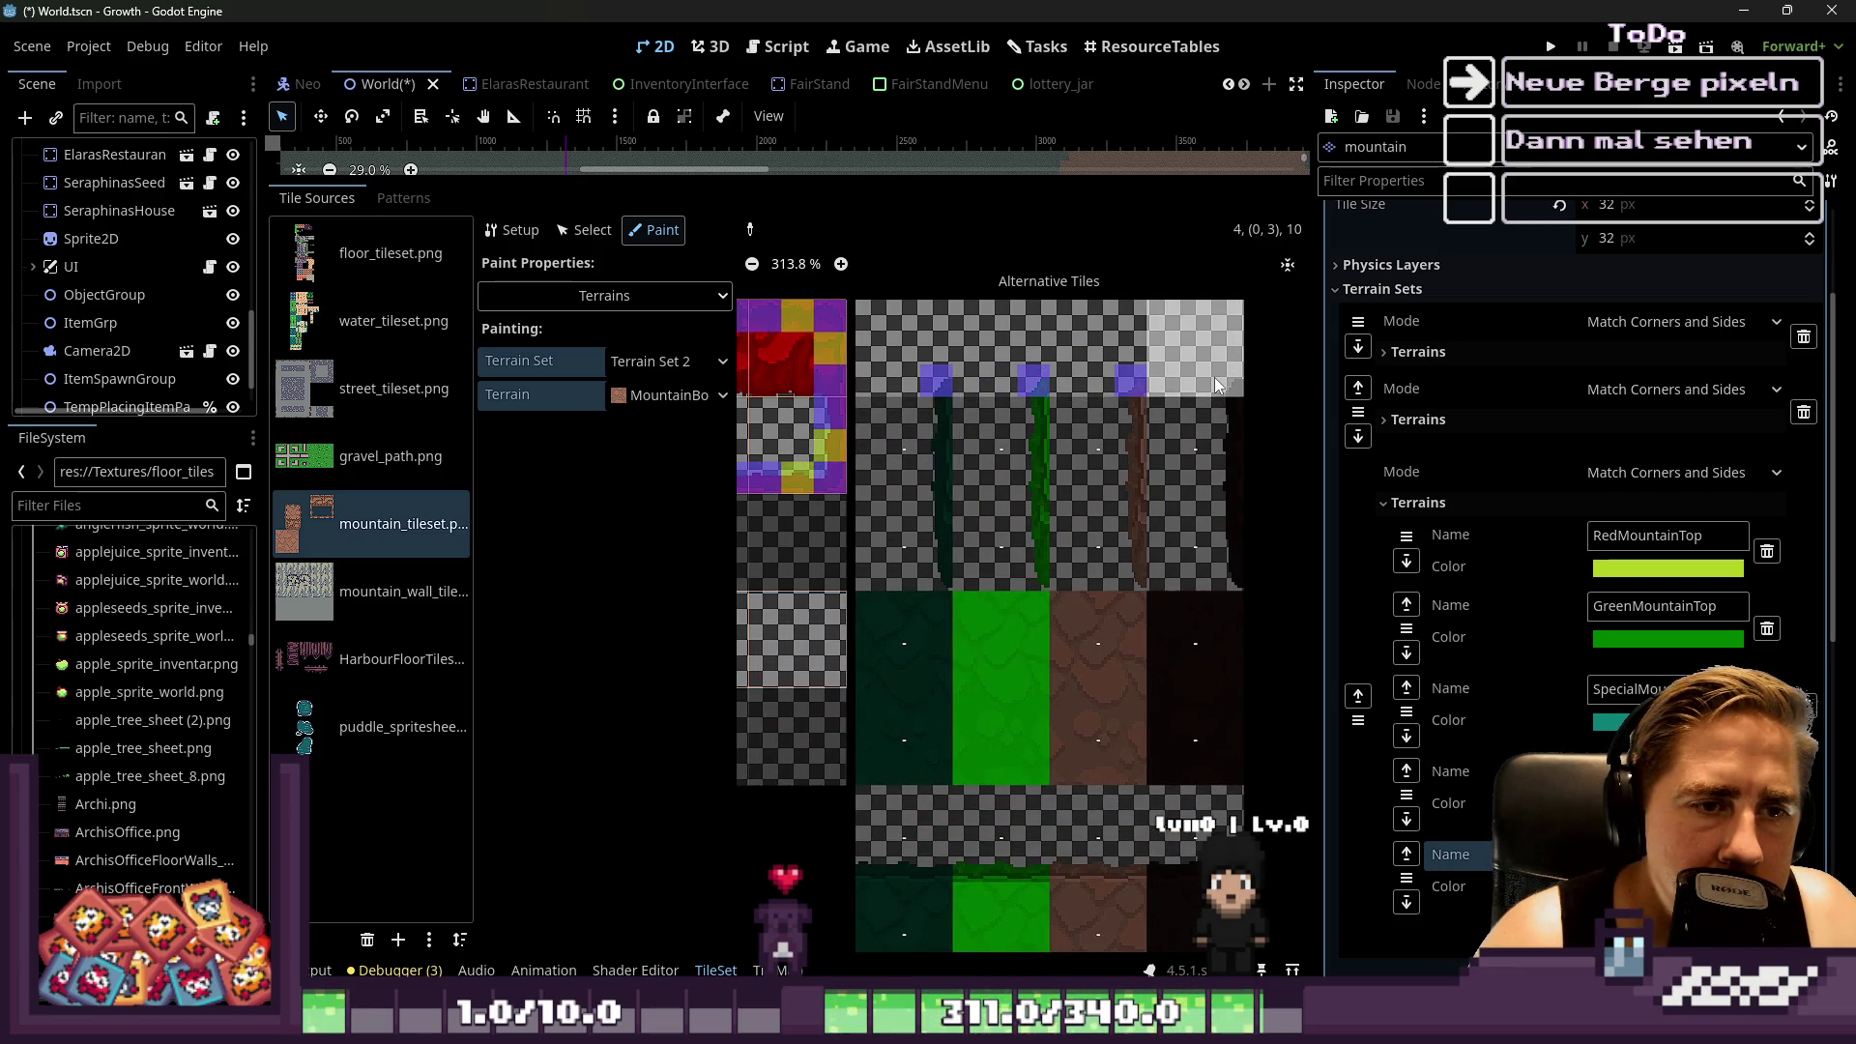
pyautogui.click(1220, 379)
# Add MountainBorder bits to two right-edge tiles and one tile in the lower row
pyautogui.scroll(-1, 1220, 379)
pyautogui.scroll(-1, 1031, 508)
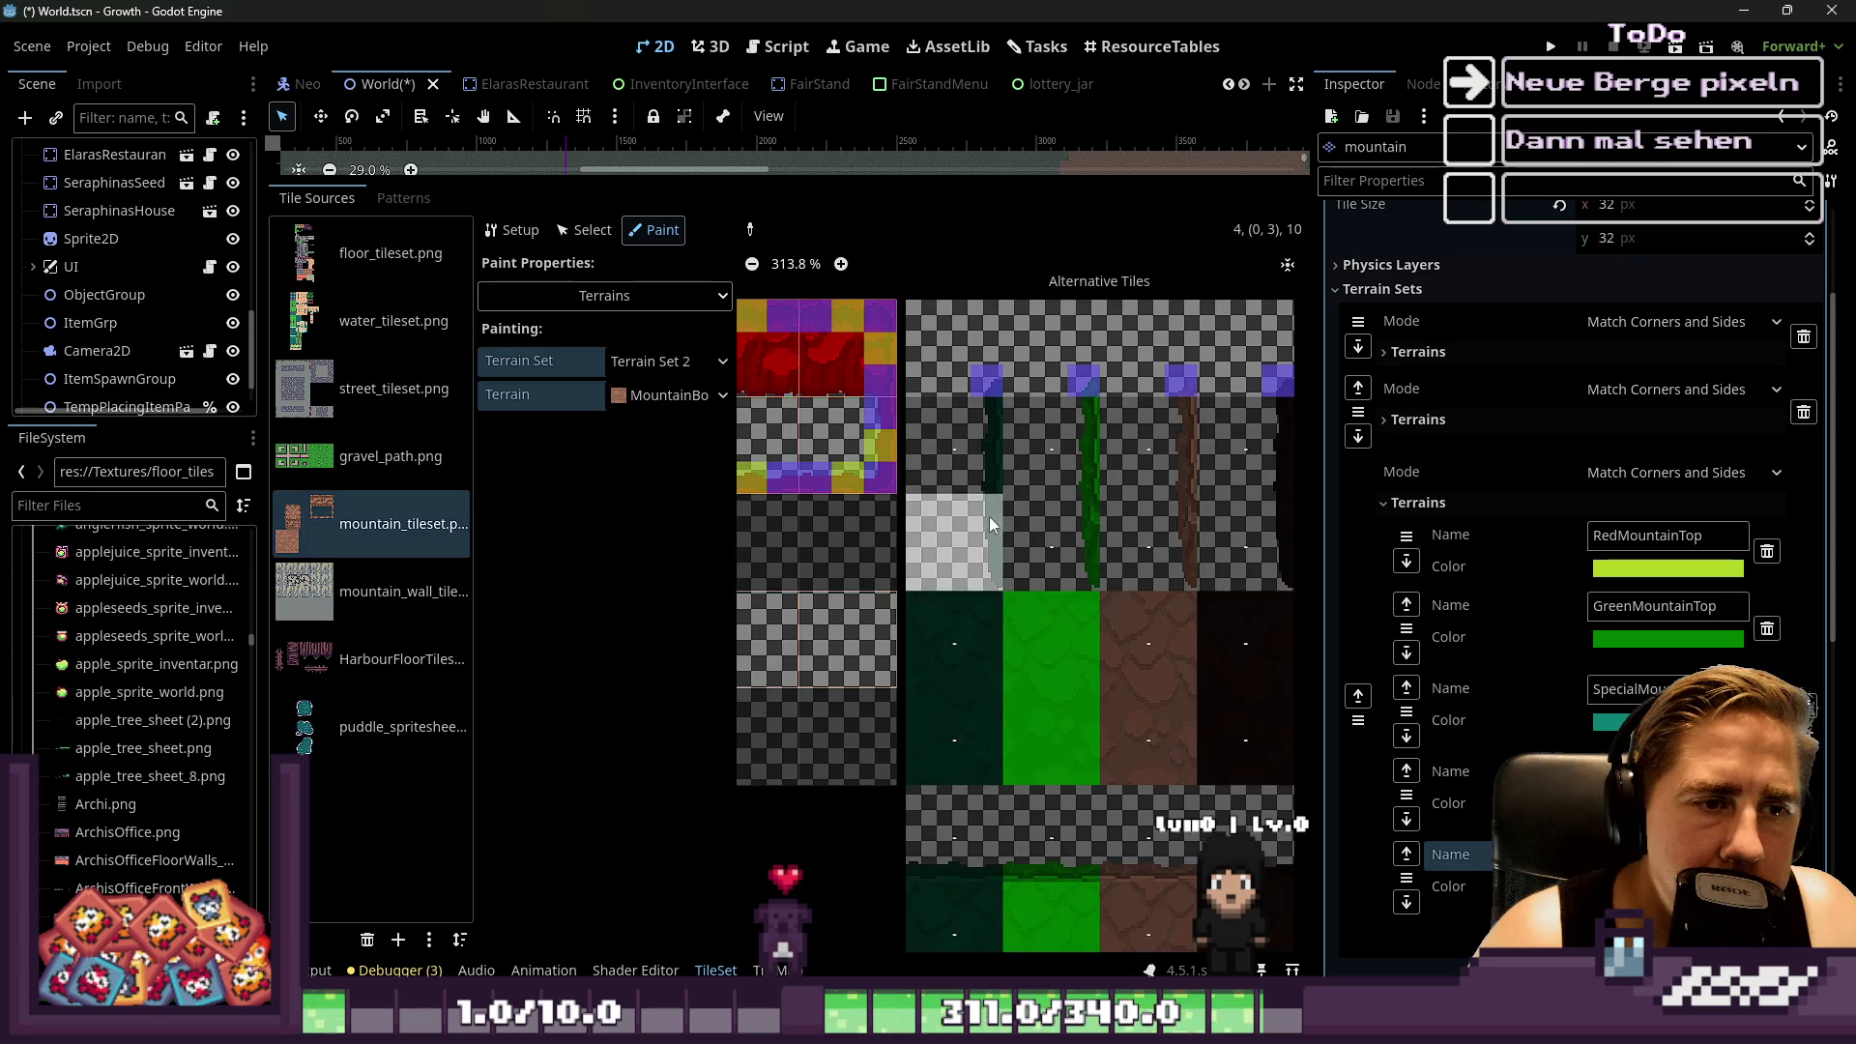
pyautogui.scroll(-1, 994, 517)
pyautogui.scroll(-1, 1134, 472)
pyautogui.scroll(2, 1057, 480)
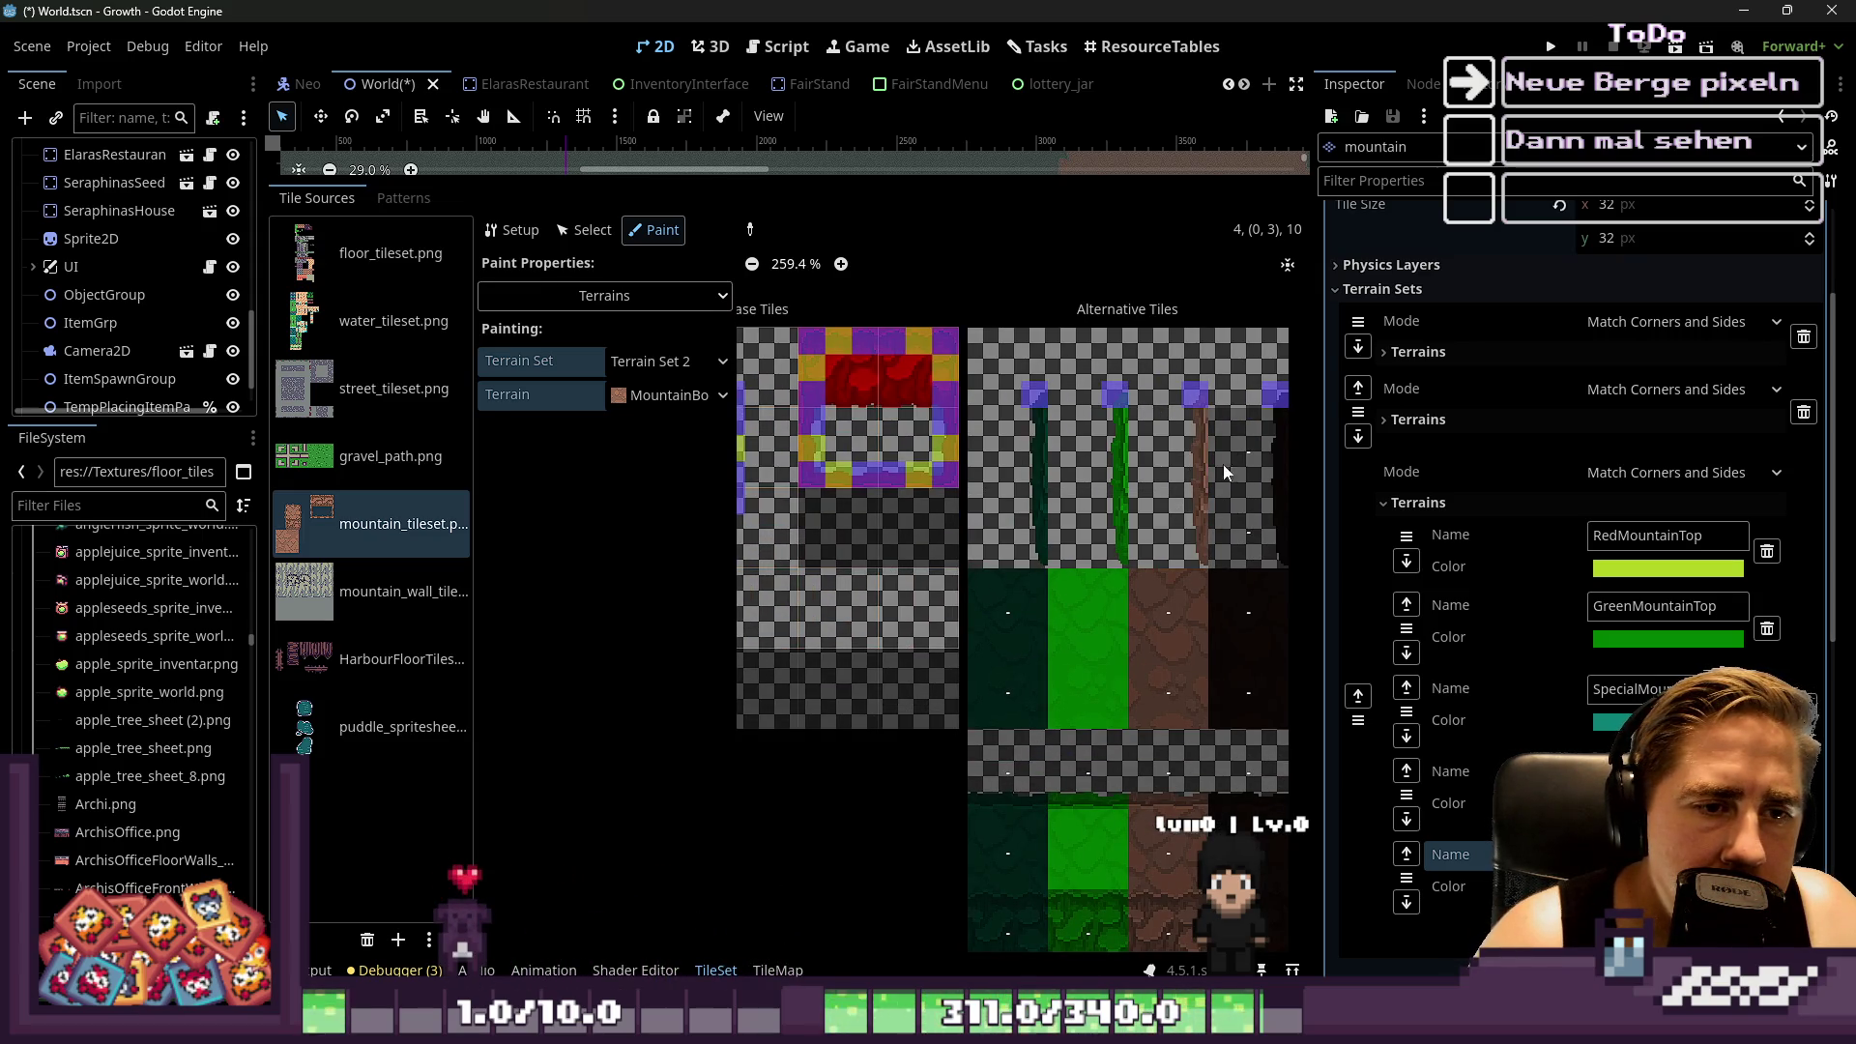
pyautogui.scroll(2, 1021, 422)
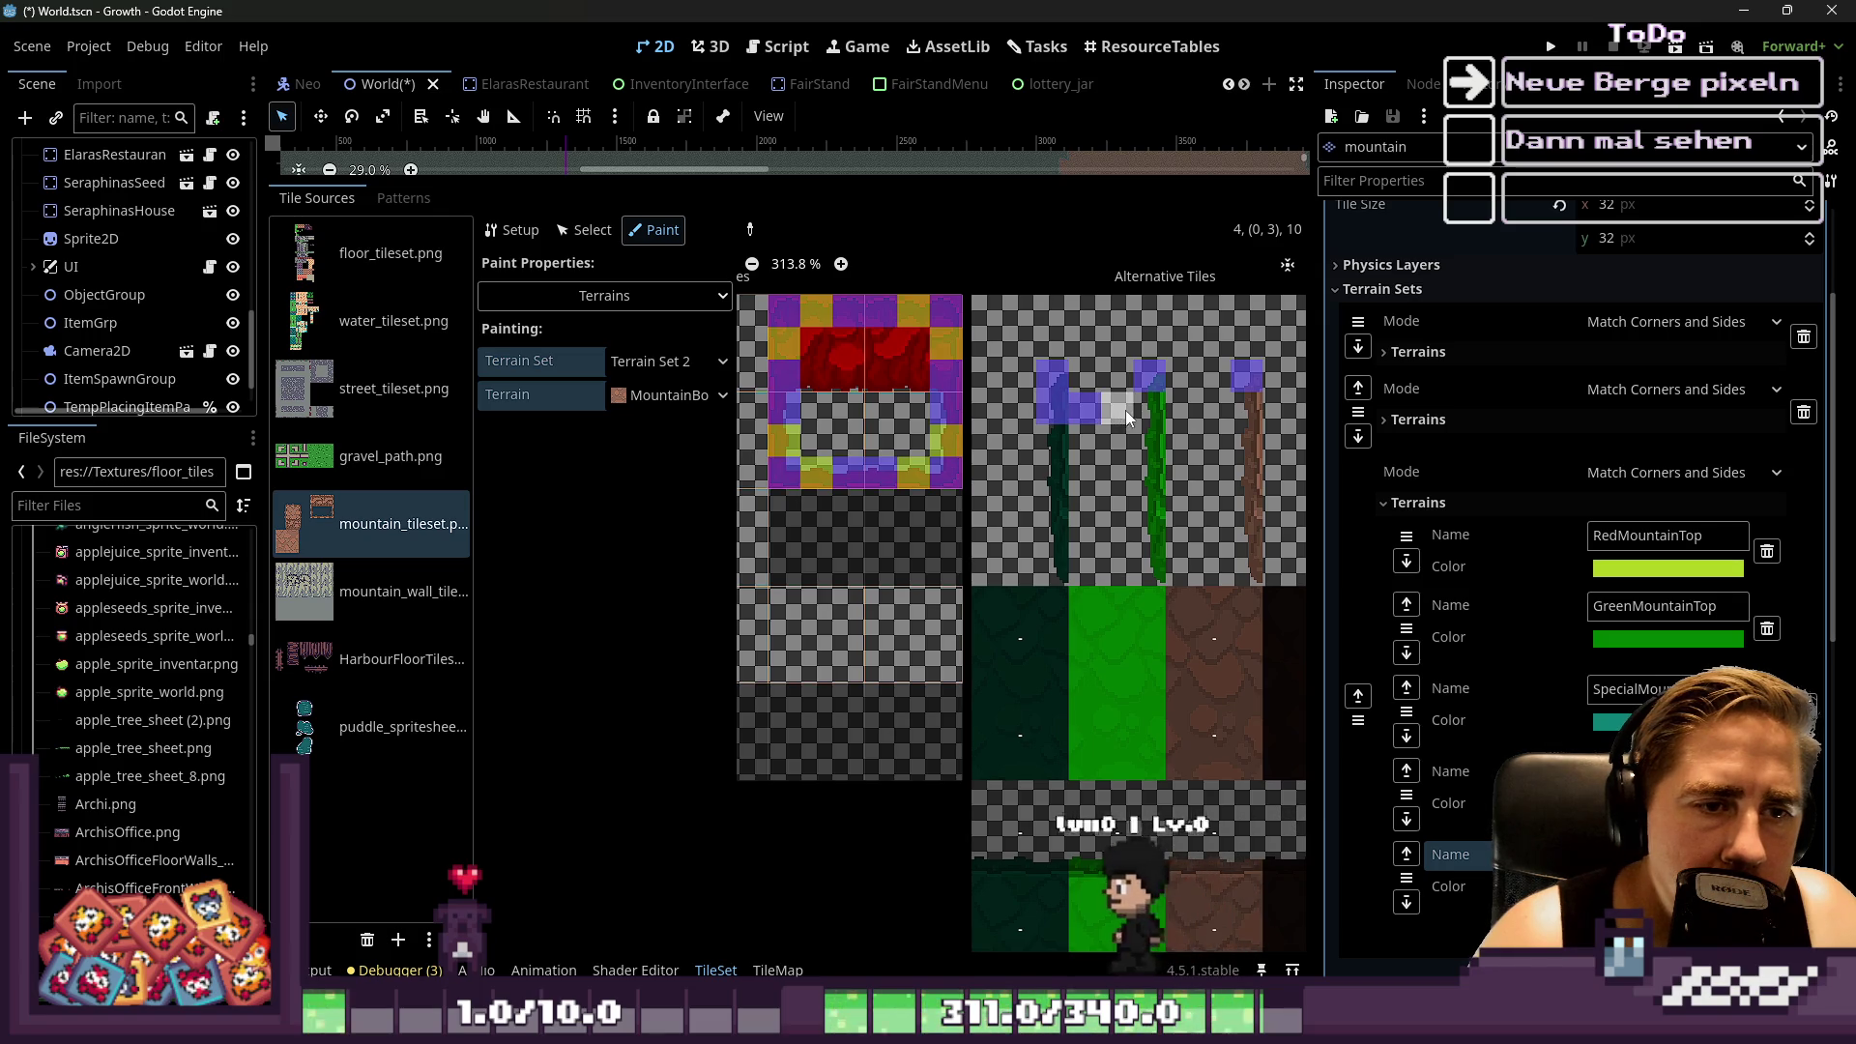
pyautogui.scroll(-3, 1028, 453)
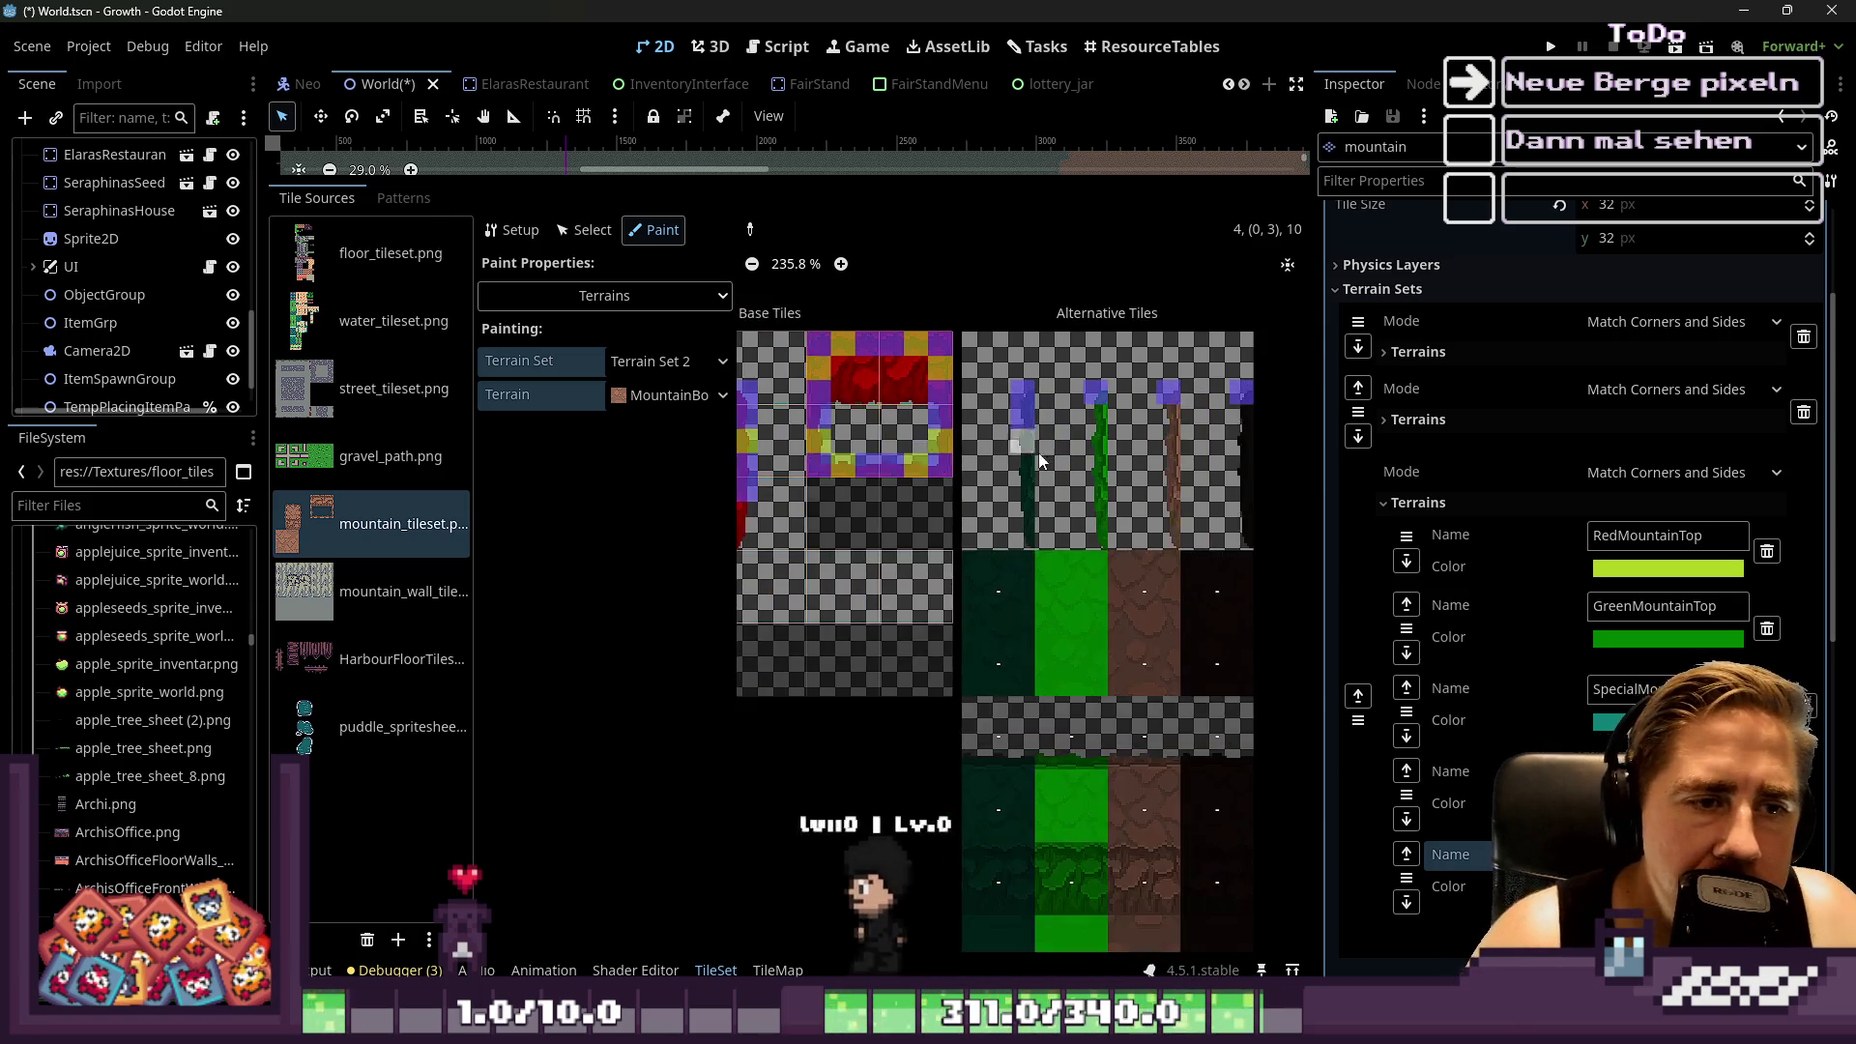
pyautogui.scroll(4, 1104, 403)
pyautogui.scroll(-3, 1168, 419)
pyautogui.click(1242, 417)
pyautogui.click(1238, 457)
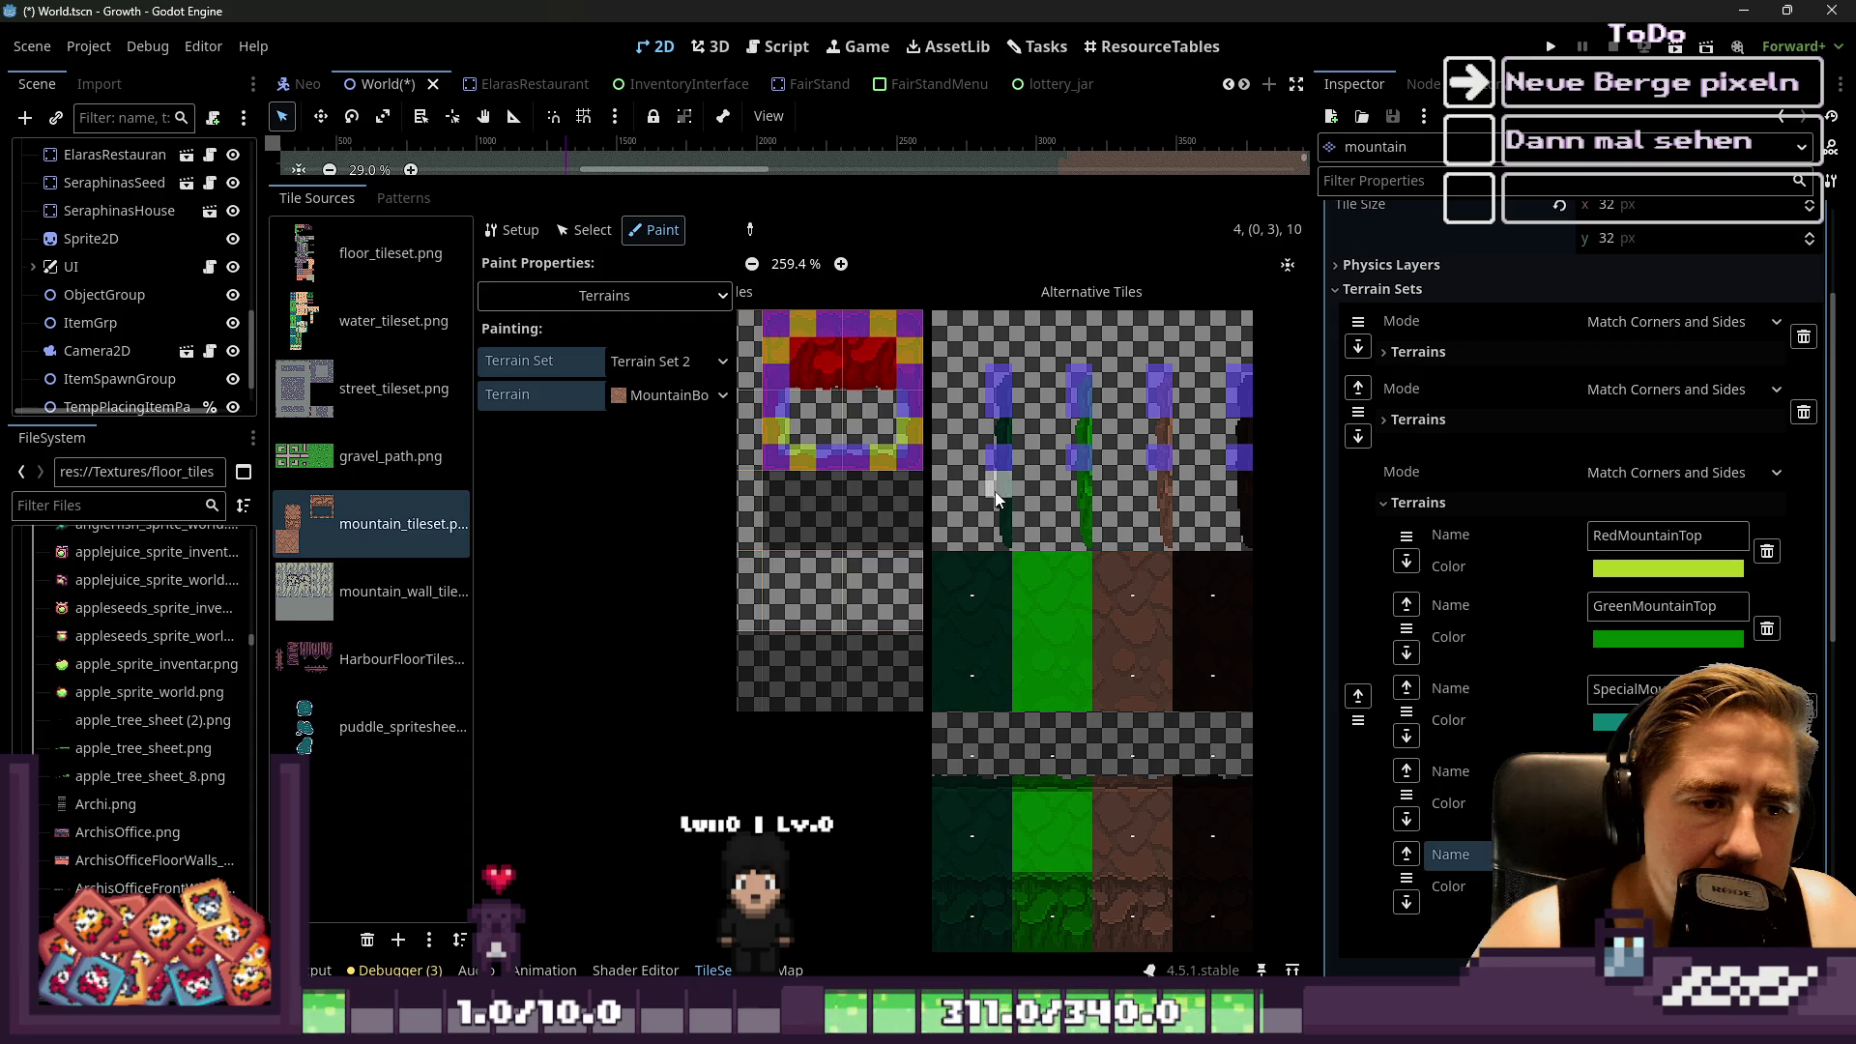
pyautogui.scroll(-4, 1247, 480)
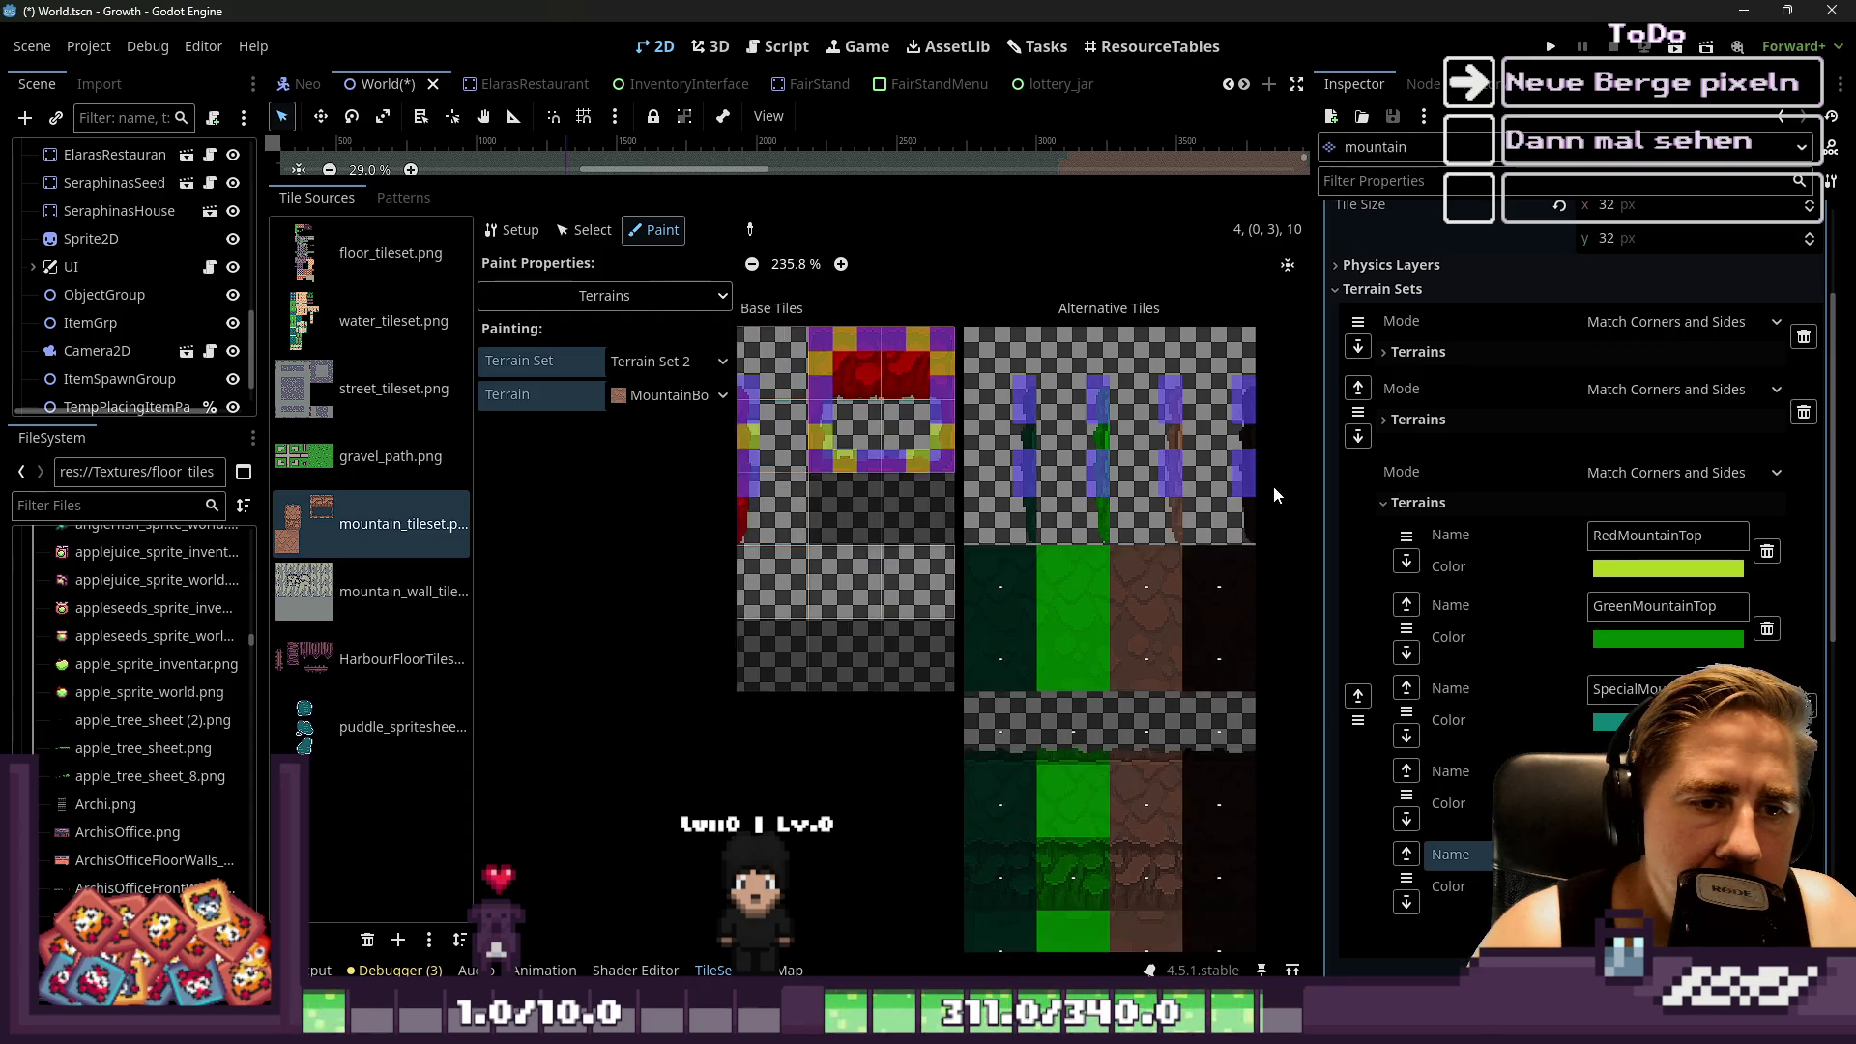
pyautogui.scroll(2, 1185, 441)
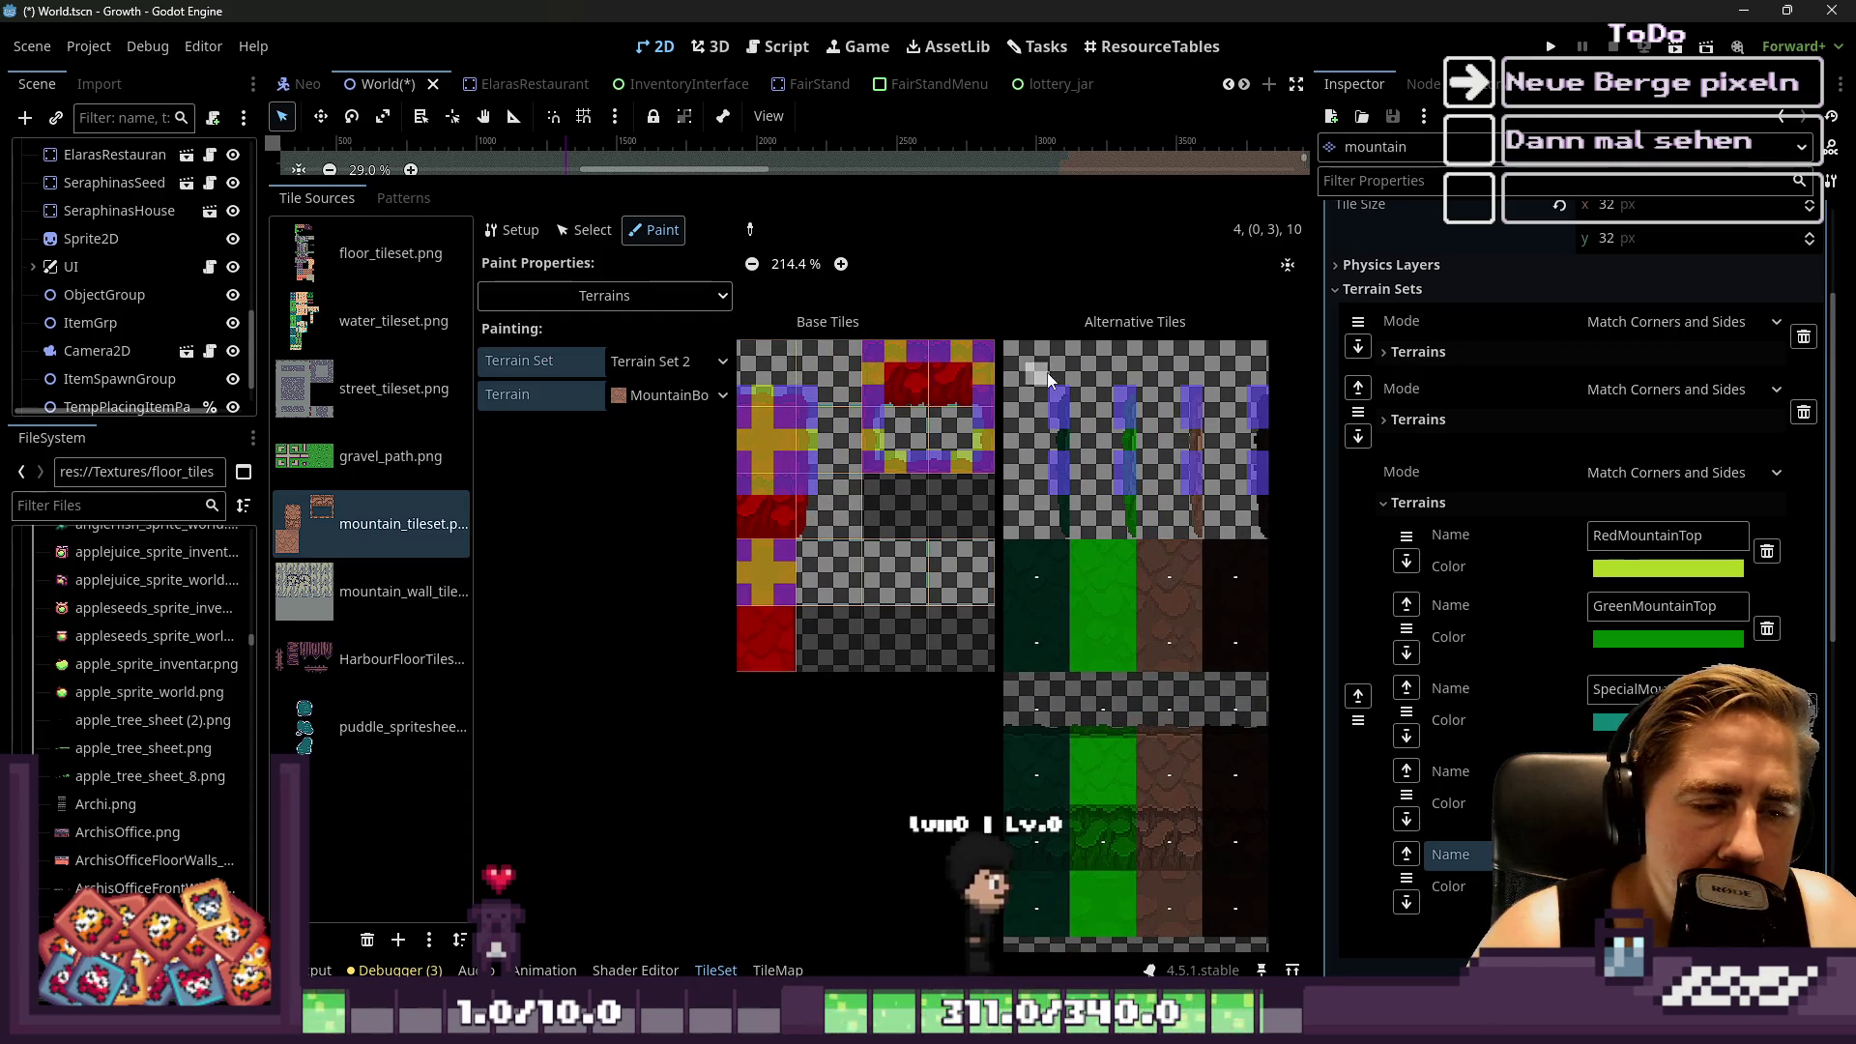
pyautogui.scroll(-2, 1048, 372)
pyautogui.scroll(3, 1105, 354)
pyautogui.scroll(1, 1073, 596)
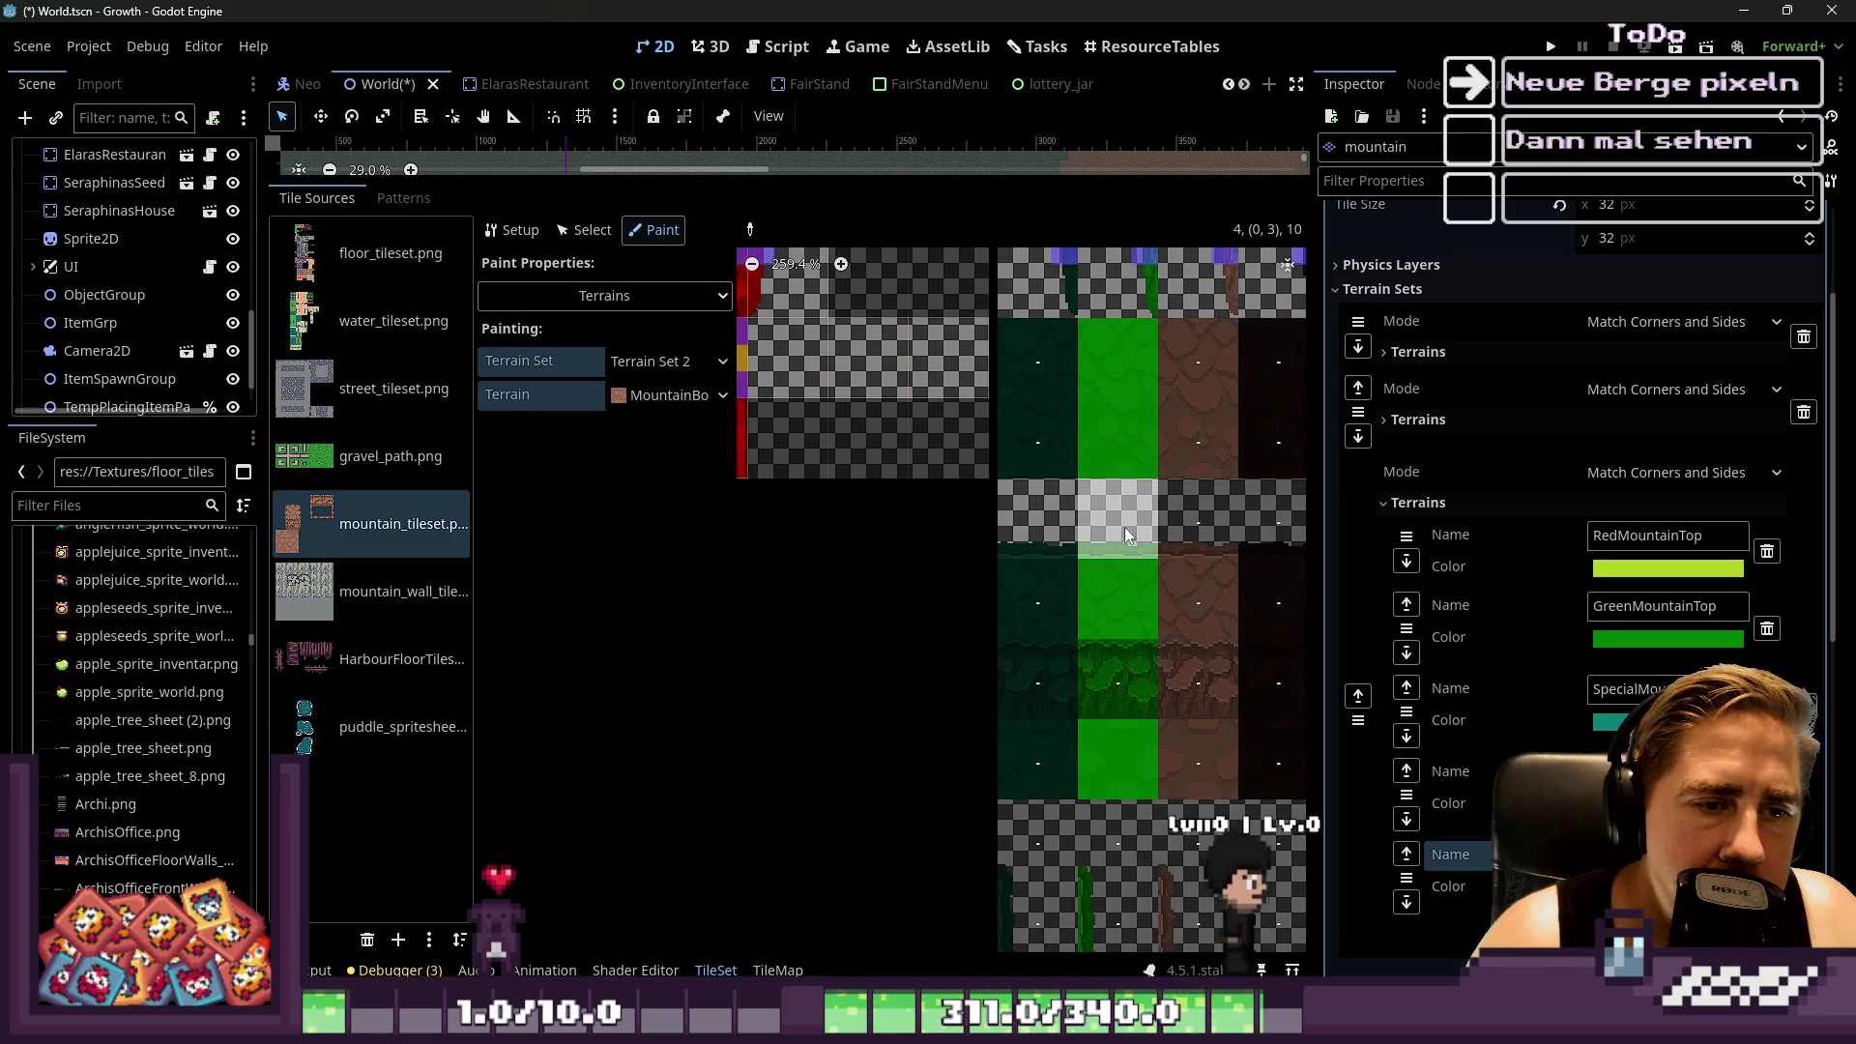
pyautogui.scroll(-1, 1133, 549)
pyautogui.scroll(1, 989, 508)
pyautogui.scroll(1, 1039, 549)
pyautogui.scroll(3, 999, 534)
pyautogui.click(1061, 534)
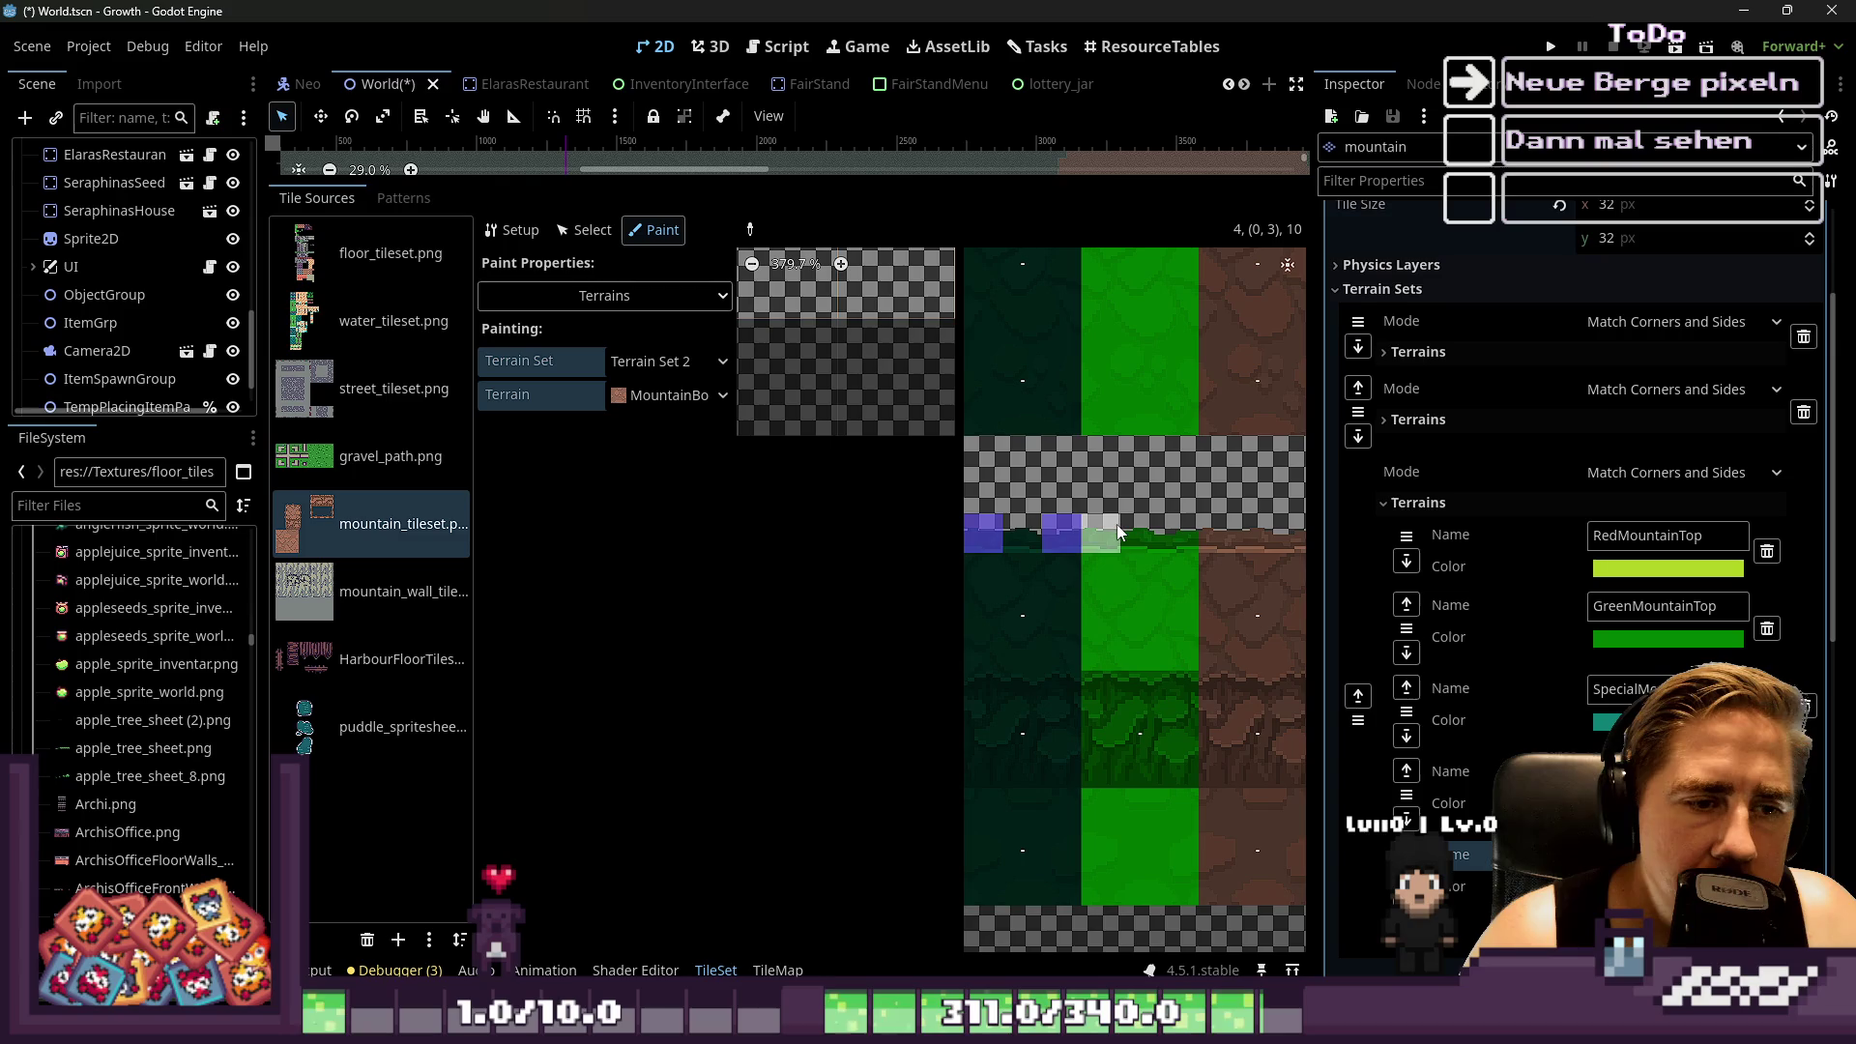
# Paint MountainBorder bits along the tile row through to its right end
pyautogui.click(1199, 524)
pyautogui.hscroll(2, 1181, 519)
pyautogui.click(1181, 518)
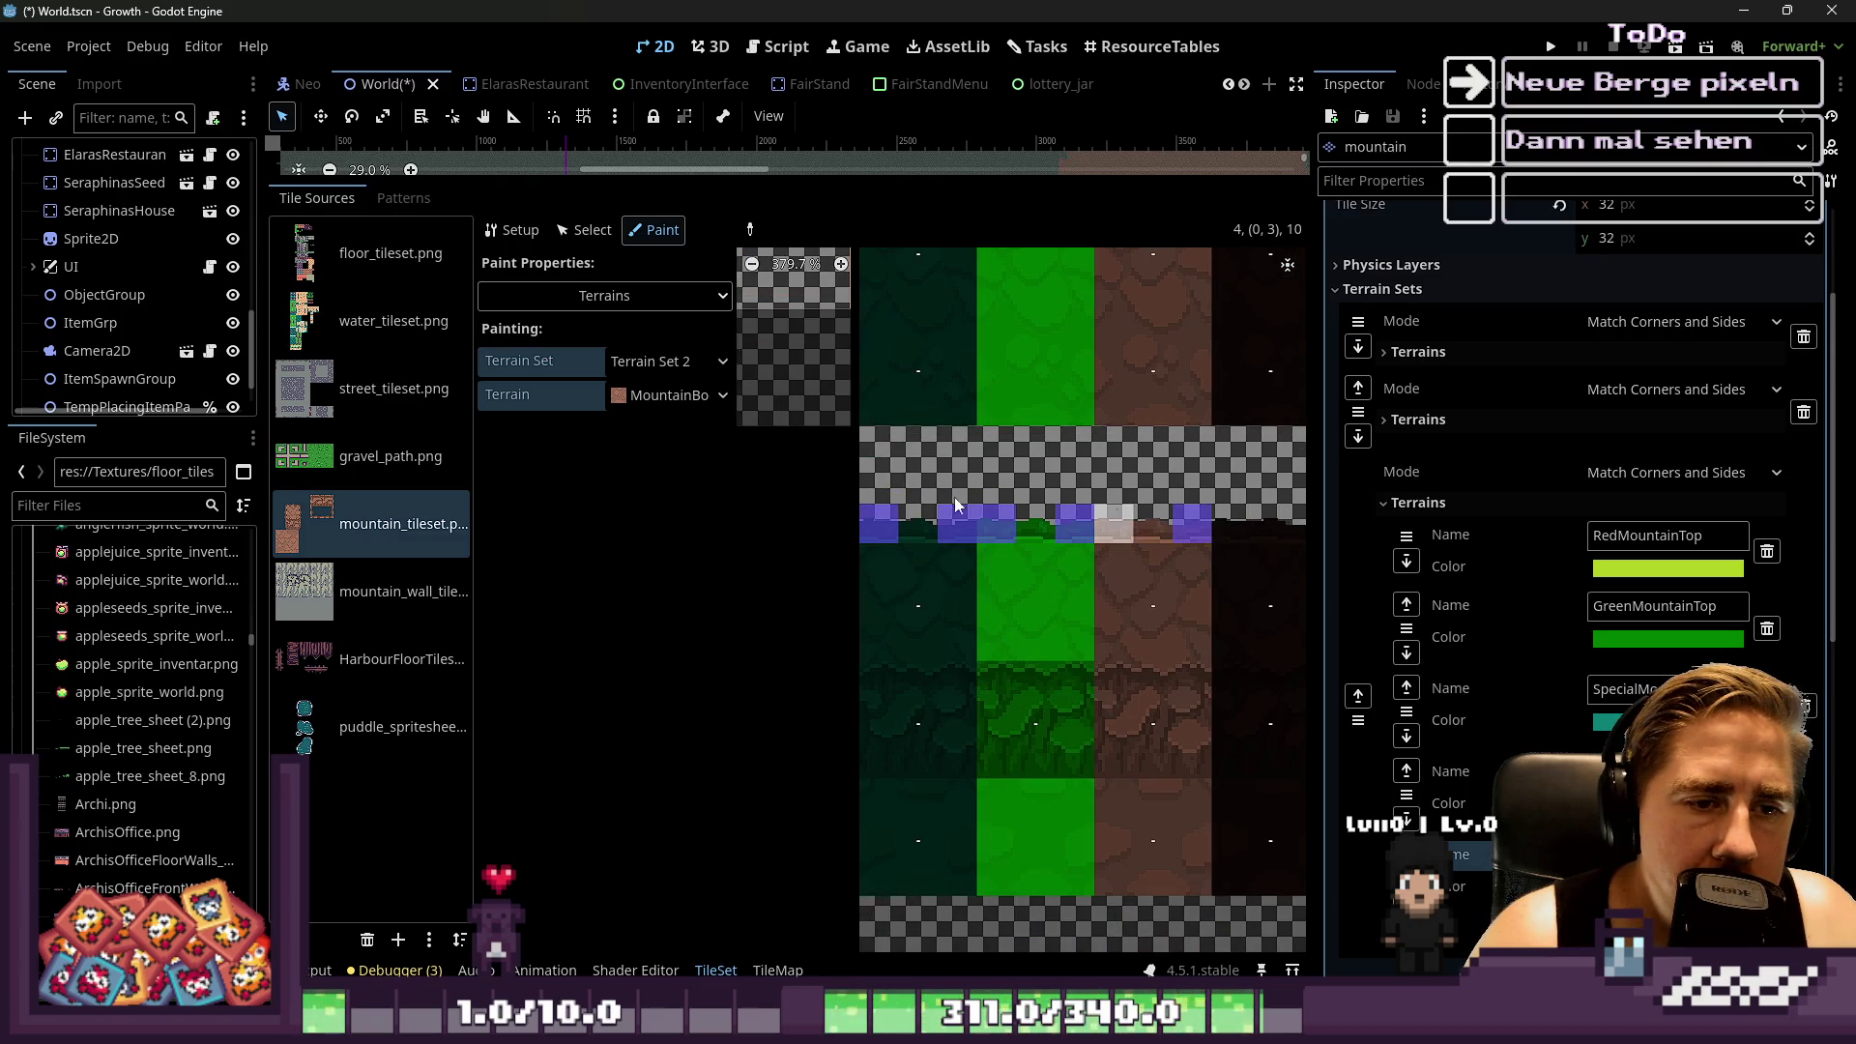
pyautogui.hscroll(2, 1127, 530)
pyautogui.moveTo(1128, 530); pyautogui.dragTo(1188, 515)
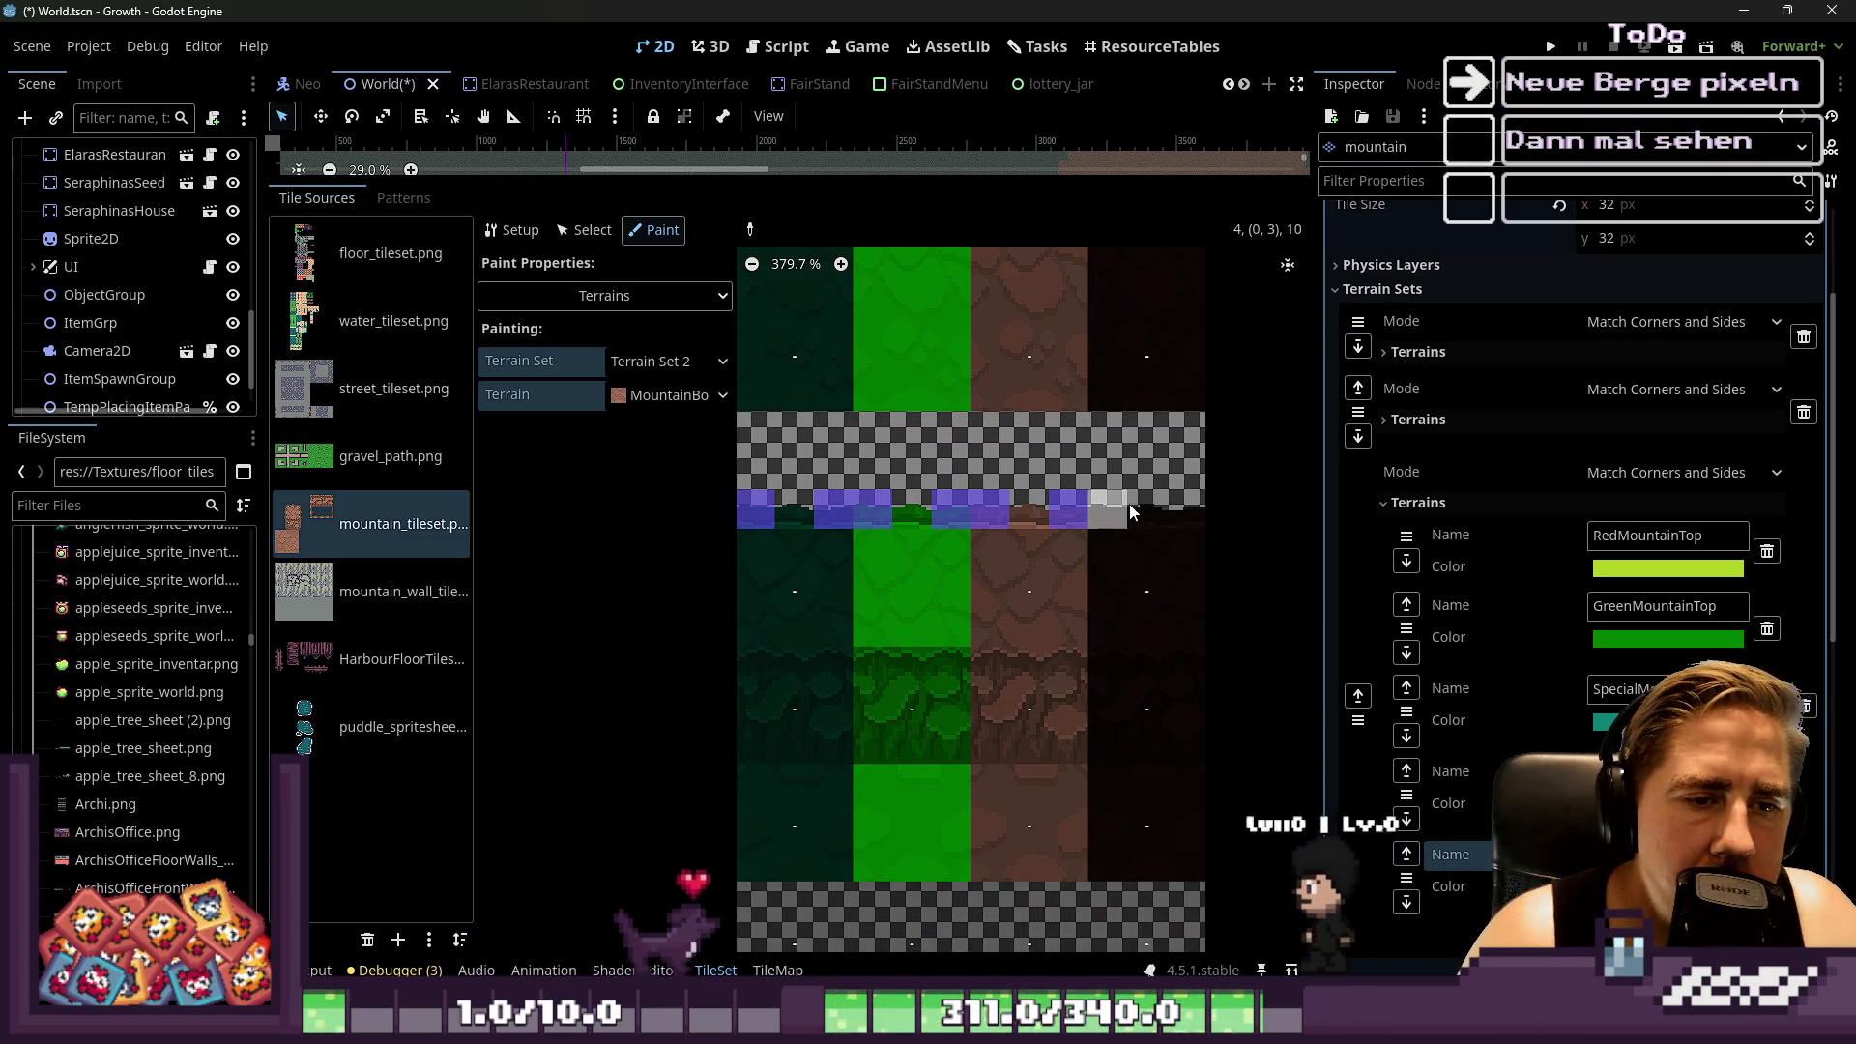
pyautogui.scroll(-4, 1160, 483)
pyautogui.hscroll(-2, 1058, 526)
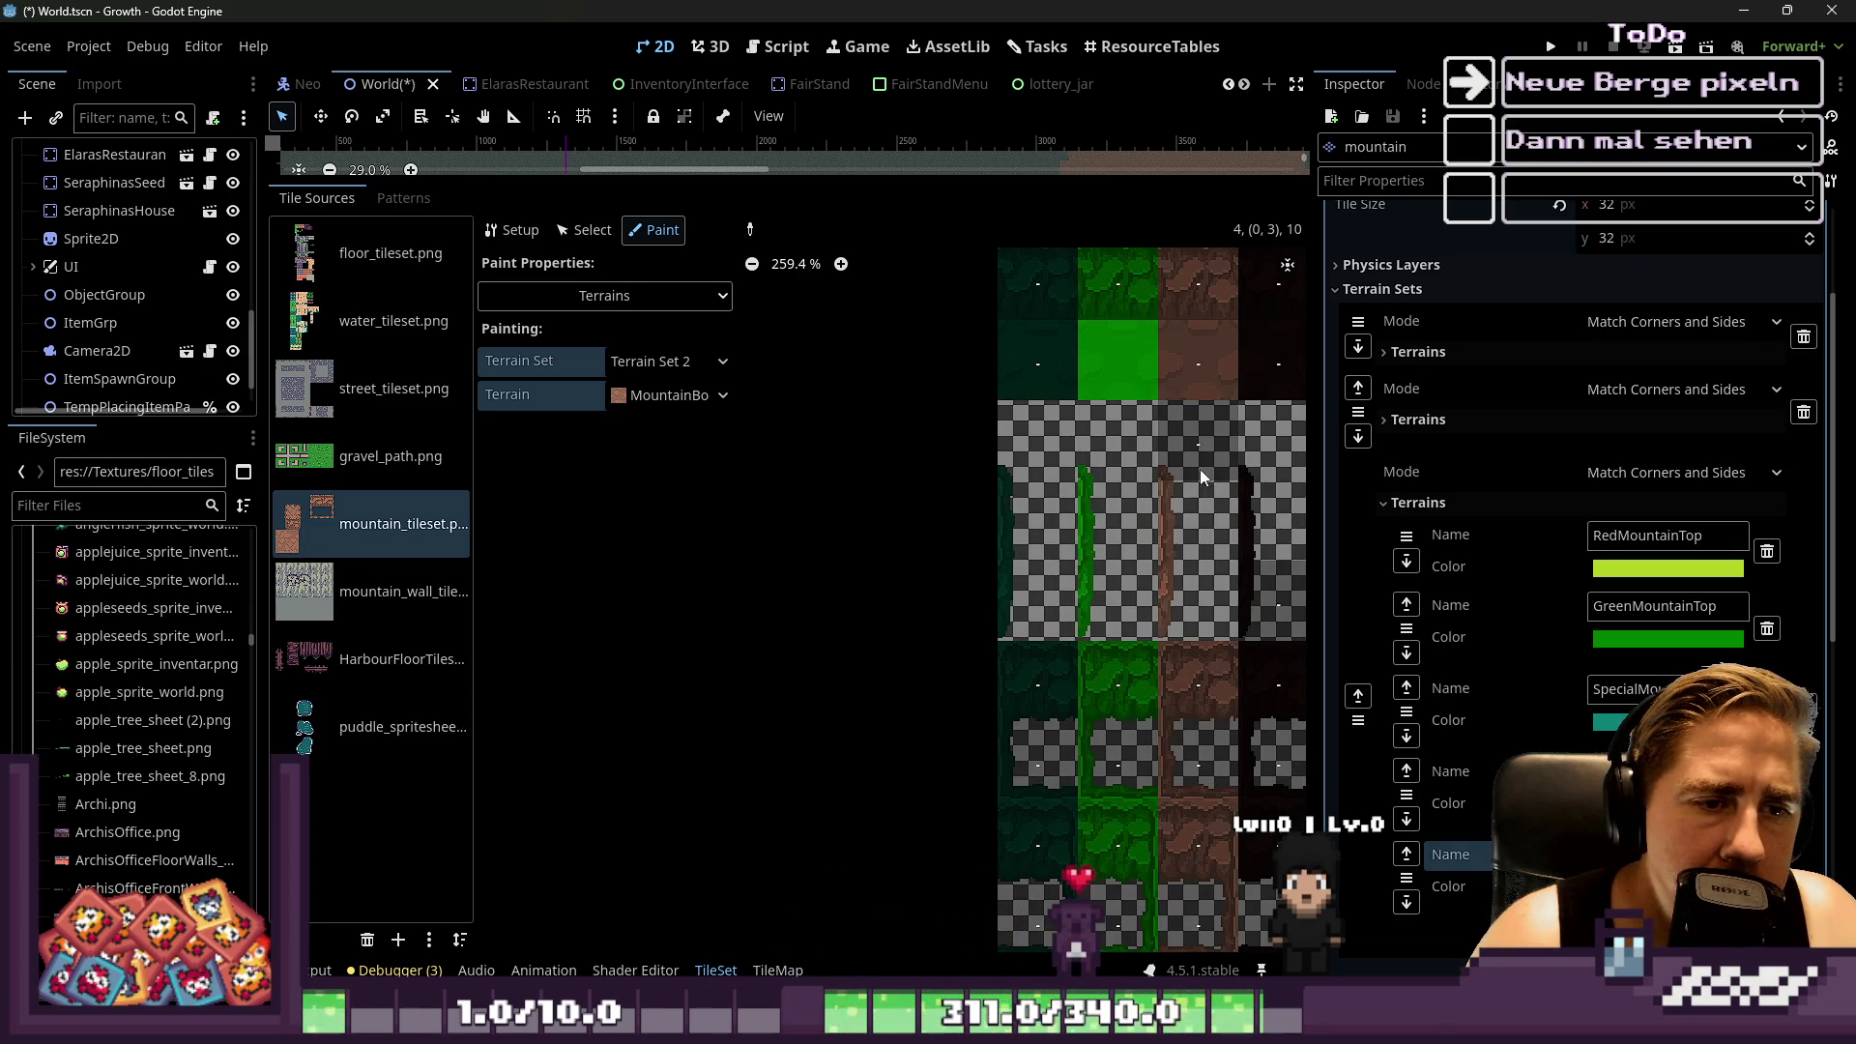
pyautogui.scroll(-2, 1281, 588)
pyautogui.scroll(2, 1087, 540)
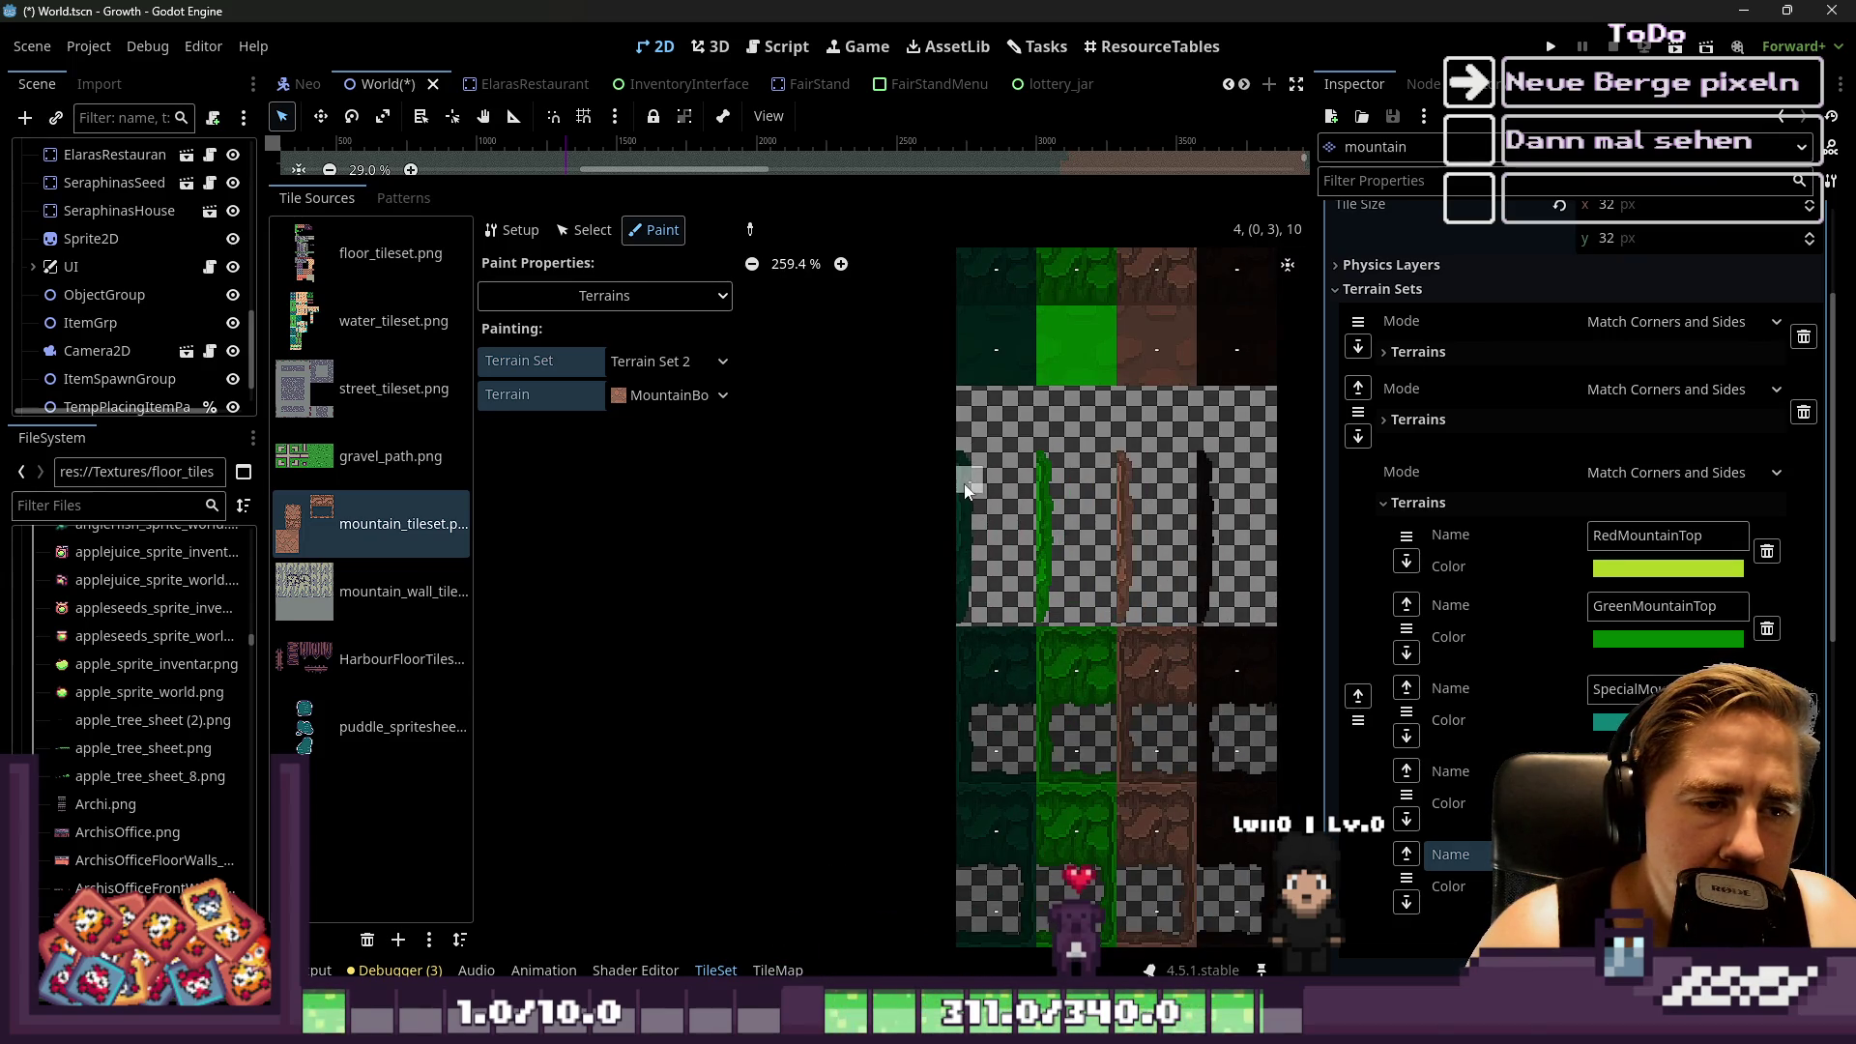
# Add MountainBorder bits to three left-edge tiles and erase two misplaced bits
pyautogui.click(965, 456)
pyautogui.click(967, 533)
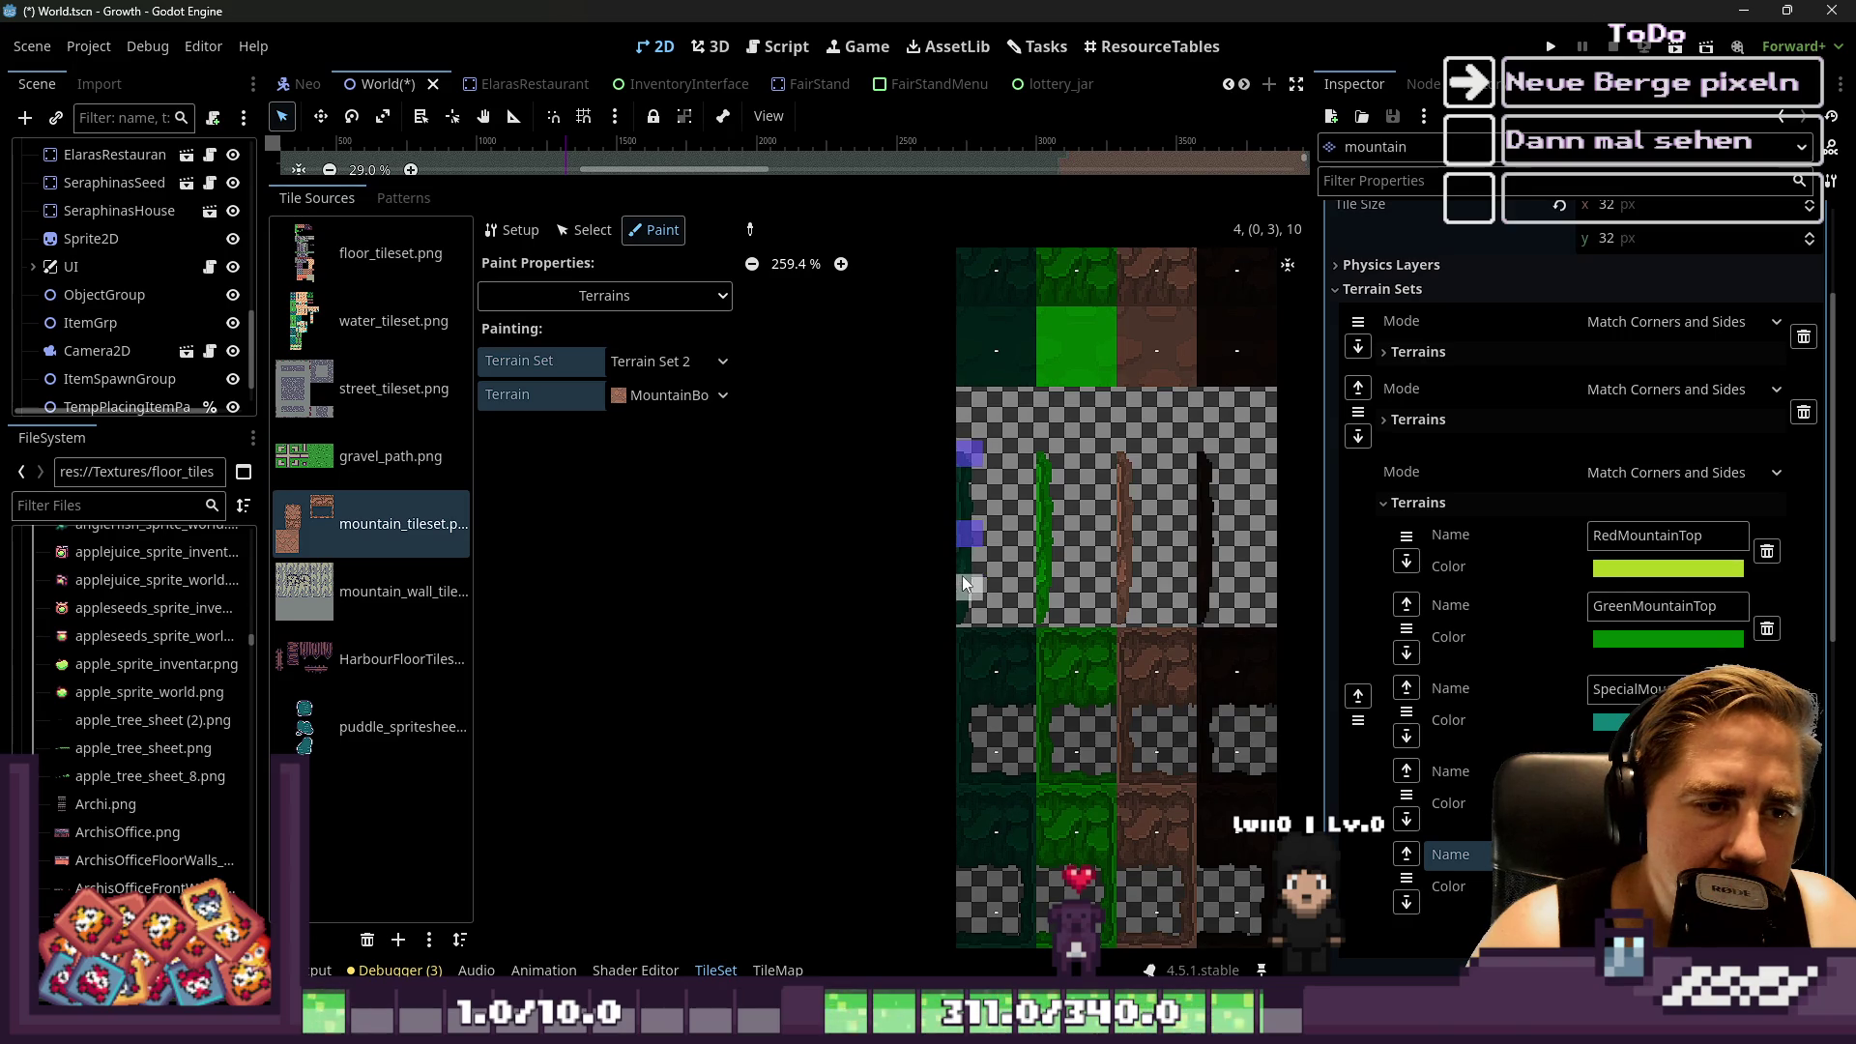
pyautogui.click(967, 604)
pyautogui.scroll(3, 958, 577)
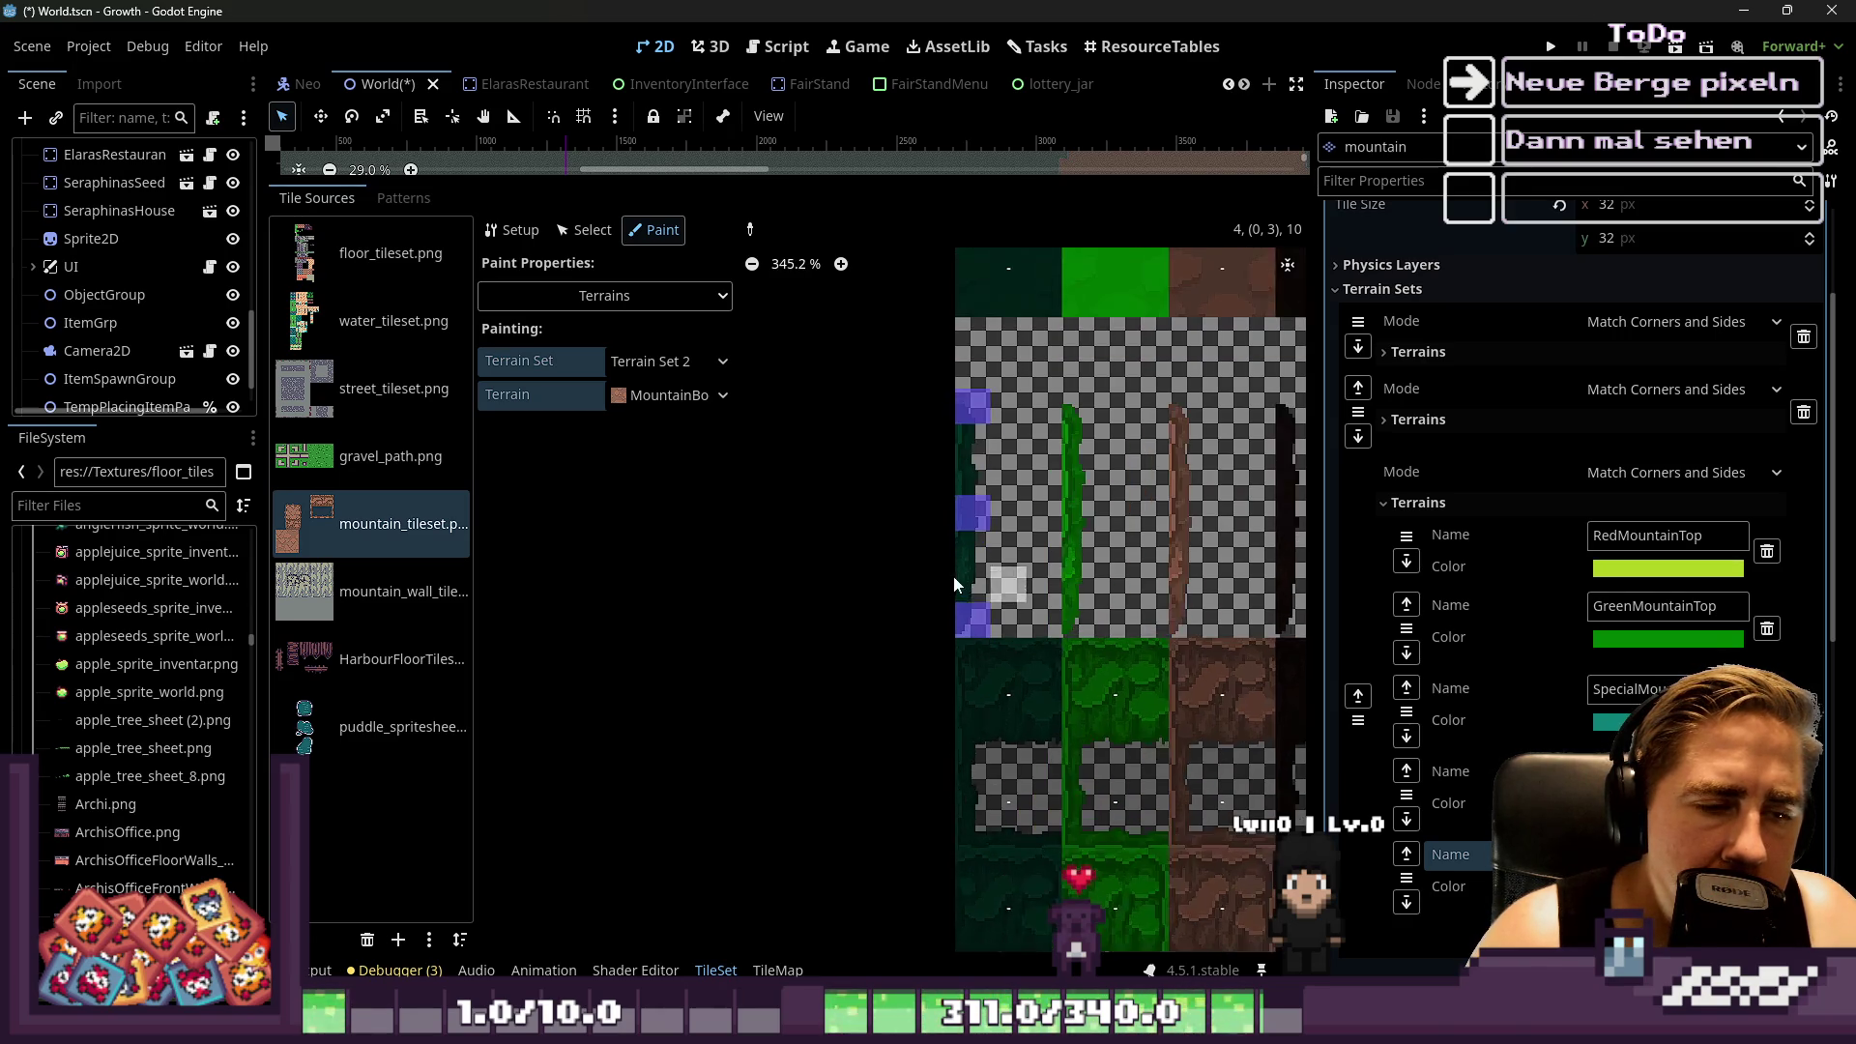
pyautogui.scroll(-1, 1121, 523)
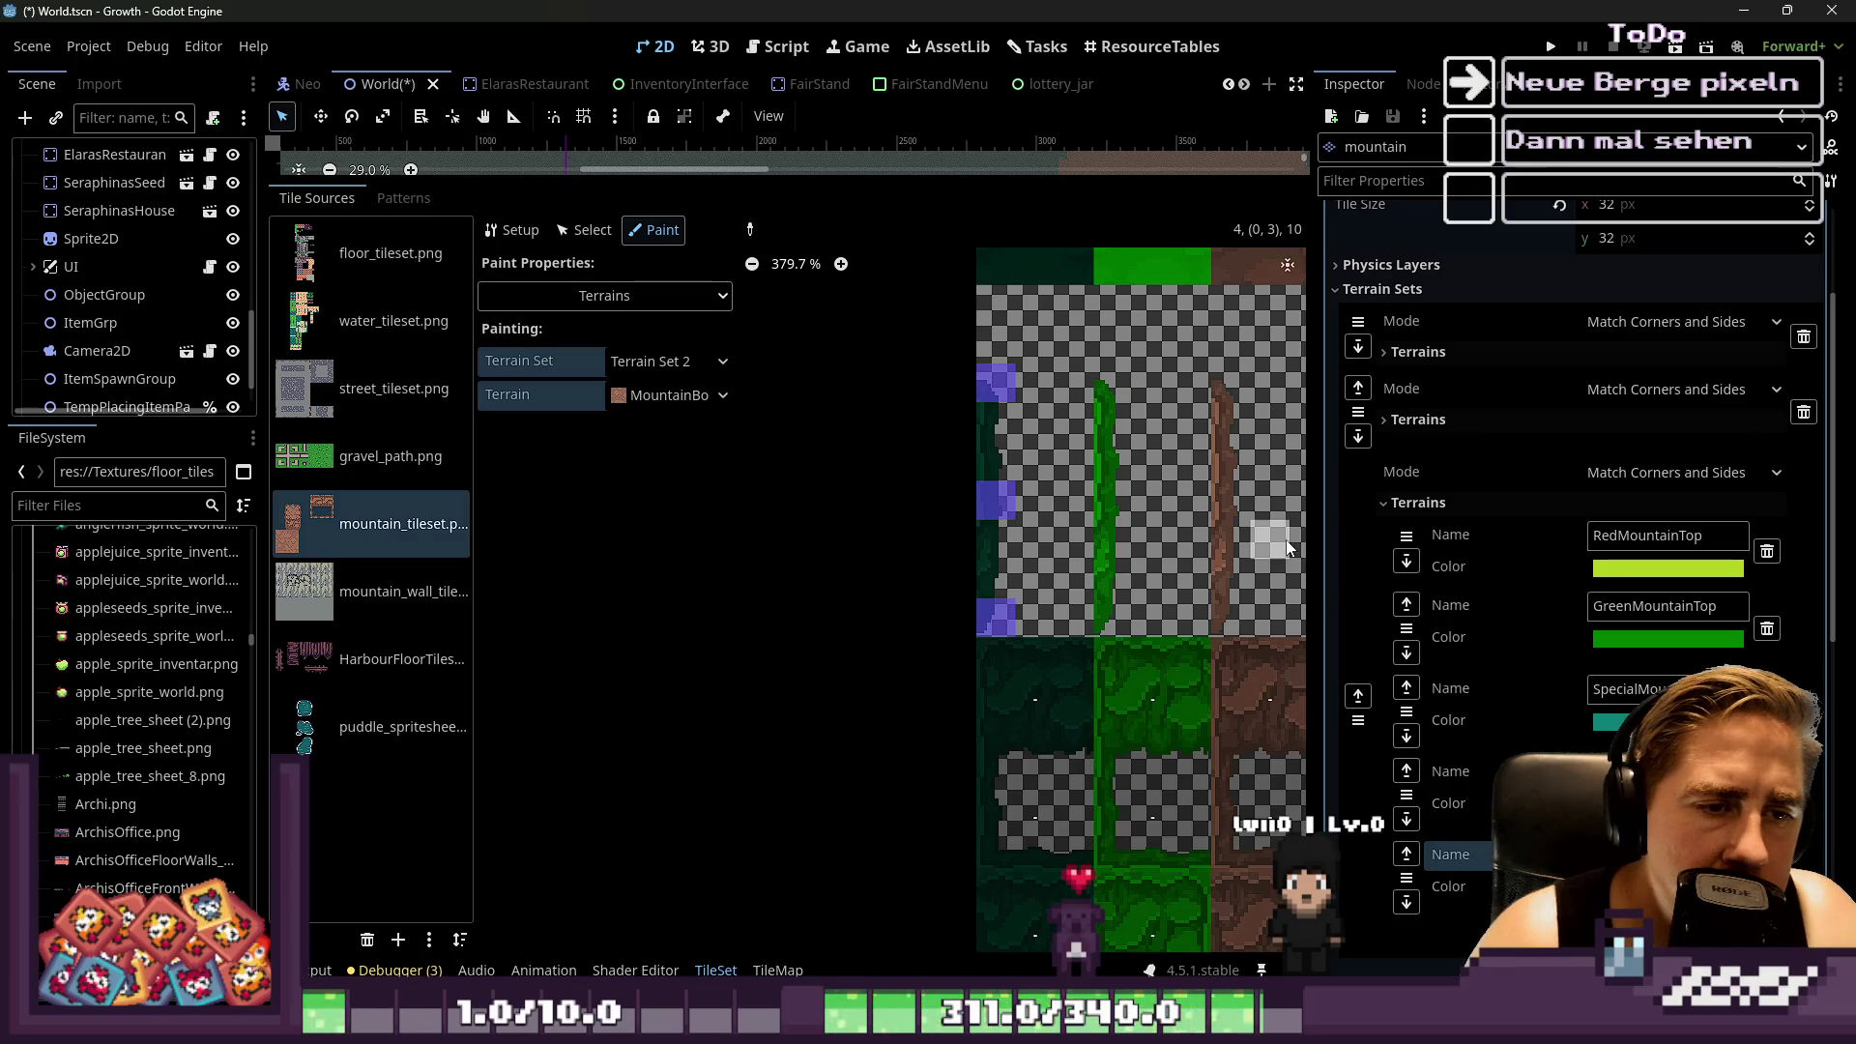
pyautogui.scroll(-2, 967, 532)
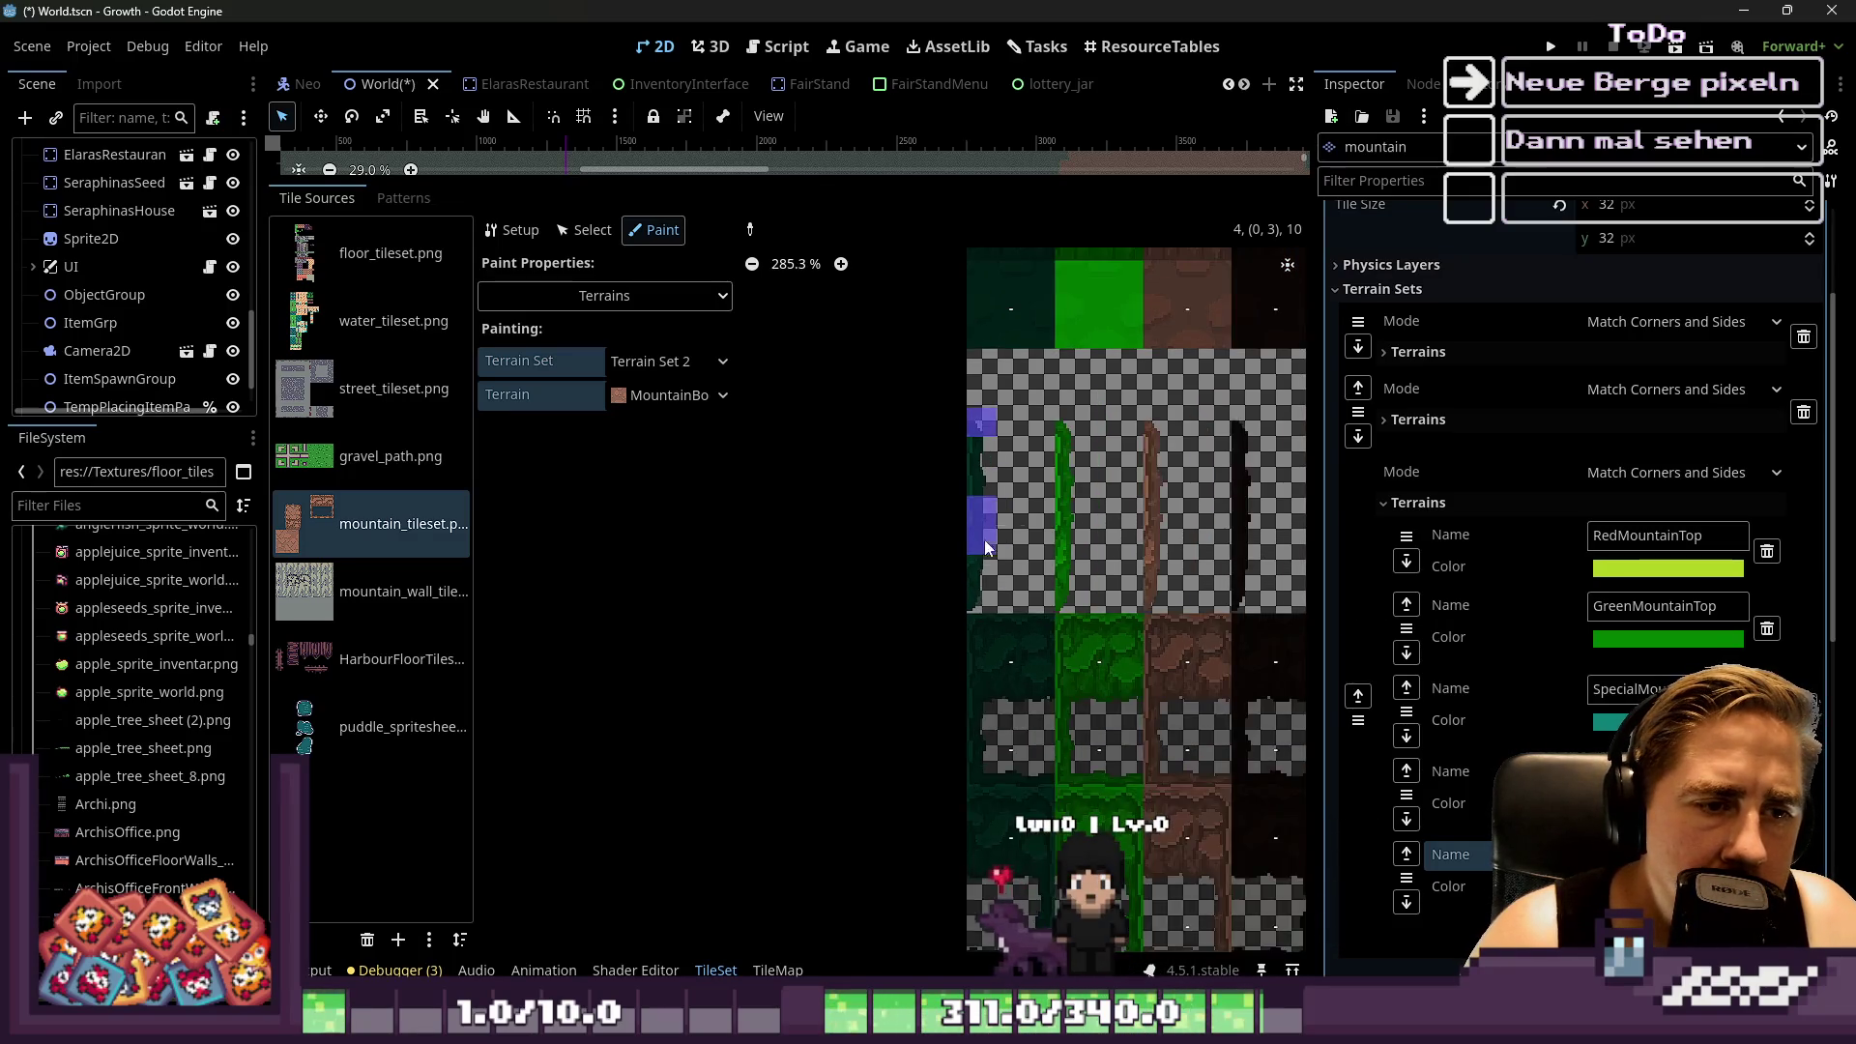
pyautogui.scroll(1, 891, 517)
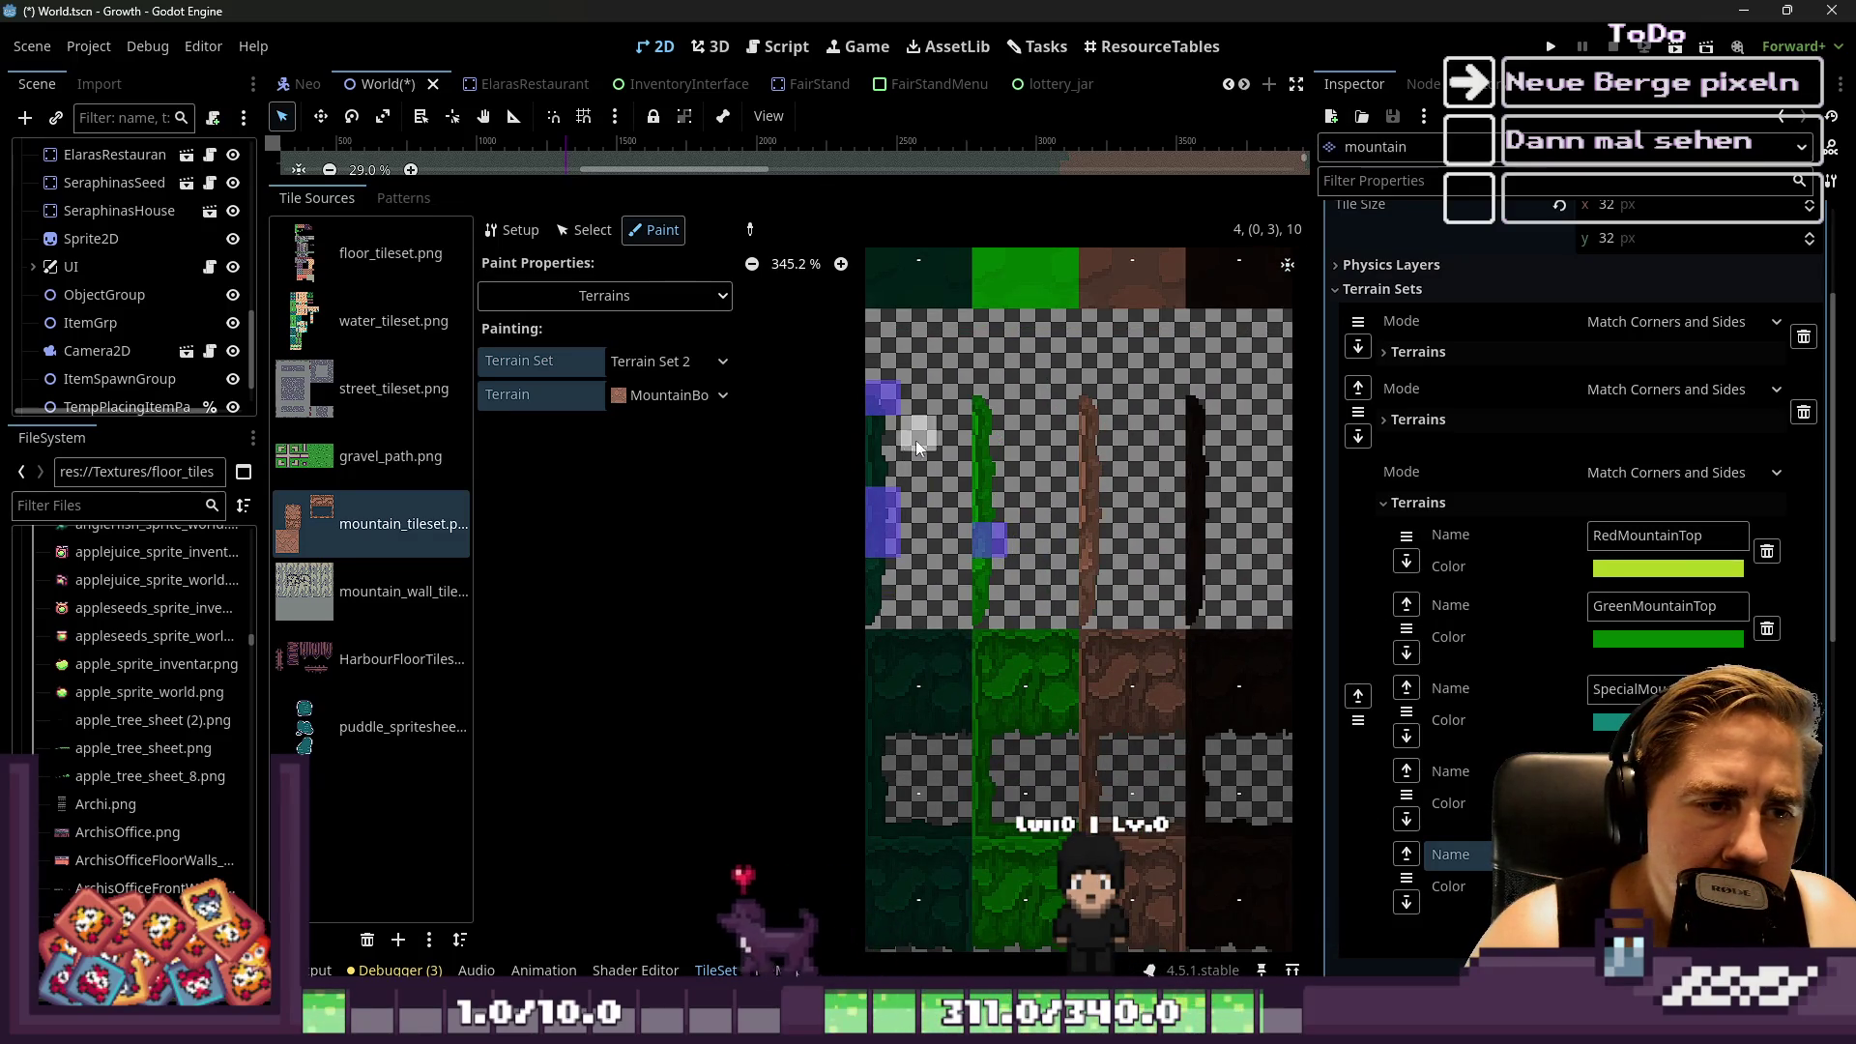
pyautogui.rightClick(990, 536)
pyautogui.rightClick(882, 508)
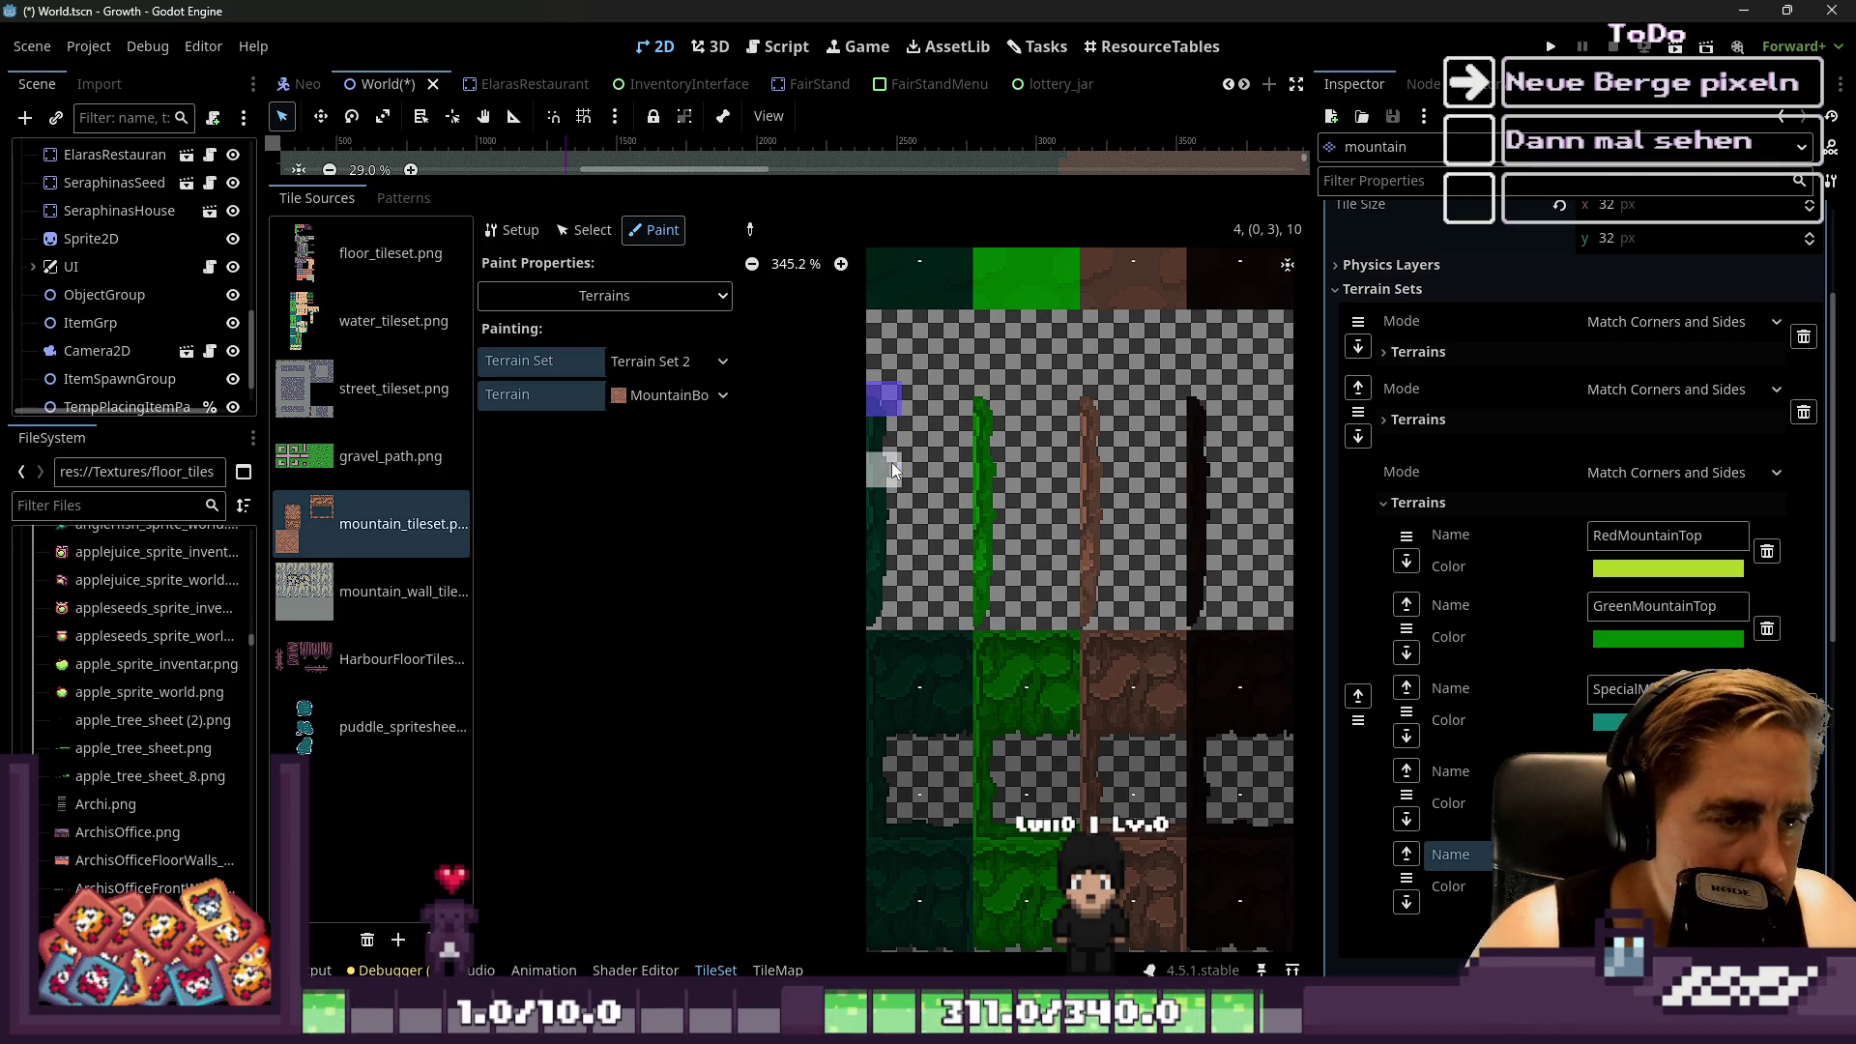
# Mark MountainBorder bits on the upper tiles' tops and sides, the middle tile, and left-column cells
pyautogui.scroll(3, 1017, 455)
pyautogui.click(979, 380)
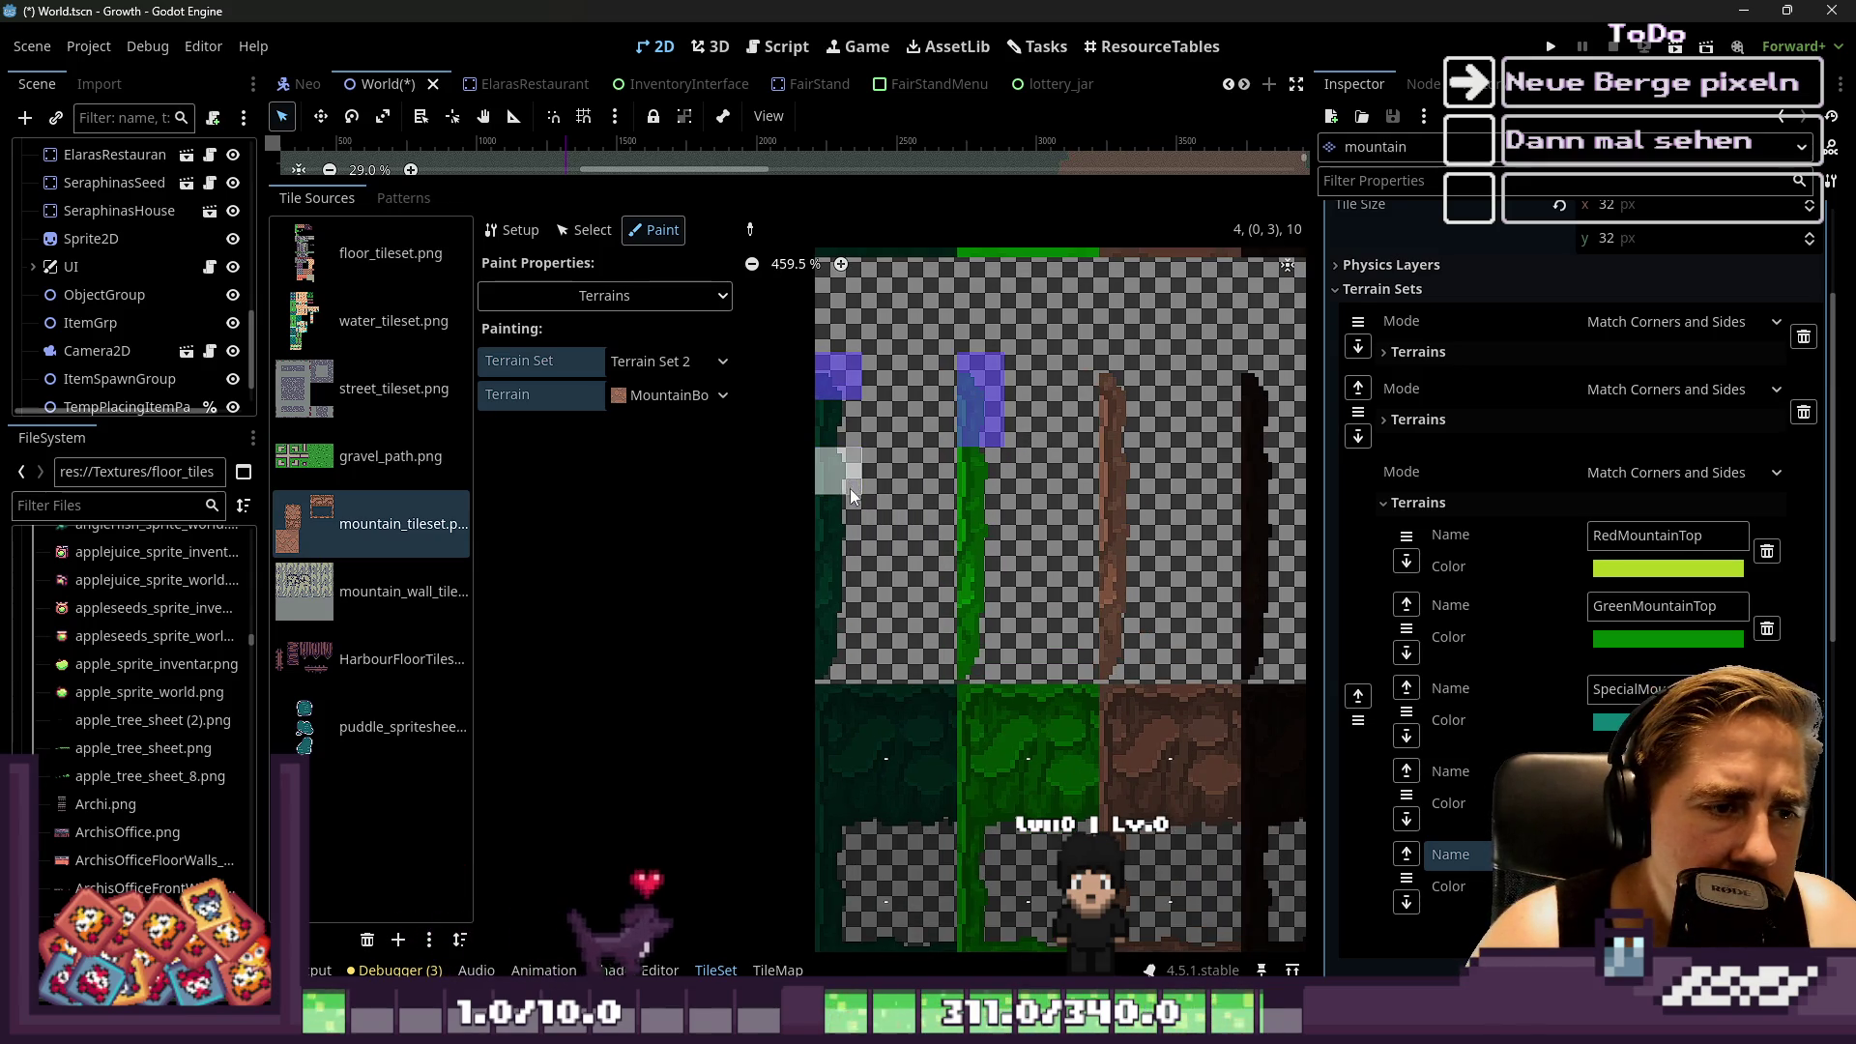
pyautogui.click(839, 432)
pyautogui.click(1144, 430)
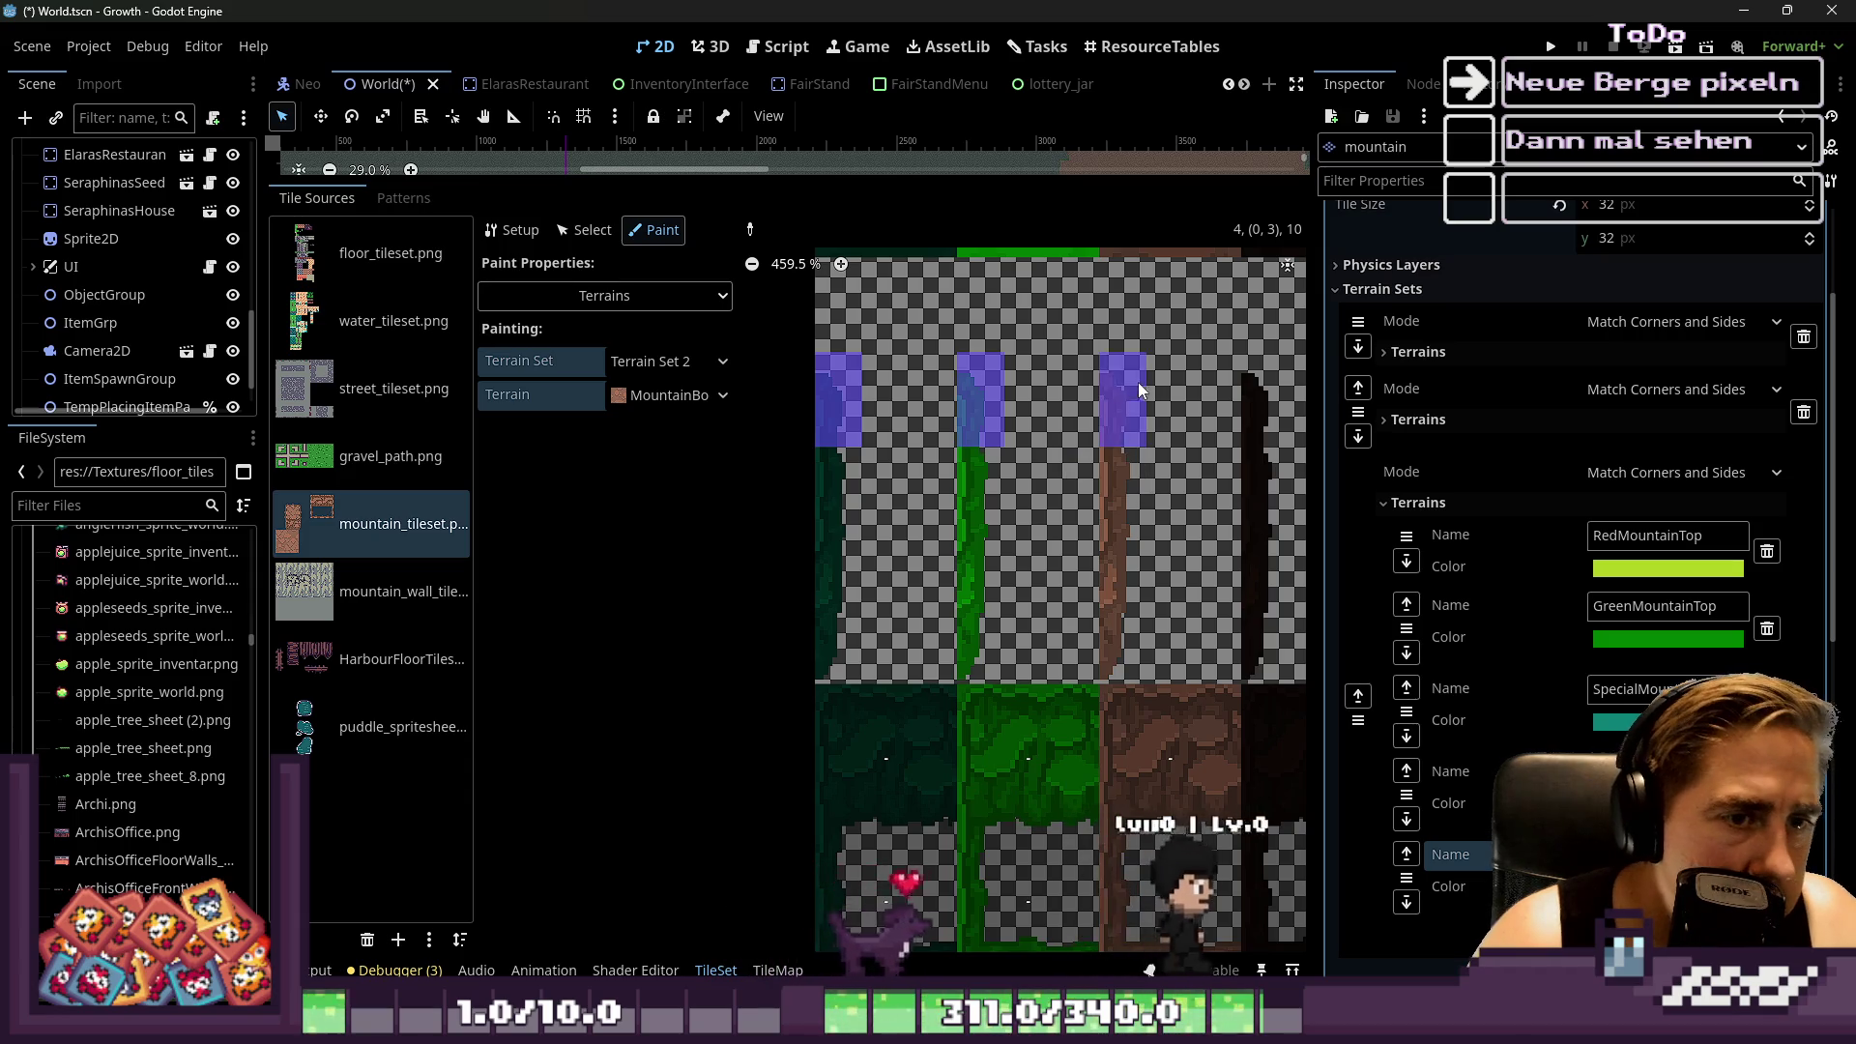
pyautogui.click(1139, 381)
pyautogui.click(1255, 386)
pyautogui.scroll(-2, 1256, 424)
pyautogui.click(1210, 496)
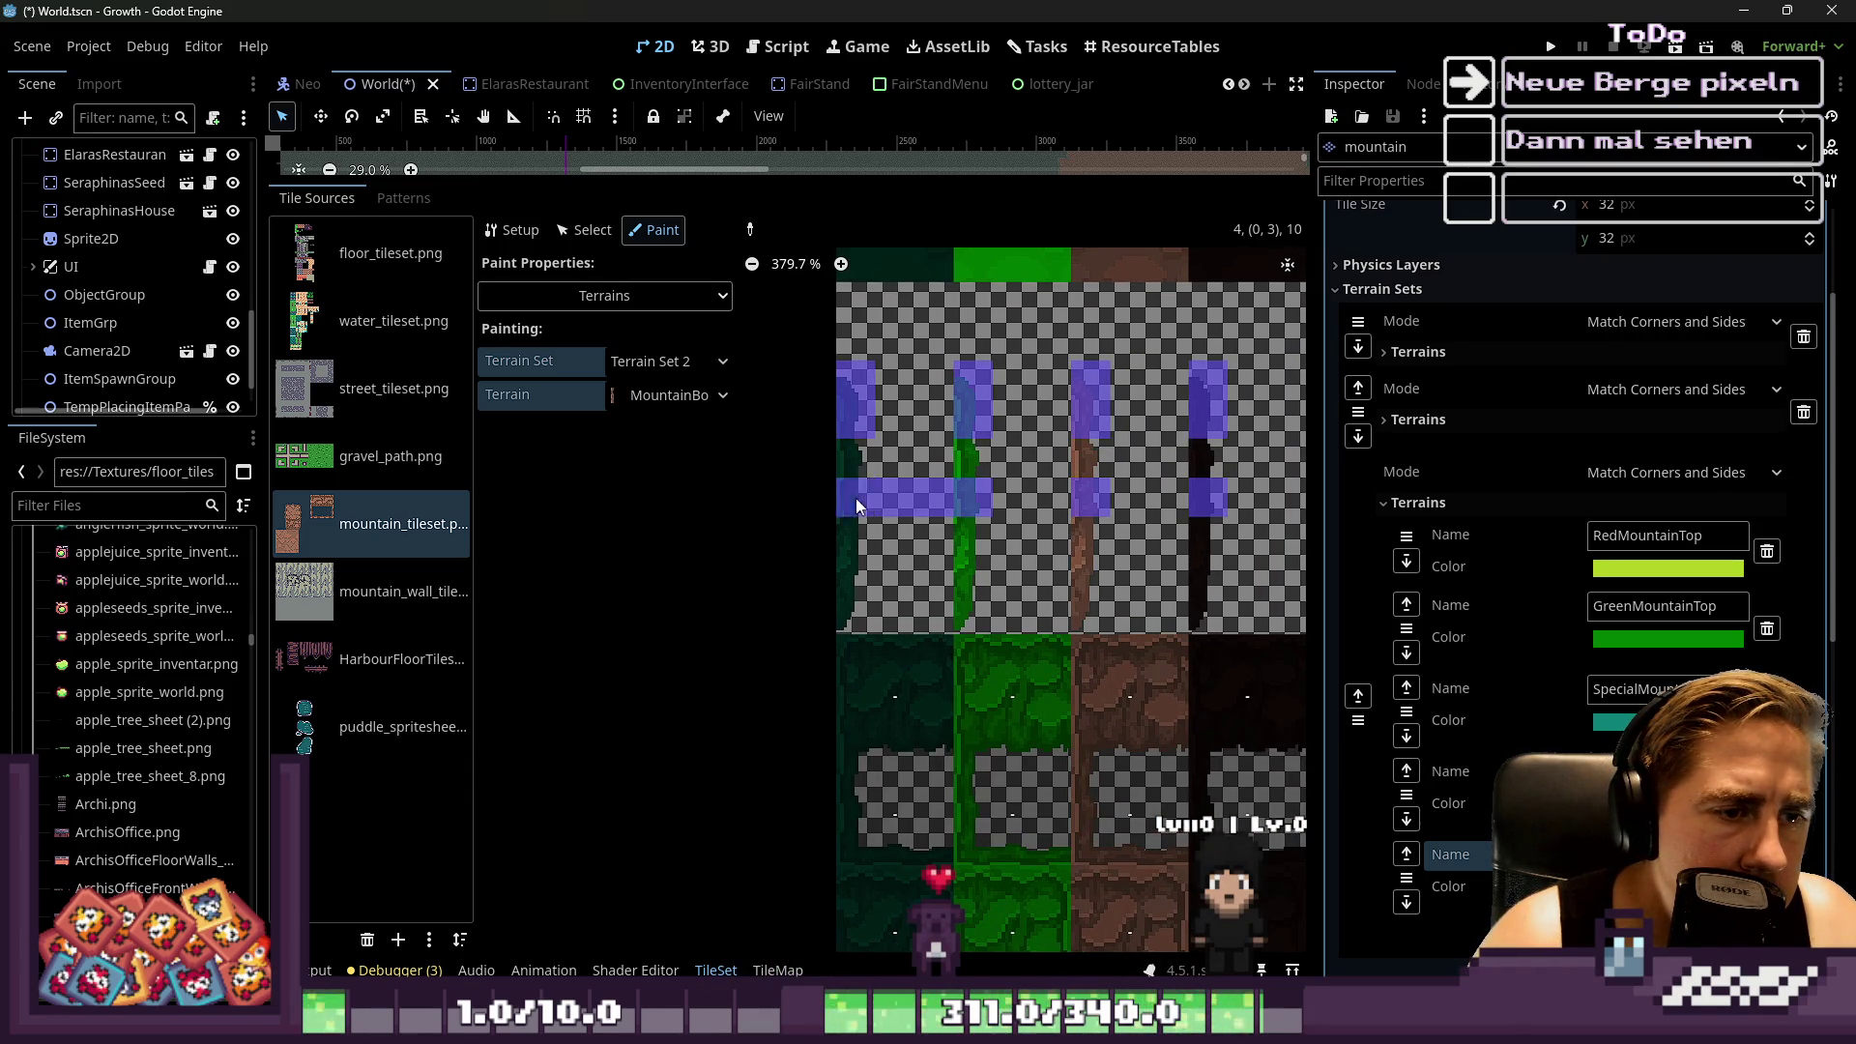
pyautogui.click(849, 501)
pyautogui.rightClick(963, 503)
pyautogui.click(868, 537)
# Mark a brown column tile cell as border, then paint the lower-left tile's edges and erase its stray side bits
pyautogui.click(1077, 540)
pyautogui.scroll(-4, 1089, 501)
pyautogui.scroll(4, 1019, 435)
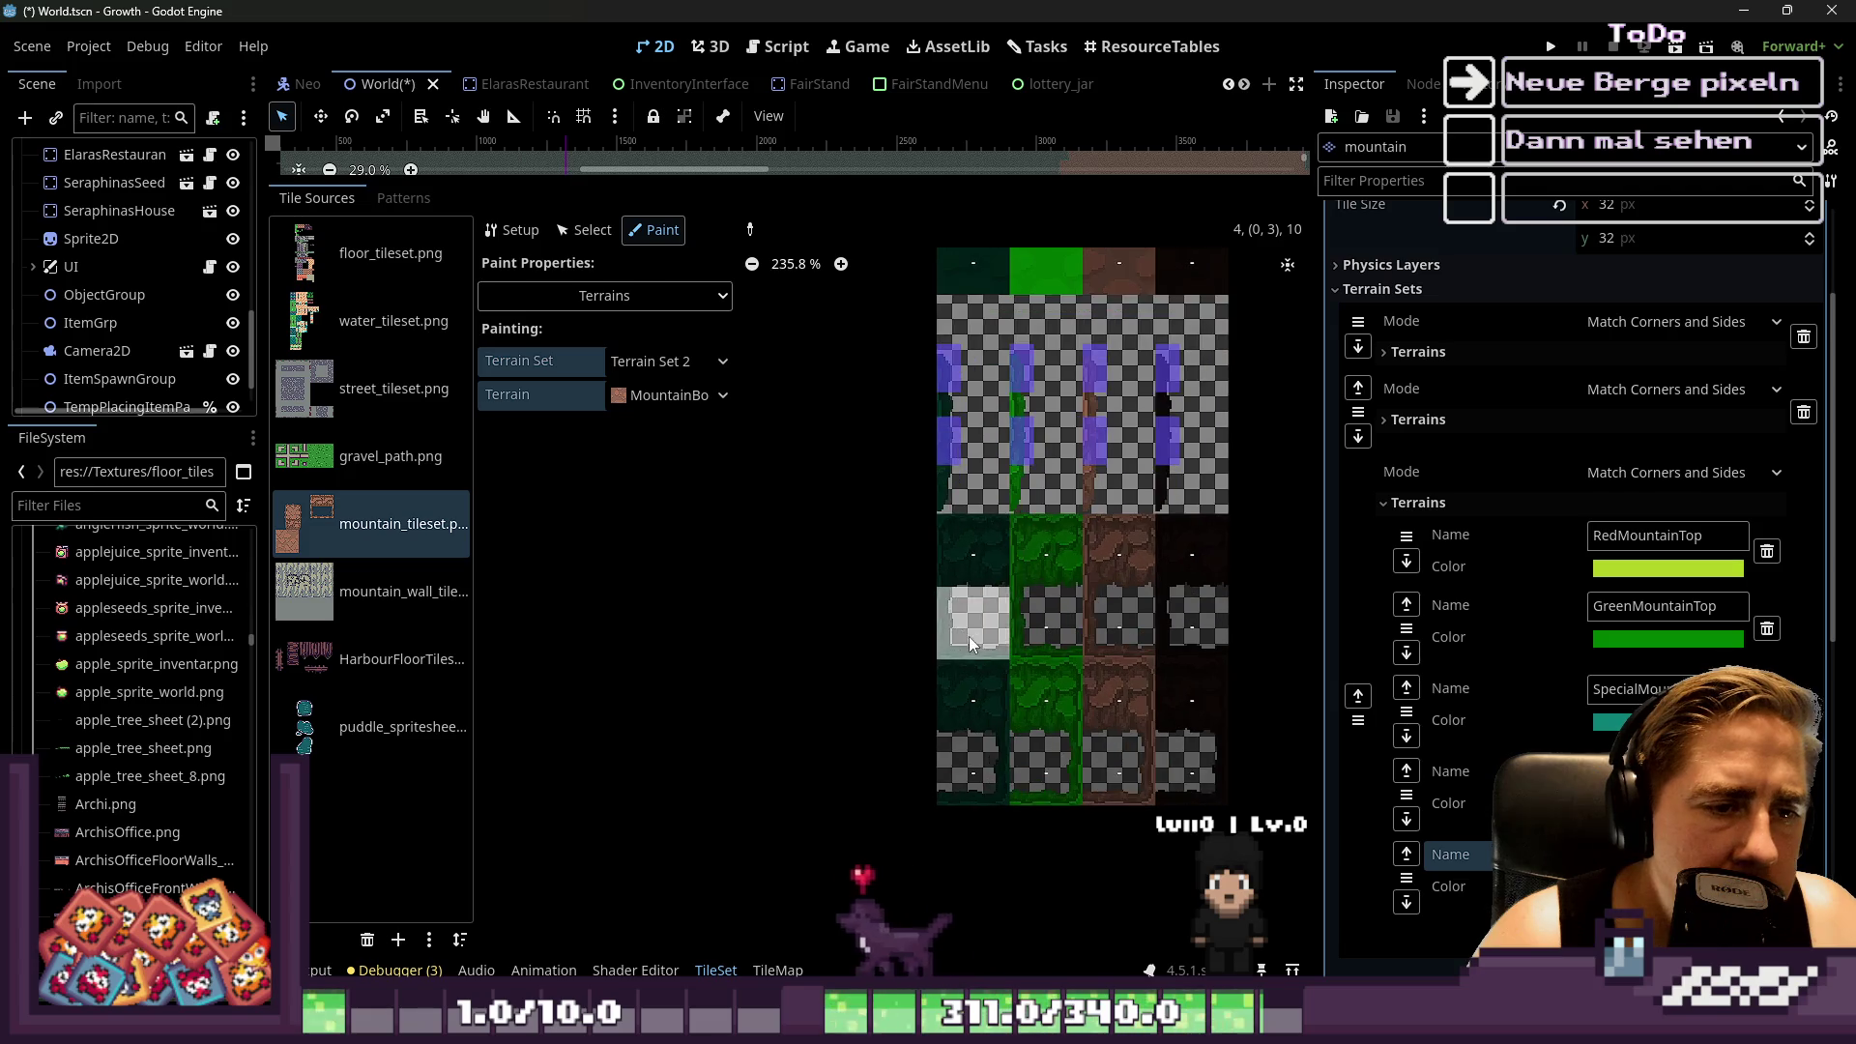
pyautogui.scroll(2, 957, 483)
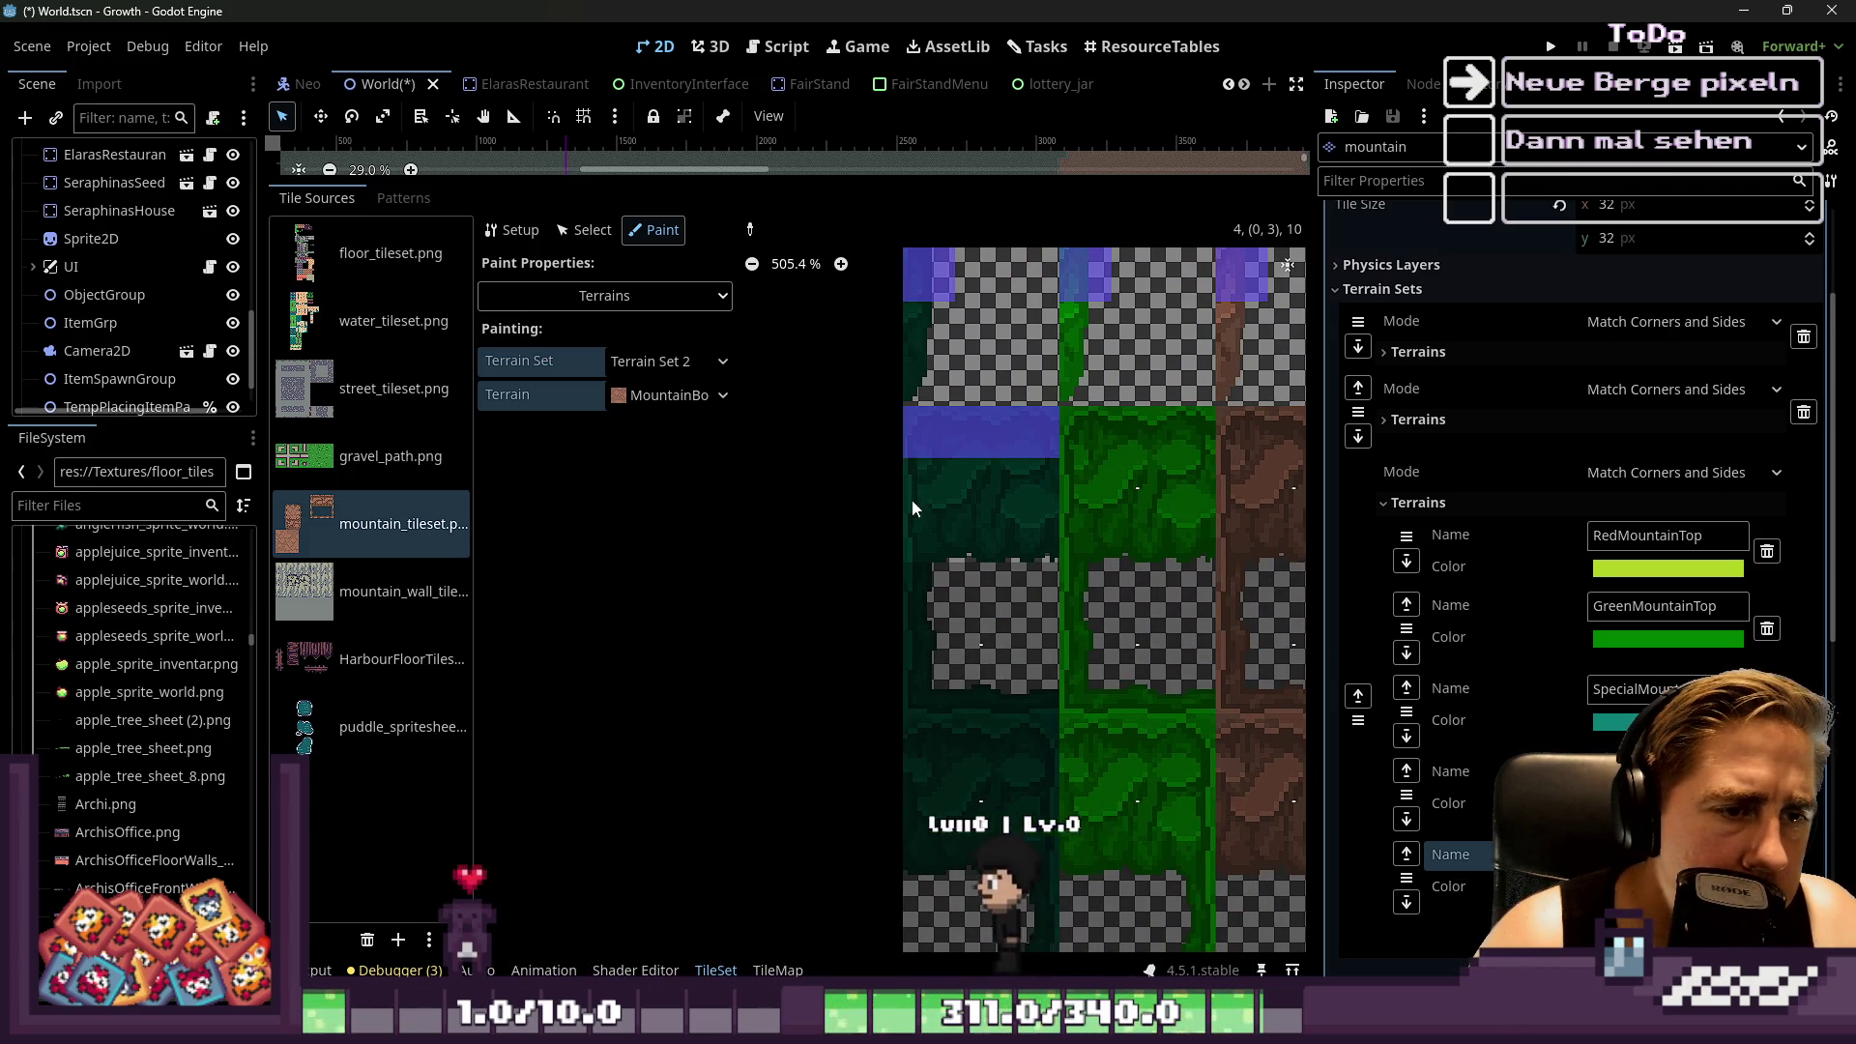
pyautogui.scroll(-5, 1064, 638)
pyautogui.scroll(-2, 1108, 711)
pyautogui.scroll(2, 1121, 725)
pyautogui.scroll(-2, 1139, 739)
pyautogui.scroll(7, 1139, 739)
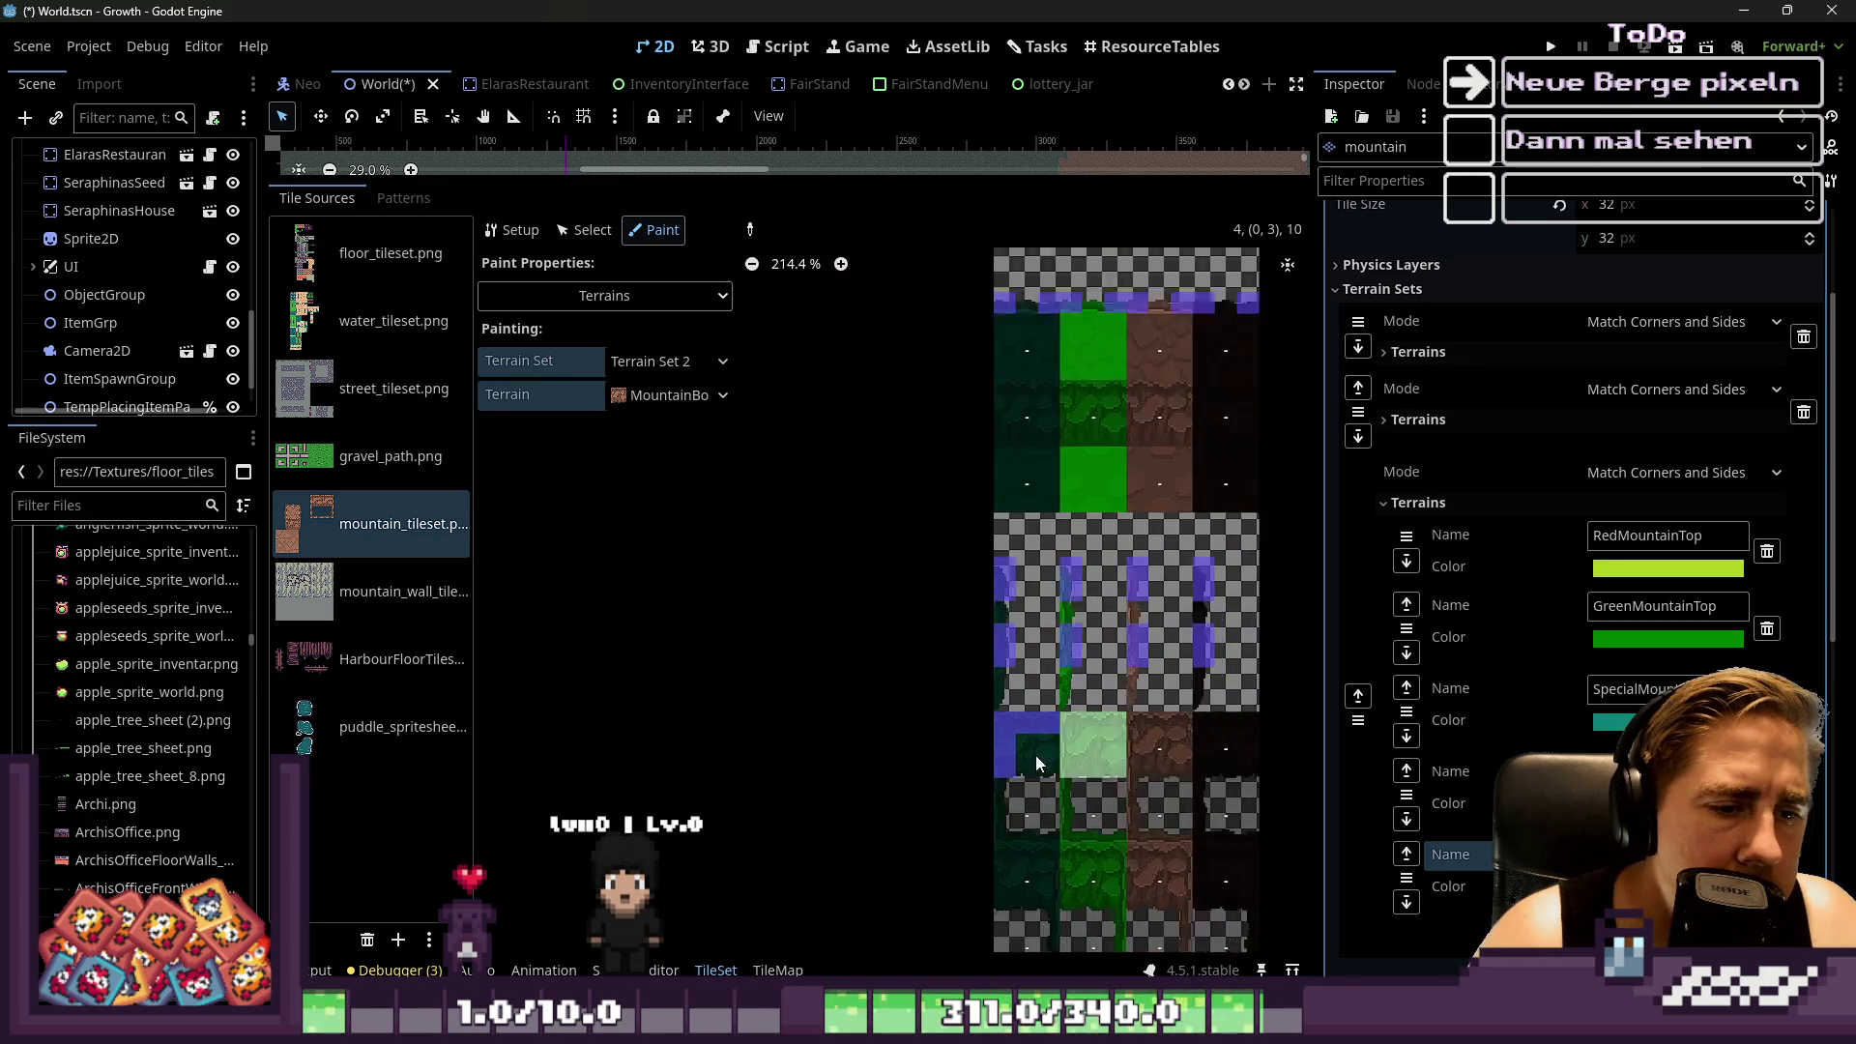
pyautogui.scroll(-2, 965, 729)
pyautogui.scroll(2, 926, 791)
pyautogui.moveTo(984, 727)
pyautogui.mouseDown()
pyautogui.moveTo(895, 728)
pyautogui.moveTo(890, 642)
pyautogui.mouseUp()
pyautogui.rightClick(914, 674)
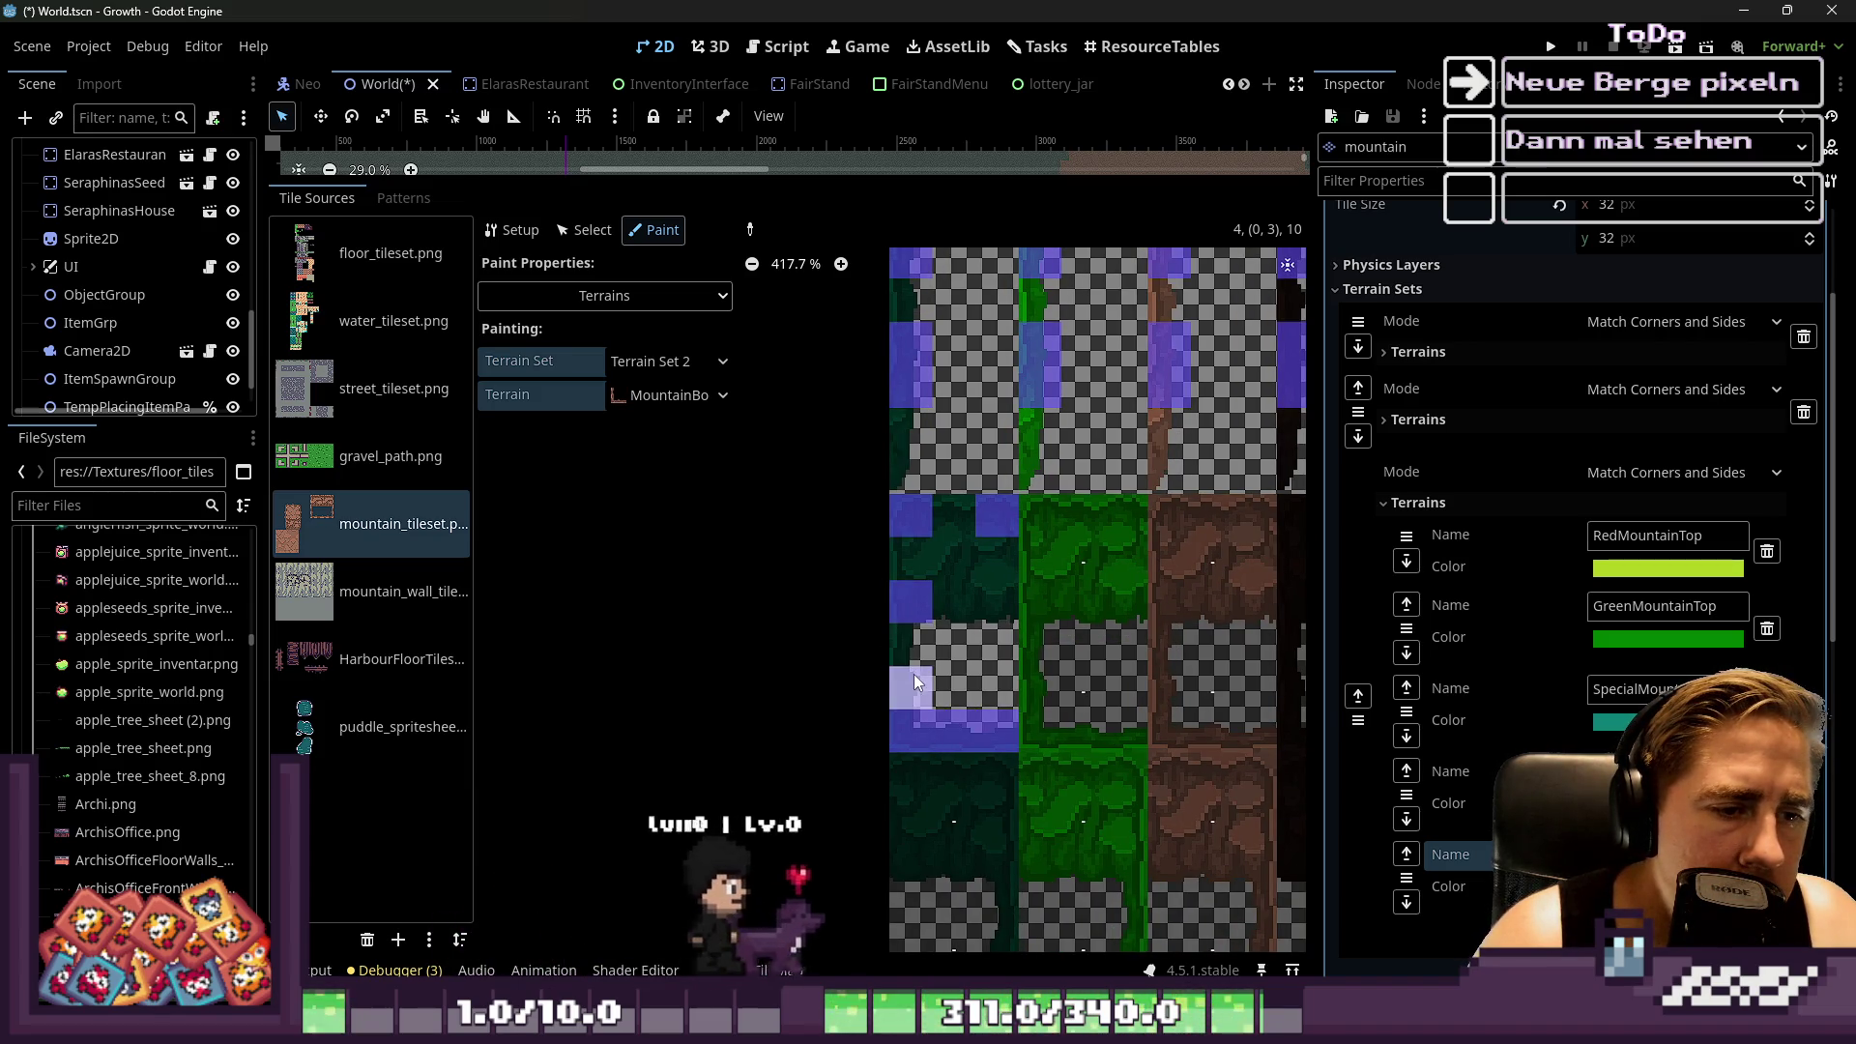
pyautogui.rightClick(942, 733)
# Paint border bits on the middle lower tile, minus its left side, and the brown tile's corners
pyautogui.moveTo(1023, 665)
pyautogui.mouseDown()
pyautogui.moveTo(1029, 696)
pyautogui.moveTo(1083, 734)
pyautogui.mouseUp()
pyautogui.rightClick(1042, 682)
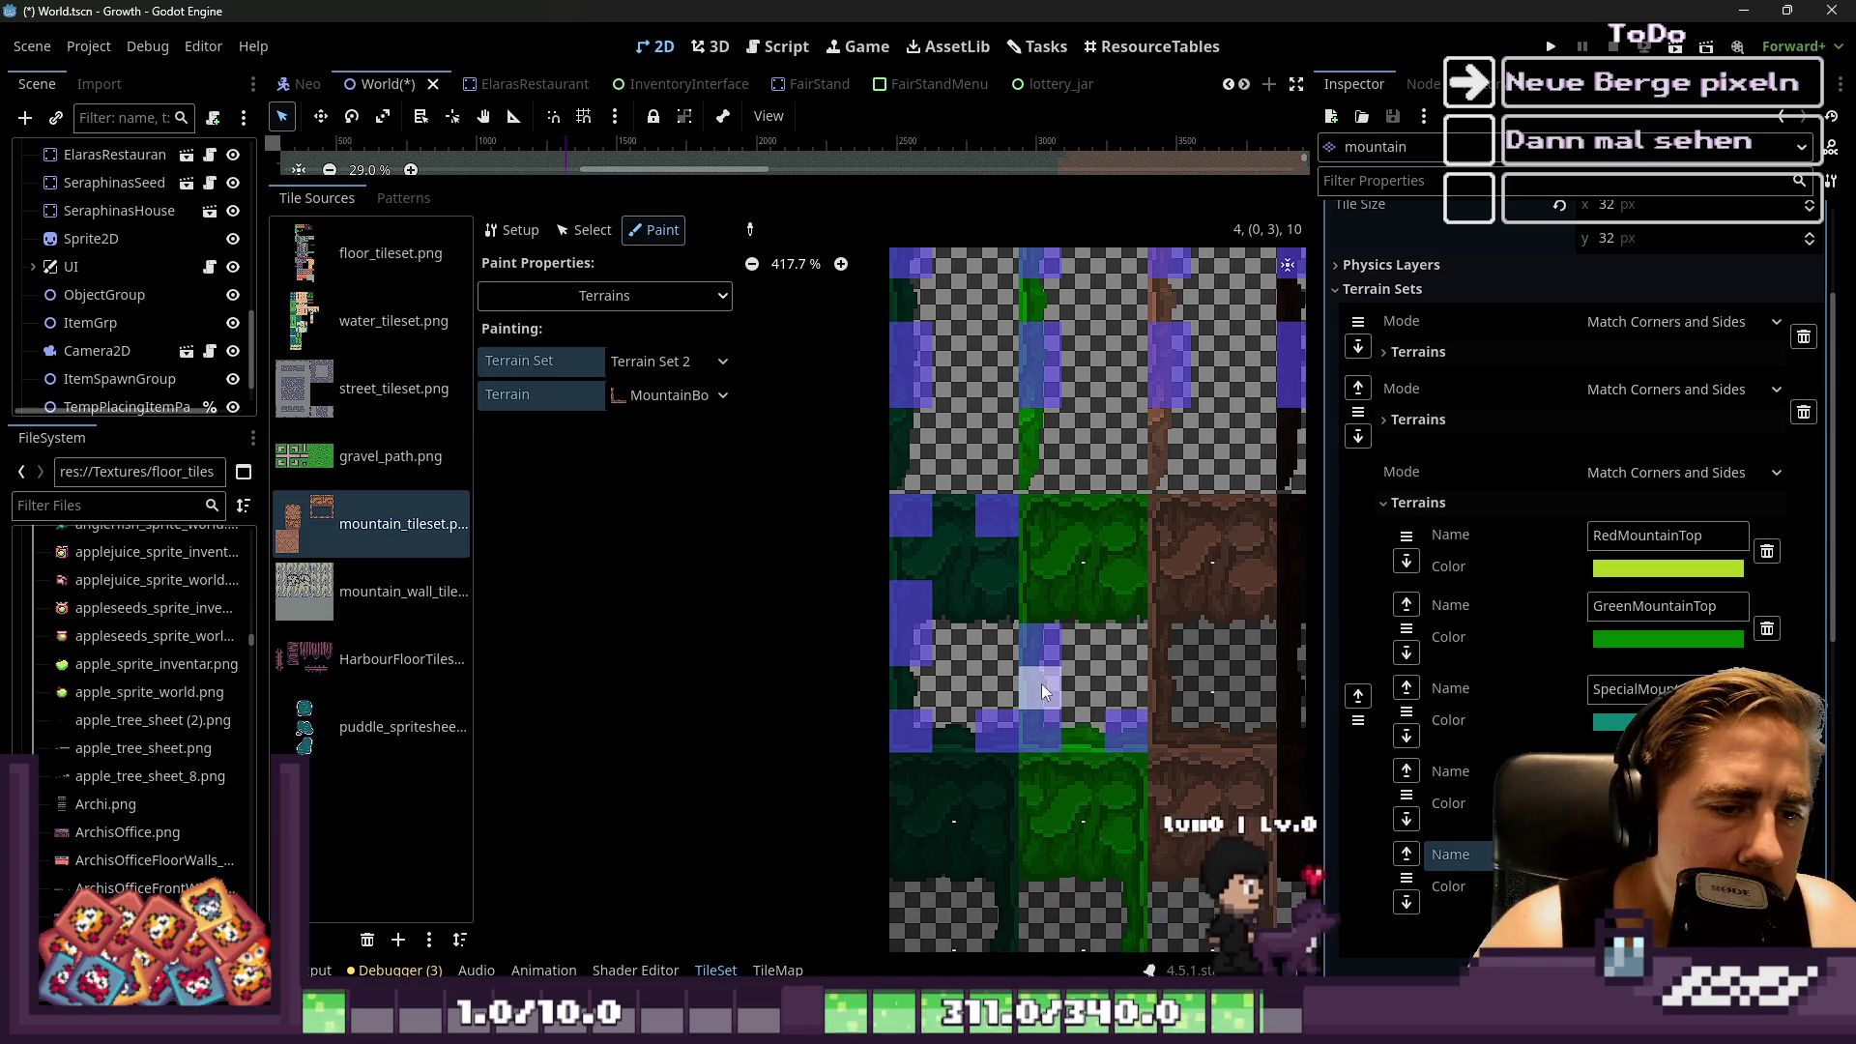
pyautogui.click(1152, 648)
pyautogui.click(1156, 717)
pyautogui.click(1238, 734)
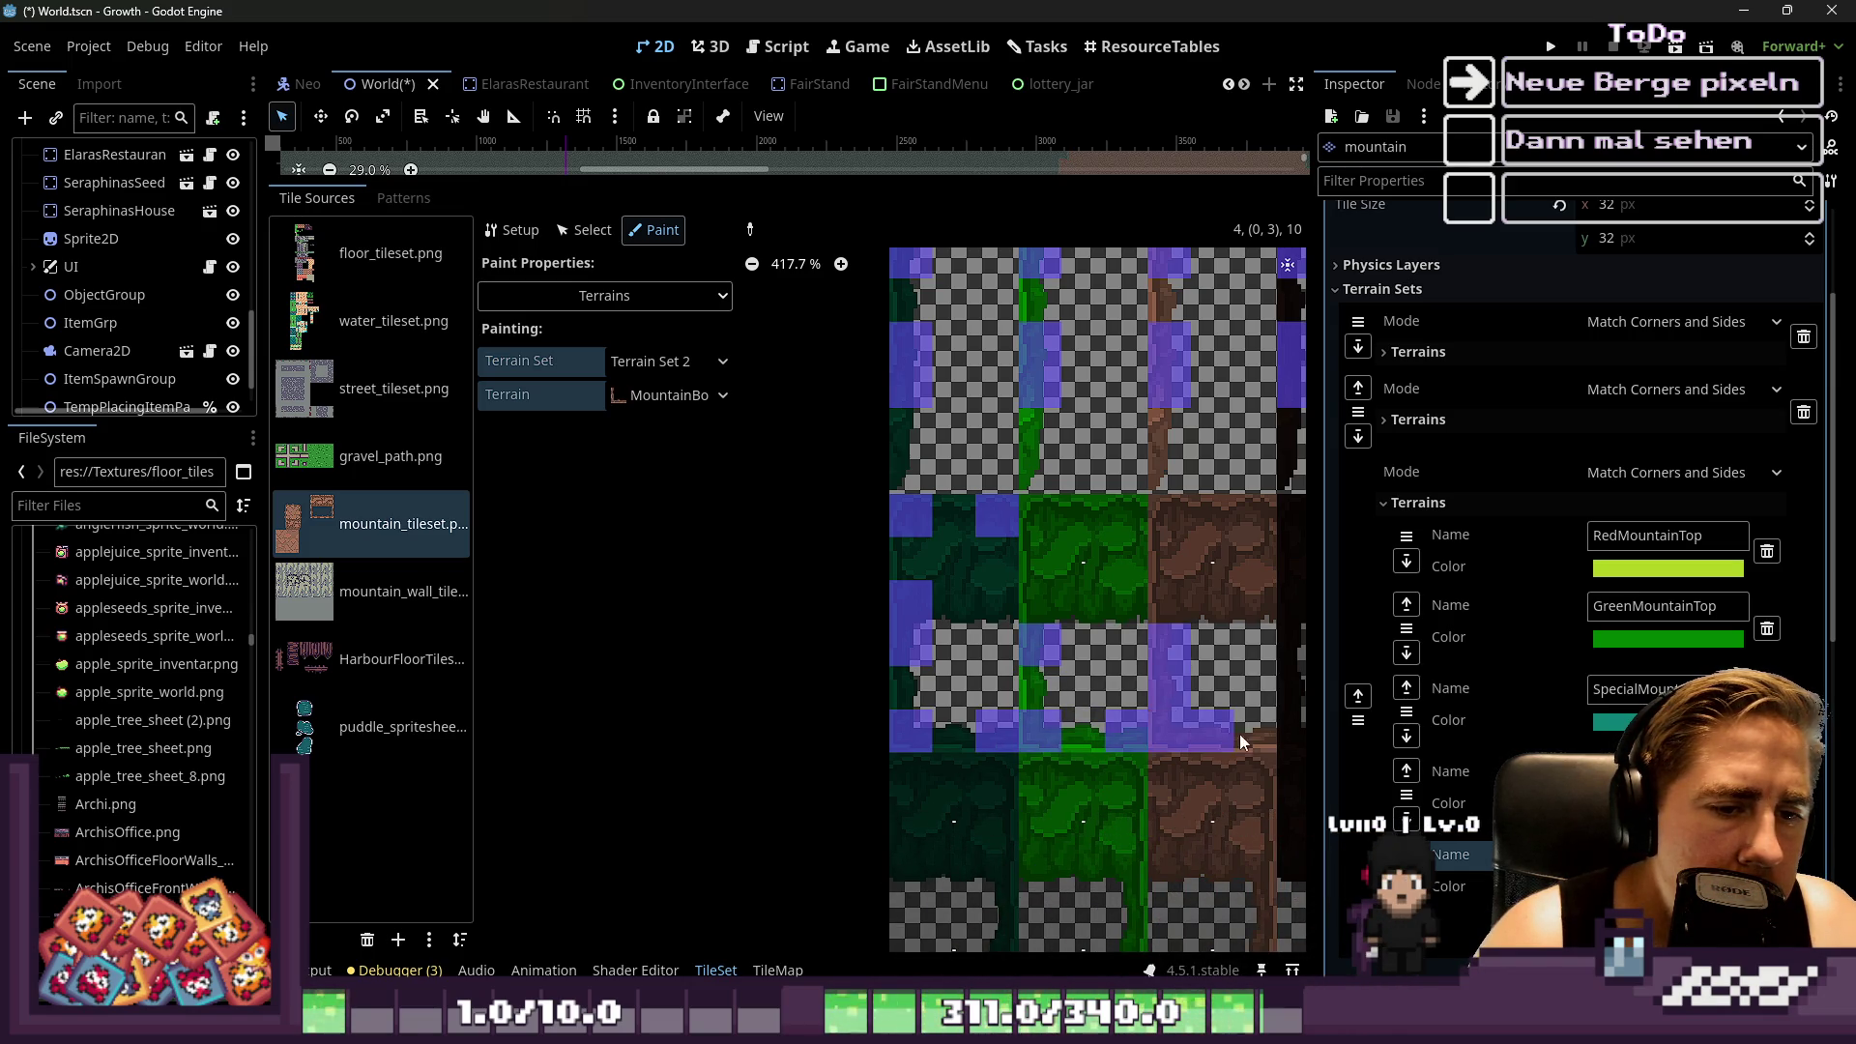
# Paint border along the upper brown tile's left and top, the green tile's top, and the dark-green tile's top and right
pyautogui.moveTo(1156, 589)
pyautogui.mouseDown()
pyautogui.moveTo(1168, 520)
pyautogui.moveTo(1255, 502)
pyautogui.mouseUp()
pyautogui.rightClick(1169, 572)
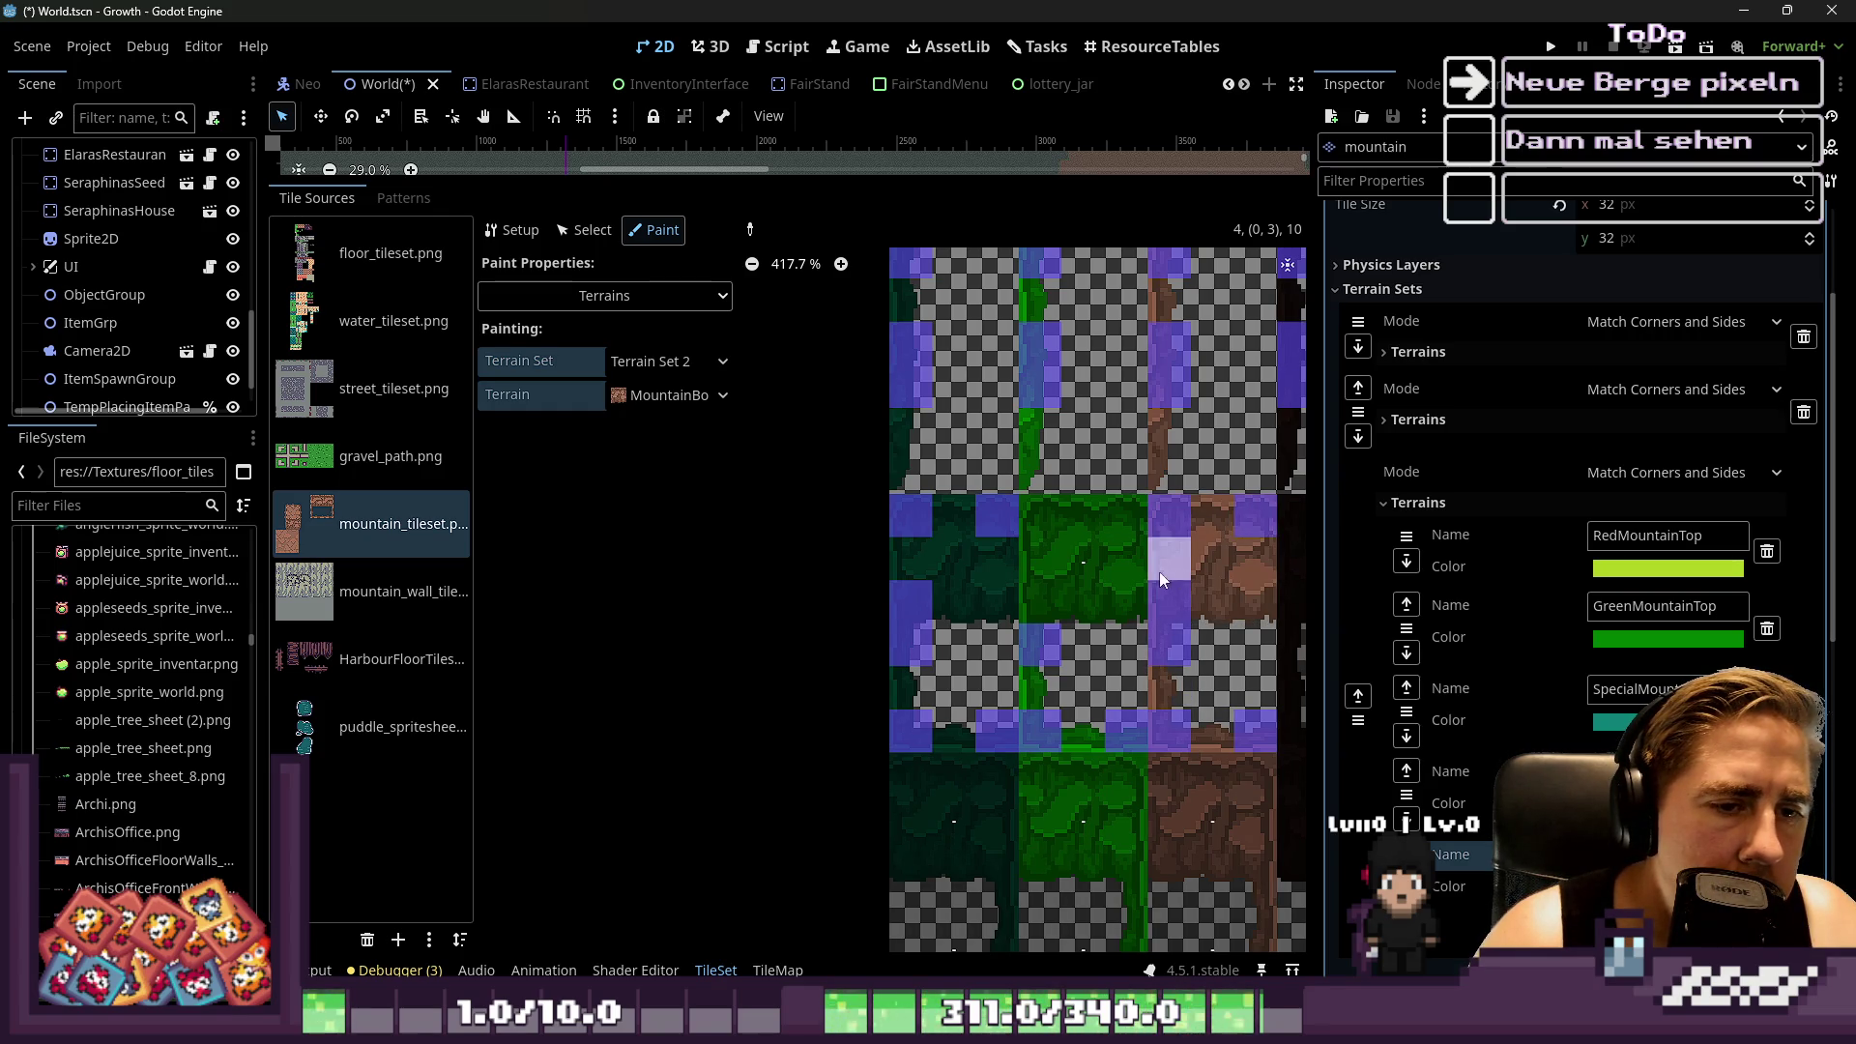
pyautogui.moveTo(1139, 519); pyautogui.dragTo(1122, 514)
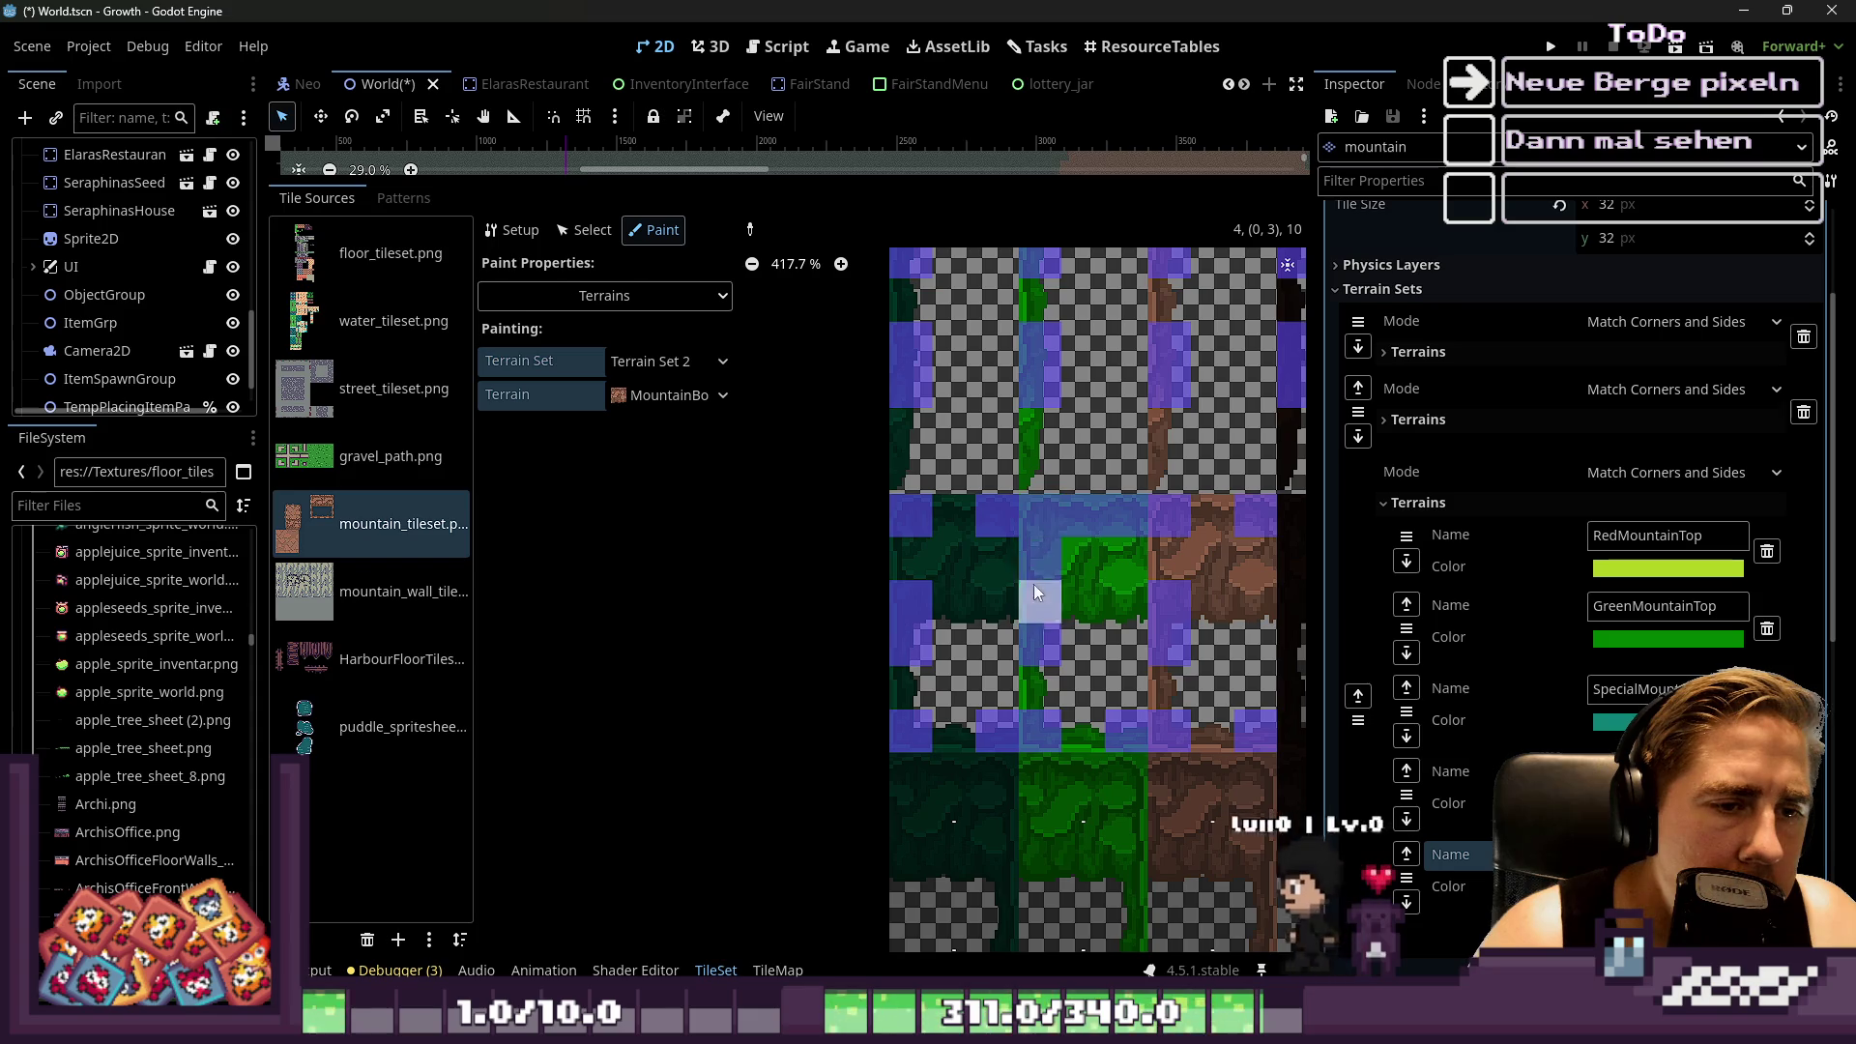
pyautogui.scroll(-2, 1112, 565)
pyautogui.scroll(4, 1116, 523)
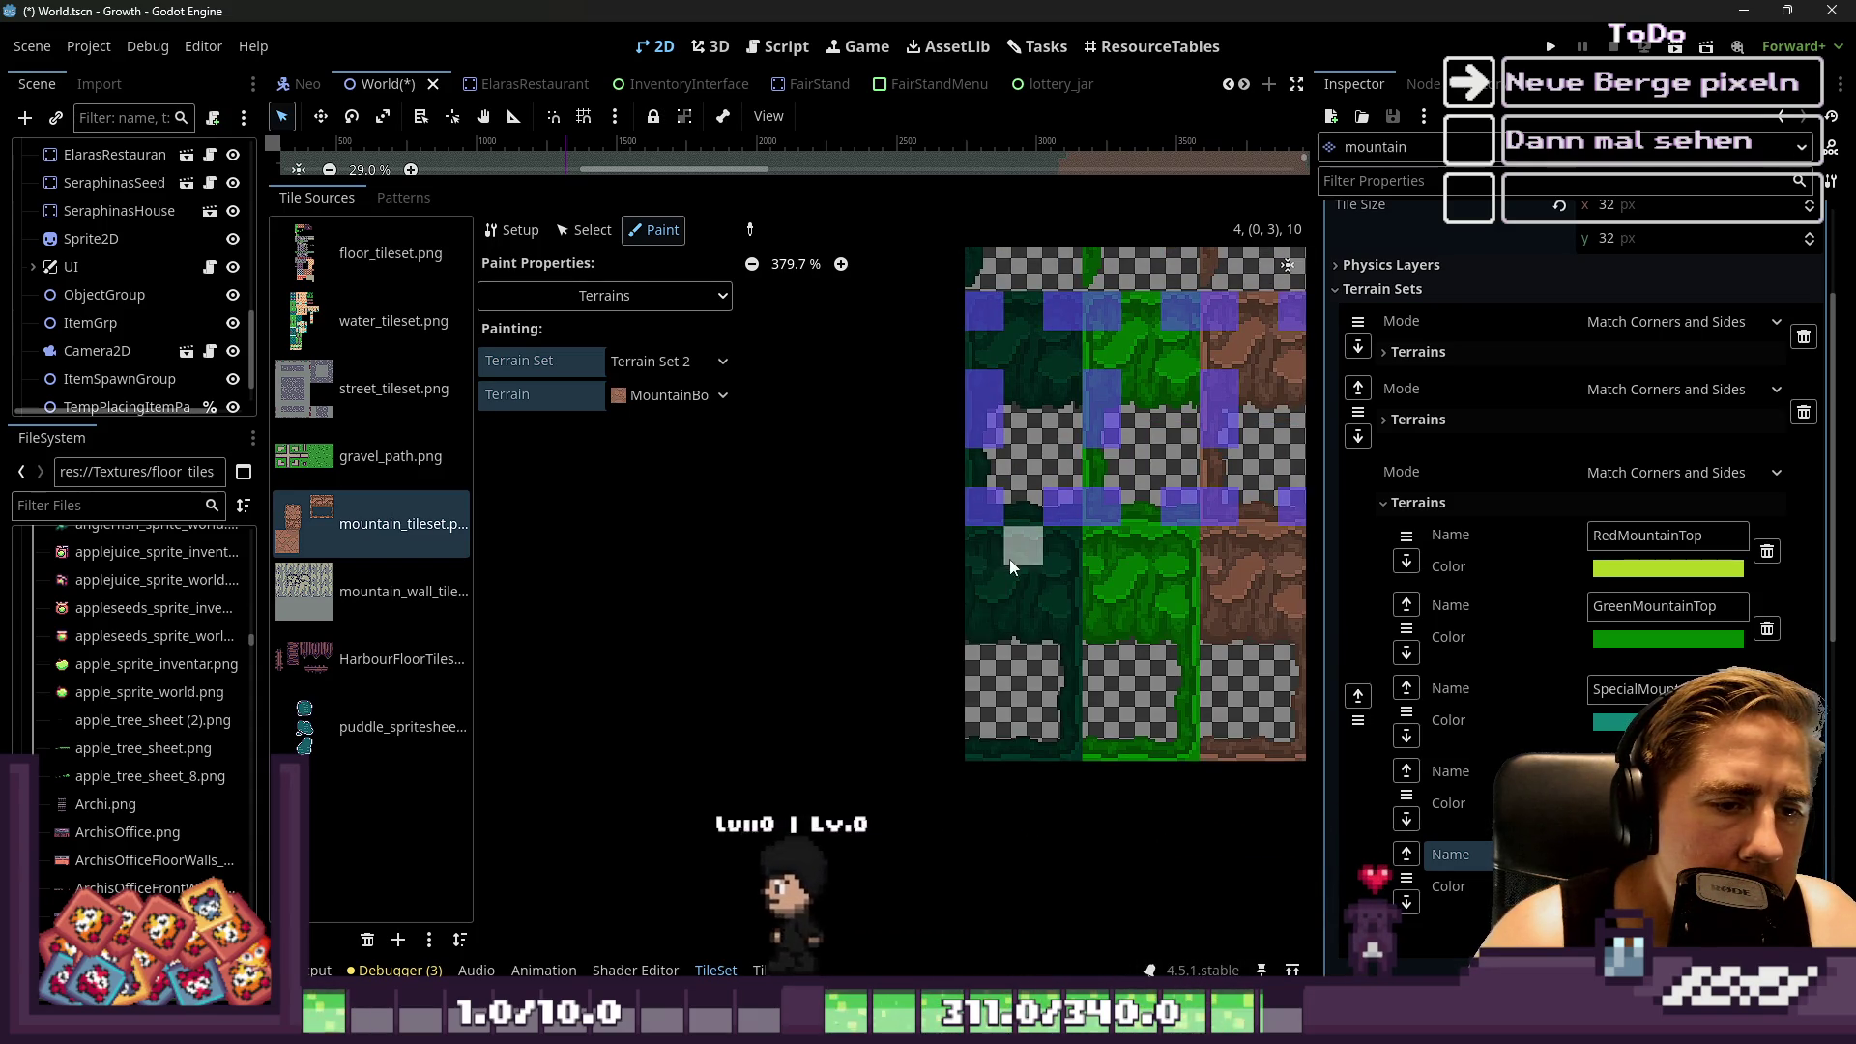
pyautogui.click(988, 543)
pyautogui.moveTo(1042, 549); pyautogui.dragTo(1067, 660)
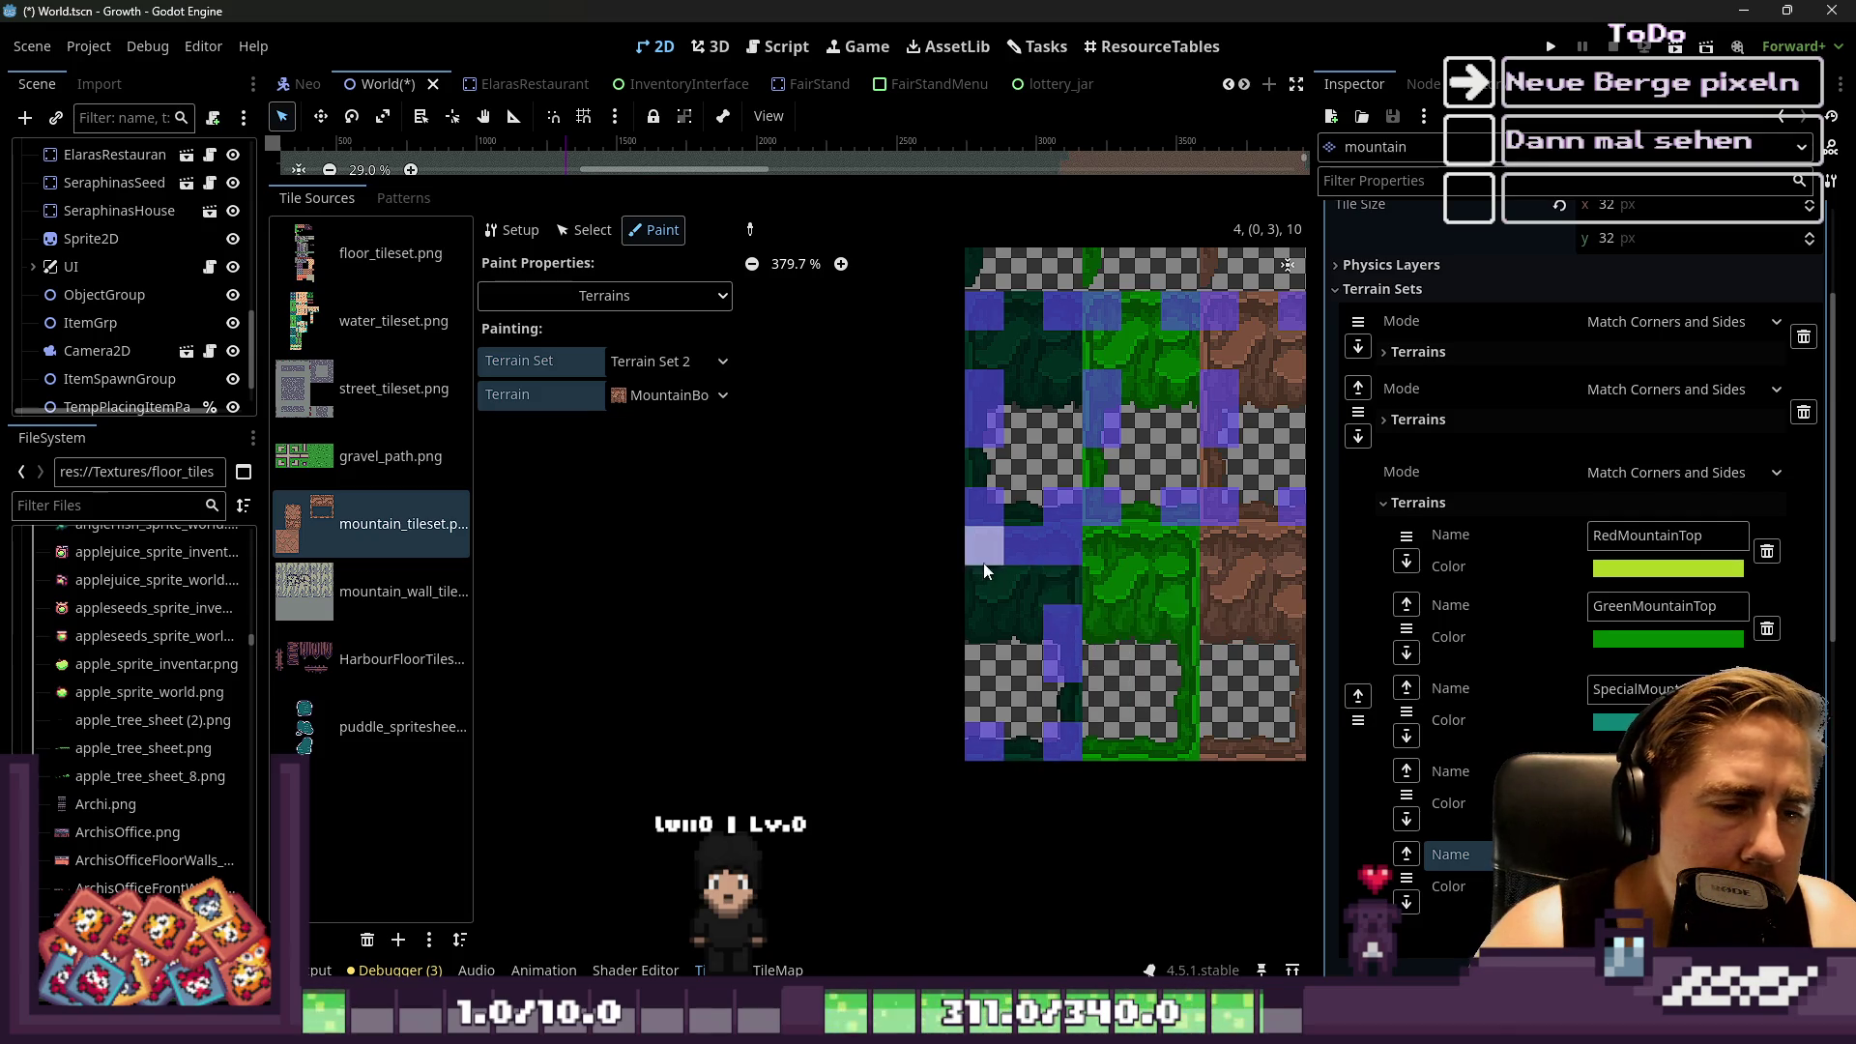
# Paint border bits down a column and along the bottom row's brown tile, erasing one misplaced bit
pyautogui.scroll(-1, 966, 561)
pyautogui.scroll(2, 961, 563)
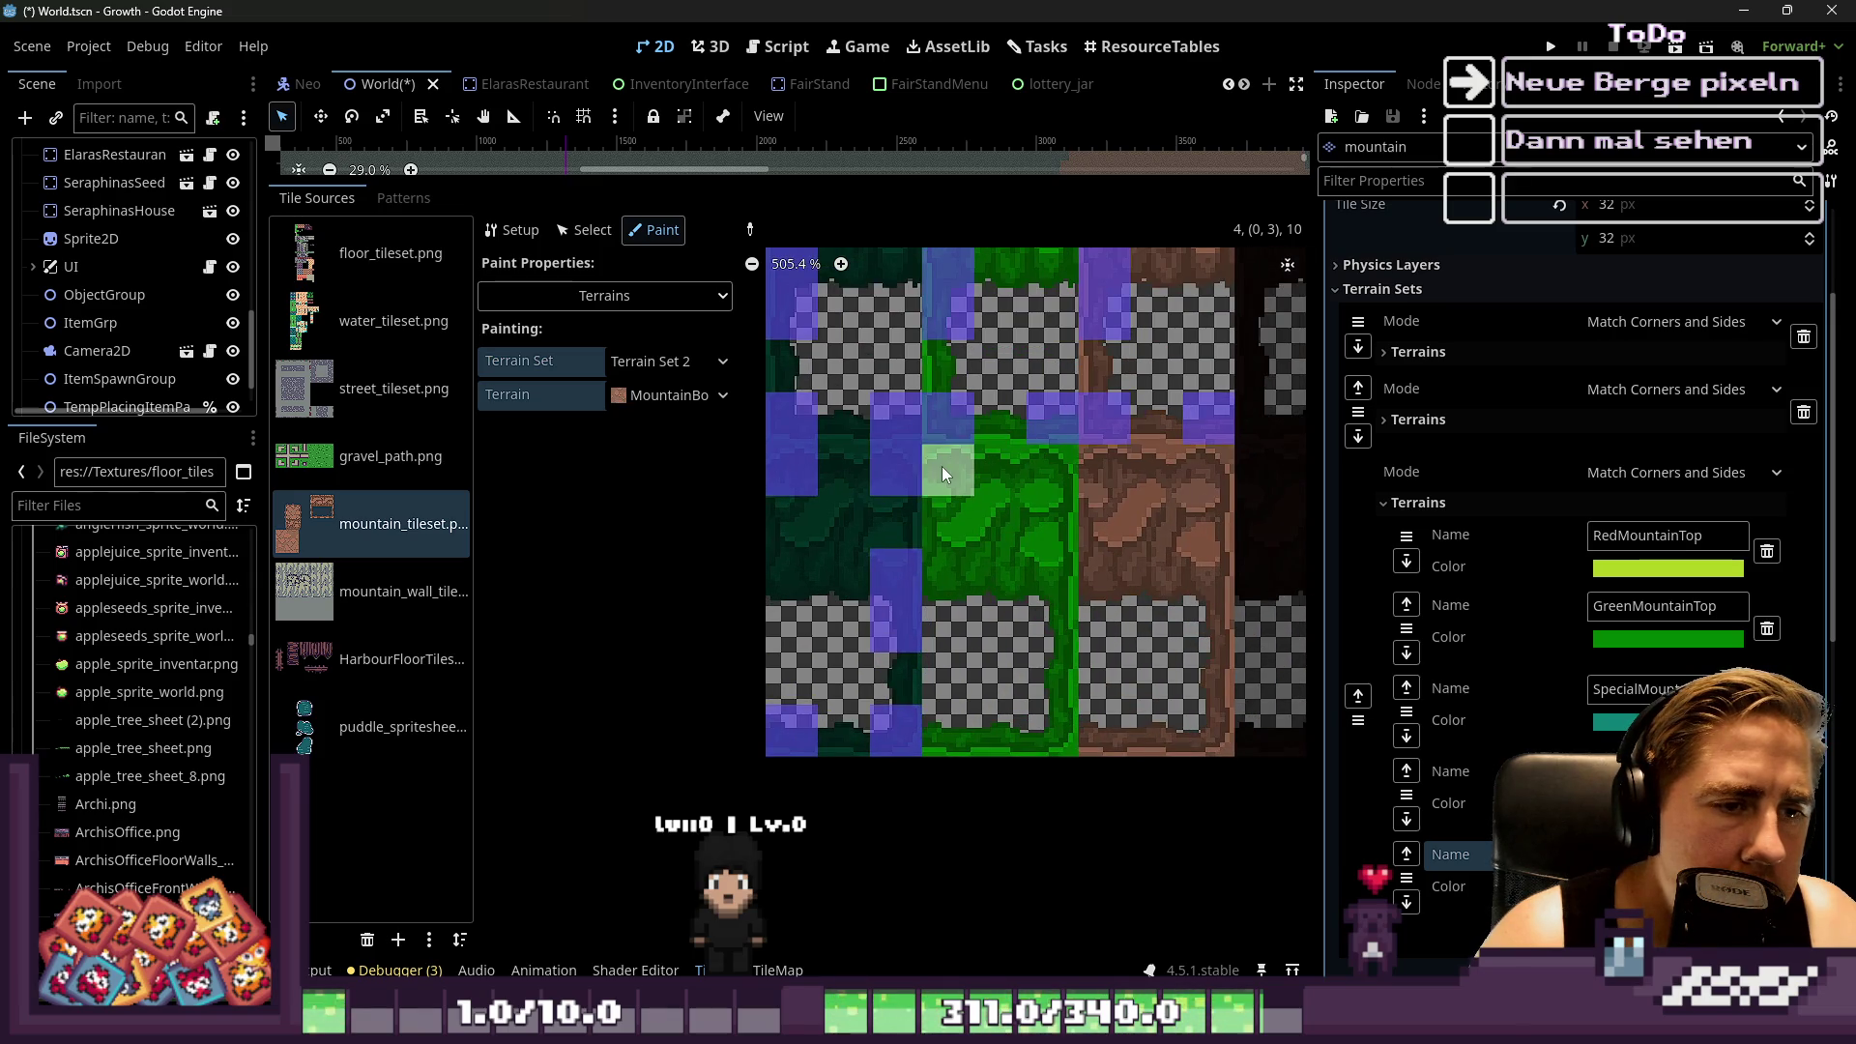
pyautogui.moveTo(1064, 501)
pyautogui.mouseDown()
pyautogui.moveTo(1061, 722)
pyautogui.moveTo(996, 723)
pyautogui.moveTo(1050, 670)
pyautogui.moveTo(1059, 538)
pyautogui.moveTo(979, 484)
pyautogui.moveTo(1146, 471)
pyautogui.moveTo(1173, 551)
pyautogui.mouseUp()
pyautogui.hscroll(1, 963, 500)
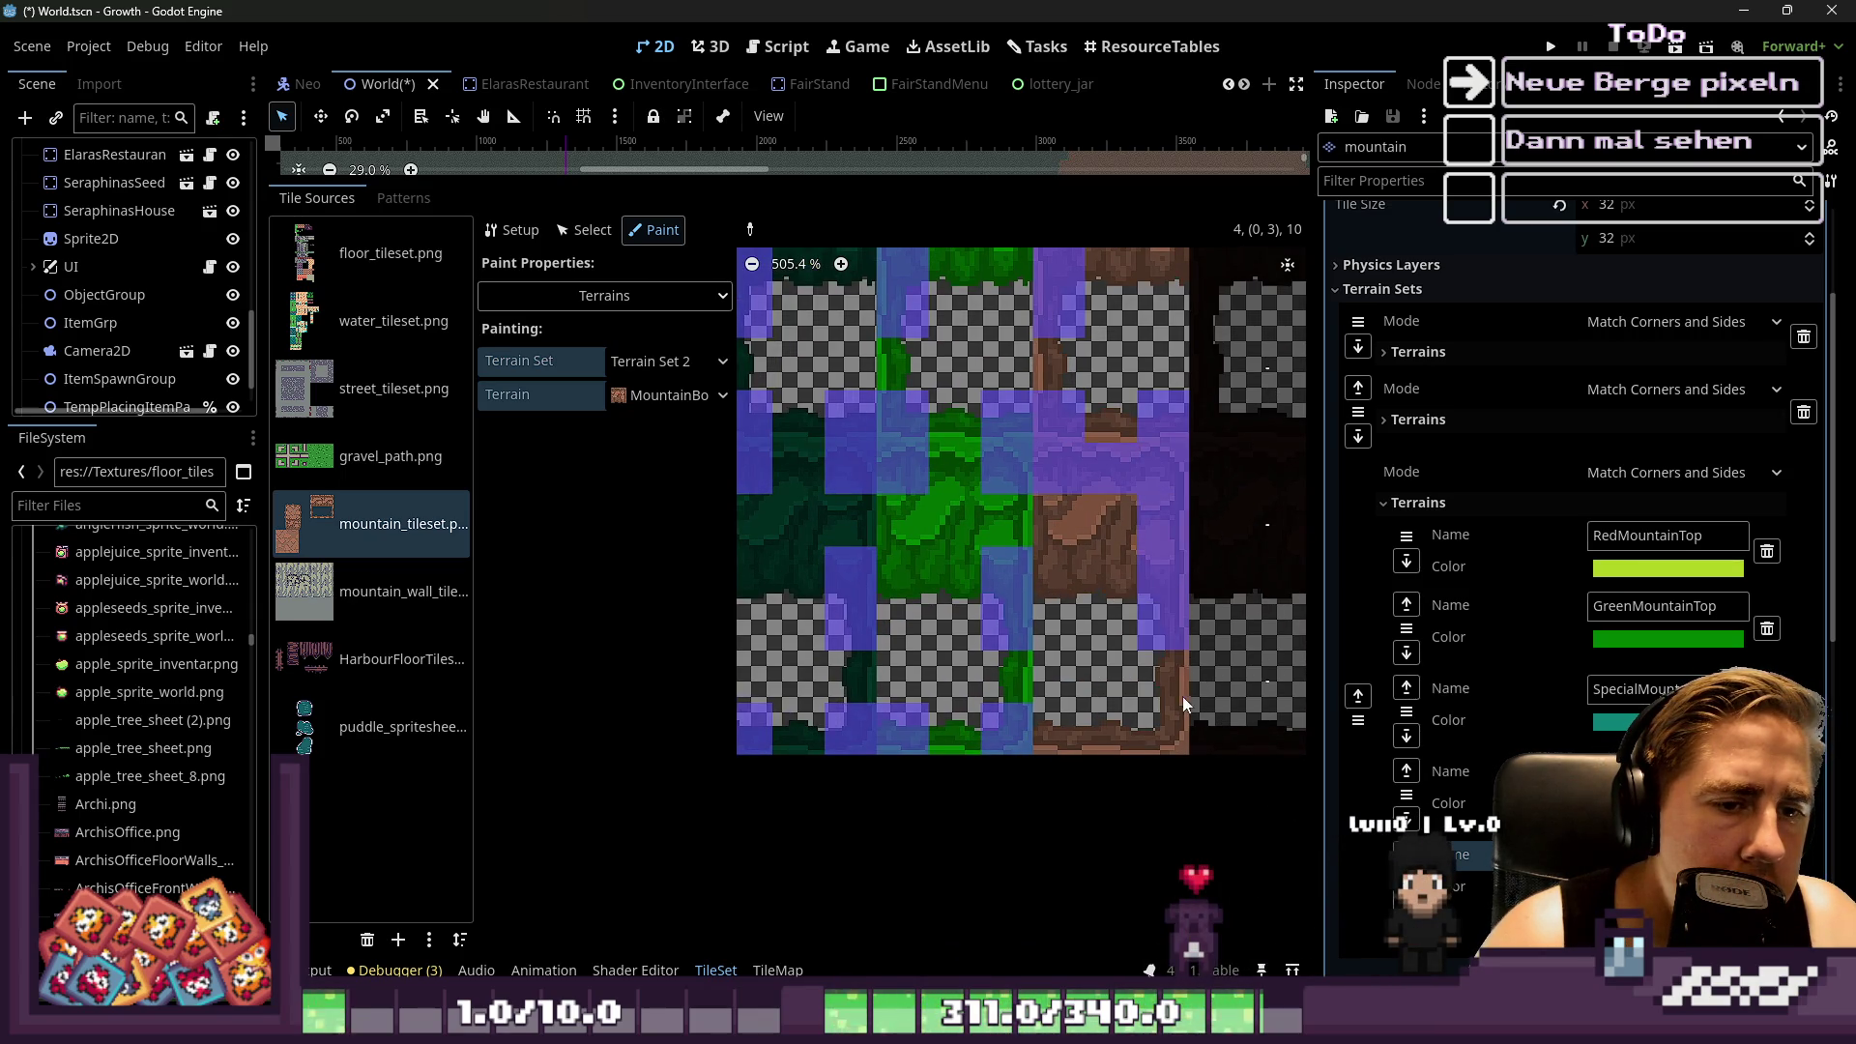
pyautogui.moveTo(1116, 754); pyautogui.dragTo(1068, 745)
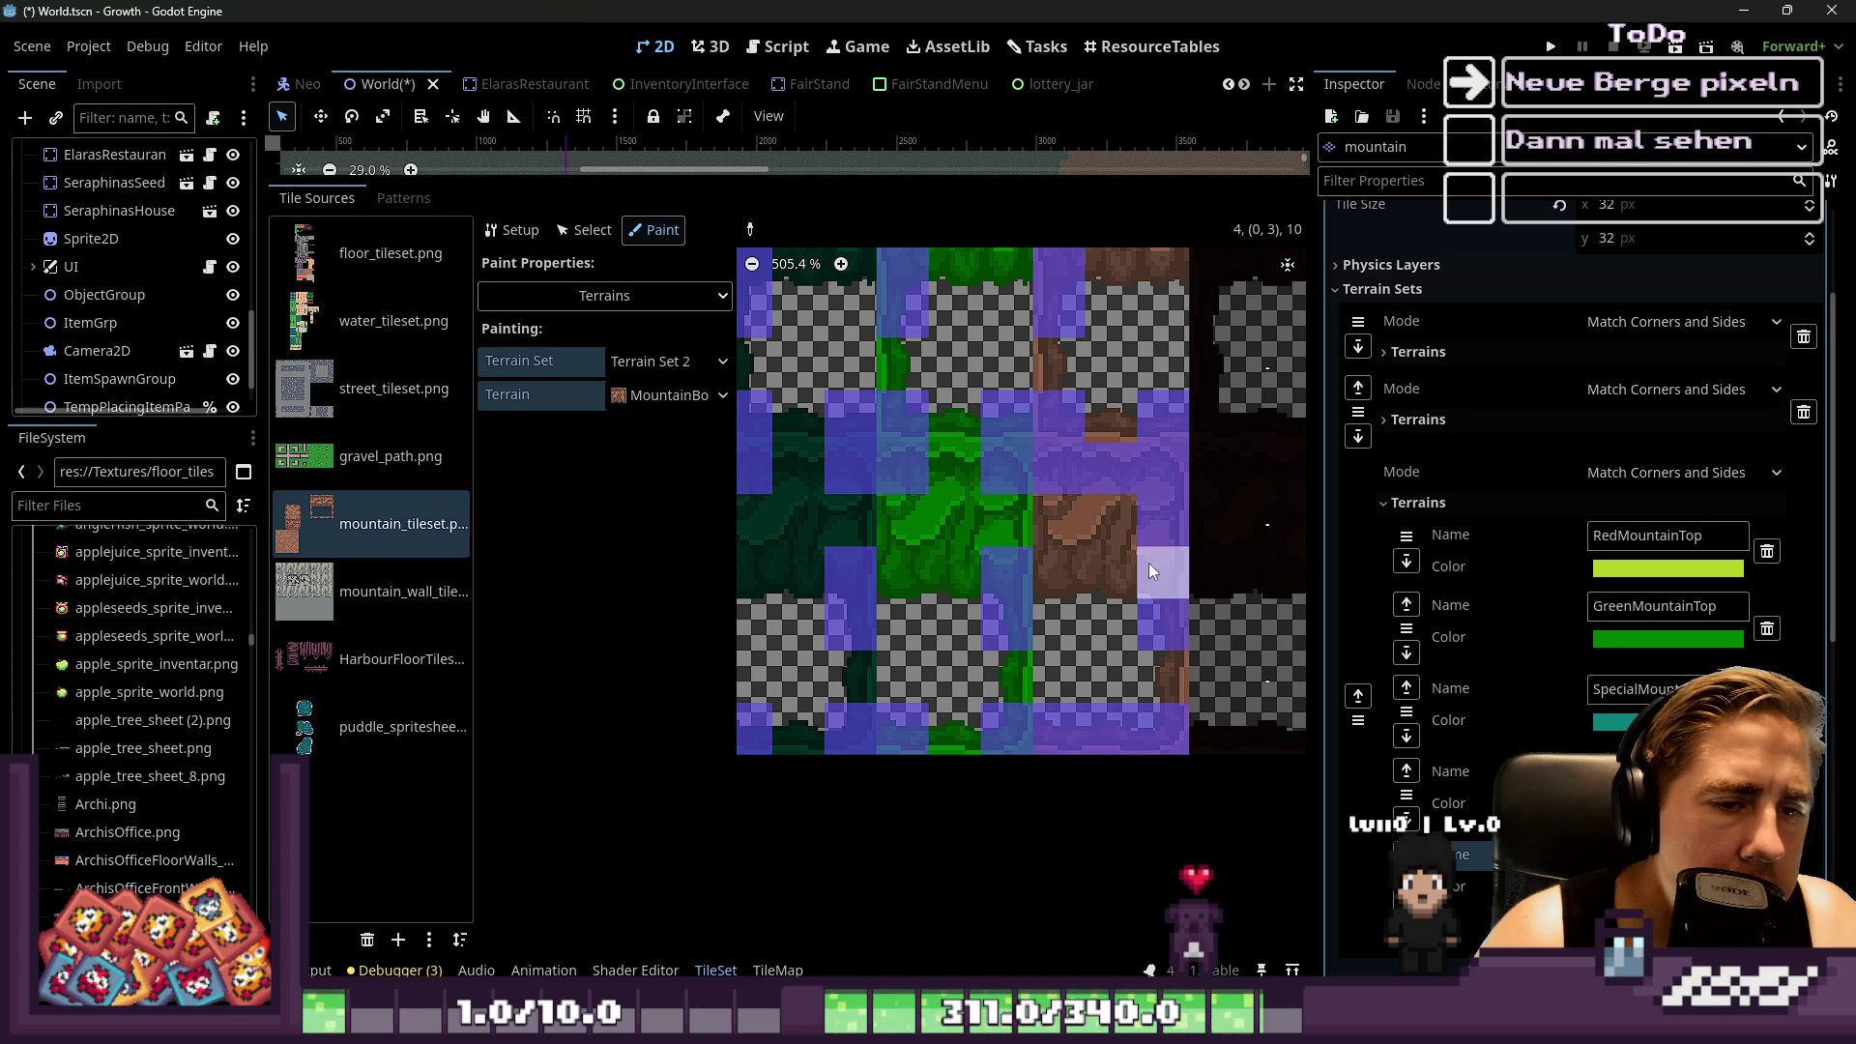
pyautogui.rightClick(1111, 469)
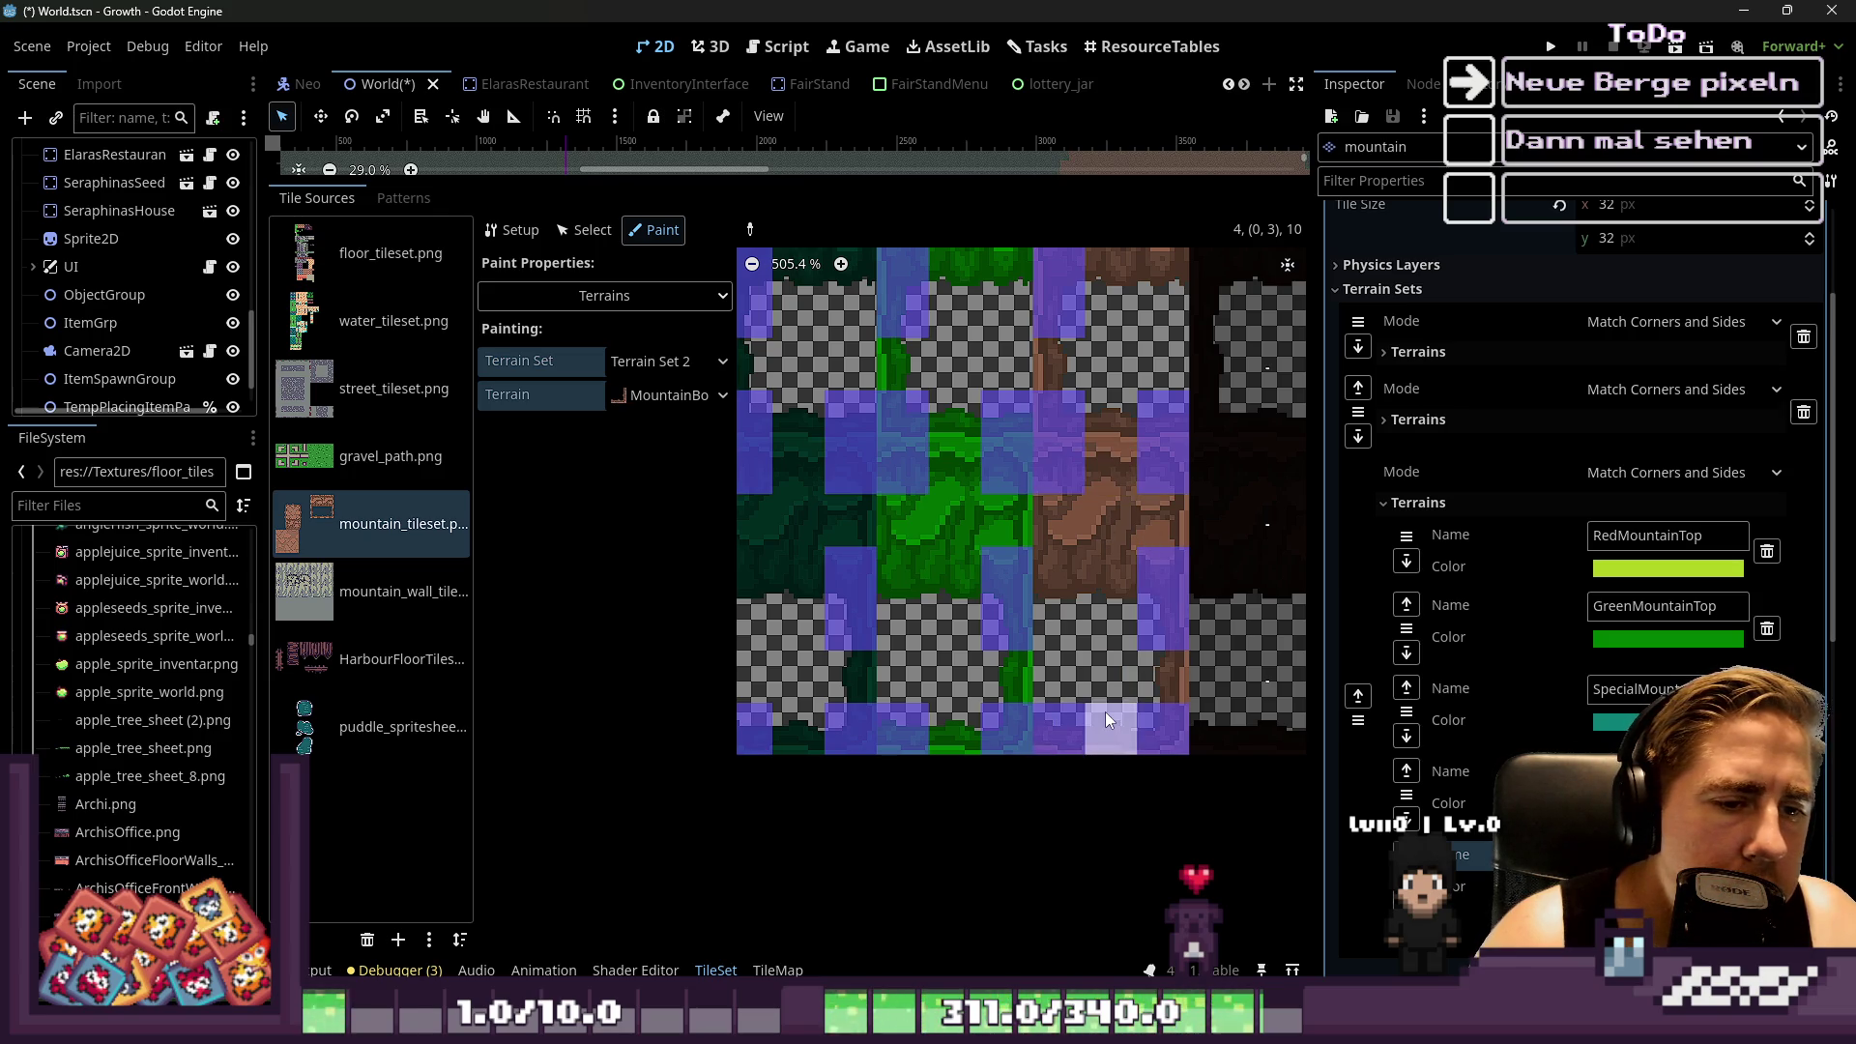
# Put border bits on the dark tiles' top corners and left-middle cells
pyautogui.scroll(-4, 1105, 711)
pyautogui.scroll(1, 1117, 658)
pyautogui.scroll(1, 1118, 657)
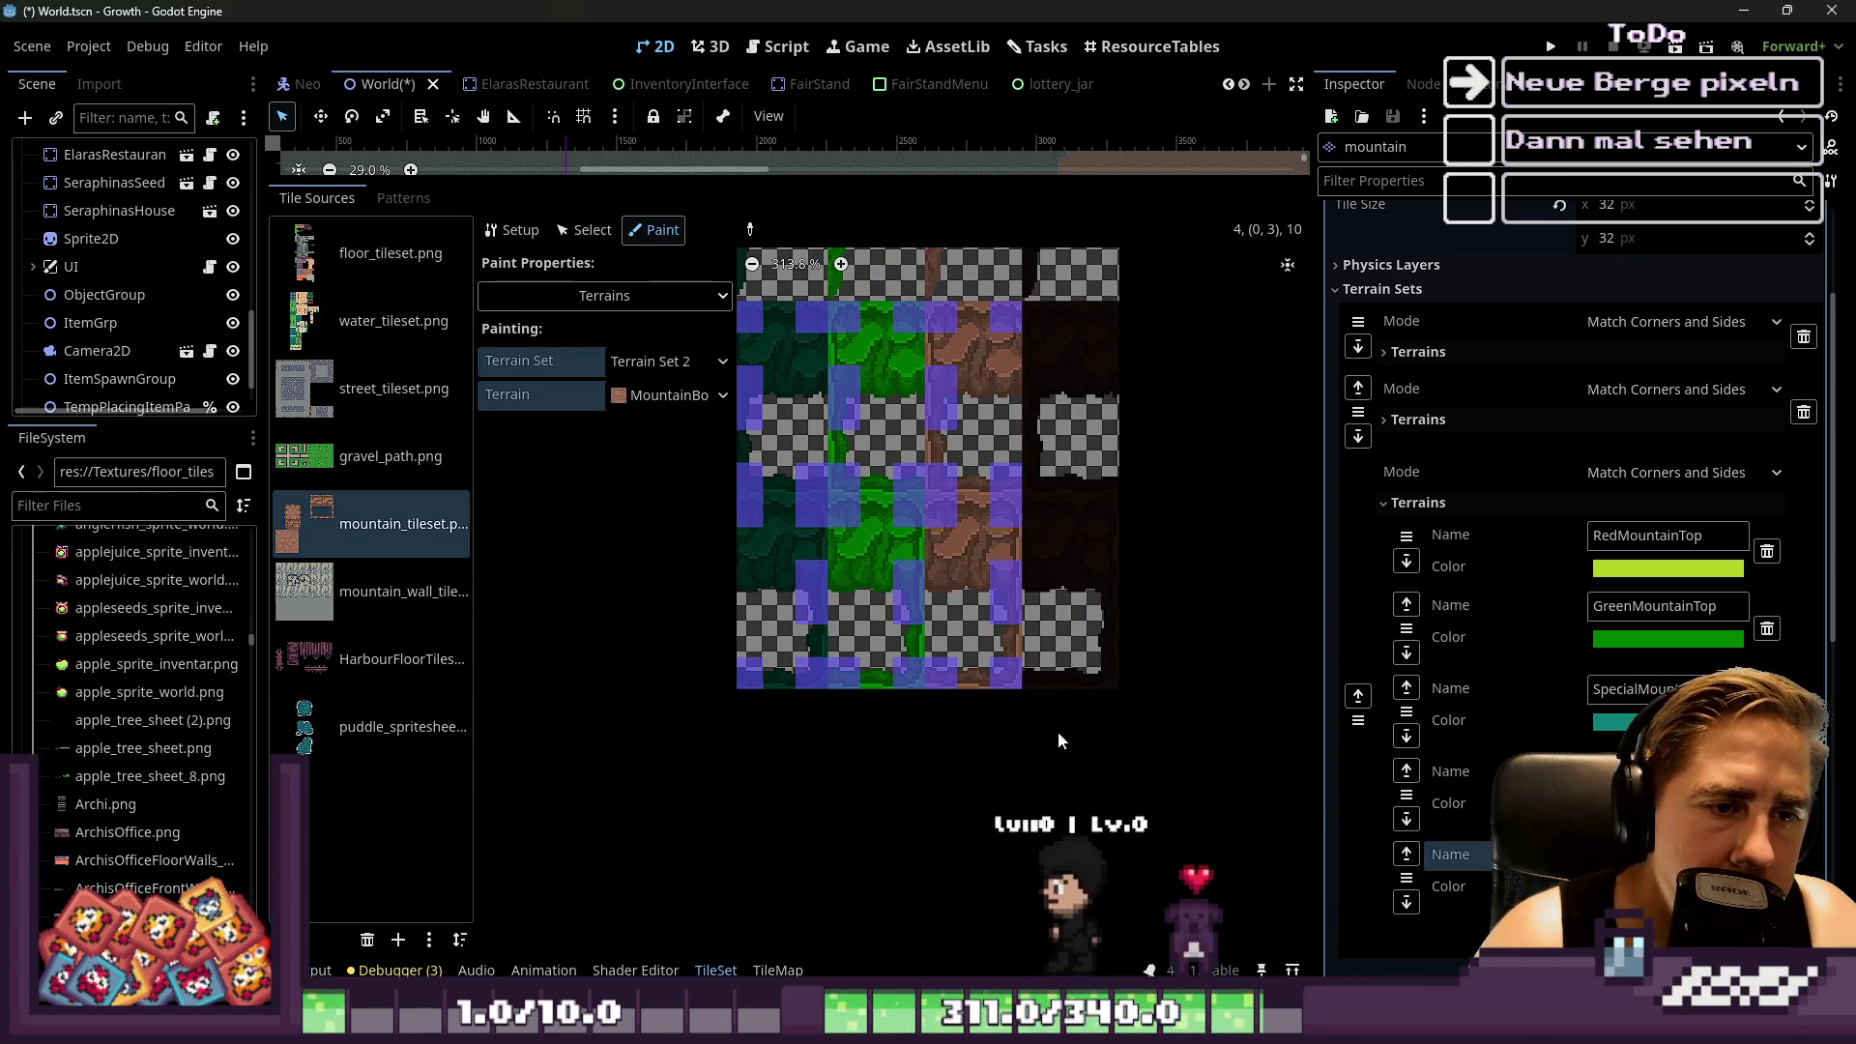
pyautogui.scroll(-2, 1049, 732)
pyautogui.scroll(2, 1063, 580)
pyautogui.click(1080, 413)
pyautogui.scroll(1, 1075, 395)
pyautogui.click(1073, 397)
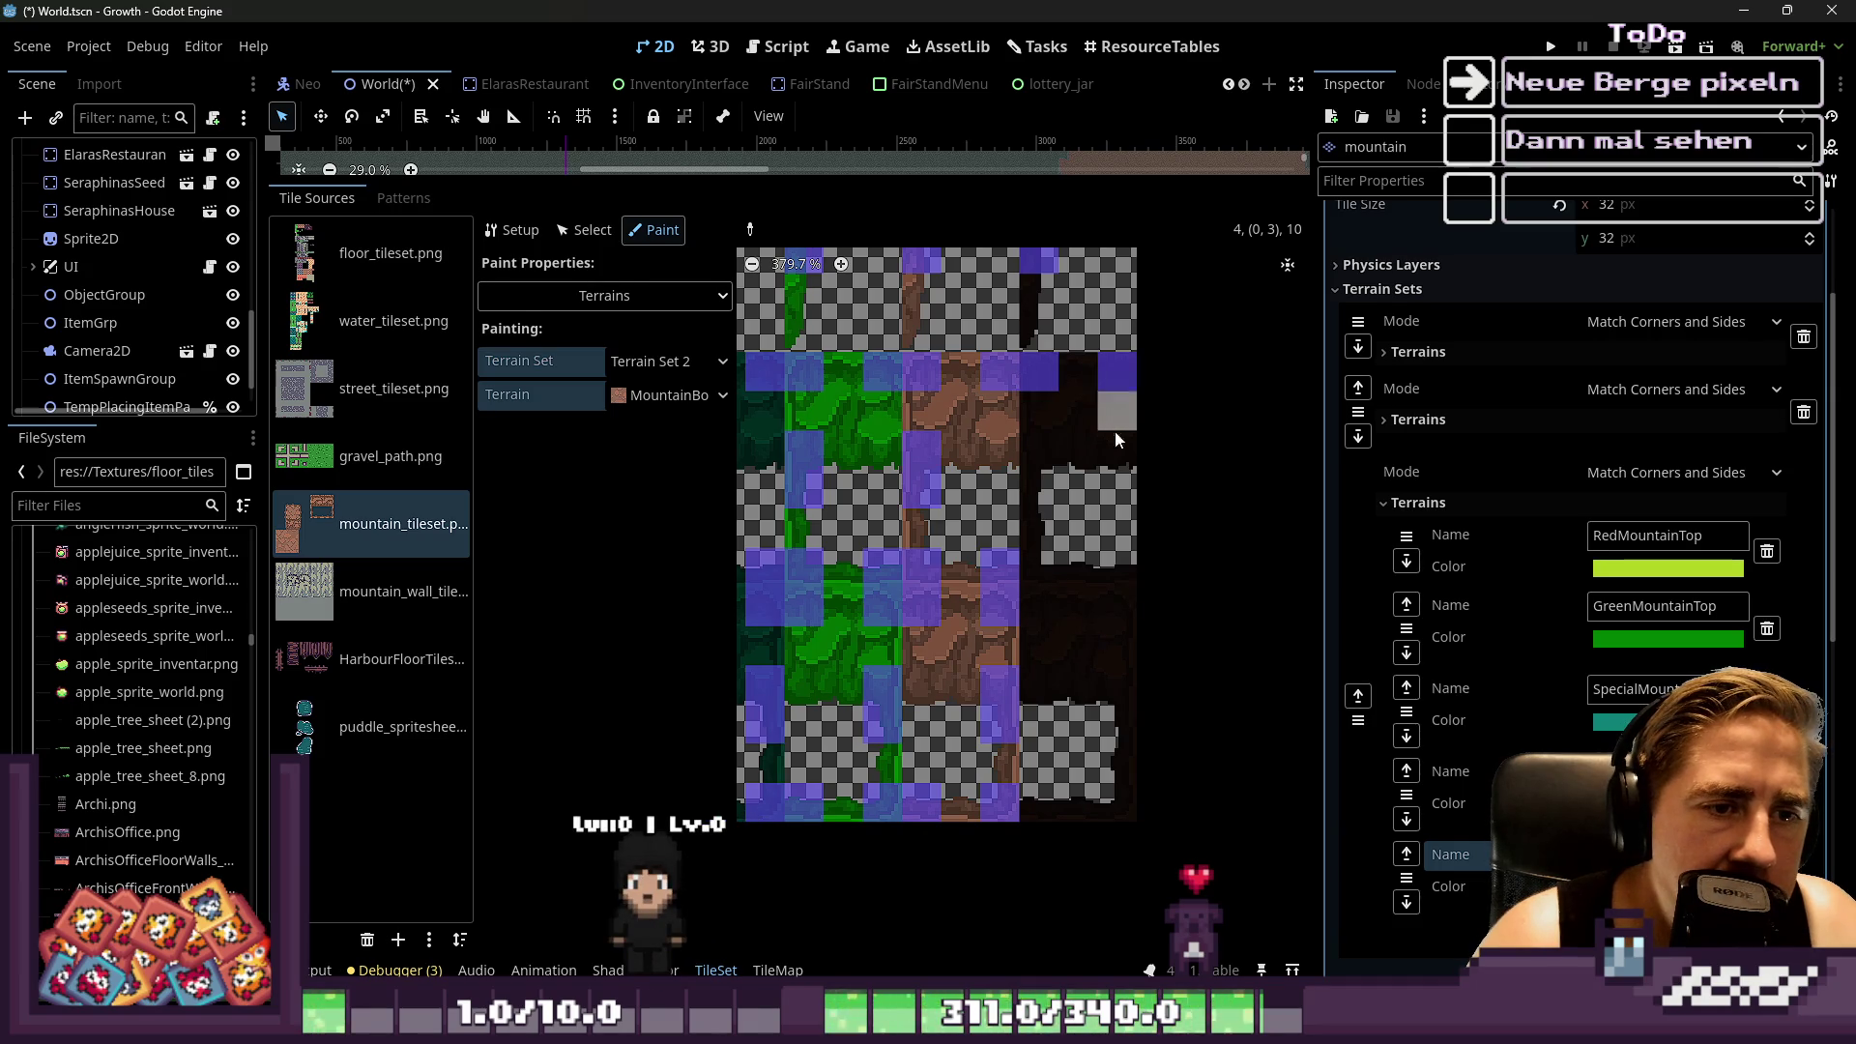
pyautogui.scroll(2, 1025, 454)
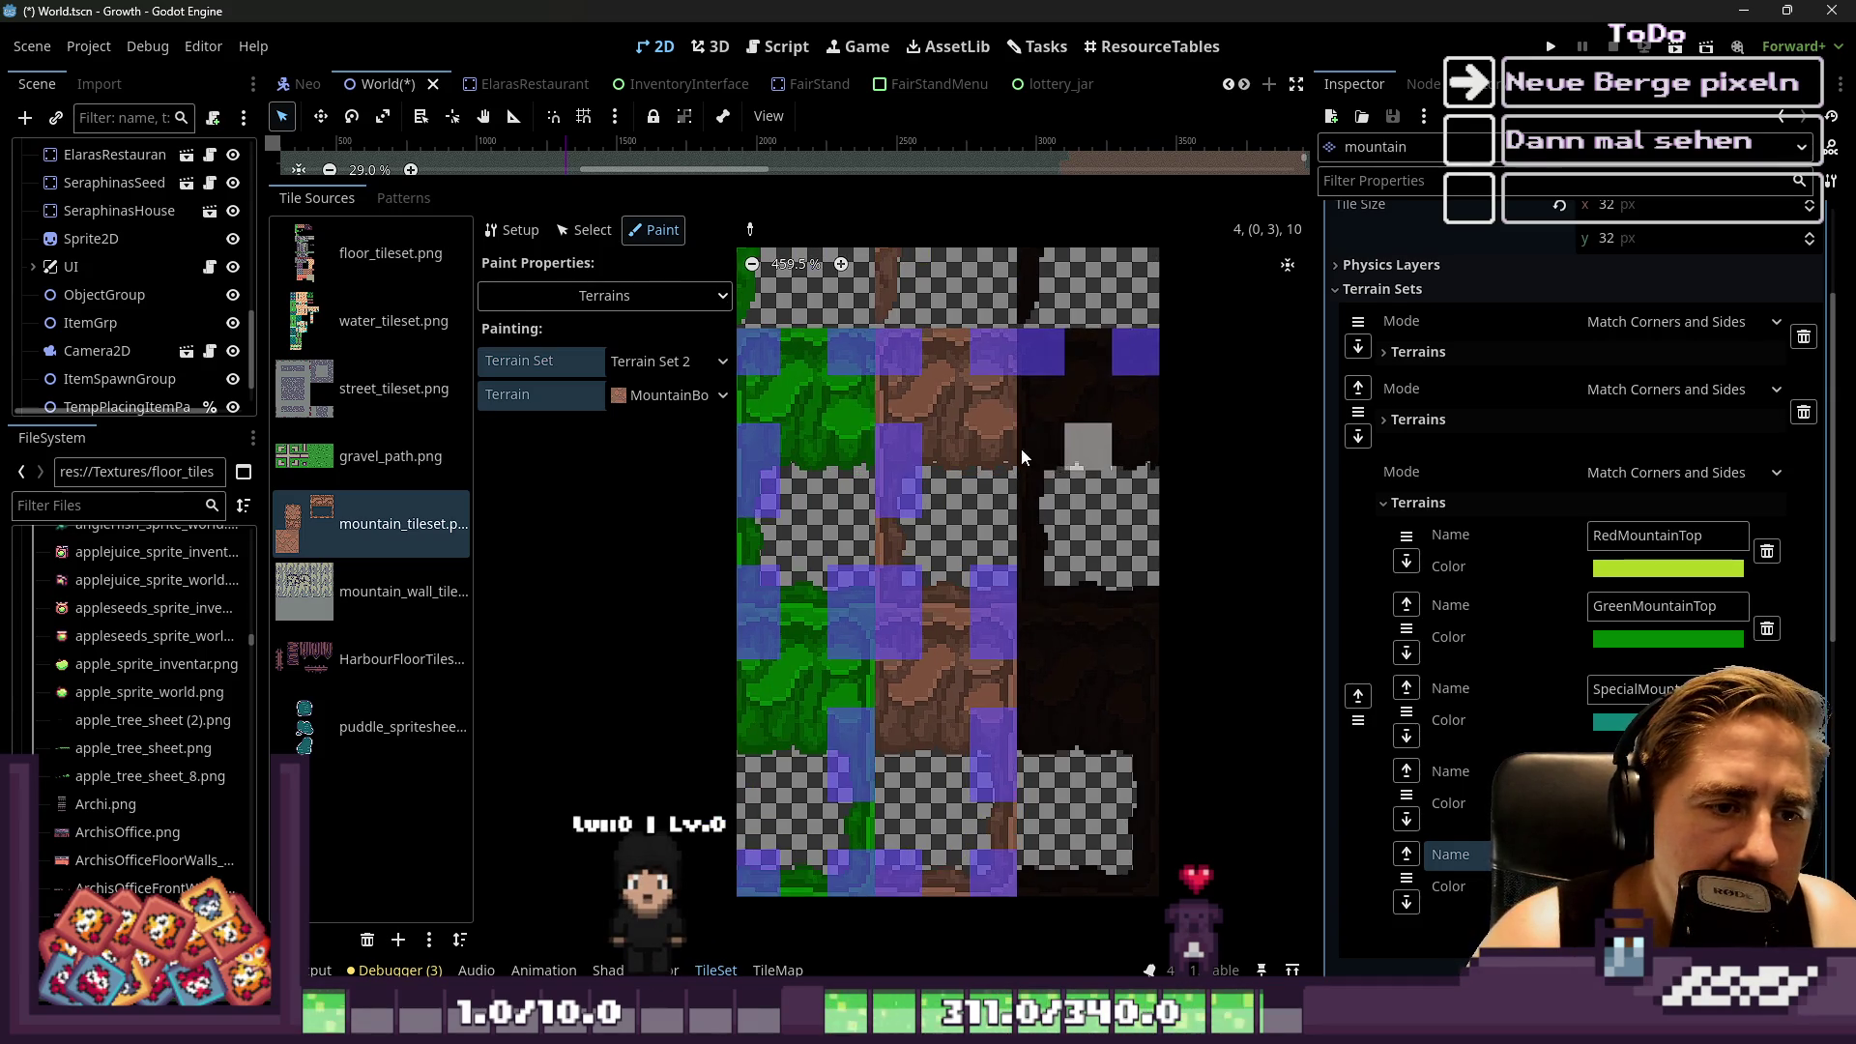
pyautogui.click(1019, 444)
pyautogui.click(1035, 594)
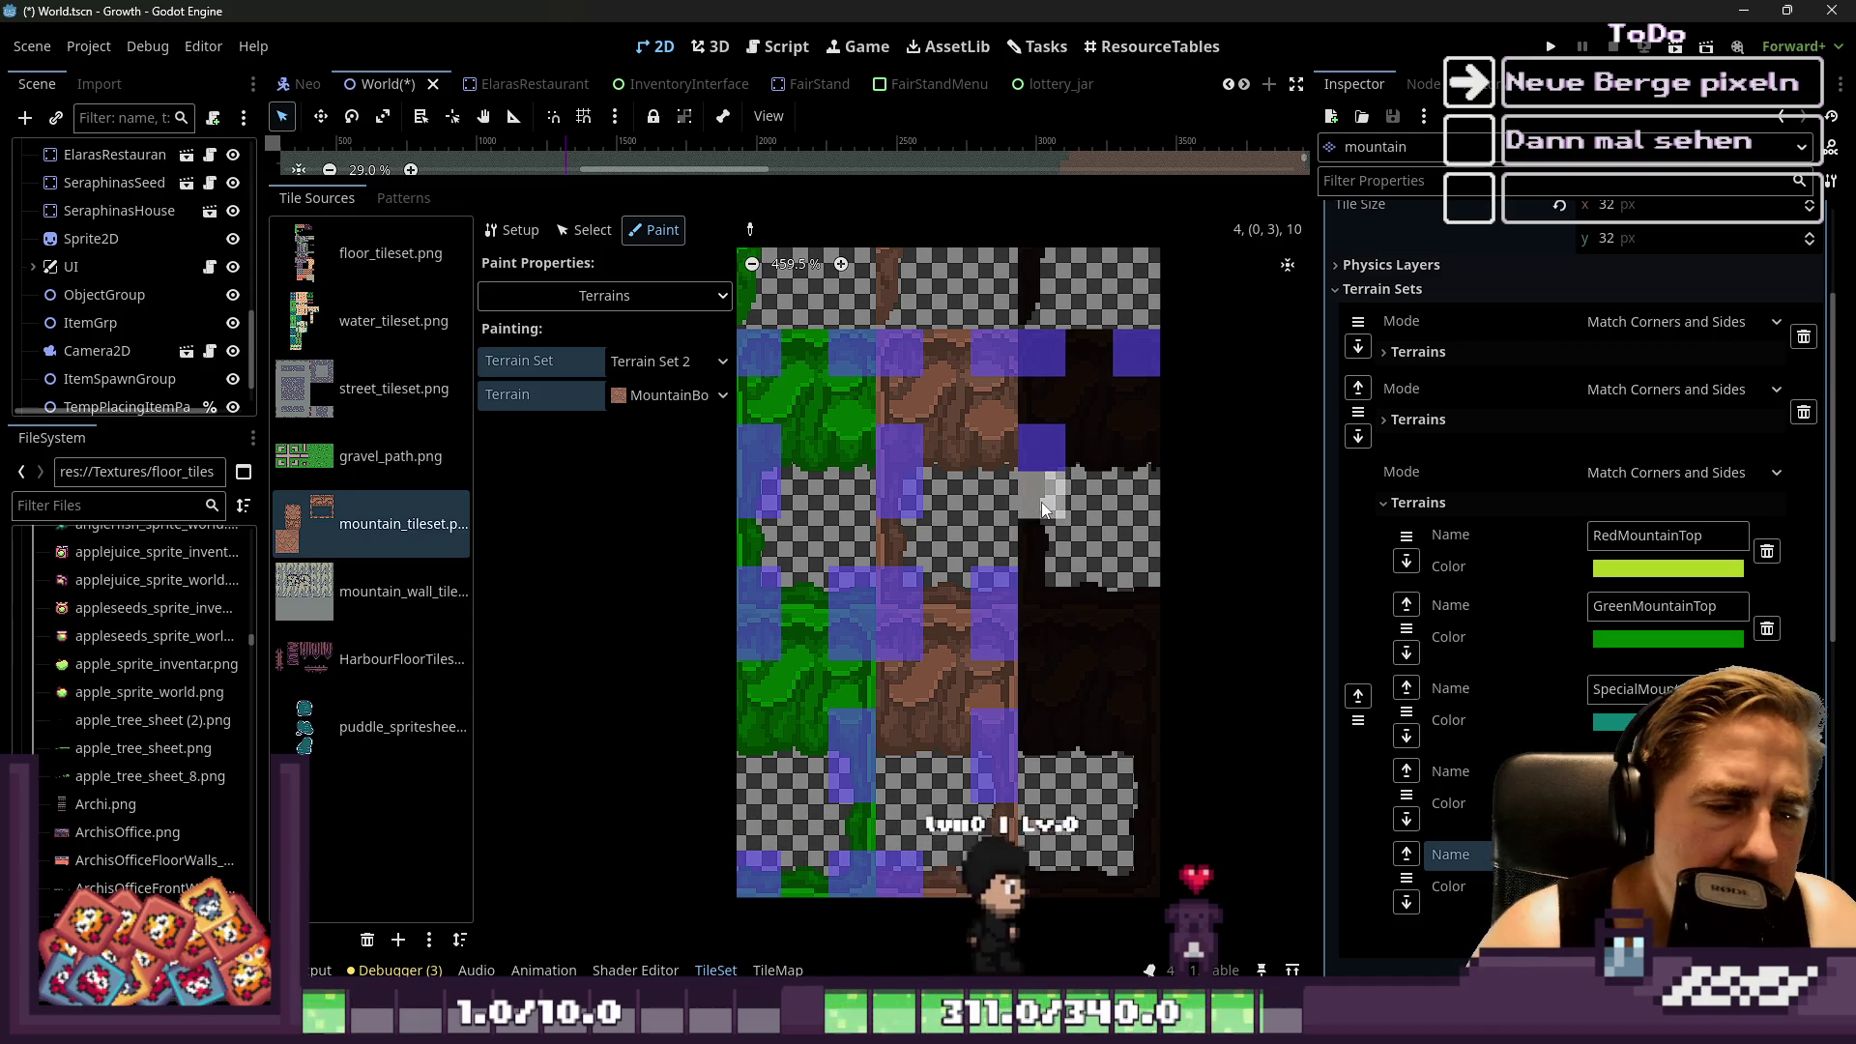
# Mark the dark tile's left-top, left-bottom, right-bottom and lower-right cells, plus neighbouring and bottom-row cells, as border
pyautogui.scroll(-3, 1193, 516)
pyautogui.scroll(2, 1156, 543)
pyautogui.click(1123, 496)
pyautogui.click(1100, 576)
pyautogui.click(1176, 572)
pyautogui.click(1116, 636)
pyautogui.click(1182, 624)
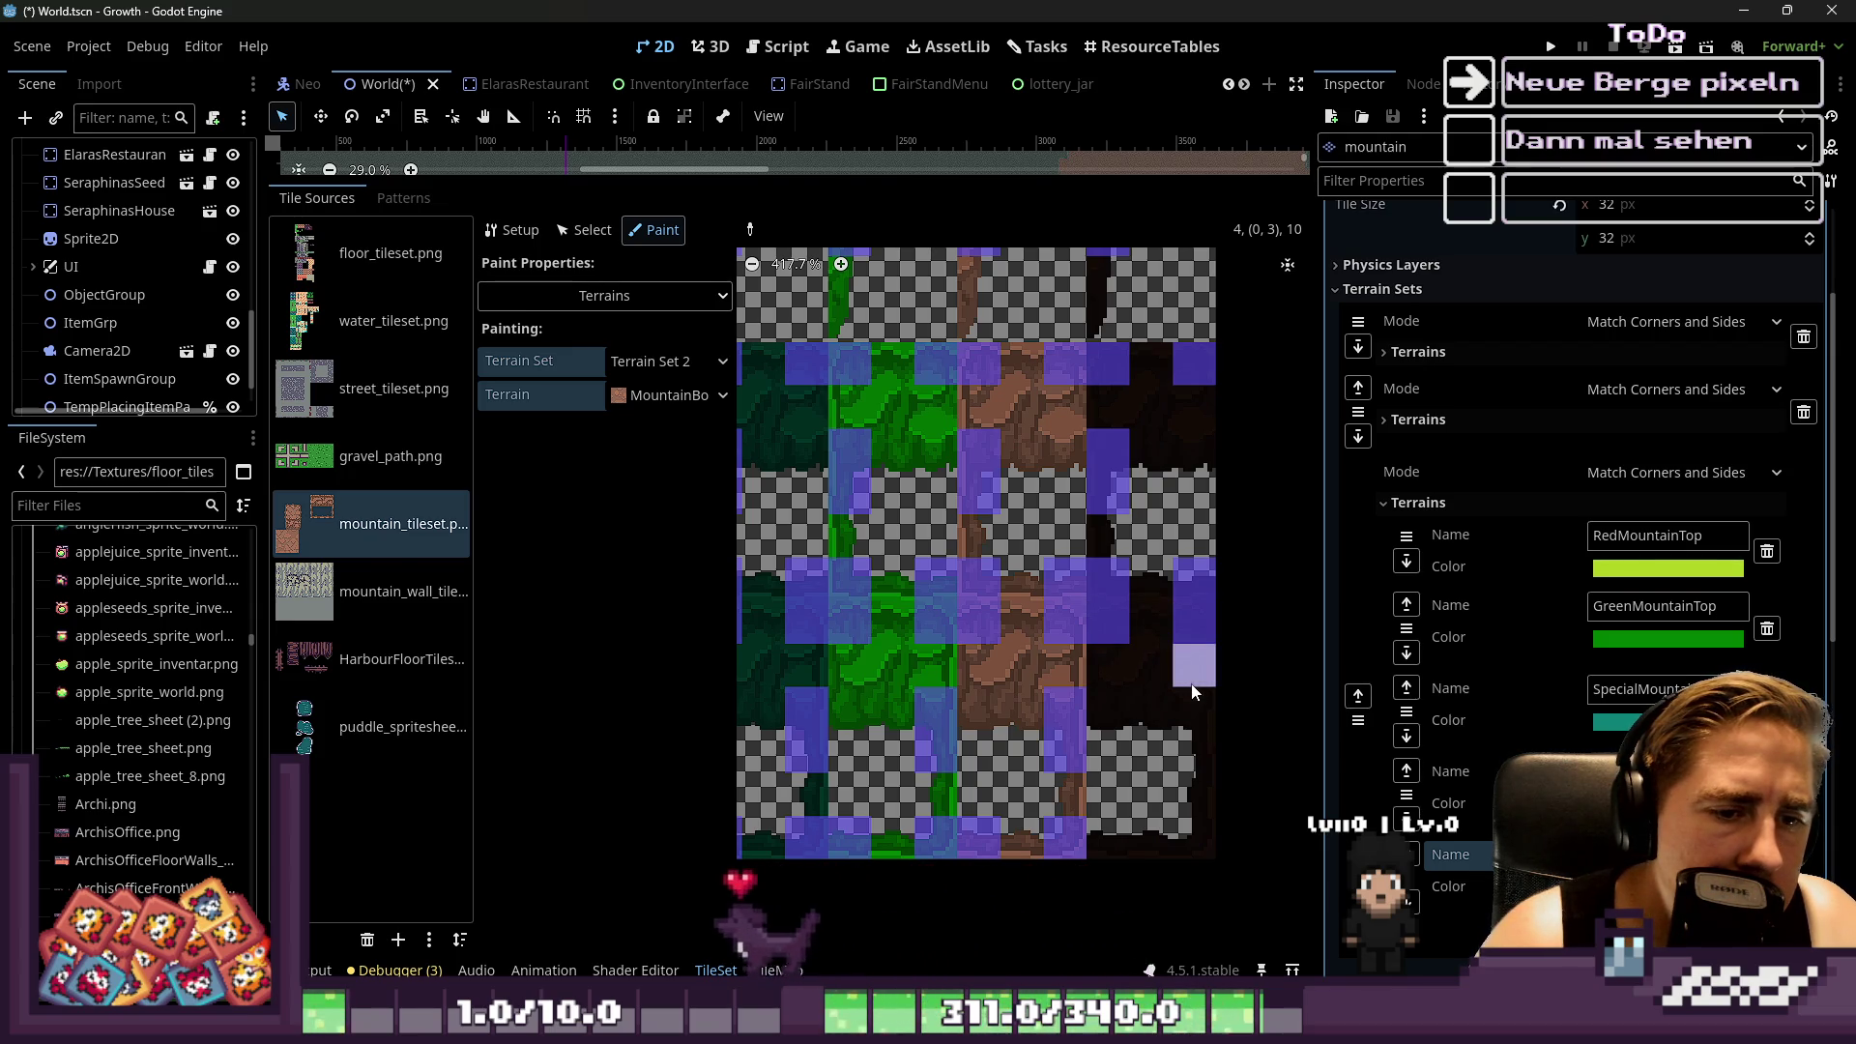
pyautogui.click(1192, 690)
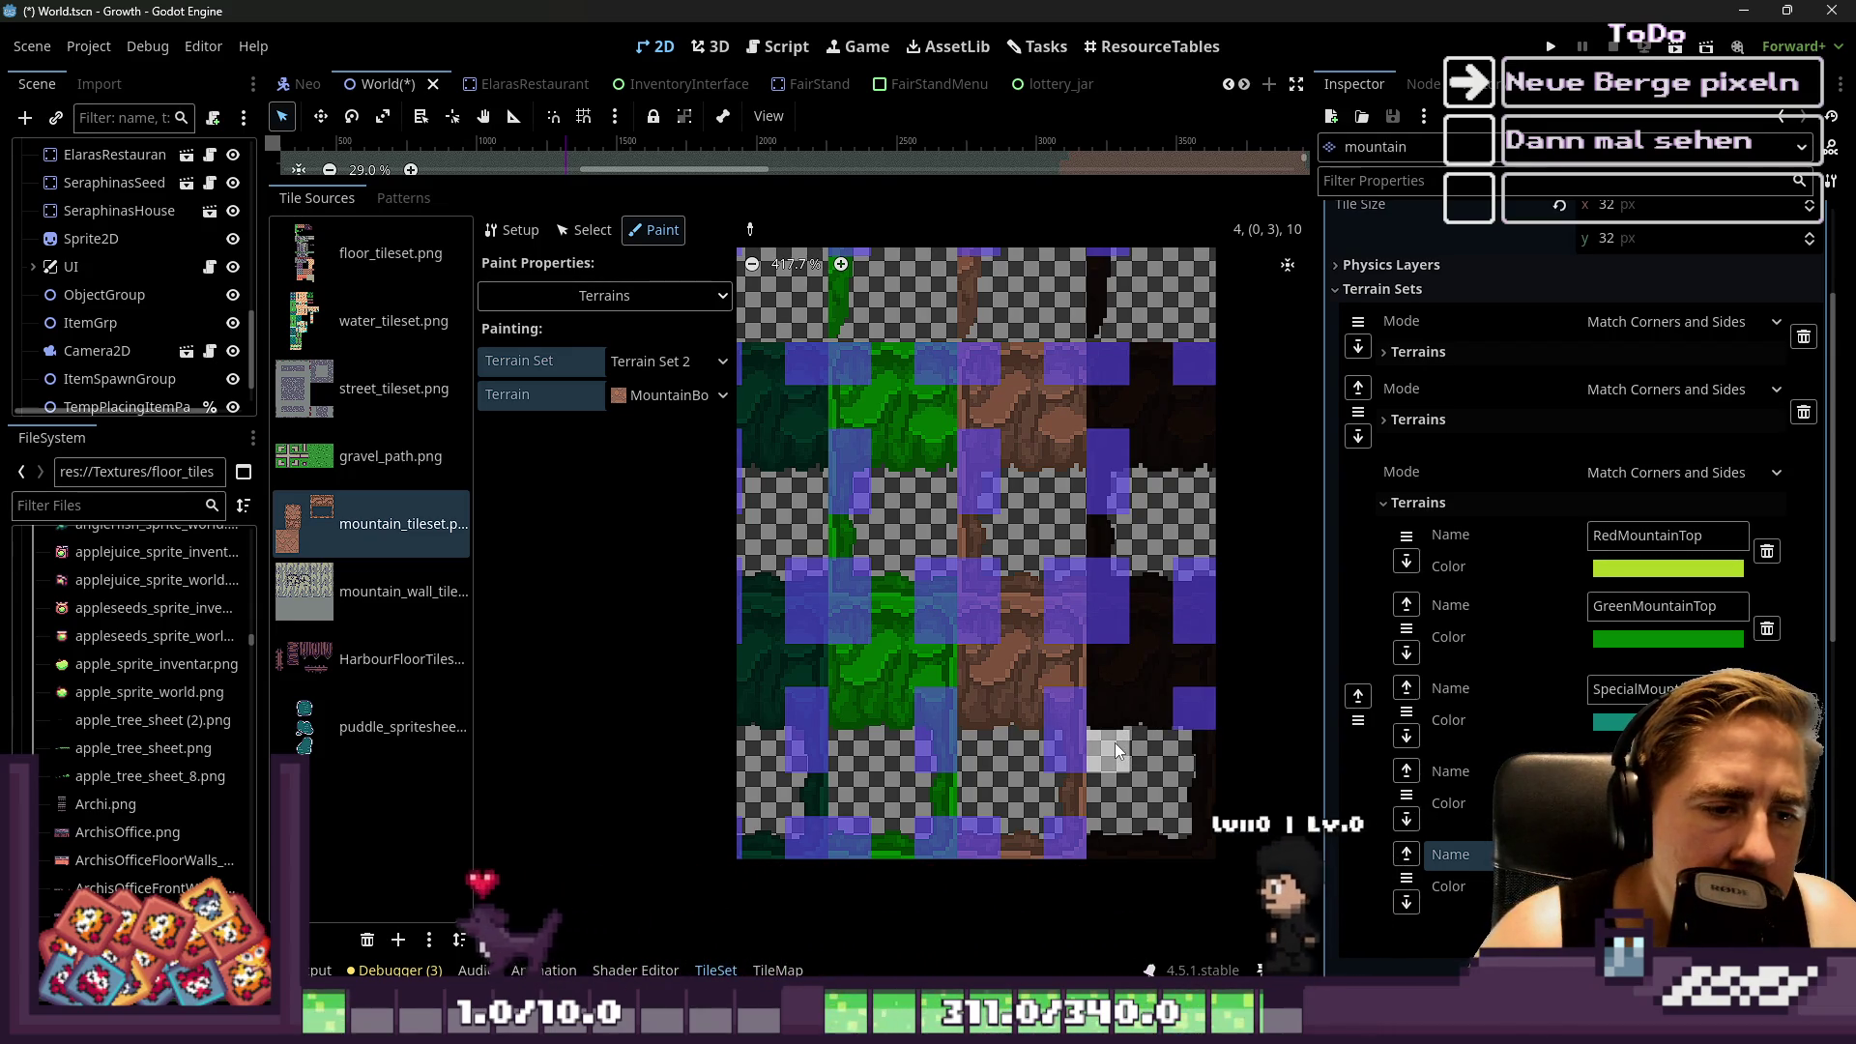
pyautogui.click(1109, 837)
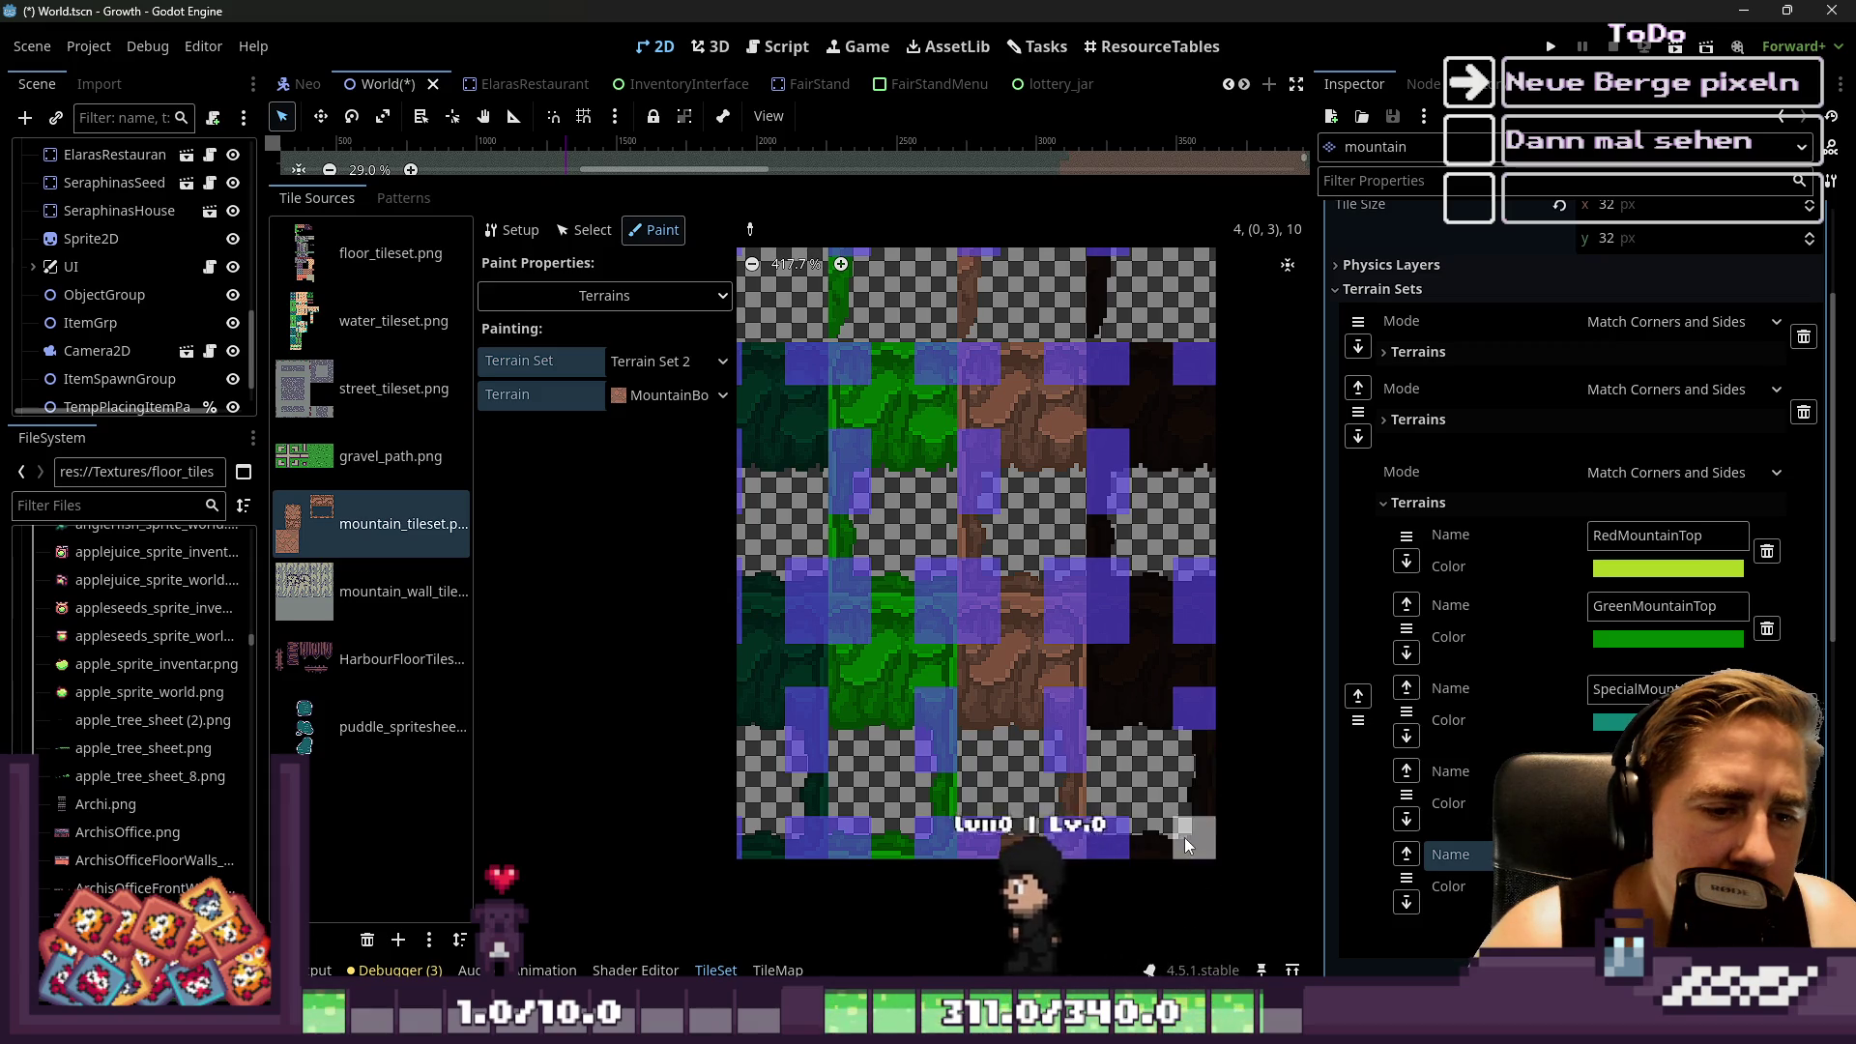
# Check which tile property is currently being painted
pyautogui.scroll(-5, 1191, 799)
pyautogui.scroll(5, 1191, 798)
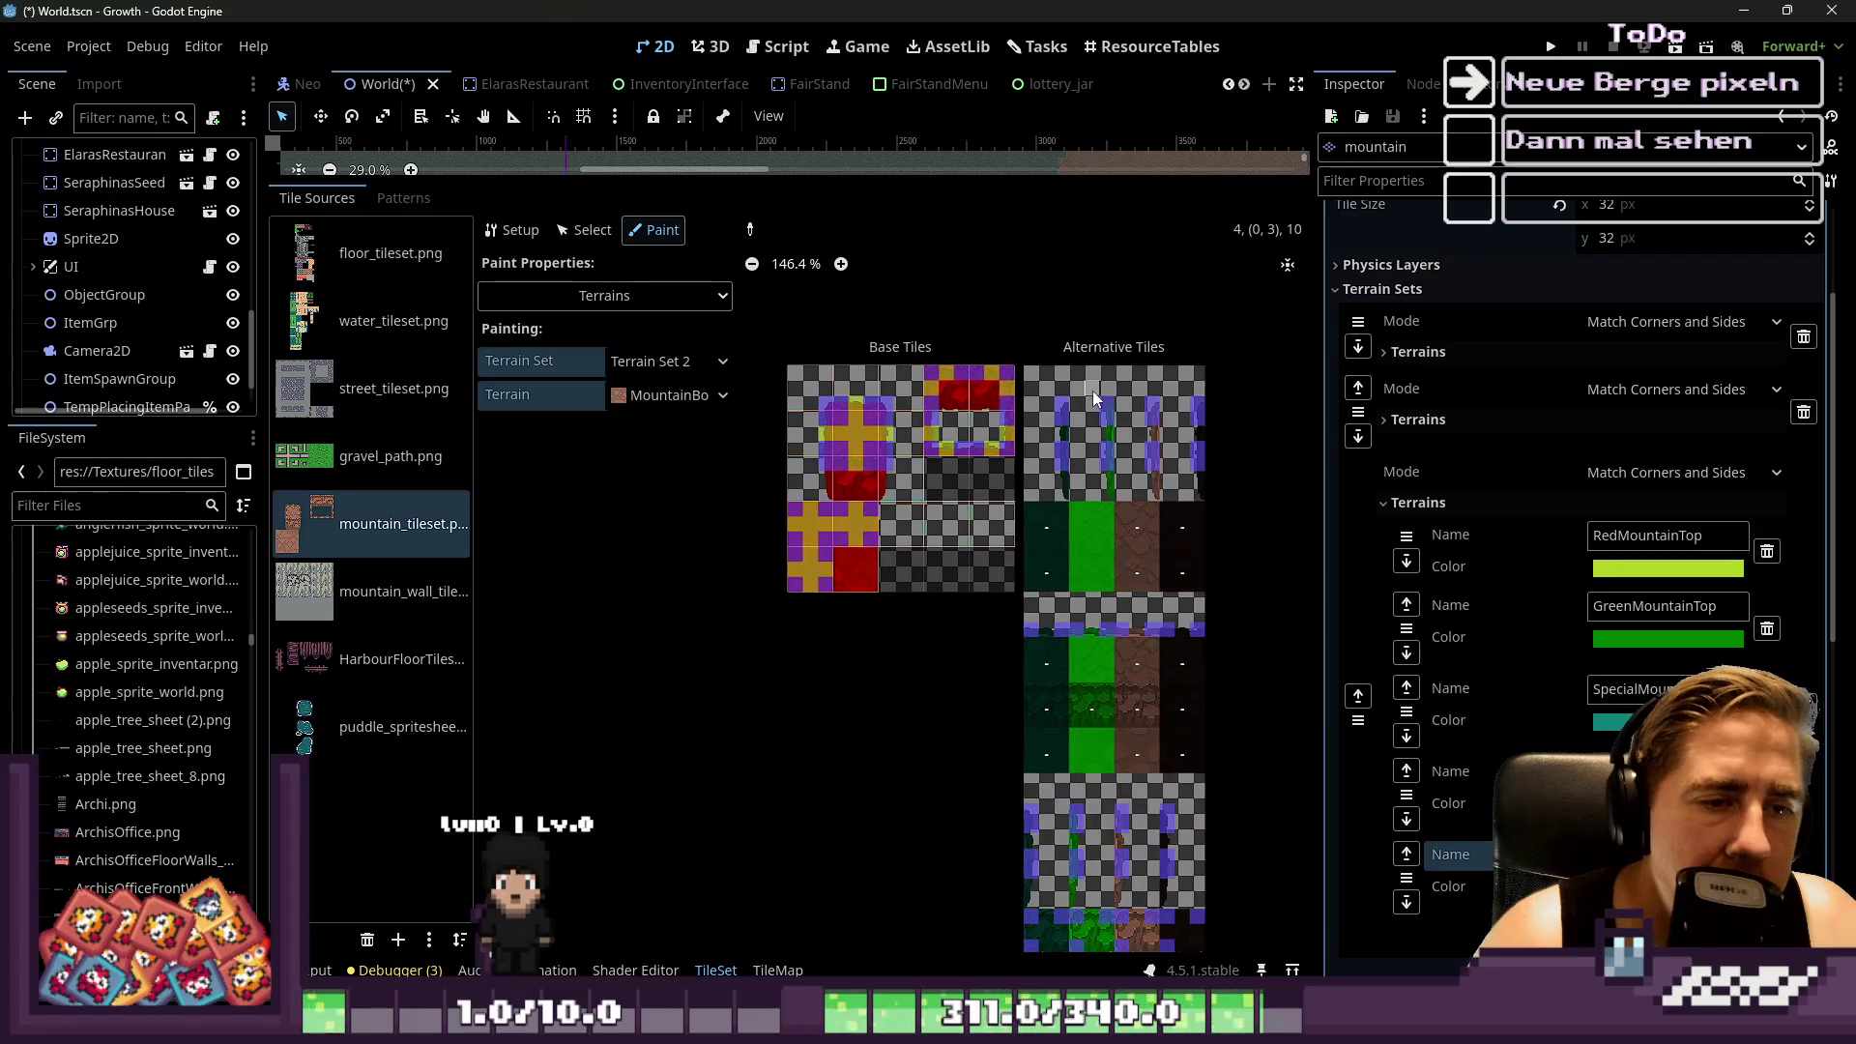
pyautogui.scroll(6, 1092, 391)
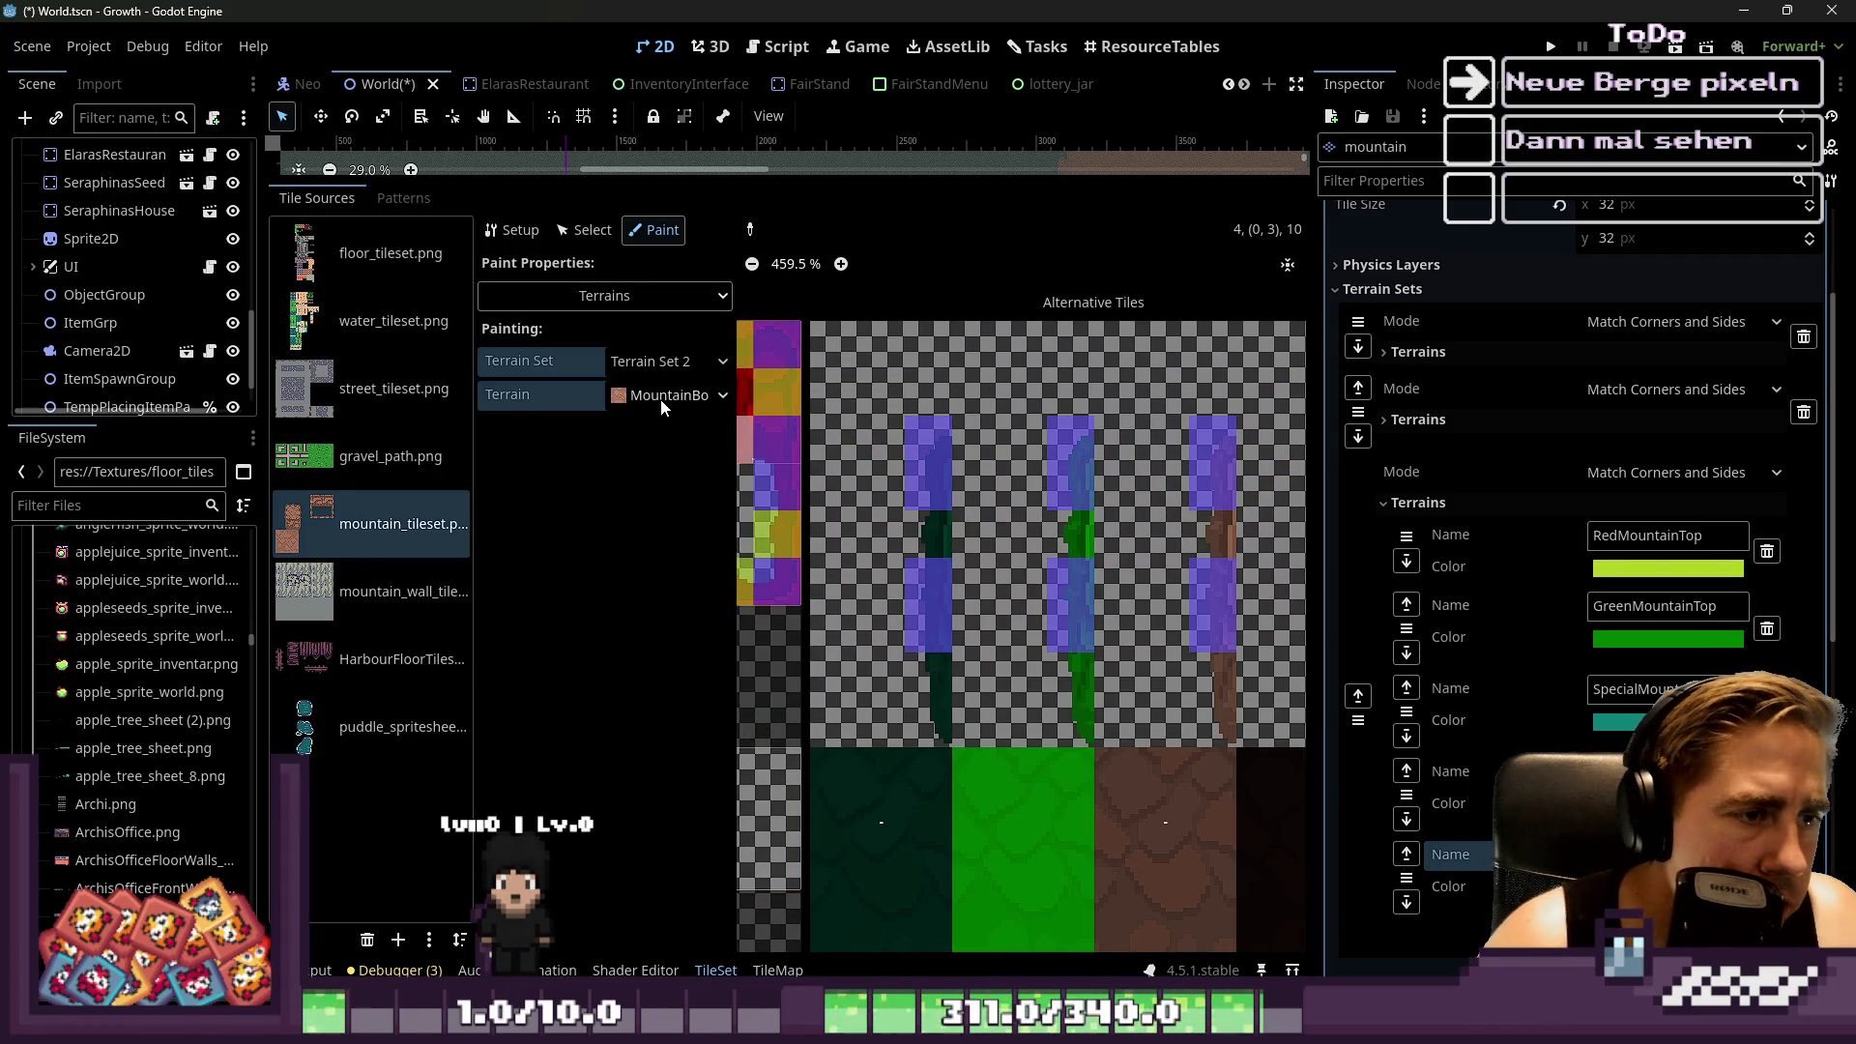
pyautogui.click(659, 299)
# Select GreenMountainTop as the painting terrain and look over the atlas tiles
pyautogui.click(643, 404)
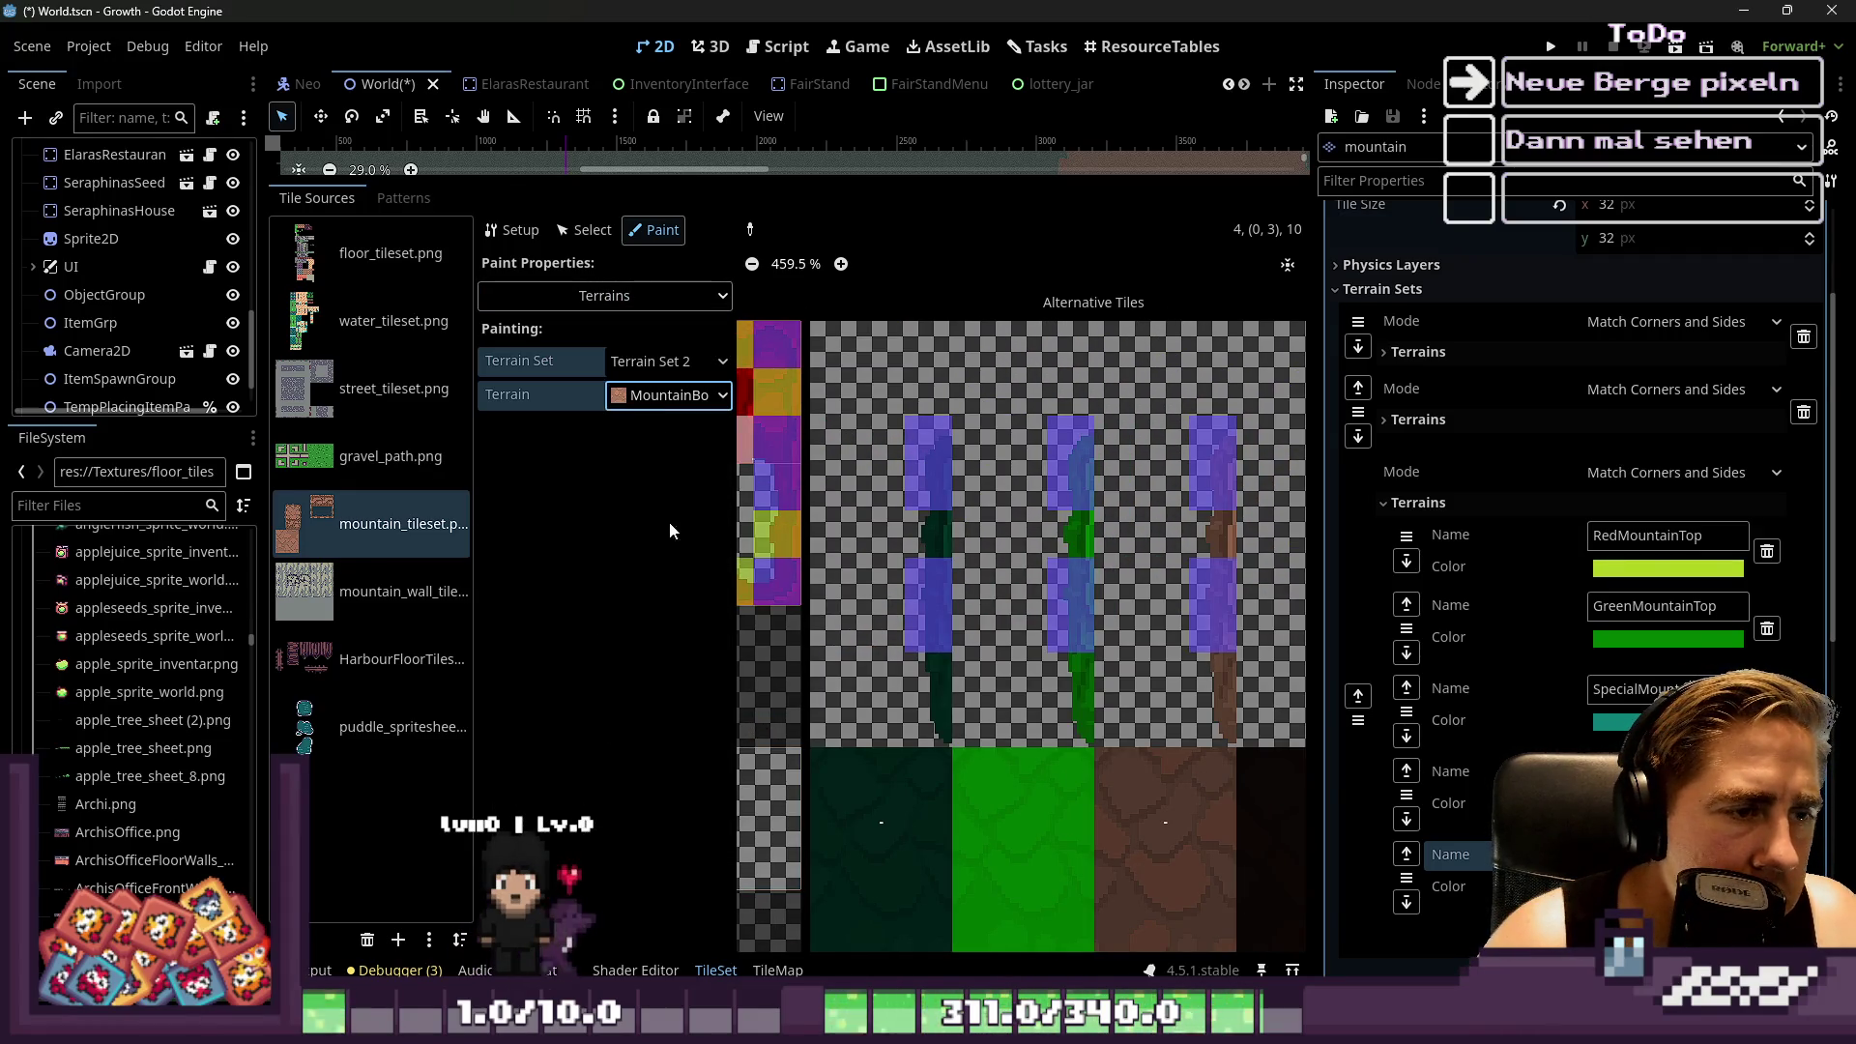
pyautogui.click(669, 395)
pyautogui.click(682, 481)
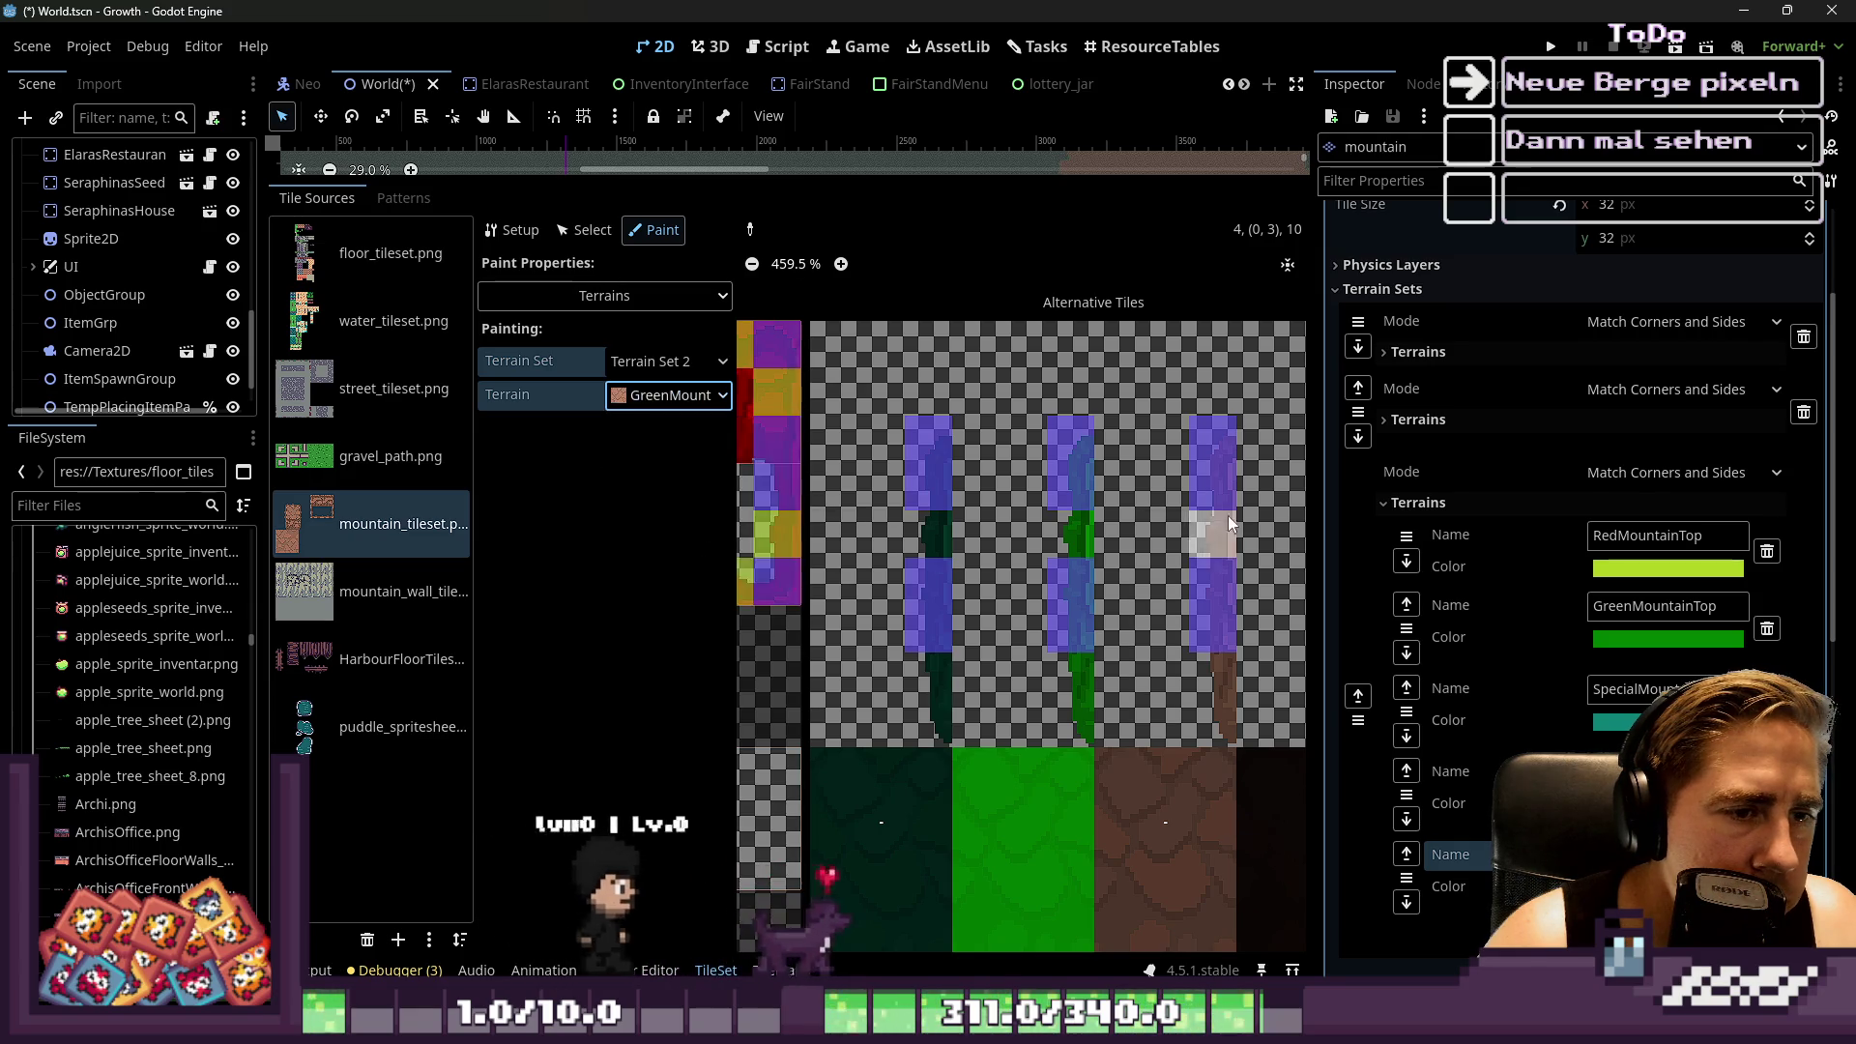
pyautogui.scroll(-3, 1228, 516)
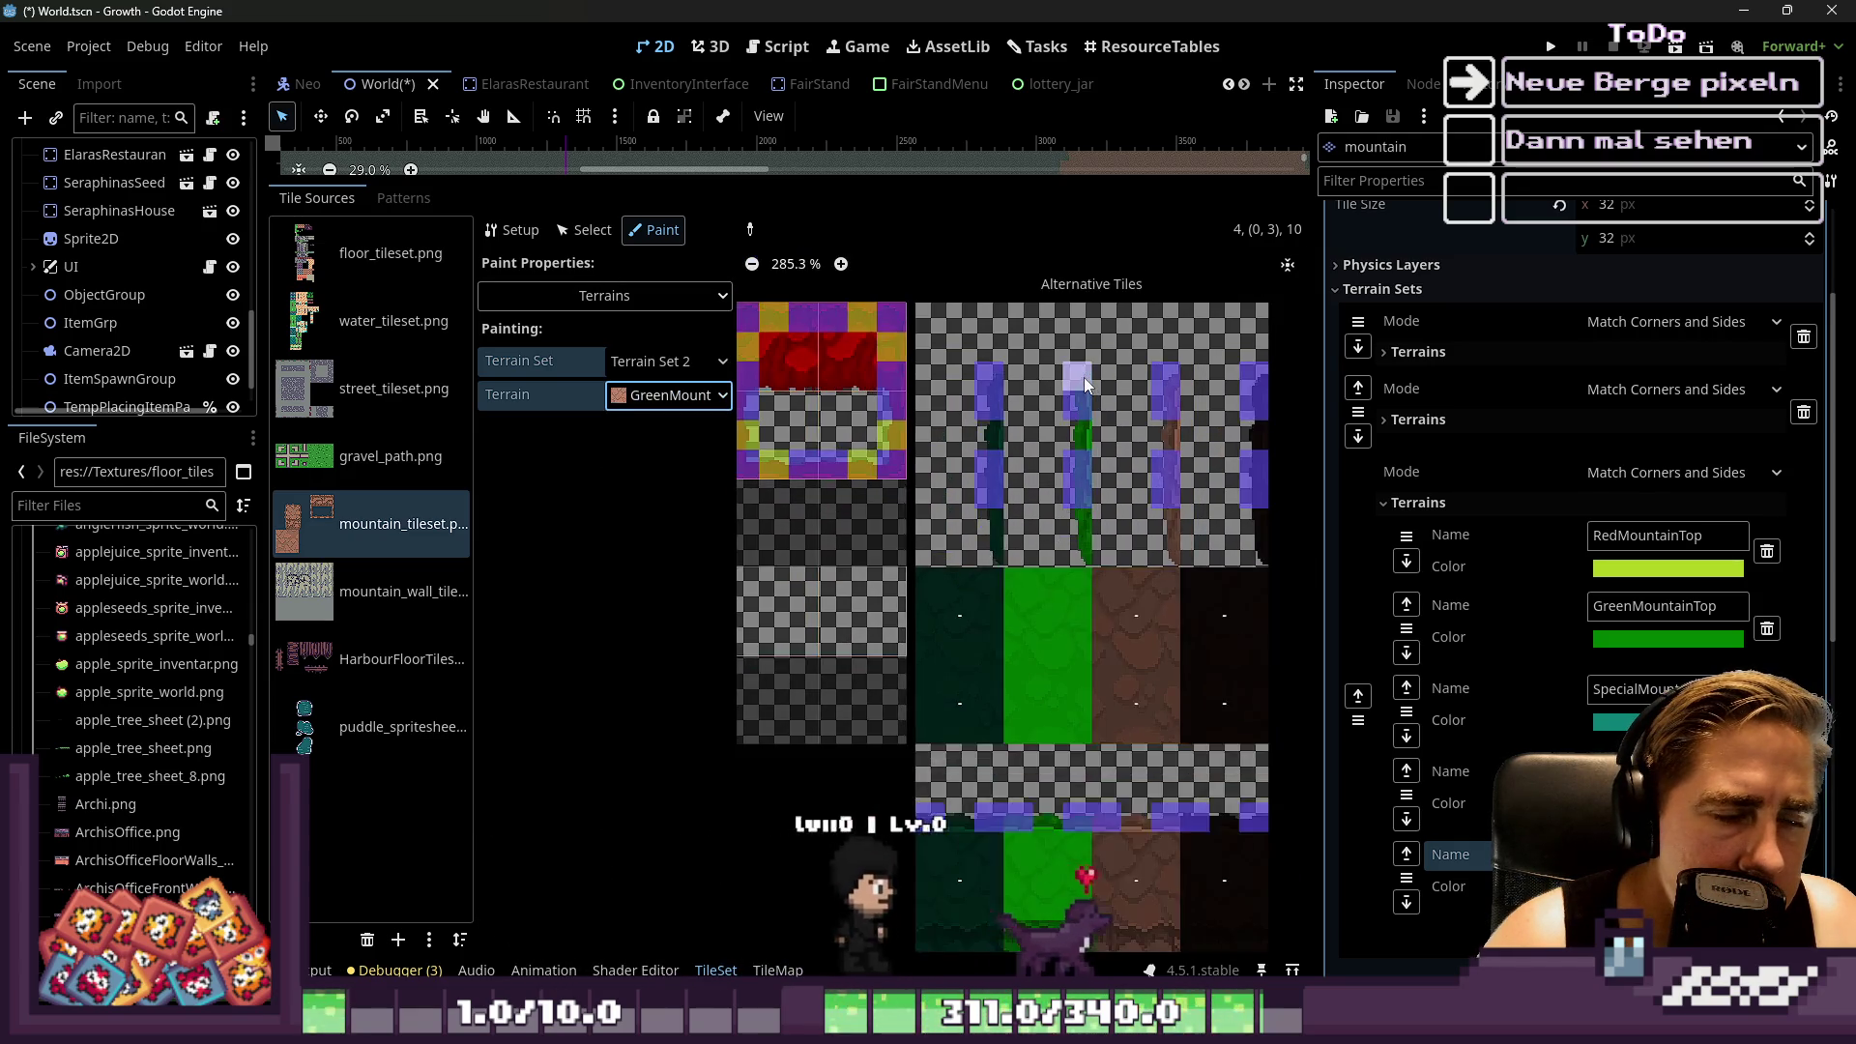
pyautogui.scroll(-3, 1083, 377)
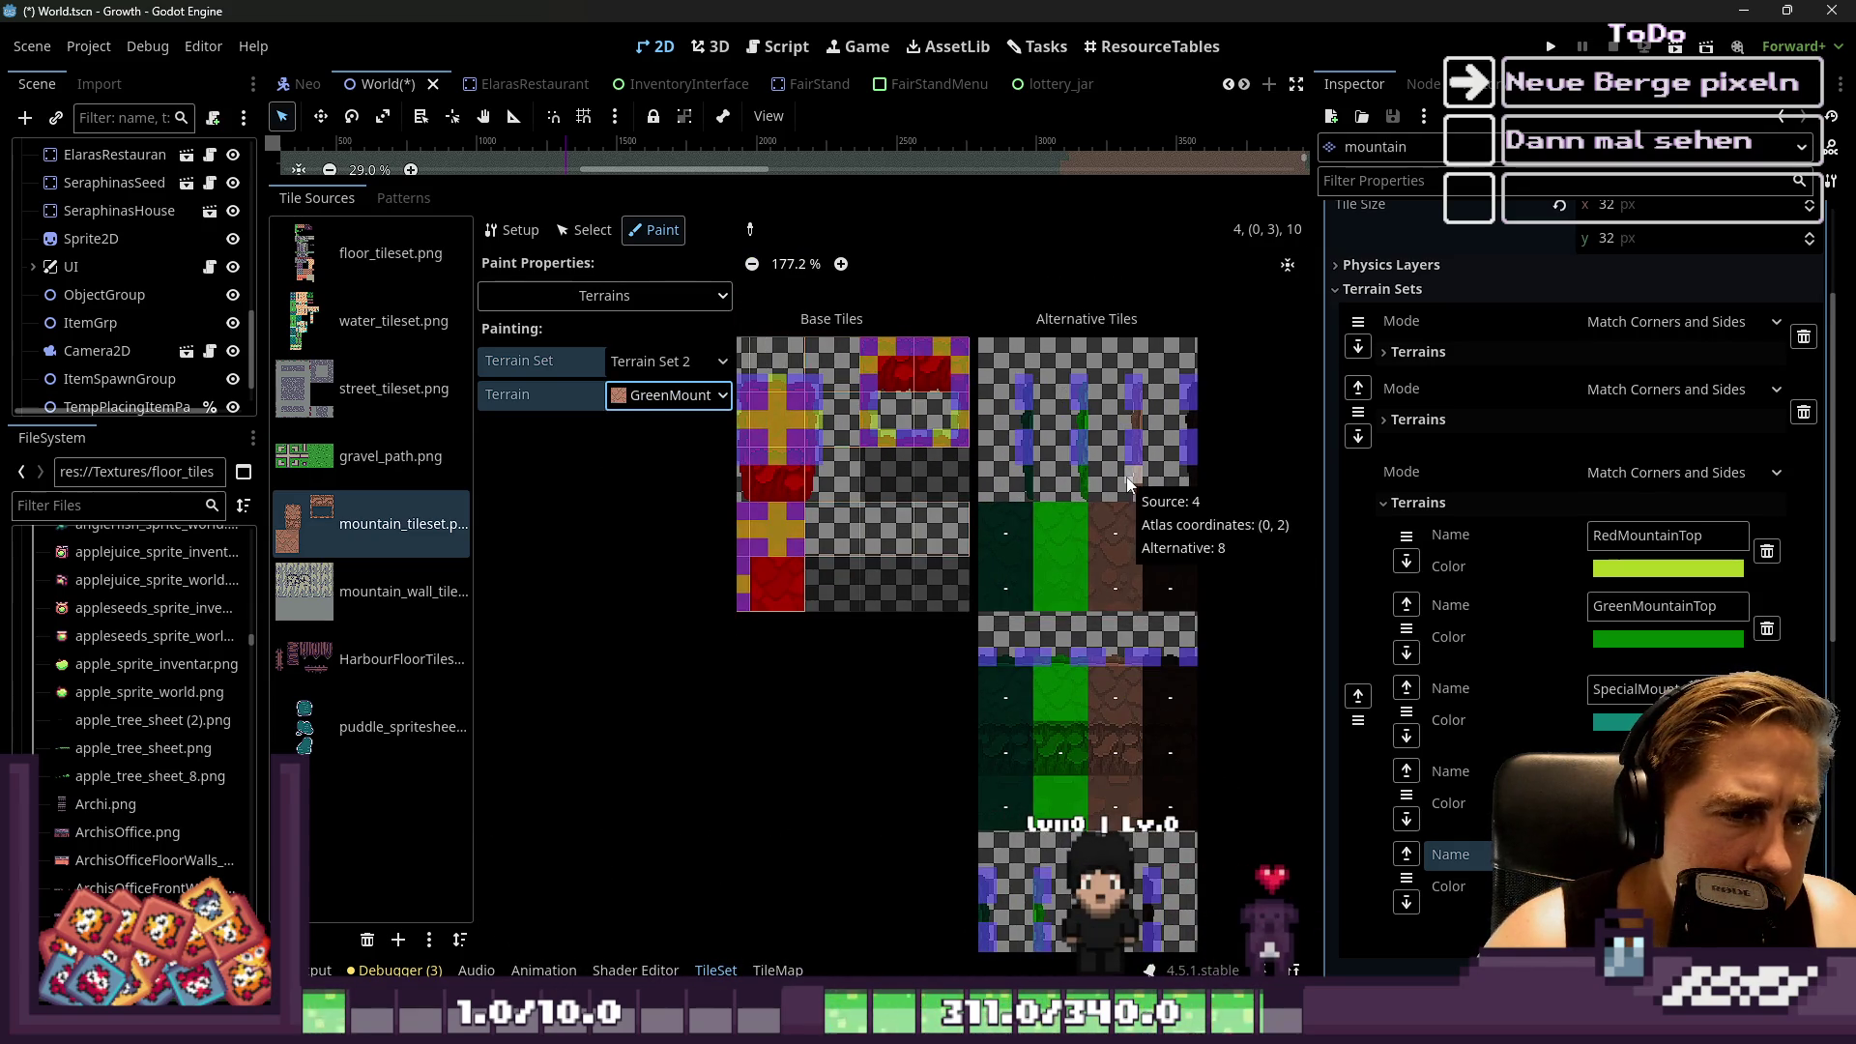
pyautogui.scroll(-2, 1012, 493)
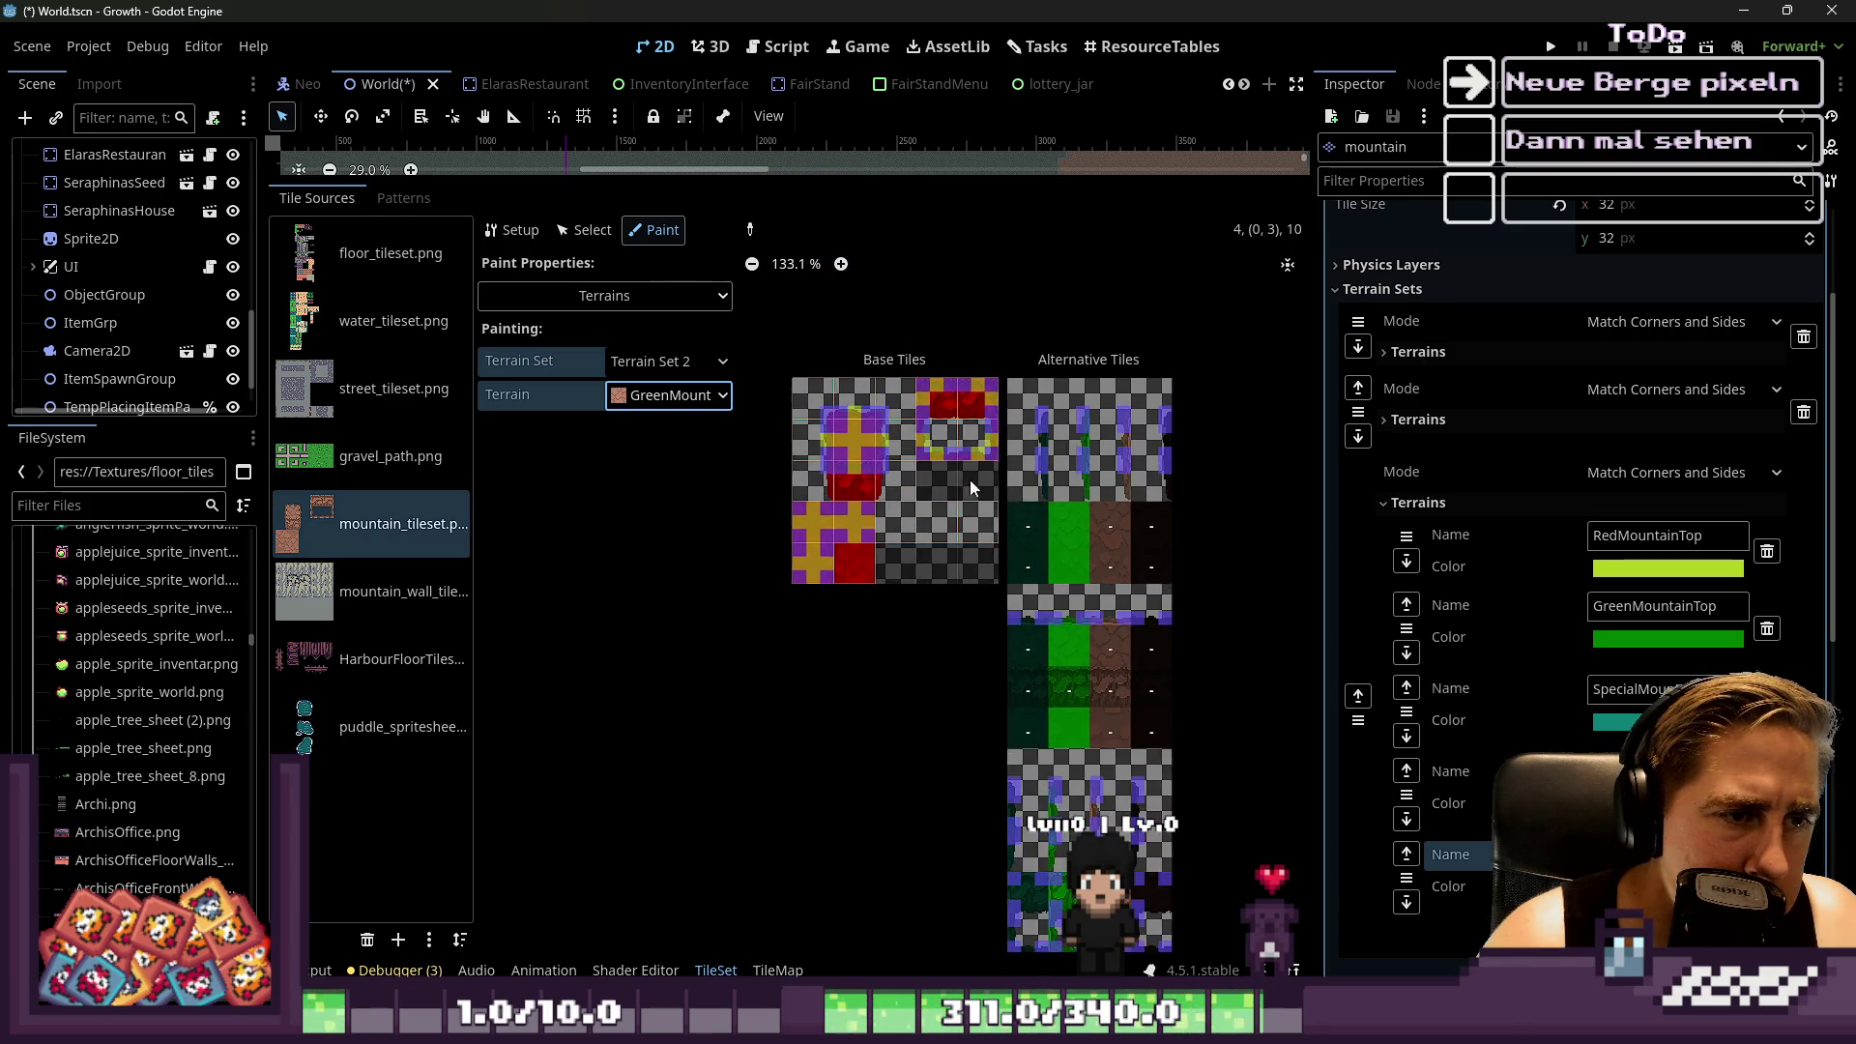
pyautogui.scroll(6, 838, 443)
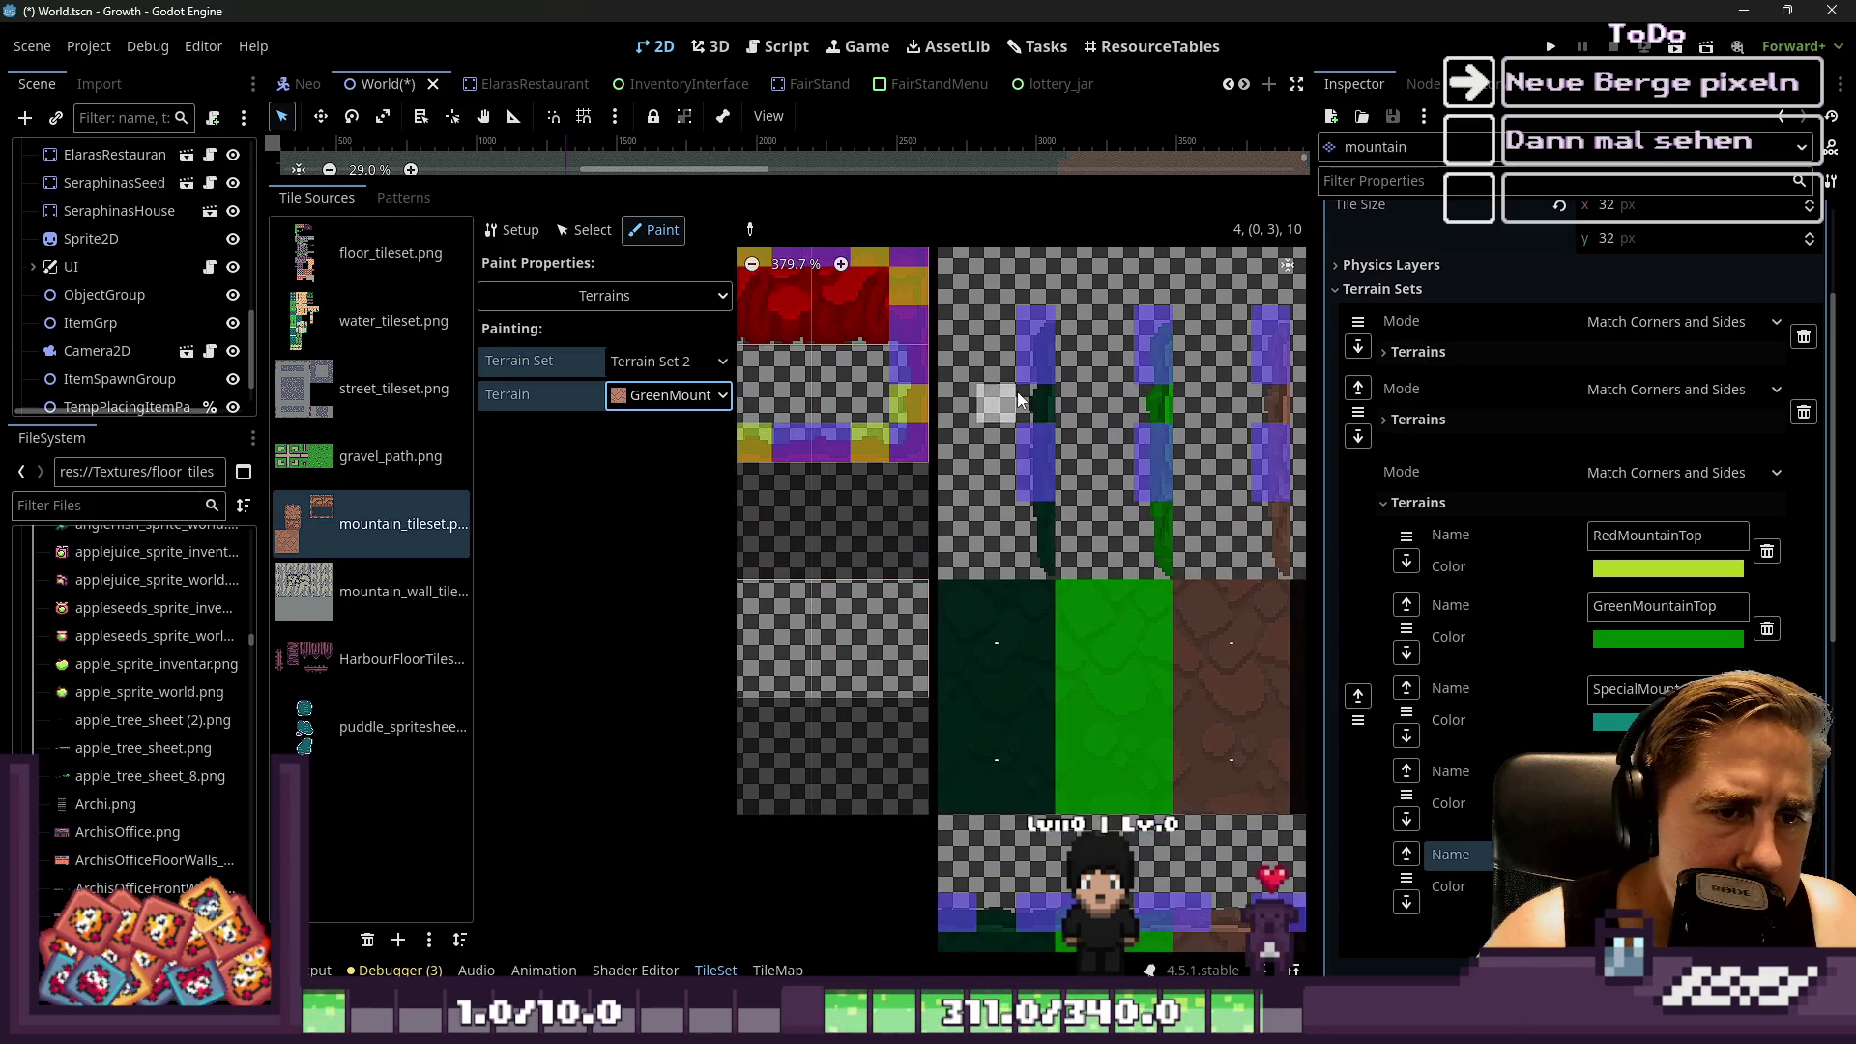
pyautogui.scroll(-4, 1168, 392)
pyautogui.scroll(2, 1076, 551)
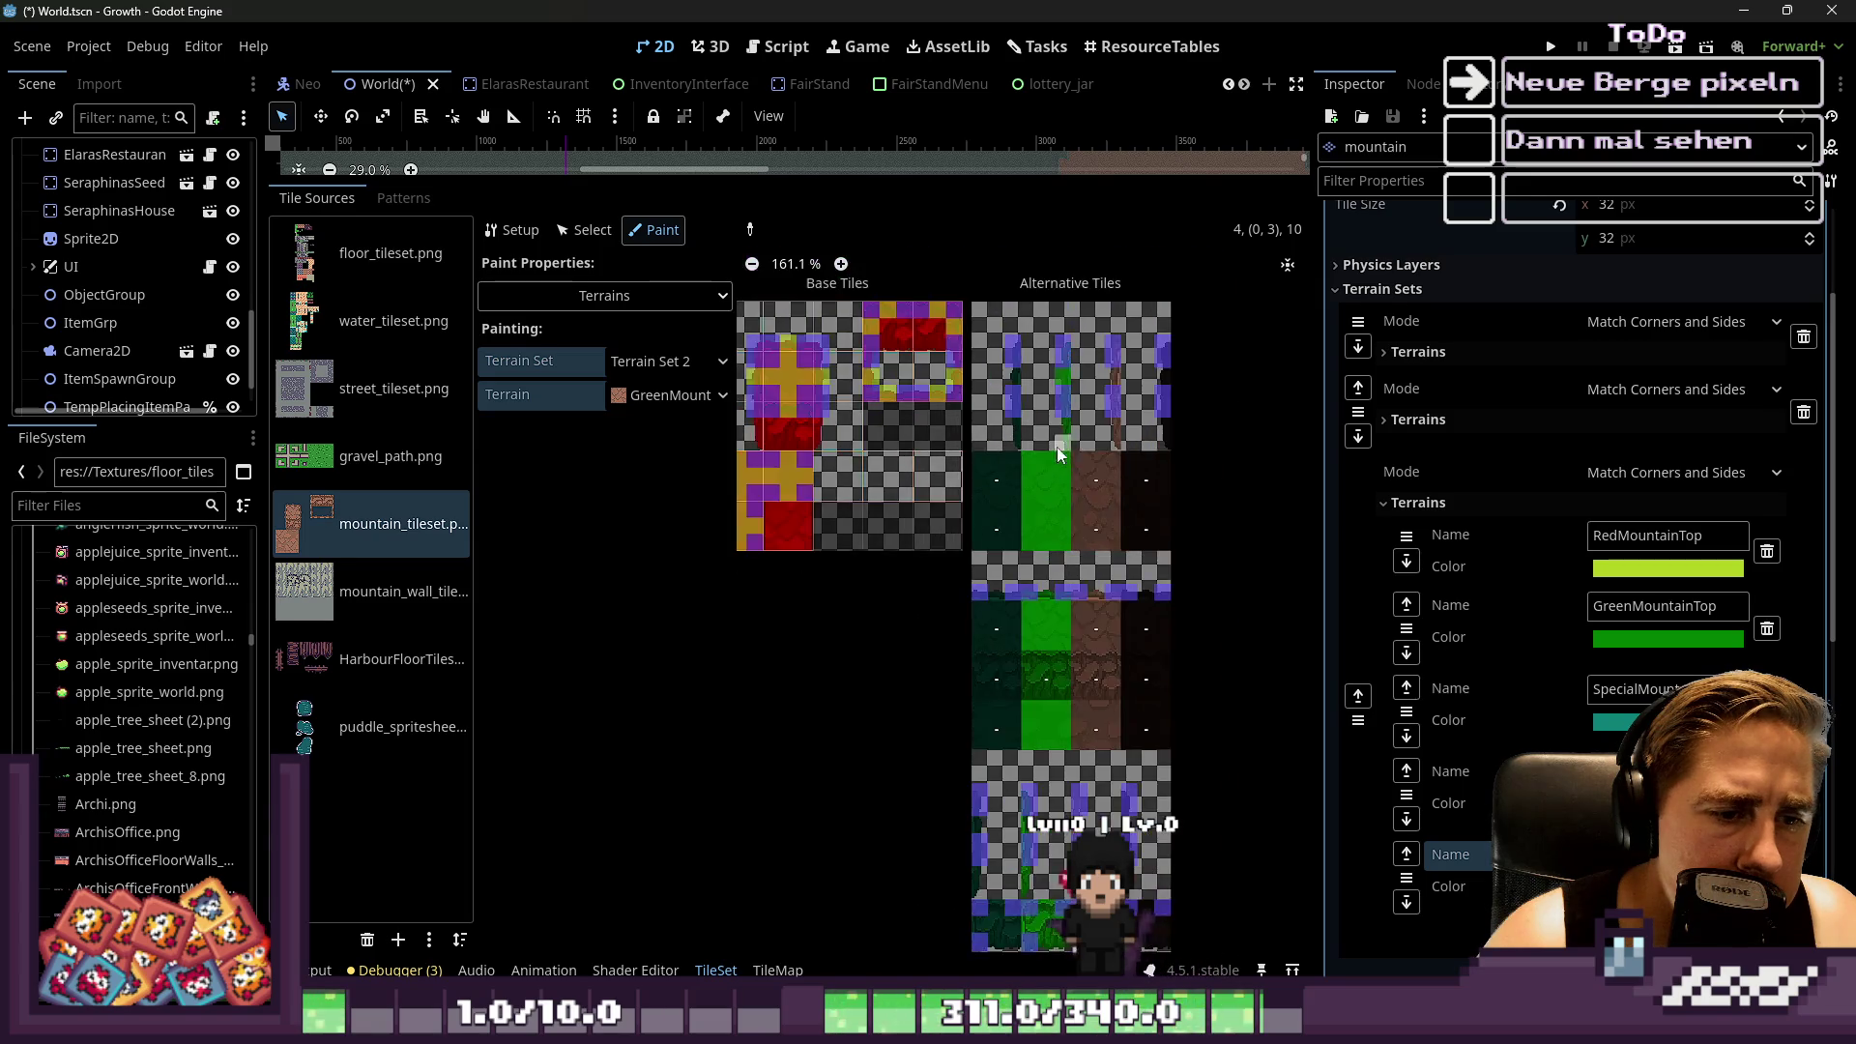
pyautogui.scroll(-4, 1117, 509)
pyautogui.scroll(5, 1087, 537)
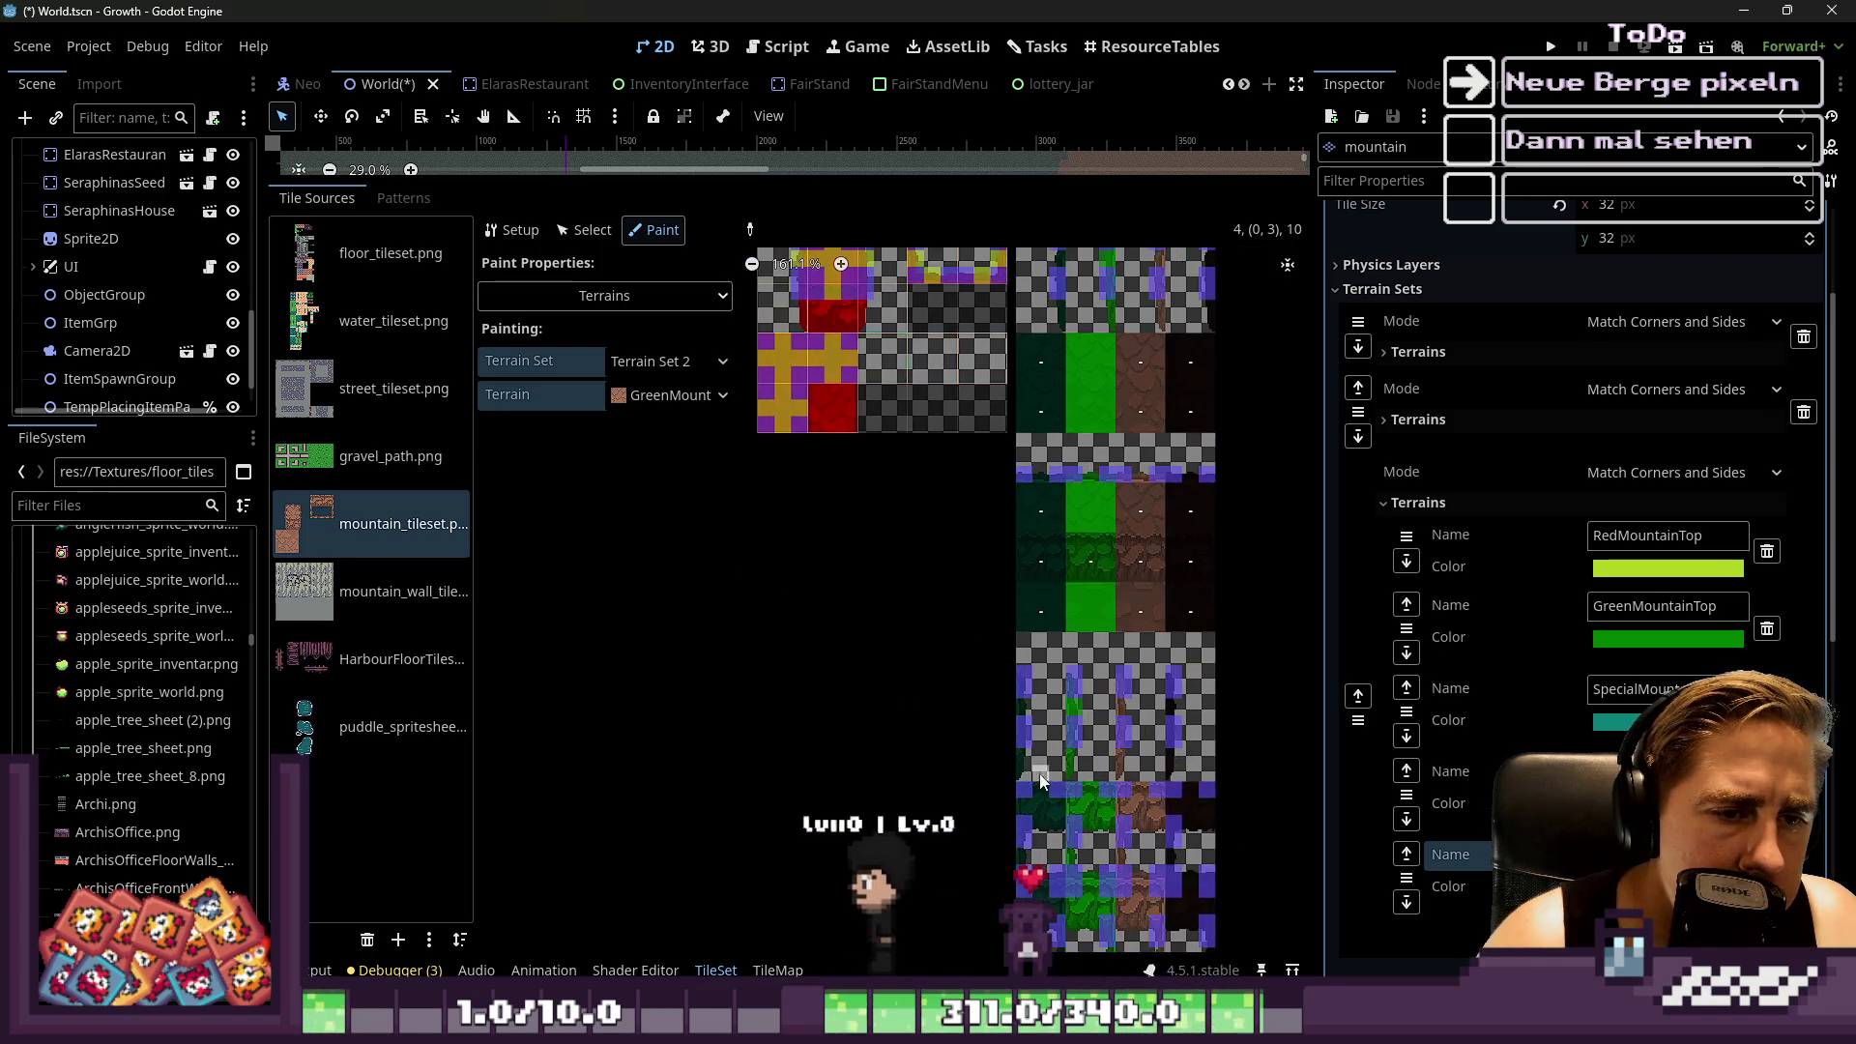
pyautogui.scroll(6, 1088, 538)
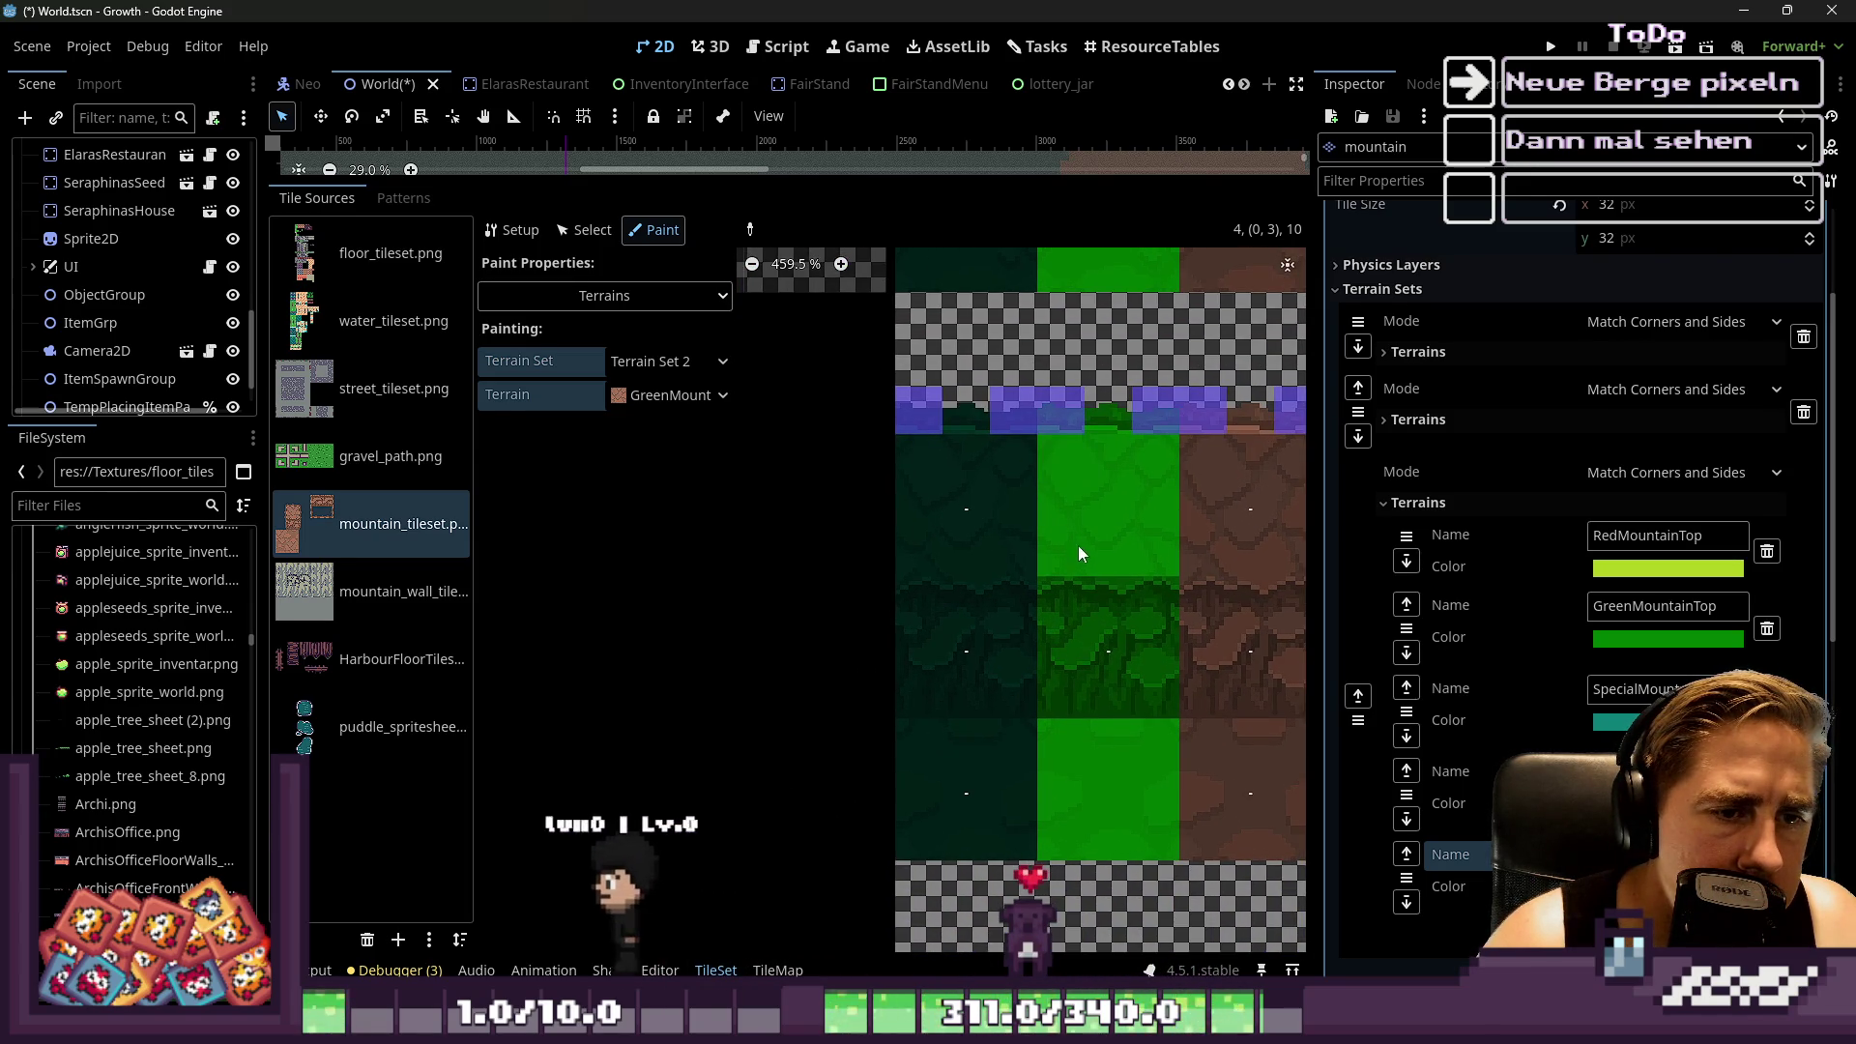
pyautogui.scroll(-15, 1102, 534)
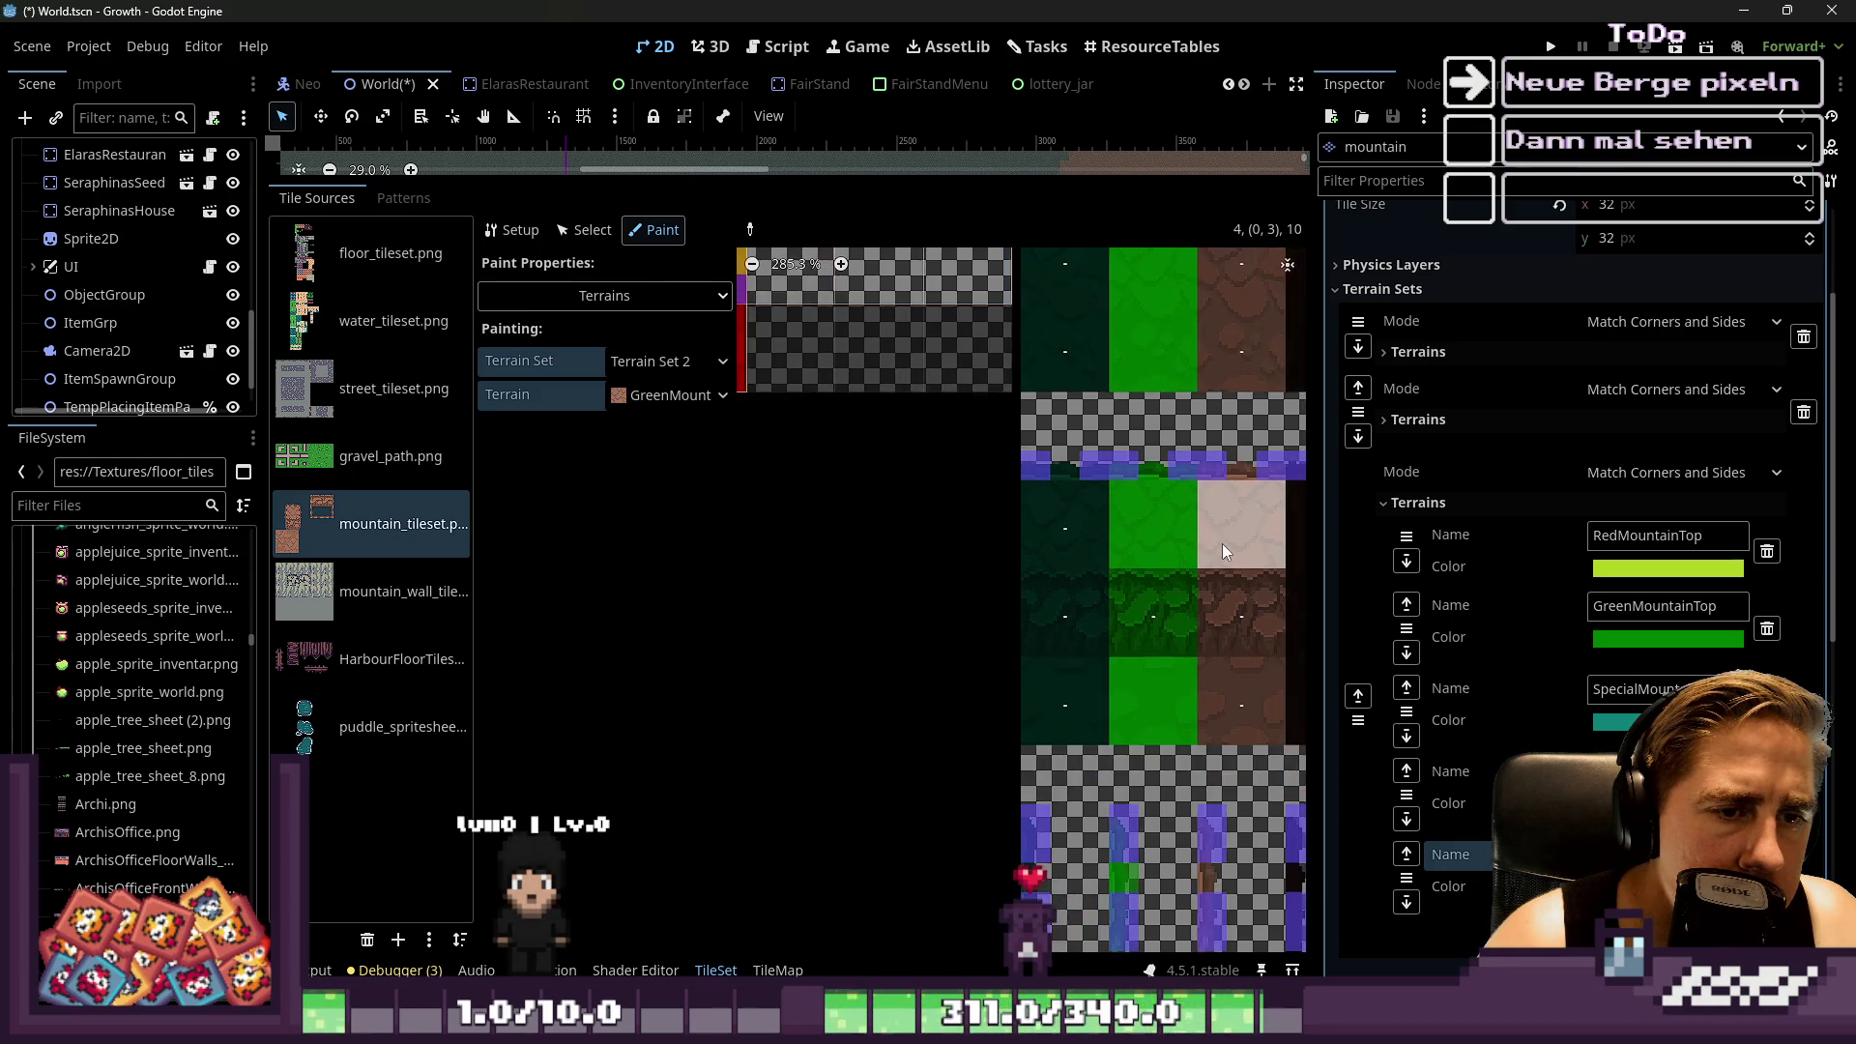
pyautogui.scroll(15, 1092, 530)
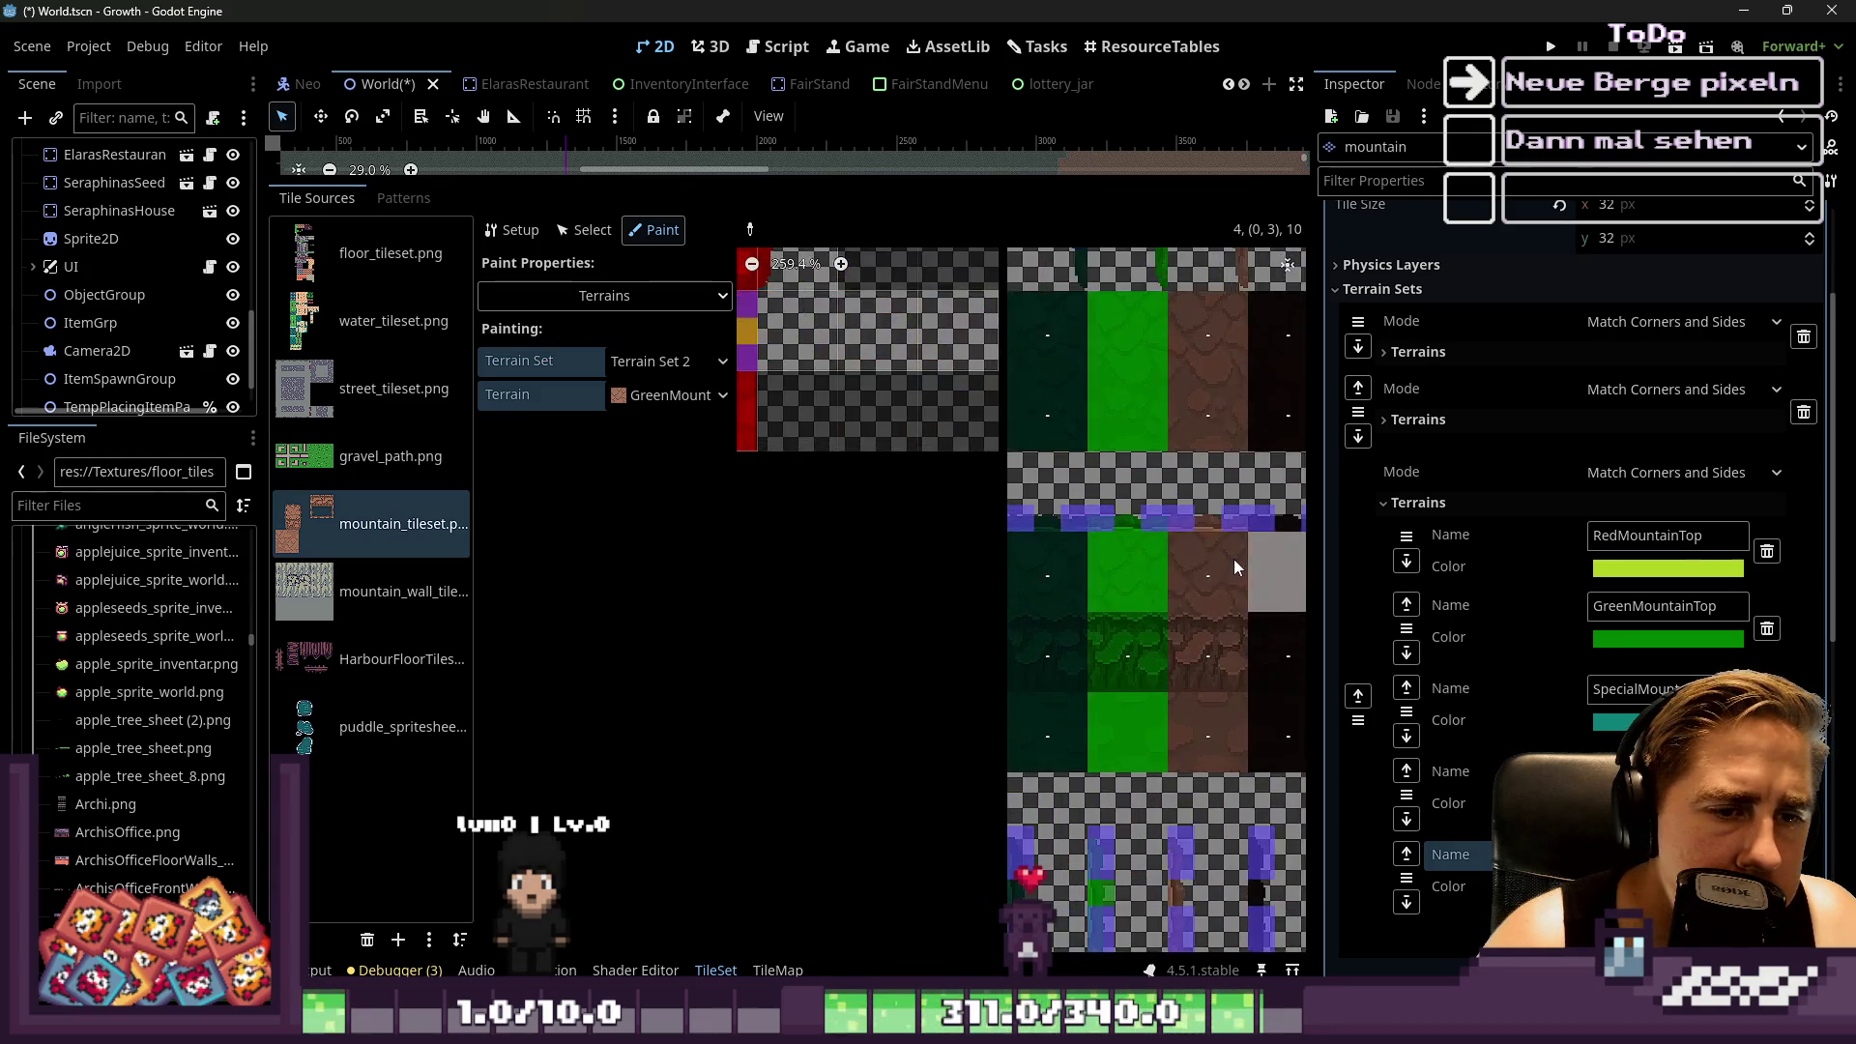
# Switch the painting terrain to MountainBorder and mark the green tile's top-left and top-right bits
pyautogui.click(670, 396)
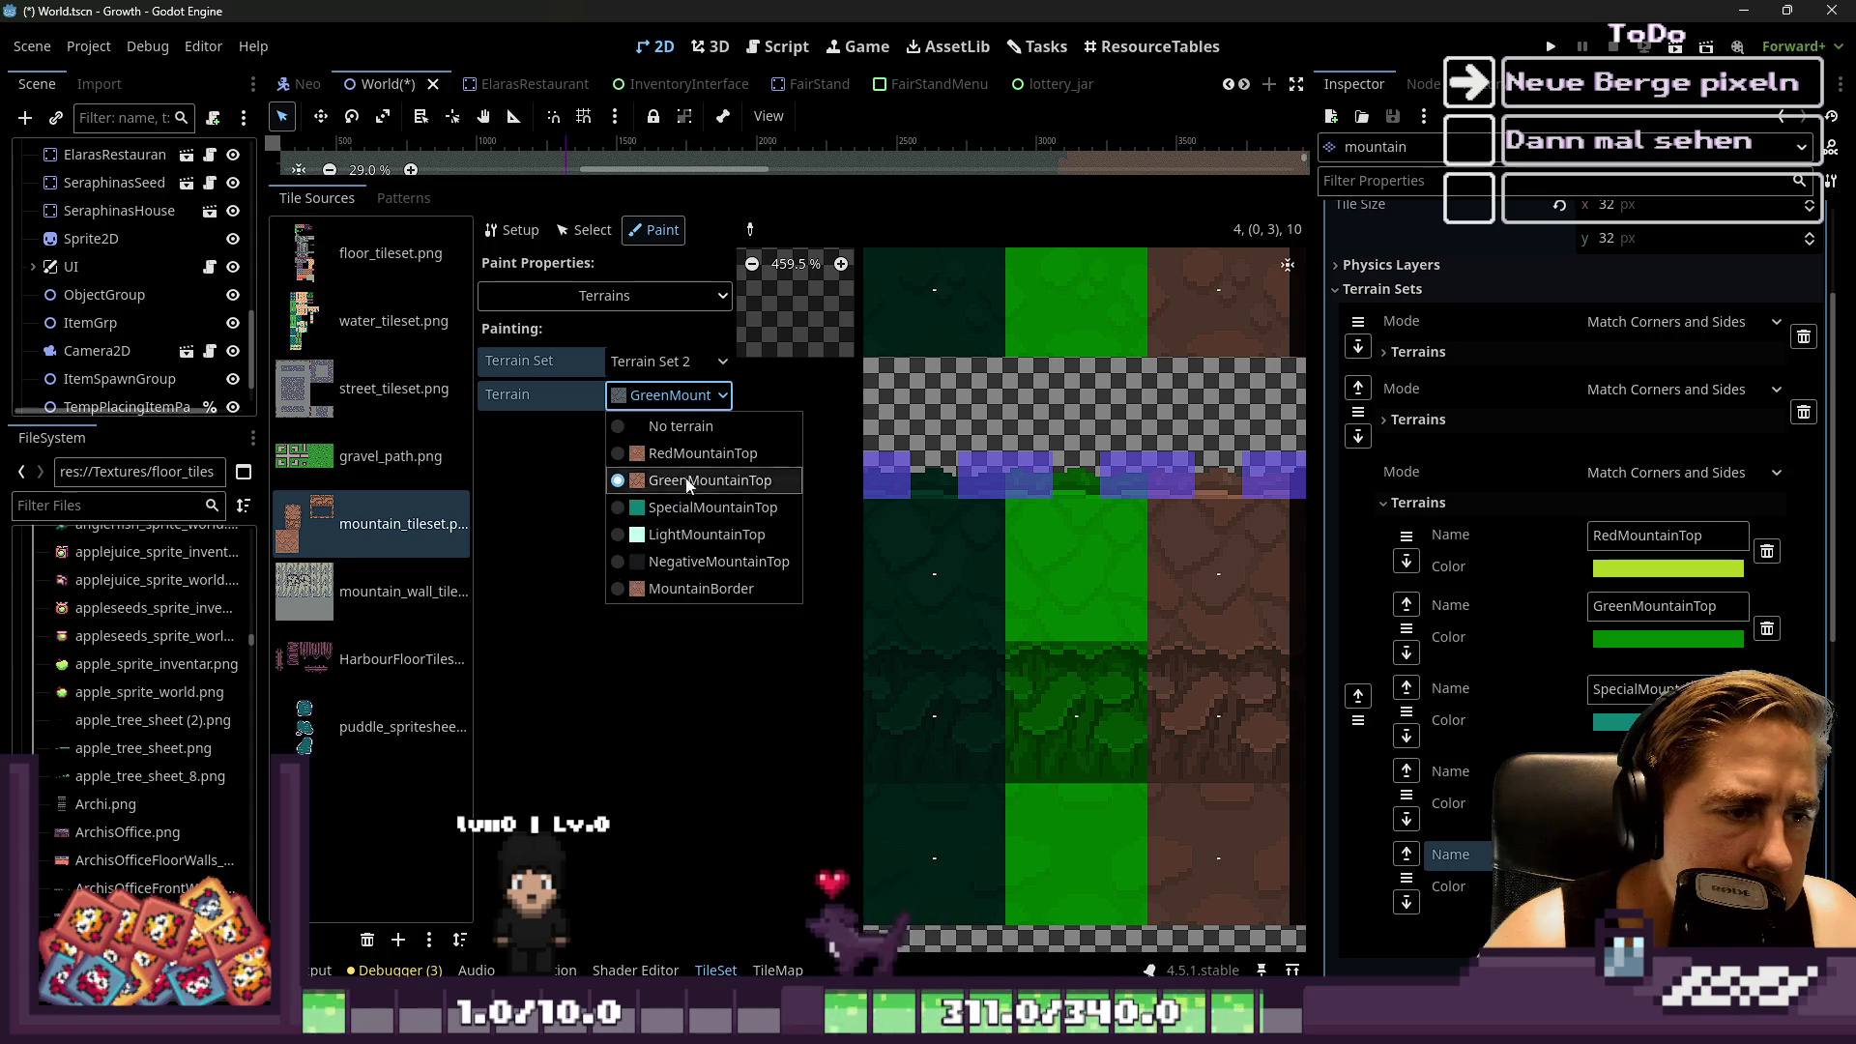
pyautogui.click(605, 294)
pyautogui.click(604, 295)
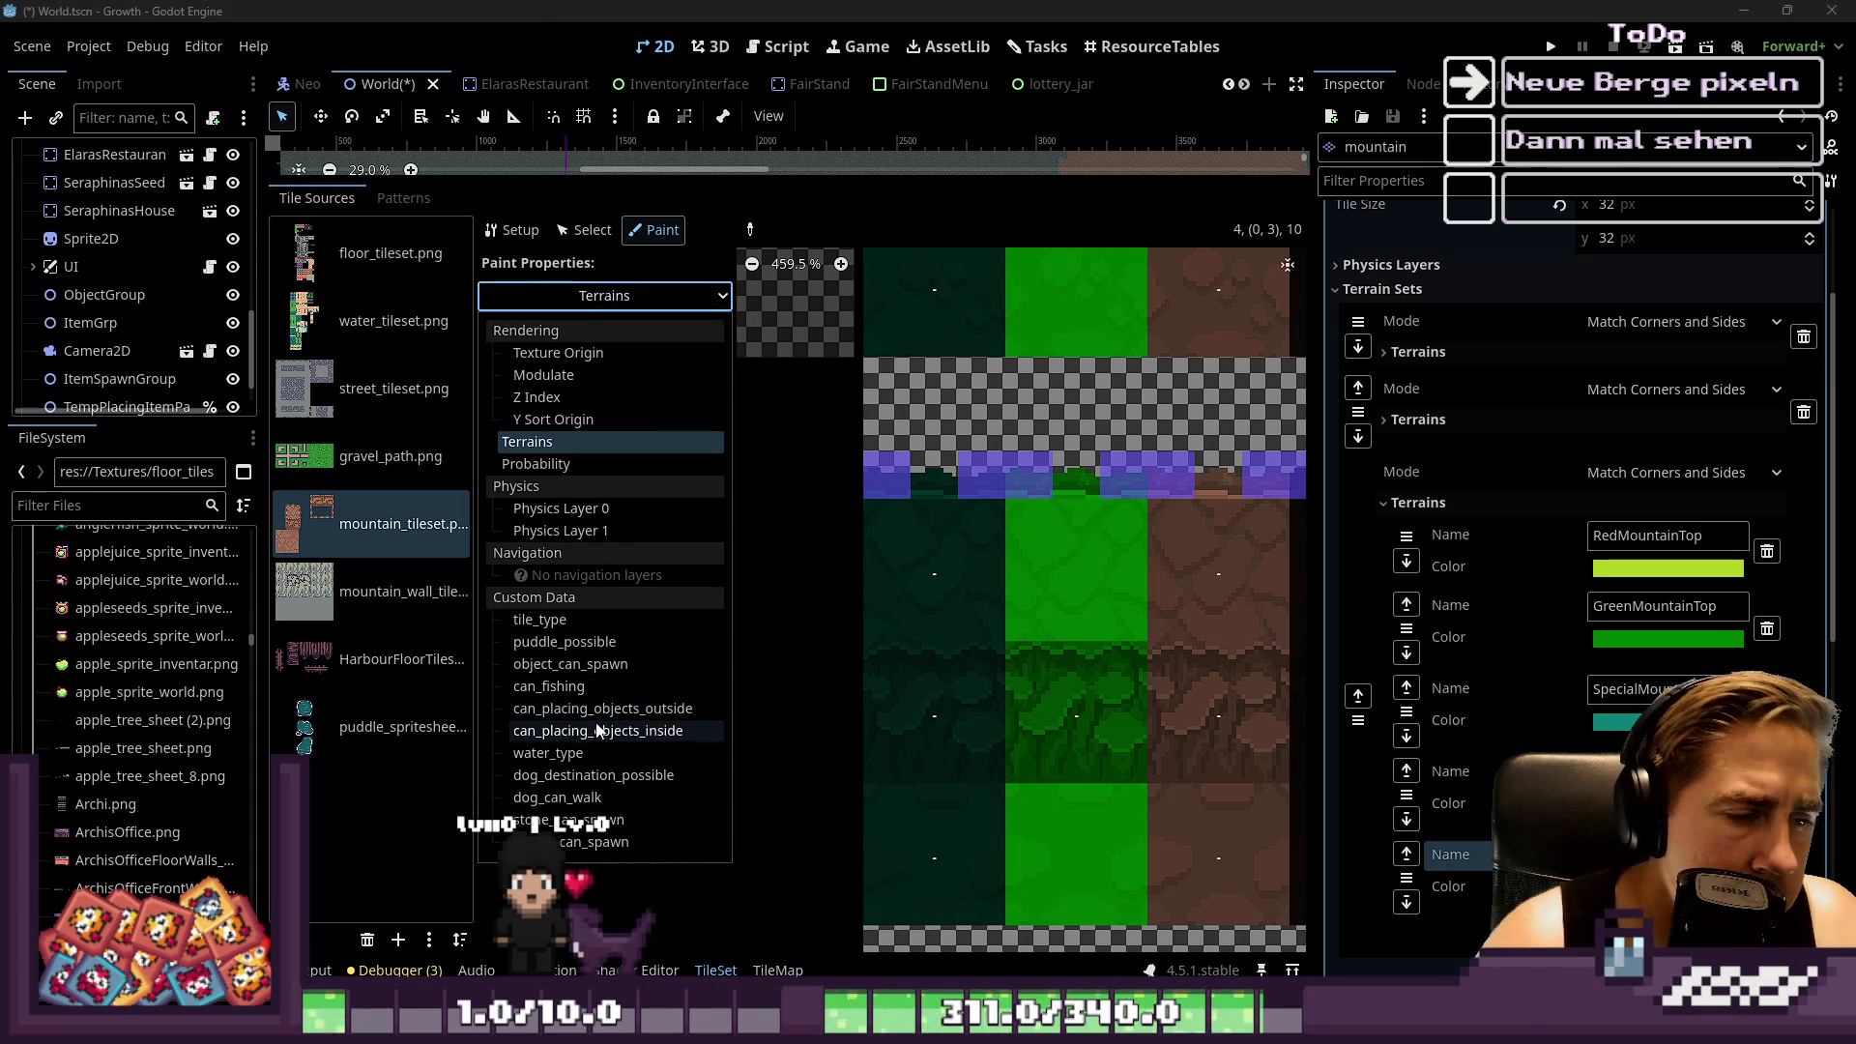
pyautogui.click(628, 307)
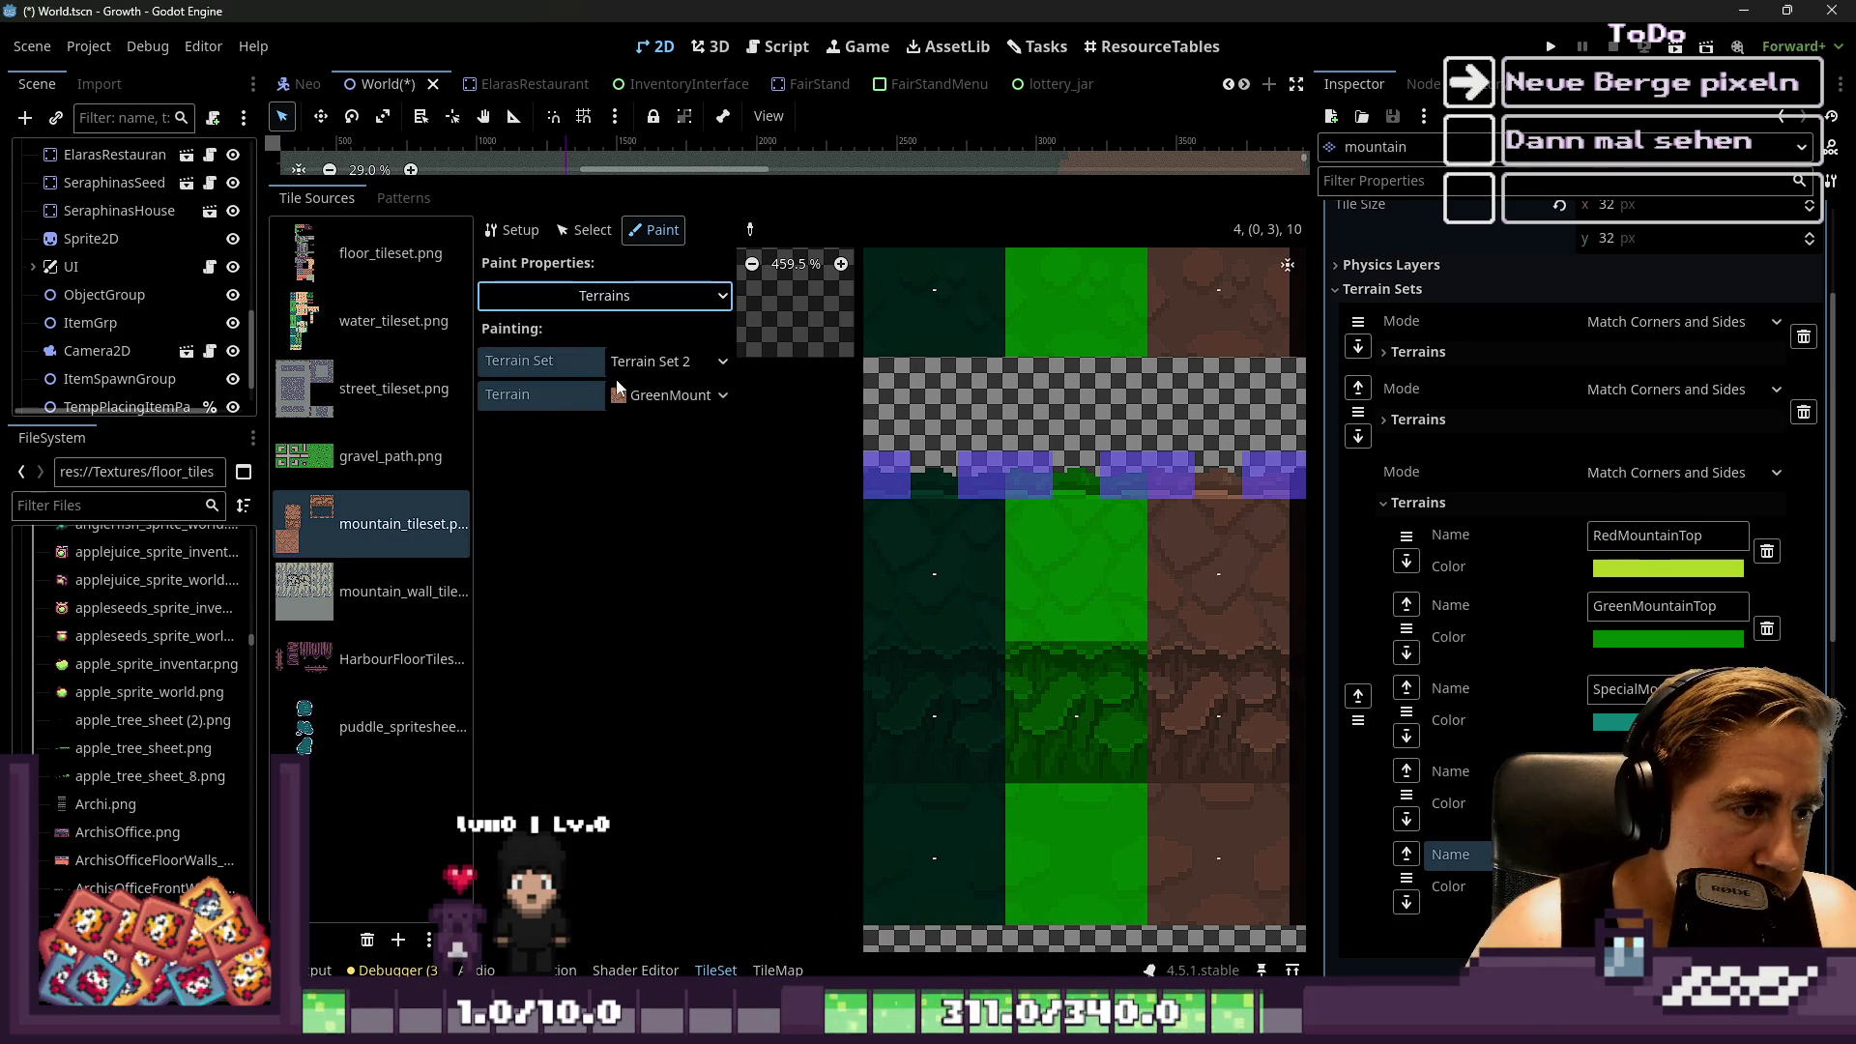
pyautogui.click(670, 395)
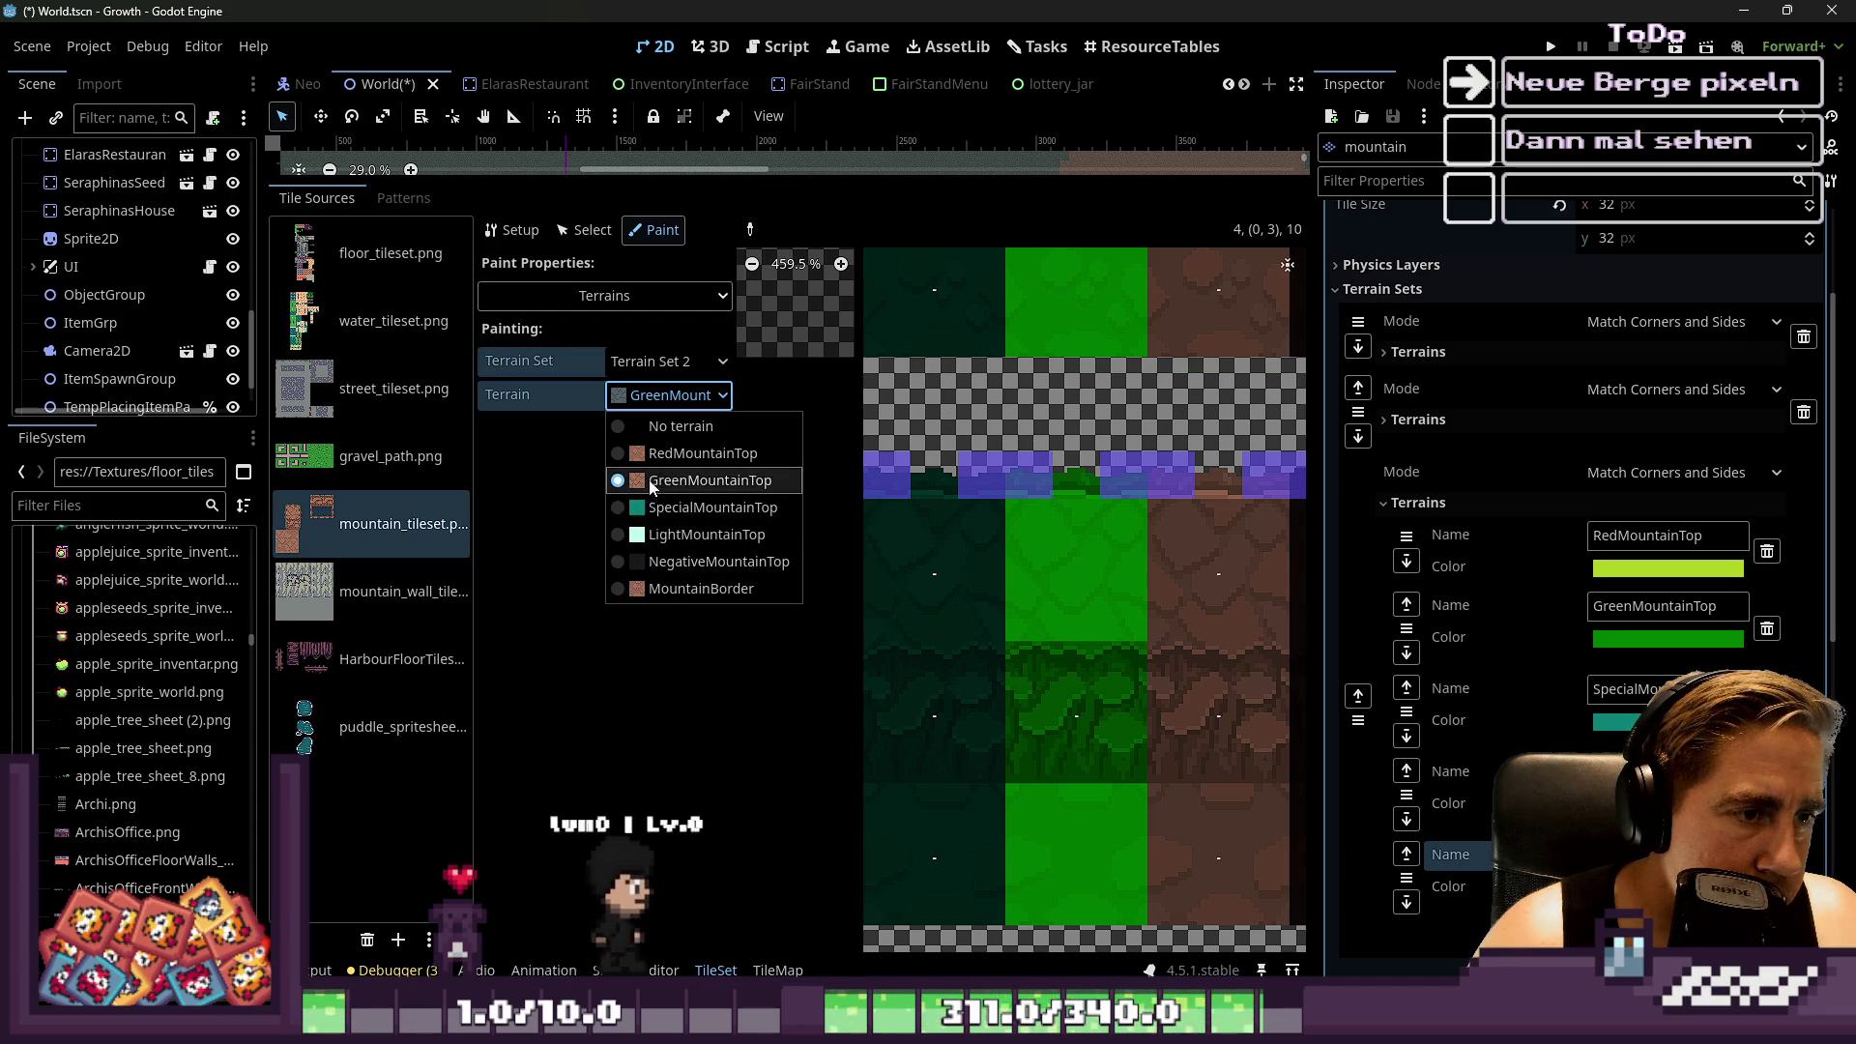
pyautogui.click(646, 588)
pyautogui.scroll(1, 1009, 554)
pyautogui.click(961, 515)
pyautogui.click(1061, 501)
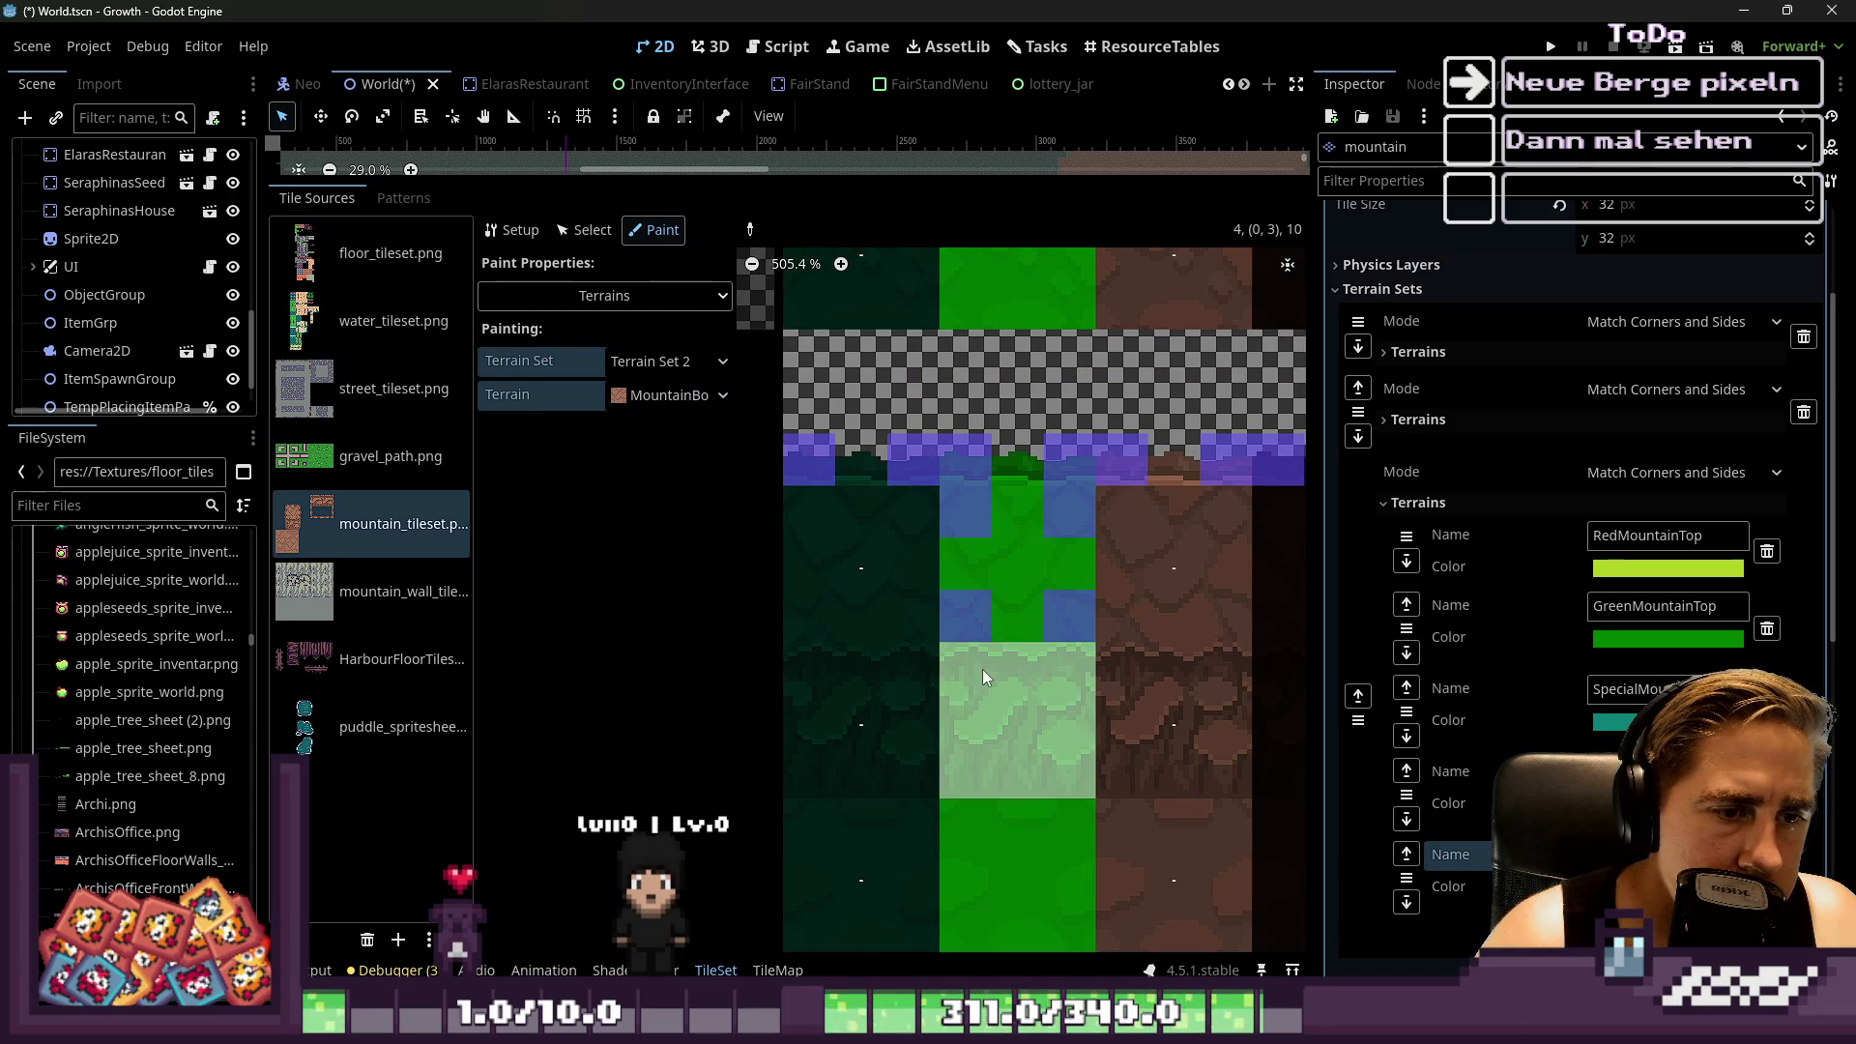
# Paint MountainBorder onto the lower brown tile and four bits of the dark-green tile
pyautogui.scroll(-4, 1006, 596)
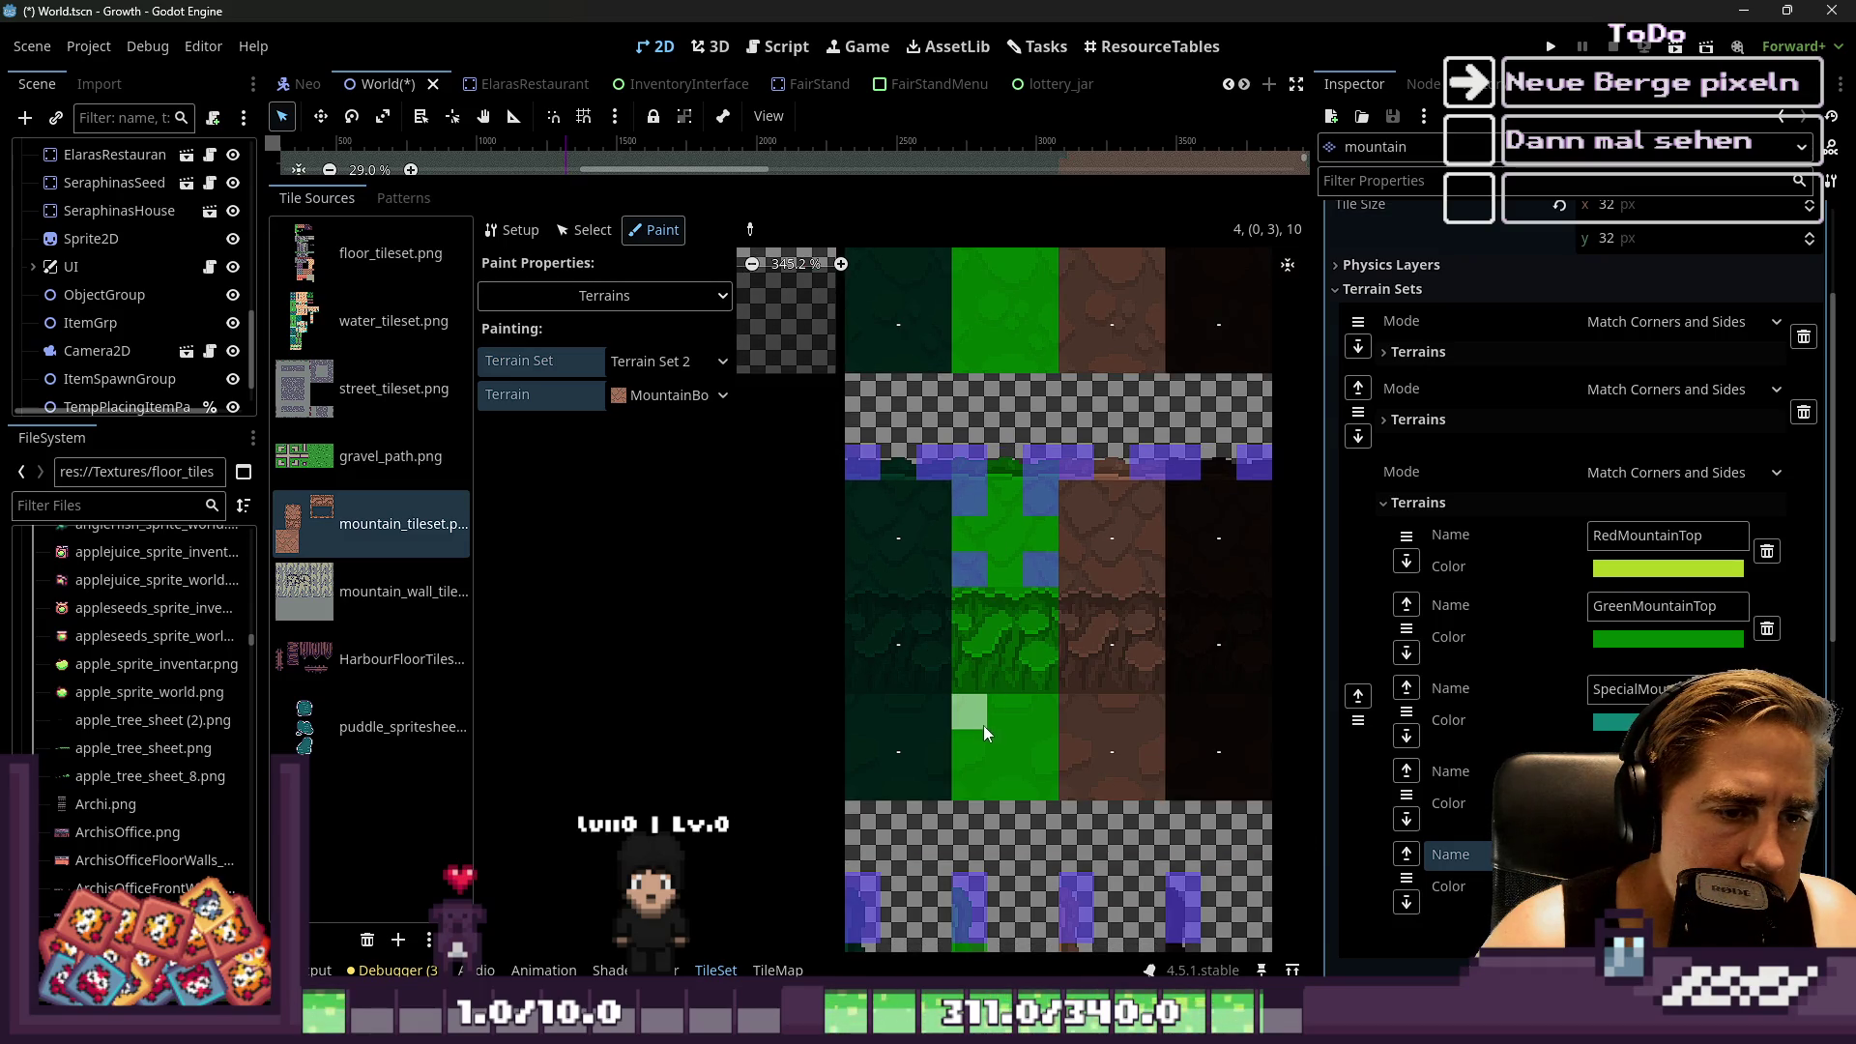
pyautogui.scroll(-10, 1104, 664)
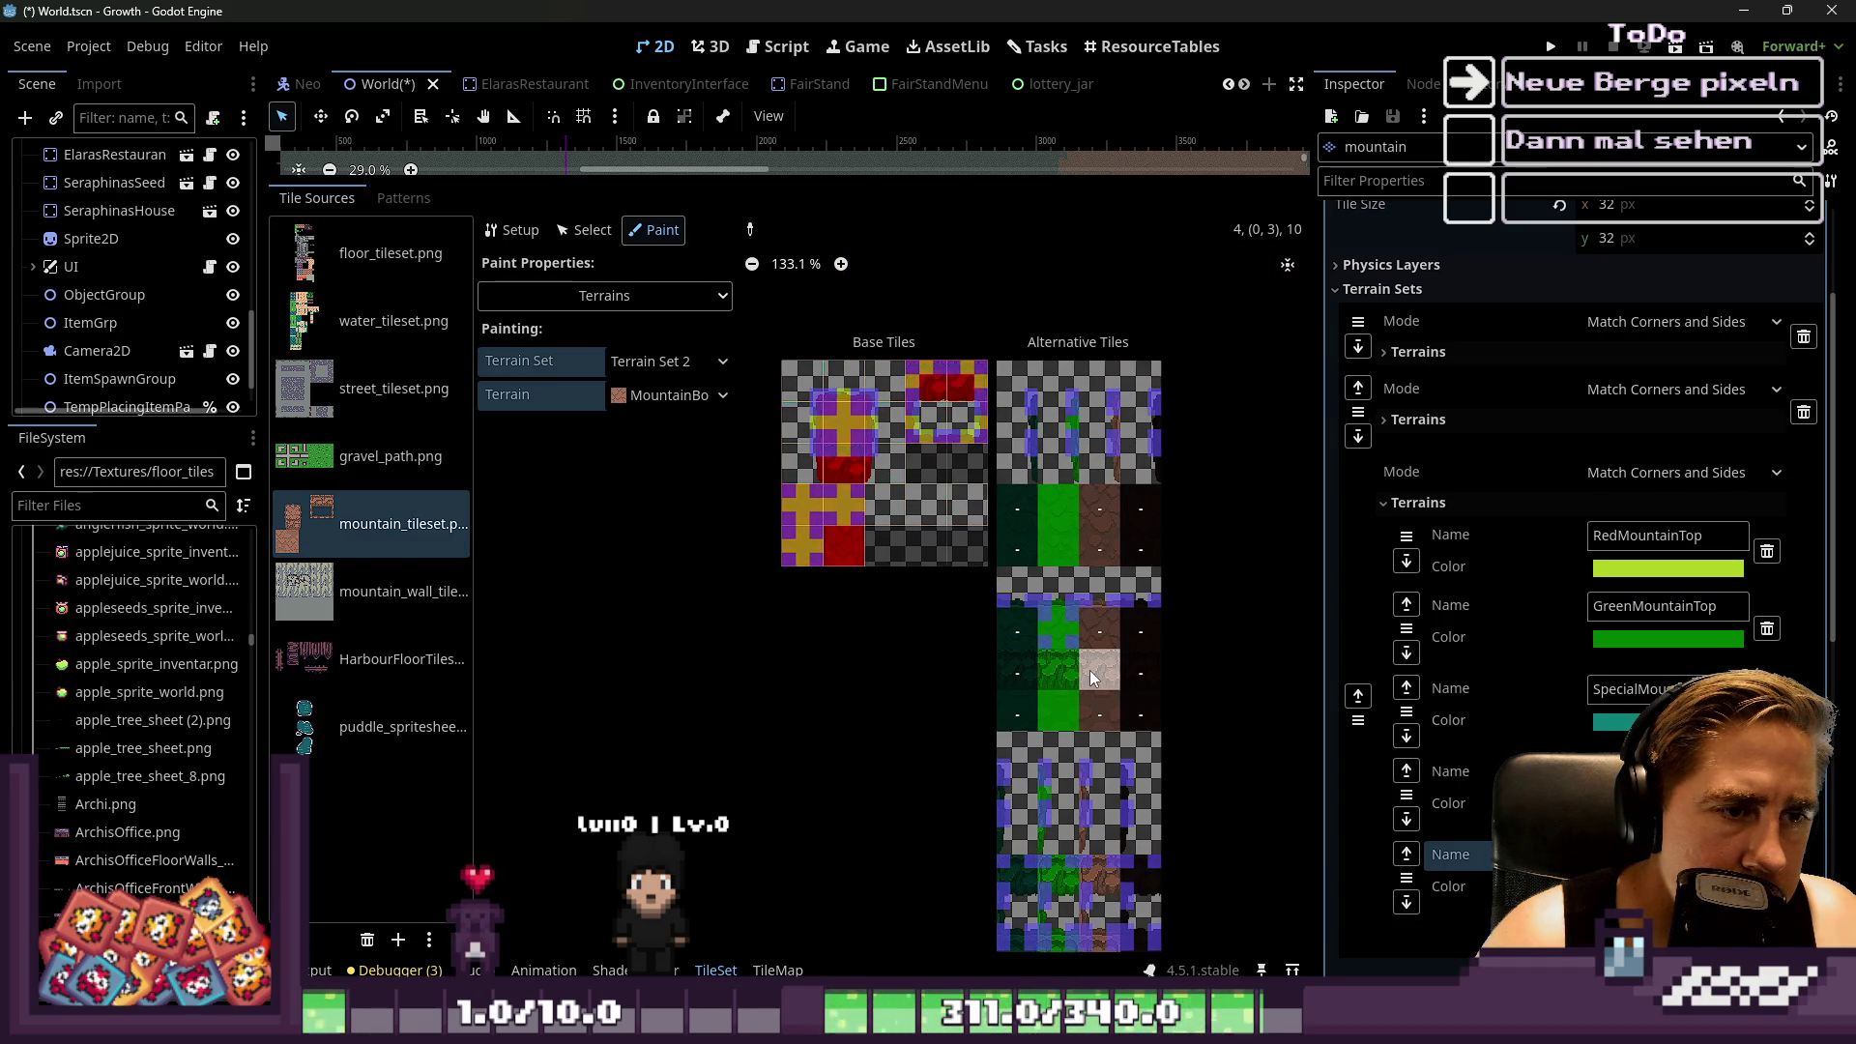
pyautogui.scroll(11, 1088, 671)
pyautogui.scroll(3, 1025, 671)
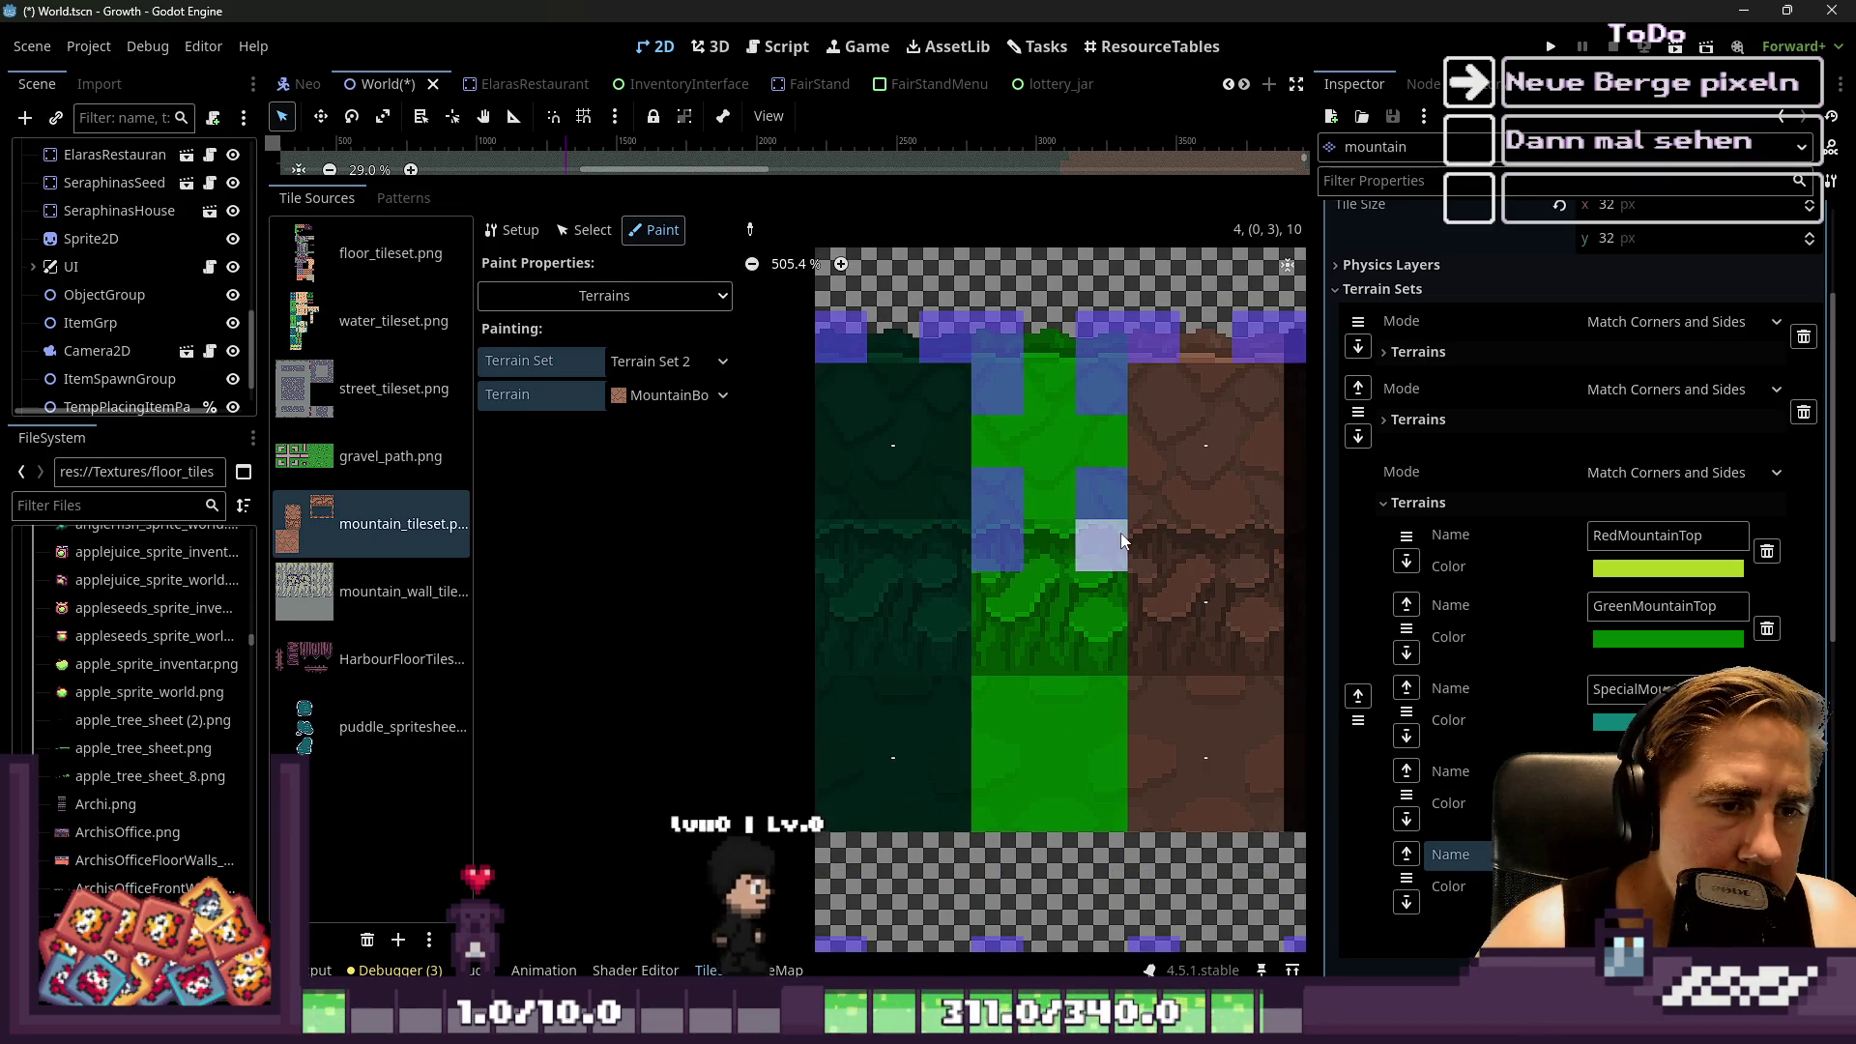
pyautogui.scroll(-4, 1122, 544)
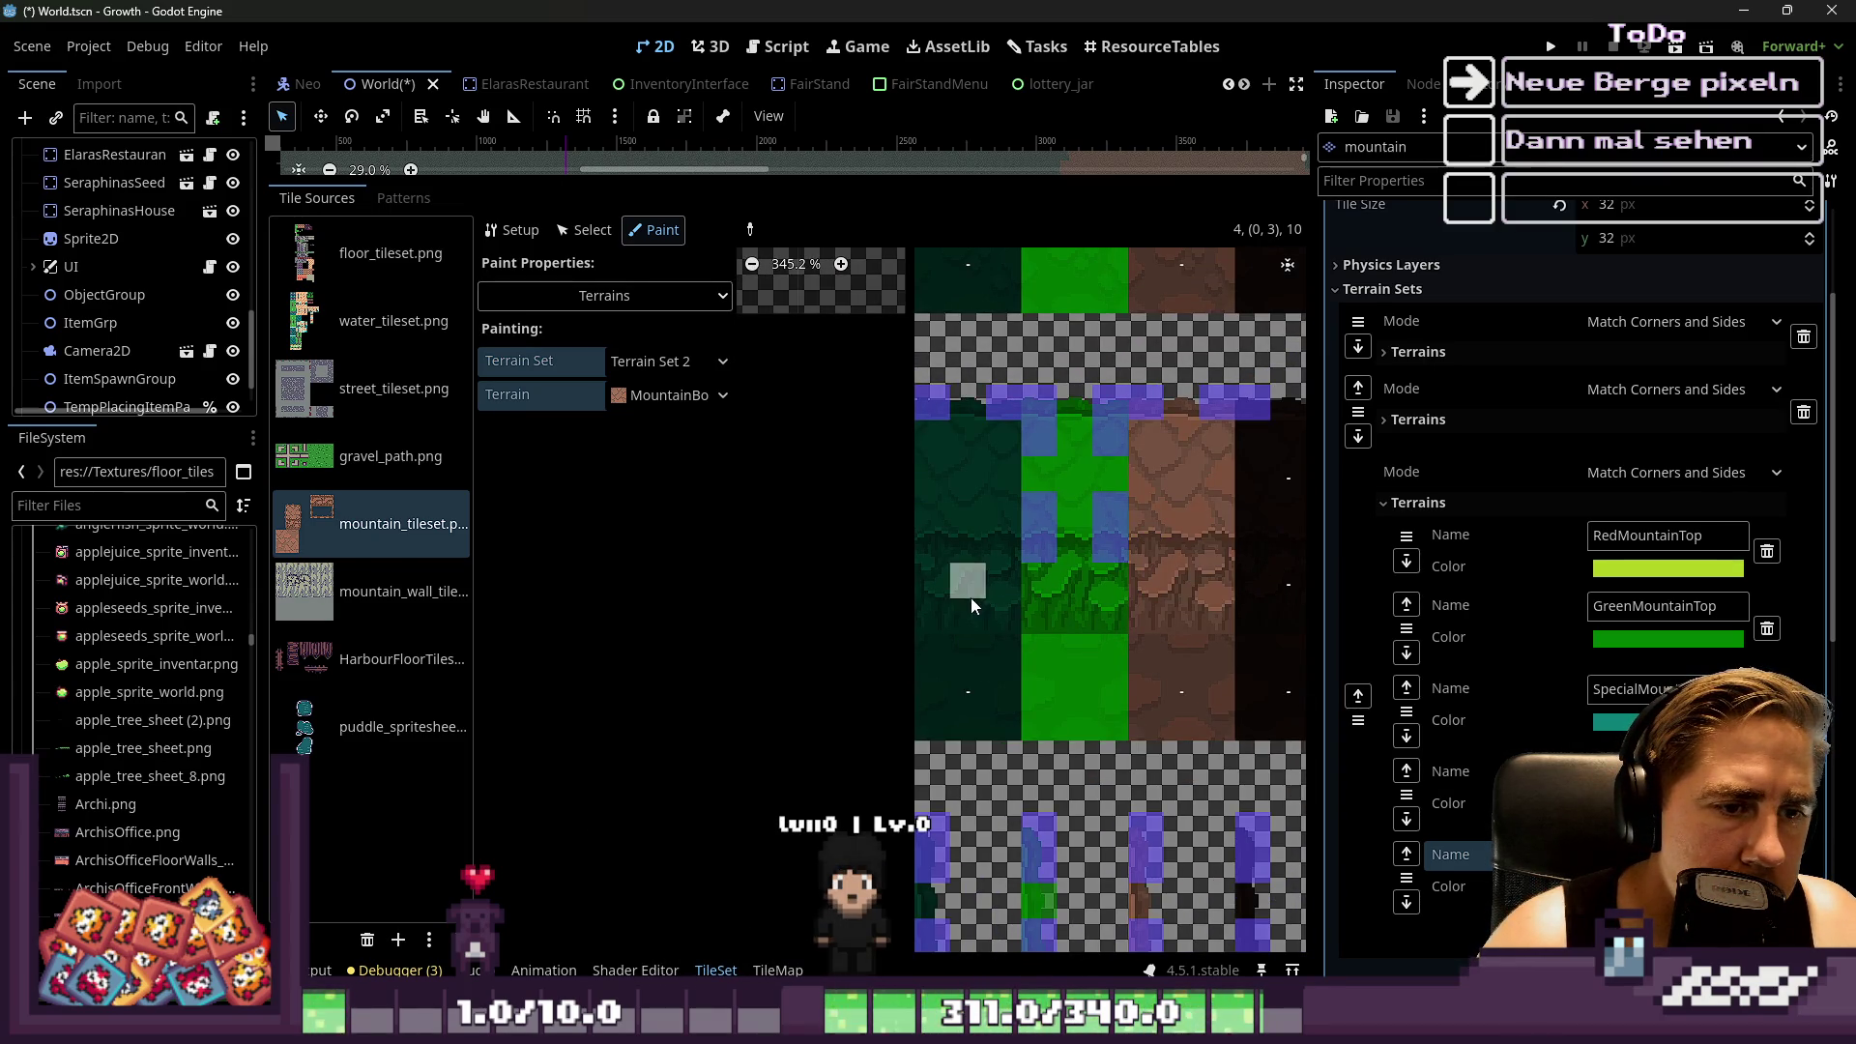
pyautogui.click(1164, 700)
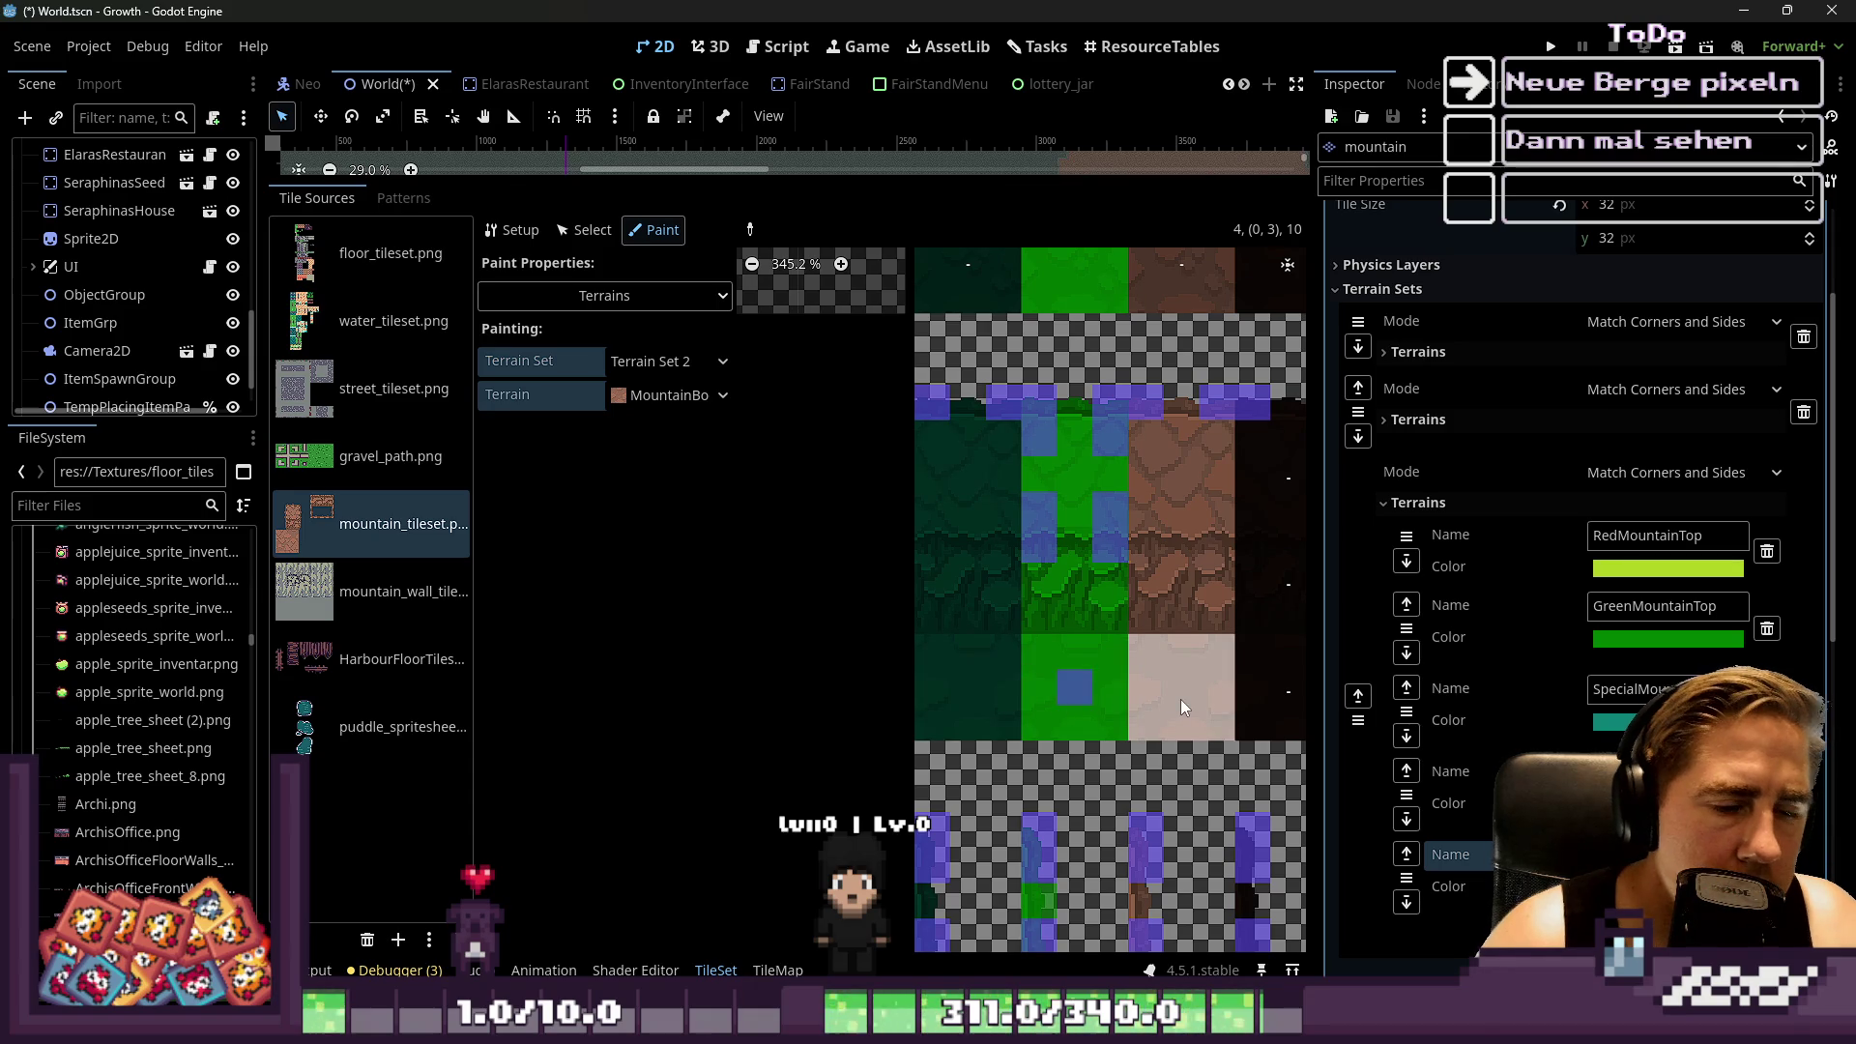
pyautogui.scroll(3, 1000, 570)
pyautogui.click(915, 404)
pyautogui.click(1000, 493)
pyautogui.click(996, 409)
pyautogui.click(924, 495)
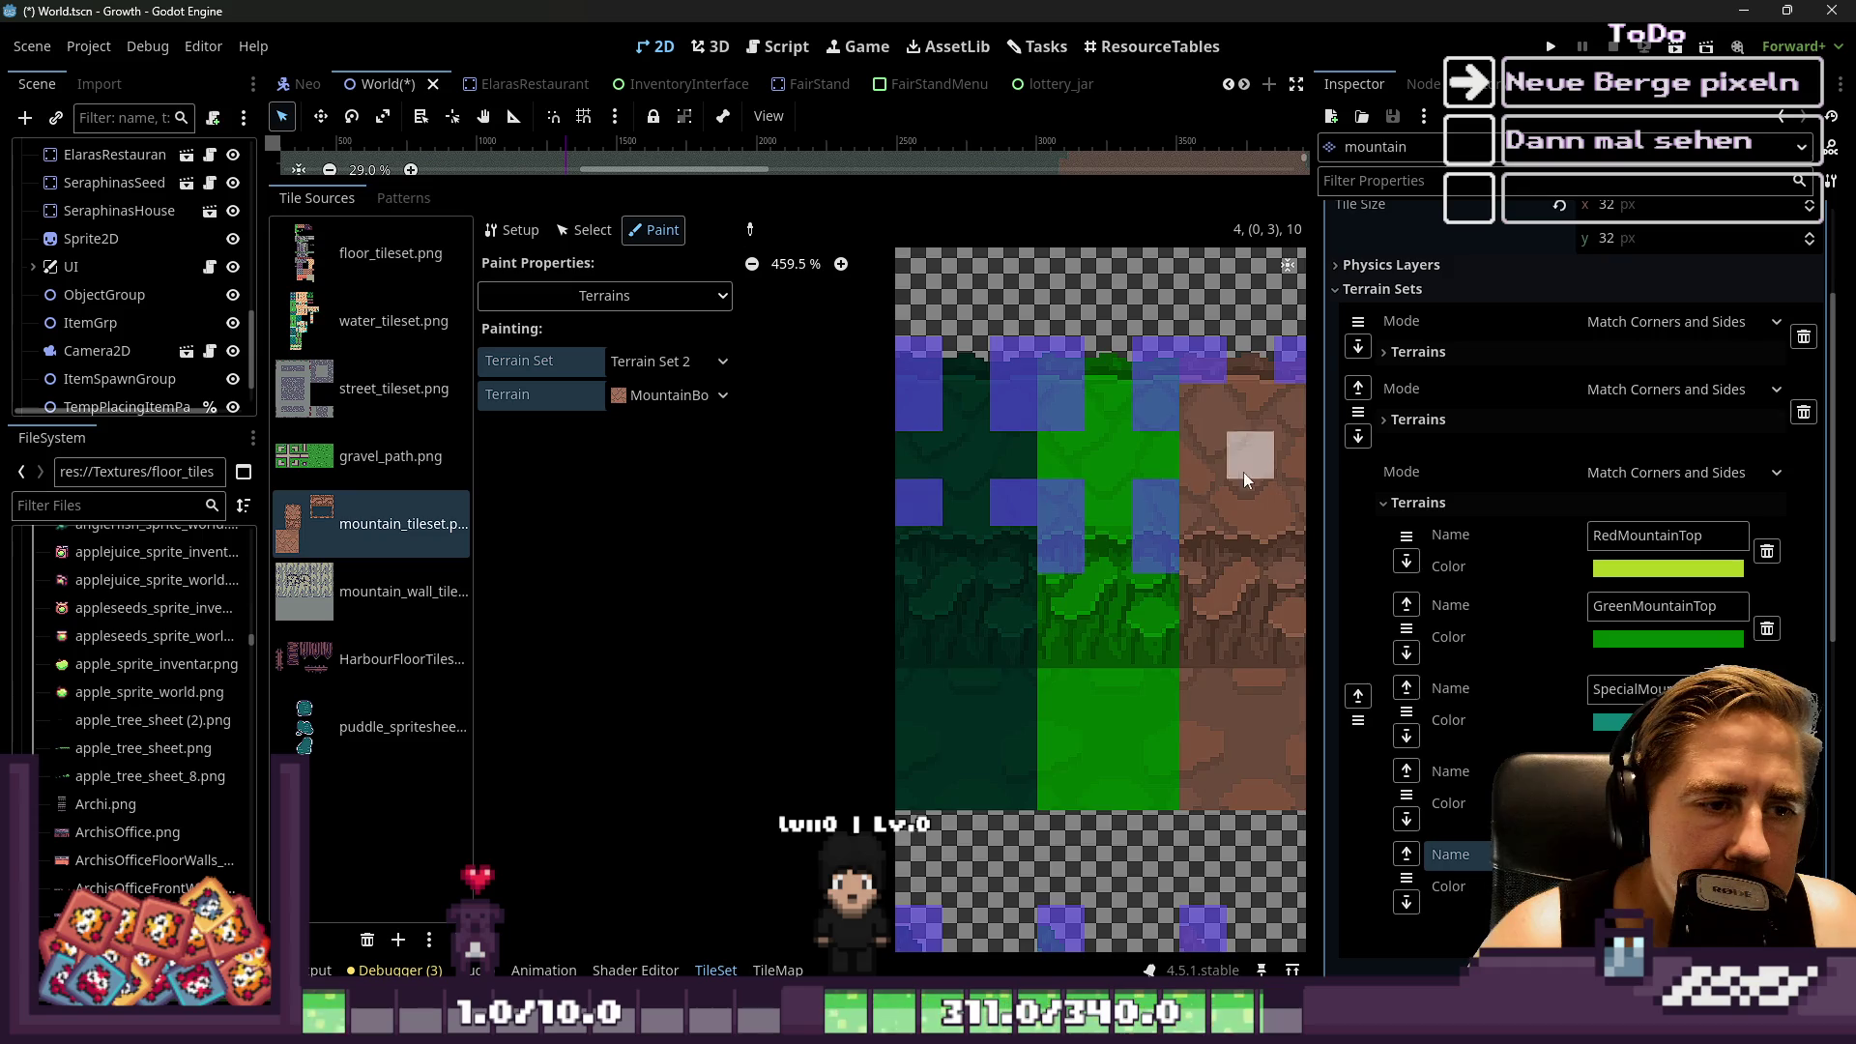
# Add MountainBorder to the brown tile's lower-left and the dark-green tile's four corners
pyautogui.scroll(1, 1243, 472)
pyautogui.click(1137, 421)
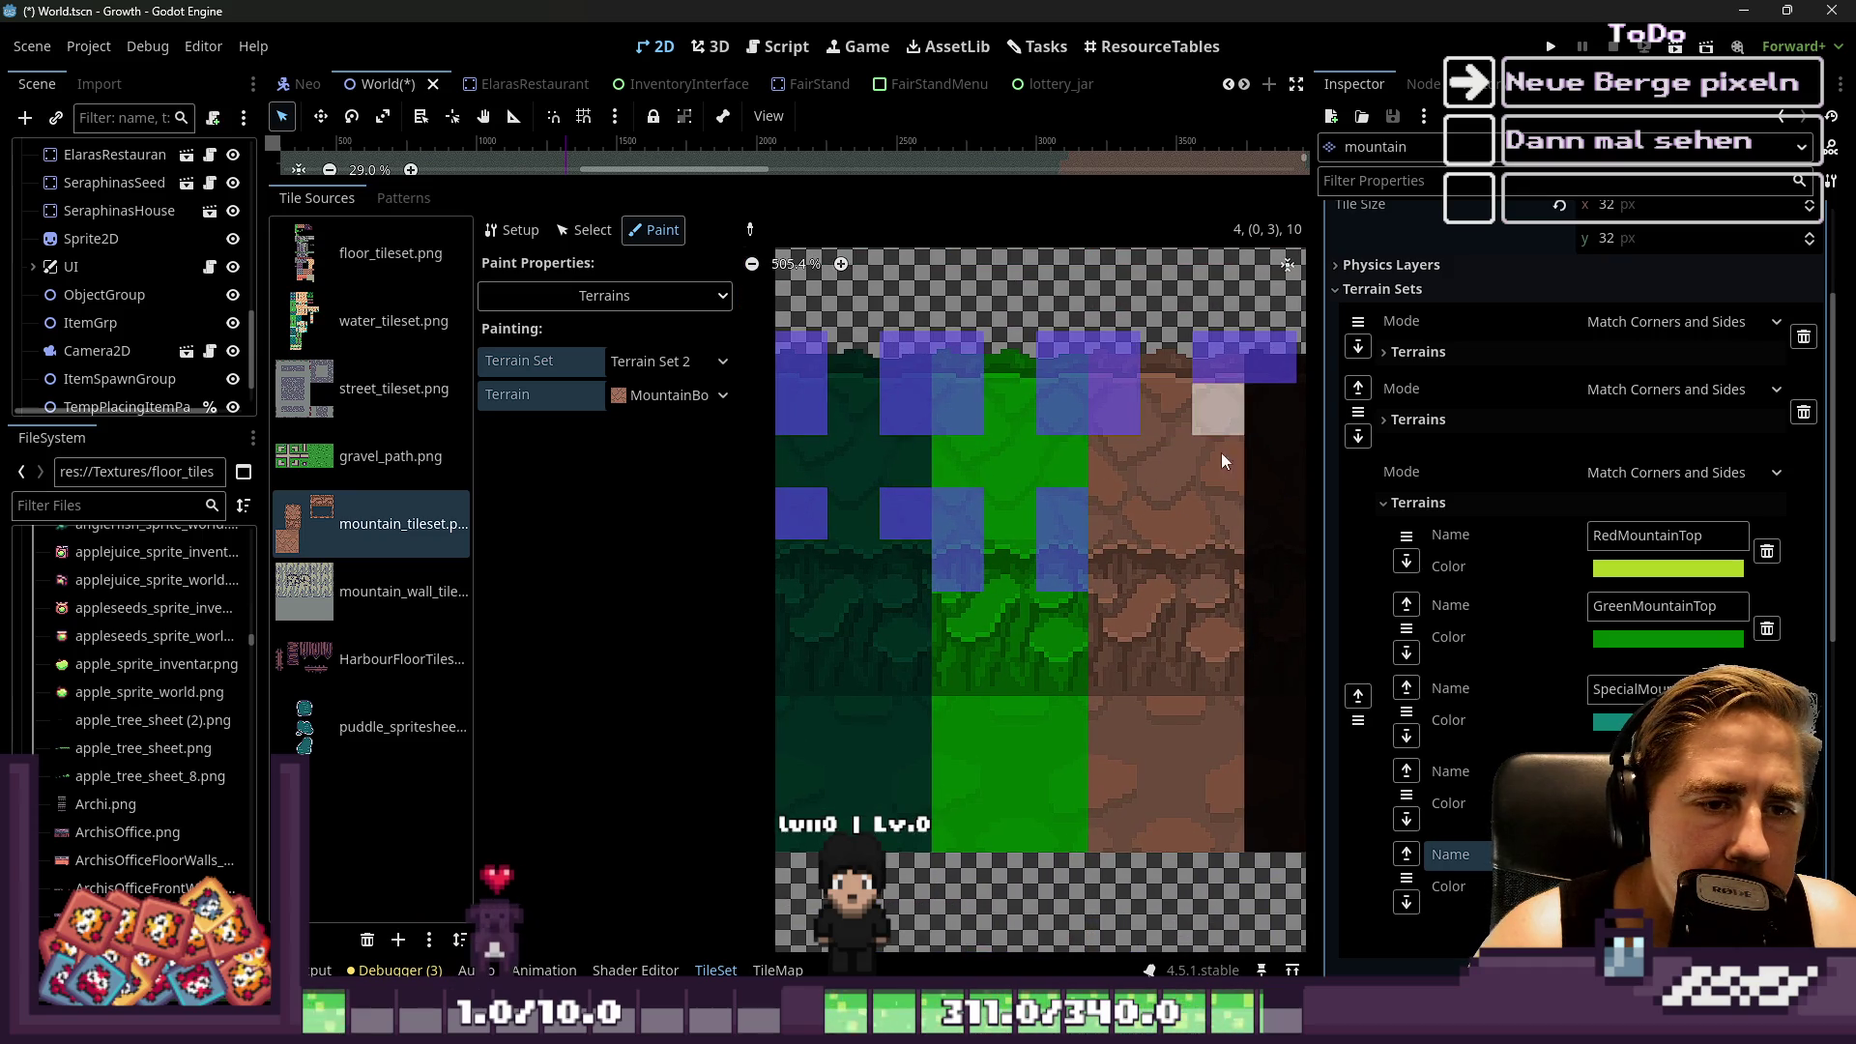
pyautogui.click(1114, 514)
pyautogui.scroll(-2, 1007, 391)
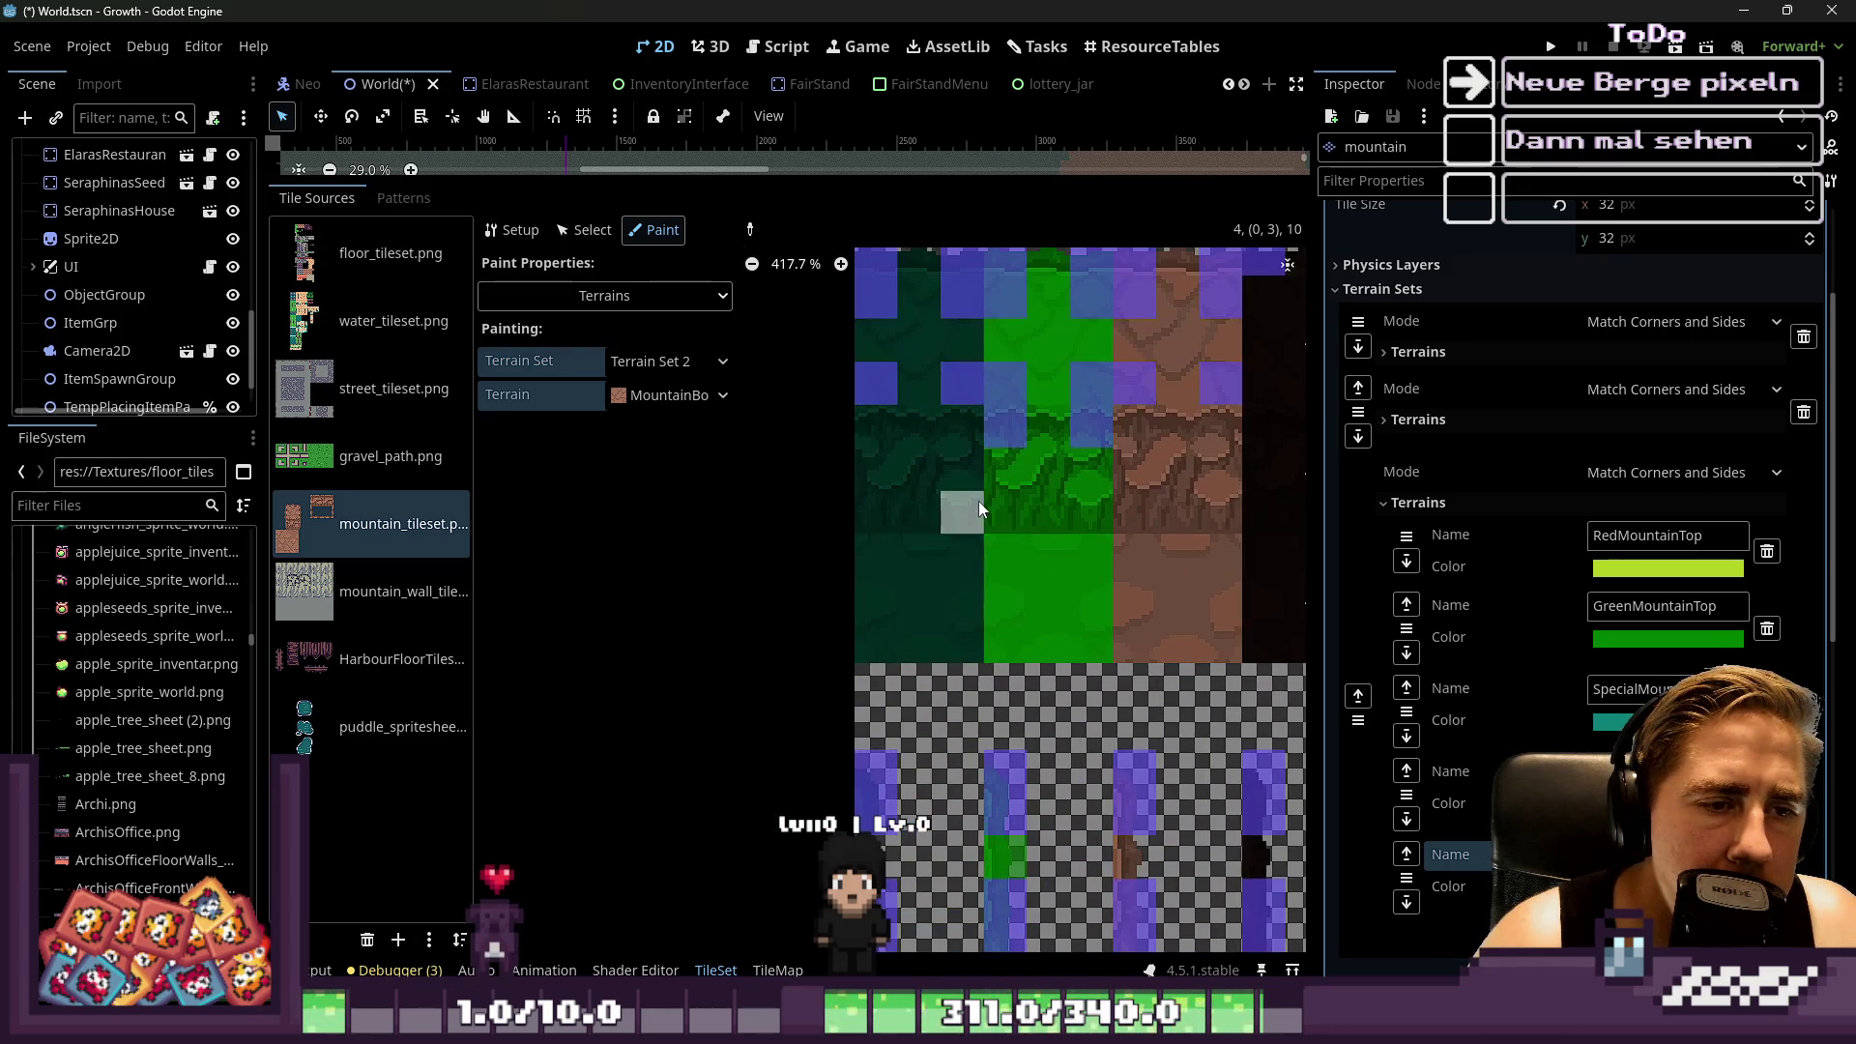
pyautogui.click(876, 557)
pyautogui.click(962, 557)
pyautogui.click(962, 642)
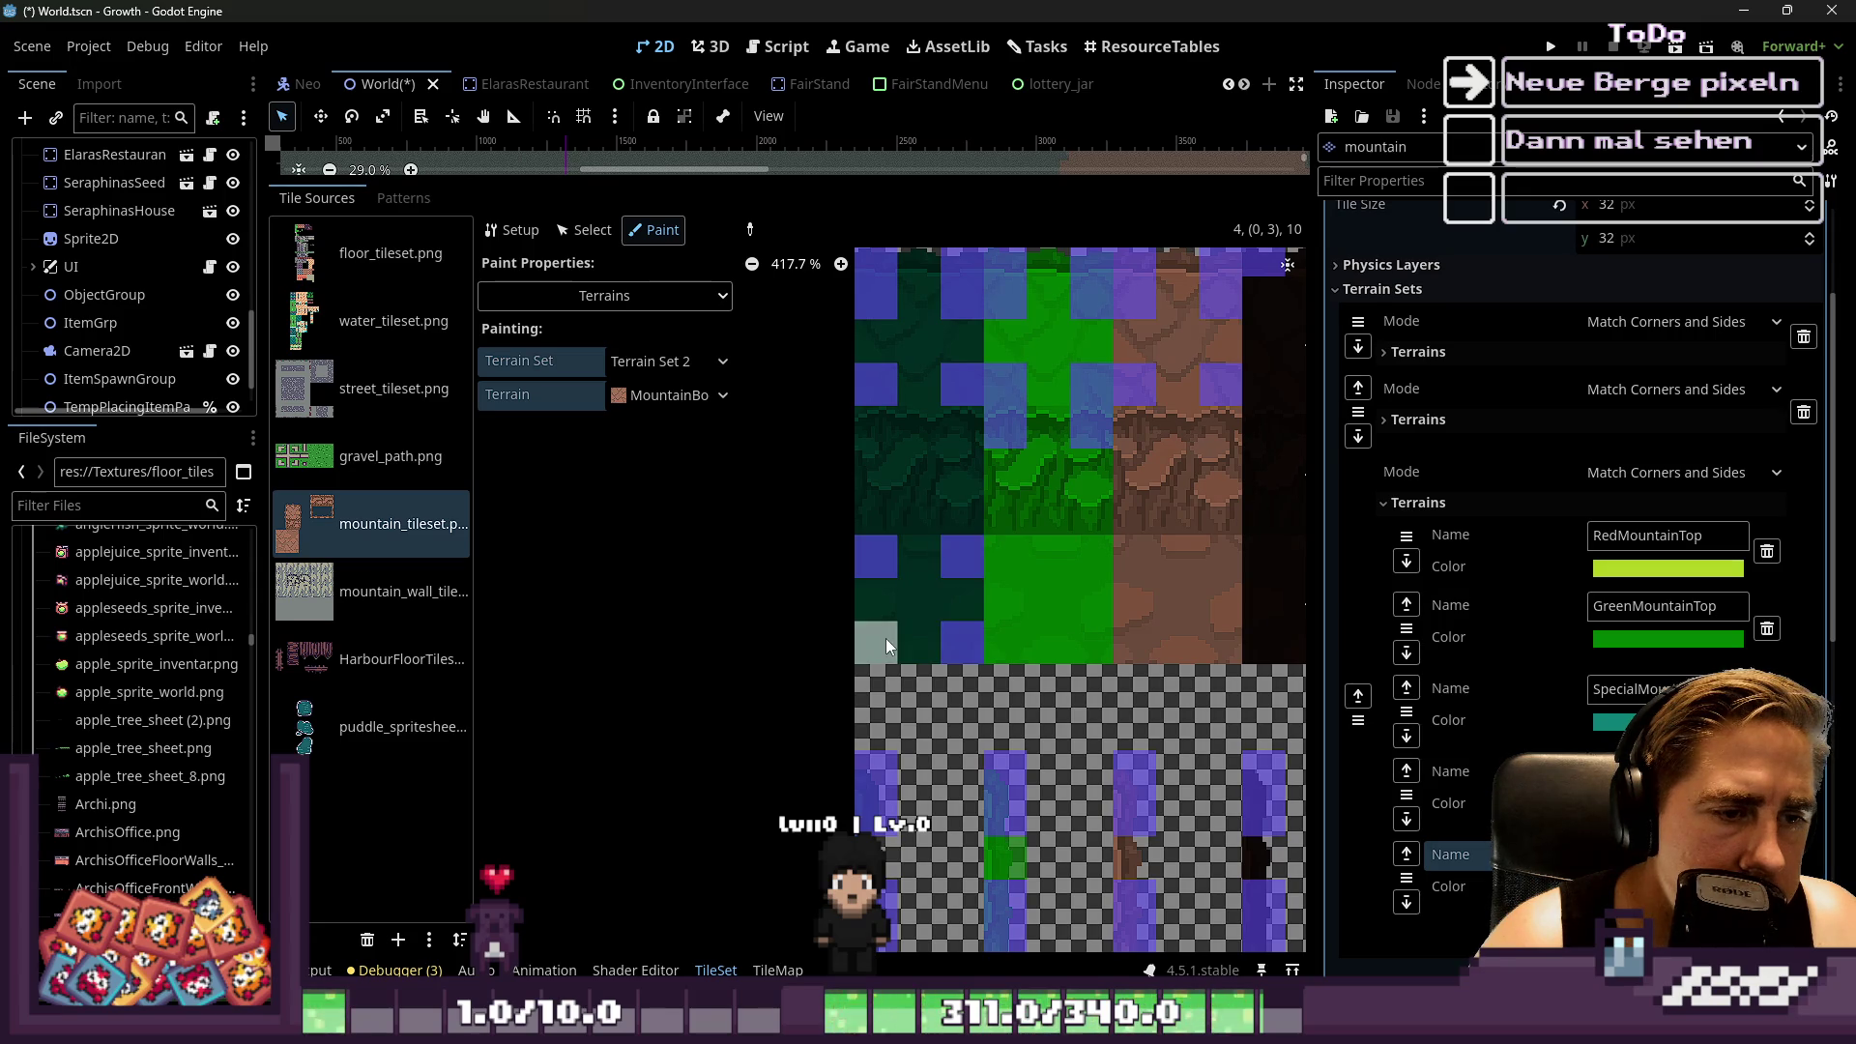
pyautogui.click(880, 640)
# Mark the green tile's edge cells and top-right, plus the brown tile's top-left, as MountainBorder
pyautogui.click(999, 560)
pyautogui.click(1005, 642)
pyautogui.click(1092, 642)
pyautogui.click(1068, 557)
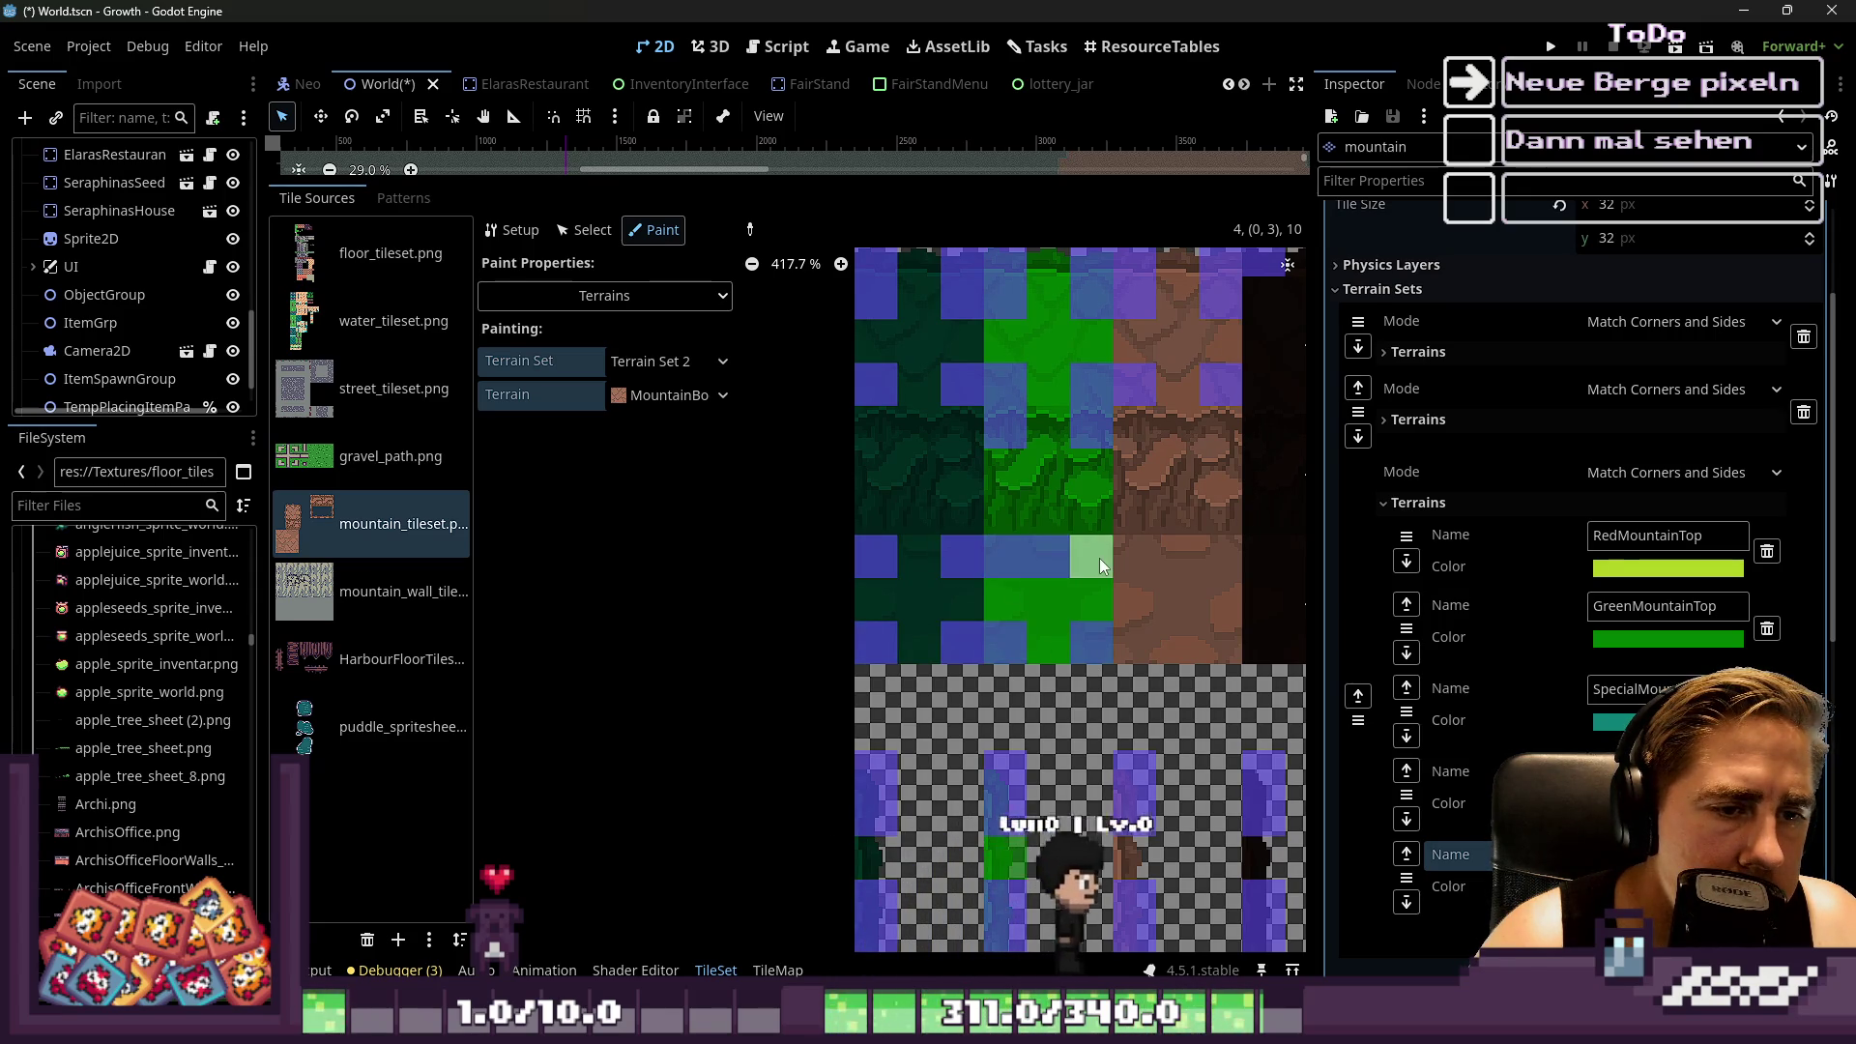
pyautogui.click(1090, 559)
pyautogui.click(1141, 560)
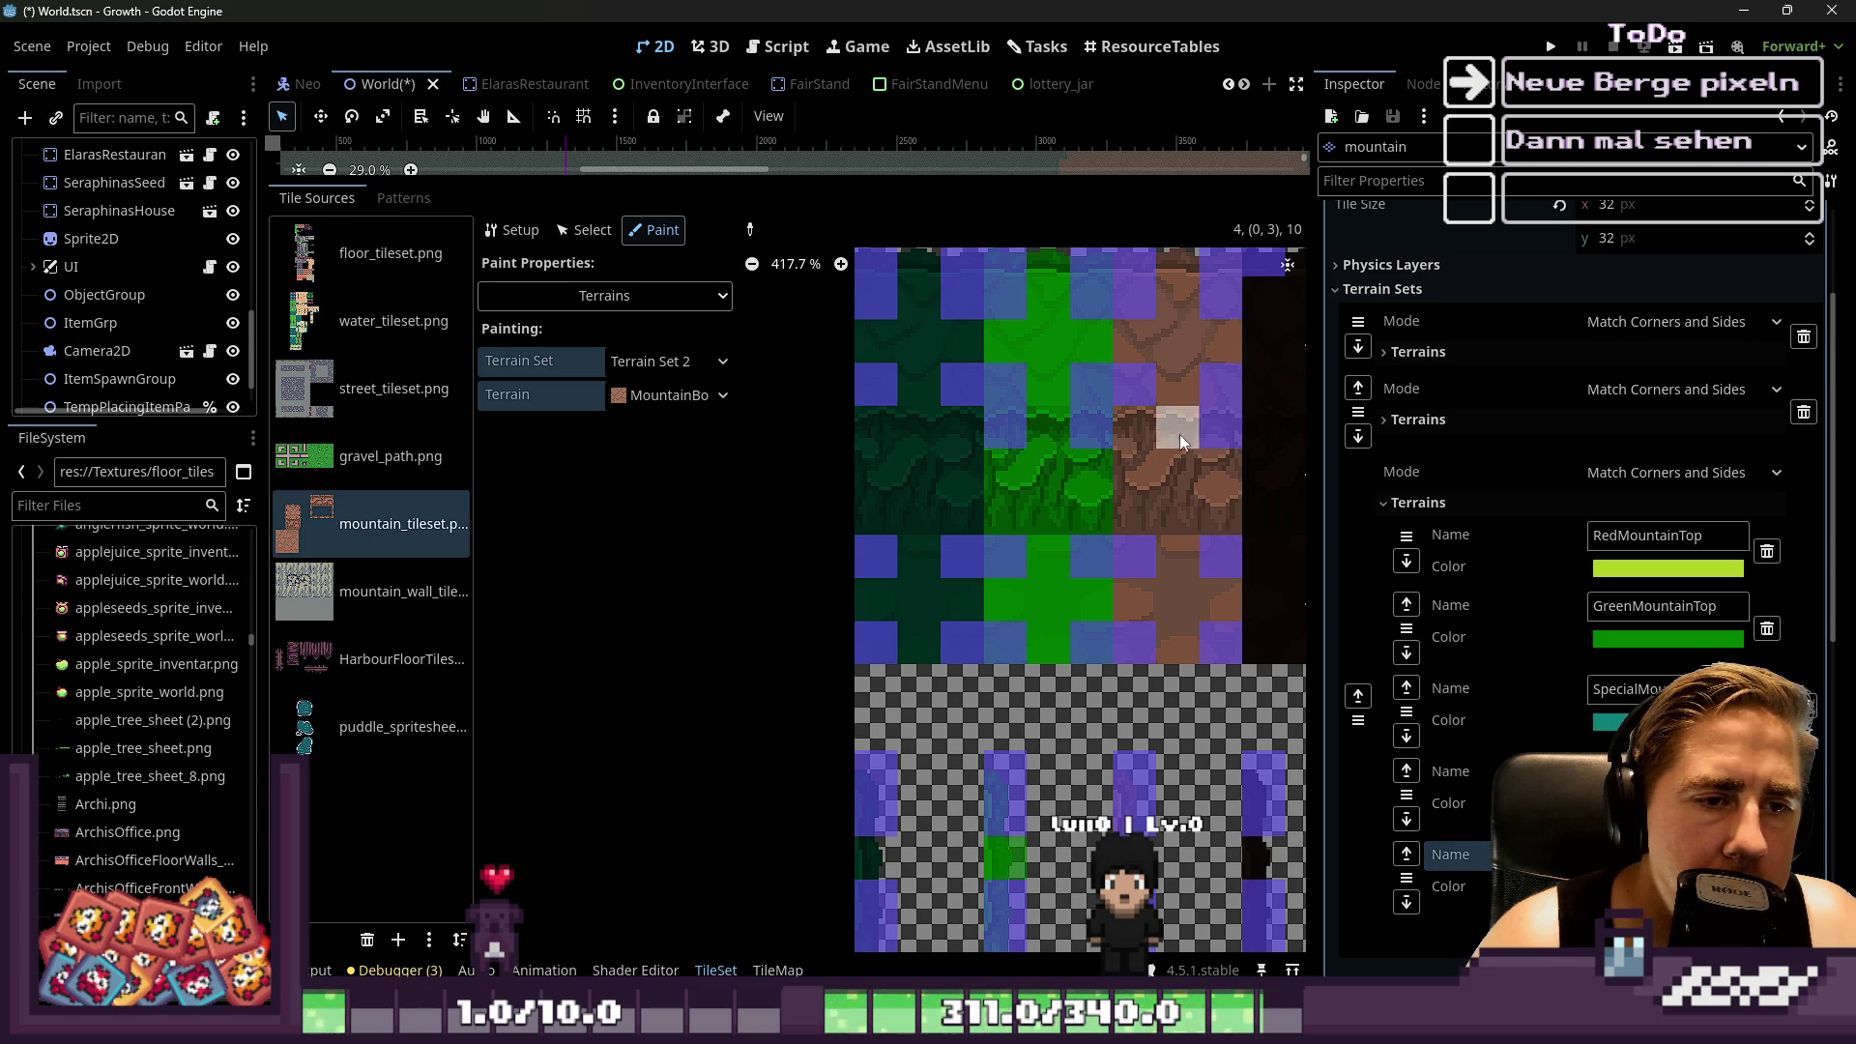
pyautogui.scroll(-8, 1026, 404)
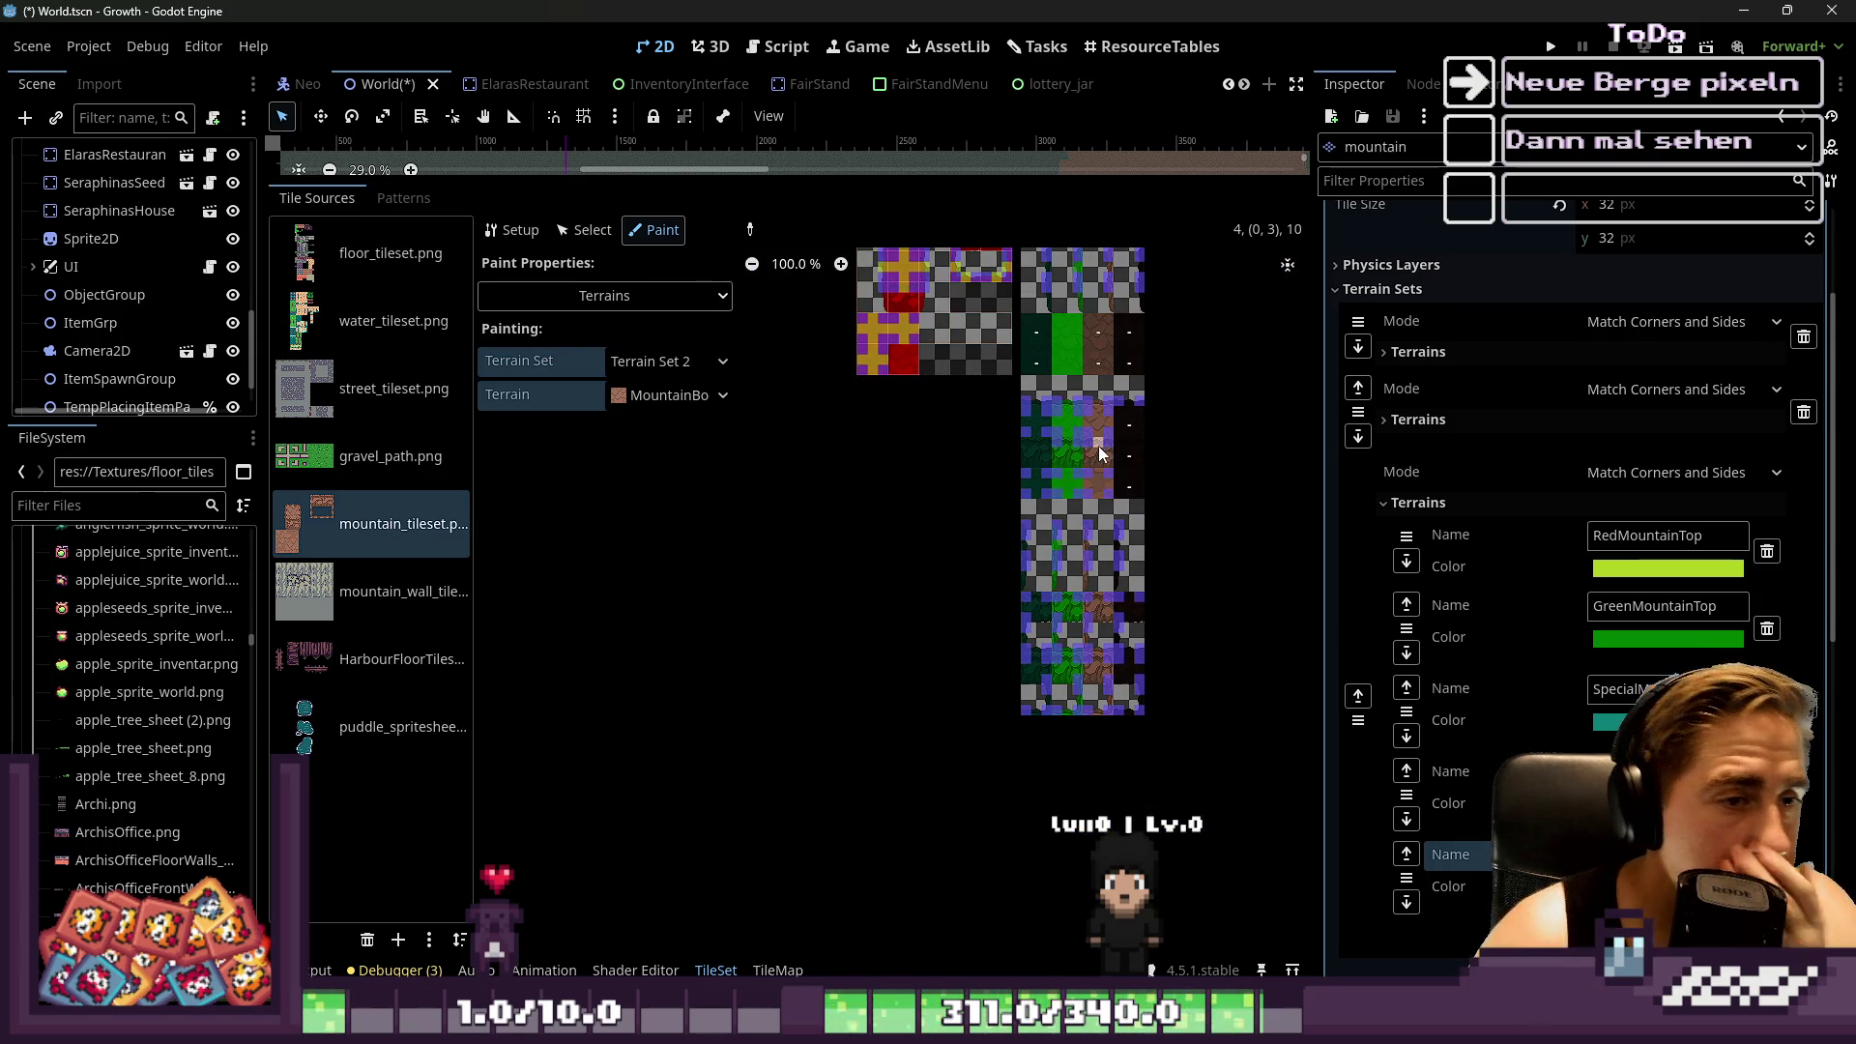
pyautogui.scroll(8, 1064, 561)
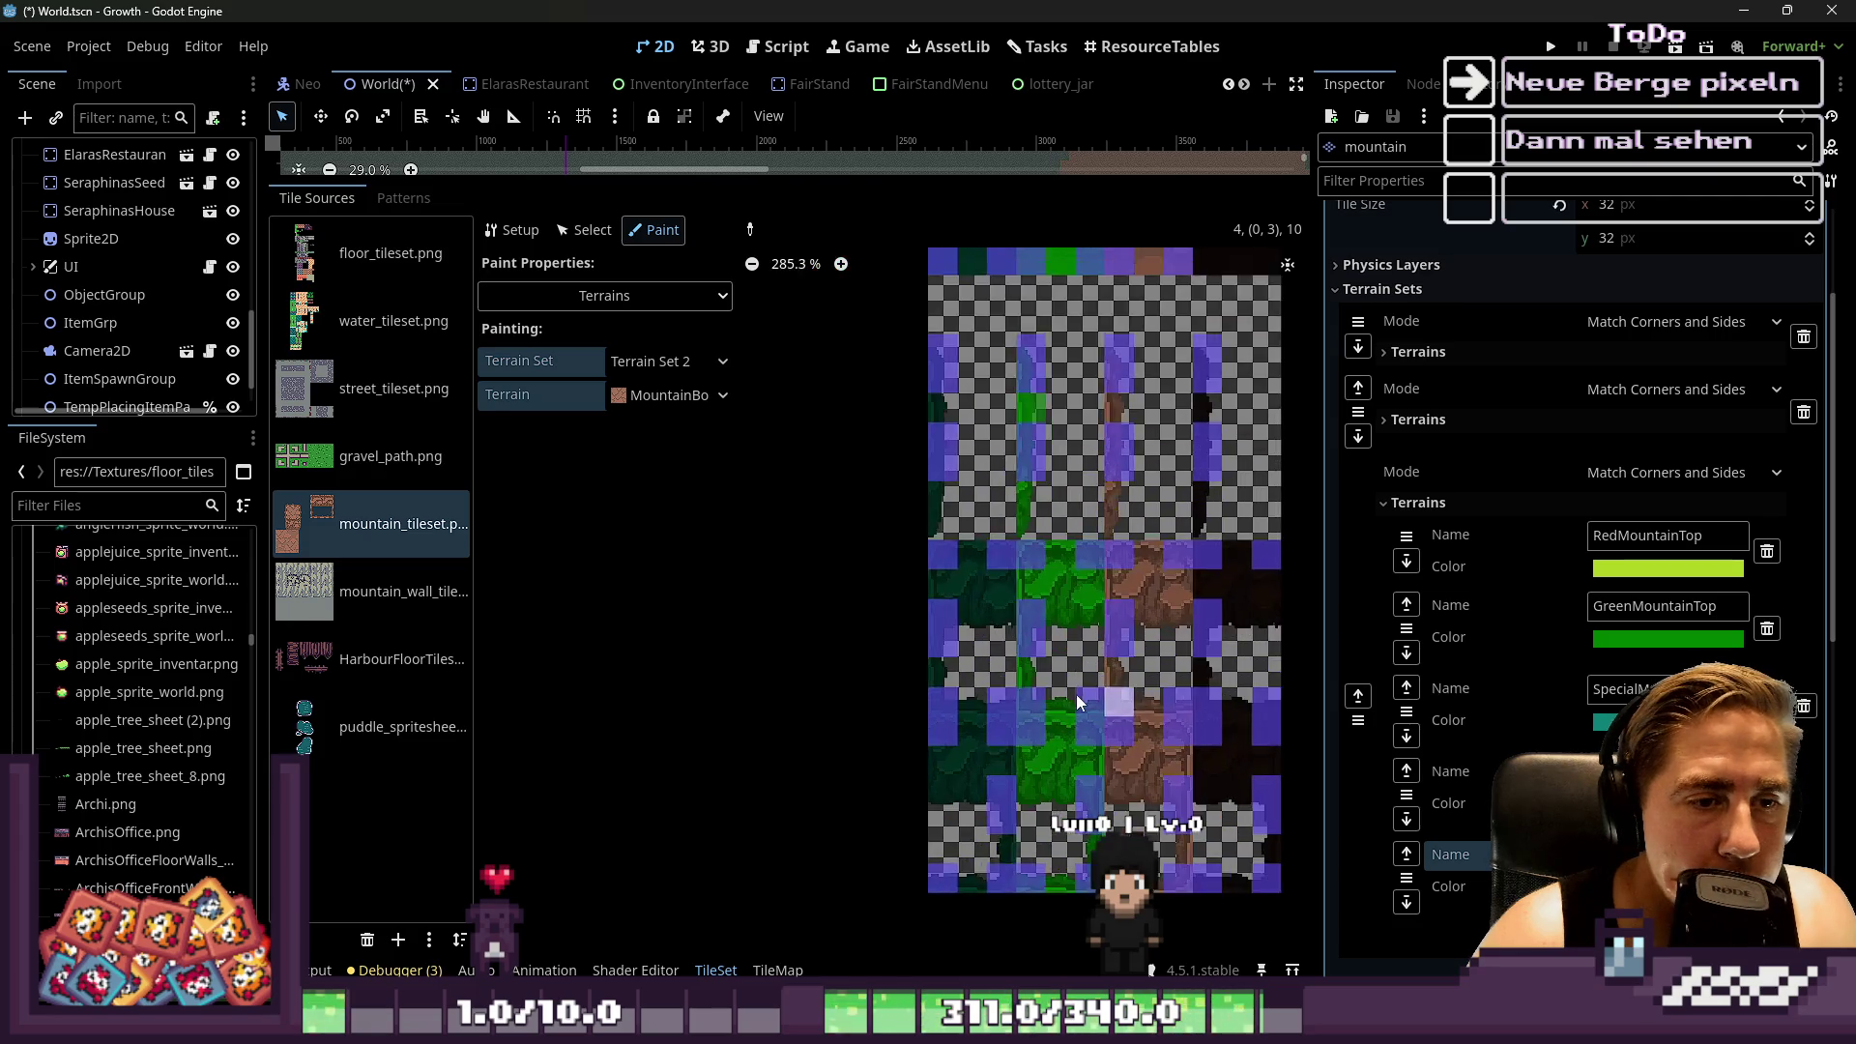
pyautogui.scroll(2, 1106, 681)
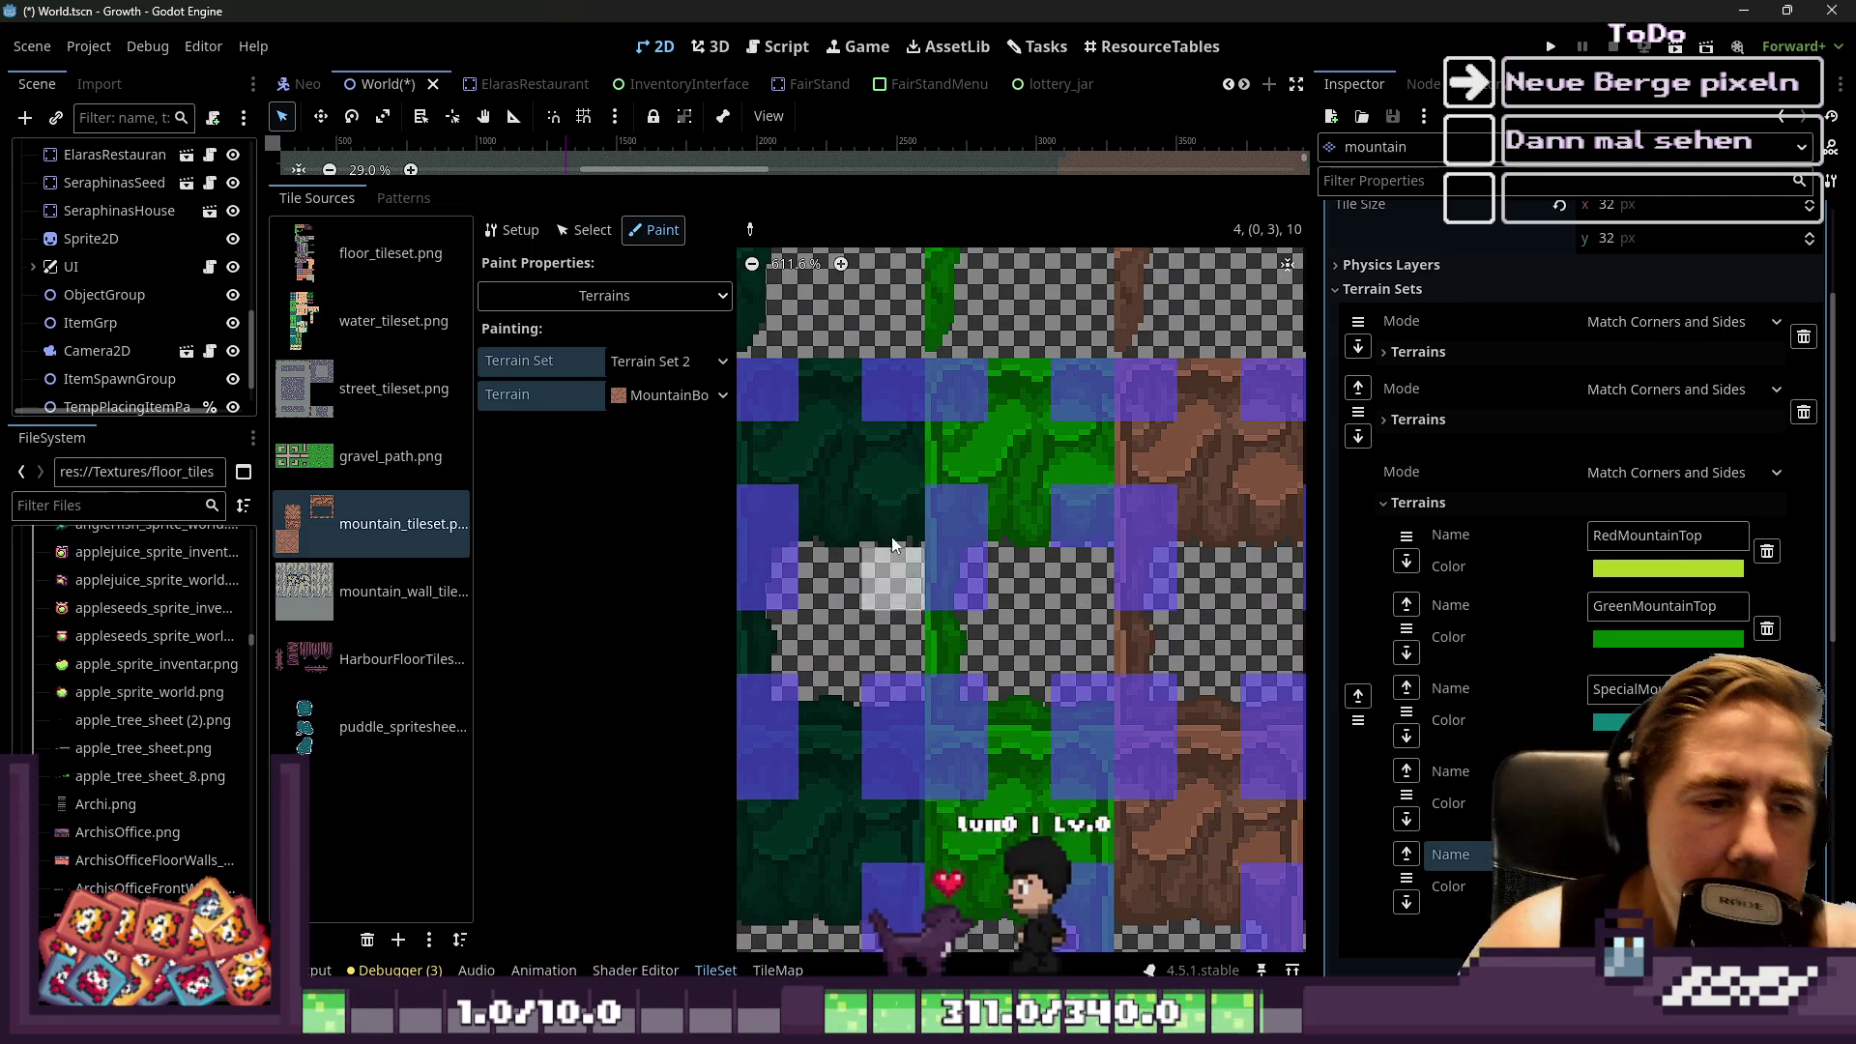
pyautogui.scroll(-3, 1005, 456)
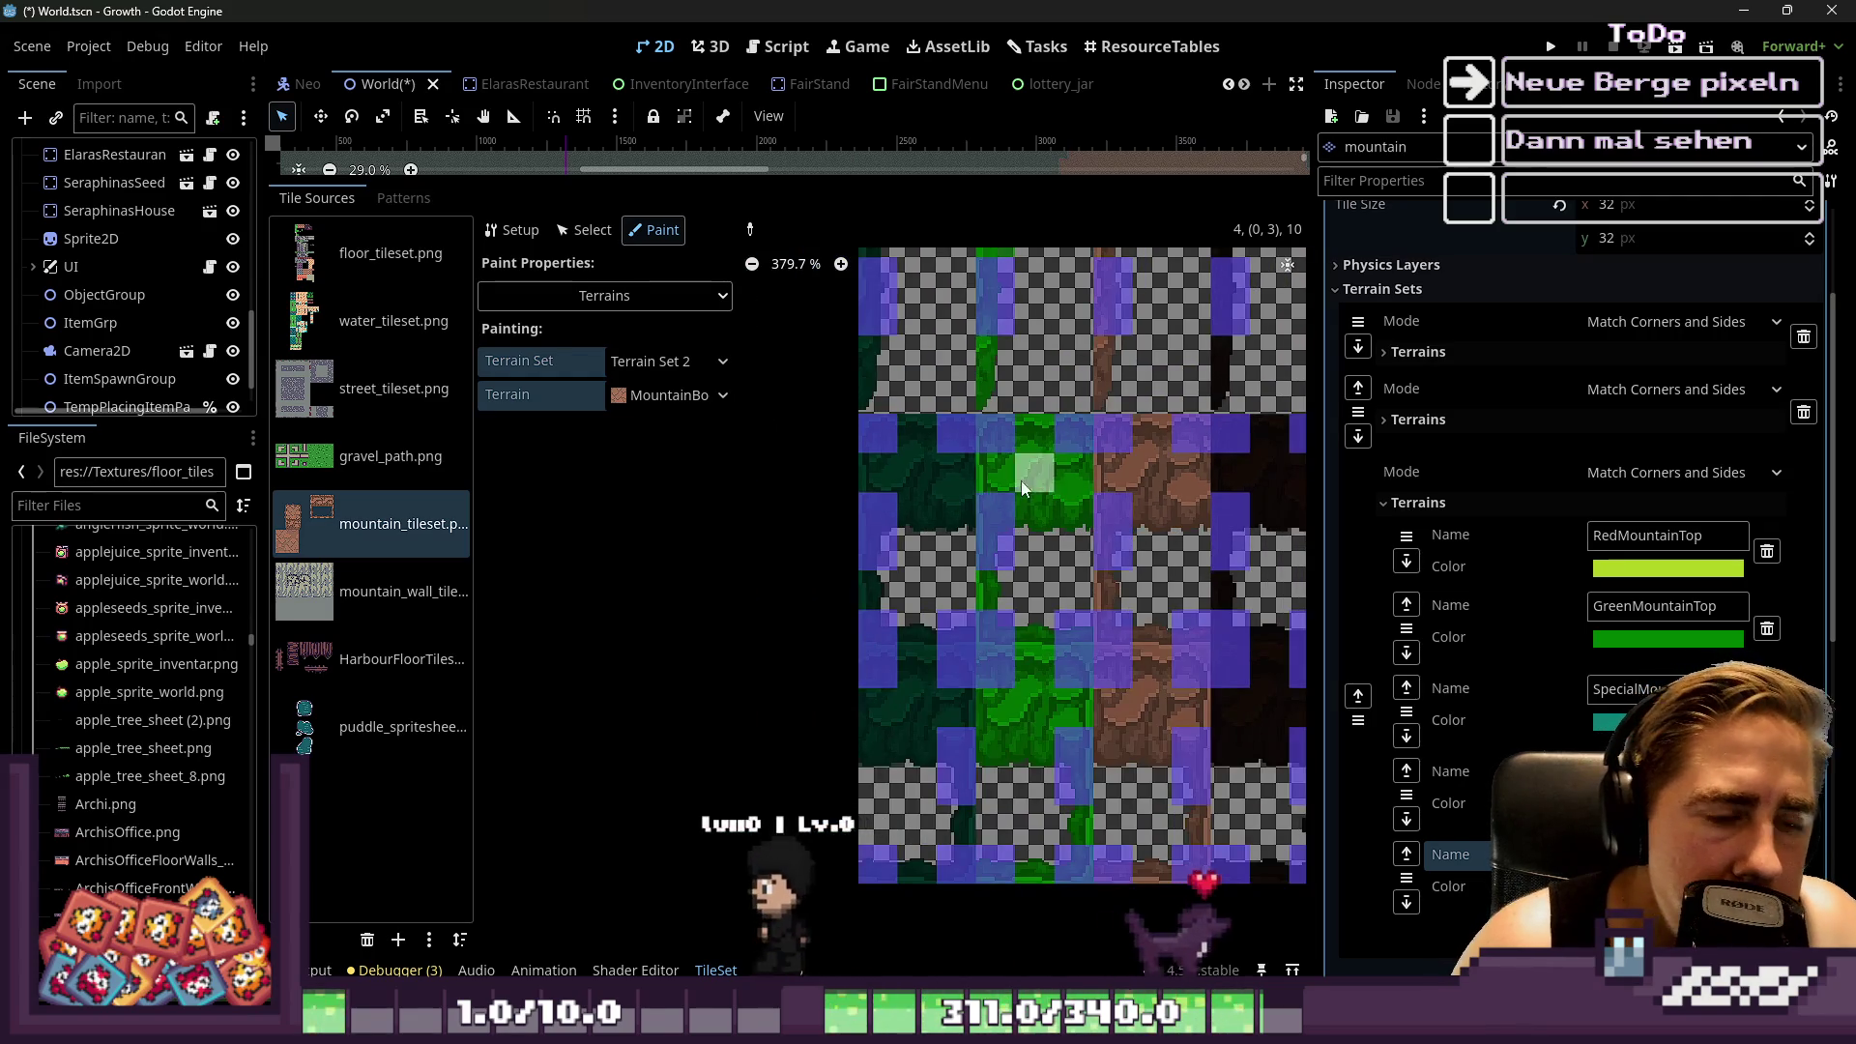
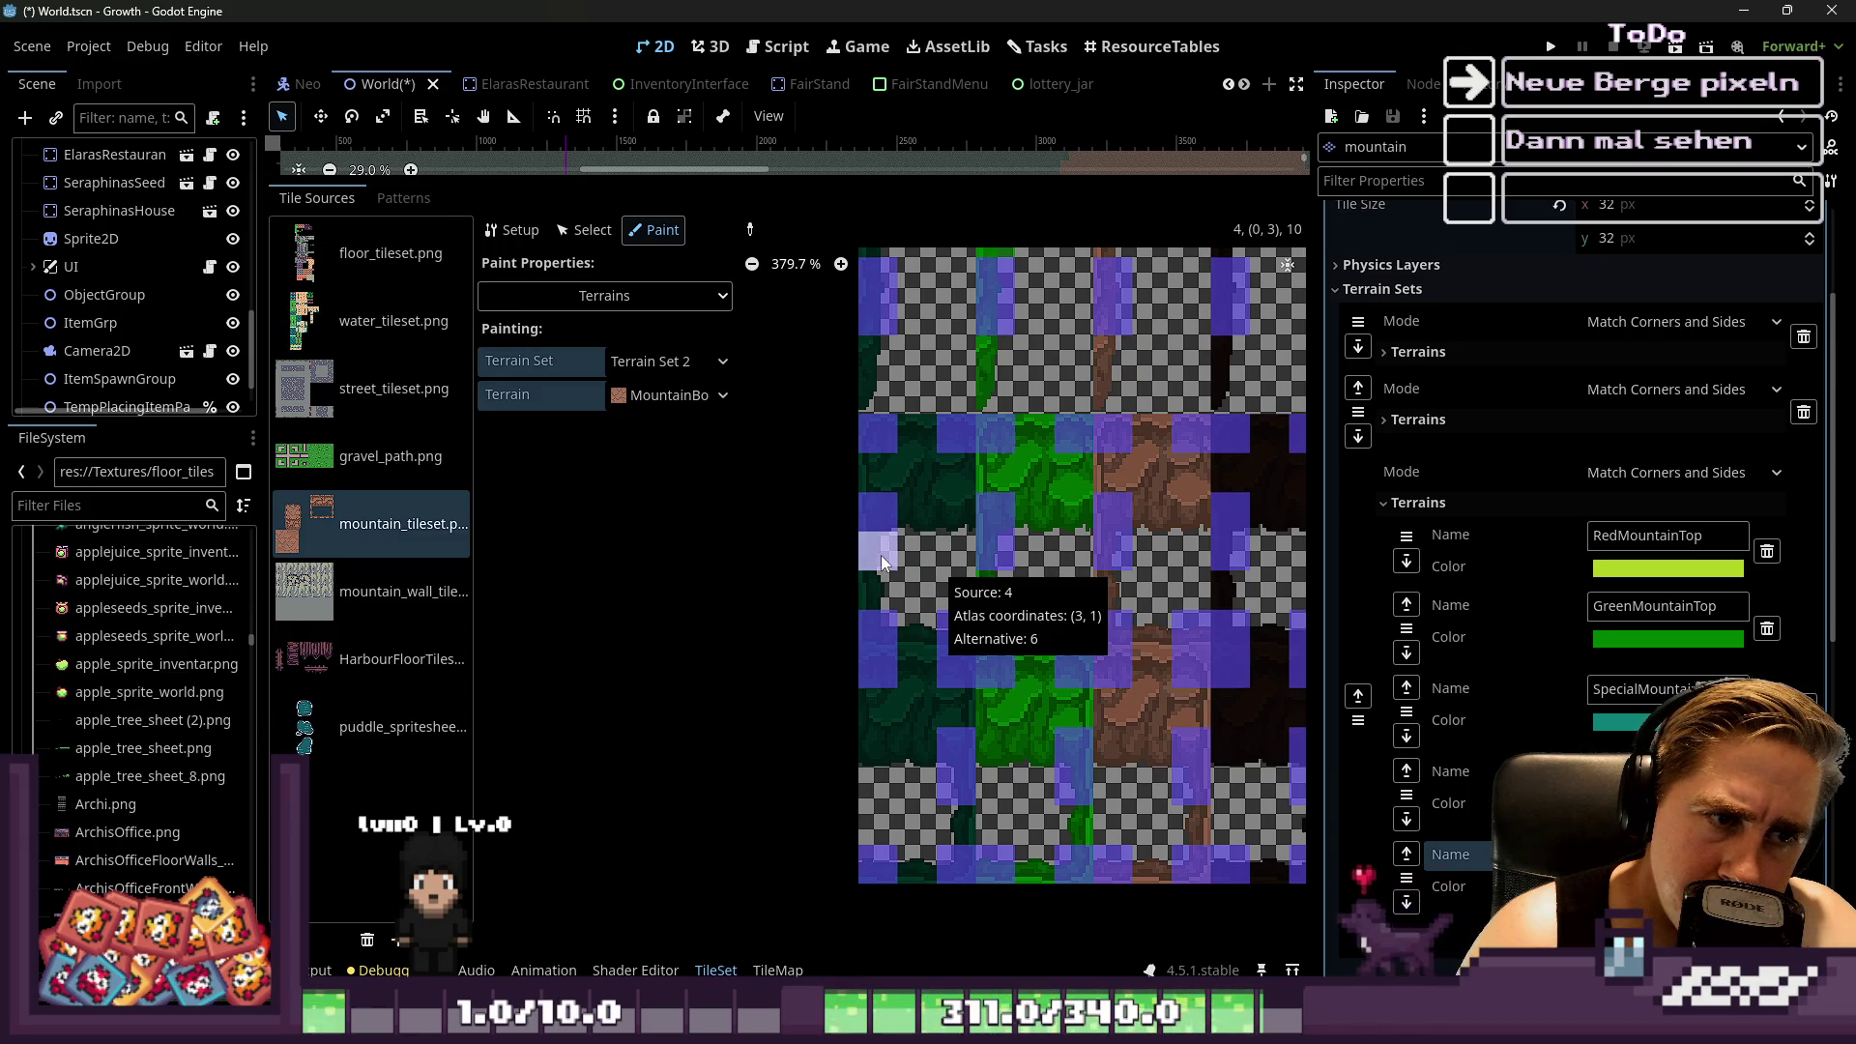
# Assign the mountain terrain to the dark-green and brown mountain tiles
pyautogui.scroll(-2, 879, 555)
pyautogui.scroll(-1, 879, 554)
pyautogui.scroll(-1, 994, 650)
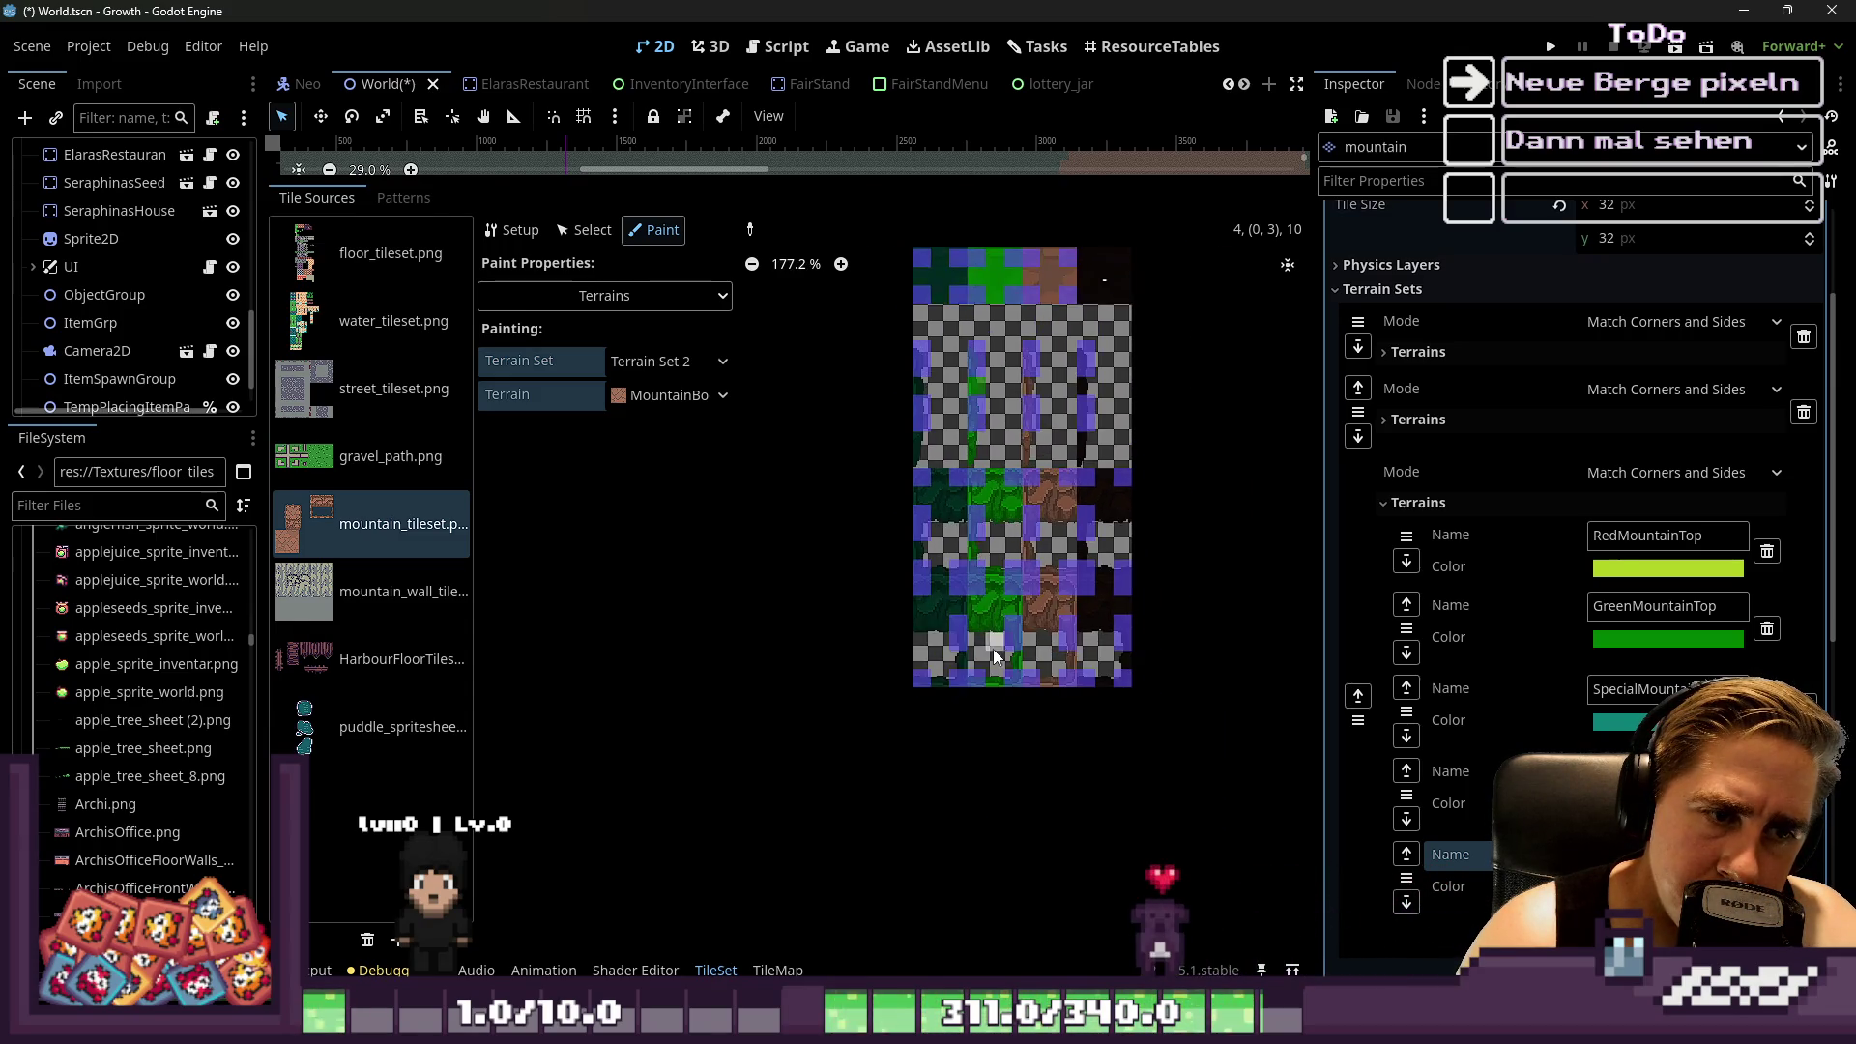
pyautogui.scroll(2, 926, 458)
pyautogui.scroll(-1, 996, 468)
pyautogui.scroll(-1, 996, 468)
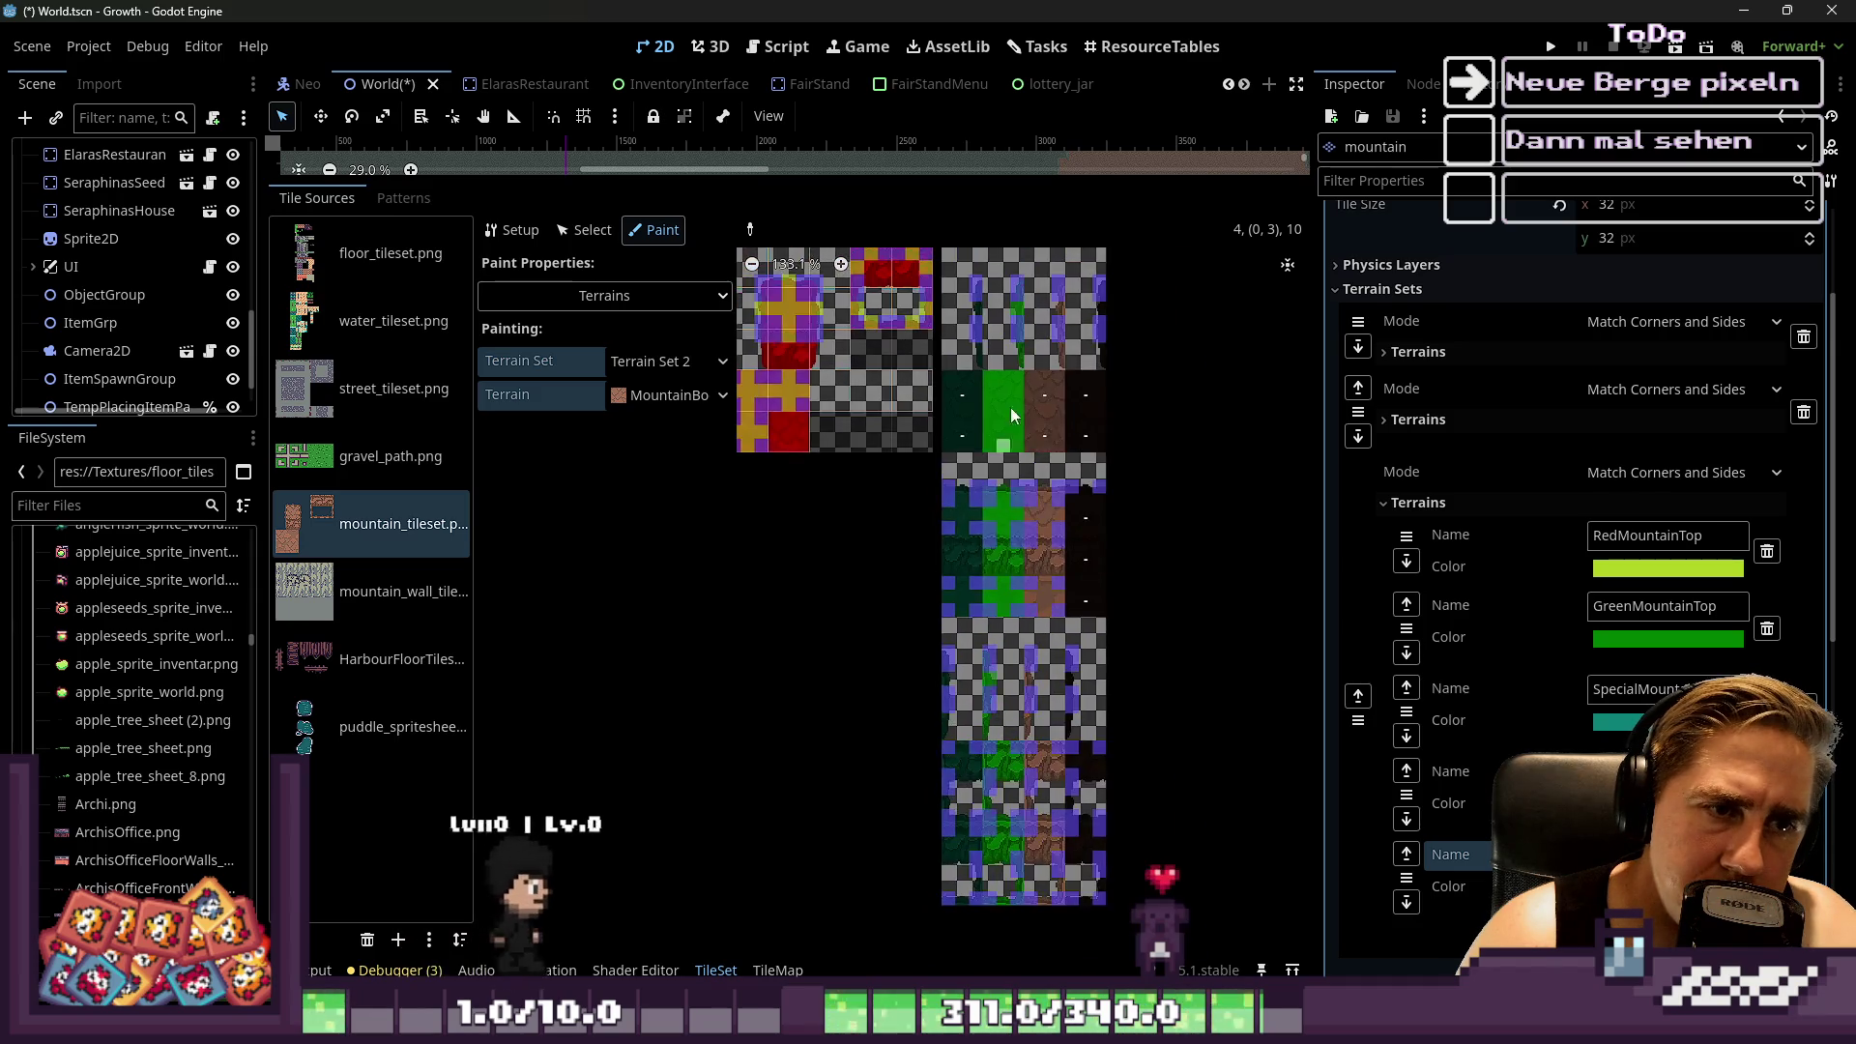
pyautogui.scroll(3, 994, 443)
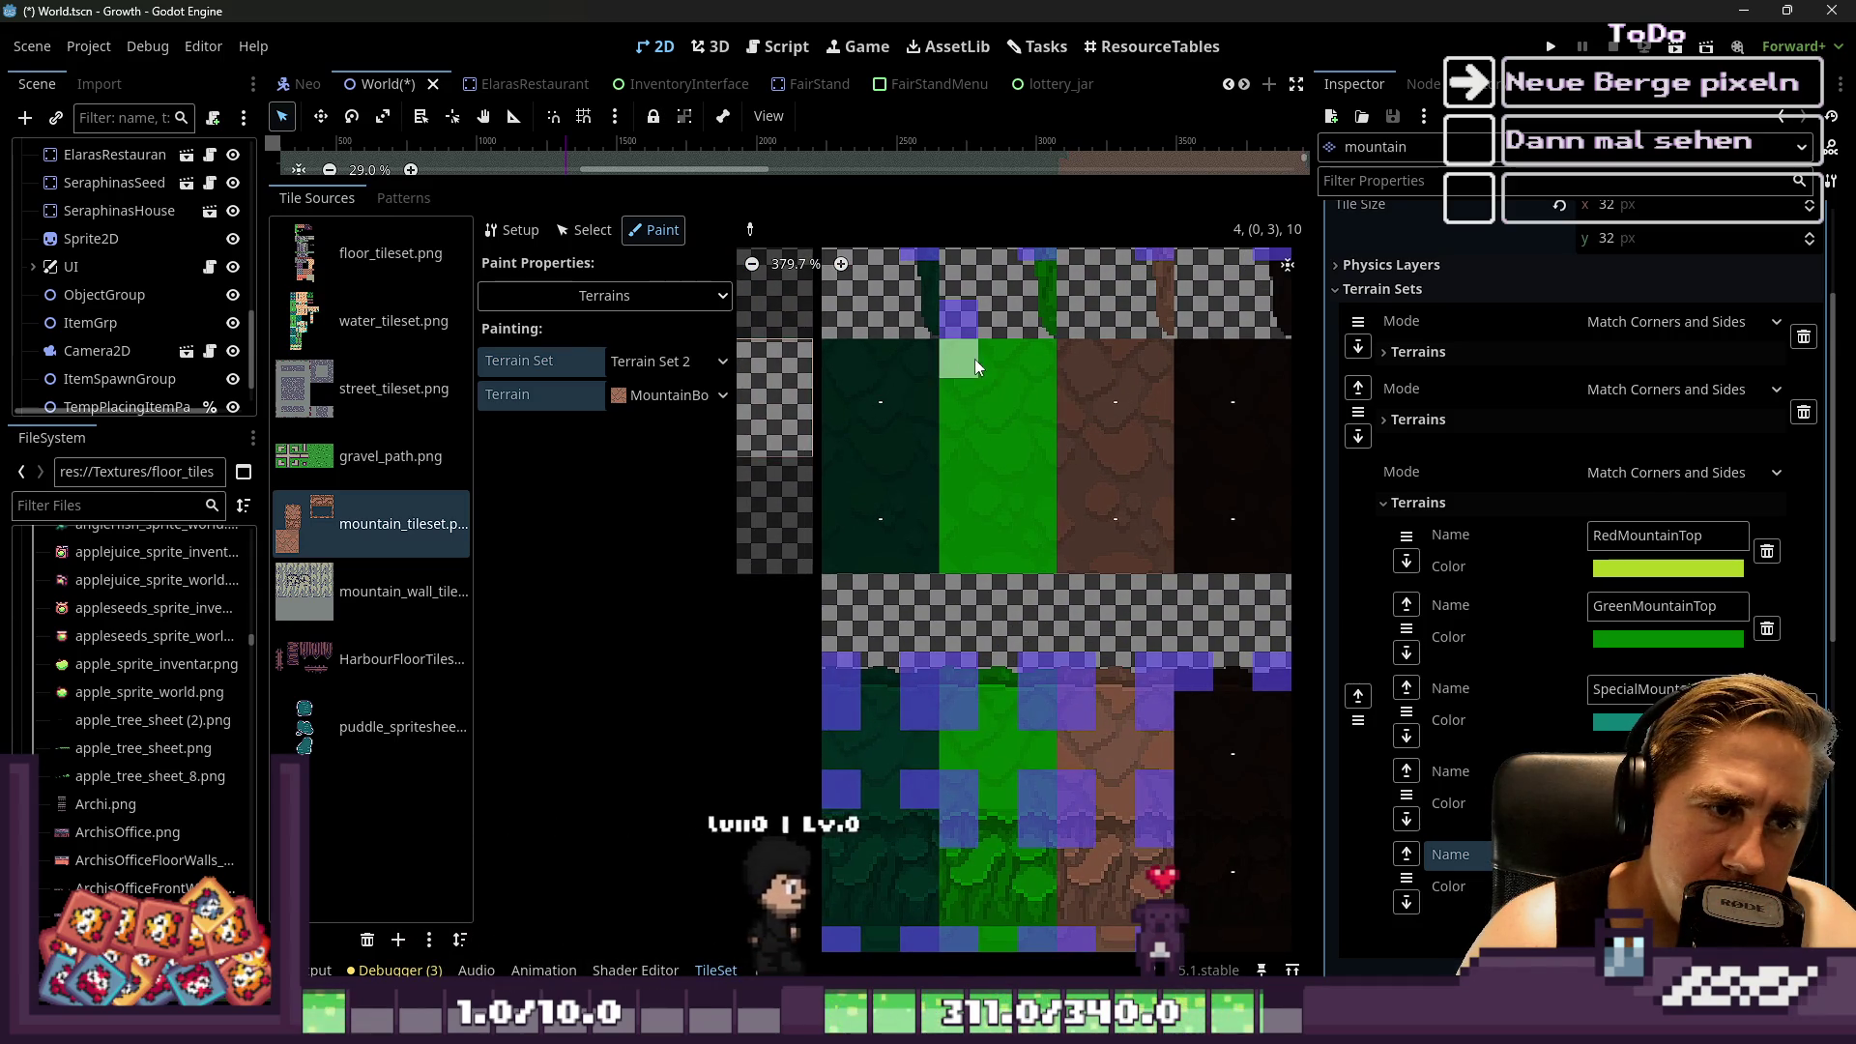
pyautogui.click(890, 377)
pyautogui.click(878, 502)
pyautogui.click(1094, 380)
pyautogui.click(1082, 473)
# Mark corner and side peering bits on the dark, brown and green tiles
pyautogui.click(1262, 431)
pyautogui.click(1268, 358)
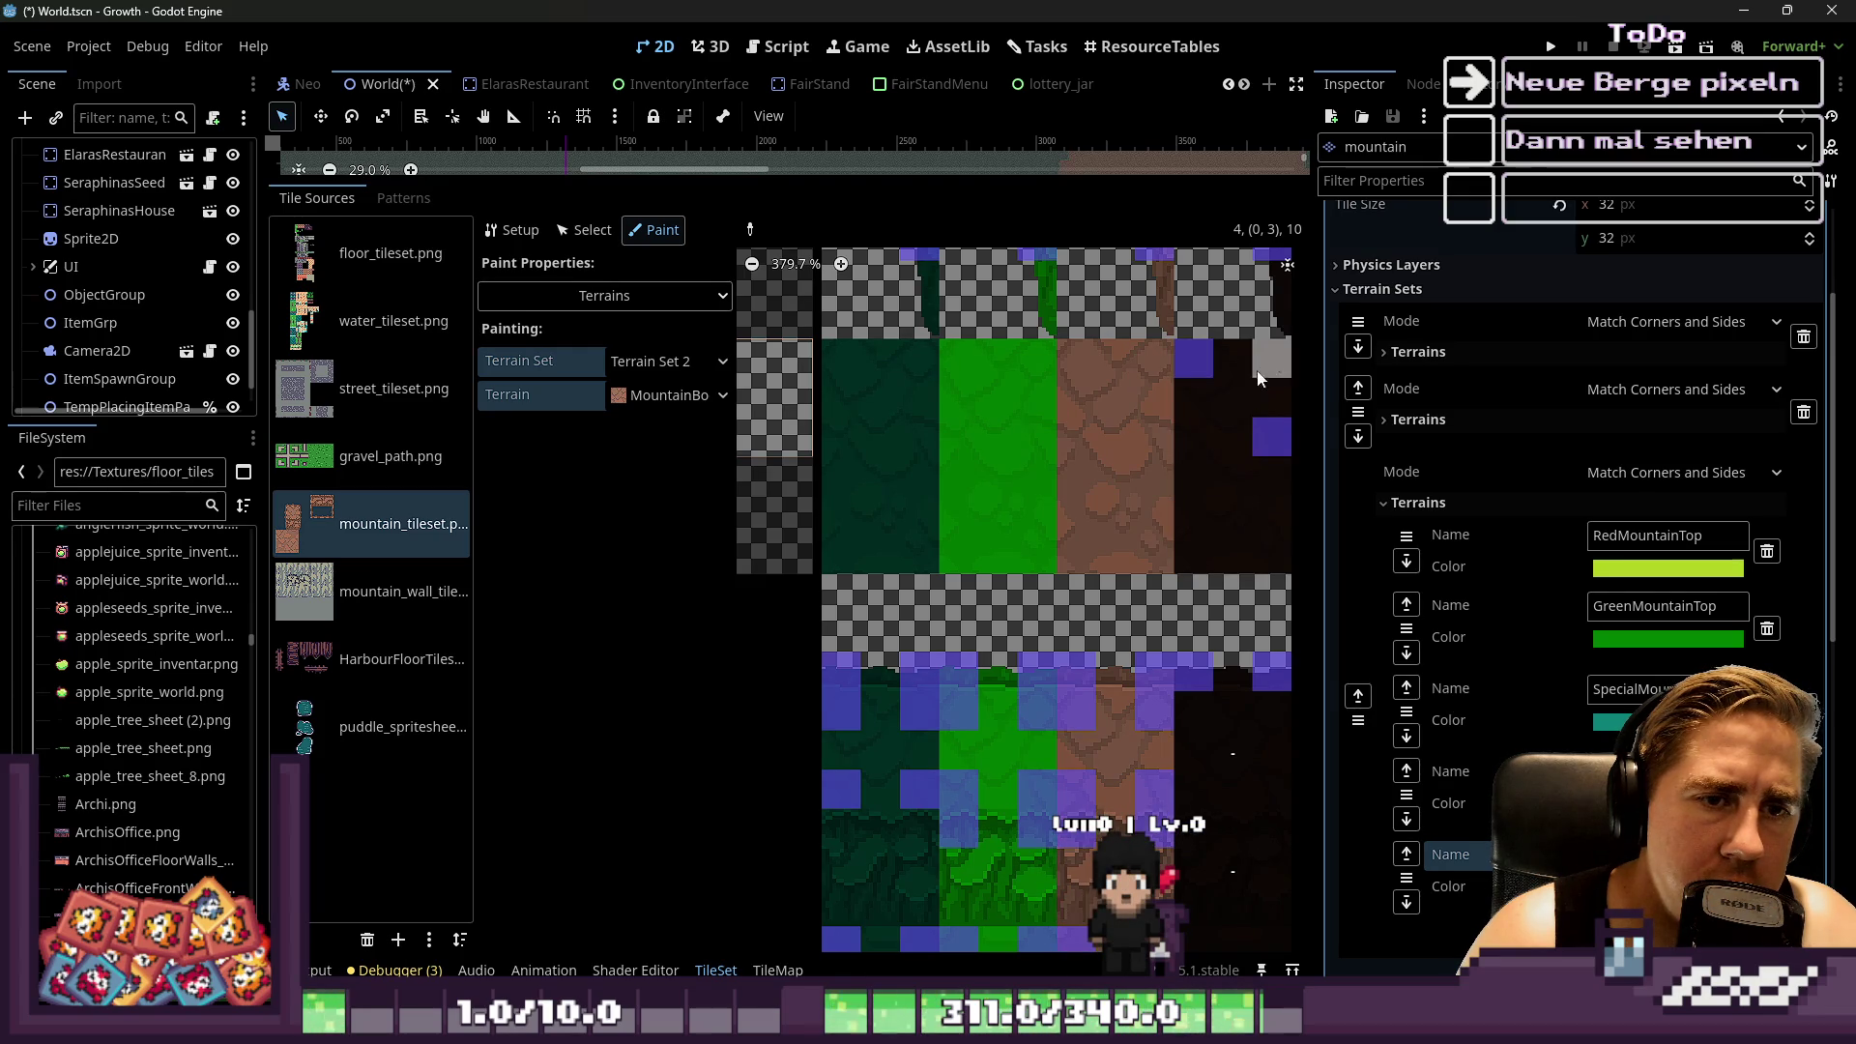
pyautogui.click(1195, 437)
pyautogui.click(1077, 354)
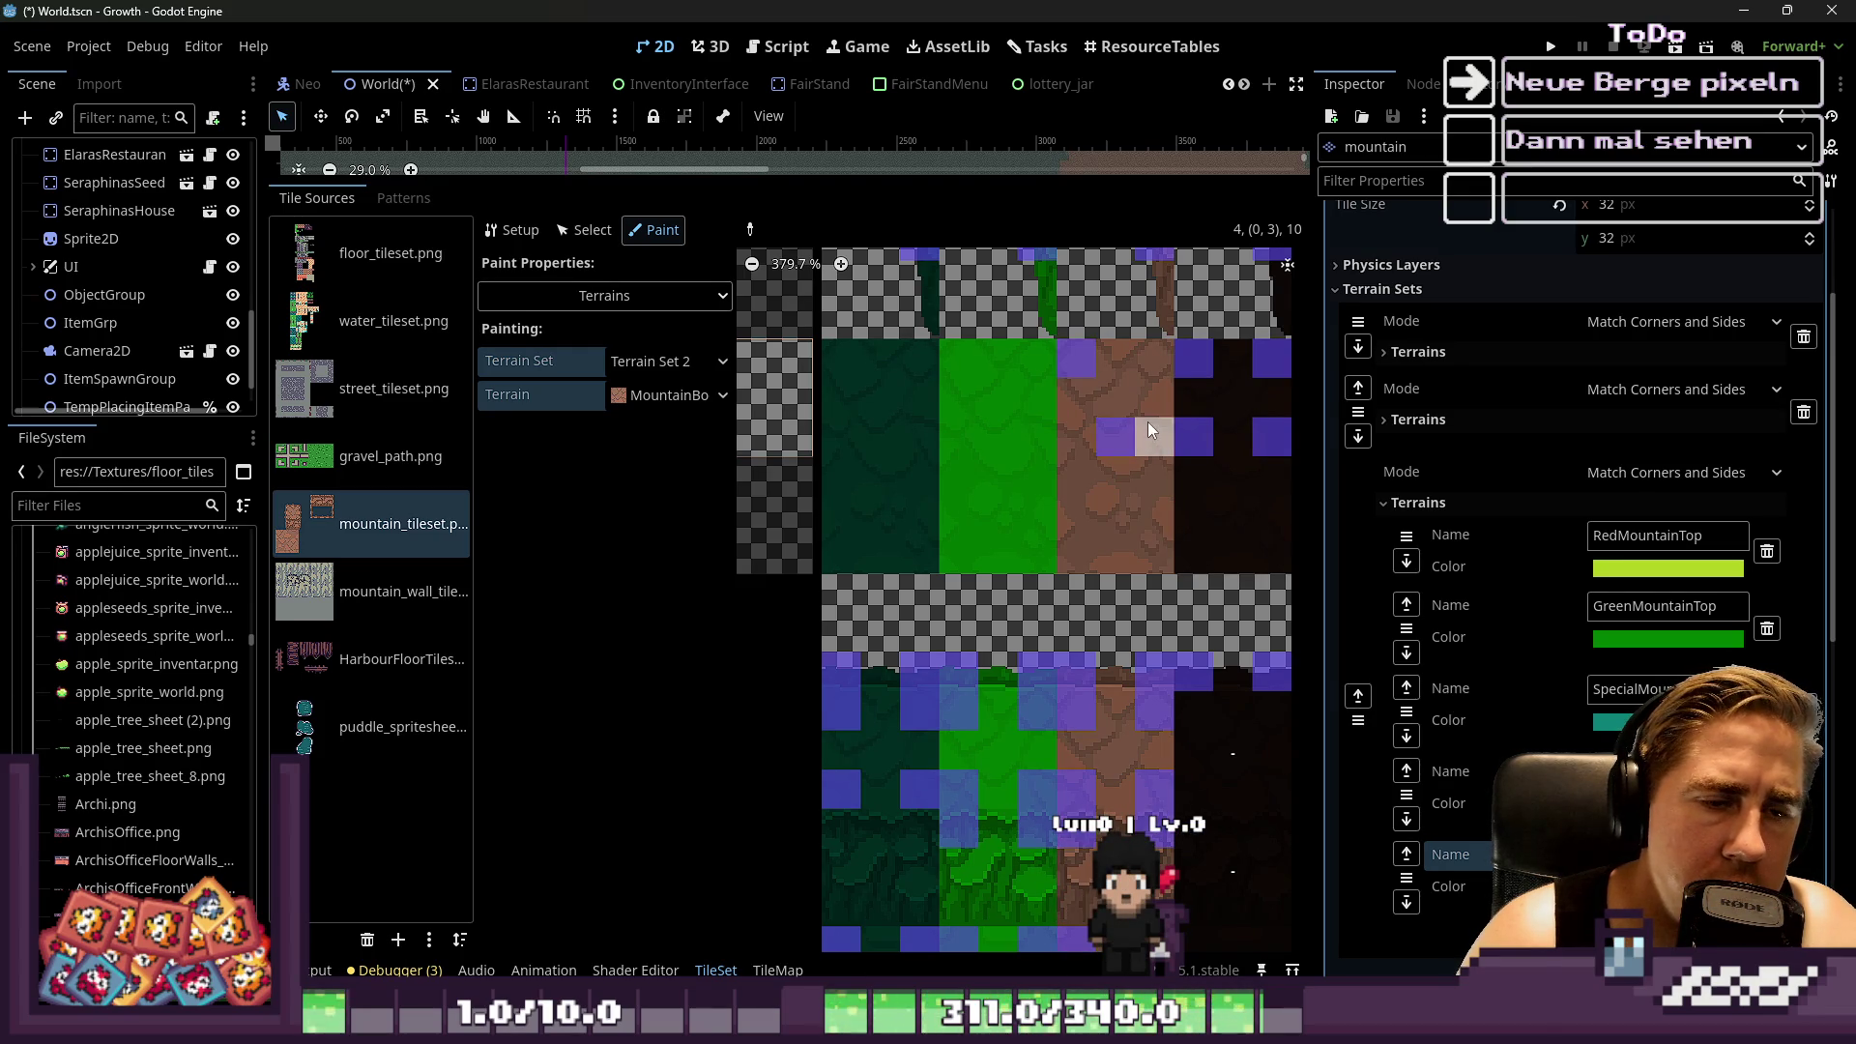
pyautogui.click(1147, 423)
pyautogui.click(1092, 437)
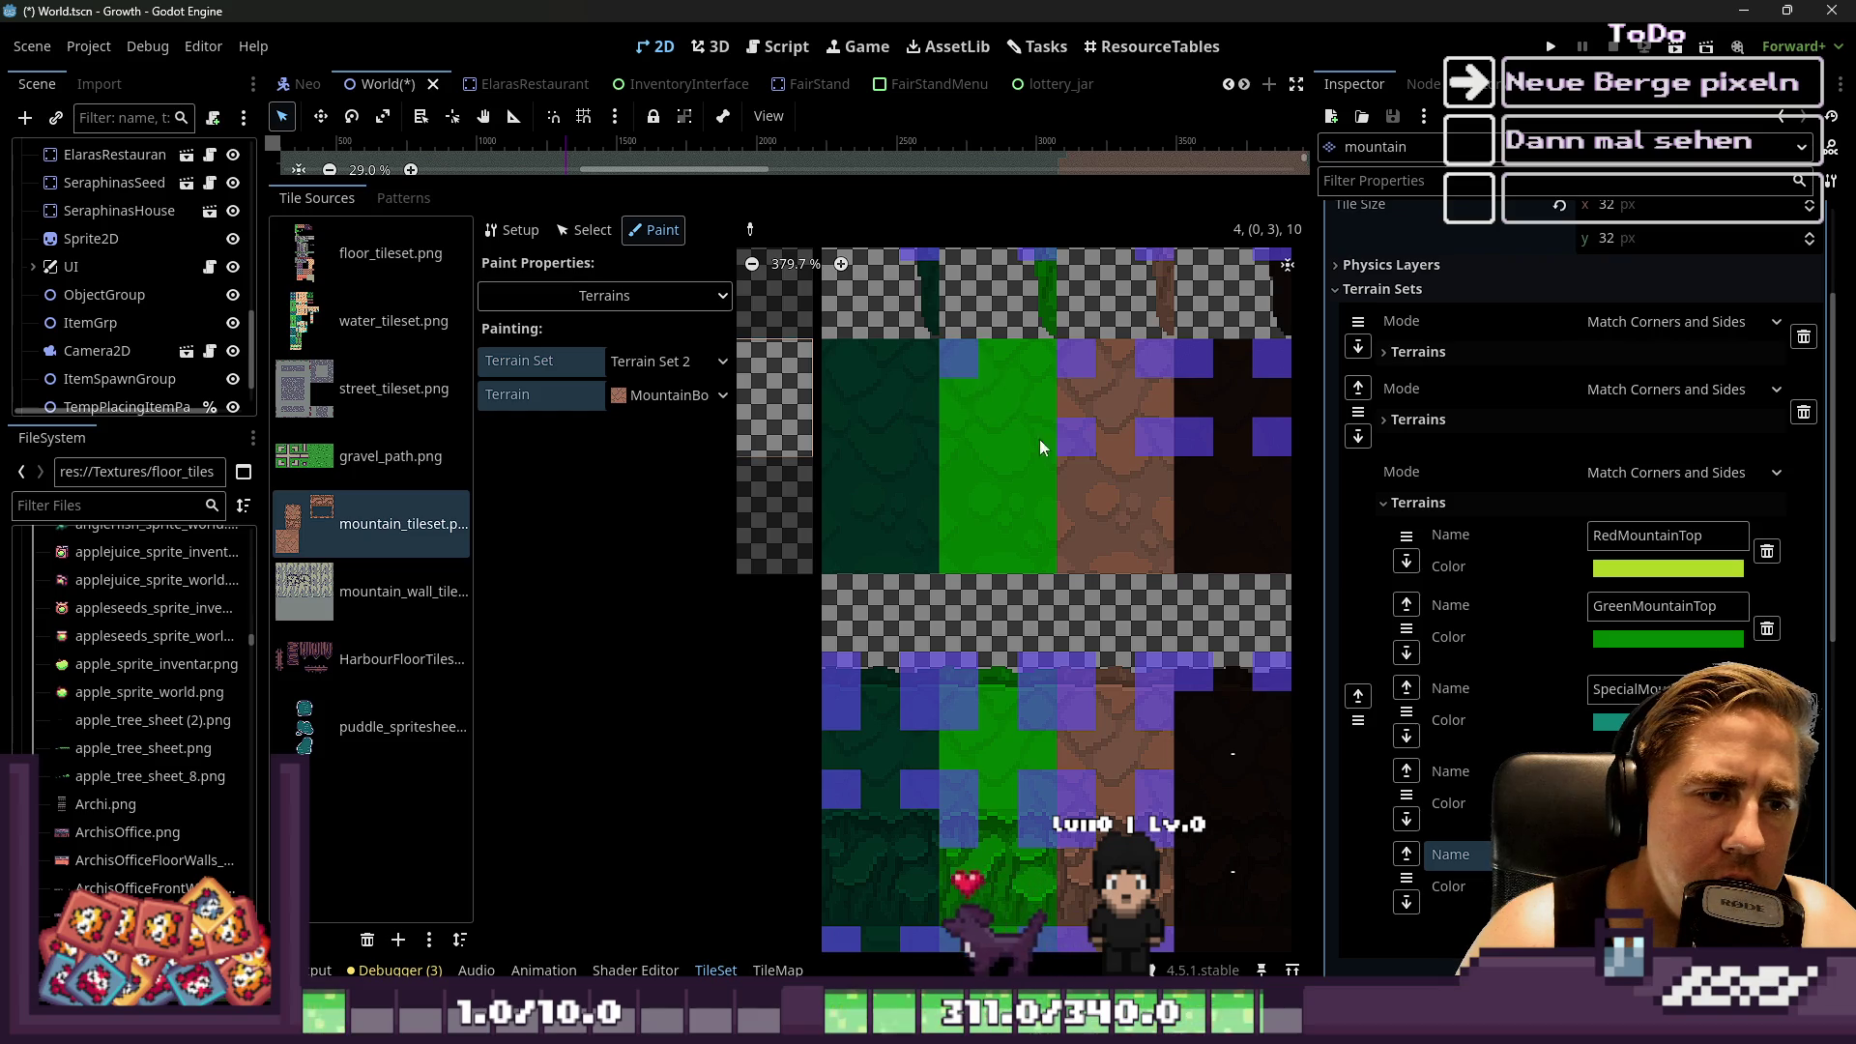
pyautogui.click(1024, 425)
pyautogui.click(957, 358)
pyautogui.click(1030, 356)
pyautogui.click(973, 432)
pyautogui.click(826, 367)
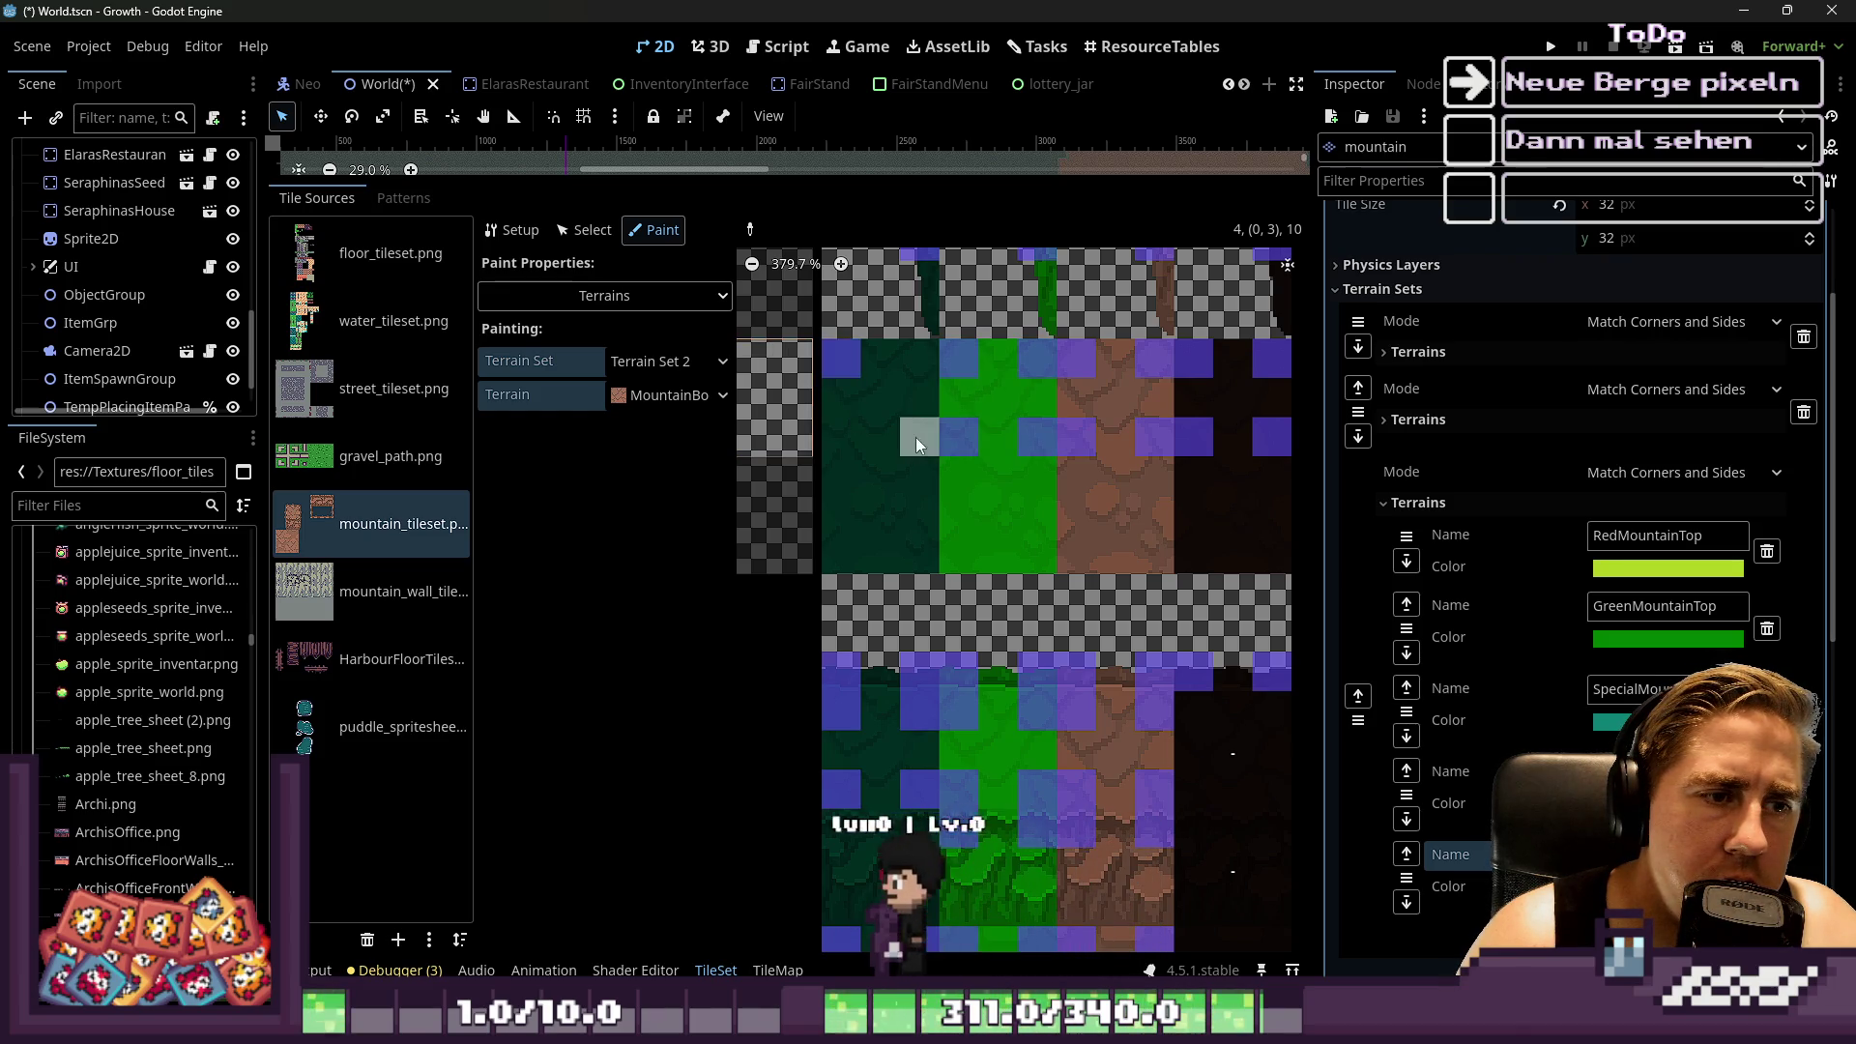
# Fill in the dark tile's remaining bits plus the green and dark bottom-middle bits
pyautogui.scroll(-1, 1056, 460)
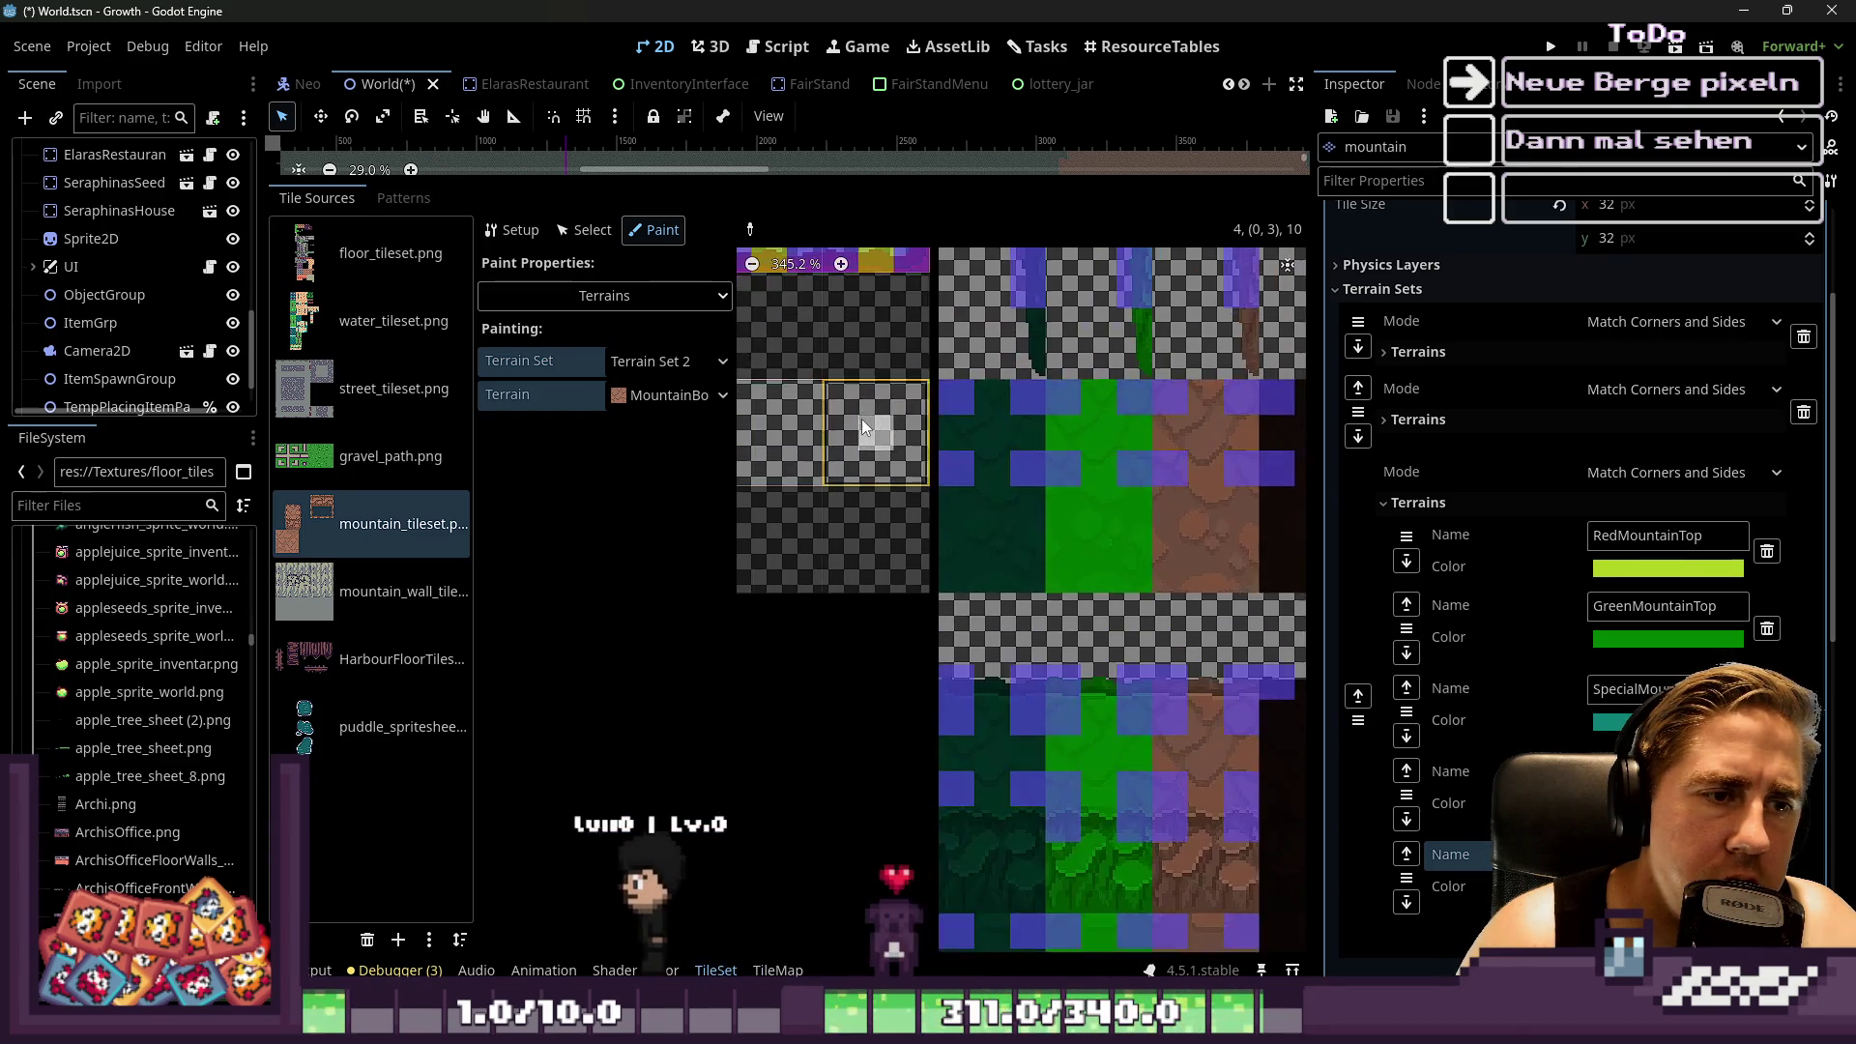
pyautogui.hscroll(3, 862, 420)
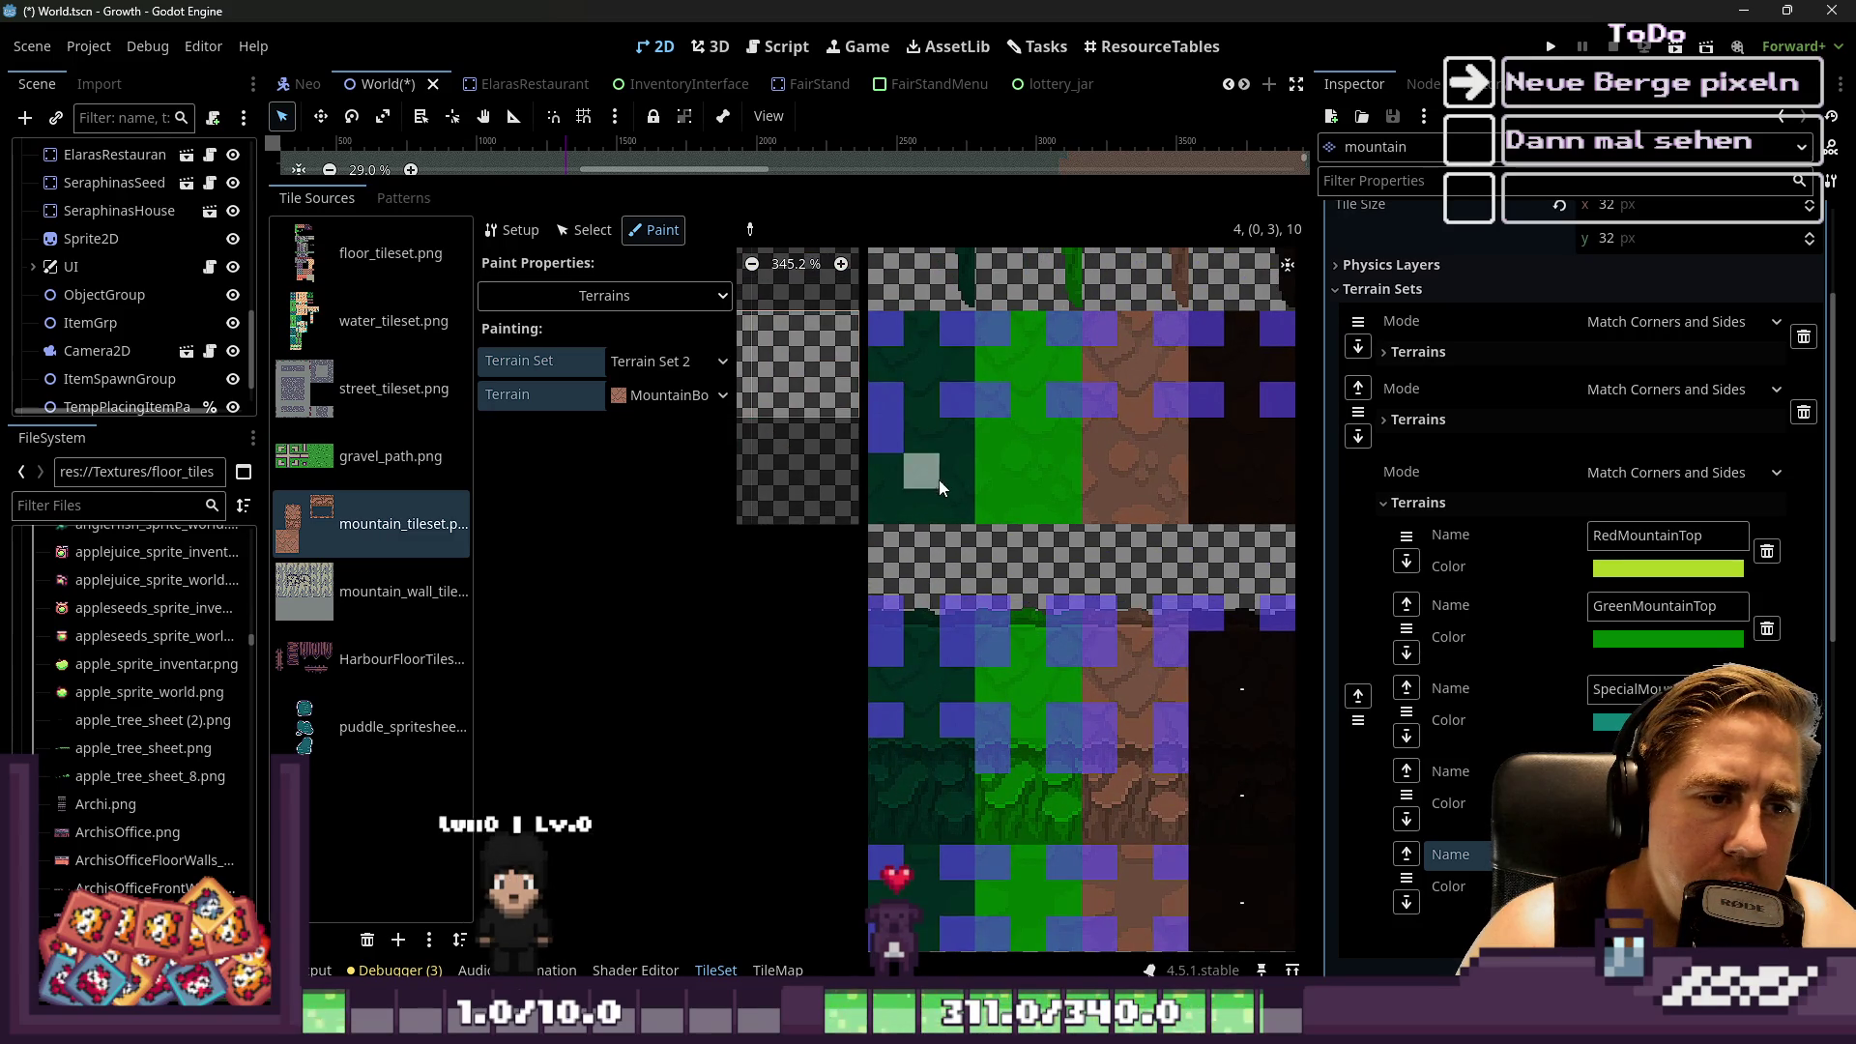
pyautogui.click(884, 507)
pyautogui.click(950, 435)
pyautogui.click(957, 472)
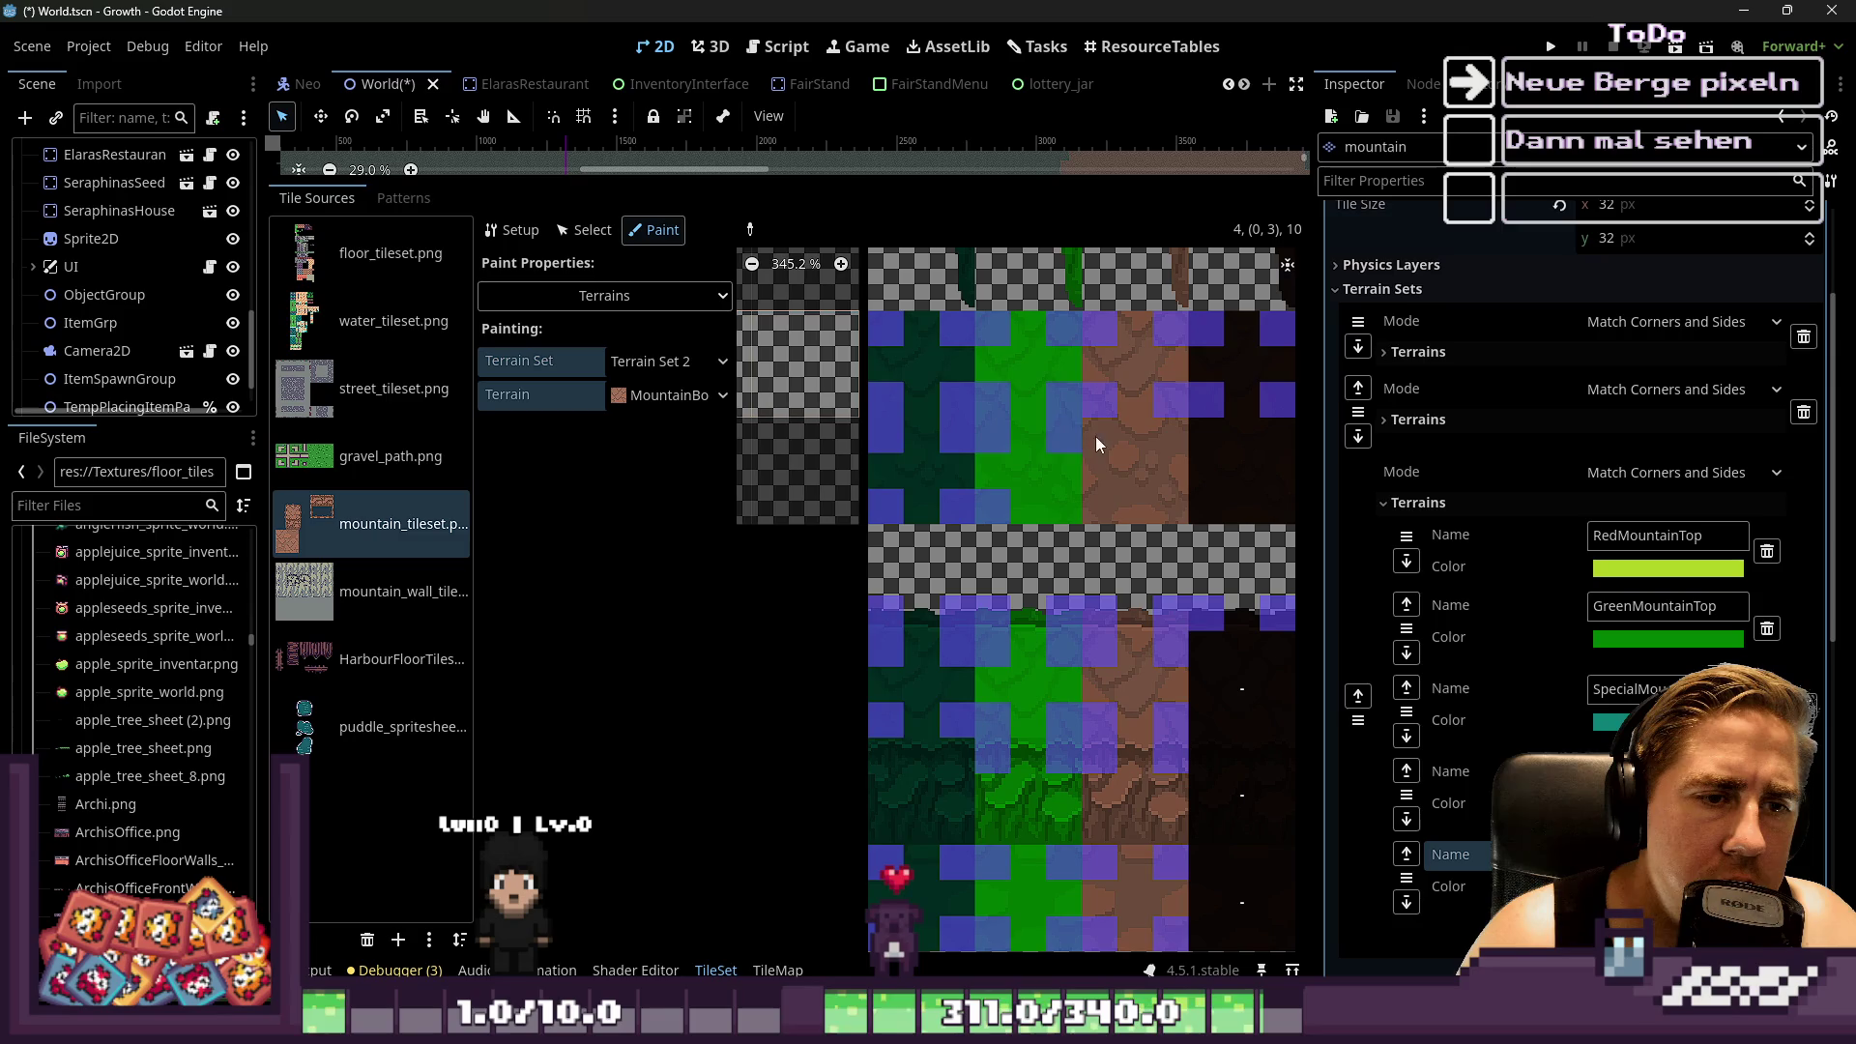
pyautogui.click(1065, 508)
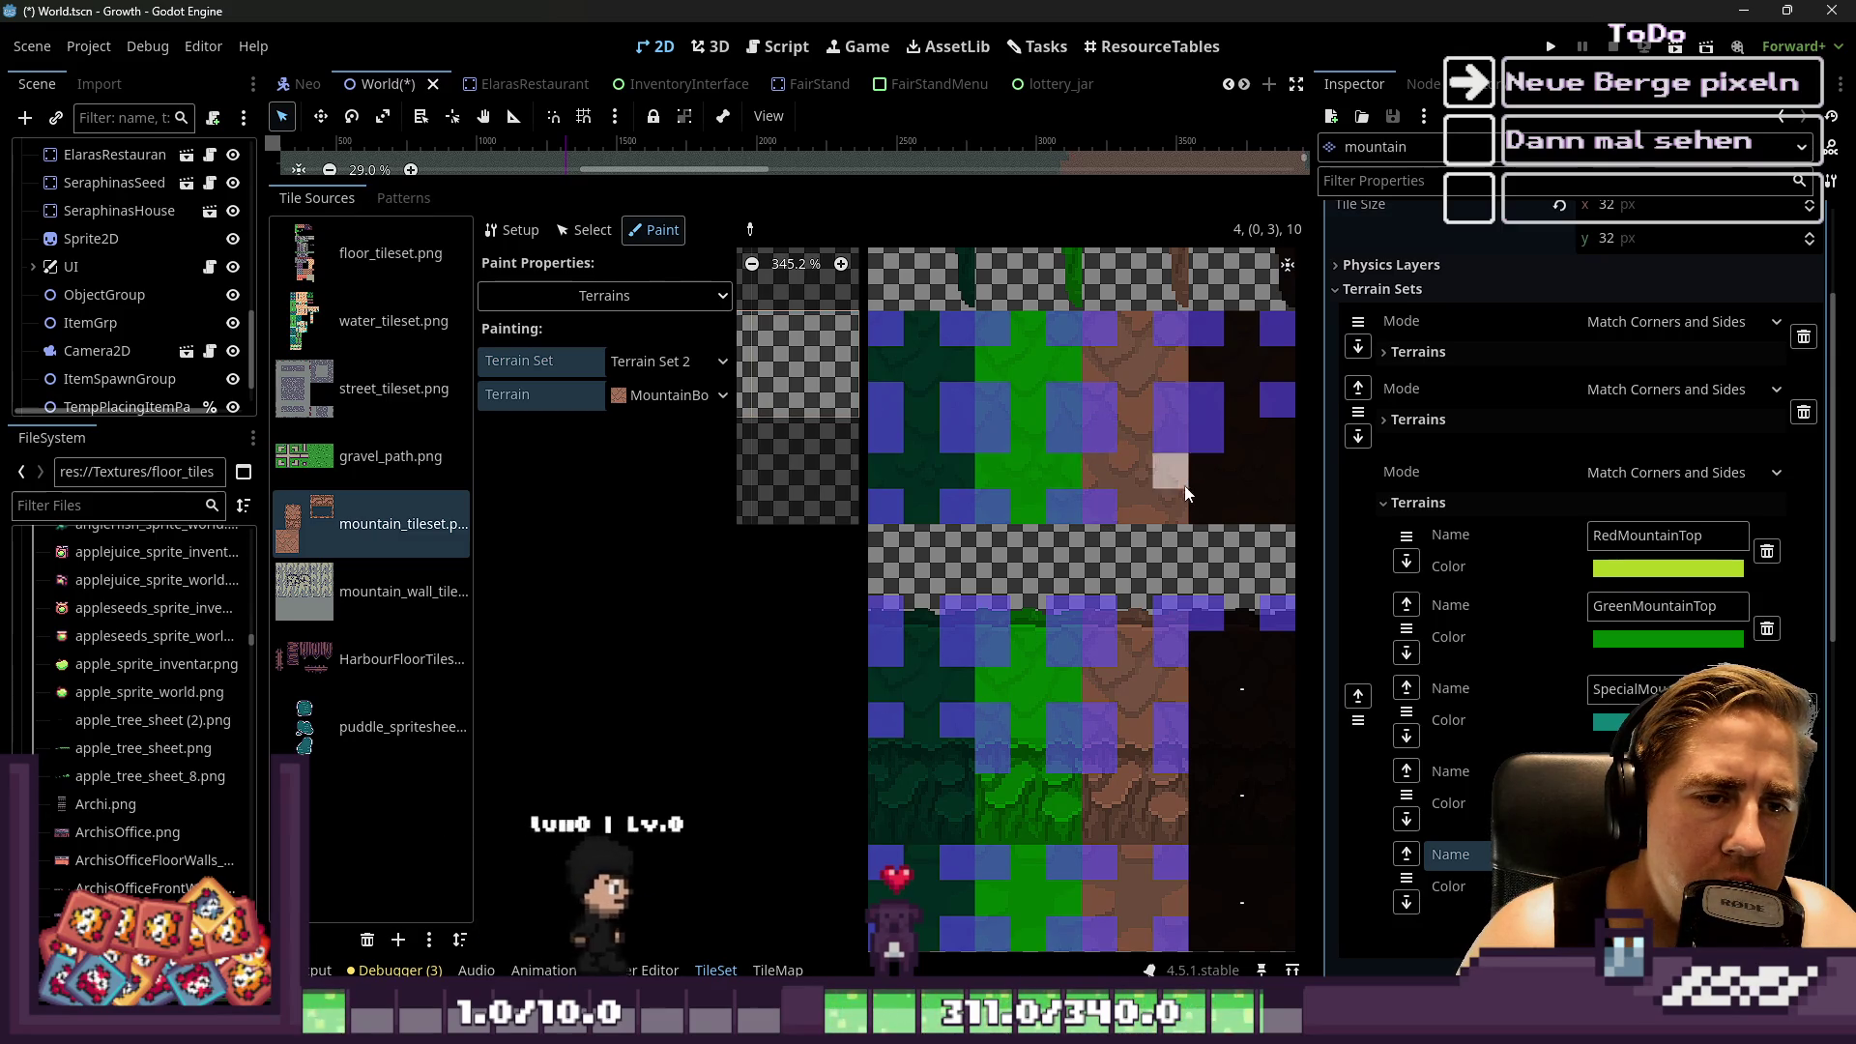
pyautogui.click(1207, 505)
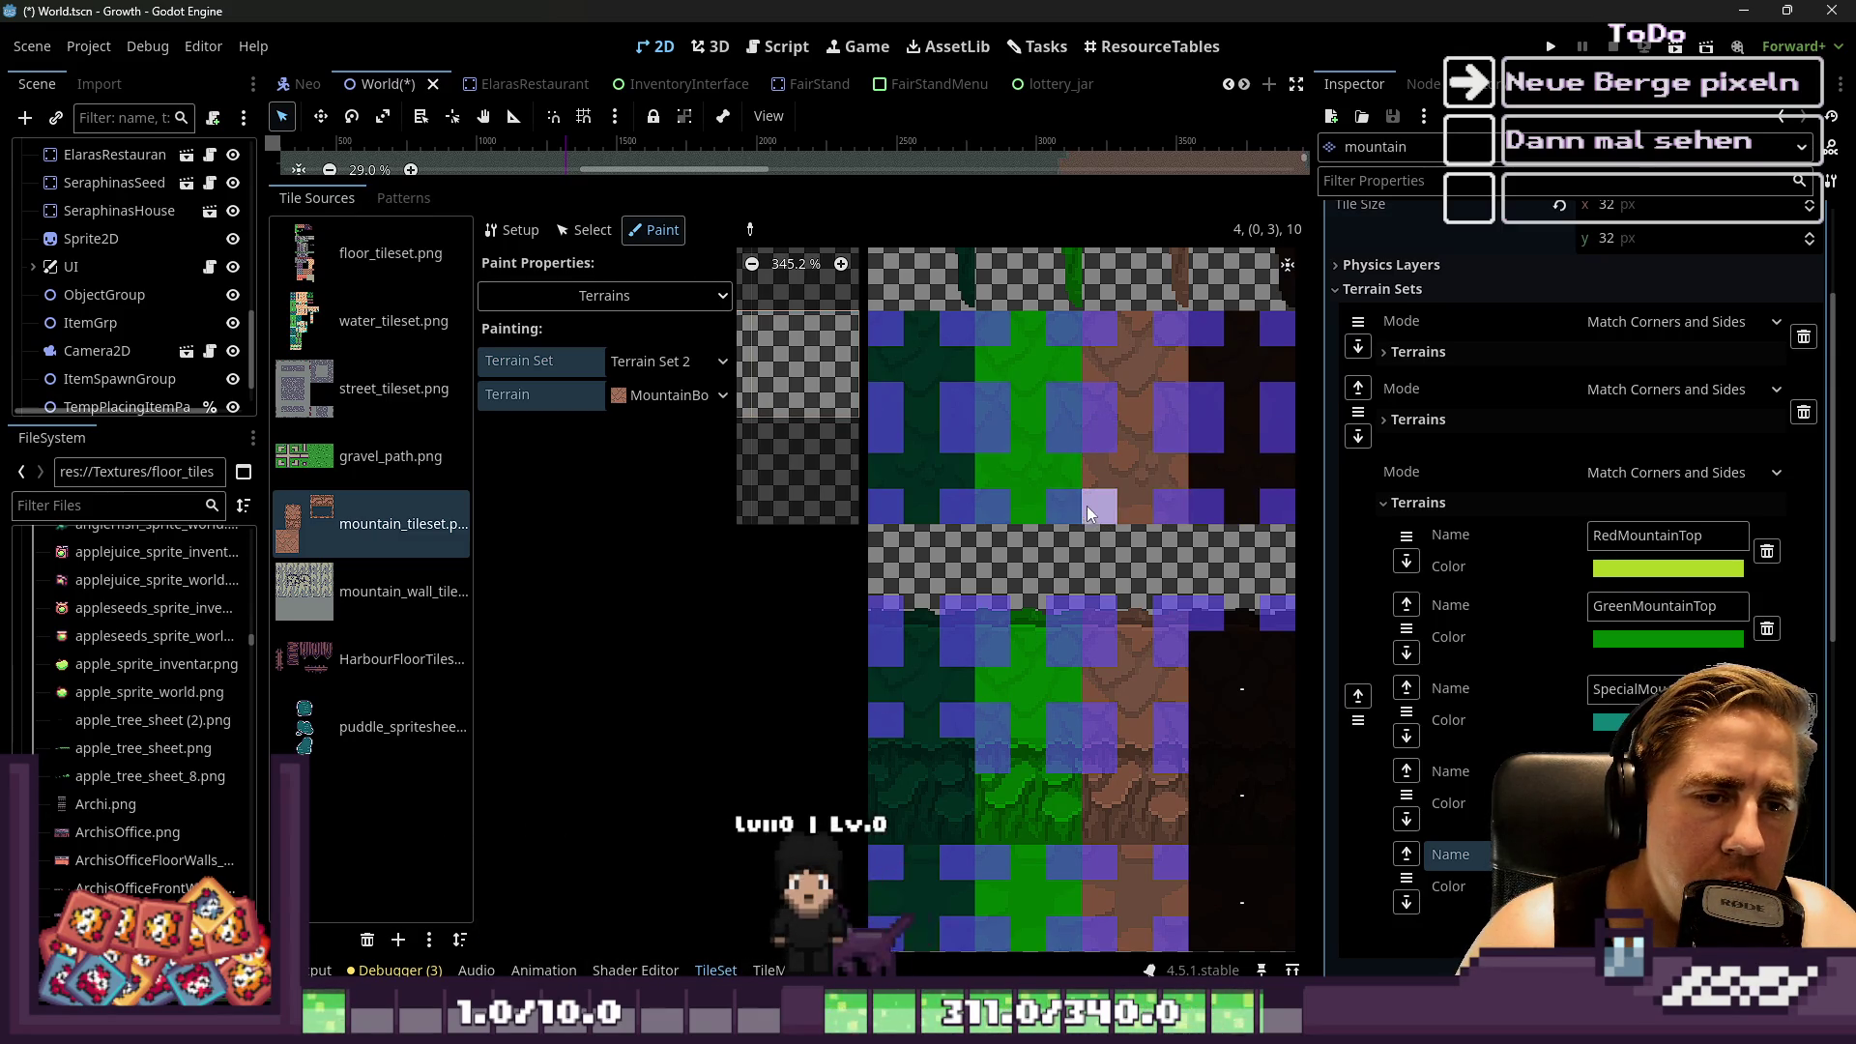
# Add five more mountain peering bits to the dark tile
pyautogui.scroll(-5, 1090, 493)
pyautogui.scroll(5, 1088, 493)
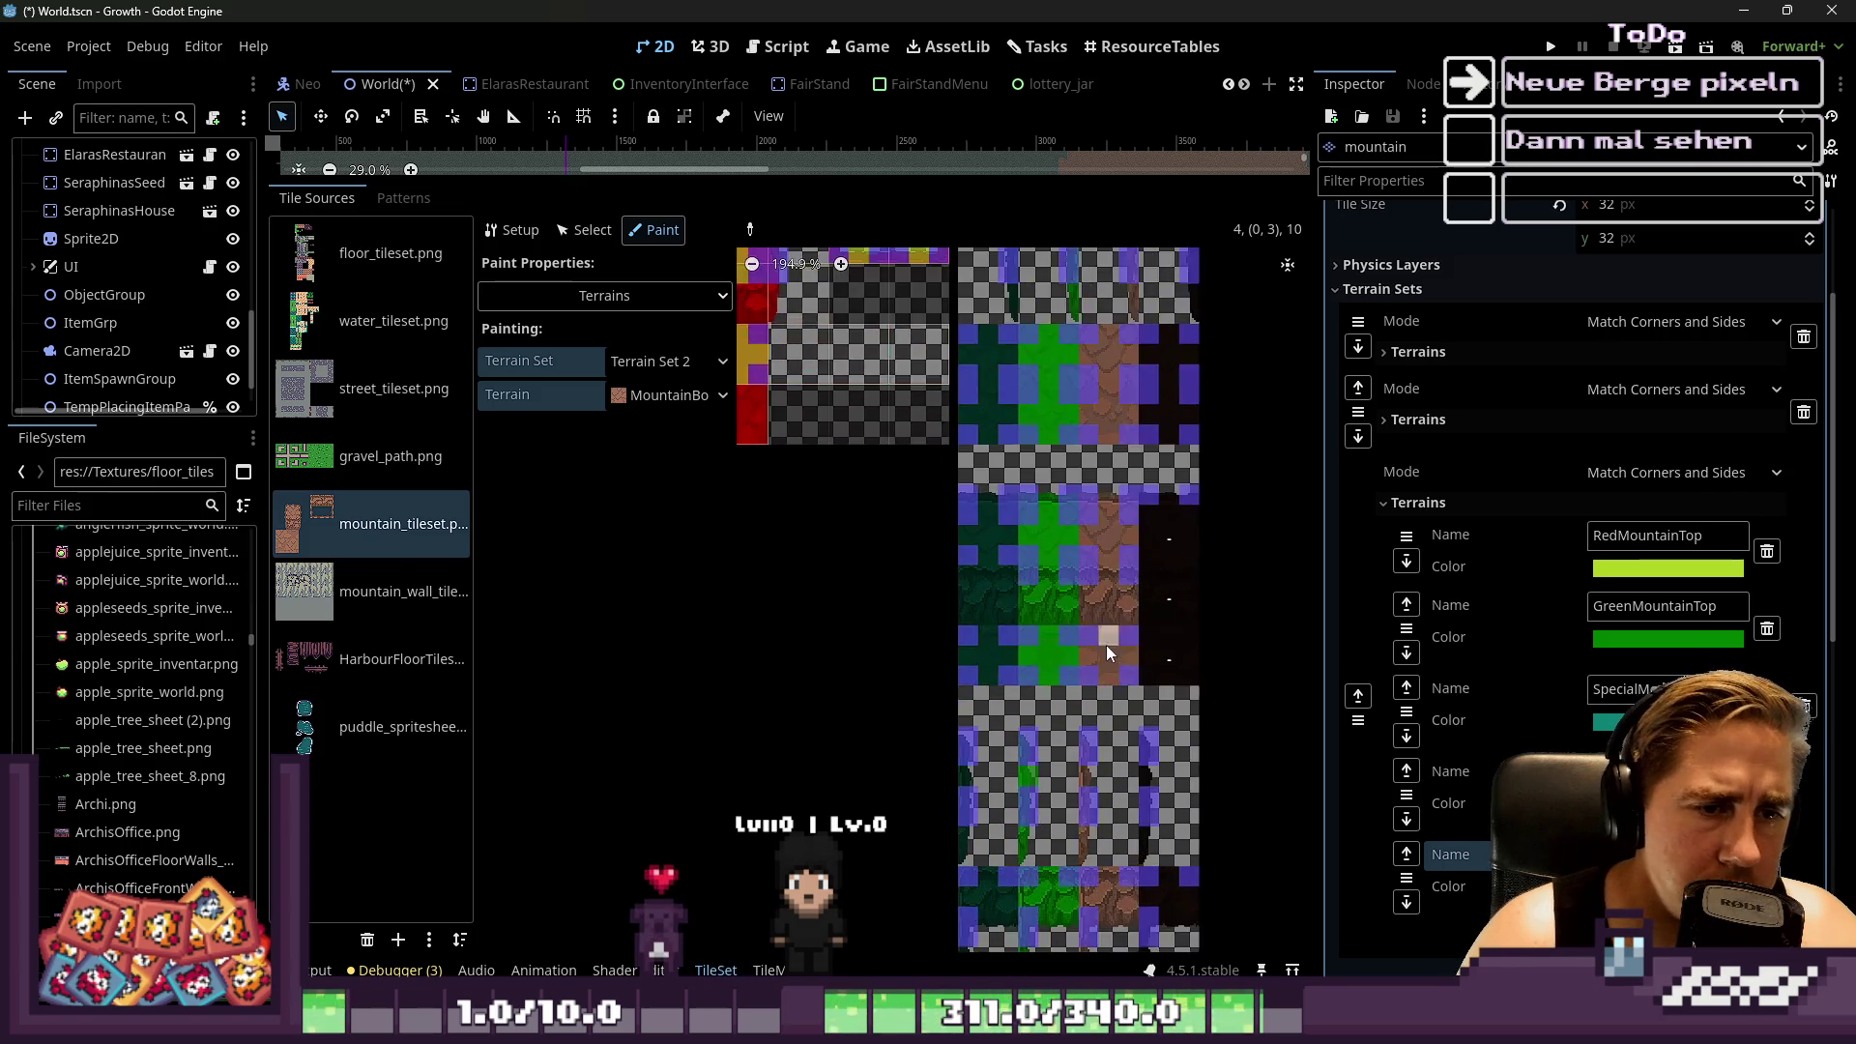
pyautogui.scroll(2, 1170, 578)
pyautogui.click(1146, 396)
pyautogui.click(1247, 396)
pyautogui.click(1158, 488)
pyautogui.click(1170, 536)
pyautogui.click(1235, 505)
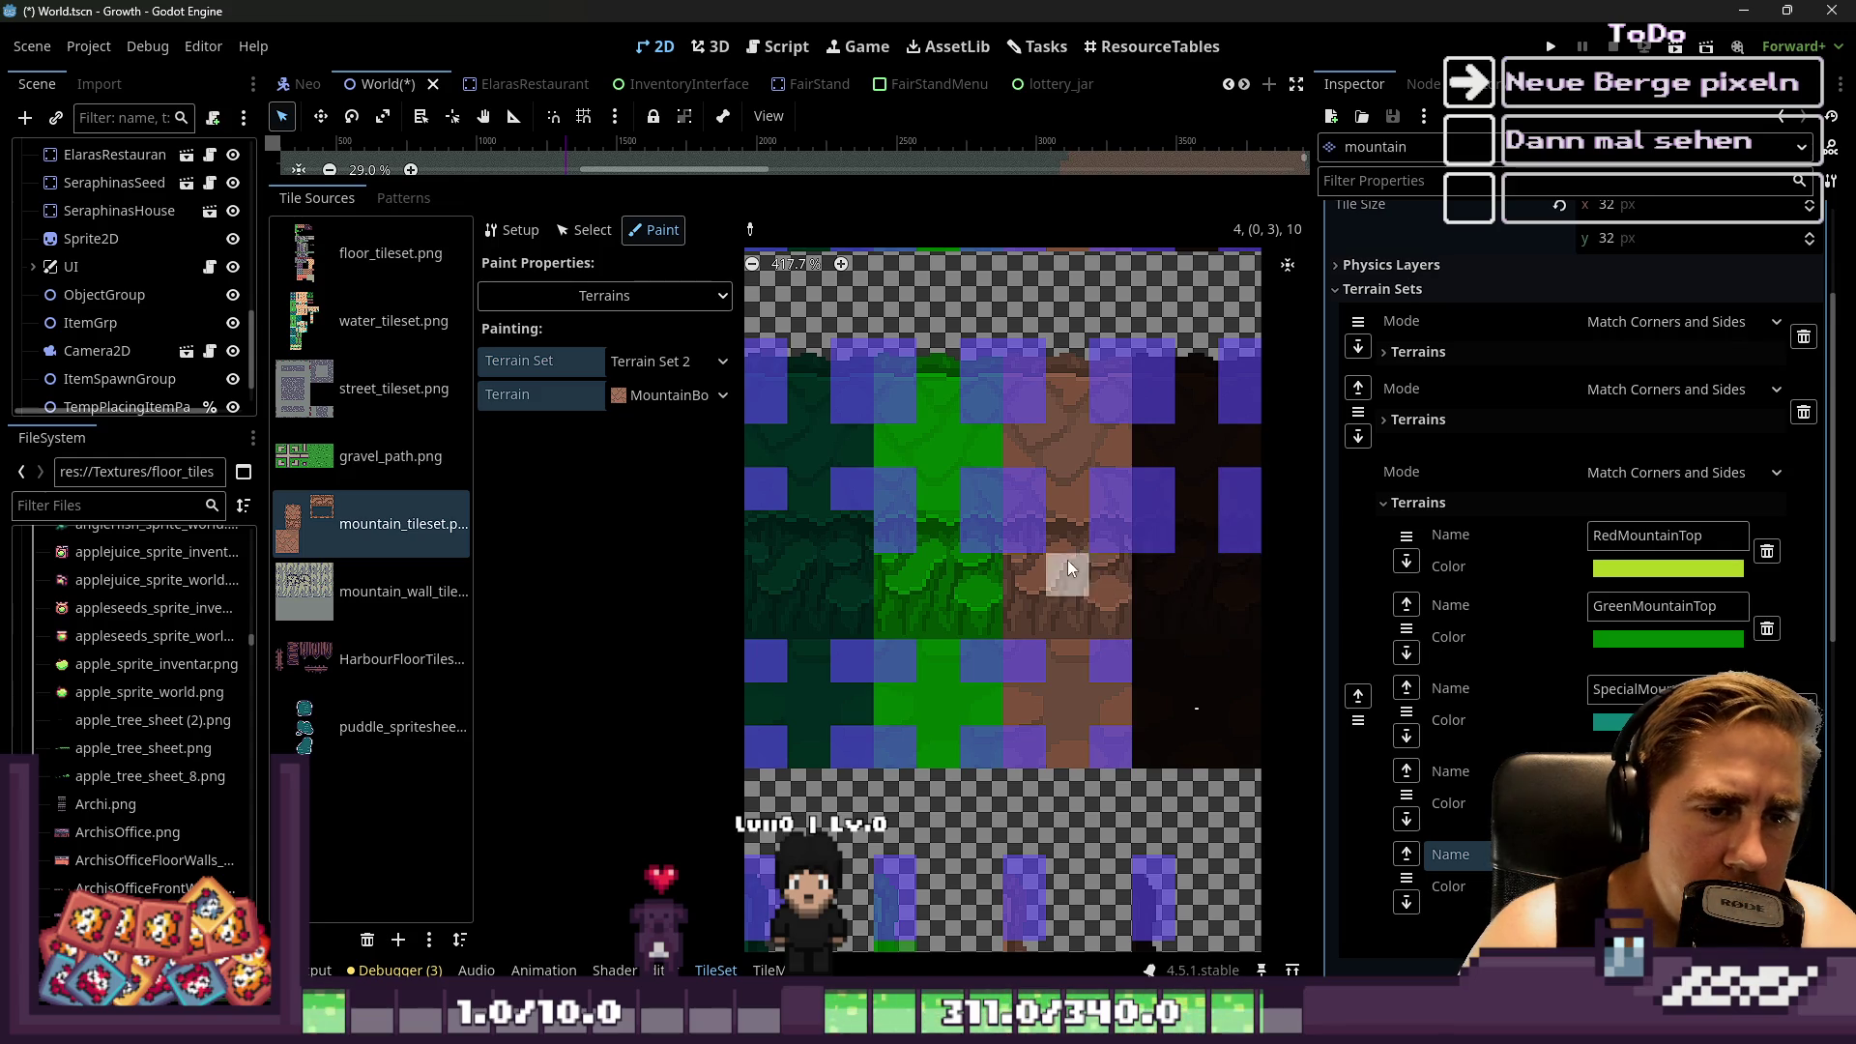
# Zoom over the painted mountain tiles to check them, then bring up the terrain list
pyautogui.scroll(2, 1129, 633)
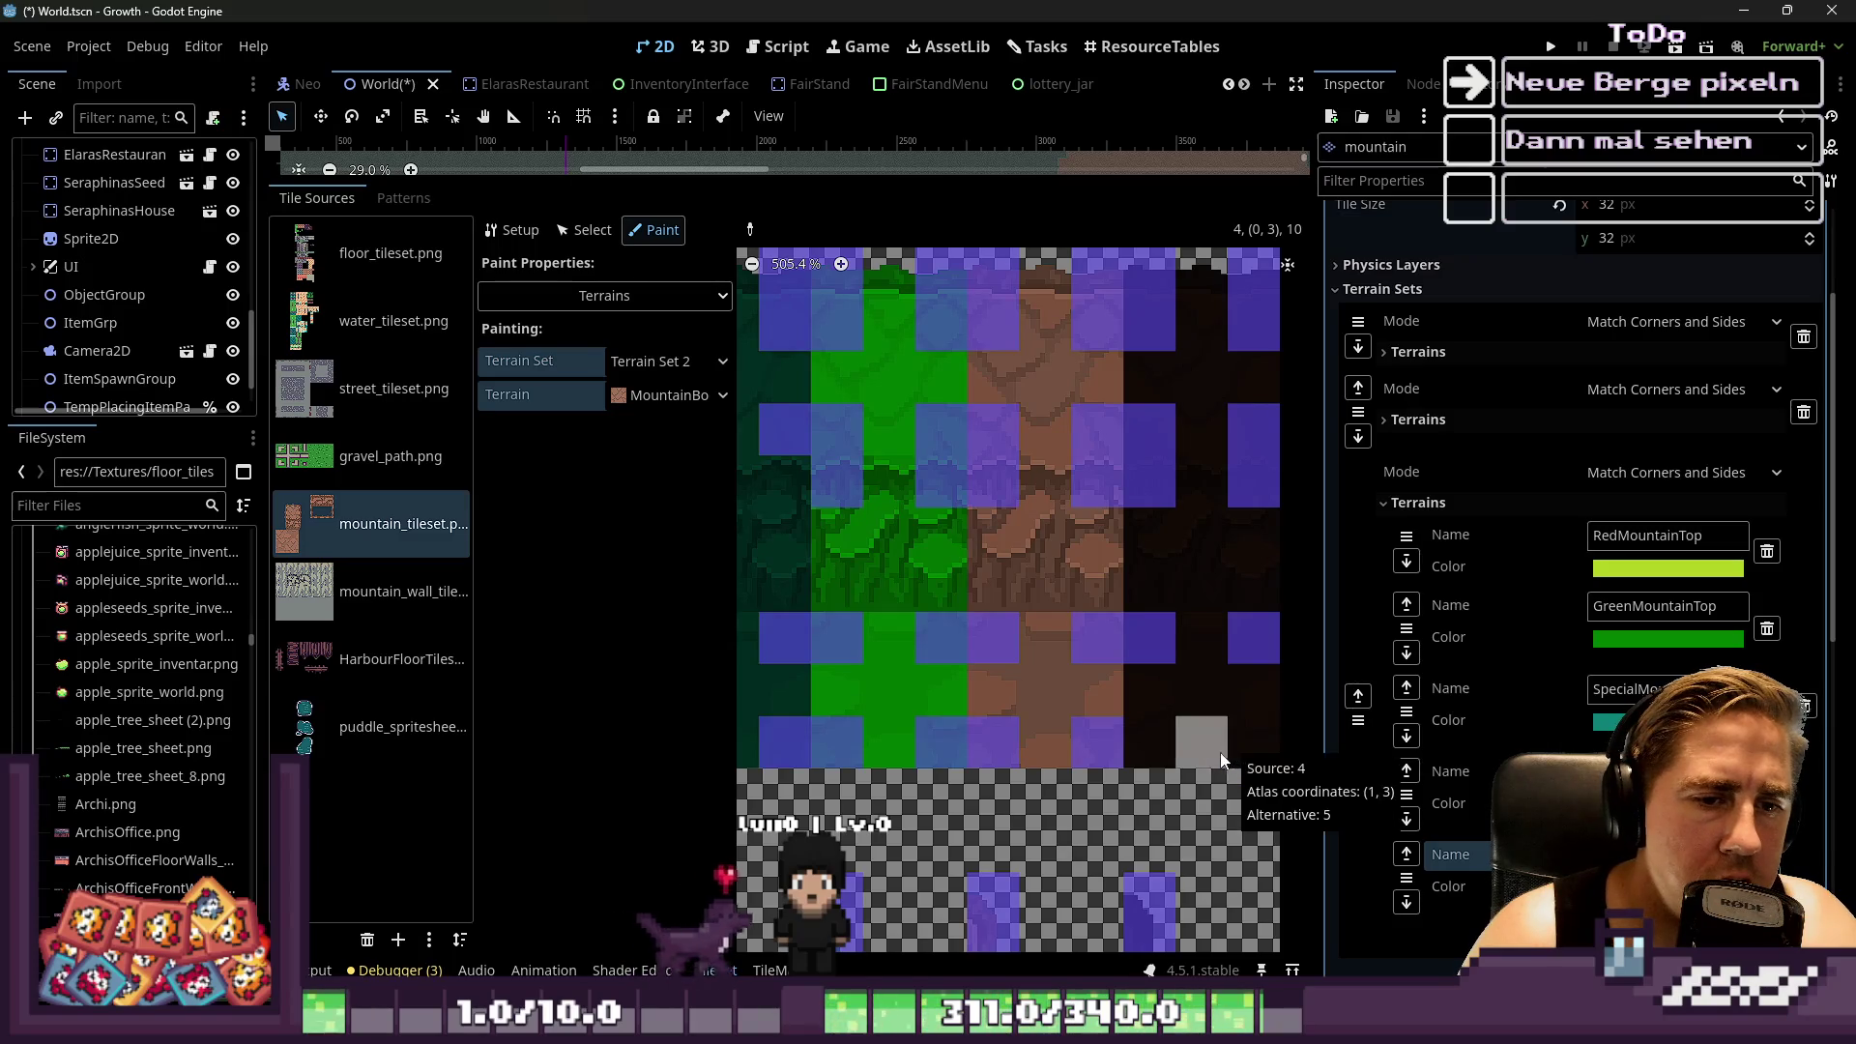
pyautogui.scroll(-10, 1187, 524)
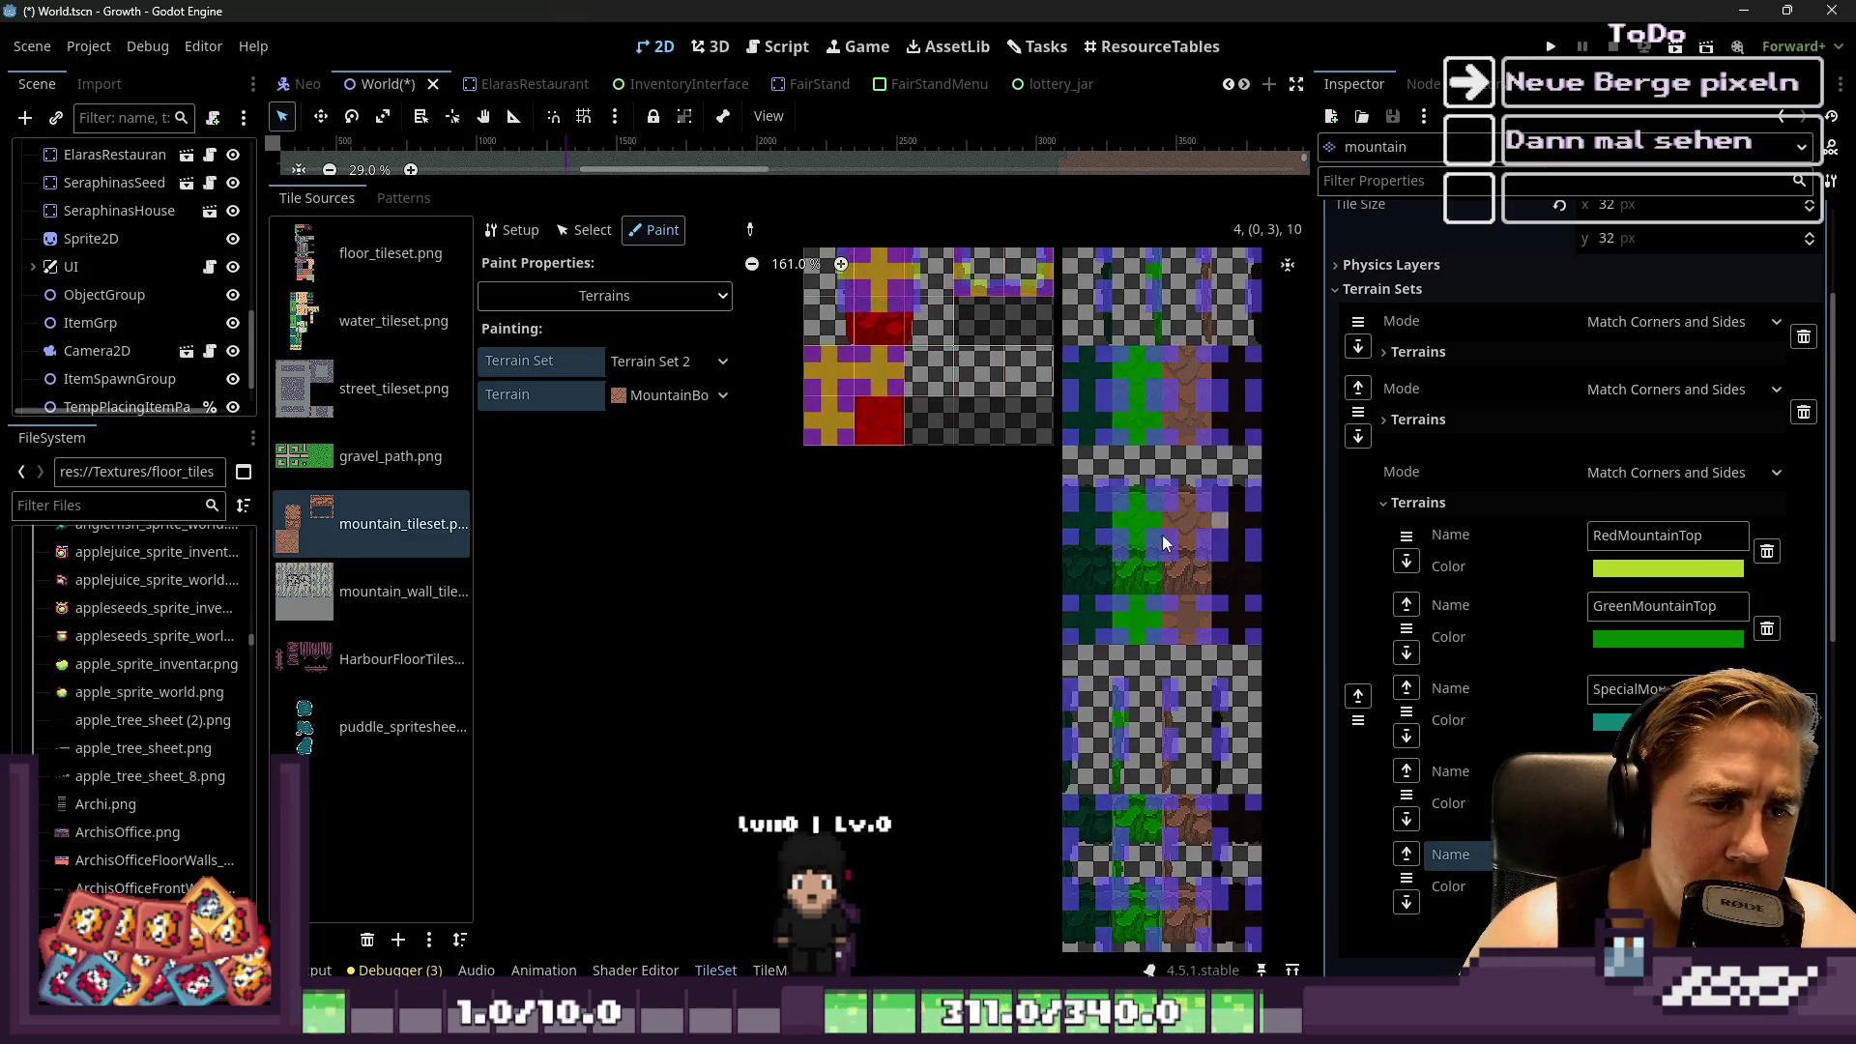
pyautogui.scroll(10, 1095, 560)
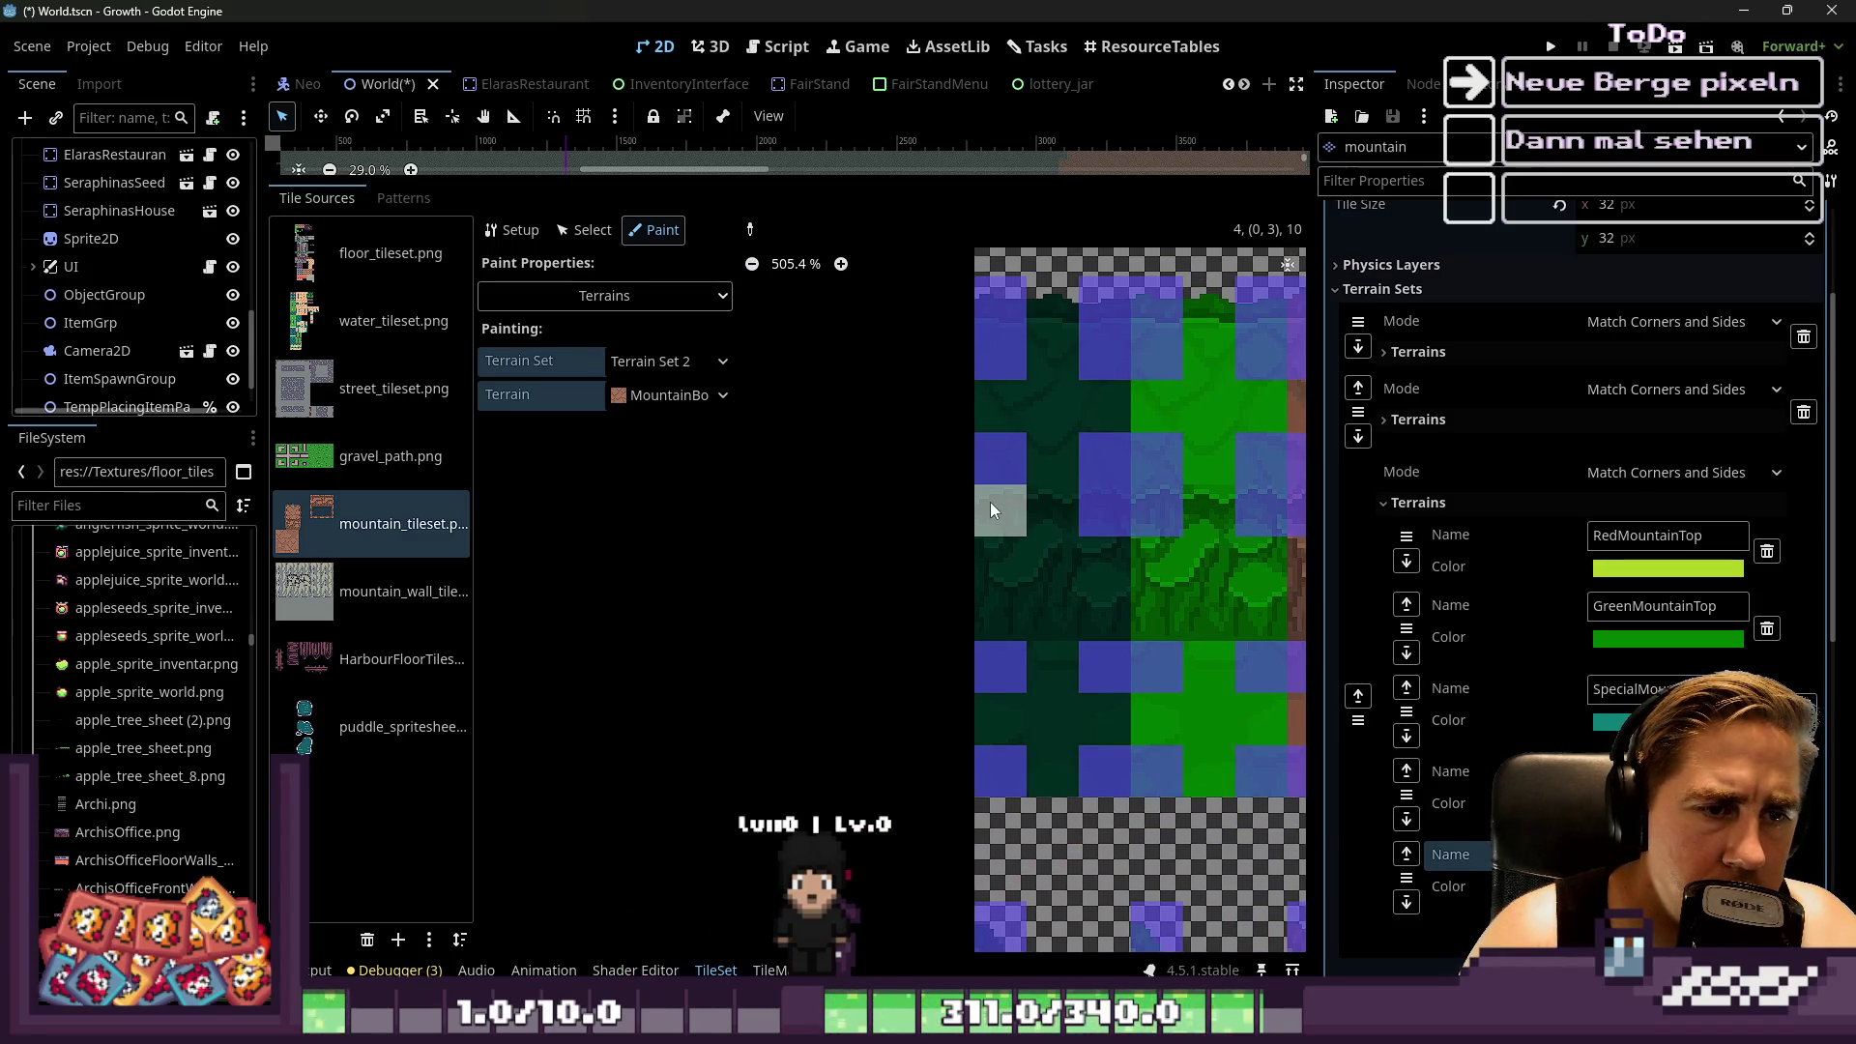
pyautogui.scroll(-10, 990, 501)
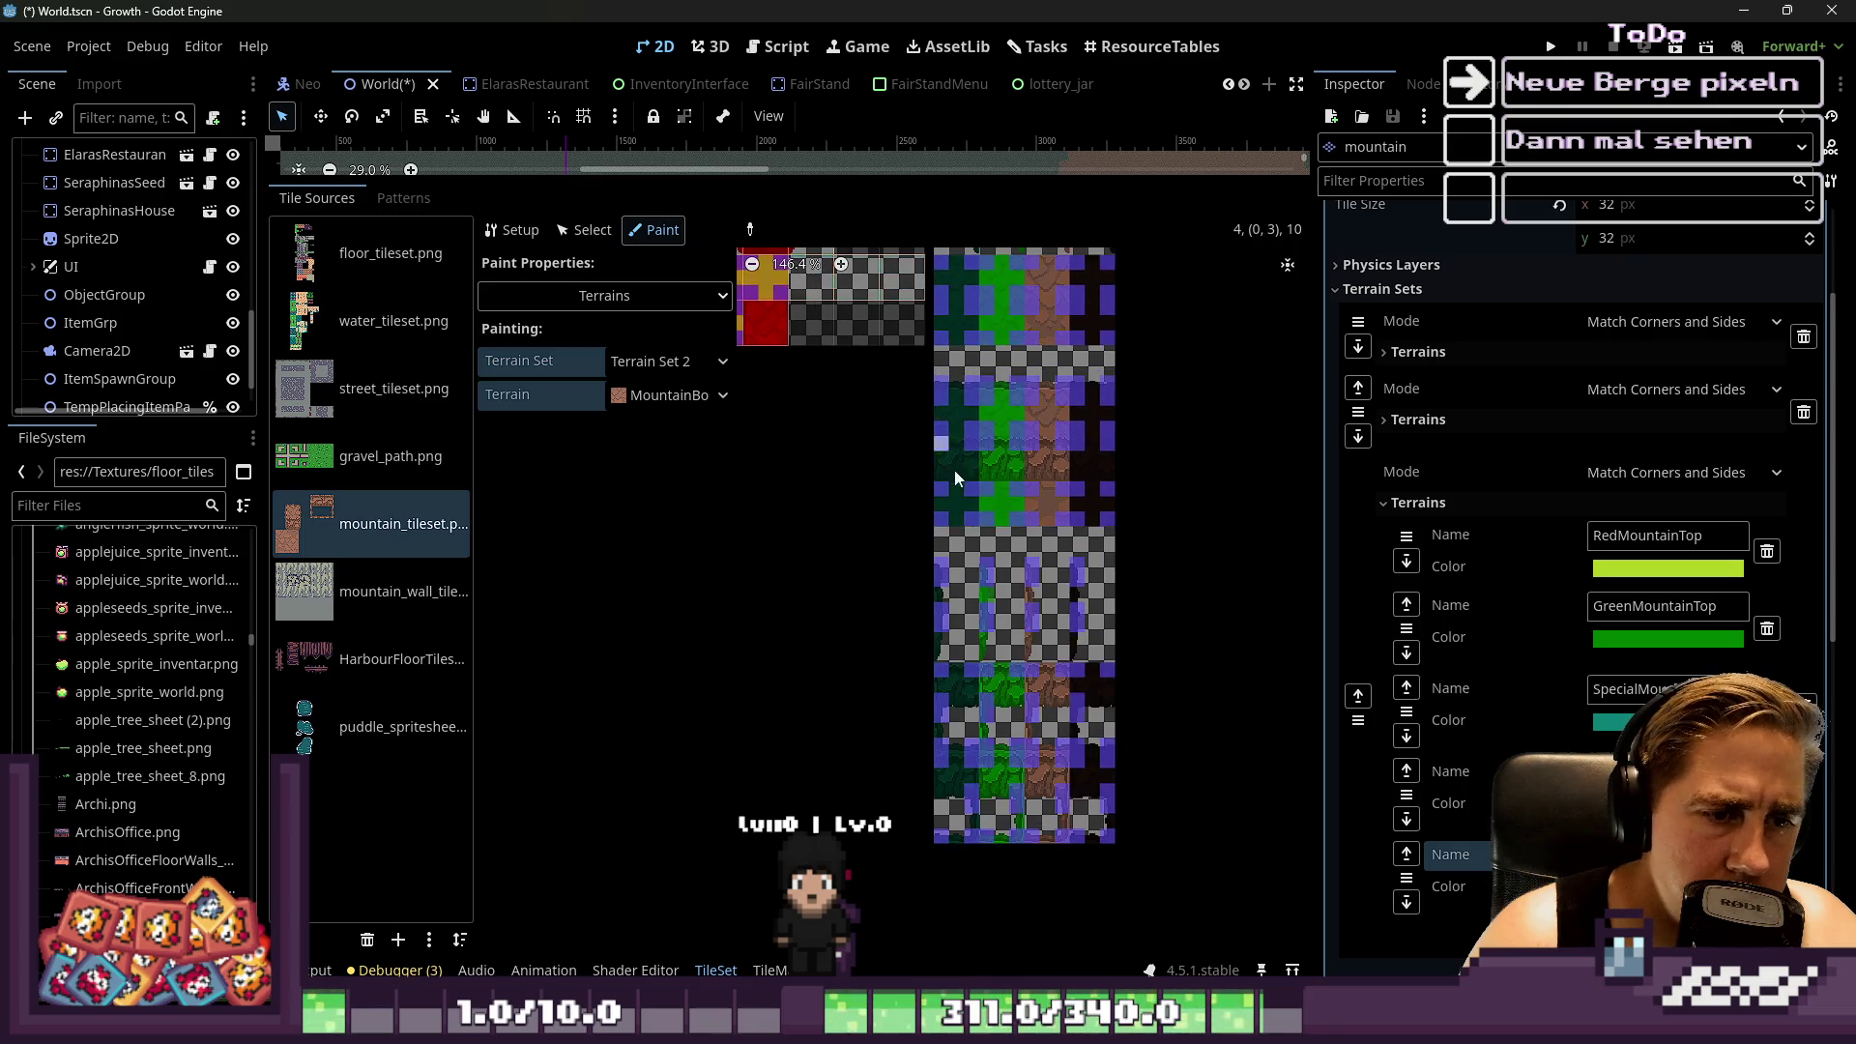
pyautogui.scroll(2, 1036, 719)
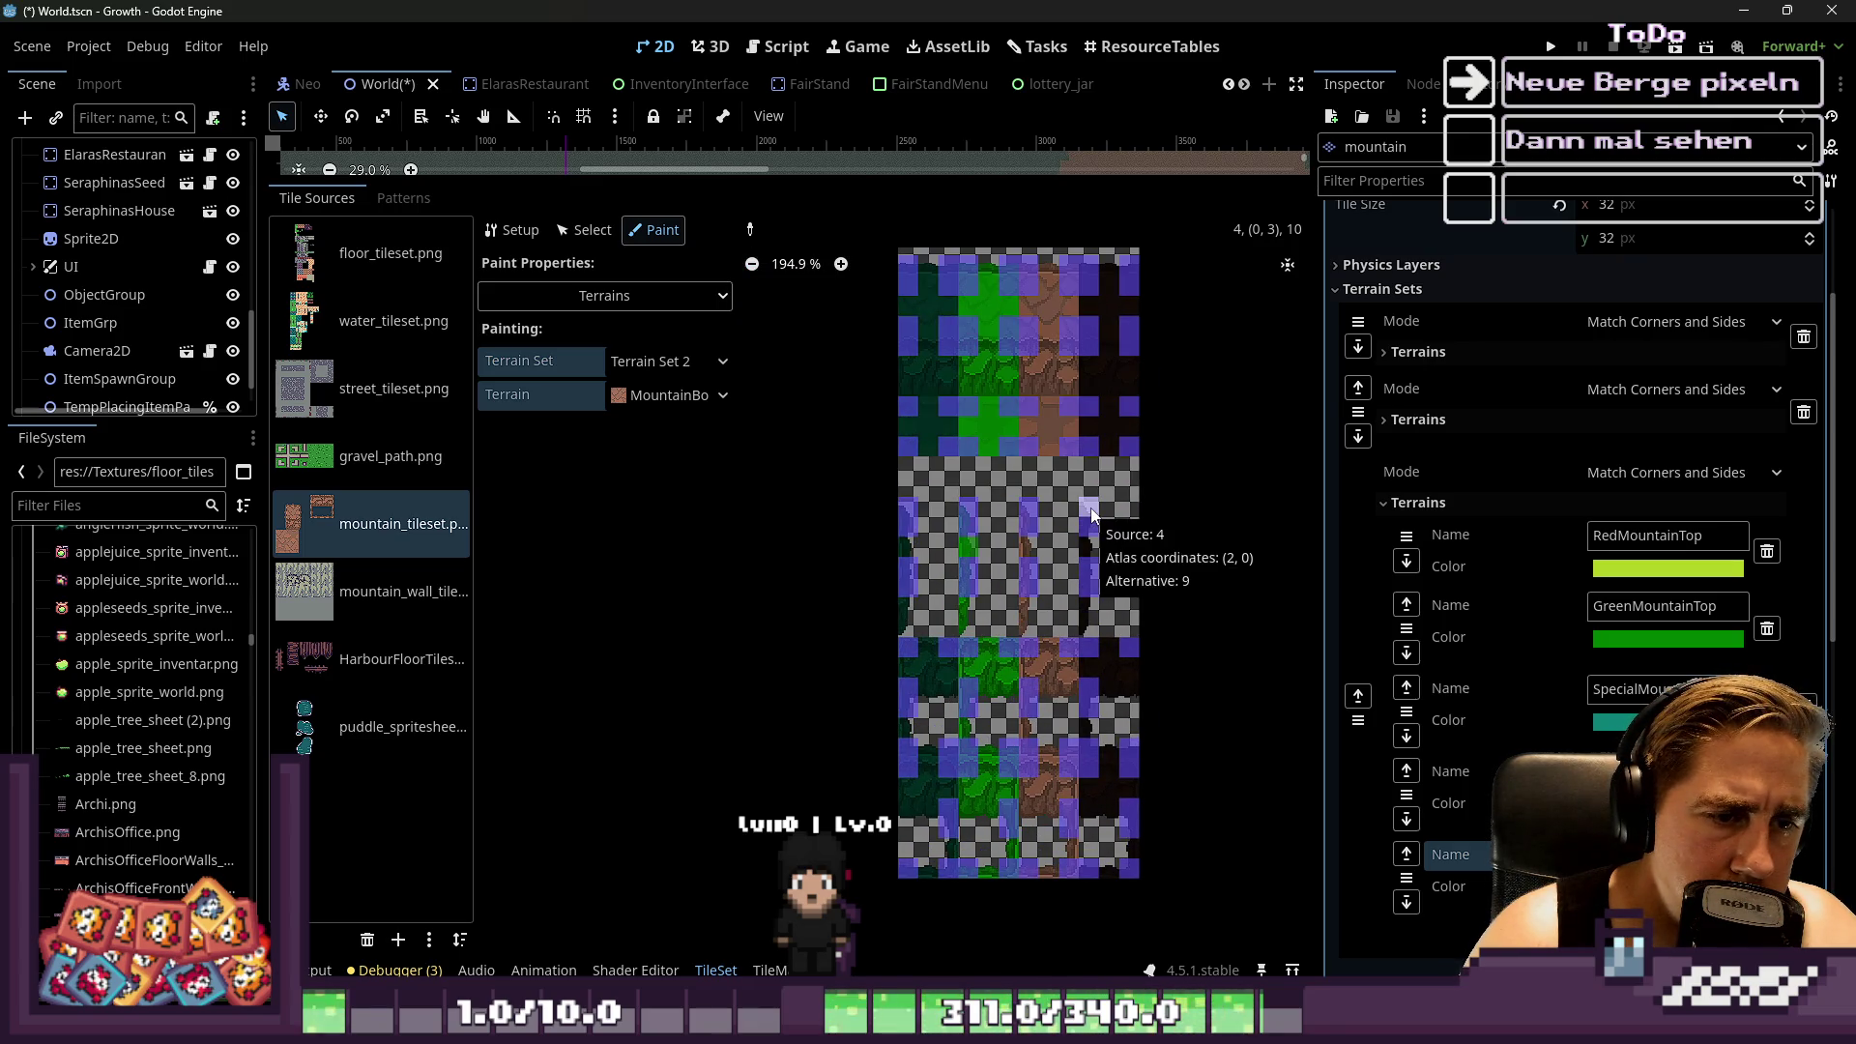
pyautogui.scroll(-5, 1056, 710)
pyautogui.scroll(6, 1075, 635)
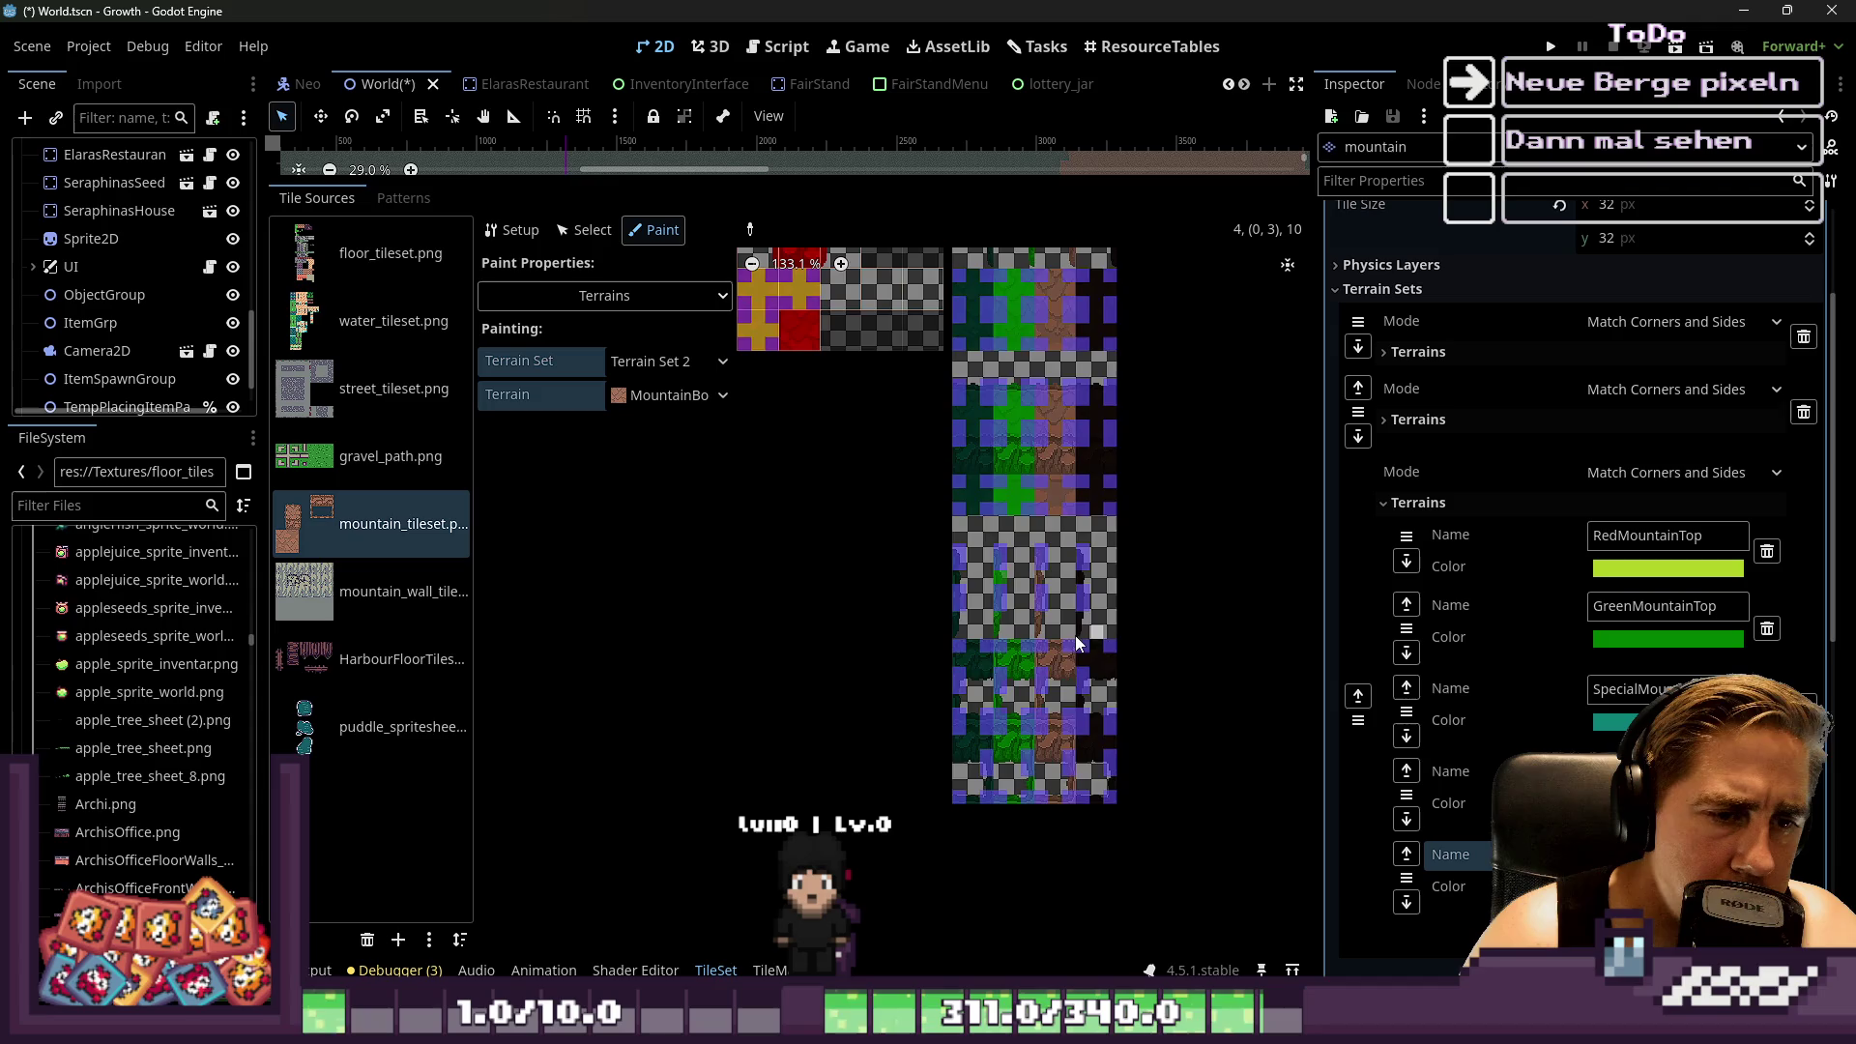
pyautogui.scroll(3, 1135, 472)
pyautogui.scroll(-7, 1064, 445)
pyautogui.scroll(3, 993, 418)
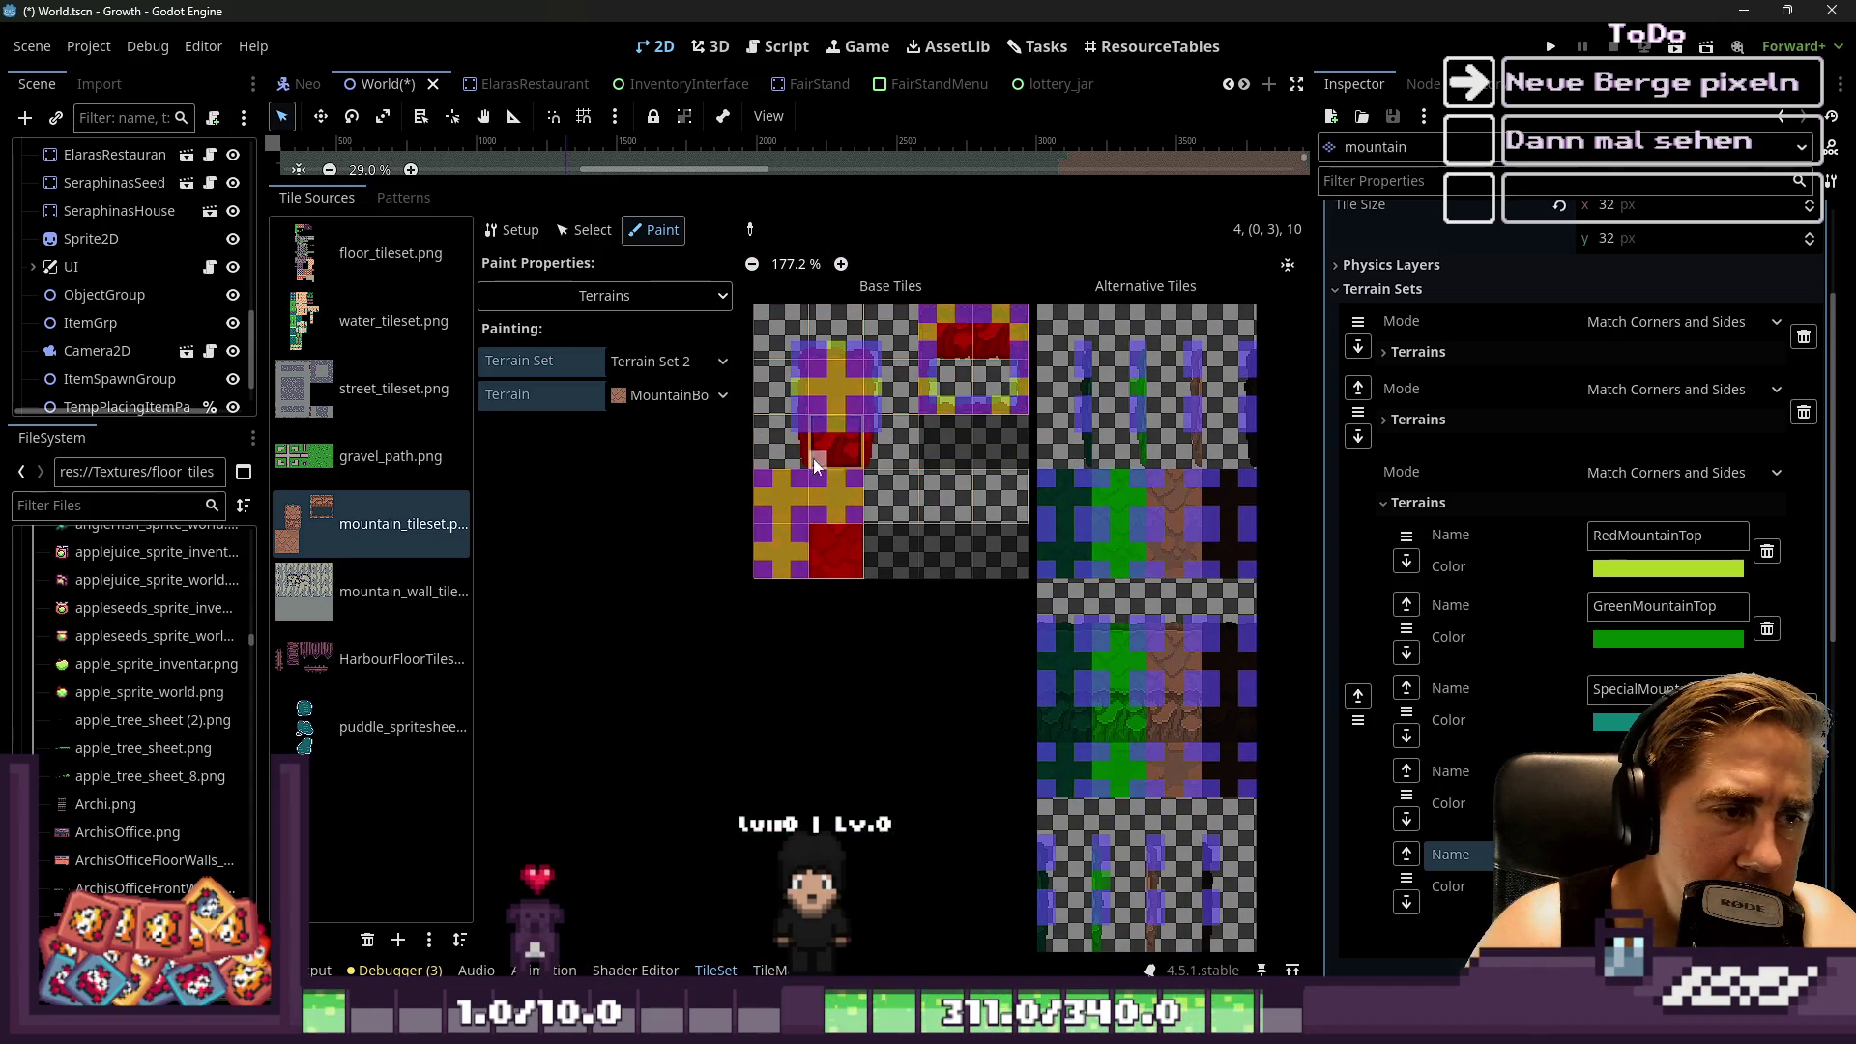
pyautogui.click(652, 395)
# Pick GreenMountainTop as the paint terrain and zoom in on the green tiles
pyautogui.click(677, 481)
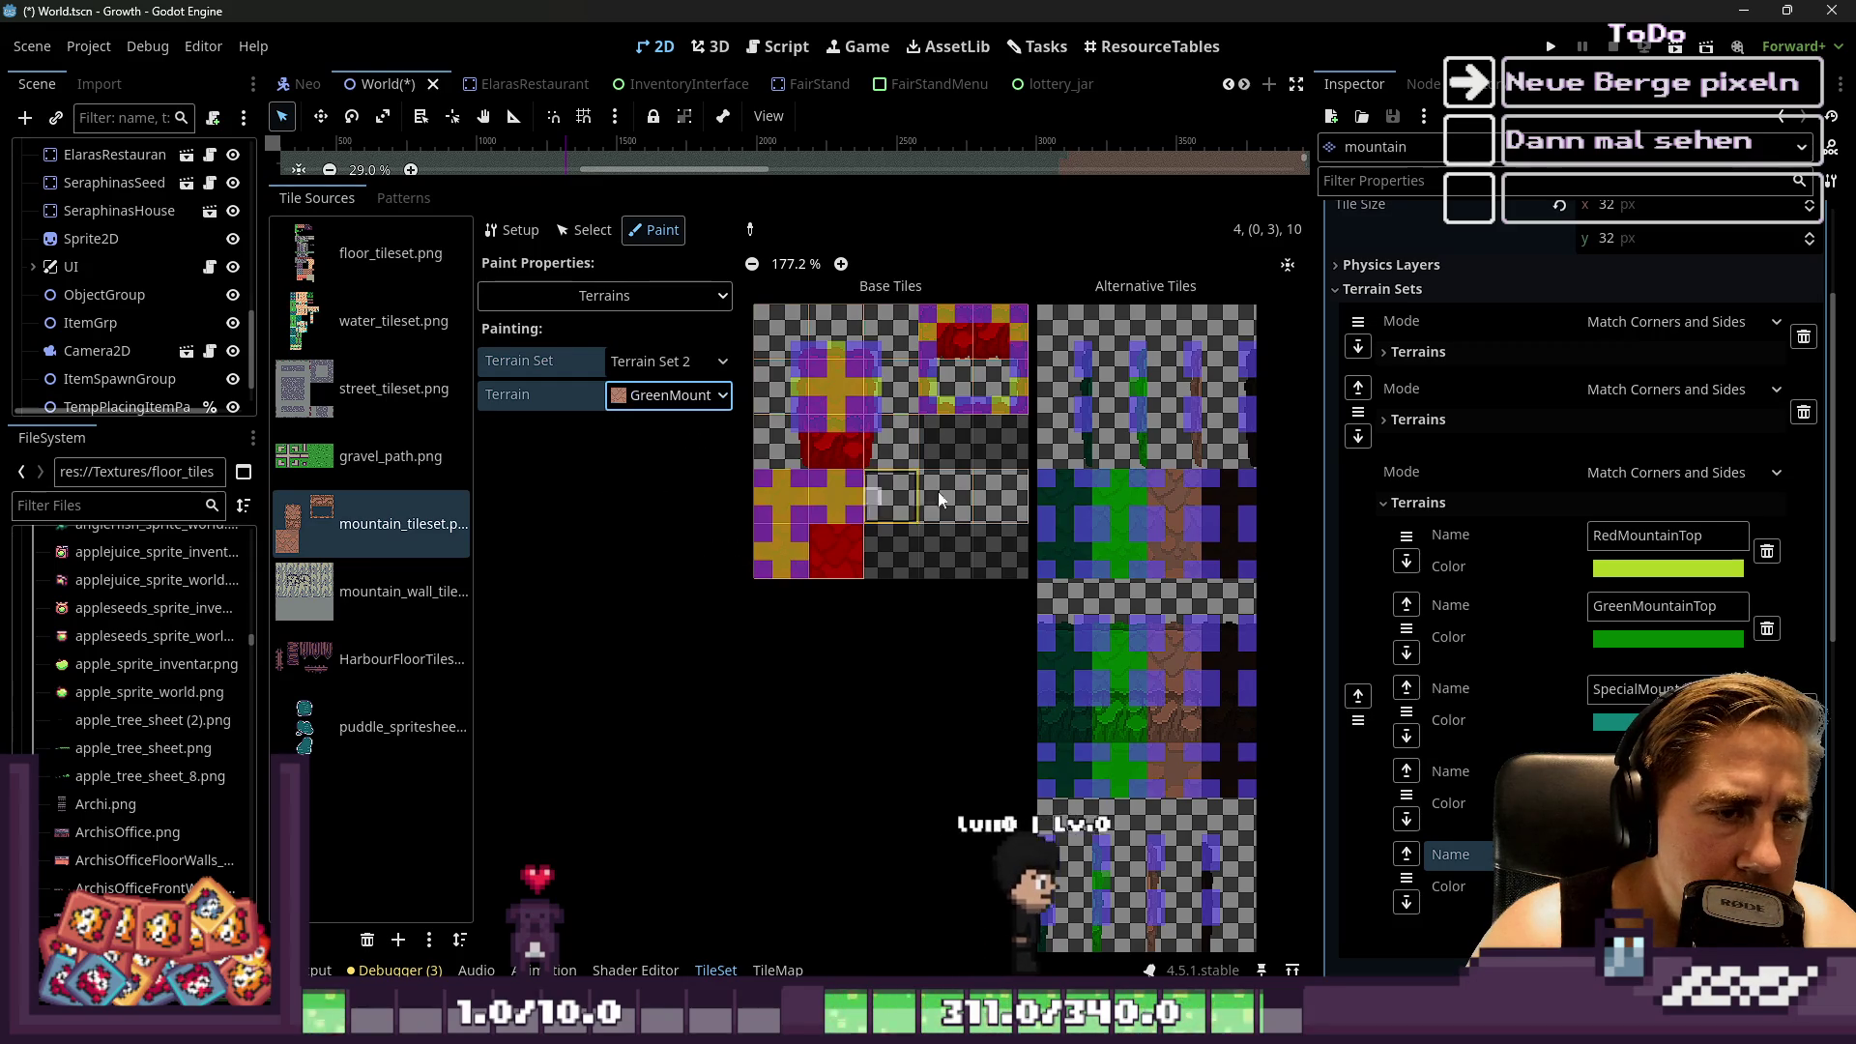
pyautogui.scroll(4, 1112, 416)
pyautogui.scroll(-3, 1141, 464)
pyautogui.scroll(2, 1121, 497)
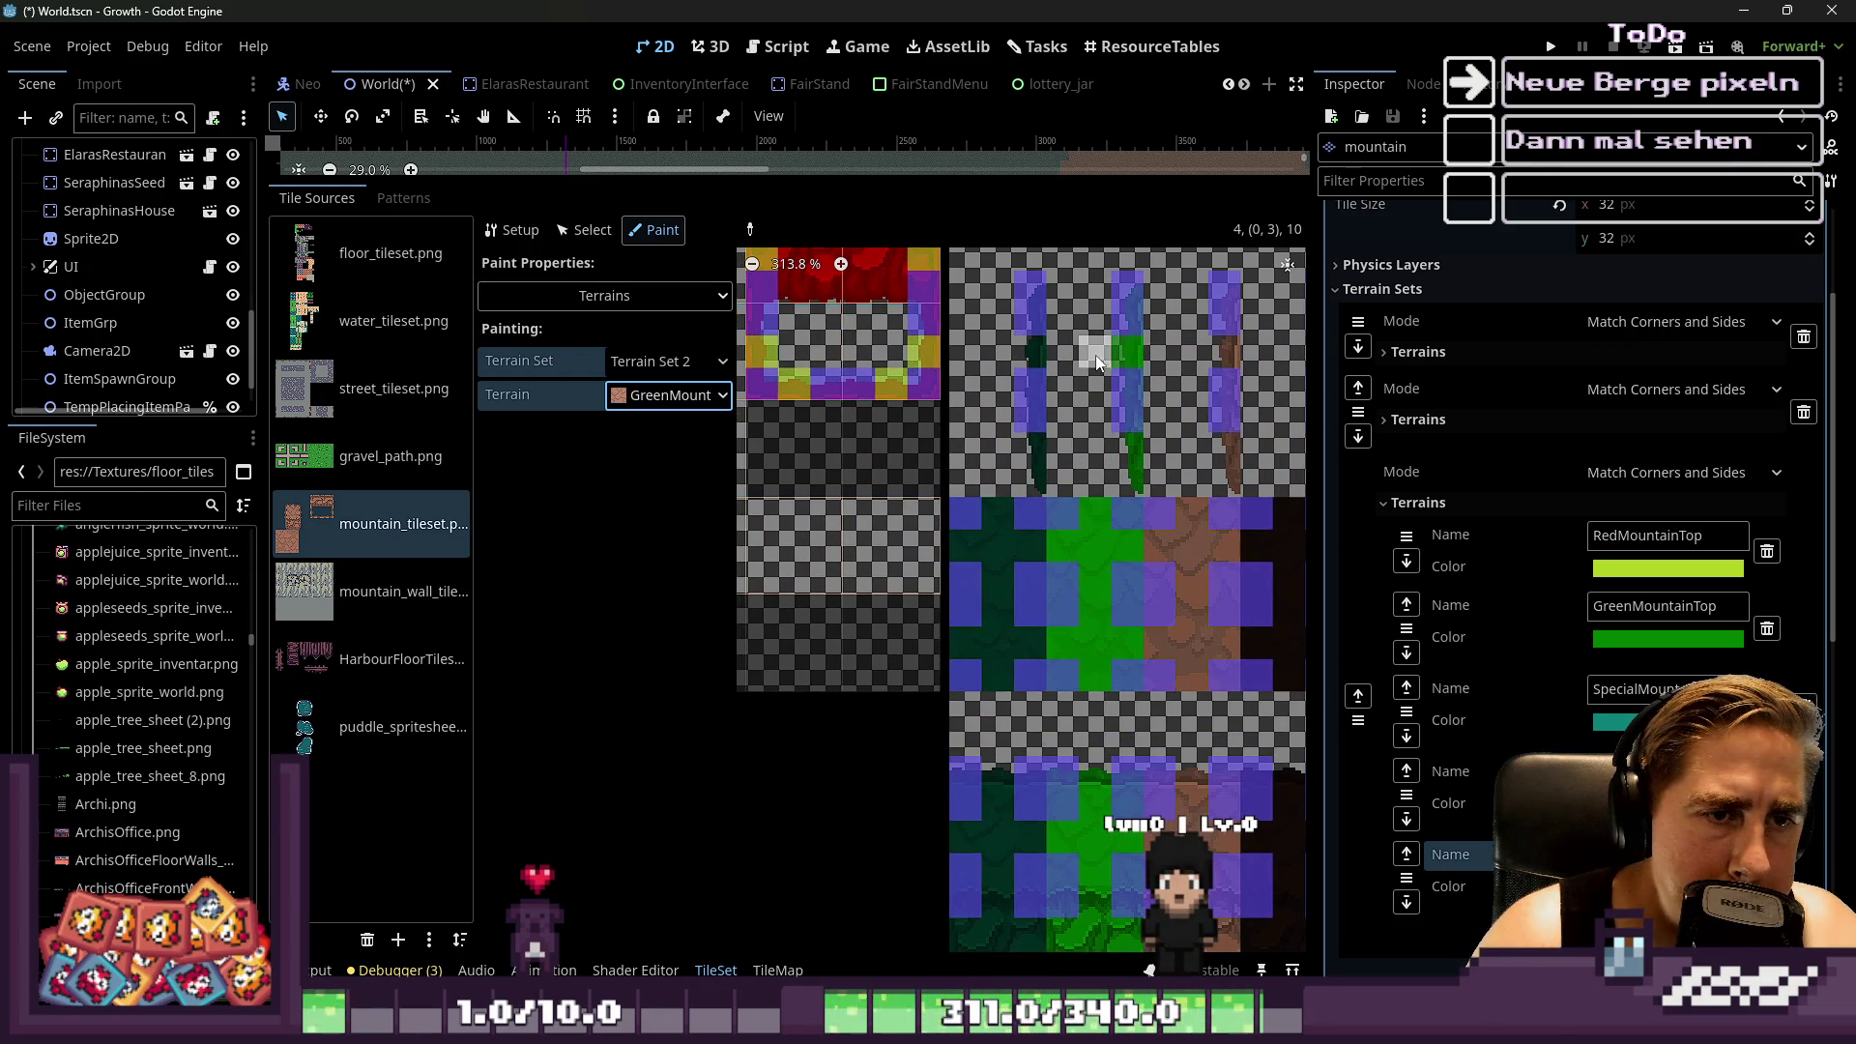
pyautogui.scroll(-7, 1098, 363)
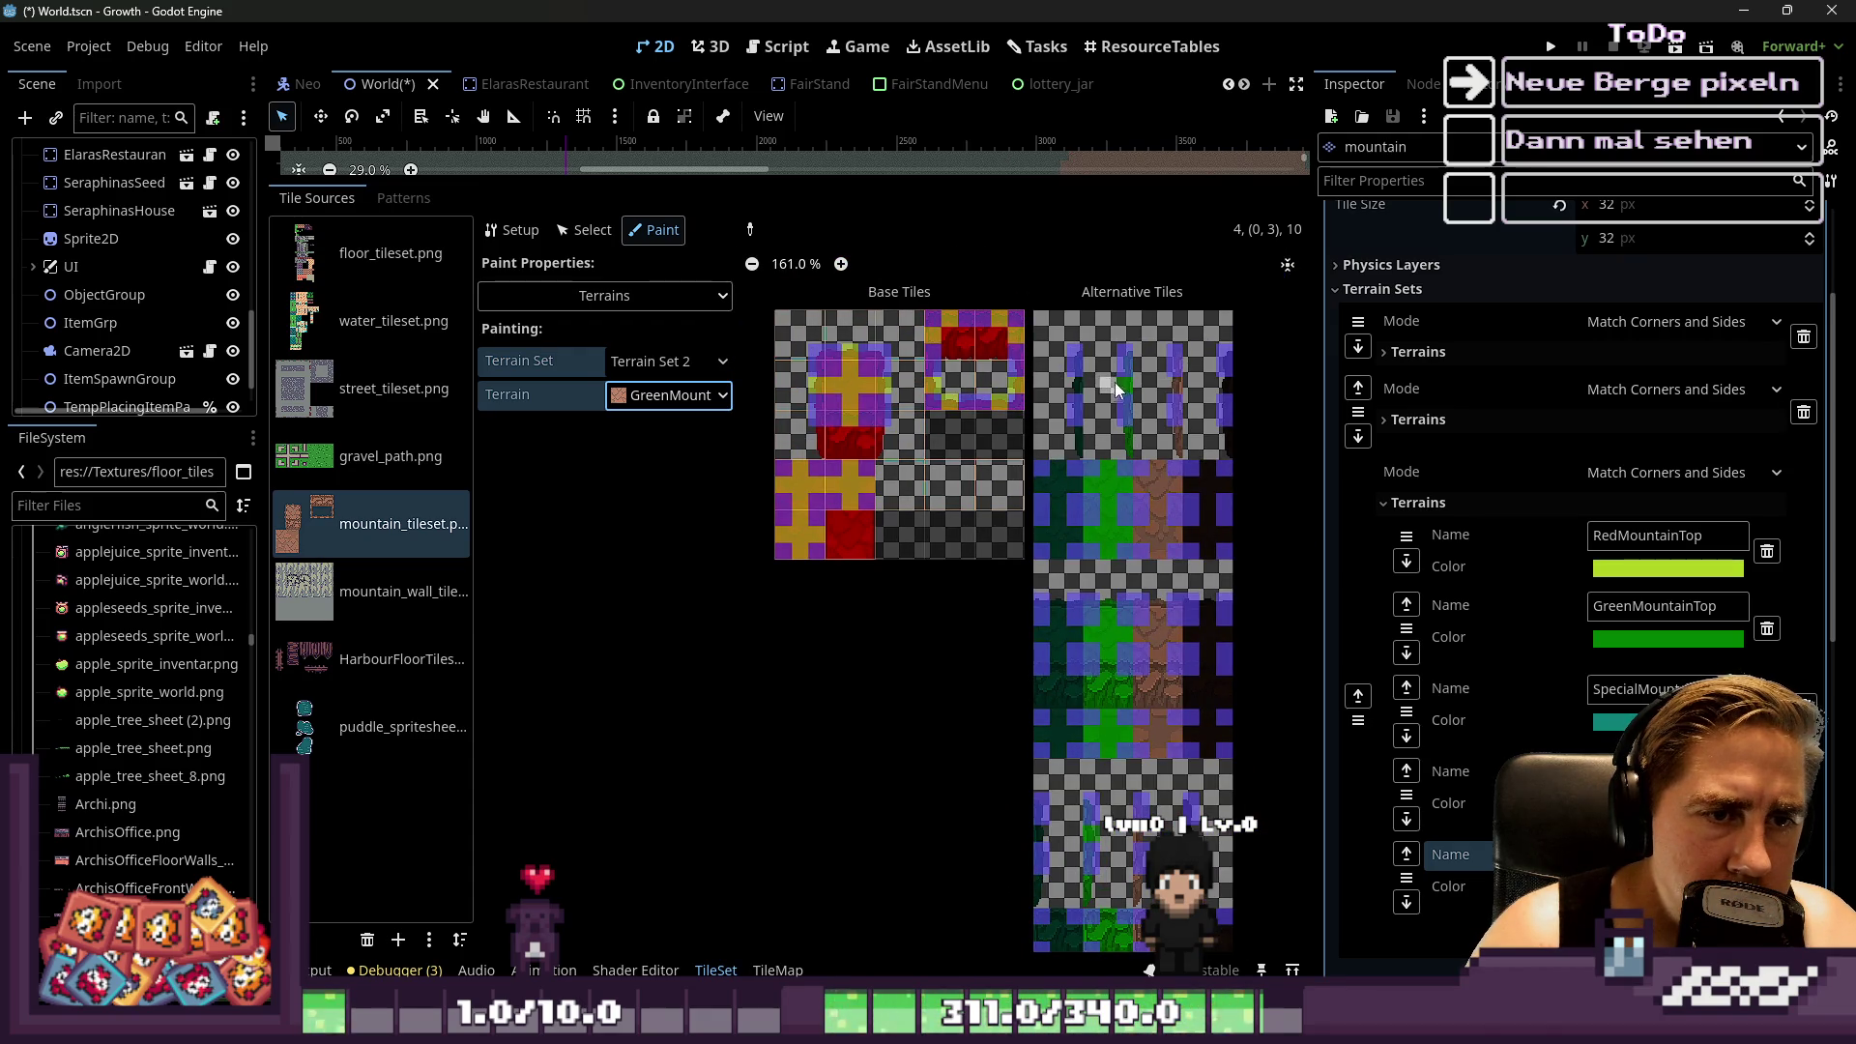
pyautogui.scroll(2, 850, 414)
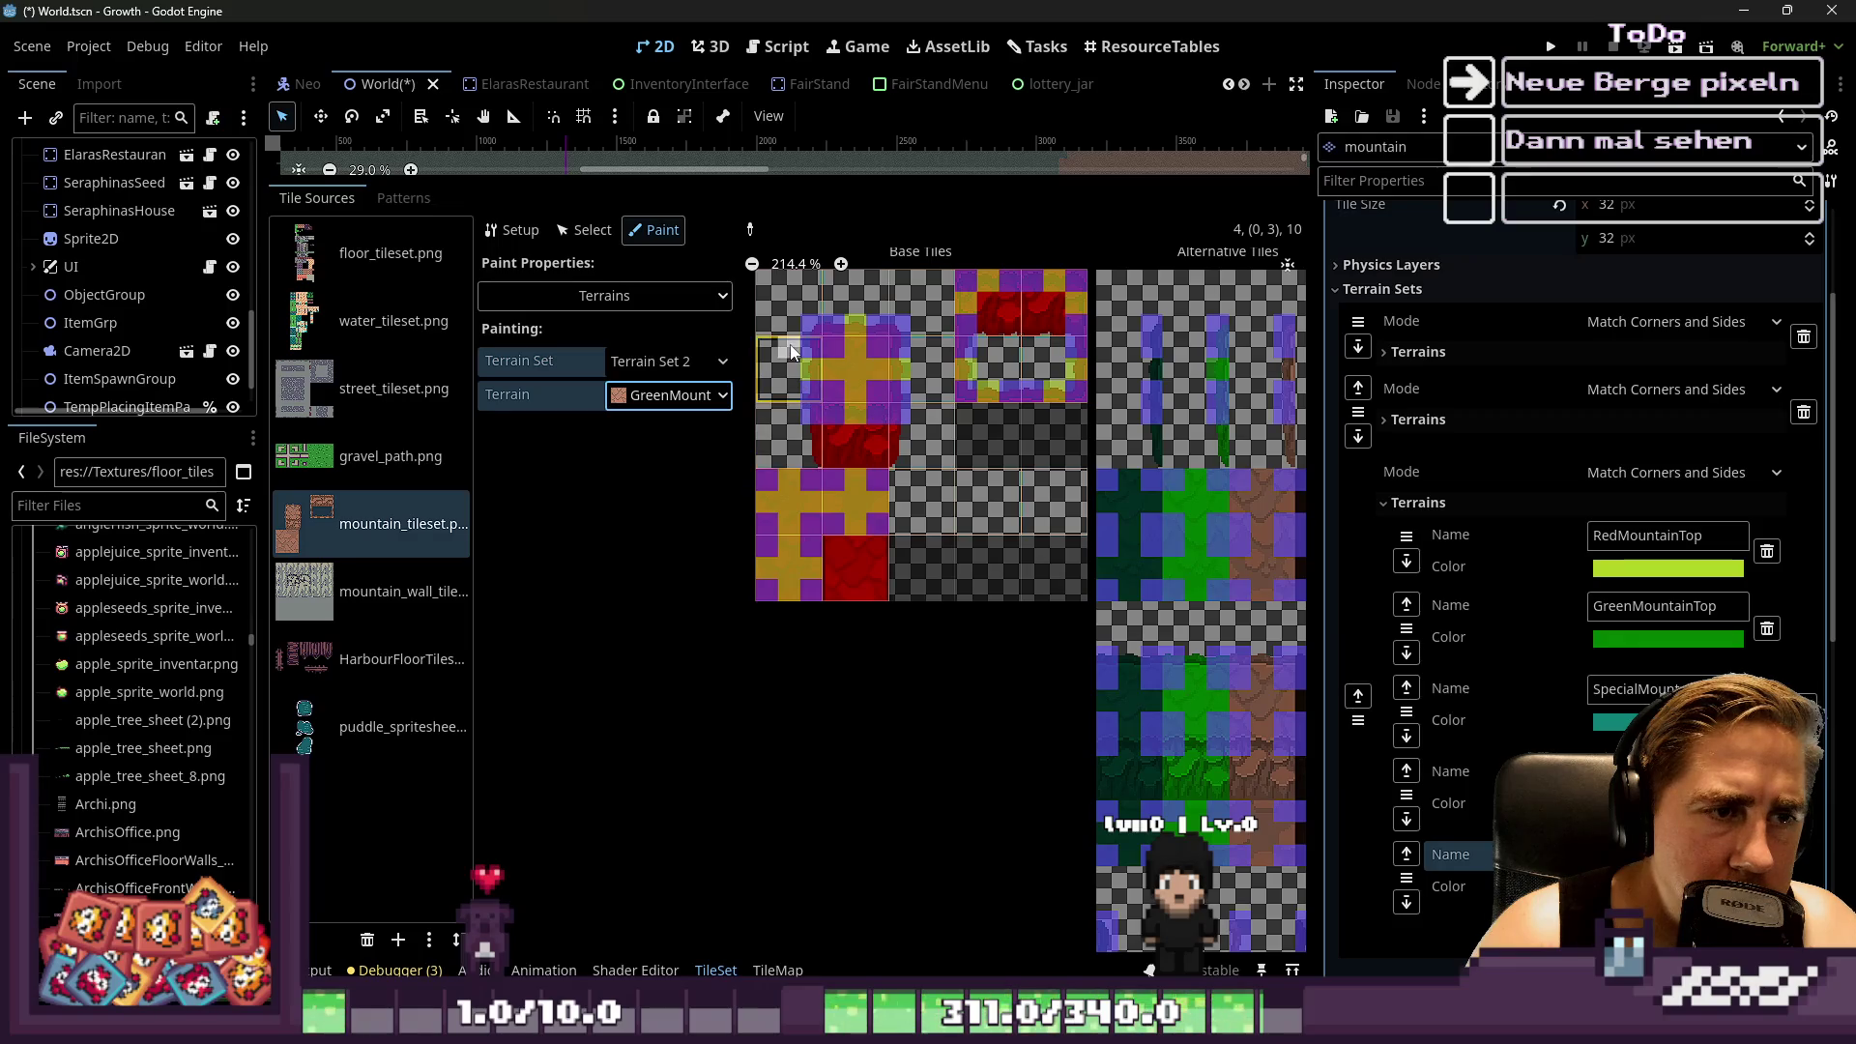
pyautogui.scroll(-2, 805, 309)
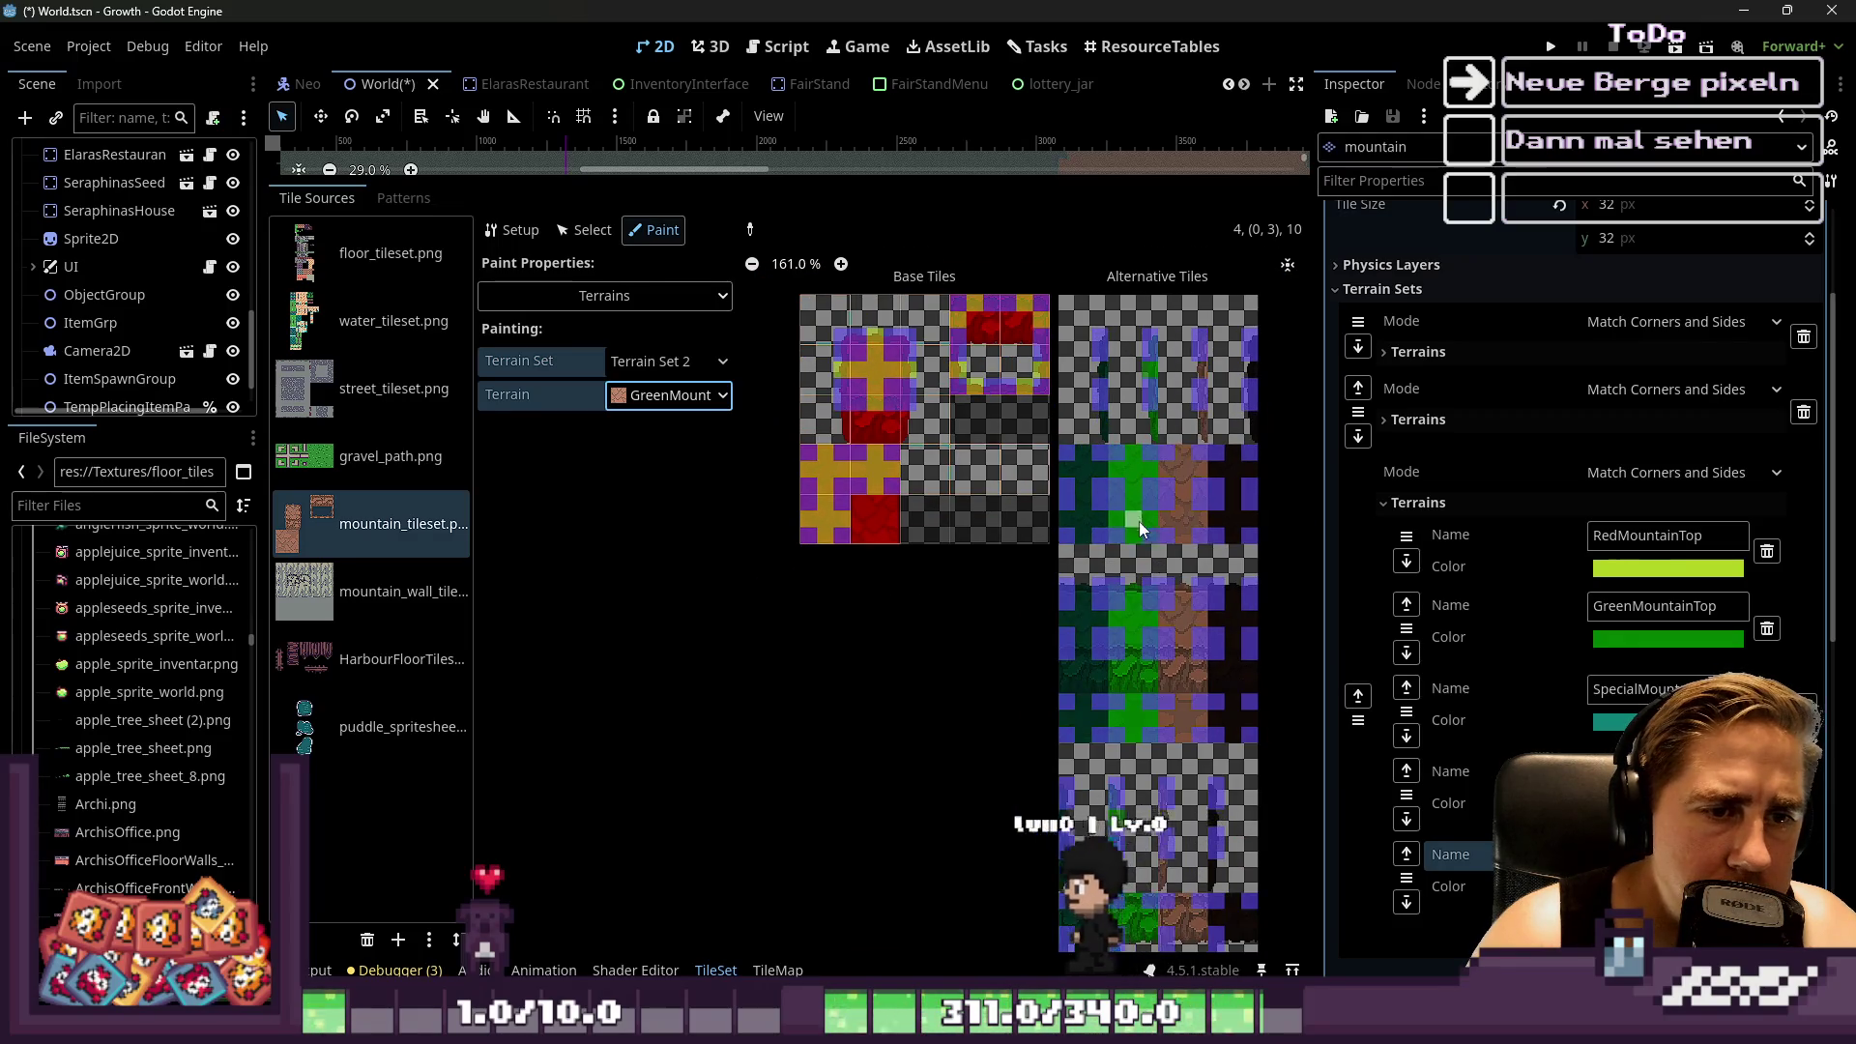
pyautogui.scroll(5, 1122, 457)
pyautogui.scroll(3, 1122, 456)
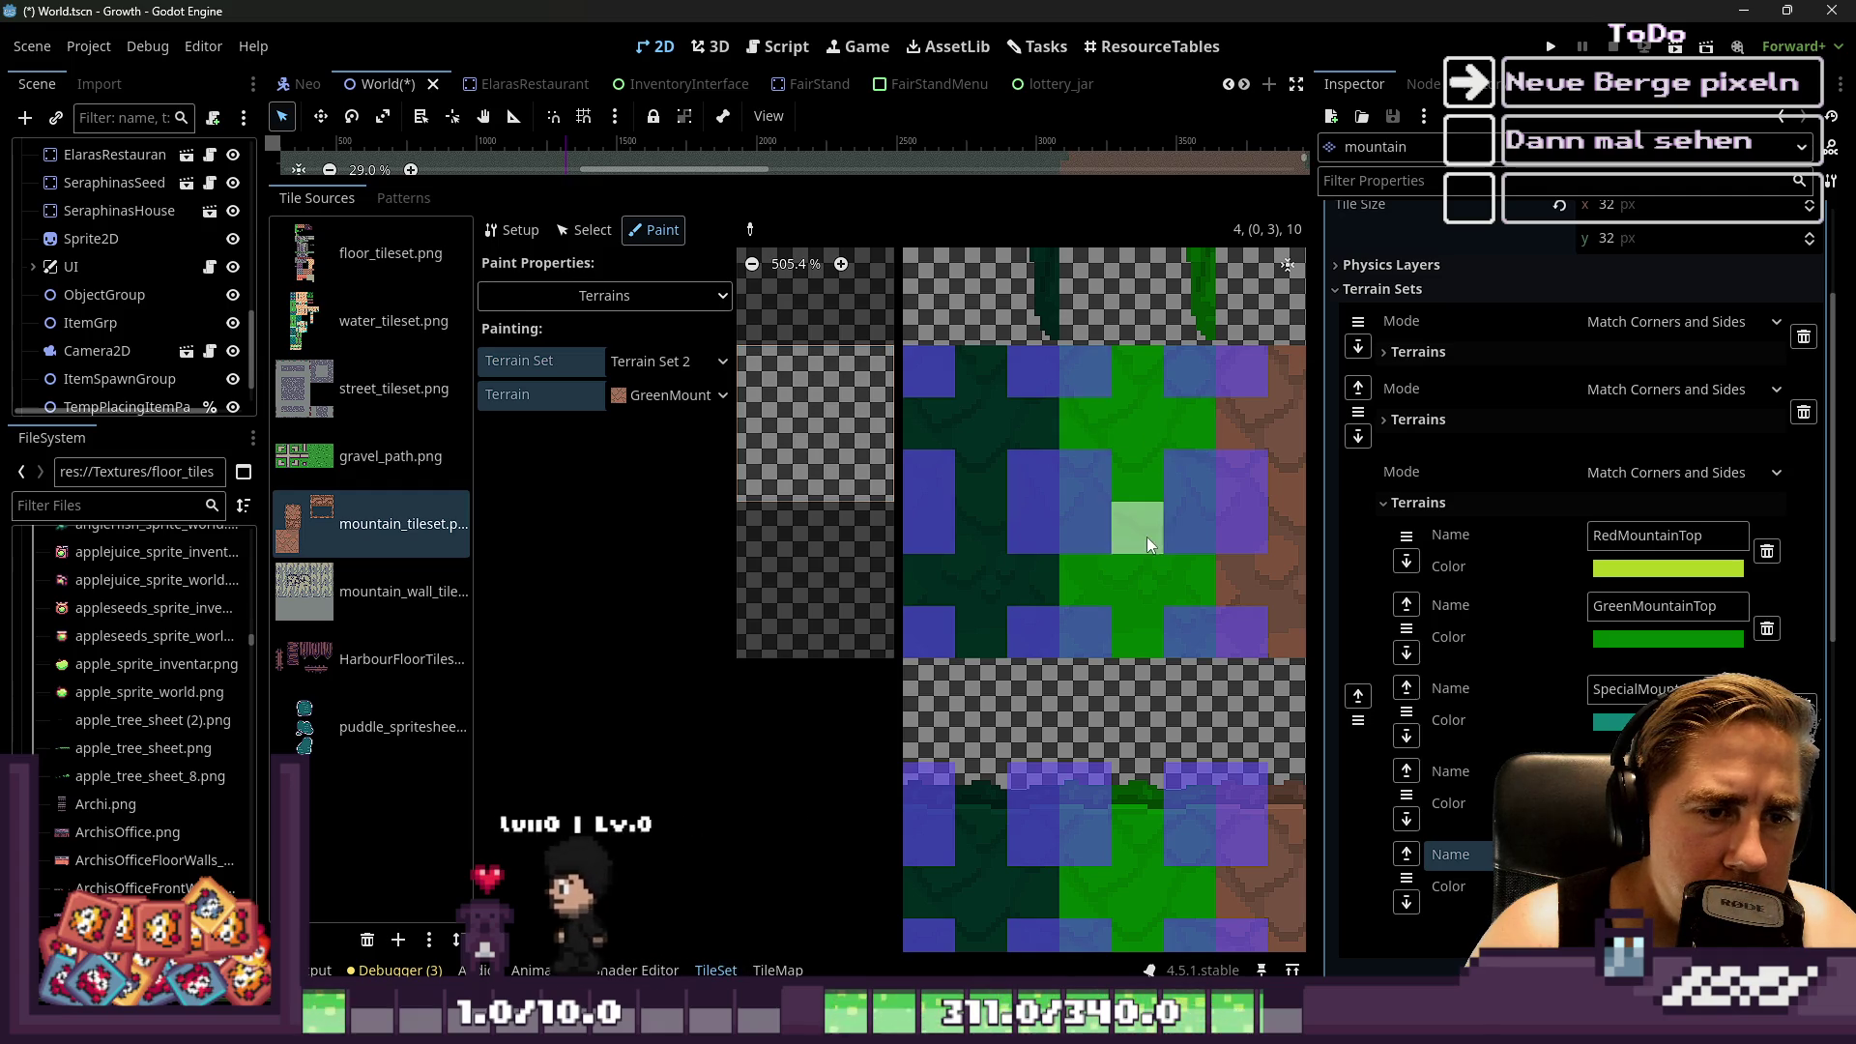
pyautogui.scroll(-6, 1124, 346)
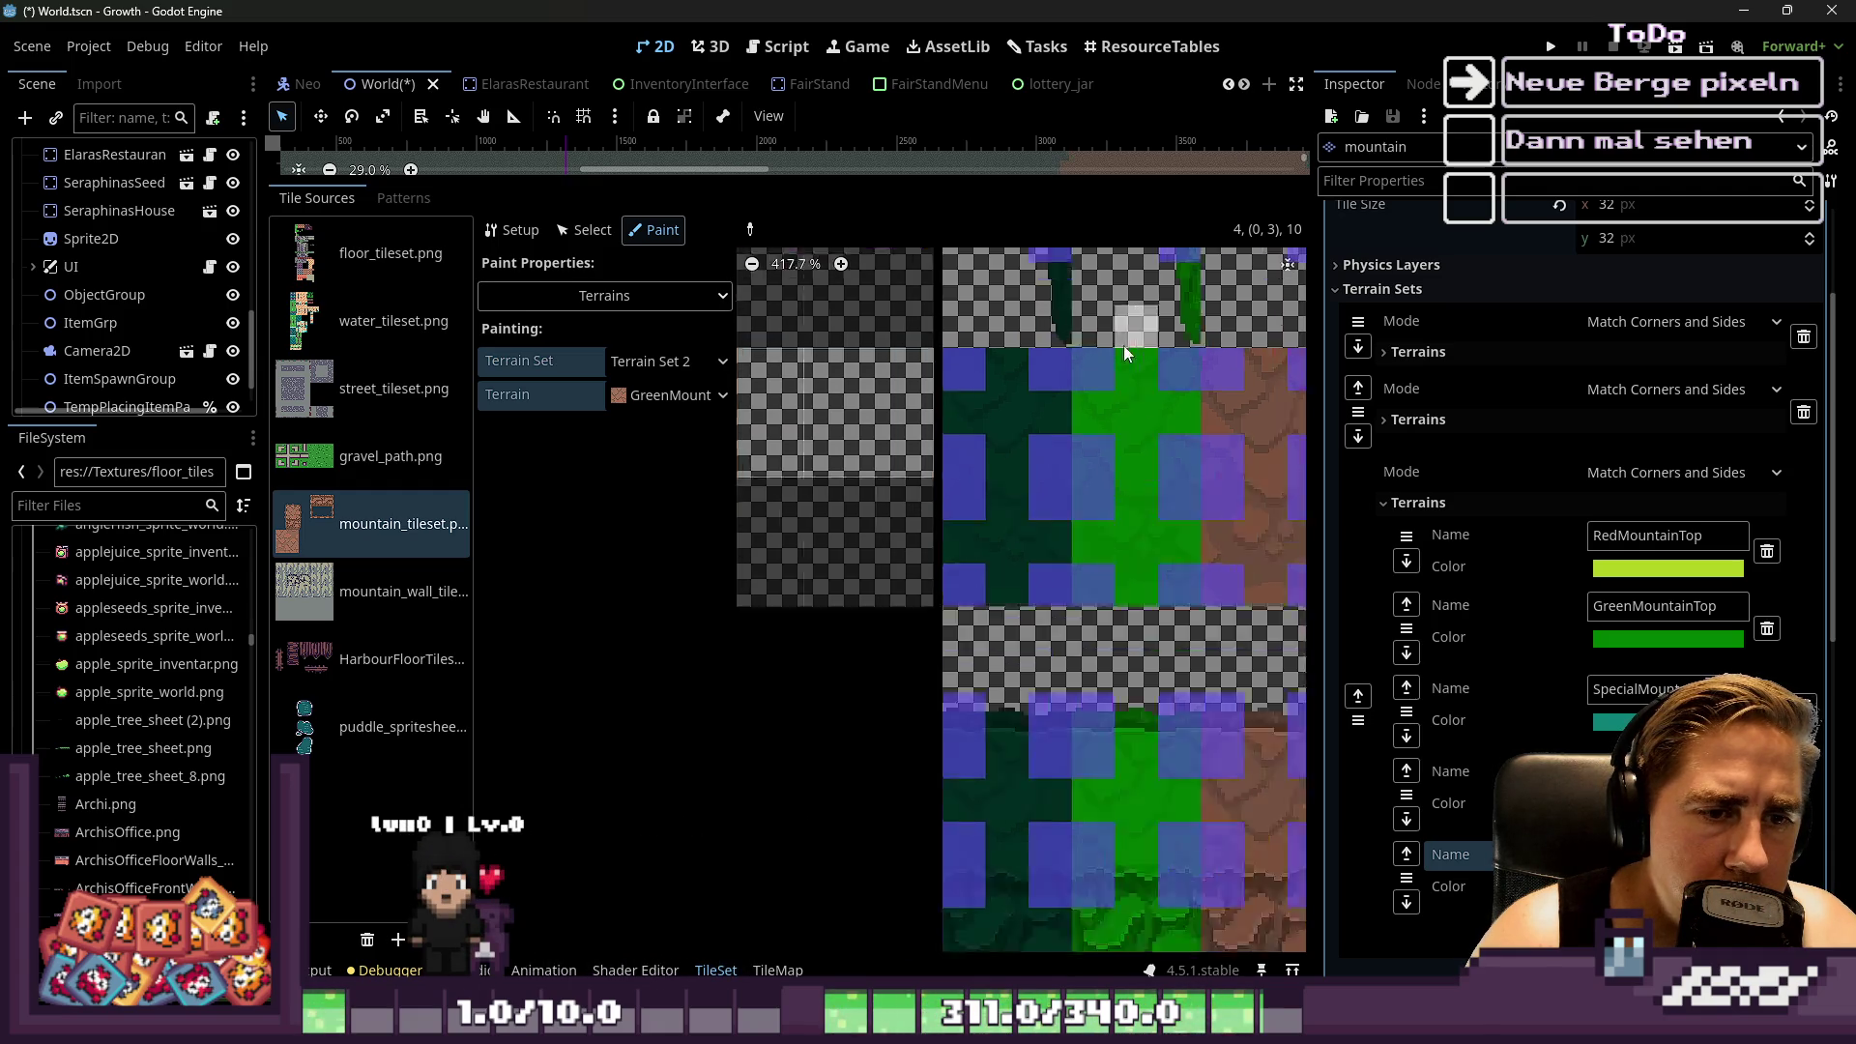
pyautogui.scroll(5, 1088, 566)
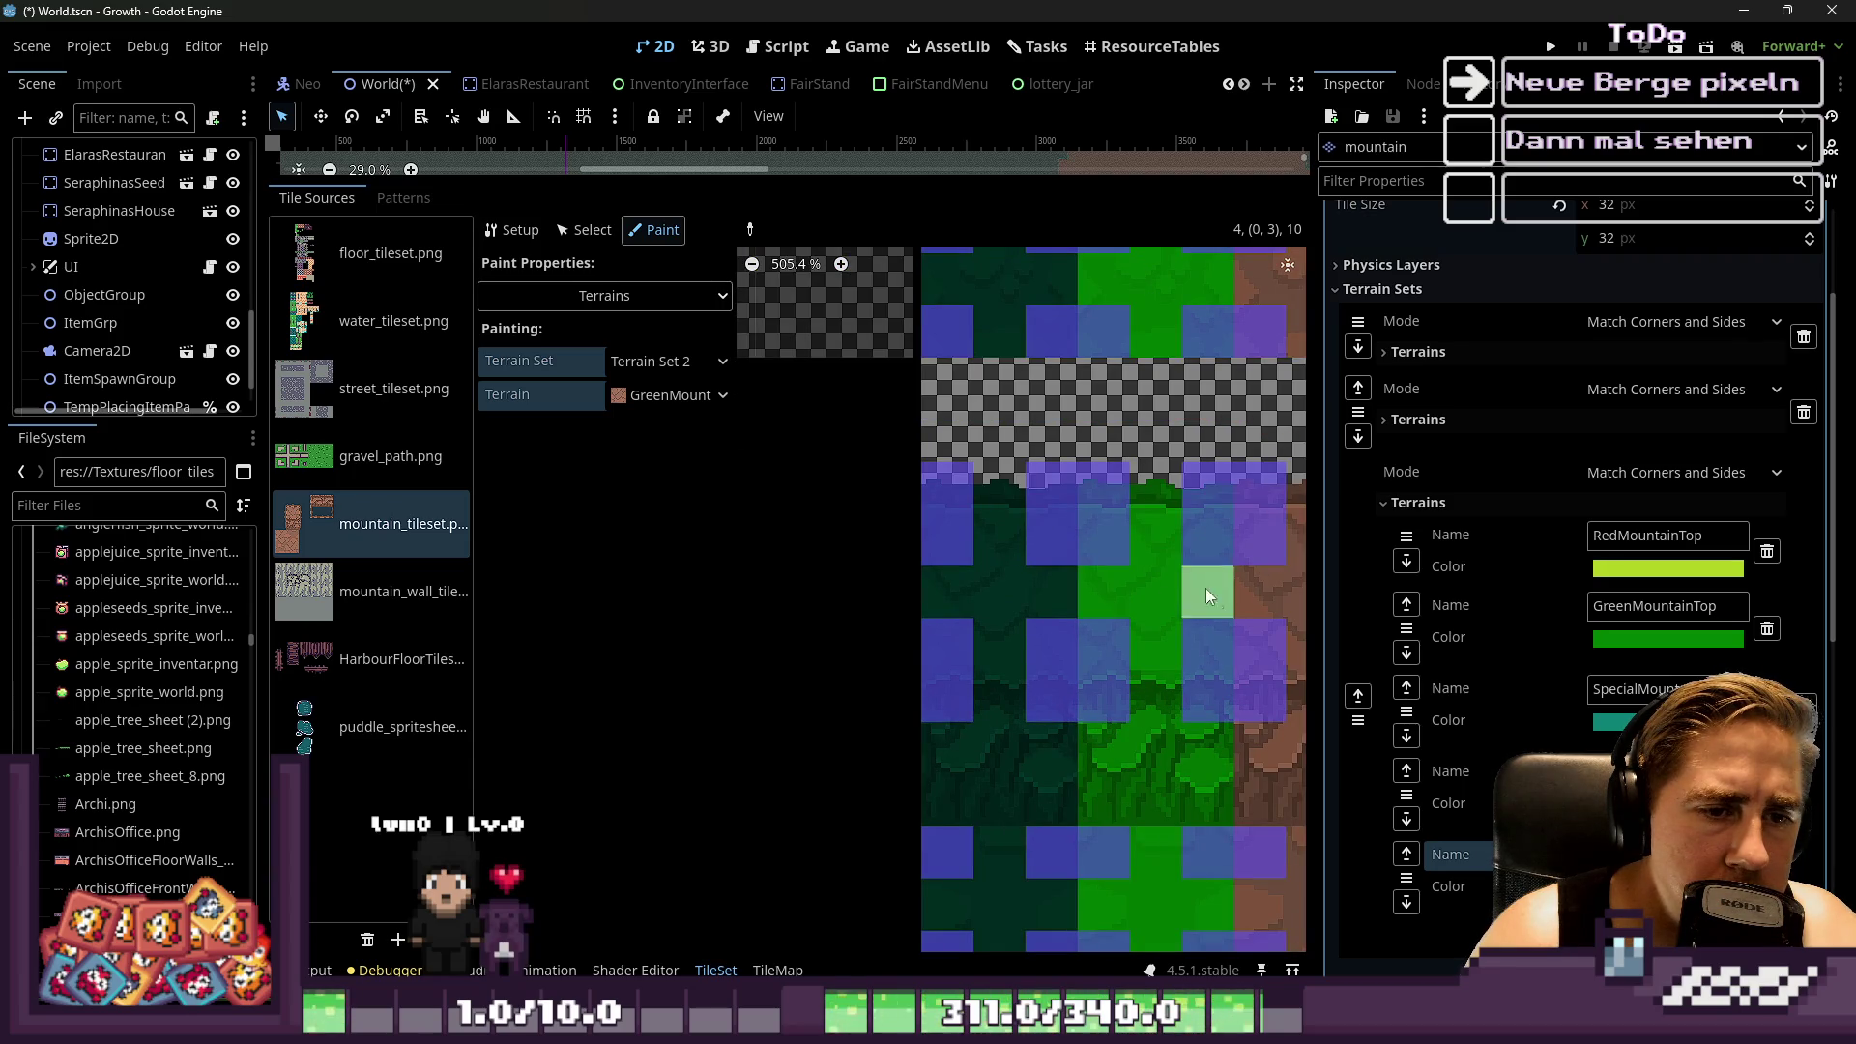
pyautogui.scroll(1, 1082, 364)
pyautogui.scroll(1, 1116, 621)
# Pan the atlas to inspect the lower green tiles, then bring up the terrain list
pyautogui.moveTo(1120, 578); pyautogui.dragTo(1108, 414)
pyautogui.moveTo(1158, 638); pyautogui.dragTo(1096, 561)
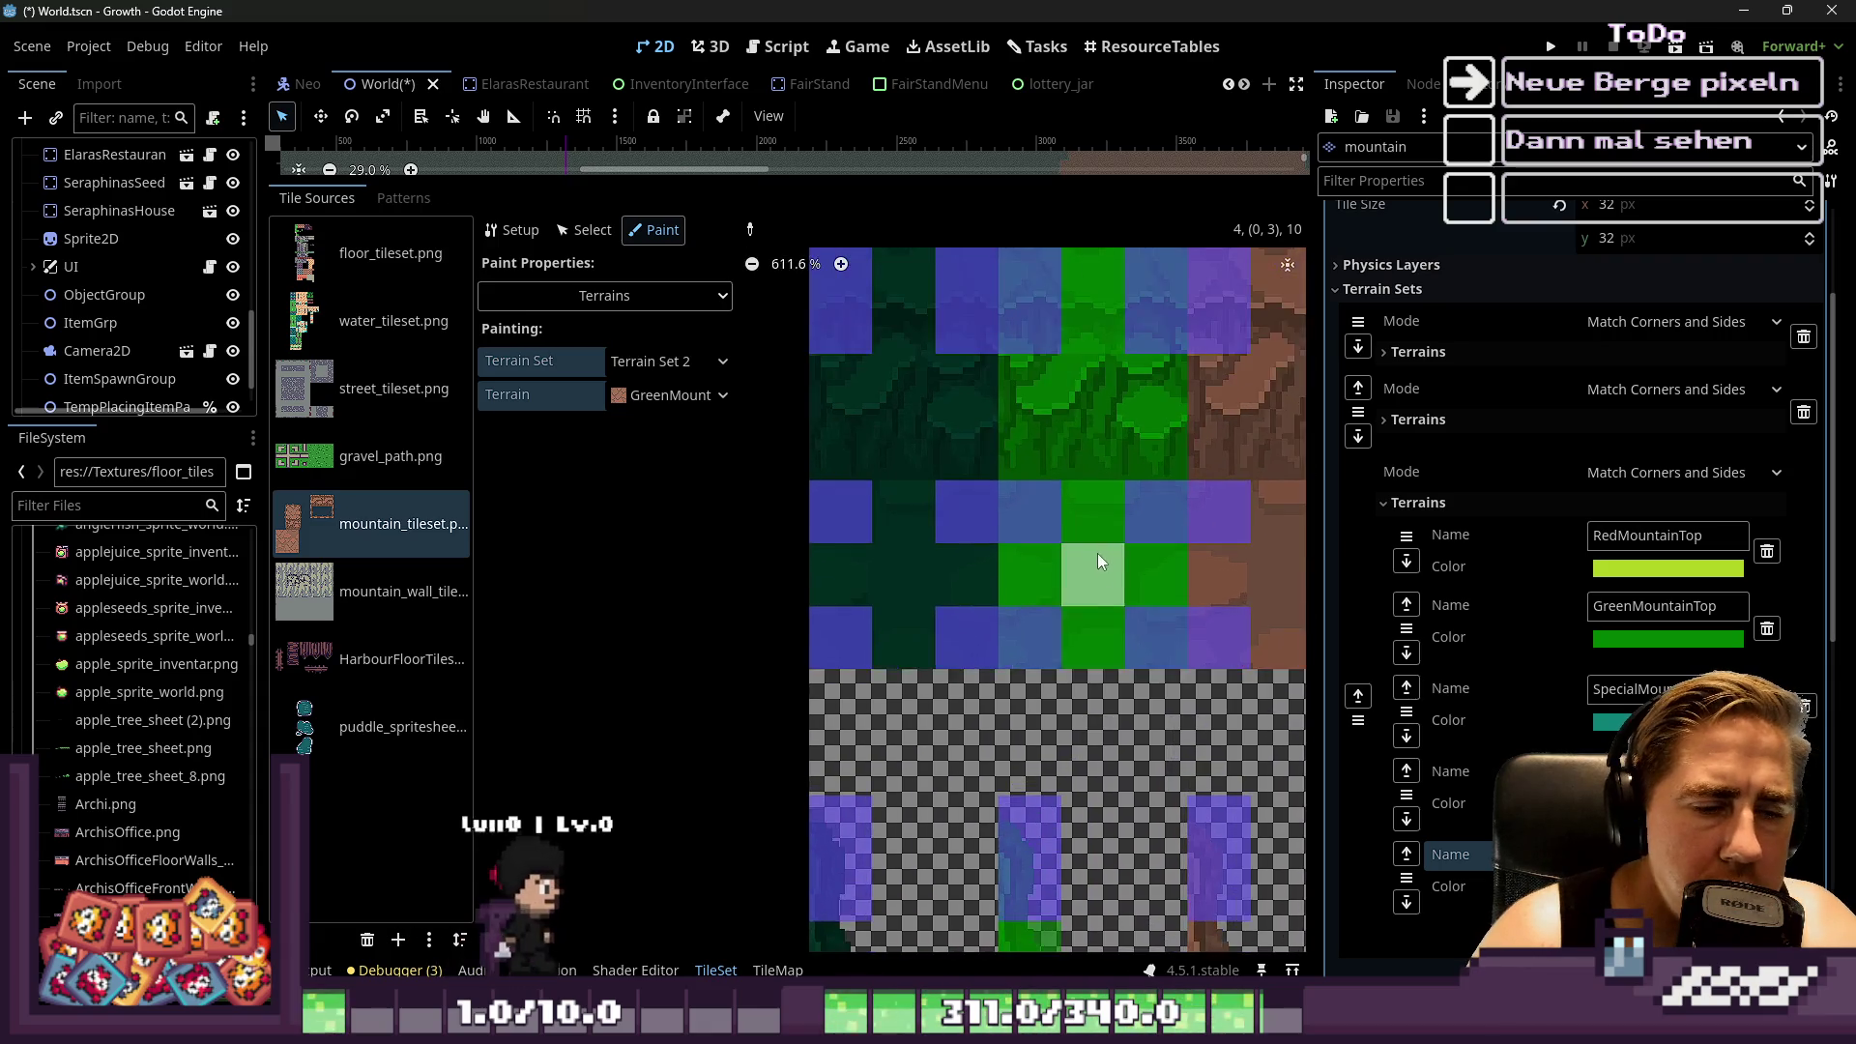
pyautogui.scroll(1, 1096, 561)
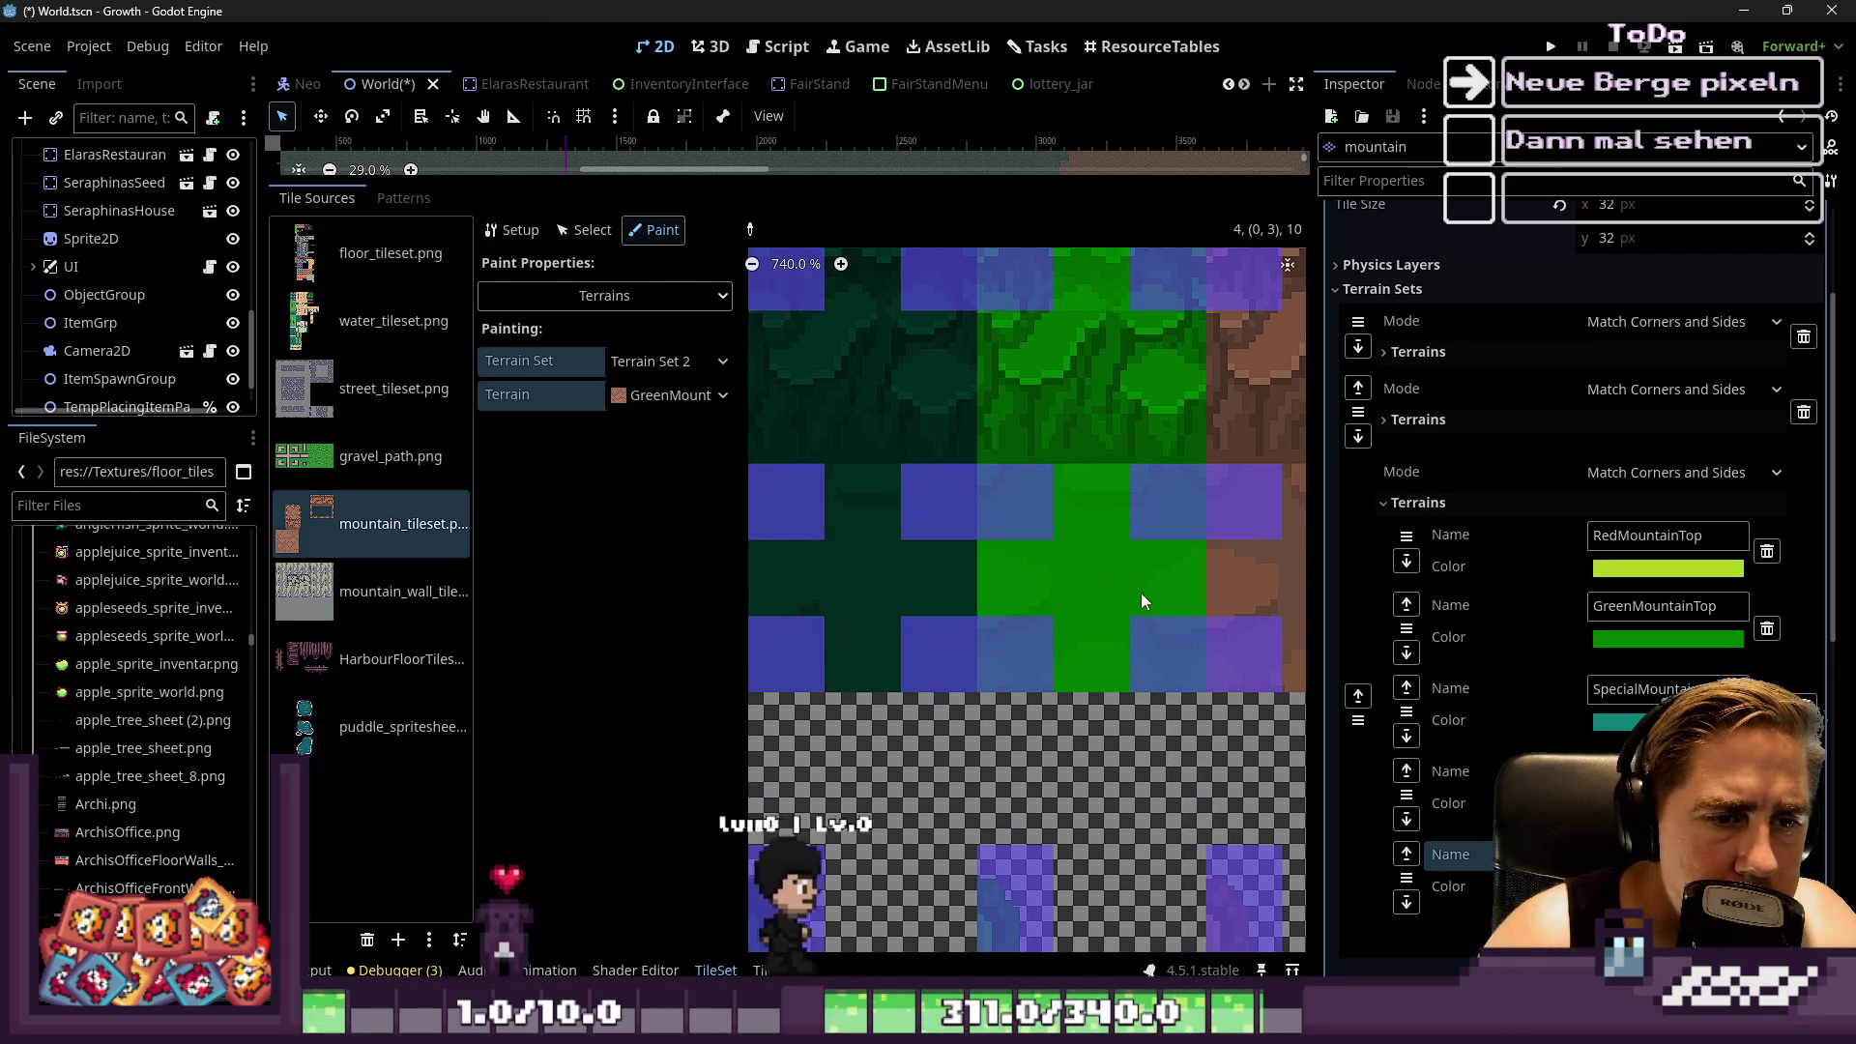
pyautogui.scroll(-6, 1137, 538)
pyautogui.scroll(3, 1087, 671)
pyautogui.scroll(2, 1061, 468)
pyautogui.scroll(-3, 1059, 502)
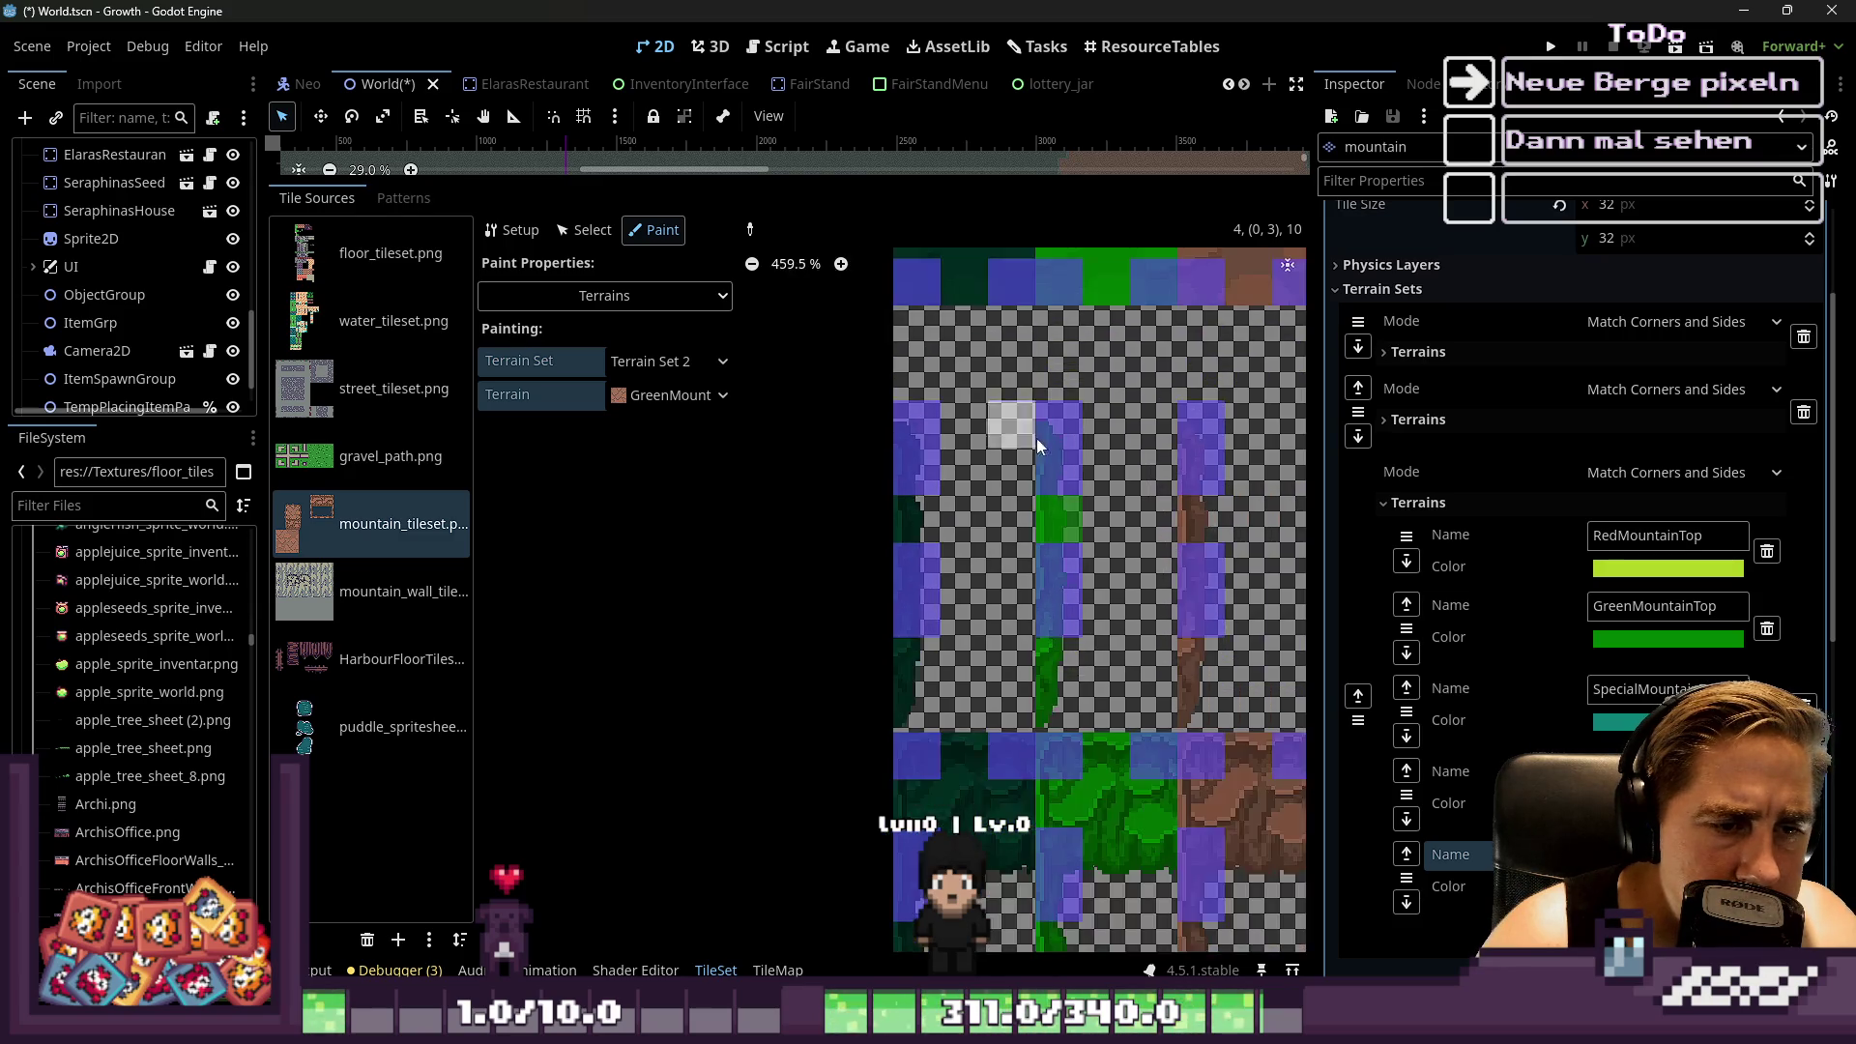
pyautogui.scroll(-3, 1035, 450)
pyautogui.scroll(3, 1054, 462)
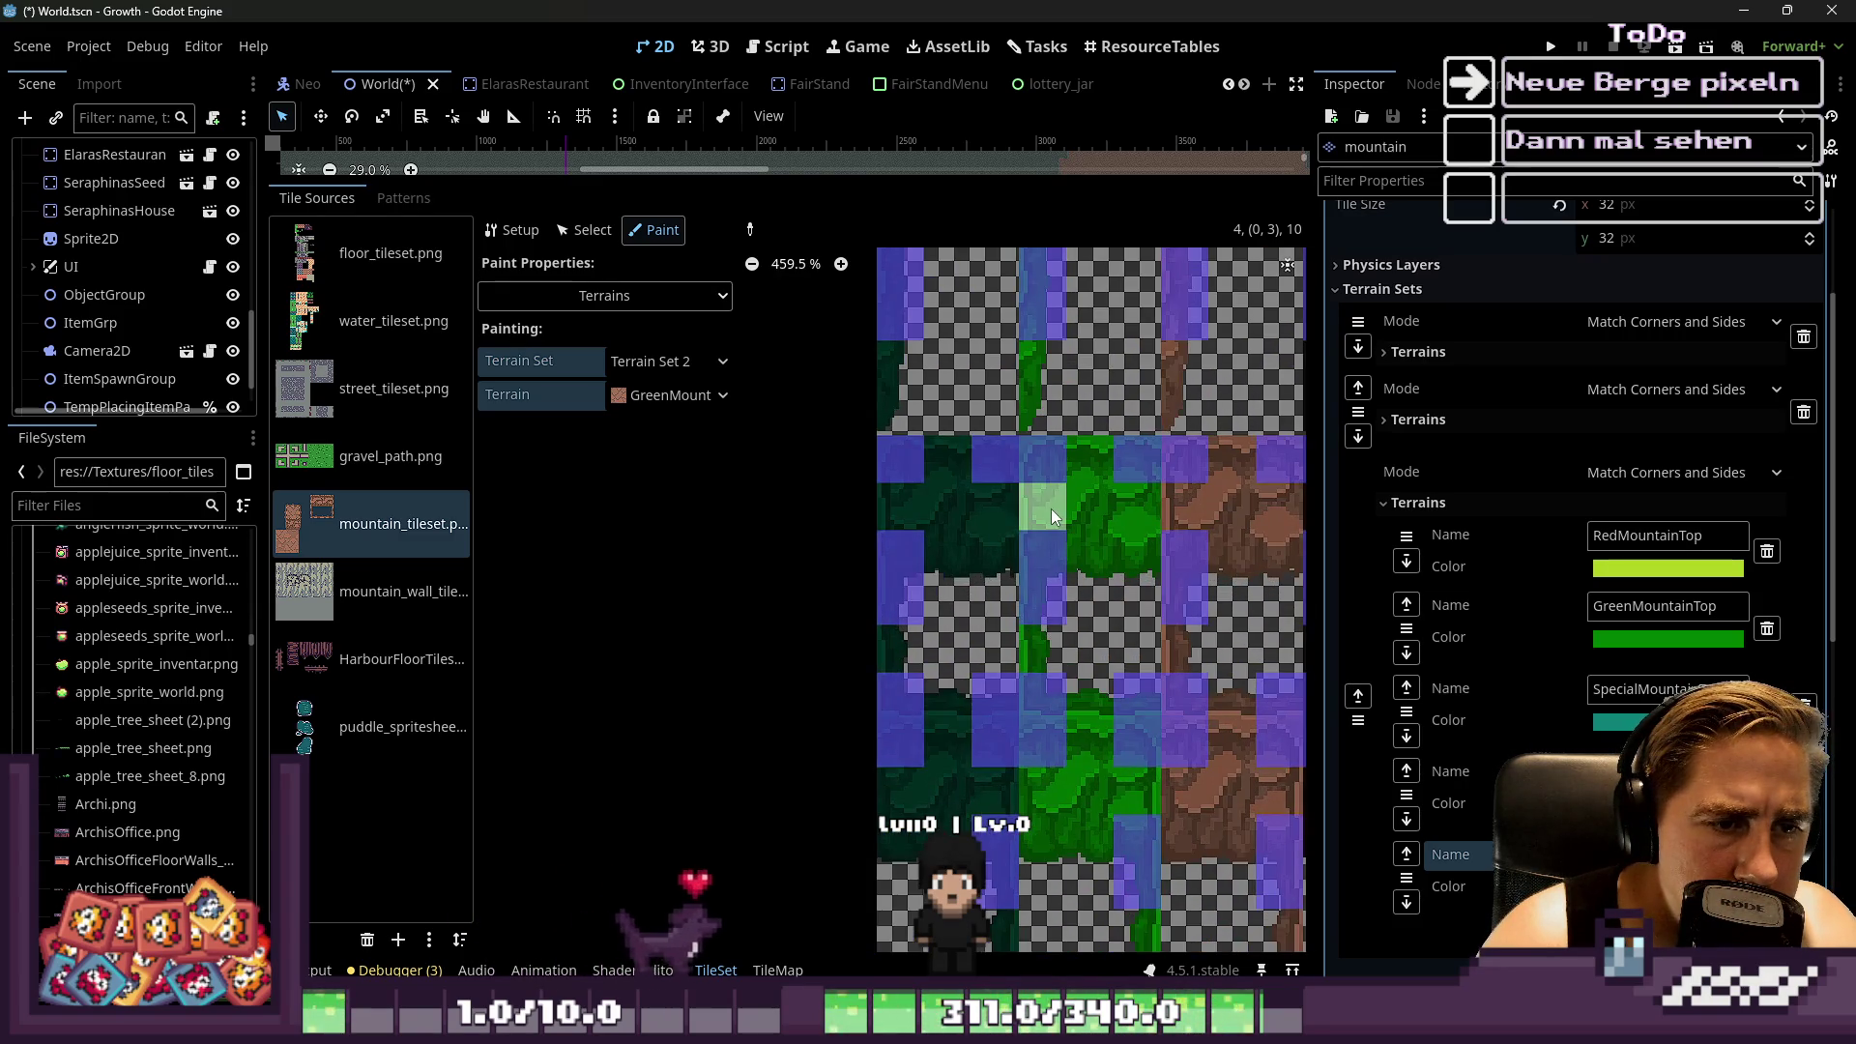
pyautogui.scroll(1, 1052, 508)
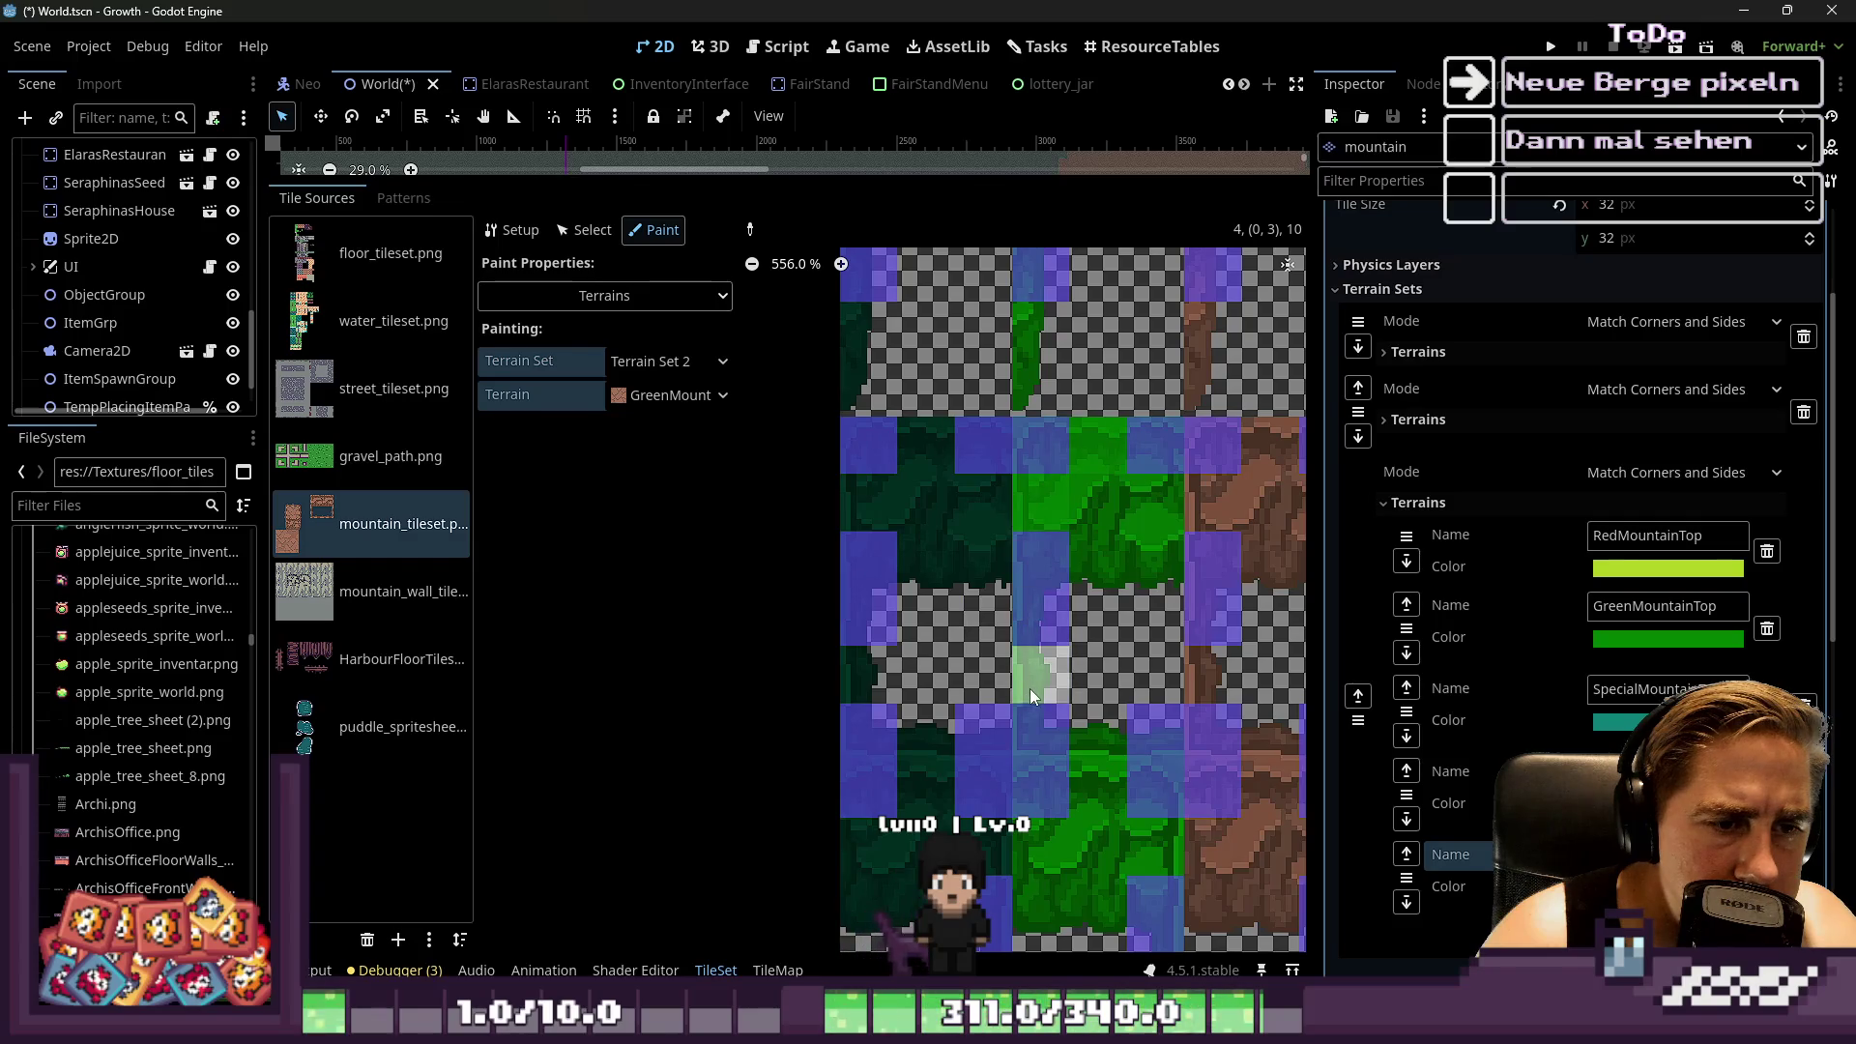
pyautogui.scroll(-2, 1030, 466)
pyautogui.scroll(3, 1076, 689)
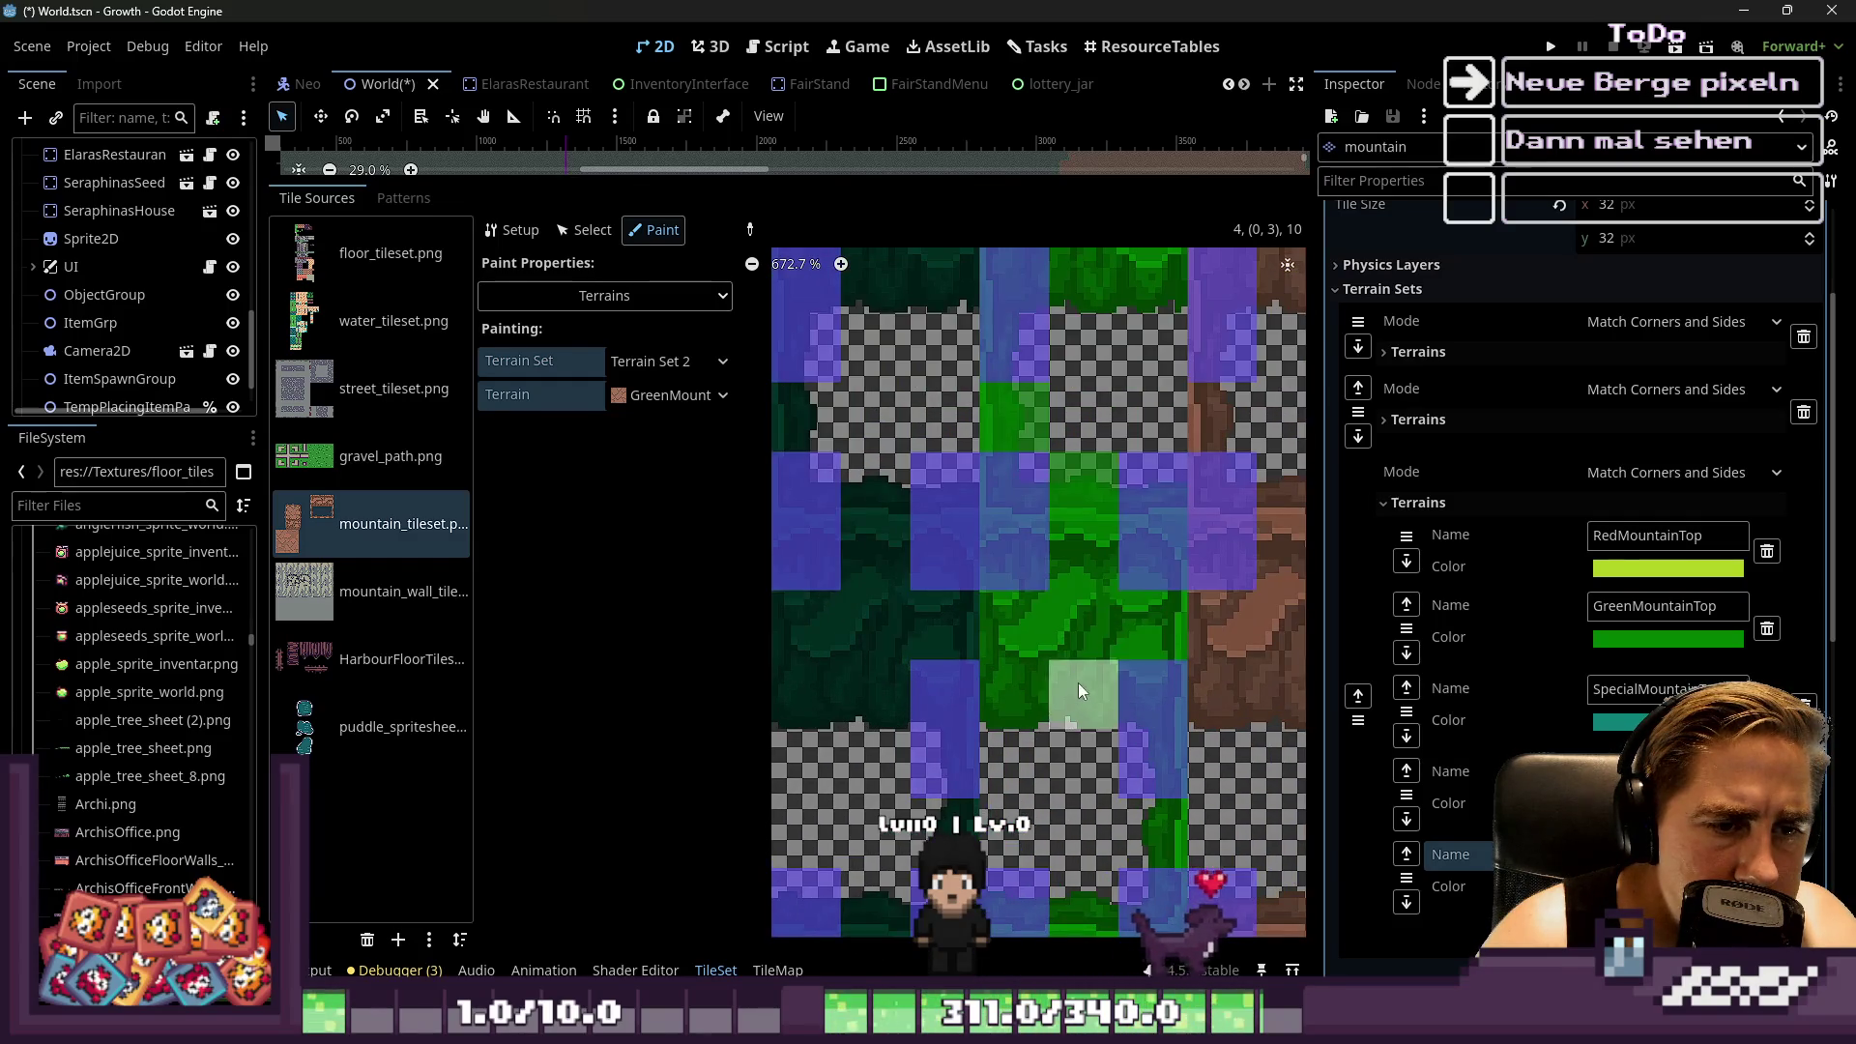
pyautogui.scroll(-2, 1036, 693)
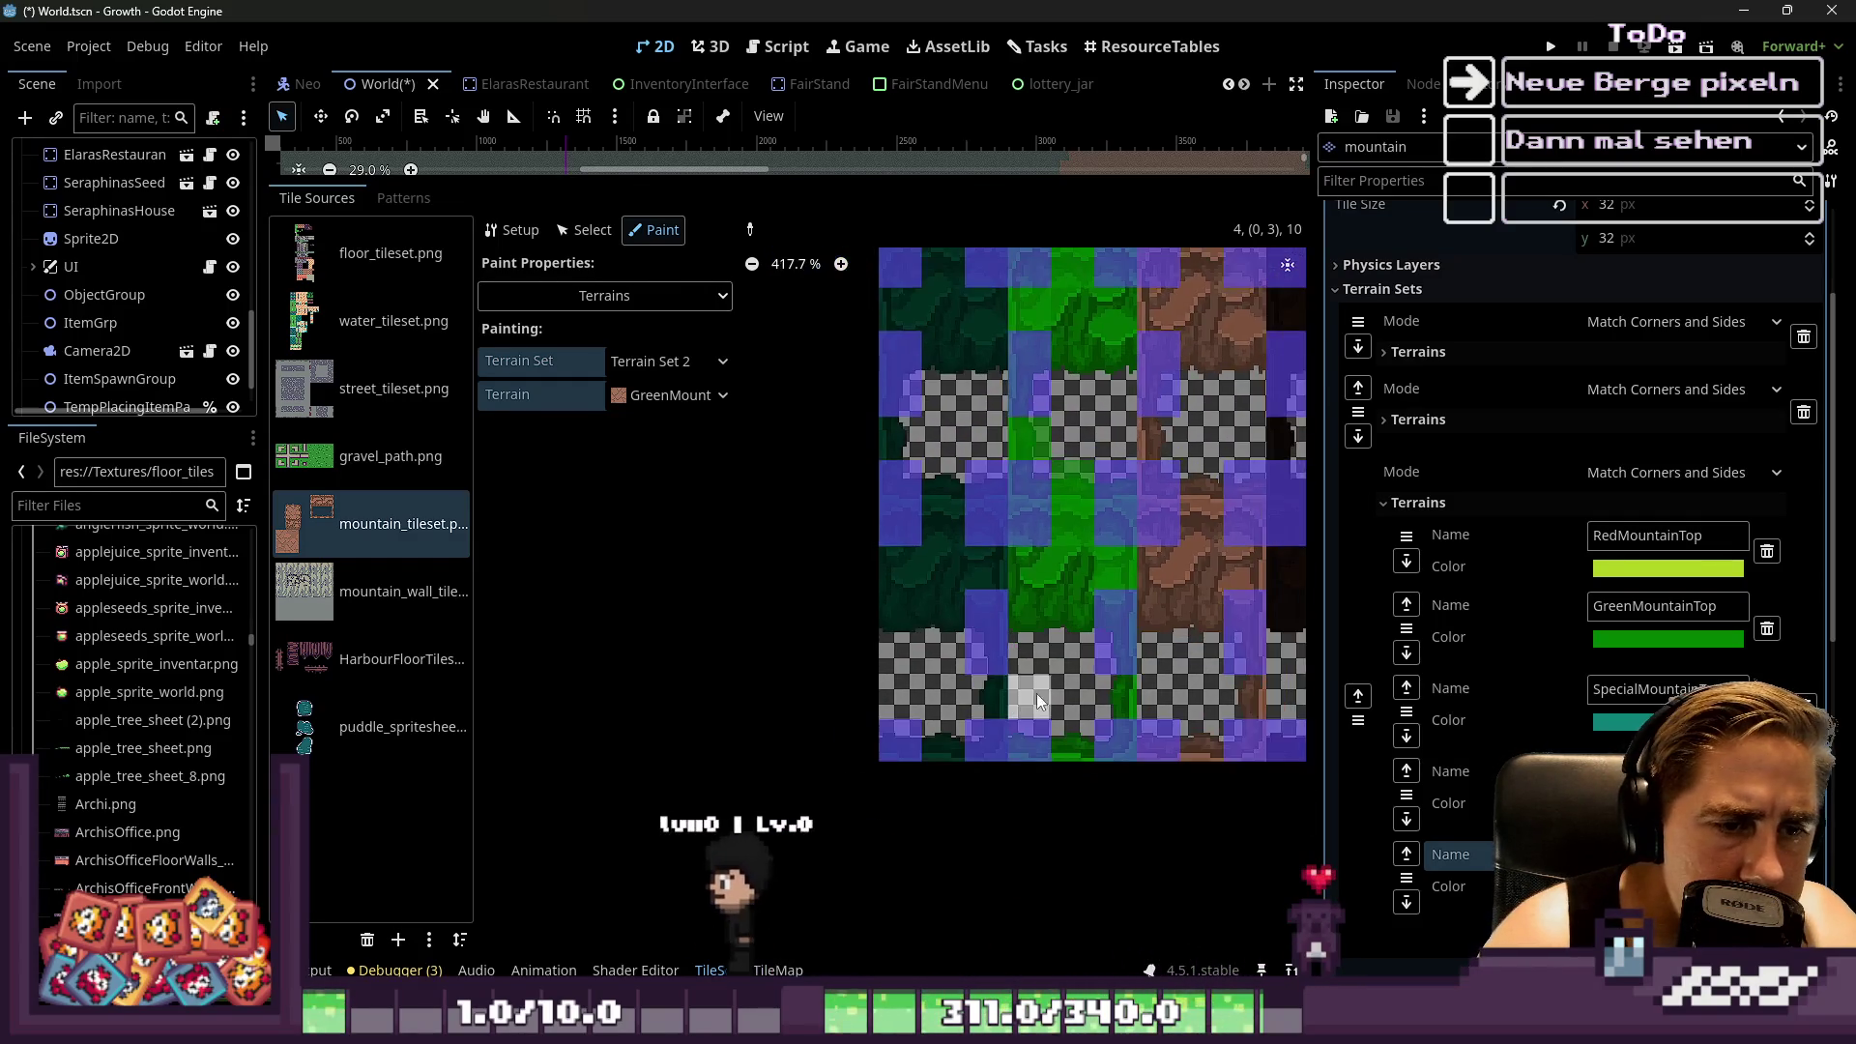
pyautogui.scroll(2, 1037, 694)
pyautogui.scroll(-2, 1127, 678)
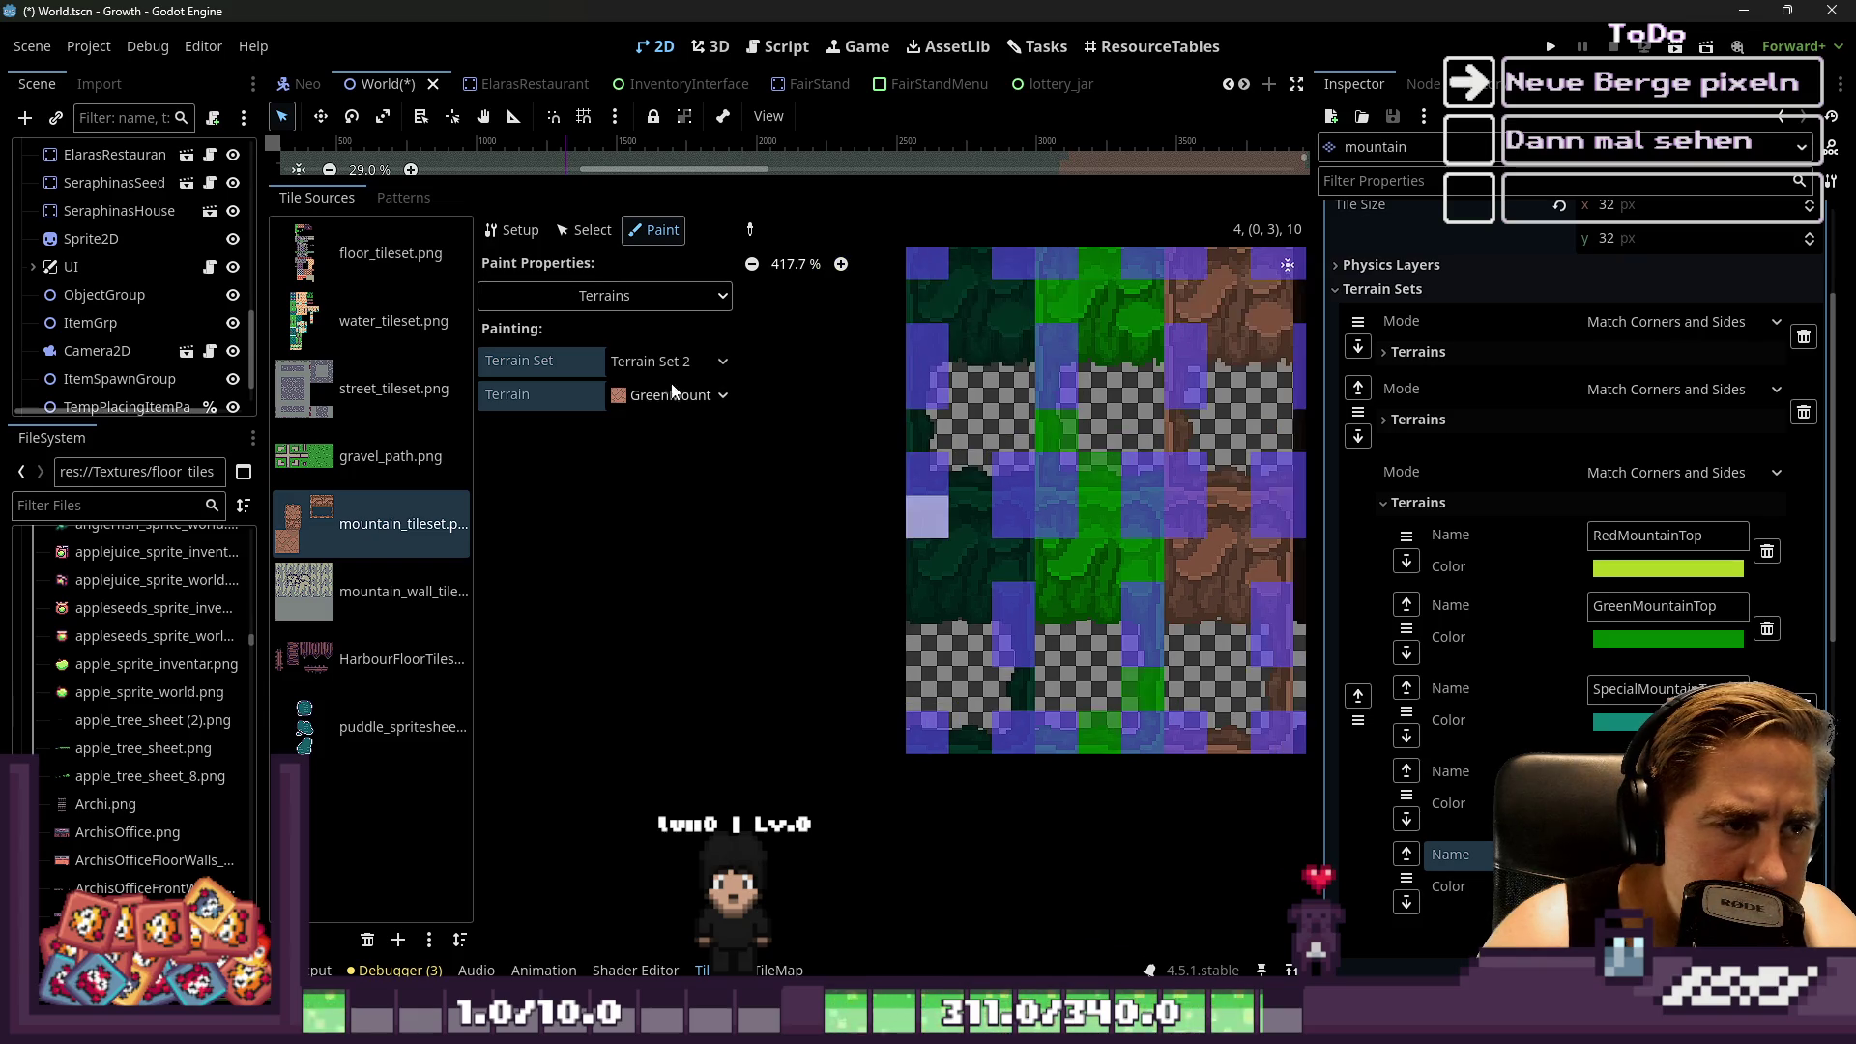
pyautogui.click(677, 397)
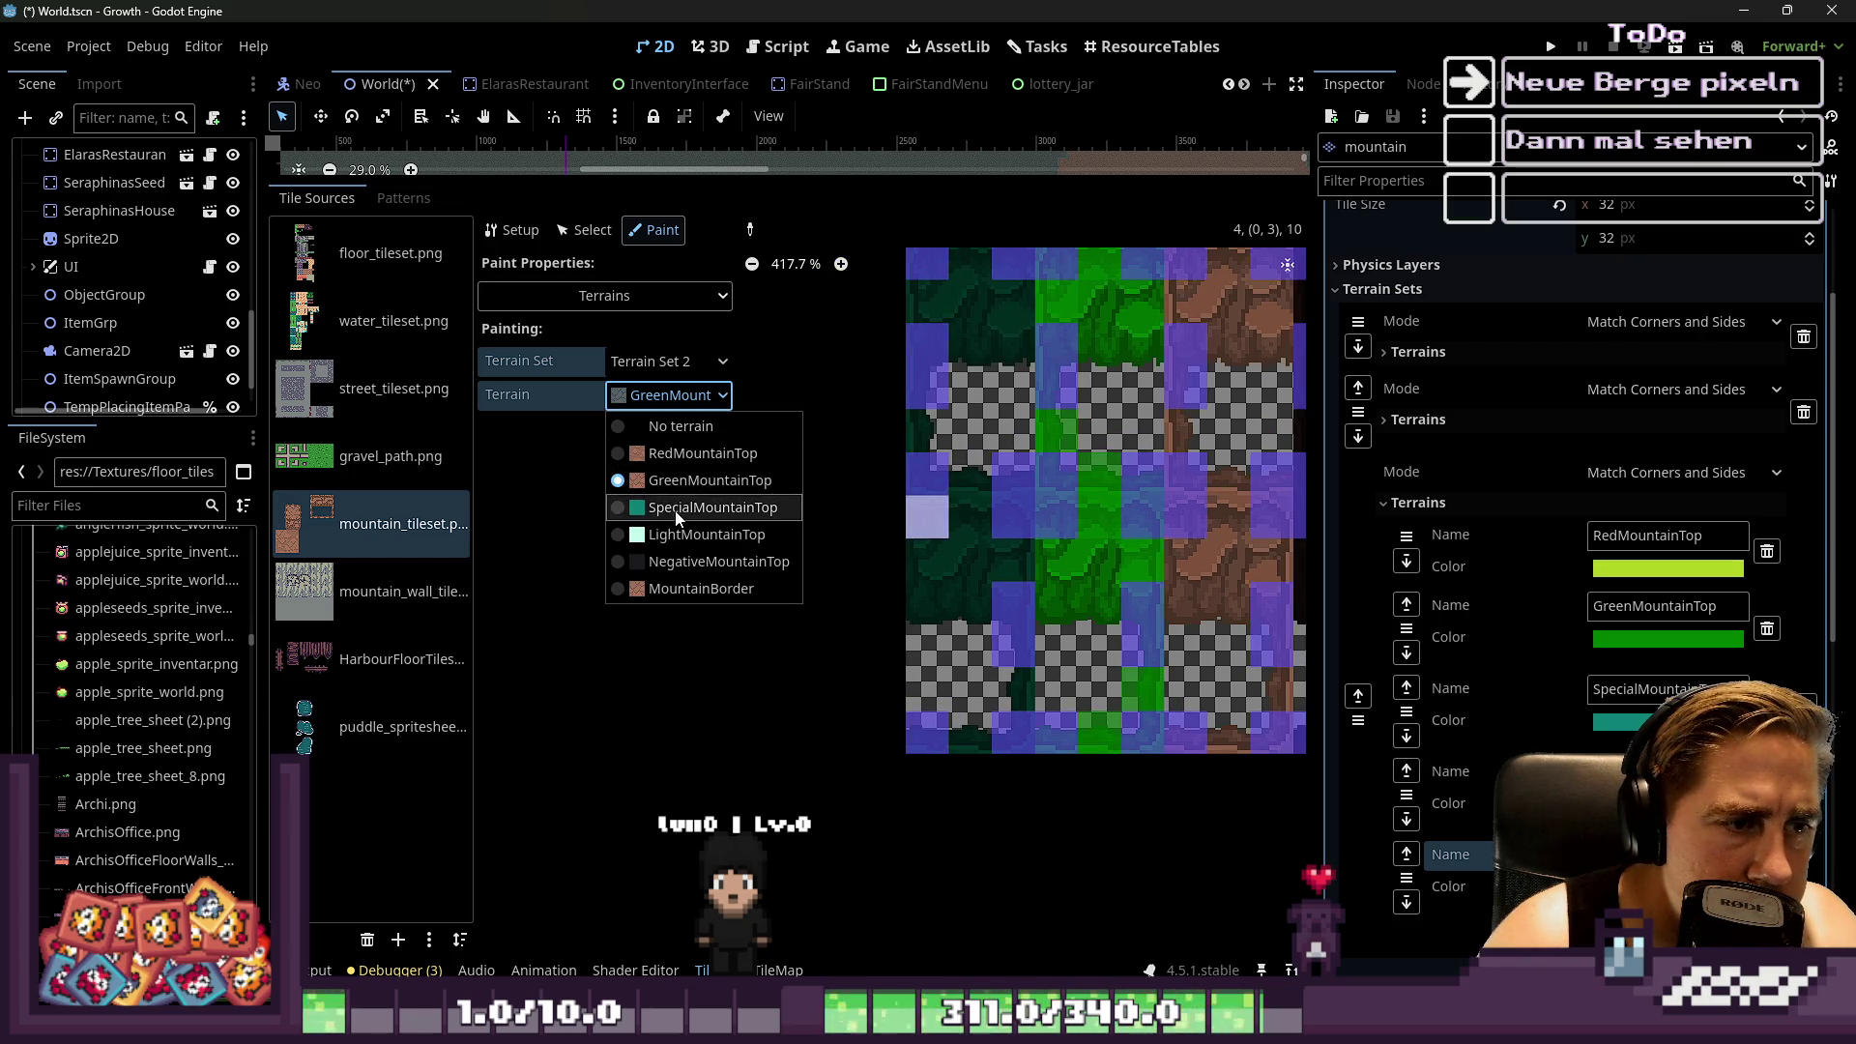
# Switch to SpecialMountainTop and paint the dark-green tile's bits and centre
pyautogui.click(710, 507)
pyautogui.scroll(2, 1048, 636)
pyautogui.scroll(-1, 984, 705)
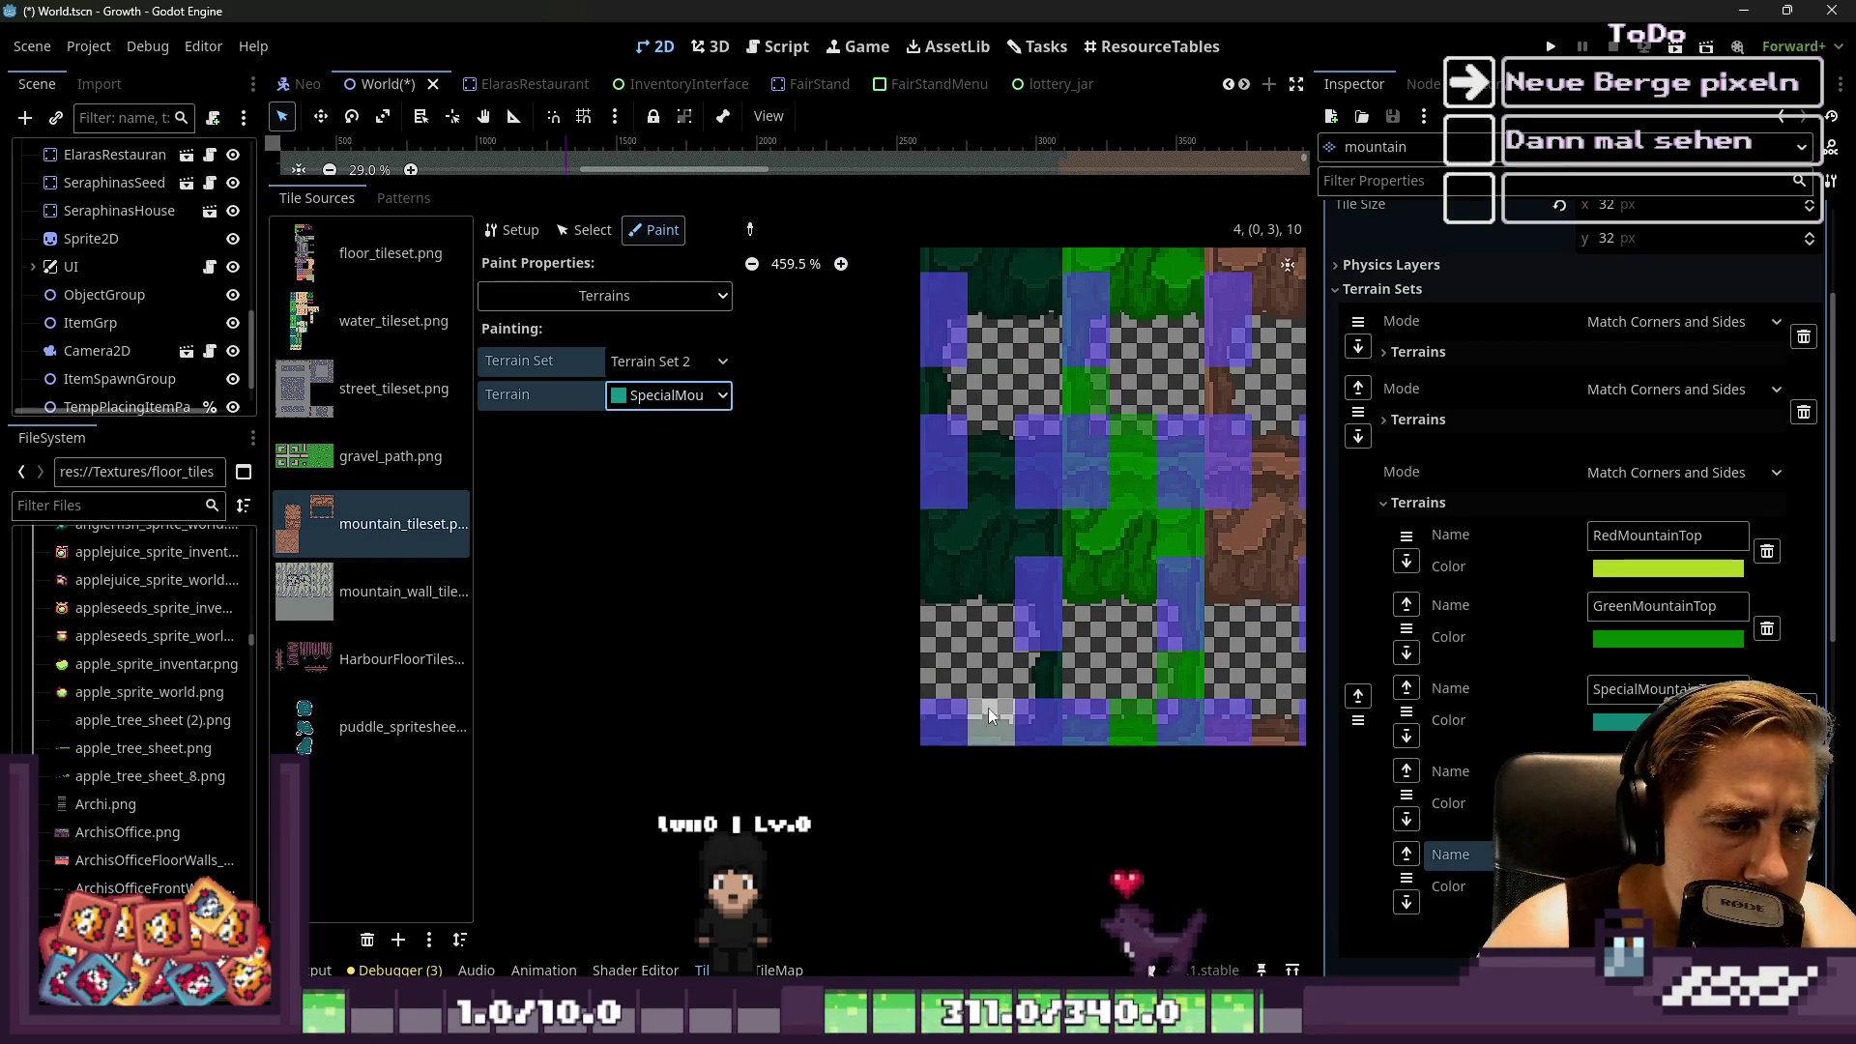
pyautogui.moveTo(1024, 535)
pyautogui.mouseDown()
pyautogui.moveTo(996, 502)
pyautogui.moveTo(995, 439)
pyautogui.moveTo(942, 396)
pyautogui.mouseUp()
pyautogui.scroll(-2, 997, 593)
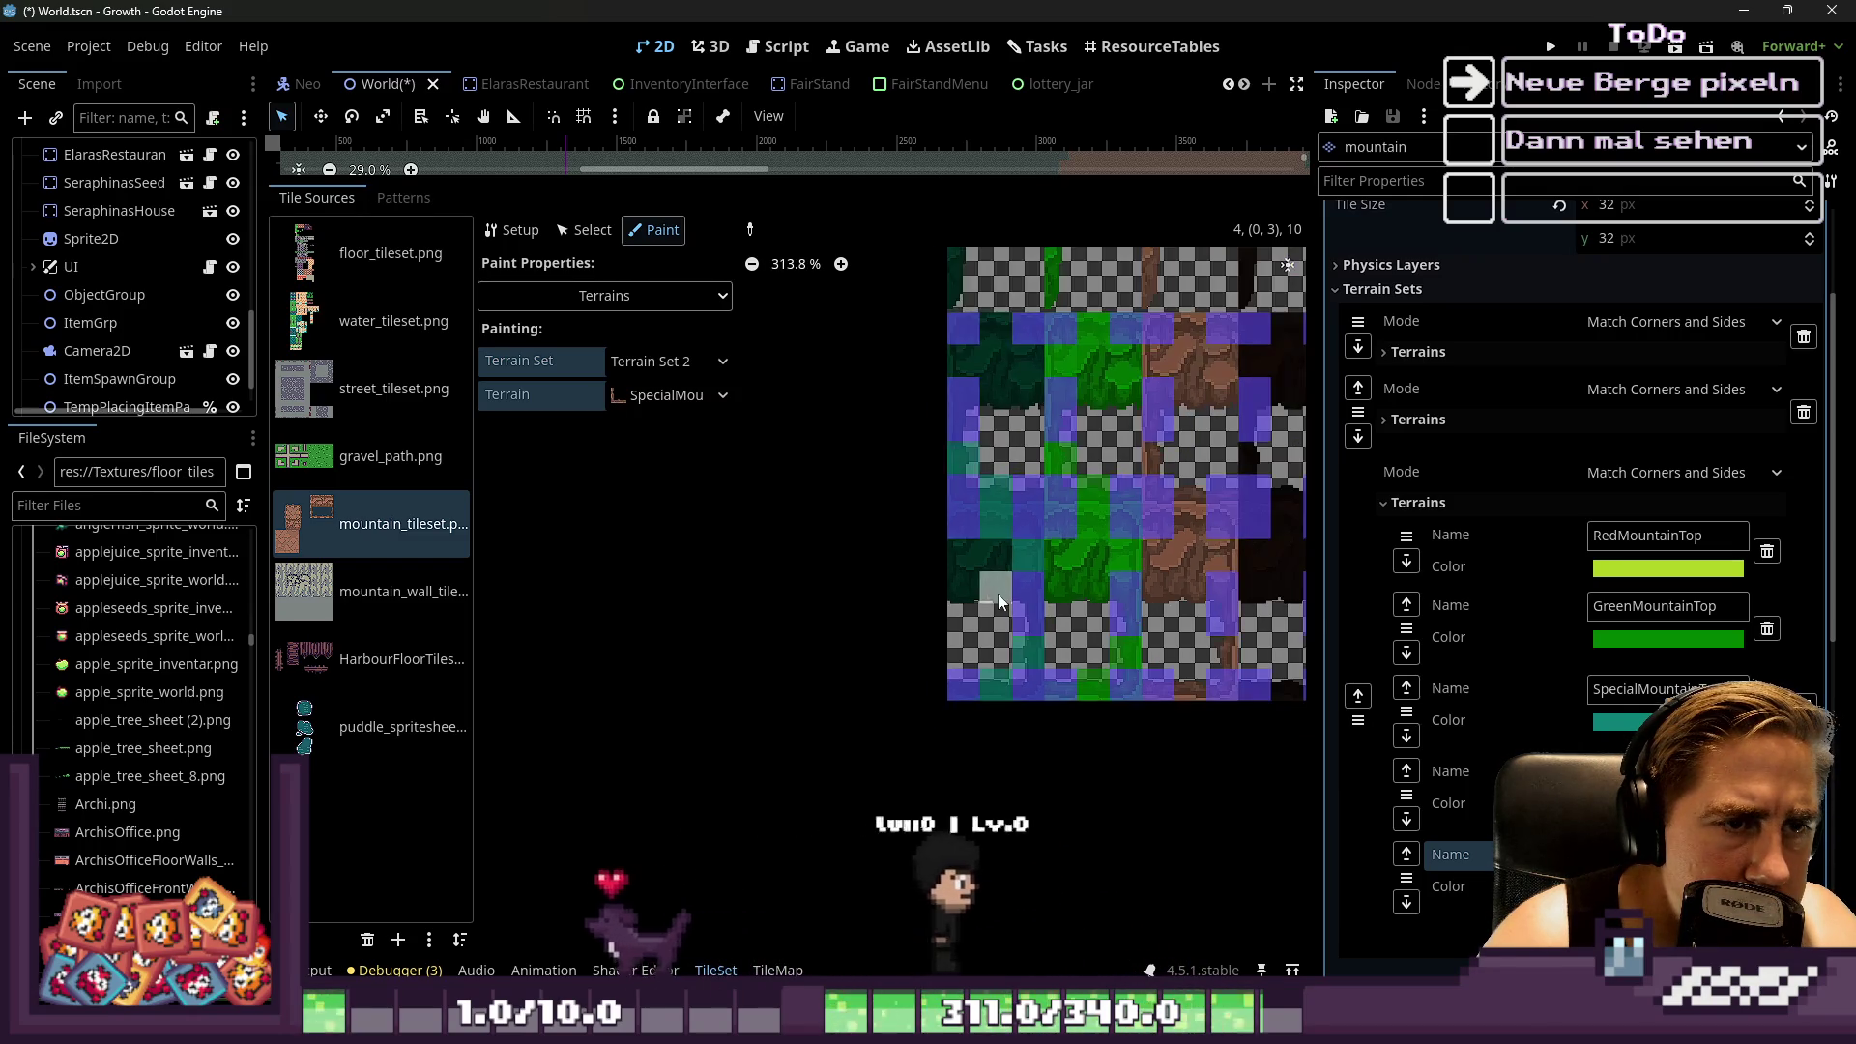
pyautogui.scroll(-2, 985, 522)
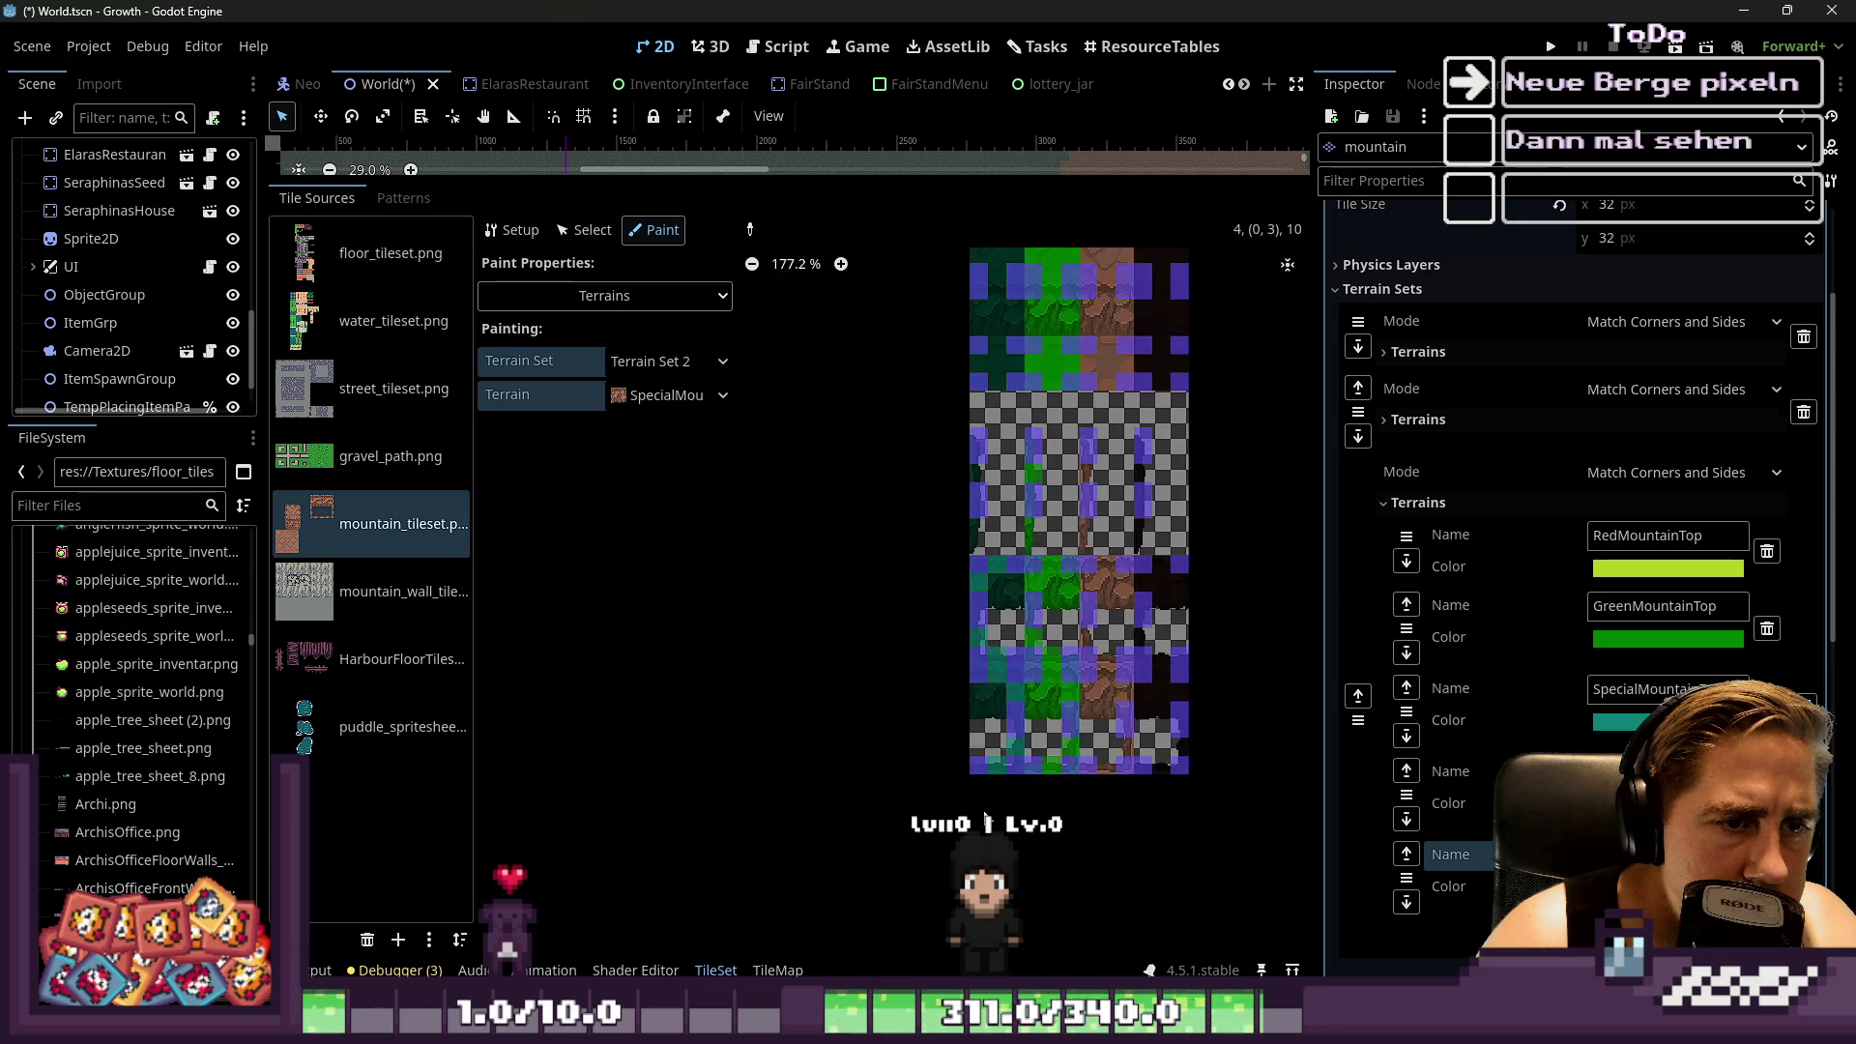
pyautogui.scroll(3, 978, 514)
pyautogui.scroll(-4, 924, 483)
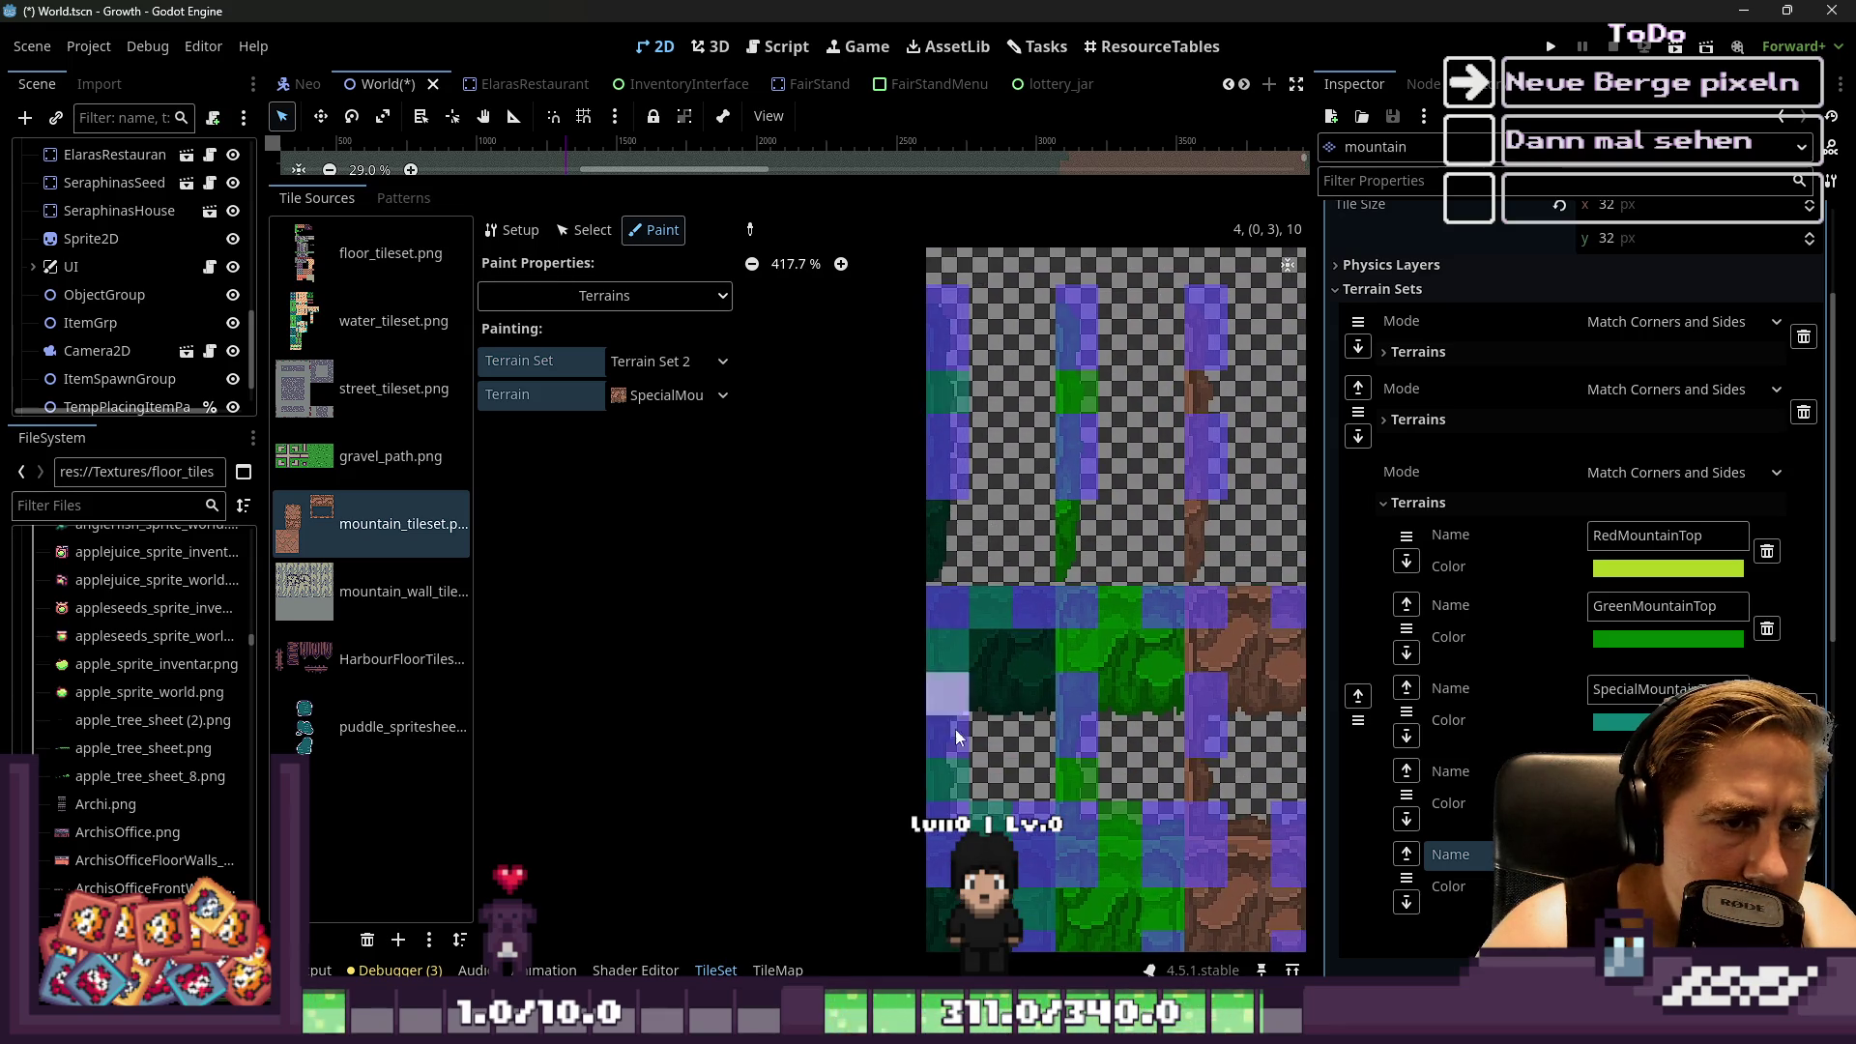
pyautogui.scroll(5, 916, 492)
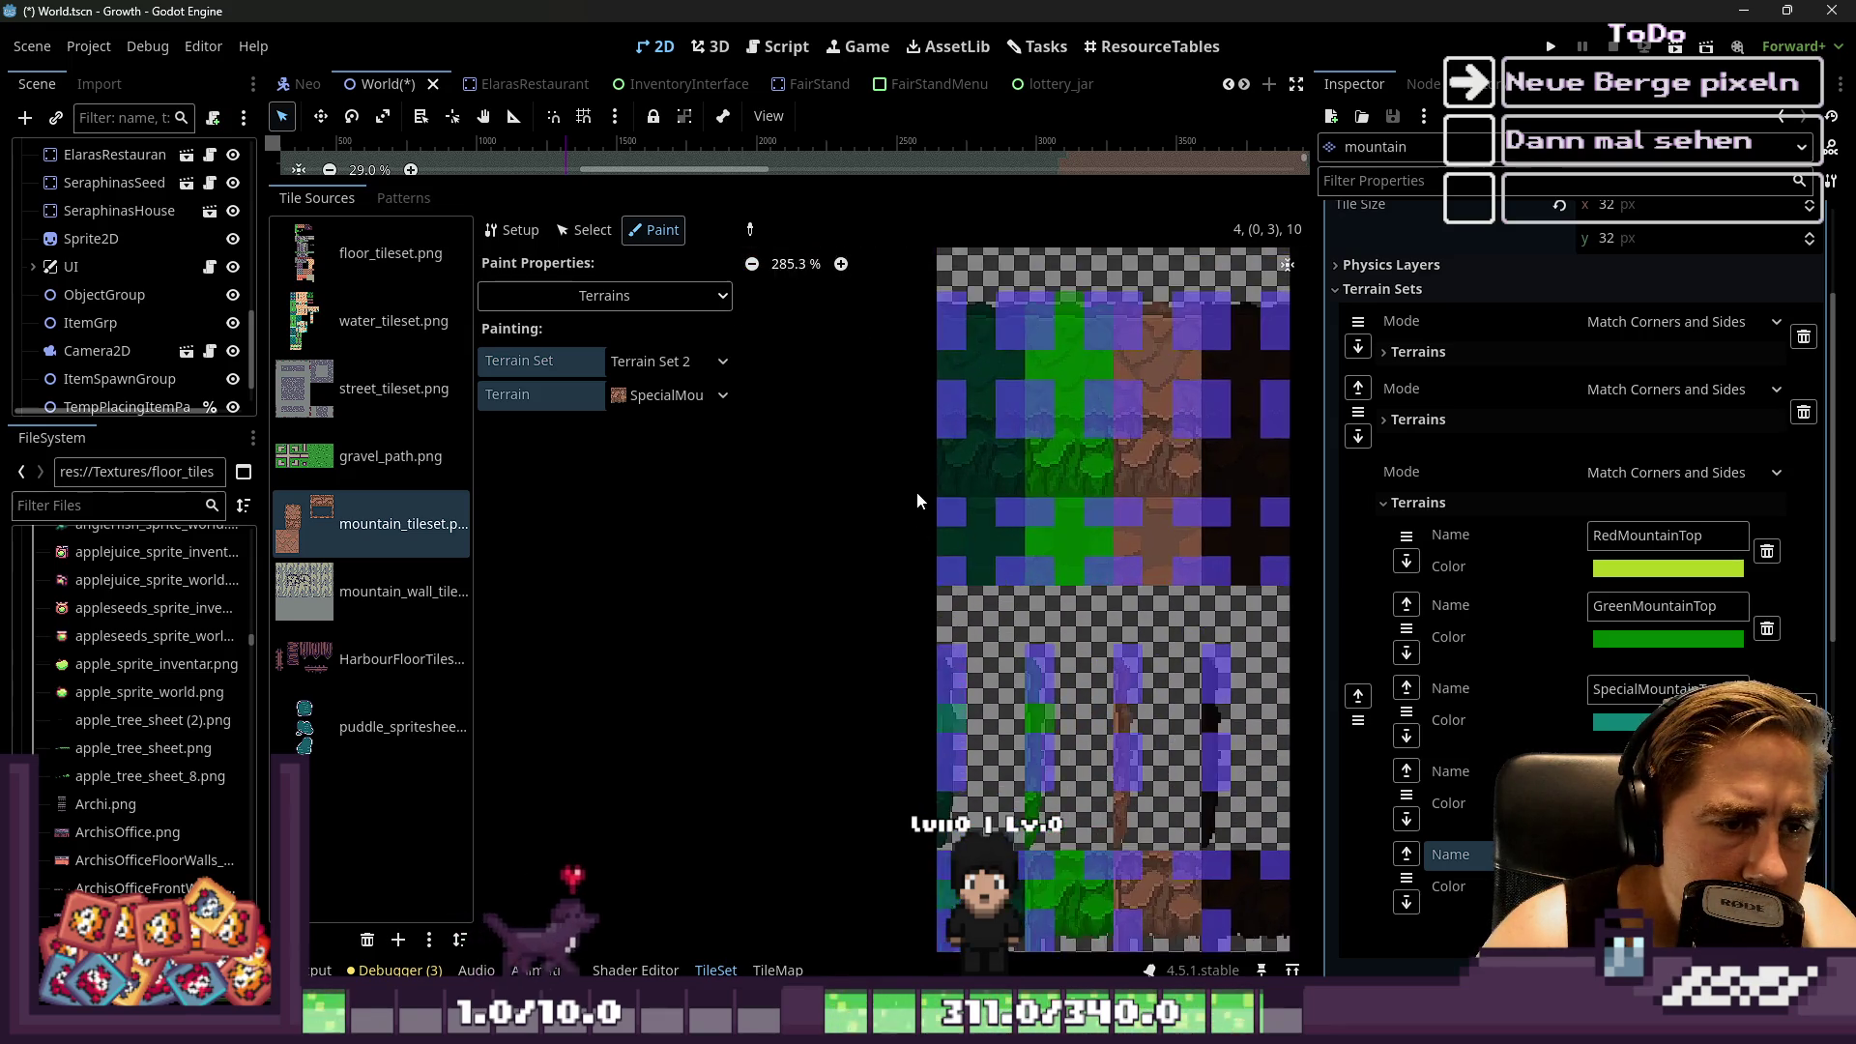
pyautogui.click(1058, 536)
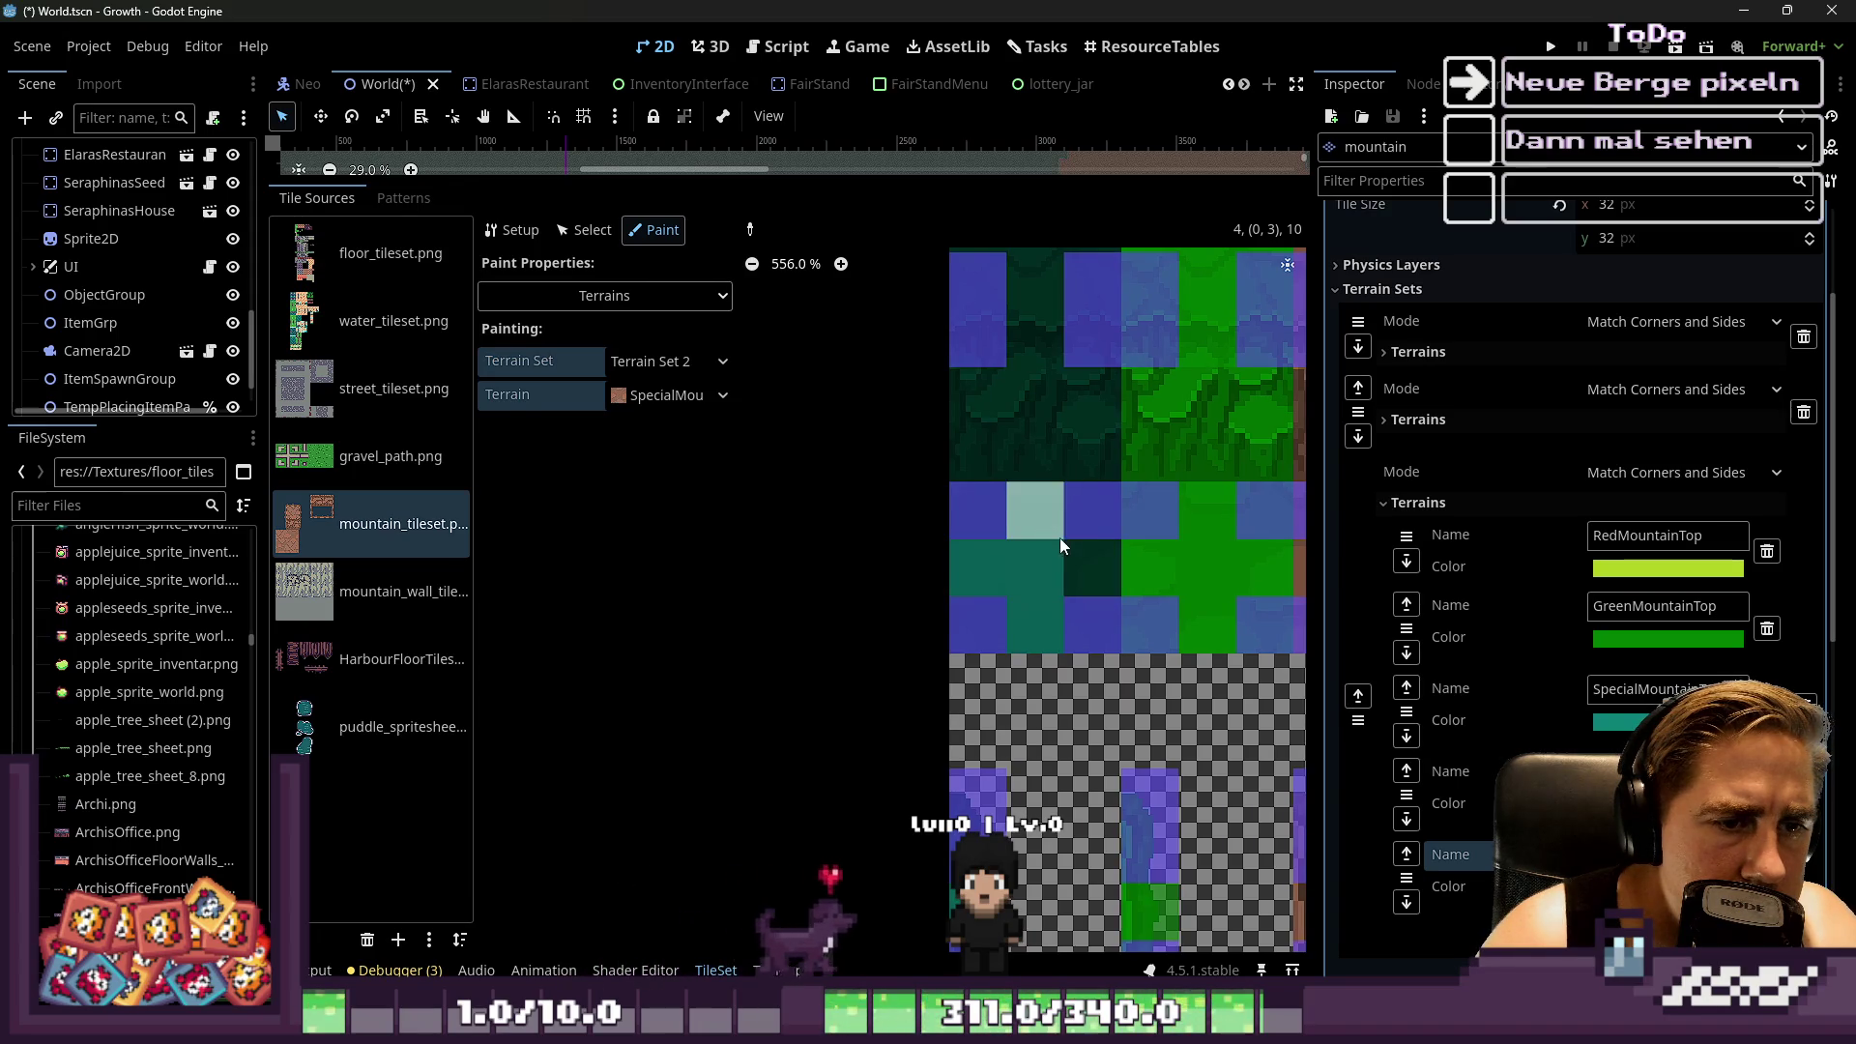
# Paint the dark-green tile's middle column and left bits with SpecialMountainTop
pyautogui.scroll(-4, 1058, 560)
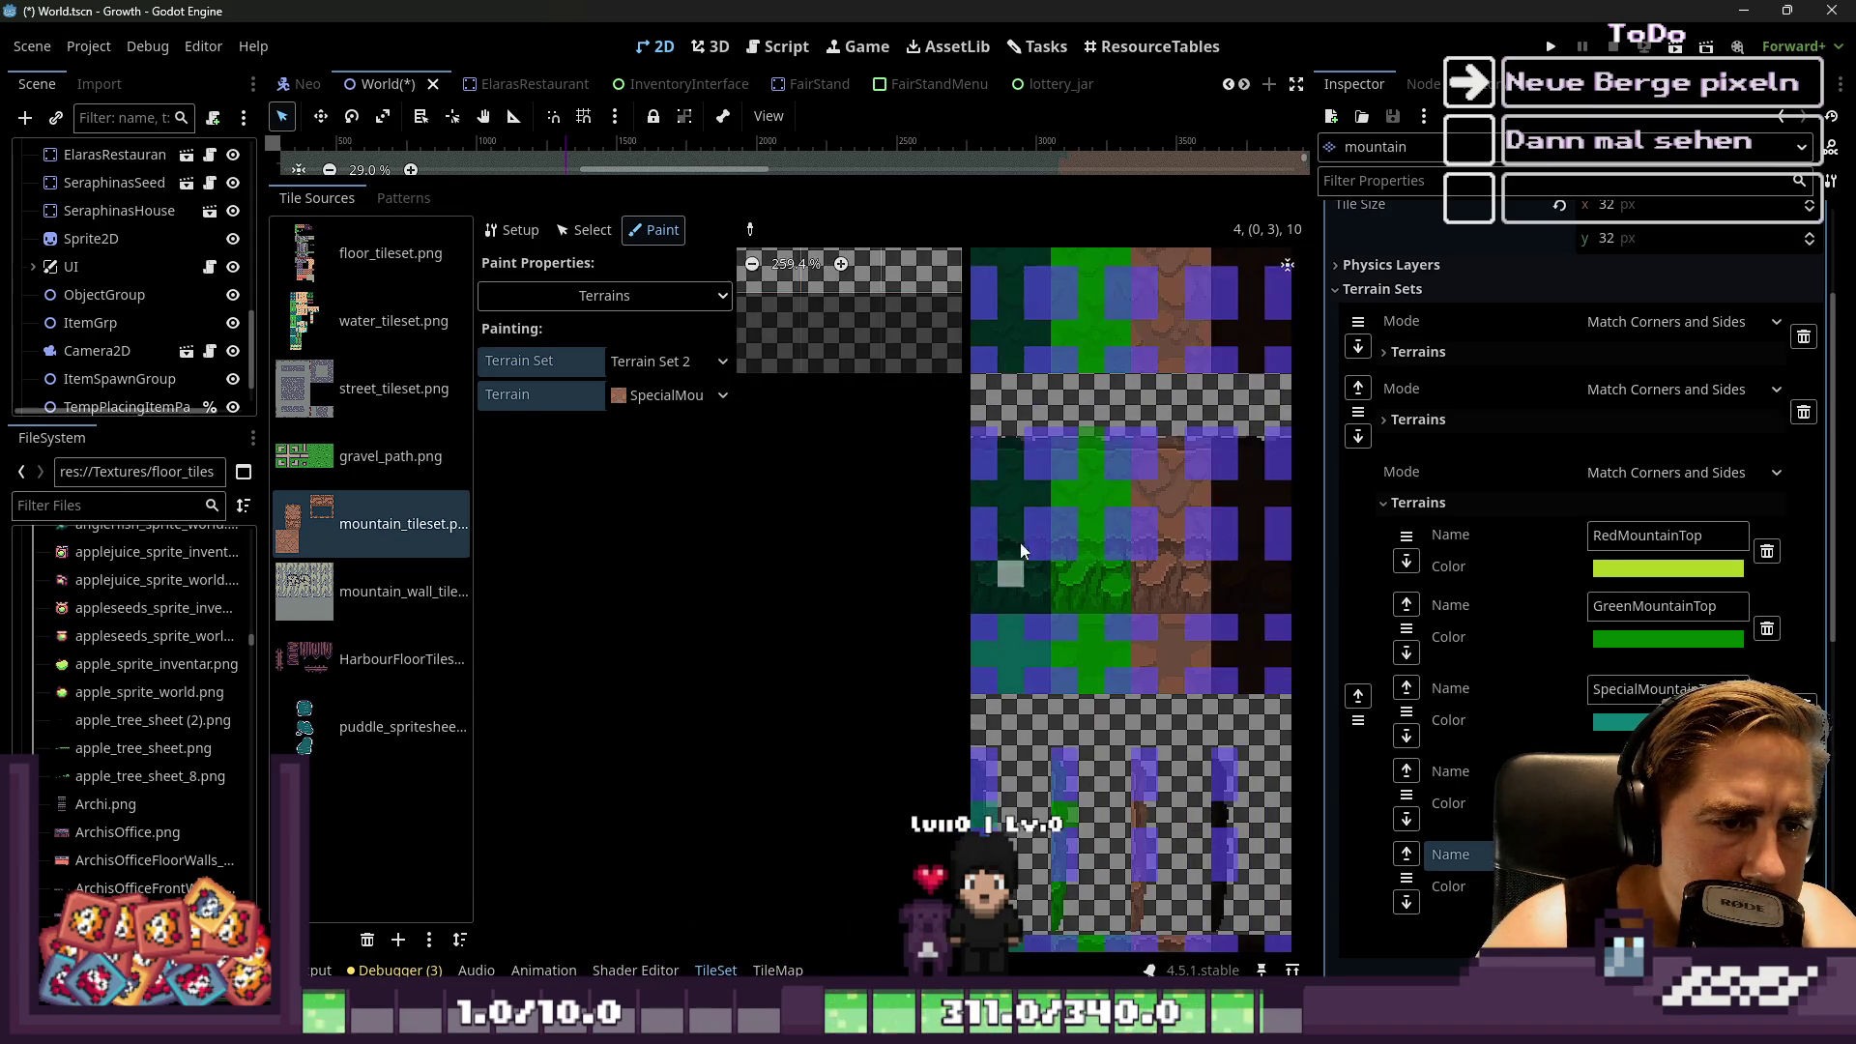
pyautogui.moveTo(1009, 555); pyautogui.dragTo(1007, 430)
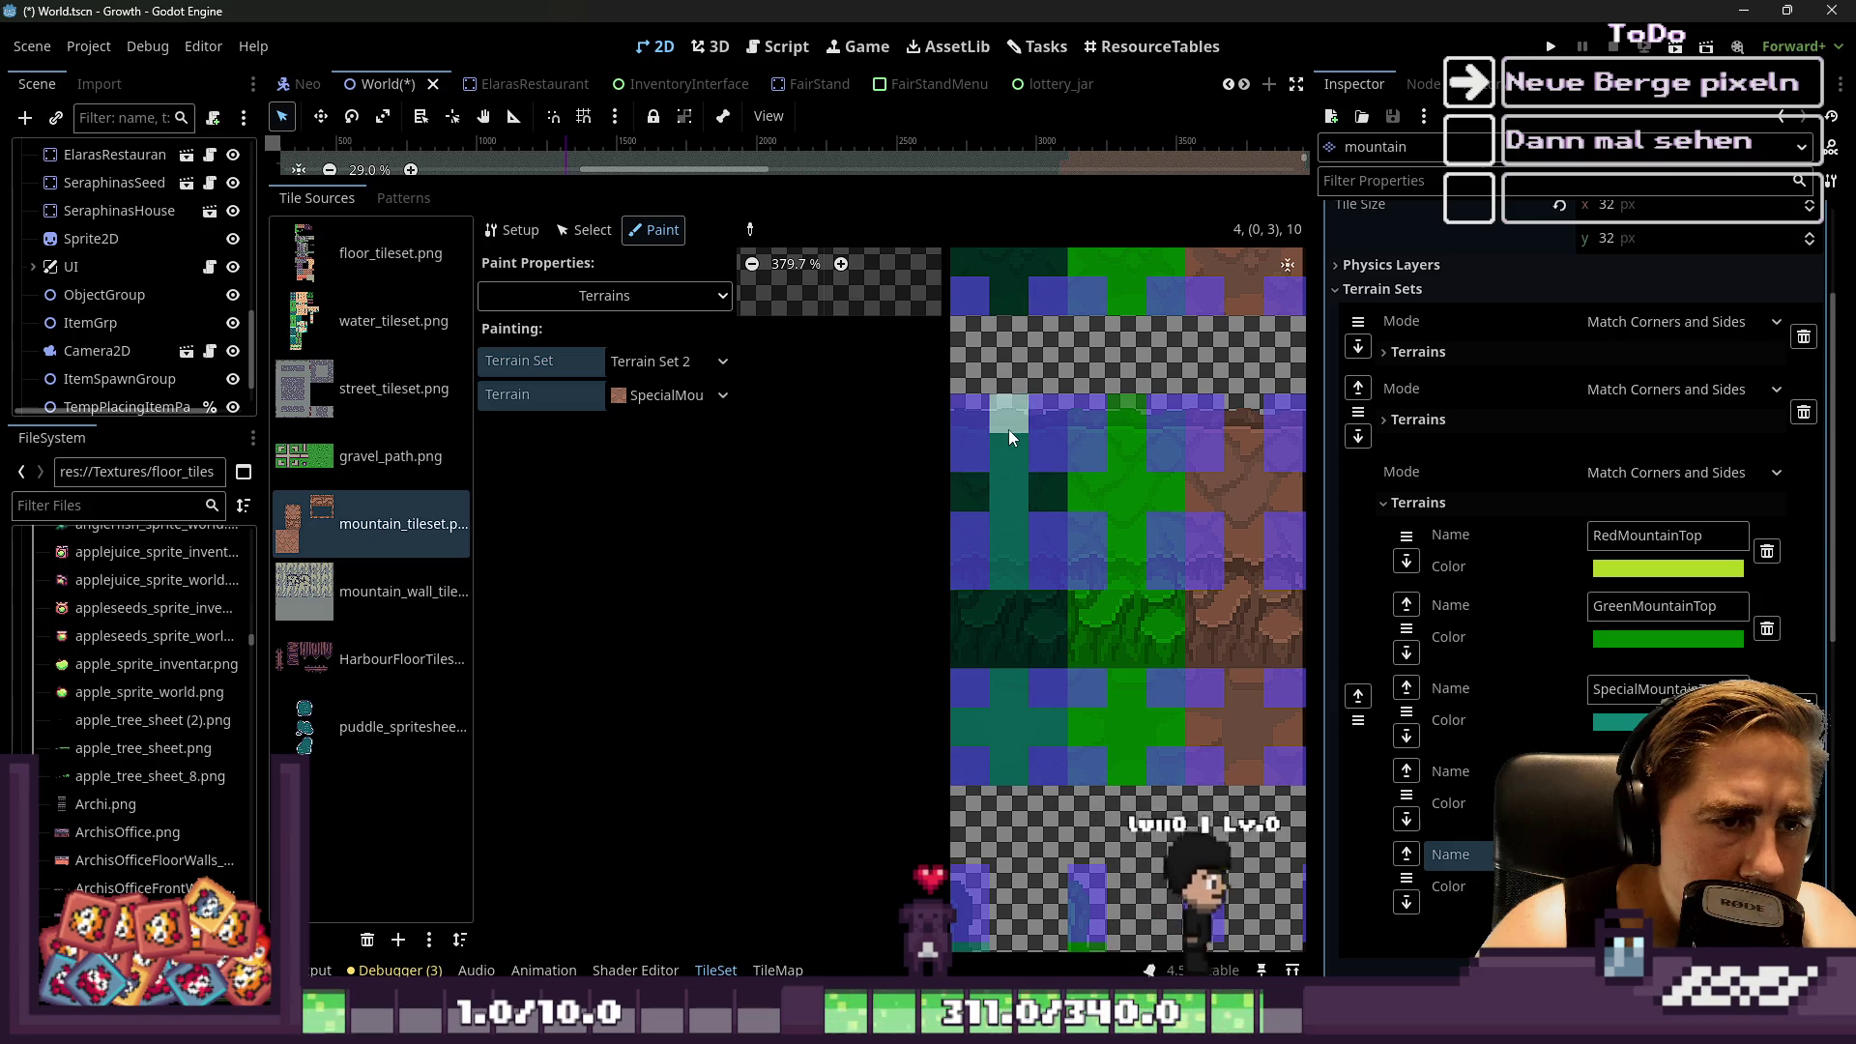
pyautogui.scroll(-3, 1018, 774)
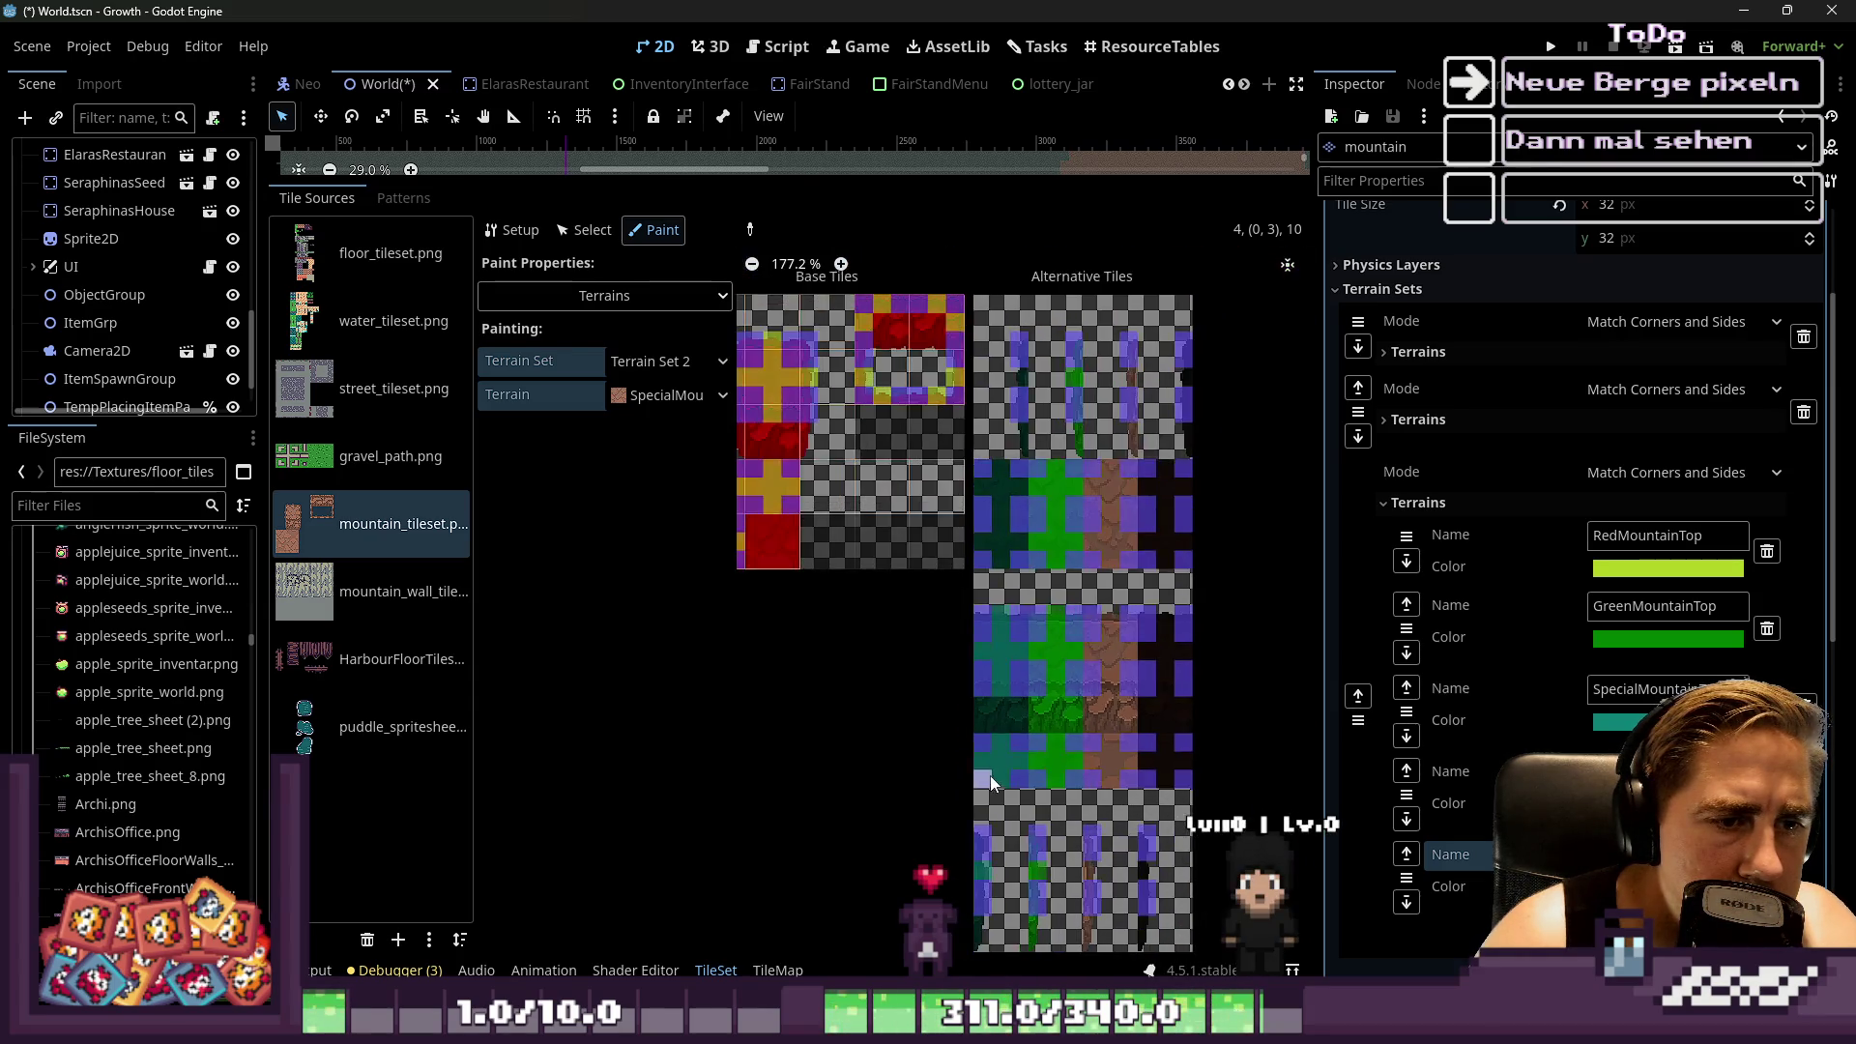
pyautogui.scroll(2, 1012, 579)
pyautogui.moveTo(1012, 578)
pyautogui.mouseDown()
pyautogui.moveTo(1028, 398)
pyautogui.moveTo(1000, 449)
pyautogui.mouseUp()
pyautogui.click(1053, 450)
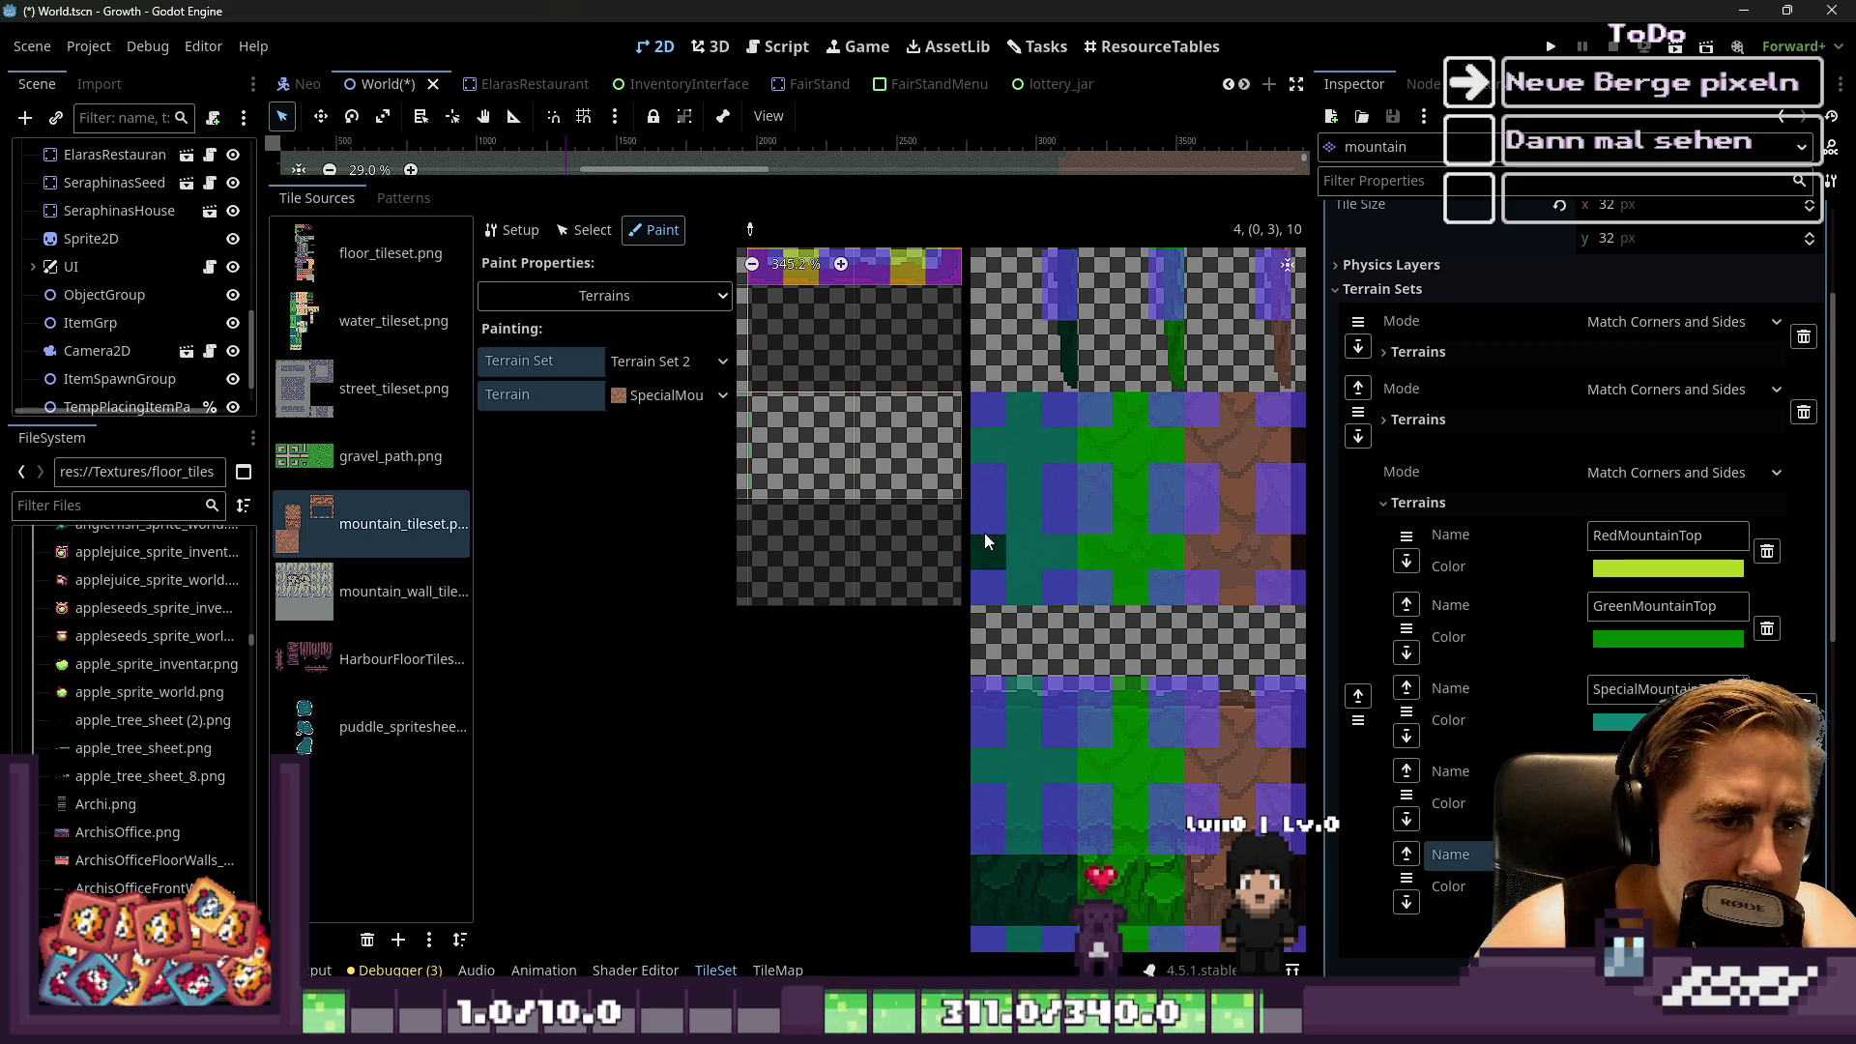
# Zoom to check the teal SpecialMountainTop bits, then bring up the terrain list
pyautogui.scroll(3, 1023, 574)
pyautogui.scroll(-10, 1054, 560)
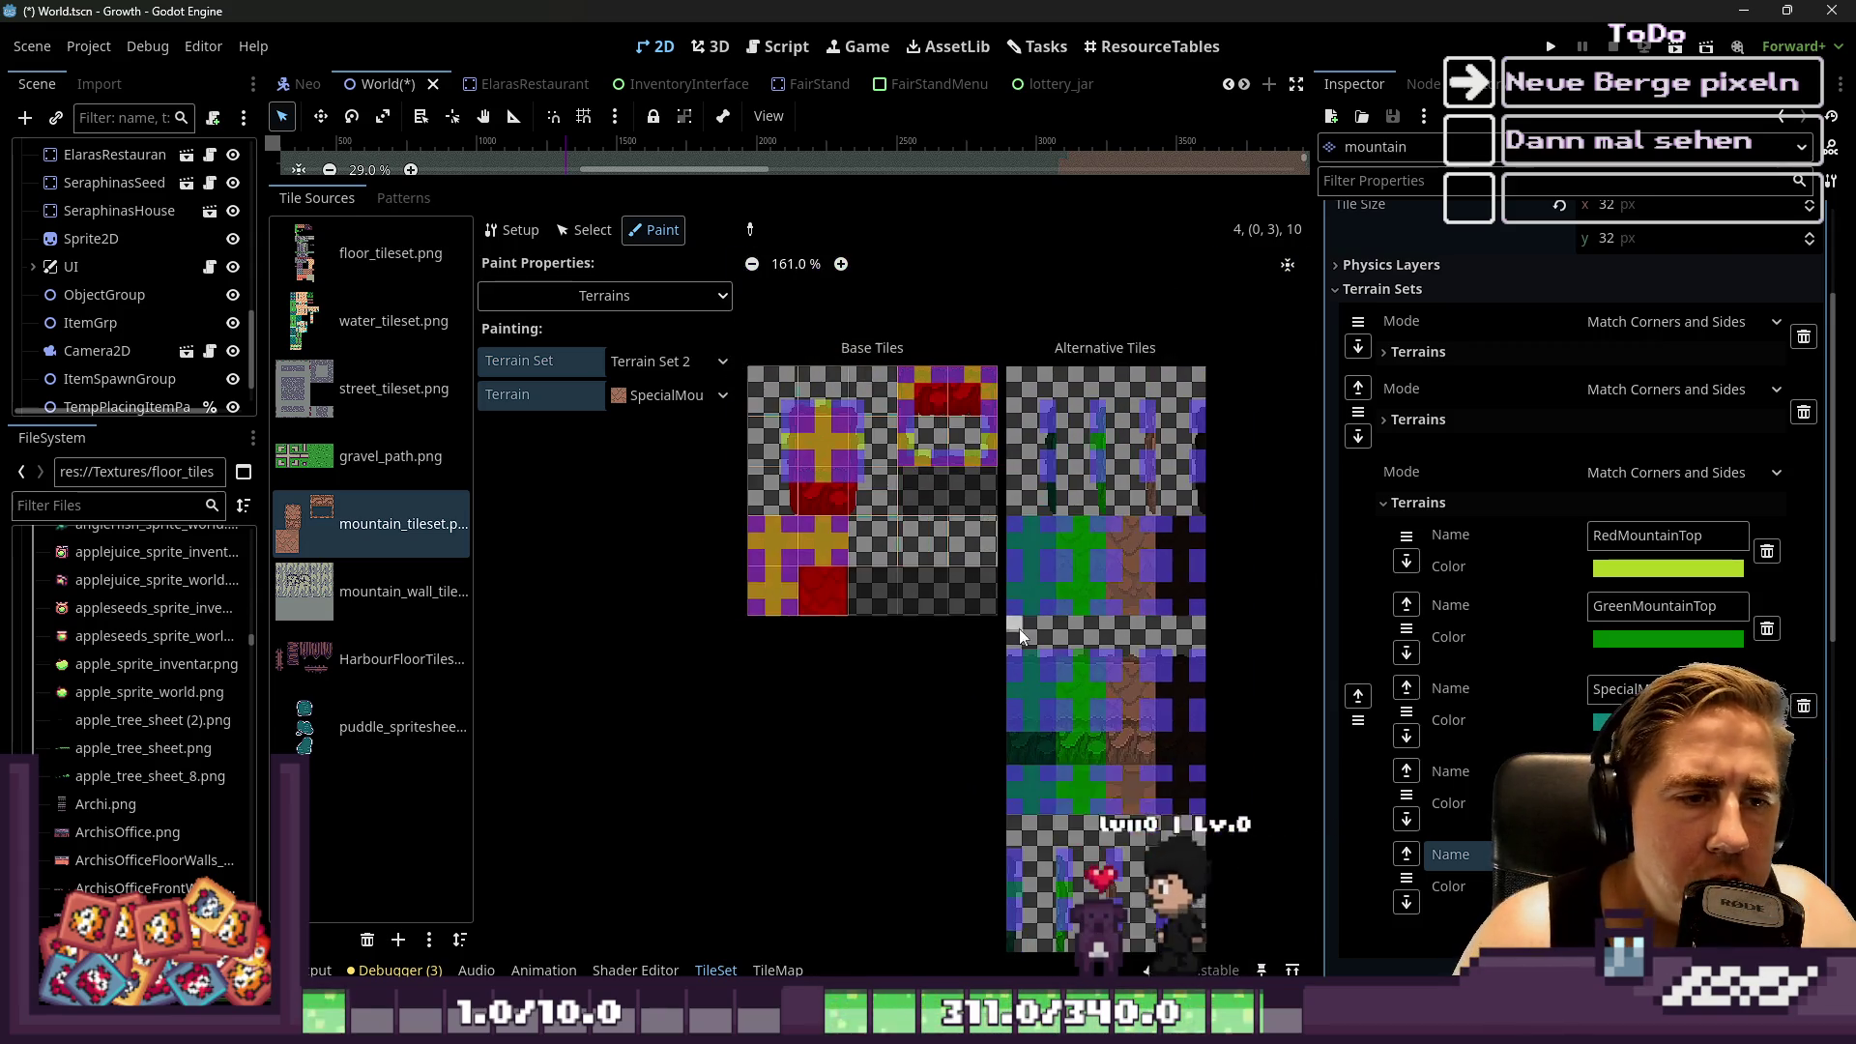
pyautogui.scroll(6, 1046, 507)
pyautogui.scroll(-8, 1073, 472)
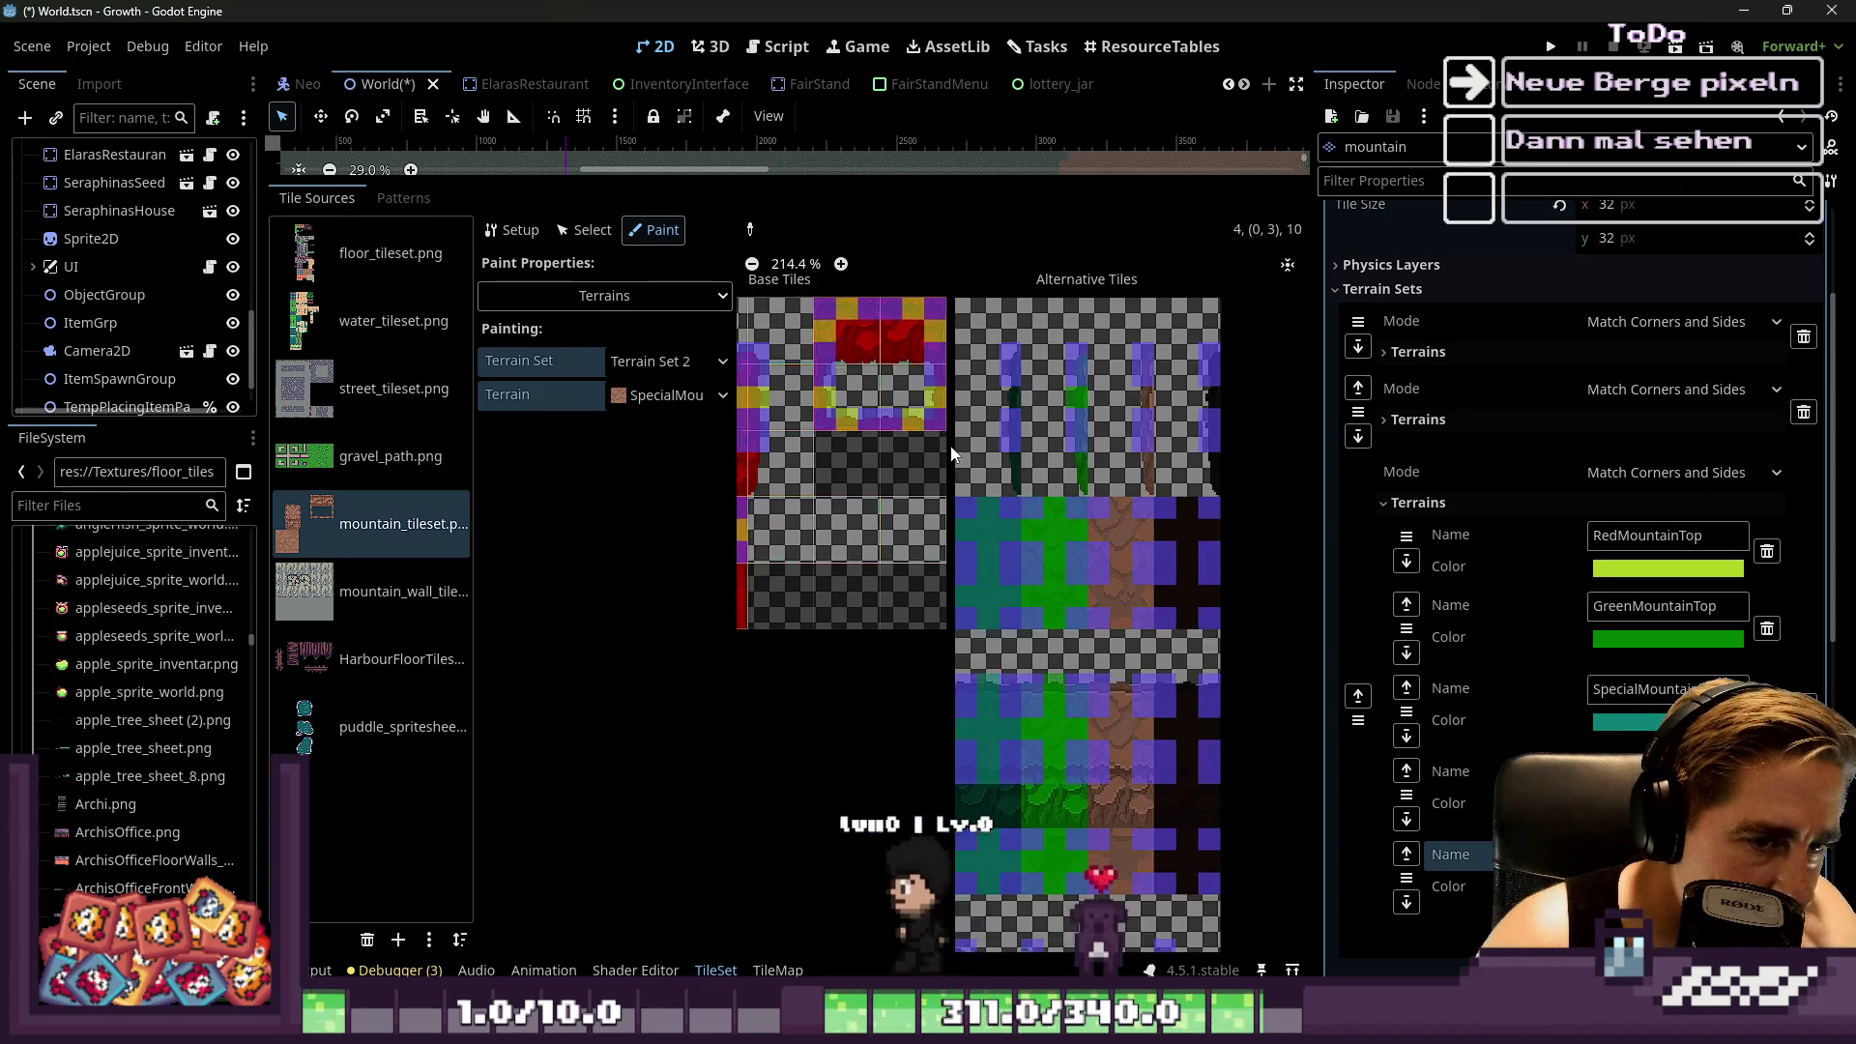
pyautogui.scroll(-5, 977, 541)
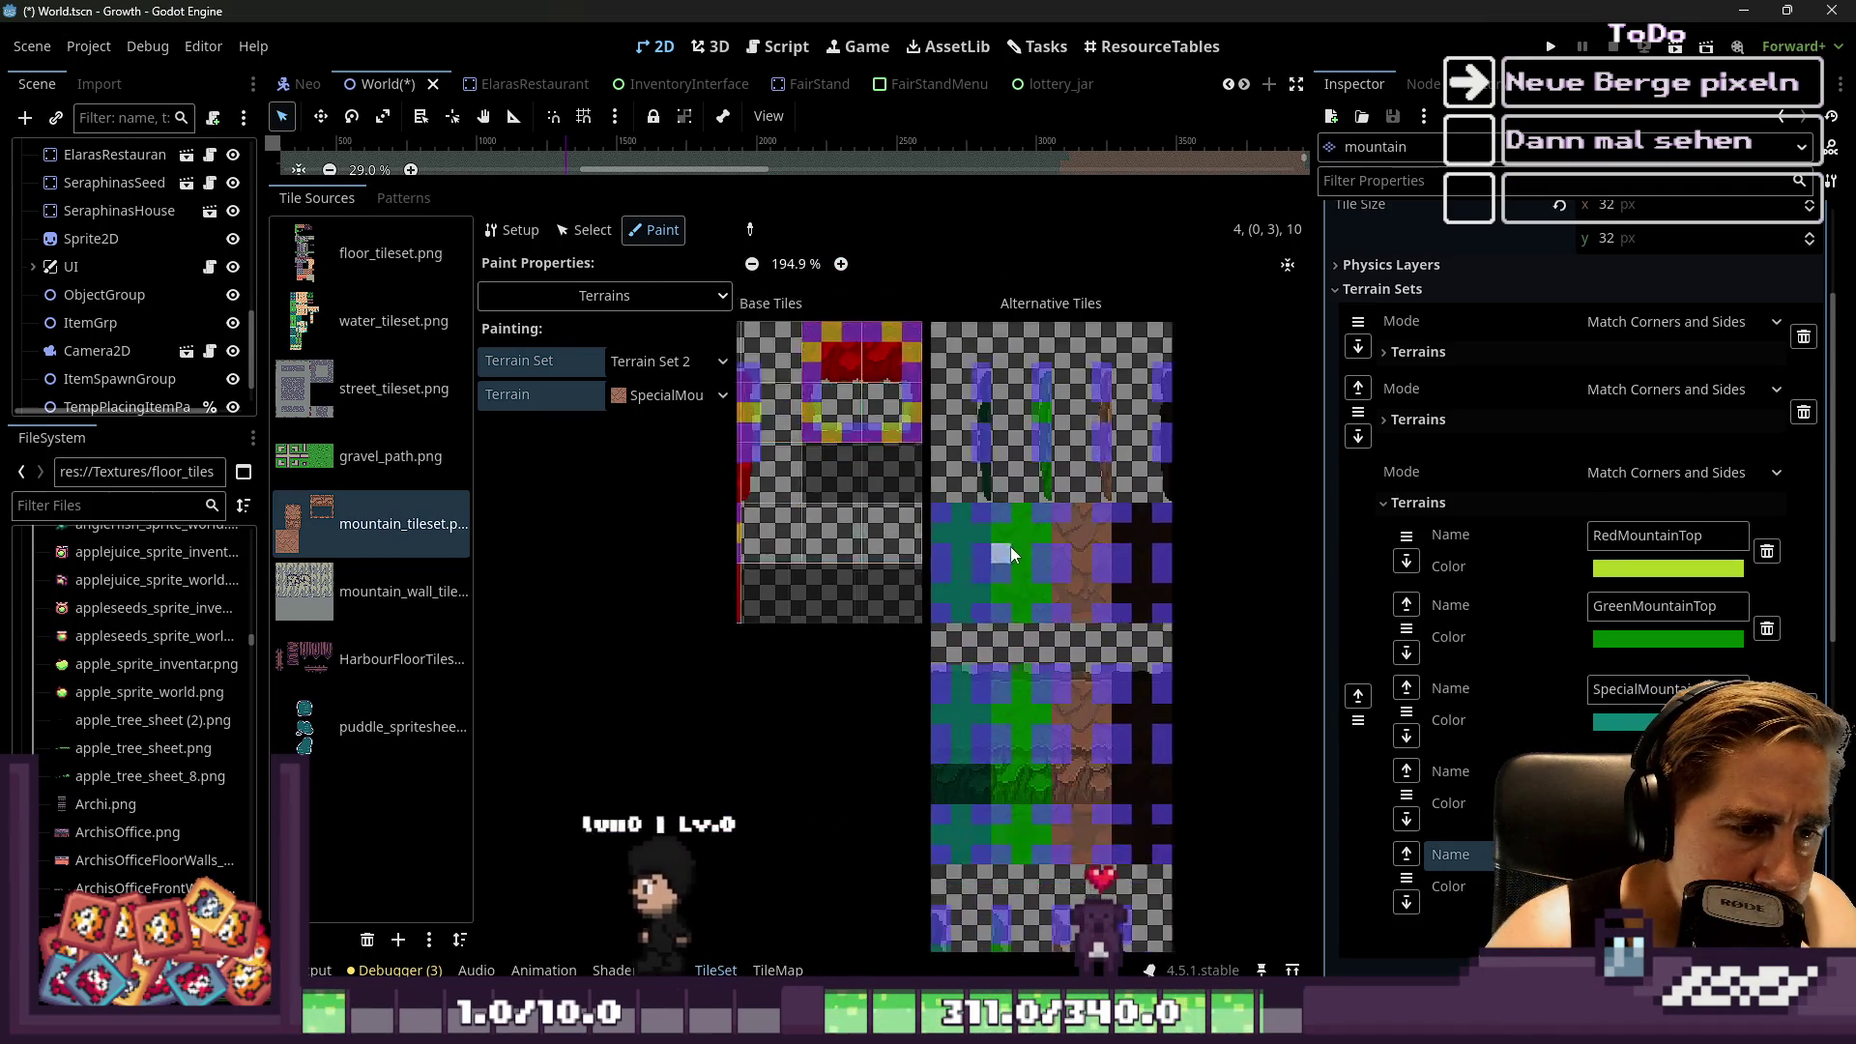
pyautogui.scroll(1, 983, 542)
pyautogui.scroll(8, 983, 536)
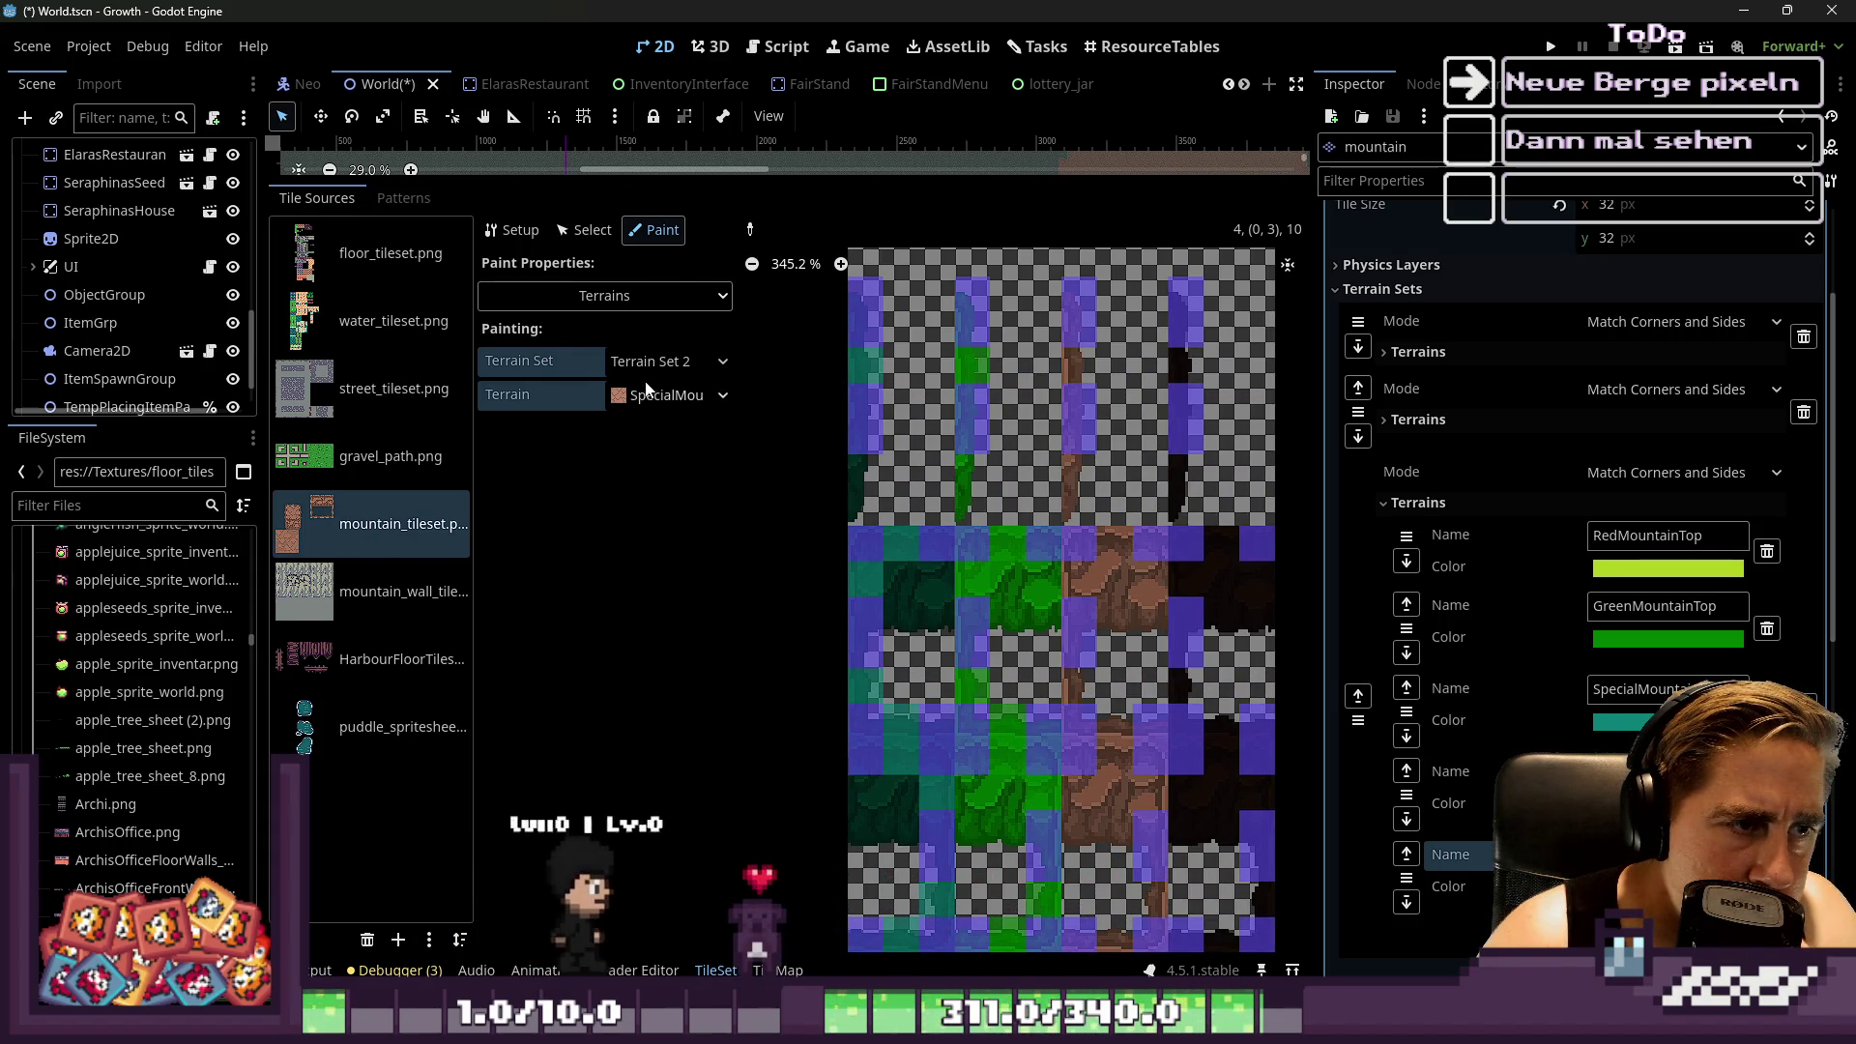
pyautogui.click(676, 395)
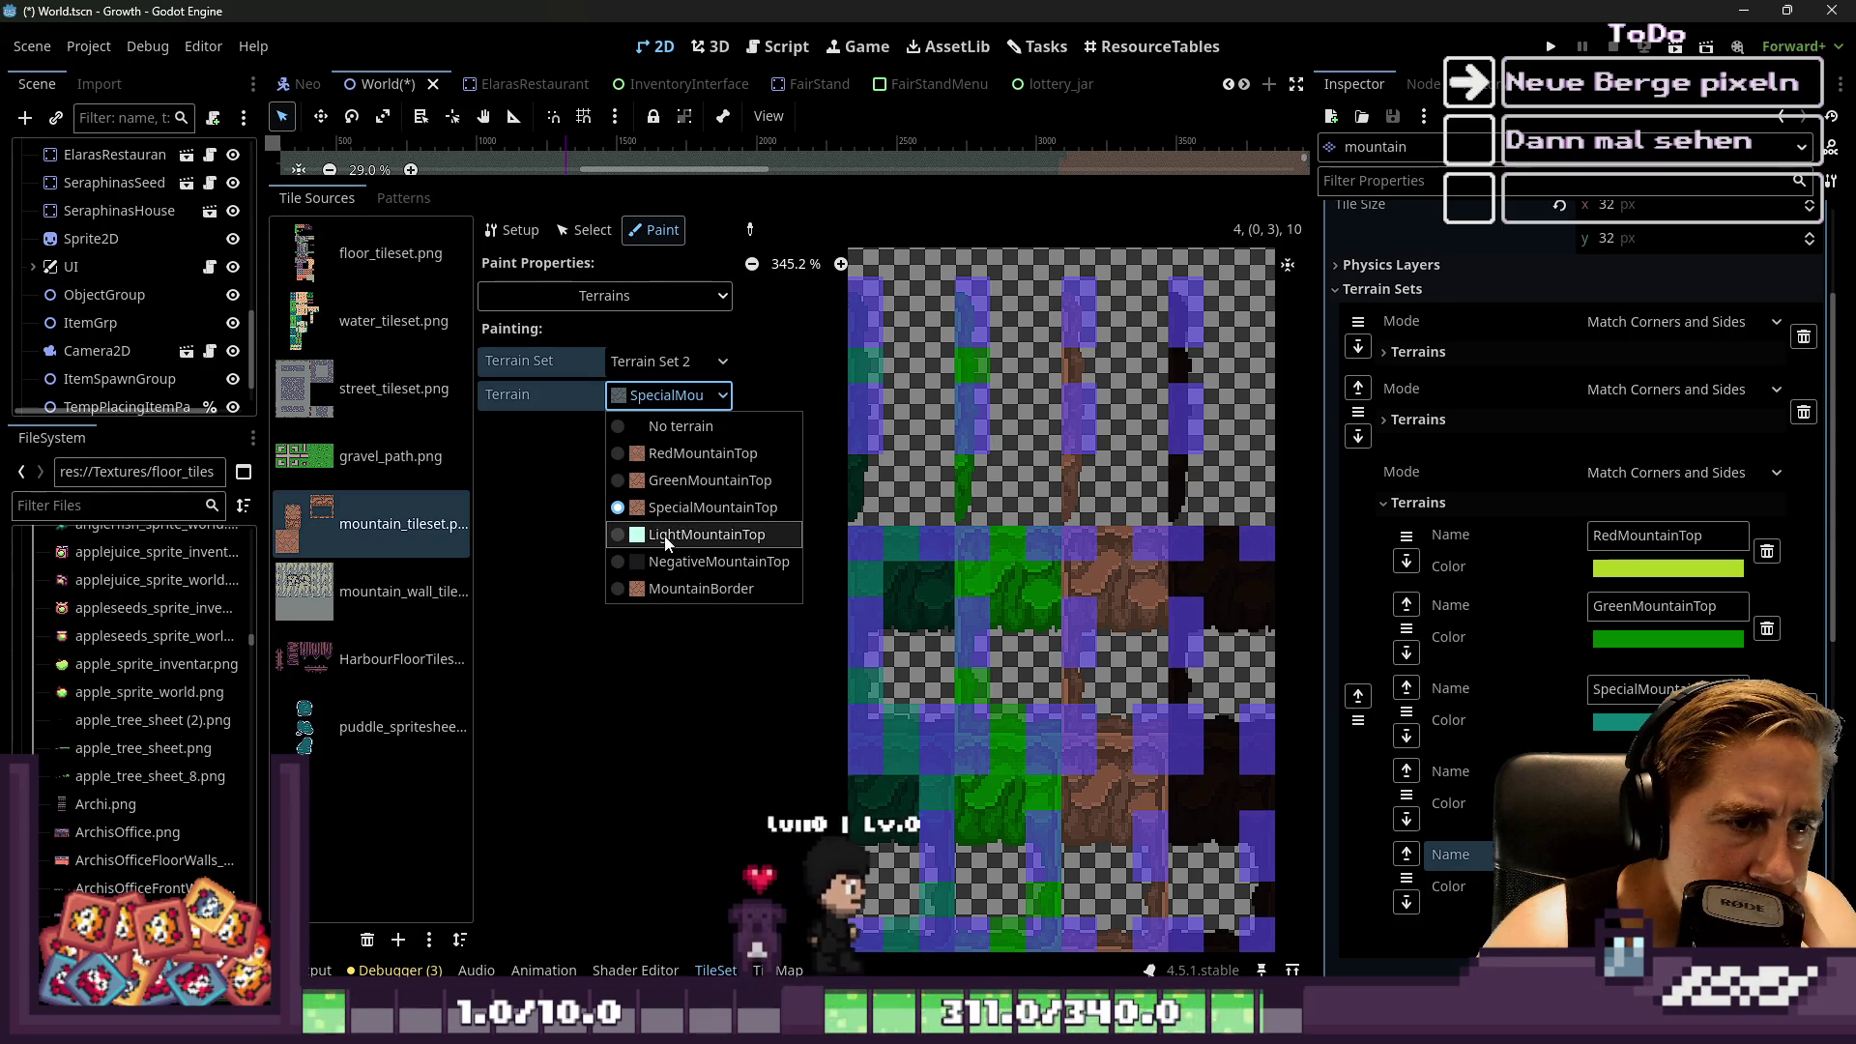
# Switch to LightMountainTop and paint it across the brown tile's bits
pyautogui.click(677, 534)
pyautogui.scroll(-5, 934, 439)
pyautogui.scroll(-3, 1011, 704)
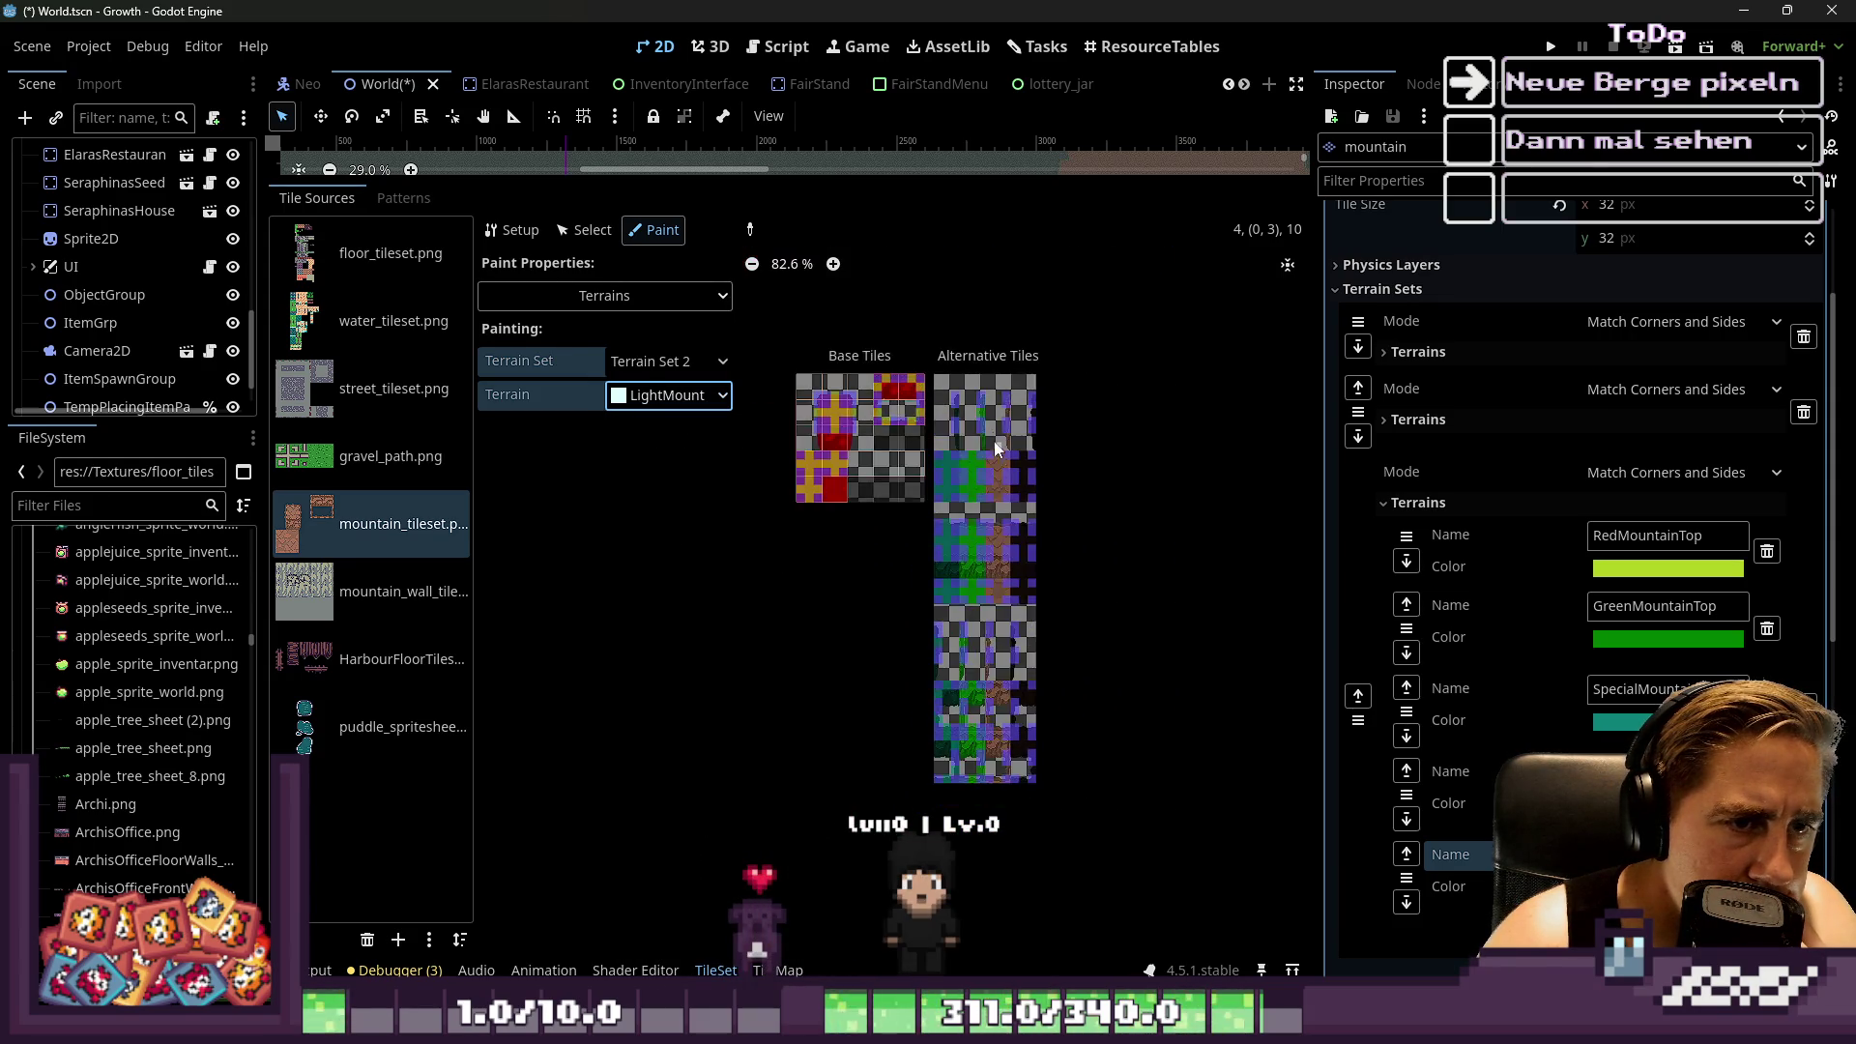
pyautogui.scroll(5, 996, 454)
pyautogui.scroll(4, 1023, 339)
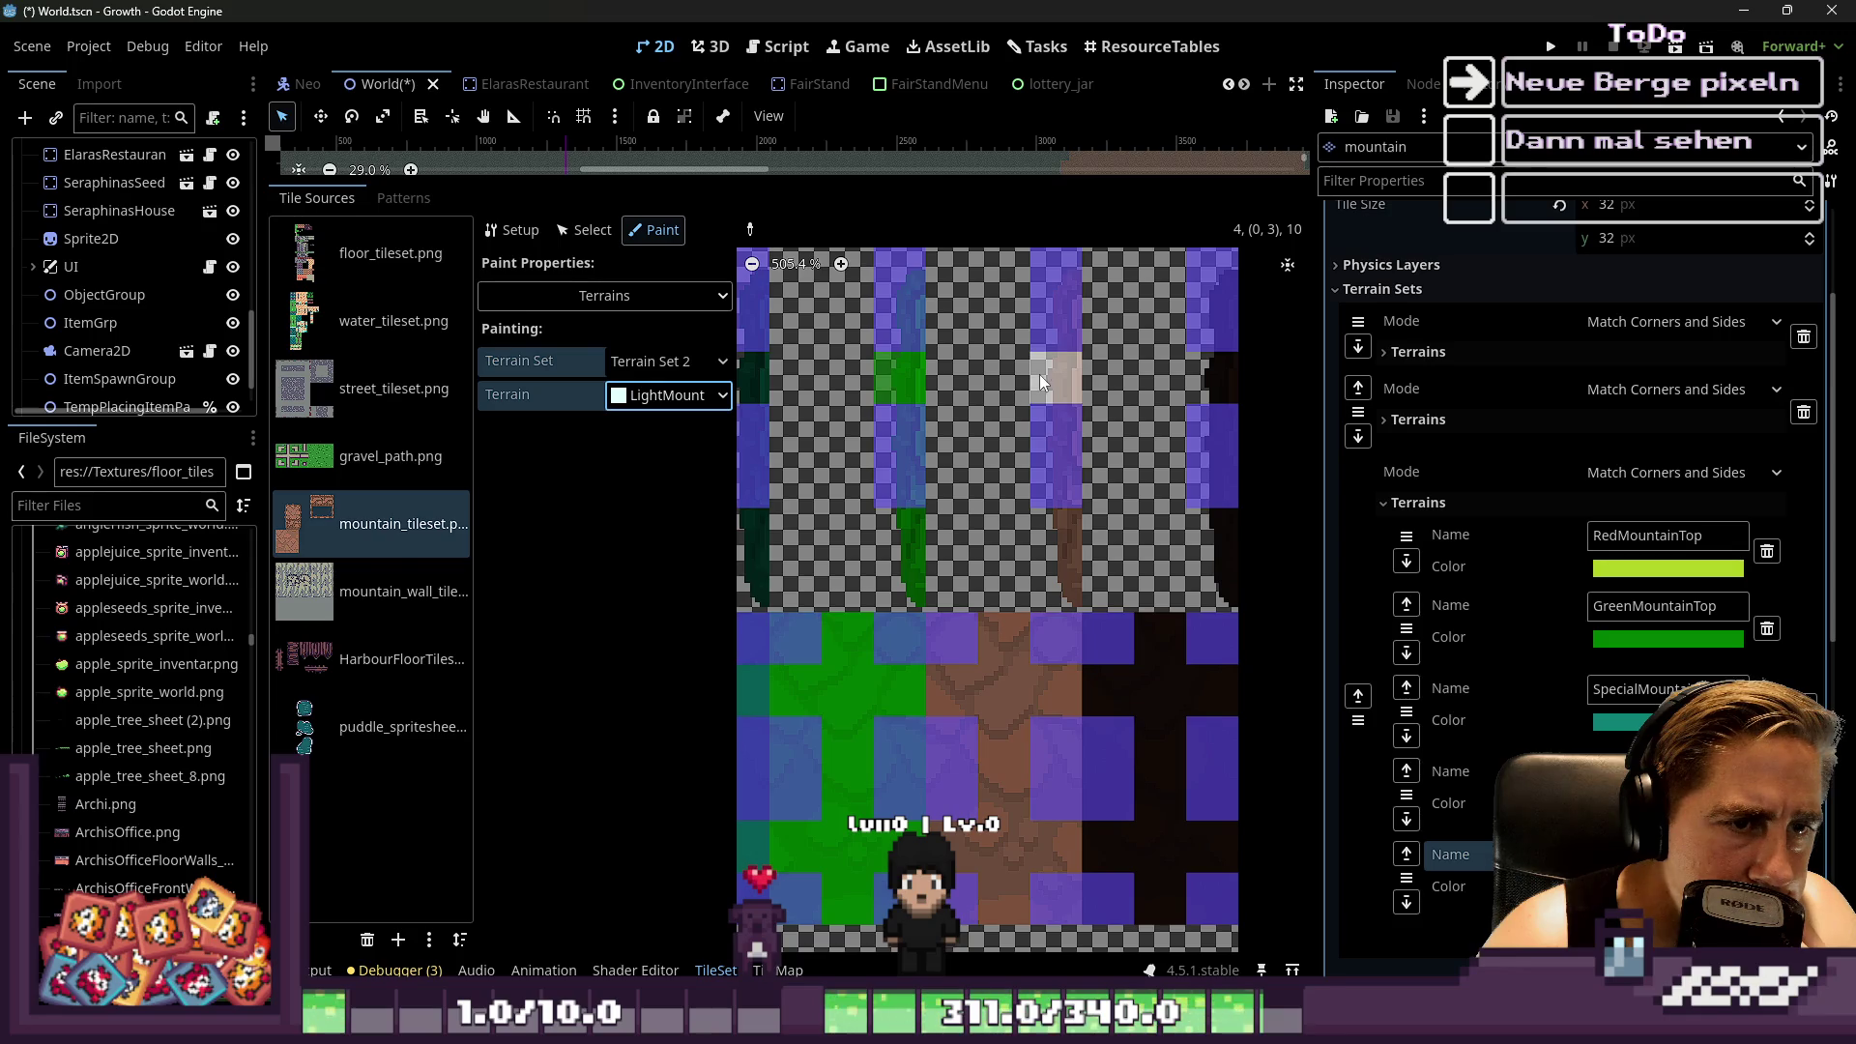
pyautogui.scroll(2, 1095, 420)
pyautogui.scroll(-3, 1073, 474)
pyautogui.scroll(1, 1053, 519)
pyautogui.moveTo(1058, 702)
pyautogui.mouseDown()
pyautogui.moveTo(1056, 727)
pyautogui.moveTo(1071, 694)
pyautogui.moveTo(1108, 698)
pyautogui.mouseUp()
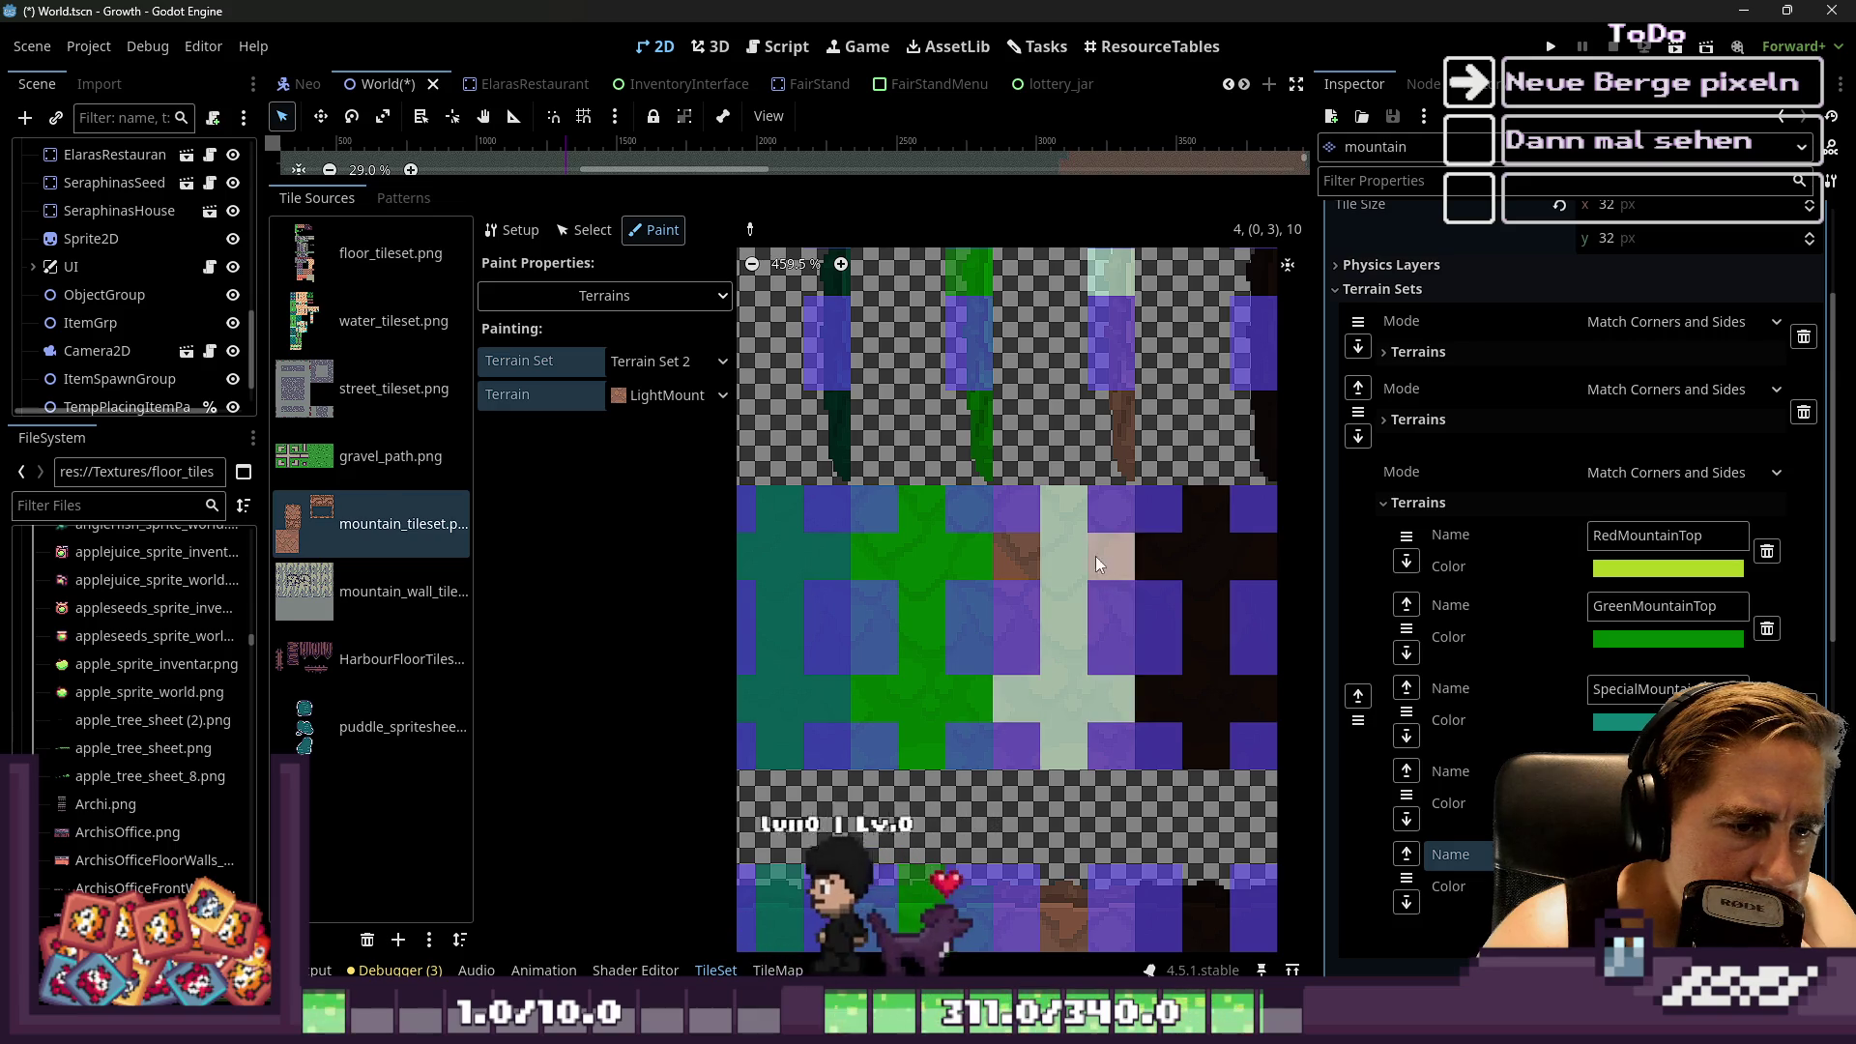
# Paint the brown tiles' middle column and corners LightMountainTop, erasing one wrong bit
pyautogui.scroll(-3, 1012, 547)
pyautogui.scroll(3, 1025, 687)
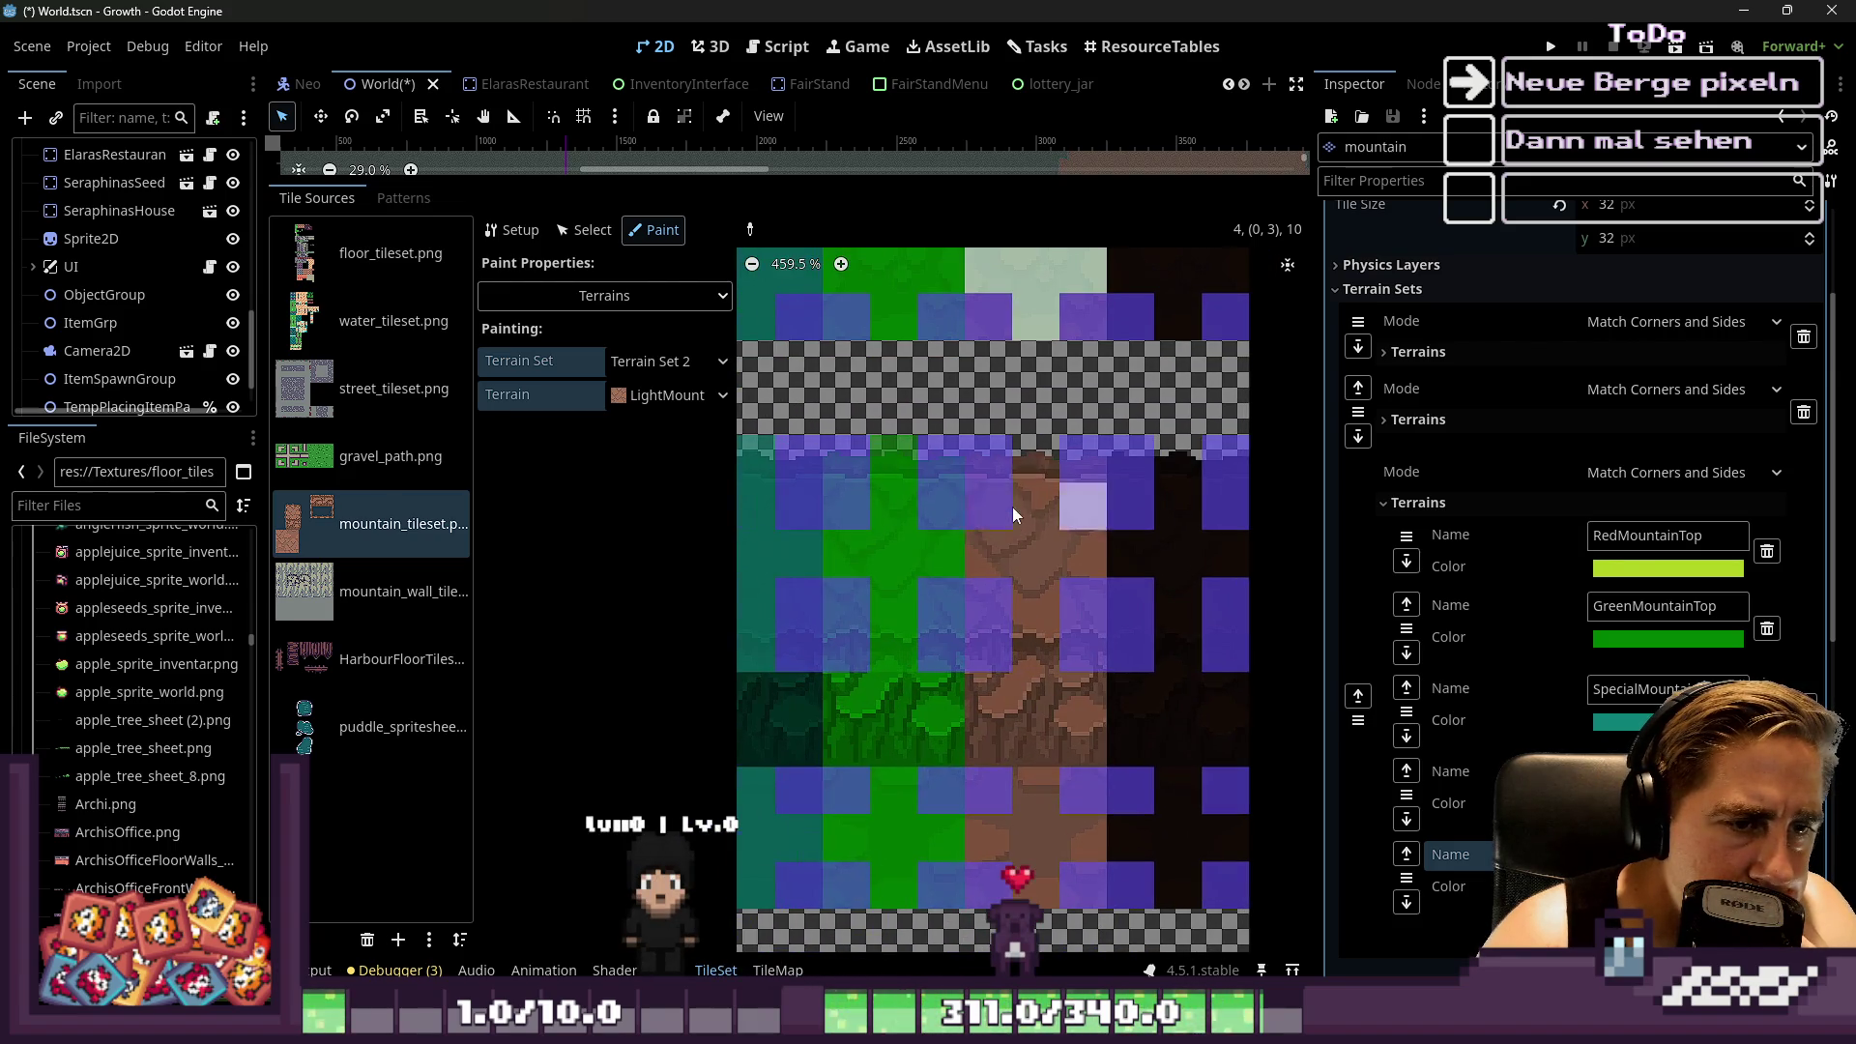
pyautogui.moveTo(1028, 475); pyautogui.dragTo(1025, 723)
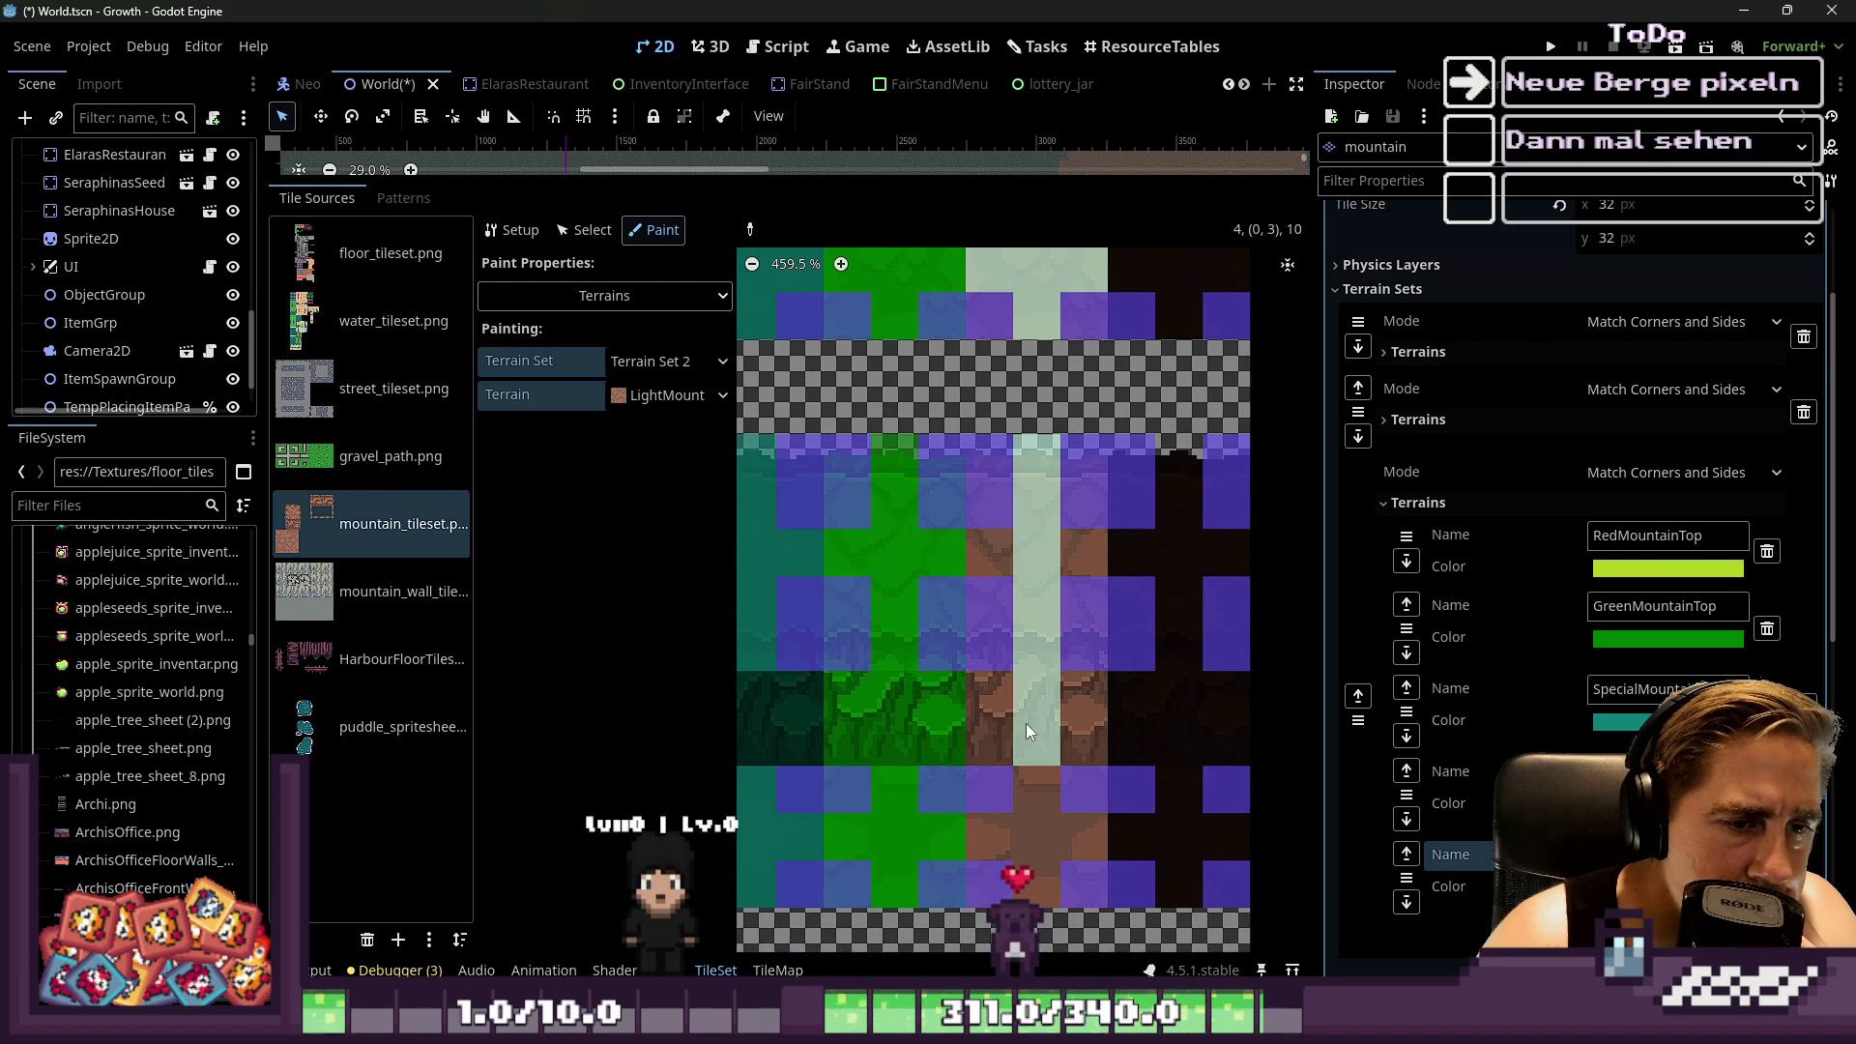
pyautogui.rightClick(1035, 667)
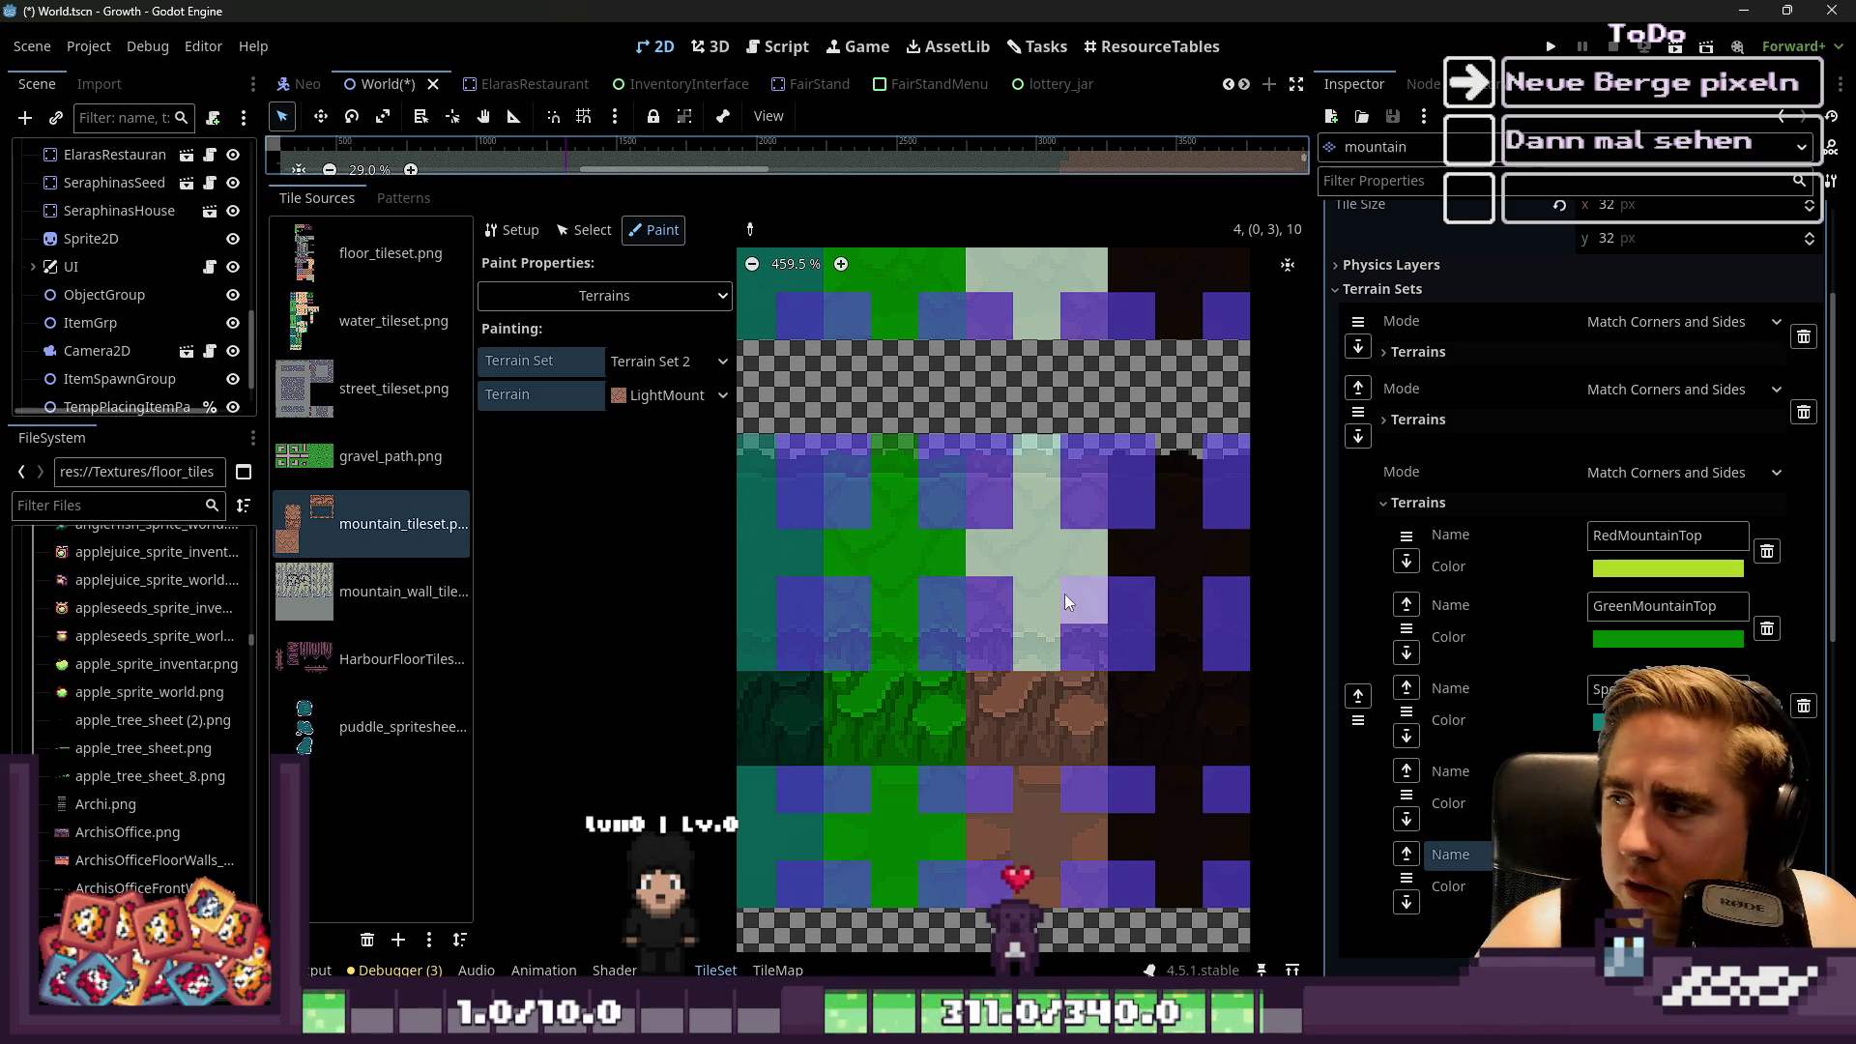
pyautogui.scroll(-3, 1065, 593)
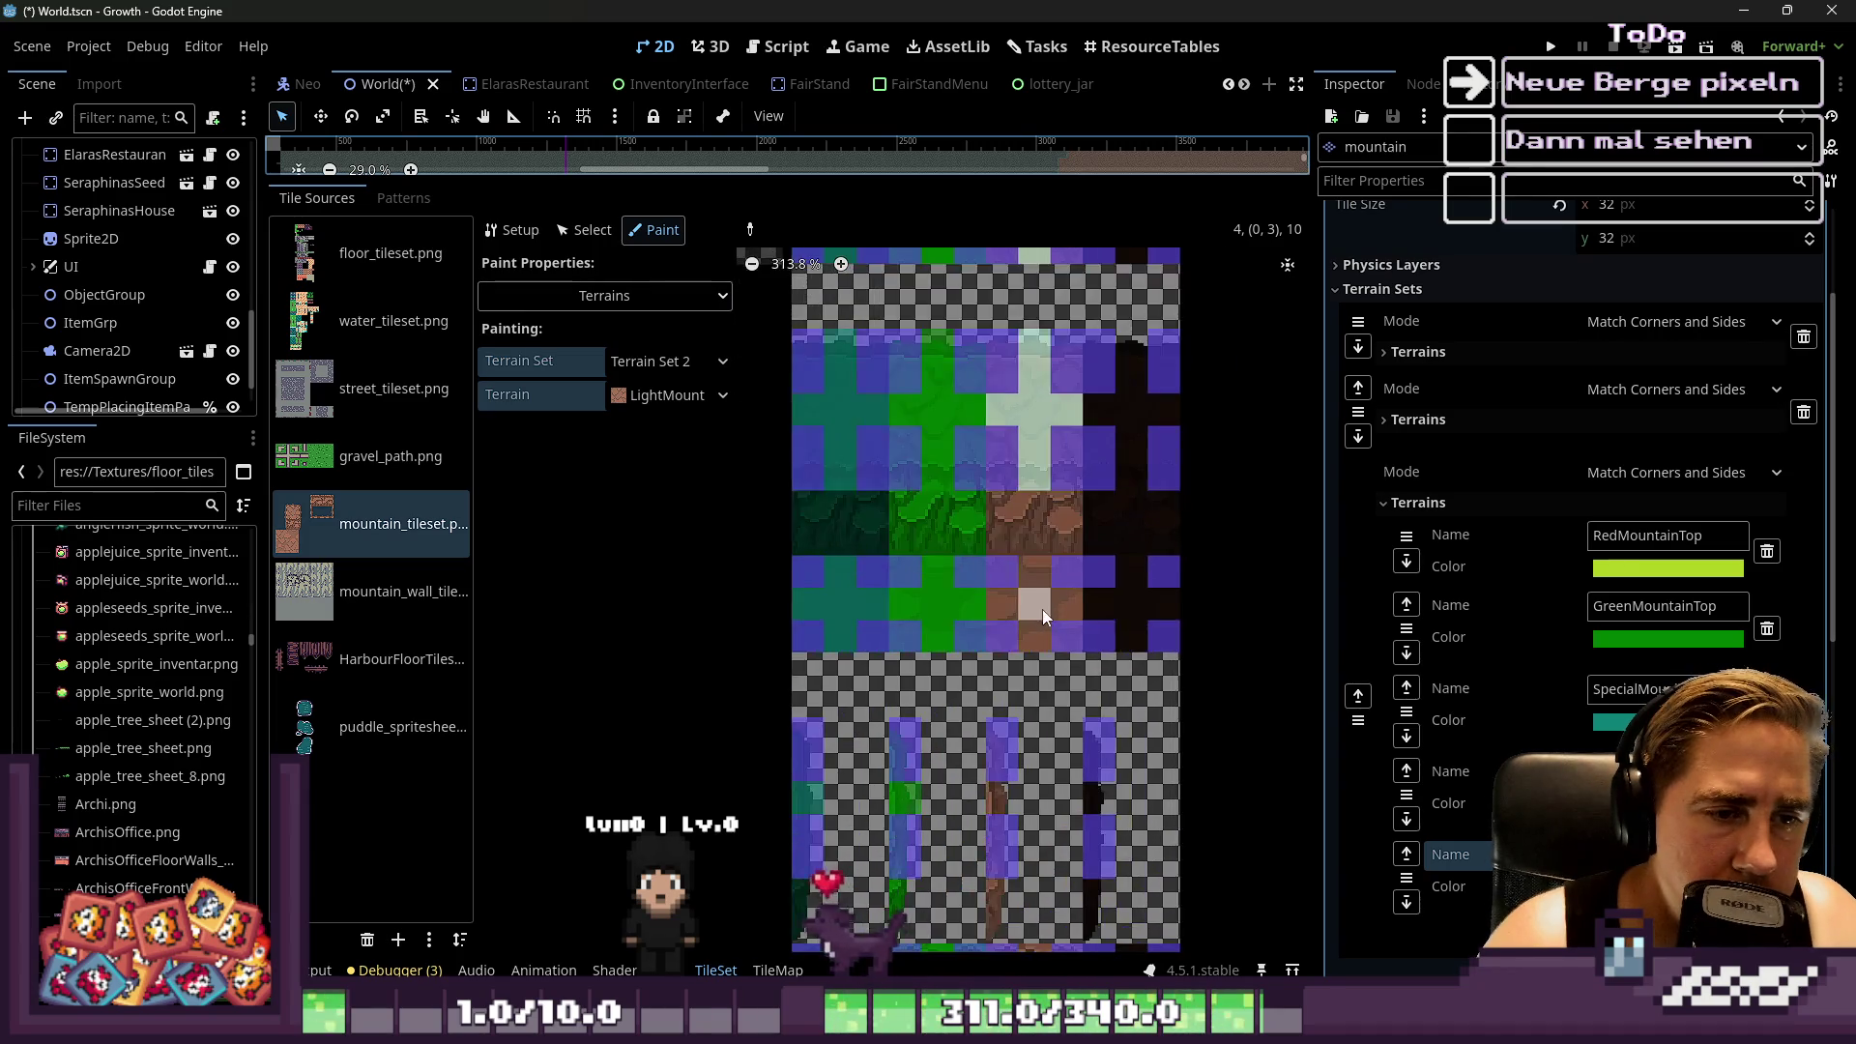
pyautogui.scroll(5, 1041, 609)
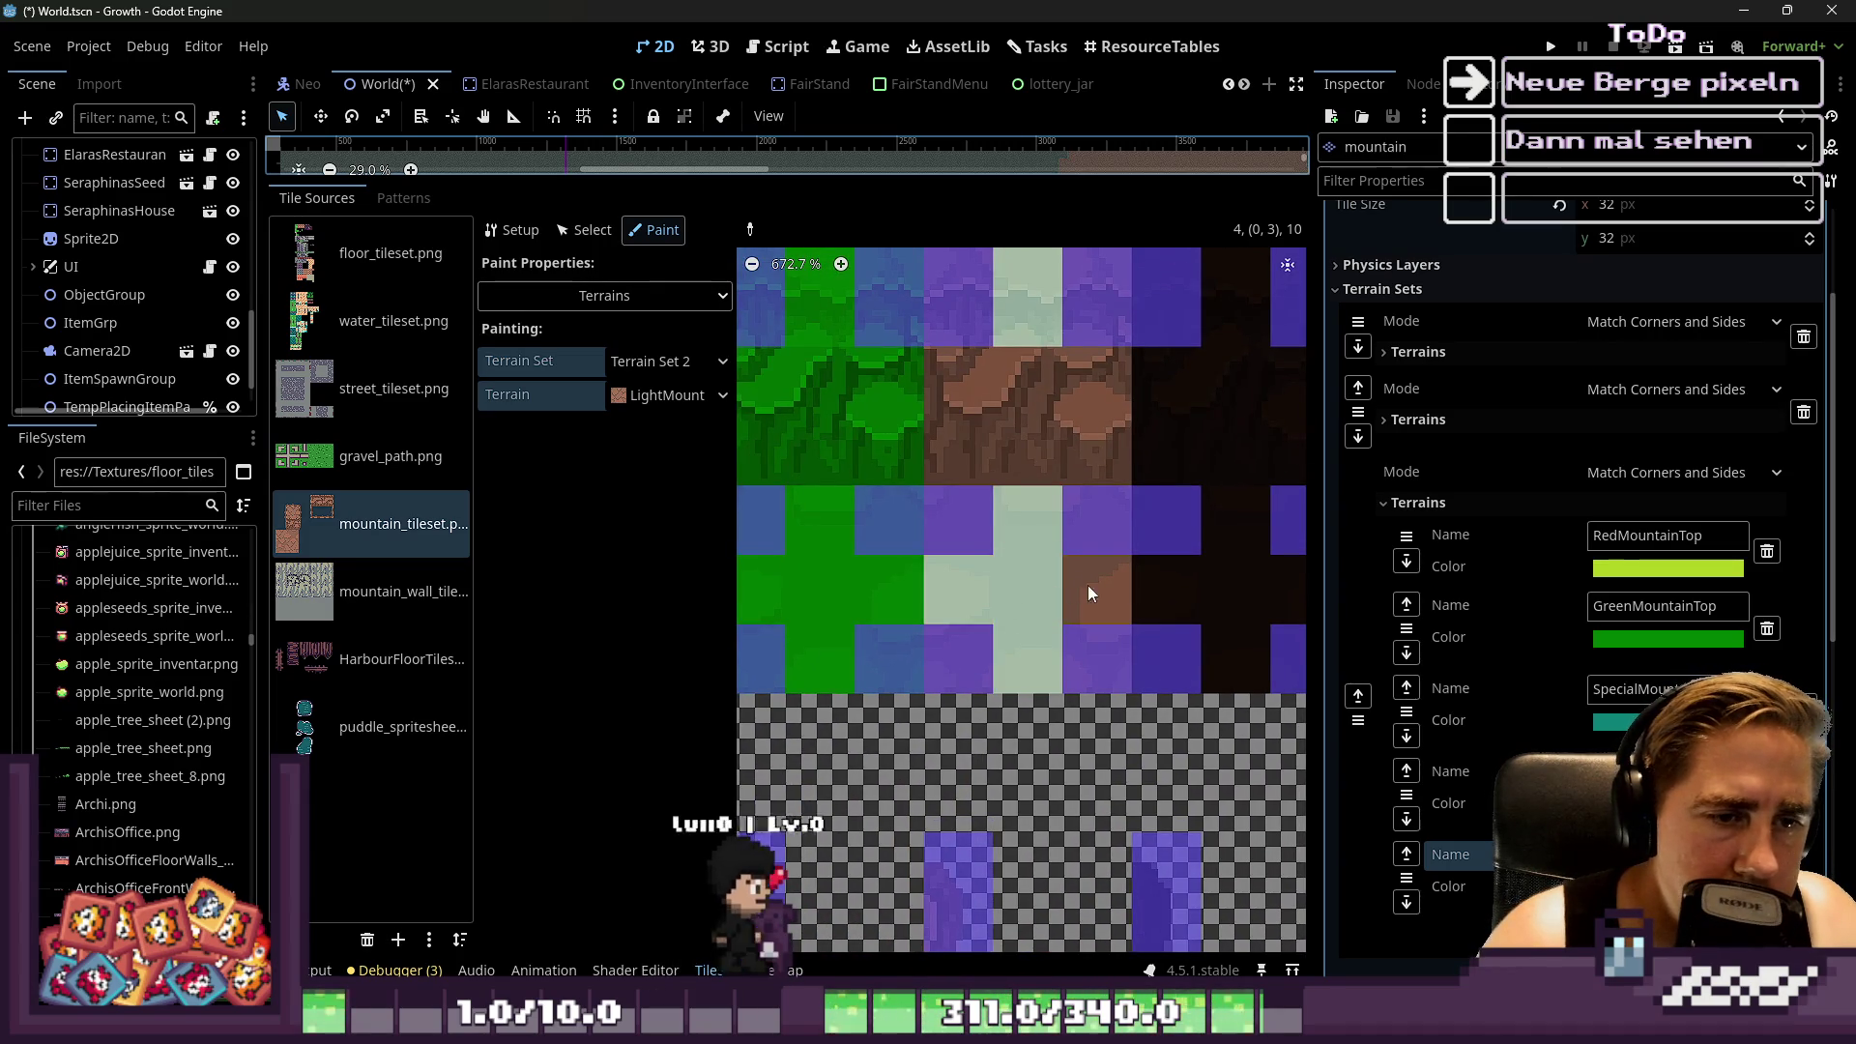
pyautogui.scroll(-5, 1087, 584)
pyautogui.scroll(1, 1057, 595)
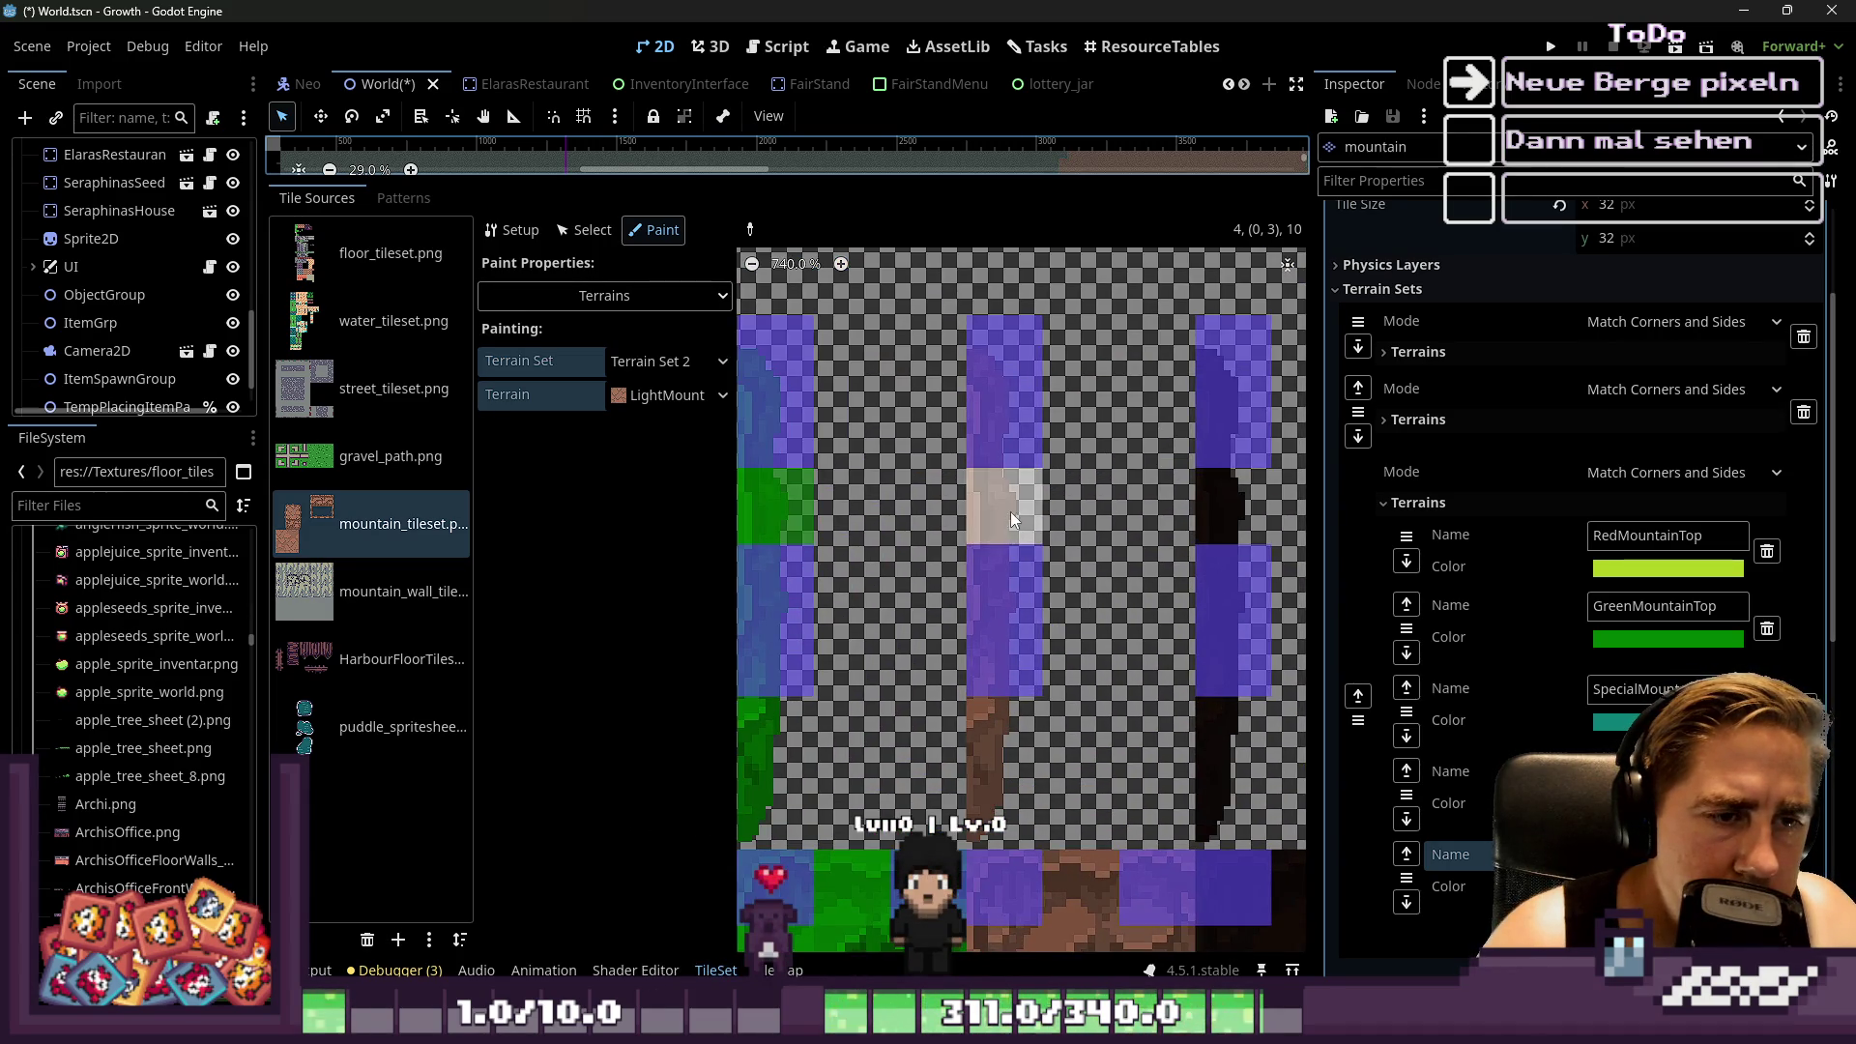
pyautogui.scroll(-5, 1050, 436)
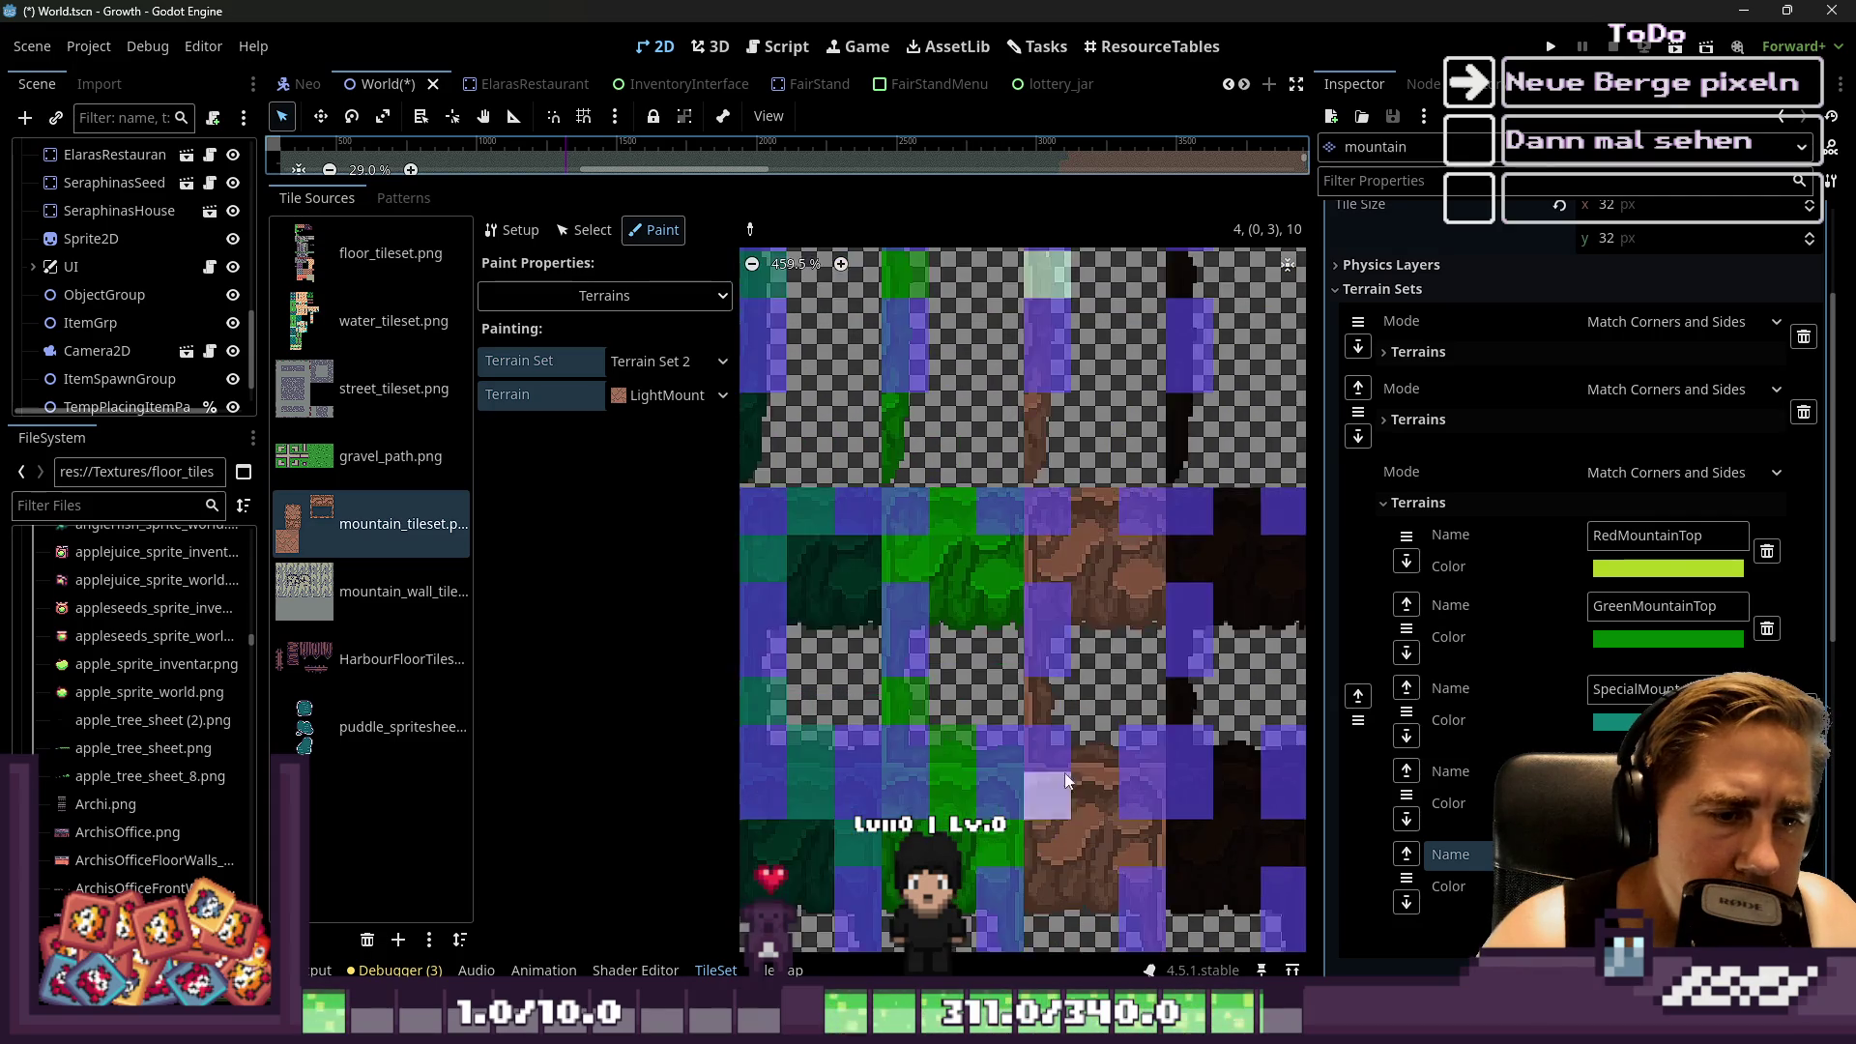
pyautogui.scroll(-5, 1052, 544)
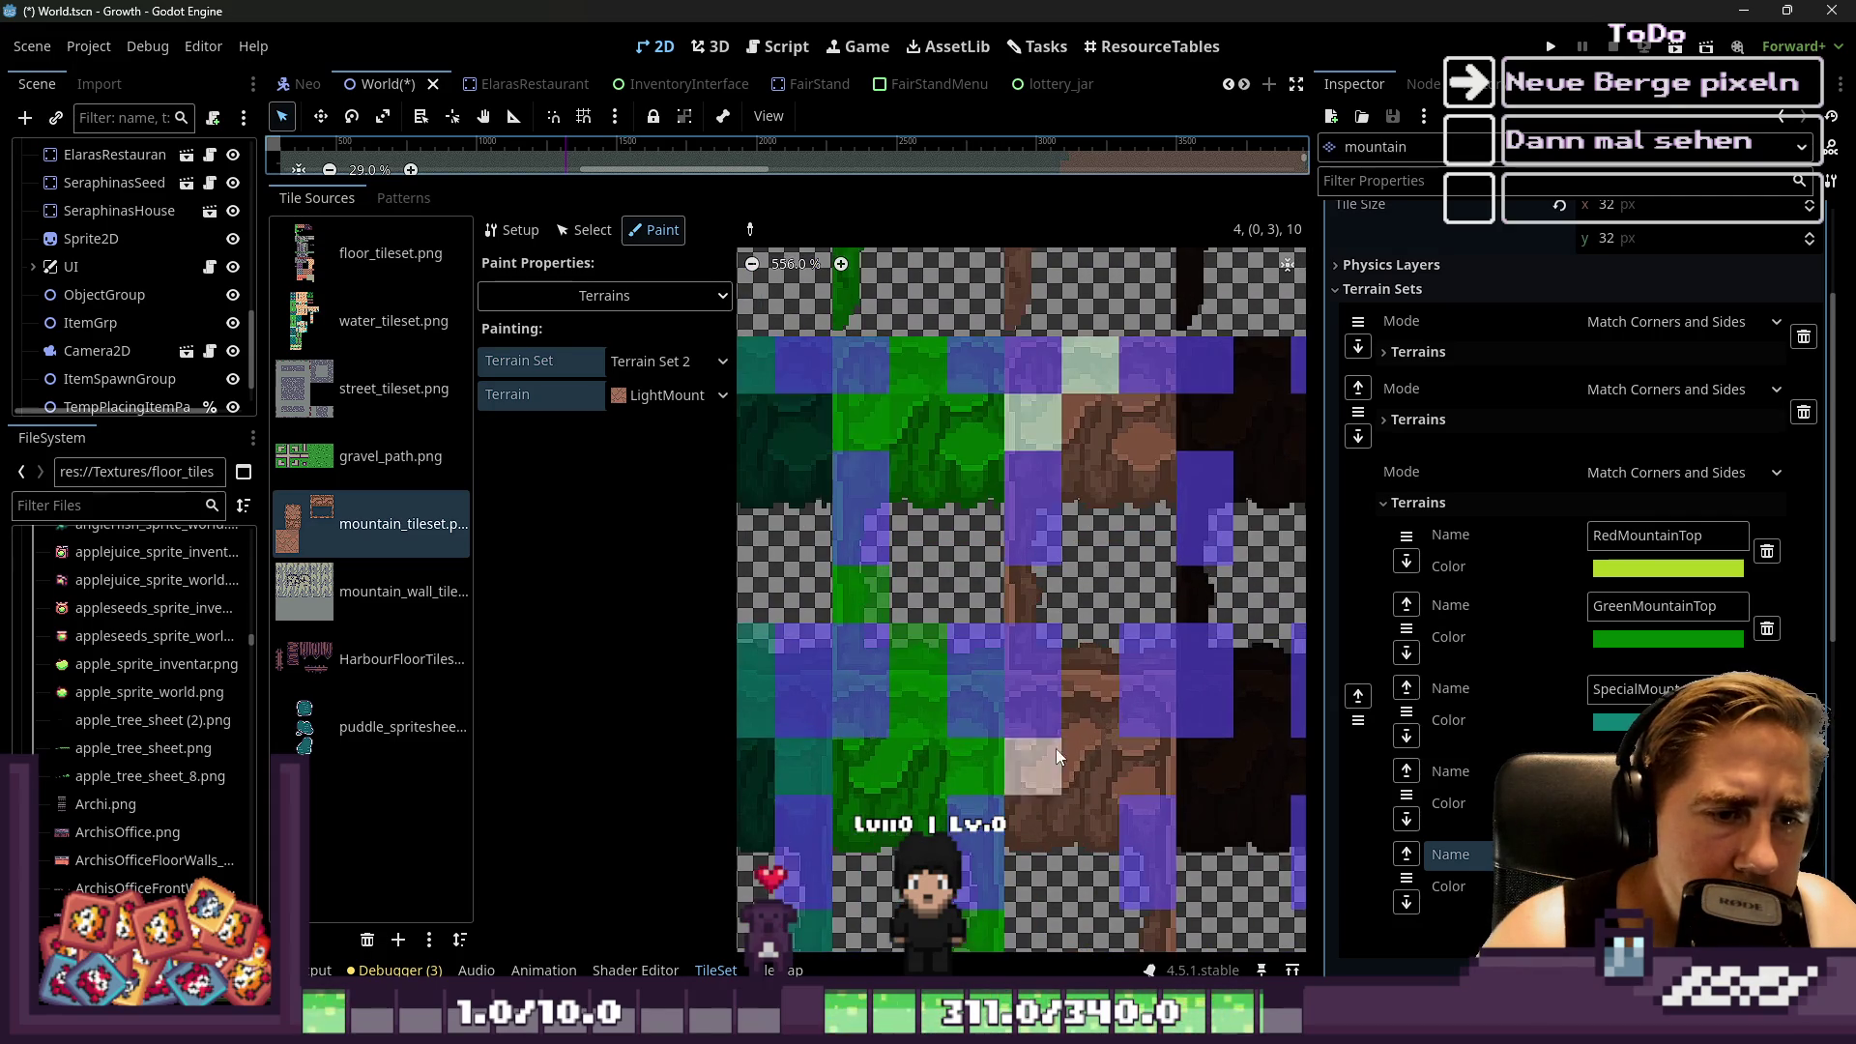
pyautogui.click(1044, 479)
pyautogui.moveTo(1077, 507); pyautogui.dragTo(1083, 589)
# Zoom to check the LightMountainTop bits, then bring up the terrain list
pyautogui.scroll(-5, 1128, 626)
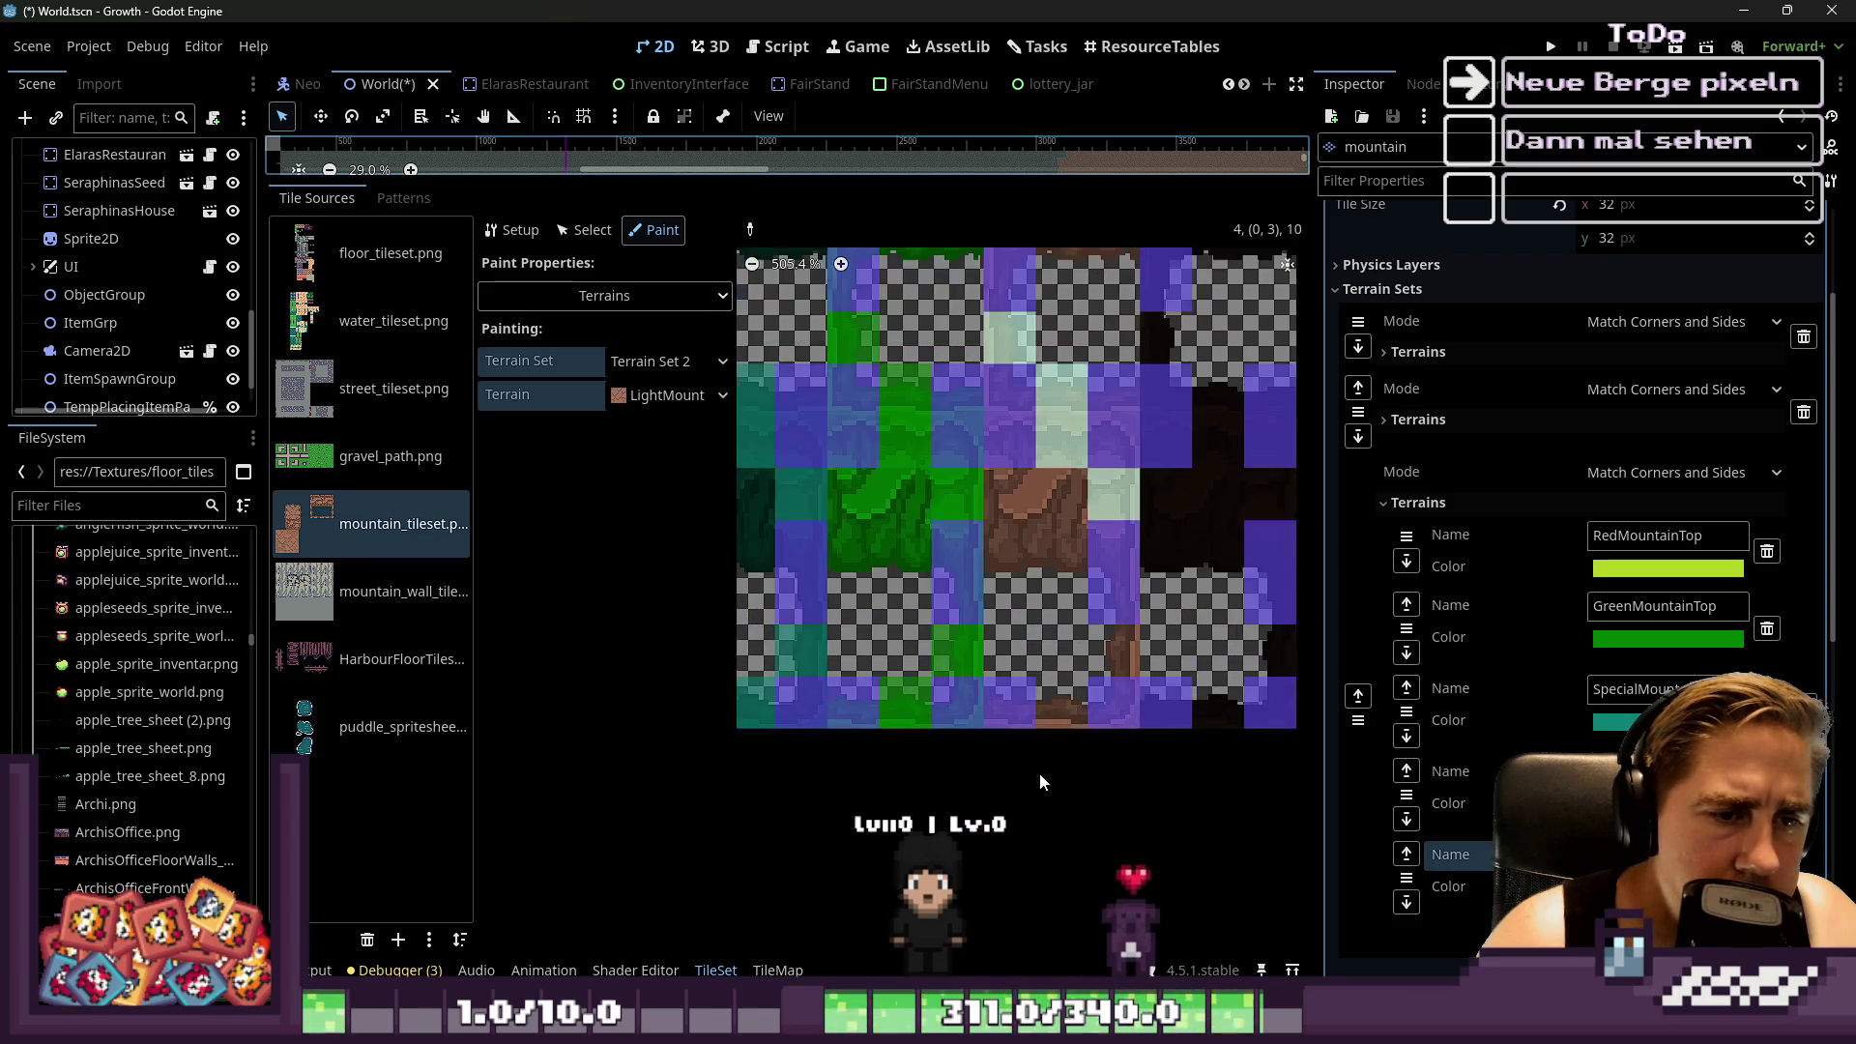
pyautogui.keyDown('ctrl'); pyautogui.scroll(-10, 1077, 687); pyautogui.keyUp('ctrl')
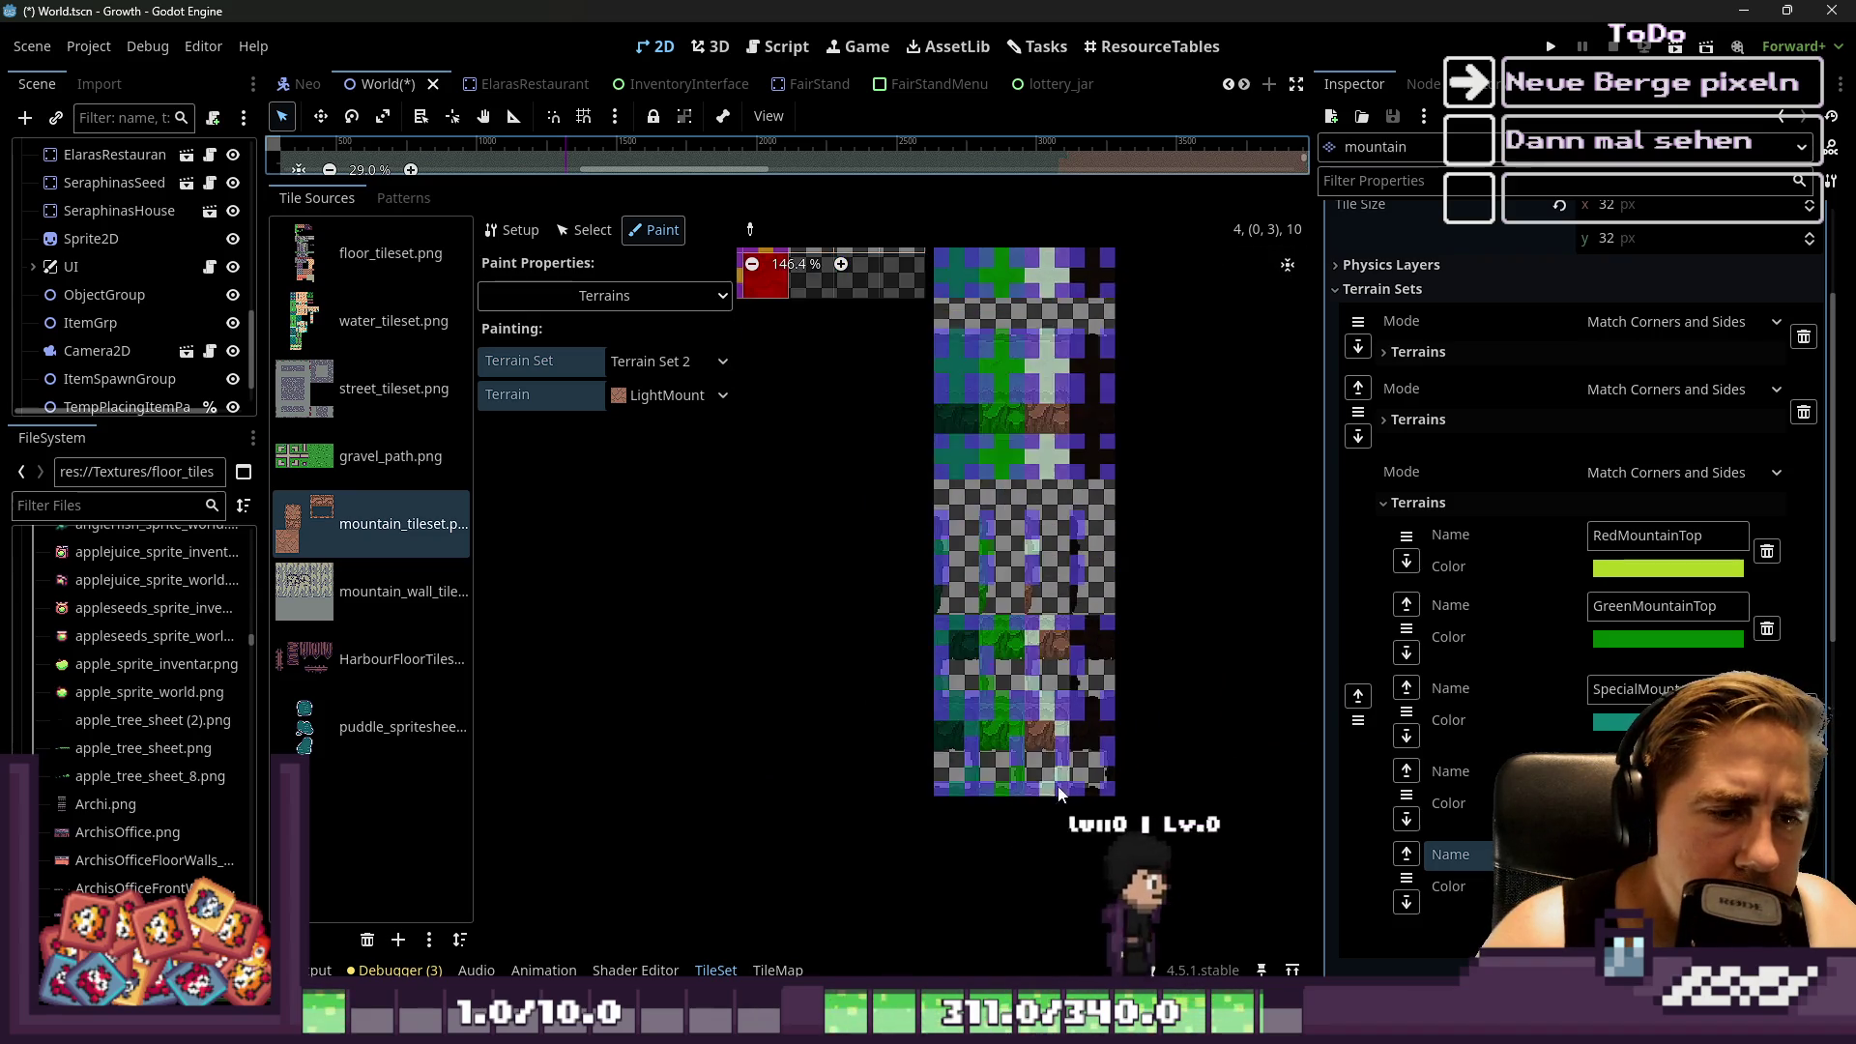
pyautogui.scroll(10, 1128, 385)
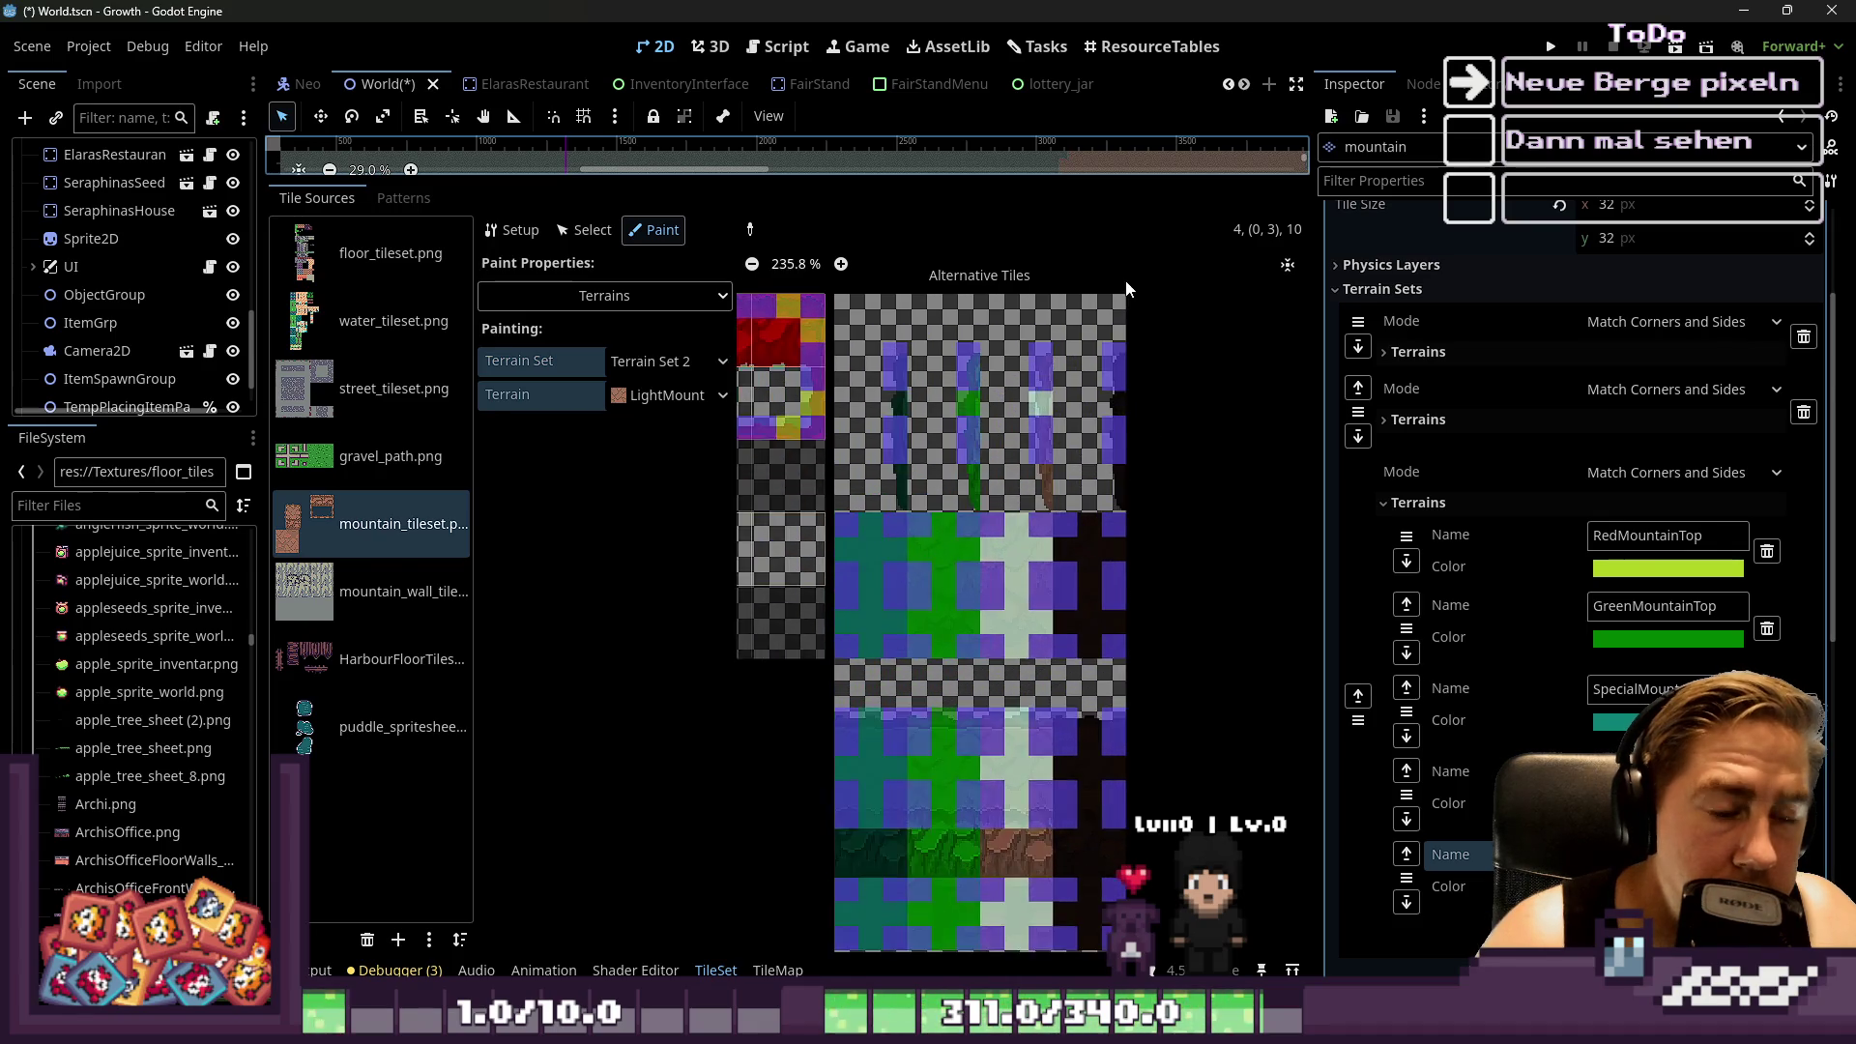
pyautogui.click(670, 398)
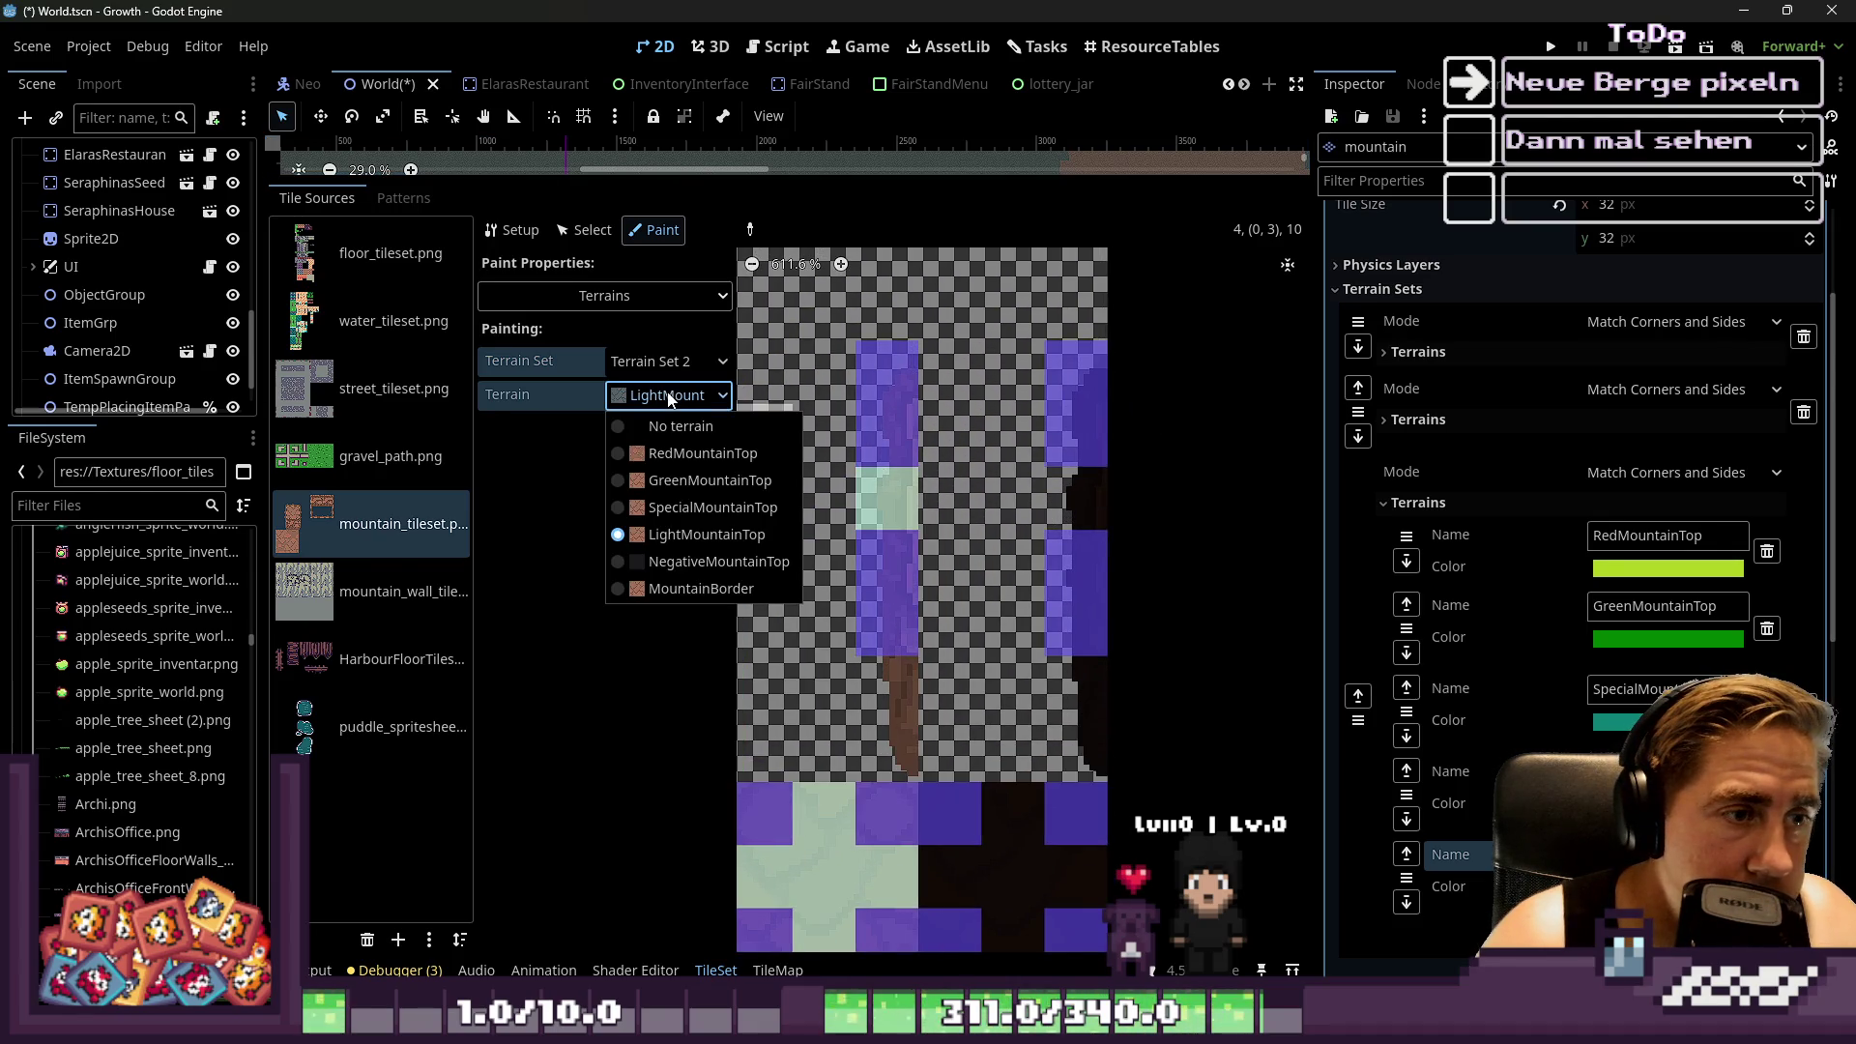
# Select NegativeMountainTop and paint the first dark tile column's peering bits with it
pyautogui.click(691, 561)
pyautogui.scroll(1, 1077, 497)
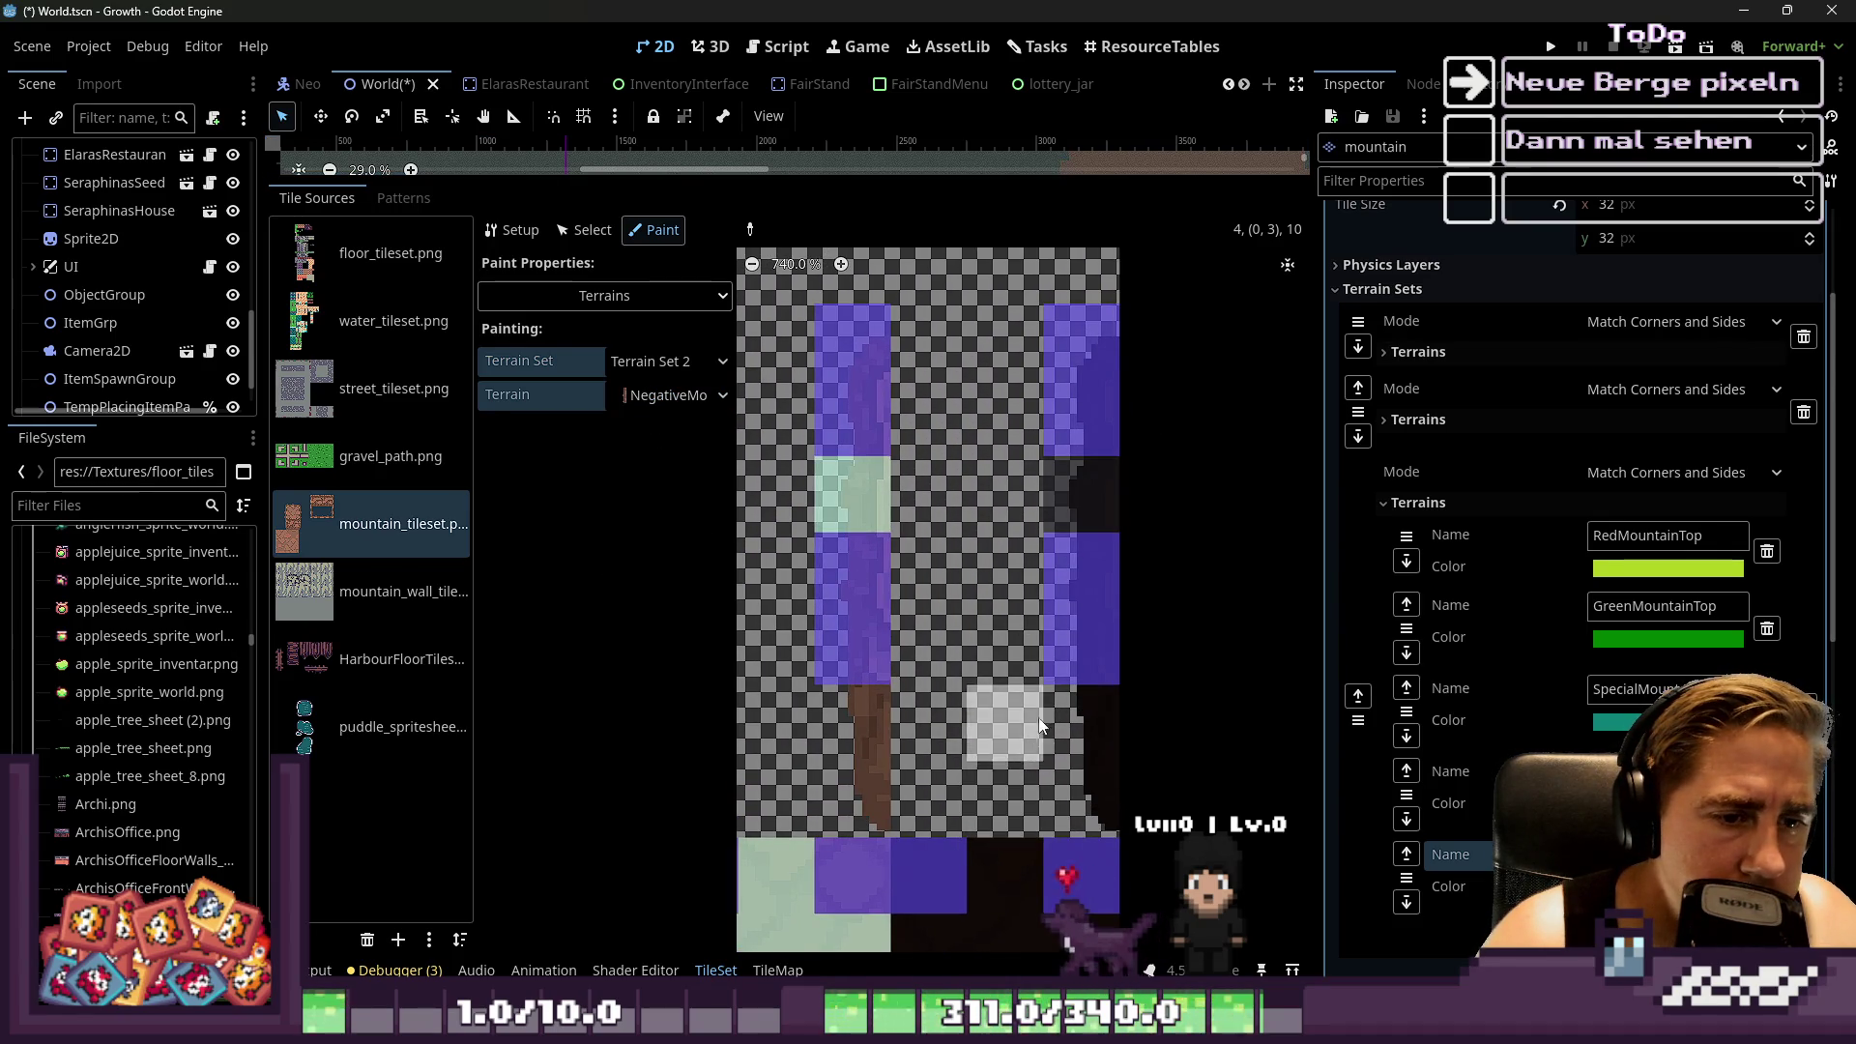
pyautogui.scroll(-3, 1168, 338)
pyautogui.scroll(2, 1088, 399)
pyautogui.moveTo(1095, 435)
pyautogui.mouseDown()
pyautogui.moveTo(1077, 681)
pyautogui.moveTo(1087, 645)
pyautogui.mouseUp()
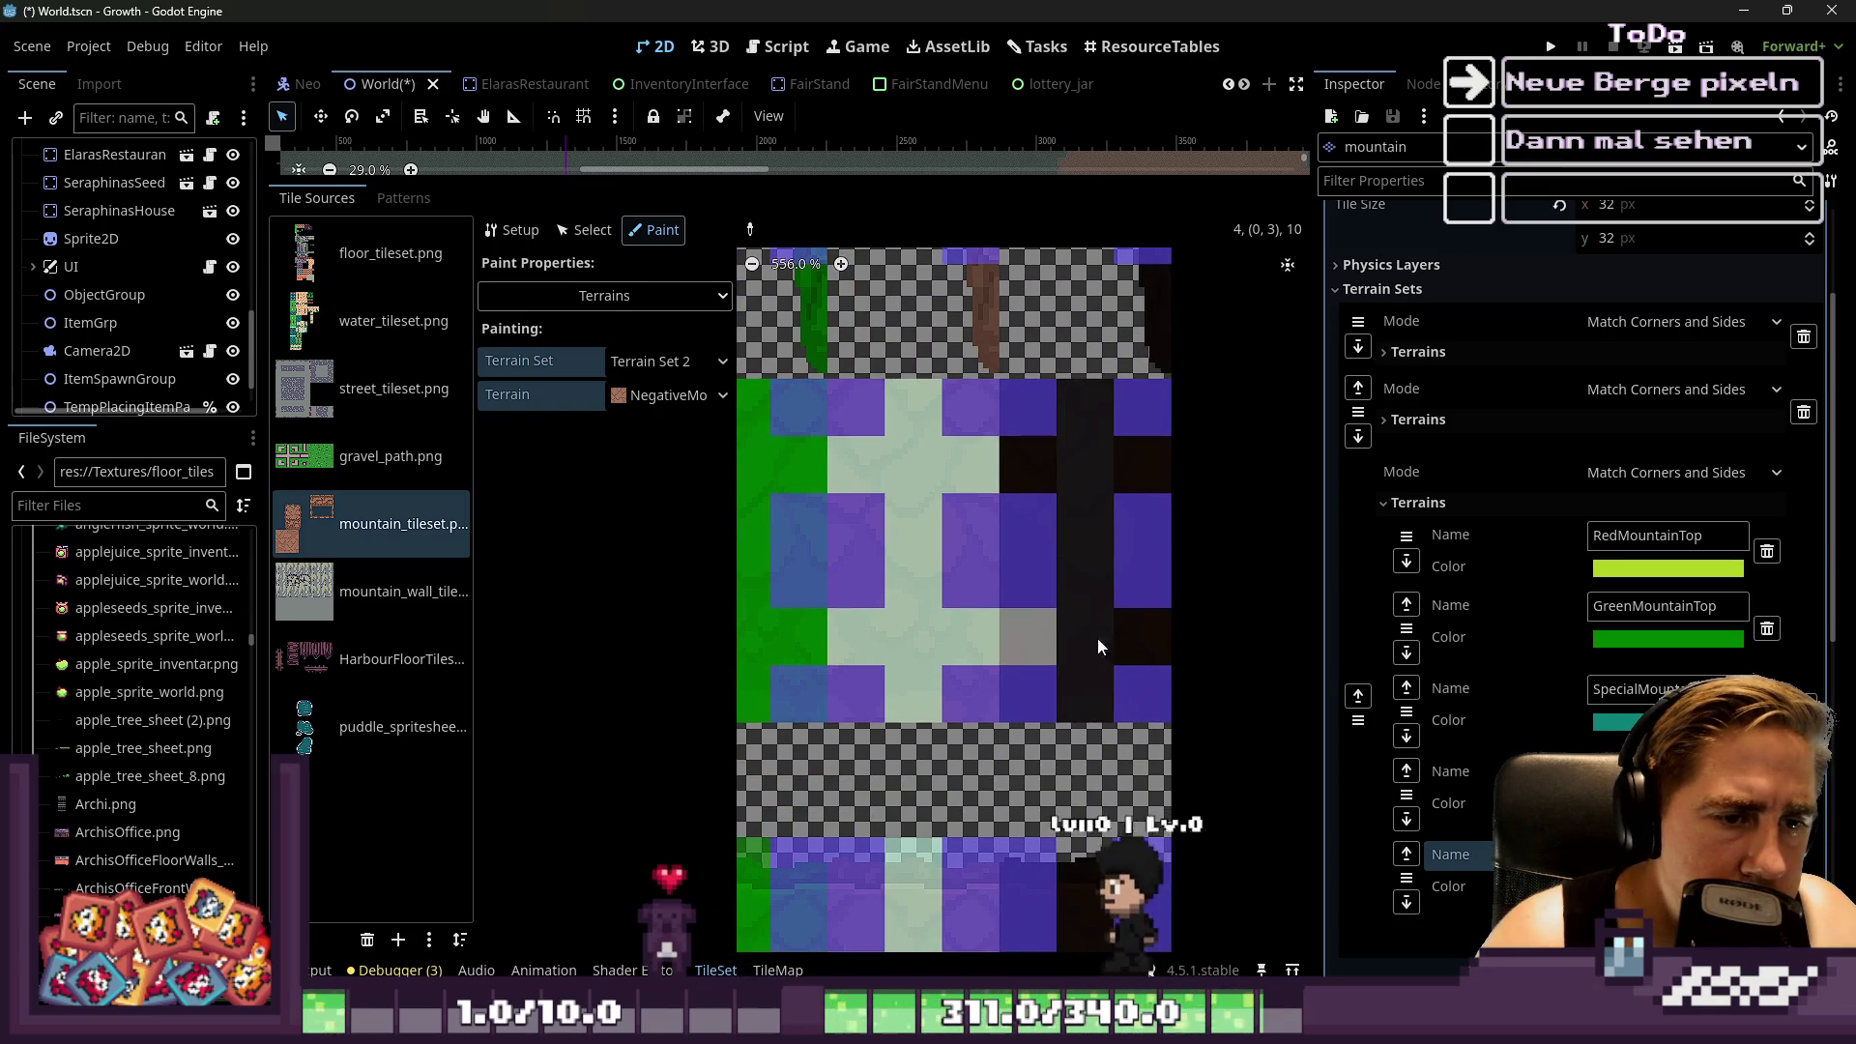
# Repaint the dark column's terrain marks and mark another dark tile as NegativeMountainTop
pyautogui.scroll(-5, 1097, 341)
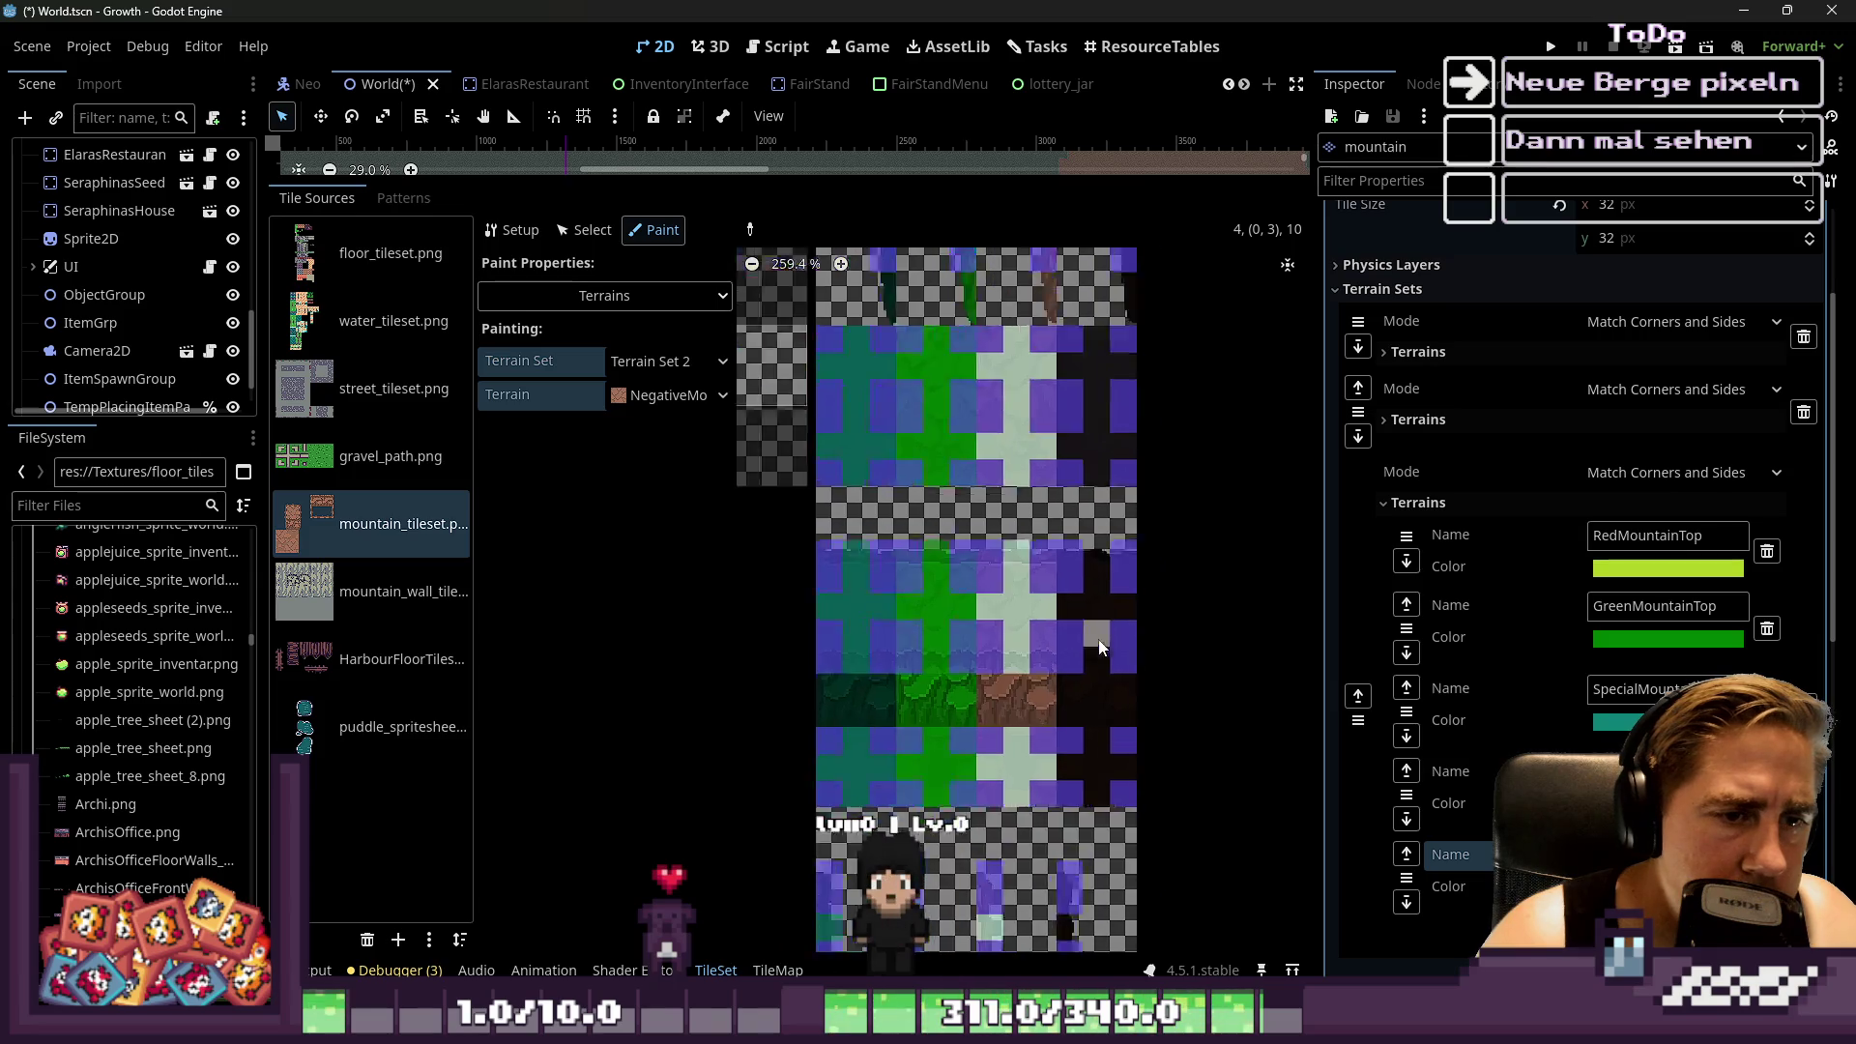
pyautogui.scroll(3, 1097, 628)
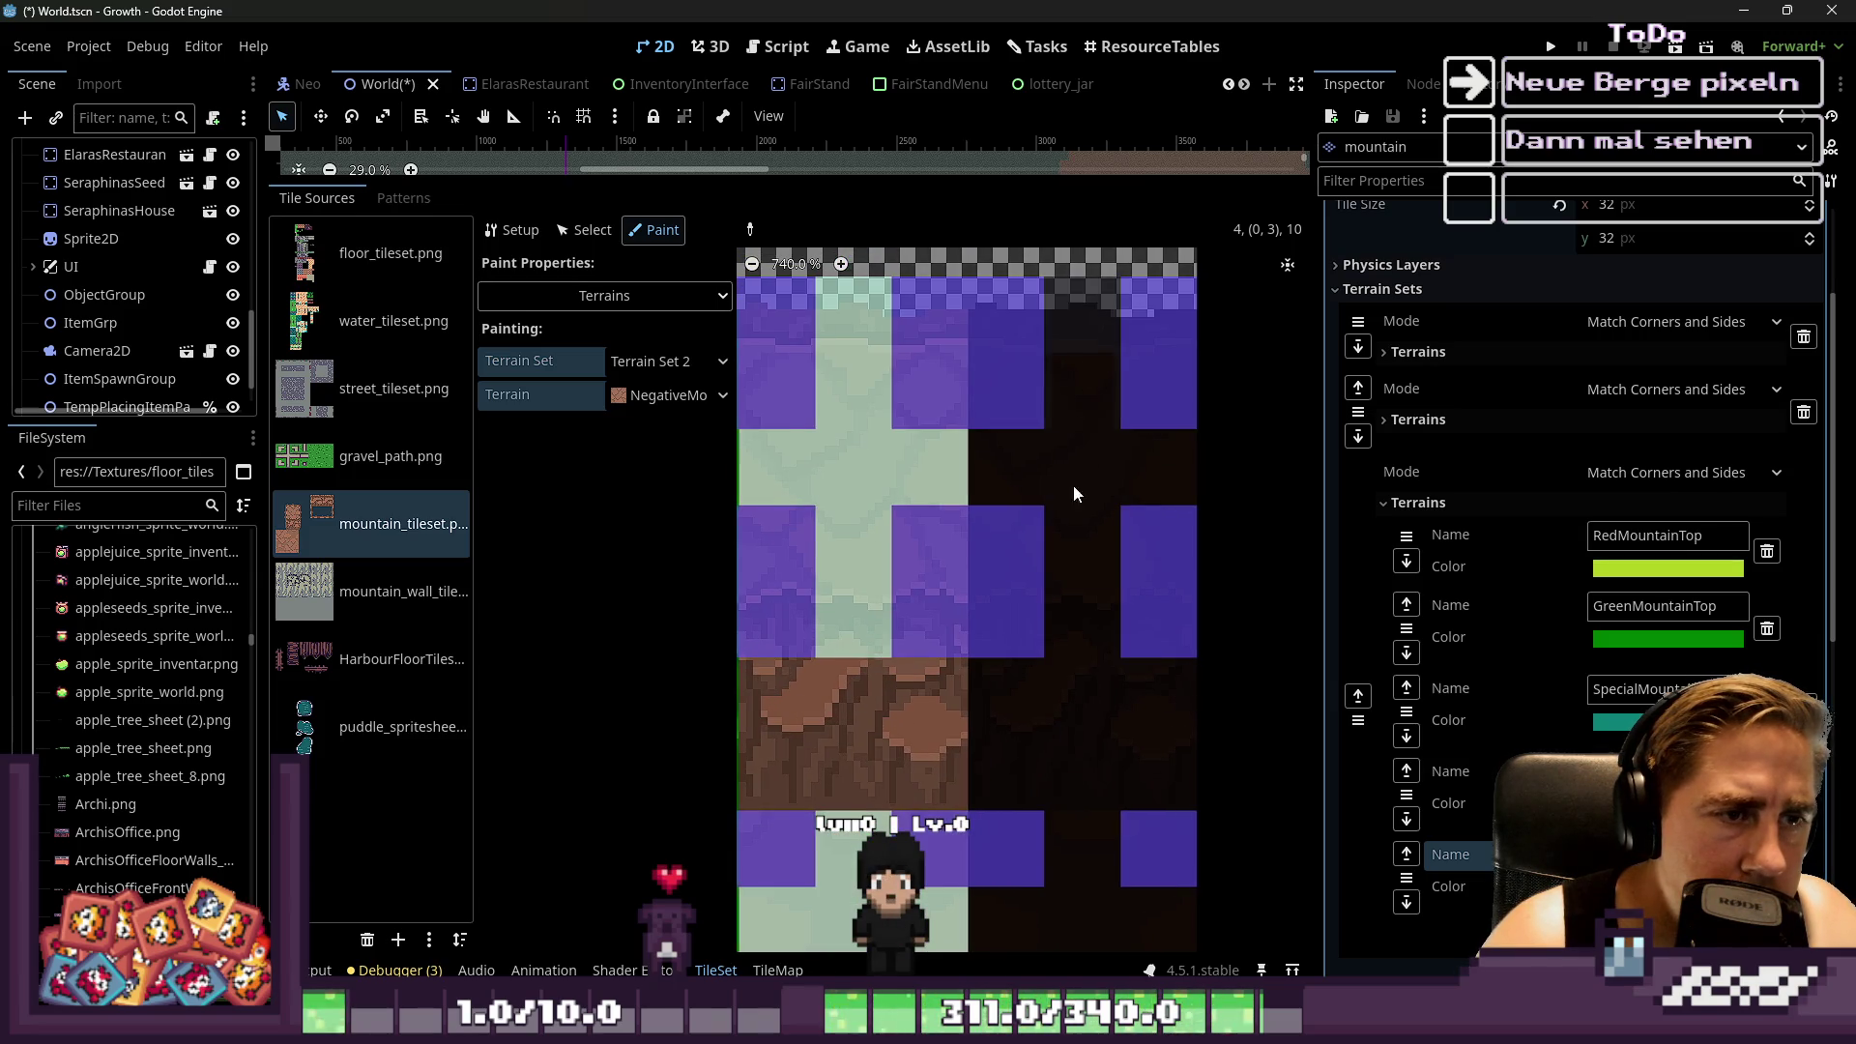
pyautogui.moveTo(1089, 767); pyautogui.dragTo(1087, 328)
pyautogui.click(1018, 454)
pyautogui.scroll(-3, 1129, 309)
pyautogui.scroll(2, 1137, 588)
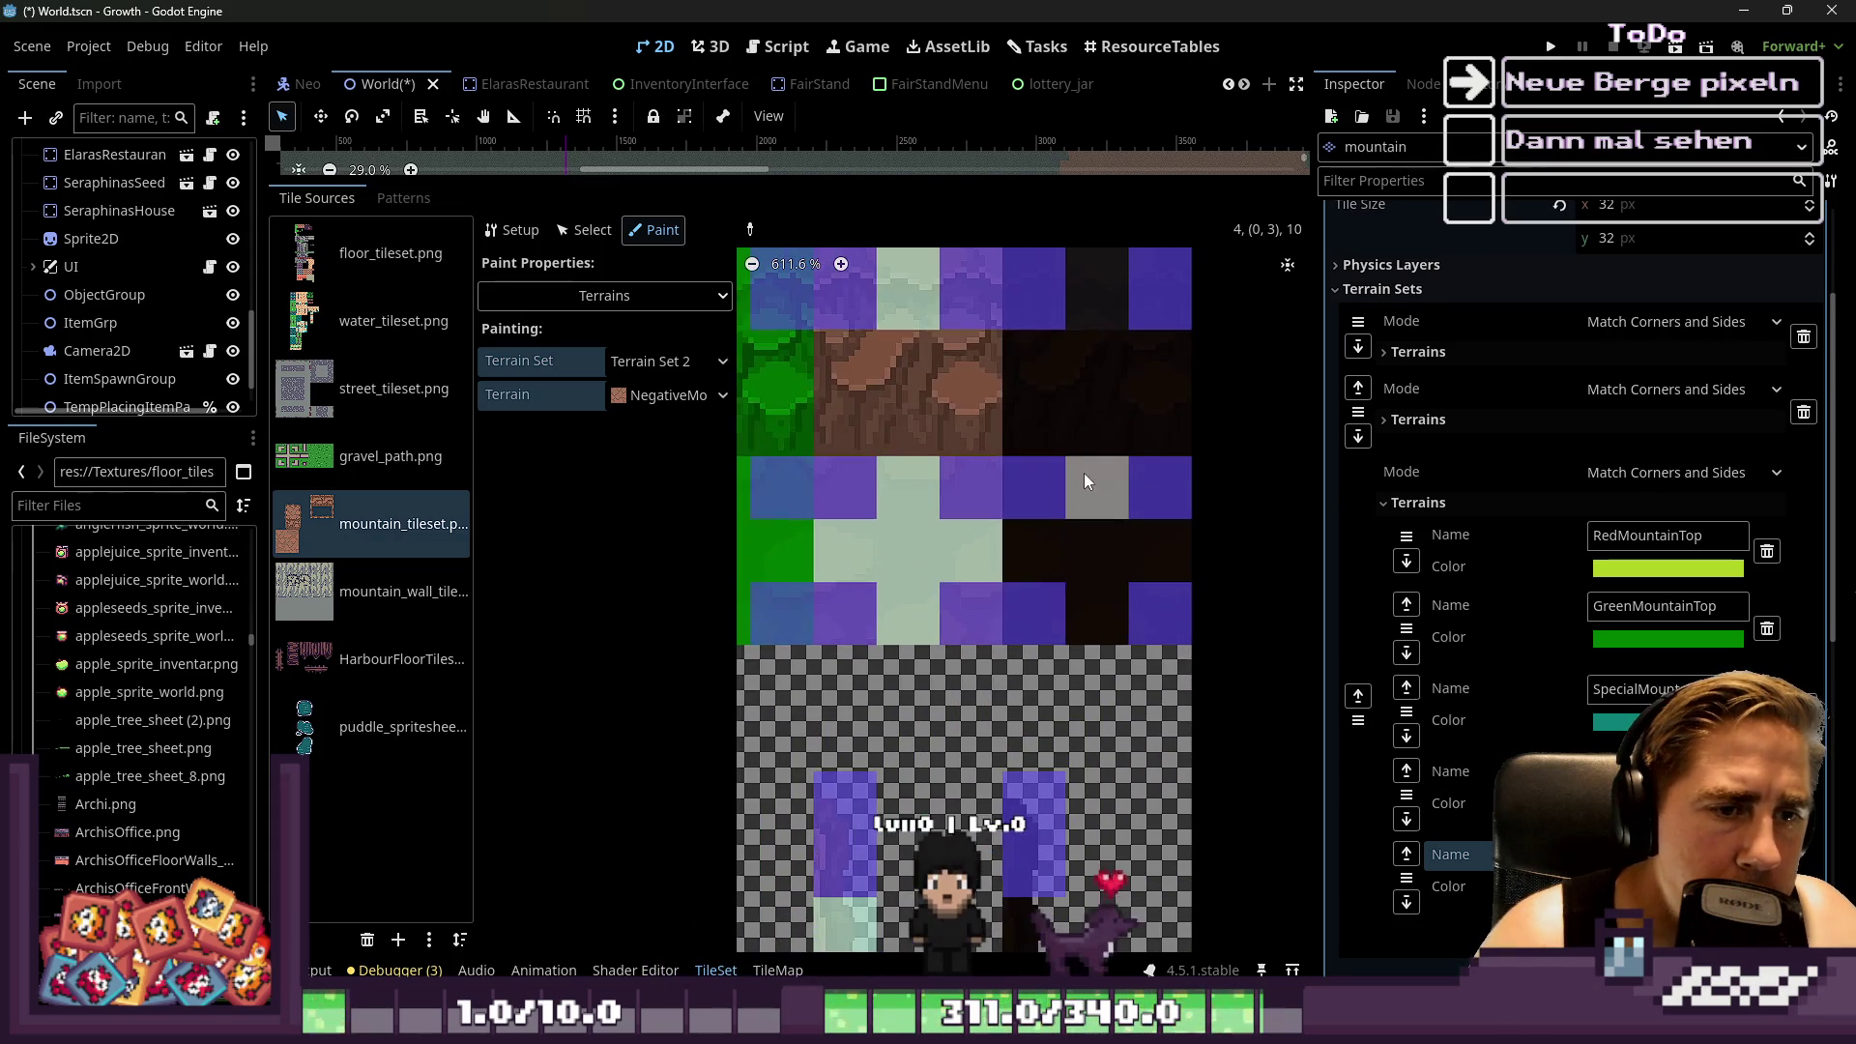
pyautogui.scroll(-3, 1070, 613)
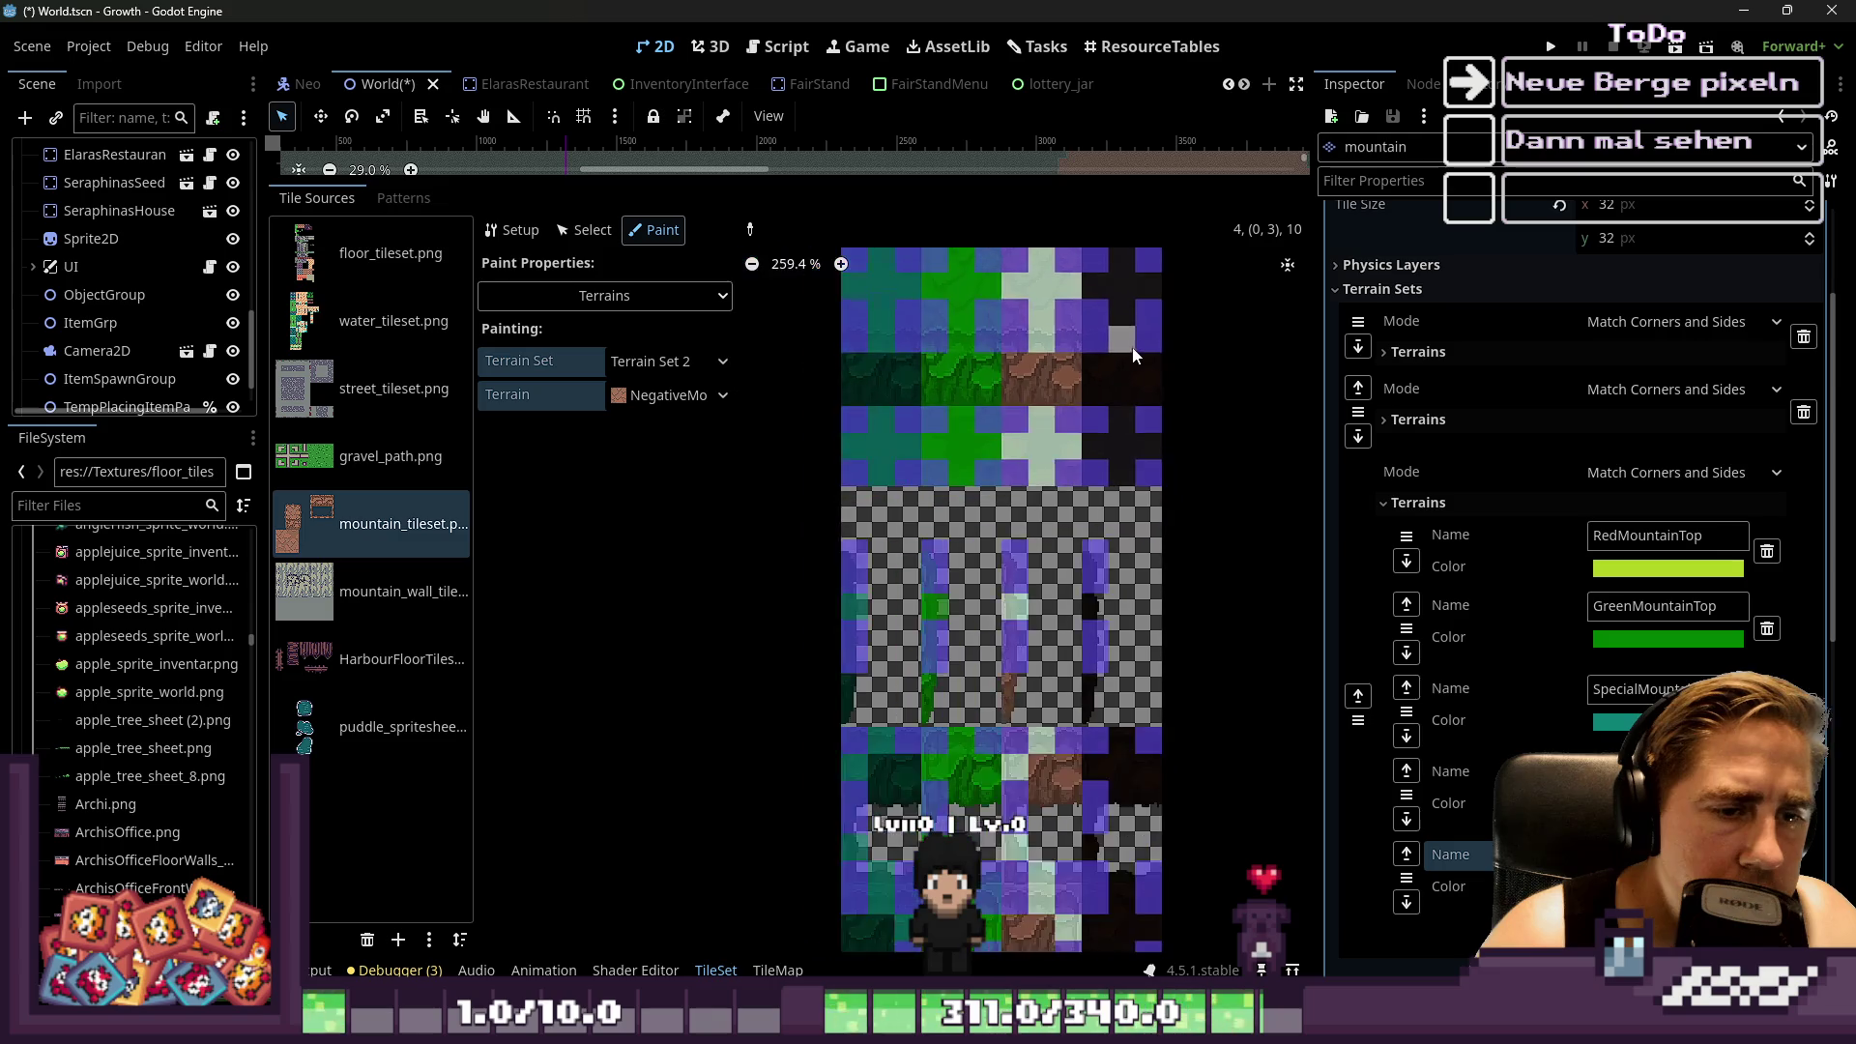
pyautogui.scroll(4, 1102, 484)
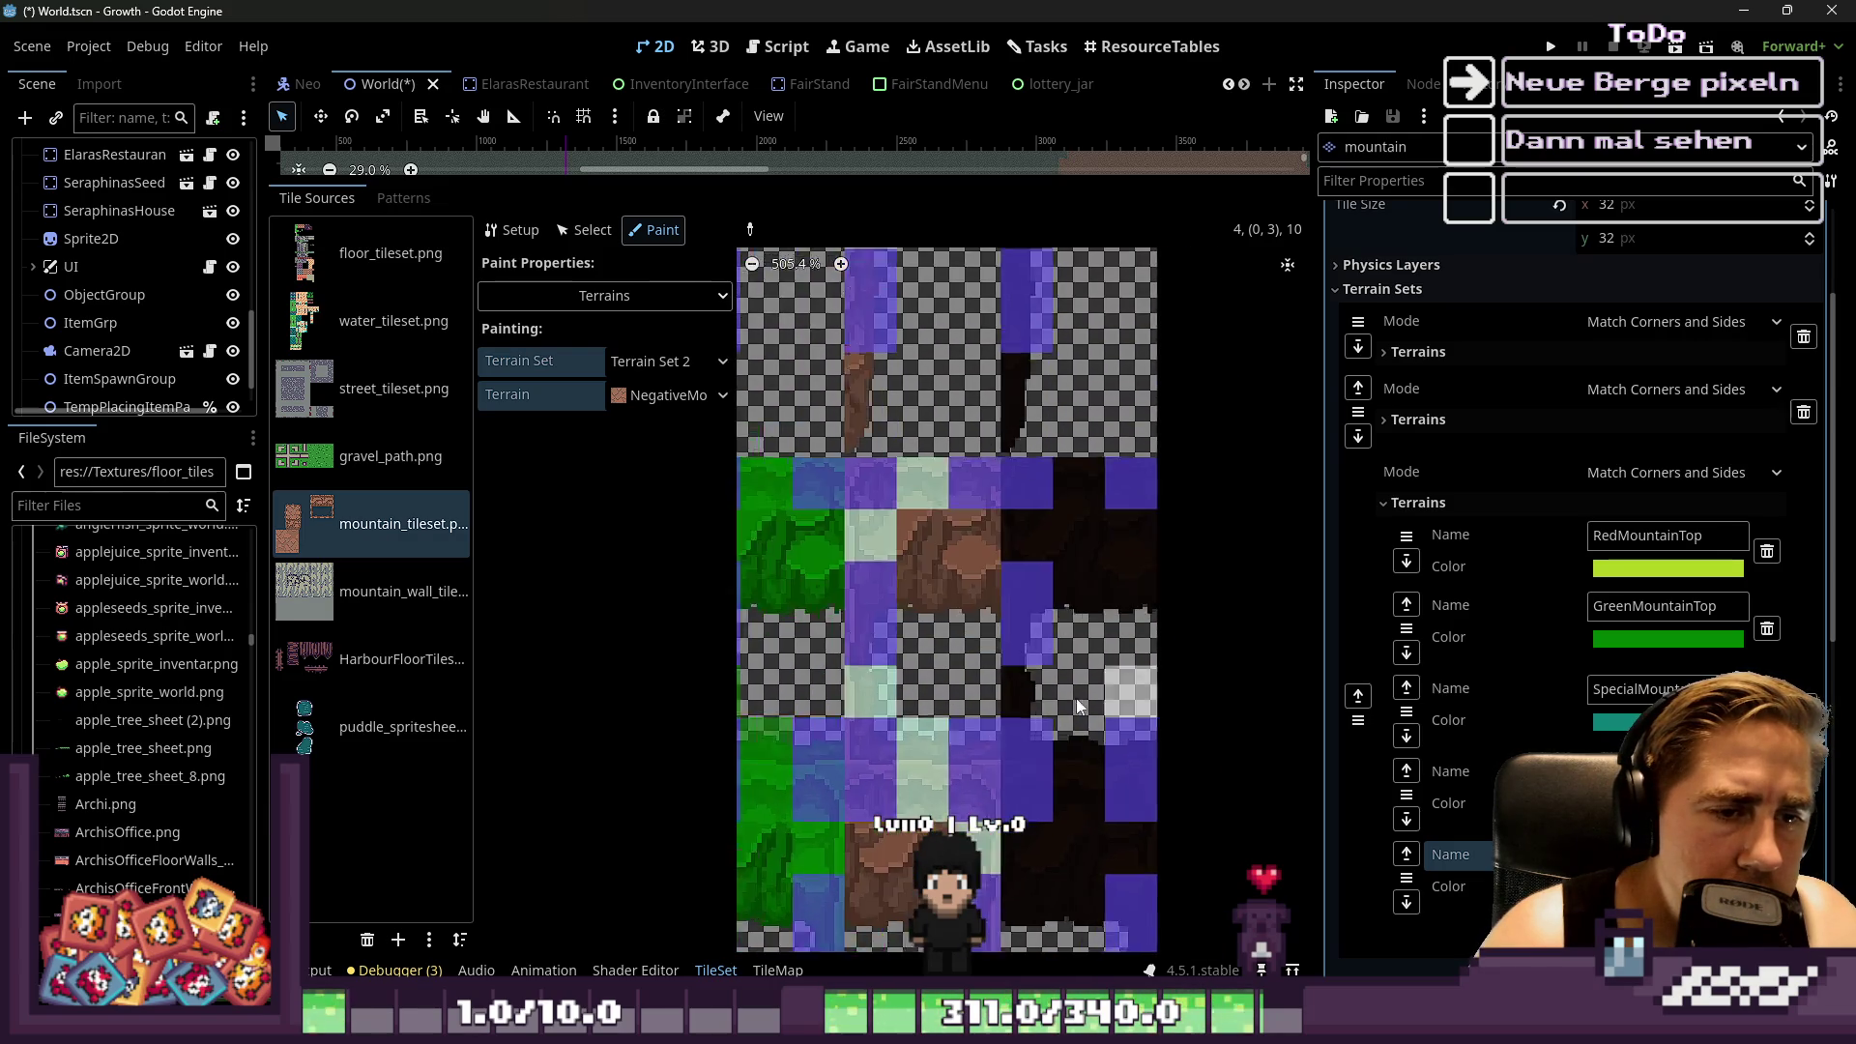
pyautogui.scroll(-1, 1030, 541)
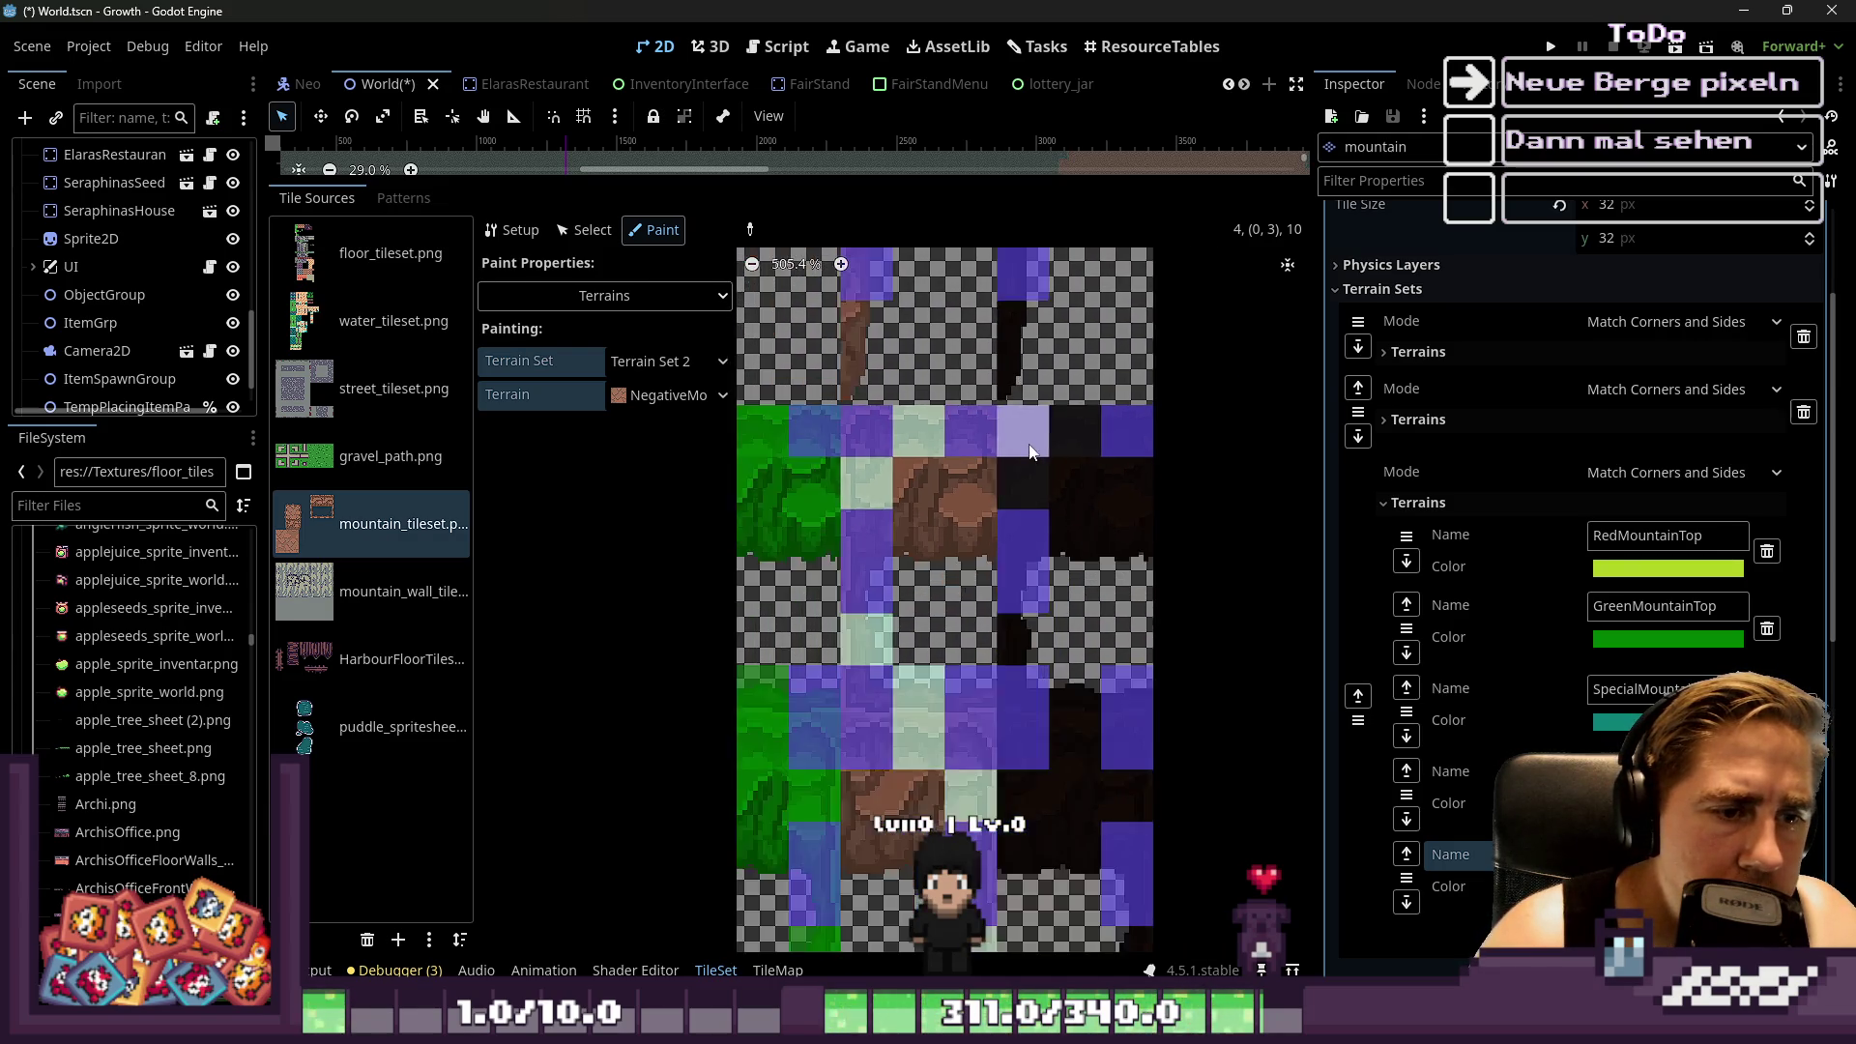
pyautogui.scroll(1, 1017, 618)
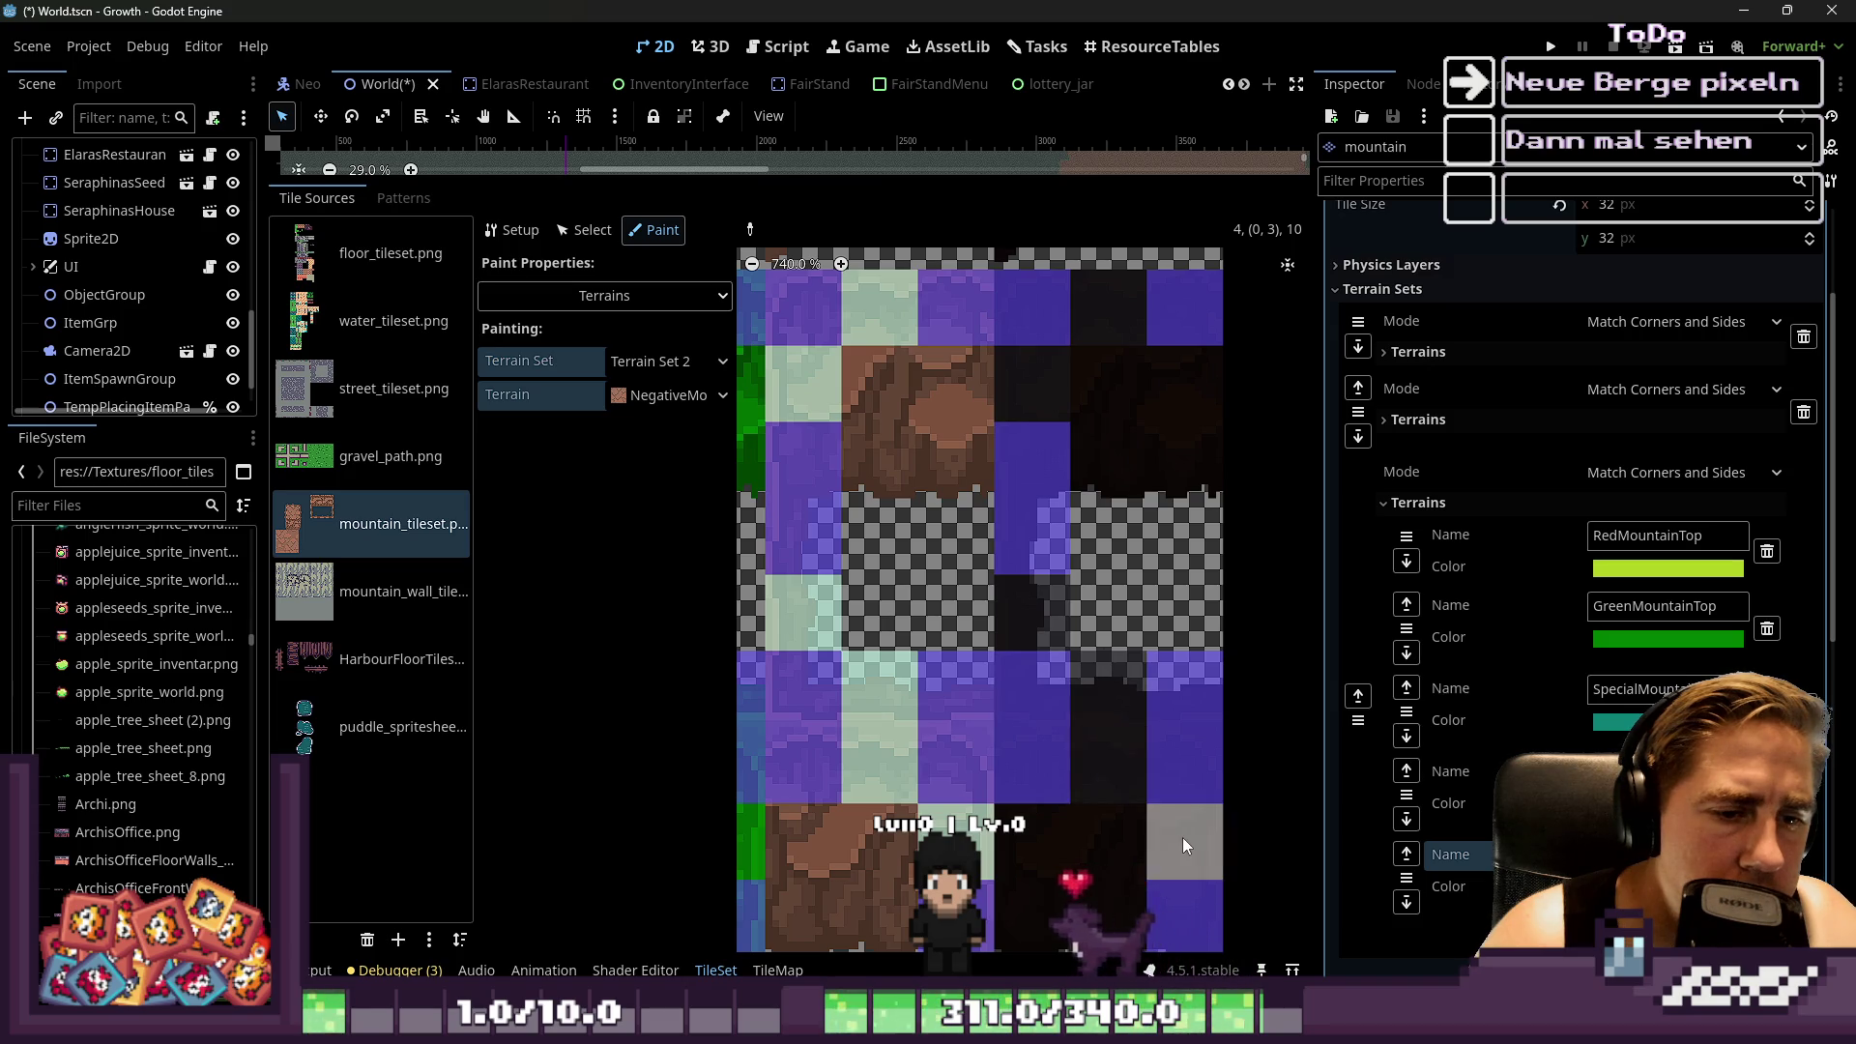
pyautogui.scroll(-4, 1077, 426)
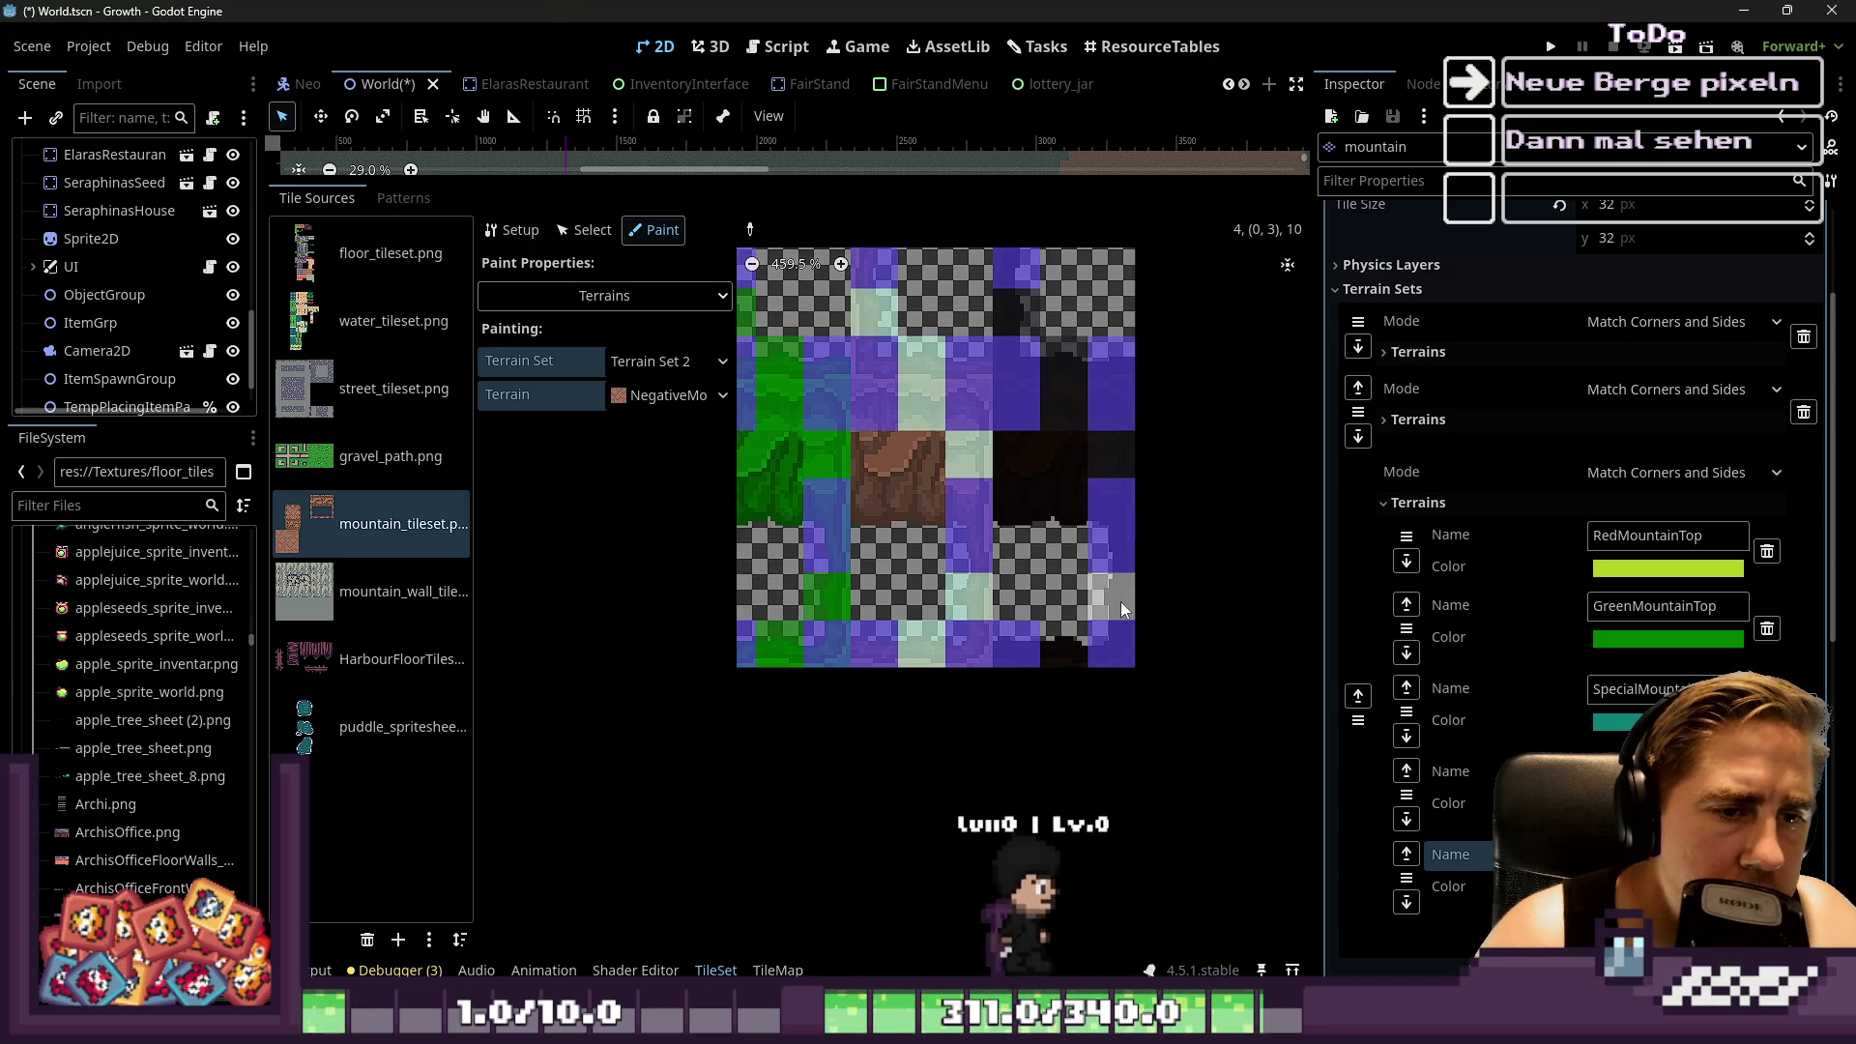
pyautogui.scroll(-4, 1181, 694)
pyautogui.scroll(1, 1191, 713)
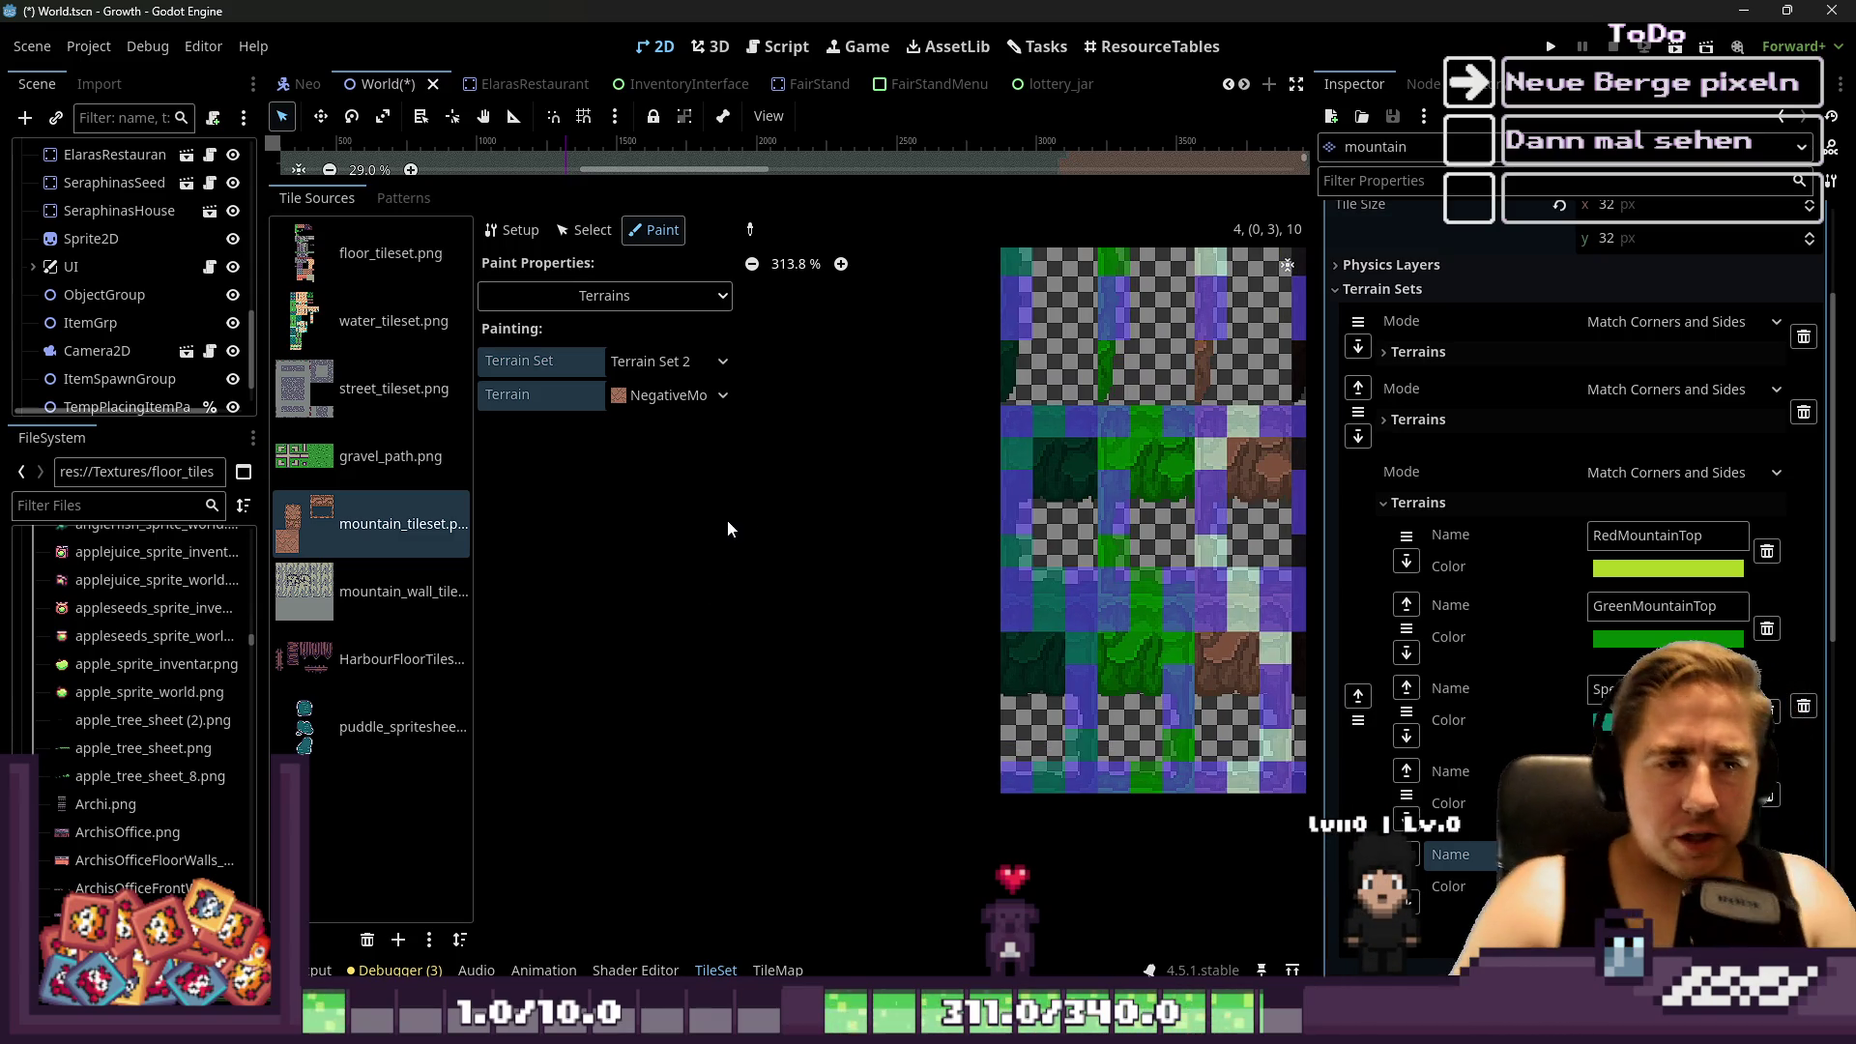
# Compare against the mountain tileset image in Aseprite, then save the World scene
pyautogui.hotkey('alt', 'Tab')
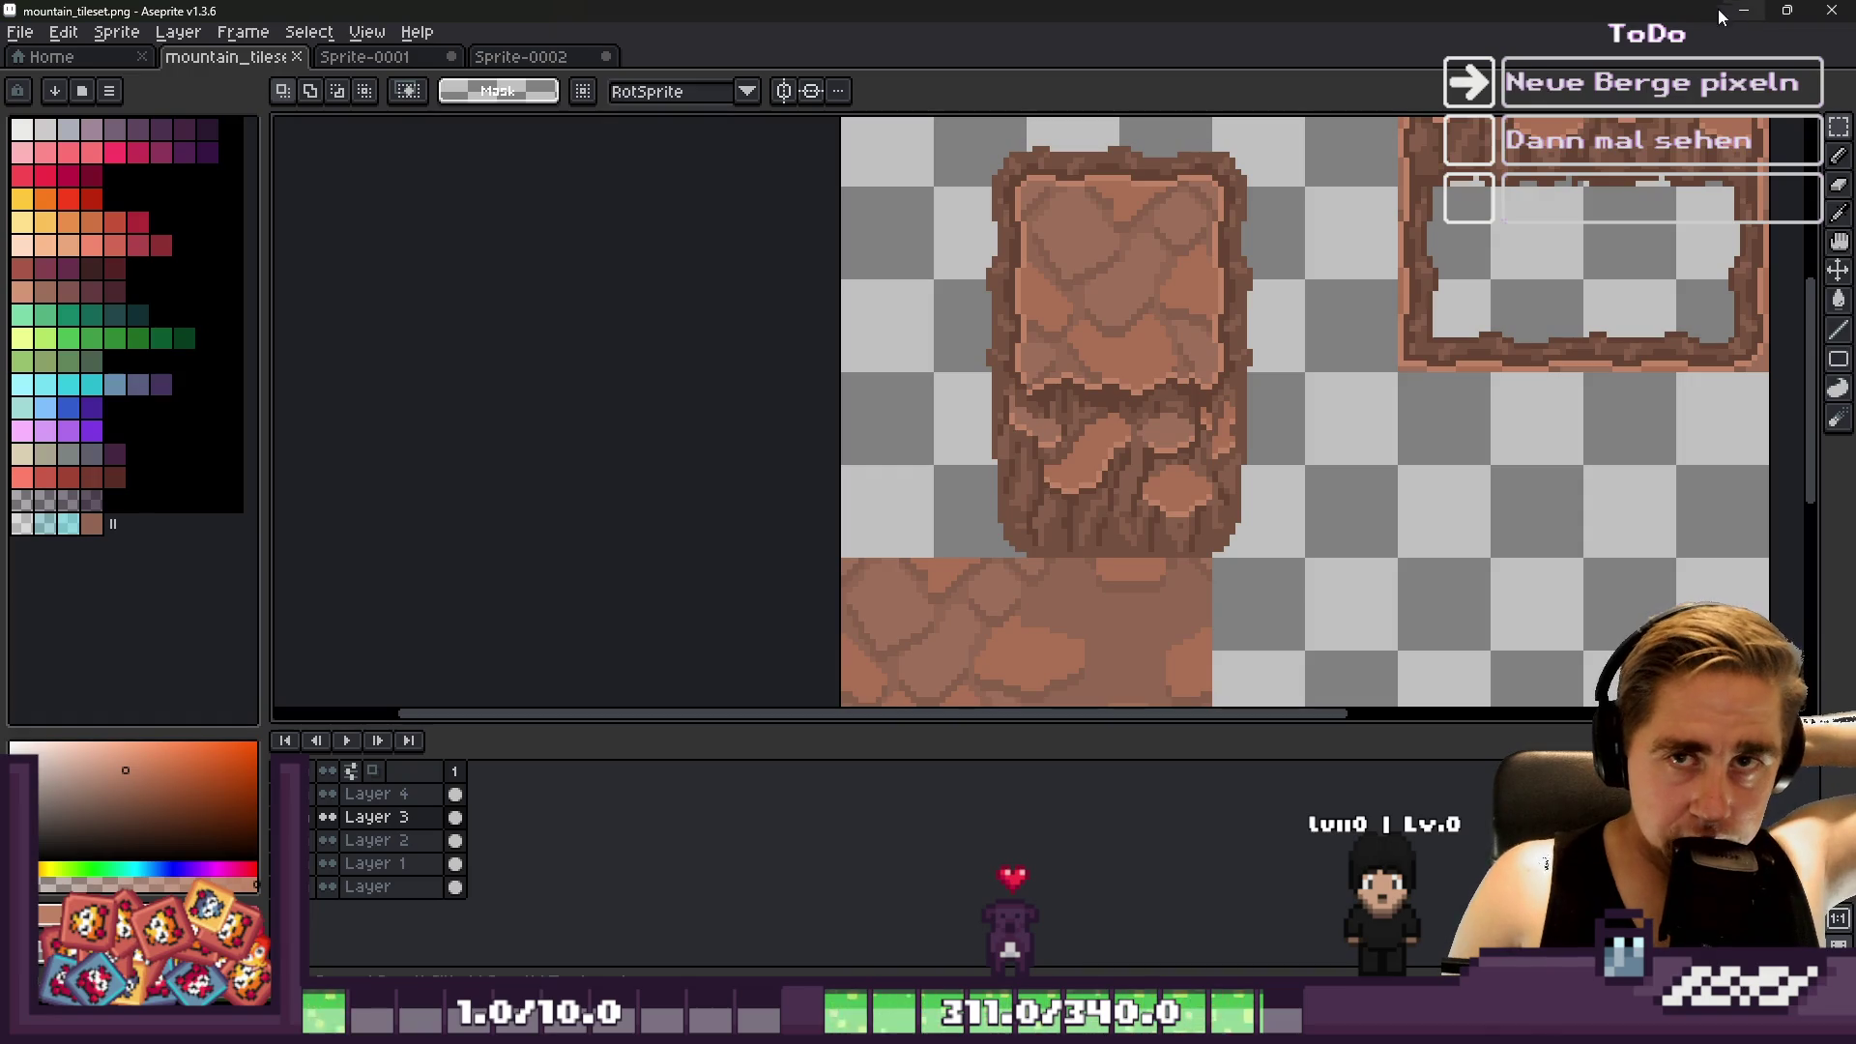
pyautogui.hotkey('alt', 'Tab')
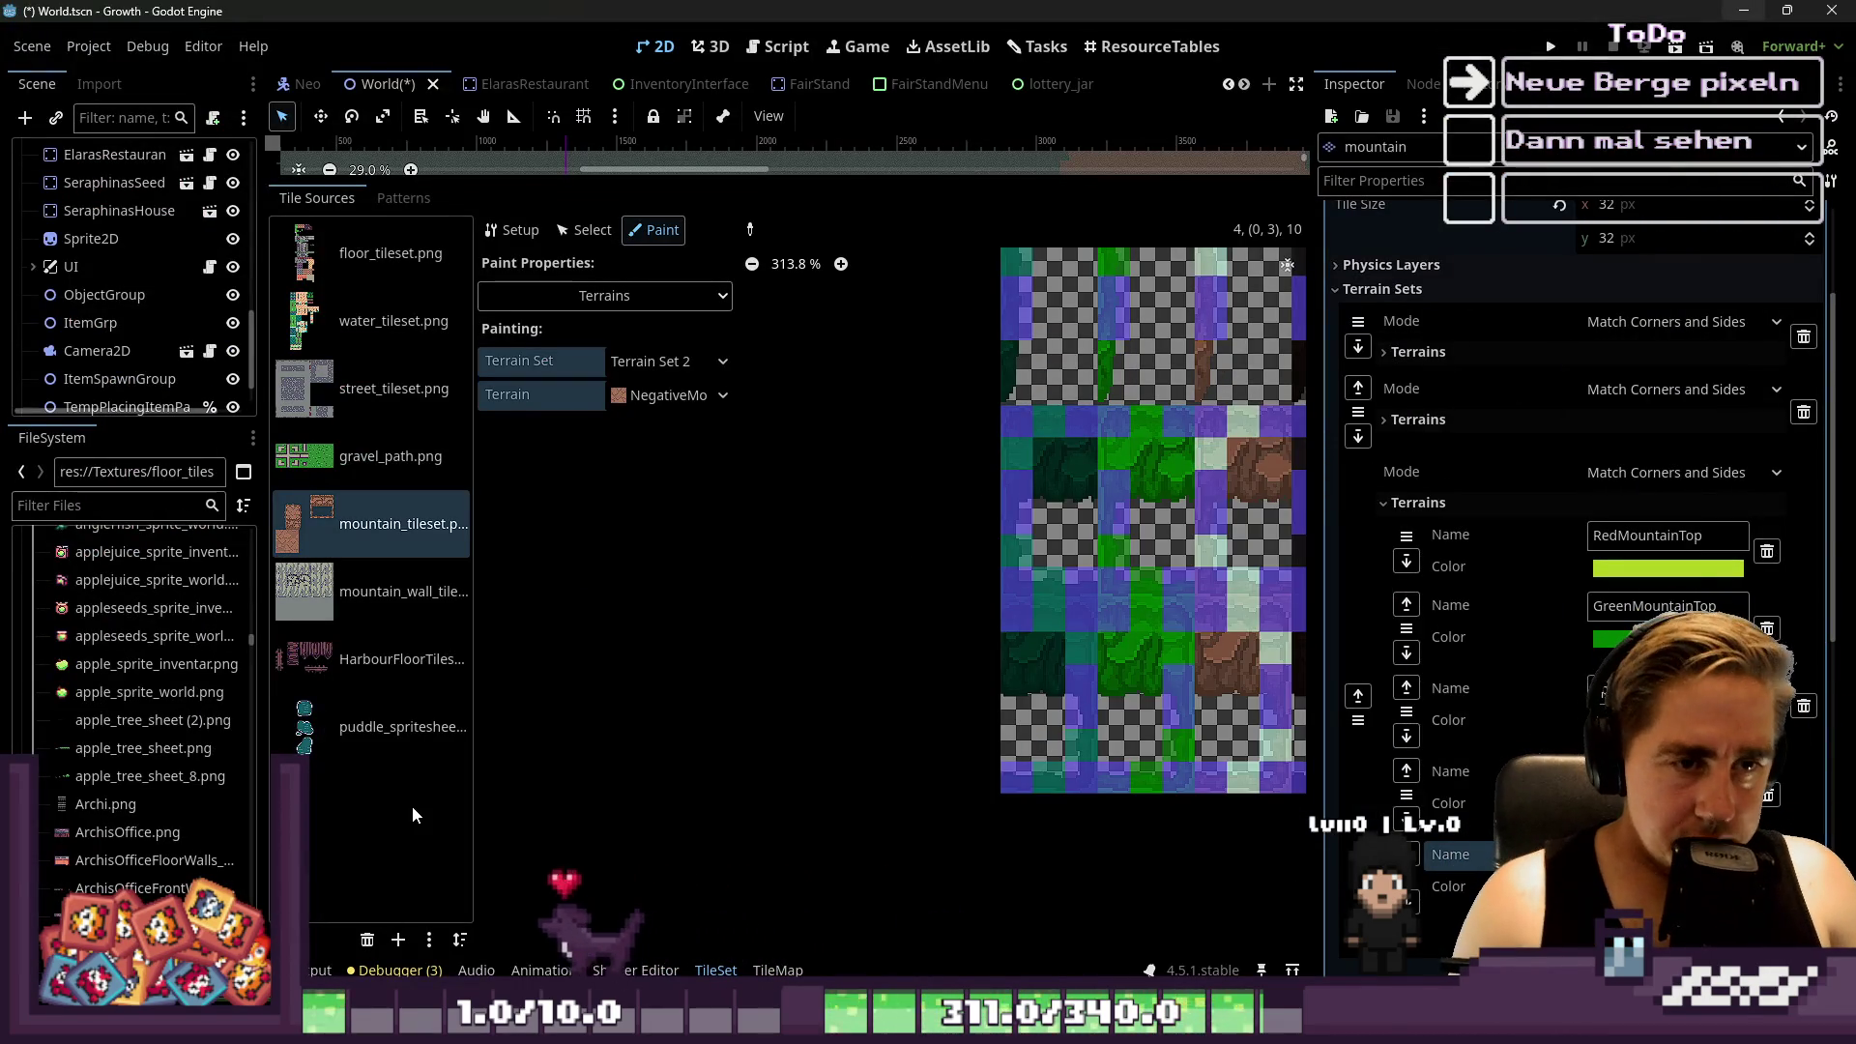
pyautogui.hotkey('ctrl', 's')
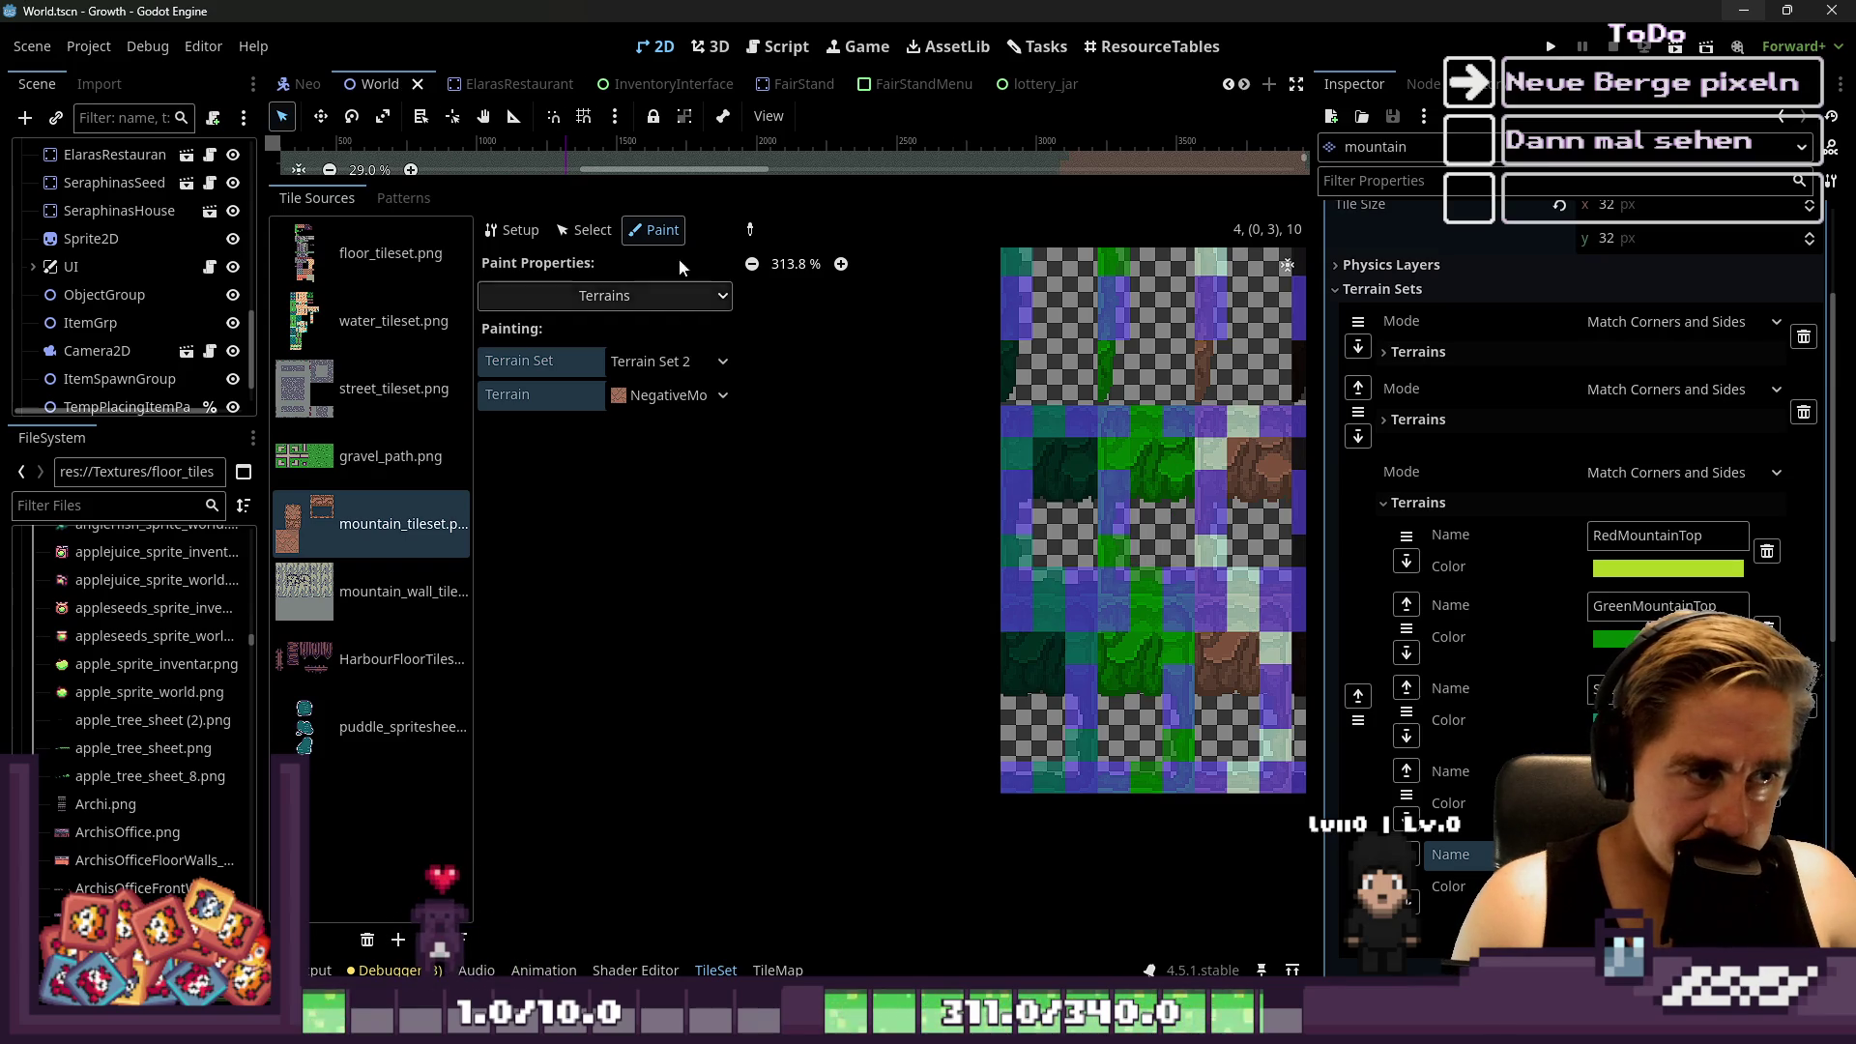
# Shrink the tileset editor, show the TileMap Terrains section, and enlarge the painting panel over the left mountain
pyautogui.moveTo(731, 188); pyautogui.dragTo(707, 759)
pyautogui.scroll(5, 680, 580)
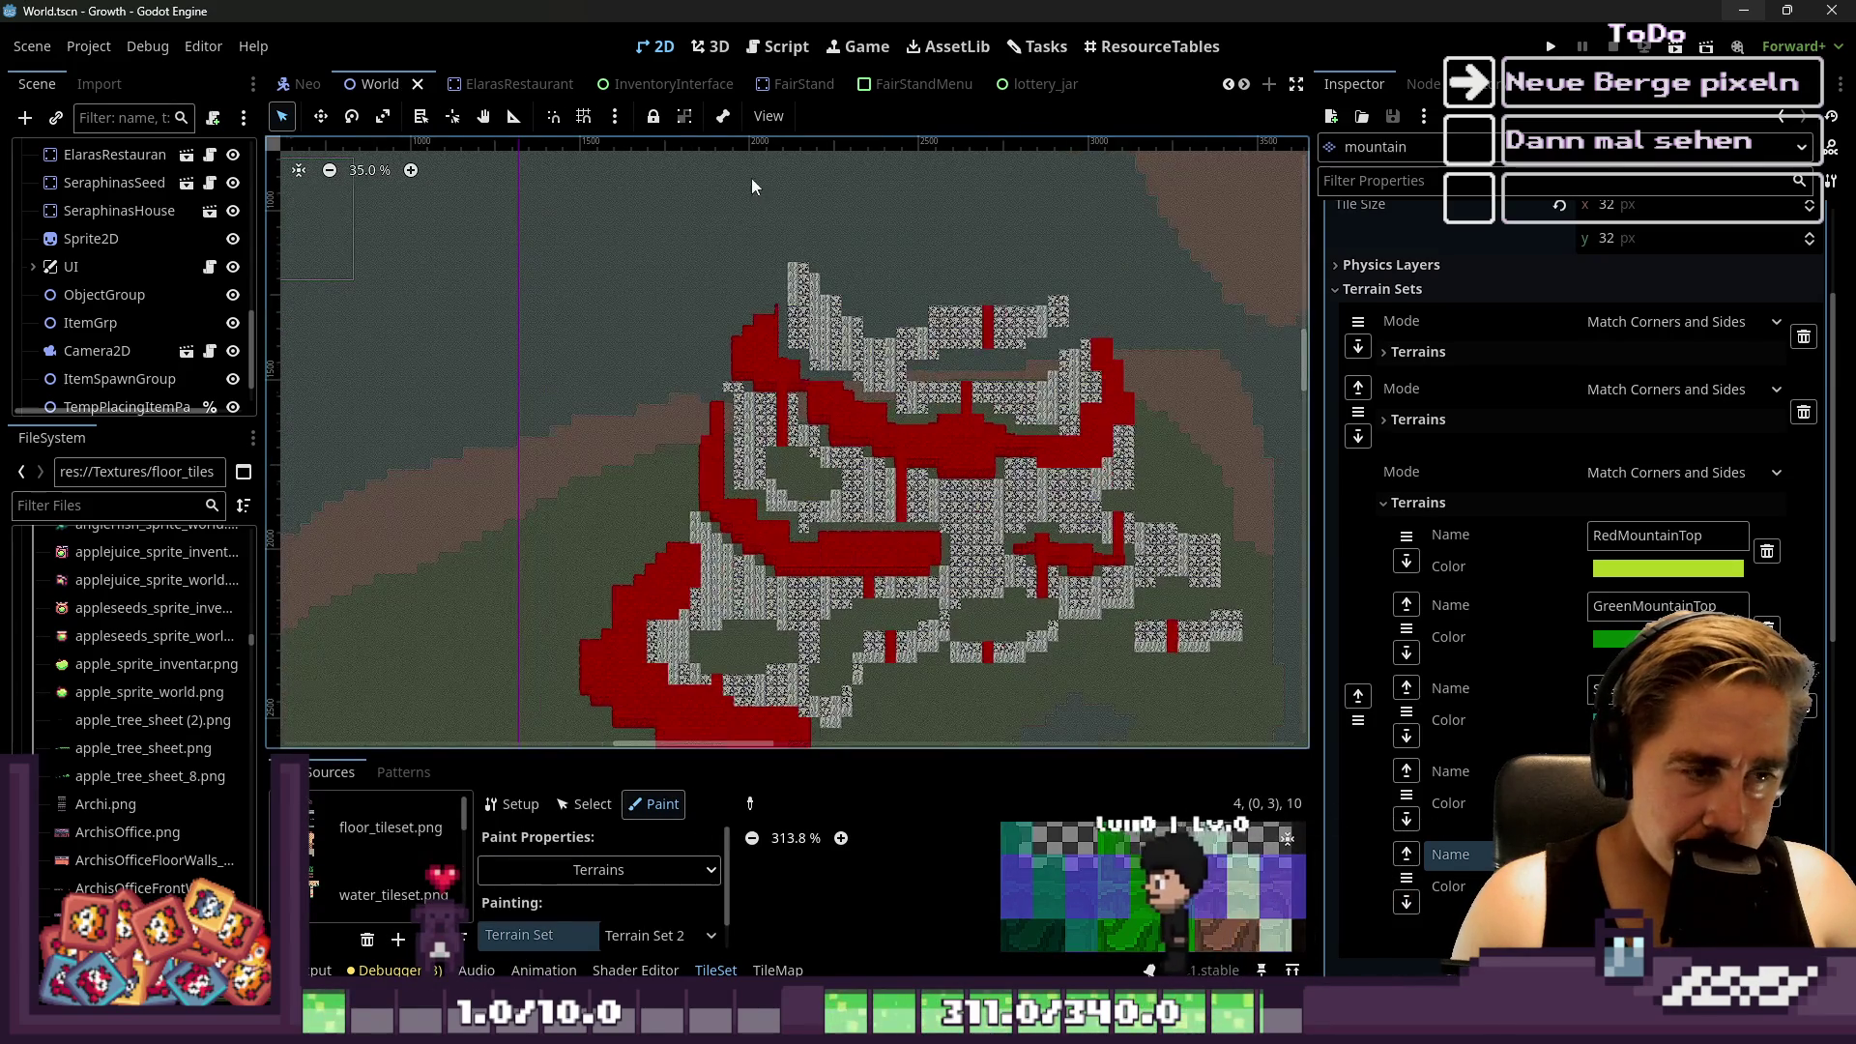
pyautogui.scroll(-6, 677, 572)
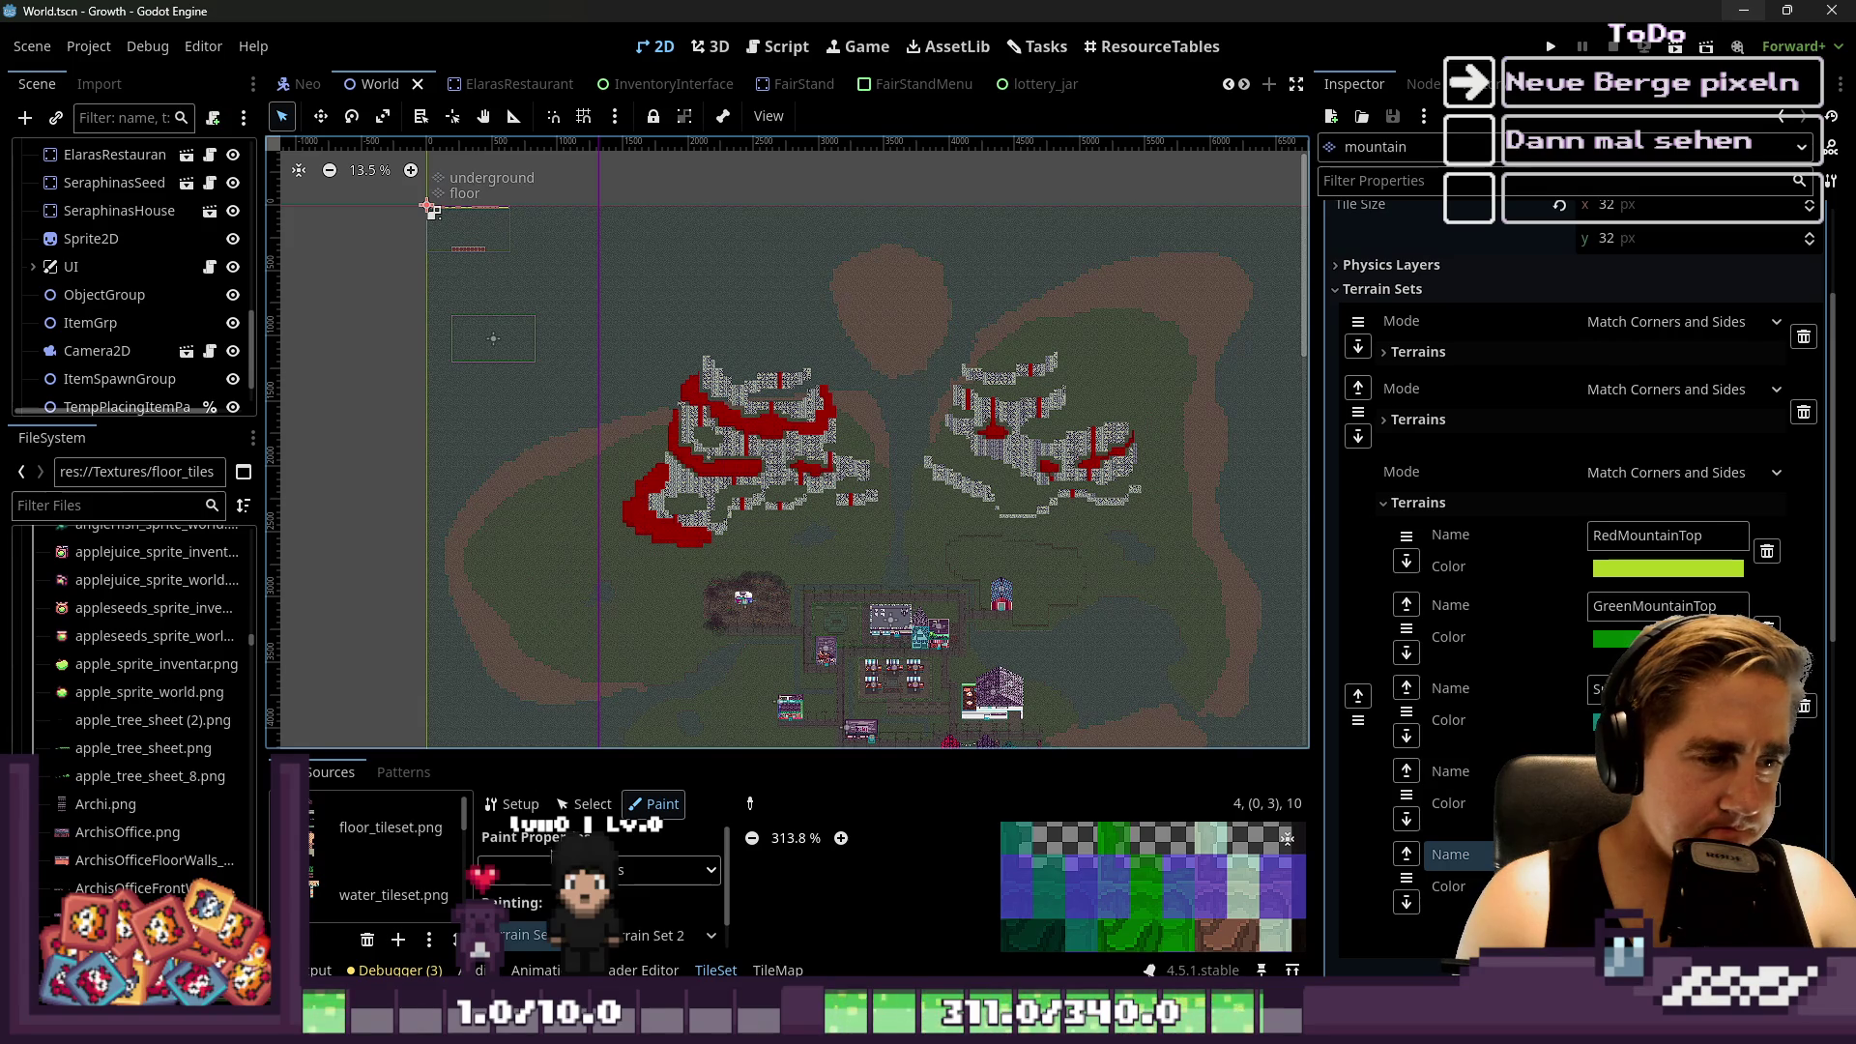
pyautogui.click(432, 210)
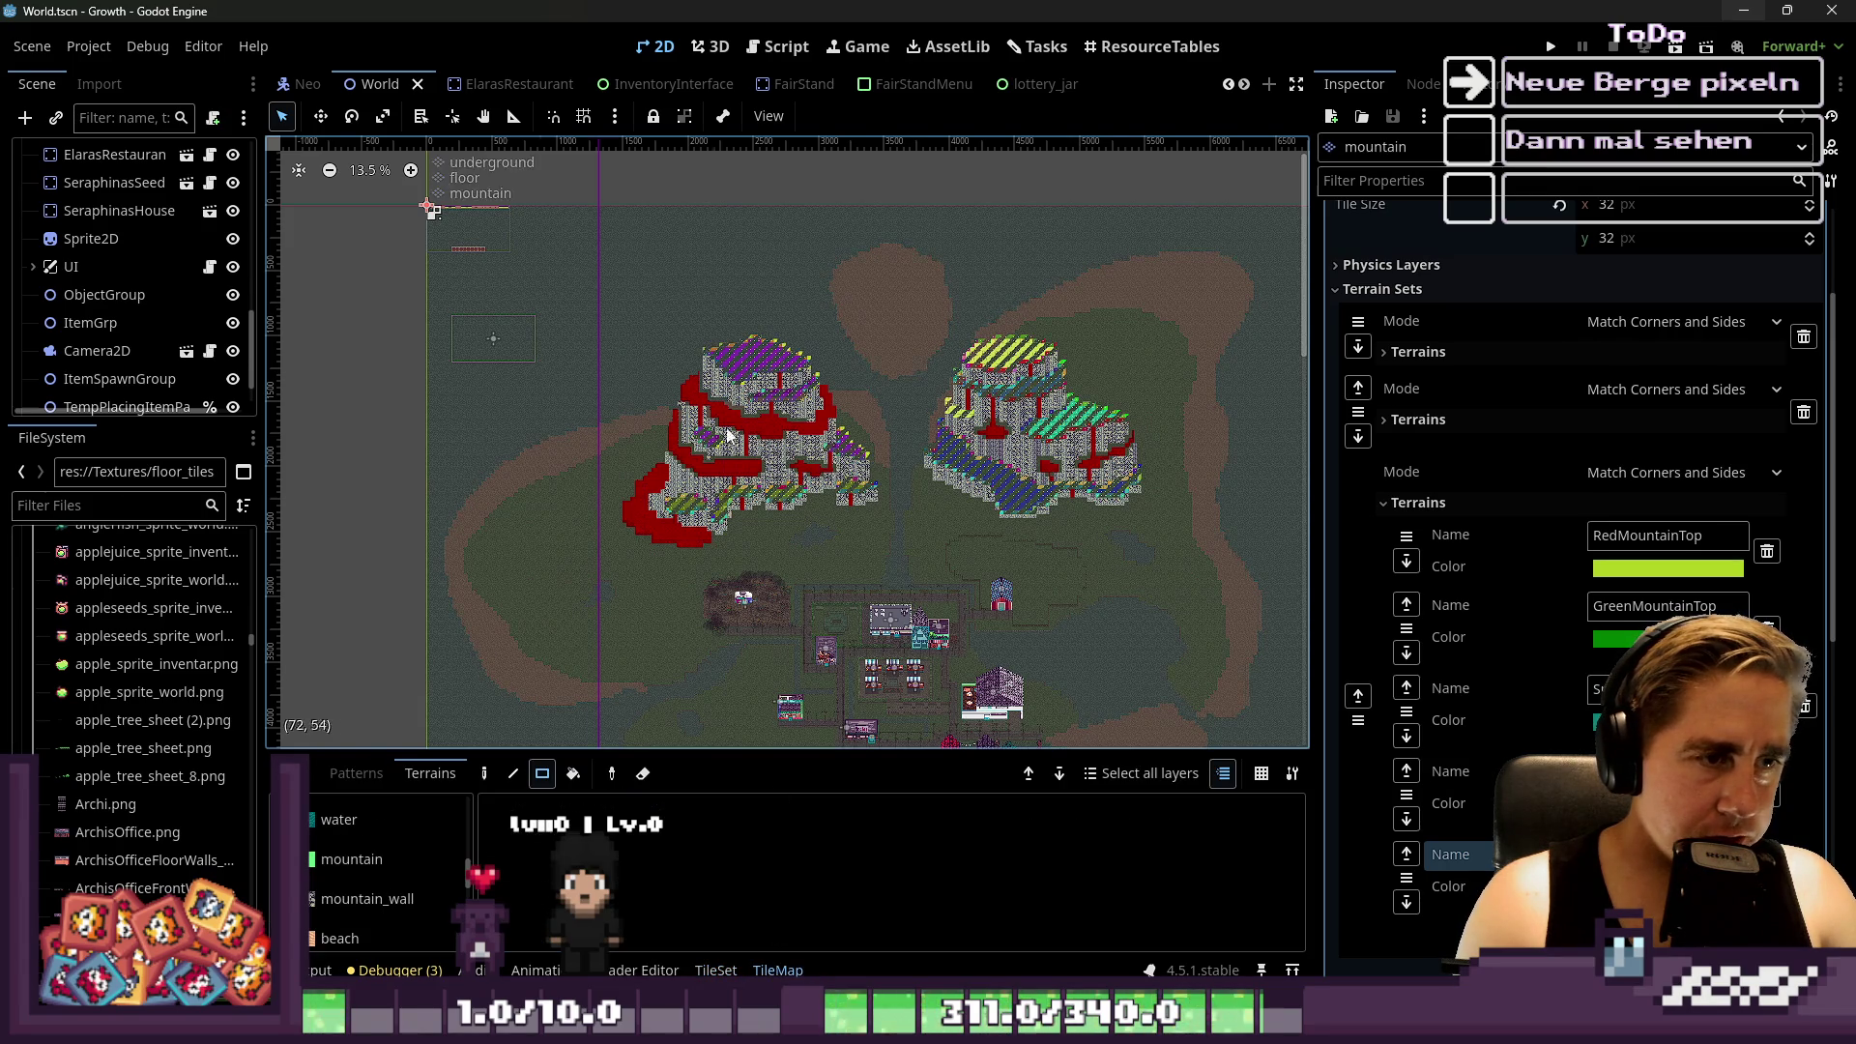
pyautogui.scroll(7, 727, 438)
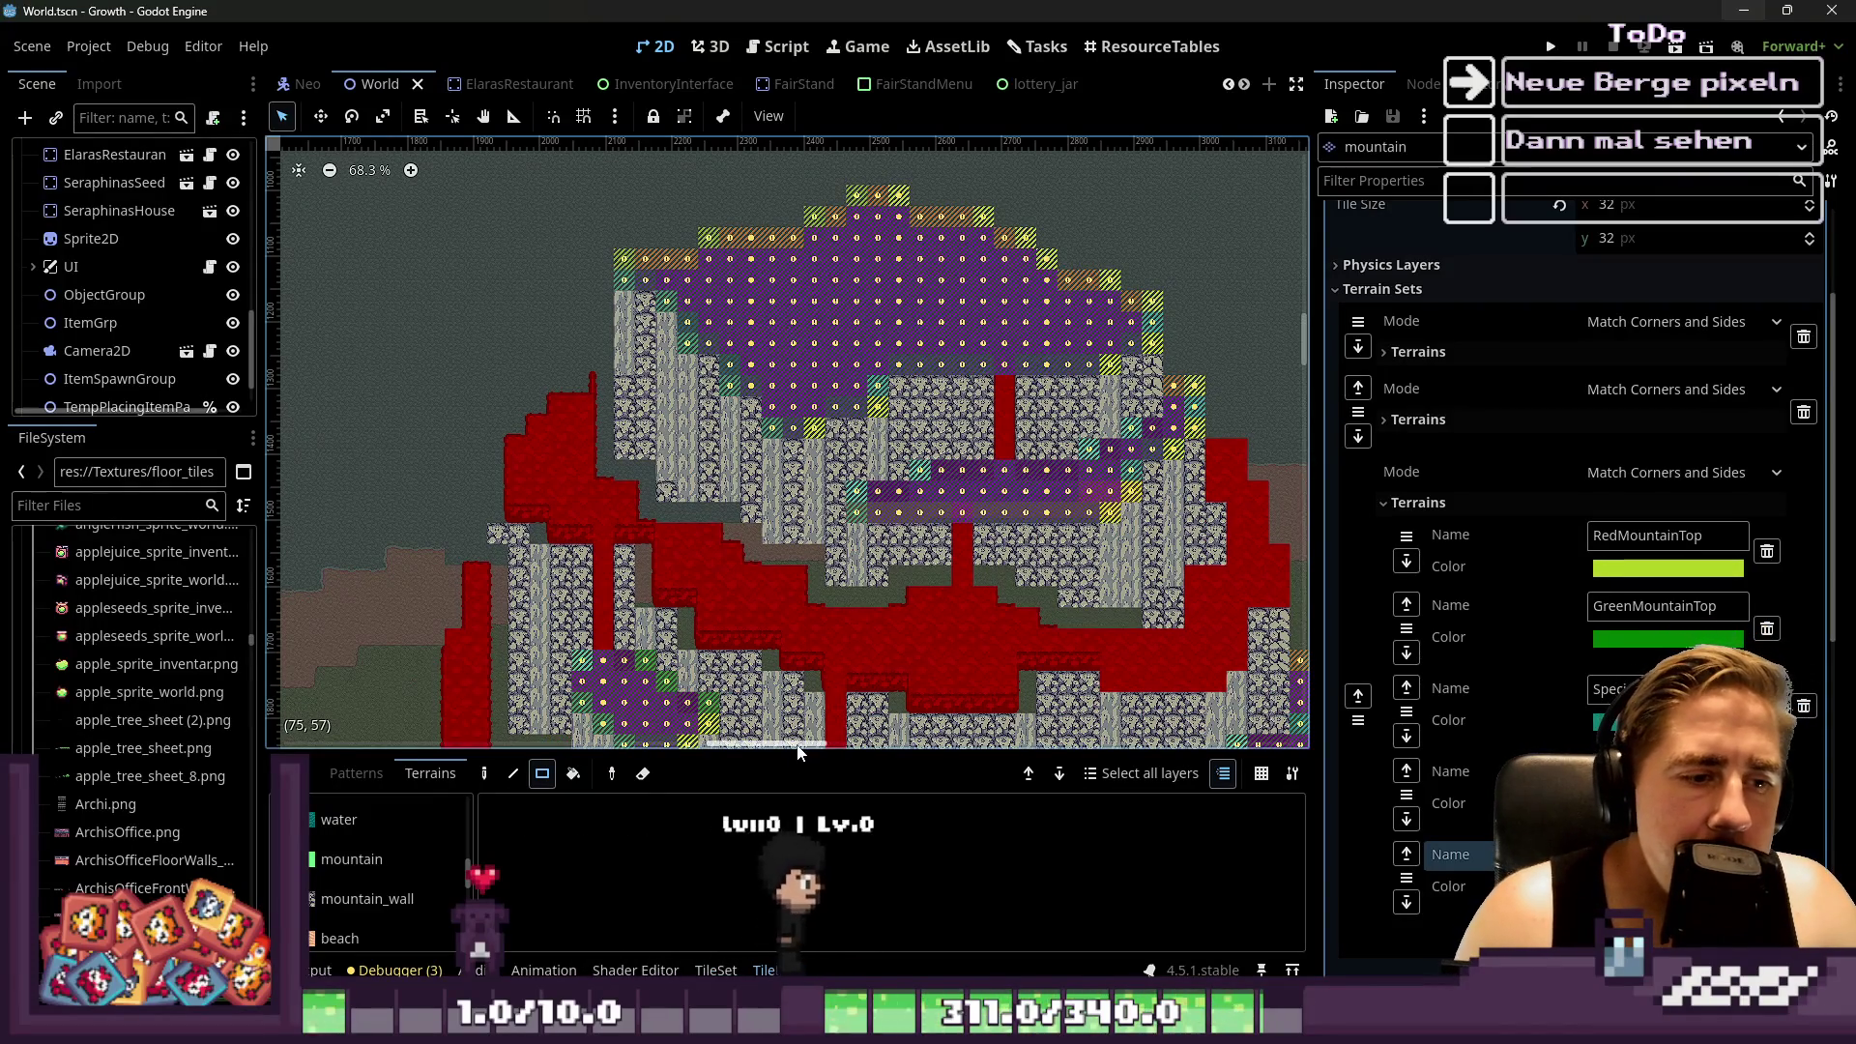
pyautogui.moveTo(790, 752)
pyautogui.mouseDown()
pyautogui.moveTo(790, 319)
pyautogui.moveTo(789, 578)
pyautogui.mouseUp()
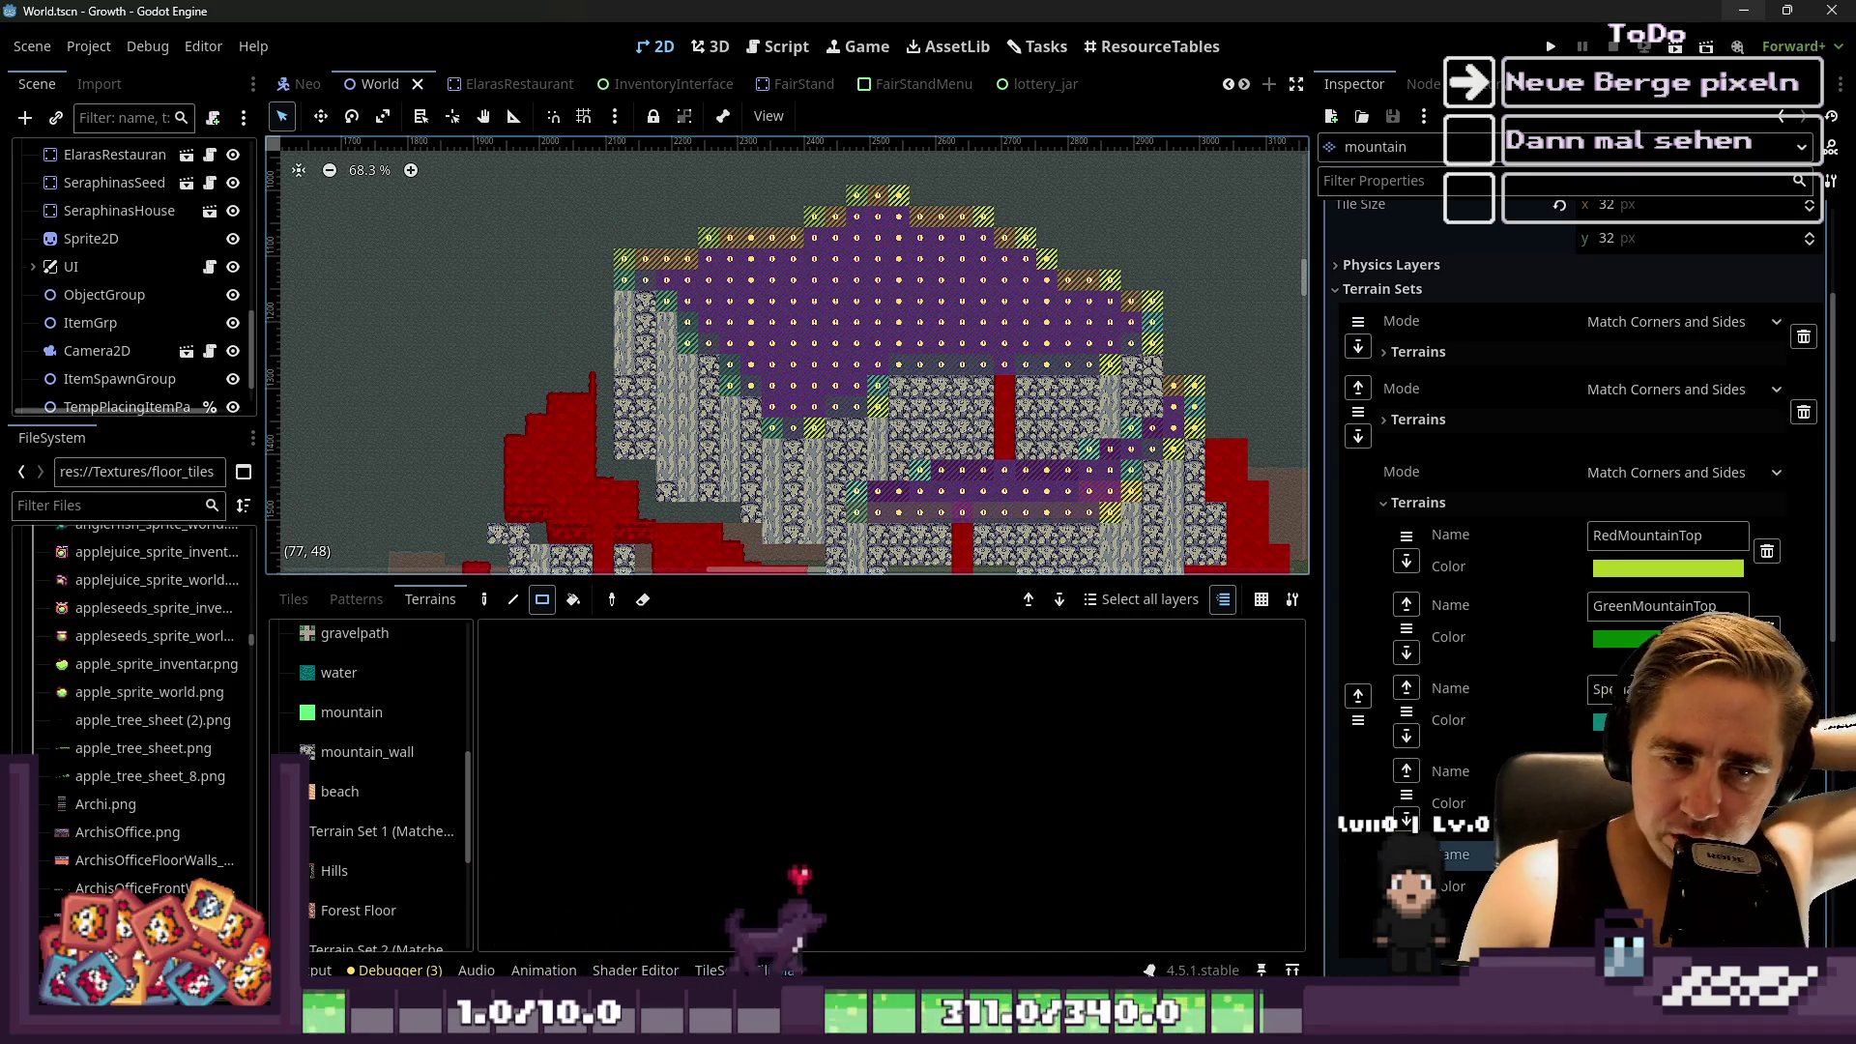
pyautogui.moveTo(986, 1030)
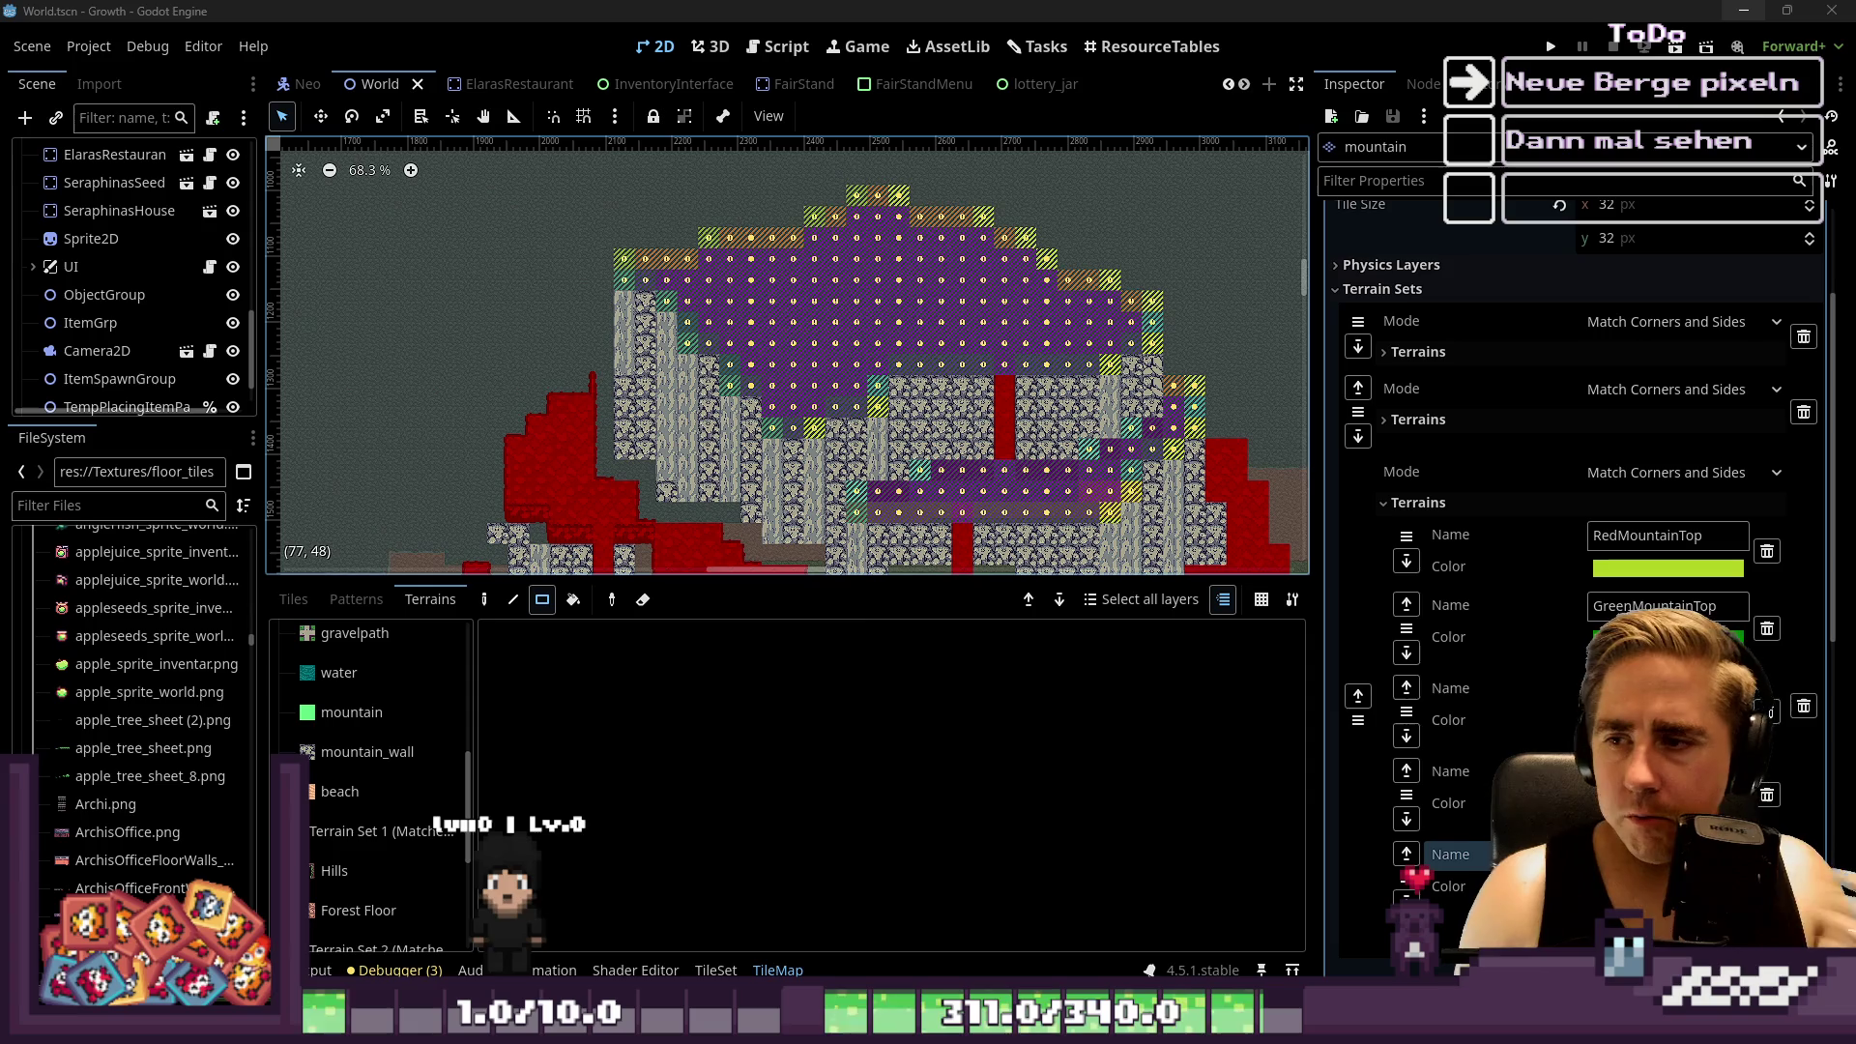
pyautogui.scroll(-1, 839, 299)
# Select NegativeMountainTop and paint a dark rectangle on the mountain top
pyautogui.scroll(2, 396, 706)
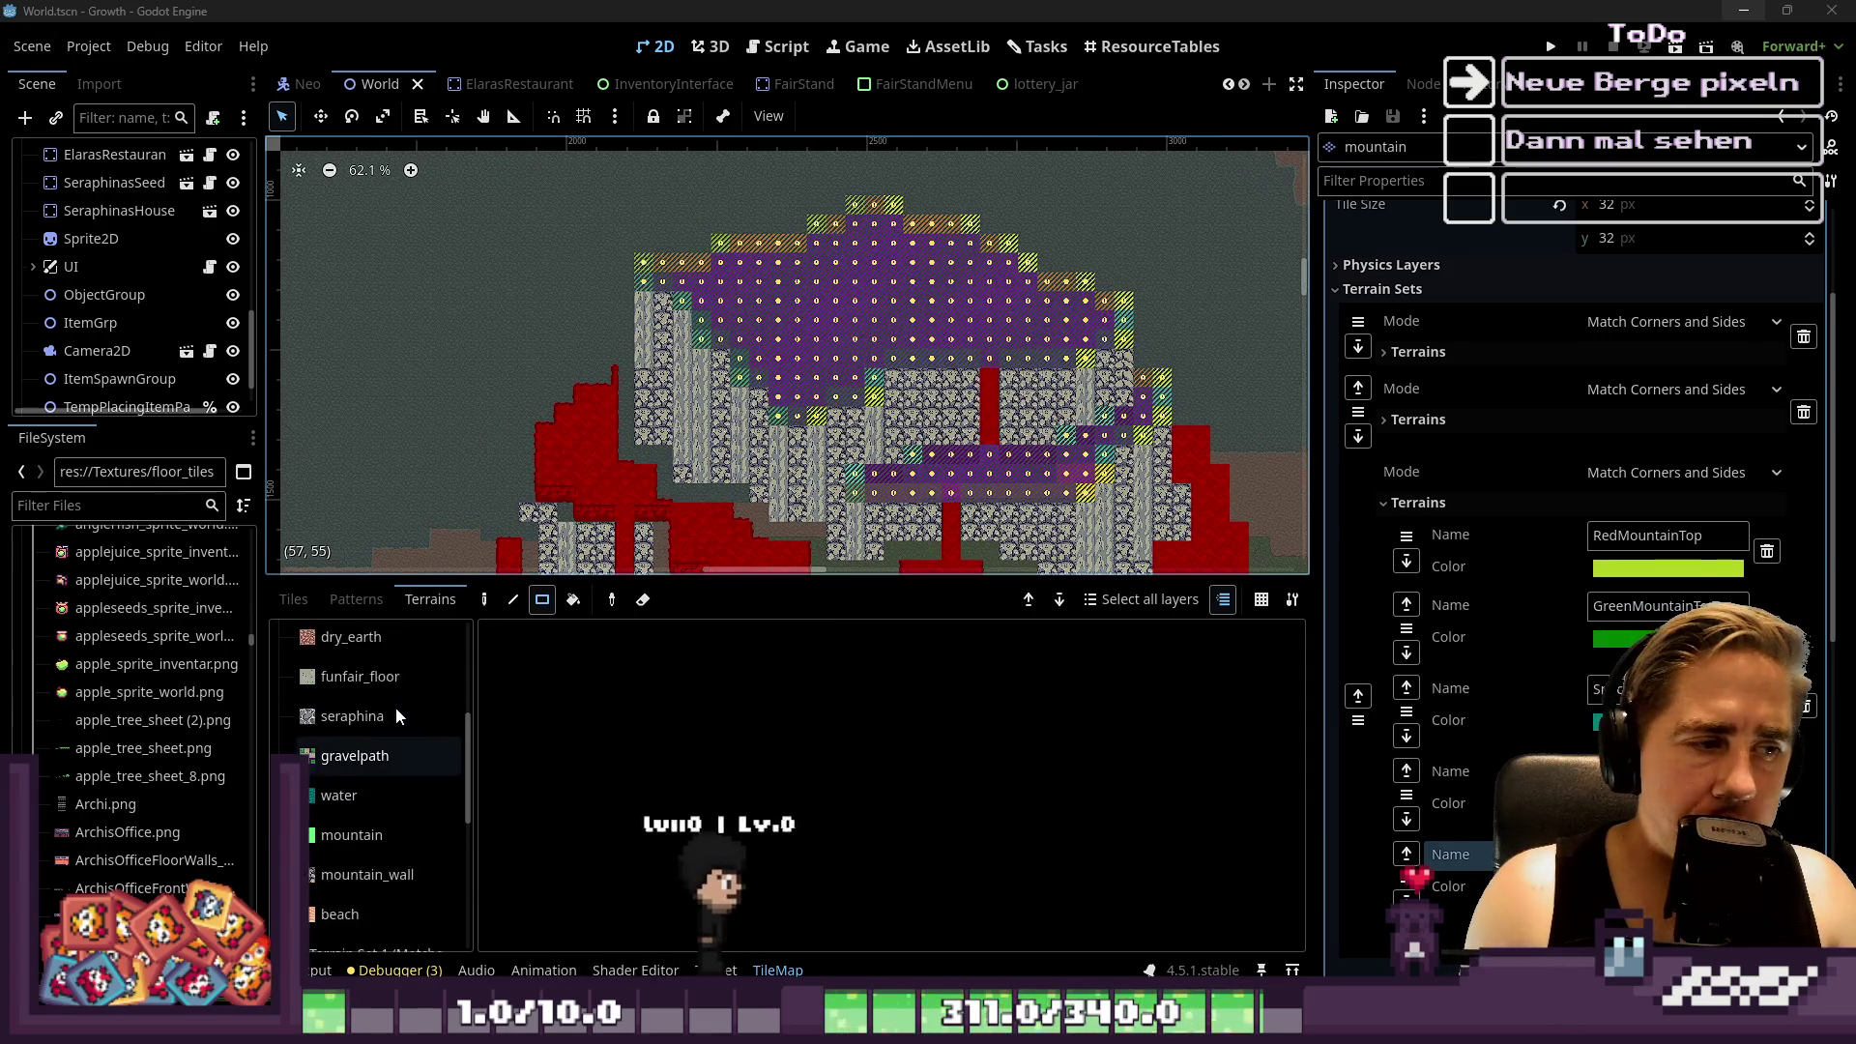
pyautogui.scroll(-10, 396, 710)
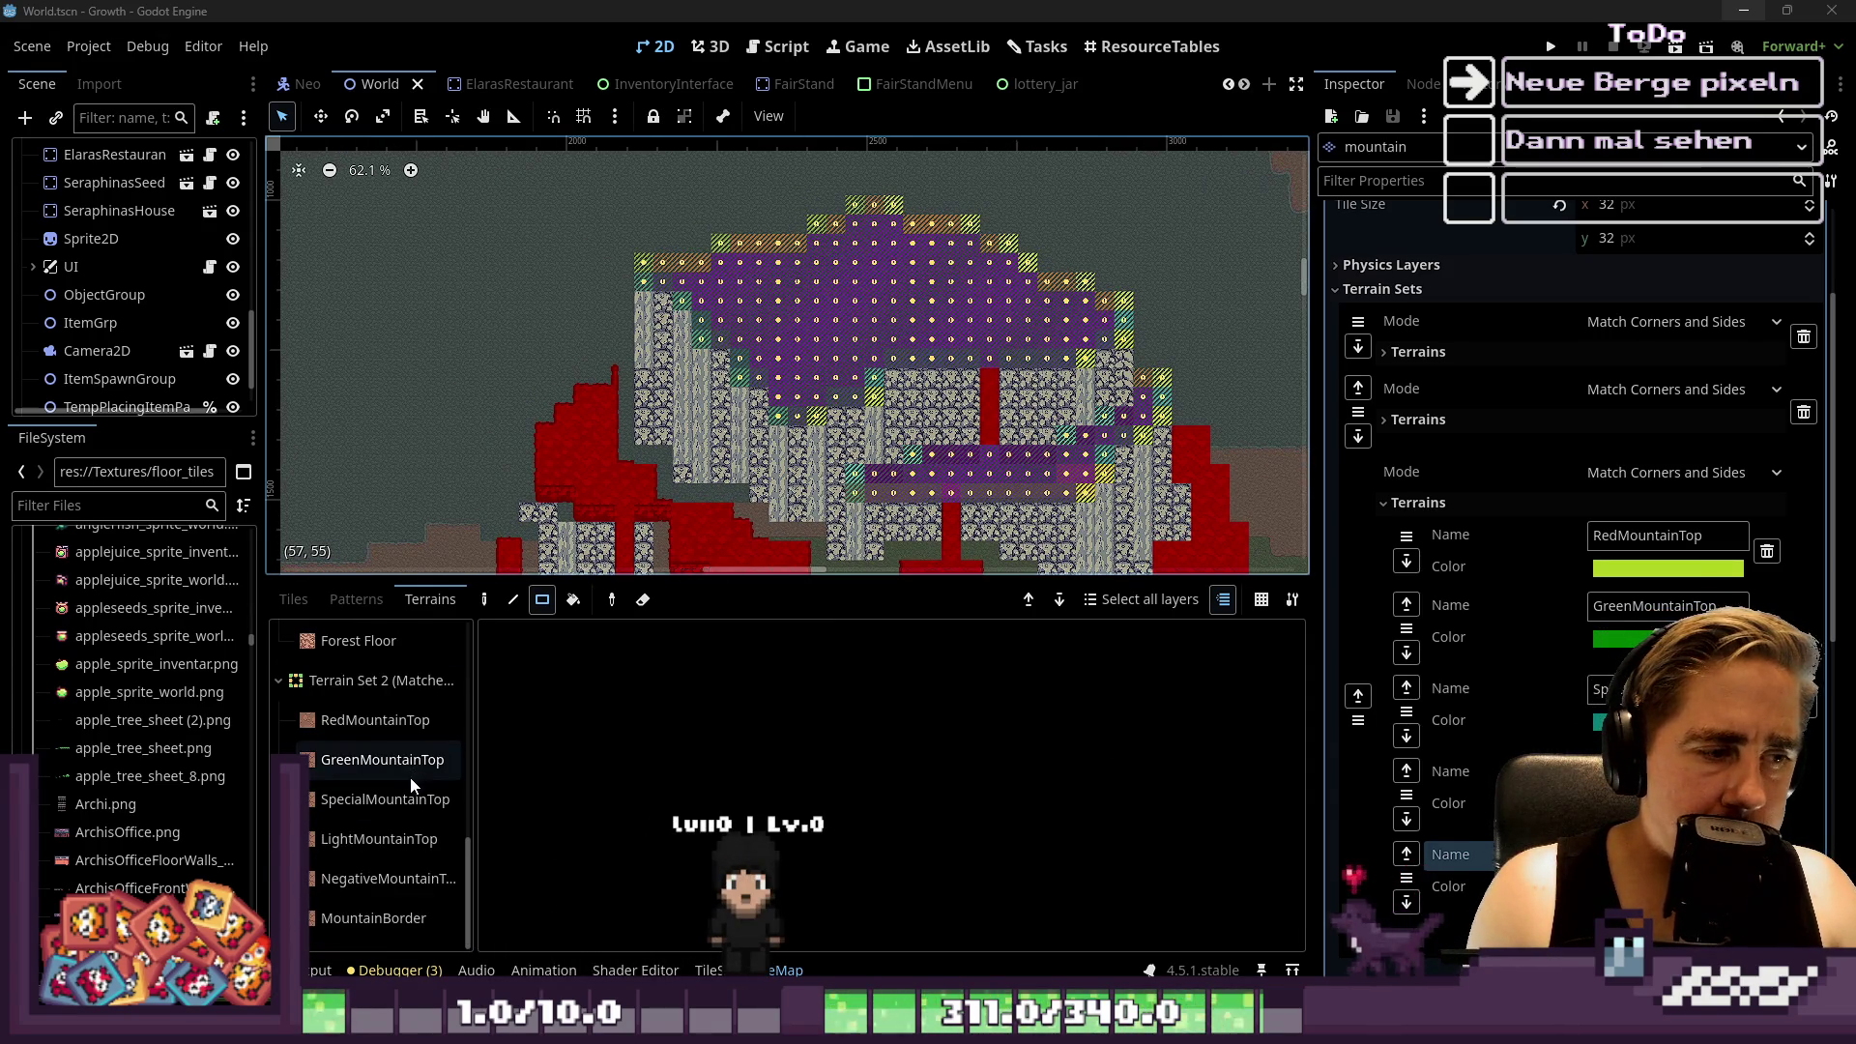
pyautogui.click(377, 878)
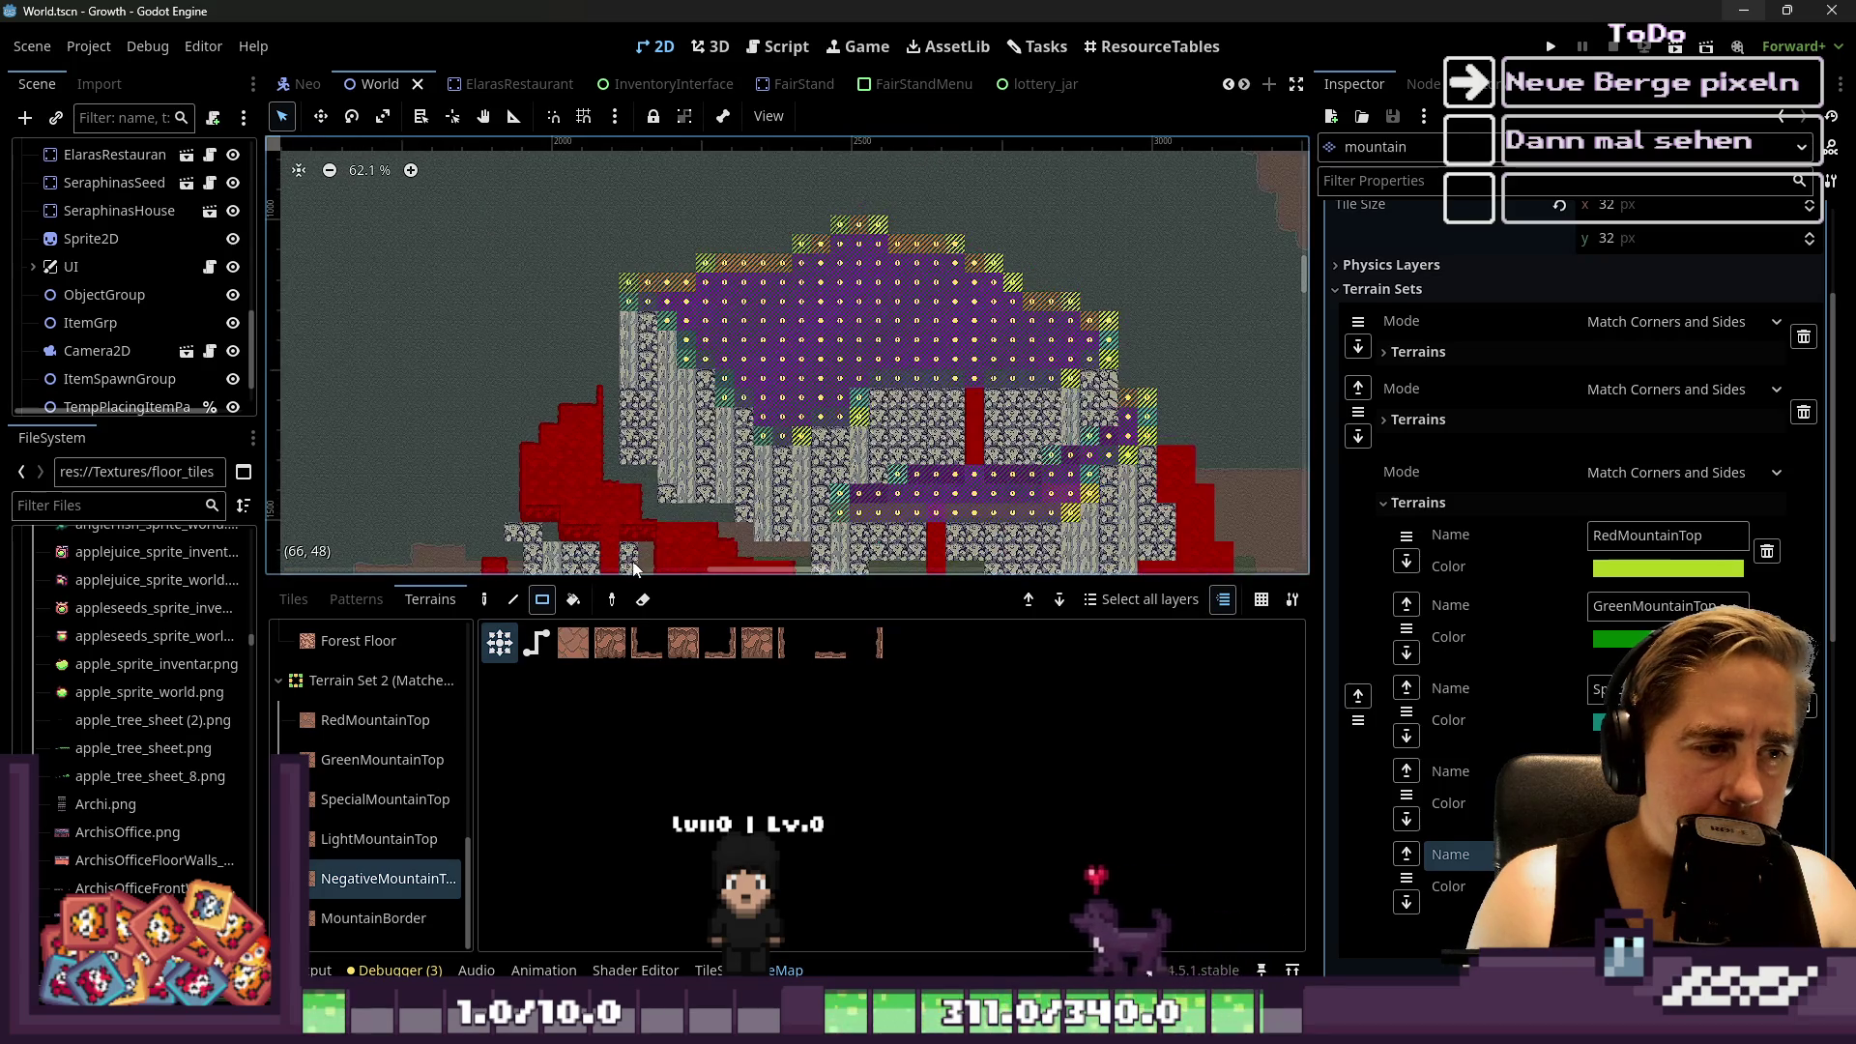
pyautogui.scroll(8, 683, 369)
pyautogui.scroll(4, 693, 239)
pyautogui.moveTo(565, 281); pyautogui.dragTo(745, 343)
# Paint 7x5, 9x4 and 3x4 blocks of dark negative-mountain terrain
pyautogui.scroll(-2, 615, 268)
pyautogui.scroll(1, 671, 335)
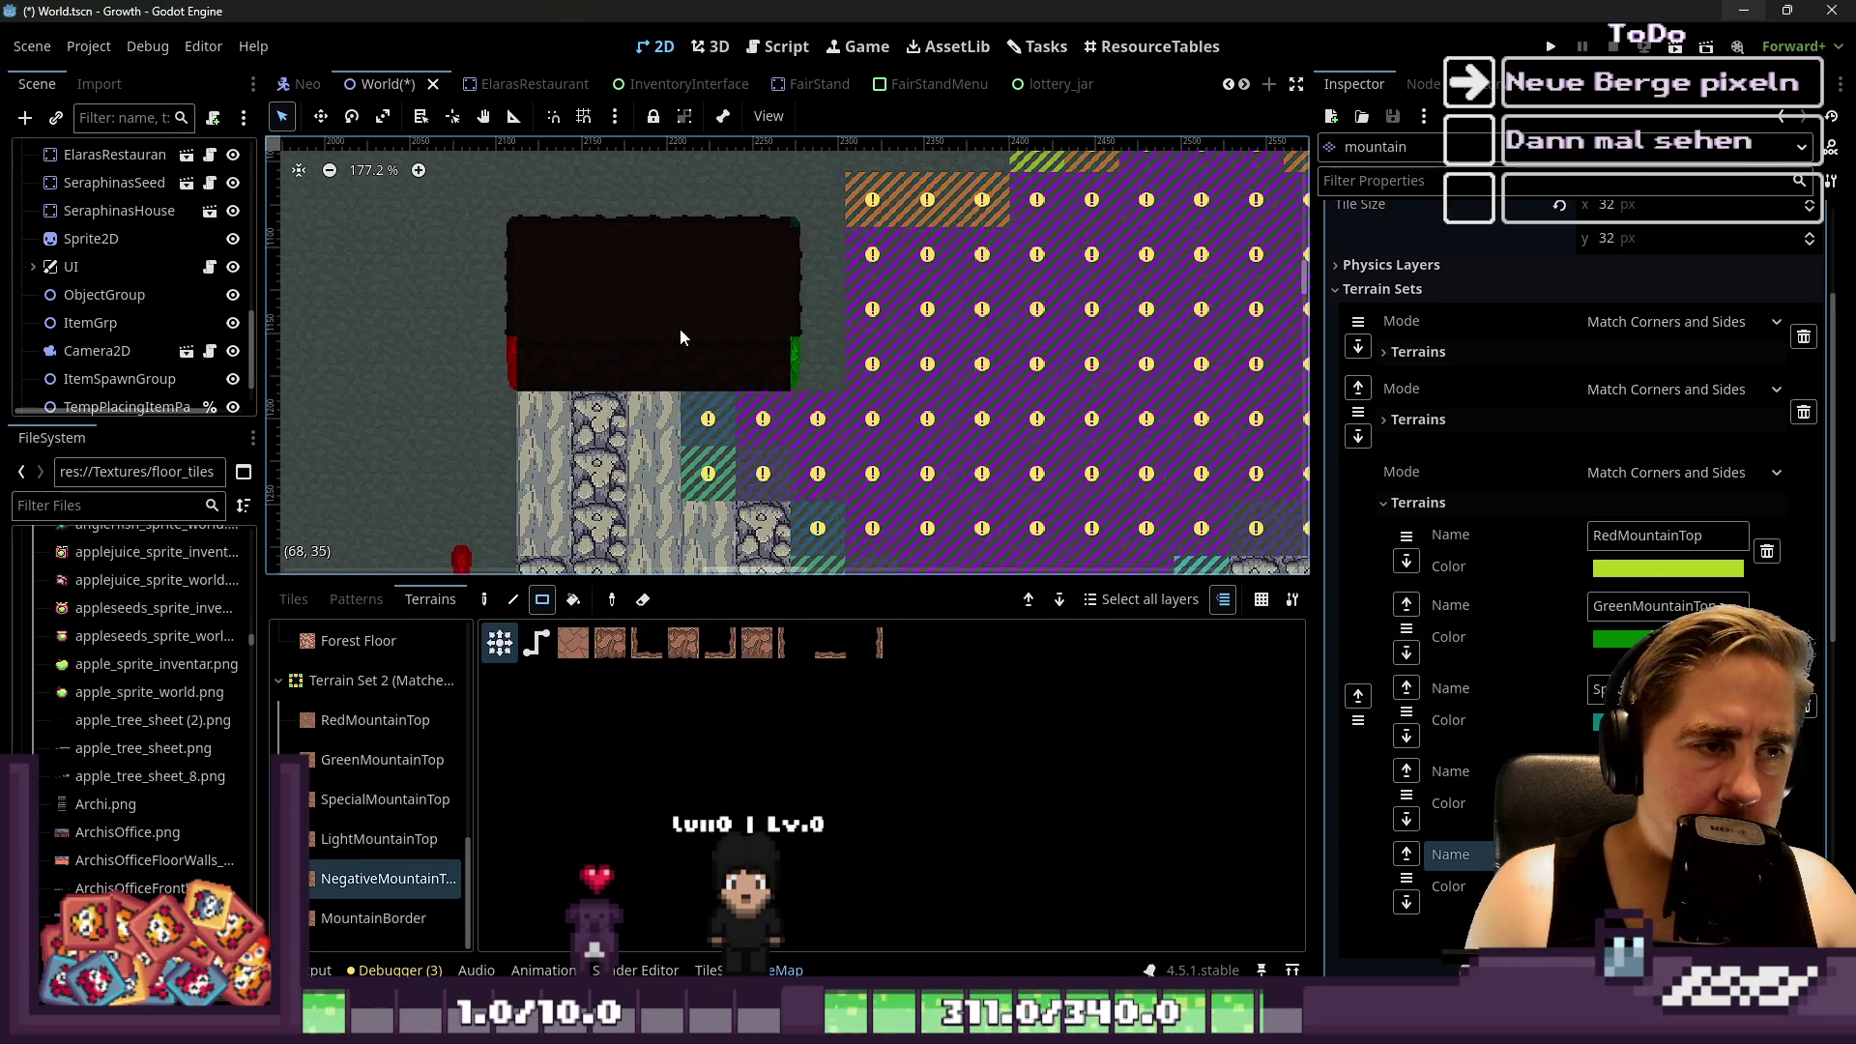
pyautogui.moveTo(707, 474); pyautogui.dragTo(1050, 282)
pyautogui.scroll(-2, 793, 293)
pyautogui.moveTo(900, 224)
pyautogui.mouseDown()
pyautogui.moveTo(1102, 324)
pyautogui.moveTo(1189, 343)
pyautogui.mouseUp()
pyautogui.moveTo(971, 175)
pyautogui.mouseDown()
pyautogui.moveTo(1031, 220)
pyautogui.moveTo(854, 426)
pyautogui.mouseUp()
pyautogui.scroll(3, 1030, 220)
pyautogui.moveTo(737, 335); pyautogui.dragTo(769, 385)
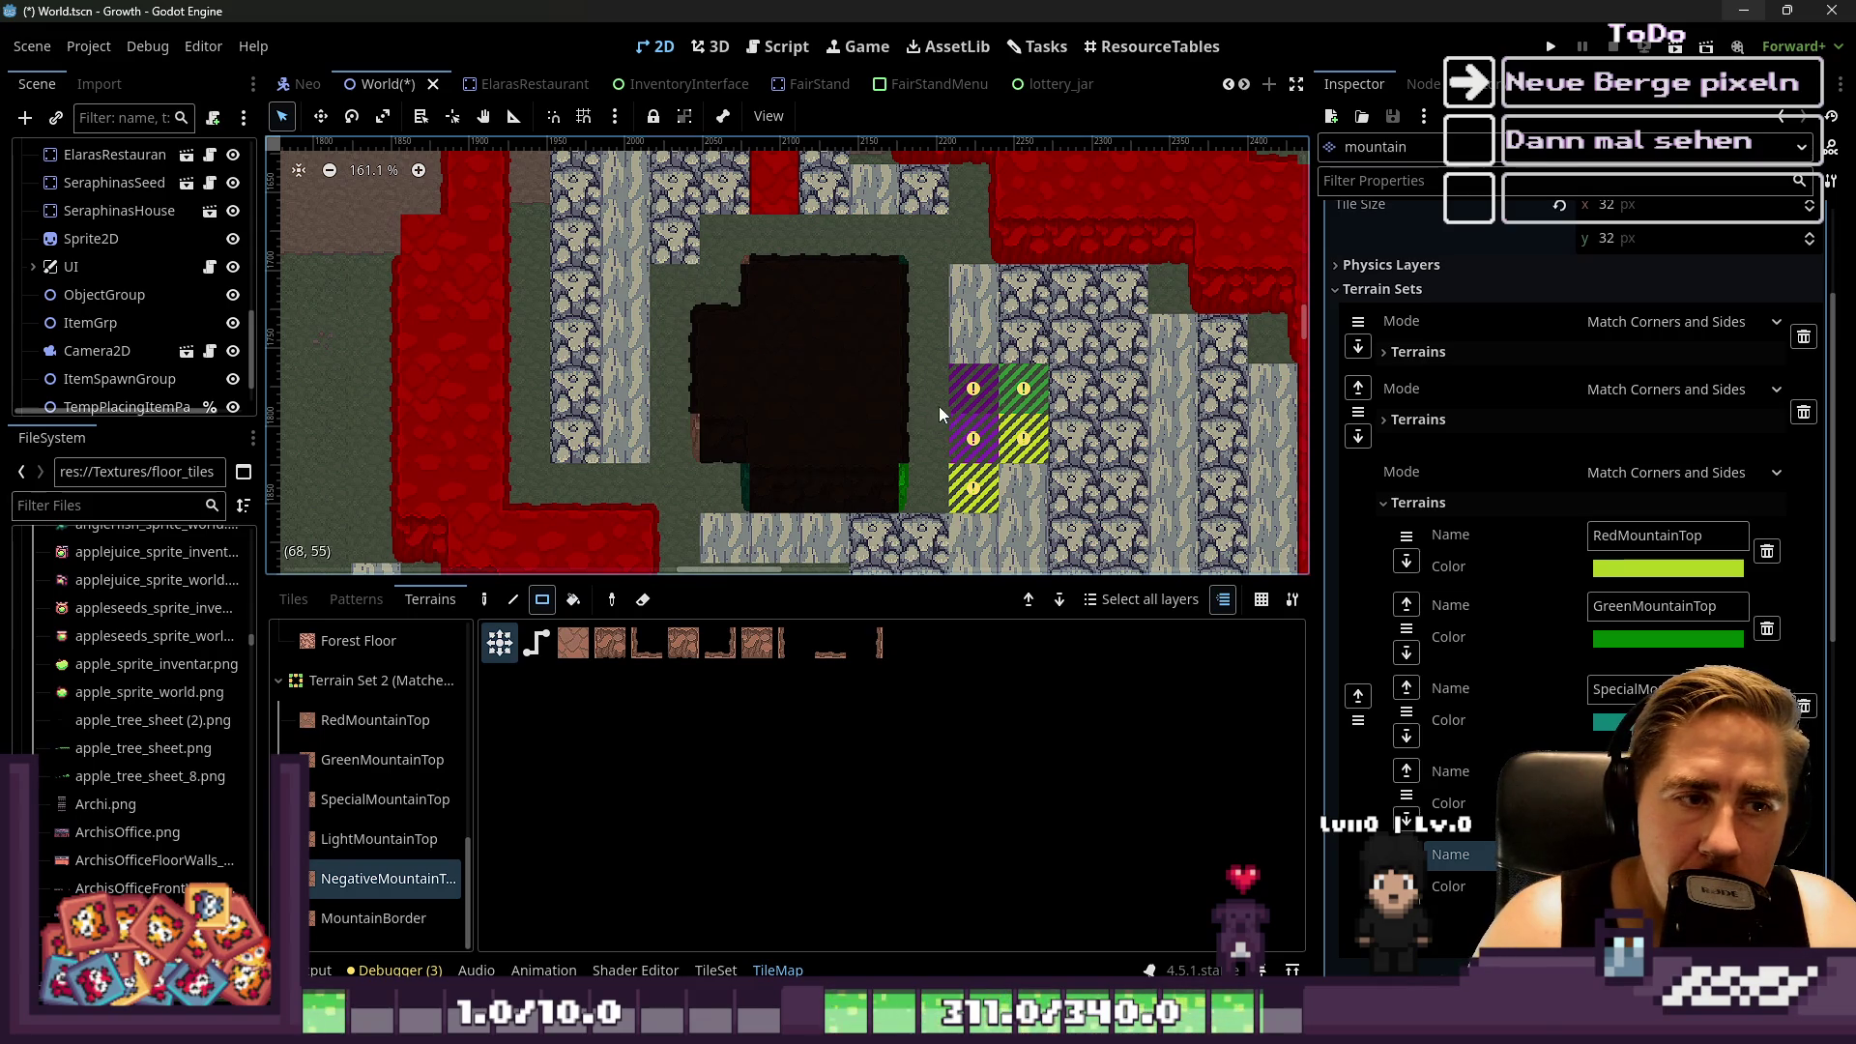
# Add more dark blocks, covering the hatched and purple tiles and the area above
pyautogui.moveTo(960, 395); pyautogui.dragTo(865, 480)
pyautogui.moveTo(1015, 416); pyautogui.dragTo(907, 433)
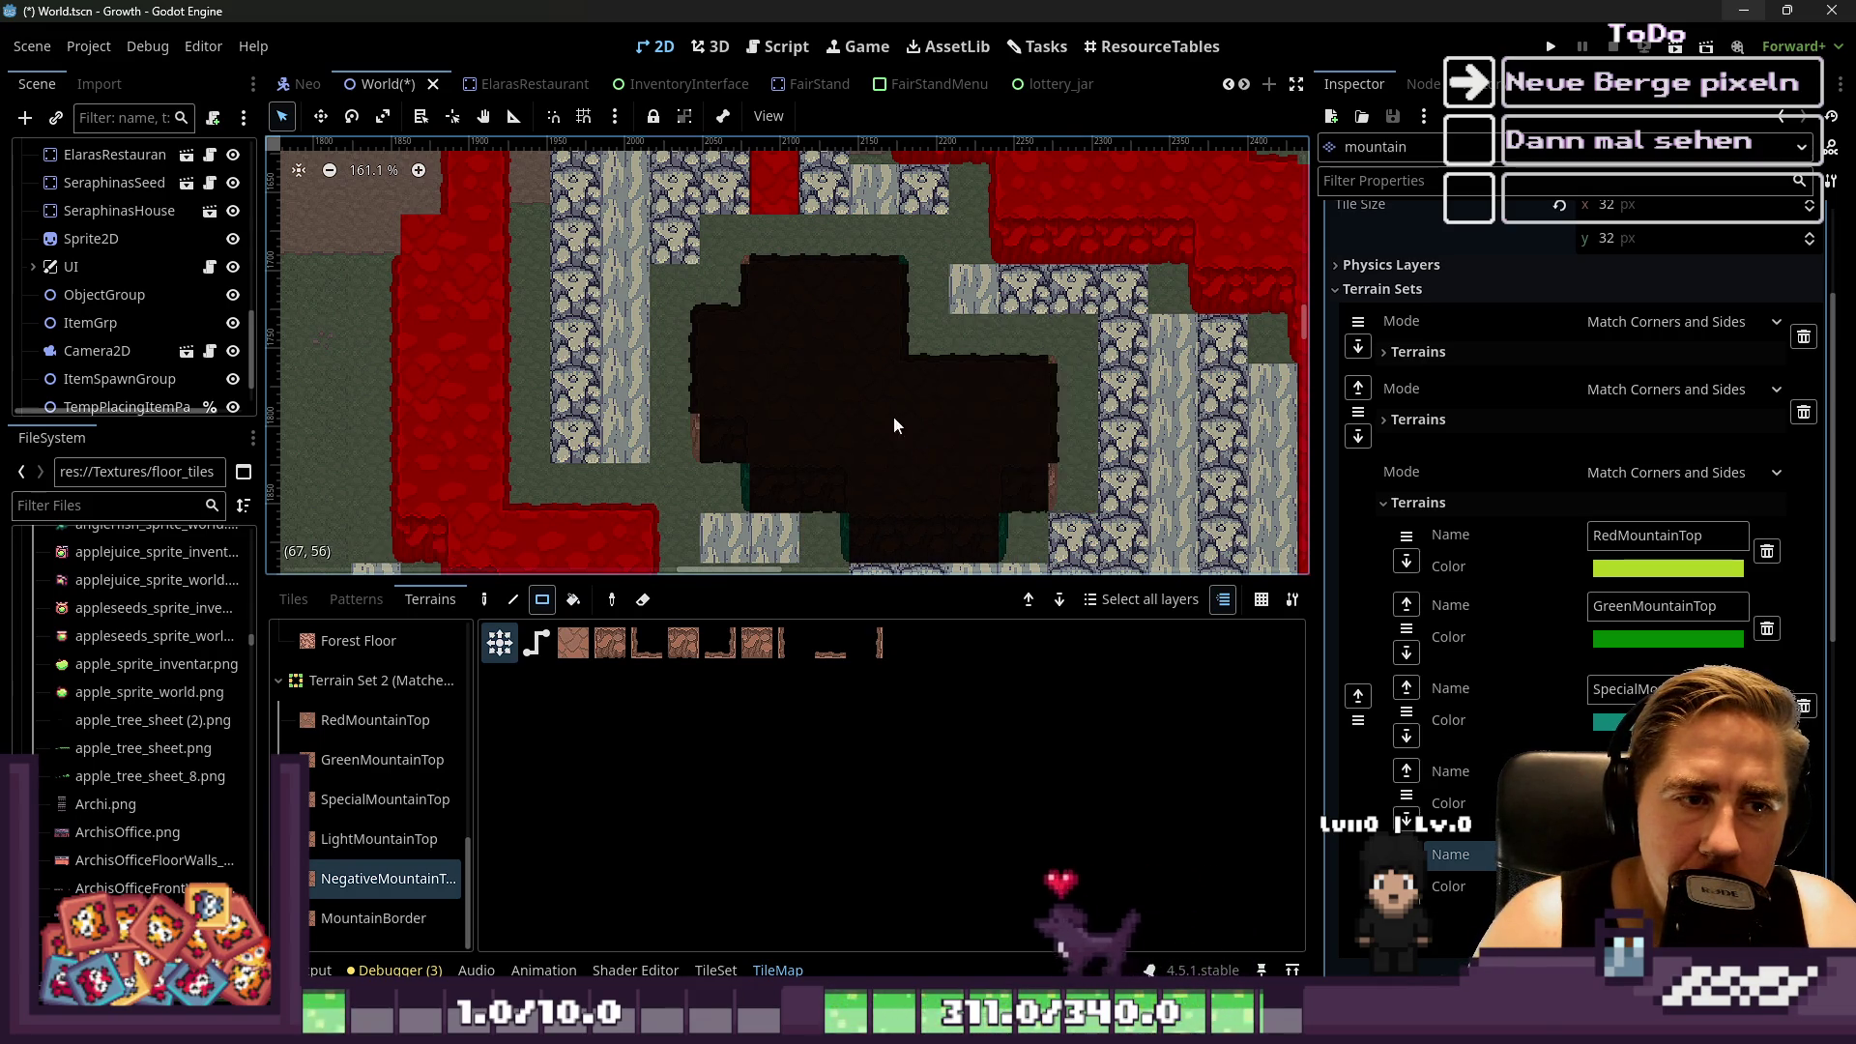
pyautogui.scroll(-5, 792, 292)
pyautogui.scroll(-3, 793, 290)
pyautogui.scroll(5, 1000, 263)
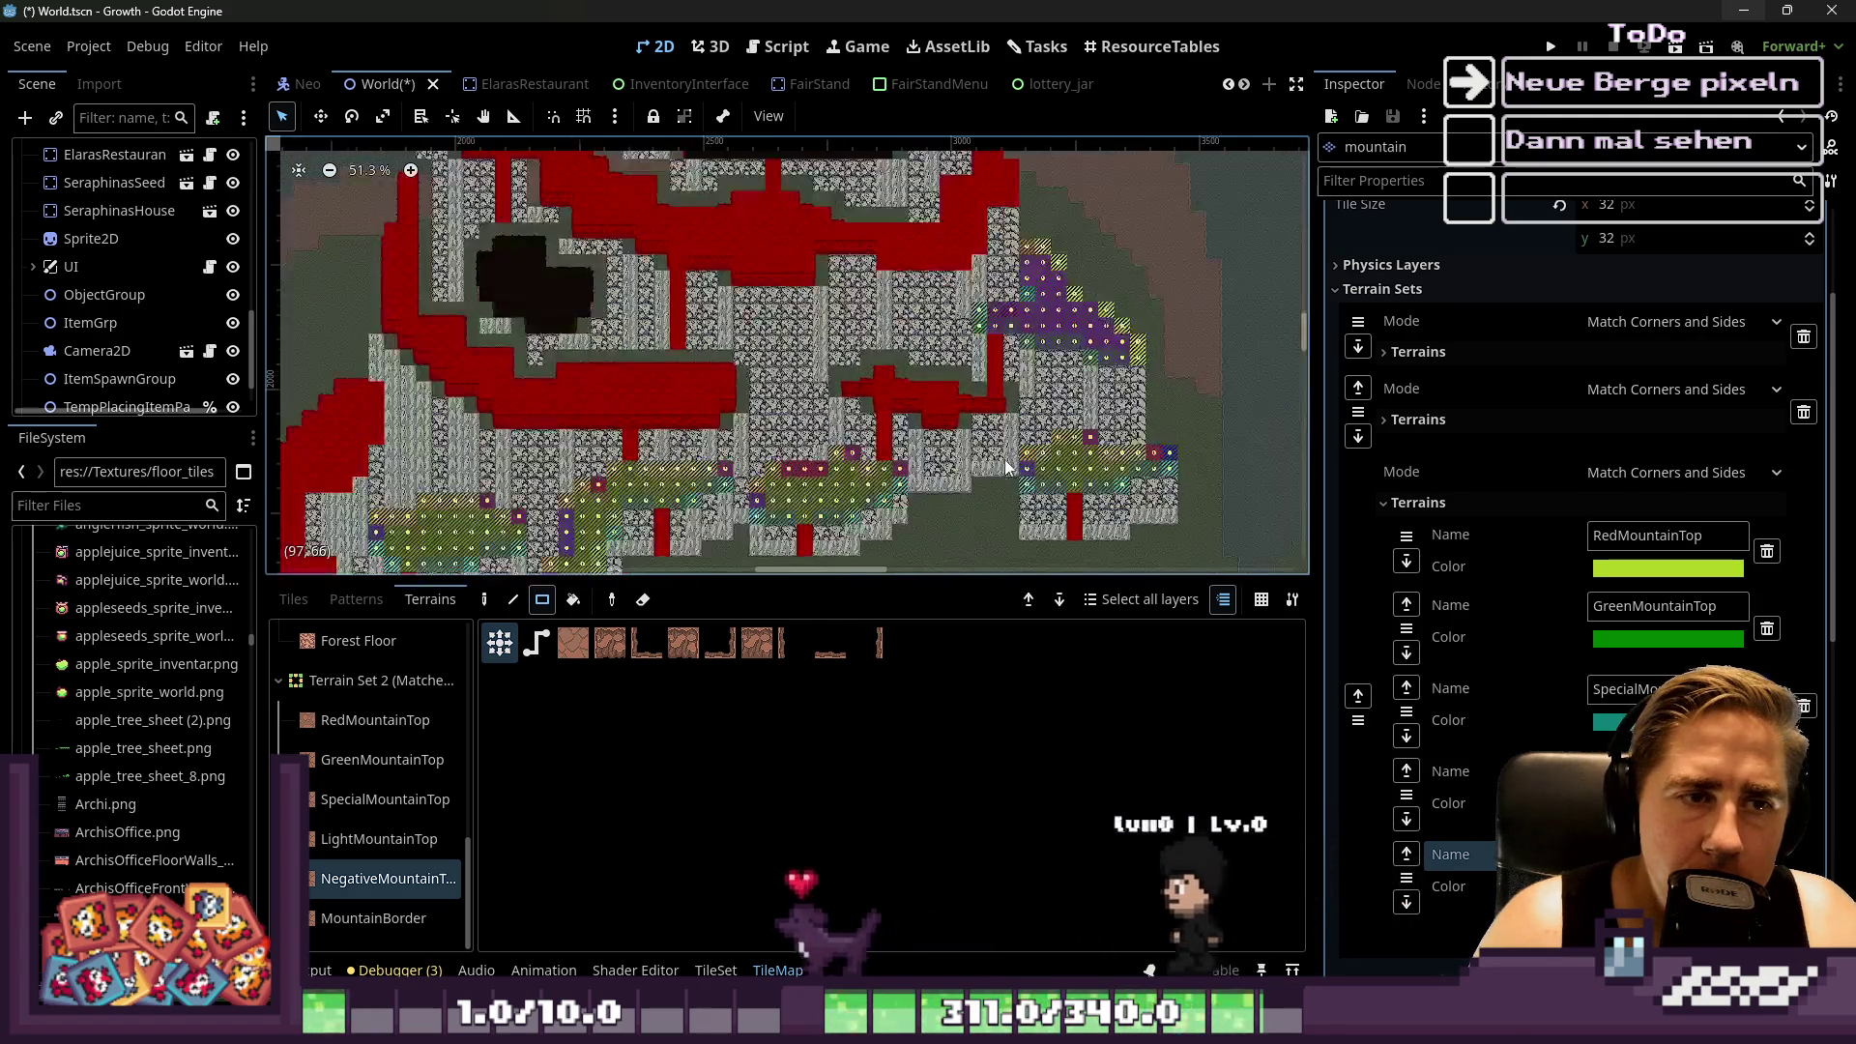
pyautogui.scroll(2, 1001, 263)
pyautogui.moveTo(923, 299)
pyautogui.mouseDown()
pyautogui.moveTo(1098, 372)
pyautogui.moveTo(1100, 356)
pyautogui.mouseUp()
pyautogui.hscroll(3, 967, 367)
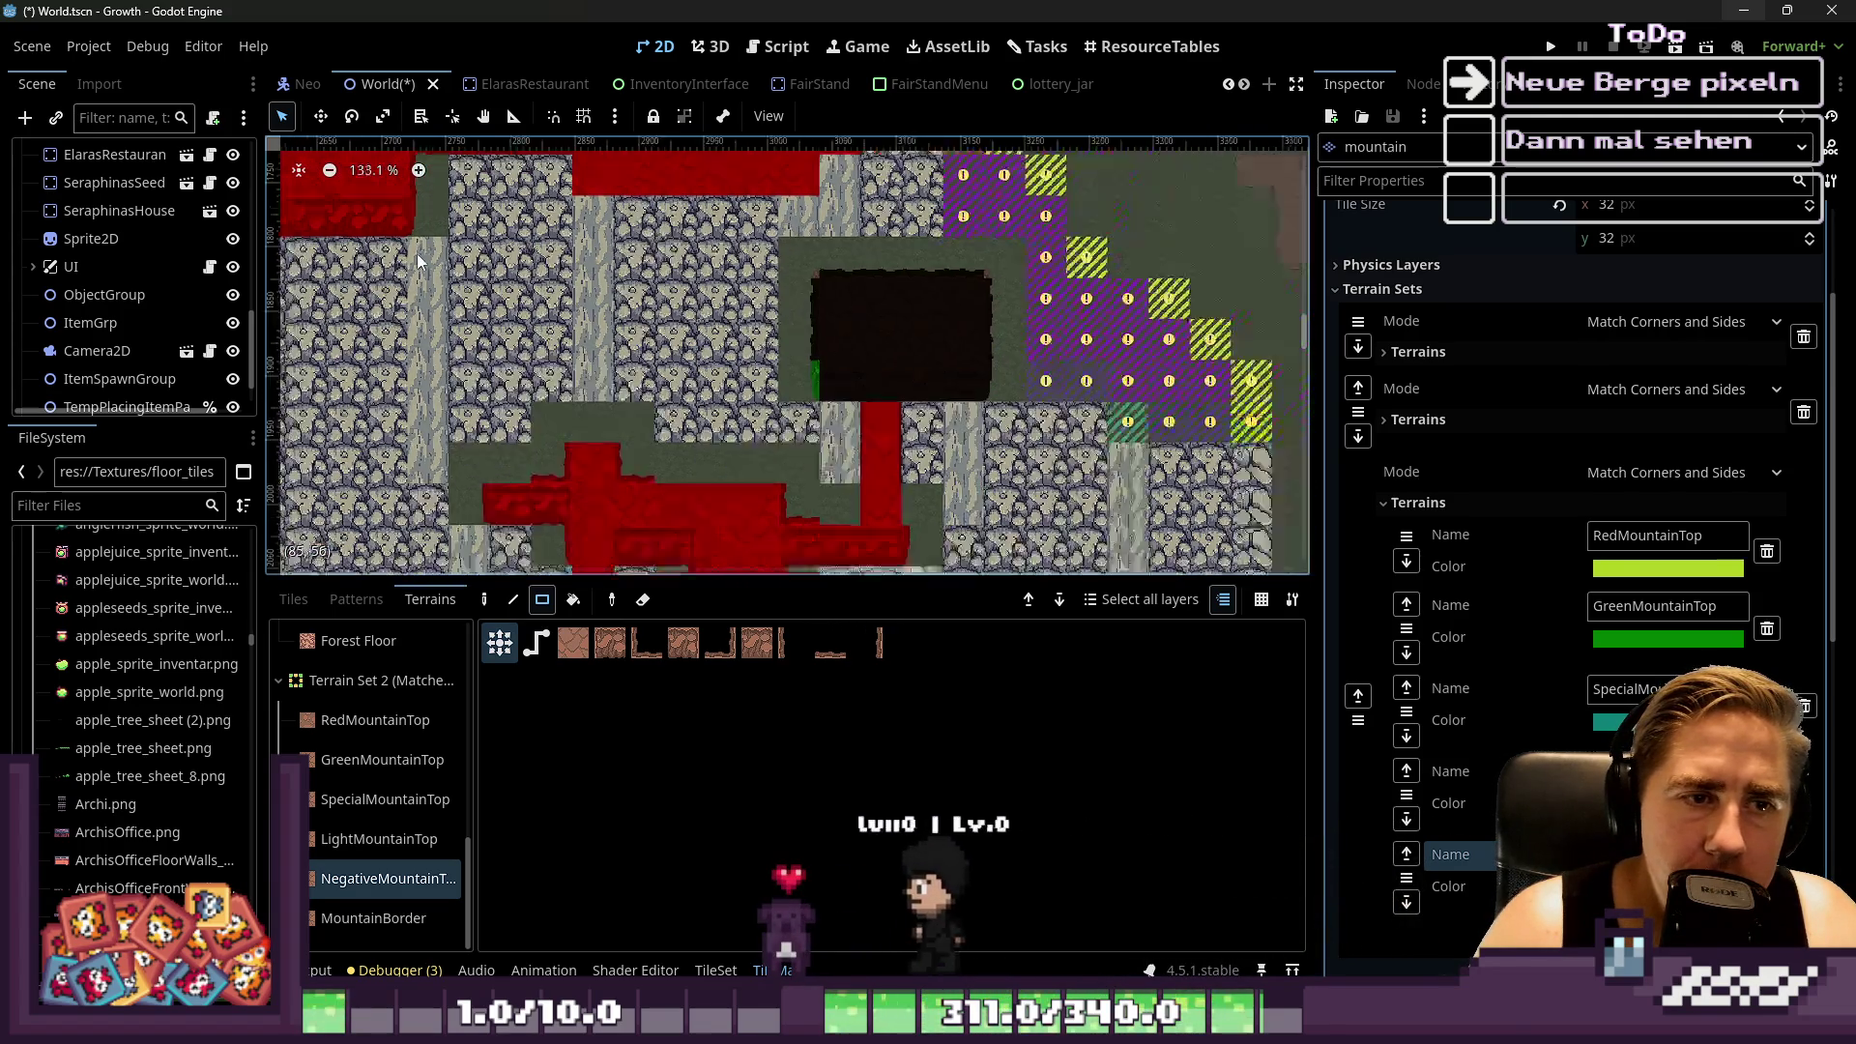
pyautogui.moveTo(1204, 415); pyautogui.dragTo(1071, 373)
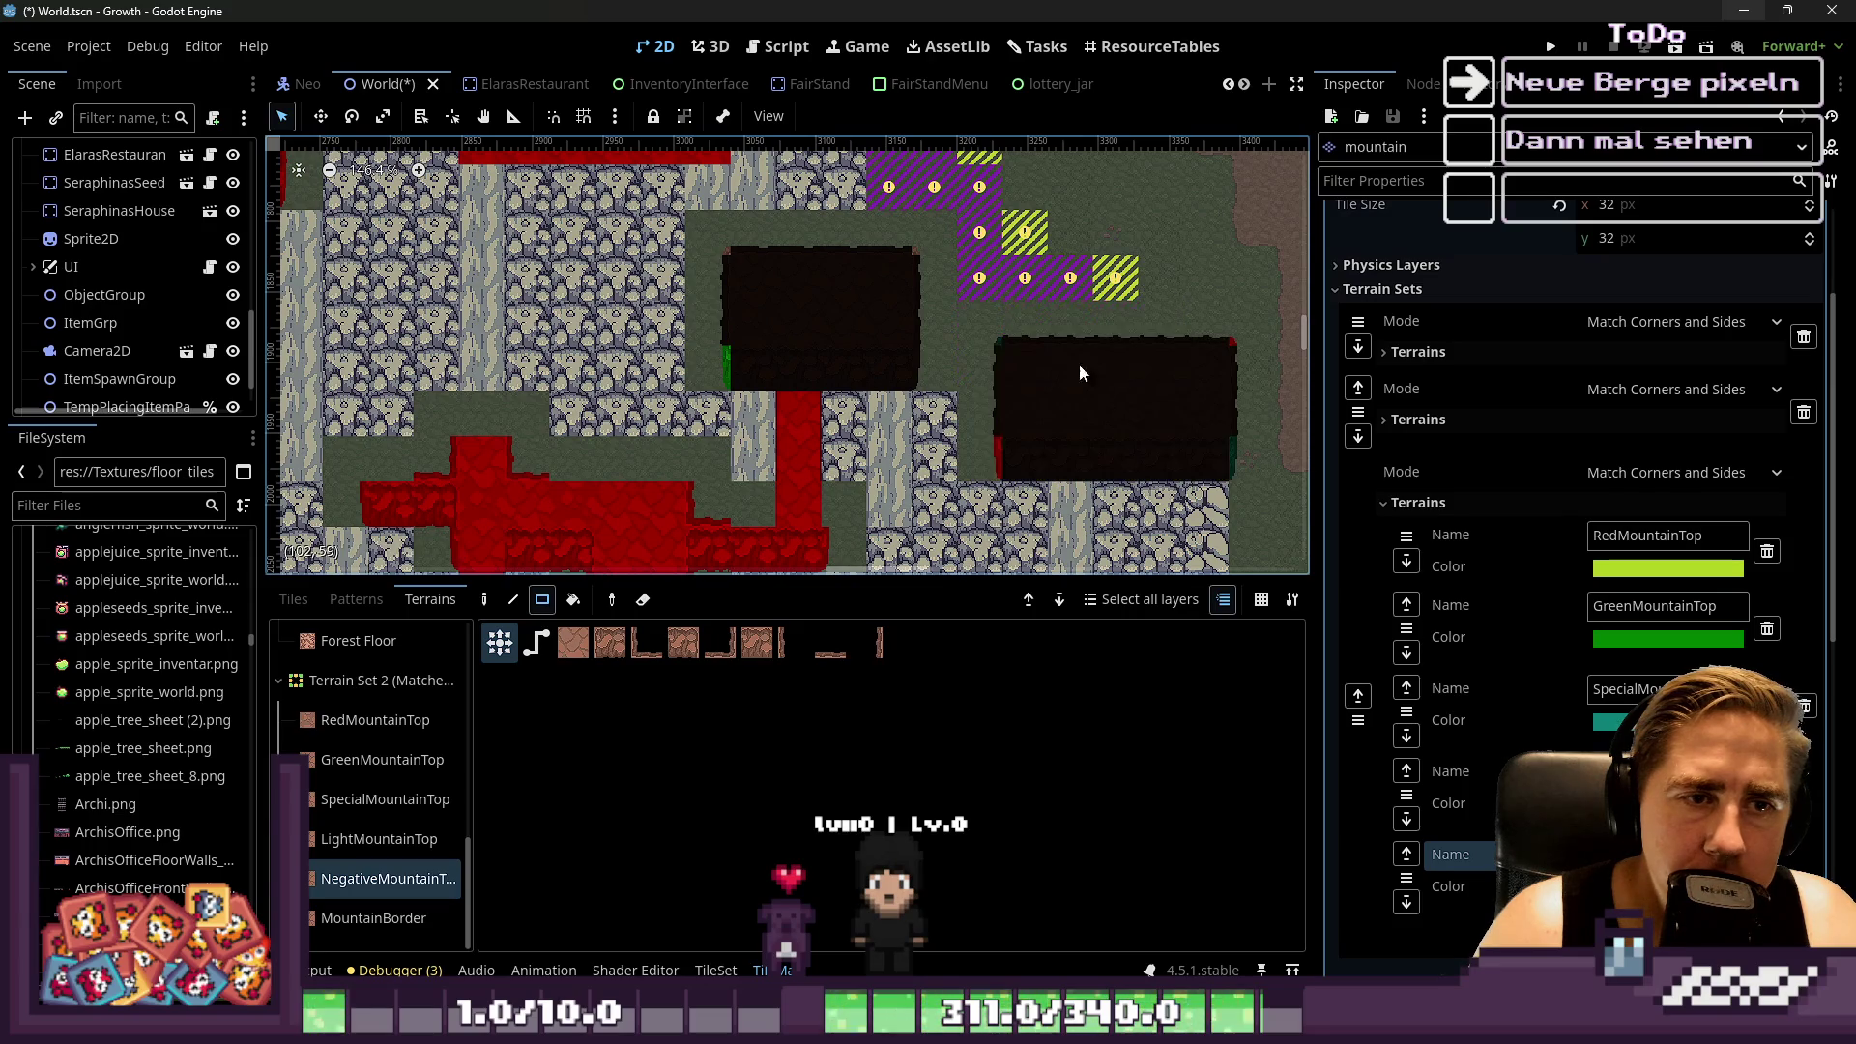
pyautogui.moveTo(1145, 311)
pyautogui.mouseDown()
pyautogui.moveTo(959, 315)
pyautogui.moveTo(1081, 288)
pyautogui.mouseUp()
pyautogui.scroll(2, 1025, 339)
pyautogui.hscroll(-1, 966, 399)
pyautogui.moveTo(966, 399)
pyautogui.mouseDown()
pyautogui.moveTo(907, 217)
pyautogui.moveTo(923, 318)
pyautogui.moveTo(884, 286)
pyautogui.mouseUp()
# Turn single cobblestone tiles dark and paint one more dark negative-mountain rectangle
pyautogui.click(874, 276)
pyautogui.scroll(-2, 895, 387)
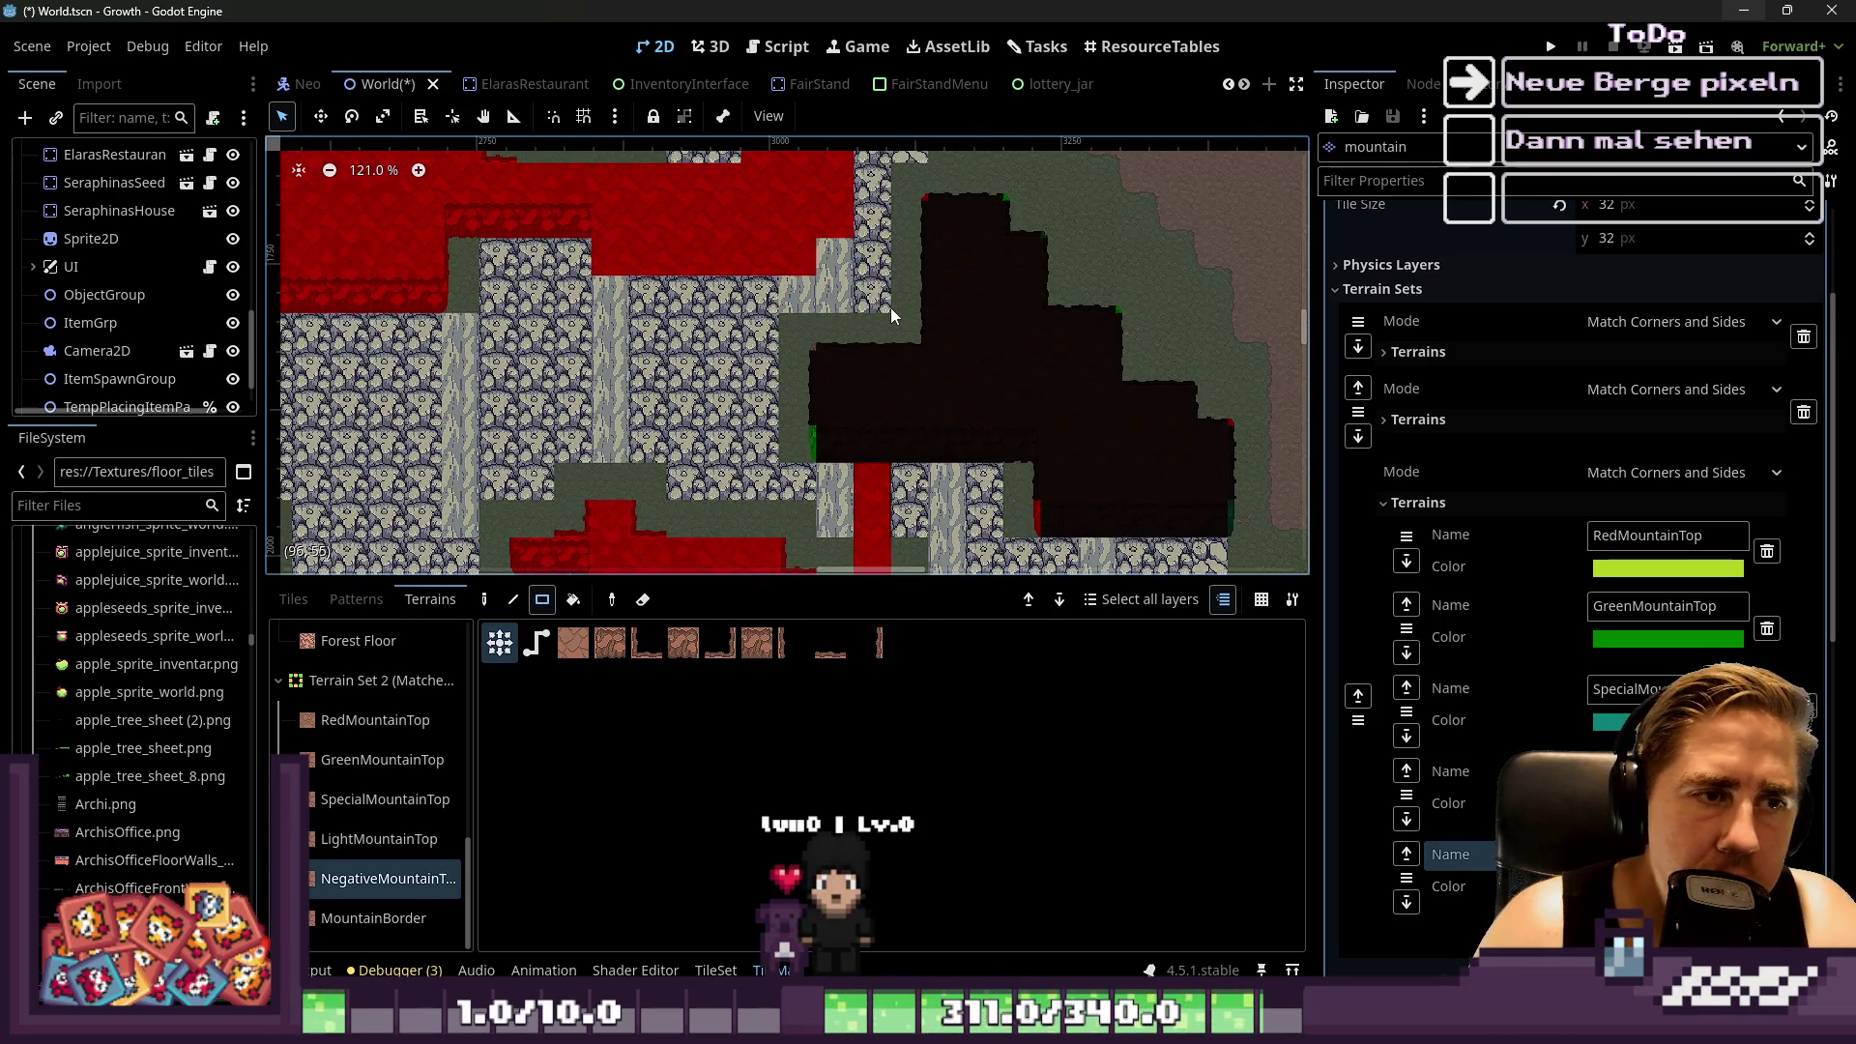
pyautogui.scroll(3, 890, 311)
pyautogui.click(905, 343)
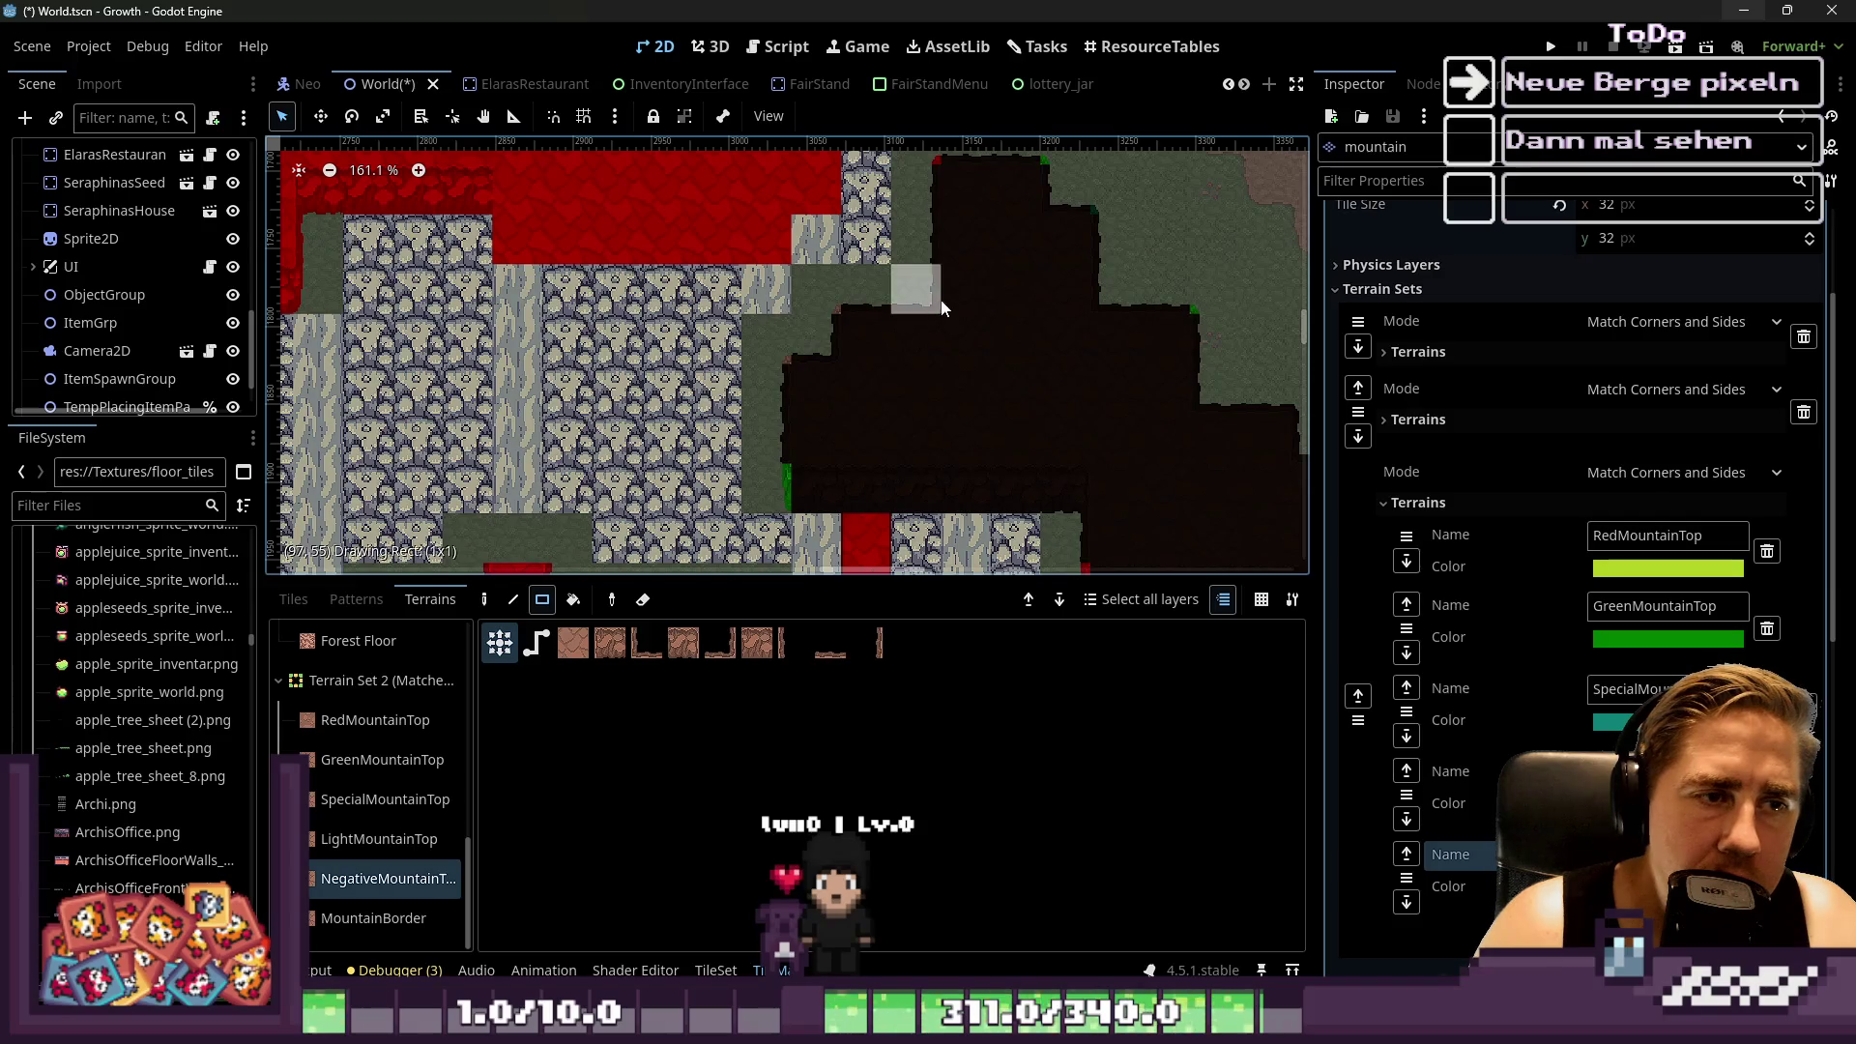
pyautogui.scroll(-8, 957, 368)
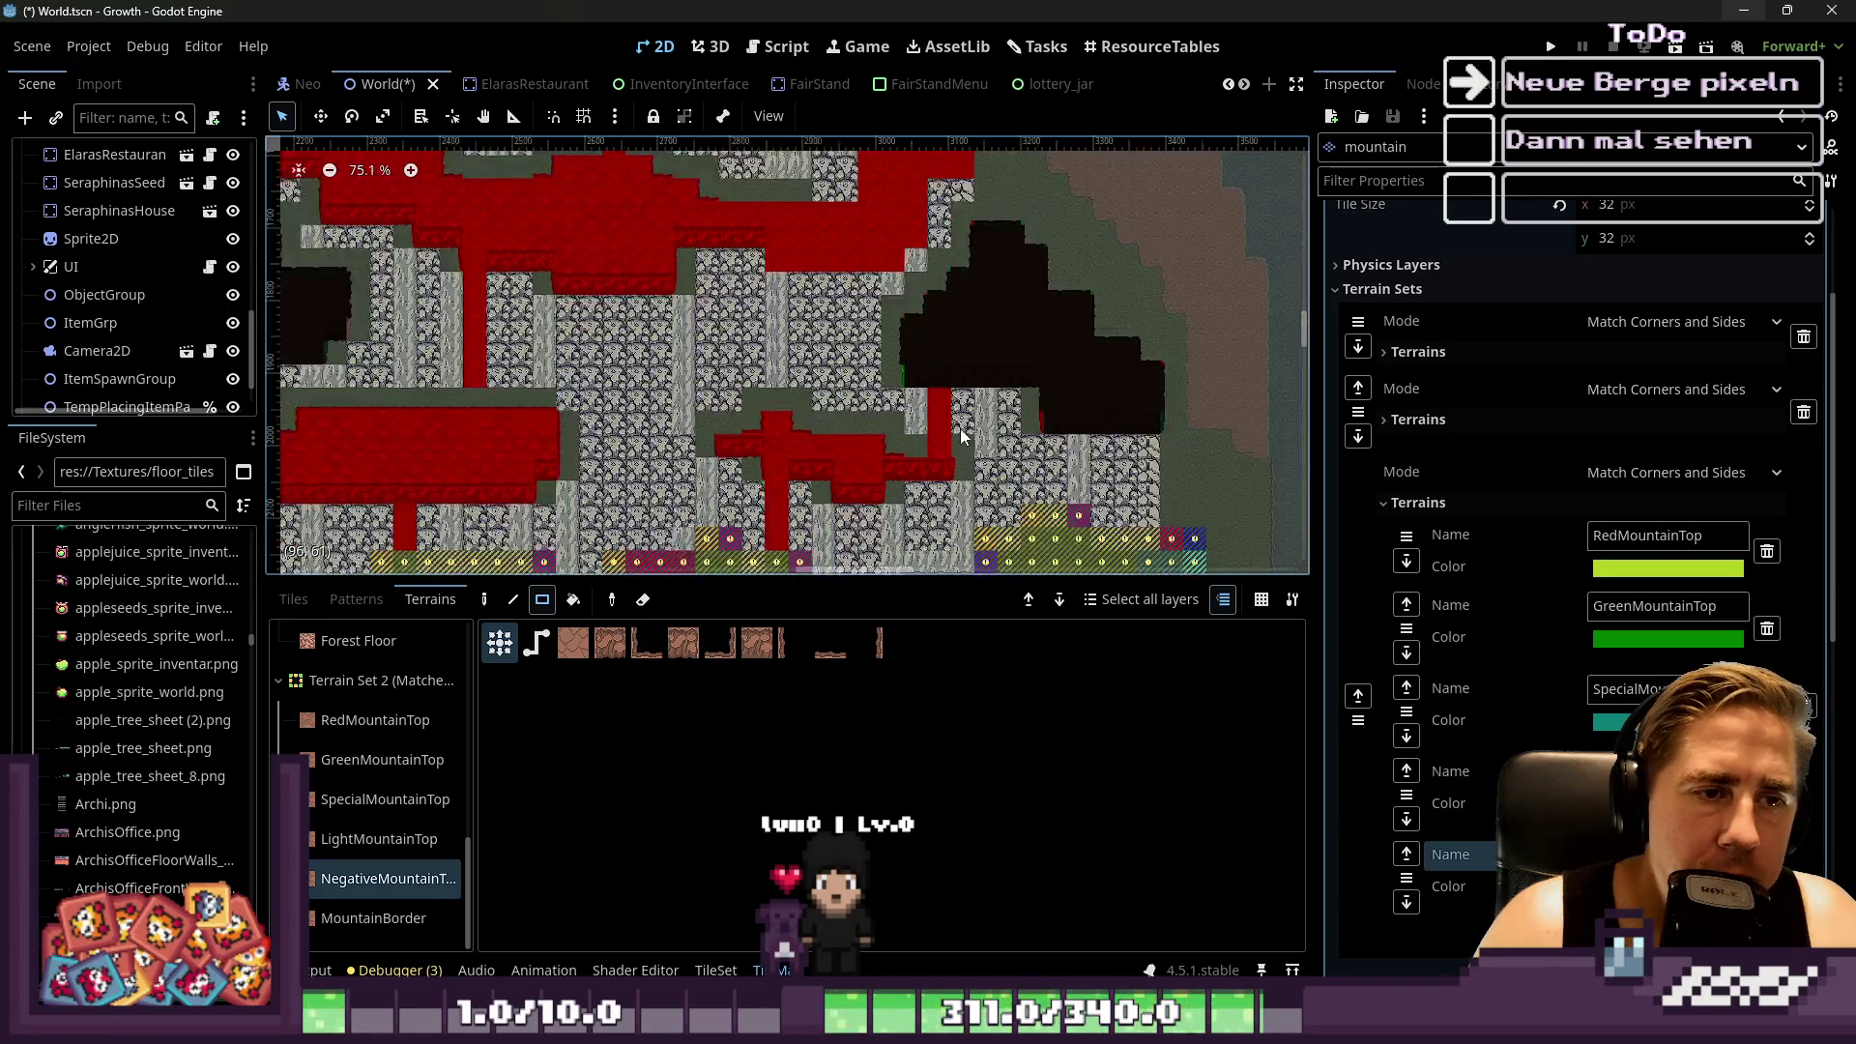
pyautogui.scroll(5, 942, 429)
pyautogui.moveTo(1047, 373); pyautogui.dragTo(1112, 295)
pyautogui.scroll(-4, 972, 335)
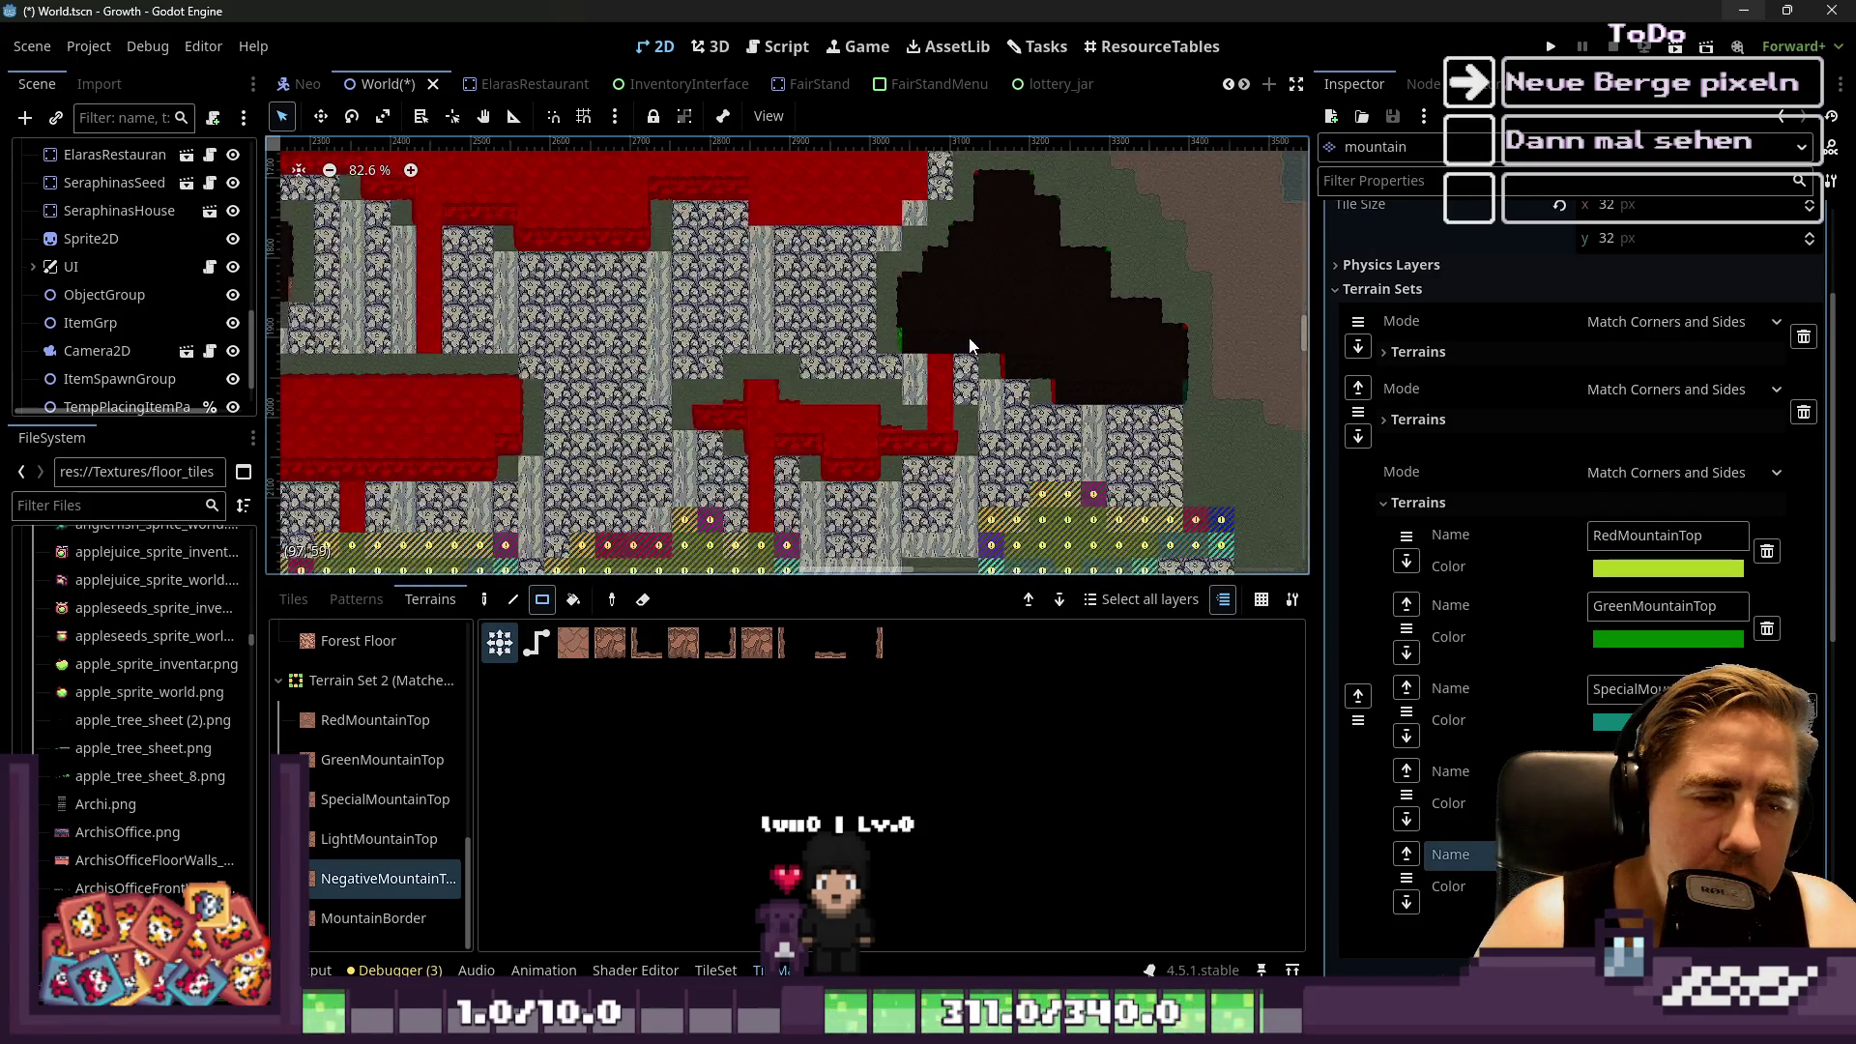
pyautogui.scroll(-5, 972, 334)
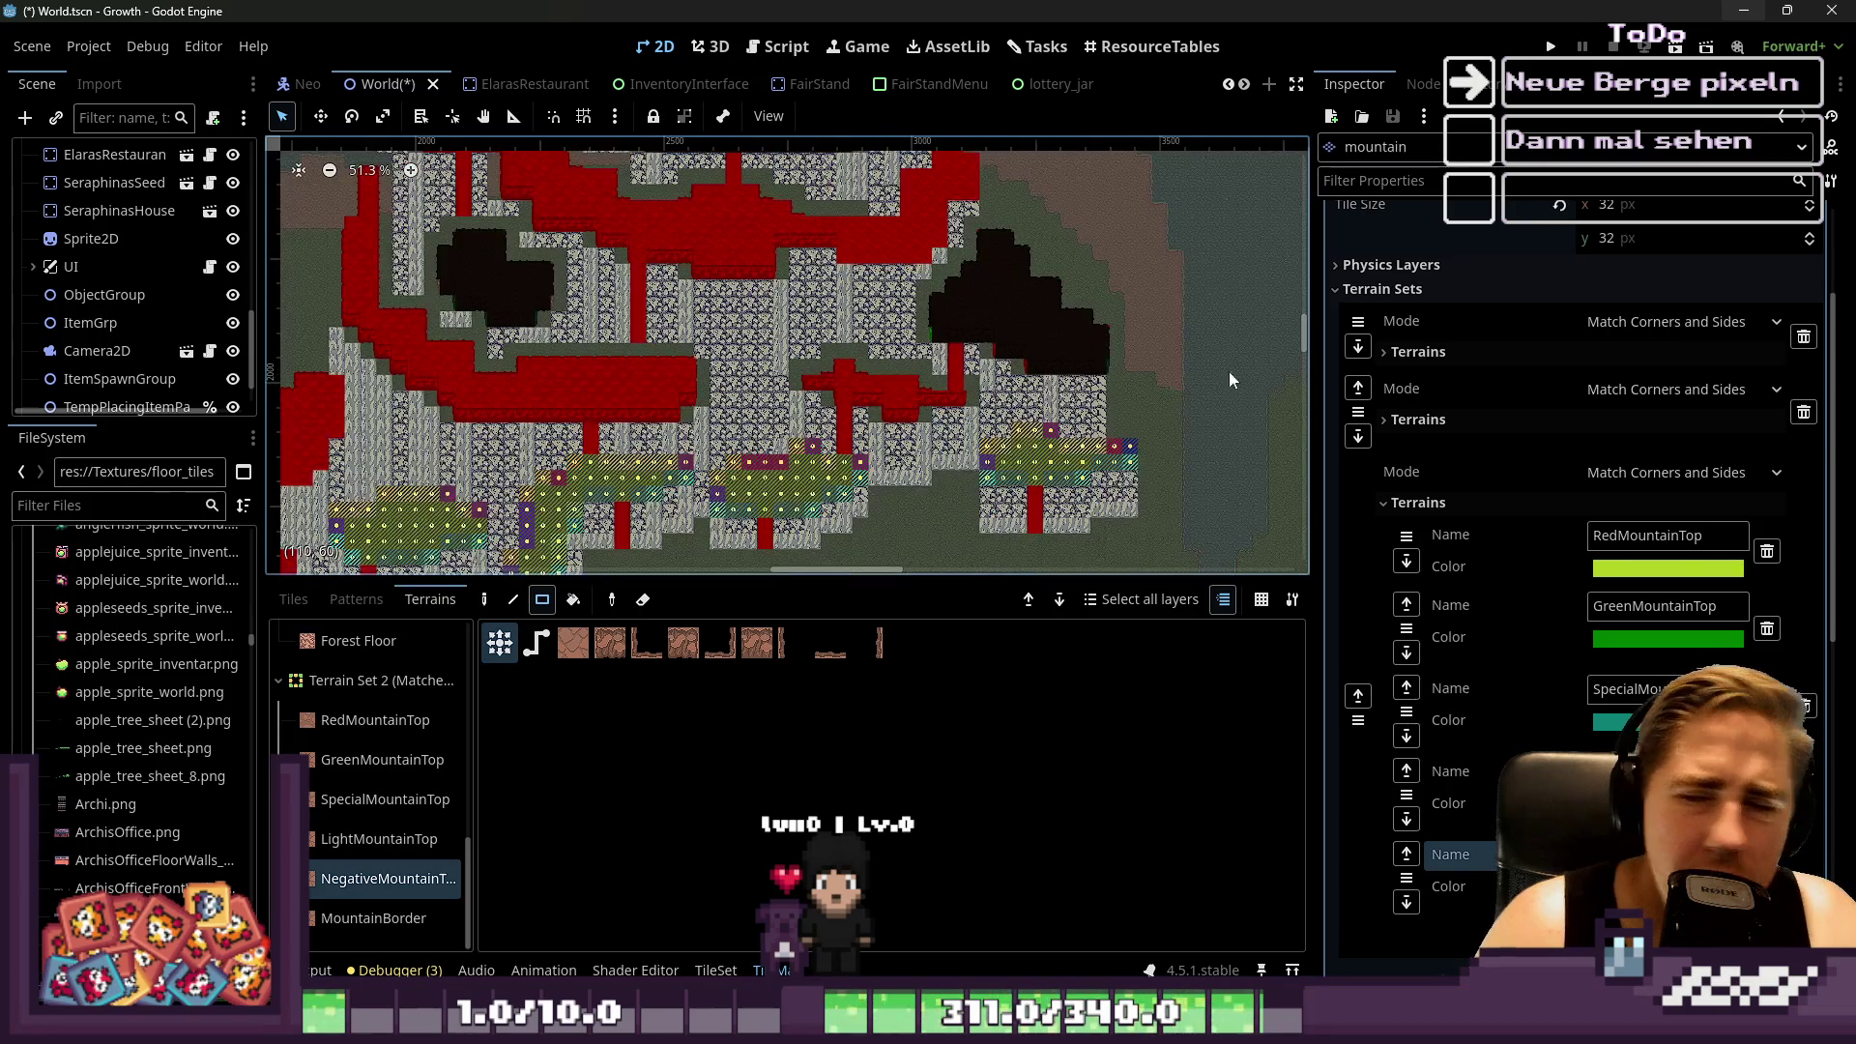
pyautogui.scroll(-3, 1017, 319)
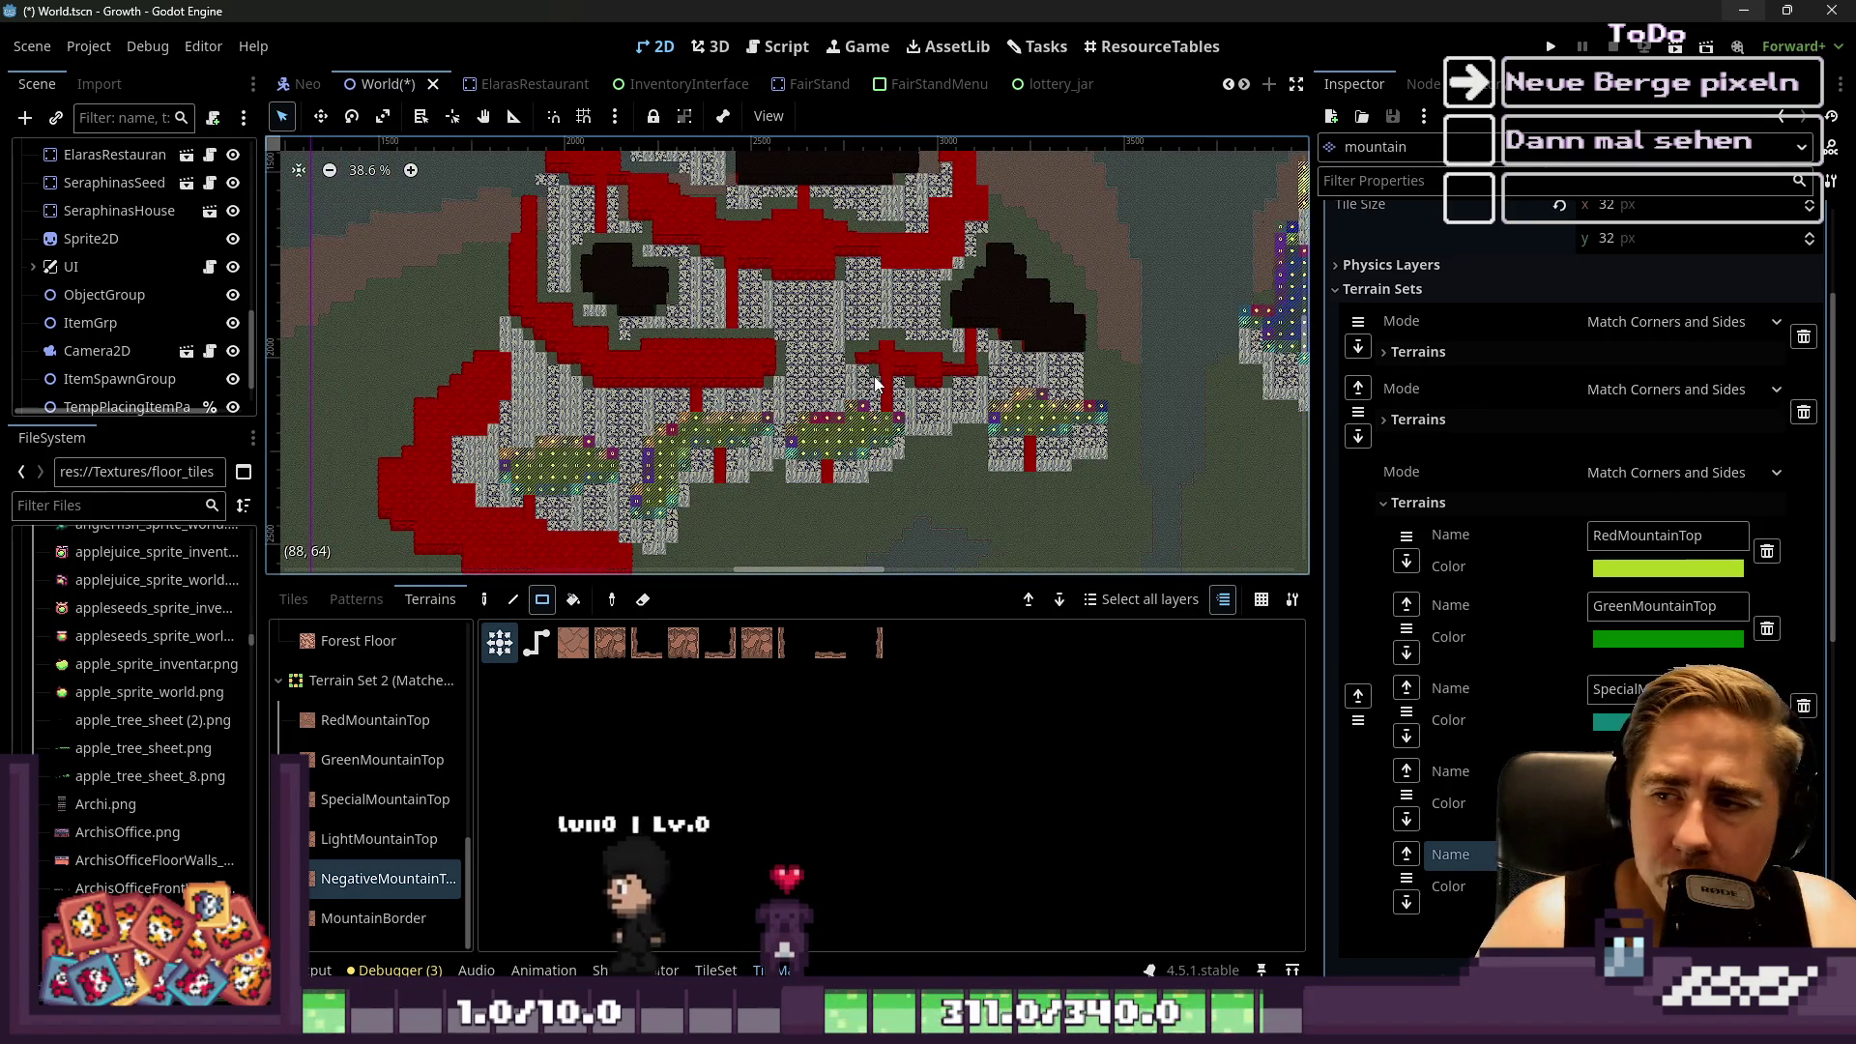
pyautogui.scroll(6, 875, 384)
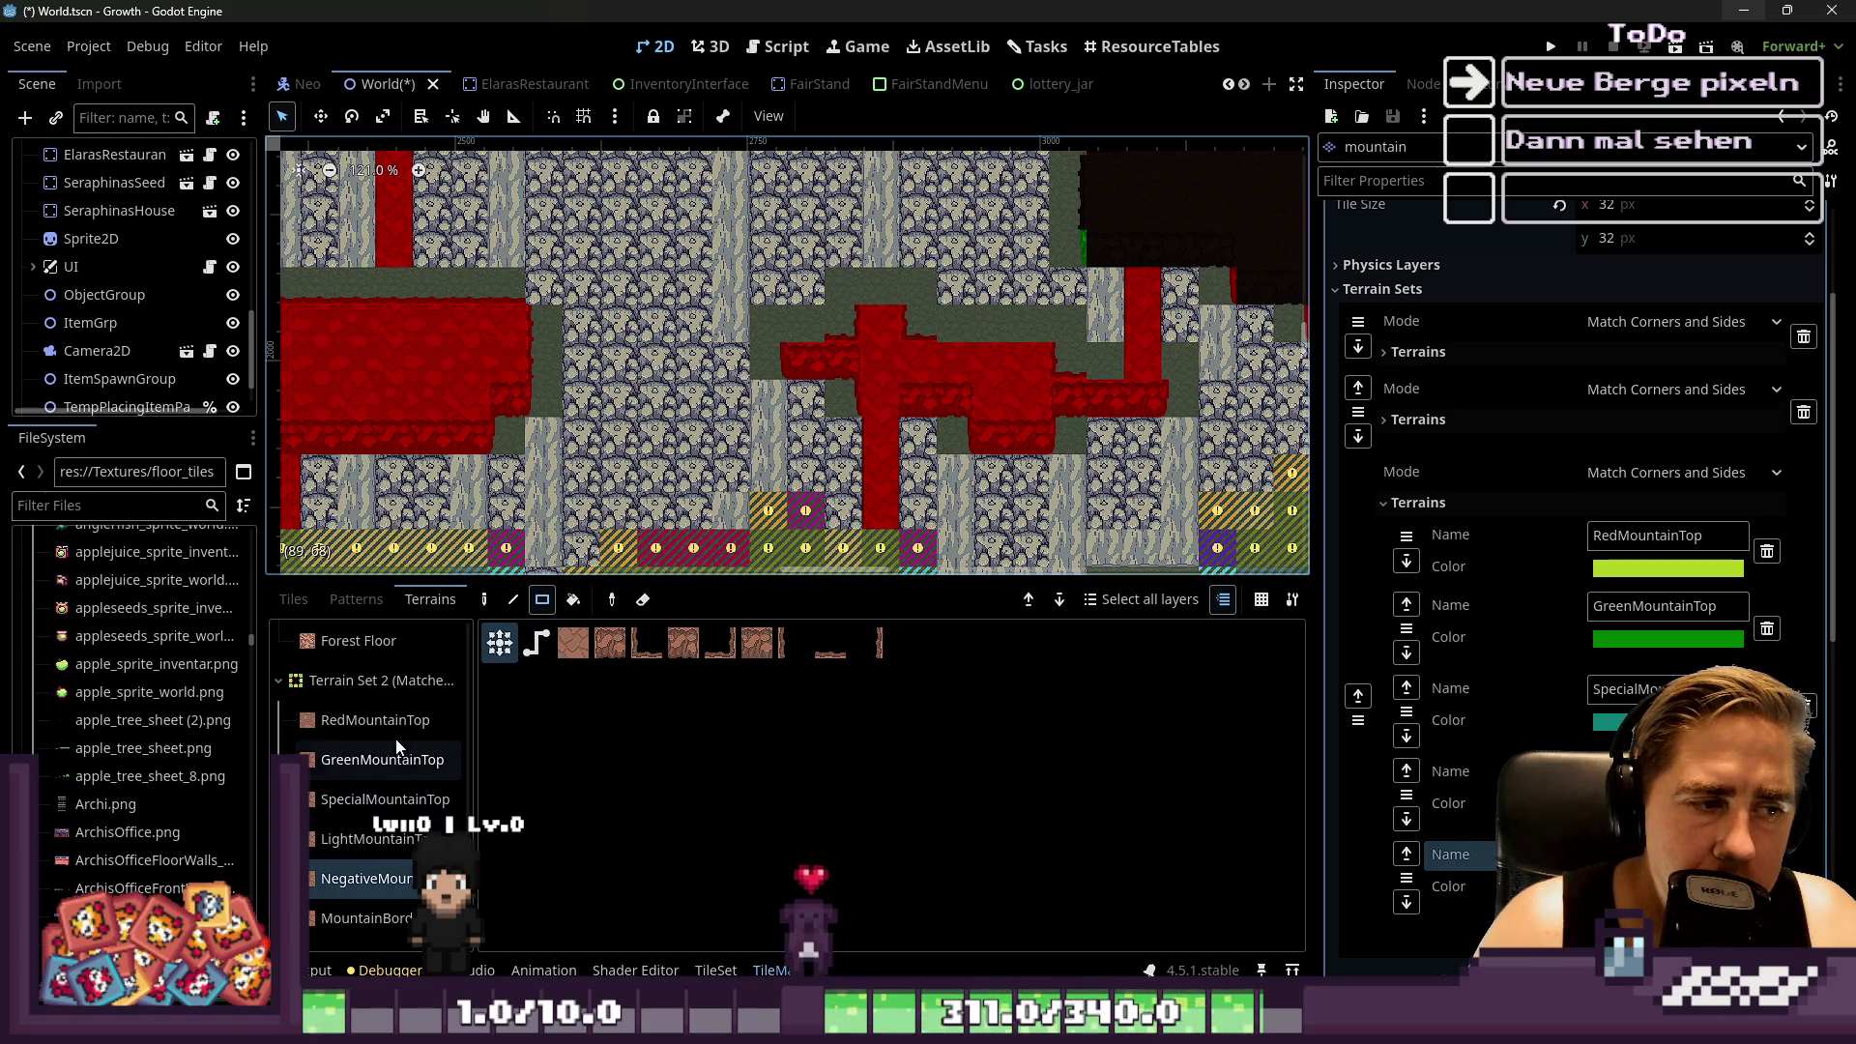
# Select RedMountainTop and paint red blocks, including a 4x3 block, 2x1 and 1x2 strips
pyautogui.click(375, 720)
pyautogui.moveTo(835, 313); pyautogui.dragTo(890, 335)
pyautogui.moveTo(1054, 397); pyautogui.dragTo(1056, 426)
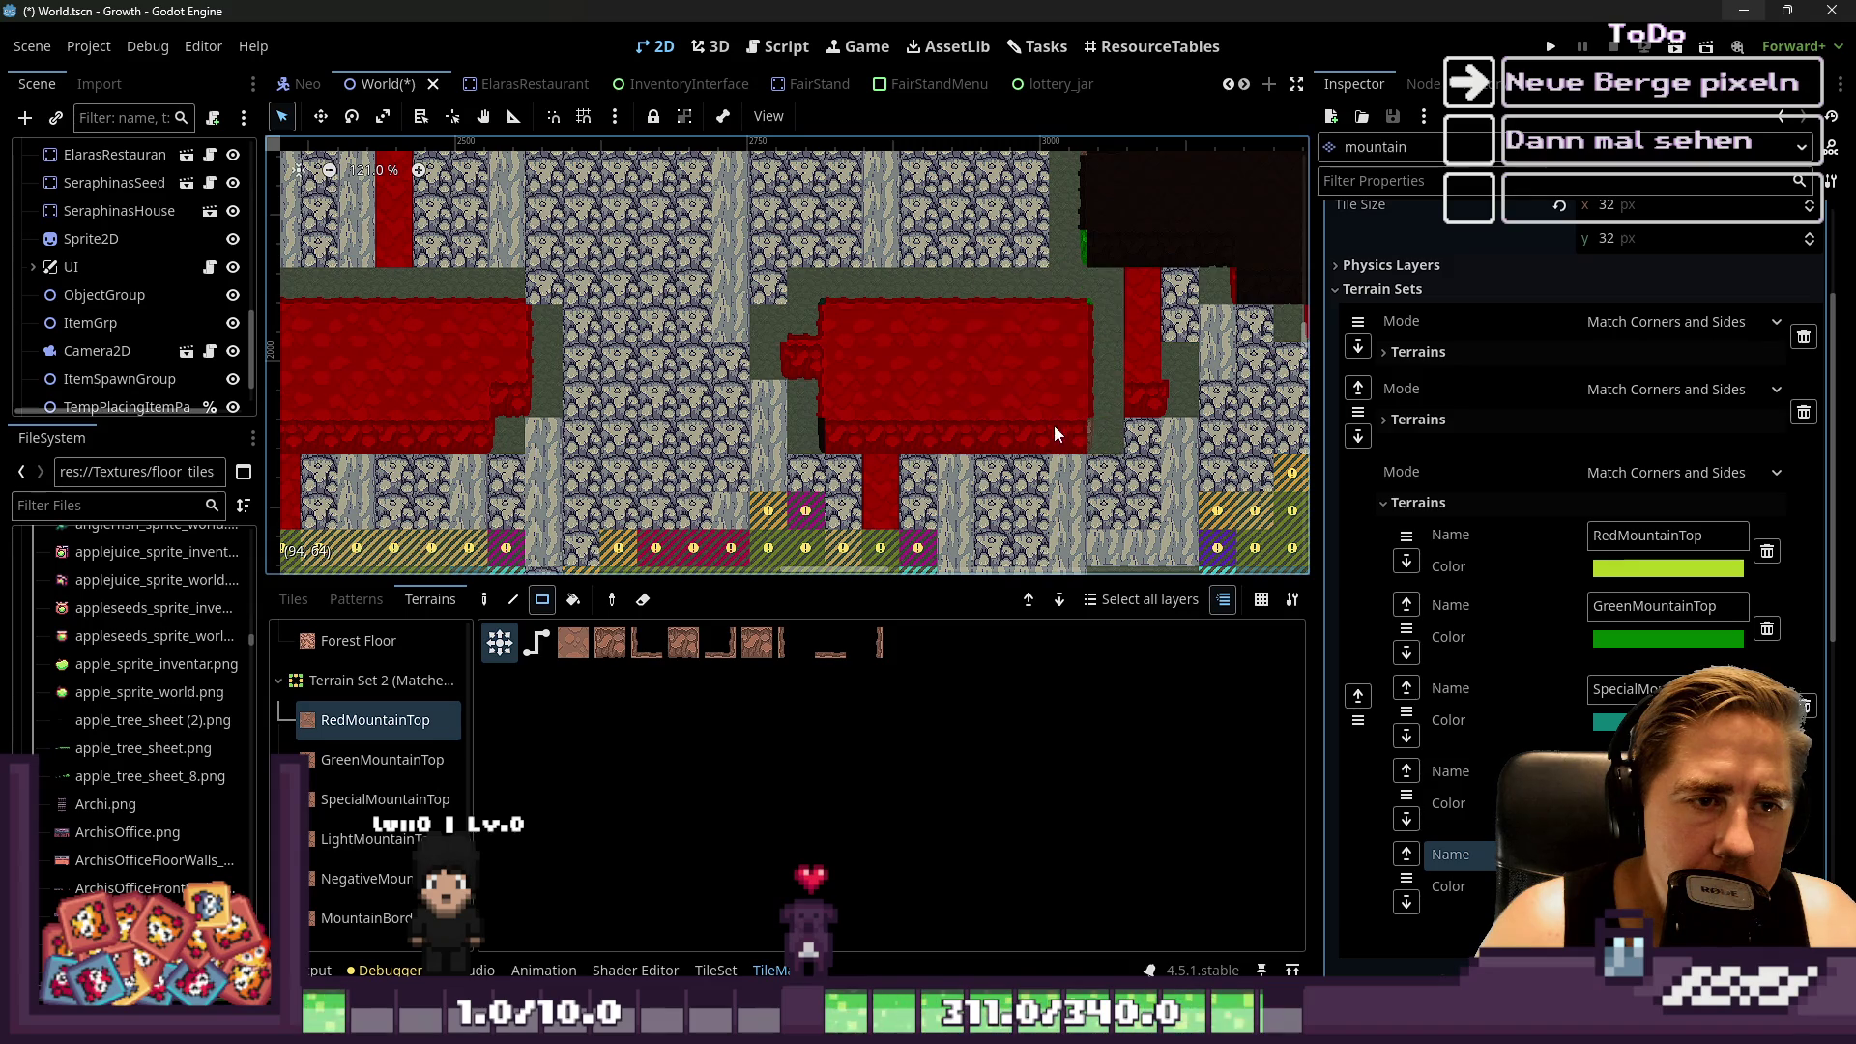
pyautogui.moveTo(1115, 362); pyautogui.dragTo(1117, 360)
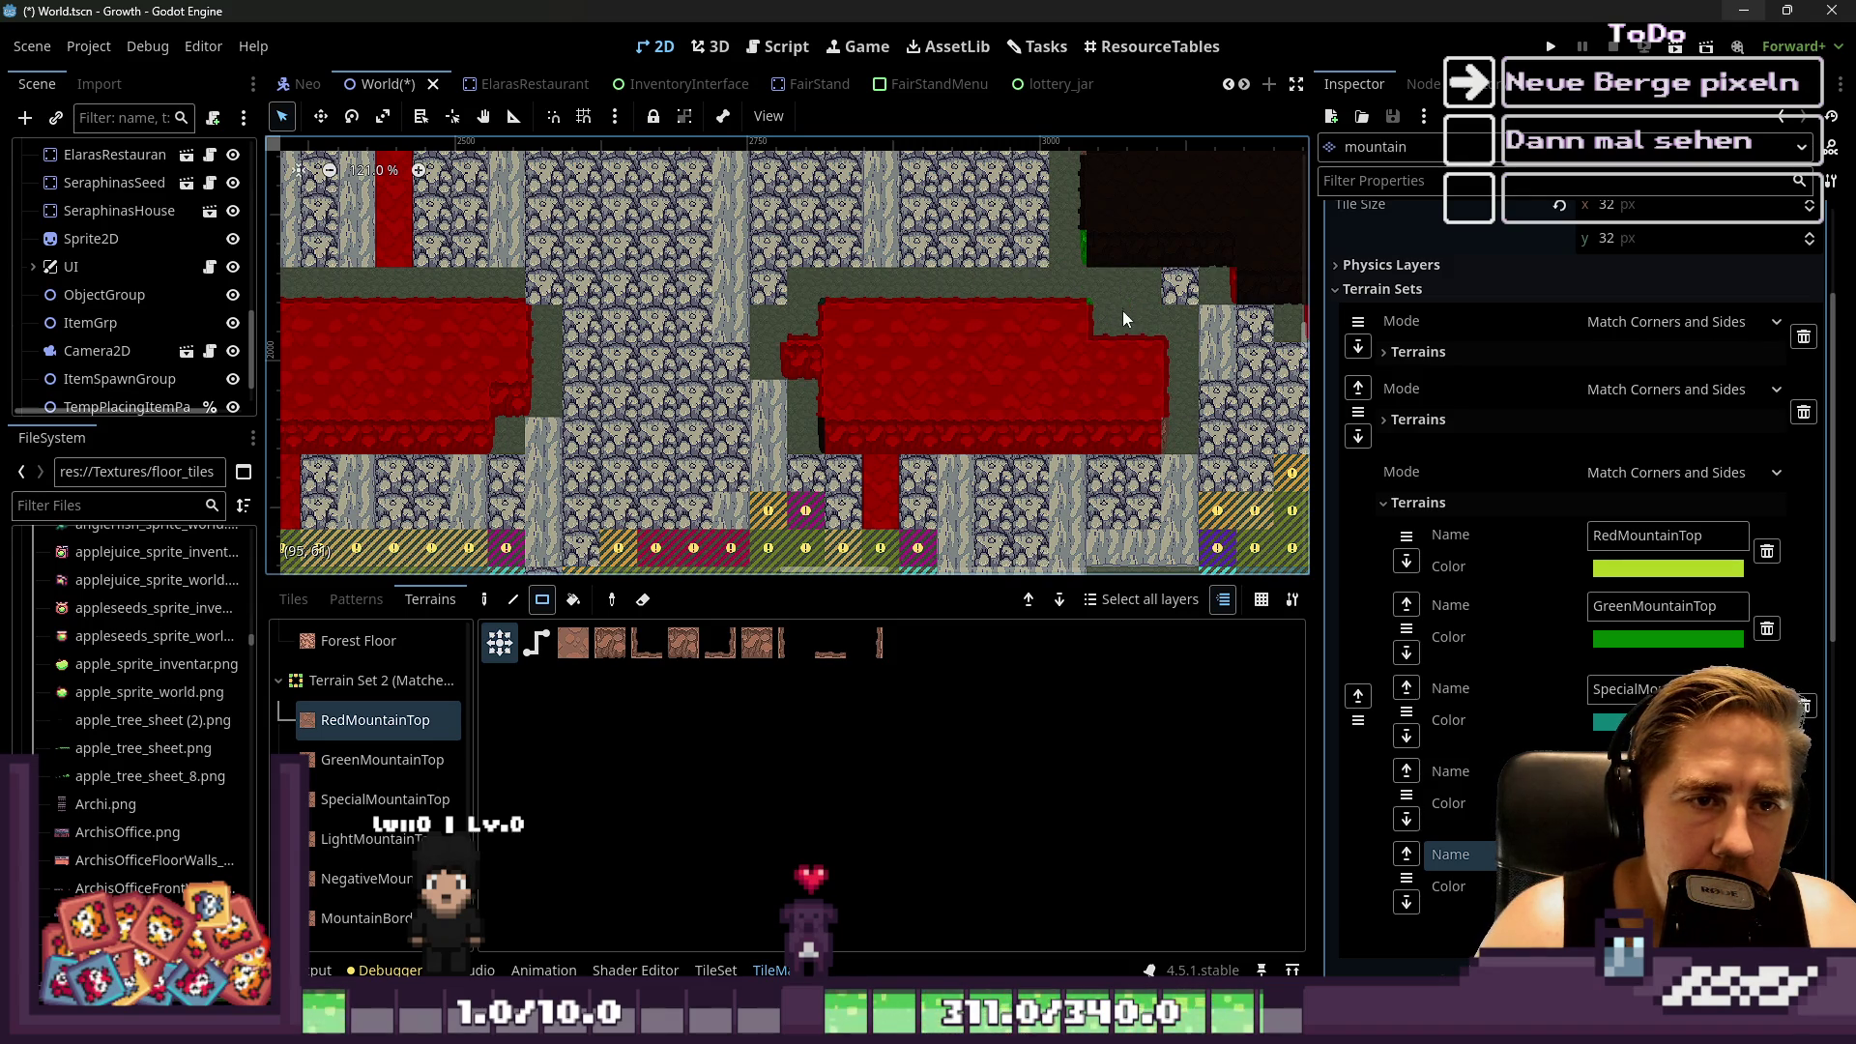
pyautogui.moveTo(1153, 420); pyautogui.dragTo(1162, 420)
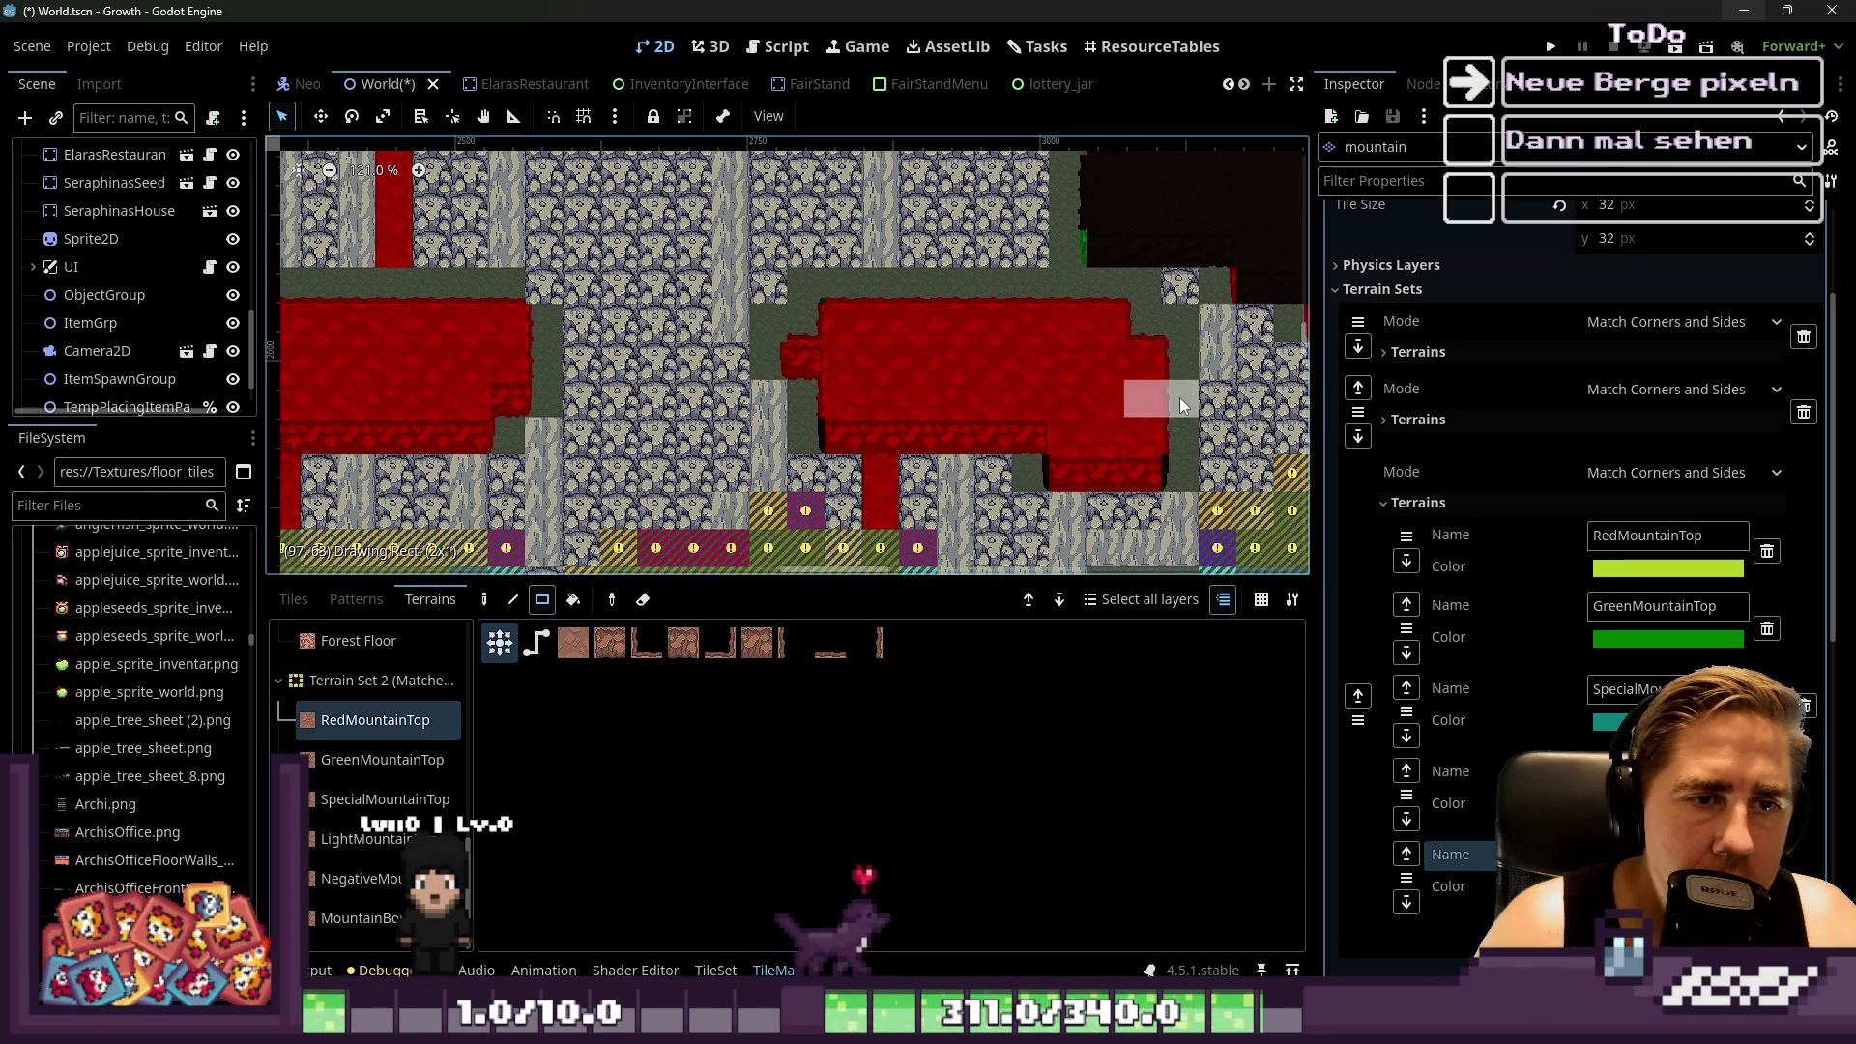
# Clear one 3x1 strip of red tiles and fill another 3x1 strip with red
pyautogui.hscroll(5, 1117, 396)
pyautogui.scroll(-1, 1135, 409)
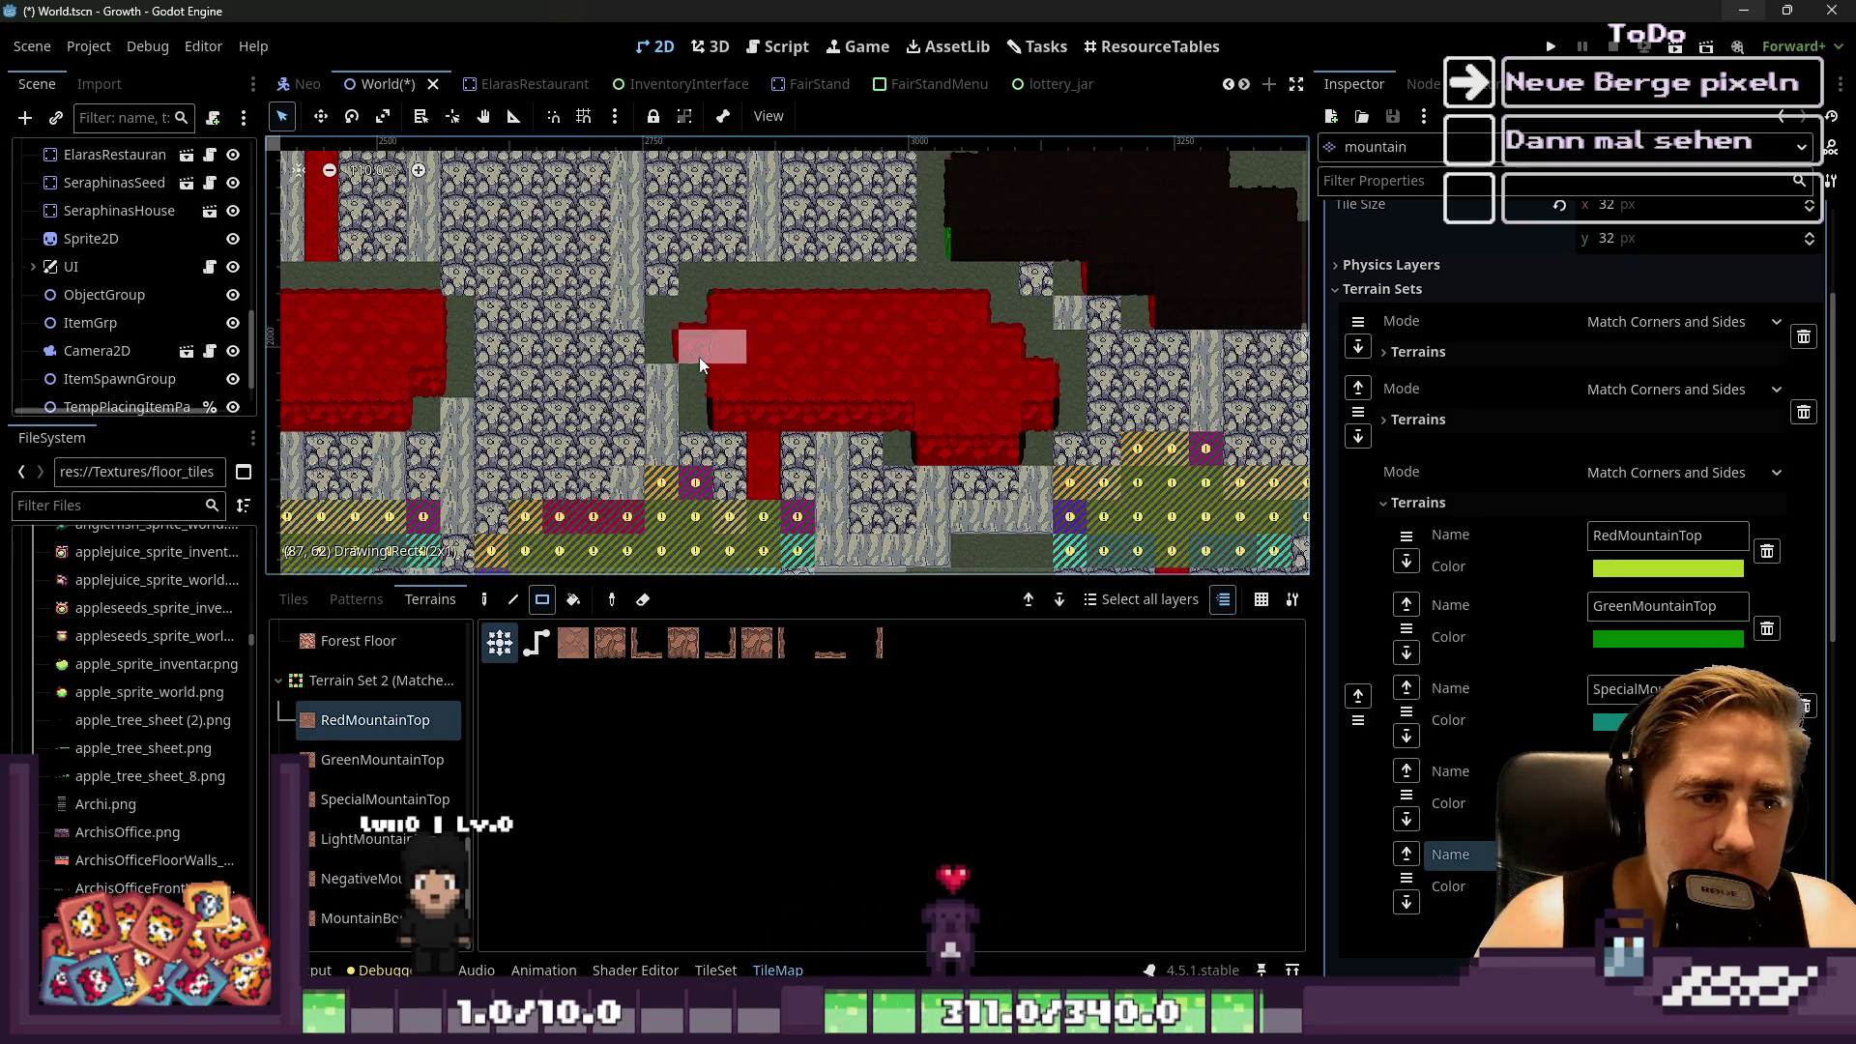
pyautogui.hscroll(-1, 658, 351)
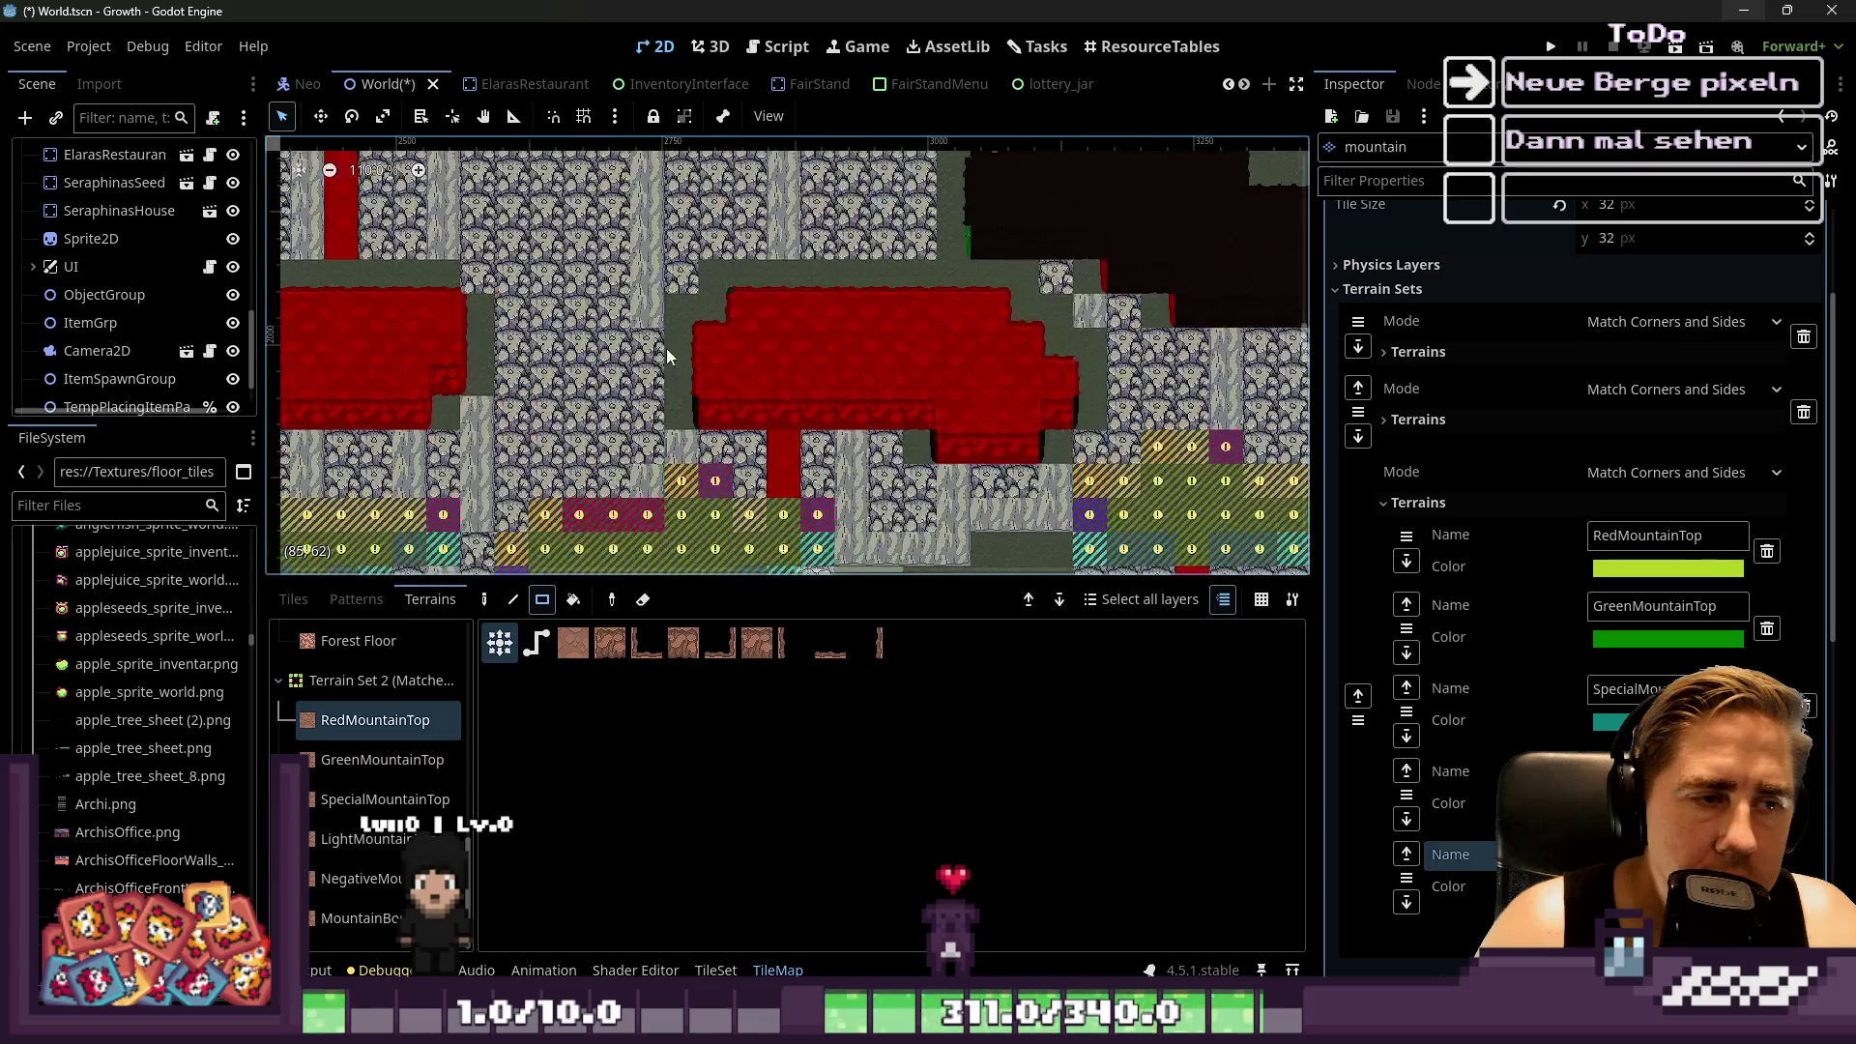
pyautogui.scroll(3, 837, 406)
pyautogui.moveTo(844, 425); pyautogui.dragTo(849, 414)
pyautogui.moveTo(778, 338); pyautogui.dragTo(775, 344)
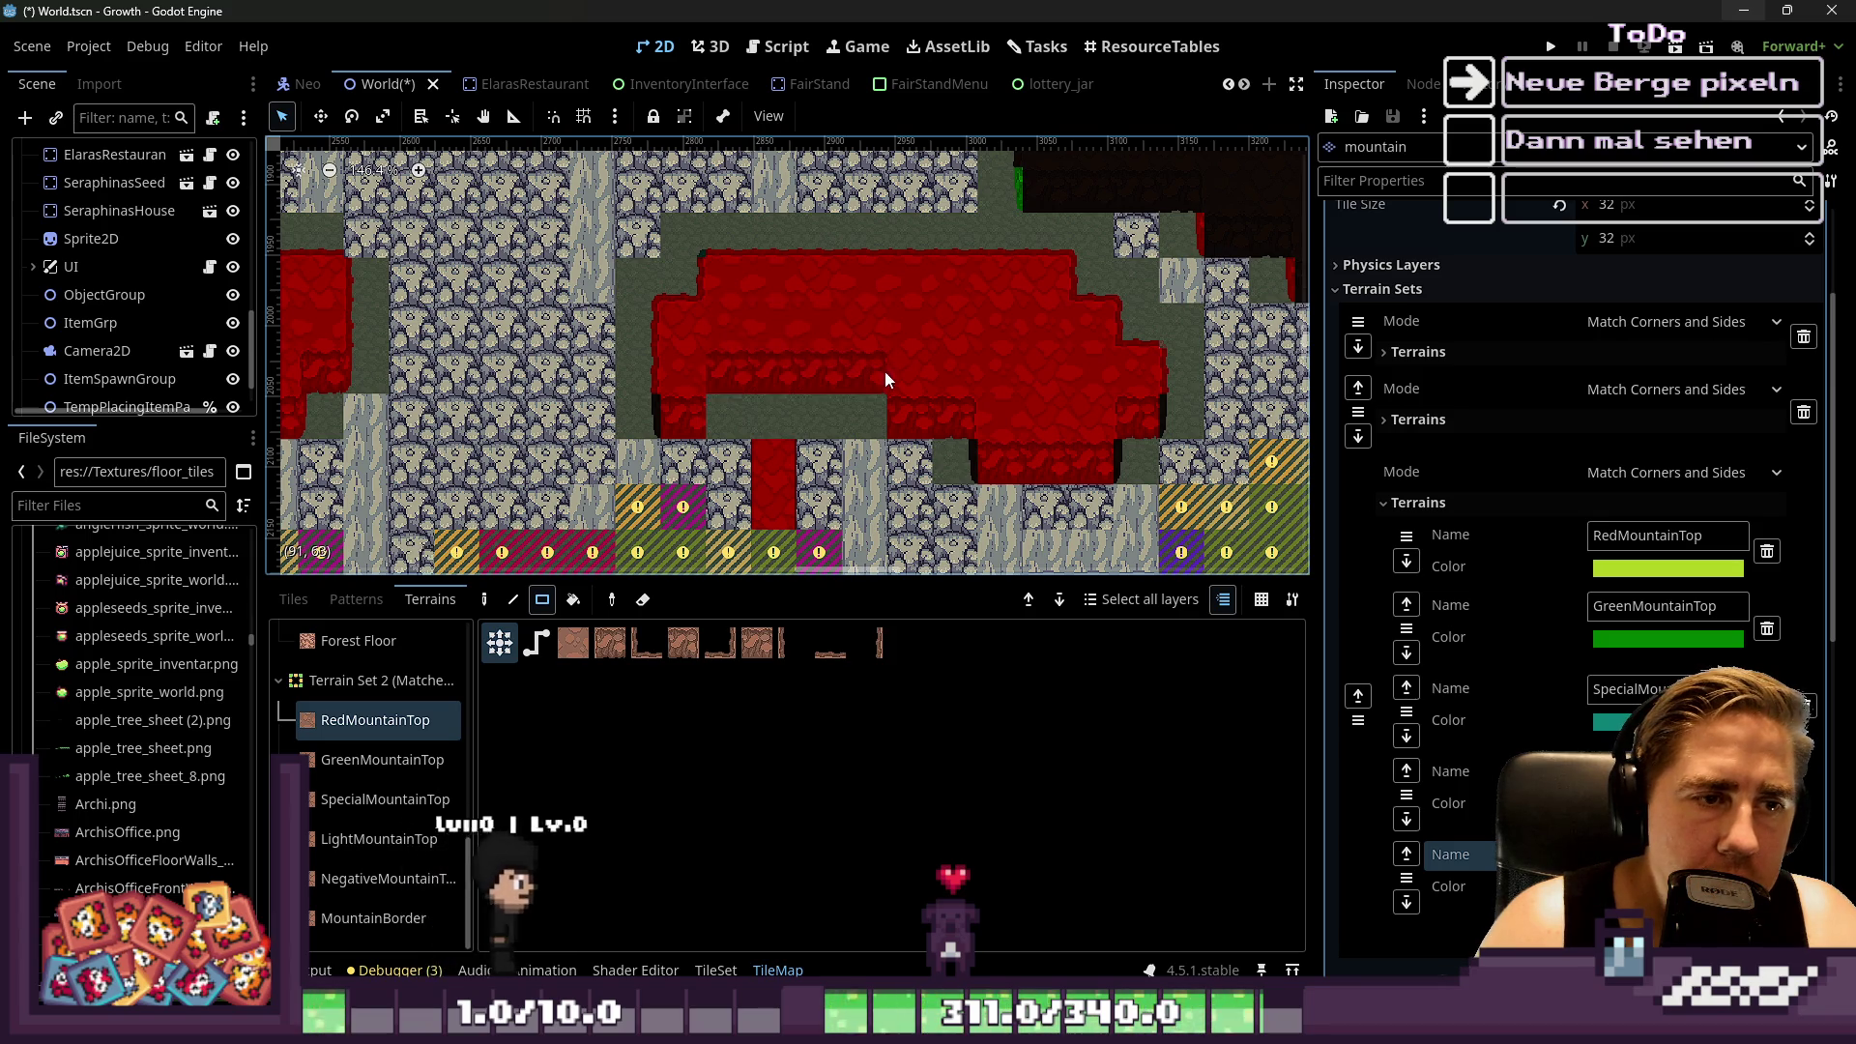
# Erase the red mountain tiles and red pillar in the lower-left area
pyautogui.scroll(-5, 763, 338)
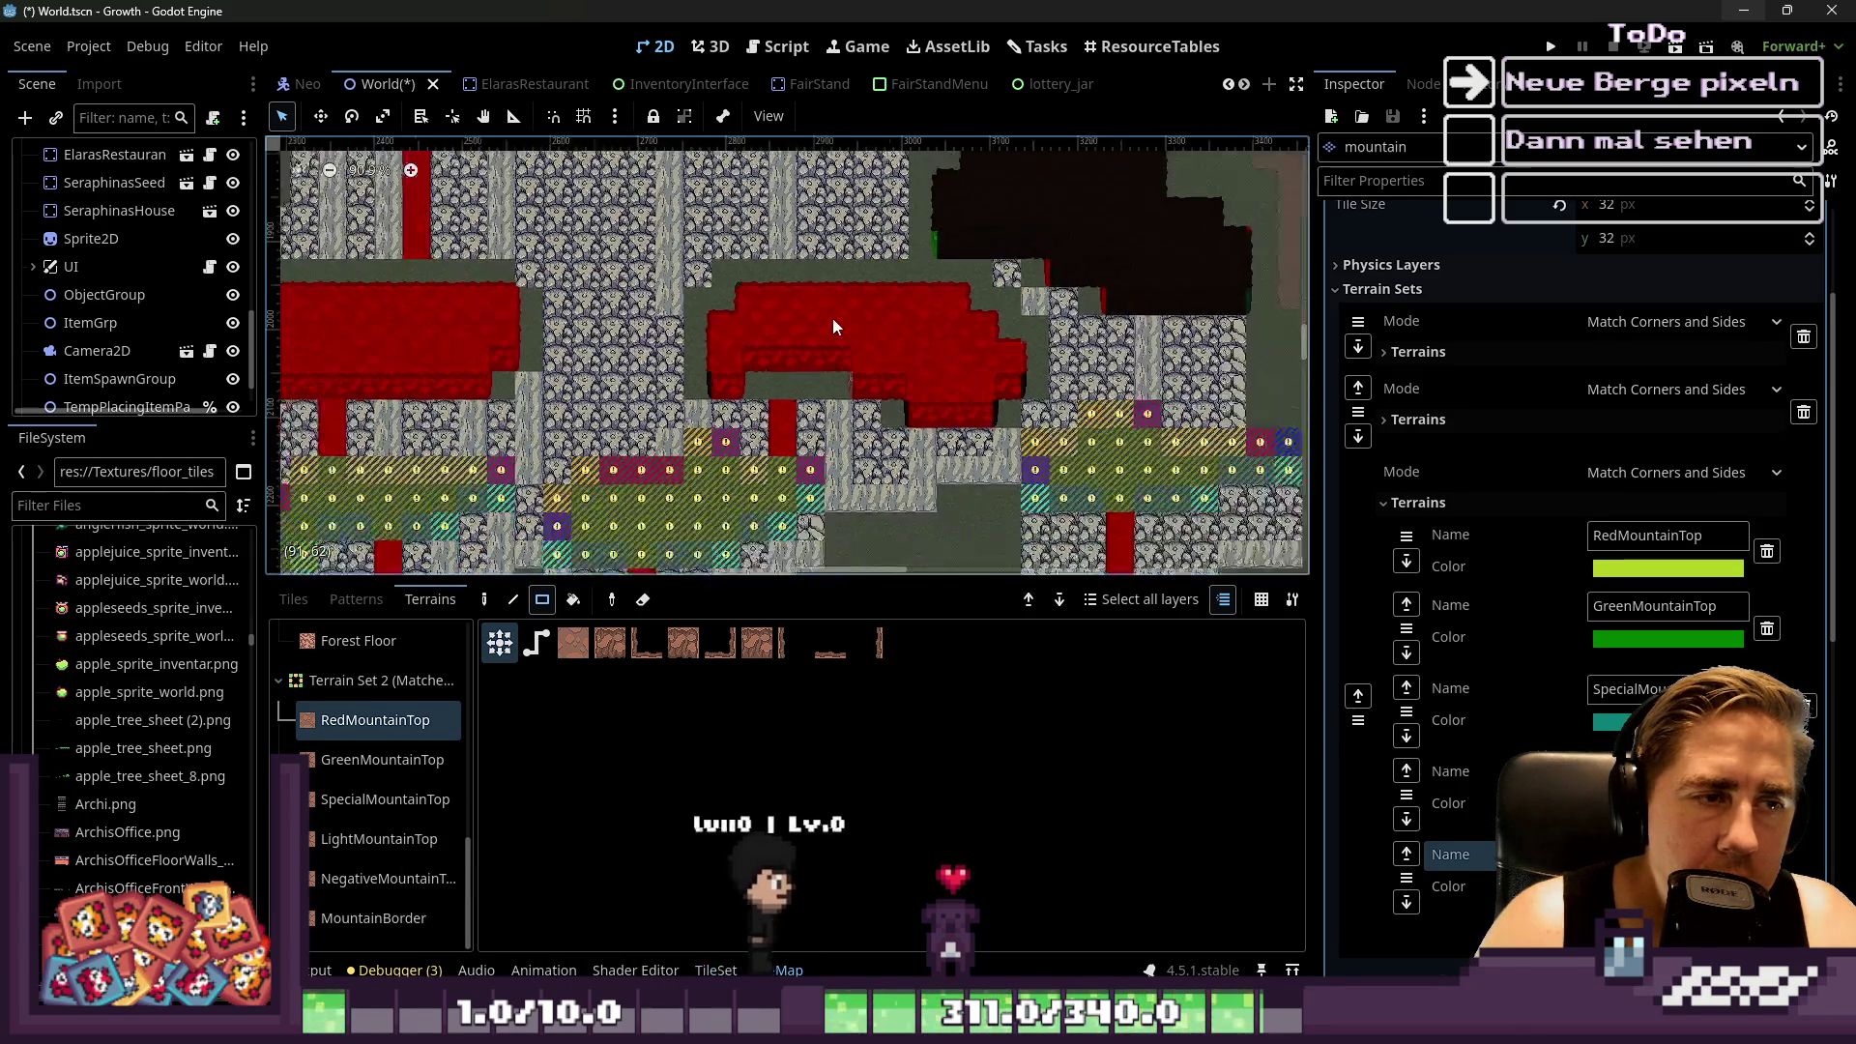
pyautogui.scroll(4, 827, 281)
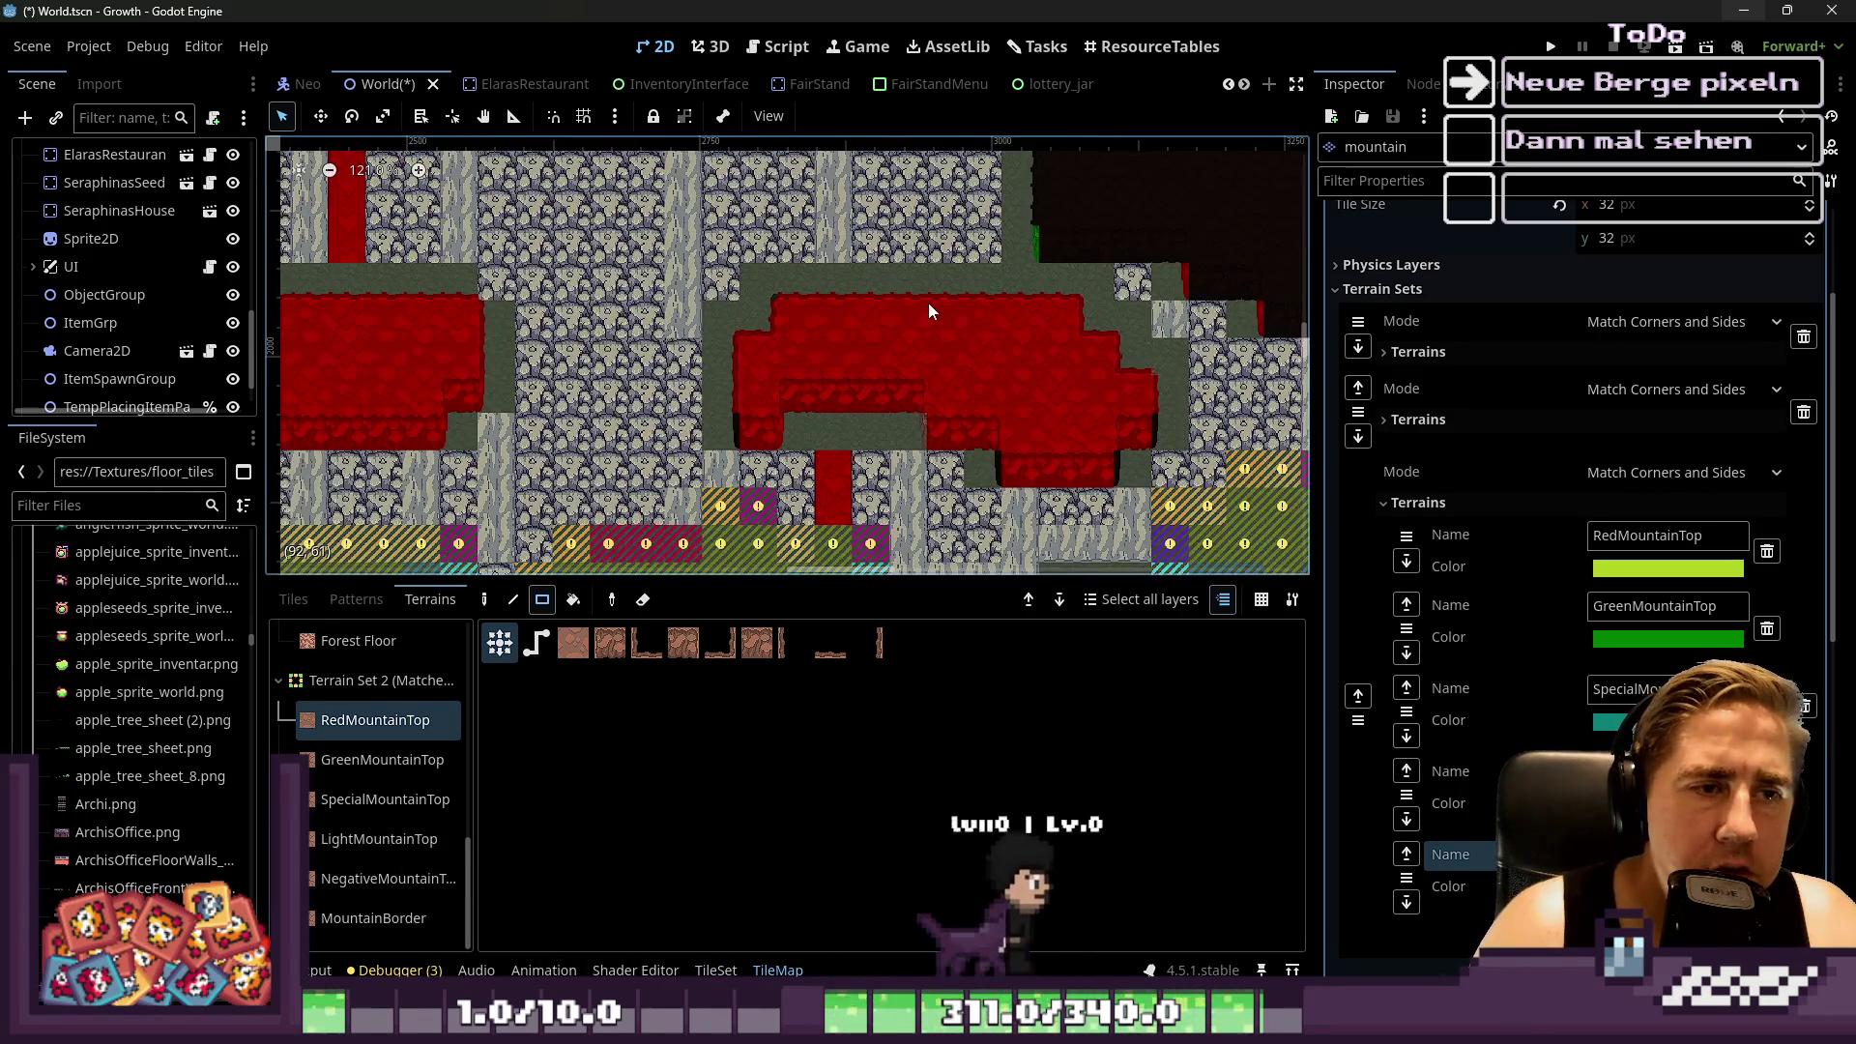
pyautogui.scroll(-3, 982, 393)
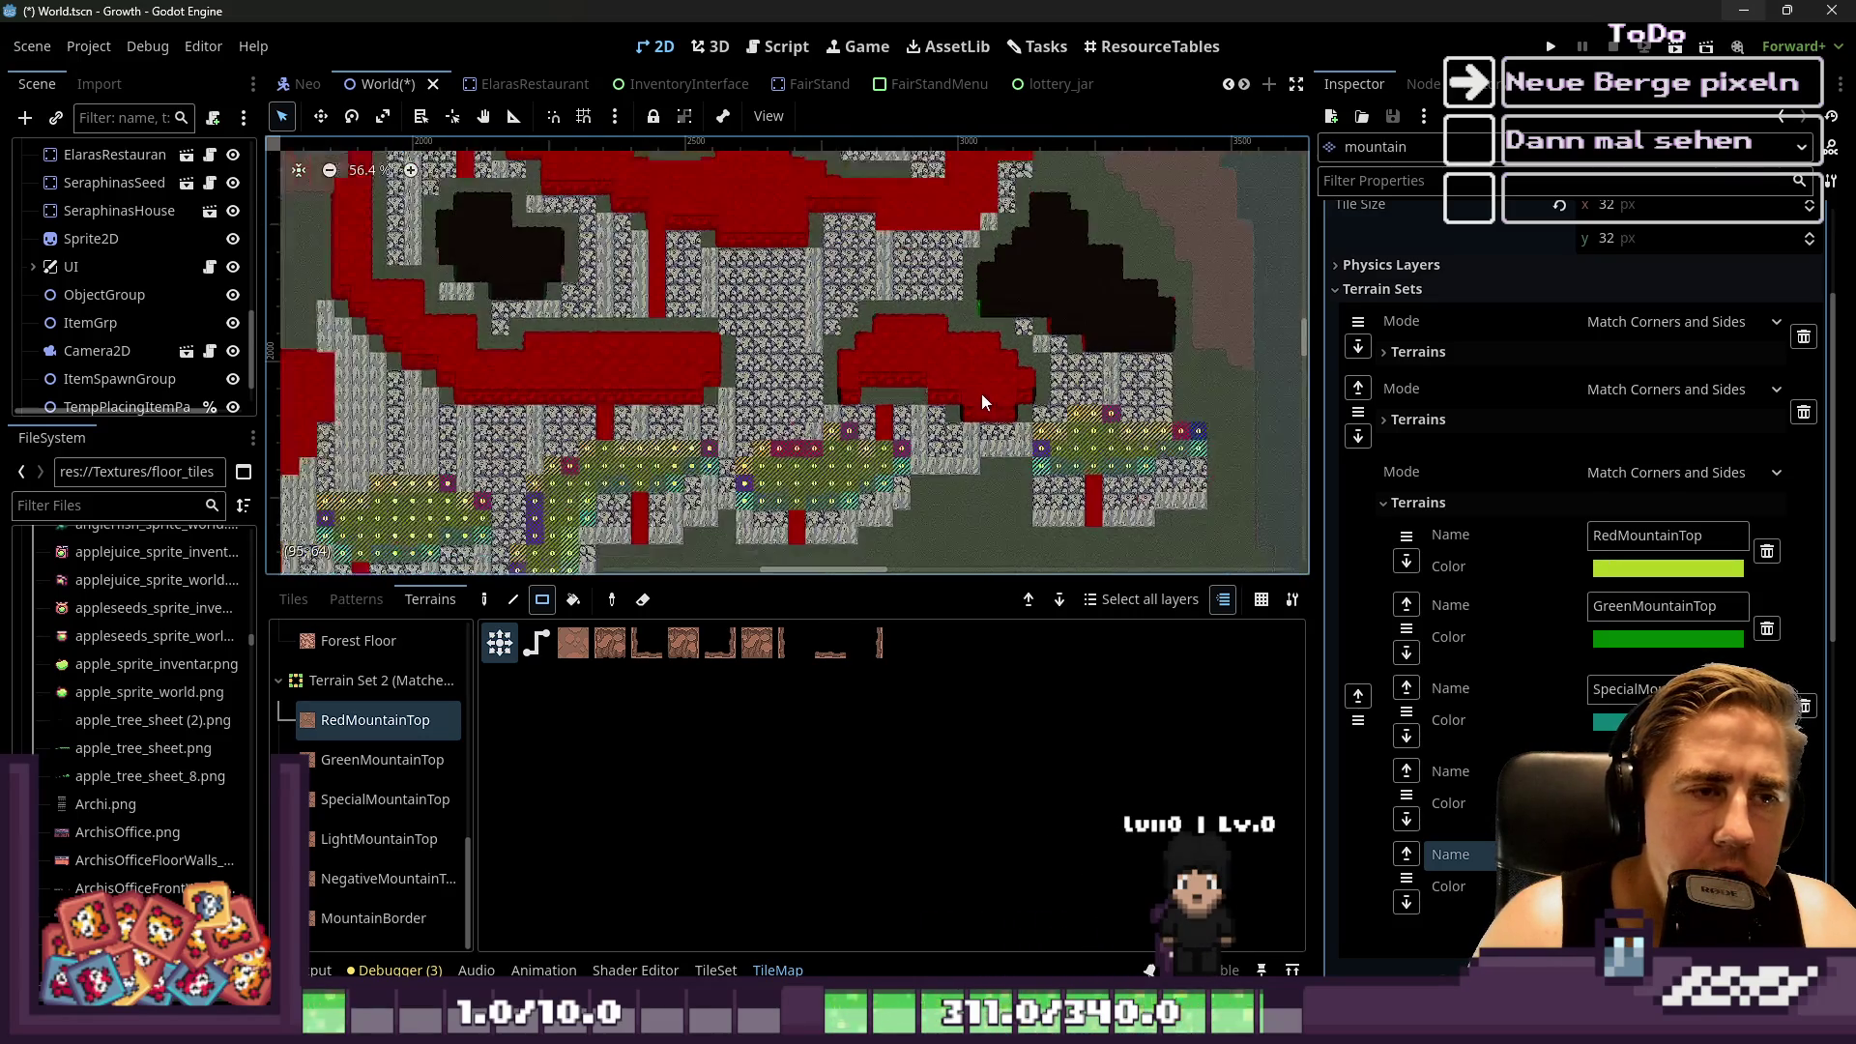
pyautogui.scroll(4, 972, 282)
pyautogui.scroll(-5, 990, 276)
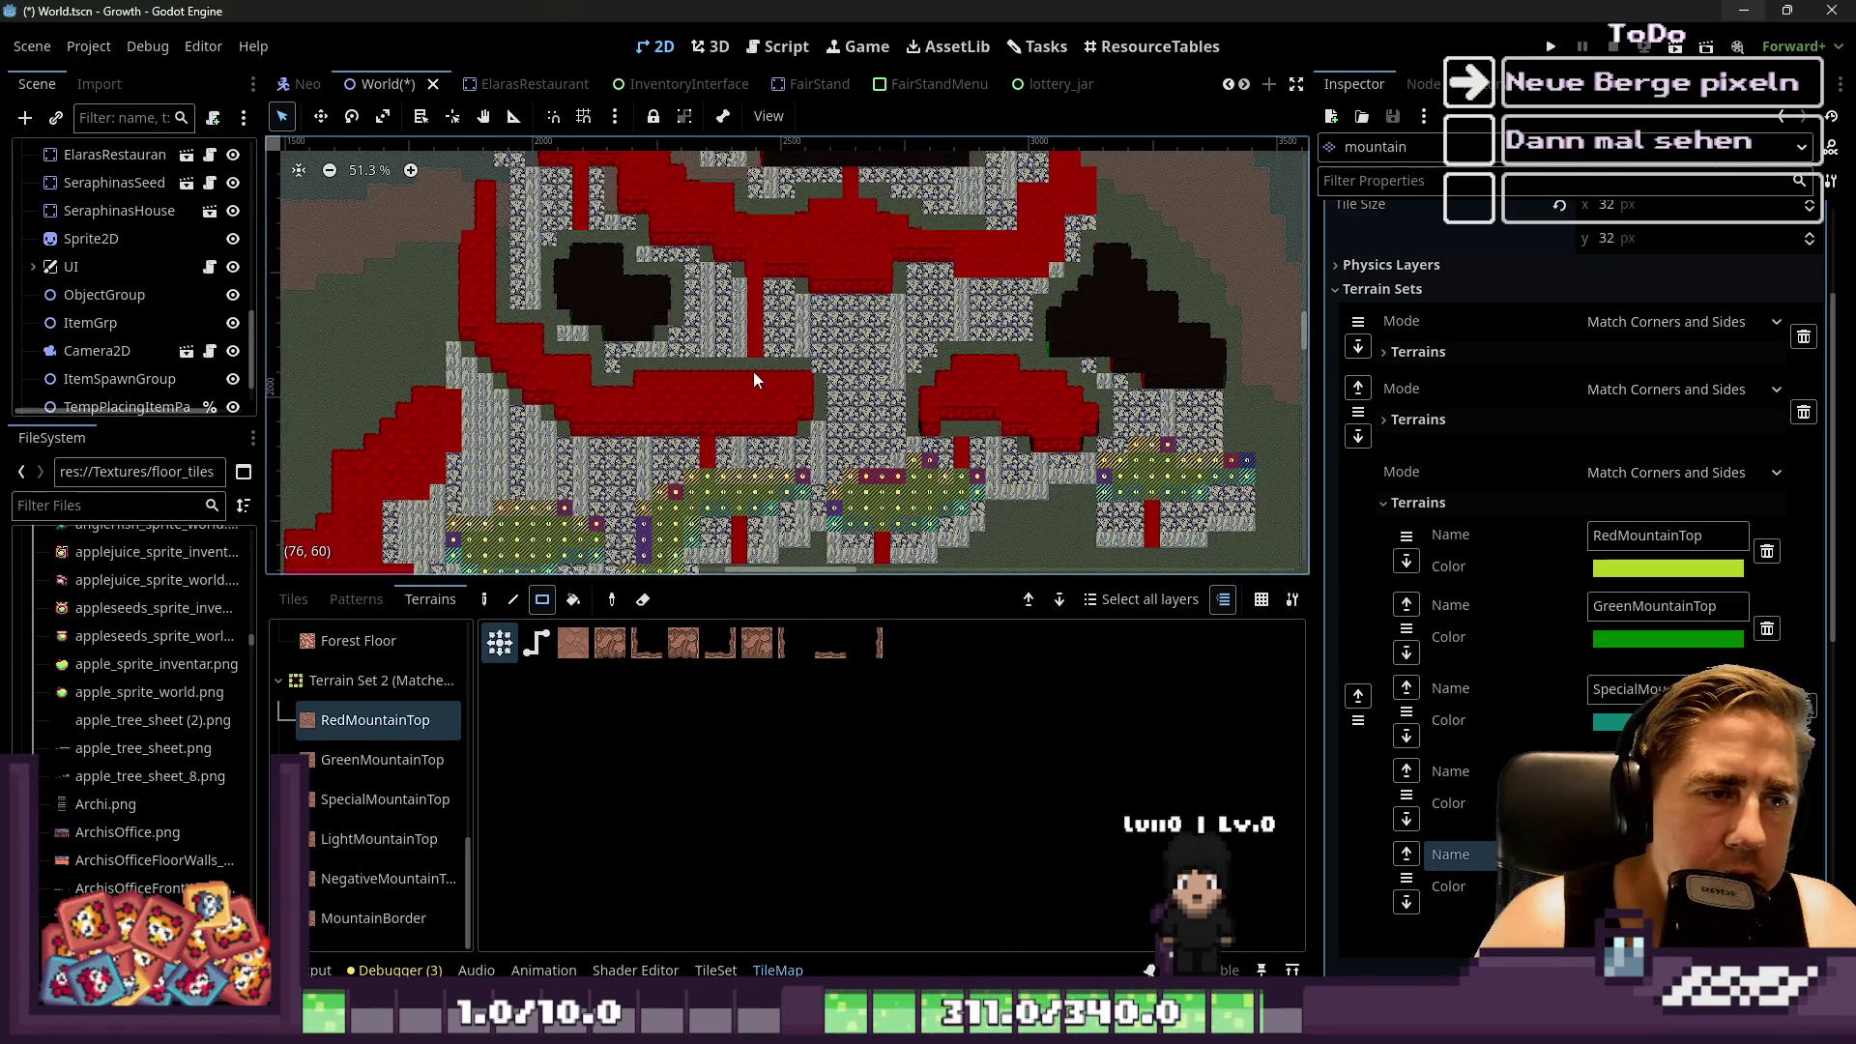
pyautogui.scroll(2, 546, 435)
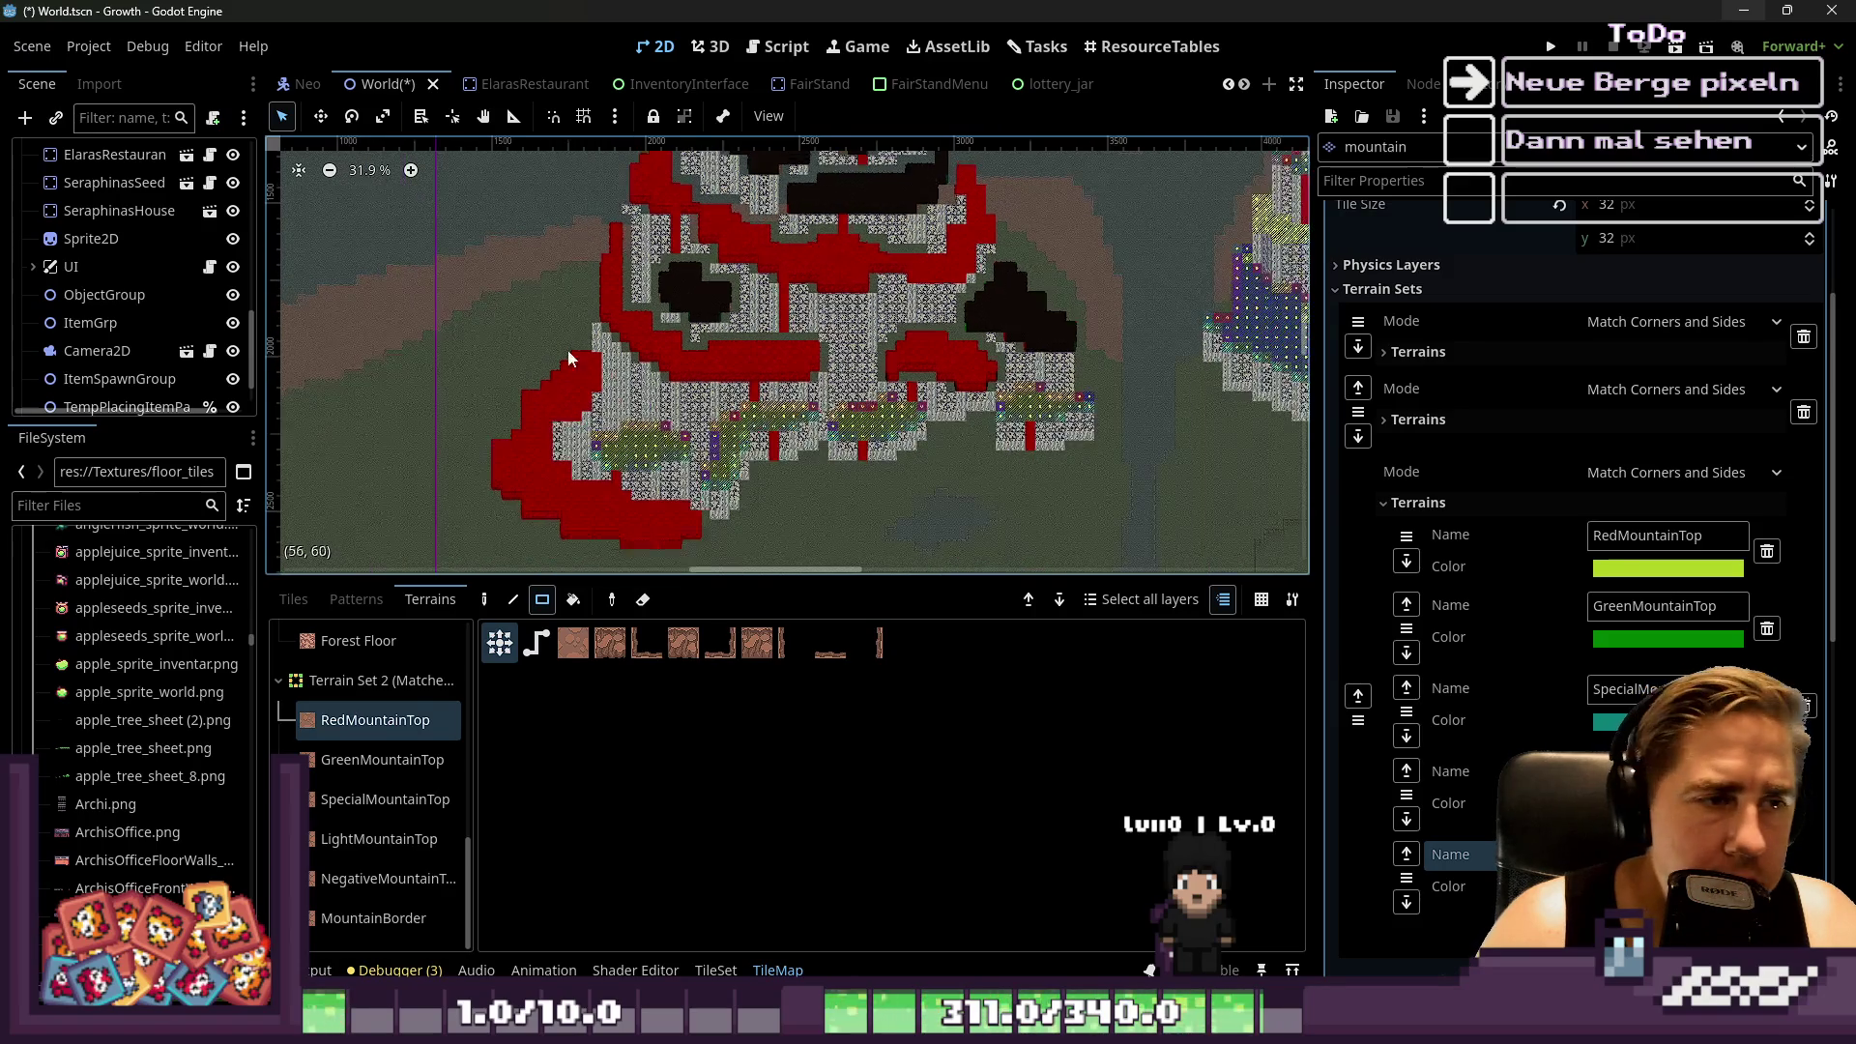
pyautogui.scroll(4, 574, 408)
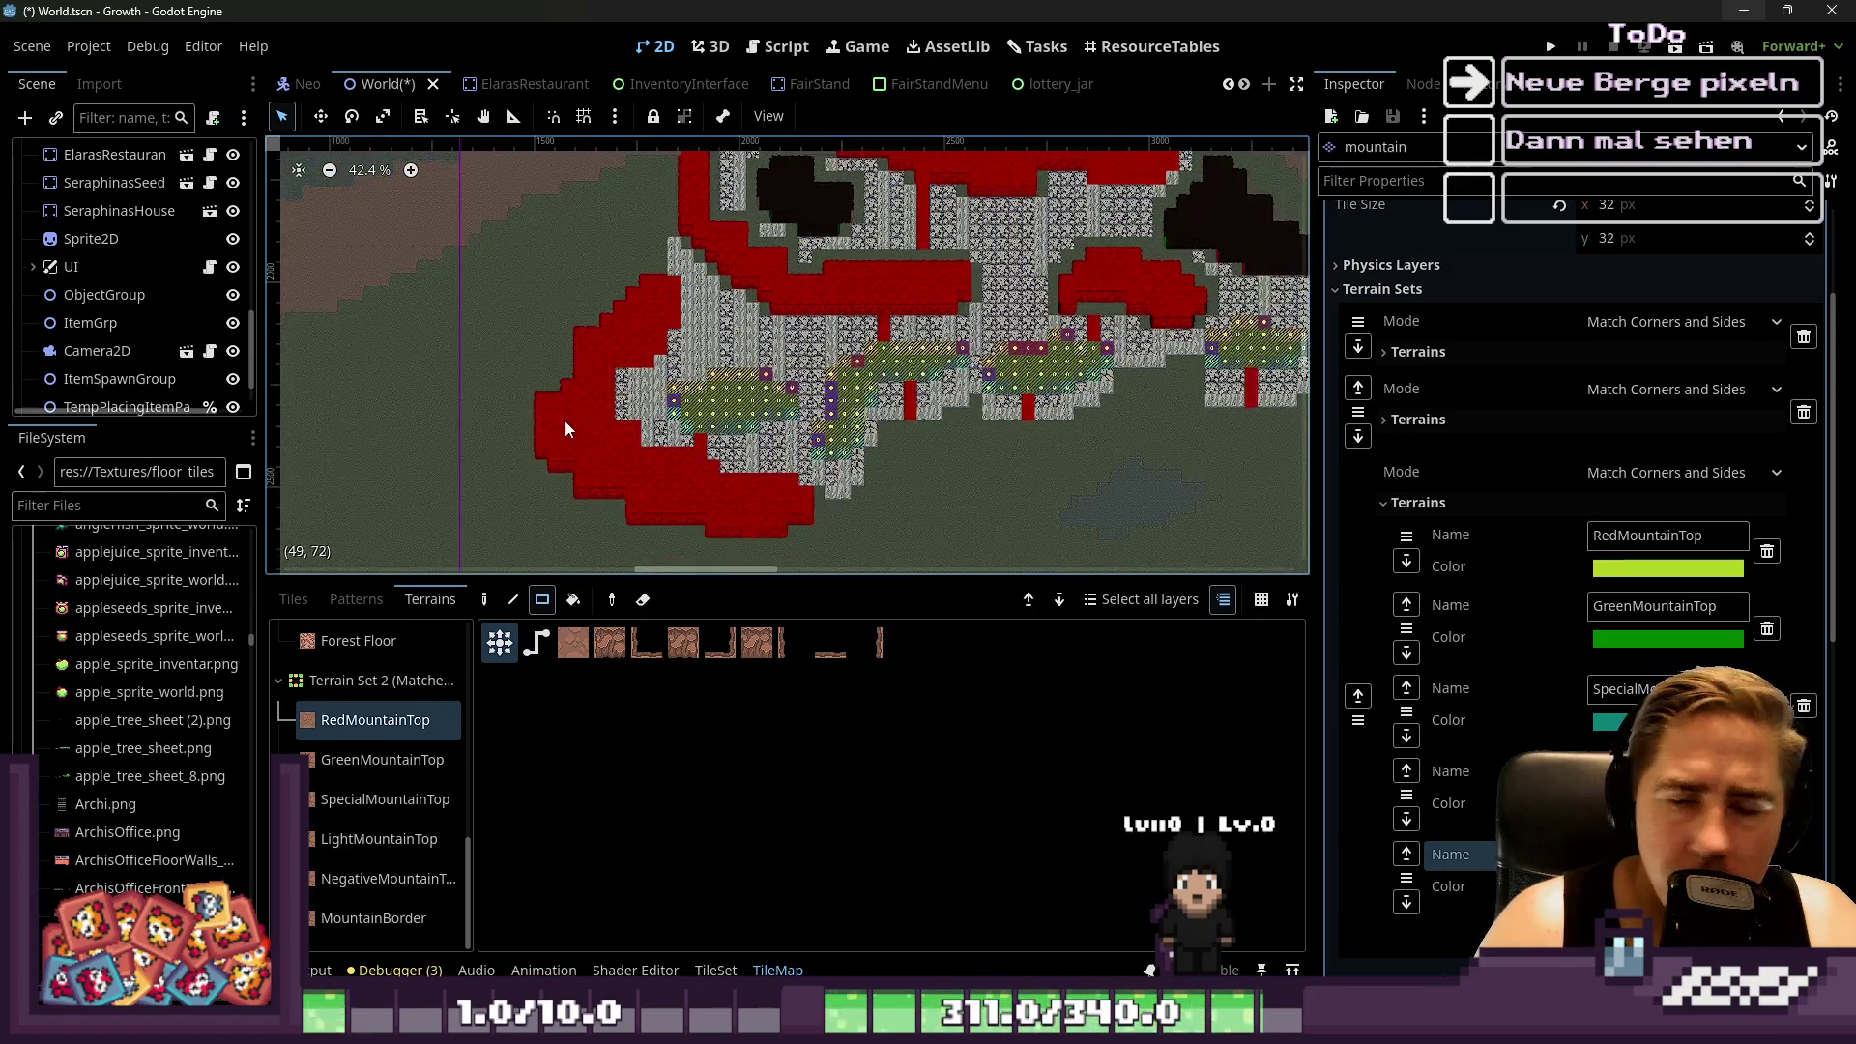
pyautogui.moveTo(613, 403)
pyautogui.mouseDown()
pyautogui.moveTo(561, 438)
pyautogui.moveTo(580, 409)
pyautogui.mouseUp()
pyautogui.scroll(1, 612, 345)
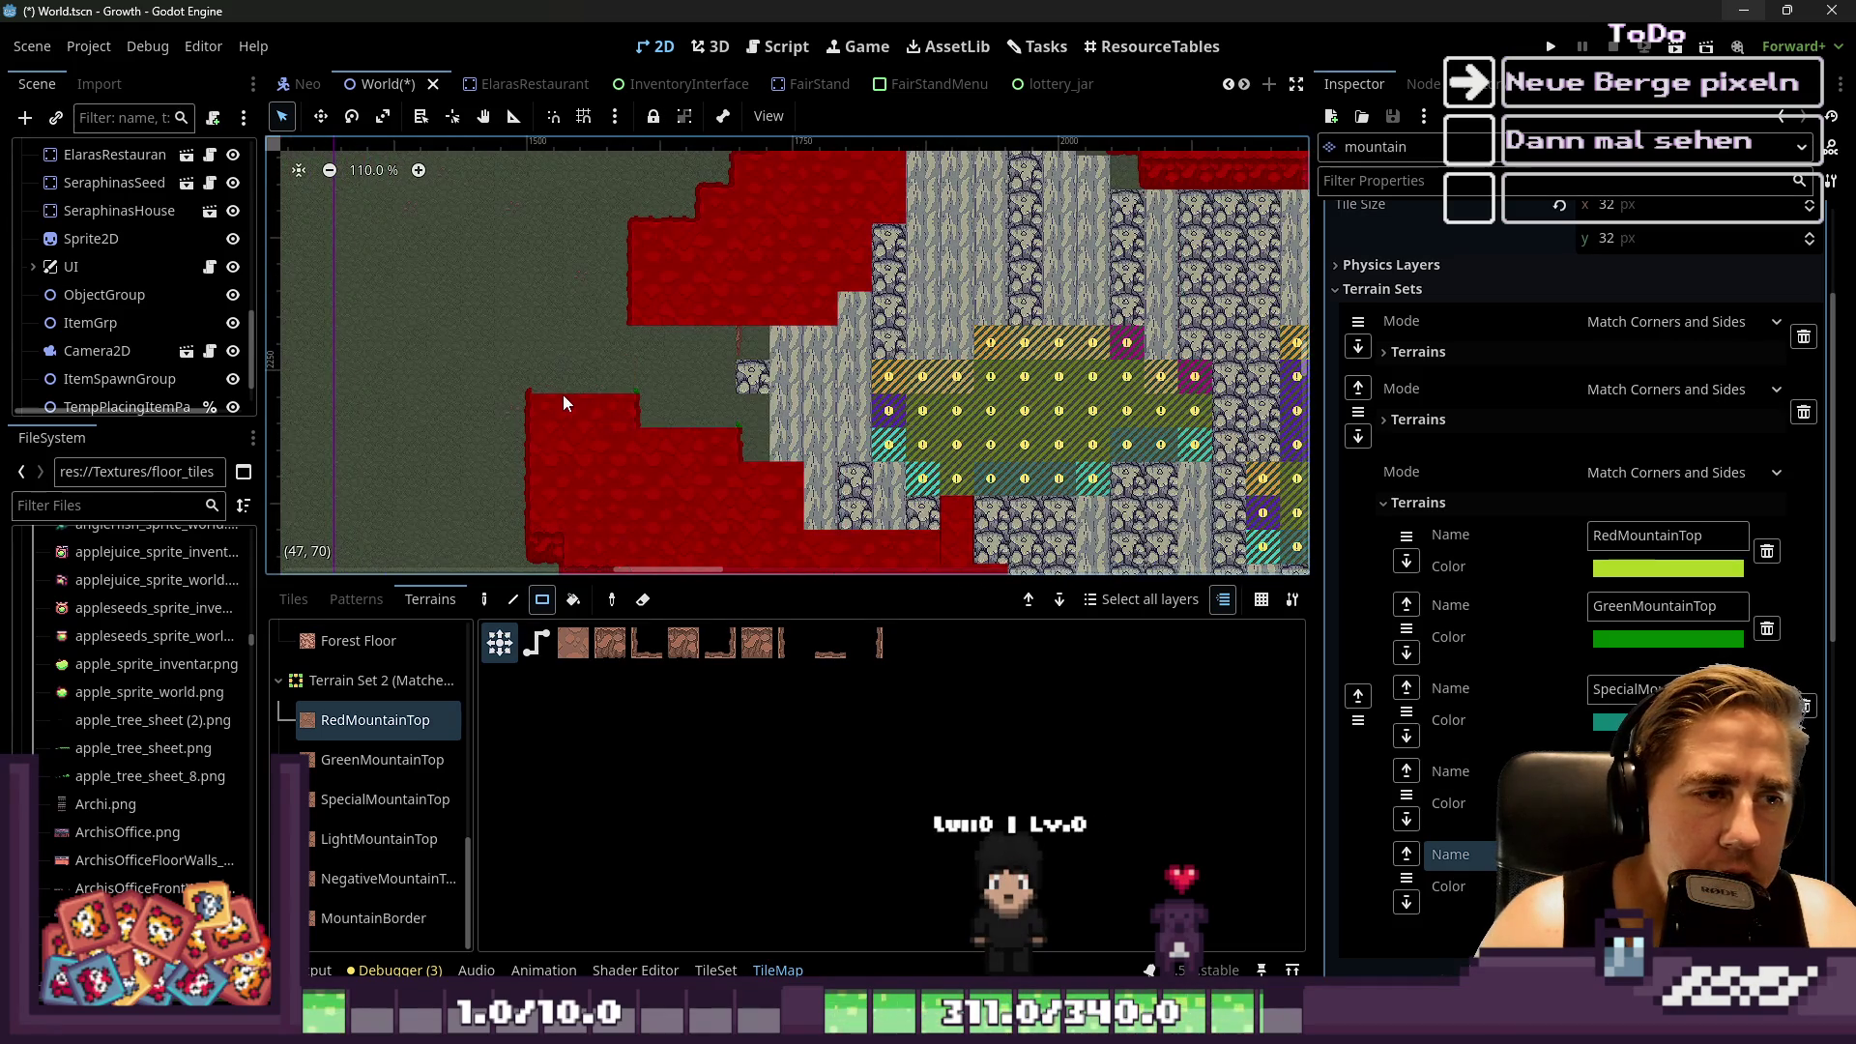
pyautogui.rightClick(621, 391)
# Select GreenMountainTop and paint green over the red mountain and red pillar
pyautogui.scroll(-2, 618, 334)
pyautogui.click(377, 760)
pyautogui.scroll(2, 593, 415)
pyautogui.moveTo(622, 274)
pyautogui.mouseDown()
pyautogui.moveTo(764, 392)
pyautogui.moveTo(721, 433)
pyautogui.mouseUp()
pyautogui.moveTo(827, 326); pyautogui.dragTo(787, 344)
# Extend the green terrain down and right with 8x2 and 7x2 blocks over red tiles
pyautogui.moveTo(607, 414)
pyautogui.mouseDown()
pyautogui.moveTo(654, 387)
pyautogui.moveTo(615, 347)
pyautogui.moveTo(732, 406)
pyautogui.moveTo(1000, 369)
pyautogui.mouseUp()
pyautogui.scroll(1, 740, 396)
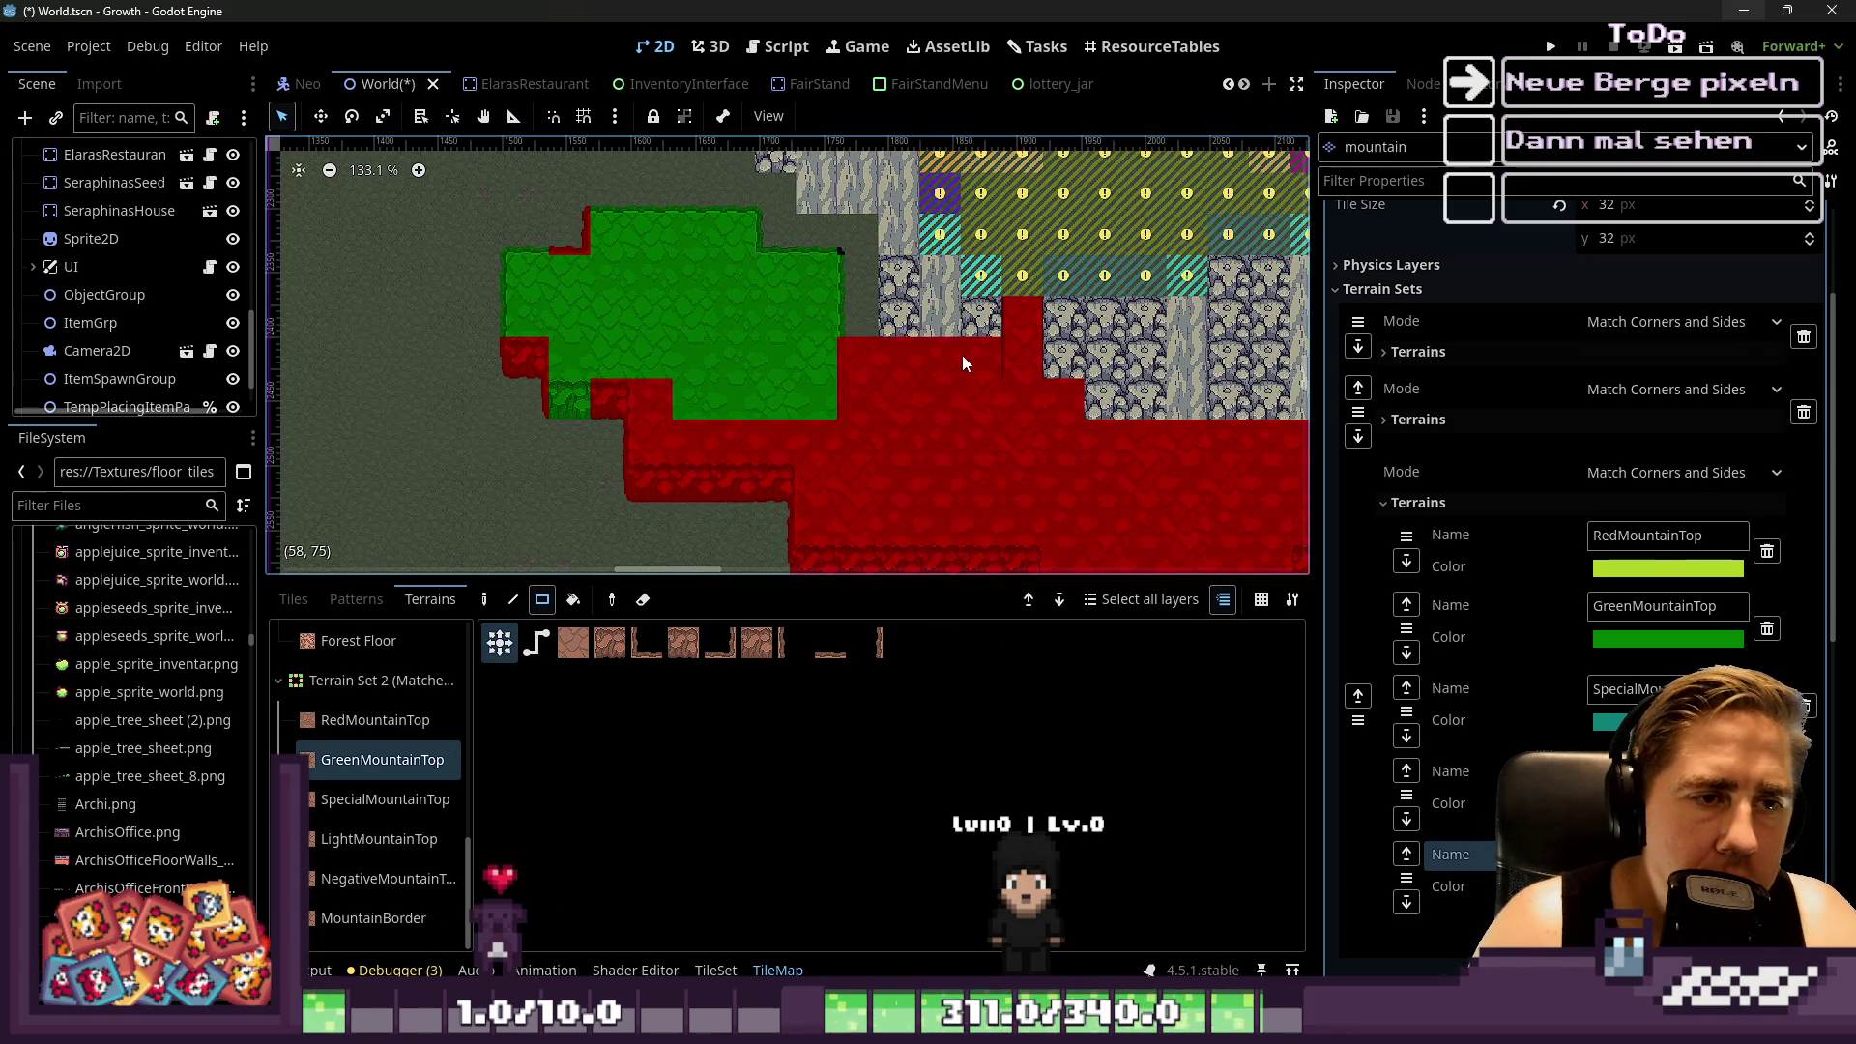
pyautogui.moveTo(666, 402); pyautogui.dragTo(665, 438)
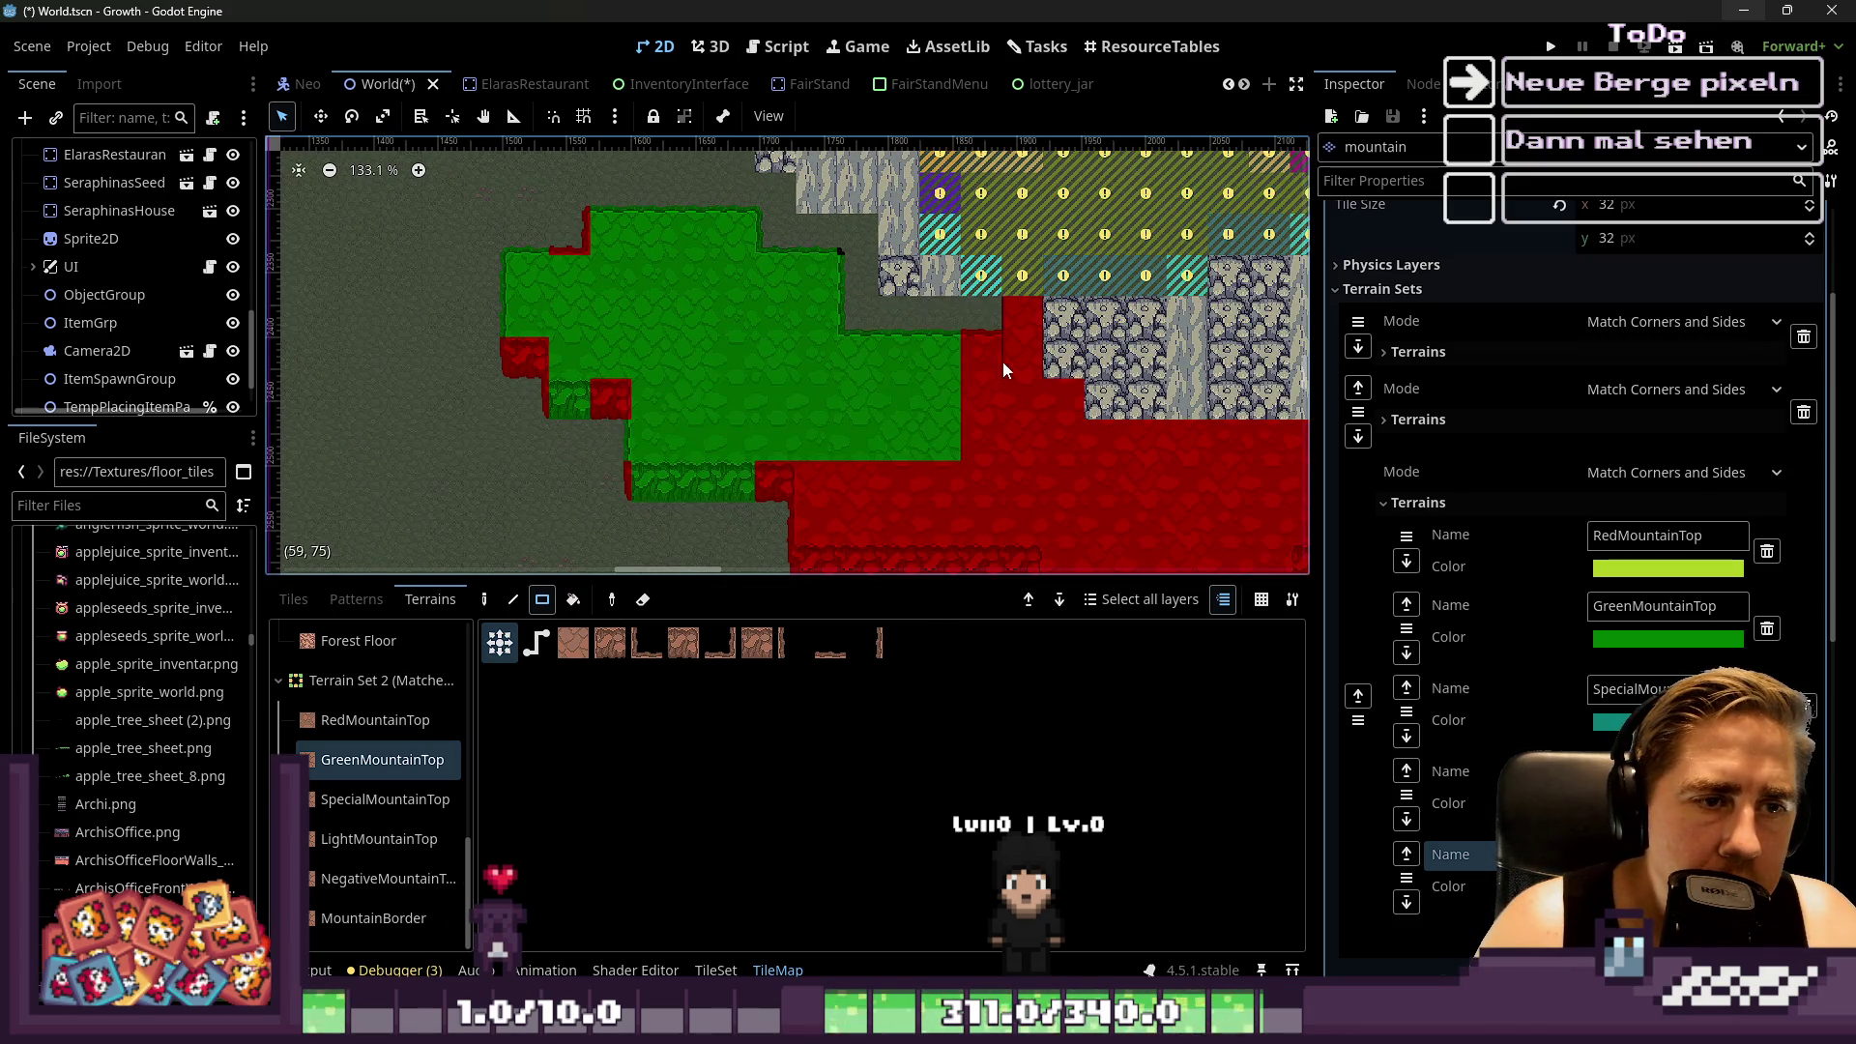
pyautogui.click(1000, 363)
pyautogui.scroll(-2, 837, 388)
pyautogui.scroll(1, 825, 414)
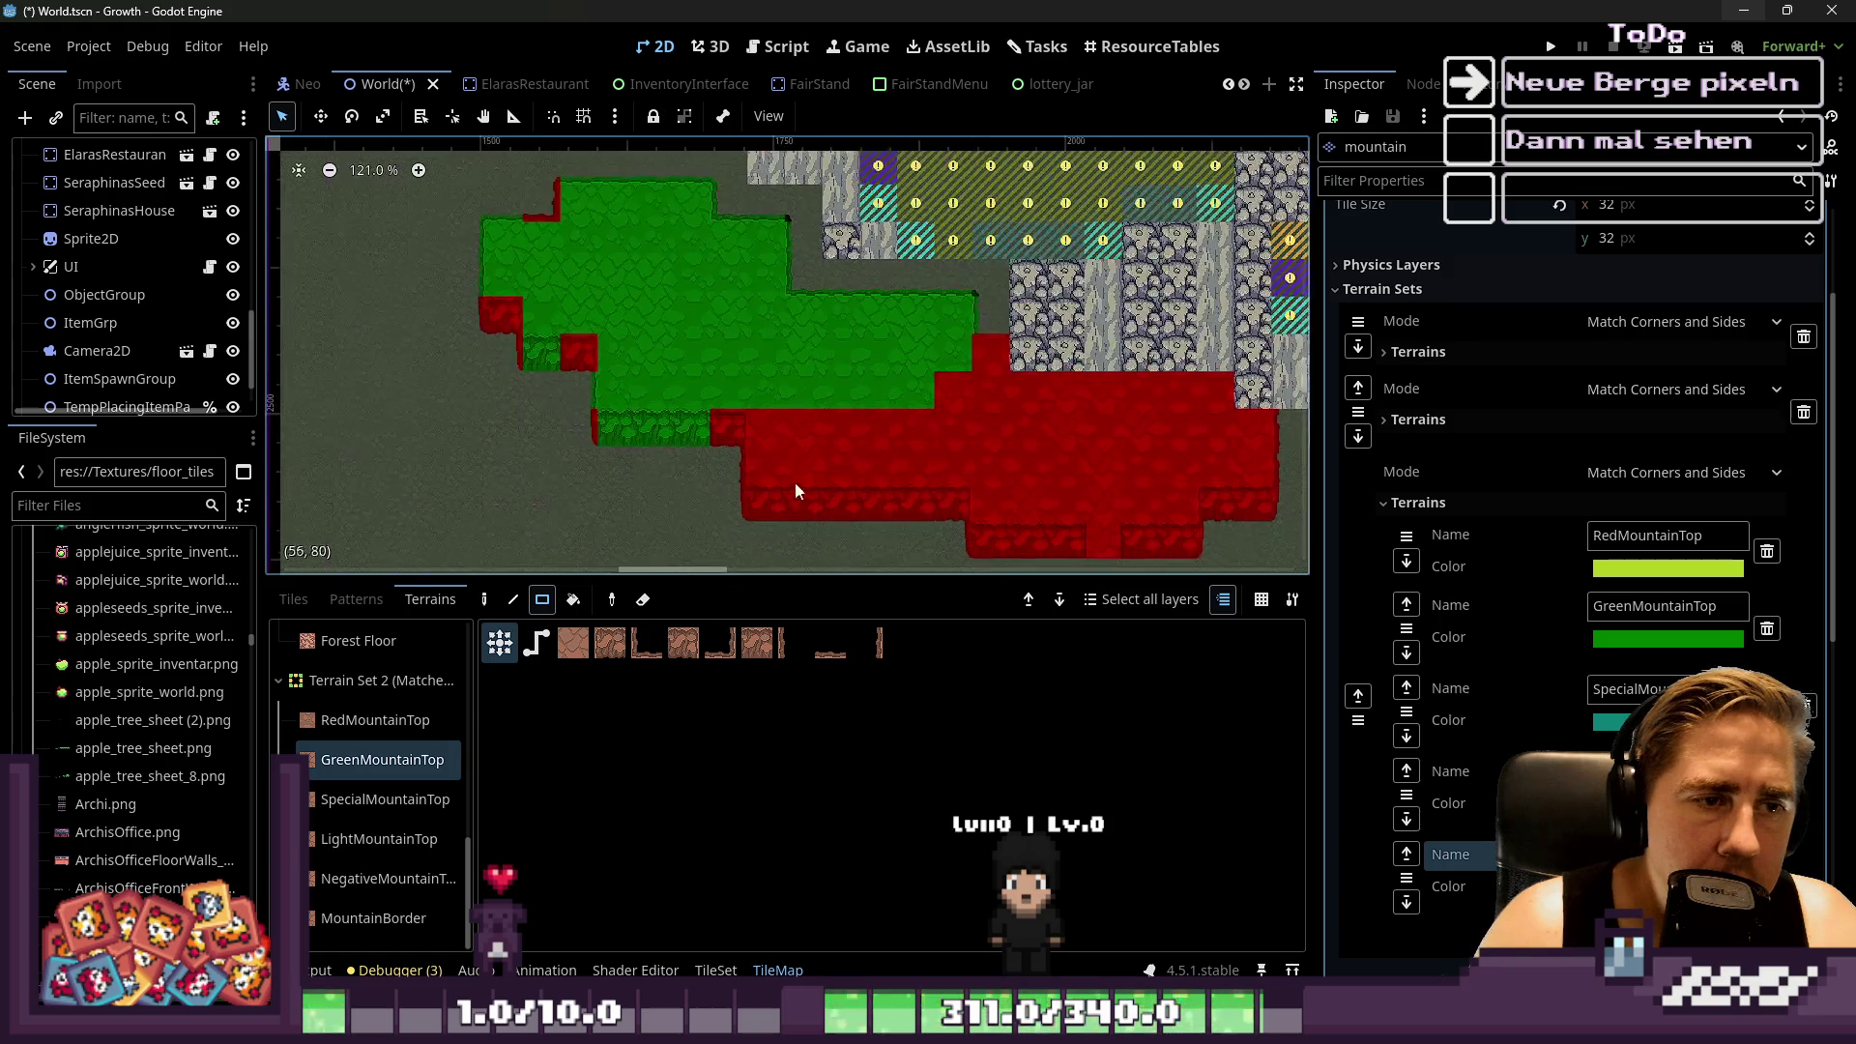
pyautogui.moveTo(841, 430)
pyautogui.mouseDown()
pyautogui.moveTo(996, 373)
pyautogui.moveTo(1003, 432)
pyautogui.mouseUp()
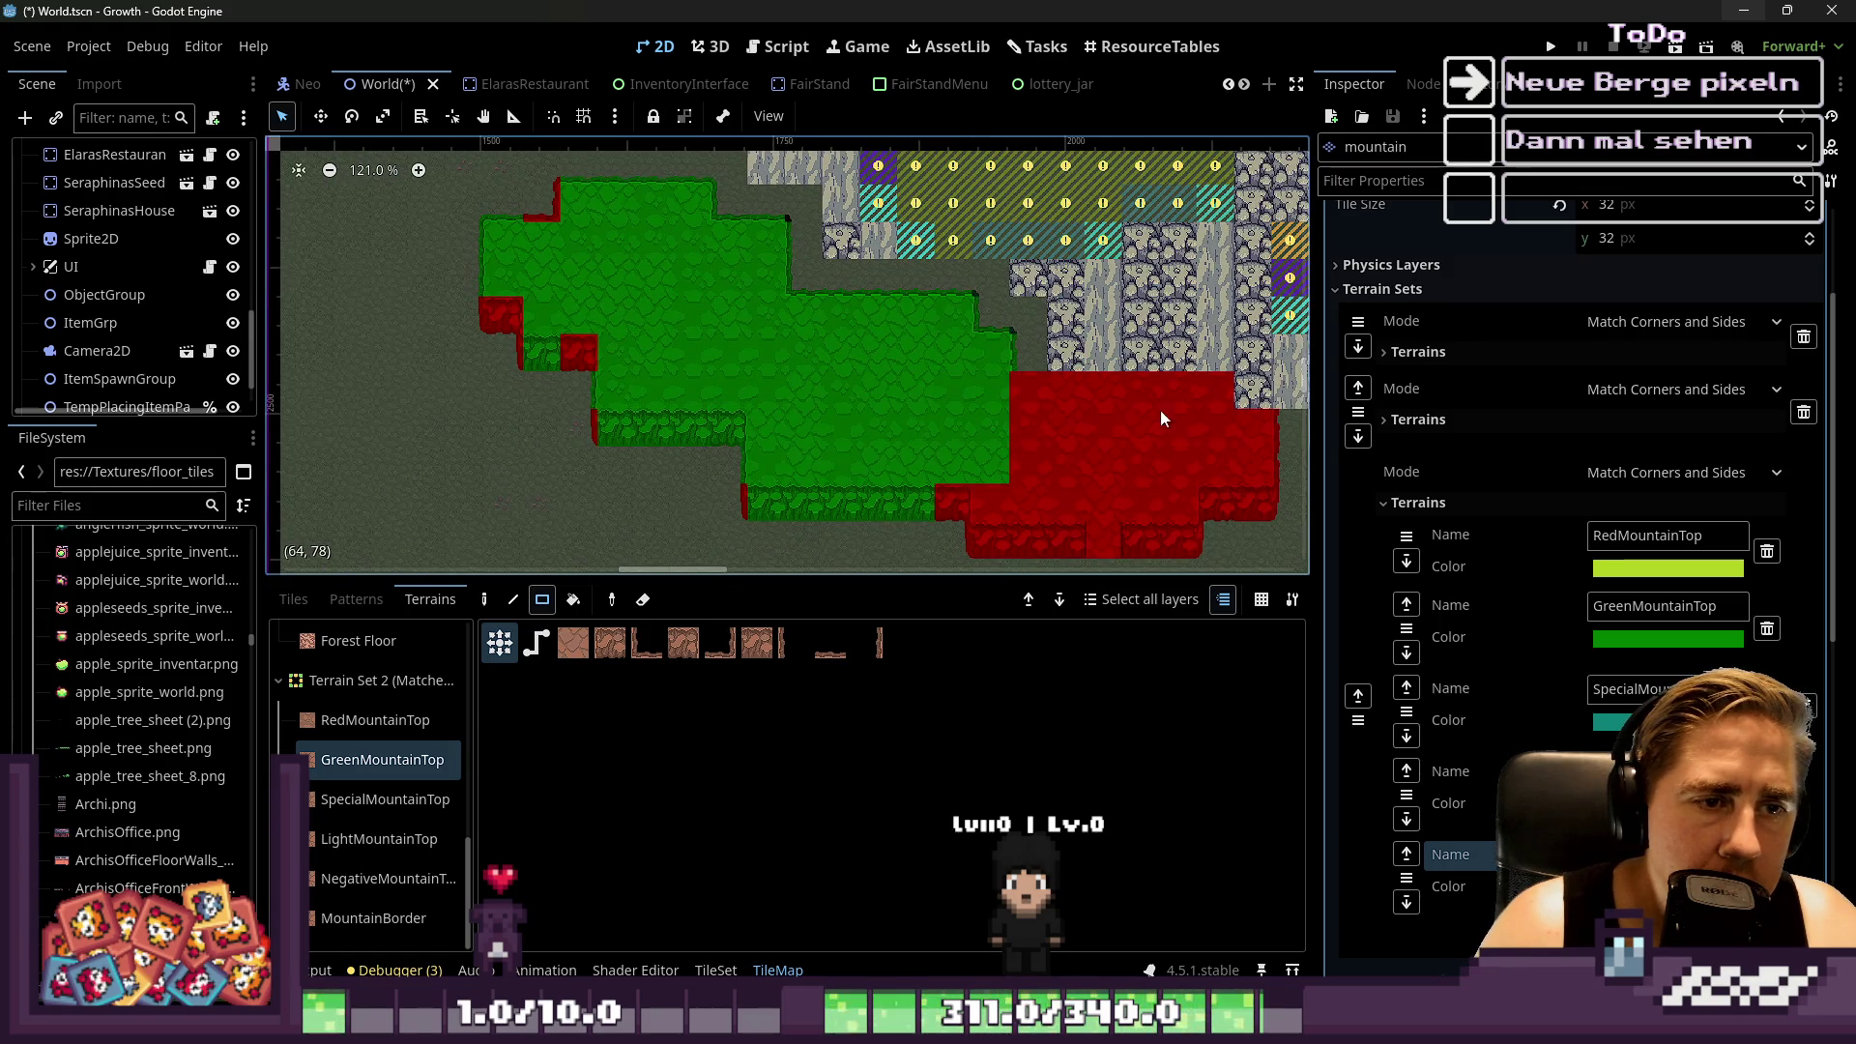
pyautogui.moveTo(1209, 411)
pyautogui.mouseDown()
pyautogui.moveTo(979, 460)
pyautogui.moveTo(1004, 476)
pyautogui.moveTo(1023, 456)
pyautogui.mouseUp()
# Turn the remaining red patch, strip and corner green, and erase a stray lower-right cell
pyautogui.scroll(2, 1112, 497)
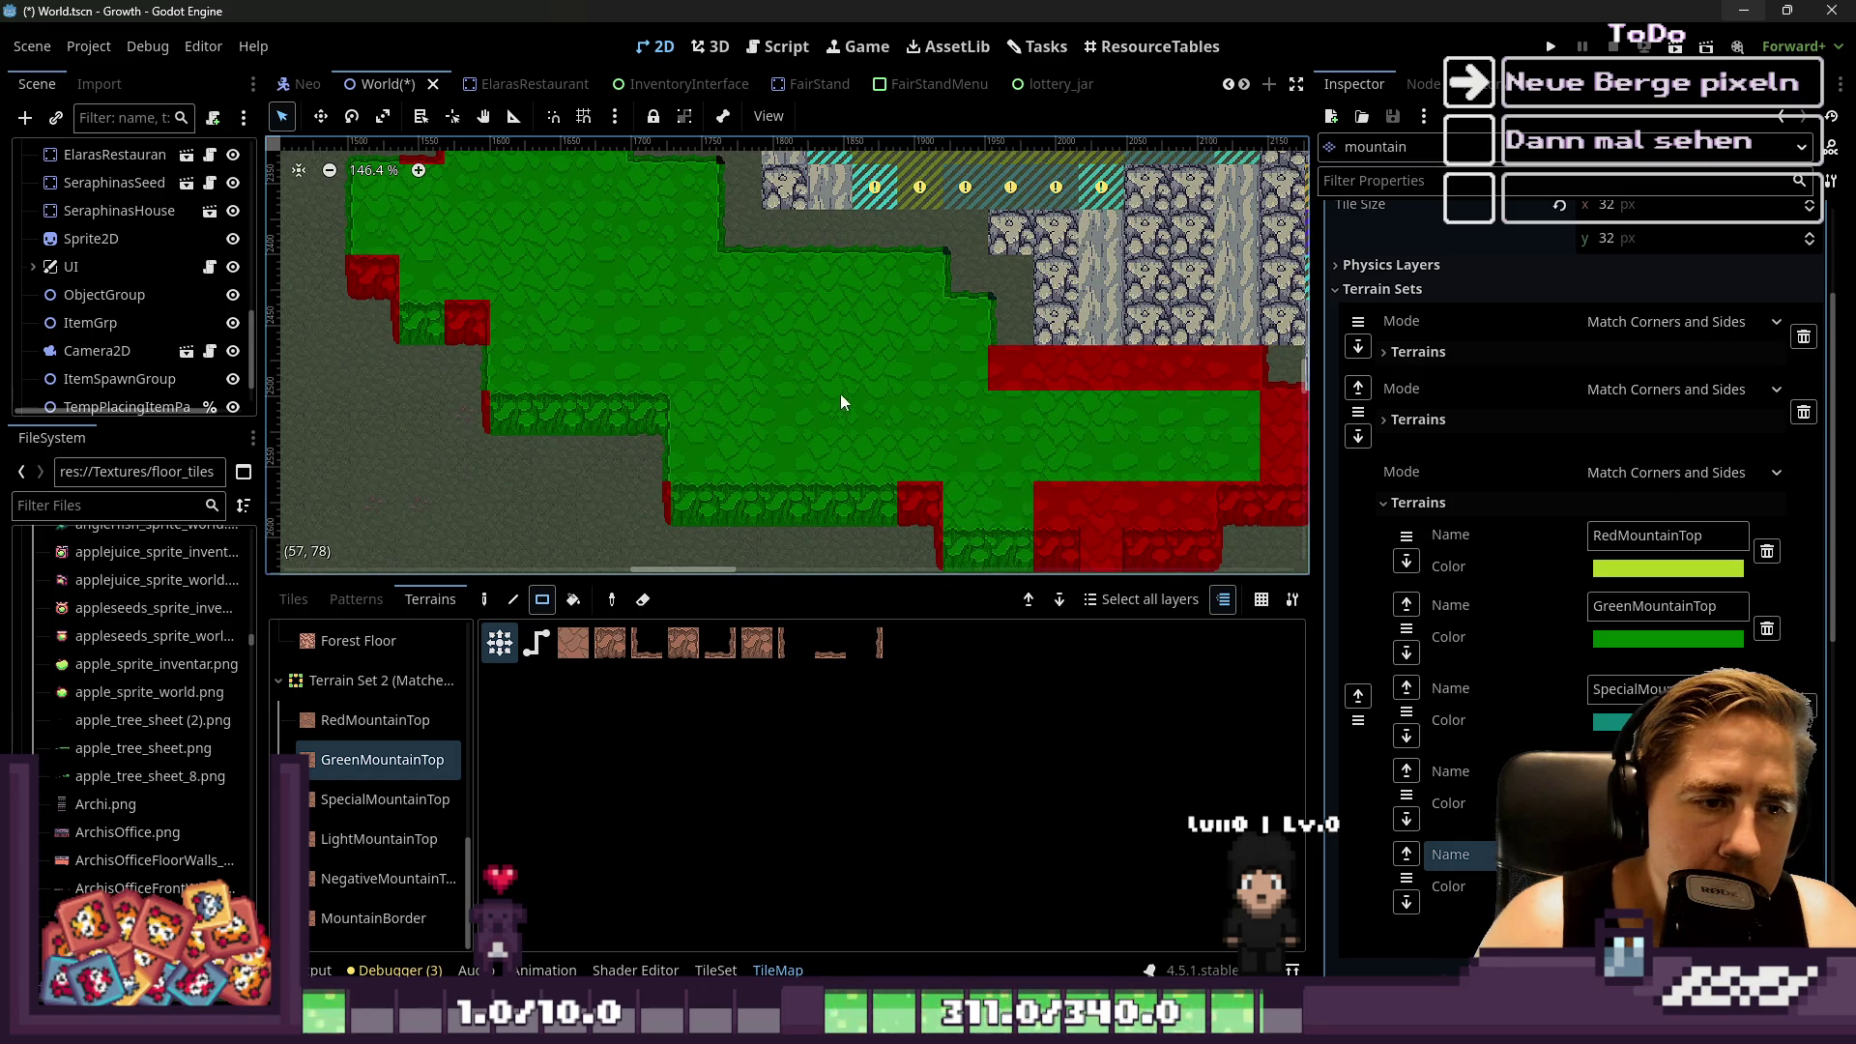
pyautogui.scroll(1, 899, 445)
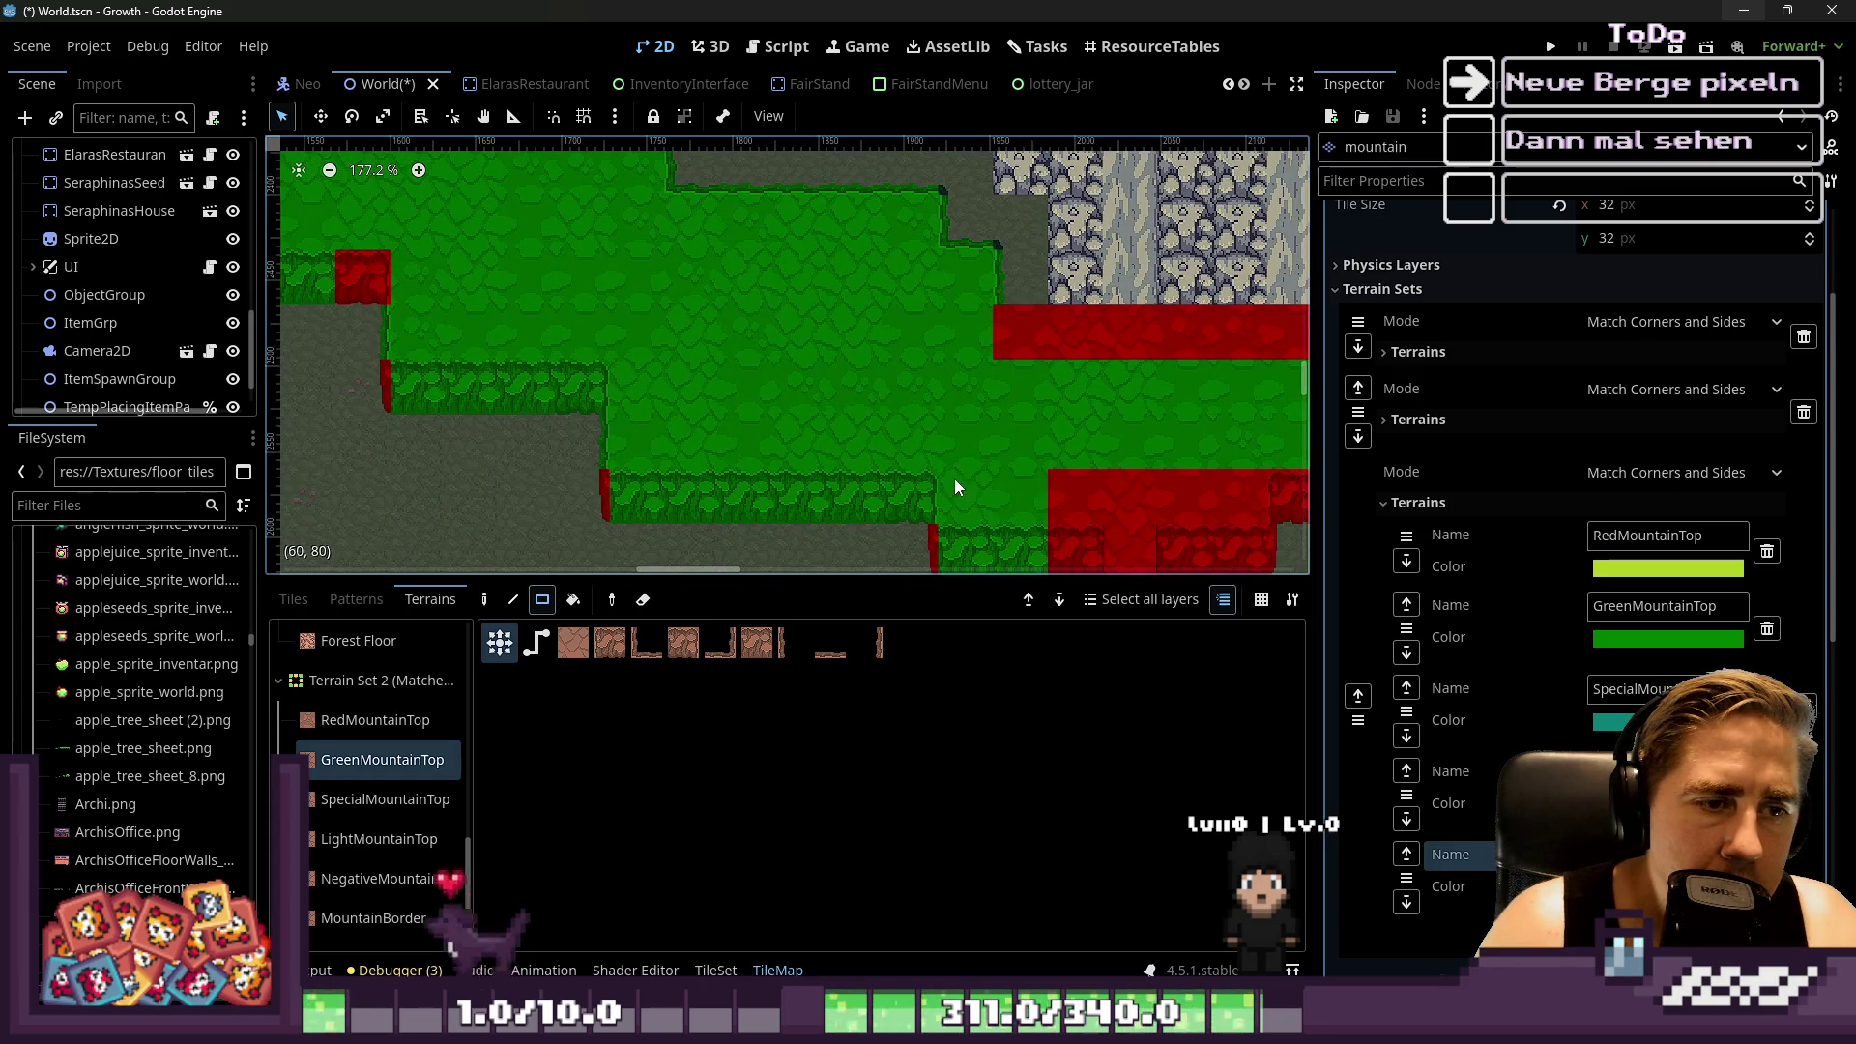
pyautogui.scroll(-1, 943, 432)
pyautogui.scroll(1, 1063, 472)
pyautogui.moveTo(1063, 472); pyautogui.dragTo(1087, 461)
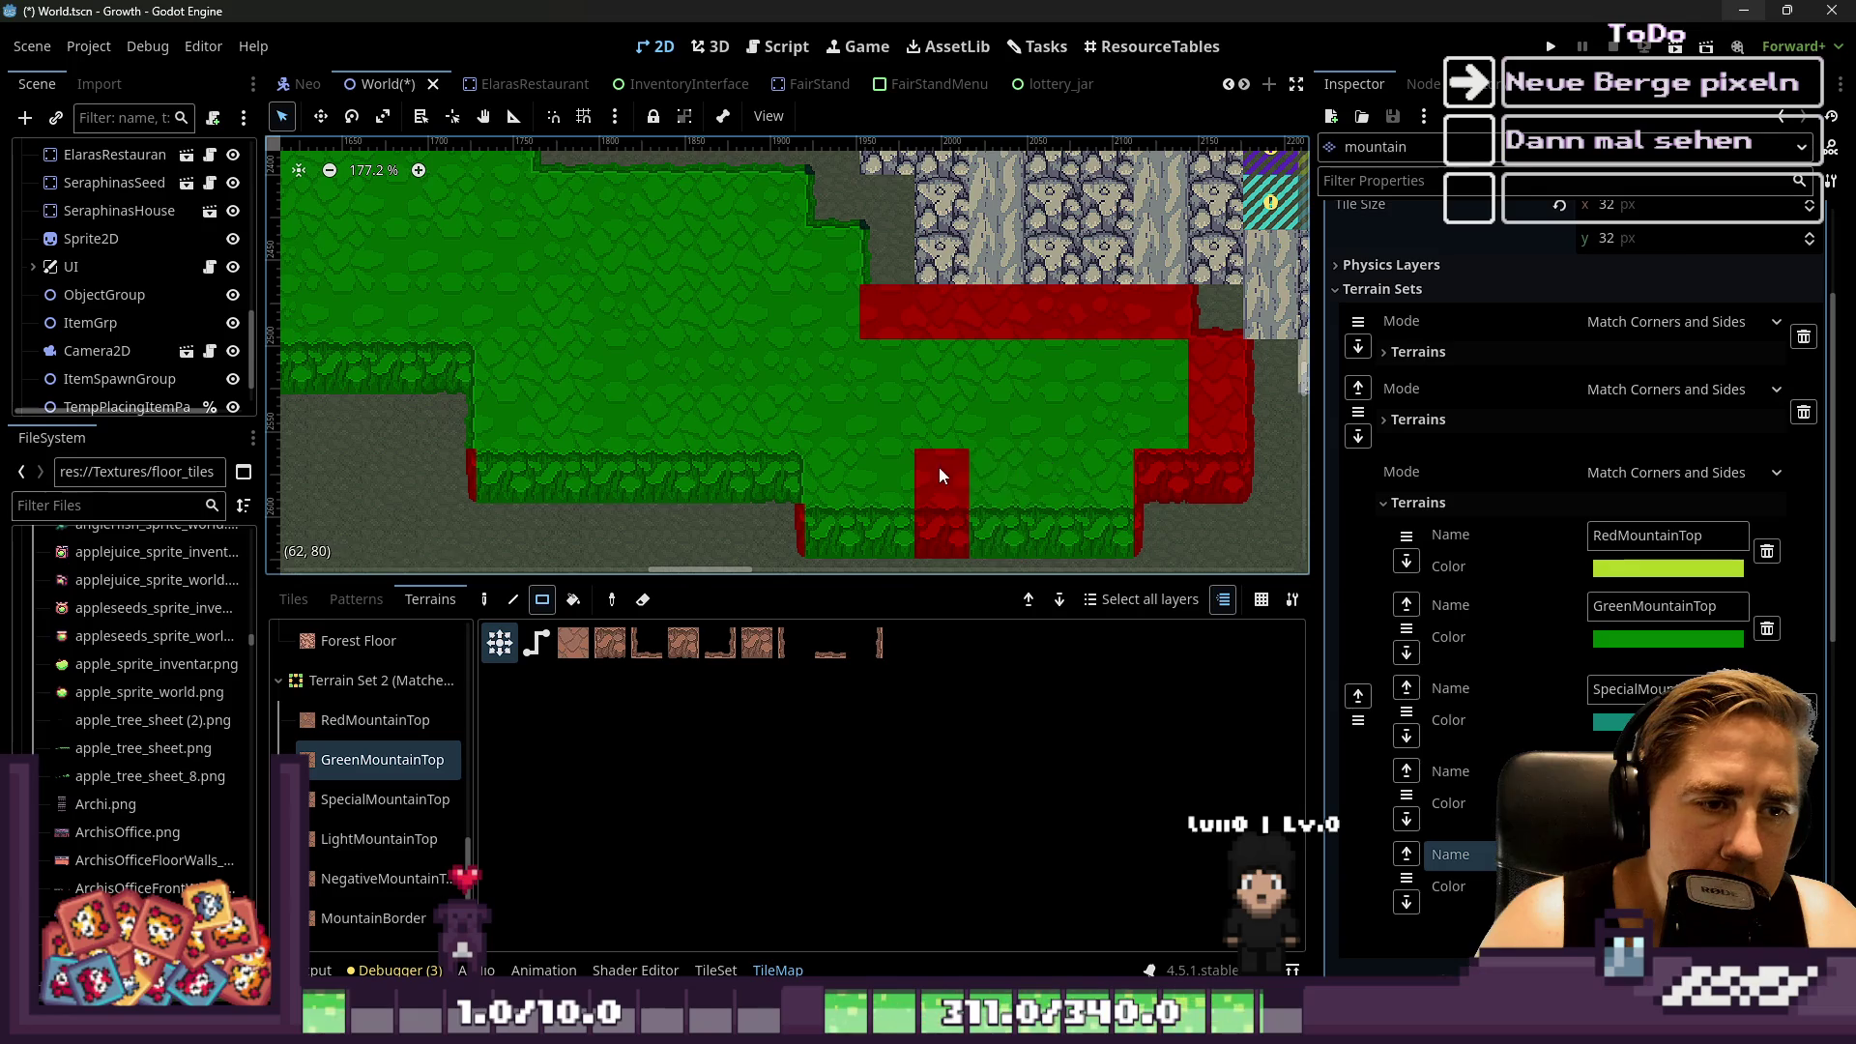
pyautogui.moveTo(1215, 368); pyautogui.dragTo(1214, 369)
pyautogui.moveTo(1216, 311)
pyautogui.mouseDown()
pyautogui.moveTo(1042, 337)
pyautogui.moveTo(880, 311)
pyautogui.mouseUp()
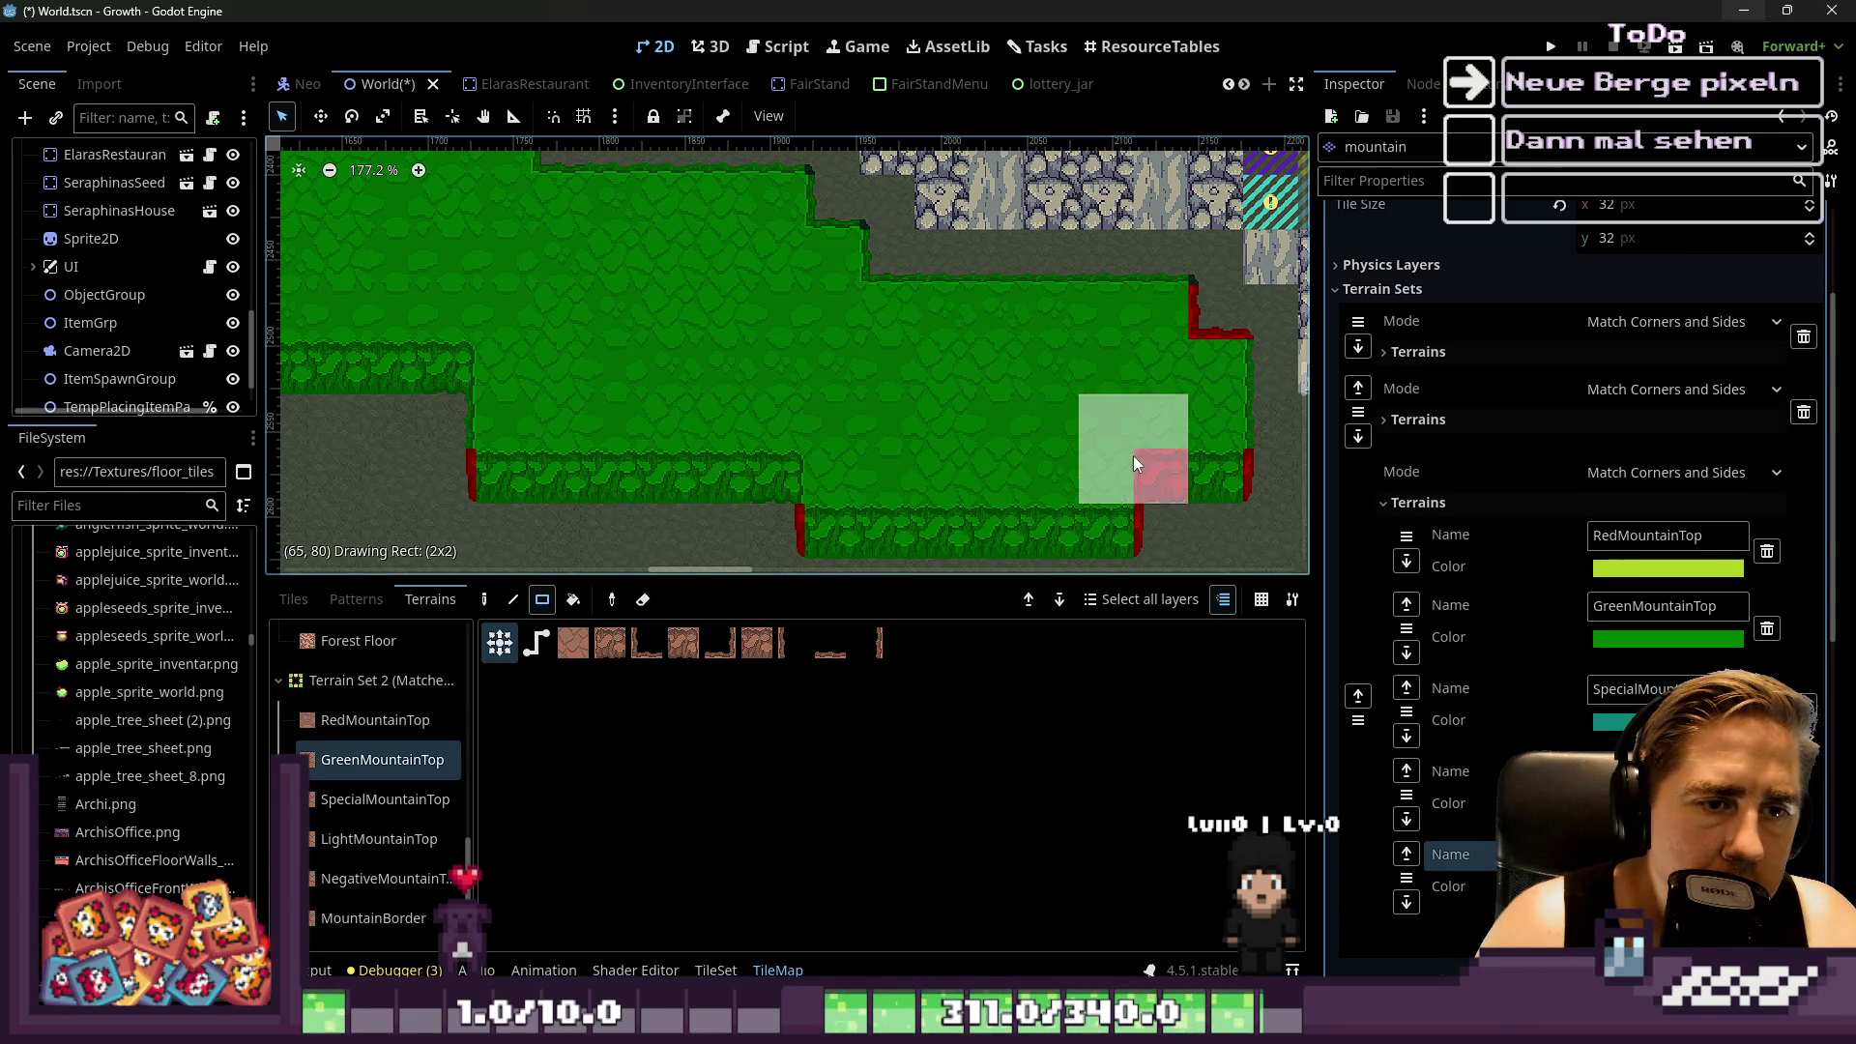
pyautogui.rightClick(1158, 437)
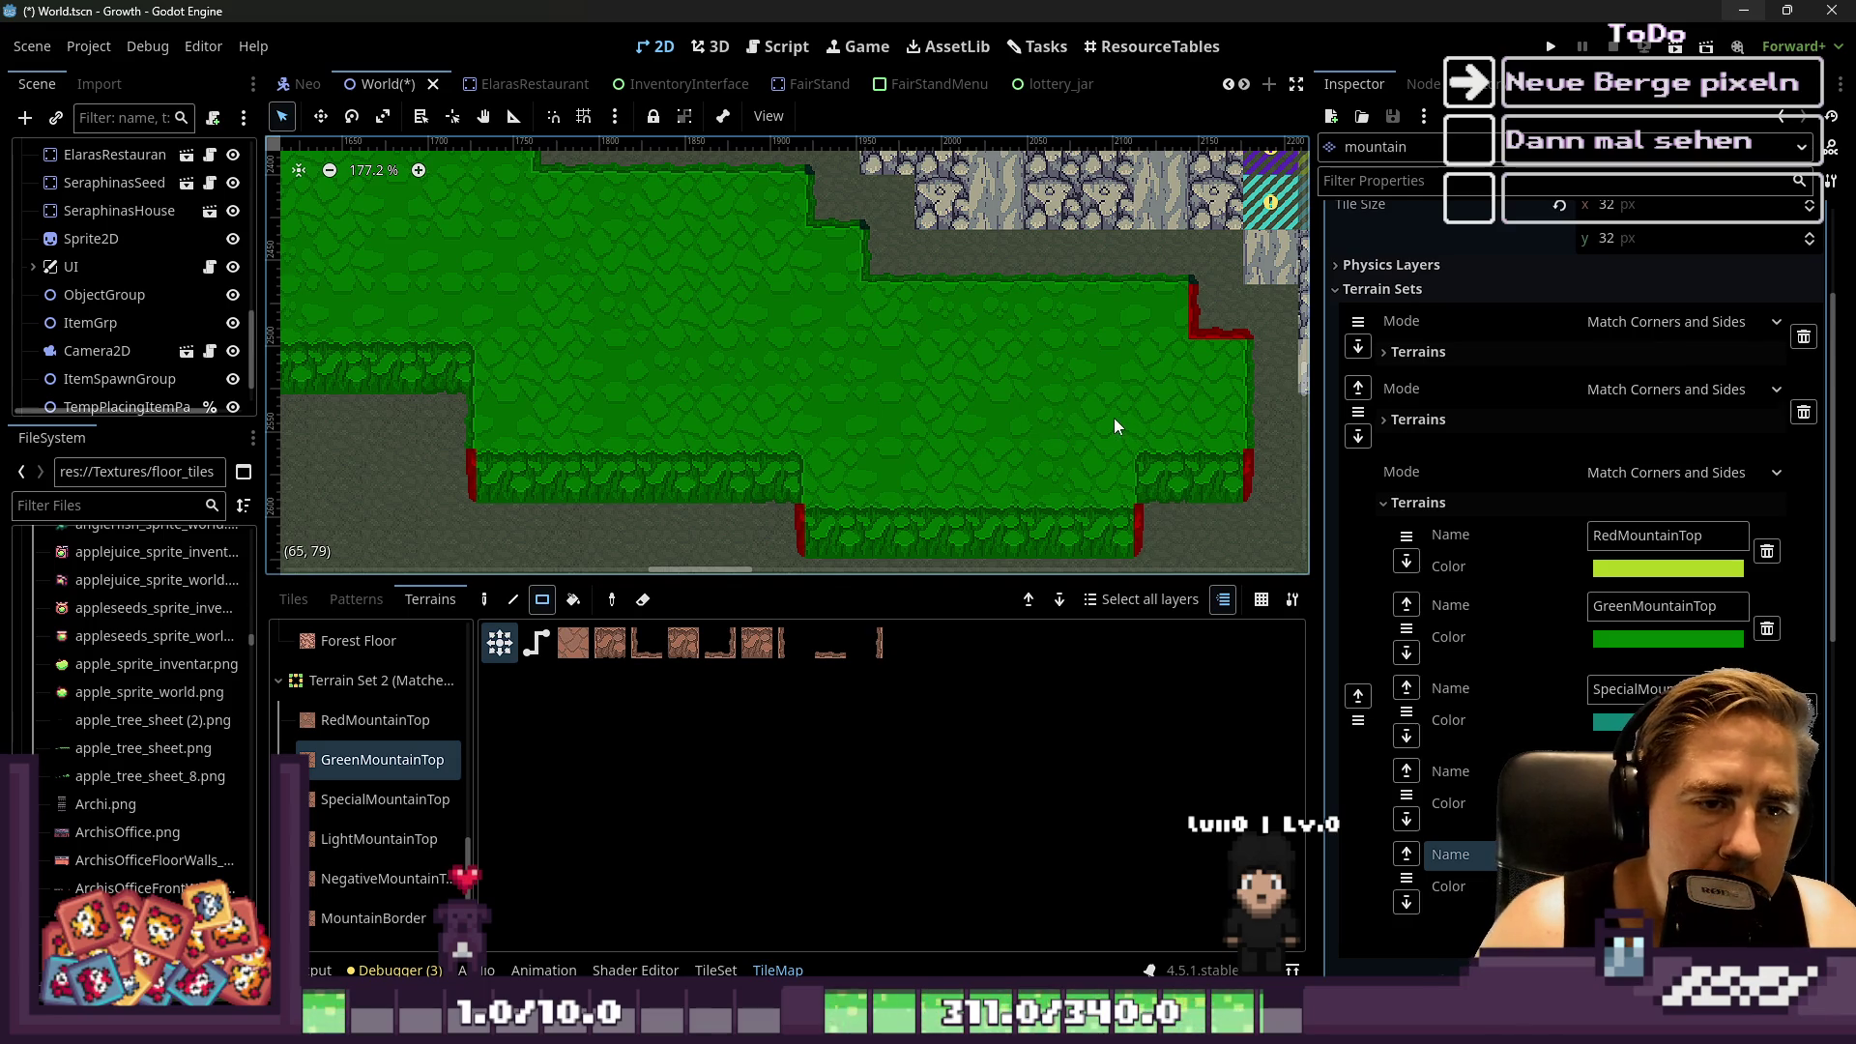
pyautogui.scroll(-3, 1164, 385)
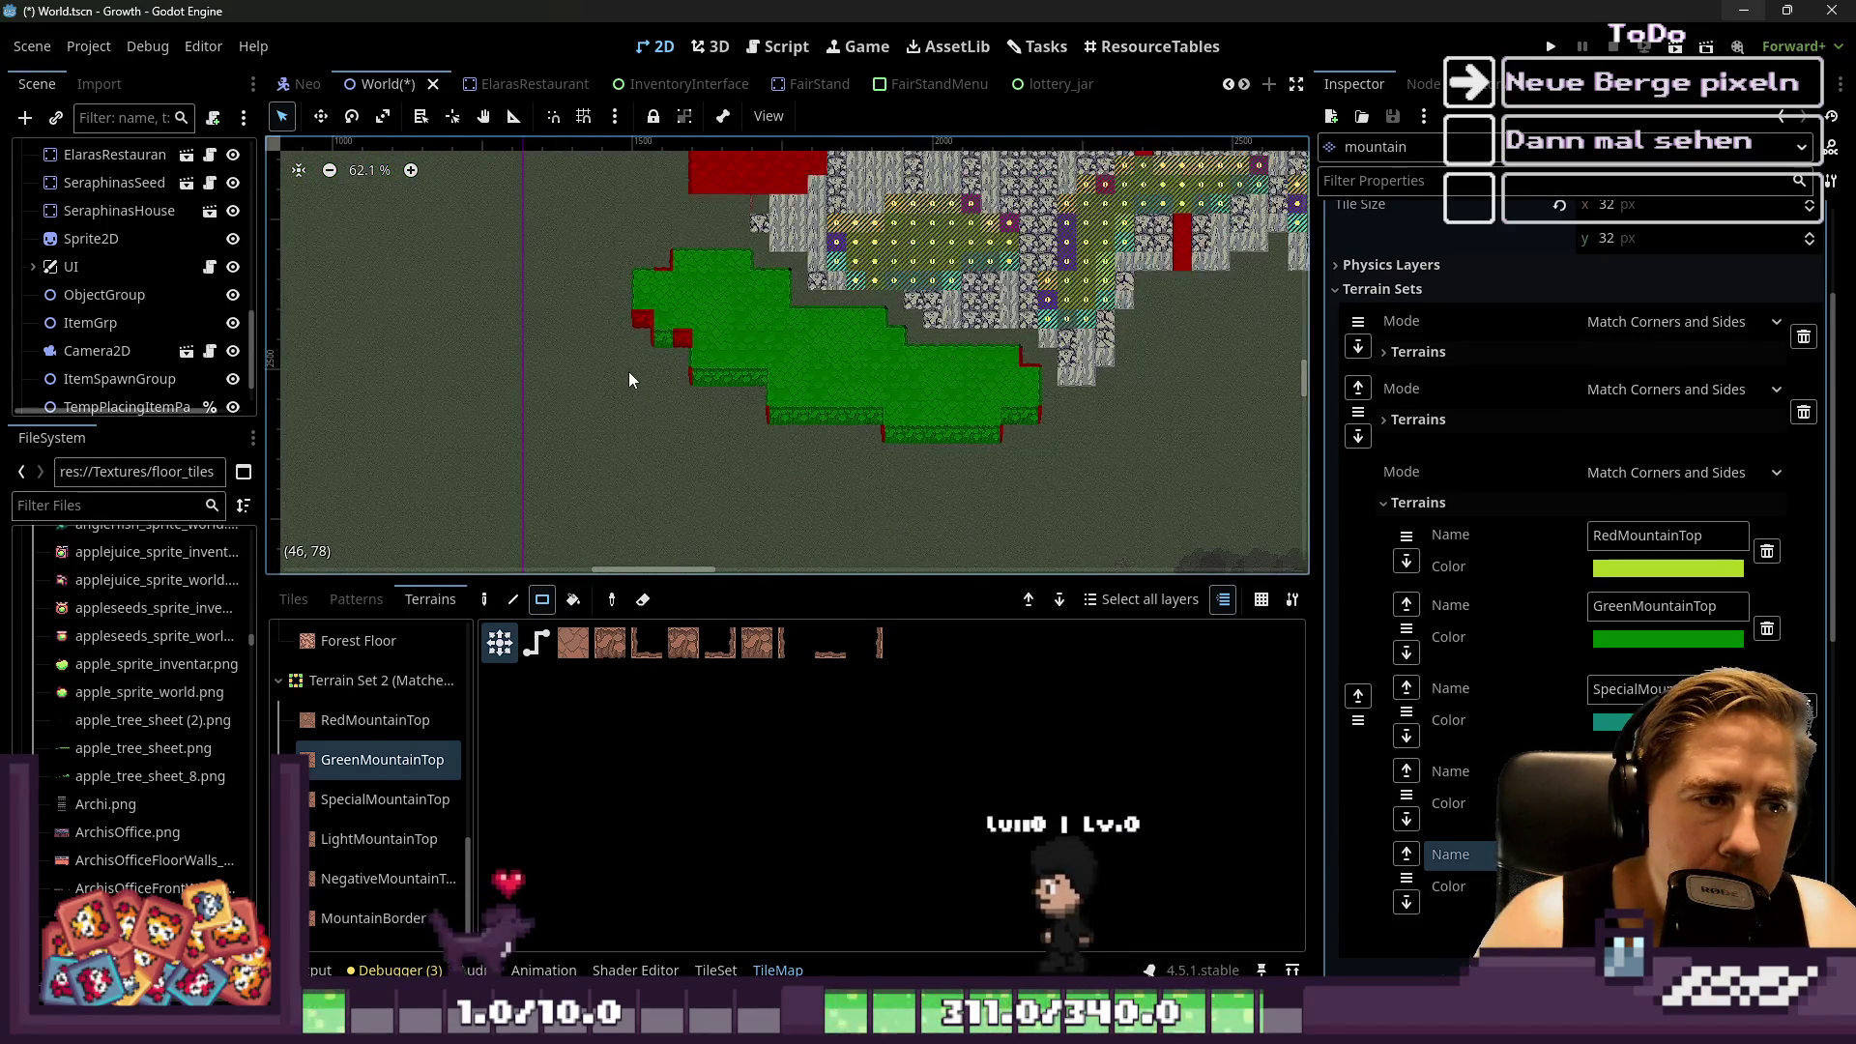
# Paint a 4x5 green block, neighbouring green blocks, and the grey path strip with GreenMountainTop
pyautogui.scroll(2, 750, 353)
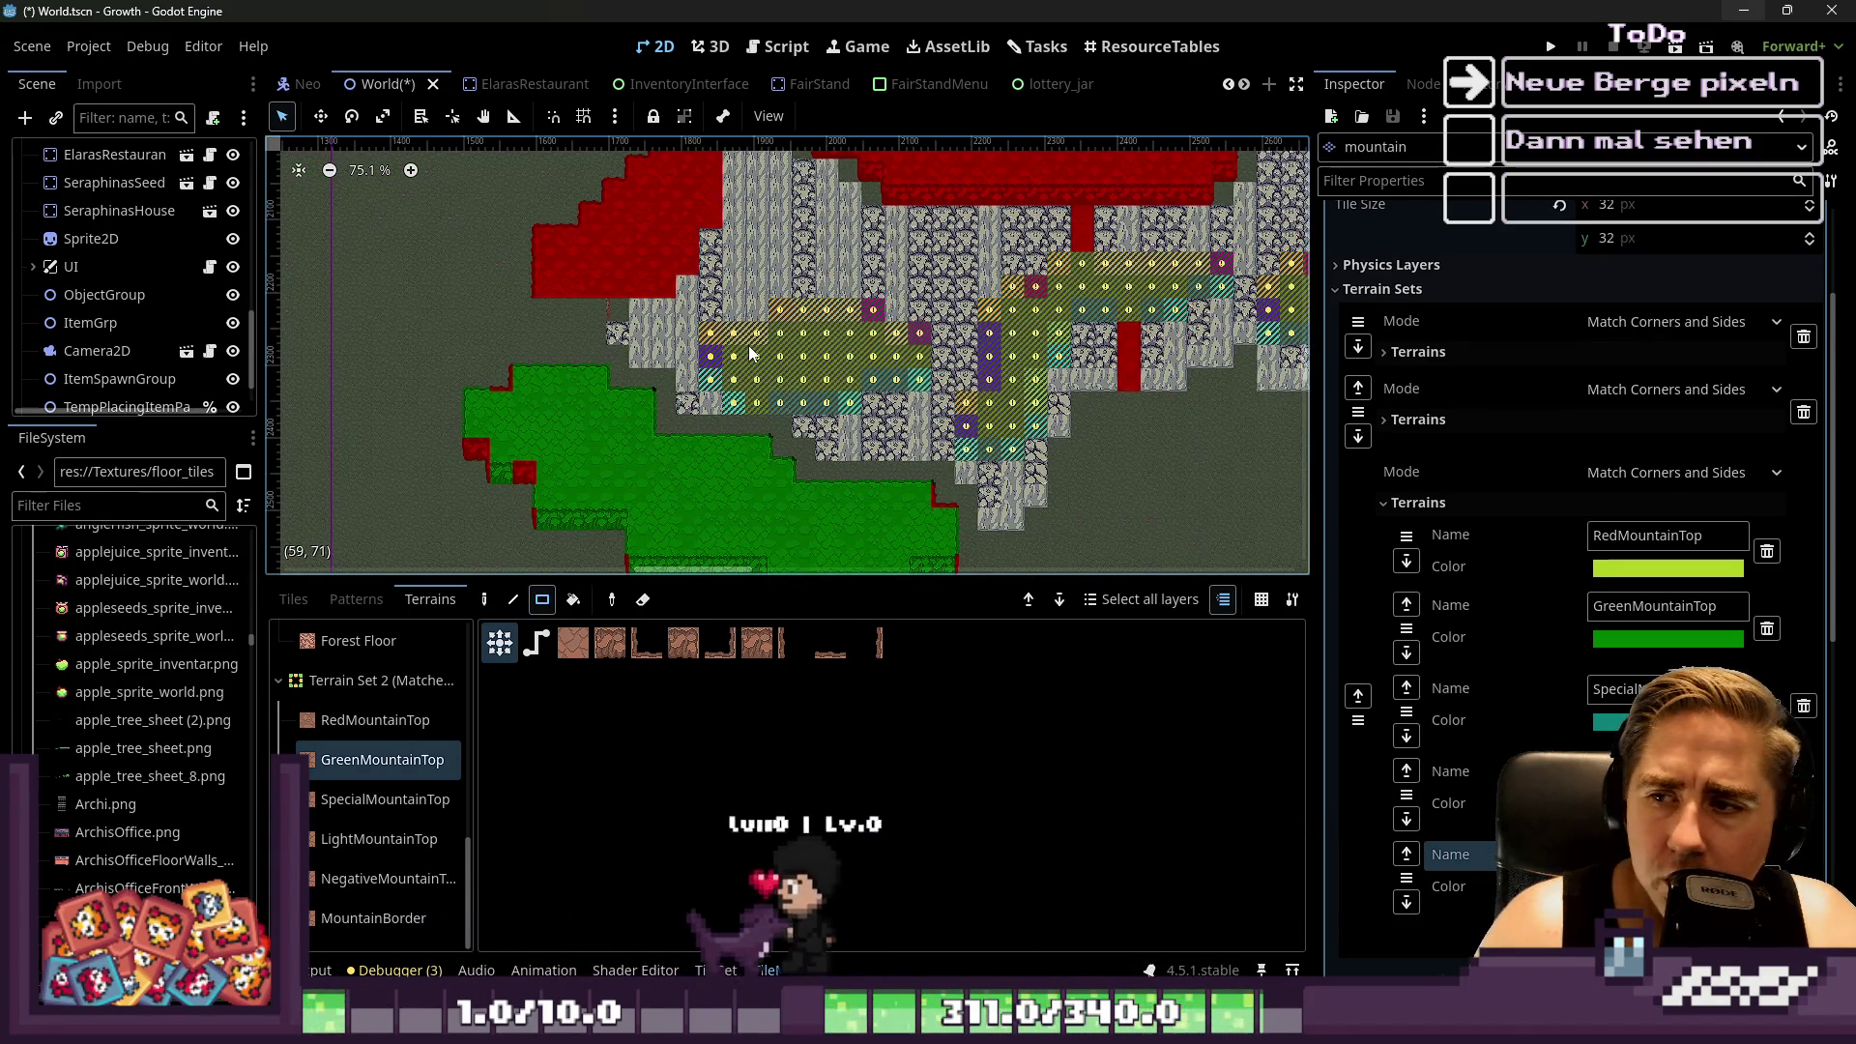
pyautogui.scroll(3, 751, 277)
pyautogui.moveTo(751, 276); pyautogui.dragTo(905, 456)
pyautogui.moveTo(1068, 310); pyautogui.dragTo(944, 389)
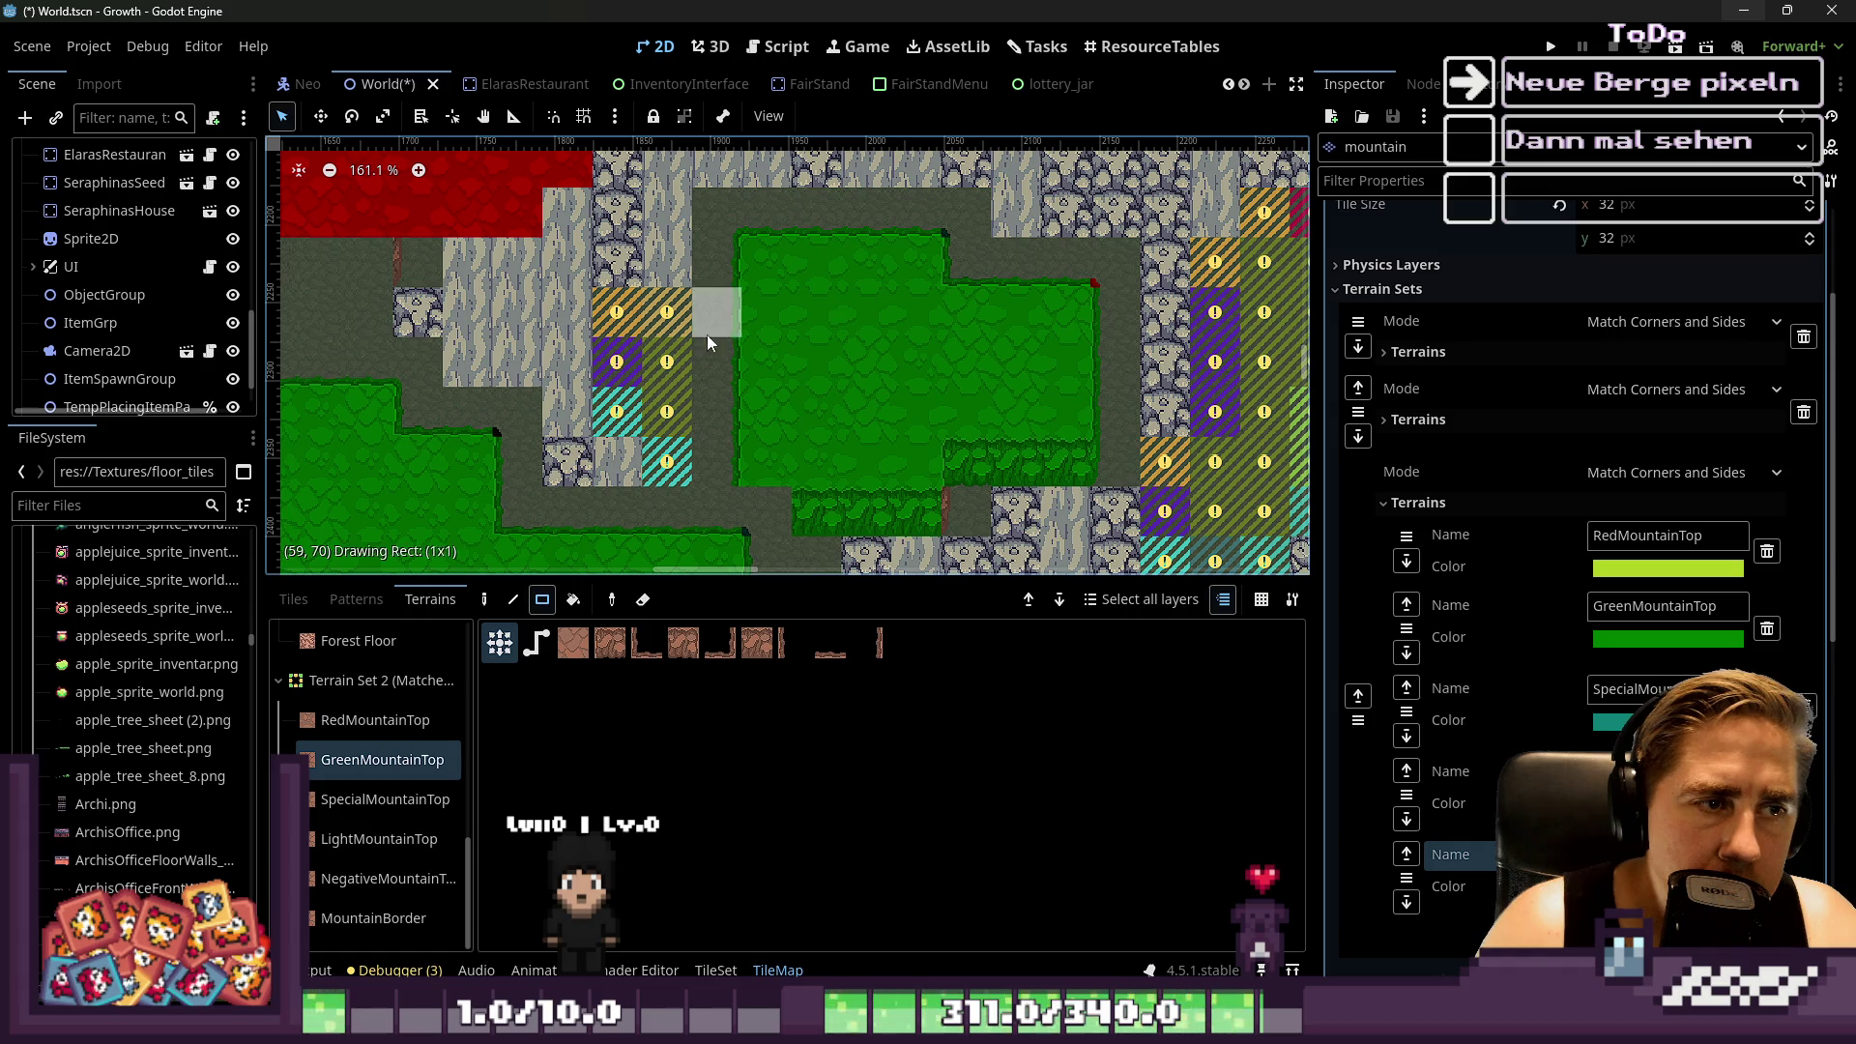
pyautogui.moveTo(717, 327); pyautogui.dragTo(644, 409)
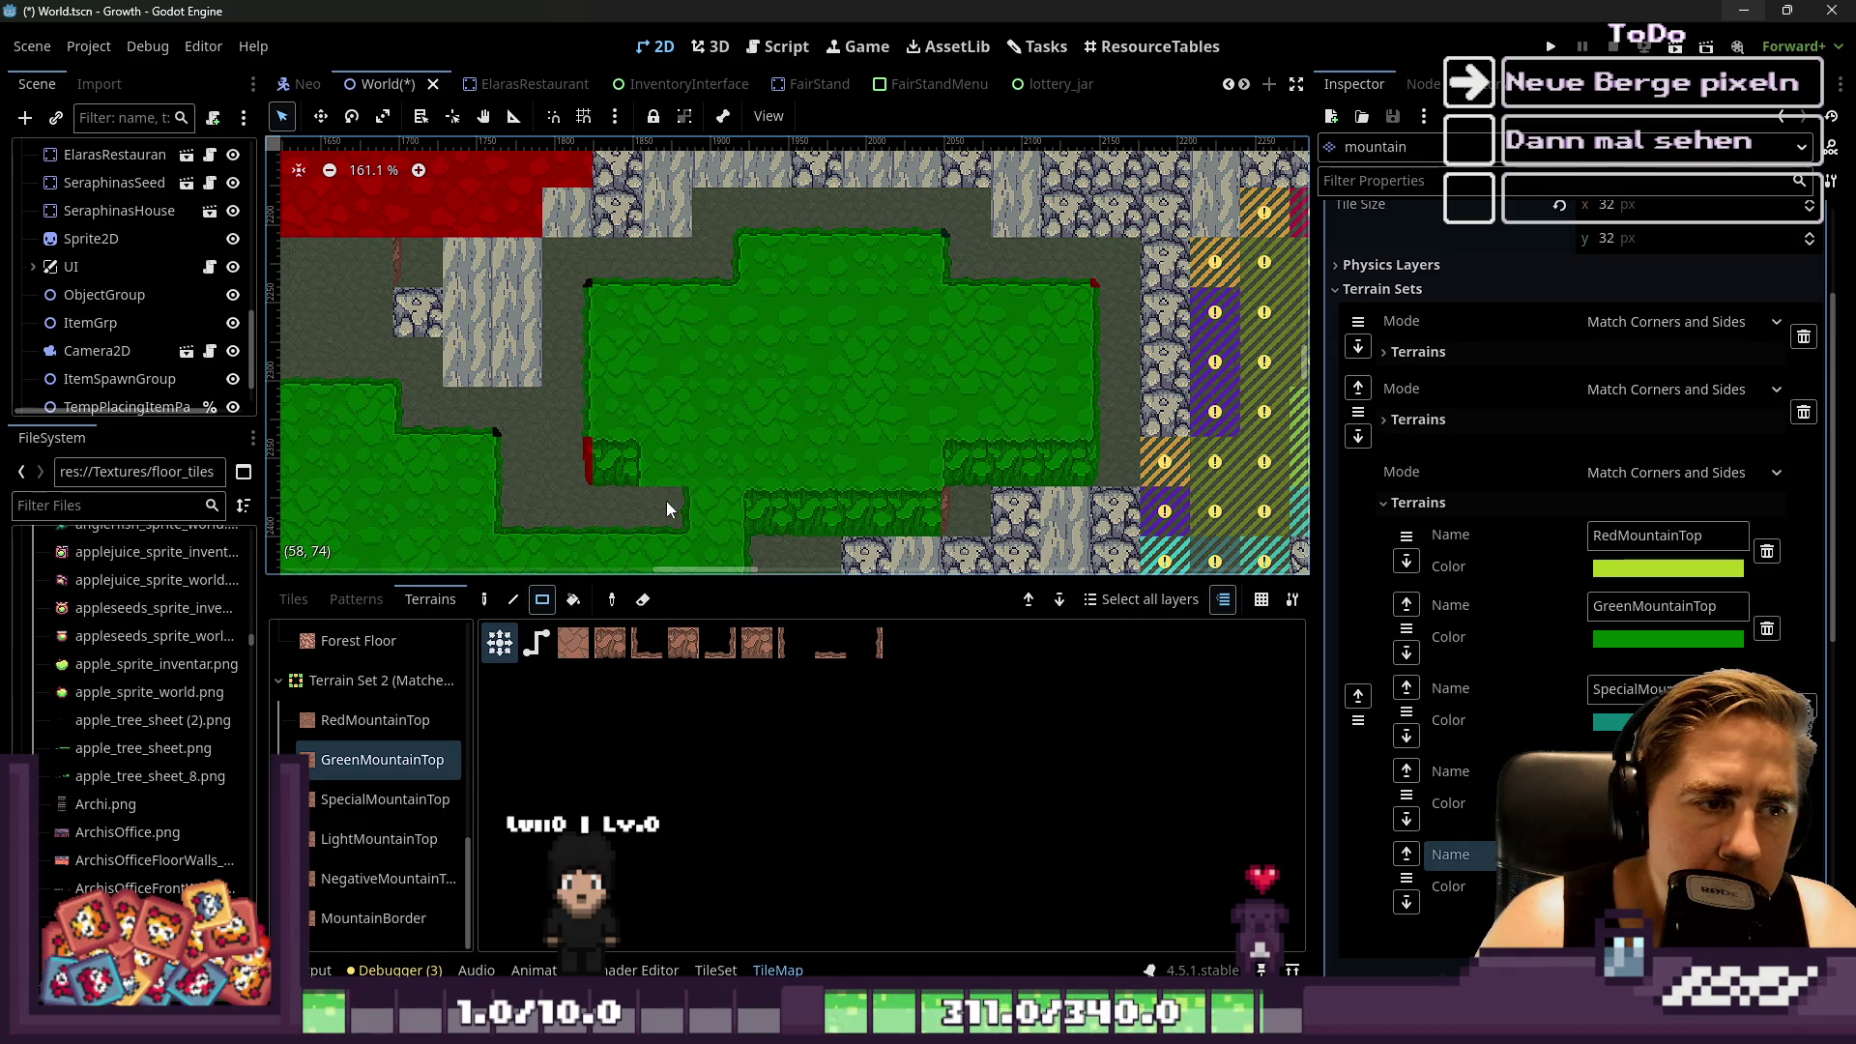
pyautogui.scroll(1, 721, 433)
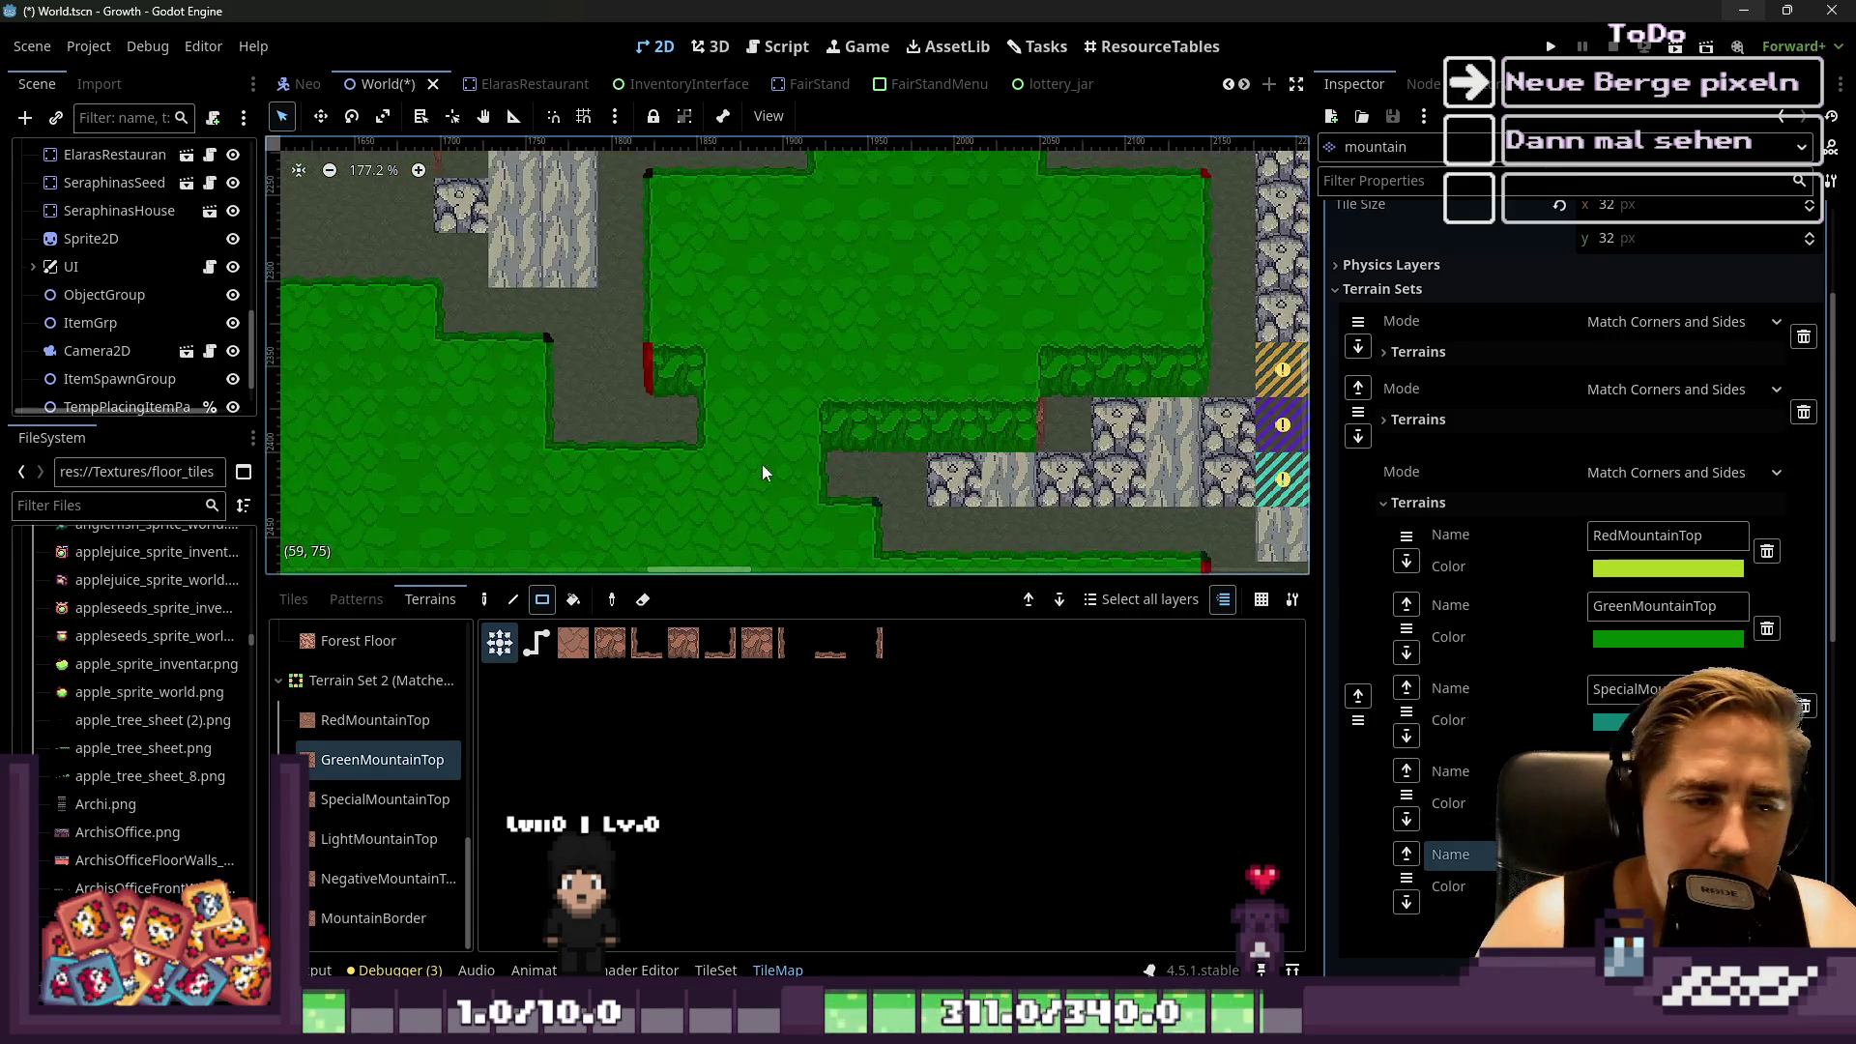
pyautogui.moveTo(828, 431)
pyautogui.mouseDown()
pyautogui.moveTo(750, 415)
pyautogui.moveTo(767, 353)
pyautogui.moveTo(718, 362)
pyautogui.mouseUp()
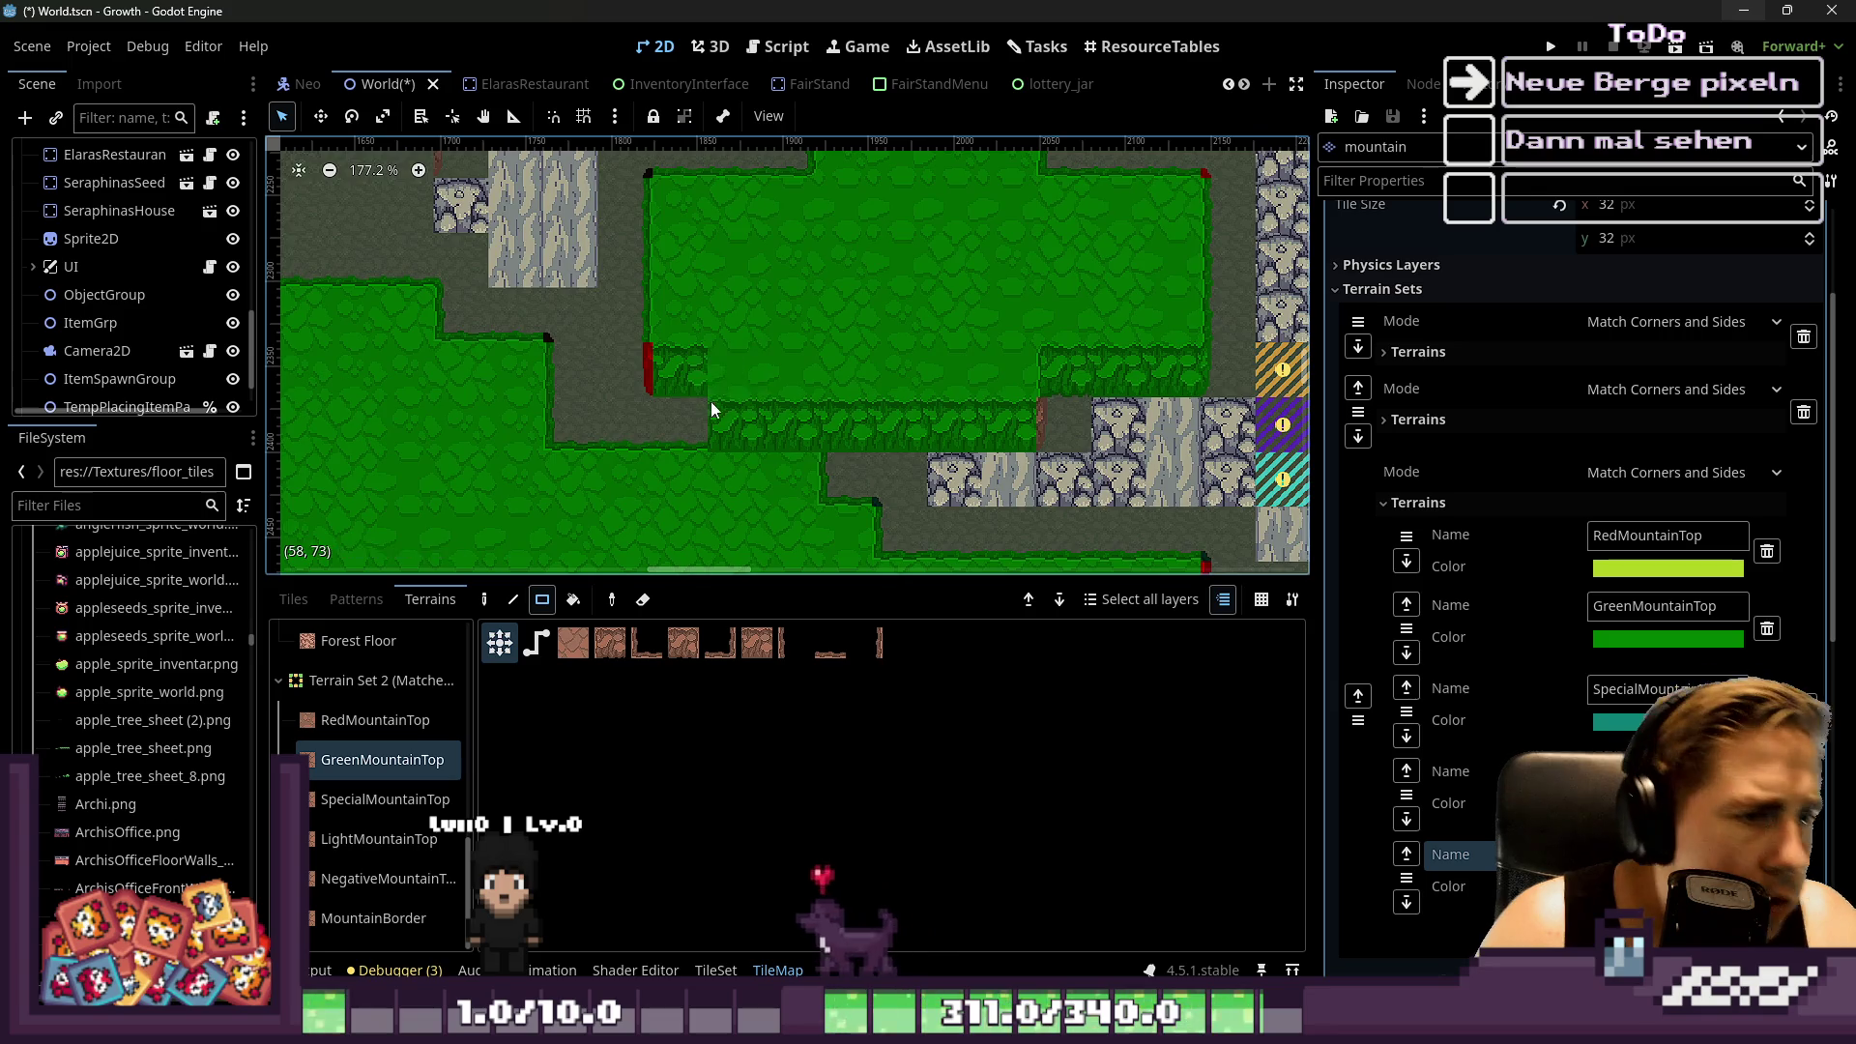
# Touch up single cells at the green edge and paint a 3x3 green block over the hatched tiles
pyautogui.scroll(3, 717, 394)
pyautogui.moveTo(785, 330)
pyautogui.mouseDown()
pyautogui.moveTo(717, 291)
pyautogui.moveTo(773, 288)
pyautogui.moveTo(705, 292)
pyautogui.mouseUp()
pyautogui.click(728, 241)
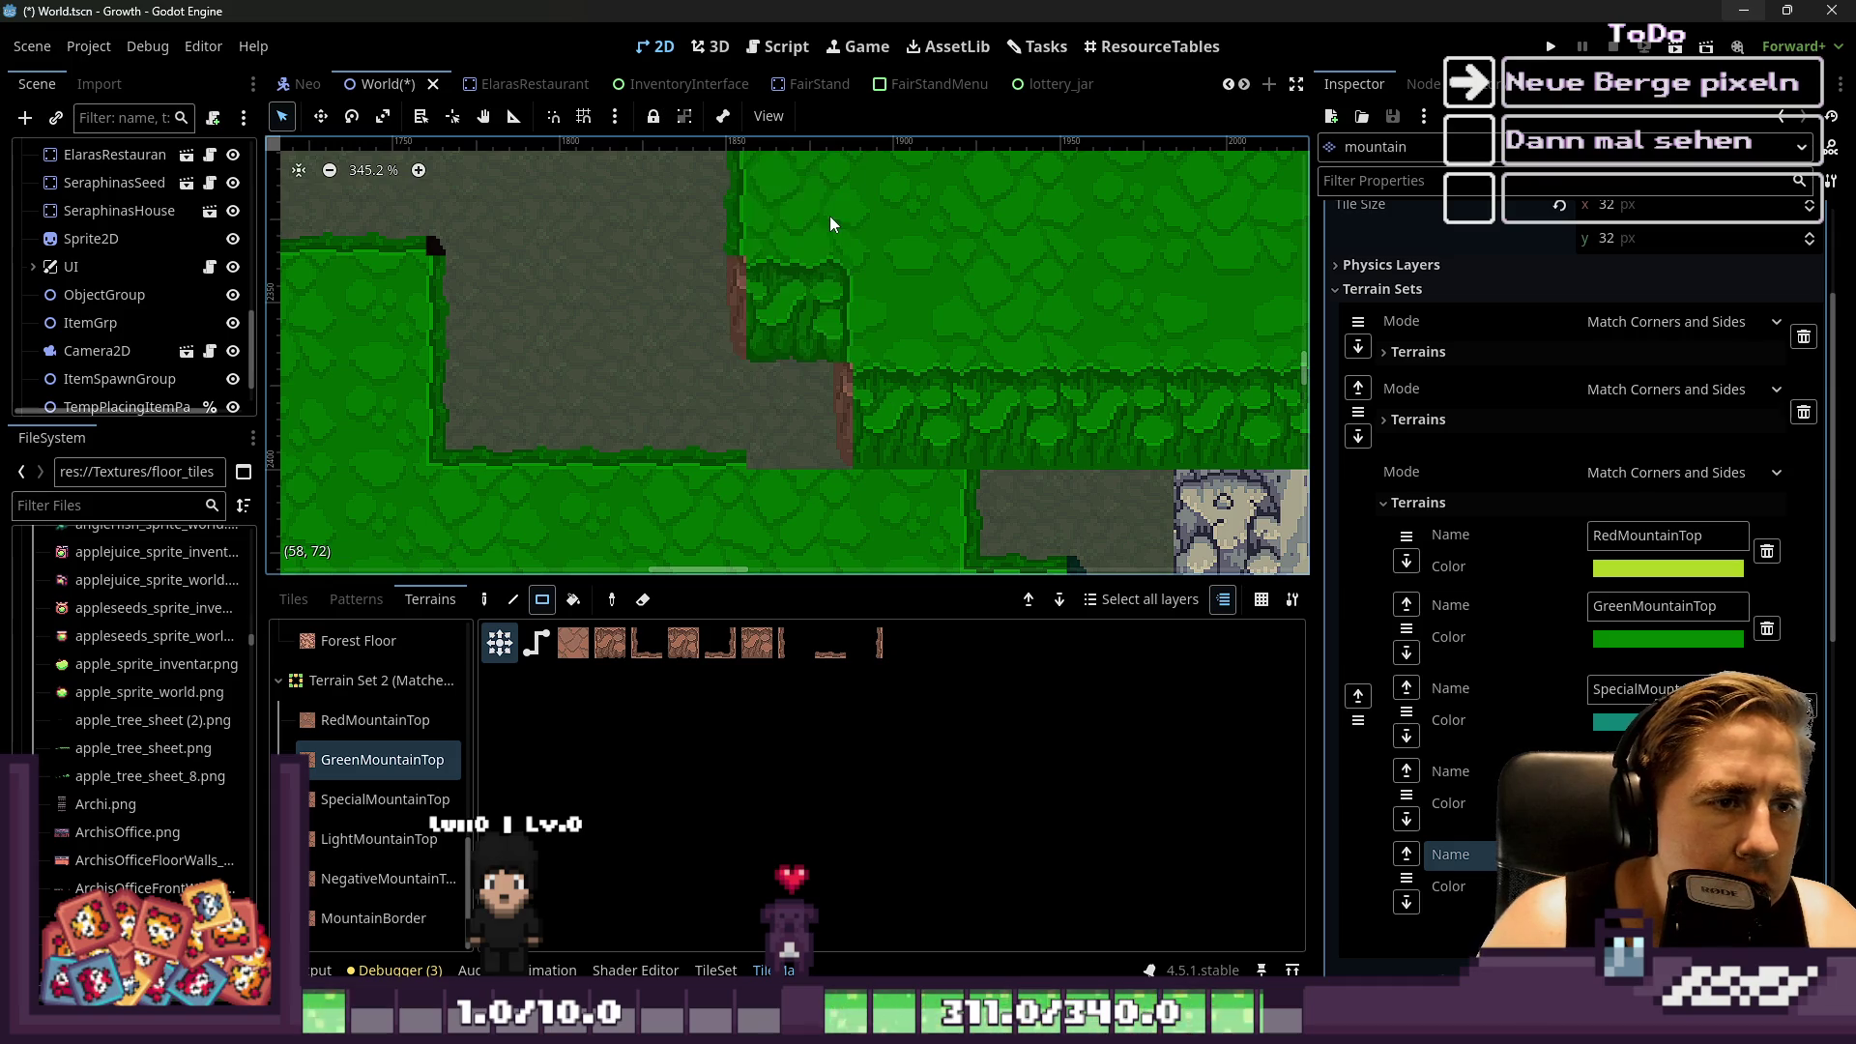
pyautogui.scroll(-3, 838, 276)
pyautogui.scroll(4, 785, 292)
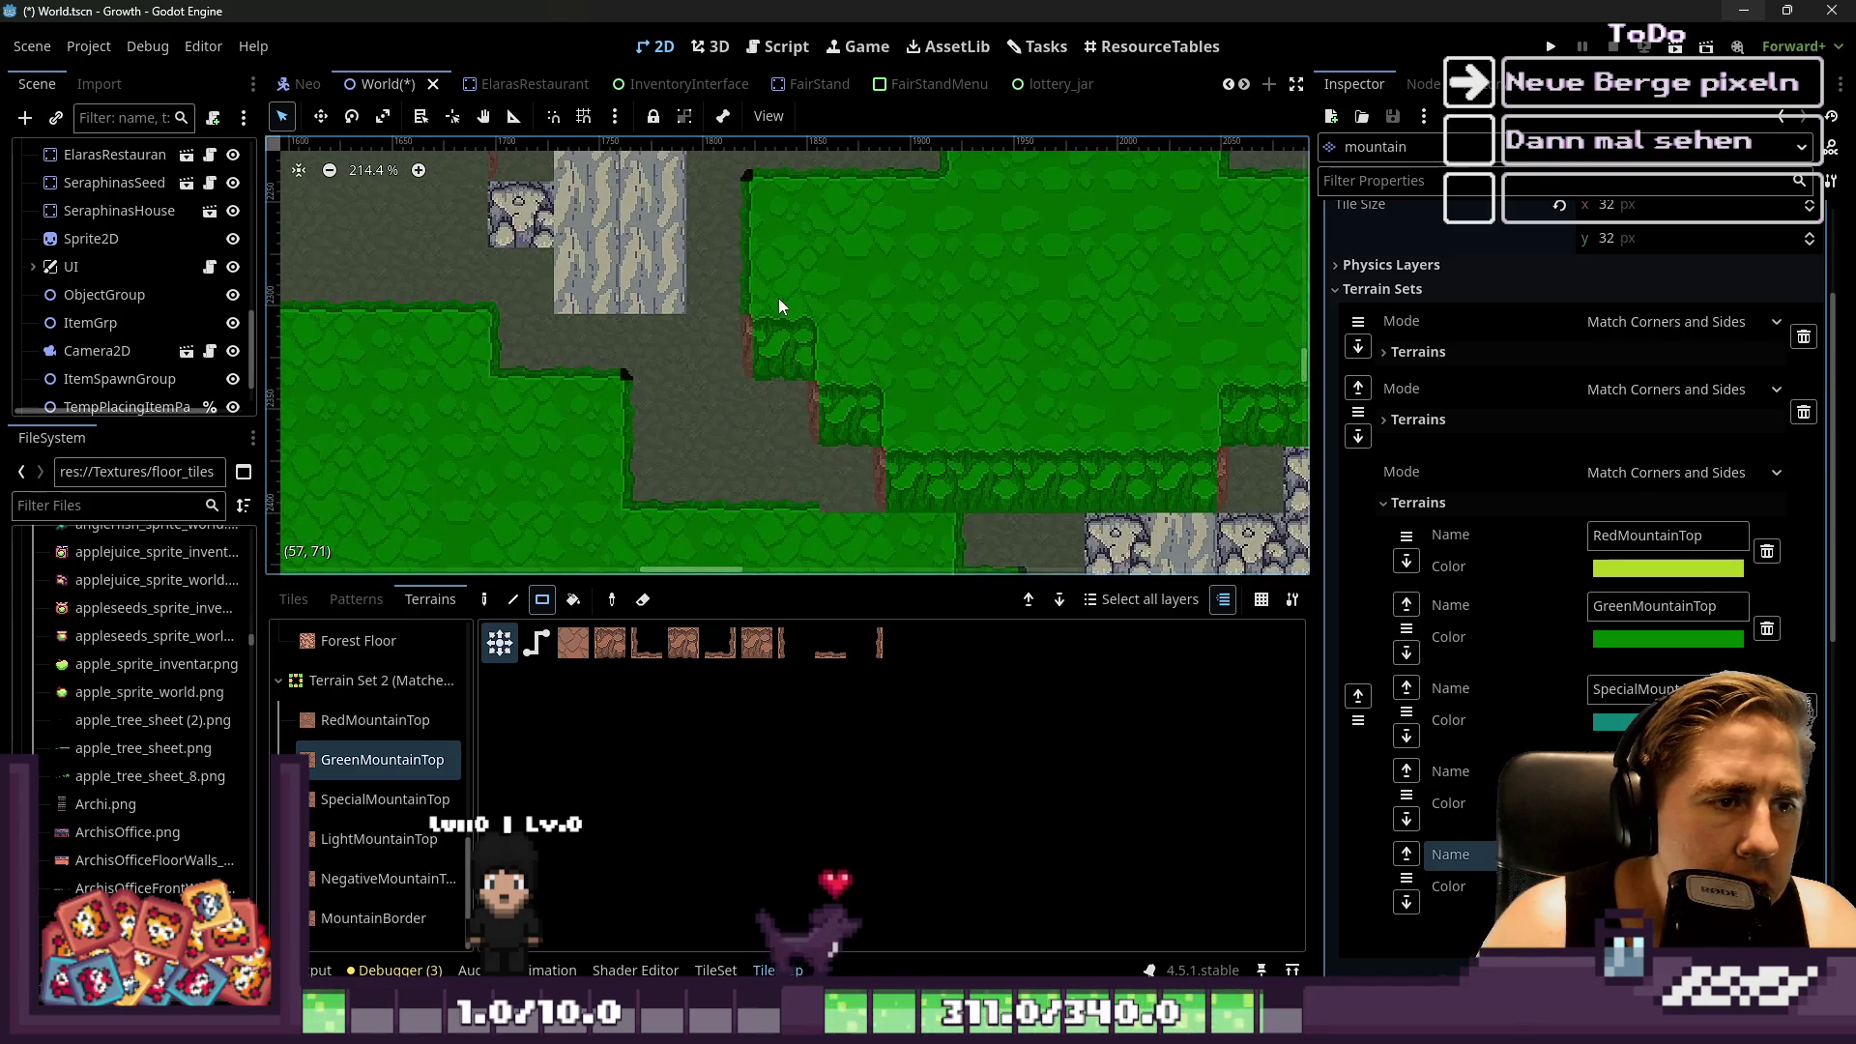
pyautogui.scroll(-6, 773, 319)
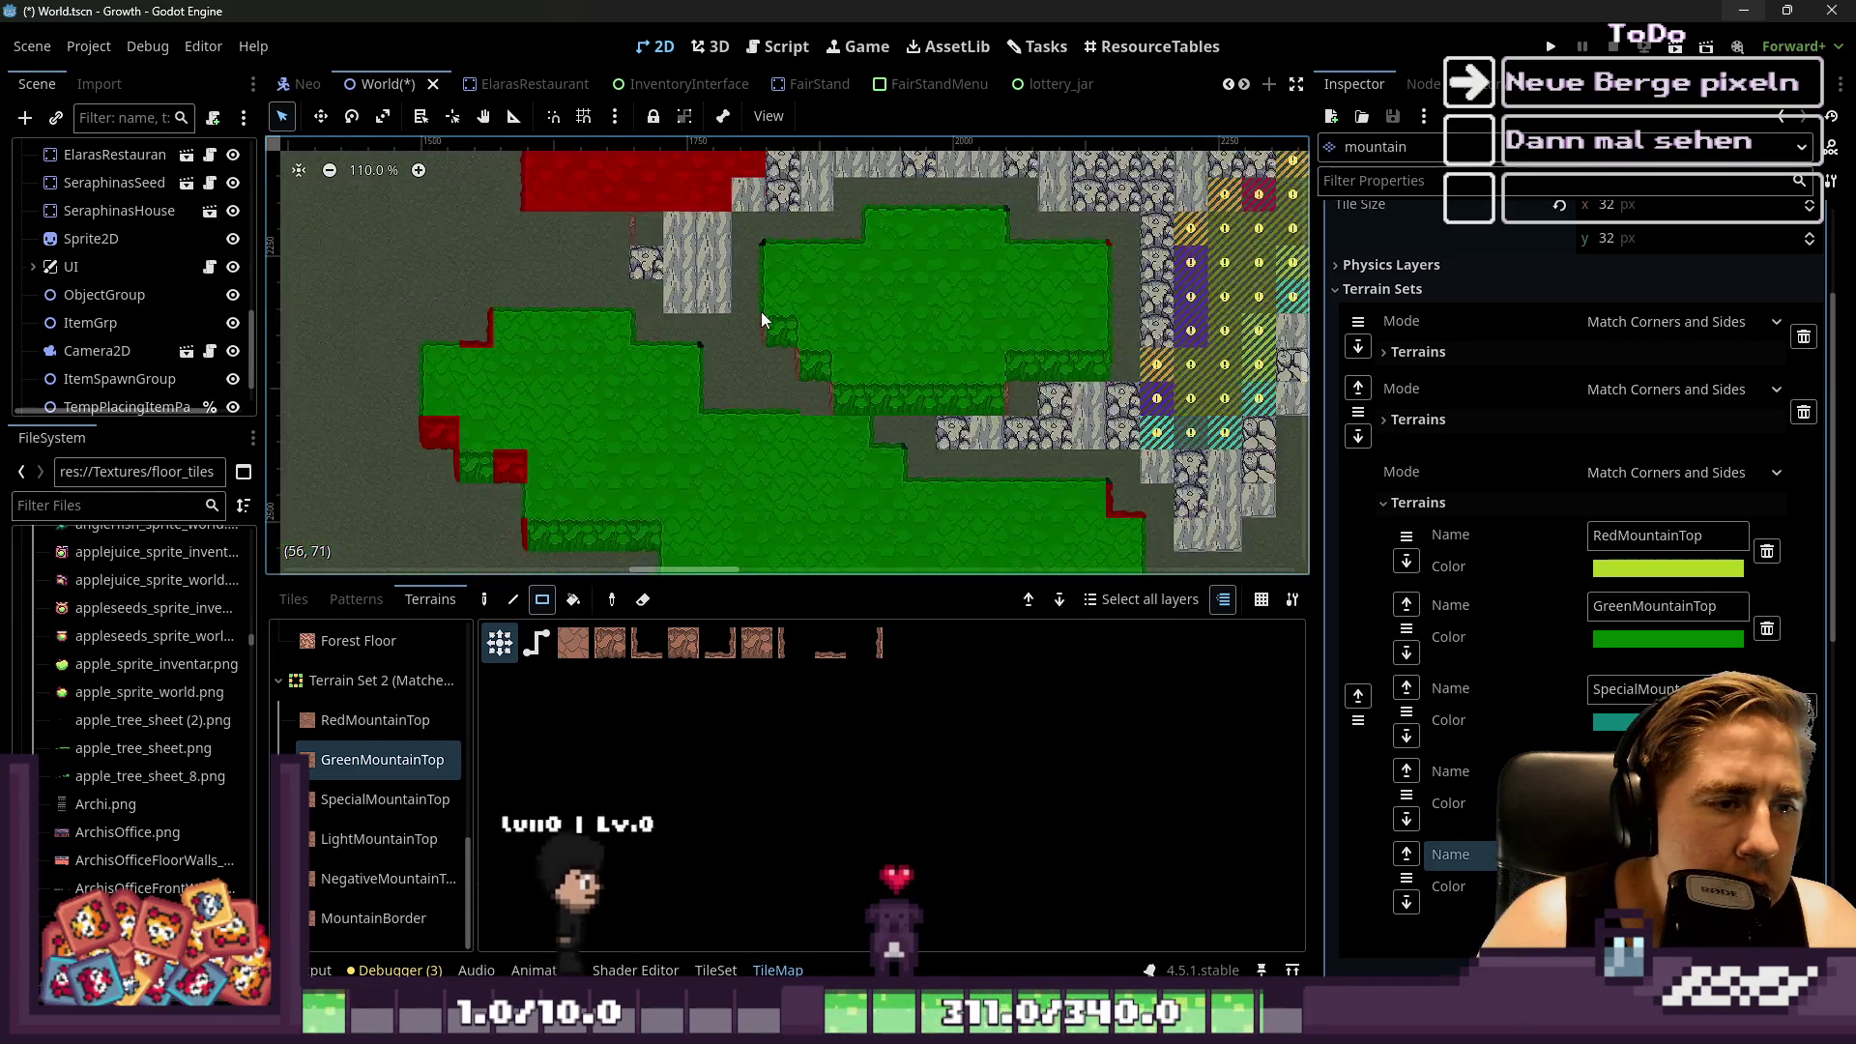
pyautogui.scroll(3, 764, 314)
pyautogui.scroll(-3, 778, 348)
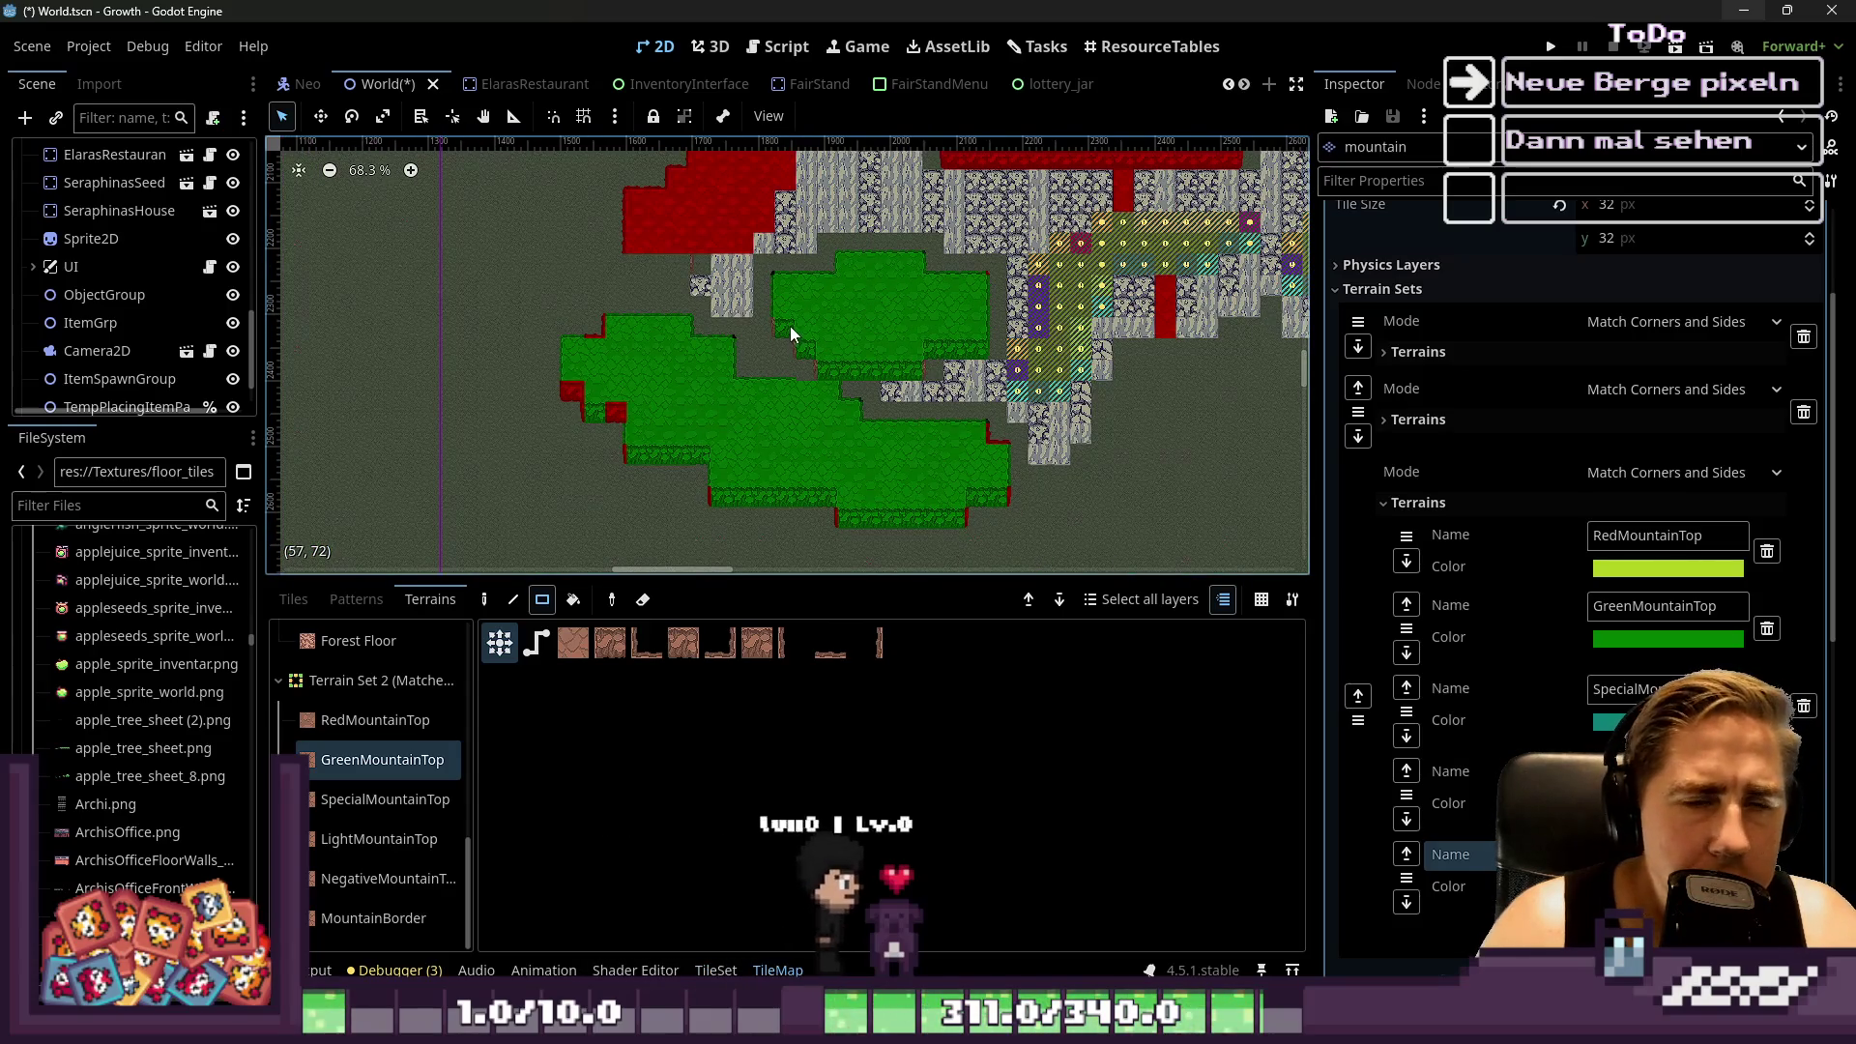
pyautogui.scroll(2, 903, 338)
pyautogui.scroll(2, 1070, 350)
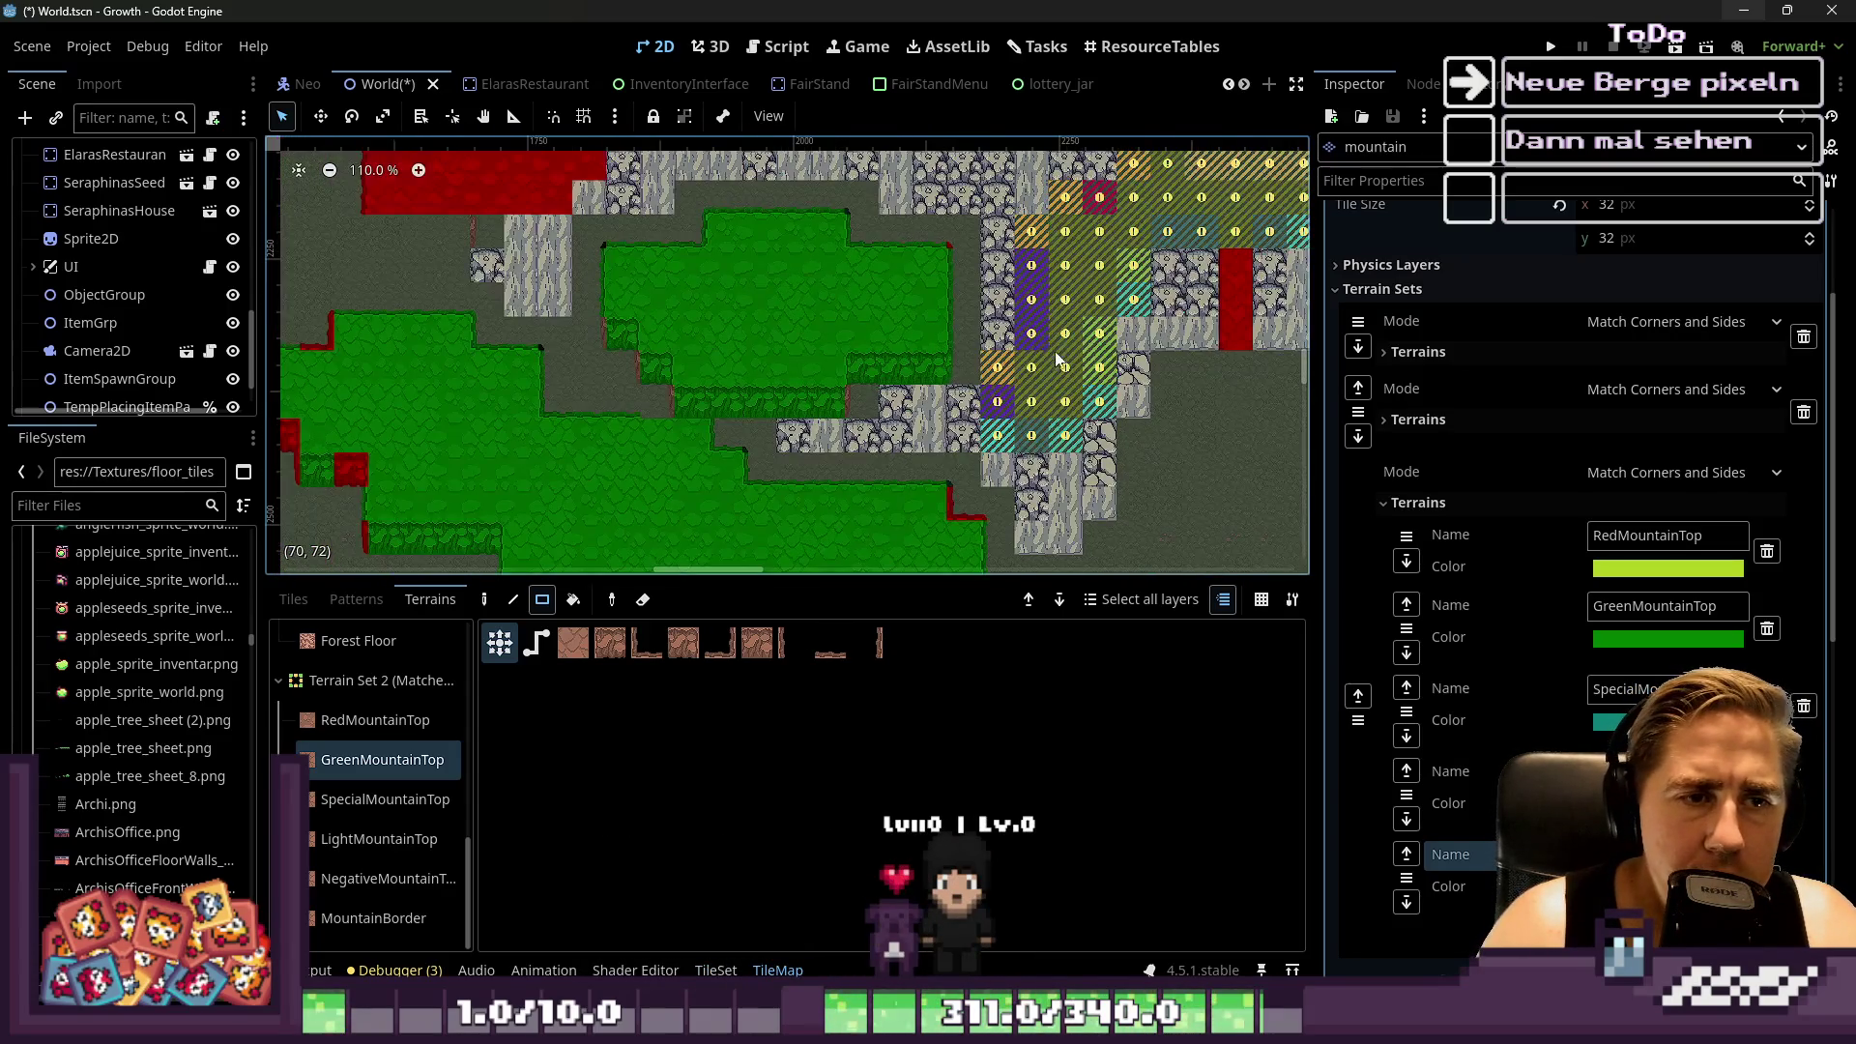
pyautogui.moveTo(1075, 387); pyautogui.dragTo(1050, 426)
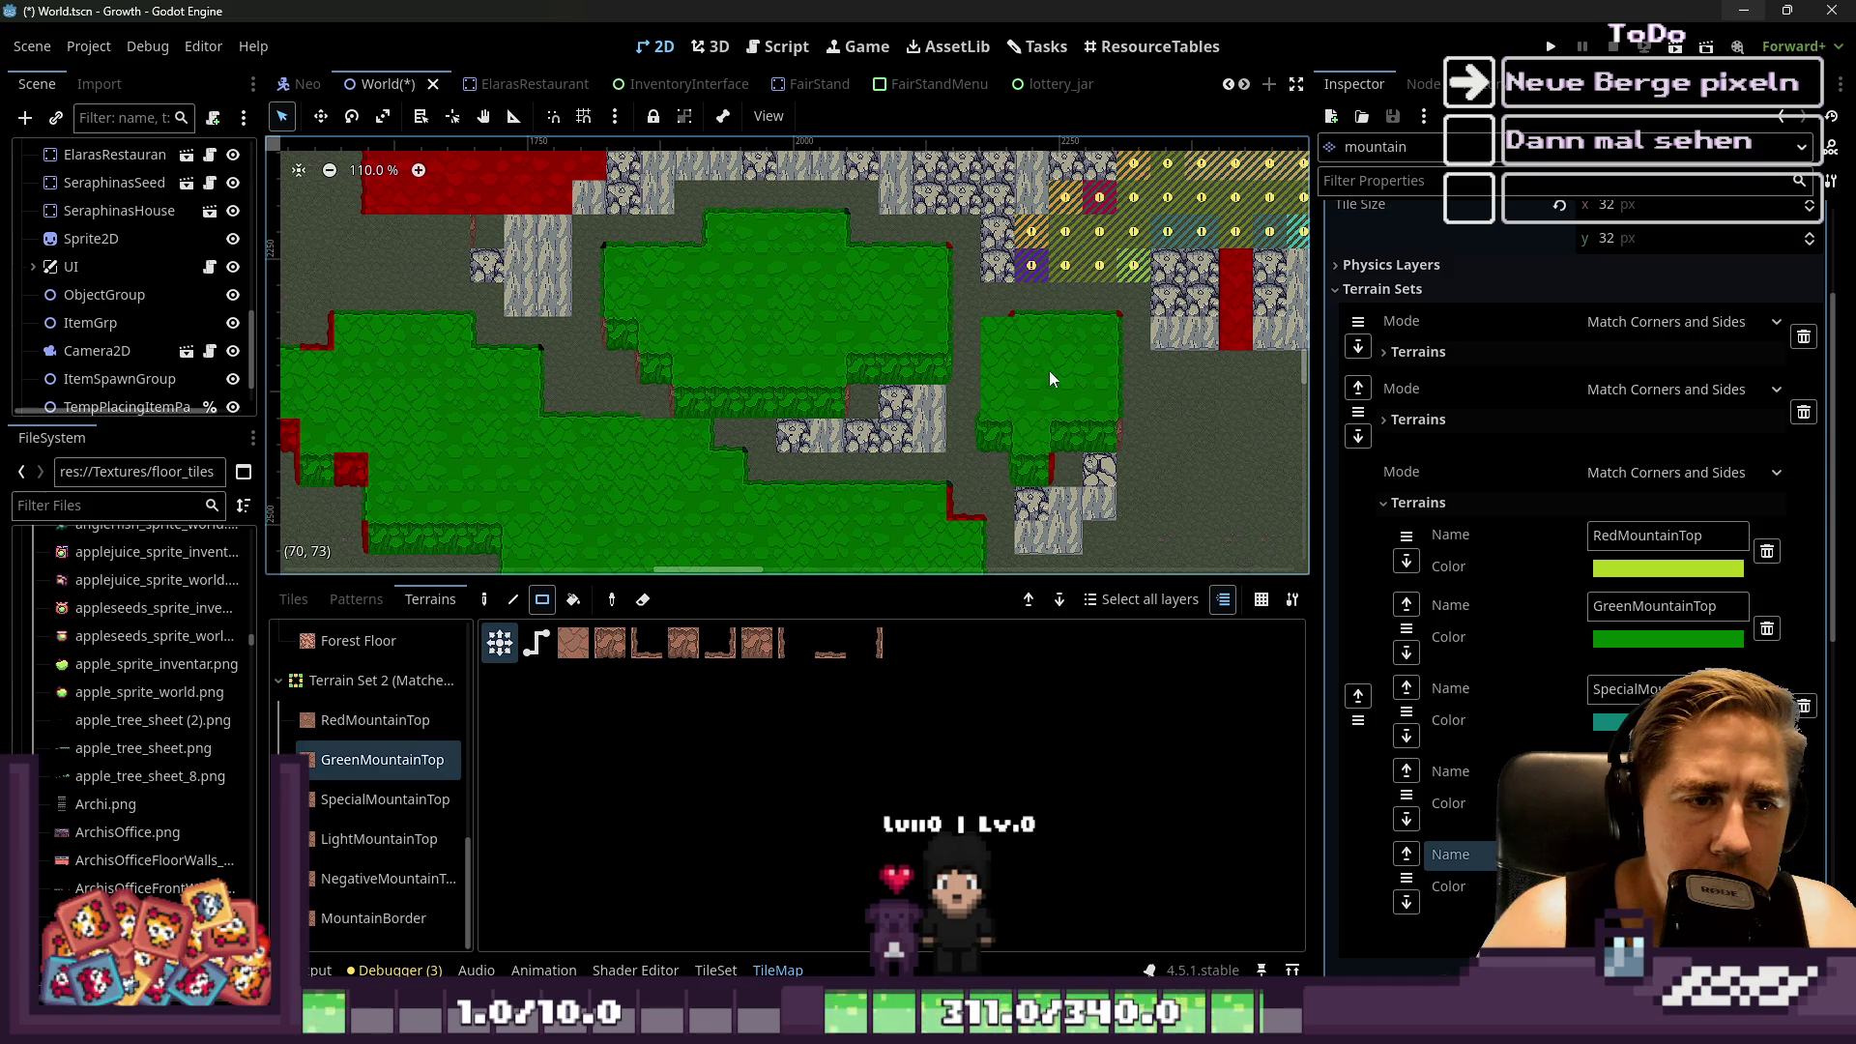
# Paint a GreenMountainTop block above the right block and a 3x1 green strip beside it
pyautogui.scroll(1, 820, 381)
pyautogui.moveTo(914, 315)
pyautogui.mouseDown()
pyautogui.moveTo(1006, 390)
pyautogui.moveTo(1083, 348)
pyautogui.mouseUp()
pyautogui.scroll(1, 1006, 383)
pyautogui.hscroll(1, 967, 329)
pyautogui.scroll(-5, 783, 350)
pyautogui.scroll(5, 885, 339)
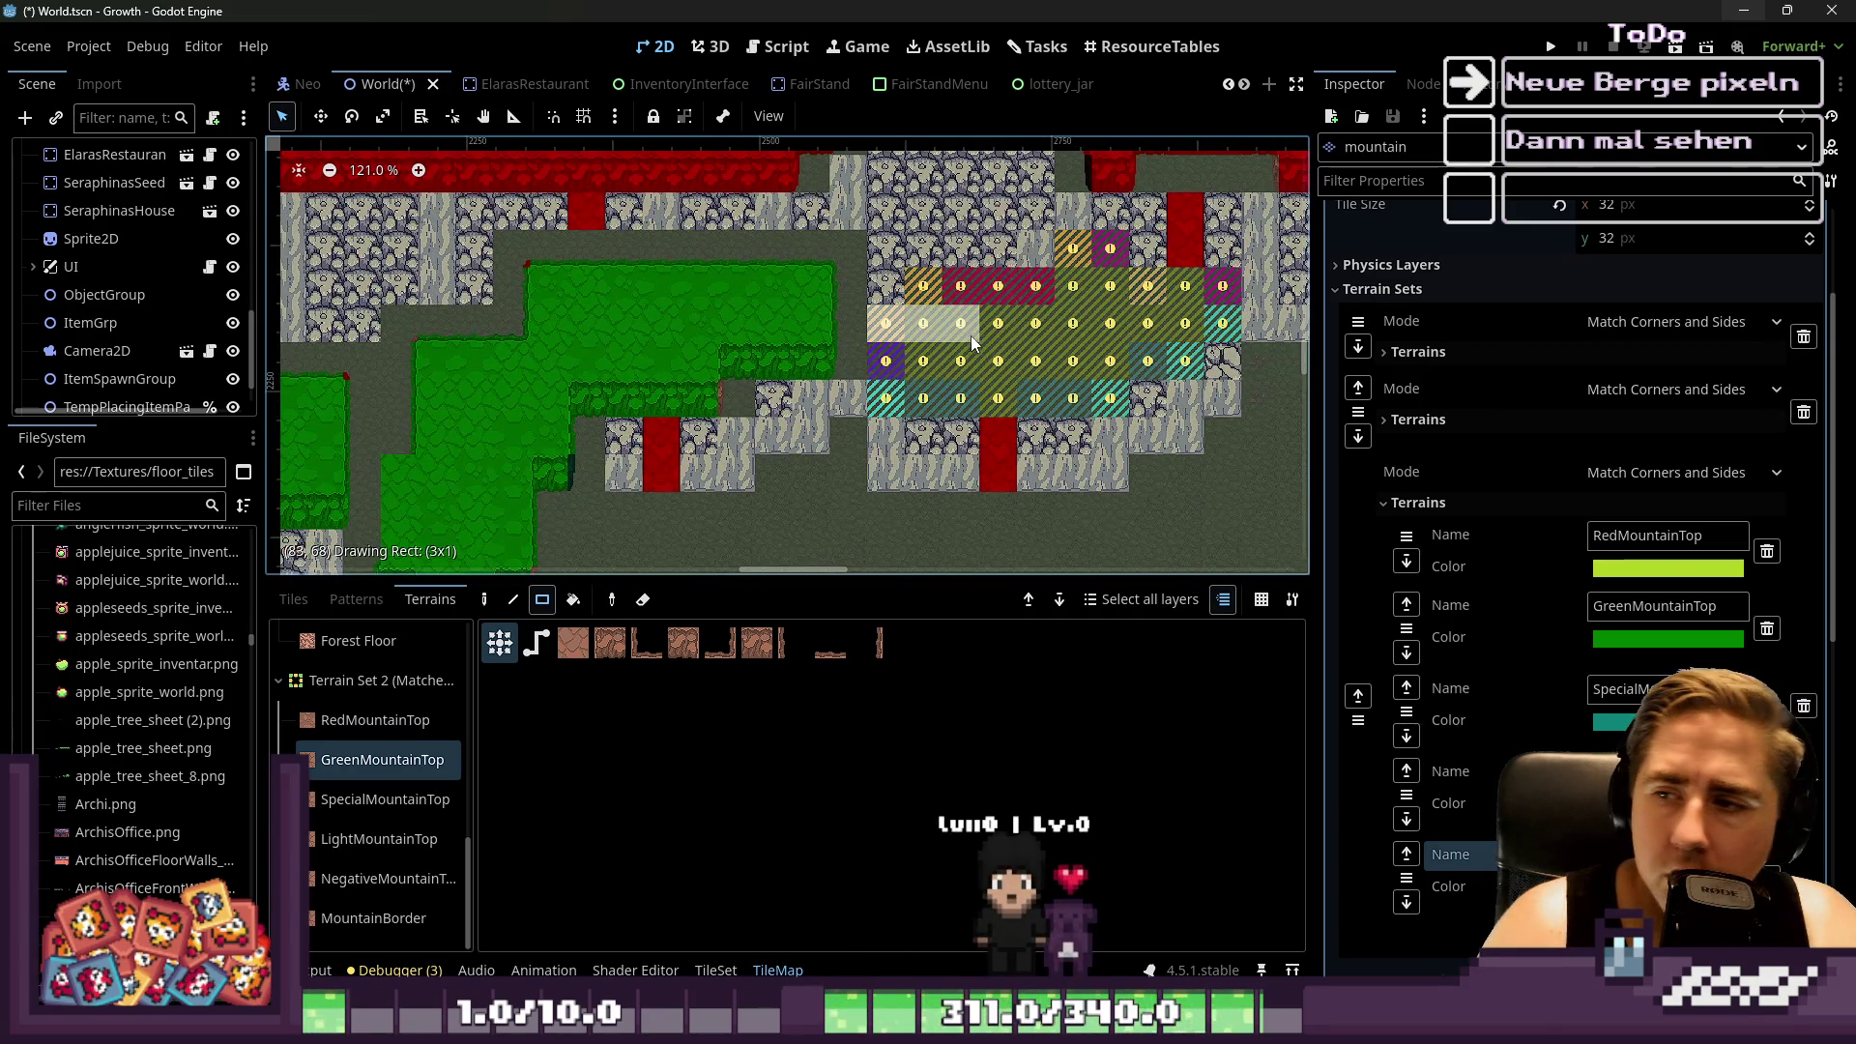
pyautogui.moveTo(972, 336); pyautogui.dragTo(973, 336)
pyautogui.scroll(-5, 906, 418)
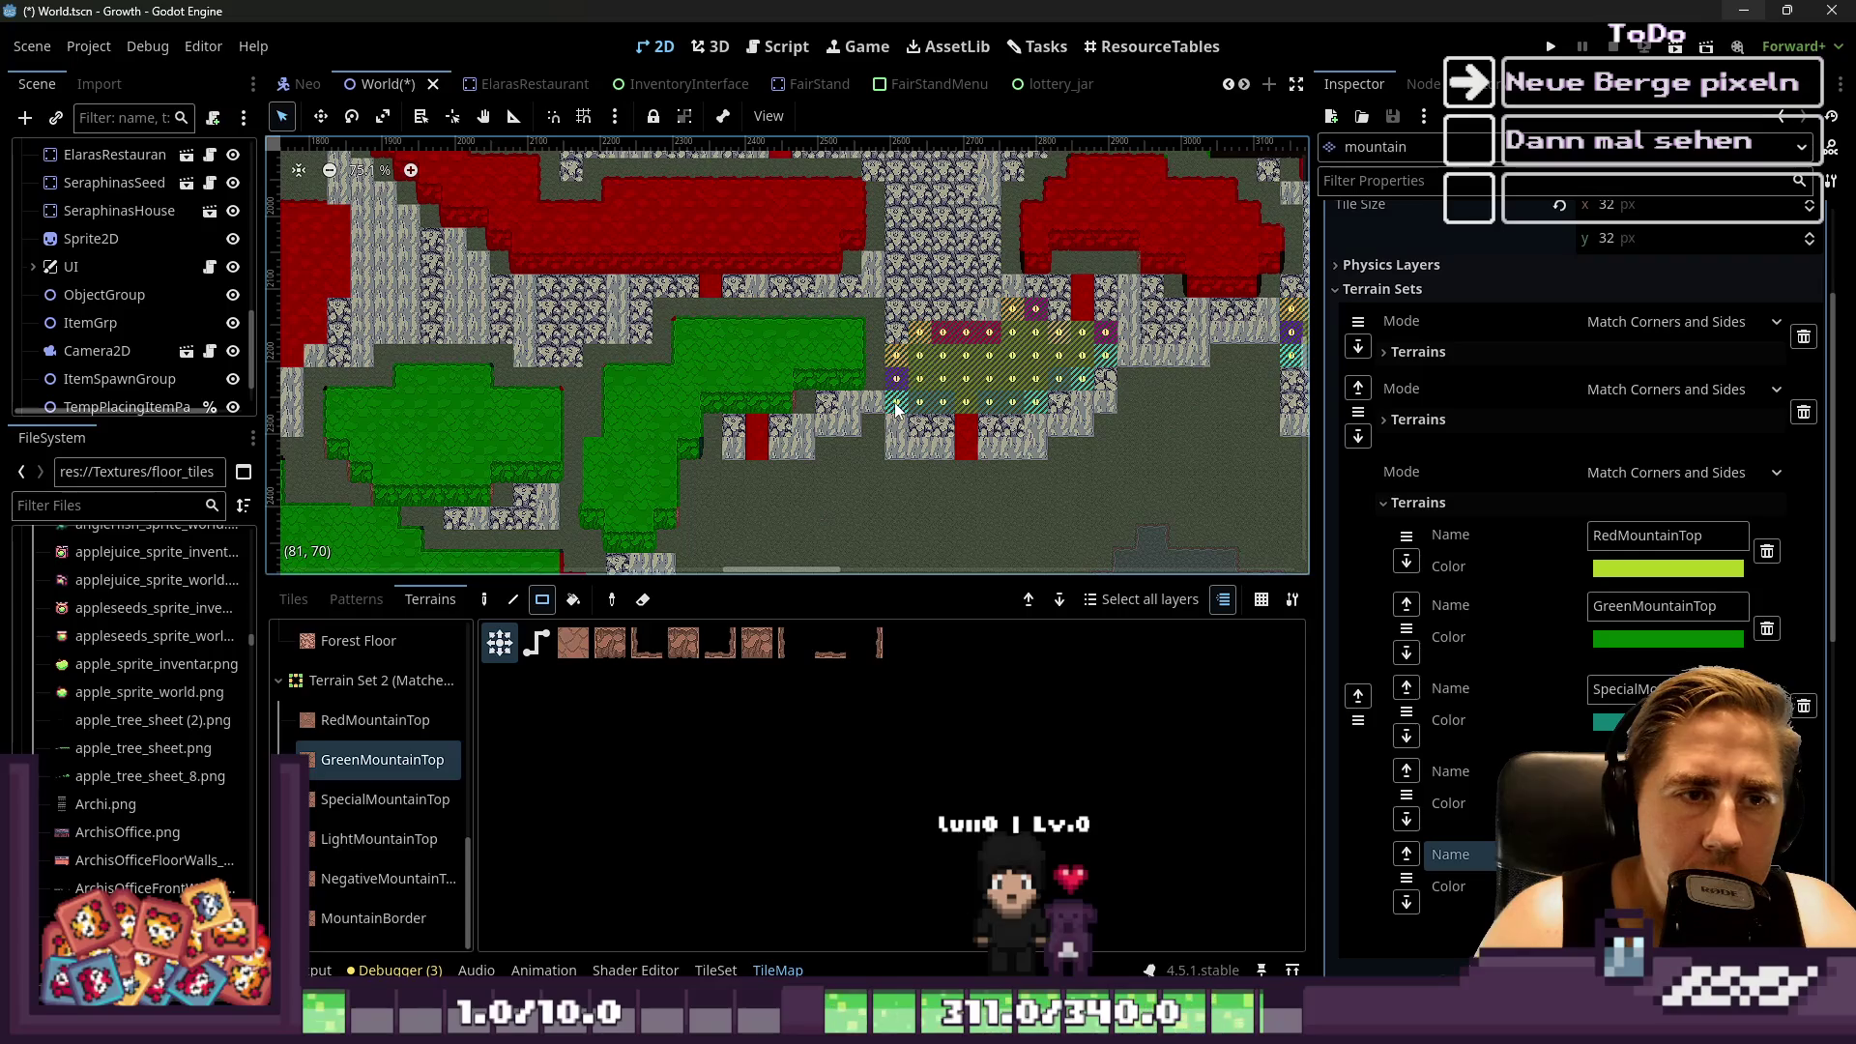
pyautogui.scroll(-5, 898, 384)
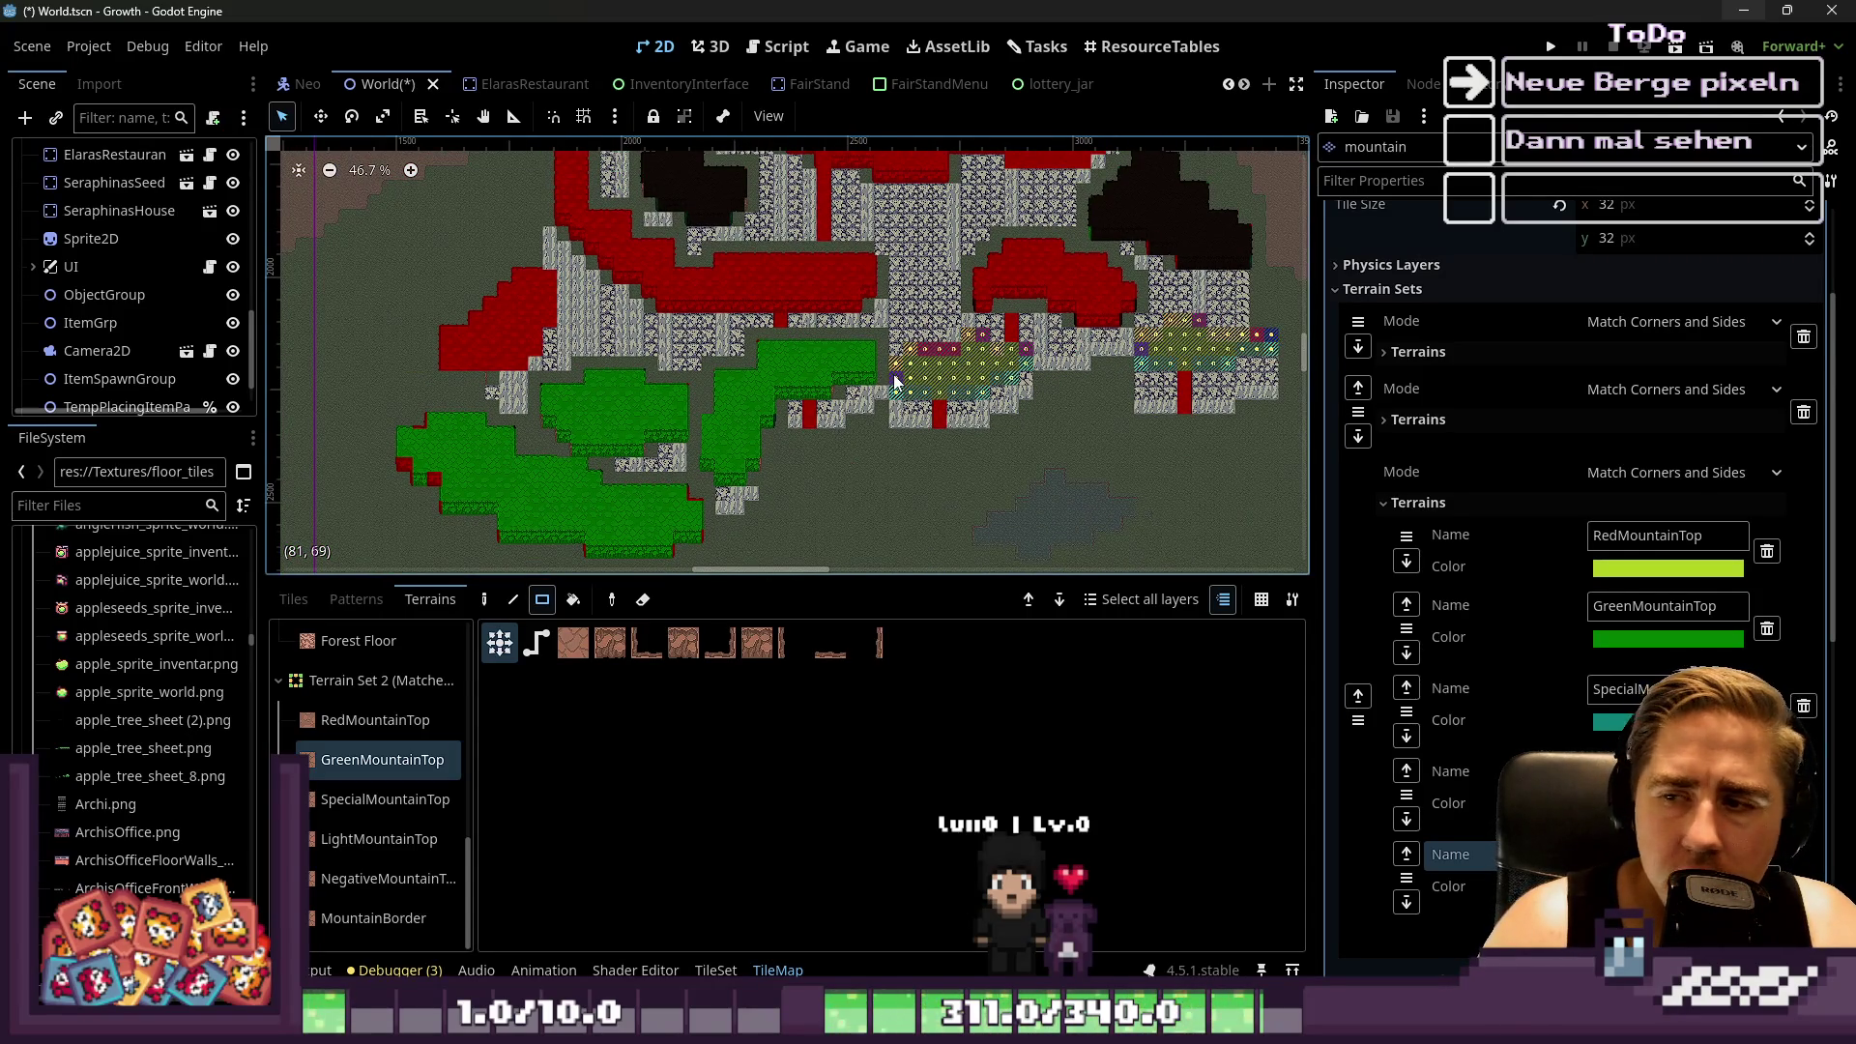
pyautogui.scroll(5, 898, 382)
# Cover the hatched tiles further right with a 5x4 green area, a 2x2 block and a single cell
pyautogui.moveTo(904, 353)
pyautogui.mouseDown()
pyautogui.moveTo(1068, 458)
pyautogui.moveTo(1052, 440)
pyautogui.mouseUp()
pyautogui.moveTo(897, 420); pyautogui.dragTo(899, 418)
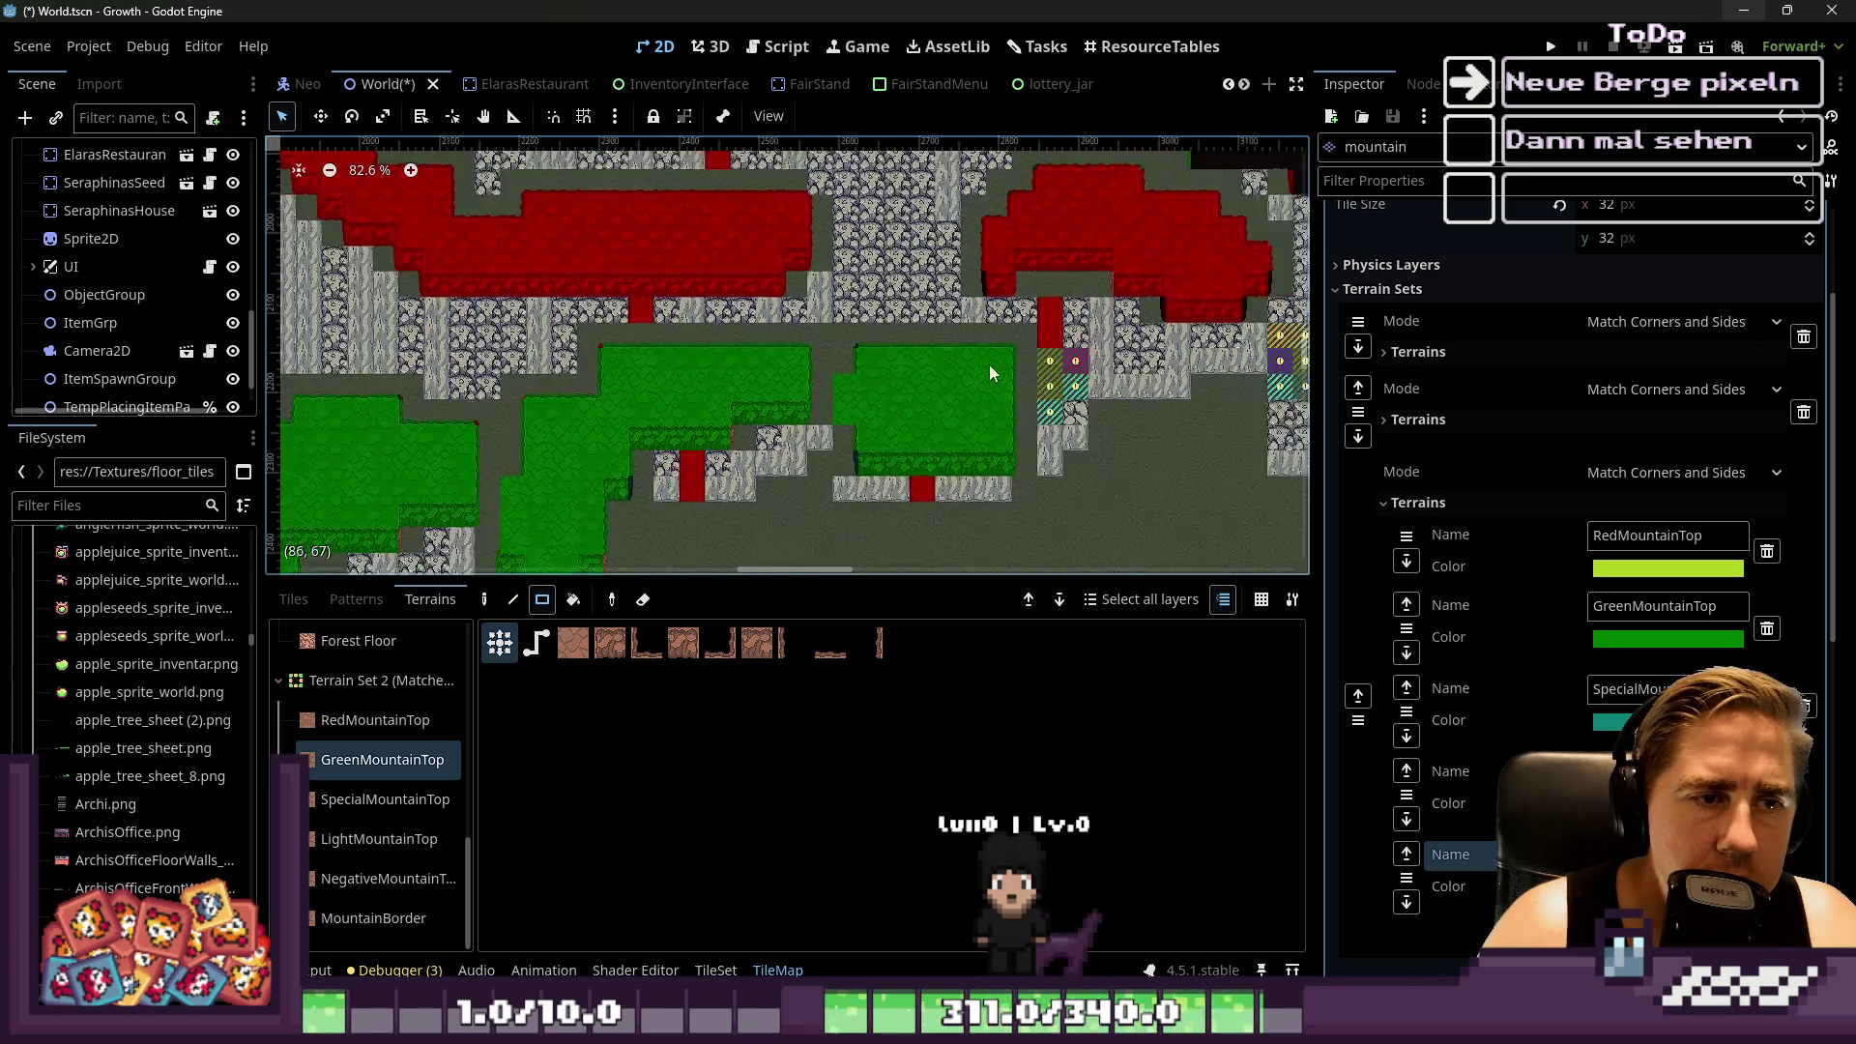
pyautogui.hscroll(2, 959, 362)
pyautogui.moveTo(768, 398)
pyautogui.mouseDown()
pyautogui.moveTo(796, 402)
pyautogui.moveTo(796, 486)
pyautogui.mouseUp()
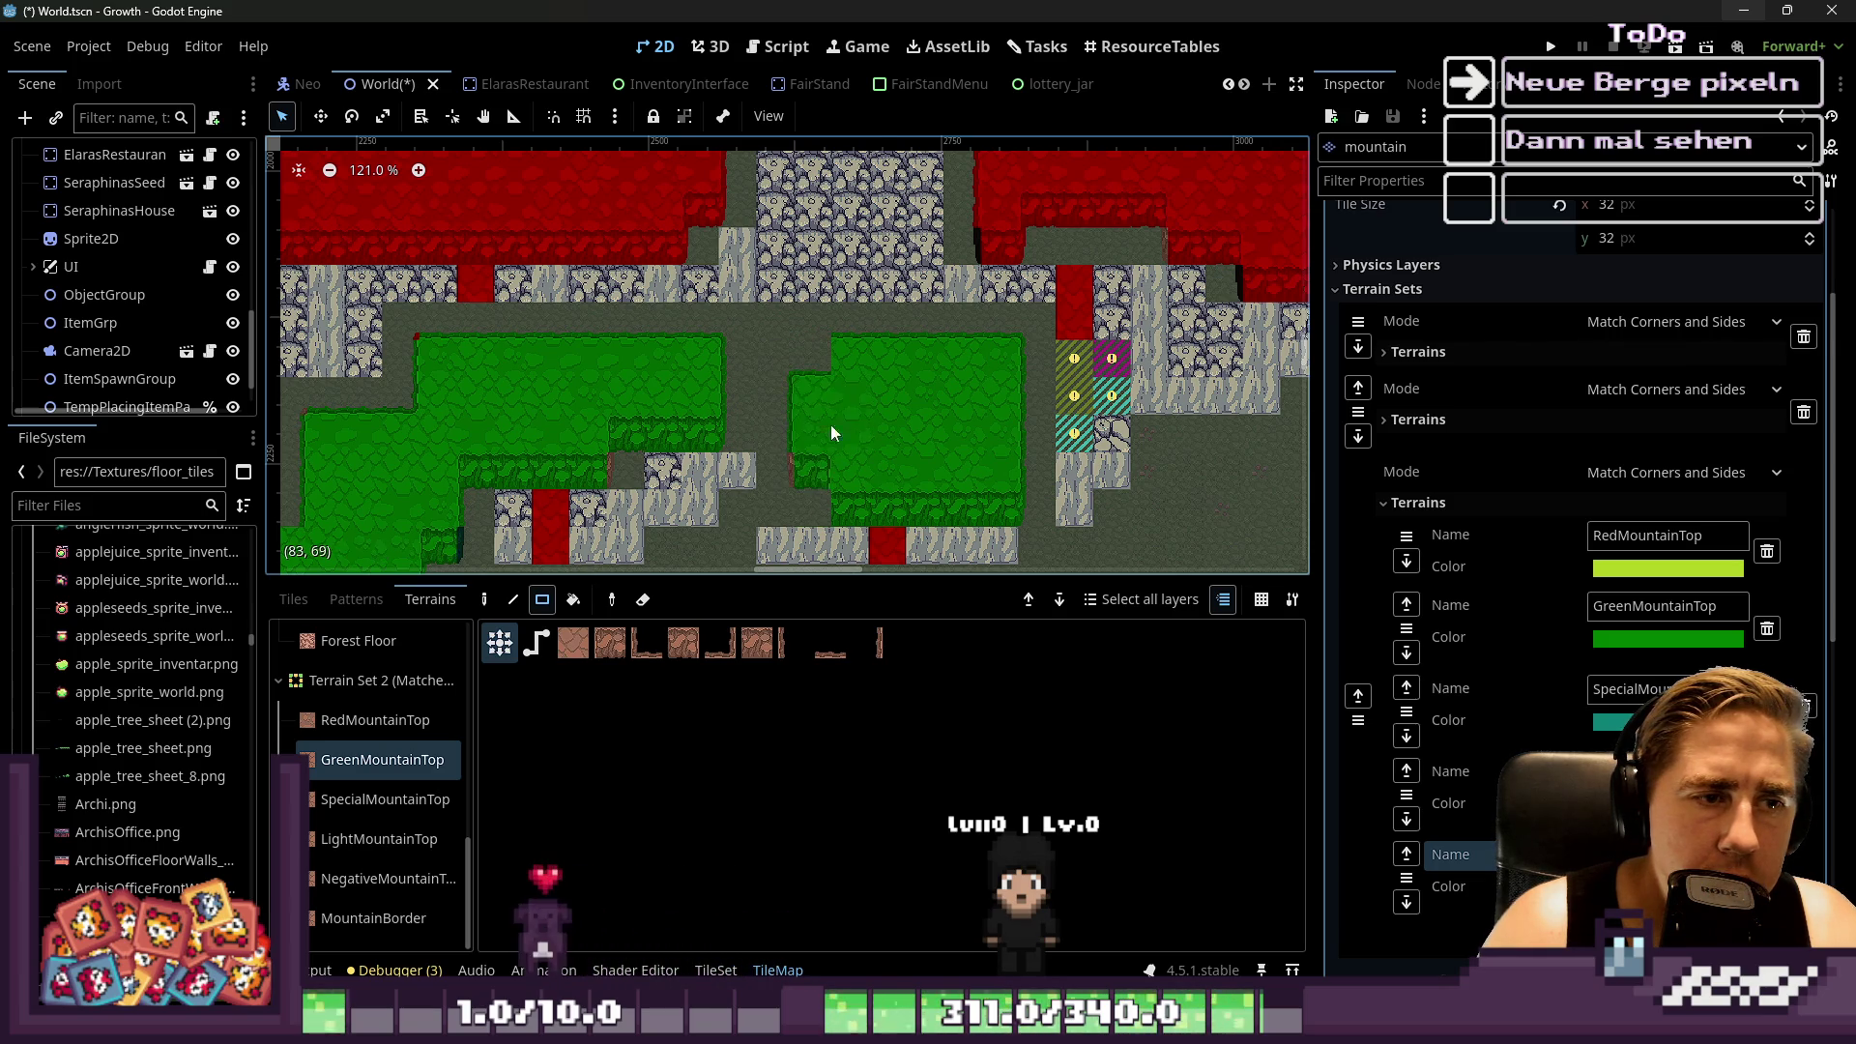
pyautogui.scroll(3, 849, 431)
pyautogui.moveTo(909, 383)
pyautogui.mouseDown()
pyautogui.moveTo(857, 426)
pyautogui.moveTo(958, 352)
pyautogui.moveTo(924, 367)
pyautogui.moveTo(1007, 336)
pyautogui.moveTo(1044, 365)
pyautogui.mouseUp()
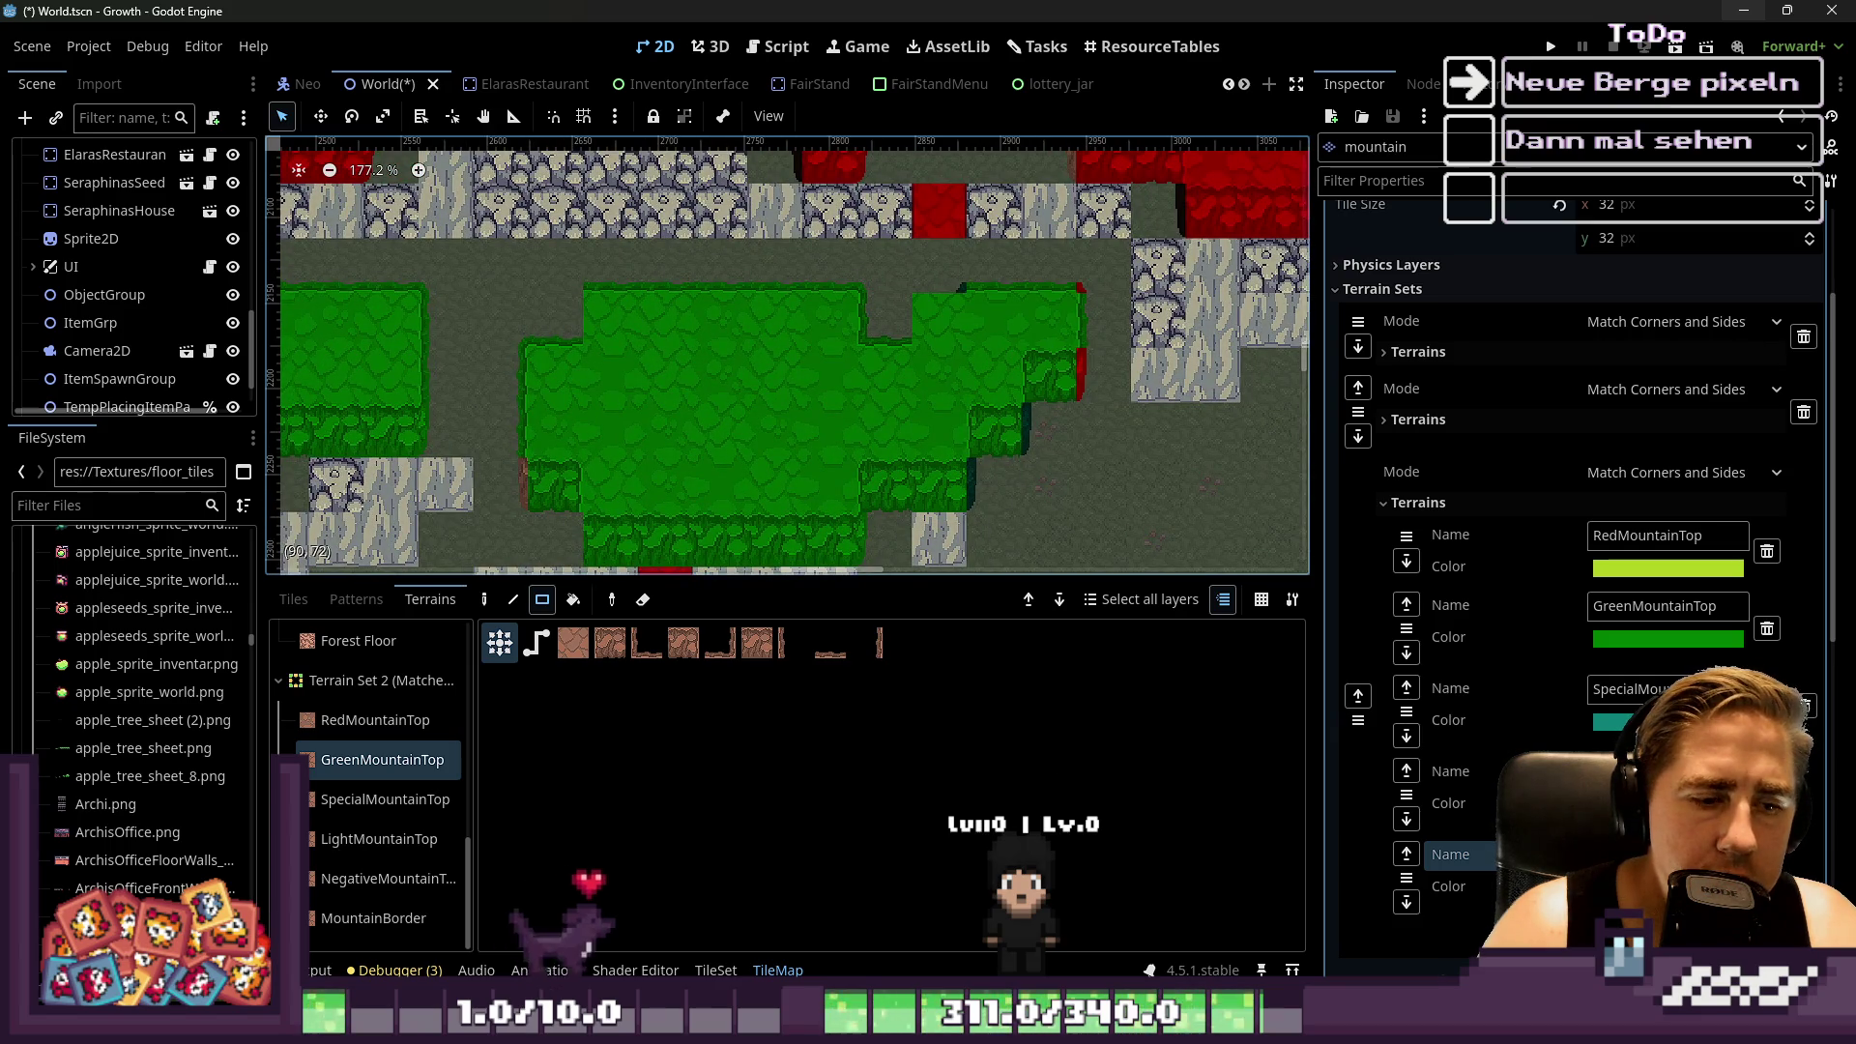
pyautogui.moveTo(1041, 1040)
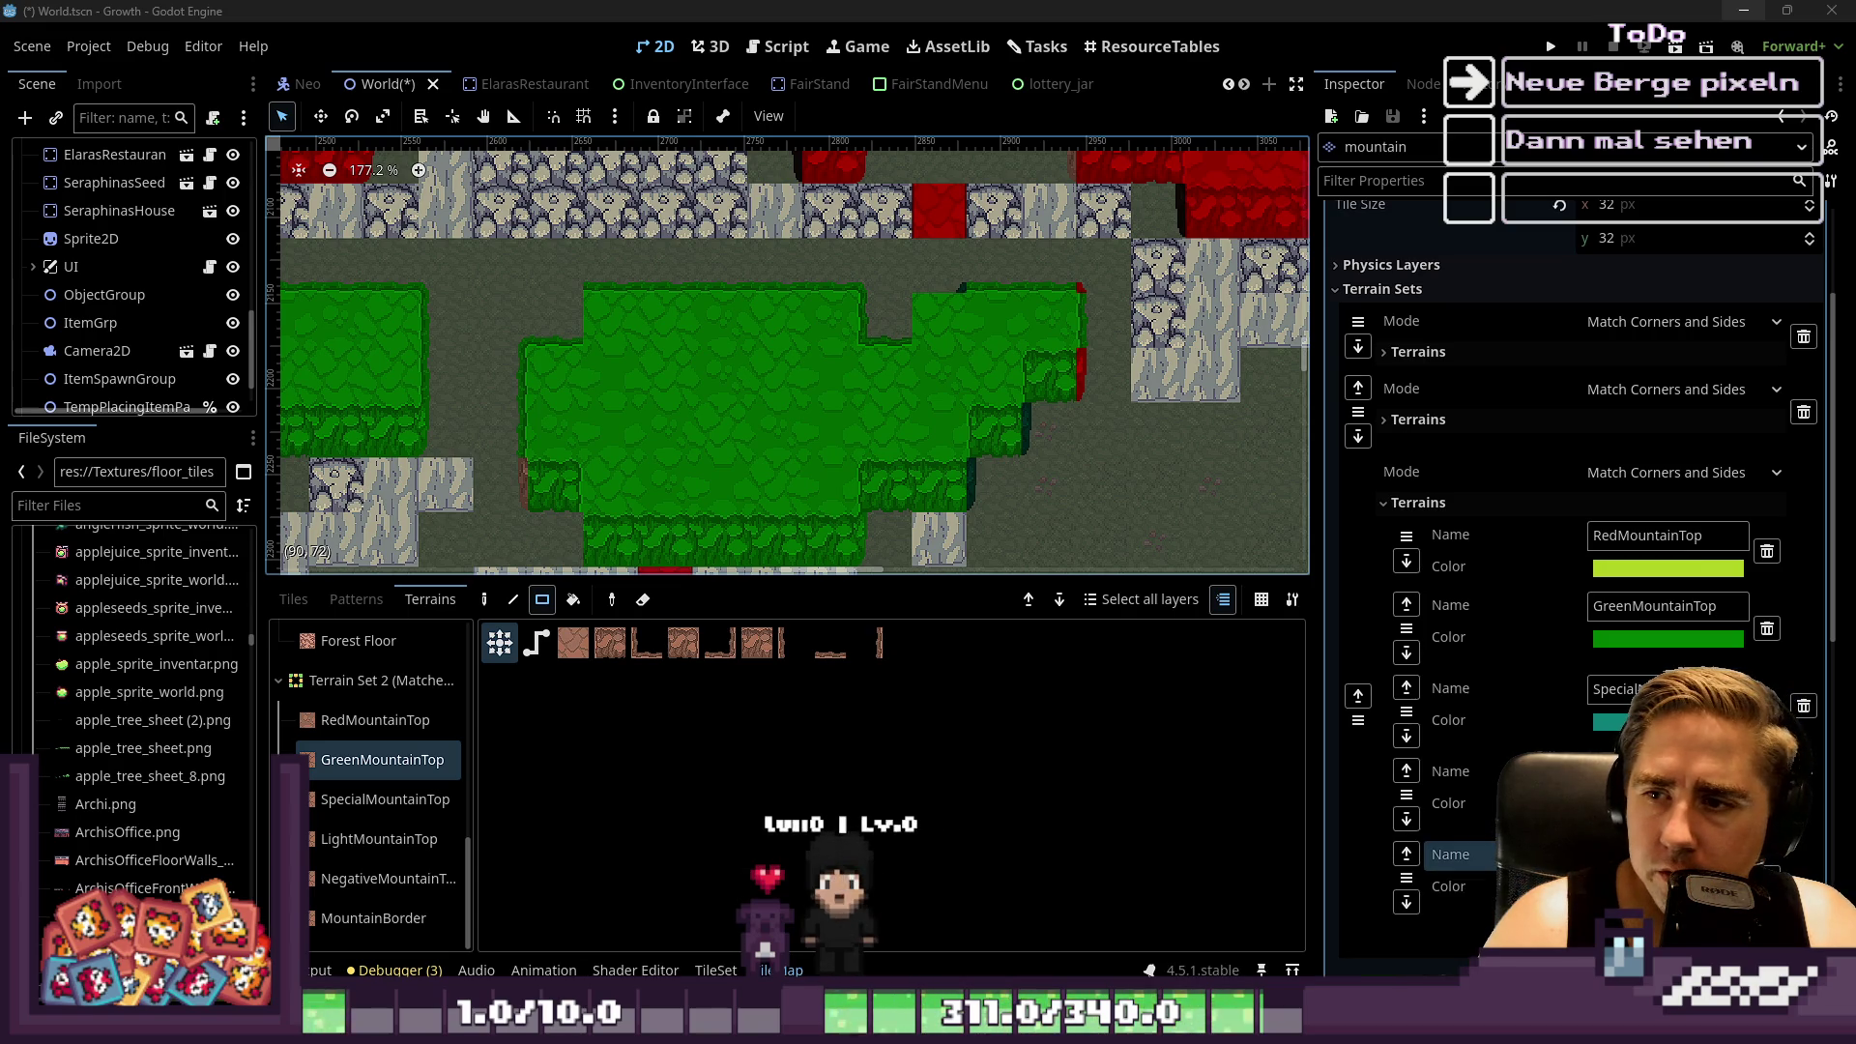
# Paint GreenMountainTop rectangles over the hatched tiles: a 5x2 block, a 2x2 patch and a 1x2 strip
pyautogui.scroll(-5, 760, 466)
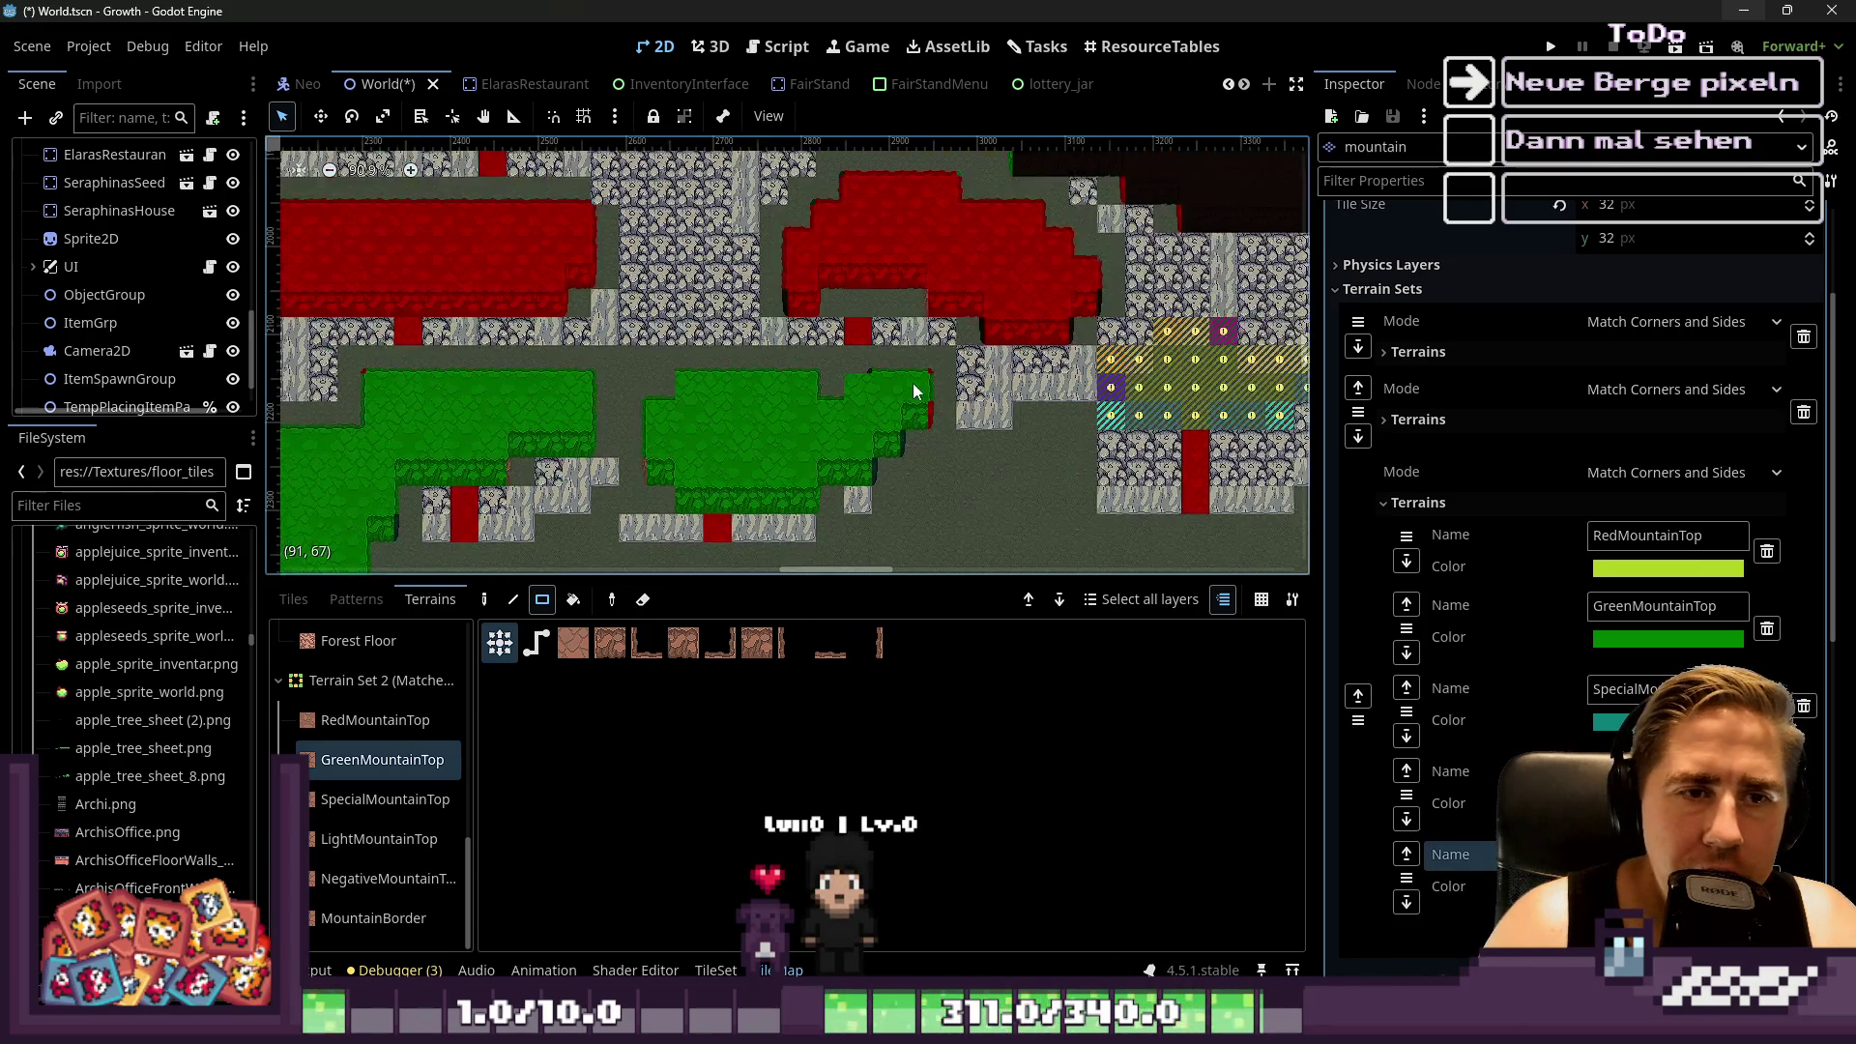
pyautogui.scroll(5, 991, 404)
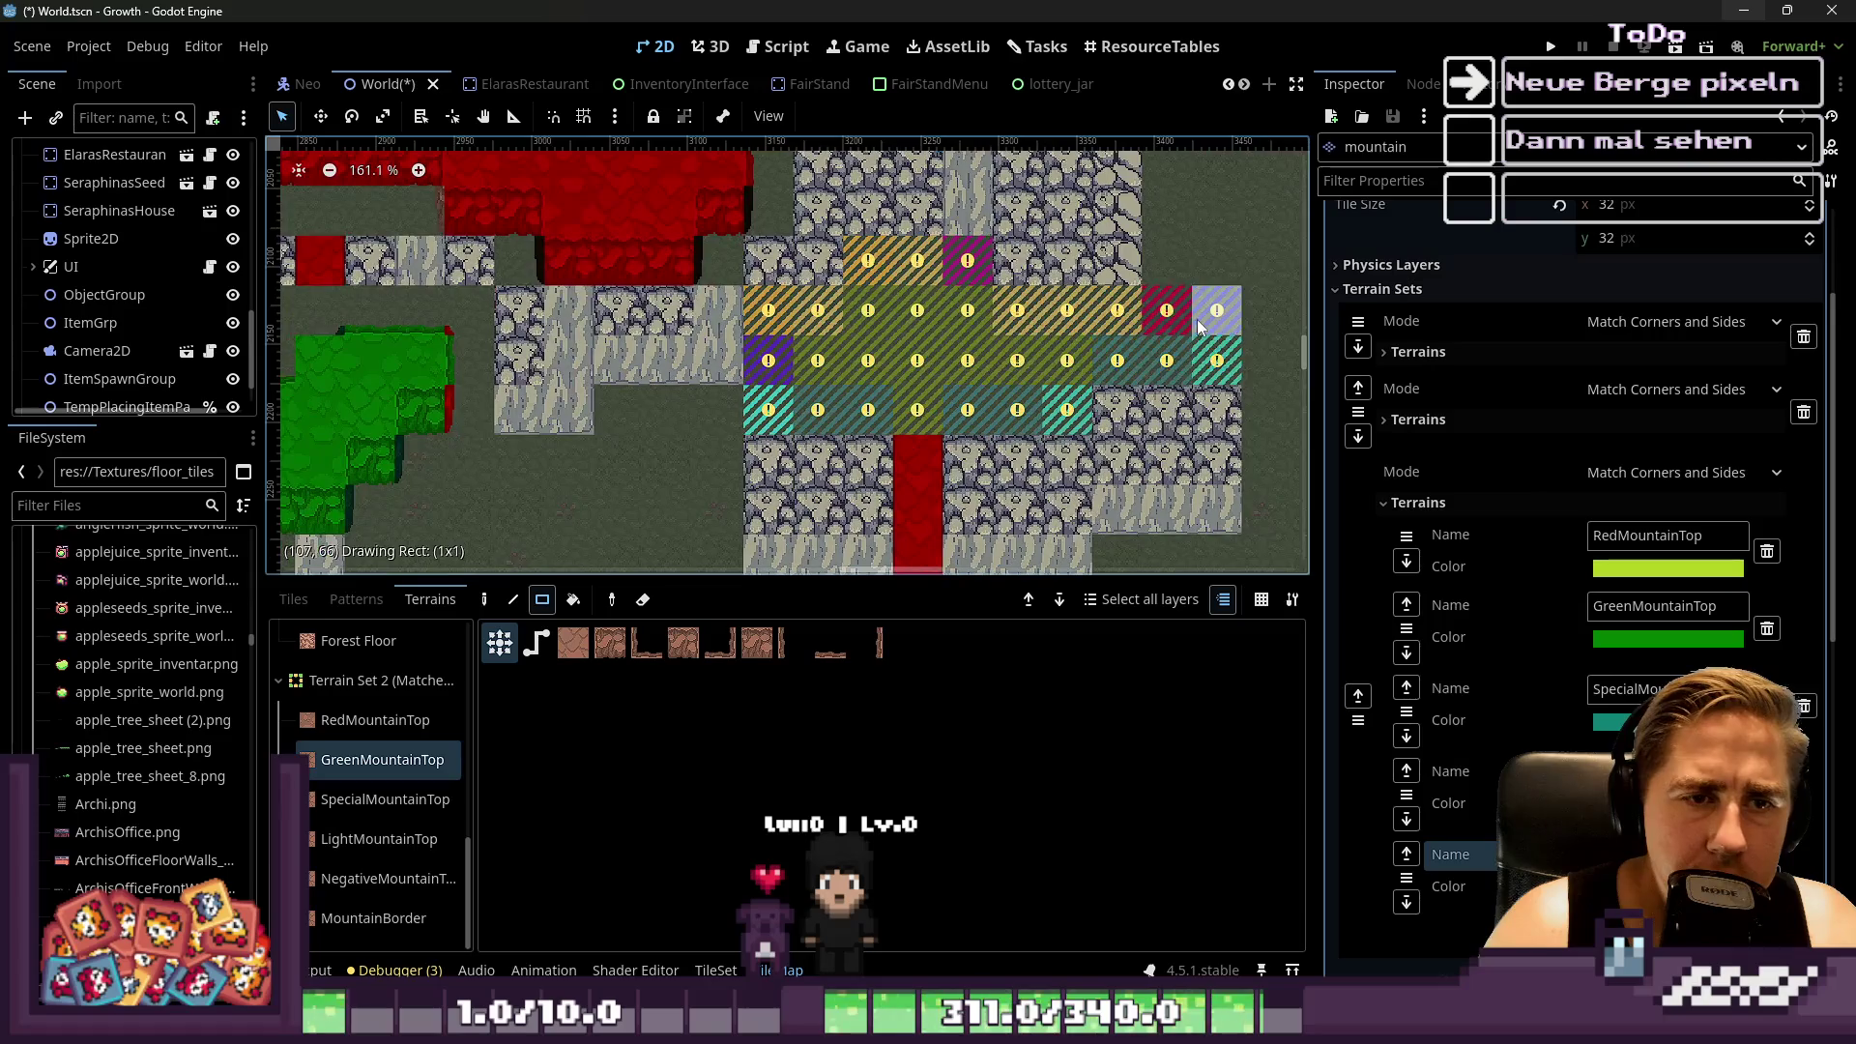
pyautogui.moveTo(785, 426); pyautogui.dragTo(1050, 352)
pyautogui.scroll(-1, 874, 380)
pyautogui.moveTo(868, 293); pyautogui.dragTo(1068, 332)
pyautogui.scroll(2, 874, 294)
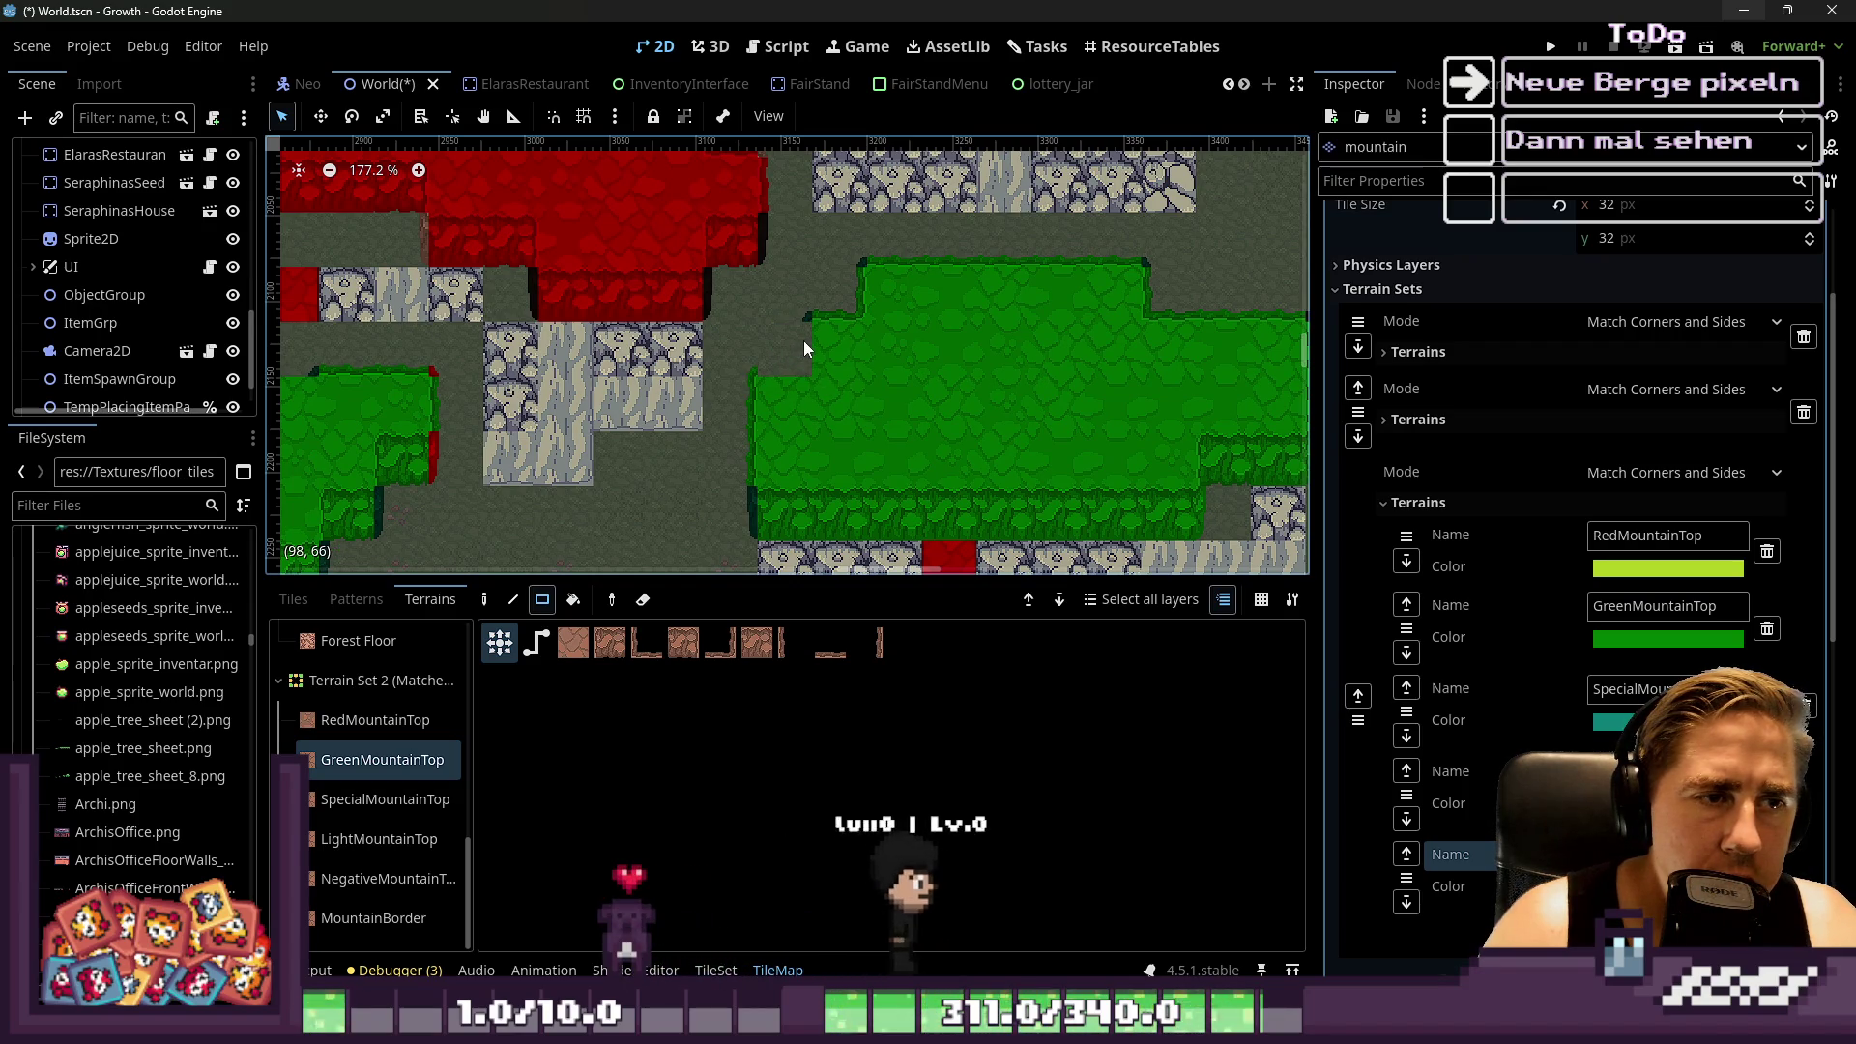
pyautogui.moveTo(843, 333); pyautogui.dragTo(909, 402)
pyautogui.moveTo(894, 290); pyautogui.dragTo(918, 333)
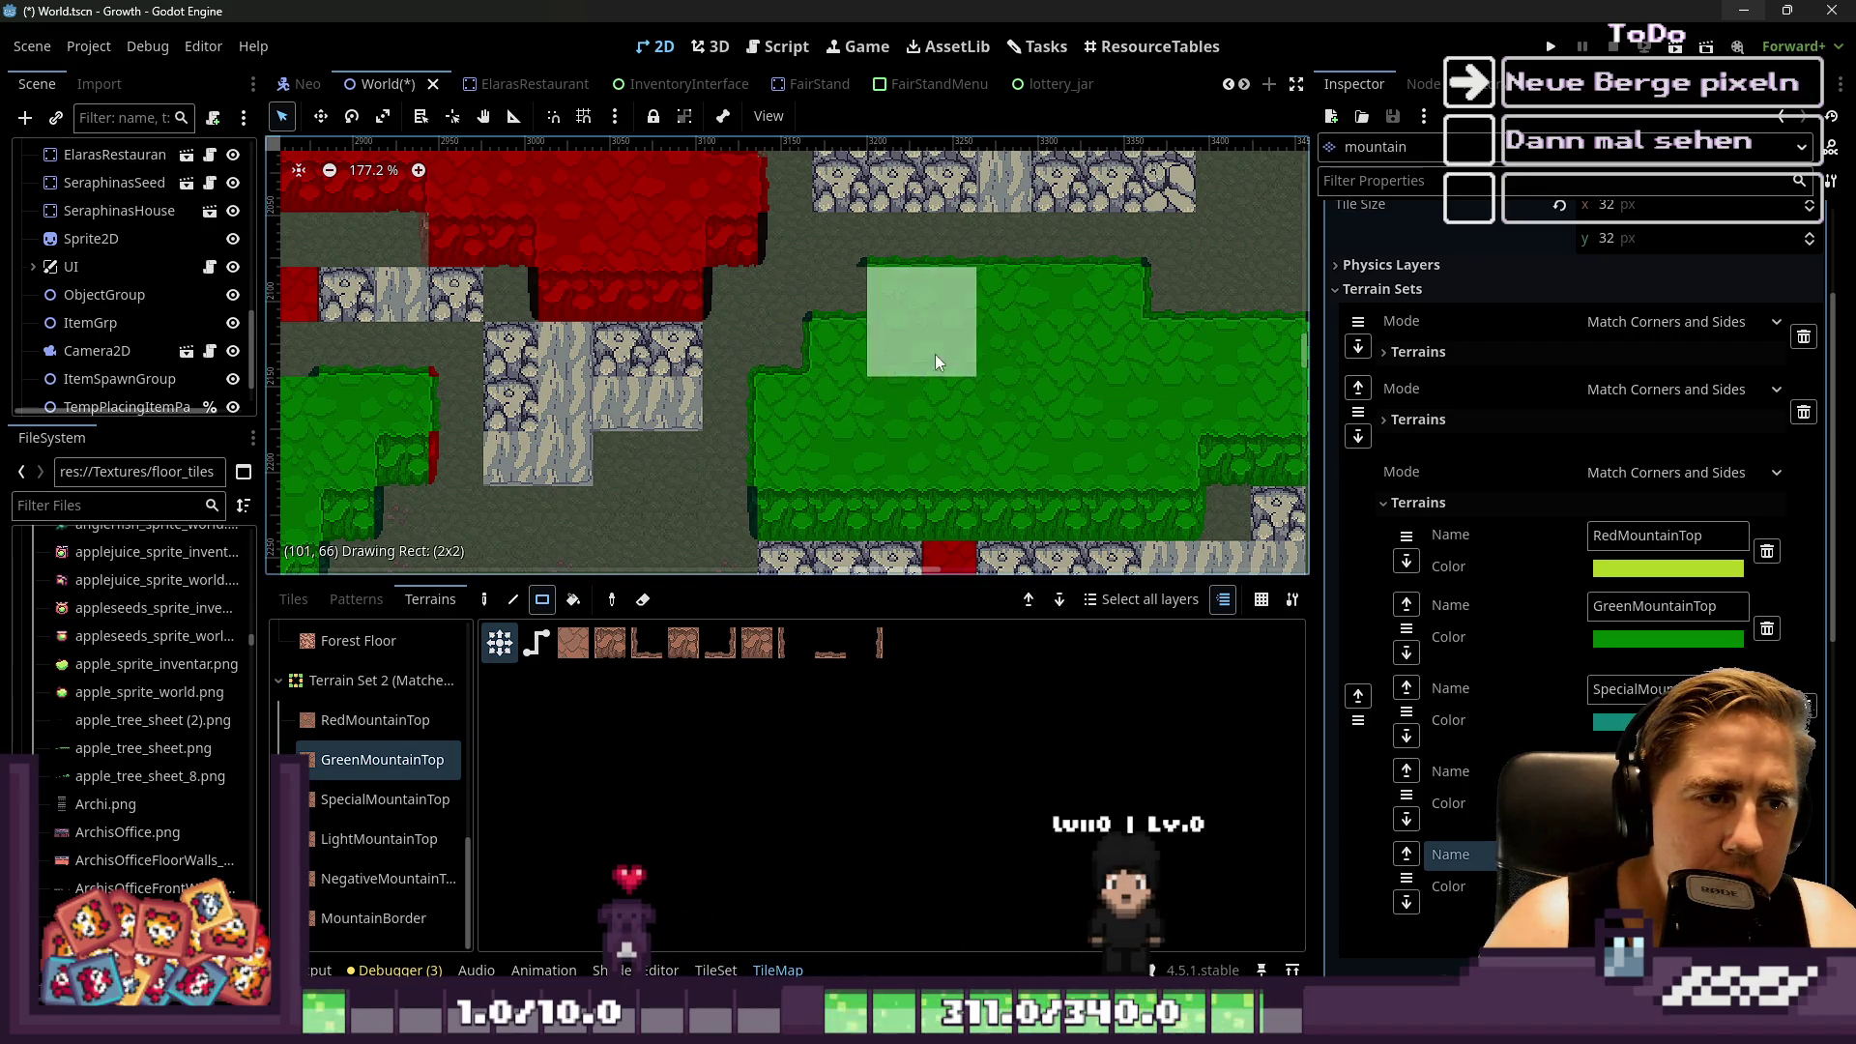
# Add a 2x1 green strip and fill the gap at the green area's left edge
pyautogui.scroll(-1, 845, 323)
pyautogui.hscroll(2, 985, 306)
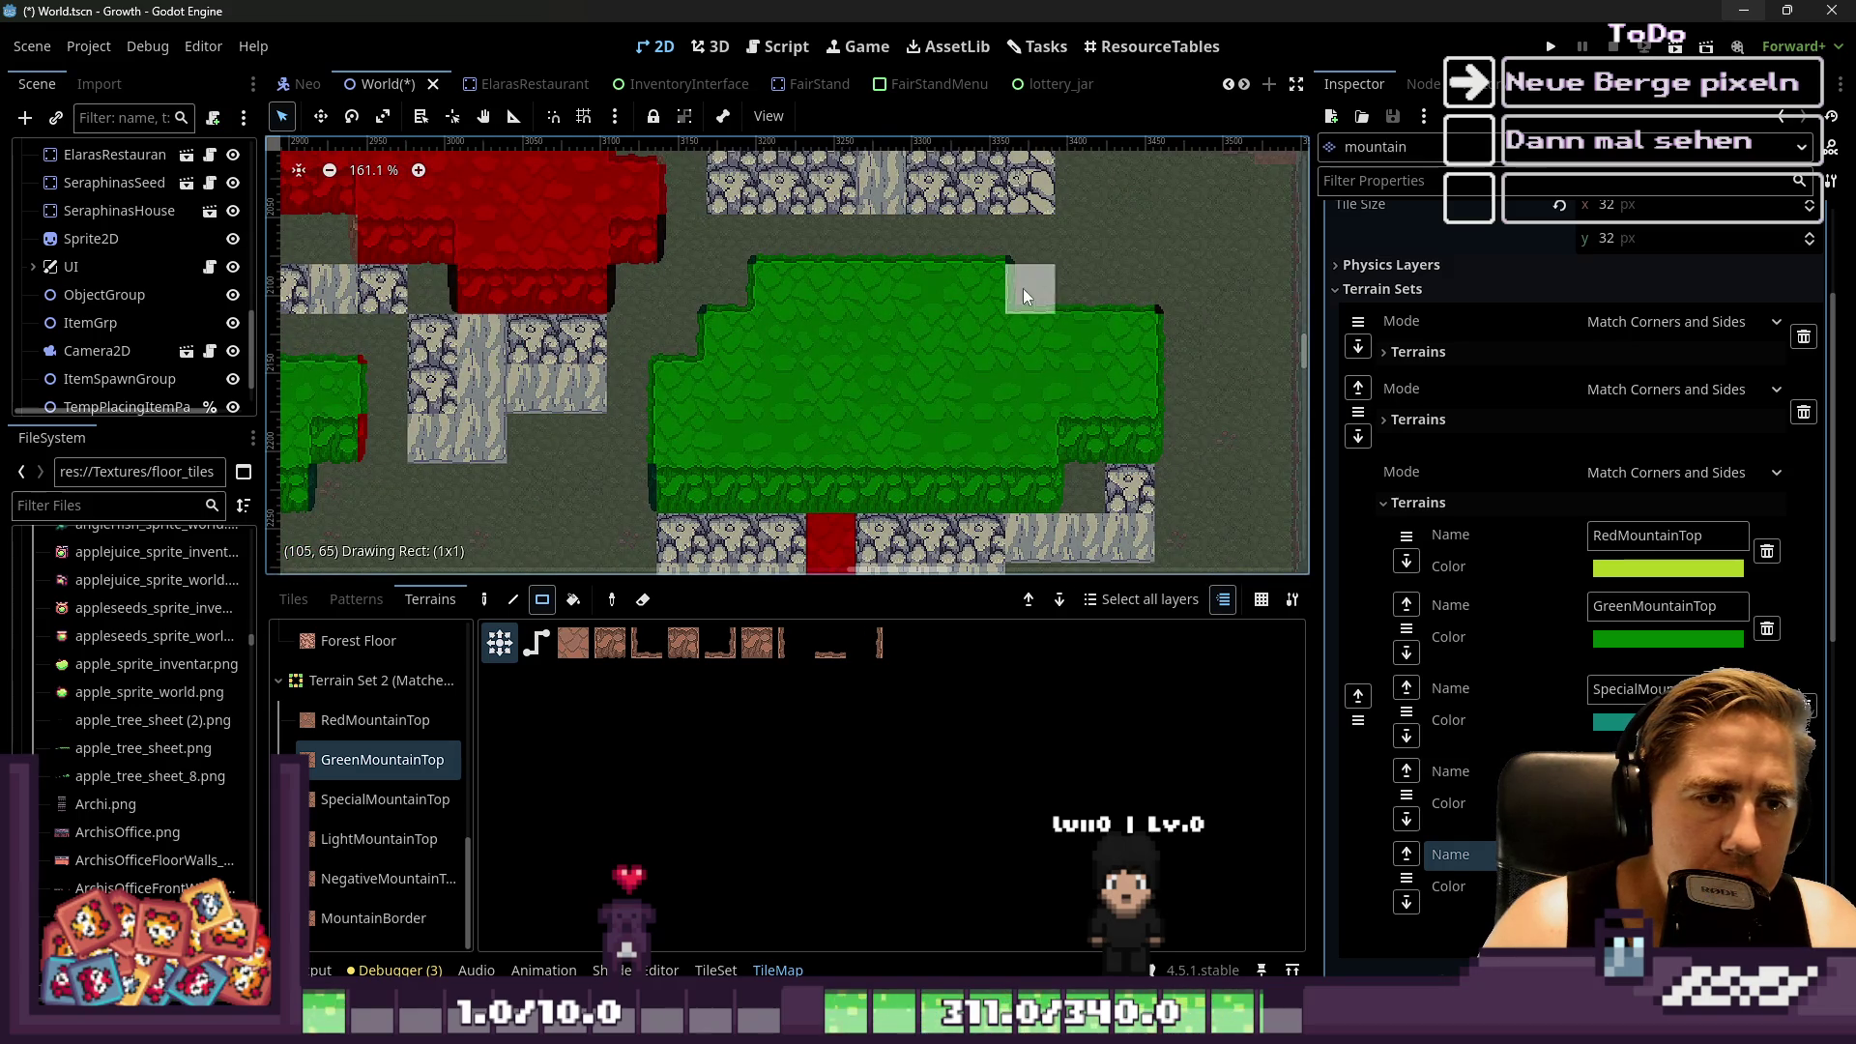
pyautogui.scroll(-3, 966, 353)
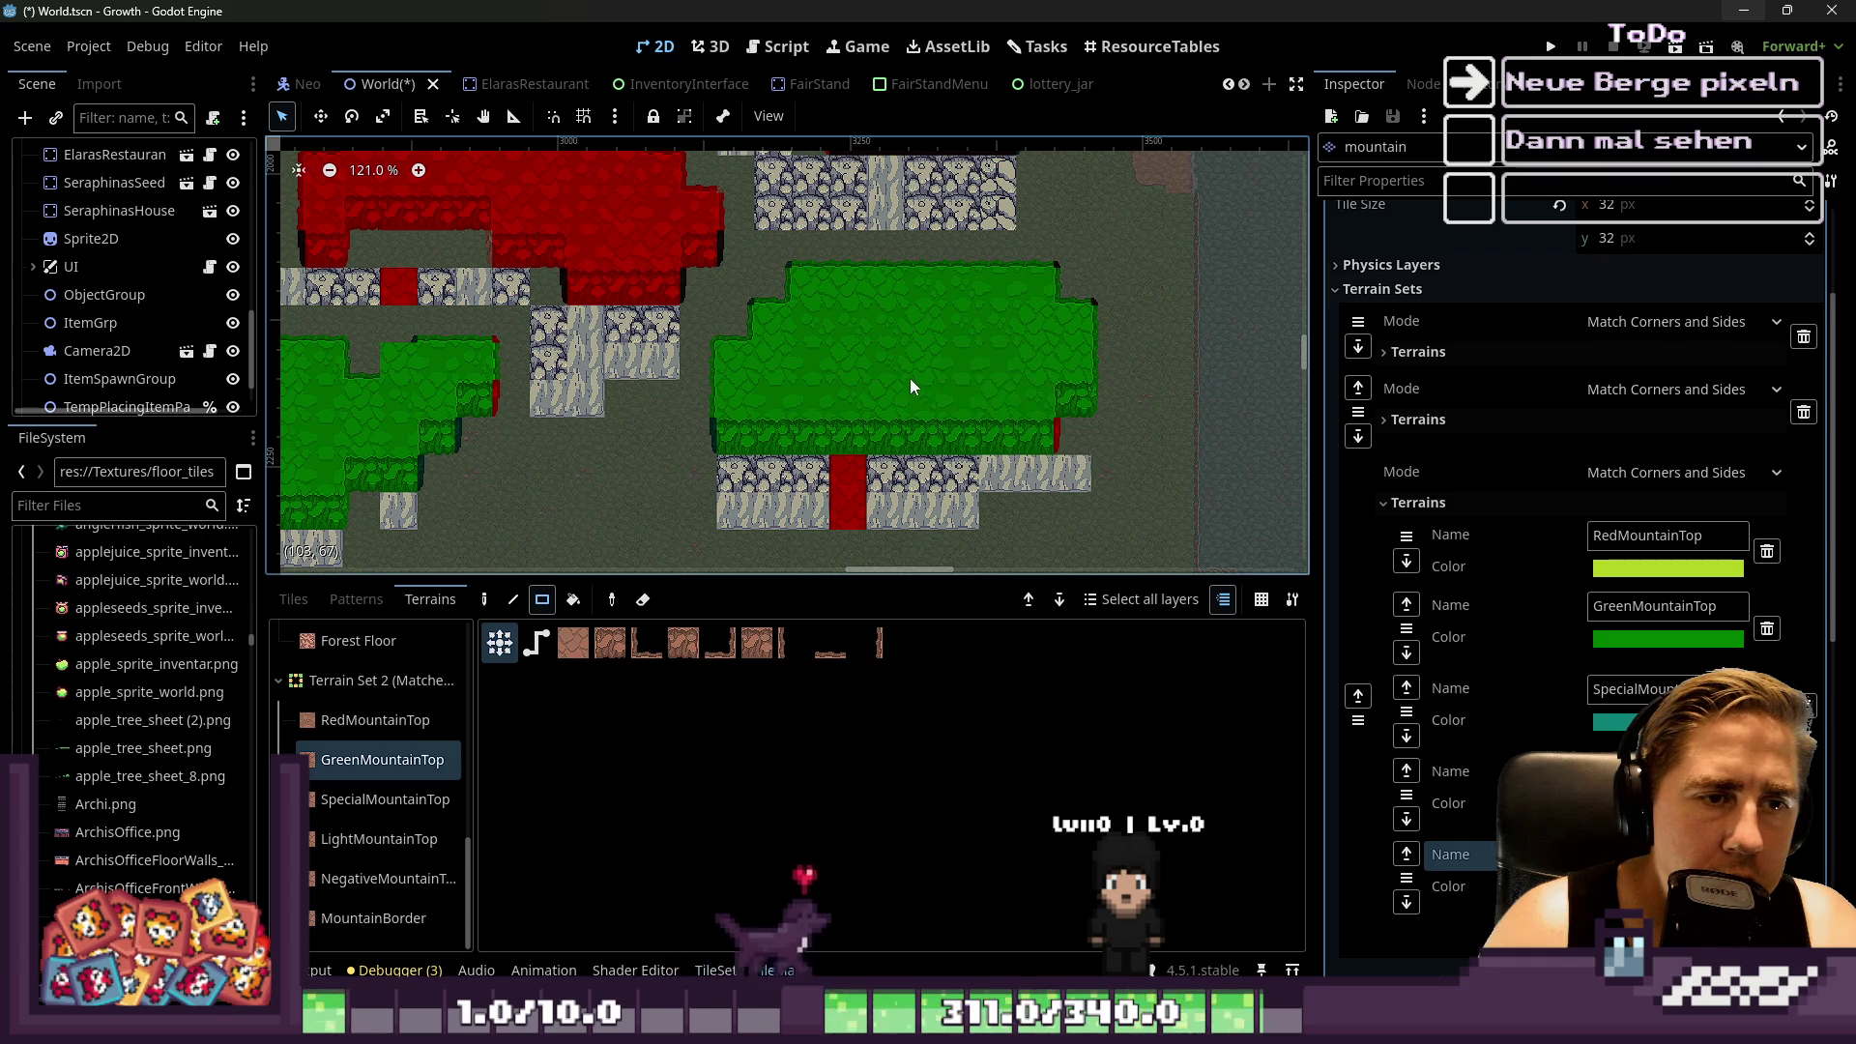
pyautogui.scroll(3, 907, 377)
pyautogui.moveTo(742, 427)
pyautogui.mouseDown()
pyautogui.moveTo(798, 431)
pyautogui.moveTo(800, 463)
pyautogui.moveTo(901, 433)
pyautogui.mouseUp()
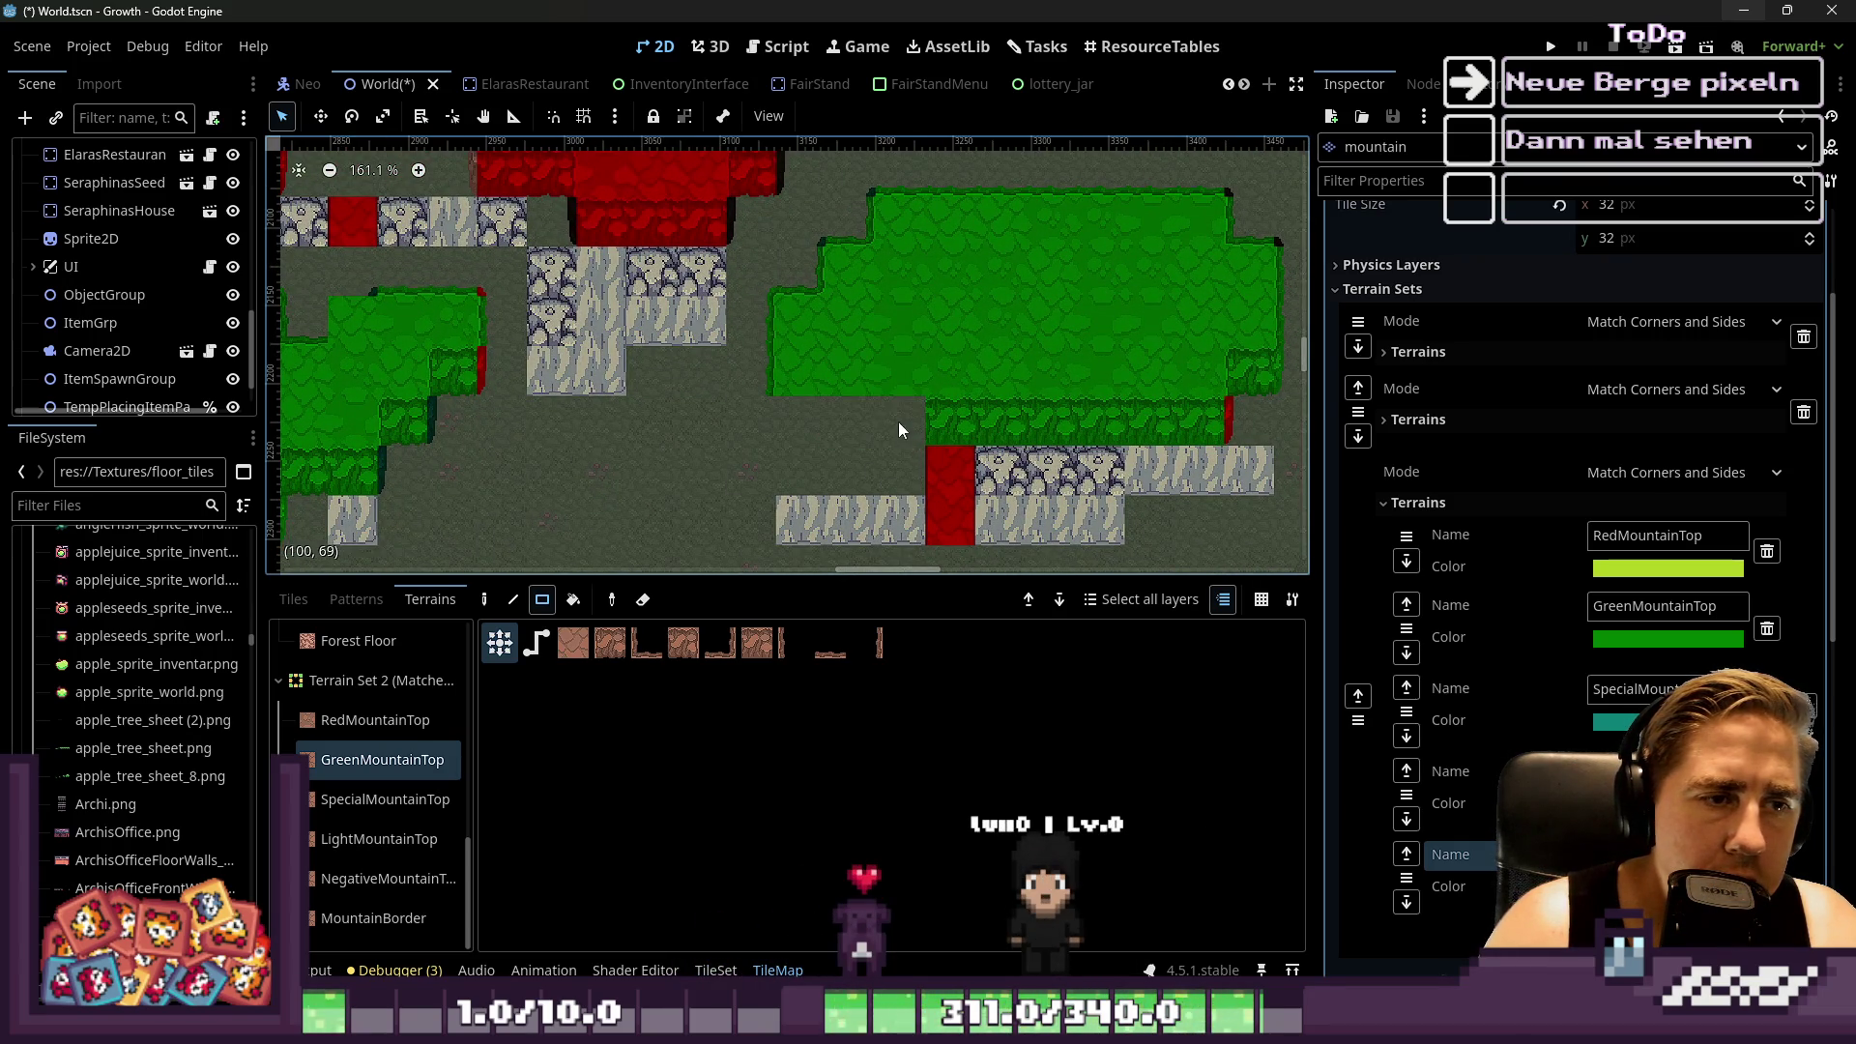
pyautogui.moveTo(765, 384); pyautogui.dragTo(764, 385)
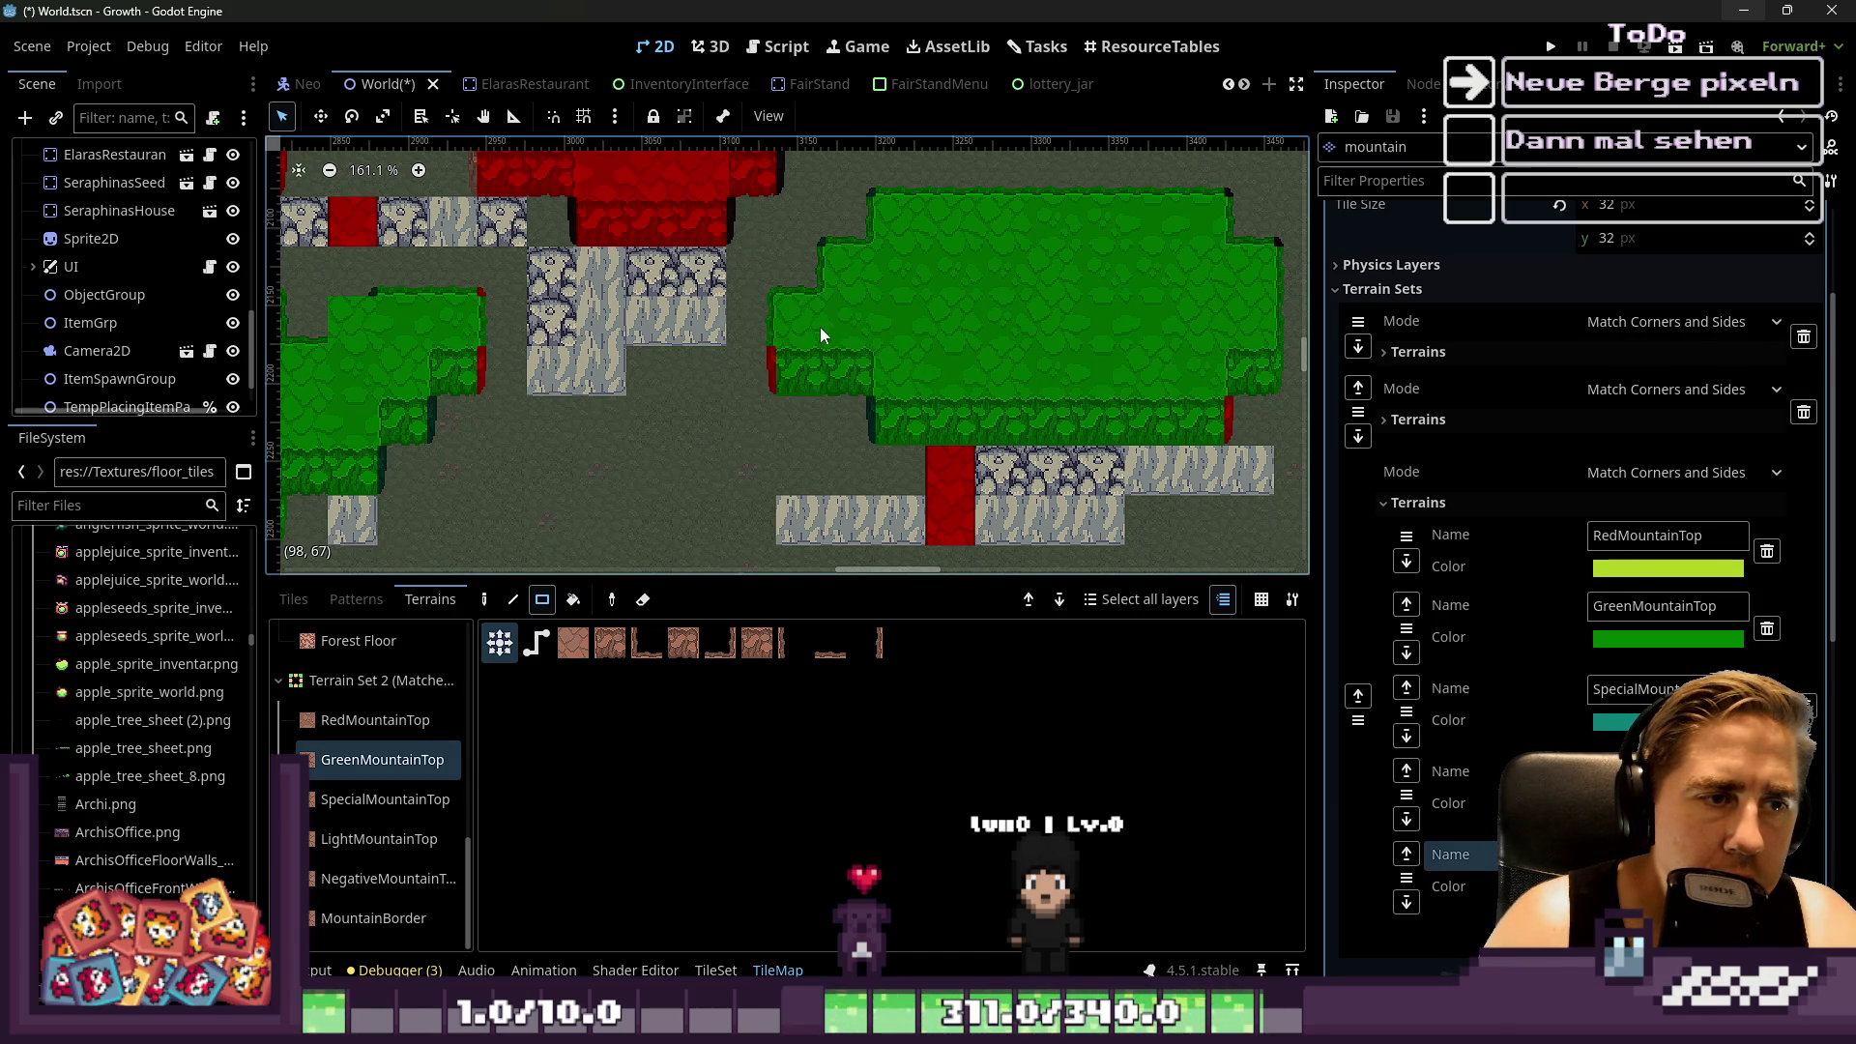
pyautogui.scroll(-5, 870, 343)
pyautogui.scroll(-1, 949, 355)
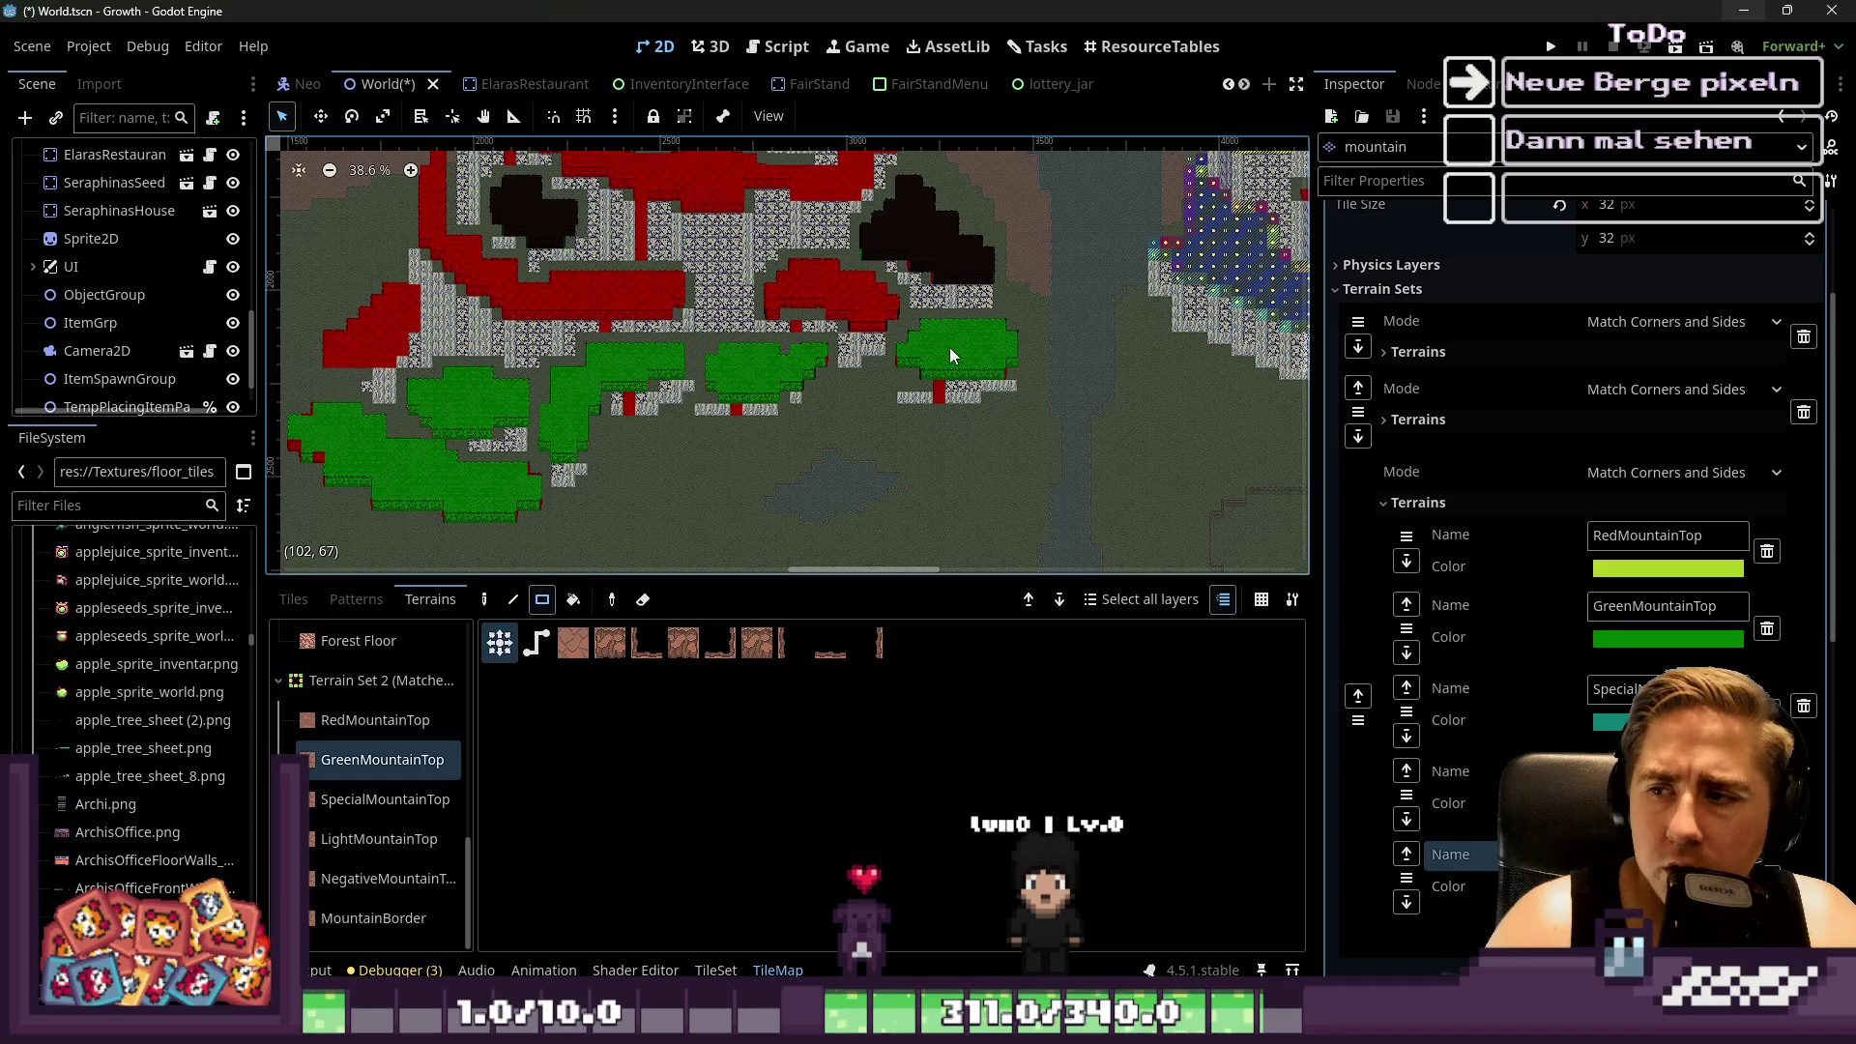
# Survey both mountains, then drag a 3x6 GreenMountainTop rectangle over the right mountain's blue-dotted tiles
pyautogui.scroll(4, 949, 346)
pyautogui.scroll(1, 825, 360)
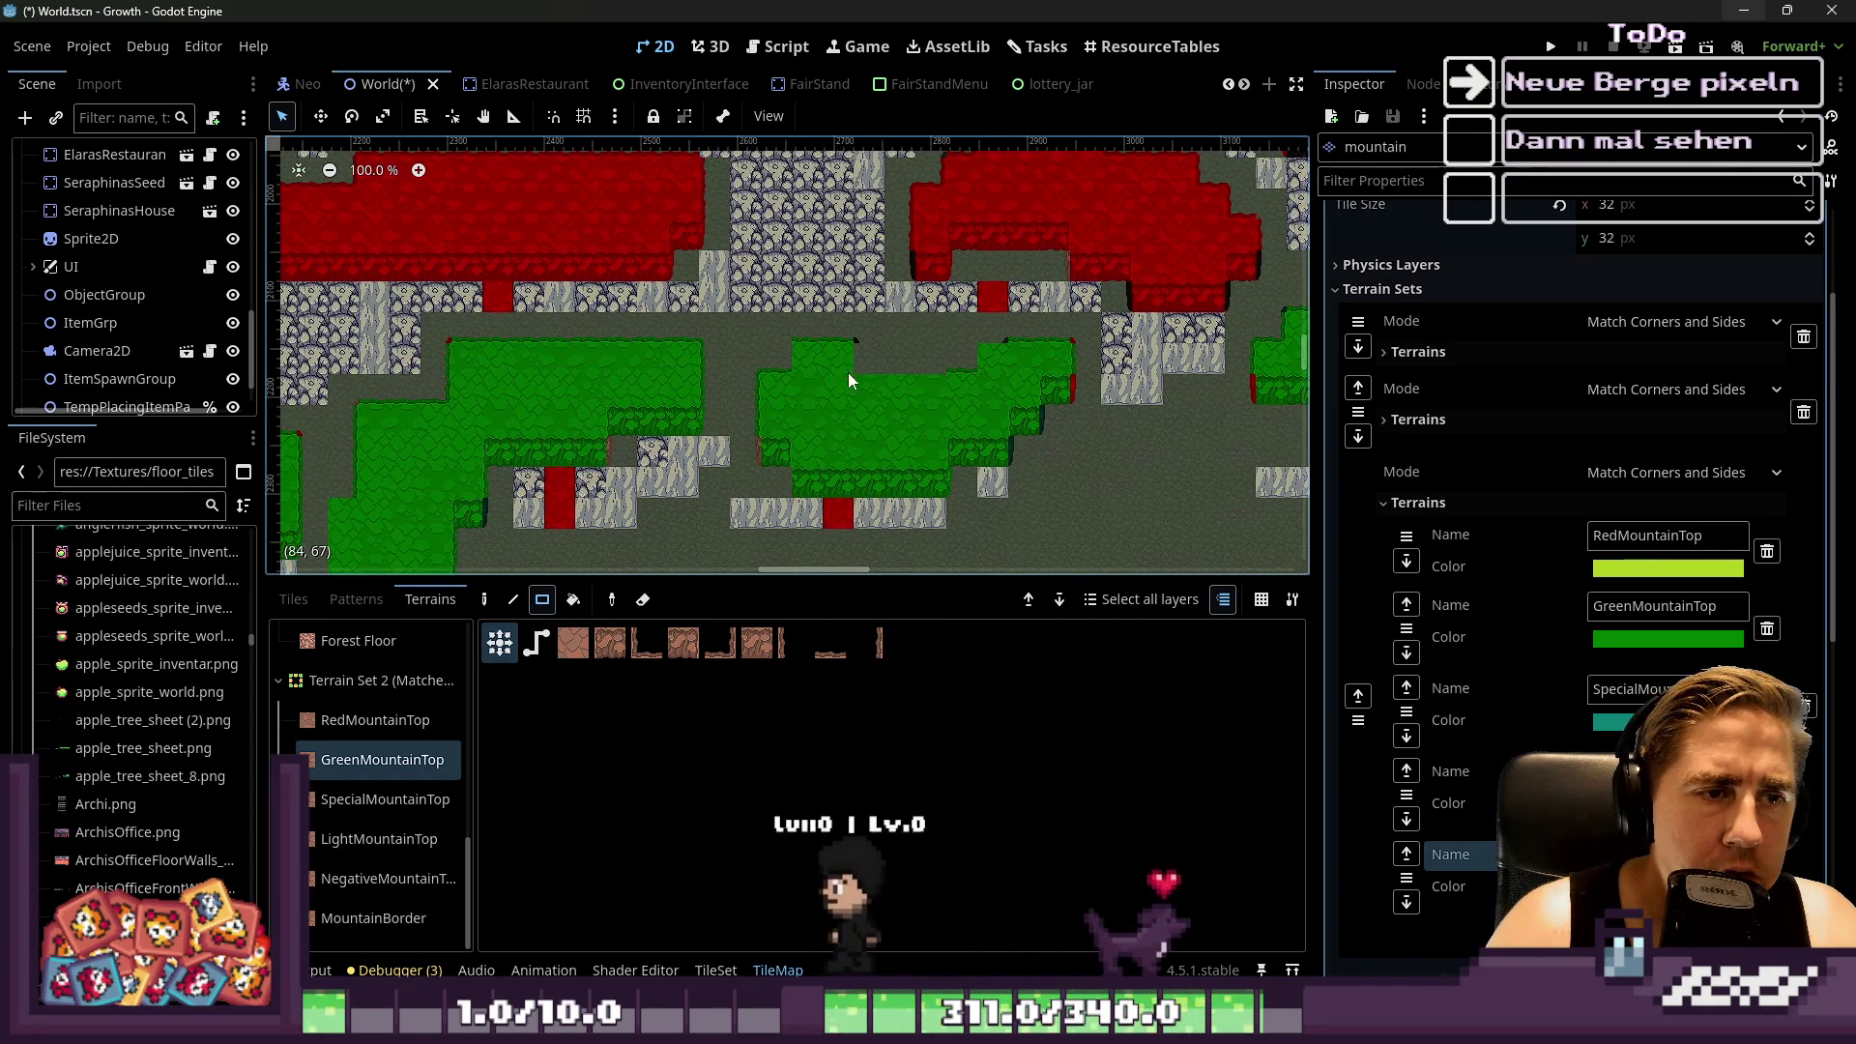
pyautogui.scroll(-4, 942, 392)
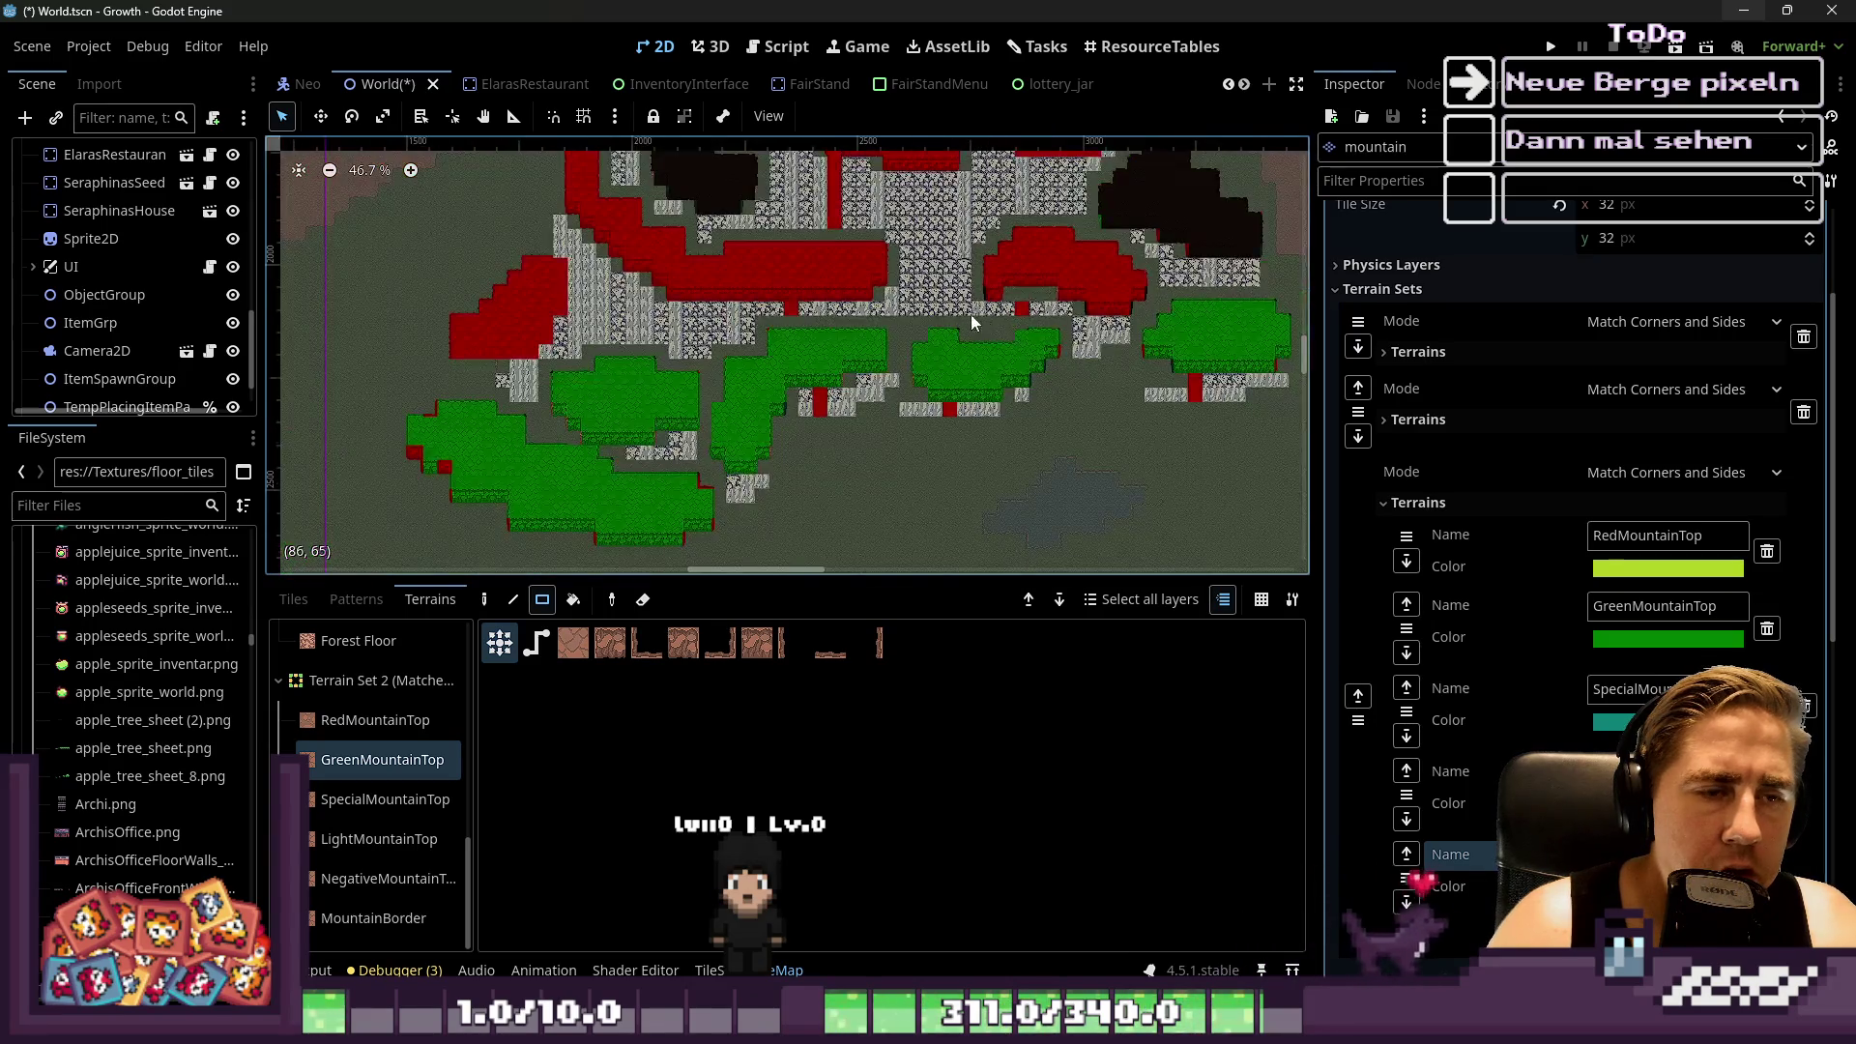
pyautogui.scroll(-5, 980, 315)
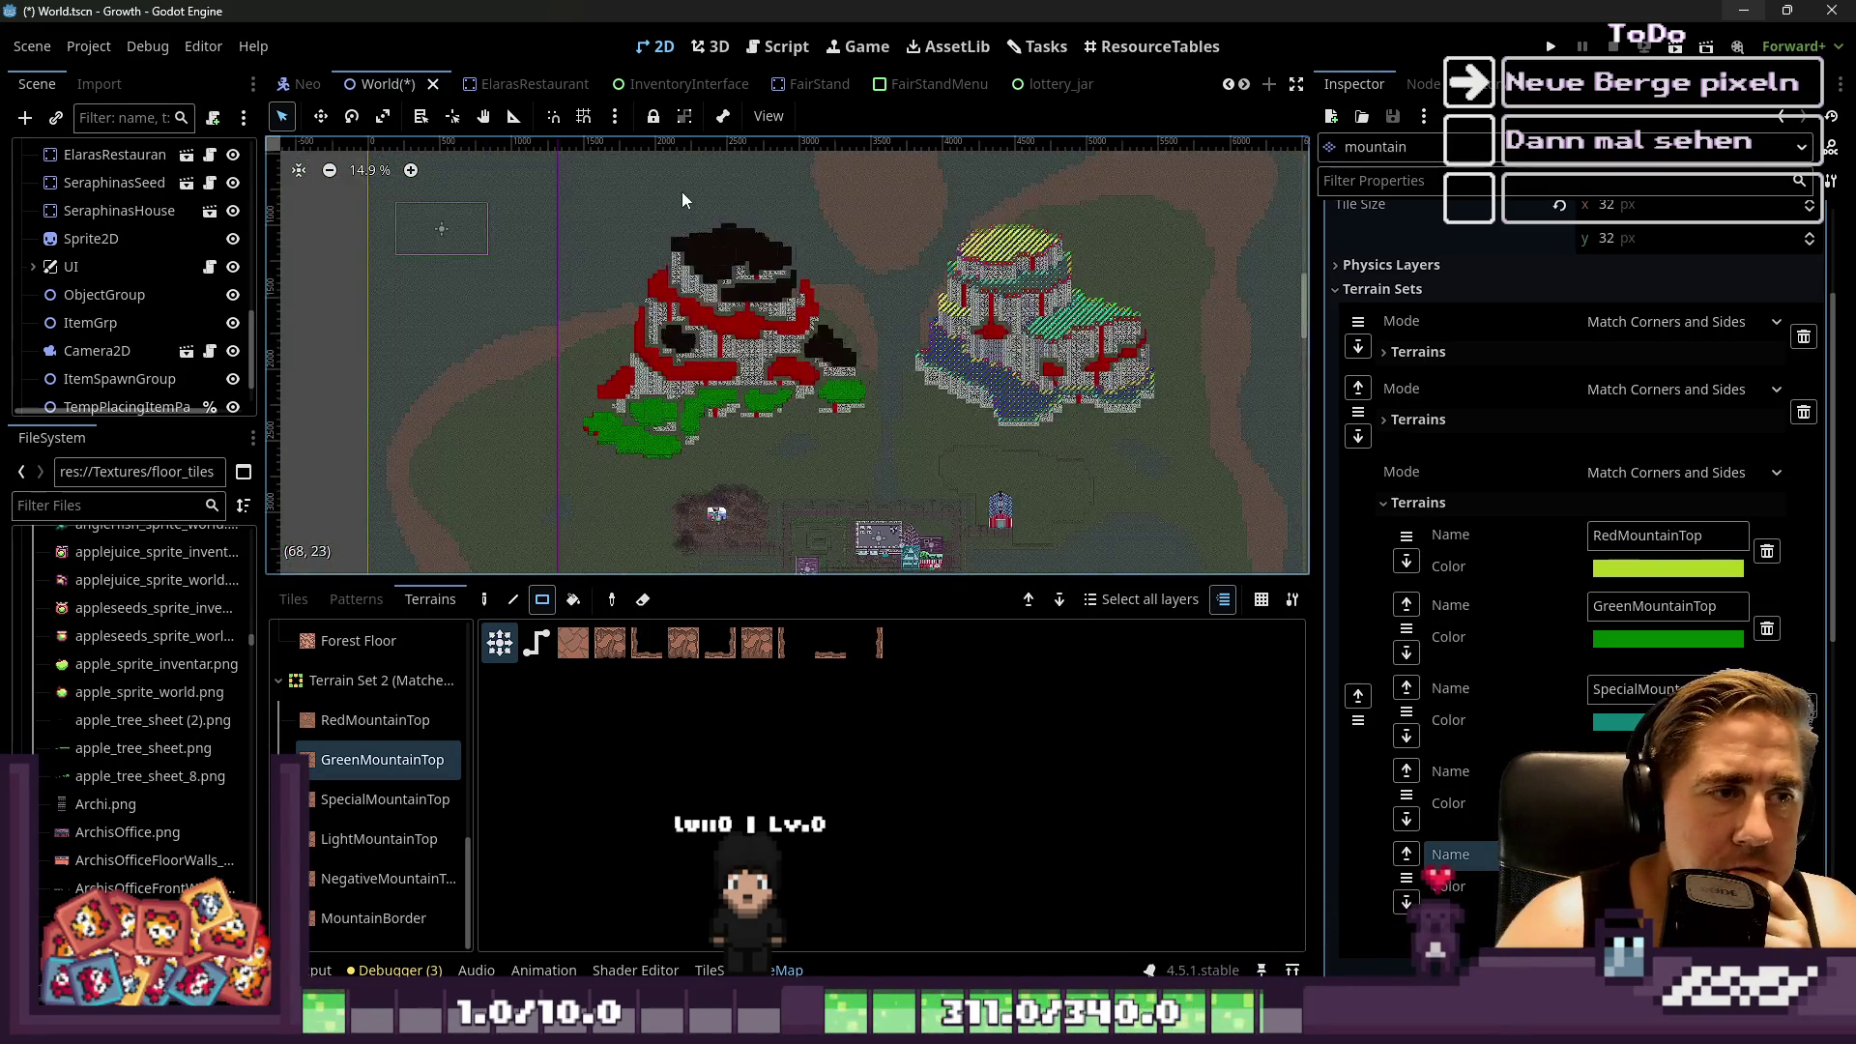
pyautogui.scroll(3, 682, 200)
pyautogui.scroll(13, 758, 350)
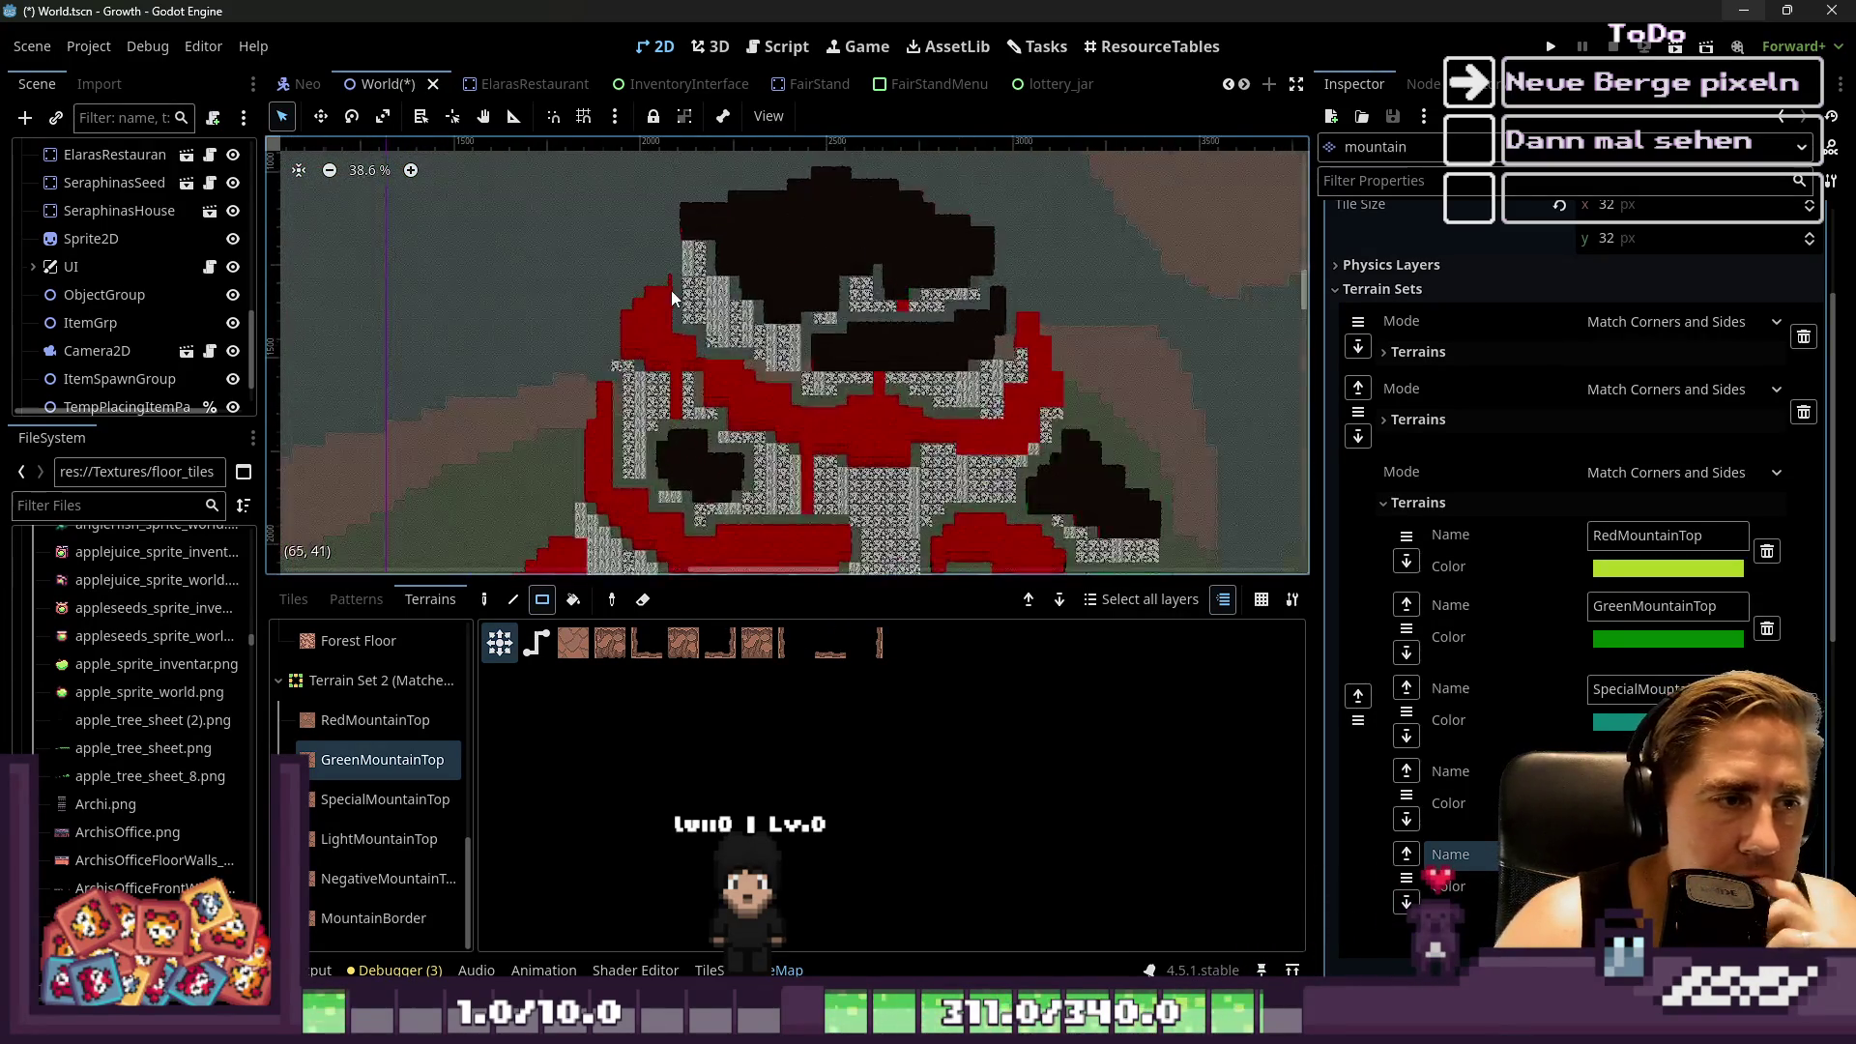
pyautogui.scroll(-5, 599, 309)
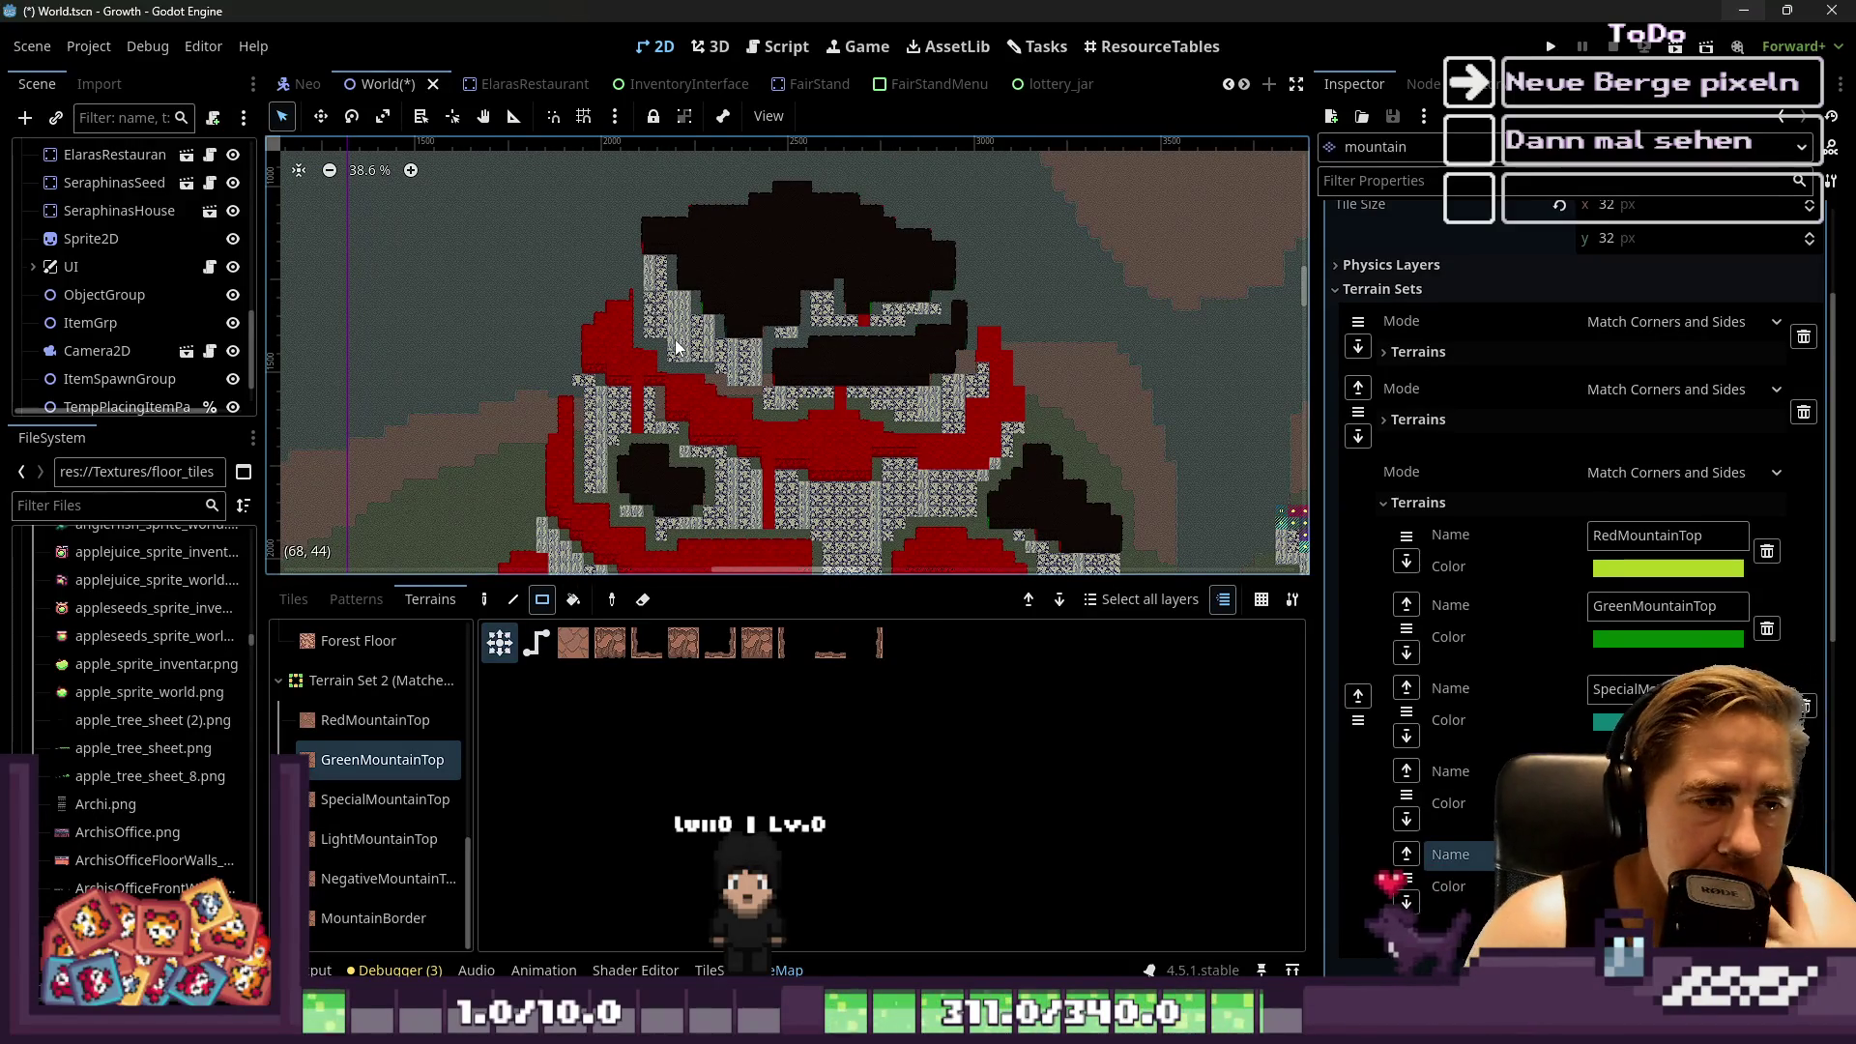
pyautogui.scroll(-2, 745, 340)
pyautogui.scroll(-4, 699, 356)
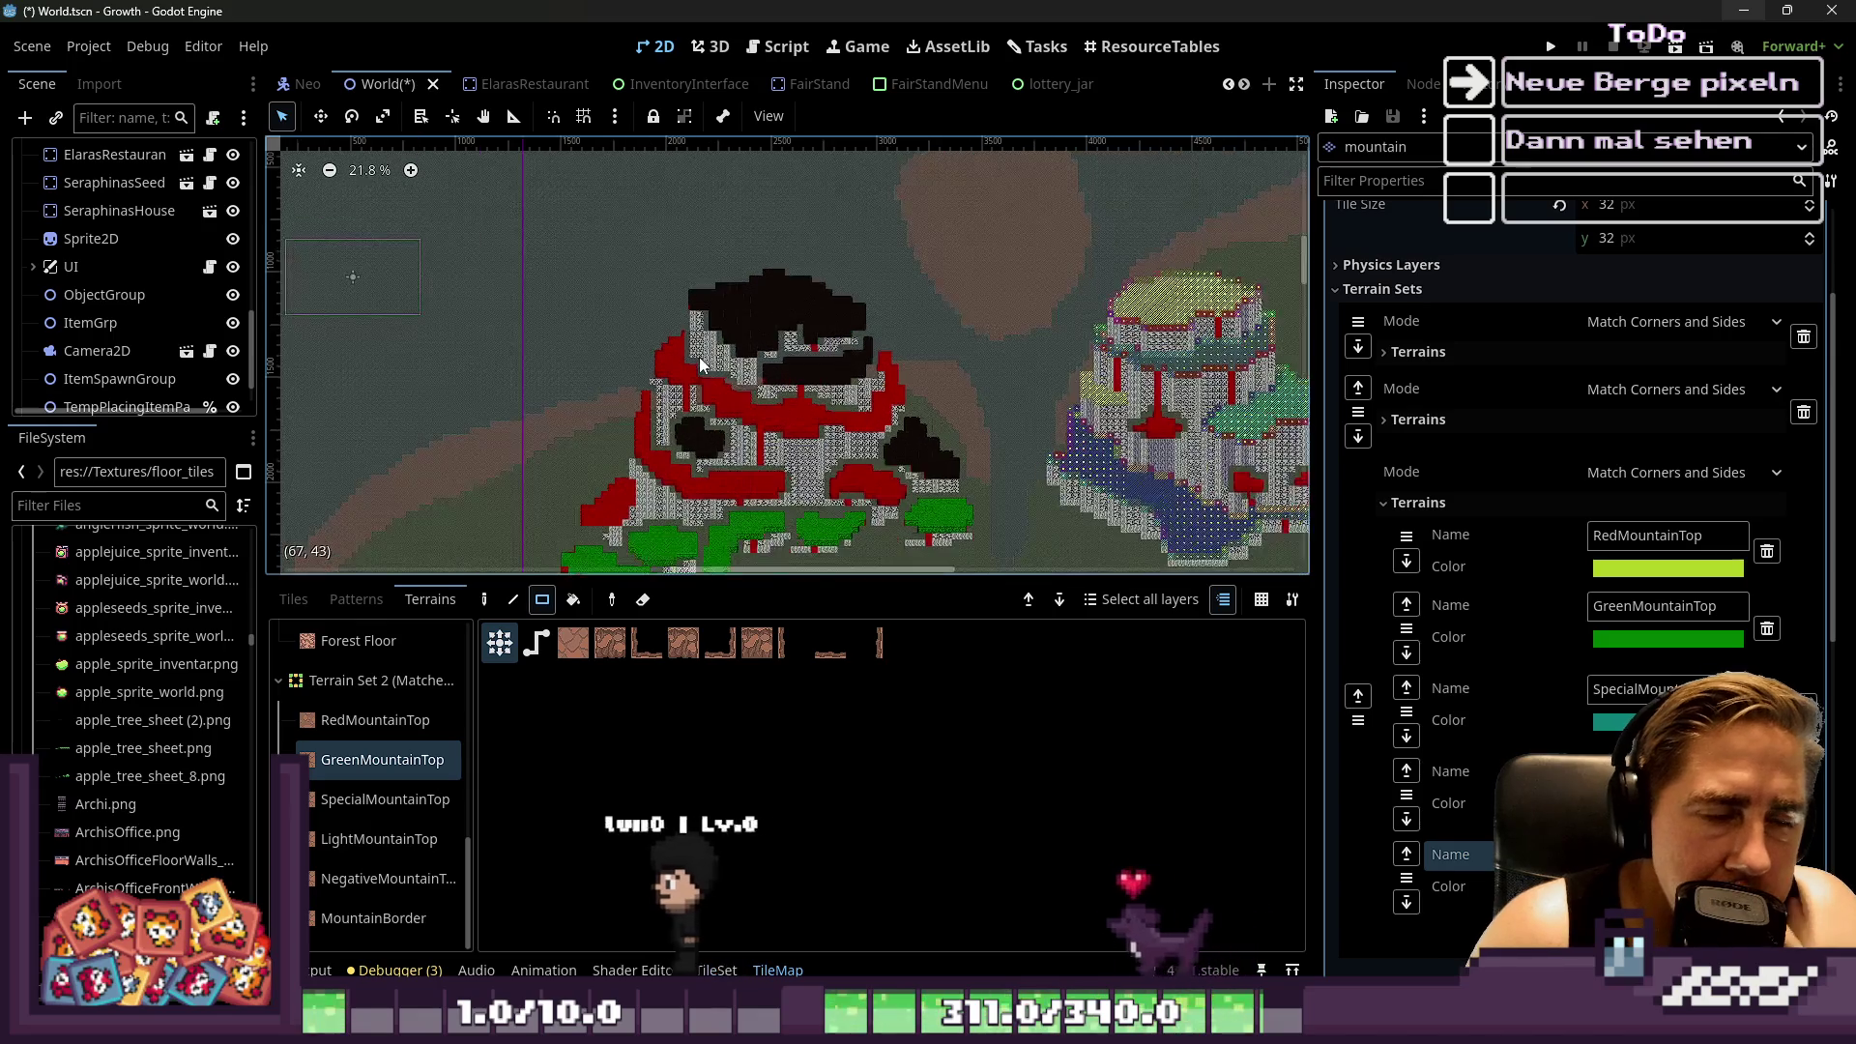
pyautogui.scroll(8, 1058, 495)
pyautogui.scroll(-4, 1094, 467)
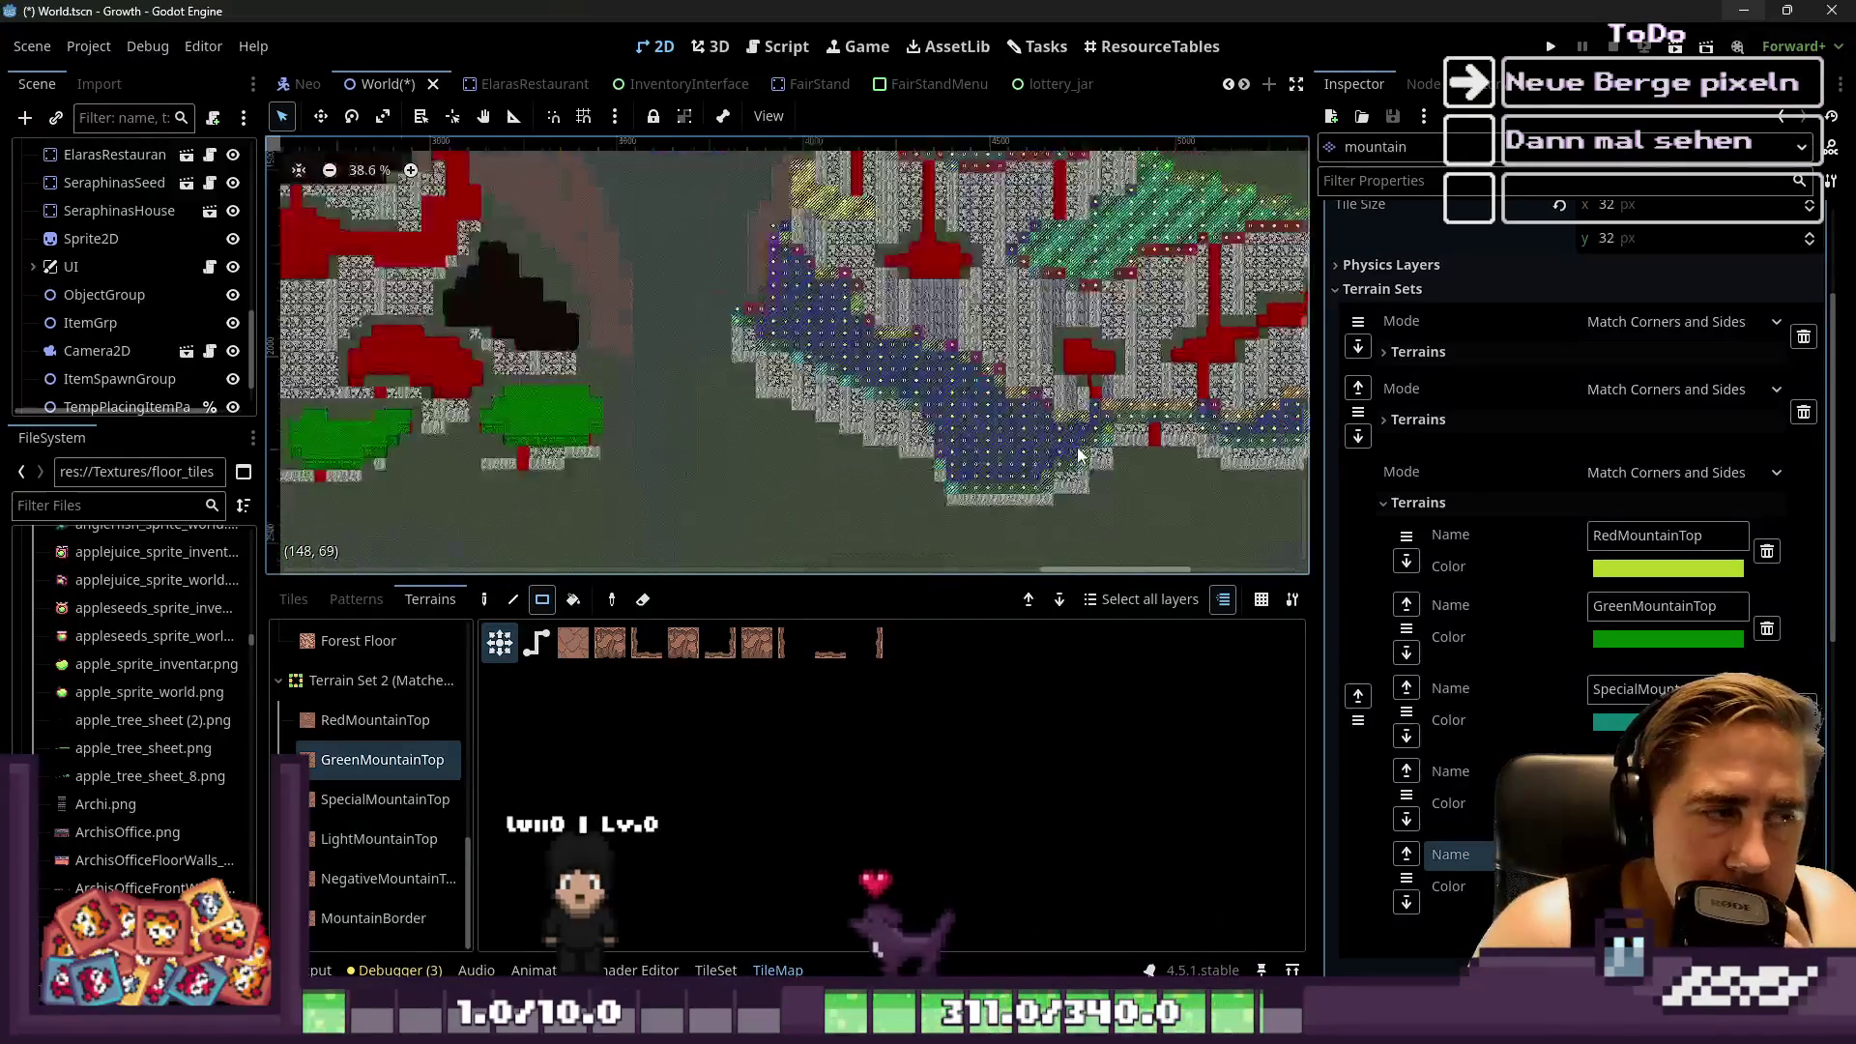
pyautogui.scroll(6, 1099, 478)
pyautogui.scroll(-2, 919, 523)
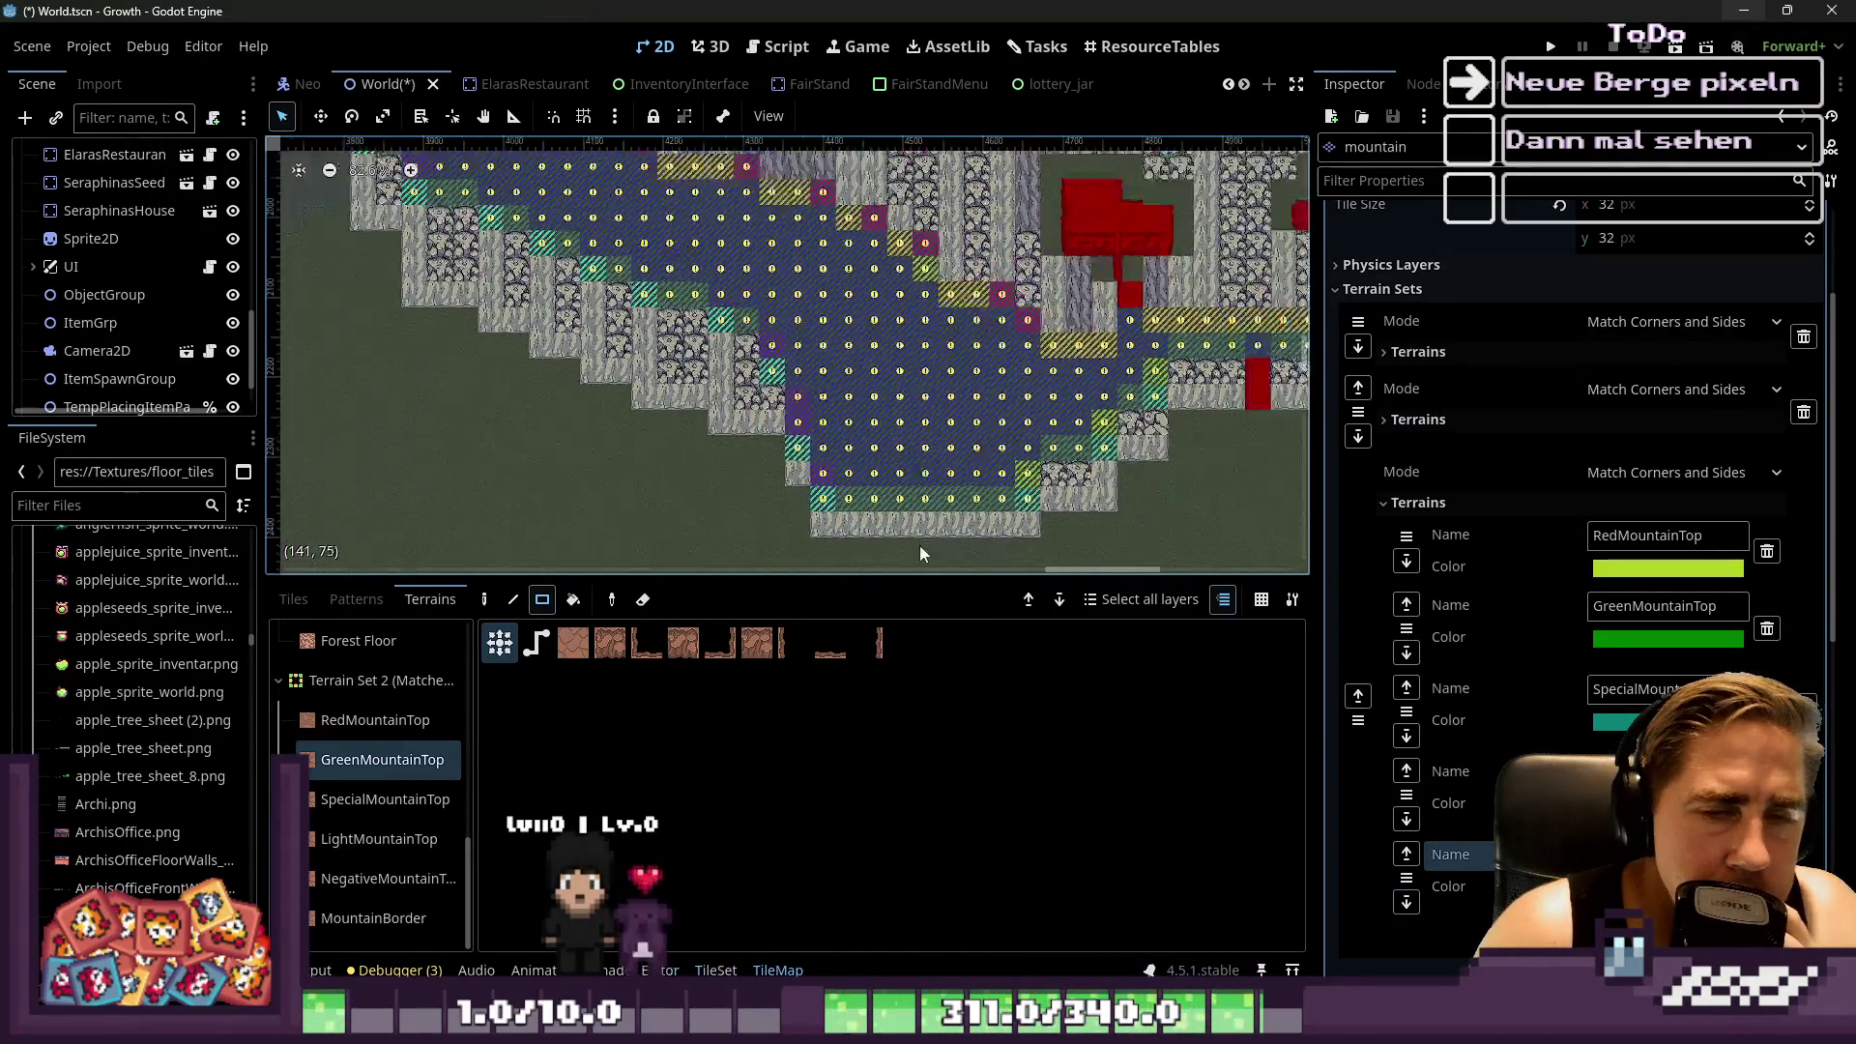
pyautogui.scroll(8, 1083, 495)
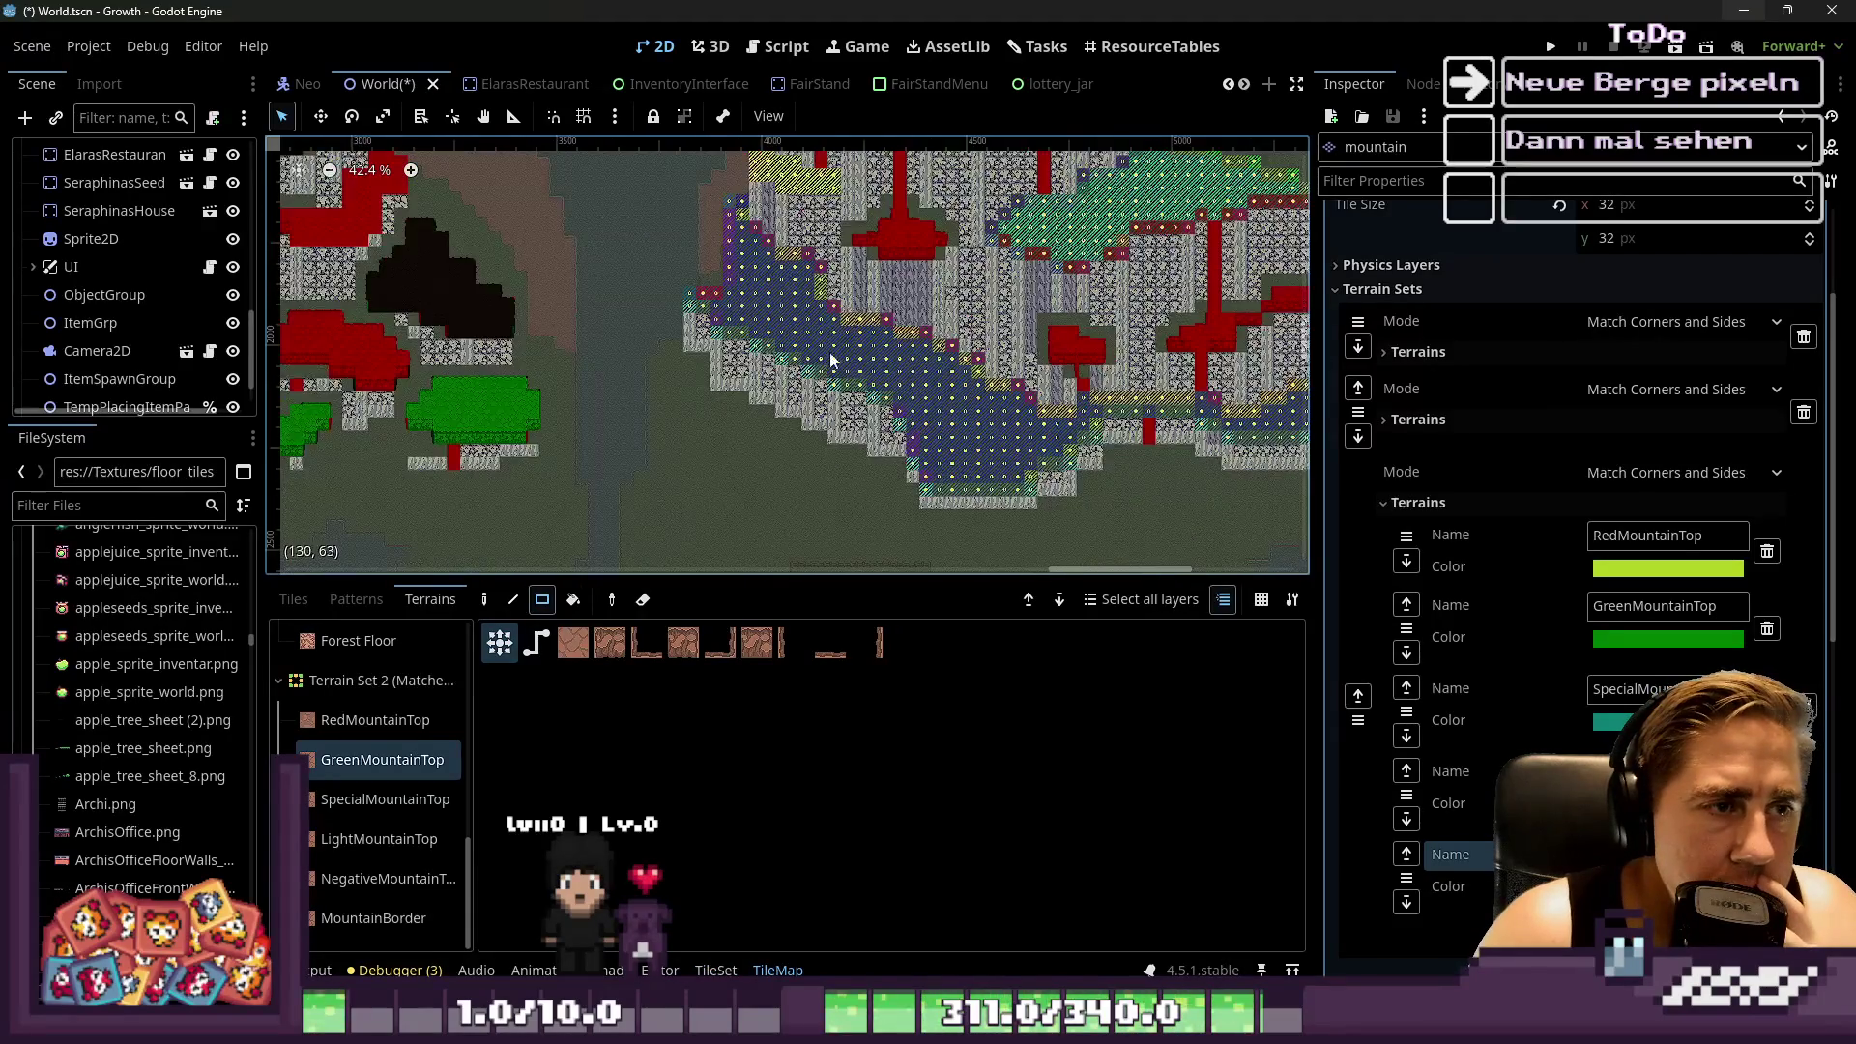
pyautogui.moveTo(723, 205); pyautogui.dragTo(775, 501)
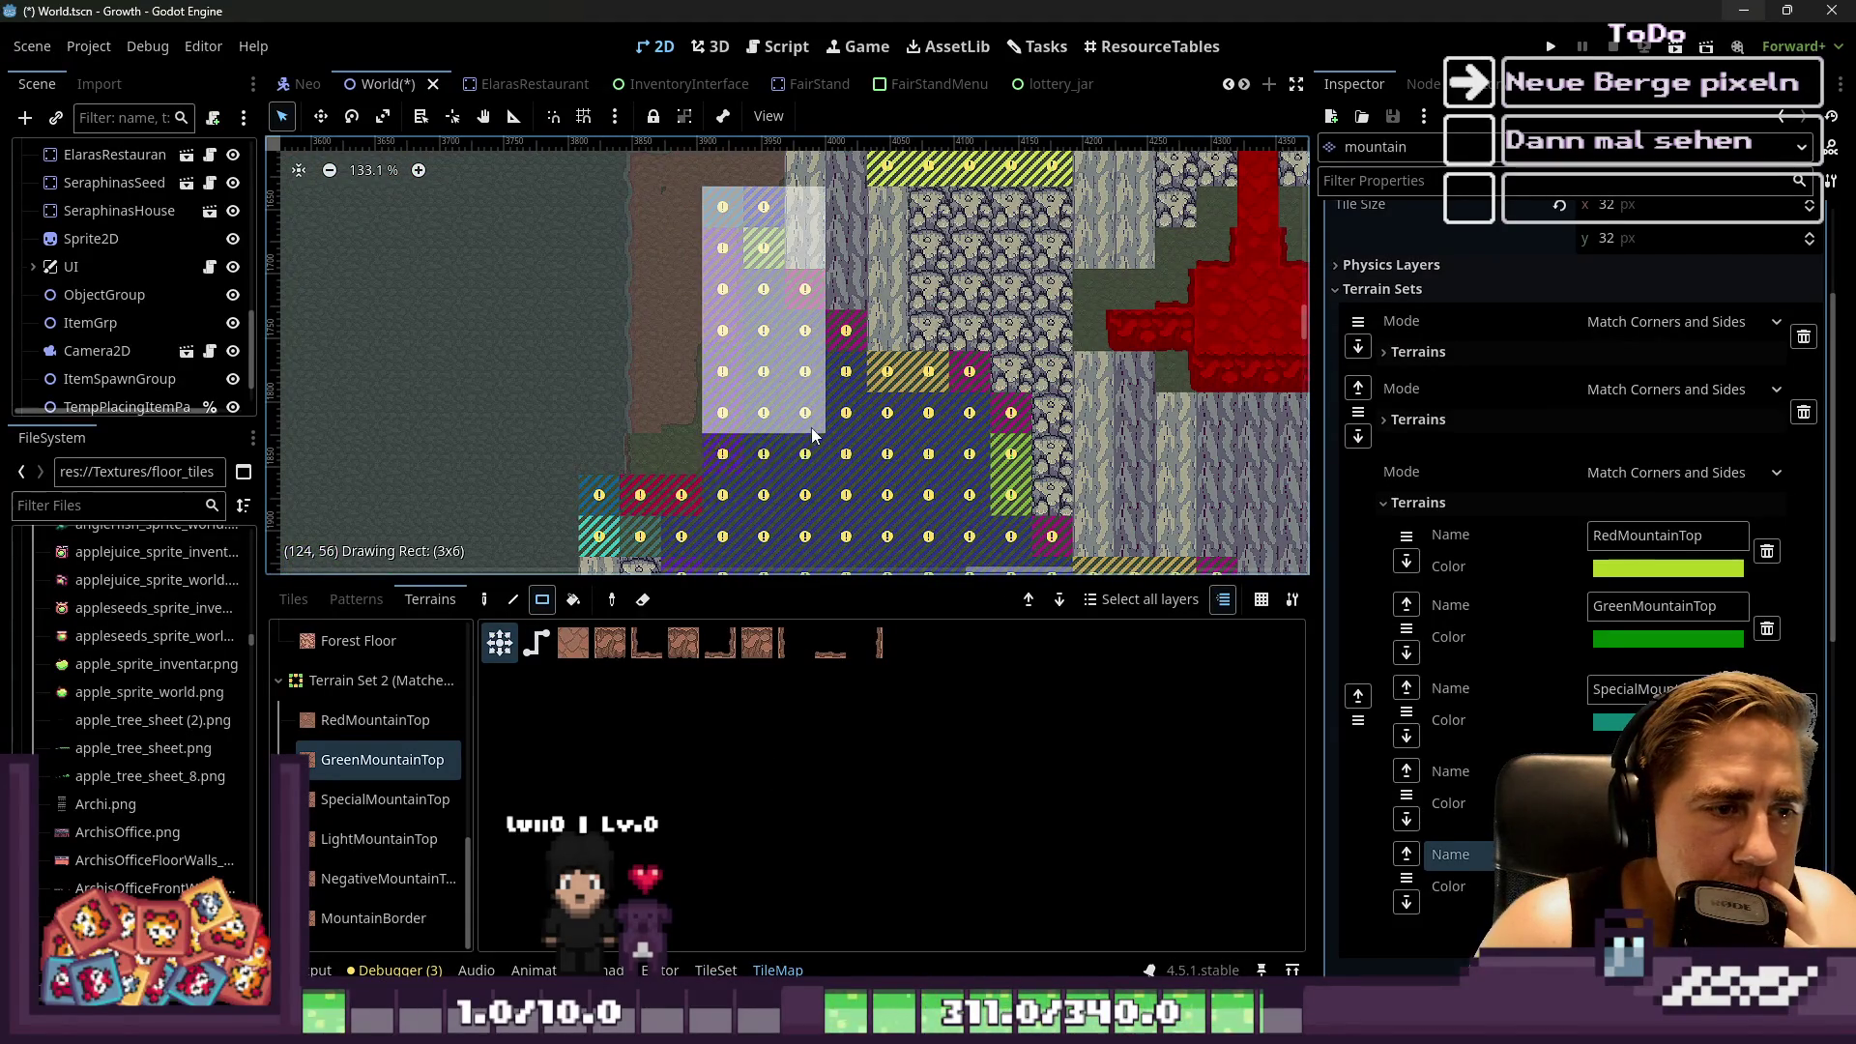
# Extend the green mountain top by a column, below the green area, and to its left
pyautogui.scroll(-1, 728, 284)
pyautogui.moveTo(812, 276); pyautogui.dragTo(817, 483)
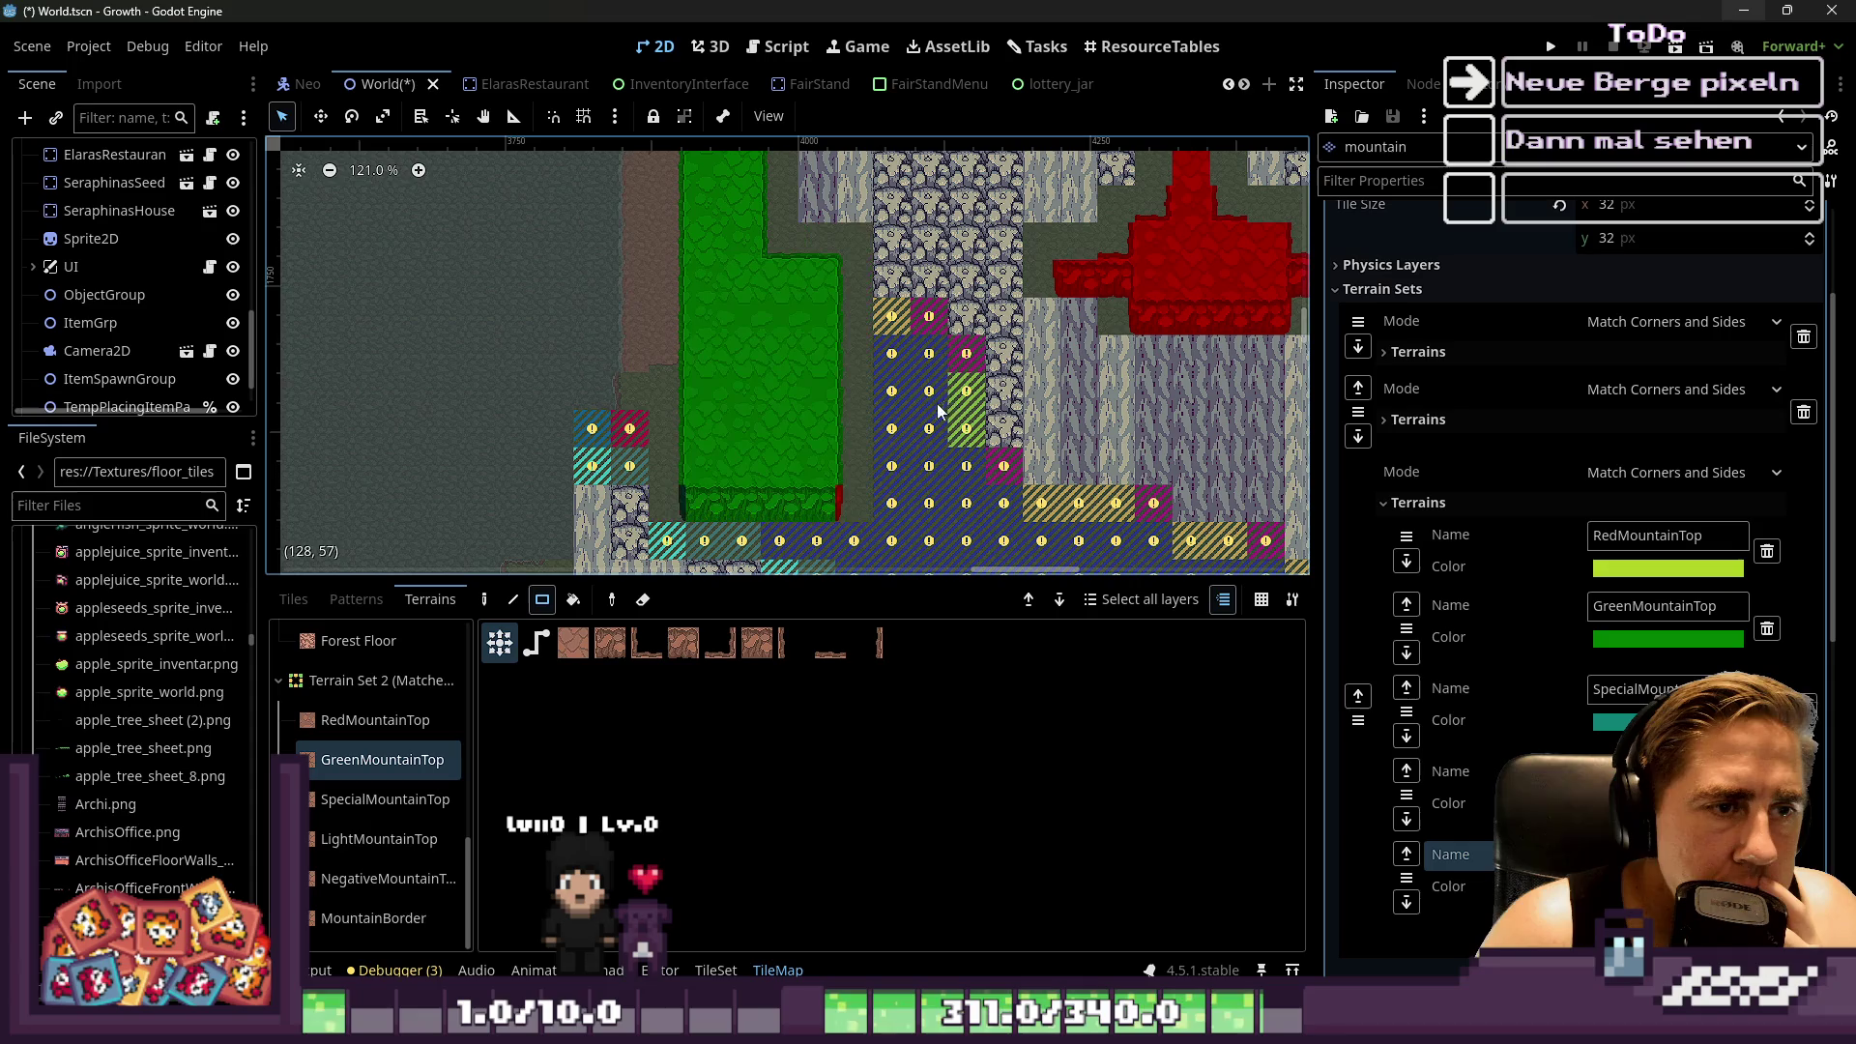
pyautogui.moveTo(928, 328); pyautogui.dragTo(931, 393)
pyautogui.moveTo(1015, 454); pyautogui.dragTo(868, 548)
pyautogui.scroll(-4, 720, 495)
pyautogui.scroll(4, 720, 495)
pyautogui.moveTo(676, 454); pyautogui.dragTo(824, 382)
pyautogui.moveTo(604, 331); pyautogui.dragTo(638, 366)
# Paint green from cell (126,63) to (130,61) and cover the striped cells beside the green block
pyautogui.scroll(-1, 538, 299)
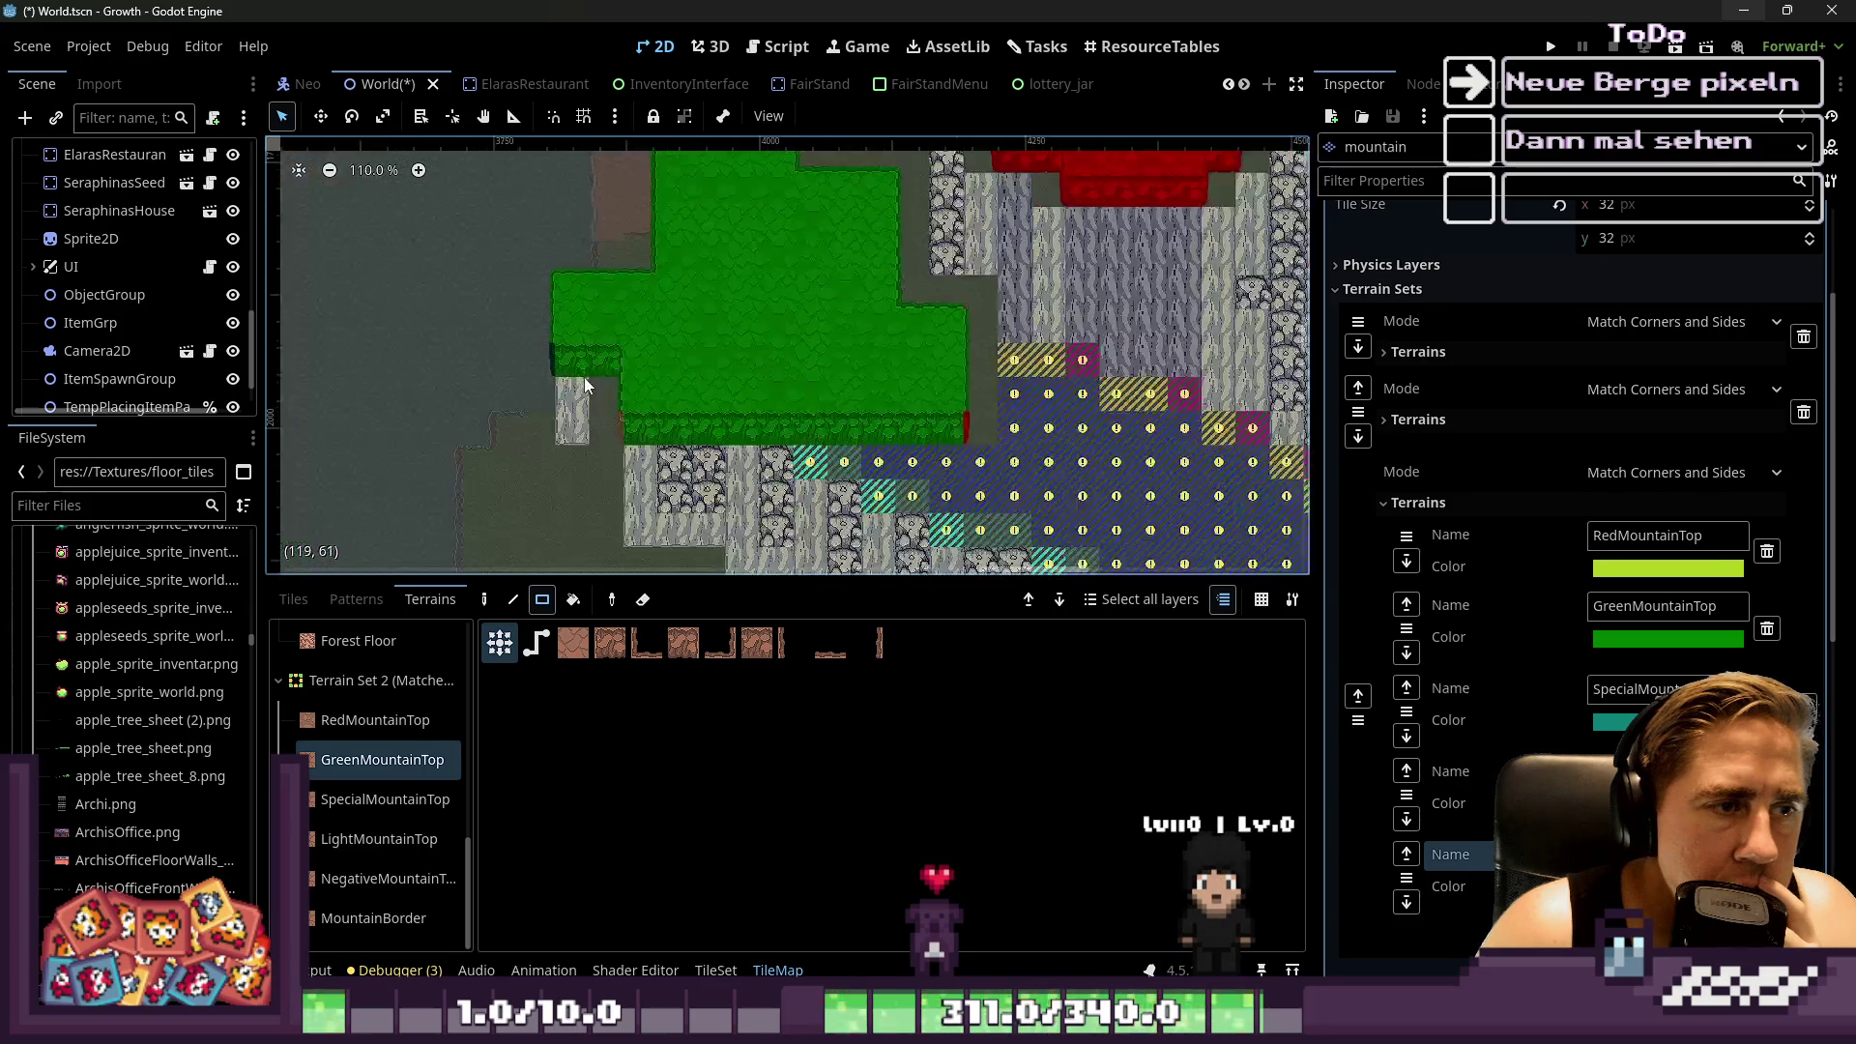
pyautogui.scroll(-5, 558, 337)
pyautogui.scroll(6, 739, 408)
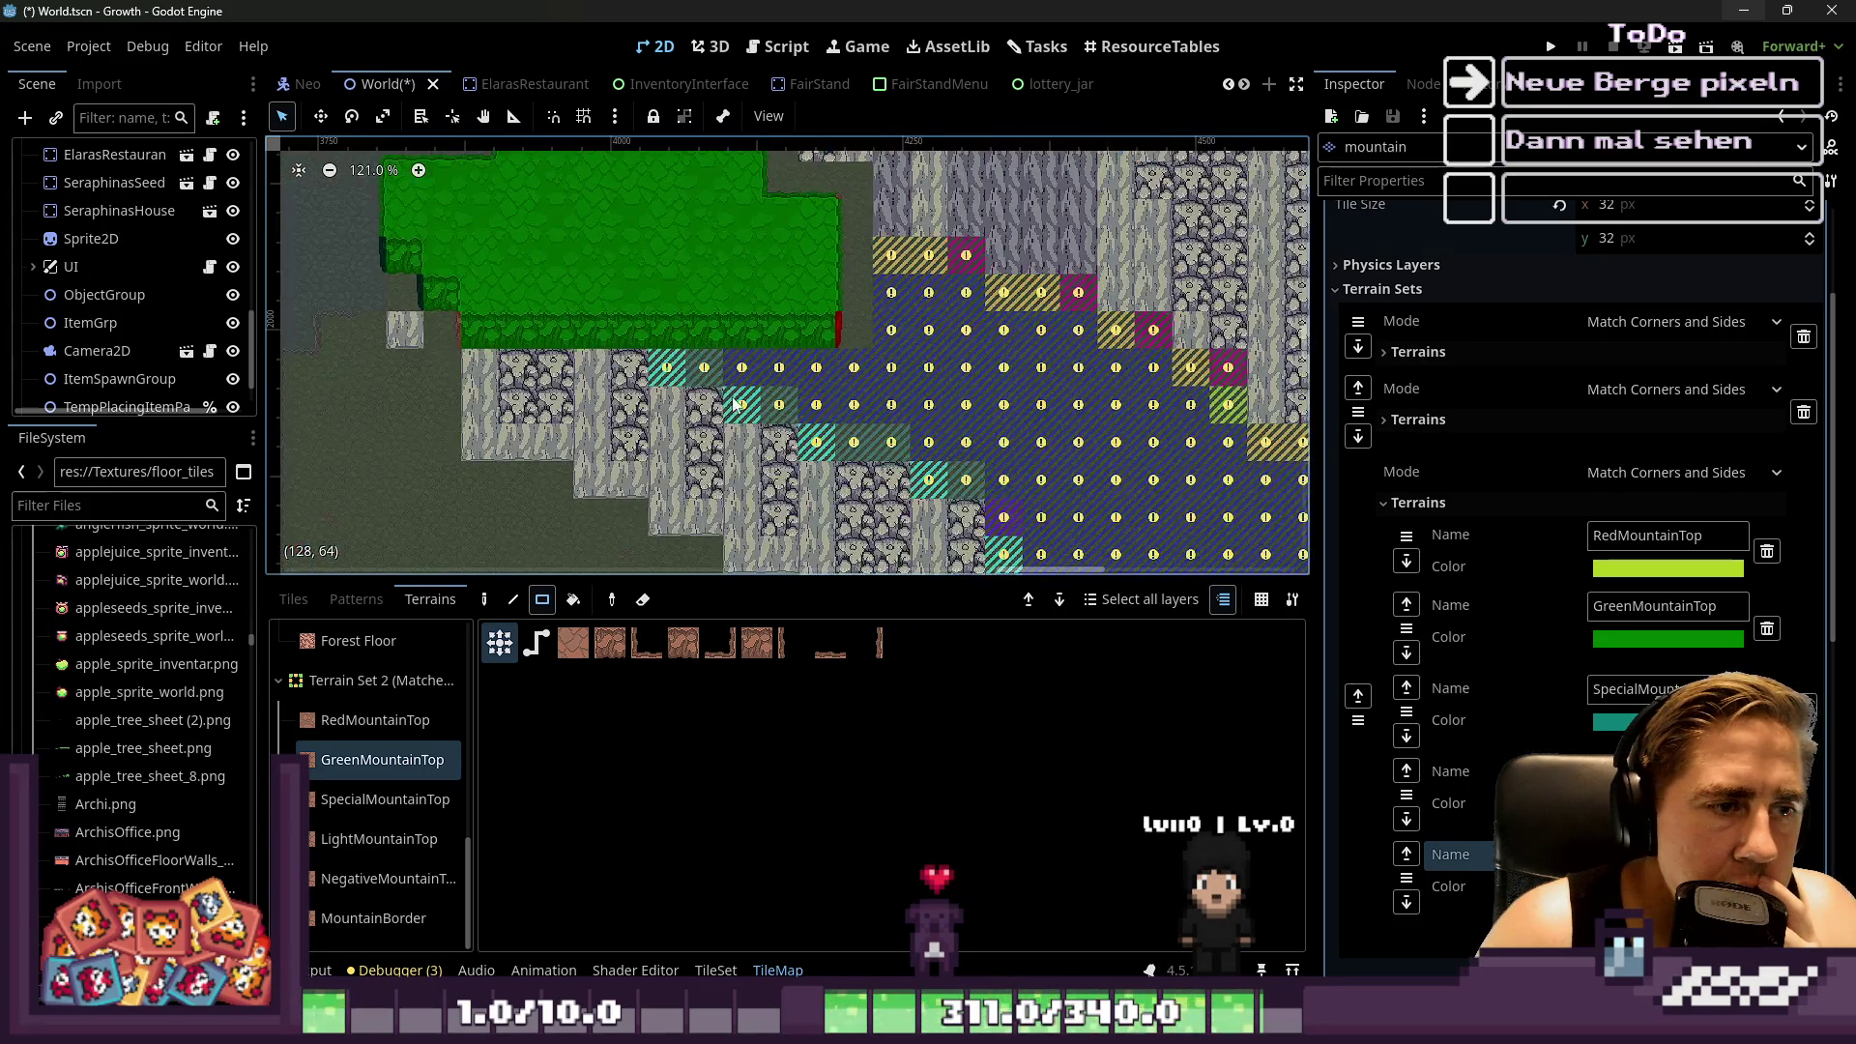
pyautogui.moveTo(673, 363); pyautogui.dragTo(802, 311)
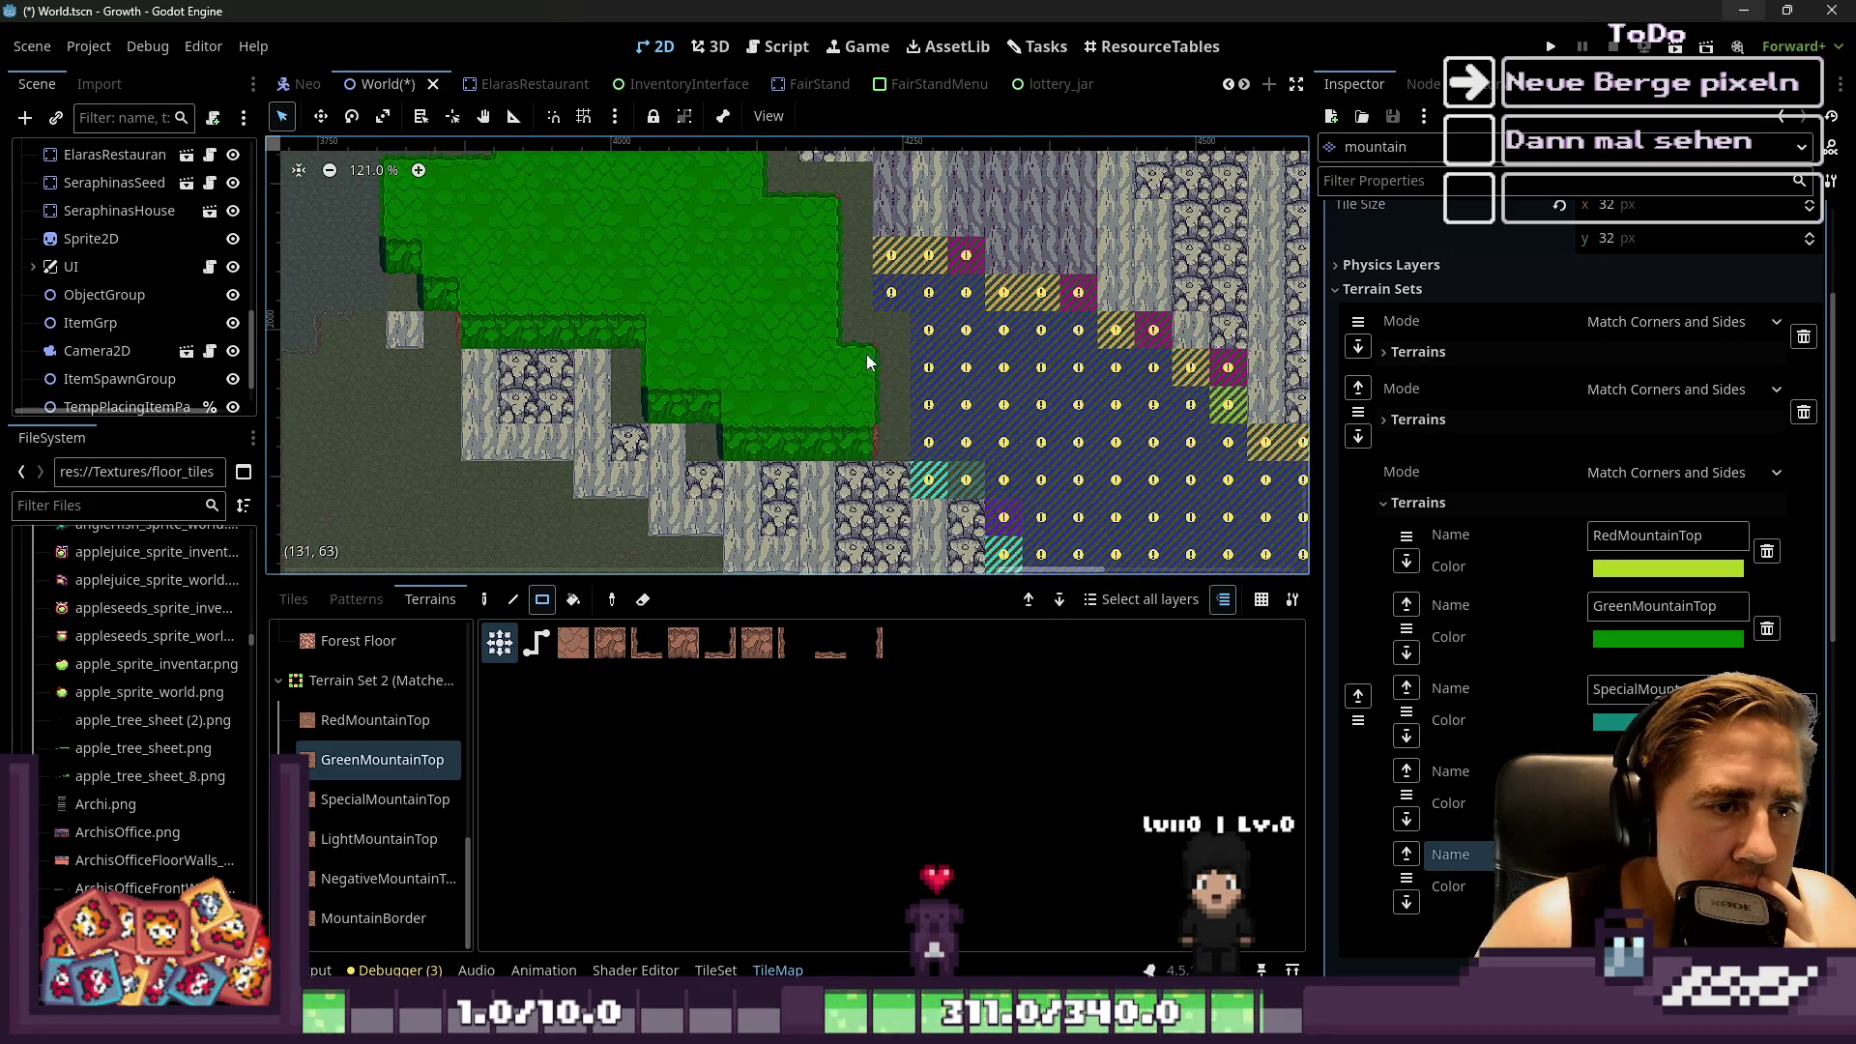
pyautogui.scroll(1, 822, 416)
pyautogui.moveTo(887, 417)
pyautogui.mouseDown()
pyautogui.moveTo(955, 387)
pyautogui.moveTo(1069, 468)
pyautogui.mouseUp()
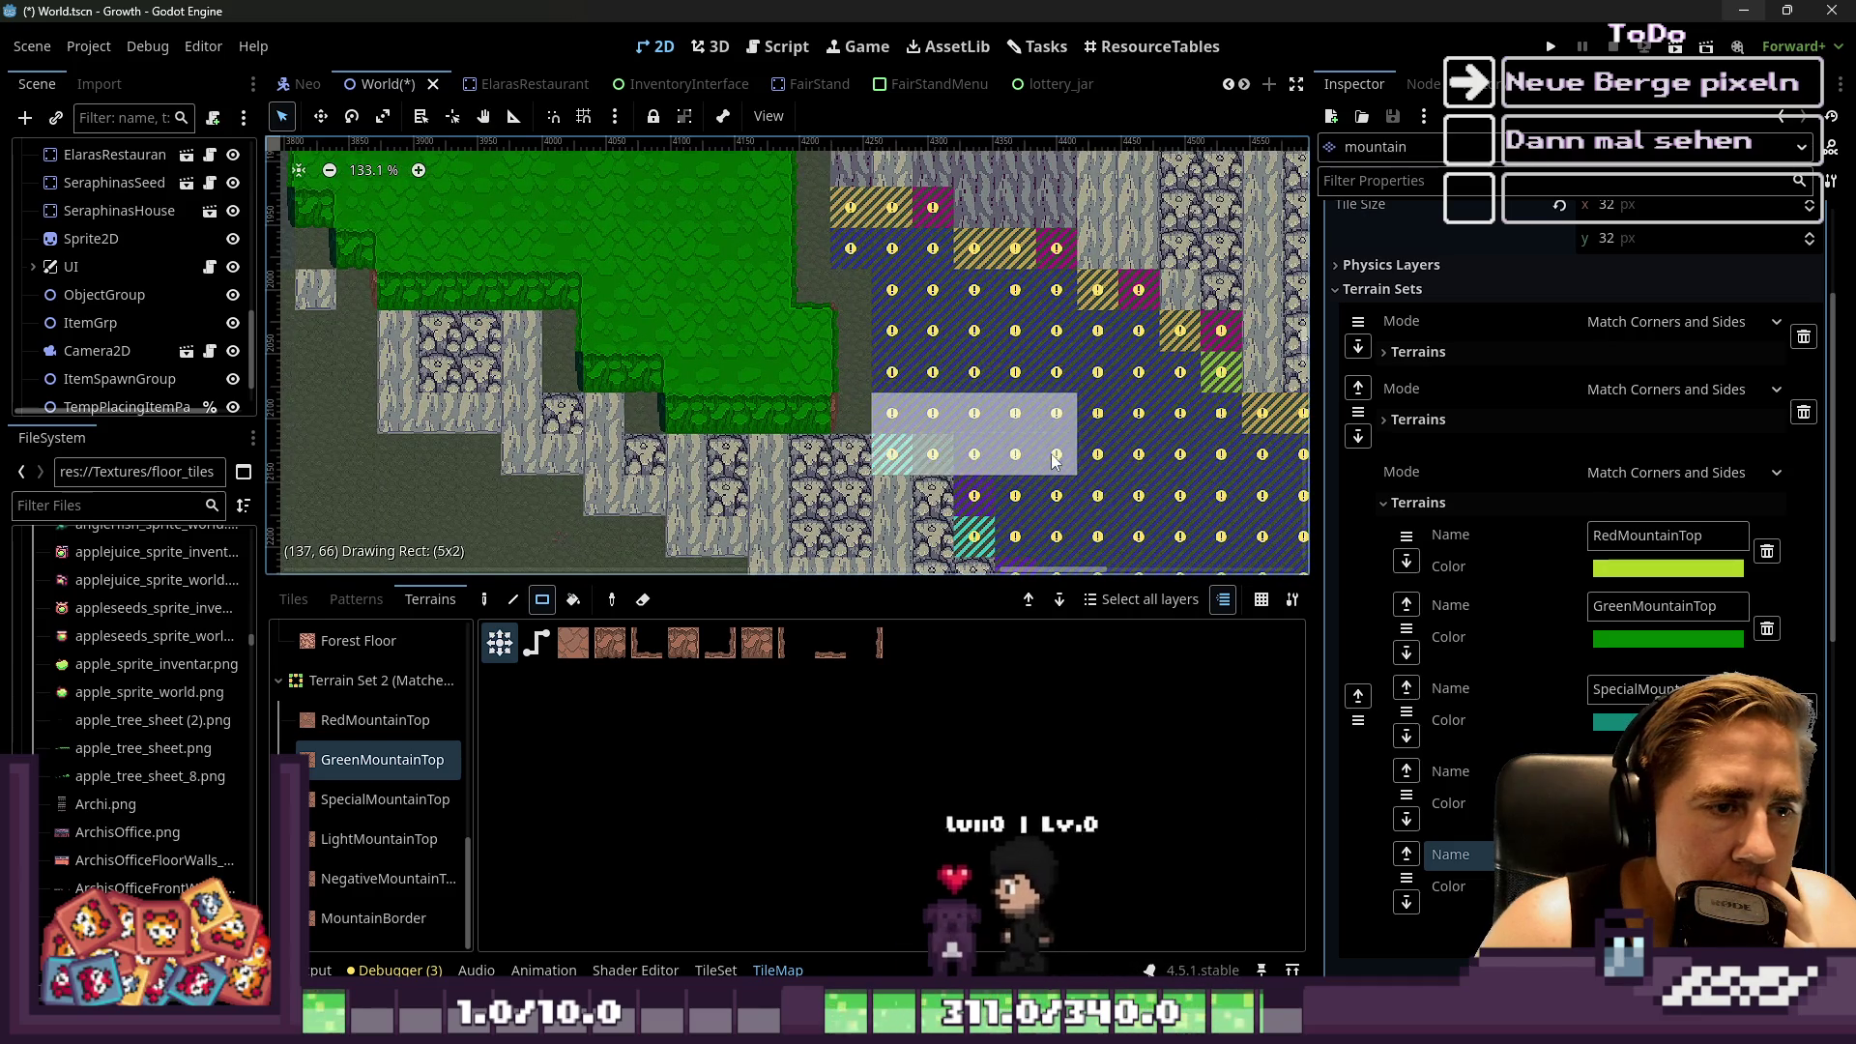
pyautogui.scroll(-1, 788, 290)
pyautogui.moveTo(783, 288)
pyautogui.mouseDown()
pyautogui.moveTo(857, 352)
pyautogui.moveTo(928, 321)
pyautogui.moveTo(1025, 377)
pyautogui.moveTo(941, 419)
pyautogui.mouseUp()
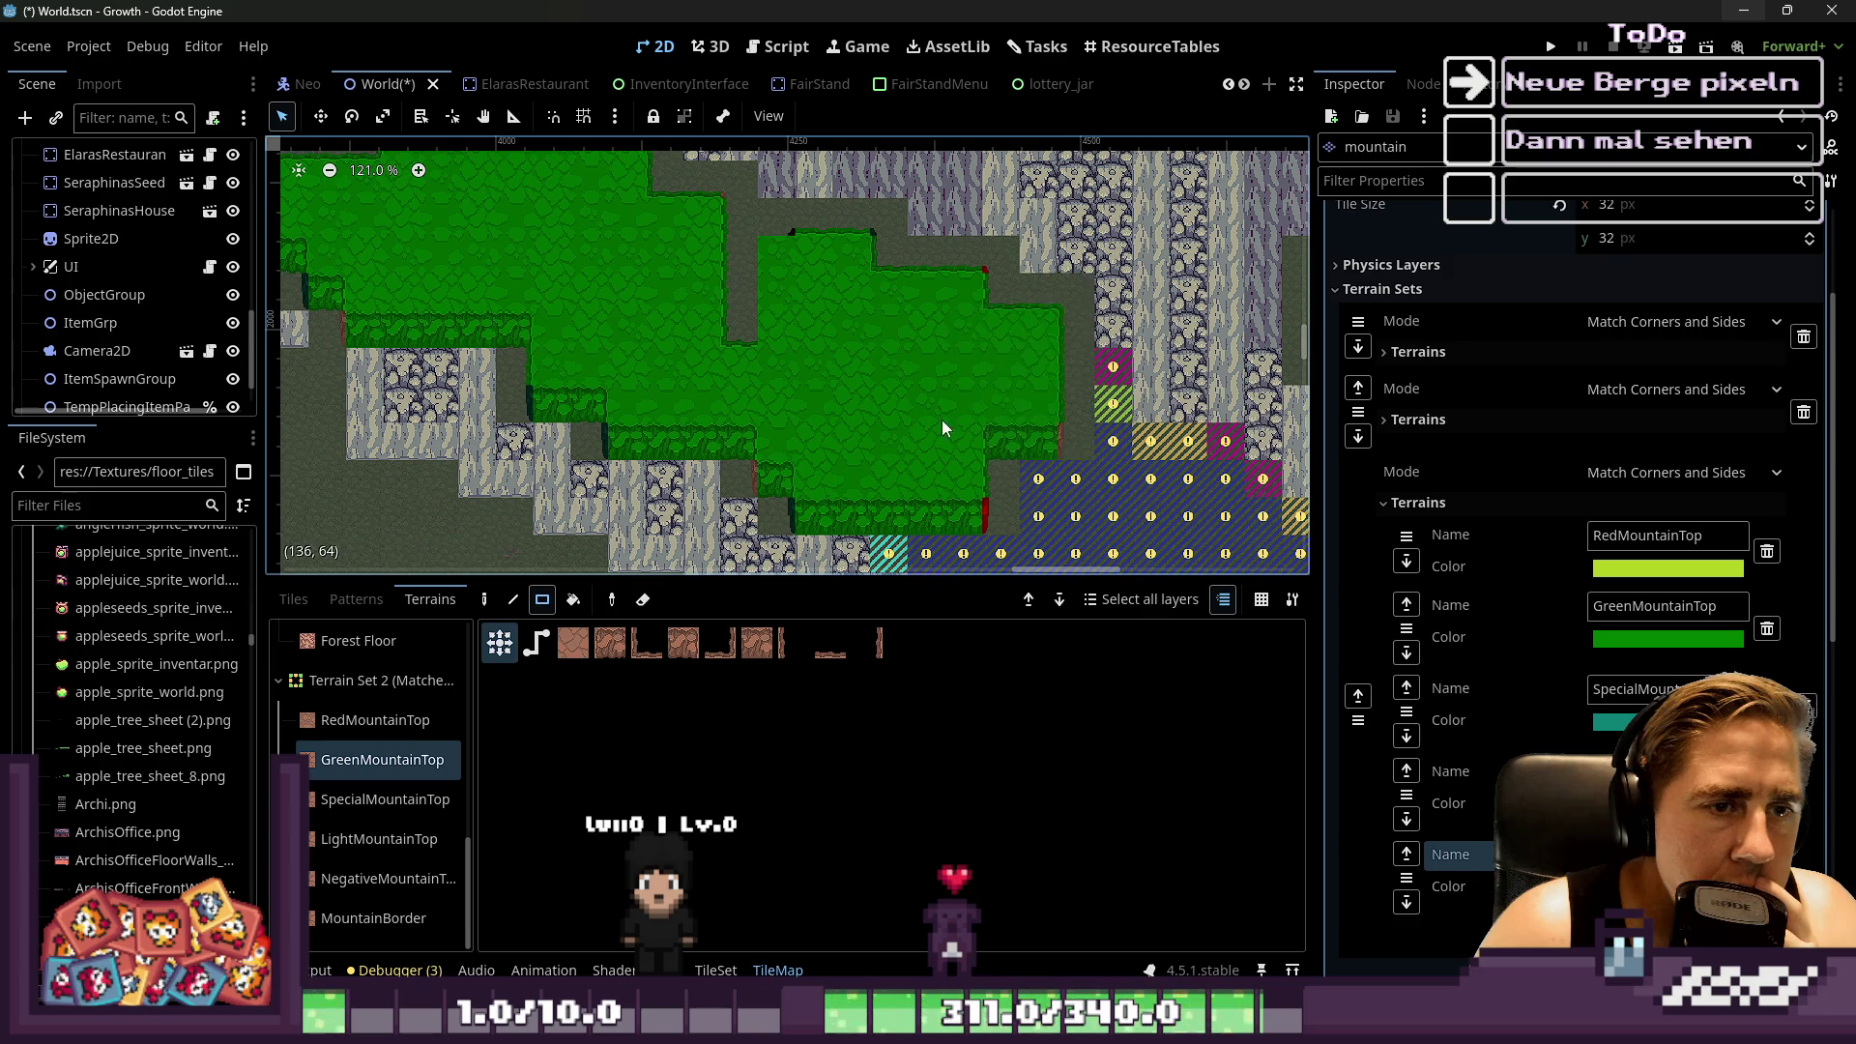
pyautogui.moveTo(1116, 368)
pyautogui.mouseDown()
pyautogui.moveTo(986, 454)
pyautogui.moveTo(890, 348)
pyautogui.mouseUp()
# Cover the remaining striped middle cells with GreenMountainTop rectangles
pyautogui.scroll(-1, 1068, 445)
pyautogui.moveTo(1122, 445); pyautogui.dragTo(1054, 508)
pyautogui.scroll(-1, 825, 340)
pyautogui.moveTo(817, 372); pyautogui.dragTo(996, 478)
pyautogui.scroll(-1, 975, 381)
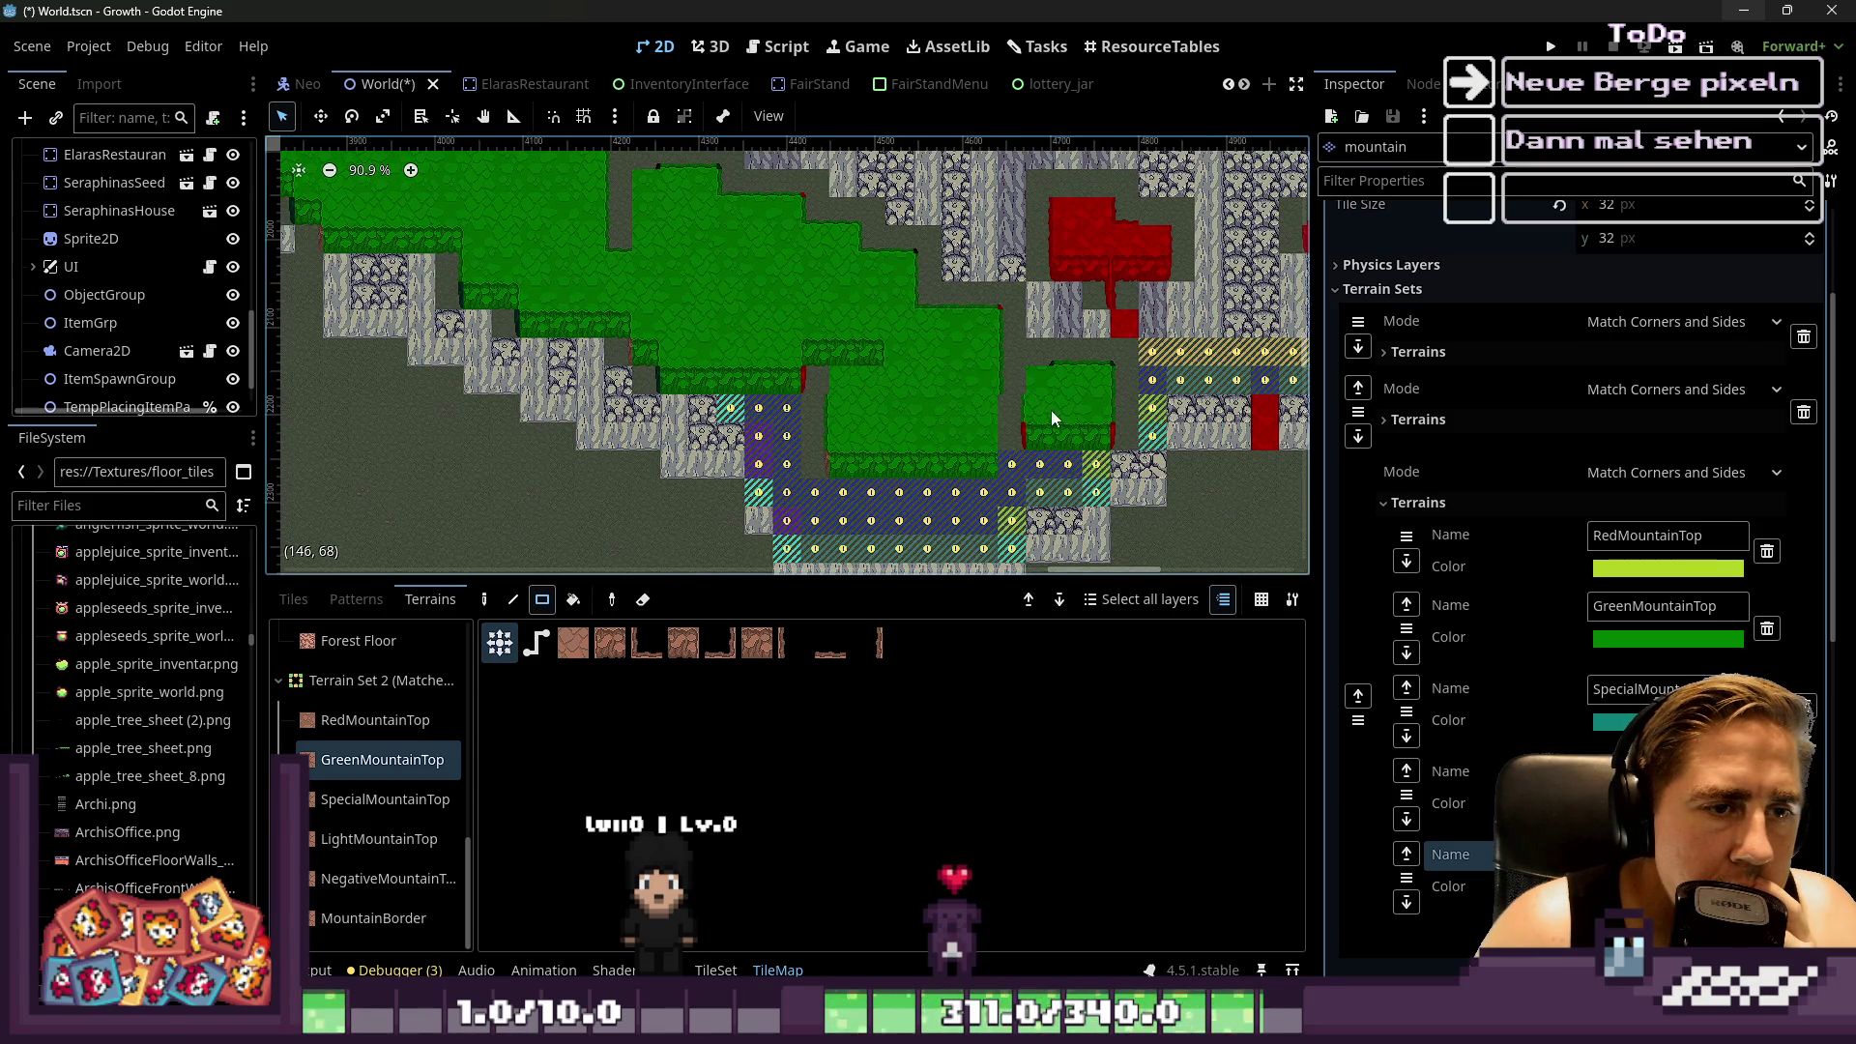
pyautogui.scroll(4, 954, 451)
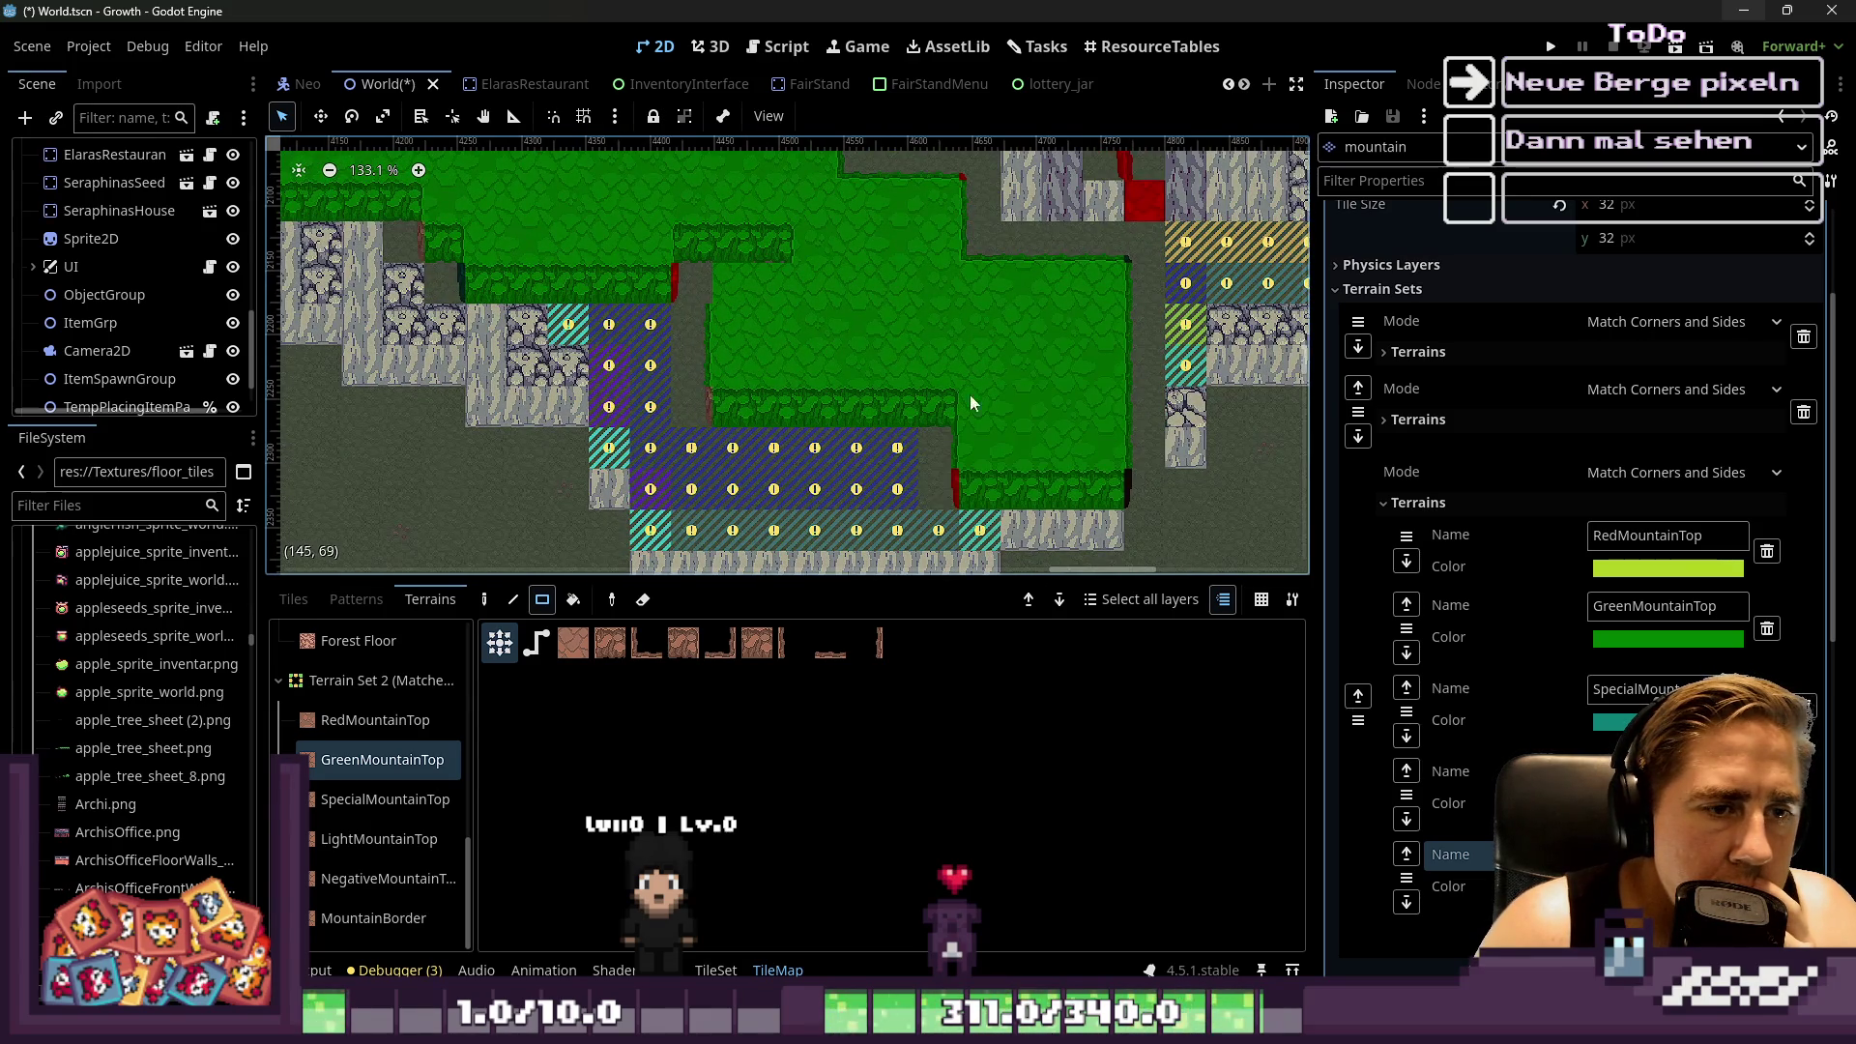
pyautogui.moveTo(974, 522); pyautogui.dragTo(814, 386)
pyautogui.moveTo(757, 546)
pyautogui.mouseDown()
pyautogui.moveTo(621, 394)
pyautogui.moveTo(746, 316)
pyautogui.mouseUp()
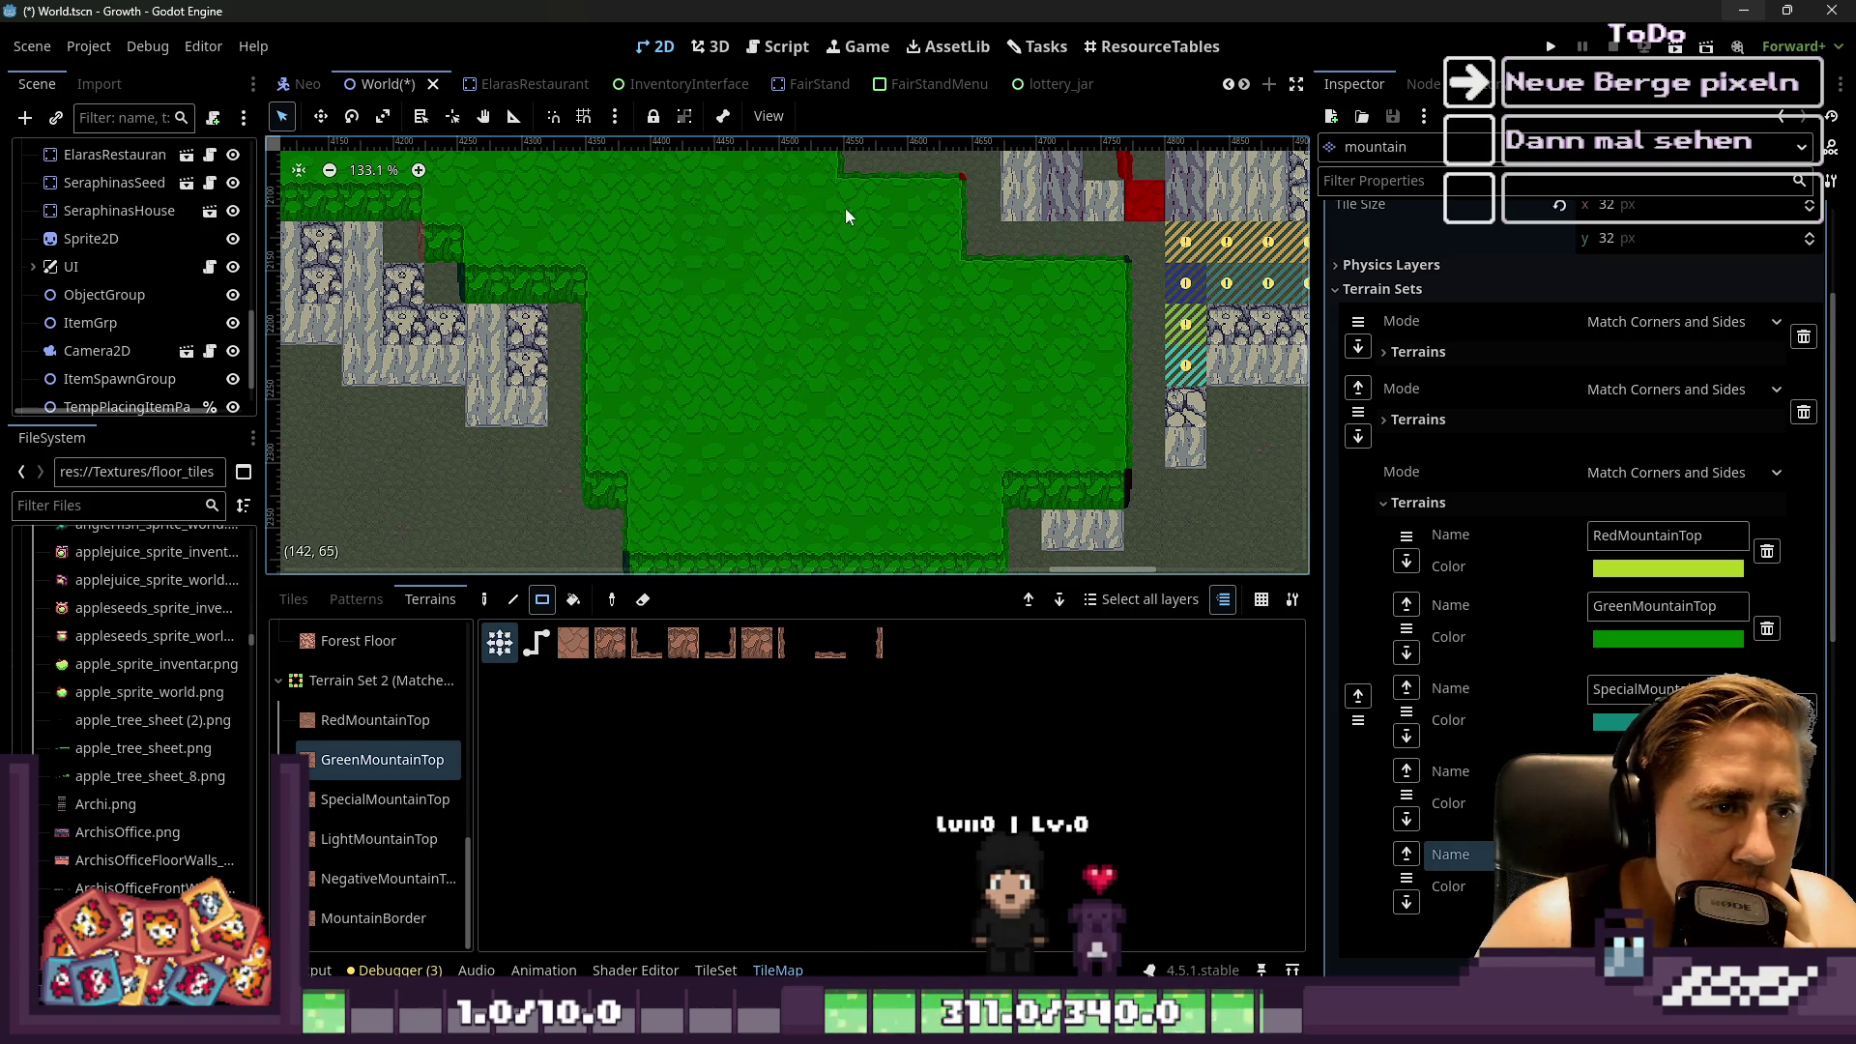
# Fix the green edges: clear a bottom strip, refill the gap below, and revert a two-tile strip to ground
pyautogui.scroll(-5, 735, 270)
pyautogui.scroll(1, 645, 410)
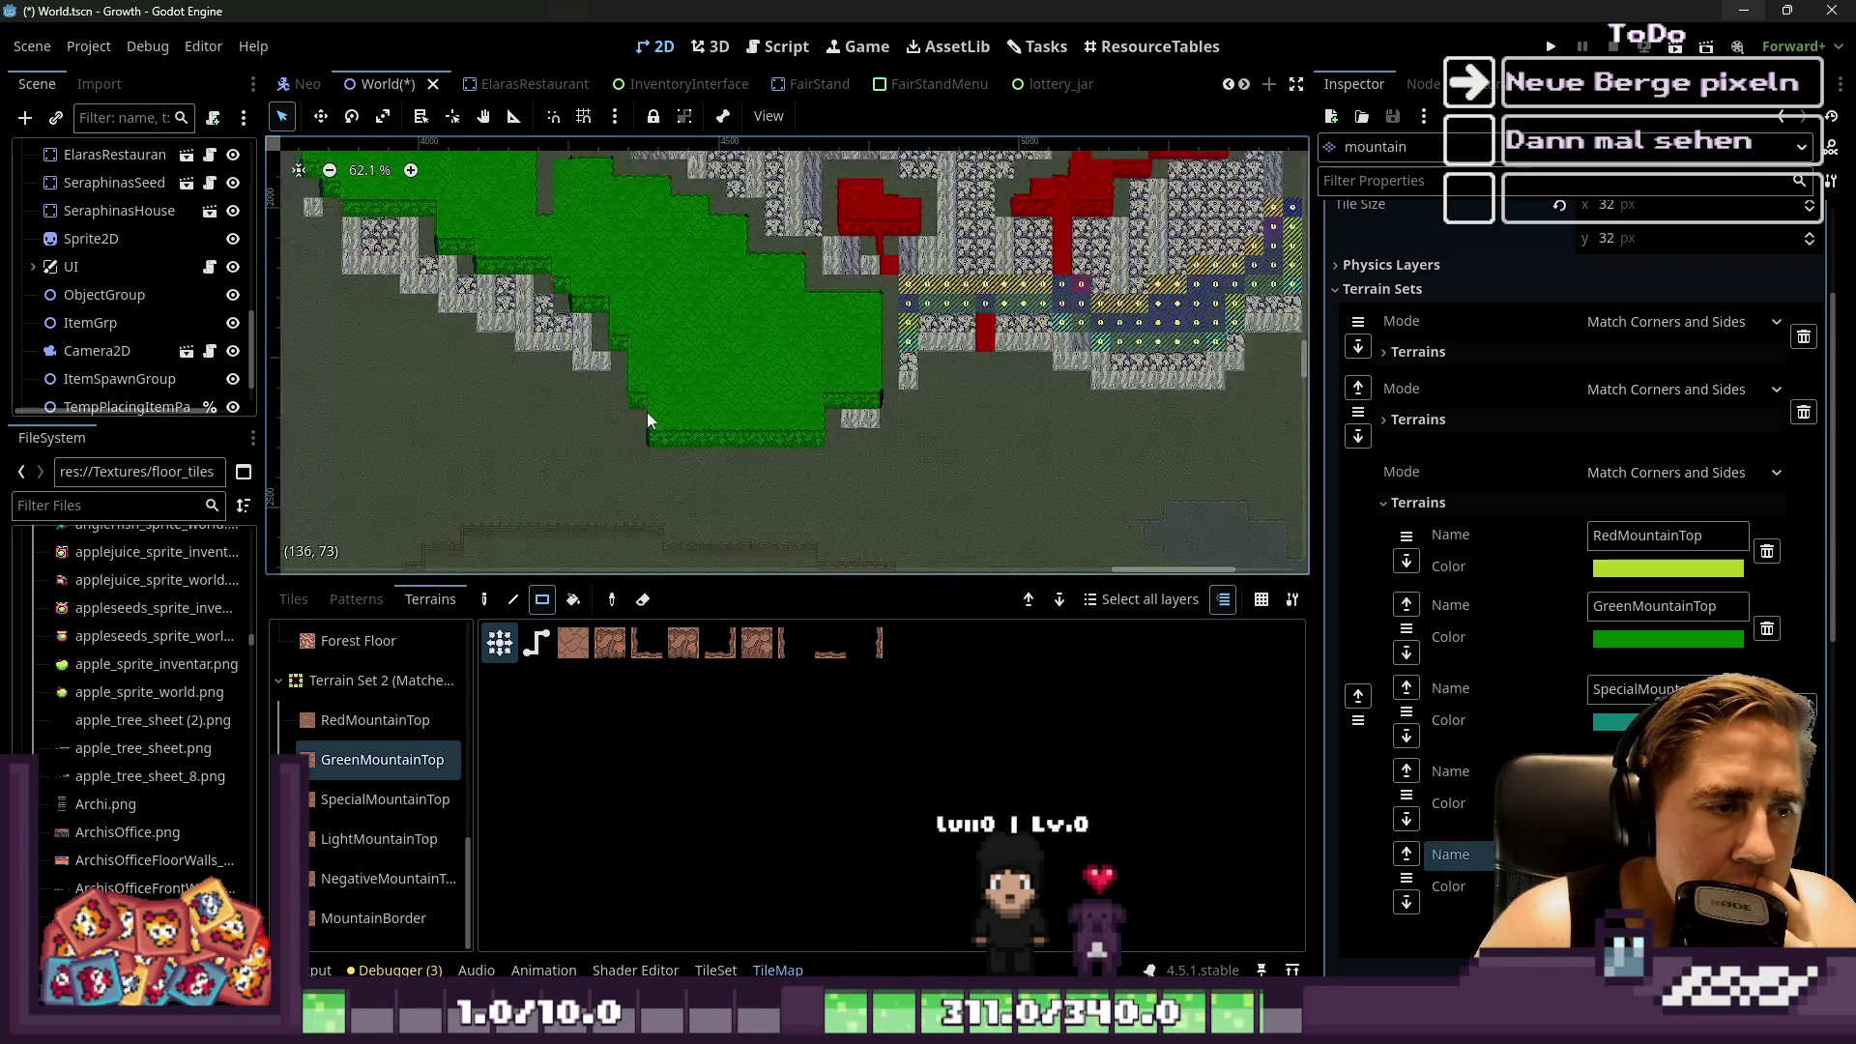
pyautogui.moveTo(609, 380); pyautogui.dragTo(841, 398)
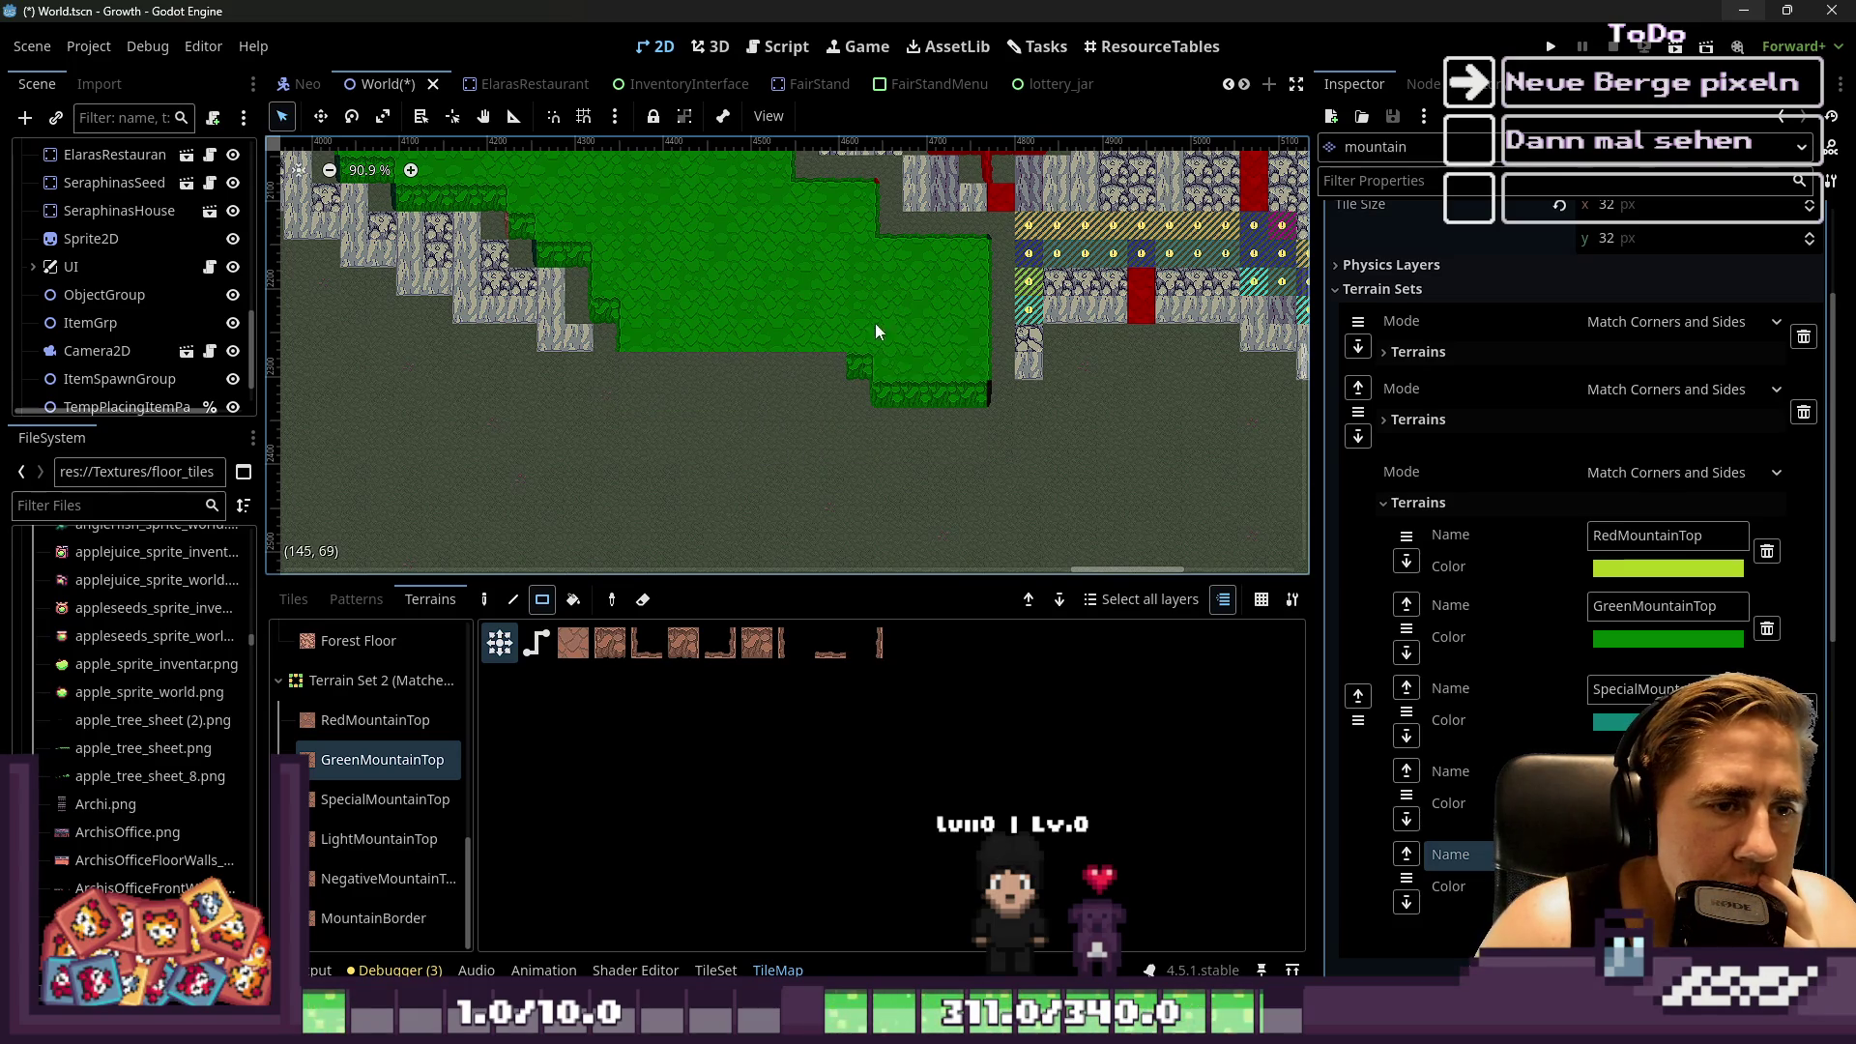
pyautogui.moveTo(773, 347); pyautogui.dragTo(686, 391)
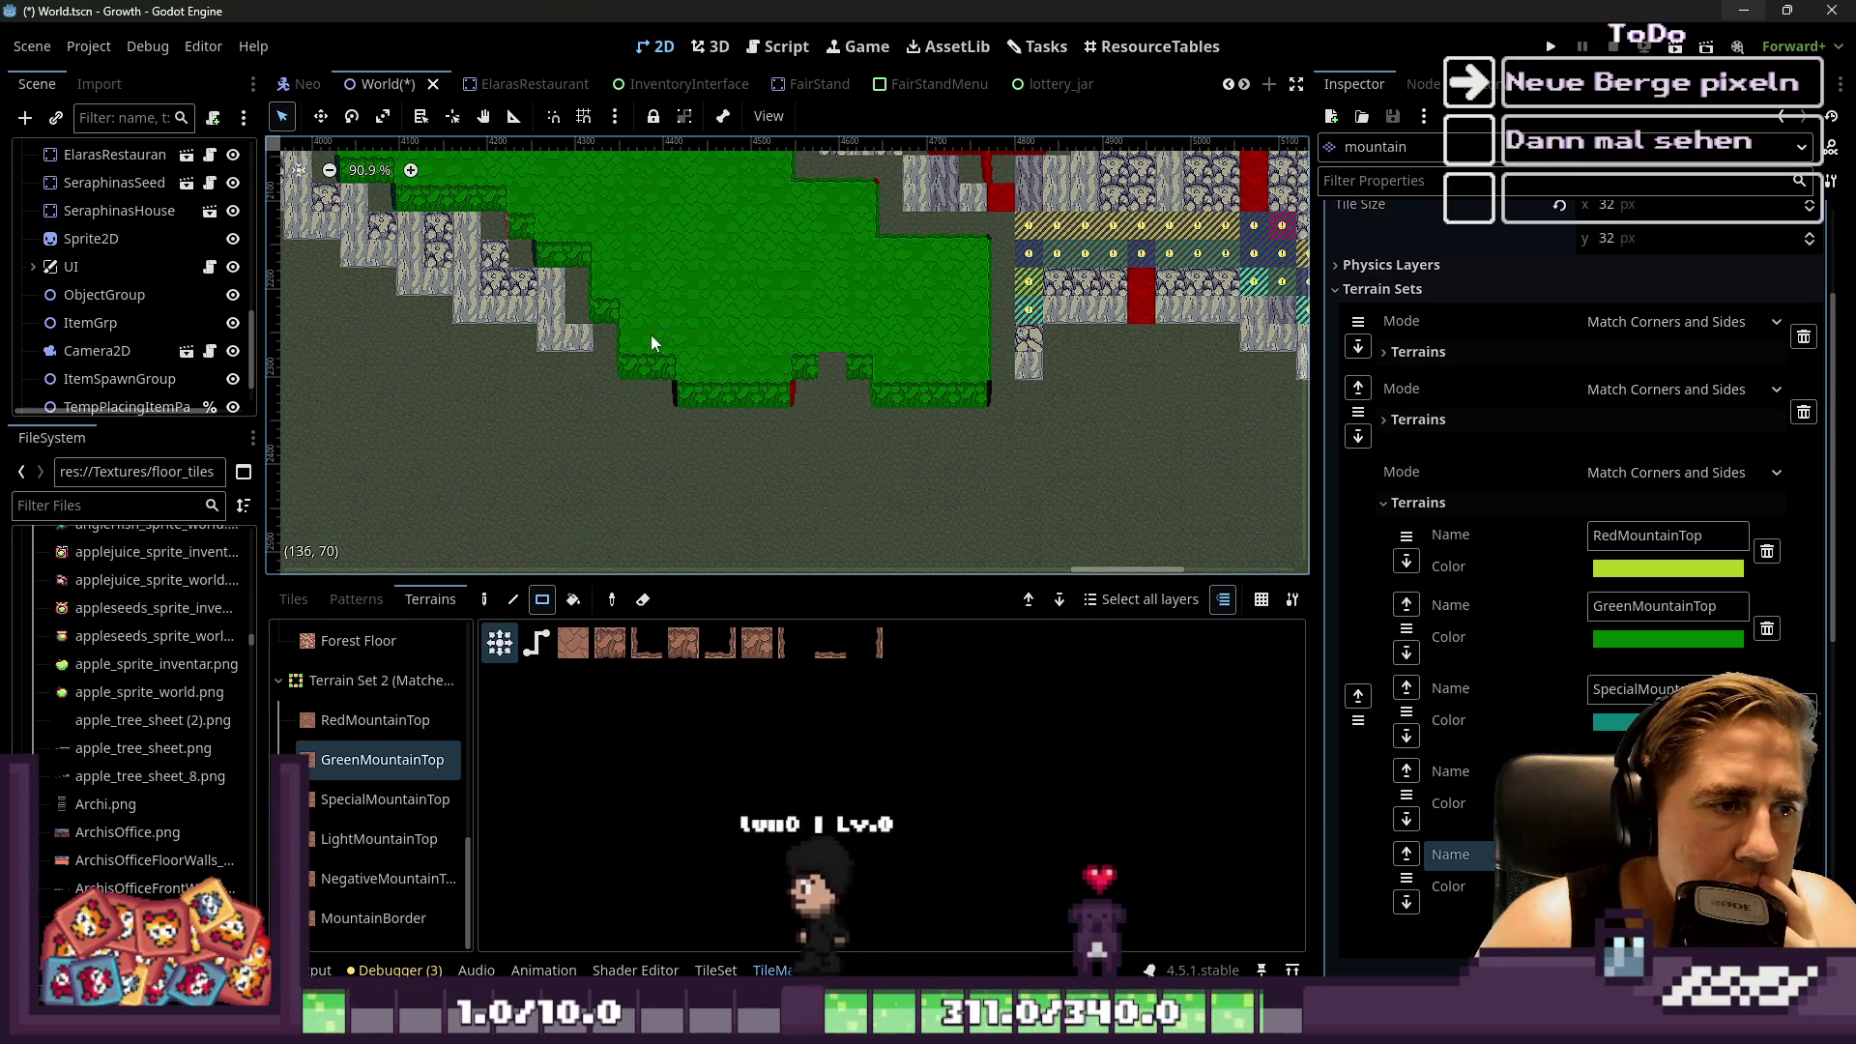
pyautogui.scroll(-8, 770, 334)
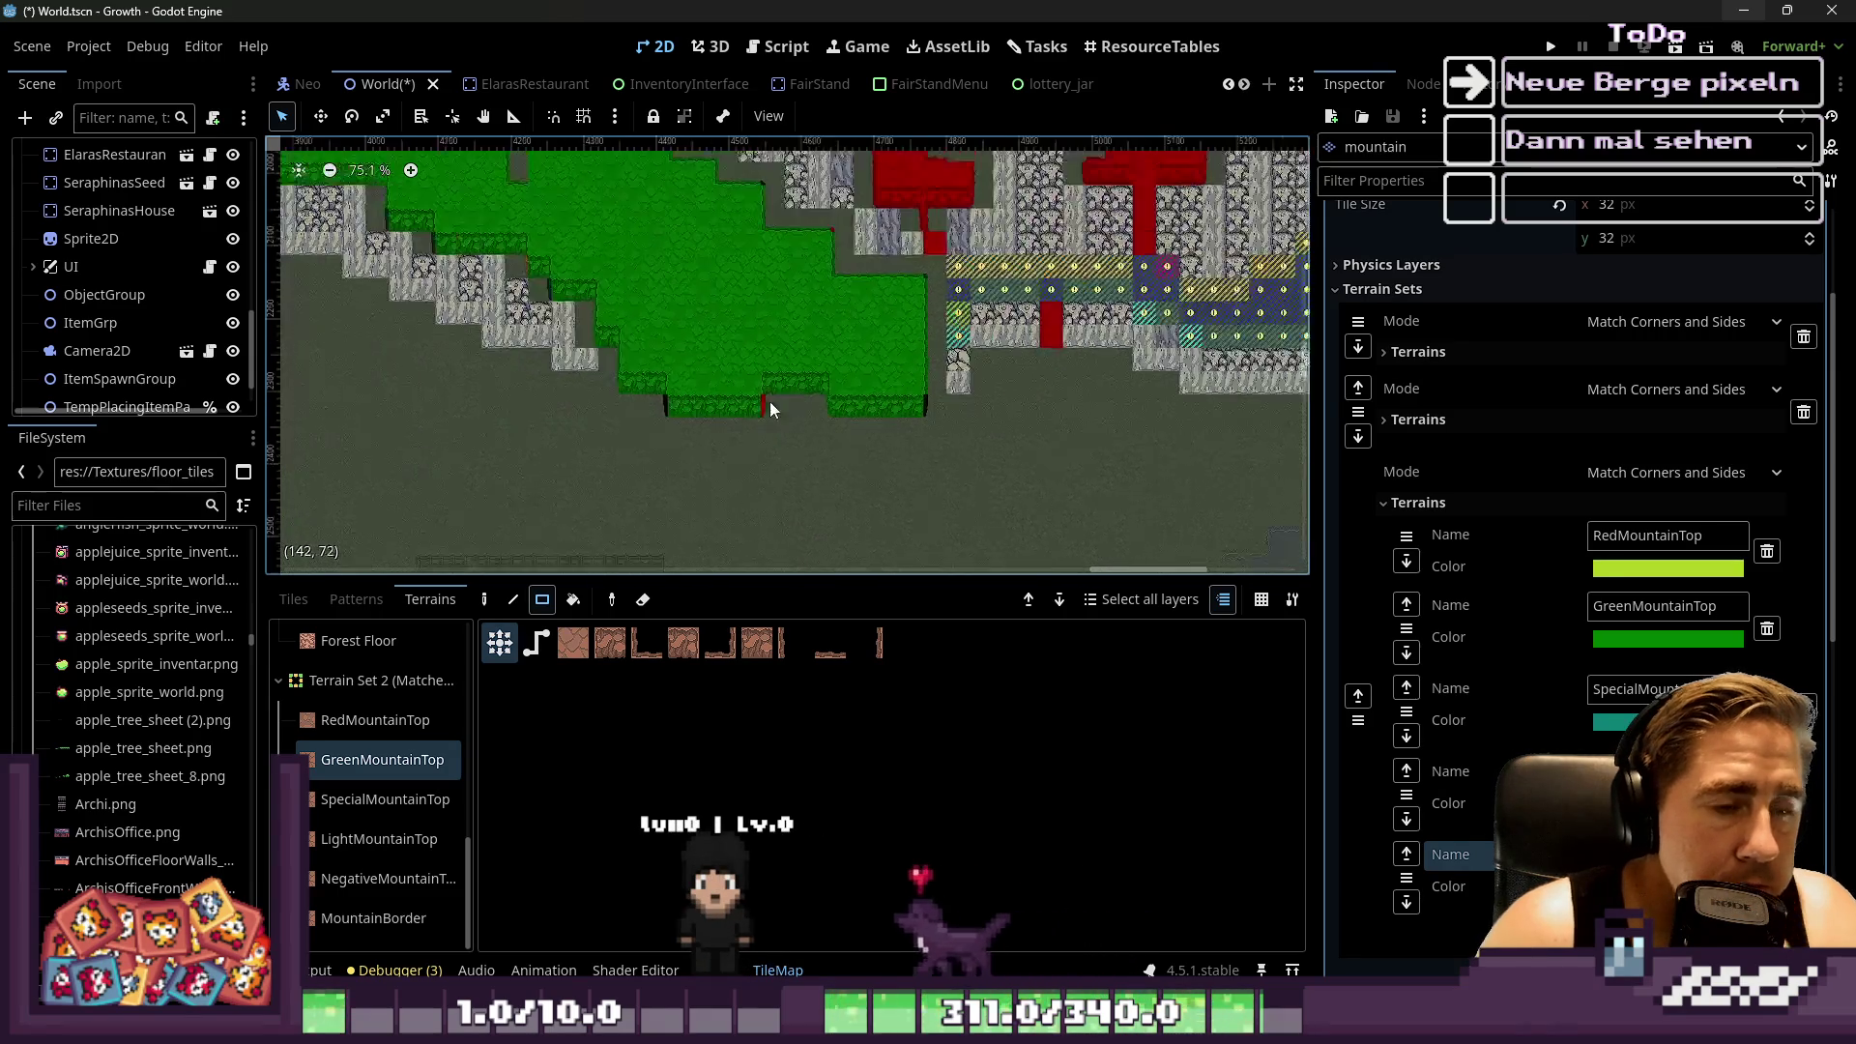
pyautogui.scroll(8, 743, 404)
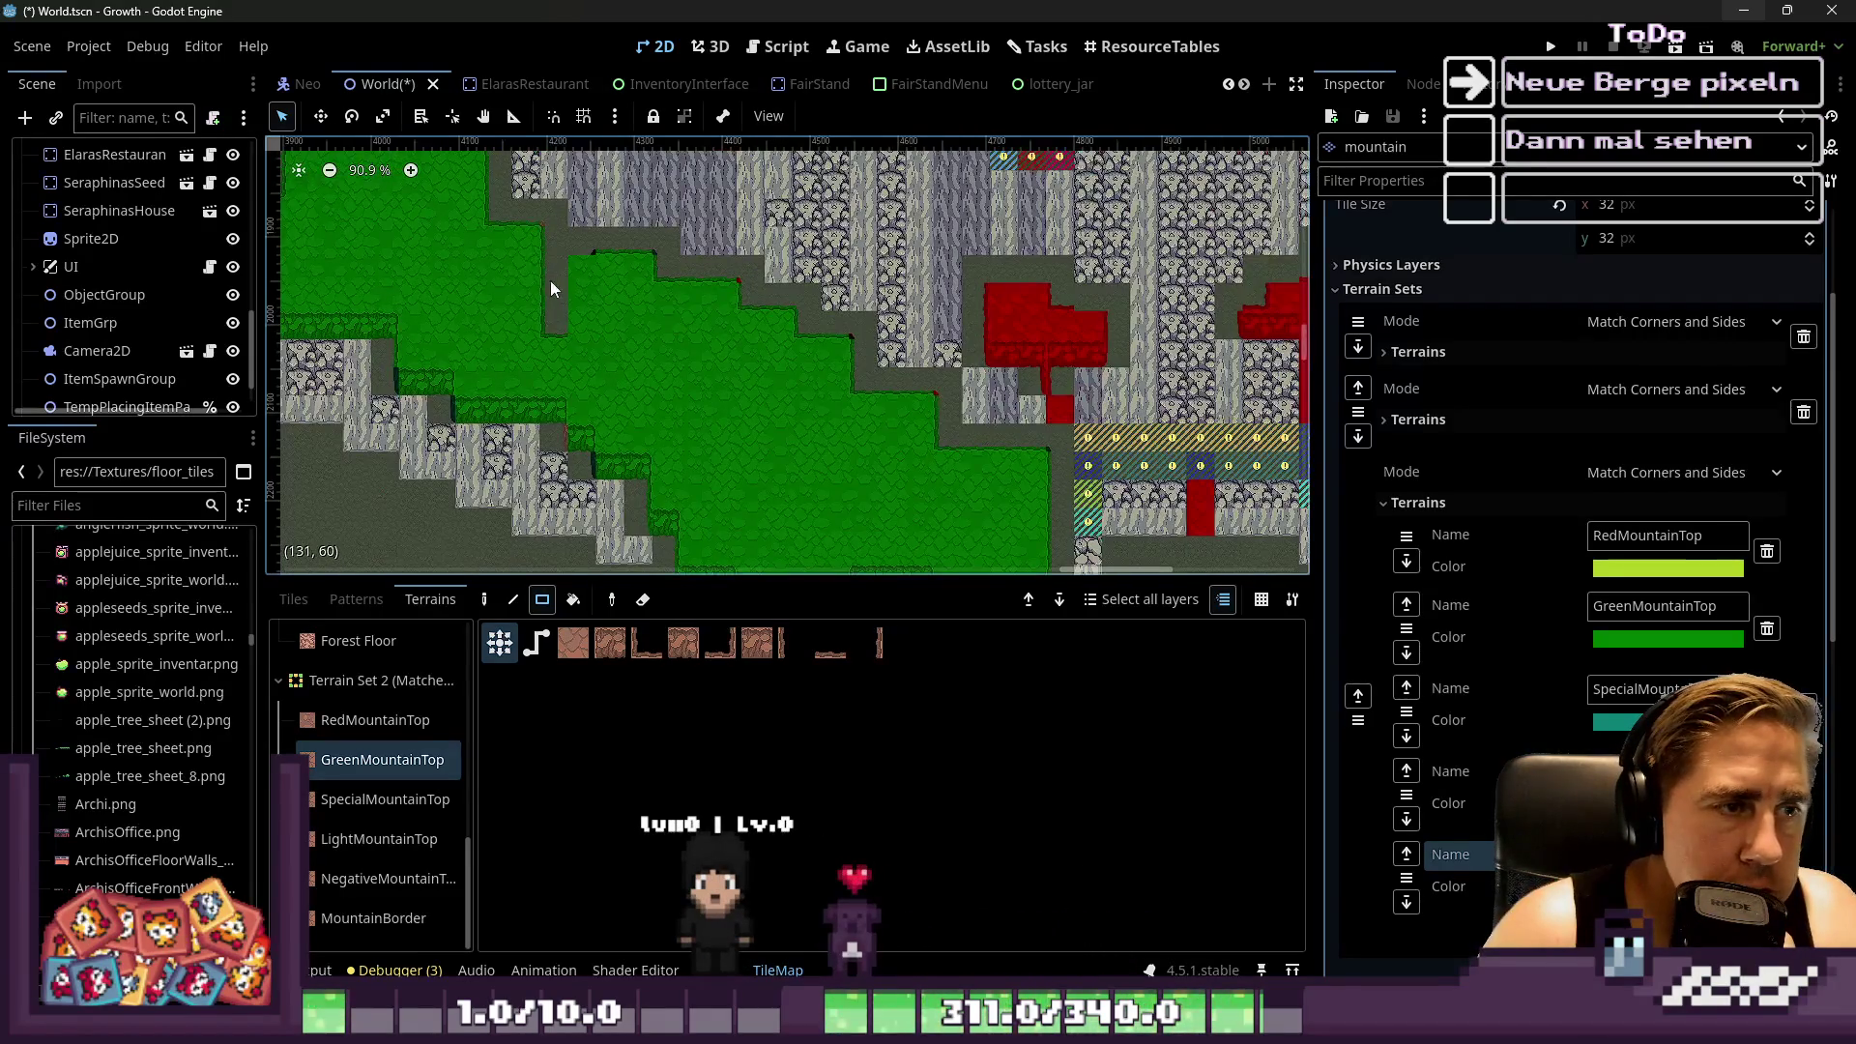
pyautogui.scroll(-6, 677, 406)
pyautogui.scroll(6, 610, 319)
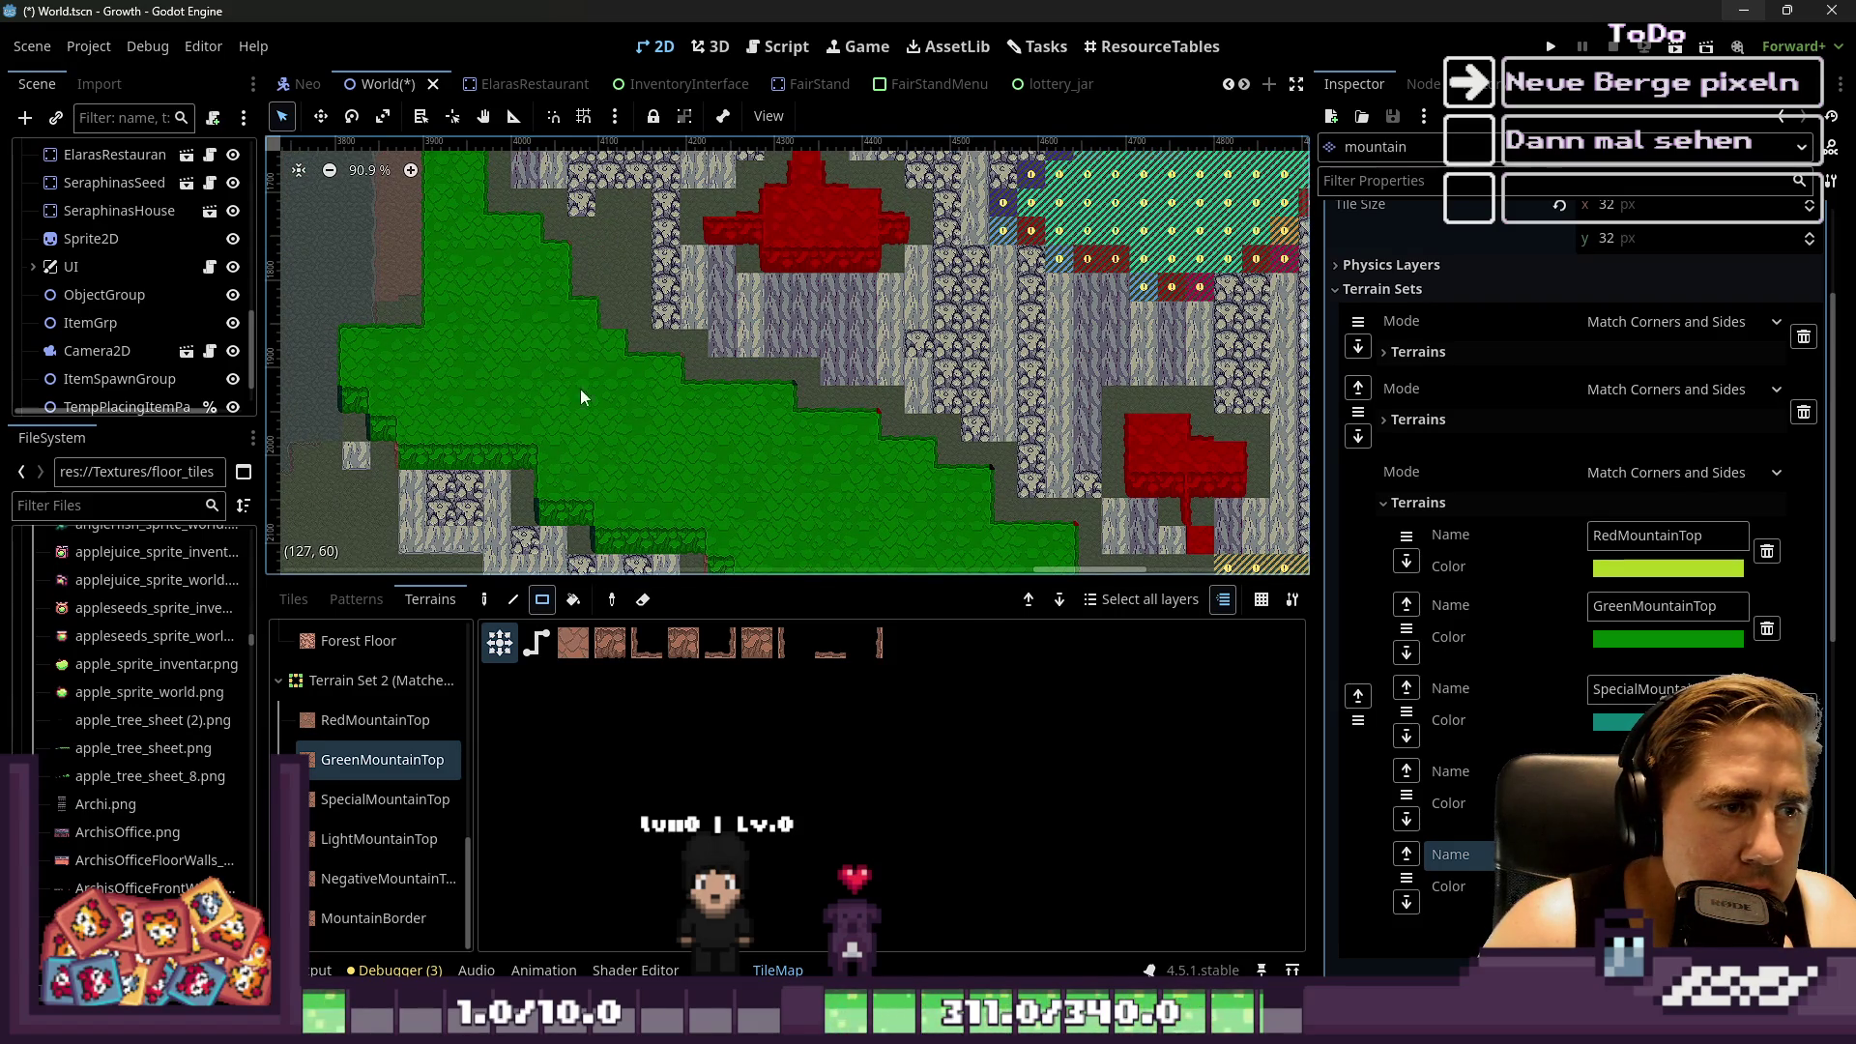
pyautogui.scroll(-8, 532, 372)
pyautogui.scroll(12, 522, 365)
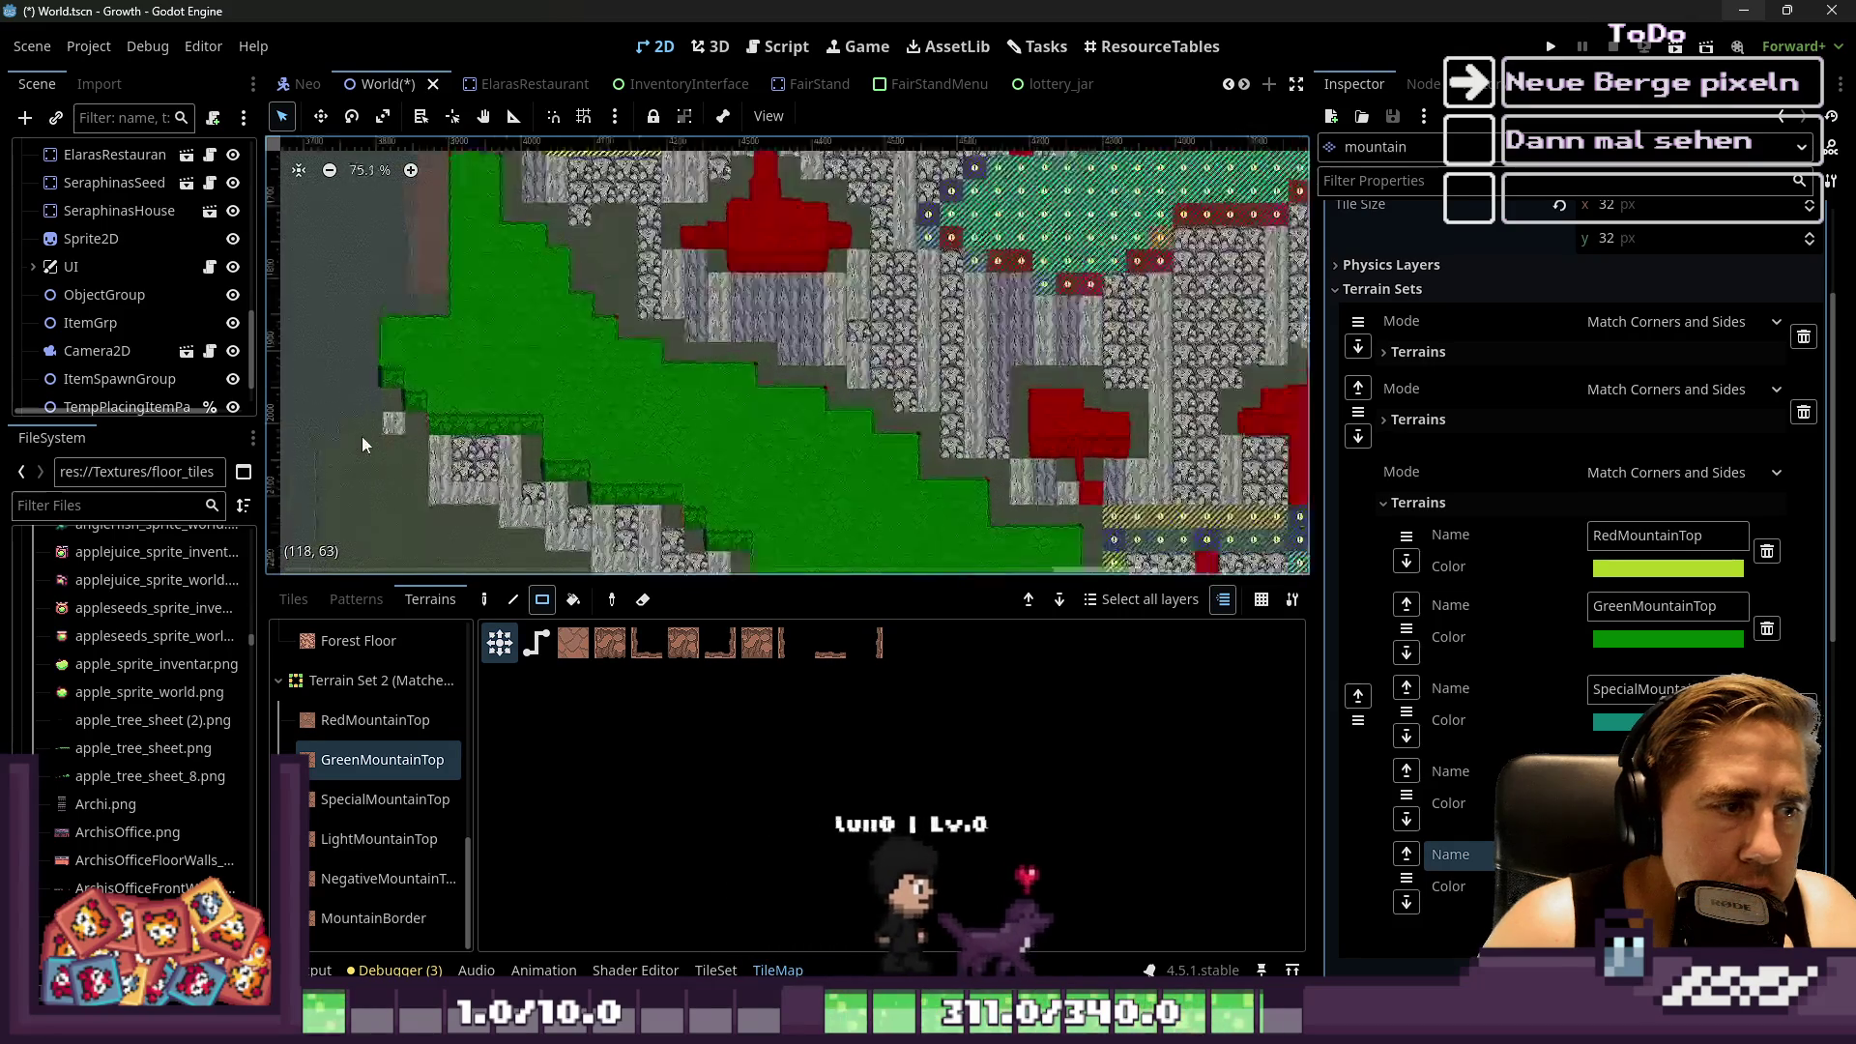
pyautogui.moveTo(549, 372)
pyautogui.mouseDown()
pyautogui.moveTo(491, 358)
pyautogui.moveTo(495, 372)
pyautogui.mouseUp()
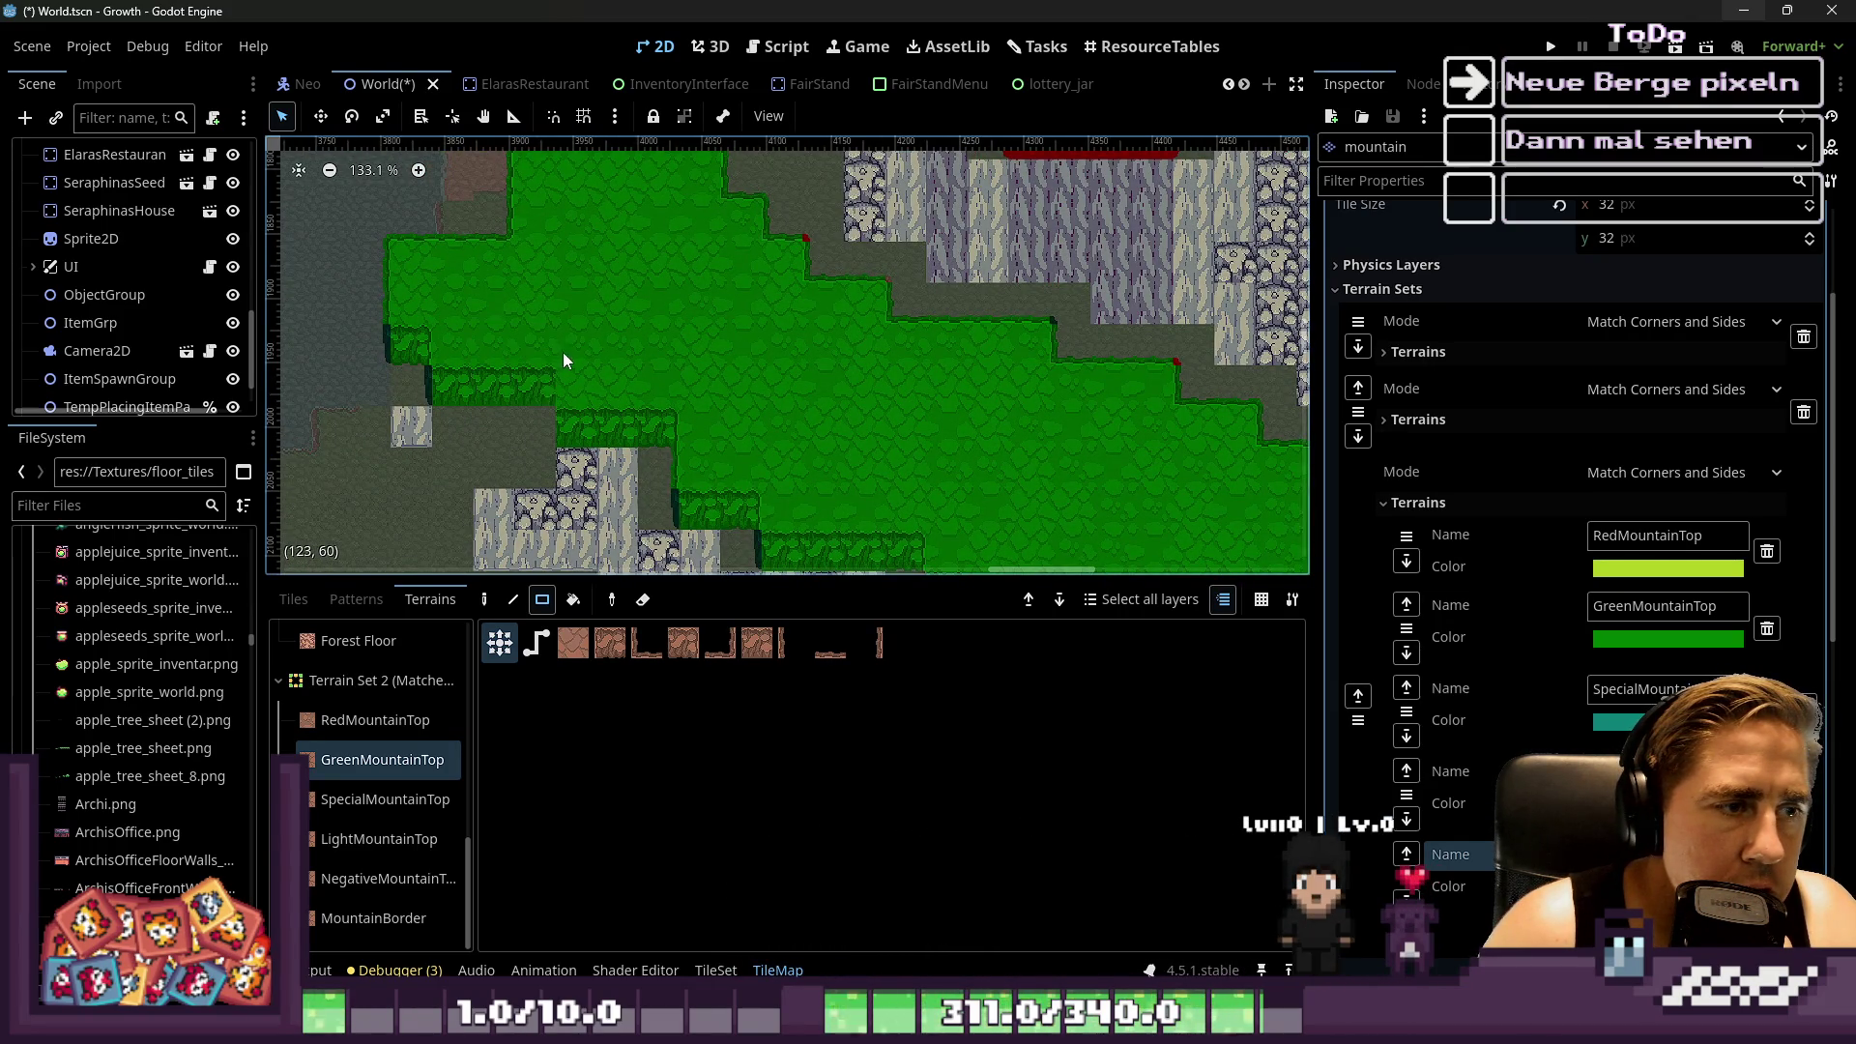
# Paint GreenMountainTop over all the remaining hatched tiles on the right
pyautogui.scroll(-7, 542, 363)
pyautogui.scroll(7, 915, 479)
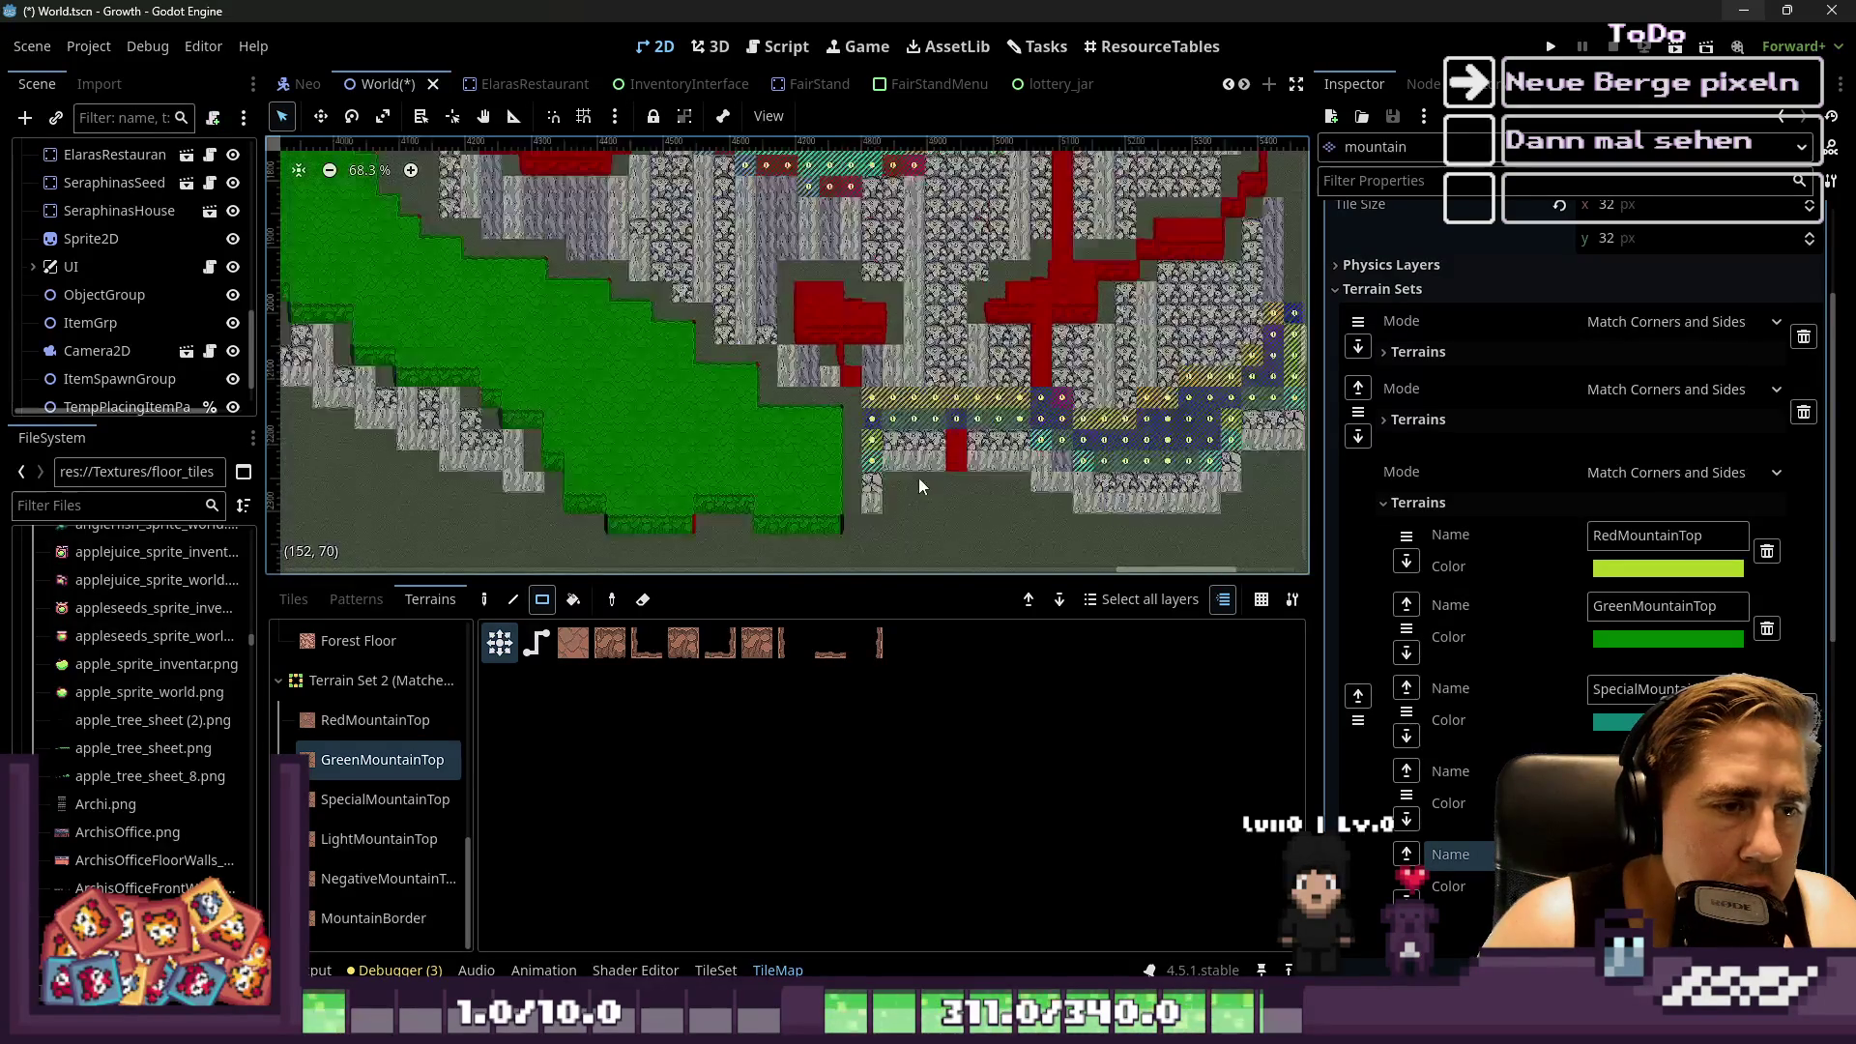
pyautogui.scroll(-2, 577, 325)
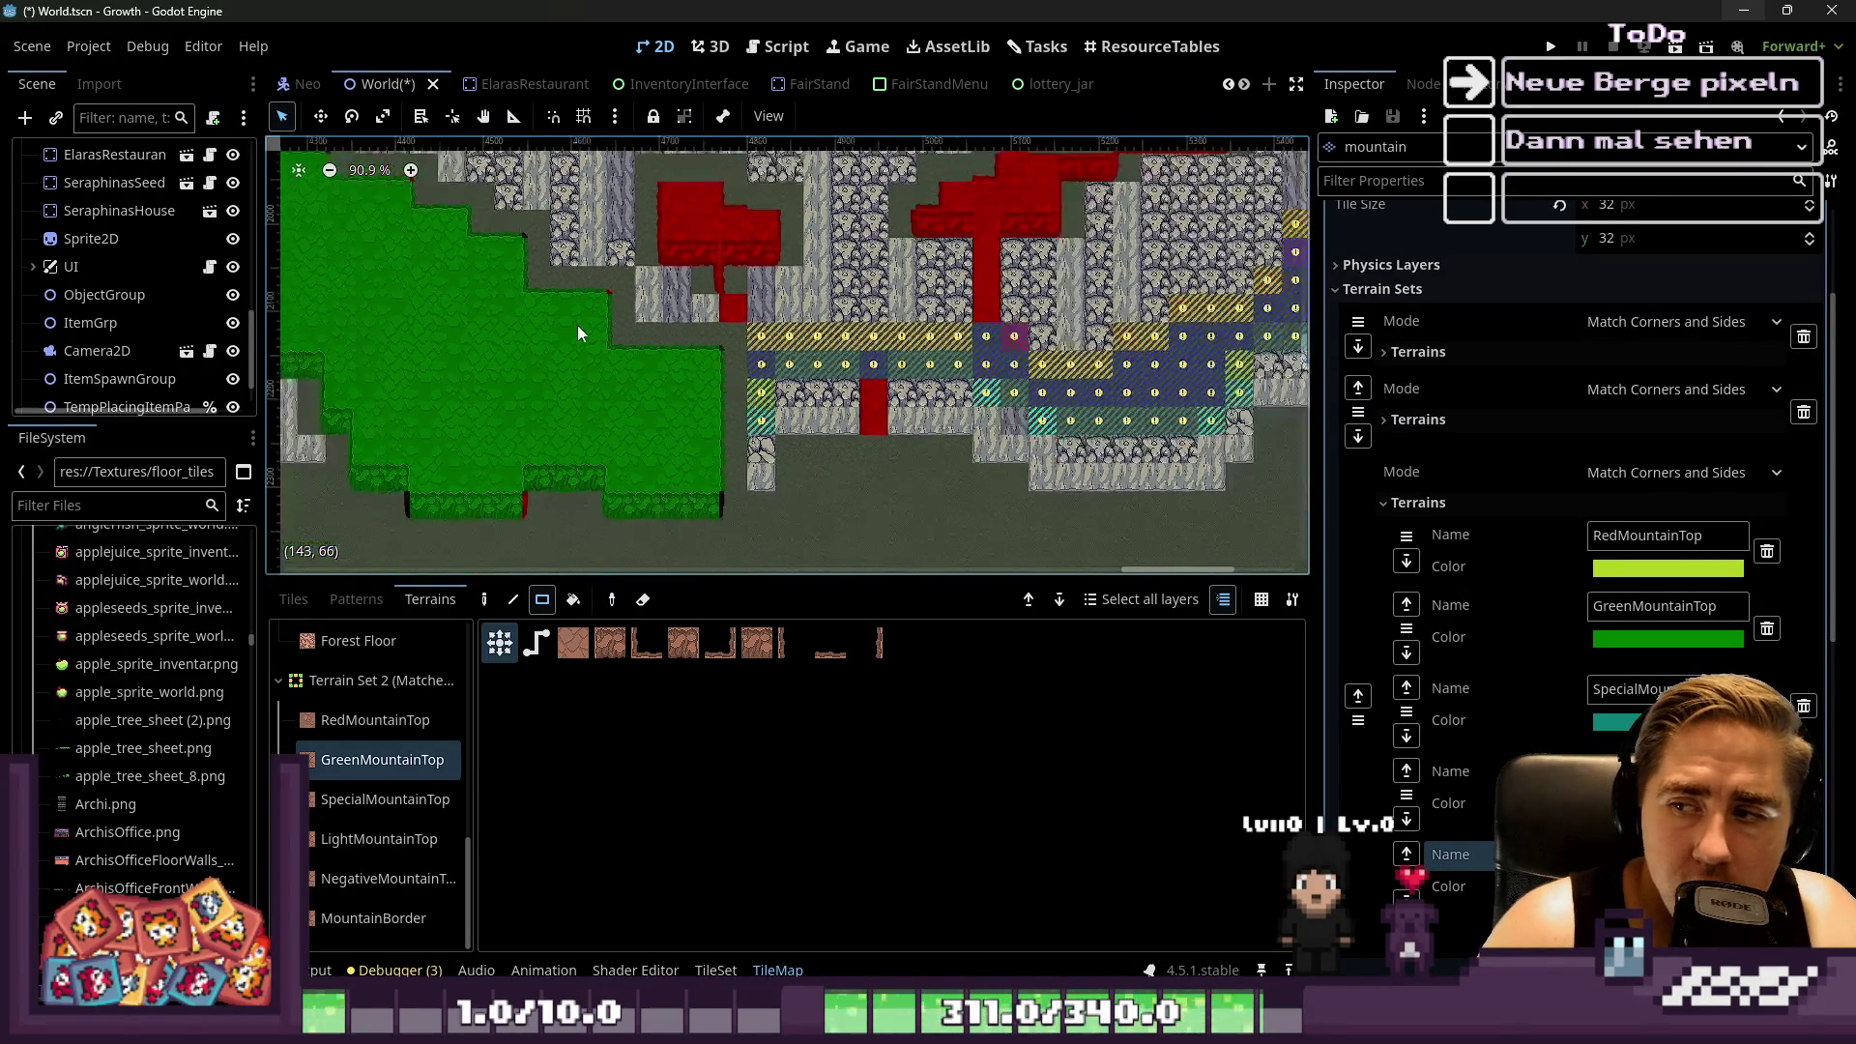
pyautogui.scroll(3, 720, 443)
pyautogui.moveTo(750, 322)
pyautogui.mouseDown()
pyautogui.moveTo(1131, 401)
pyautogui.moveTo(677, 406)
pyautogui.mouseUp()
pyautogui.scroll(-3, 505, 417)
pyautogui.scroll(2, 652, 412)
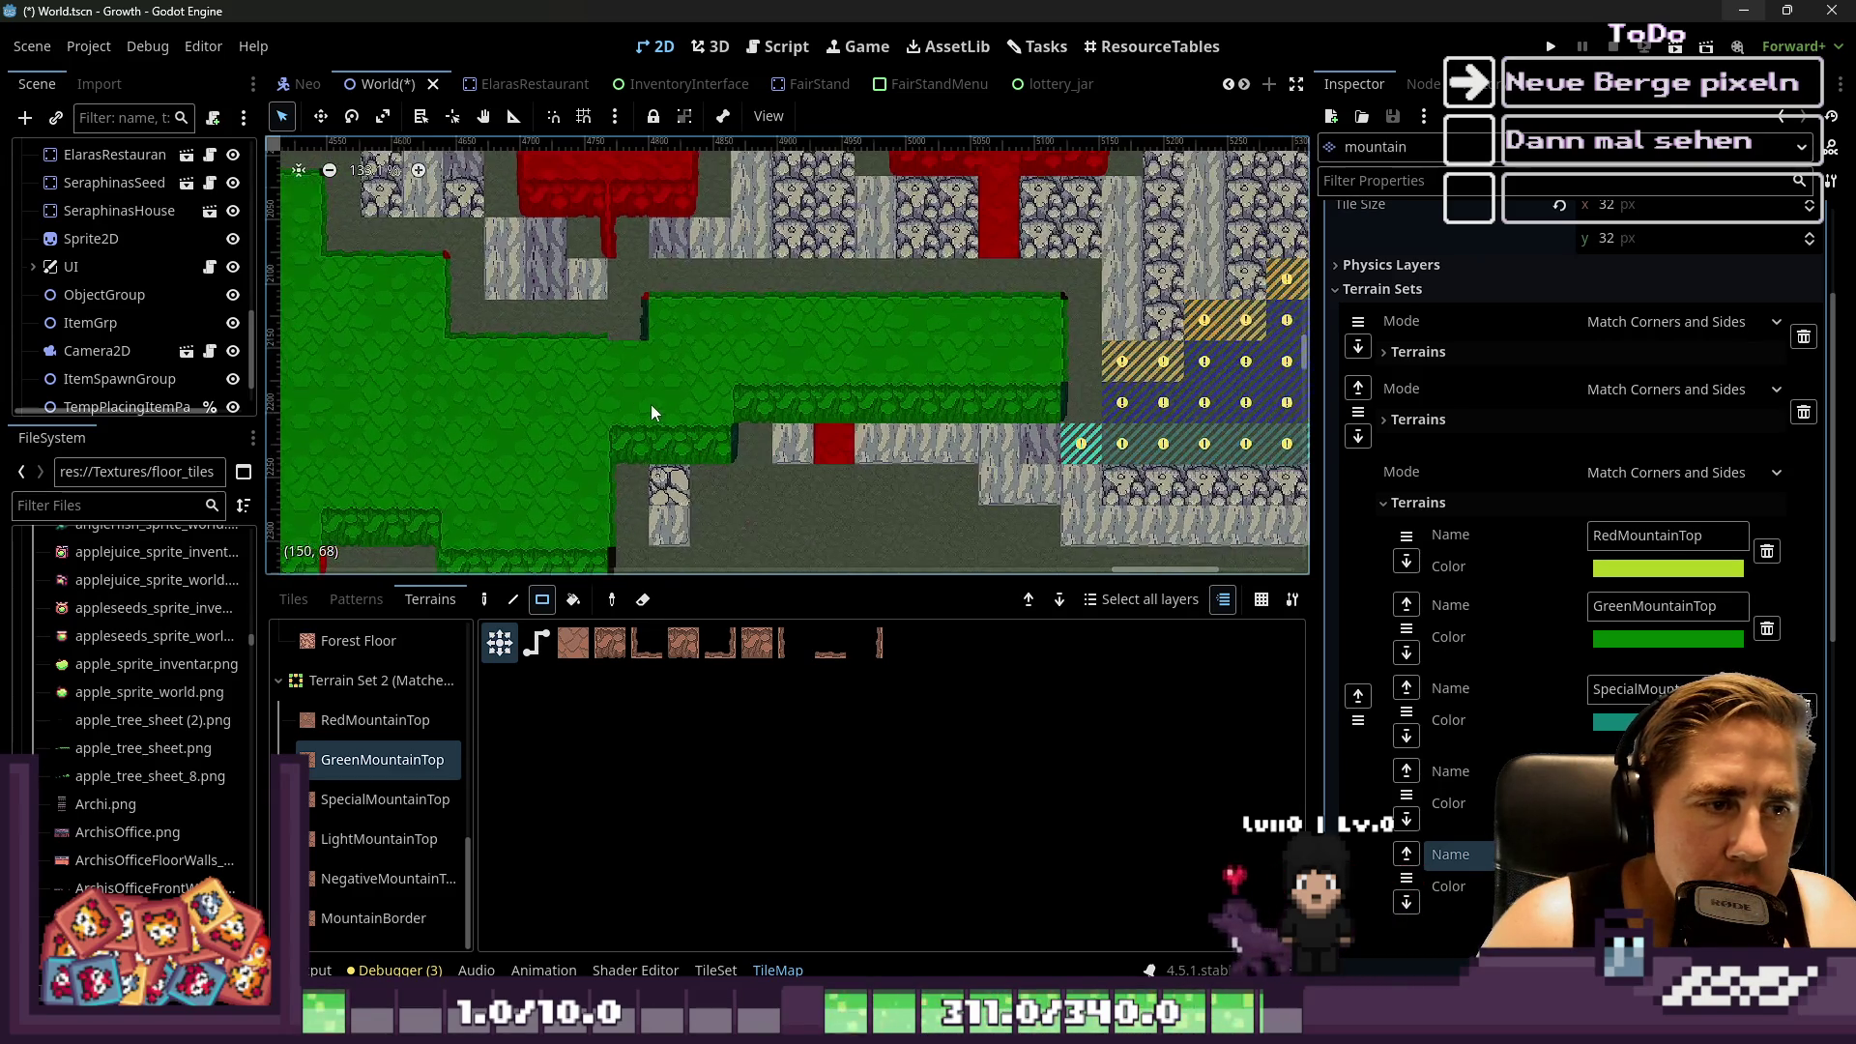
pyautogui.scroll(-4, 632, 358)
pyautogui.moveTo(901, 359); pyautogui.dragTo(1131, 430)
pyautogui.scroll(-1, 727, 426)
pyautogui.scroll(4, 975, 333)
pyautogui.moveTo(990, 325); pyautogui.dragTo(1071, 423)
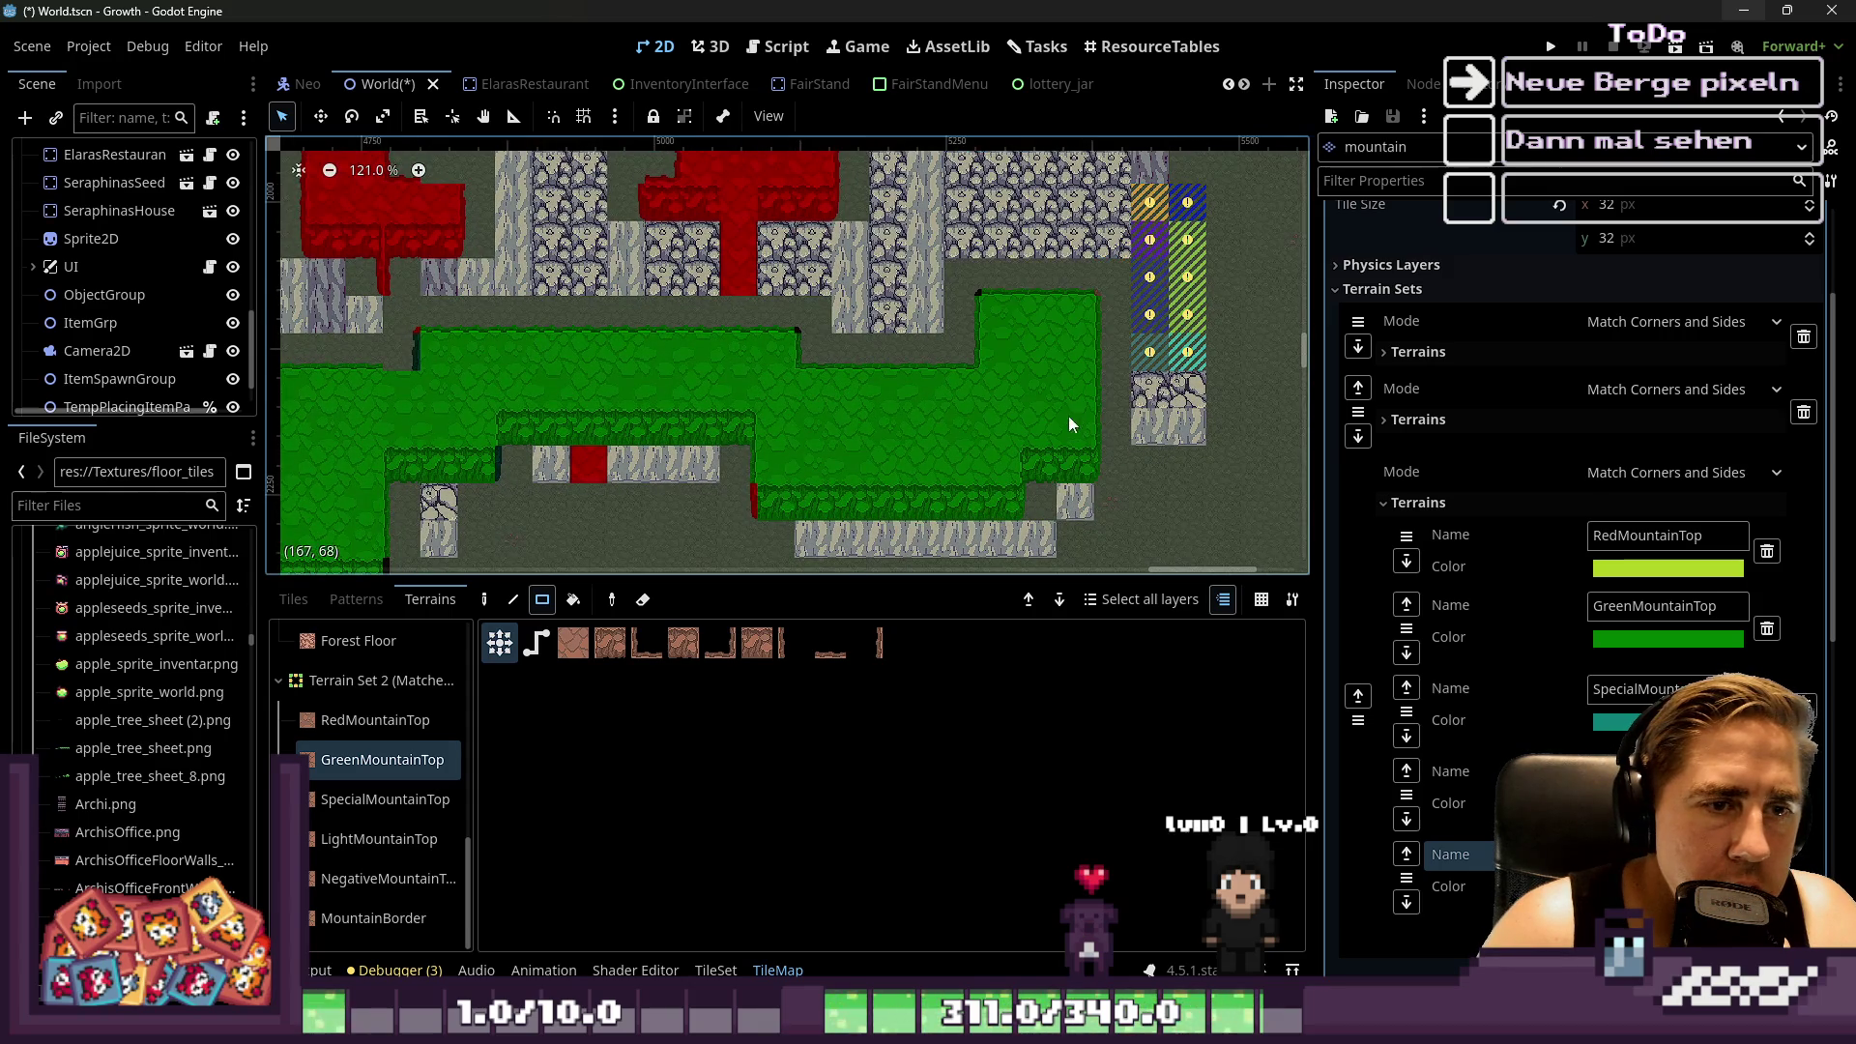
pyautogui.moveTo(1098, 290); pyautogui.dragTo(1194, 354)
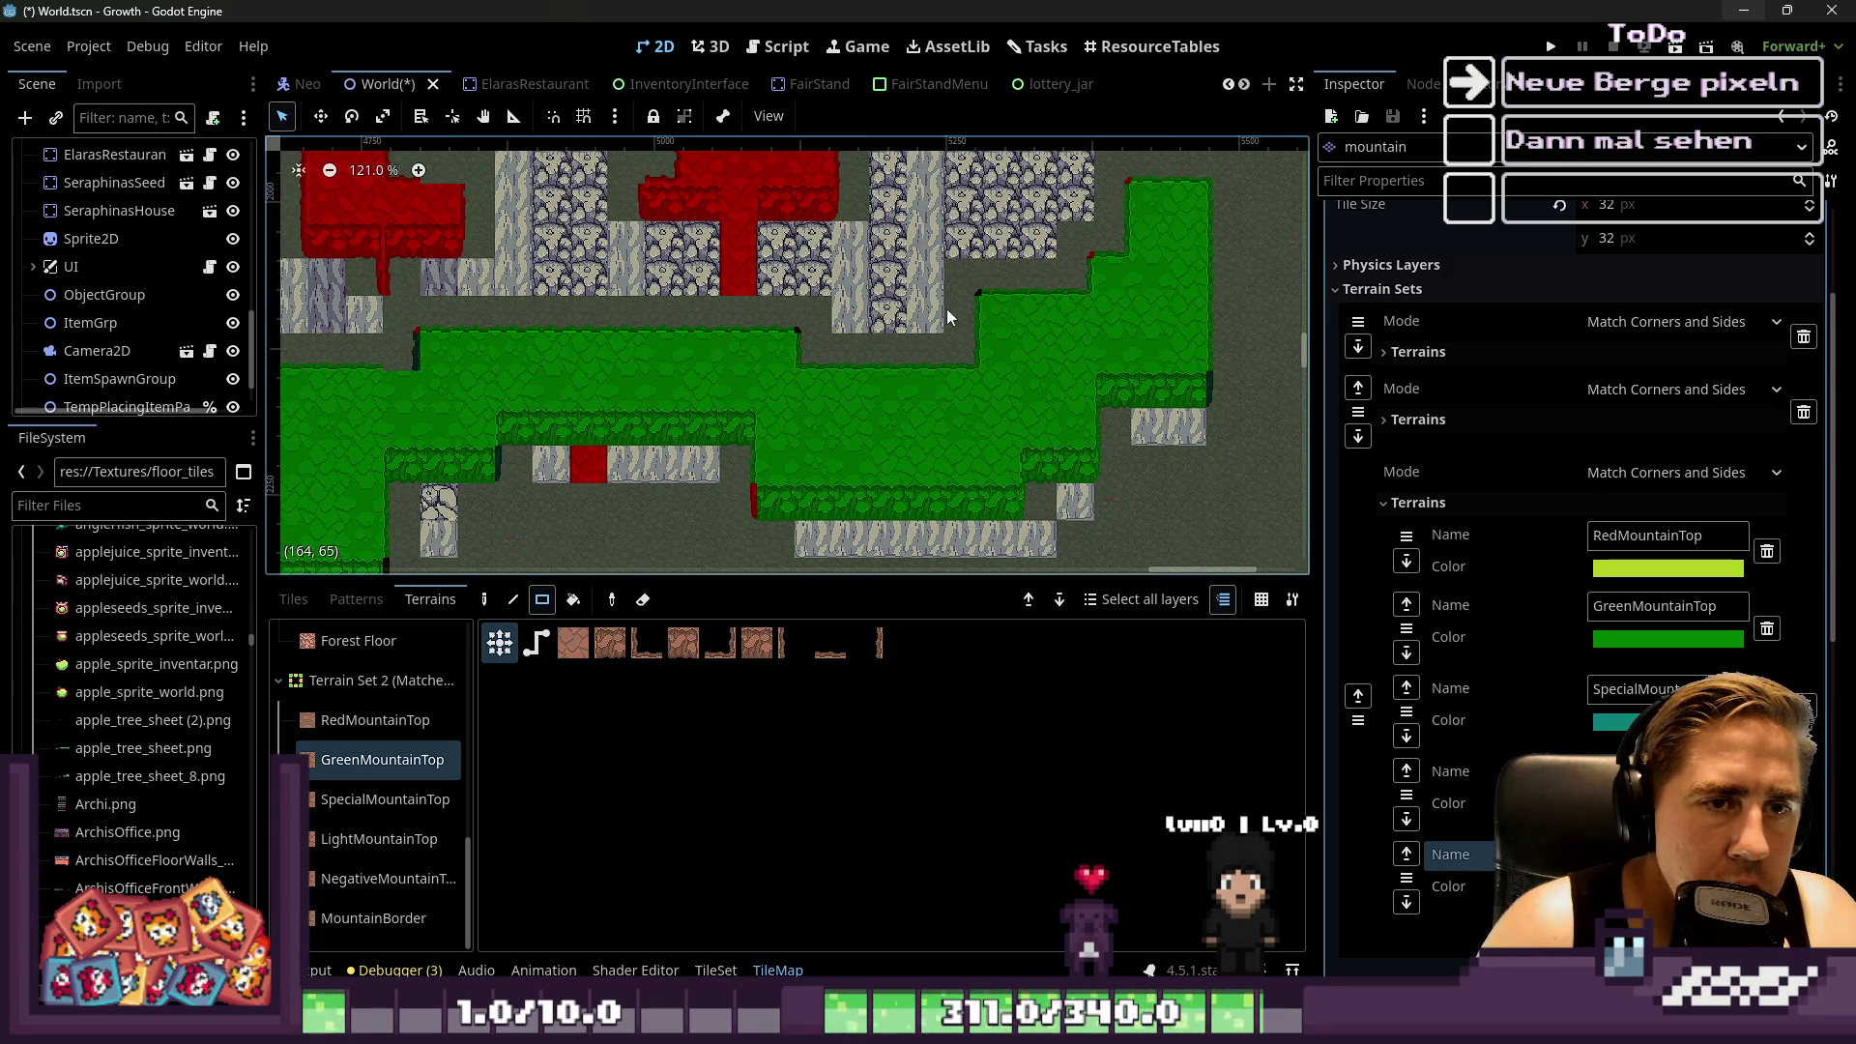
# Check the map and select RedMountainTop as the painting terrain
pyautogui.scroll(-5, 958, 386)
pyautogui.scroll(4, 949, 381)
pyautogui.scroll(-2, 713, 394)
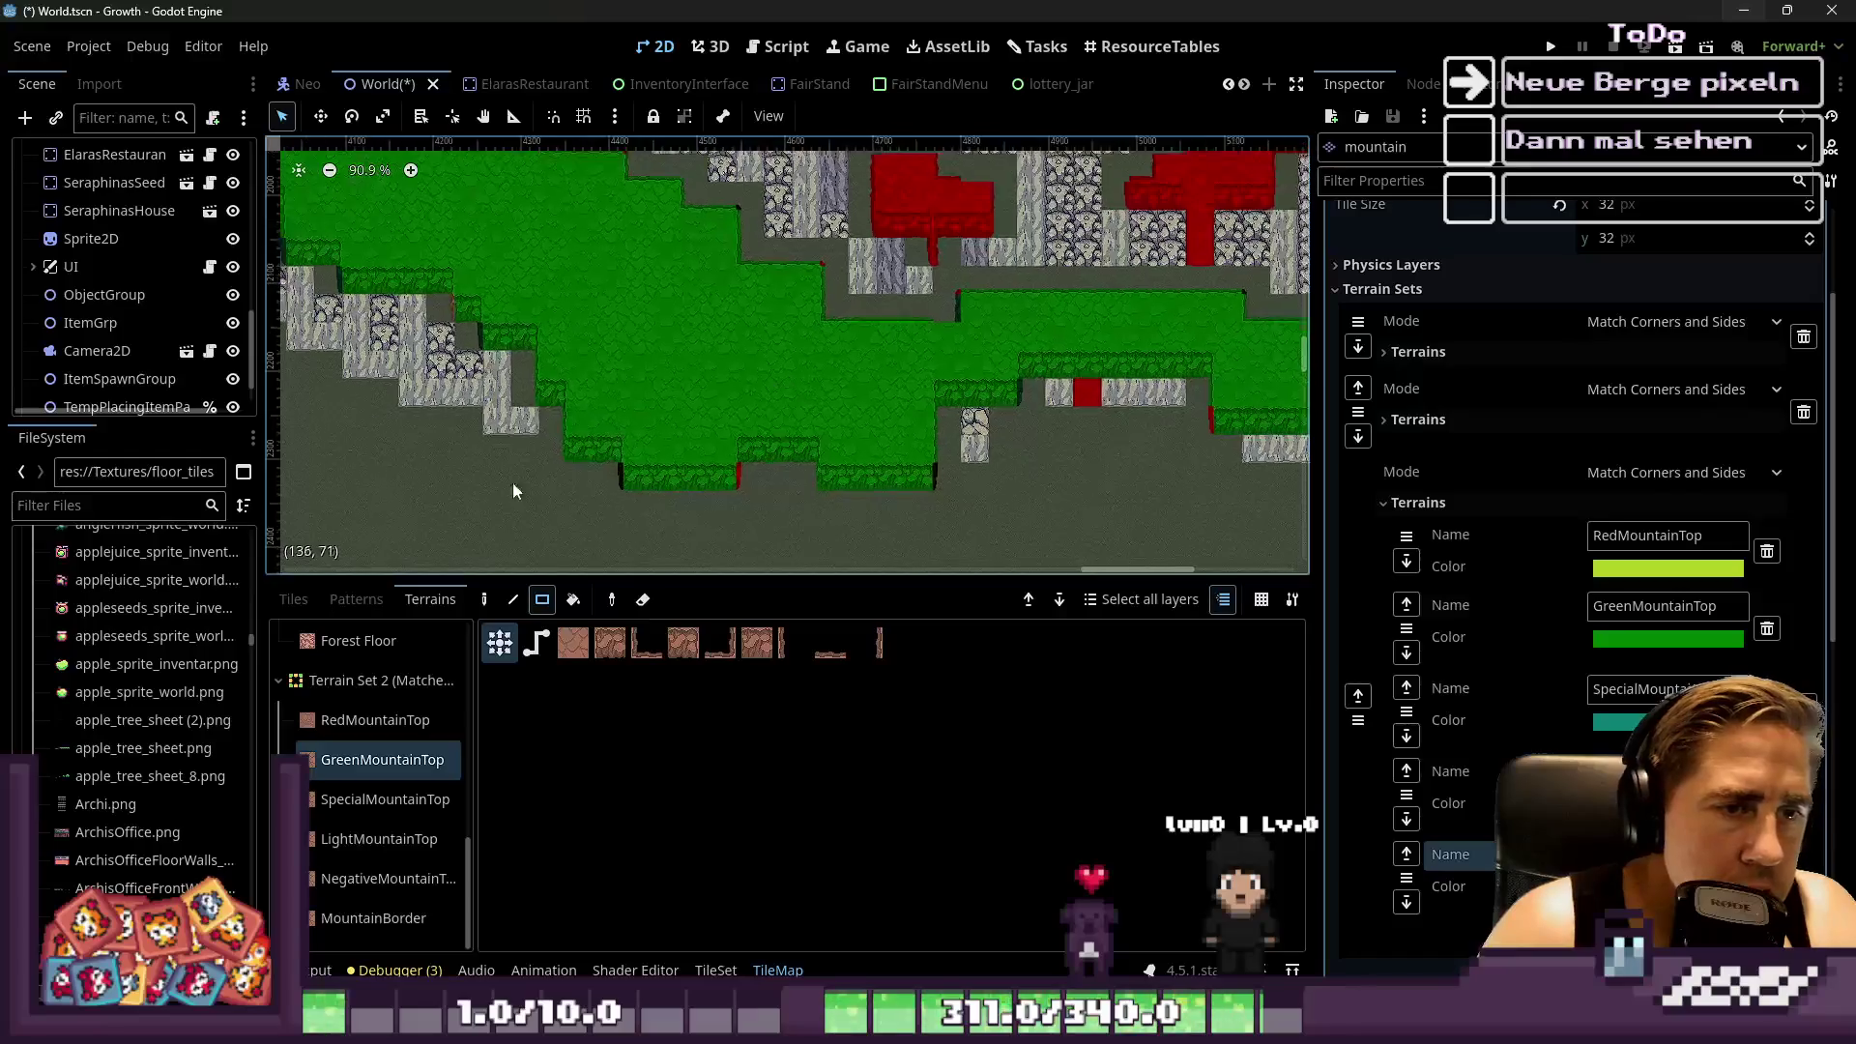
pyautogui.scroll(-5, 620, 436)
pyautogui.scroll(5, 572, 448)
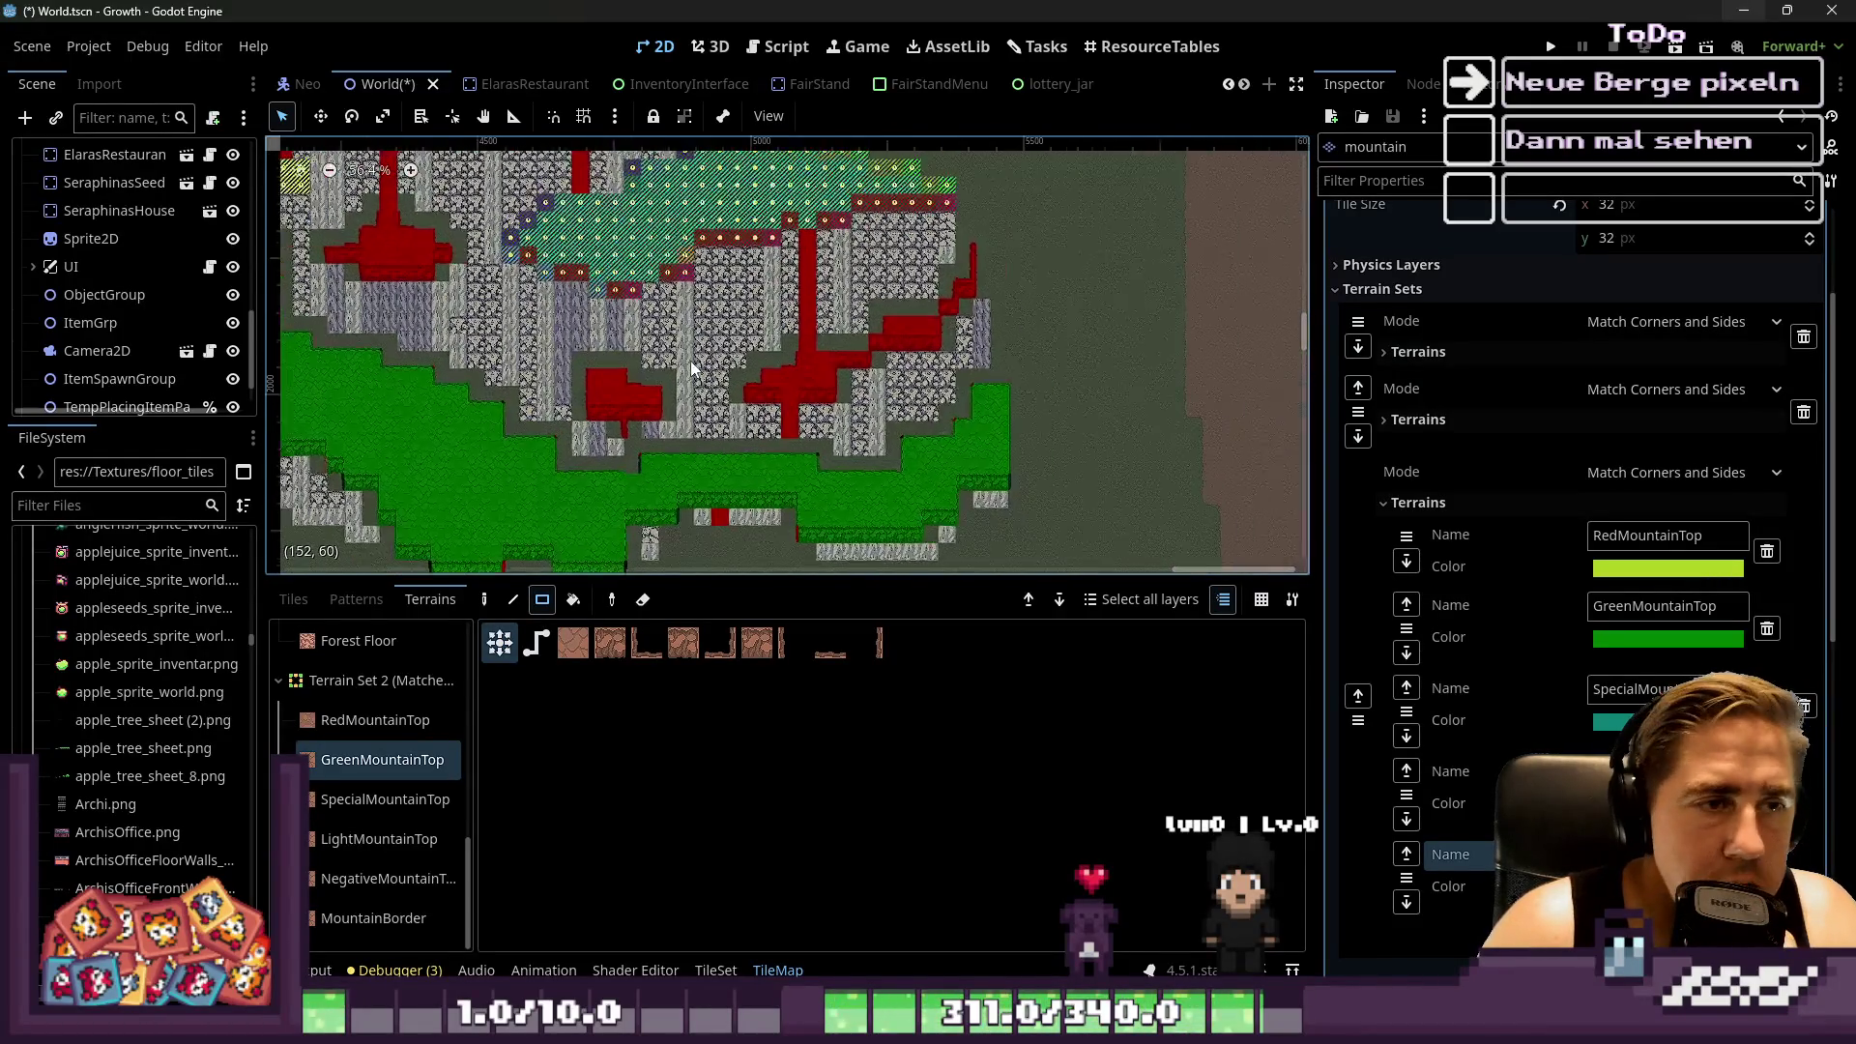
pyautogui.click(403, 723)
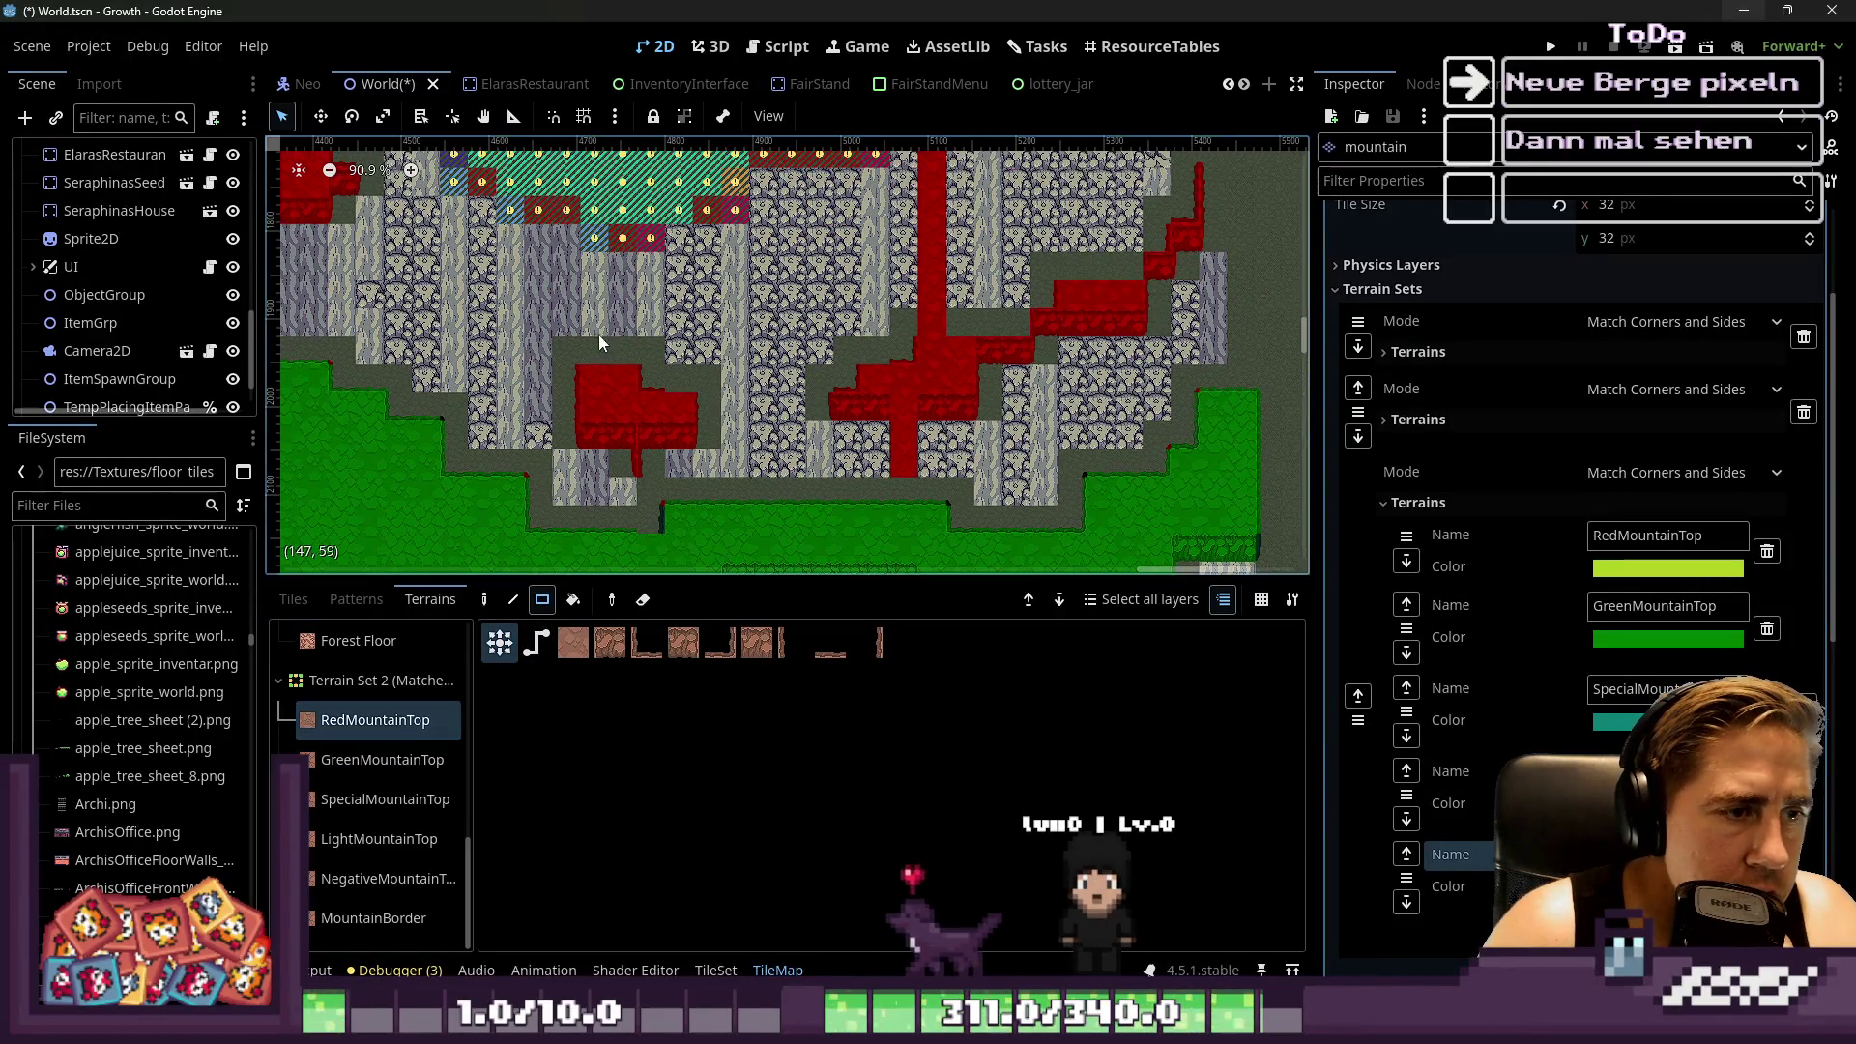
# Paint a large RedMountainTop rectangle and extend it right, left and down
pyautogui.scroll(2, 561, 373)
pyautogui.moveTo(618, 389); pyautogui.dragTo(721, 453)
pyautogui.scroll(2, 907, 400)
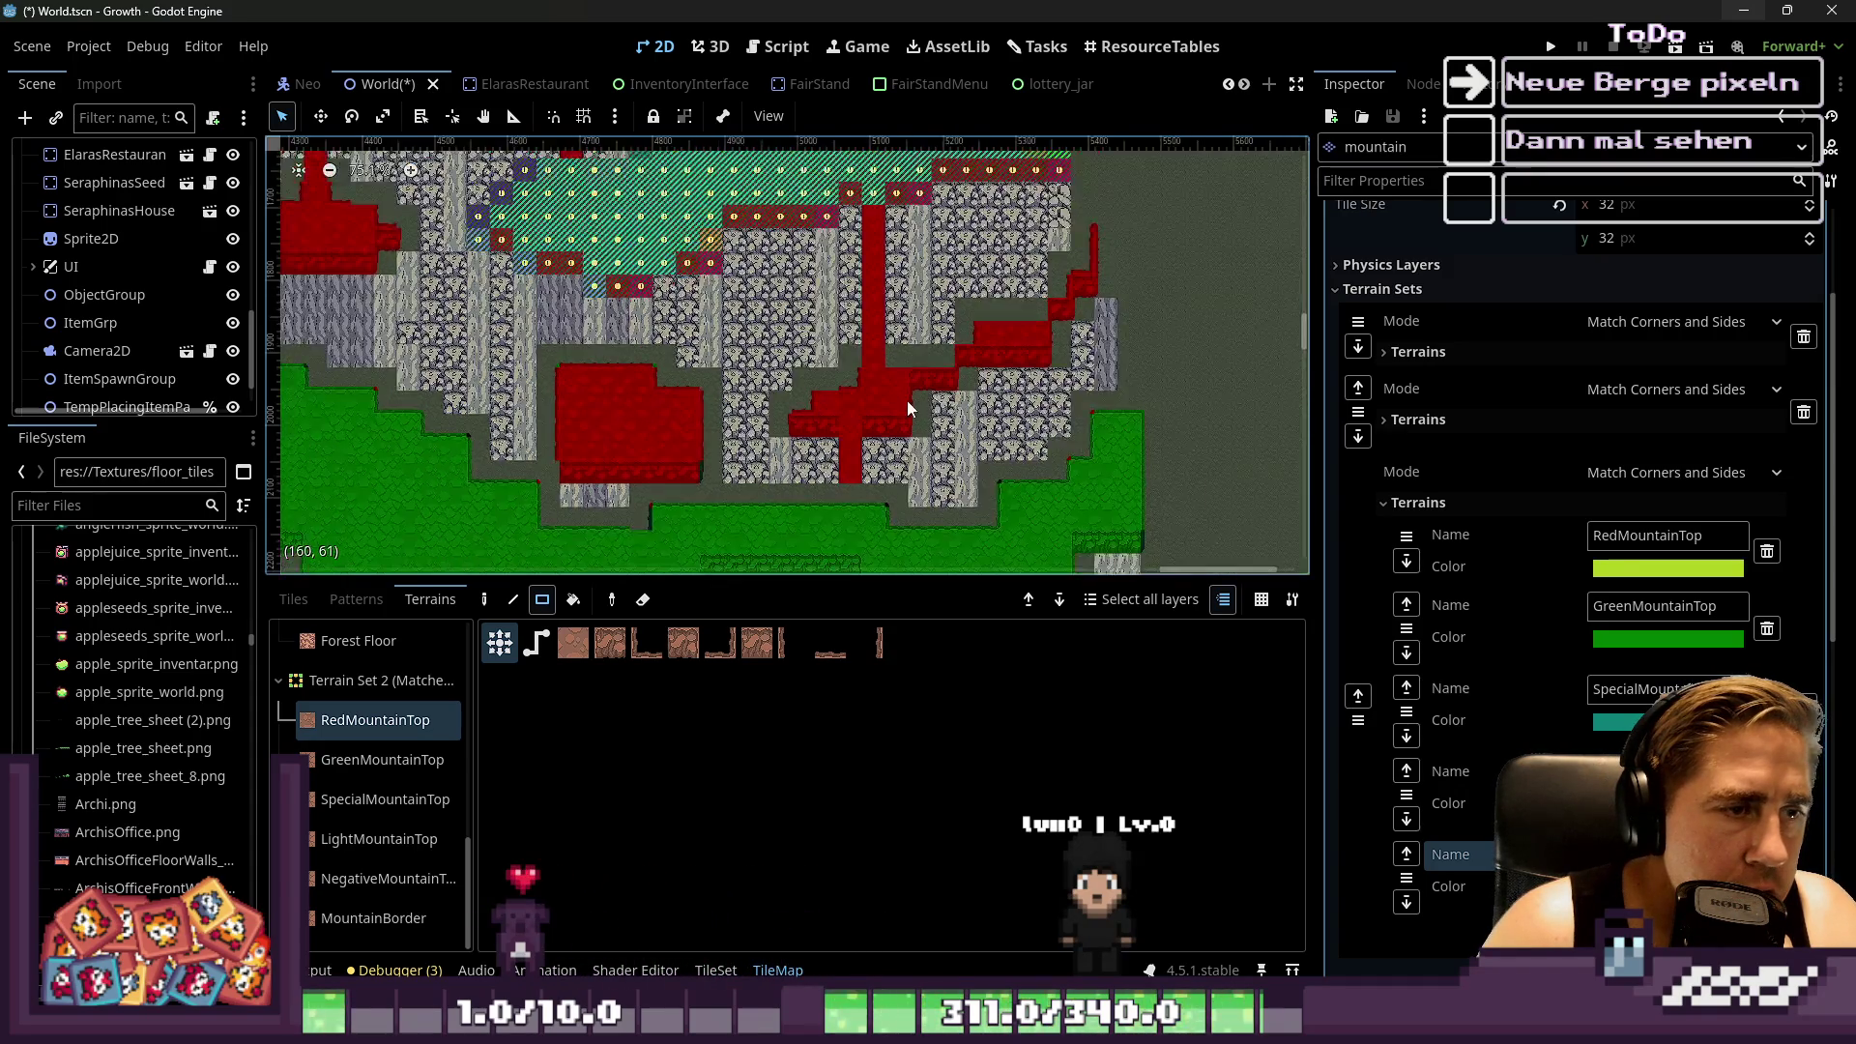
pyautogui.moveTo(839, 410); pyautogui.dragTo(924, 420)
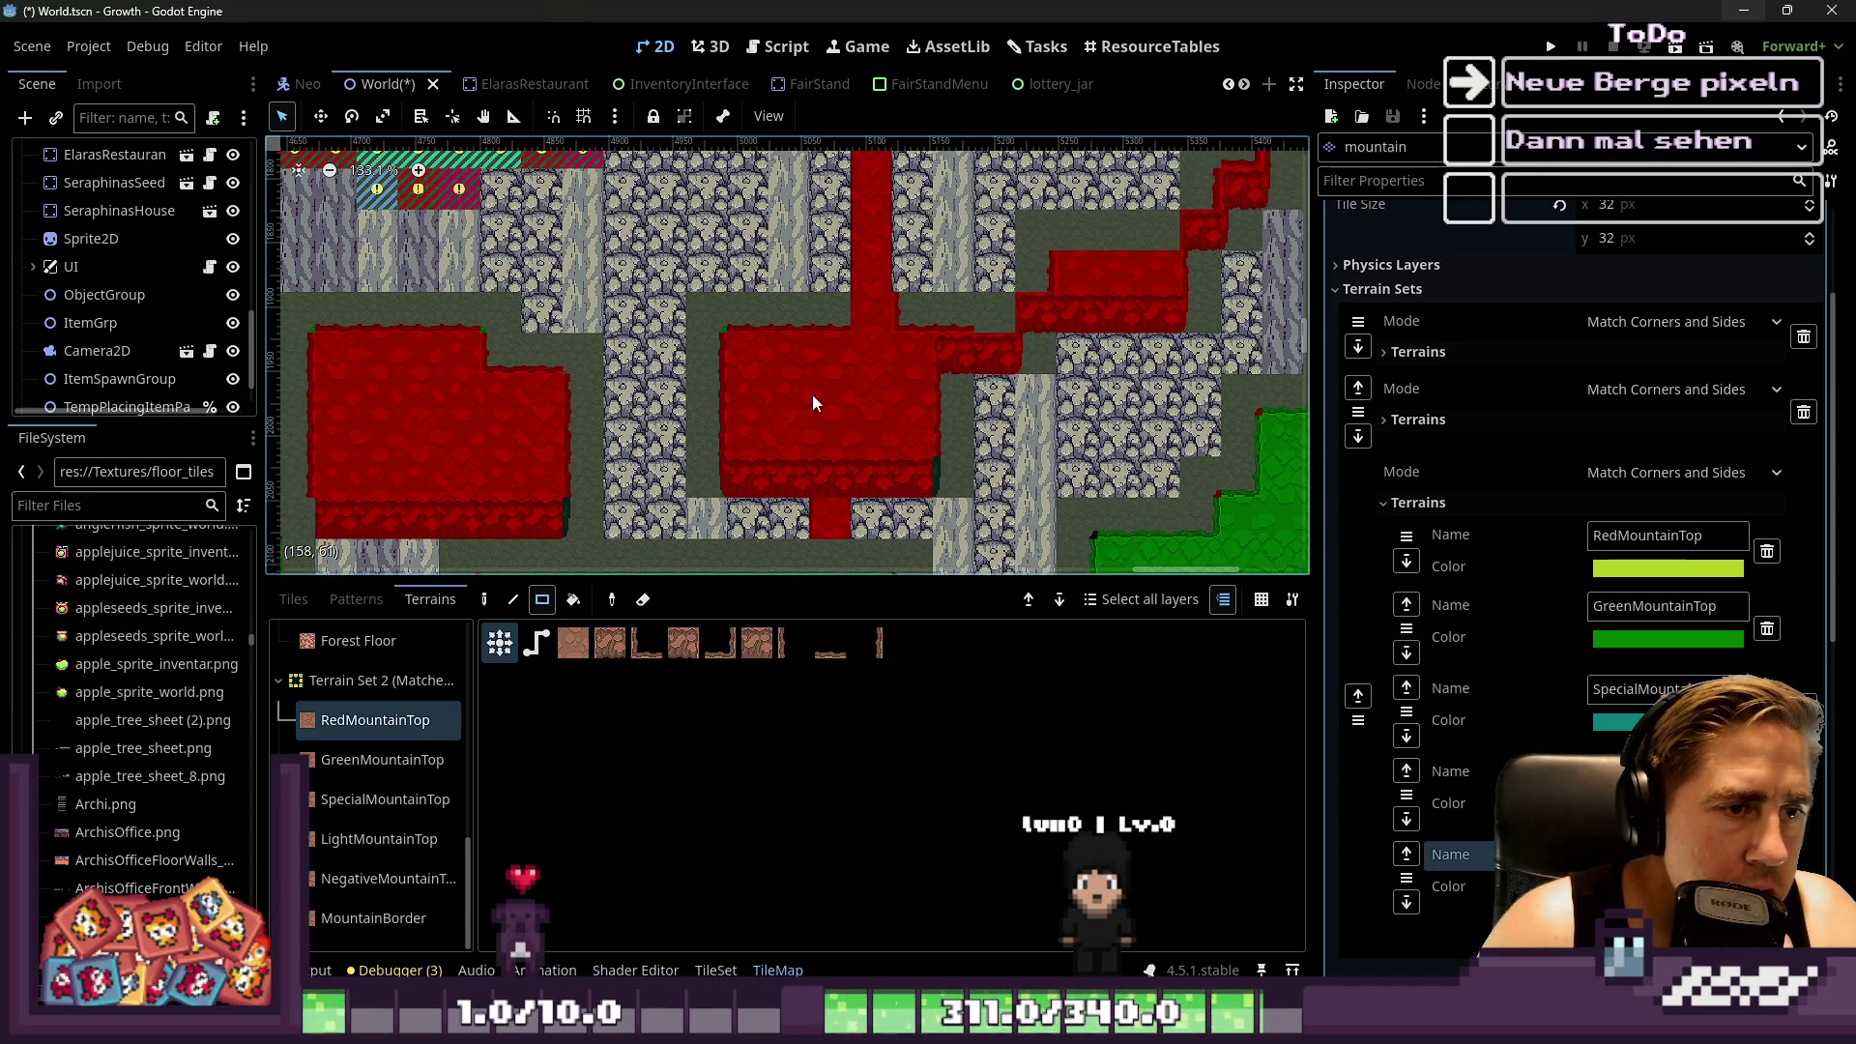
pyautogui.moveTo(745, 435); pyautogui.dragTo(797, 412)
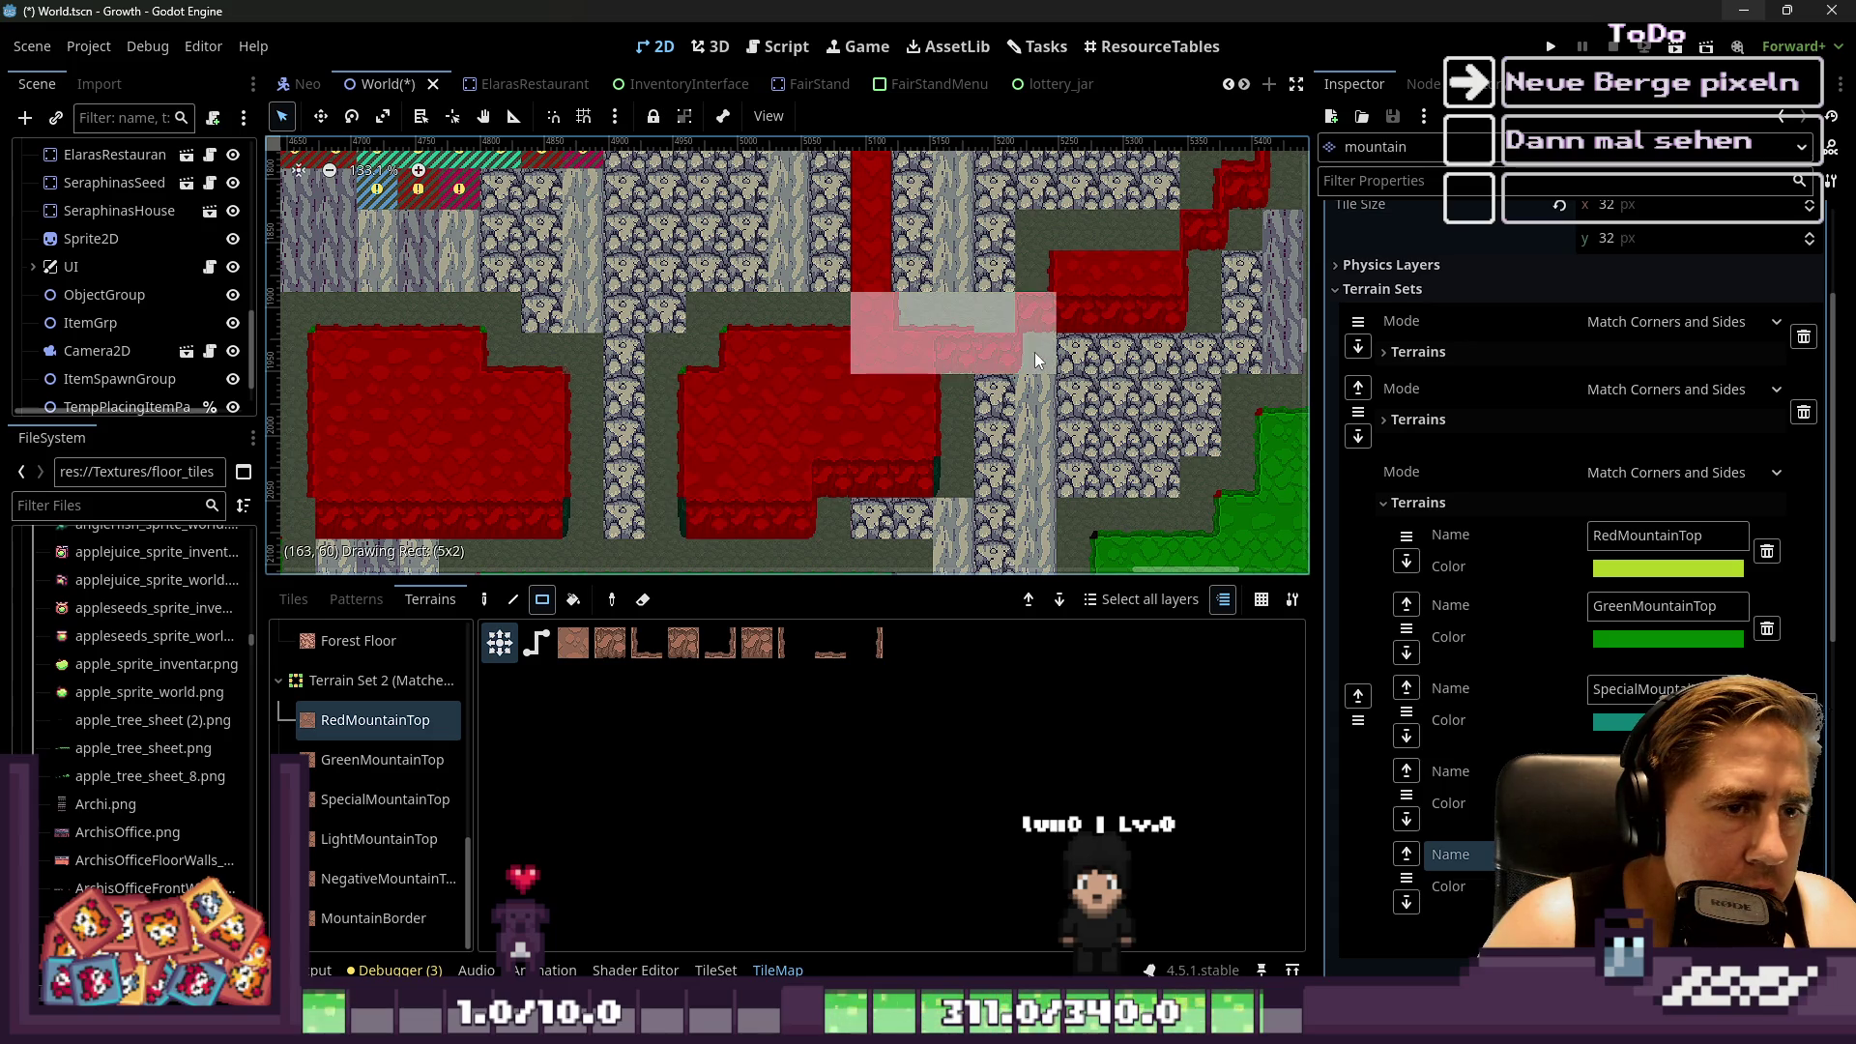
# Add a 5x2 red strip, a 3x2 patch and another red block, then fill the gap column
pyautogui.moveTo(1032, 351); pyautogui.dragTo(1035, 354)
pyautogui.moveTo(1143, 281); pyautogui.dragTo(1045, 302)
pyautogui.scroll(-3, 926, 366)
pyautogui.moveTo(1020, 203); pyautogui.dragTo(1076, 319)
pyautogui.click(979, 340)
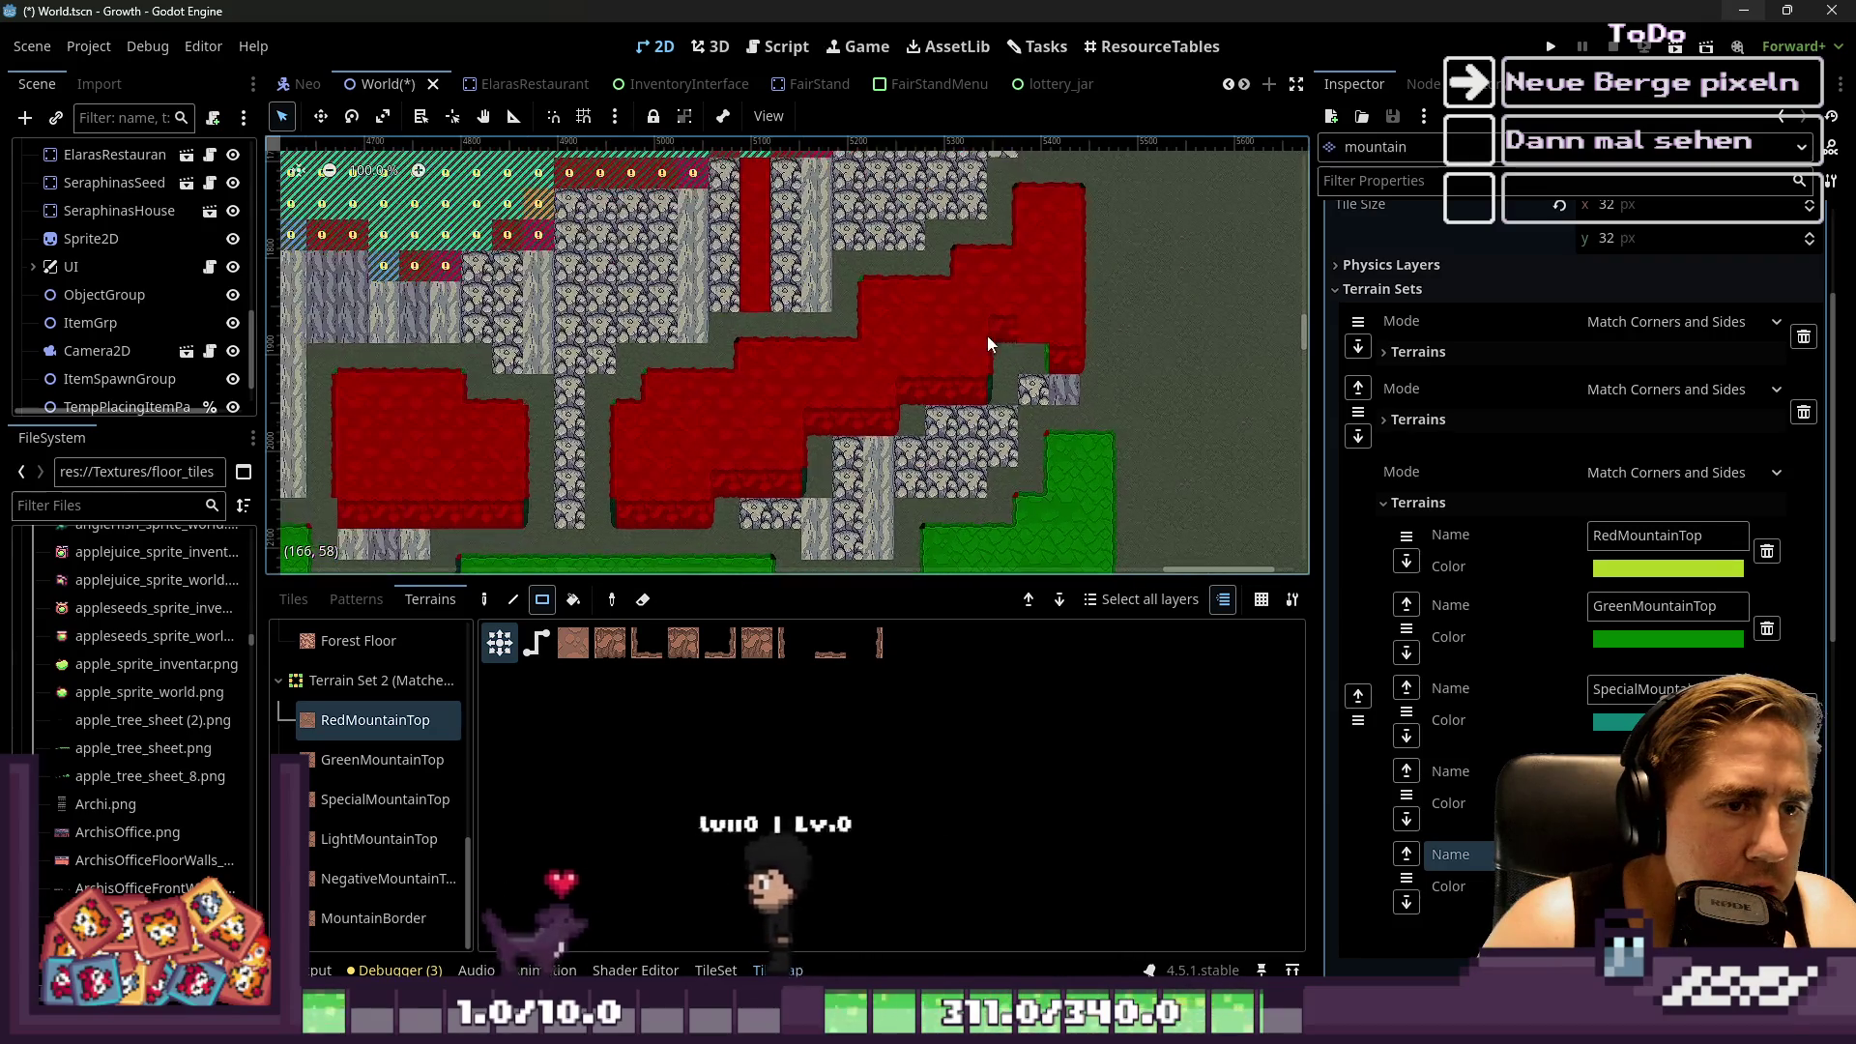
pyautogui.scroll(4, 990, 331)
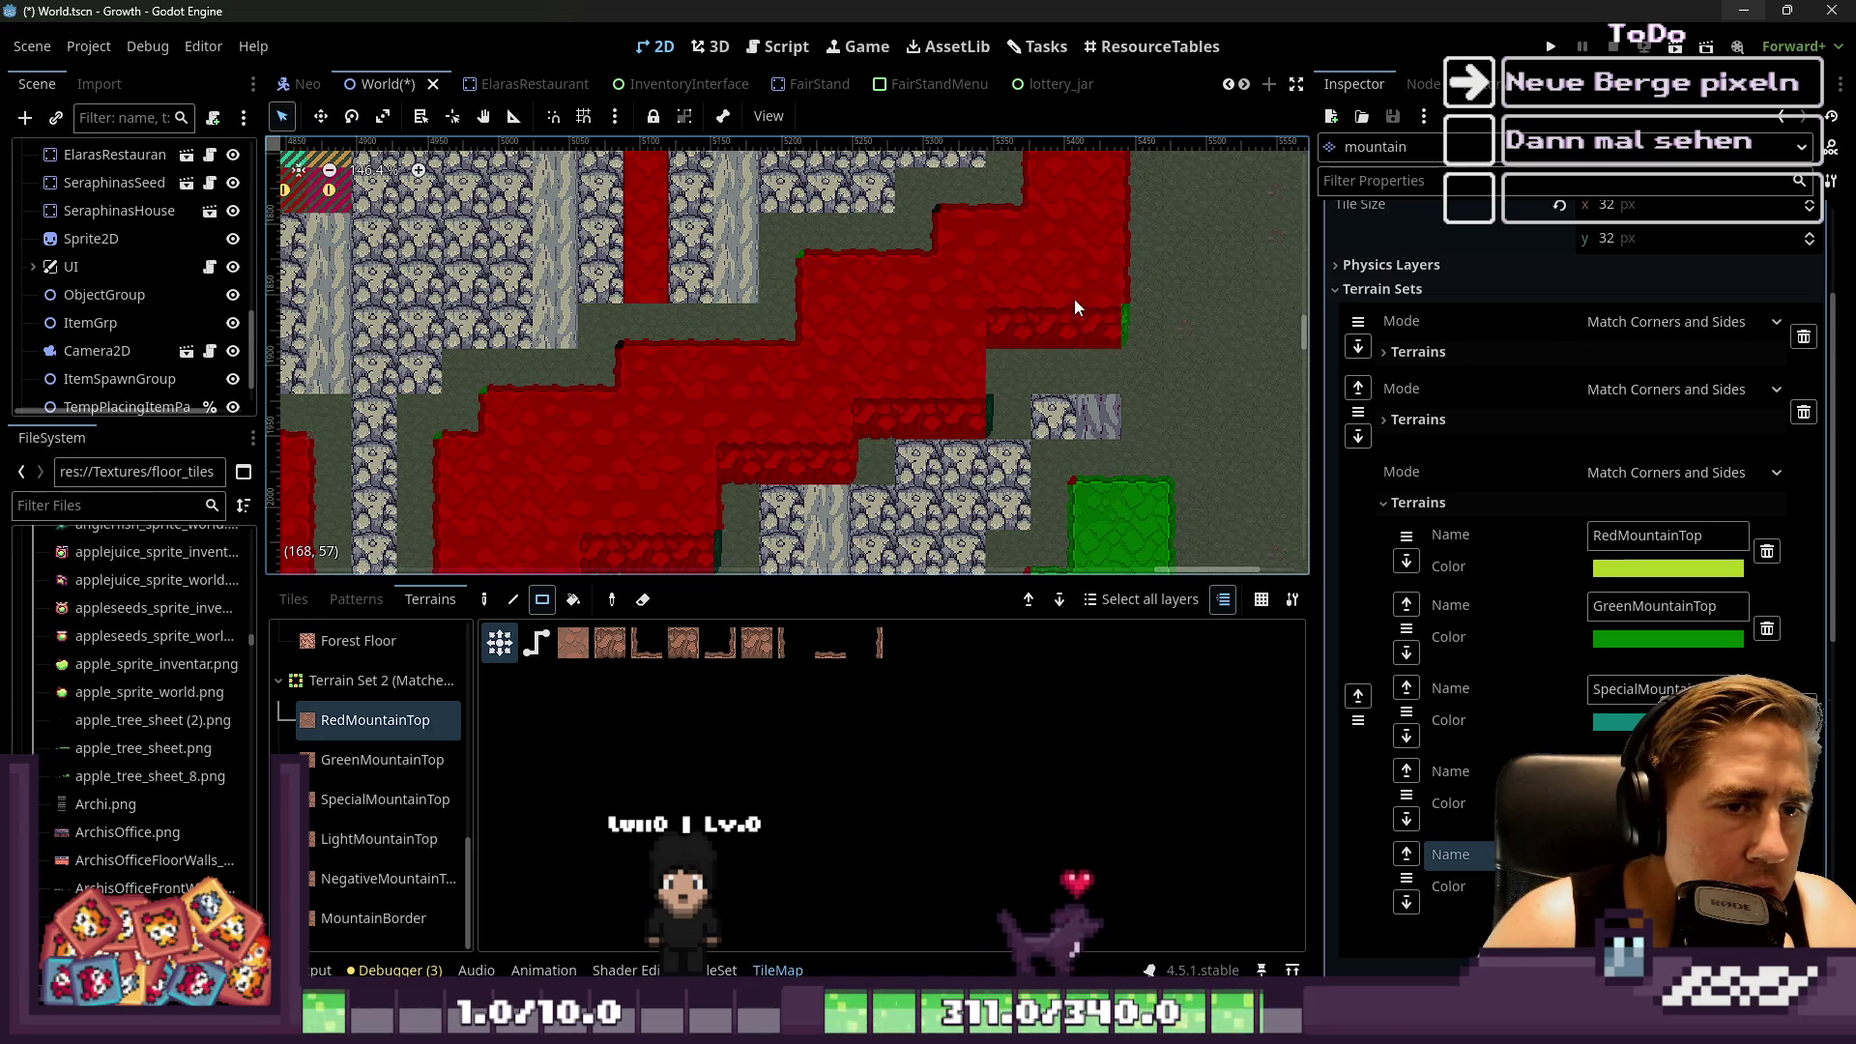
pyautogui.scroll(-9, 883, 393)
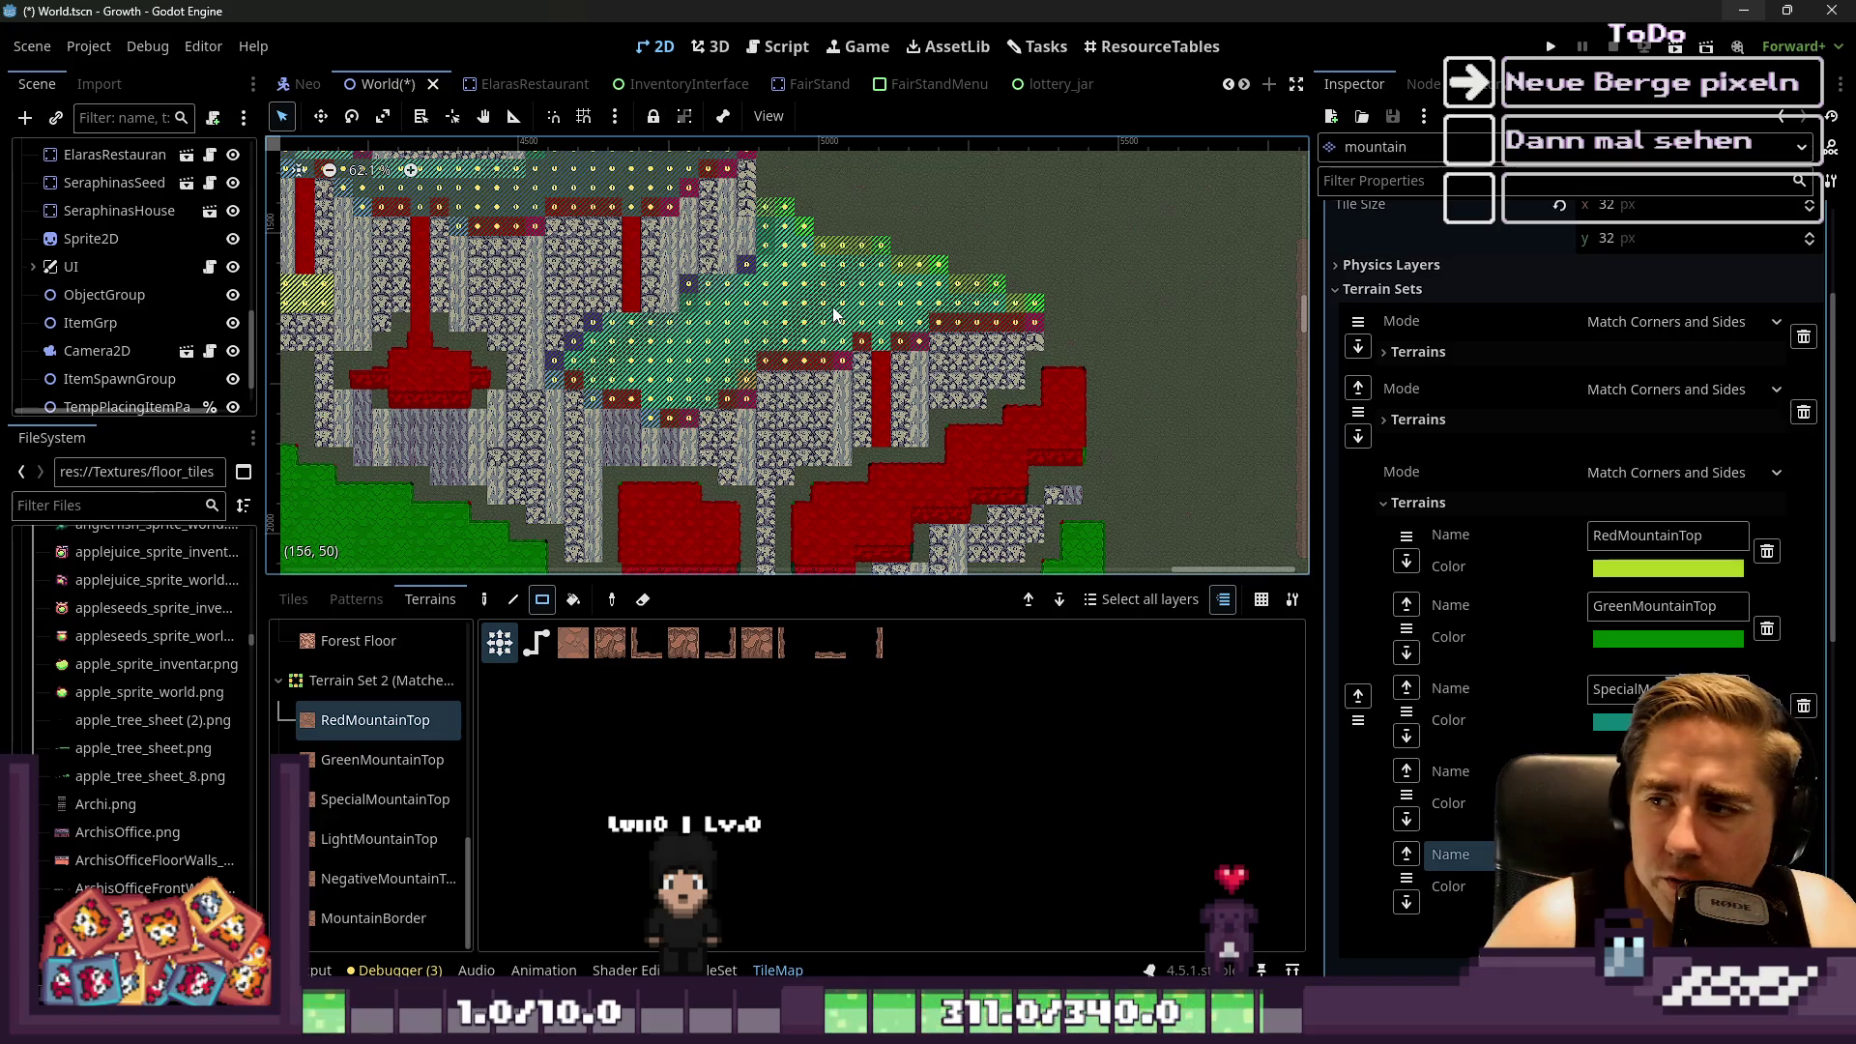
pyautogui.scroll(3, 761, 291)
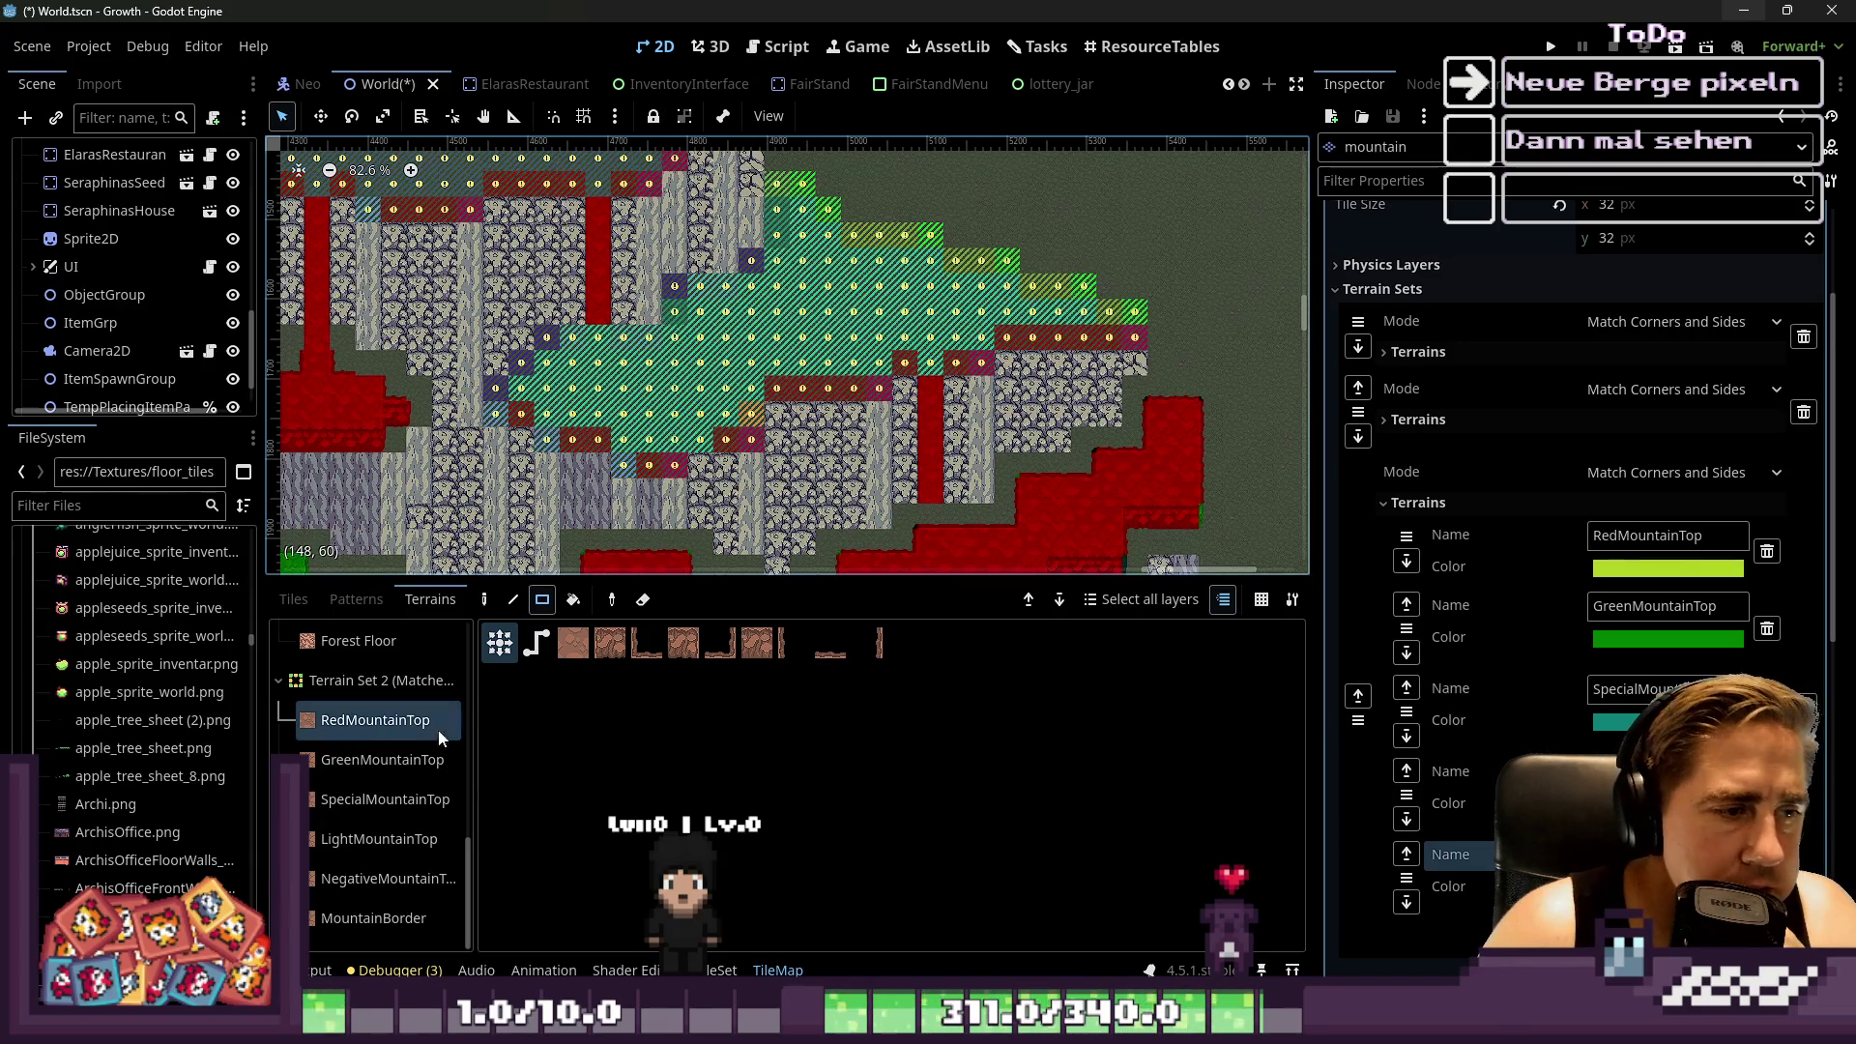
# Pick LightMountainTop and paint the first brown stepped rectangles on the ridge, undoing a misplaced one
pyautogui.click(372, 839)
pyautogui.scroll(2, 1206, 422)
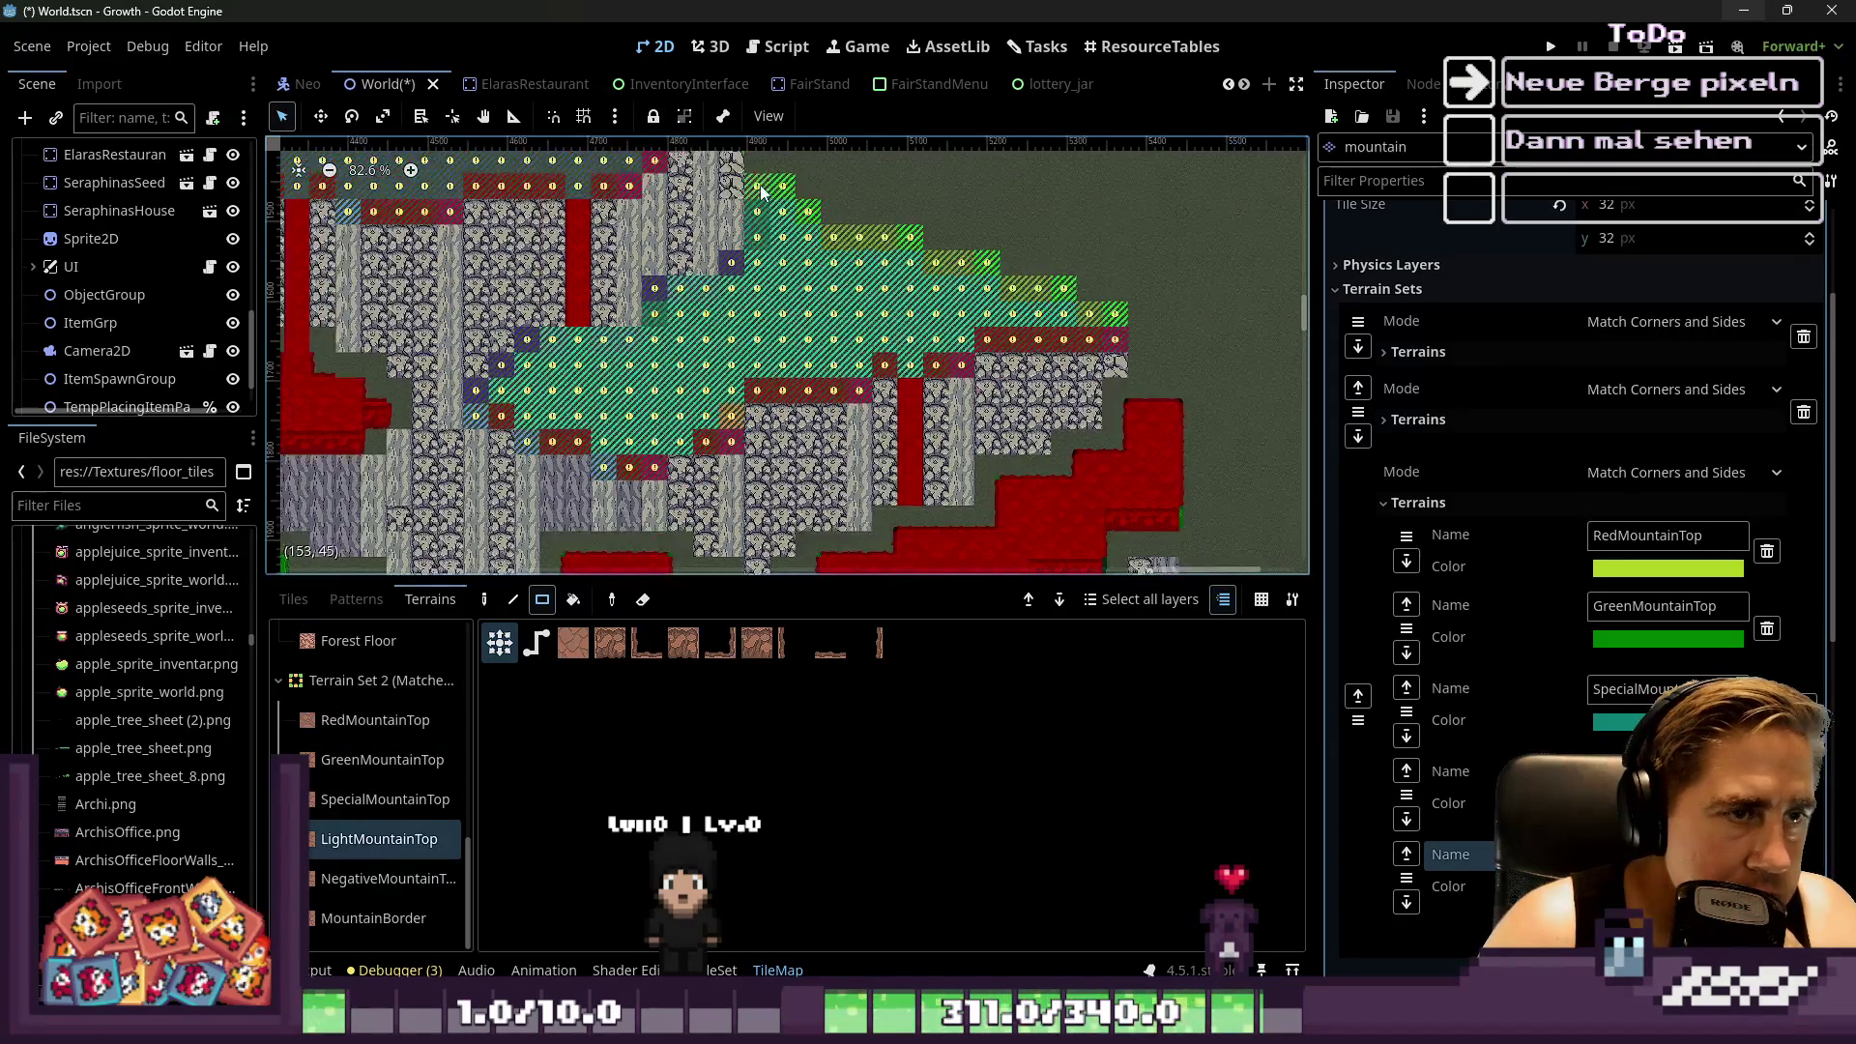
pyautogui.moveTo(1203, 399)
pyautogui.mouseDown()
pyautogui.moveTo(1039, 366)
pyautogui.moveTo(590, 363)
pyautogui.moveTo(730, 363)
pyautogui.mouseUp()
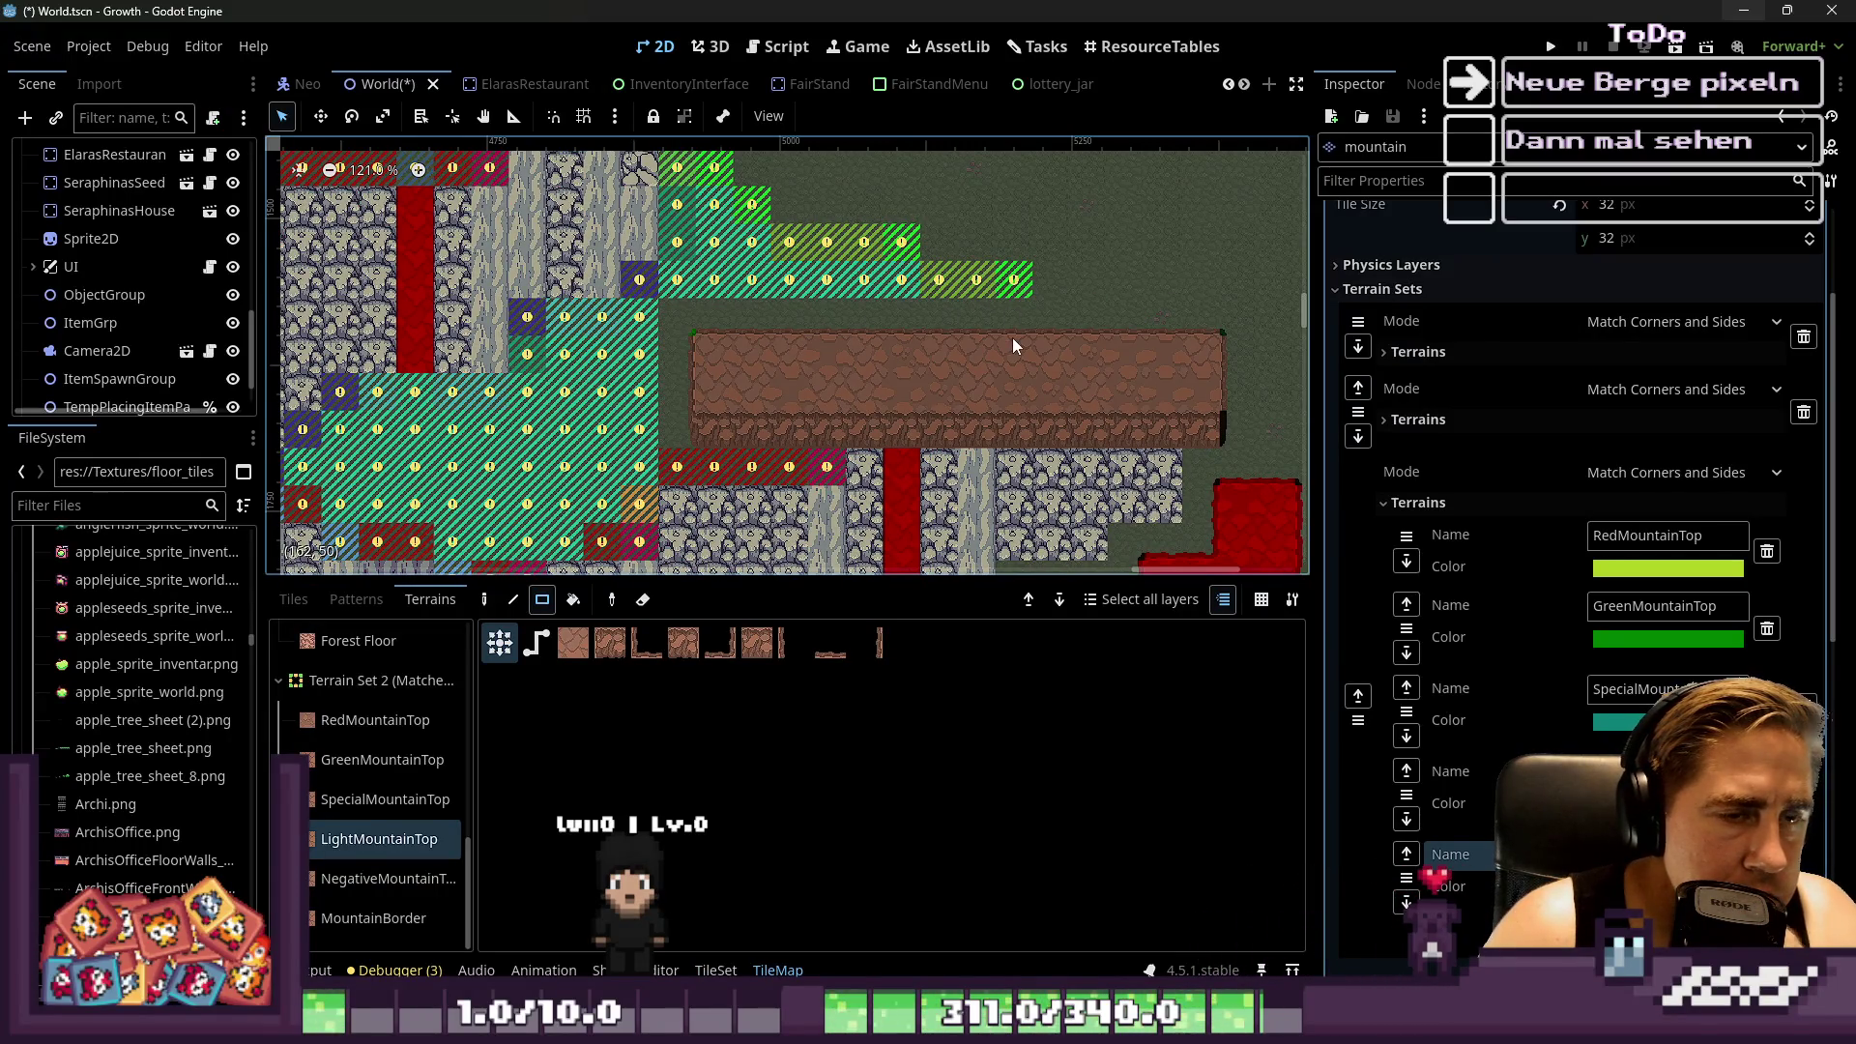
pyautogui.hotkey('ctrl', 'z')
pyautogui.moveTo(1127, 317)
pyautogui.mouseDown()
pyautogui.moveTo(822, 392)
pyautogui.moveTo(716, 391)
pyautogui.mouseUp()
pyautogui.moveTo(901, 235)
pyautogui.mouseDown()
pyautogui.moveTo(687, 307)
pyautogui.moveTo(909, 454)
pyautogui.mouseUp()
pyautogui.scroll(-3, 890, 220)
pyautogui.scroll(-2, 889, 219)
pyautogui.scroll(-2, 788, 301)
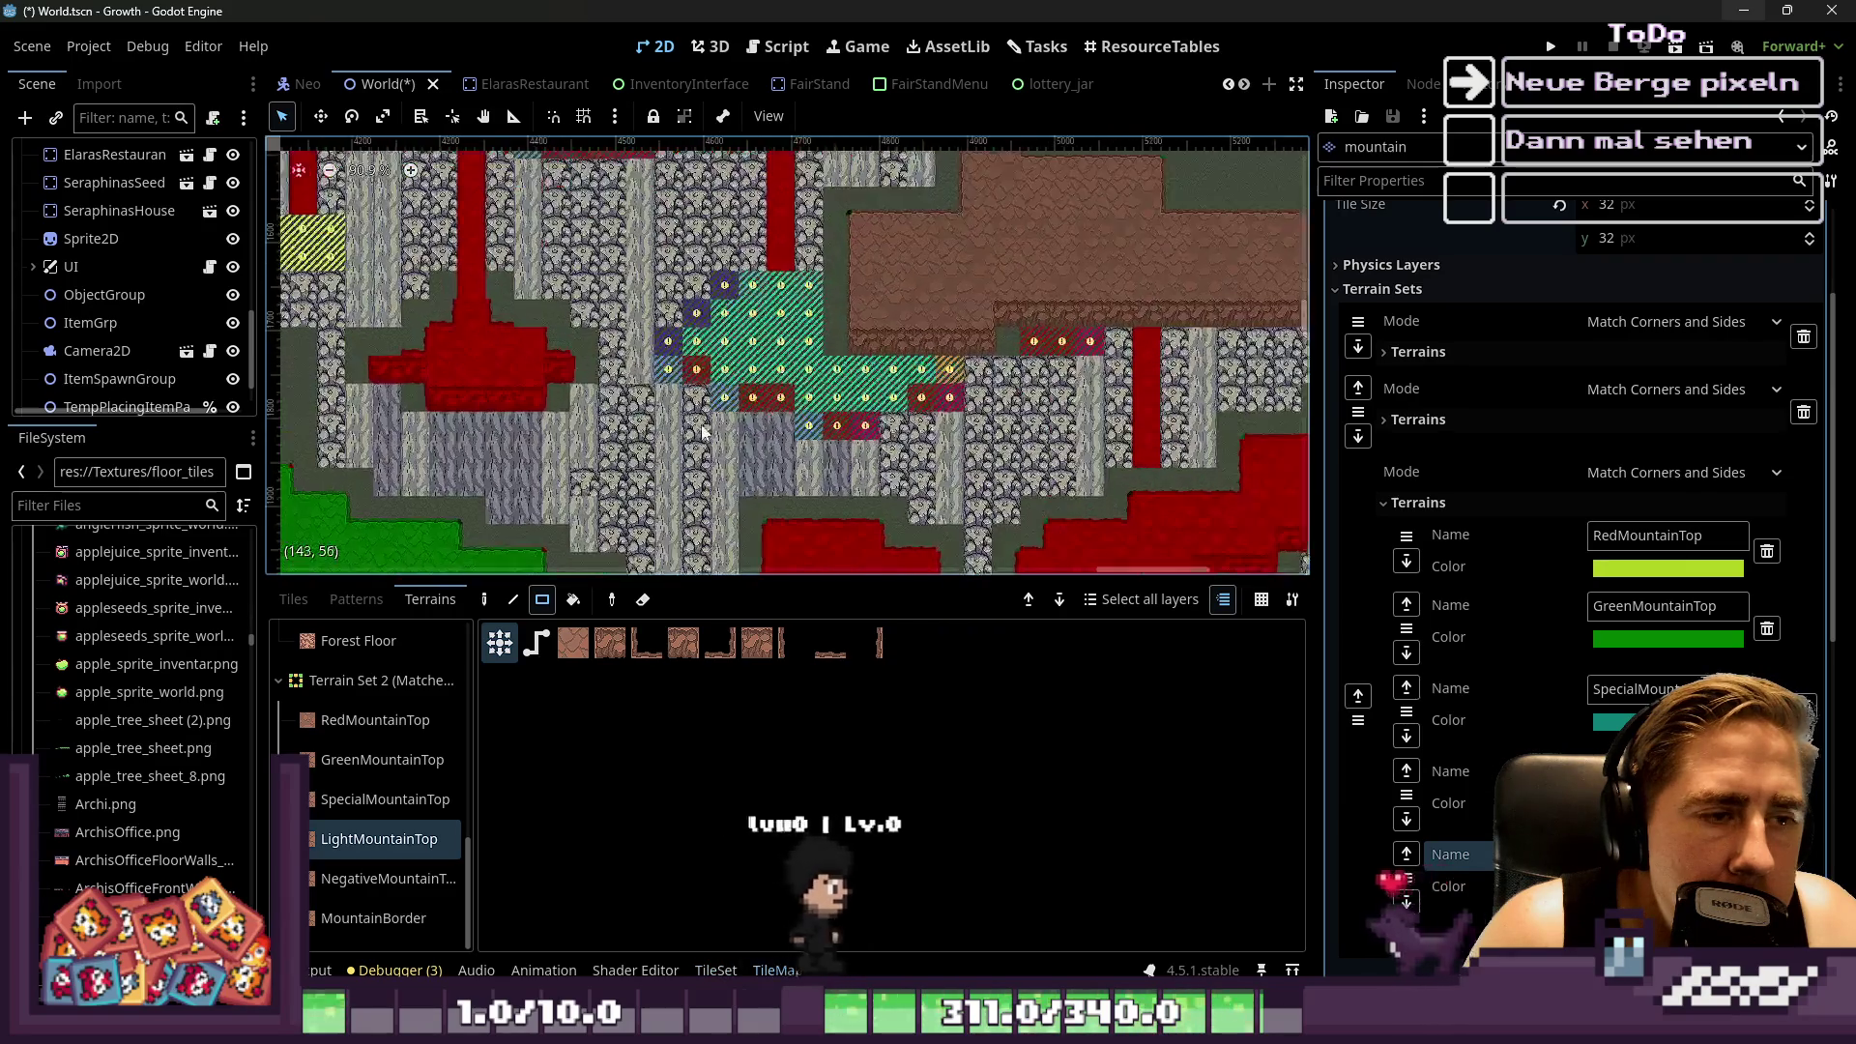
pyautogui.scroll(3, 684, 440)
# Cover the green tiles with brown mountain-top blocks, including a 2x7 block and a 5x5 block
pyautogui.moveTo(718, 263)
pyautogui.mouseDown()
pyautogui.moveTo(967, 392)
pyautogui.moveTo(1005, 393)
pyautogui.mouseUp()
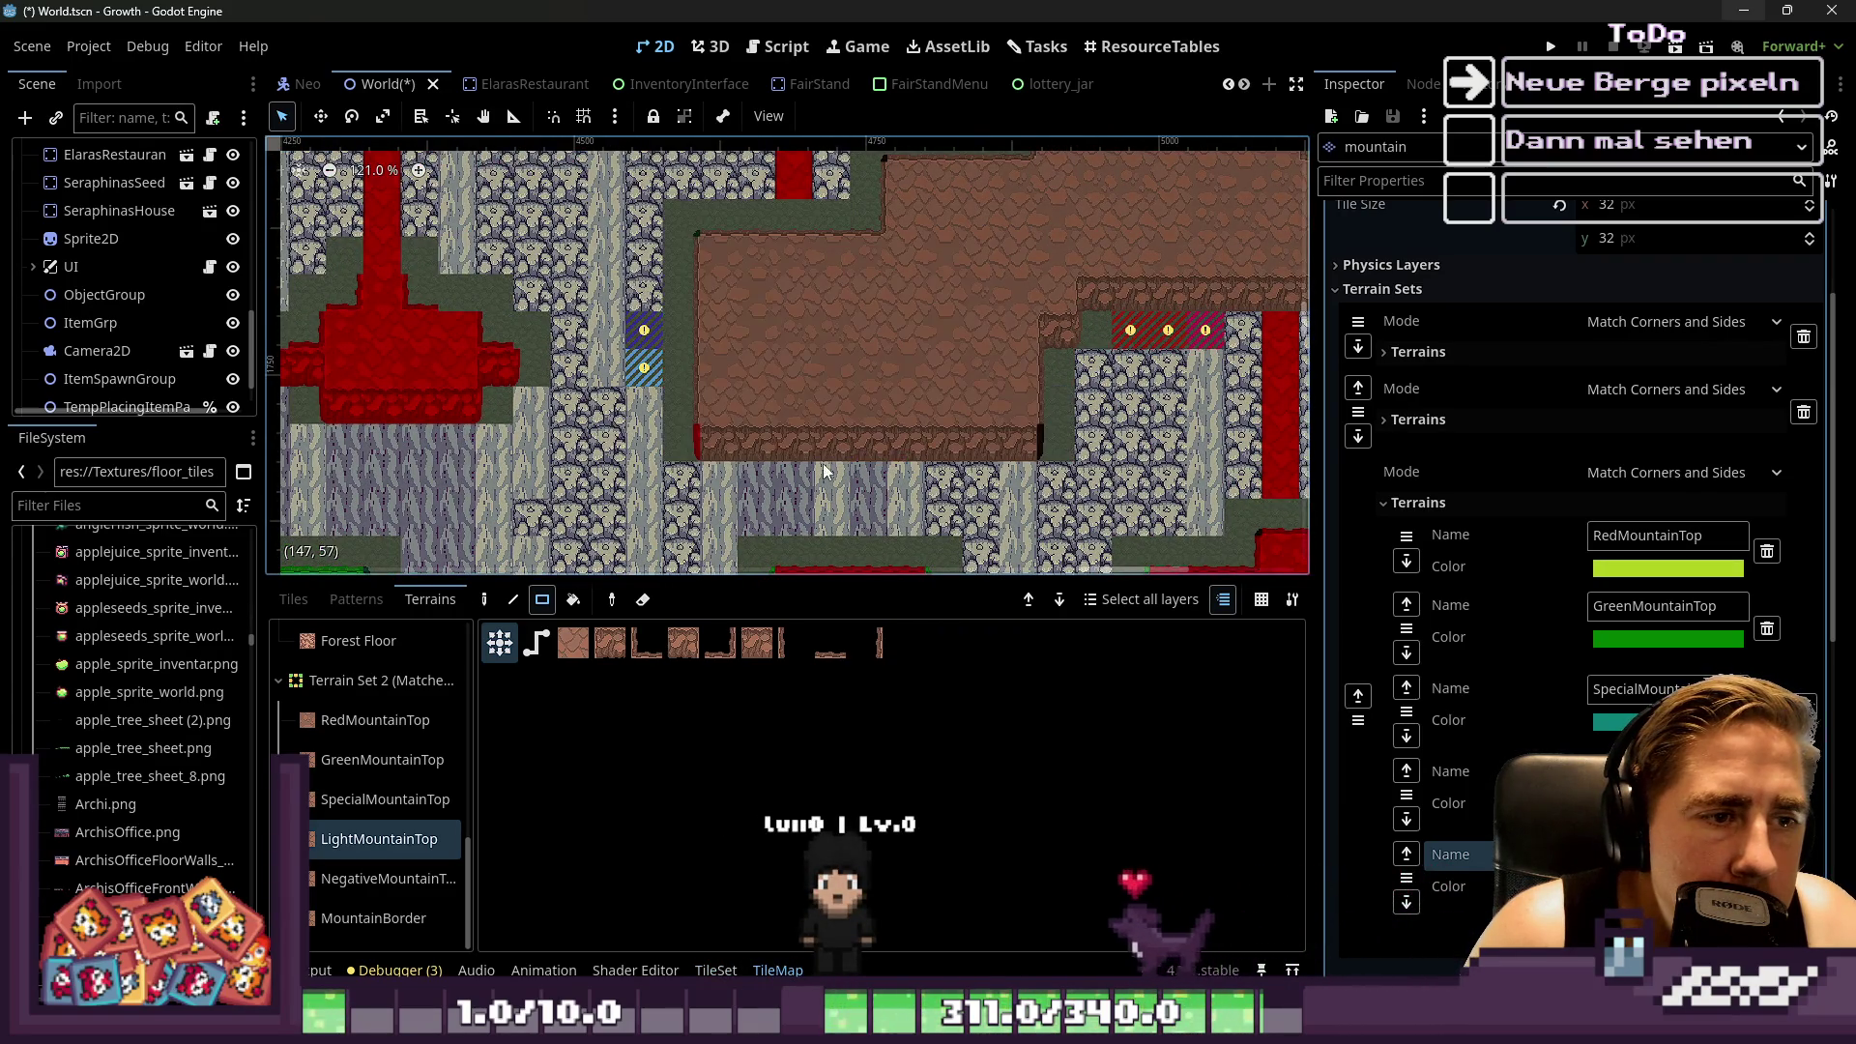
pyautogui.moveTo(1209, 329); pyautogui.dragTo(1209, 330)
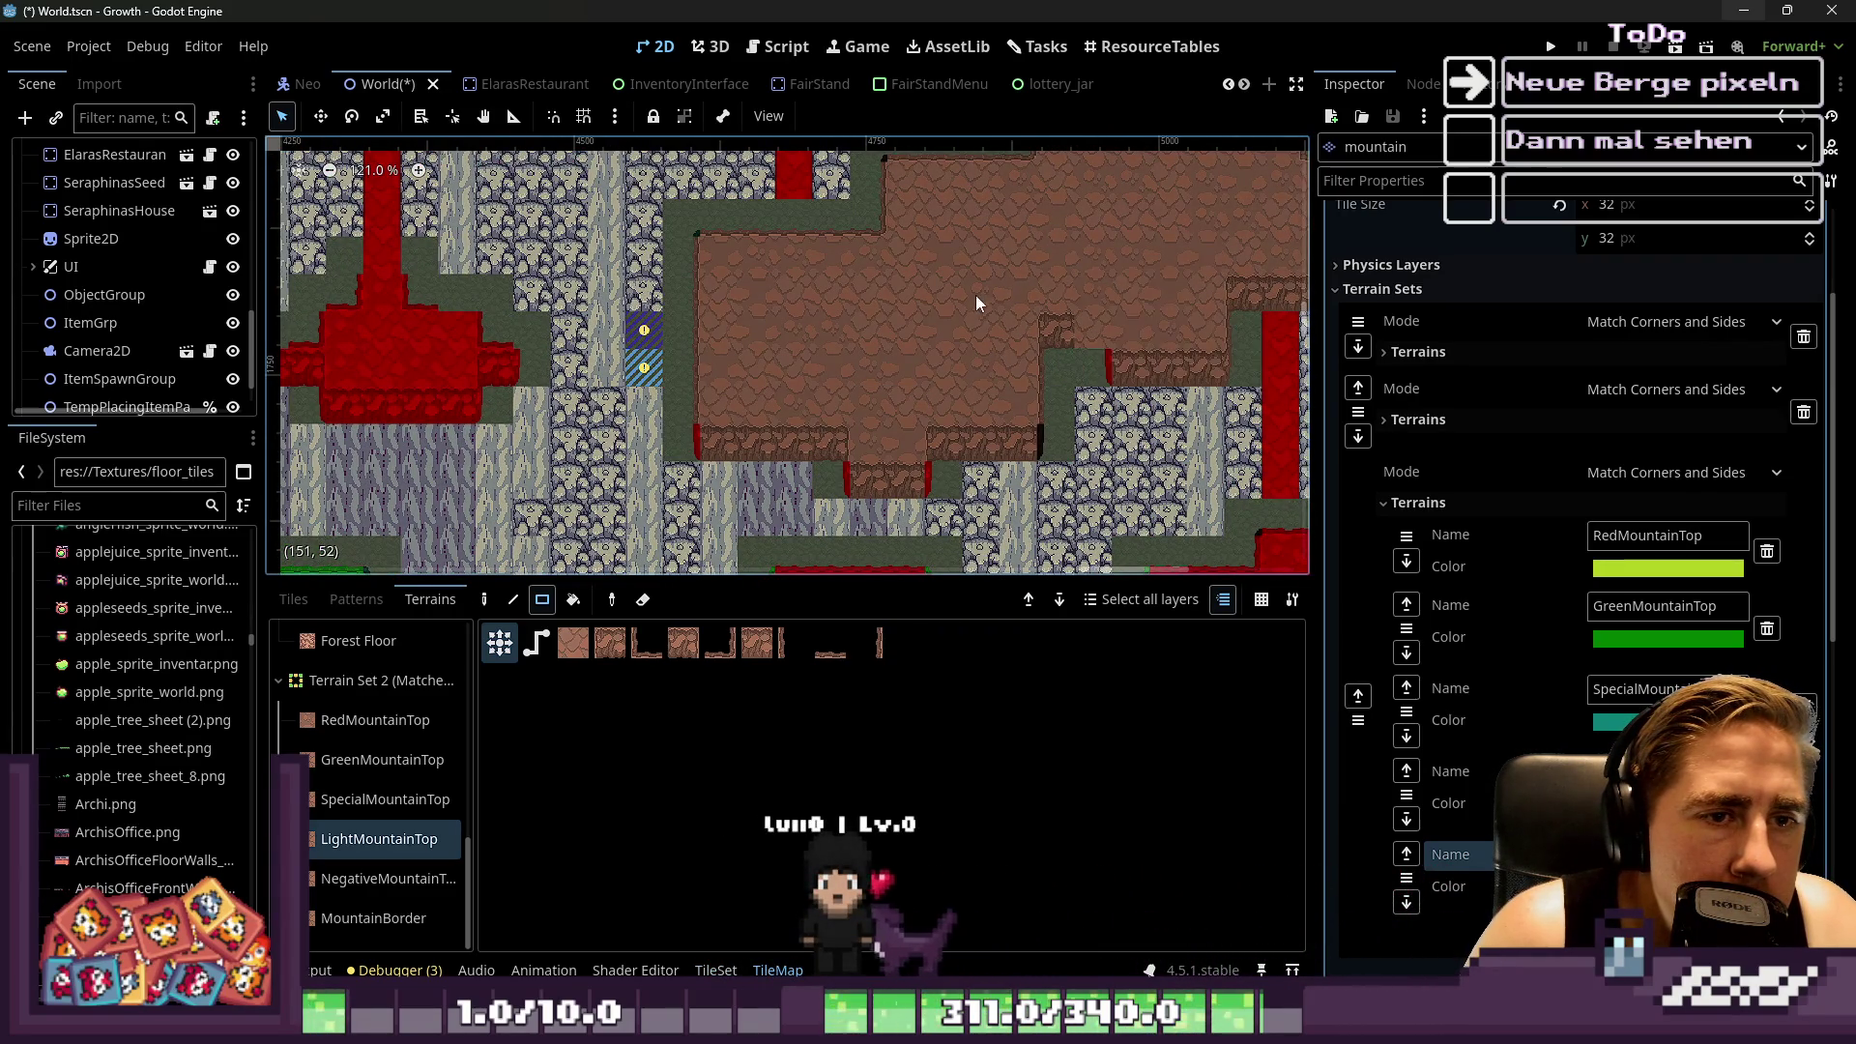
pyautogui.moveTo(1013, 425); pyautogui.dragTo(1006, 421)
pyautogui.moveTo(742, 369); pyautogui.dragTo(742, 370)
pyautogui.scroll(-5, 812, 358)
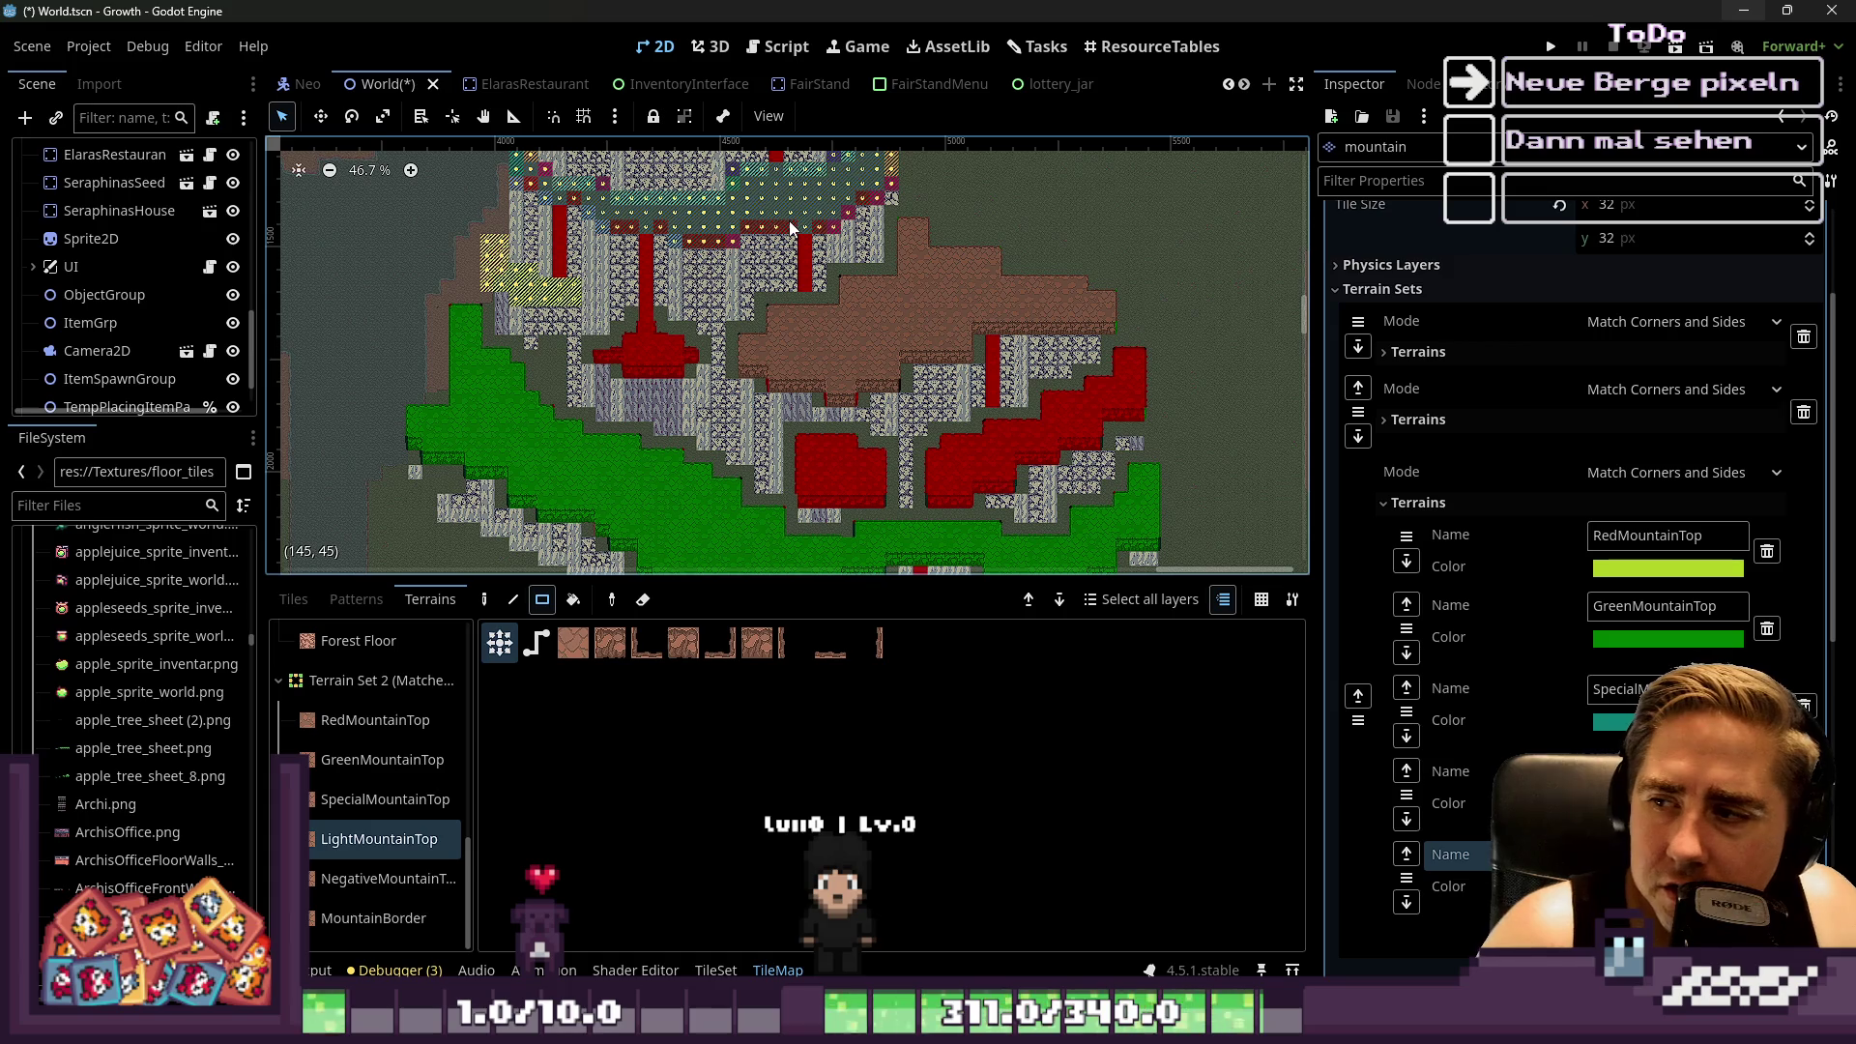
pyautogui.scroll(4, 791, 228)
pyautogui.scroll(2, 913, 290)
pyautogui.moveTo(913, 218); pyautogui.dragTo(953, 425)
pyautogui.moveTo(812, 321)
pyautogui.mouseDown()
pyautogui.moveTo(872, 420)
pyautogui.moveTo(799, 454)
pyautogui.mouseUp()
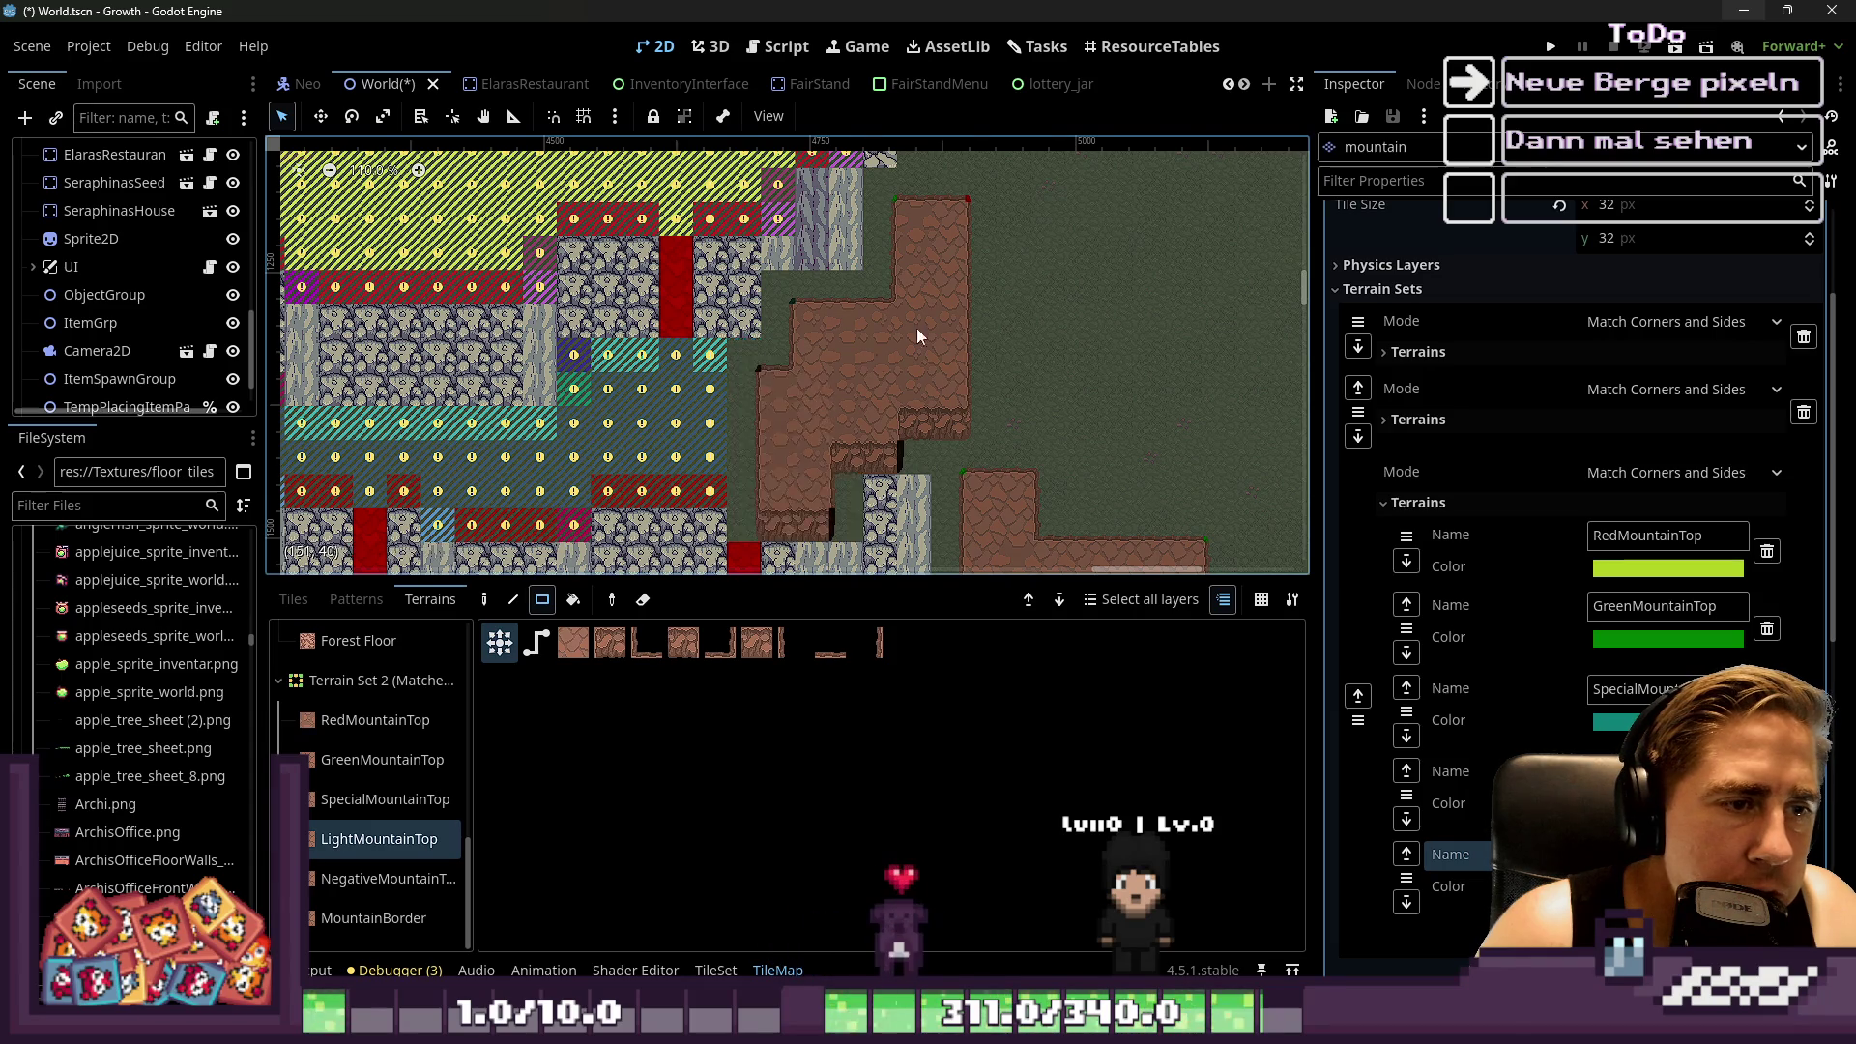
pyautogui.scroll(1, 774, 352)
pyautogui.moveTo(636, 344); pyautogui.dragTo(802, 488)
pyautogui.scroll(2, 769, 375)
pyautogui.moveTo(812, 350); pyautogui.dragTo(965, 423)
# Paint more brown mountain-top patches over the yellow-marked area and the ridge's left side
pyautogui.hscroll(-4, 570, 445)
pyautogui.moveTo(690, 377); pyautogui.dragTo(913, 474)
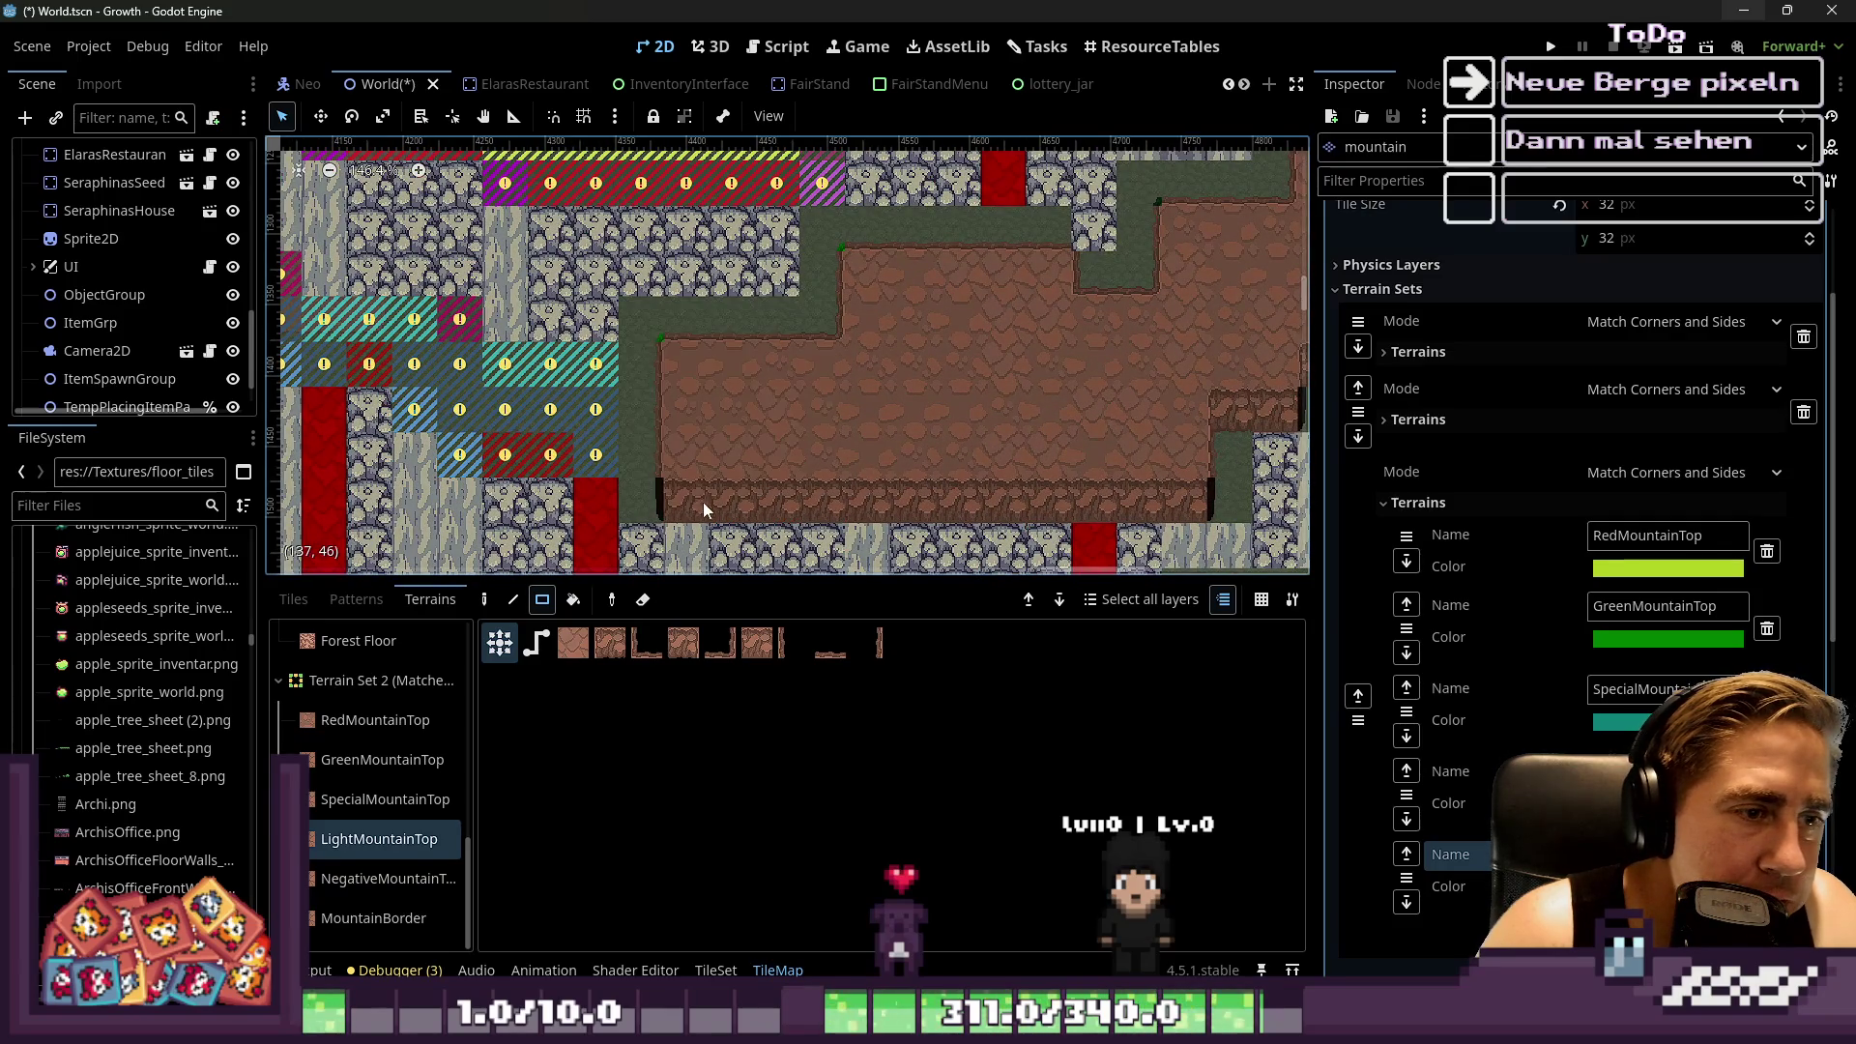
pyautogui.moveTo(570, 396); pyautogui.dragTo(694, 464)
pyautogui.scroll(3, 665, 387)
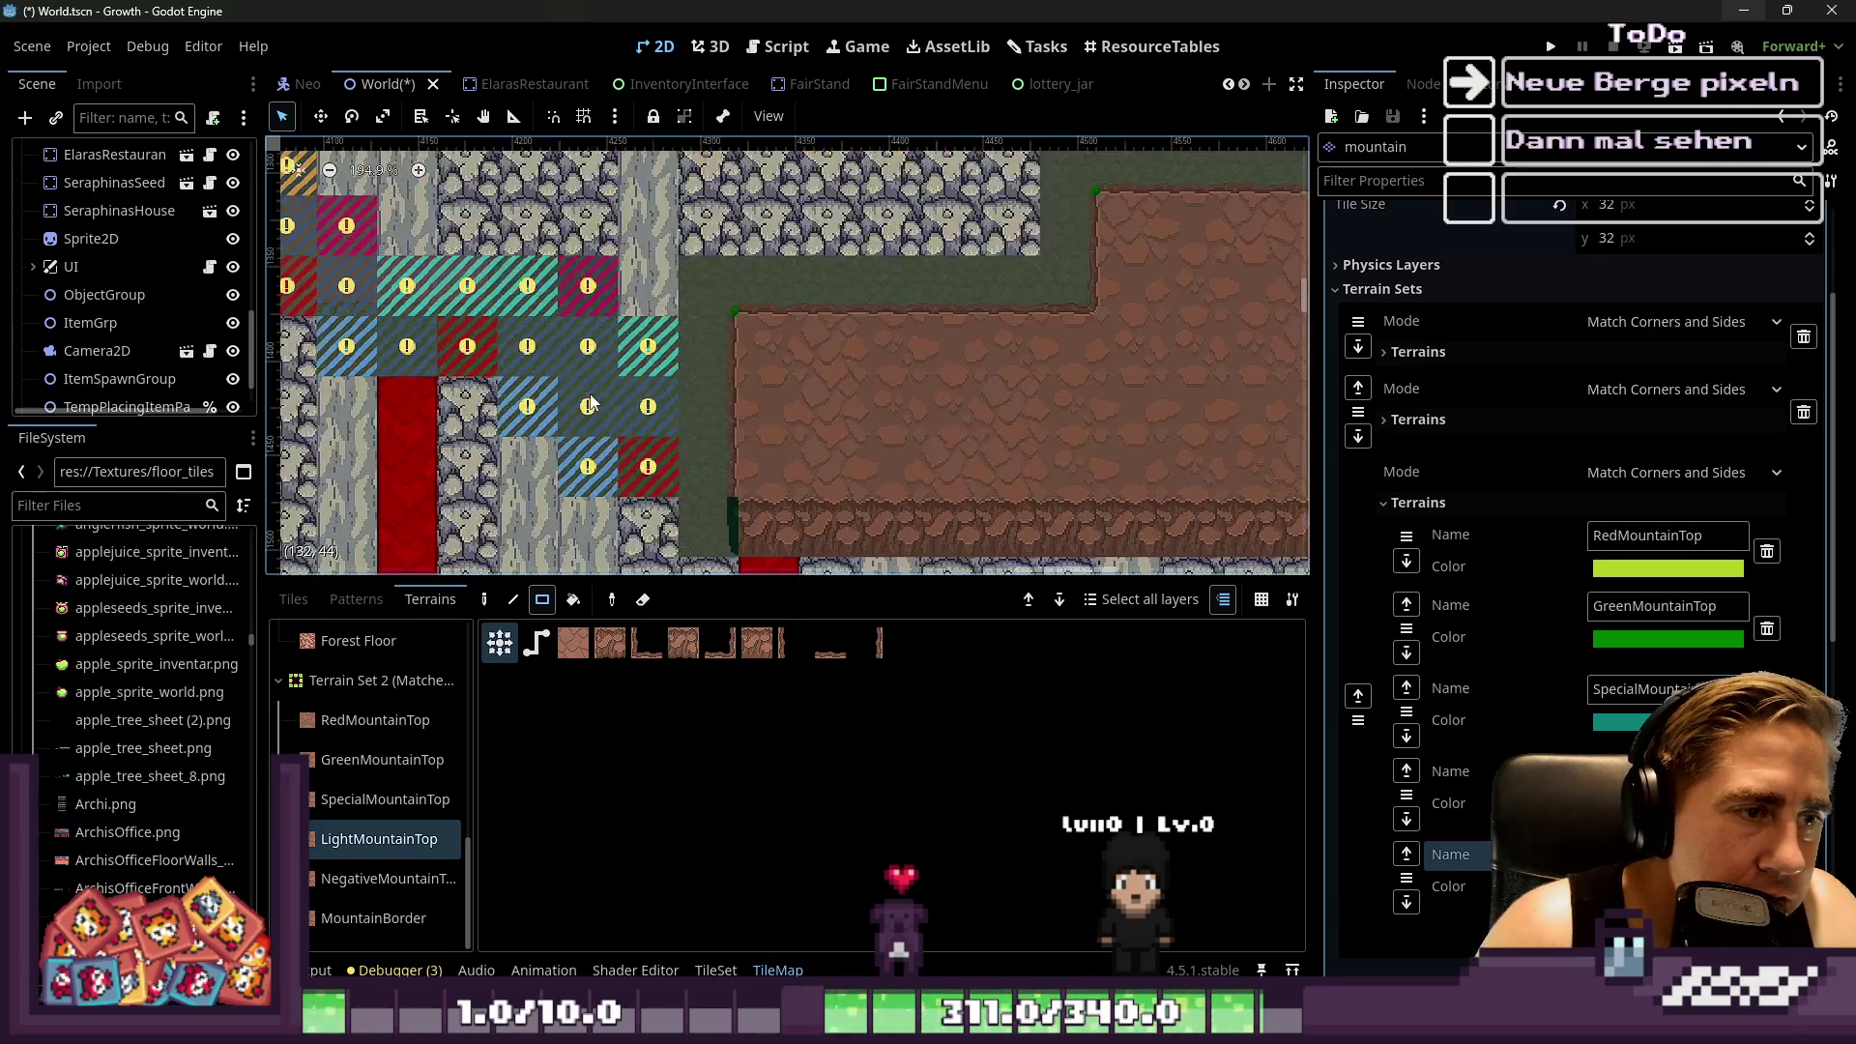
pyautogui.moveTo(580, 343); pyautogui.dragTo(698, 443)
pyautogui.moveTo(924, 426); pyautogui.dragTo(924, 426)
pyautogui.scroll(1, 528, 377)
pyautogui.hscroll(-3, 830, 372)
pyautogui.moveTo(571, 308); pyautogui.dragTo(959, 374)
pyautogui.scroll(-1, 506, 287)
pyautogui.moveTo(505, 287); pyautogui.dragTo(619, 329)
pyautogui.scroll(-1, 644, 390)
pyautogui.scroll(2, 580, 290)
# Fill the remaining single tiles with brown, clearing a 5x2 block back to plain ground
pyautogui.moveTo(536, 205); pyautogui.dragTo(612, 273)
pyautogui.scroll(-5, 663, 317)
pyautogui.moveTo(760, 326); pyautogui.dragTo(793, 326)
pyautogui.click(814, 327)
pyautogui.scroll(1, 868, 411)
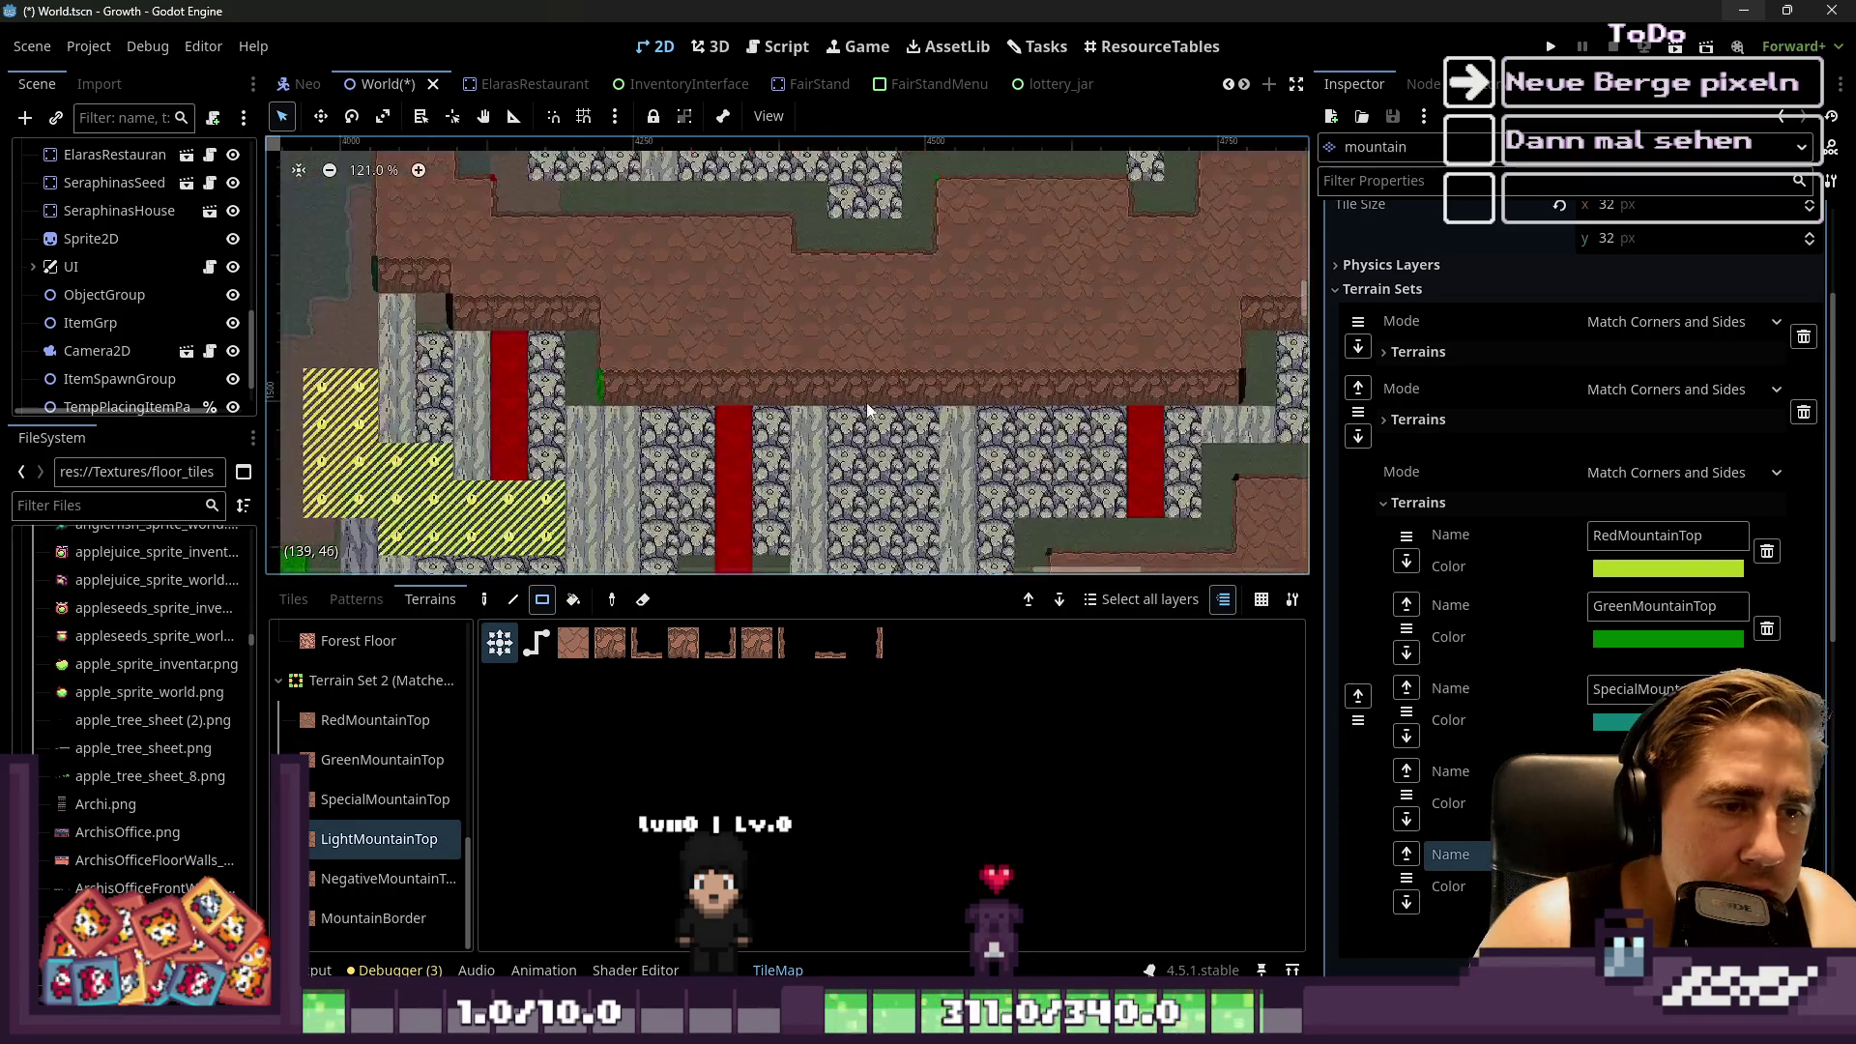
pyautogui.scroll(2, 839, 415)
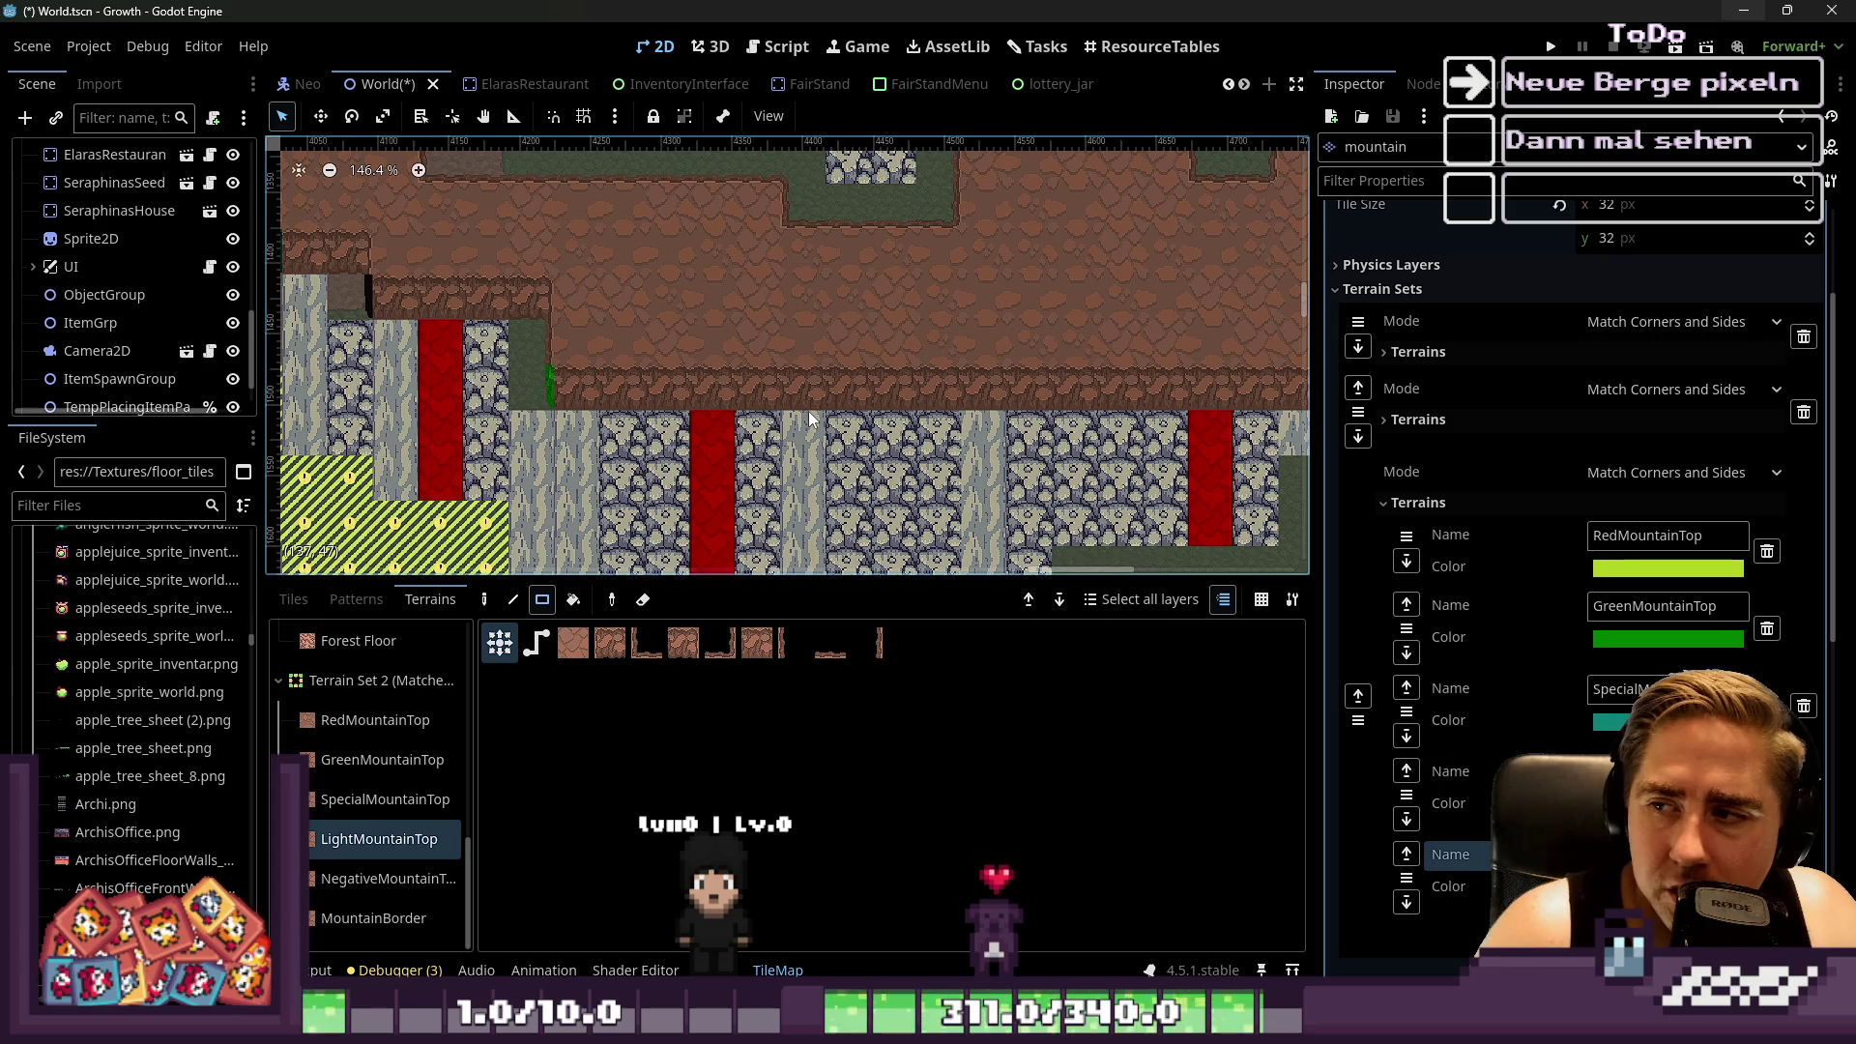
pyautogui.scroll(1, 810, 418)
pyautogui.moveTo(969, 391)
pyautogui.mouseDown()
pyautogui.moveTo(845, 336)
pyautogui.moveTo(876, 384)
pyautogui.mouseUp()
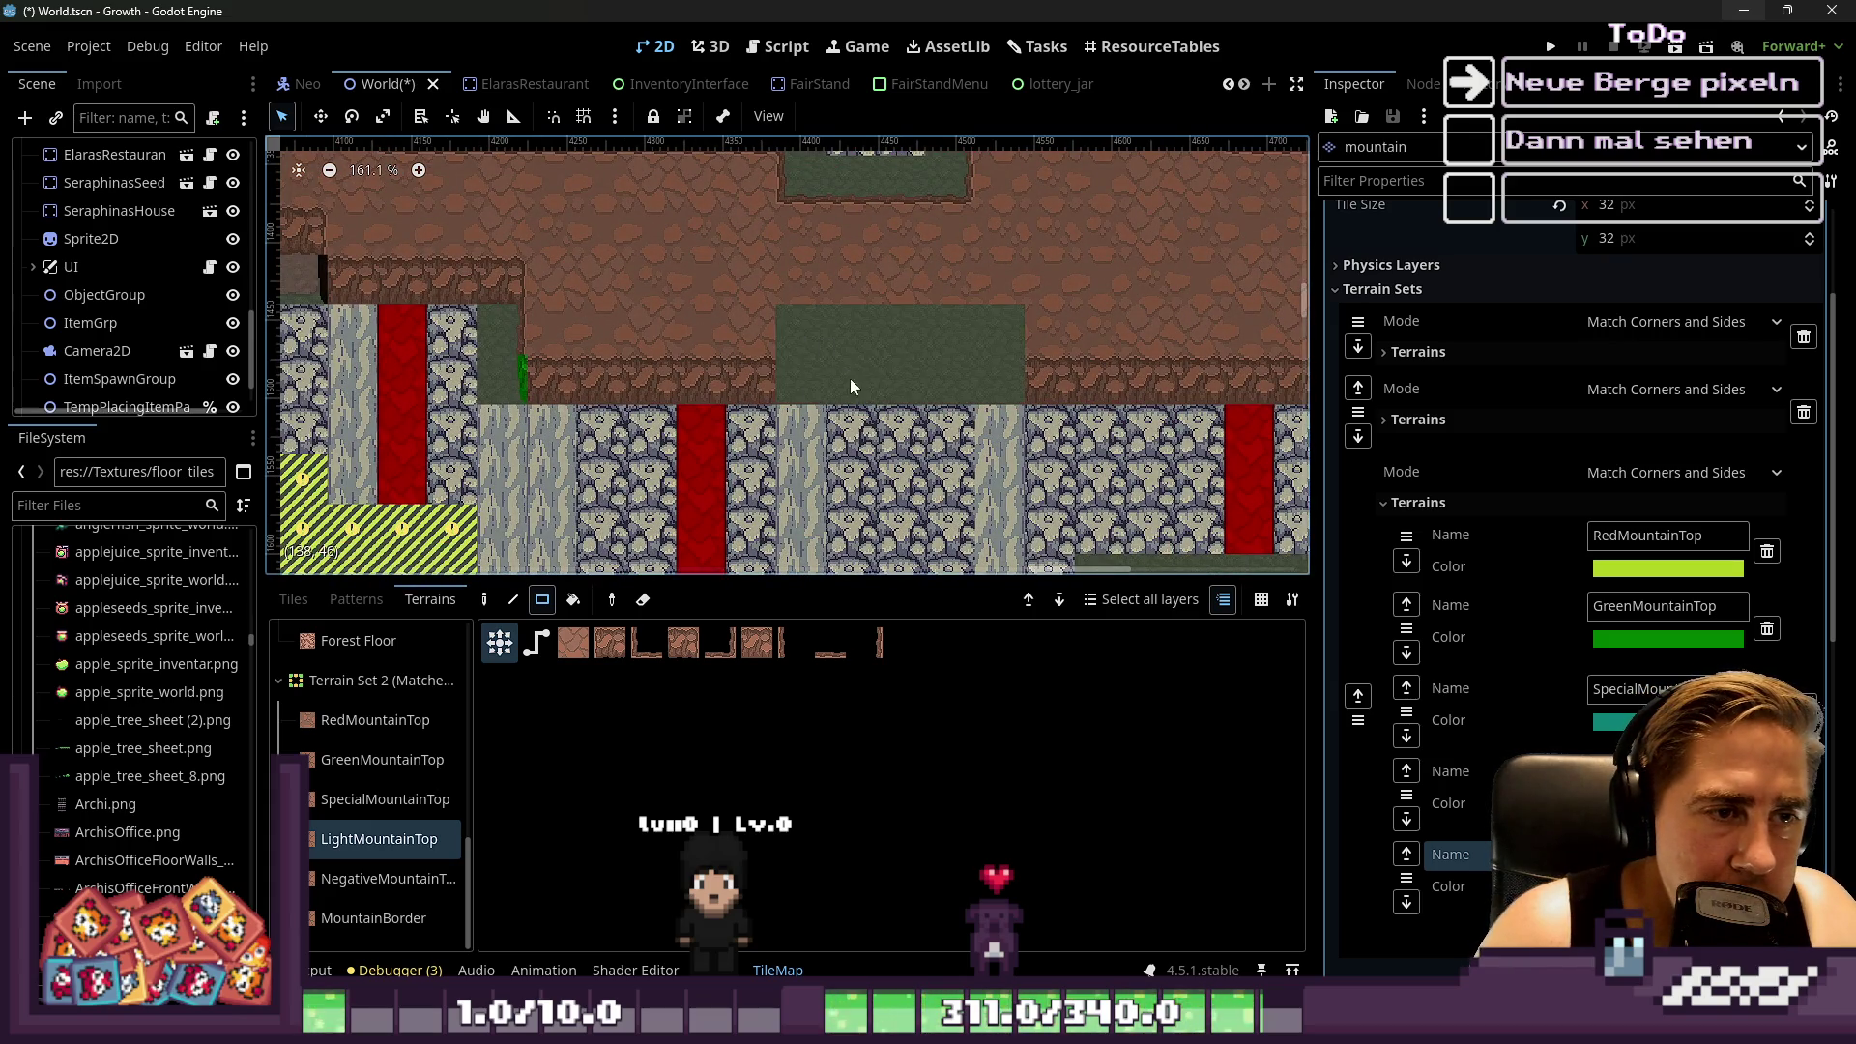
pyautogui.moveTo(722, 305); pyautogui.dragTo(721, 306)
# Choose SpecialMountainTop in the Terrains list as the next terrain
pyautogui.scroll(-14, 766, 304)
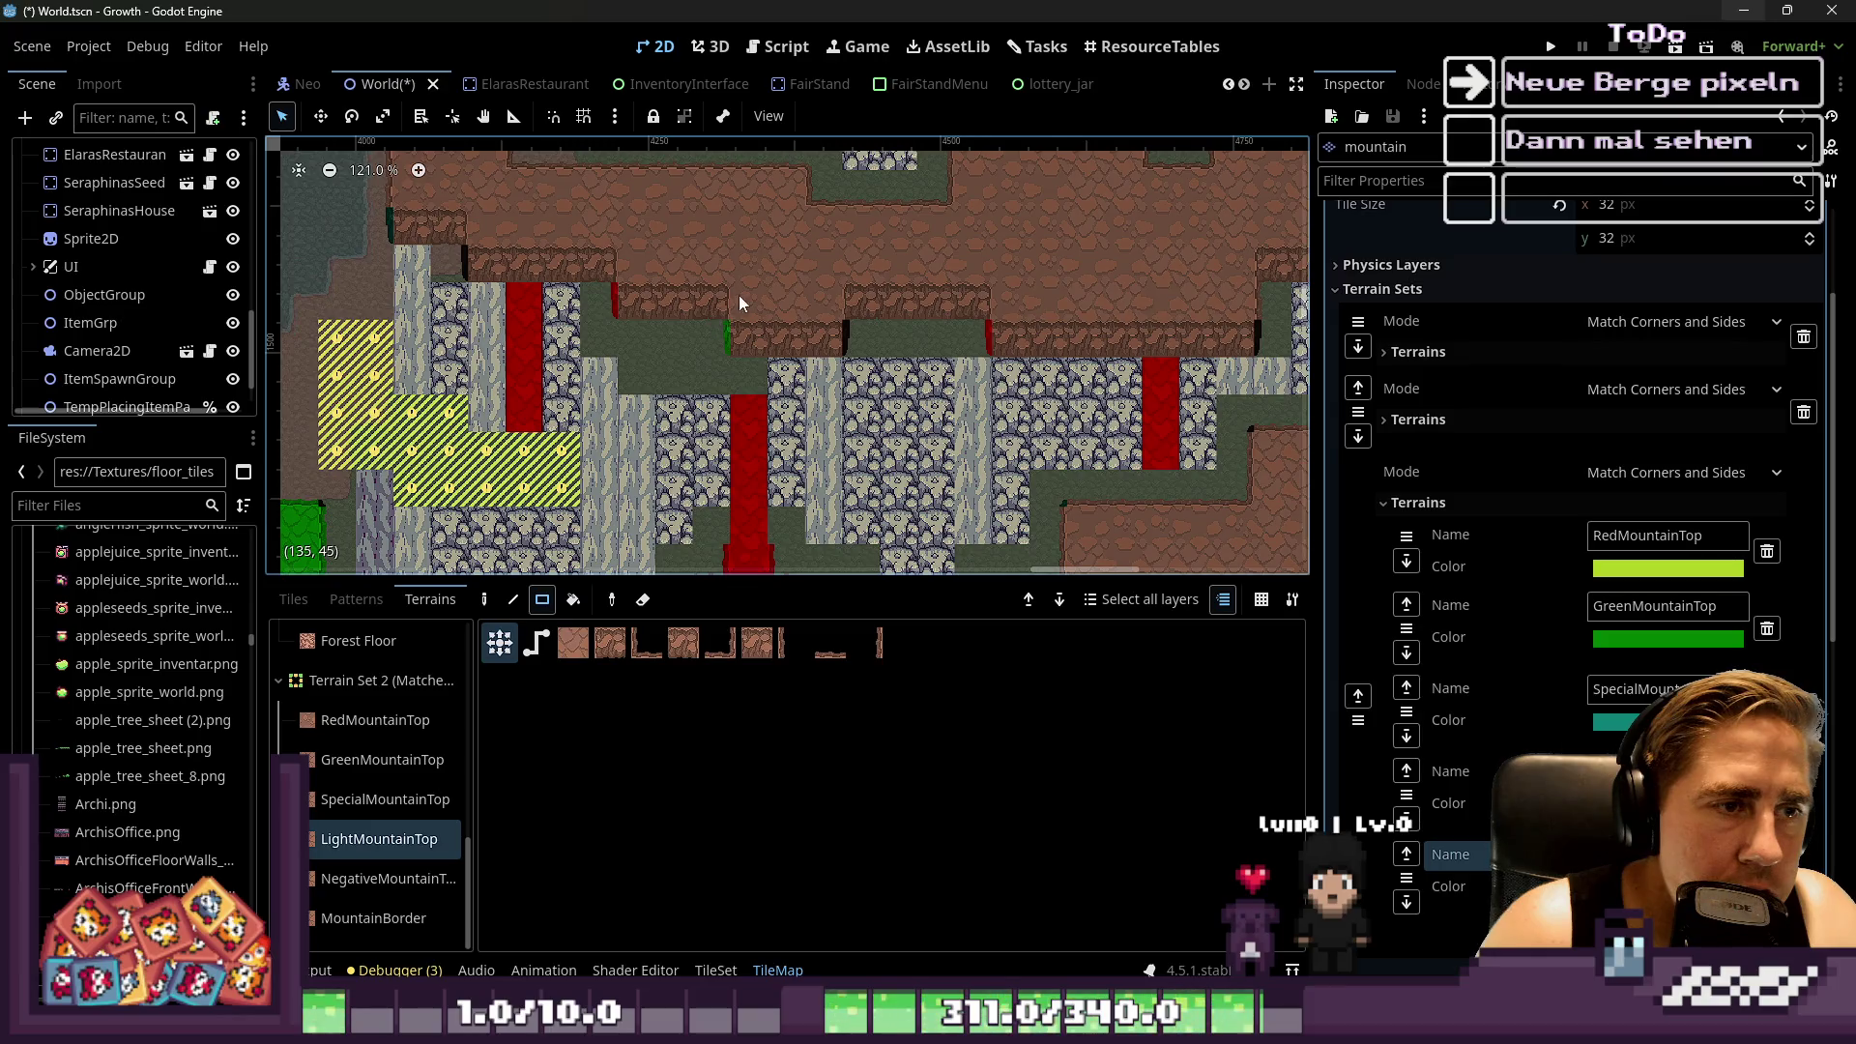
pyautogui.scroll(7, 733, 345)
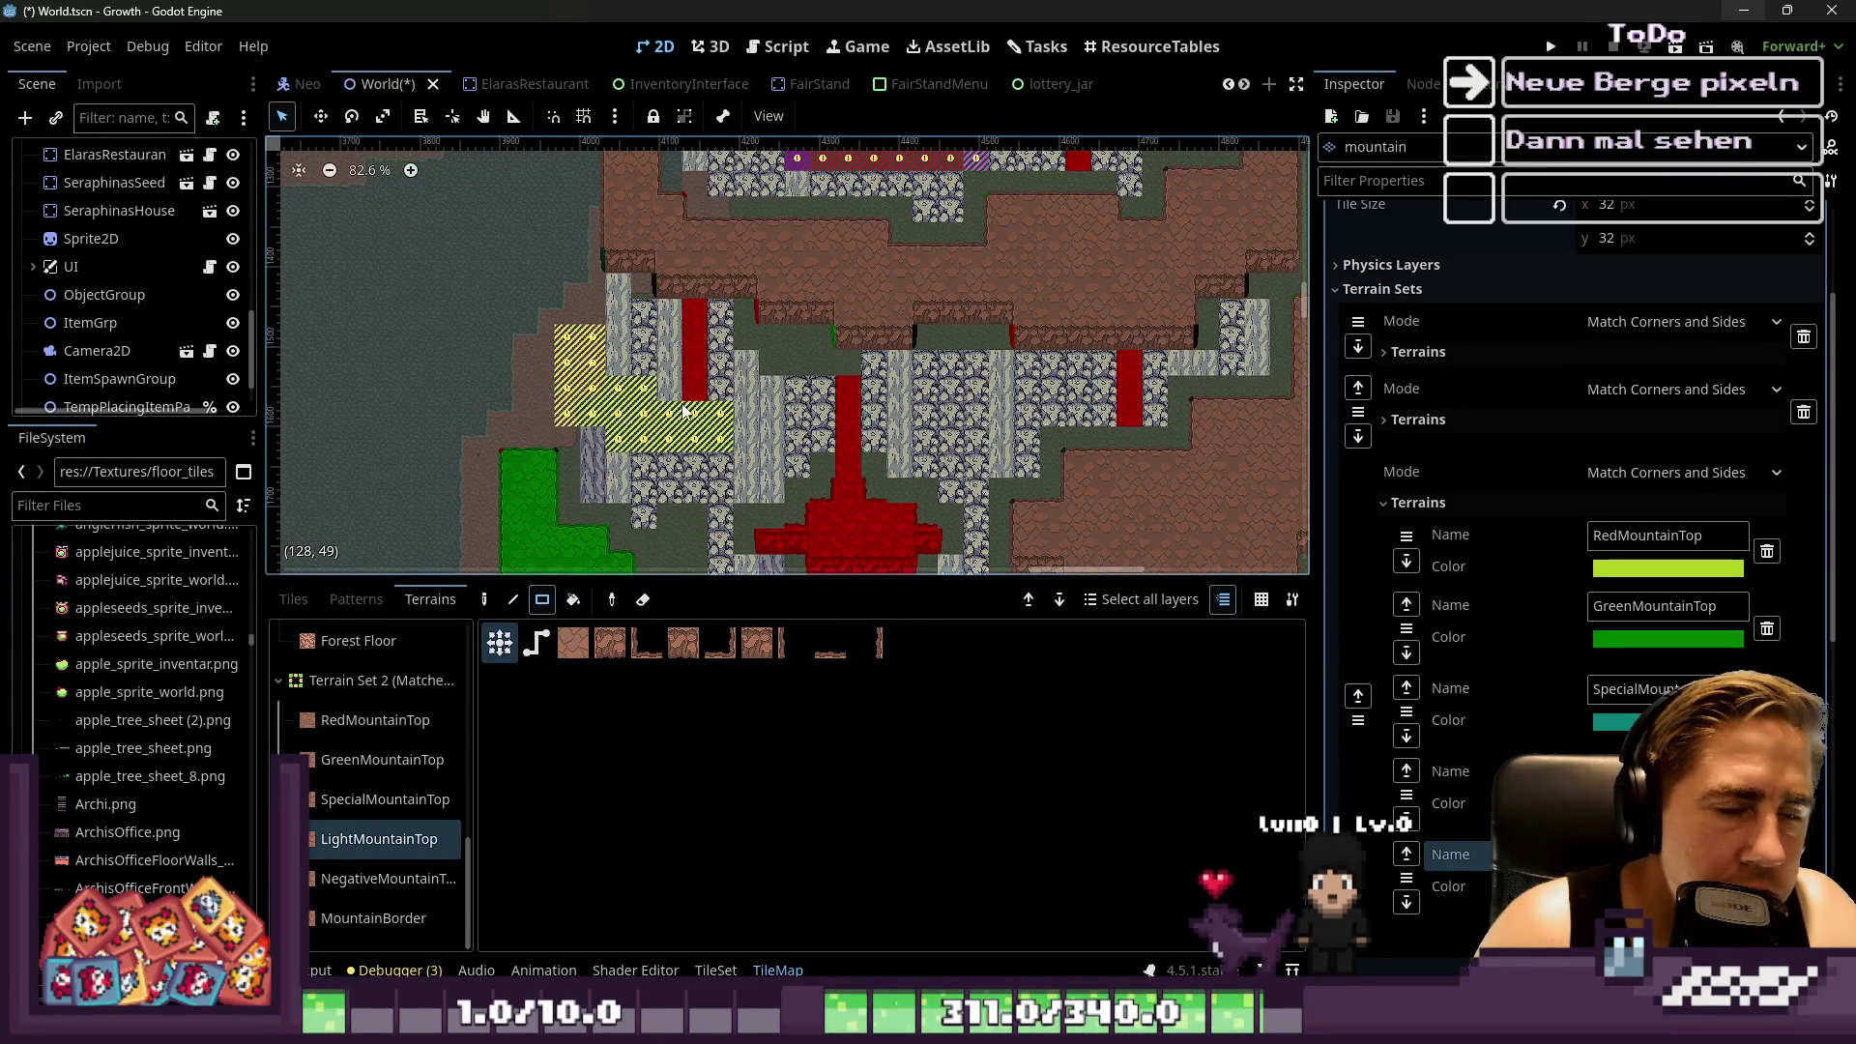
pyautogui.scroll(-3, 683, 408)
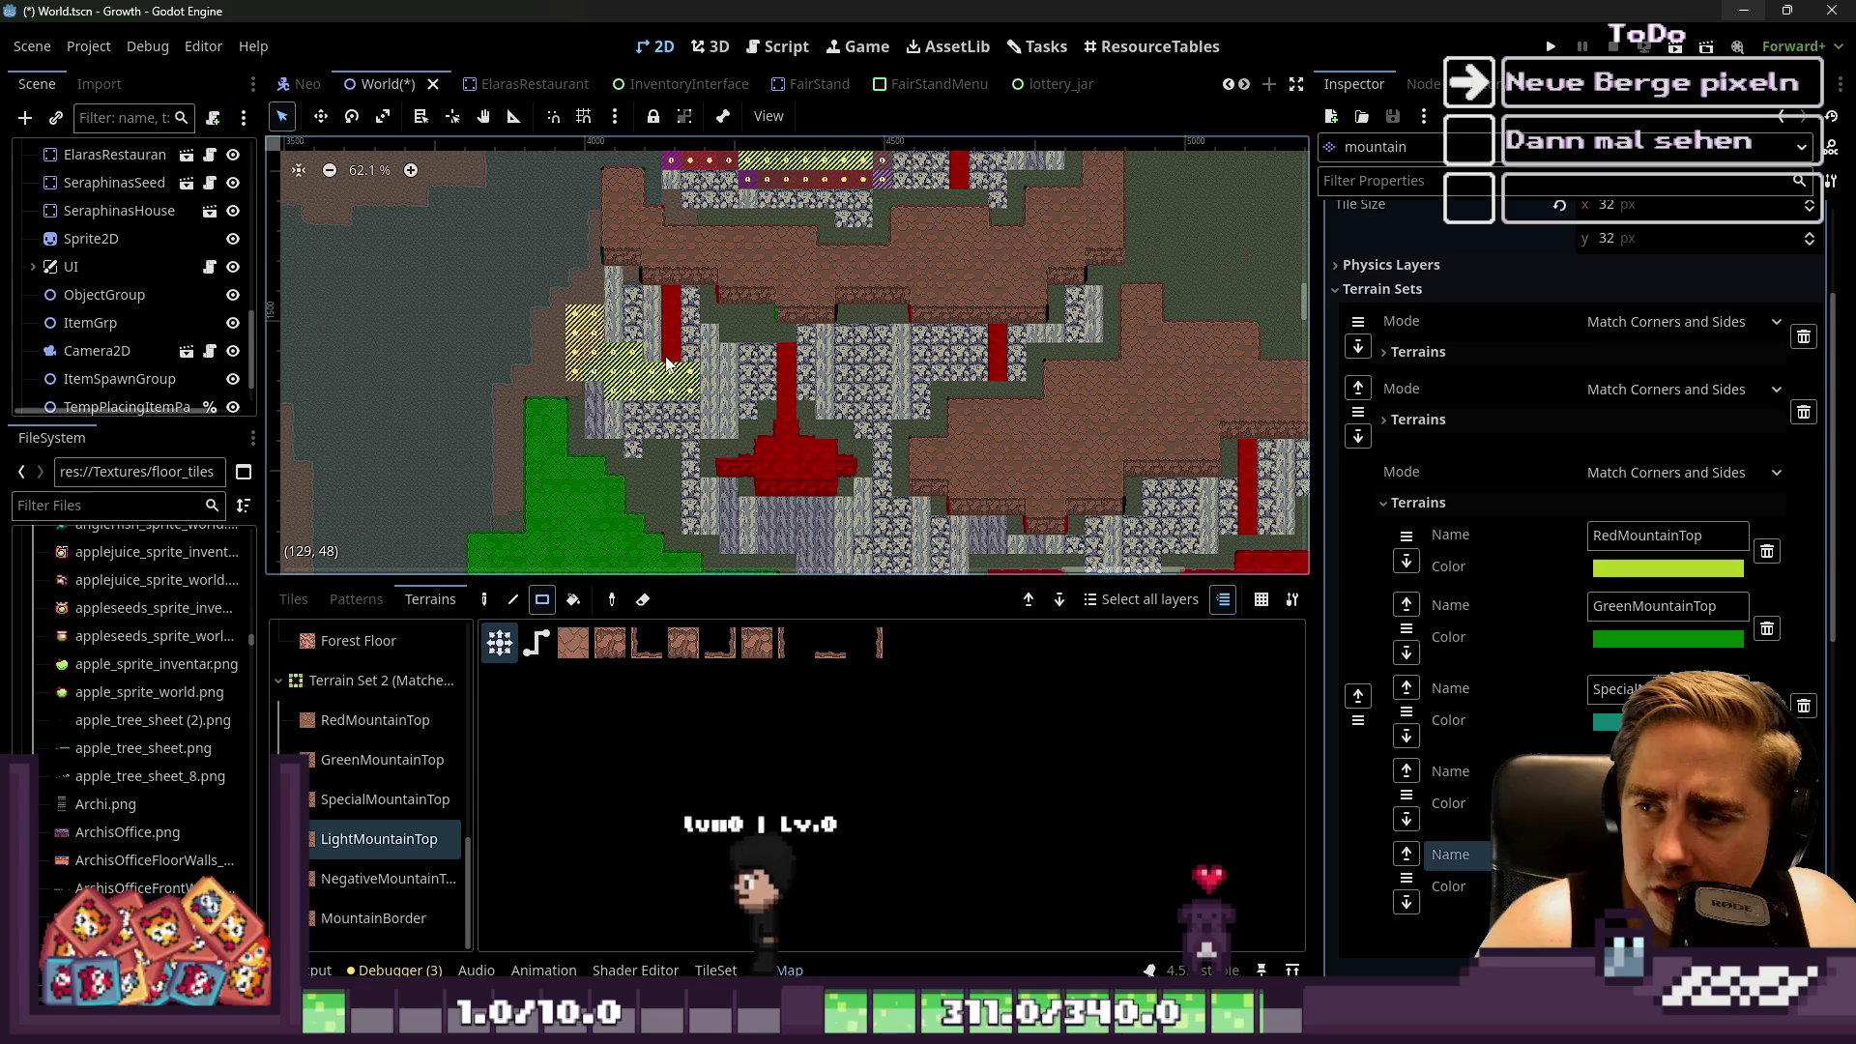
pyautogui.scroll(-8, 773, 464)
pyautogui.scroll(12, 795, 299)
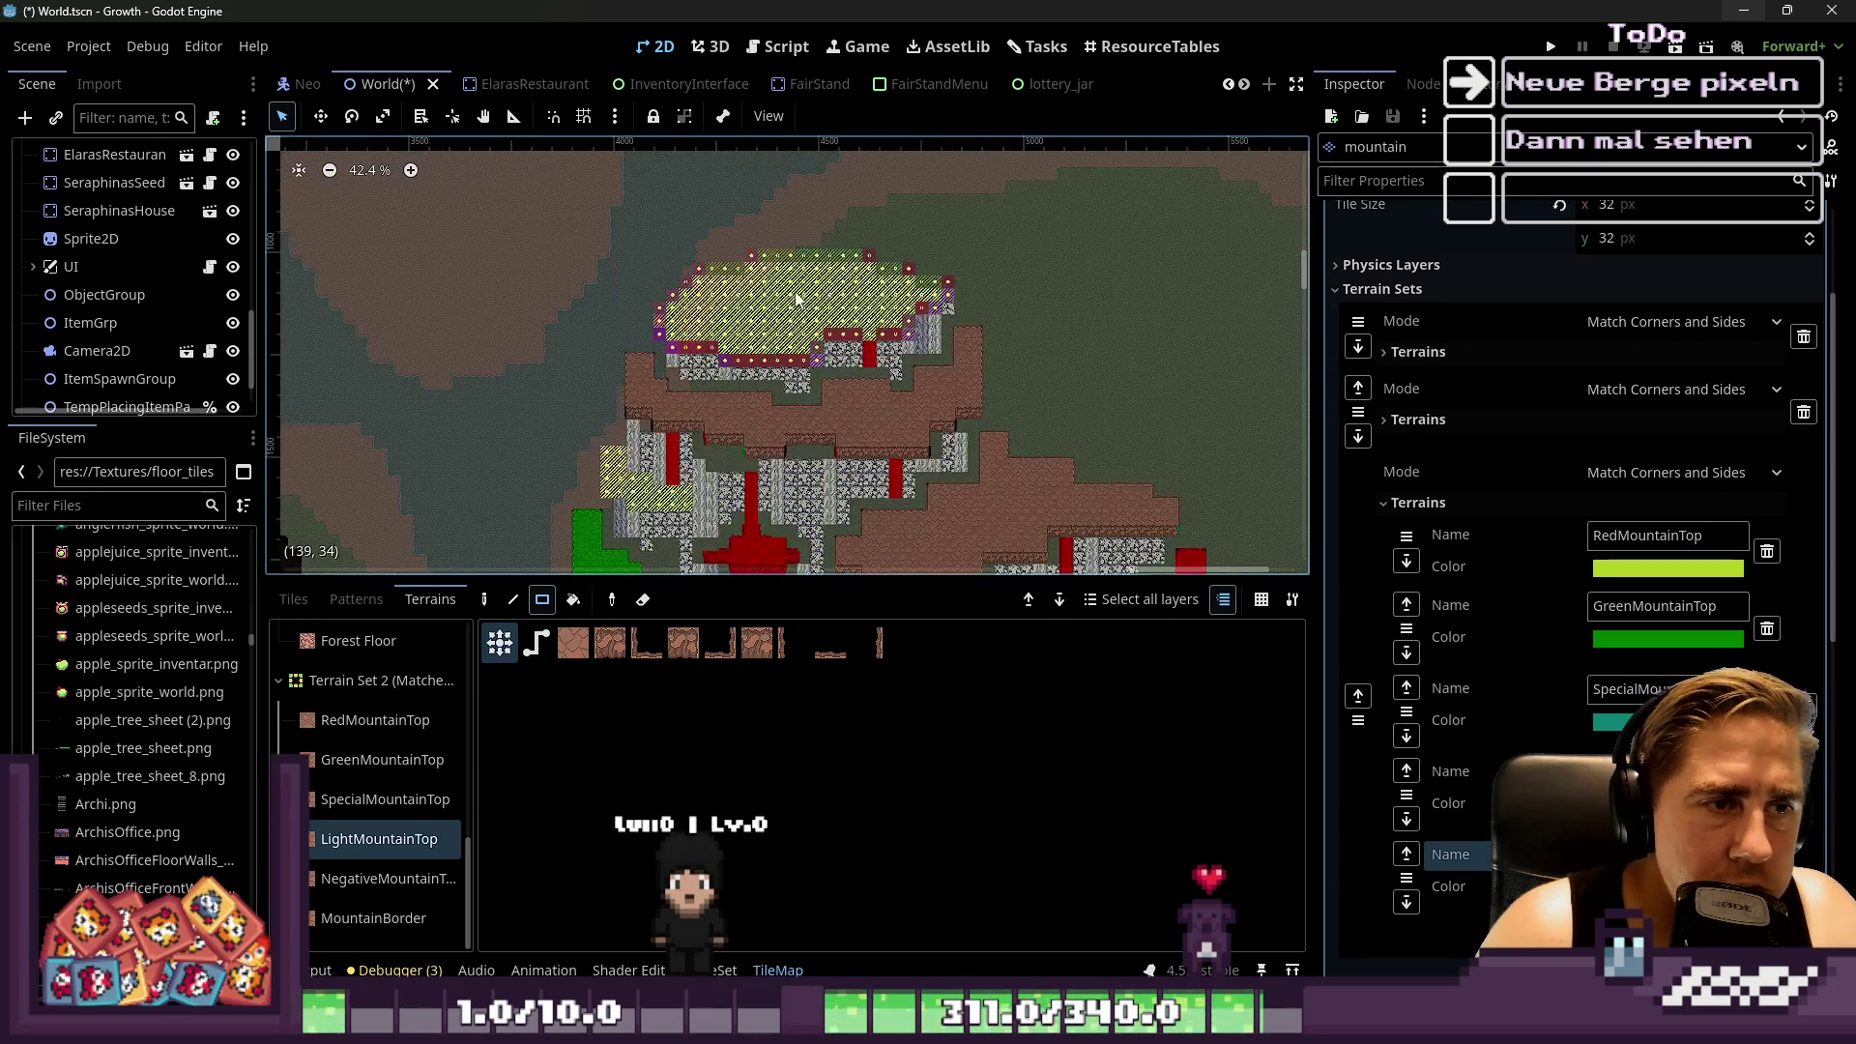
pyautogui.click(333, 809)
pyautogui.scroll(5, 919, 483)
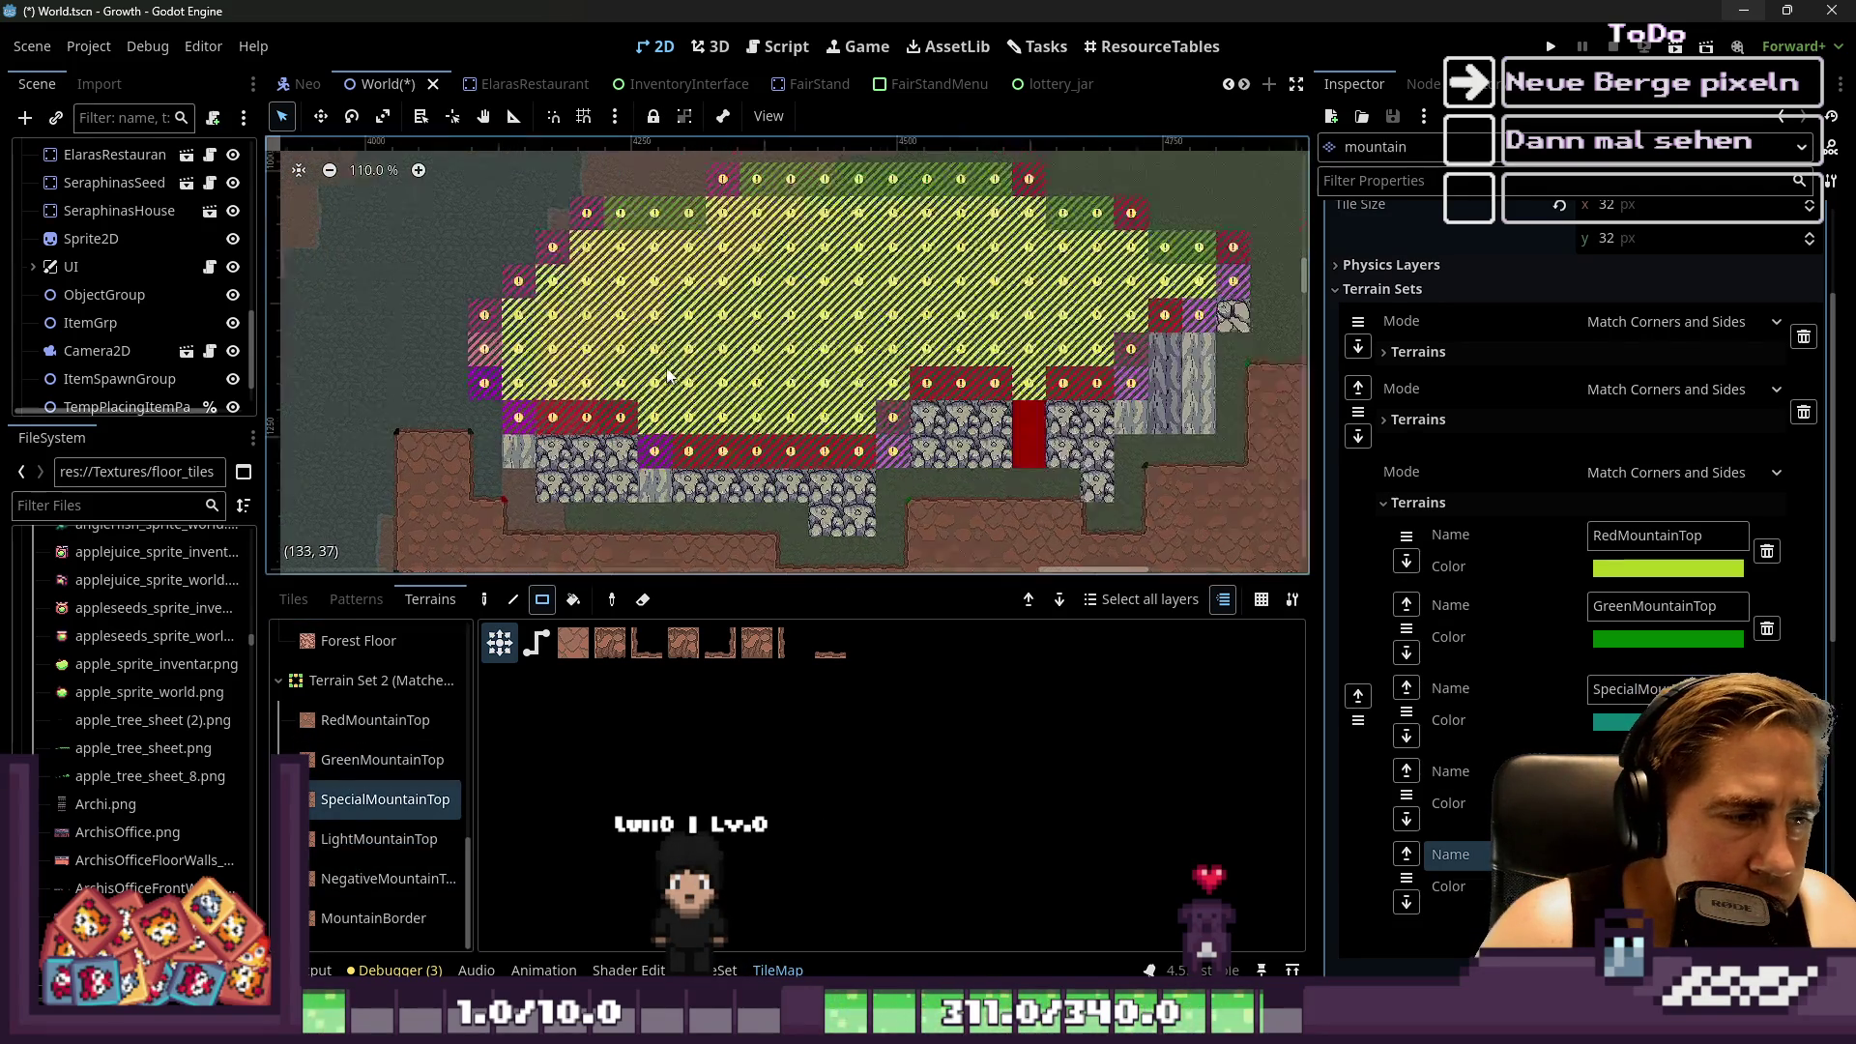
# Paint an 8x4 dark-green area and fill the gray notch, undoing an unwanted rectangle
pyautogui.moveTo(948, 425)
pyautogui.mouseDown()
pyautogui.moveTo(633, 287)
pyautogui.moveTo(881, 462)
pyautogui.moveTo(966, 473)
pyautogui.moveTo(653, 285)
pyautogui.mouseUp()
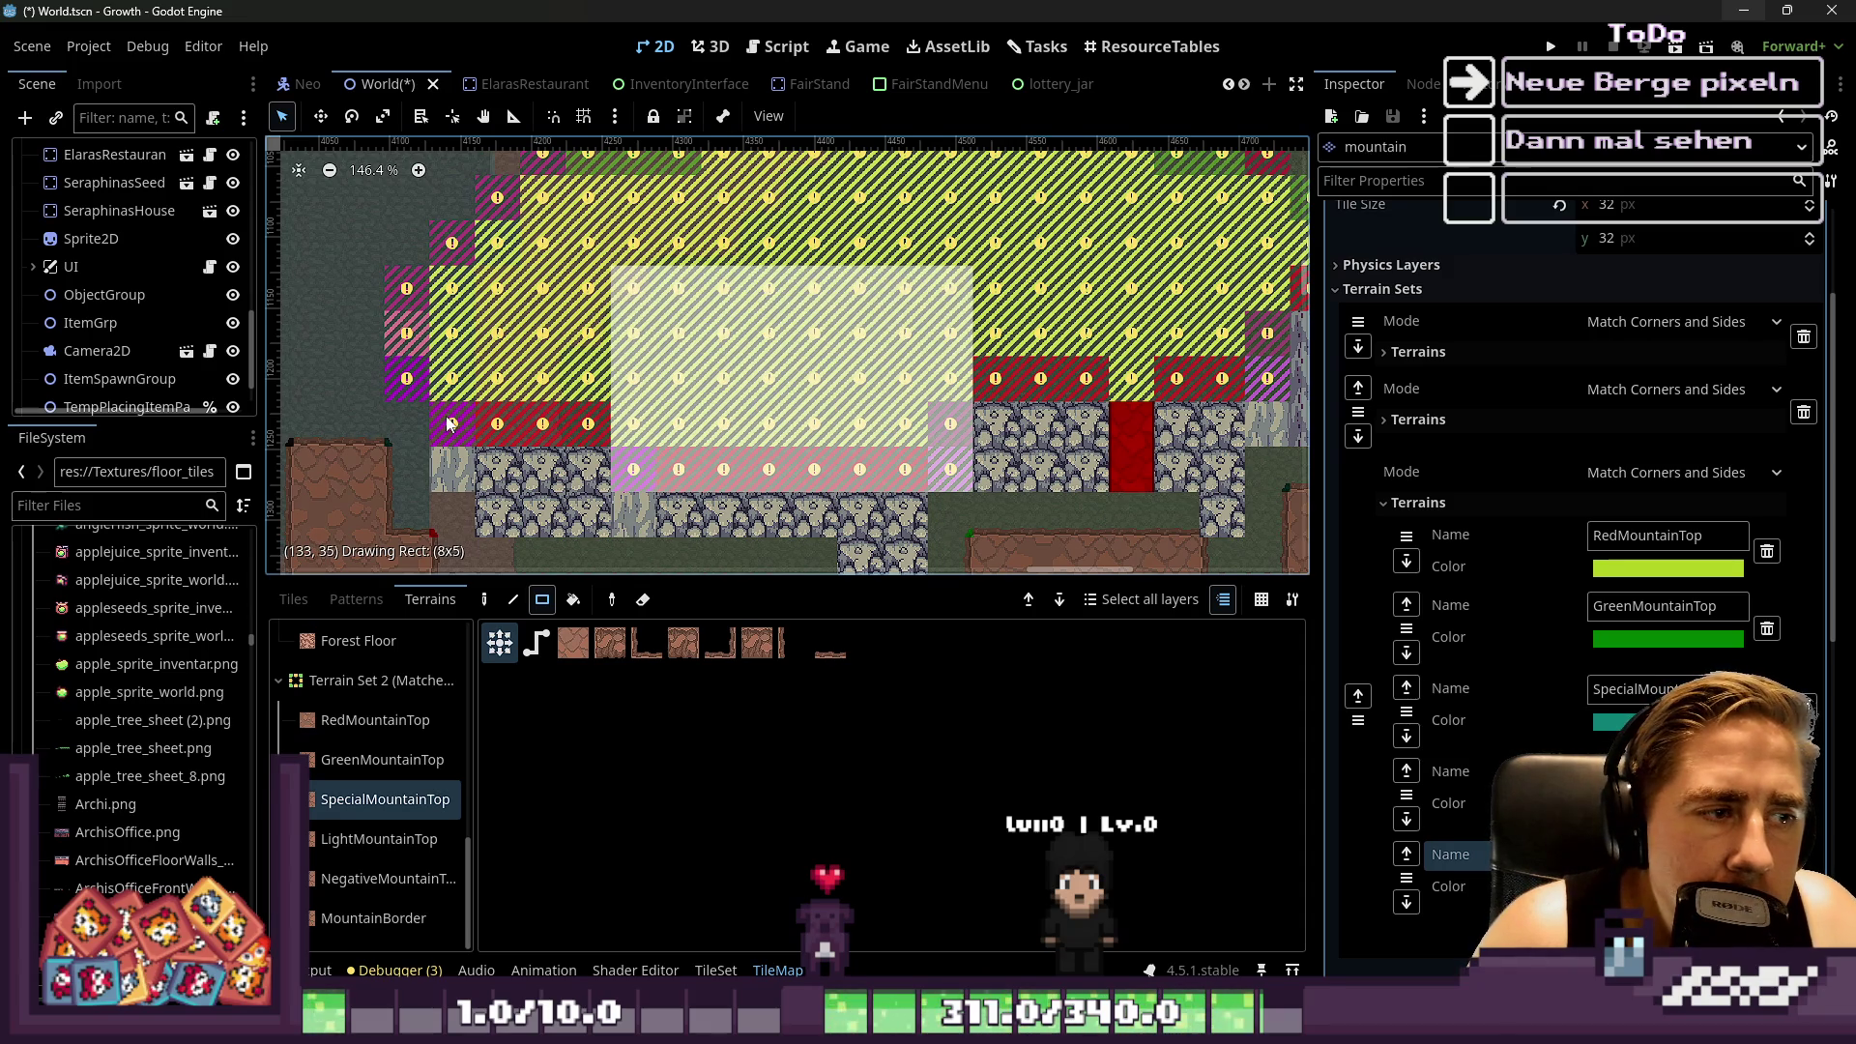
pyautogui.moveTo(448, 426)
pyautogui.mouseDown()
pyautogui.moveTo(503, 386)
pyautogui.moveTo(382, 319)
pyautogui.moveTo(383, 337)
pyautogui.mouseUp()
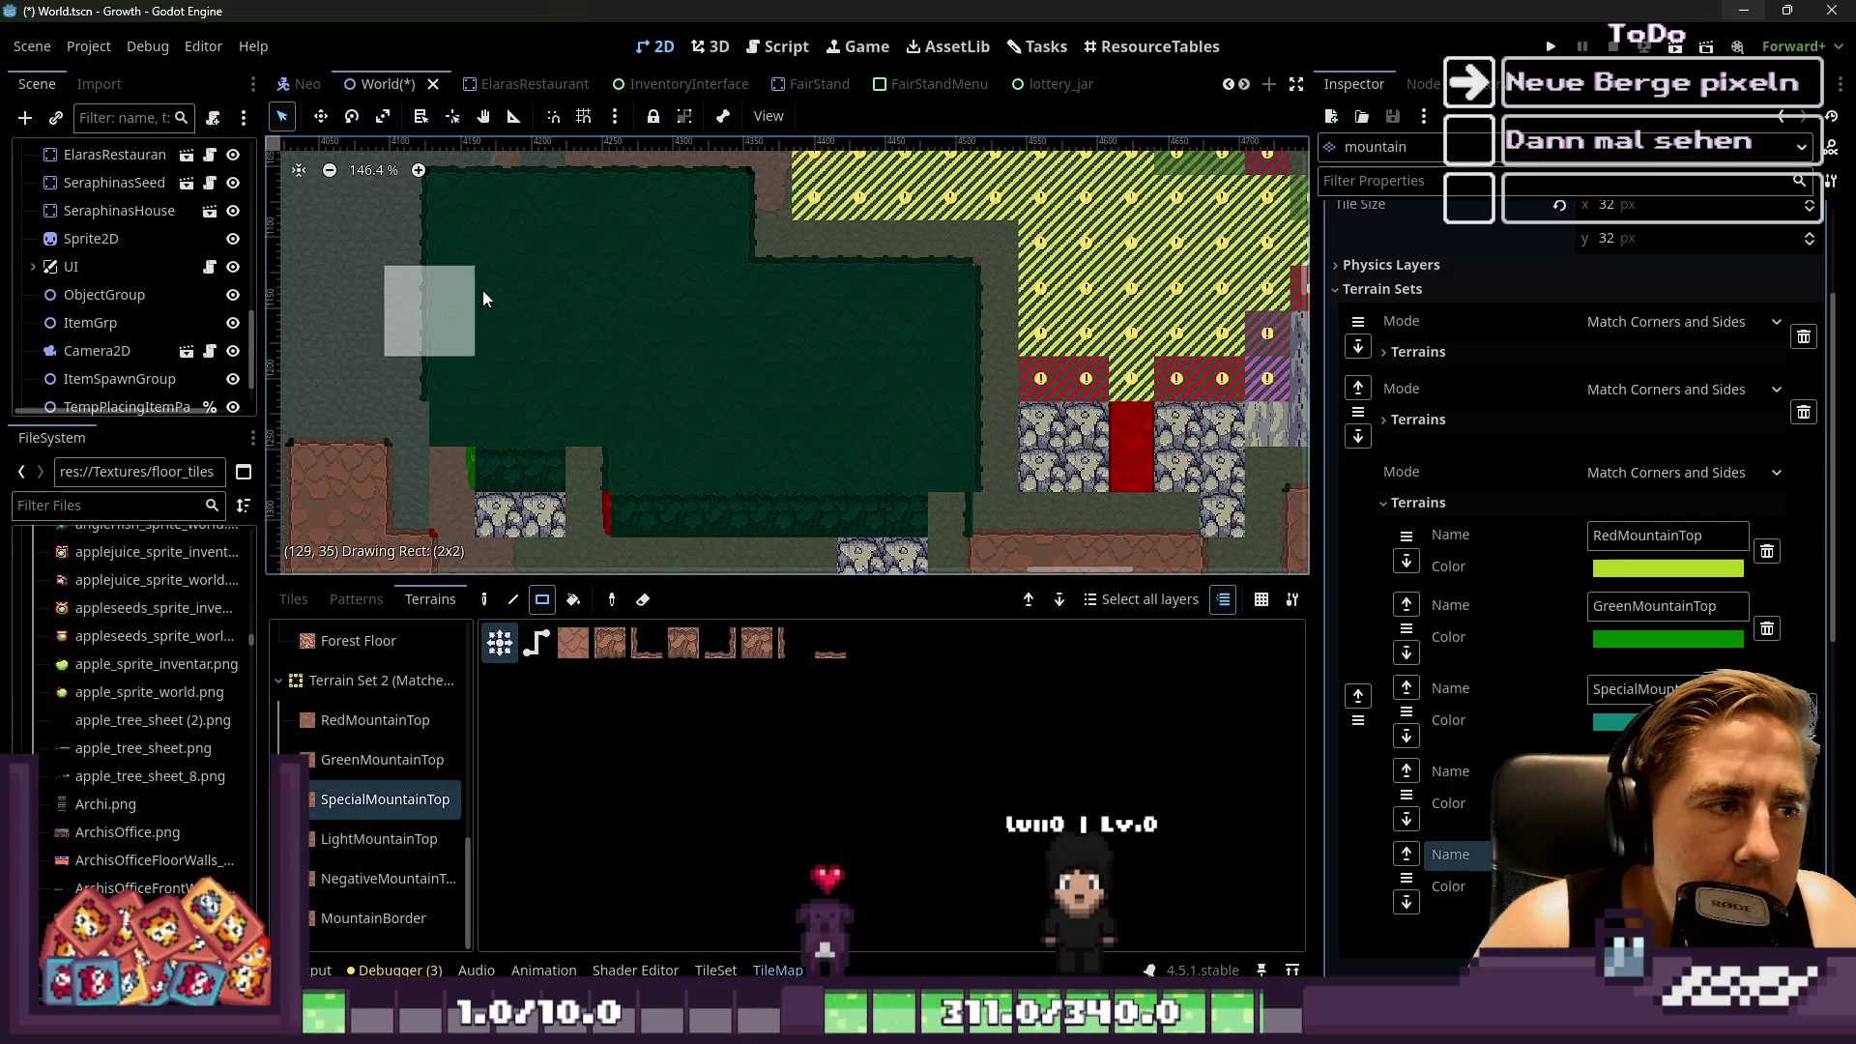
pyautogui.scroll(-1, 476, 380)
pyautogui.moveTo(445, 458)
pyautogui.mouseDown()
pyautogui.moveTo(537, 356)
pyautogui.moveTo(473, 447)
pyautogui.moveTo(565, 390)
pyautogui.moveTo(728, 483)
pyautogui.mouseUp()
pyautogui.scroll(-2, 584, 387)
pyautogui.scroll(12, 473, 466)
pyautogui.hotkey('ctrl', 'z')
pyautogui.scroll(-3, 566, 351)
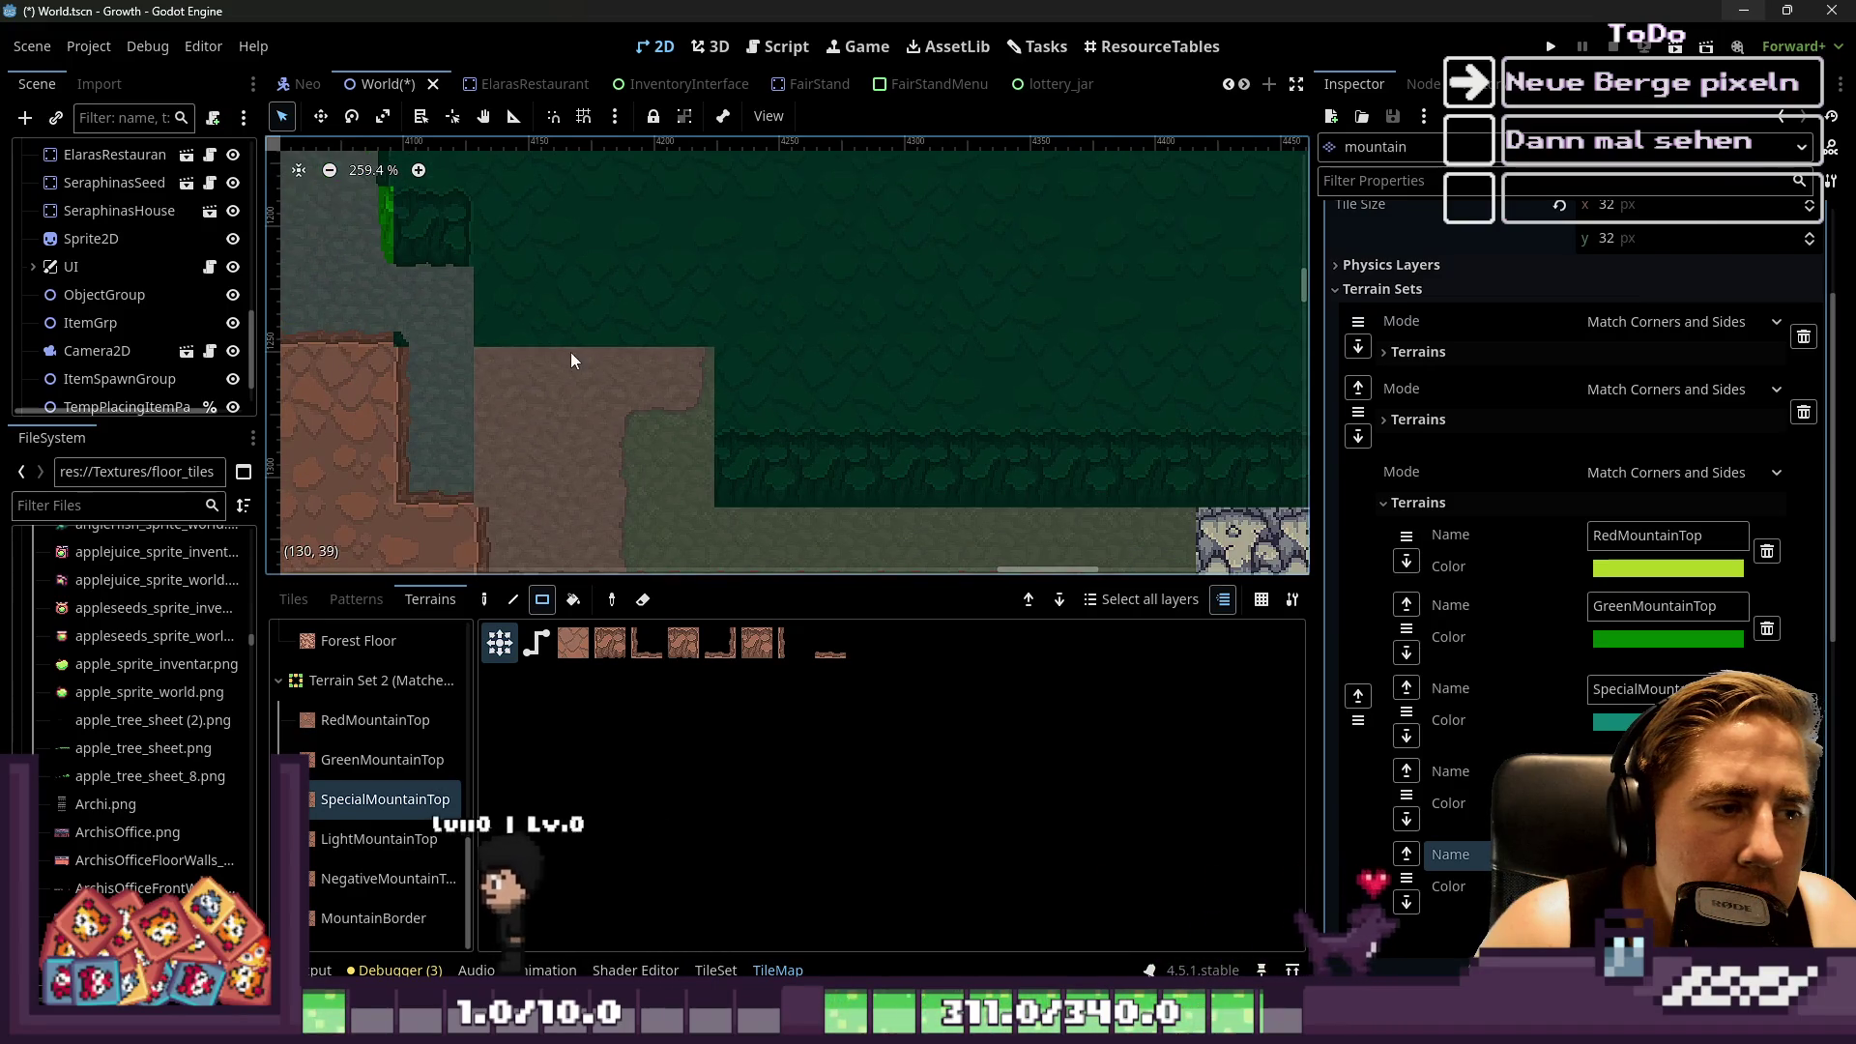
# Extend the dark-green cap with small patches and large blocks toward the upper right edge
pyautogui.moveTo(606, 369); pyautogui.dragTo(606, 369)
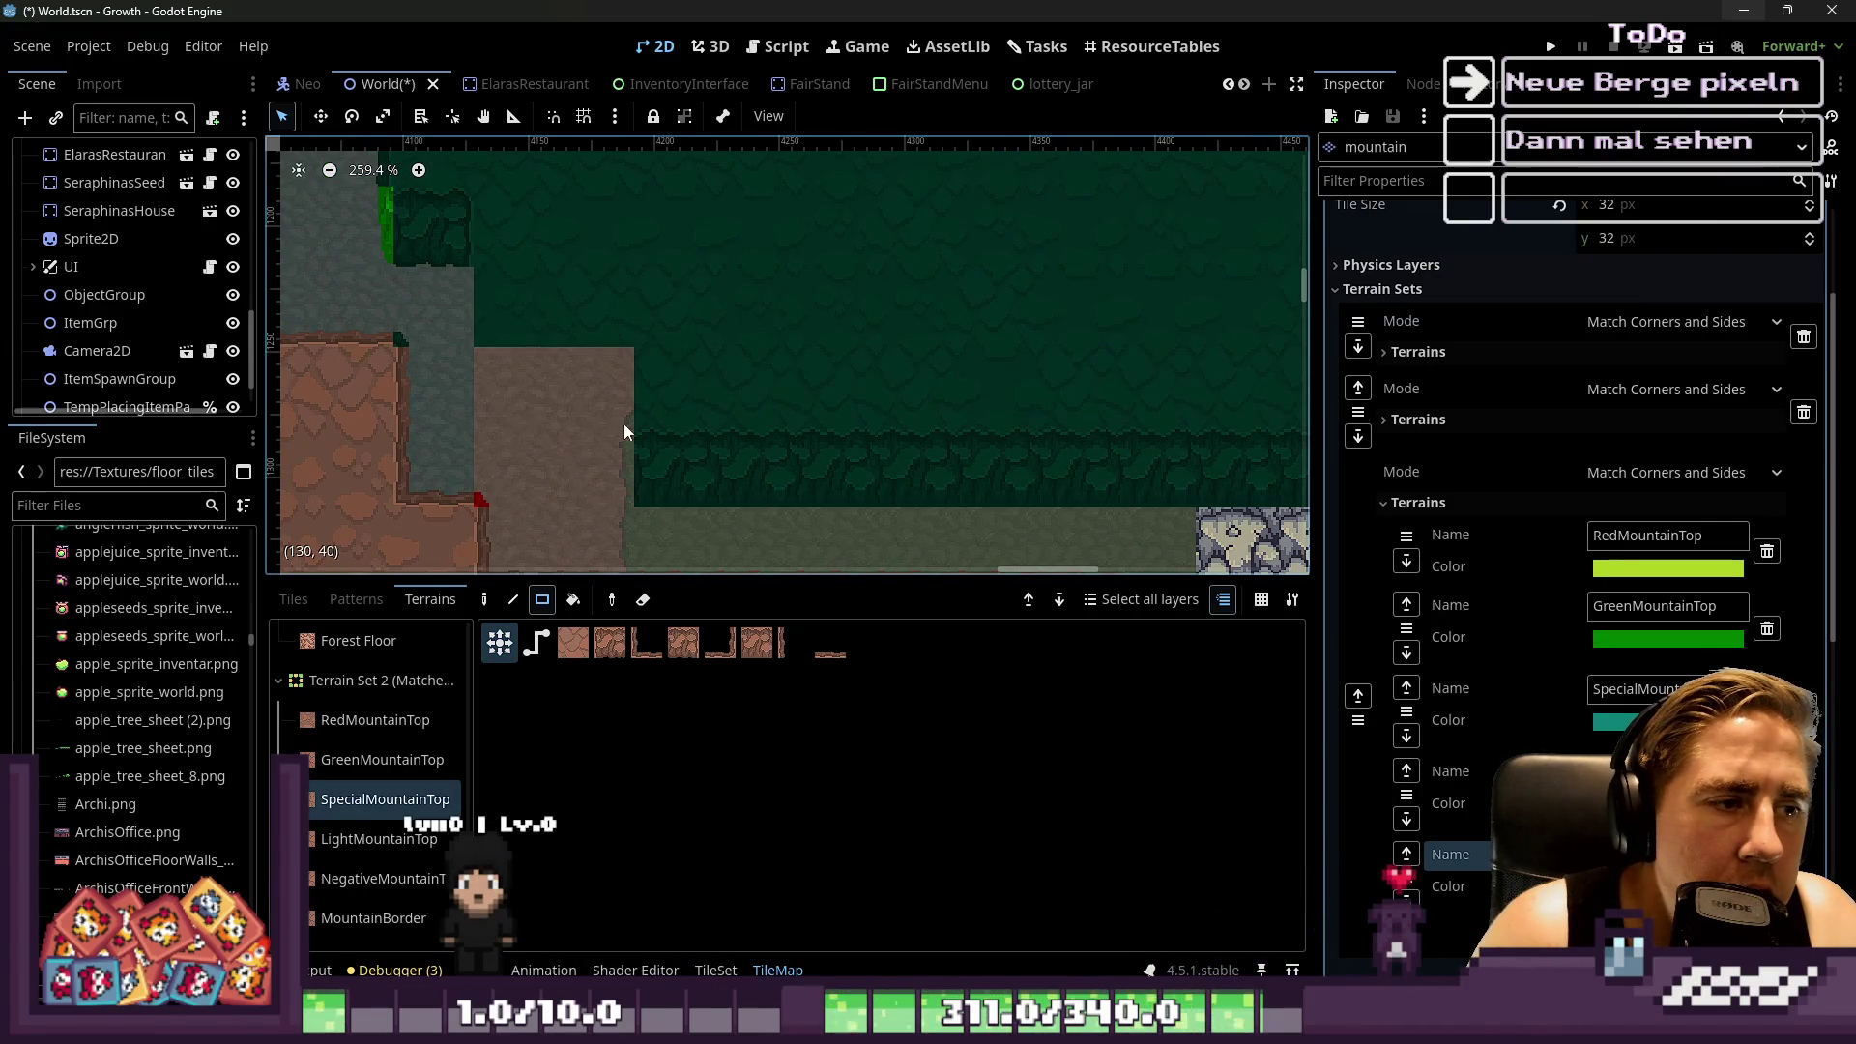
pyautogui.moveTo(617, 442); pyautogui.dragTo(617, 442)
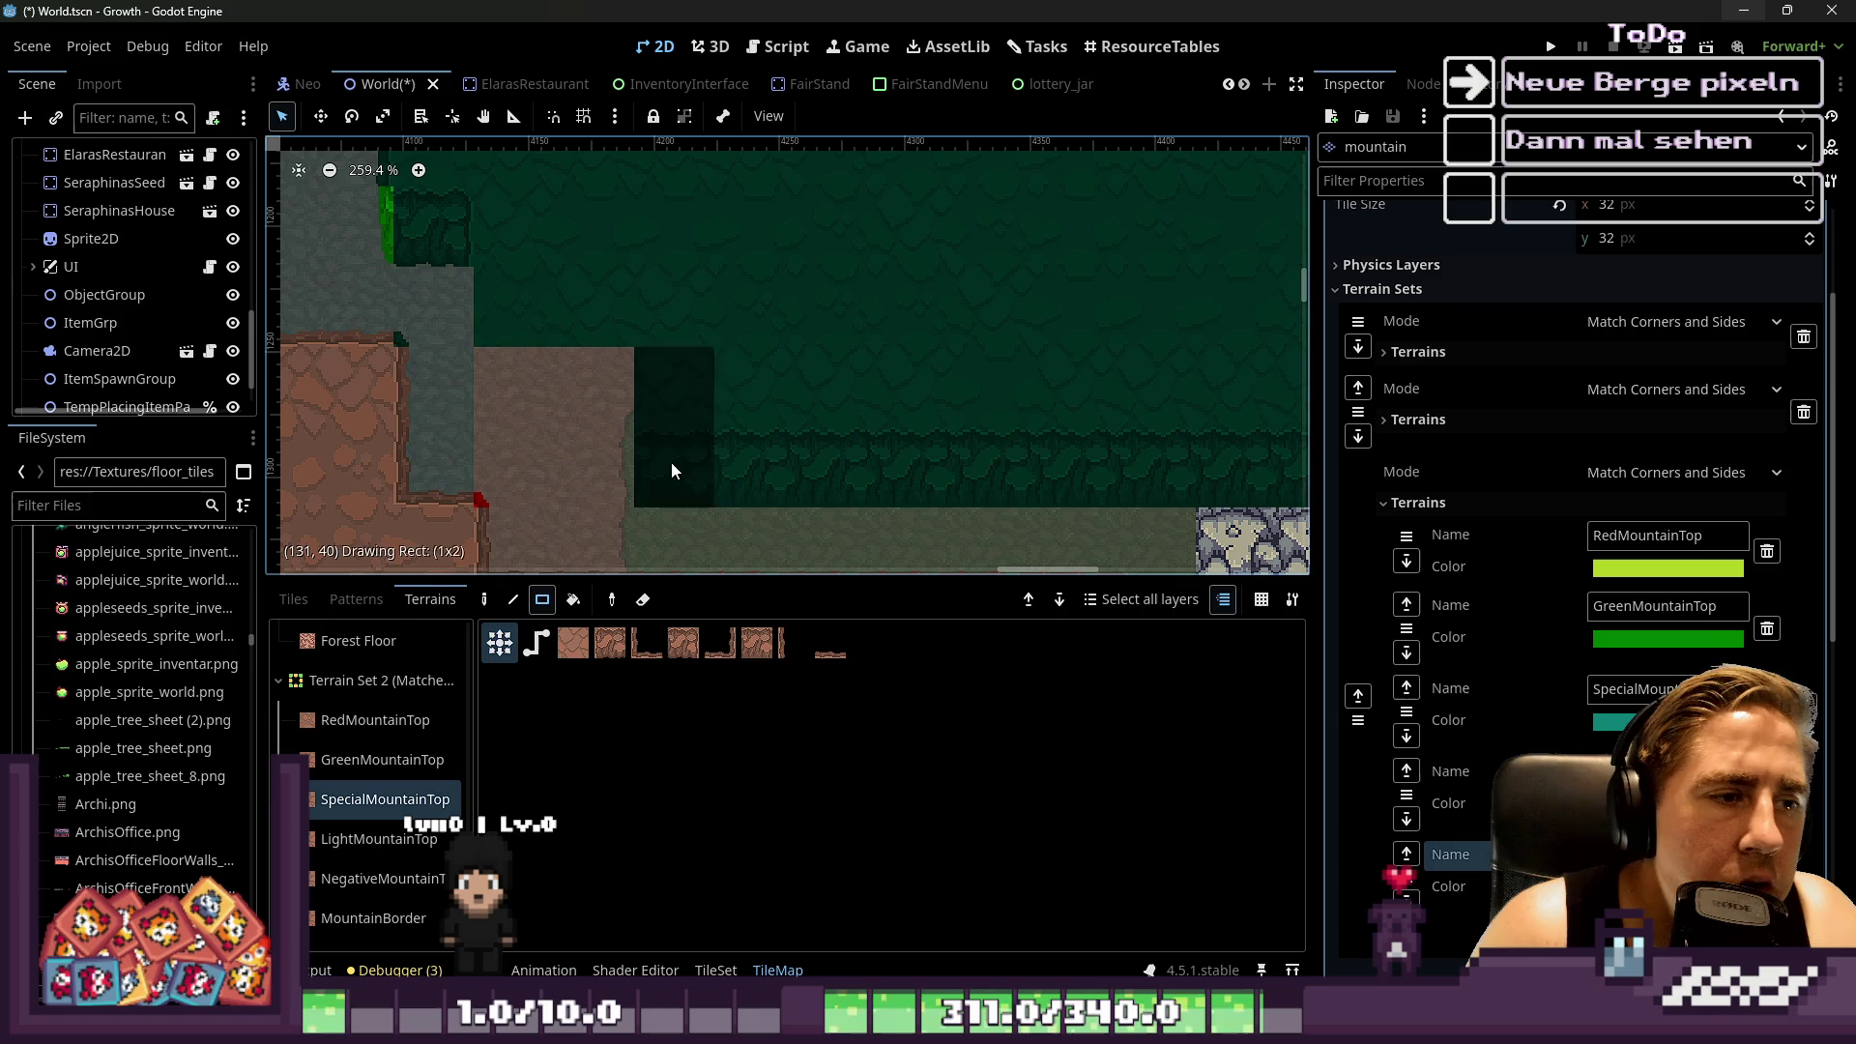
pyautogui.moveTo(538, 300); pyautogui.dragTo(539, 300)
pyautogui.moveTo(764, 357); pyautogui.dragTo(758, 353)
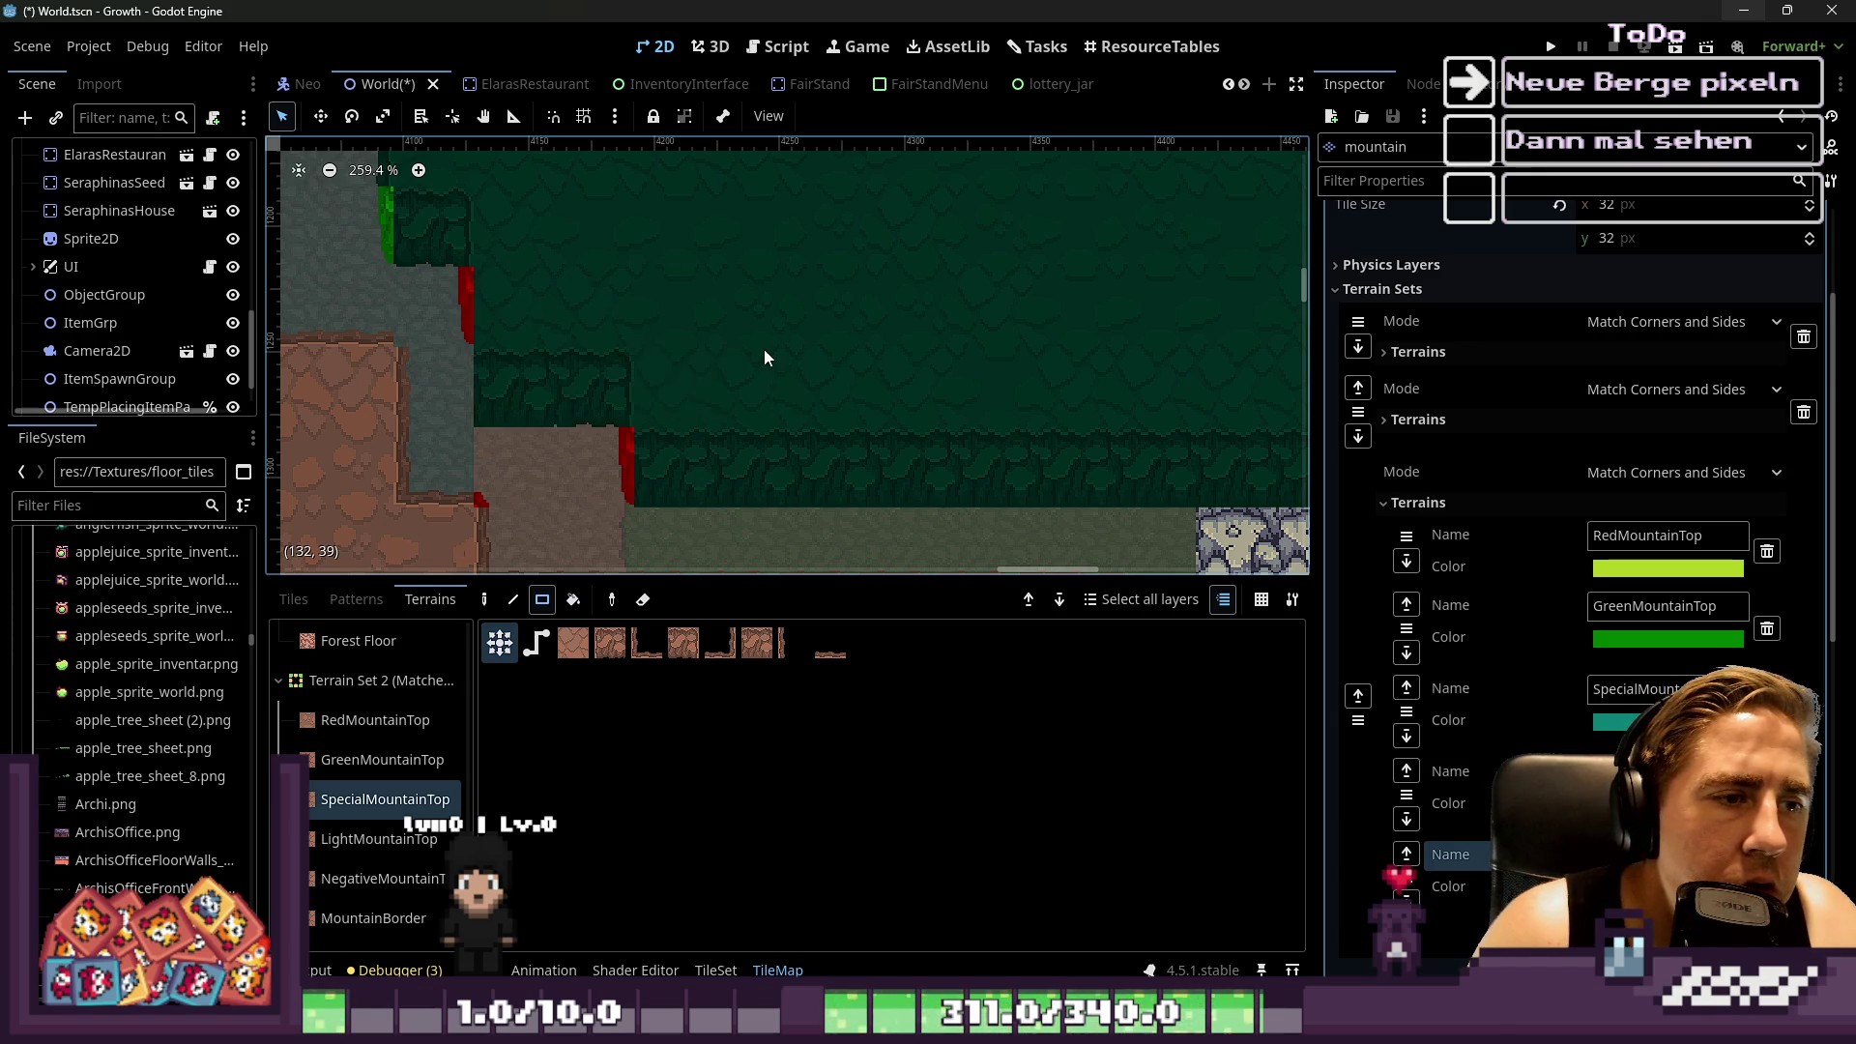
pyautogui.scroll(-12, 519, 426)
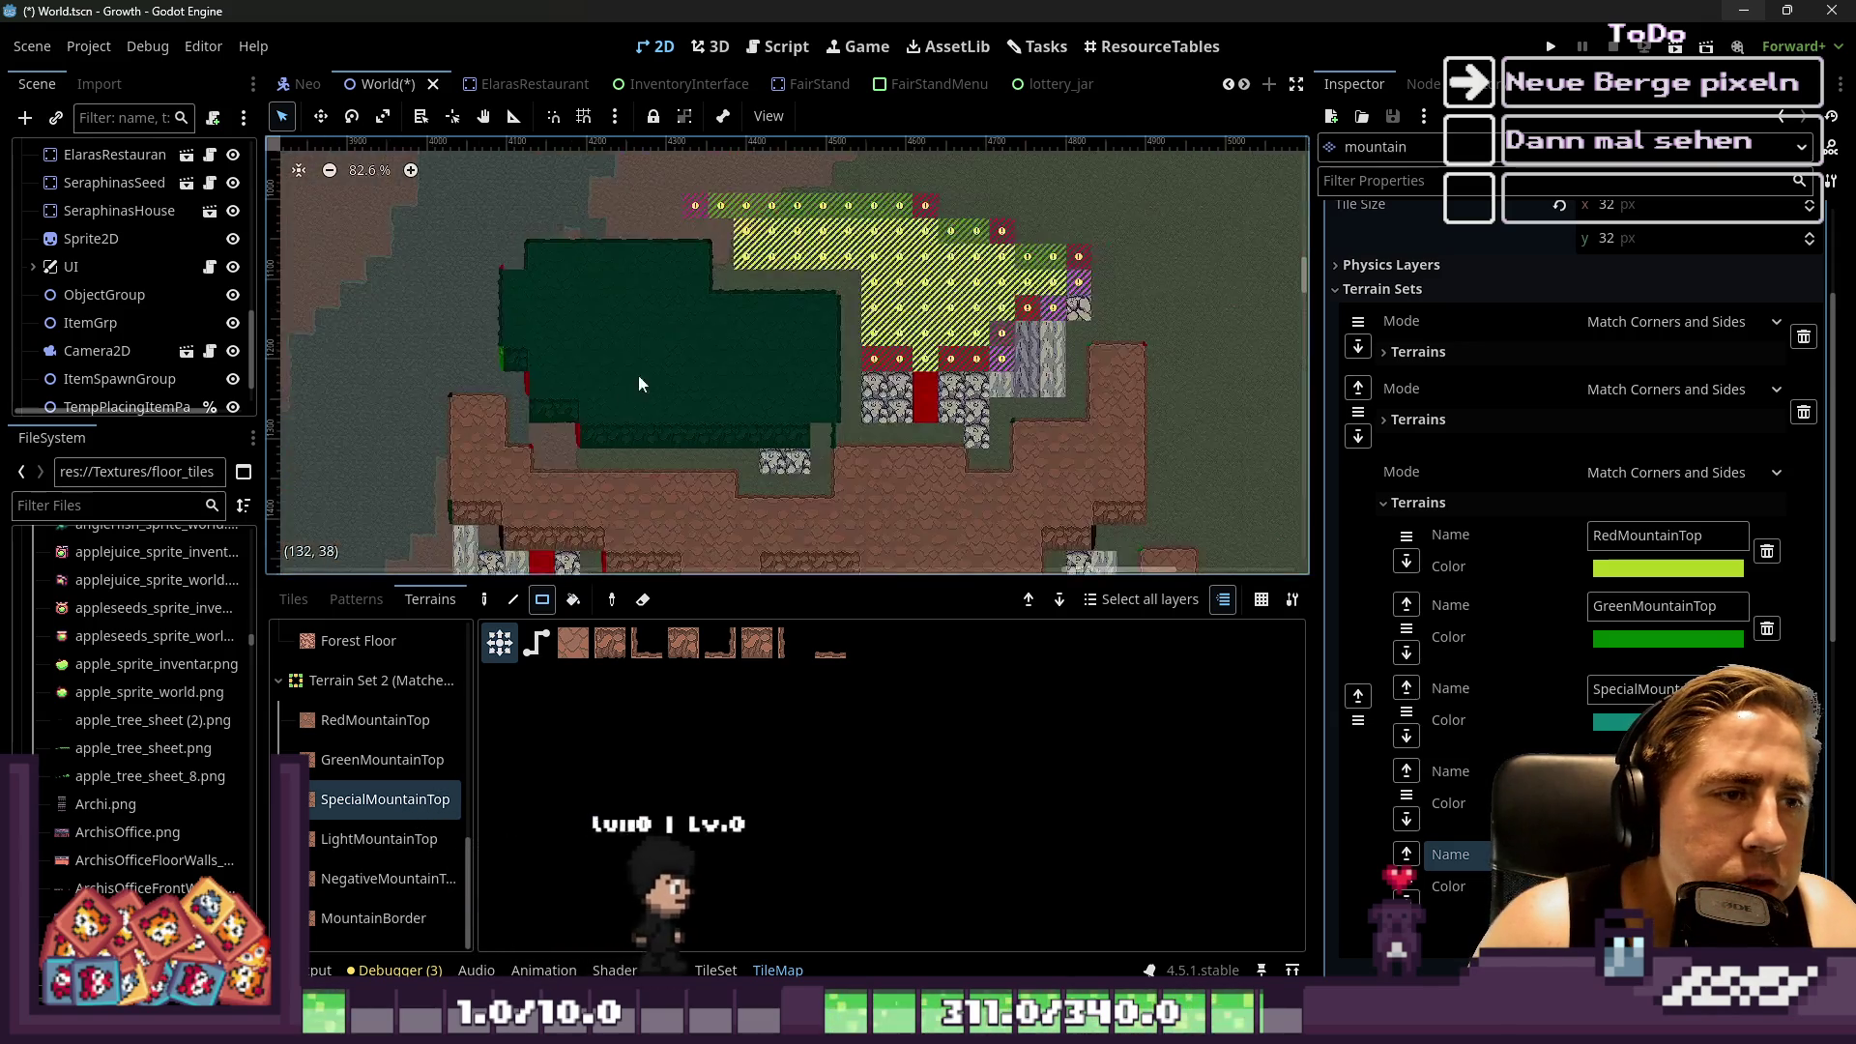
pyautogui.scroll(4, 739, 230)
pyautogui.moveTo(681, 197); pyautogui.dragTo(921, 322)
pyautogui.moveTo(993, 193)
pyautogui.mouseDown()
pyautogui.moveTo(878, 311)
pyautogui.moveTo(880, 333)
pyautogui.mouseUp()
pyautogui.moveTo(1243, 261); pyautogui.dragTo(1031, 329)
pyautogui.moveTo(1107, 244); pyautogui.dragTo(1107, 244)
pyautogui.moveTo(1131, 224); pyautogui.dragTo(1049, 237)
# Cover the area above the red row and fix the right-edge tiles in dark green
pyautogui.moveTo(1073, 420)
pyautogui.mouseDown()
pyautogui.moveTo(924, 327)
pyautogui.moveTo(885, 328)
pyautogui.mouseUp()
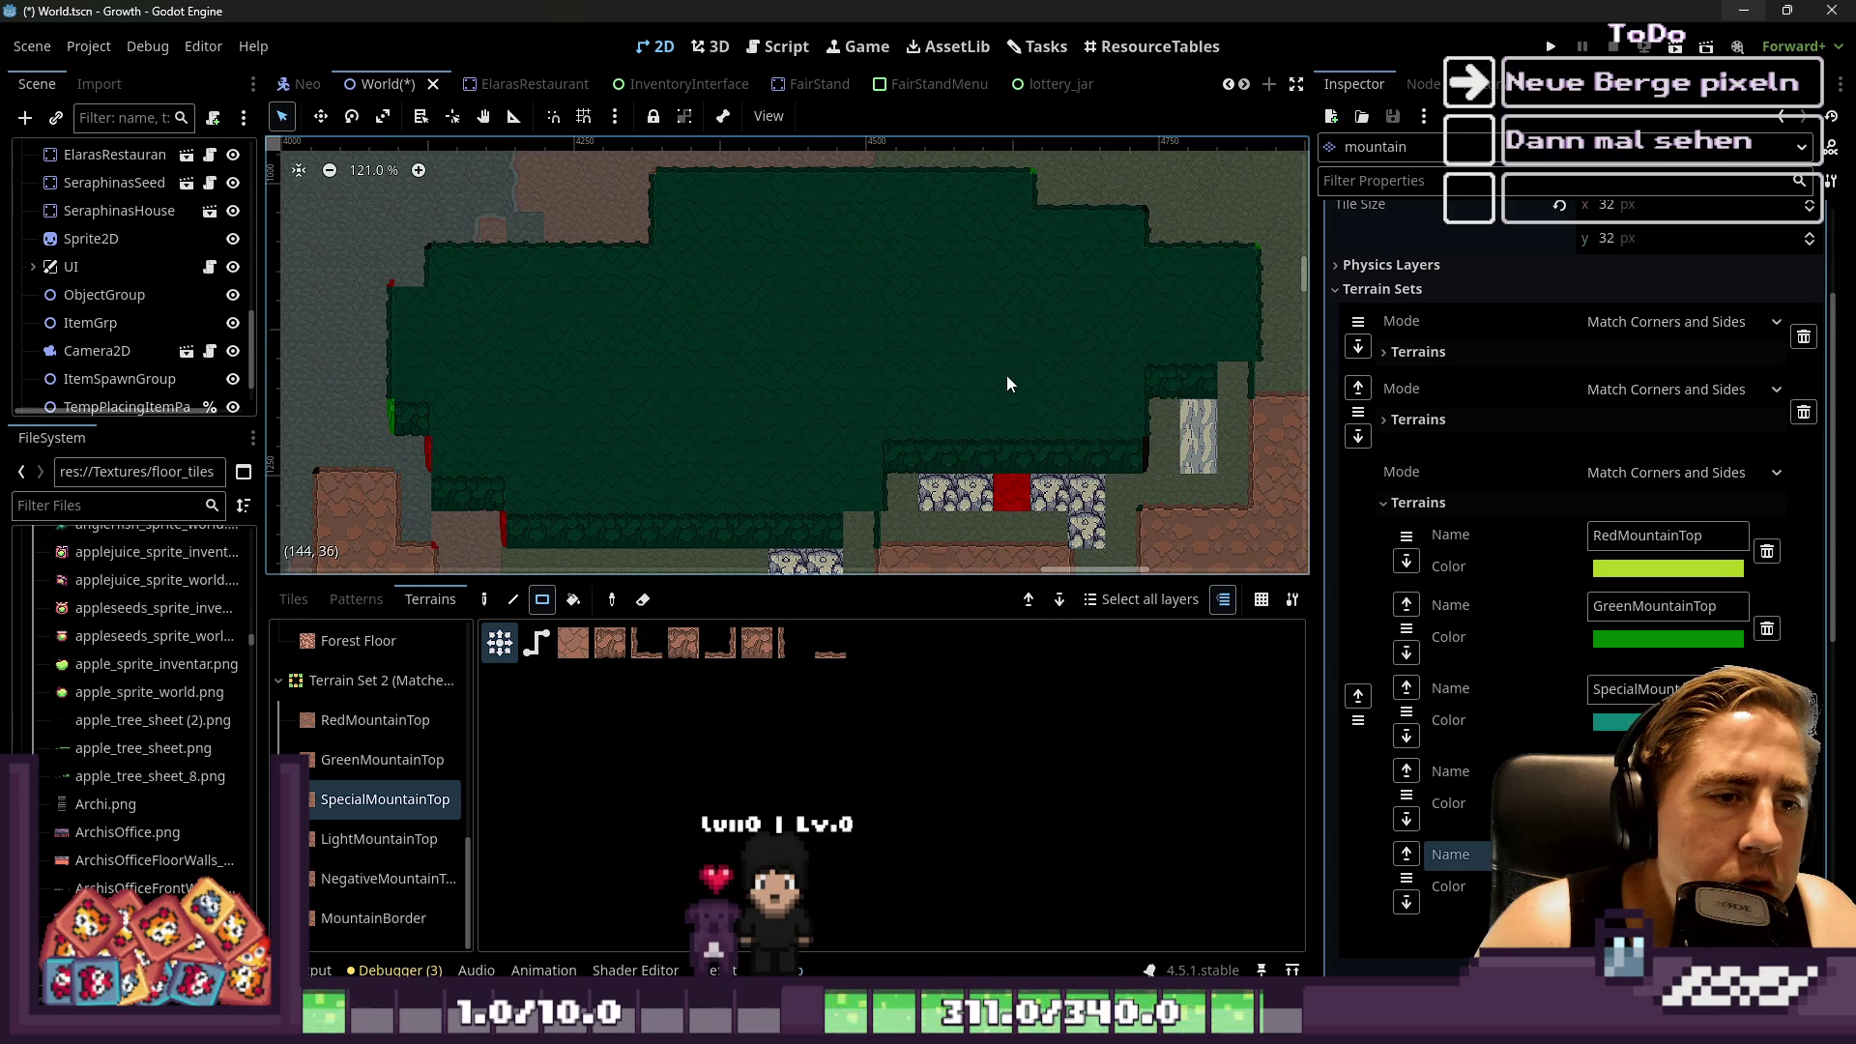
pyautogui.click(1180, 348)
pyautogui.scroll(4, 1162, 343)
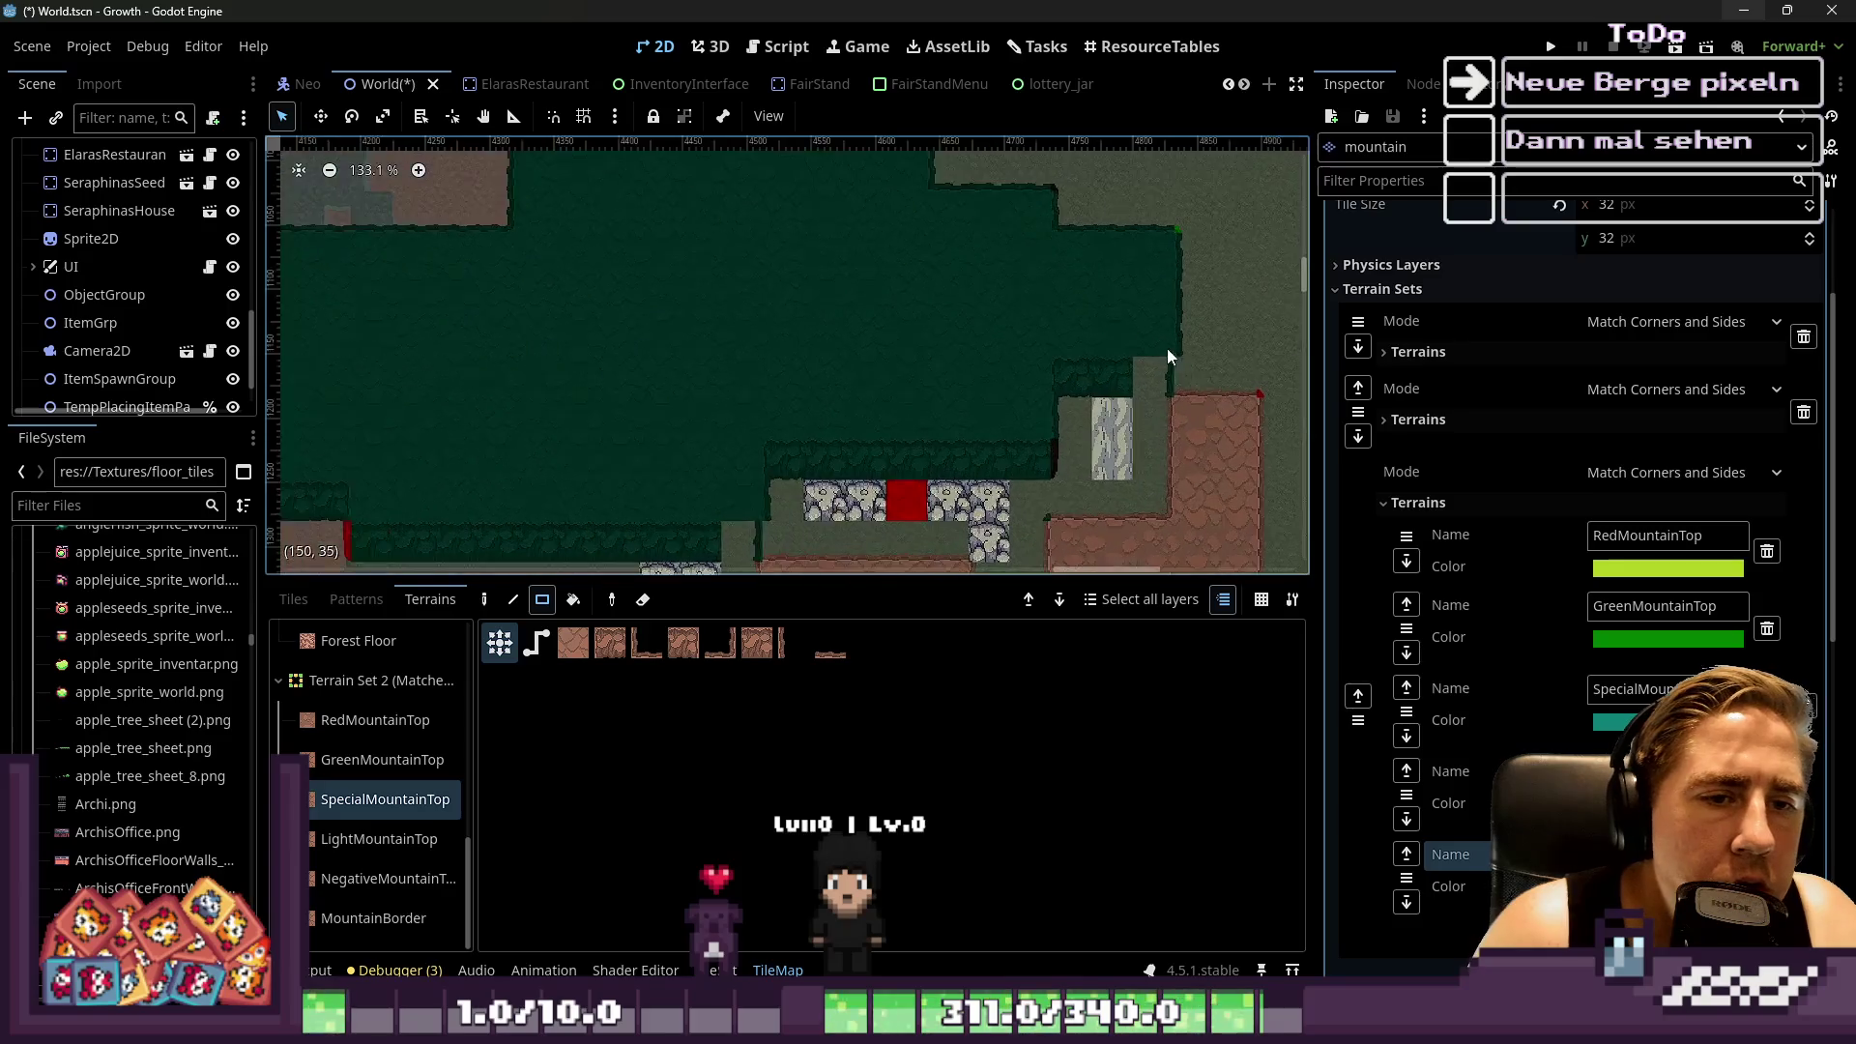
pyautogui.click(1133, 316)
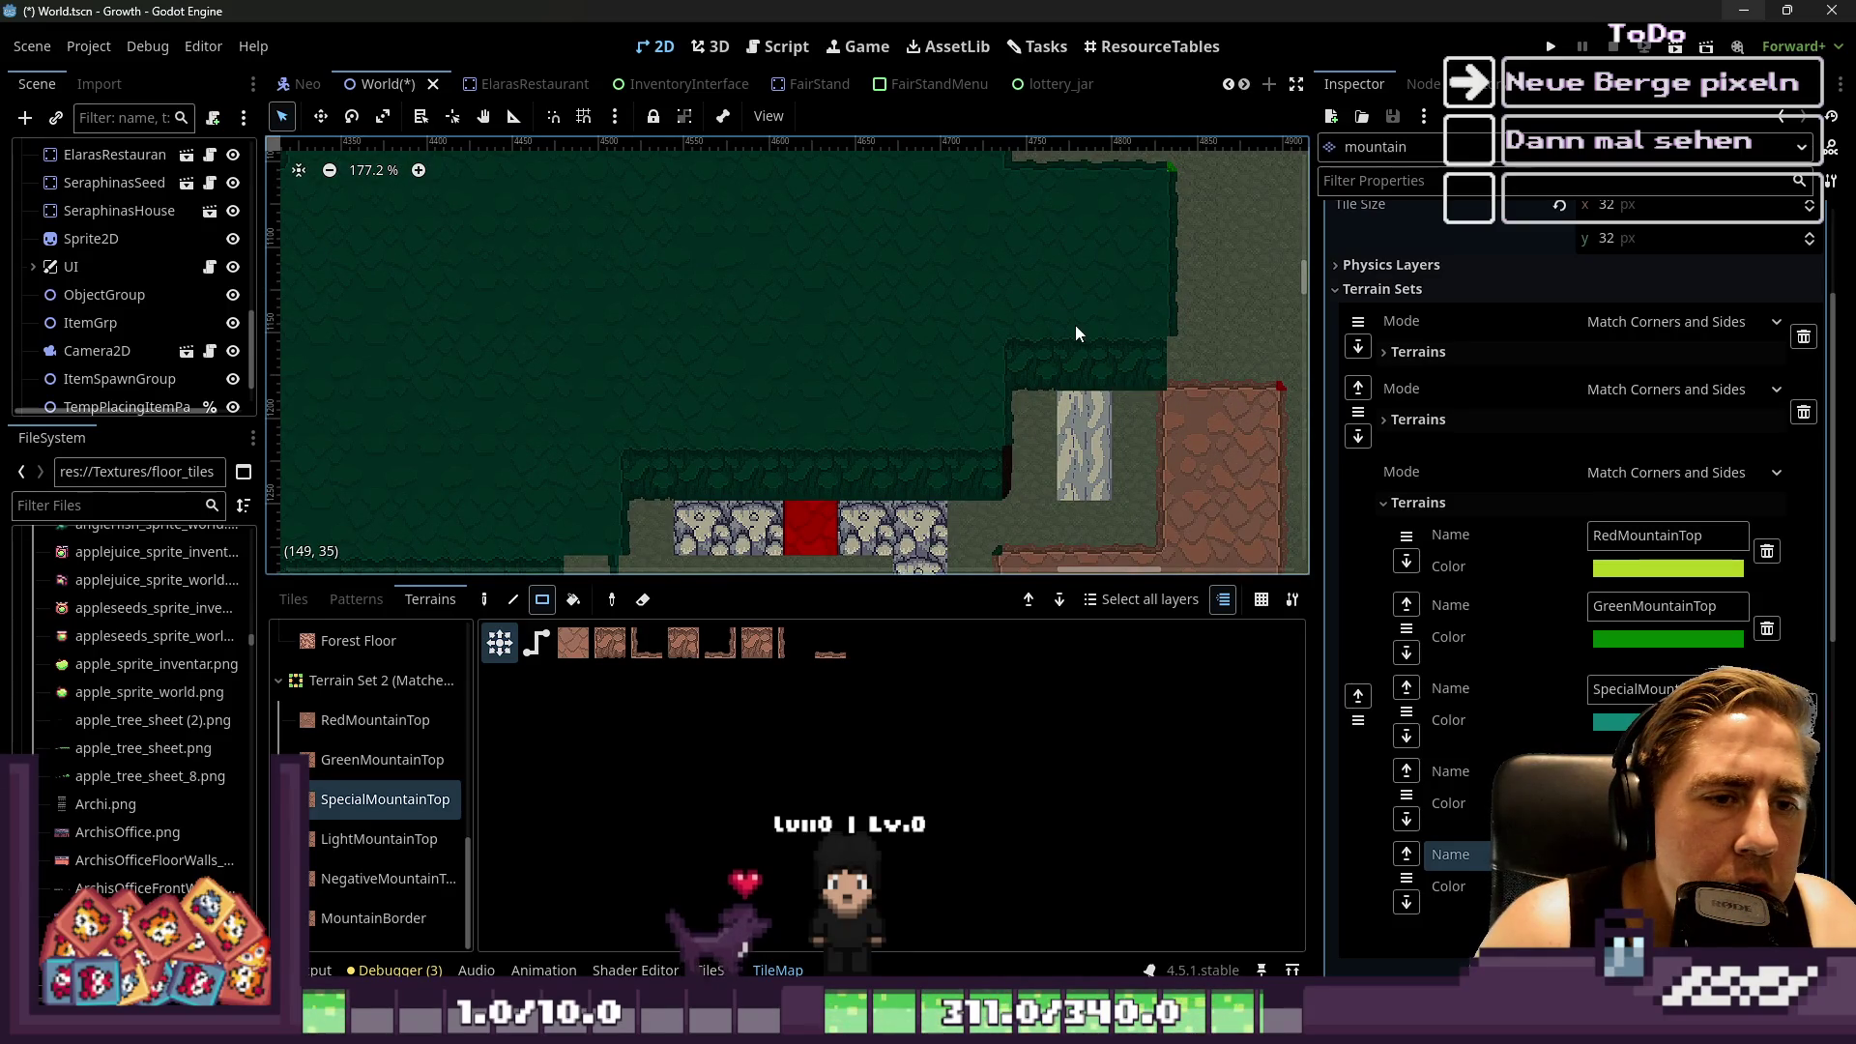
pyautogui.moveTo(1139, 309); pyautogui.dragTo(1101, 348)
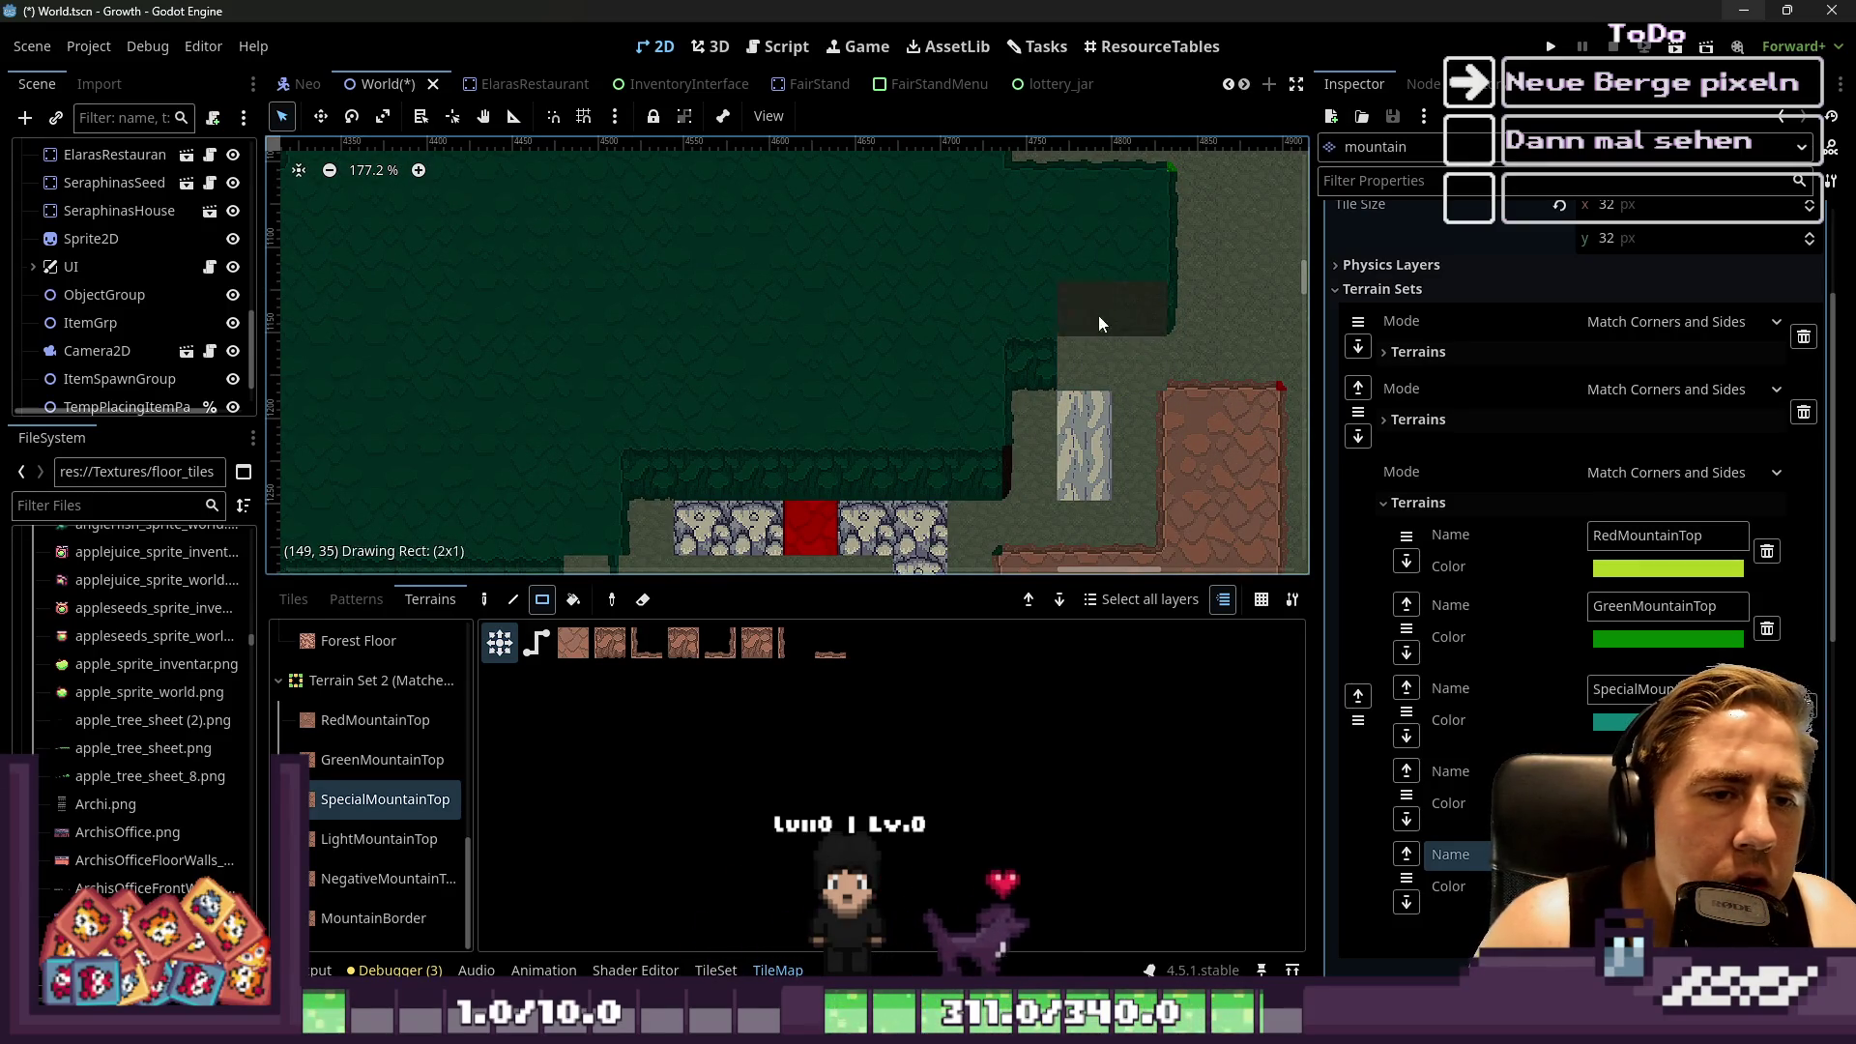
pyautogui.moveTo(1160, 284); pyautogui.dragTo(1072, 313)
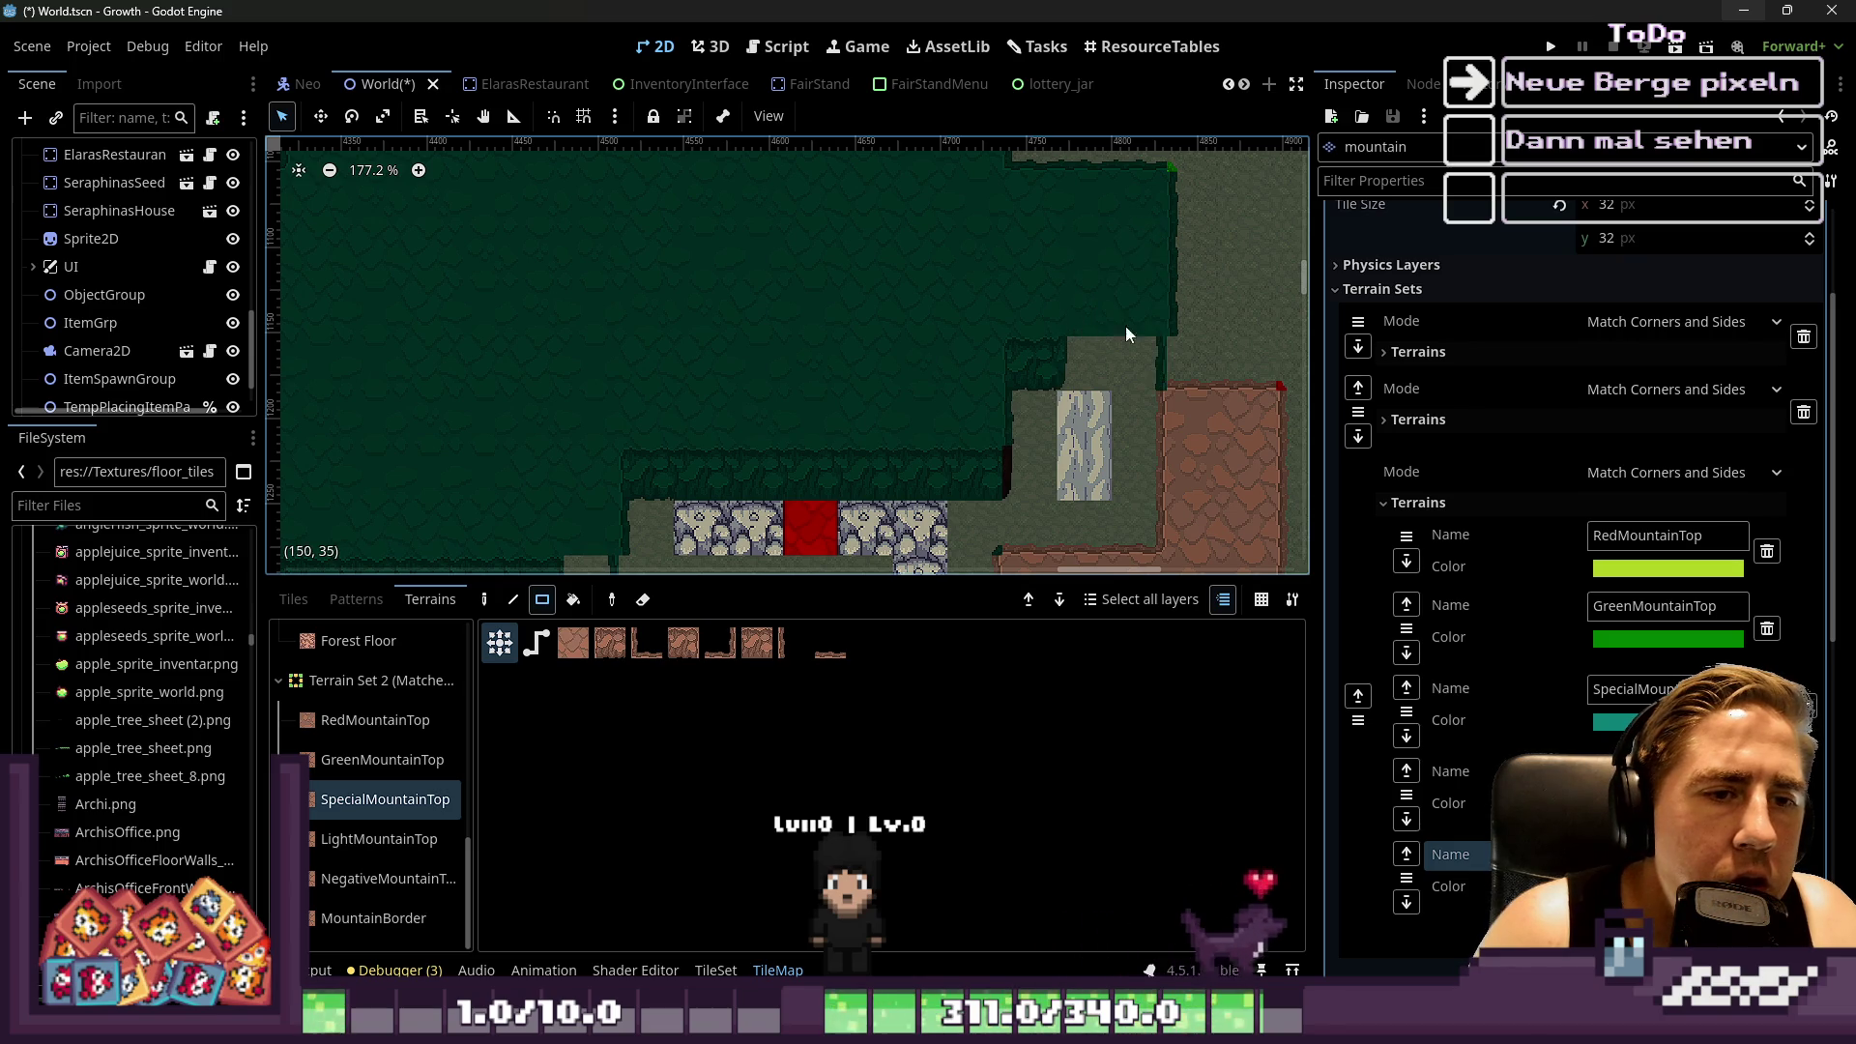
pyautogui.moveTo(994, 264); pyautogui.dragTo(1029, 416)
# Zoom out to a full-map overview and leave tile editing
pyautogui.scroll(-3, 1027, 416)
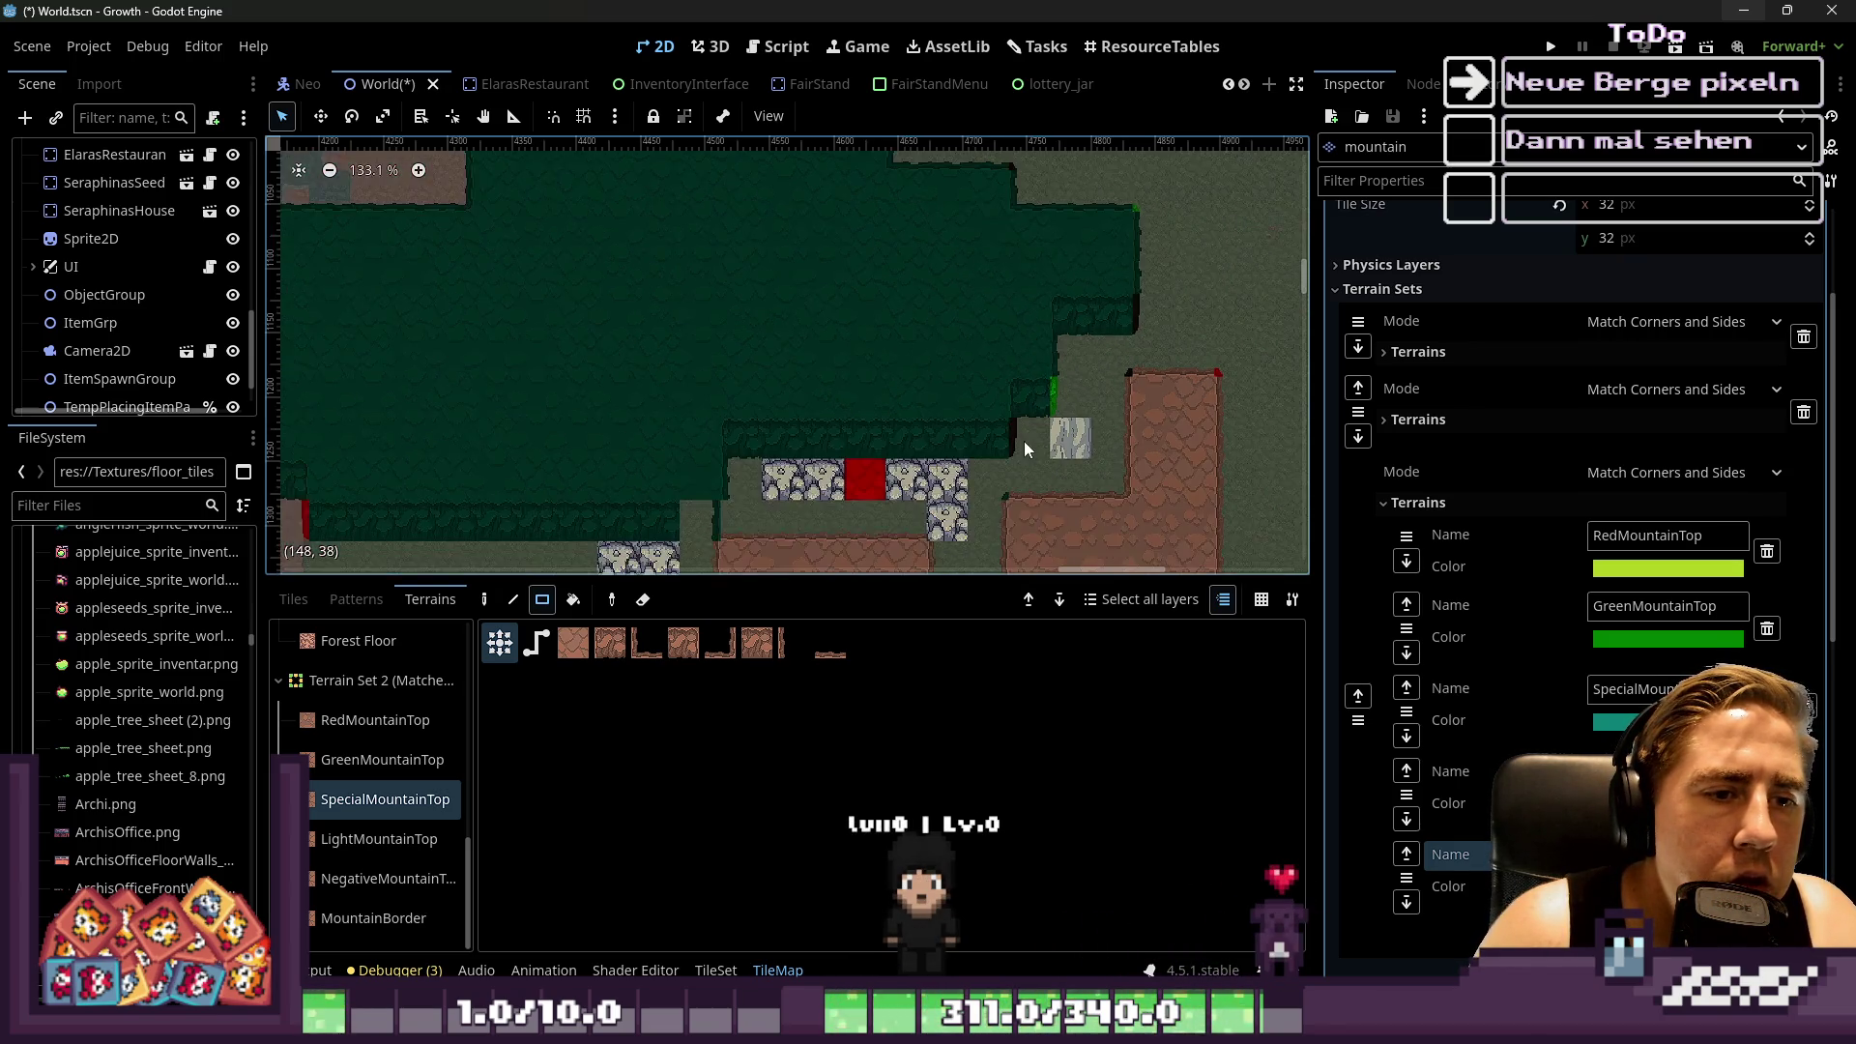
pyautogui.scroll(-2, 985, 189)
pyautogui.scroll(-1, 943, 259)
pyautogui.hscroll(-2, 791, 333)
pyautogui.hscroll(2, 828, 331)
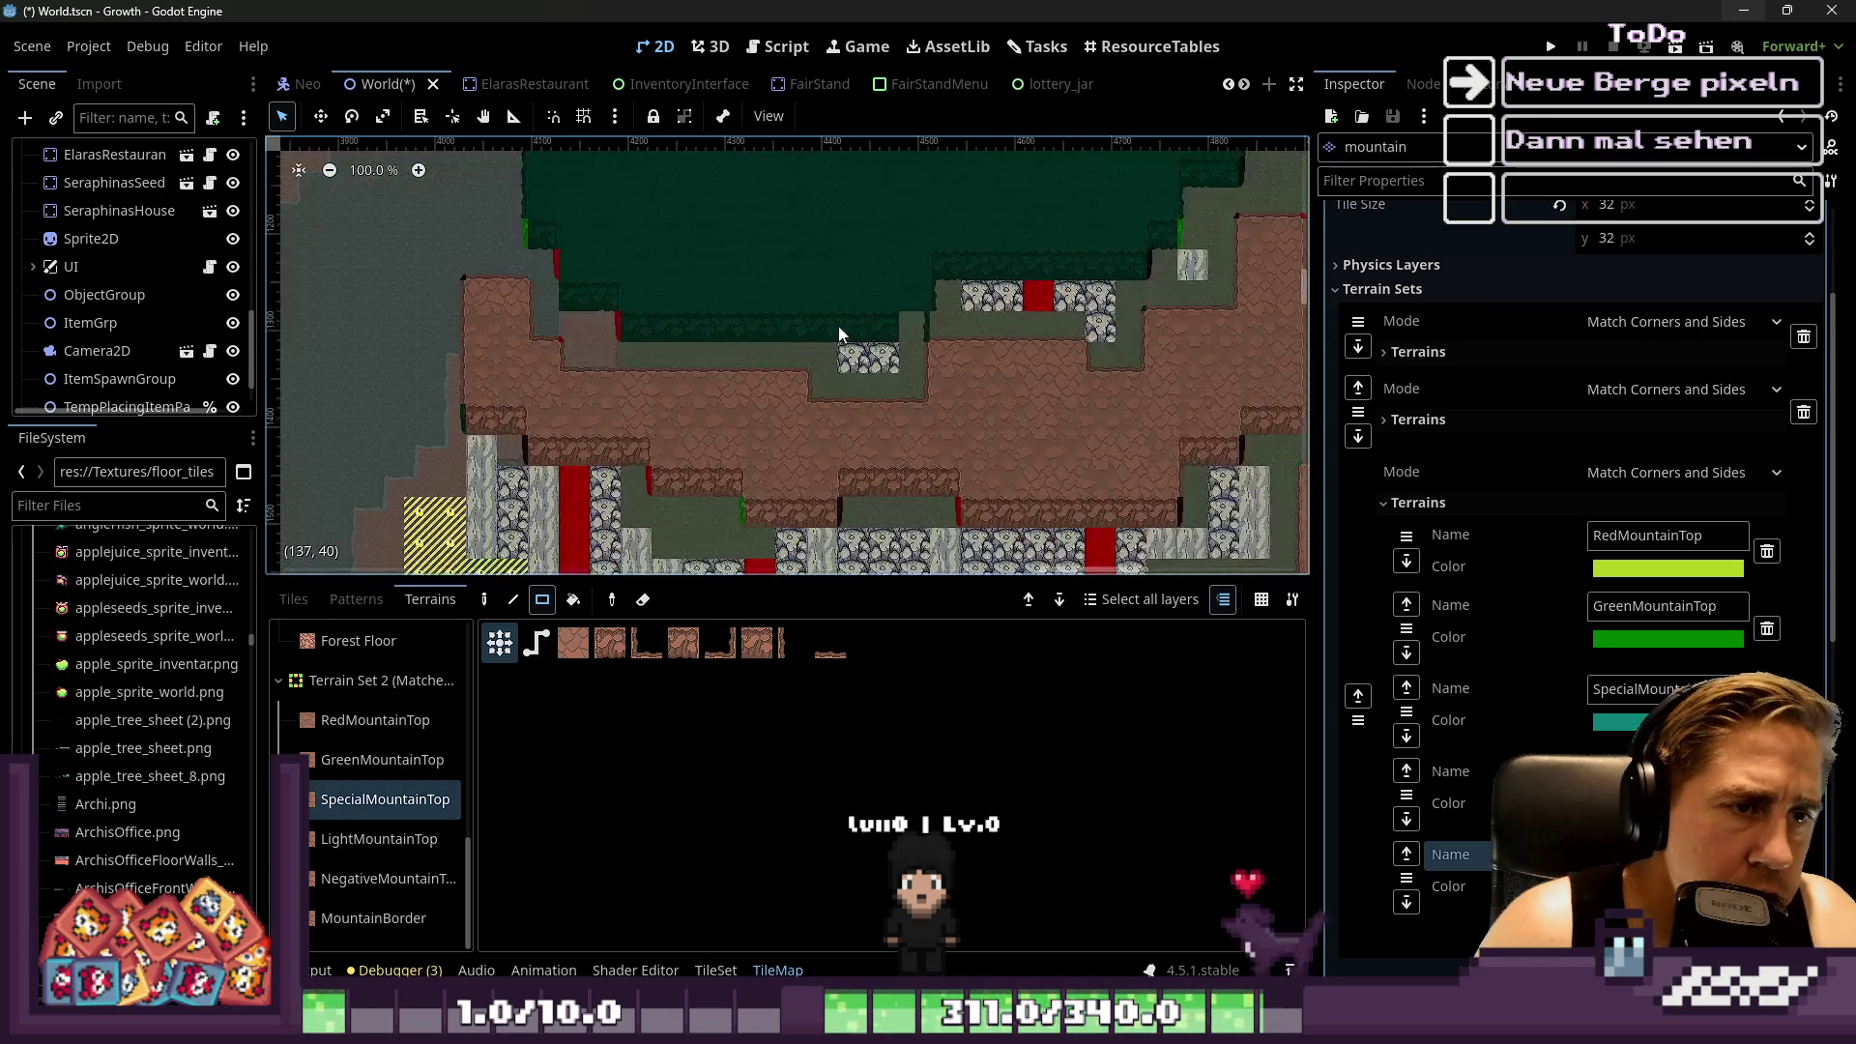
pyautogui.scroll(7, 875, 302)
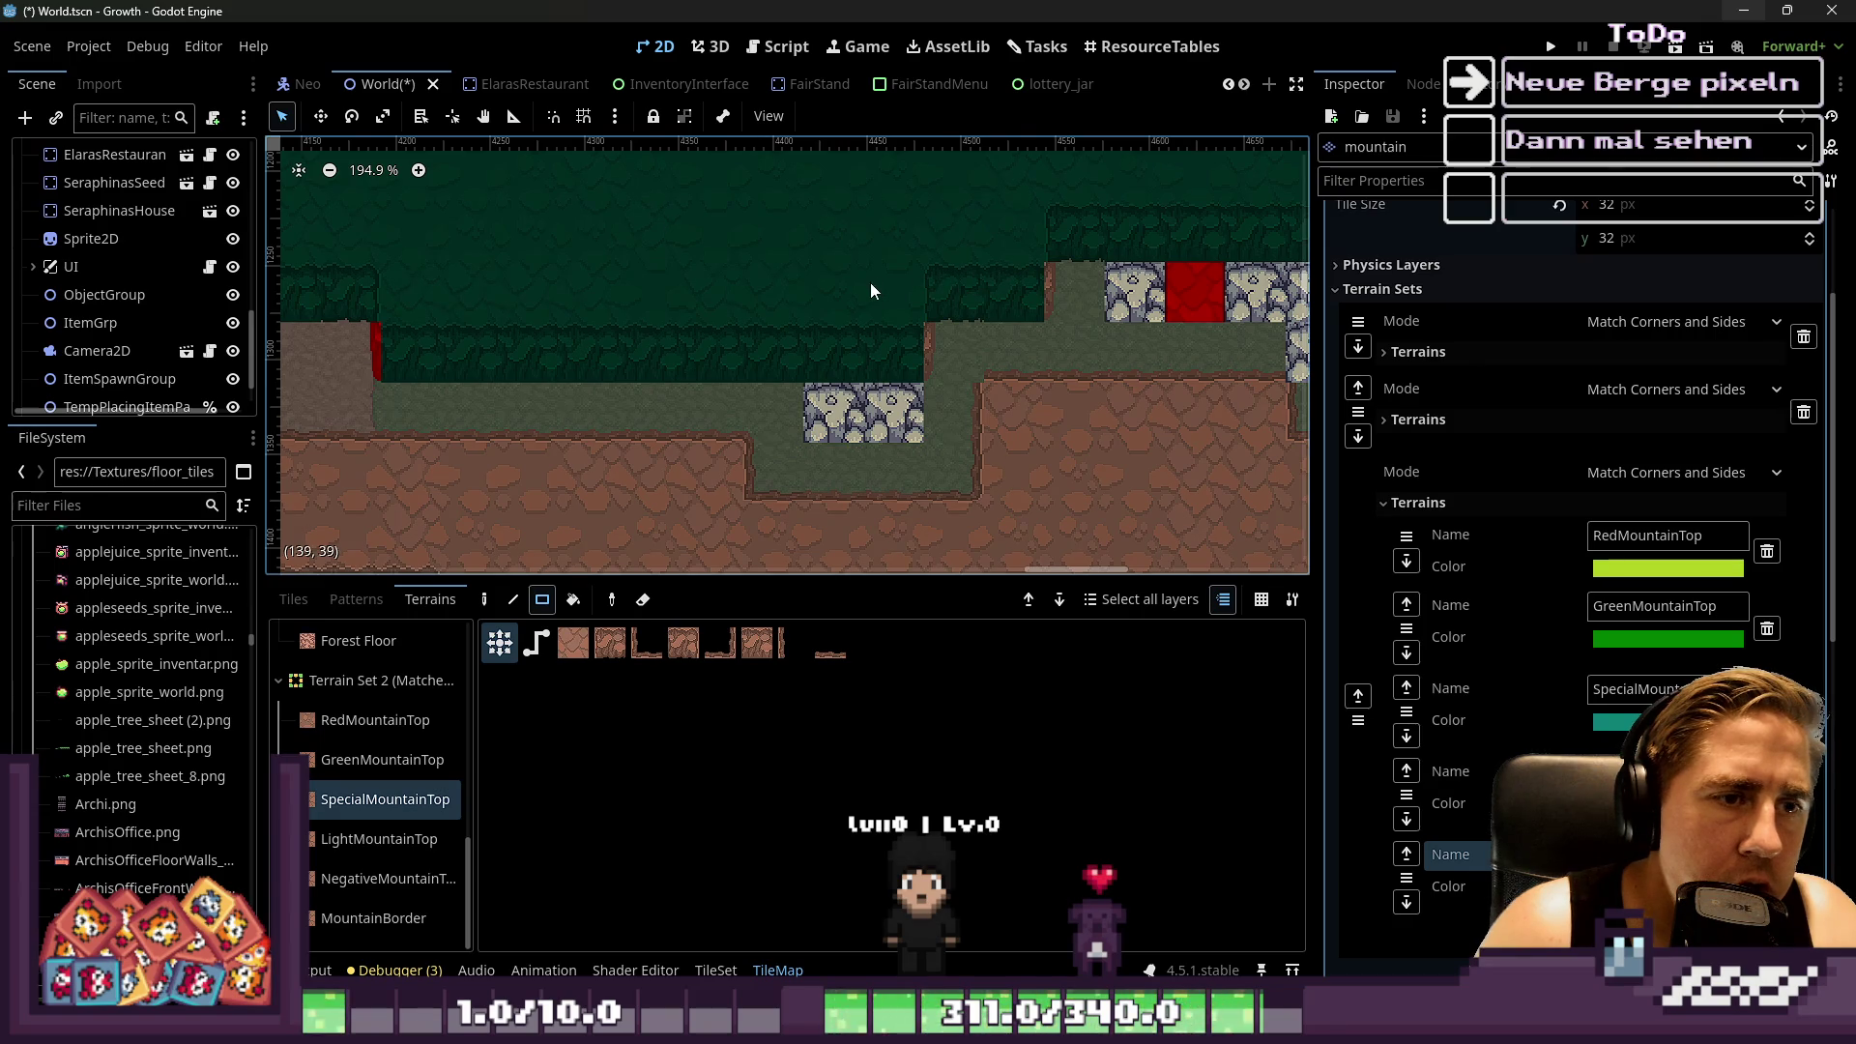
pyautogui.scroll(-19, 865, 290)
pyautogui.scroll(-3, 814, 232)
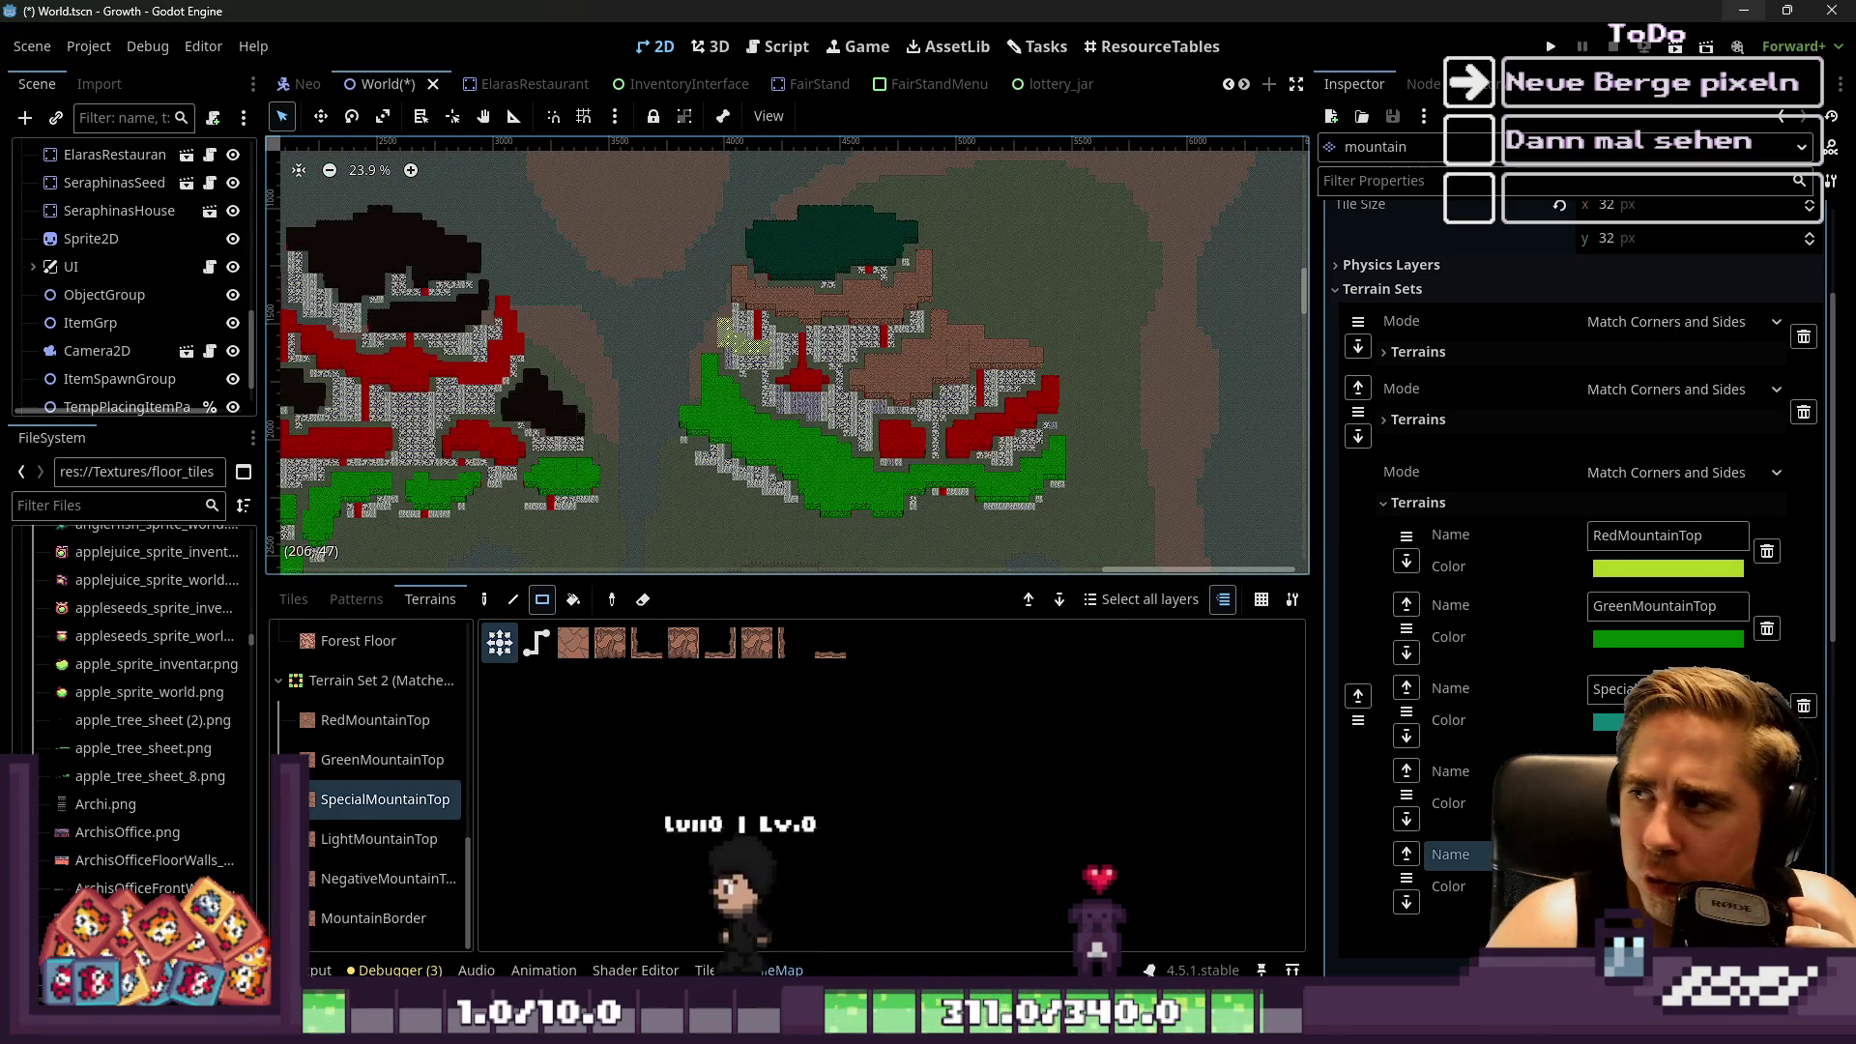
pyautogui.press('Escape')
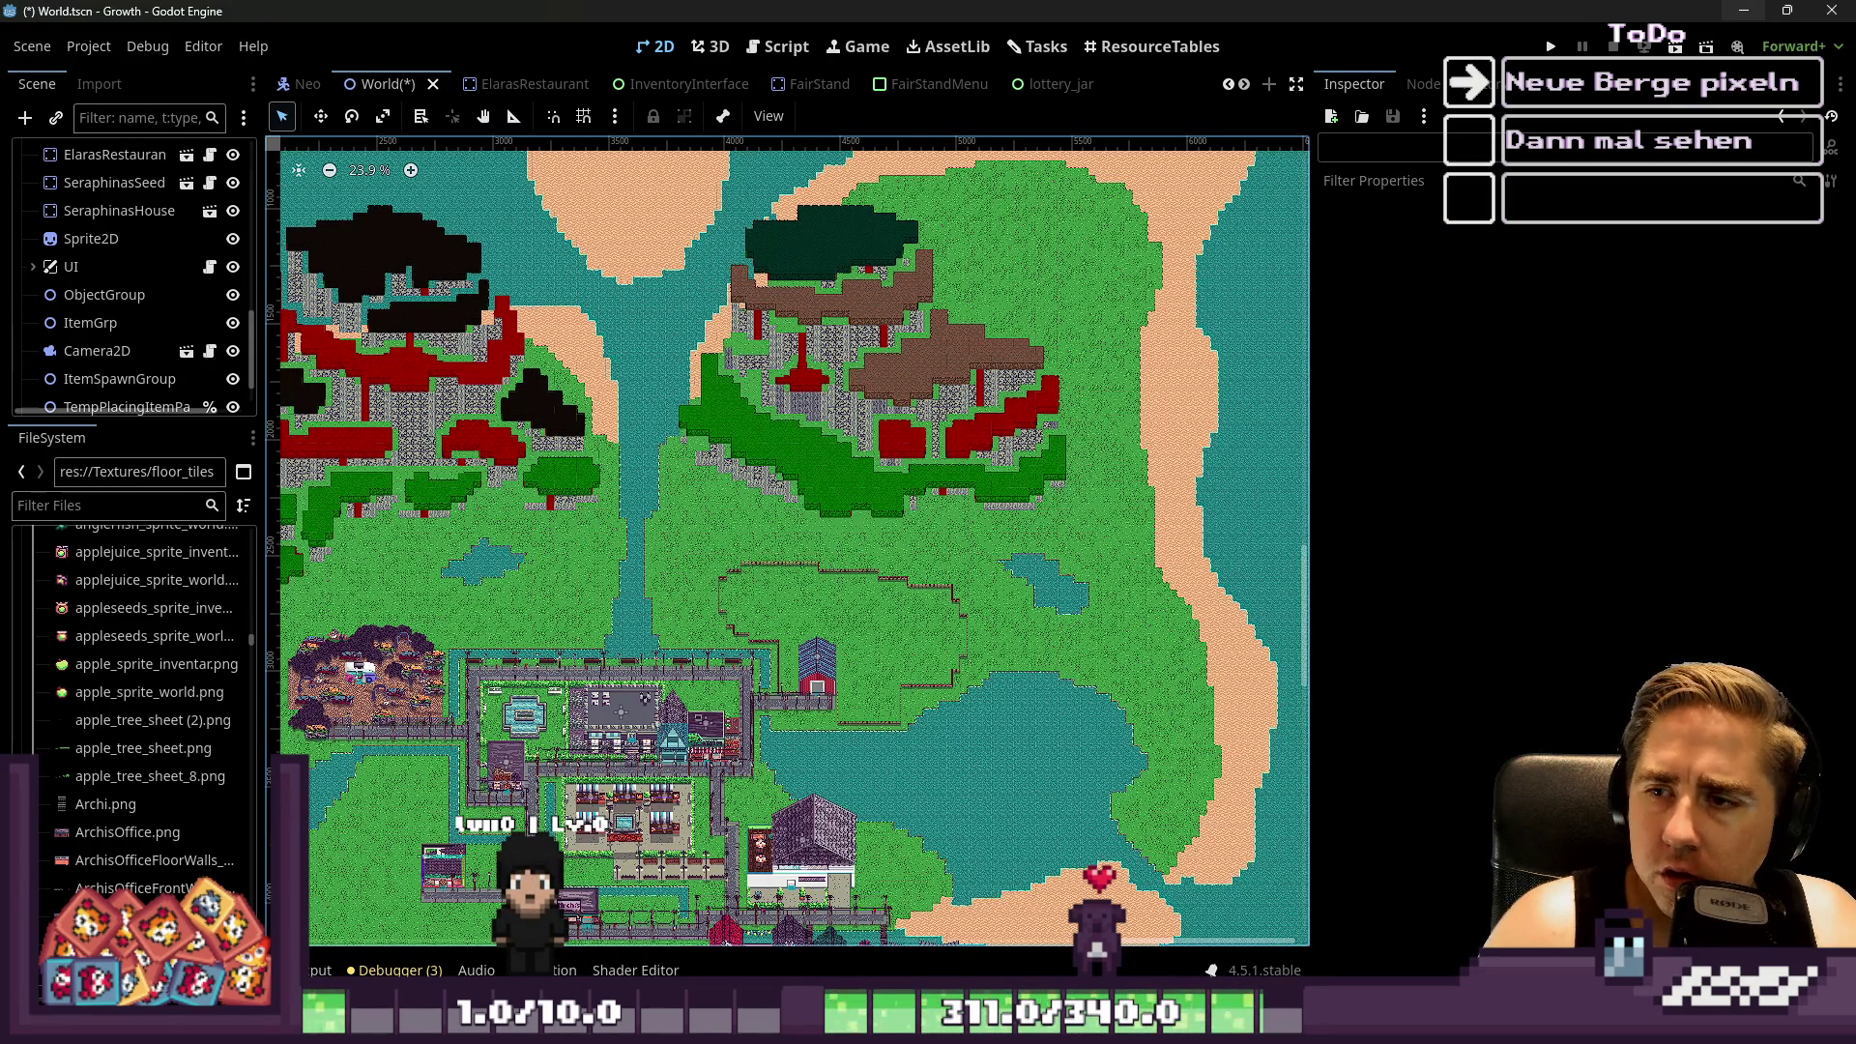
# Zoom and pan the world map to inspect the black, red and dark-green-capped mountains
pyautogui.moveTo(1039, 1024)
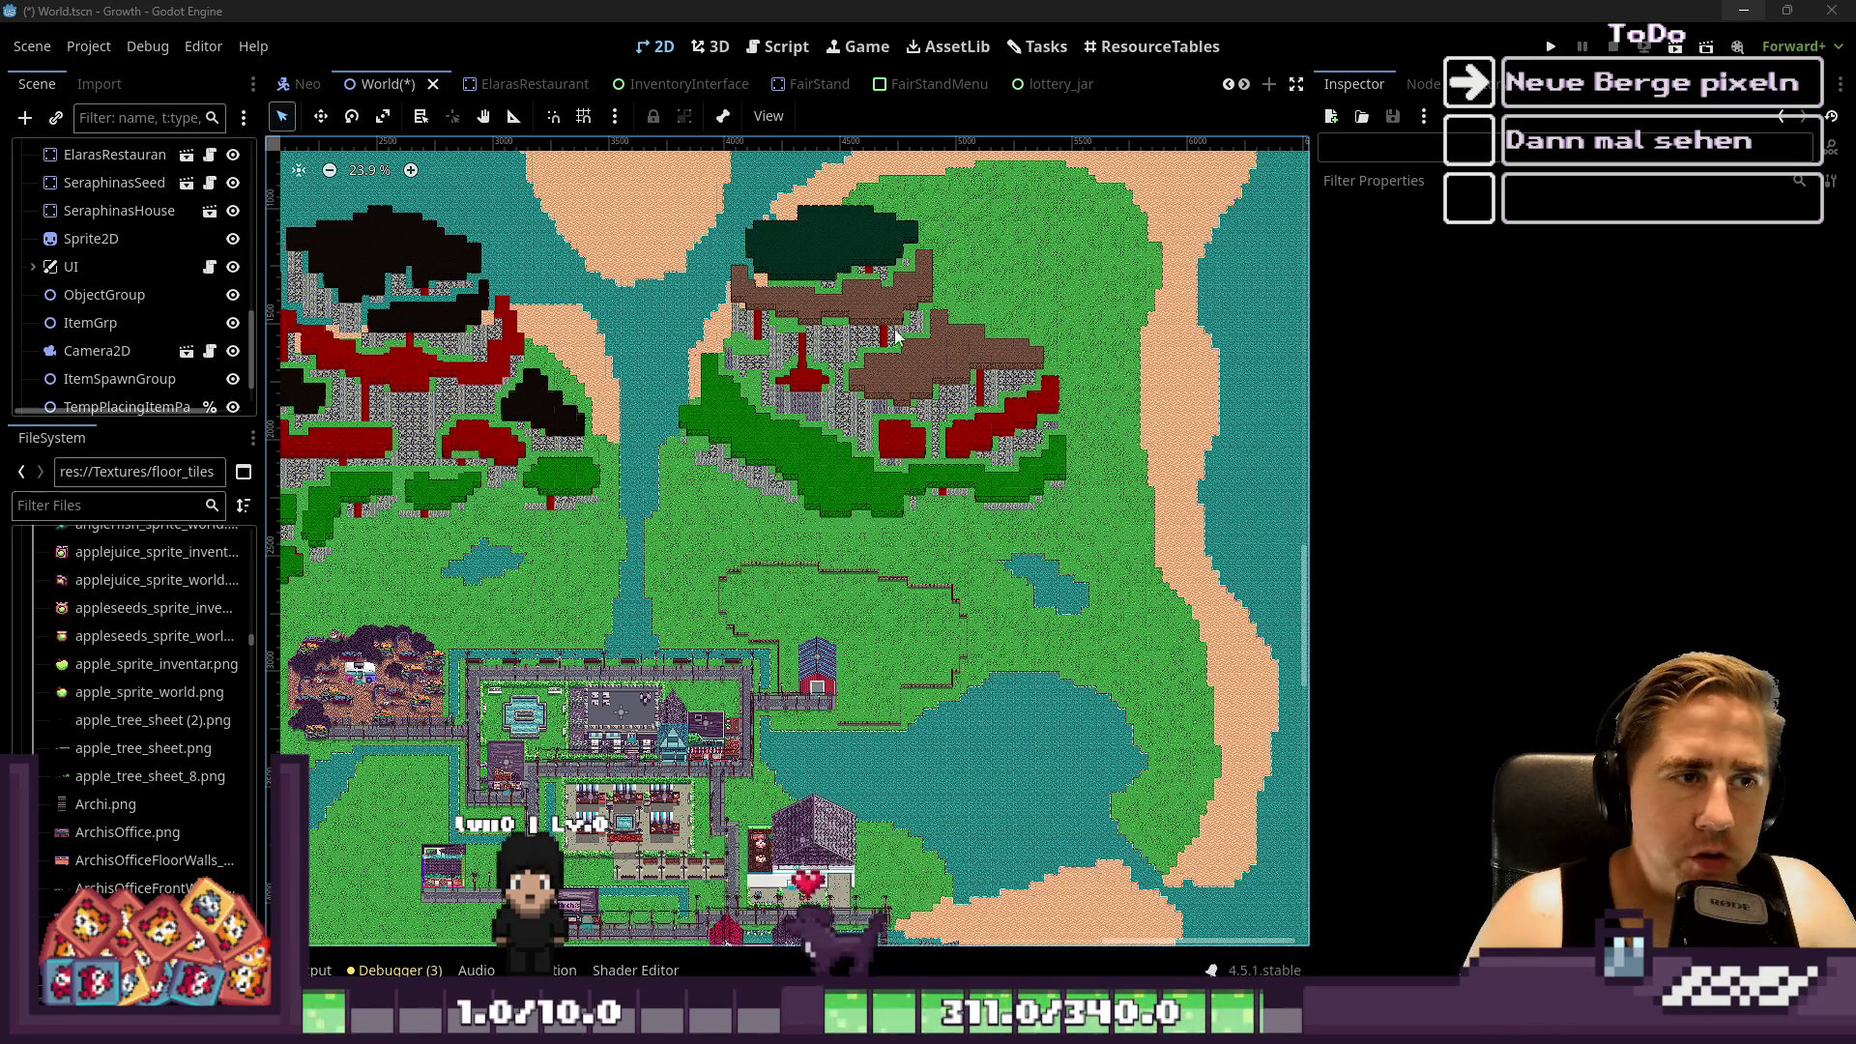
pyautogui.scroll(4, 723, 435)
pyautogui.scroll(5, 723, 435)
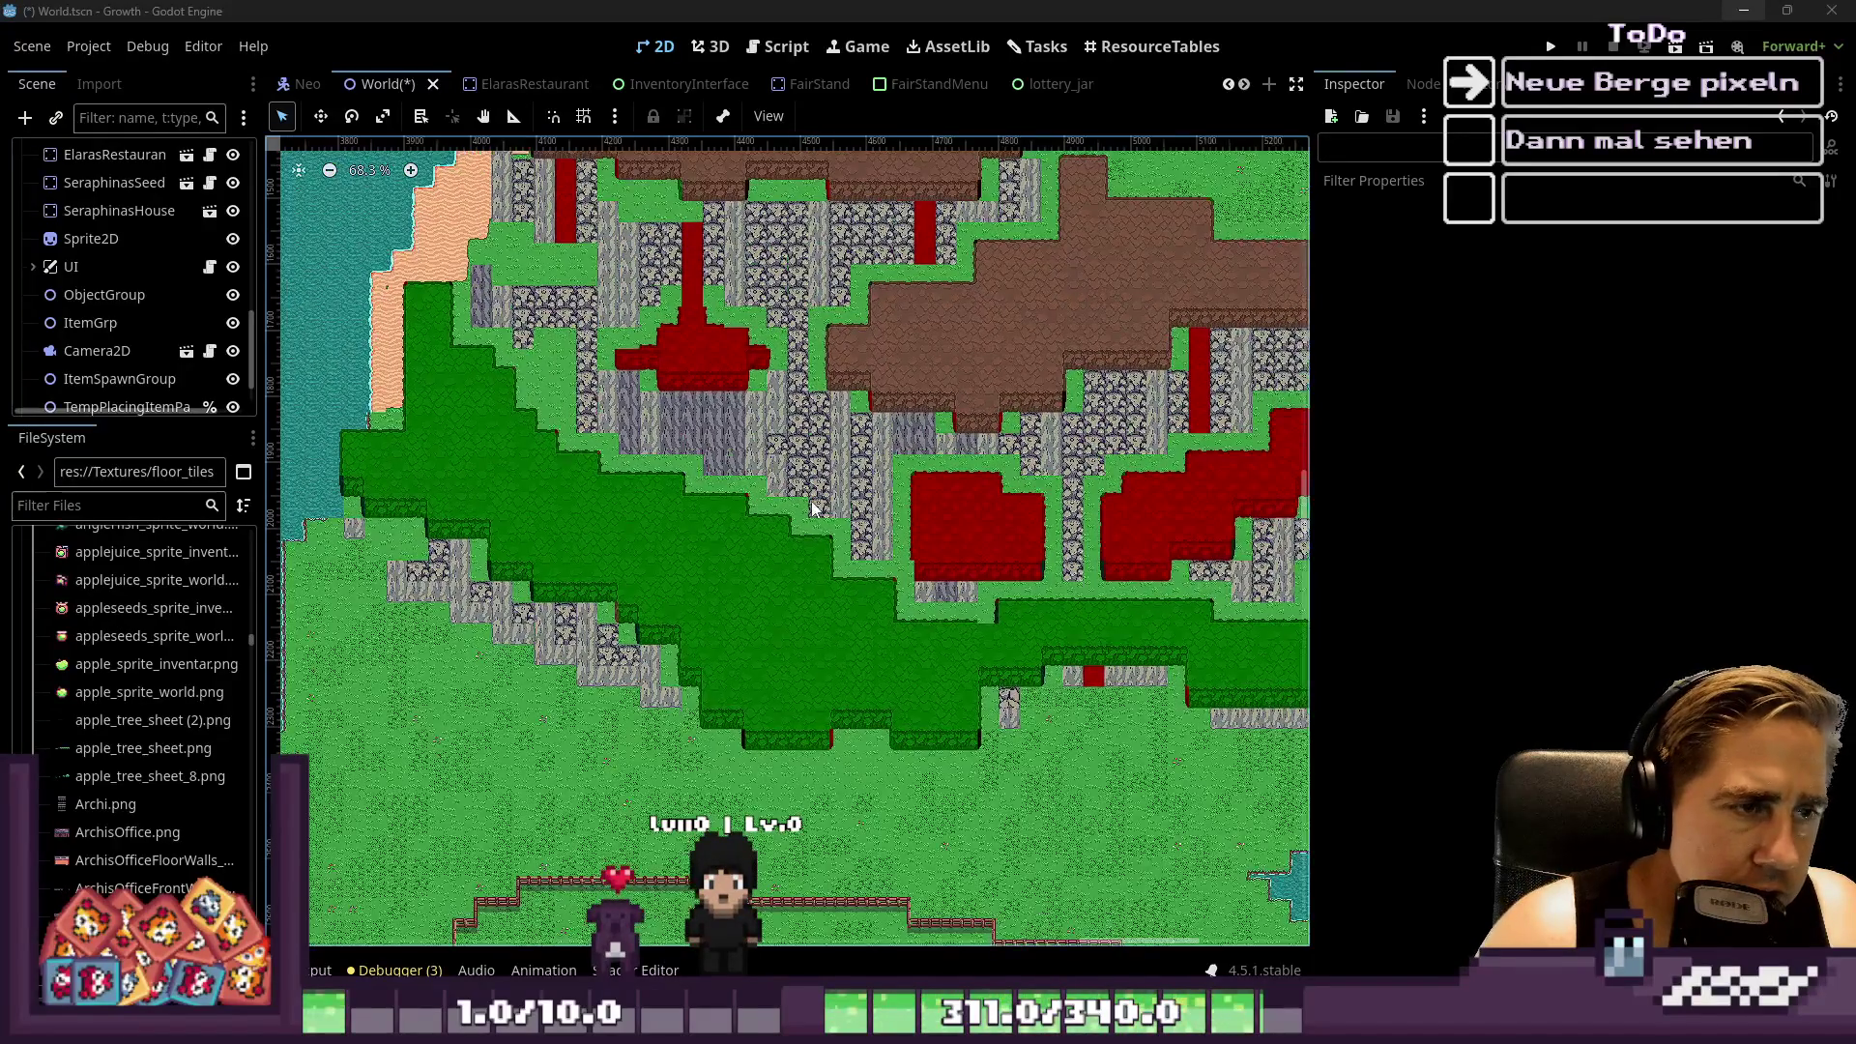
pyautogui.hscroll(2, 812, 505)
pyautogui.hscroll(2, 1061, 493)
pyautogui.scroll(2, 947, 574)
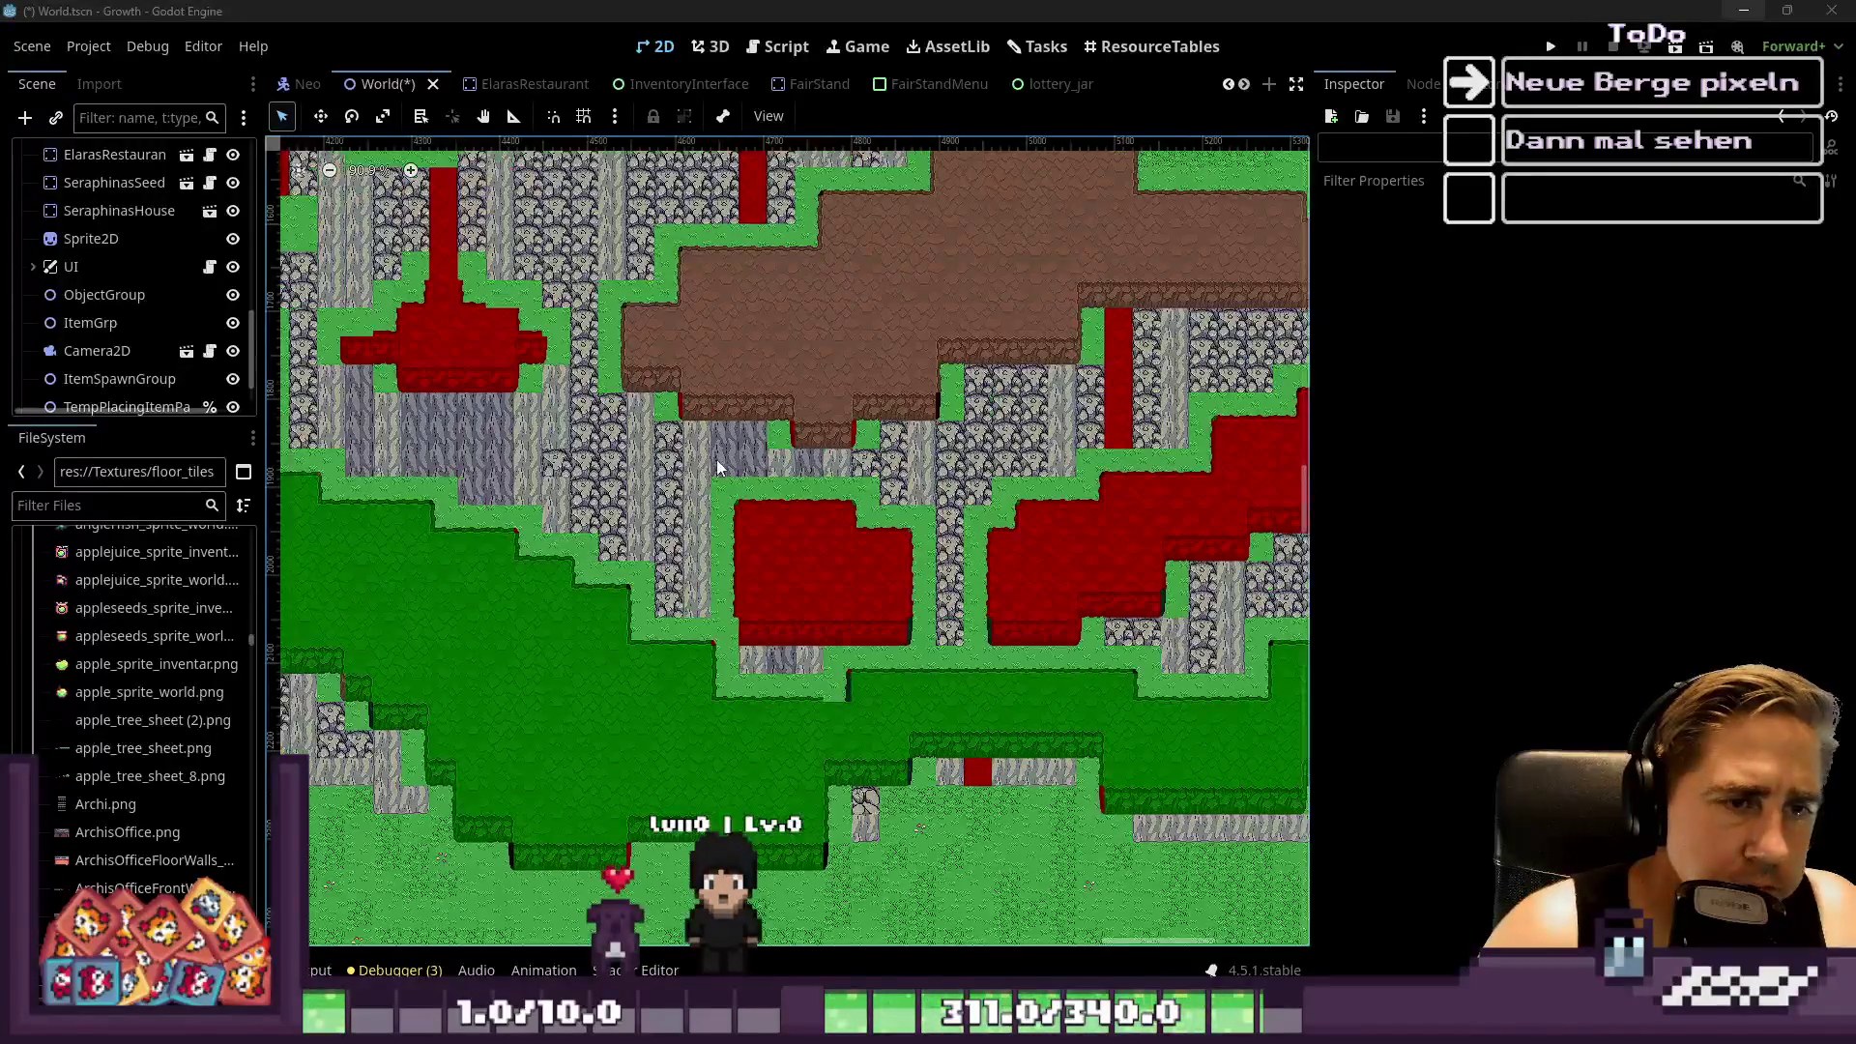
pyautogui.scroll(-11, 947, 573)
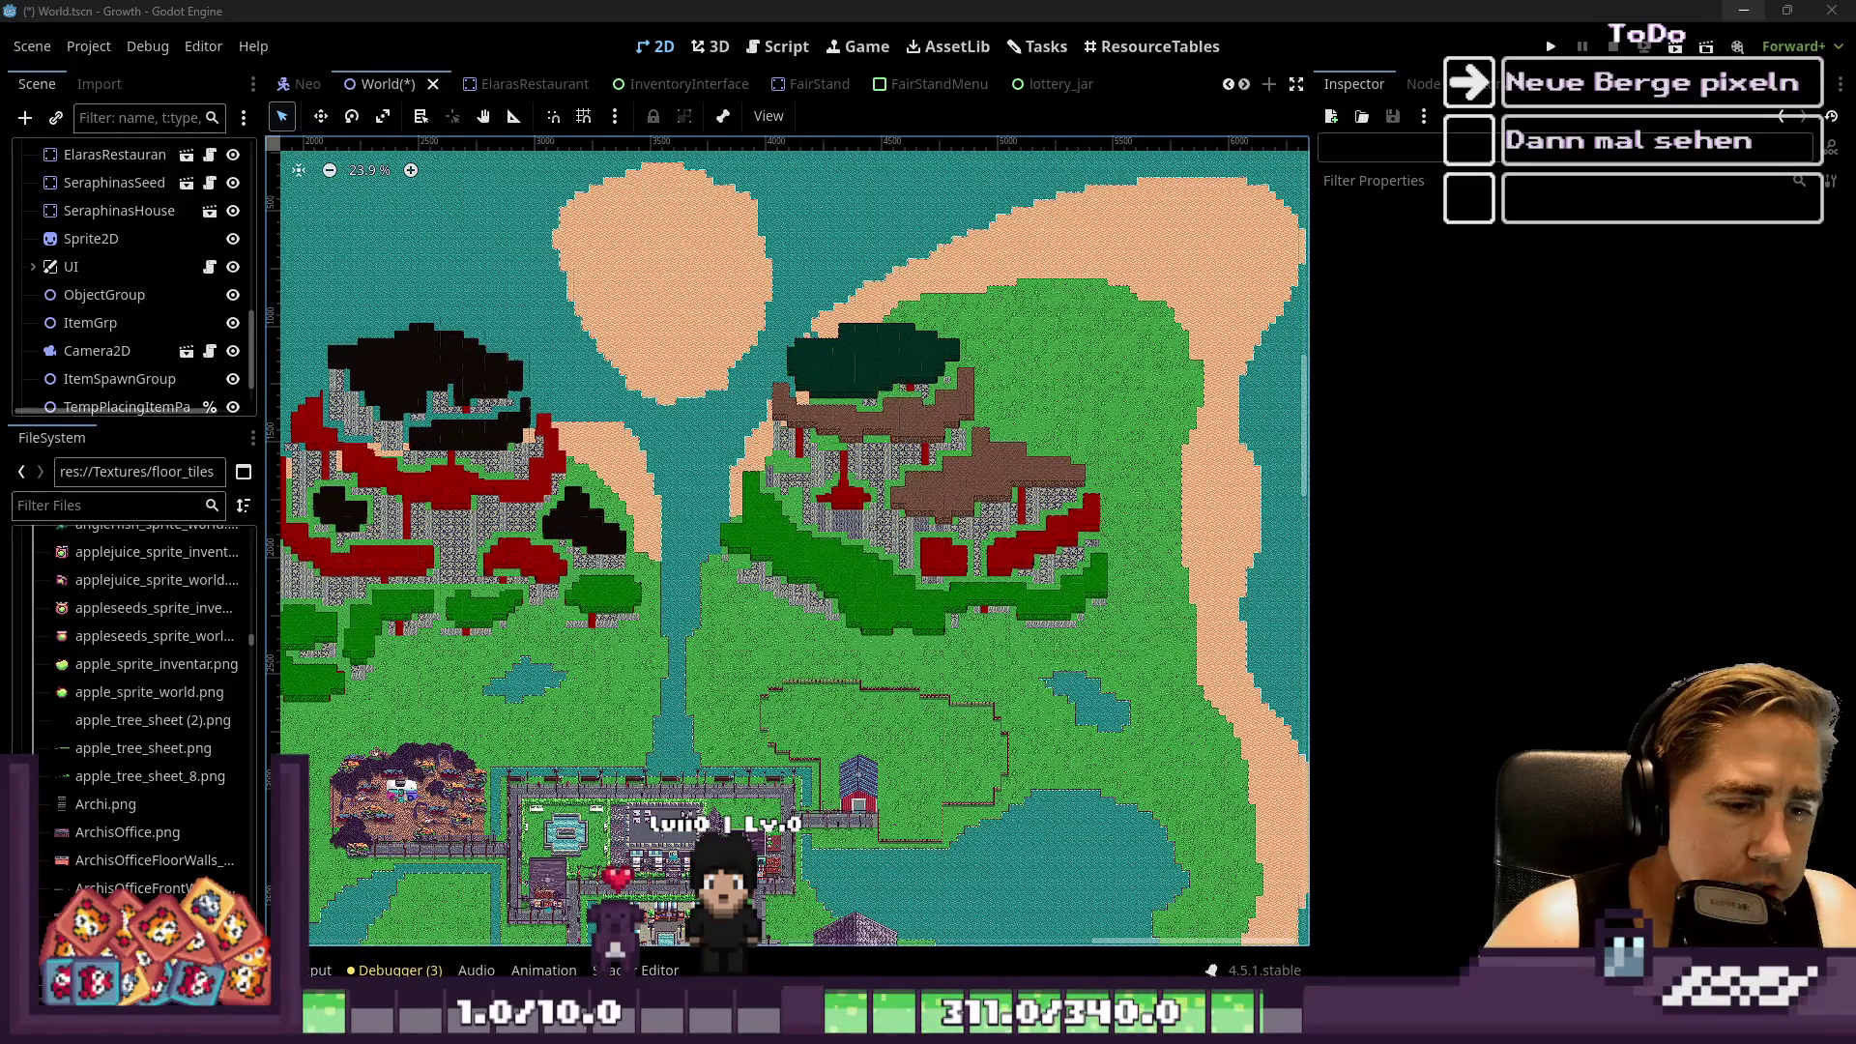
pyautogui.moveTo(940, 1005)
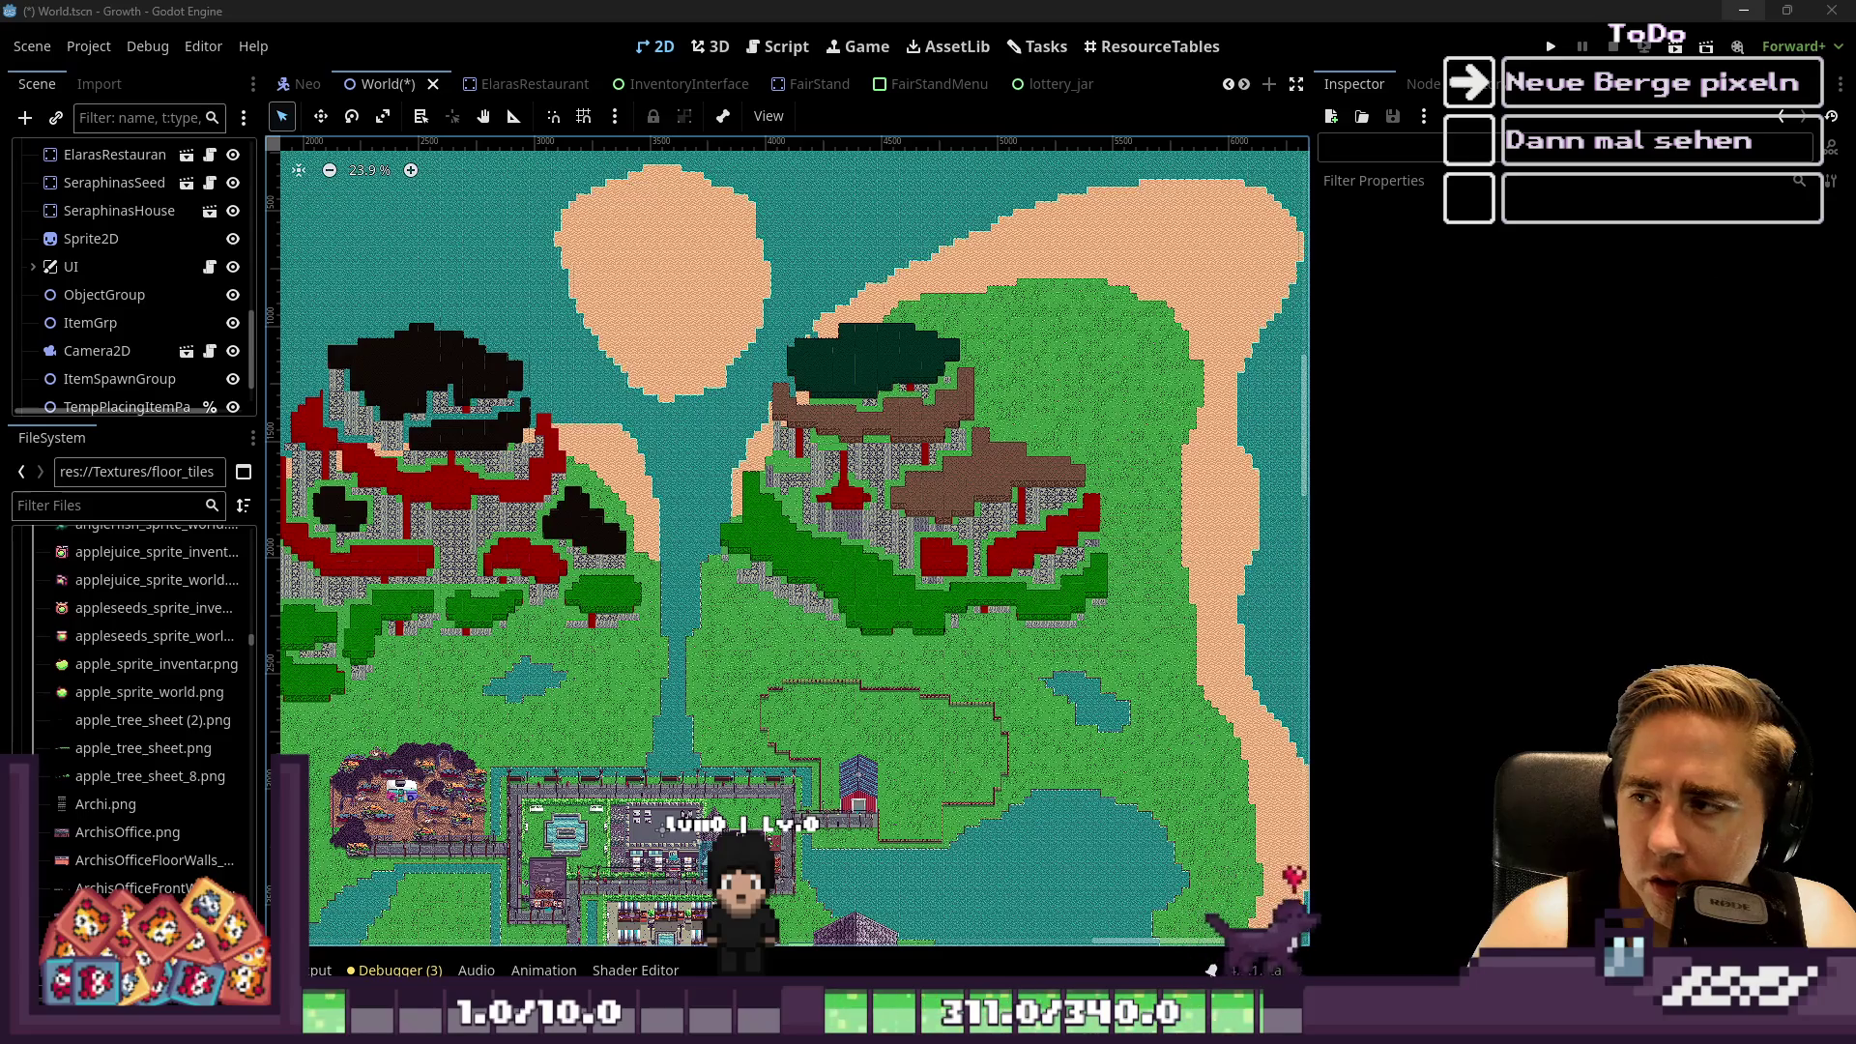
pyautogui.hscroll(-2, 360, 437)
pyautogui.scroll(5, 360, 437)
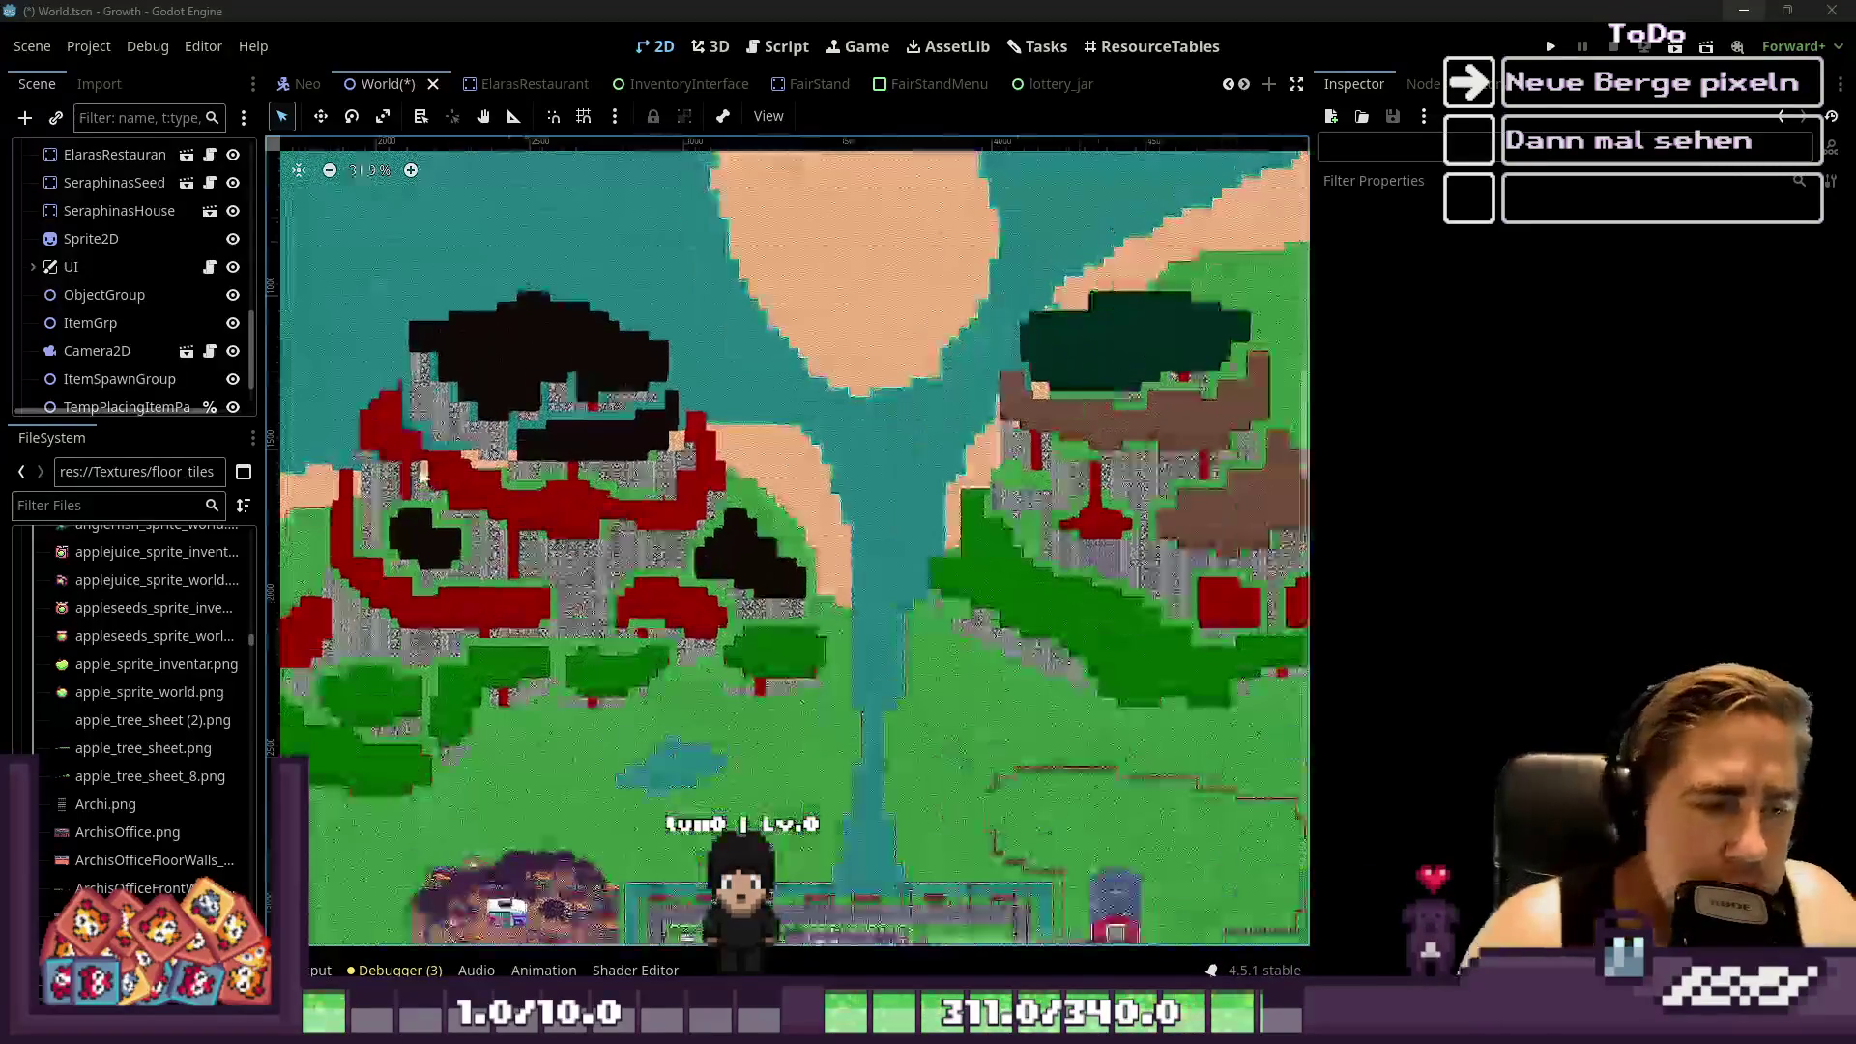
pyautogui.scroll(10, 83, 320)
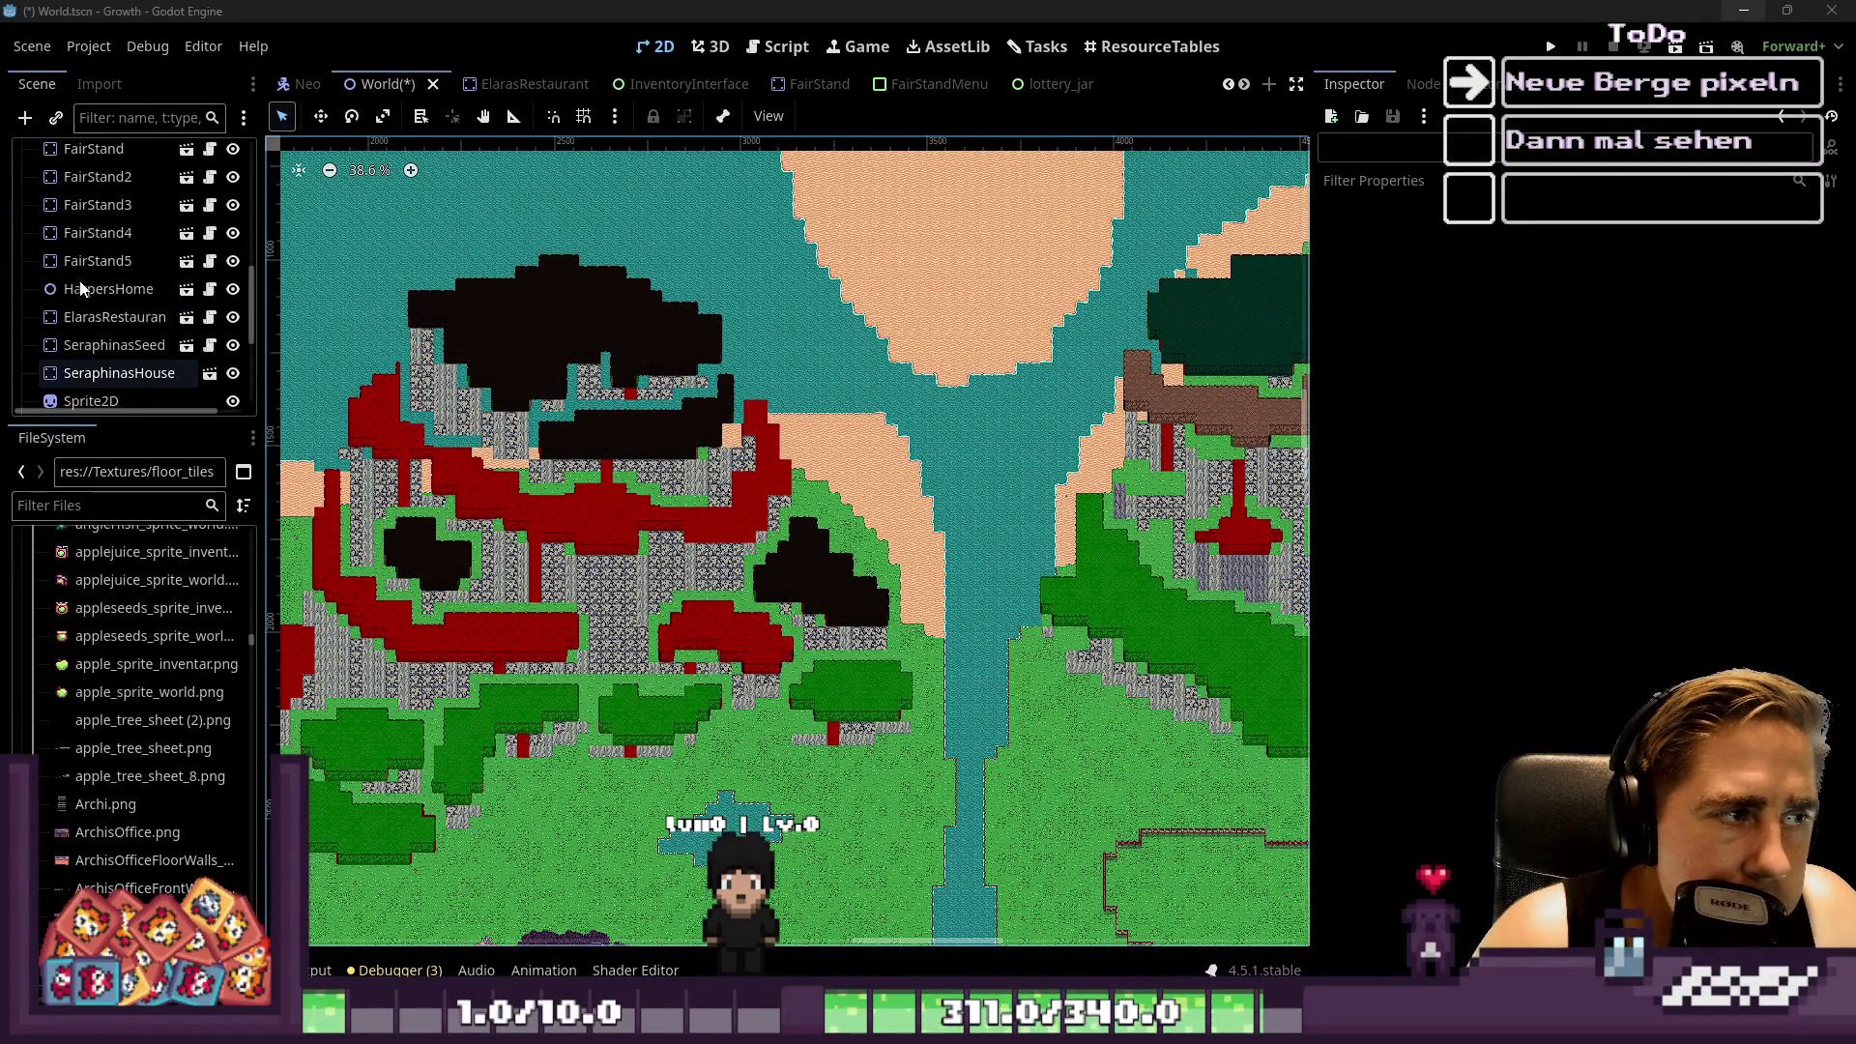
# Select the mountain layer, pick the red tile from mountain_tileset, and enlarge the map view
pyautogui.click(97, 294)
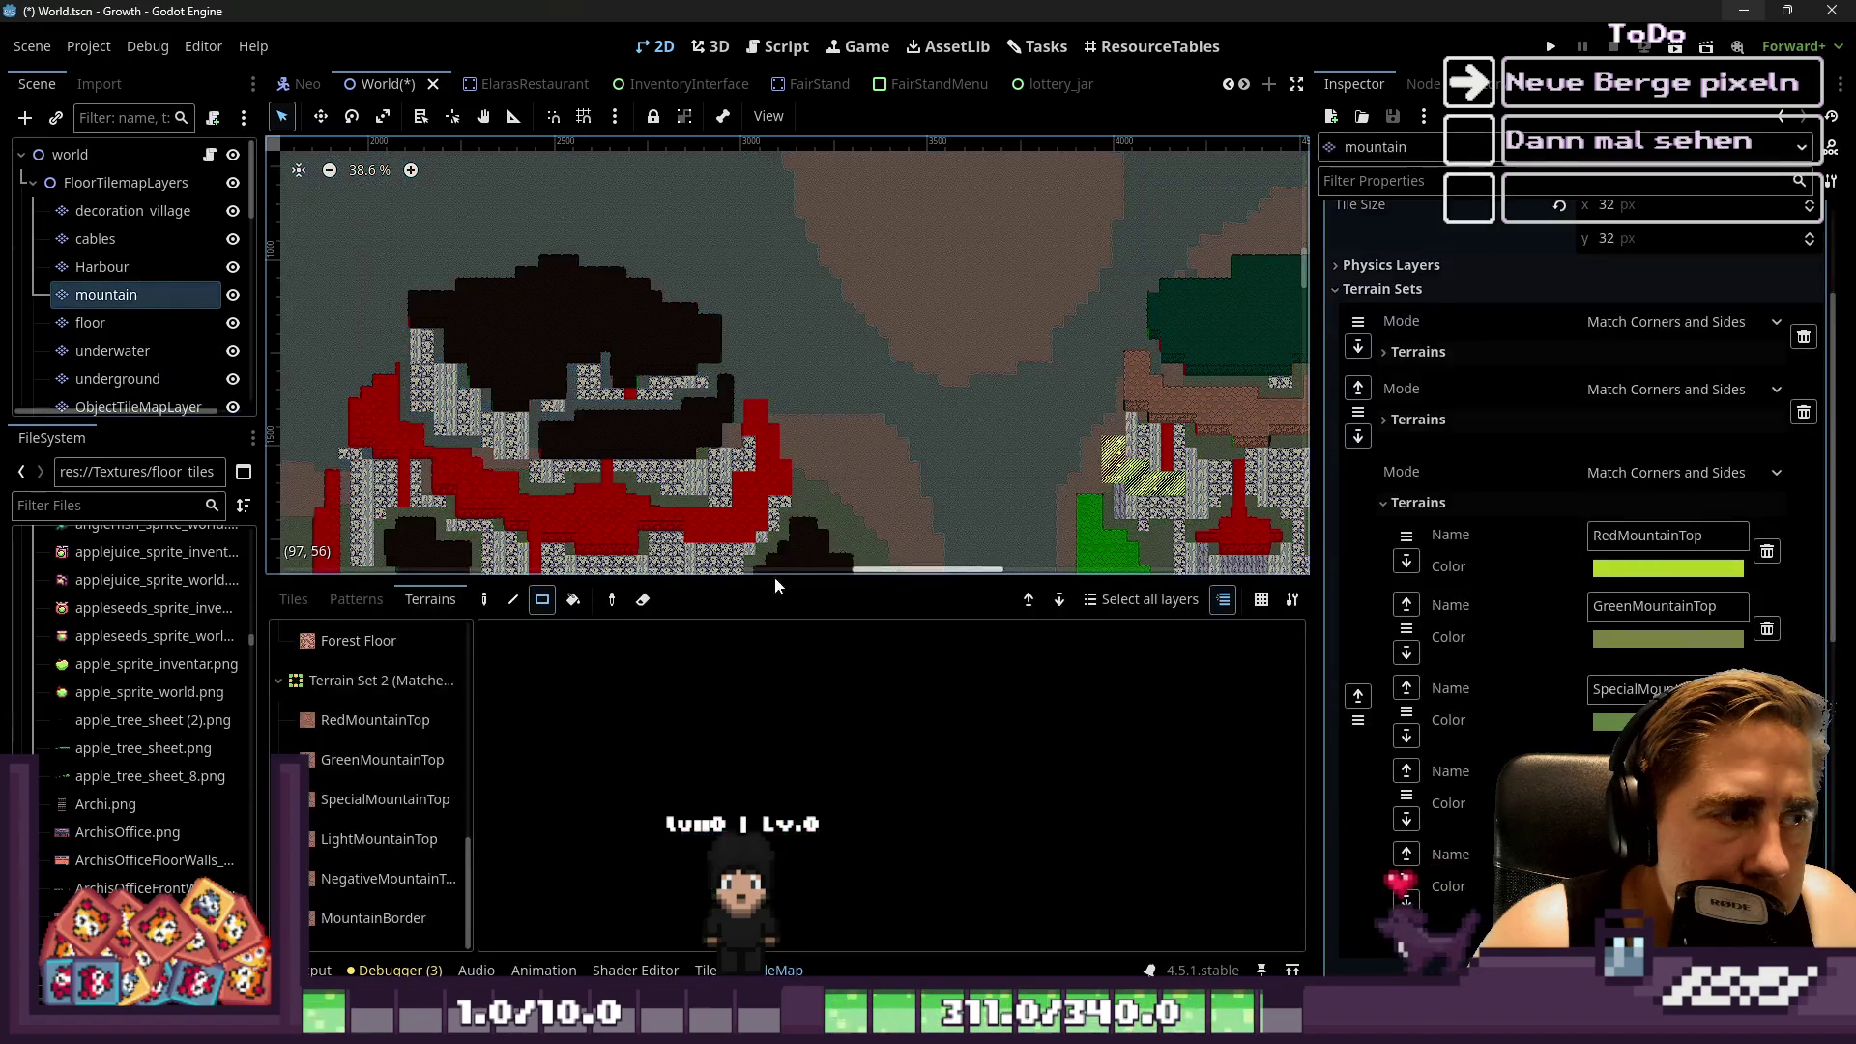
pyautogui.scroll(-5, 414, 810)
pyautogui.scroll(-5, 356, 785)
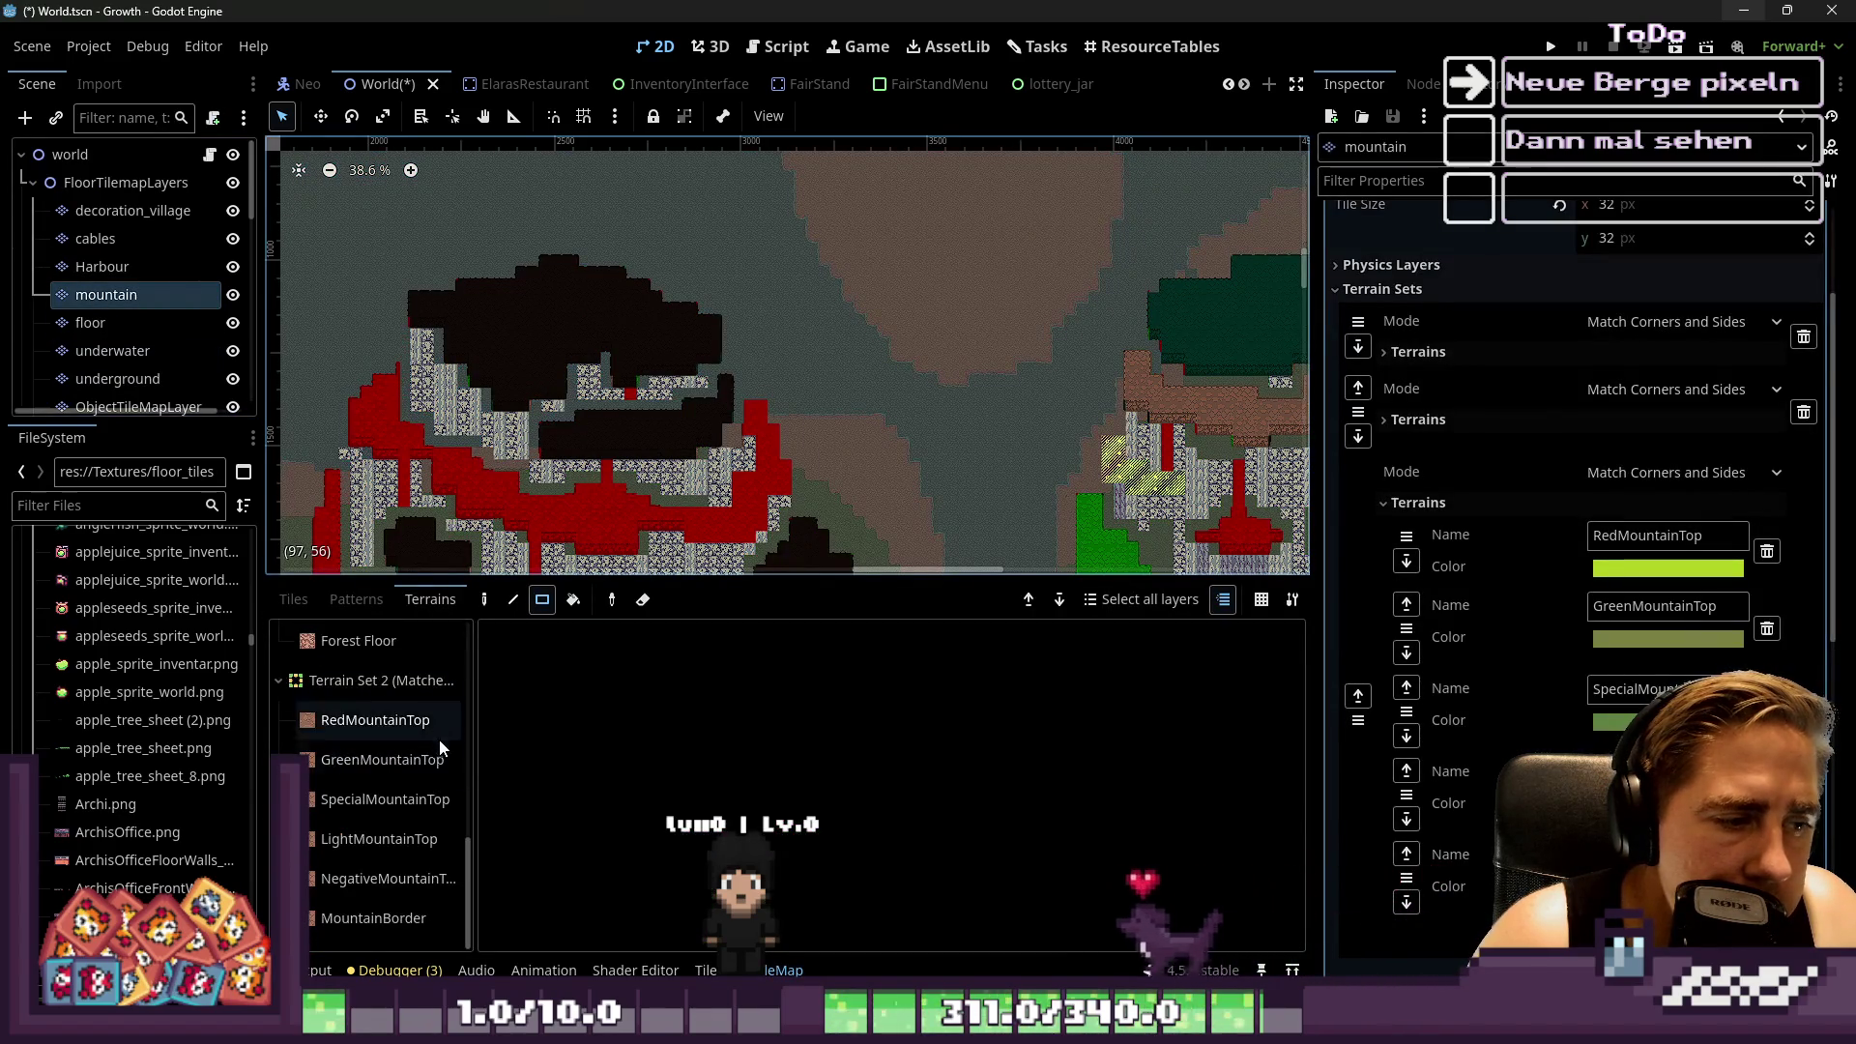
pyautogui.click(706, 970)
pyautogui.click(770, 969)
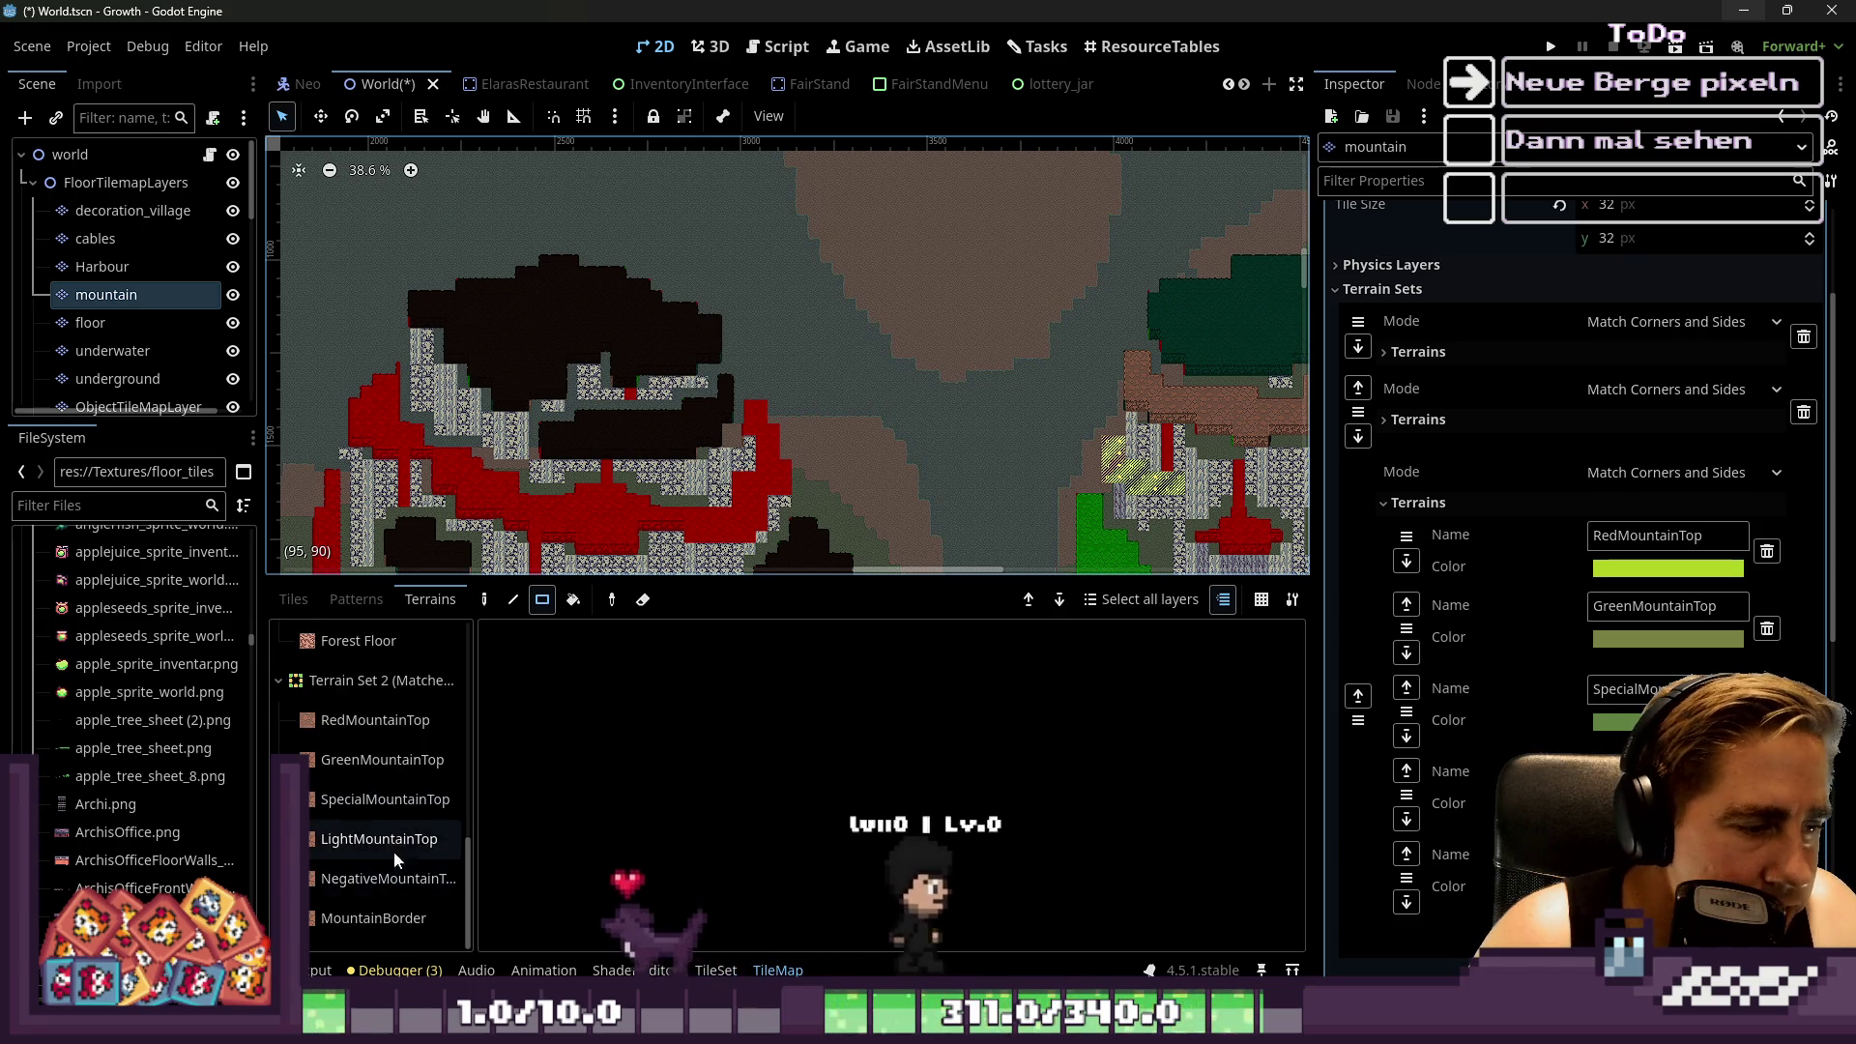
pyautogui.click(382, 921)
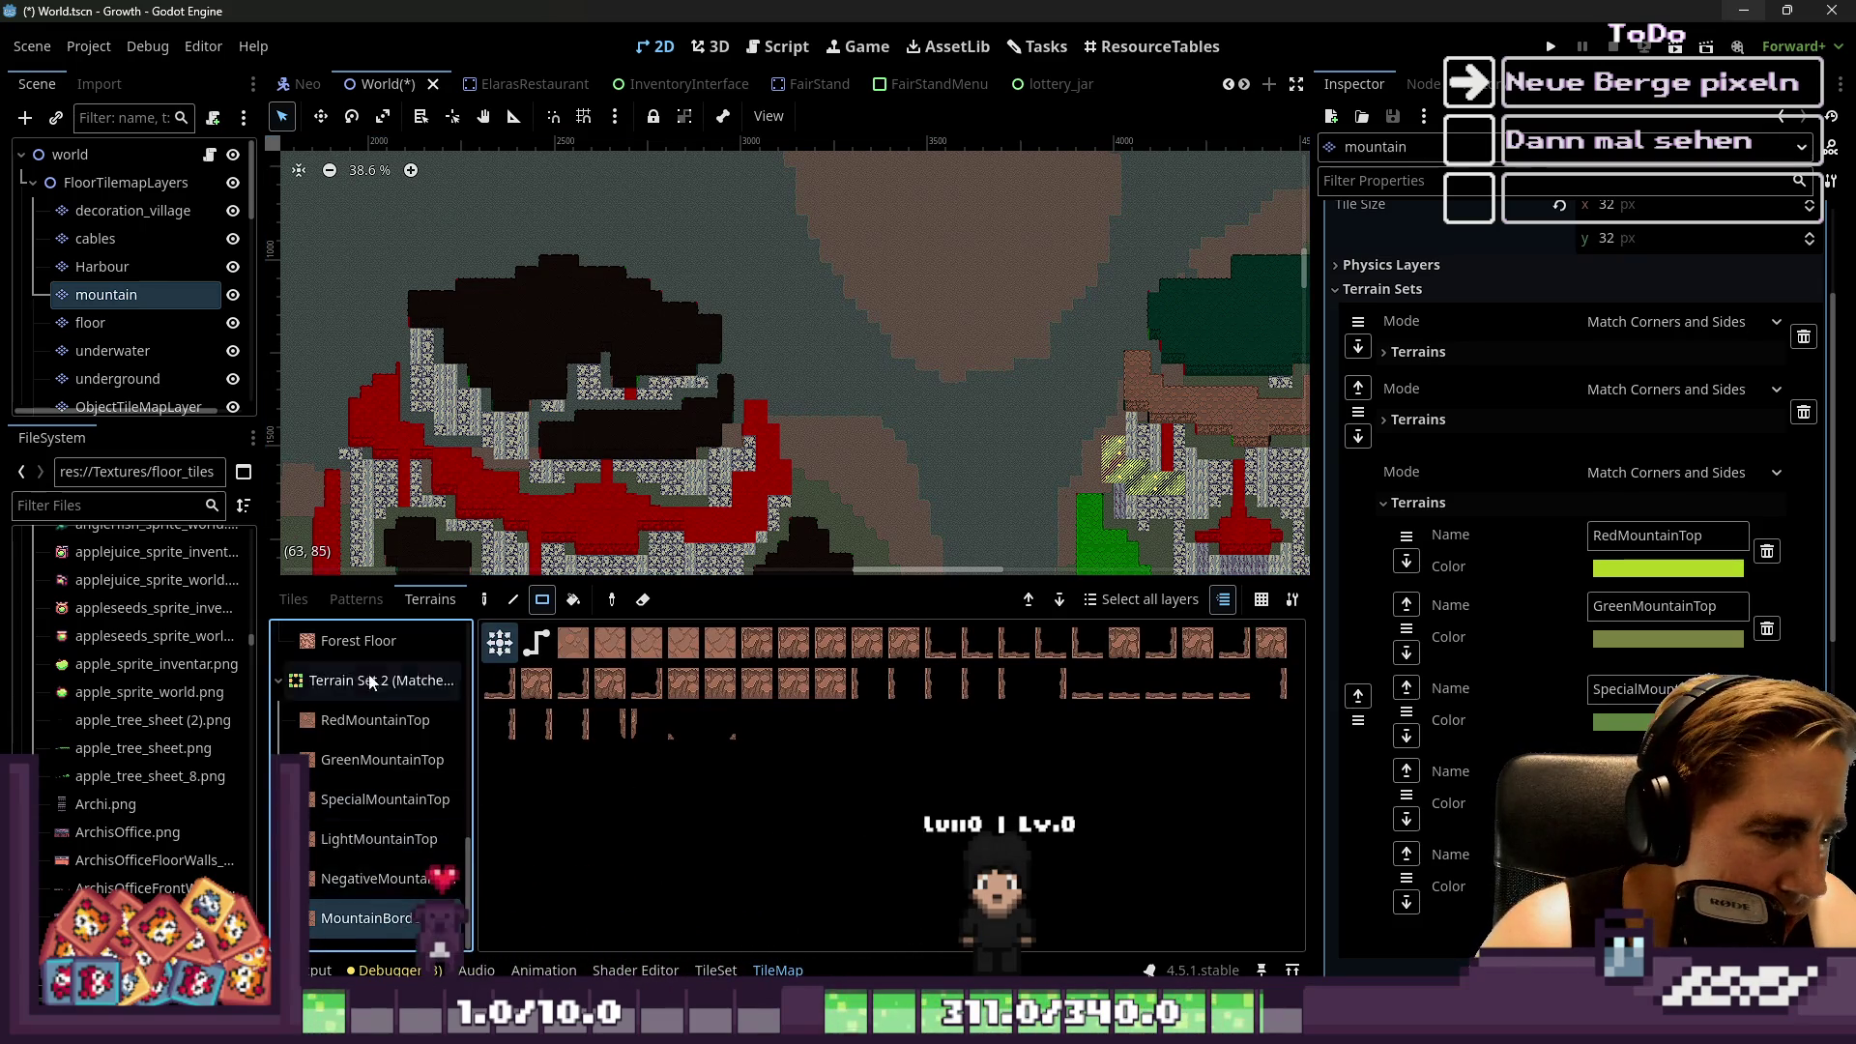
pyautogui.click(294, 601)
pyautogui.scroll(-3, 878, 753)
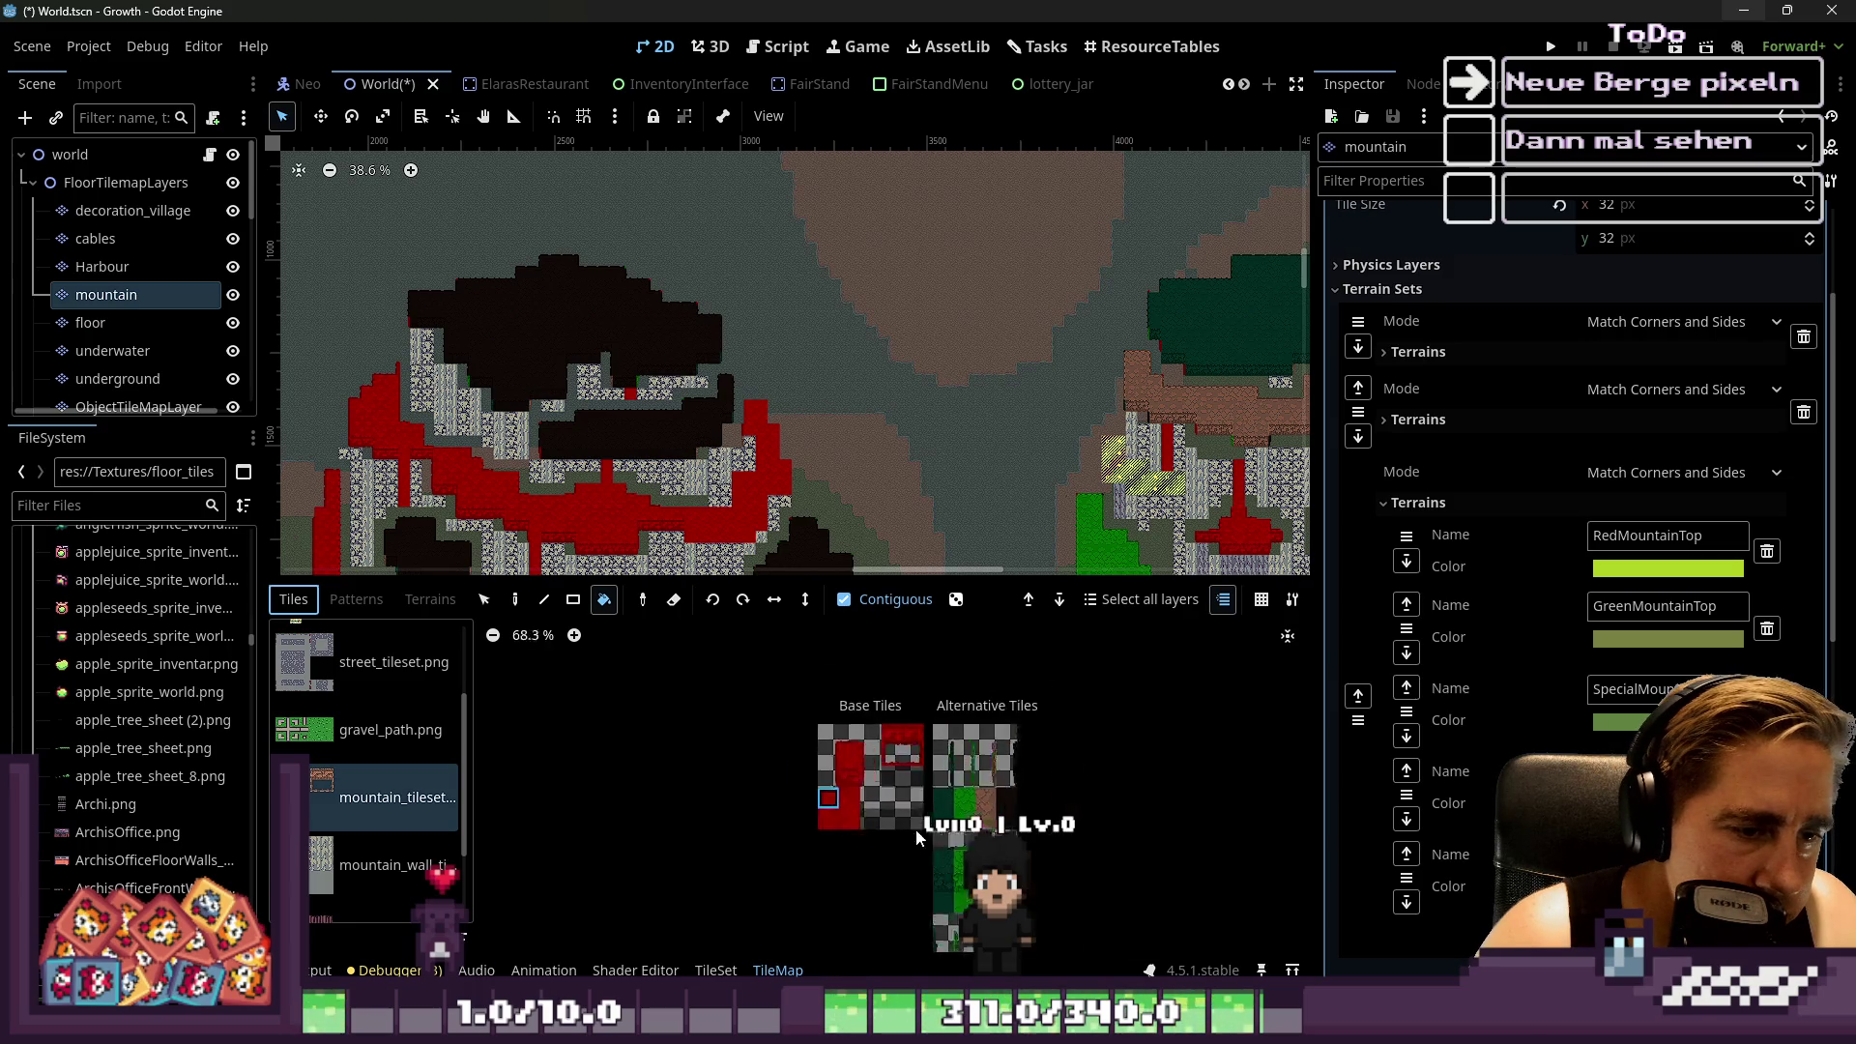
pyautogui.scroll(5, 810, 786)
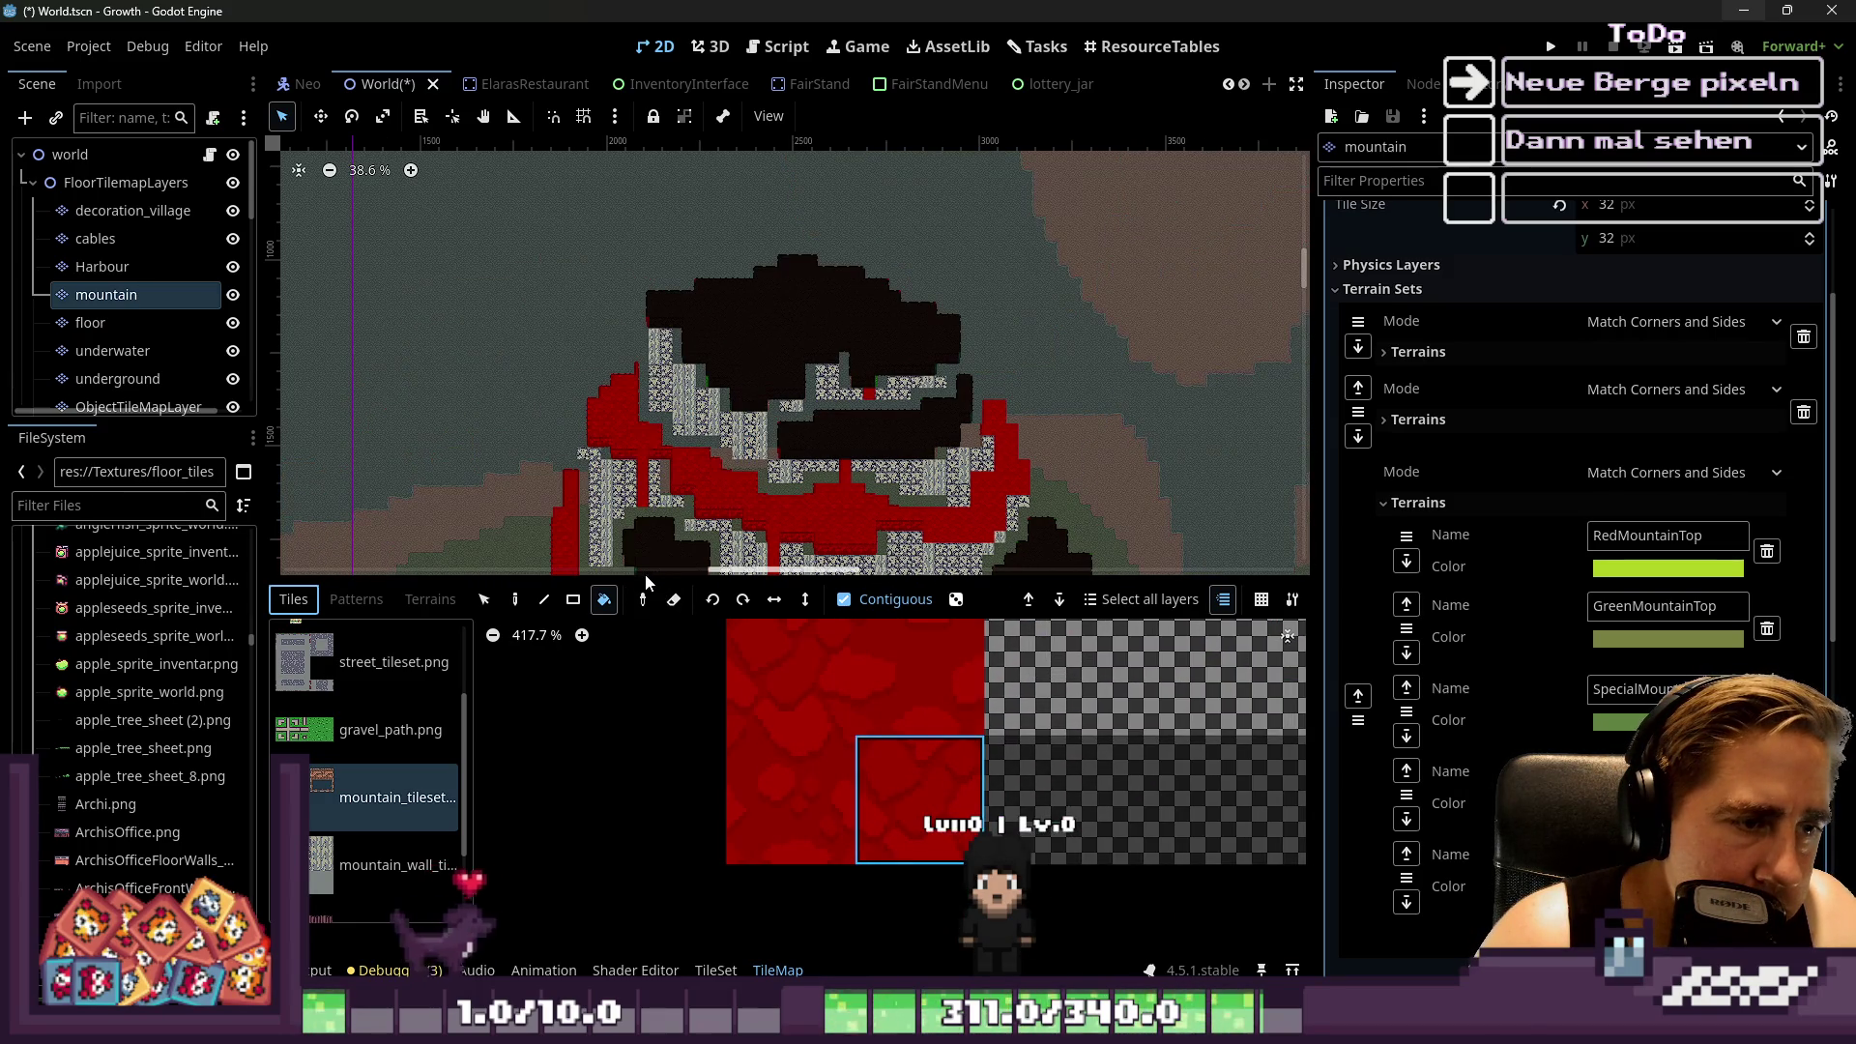
pyautogui.moveTo(645, 573); pyautogui.dragTo(695, 877)
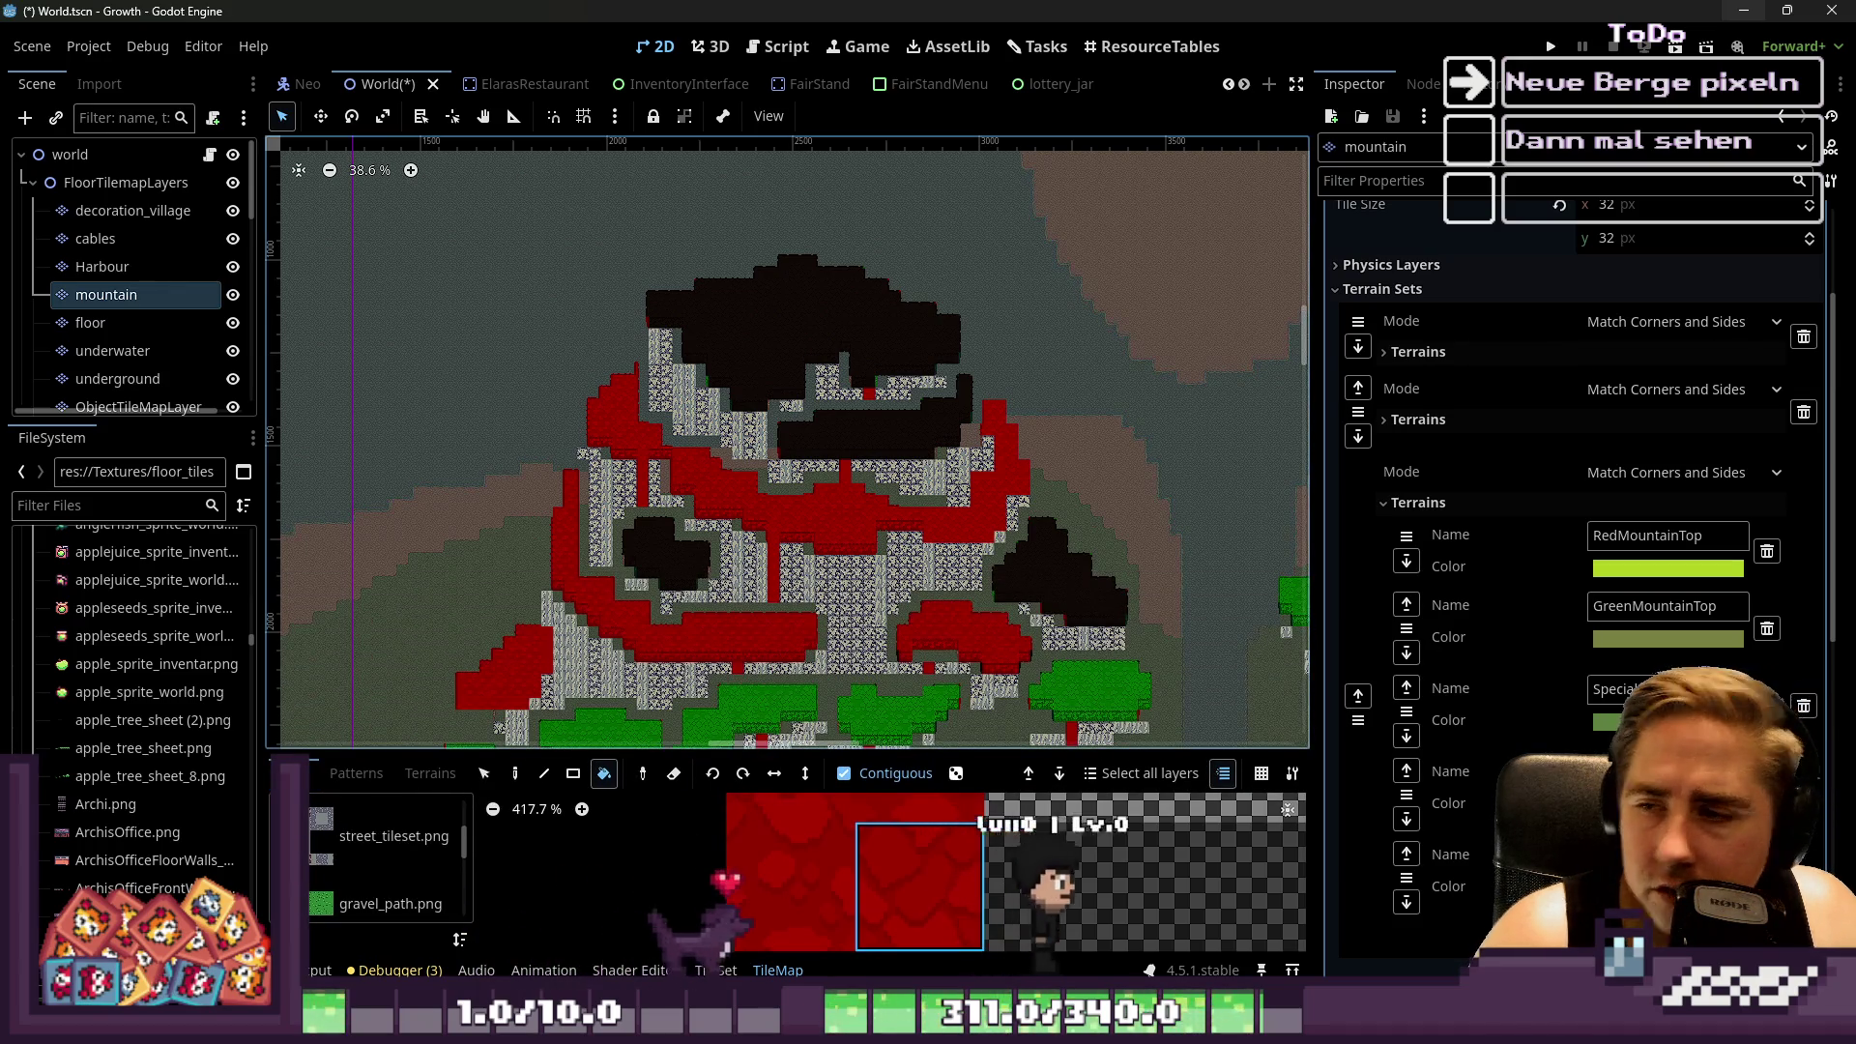
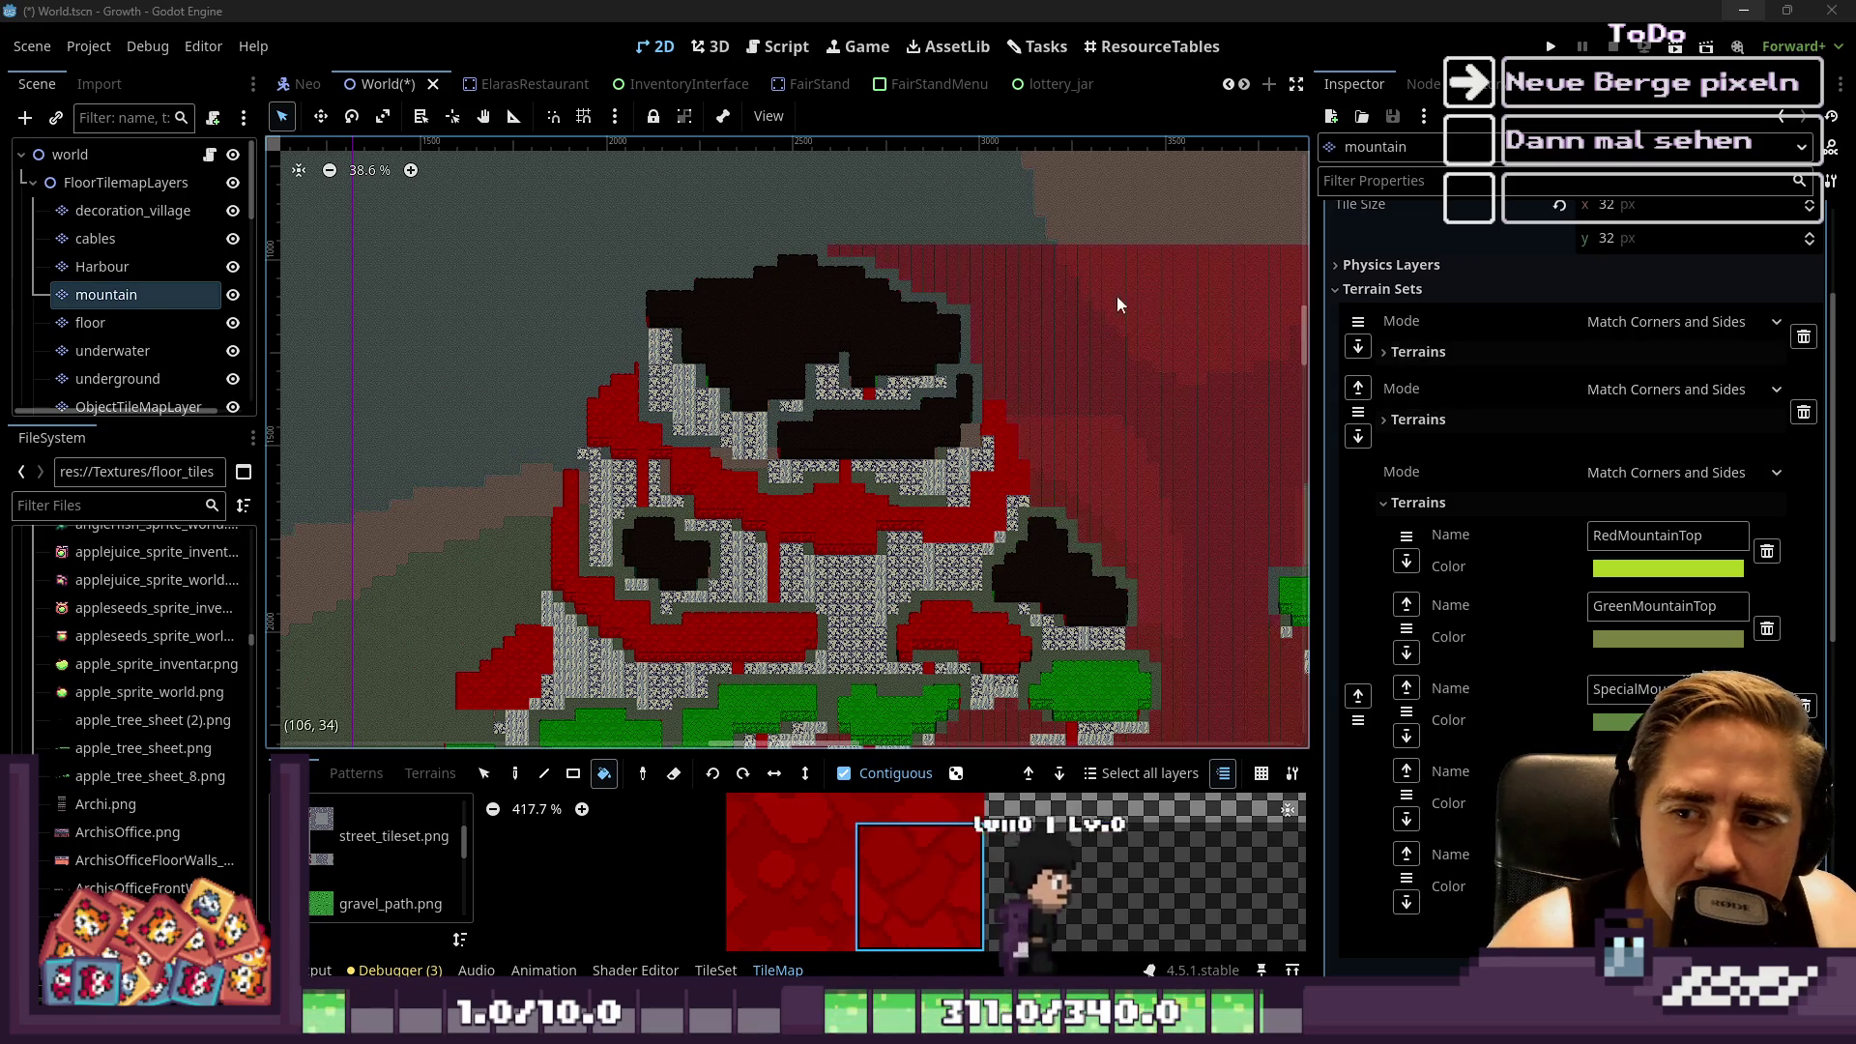
# Undo the accidental red bucket fill below the mountain
pyautogui.scroll(-4, 1133, 295)
pyautogui.hscroll(-3, 1012, 296)
pyautogui.scroll(-2, 682, 698)
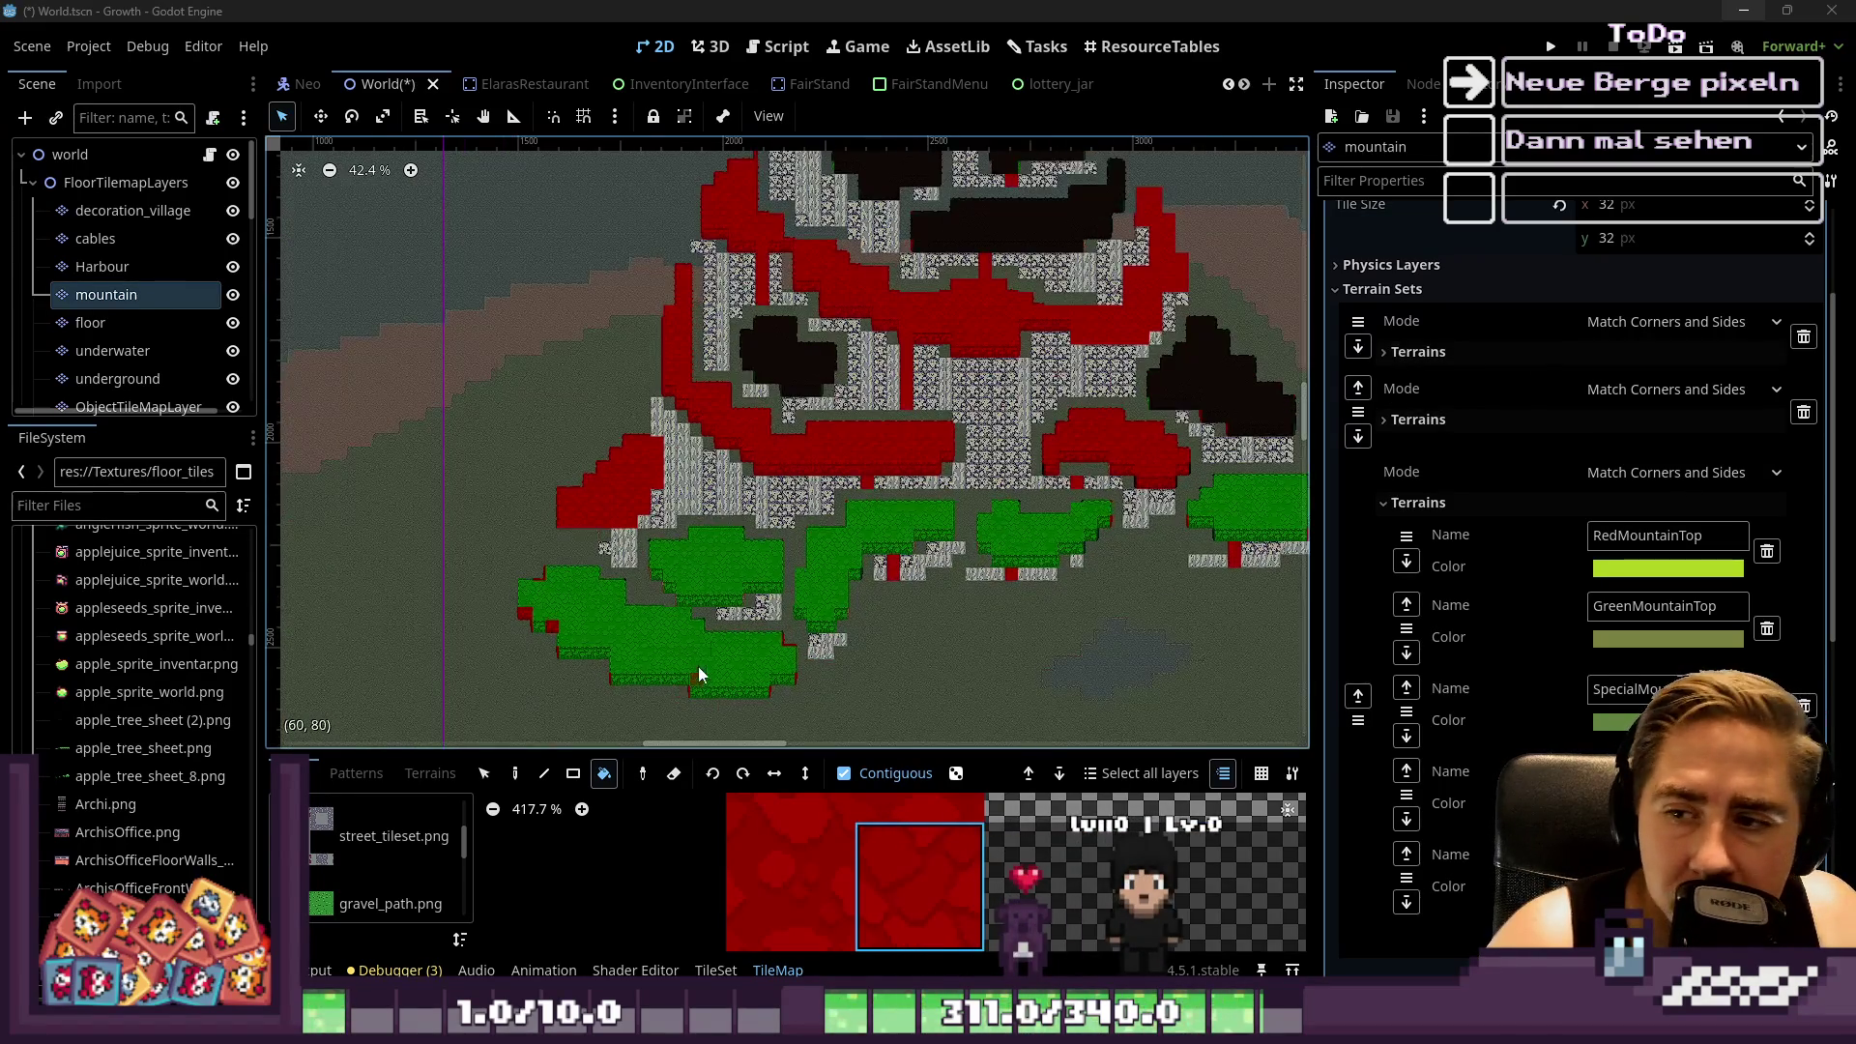
pyautogui.click(717, 644)
pyautogui.hotkey('ctrl', 'z')
pyautogui.scroll(6, 736, 624)
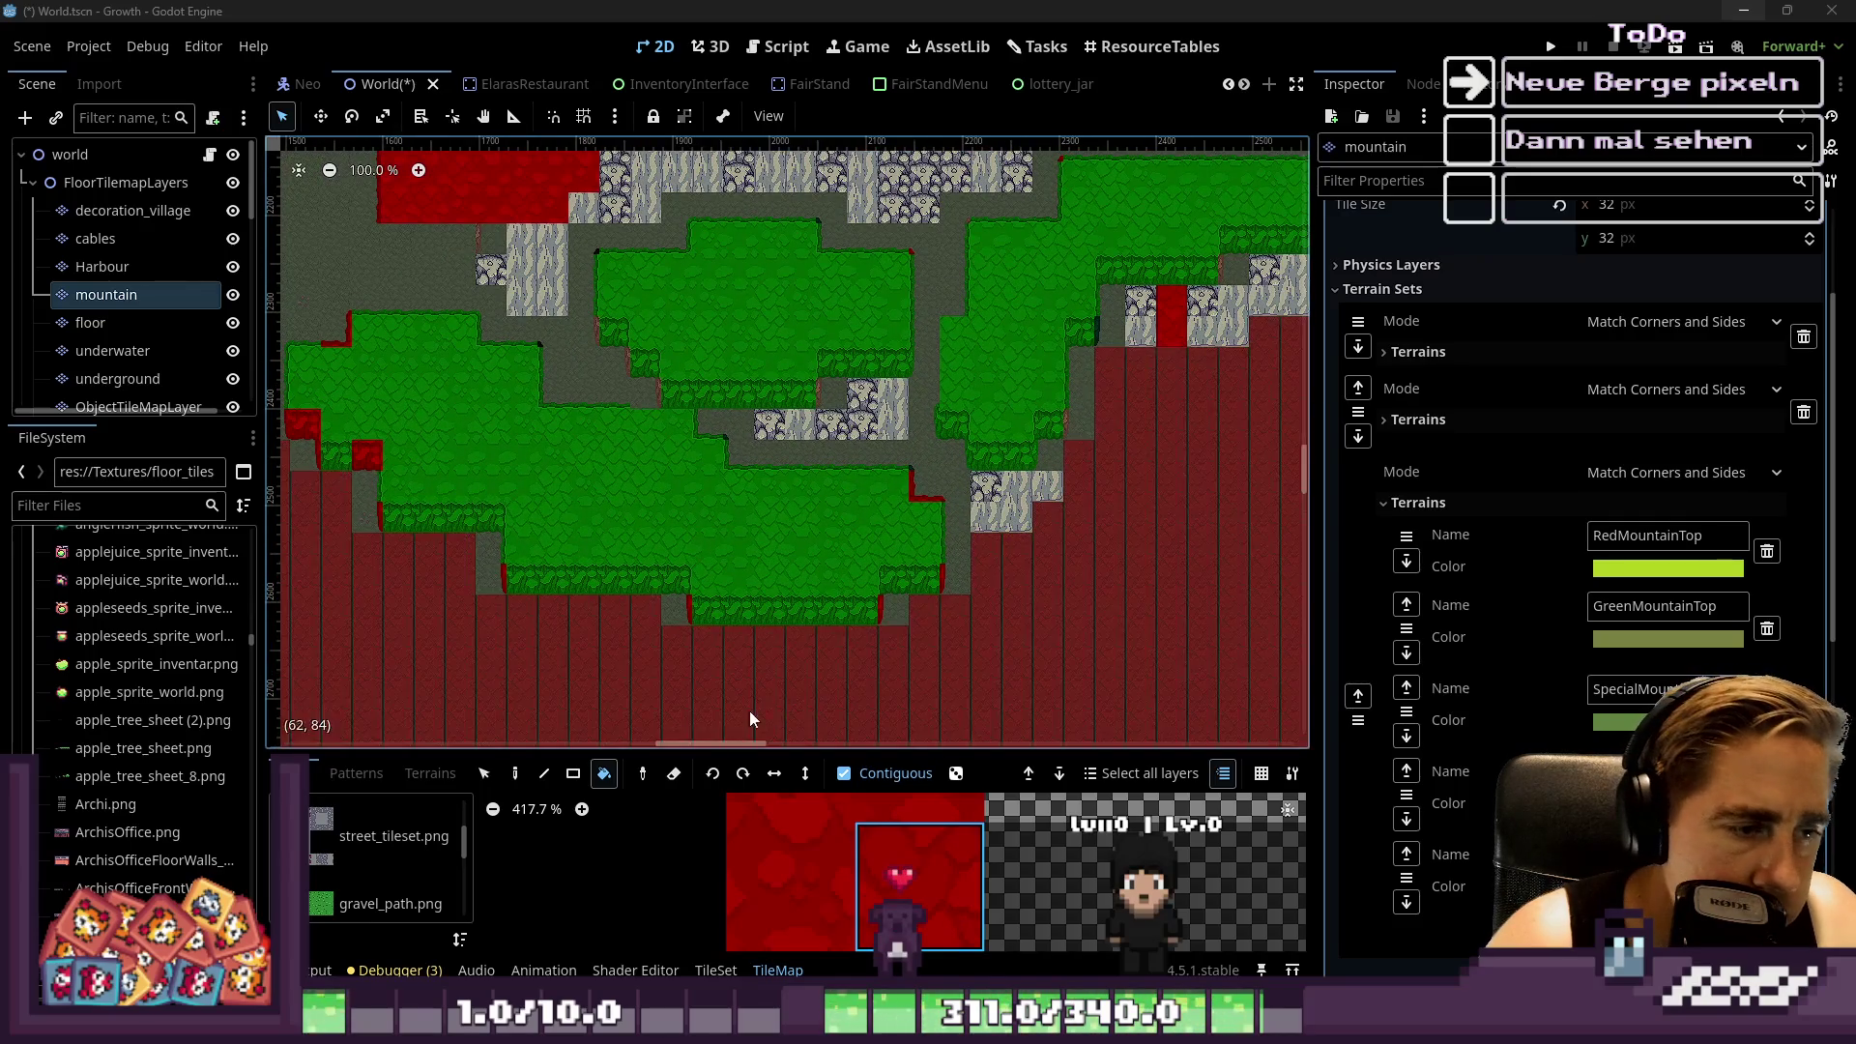
# Switch the TileMap panel to the Paint tool for painting single tiles
pyautogui.click(512, 773)
pyautogui.scroll(3, 931, 650)
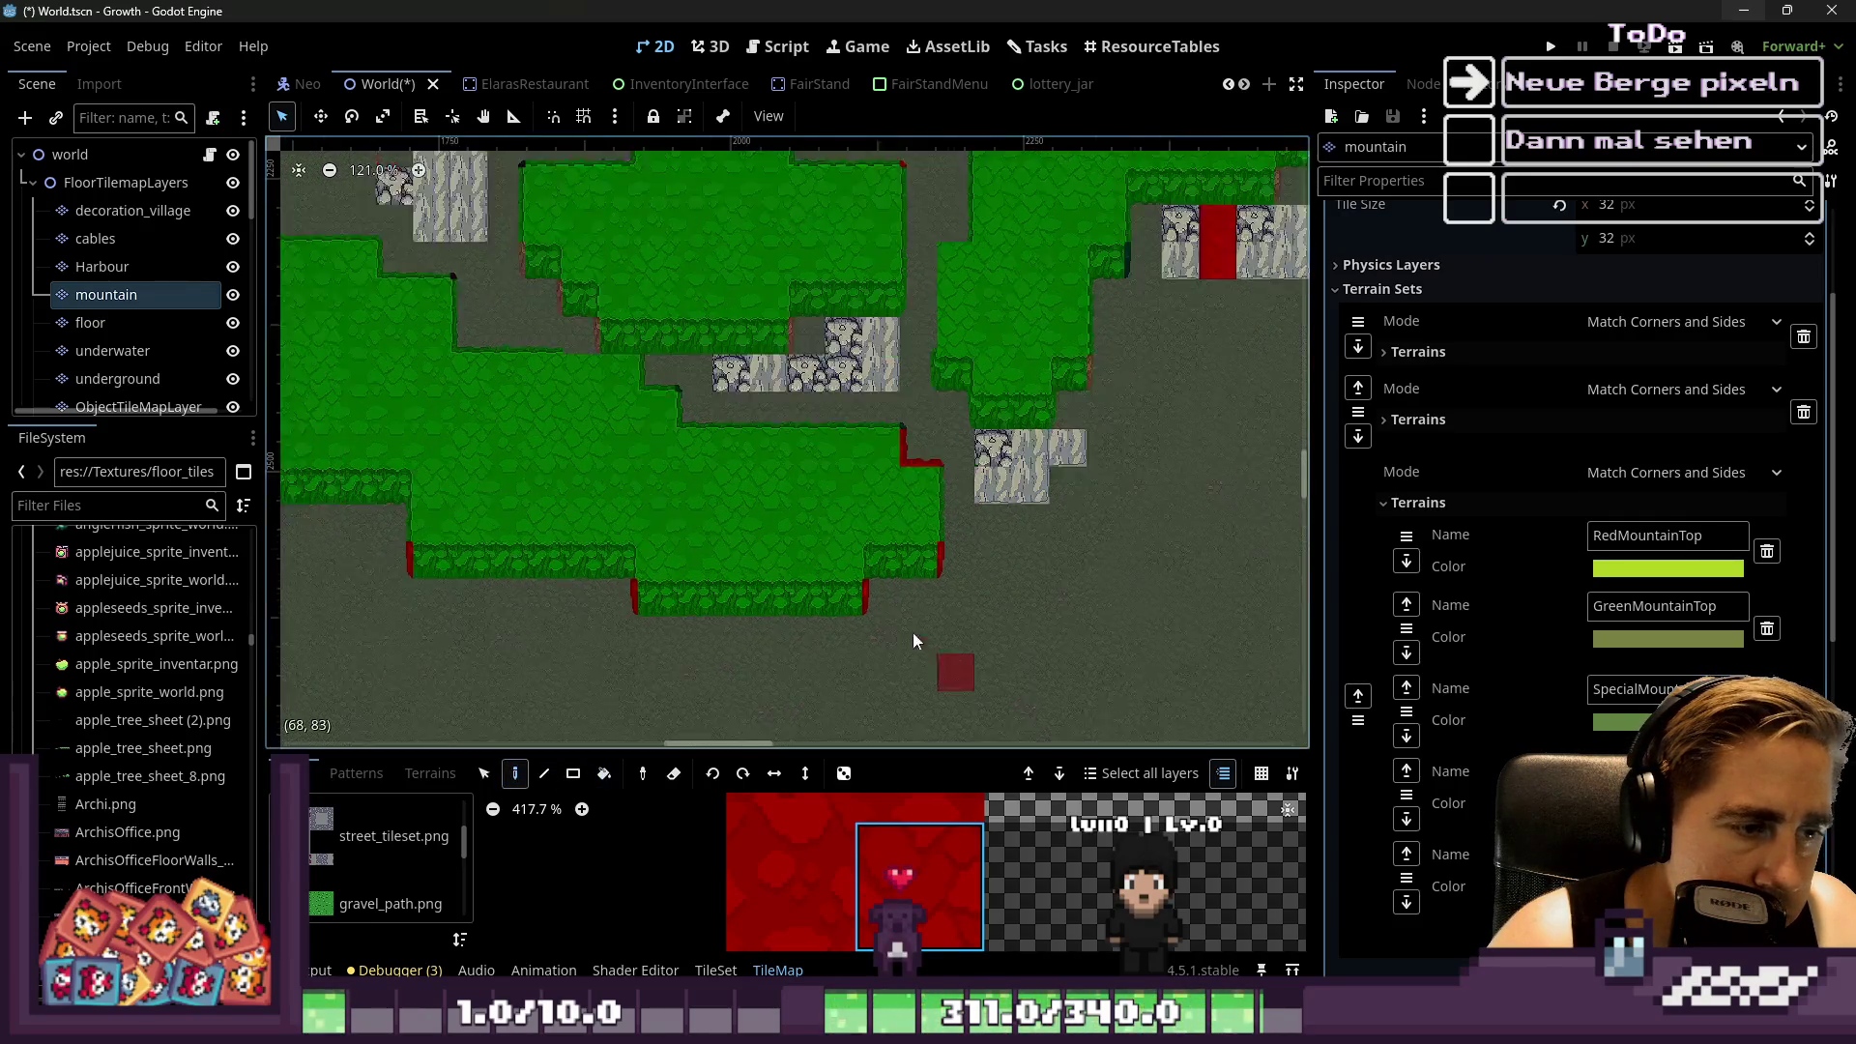
pyautogui.scroll(-2, 1118, 612)
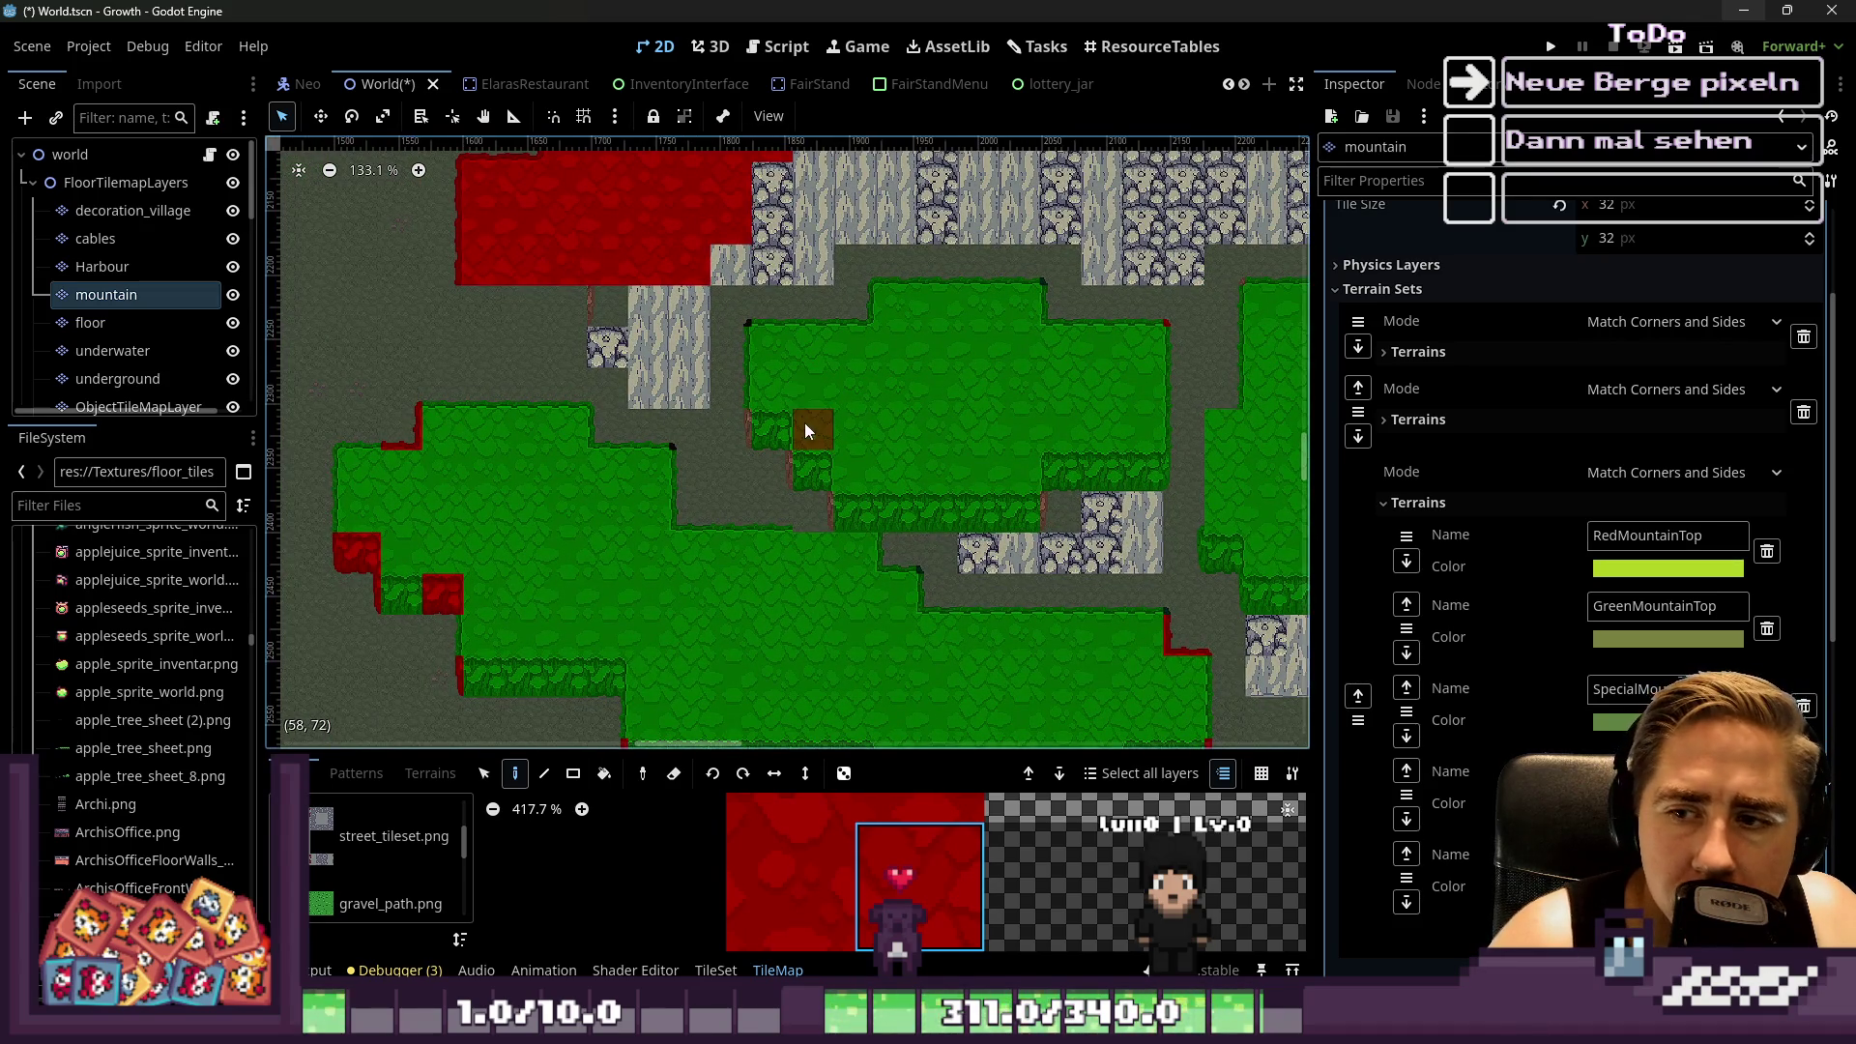
pyautogui.scroll(2, 822, 479)
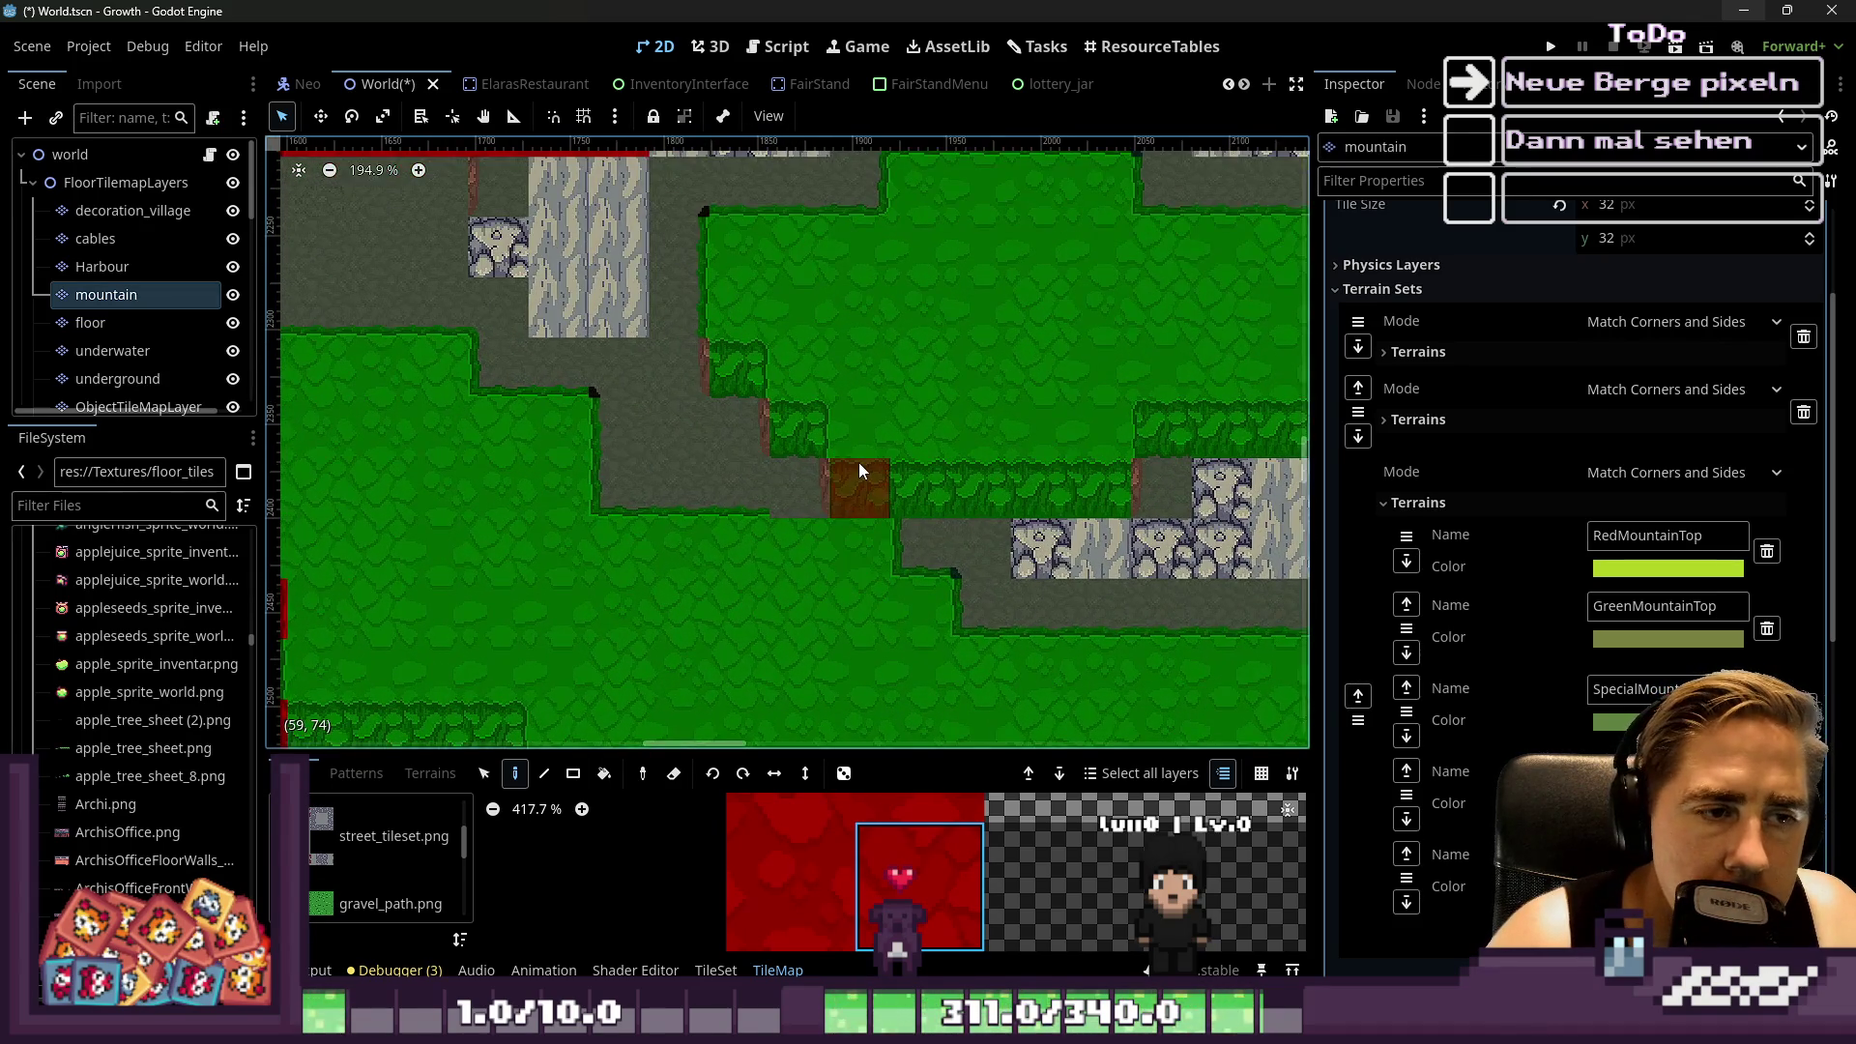
pyautogui.scroll(-8, 851, 546)
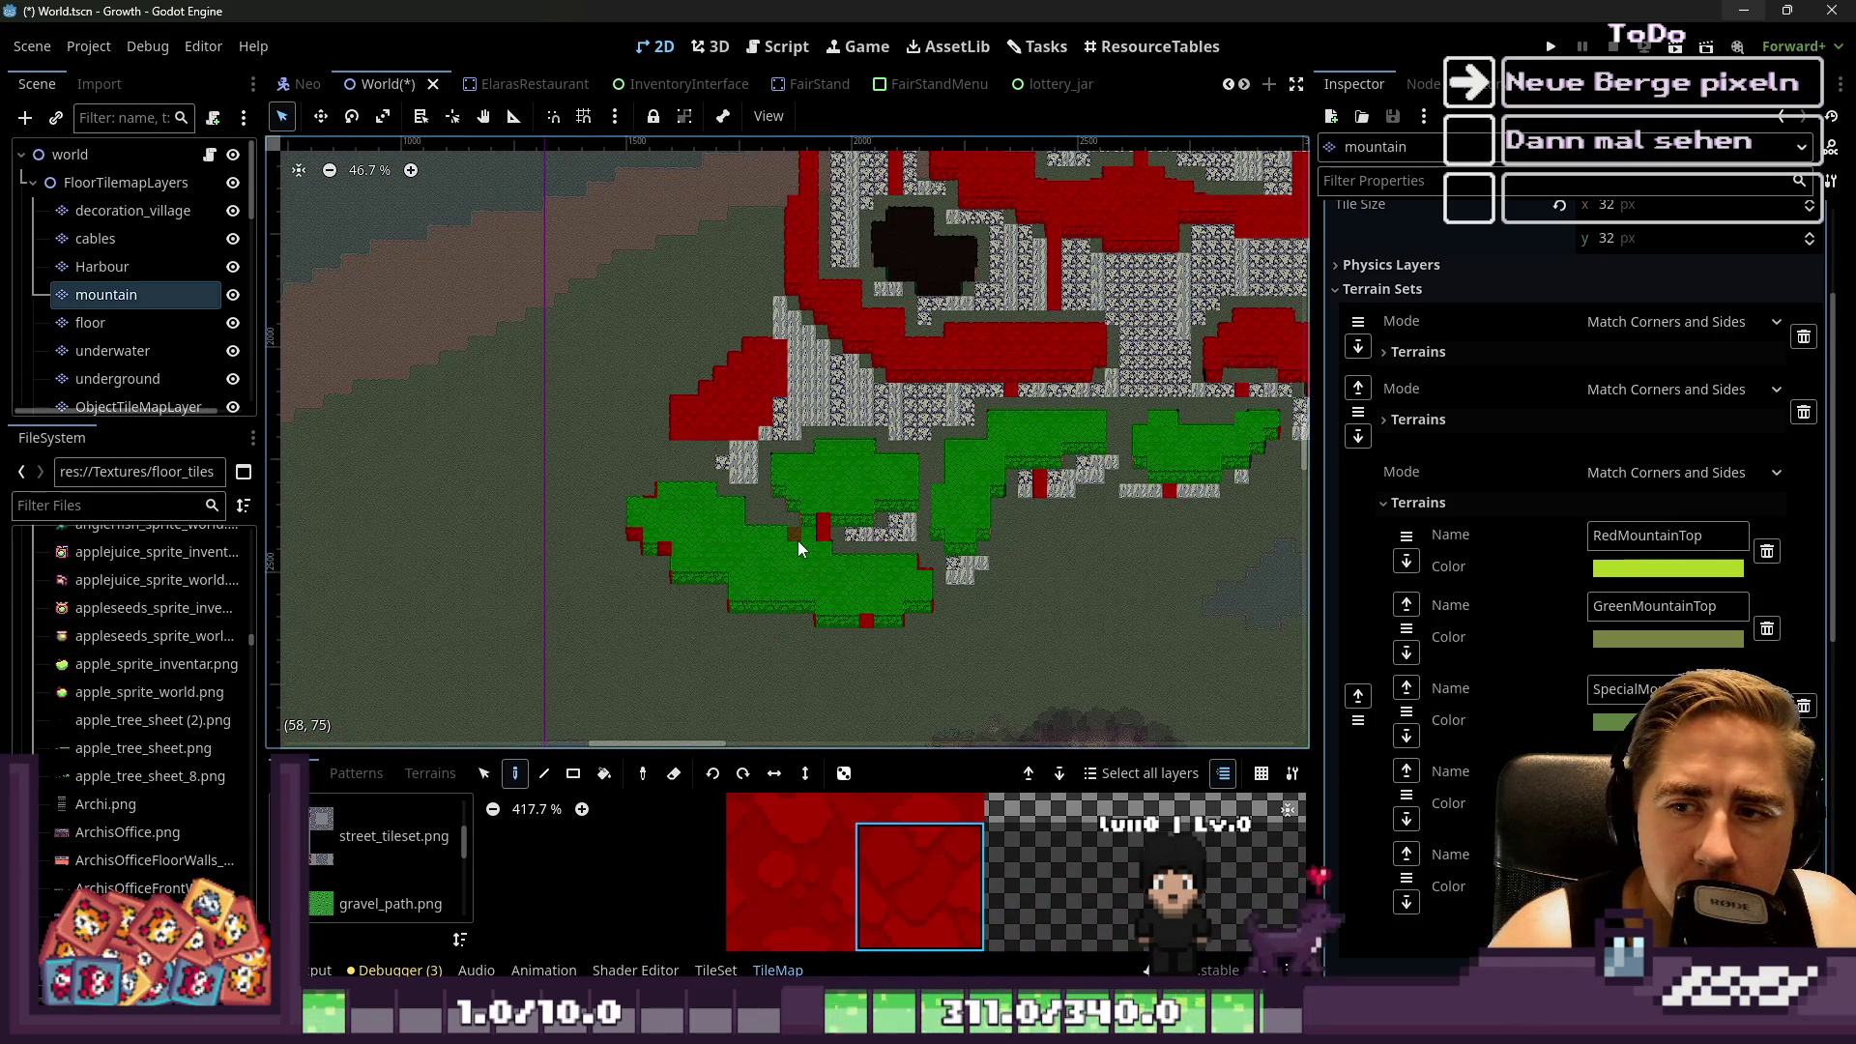
pyautogui.scroll(4, 794, 542)
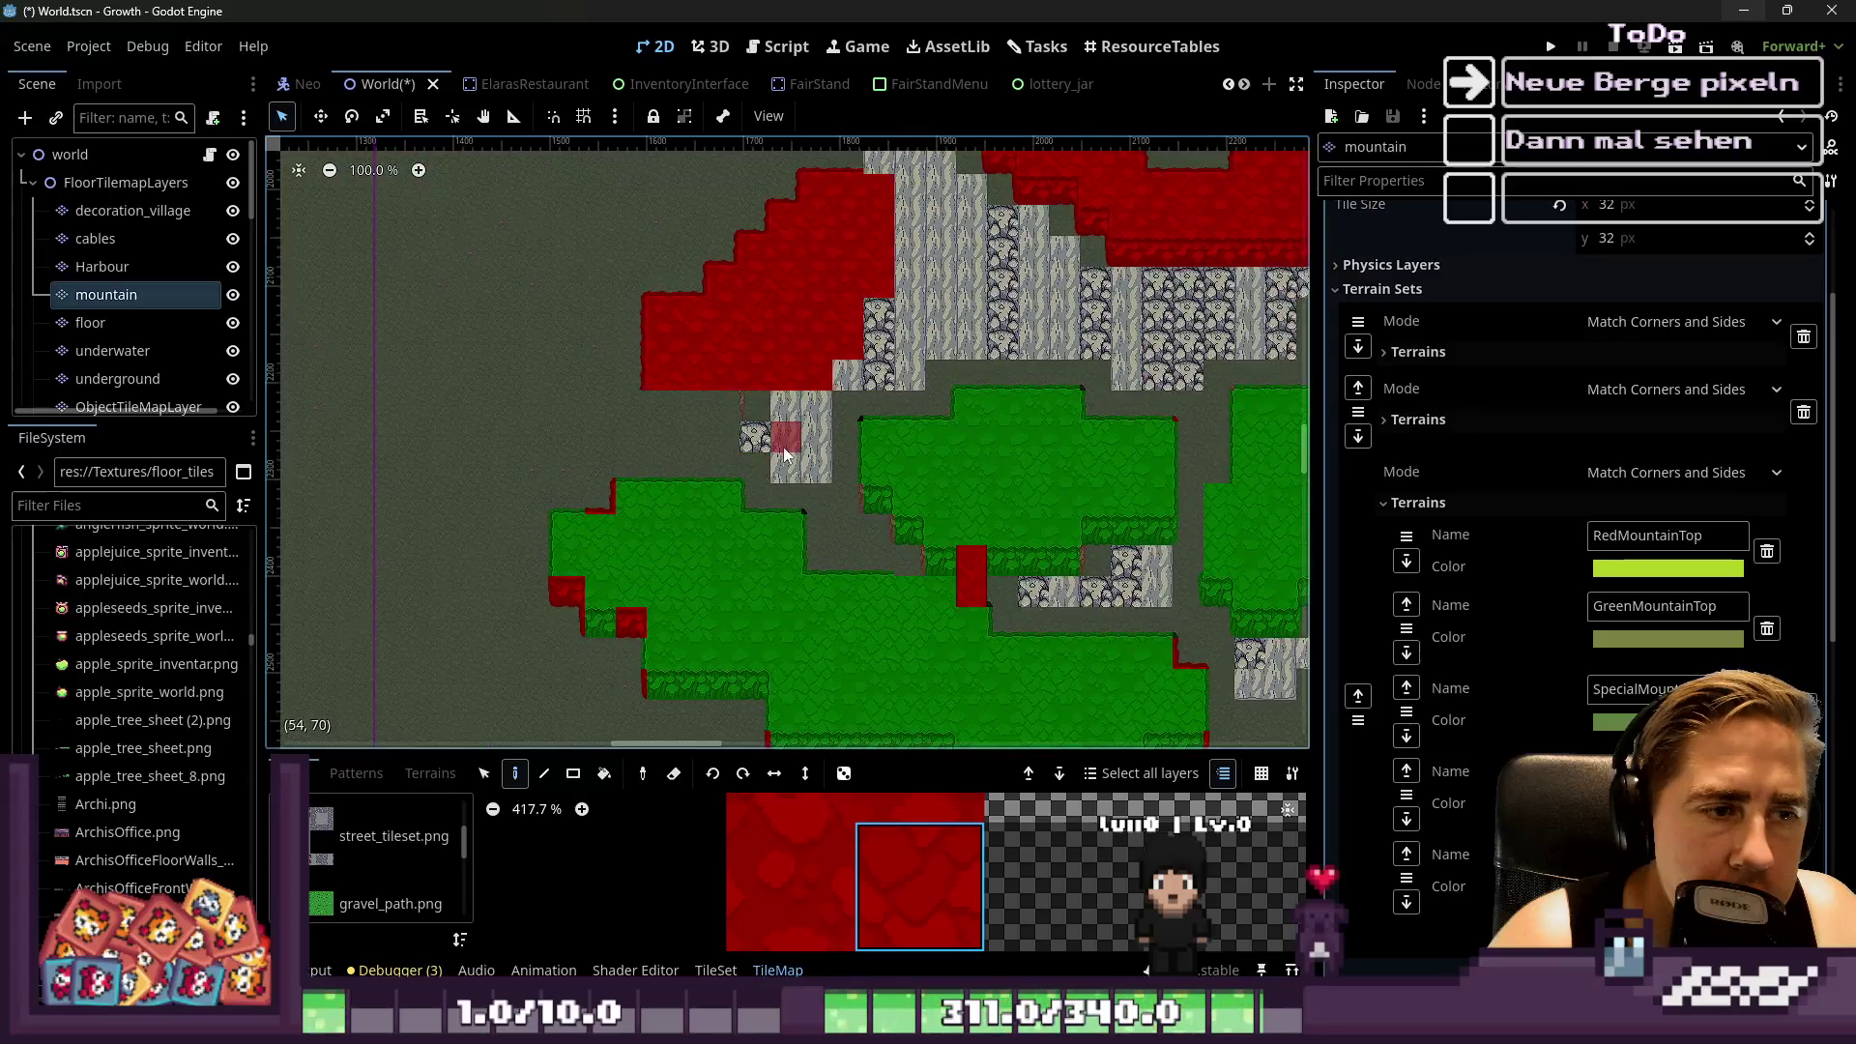
pyautogui.scroll(1, 785, 445)
pyautogui.scroll(-4, 700, 485)
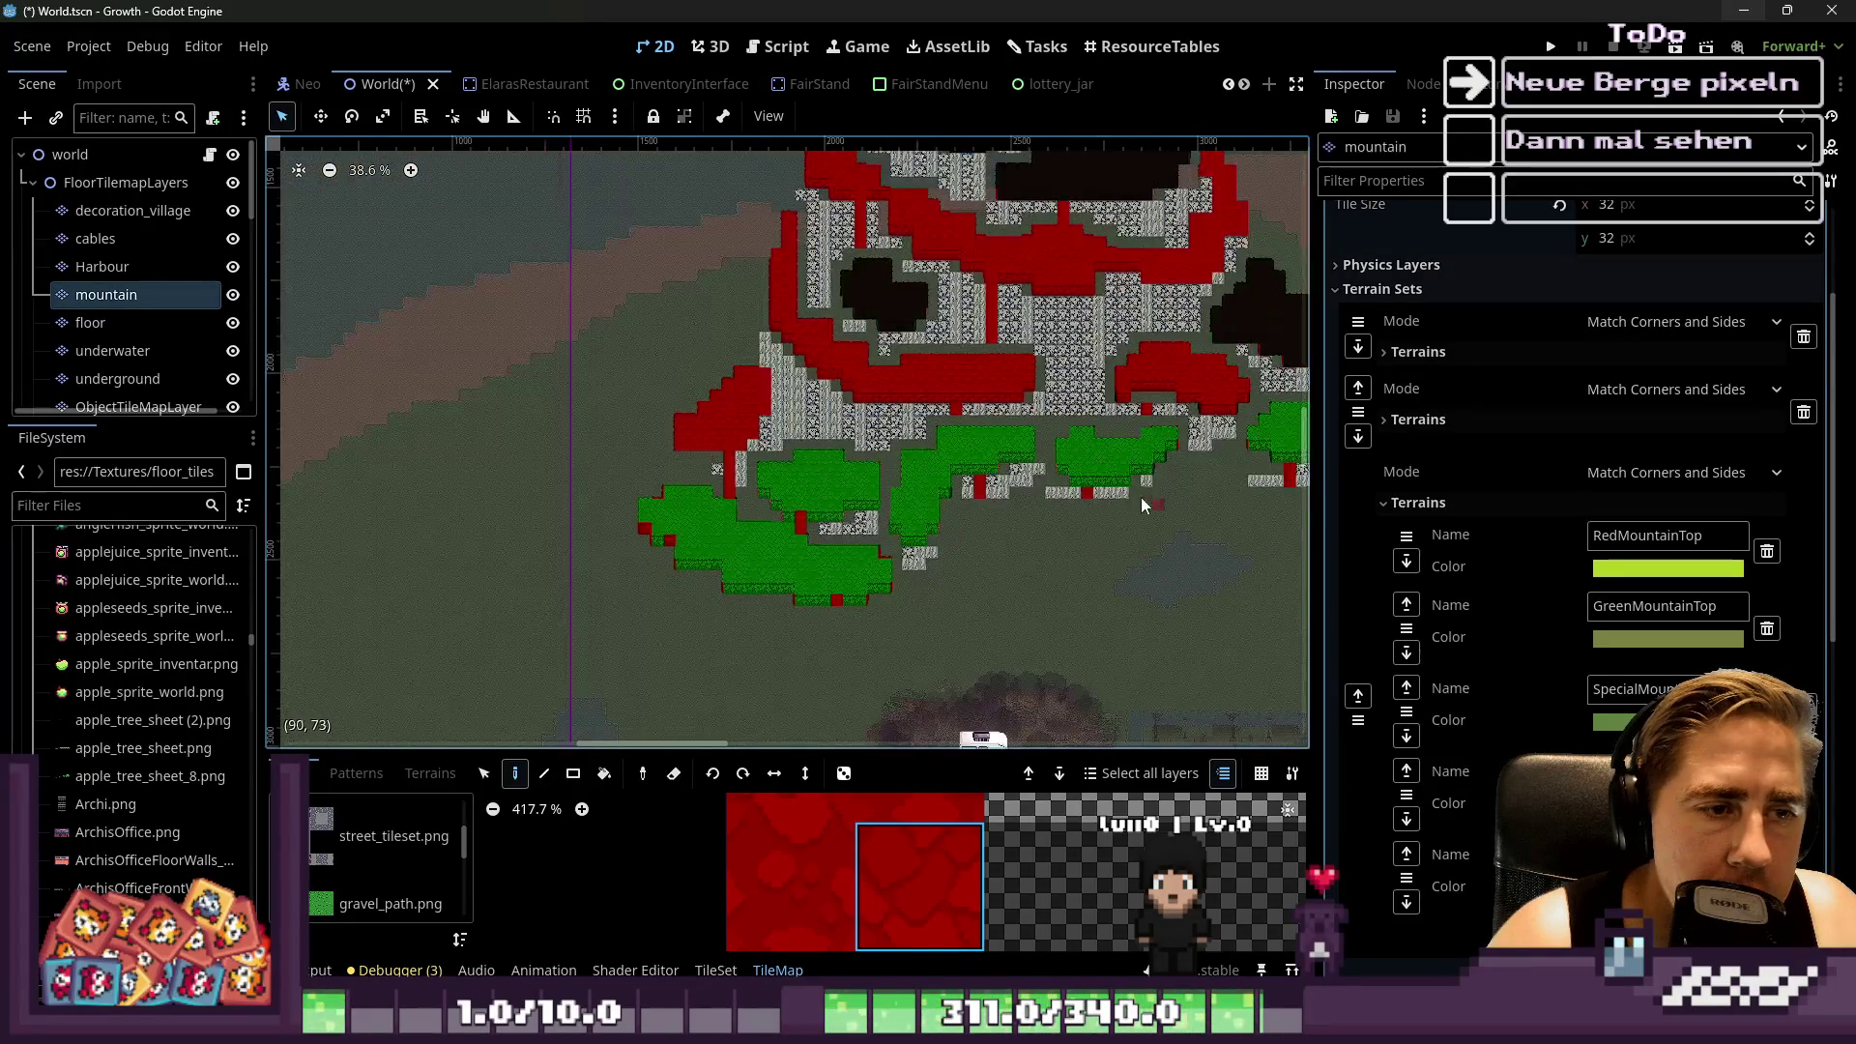
pyautogui.scroll(6, 943, 454)
# Paint a red tile on the mountain edge and erase the stray red tile below it
pyautogui.click(943, 455)
pyautogui.rightClick(930, 491)
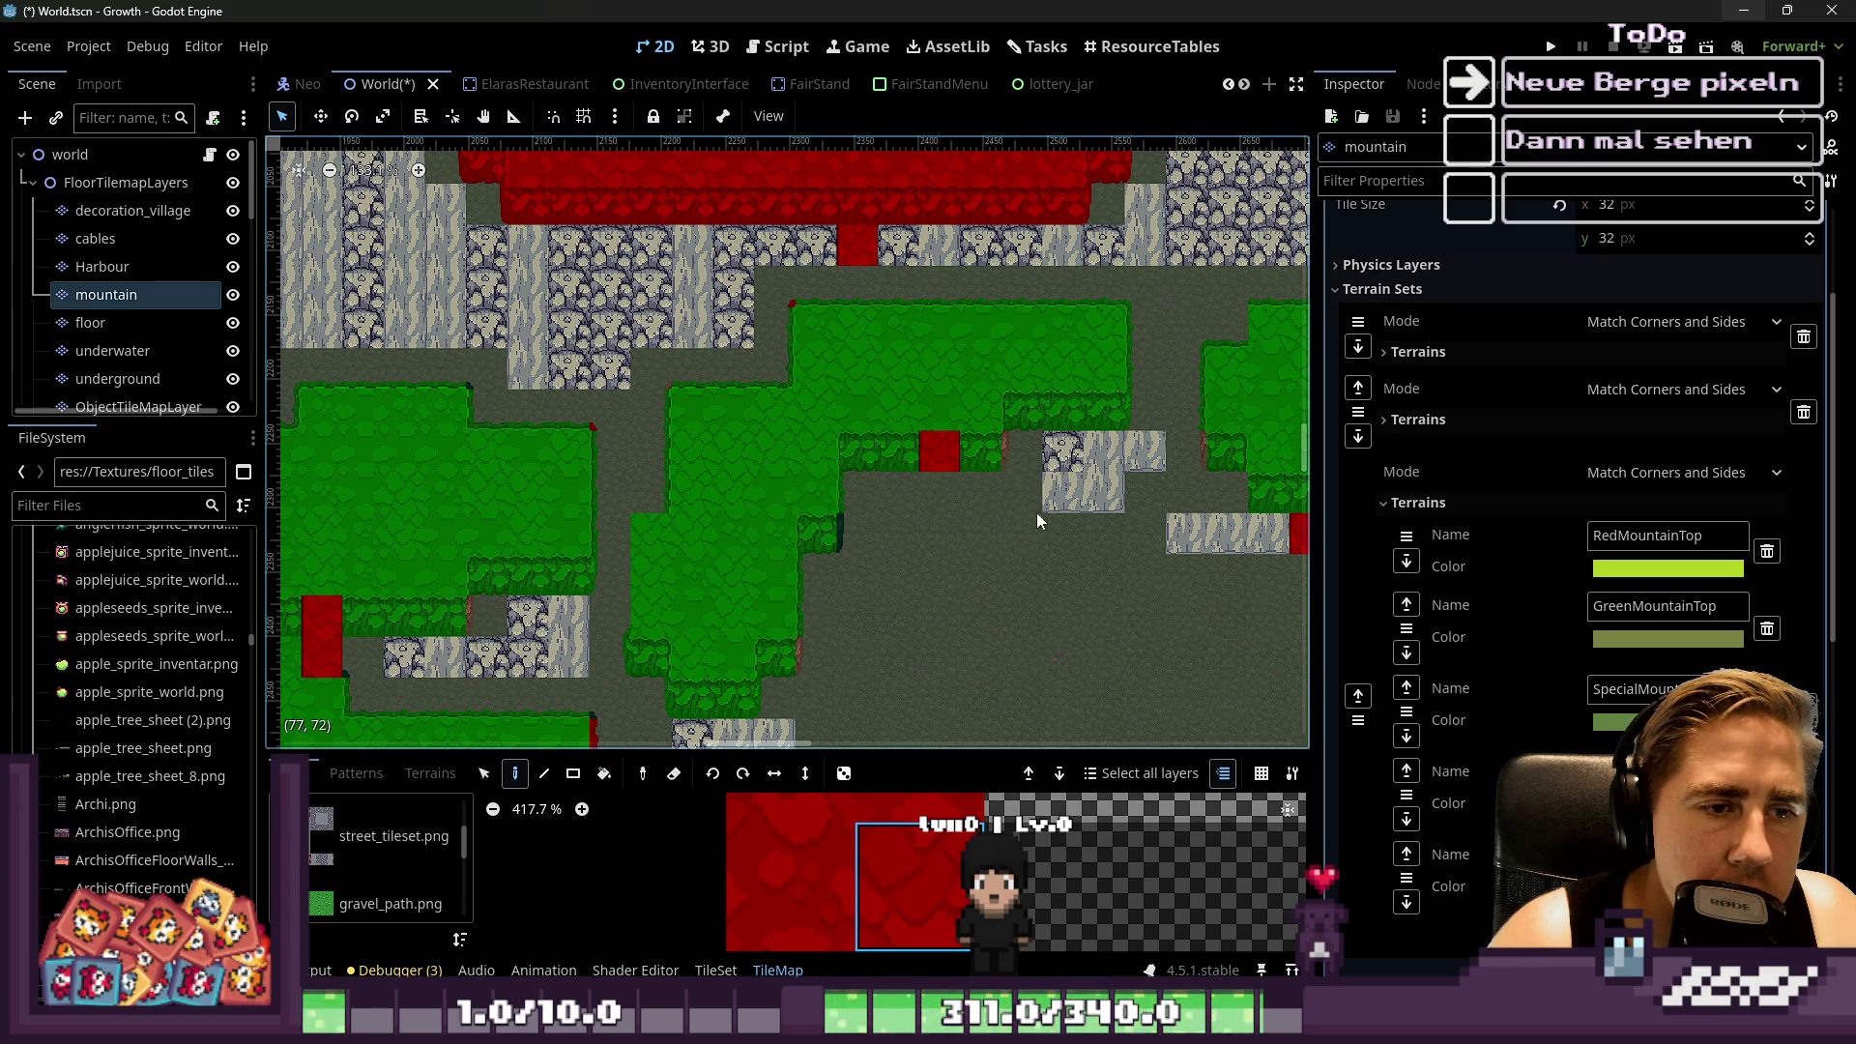
pyautogui.scroll(-5, 1190, 524)
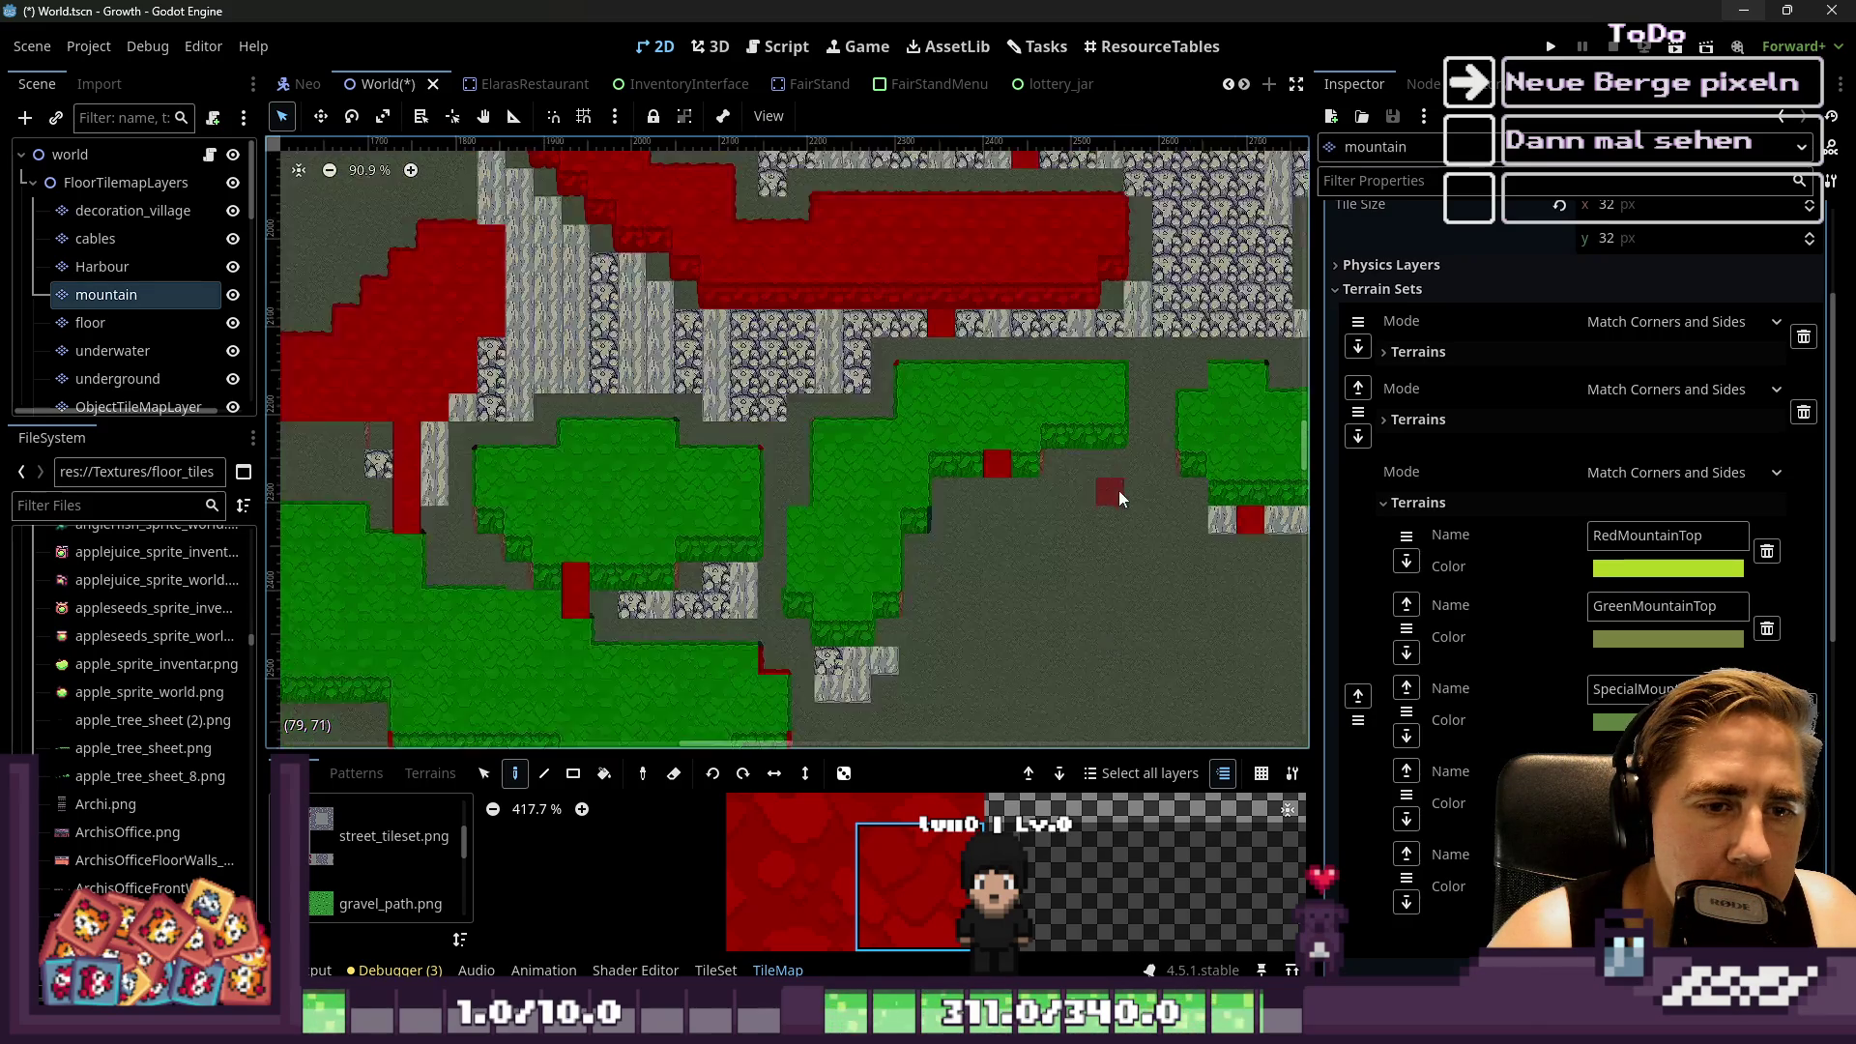
pyautogui.scroll(4, 1166, 532)
pyautogui.scroll(-3, 1159, 478)
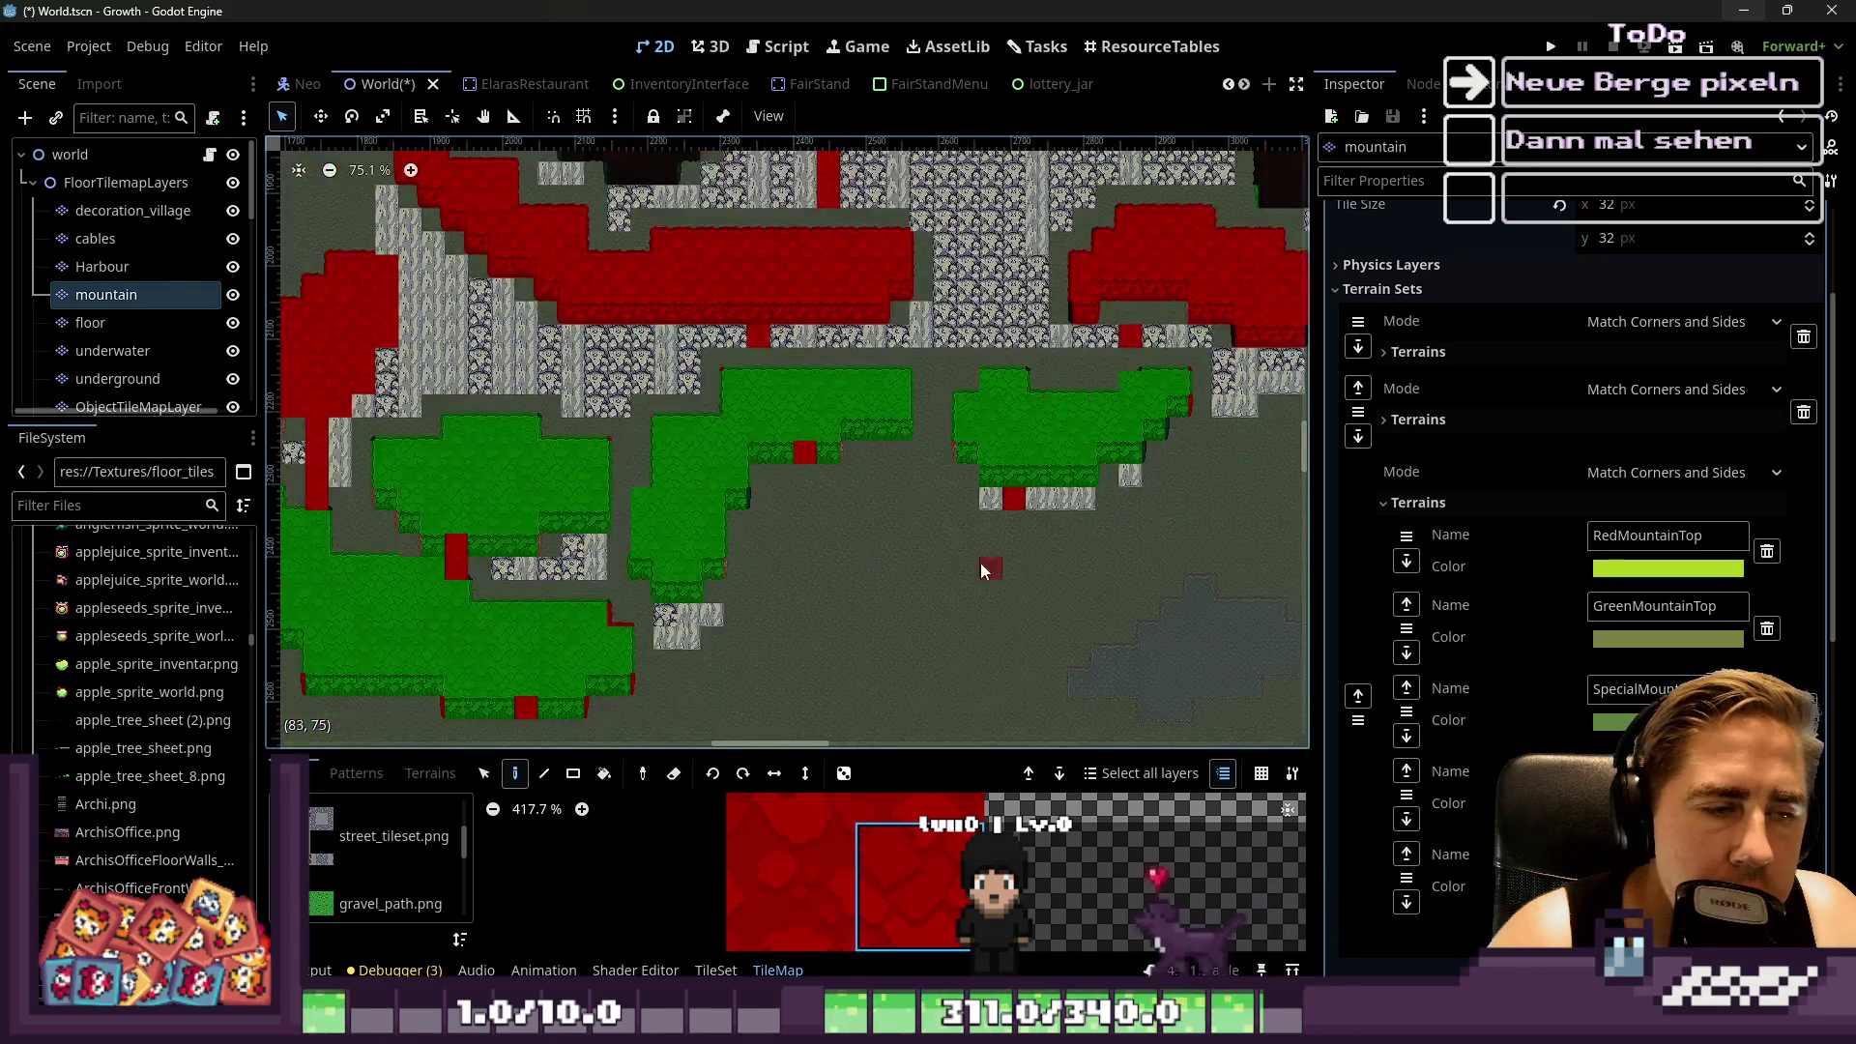
pyautogui.scroll(3, 684, 656)
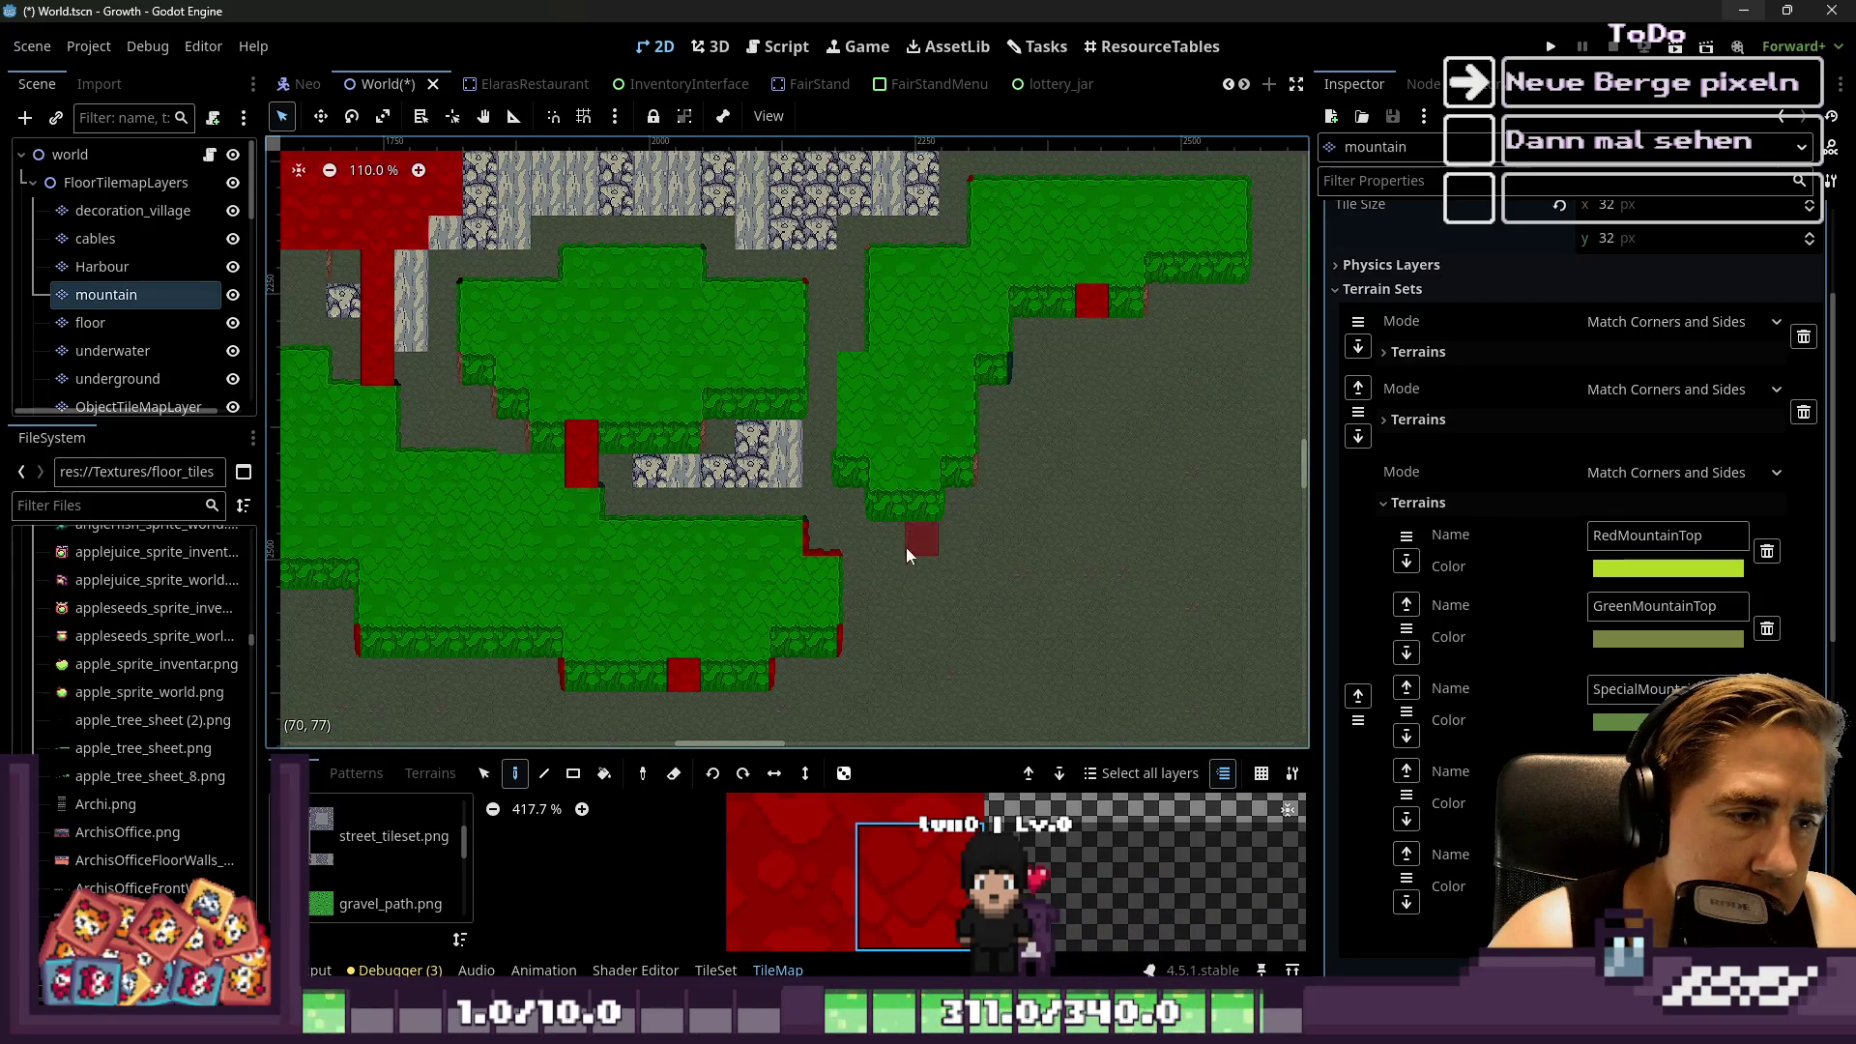
pyautogui.scroll(-2, 936, 546)
pyautogui.scroll(2, 715, 507)
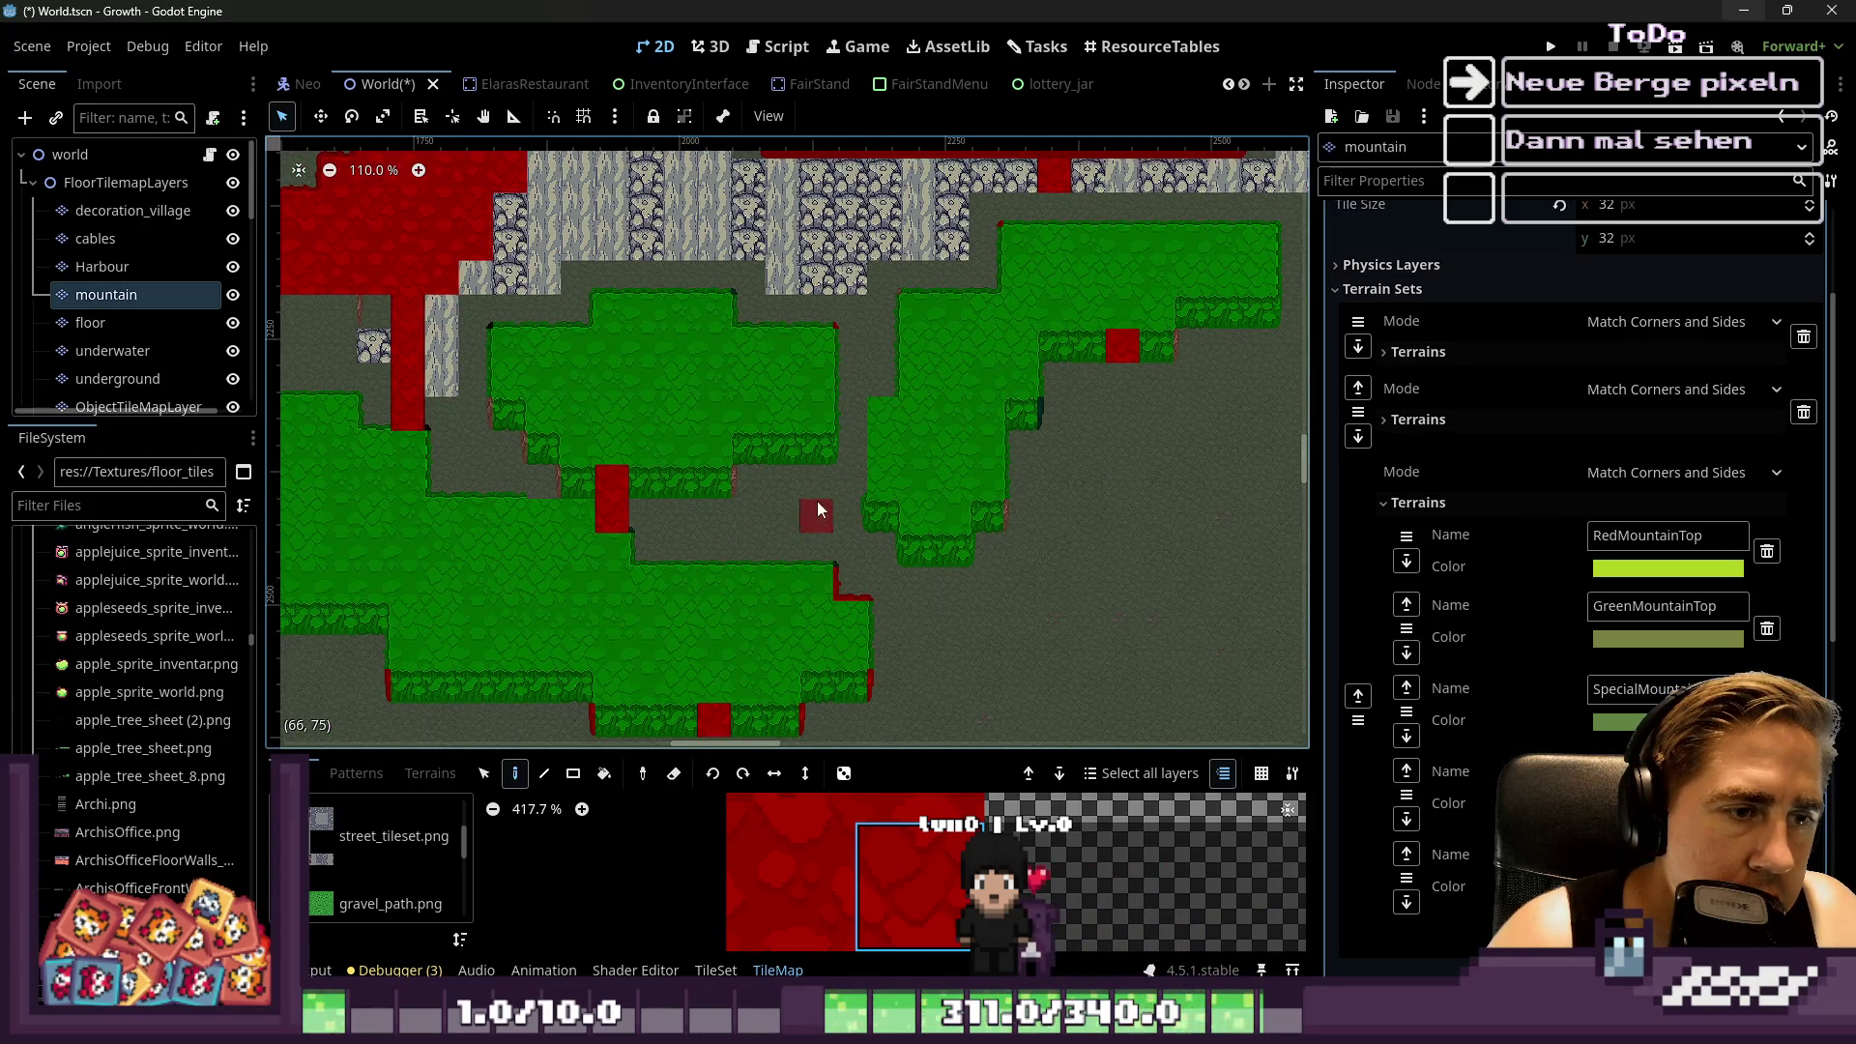
pyautogui.scroll(-4, 817, 509)
pyautogui.scroll(3, 918, 458)
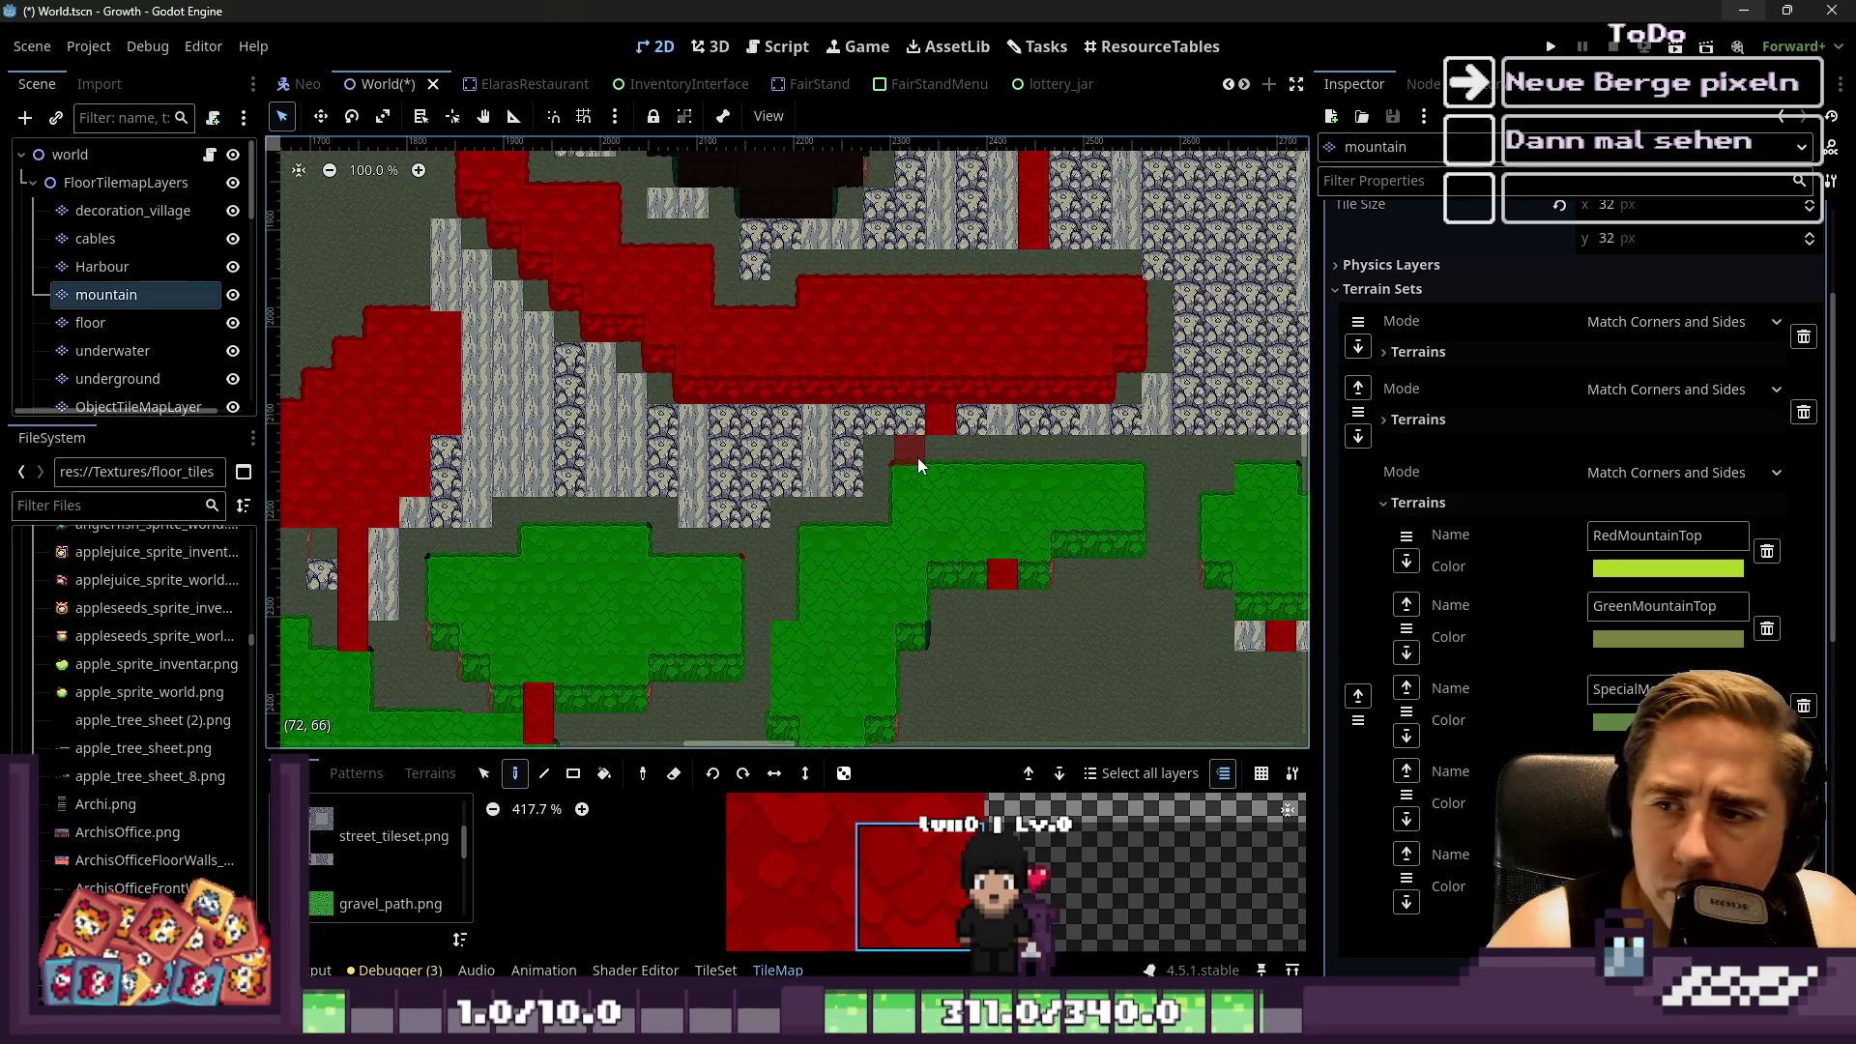
pyautogui.scroll(2, 919, 458)
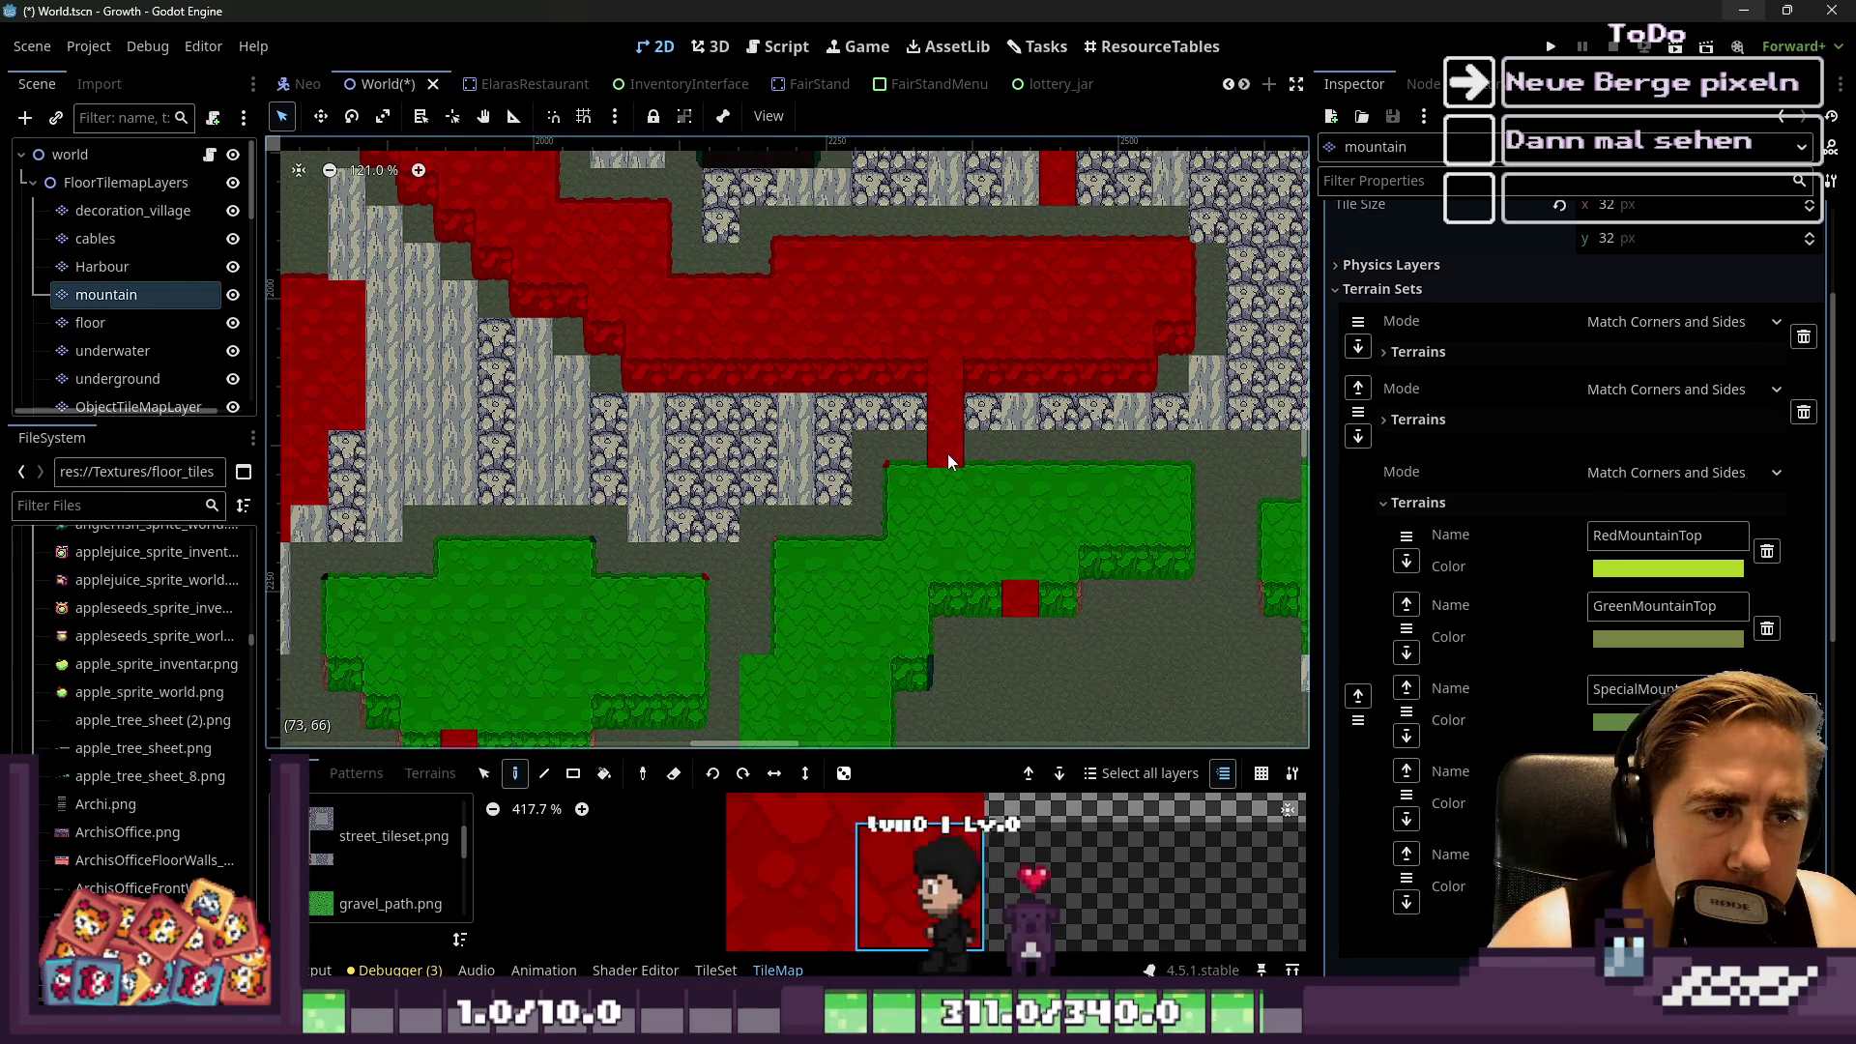
pyautogui.scroll(5, 953, 426)
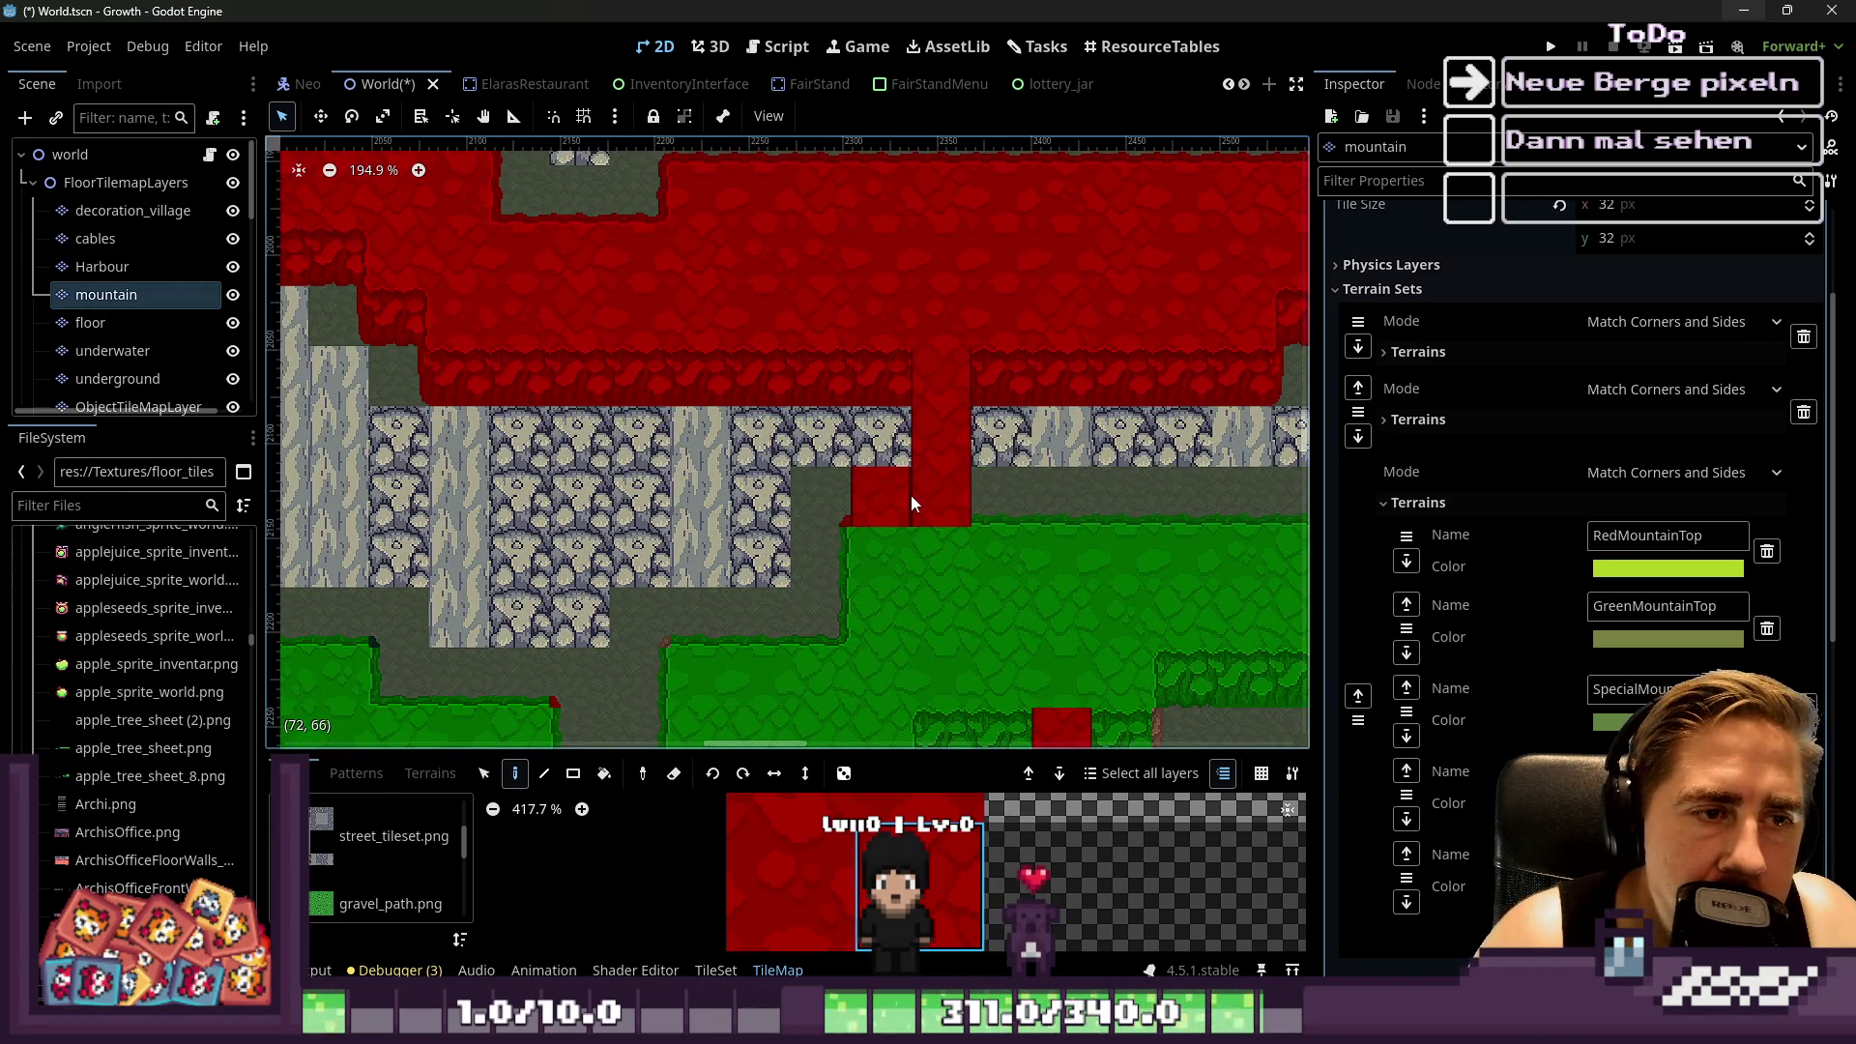
pyautogui.scroll(-12, 1164, 608)
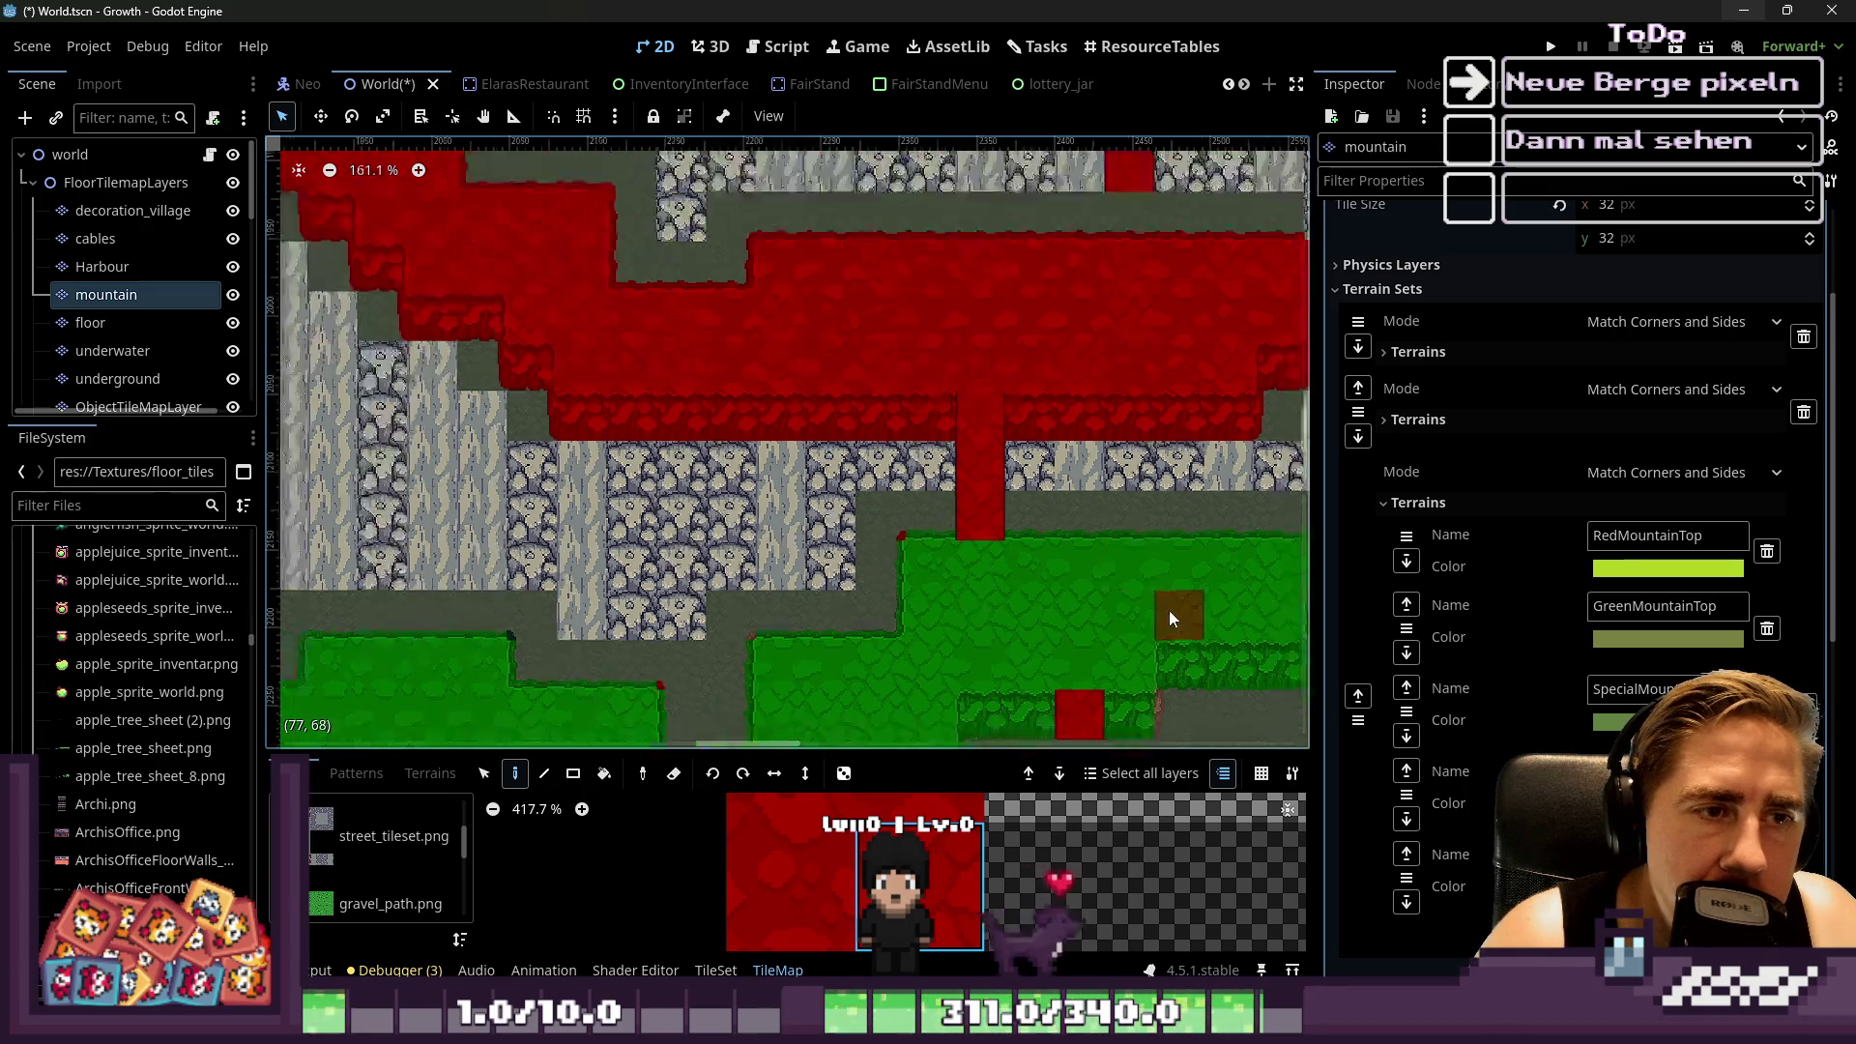
pyautogui.scroll(4, 870, 451)
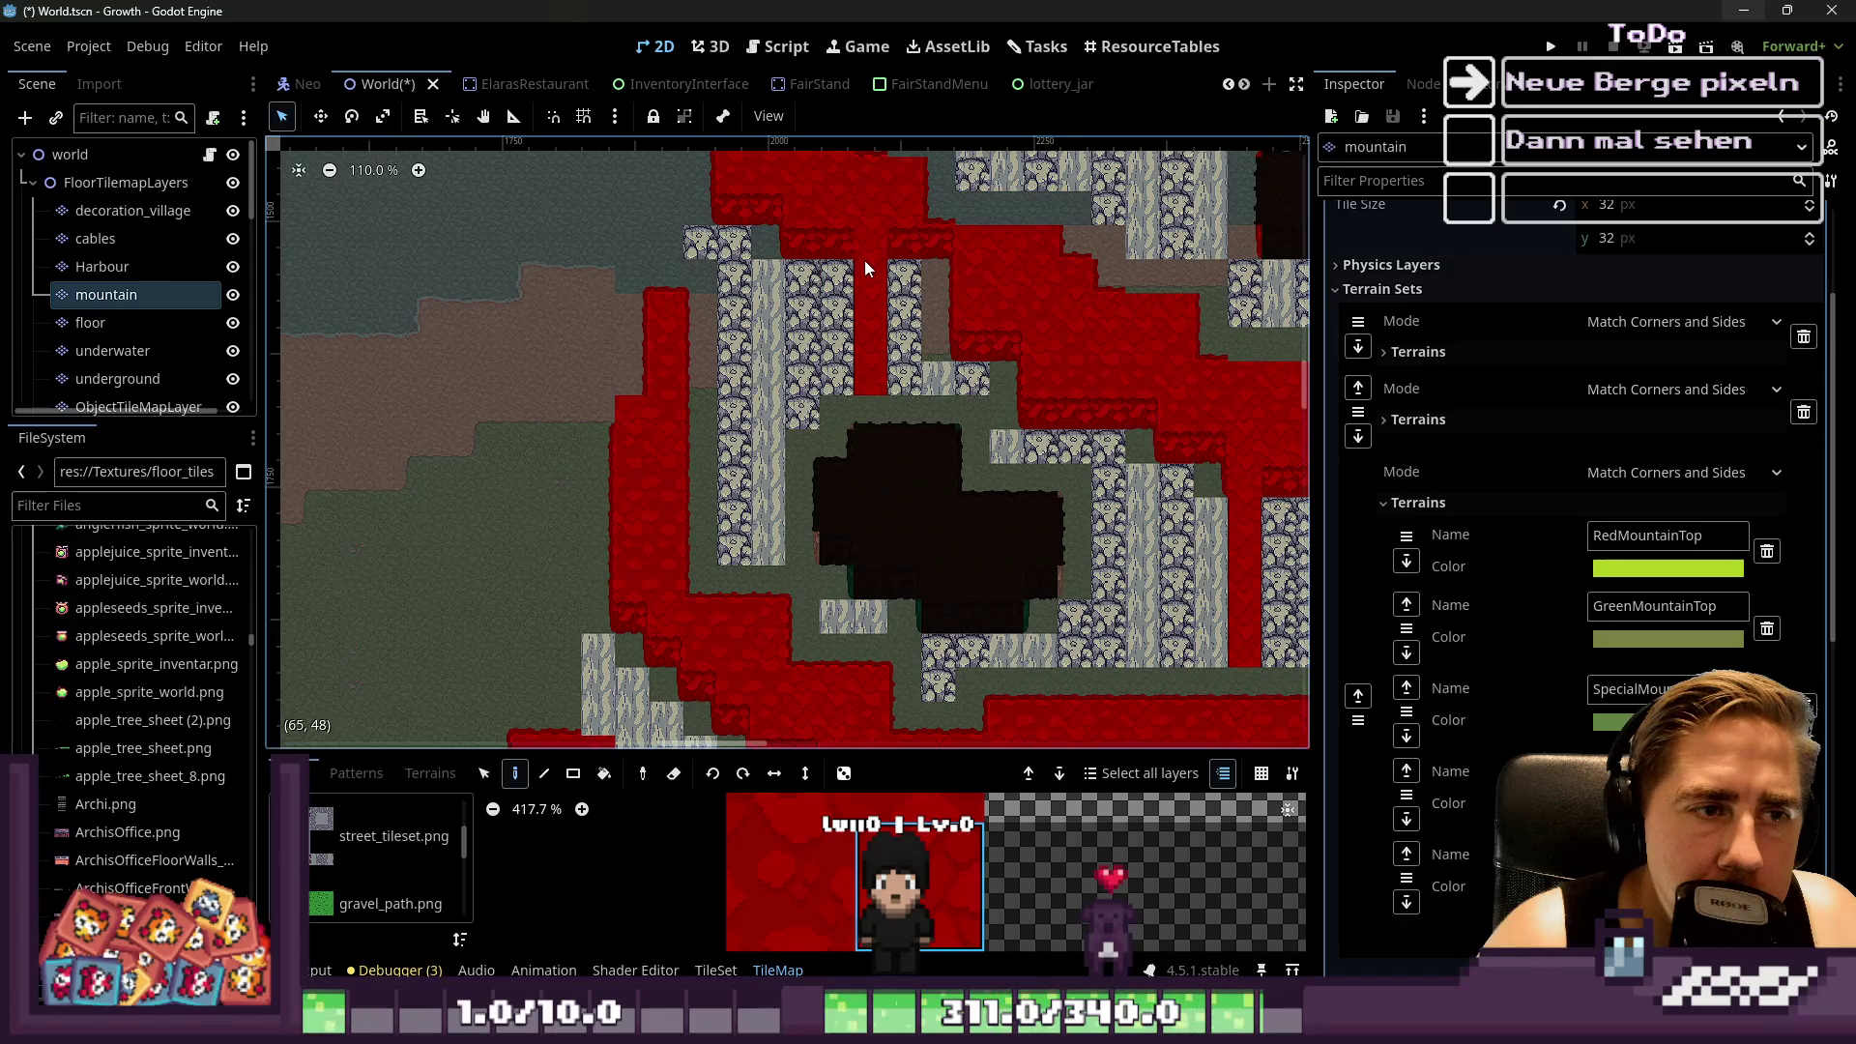
pyautogui.scroll(-3, 868, 409)
pyautogui.scroll(2, 1011, 392)
pyautogui.scroll(2, 856, 542)
pyautogui.scroll(-1, 854, 536)
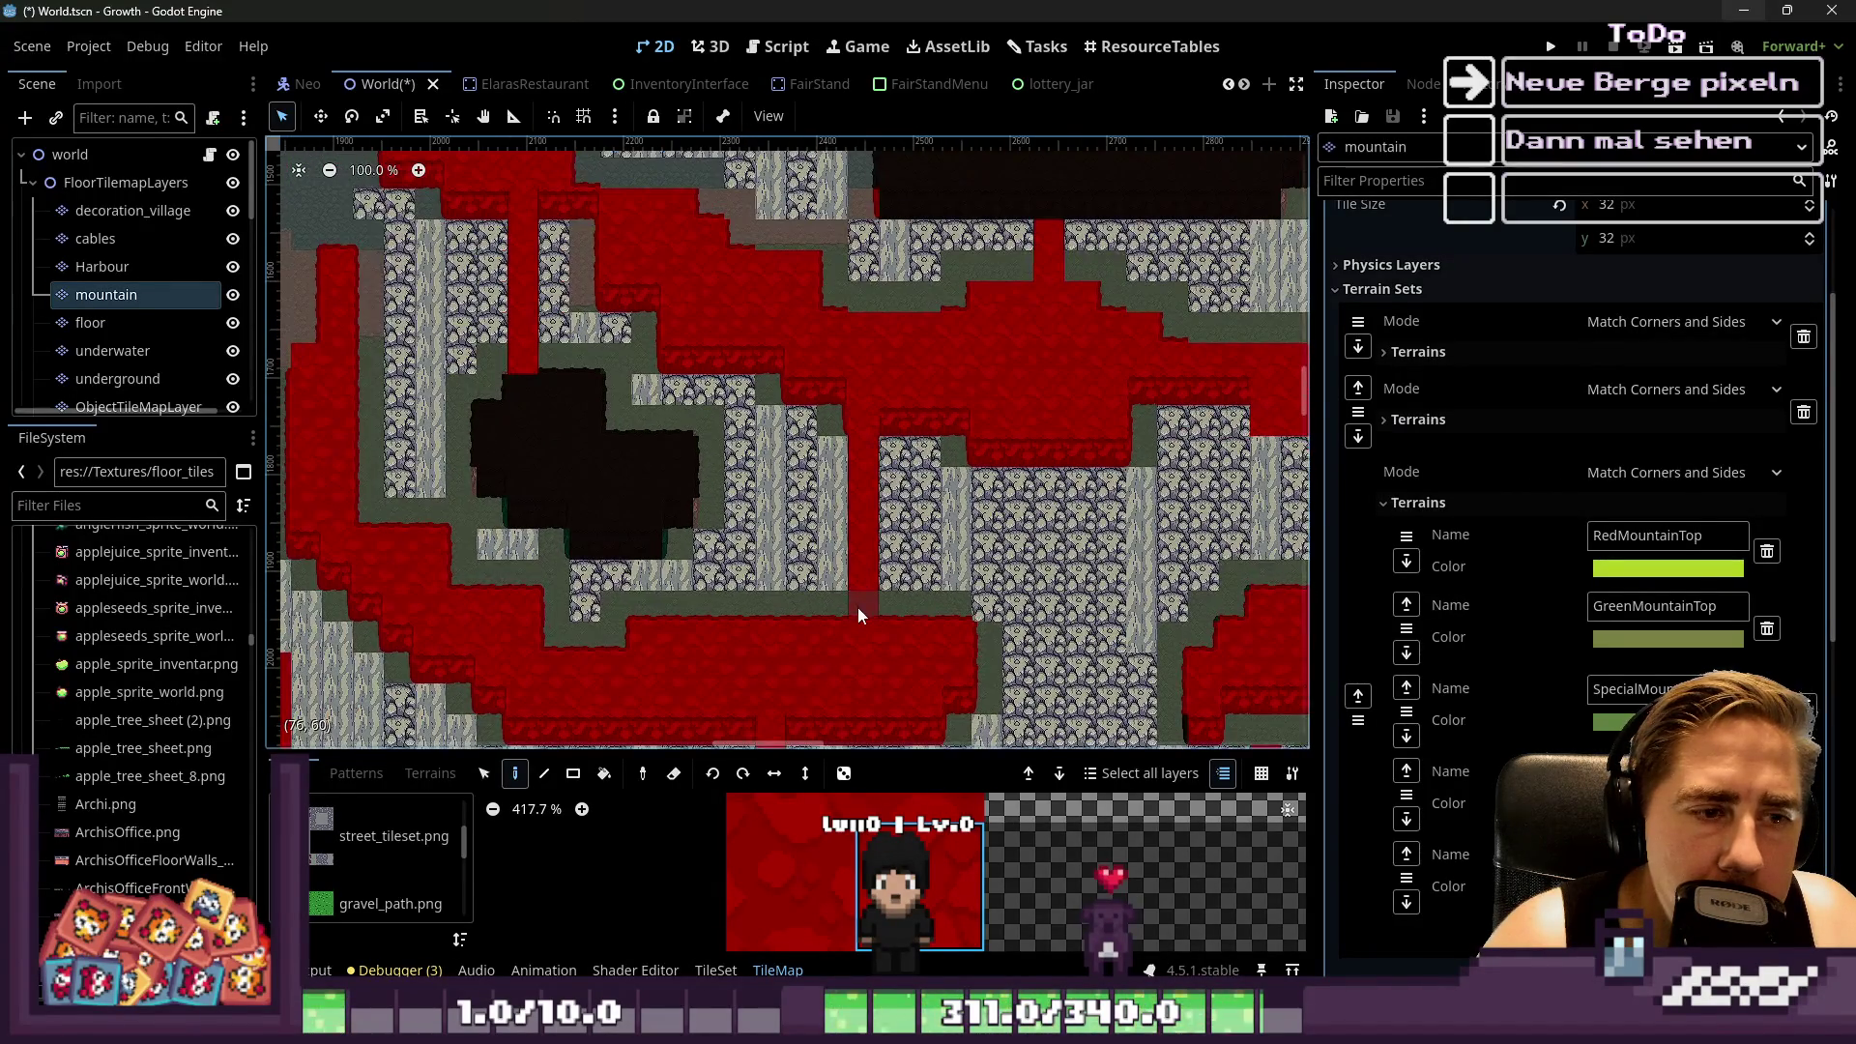
pyautogui.scroll(-6, 861, 530)
pyautogui.scroll(2, 866, 361)
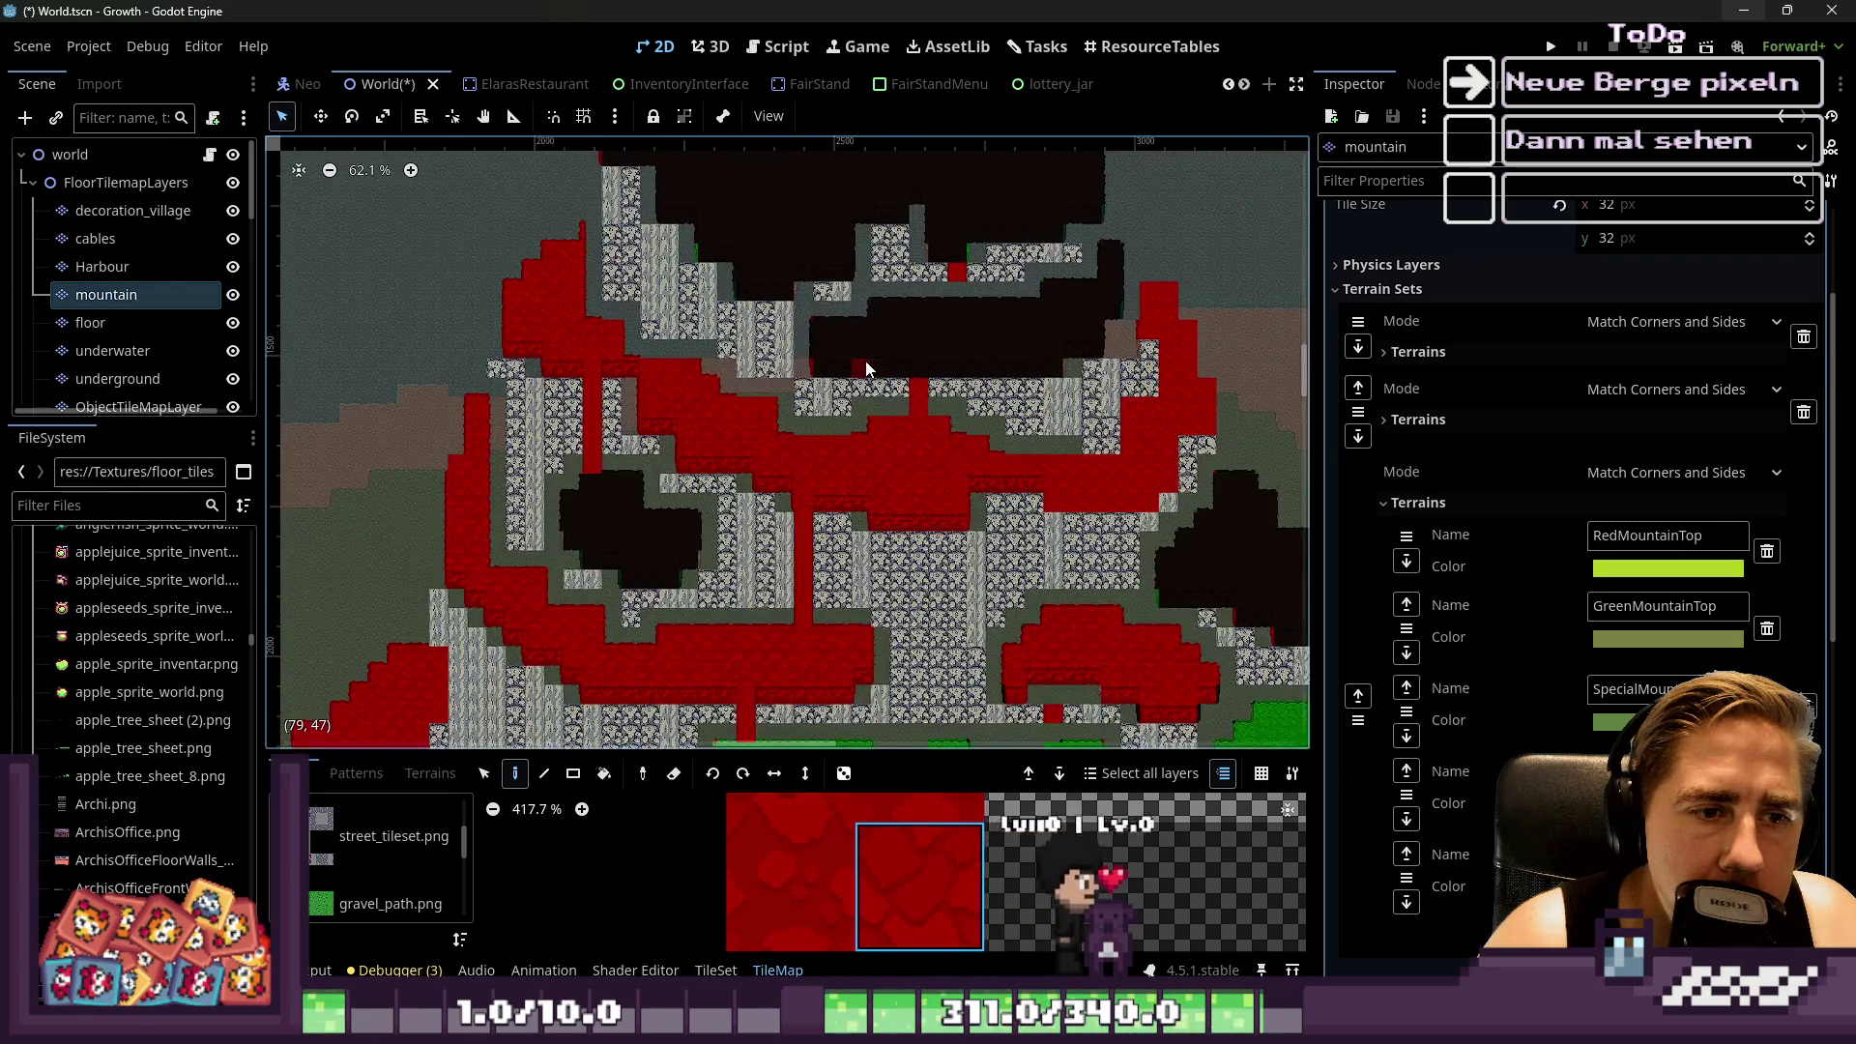
pyautogui.scroll(1, 942, 275)
pyautogui.scroll(-3, 816, 341)
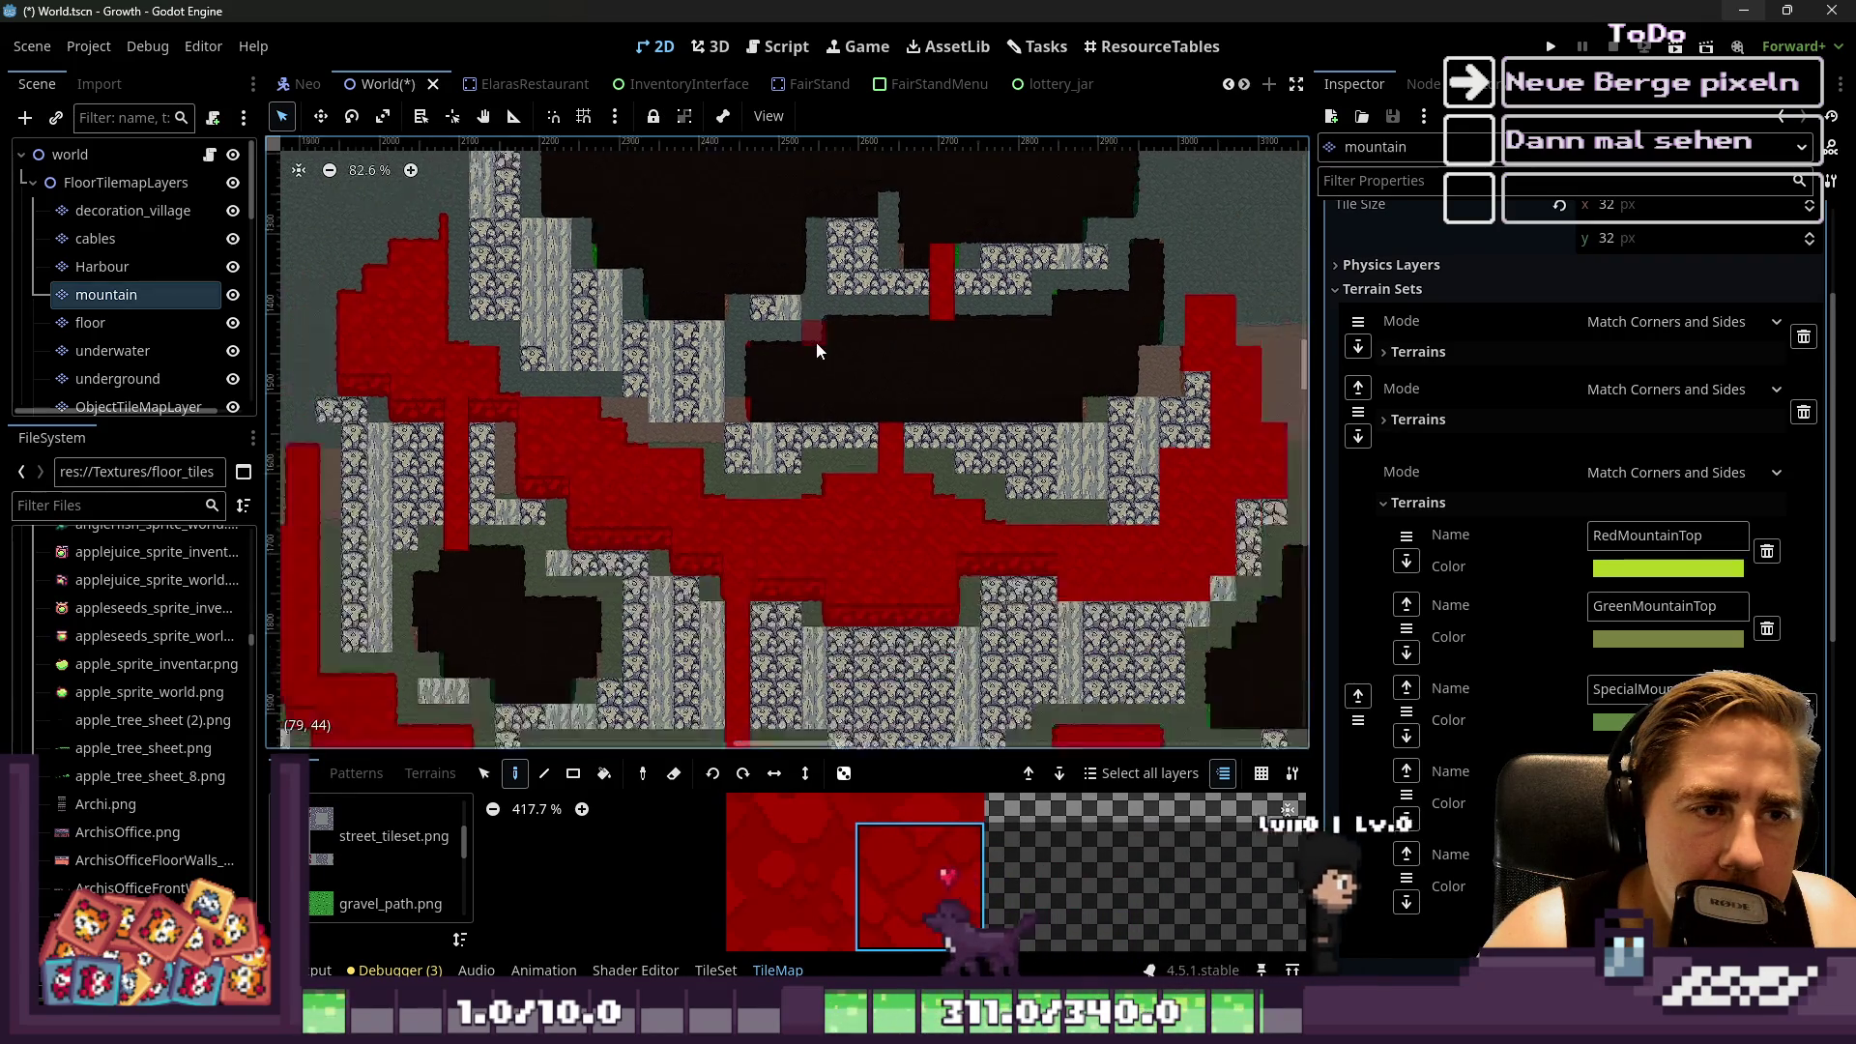
pyautogui.scroll(3, 824, 344)
pyautogui.scroll(-1, 919, 402)
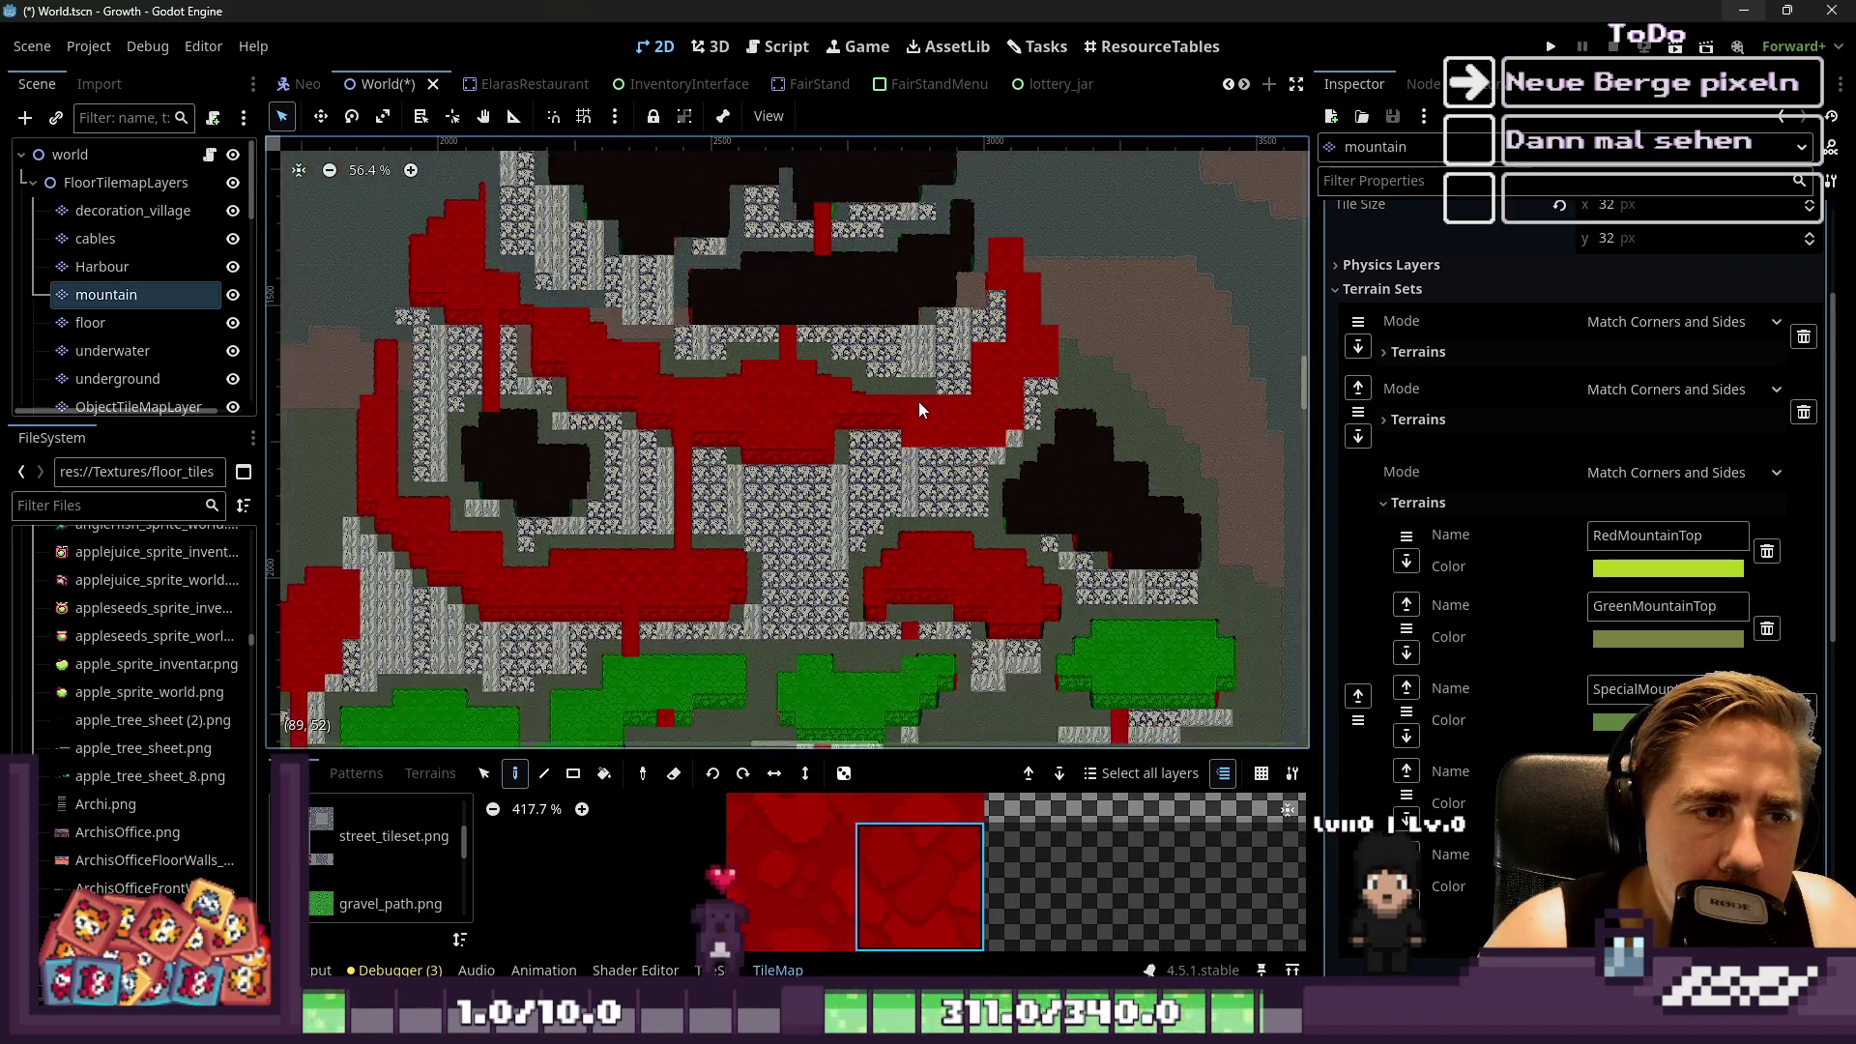
pyautogui.scroll(2, 870, 491)
pyautogui.scroll(-2, 883, 427)
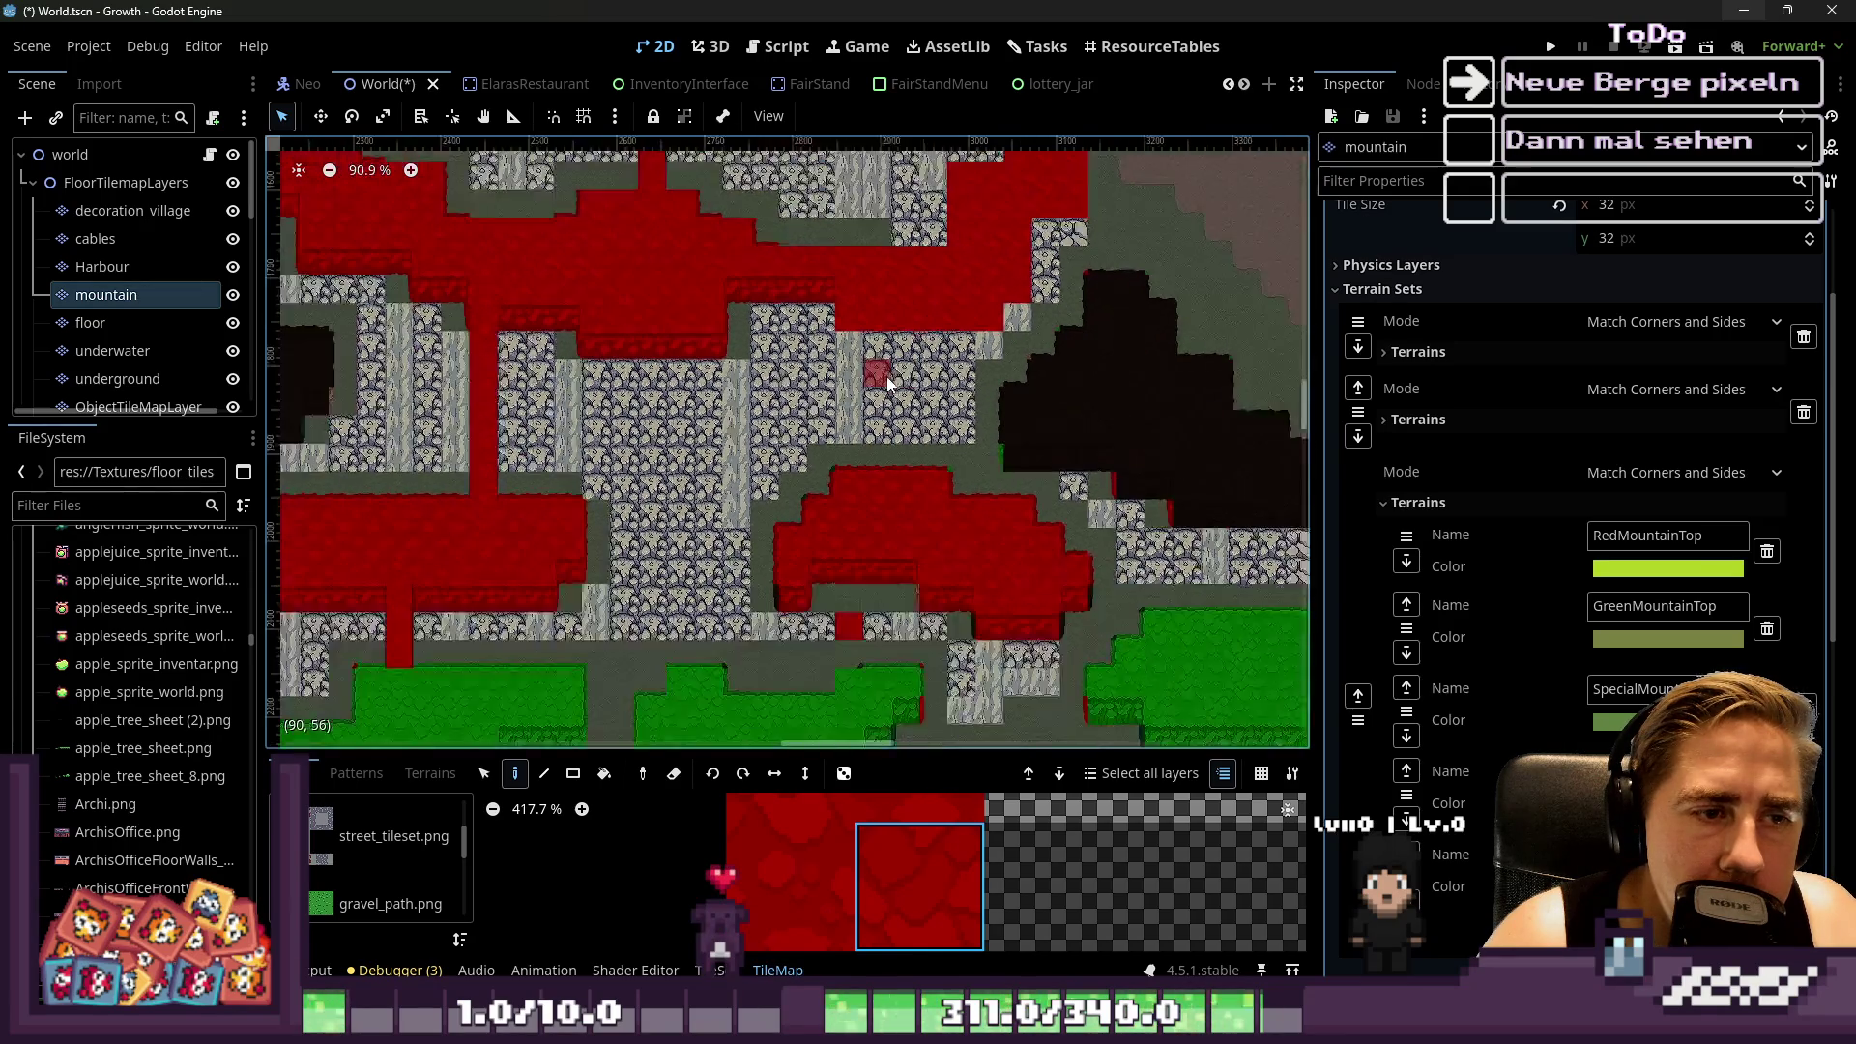
pyautogui.scroll(4, 894, 542)
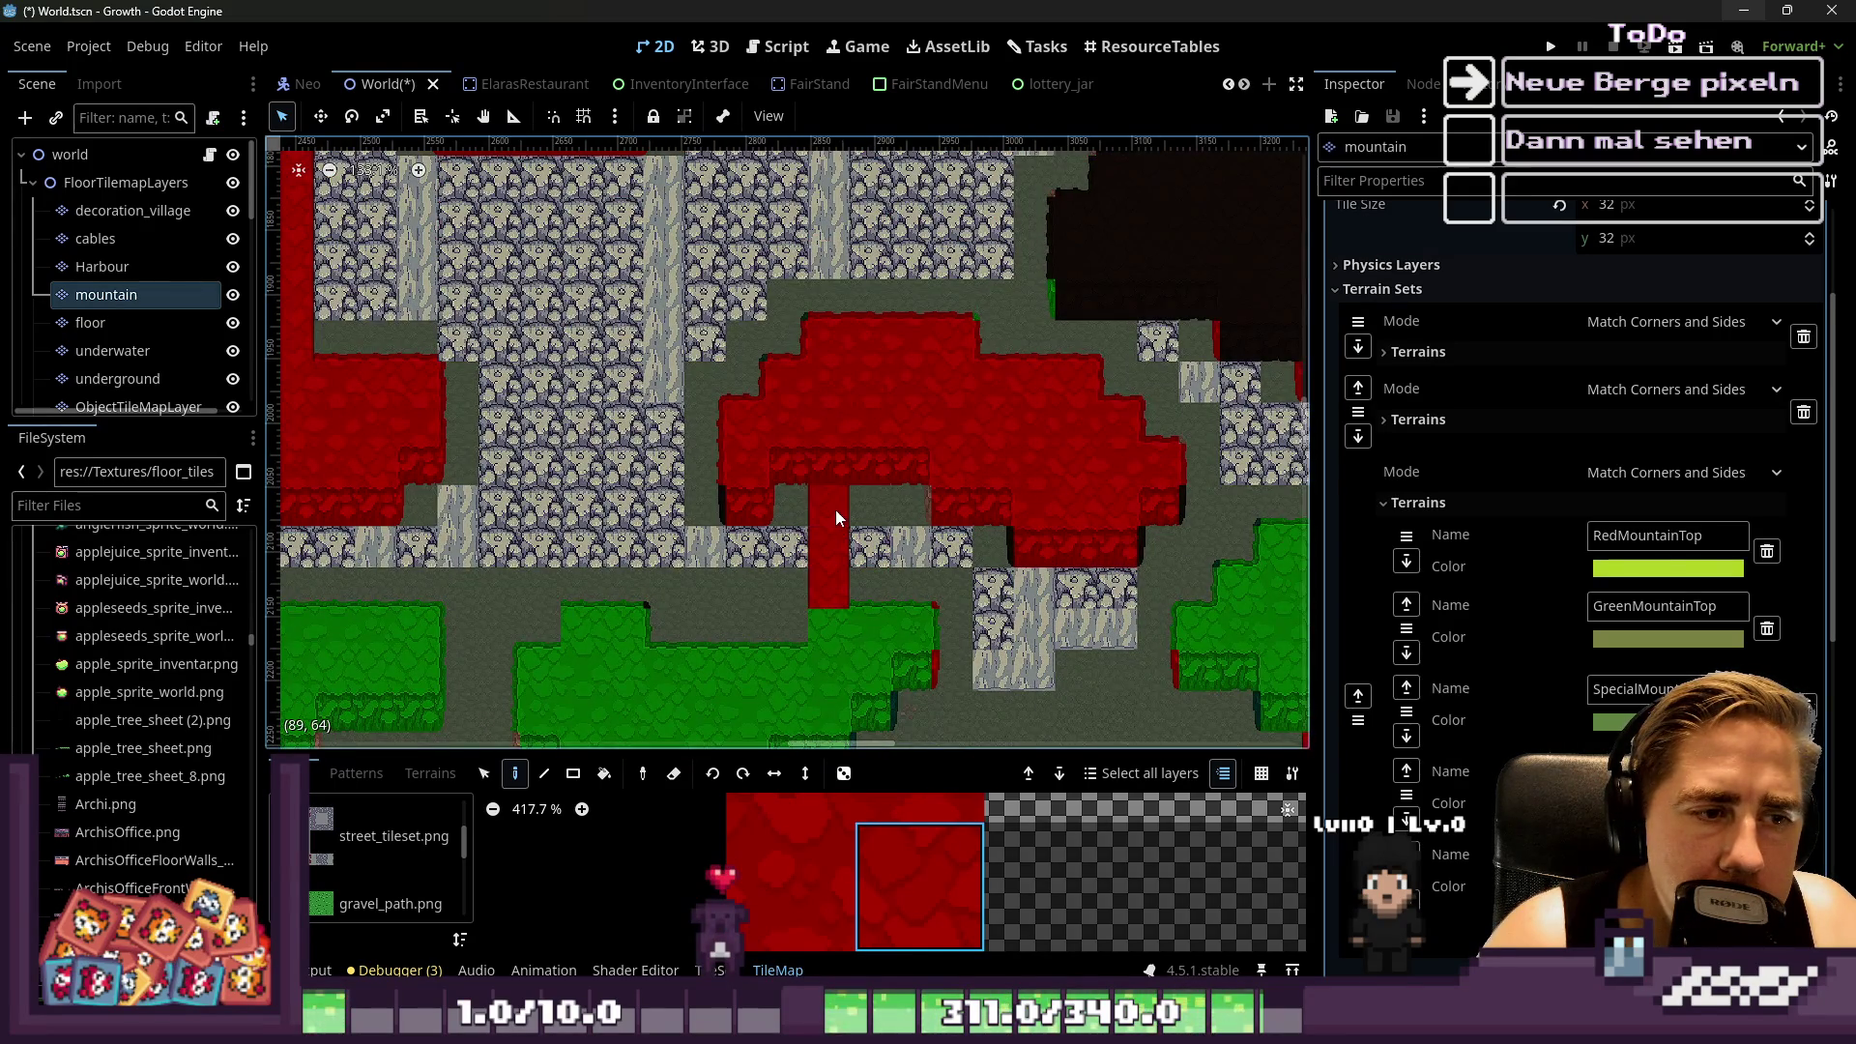
# Undo, then repaint the red tile one cell left into the dark area
pyautogui.scroll(-2, 833, 478)
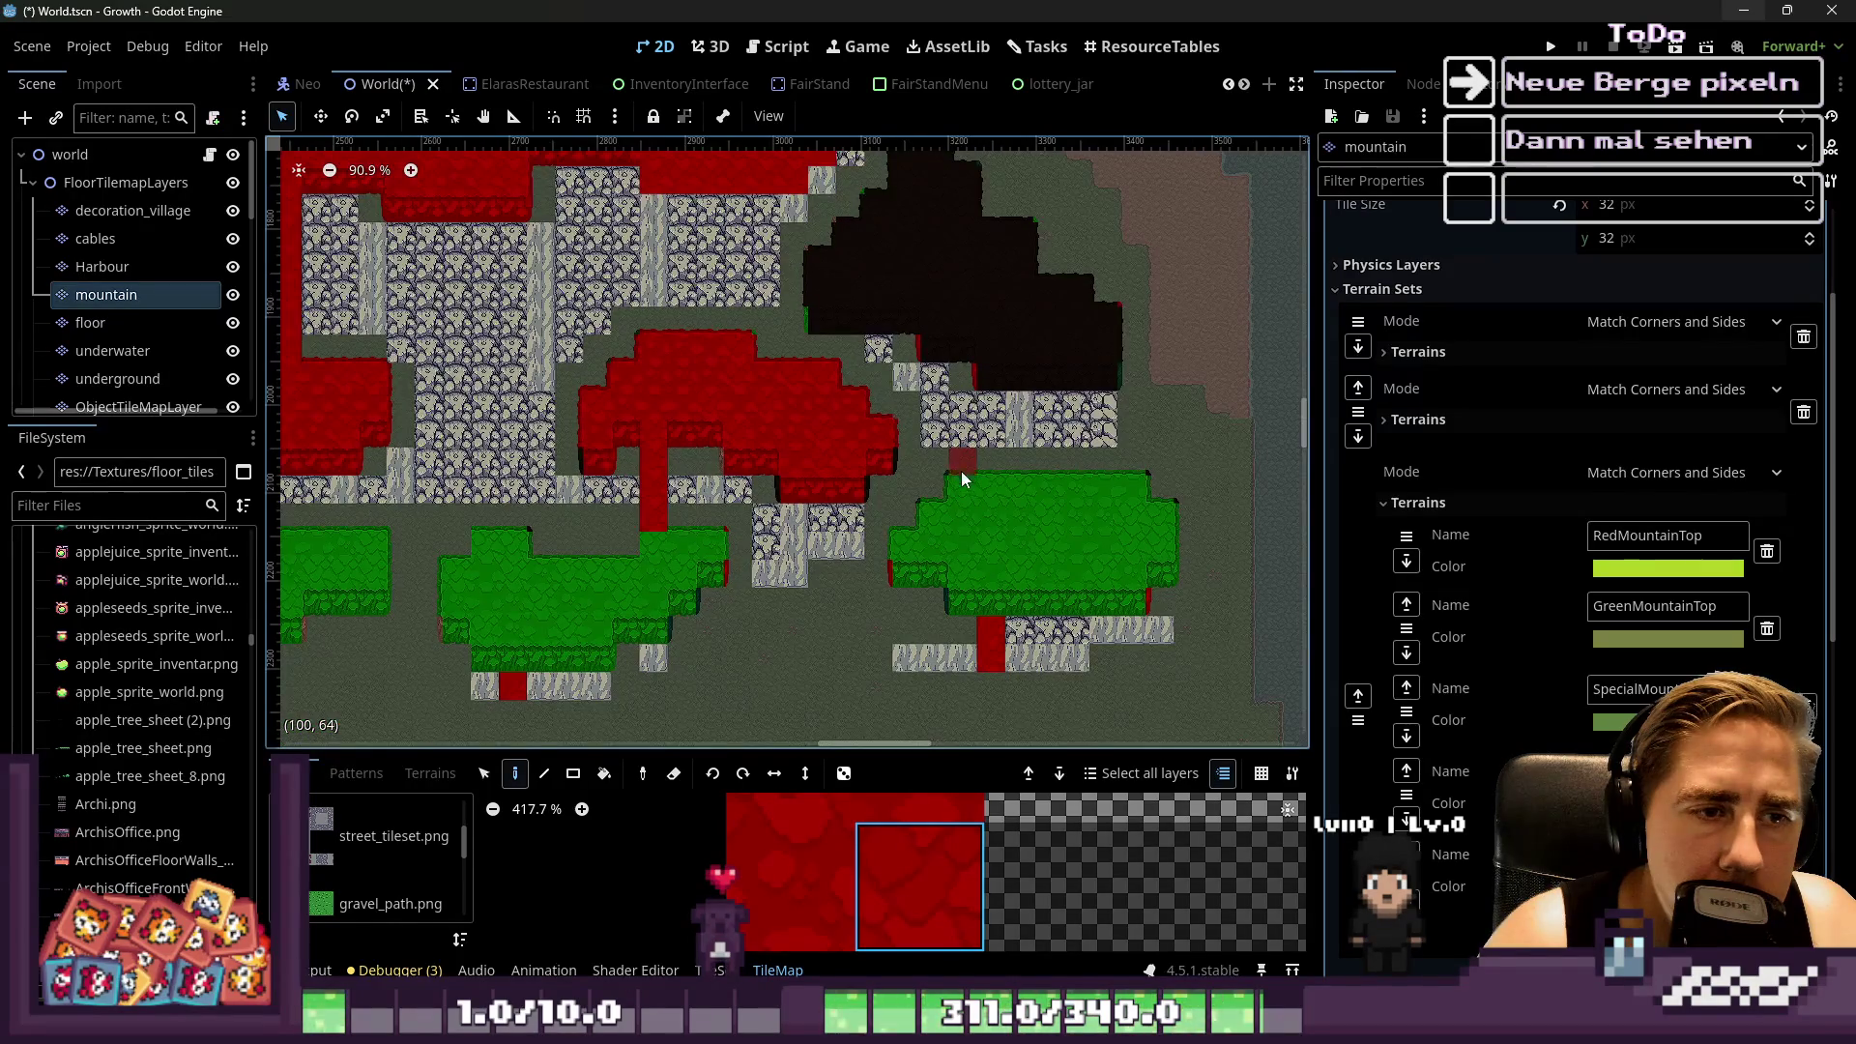
pyautogui.scroll(-1, 1006, 441)
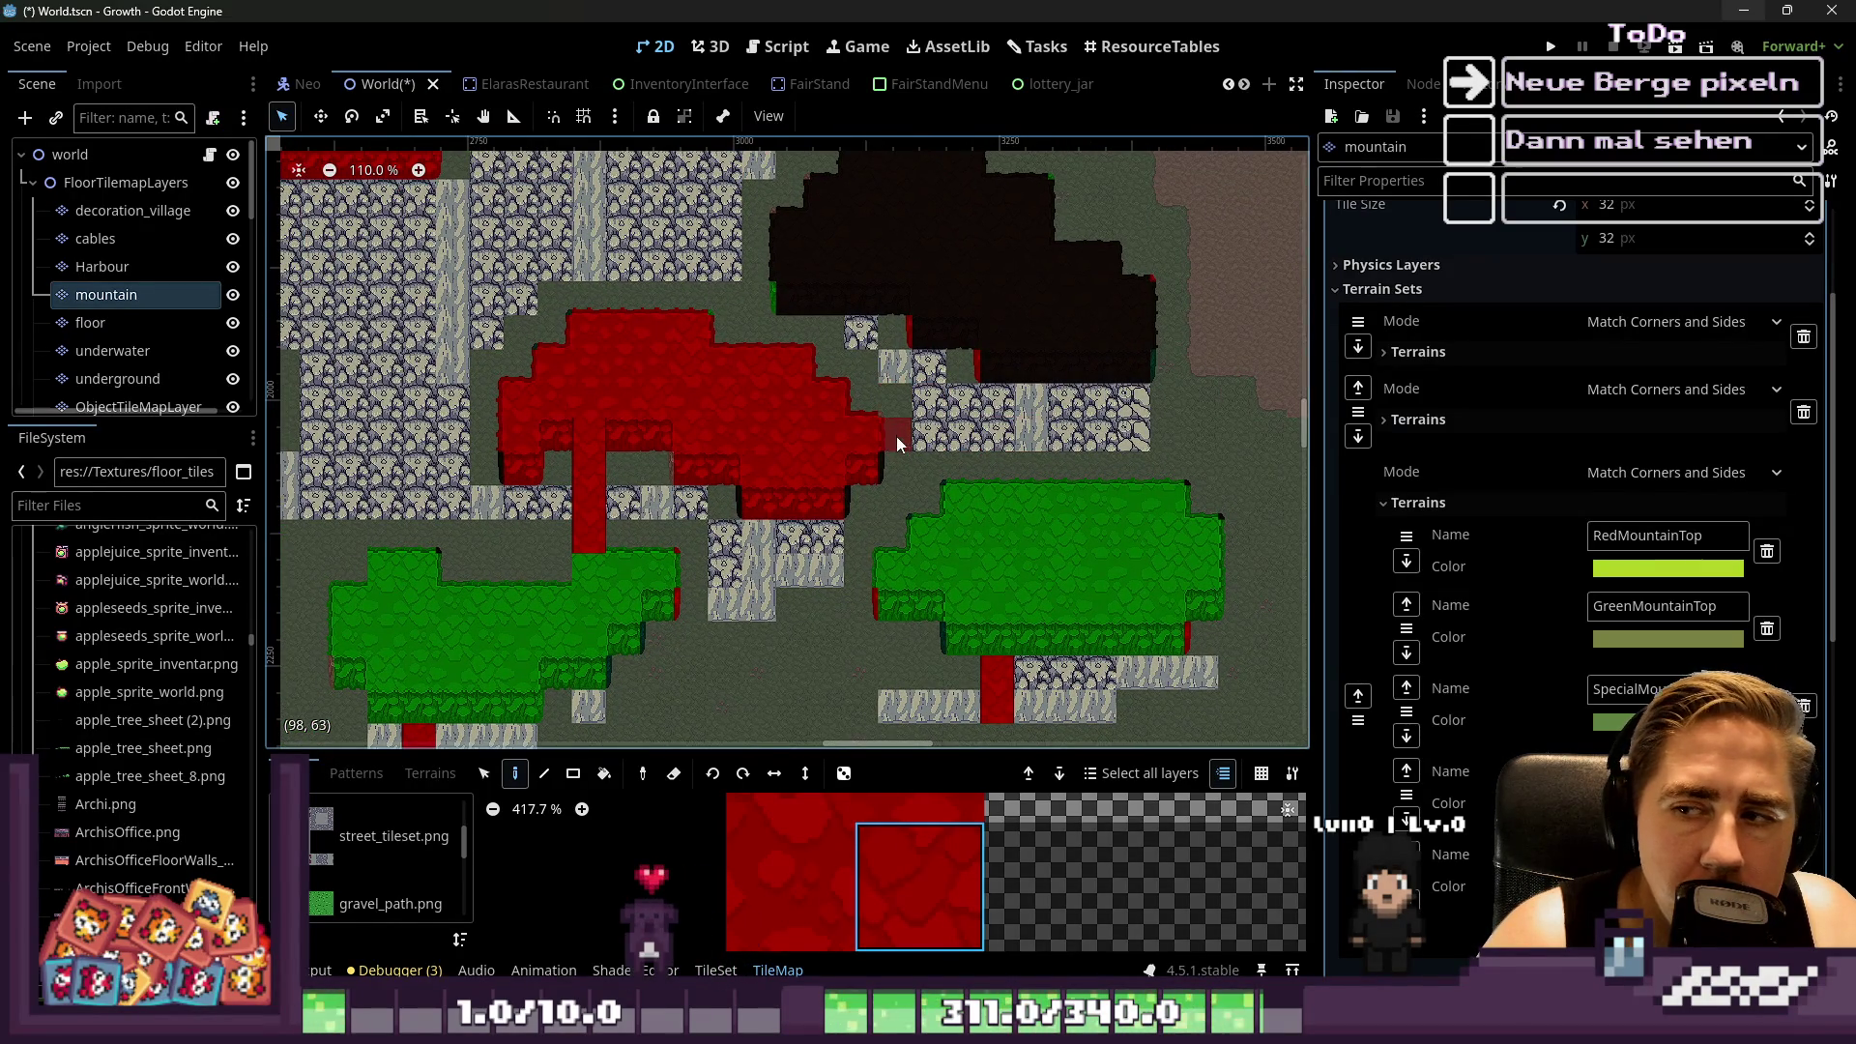
pyautogui.scroll(-1, 940, 675)
pyautogui.scroll(-2, 955, 592)
pyautogui.scroll(5, 913, 531)
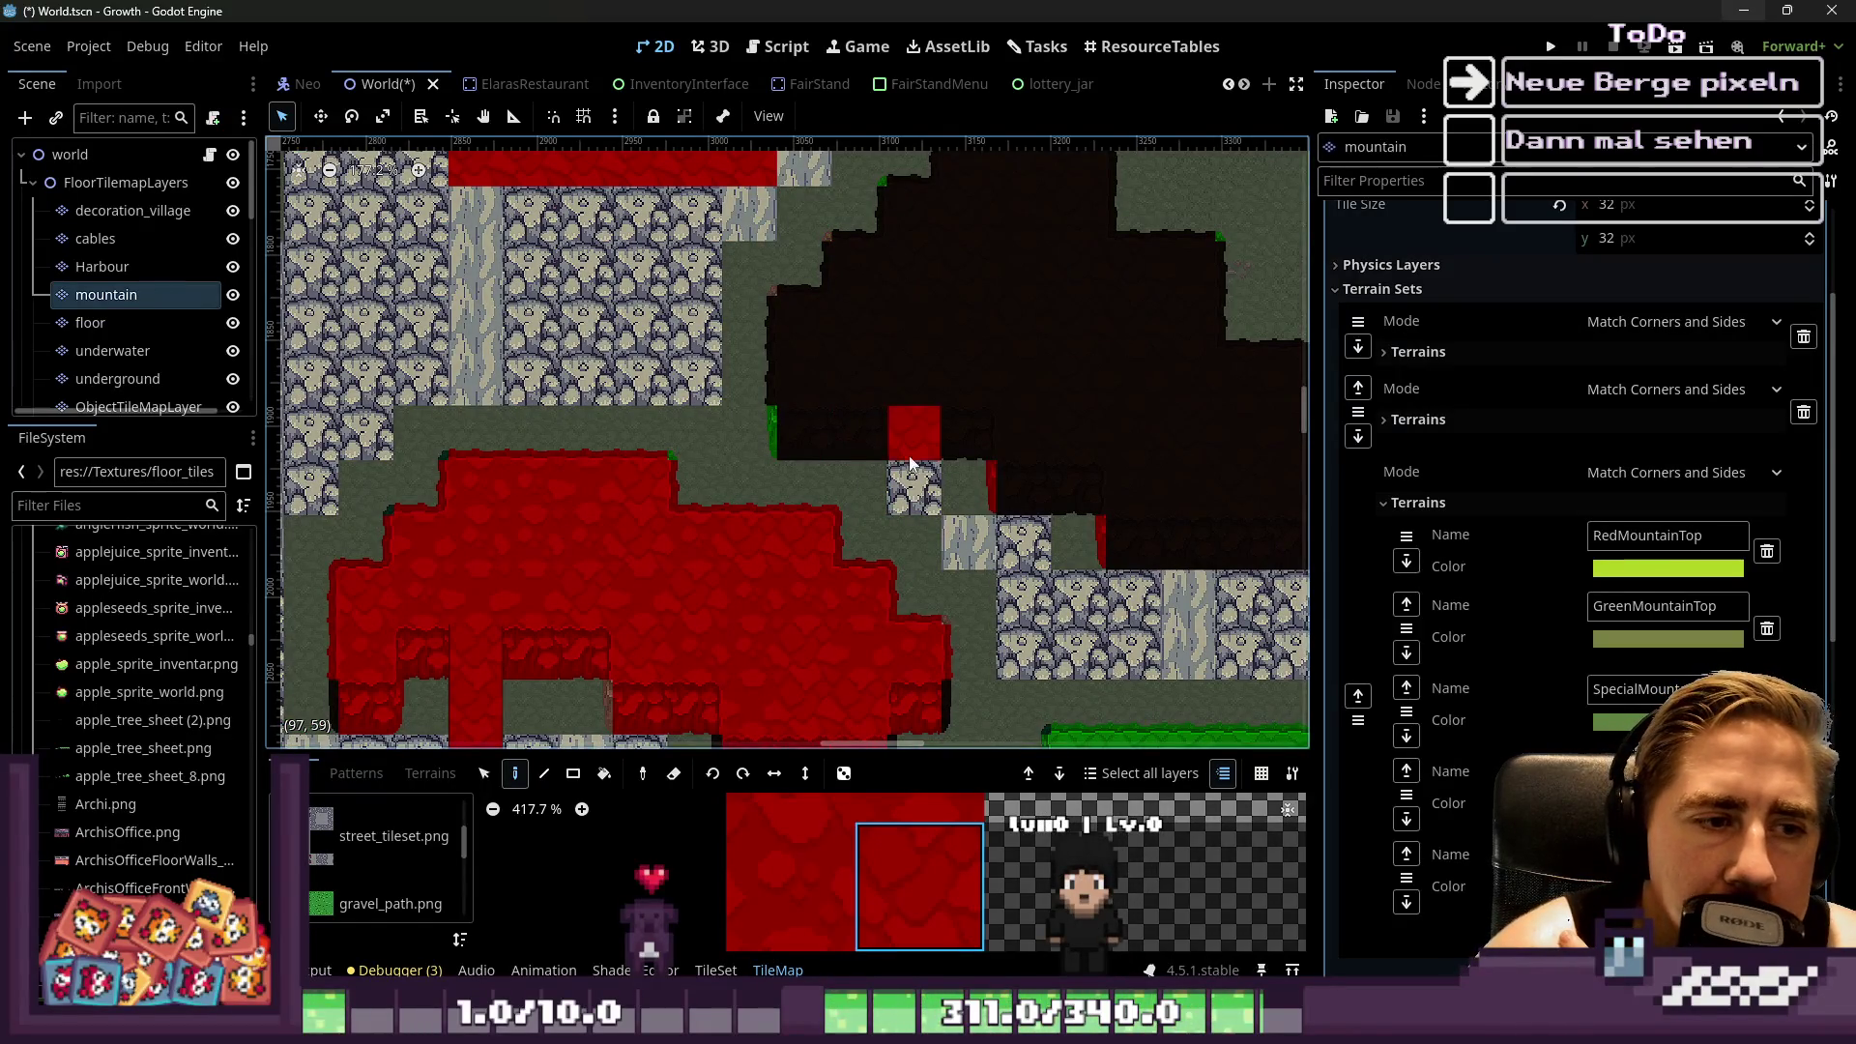
pyautogui.hotkey('ctrl', 'z')
pyautogui.moveTo(878, 500); pyautogui.dragTo(868, 449)
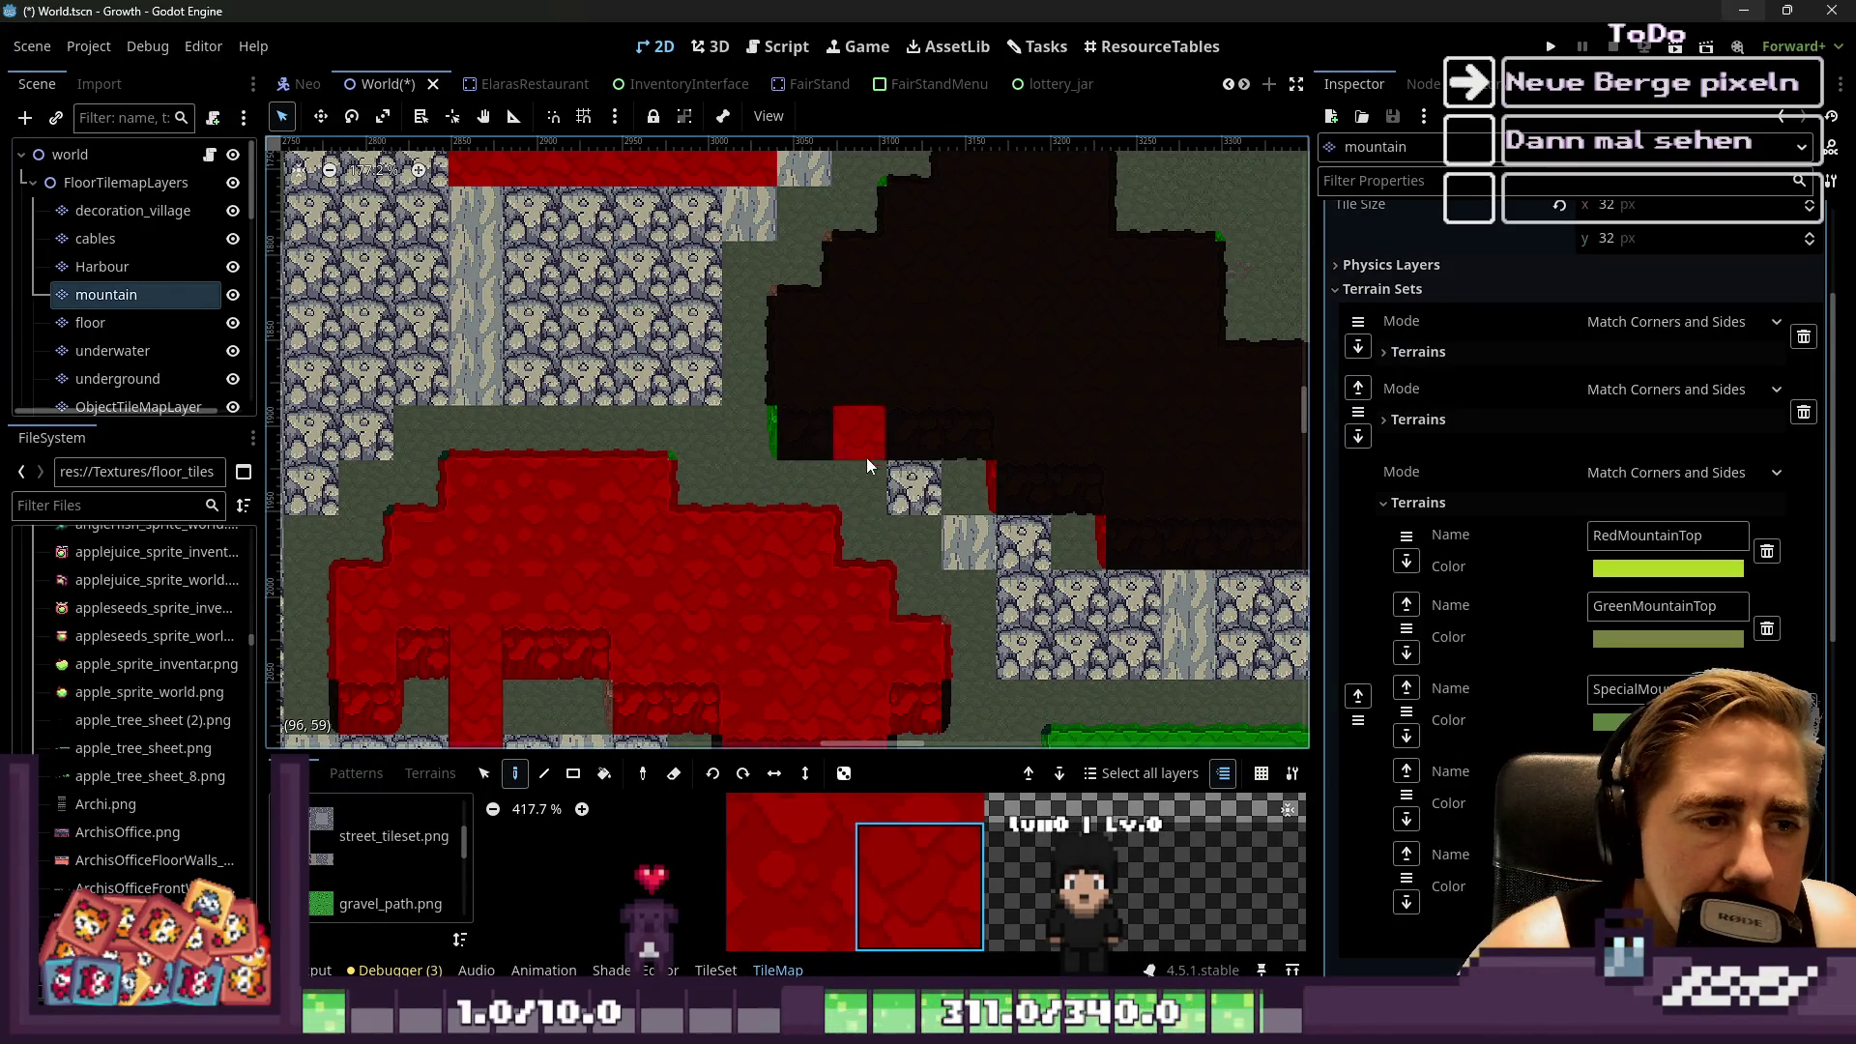
# Erase the bottom row of mountain tiles
pyautogui.scroll(1, 889, 474)
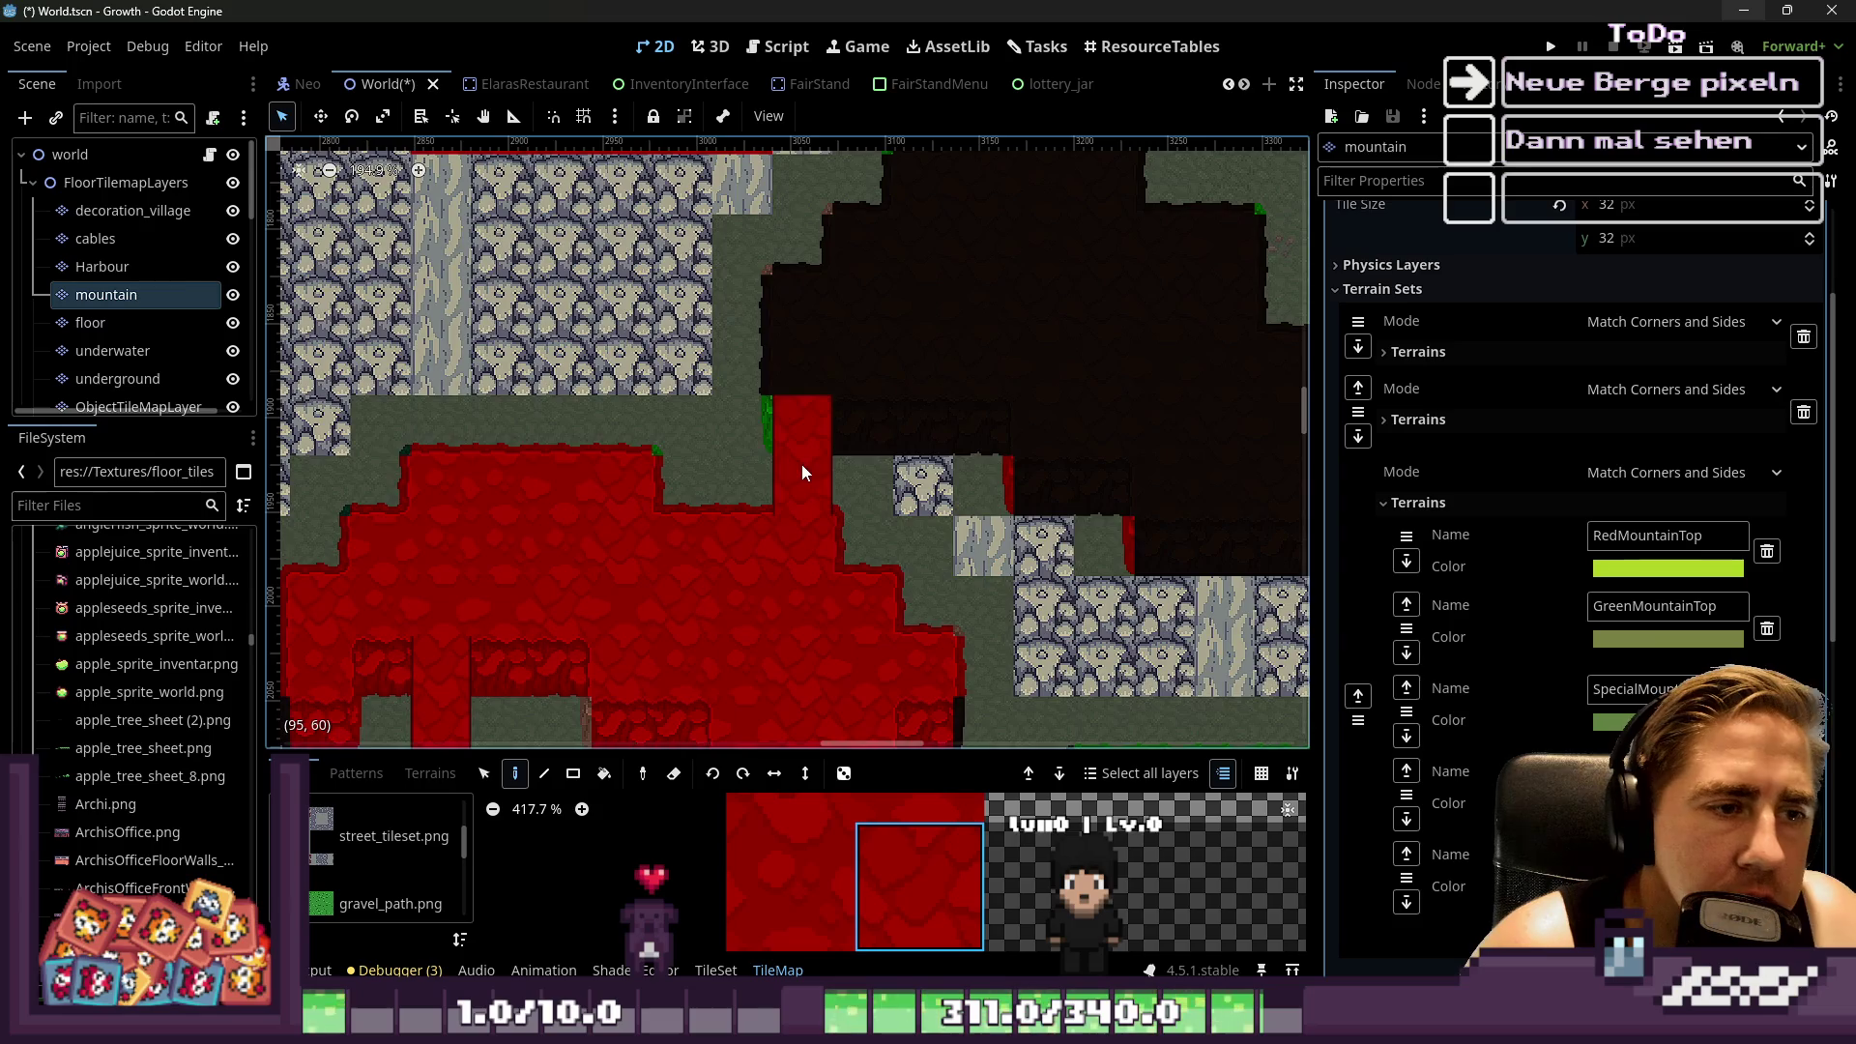
pyautogui.scroll(-7, 1029, 402)
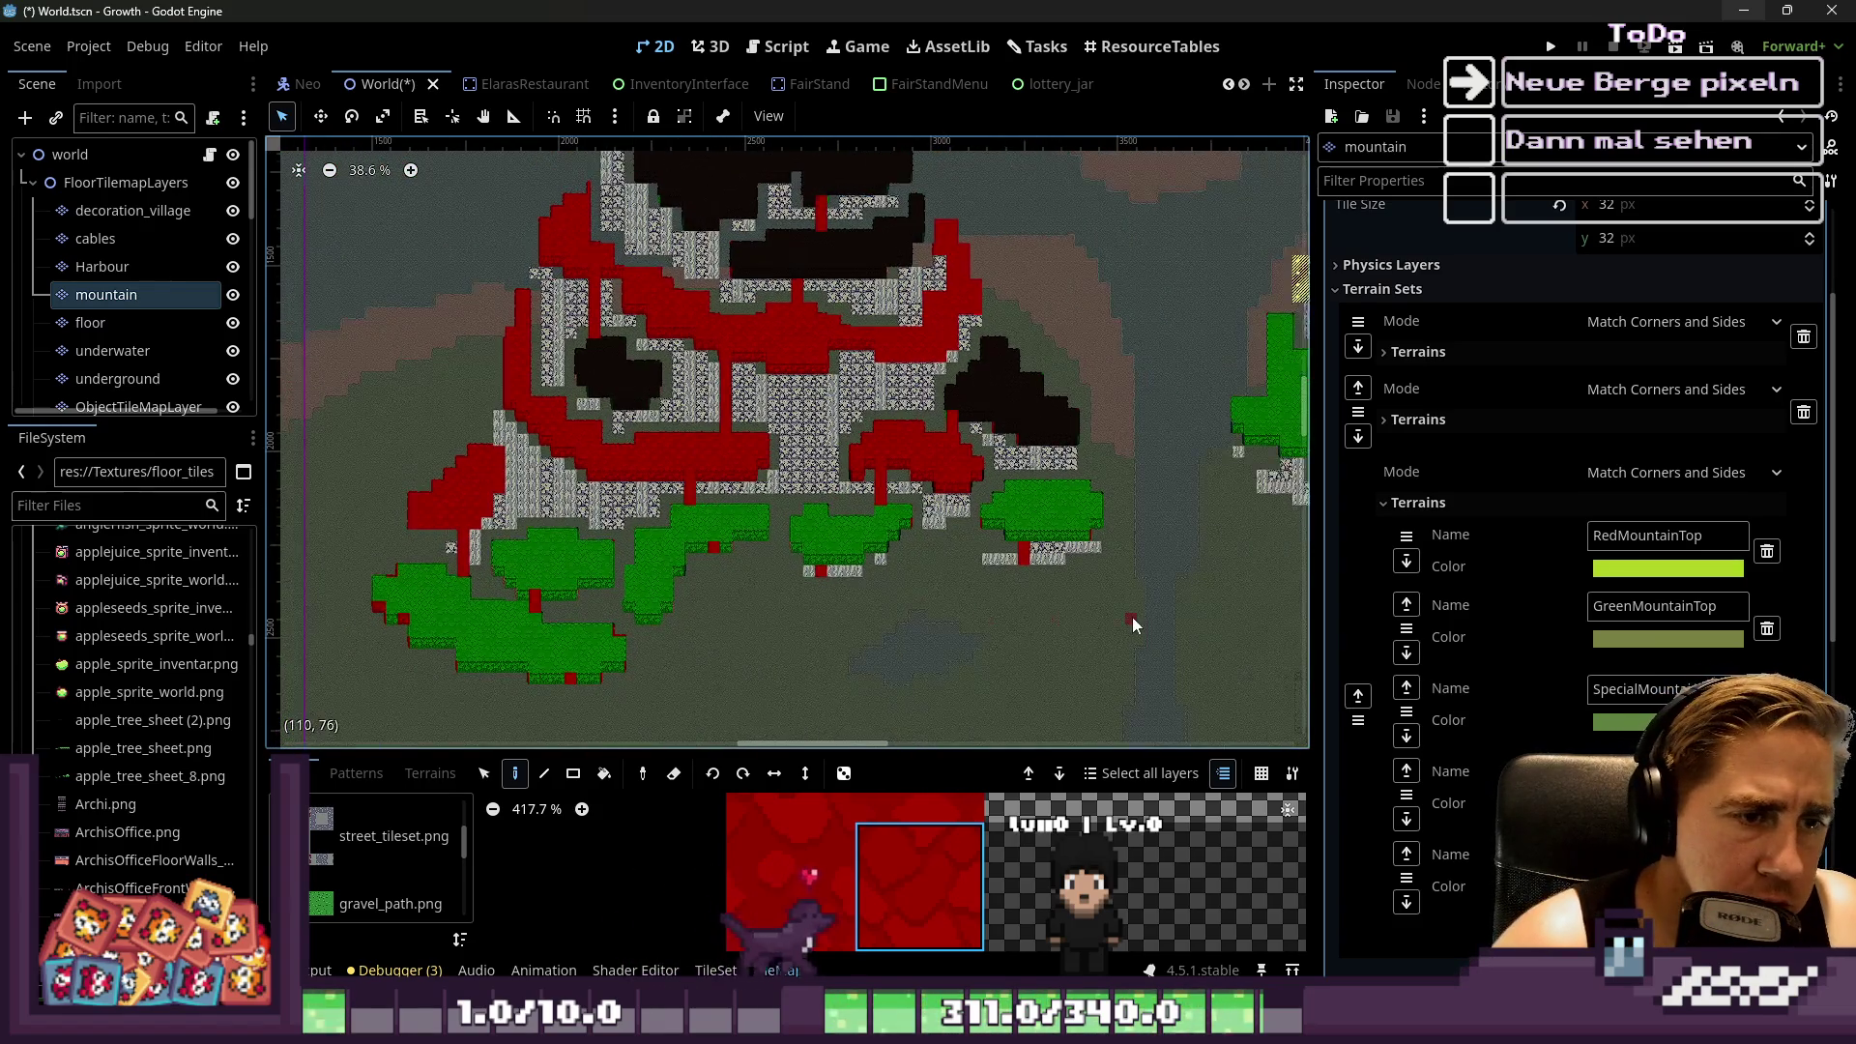
pyautogui.scroll(5, 947, 566)
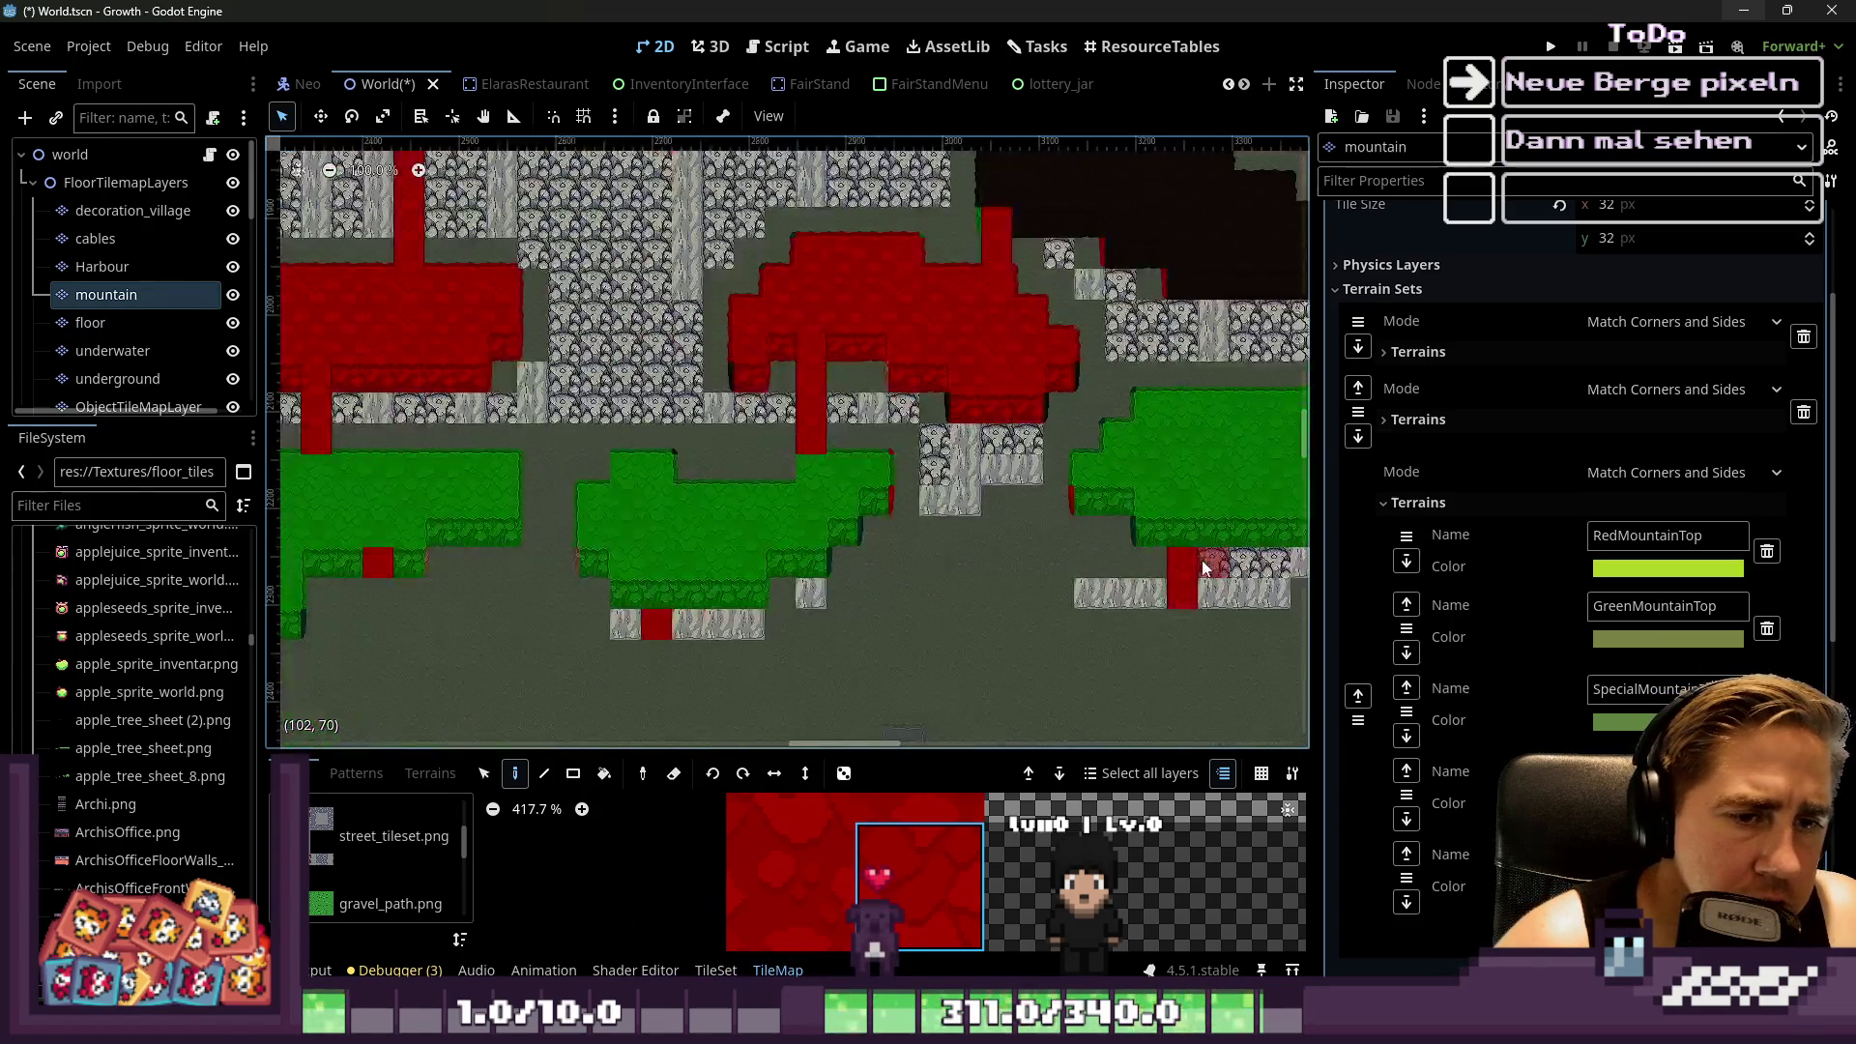
pyautogui.rightClick(1175, 593)
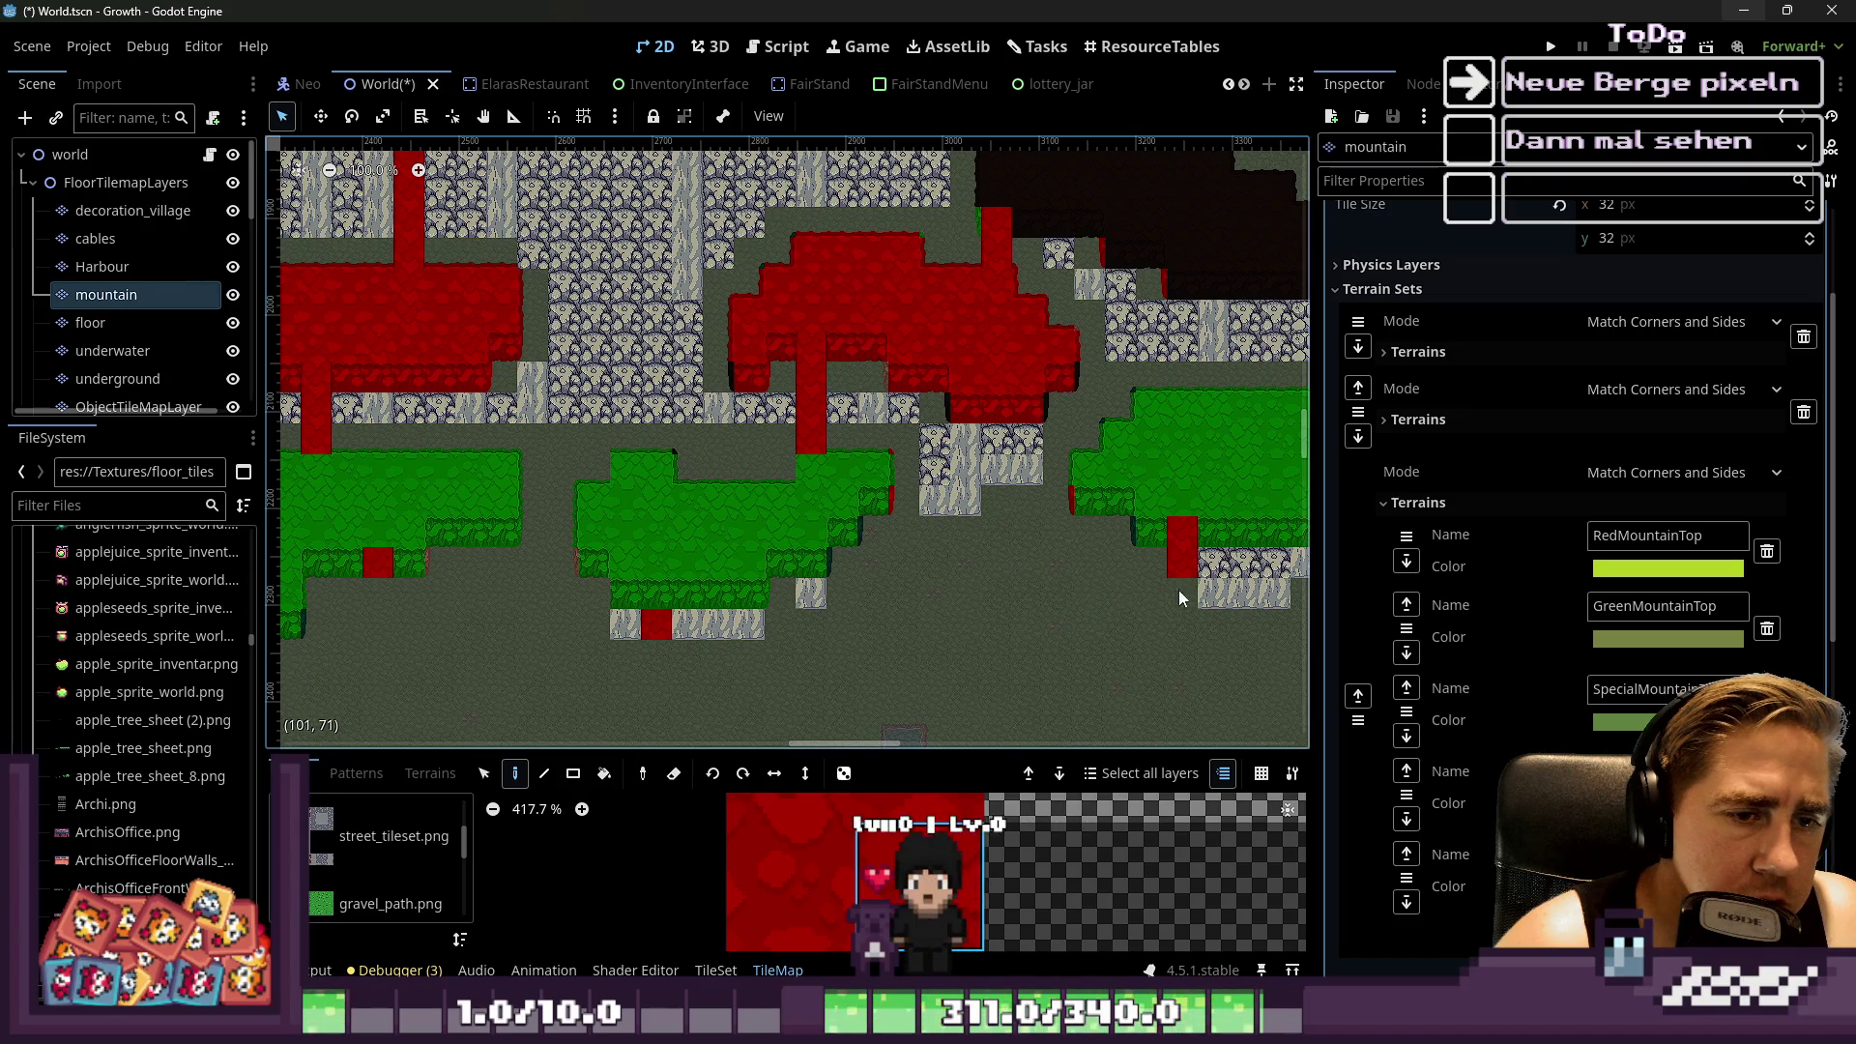
pyautogui.scroll(-3, 1056, 530)
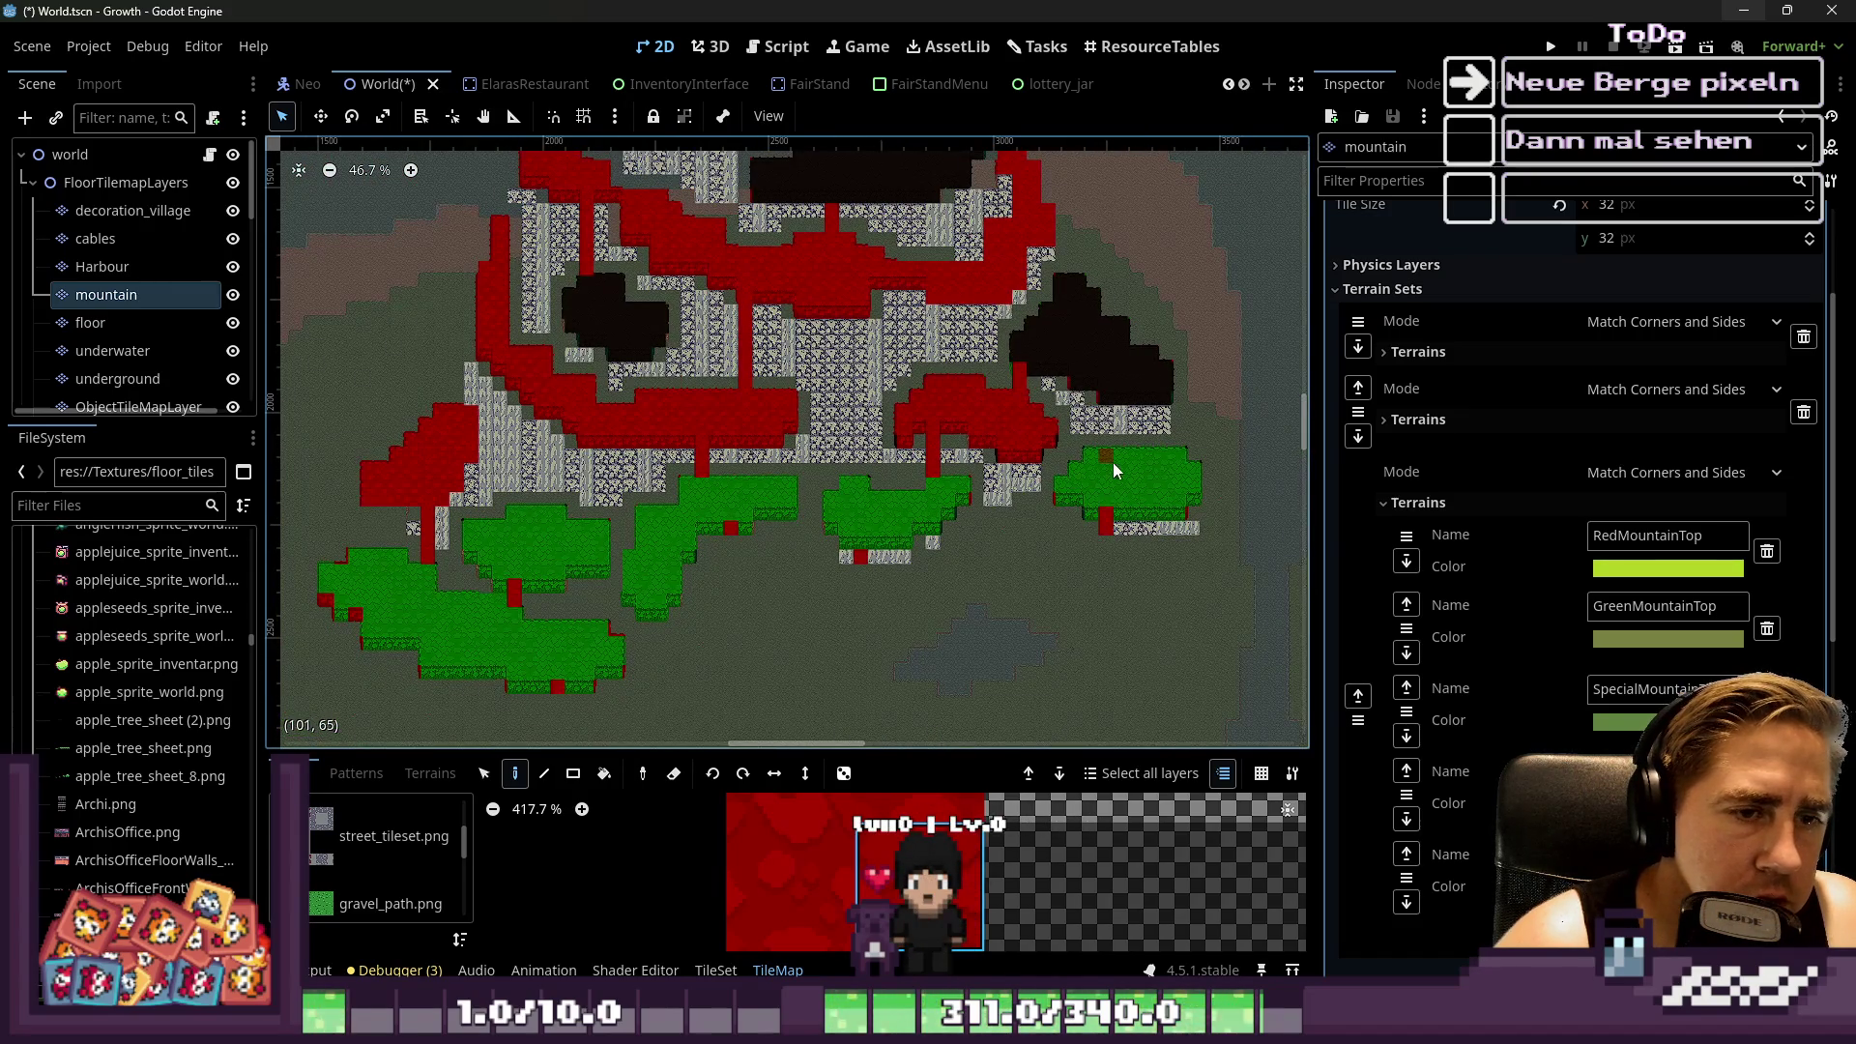
pyautogui.scroll(-1, 769, 433)
pyautogui.hscroll(-5, 770, 433)
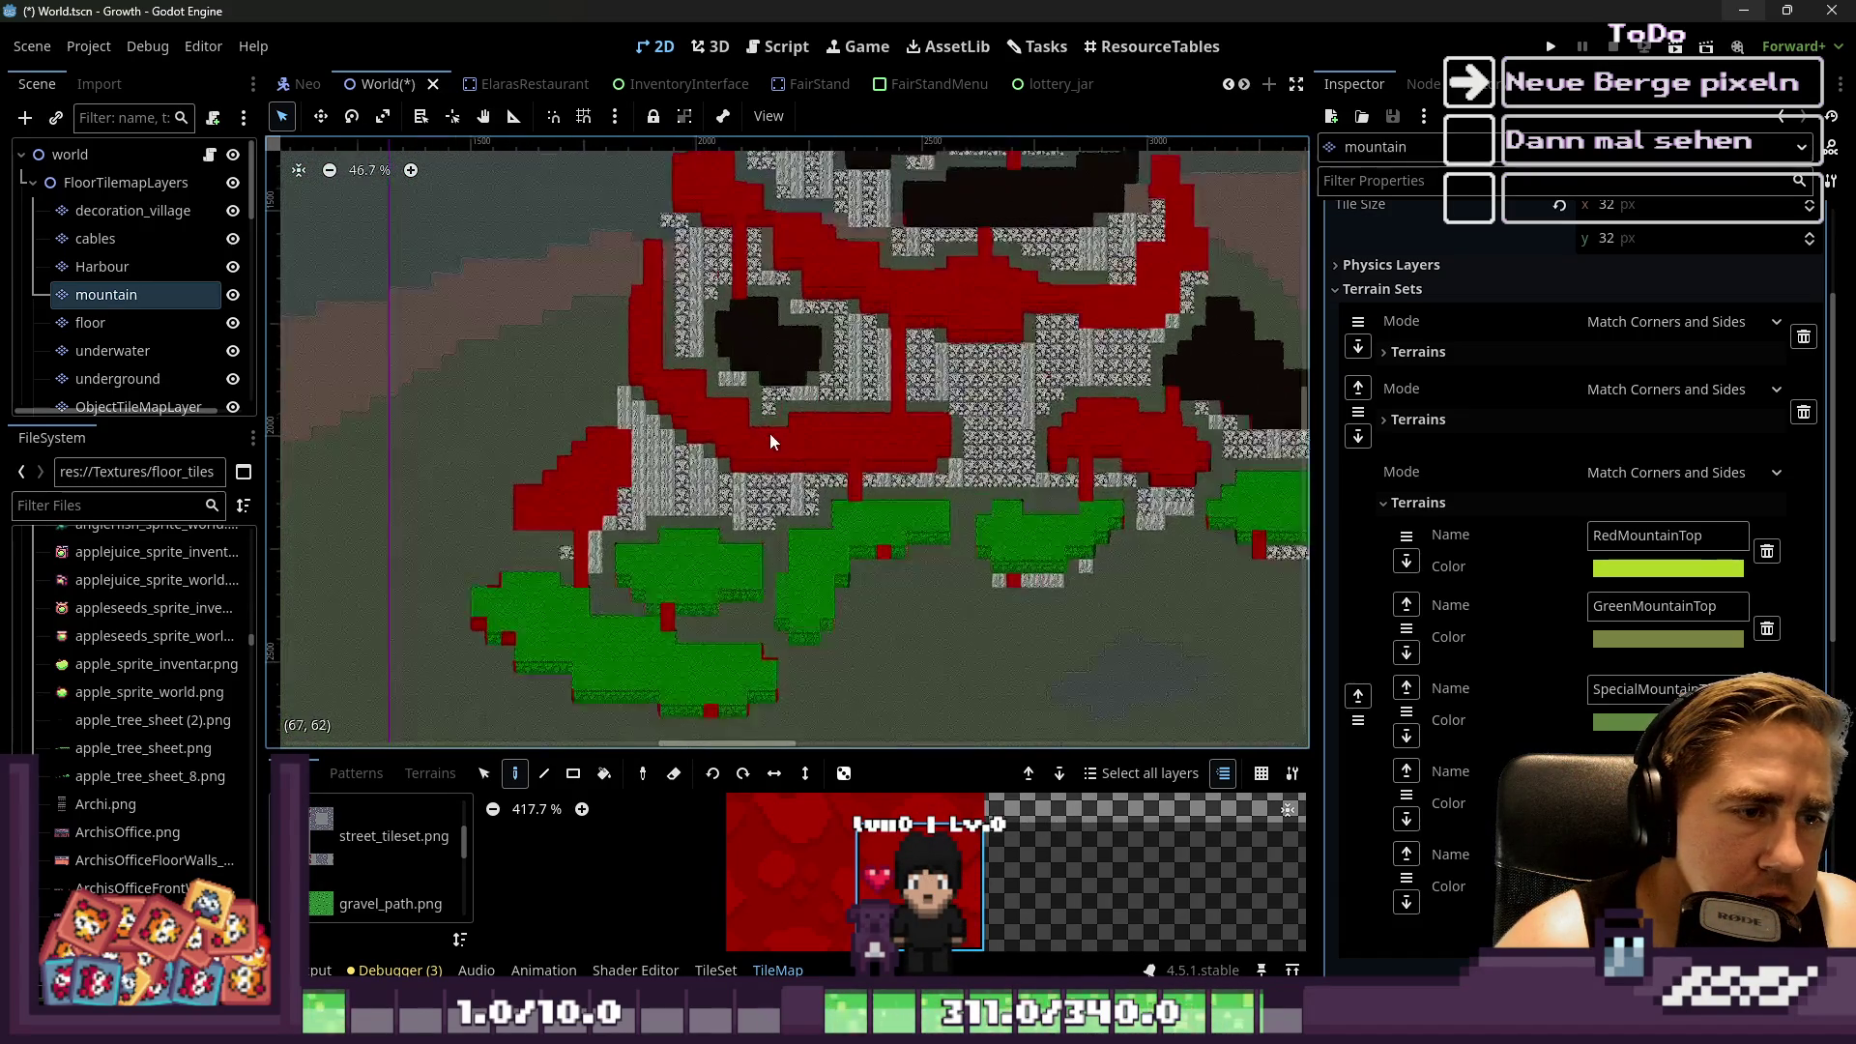
pyautogui.scroll(-2, 923, 434)
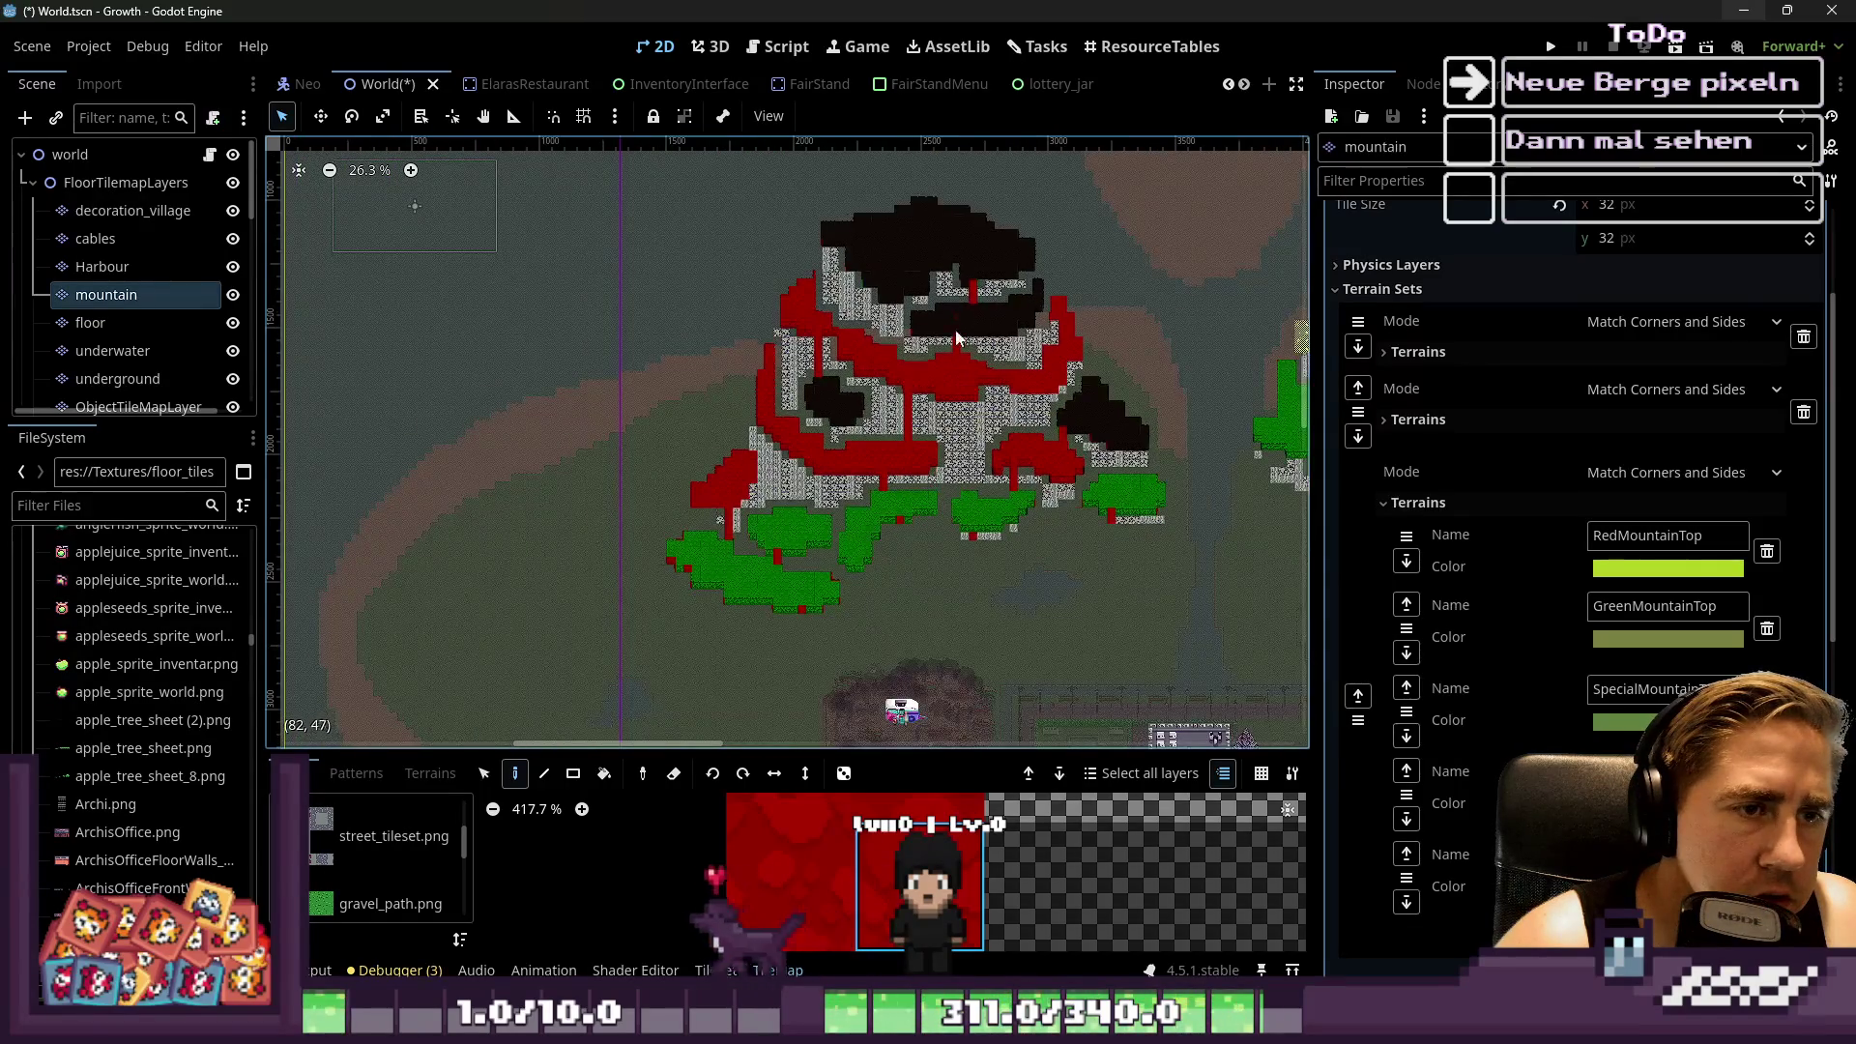
pyautogui.scroll(4, 700, 540)
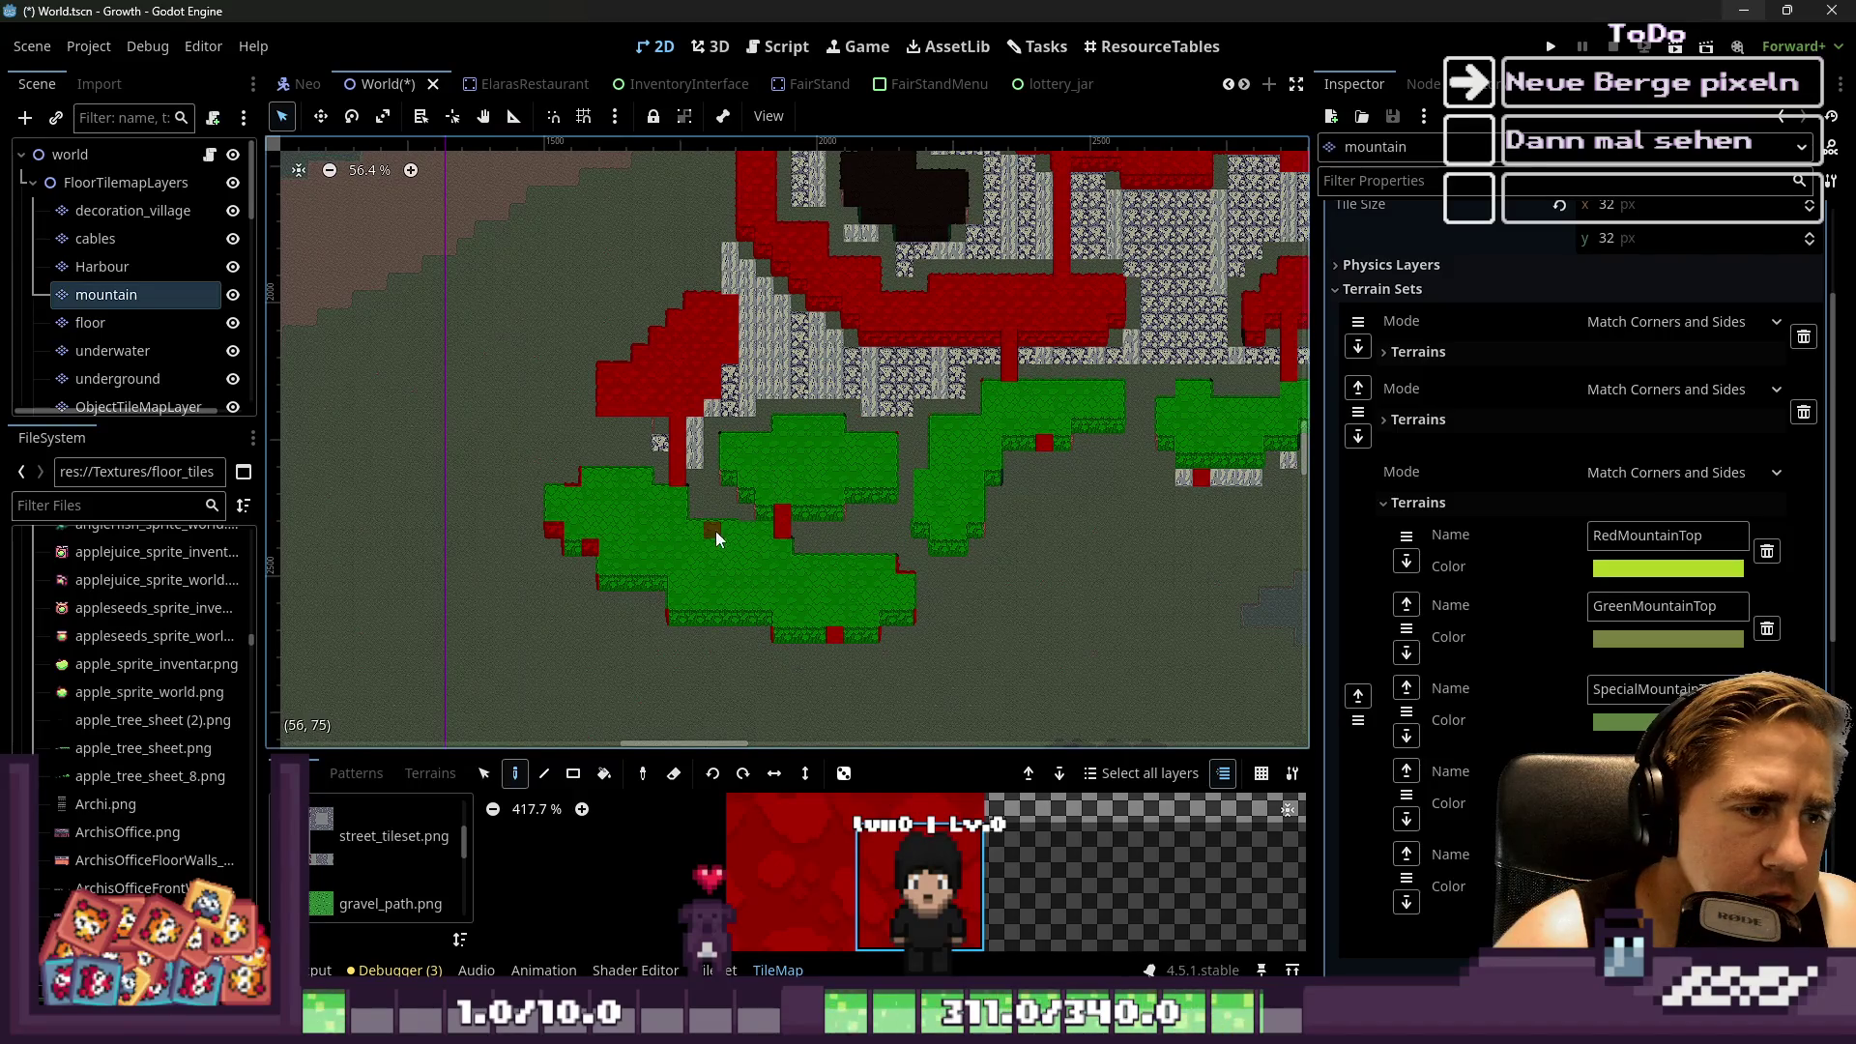
pyautogui.scroll(-3, 680, 335)
pyautogui.scroll(2, 747, 431)
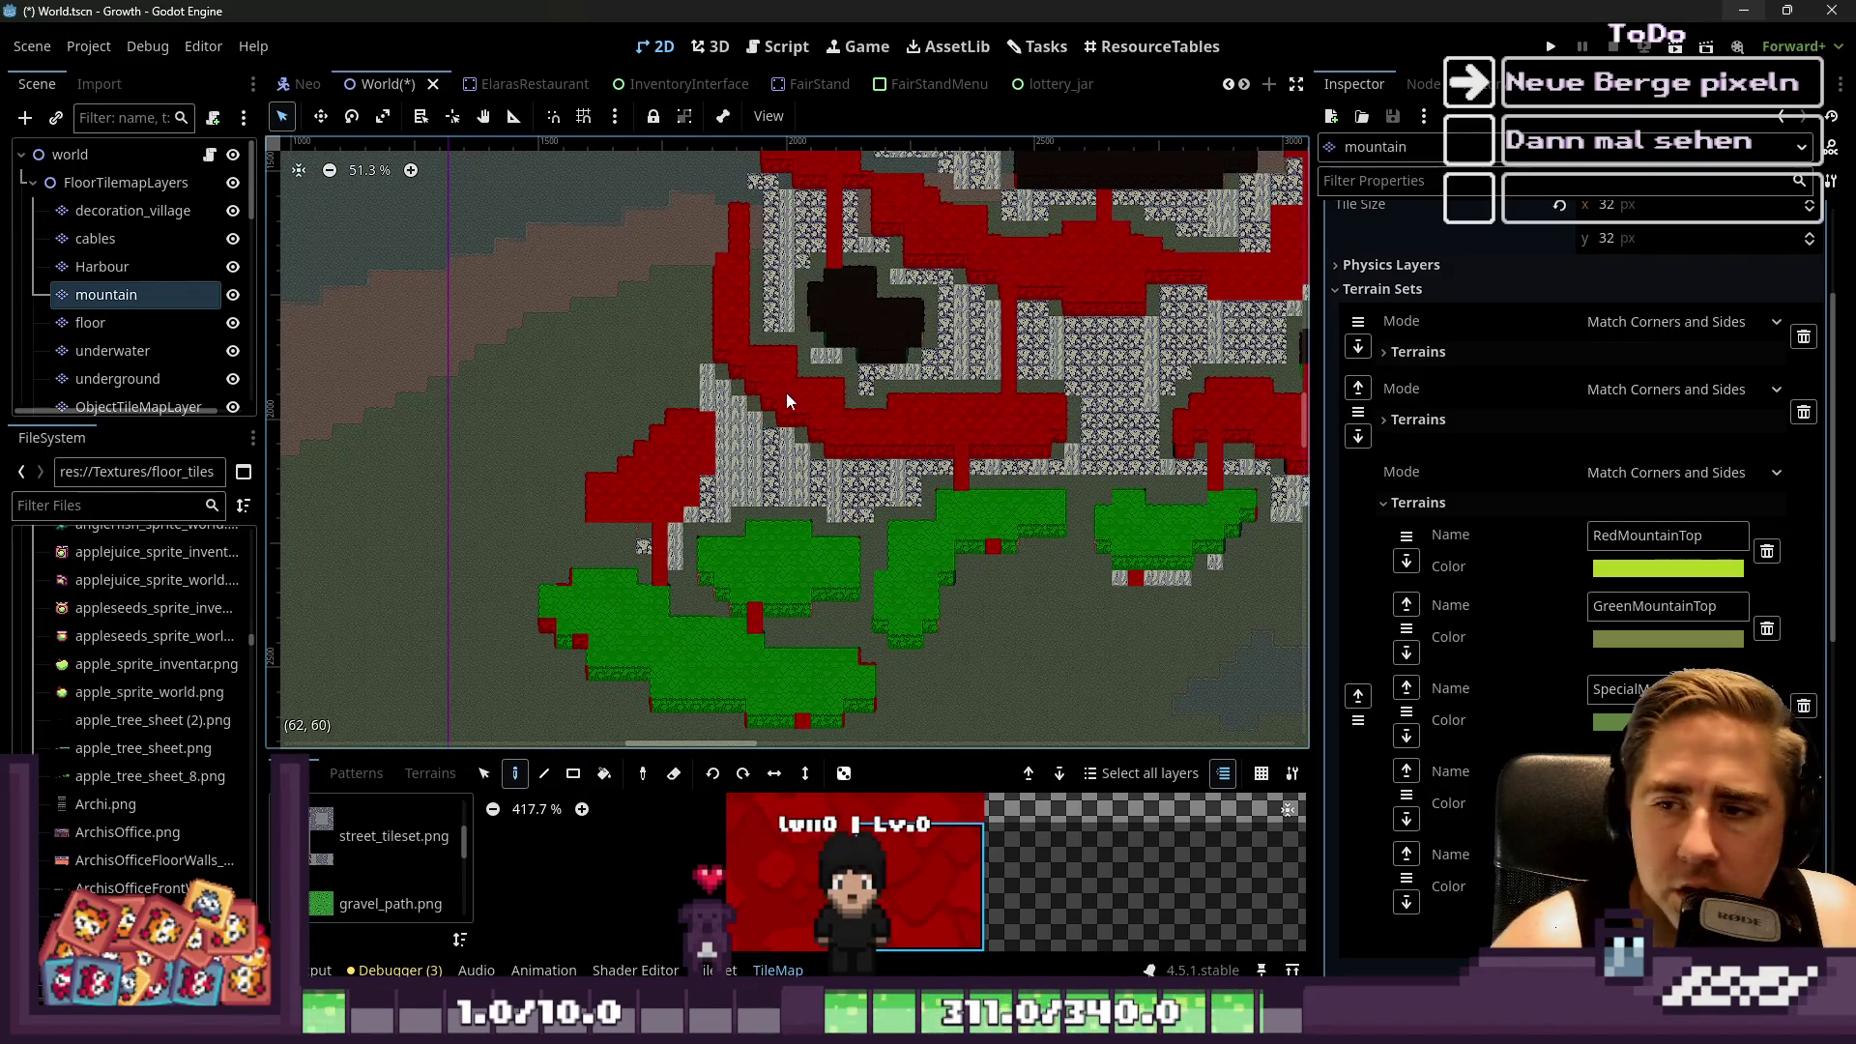
pyautogui.scroll(-3, 782, 397)
pyautogui.scroll(4, 787, 387)
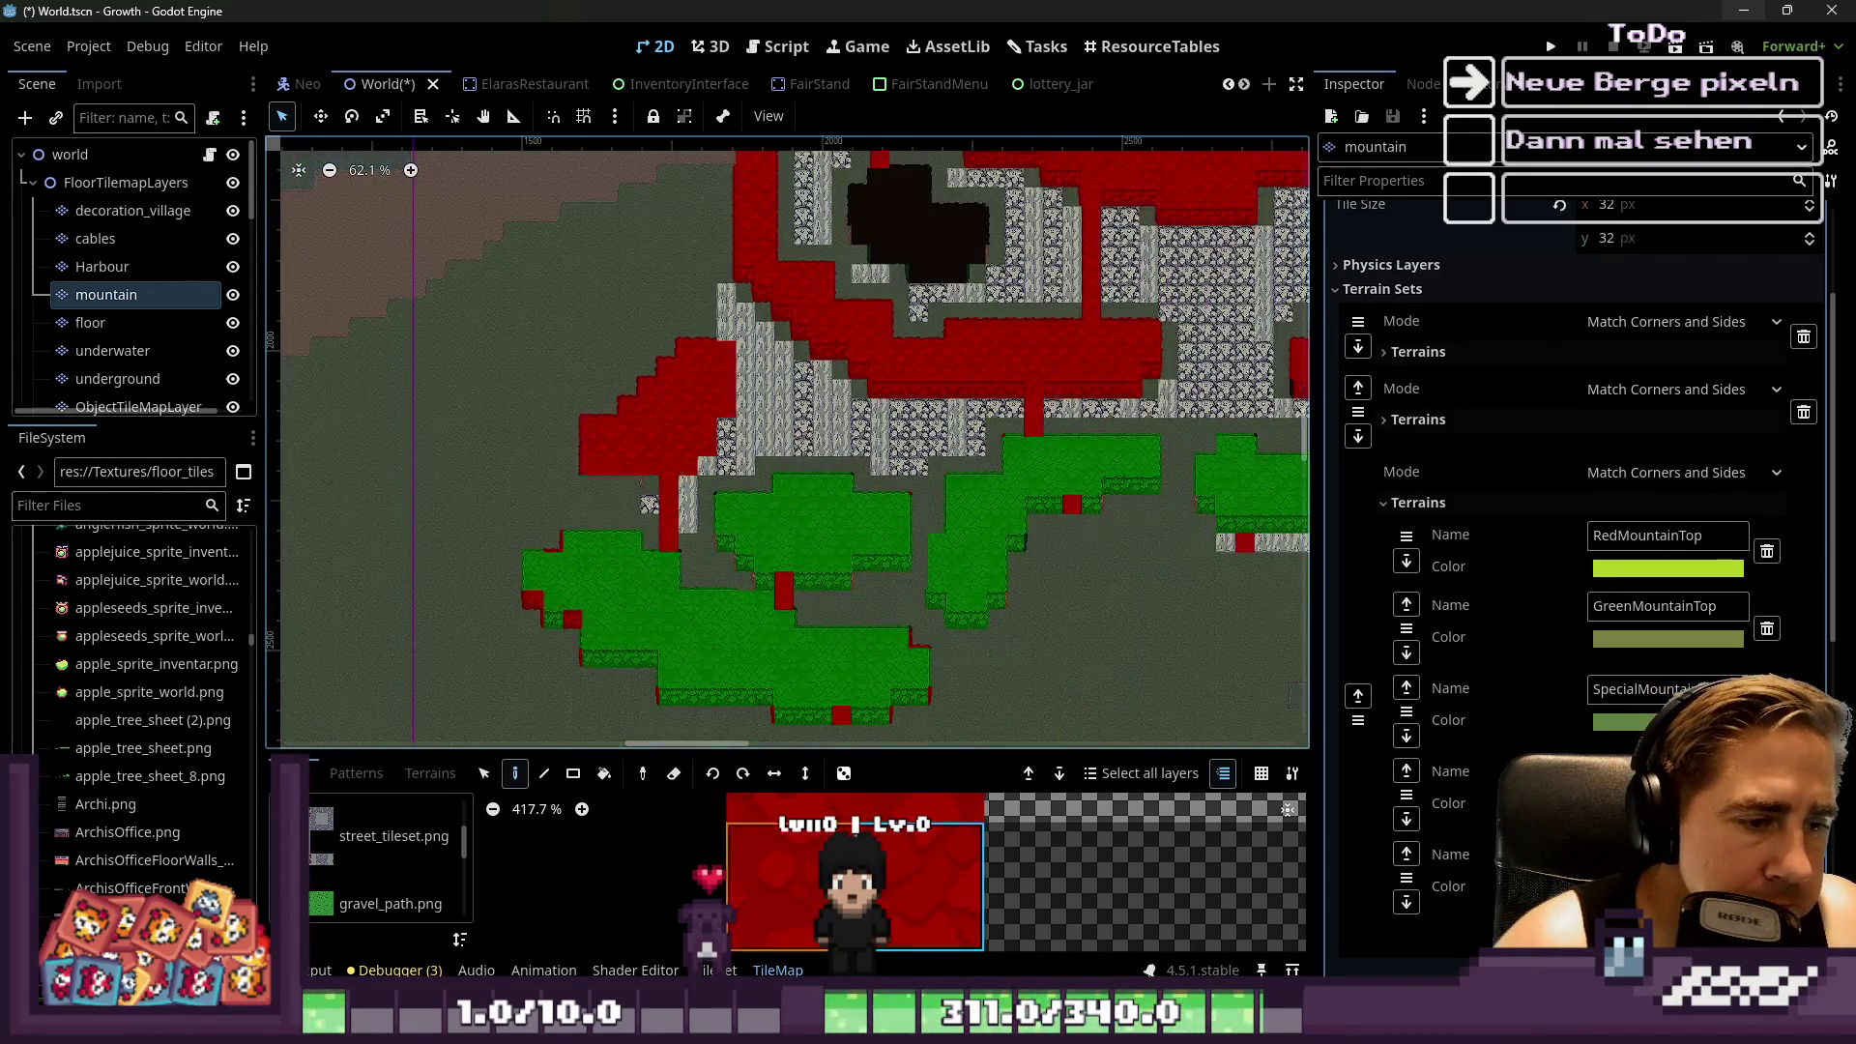
pyautogui.scroll(-8, 1023, 867)
# Pick the red mountain-top tile and paint two horizontal rows of it
pyautogui.click(957, 856)
pyautogui.scroll(8, 708, 584)
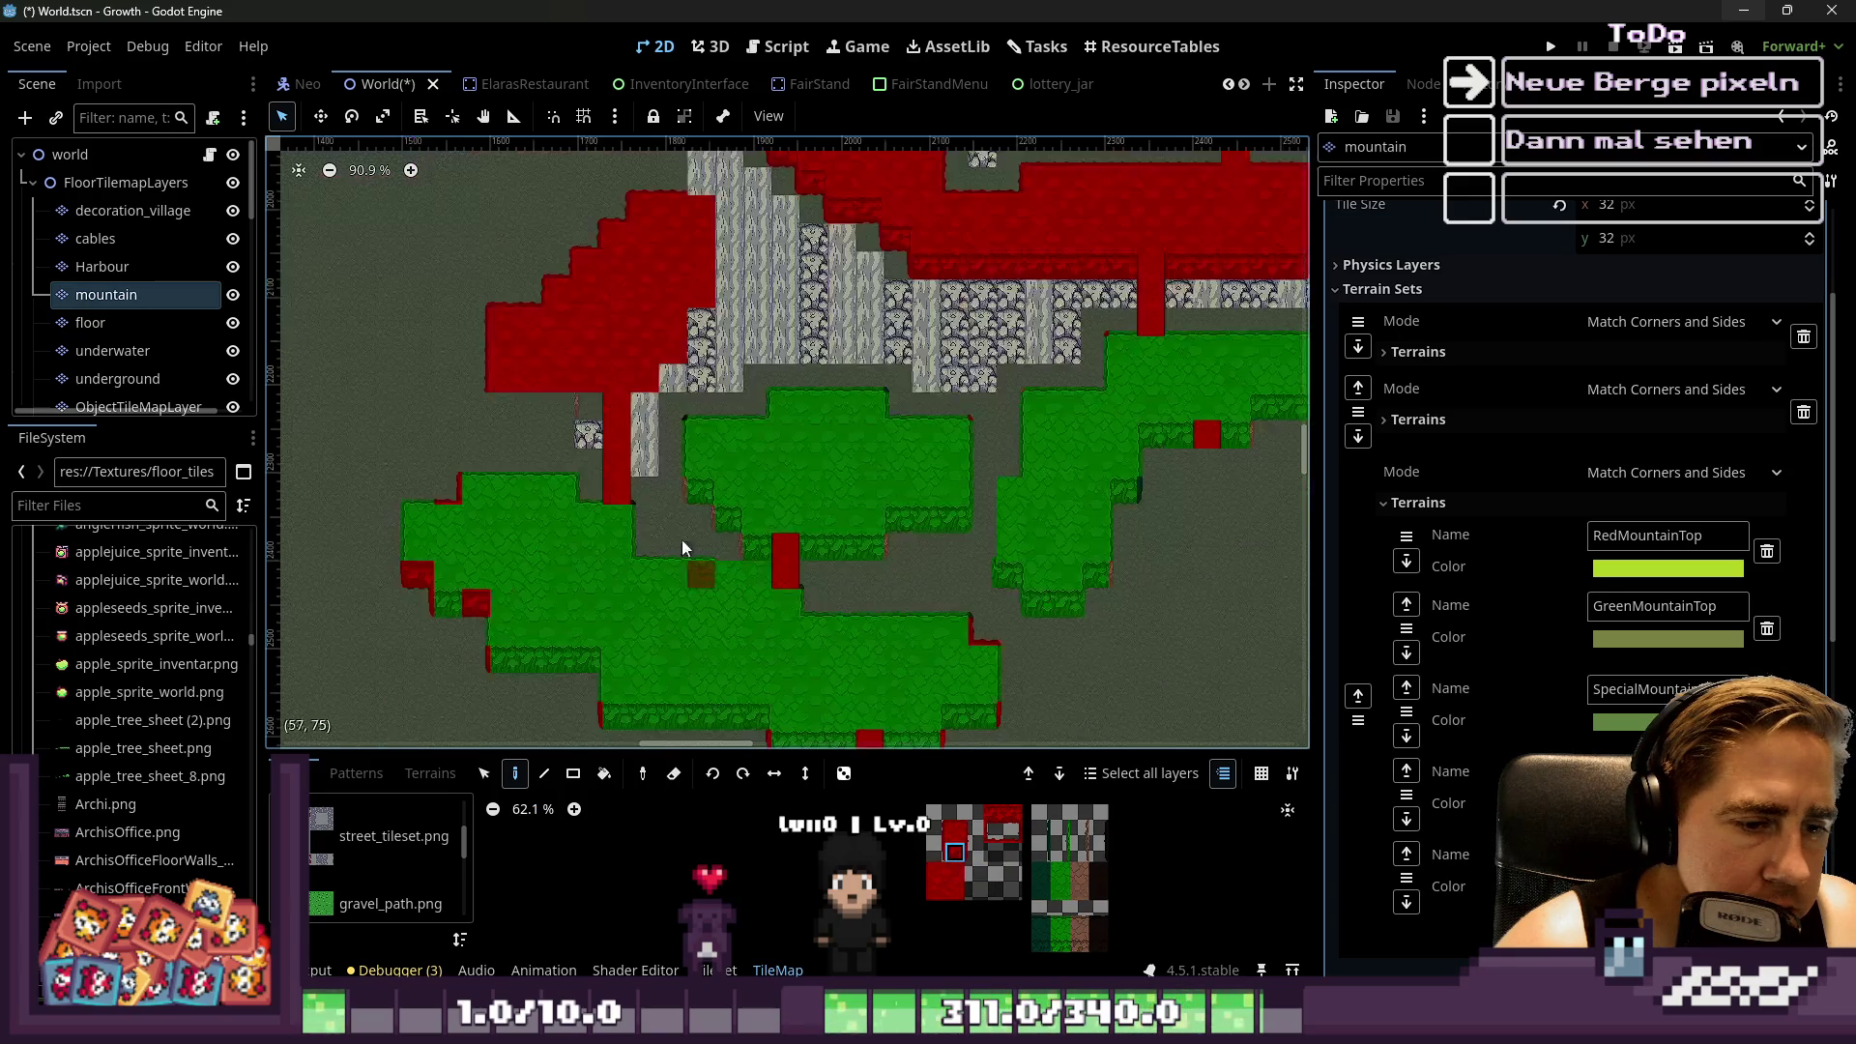
pyautogui.moveTo(657, 626); pyautogui.dragTo(789, 631)
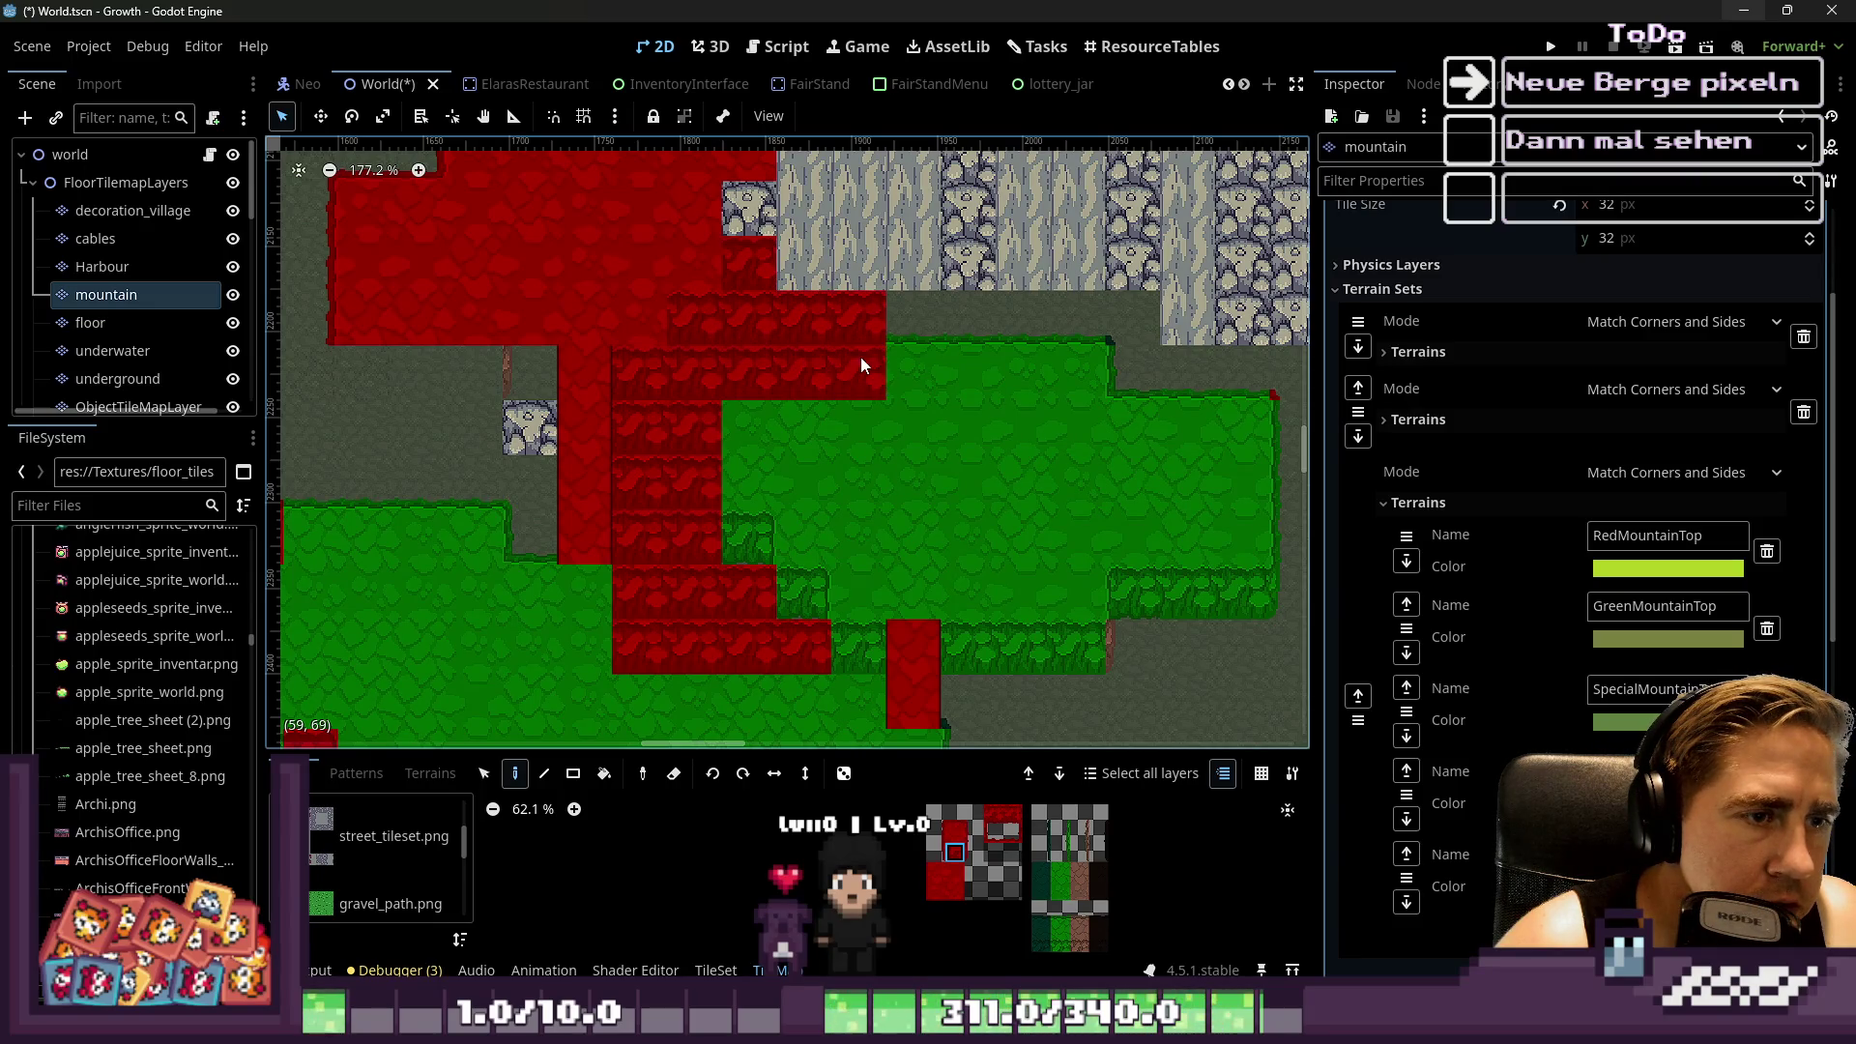
pyautogui.scroll(-2, 835, 309)
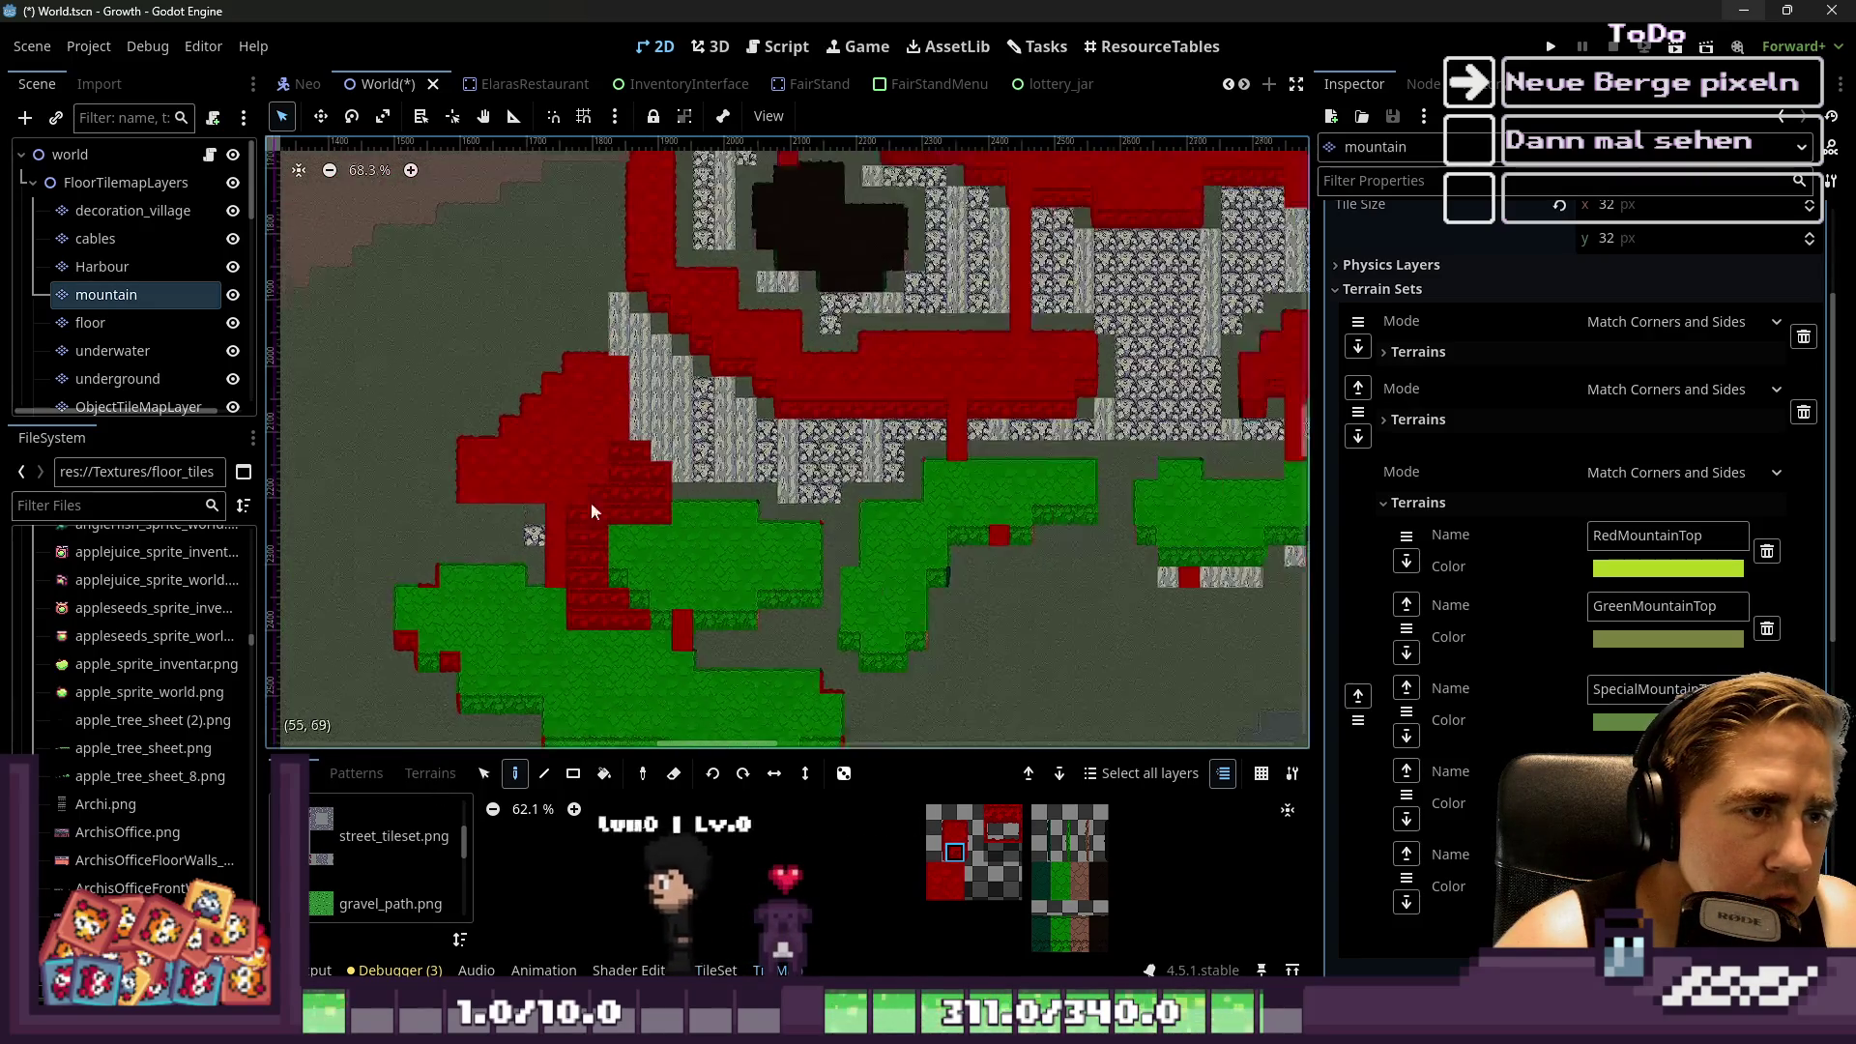
pyautogui.scroll(3, 1193, 426)
pyautogui.moveTo(1215, 391); pyautogui.dragTo(847, 390)
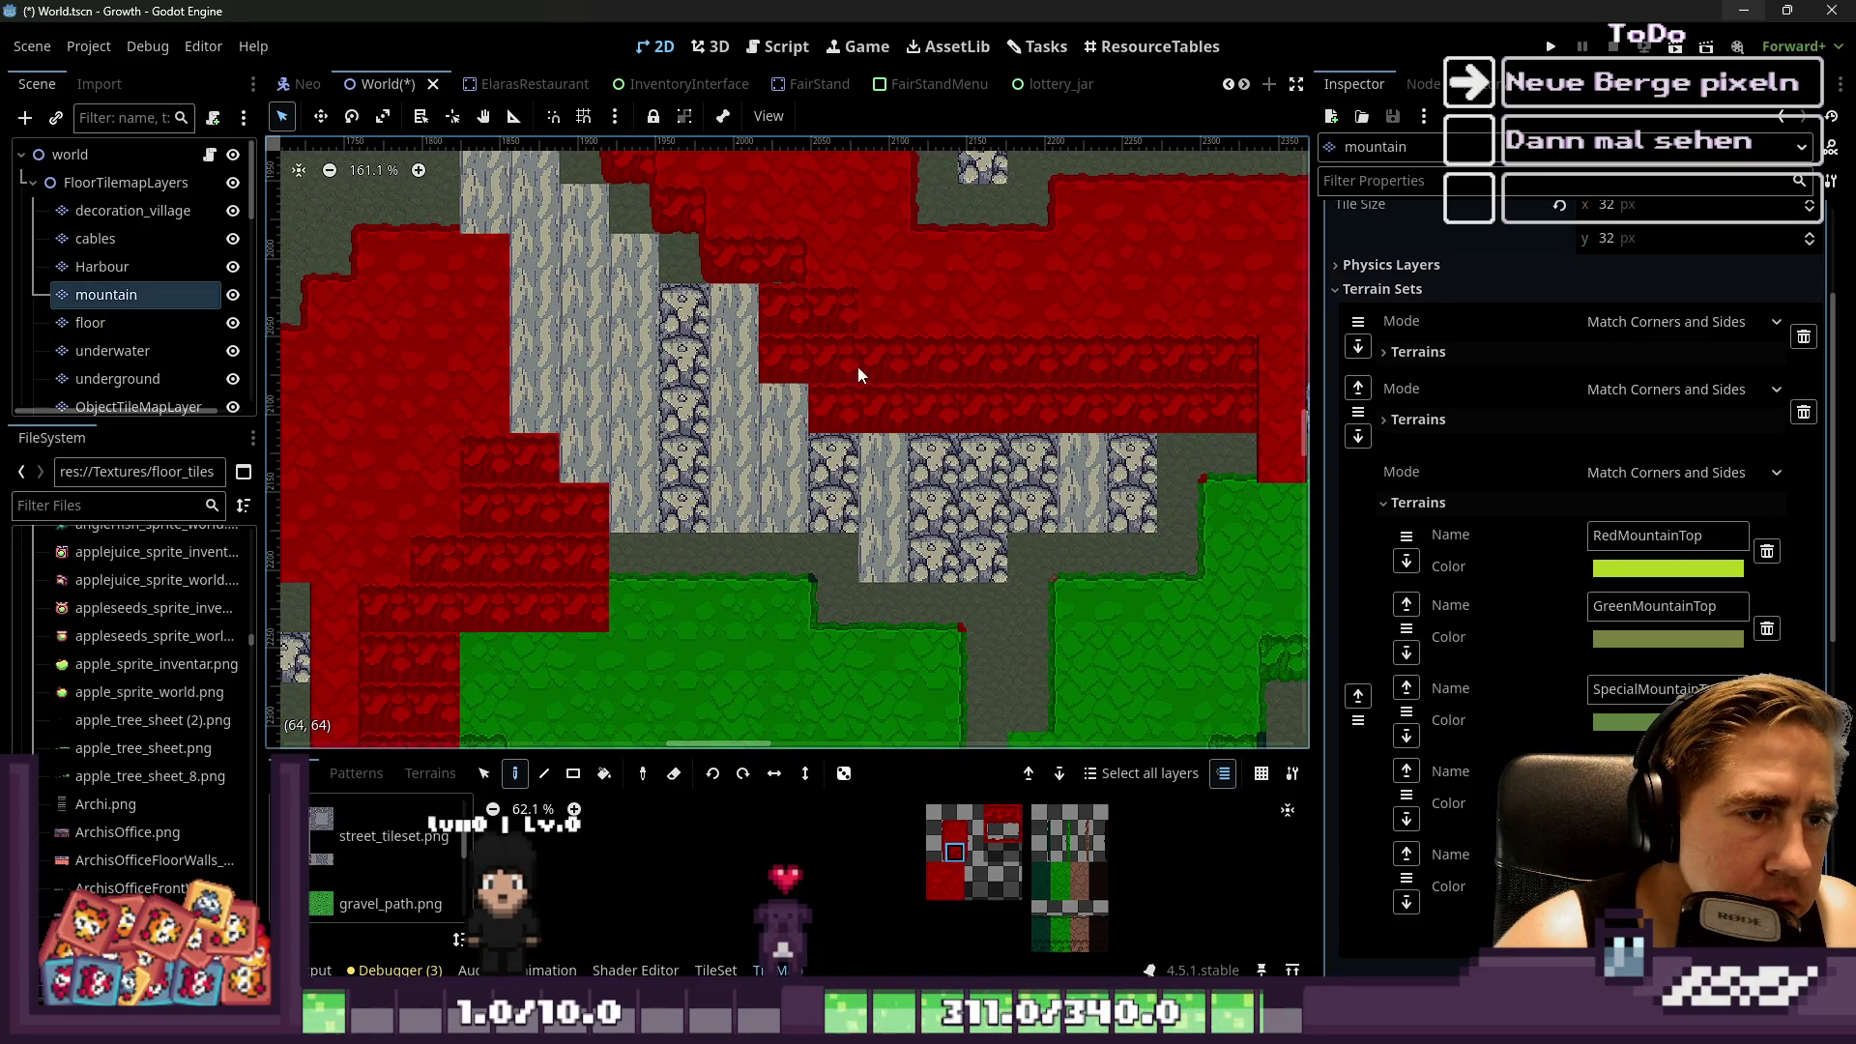
# Cover the grey stone steps on the lower left with red terrain
pyautogui.scroll(5, 822, 337)
pyautogui.moveTo(816, 334)
pyautogui.mouseDown()
pyautogui.moveTo(745, 345)
pyautogui.moveTo(768, 293)
pyautogui.moveTo(667, 319)
pyautogui.moveTo(898, 467)
pyautogui.mouseUp()
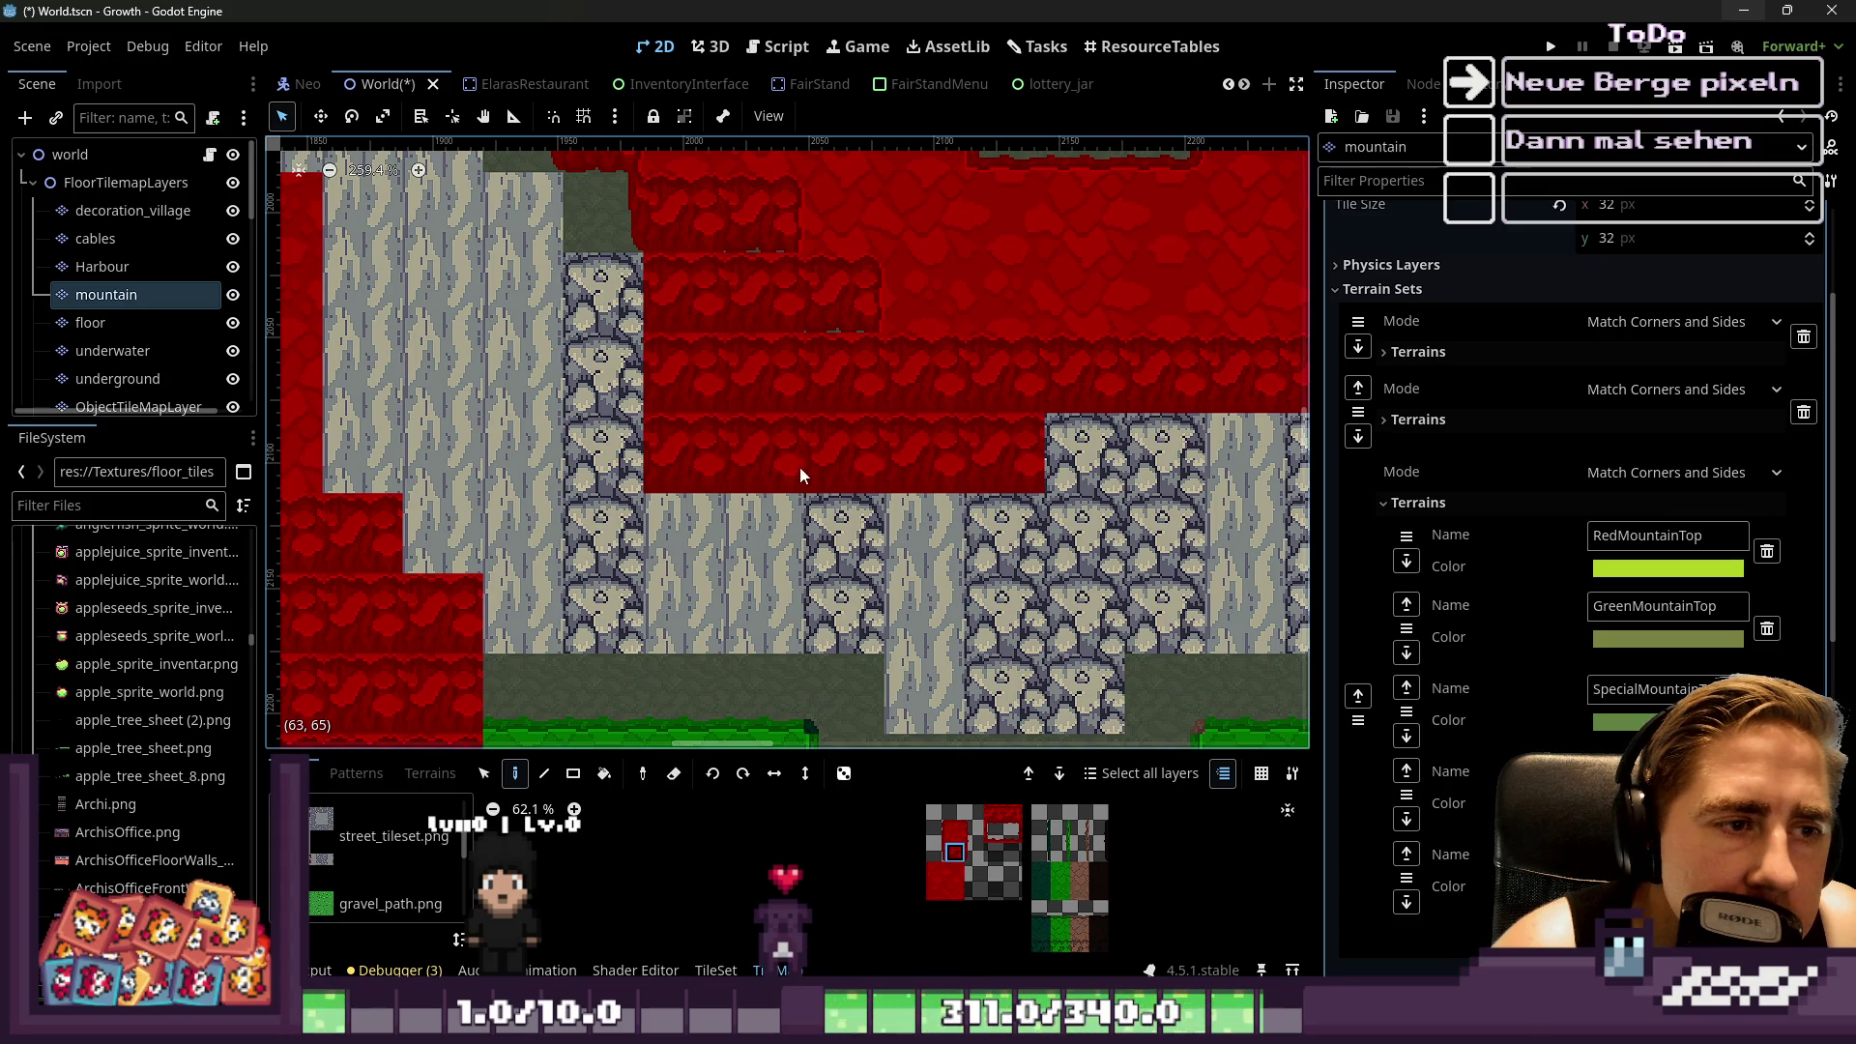
pyautogui.scroll(-2, 783, 364)
pyautogui.moveTo(667, 455)
pyautogui.mouseDown()
pyautogui.moveTo(1066, 396)
pyautogui.moveTo(1097, 466)
pyautogui.moveTo(1094, 547)
pyautogui.moveTo(1054, 571)
pyautogui.moveTo(808, 516)
pyautogui.moveTo(907, 652)
pyautogui.moveTo(786, 626)
pyautogui.moveTo(655, 650)
pyautogui.mouseUp()
pyautogui.scroll(-4, 783, 408)
pyautogui.scroll(4, 1005, 397)
pyautogui.moveTo(514, 527)
pyautogui.mouseDown()
pyautogui.moveTo(362, 555)
pyautogui.moveTo(803, 557)
pyautogui.mouseUp()
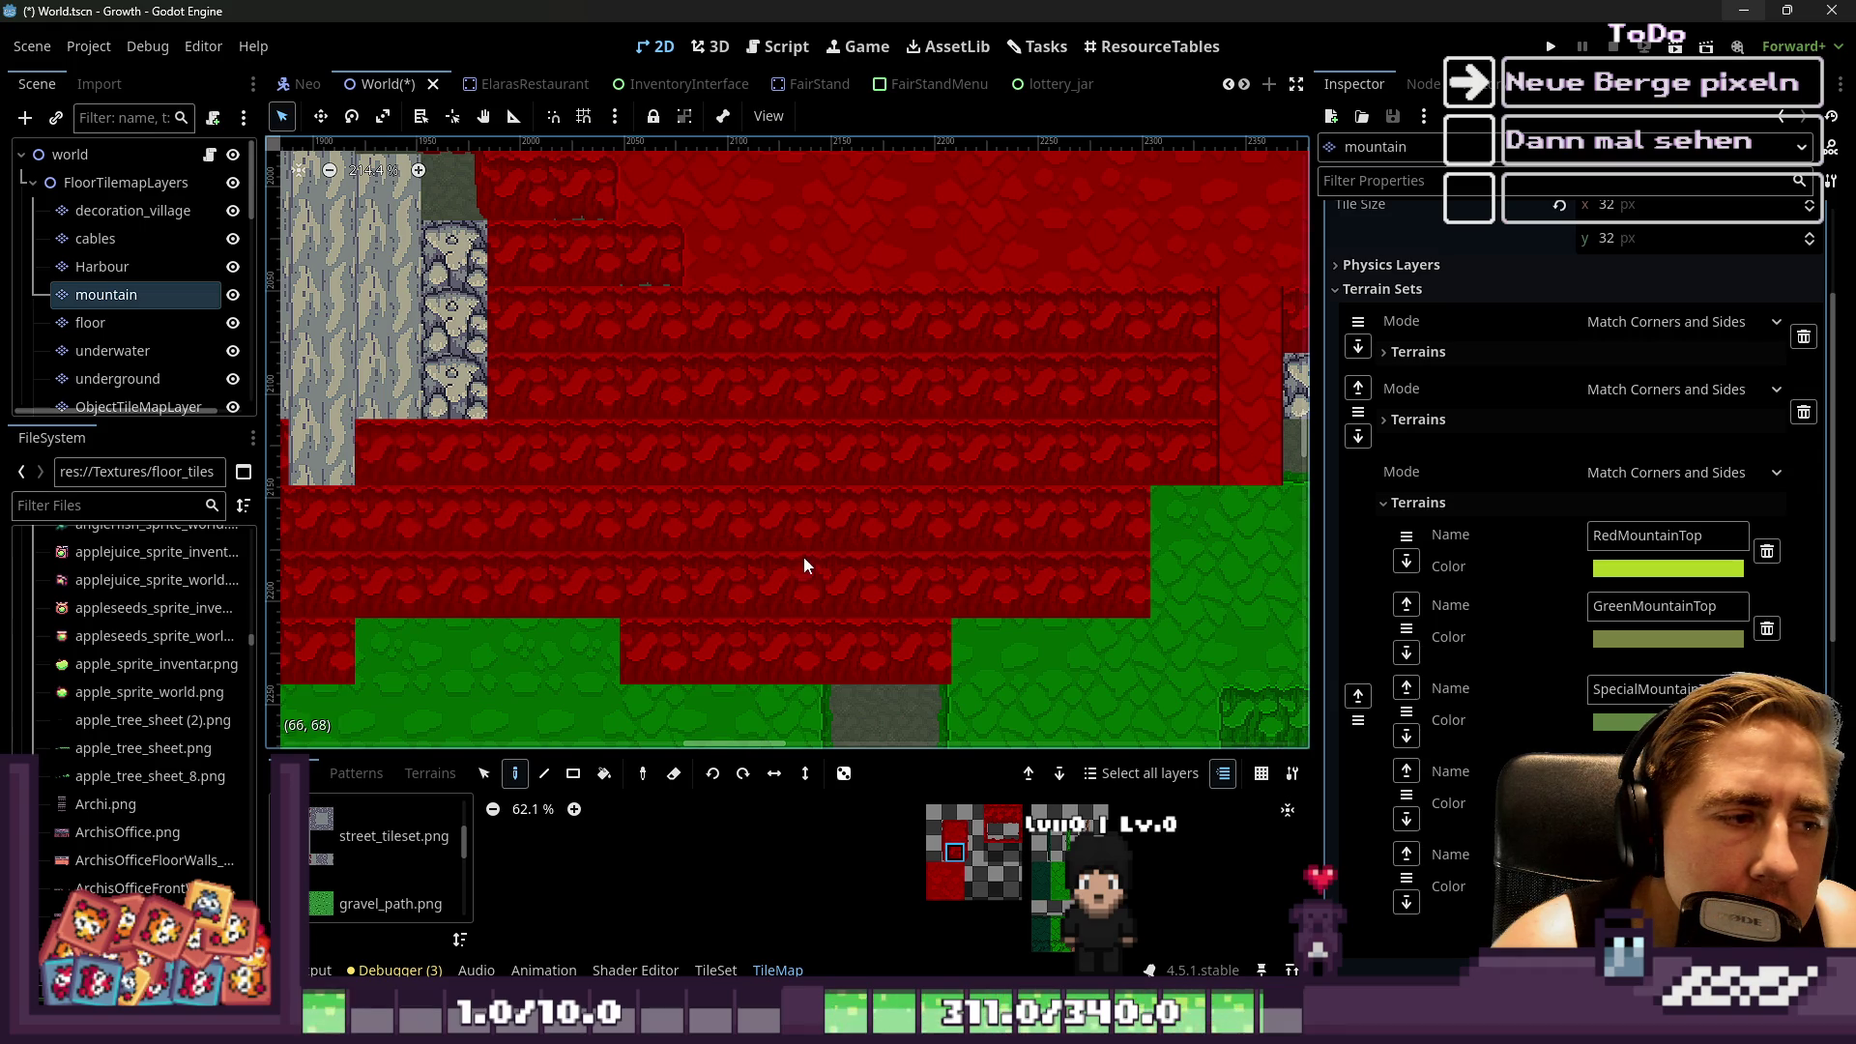
pyautogui.scroll(-4, 803, 557)
pyautogui.scroll(4, 582, 490)
pyautogui.moveTo(565, 393); pyautogui.dragTo(775, 532)
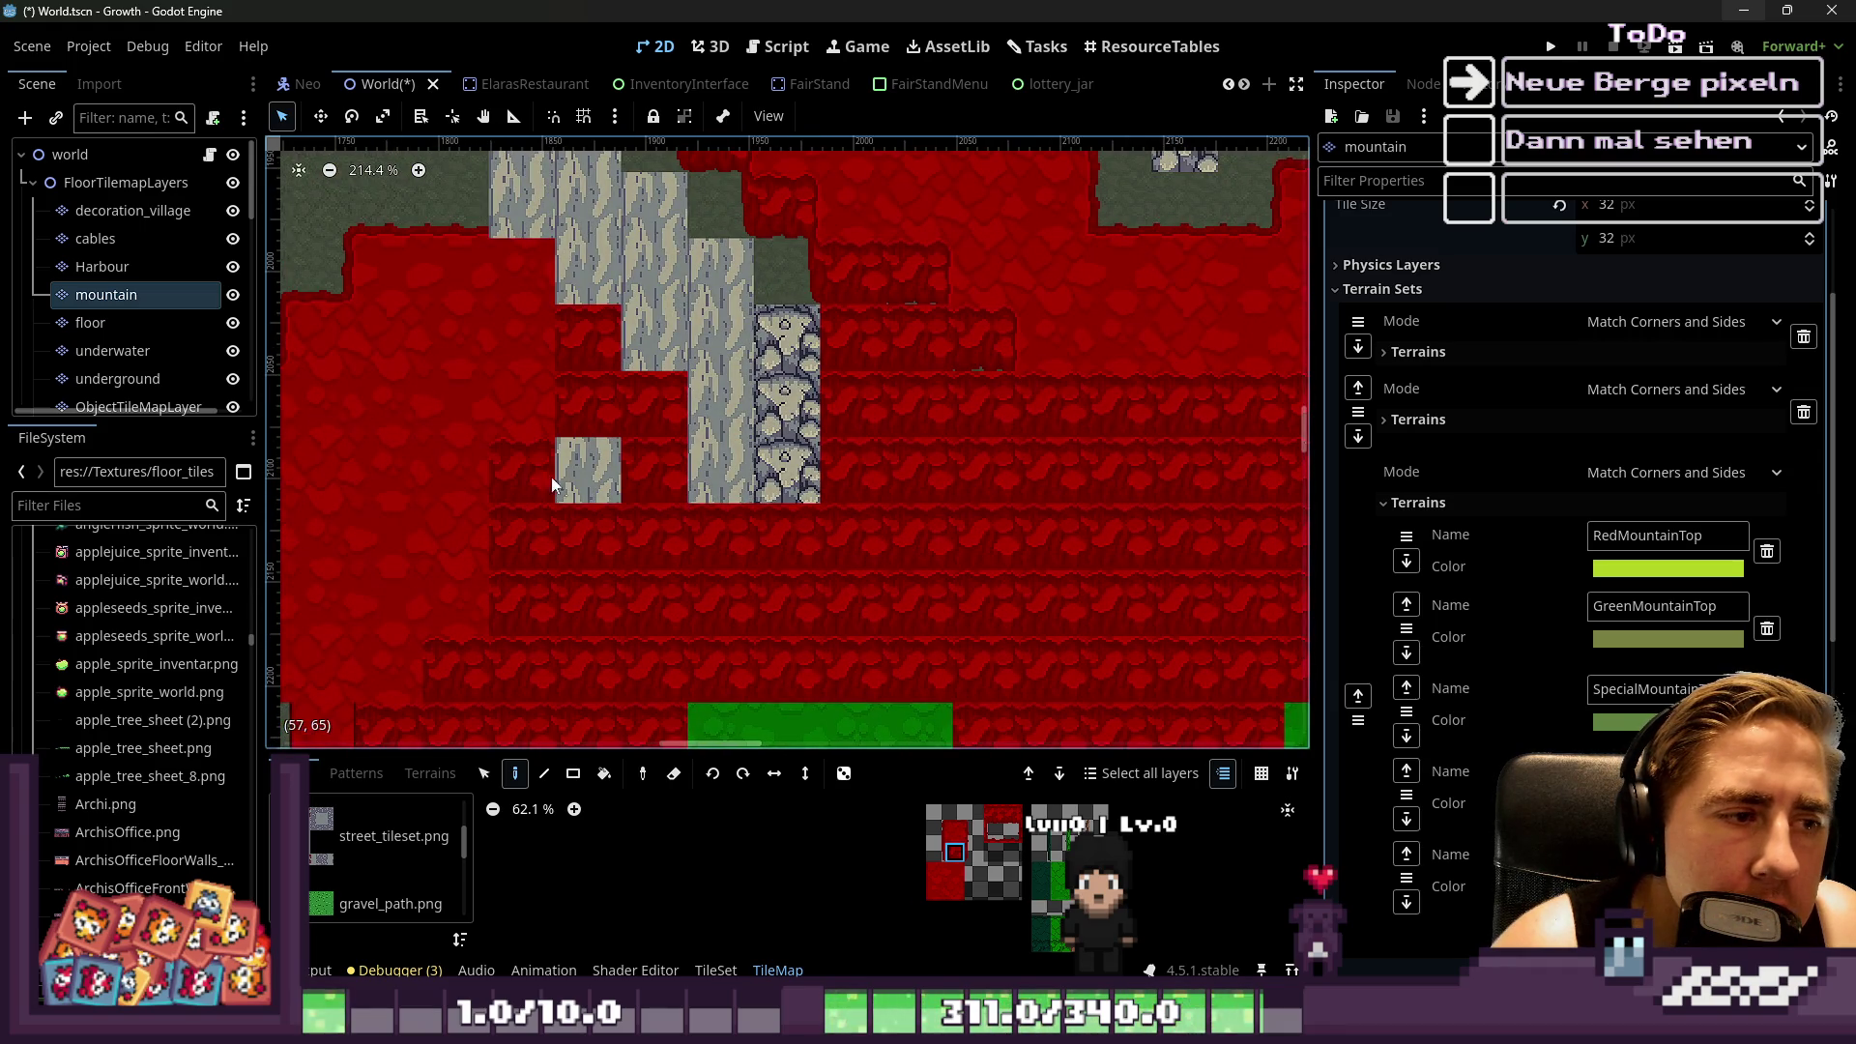
pyautogui.moveTo(605, 488)
pyautogui.mouseDown()
pyautogui.moveTo(586, 290)
pyautogui.moveTo(799, 457)
pyautogui.moveTo(744, 495)
pyautogui.mouseUp()
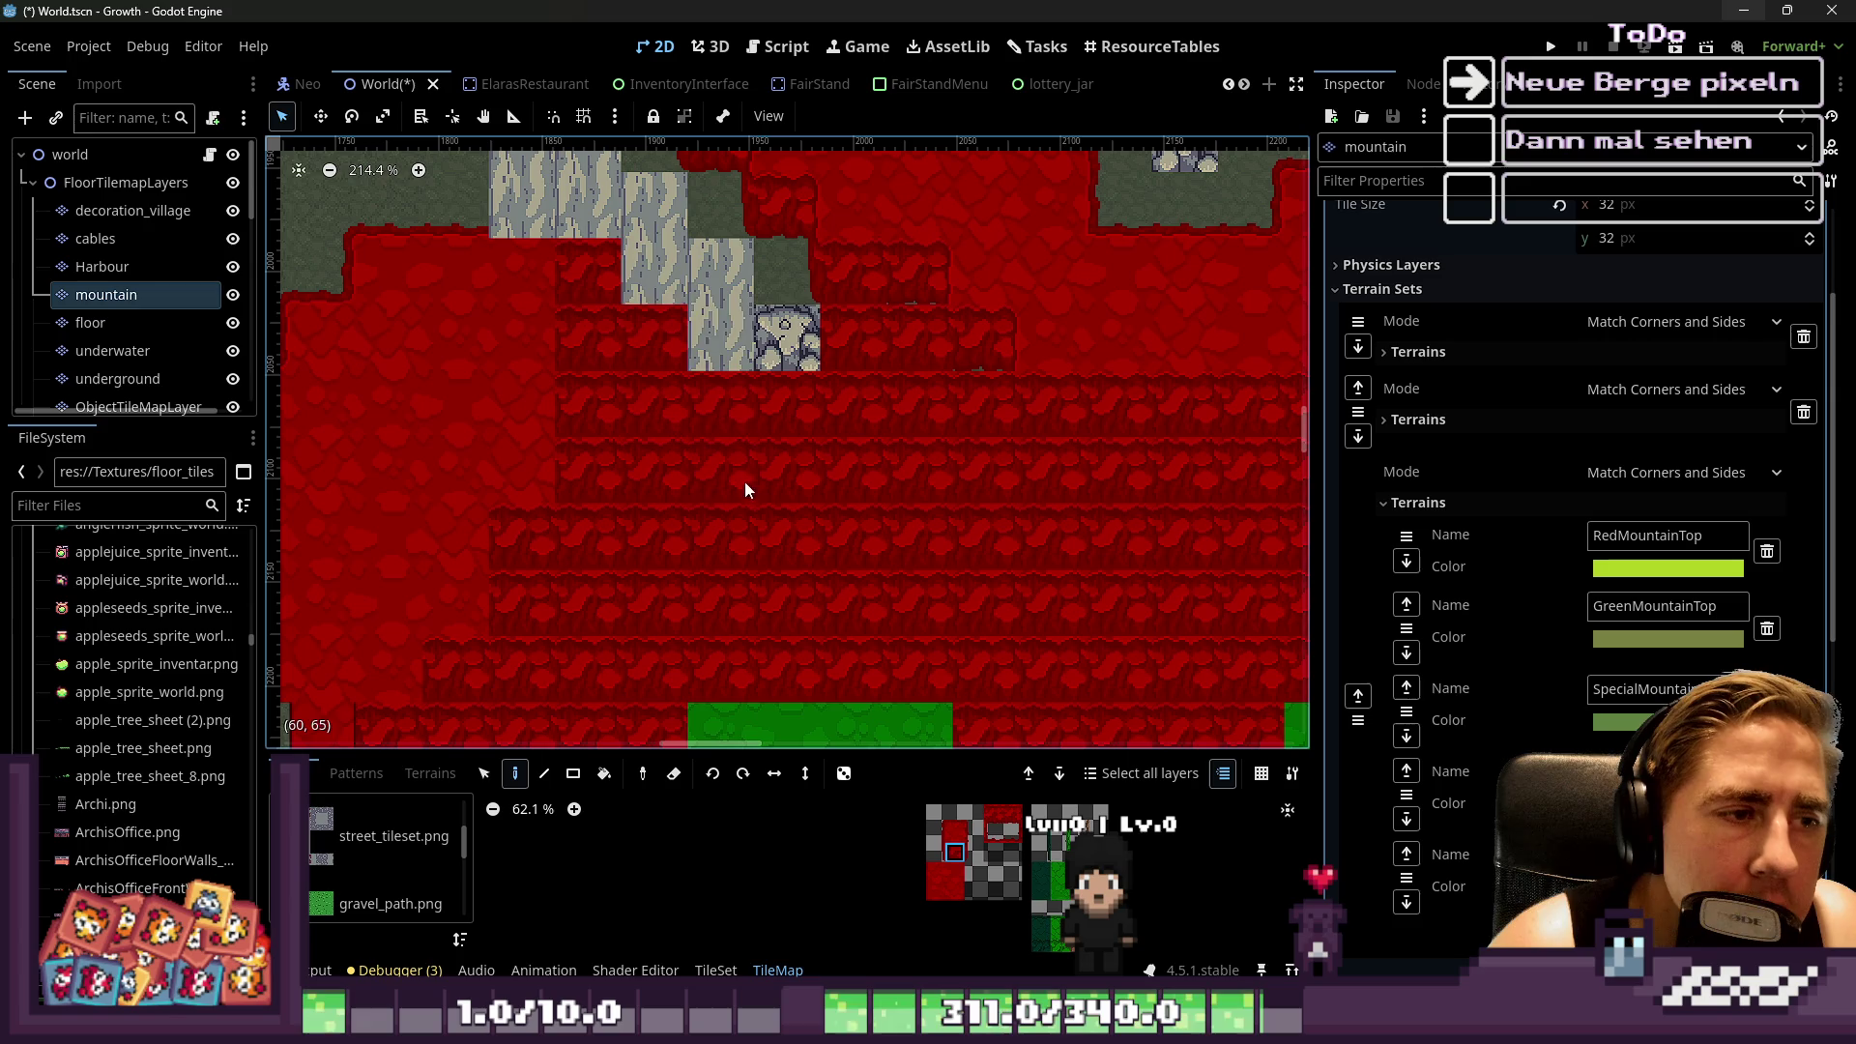
# Paint red over the upper grey tiles, undoing and redoing the last strokes
pyautogui.scroll(-2, 769, 307)
pyautogui.scroll(2, 741, 384)
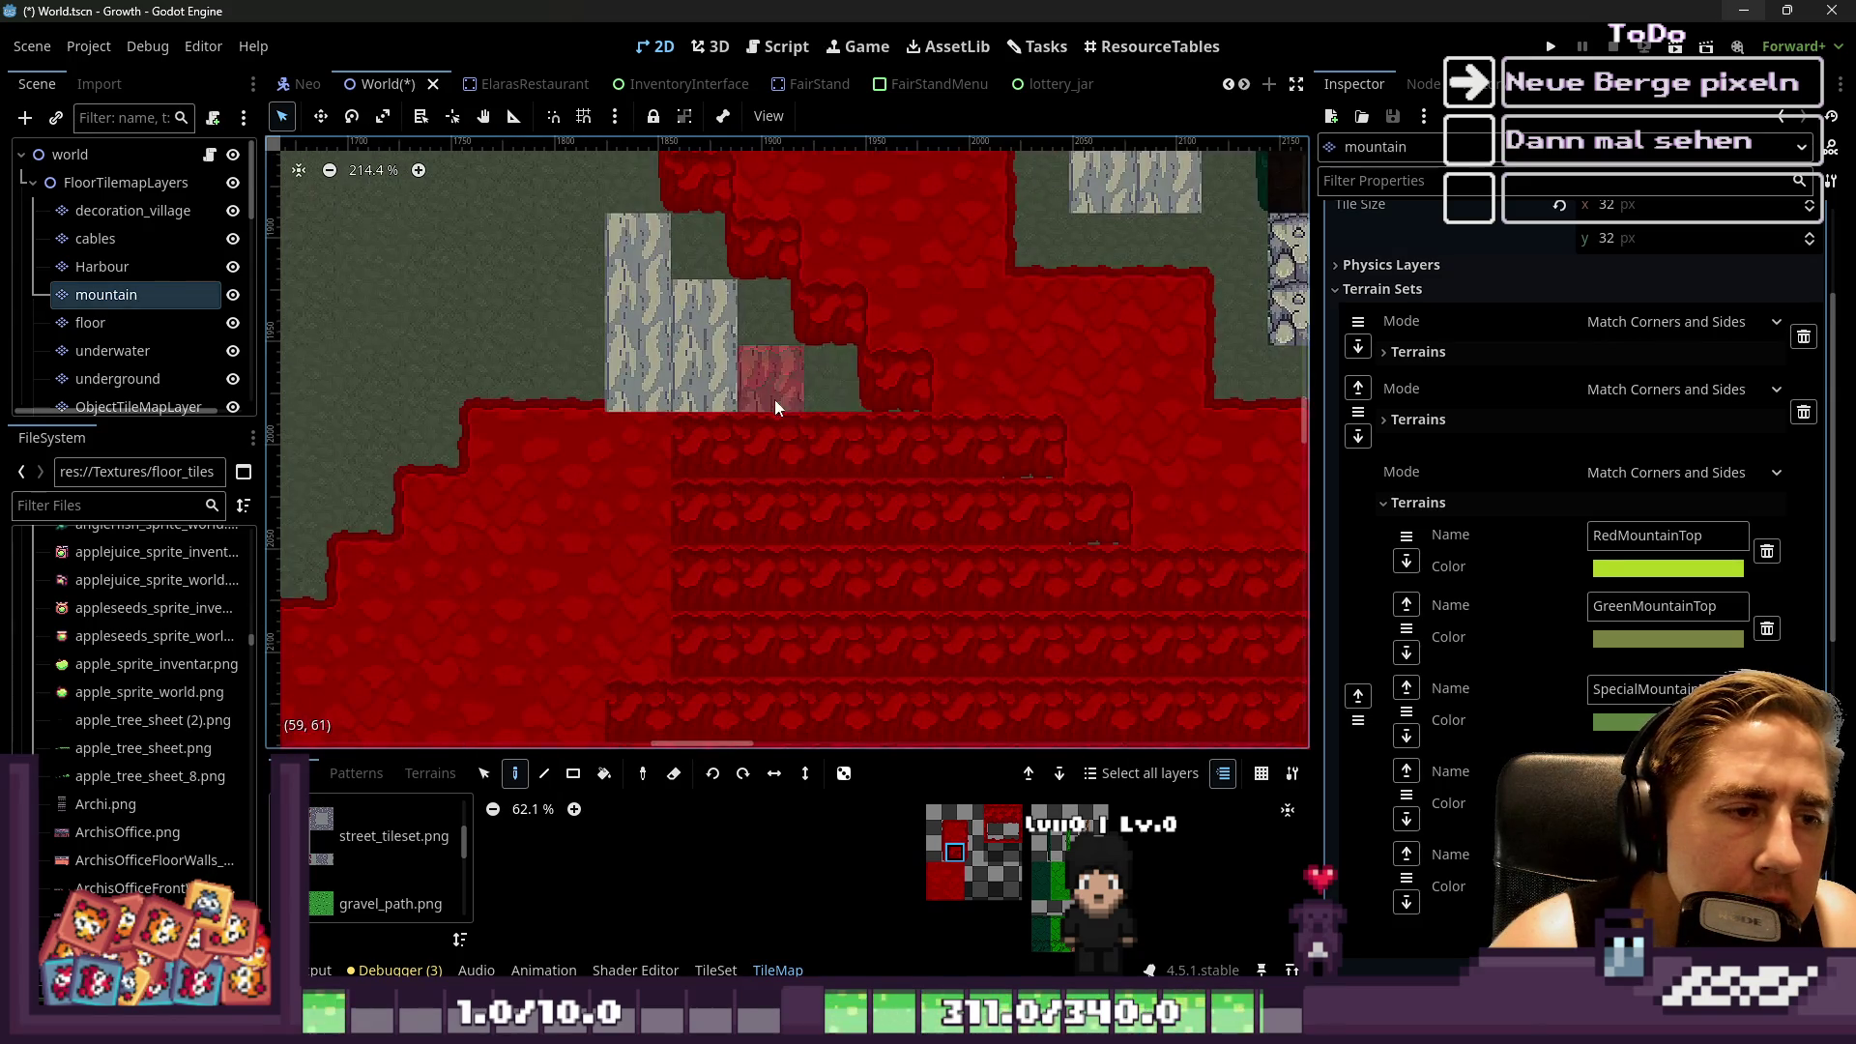
pyautogui.moveTo(653, 277); pyautogui.dragTo(751, 341)
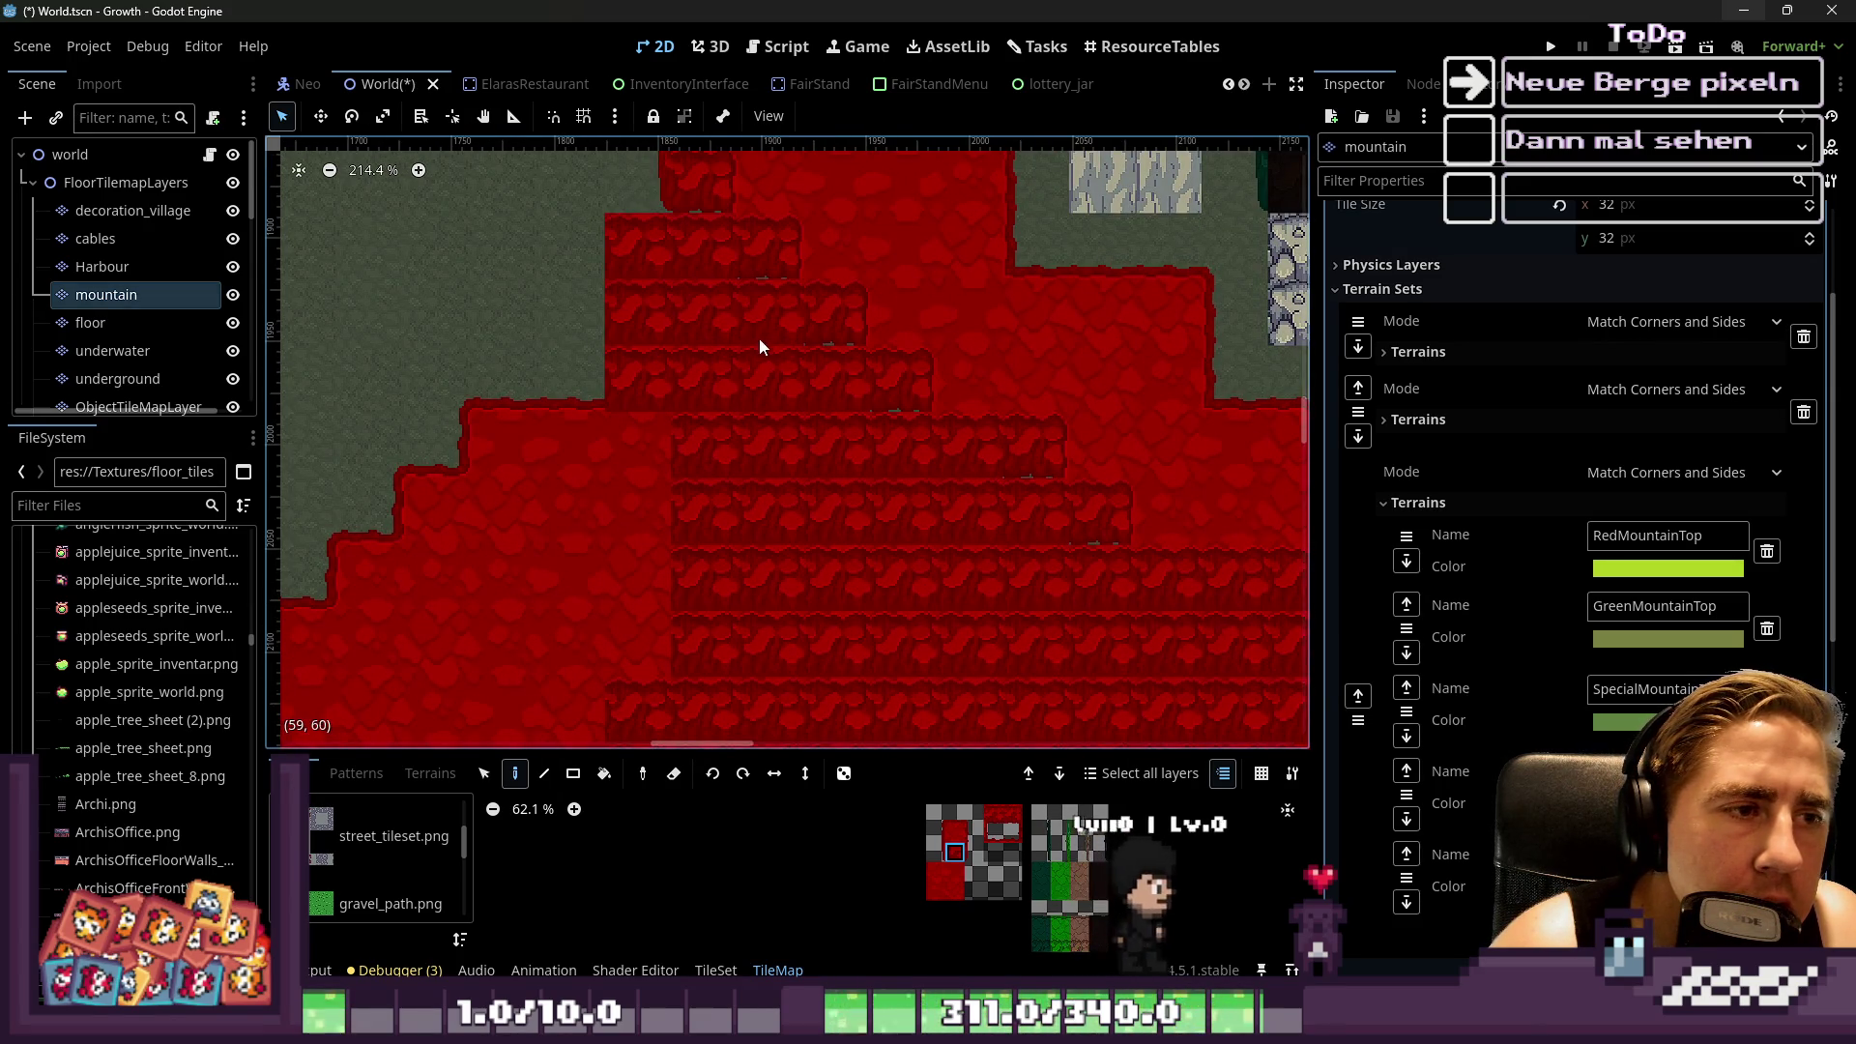
pyautogui.scroll(-2, 675, 369)
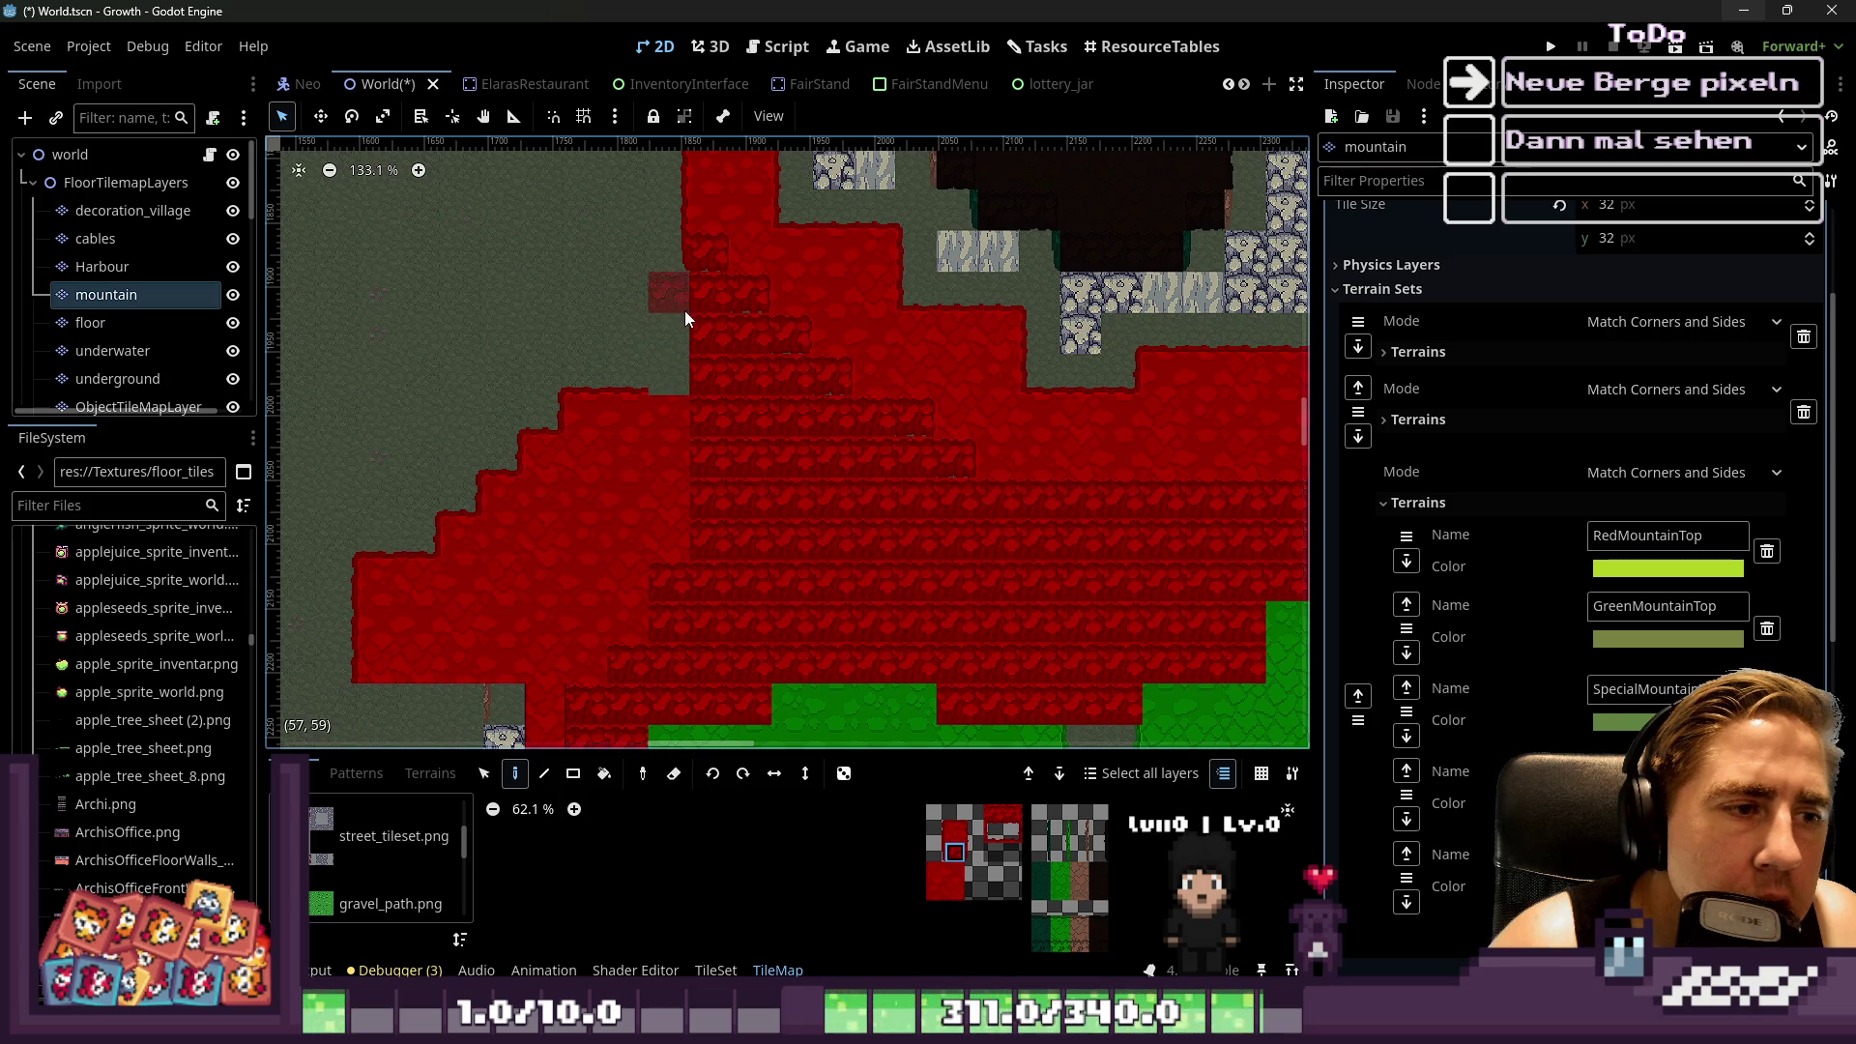
pyautogui.scroll(4, 629, 396)
pyautogui.hotkey('ctrl', 'z')
pyautogui.moveTo(754, 201)
pyautogui.mouseDown()
pyautogui.moveTo(746, 290)
pyautogui.moveTo(793, 323)
pyautogui.mouseUp()
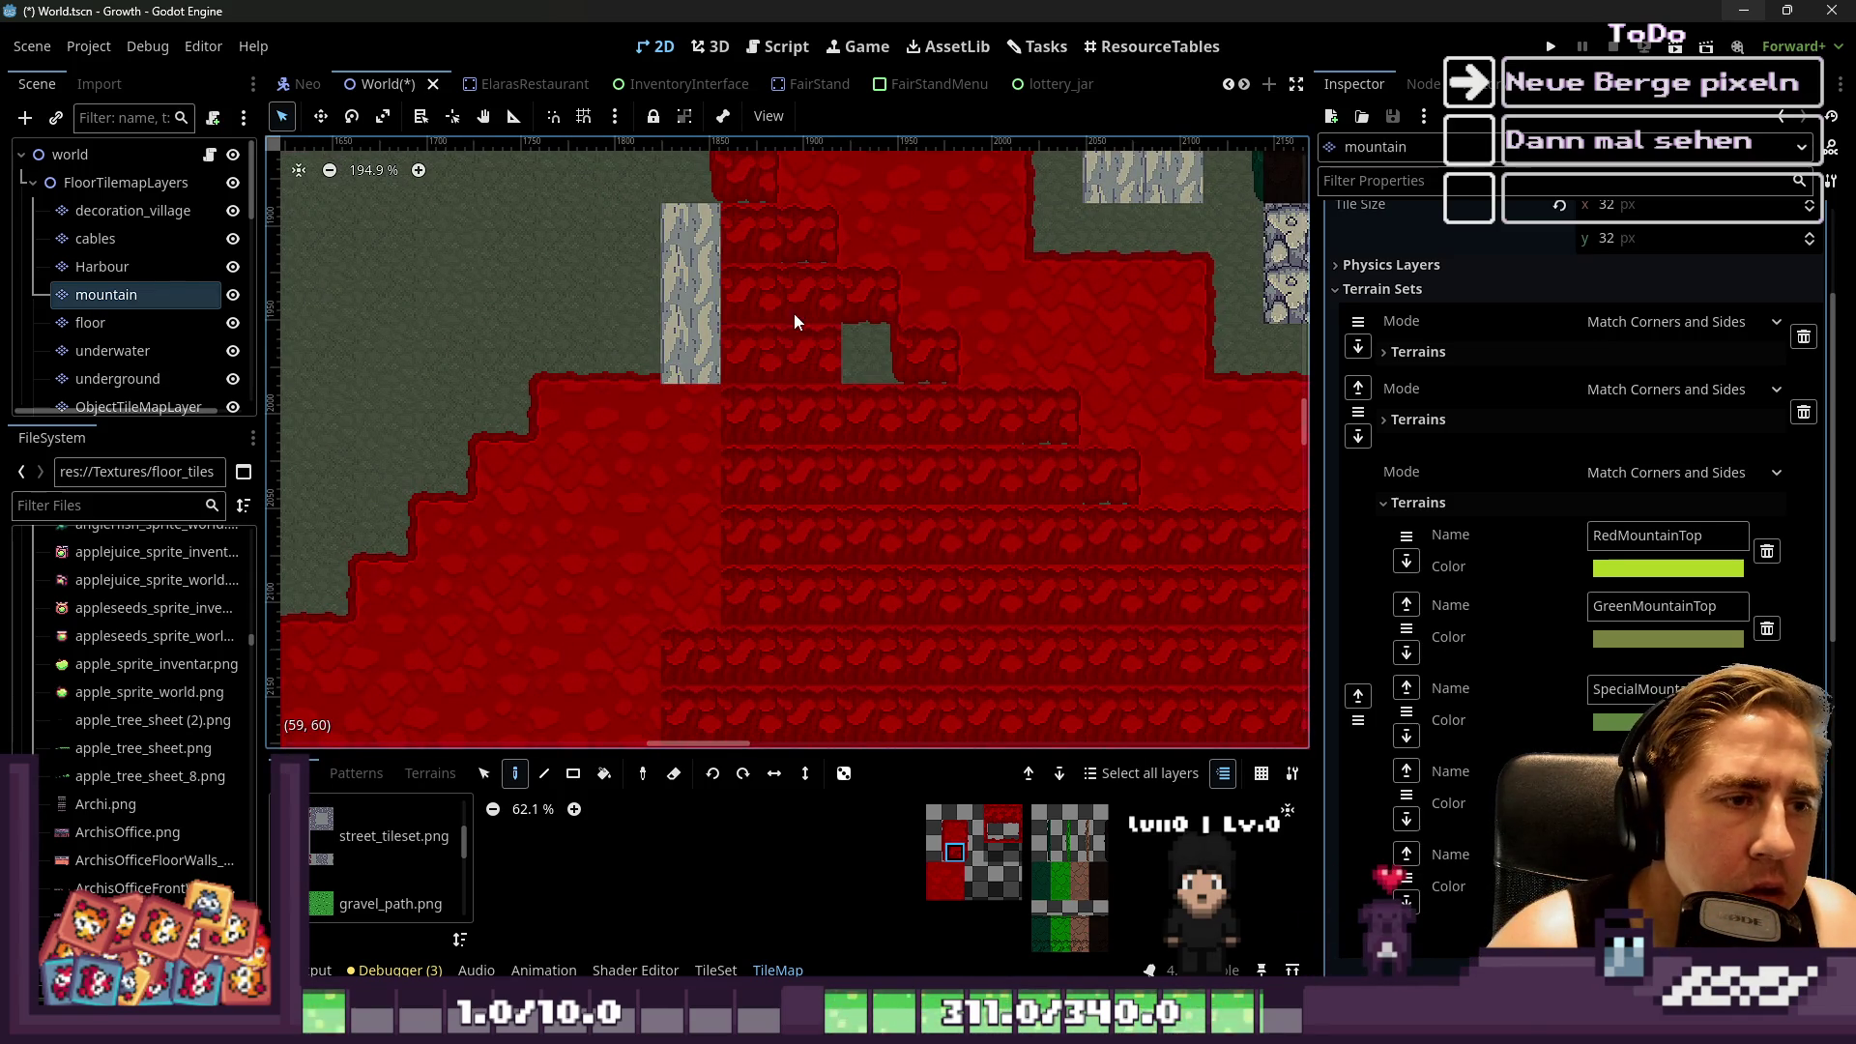
pyautogui.scroll(3, 583, 282)
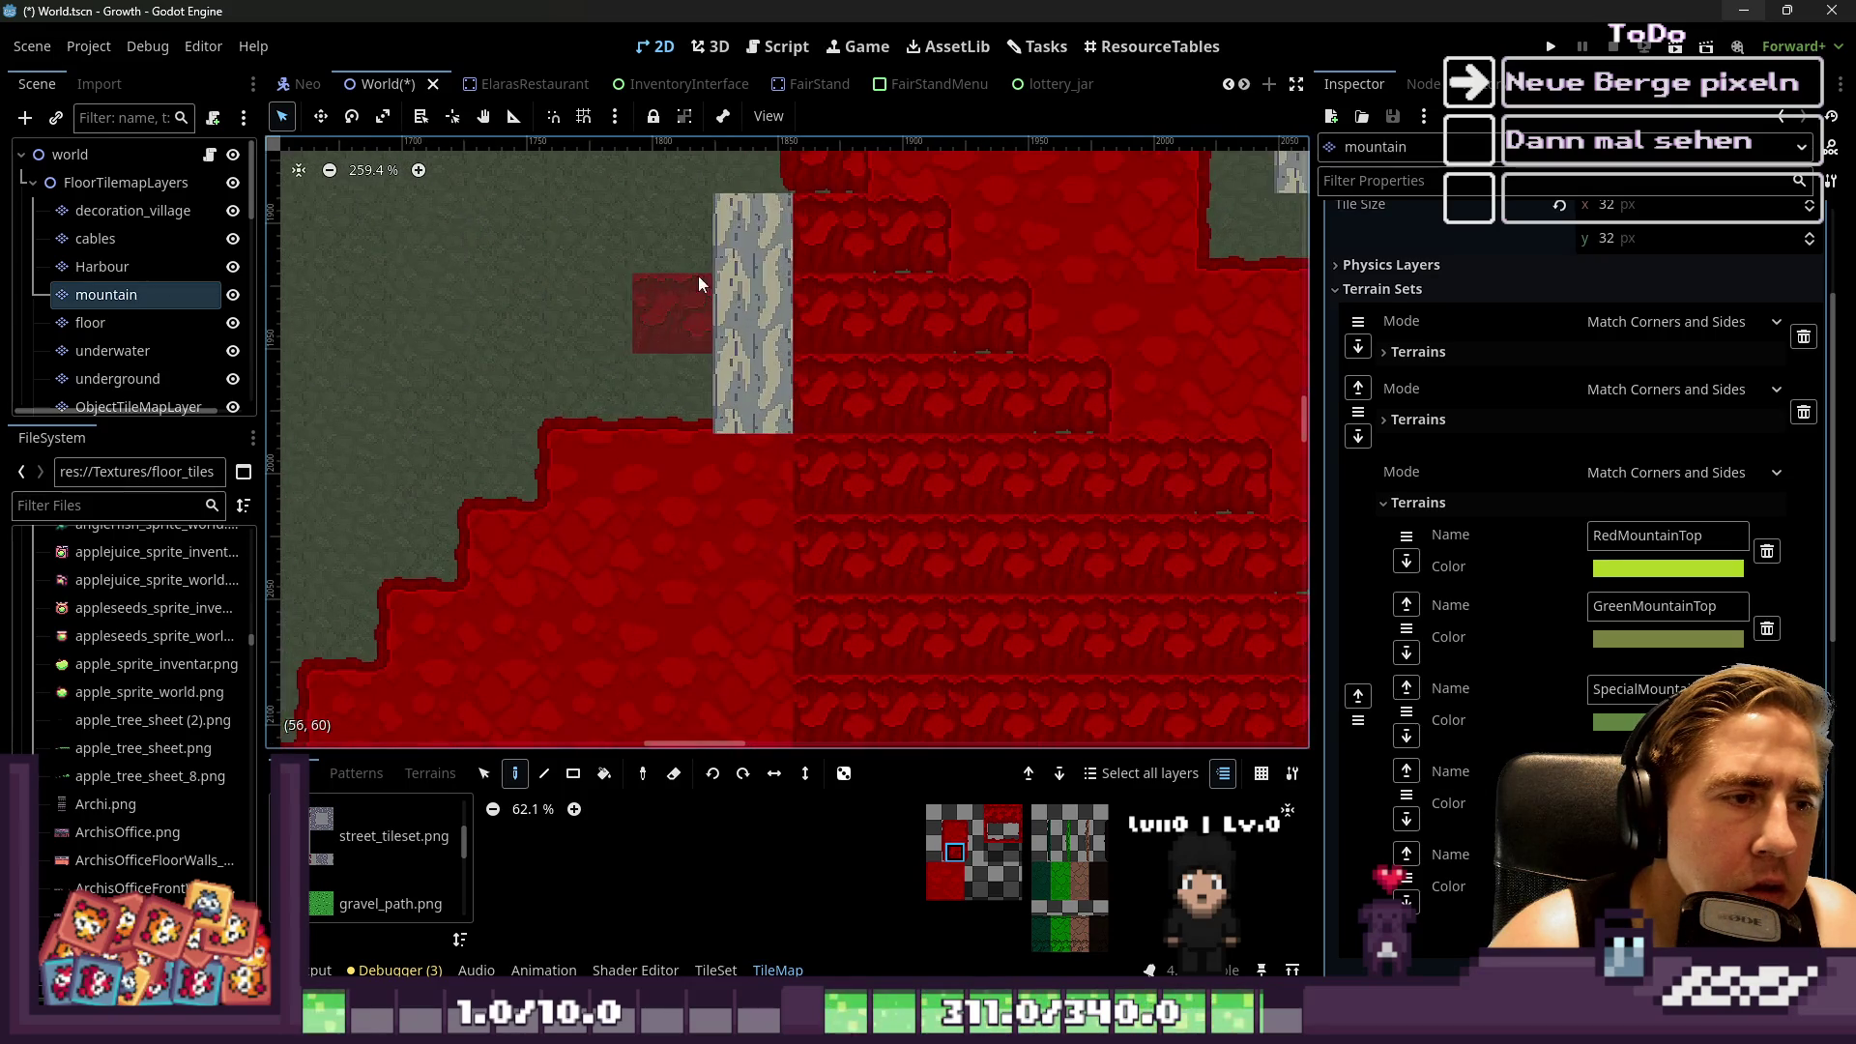
pyautogui.scroll(-14, 729, 384)
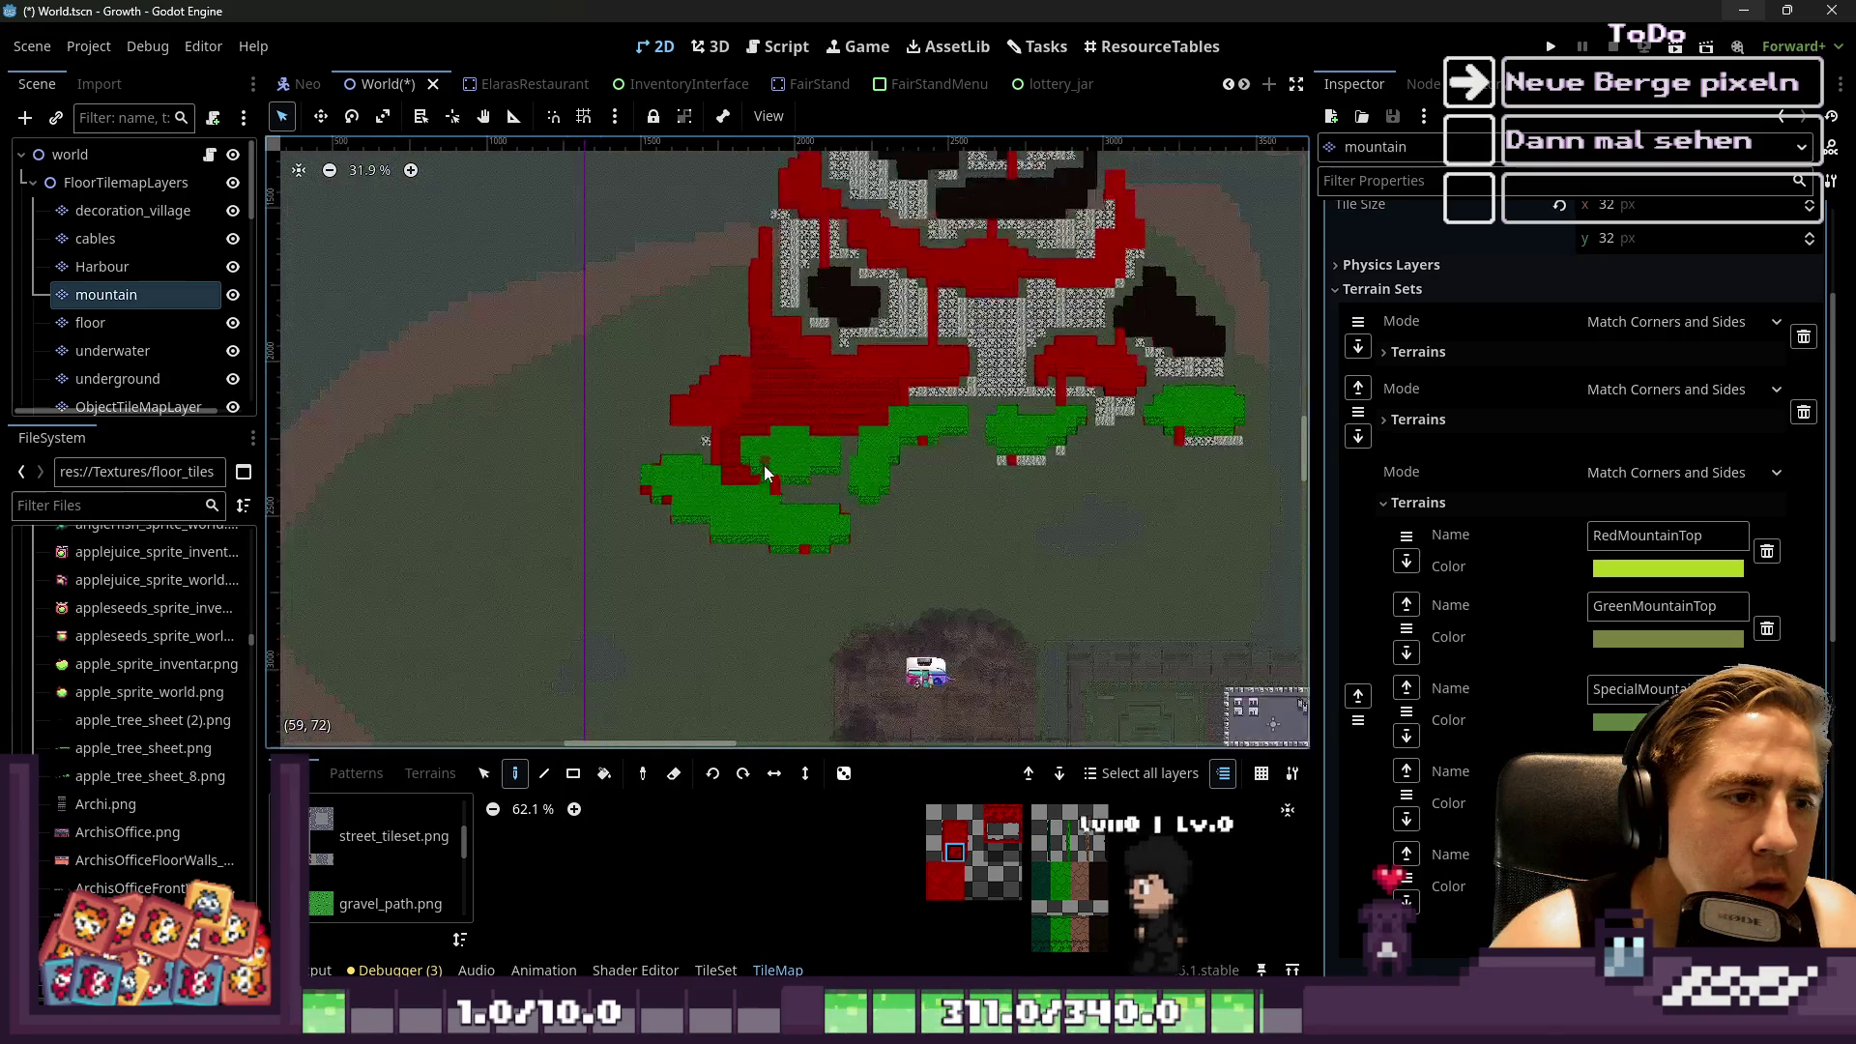
# Fill the gap column red and paint red terrain across the grass and path
pyautogui.scroll(10, 682, 437)
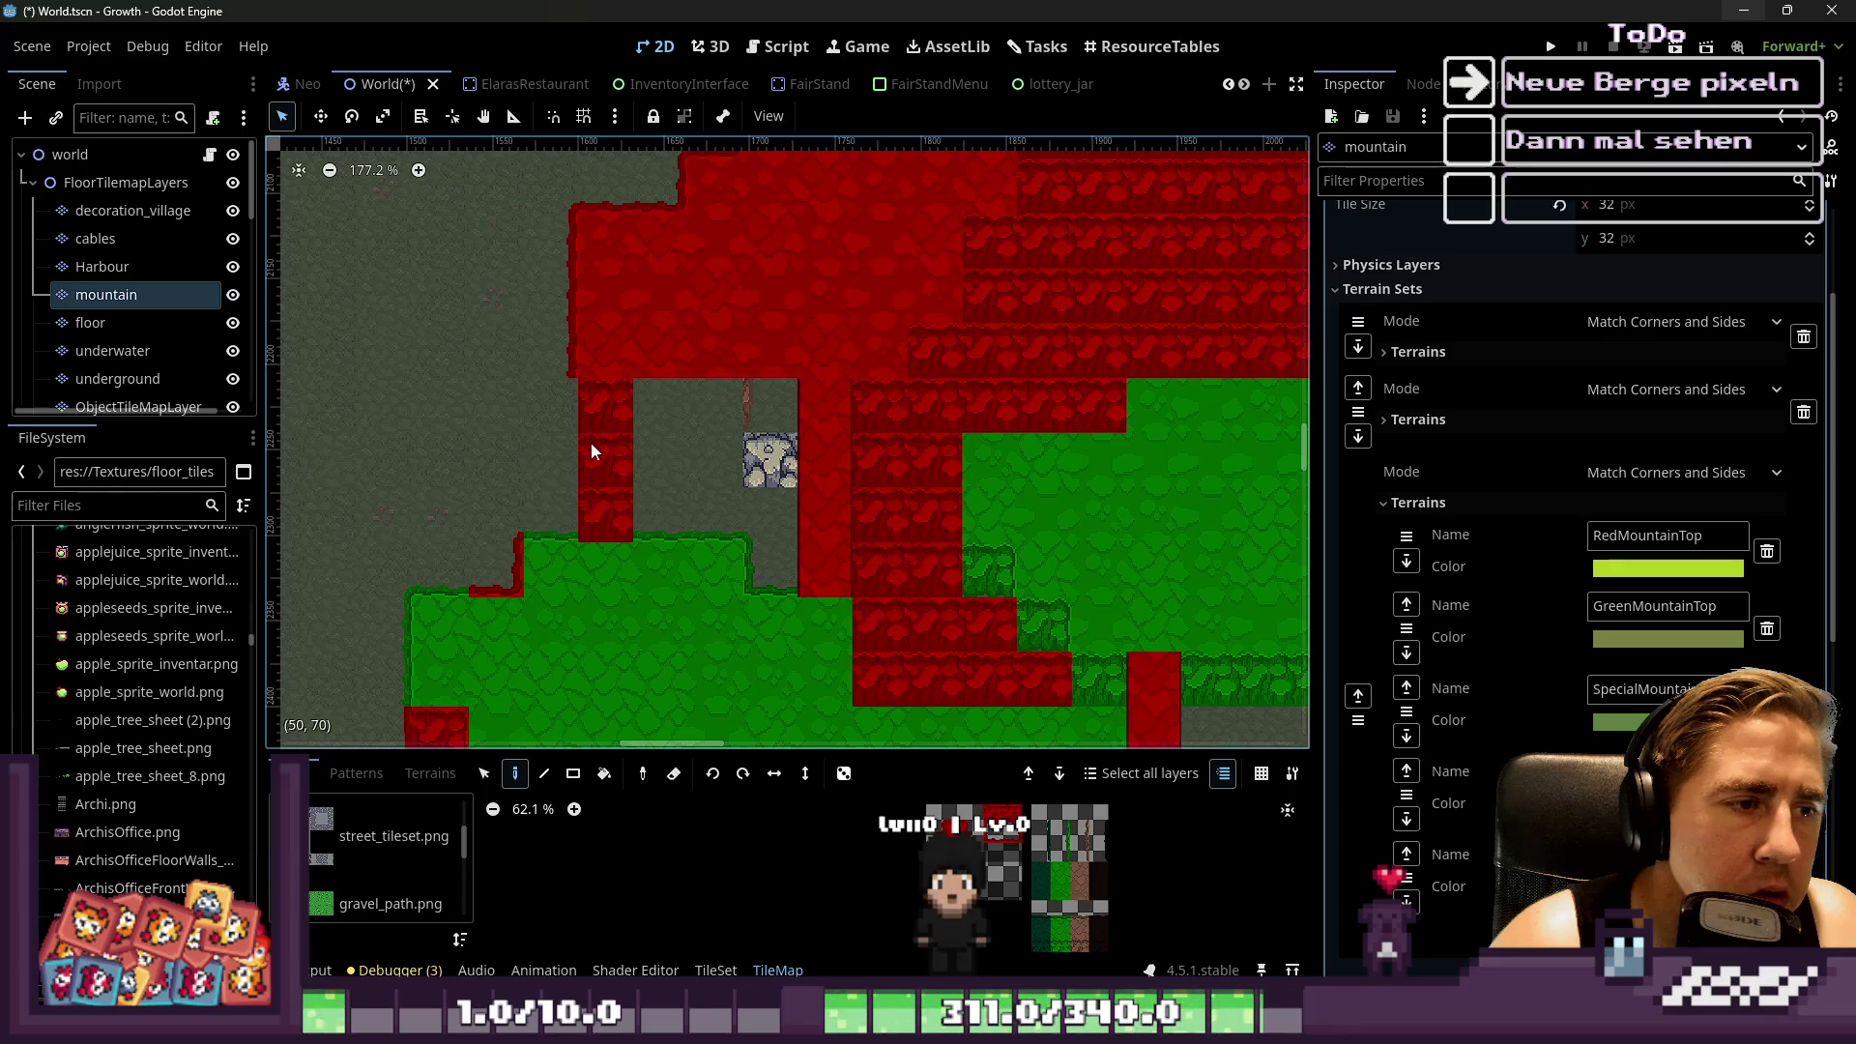
pyautogui.click(658, 466)
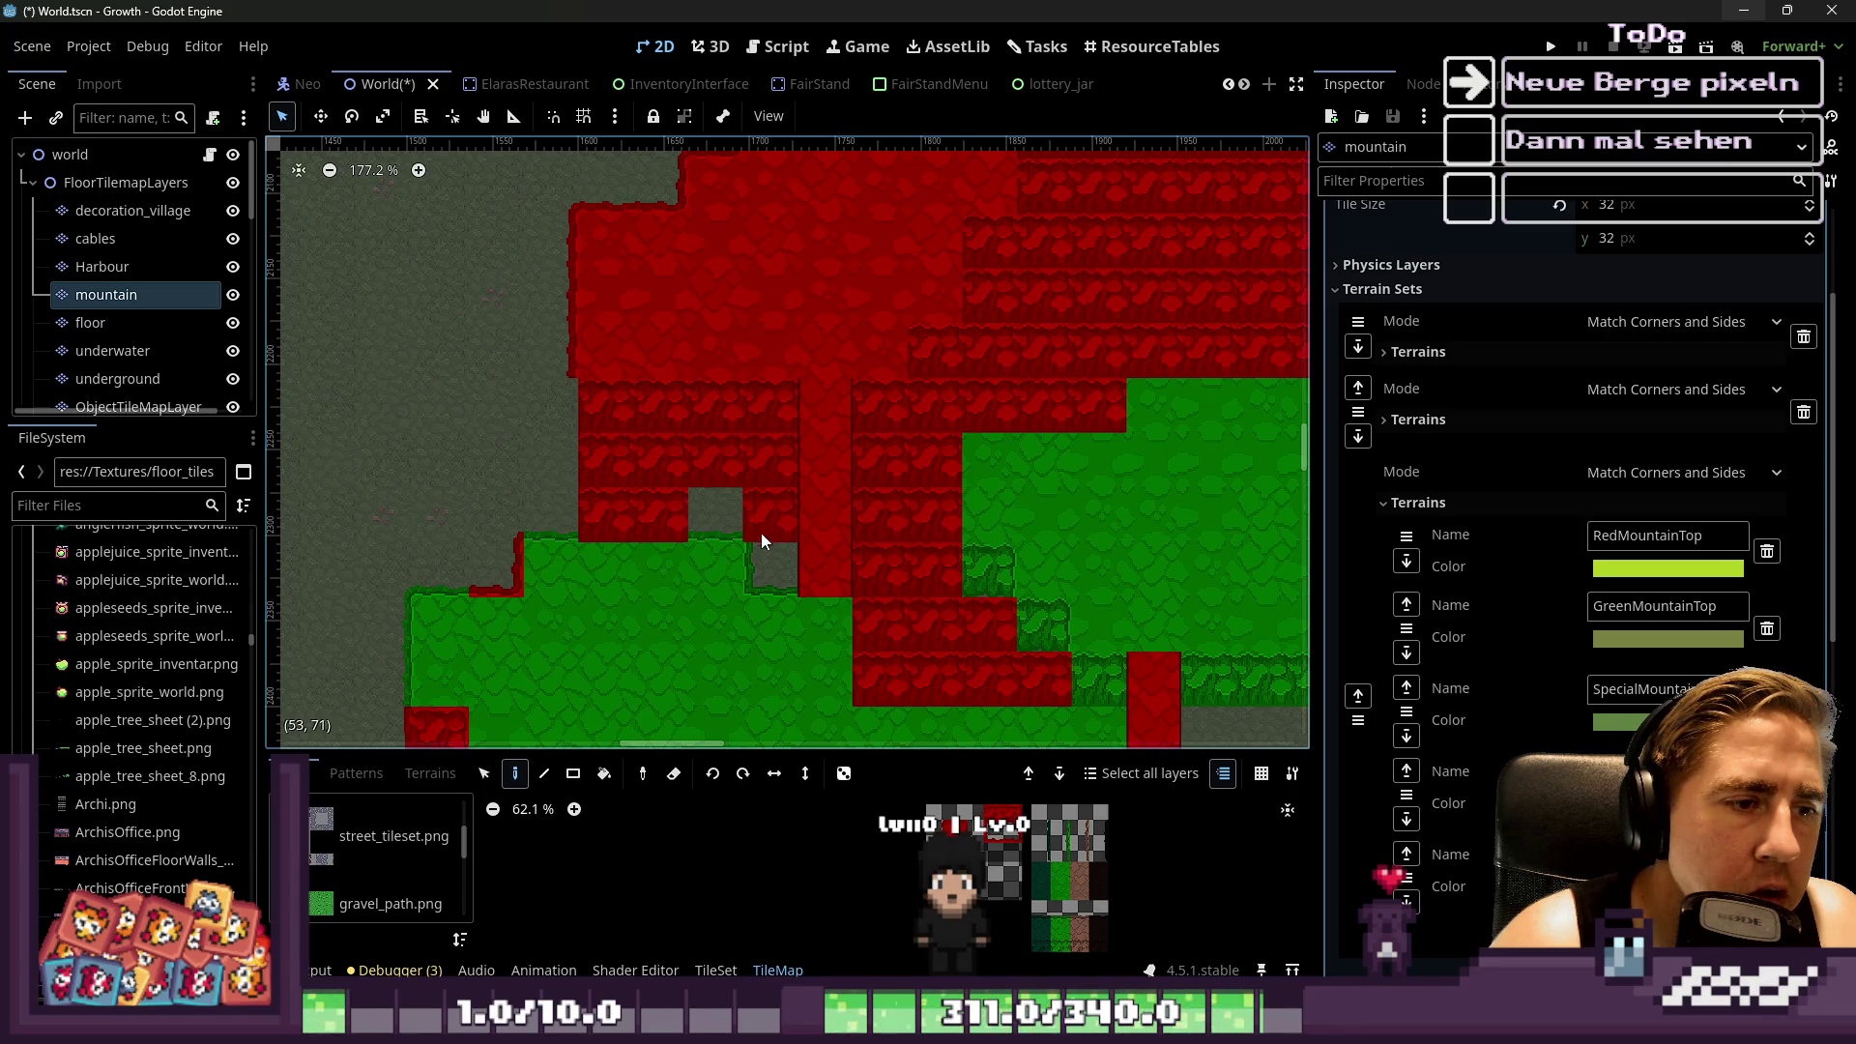
pyautogui.scroll(-6, 721, 493)
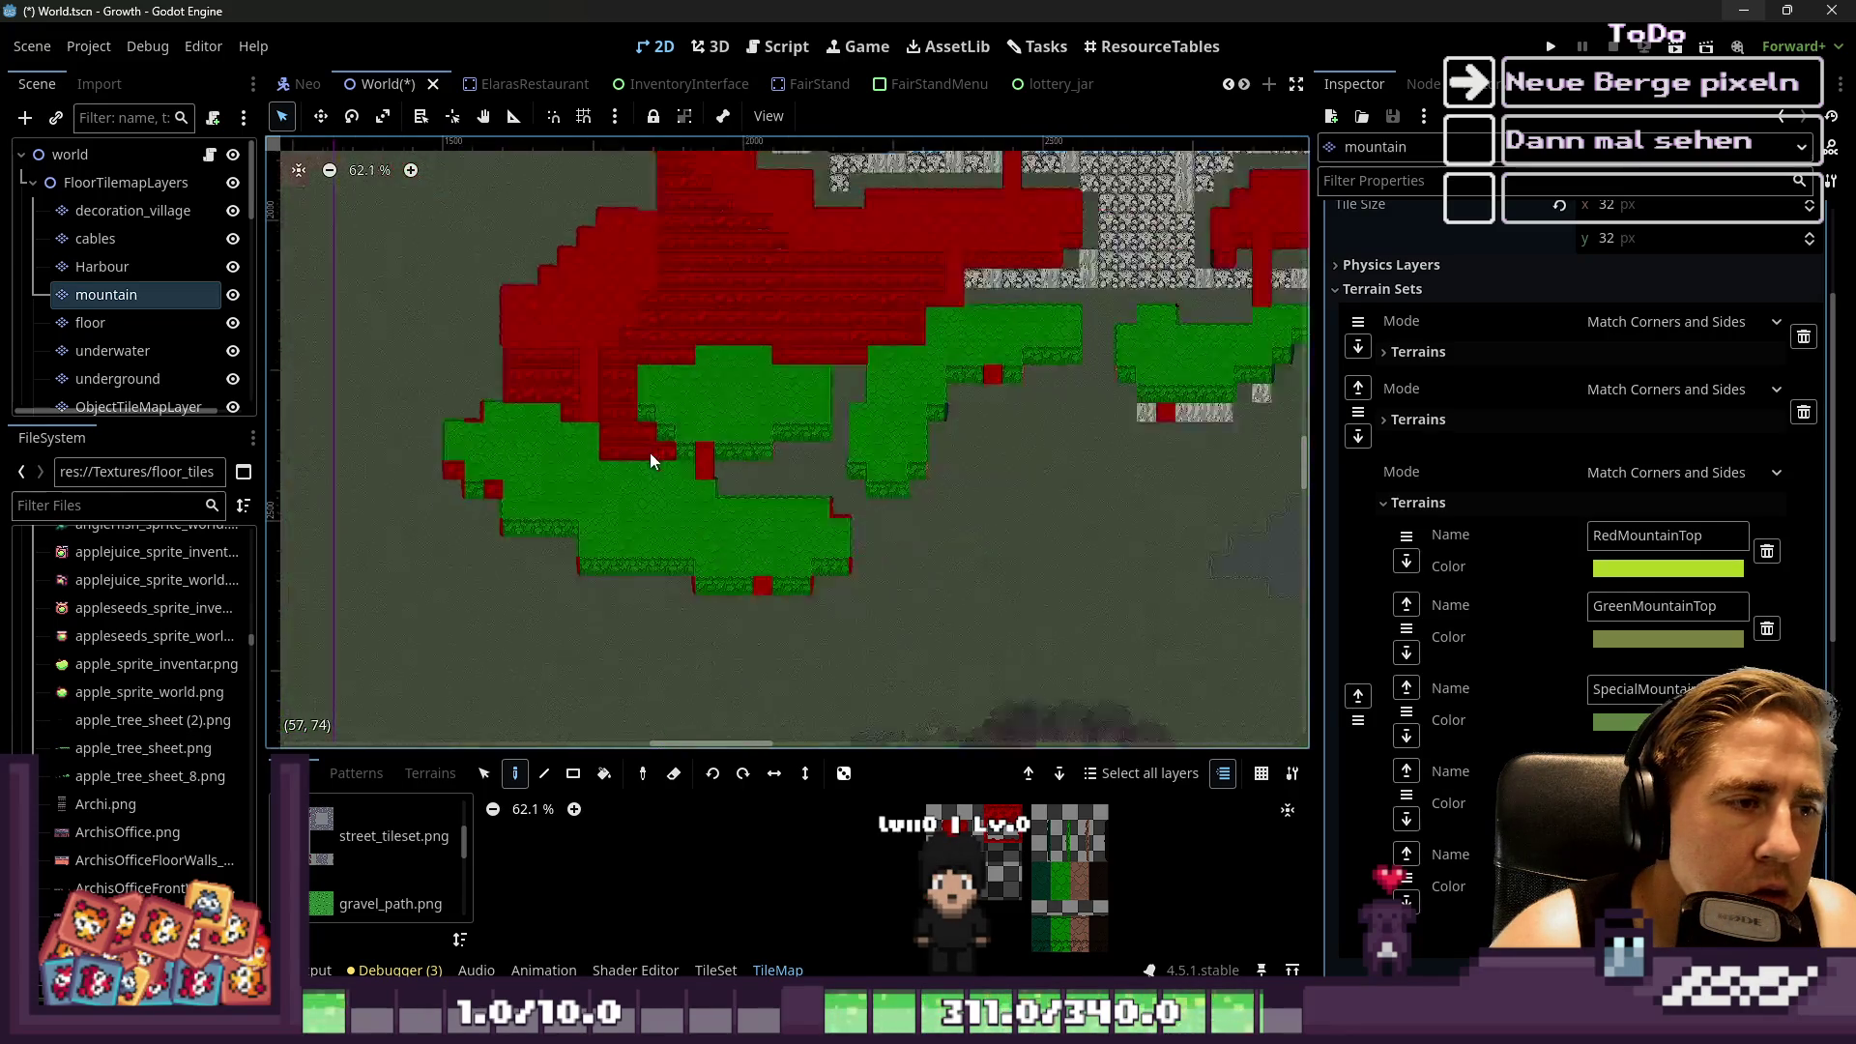
pyautogui.scroll(8, 690, 448)
pyautogui.moveTo(613, 495)
pyautogui.mouseDown()
pyautogui.moveTo(797, 474)
pyautogui.moveTo(832, 383)
pyautogui.moveTo(899, 412)
pyautogui.moveTo(903, 462)
pyautogui.moveTo(940, 480)
pyautogui.mouseUp()
# Extend the red terrain up the grey path column
pyautogui.moveTo(1002, 549)
pyautogui.mouseDown()
pyautogui.moveTo(986, 315)
pyautogui.moveTo(920, 437)
pyautogui.moveTo(969, 368)
pyautogui.mouseUp()
pyautogui.scroll(-1, 844, 663)
pyautogui.scroll(-3, 847, 396)
pyautogui.scroll(2, 803, 413)
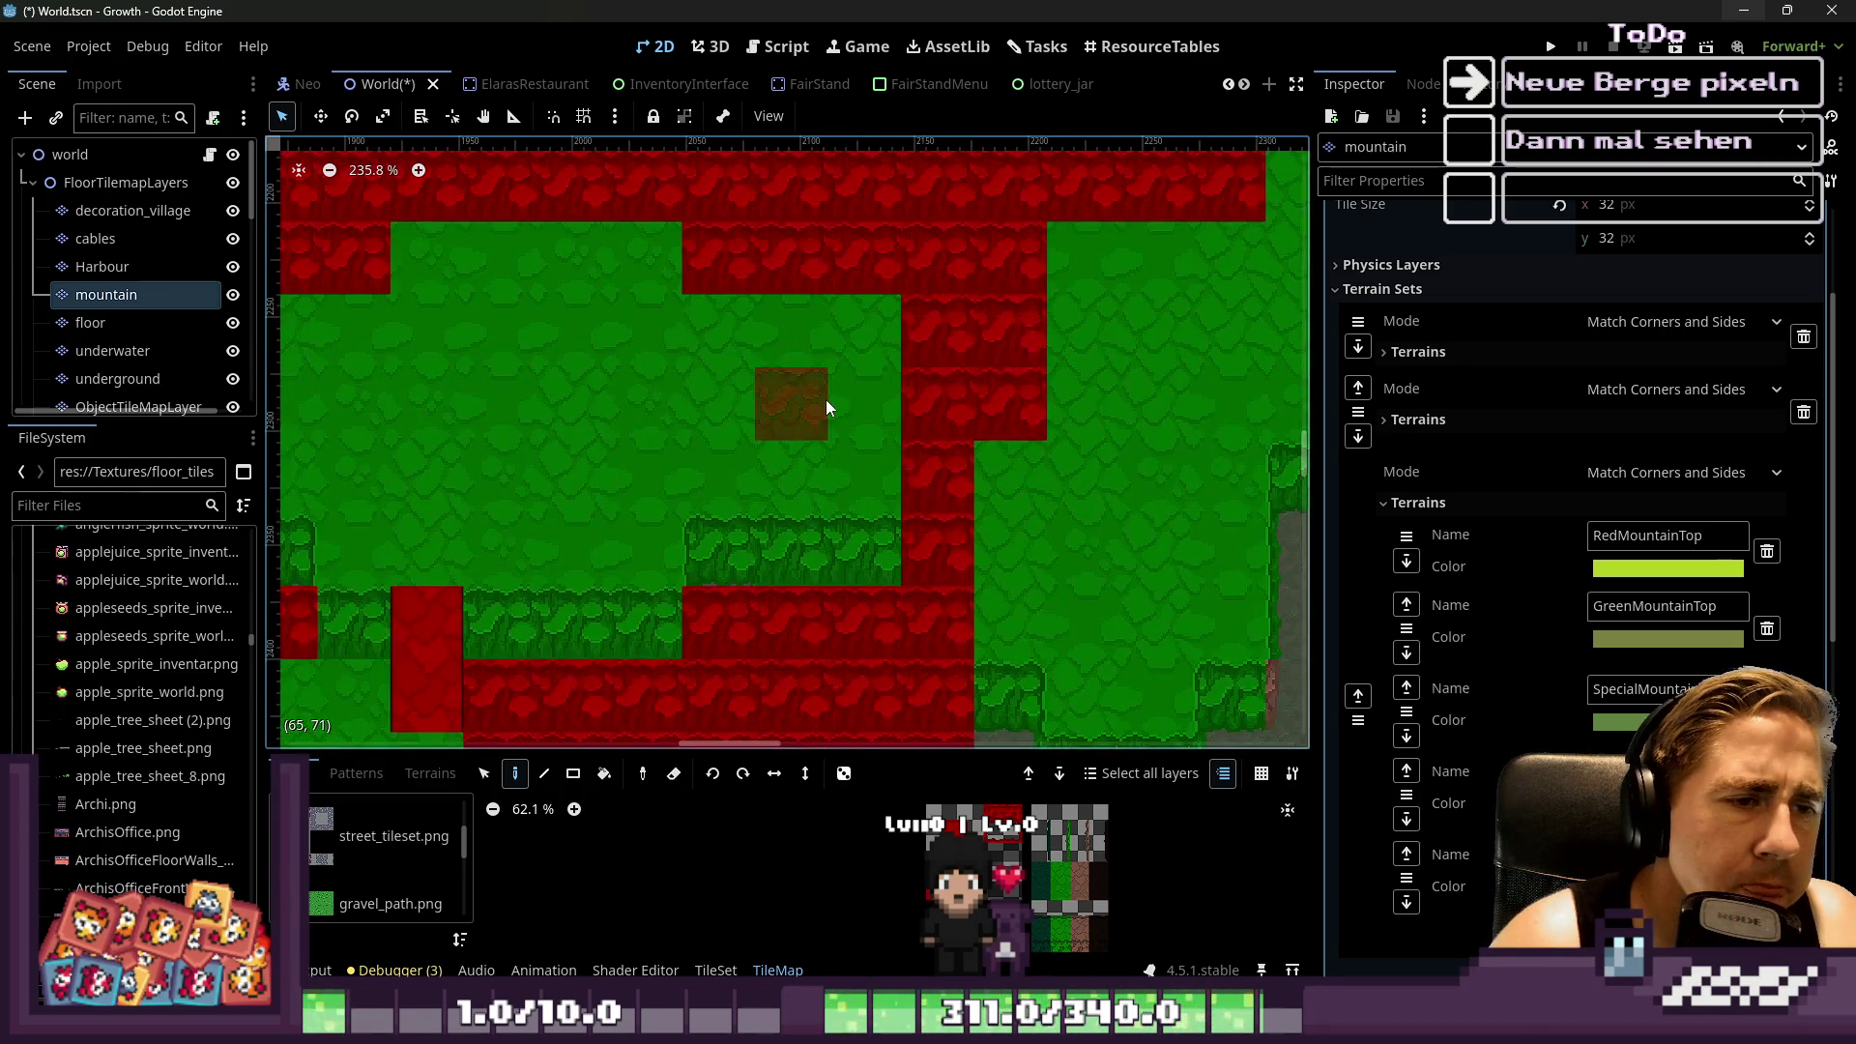
pyautogui.scroll(-2, 1007, 375)
pyautogui.scroll(5, 905, 404)
pyautogui.scroll(-4, 826, 551)
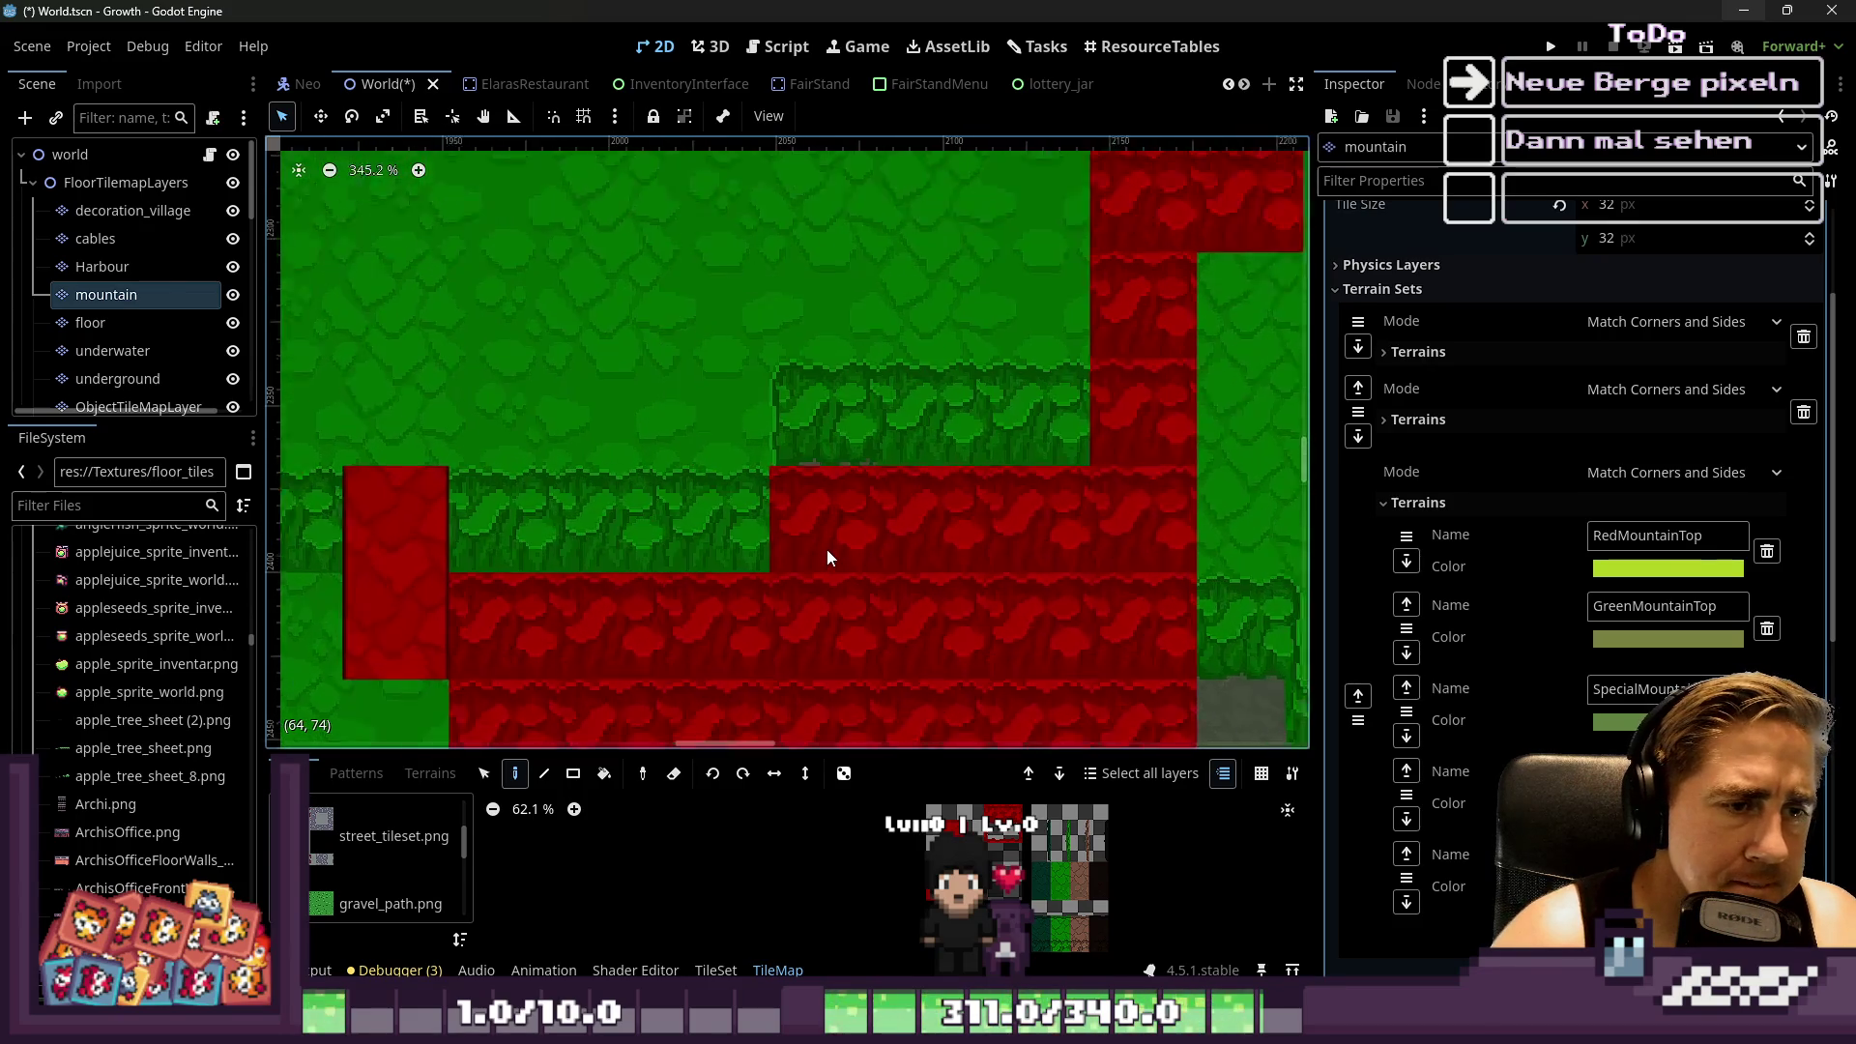
pyautogui.scroll(-3, 827, 370)
pyautogui.scroll(2, 828, 368)
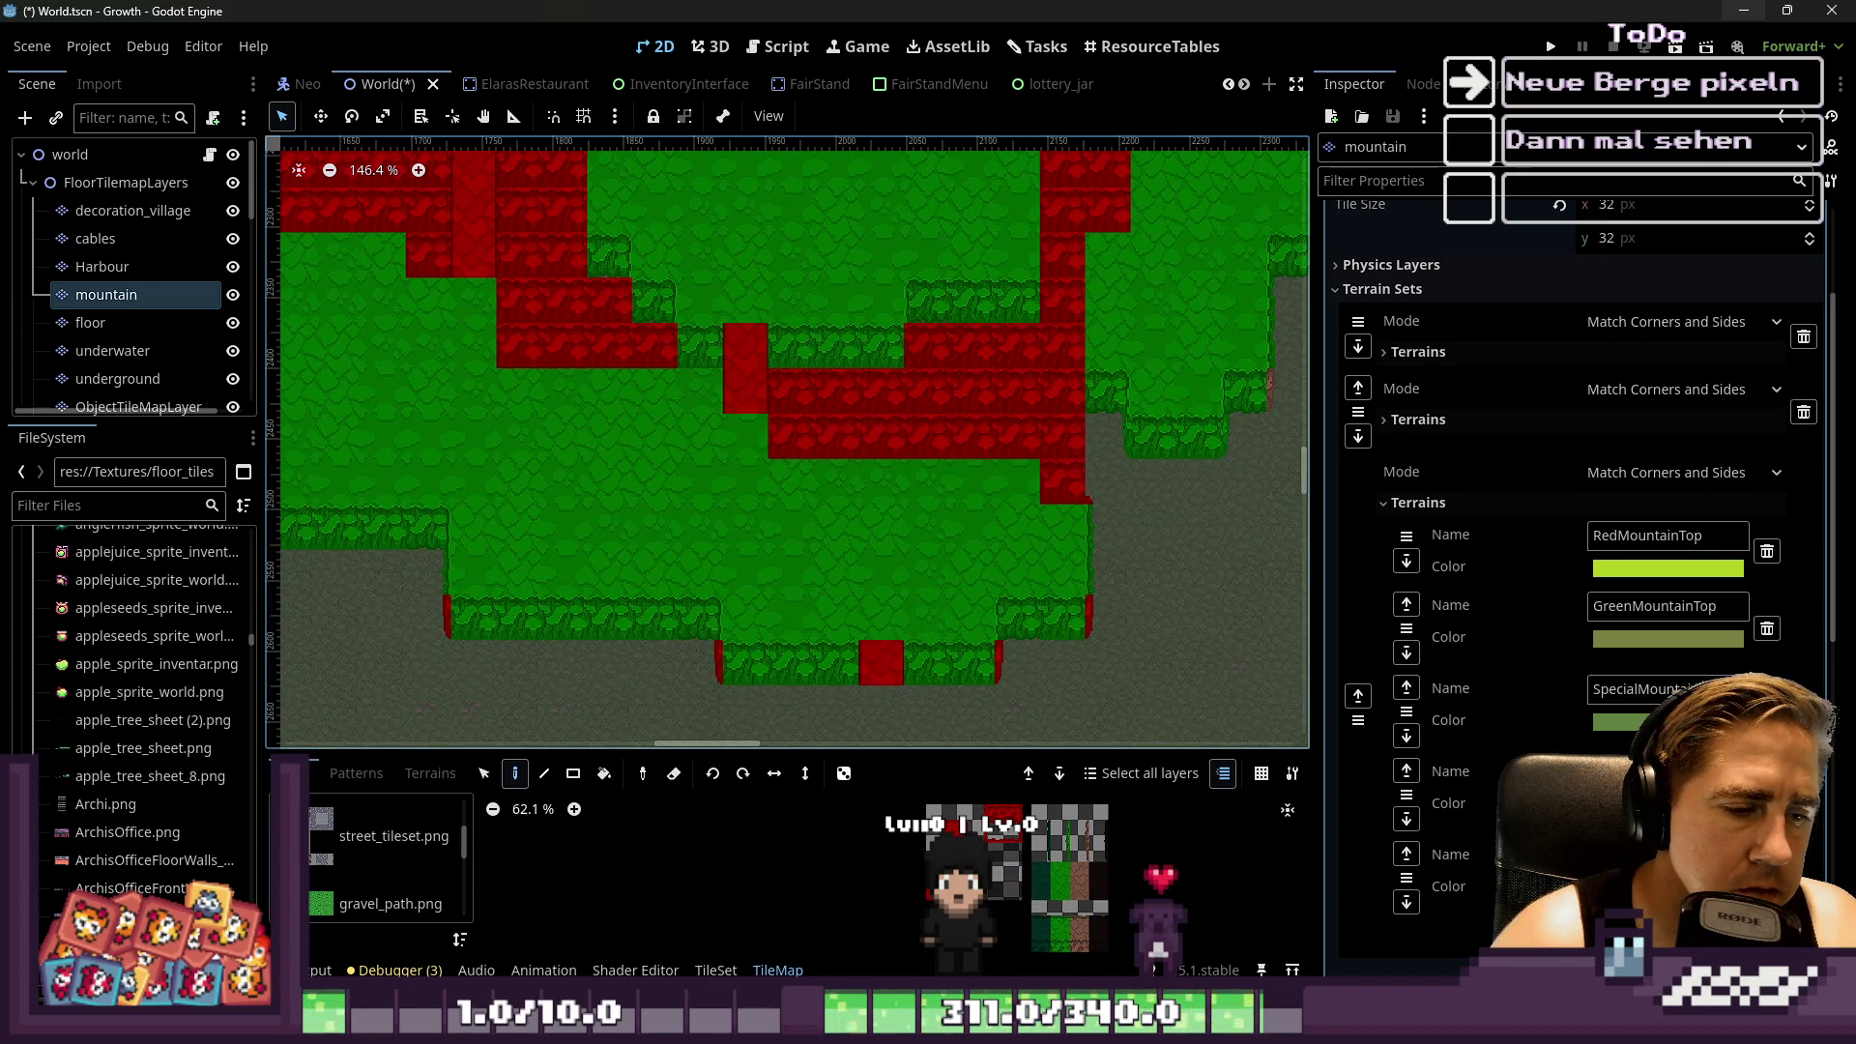
# In Aseprite, clear the selection, add Layer 5 and move it below Layer 3
pyautogui.hotkey('alt', 'Tab')
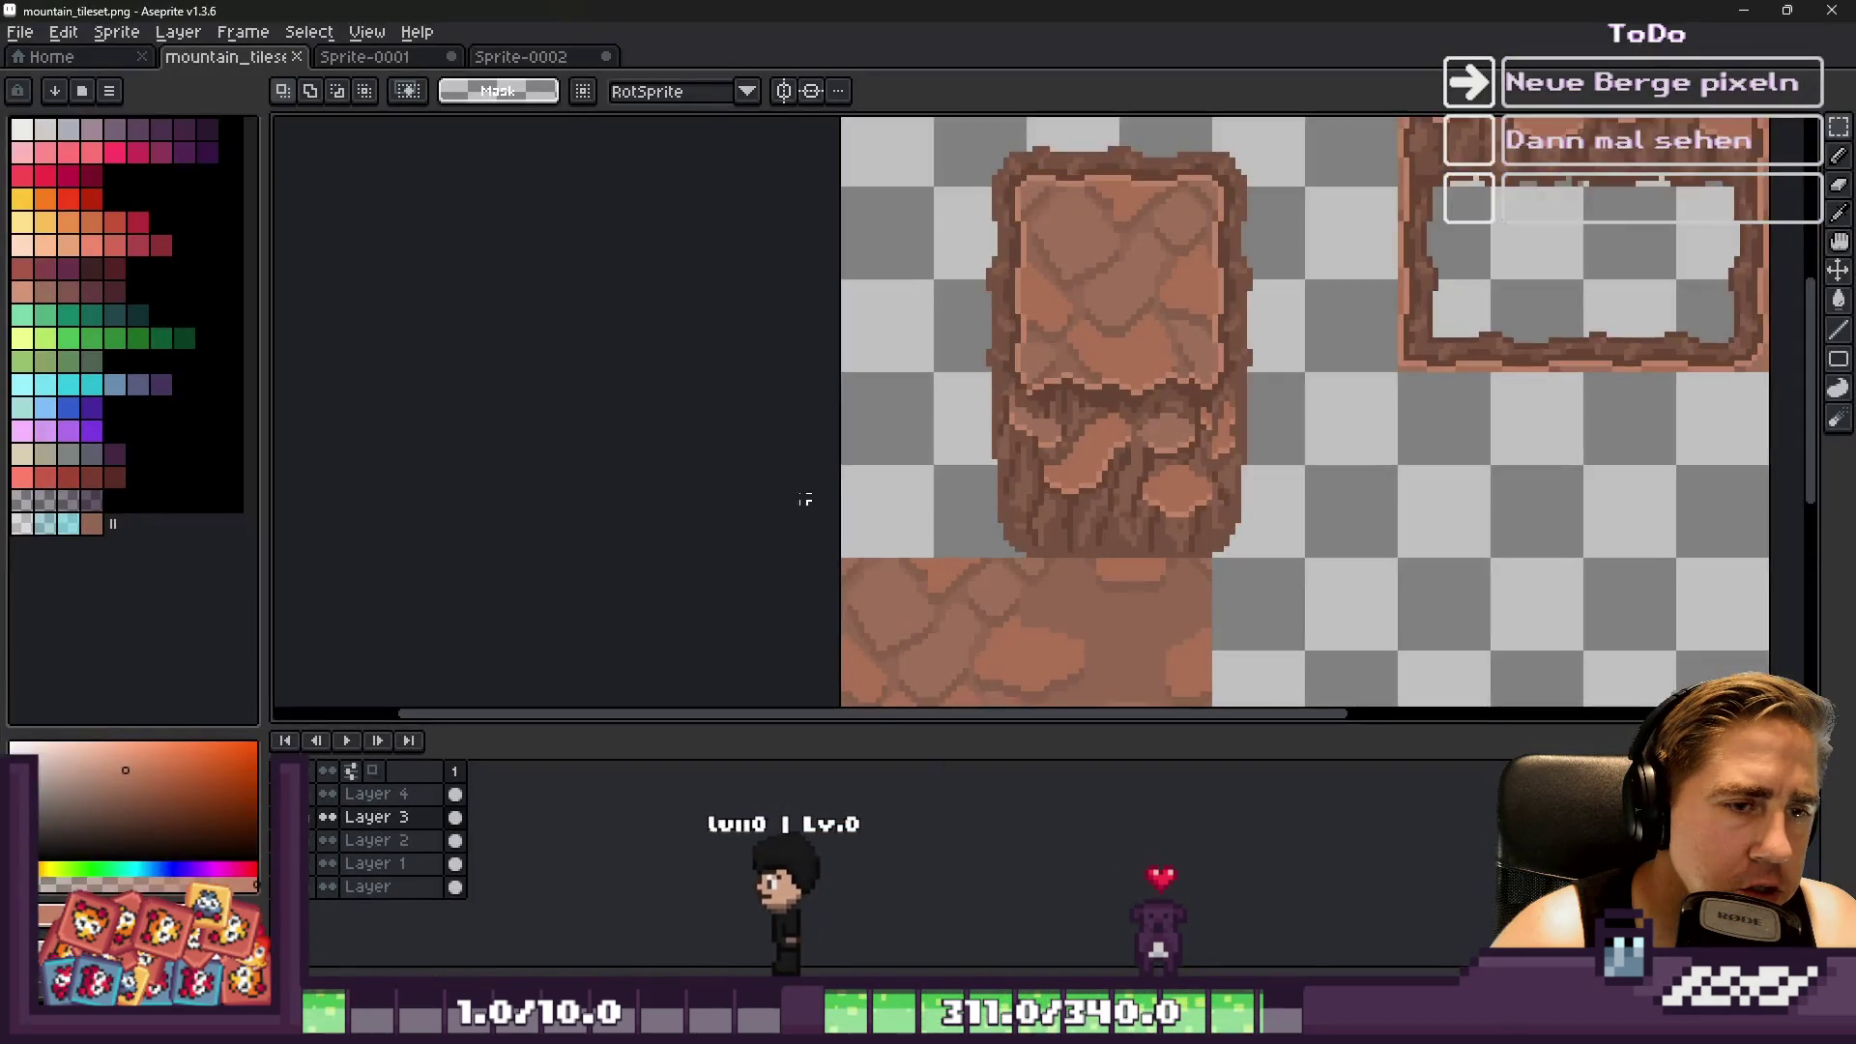
pyautogui.scroll(-1, 891, 410)
pyautogui.scroll(-2, 1176, 324)
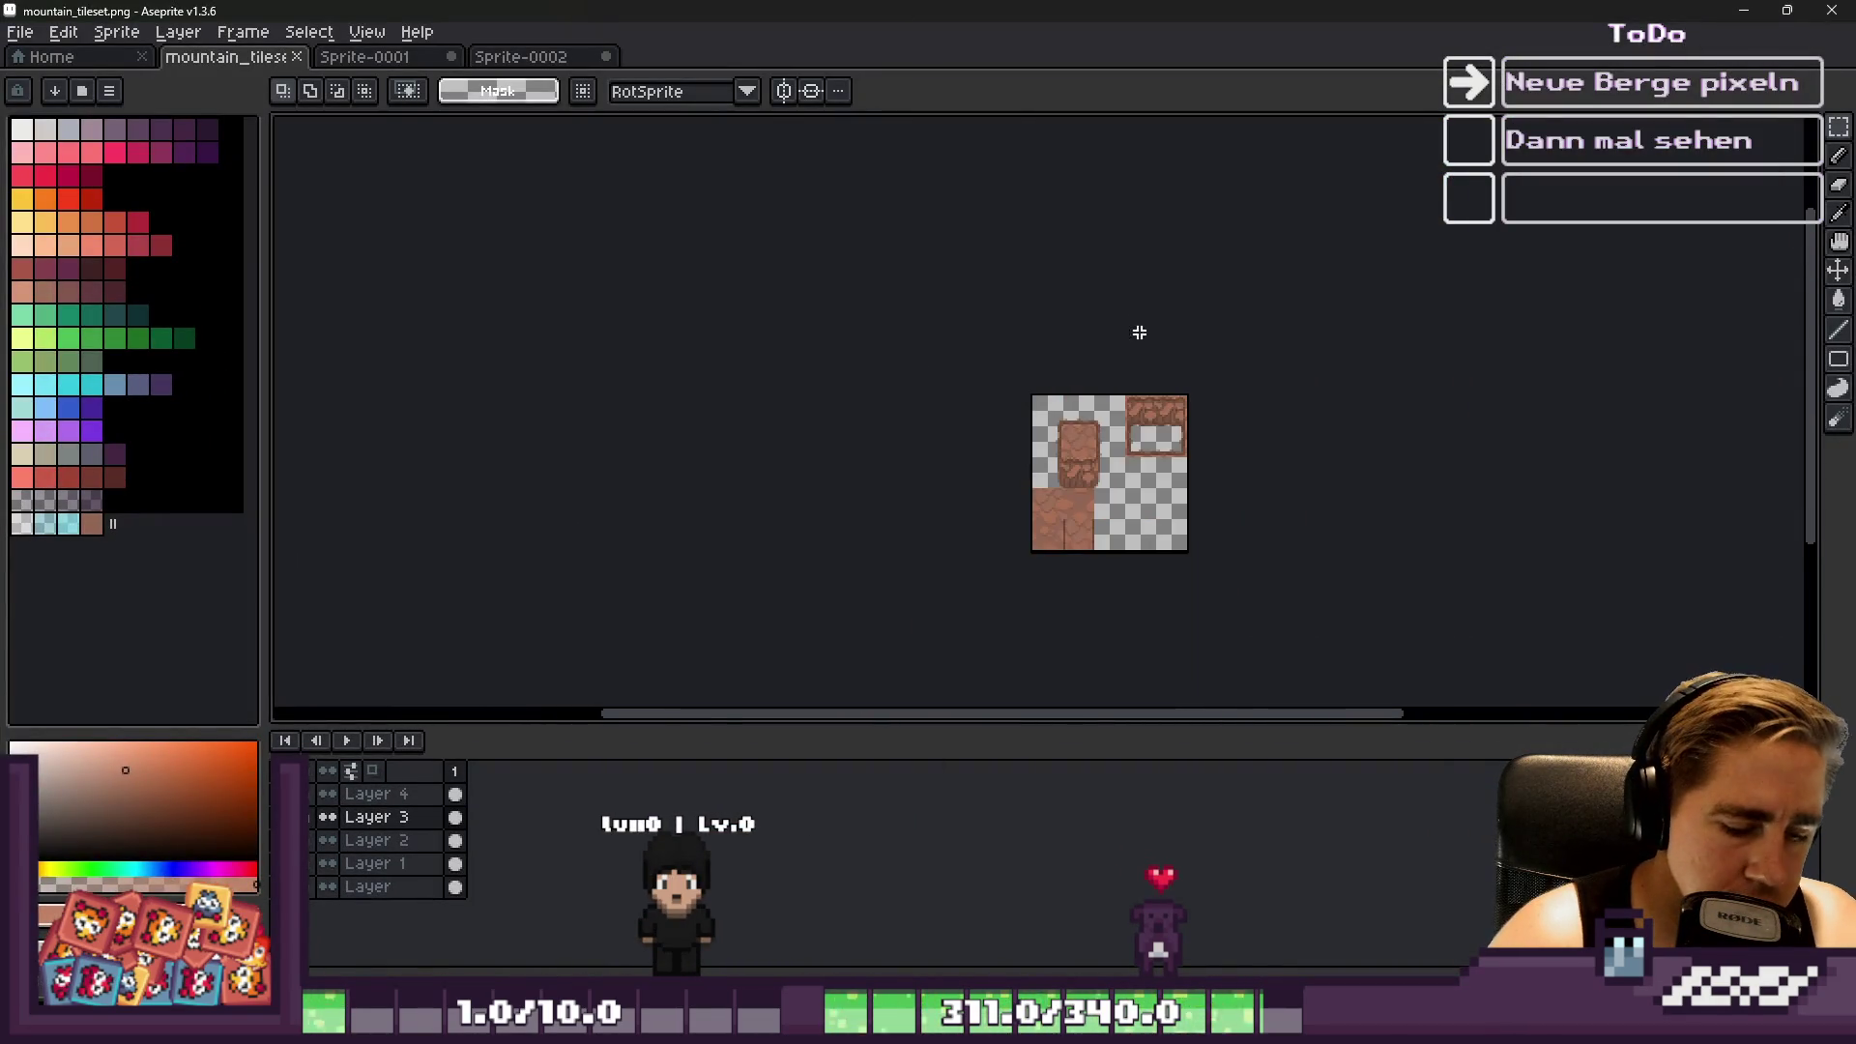
pyautogui.scroll(3, 1065, 501)
pyautogui.hotkey('ctrl', 'd')
pyautogui.hotkey('ctrl', 'shift', 'n')
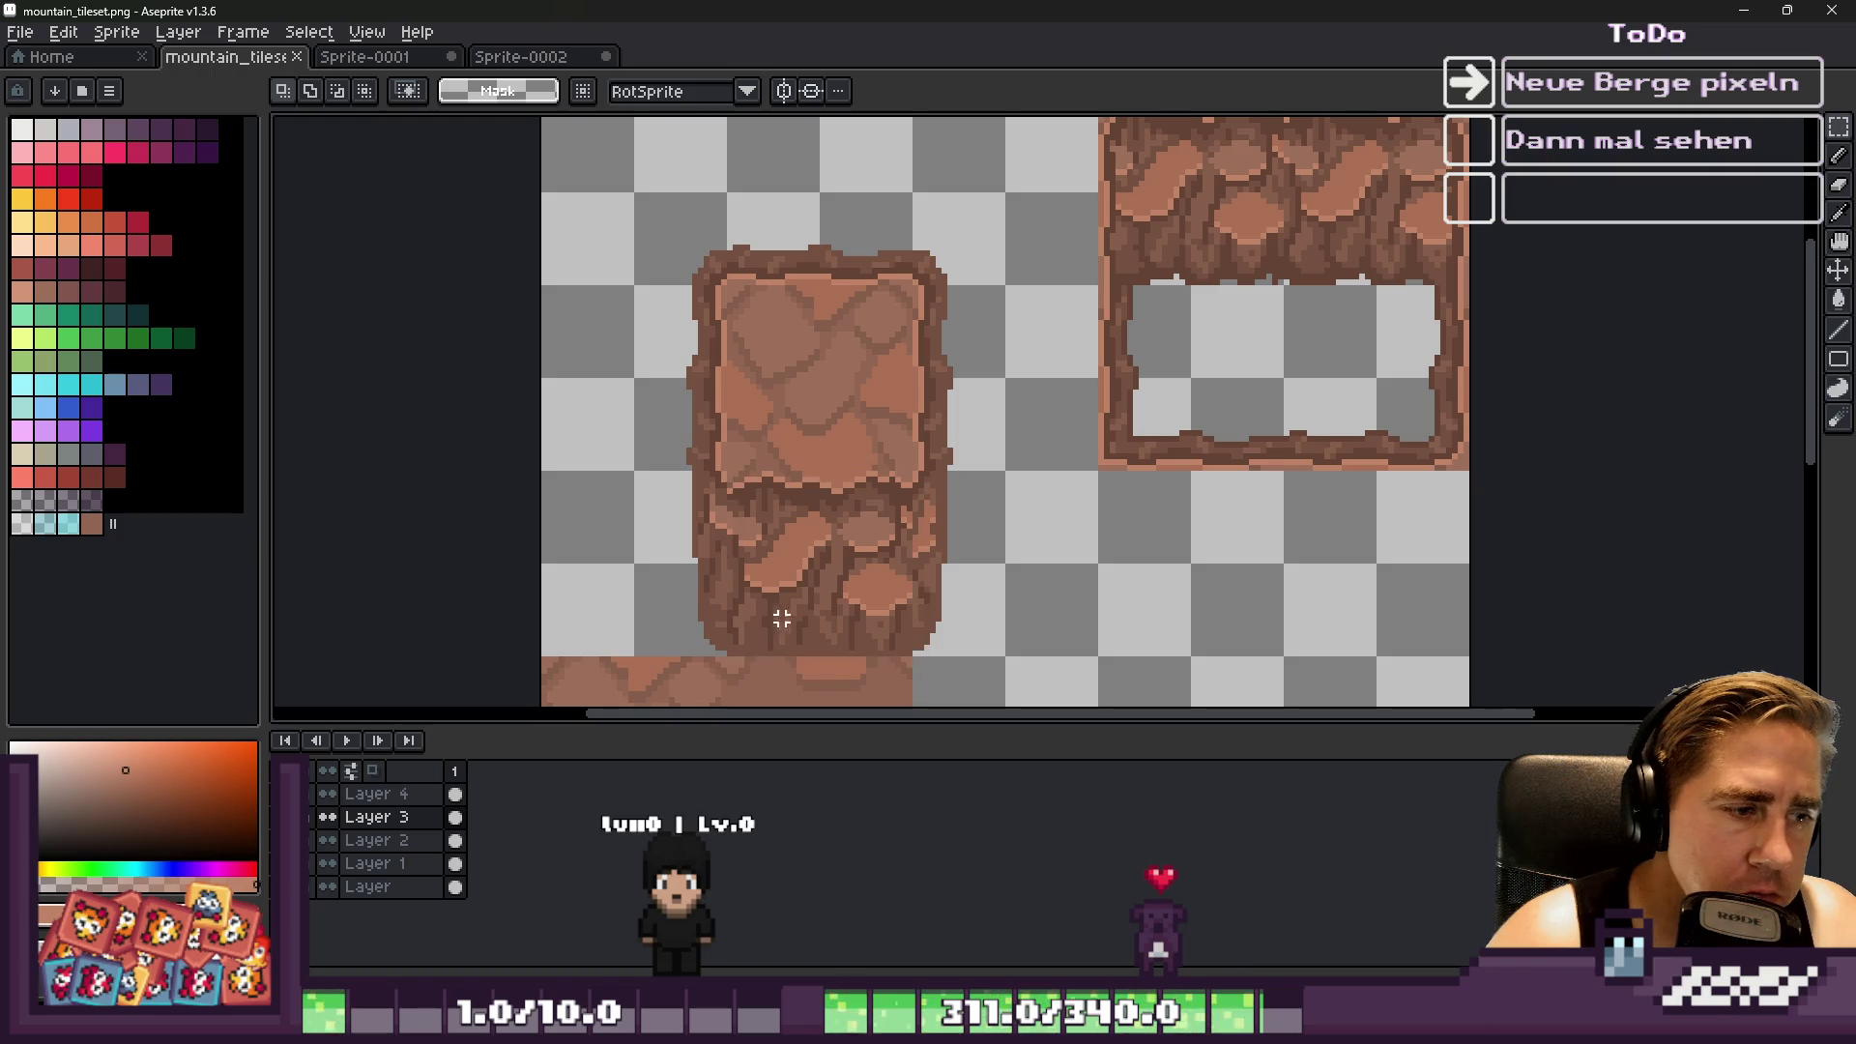
pyautogui.hotkey('shift', 'b')
pyautogui.click(410, 820)
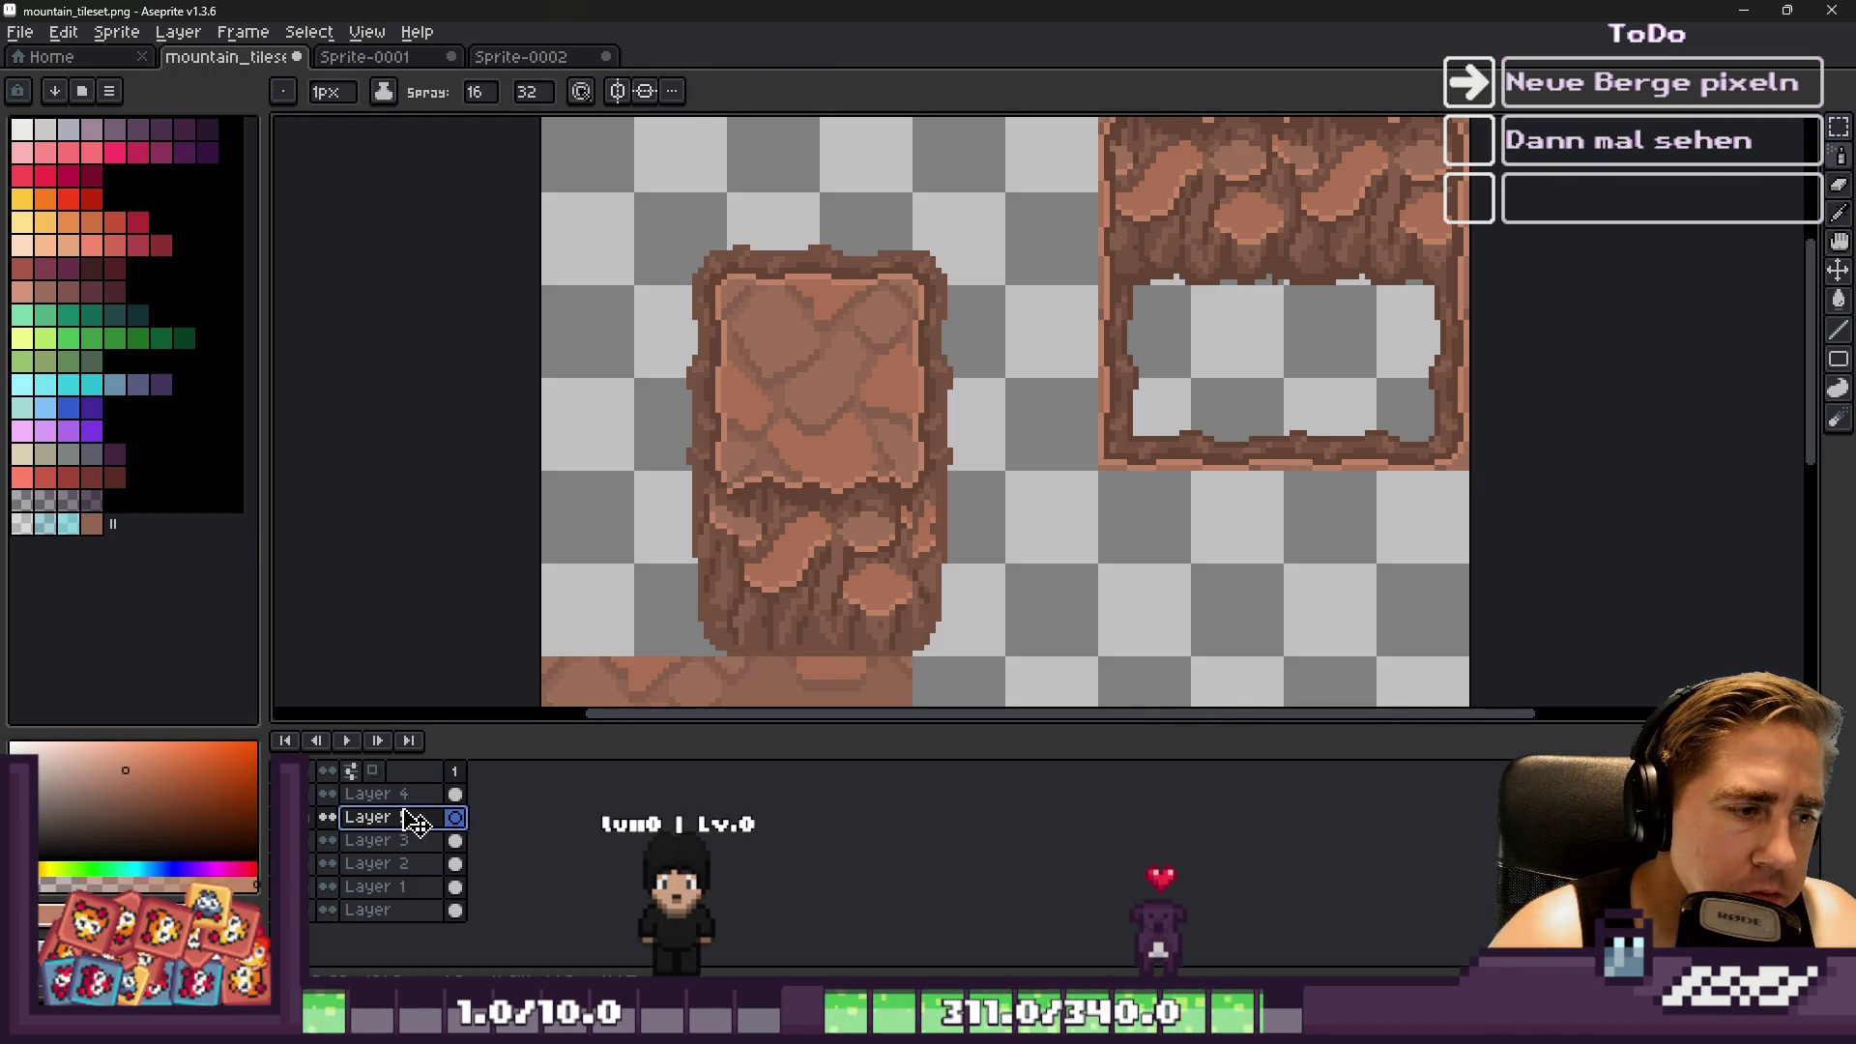
pyautogui.moveTo(426, 856); pyautogui.dragTo(418, 861)
pyautogui.scroll(2, 1334, 386)
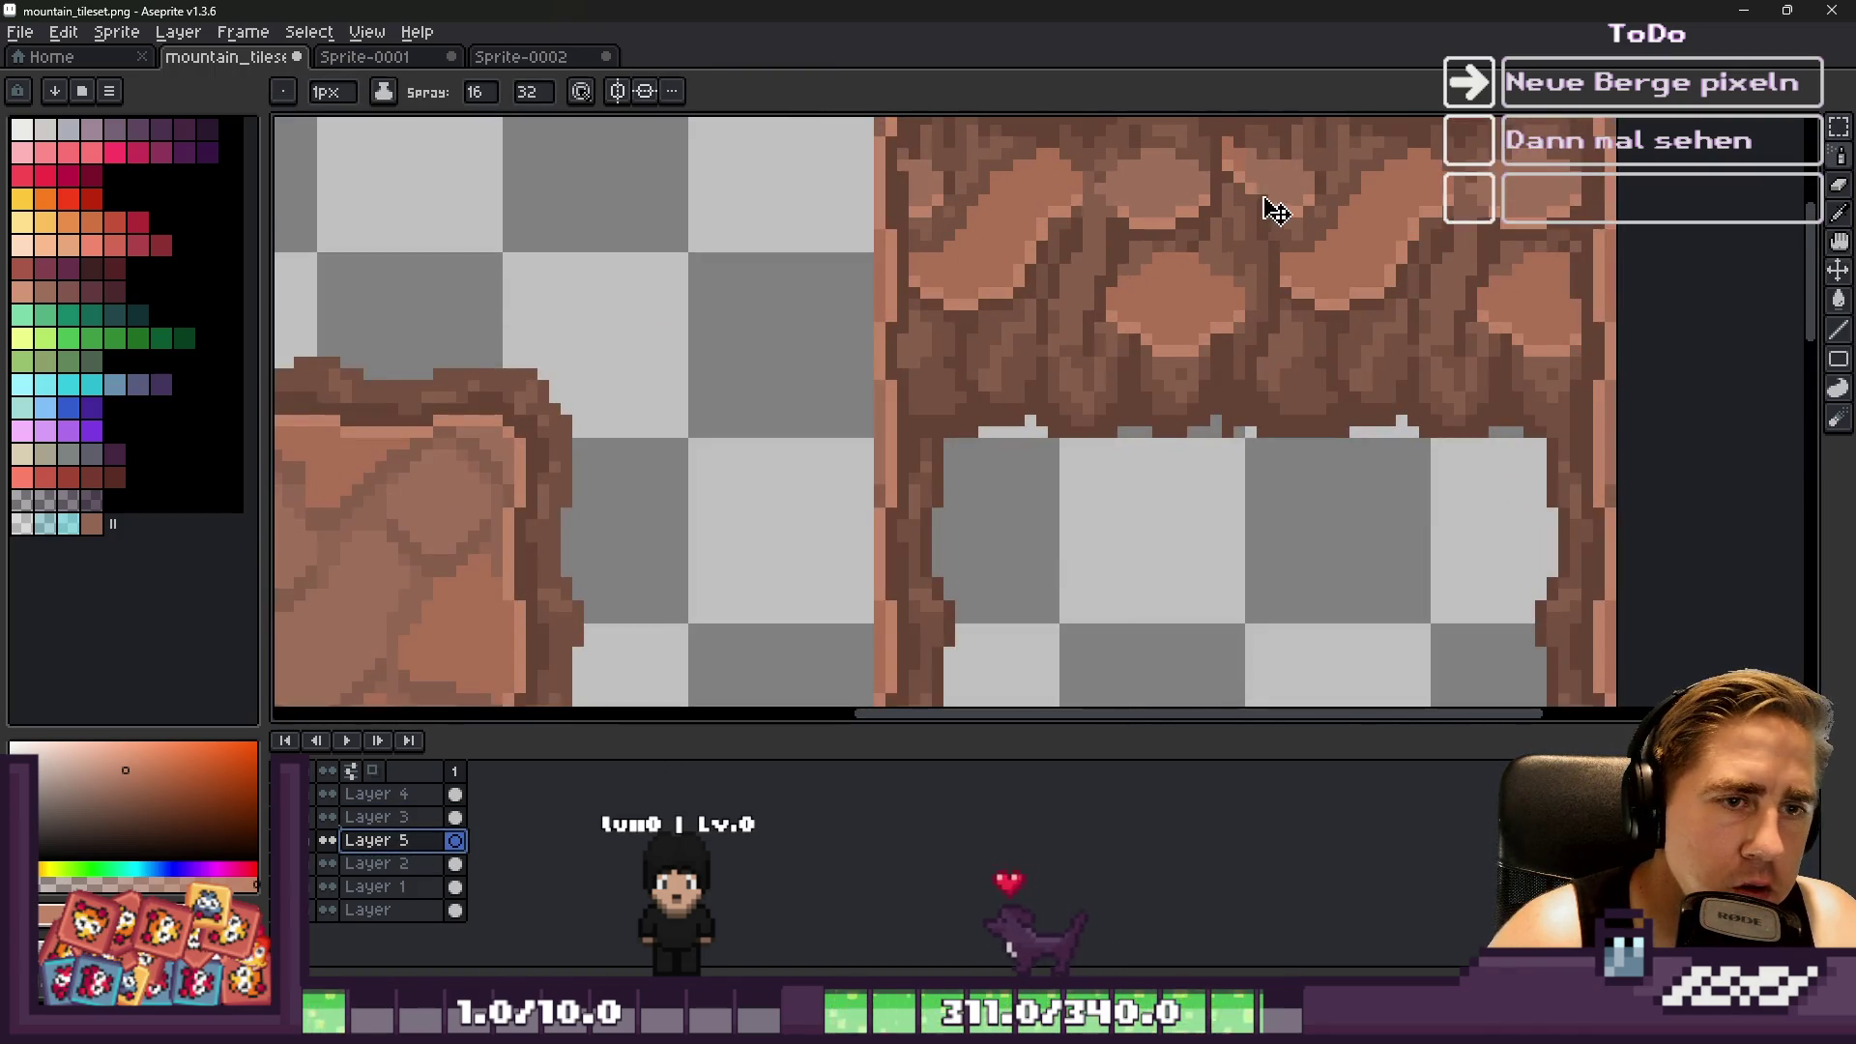
# Paste the rock texture along the top-right tile's upper edge, then minimise Aseprite
pyautogui.hotkey('ctrl', 'v')
pyautogui.scroll(-1, 772, 435)
pyautogui.moveTo(550, 377); pyautogui.dragTo(1040, 270)
pyautogui.press('Return')
pyautogui.hotkey('ctrl', 'v')
pyautogui.moveTo(513, 394); pyautogui.dragTo(1251, 286)
pyautogui.press('Return')
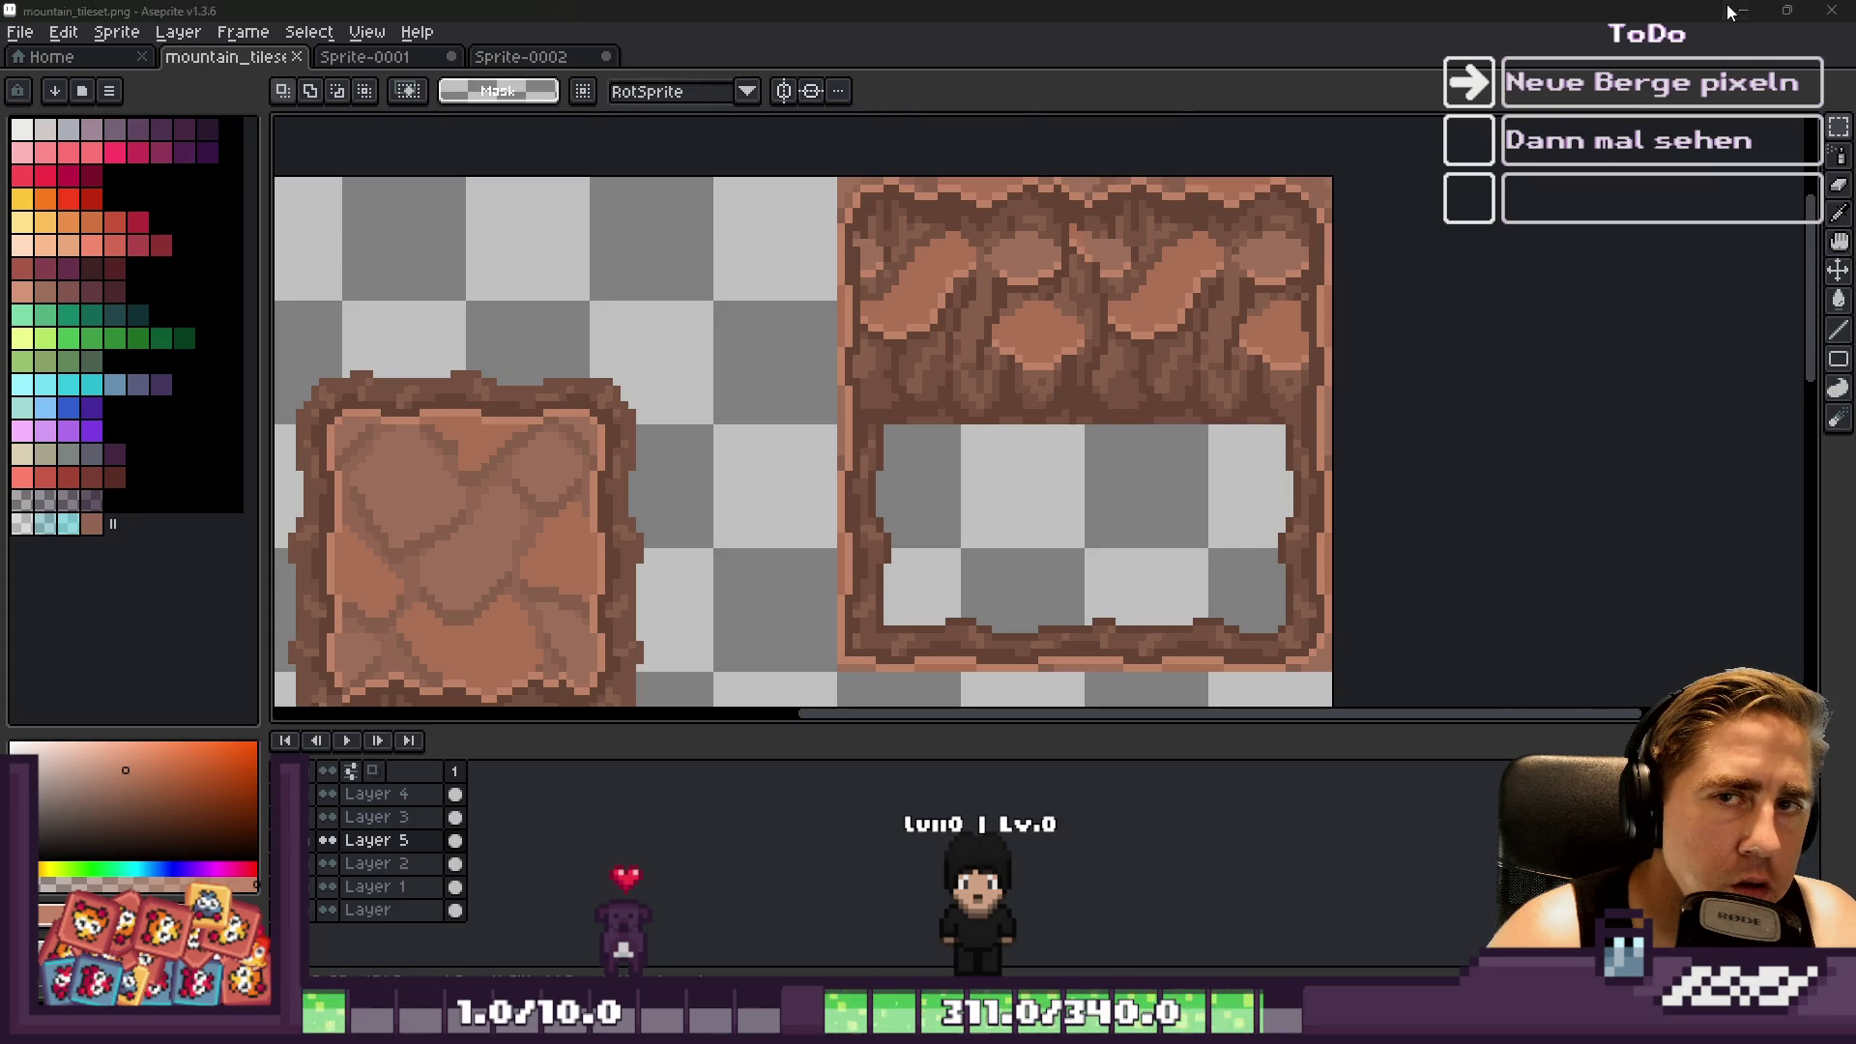
pyautogui.click(1730, 11)
# Brush red mountain terrain over the stone tiles on the mountain's left side
pyautogui.scroll(-8, 1058, 456)
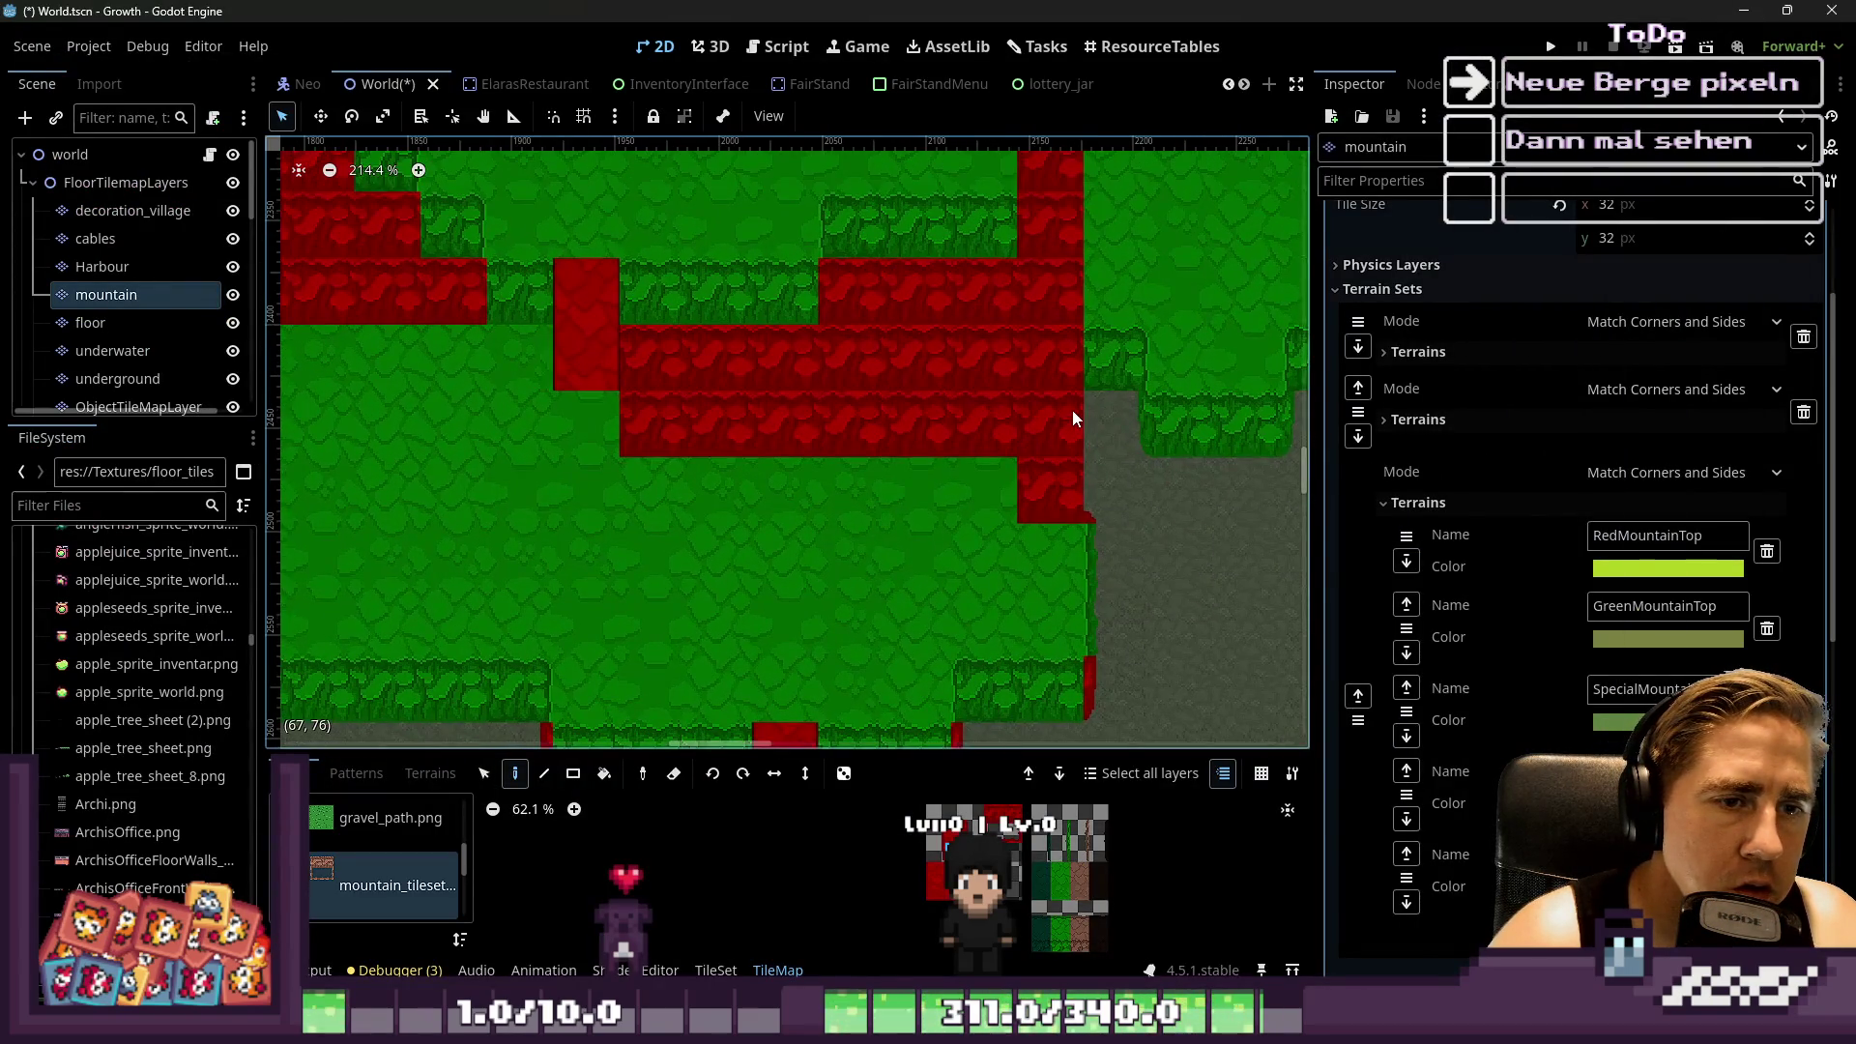
pyautogui.scroll(6, 920, 387)
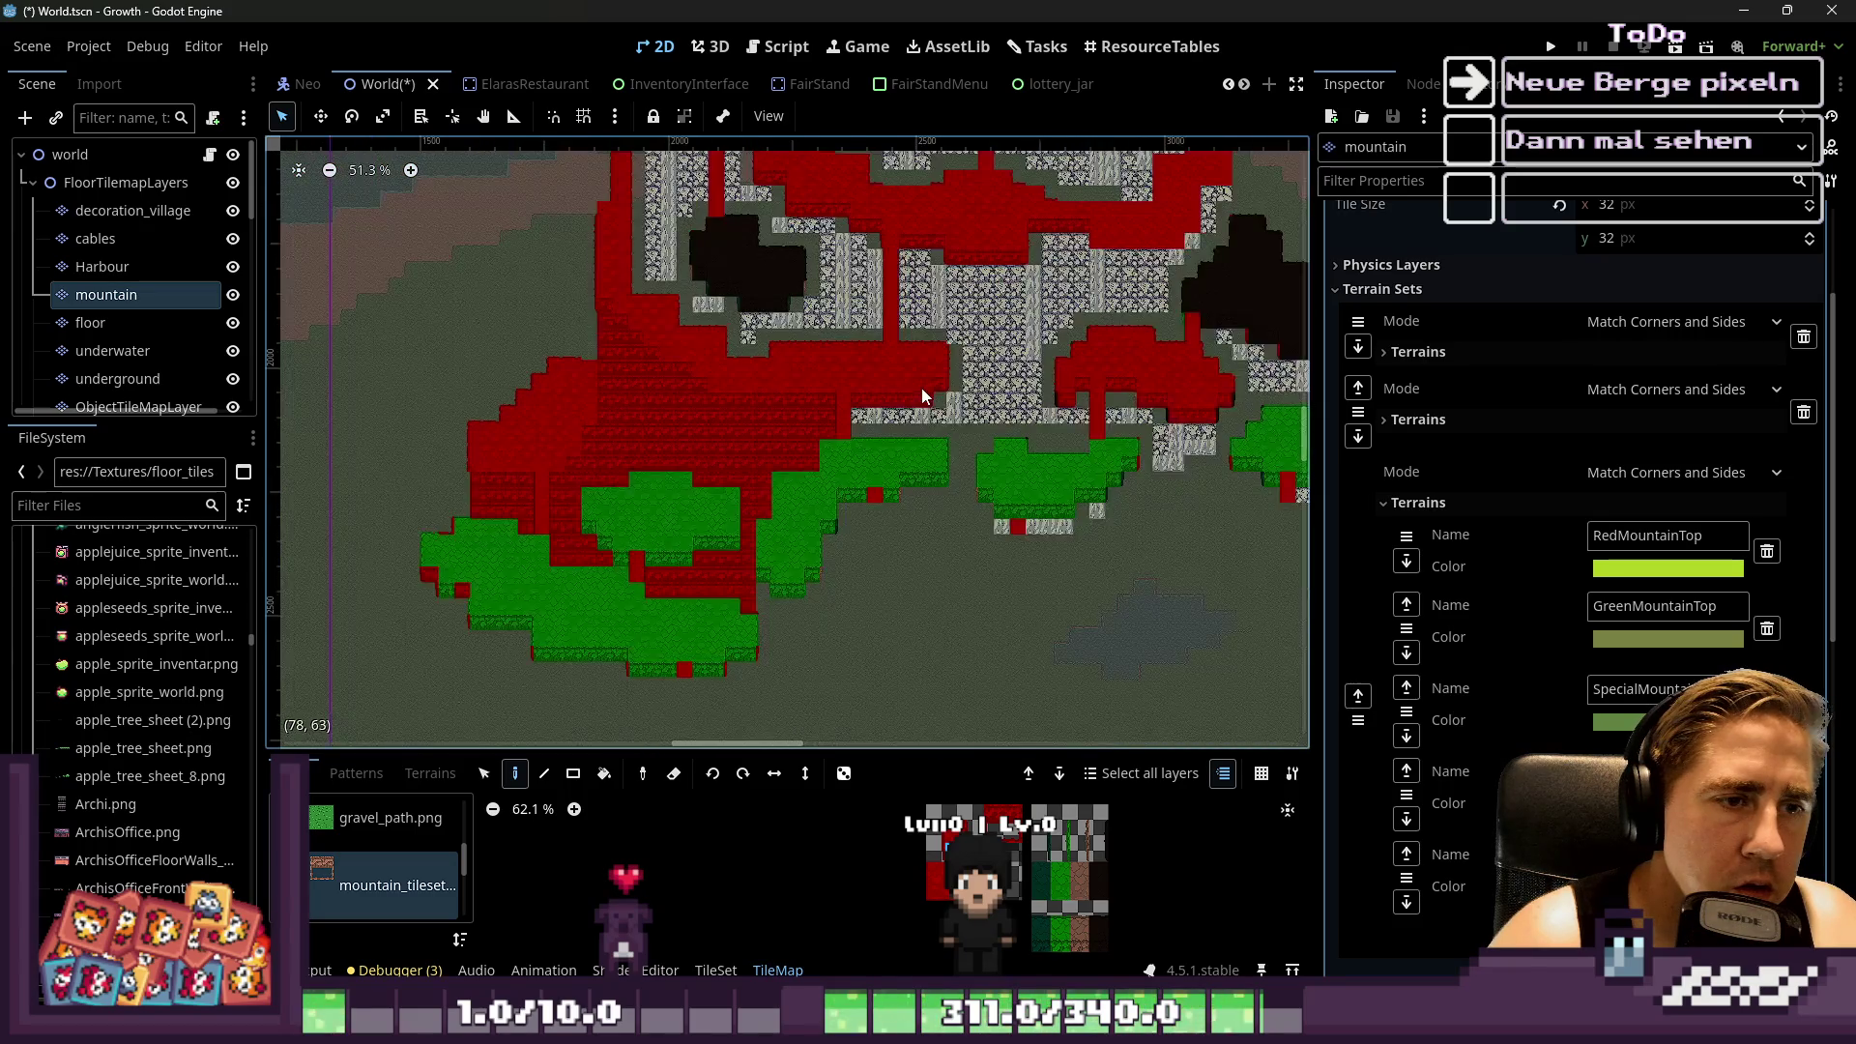
pyautogui.scroll(5, 716, 435)
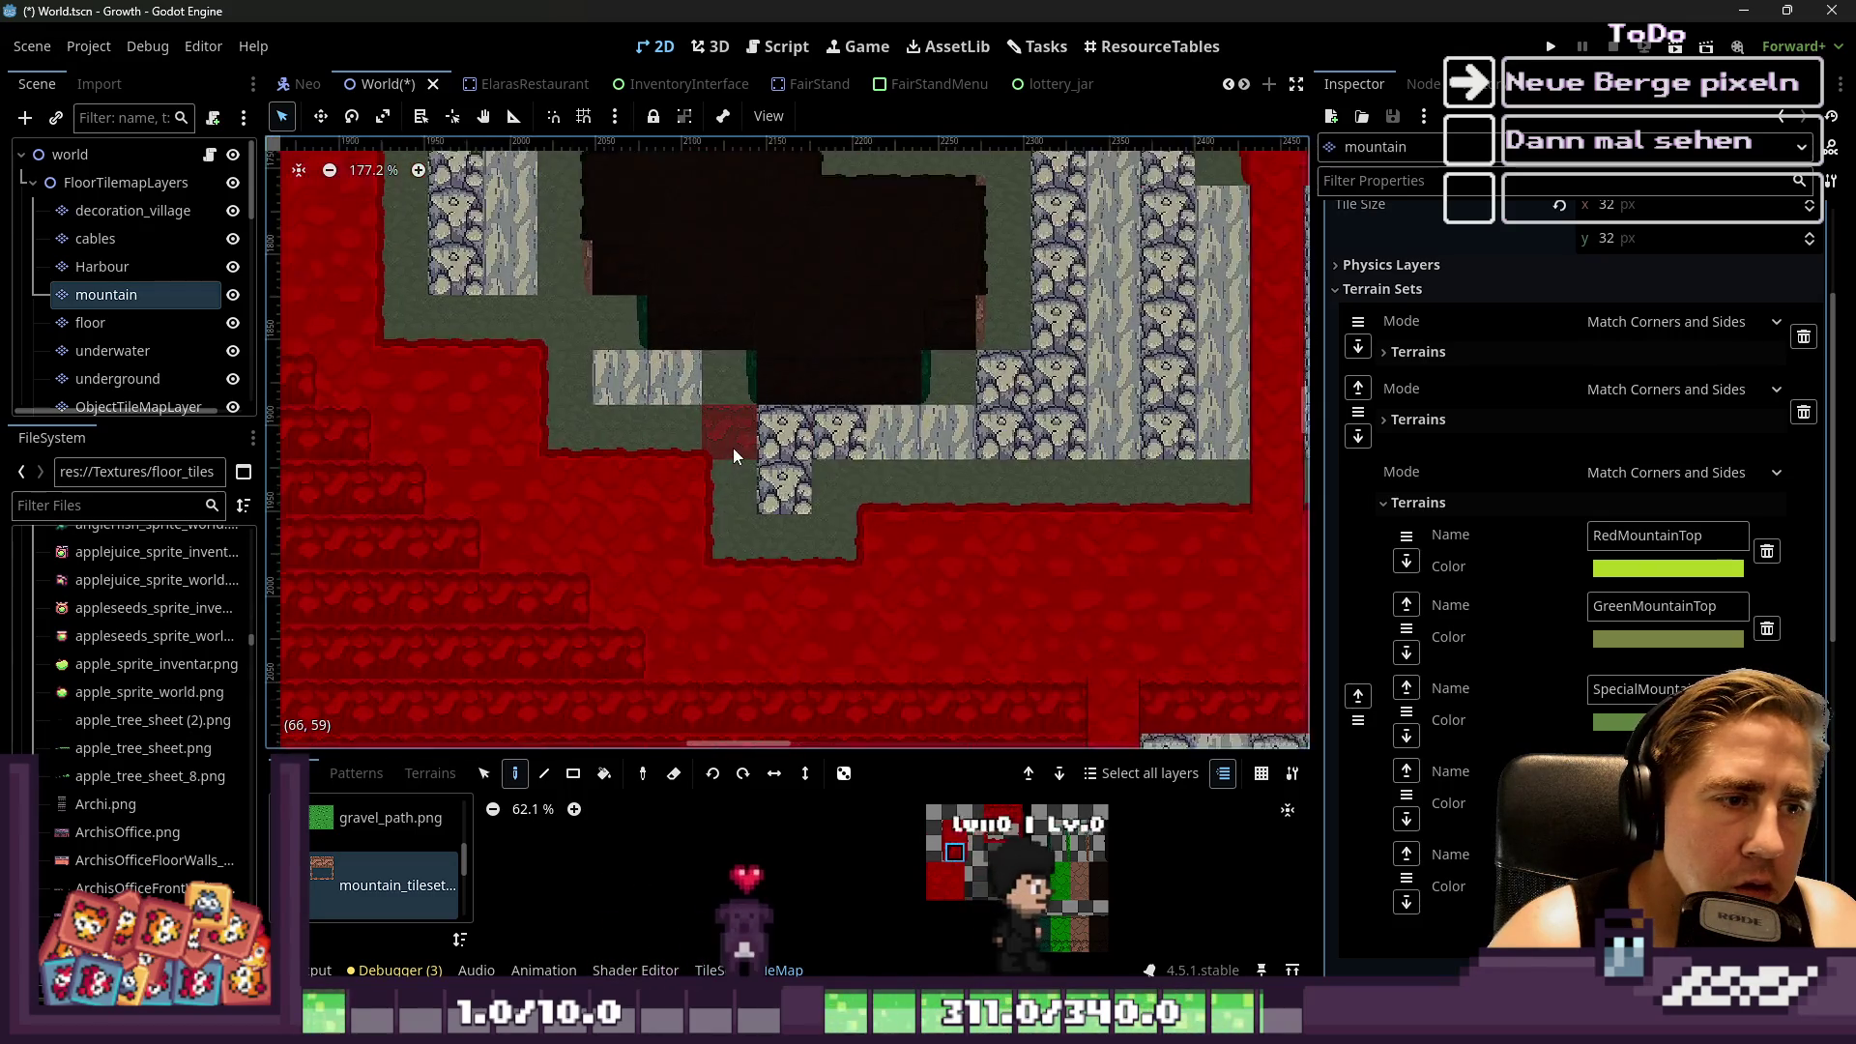
pyautogui.click(820, 455)
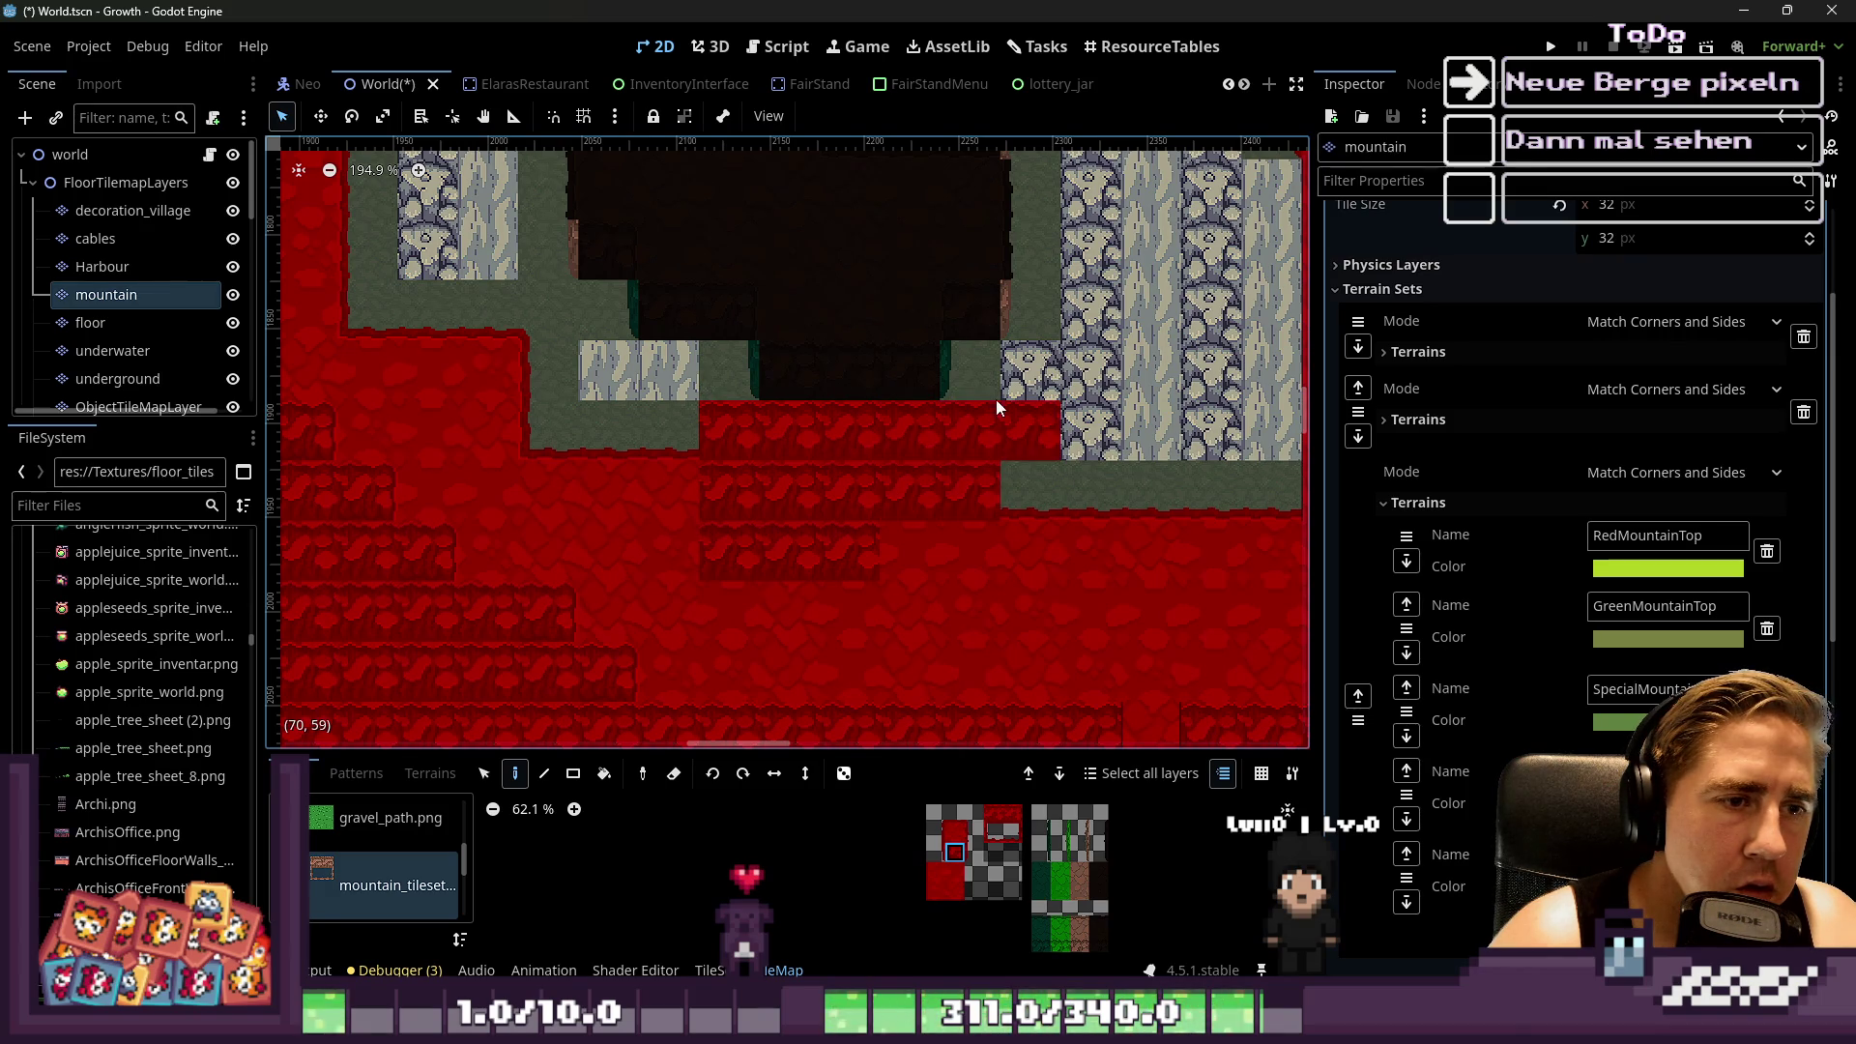
pyautogui.scroll(-2, 1025, 366)
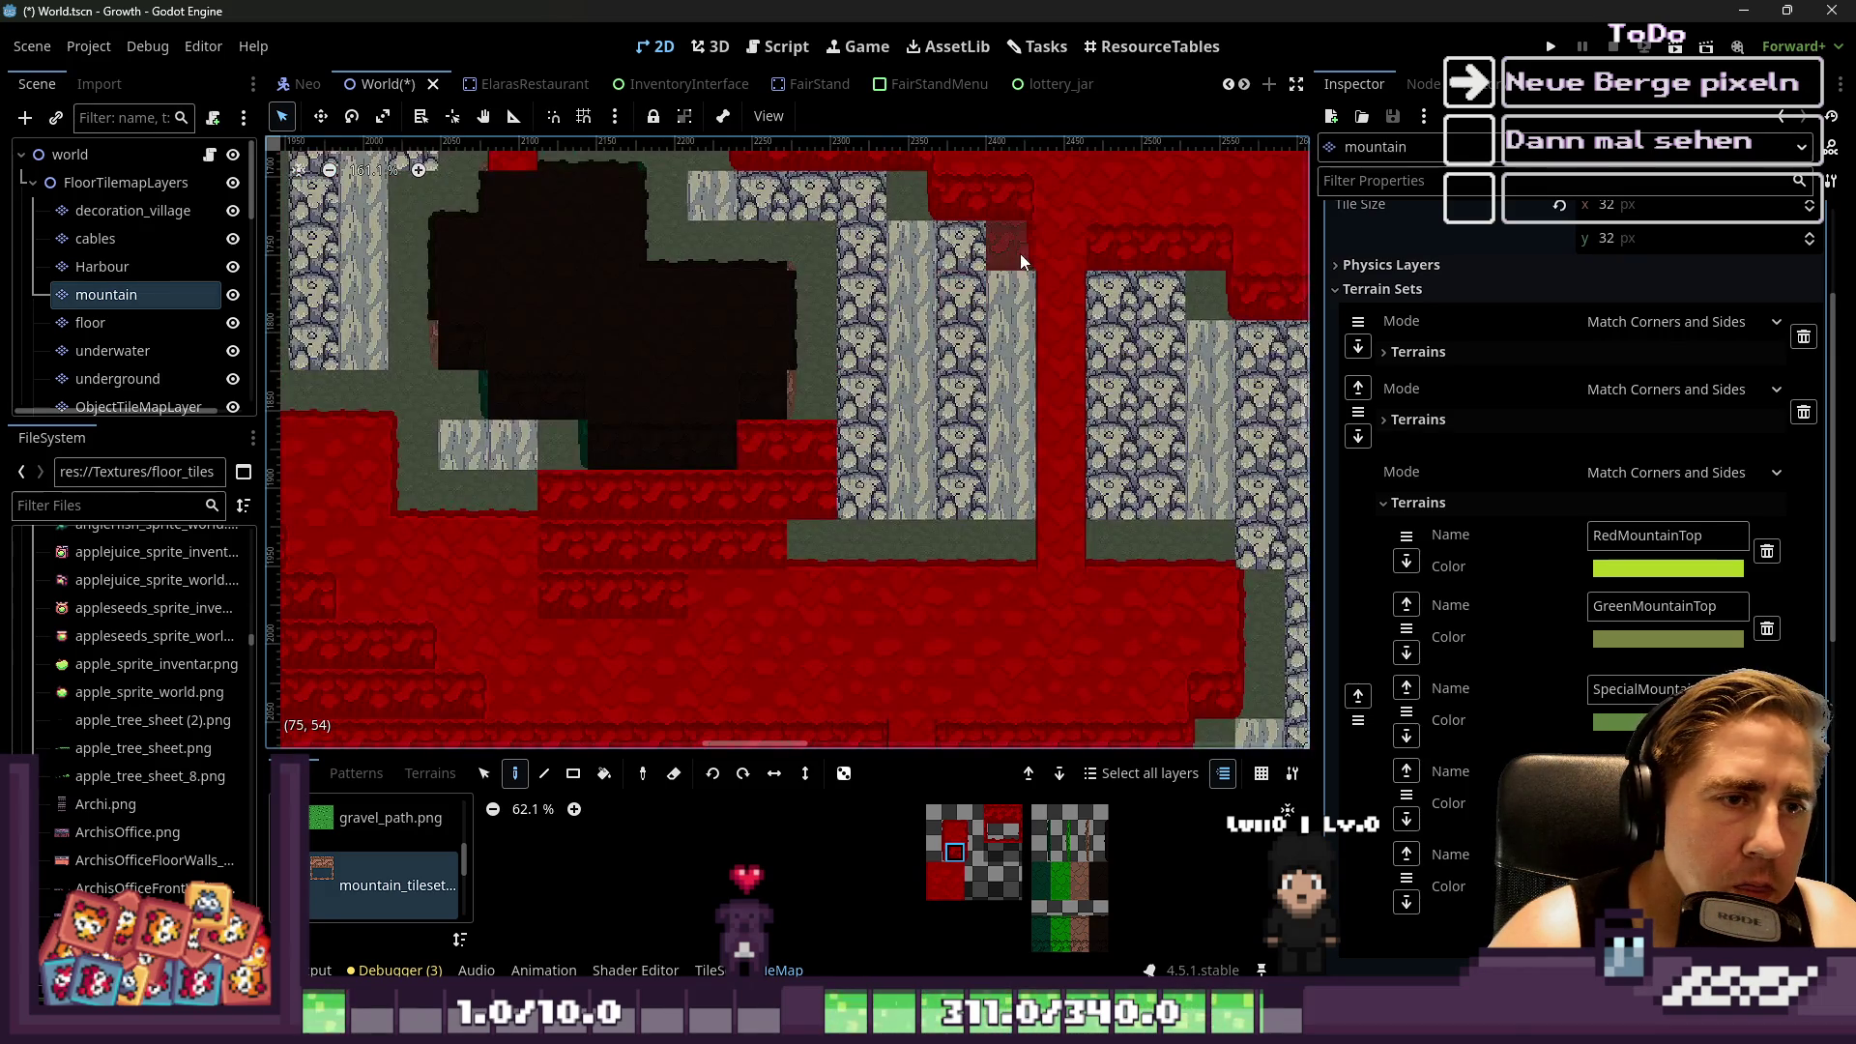
pyautogui.scroll(2, 901, 205)
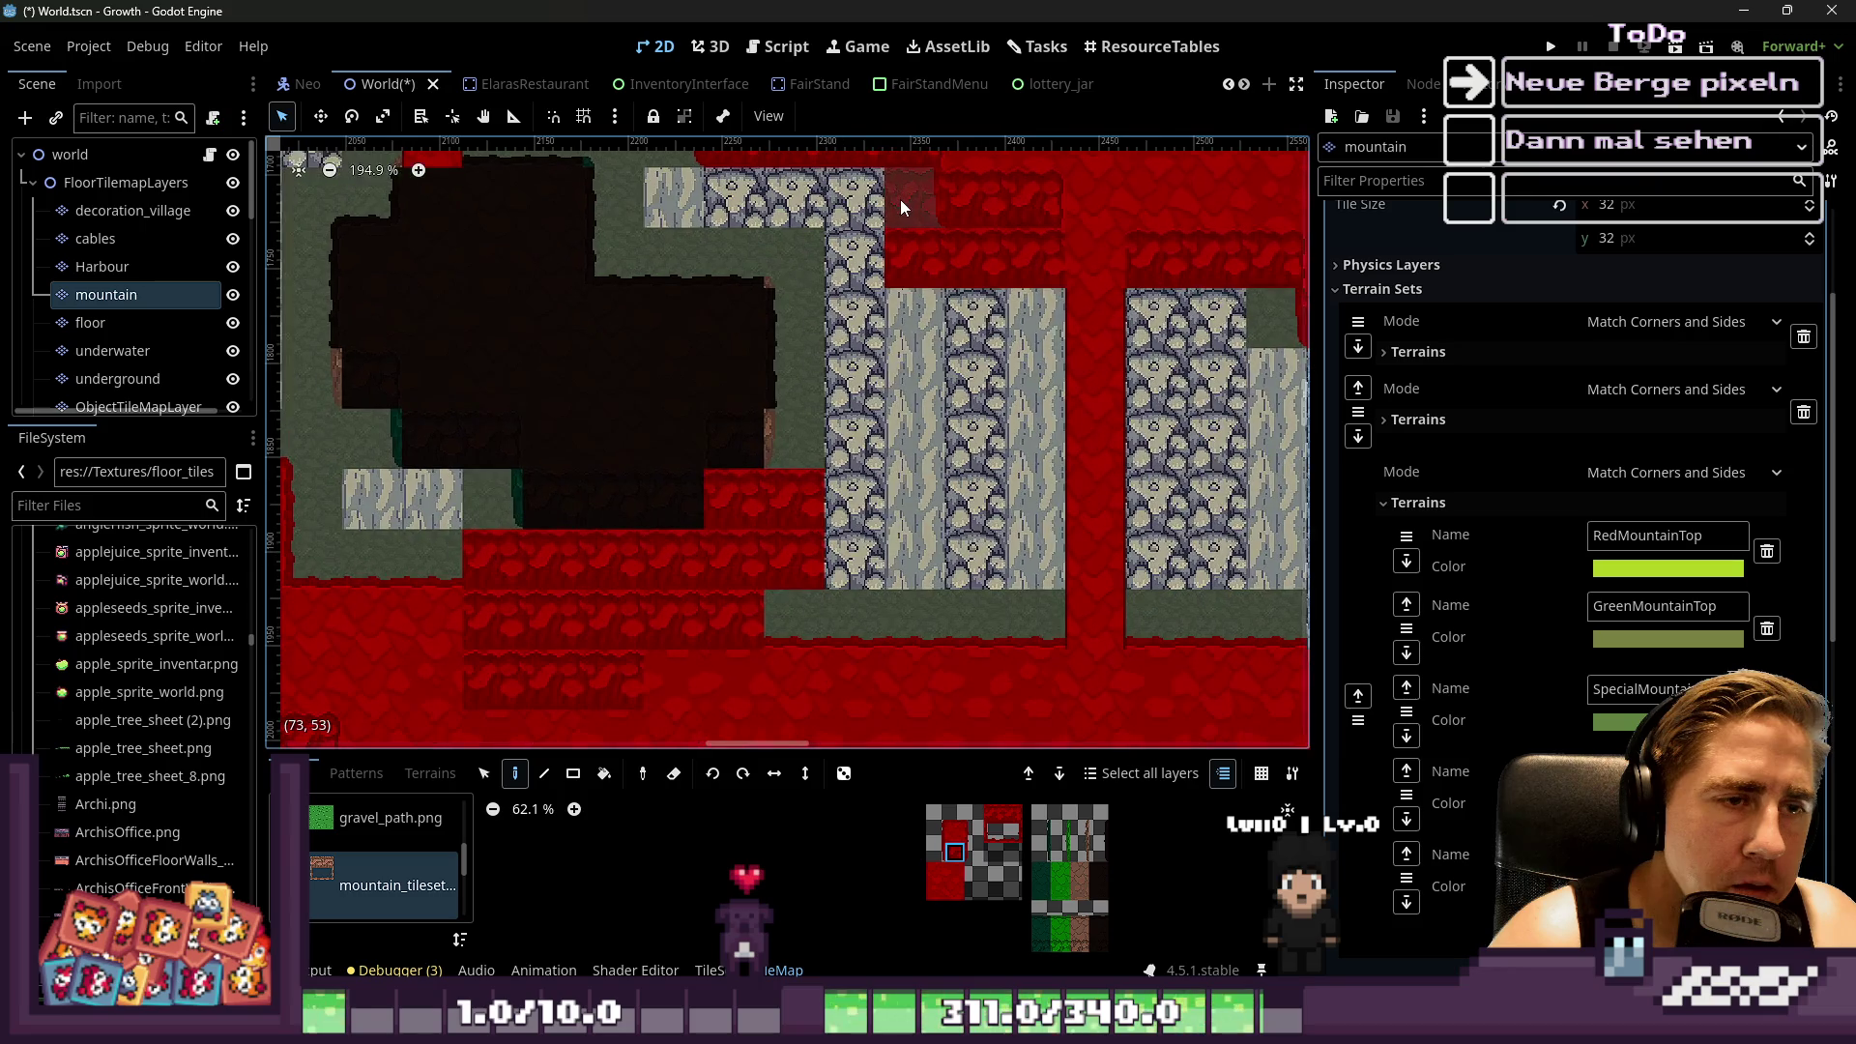
pyautogui.moveTo(858, 323); pyautogui.dragTo(815, 320)
pyautogui.moveTo(931, 345)
pyautogui.mouseDown()
pyautogui.moveTo(1031, 364)
pyautogui.moveTo(1029, 454)
pyautogui.mouseUp()
# Rectangle-fill the grey areas and stone column with red mountain terrain
pyautogui.click(573, 773)
pyautogui.moveTo(1054, 628)
pyautogui.mouseDown()
pyautogui.moveTo(829, 321)
pyautogui.moveTo(816, 329)
pyautogui.mouseUp()
pyautogui.scroll(-2, 984, 497)
pyautogui.scroll(4, 758, 531)
pyautogui.moveTo(707, 468)
pyautogui.mouseDown()
pyautogui.moveTo(880, 530)
pyautogui.moveTo(878, 571)
pyautogui.mouseUp()
pyautogui.scroll(1, 725, 541)
pyautogui.moveTo(578, 522); pyautogui.dragTo(856, 411)
pyautogui.scroll(-5, 669, 514)
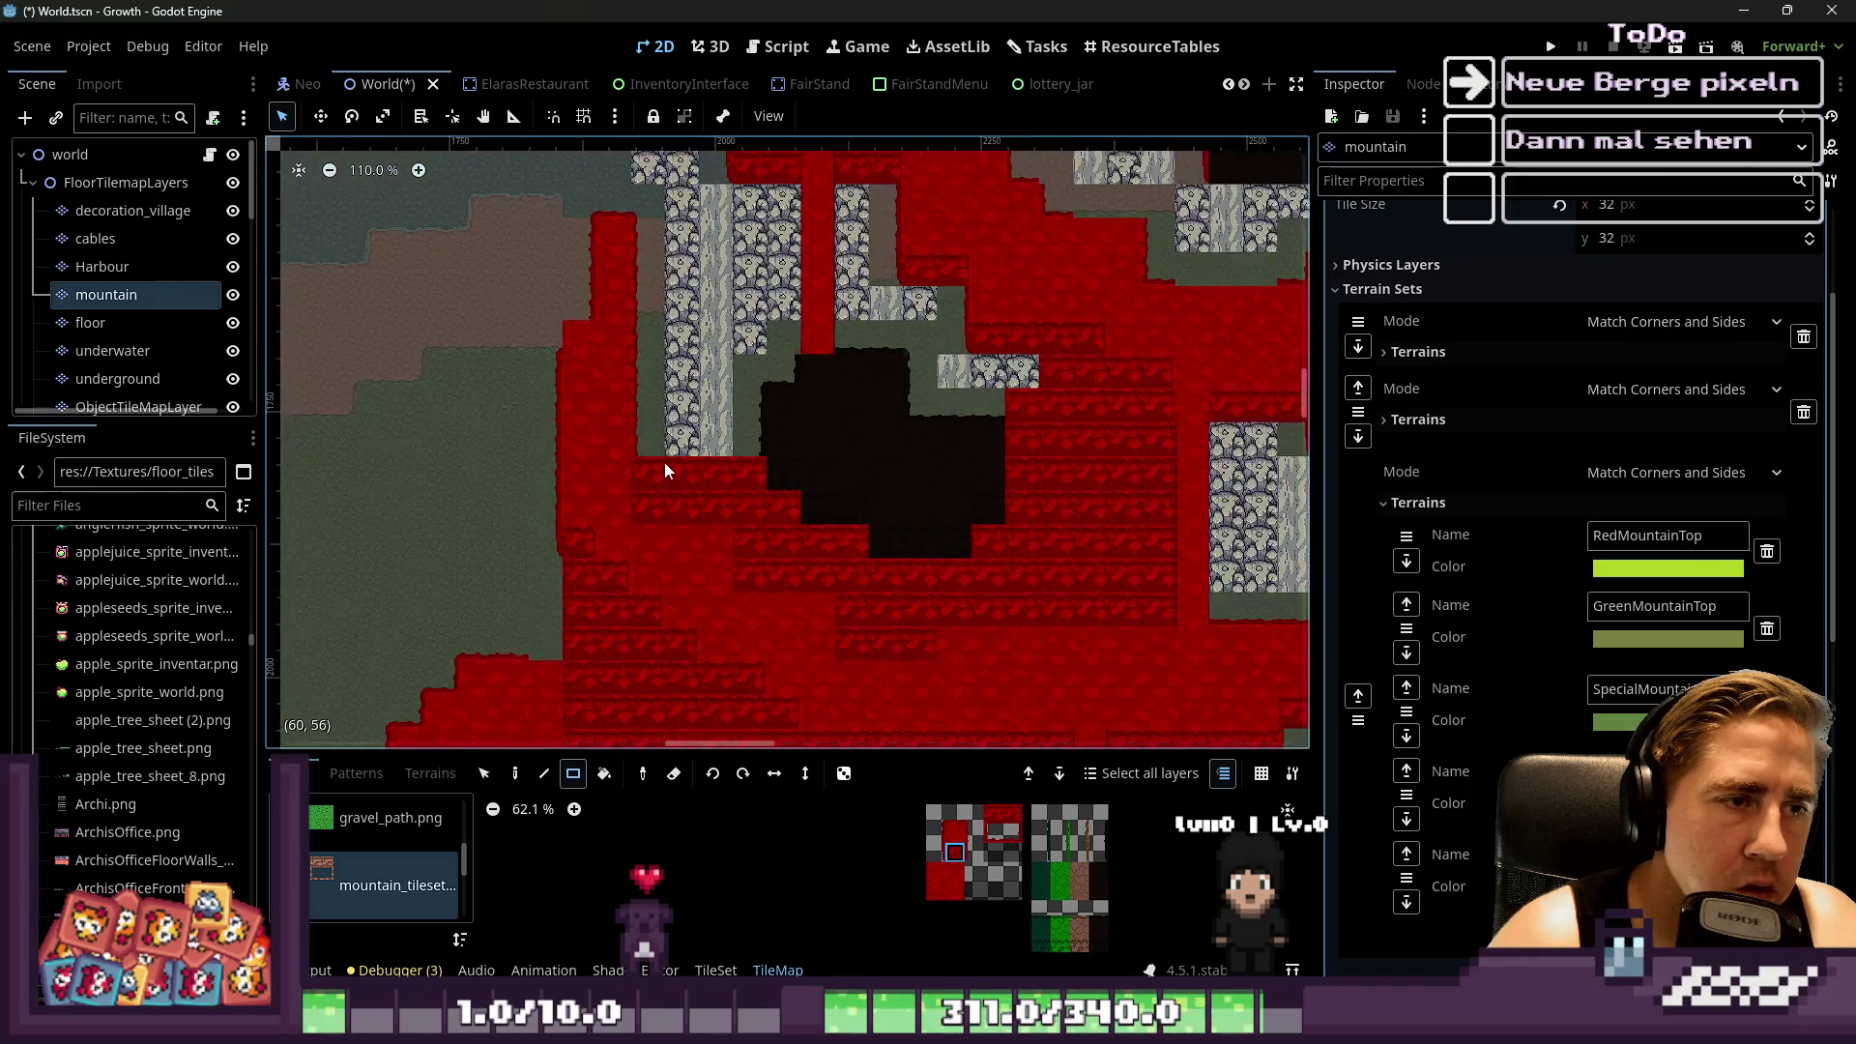
pyautogui.scroll(3, 619, 305)
pyautogui.moveTo(732, 248)
pyautogui.mouseDown()
pyautogui.moveTo(734, 406)
pyautogui.moveTo(804, 621)
pyautogui.moveTo(741, 623)
pyautogui.mouseUp()
pyautogui.scroll(2, 716, 400)
pyautogui.moveTo(721, 371); pyautogui.dragTo(727, 319)
pyautogui.scroll(-1, 826, 474)
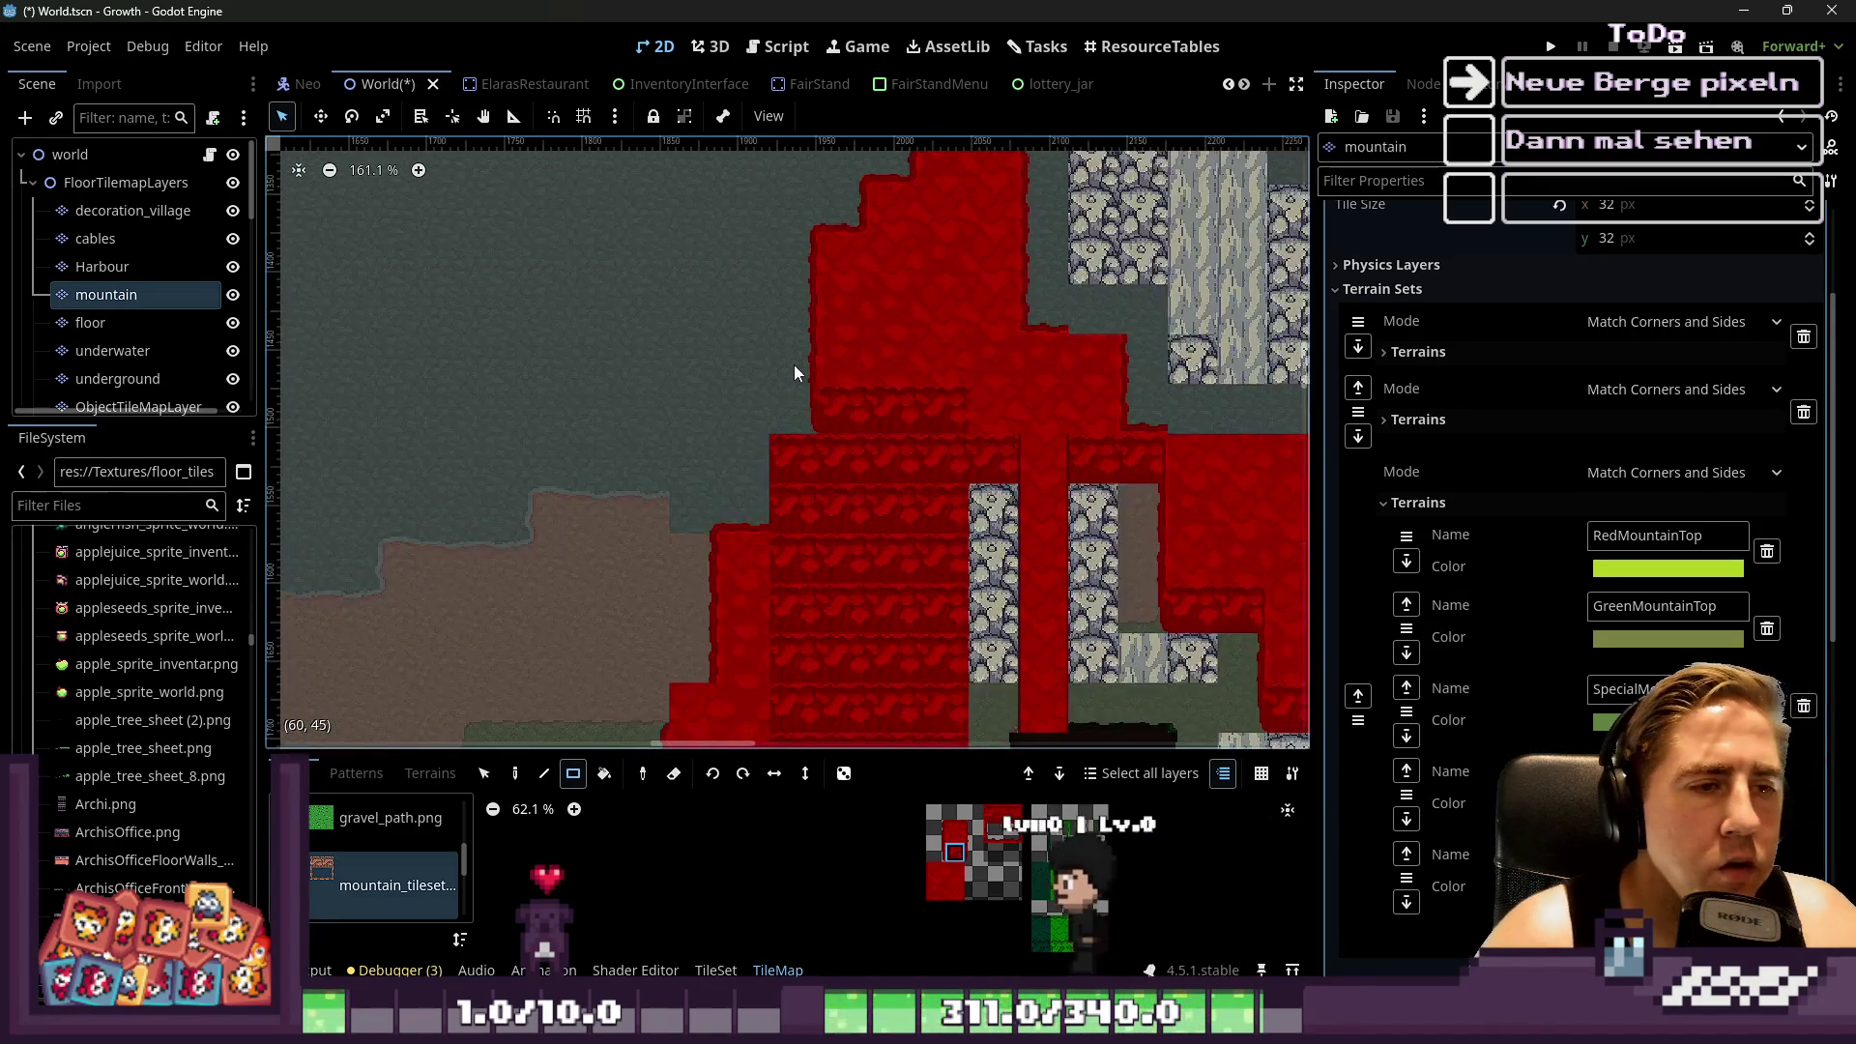
pyautogui.scroll(2, 792, 364)
pyautogui.scroll(-2, 380, 855)
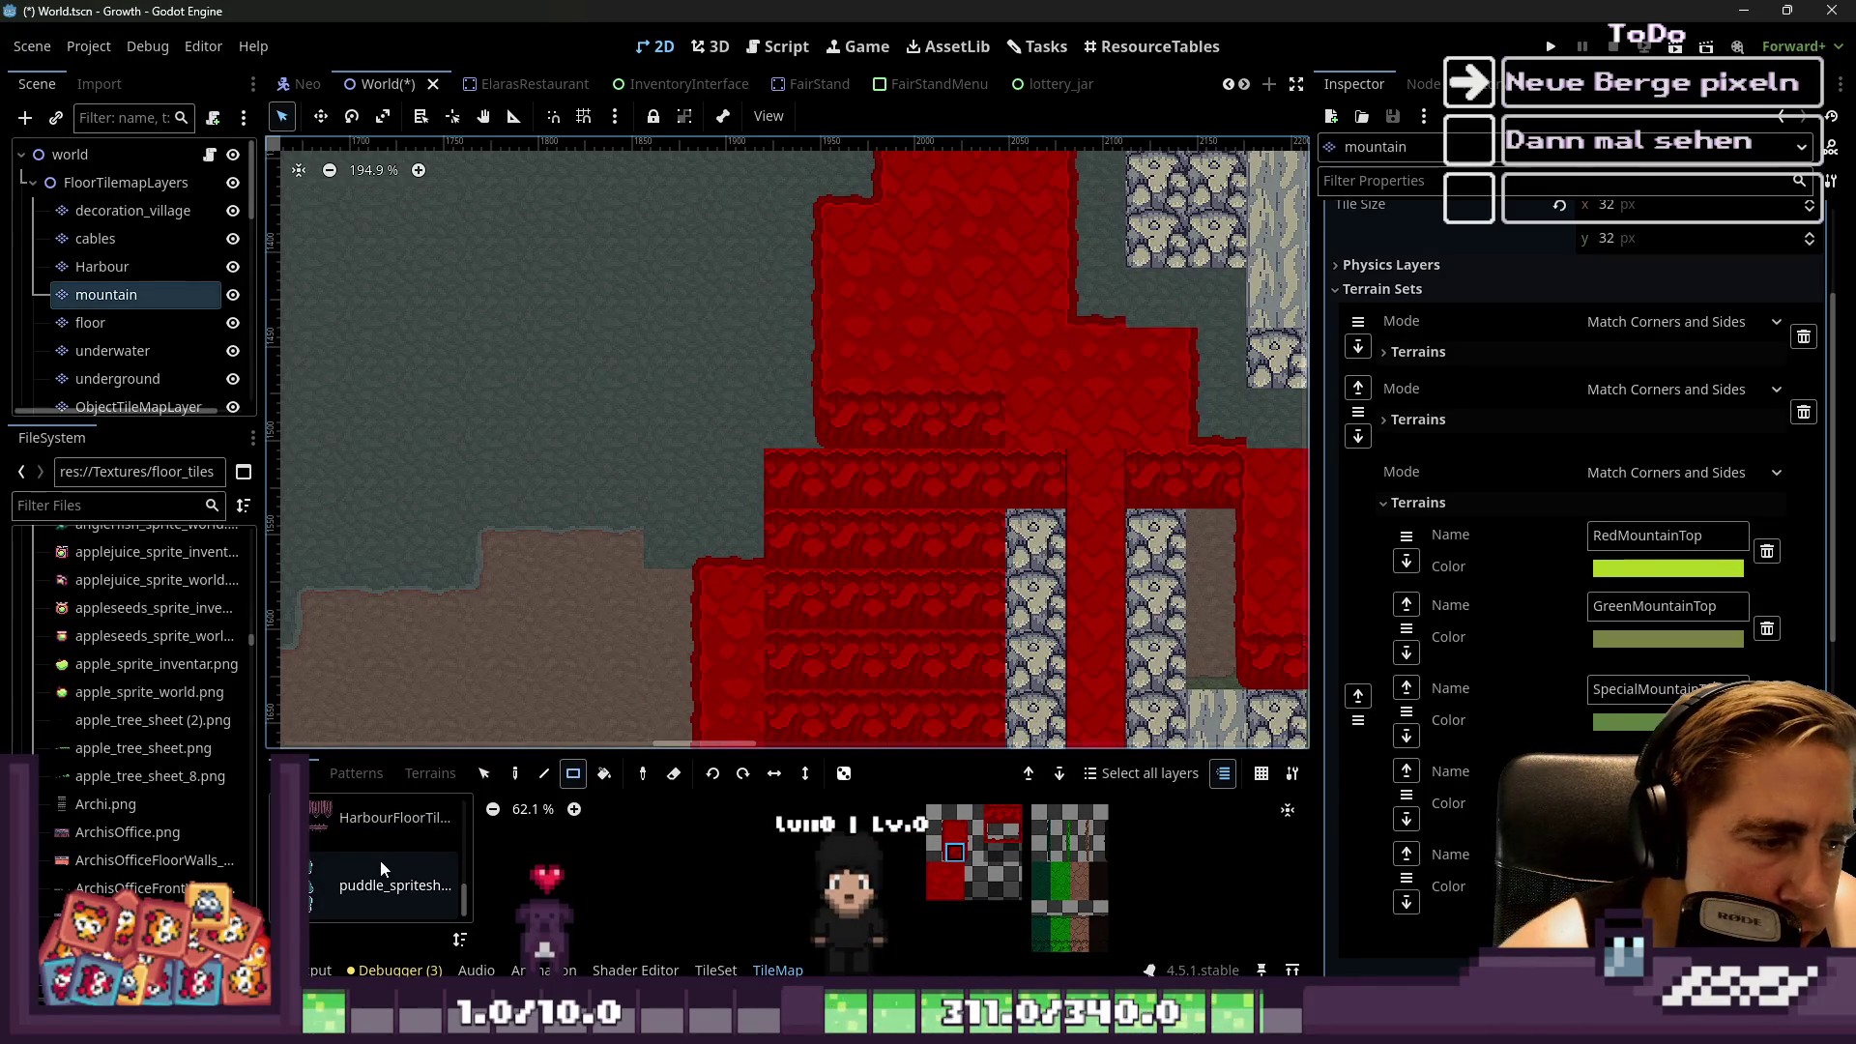
# Select the RedMountainTop terrain from the terrain list
pyautogui.moveTo(398, 755); pyautogui.dragTo(425, 183)
pyautogui.click(412, 200)
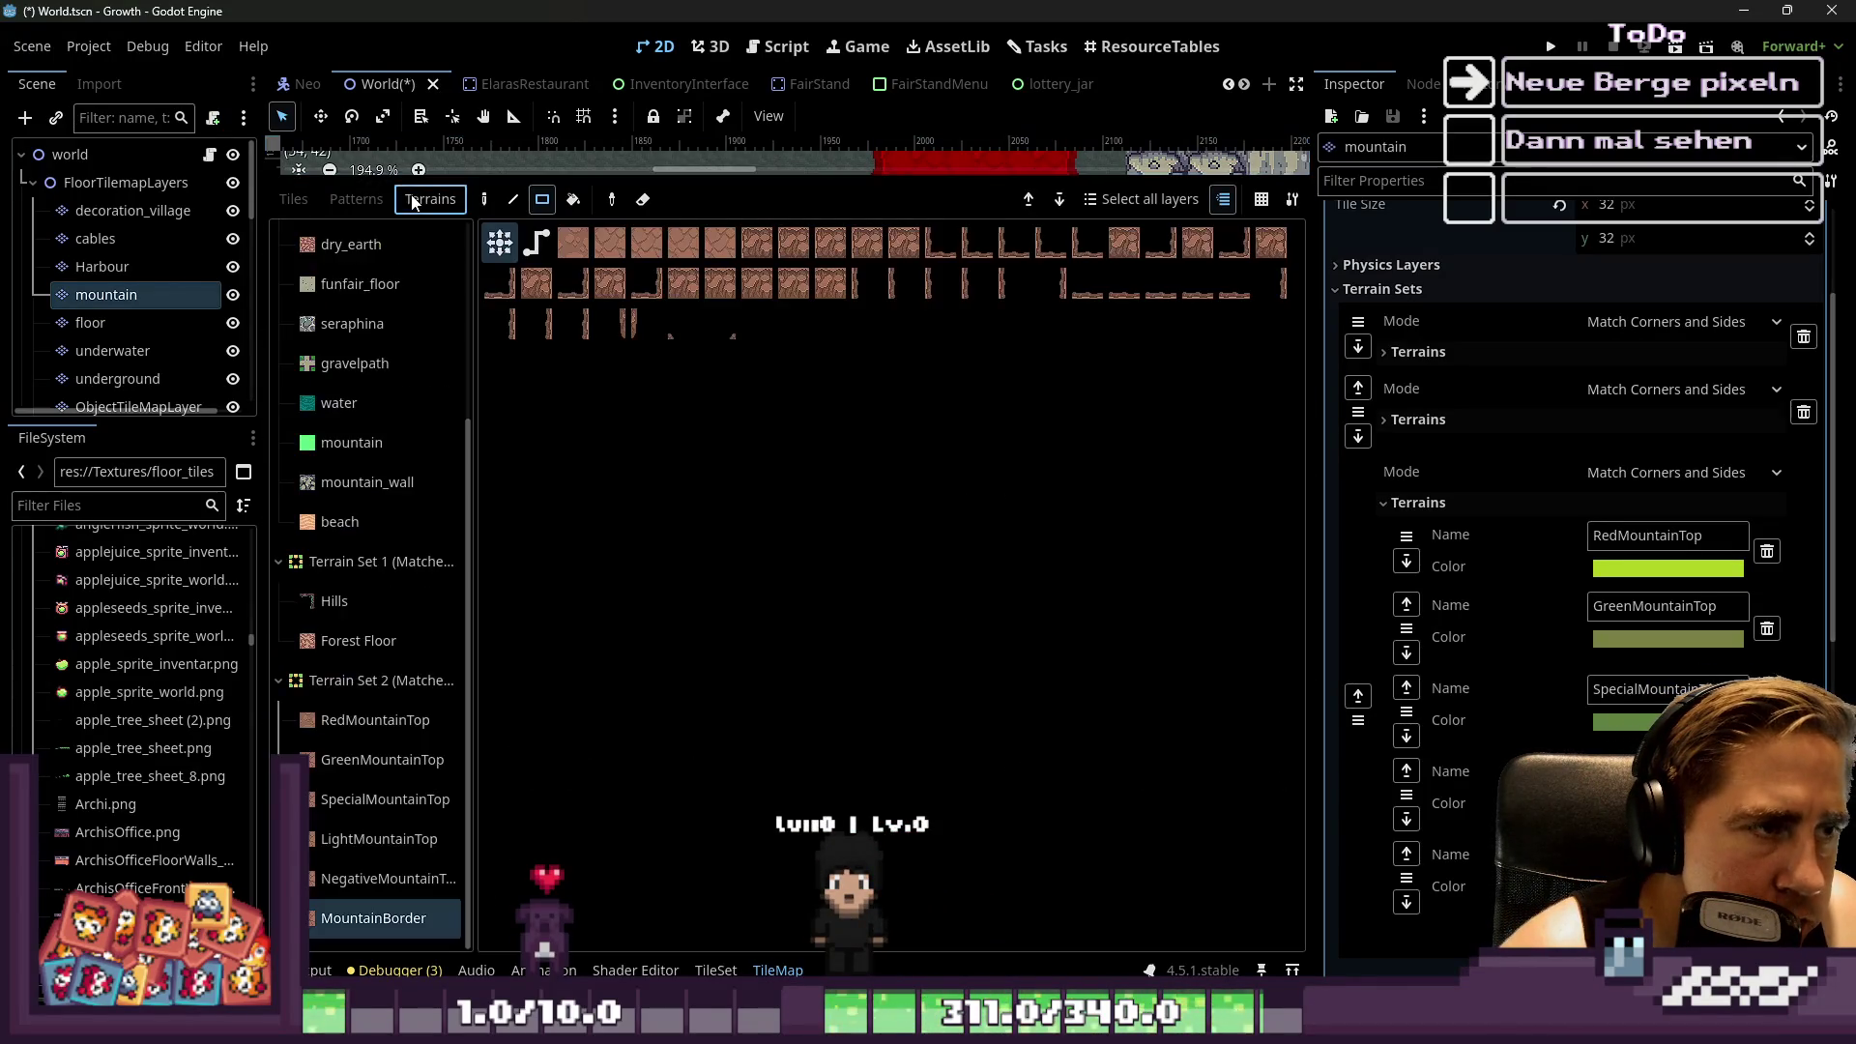
pyautogui.click(368, 720)
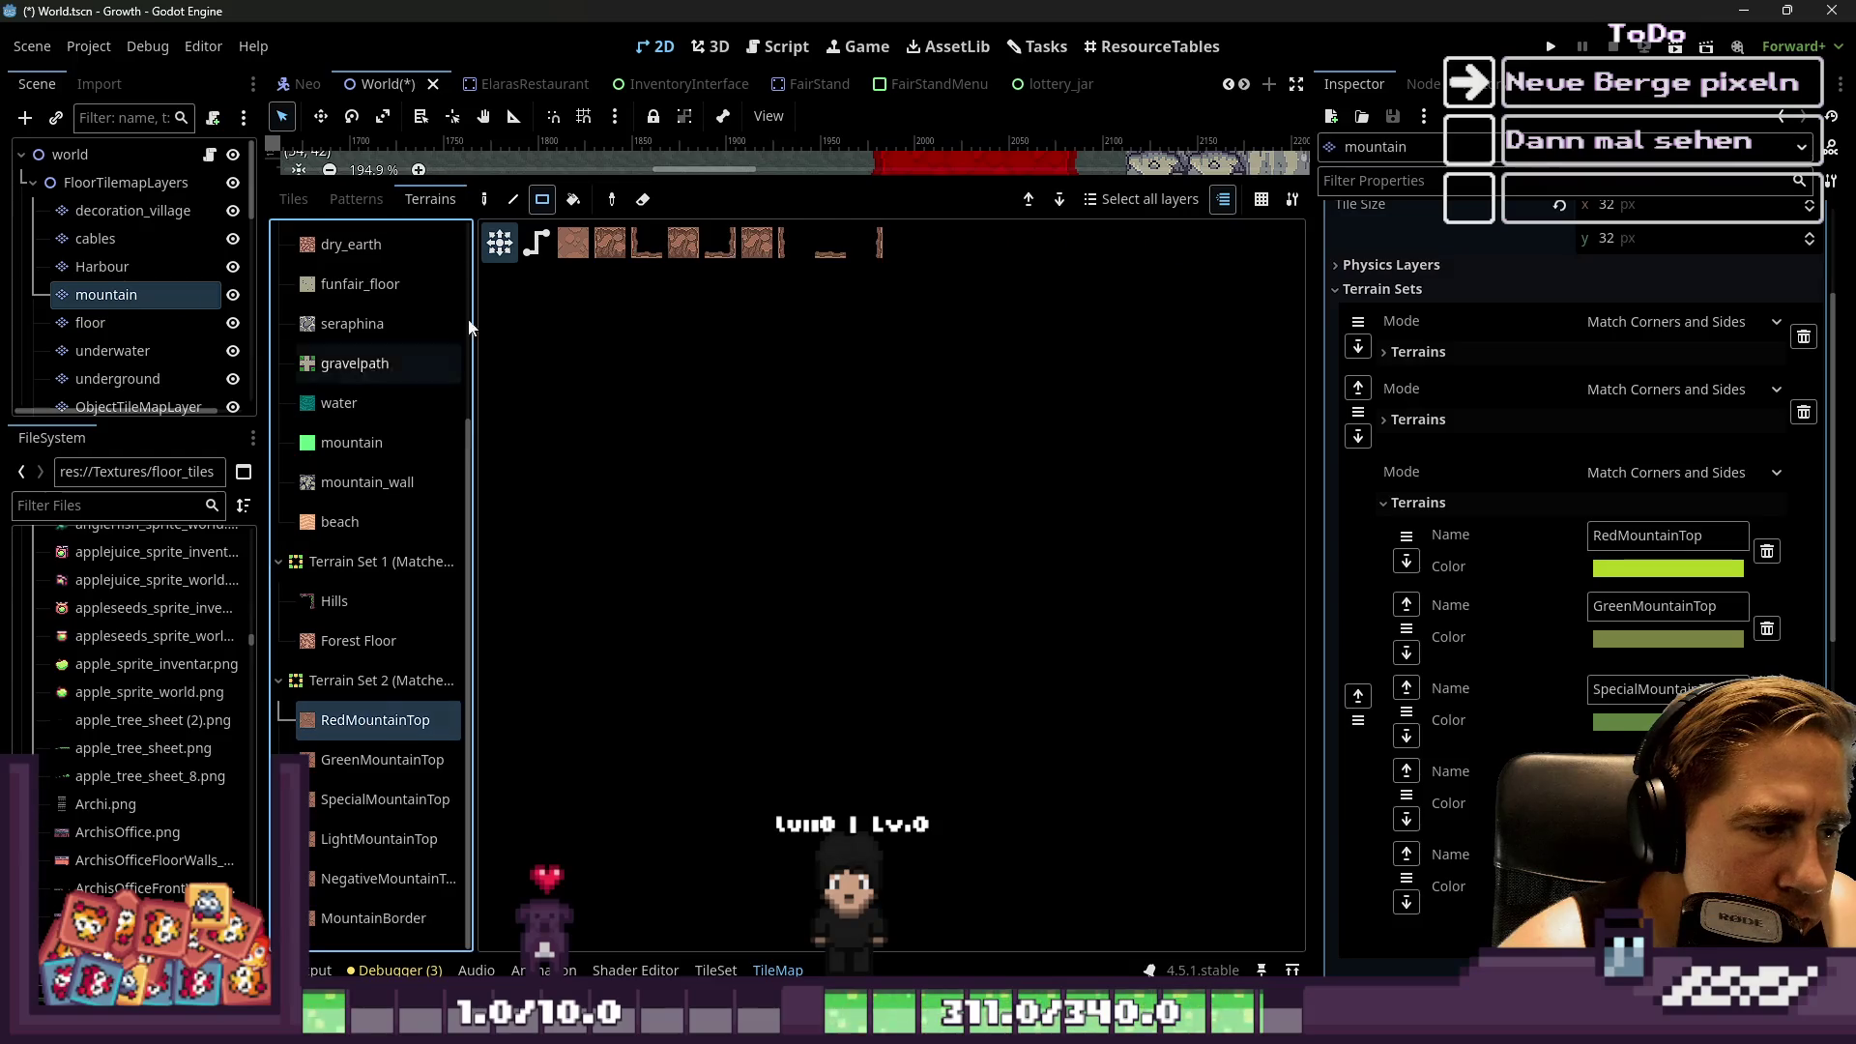
pyautogui.moveTo(501, 179); pyautogui.dragTo(580, 694)
# Paint a 2x2 RedMountainTop rectangle, then undo it
pyautogui.scroll(-1, 774, 425)
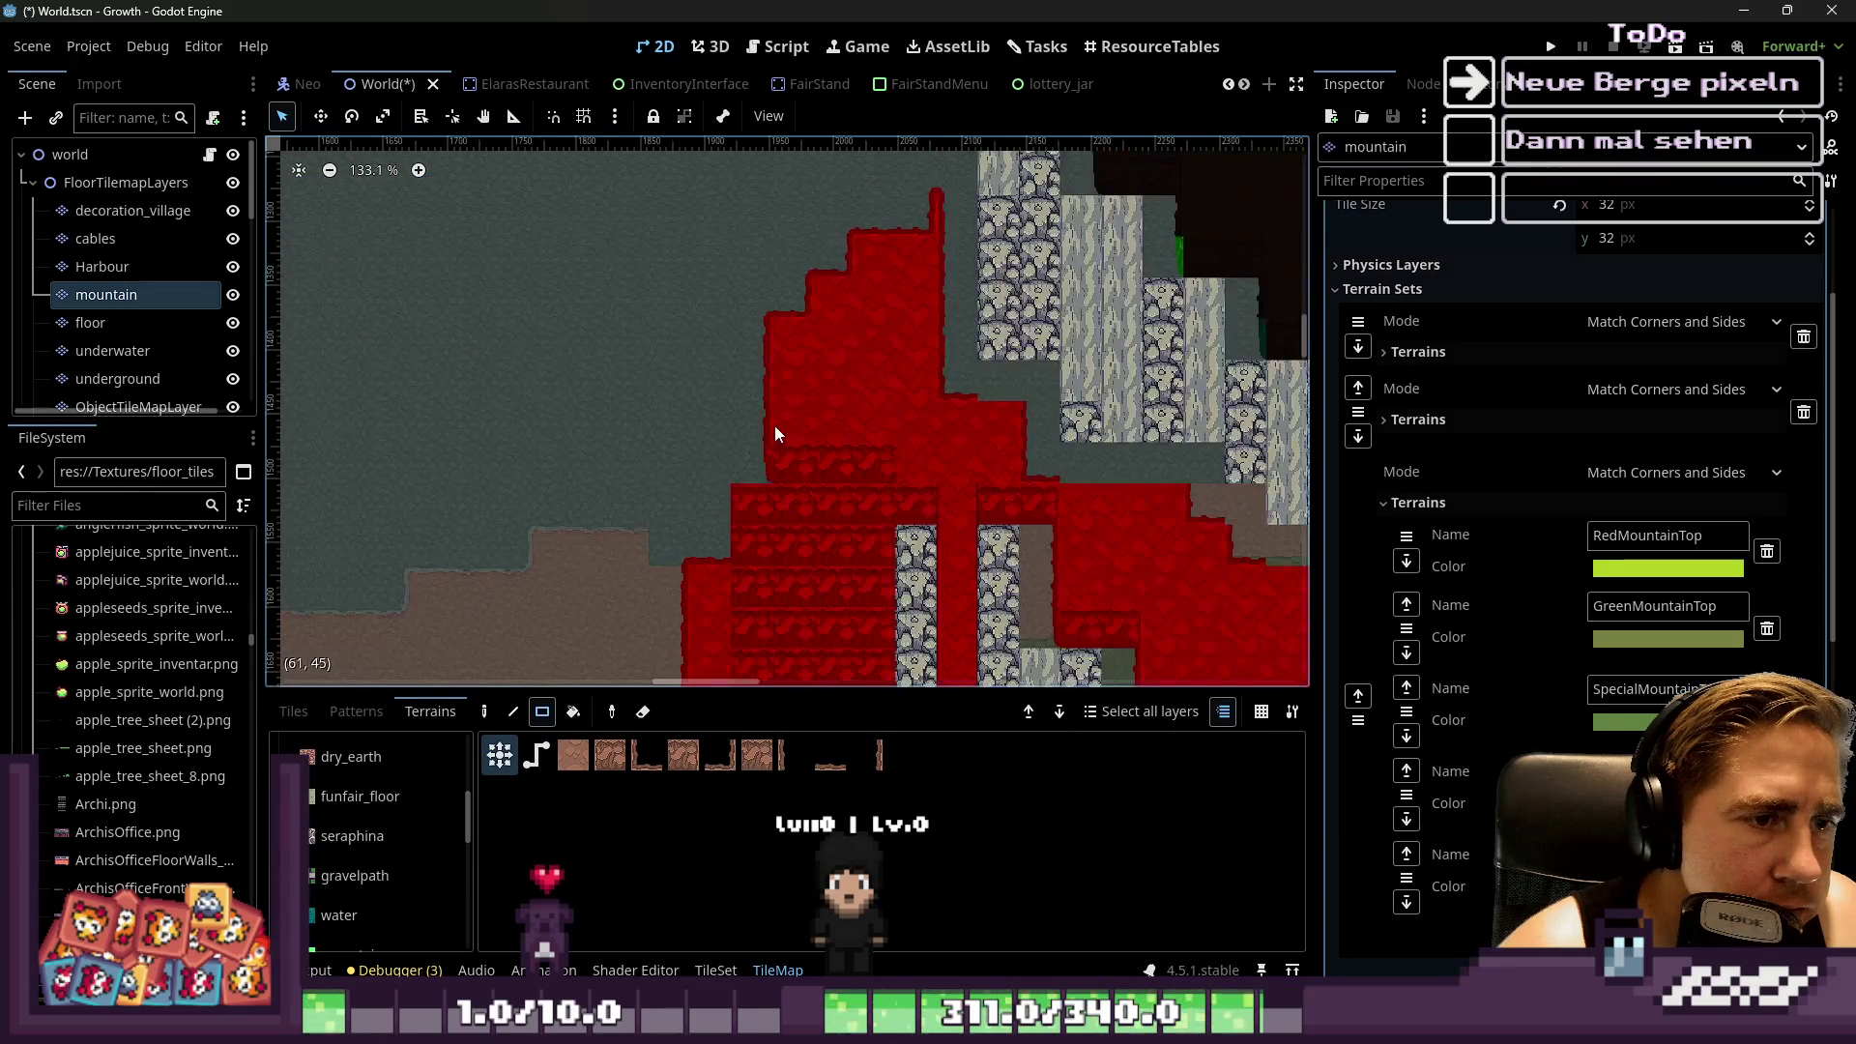
pyautogui.moveTo(780, 467)
pyautogui.mouseDown()
pyautogui.moveTo(865, 456)
pyautogui.moveTo(716, 542)
pyautogui.mouseUp()
pyautogui.scroll(3, 769, 518)
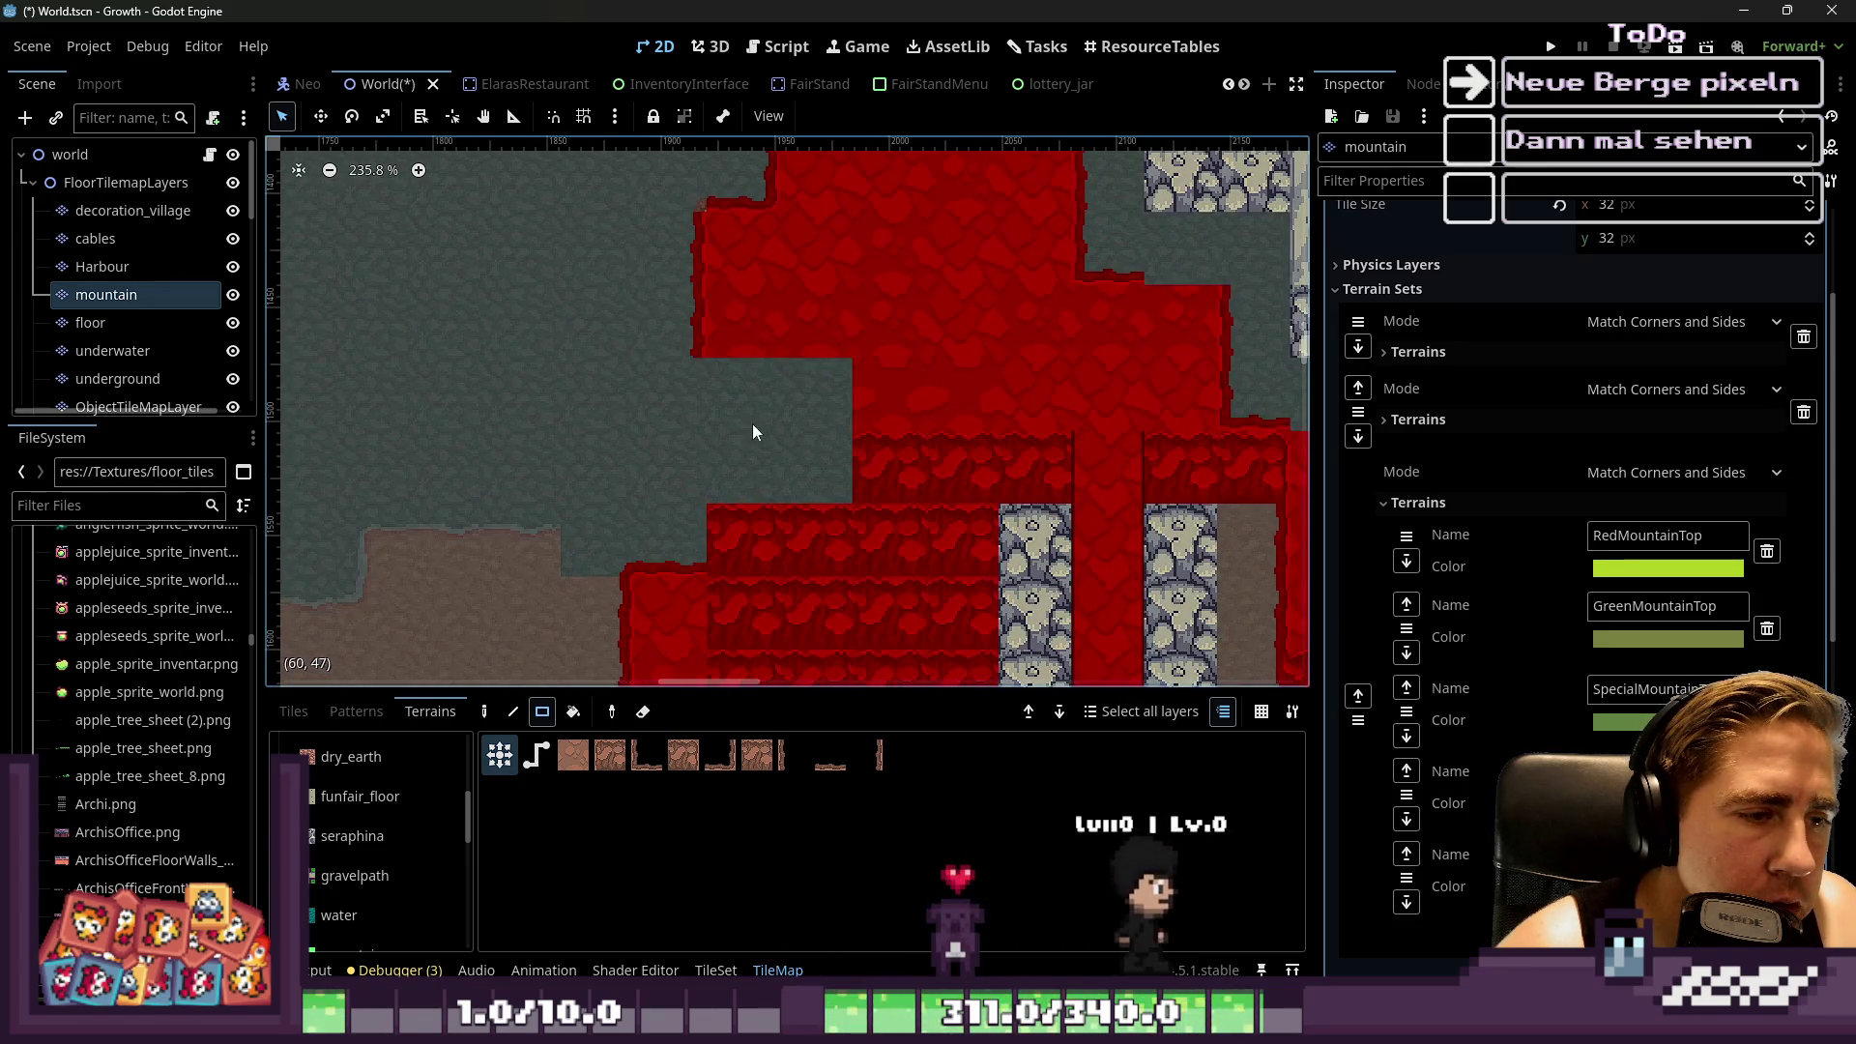
pyautogui.hotkey('ctrl', 'z')
# Place two single red edge tiles from the terrain palette on the mountain's left edge
pyautogui.scroll(4, 764, 420)
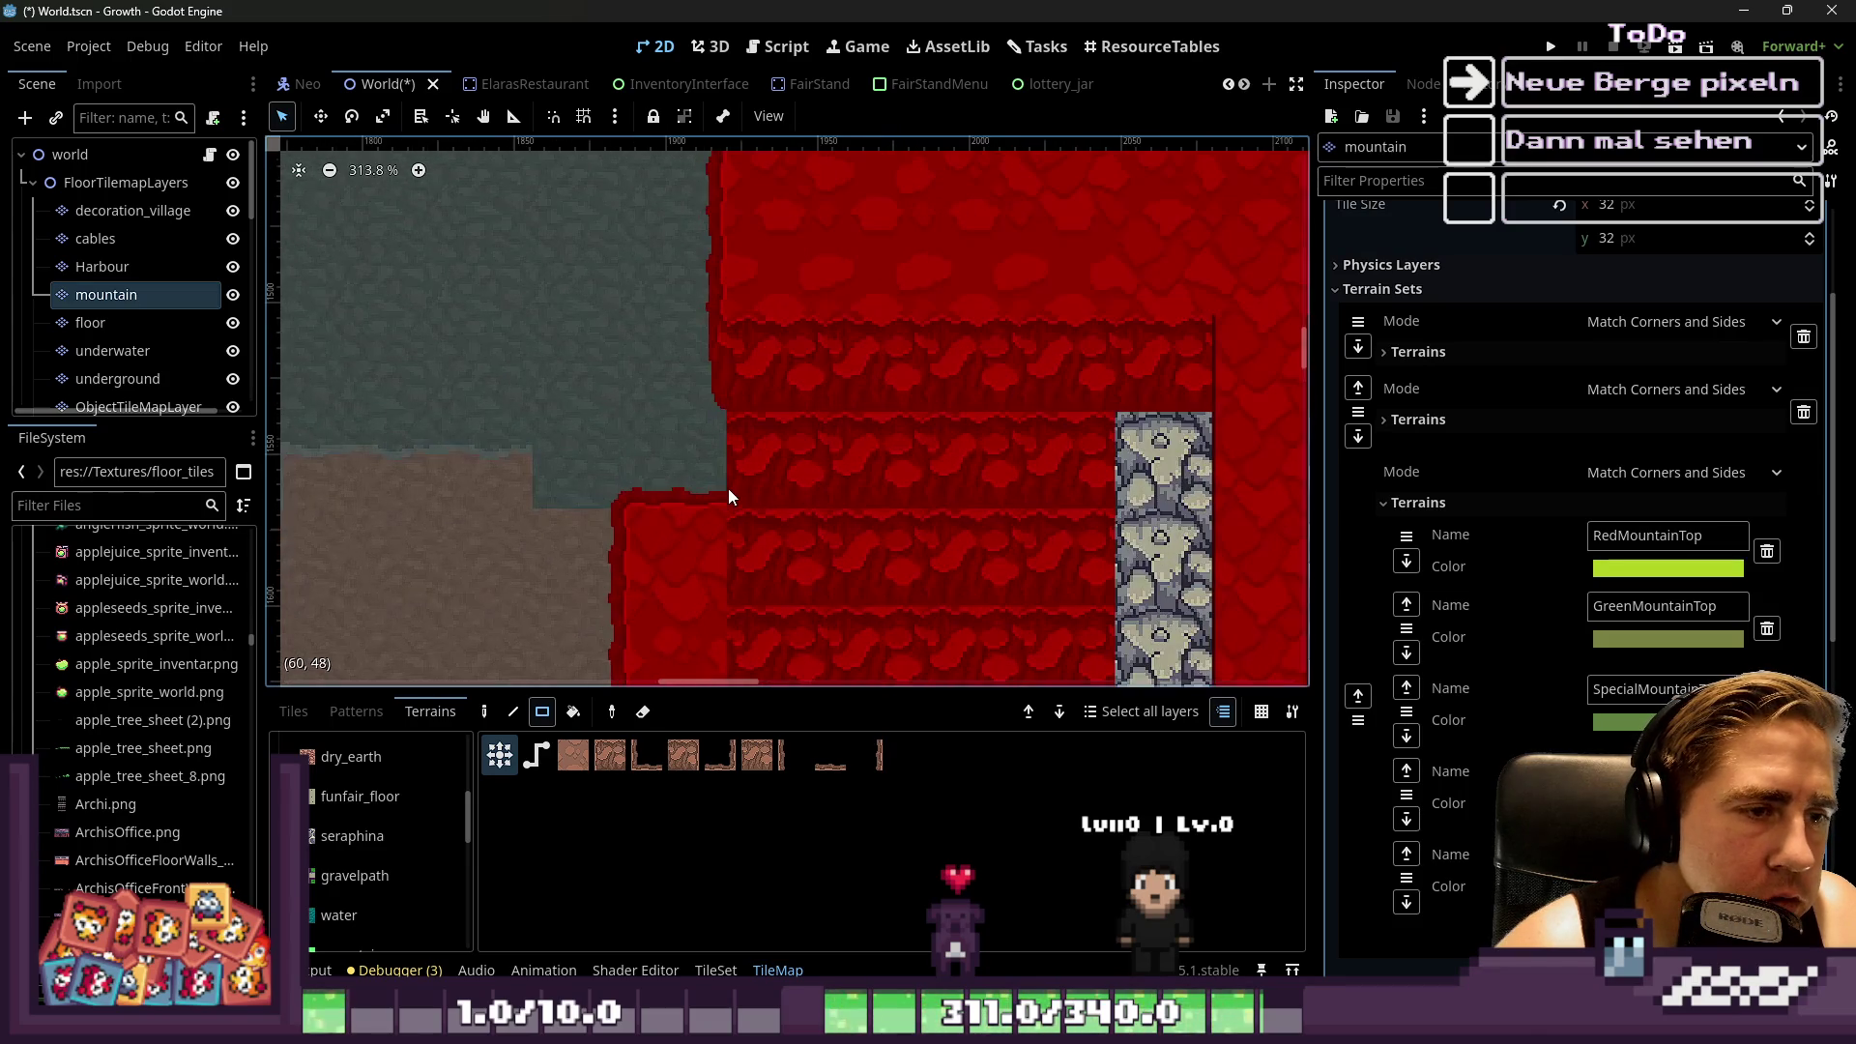
pyautogui.click(868, 755)
pyautogui.click(780, 564)
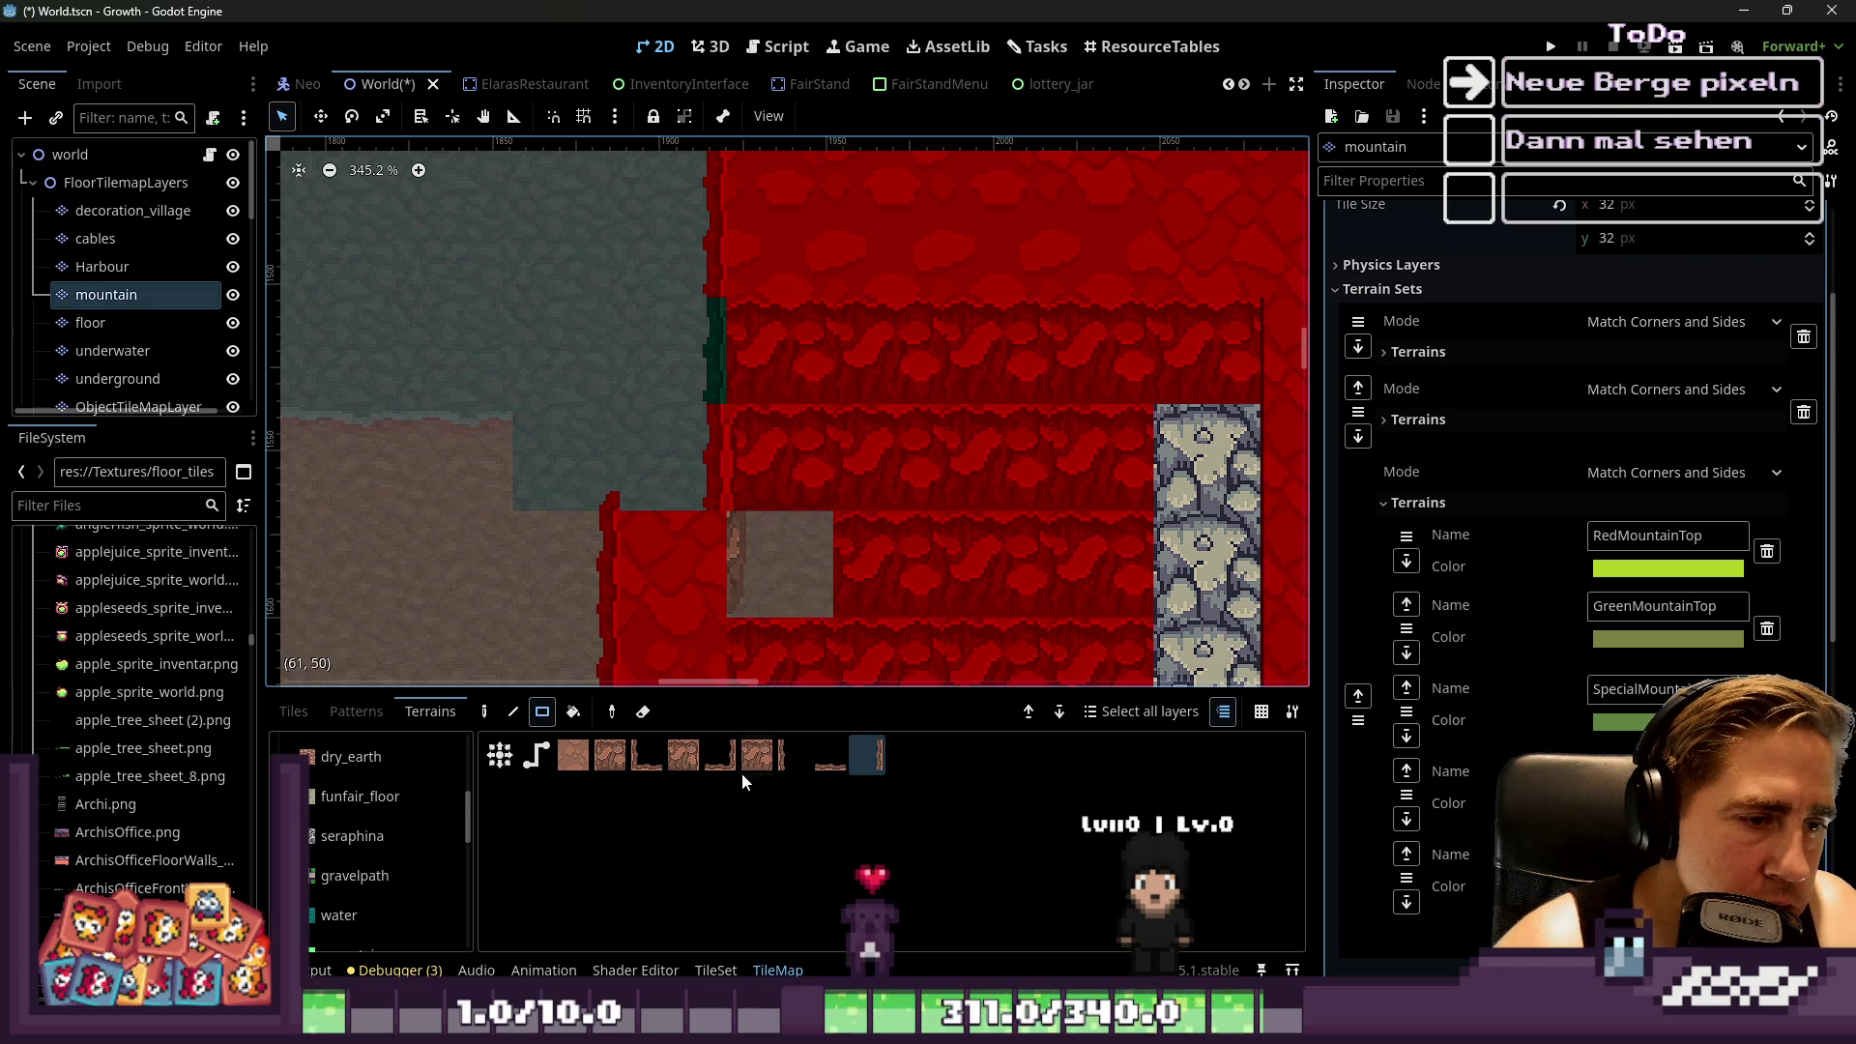
pyautogui.click(721, 755)
pyautogui.click(689, 450)
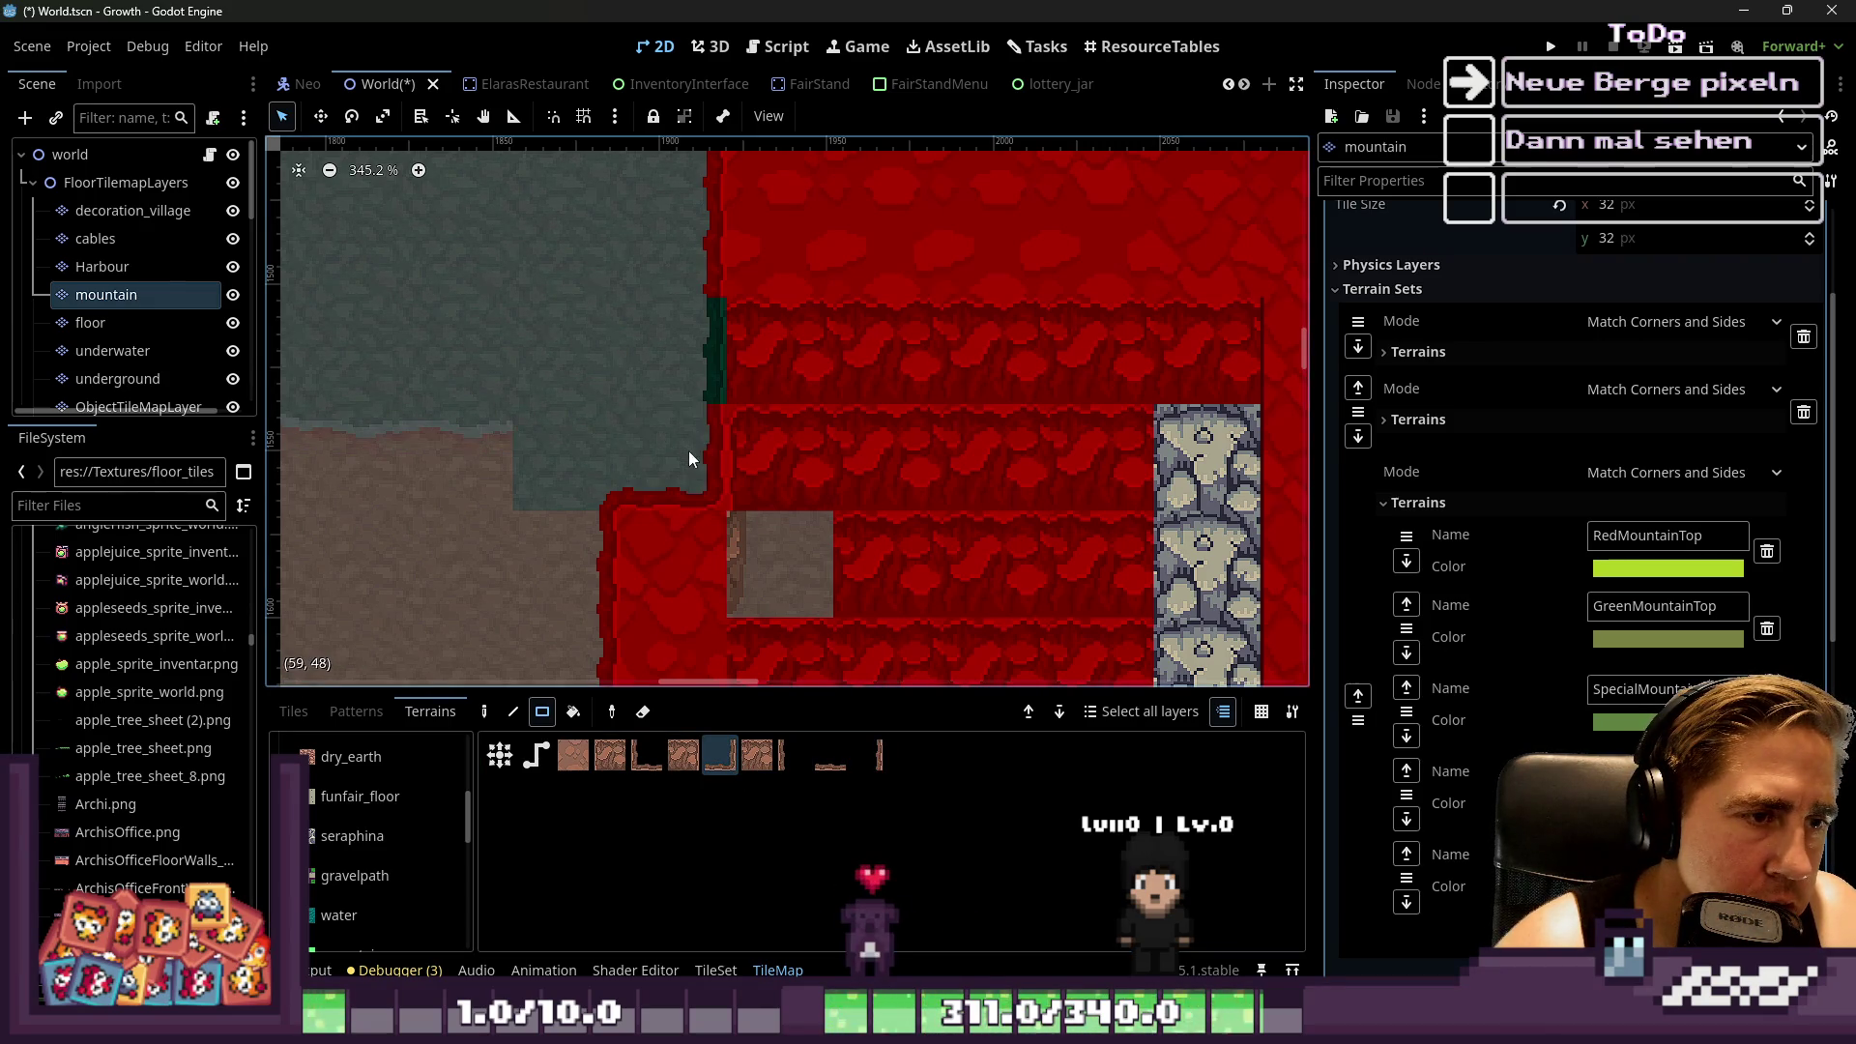
pyautogui.scroll(-1, 705, 456)
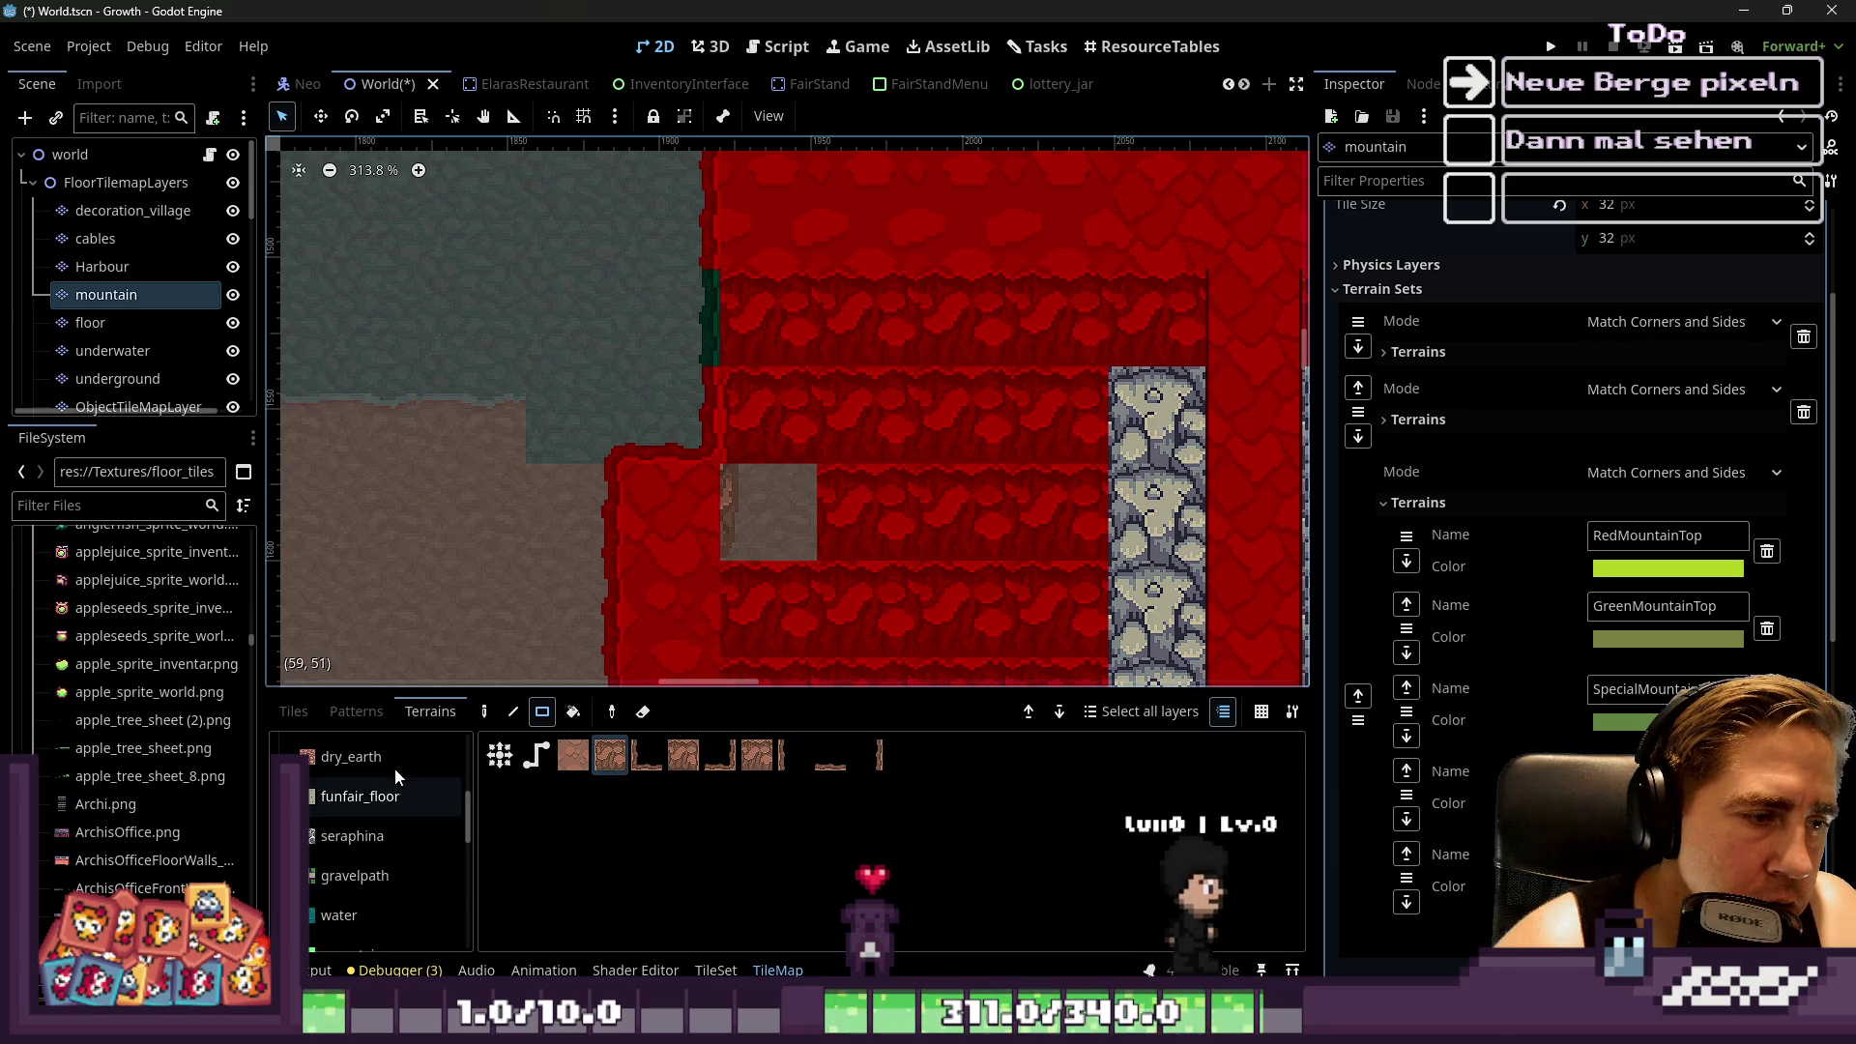
pyautogui.click(294, 712)
pyautogui.scroll(3, 804, 795)
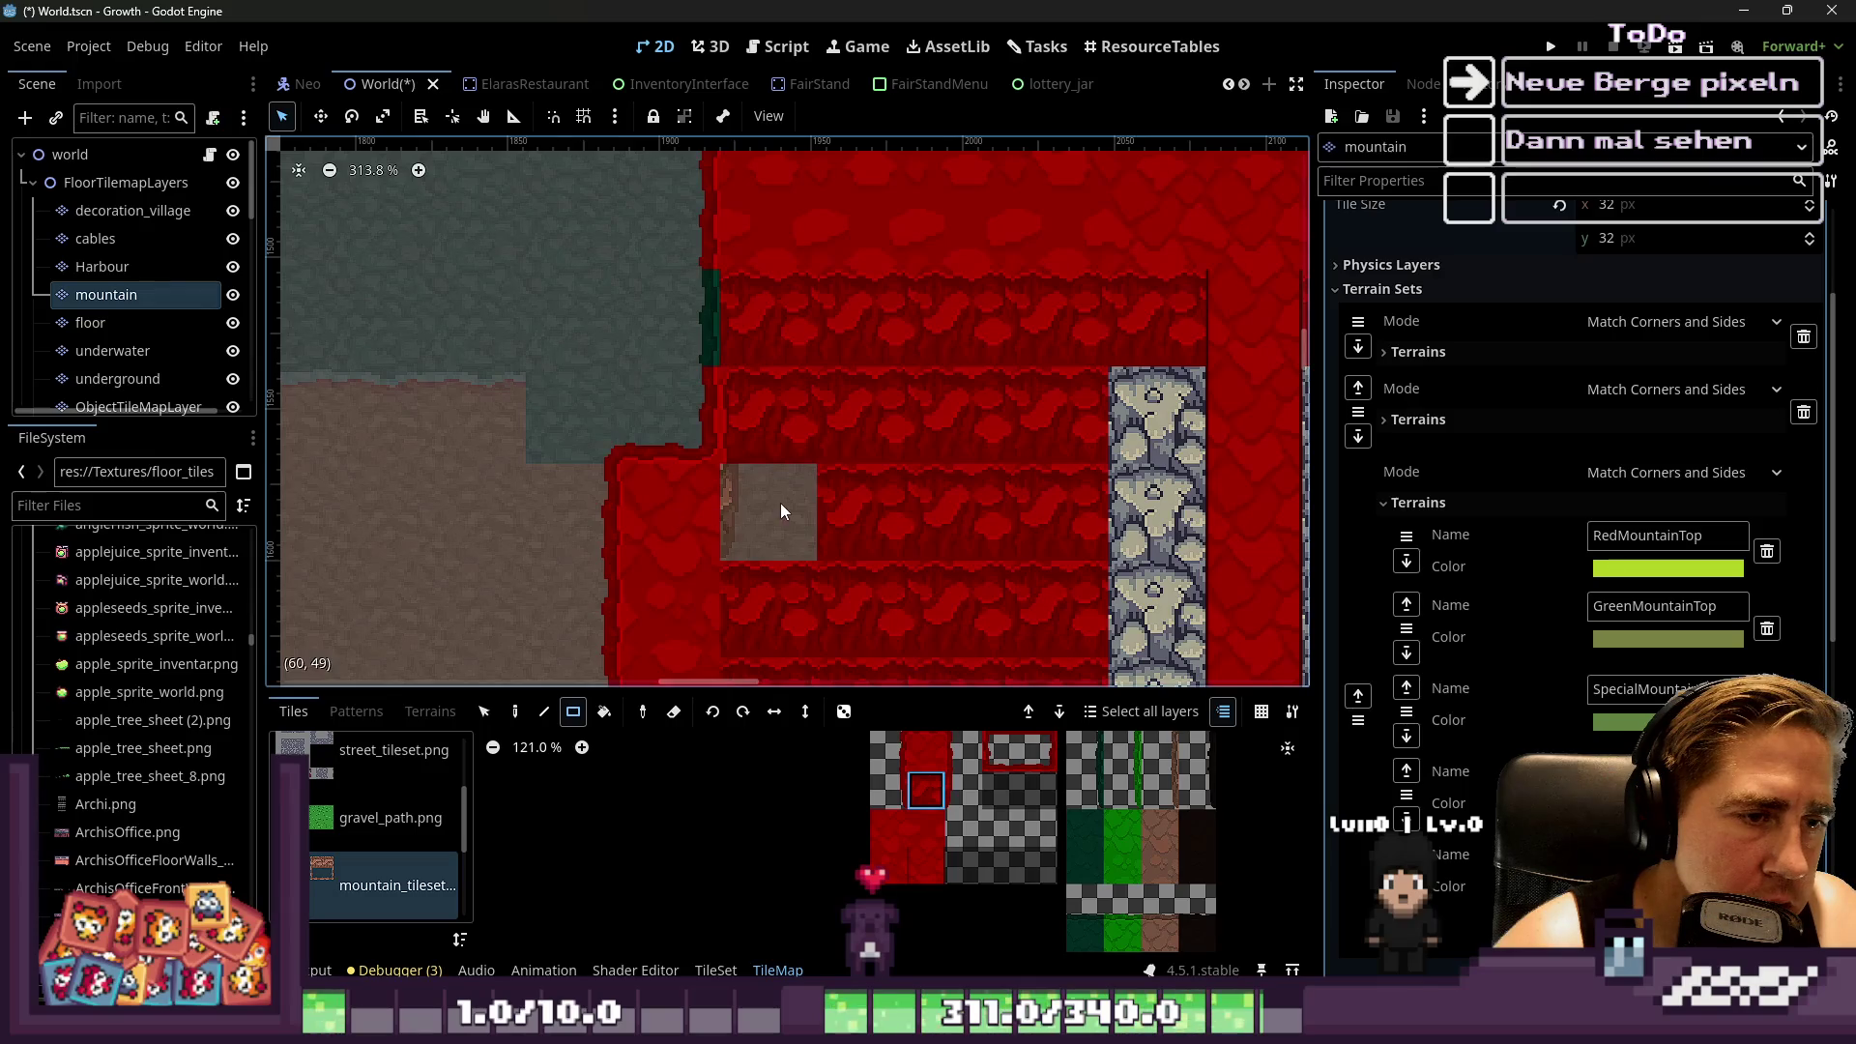
# Paint a stone column and a 1x5 strip as red mountain
pyautogui.scroll(-5, 585, 346)
pyautogui.hscroll(5, 578, 339)
pyautogui.scroll(-3, 685, 300)
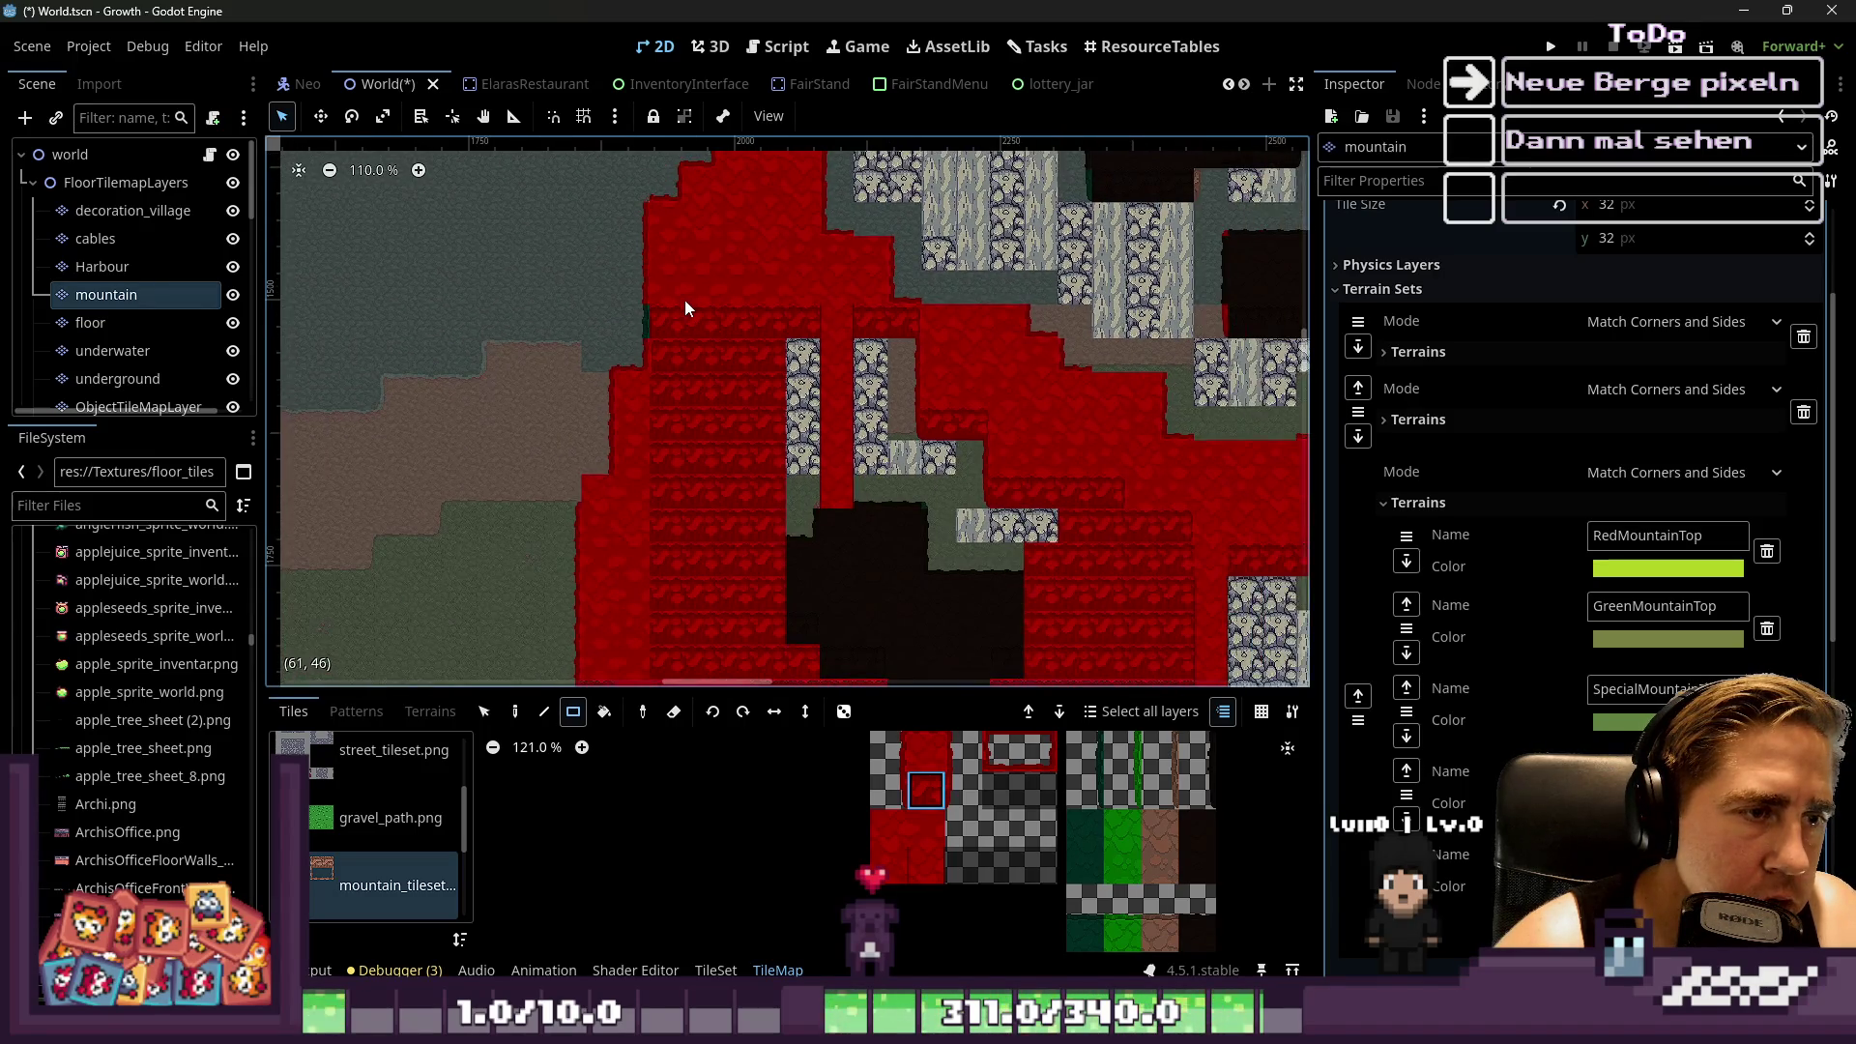
pyautogui.moveTo(756, 347); pyautogui.dragTo(757, 565)
pyautogui.scroll(-1, 743, 337)
pyautogui.moveTo(890, 466); pyautogui.dragTo(1030, 601)
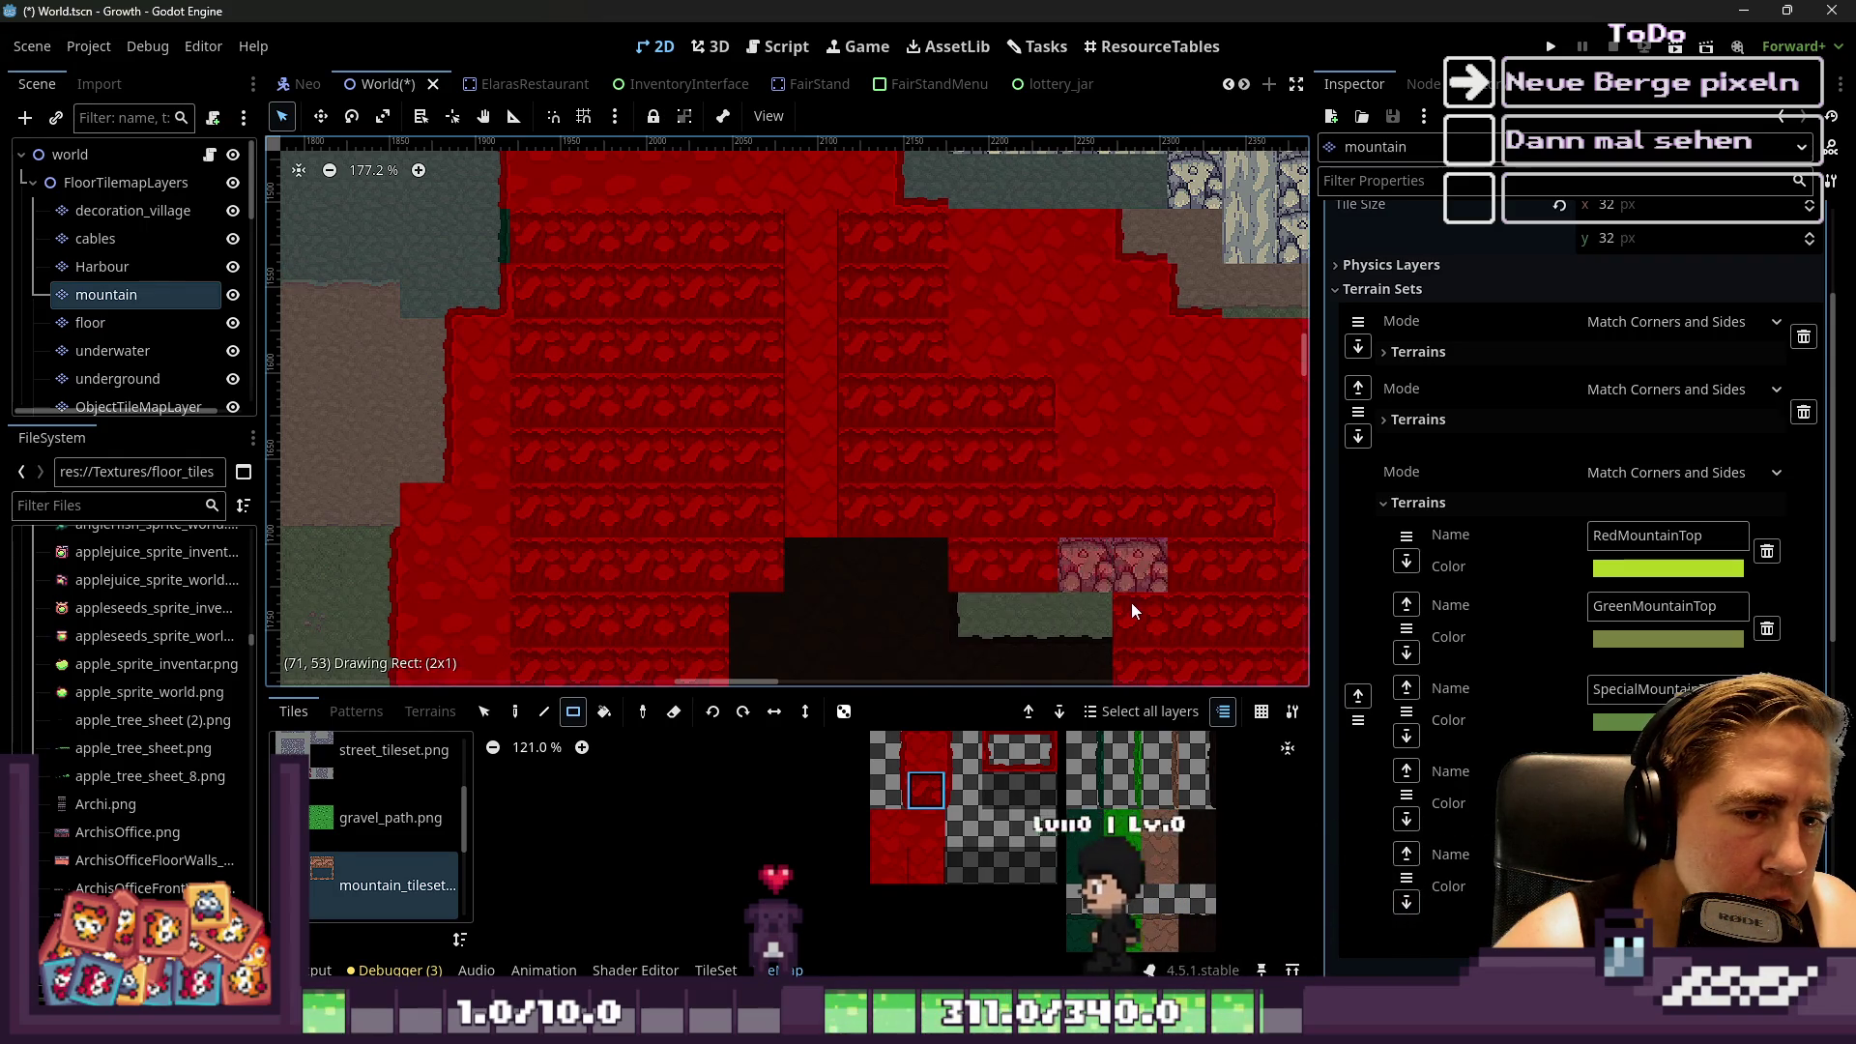
pyautogui.scroll(-4, 789, 340)
pyautogui.scroll(-6, 789, 346)
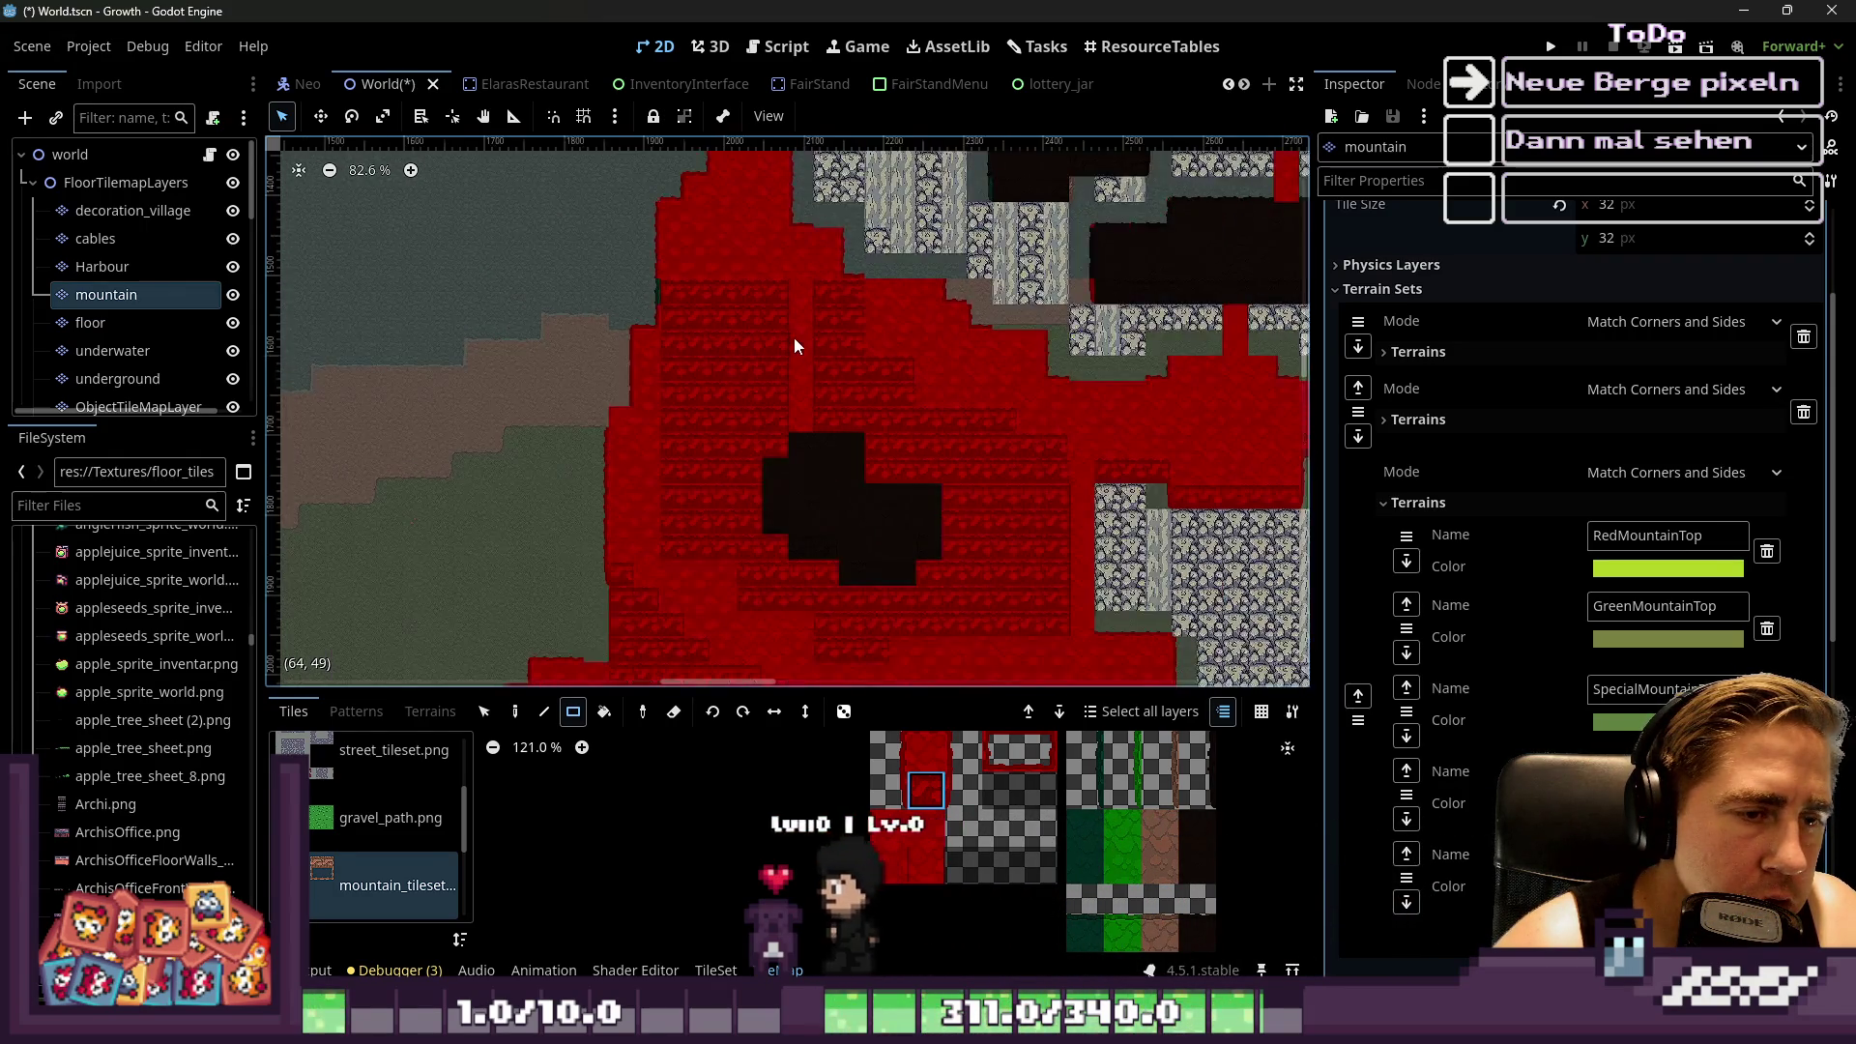
pyautogui.scroll(5, 757, 356)
pyautogui.scroll(4, 756, 356)
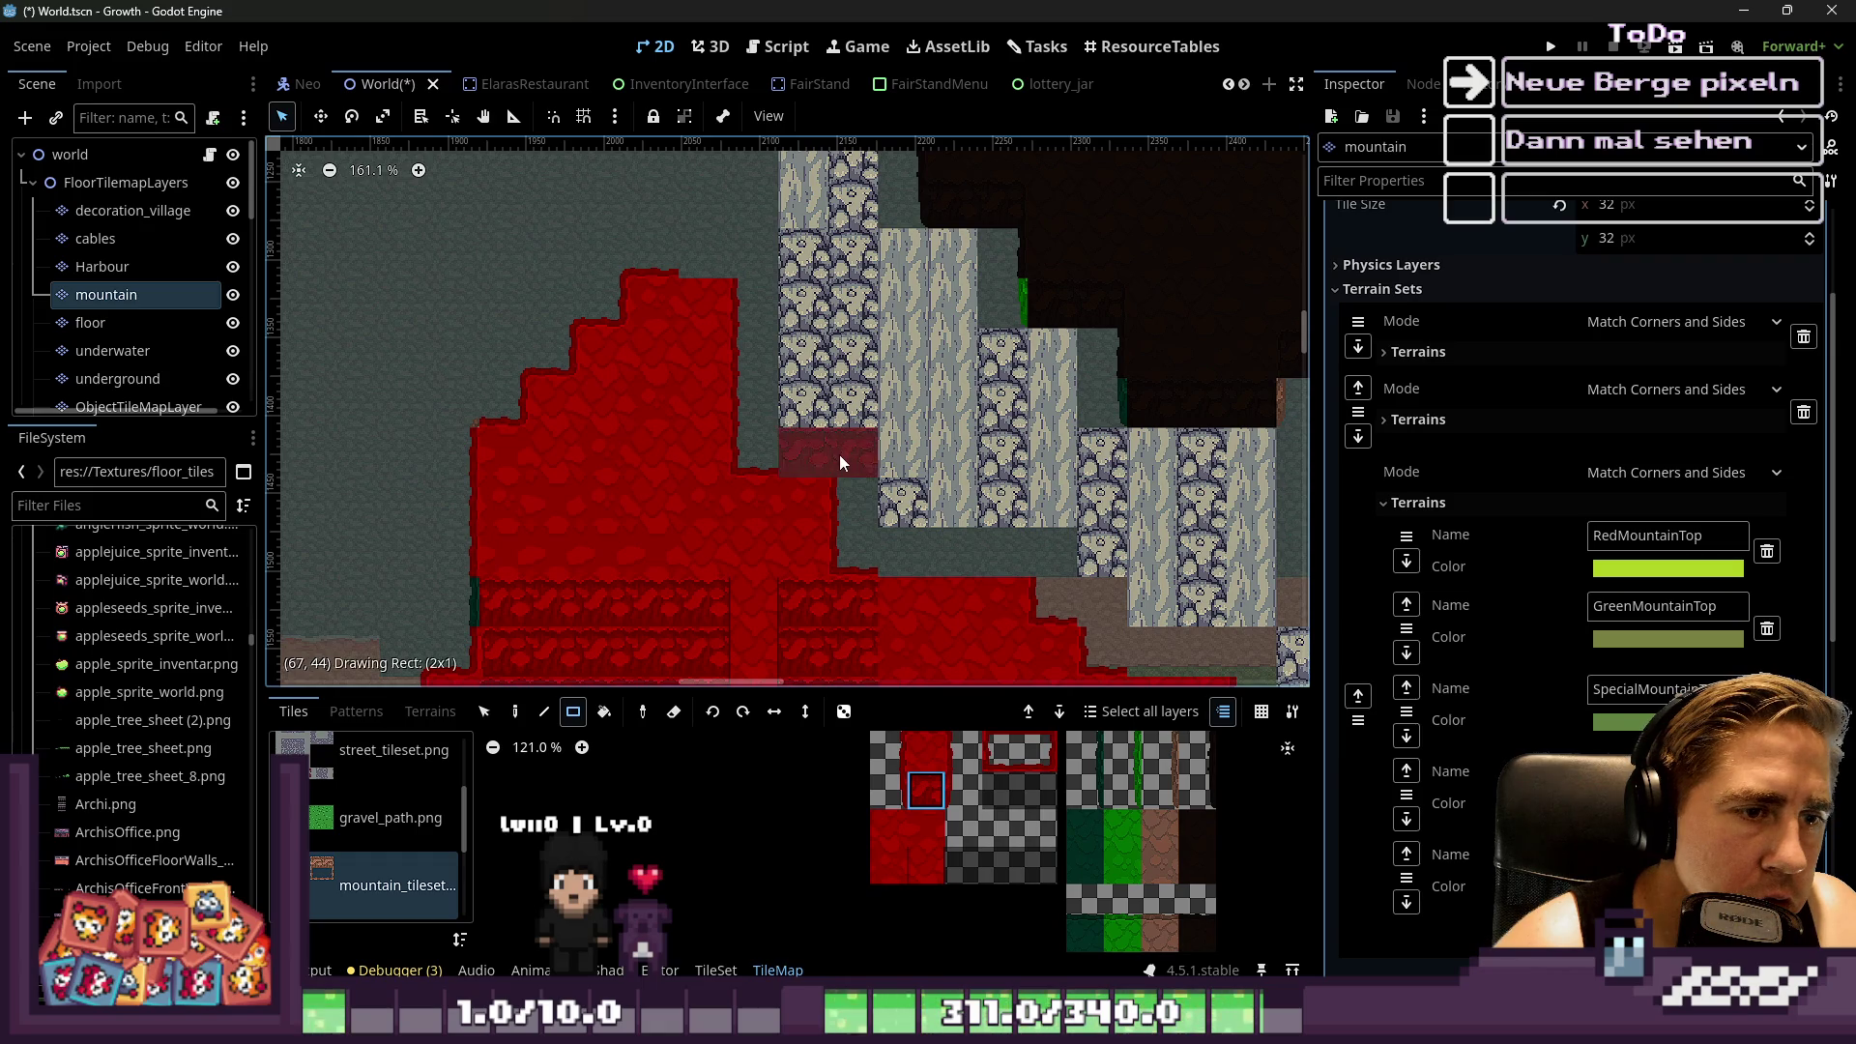
pyautogui.scroll(-3, 848, 353)
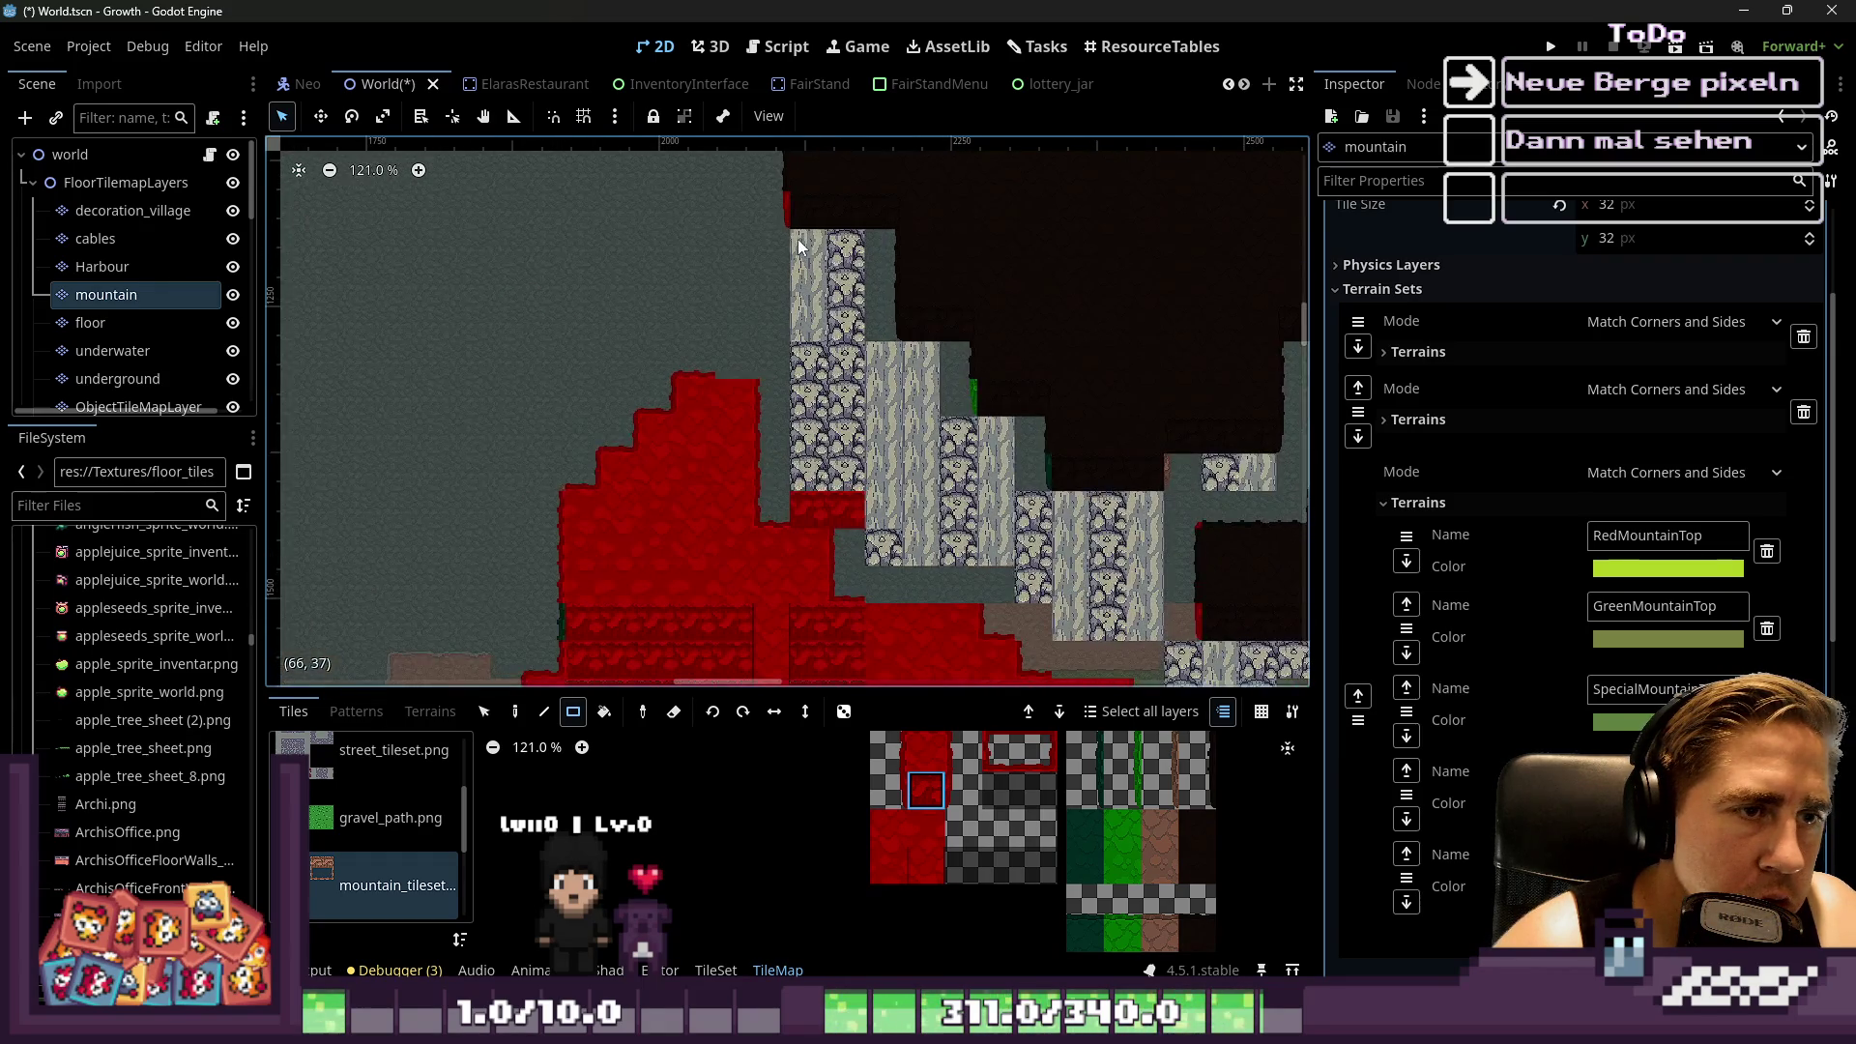
# Cover a 3x8 area, another stone column and leftover grey tiles with red mountain
pyautogui.moveTo(804, 241)
pyautogui.mouseDown()
pyautogui.moveTo(883, 389)
pyautogui.moveTo(882, 503)
pyautogui.mouseUp()
pyautogui.moveTo(961, 373)
pyautogui.mouseDown()
pyautogui.moveTo(909, 541)
pyautogui.moveTo(864, 544)
pyautogui.moveTo(863, 577)
pyautogui.mouseUp()
pyautogui.scroll(2, 919, 437)
pyautogui.scroll(3, 718, 487)
pyautogui.moveTo(975, 369); pyautogui.dragTo(835, 579)
pyautogui.scroll(1, 559, 305)
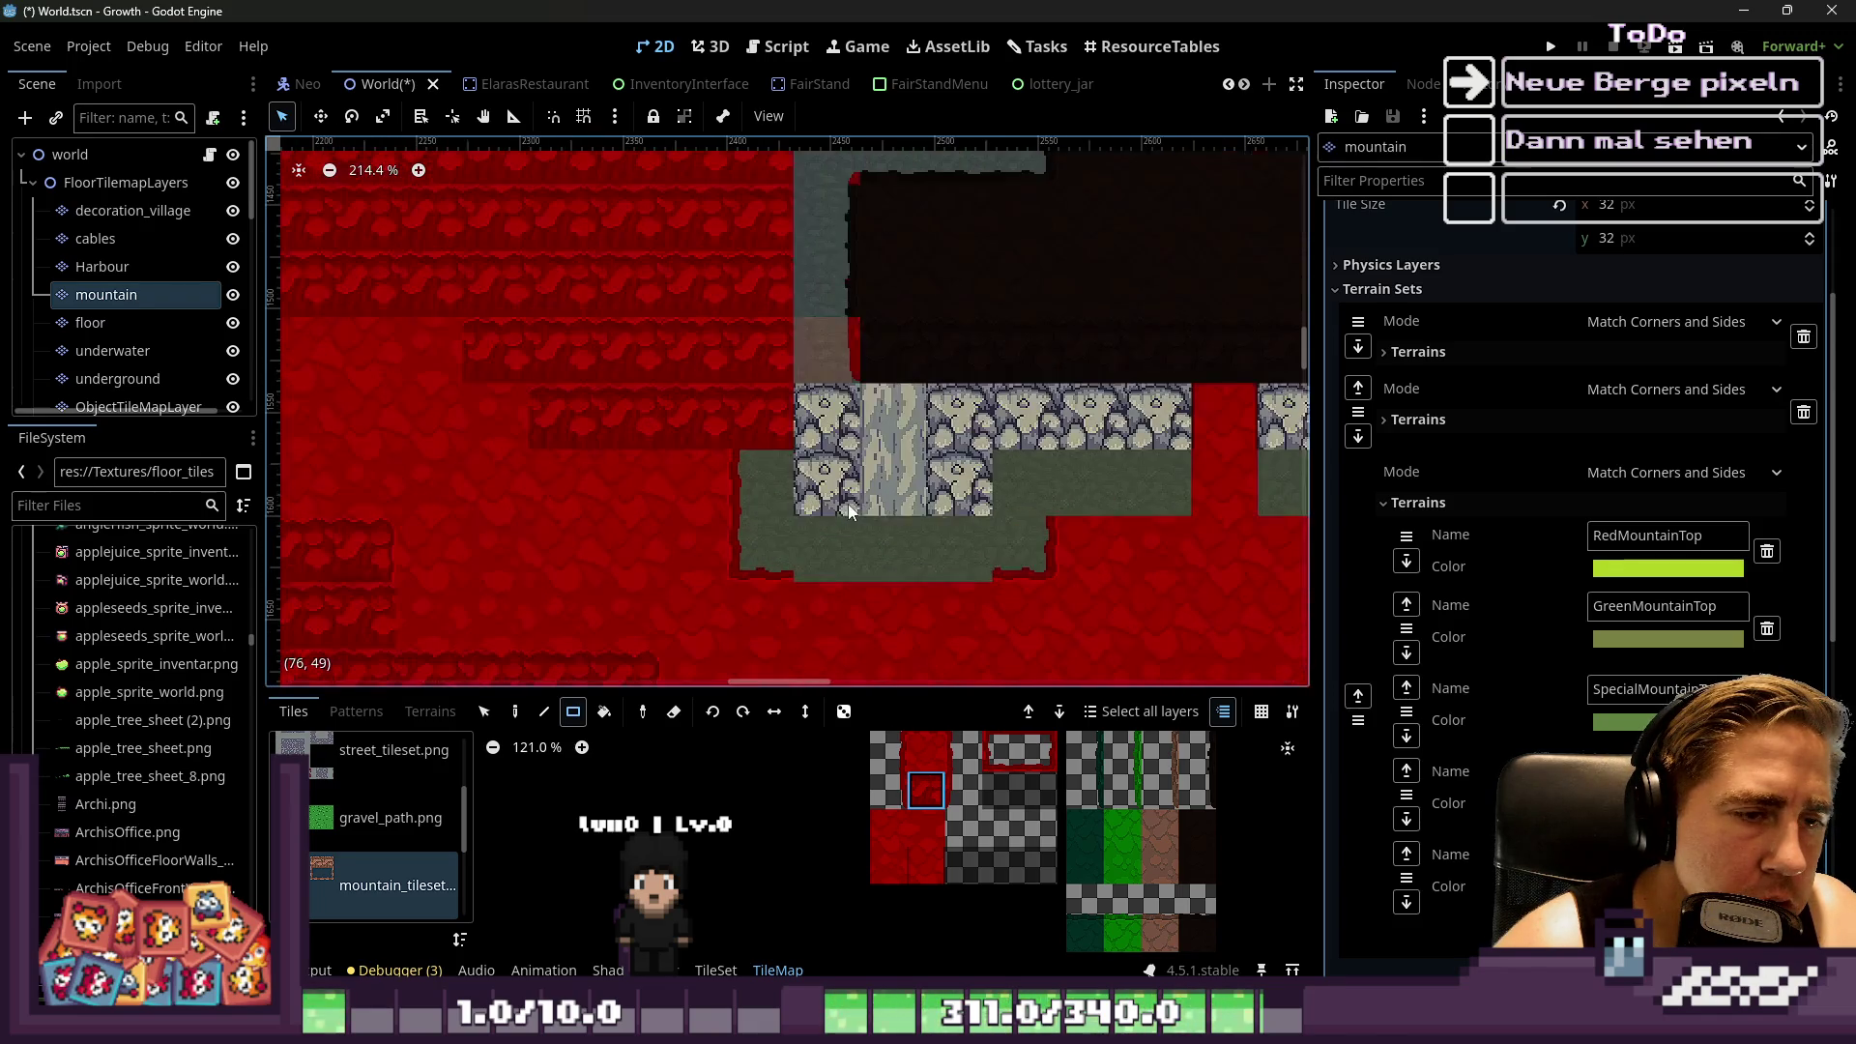
pyautogui.moveTo(1017, 545); pyautogui.dragTo(787, 408)
pyautogui.scroll(3, 717, 579)
pyautogui.moveTo(768, 474); pyautogui.dragTo(790, 242)
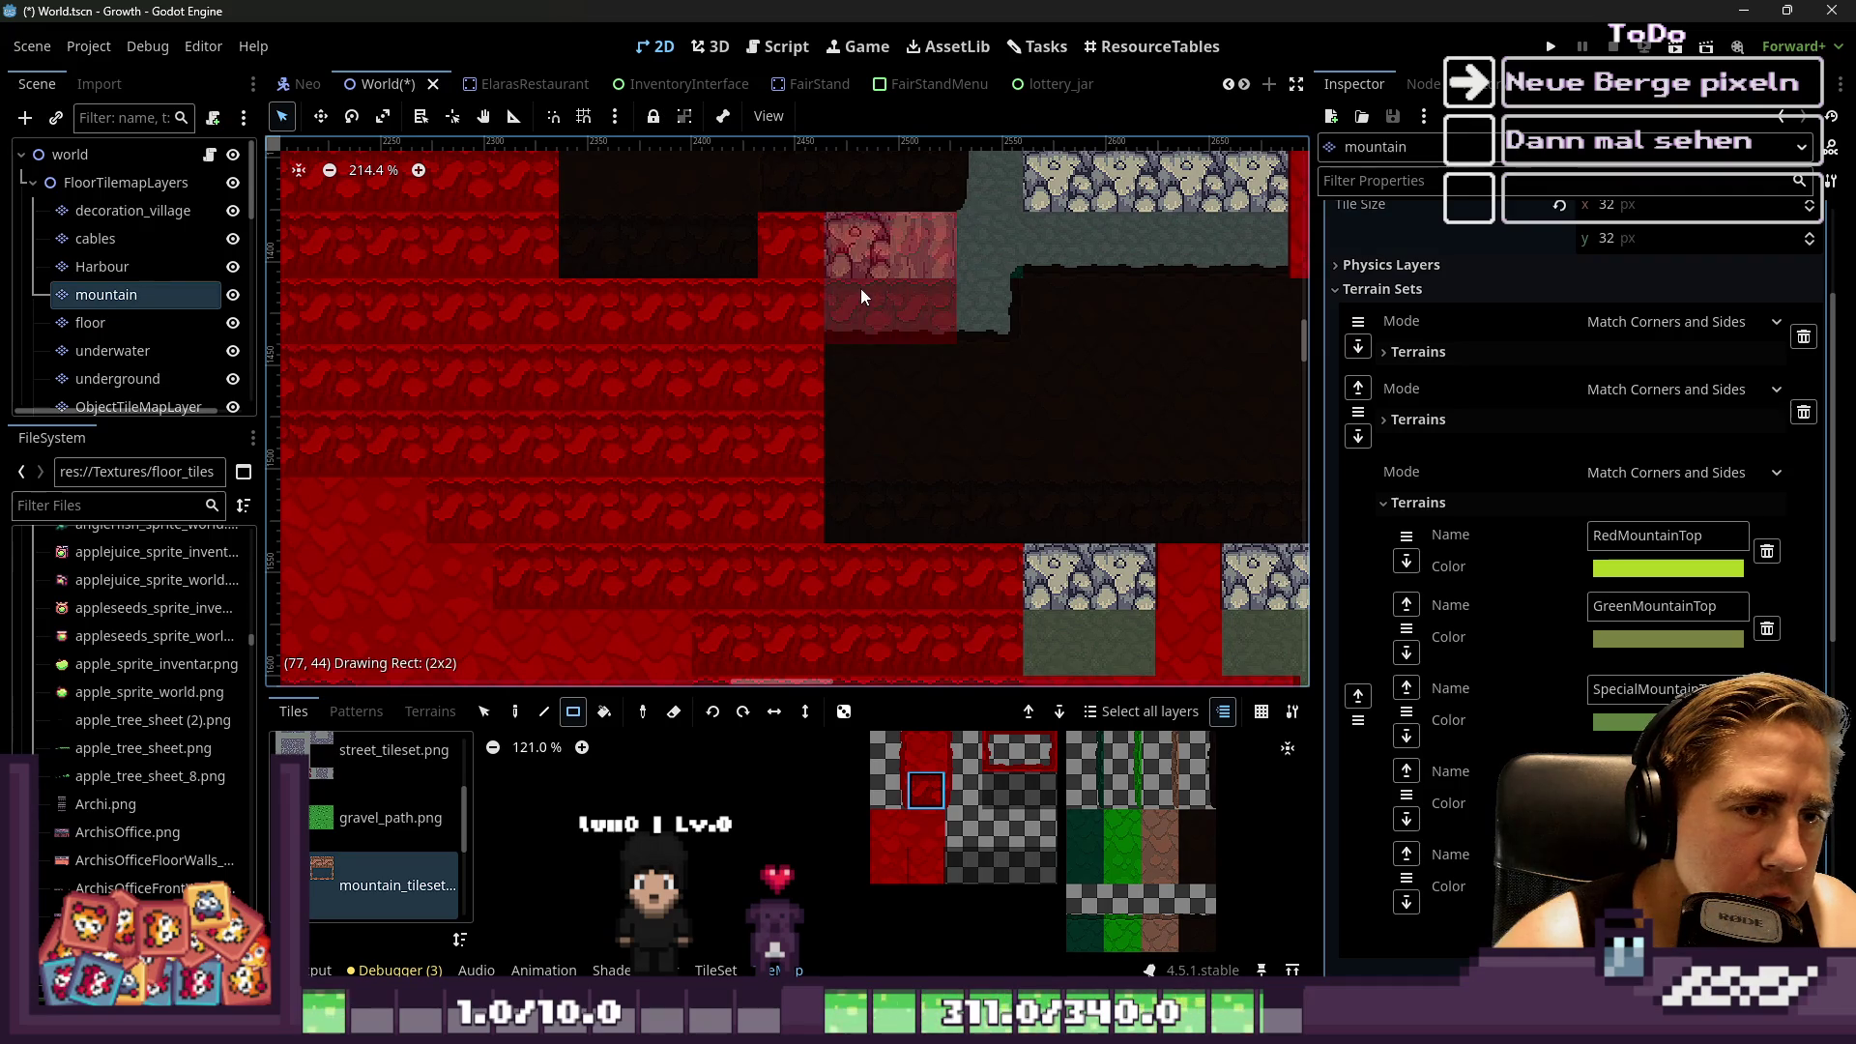
# Fill a 3x3 area, a single cell, remaining stone tiles and a 2x2 area with red mountain
pyautogui.scroll(-9, 623, 326)
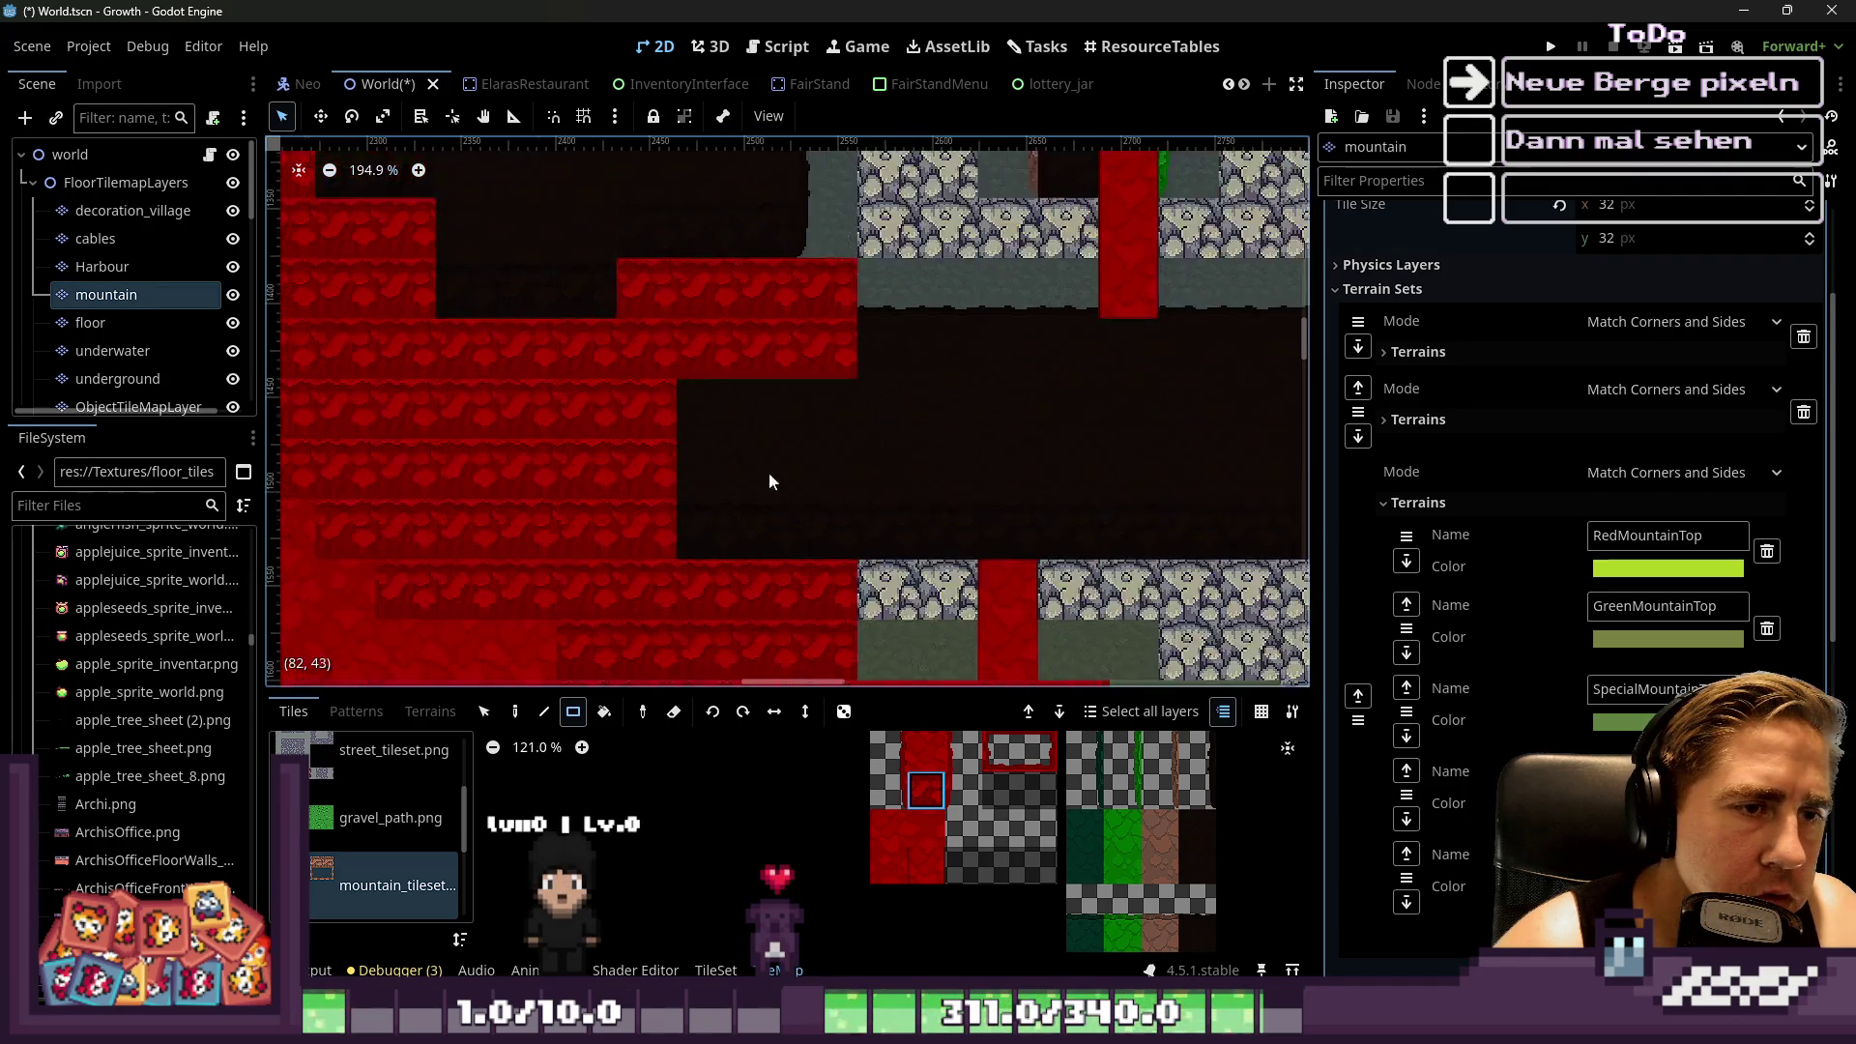
pyautogui.scroll(8, 761, 352)
pyautogui.moveTo(769, 311)
pyautogui.mouseDown()
pyautogui.moveTo(918, 456)
pyautogui.moveTo(940, 437)
pyautogui.moveTo(907, 449)
pyautogui.moveTo(952, 458)
pyautogui.mouseUp()
pyautogui.scroll(1, 792, 390)
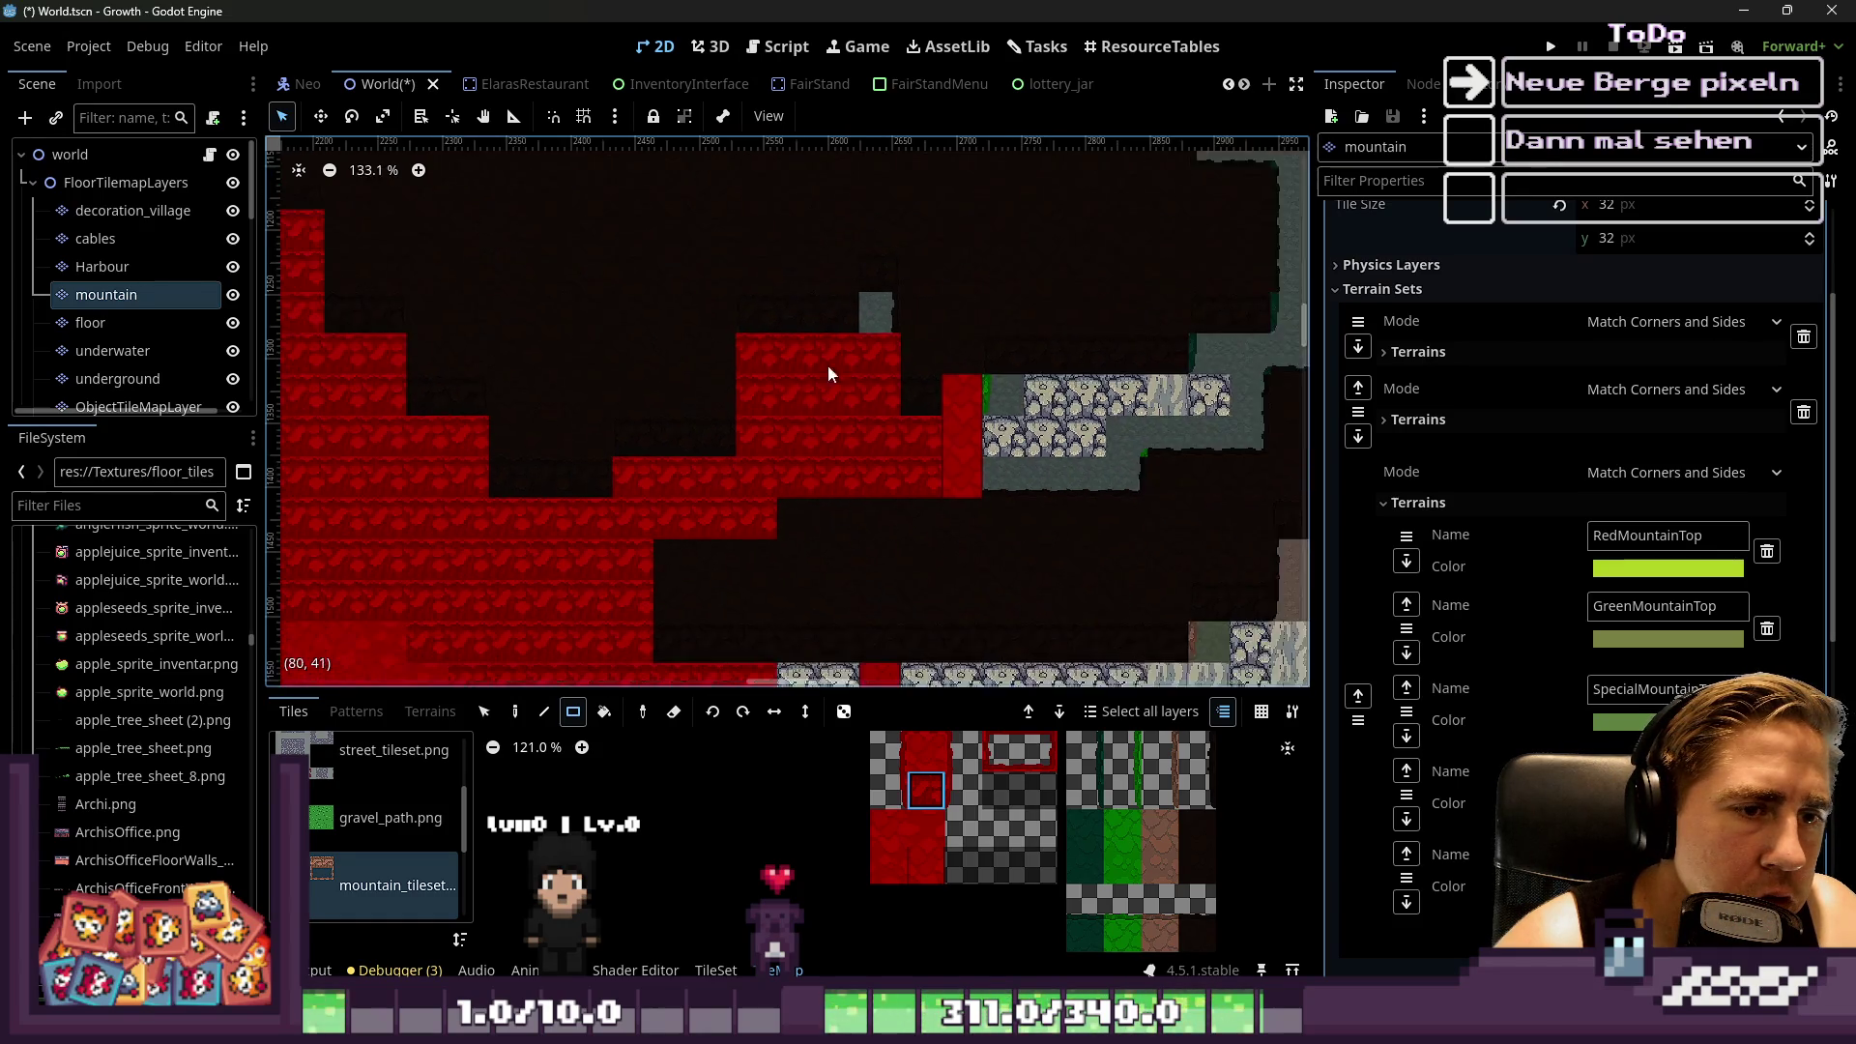
pyautogui.click(873, 329)
pyautogui.scroll(-4, 624, 350)
pyautogui.scroll(4, 752, 479)
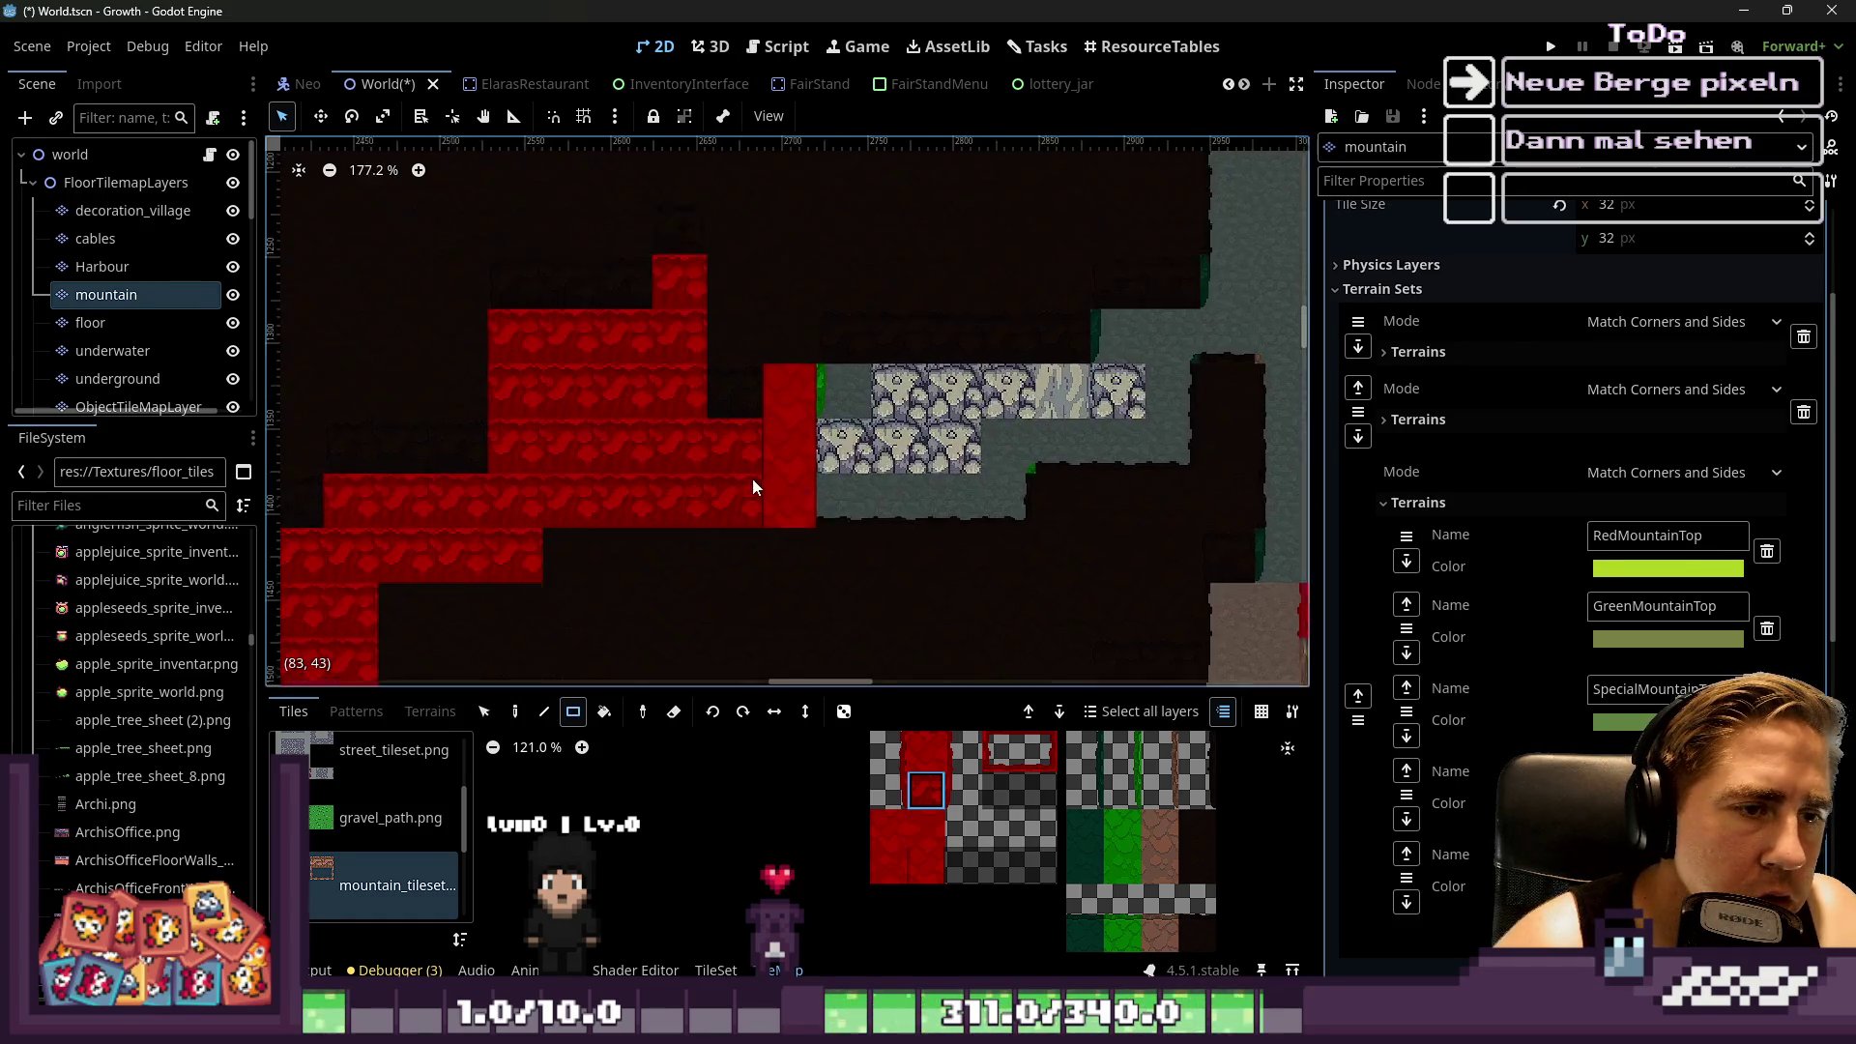
pyautogui.moveTo(851, 371); pyautogui.dragTo(1060, 495)
pyautogui.scroll(-5, 712, 357)
pyautogui.scroll(5, 1048, 340)
pyautogui.moveTo(1048, 340)
pyautogui.mouseDown()
pyautogui.moveTo(1003, 437)
pyautogui.moveTo(980, 433)
pyautogui.mouseUp()
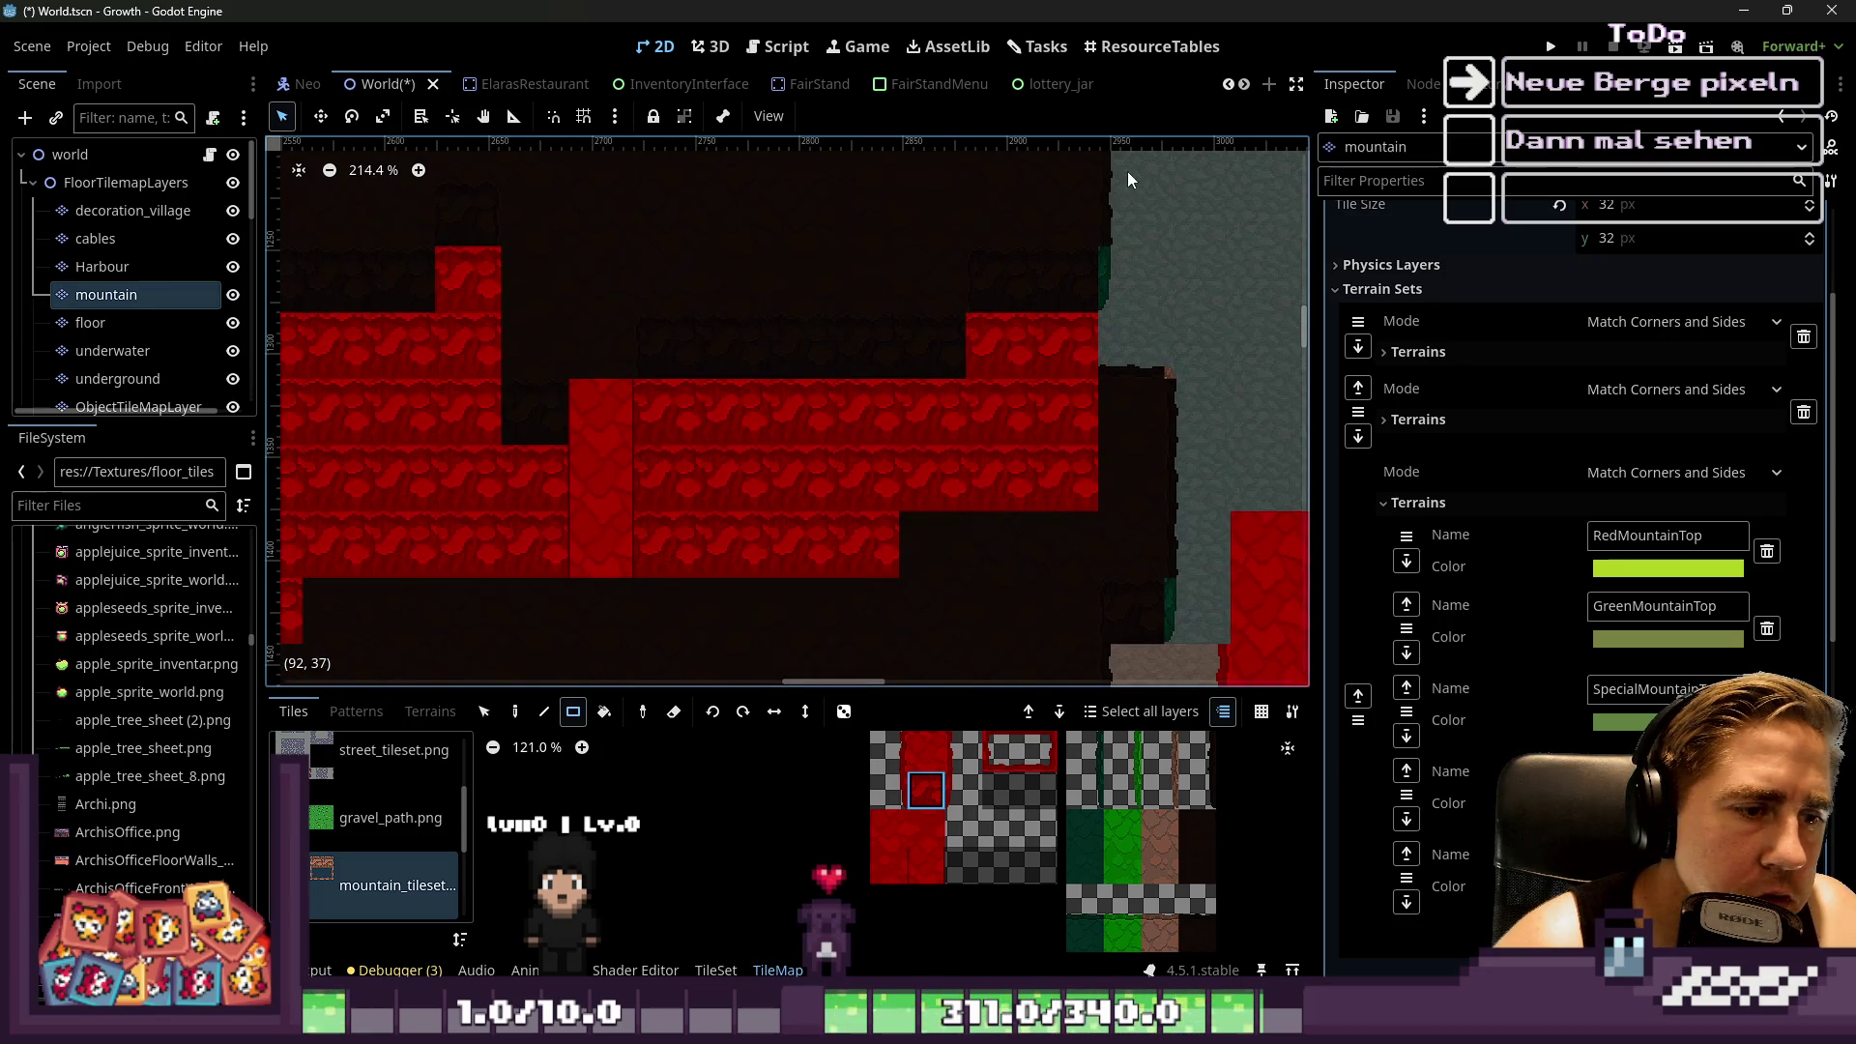
# Look over the red mountain up close, then select mountain_wall_tileset as the tile source
pyautogui.scroll(-3, 1122, 334)
pyautogui.scroll(4, 930, 275)
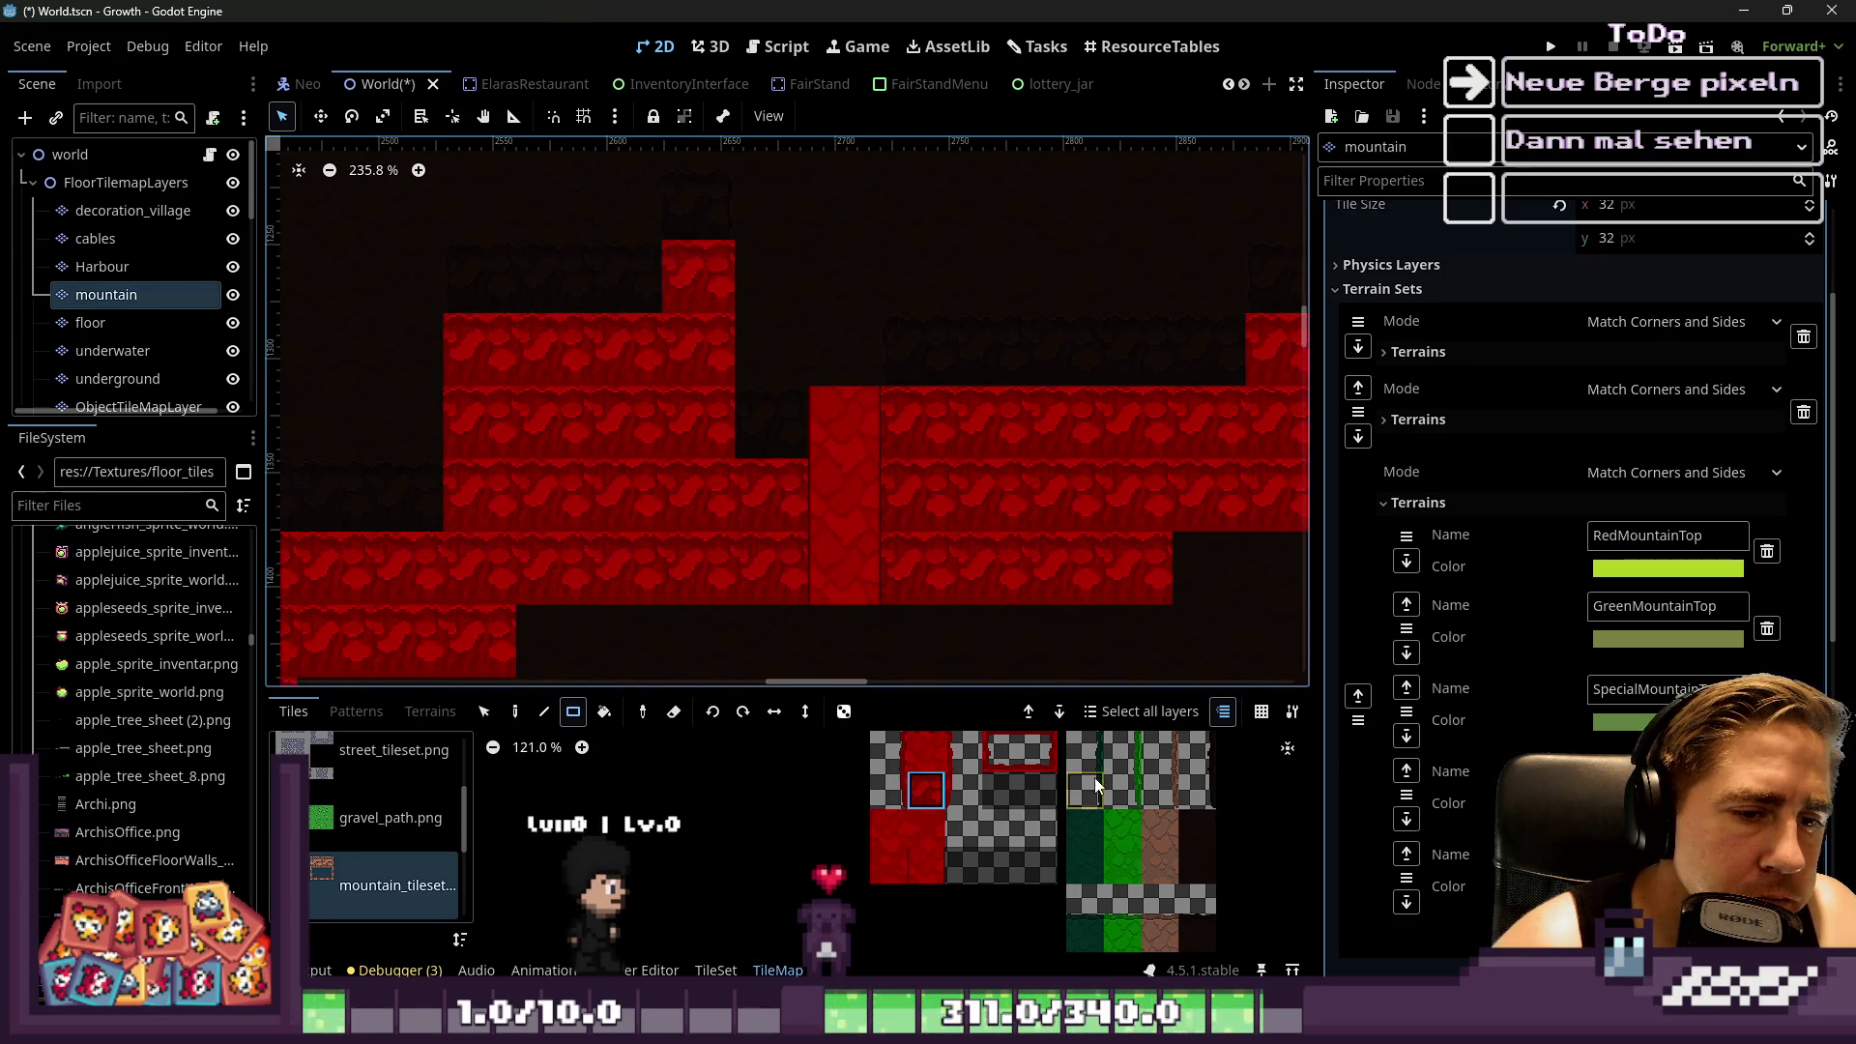
pyautogui.scroll(-5, 1137, 761)
pyautogui.scroll(6, 1131, 860)
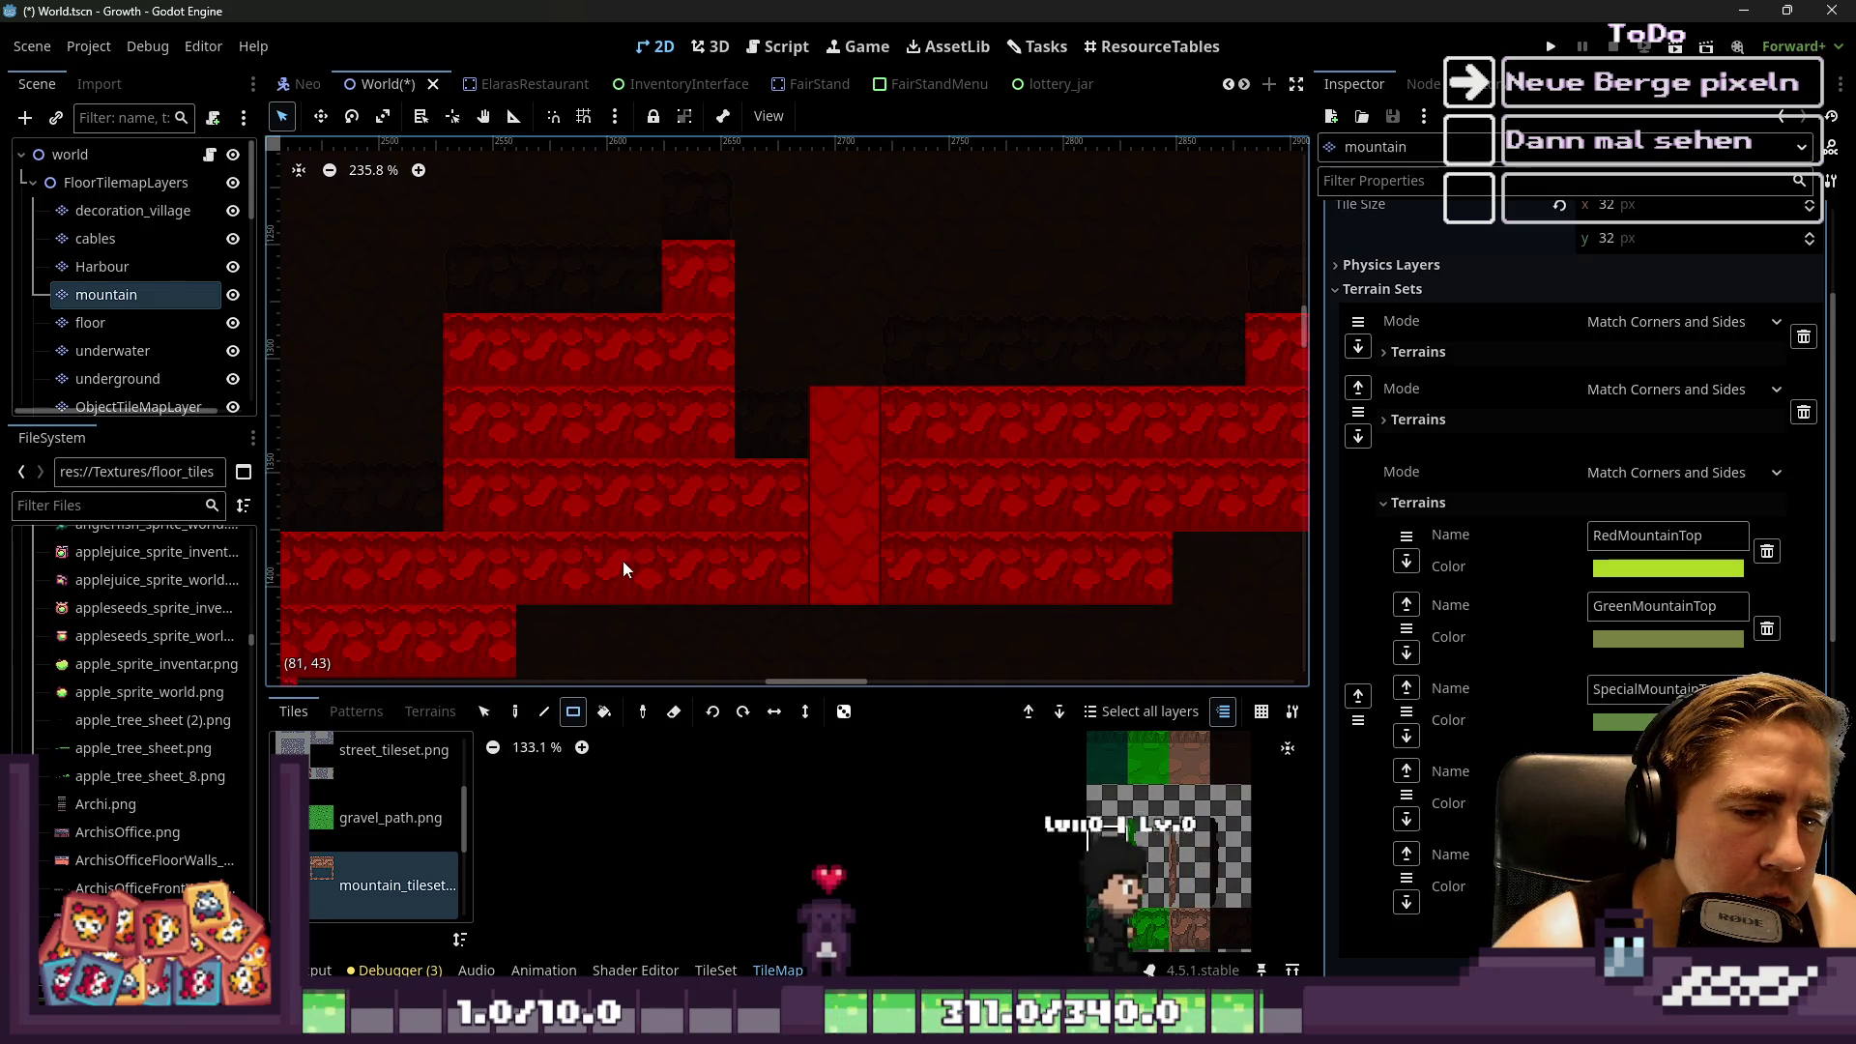
pyautogui.scroll(-2, 828, 403)
pyautogui.scroll(4, 1023, 474)
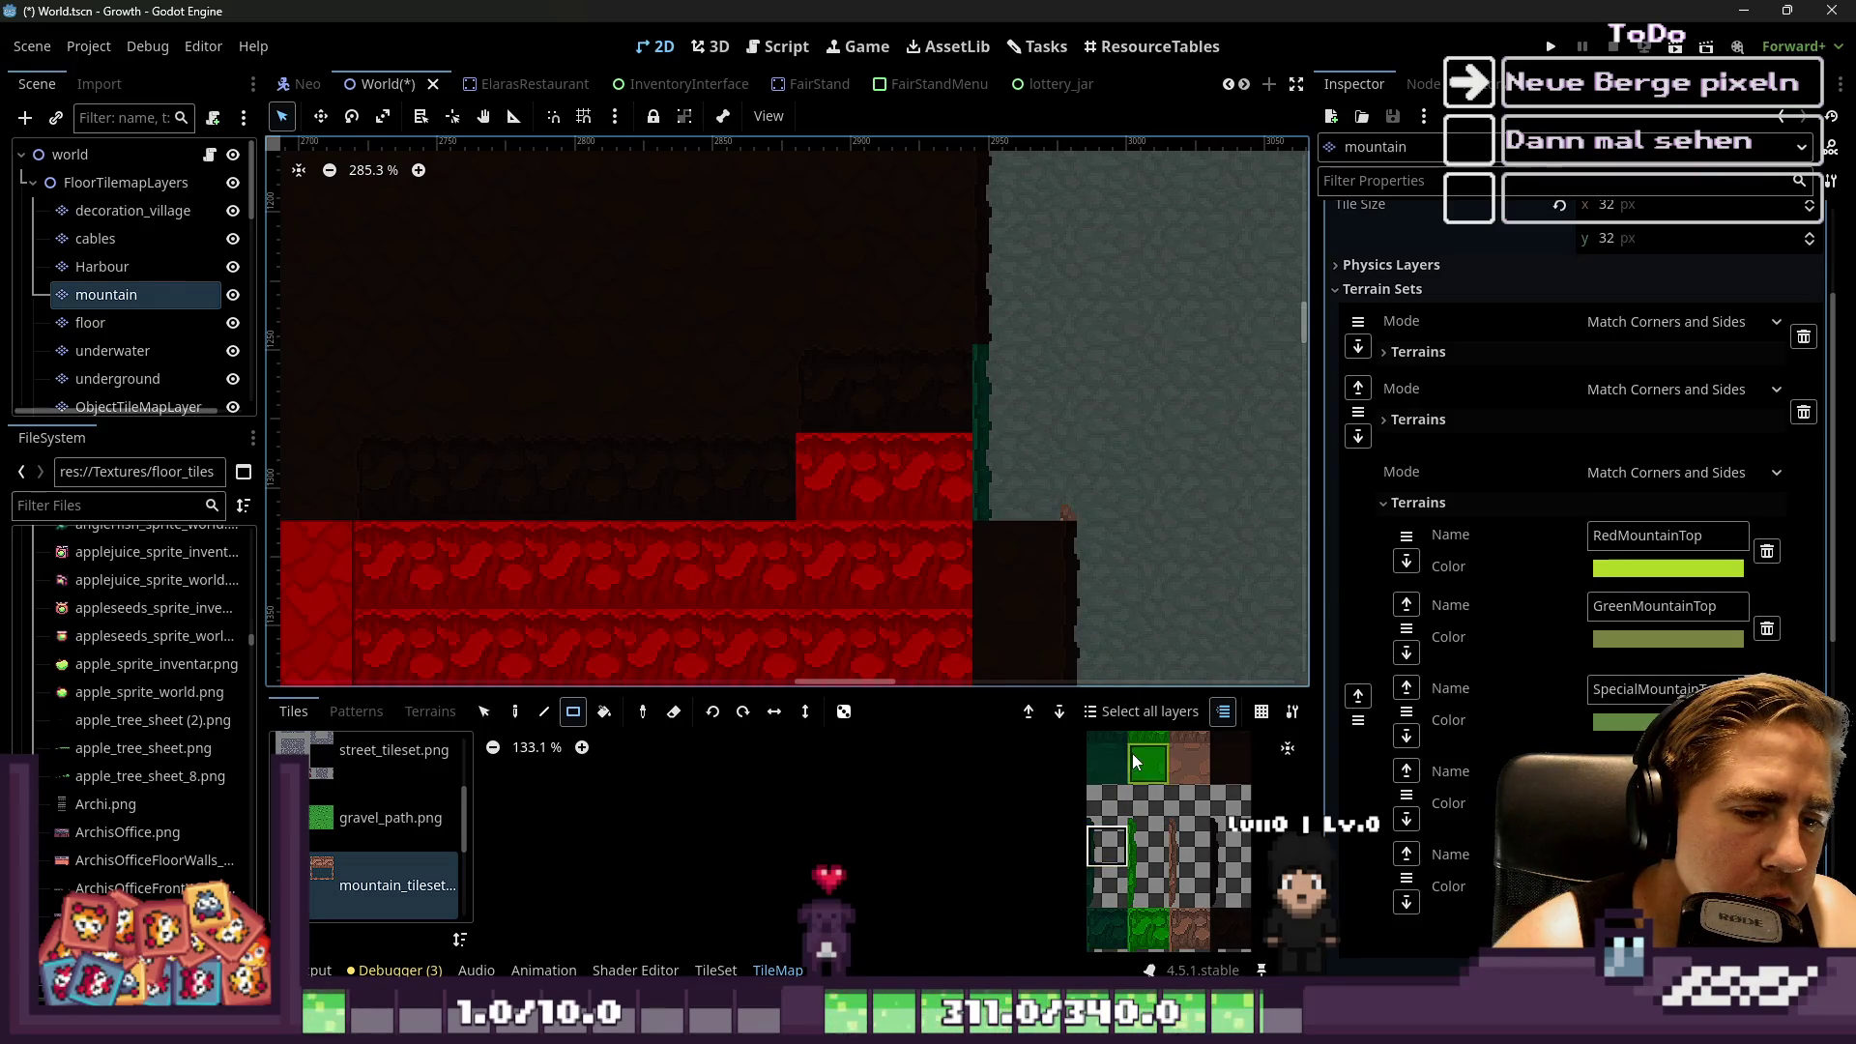
pyautogui.scroll(-3, 1133, 758)
pyautogui.scroll(2, 1145, 857)
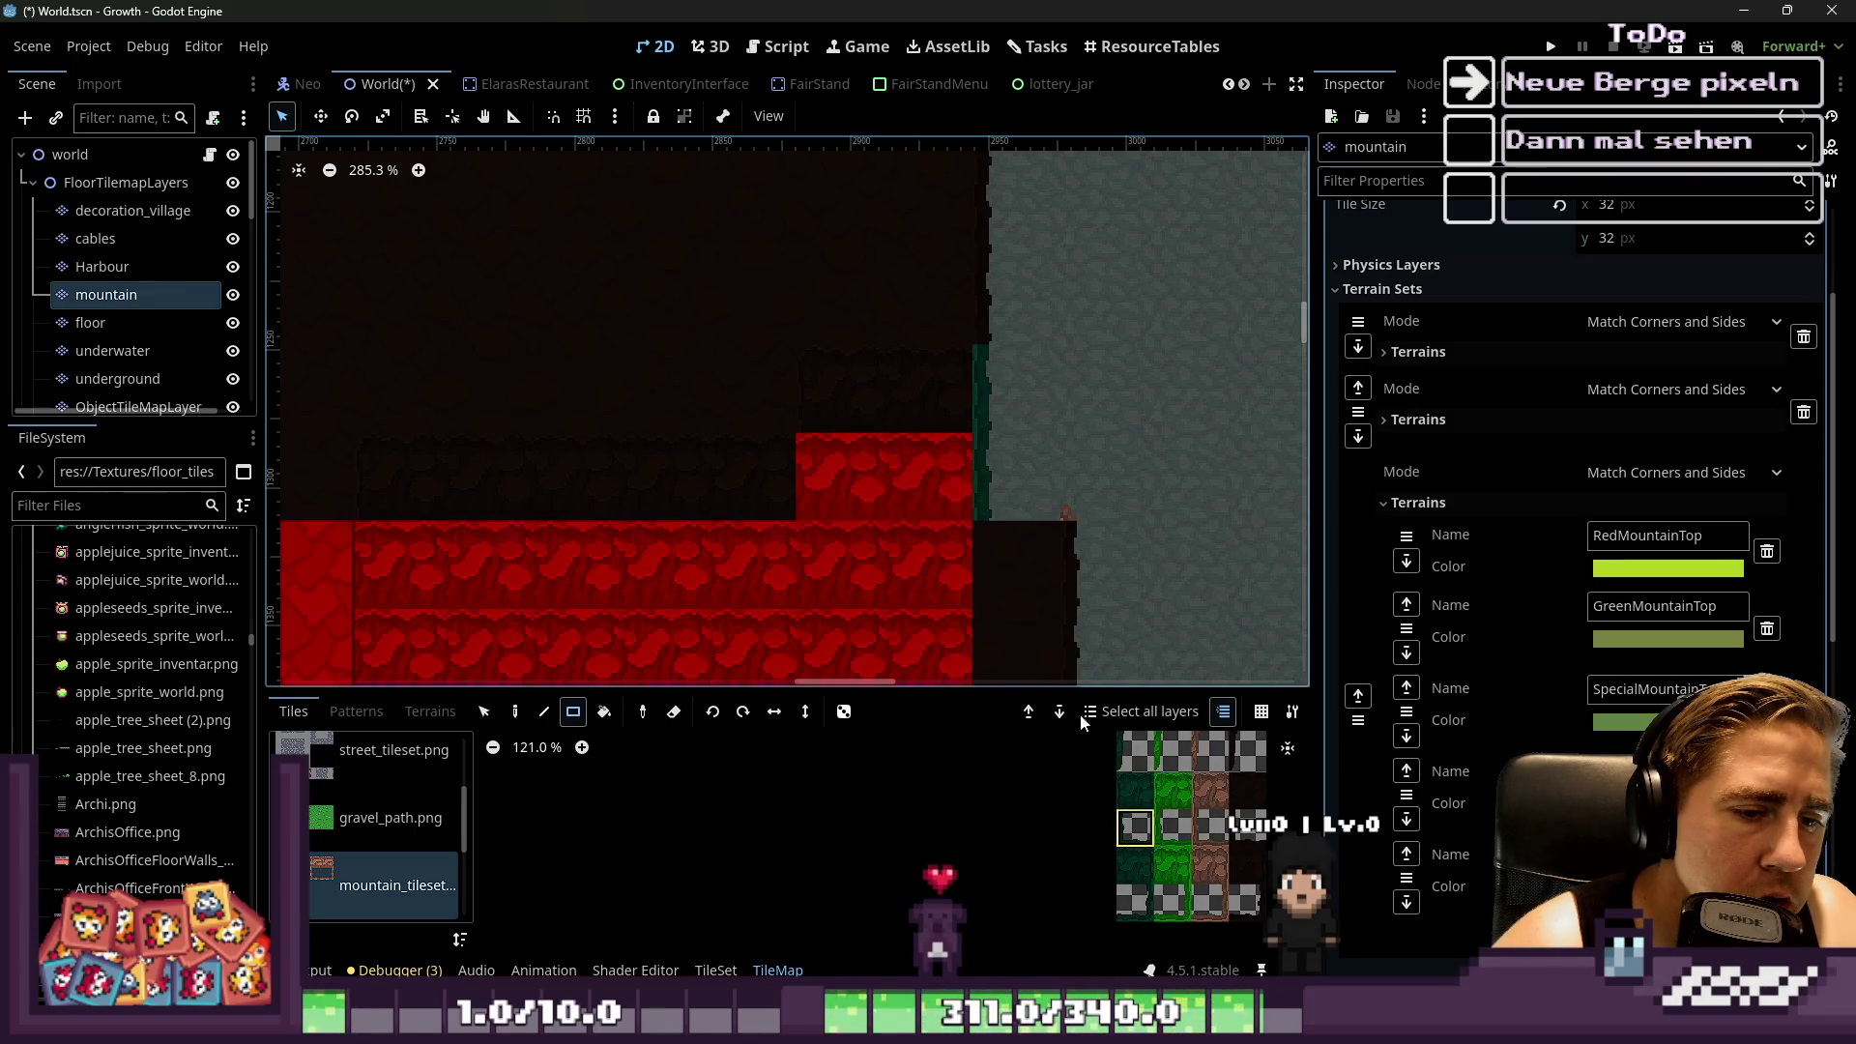
pyautogui.scroll(-8, 1044, 435)
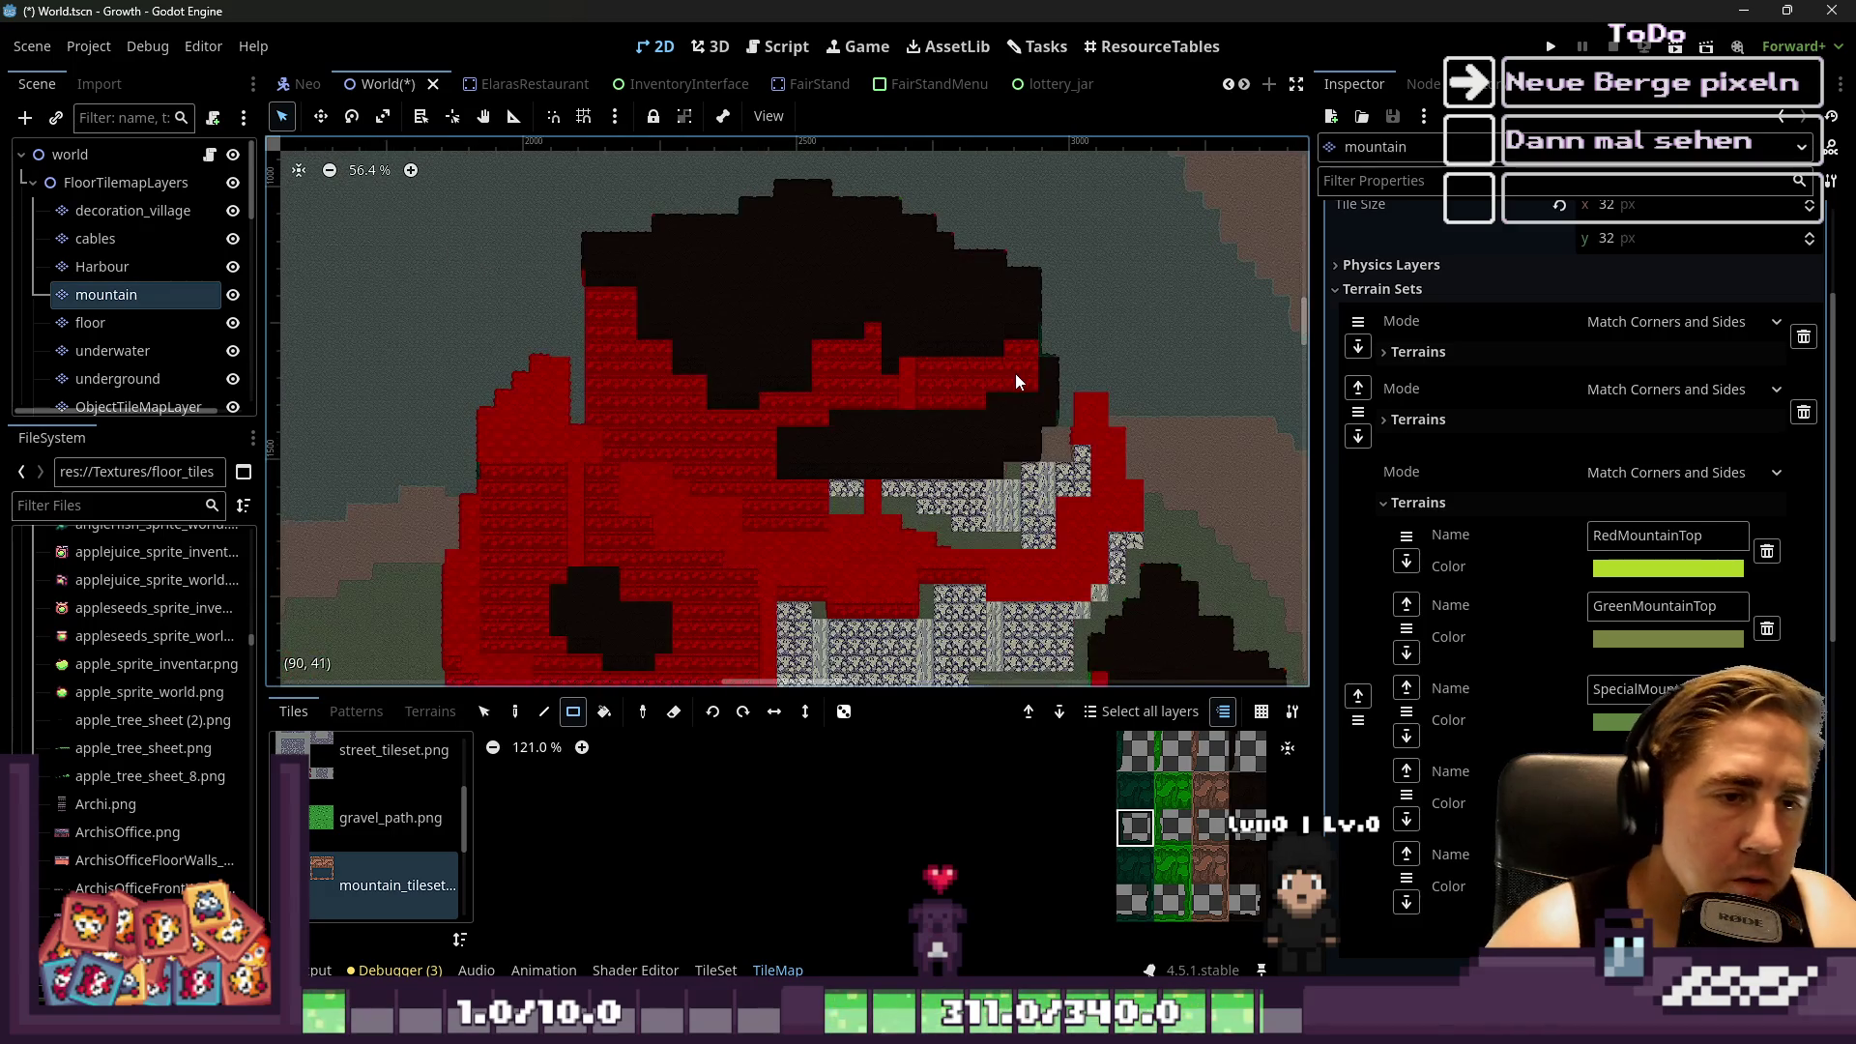
pyautogui.scroll(5, 542, 302)
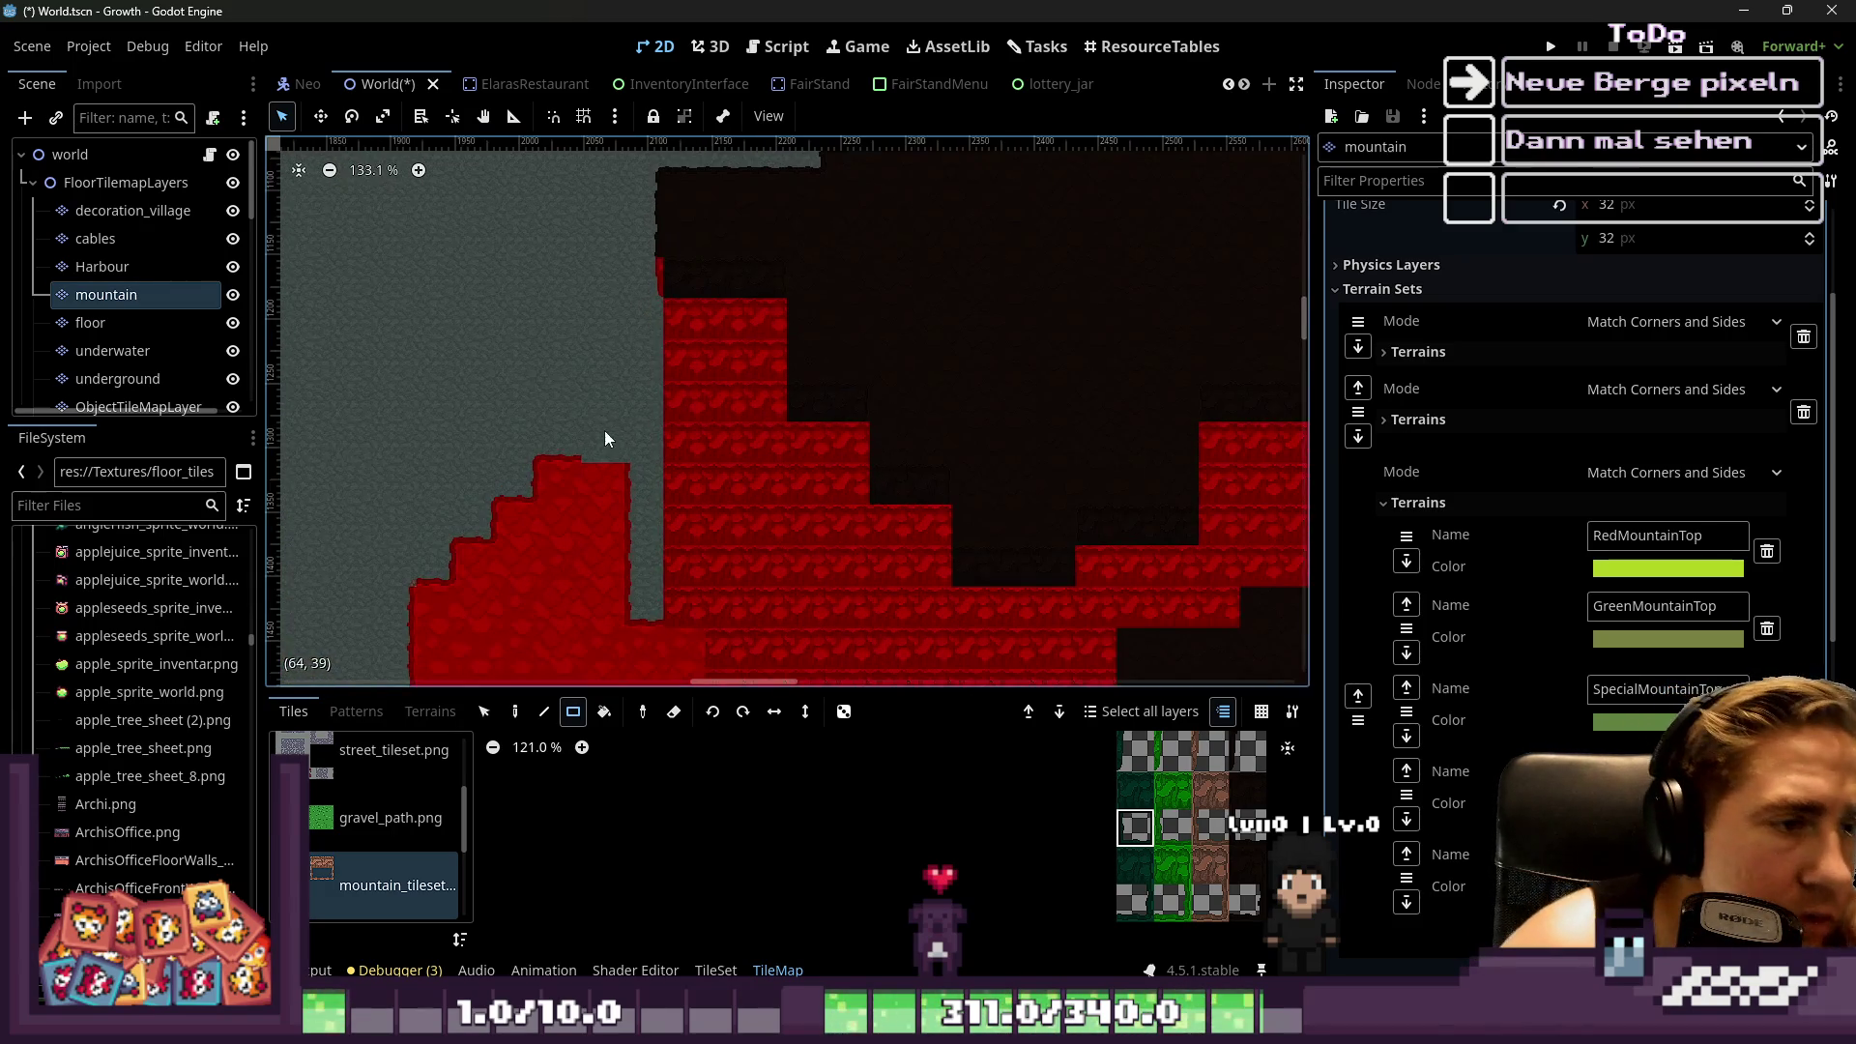
pyautogui.scroll(-1, 602, 432)
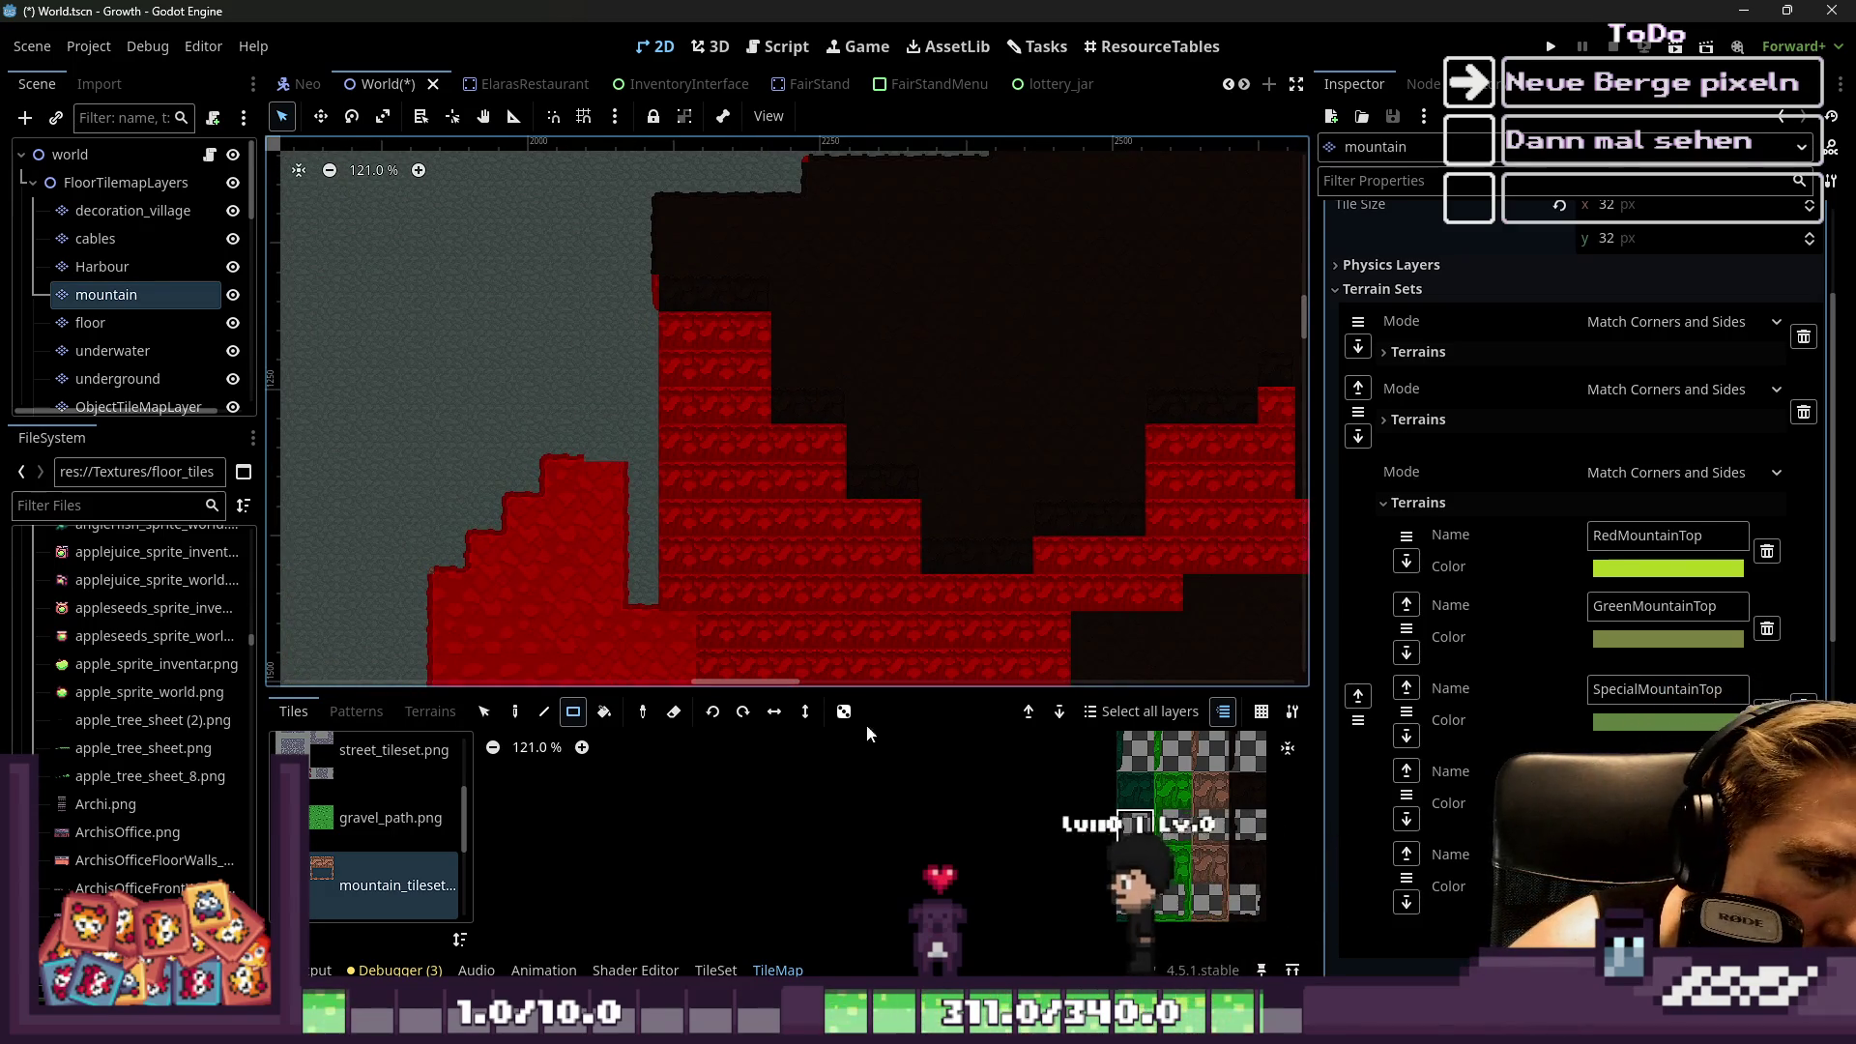
pyautogui.scroll(-3, 379, 851)
pyautogui.click(423, 764)
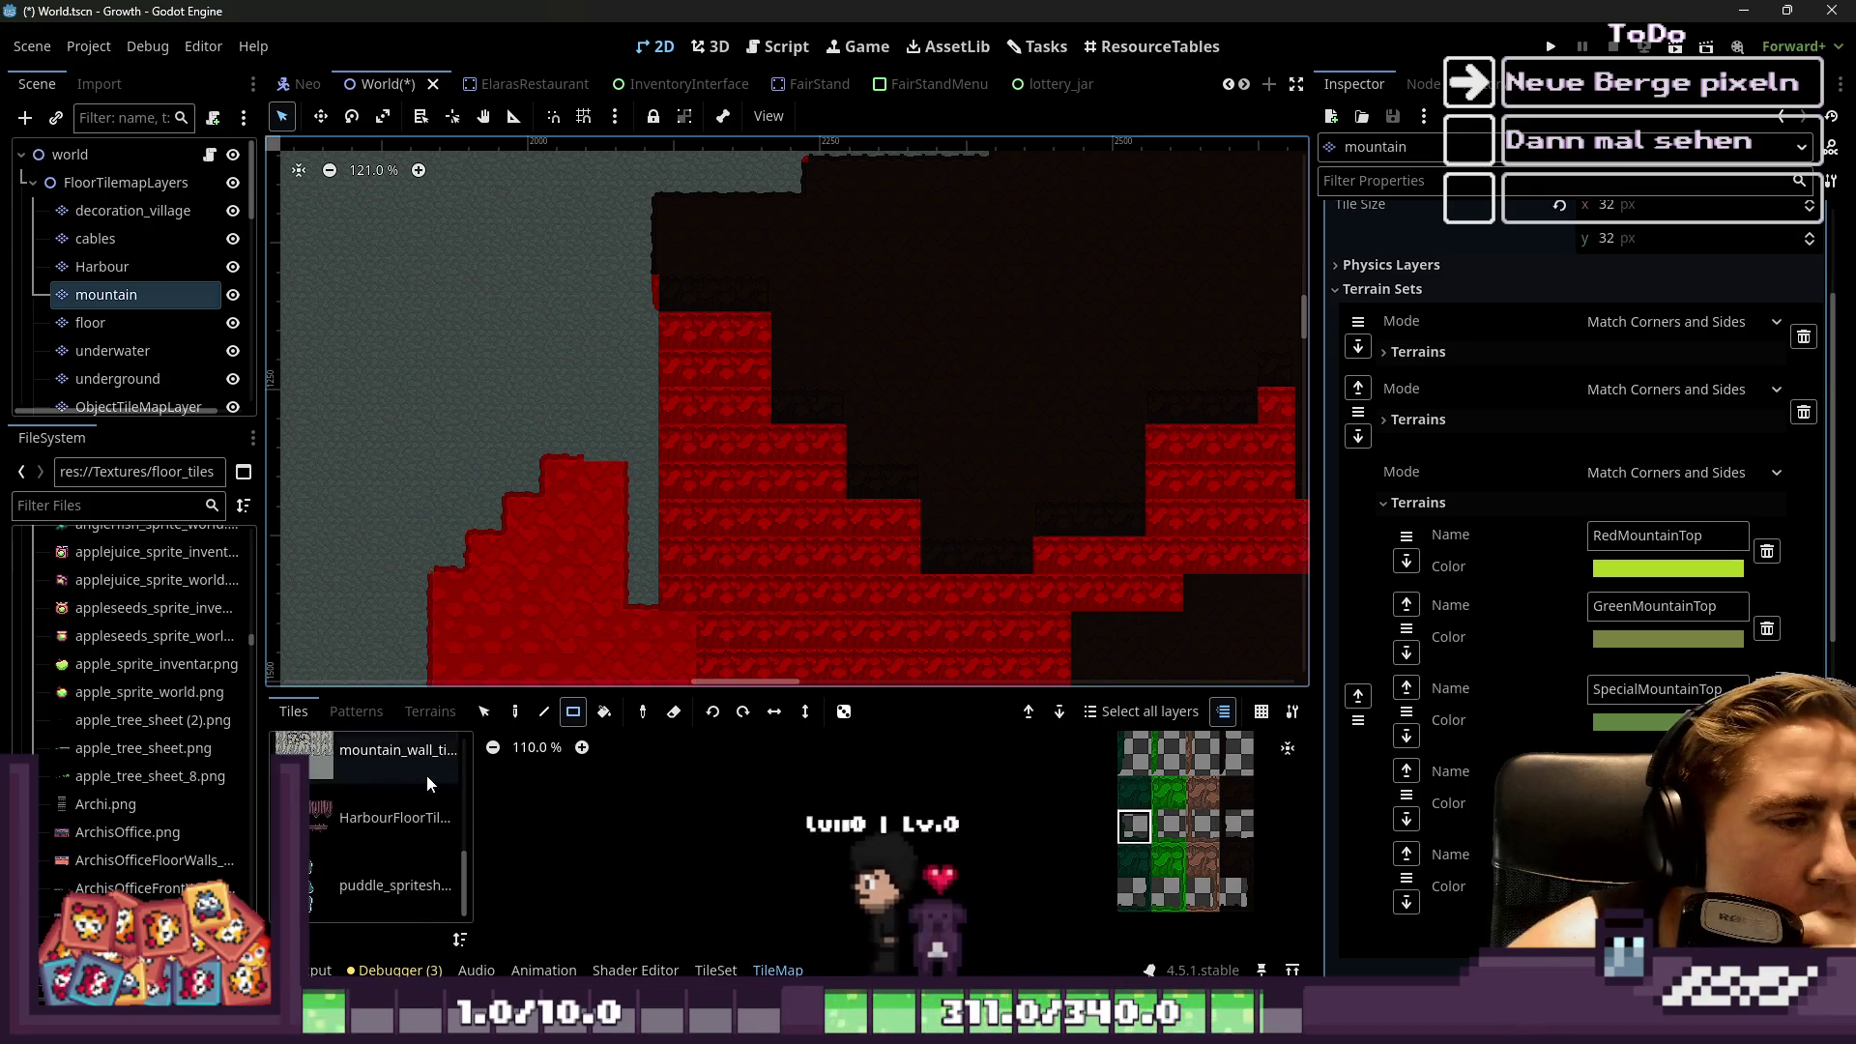
# Place a 1x4 strip of red mountain tiles along the grey stone edge
pyautogui.scroll(1, 369, 856)
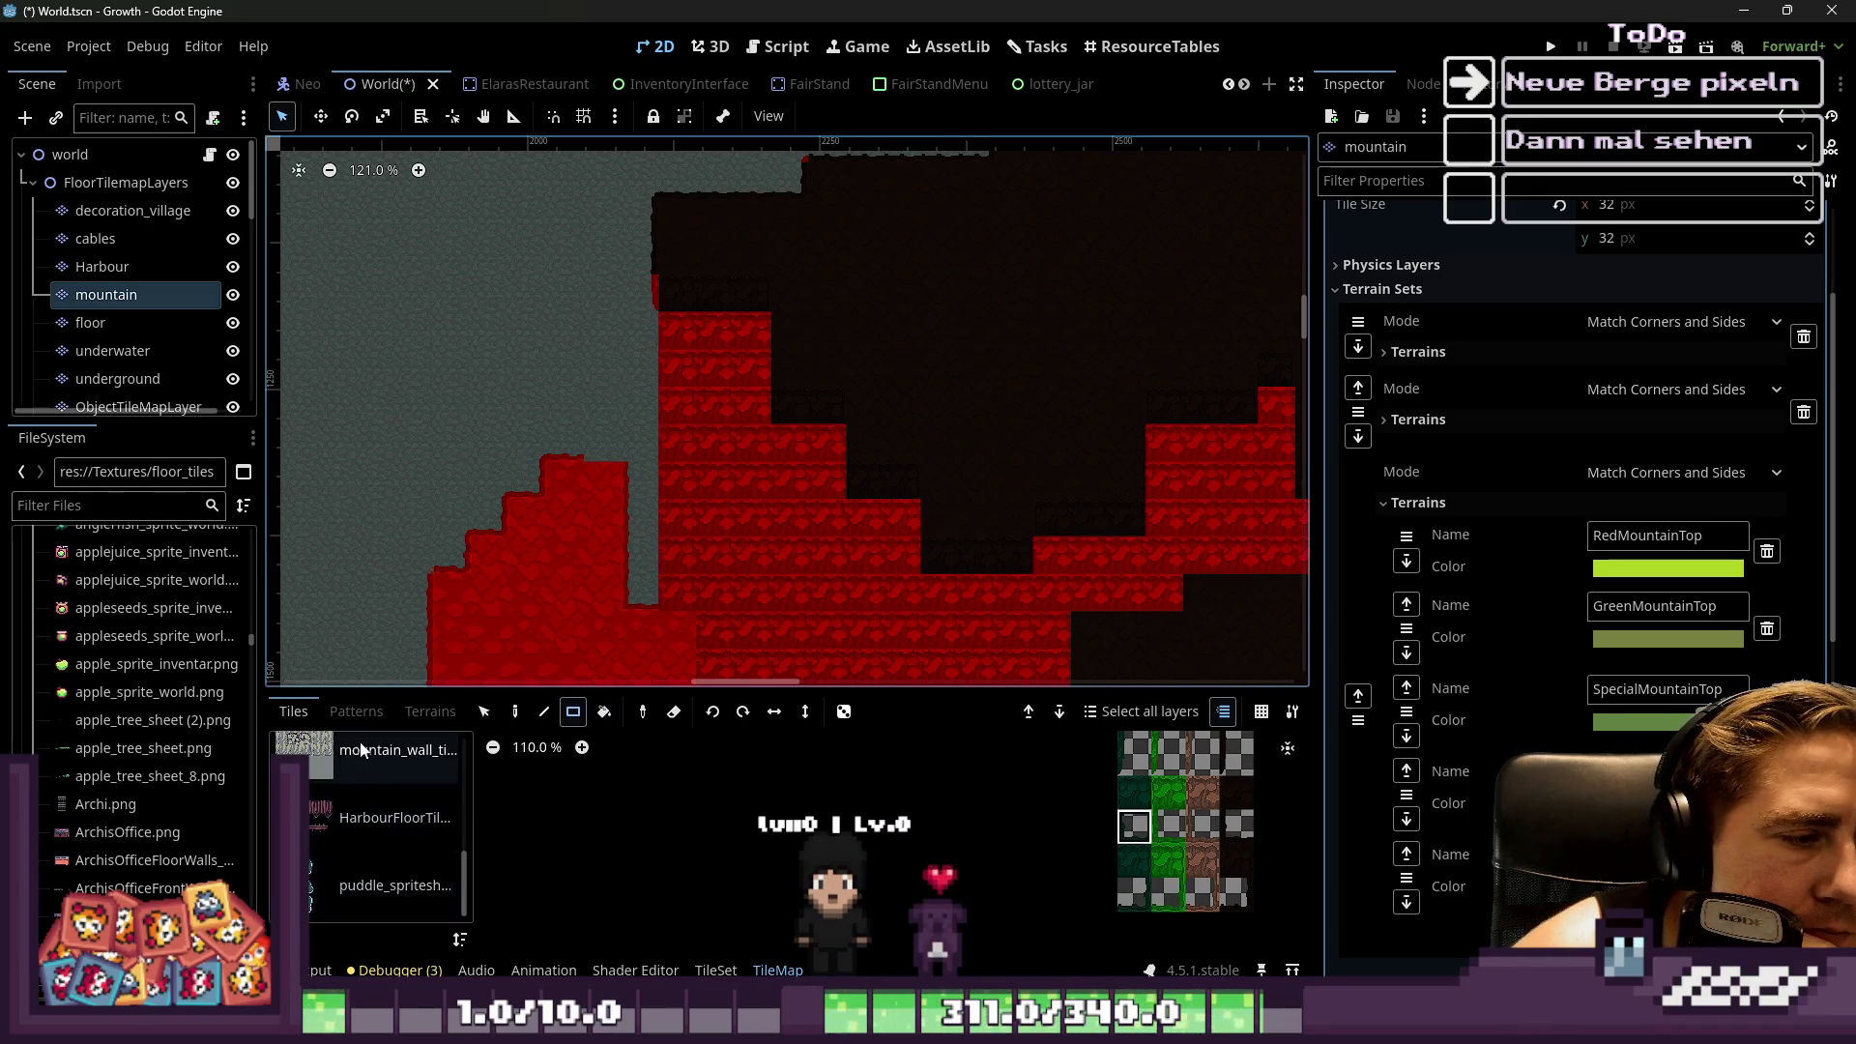
pyautogui.scroll(-4, 1234, 902)
pyautogui.scroll(5, 1233, 902)
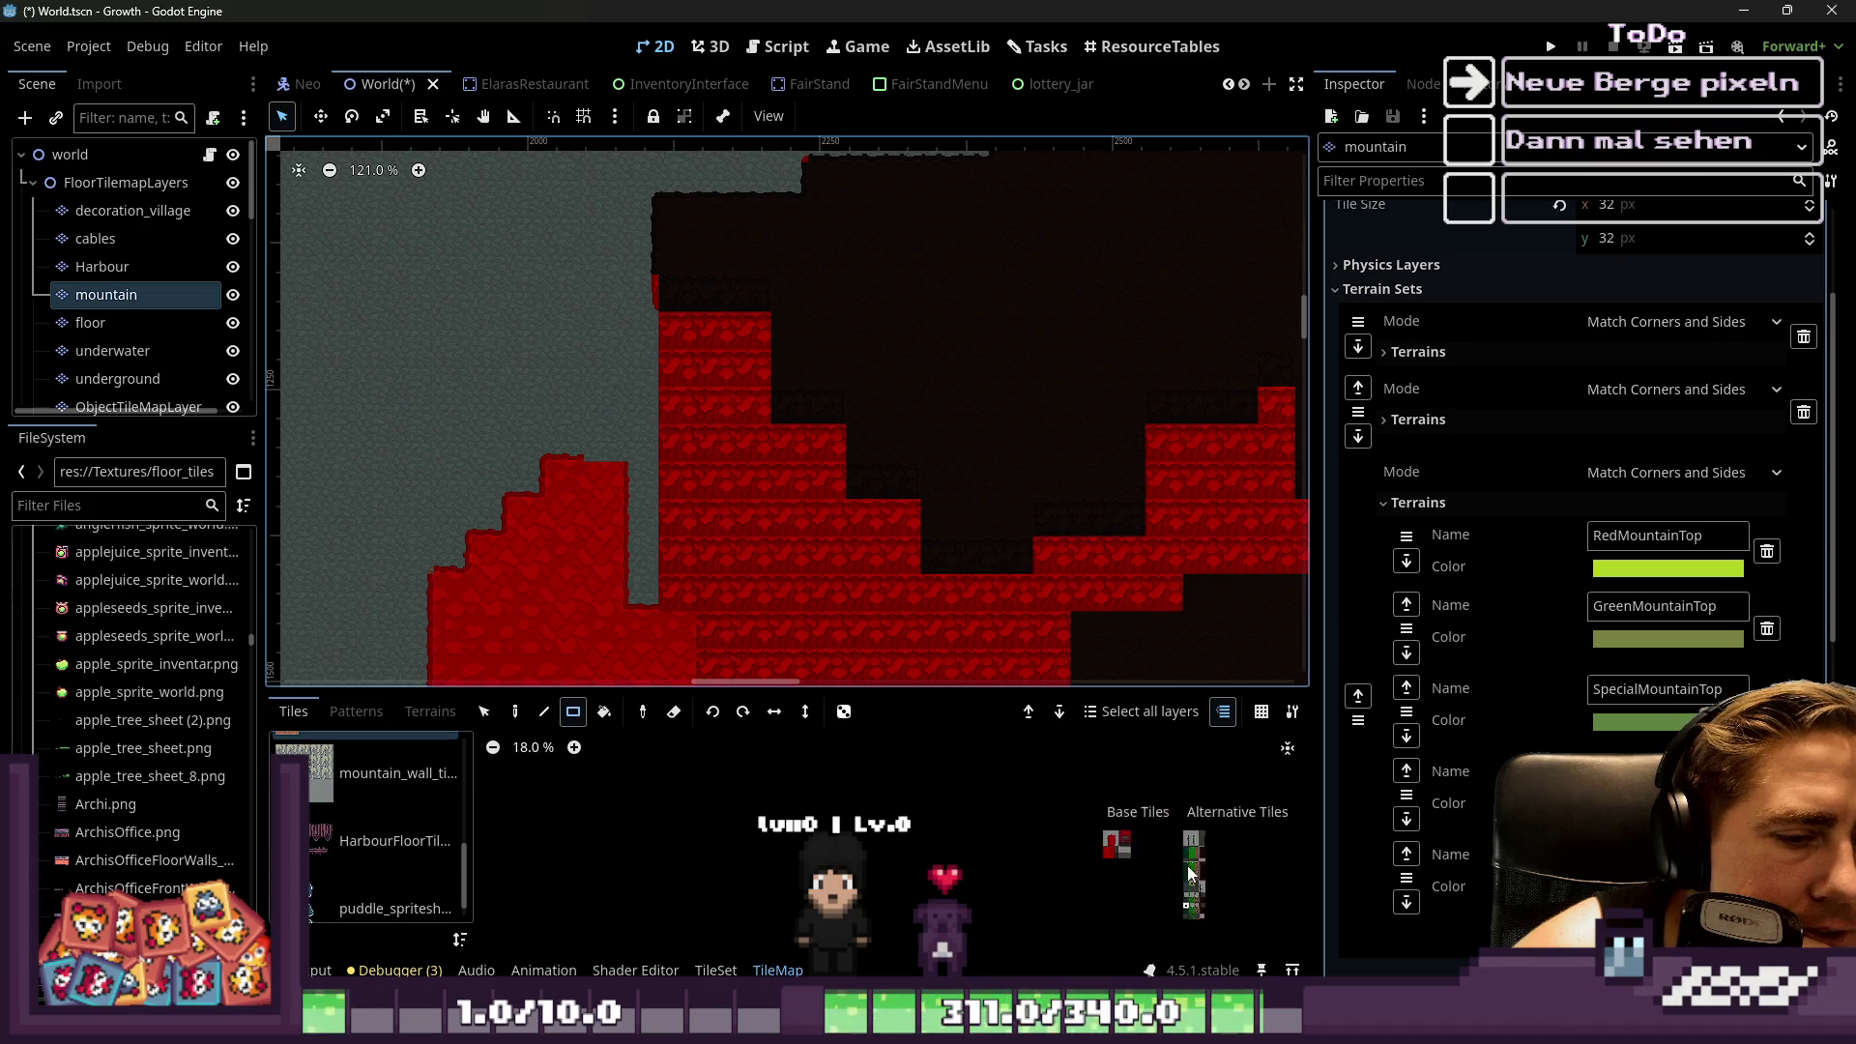
pyautogui.scroll(-2, 1106, 826)
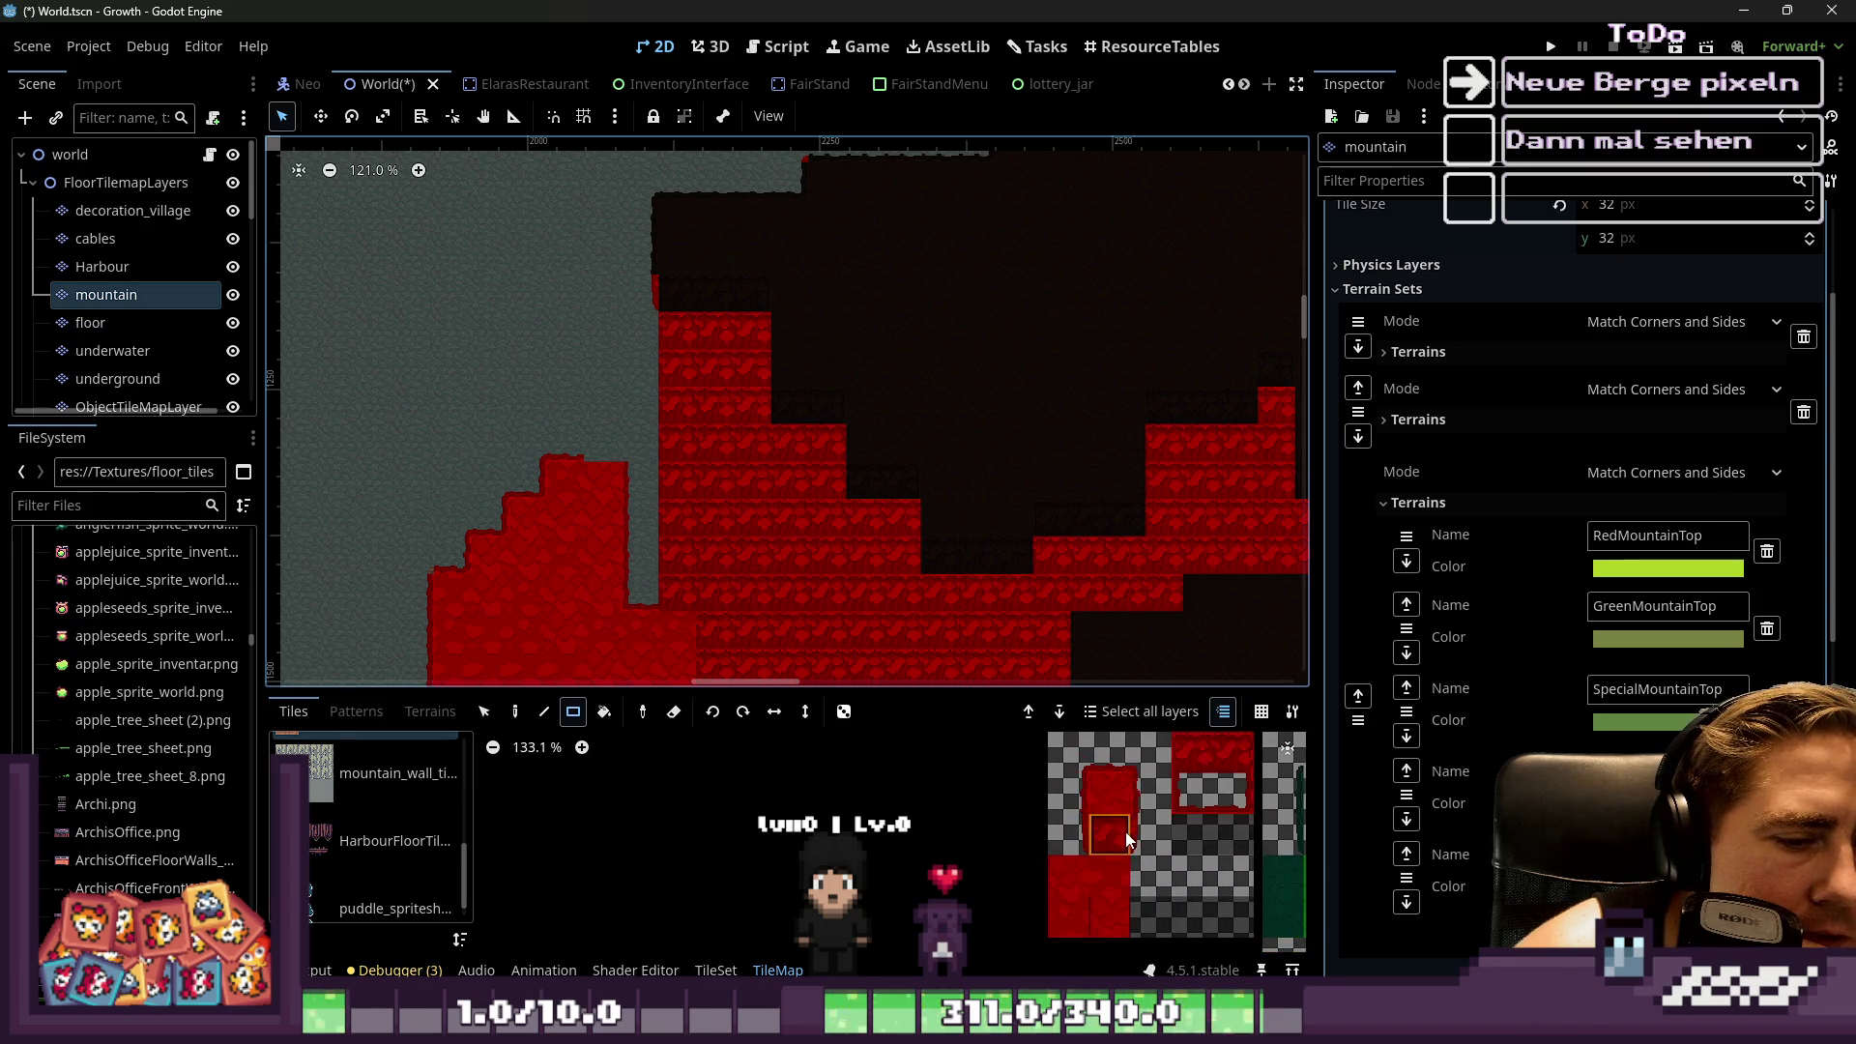
pyautogui.scroll(3, 609, 368)
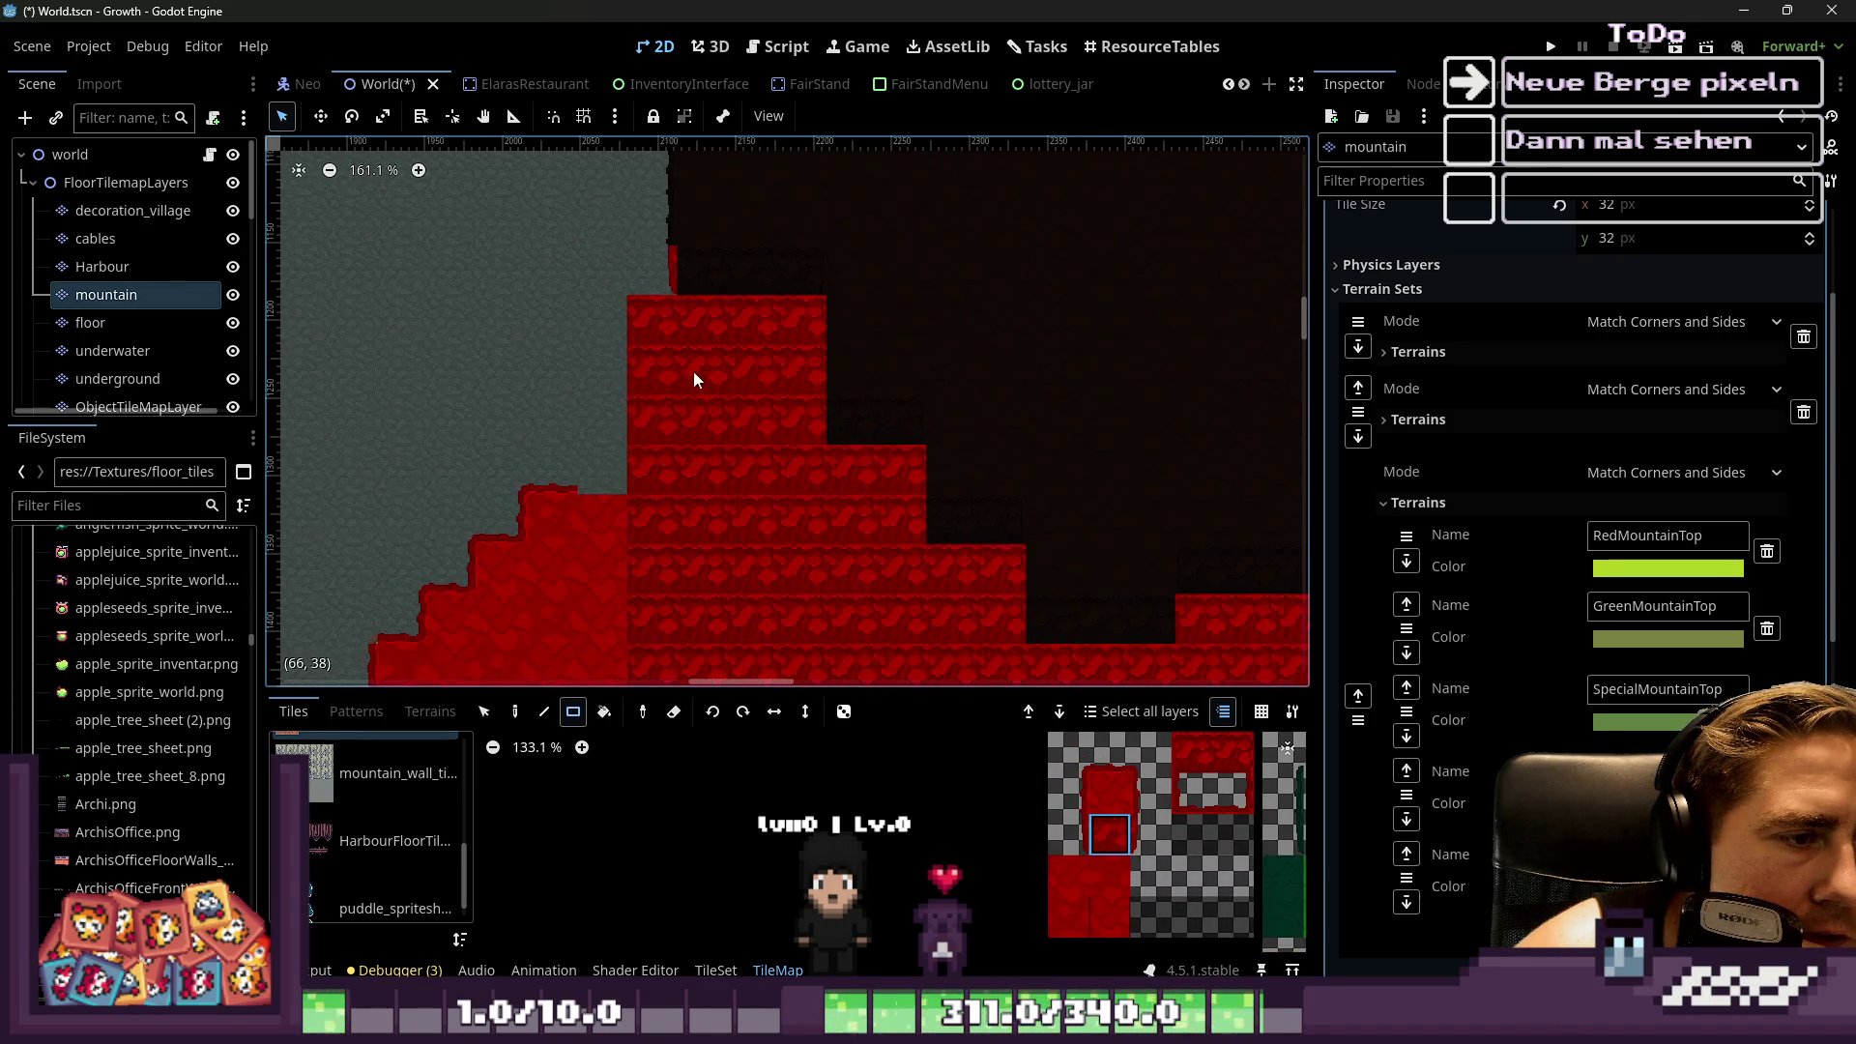
pyautogui.scroll(-1, 693, 371)
pyautogui.moveTo(669, 346); pyautogui.dragTo(677, 301)
pyautogui.scroll(-1, 700, 424)
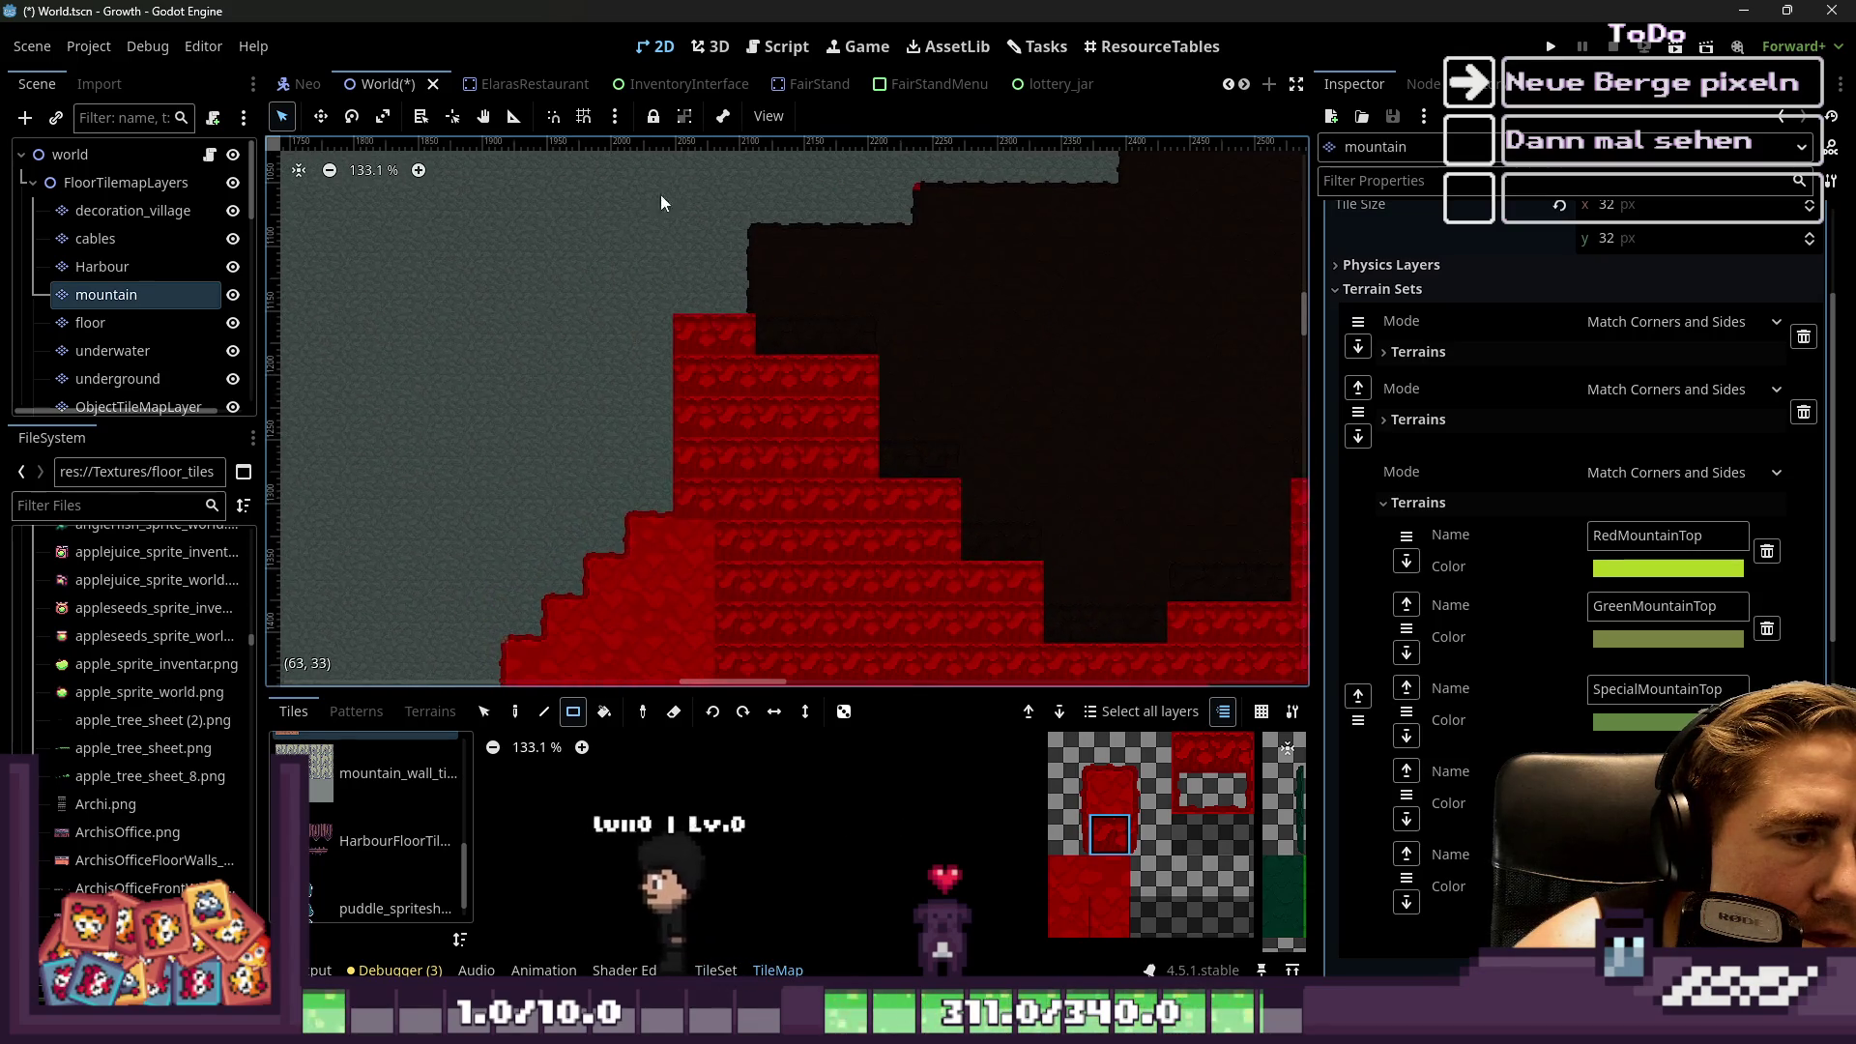
pyautogui.scroll(7, 638, 237)
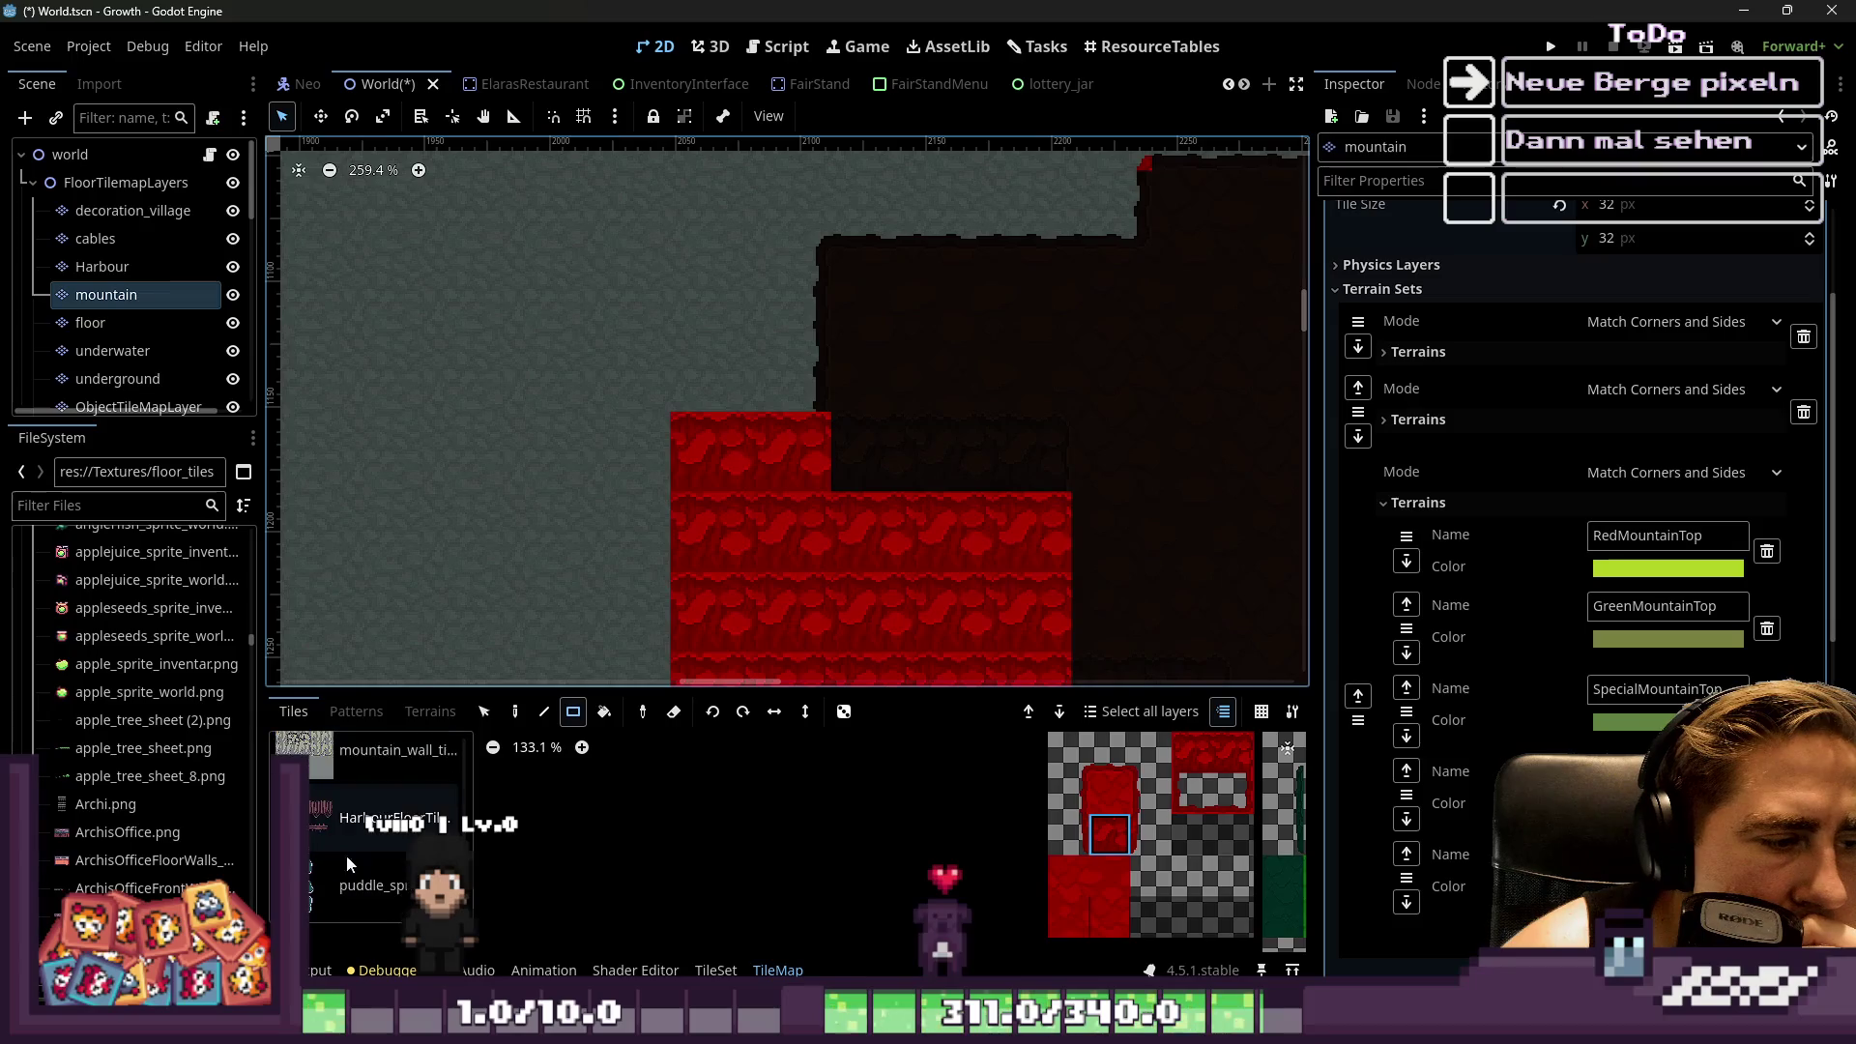
# Paint a 2x2 block of NegativeMountain terrain beside the red column
pyautogui.click(420, 715)
pyautogui.scroll(-3, 367, 842)
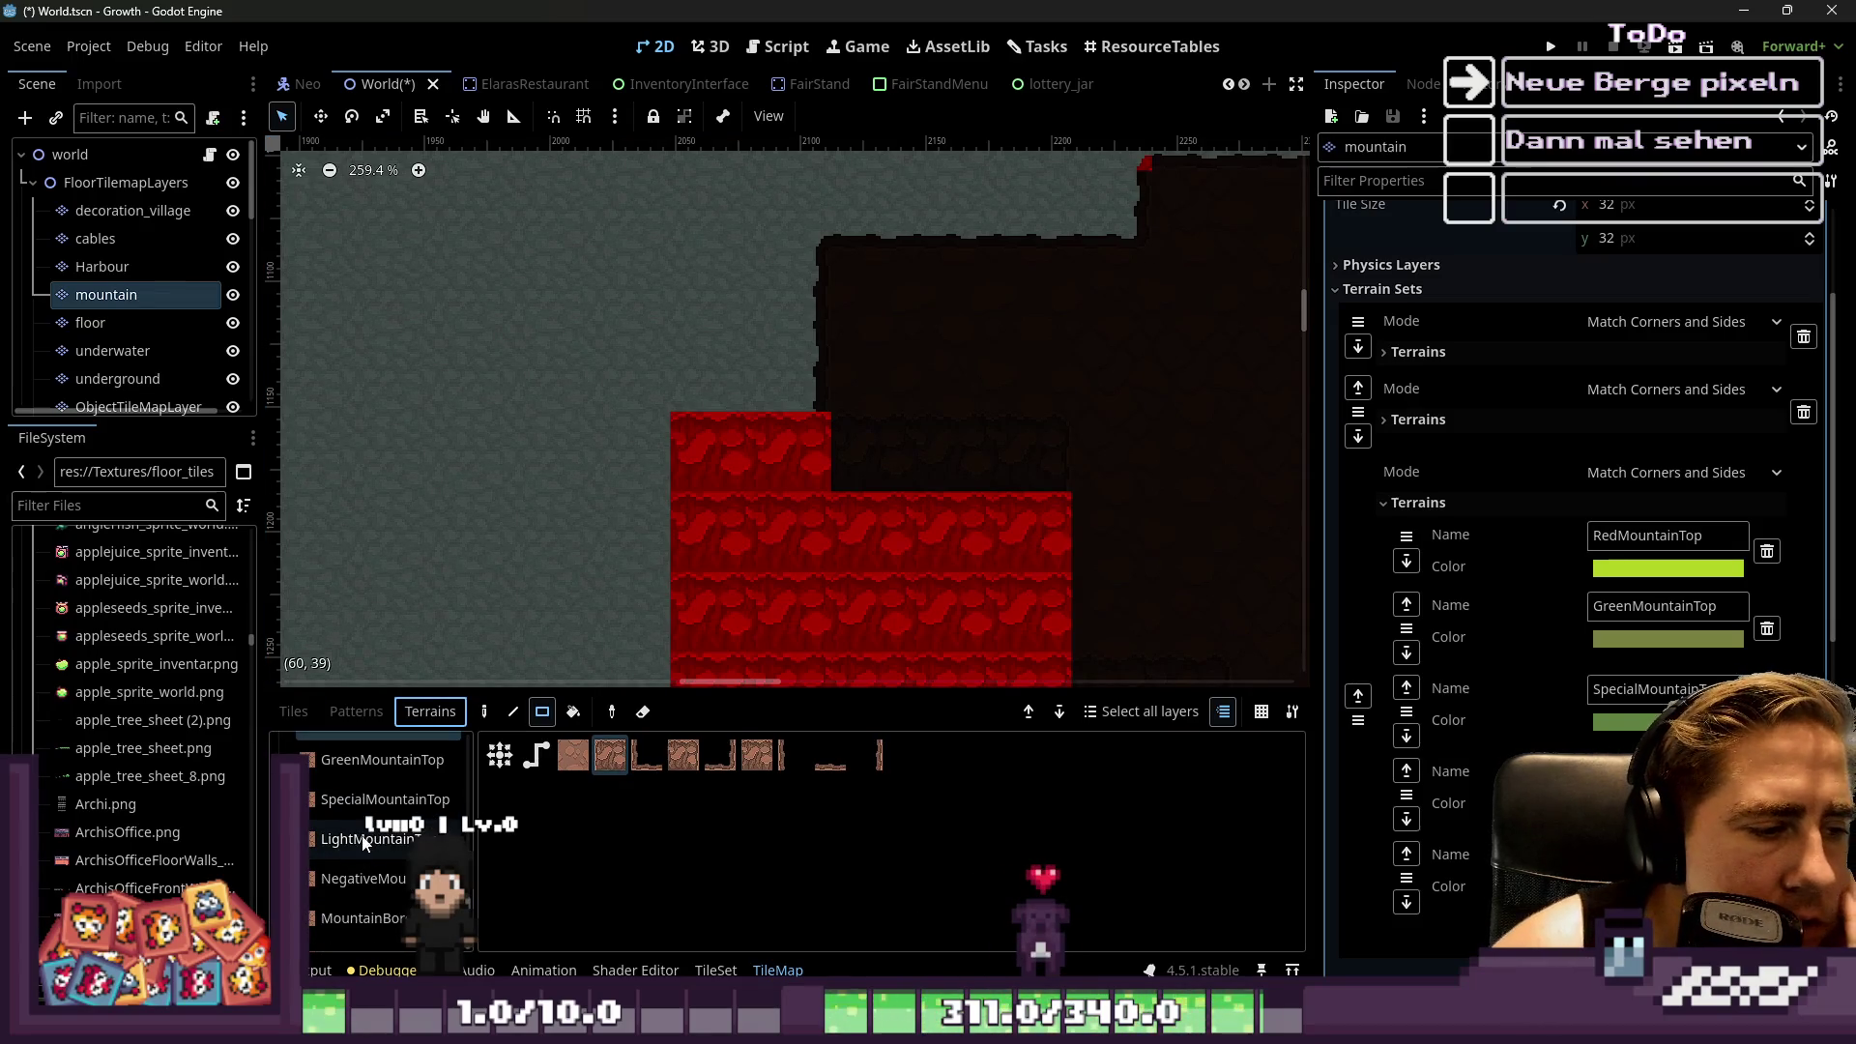
pyautogui.click(363, 878)
pyautogui.moveTo(696, 300); pyautogui.dragTo(799, 353)
pyautogui.scroll(-1, 766, 306)
pyautogui.scroll(-3, 766, 306)
# Add border terrain cells beside and below the grey block, undoing one unwanted repaint
pyautogui.click(866, 756)
pyautogui.scroll(5, 700, 524)
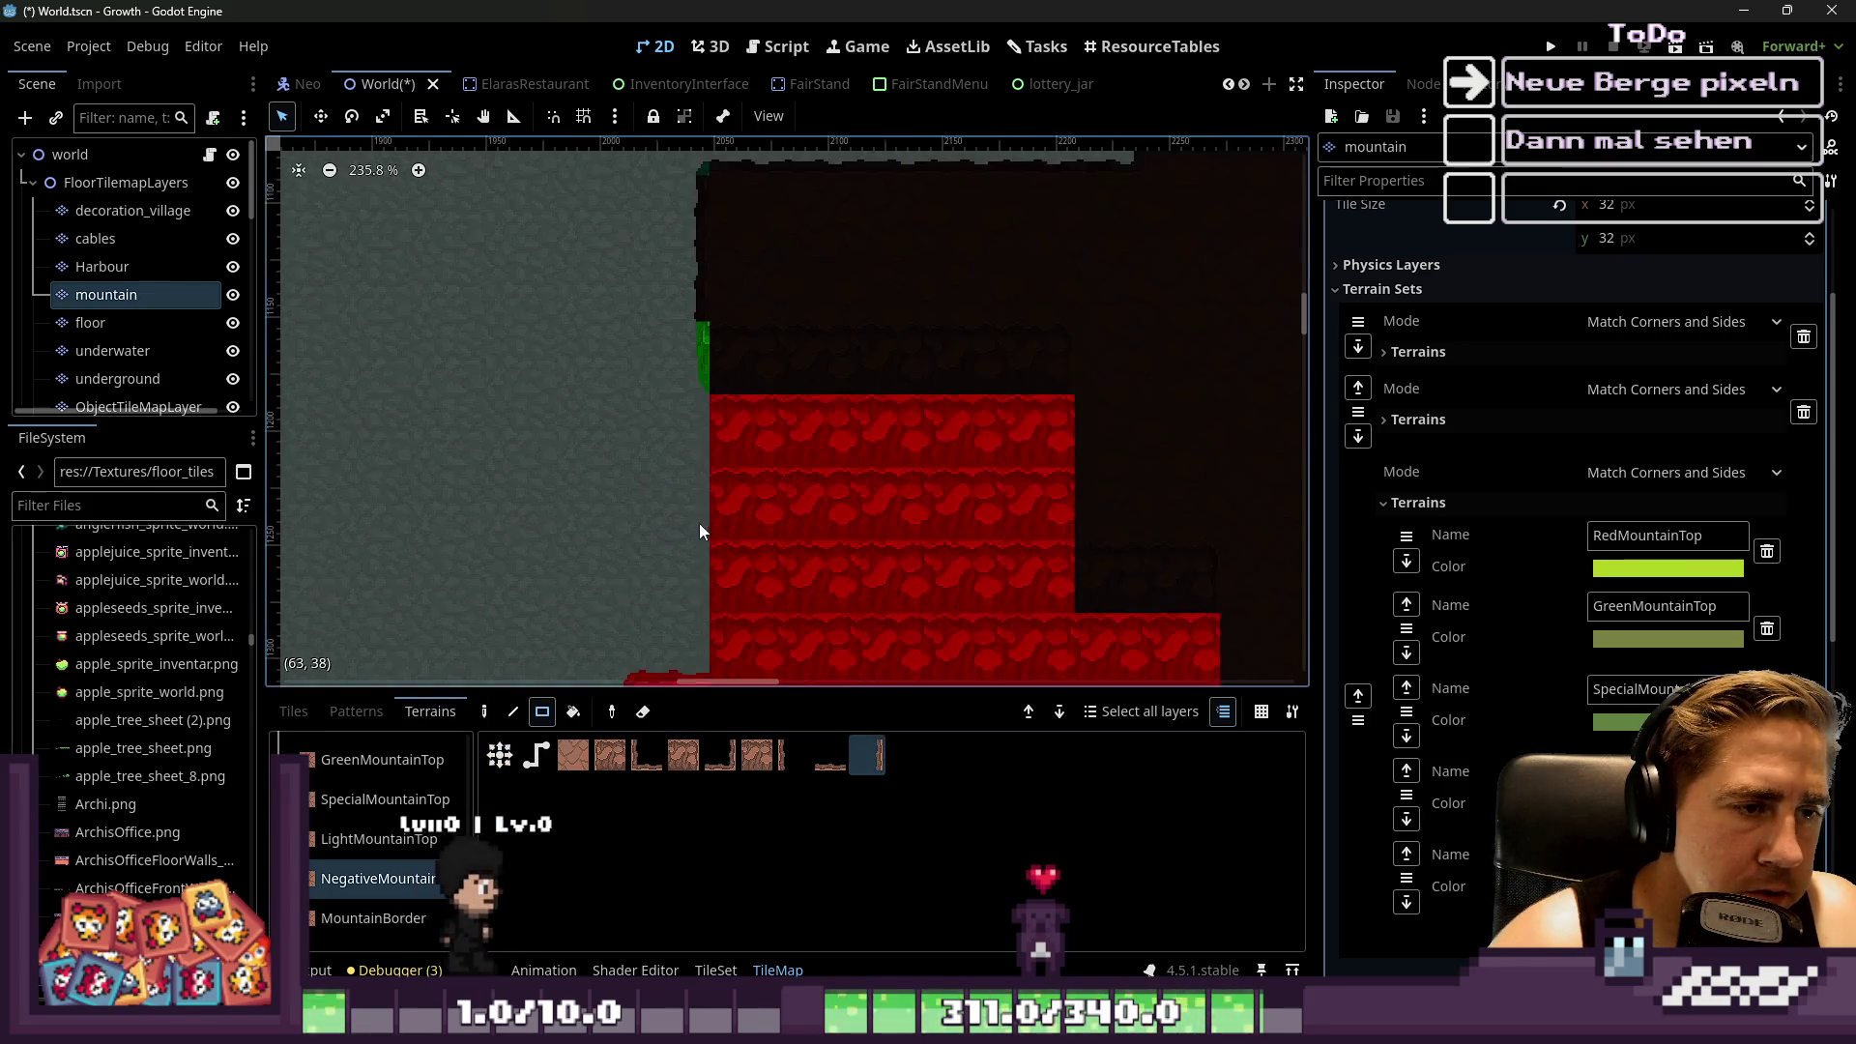
pyautogui.click(698, 431)
pyautogui.scroll(-1, 695, 343)
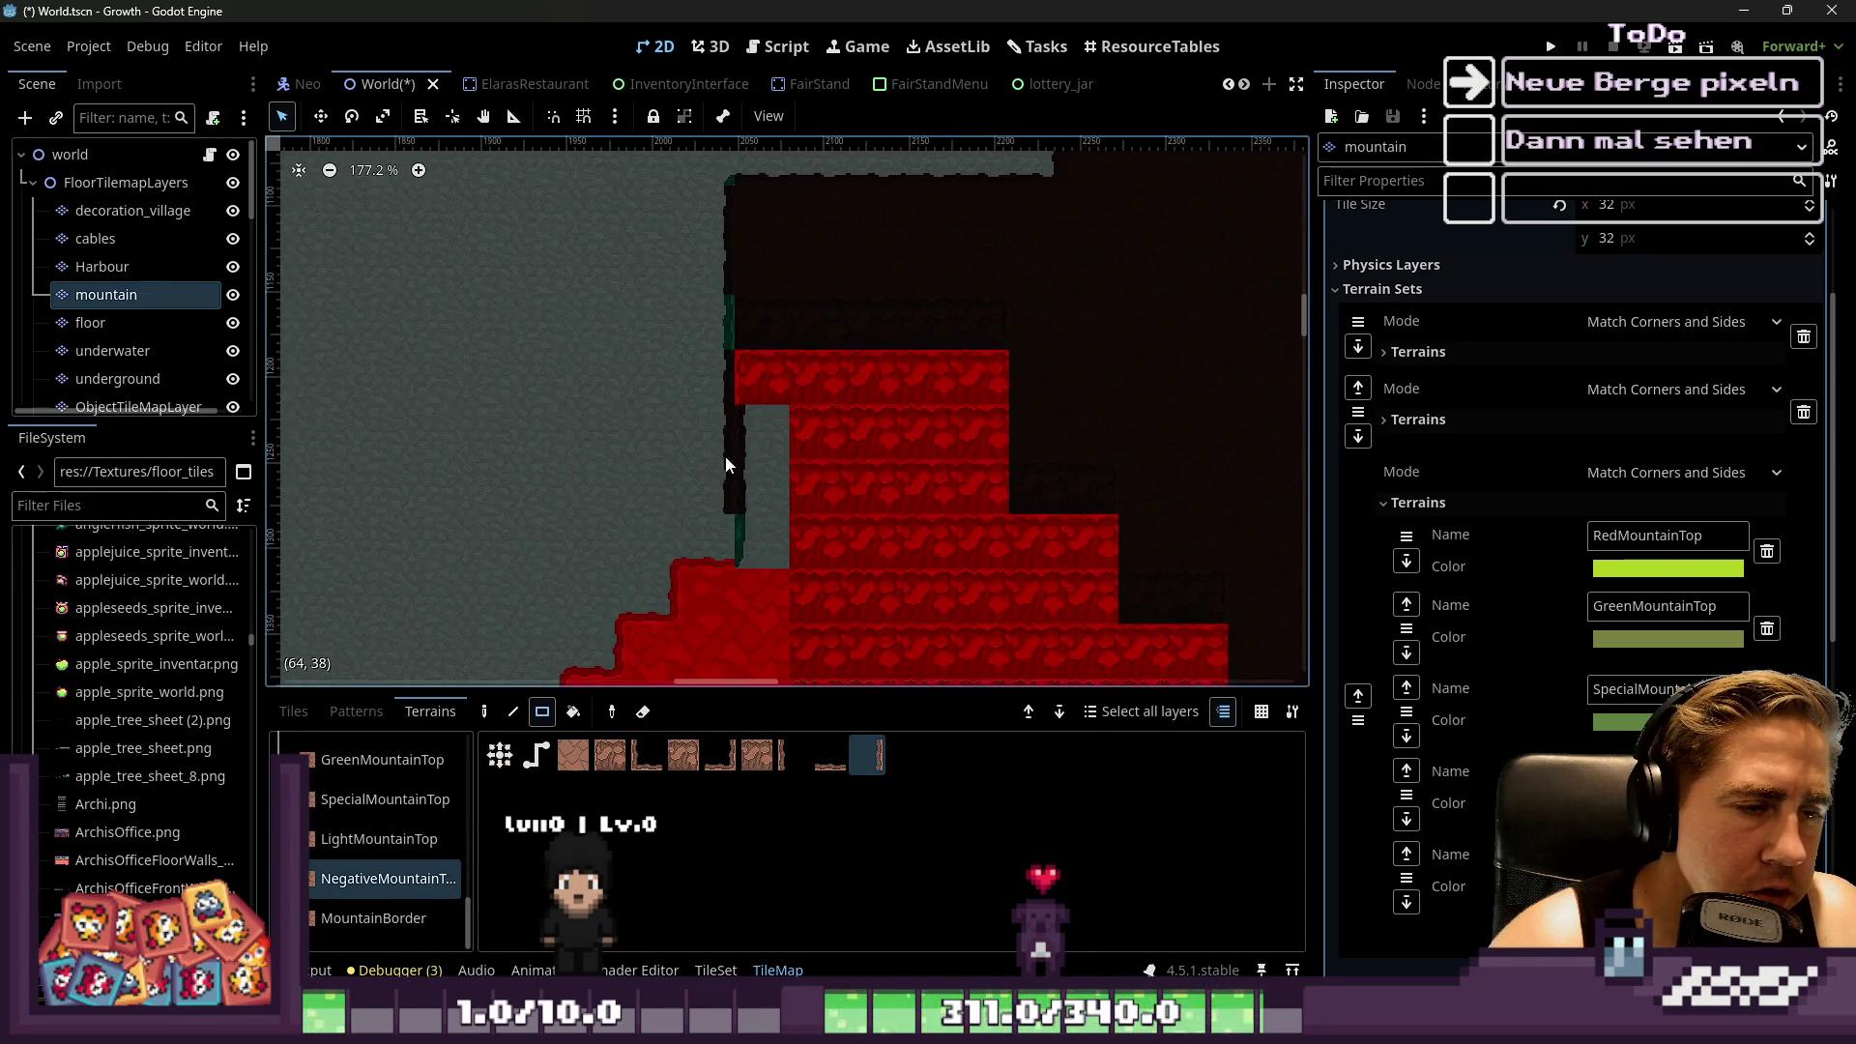
pyautogui.moveTo(716, 490)
pyautogui.mouseDown()
pyautogui.moveTo(710, 323)
pyautogui.moveTo(721, 572)
pyautogui.moveTo(682, 541)
pyautogui.mouseUp()
pyautogui.click(696, 421)
pyautogui.hotkey('ctrl', 'z')
# Paint single cells of the last terrain variant along the dark column
pyautogui.click(484, 711)
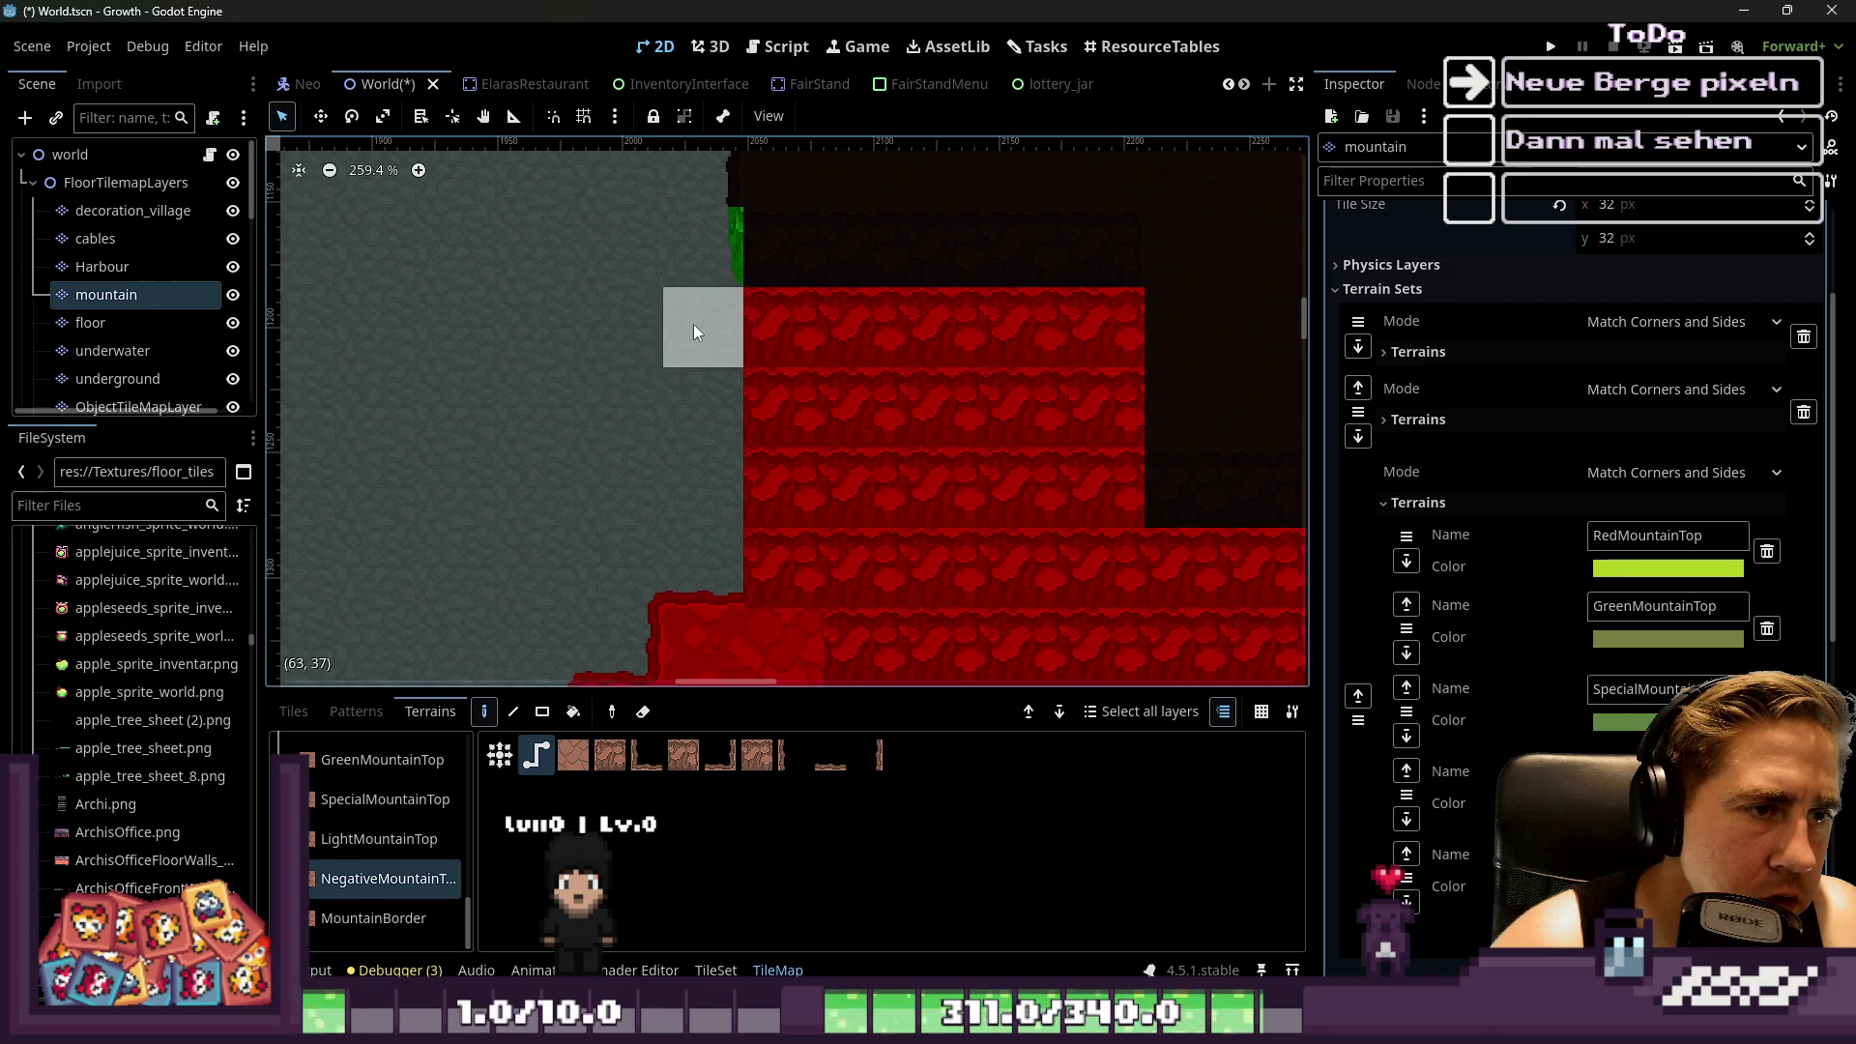
pyautogui.click(880, 755)
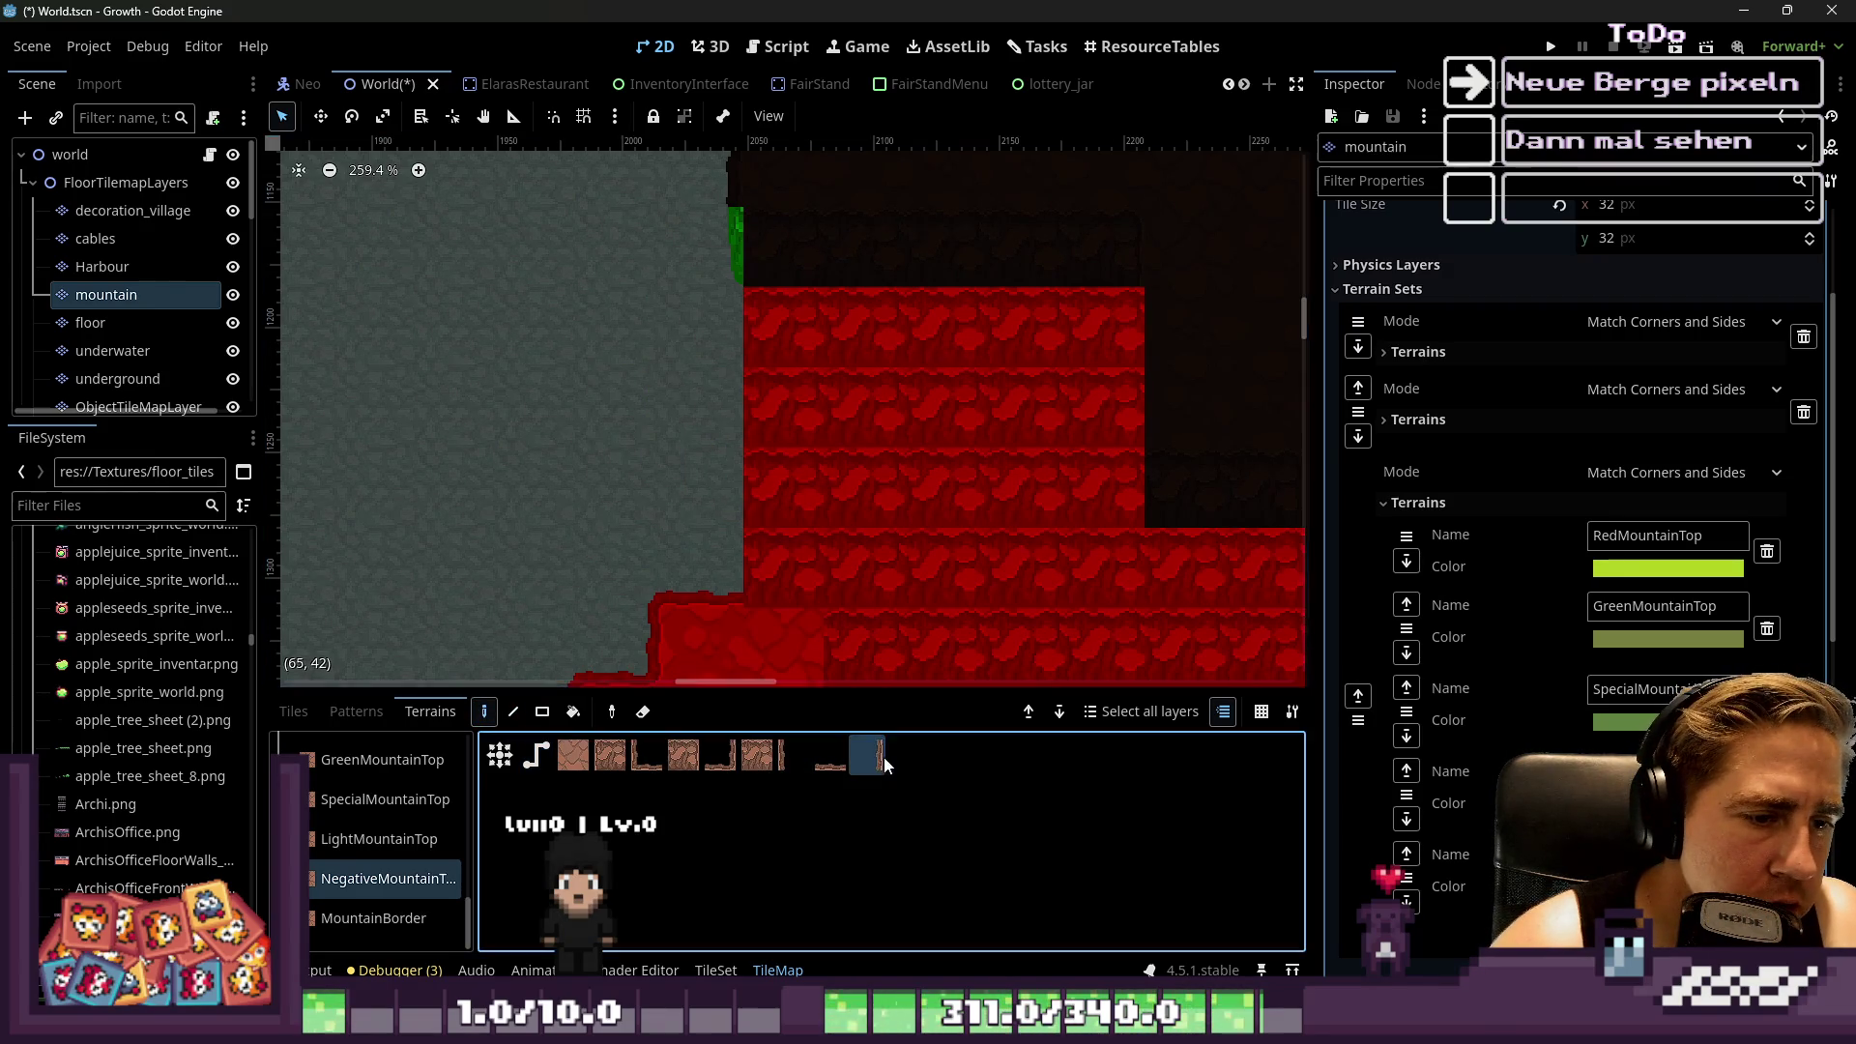
pyautogui.click(700, 380)
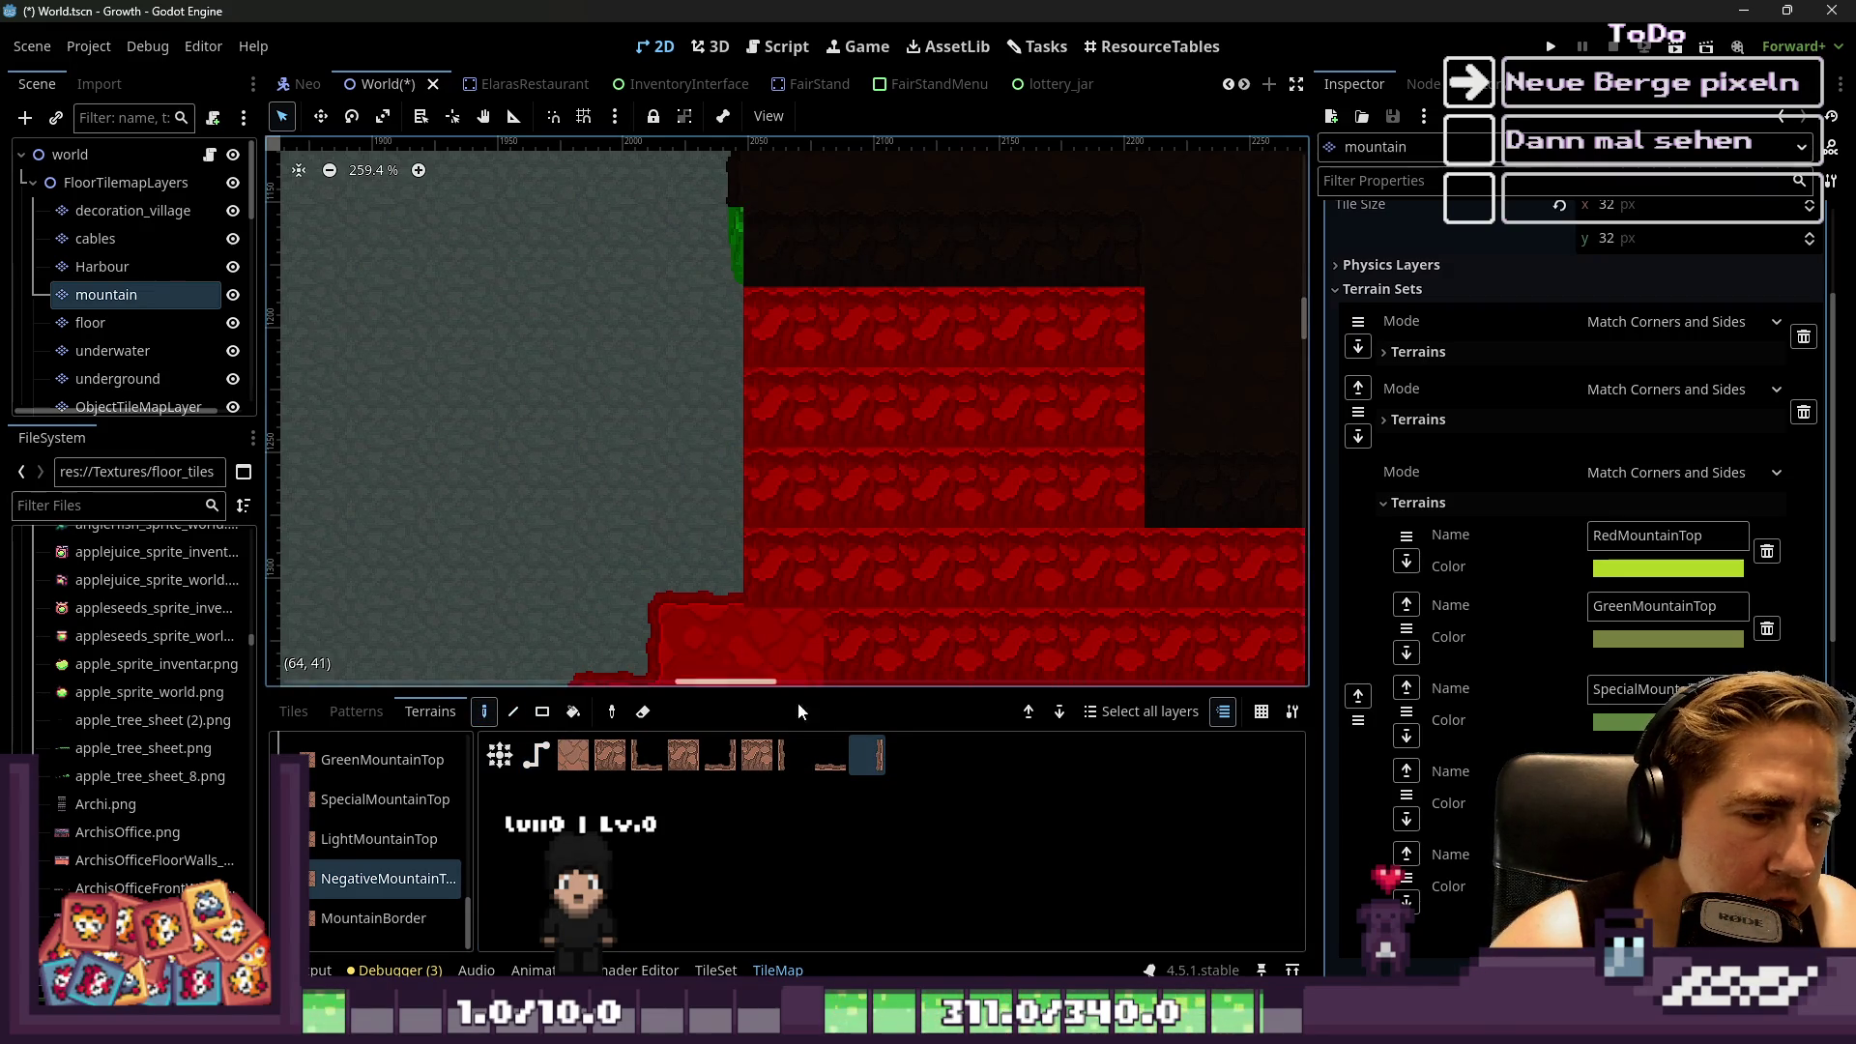
pyautogui.scroll(1, 398, 849)
pyautogui.scroll(5, 392, 847)
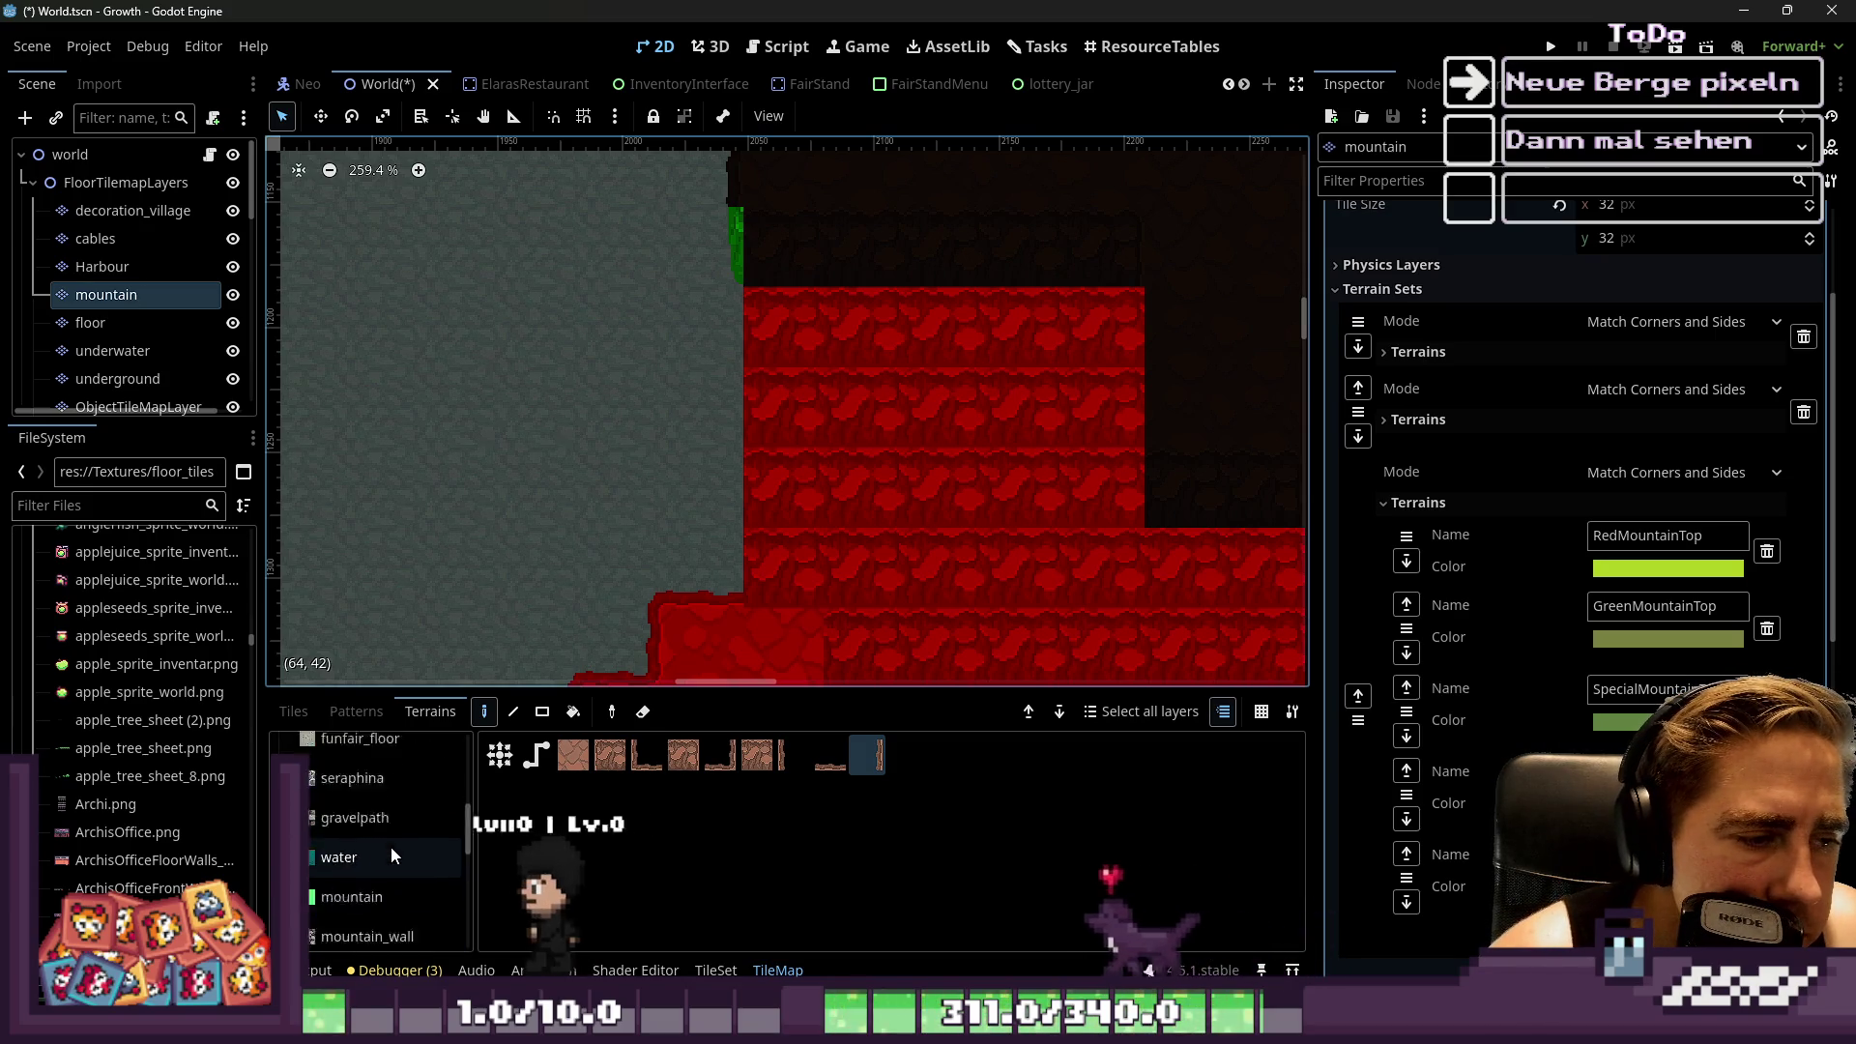
pyautogui.click(309, 712)
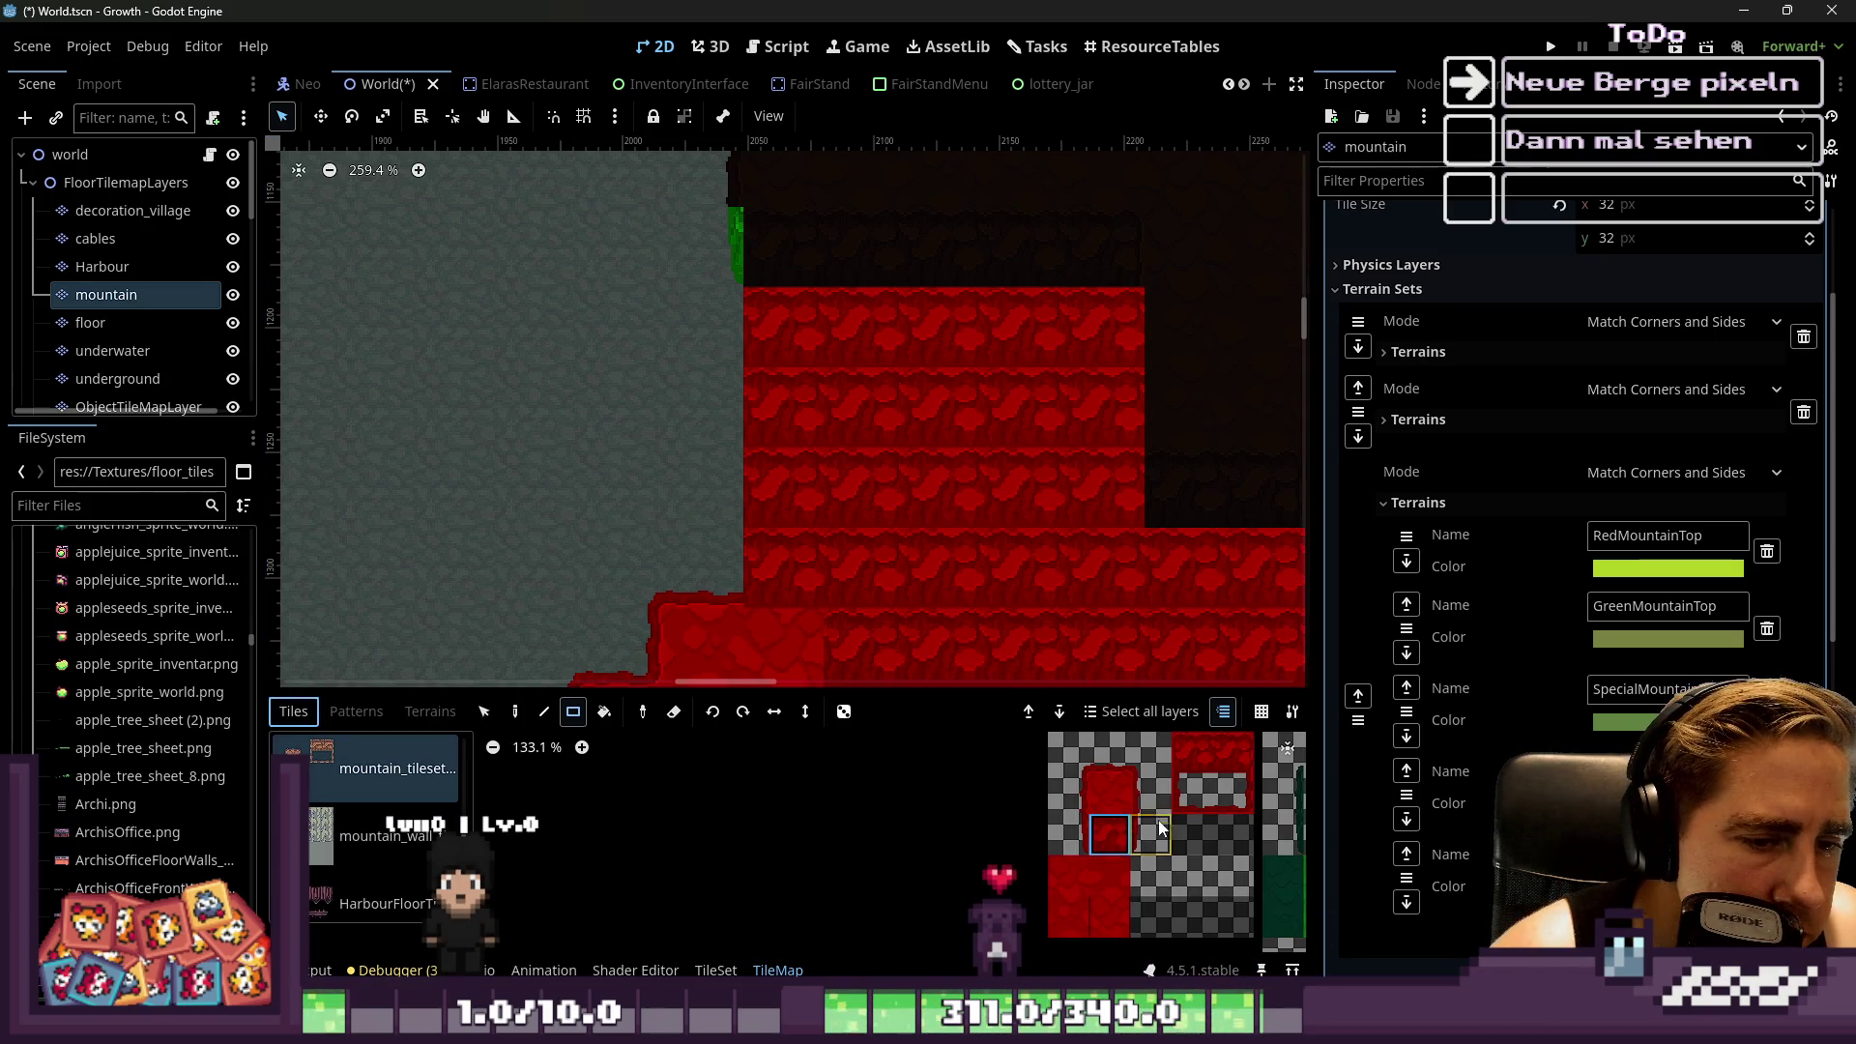
# Pick the top-left tile of the mountain tile sheet
pyautogui.scroll(1, 1137, 800)
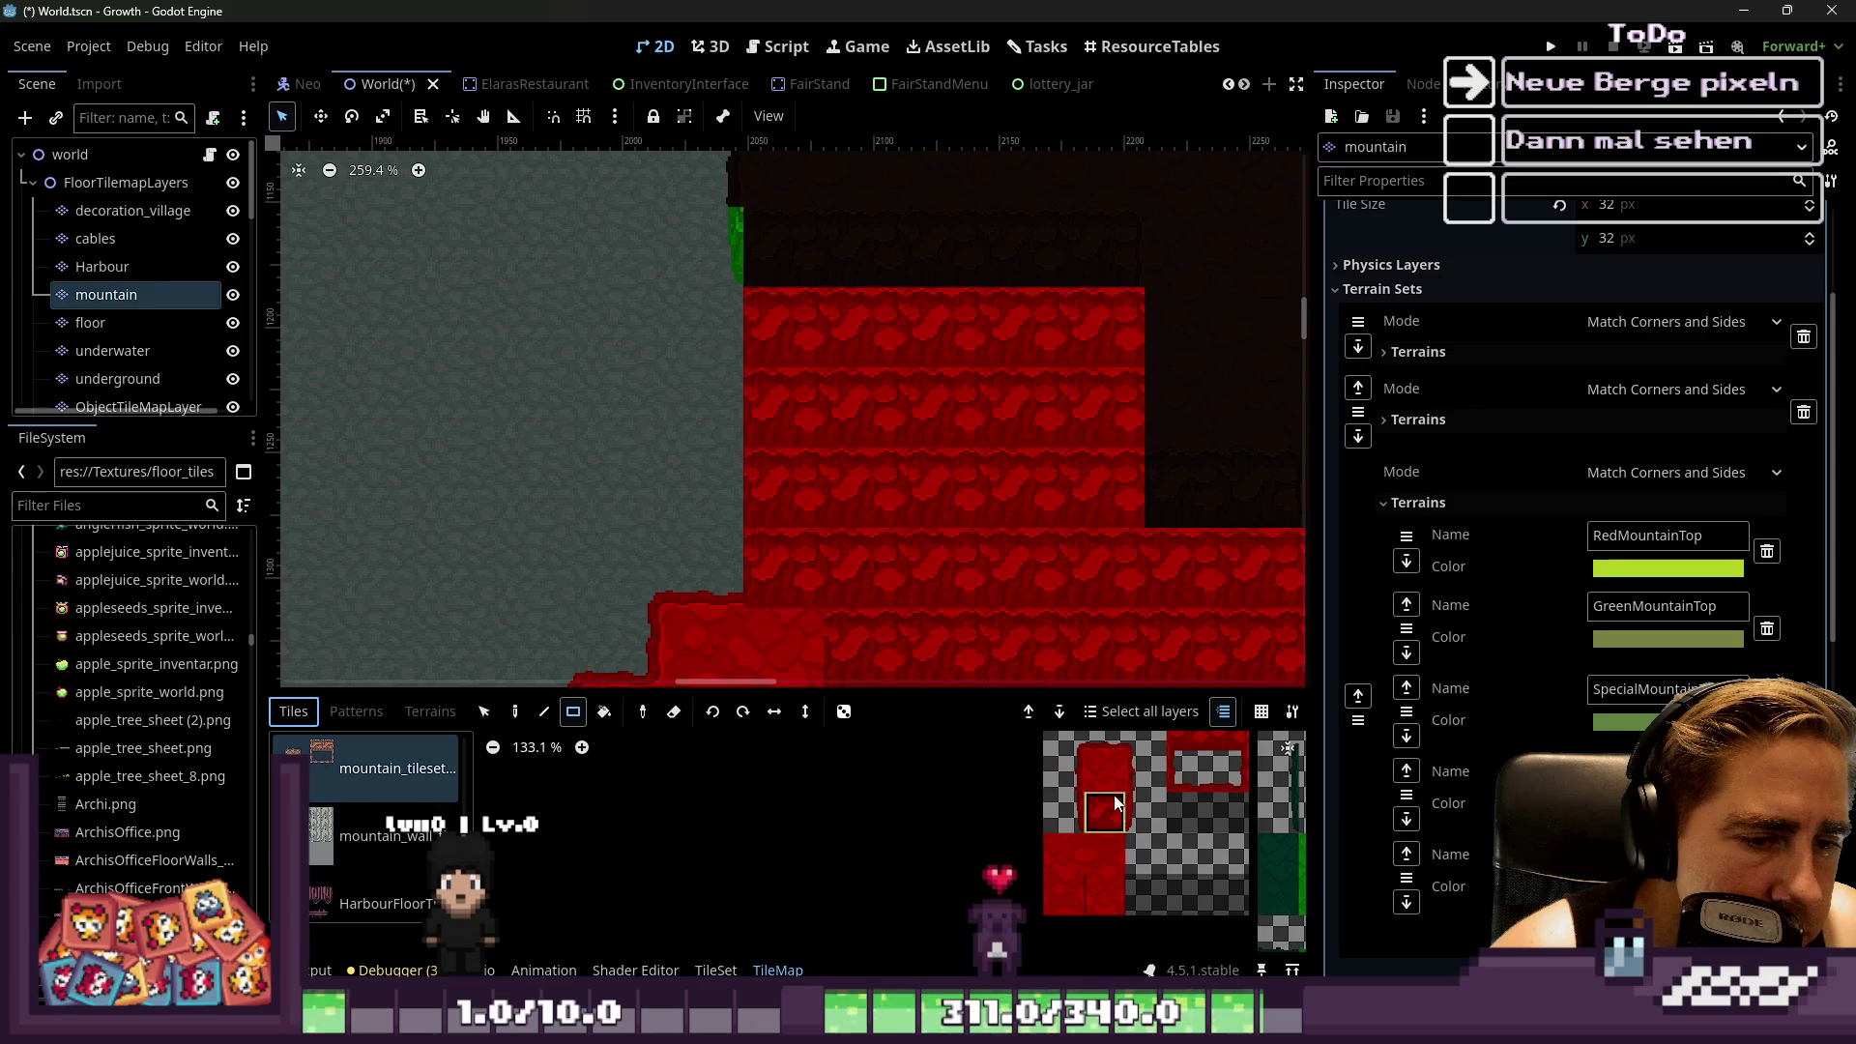
pyautogui.click(1052, 769)
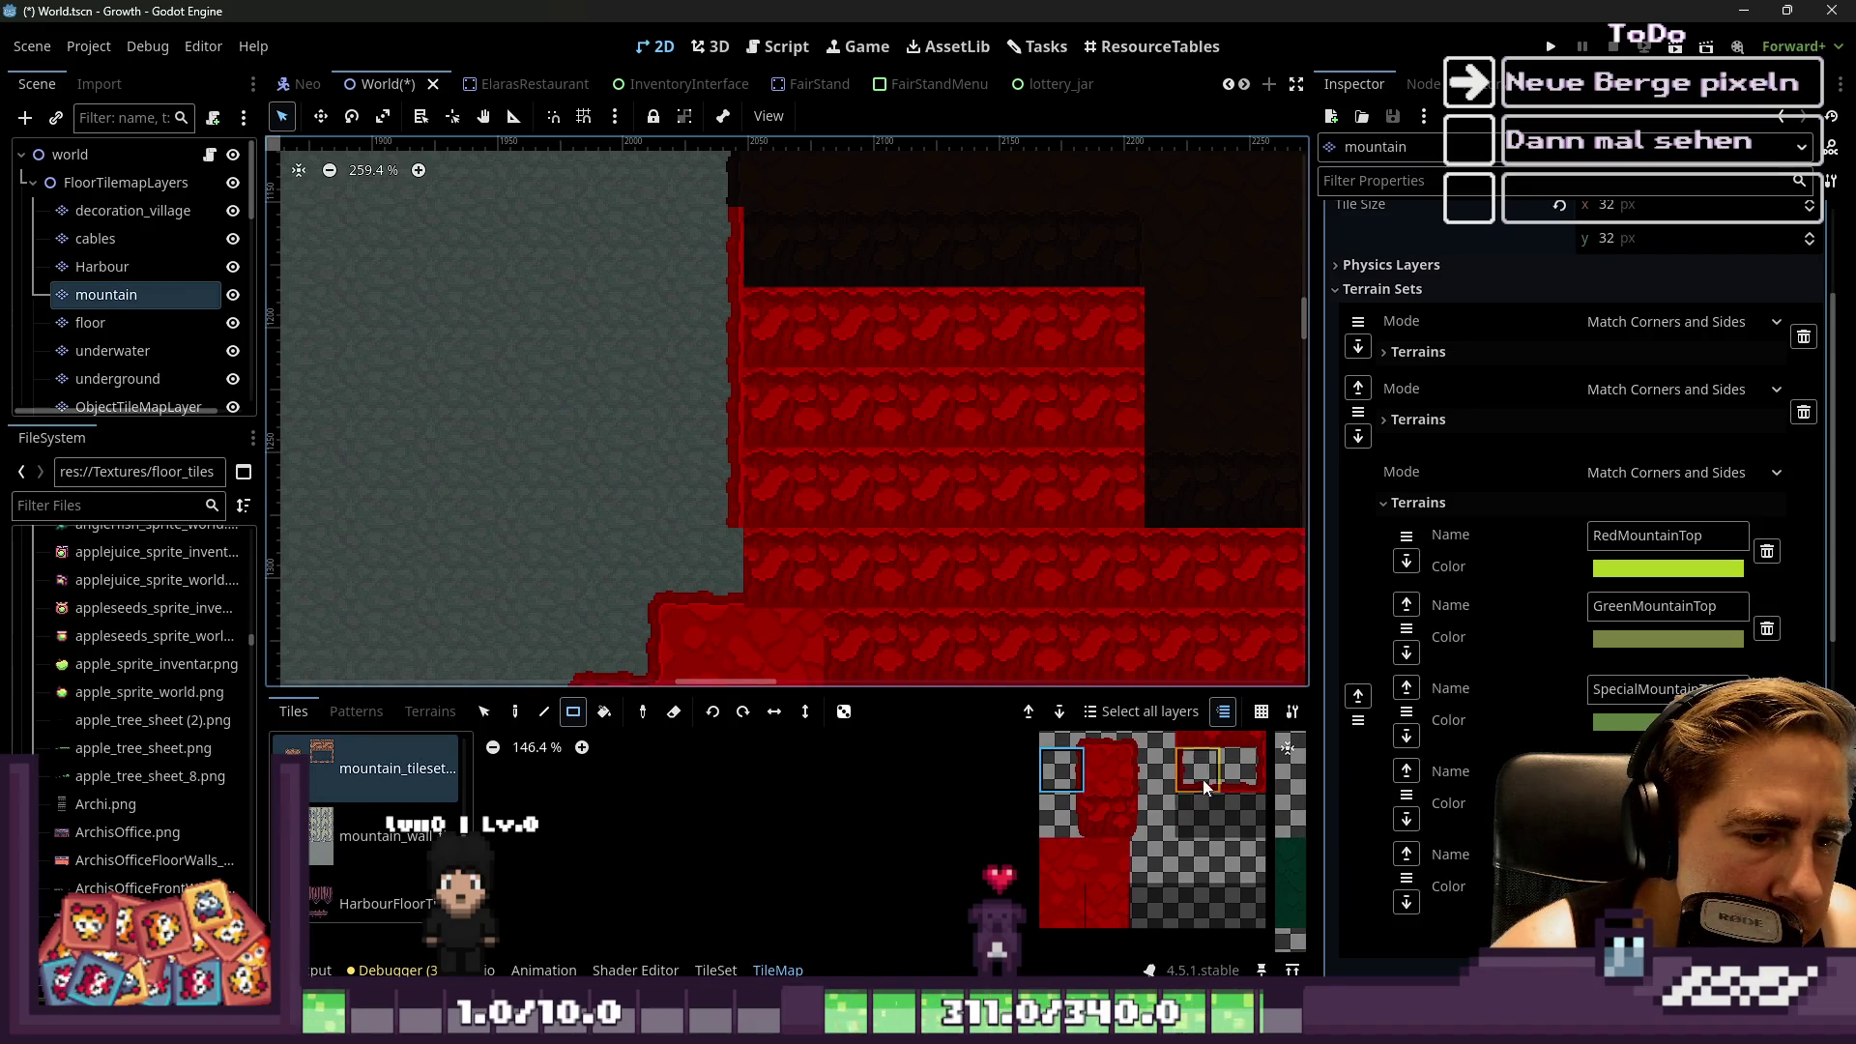
pyautogui.scroll(-7, 461, 453)
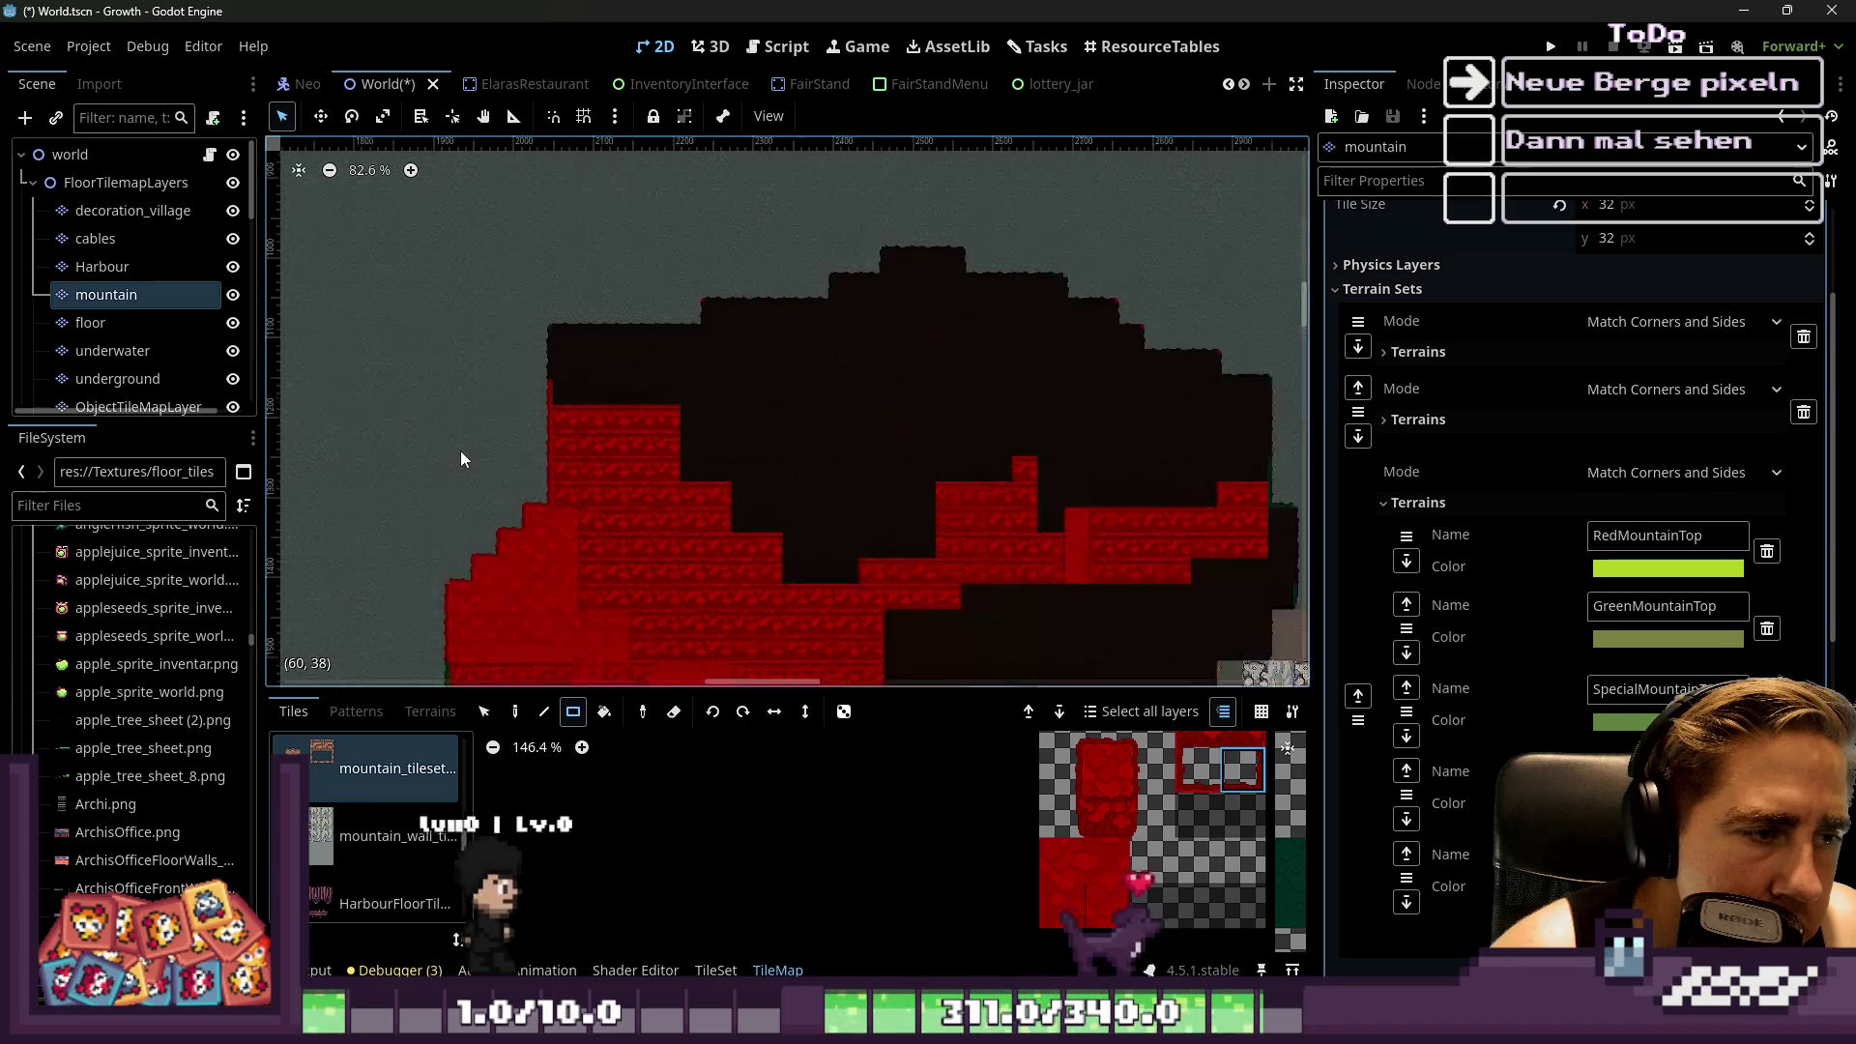
pyautogui.scroll(9, 530, 387)
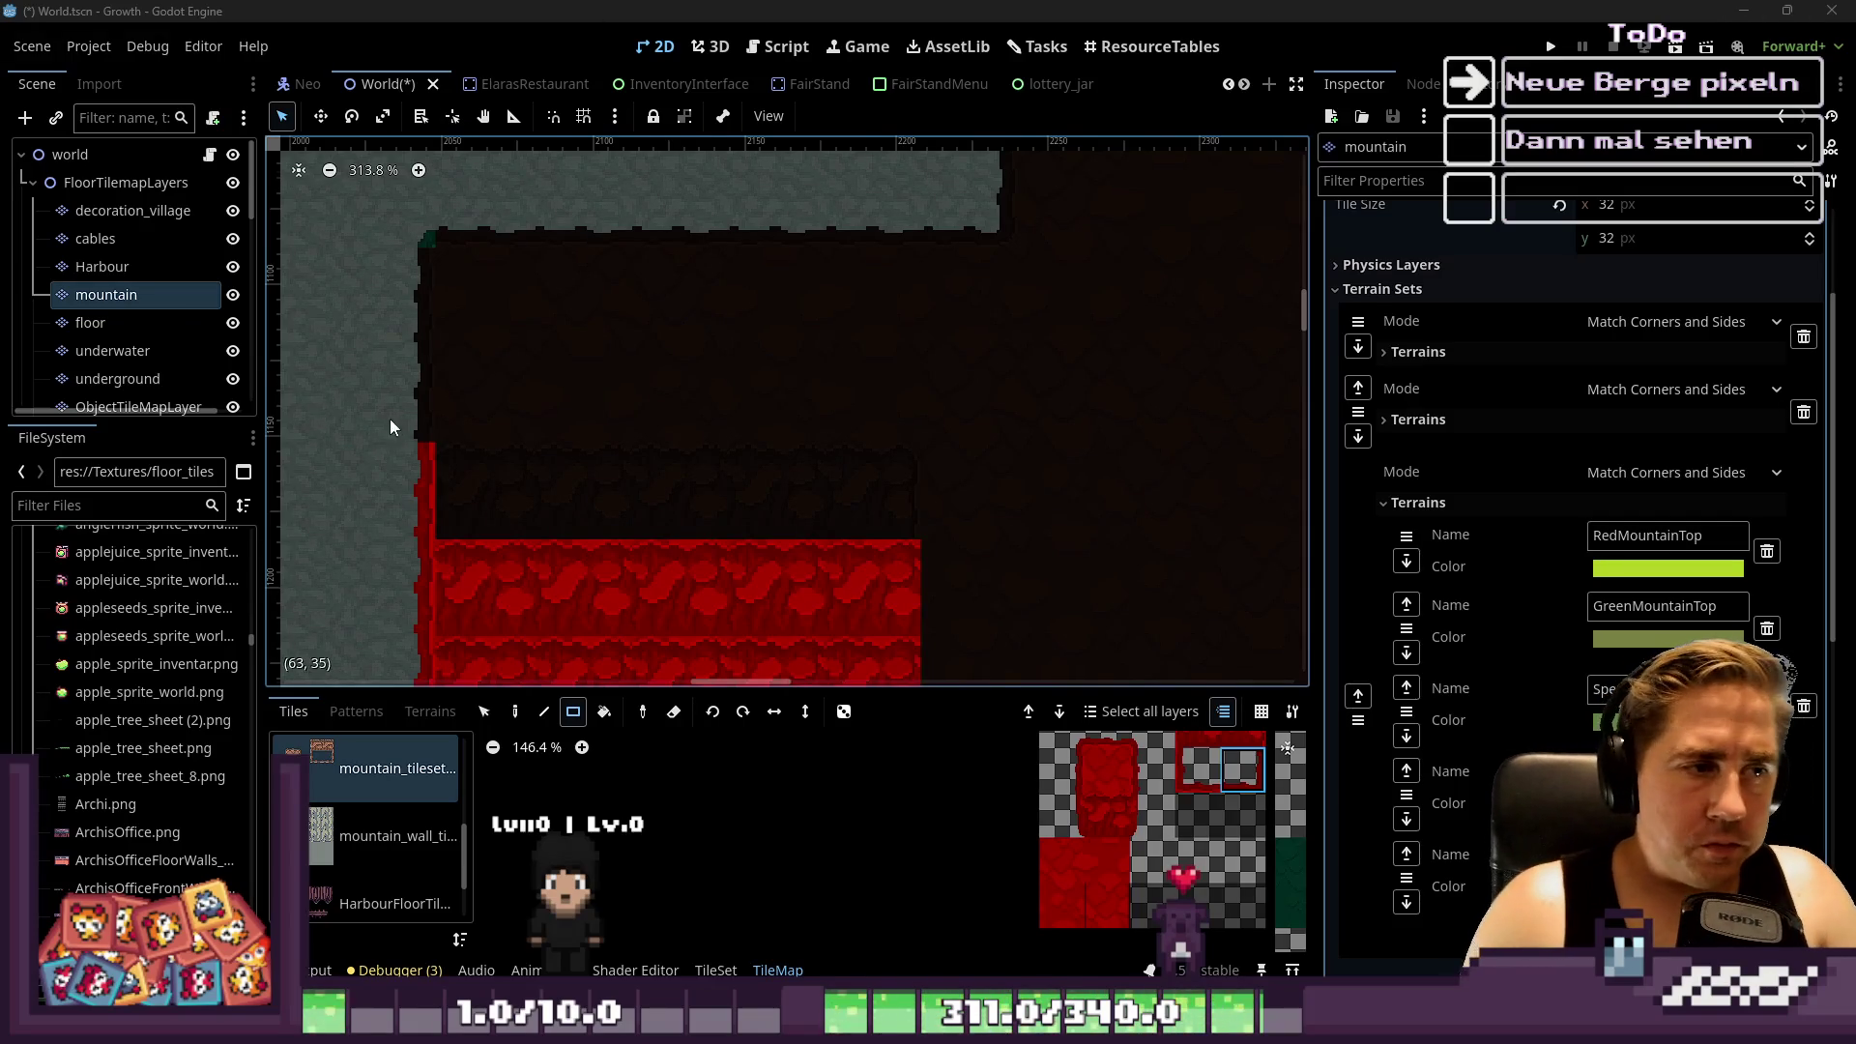
# Zoom over the mountain layer and show the terrain list (CaveFloor, dry_earth, gravelpath)
pyautogui.scroll(-2, 390, 421)
pyautogui.scroll(-10, 609, 440)
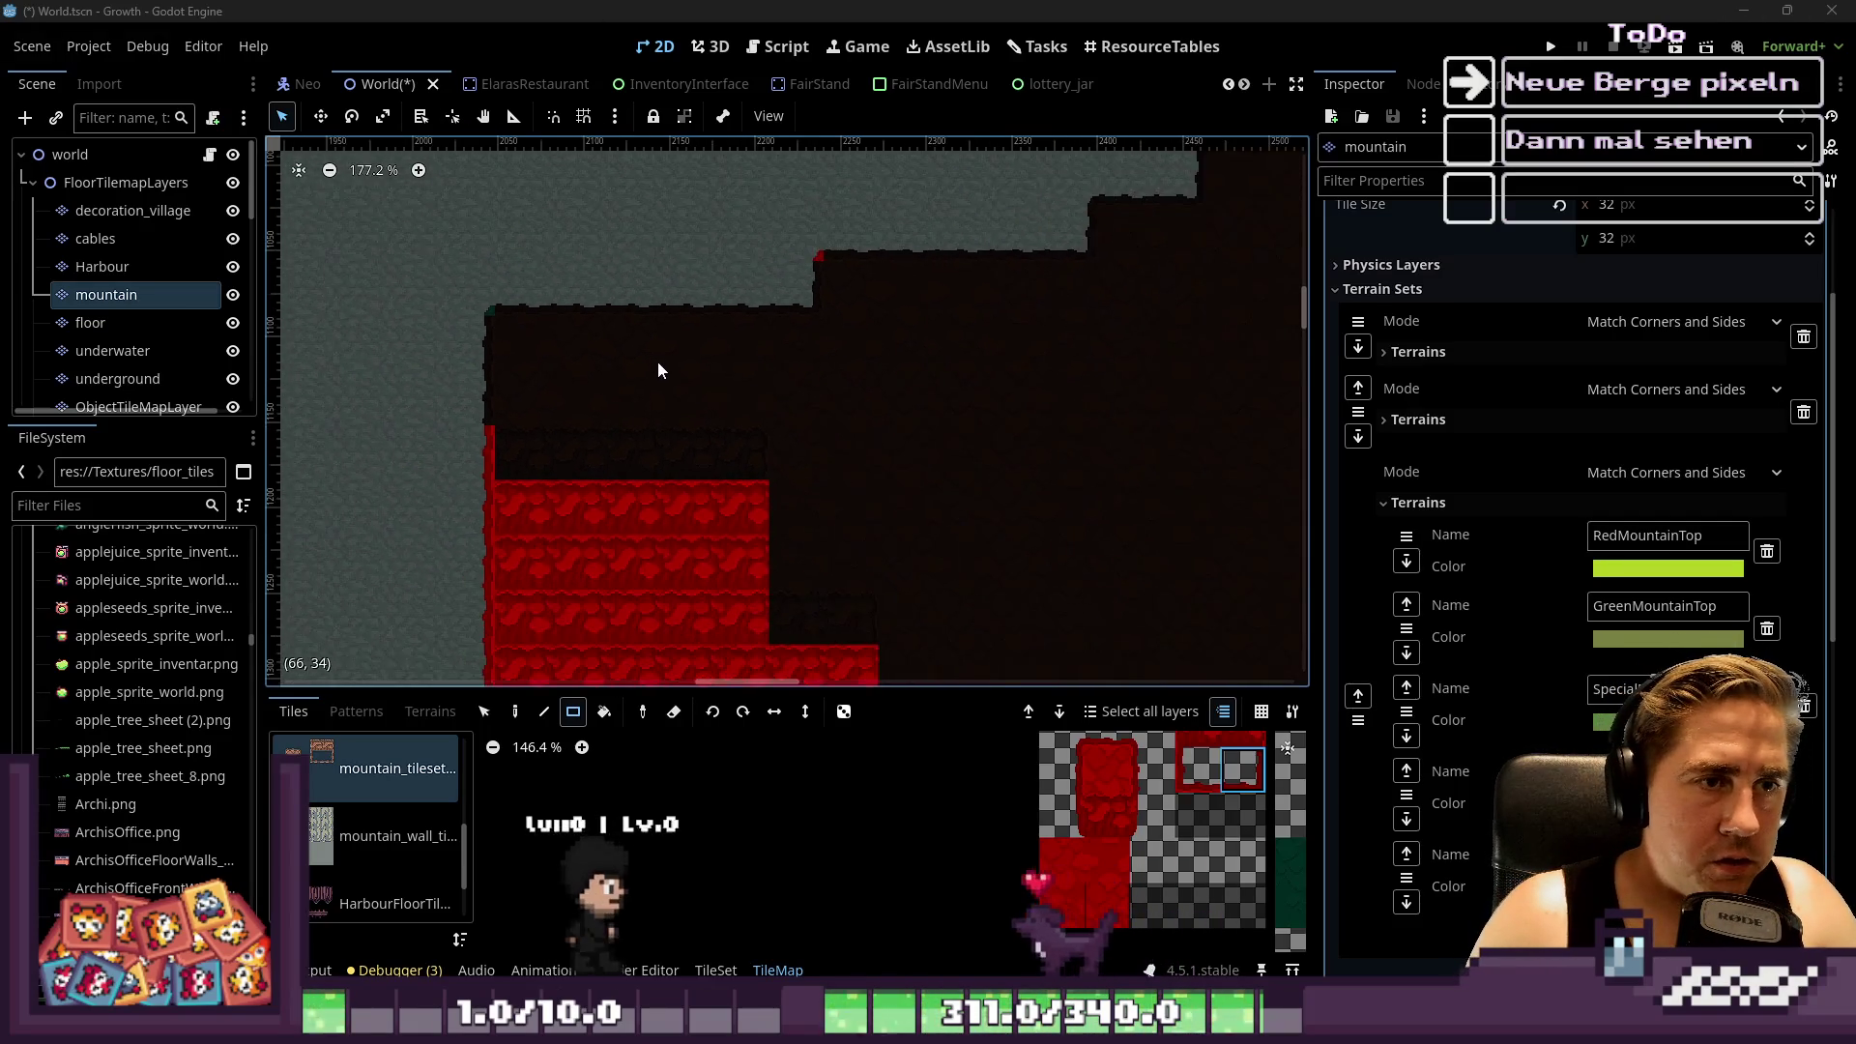
pyautogui.scroll(-8, 677, 357)
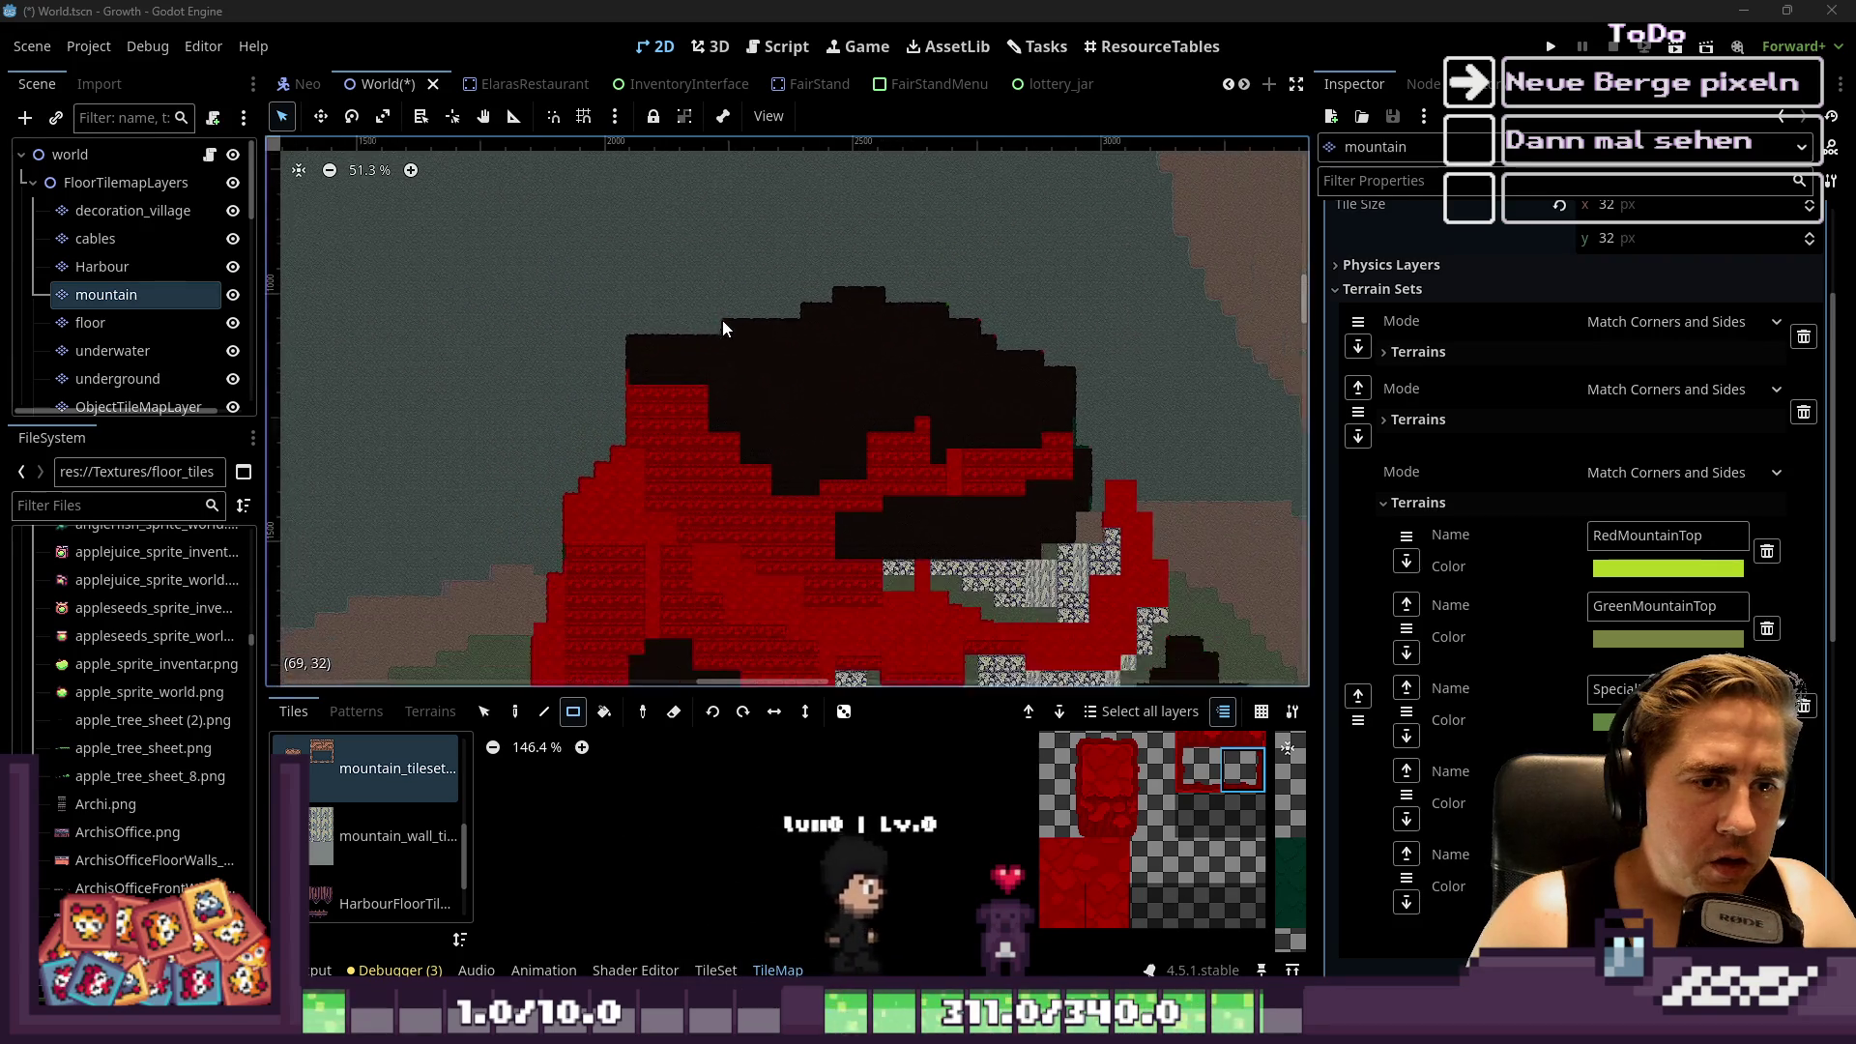
pyautogui.scroll(8, 977, 549)
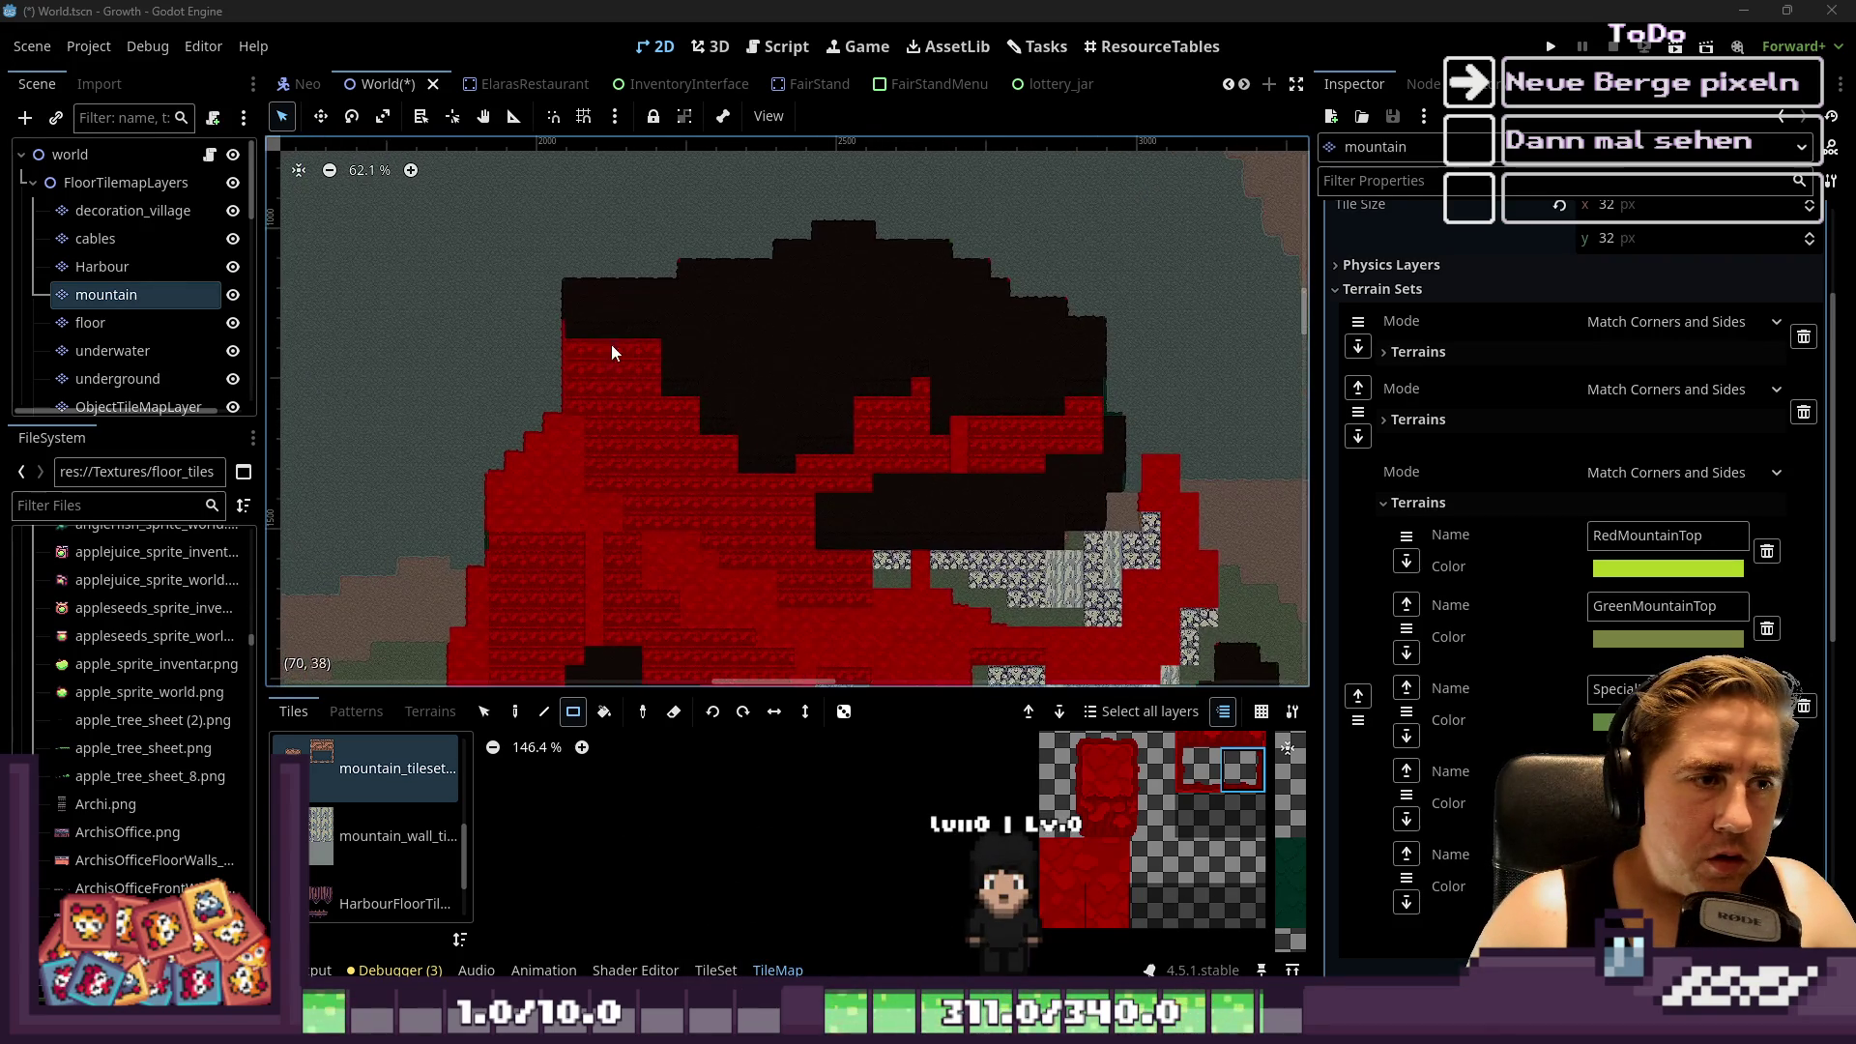
pyautogui.scroll(-3, 623, 327)
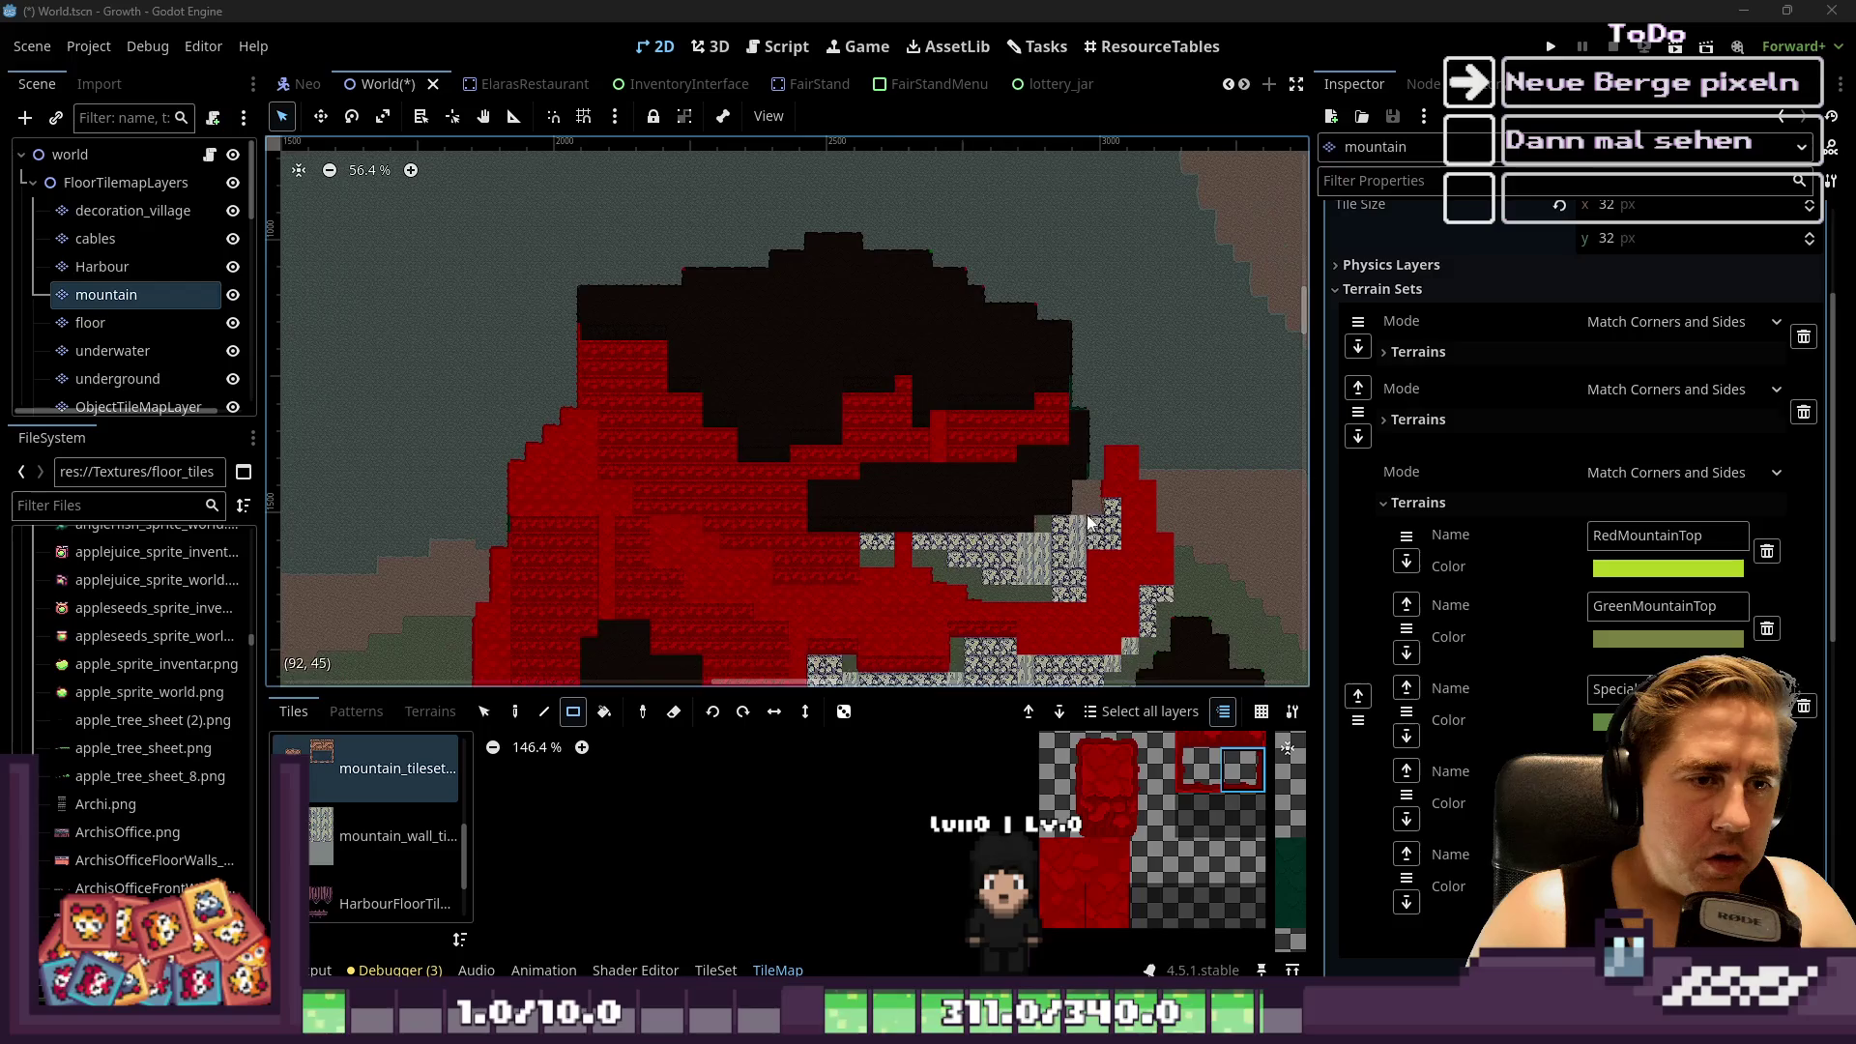
pyautogui.scroll(4, 1100, 561)
pyautogui.scroll(2, 1101, 367)
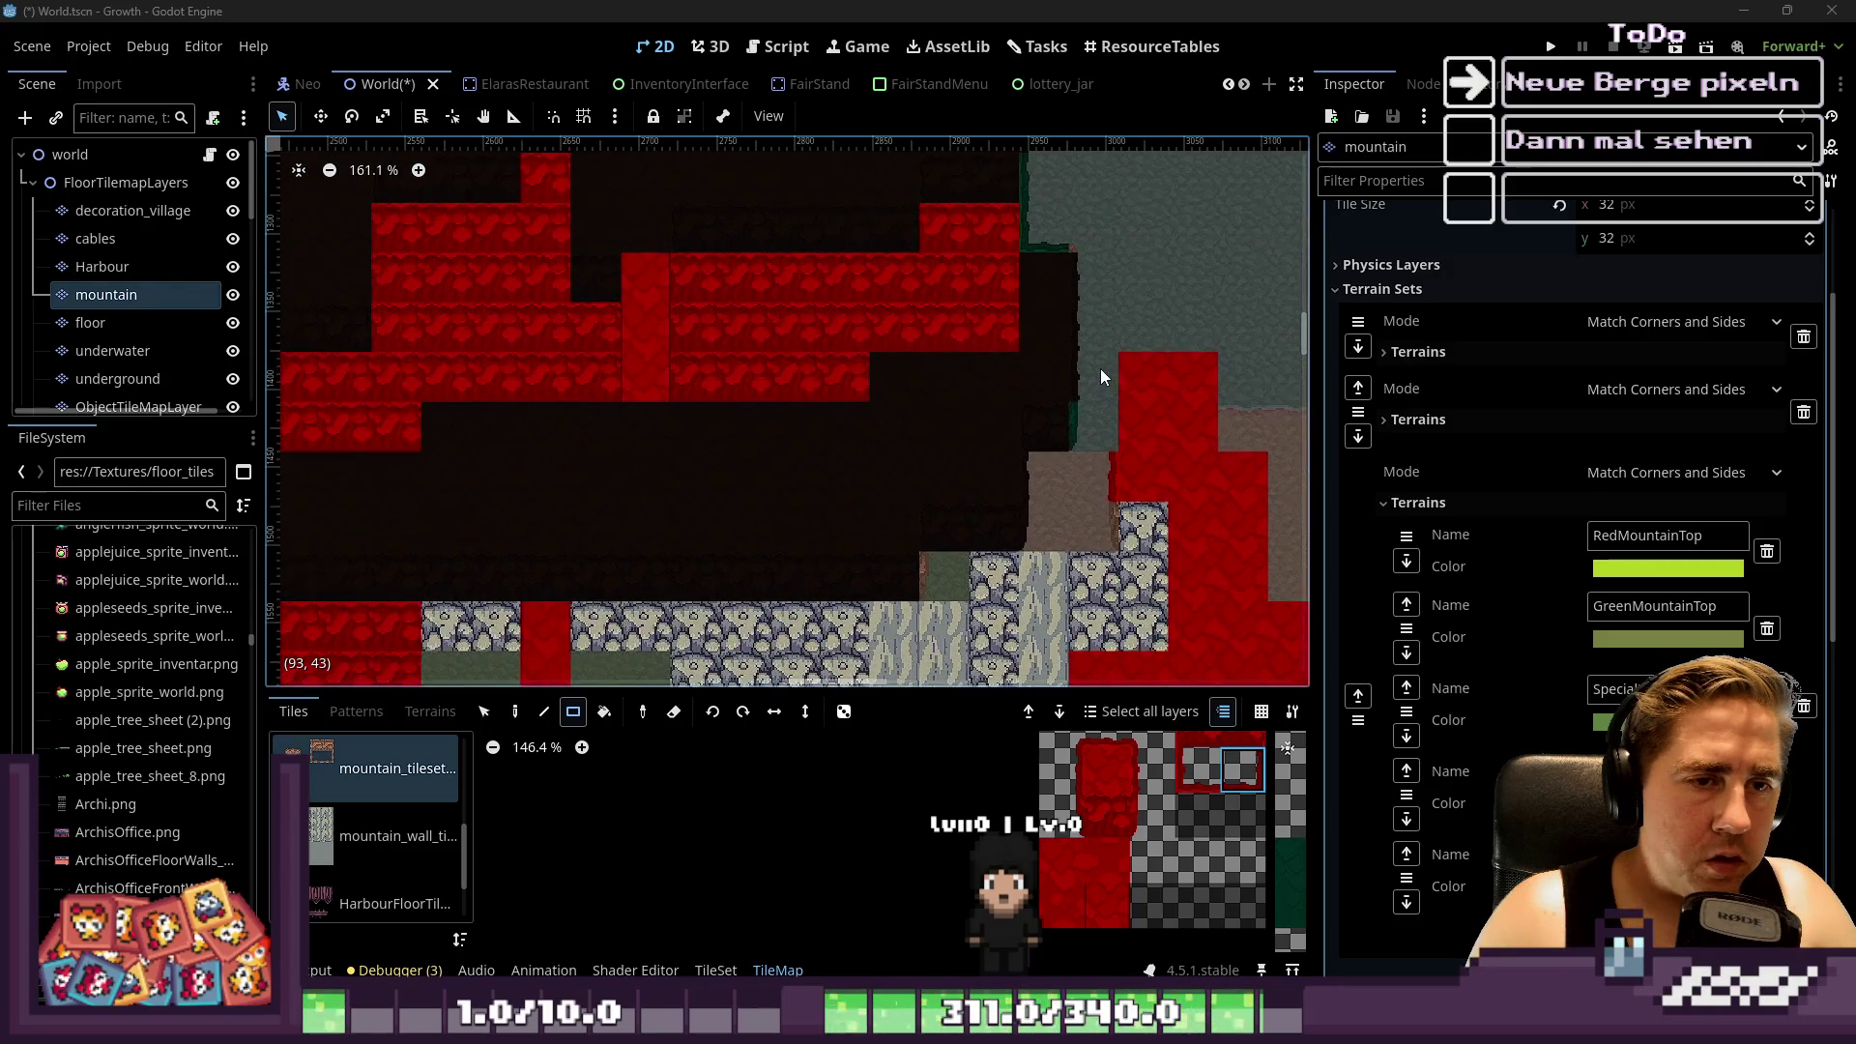
pyautogui.scroll(5, 1127, 520)
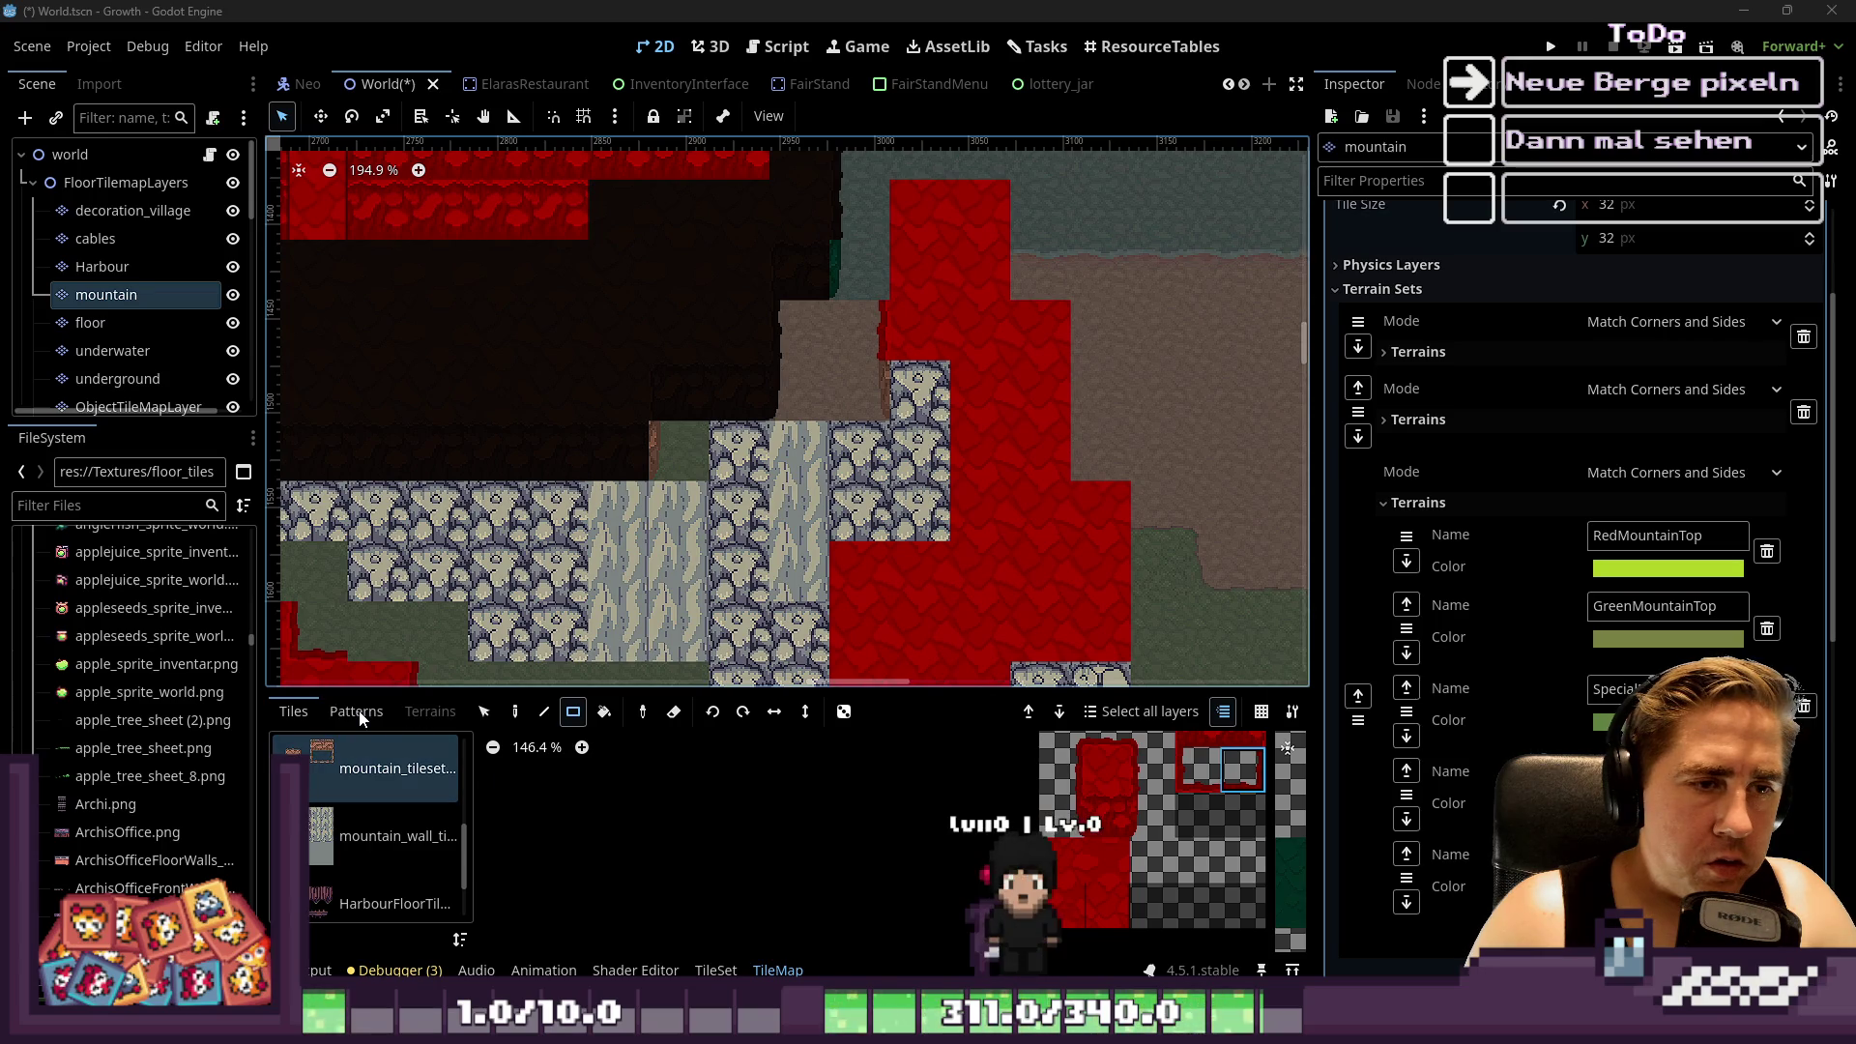
pyautogui.click(426, 711)
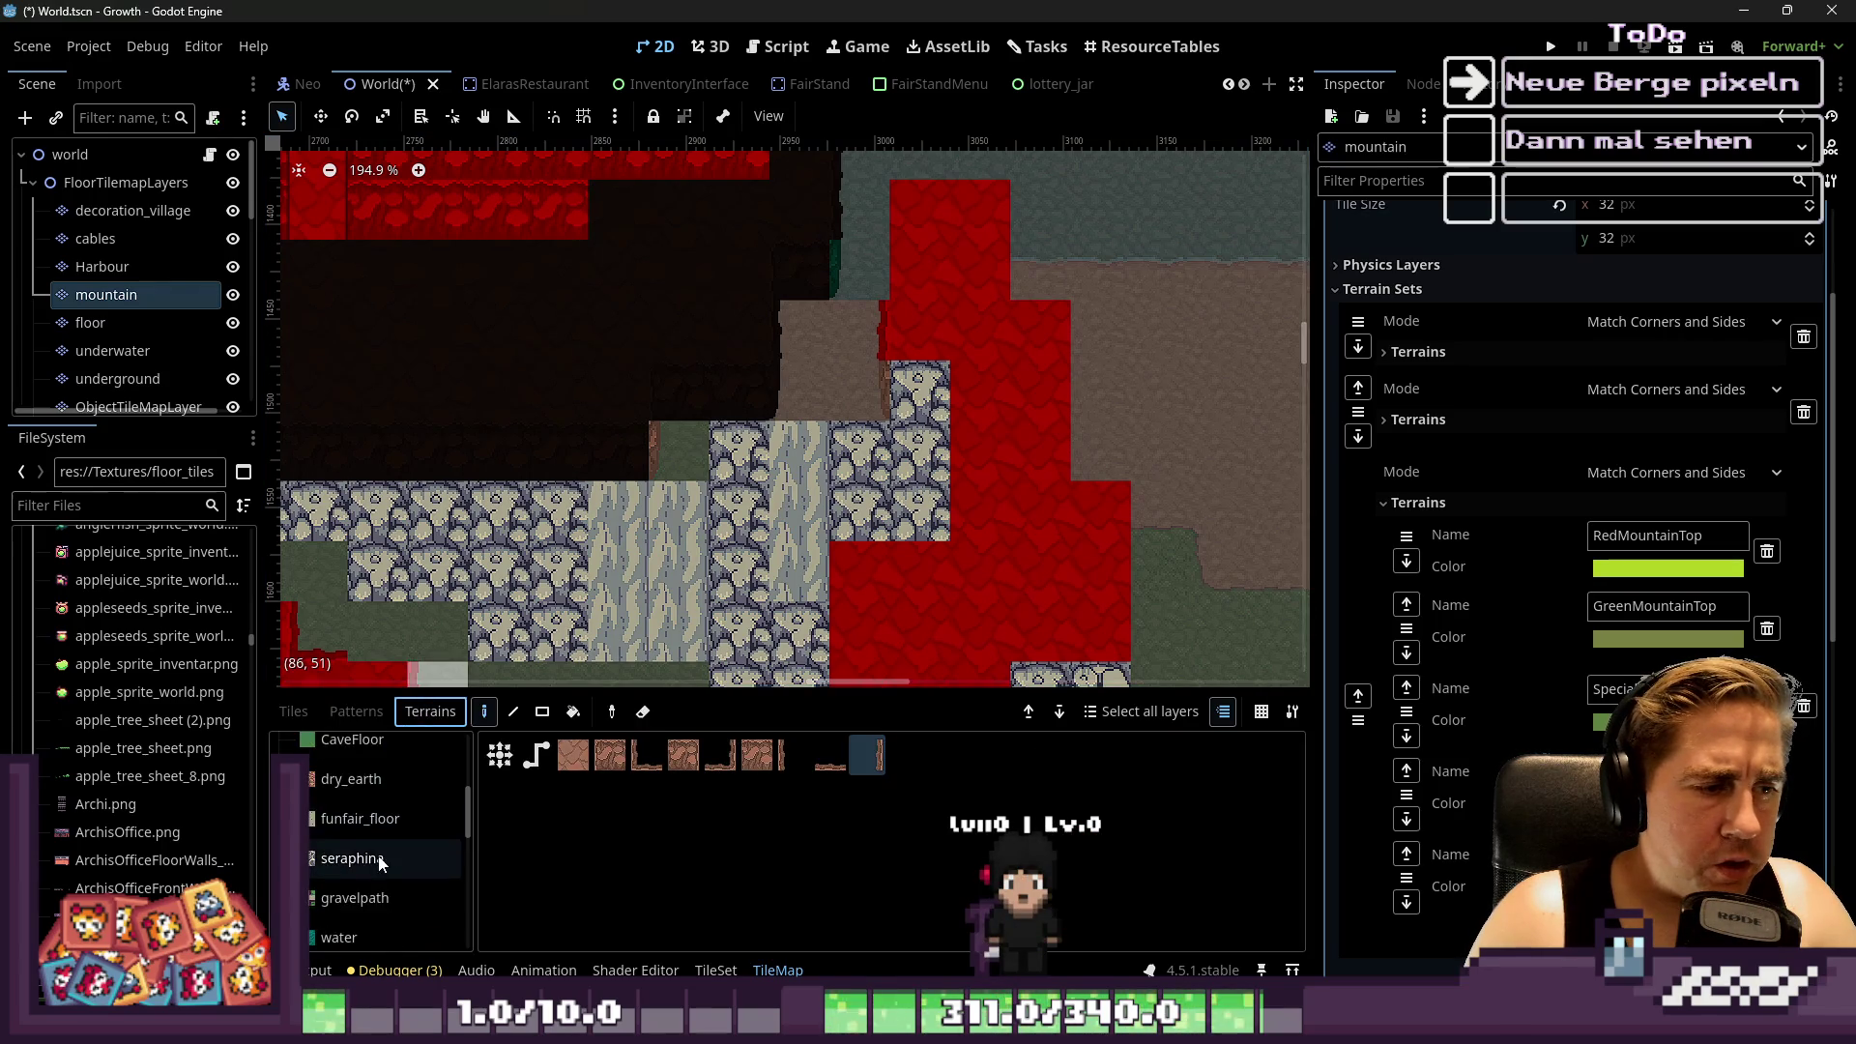
# Select the RedMountainTop terrain and paint it over the left stone cells
pyautogui.scroll(-3, 374, 856)
pyautogui.click(351, 885)
pyautogui.scroll(3, 374, 833)
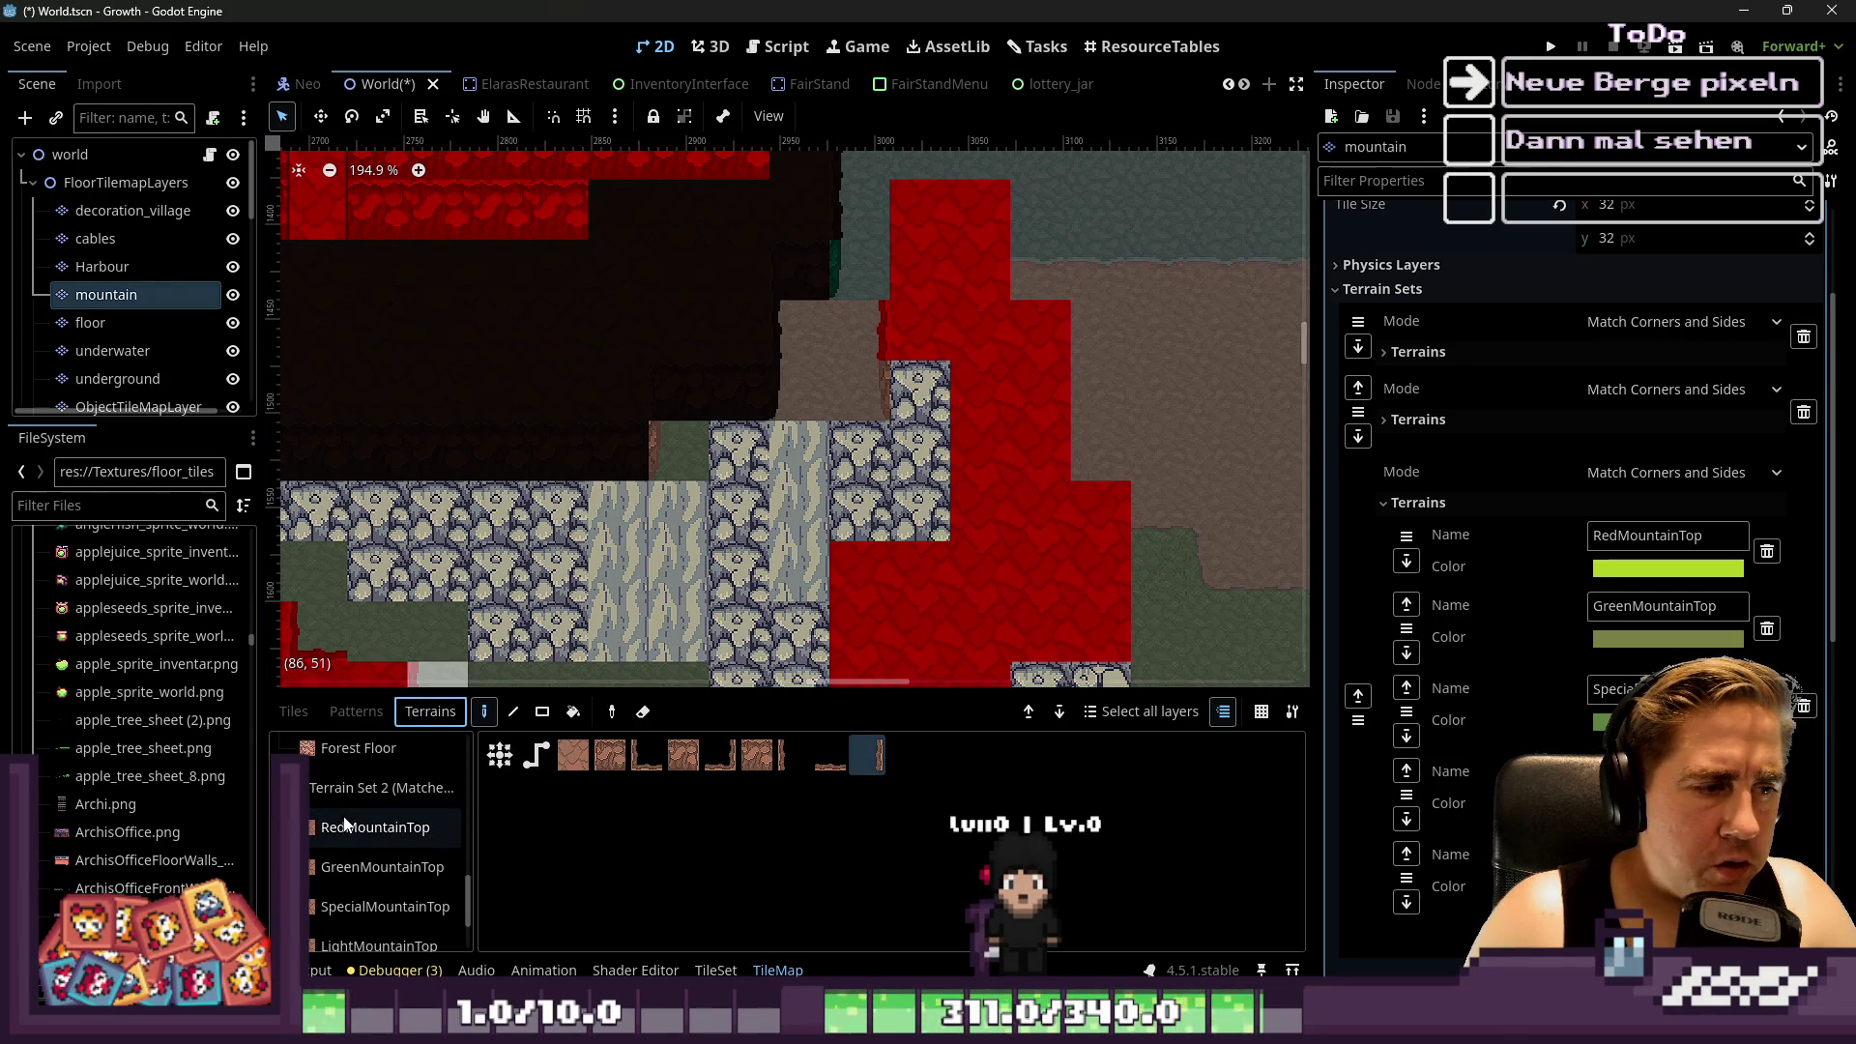
pyautogui.click(361, 827)
pyautogui.click(978, 302)
pyautogui.moveTo(979, 299)
pyautogui.mouseDown()
pyautogui.moveTo(1001, 347)
pyautogui.moveTo(971, 309)
pyautogui.mouseUp()
# Extend RedMountainTop terrain over the stone cells below and toward the lower right
pyautogui.scroll(-1, 971, 319)
pyautogui.moveTo(983, 460)
pyautogui.mouseDown()
pyautogui.moveTo(1025, 358)
pyautogui.moveTo(1054, 441)
pyautogui.moveTo(1001, 503)
pyautogui.moveTo(1034, 512)
pyautogui.moveTo(983, 604)
pyautogui.moveTo(773, 551)
pyautogui.mouseUp()
pyautogui.scroll(-1, 1083, 501)
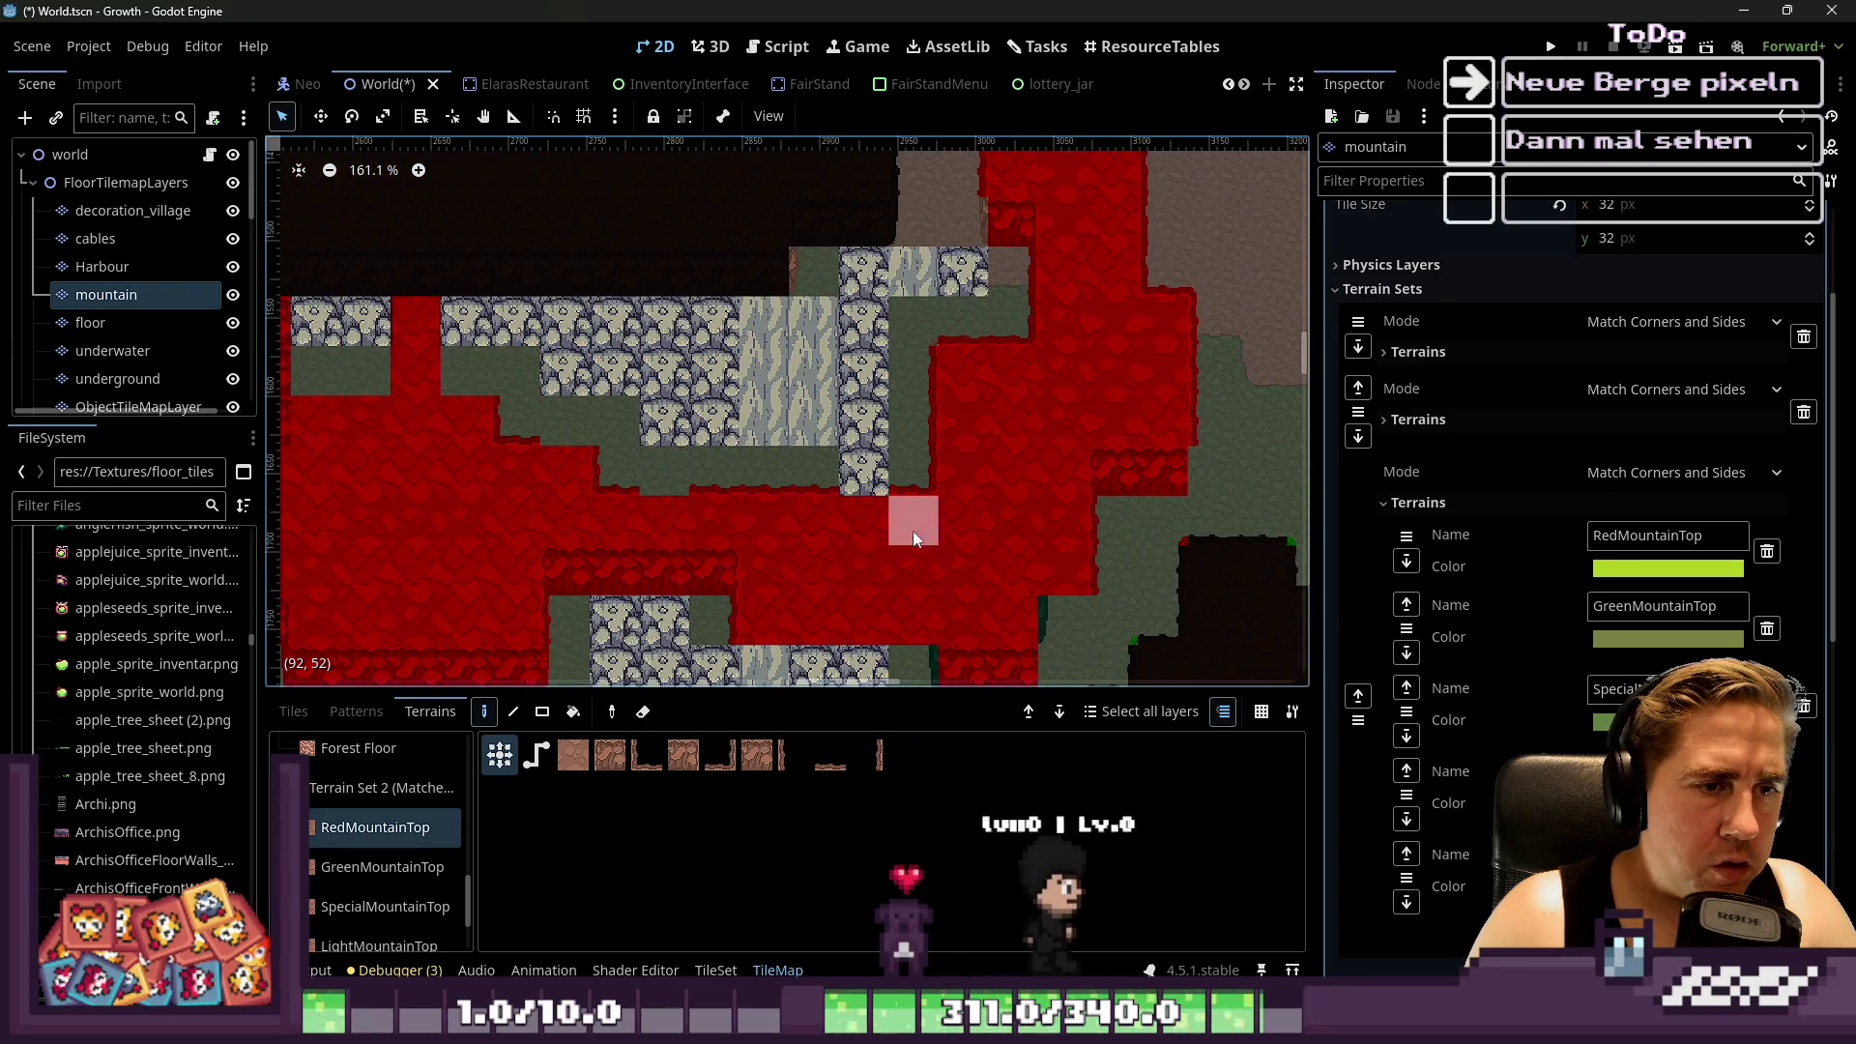
pyautogui.click(863, 526)
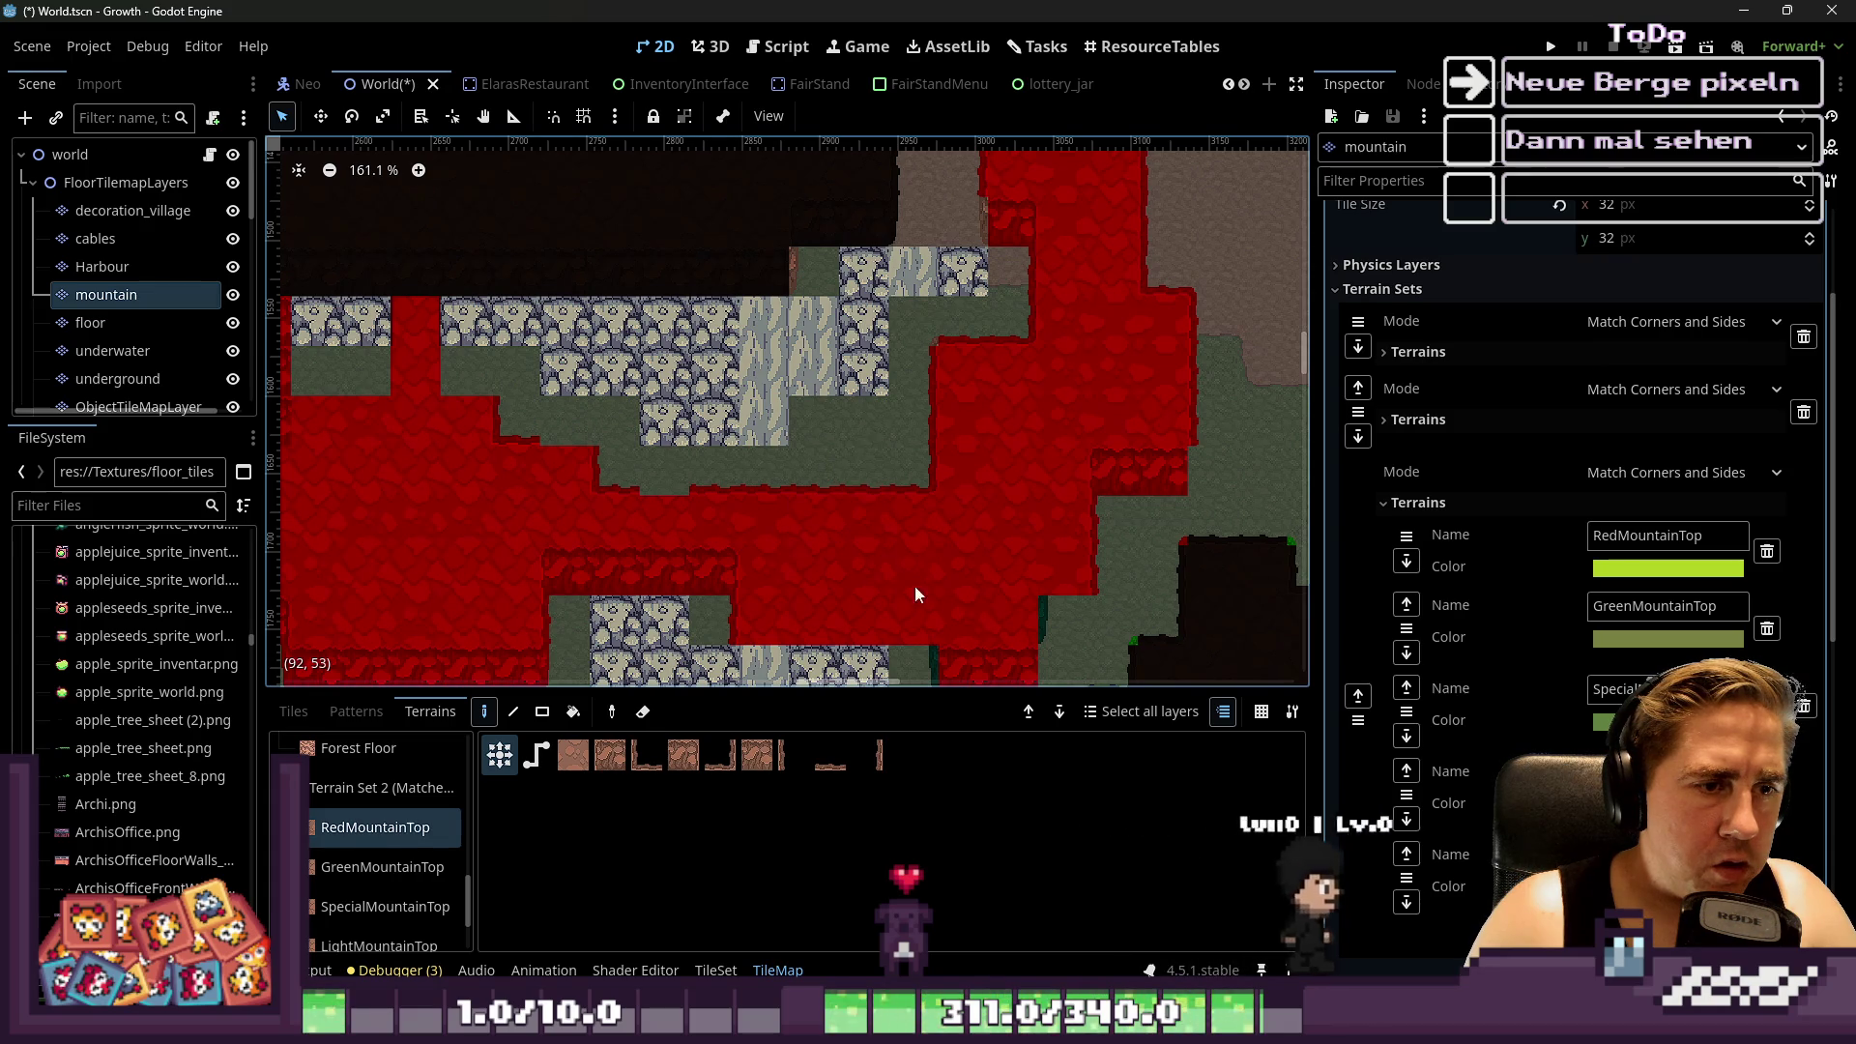
pyautogui.scroll(-1, 872, 493)
pyautogui.click(785, 577)
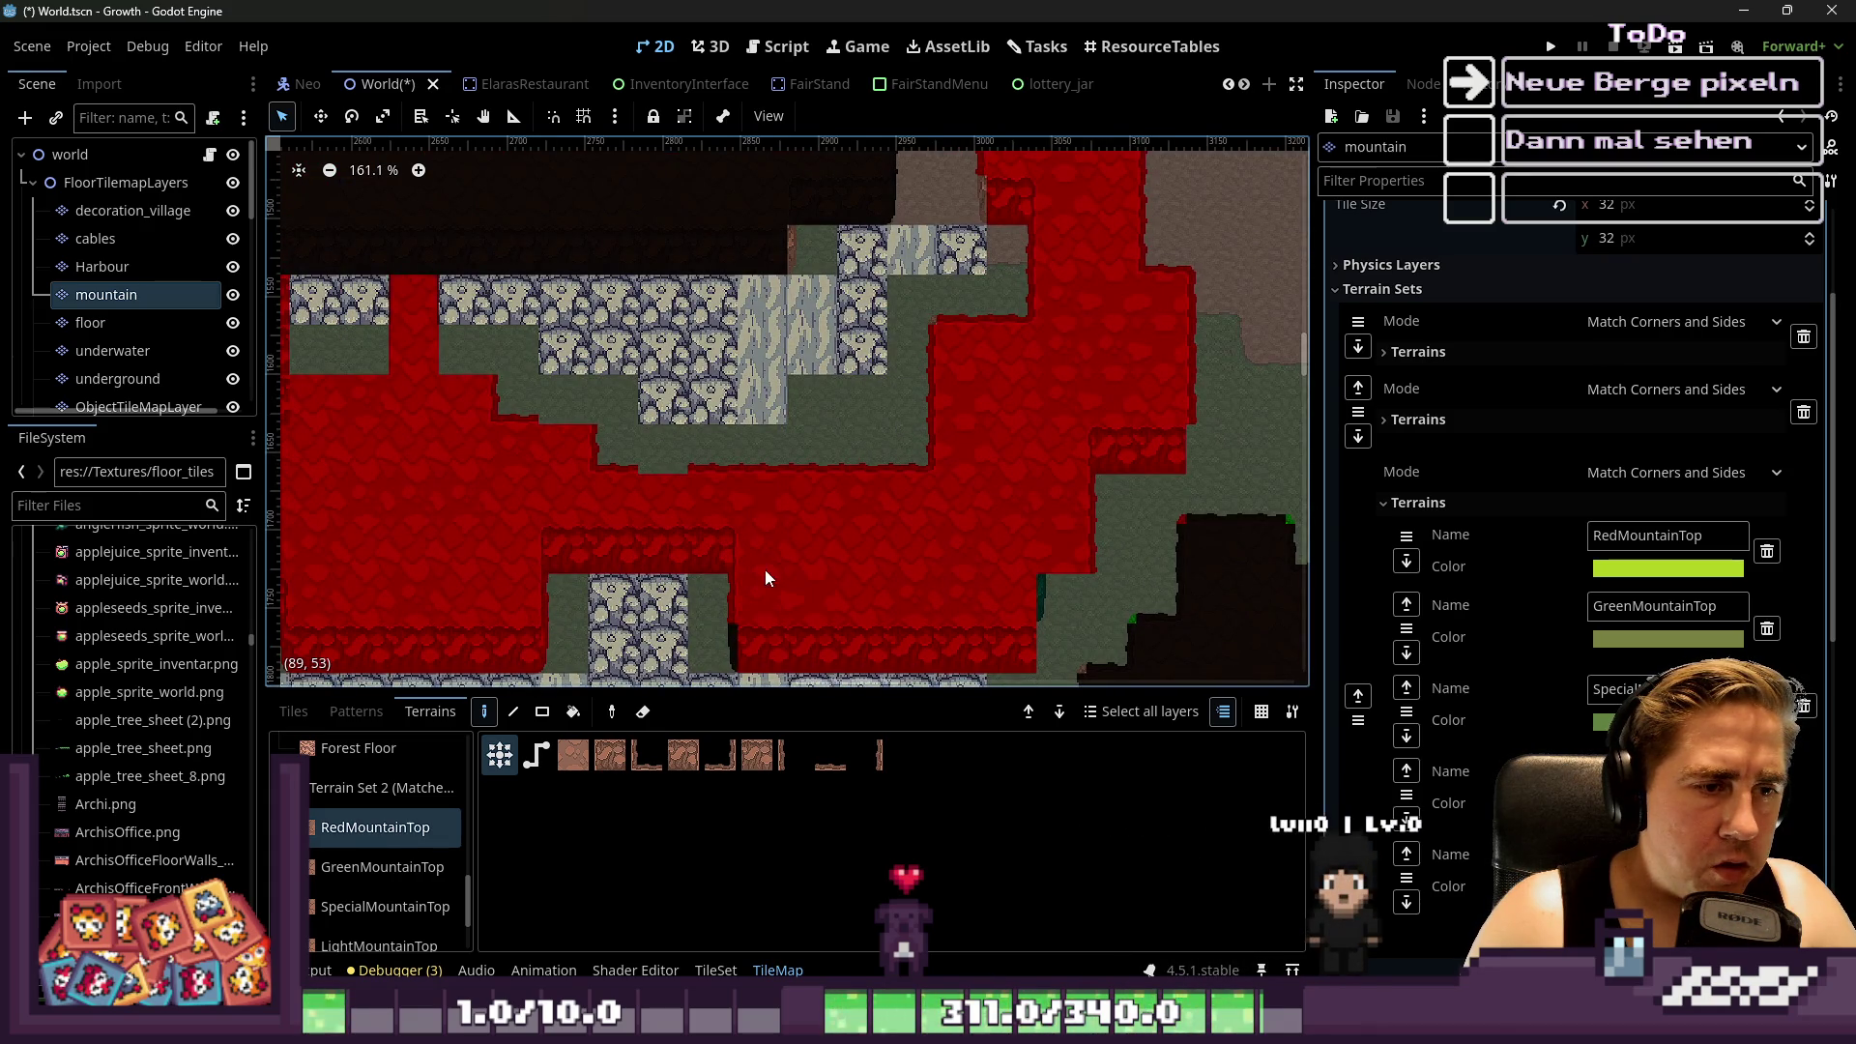
pyautogui.scroll(1, 934, 462)
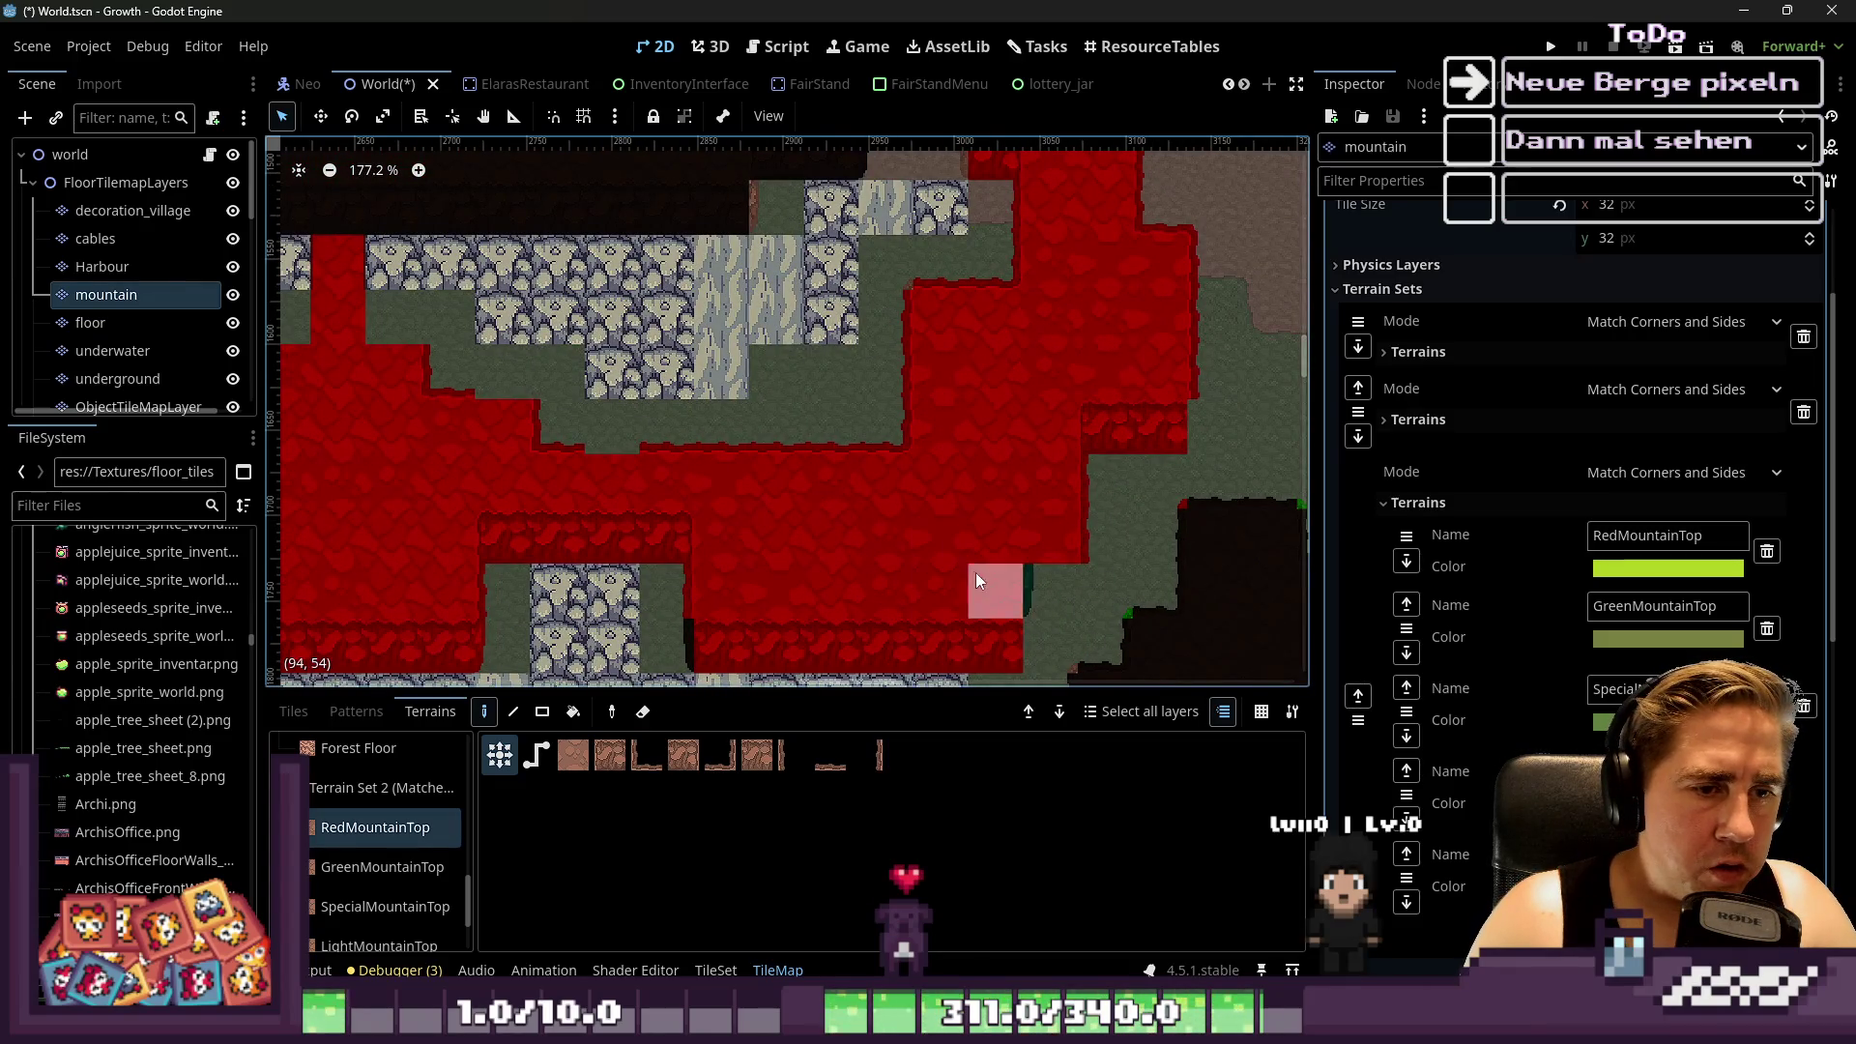
pyautogui.click(973, 572)
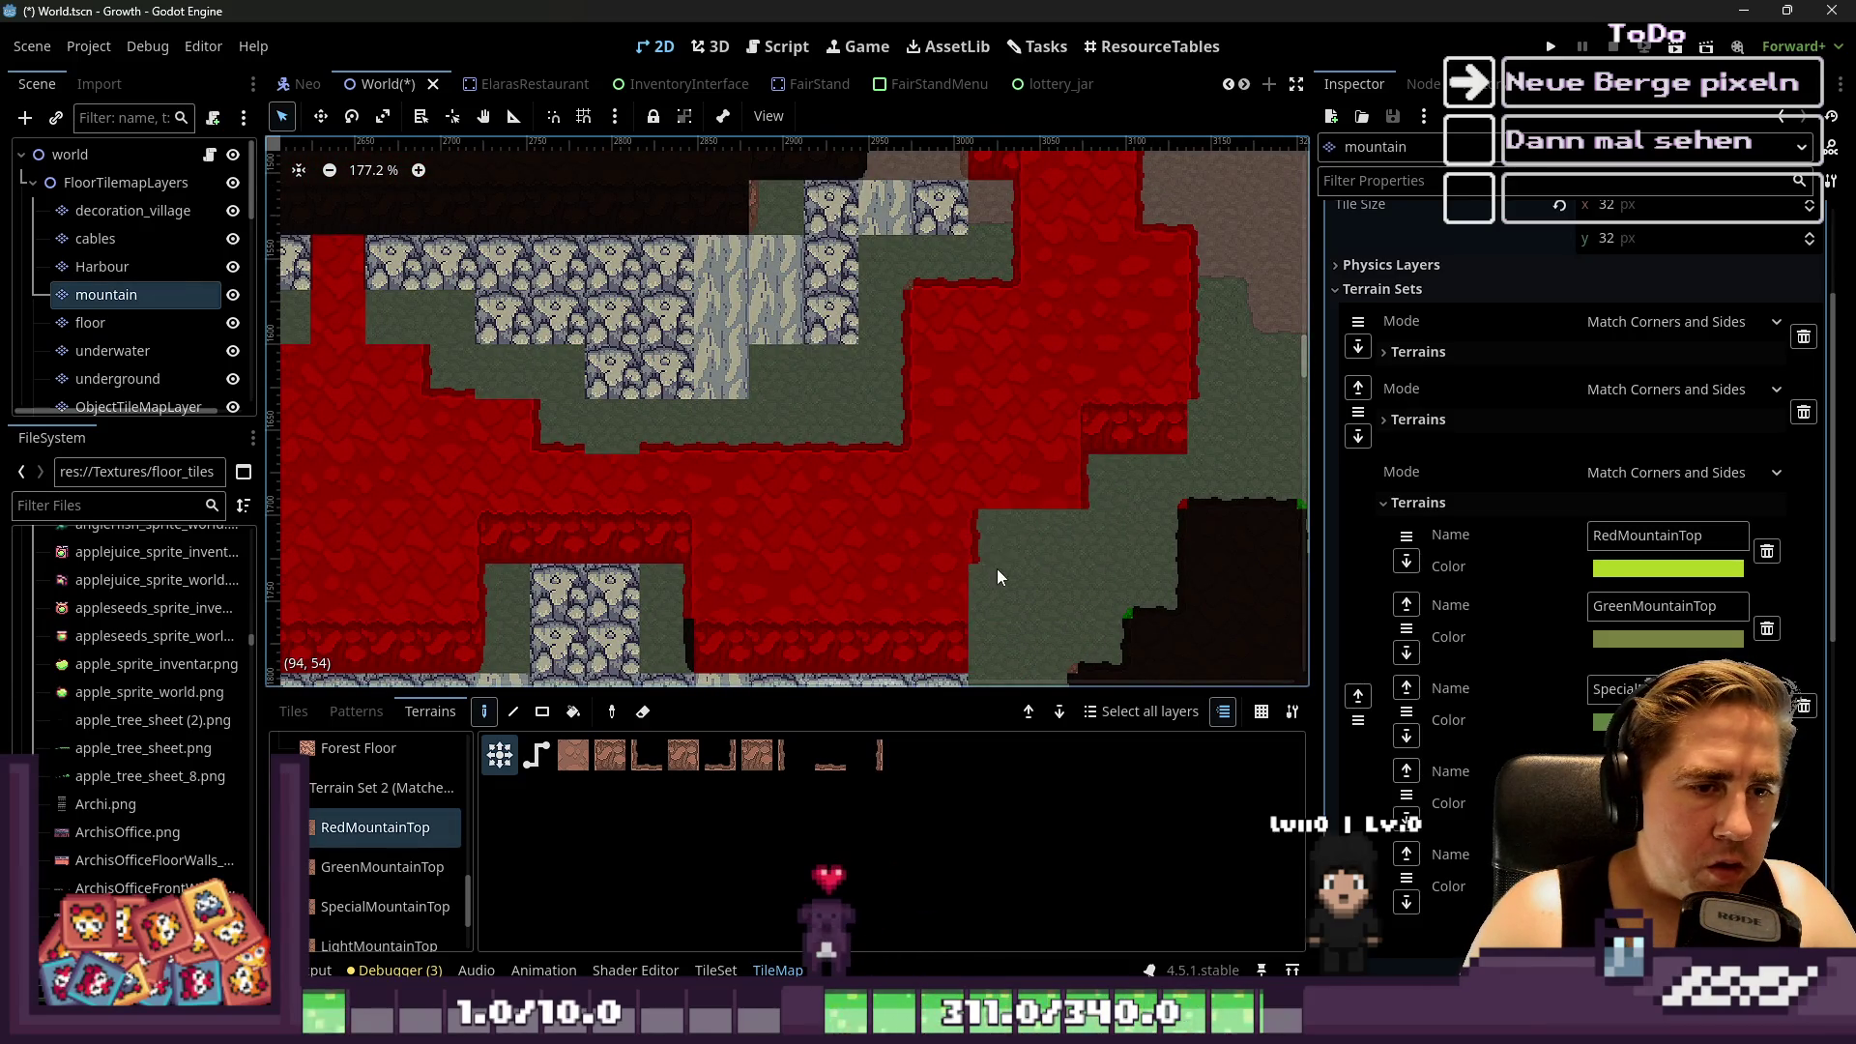
# Repaint individual cells along the red mountain edge so the edge and neighbouring green re-tile
pyautogui.click(1042, 518)
pyautogui.click(1033, 525)
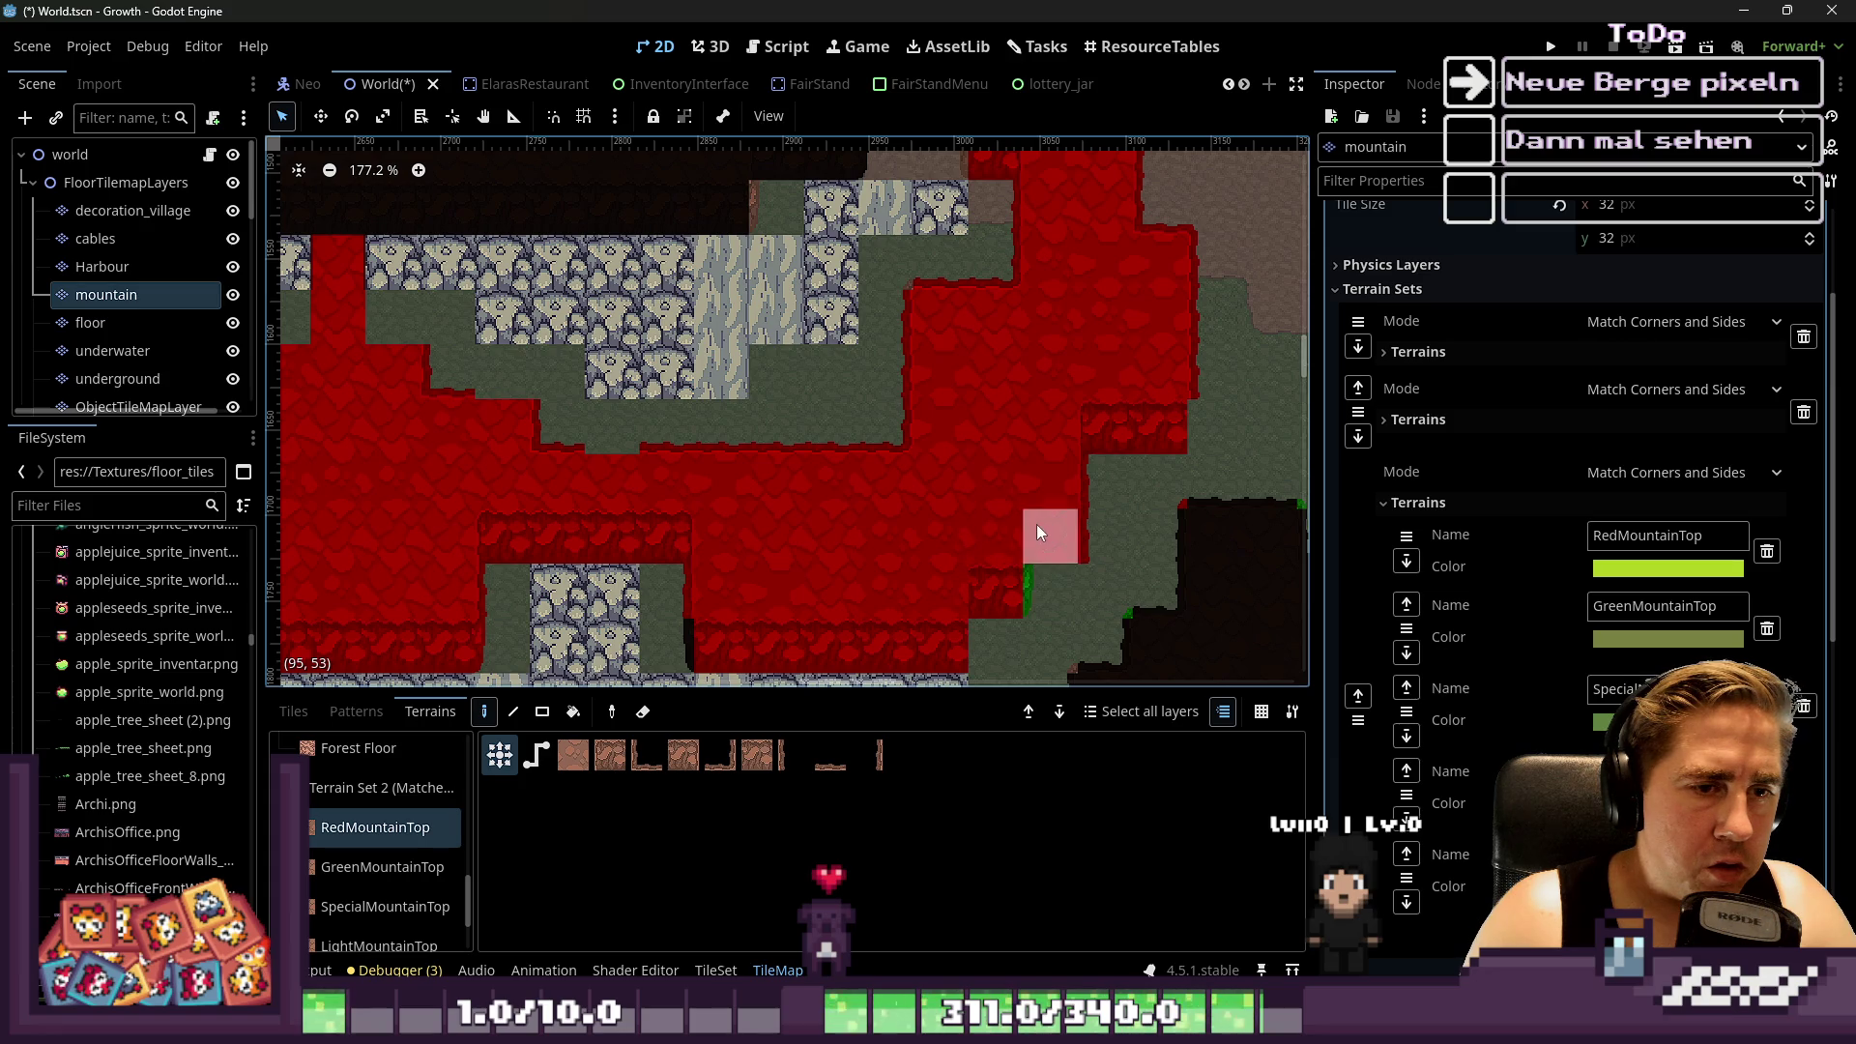
pyautogui.click(1002, 559)
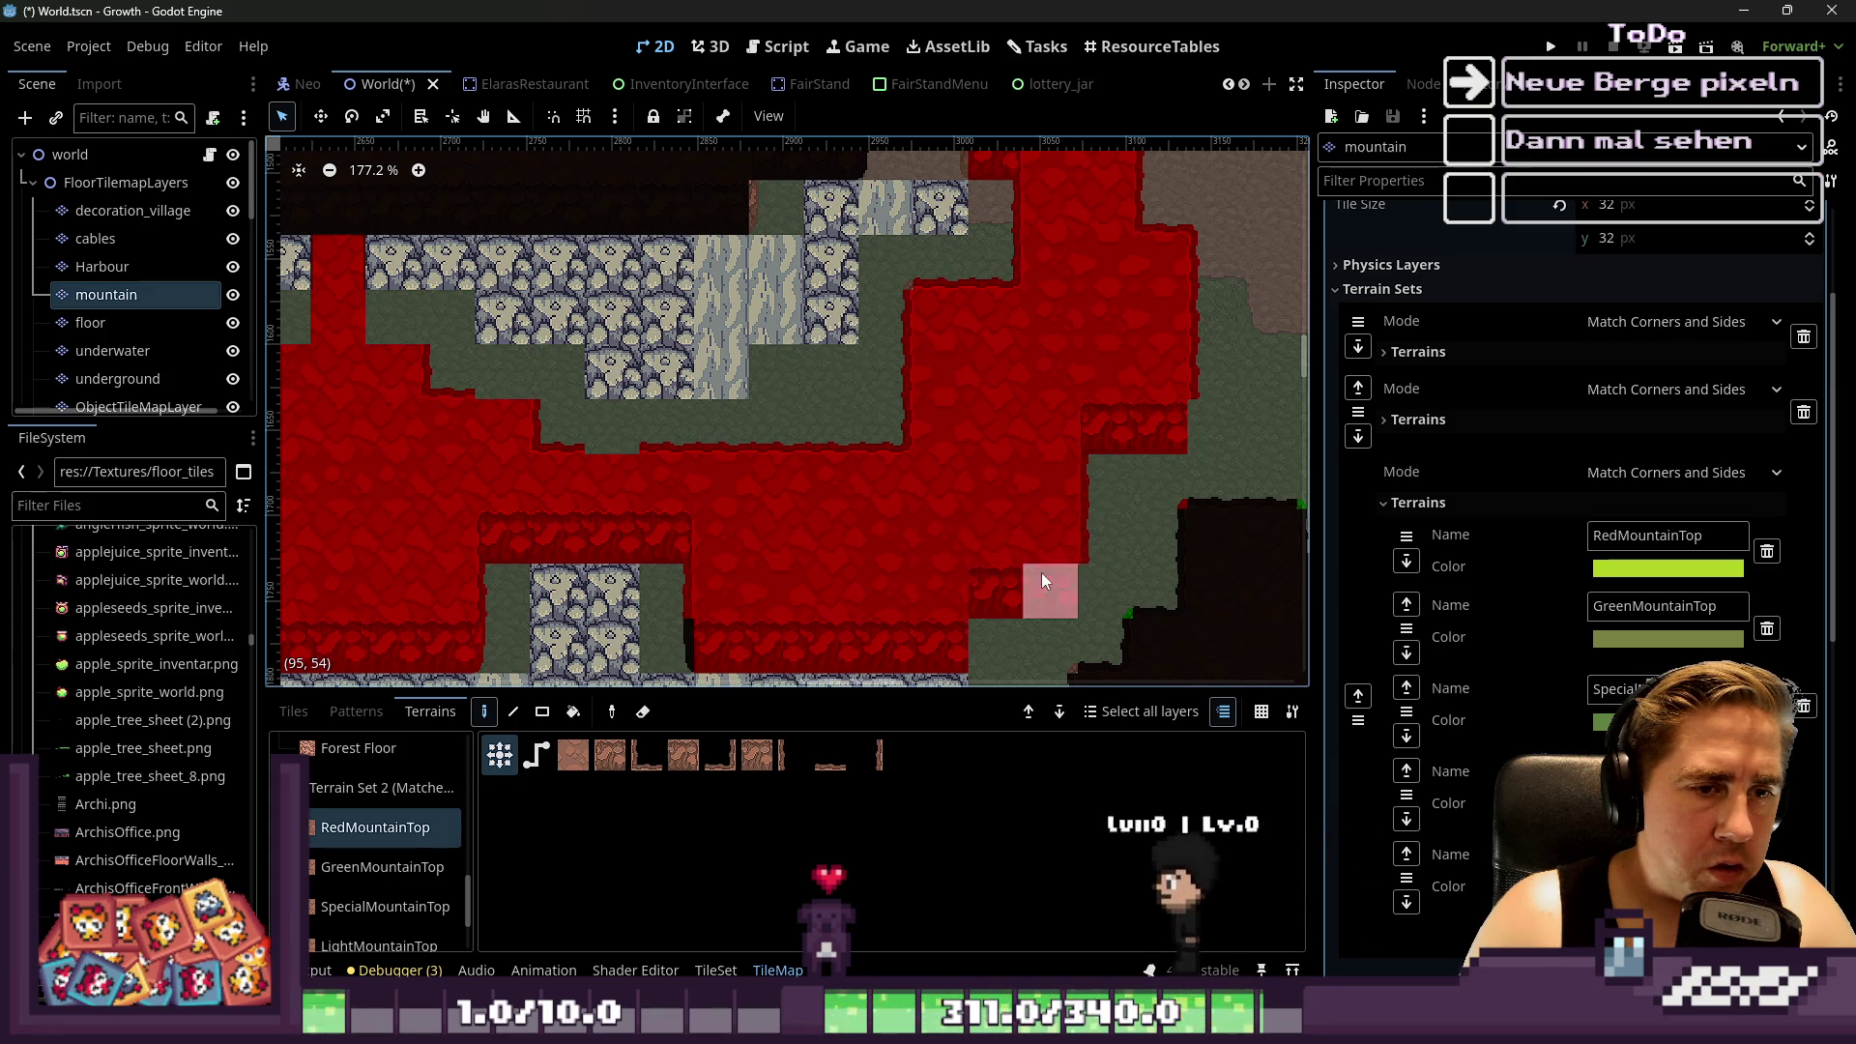
pyautogui.click(1052, 538)
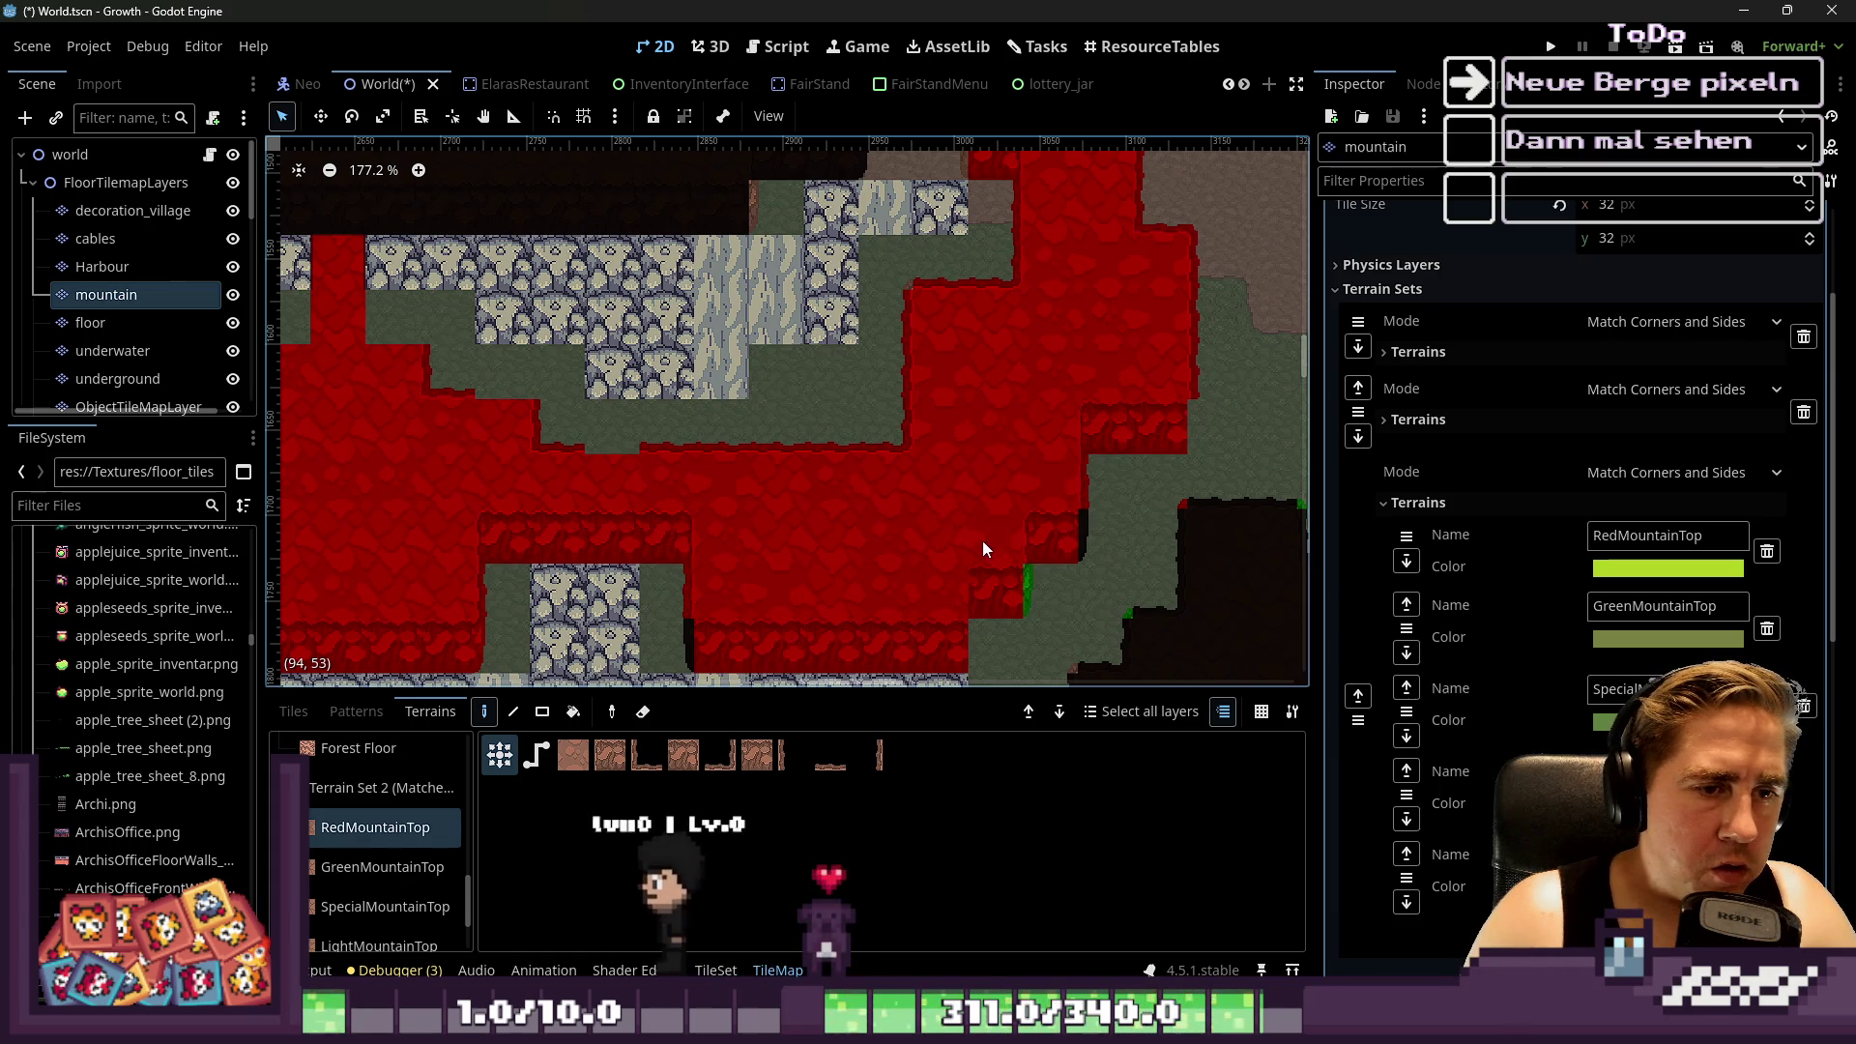
pyautogui.click(924, 582)
pyautogui.scroll(-3, 959, 464)
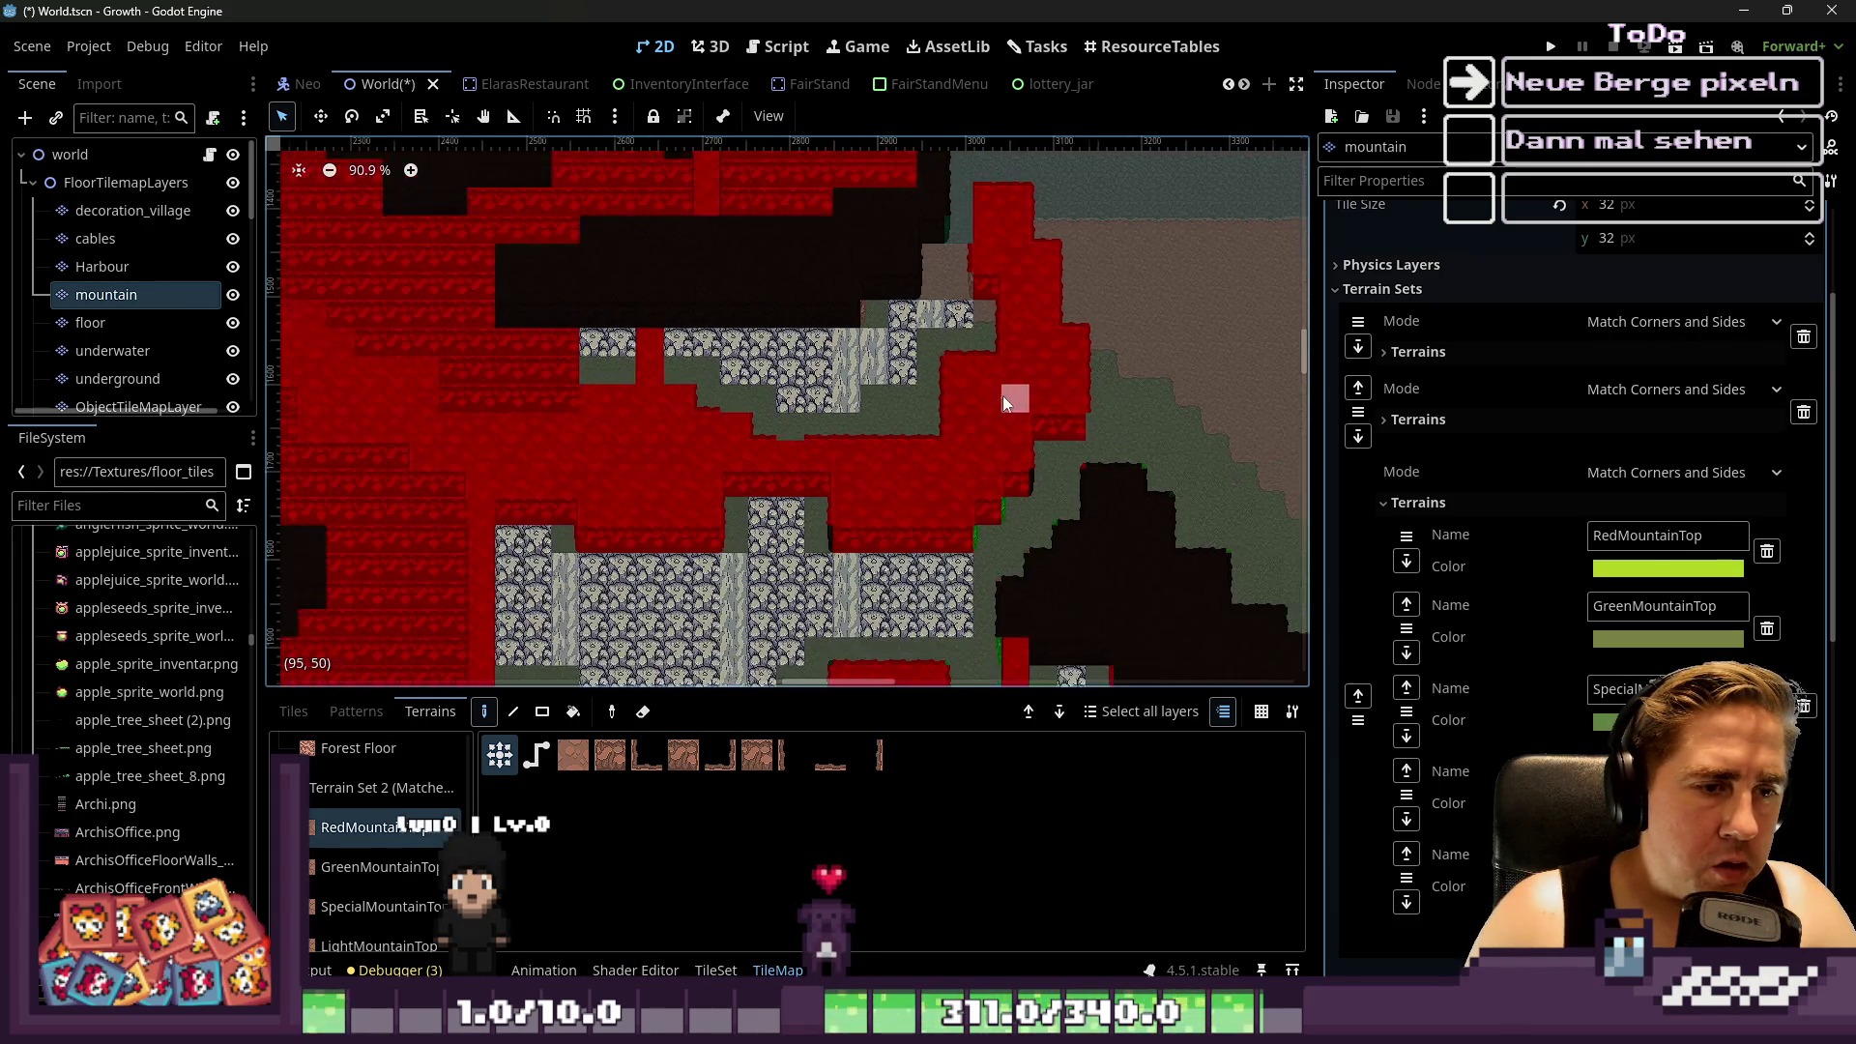
pyautogui.hscroll(-3, 881, 522)
pyautogui.click(738, 403)
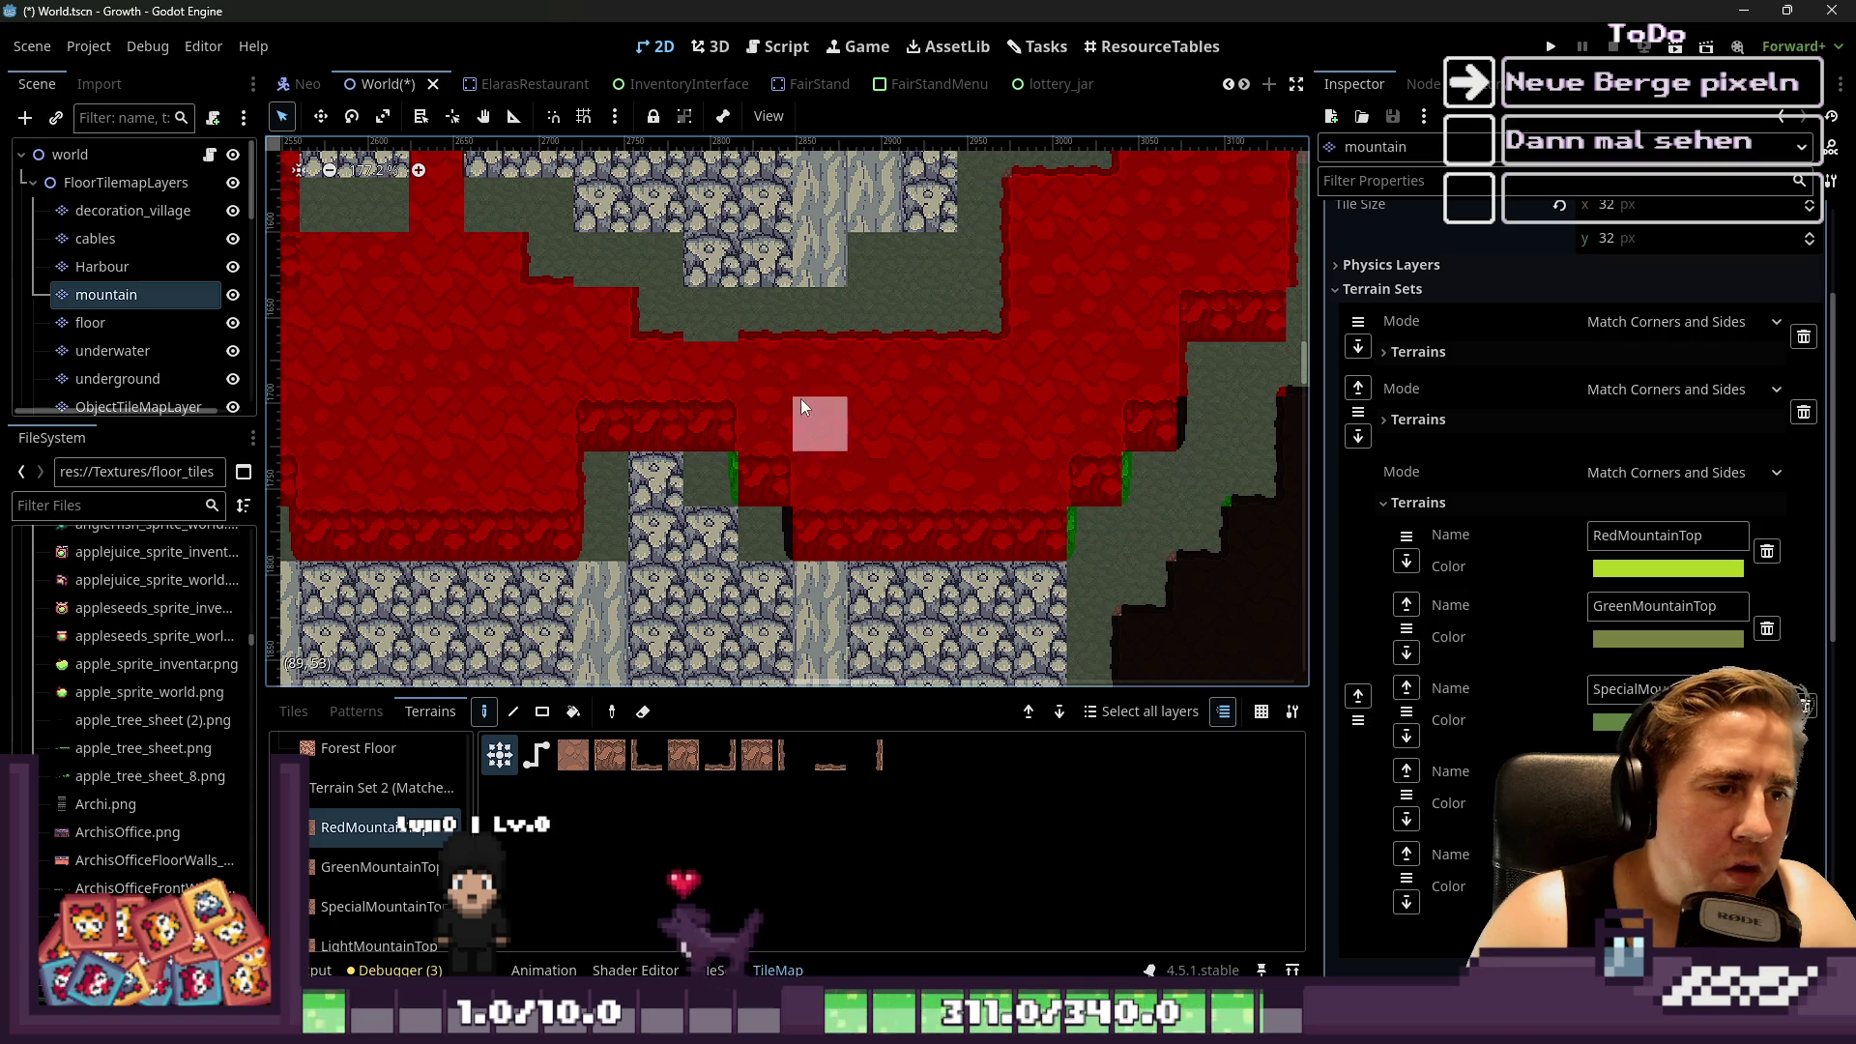
# Paint the first terrain pattern over the red area, then undo the resulting dark ground patches
pyautogui.scroll(2, 721, 376)
pyautogui.scroll(-1, 909, 483)
pyautogui.scroll(2, 652, 339)
pyautogui.hscroll(-2, 651, 340)
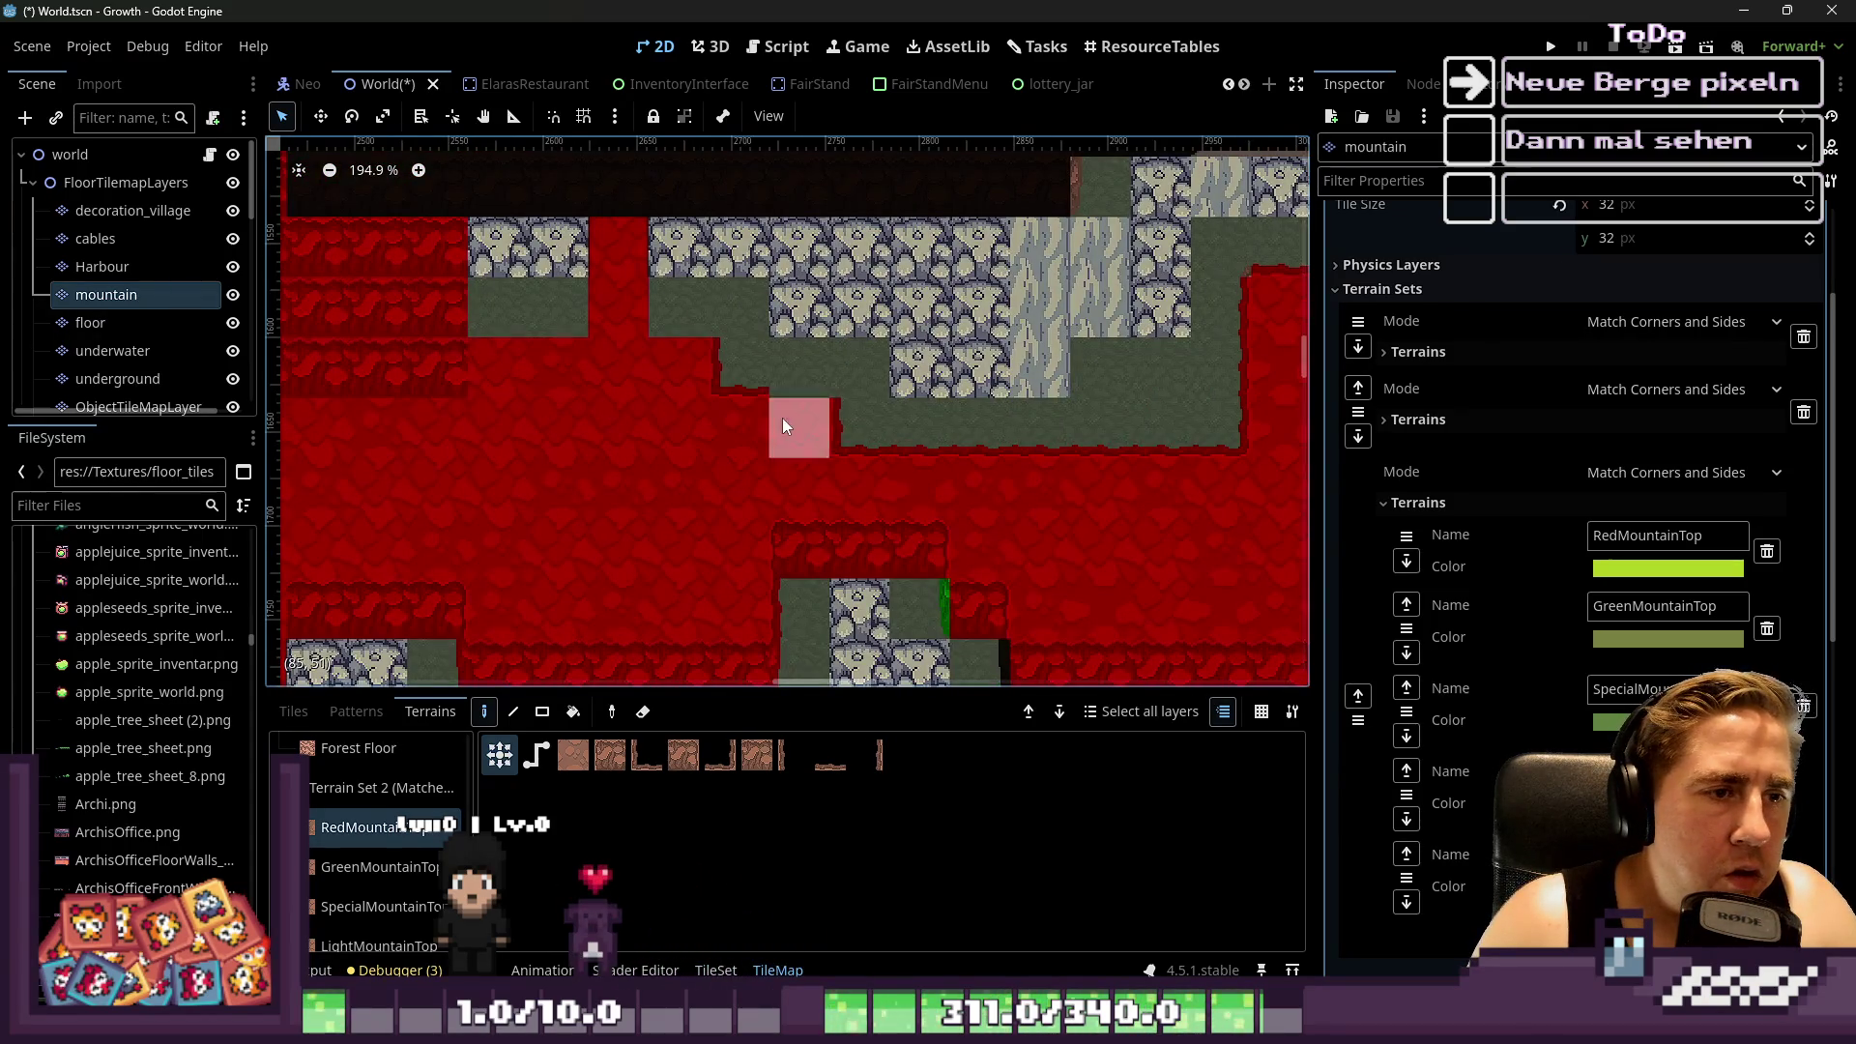
pyautogui.scroll(-4, 837, 505)
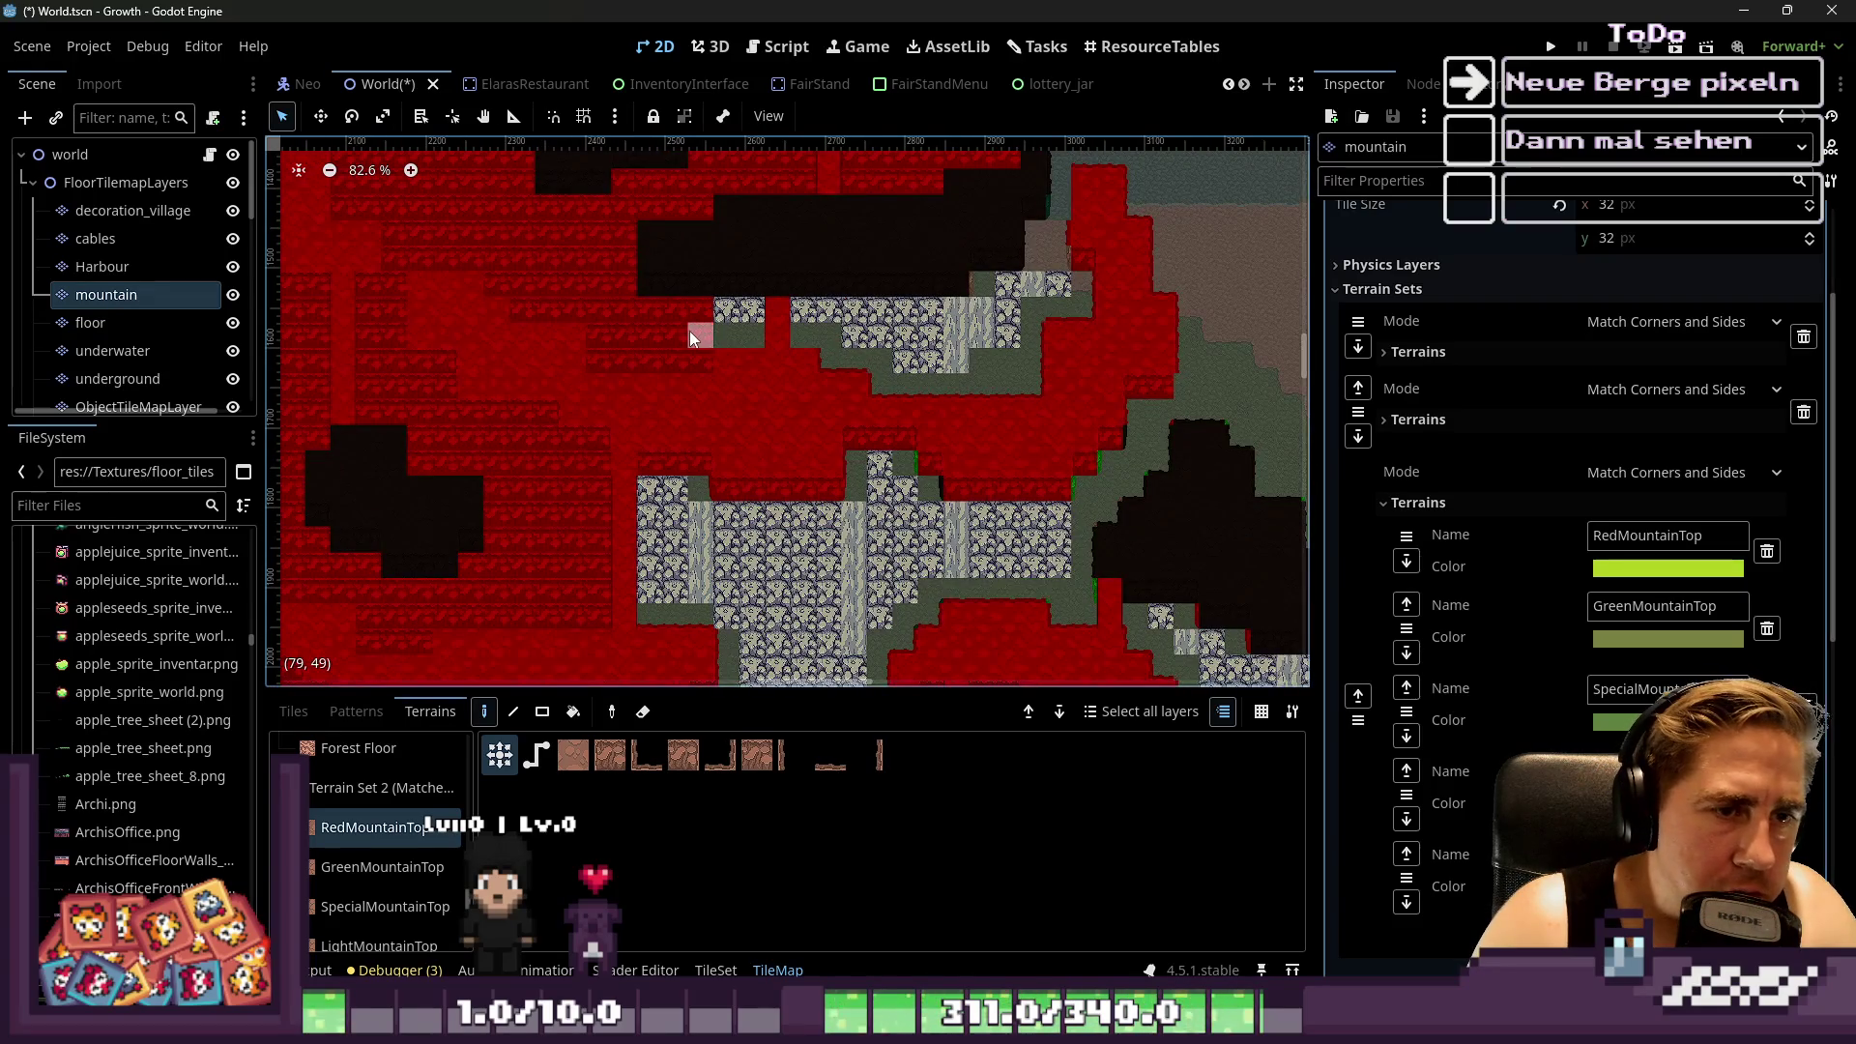
pyautogui.scroll(-5, 689, 331)
pyautogui.scroll(10, 884, 534)
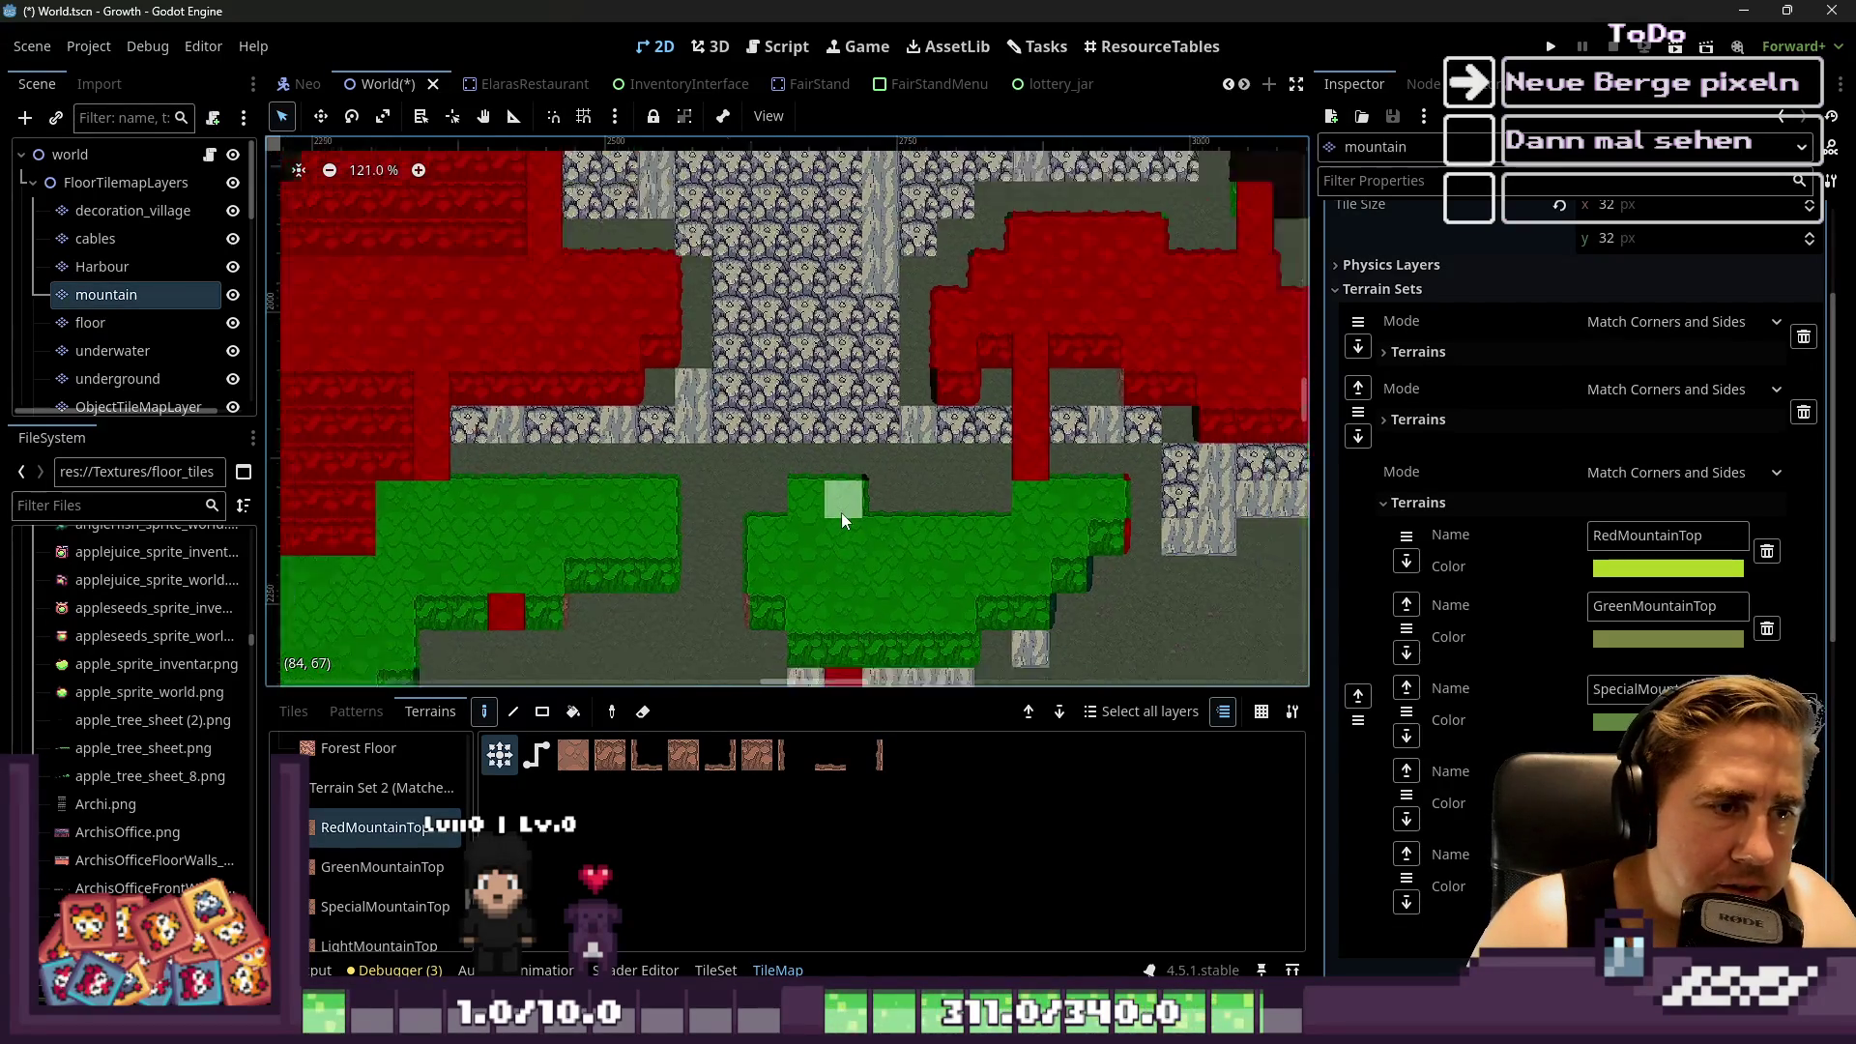
pyautogui.scroll(-10, 837, 517)
pyautogui.scroll(7, 802, 520)
pyautogui.scroll(2, 781, 520)
pyautogui.click(571, 754)
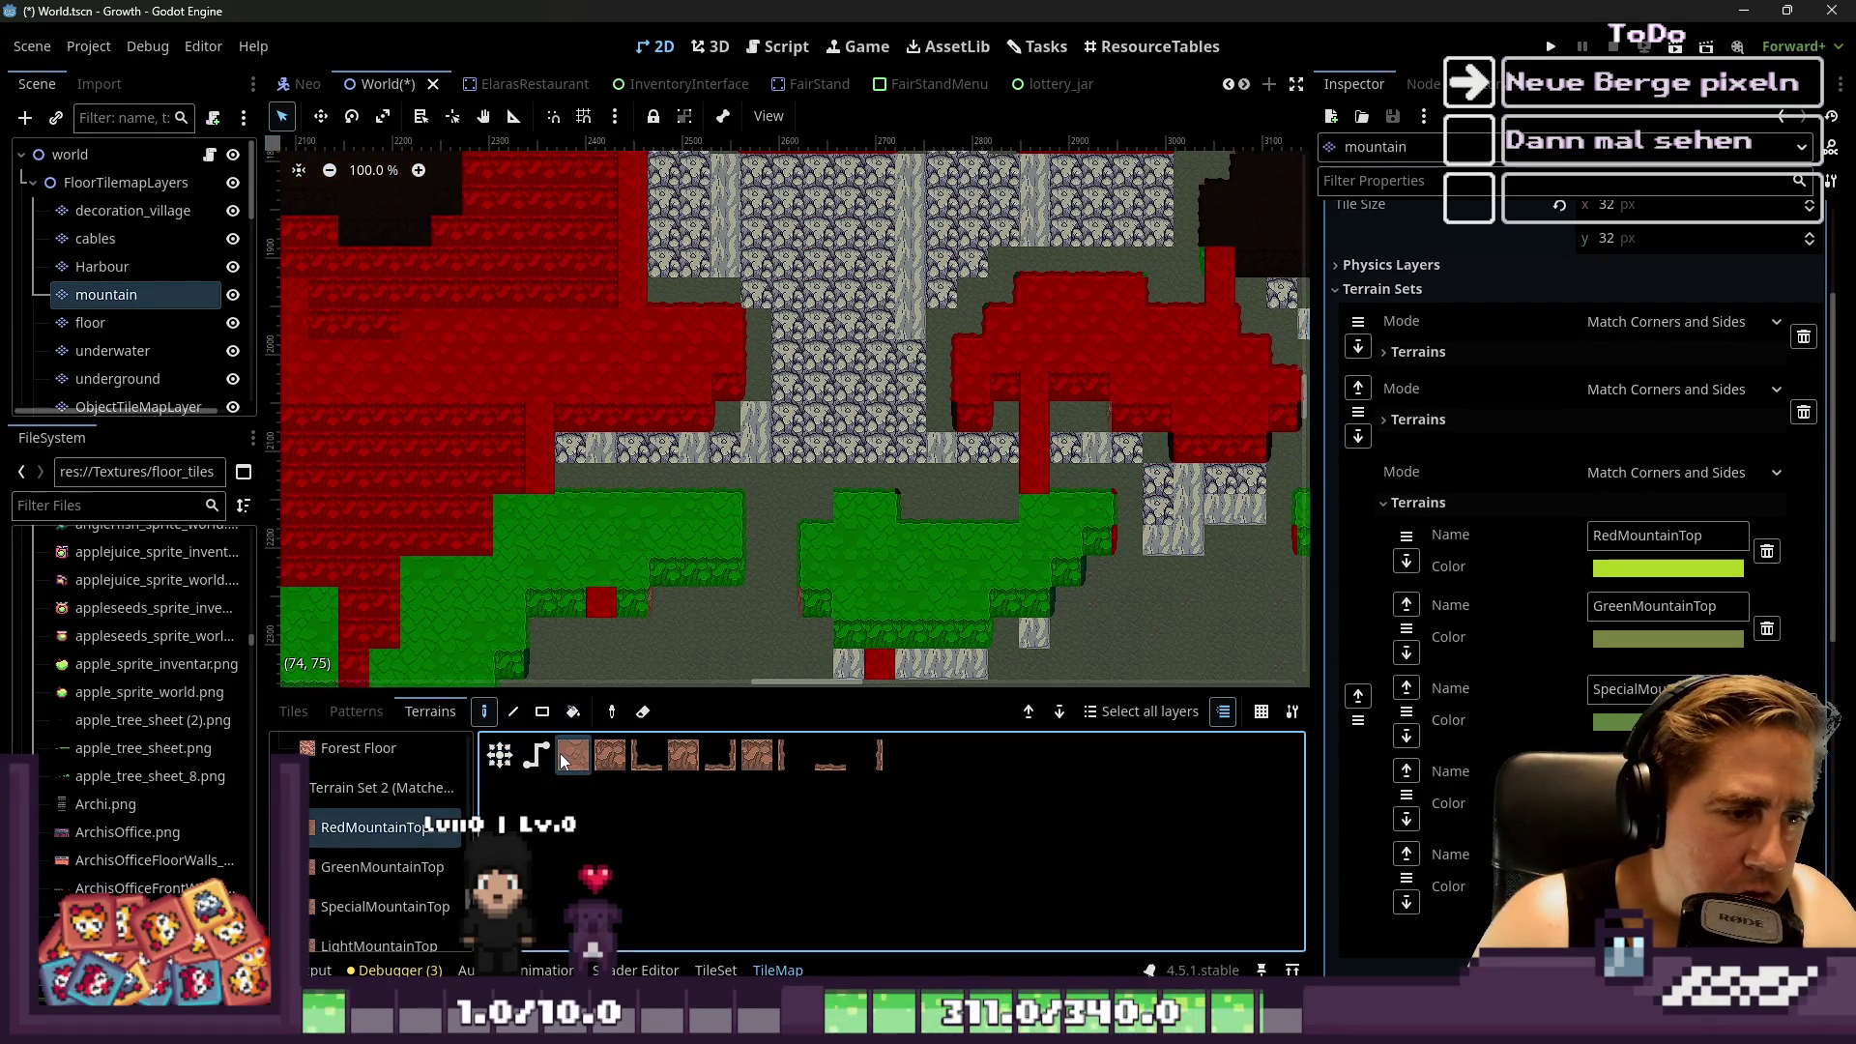
pyautogui.scroll(3, 716, 357)
pyautogui.moveTo(629, 261); pyautogui.dragTo(665, 352)
pyautogui.hotkey('ctrl', 'z')
pyautogui.click(293, 711)
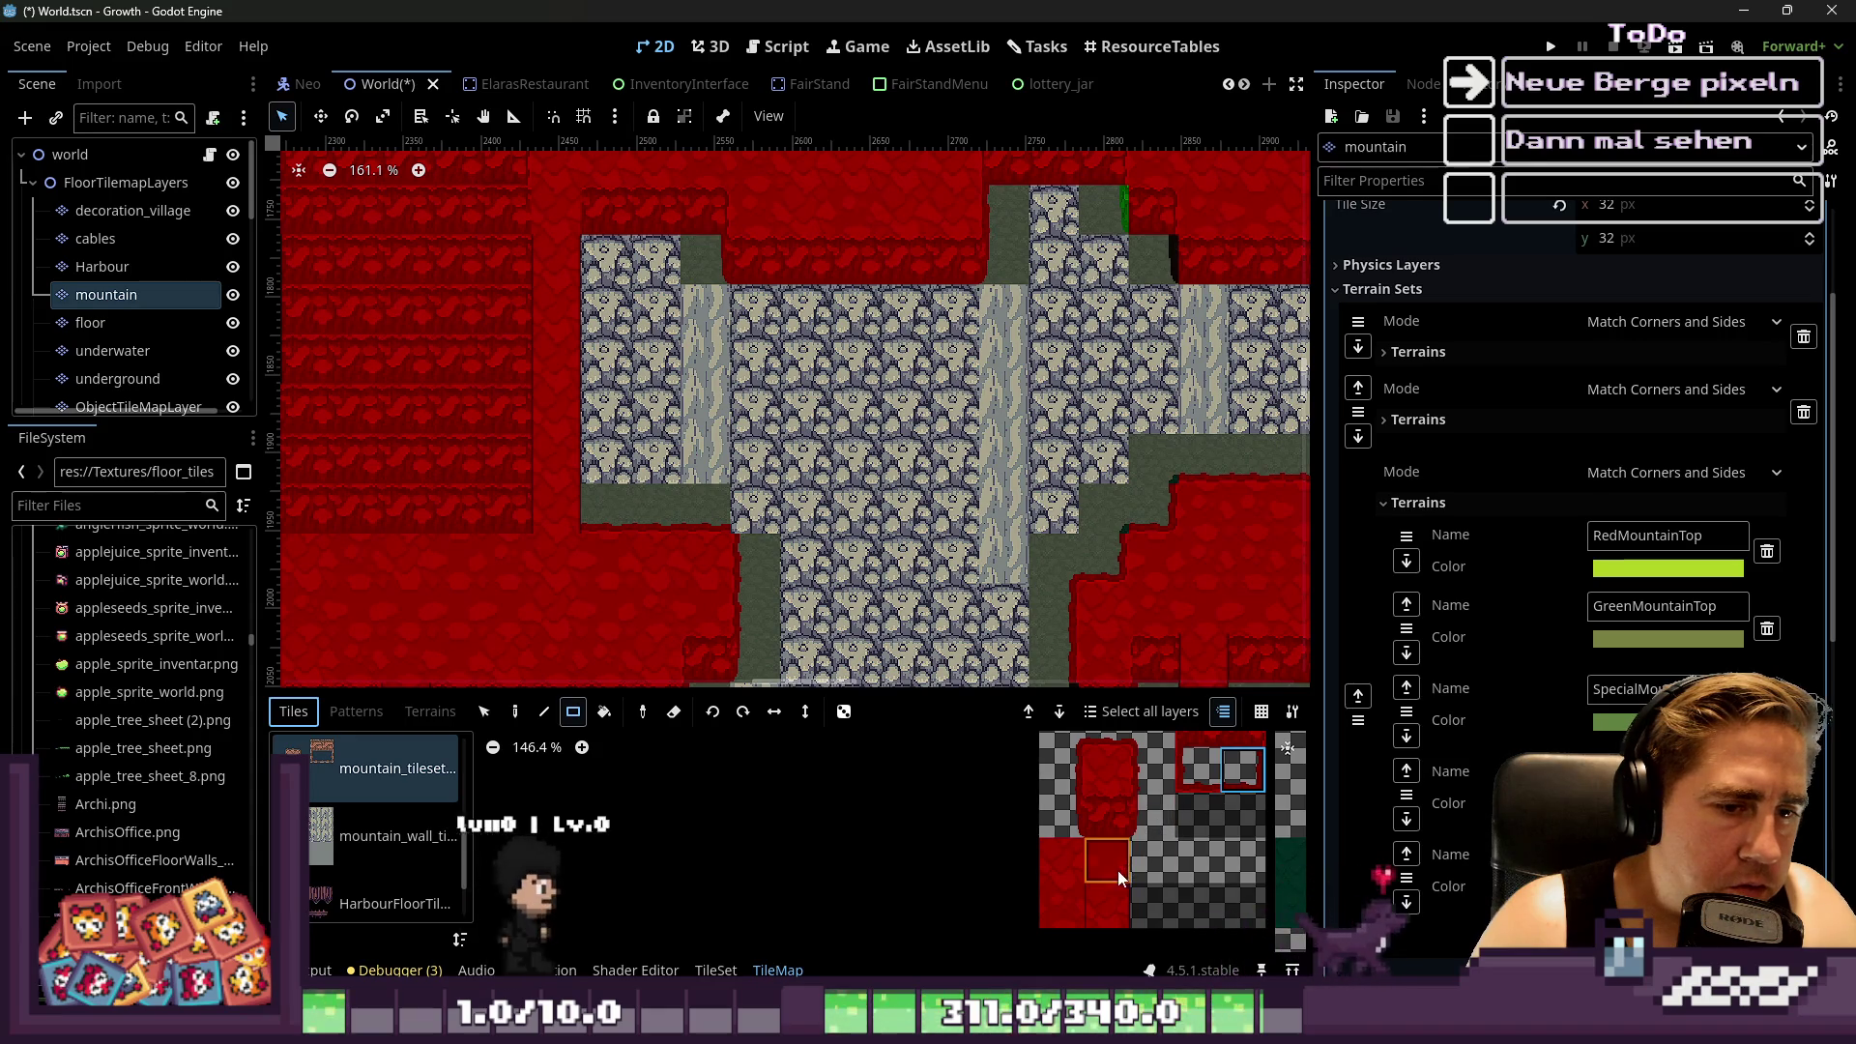
# Pick the plain red mountain tile and rectangle-fill the left stone blocks and stone column
pyautogui.click(1122, 802)
pyautogui.moveTo(590, 222); pyautogui.dragTo(728, 524)
pyautogui.moveTo(758, 315); pyautogui.dragTo(920, 525)
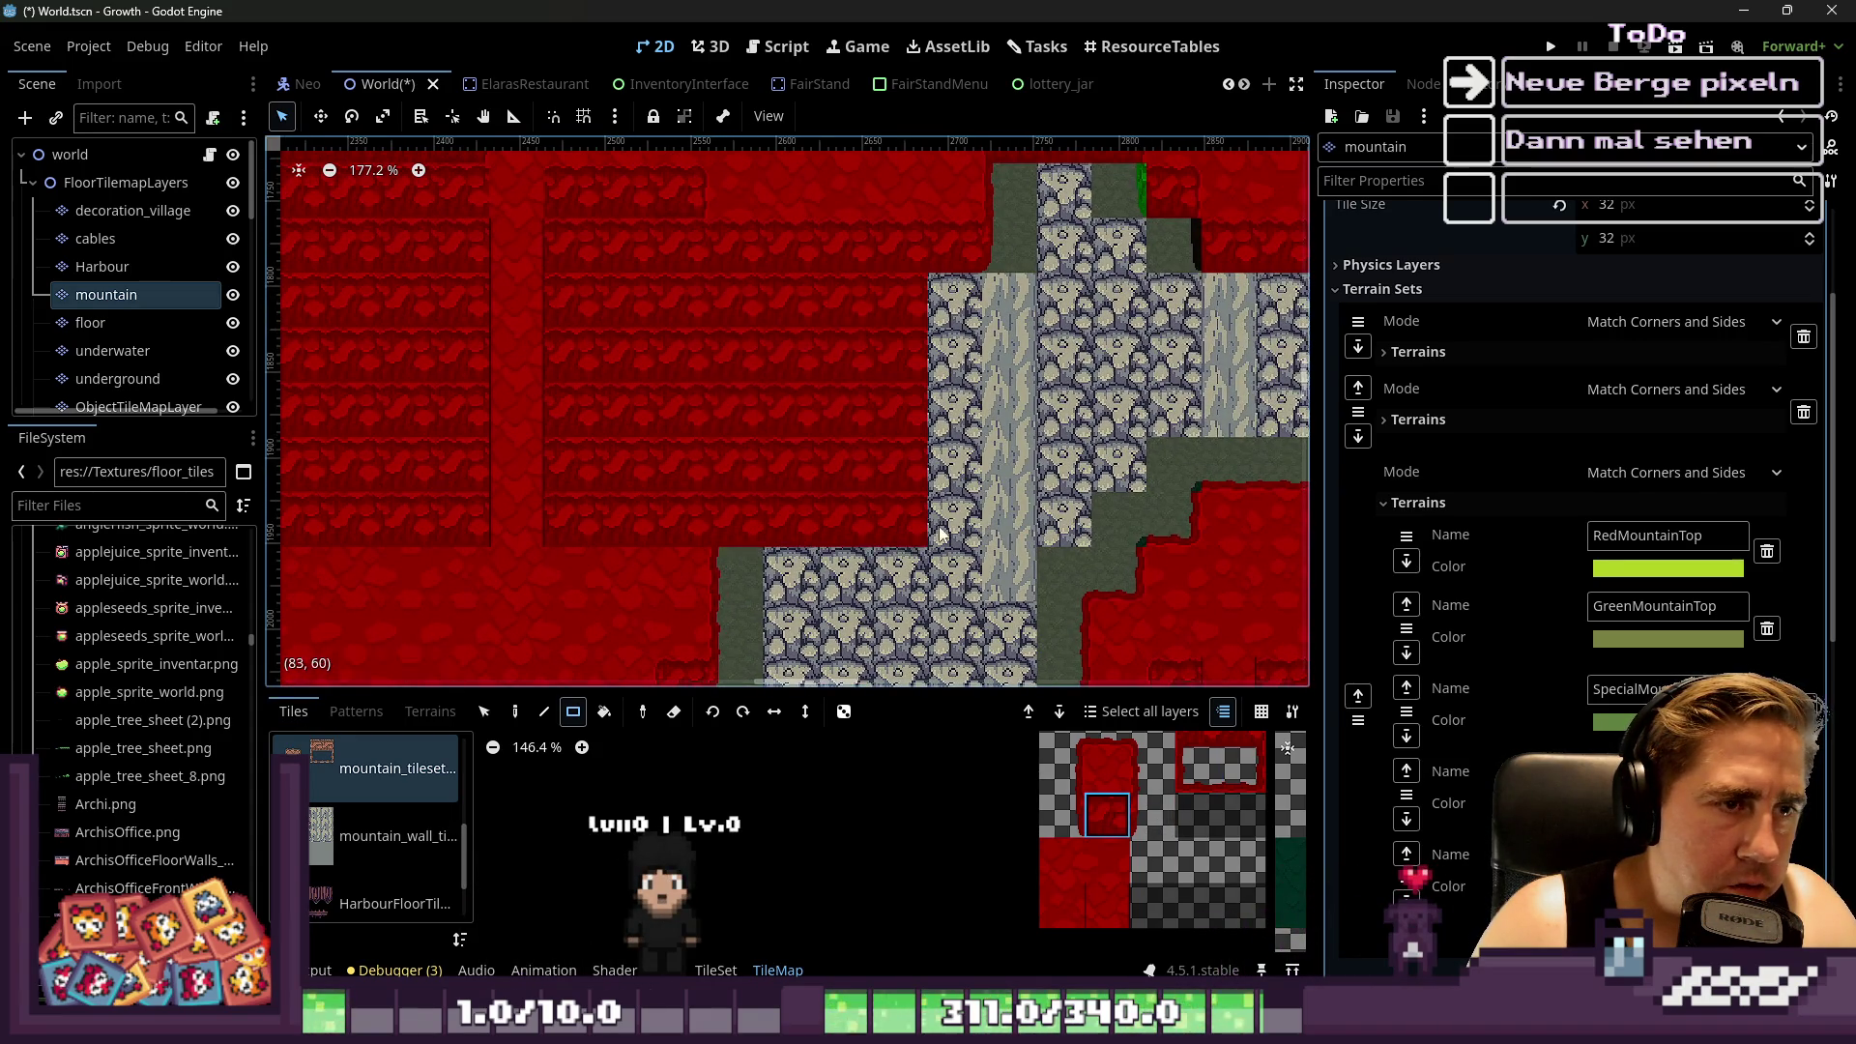
pyautogui.scroll(1, 797, 448)
pyautogui.scroll(-1, 720, 387)
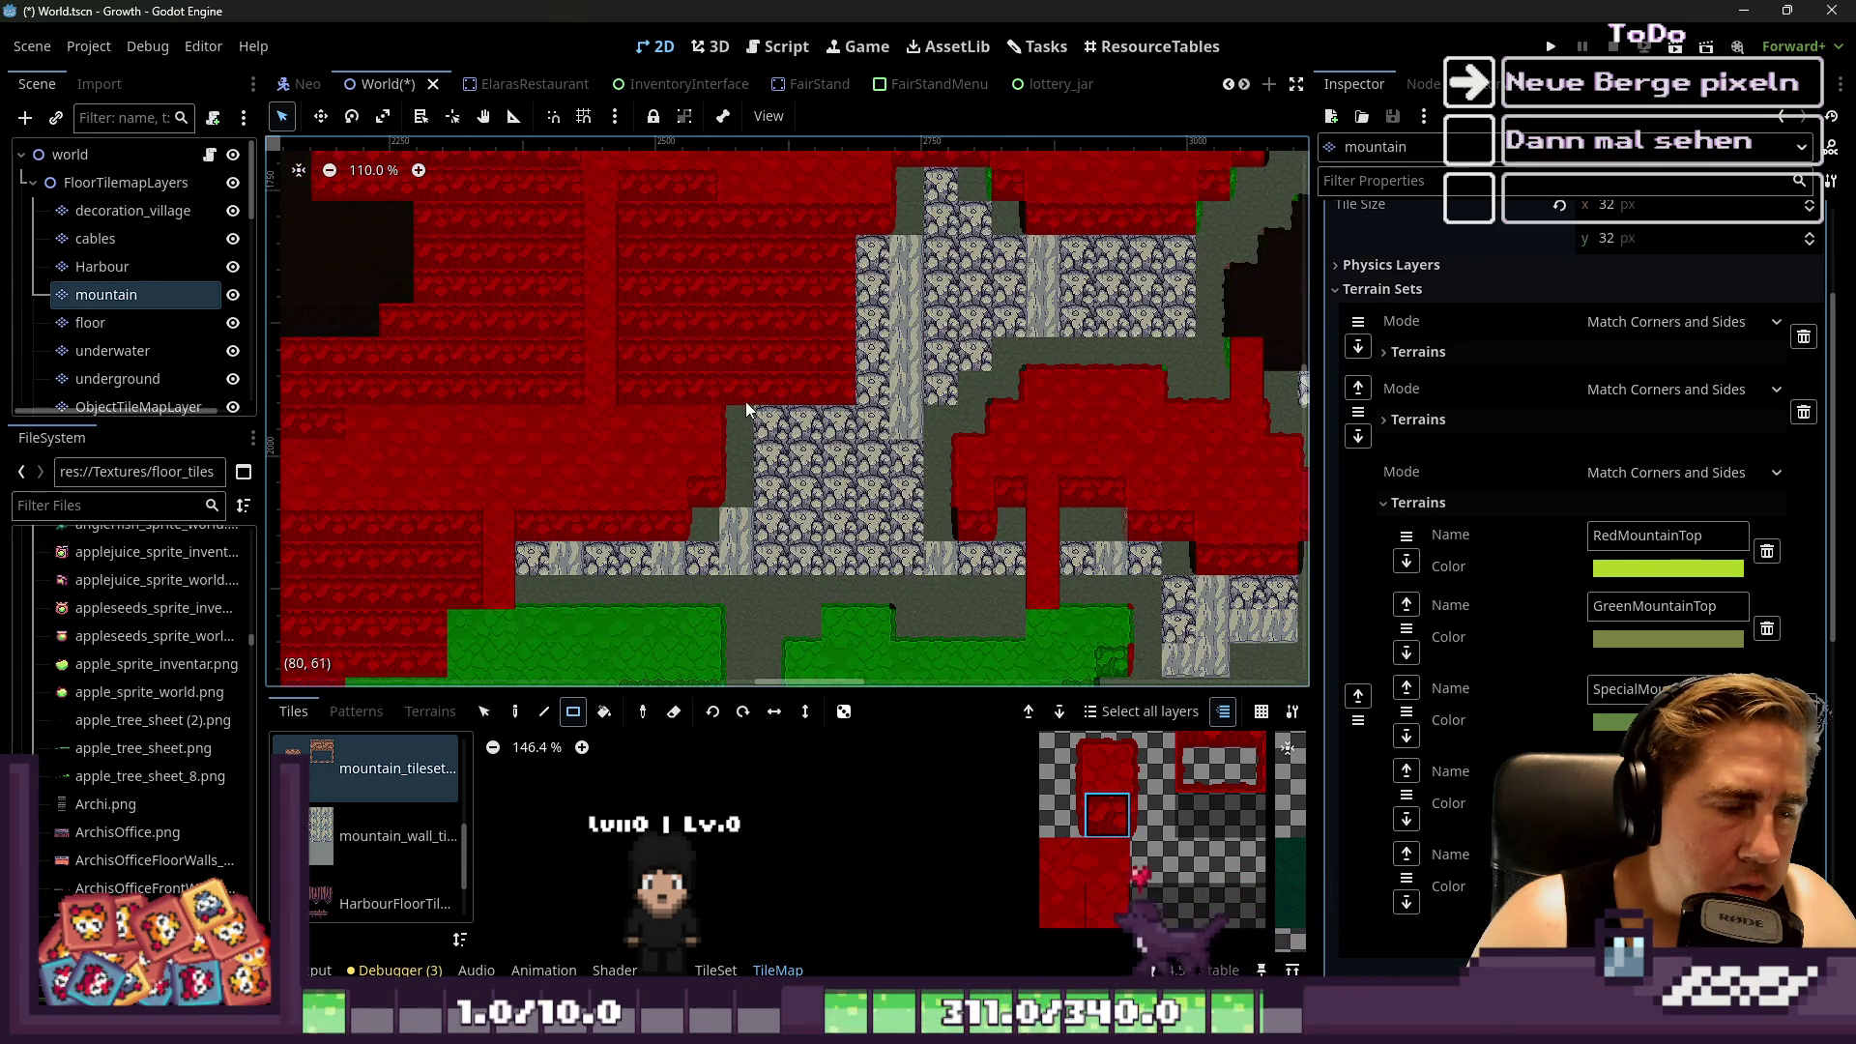
pyautogui.scroll(-2, 709, 545)
pyautogui.scroll(1, 669, 467)
pyautogui.moveTo(757, 522)
pyautogui.mouseDown()
pyautogui.moveTo(860, 316)
pyautogui.moveTo(832, 290)
pyautogui.mouseUp()
pyautogui.moveTo(727, 413)
pyautogui.mouseDown()
pyautogui.moveTo(789, 517)
pyautogui.moveTo(515, 512)
pyautogui.moveTo(530, 474)
pyautogui.moveTo(701, 502)
pyautogui.mouseUp()
# Paint 2x3 red blocks below and beside the red column and cover the grey stone tiles
pyautogui.scroll(3, 522, 512)
pyautogui.hscroll(5, 576, 455)
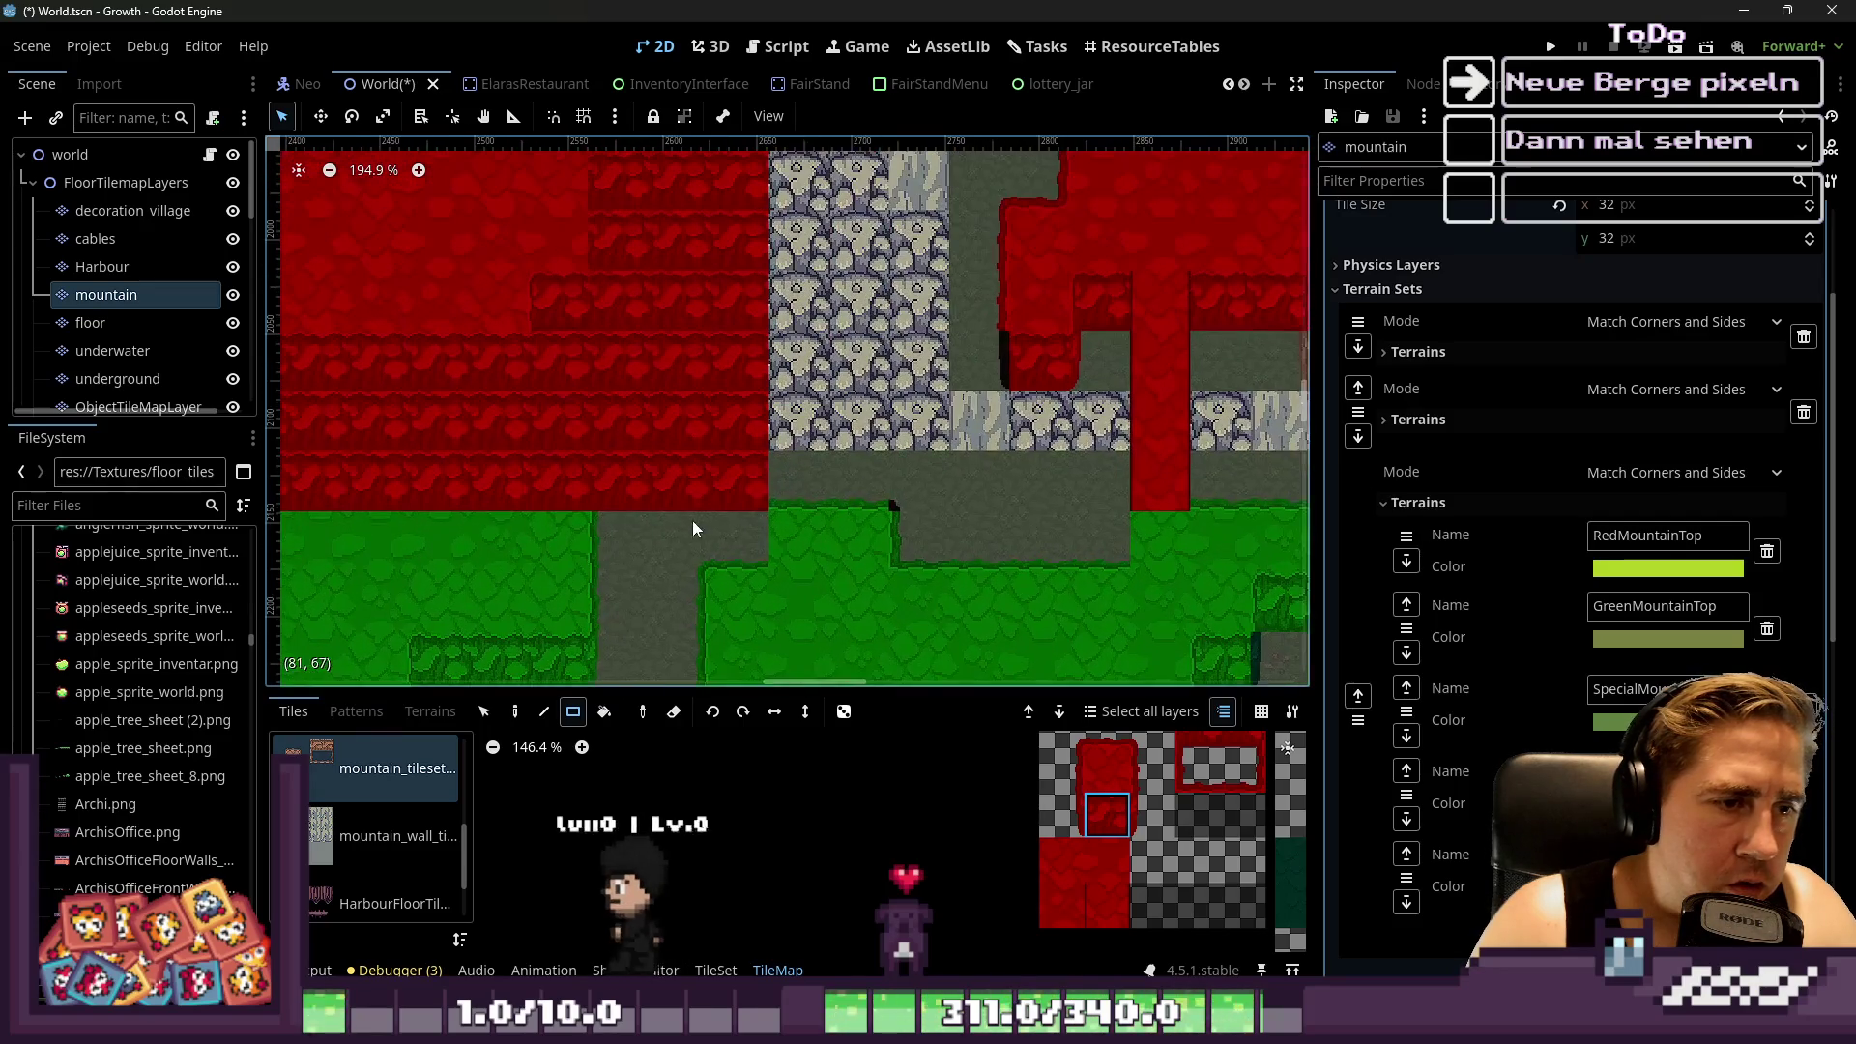
pyautogui.hscroll(2, 681, 444)
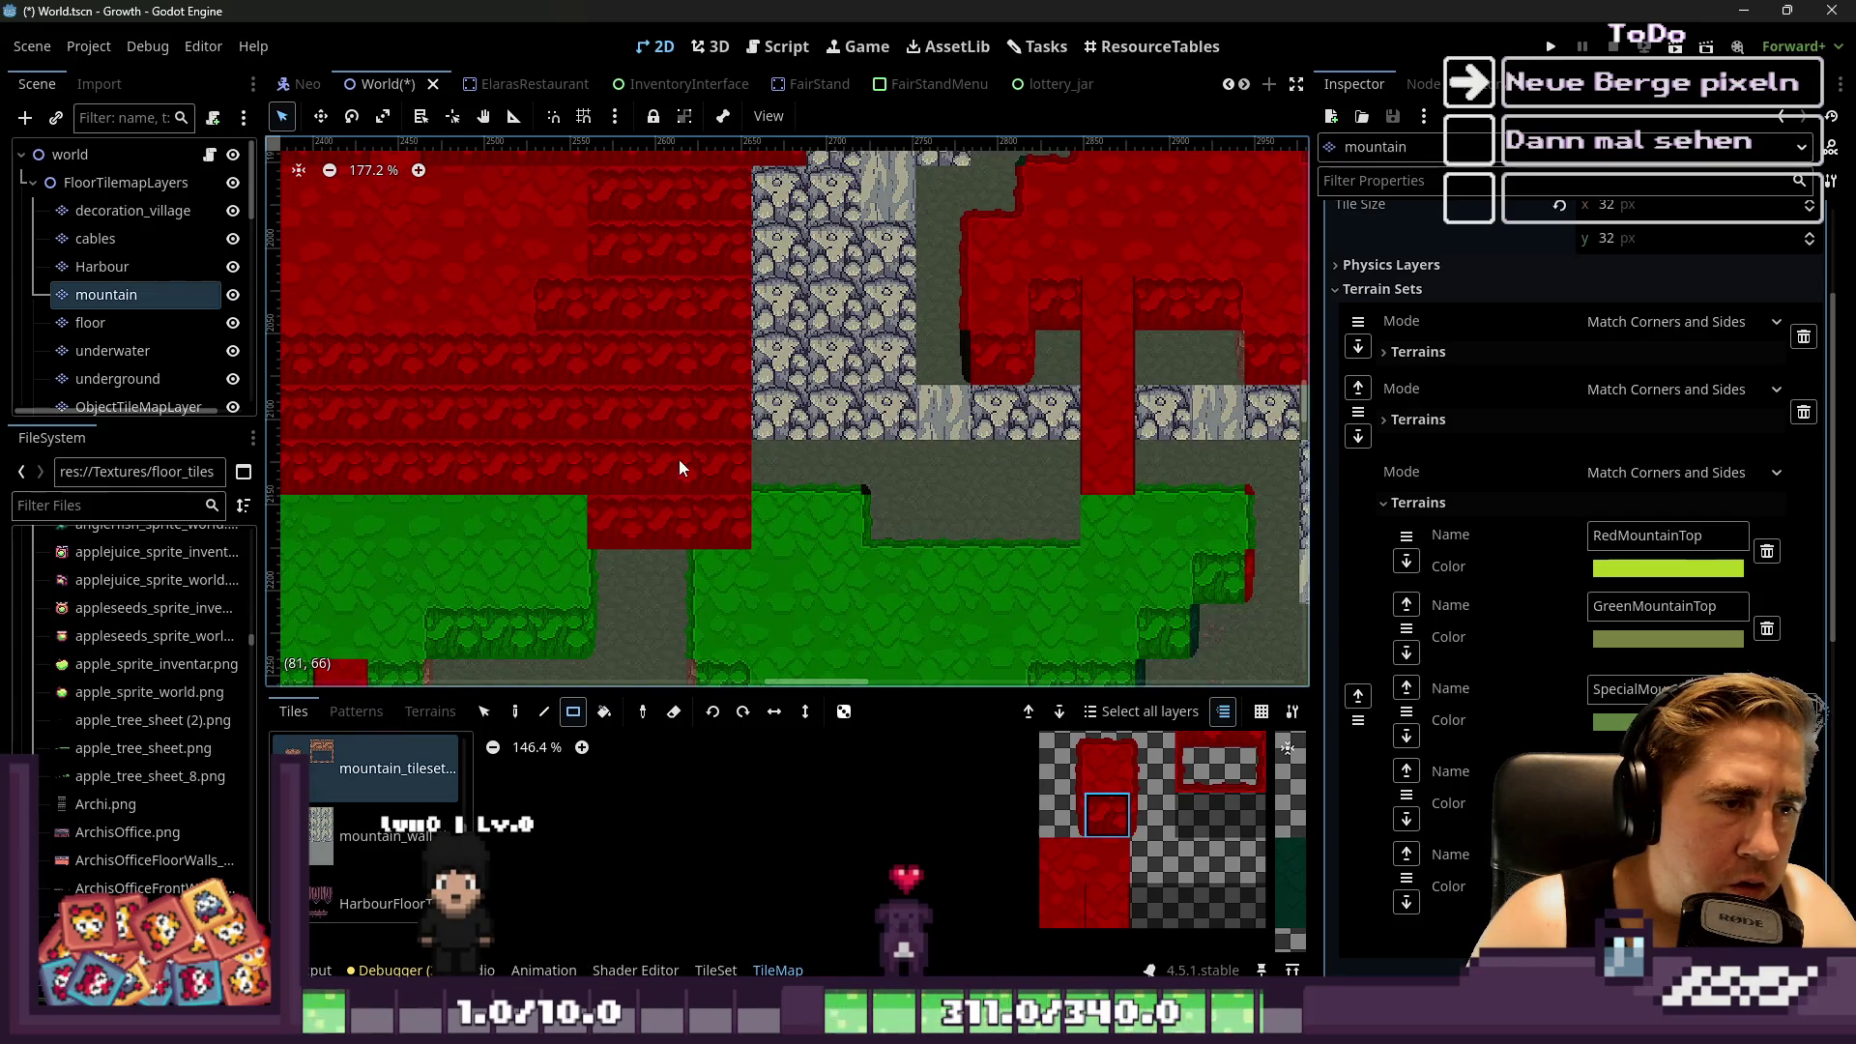
pyautogui.scroll(-2, 677, 460)
pyautogui.hscroll(2, 922, 489)
pyautogui.moveTo(919, 542); pyautogui.dragTo(946, 414)
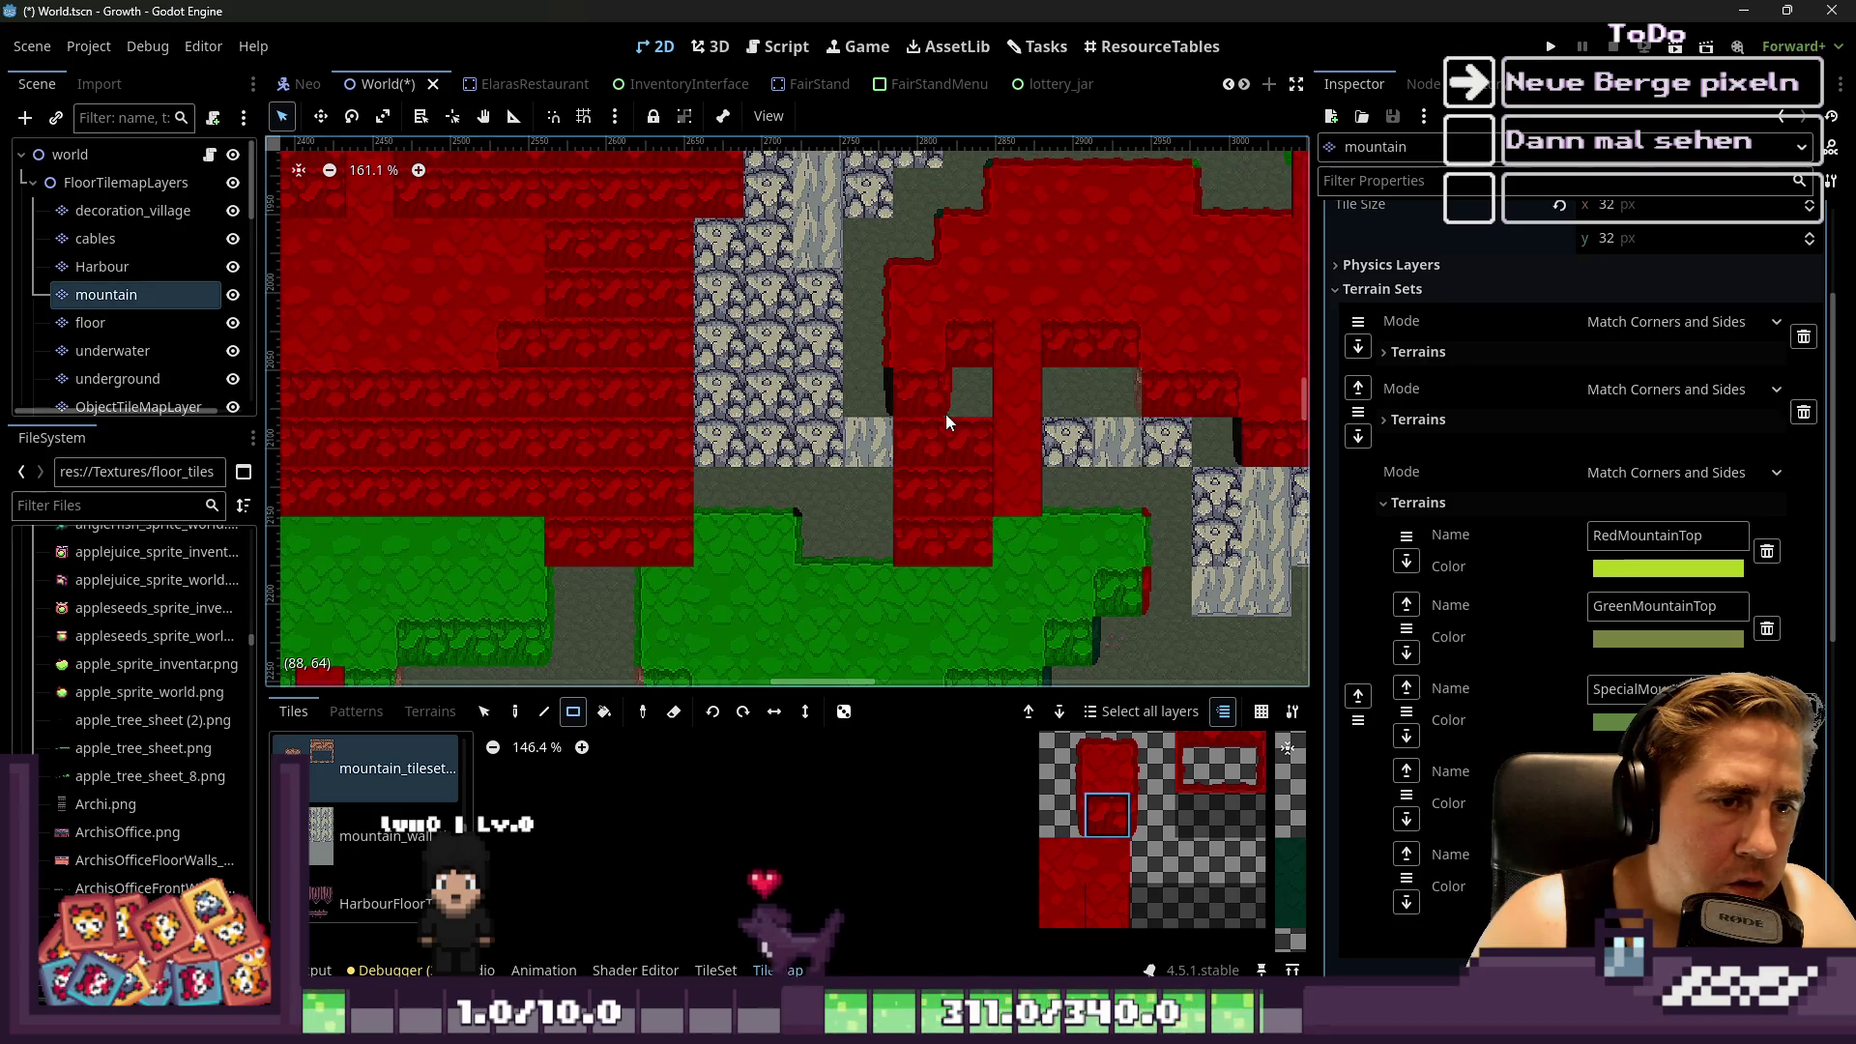
pyautogui.scroll(2, 909, 491)
pyautogui.moveTo(888, 521); pyautogui.dragTo(839, 416)
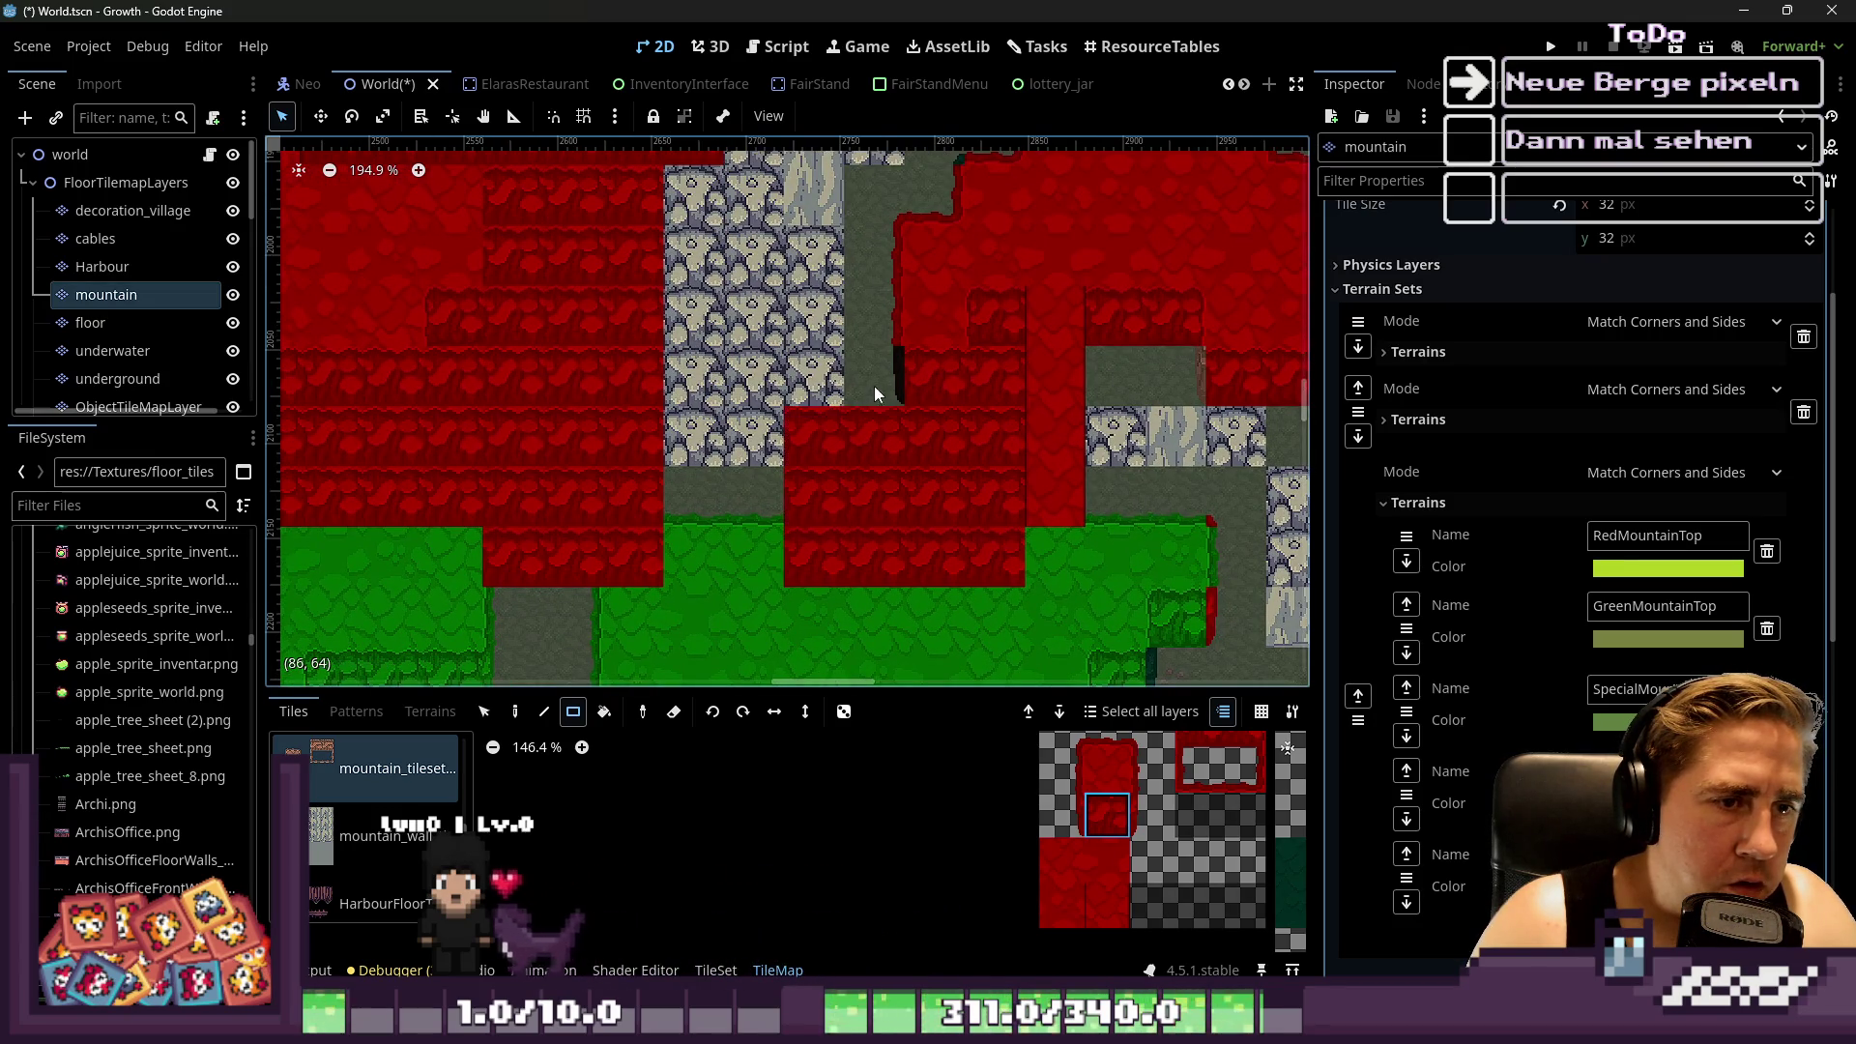
pyautogui.moveTo(711, 477)
pyautogui.mouseDown()
pyautogui.moveTo(764, 319)
pyautogui.moveTo(646, 415)
pyautogui.moveTo(620, 359)
pyautogui.mouseUp()
# Cover more stone with red rectangles, including a 3x4 block, a stone column and a patch
pyautogui.scroll(2, 813, 368)
pyautogui.scroll(-4, 700, 385)
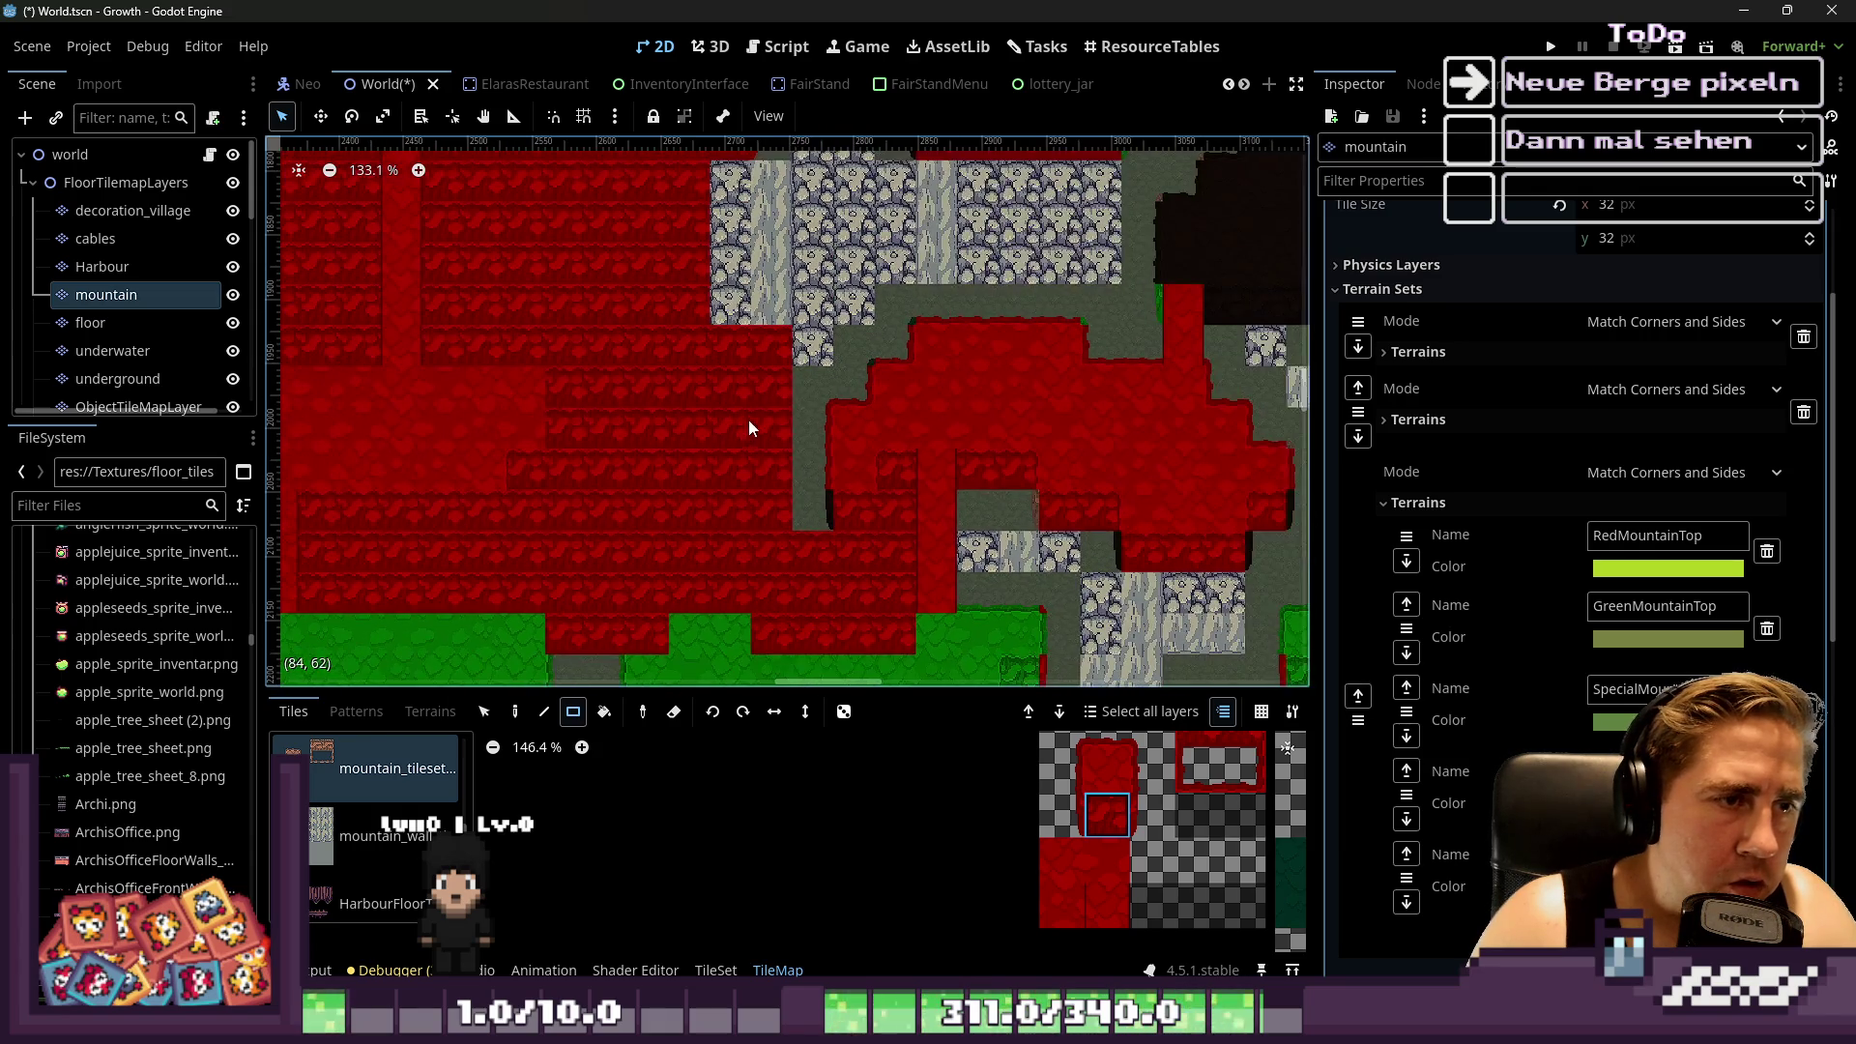
pyautogui.moveTo(814, 373)
pyautogui.mouseDown()
pyautogui.moveTo(742, 528)
pyautogui.moveTo(741, 513)
pyautogui.mouseUp()
pyautogui.scroll(2, 773, 455)
pyautogui.moveTo(814, 410)
pyautogui.mouseDown()
pyautogui.moveTo(735, 194)
pyautogui.moveTo(806, 252)
pyautogui.moveTo(849, 218)
pyautogui.mouseUp()
pyautogui.scroll(-1, 653, 541)
pyautogui.scroll(2, 654, 550)
pyautogui.moveTo(677, 329); pyautogui.dragTo(692, 464)
pyautogui.moveTo(890, 498)
pyautogui.mouseDown()
pyautogui.moveTo(861, 288)
pyautogui.moveTo(875, 247)
pyautogui.moveTo(1145, 438)
pyautogui.moveTo(1143, 271)
pyautogui.moveTo(1065, 430)
pyautogui.moveTo(1030, 427)
pyautogui.mouseUp()
pyautogui.scroll(-1, 1018, 240)
pyautogui.scroll(1, 1017, 239)
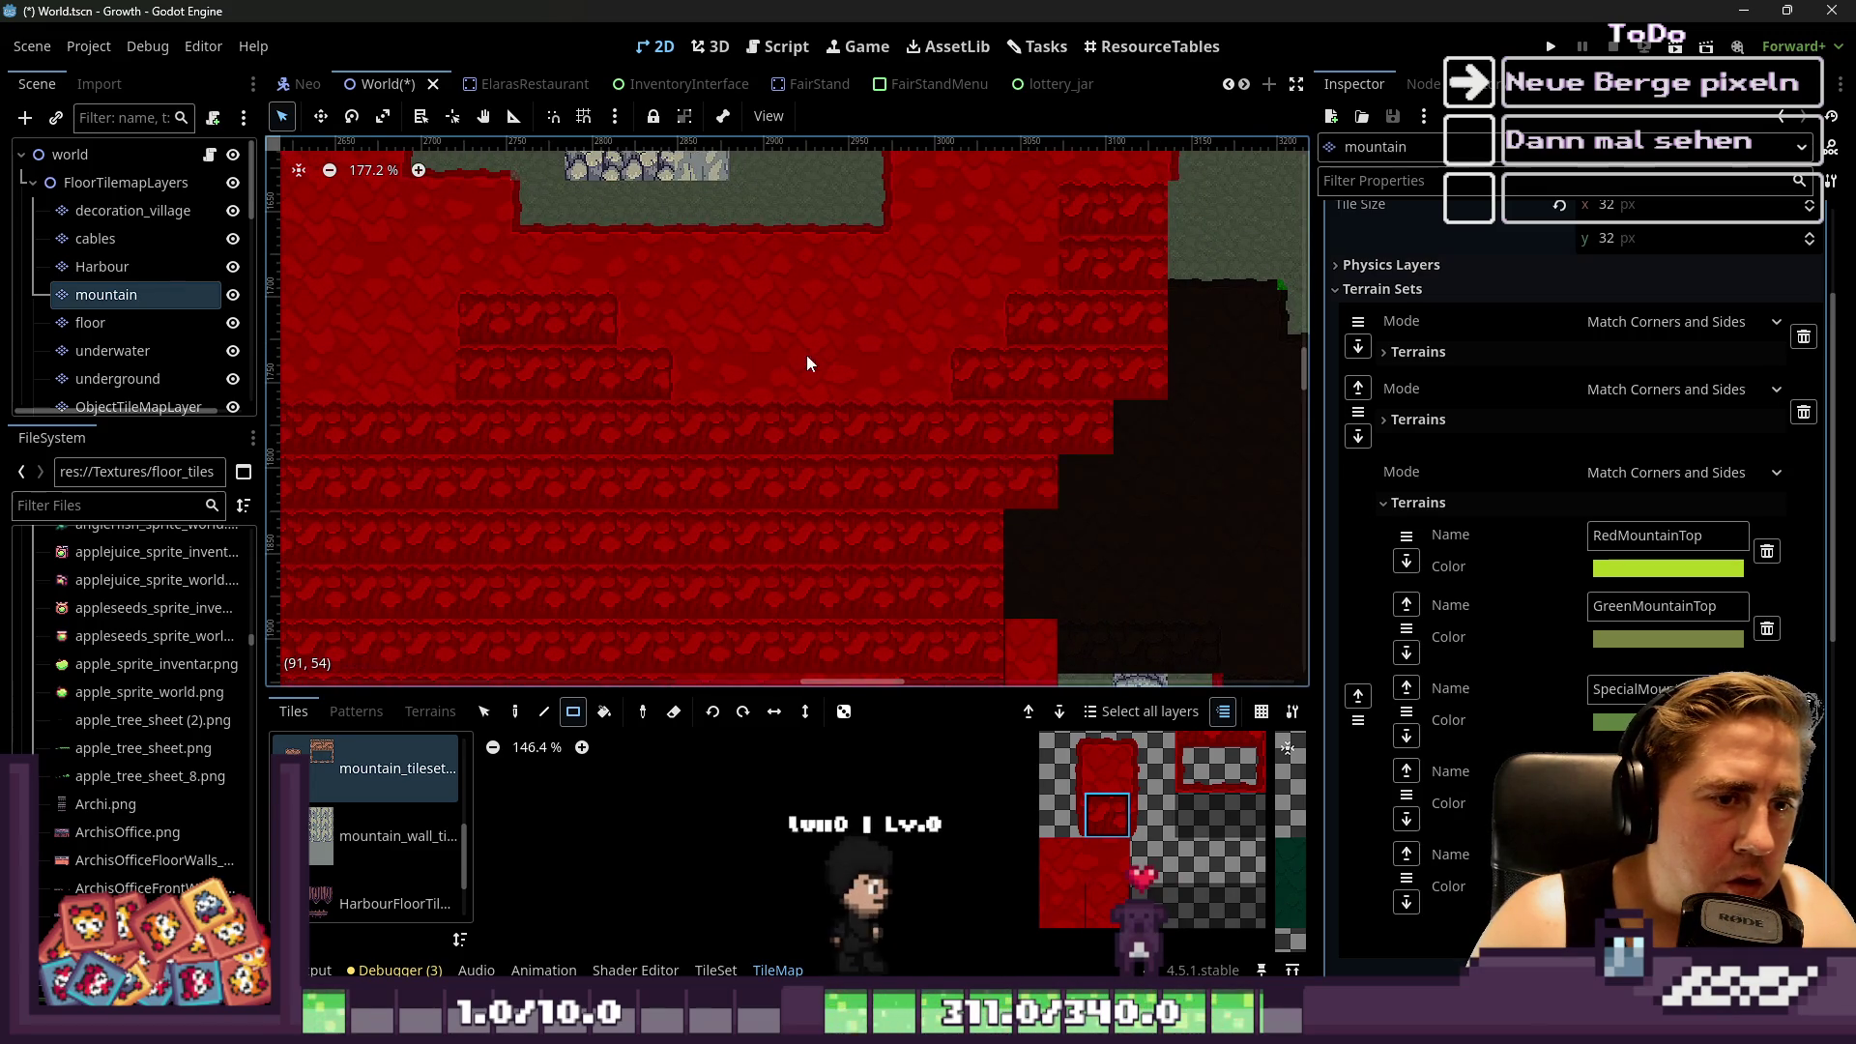
pyautogui.scroll(-1, 827, 377)
pyautogui.scroll(-2, 954, 461)
# Cover the black and cobble strip with red tile rectangles, undoing one misplaced rectangle
pyautogui.moveTo(926, 419); pyautogui.dragTo(1041, 536)
pyautogui.hscroll(2, 769, 296)
pyautogui.scroll(2, 892, 422)
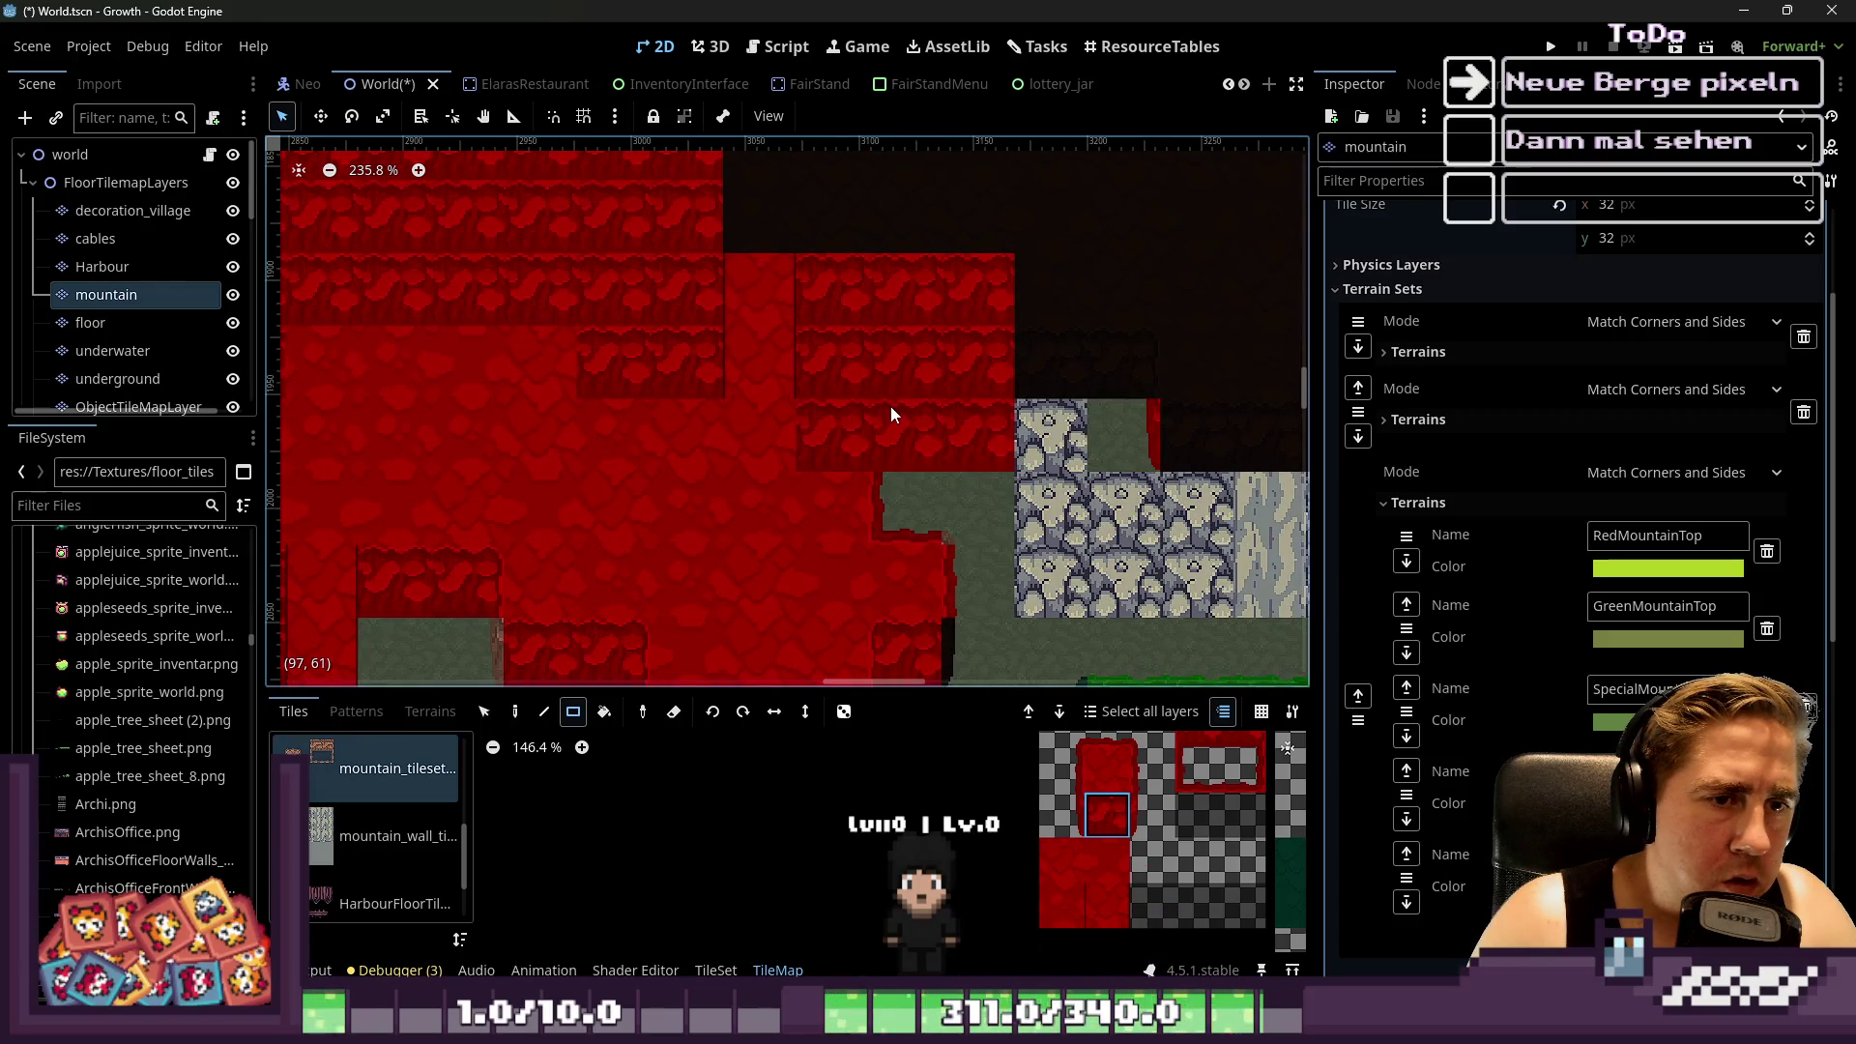
pyautogui.hotkey('ctrl', 'z')
pyautogui.moveTo(845, 382); pyautogui.dragTo(976, 435)
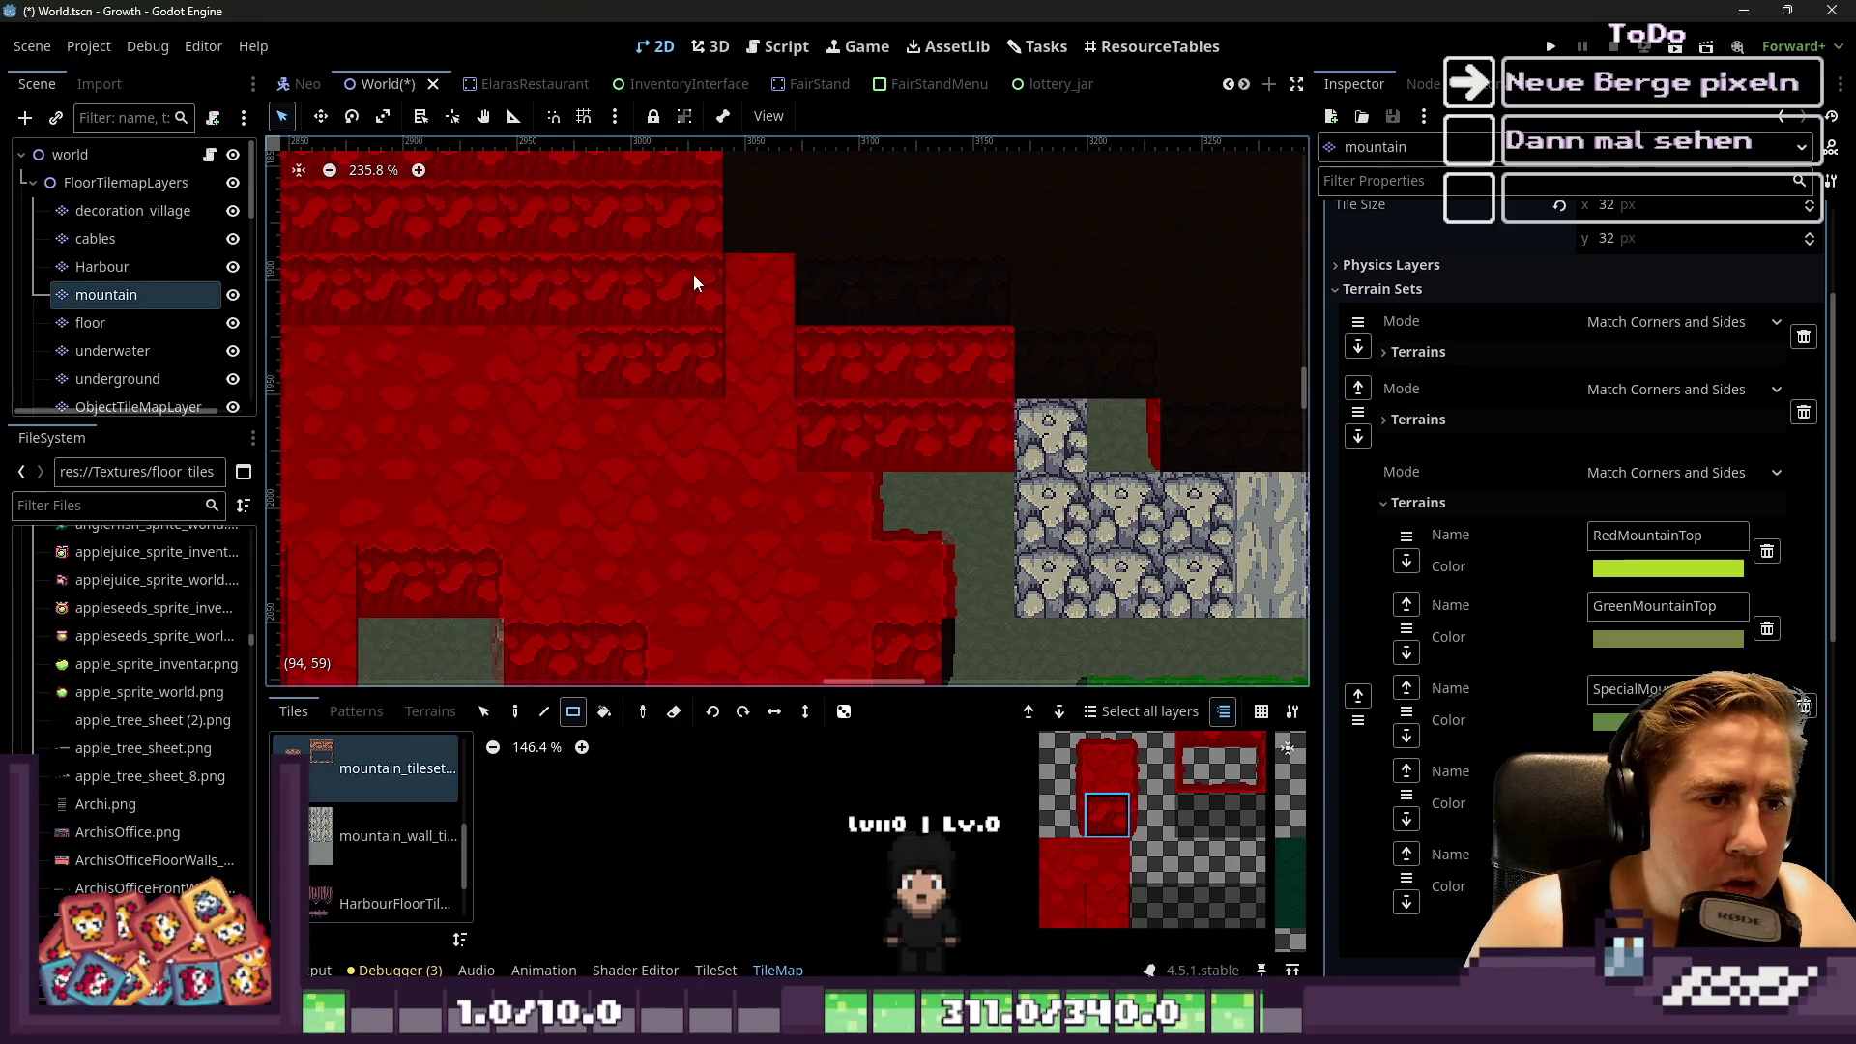
pyautogui.scroll(-2, 694, 276)
pyautogui.hscroll(2, 694, 275)
pyautogui.moveTo(825, 414)
pyautogui.mouseDown()
pyautogui.moveTo(1023, 385)
pyautogui.moveTo(1064, 445)
pyautogui.mouseUp()
pyautogui.hscroll(3, 1005, 369)
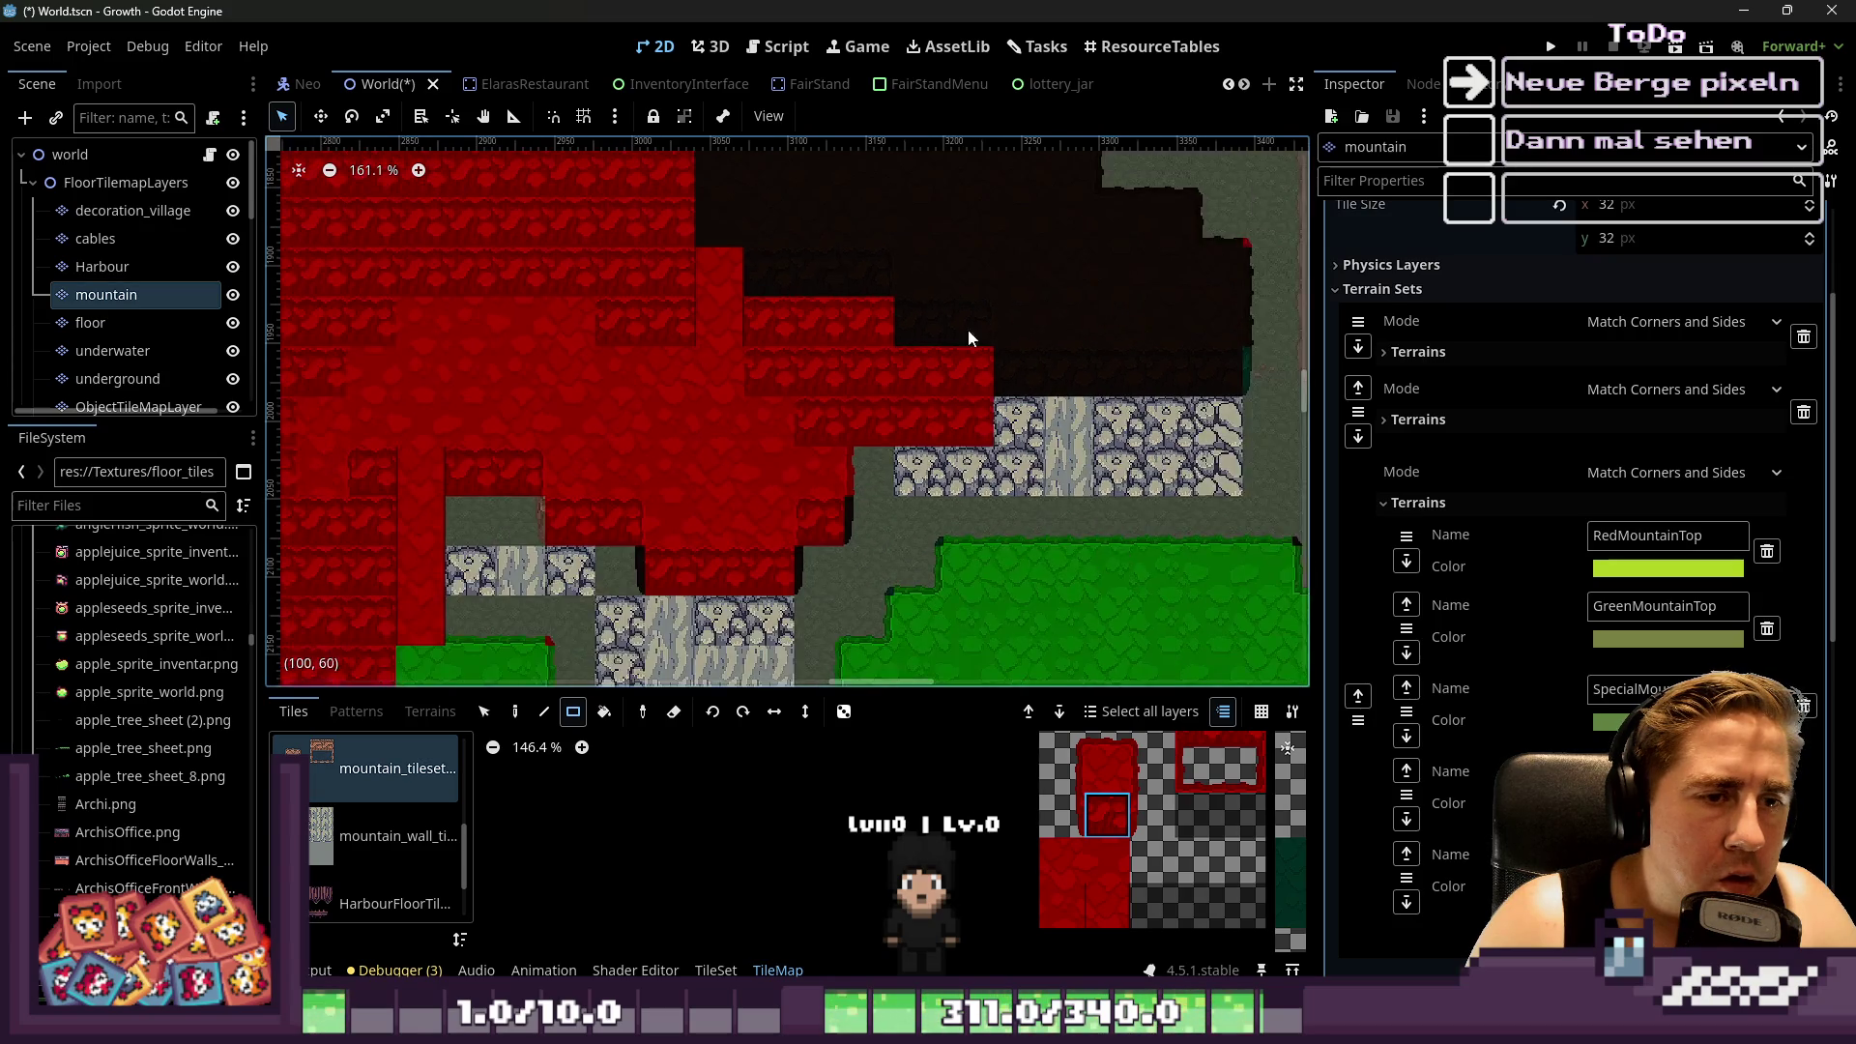
pyautogui.scroll(-1, 1098, 370)
pyautogui.moveTo(1192, 380)
pyautogui.mouseDown()
pyautogui.moveTo(988, 485)
pyautogui.moveTo(736, 468)
pyautogui.moveTo(1189, 414)
pyautogui.moveTo(642, 530)
pyautogui.mouseUp()
pyautogui.scroll(-4, 642, 530)
pyautogui.scroll(-3, 549, 219)
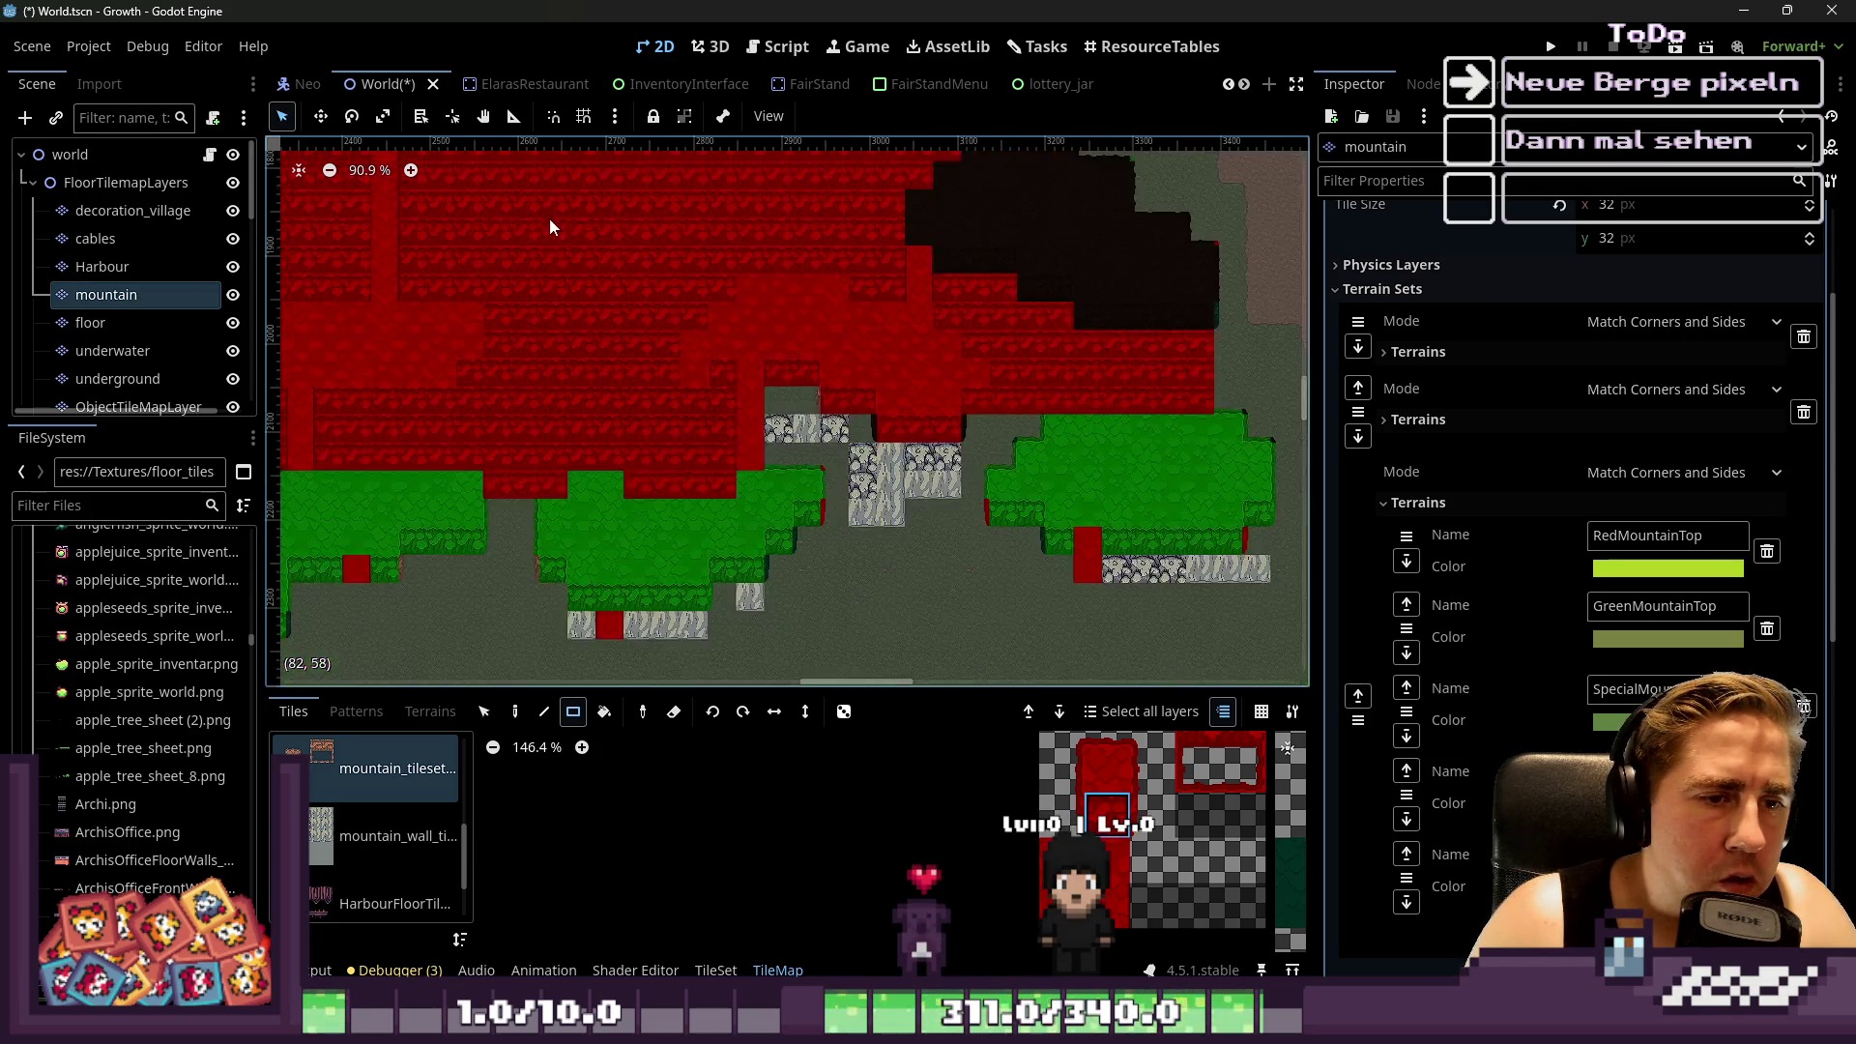
# Paint red wall tiles over the cobble patches and the grey cobble row
pyautogui.scroll(6, 852, 461)
pyautogui.moveTo(849, 458); pyautogui.dragTo(685, 390)
pyautogui.scroll(-1, 762, 351)
pyautogui.moveTo(787, 592)
pyautogui.mouseDown()
pyautogui.moveTo(930, 445)
pyautogui.moveTo(1044, 489)
pyautogui.mouseUp()
pyautogui.click(852, 406)
pyautogui.scroll(2, 768, 420)
pyautogui.moveTo(965, 373)
pyautogui.mouseDown()
pyautogui.moveTo(1047, 391)
pyautogui.moveTo(1121, 303)
pyautogui.mouseUp()
pyautogui.scroll(-1, 849, 451)
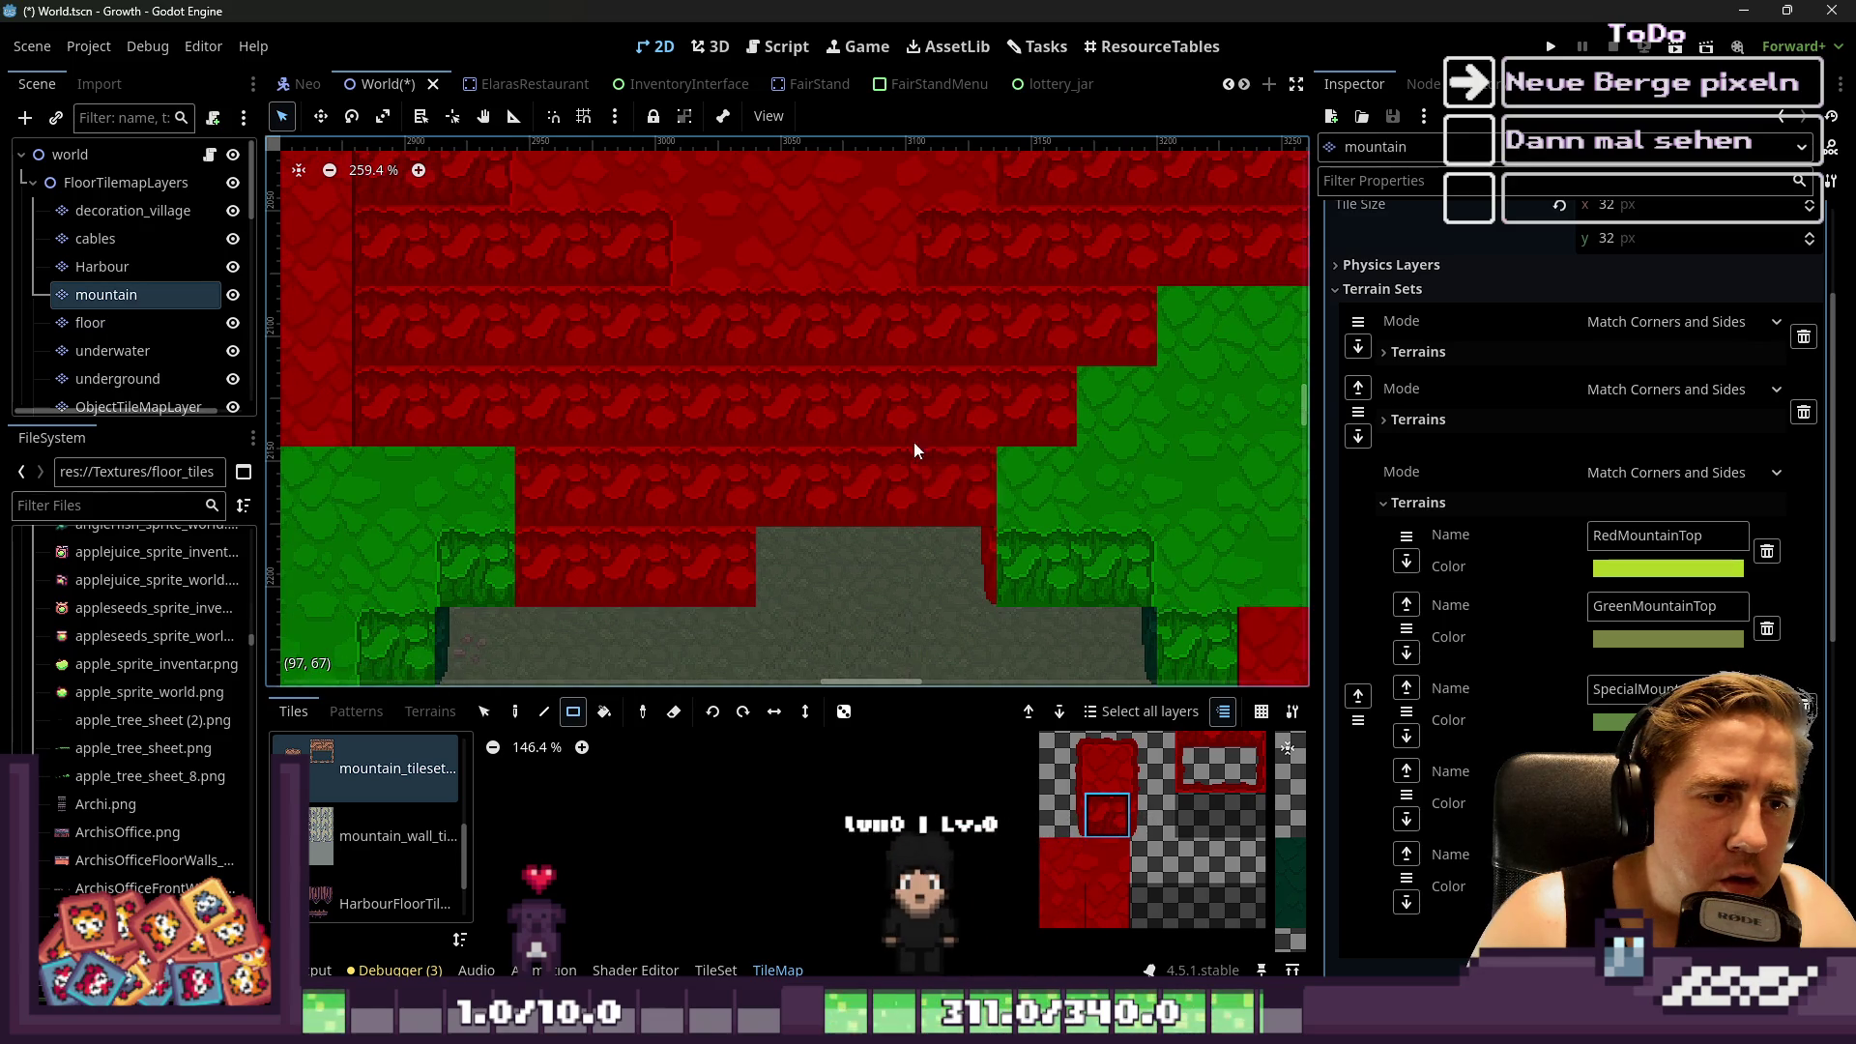
pyautogui.scroll(-6, 925, 449)
pyautogui.scroll(4, 1127, 472)
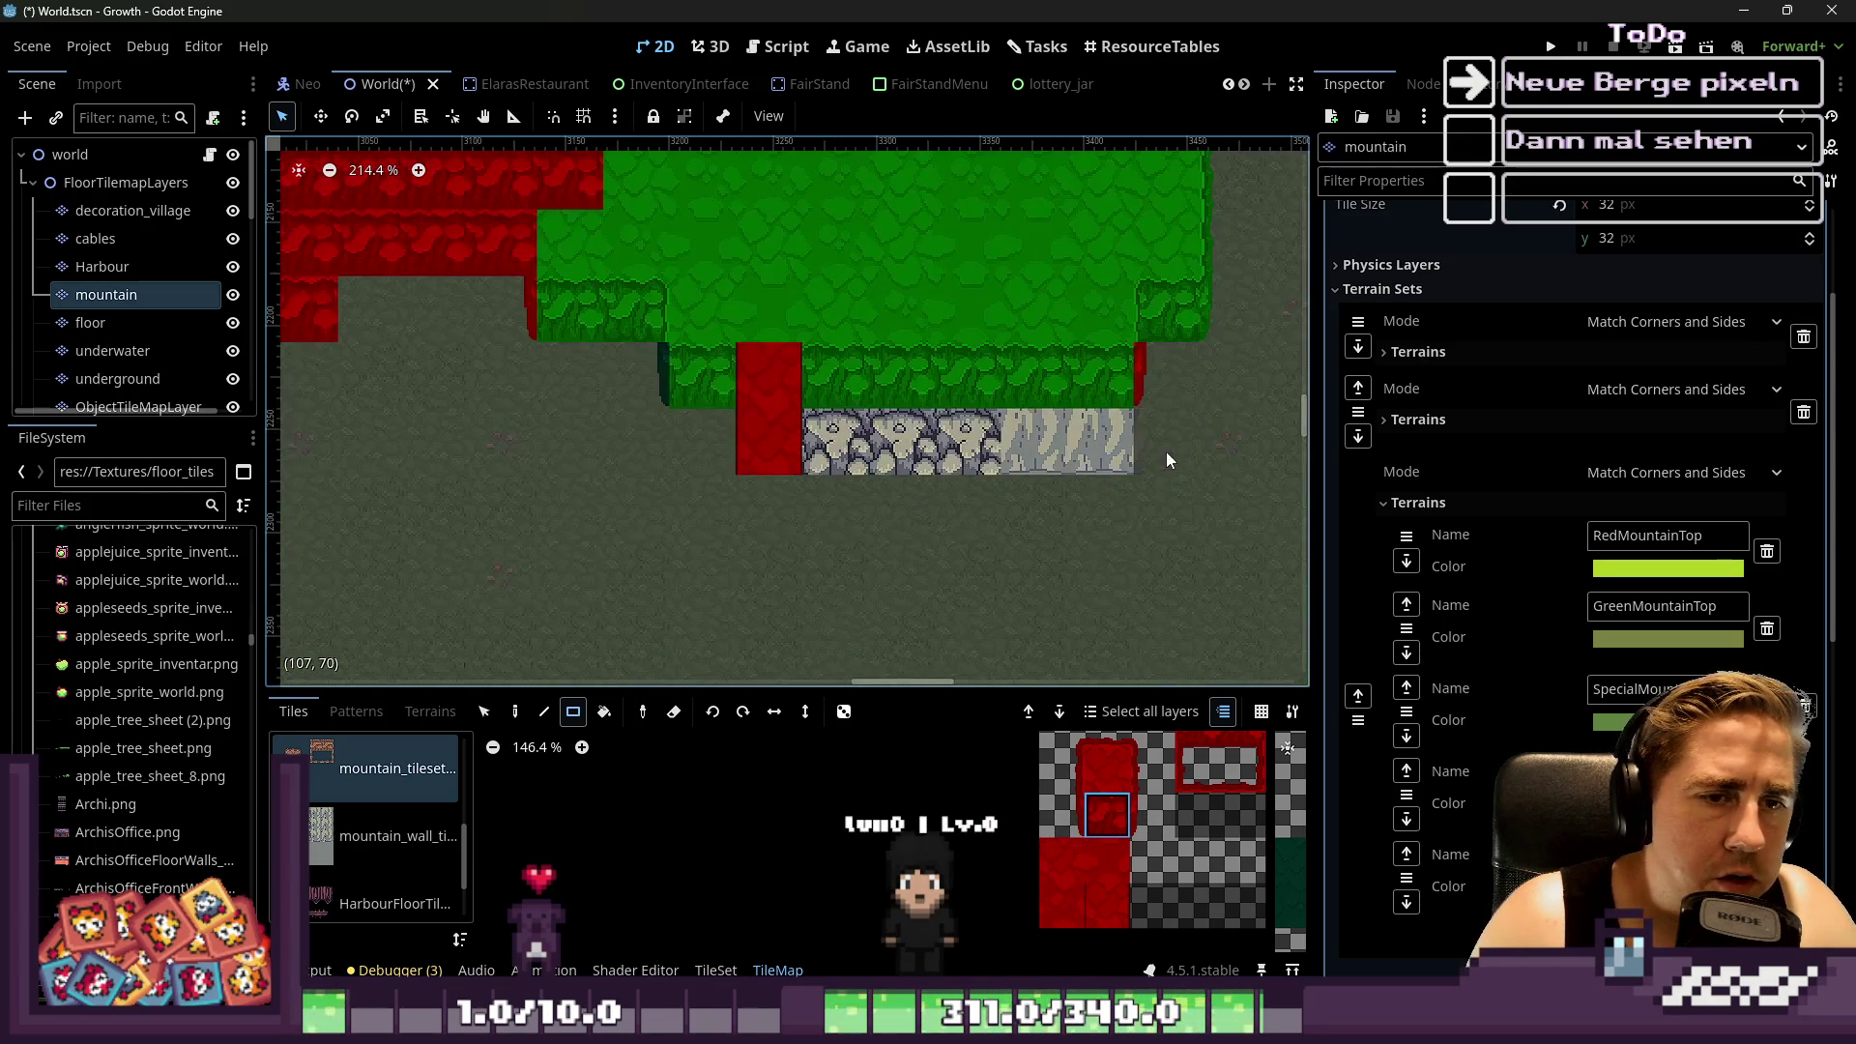
pyautogui.moveTo(1108, 435); pyautogui.dragTo(731, 443)
pyautogui.scroll(-4, 799, 428)
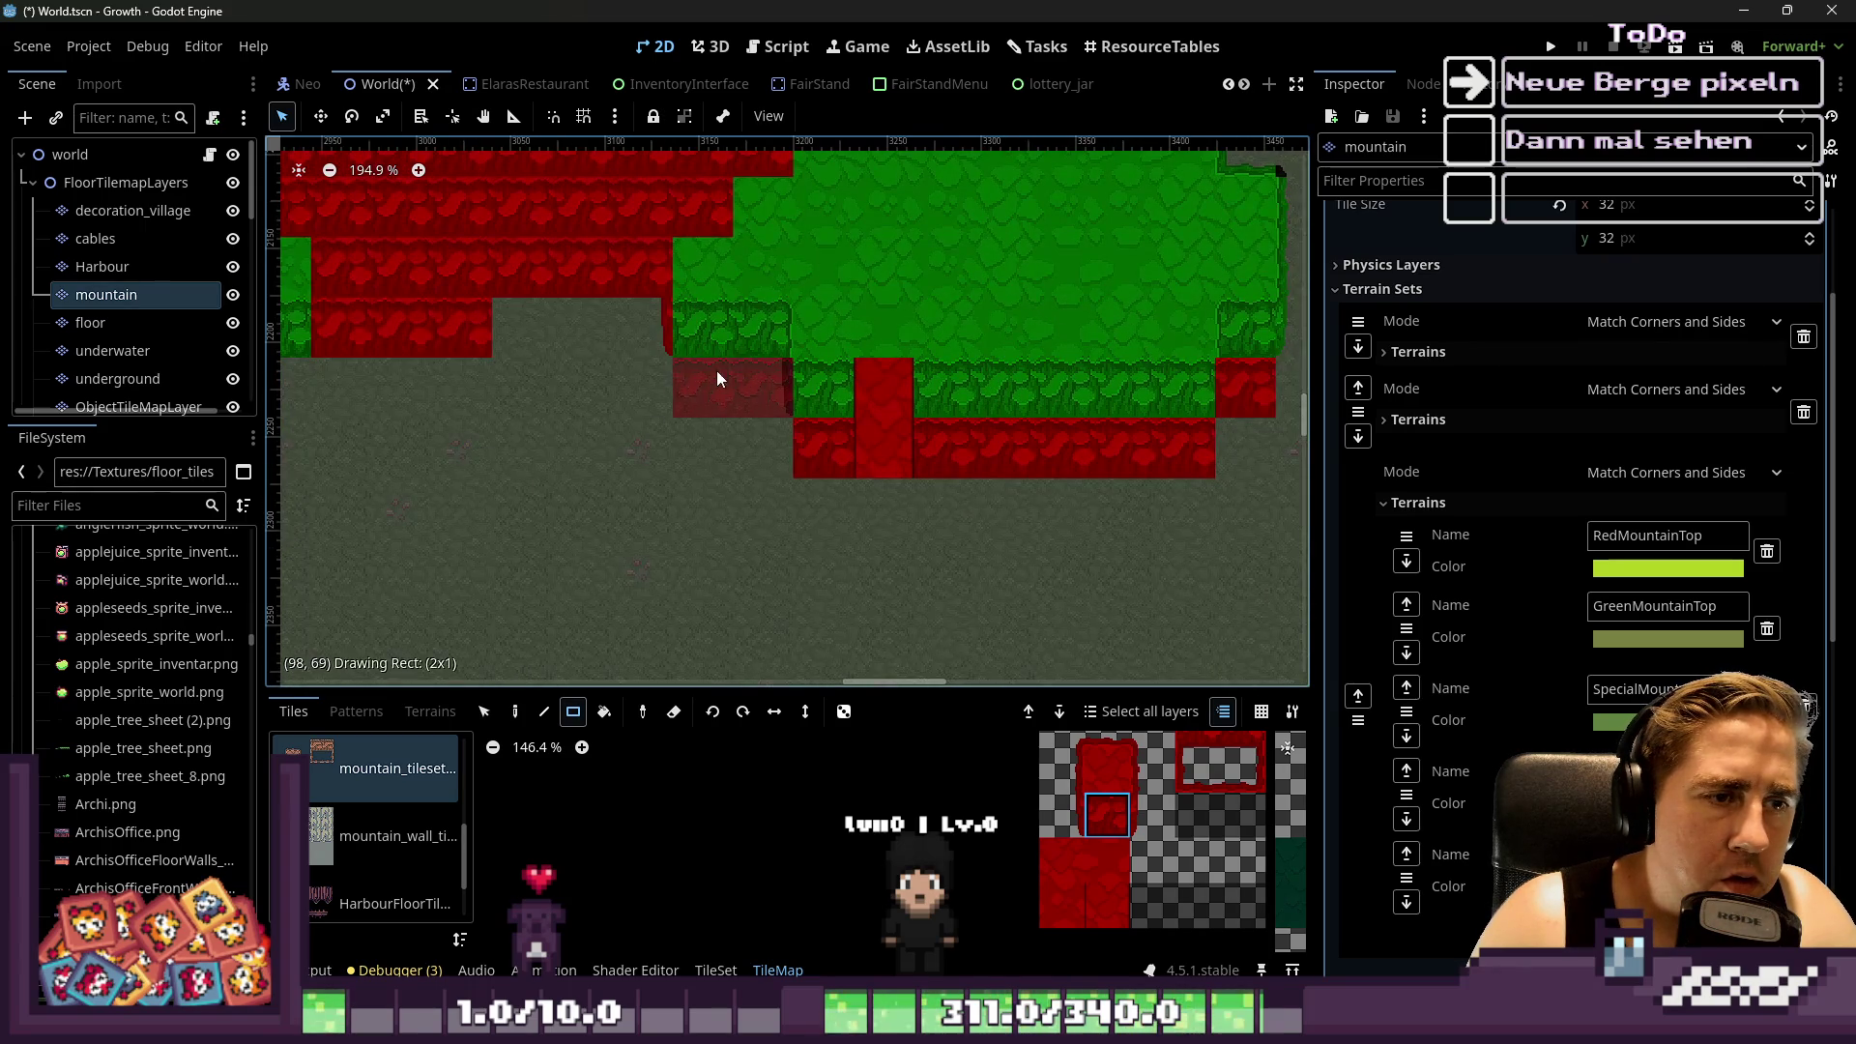
pyautogui.scroll(-3, 1129, 450)
pyautogui.scroll(3, 733, 434)
pyautogui.scroll(9, 798, 413)
# Fill the grey cells directly beneath the green steps with single tiles and short rows of wall tiles
pyautogui.click(779, 408)
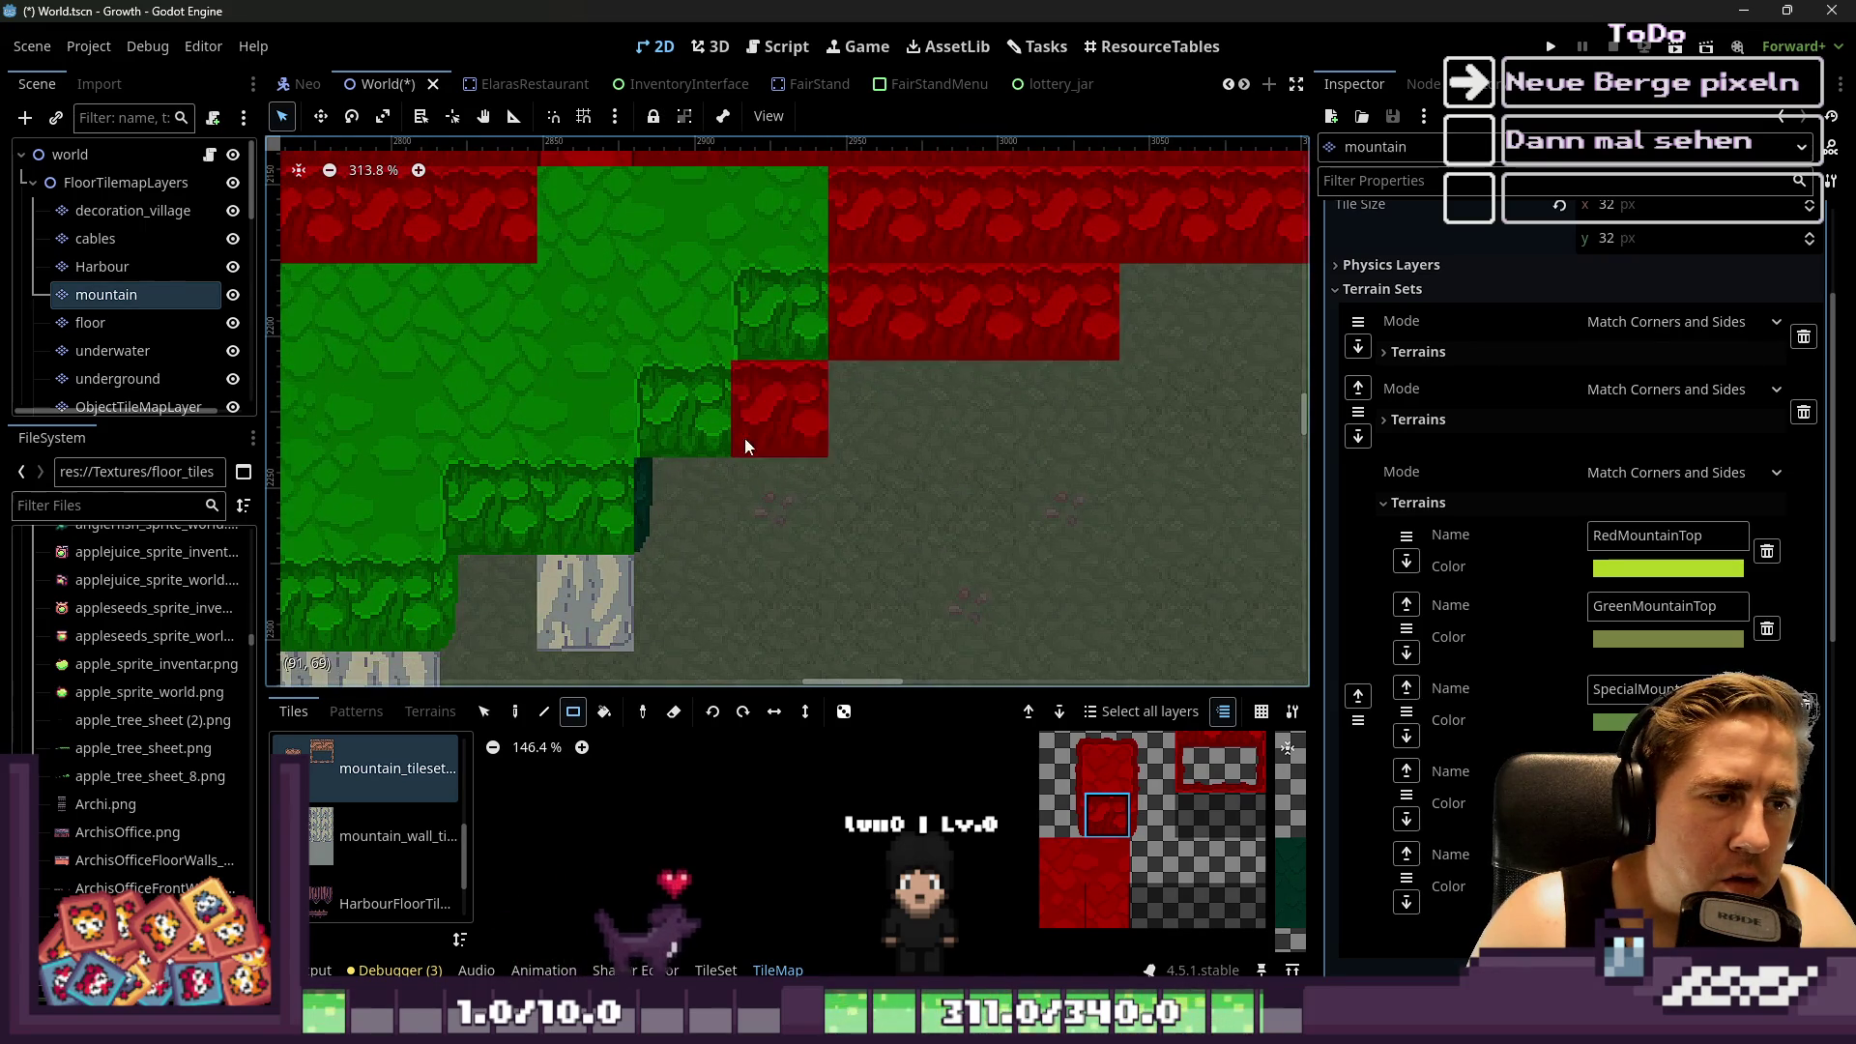
pyautogui.click(683, 505)
pyautogui.moveTo(589, 615); pyautogui.dragTo(531, 580)
pyautogui.scroll(-4, 539, 577)
pyautogui.moveTo(710, 484); pyautogui.dragTo(450, 525)
pyautogui.scroll(-2, 1117, 462)
pyautogui.scroll(3, 644, 416)
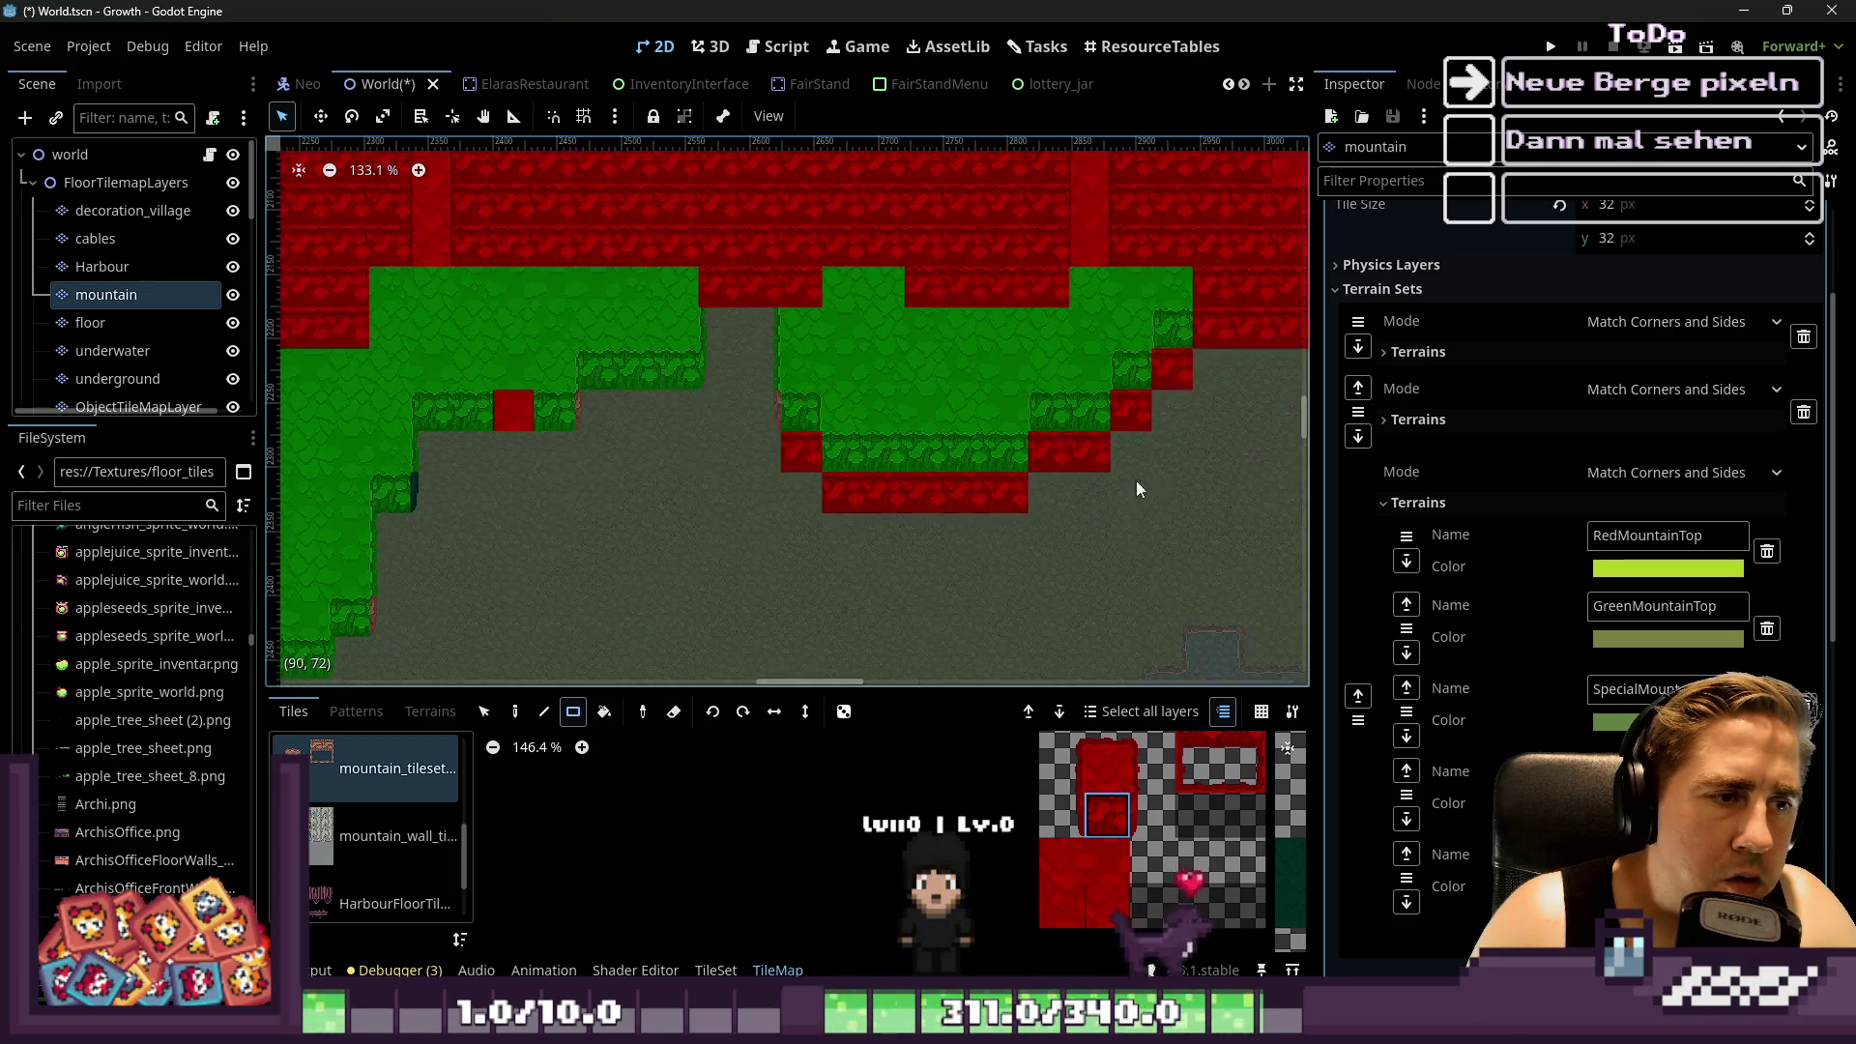
pyautogui.scroll(3, 628, 410)
pyautogui.moveTo(522, 406); pyautogui.dragTo(741, 363)
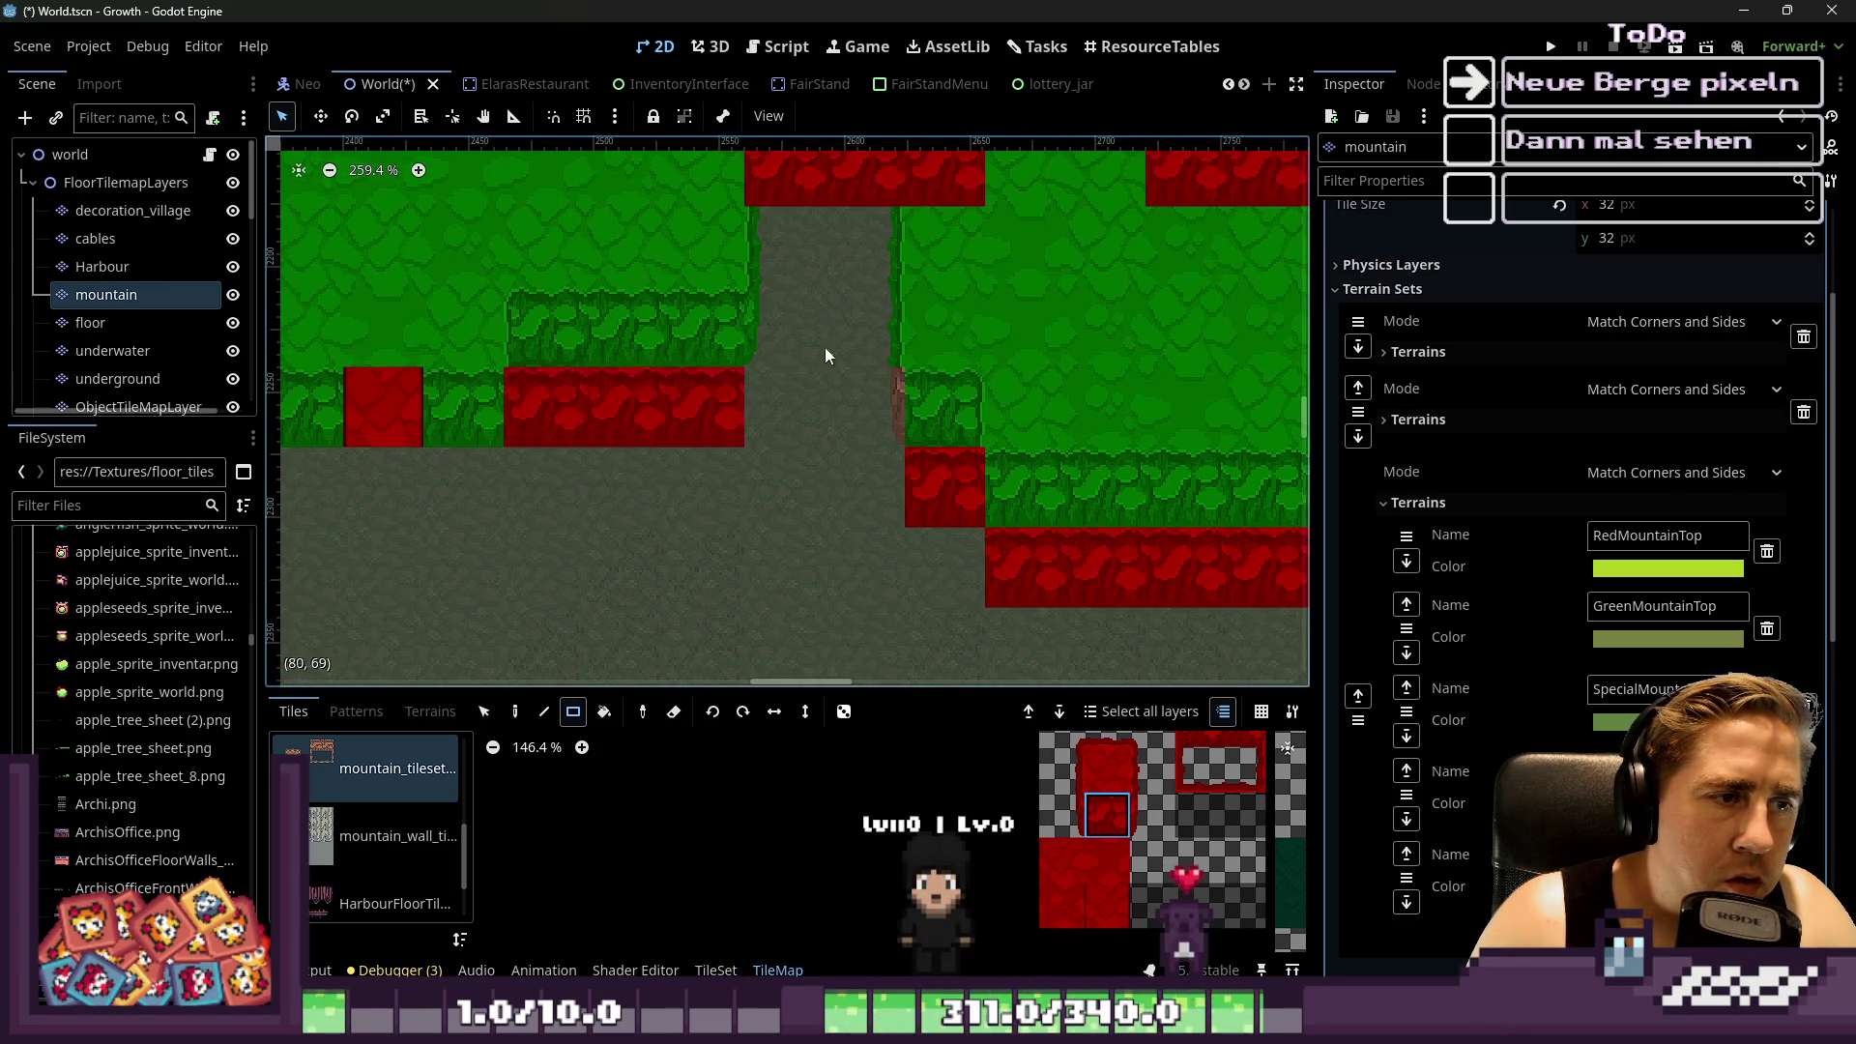
pyautogui.scroll(2, 472, 410)
pyautogui.moveTo(612, 437); pyautogui.dragTo(538, 429)
pyautogui.click(791, 416)
pyautogui.scroll(-2, 649, 514)
pyautogui.hscroll(-2, 650, 513)
pyautogui.click(601, 473)
pyautogui.scroll(-5, 602, 473)
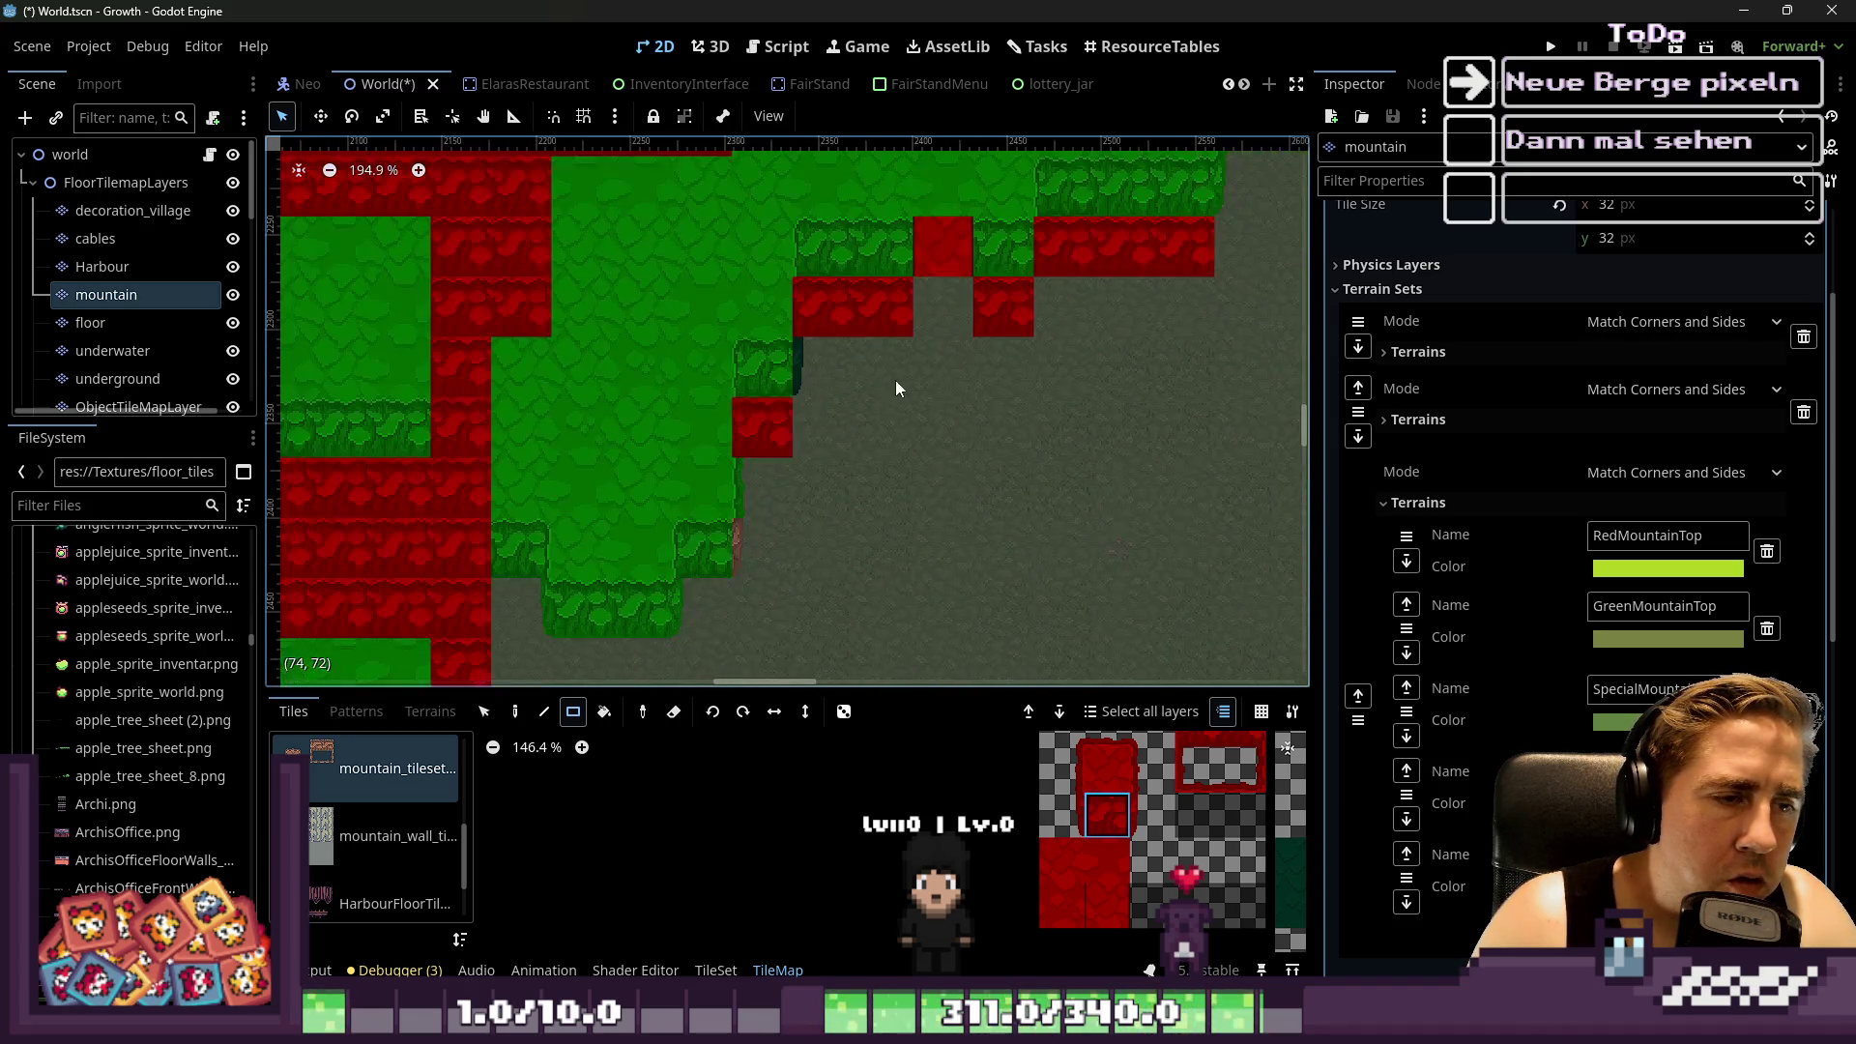
pyautogui.scroll(-2, 896, 380)
pyautogui.hscroll(-3, 896, 380)
pyautogui.moveTo(710, 599); pyautogui.dragTo(646, 584)
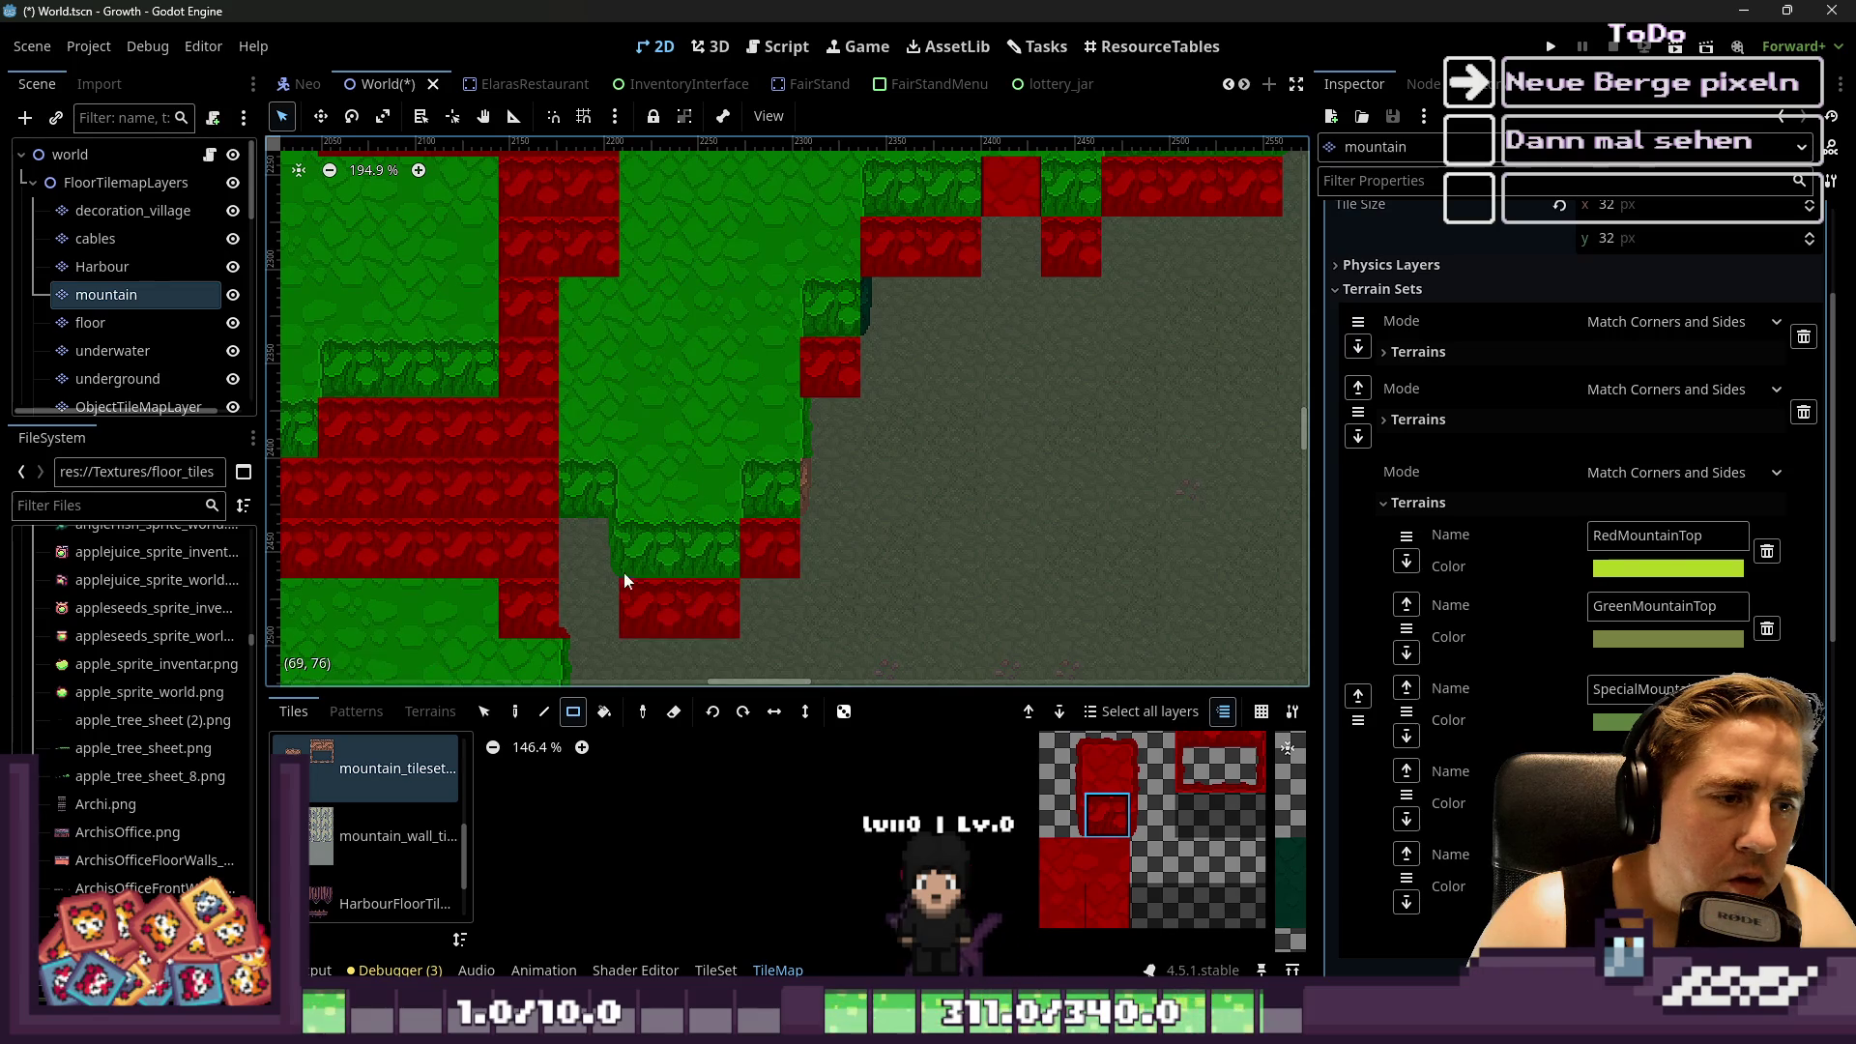
# Paint two 2x1 wall blocks, a six-tile row, four tiles under the grass and two more on the left
pyautogui.scroll(-2, 648, 578)
pyautogui.scroll(-2, 822, 287)
pyautogui.hscroll(-1, 822, 287)
pyautogui.scroll(1, 1100, 265)
pyautogui.scroll(-2, 1100, 265)
pyautogui.hscroll(-2, 1101, 265)
pyautogui.moveTo(901, 429)
pyautogui.mouseDown()
pyautogui.moveTo(865, 414)
pyautogui.moveTo(864, 445)
pyautogui.mouseUp()
pyautogui.moveTo(785, 489); pyautogui.dragTo(522, 493)
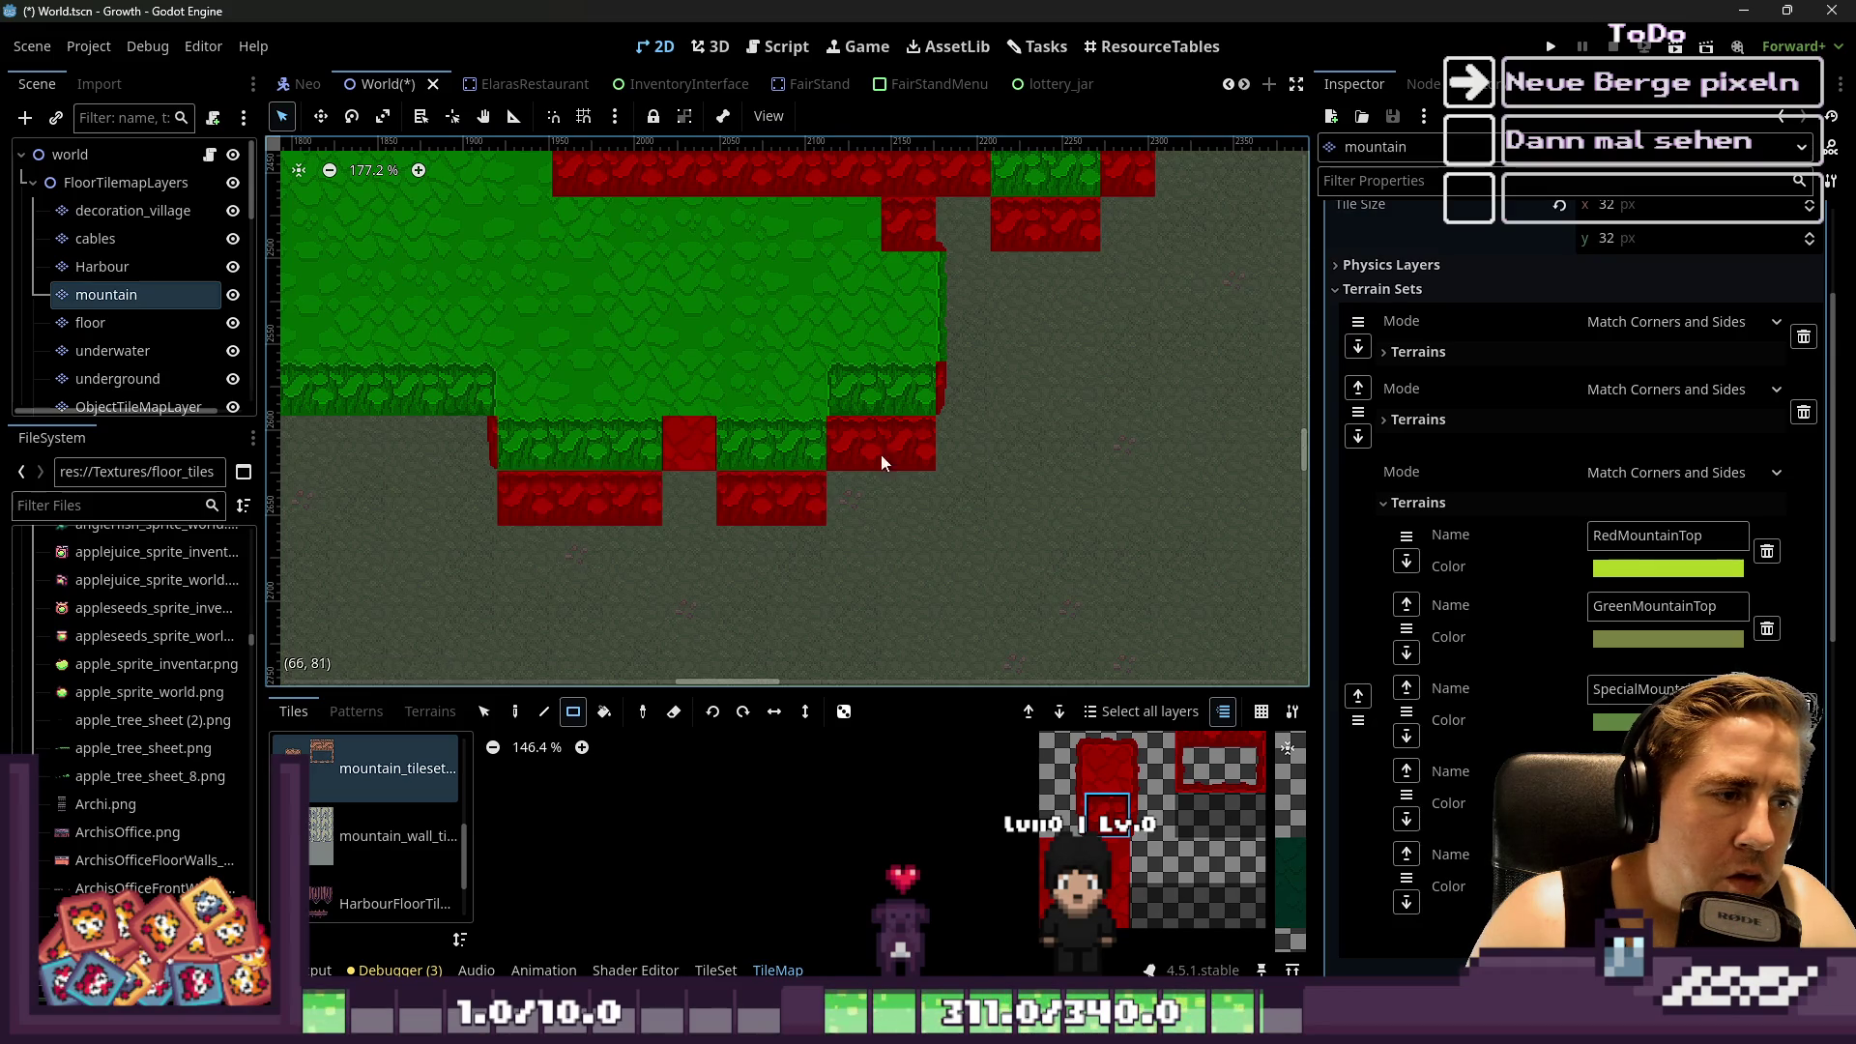
pyautogui.hscroll(-3, 580, 464)
pyautogui.moveTo(741, 470); pyautogui.dragTo(479, 462)
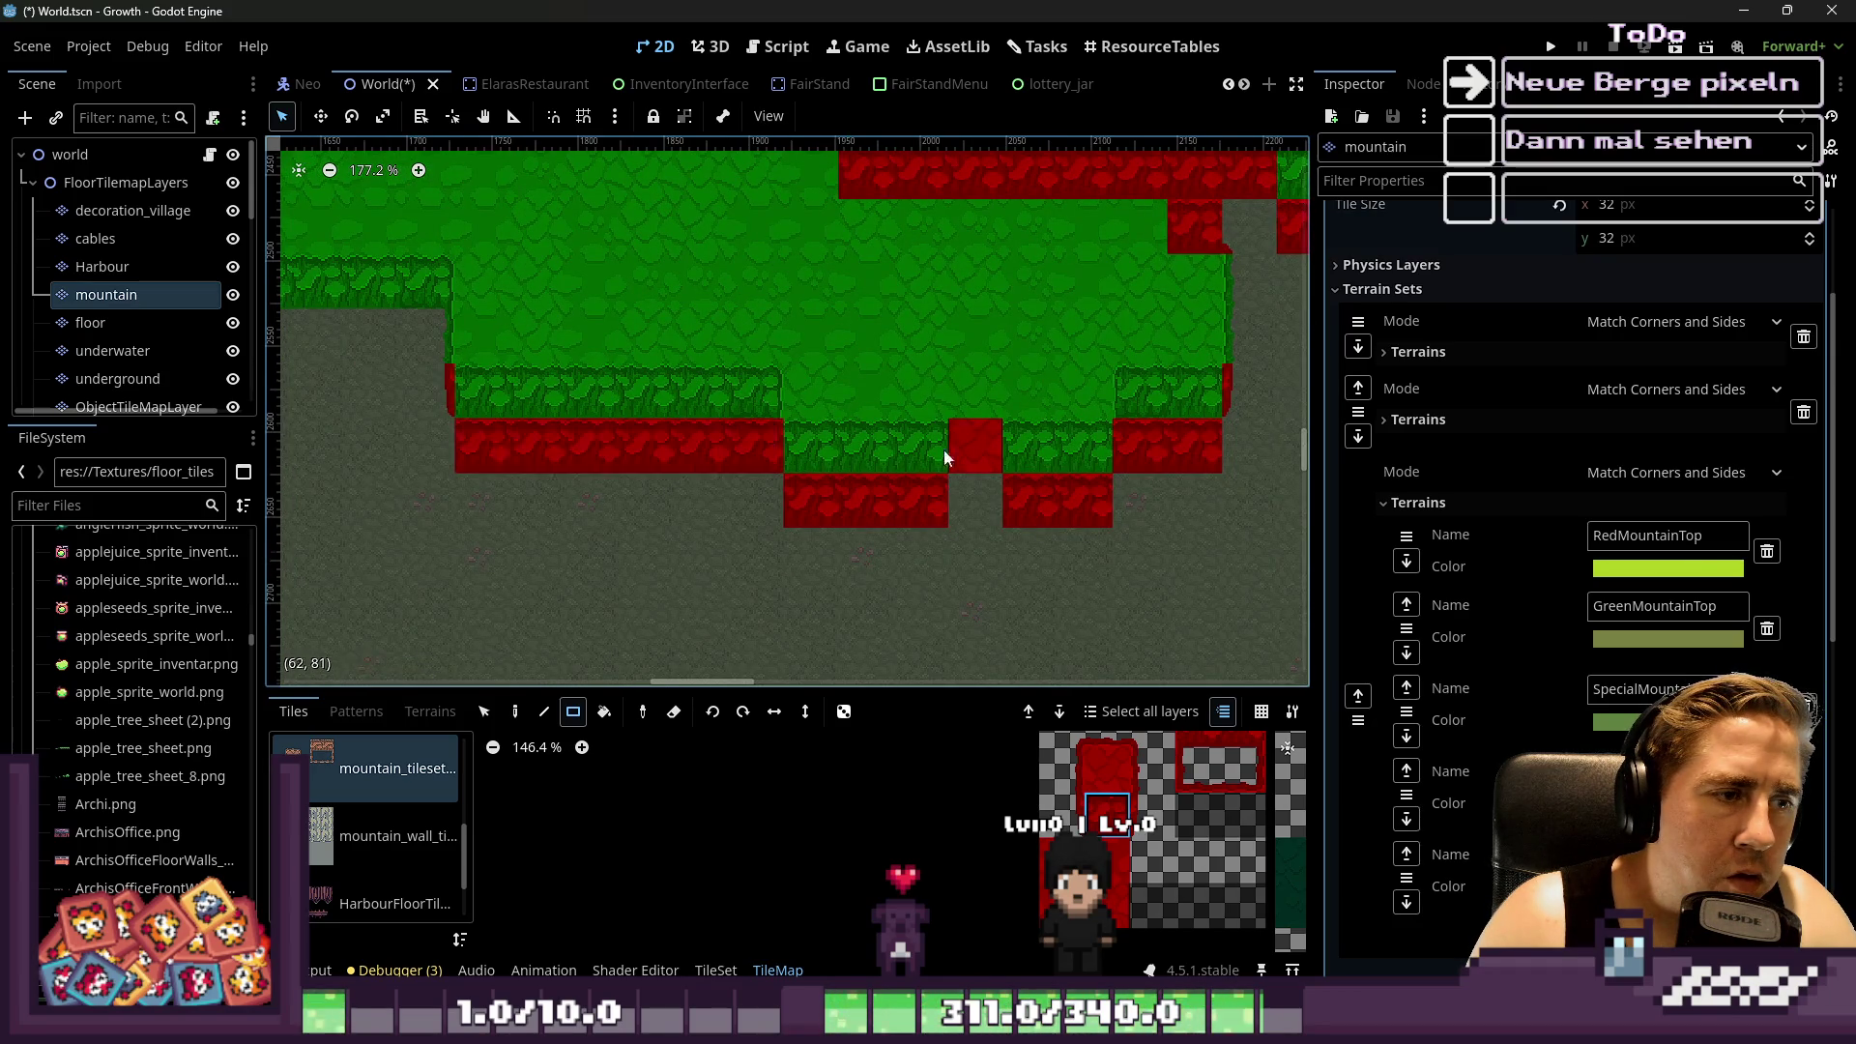
pyautogui.scroll(3, 699, 402)
pyautogui.moveTo(639, 383); pyautogui.dragTo(440, 367)
pyautogui.hscroll(-3, 1135, 448)
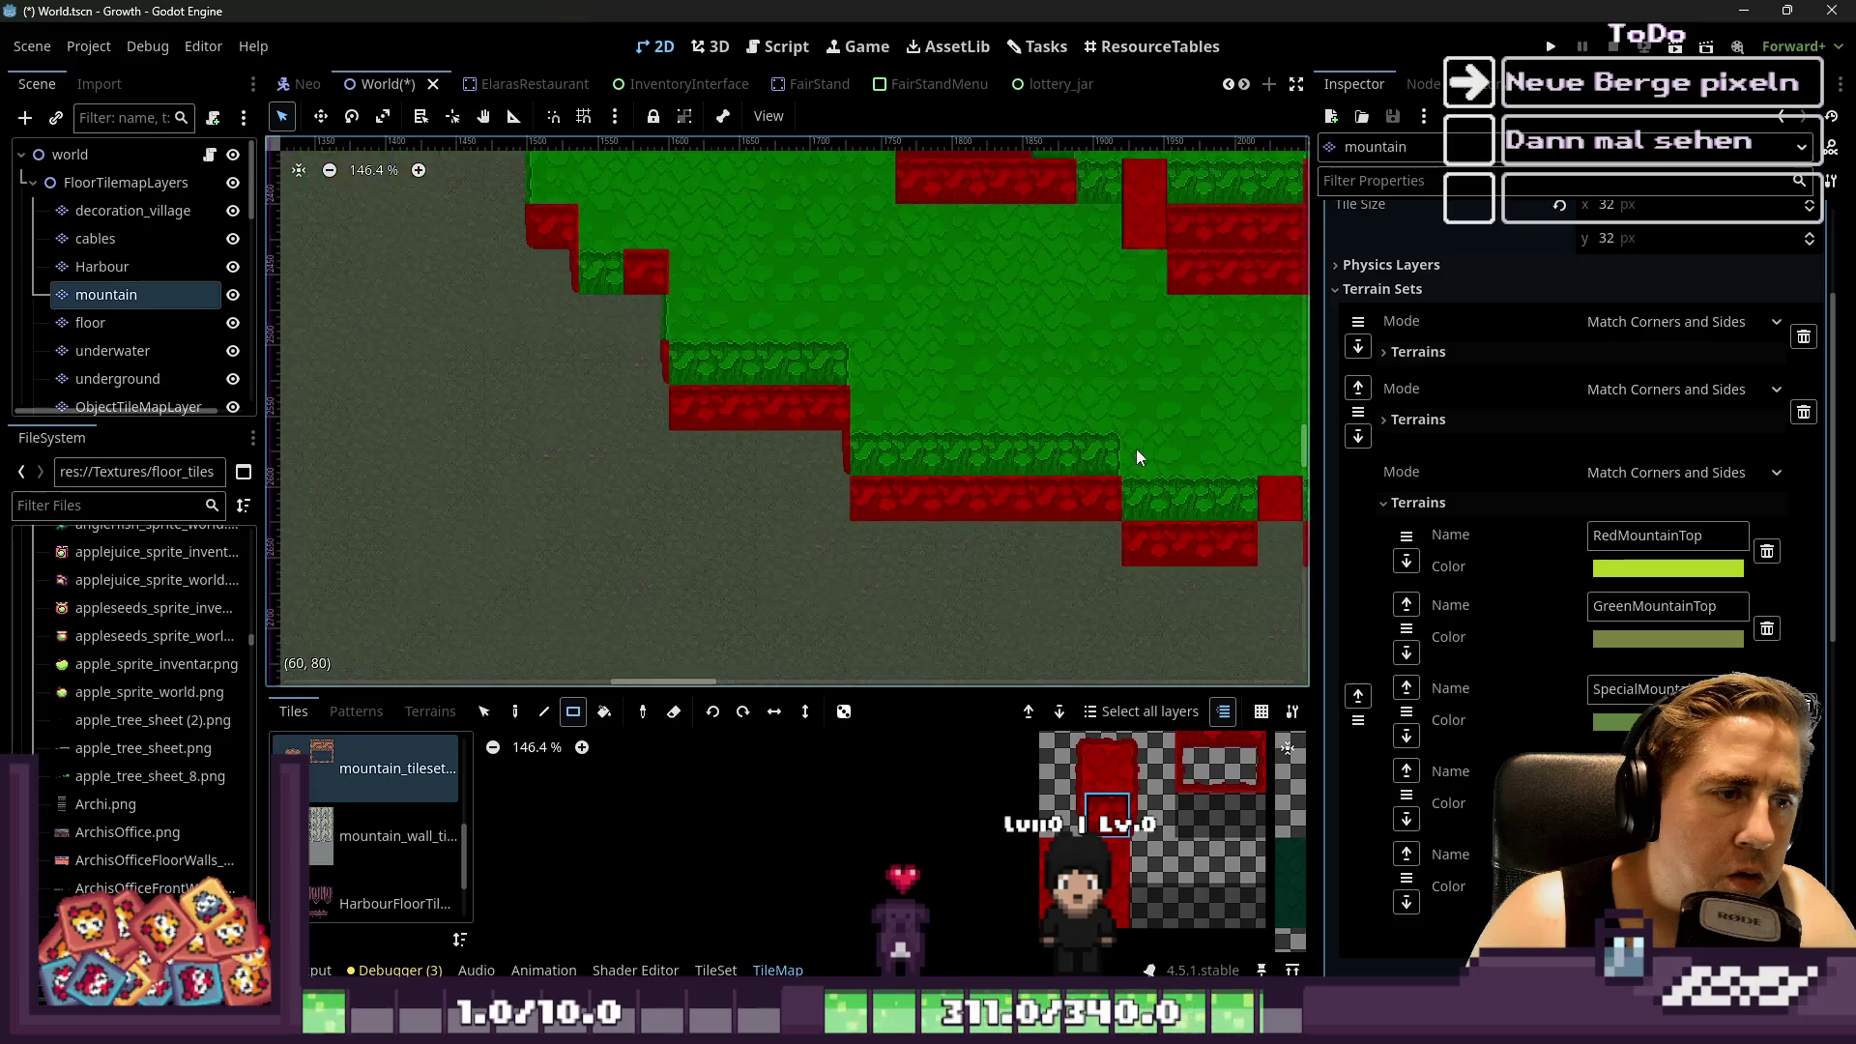
pyautogui.scroll(3, 600, 310)
pyautogui.moveTo(630, 276); pyautogui.dragTo(569, 267)
pyautogui.scroll(-10, 902, 514)
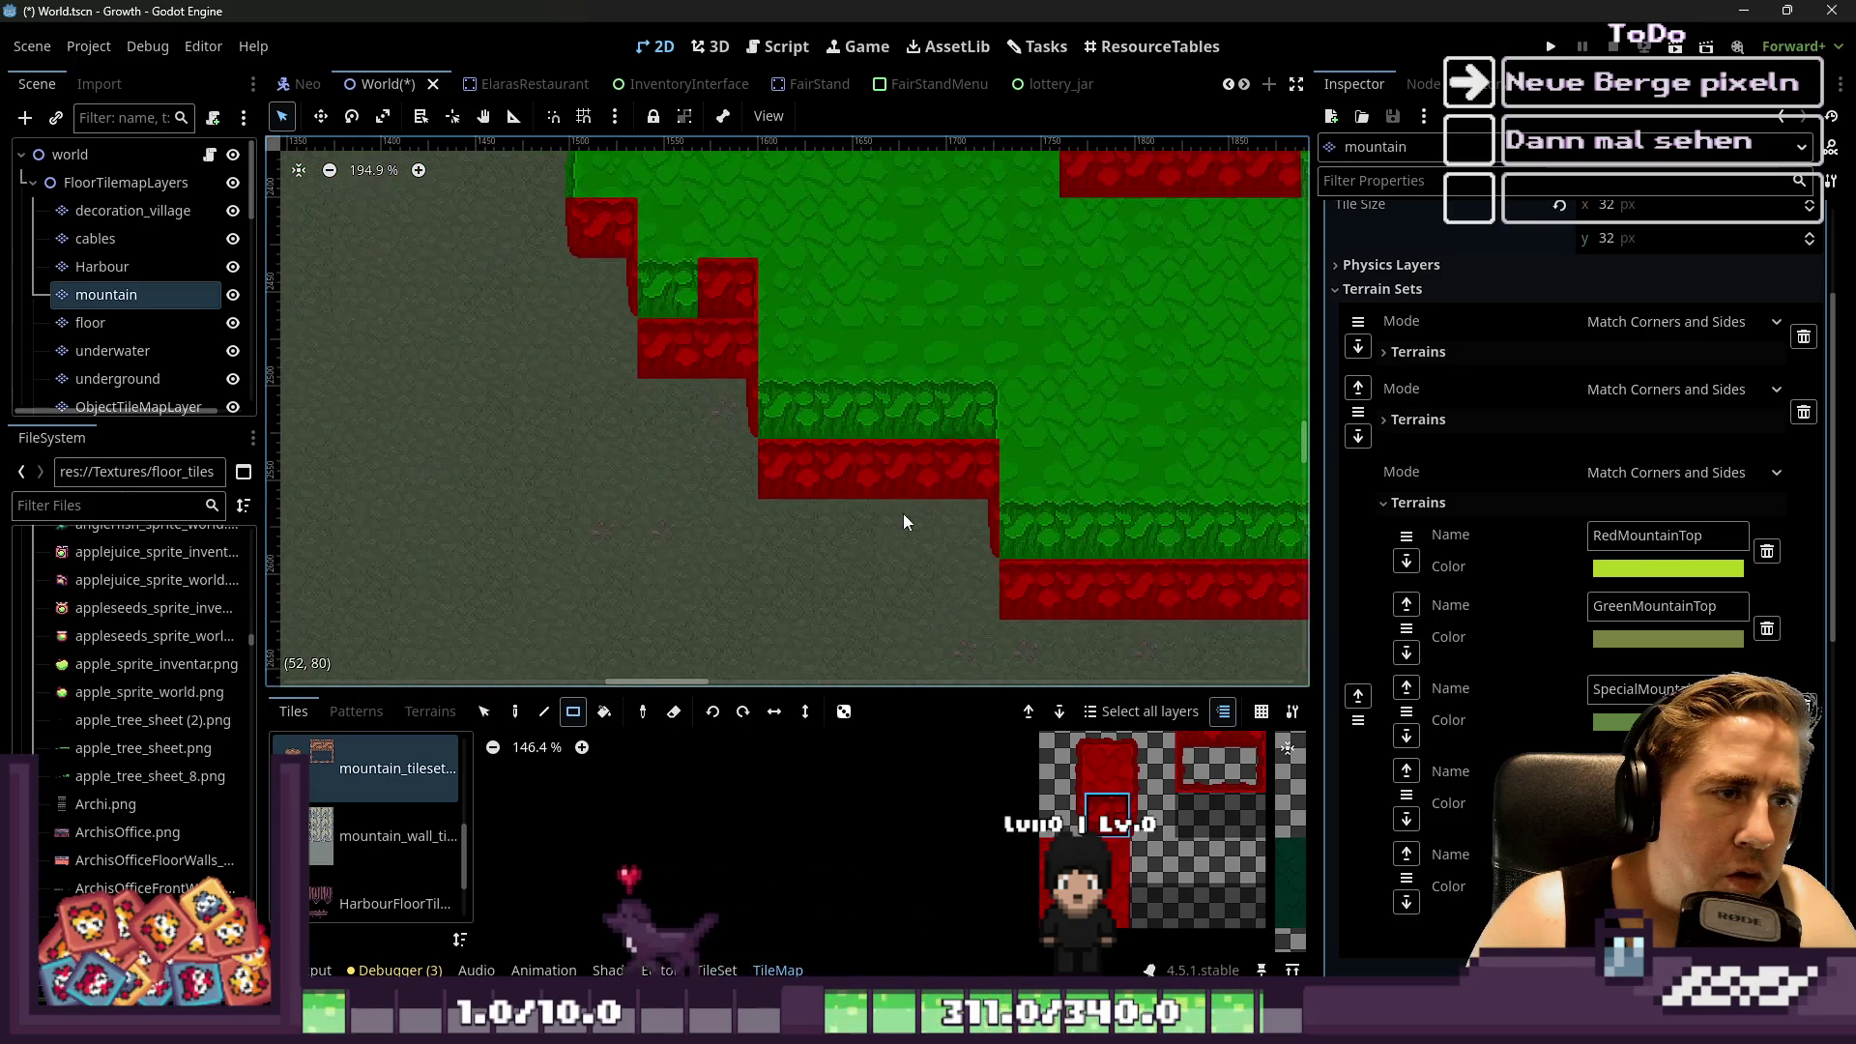
pyautogui.scroll(-3, 825, 416)
pyautogui.scroll(8, 994, 398)
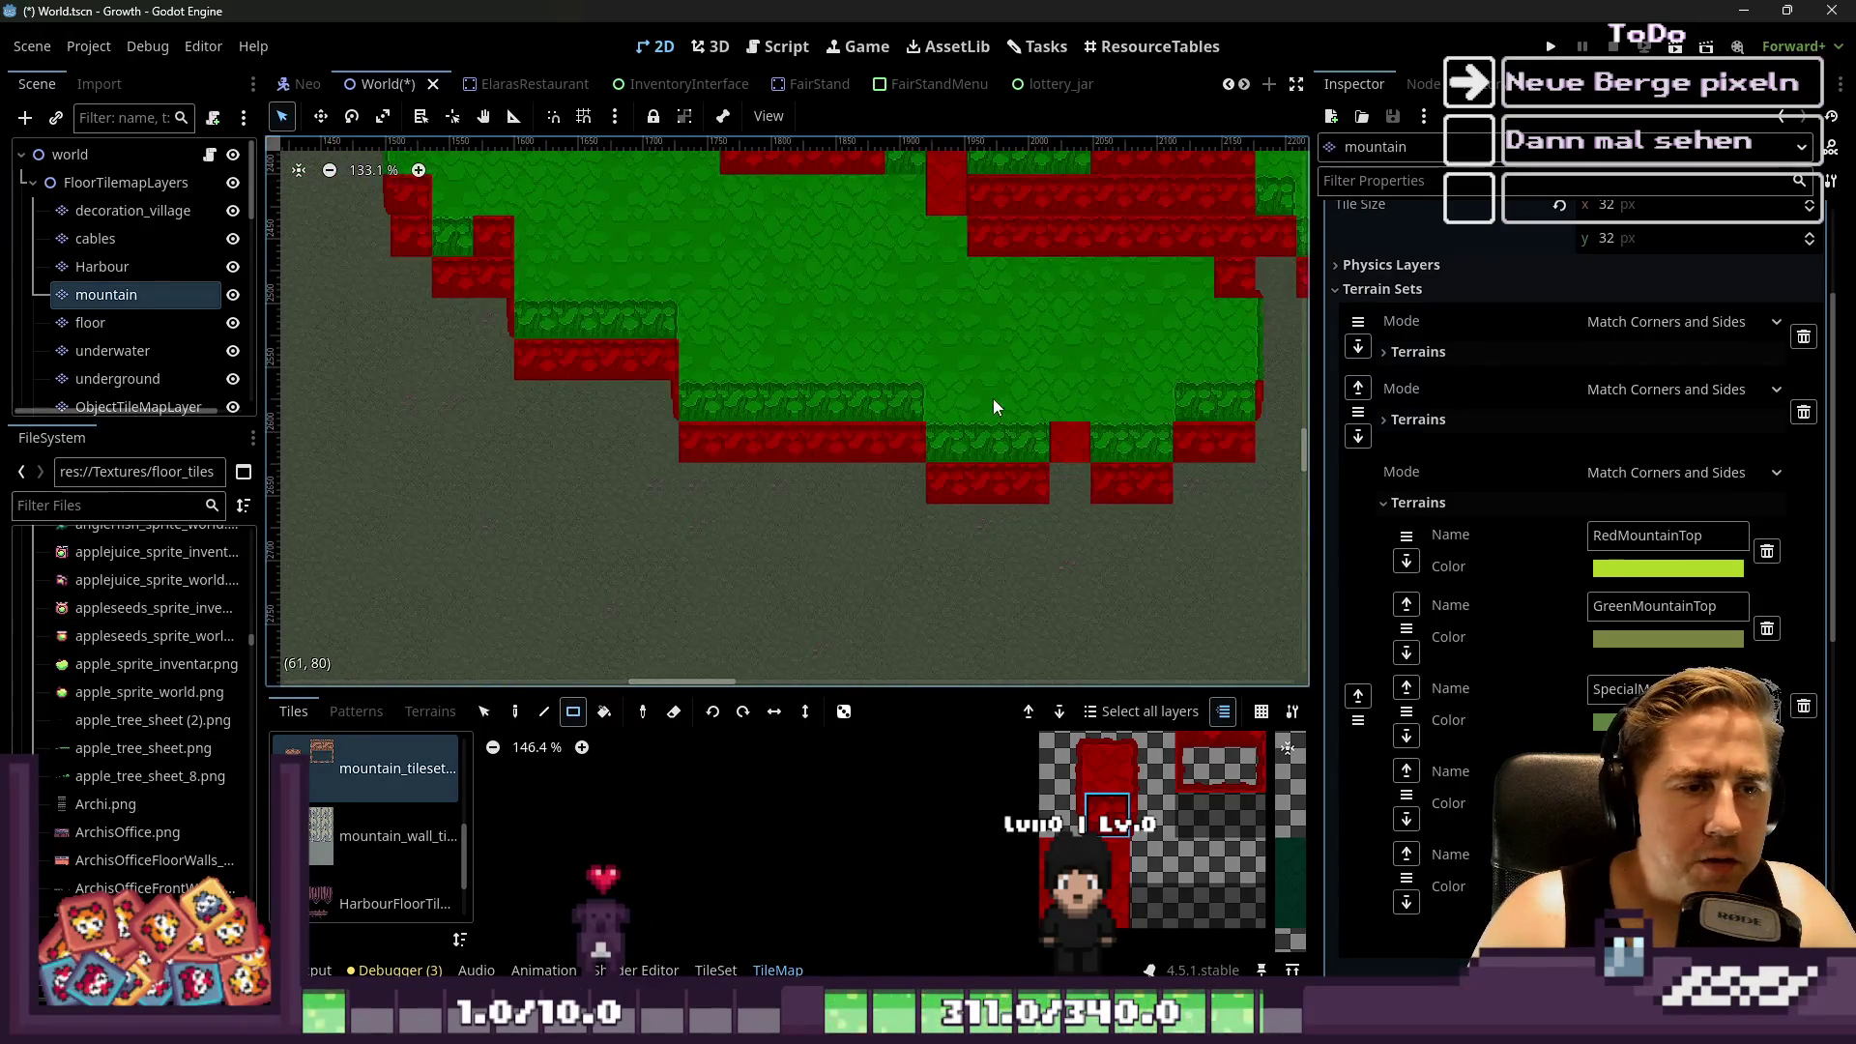
pyautogui.scroll(11, 946, 462)
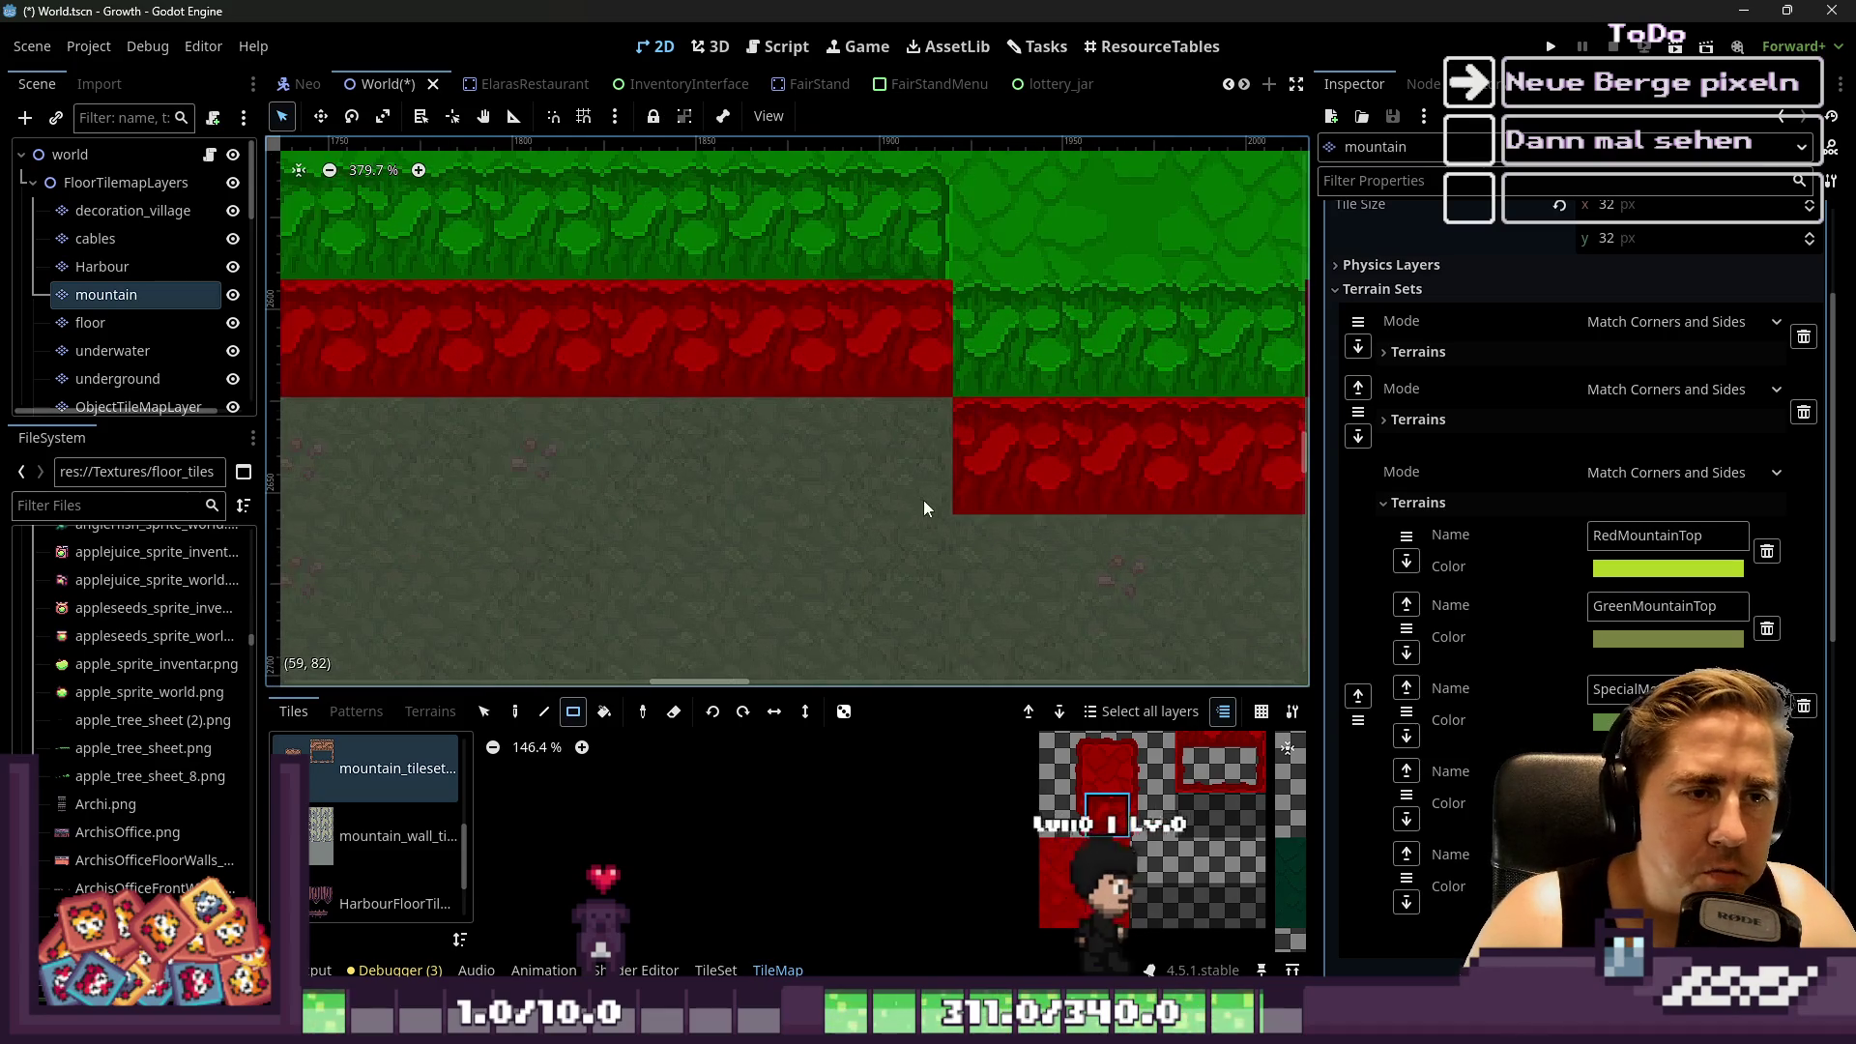
# Try top-left and left-edge wall tile variants from the atlas at the cliff corner seam
pyautogui.click(1102, 785)
pyautogui.click(1073, 779)
pyautogui.click(942, 448)
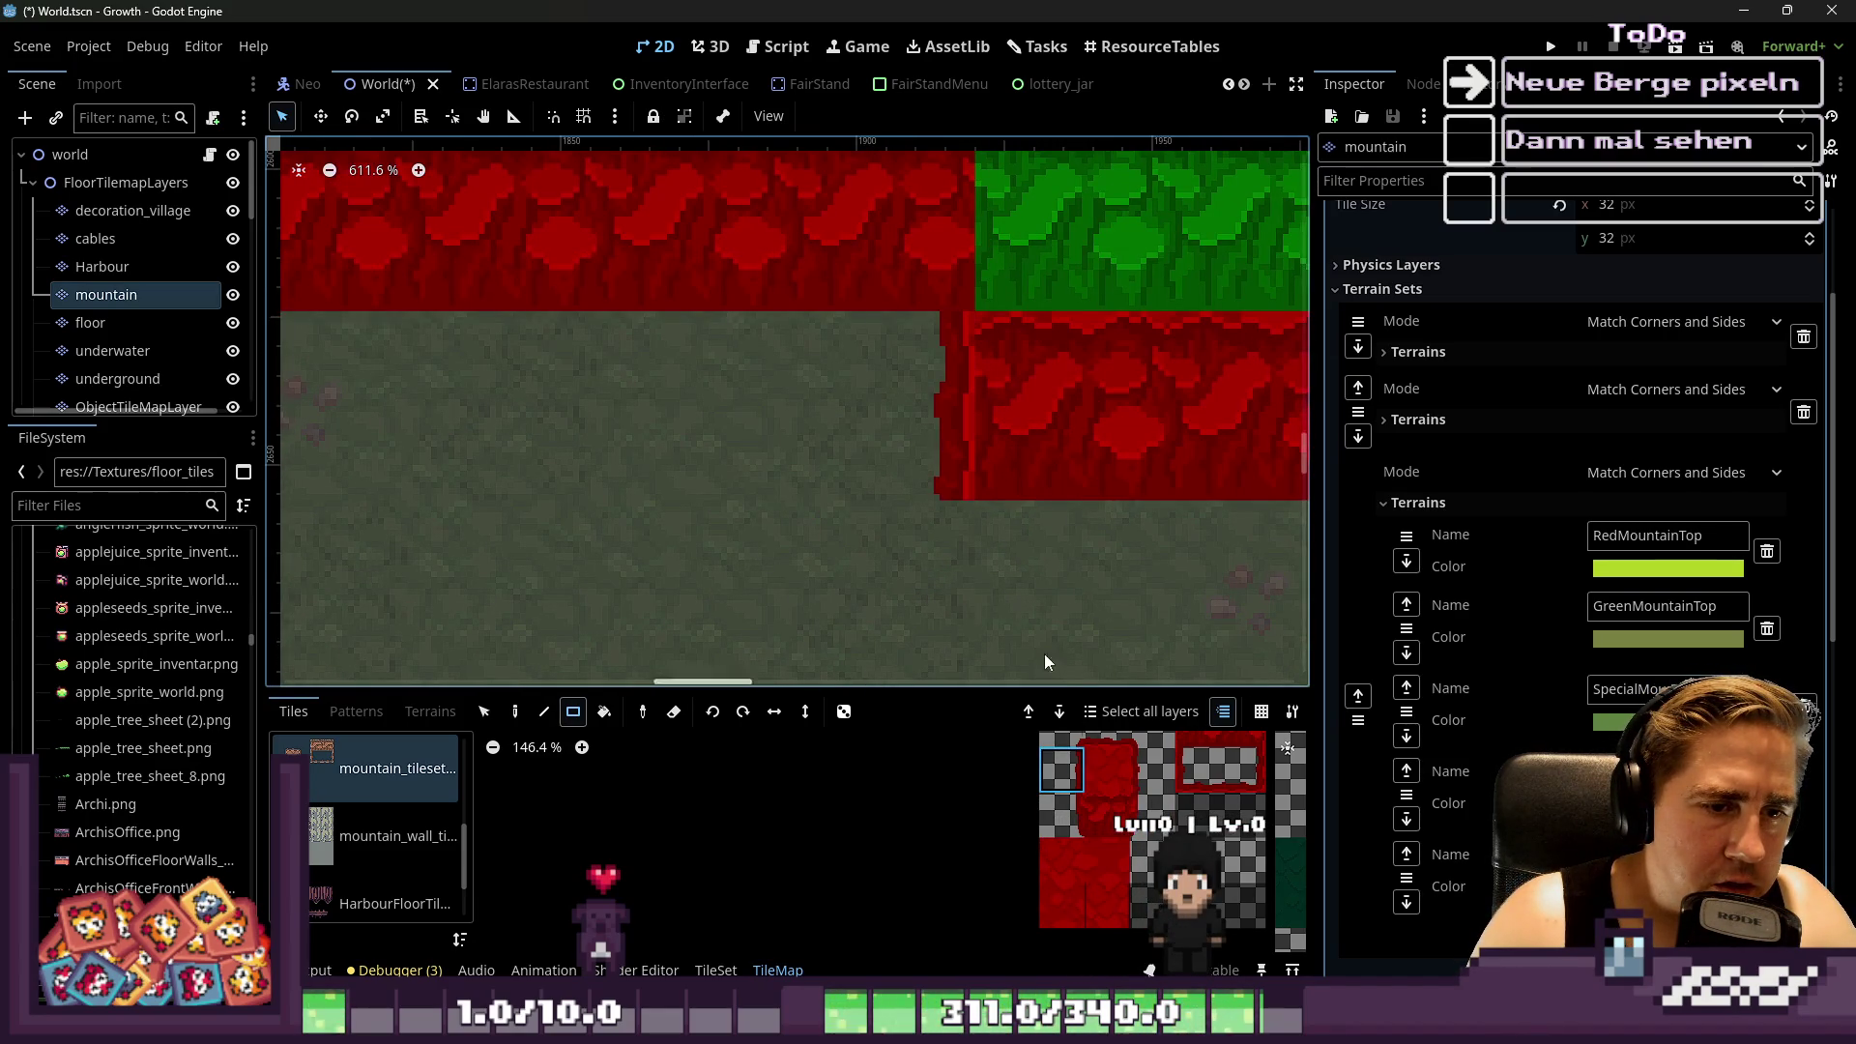
pyautogui.scroll(-2, 961, 513)
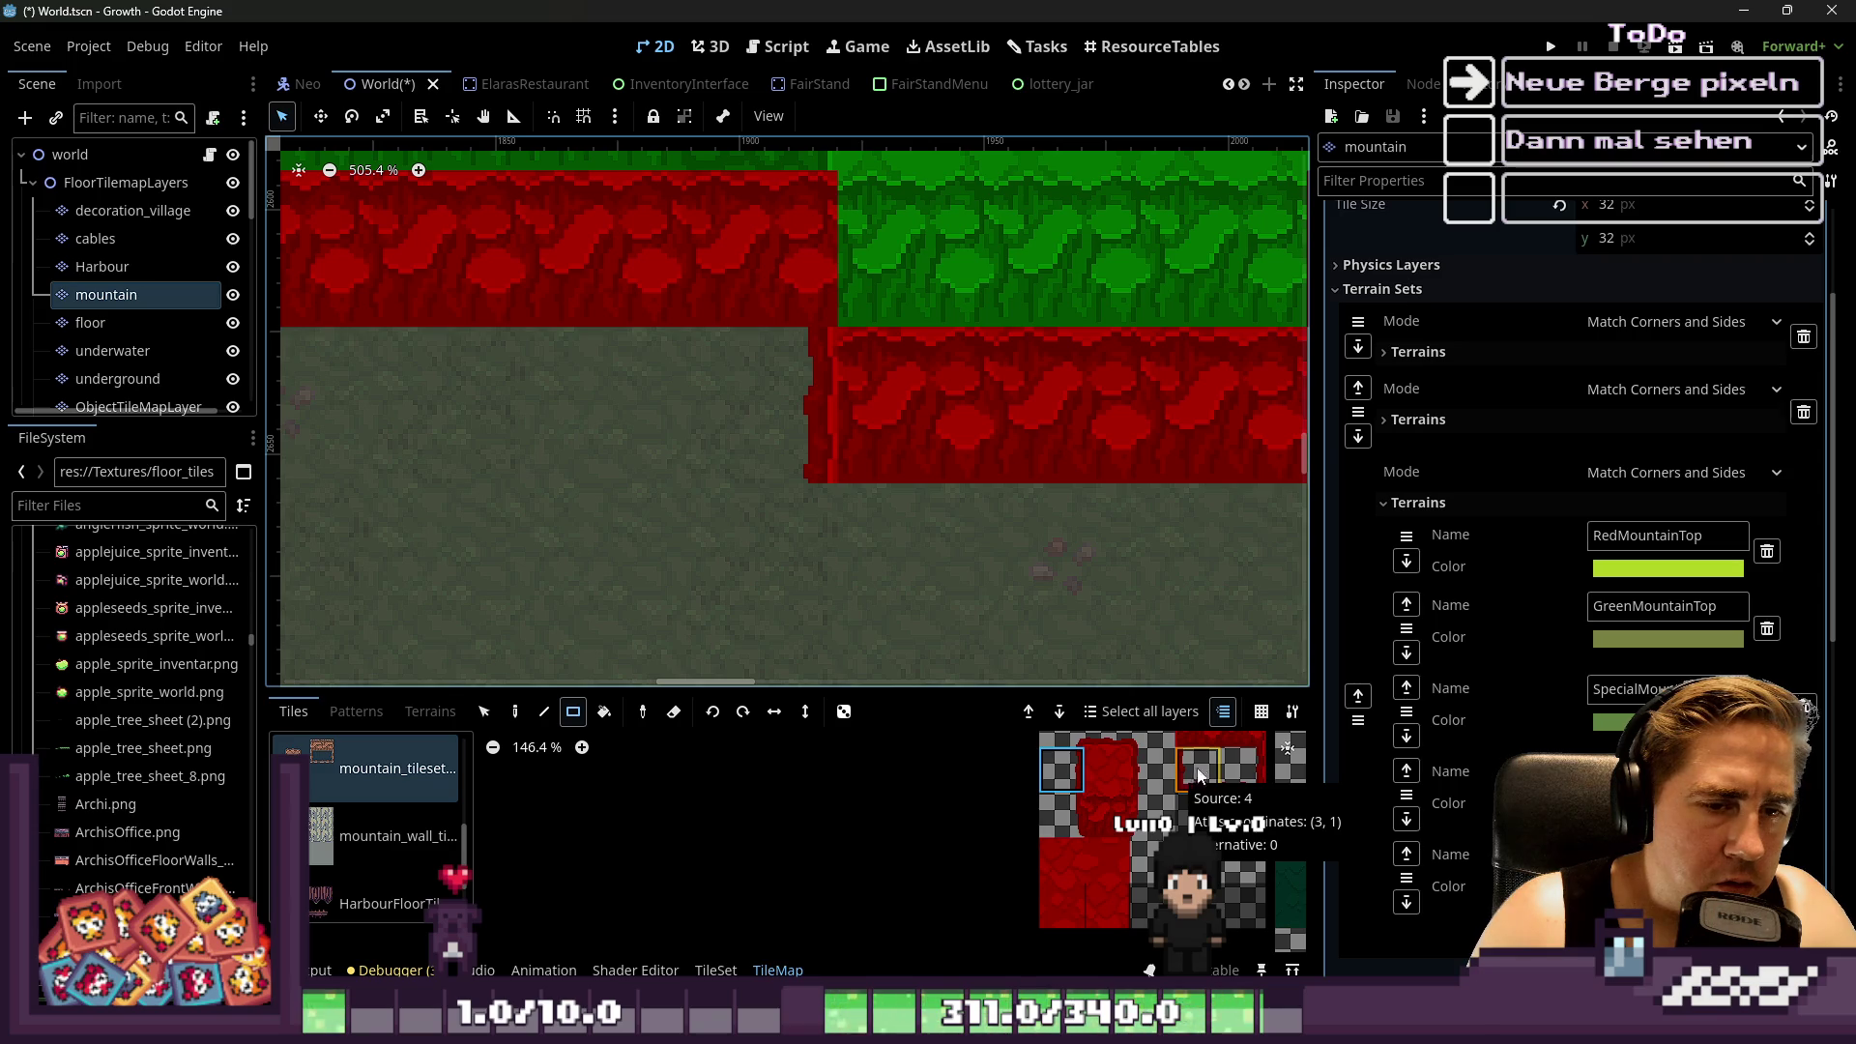
pyautogui.click(1233, 746)
pyautogui.click(782, 414)
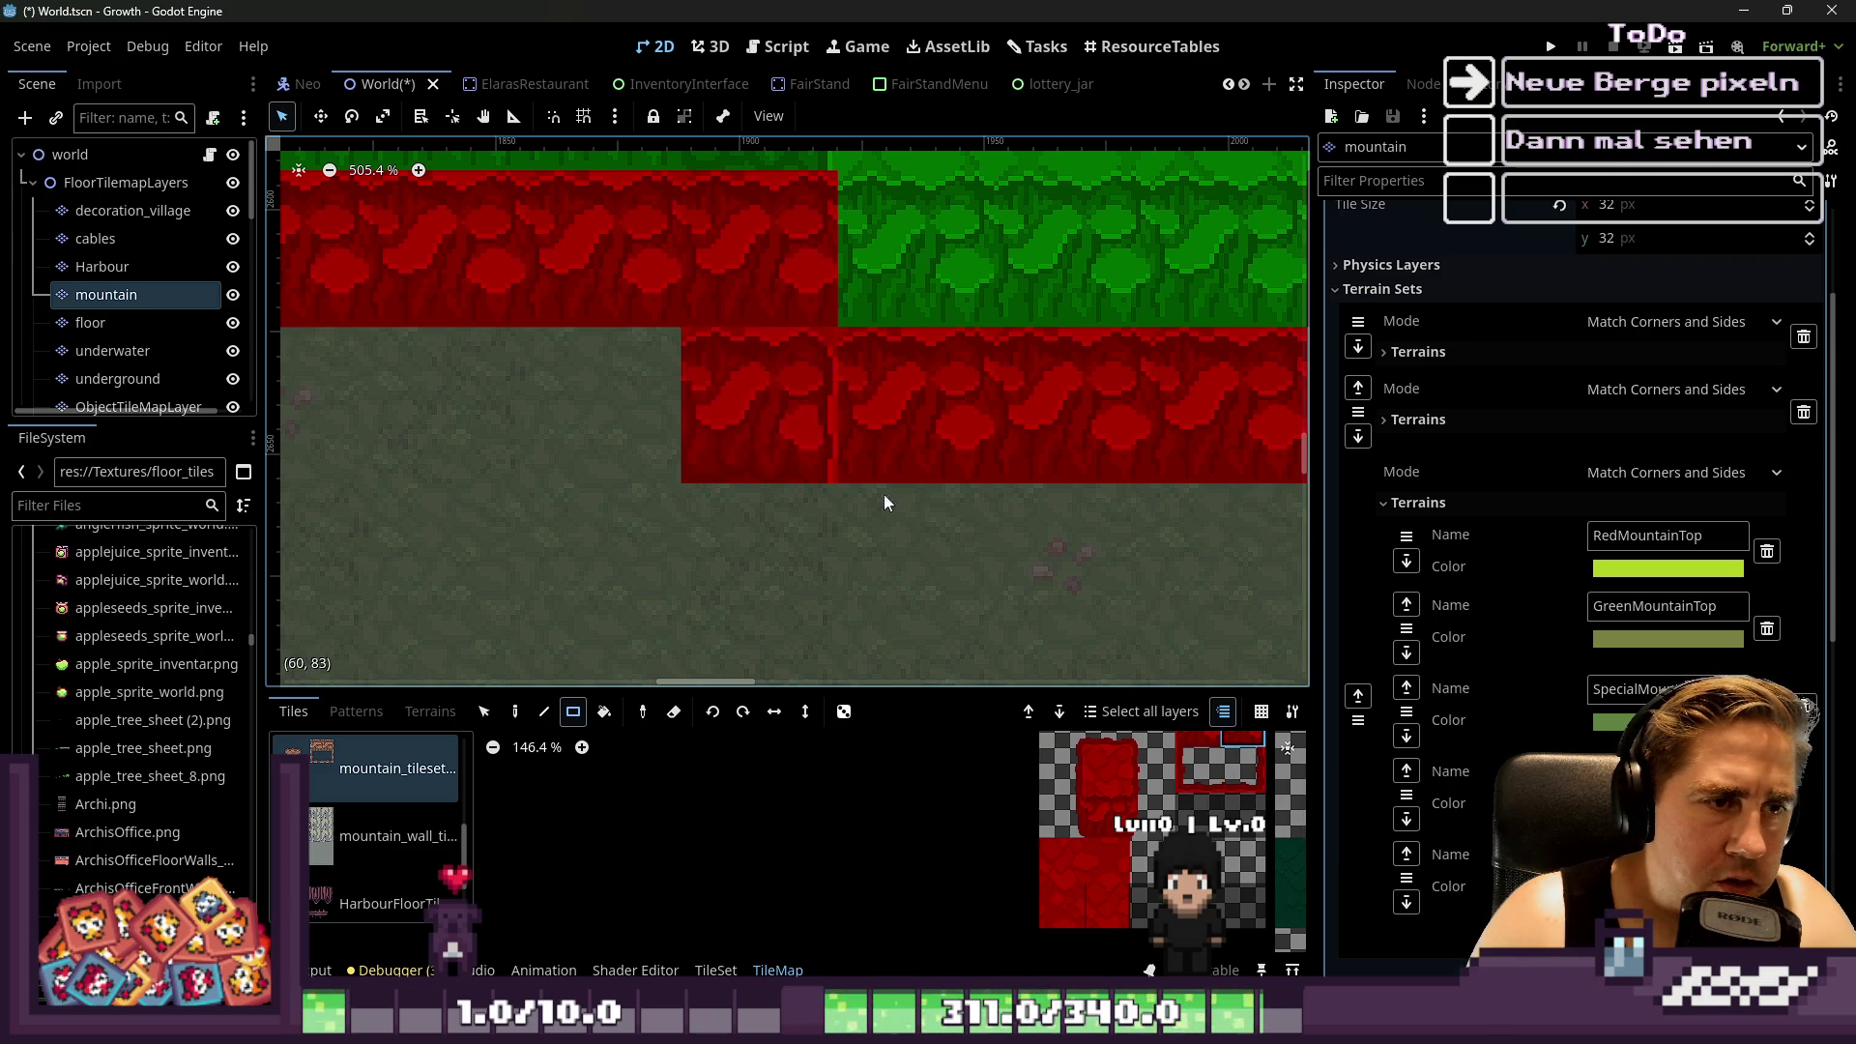
pyautogui.scroll(-1, 1189, 788)
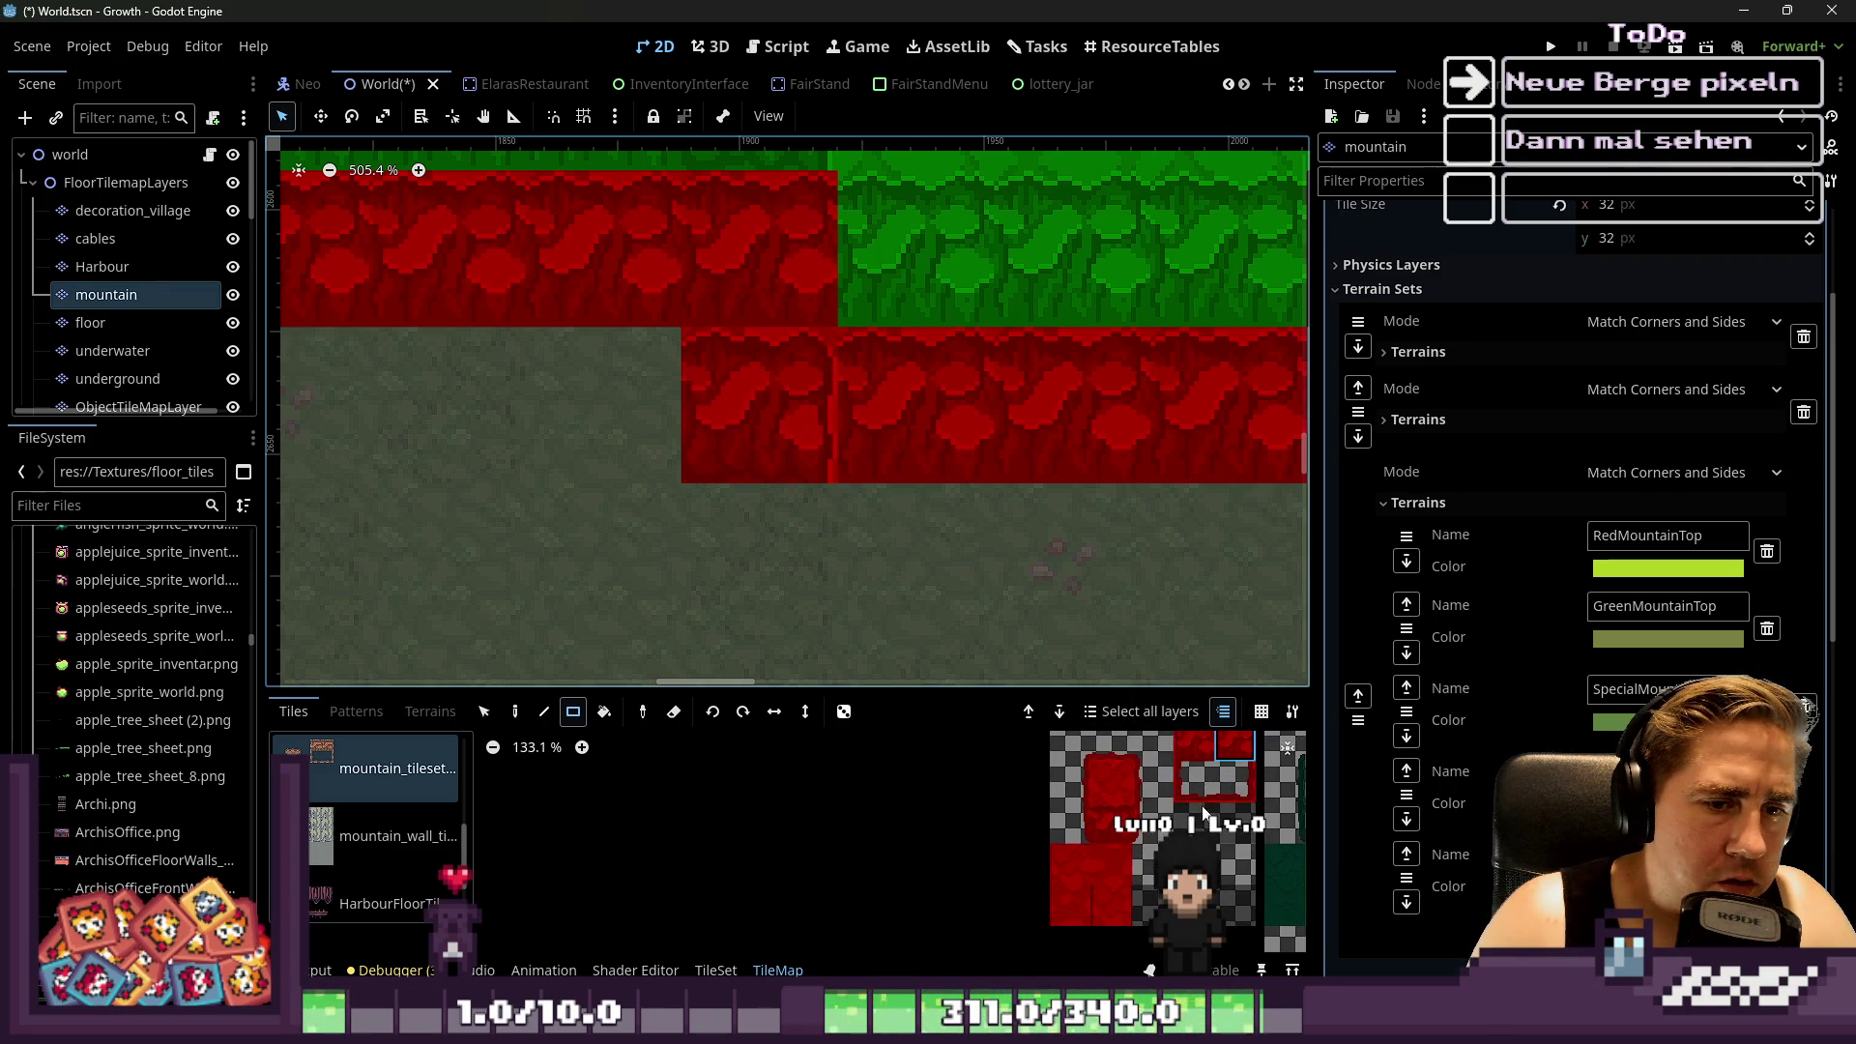
pyautogui.click(778, 406)
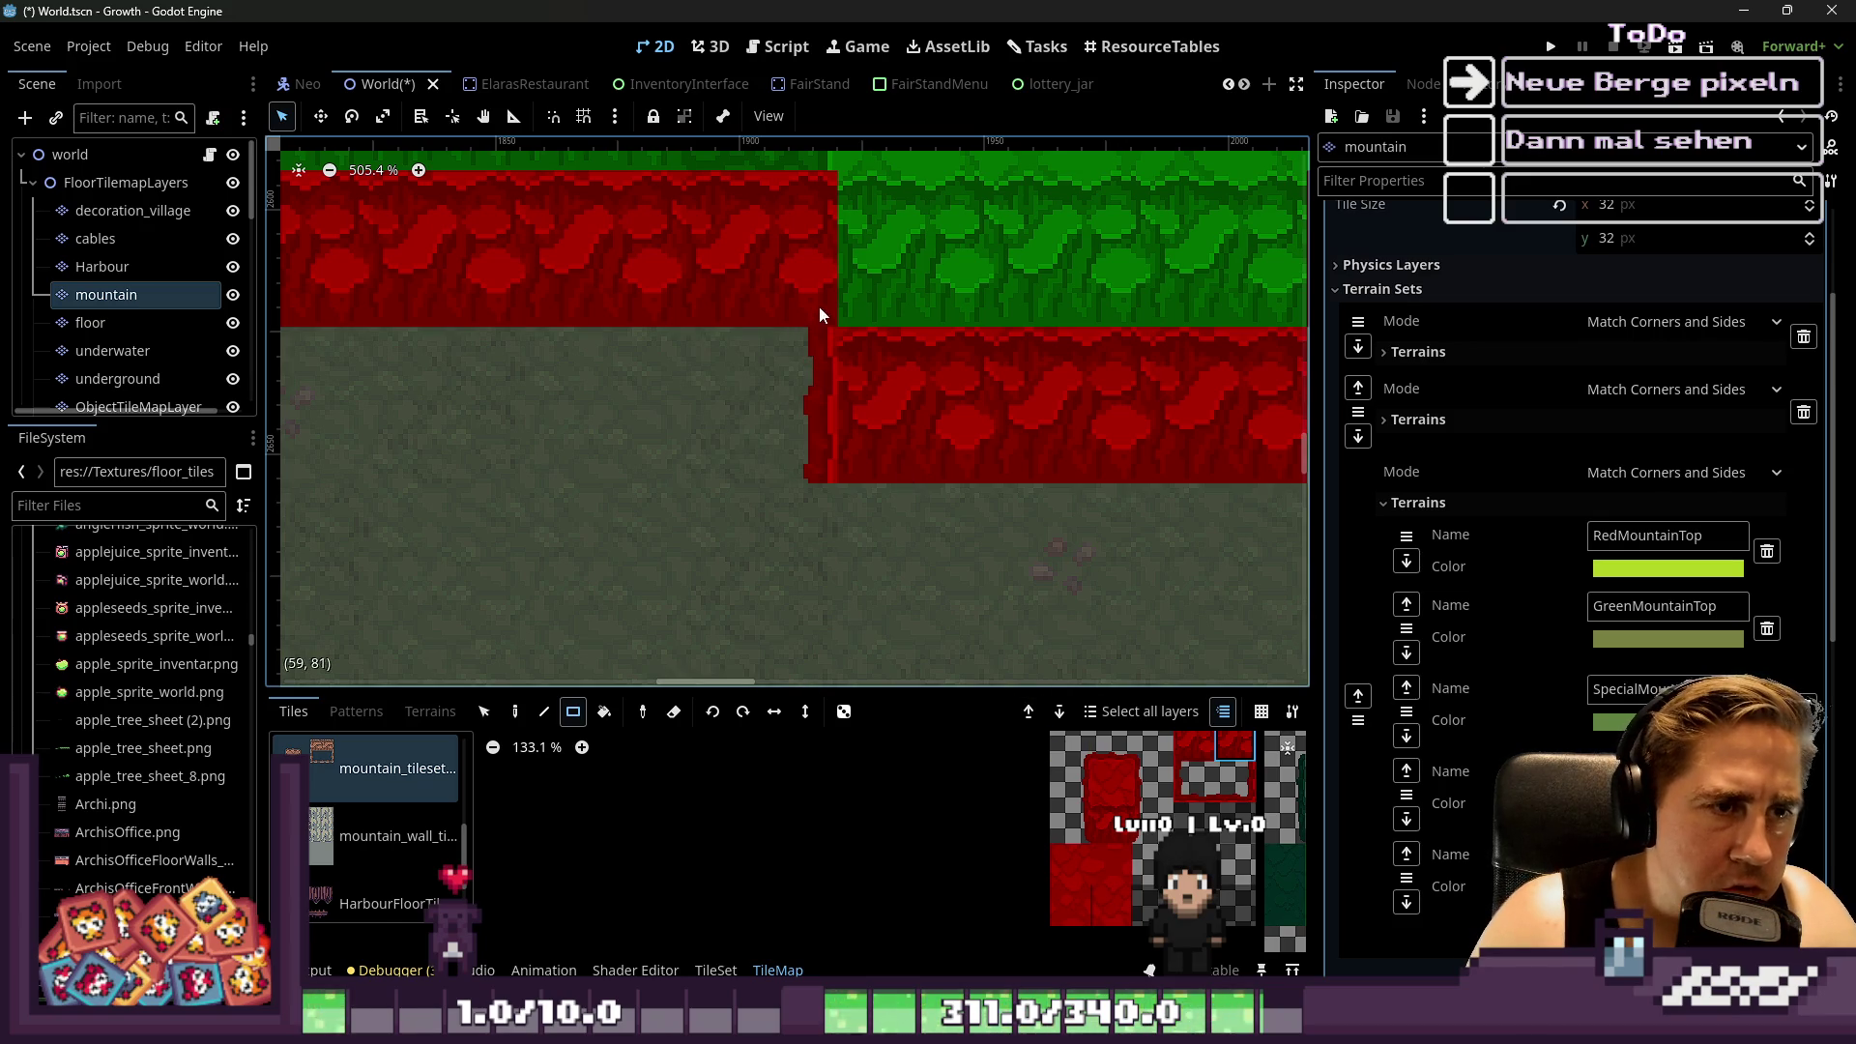
pyautogui.click(1238, 748)
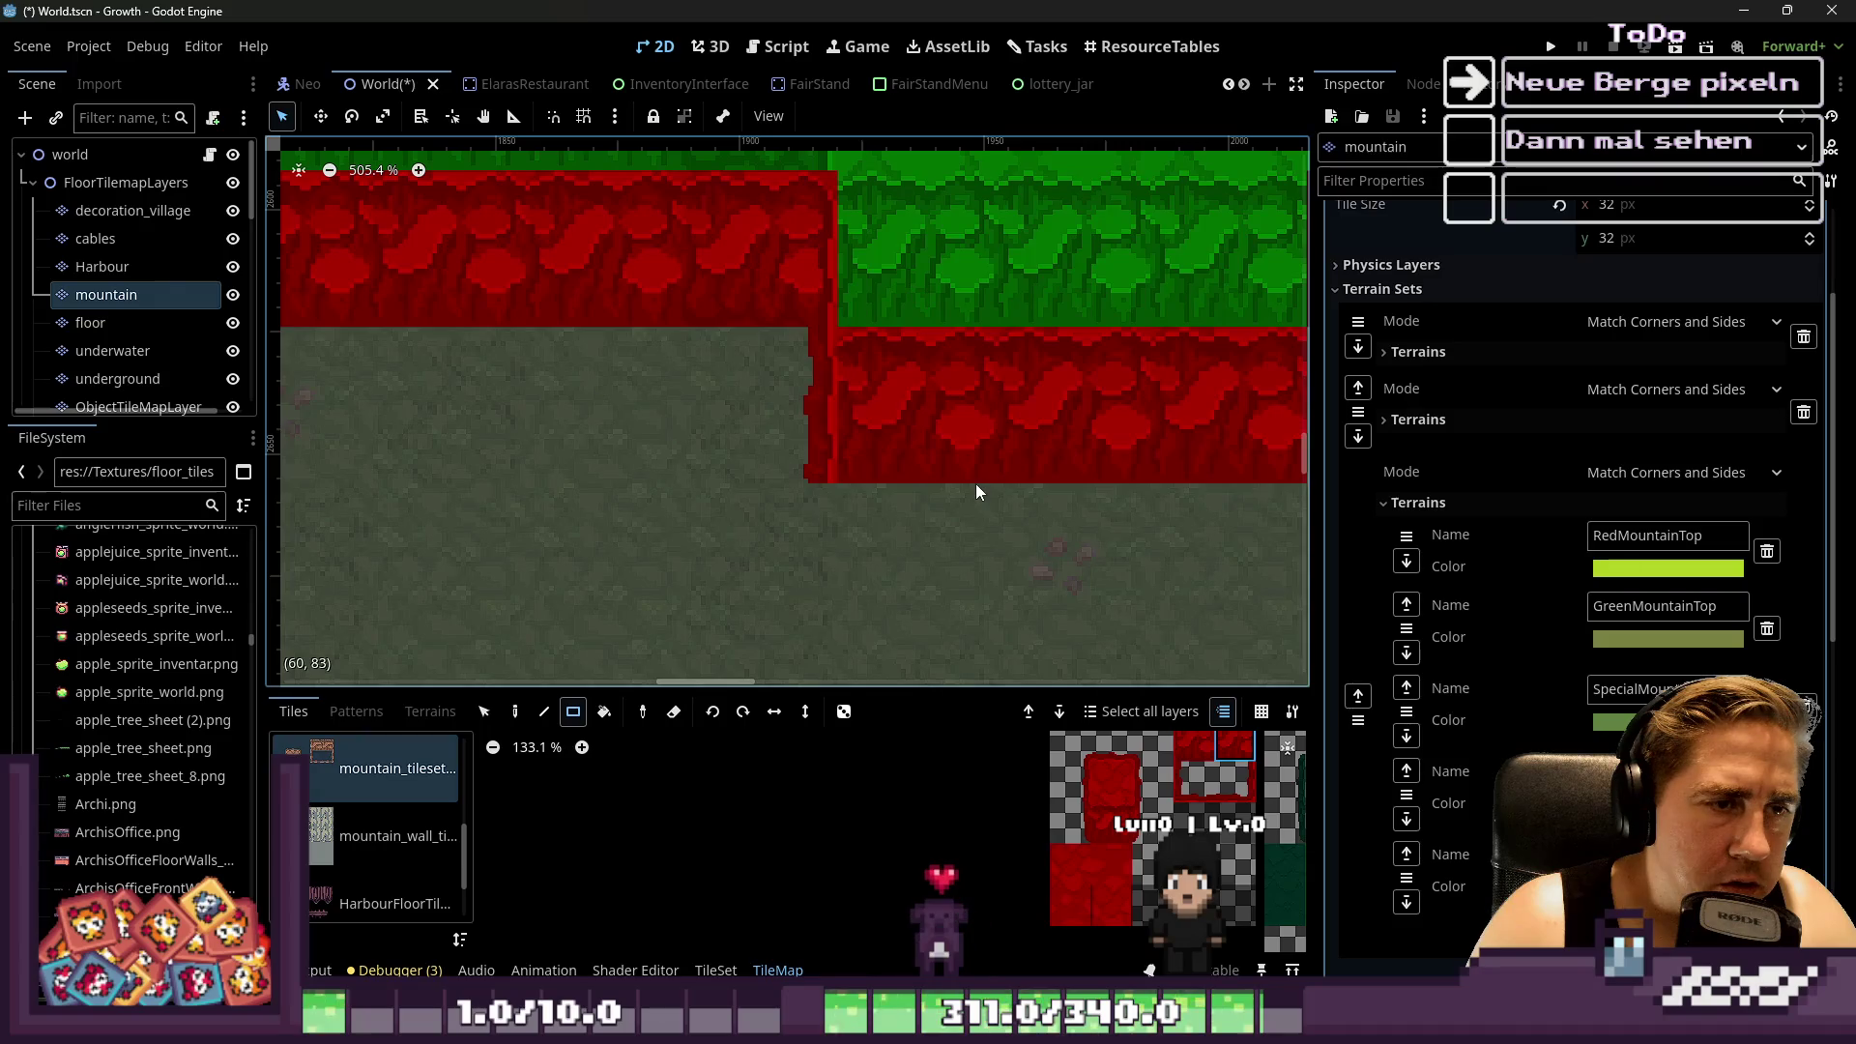
pyautogui.click(1112, 824)
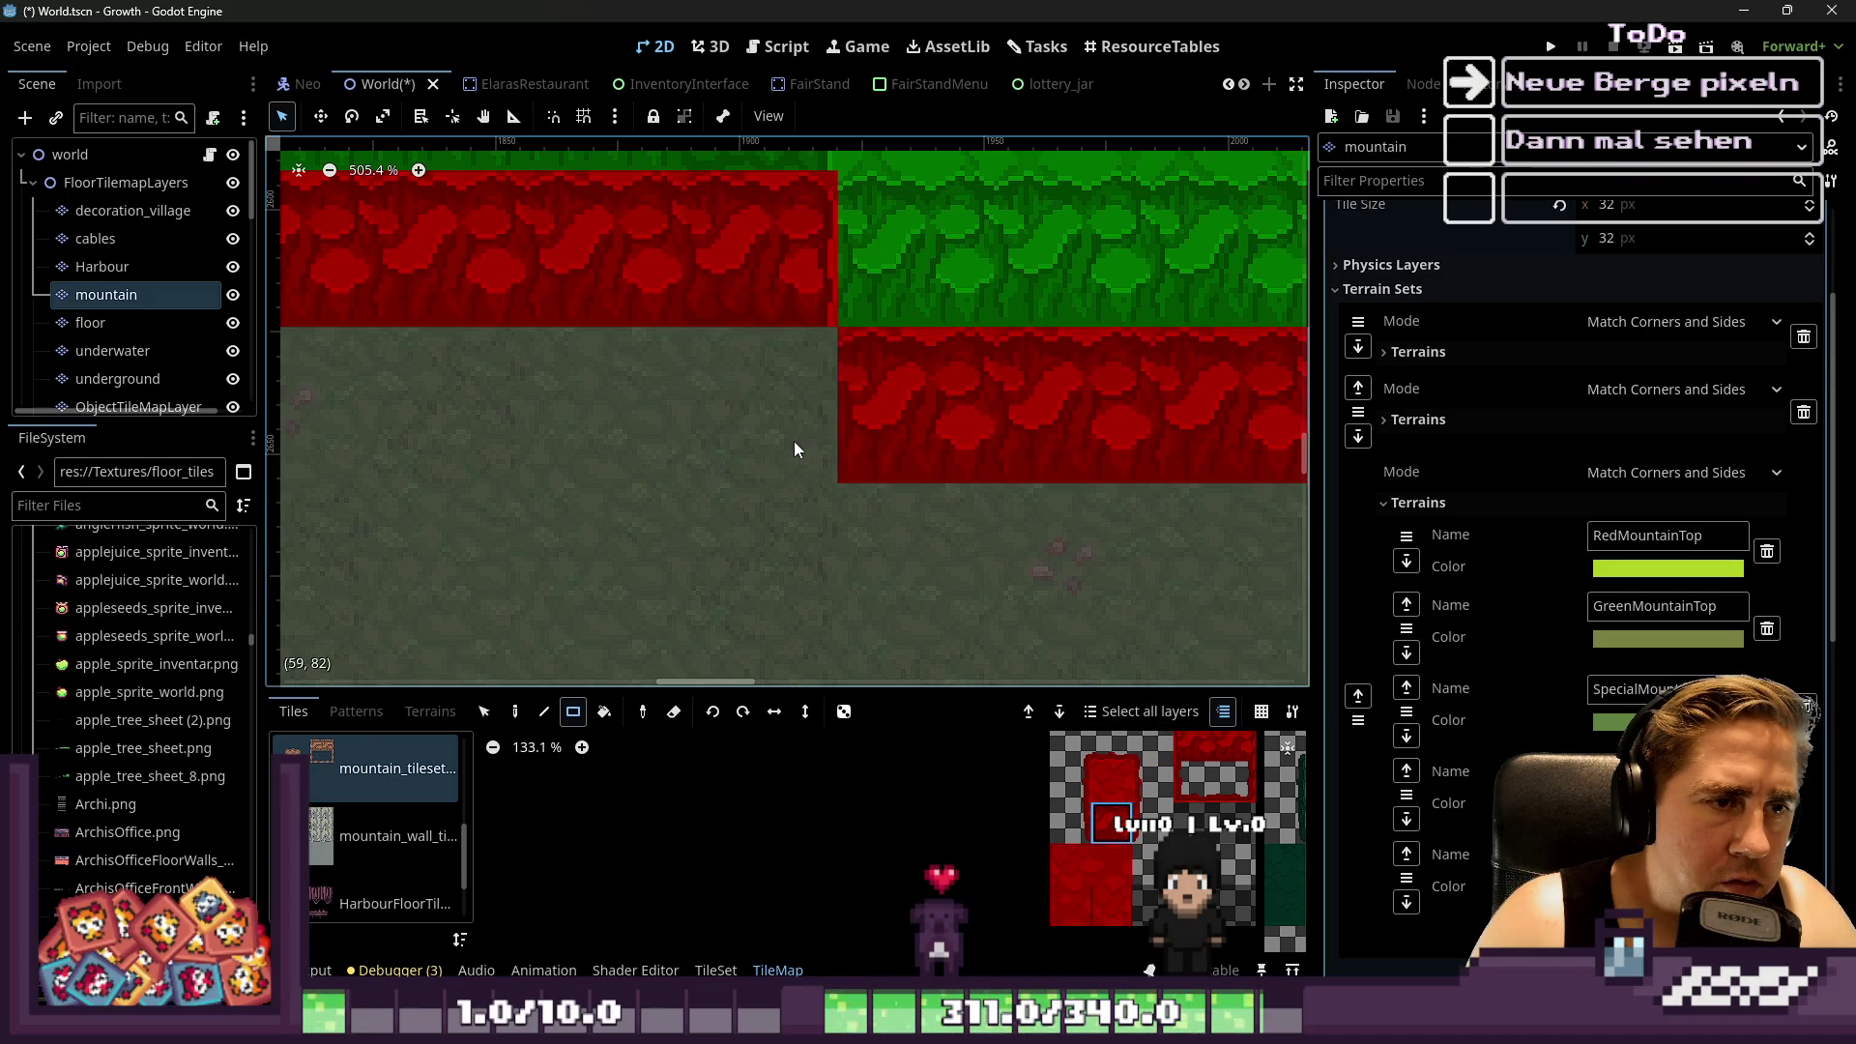
pyautogui.scroll(-4, 1102, 534)
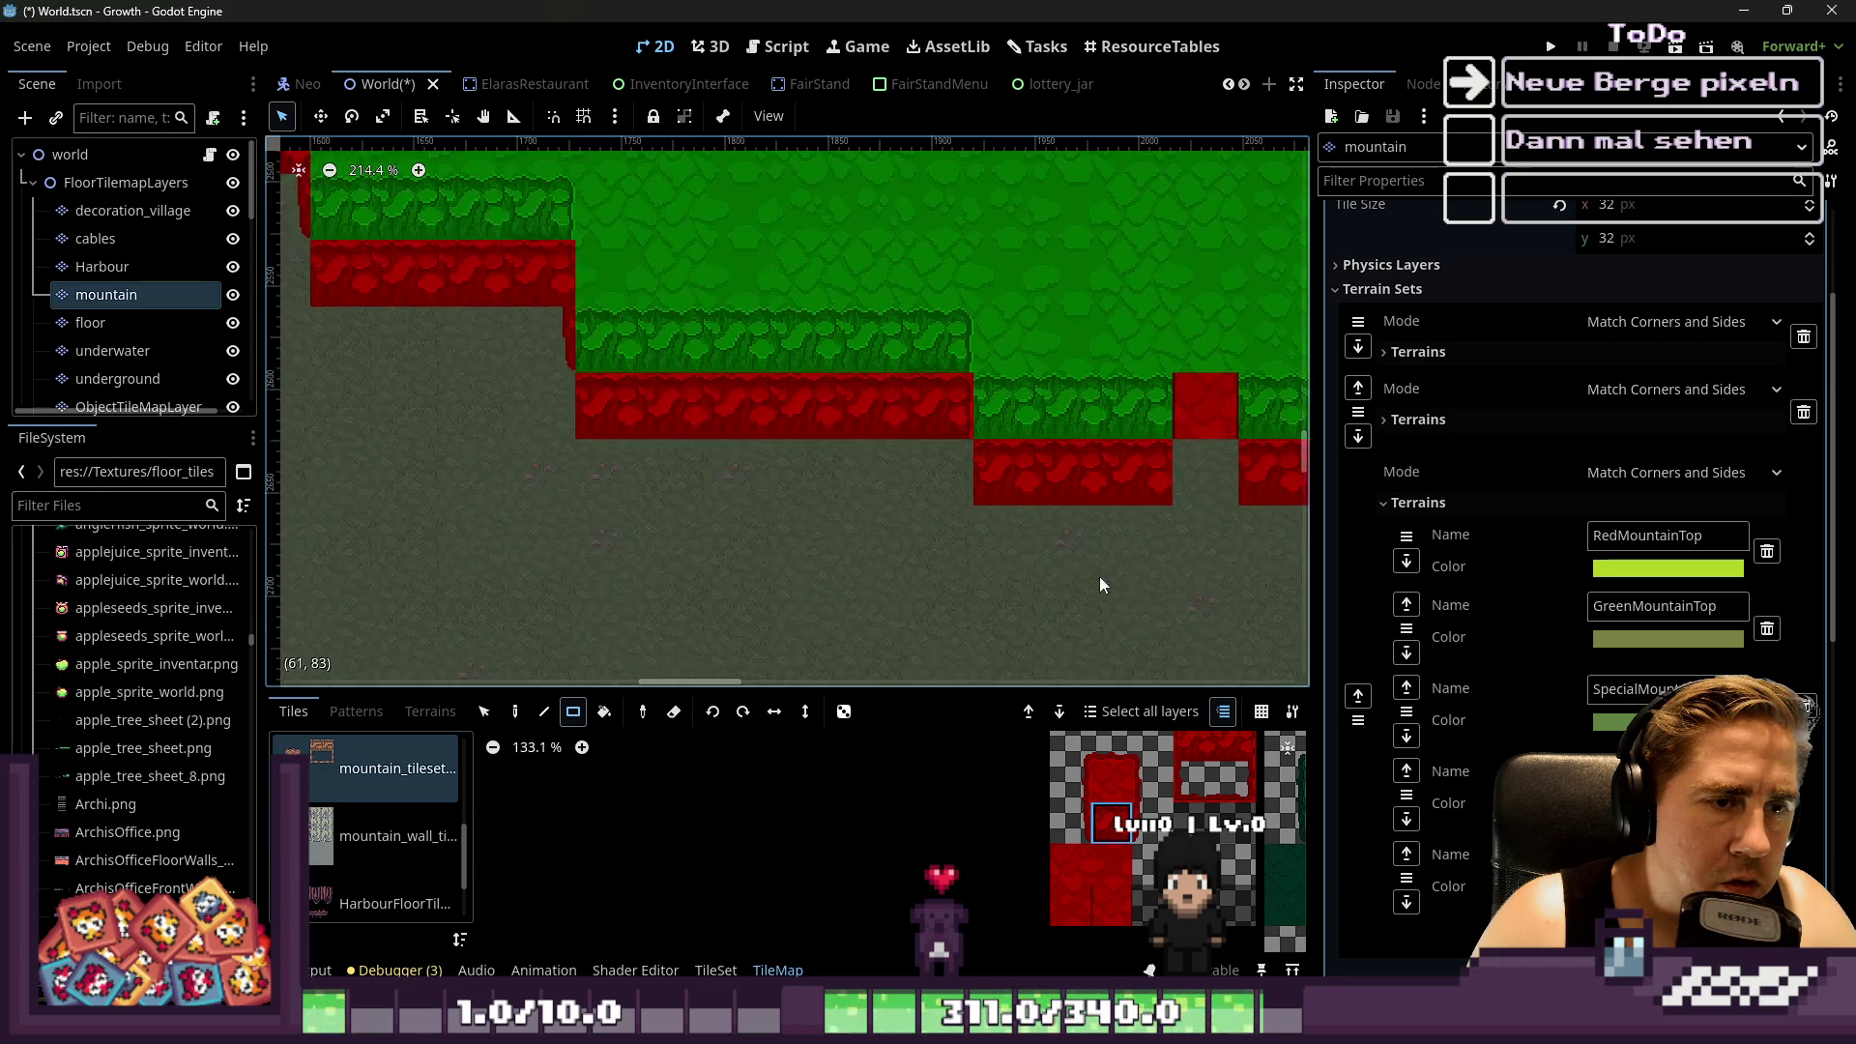
# Place a corner wall tile and a right-edge wall tile beside the red wall
pyautogui.click(1071, 824)
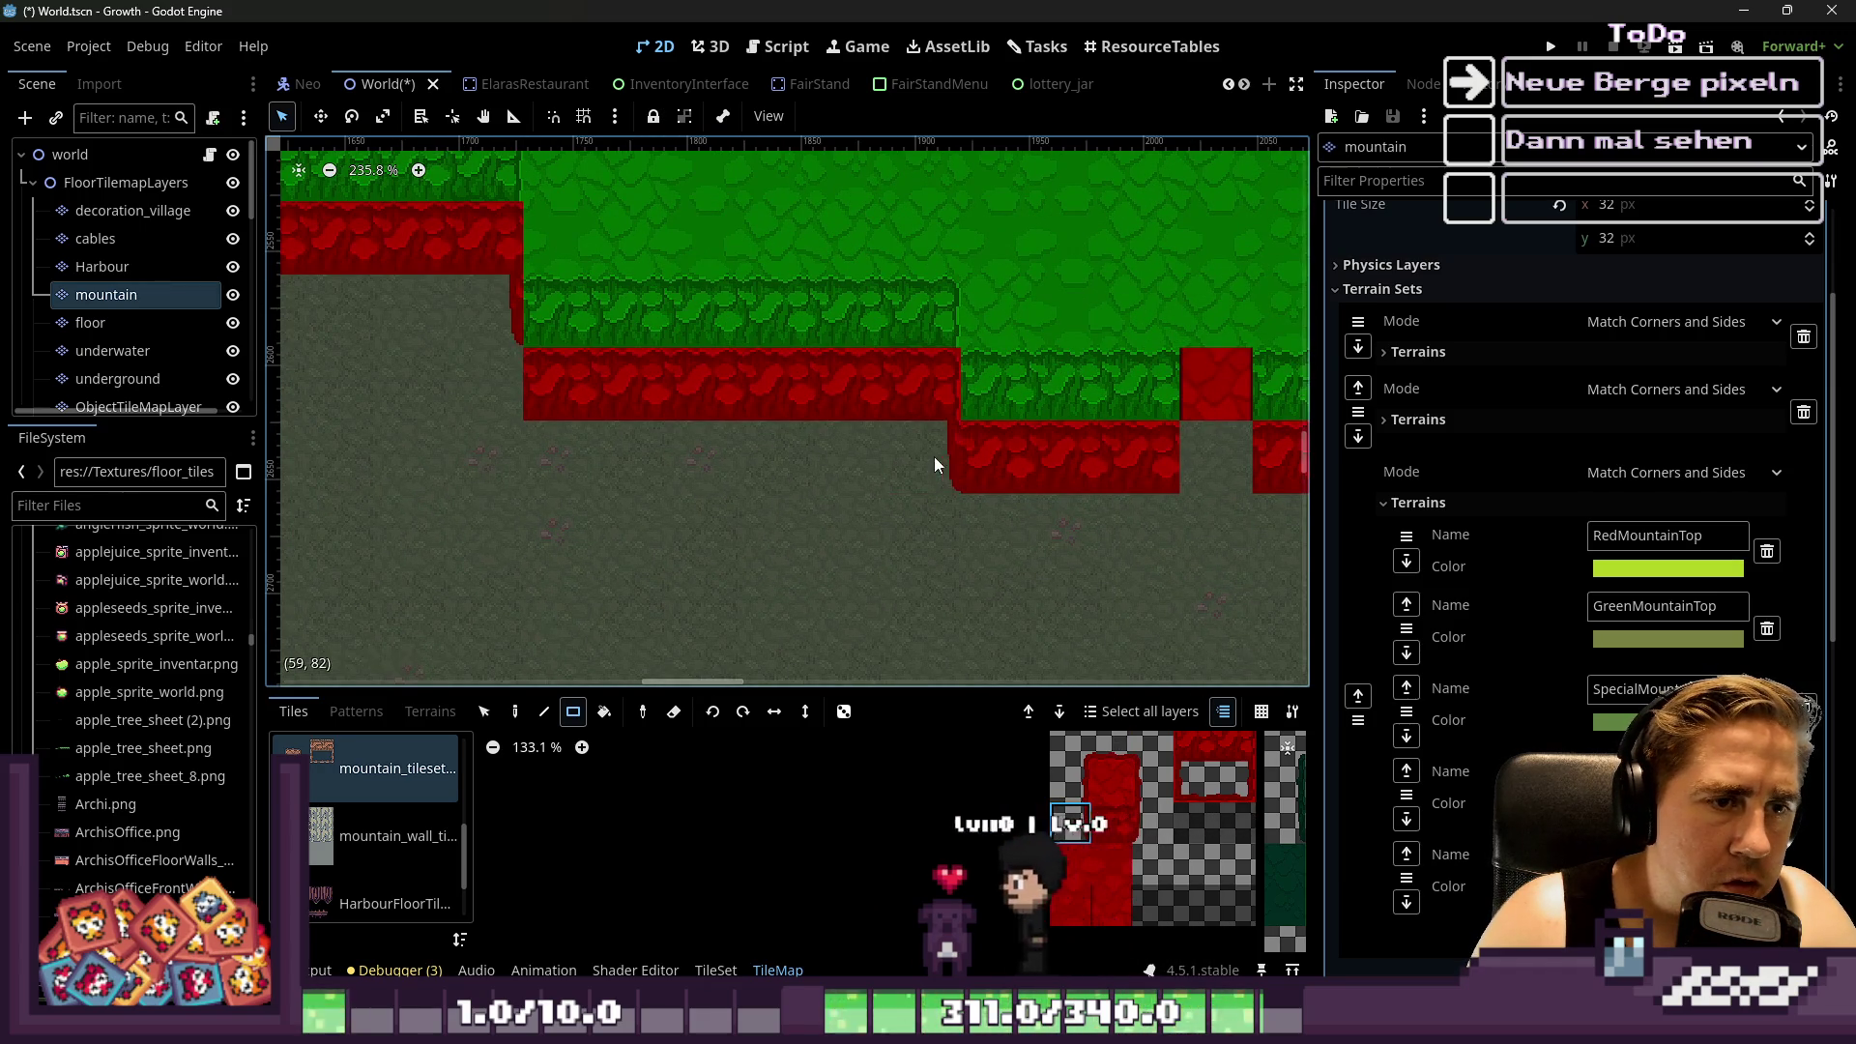
pyautogui.scroll(1, 941, 456)
pyautogui.scroll(-4, 884, 446)
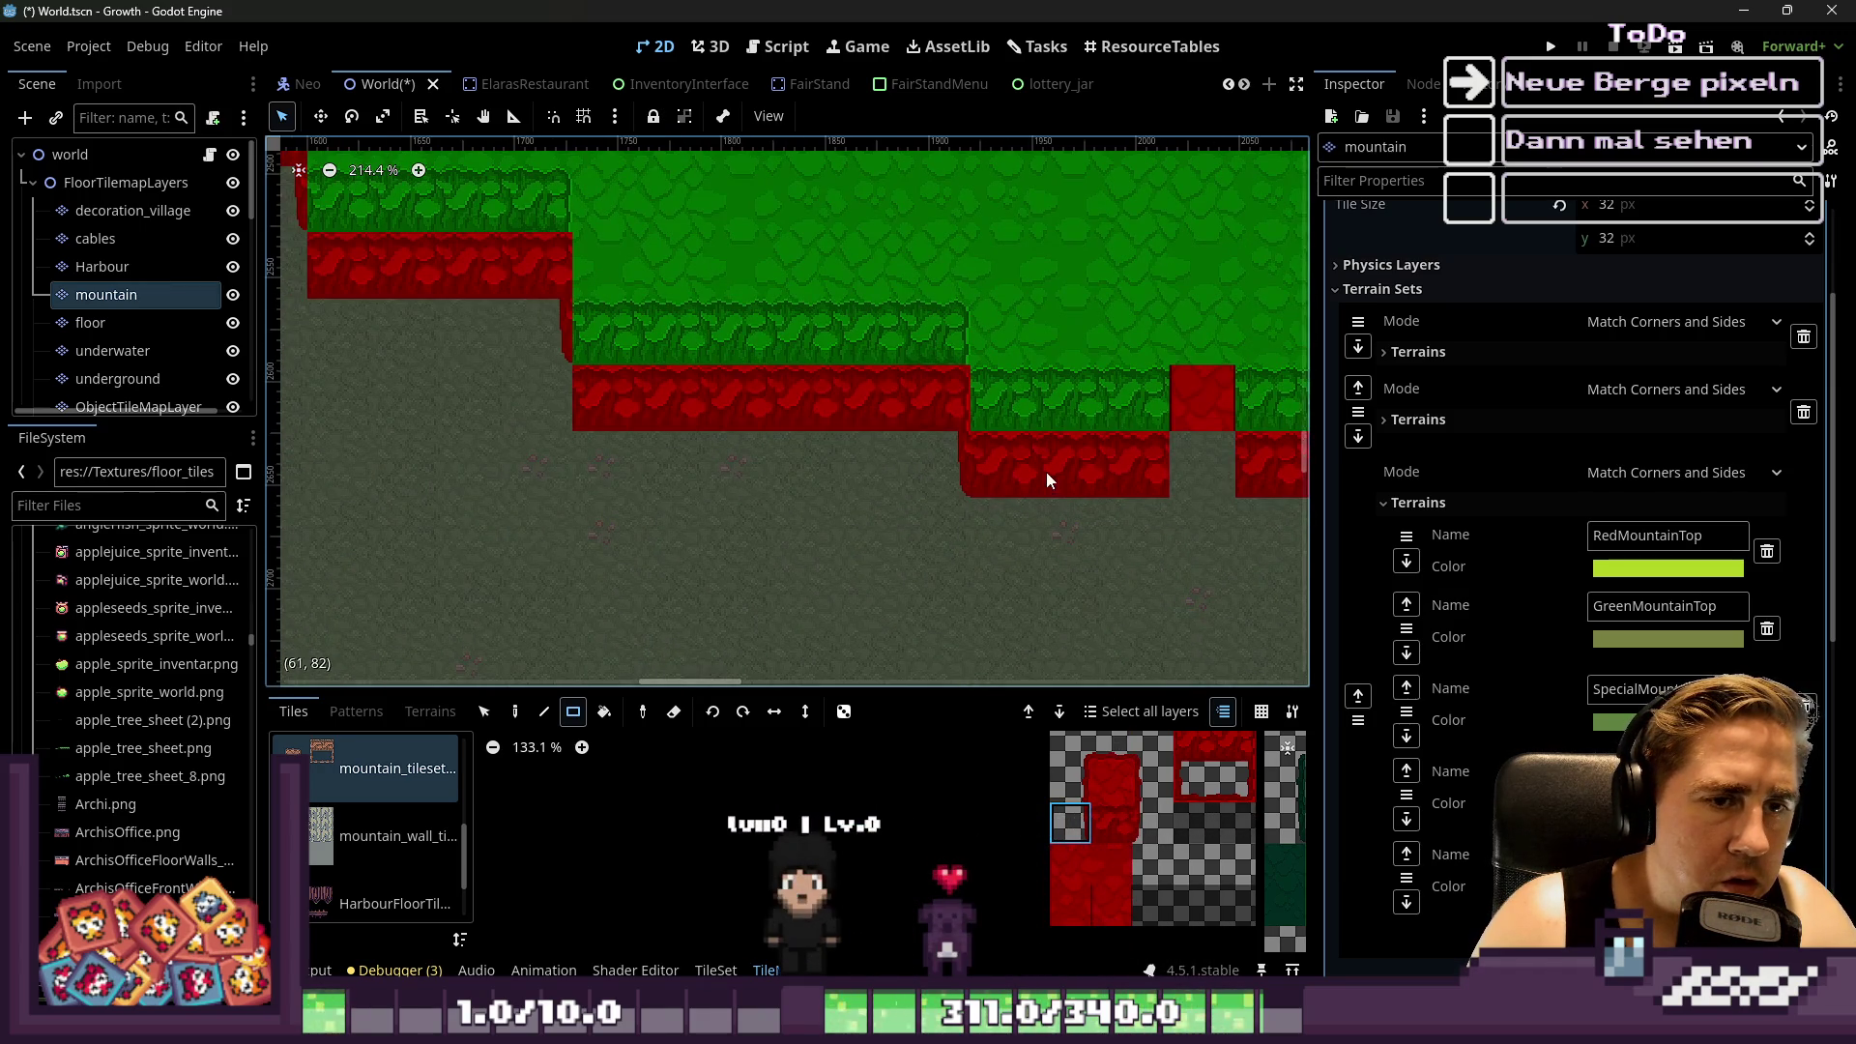
pyautogui.scroll(5, 1032, 462)
pyautogui.moveTo(955, 441); pyautogui.dragTo(943, 455)
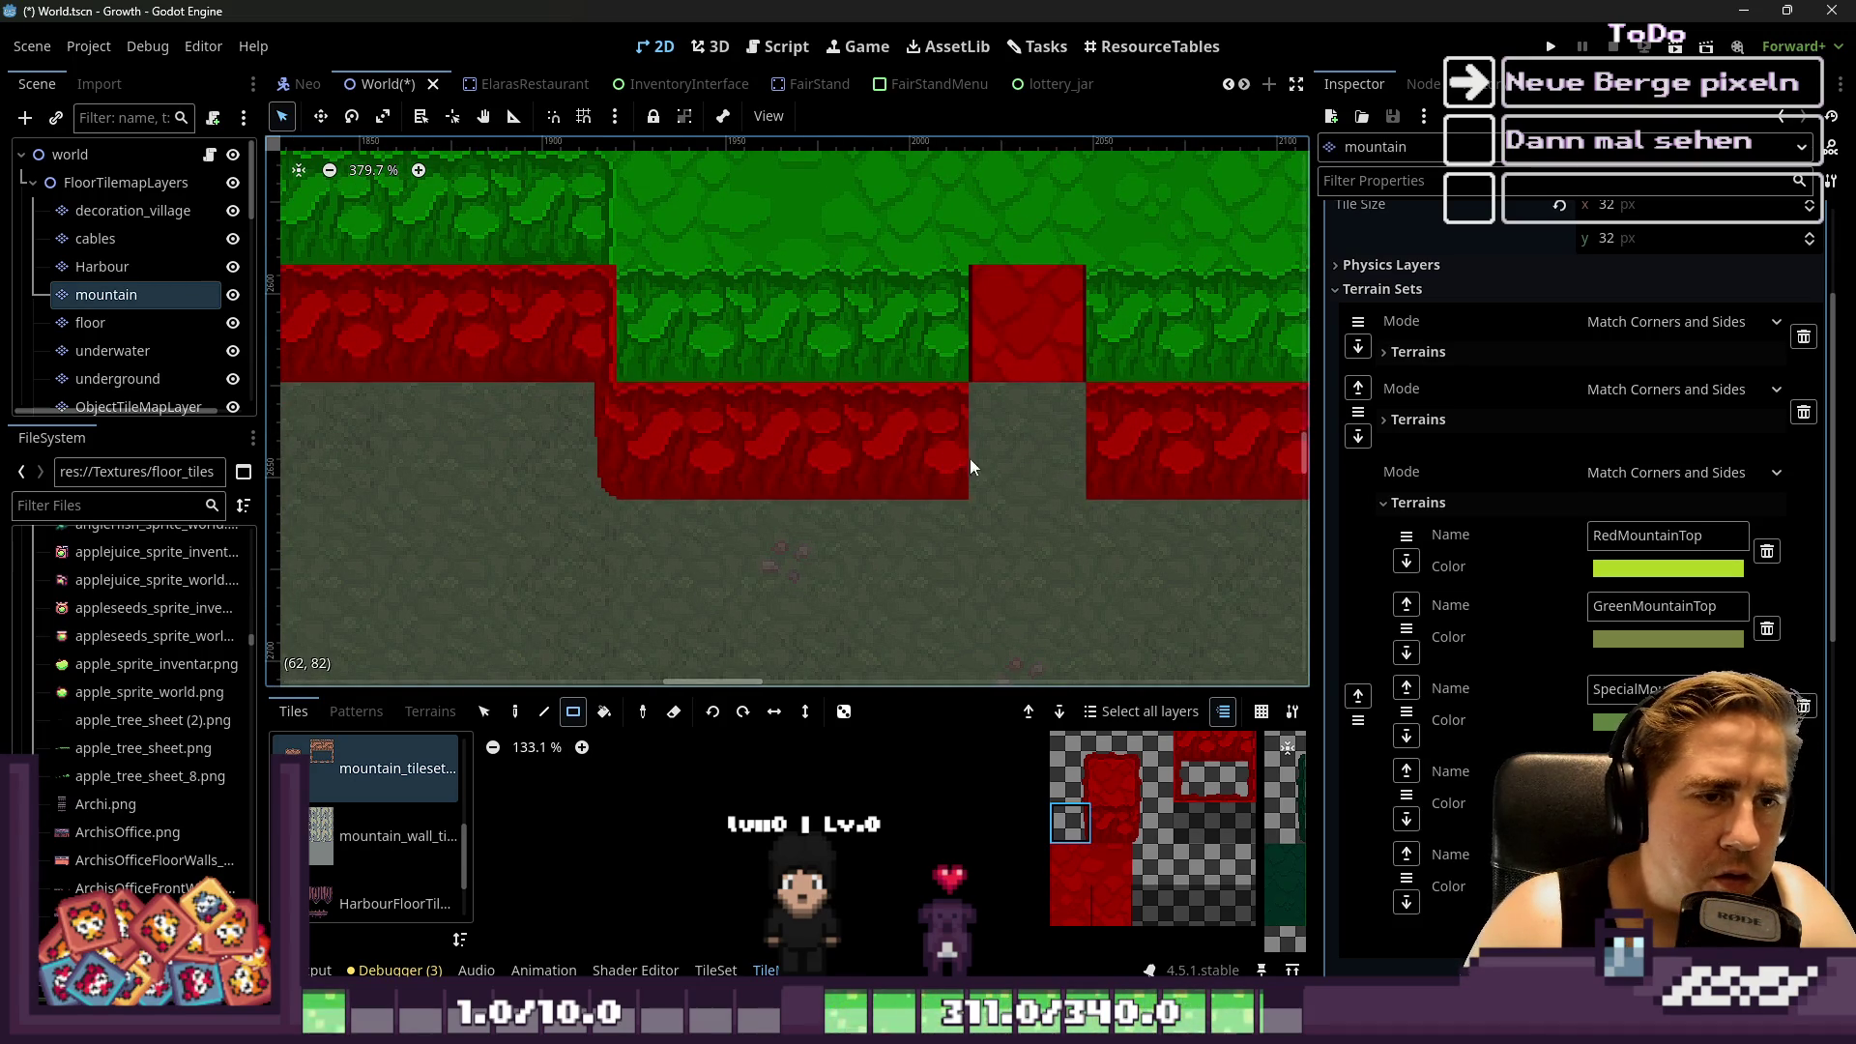
pyautogui.scroll(-1, 887, 454)
pyautogui.hscroll(3, 907, 471)
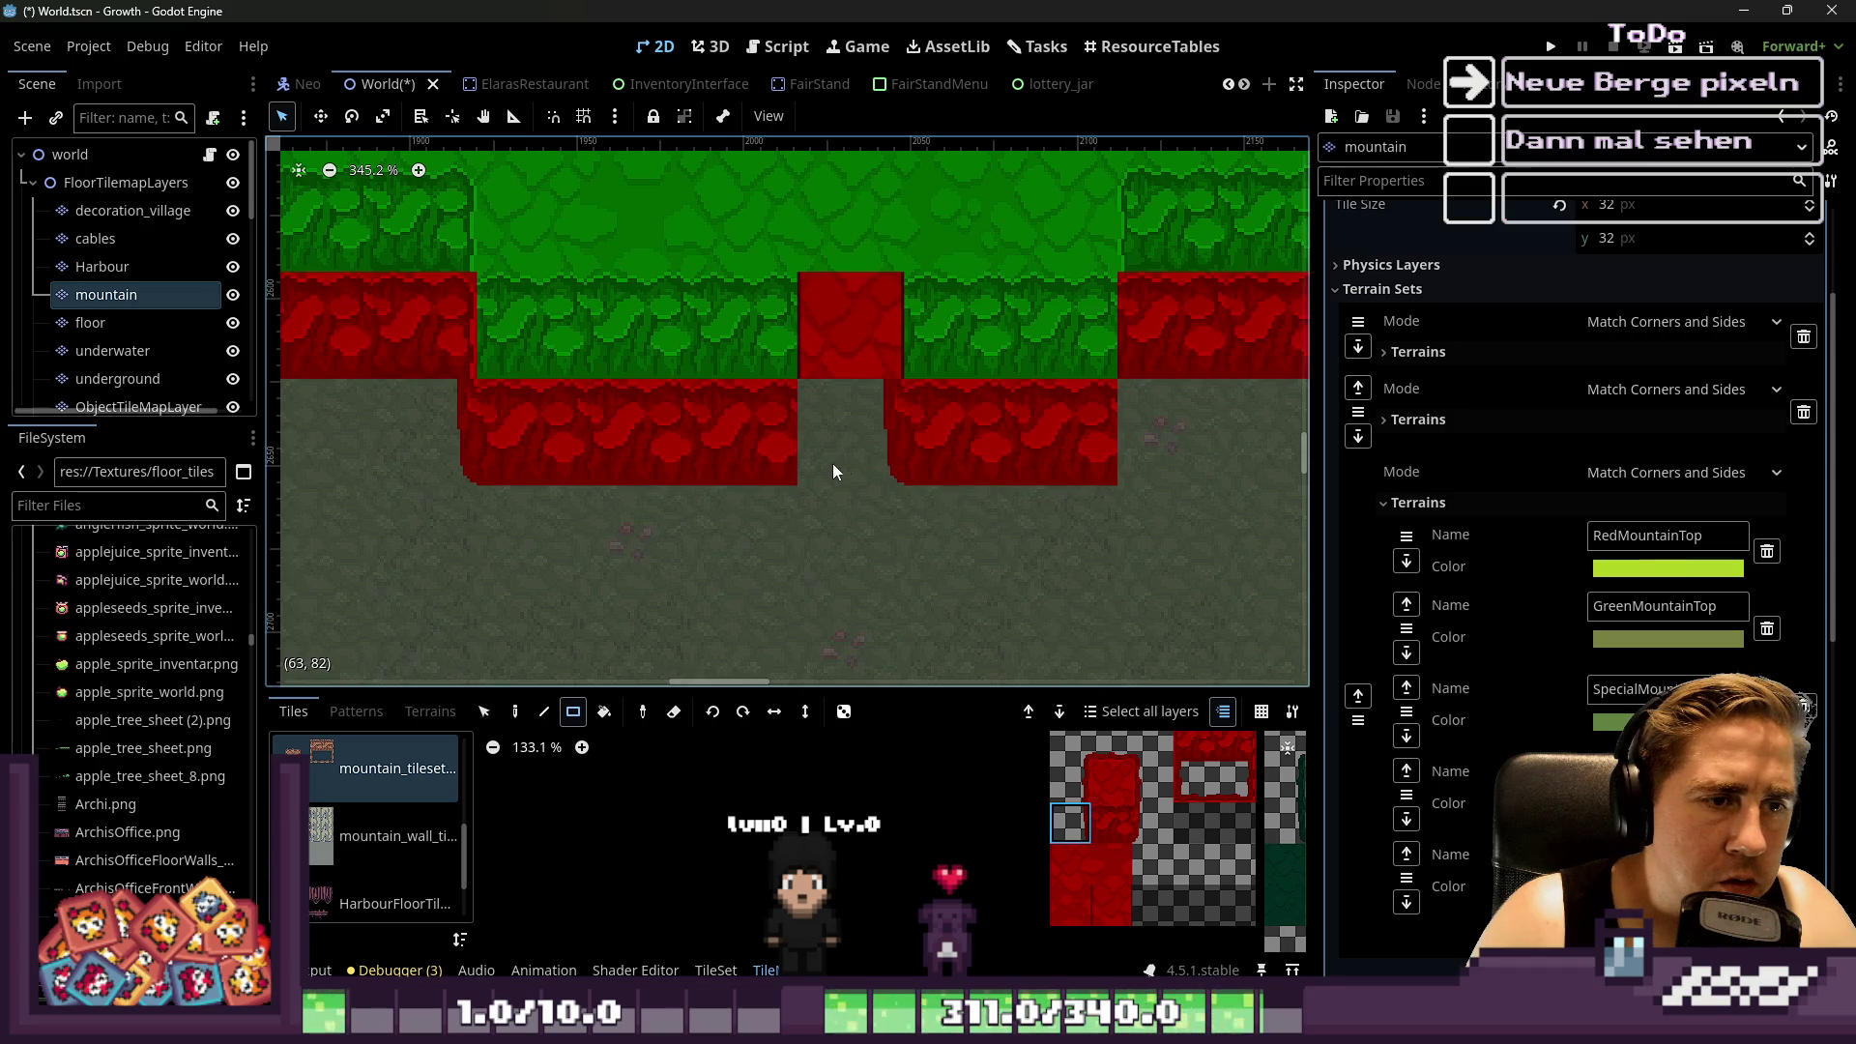
pyautogui.click(1153, 823)
pyautogui.click(1164, 437)
pyautogui.scroll(1, 984, 396)
pyautogui.hscroll(2, 1015, 406)
pyautogui.click(1195, 745)
pyautogui.scroll(3, 731, 402)
pyautogui.hscroll(2, 1163, 269)
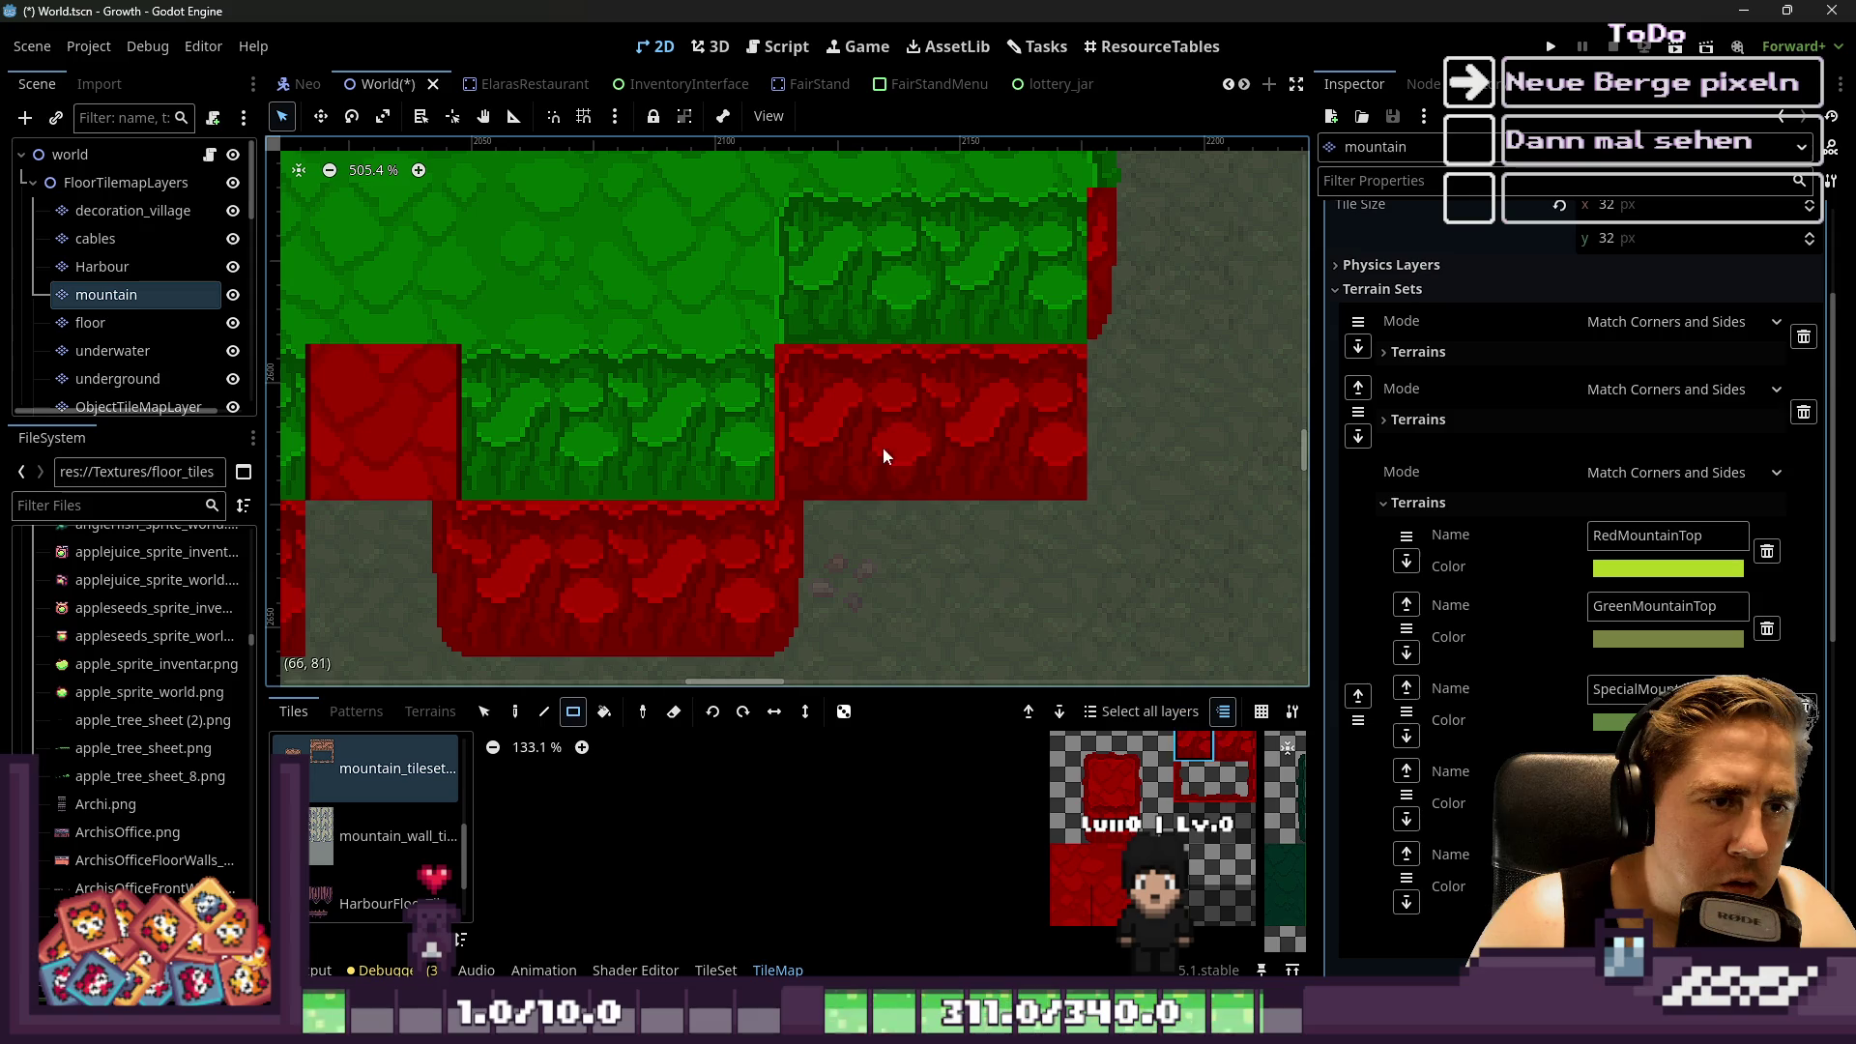
# Replace the seam tile, add a red-edged tile beside the red block, then switch to Aseprite
pyautogui.rightClick(879, 380)
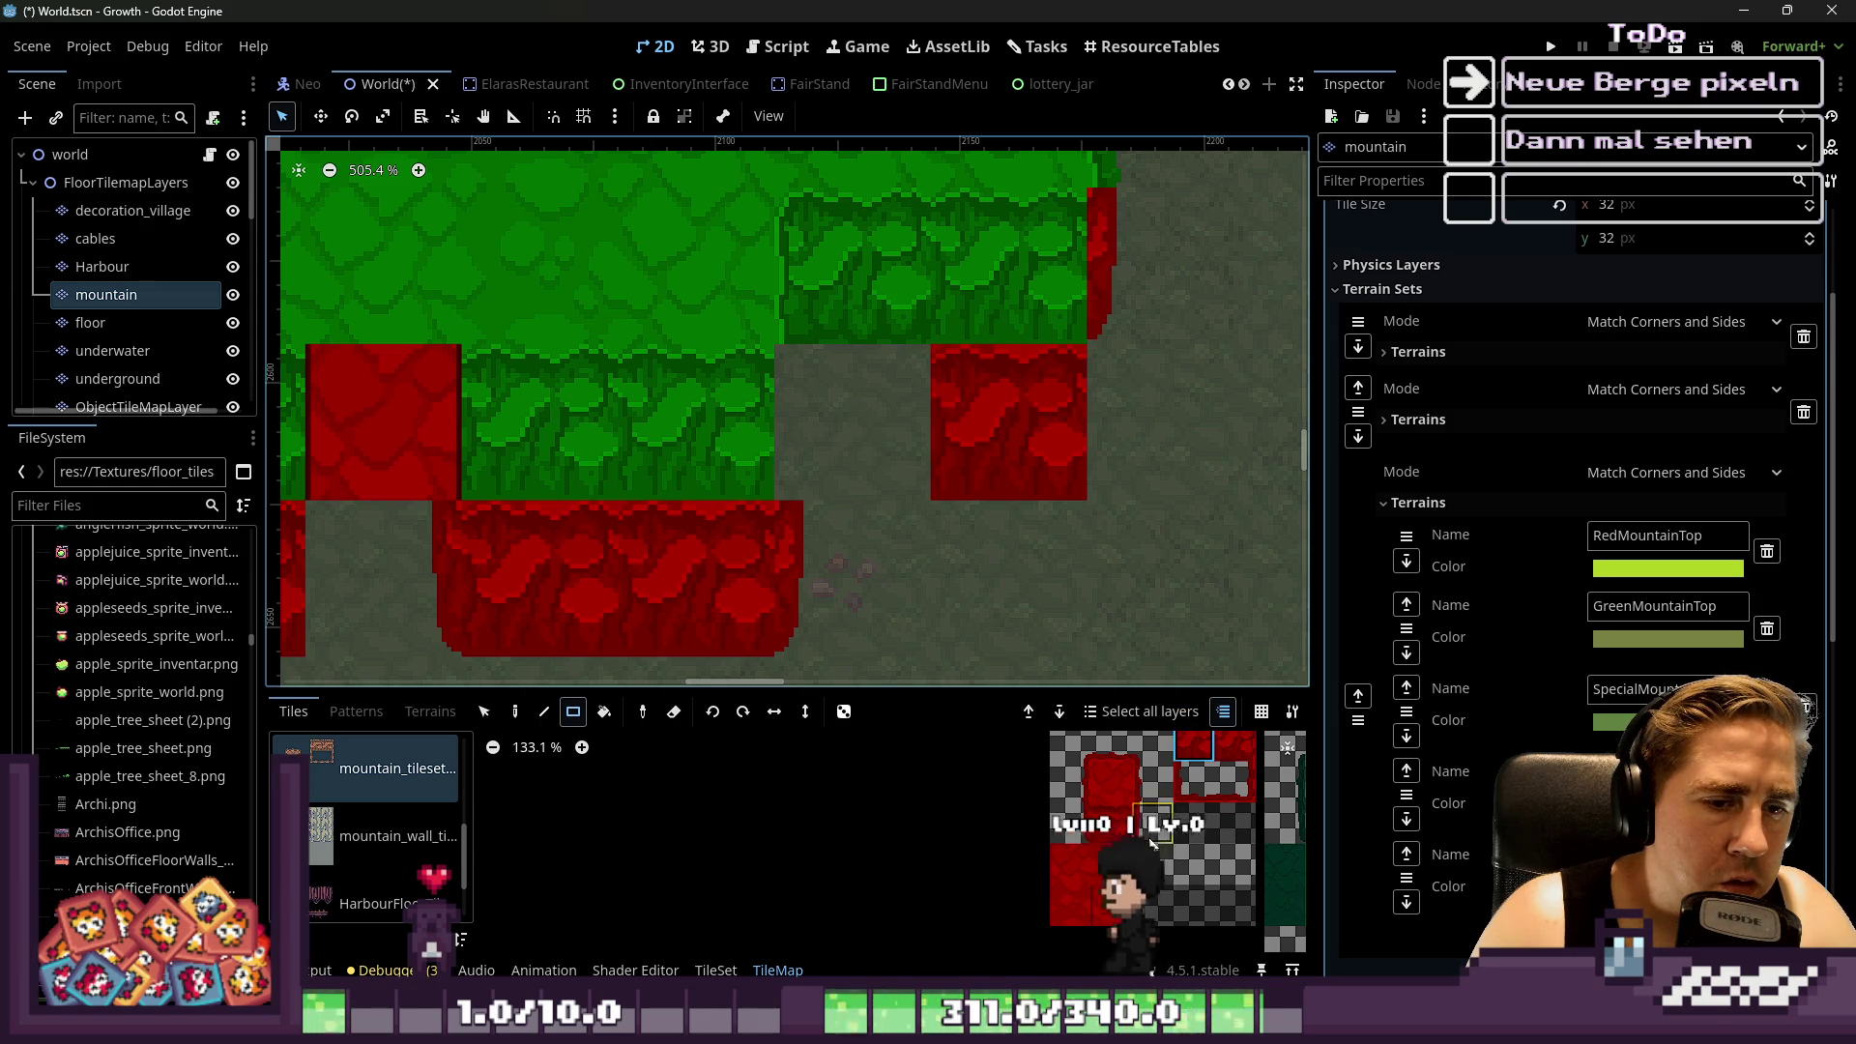
pyautogui.click(1121, 839)
pyautogui.click(818, 452)
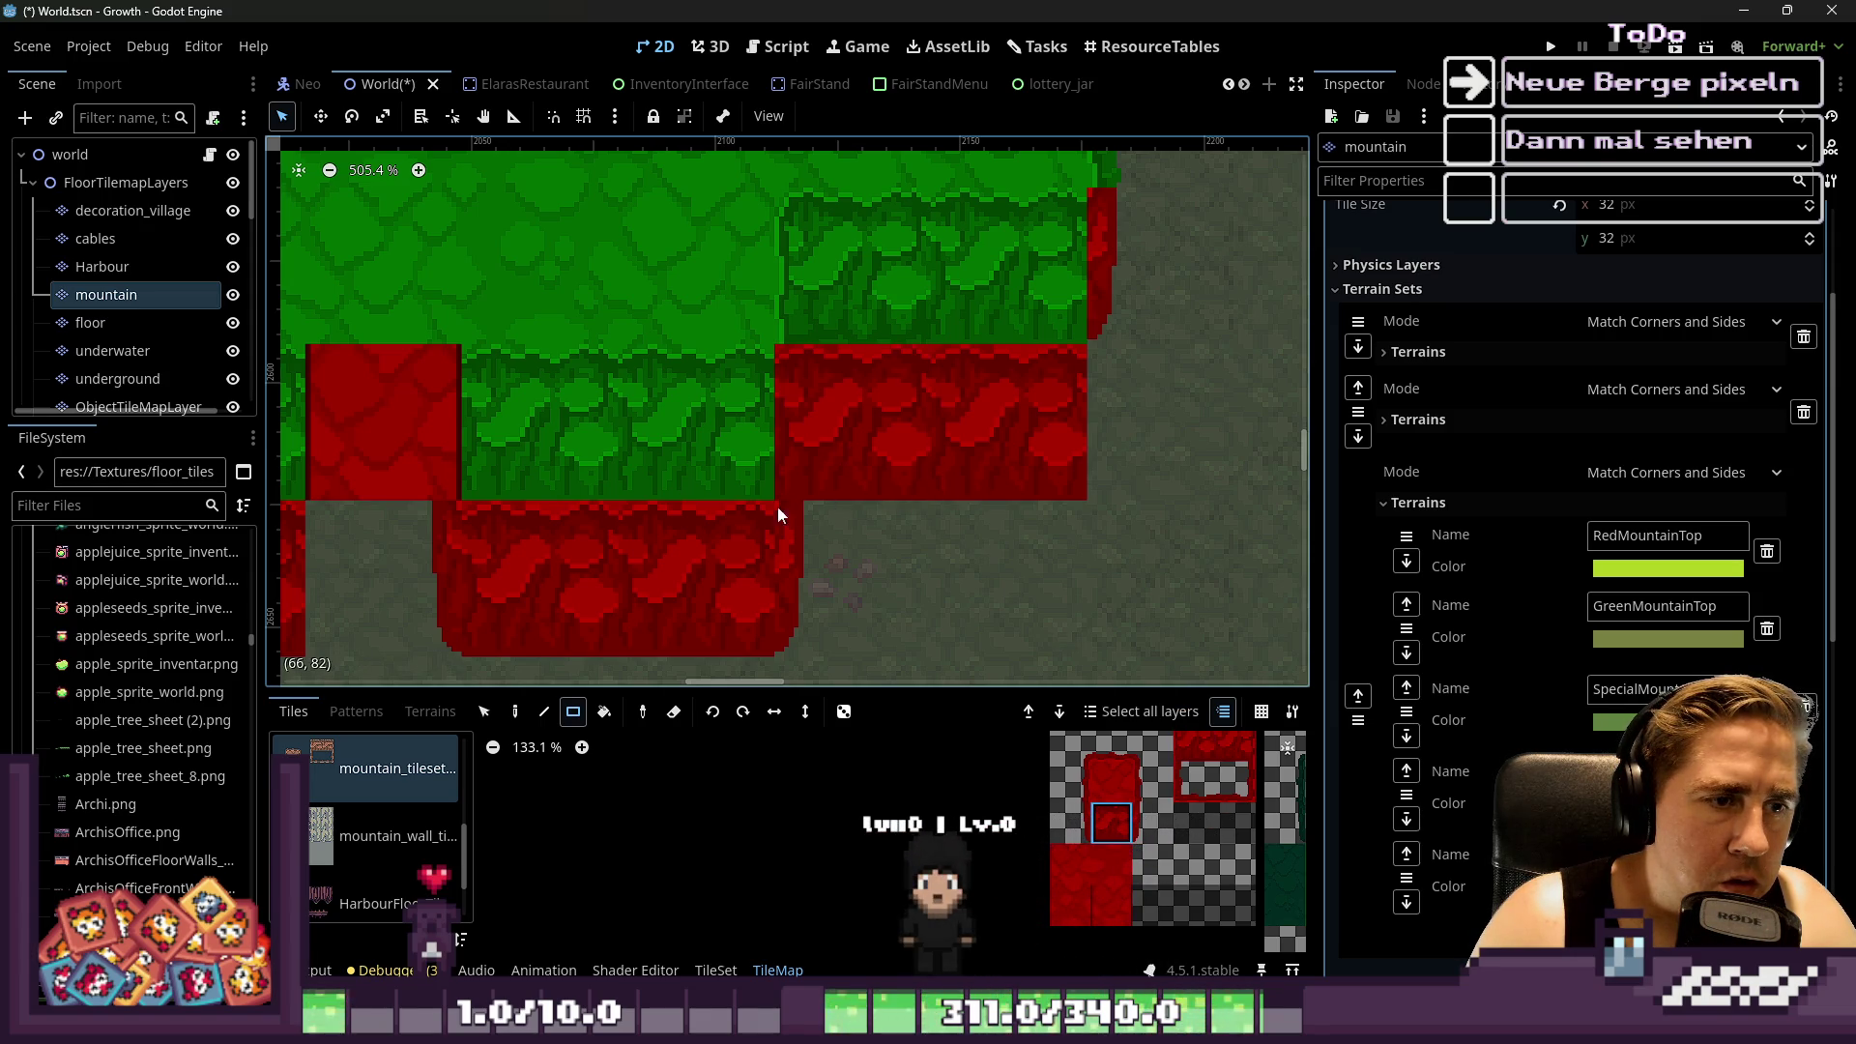
pyautogui.scroll(-2, 862, 495)
pyautogui.scroll(3, 1036, 366)
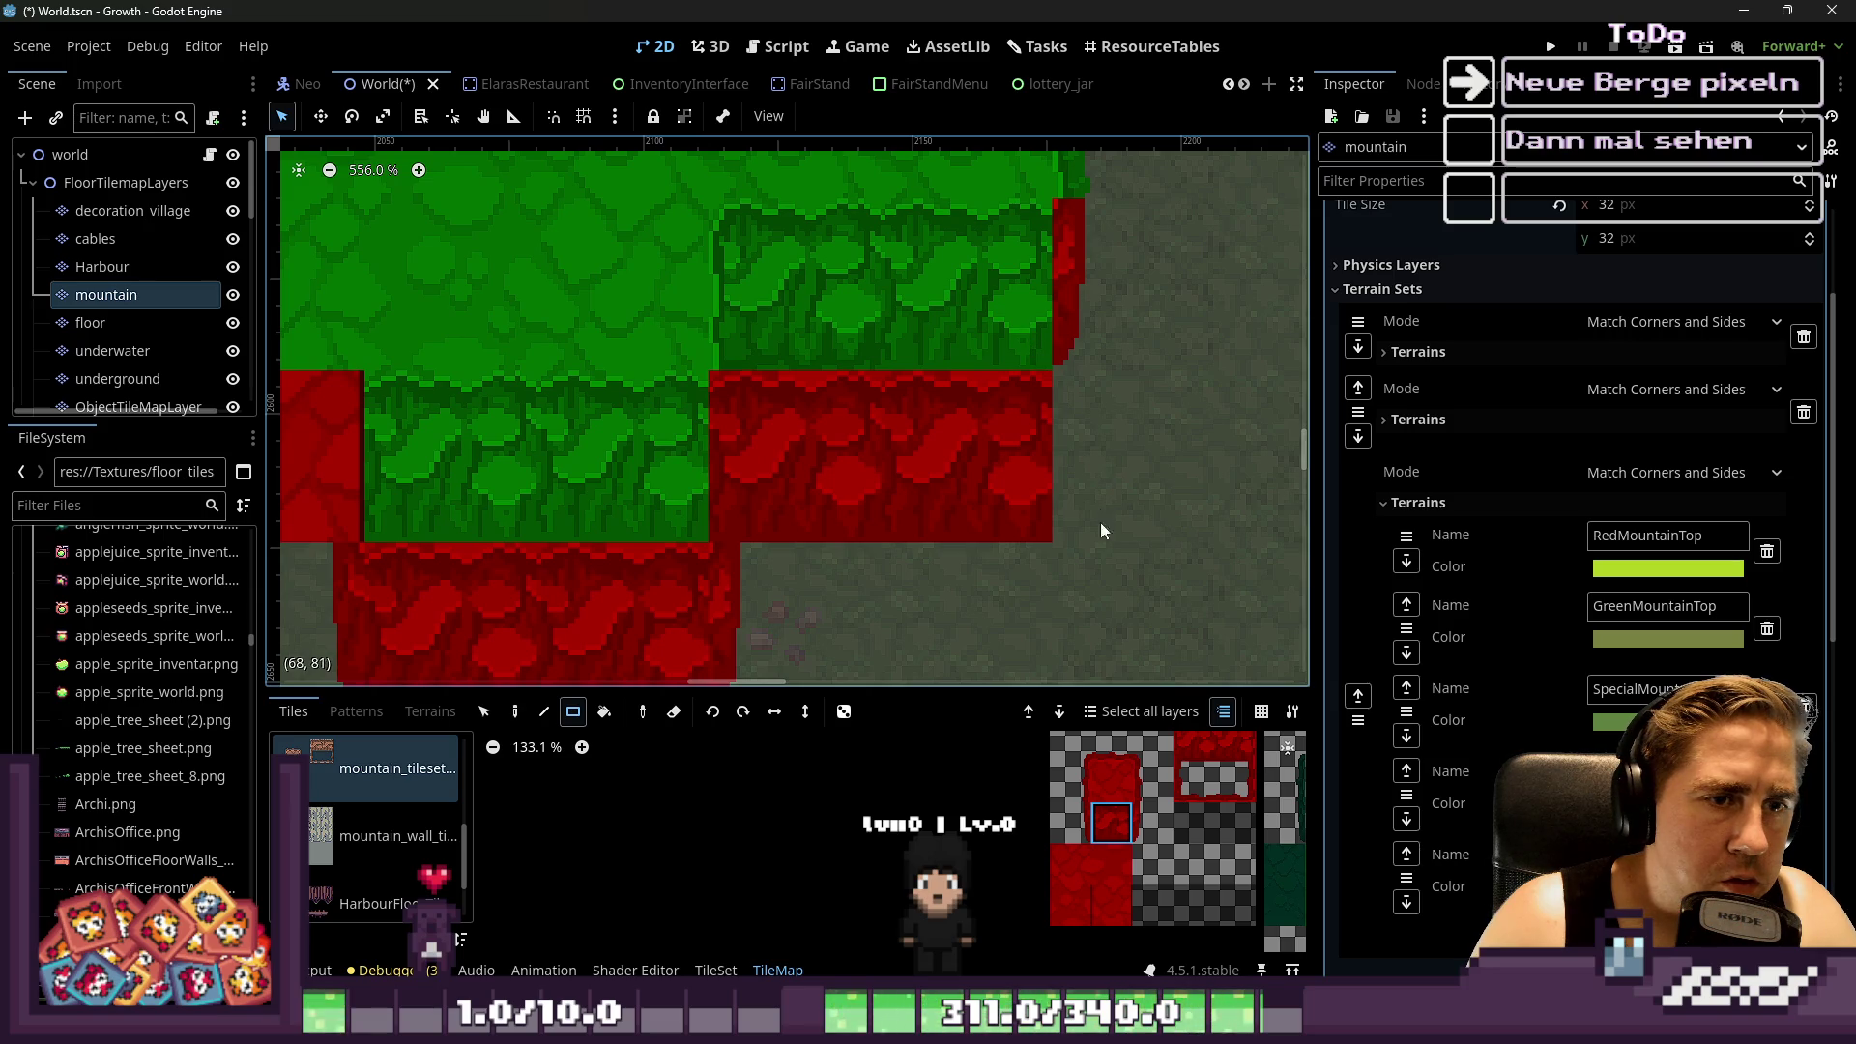
pyautogui.click(1097, 482)
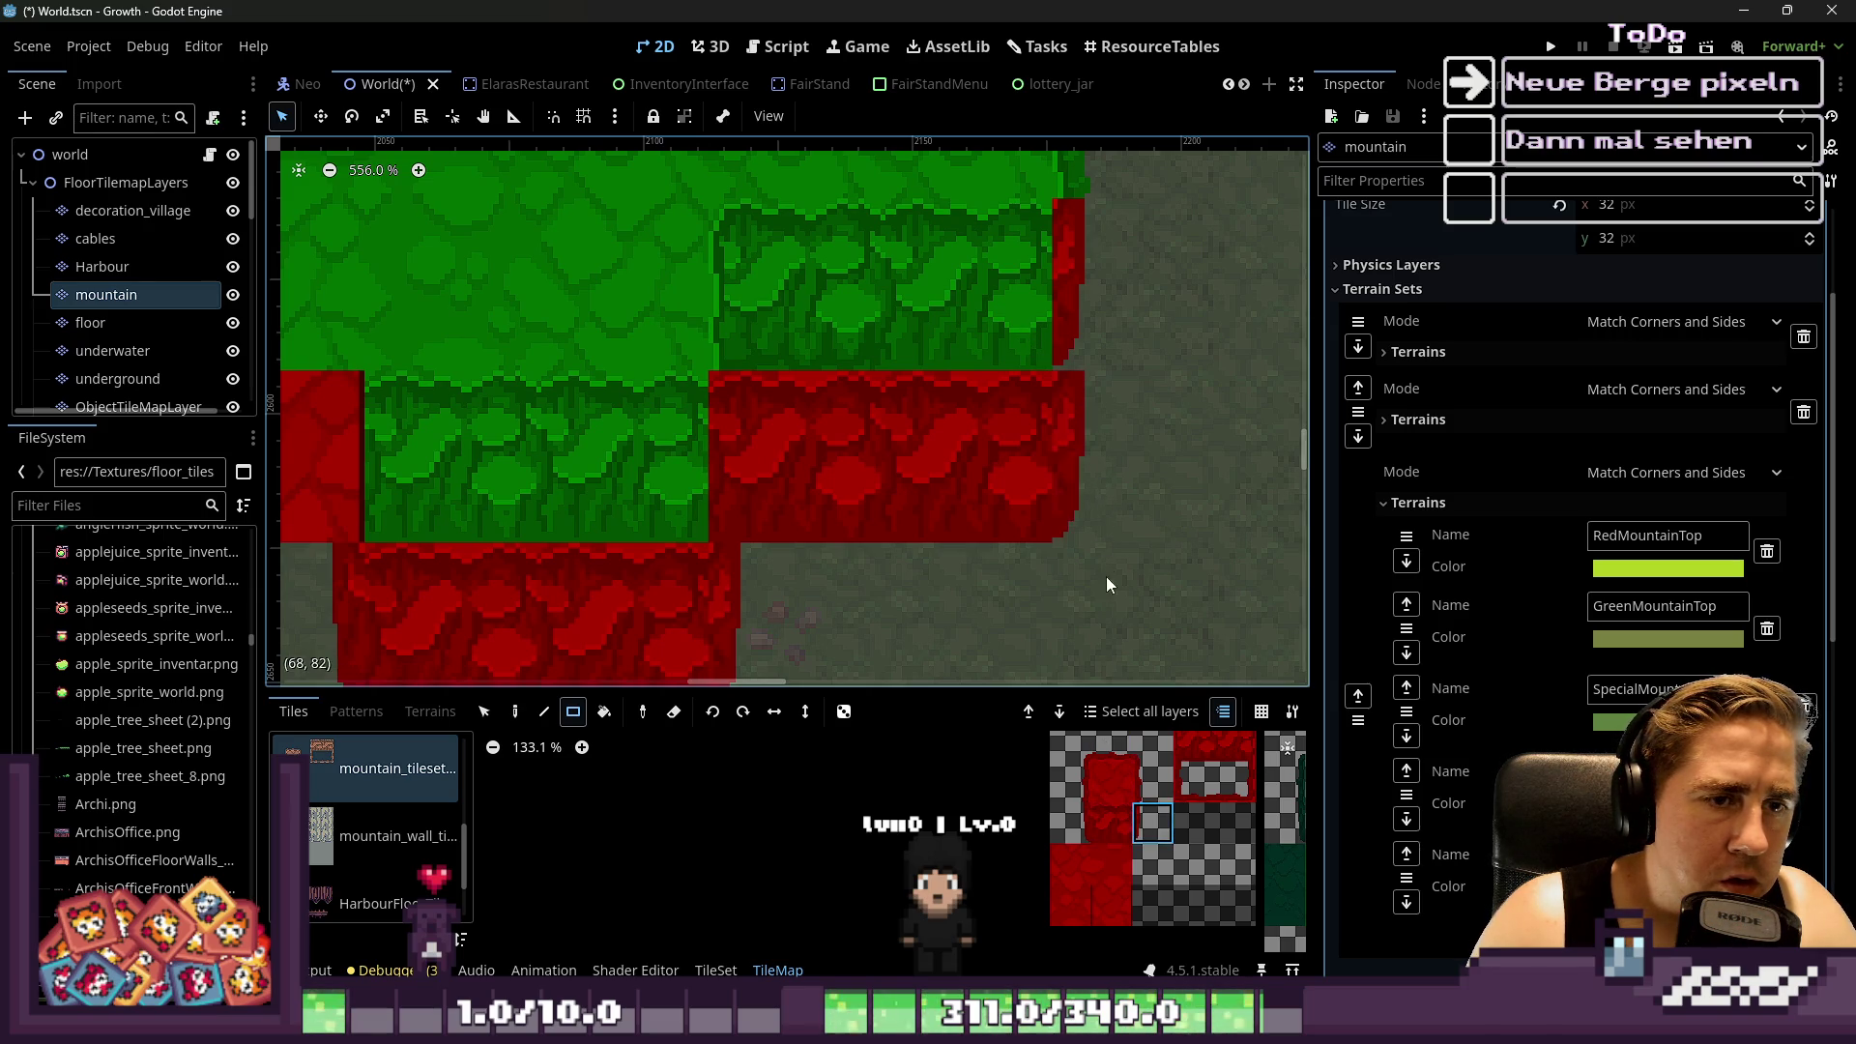
pyautogui.click(1148, 788)
pyautogui.scroll(-5, 1064, 484)
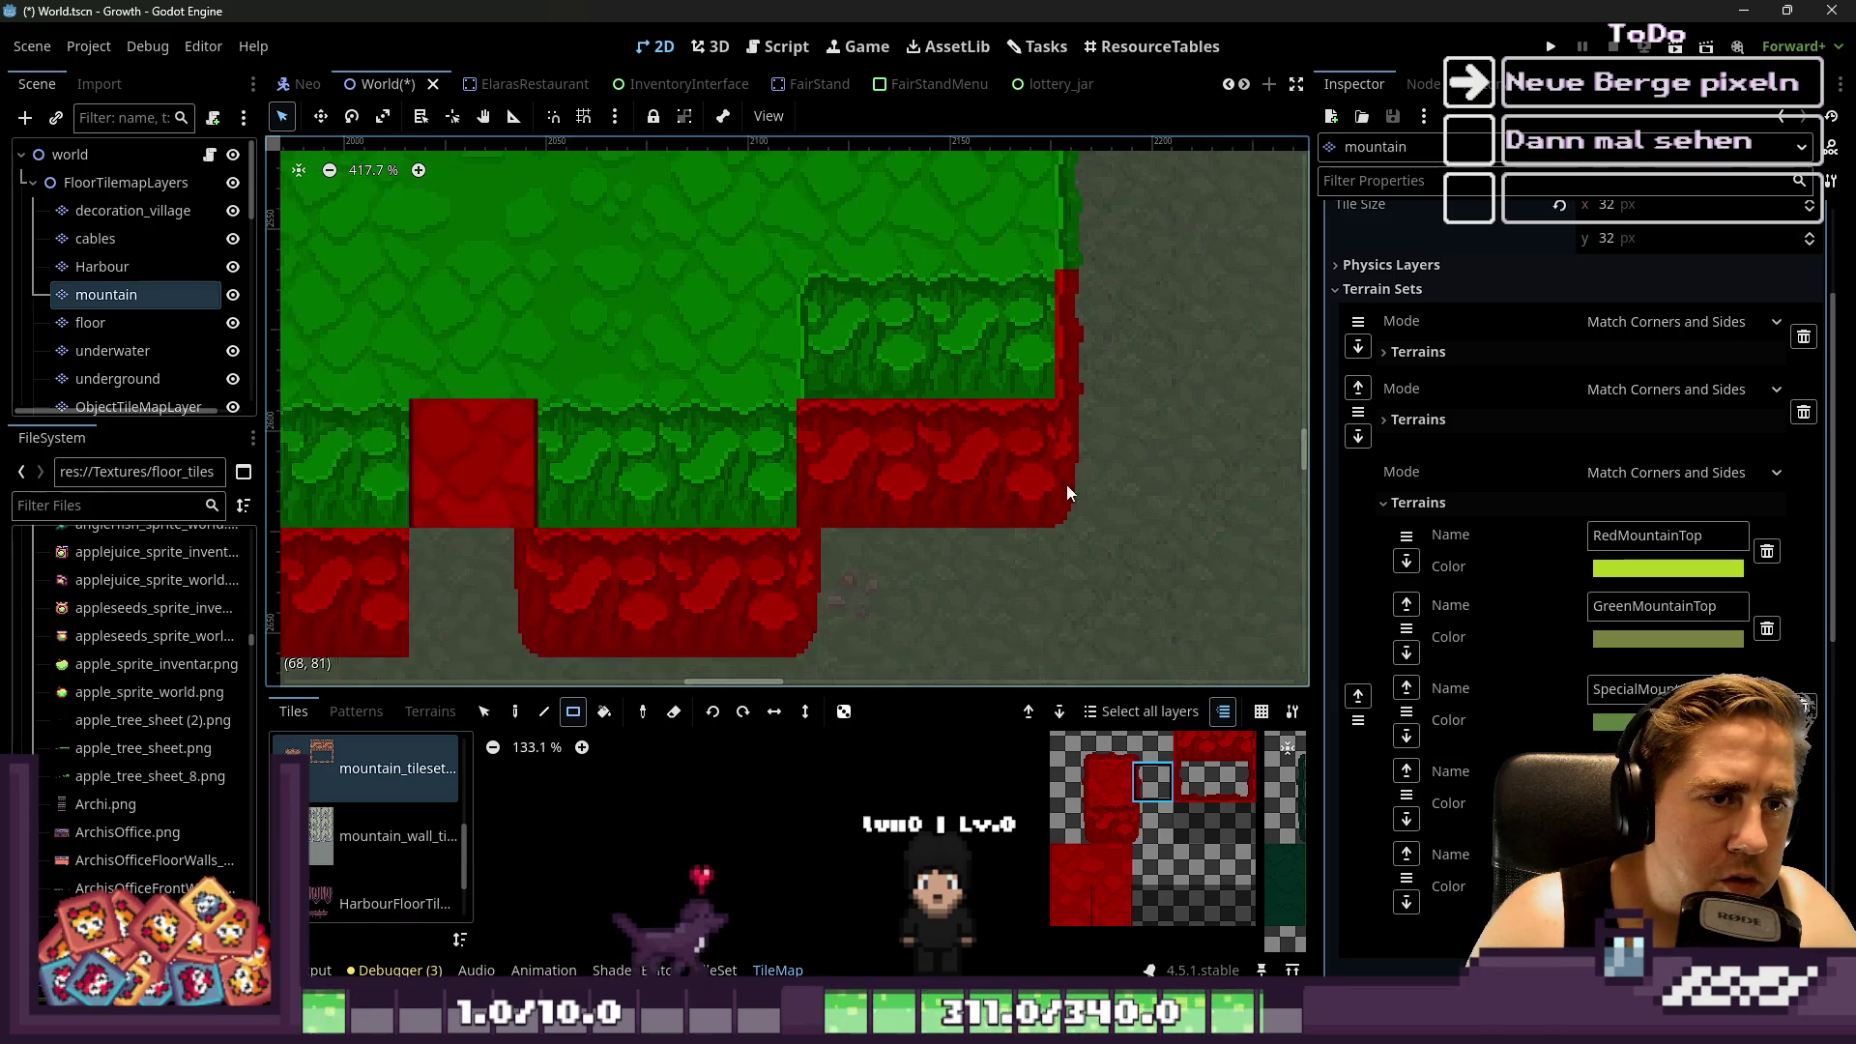
pyautogui.scroll(3, 834, 365)
pyautogui.scroll(3, 833, 366)
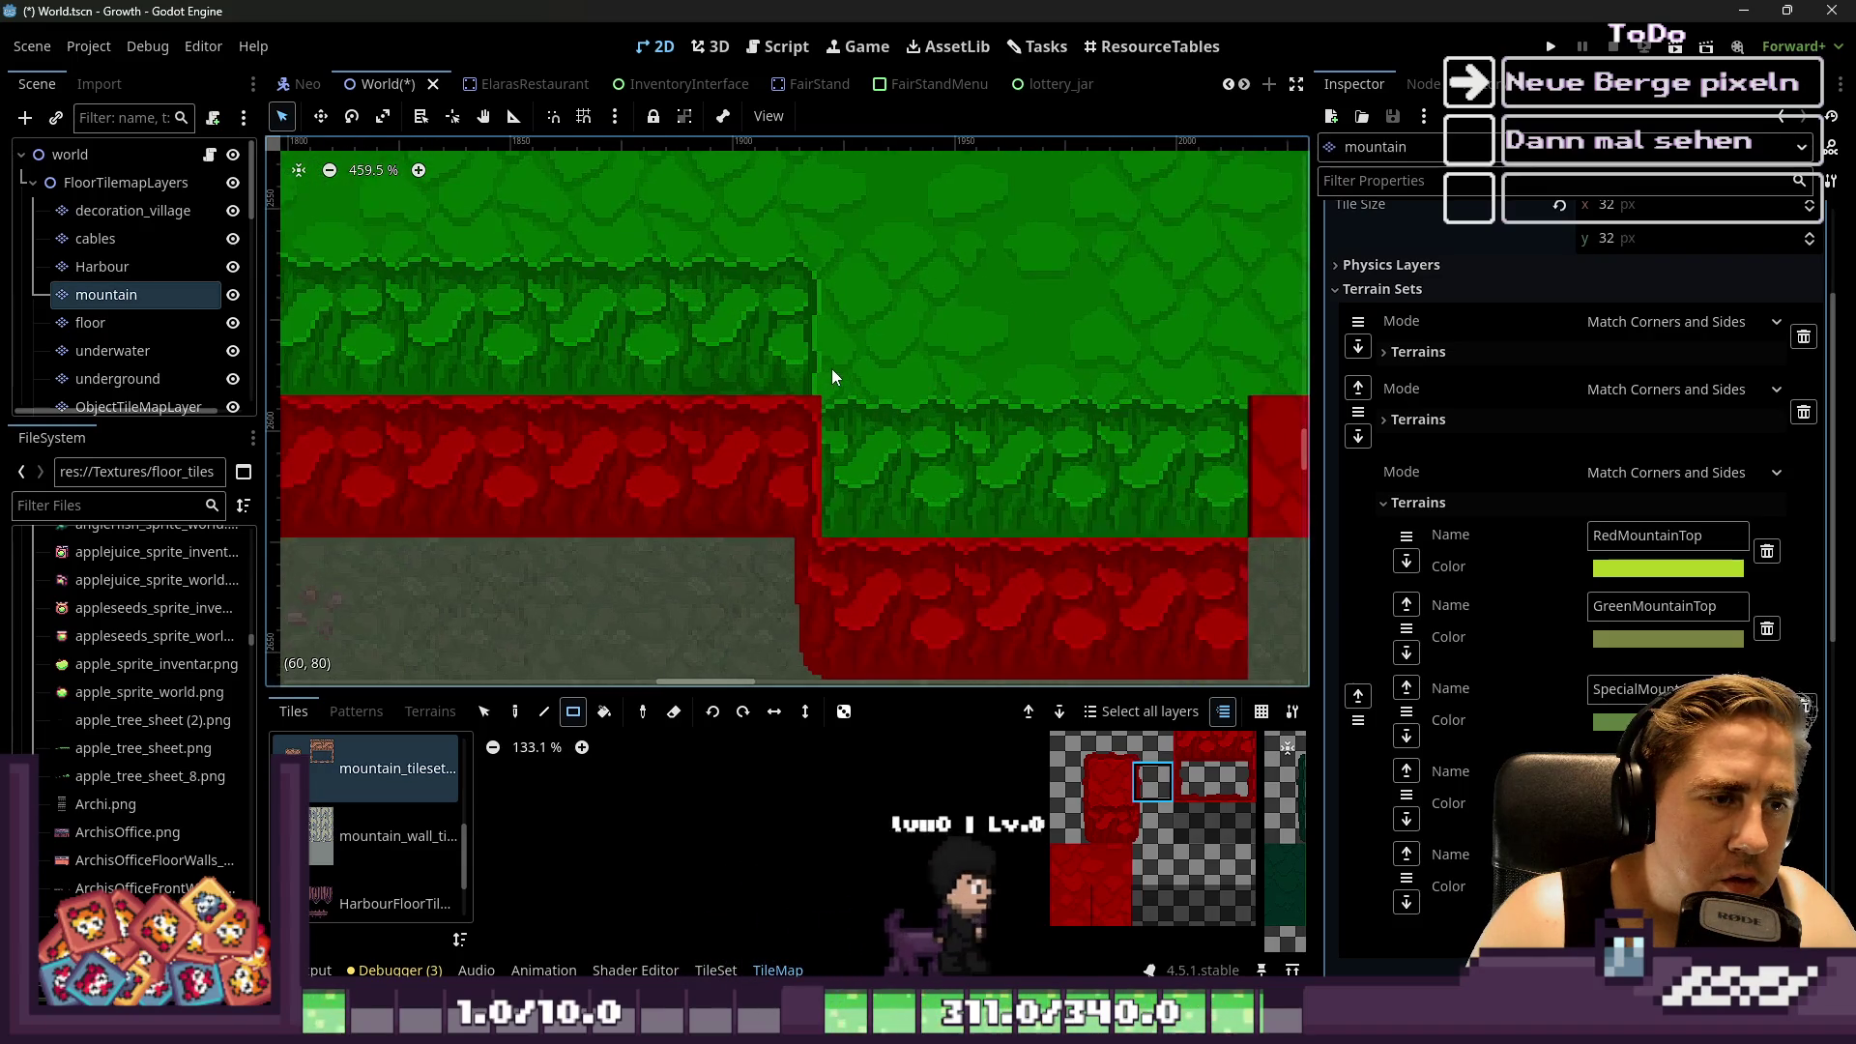
pyautogui.scroll(-15, 826, 369)
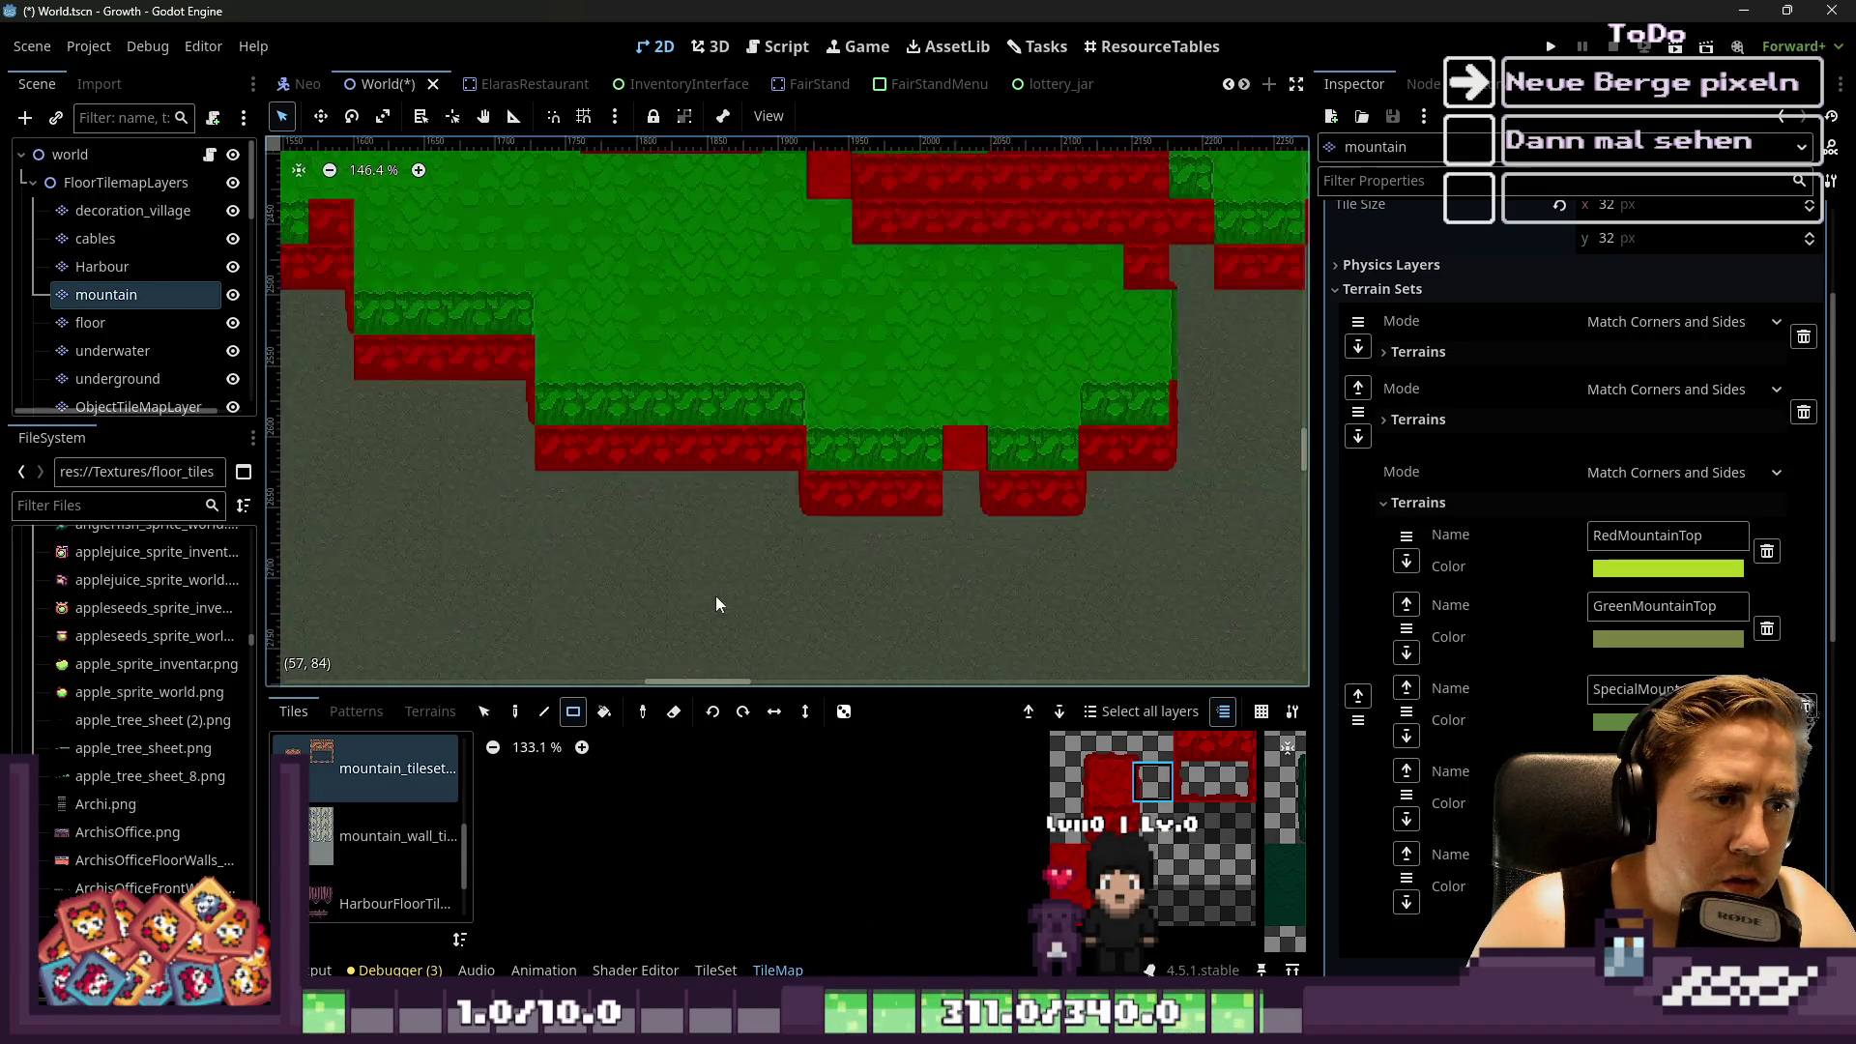
pyautogui.scroll(8, 653, 259)
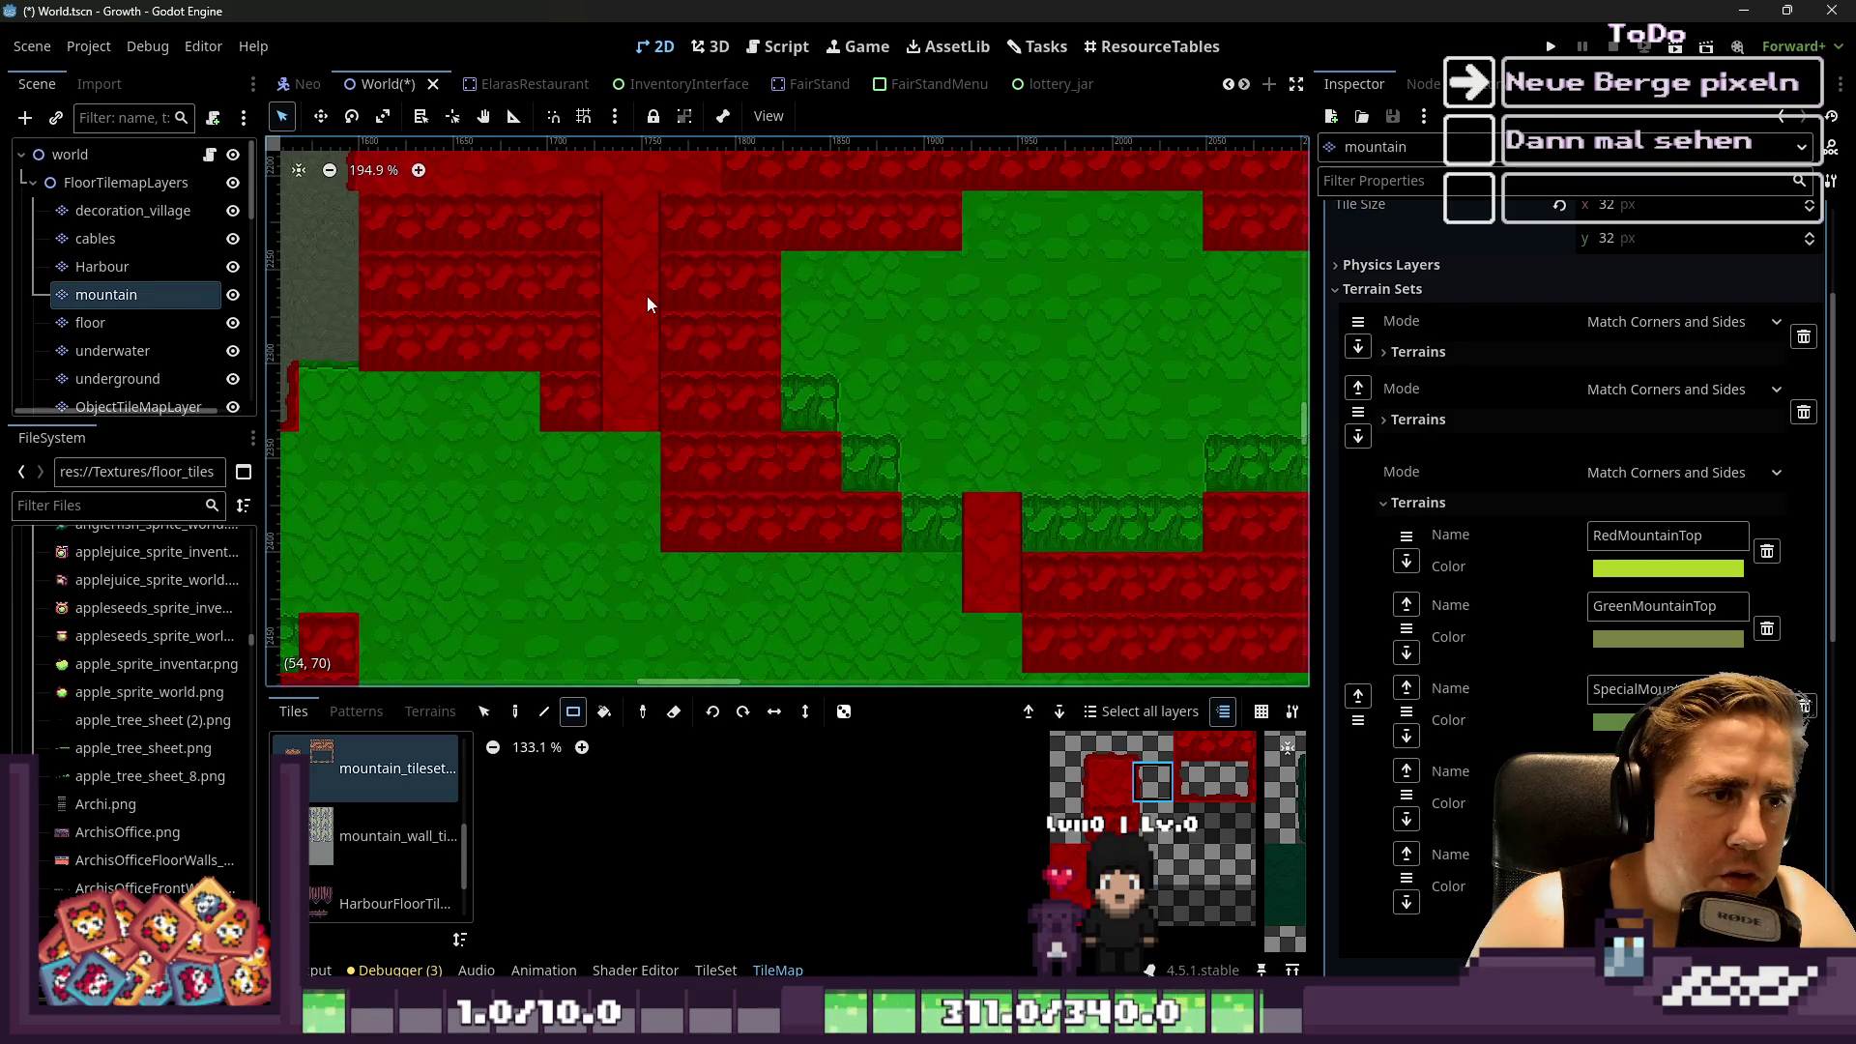
pyautogui.hotkey('alt', 'Tab')
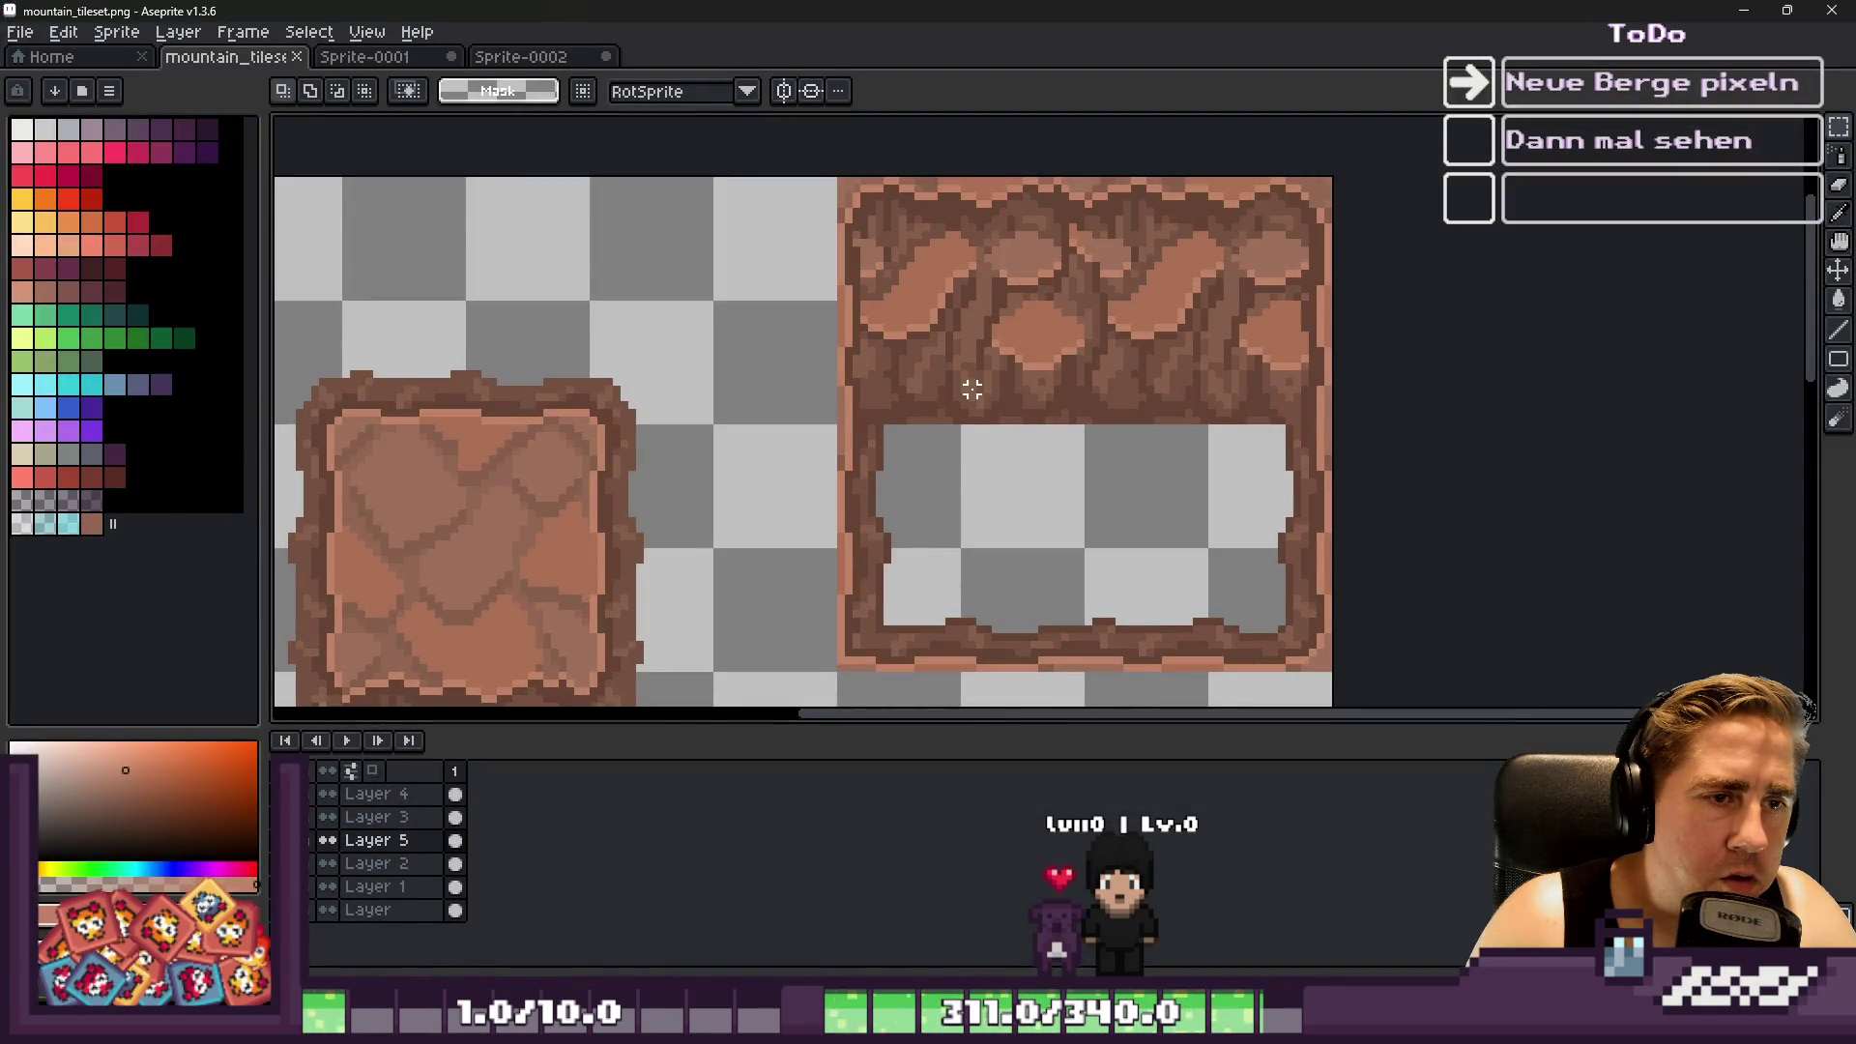
# Copy the lower cliff-wall tile and place the pasted copy to the right and down
pyautogui.scroll(-2, 977, 364)
pyautogui.scroll(2, 1051, 306)
pyautogui.click(1056, 310)
pyautogui.click(1061, 315)
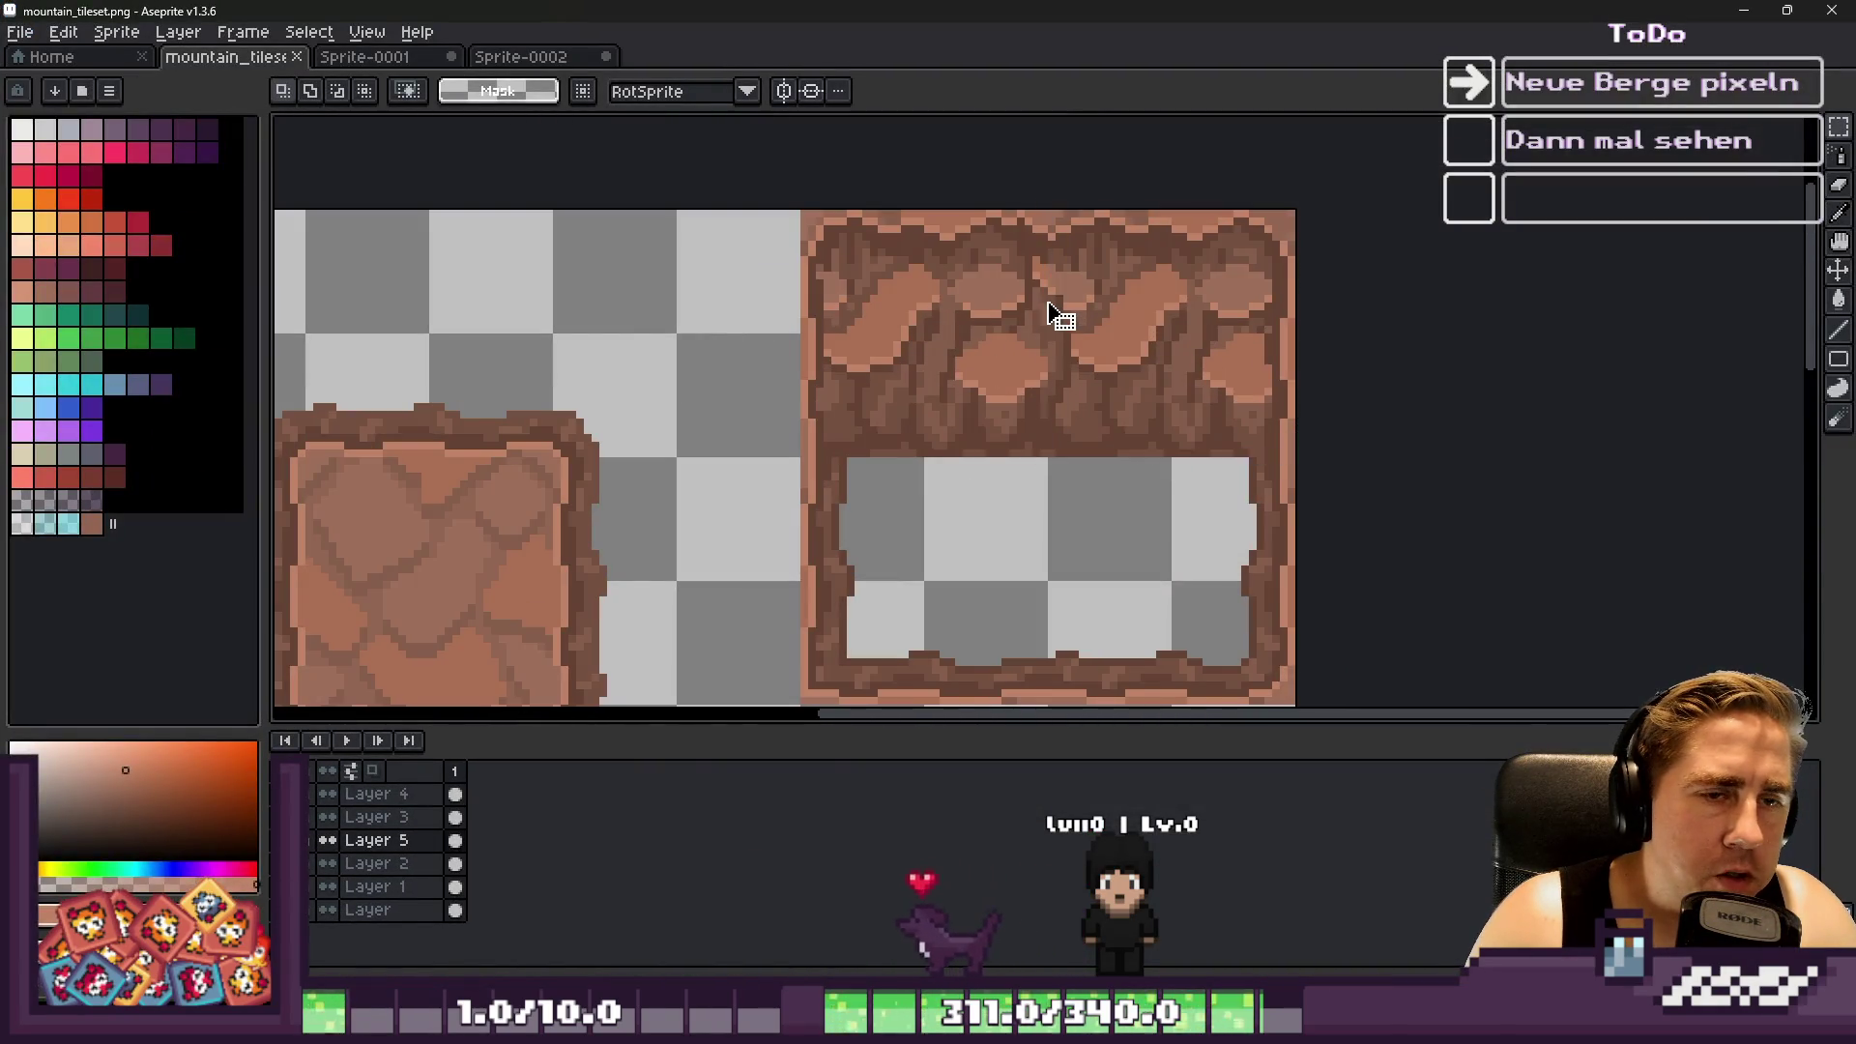
pyautogui.scroll(-3, 1061, 315)
pyautogui.scroll(3, 798, 564)
pyautogui.click(797, 564)
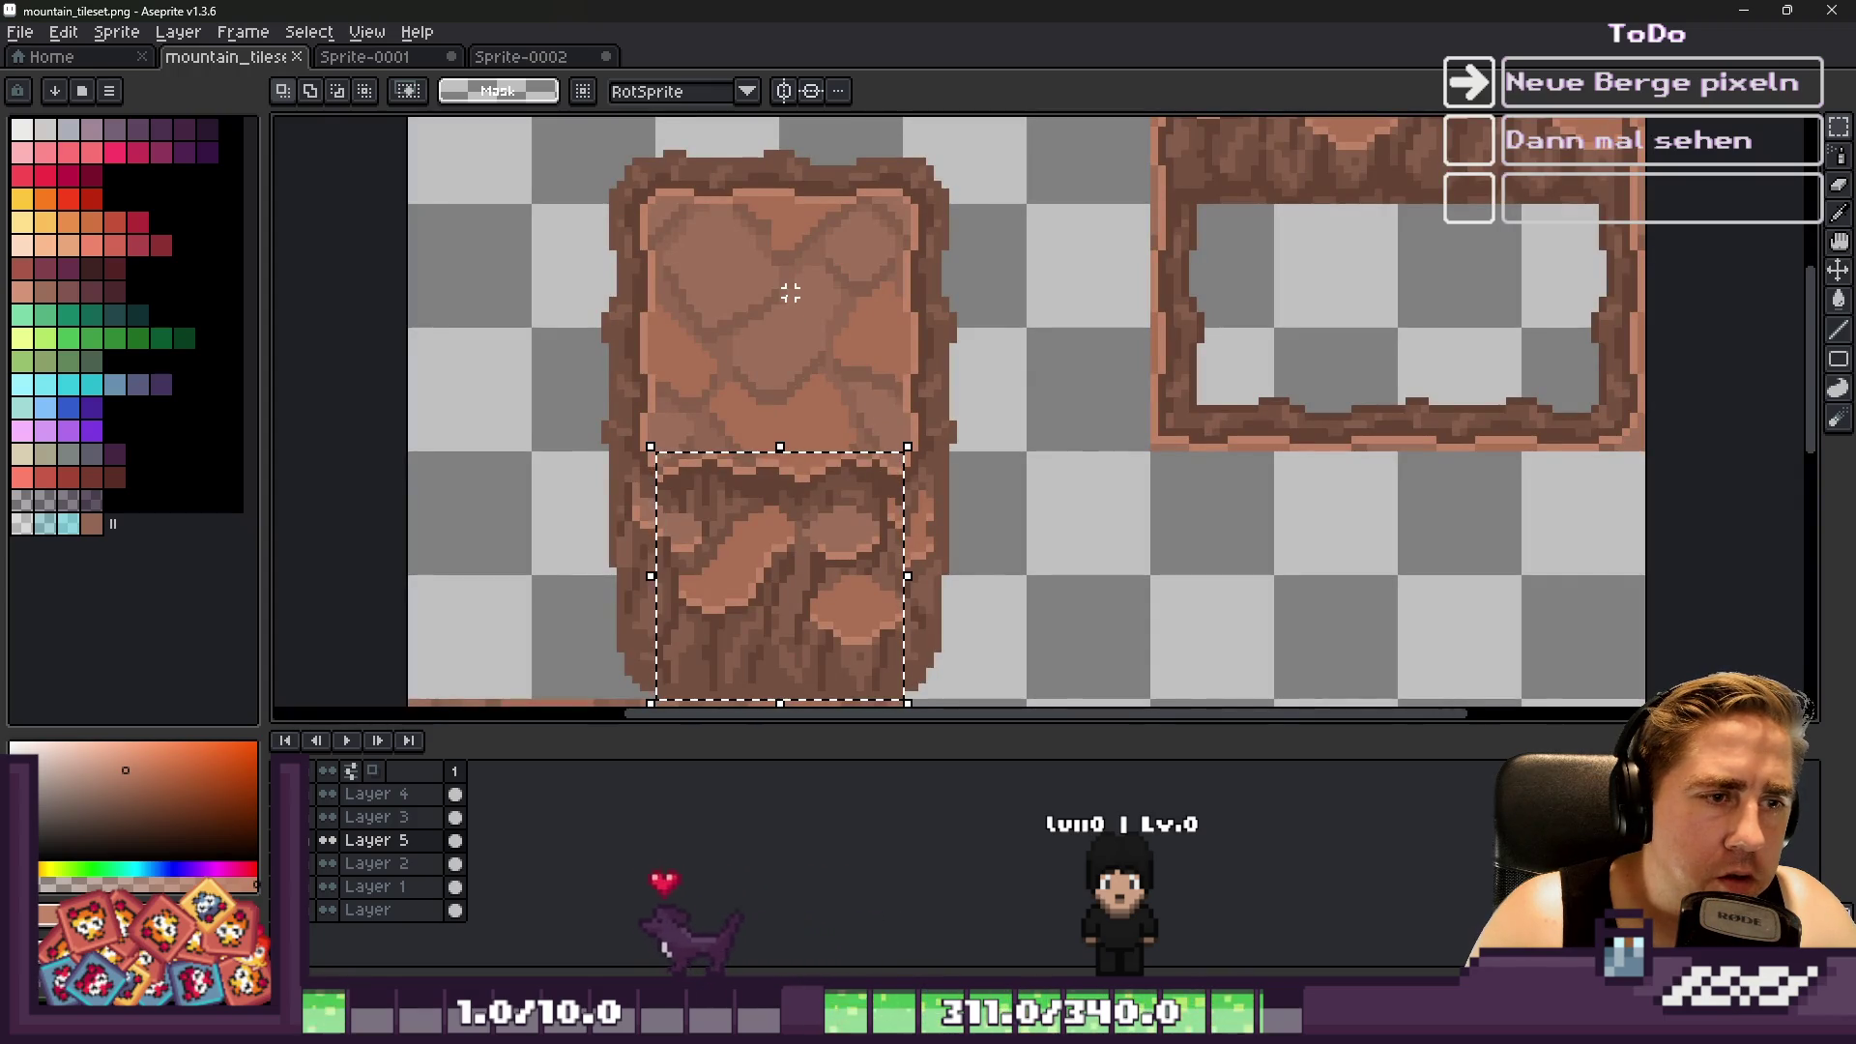
pyautogui.scroll(-1, 789, 291)
pyautogui.scroll(3, 874, 373)
pyautogui.hotkey('ctrl', 'c')
pyautogui.hotkey('ctrl', 'v')
pyautogui.moveTo(380, 213)
pyautogui.mouseDown()
pyautogui.moveTo(899, 468)
pyautogui.moveTo(1052, 423)
pyautogui.mouseUp()
pyautogui.press('Escape')
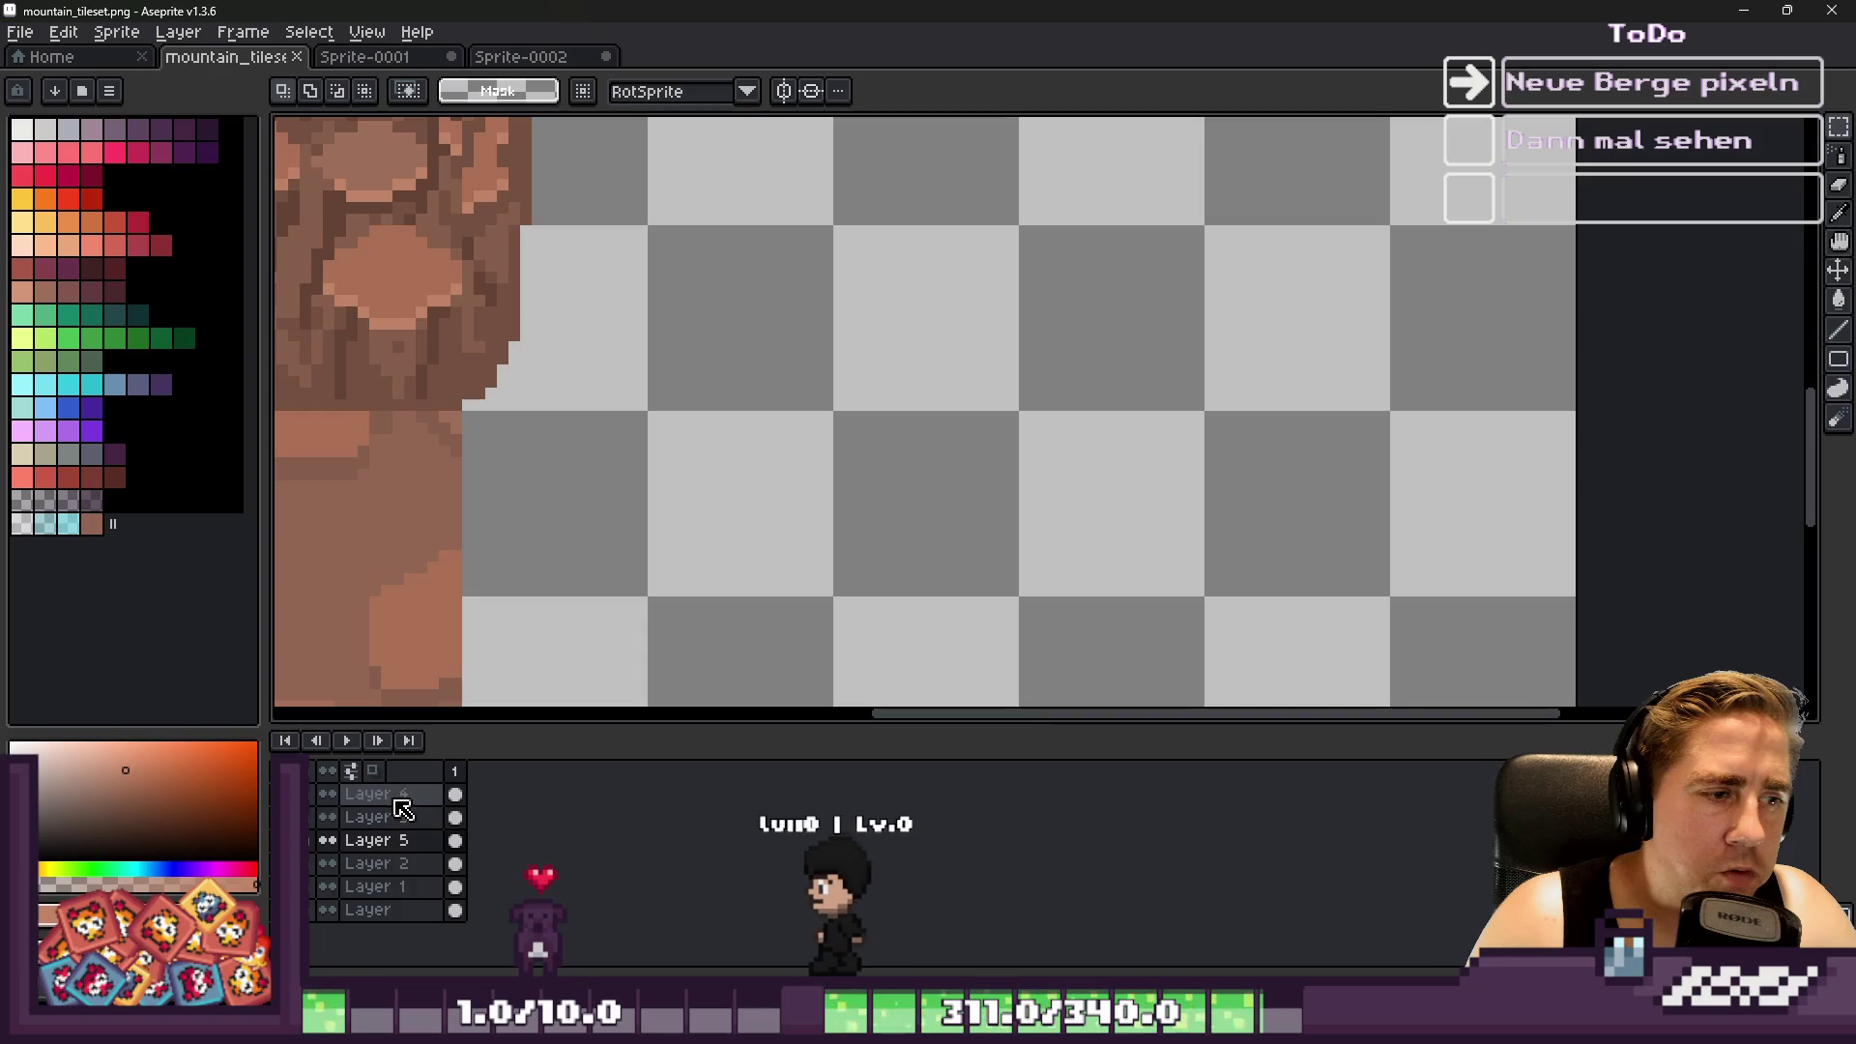
# Delete Layer, Layer 1, Layer 2 and Layer 4, then flatten Layer 3 and Layer 5 together
pyautogui.rightClick(387, 804)
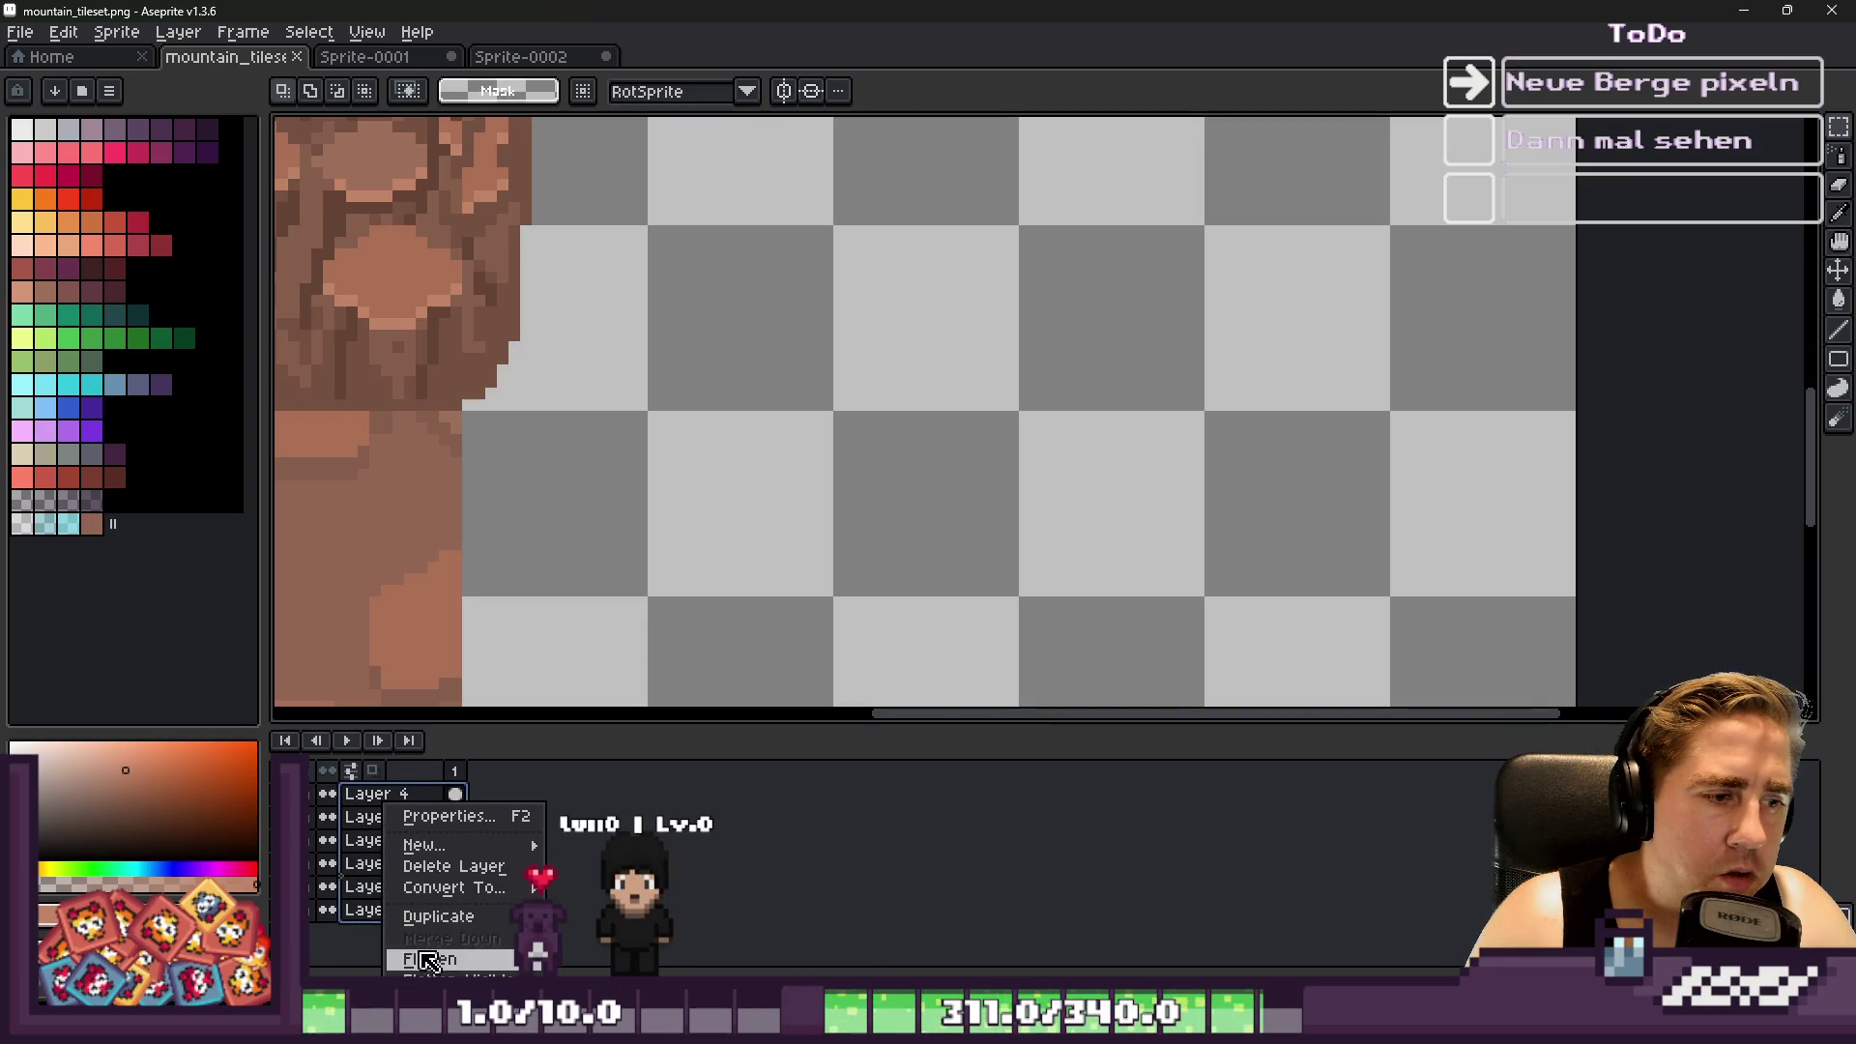
pyautogui.click(425, 959)
pyautogui.scroll(-4, 564, 713)
pyautogui.hotkey('ctrl', 'z')
pyautogui.scroll(2, 563, 712)
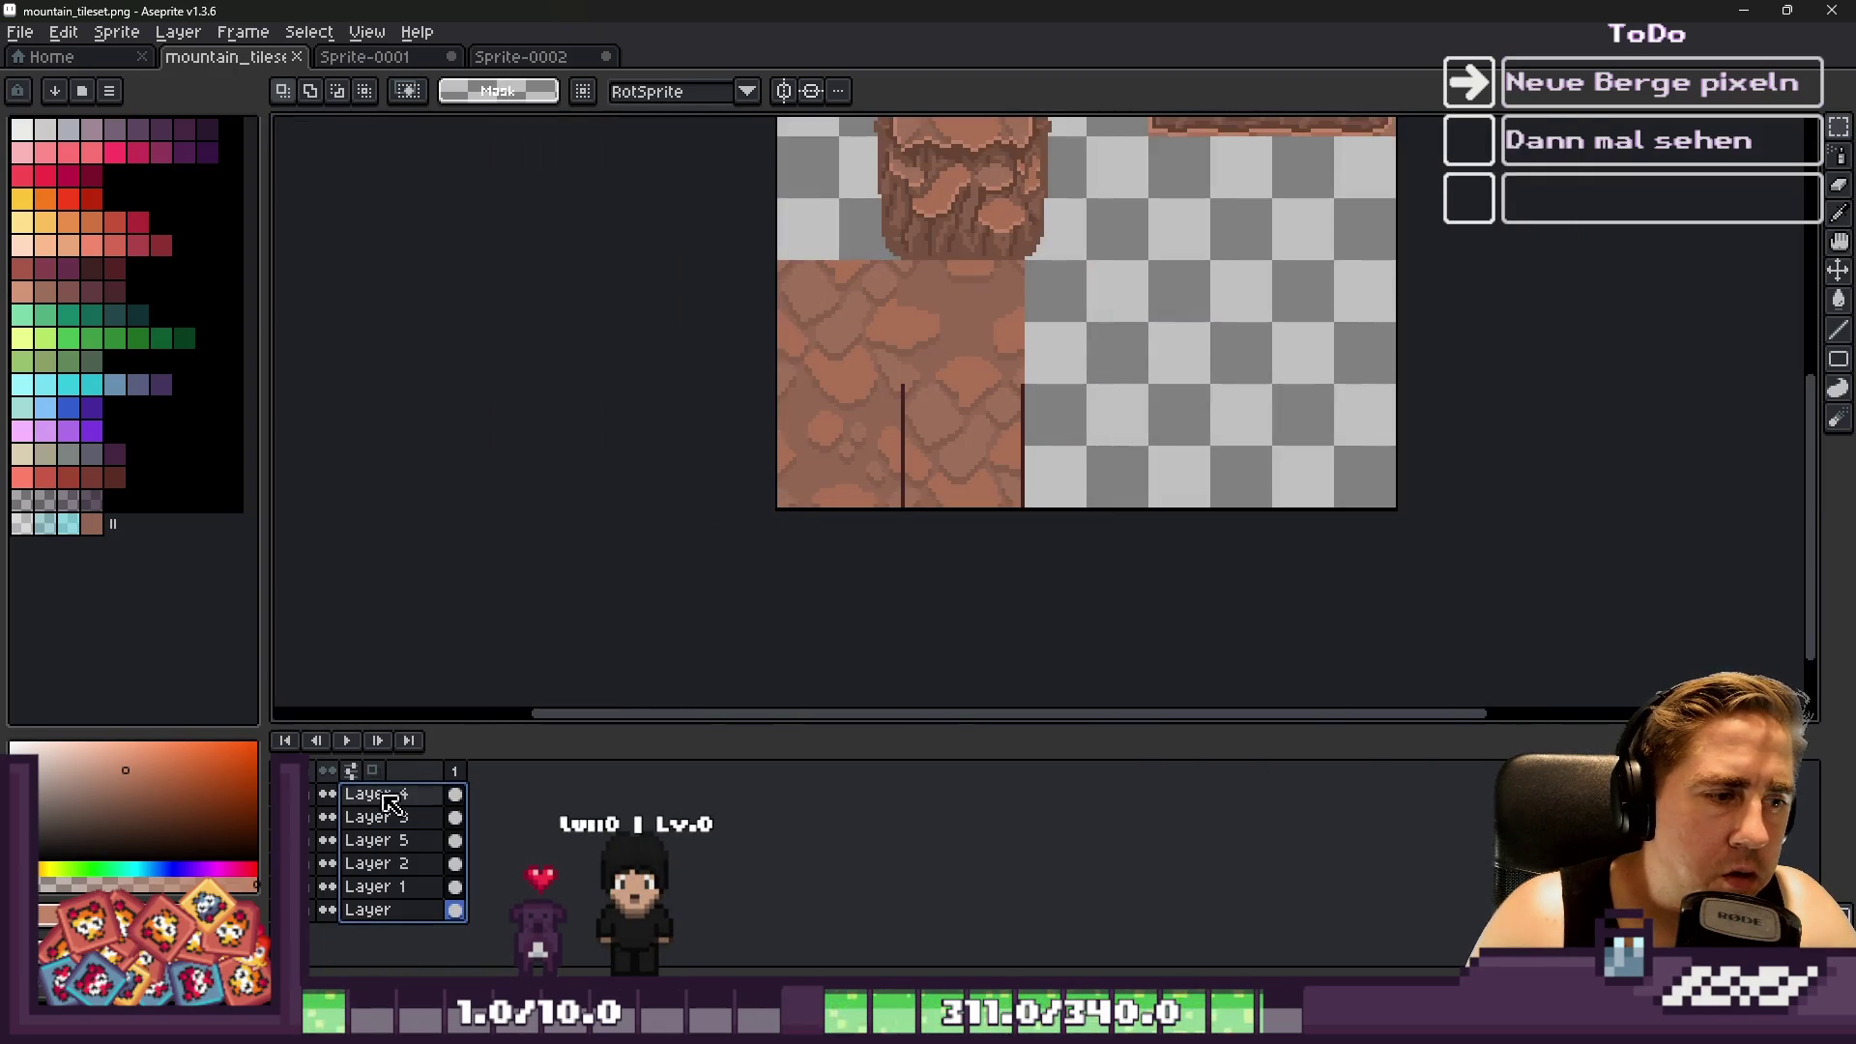
pyautogui.click(374, 864)
pyautogui.keyDown('shift'); pyautogui.click(399, 909); pyautogui.keyUp('shift')
pyautogui.rightClick(392, 910)
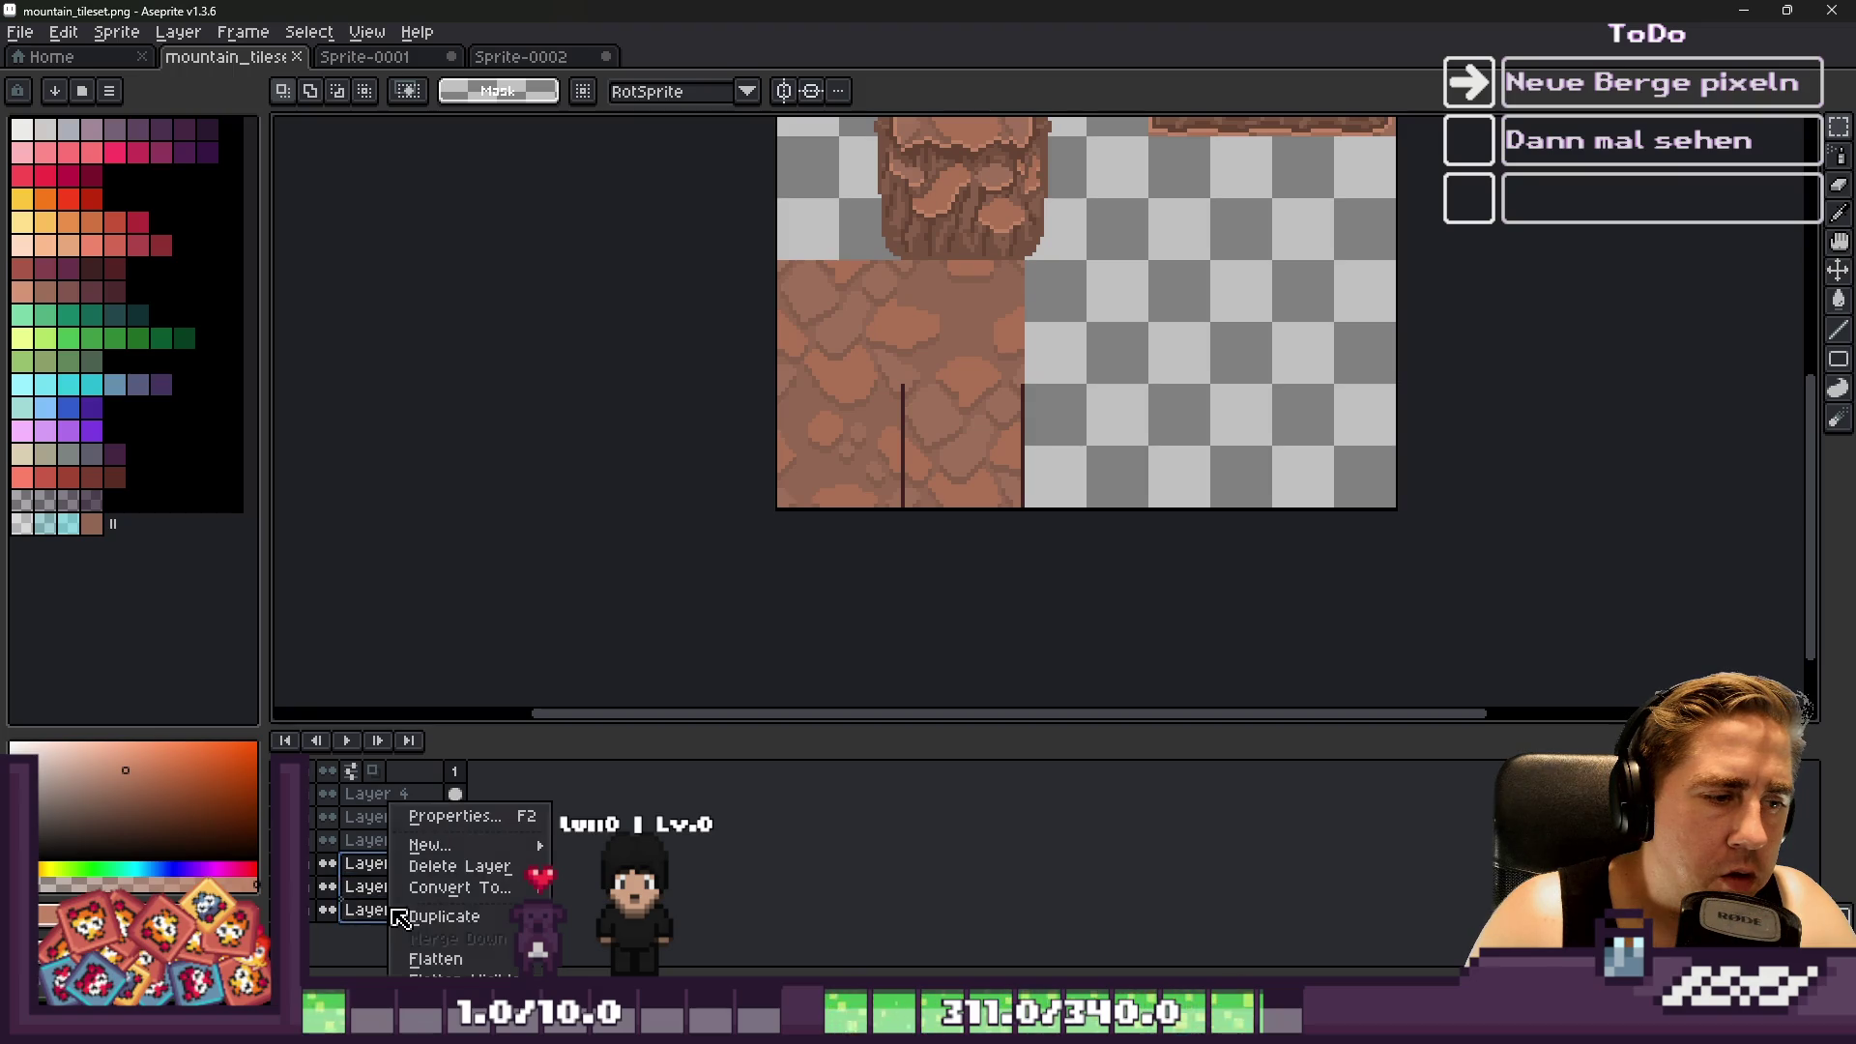
pyautogui.click(416, 866)
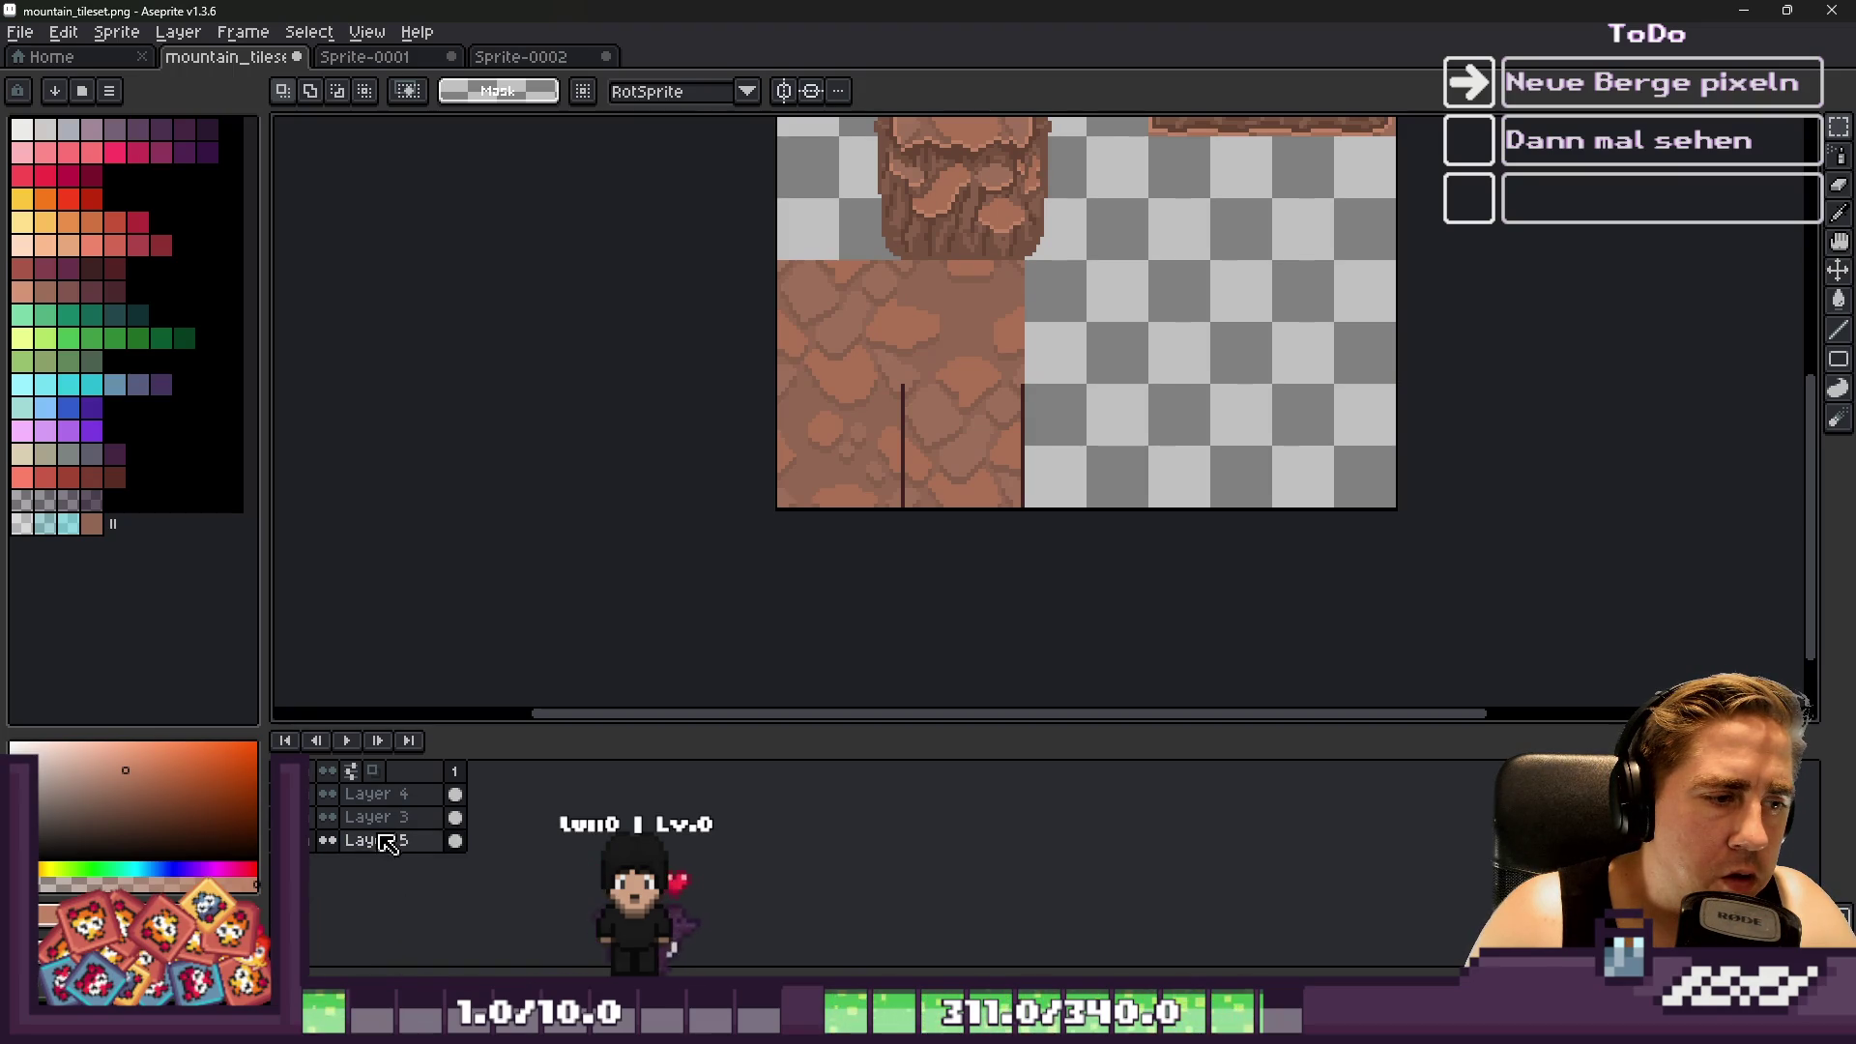
pyautogui.rightClick(391, 796)
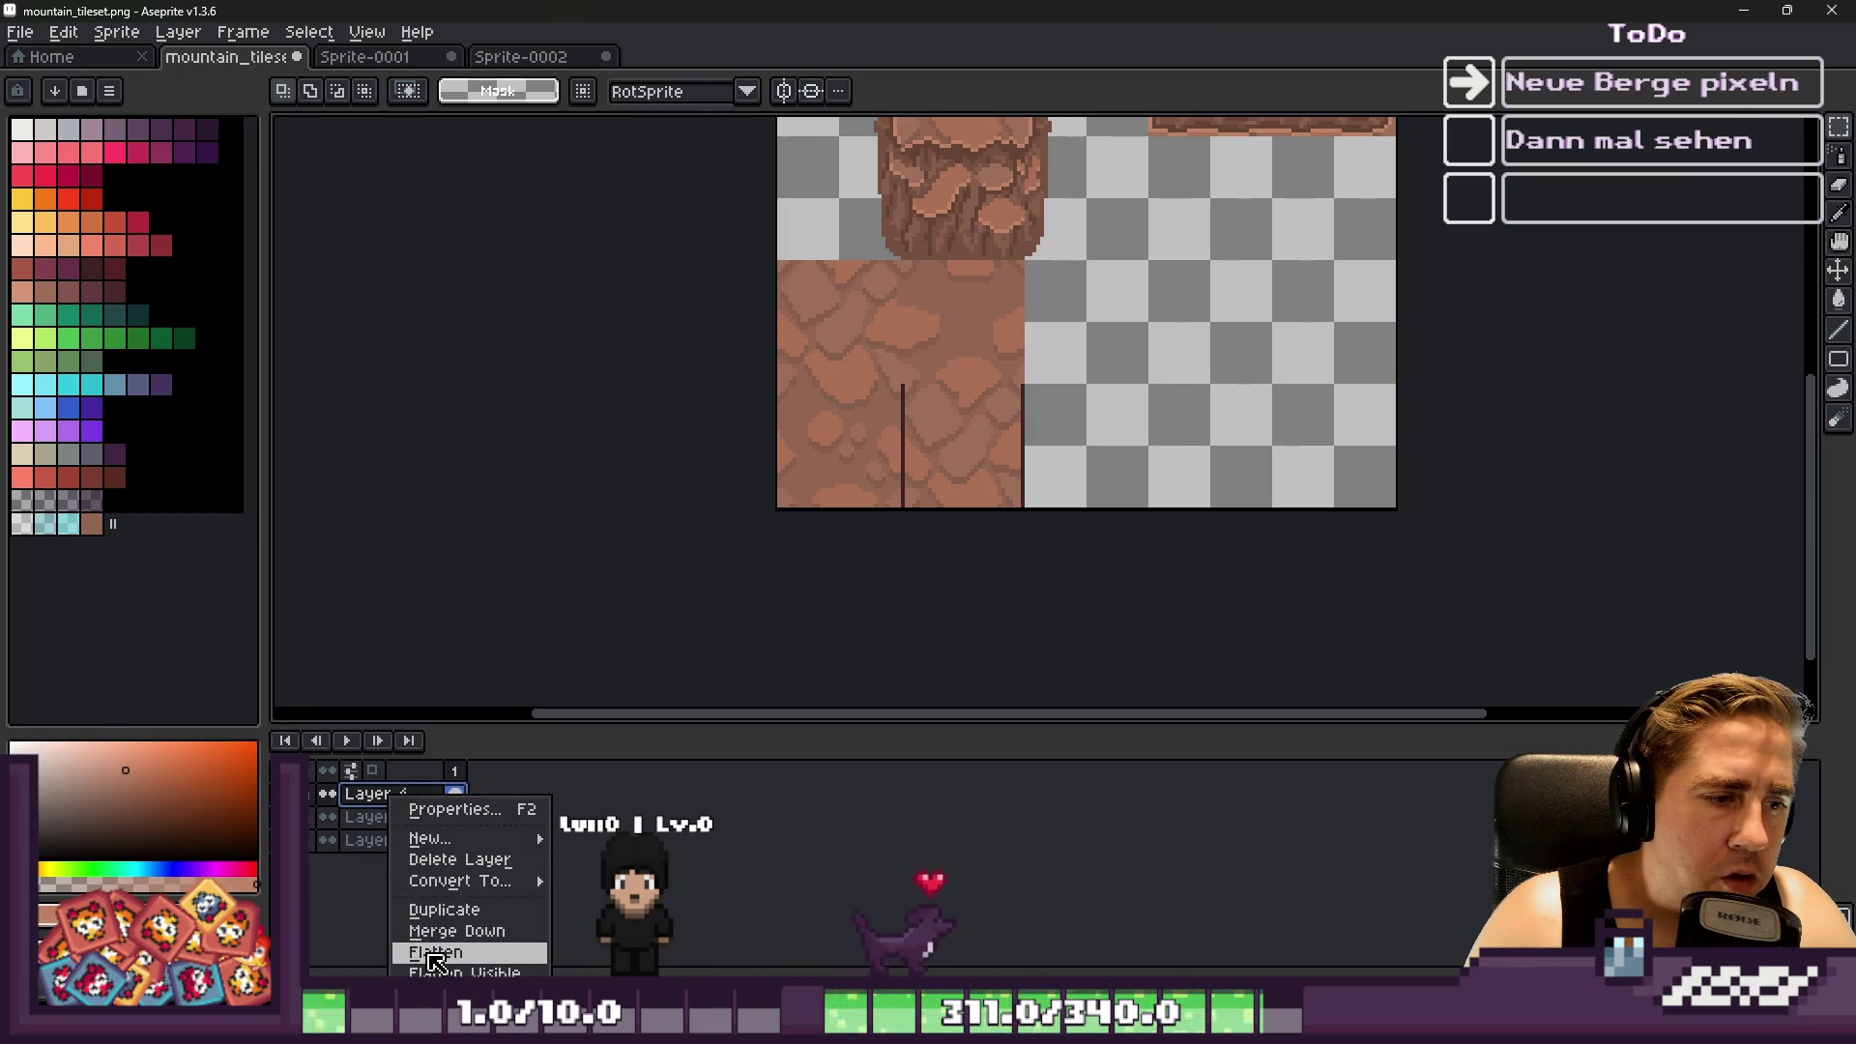
pyautogui.click(460, 874)
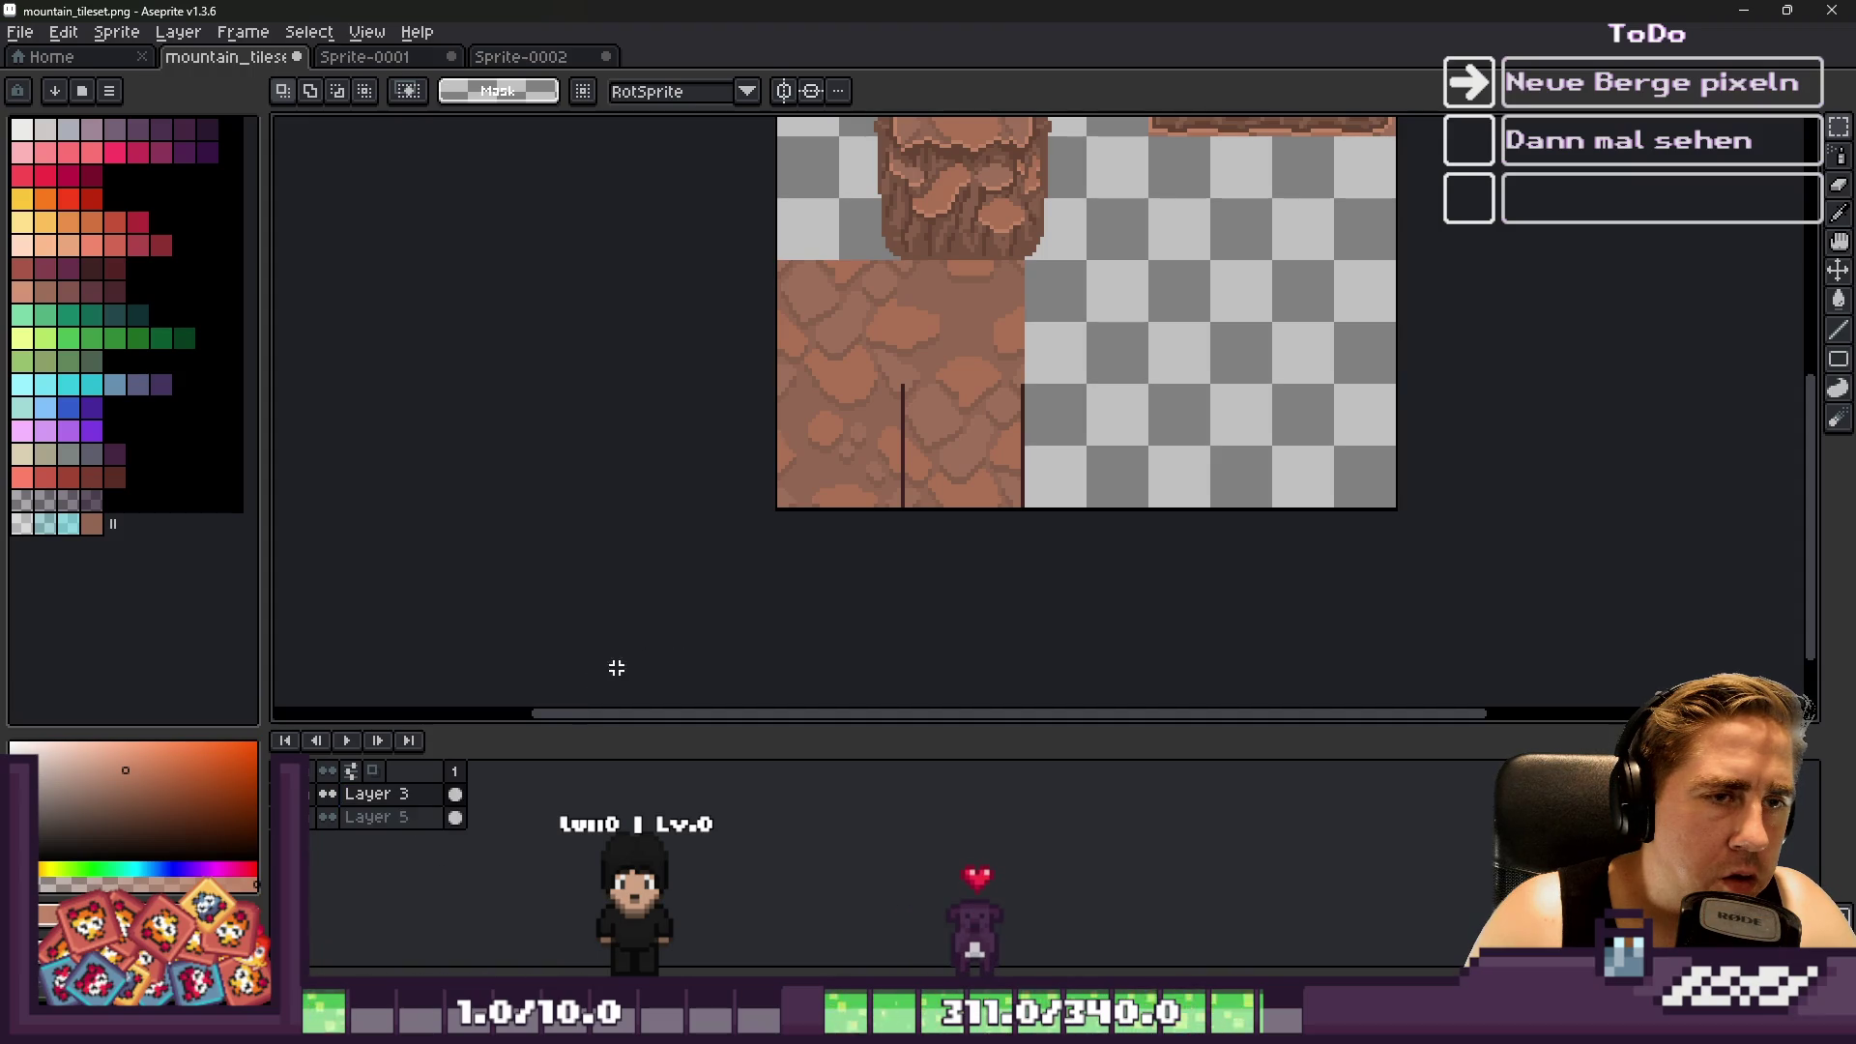
pyautogui.rightClick(397, 823)
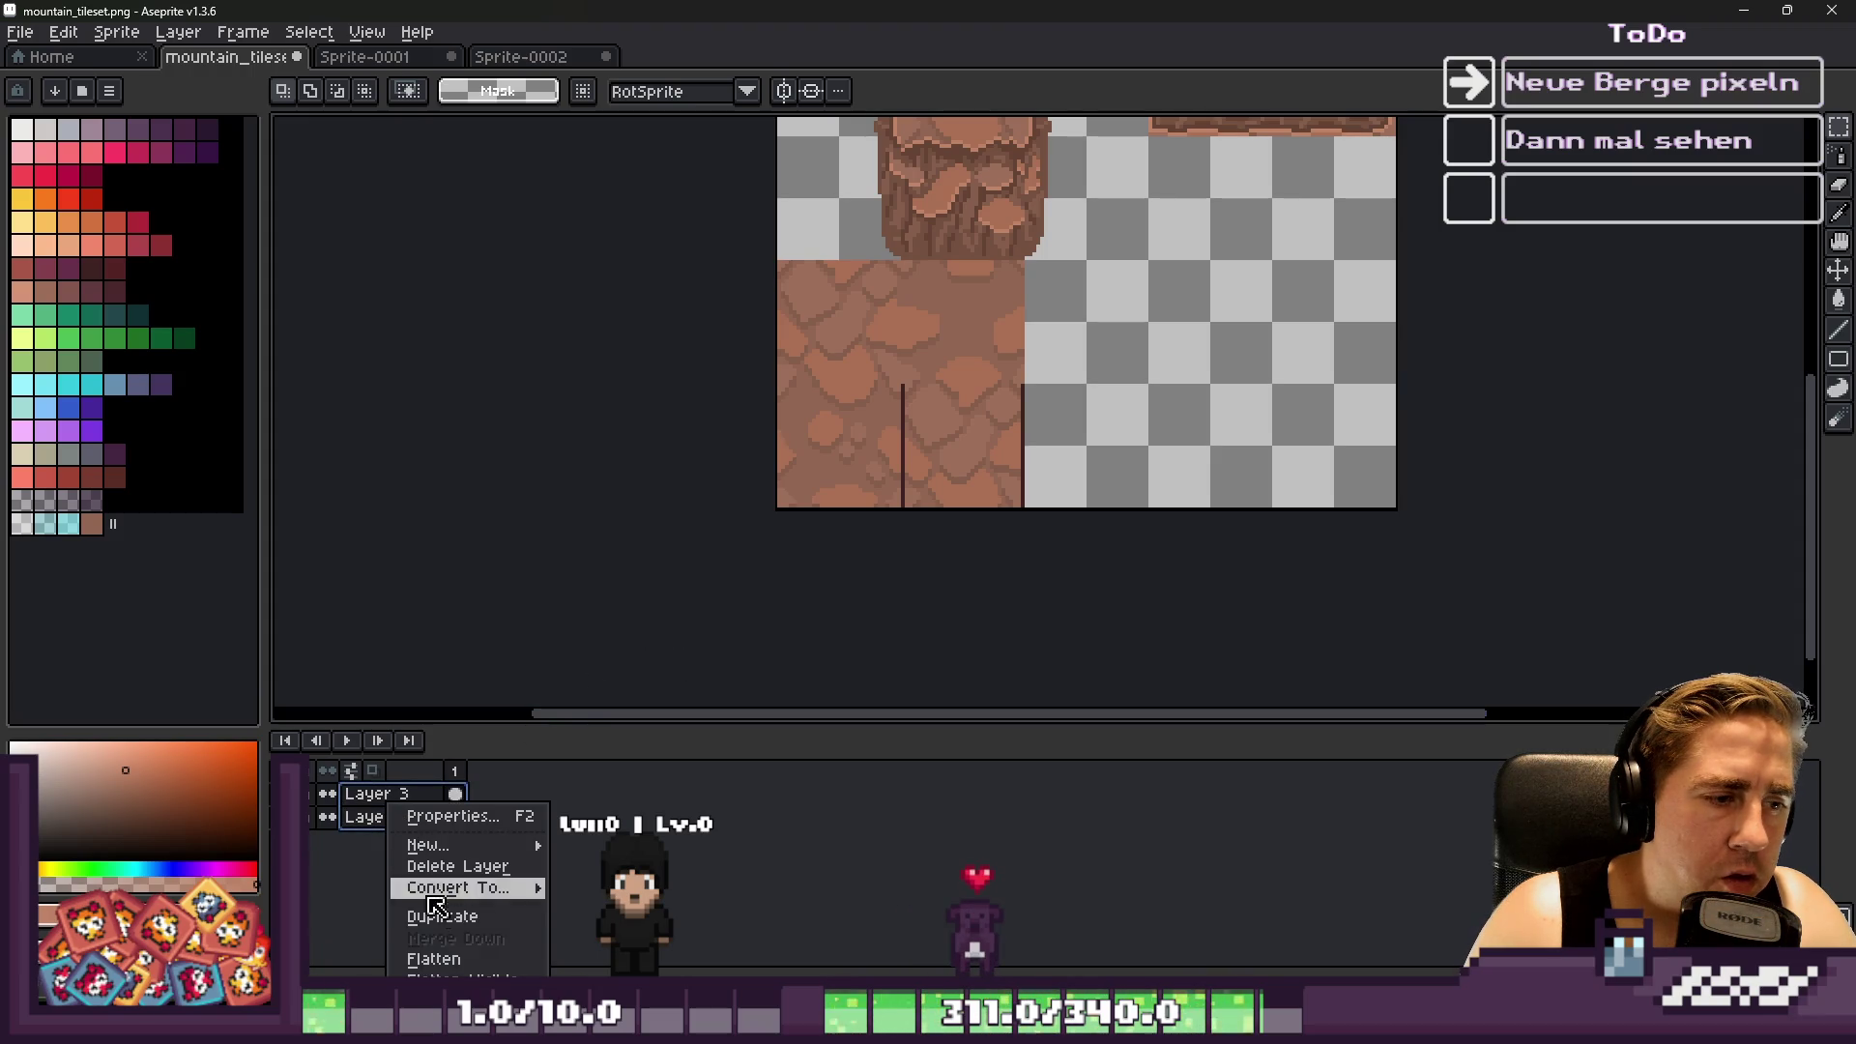
pyautogui.click(426, 957)
pyautogui.scroll(-2, 954, 354)
pyautogui.scroll(3, 954, 354)
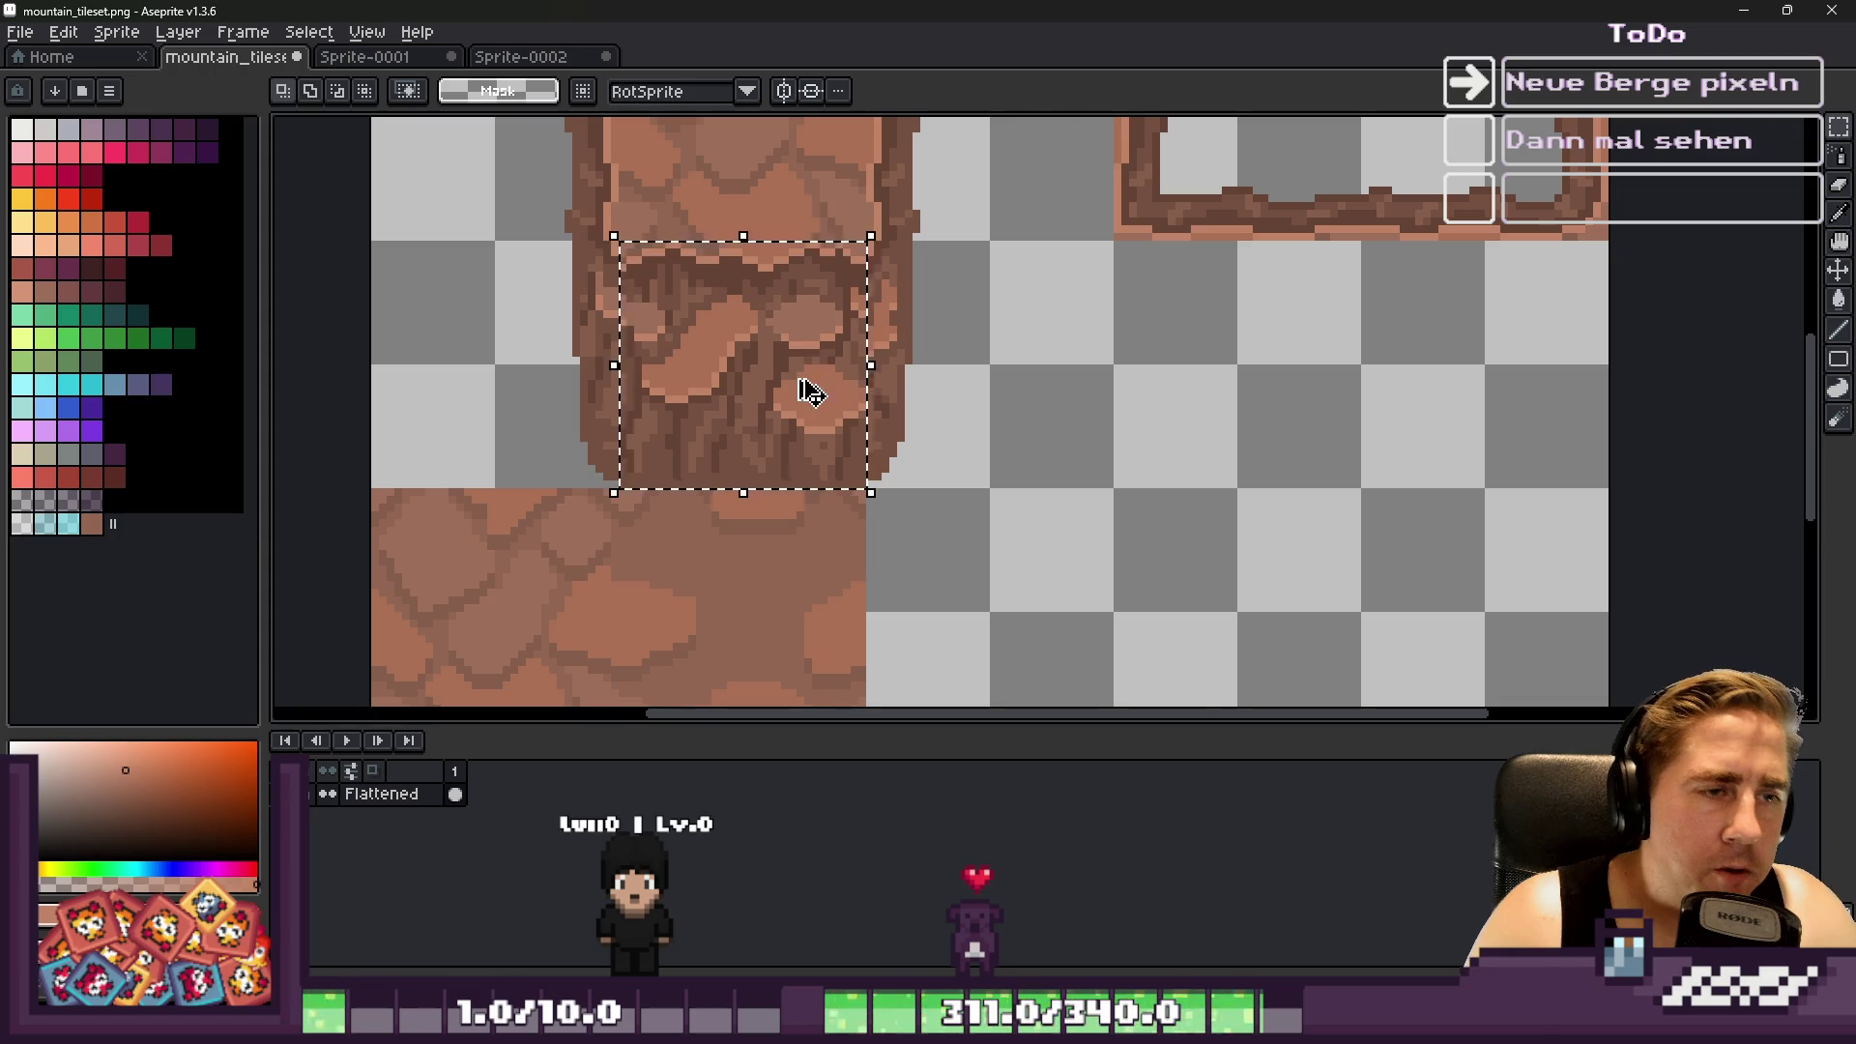
# Move the two cliff-wall tiles so the top-left one sits directly below the right-hand one
pyautogui.scroll(-1, 1057, 414)
pyautogui.scroll(2, 1057, 430)
pyautogui.moveTo(600, 339)
pyautogui.mouseDown()
pyautogui.moveTo(1255, 484)
pyautogui.moveTo(1243, 447)
pyautogui.mouseUp()
pyautogui.press('Return')
pyautogui.scroll(-1, 1067, 336)
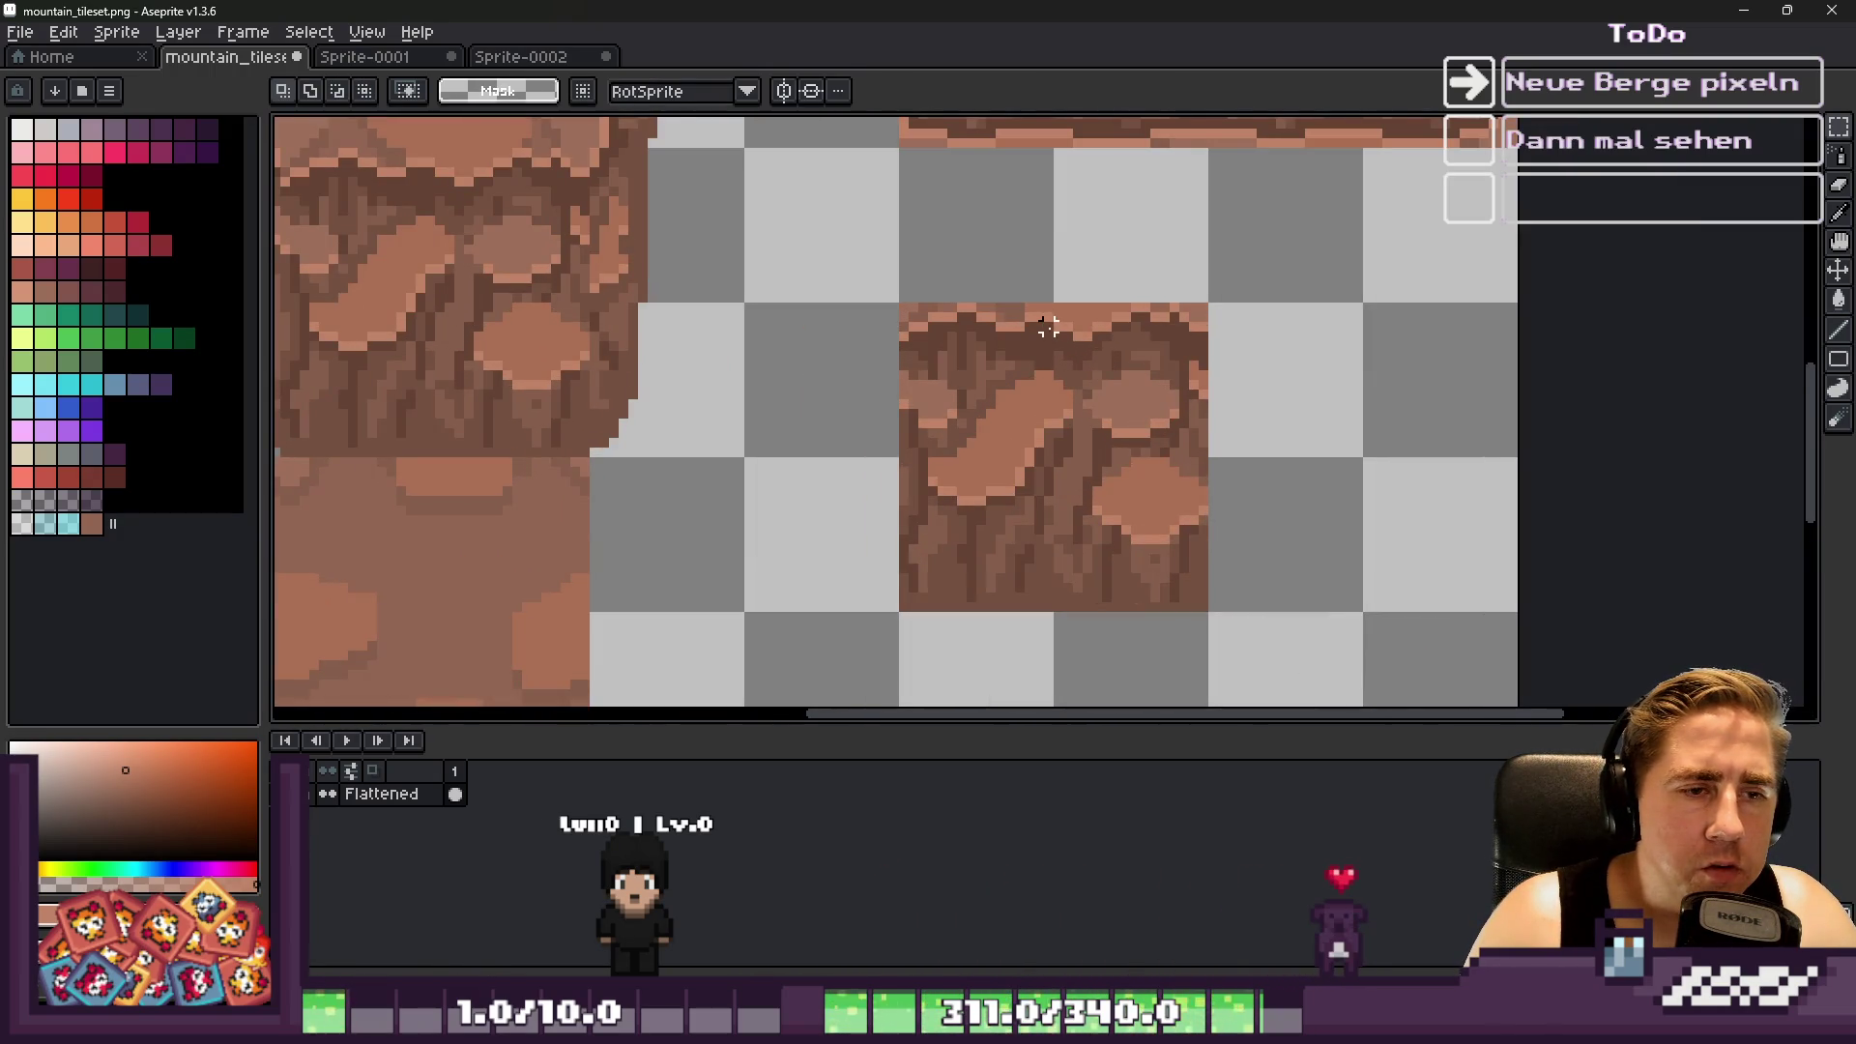
pyautogui.scroll(-1, 928, 415)
pyautogui.moveTo(447, 249)
pyautogui.mouseDown()
pyautogui.moveTo(928, 415)
pyautogui.moveTo(919, 365)
pyautogui.moveTo(1083, 589)
pyautogui.moveTo(1098, 580)
pyautogui.mouseUp()
pyautogui.scroll(1, 919, 364)
pyautogui.scroll(-2, 1032, 450)
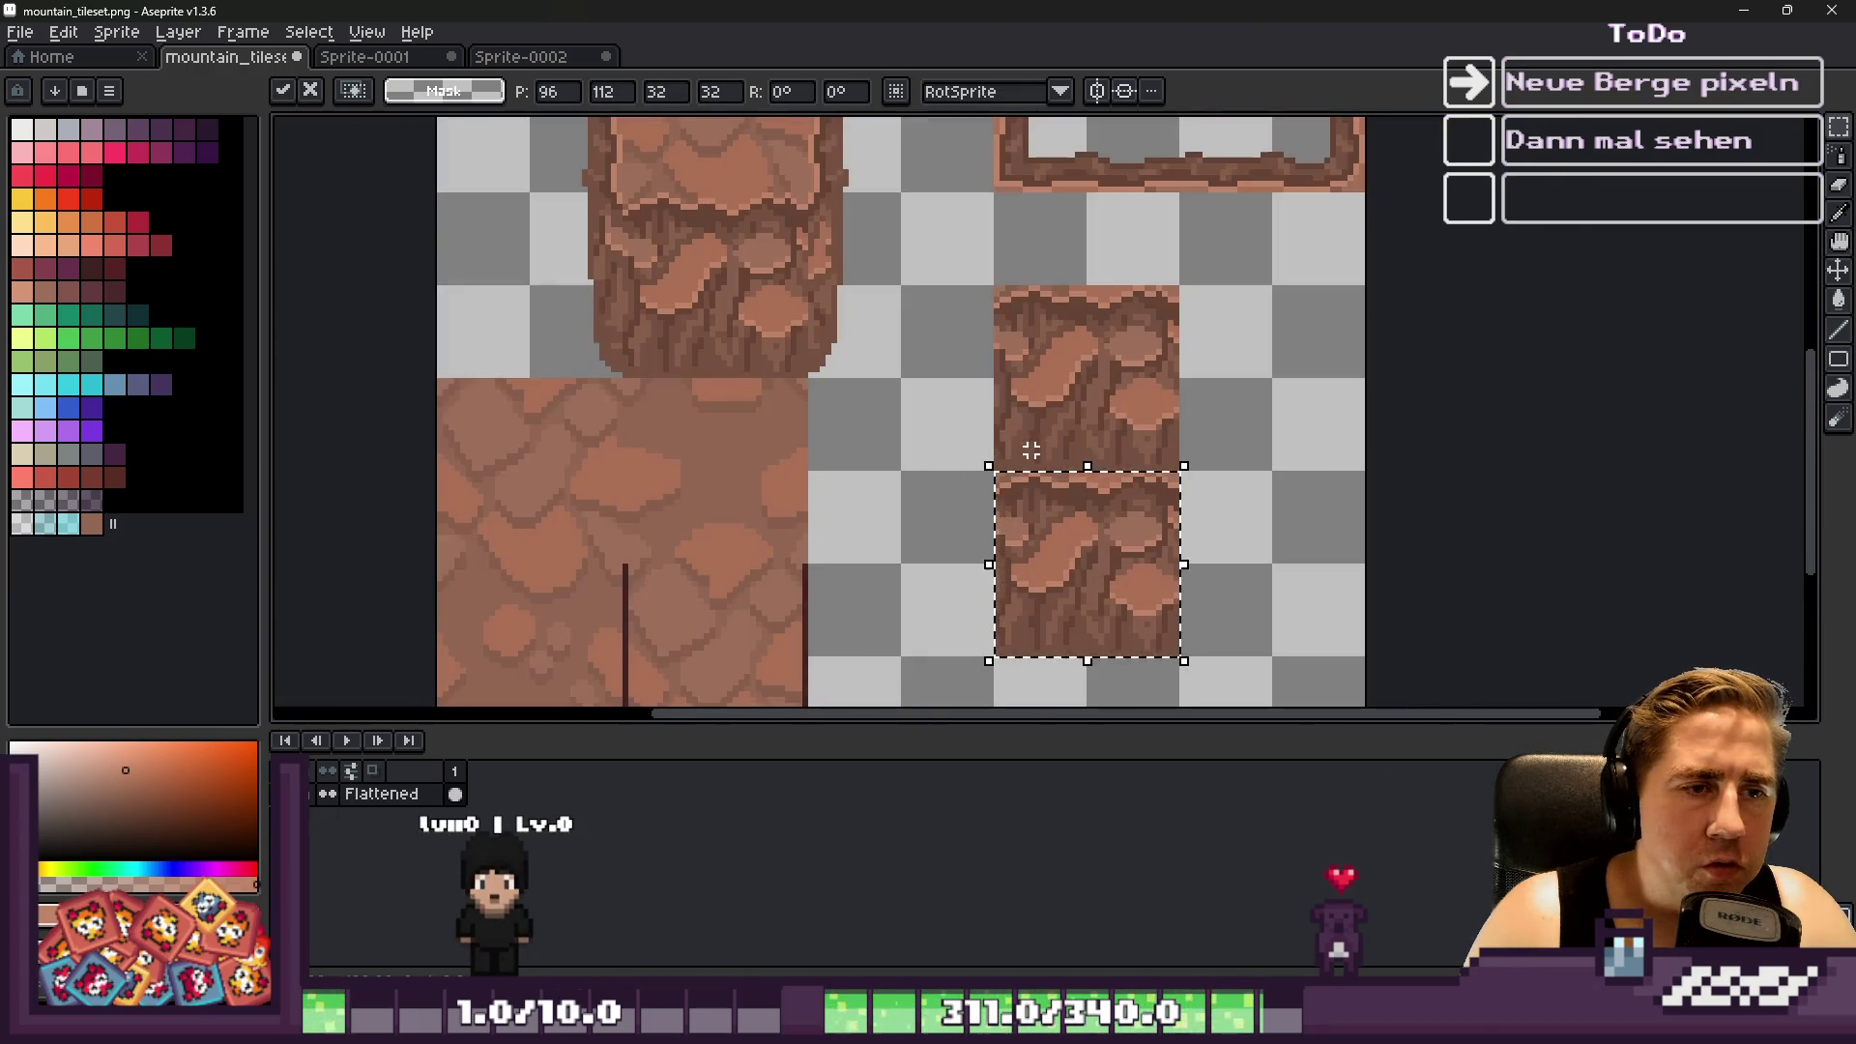
pyautogui.hotkey('ctrl', 'd')
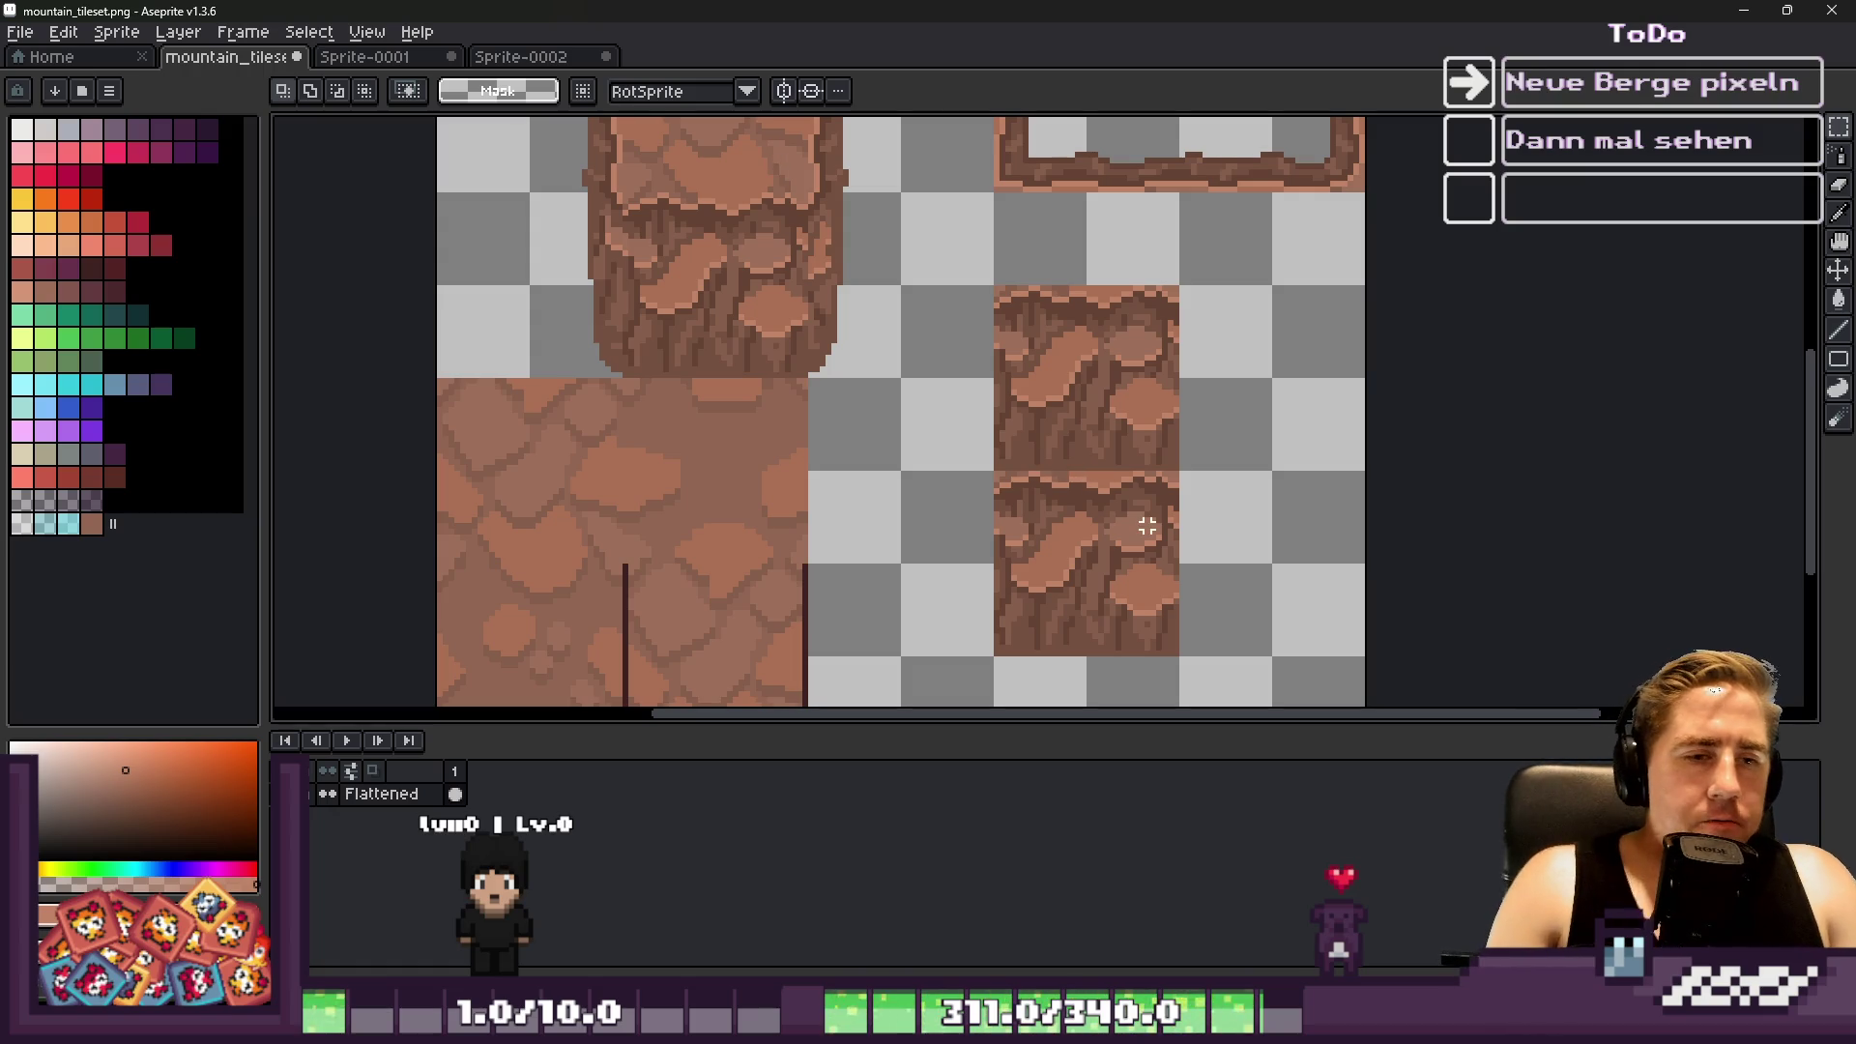
# Sample a darker brown from the rock and paint over the light seam pixels with the Pencil
pyautogui.scroll(2, 1140, 502)
pyautogui.scroll(-2, 1136, 478)
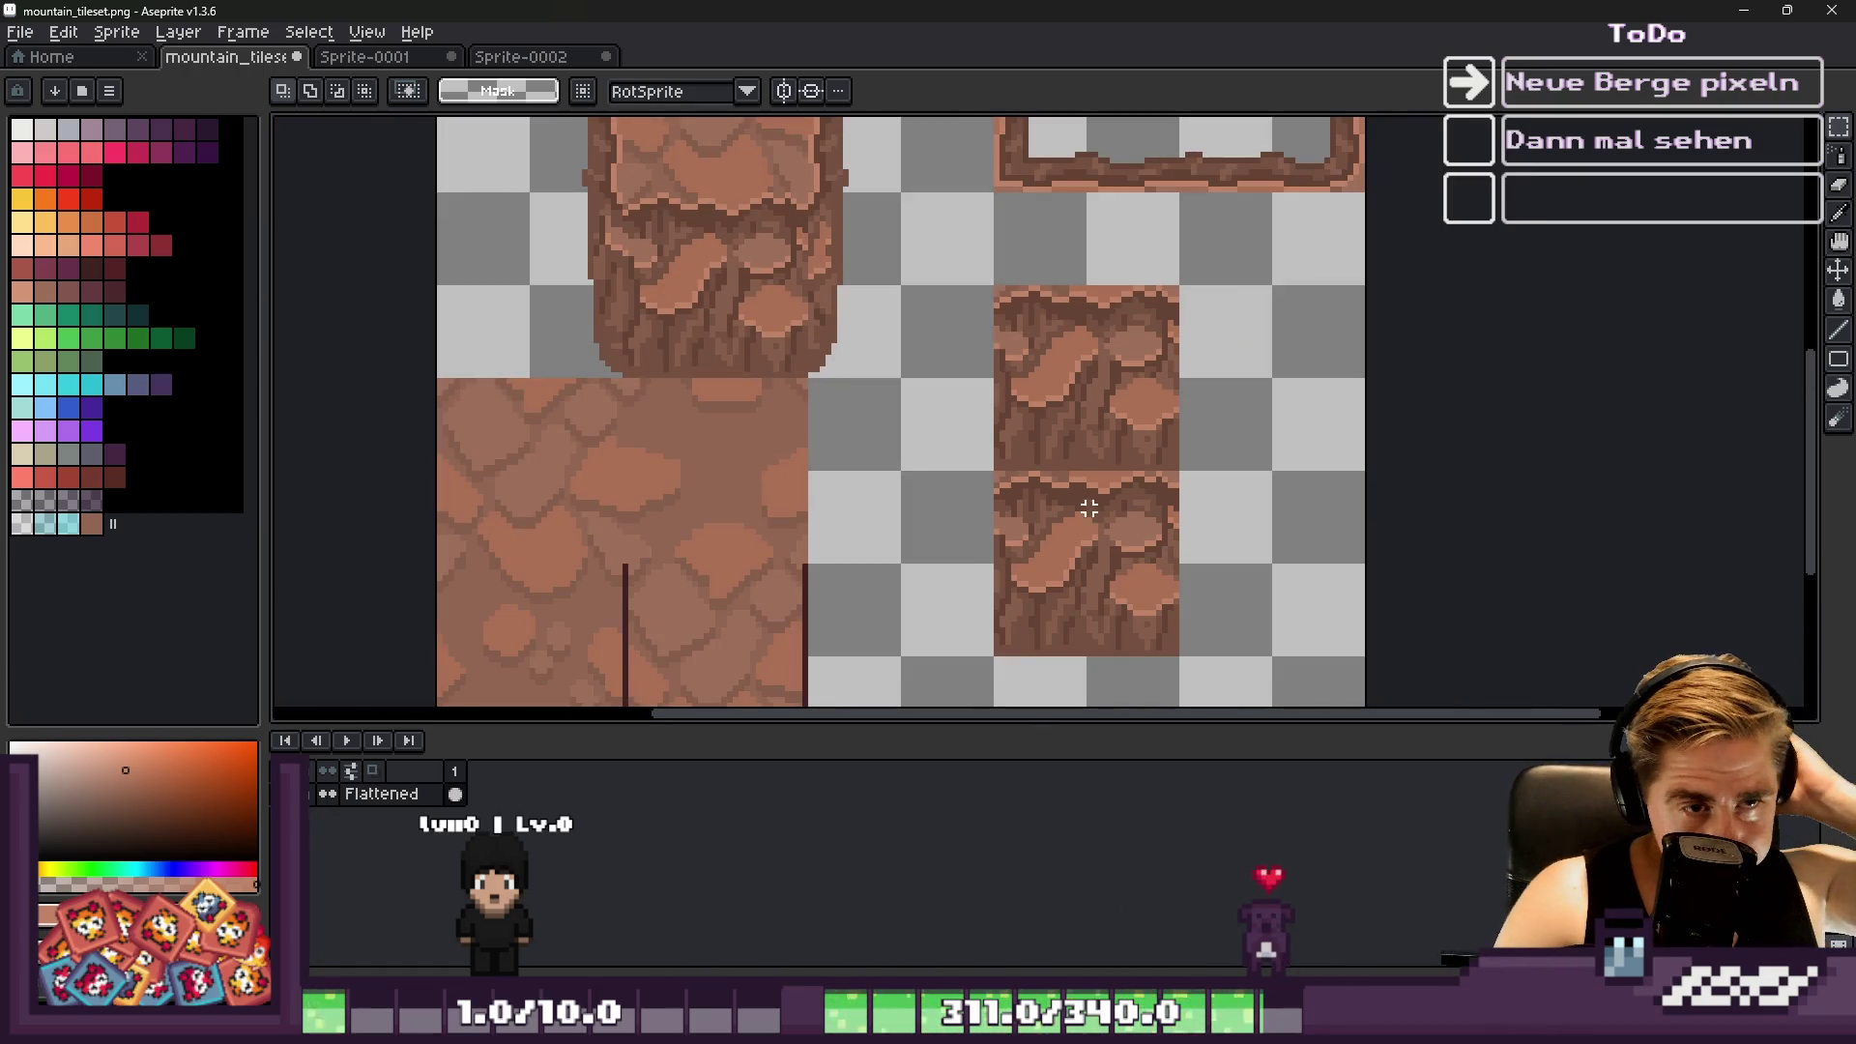
pyautogui.scroll(3, 1101, 501)
pyautogui.scroll(-2, 1066, 441)
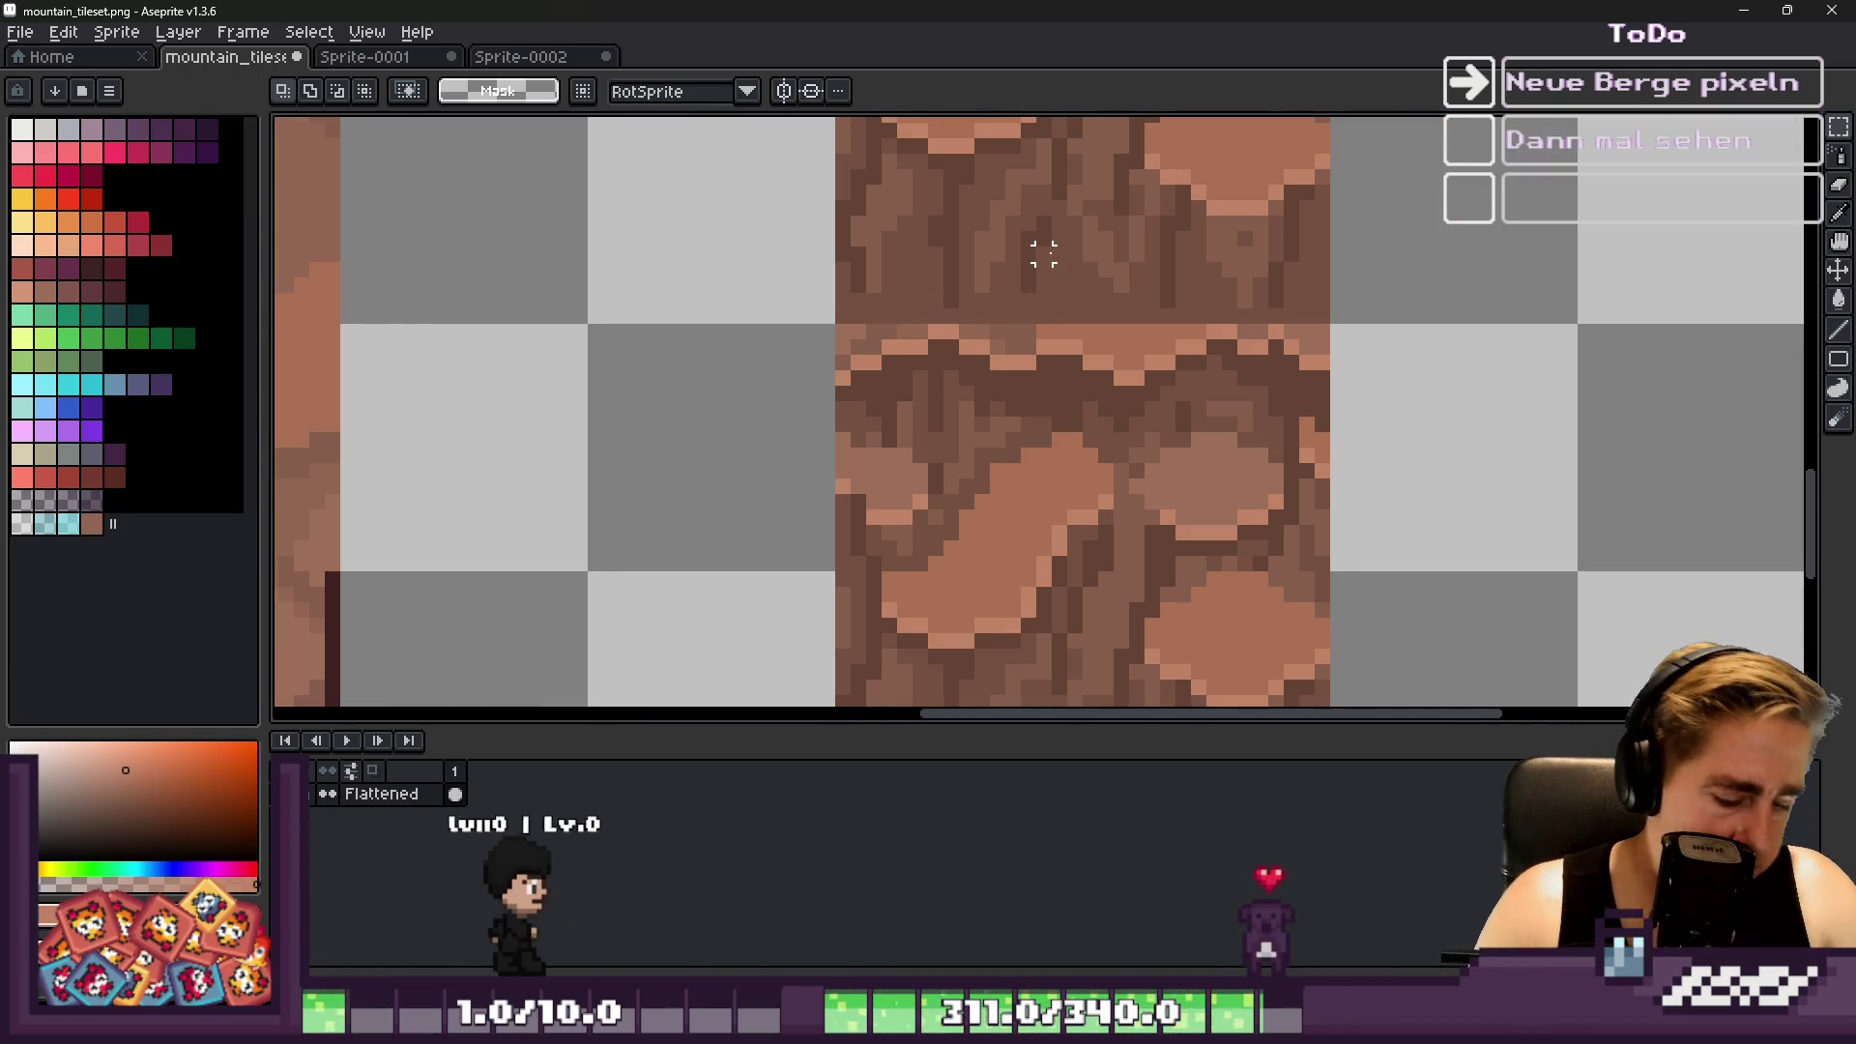
pyautogui.scroll(3, 978, 302)
pyautogui.press('i')
pyautogui.click(985, 332)
pyautogui.press('b')
pyautogui.moveTo(904, 432)
pyautogui.mouseDown()
pyautogui.moveTo(1088, 432)
pyautogui.moveTo(1211, 473)
pyautogui.moveTo(1364, 410)
pyautogui.moveTo(1582, 458)
pyautogui.mouseUp()
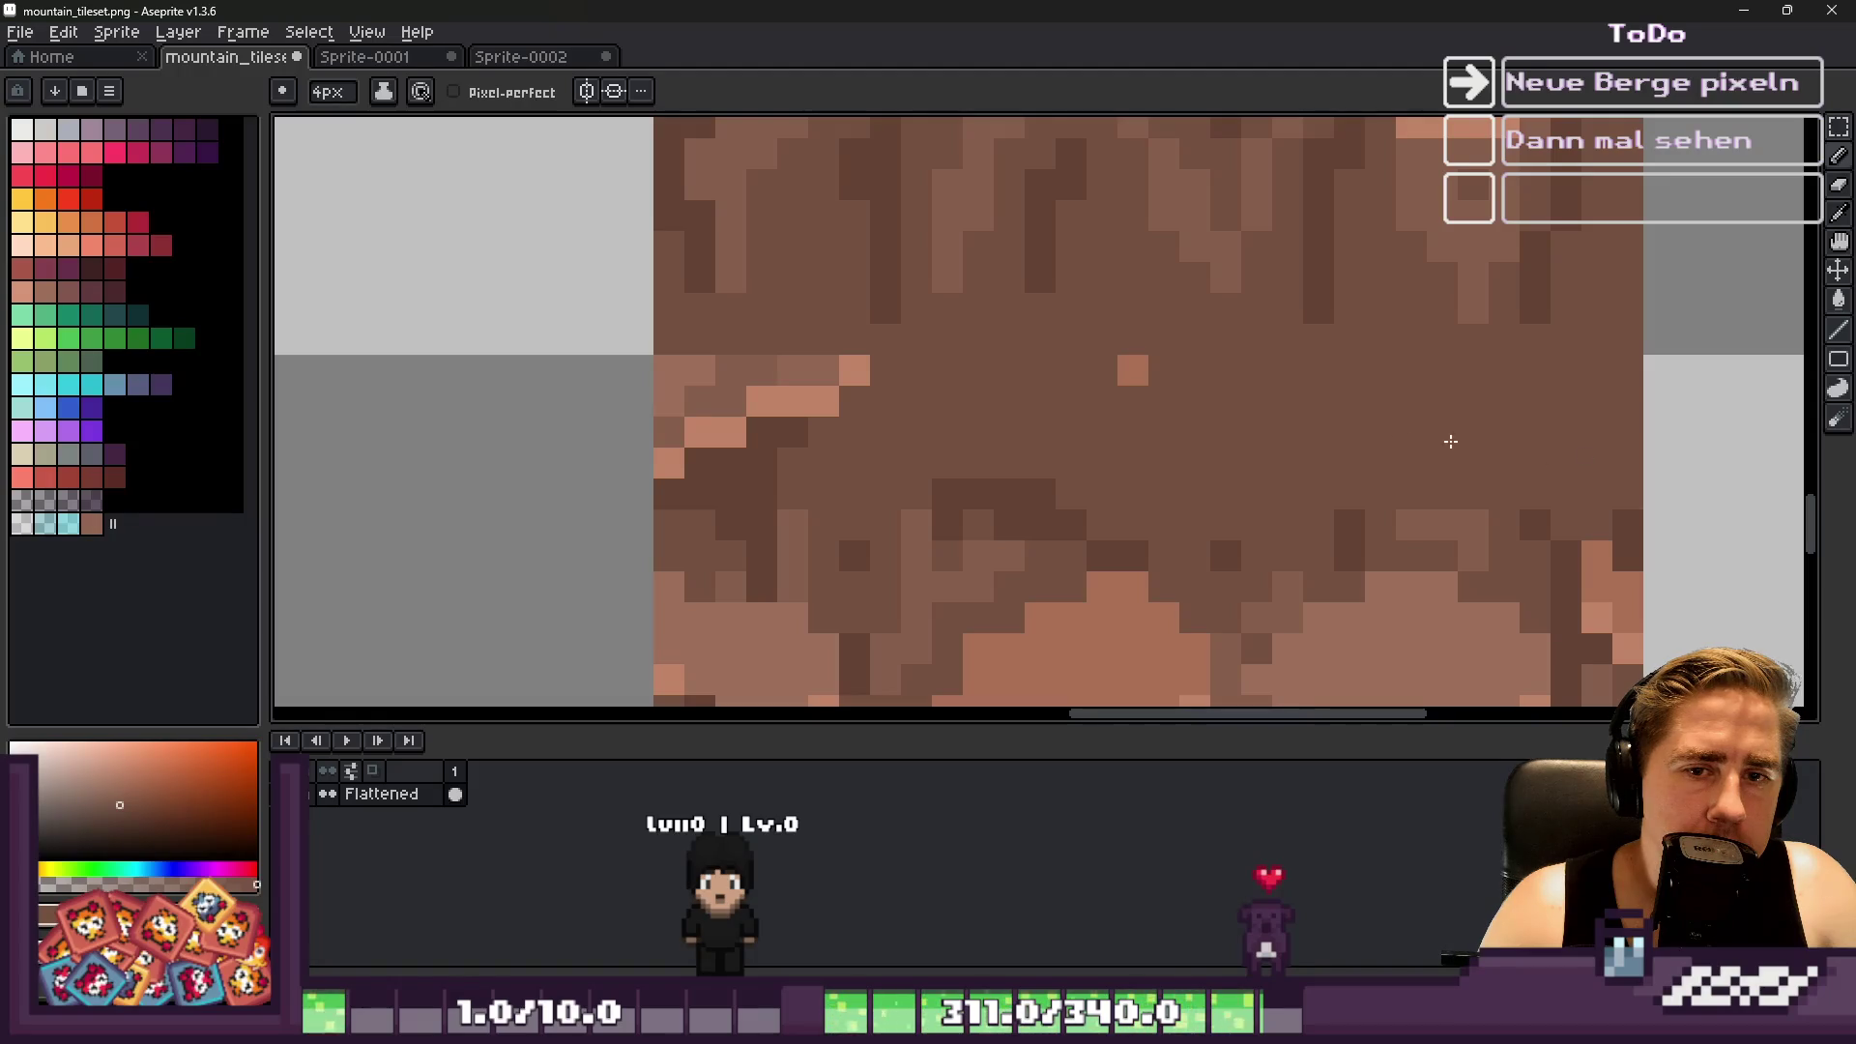
pyautogui.moveTo(1105, 398)
pyautogui.mouseDown()
pyautogui.moveTo(766, 440)
pyautogui.moveTo(687, 396)
pyautogui.mouseUp()
pyautogui.scroll(-2, 687, 406)
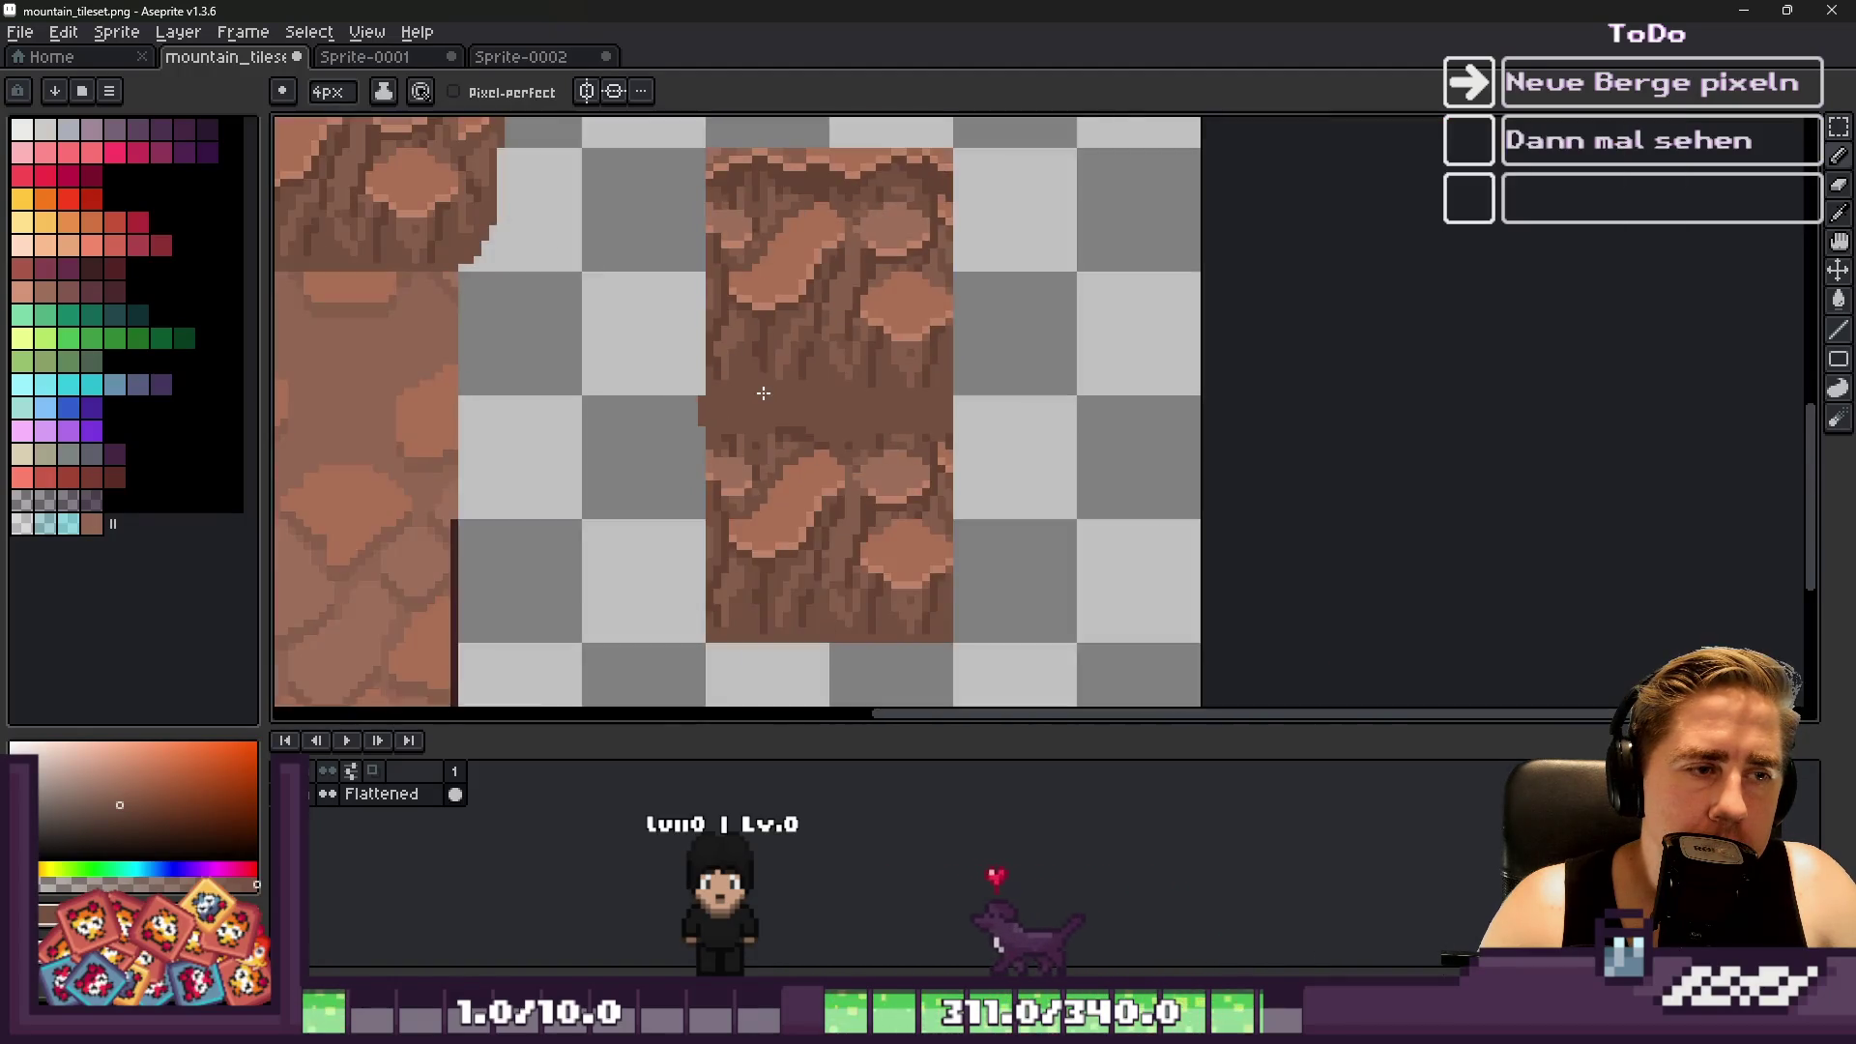
# Sample a rock brown near the seam and draw a dark stroke down across it
pyautogui.scroll(2, 628, 455)
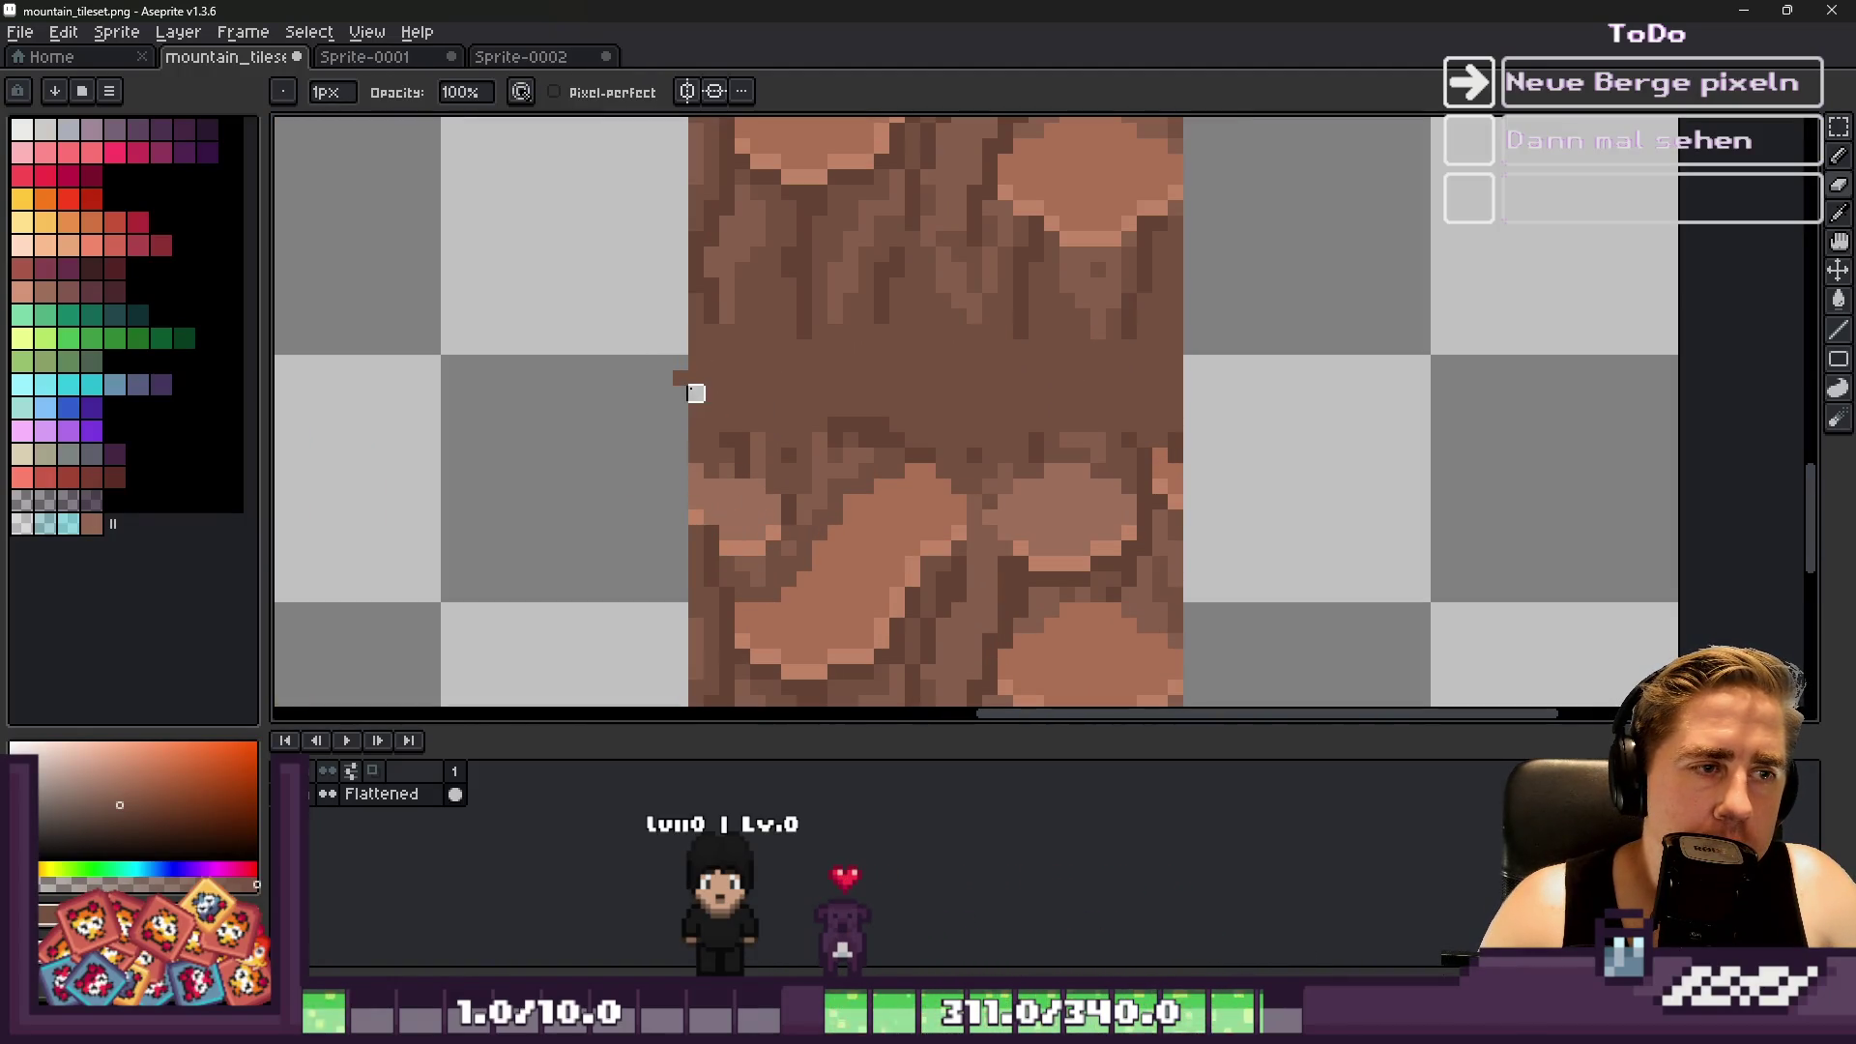
pyautogui.scroll(2, 695, 378)
pyautogui.press('v')
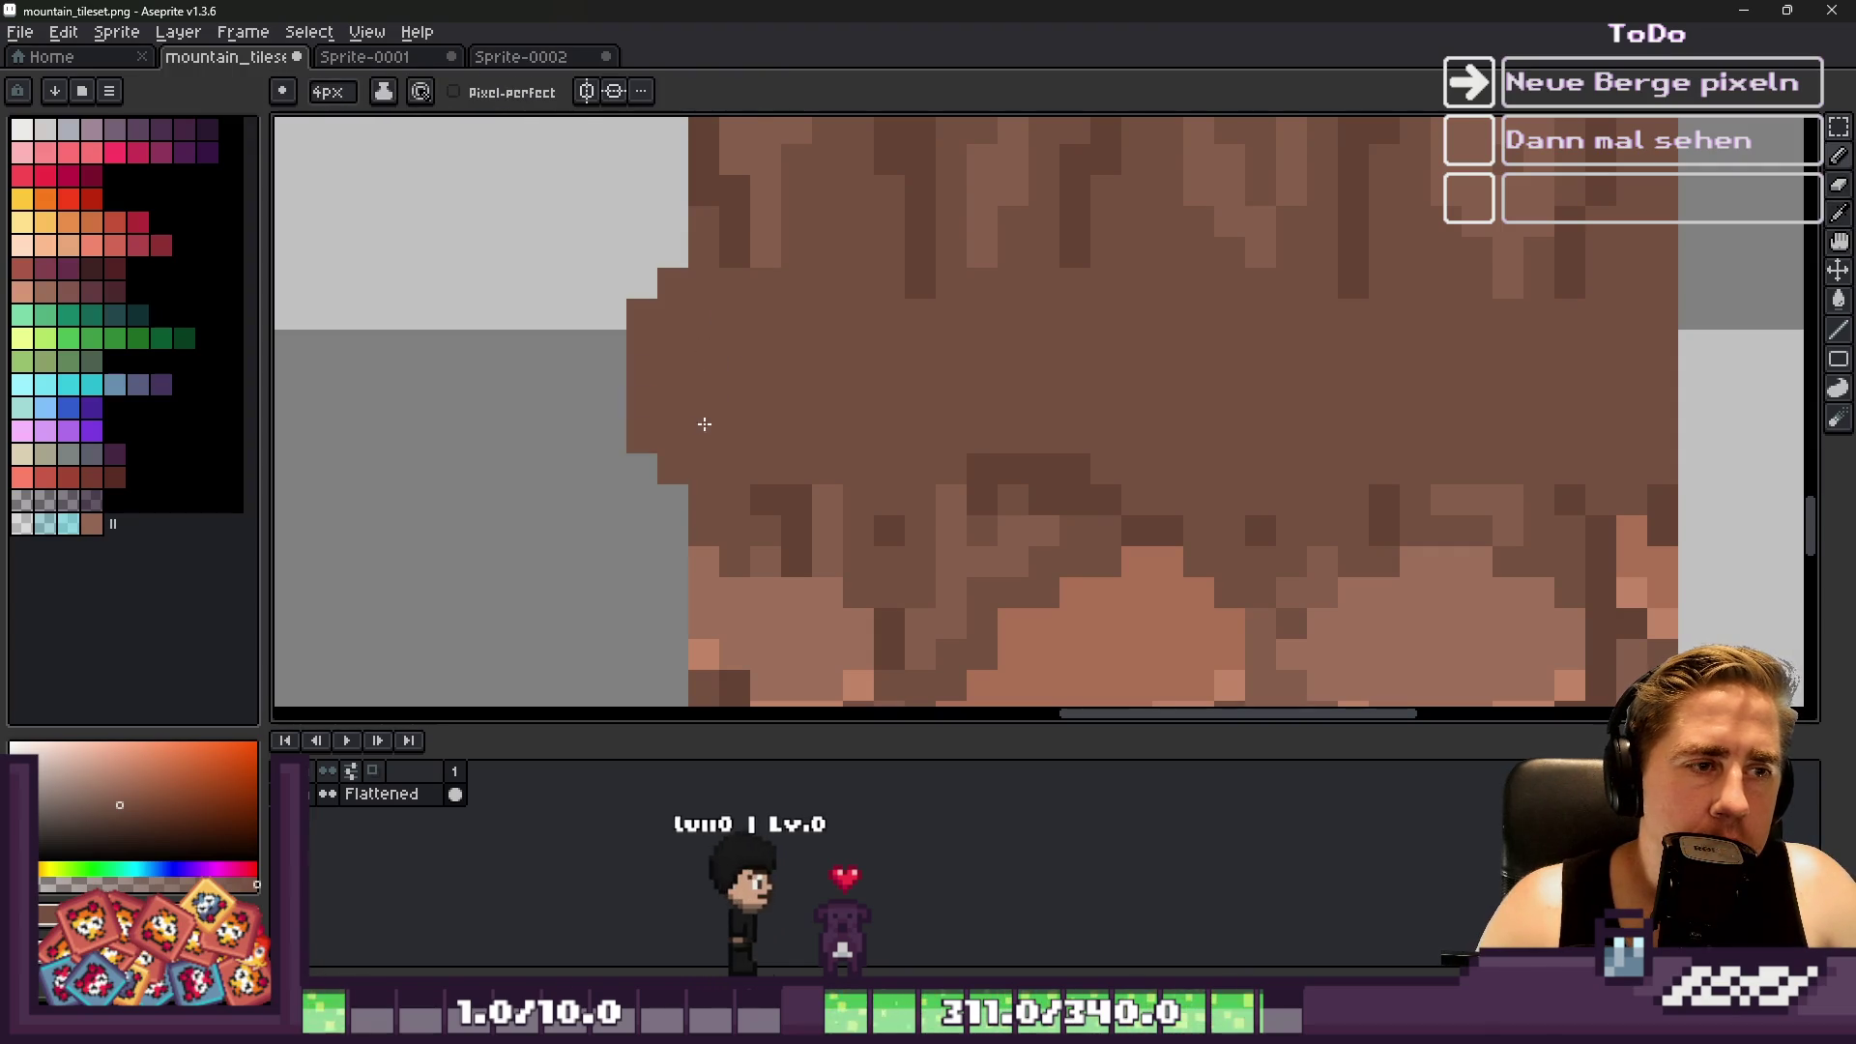
pyautogui.press('b')
pyautogui.scroll(-2, 696, 350)
pyautogui.keyDown('alt'); pyautogui.click(722, 275); pyautogui.keyUp('alt')
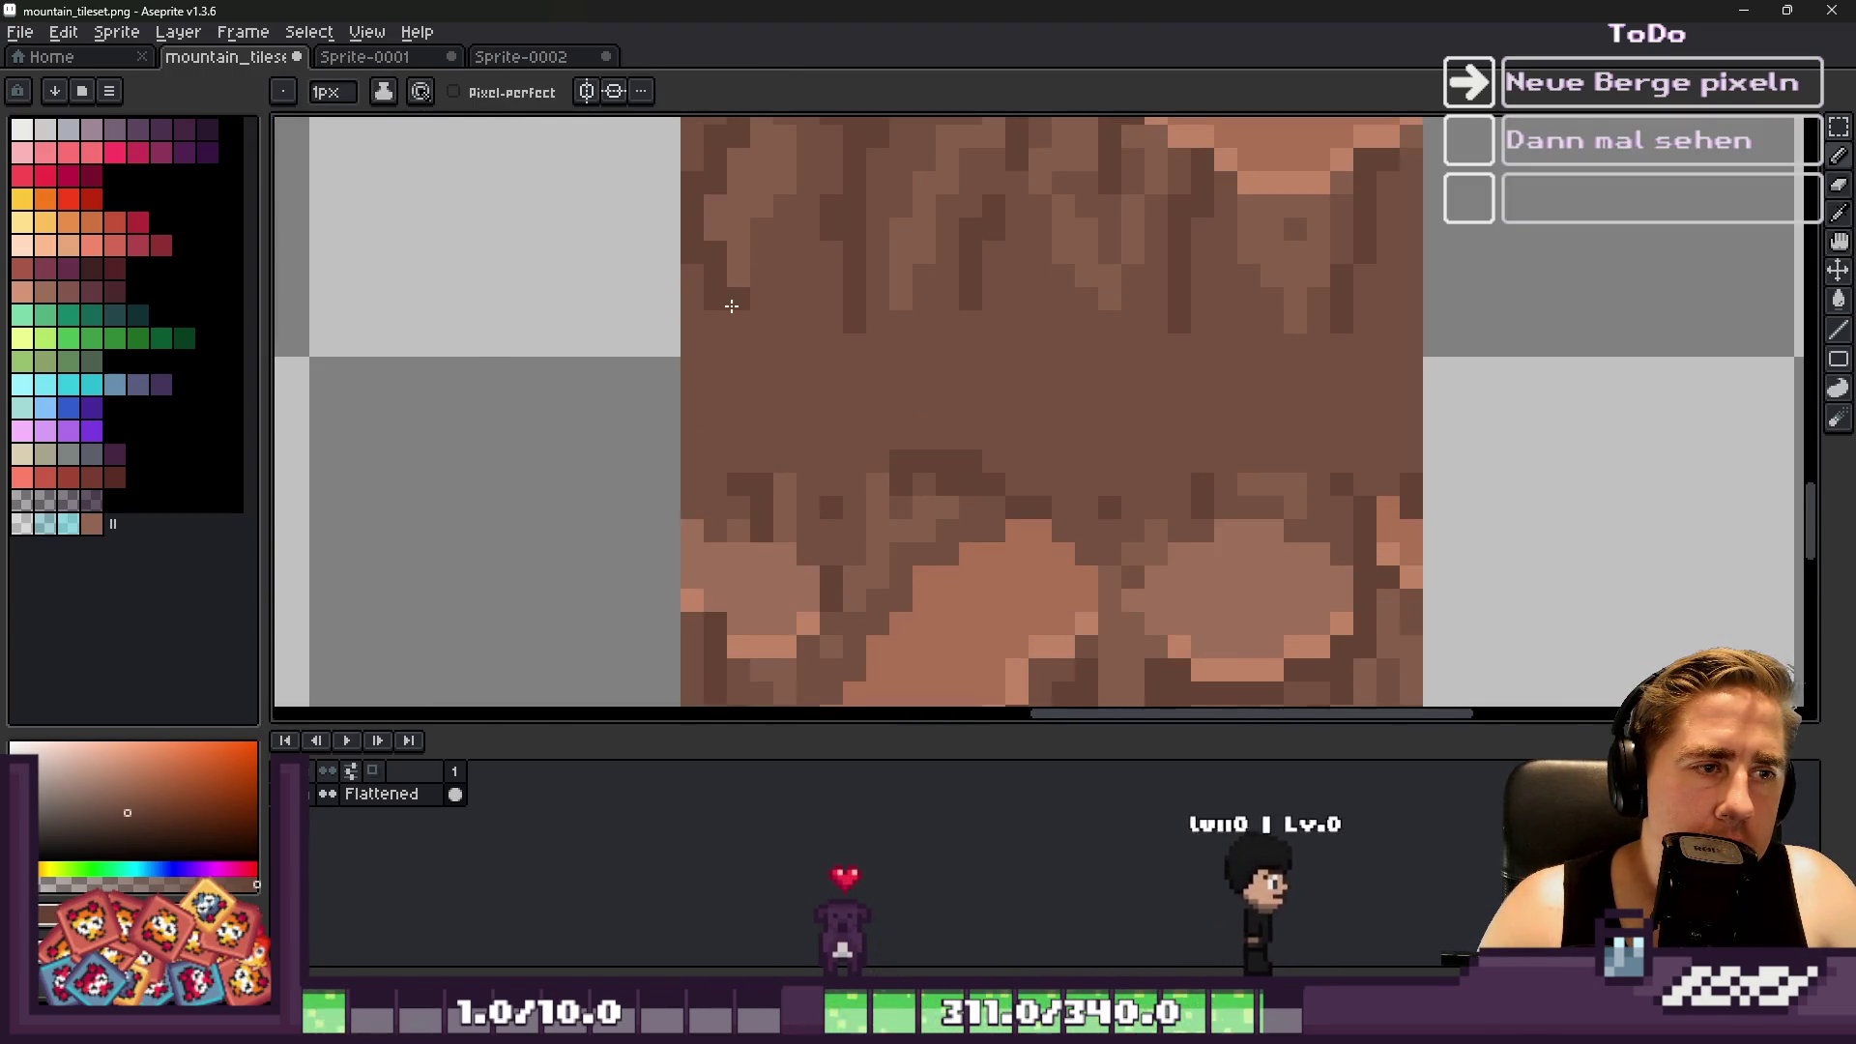
pyautogui.scroll(3, 736, 401)
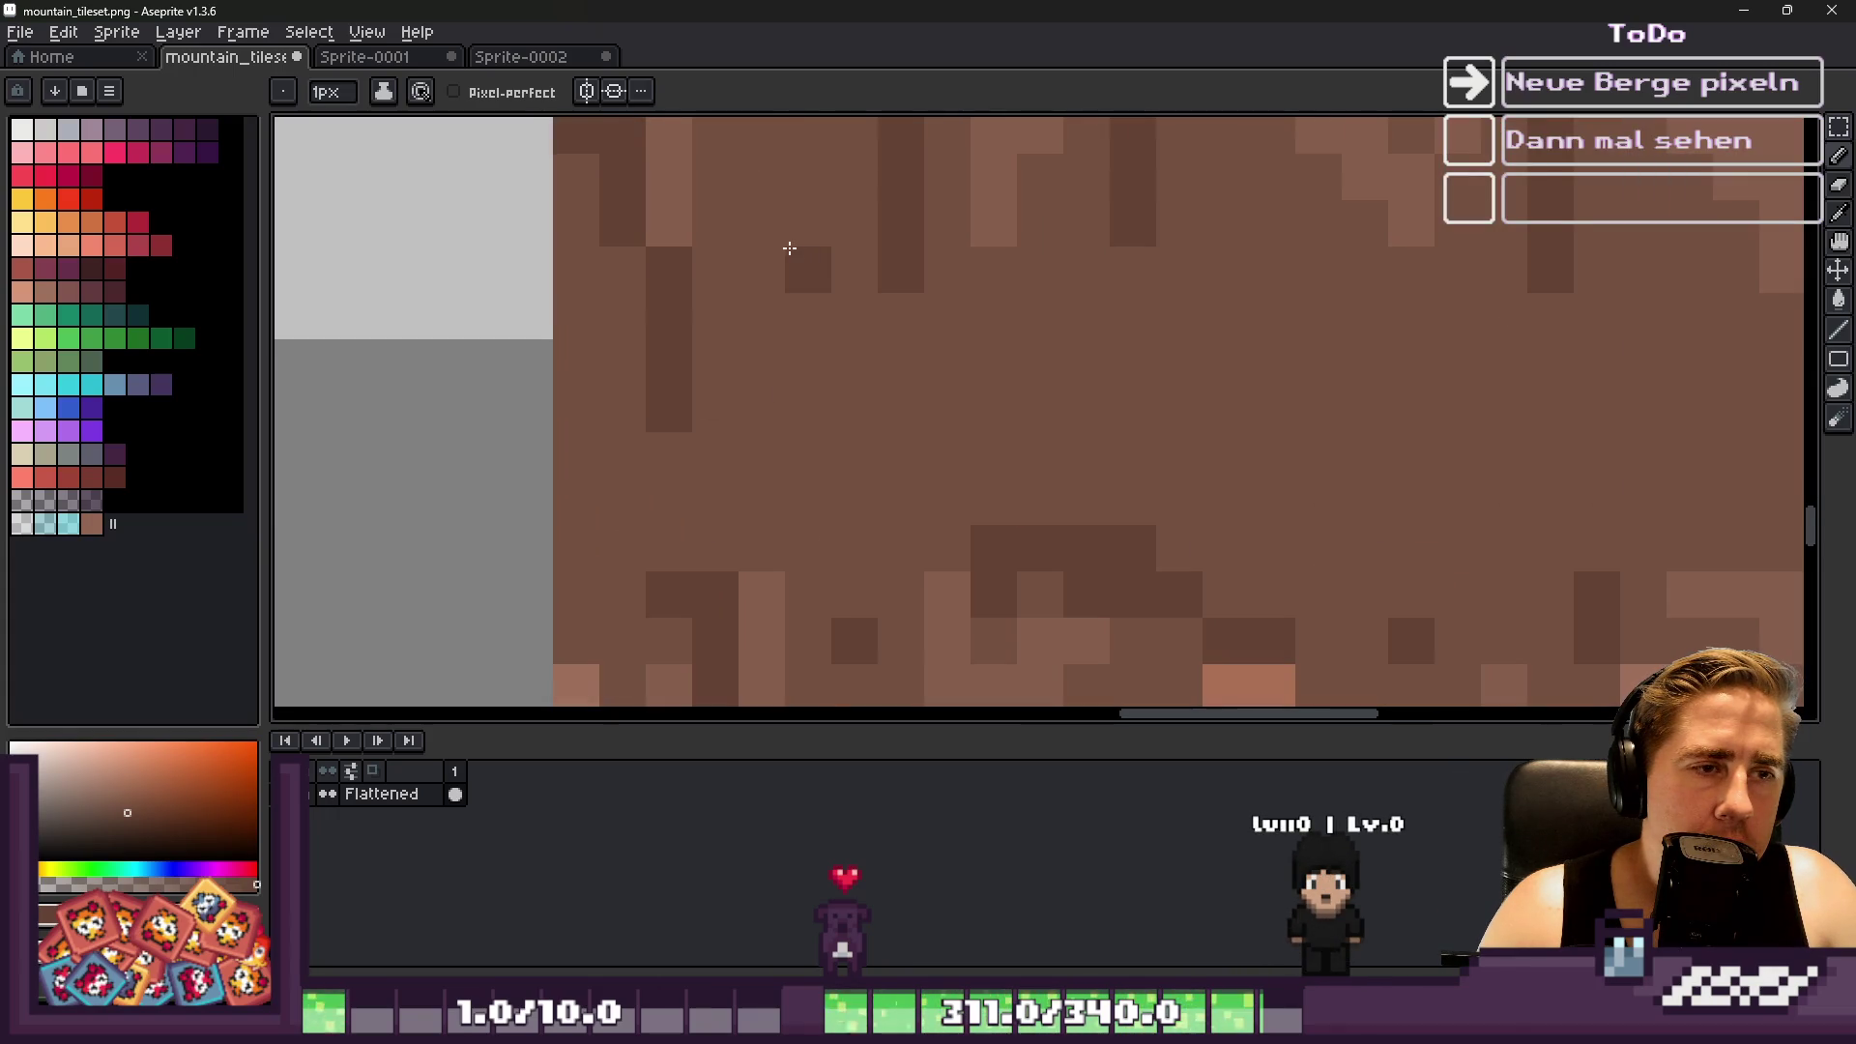
pyautogui.moveTo(795, 250); pyautogui.dragTo(851, 469)
# Draw dark crack lines on the bark tile: one diagonal and three vertical
pyautogui.scroll(-2, 850, 469)
pyautogui.scroll(2, 978, 368)
pyautogui.moveTo(978, 367); pyautogui.dragTo(1104, 639)
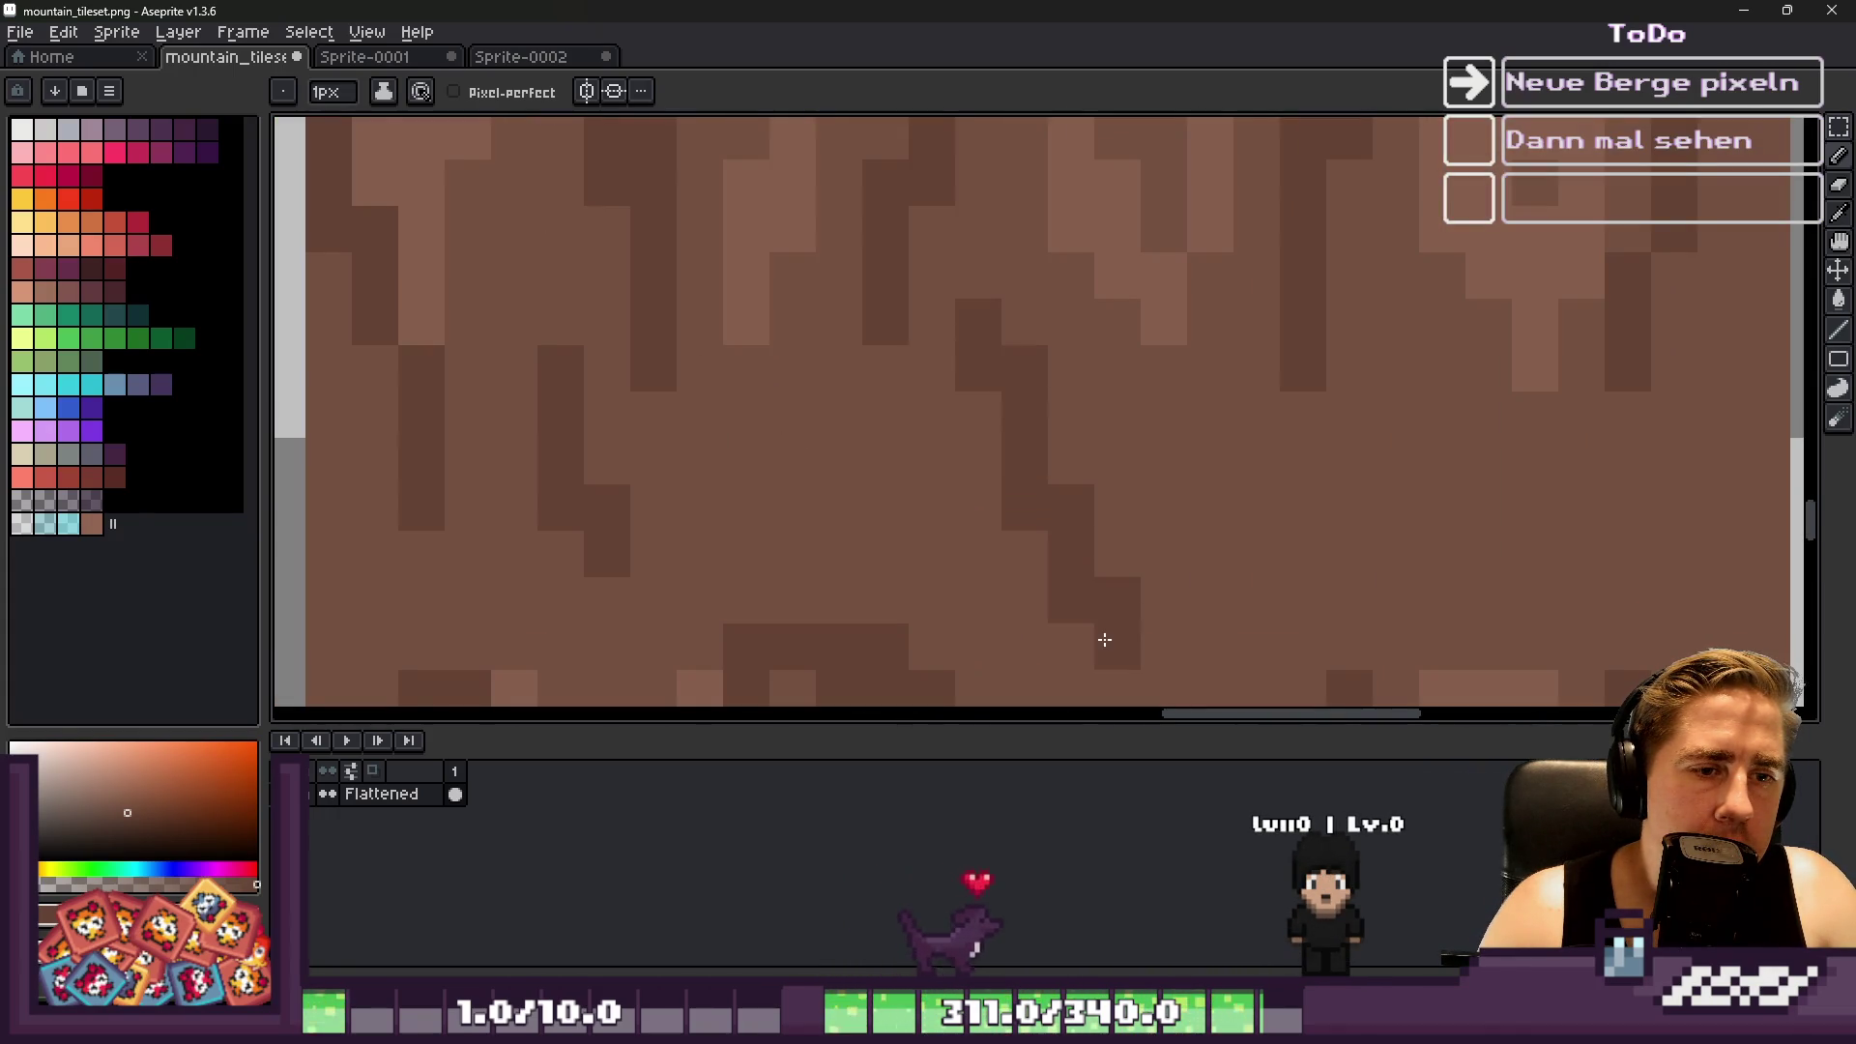
pyautogui.scroll(-2, 1044, 406)
pyautogui.scroll(2, 1060, 403)
pyautogui.moveTo(1064, 323); pyautogui.dragTo(999, 544)
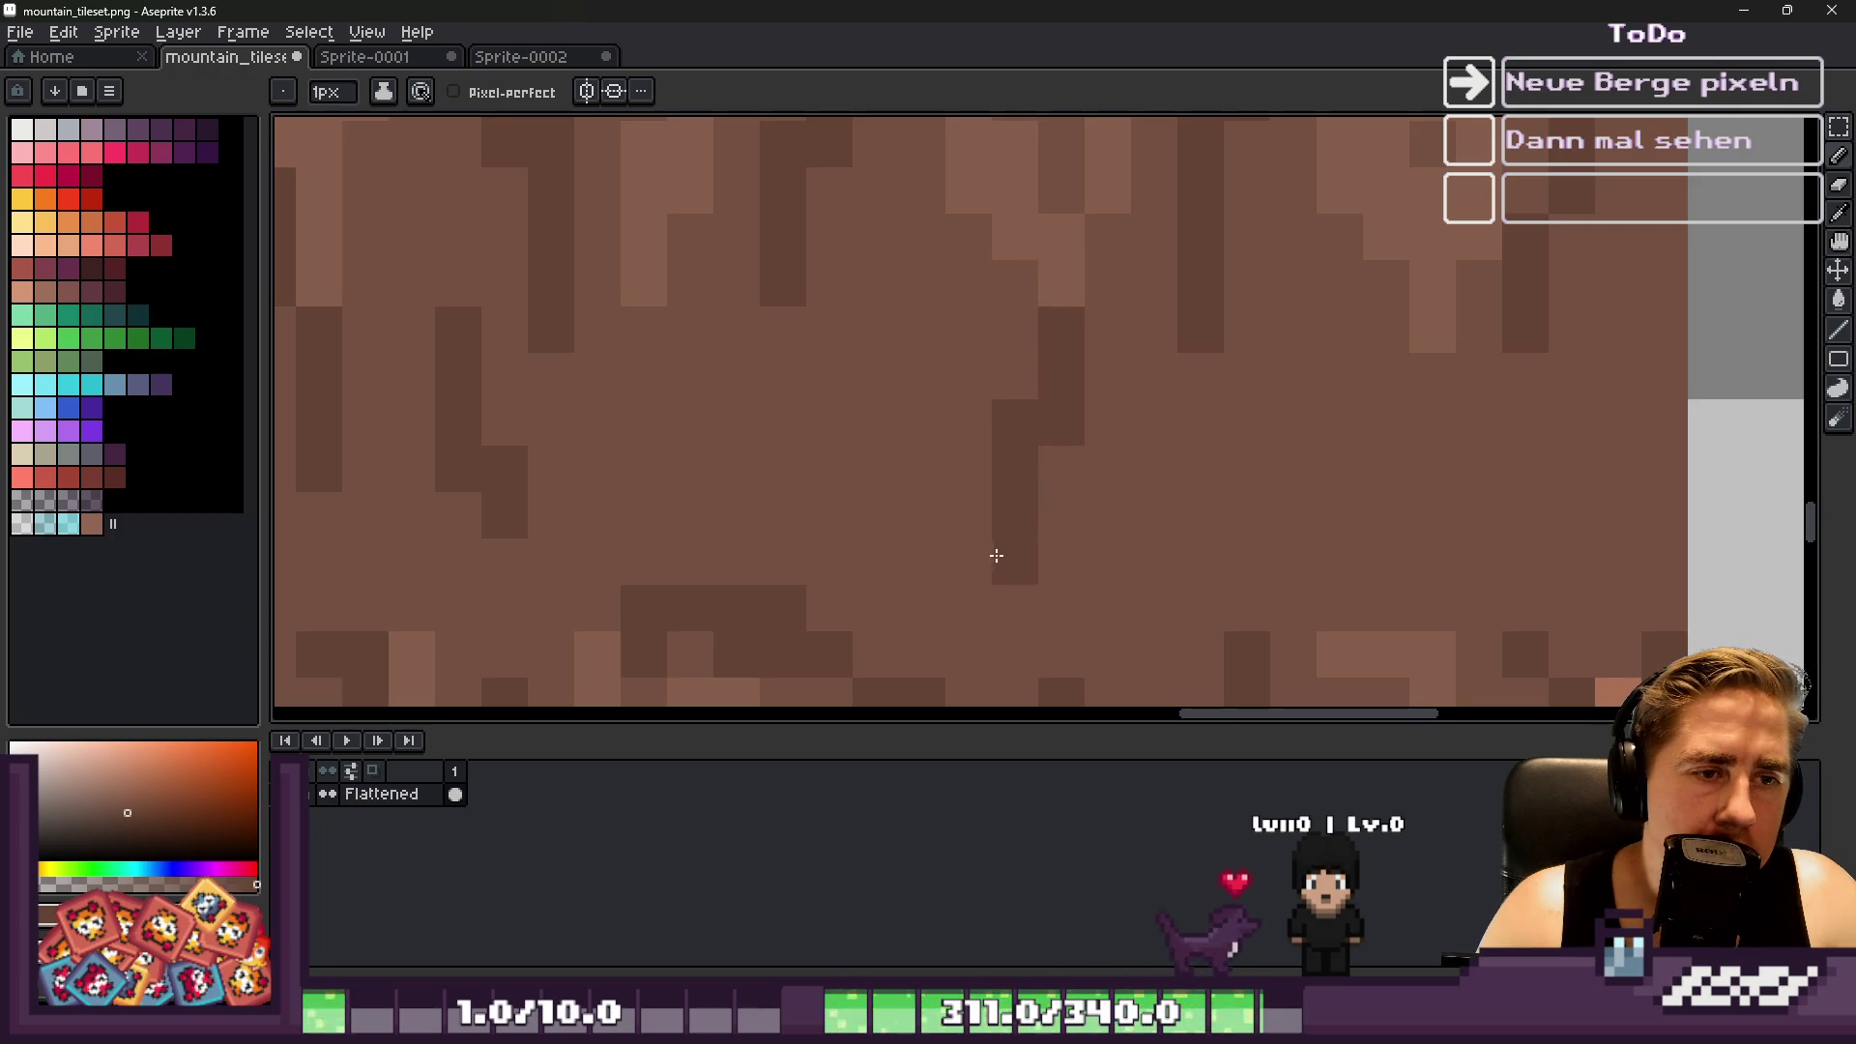
pyautogui.moveTo(808, 278); pyautogui.dragTo(803, 497)
pyautogui.scroll(-3, 804, 497)
pyautogui.scroll(3, 680, 387)
pyautogui.moveTo(682, 397); pyautogui.dragTo(684, 522)
# Paint over the stray light pixel column near the right edge in base brown
pyautogui.scroll(-3, 684, 522)
pyautogui.scroll(3, 795, 407)
pyautogui.scroll(1, 795, 407)
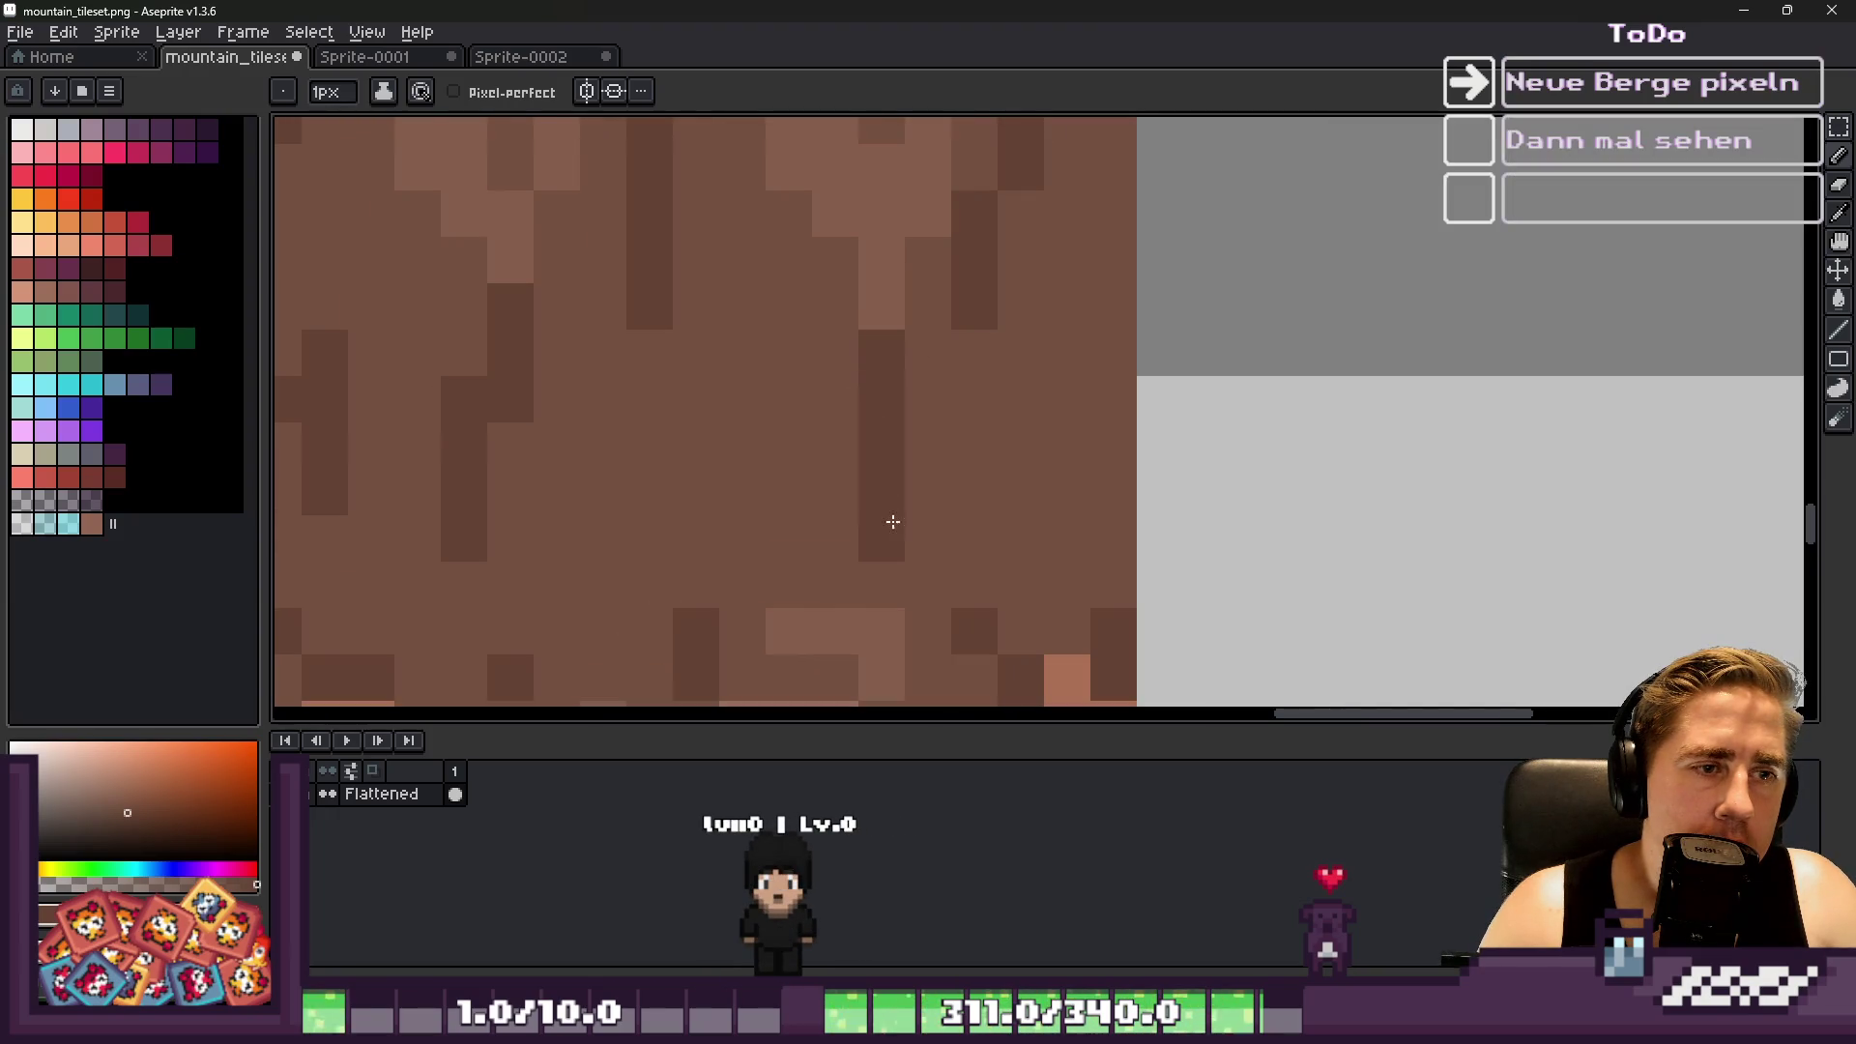
pyautogui.scroll(-3, 1094, 266)
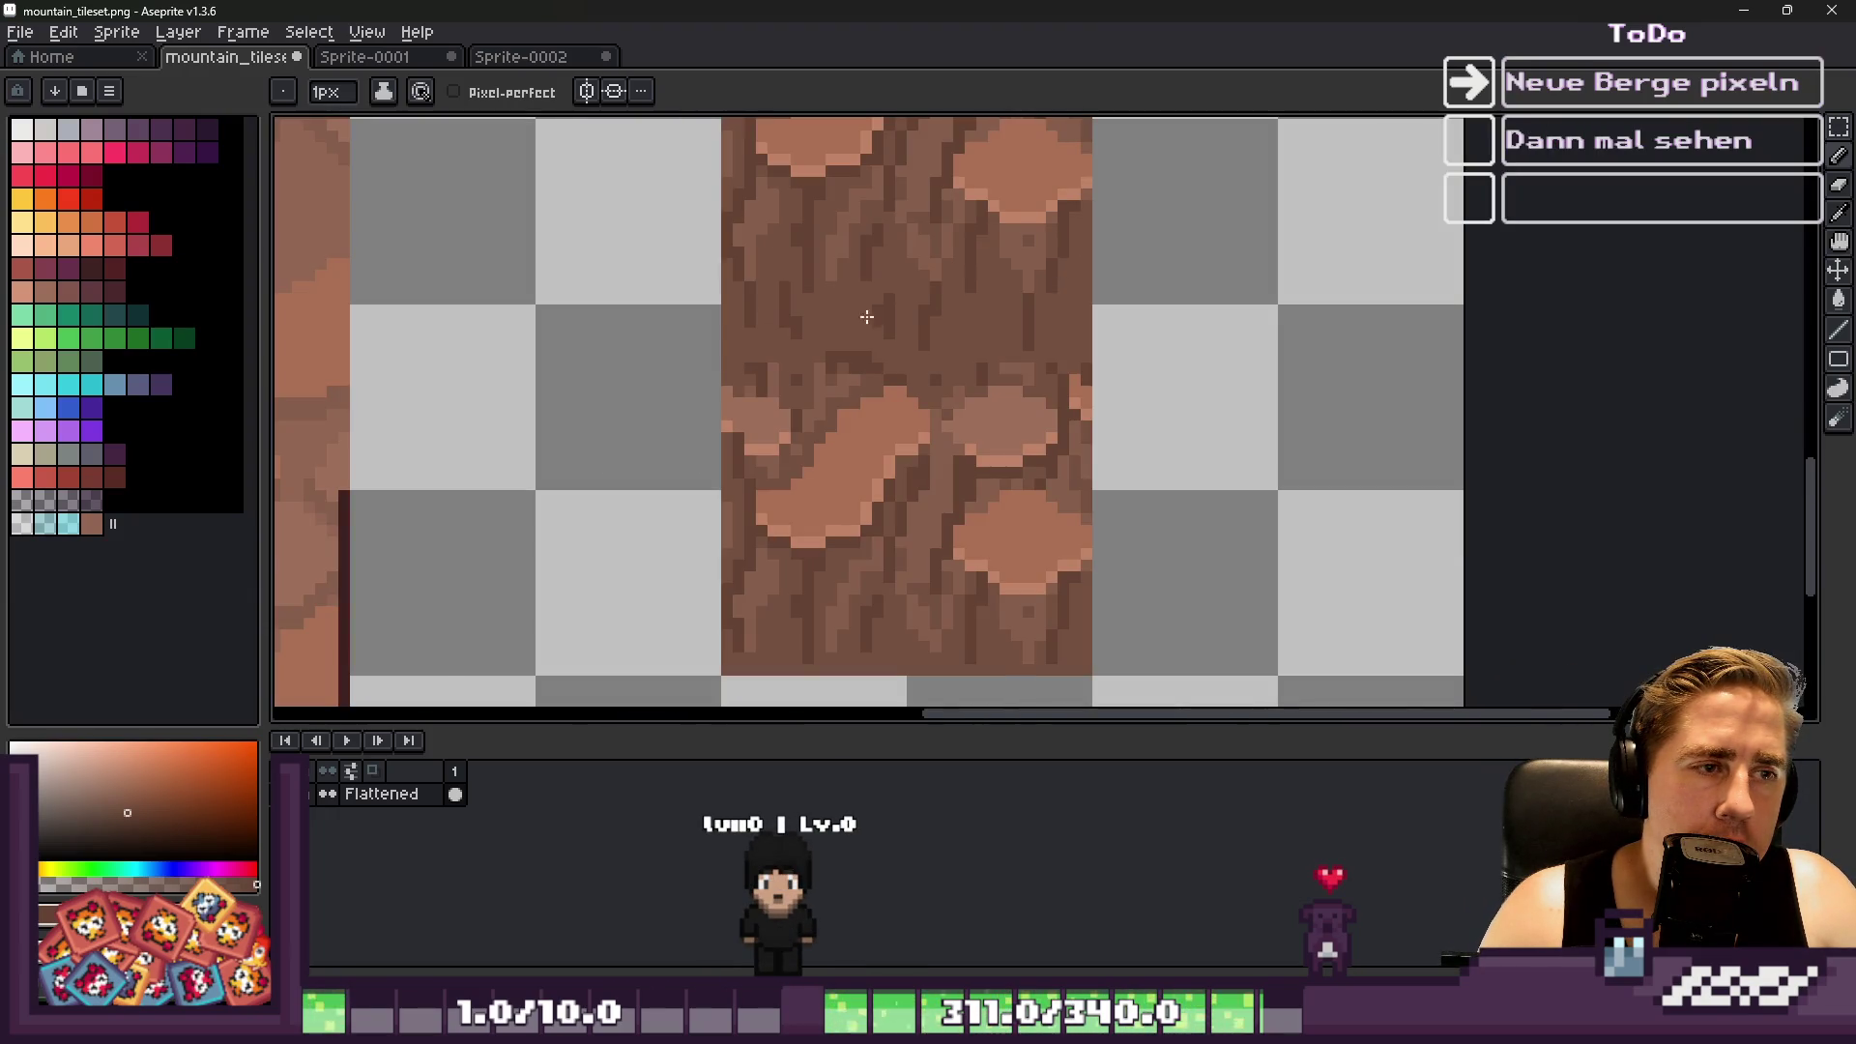
pyautogui.scroll(2, 945, 308)
pyautogui.scroll(1, 758, 319)
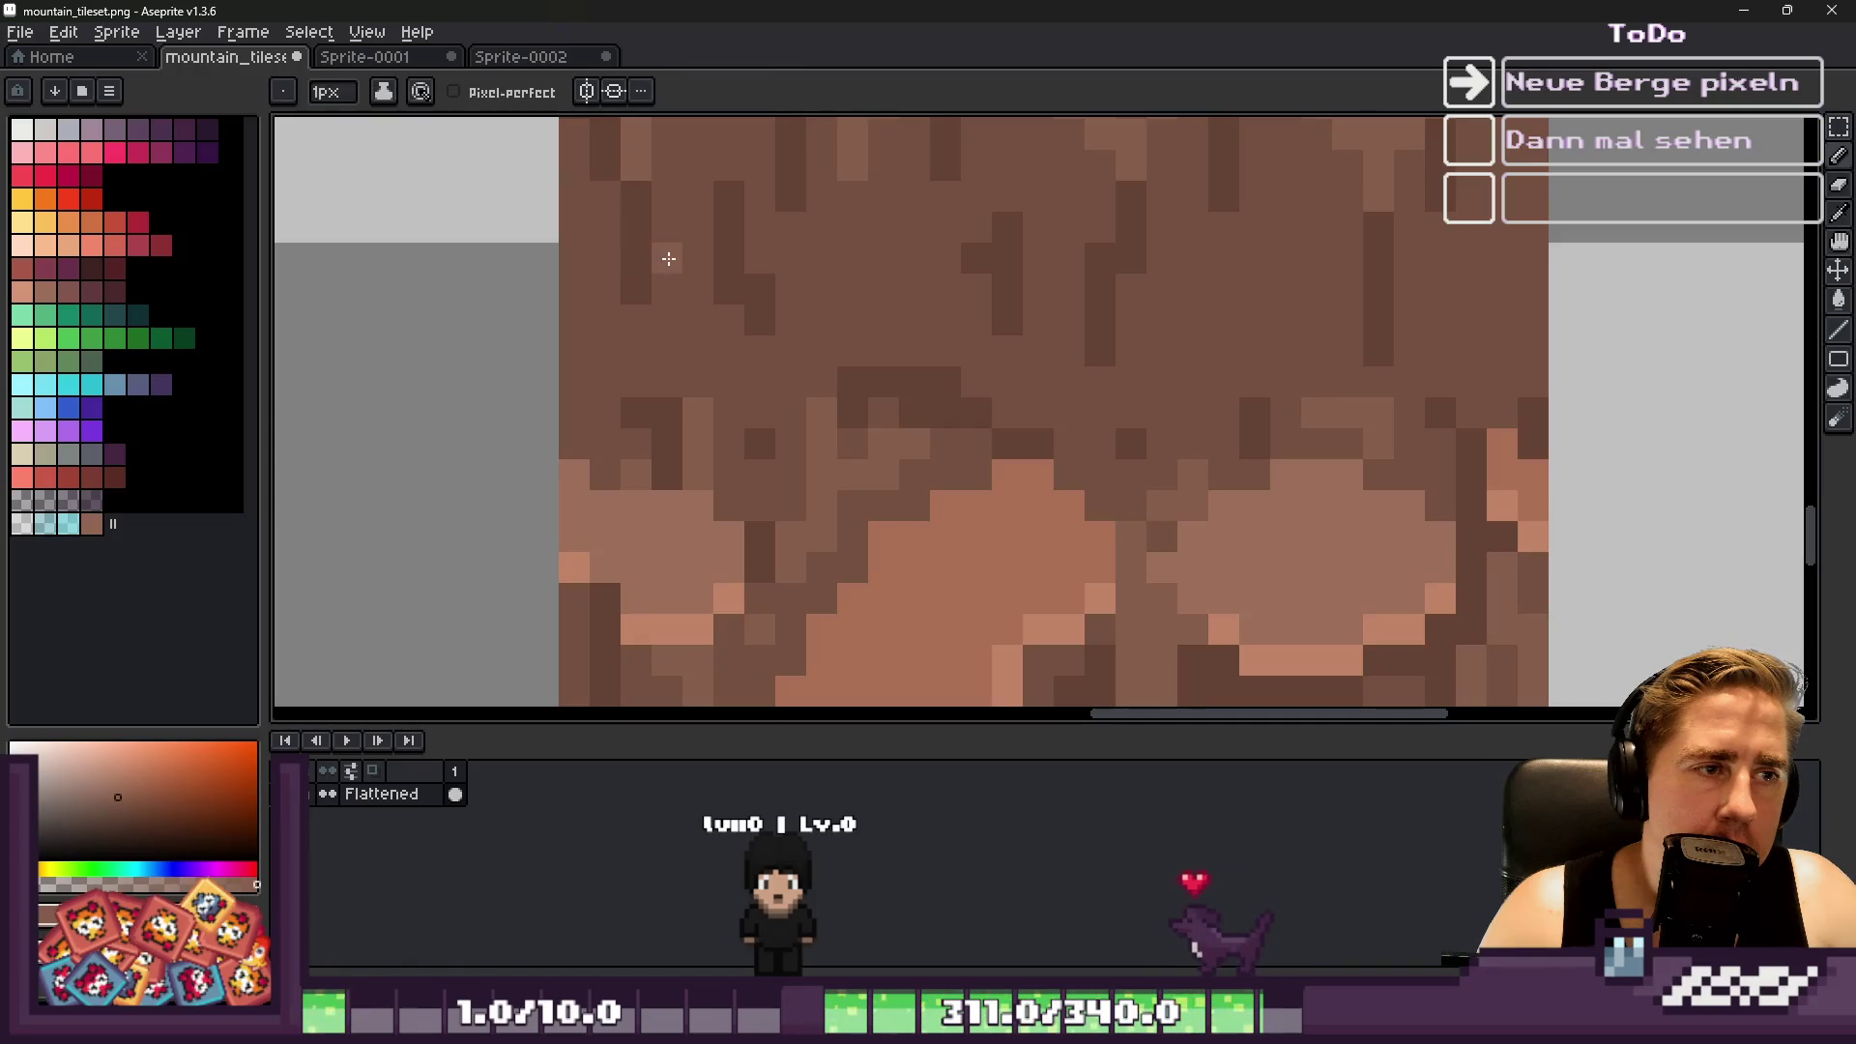
pyautogui.scroll(-3, 661, 352)
pyautogui.scroll(3, 692, 294)
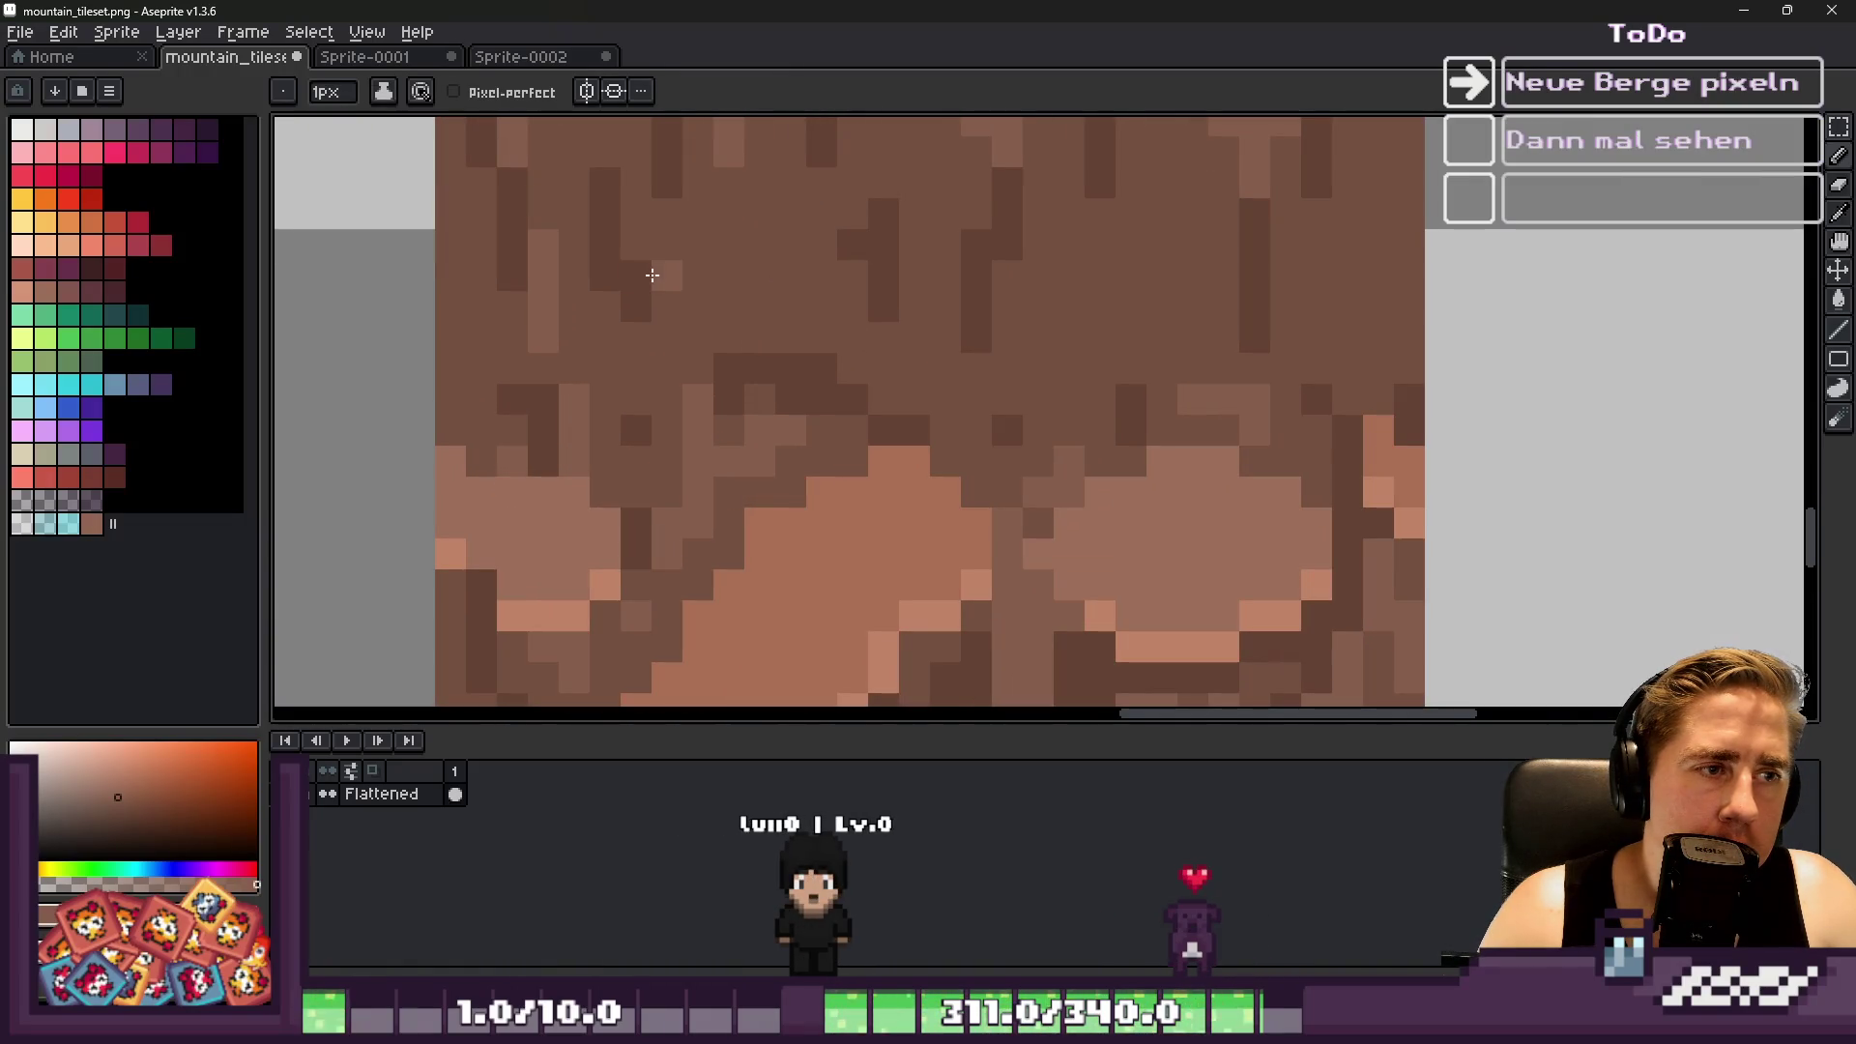
pyautogui.scroll(-3, 668, 360)
pyautogui.scroll(3, 763, 357)
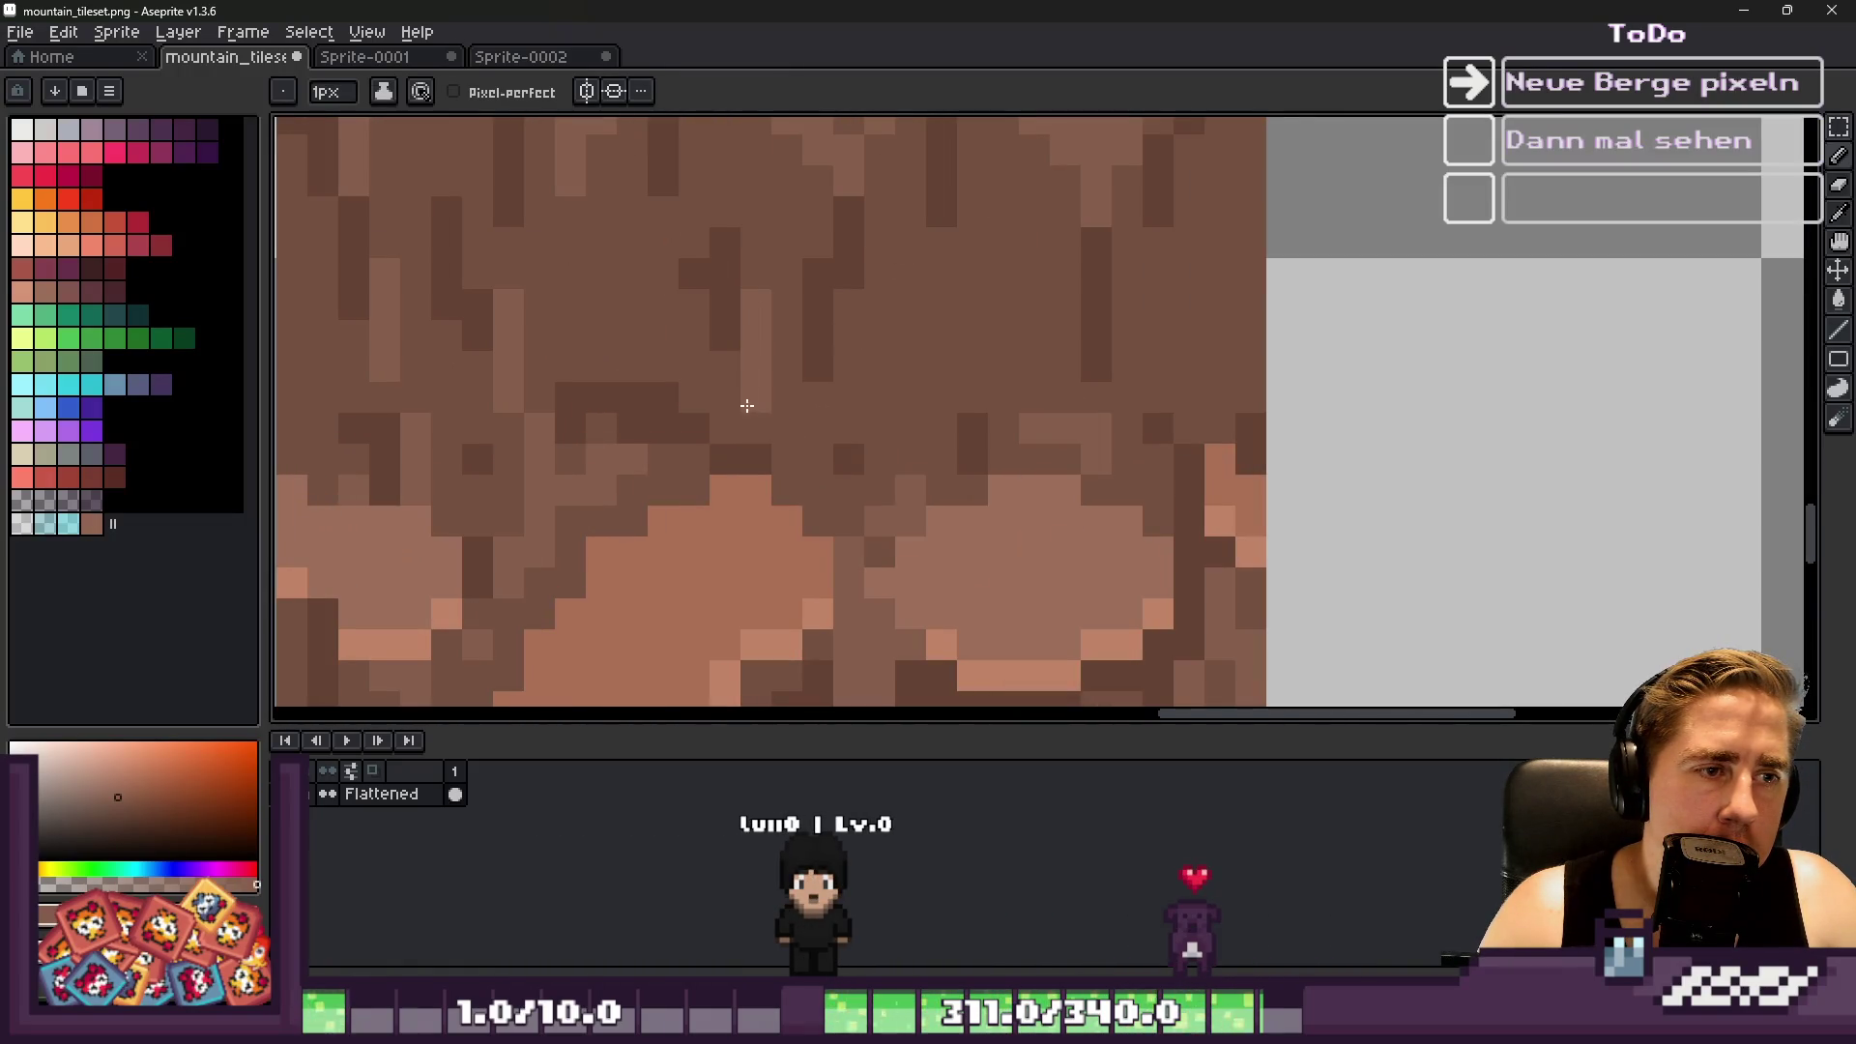
pyautogui.scroll(-3, 760, 431)
pyautogui.scroll(3, 914, 329)
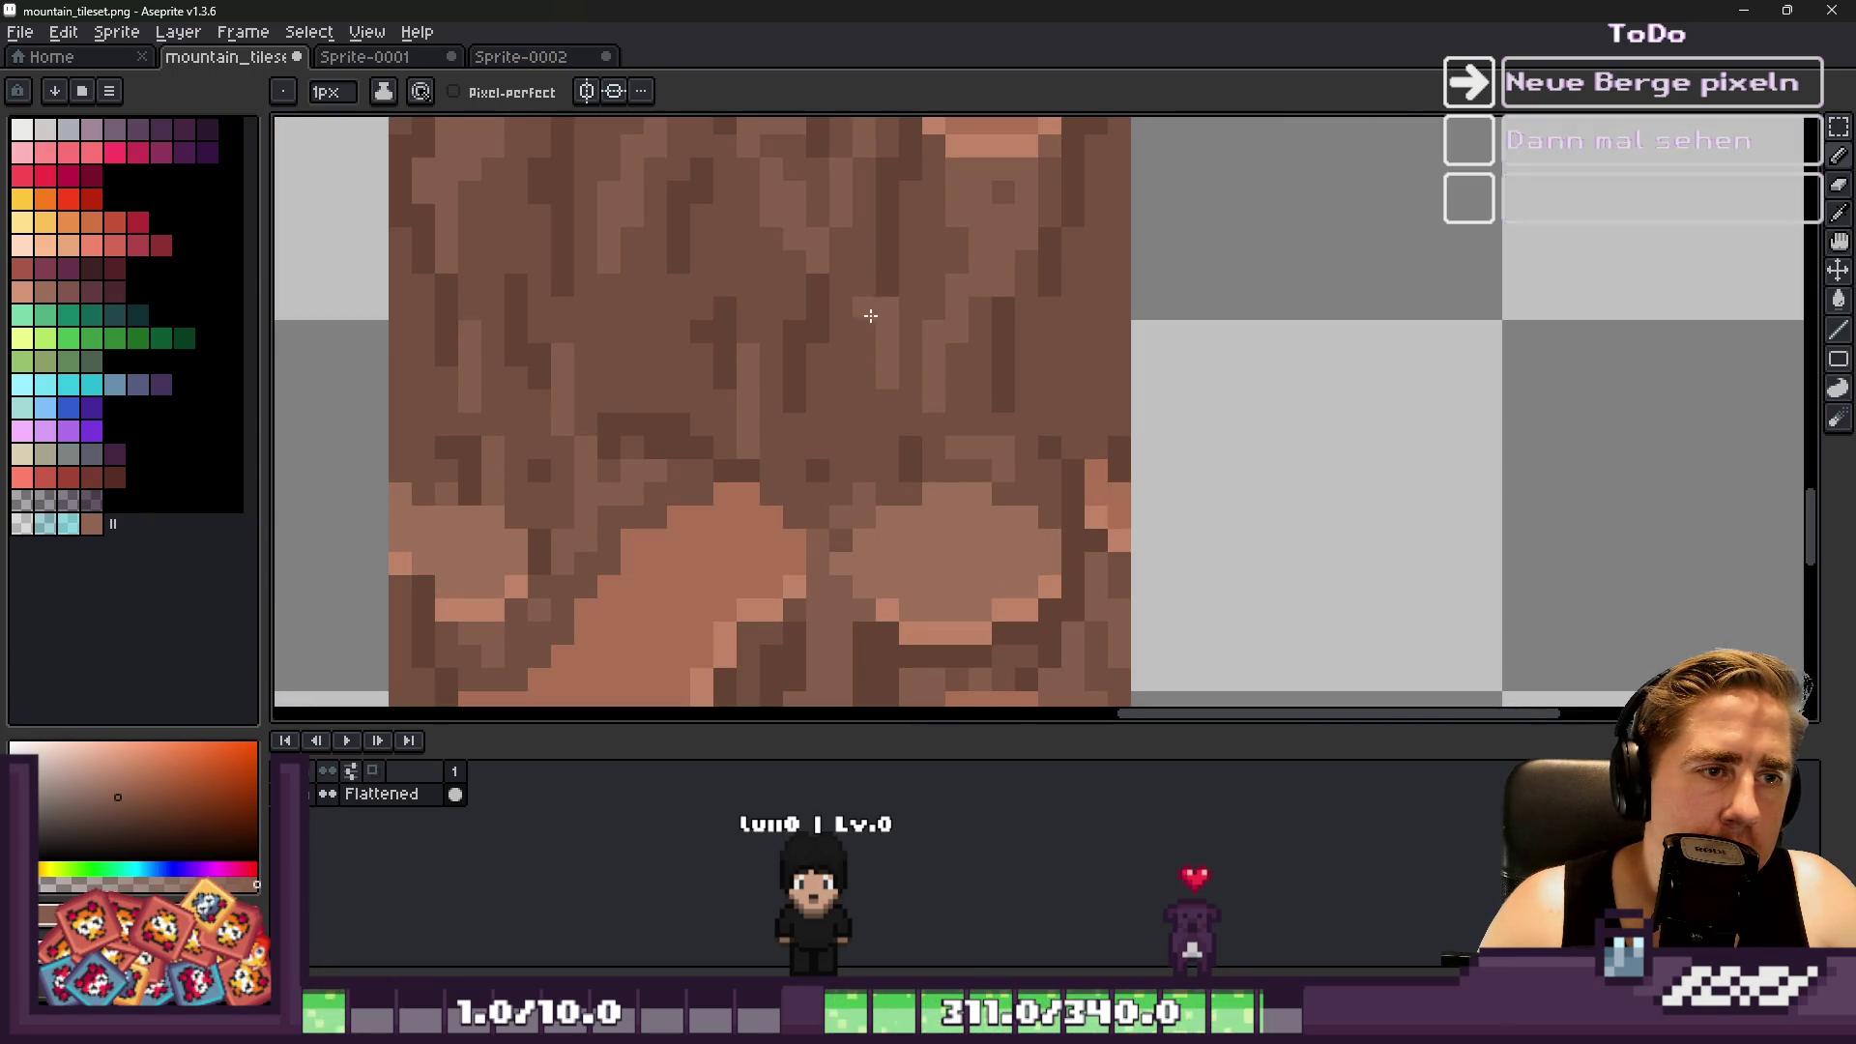
pyautogui.scroll(-3, 861, 244)
pyautogui.scroll(3, 948, 256)
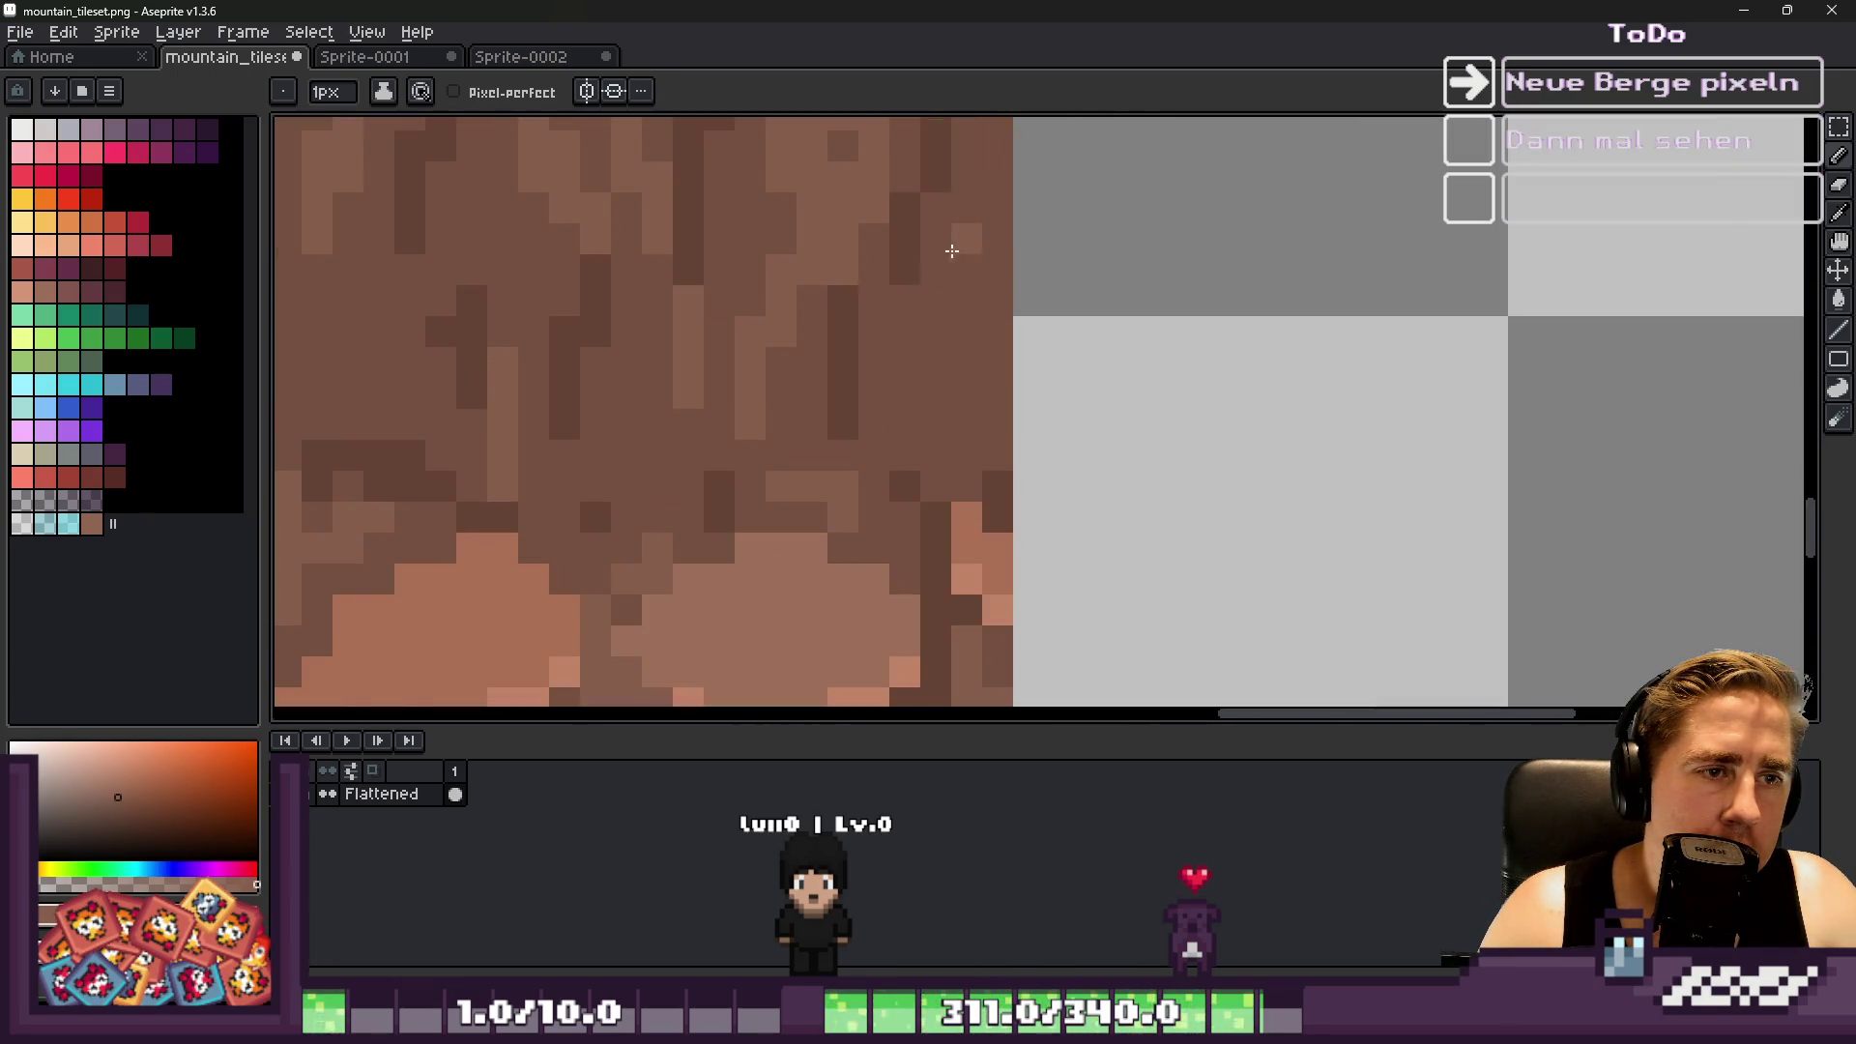
pyautogui.moveTo(952, 324); pyautogui.dragTo(951, 211)
pyautogui.moveTo(930, 288); pyautogui.dragTo(945, 215)
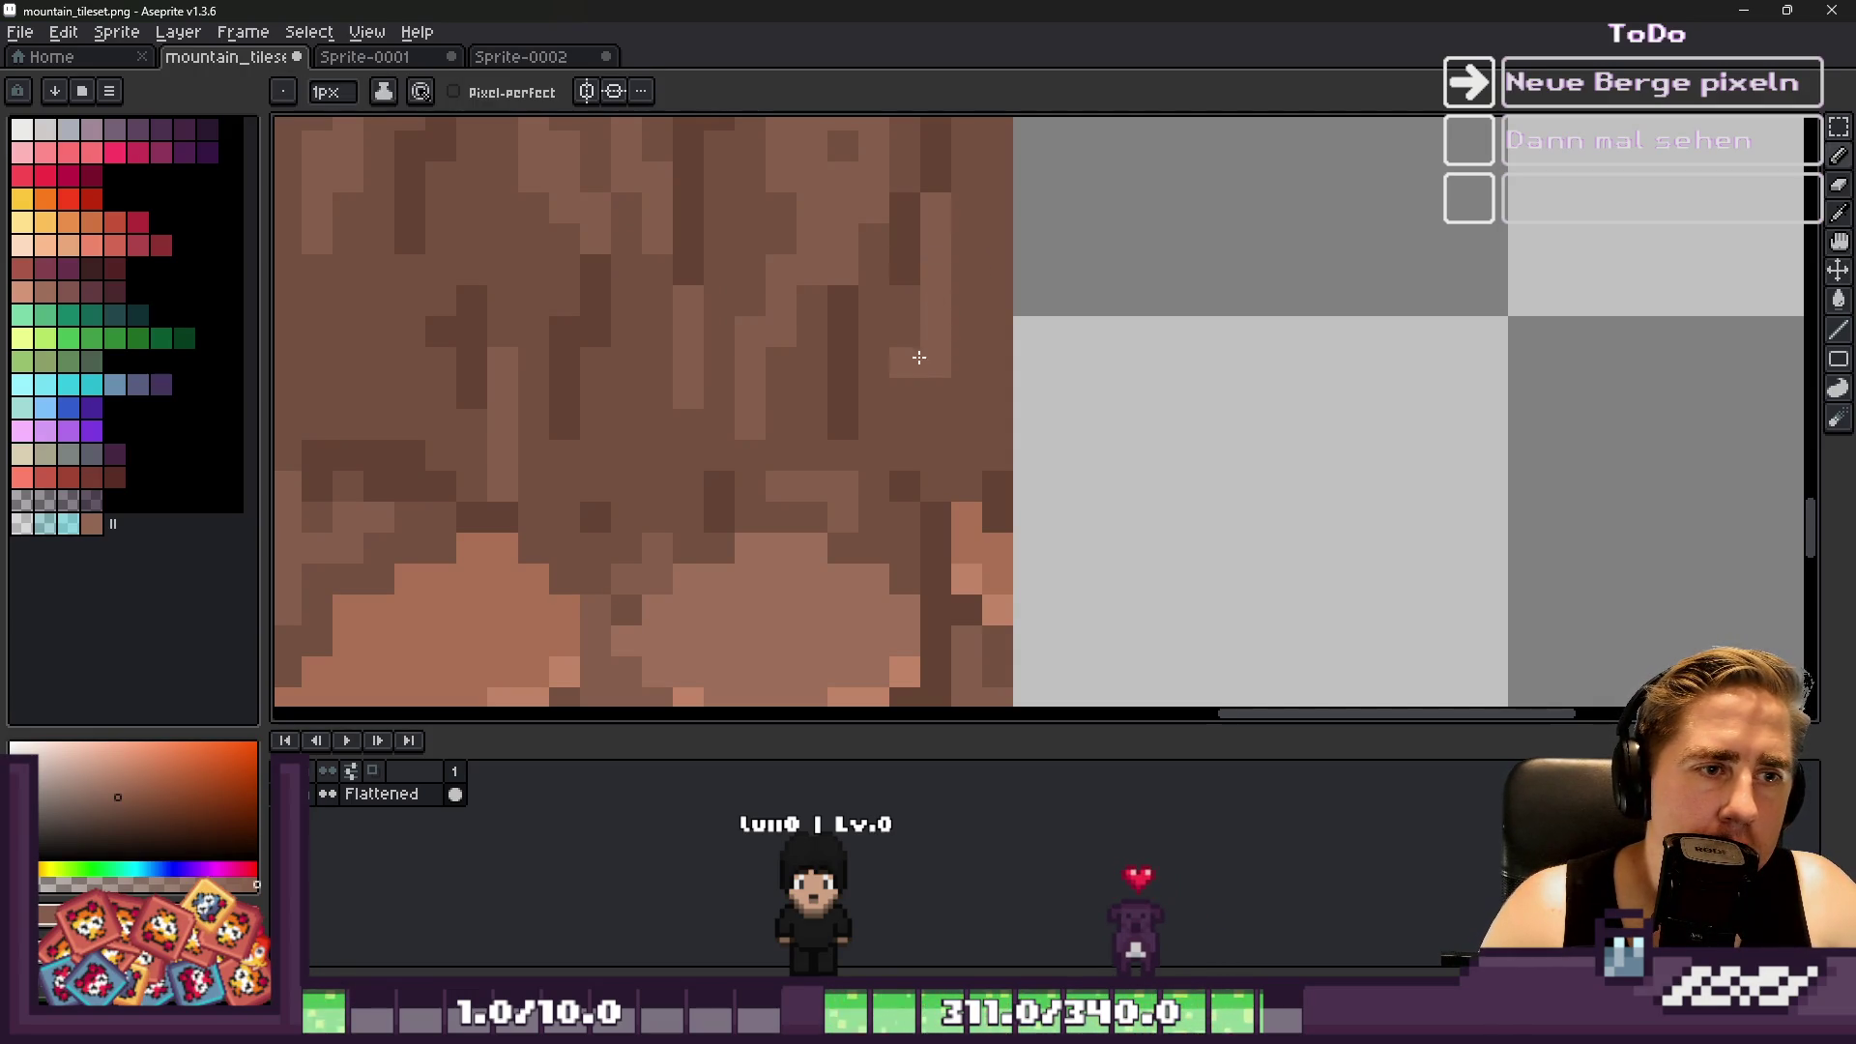
# Darken two single pixels on the bark near the tile edge
pyautogui.click(906, 424)
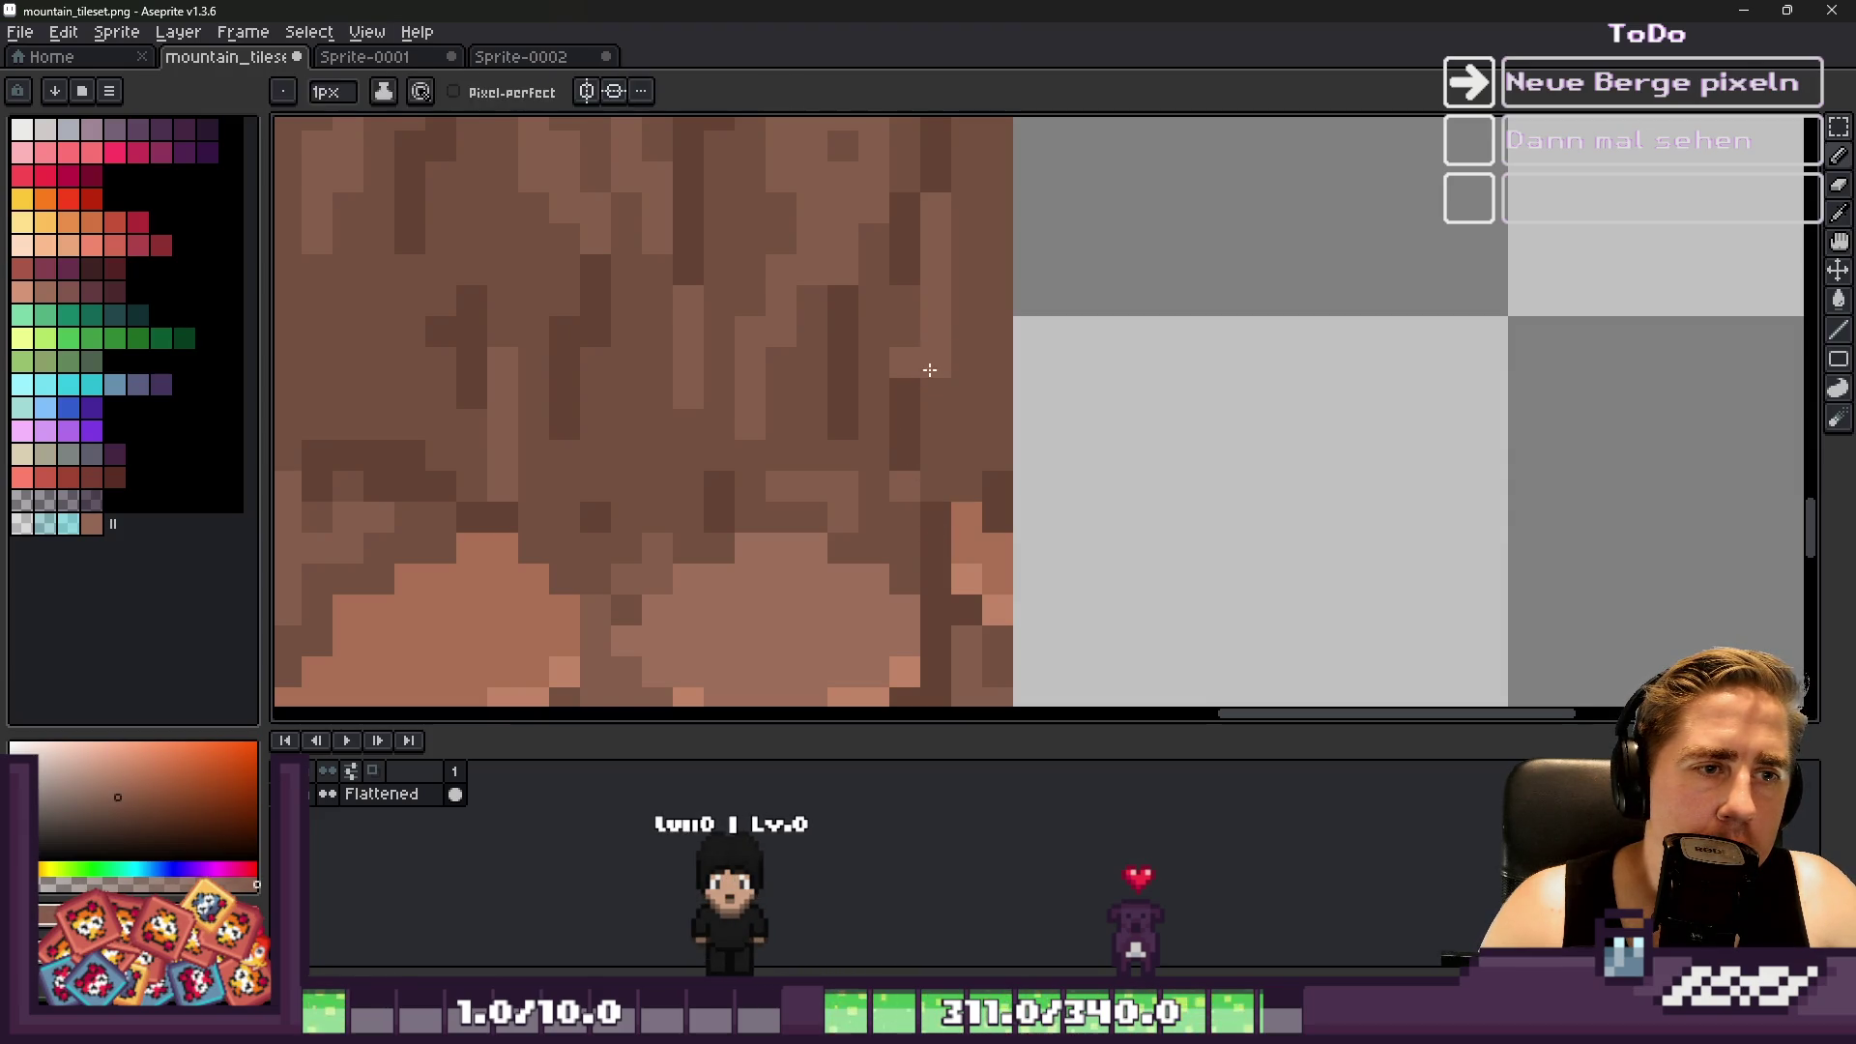
pyautogui.click(943, 365)
pyautogui.scroll(-5, 942, 321)
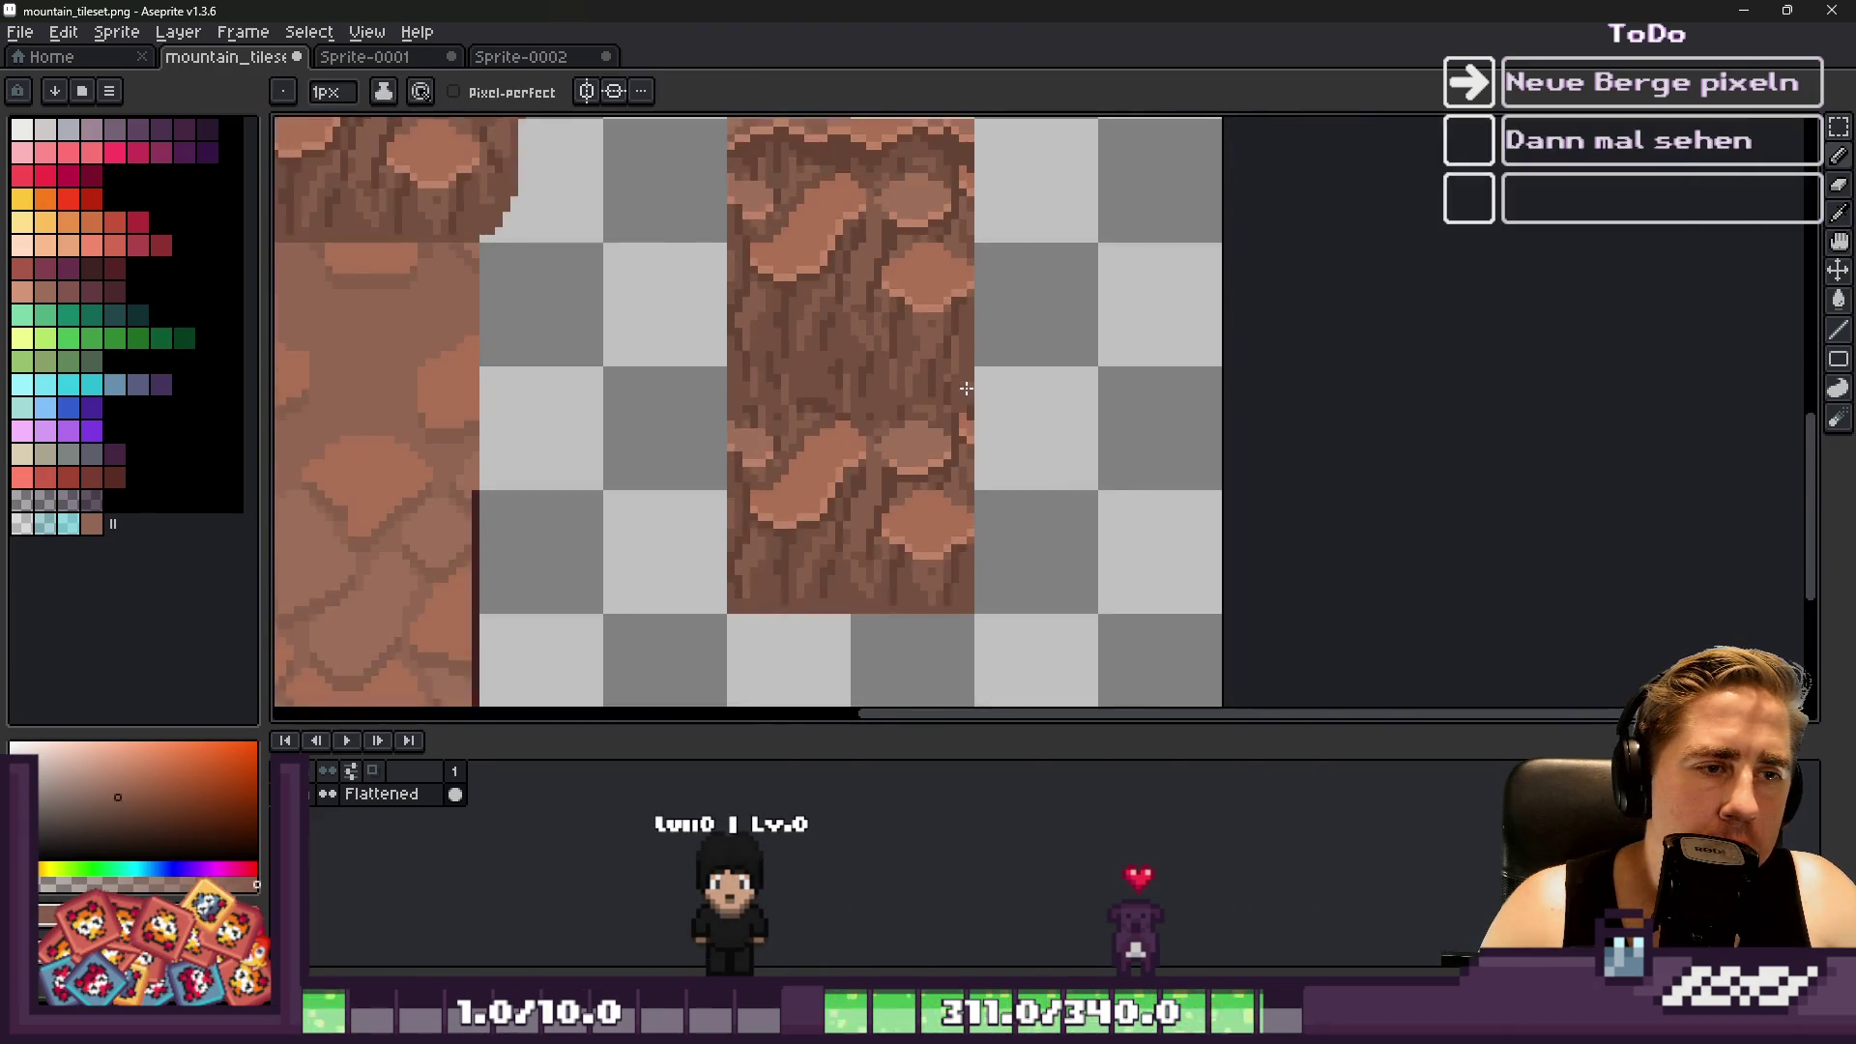
pyautogui.scroll(5, 830, 400)
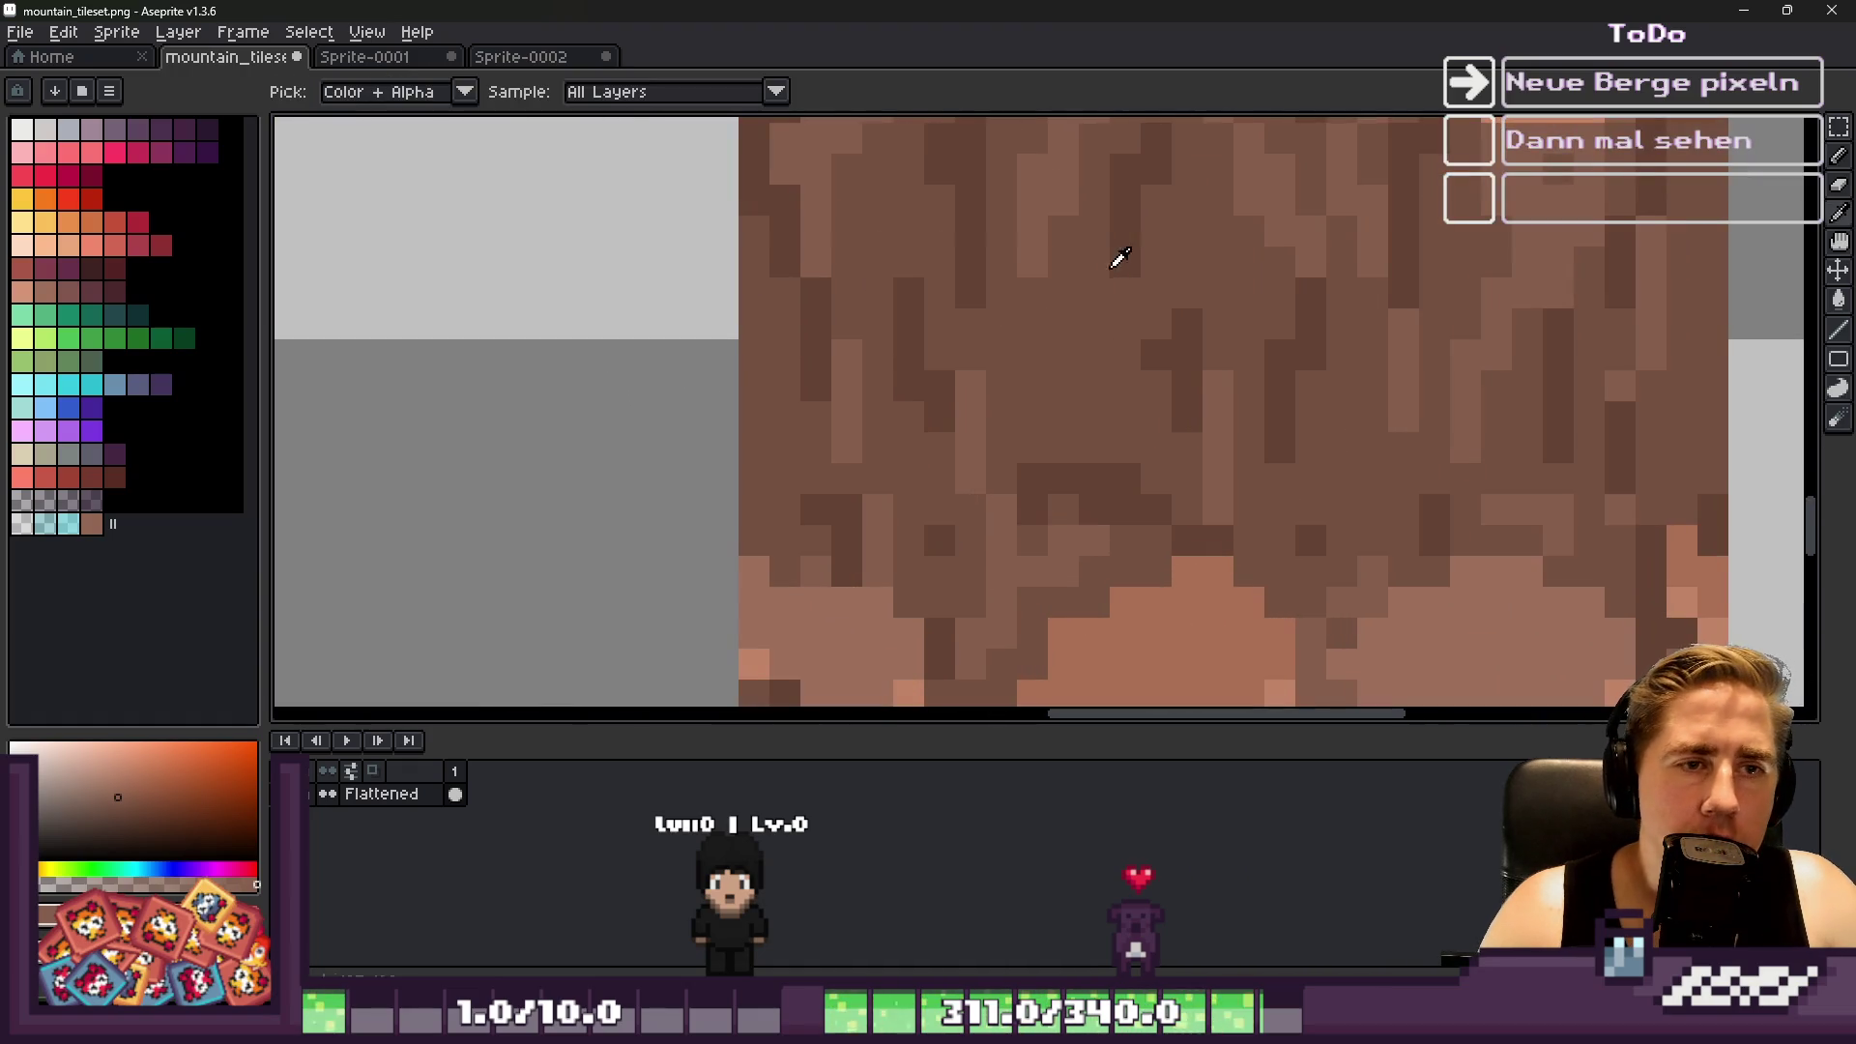
# Zoom out and back in over the stacked rock tiles, then pick the Rectangular Marquee (M)
pyautogui.scroll(-5, 1036, 332)
pyautogui.scroll(-1, 983, 342)
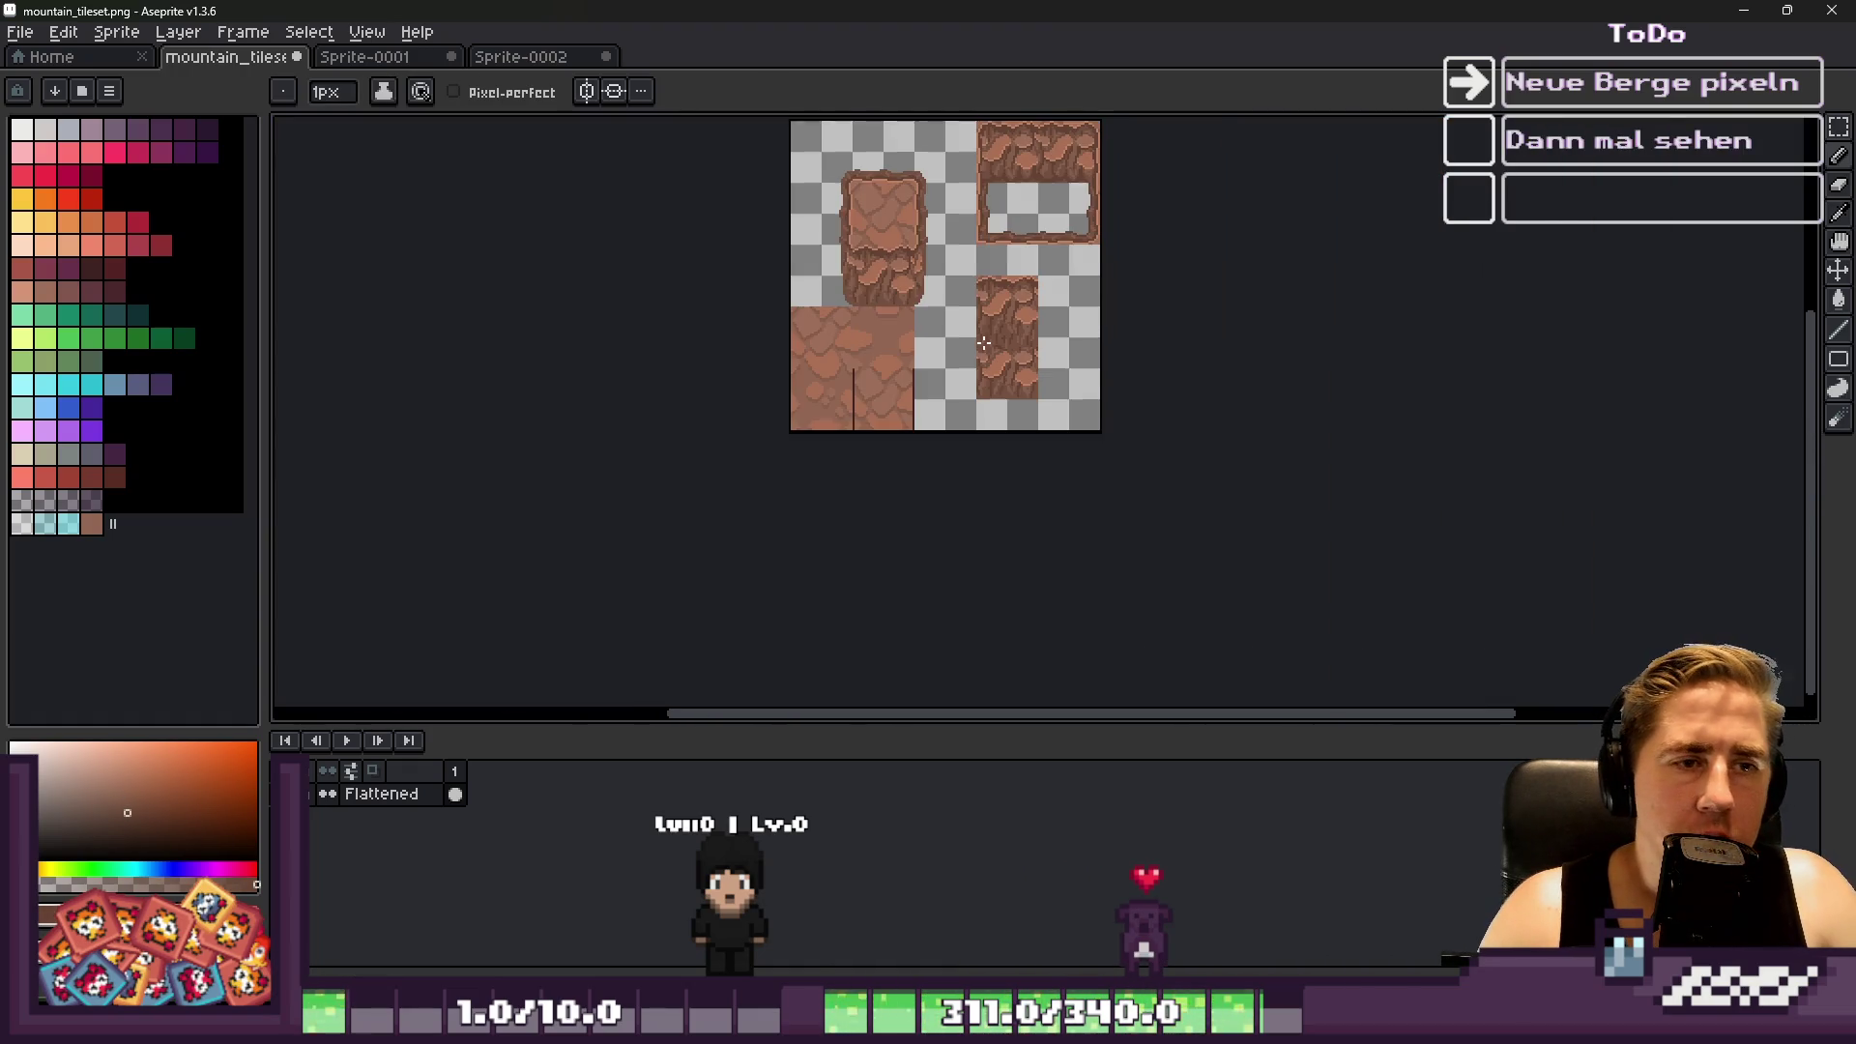
pyautogui.scroll(2, 981, 468)
pyautogui.scroll(1, 871, 622)
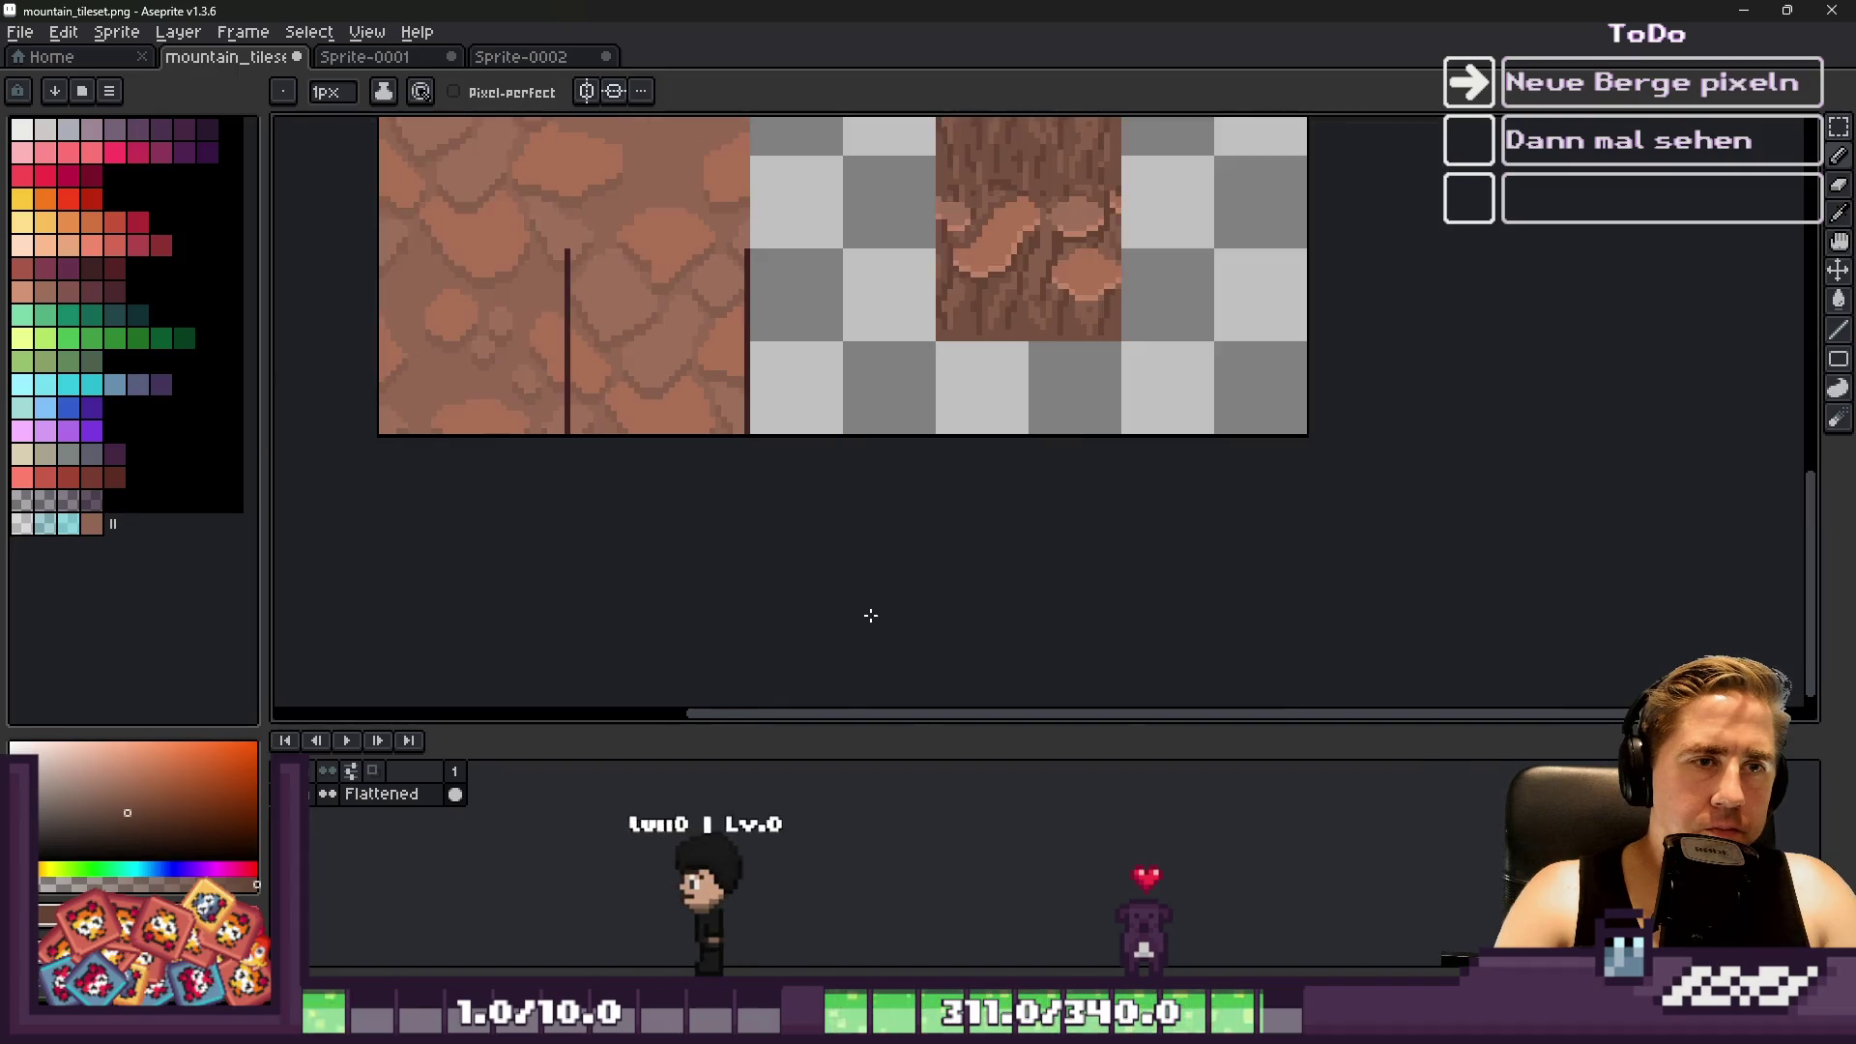
pyautogui.scroll(-1, 924, 248)
pyautogui.scroll(3, 980, 246)
pyautogui.scroll(-2, 967, 423)
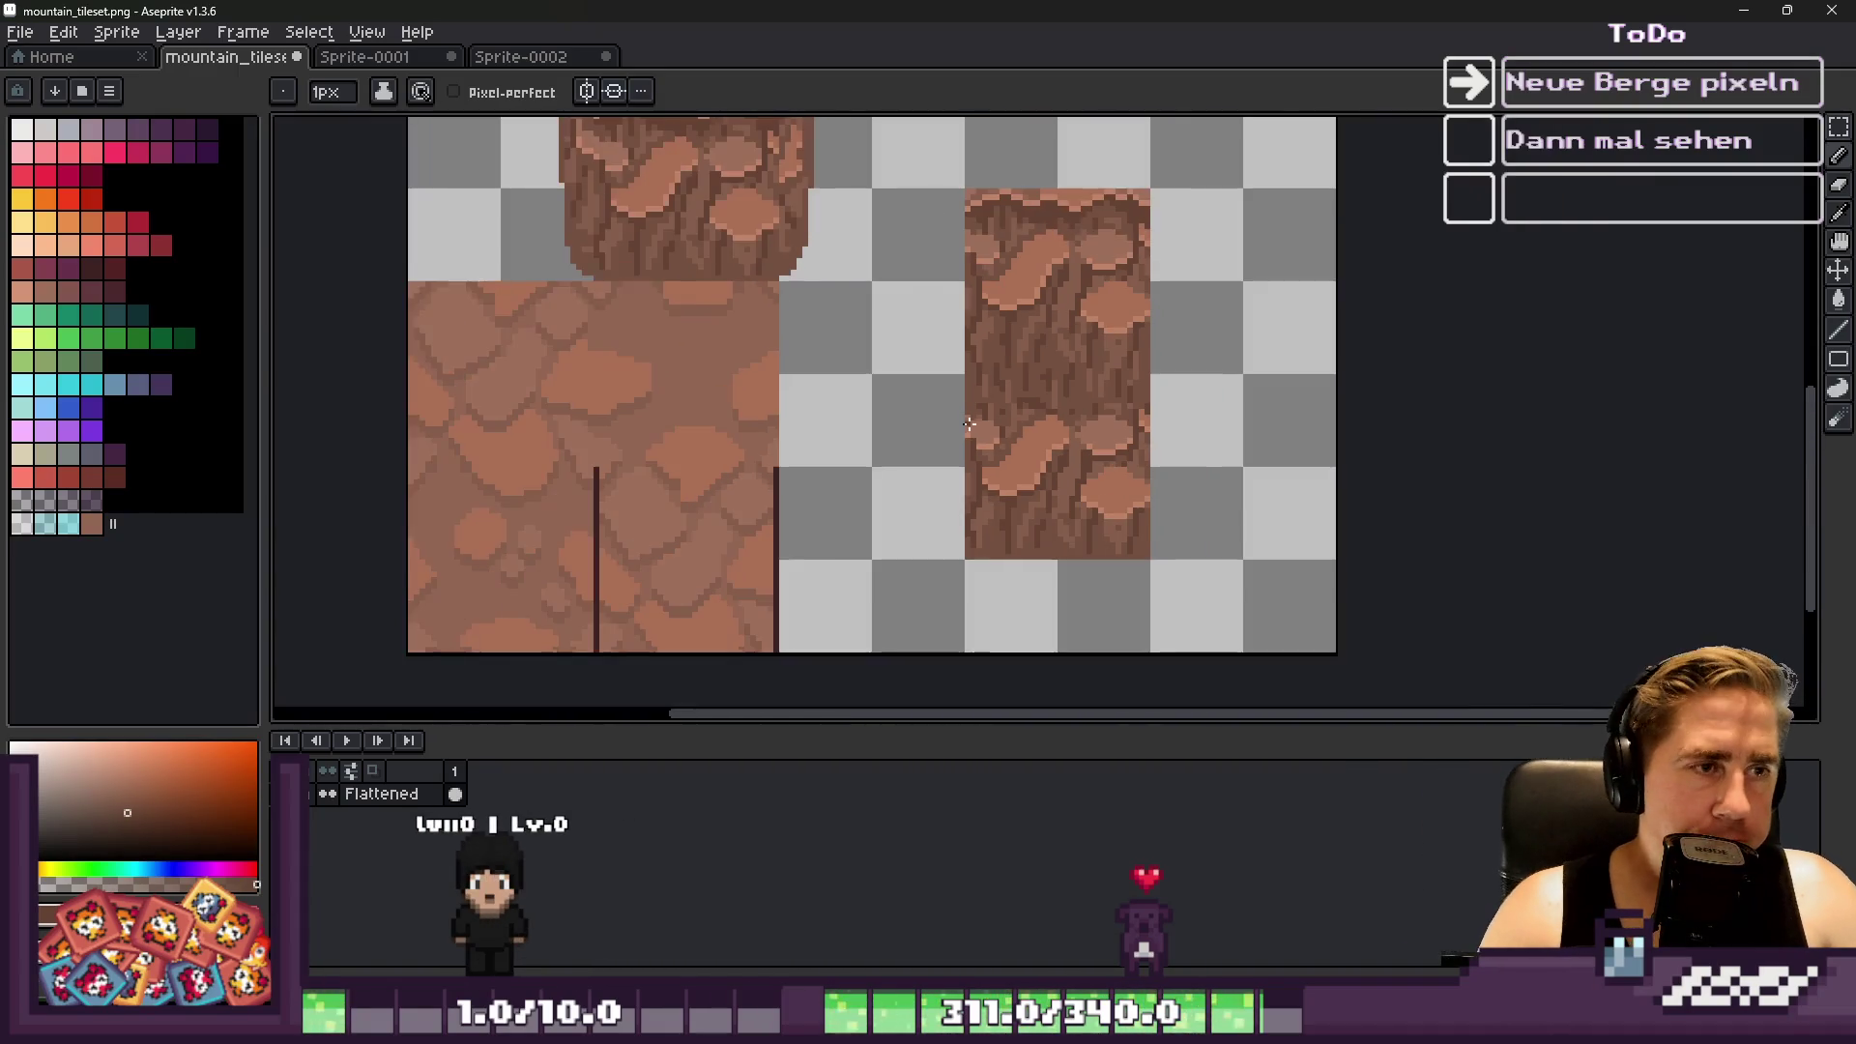
pyautogui.scroll(1, 1038, 250)
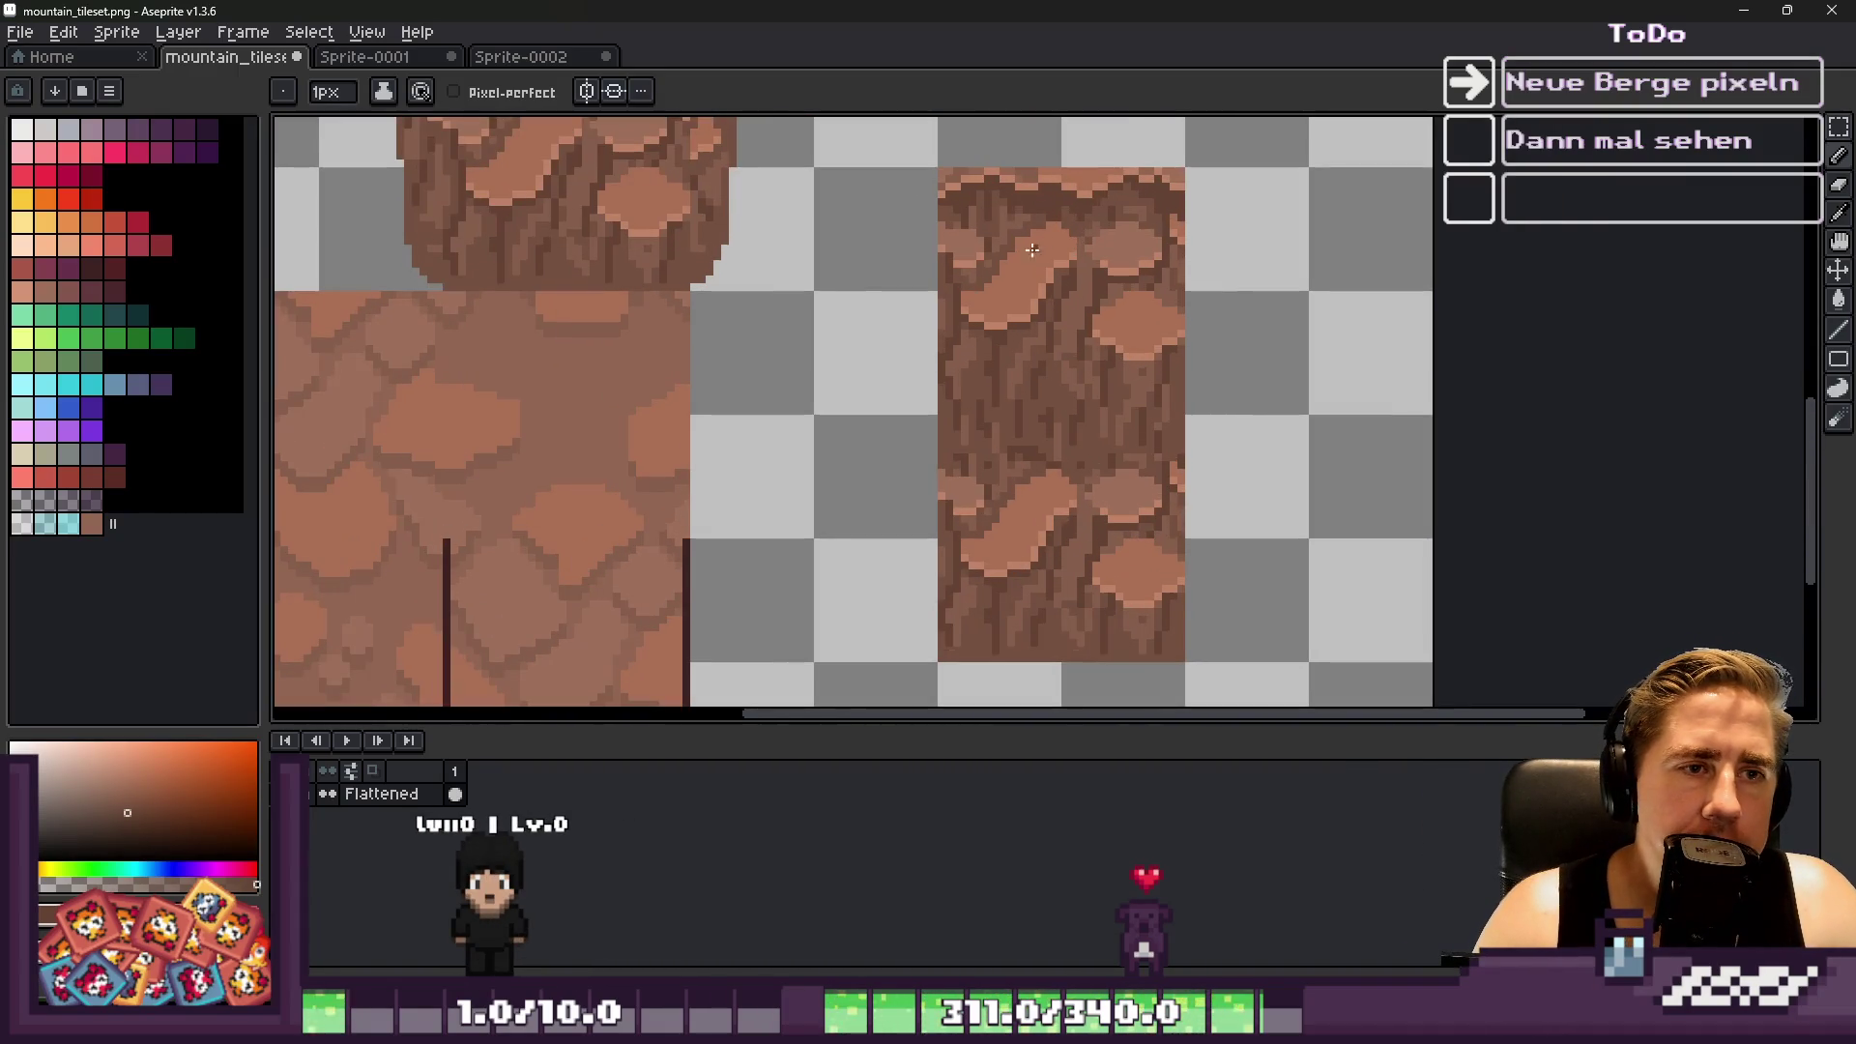
pyautogui.scroll(1, 944, 222)
pyautogui.press('m')
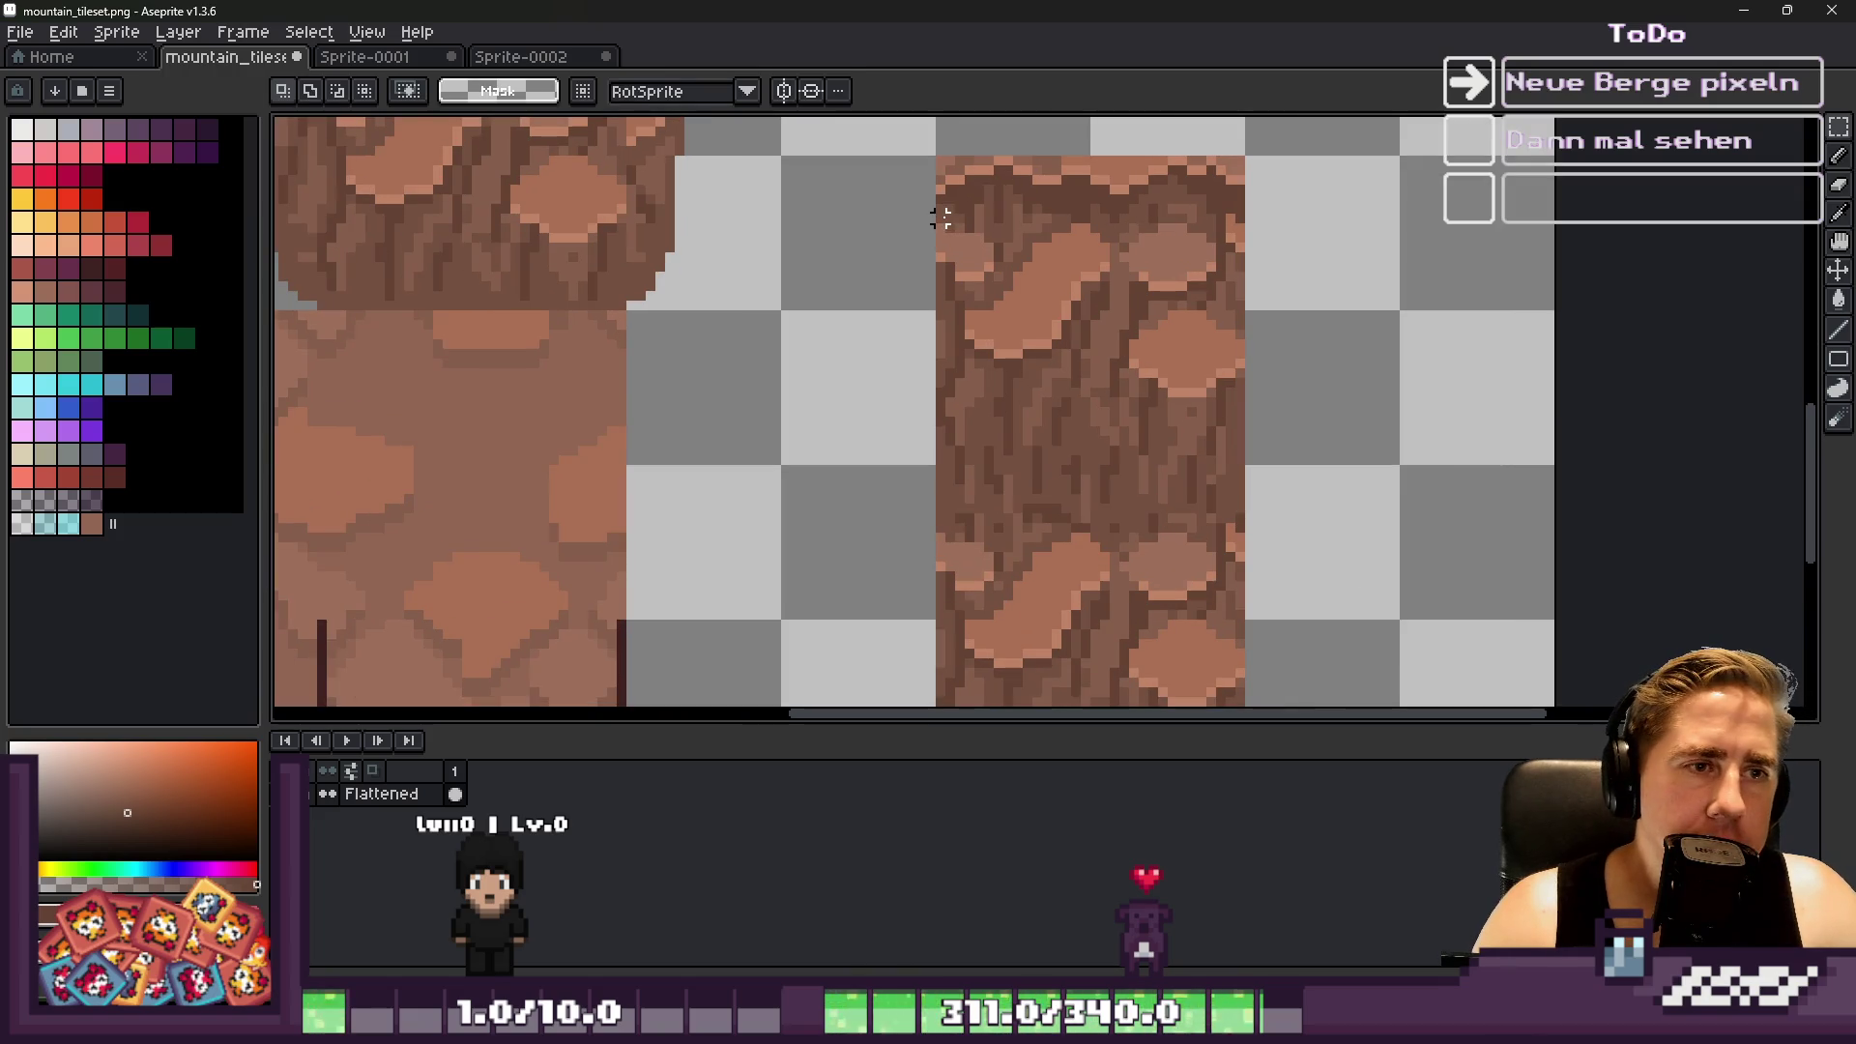
# Select a rectangle over the rock tiles, then a smaller region on the bark tile
pyautogui.moveTo(1137, 339); pyautogui.dragTo(1392, 441)
pyautogui.scroll(2, 1114, 276)
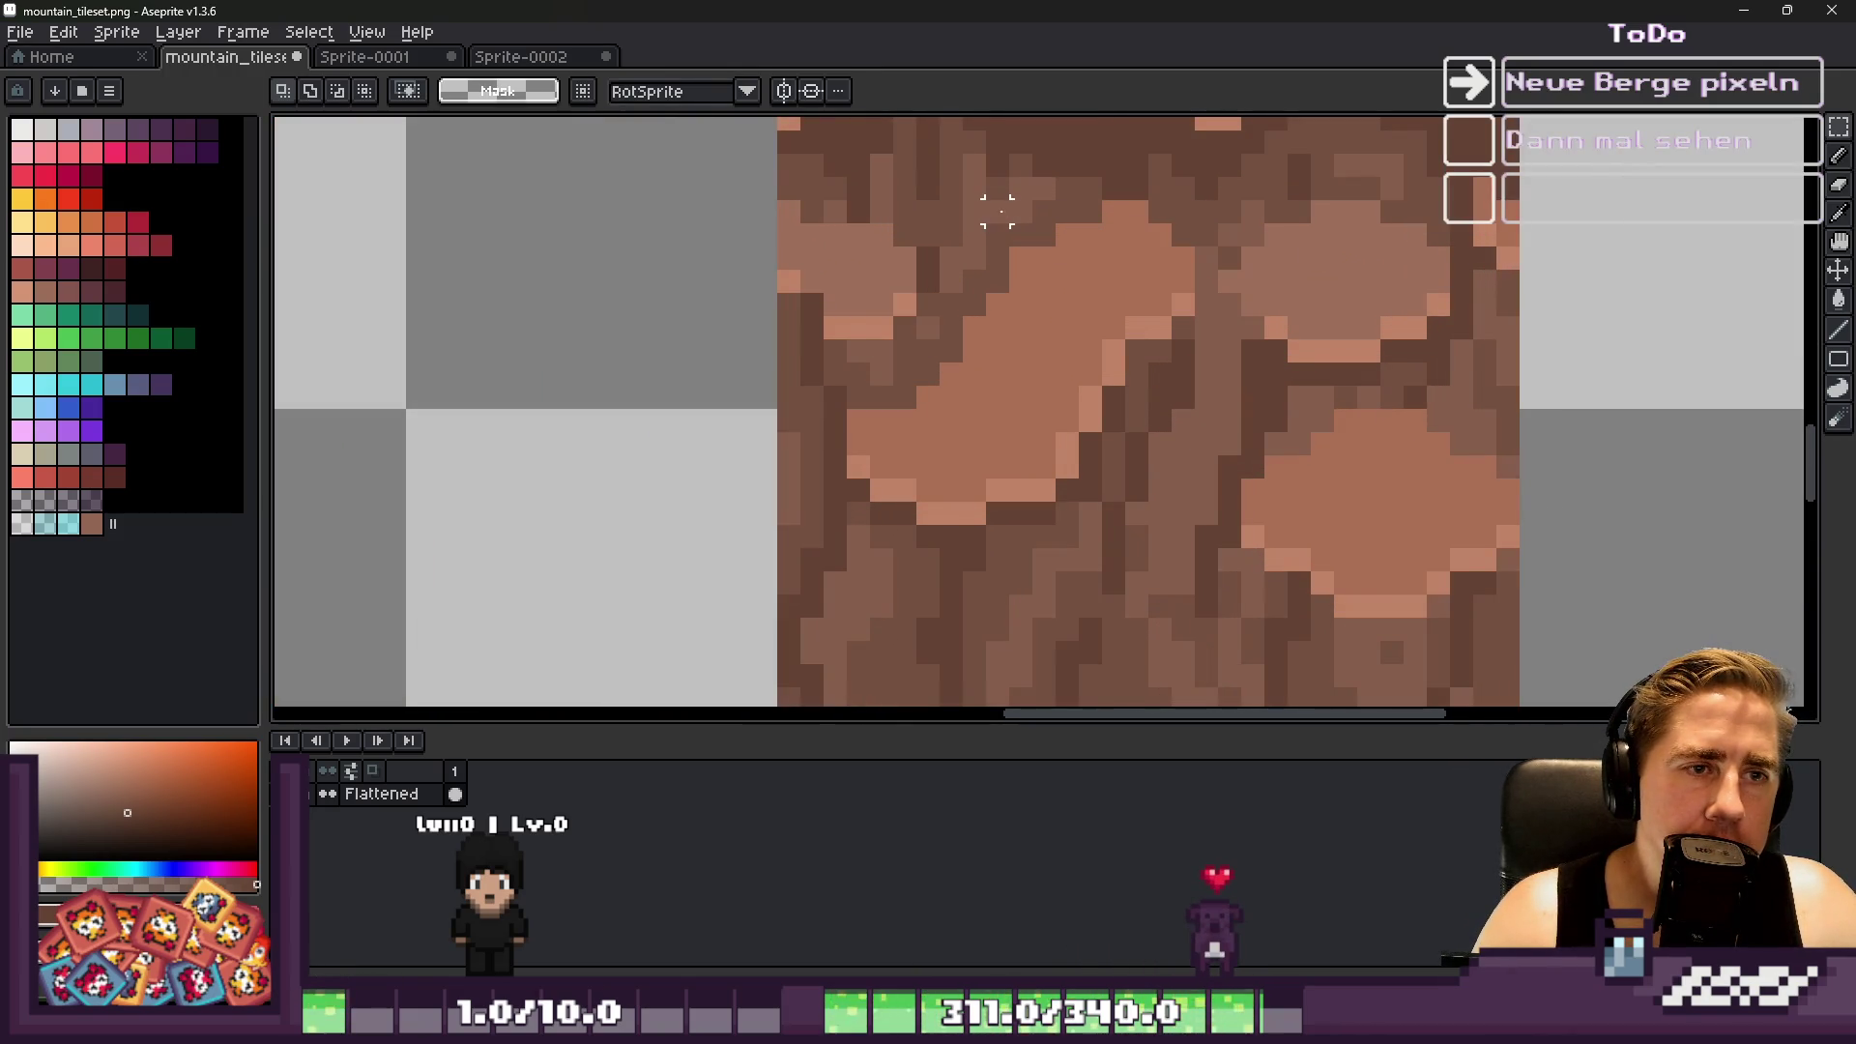
pyautogui.moveTo(996, 210); pyautogui.dragTo(1180, 366)
pyautogui.moveTo(997, 211)
pyautogui.mouseDown()
pyautogui.moveTo(1036, 290)
pyautogui.moveTo(1180, 387)
pyautogui.mouseUp()
pyautogui.scroll(-2, 1213, 458)
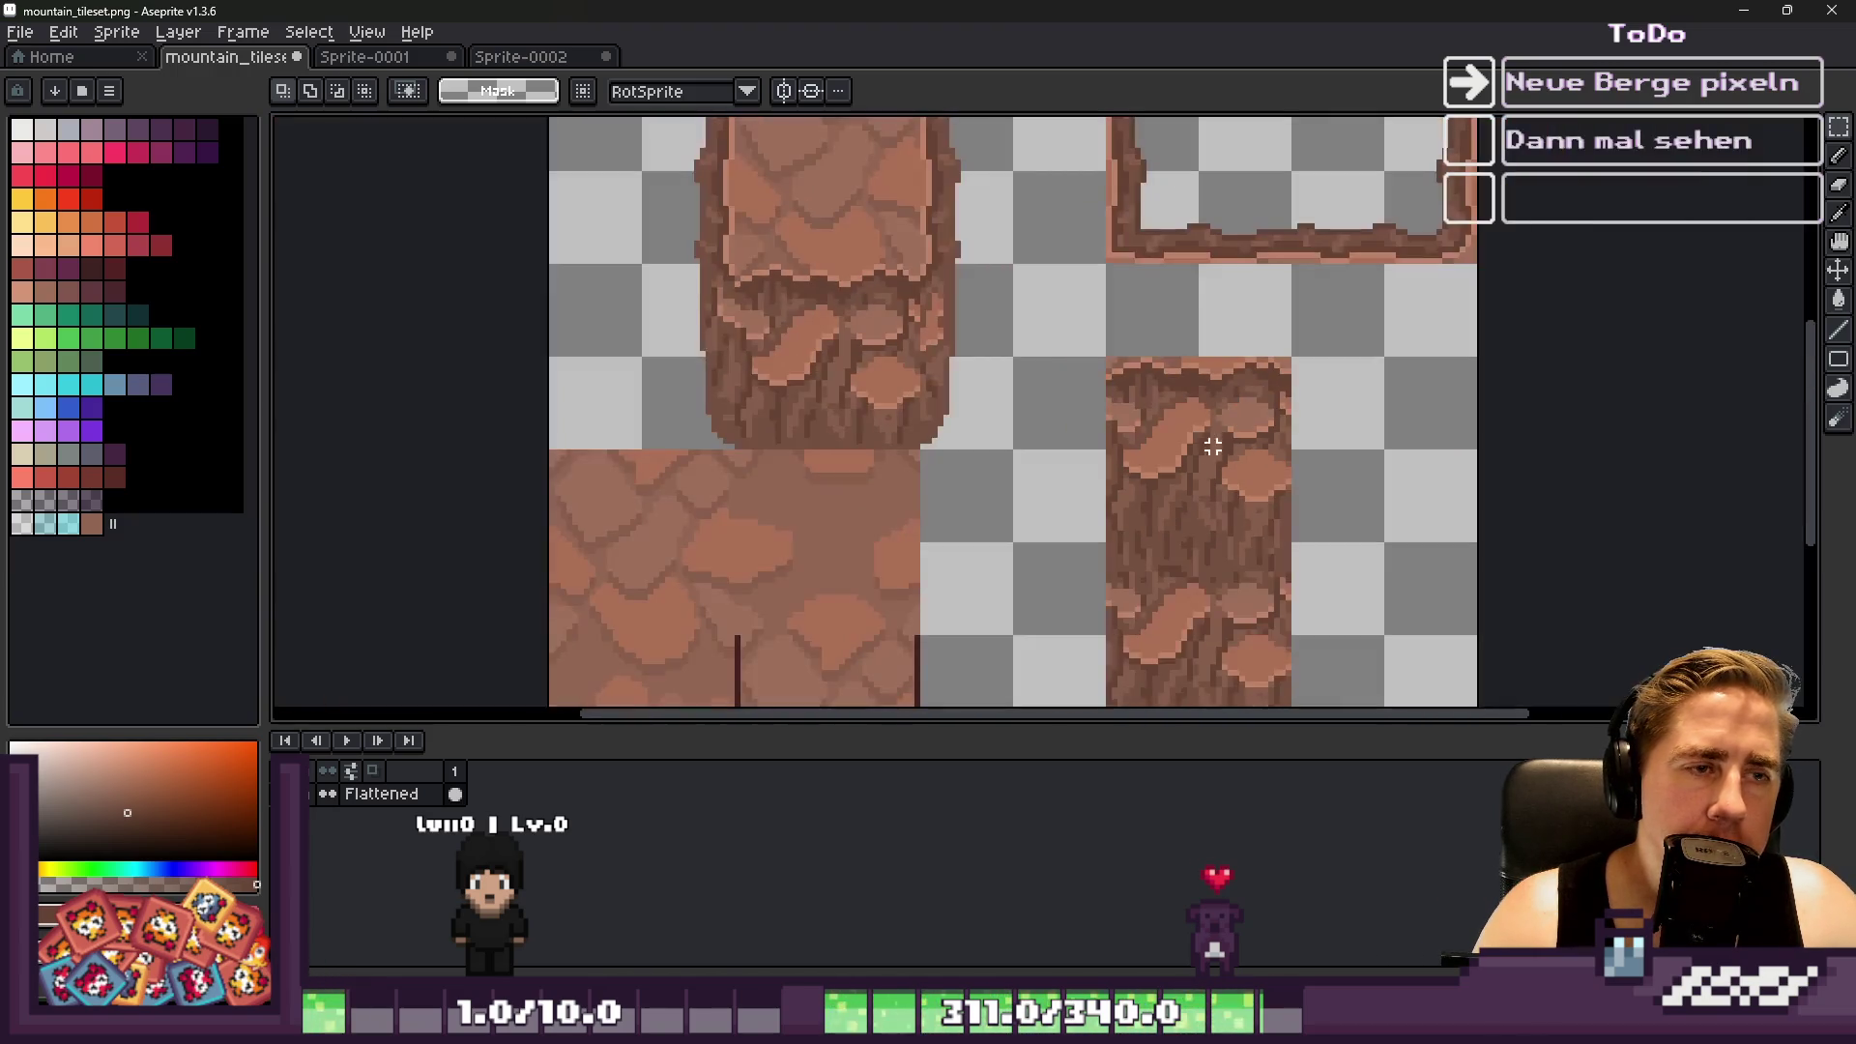
pyautogui.scroll(3, 800, 299)
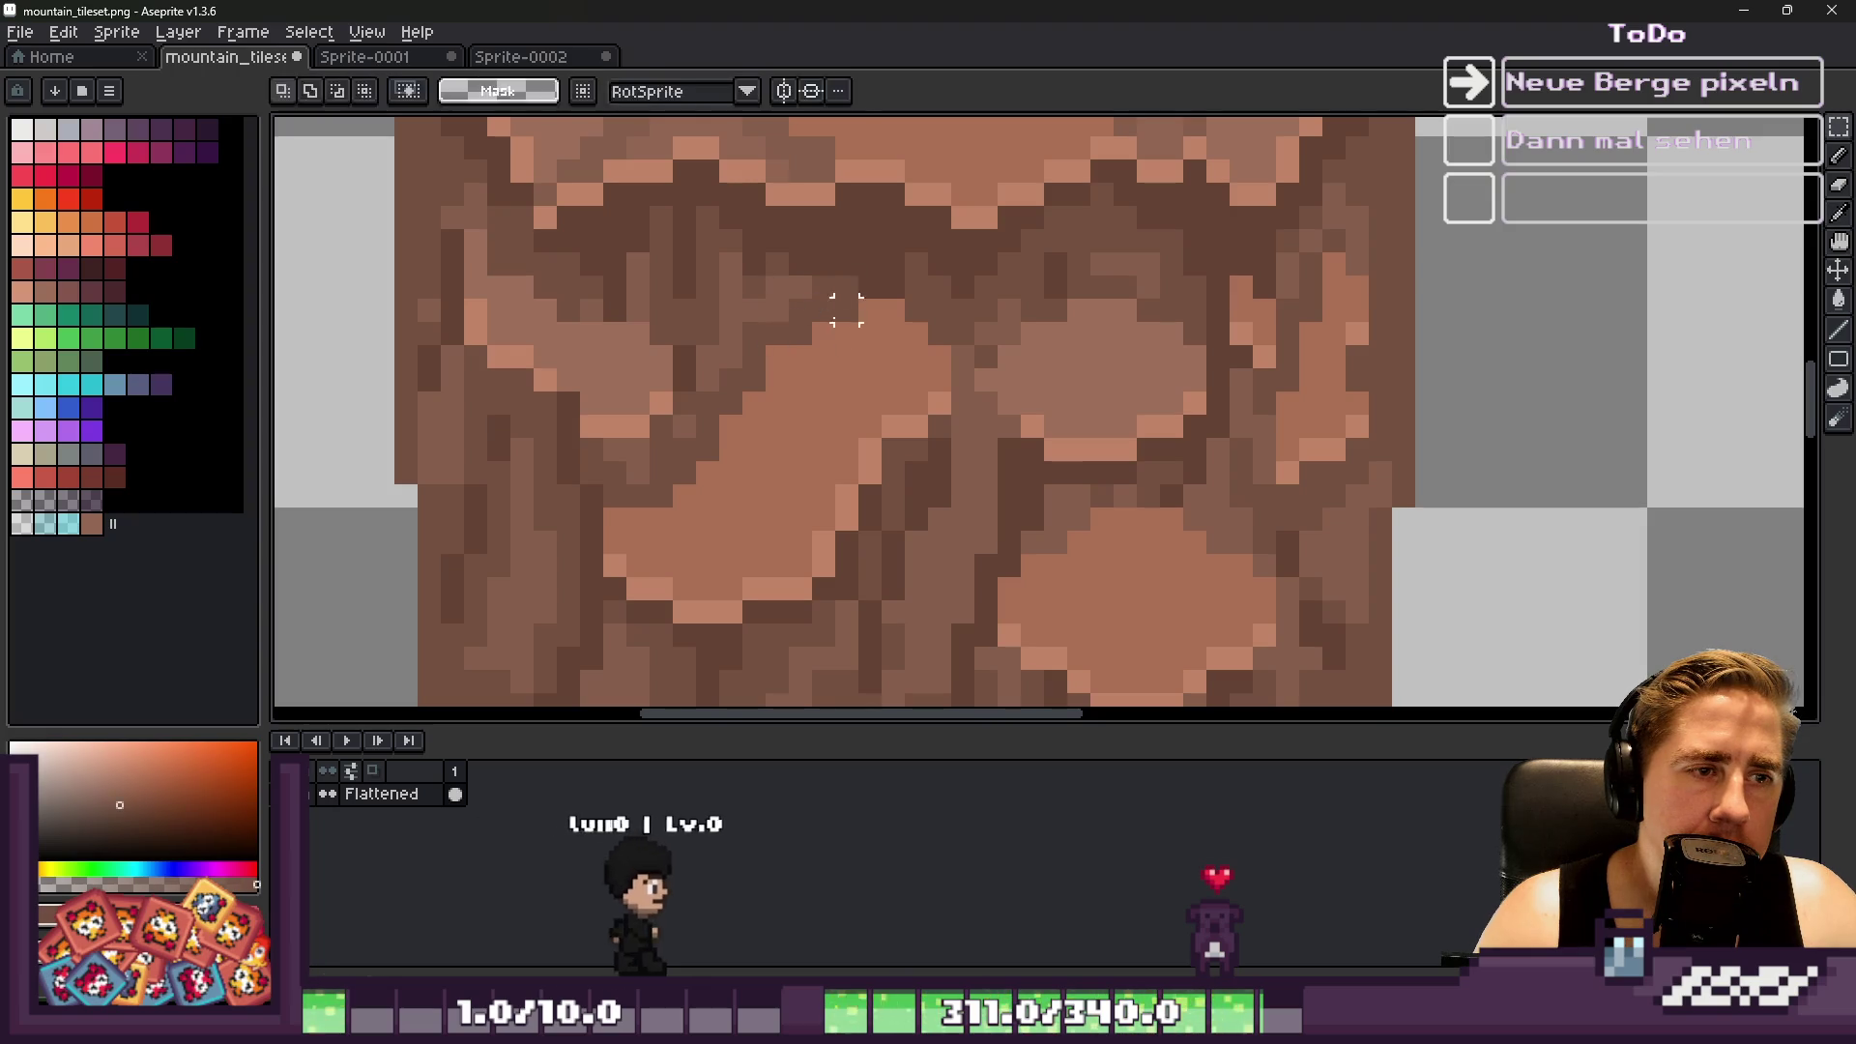
# Sample rock browns and draw dark brown outlines along the stones at the seam
pyautogui.press('b')
pyautogui.moveTo(769, 387)
pyautogui.mouseDown()
pyautogui.moveTo(812, 358)
pyautogui.moveTo(942, 373)
pyautogui.mouseUp()
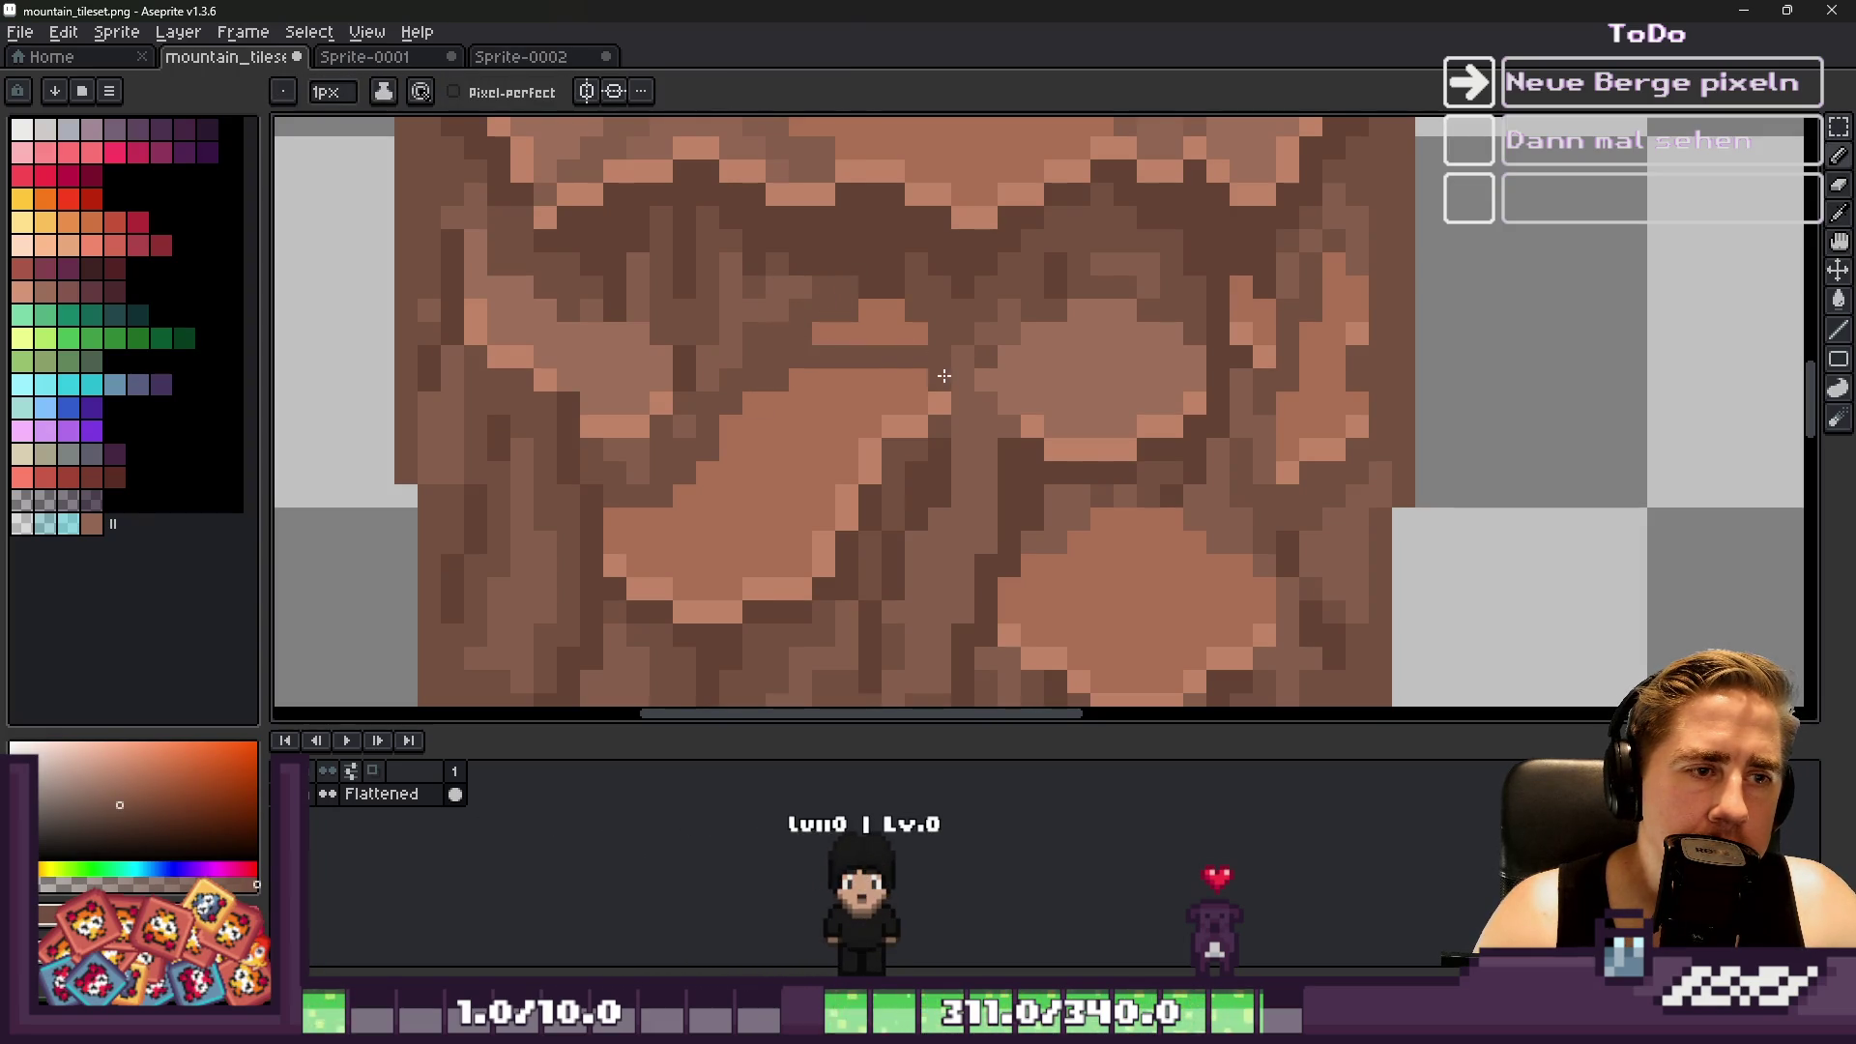
pyautogui.keyDown('alt'); pyautogui.click(871, 290); pyautogui.keyUp('alt')
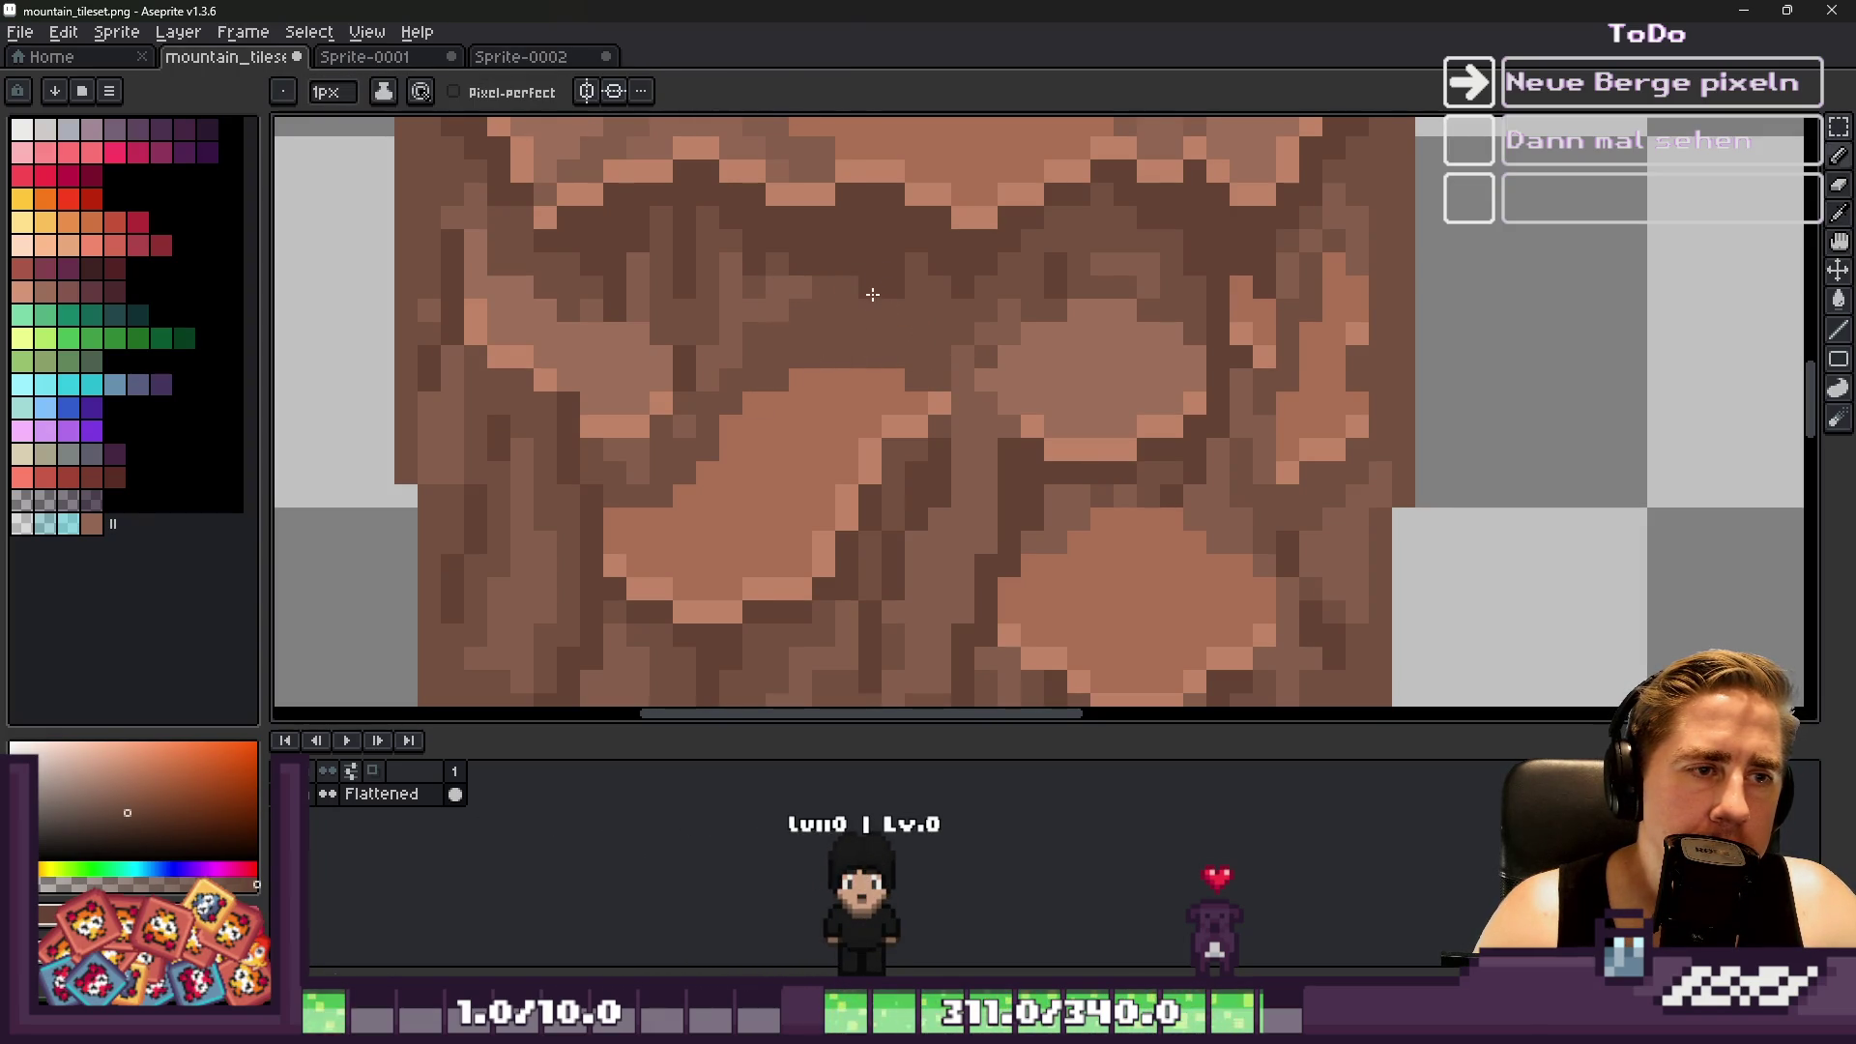
pyautogui.scroll(-4, 881, 314)
pyautogui.scroll(3, 810, 316)
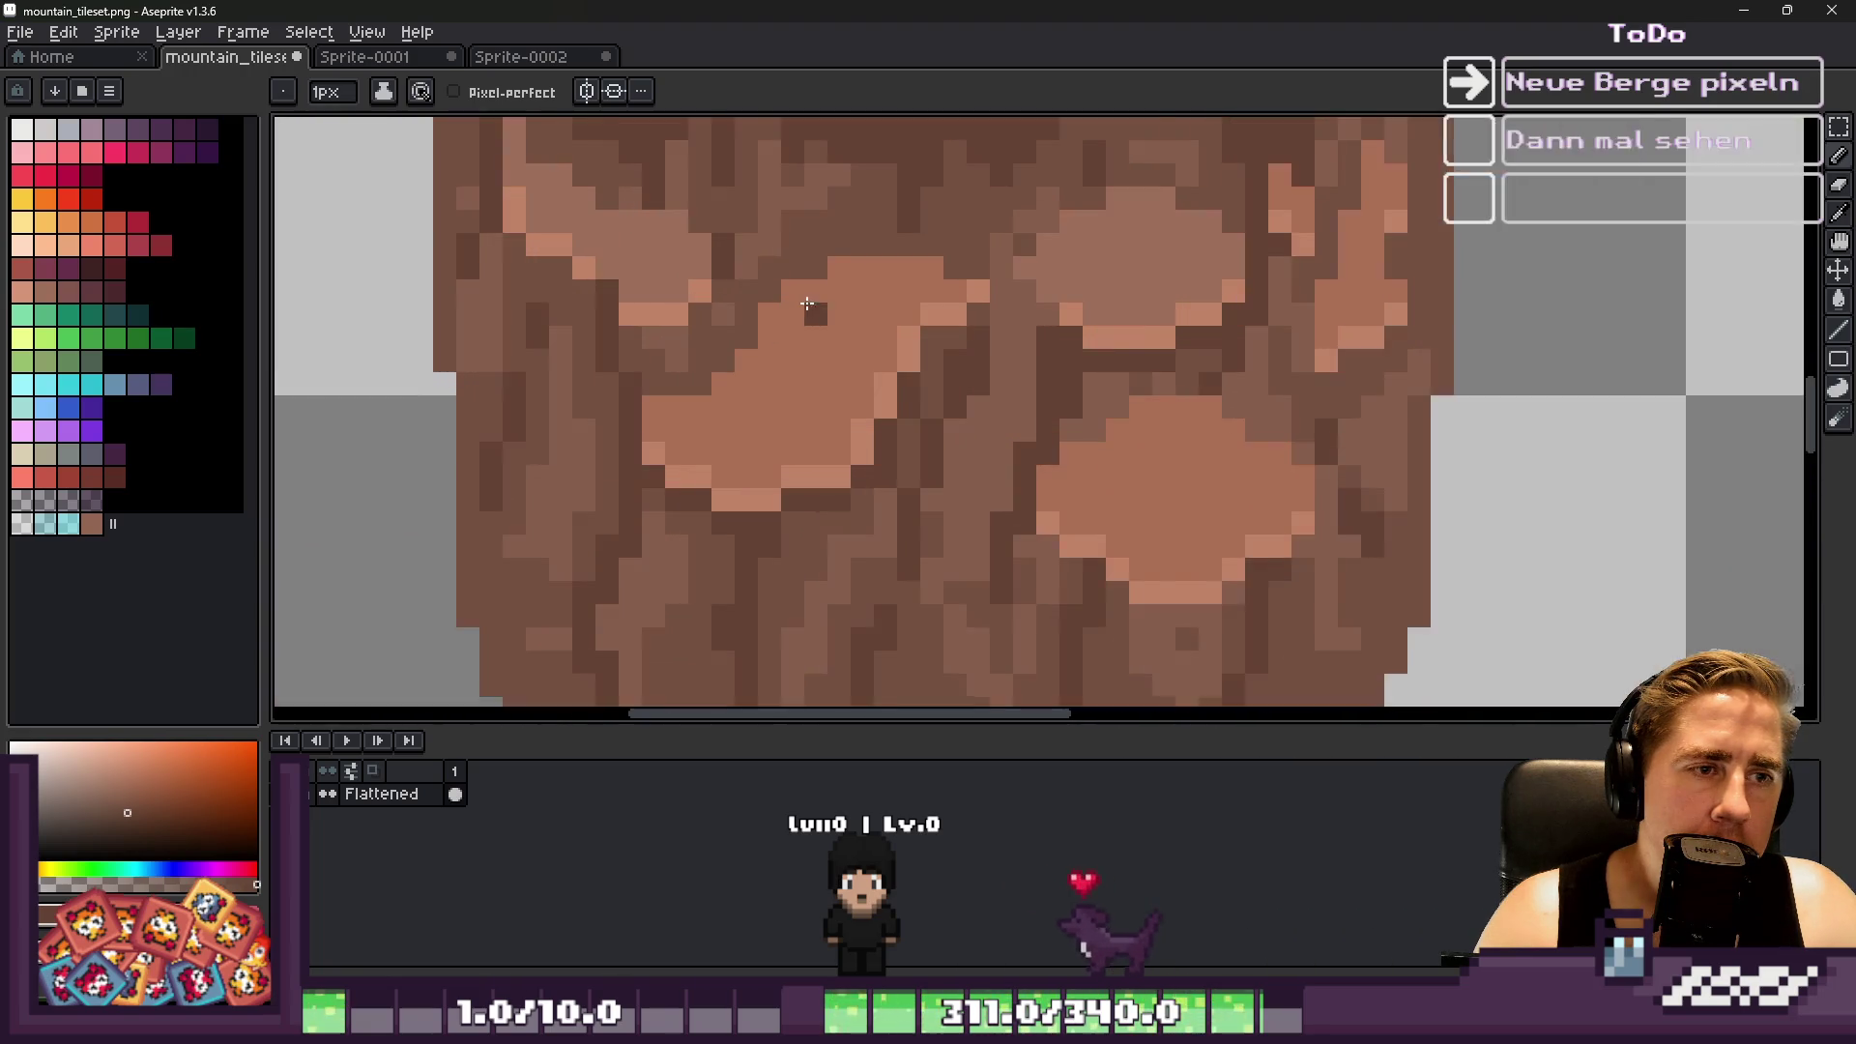
pyautogui.scroll(-3, 810, 316)
pyautogui.scroll(3, 805, 307)
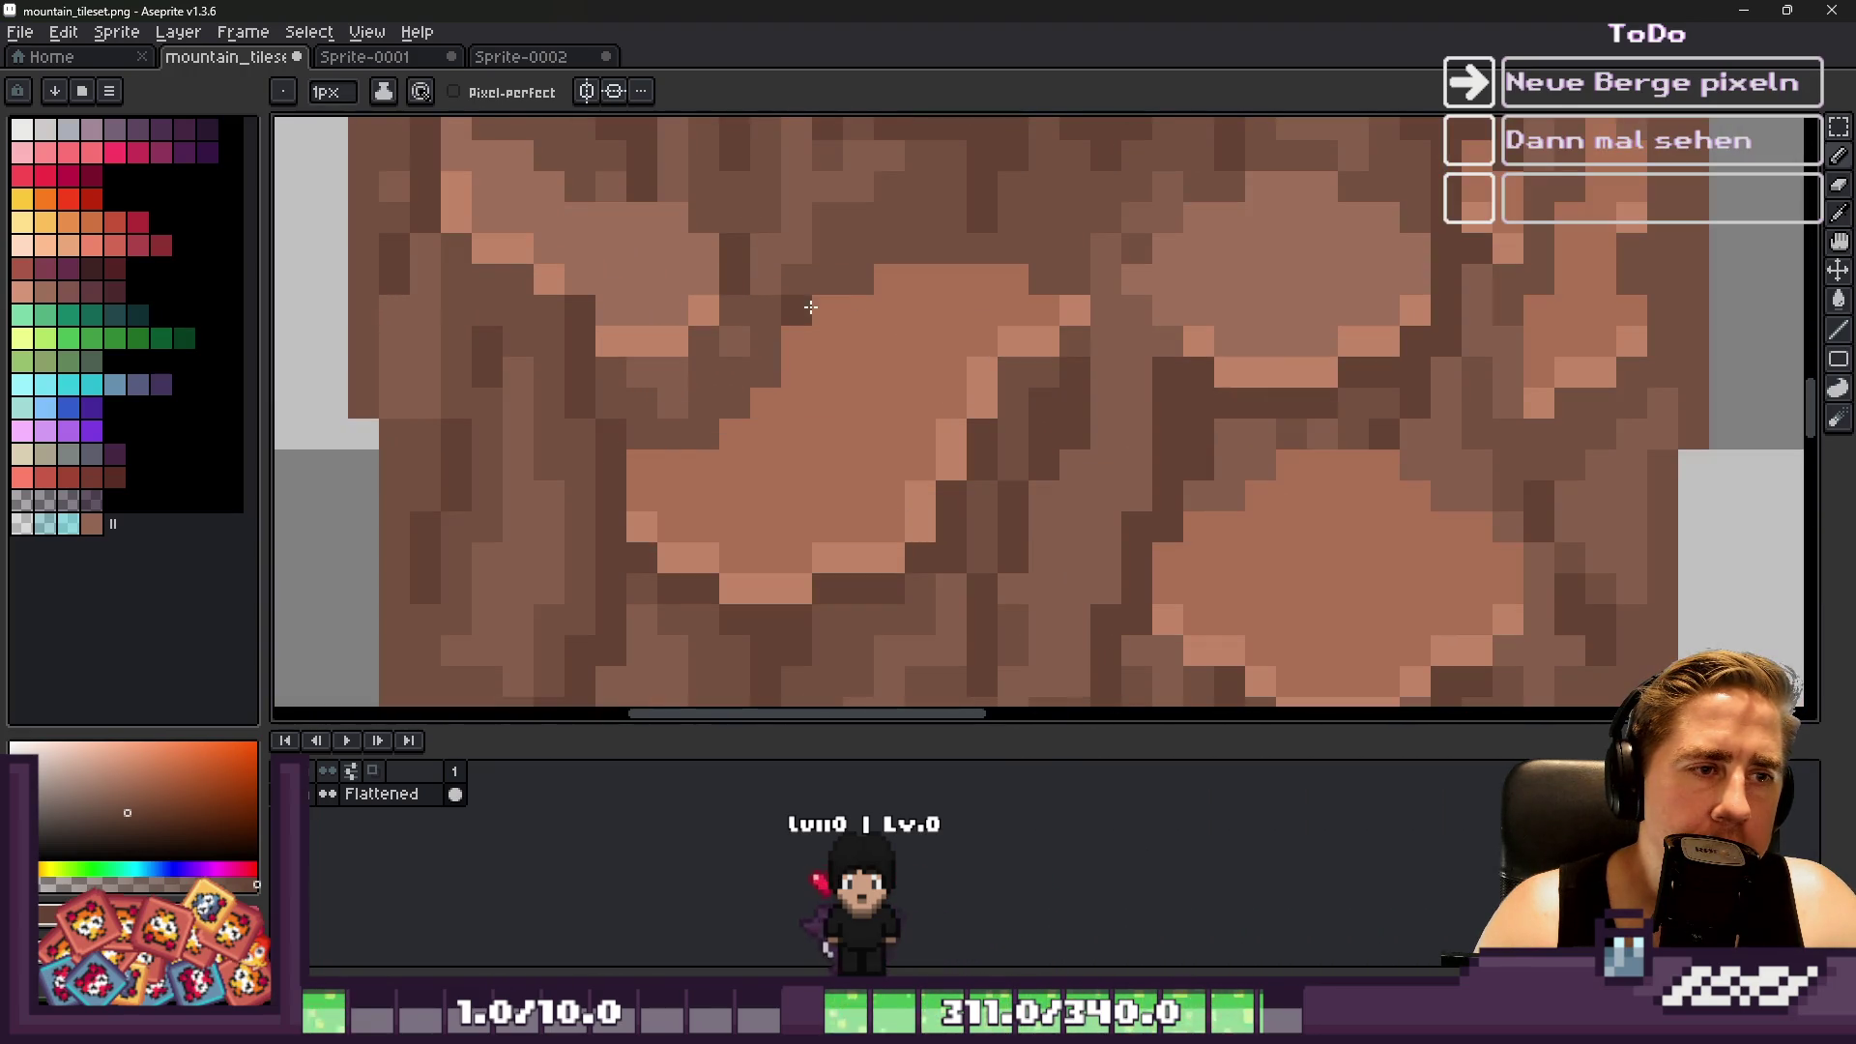
pyautogui.keyDown('alt'); pyautogui.click(799, 305); pyautogui.keyUp('alt')
pyautogui.moveTo(807, 307); pyautogui.dragTo(1008, 280)
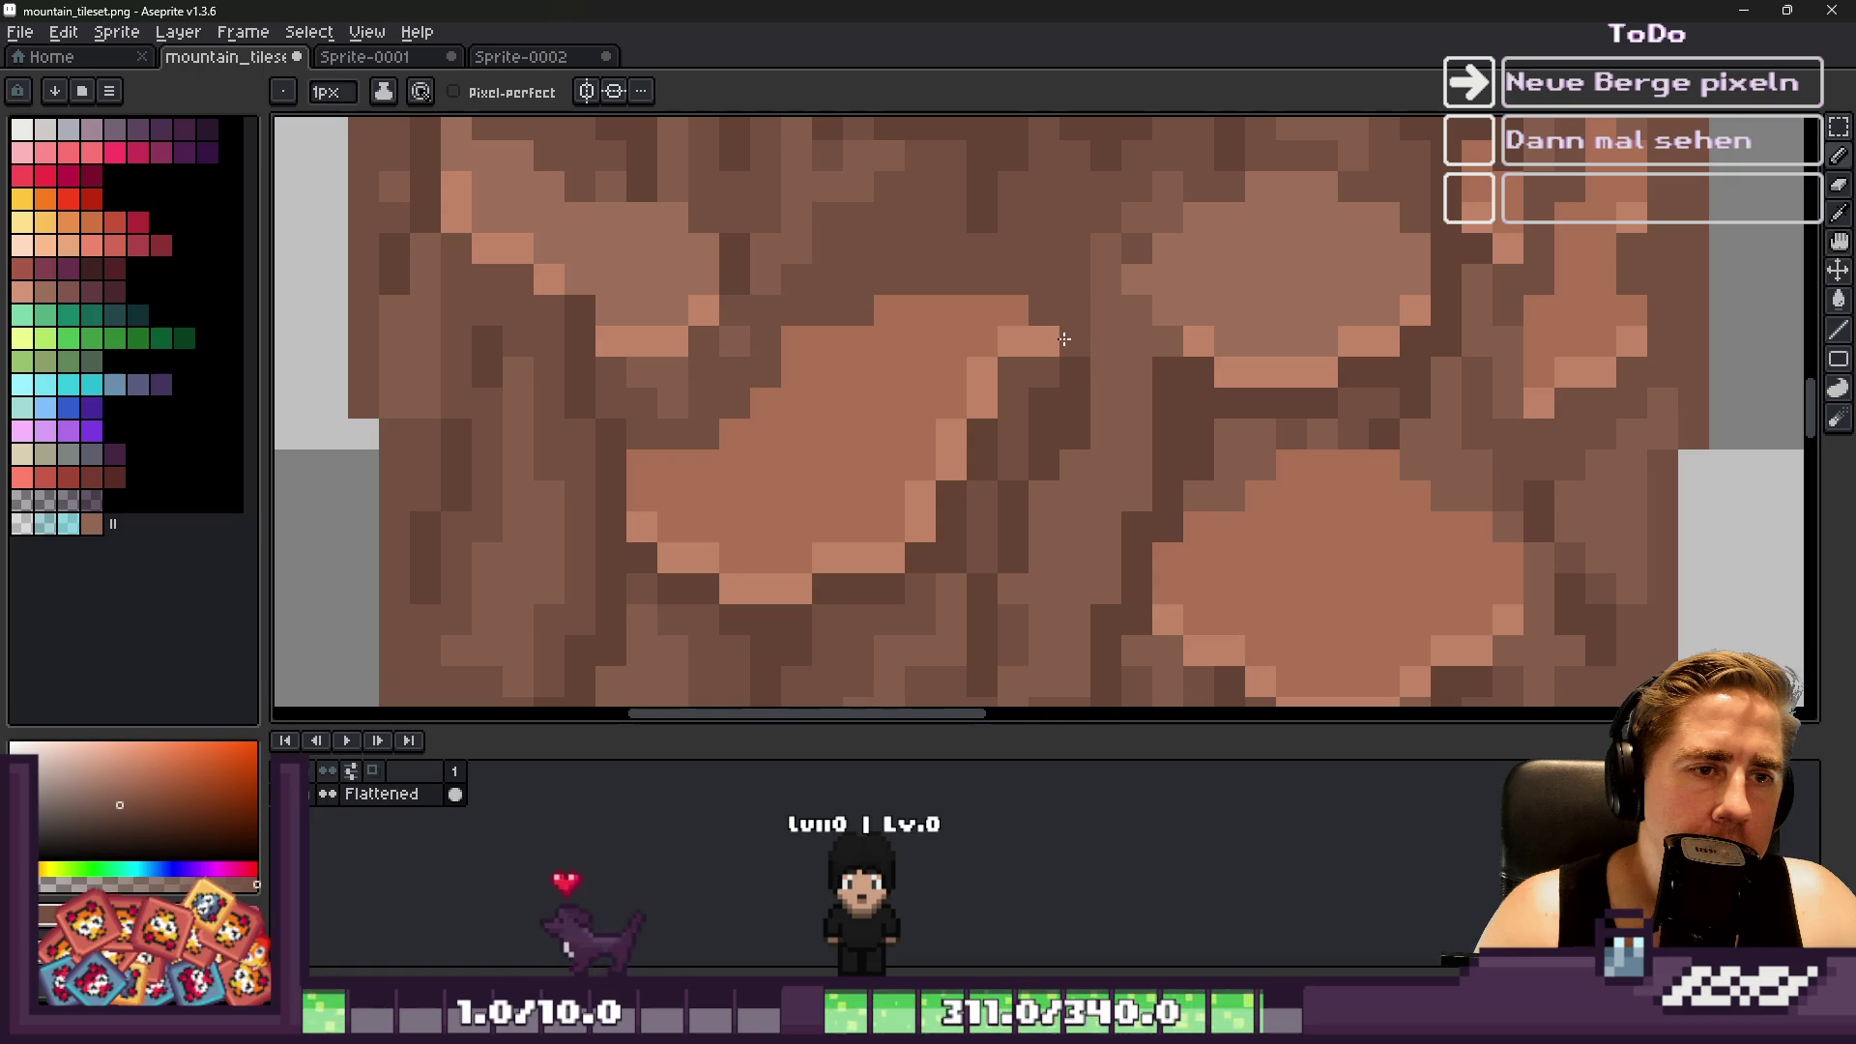
pyautogui.scroll(-3, 974, 322)
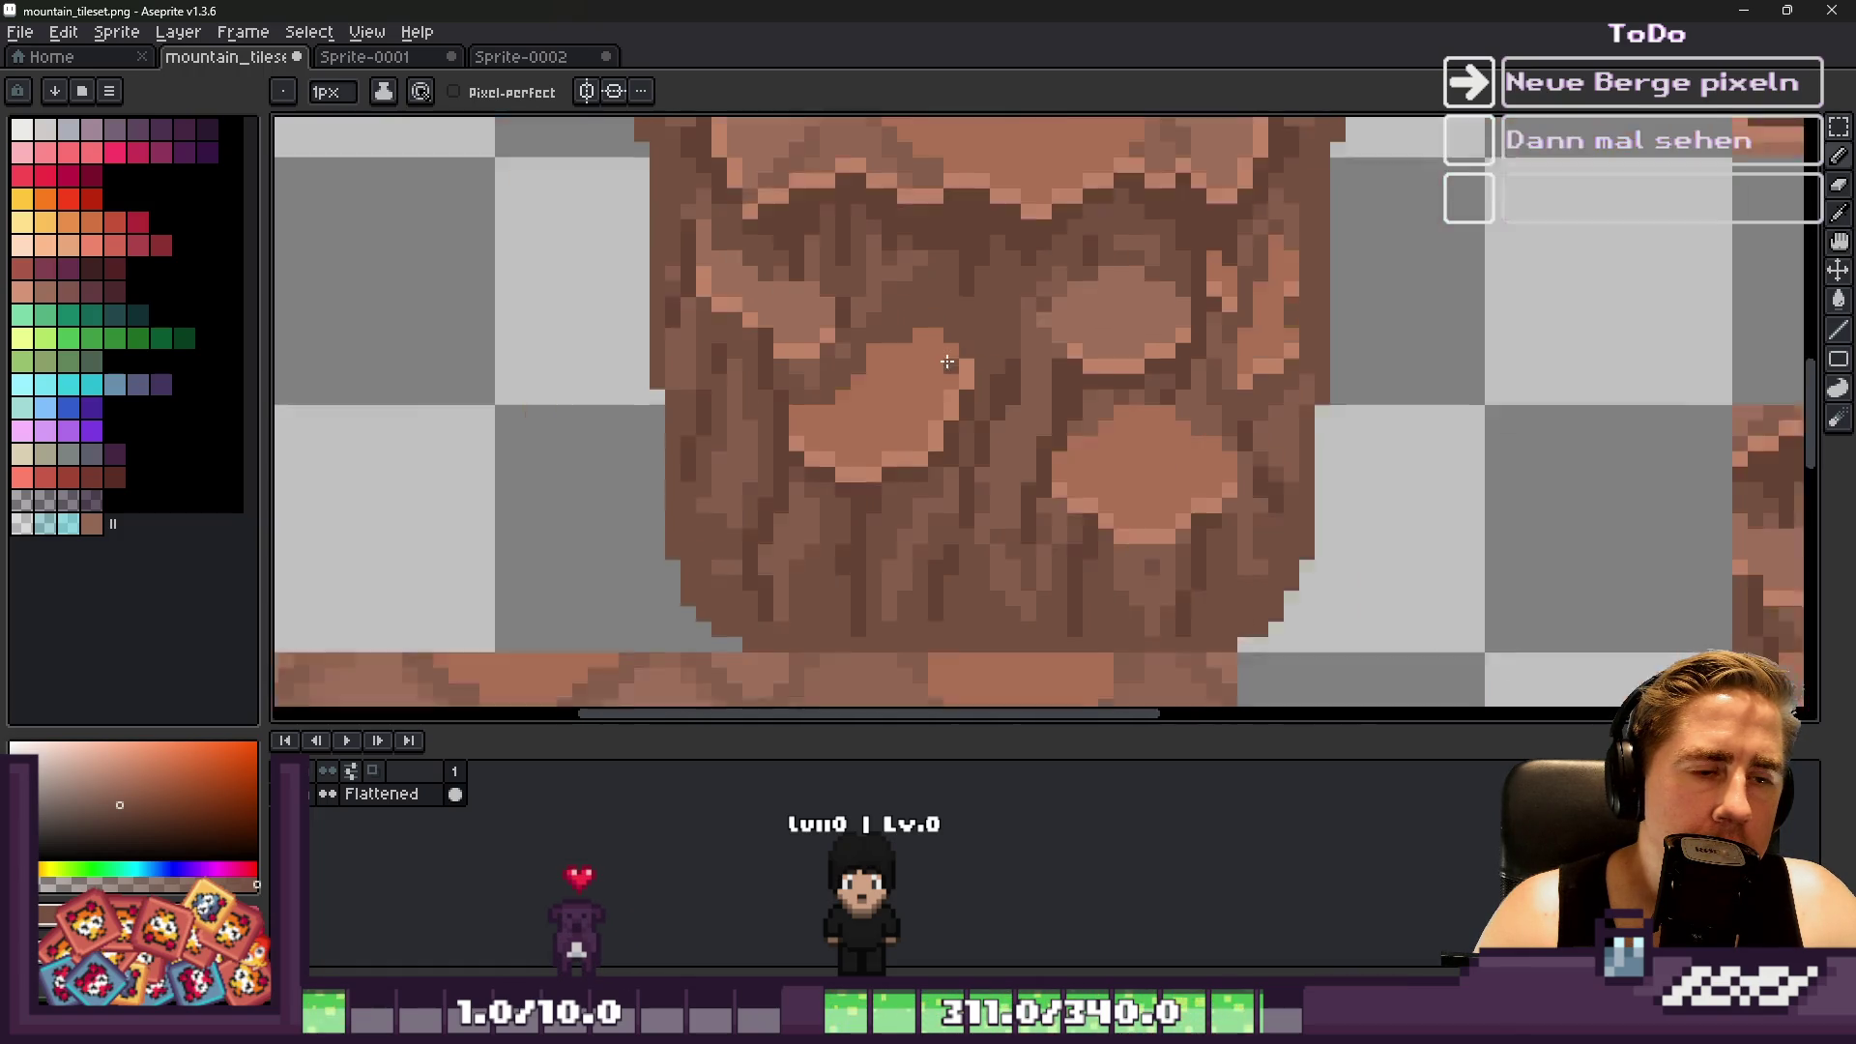
pyautogui.scroll(3, 1051, 320)
pyautogui.keyDown('alt'); pyautogui.click(1051, 320); pyautogui.keyUp('alt')
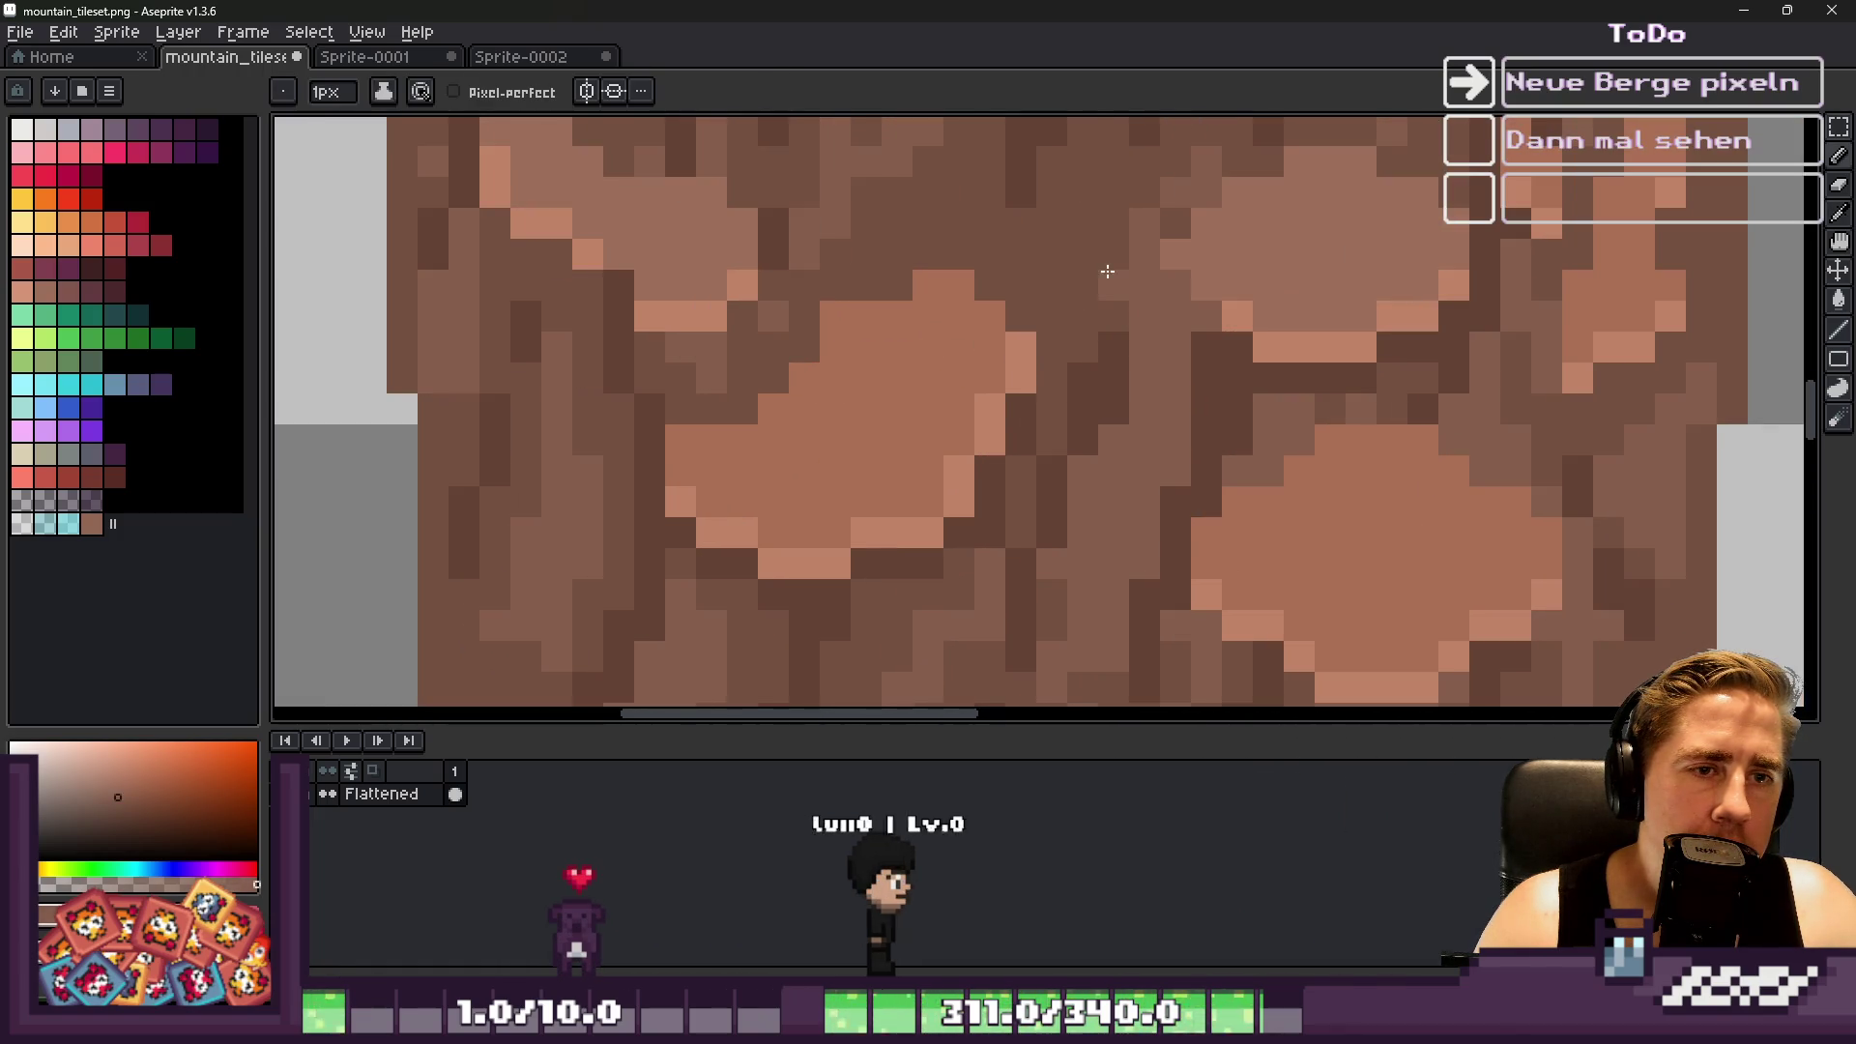
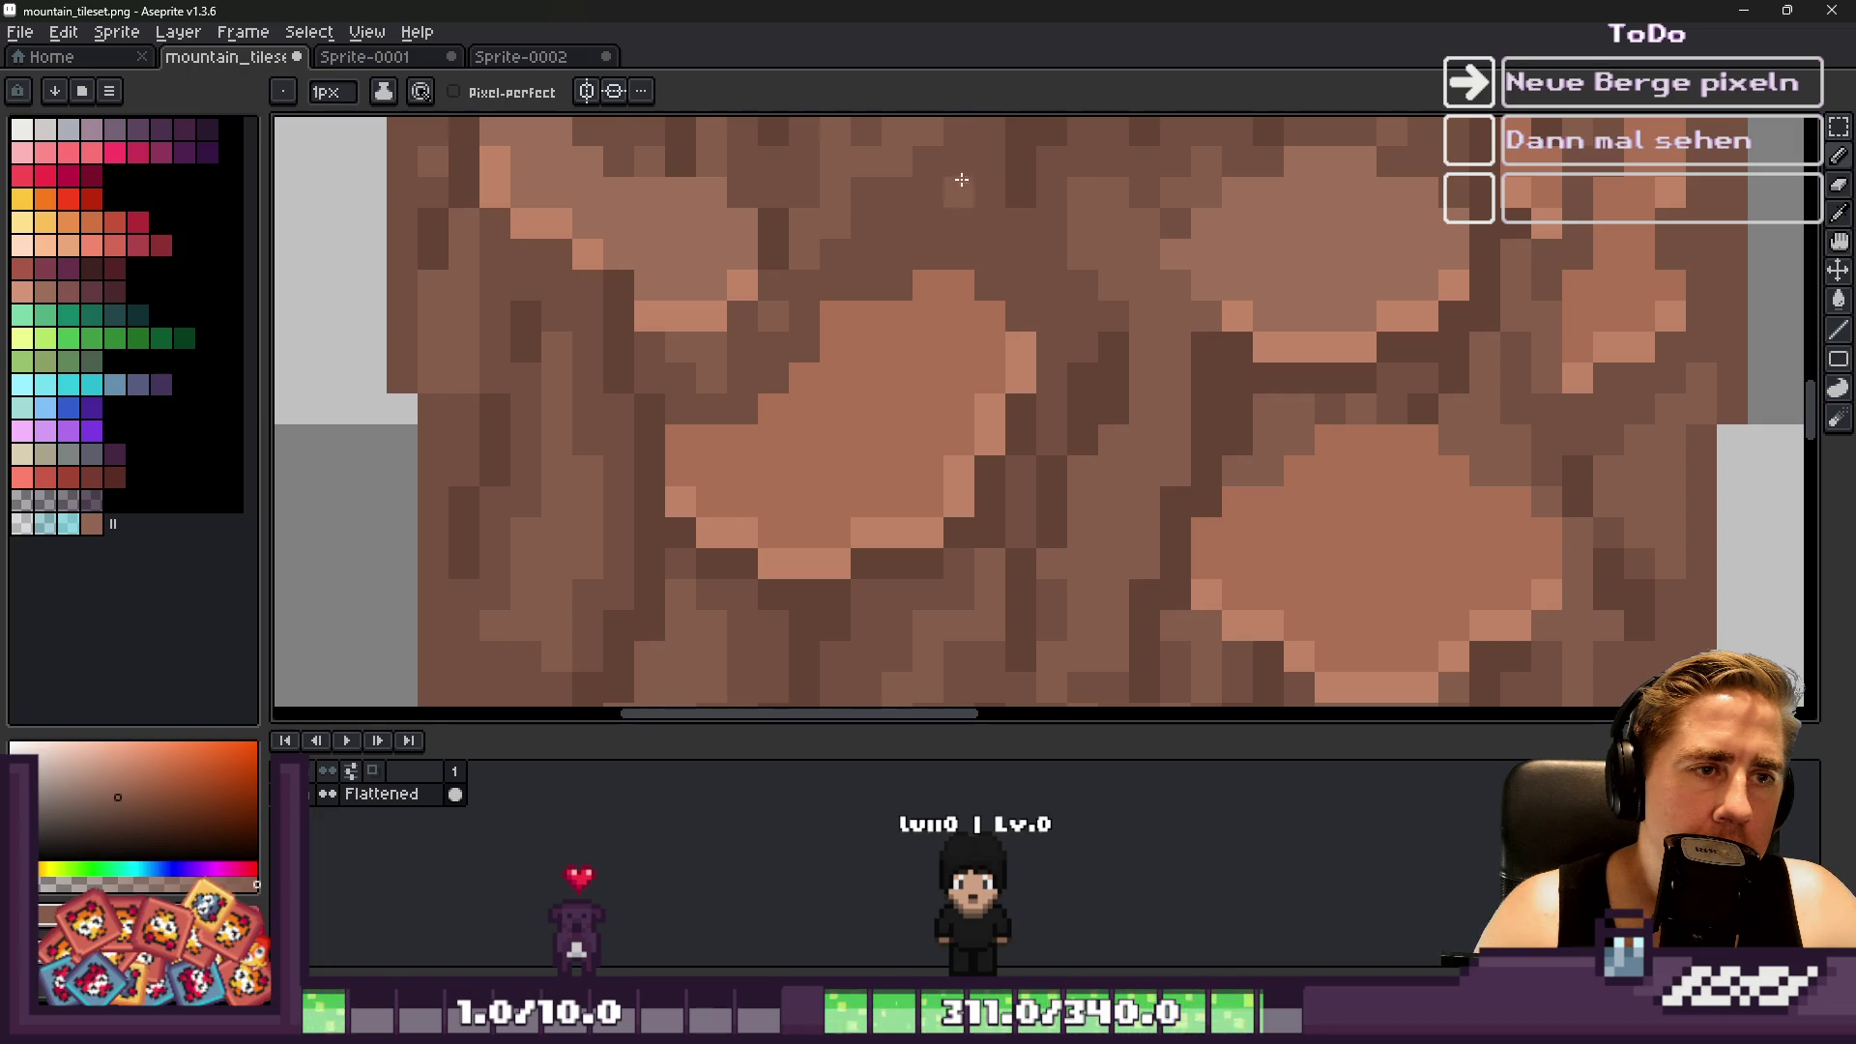
# Save the mountain tileset
pyautogui.scroll(-5, 924, 184)
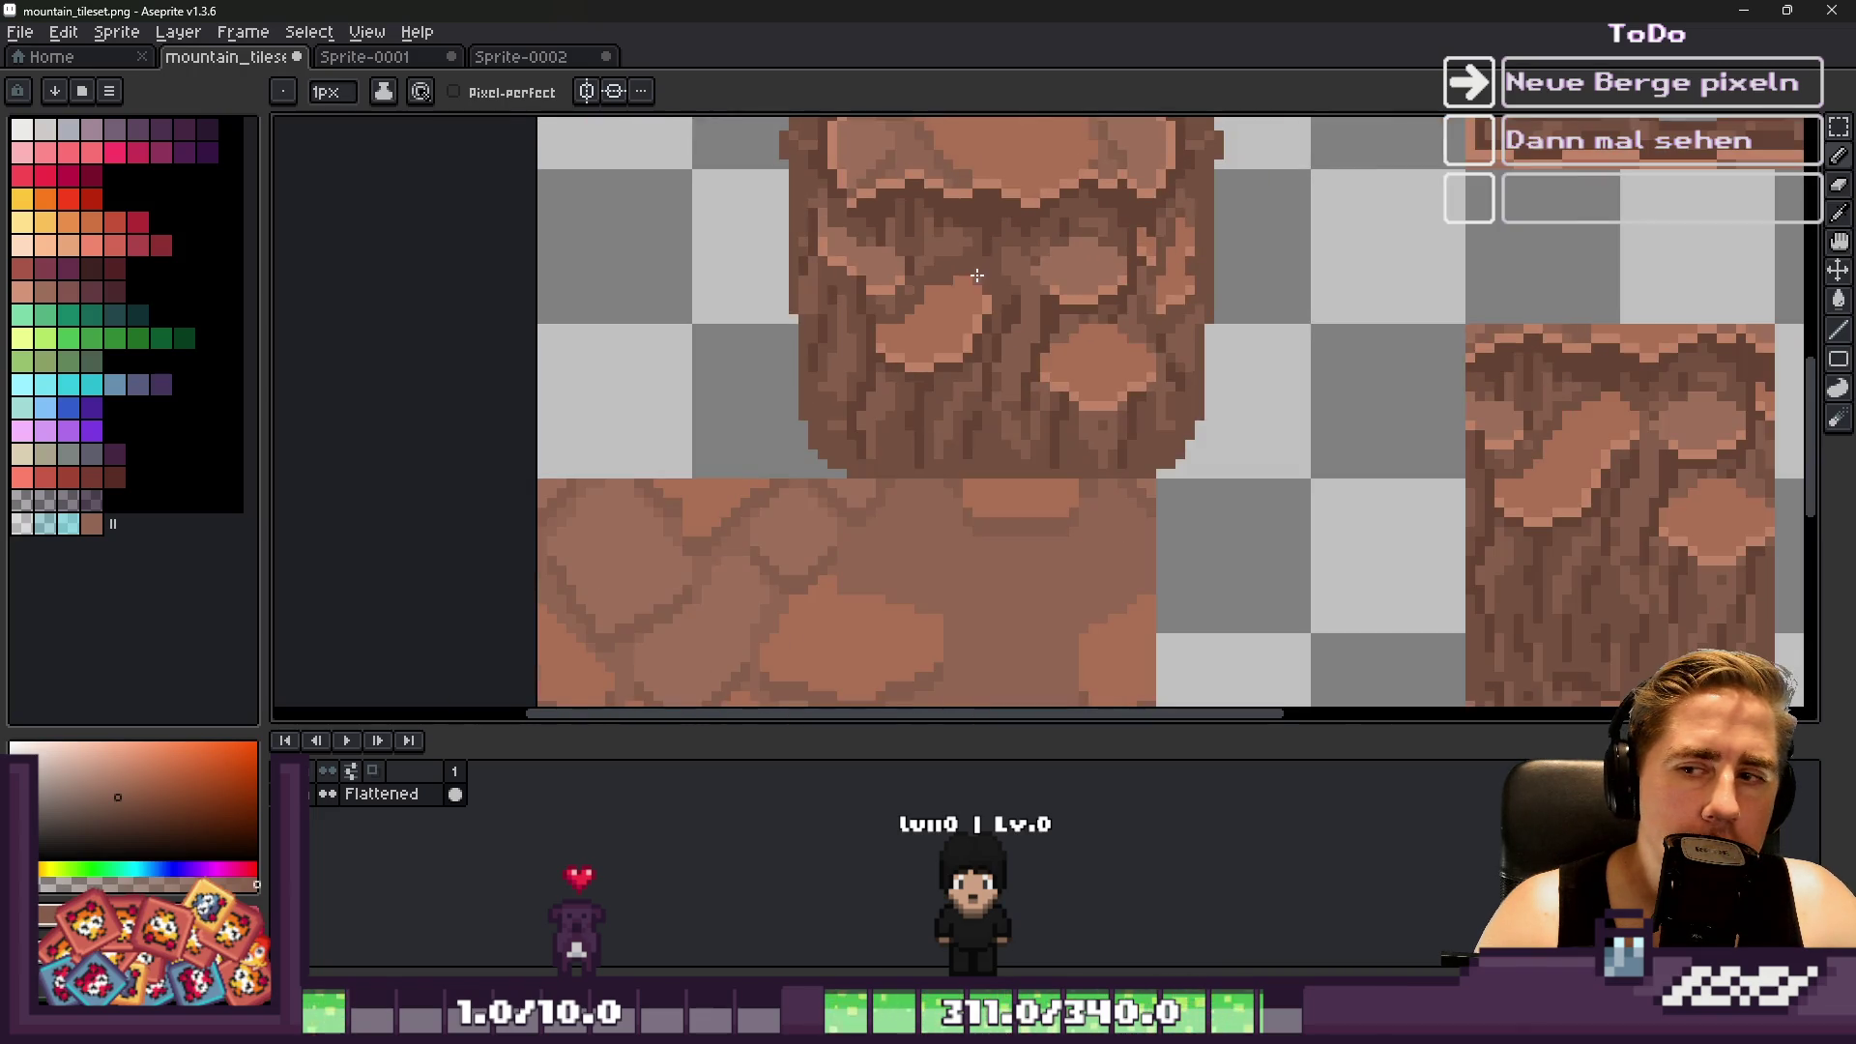
pyautogui.hotkey('ctrl', 's')
pyautogui.scroll(-2, 915, 337)
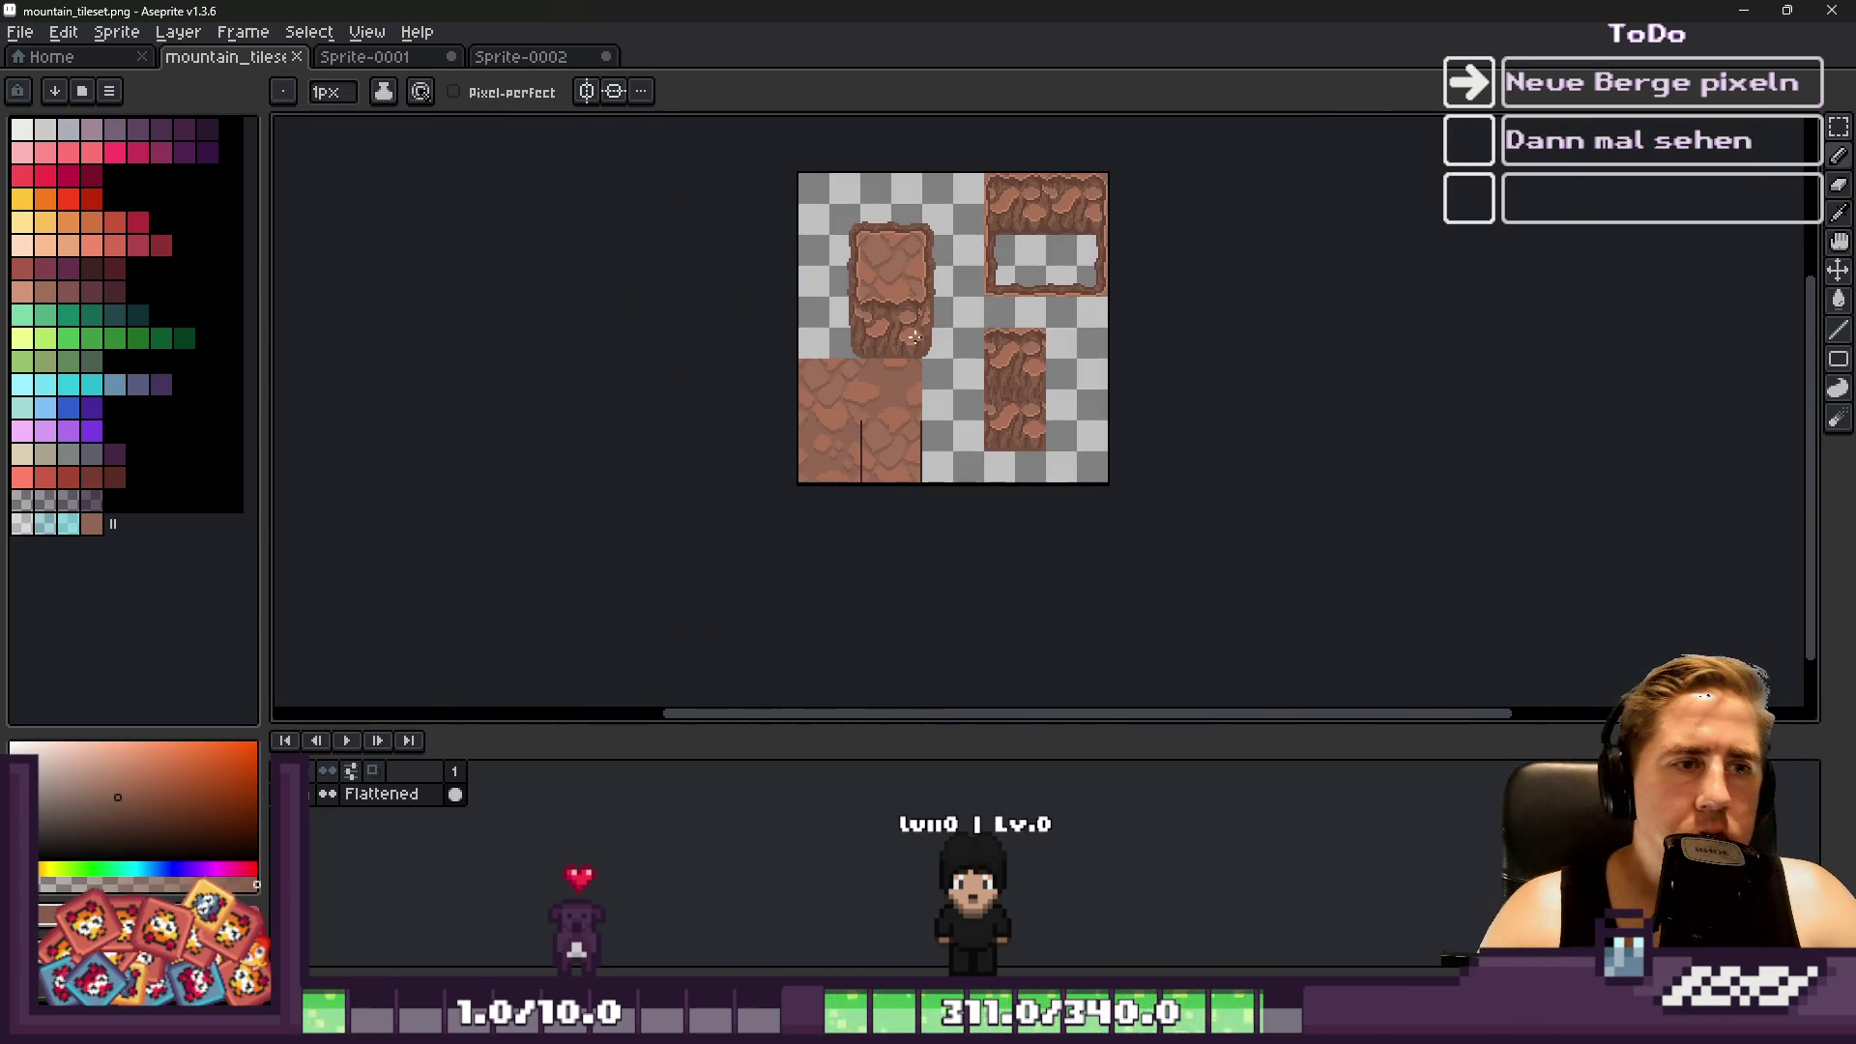
pyautogui.scroll(2, 886, 314)
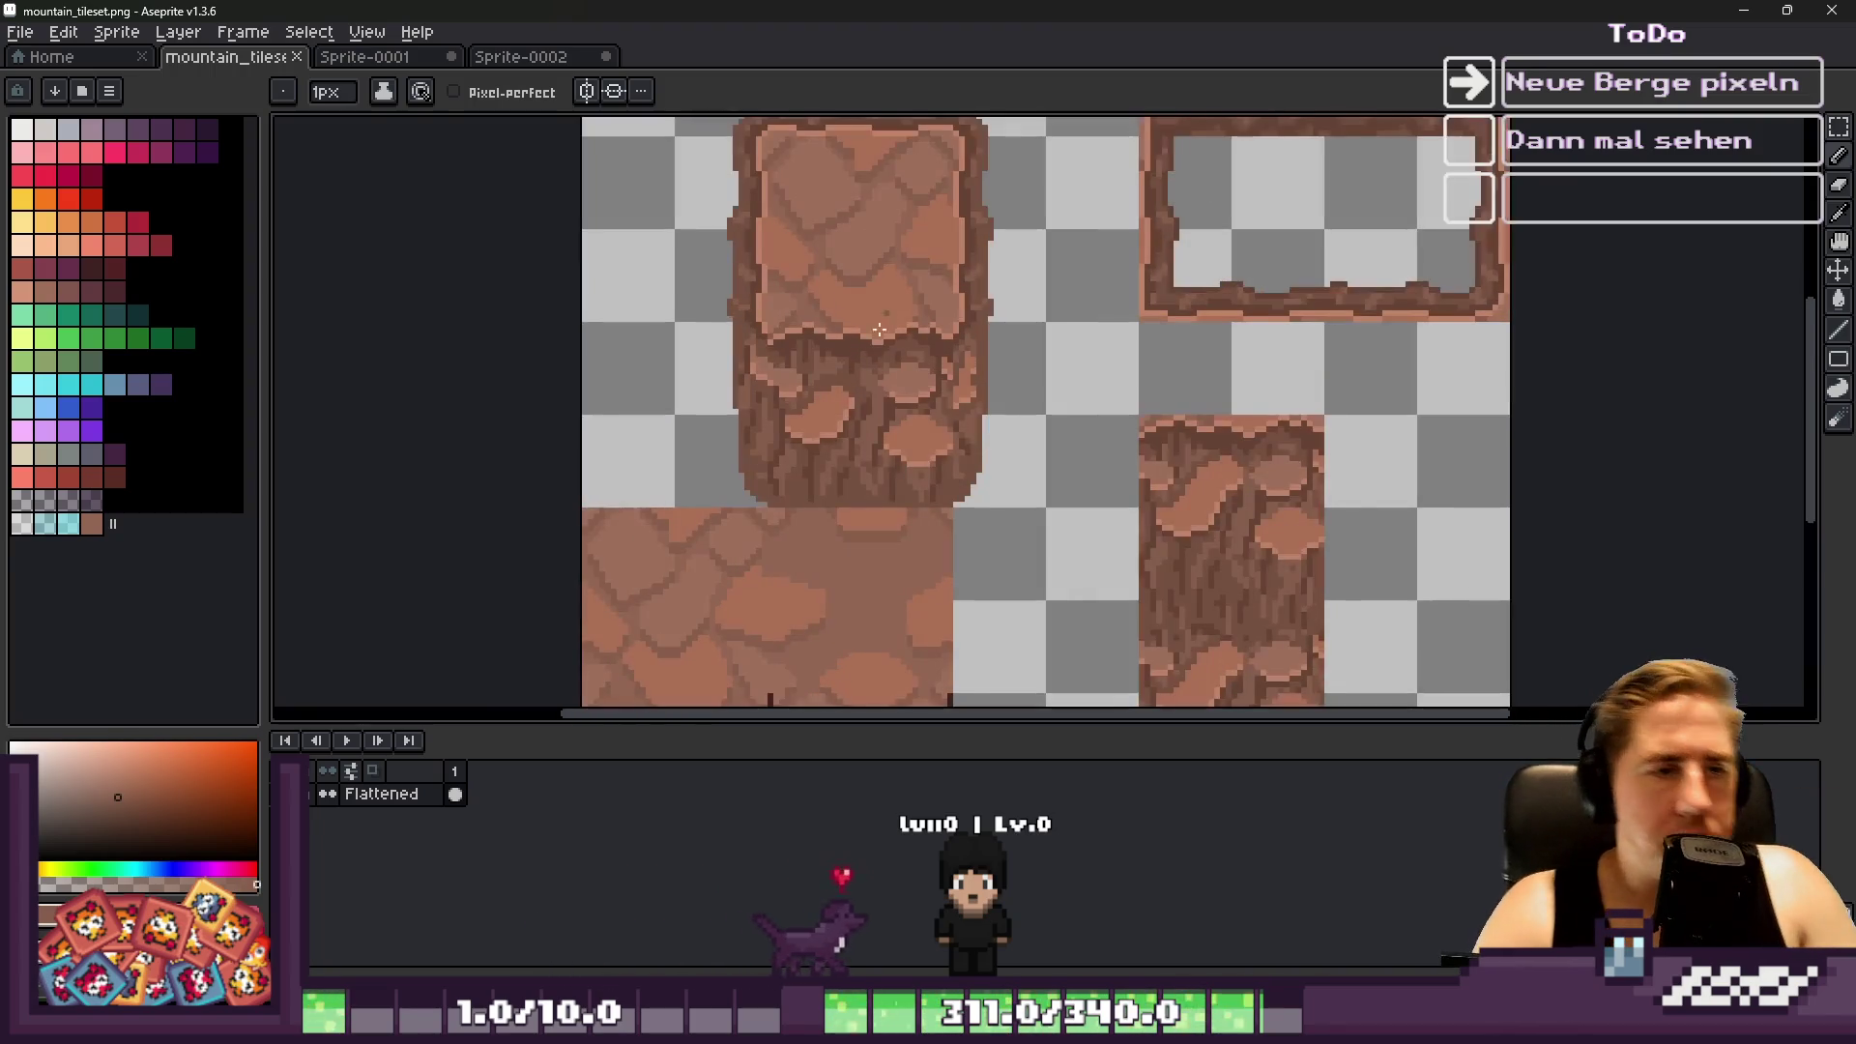
pyautogui.scroll(2, 962, 328)
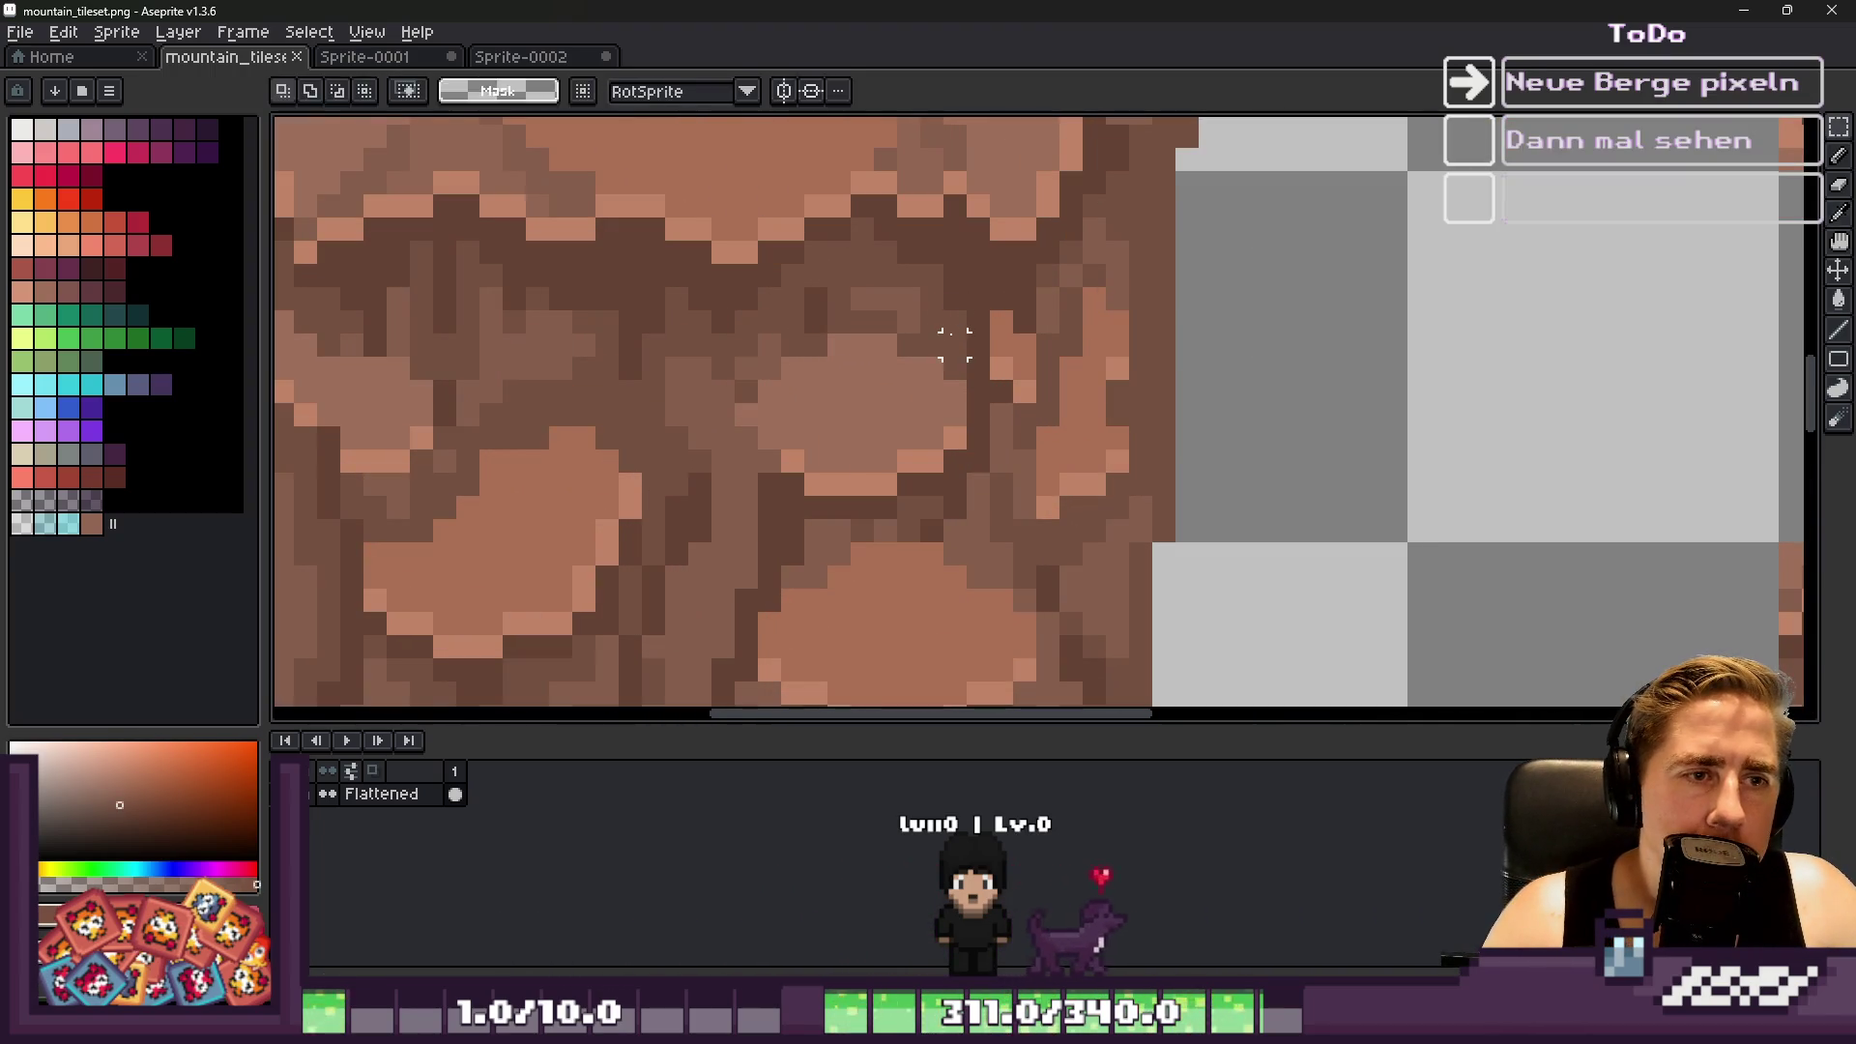
pyautogui.scroll(-3, 967, 330)
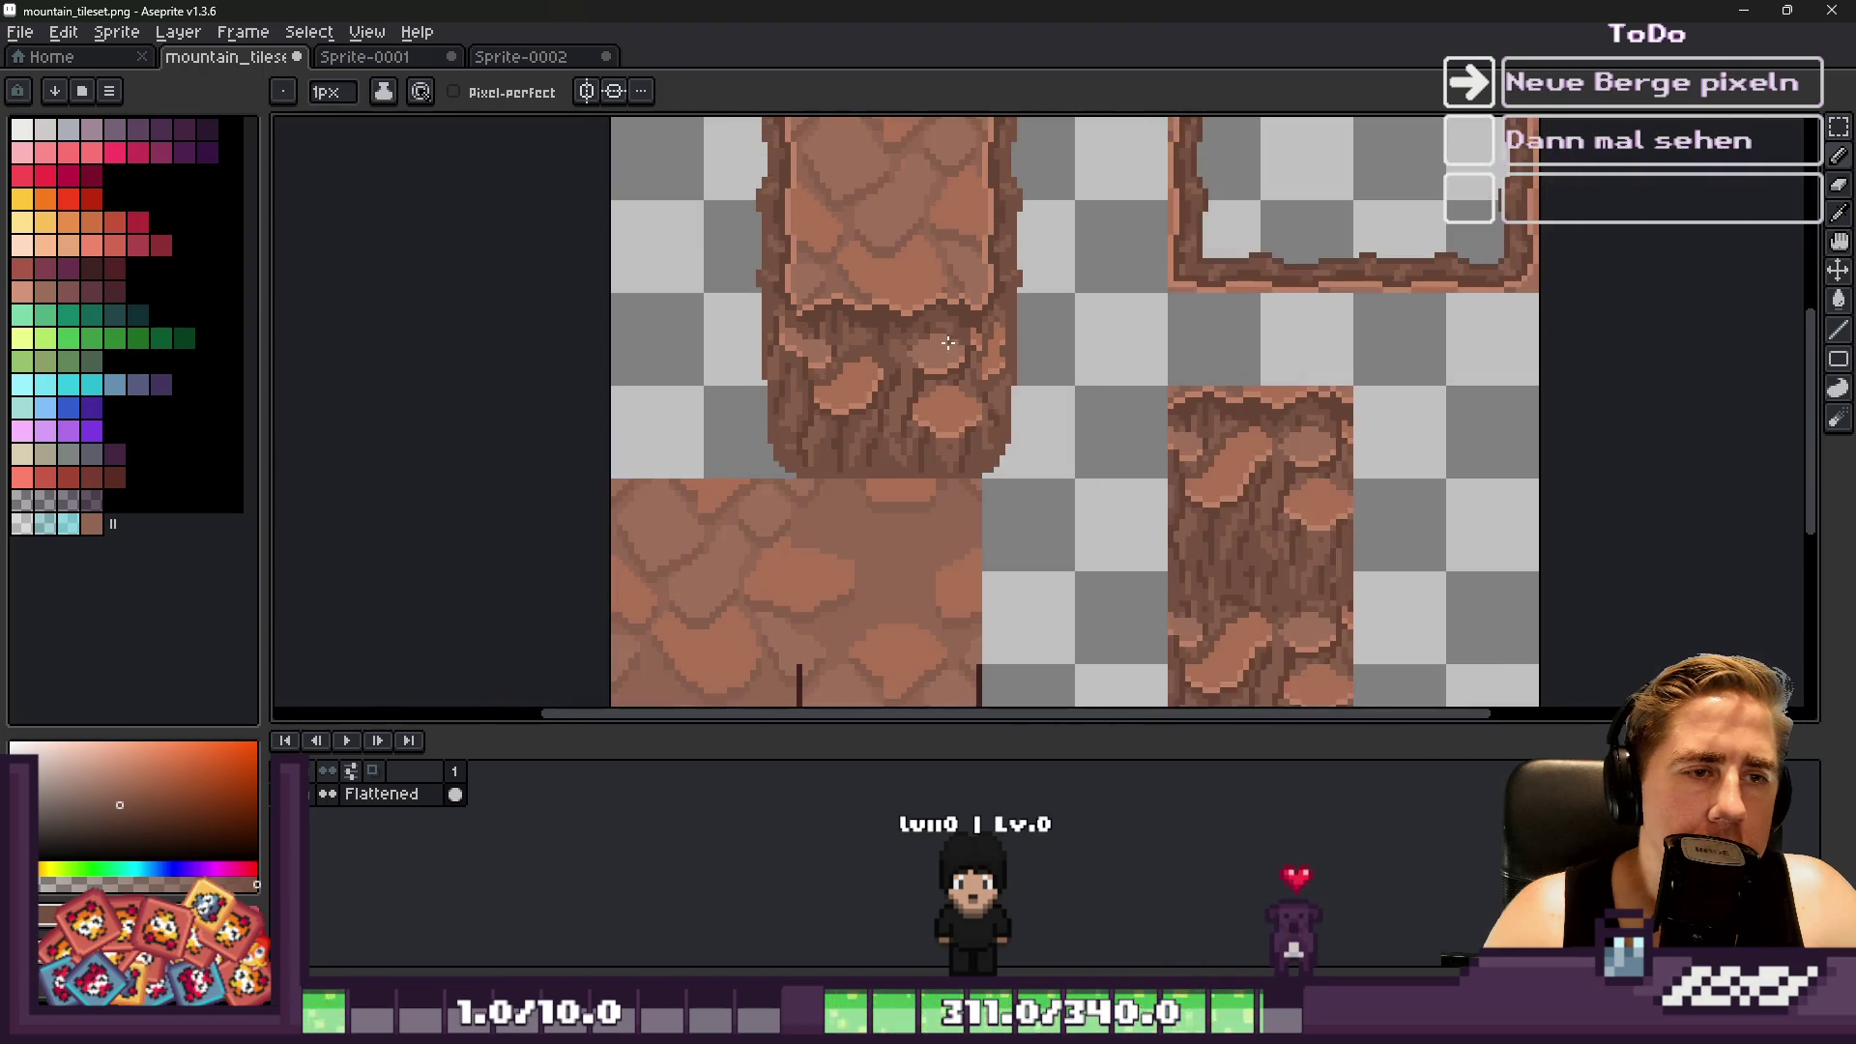
pyautogui.scroll(3, 1015, 295)
# Paint a light orange highlight stroke down the rock pillar
pyautogui.press('i')
pyautogui.keyDown('alt'); pyautogui.click(1017, 295); pyautogui.keyUp('alt')
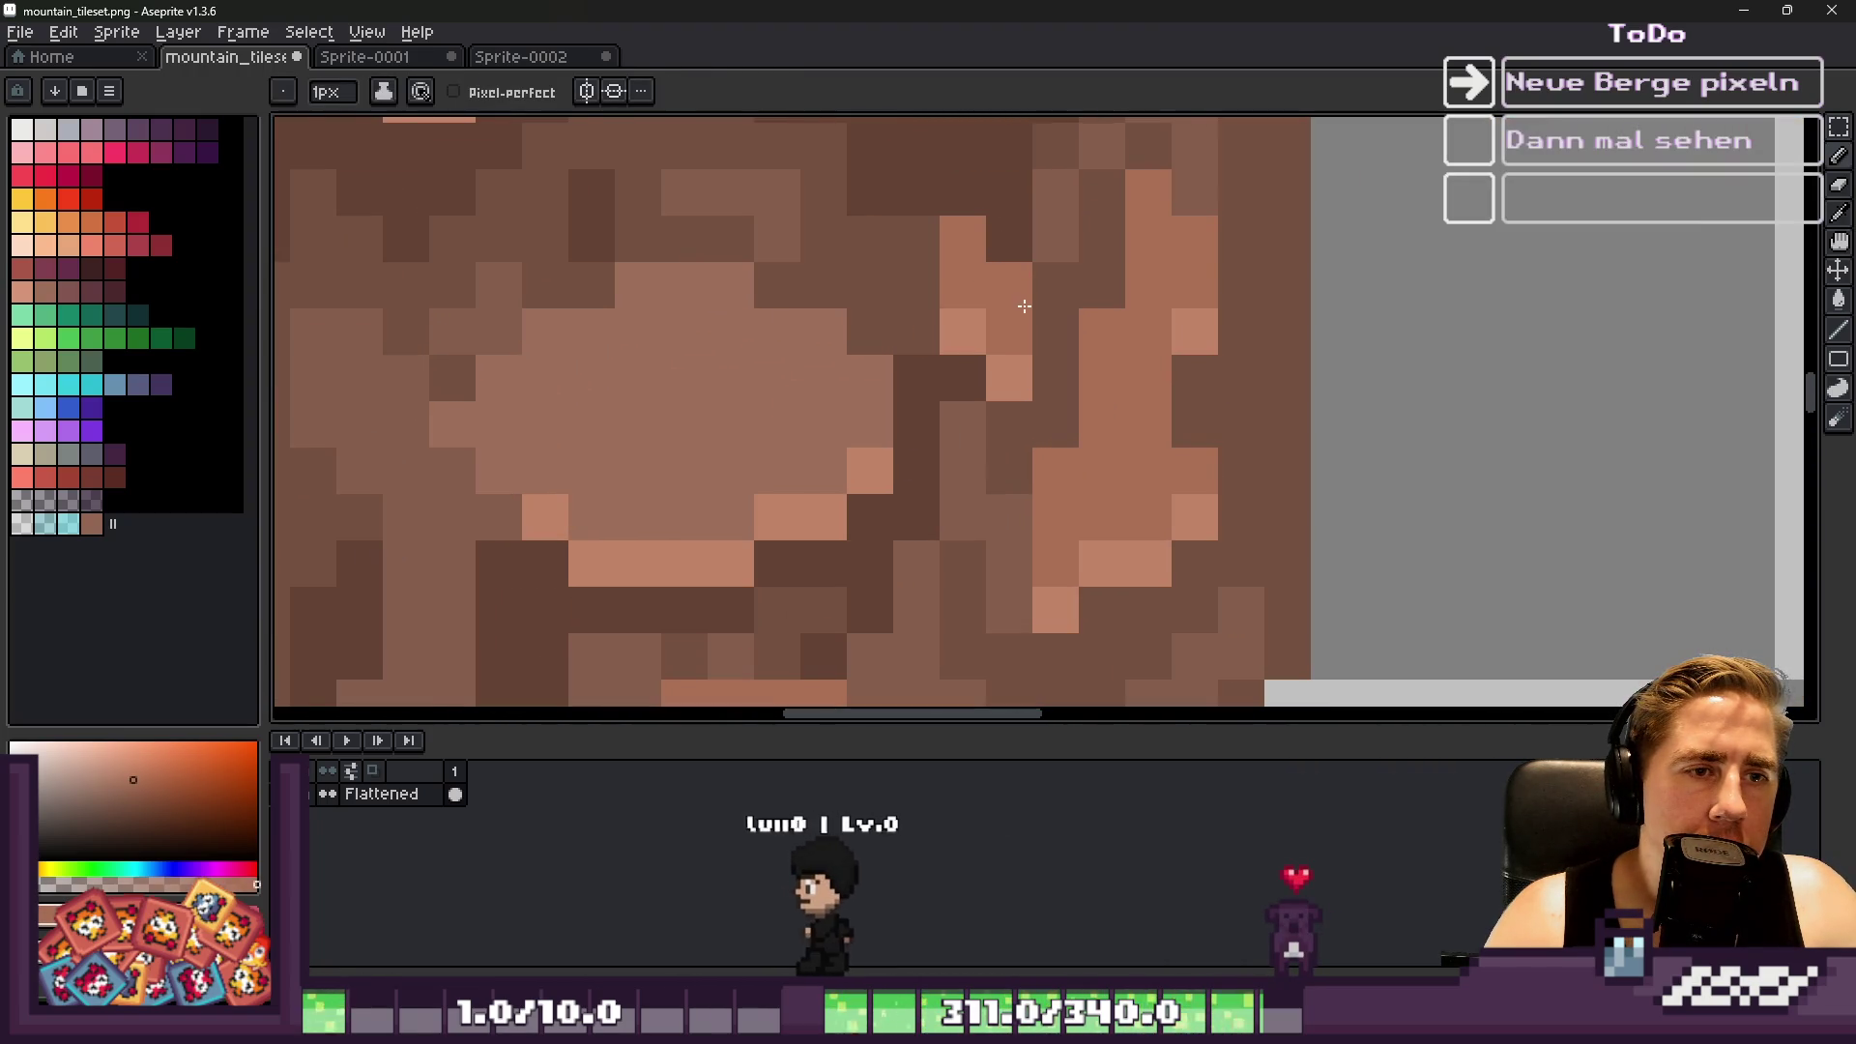
pyautogui.moveTo(1025, 321); pyautogui.dragTo(1076, 421)
pyautogui.scroll(-3, 1118, 283)
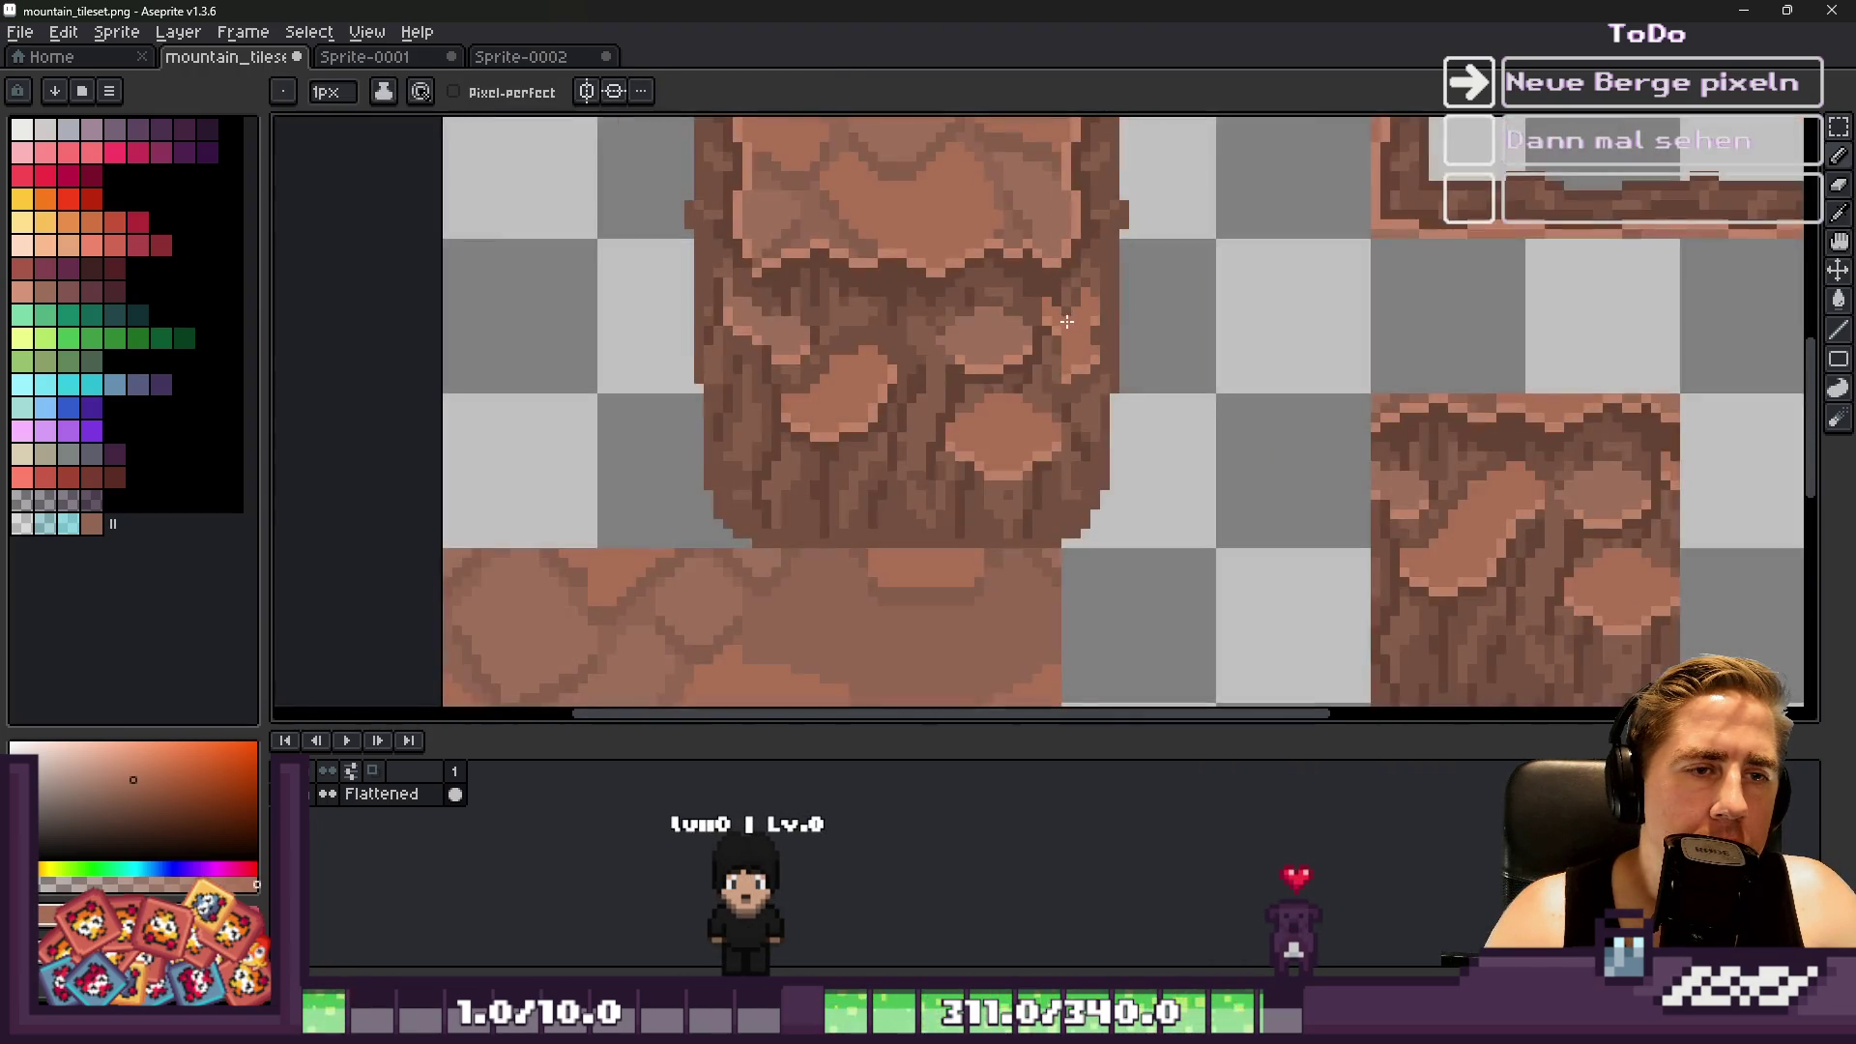
pyautogui.press('m')
pyautogui.moveTo(1119, 316); pyautogui.dragTo(1146, 348)
pyautogui.hotkey('ctrl', 'd')
pyautogui.scroll(3, 1046, 346)
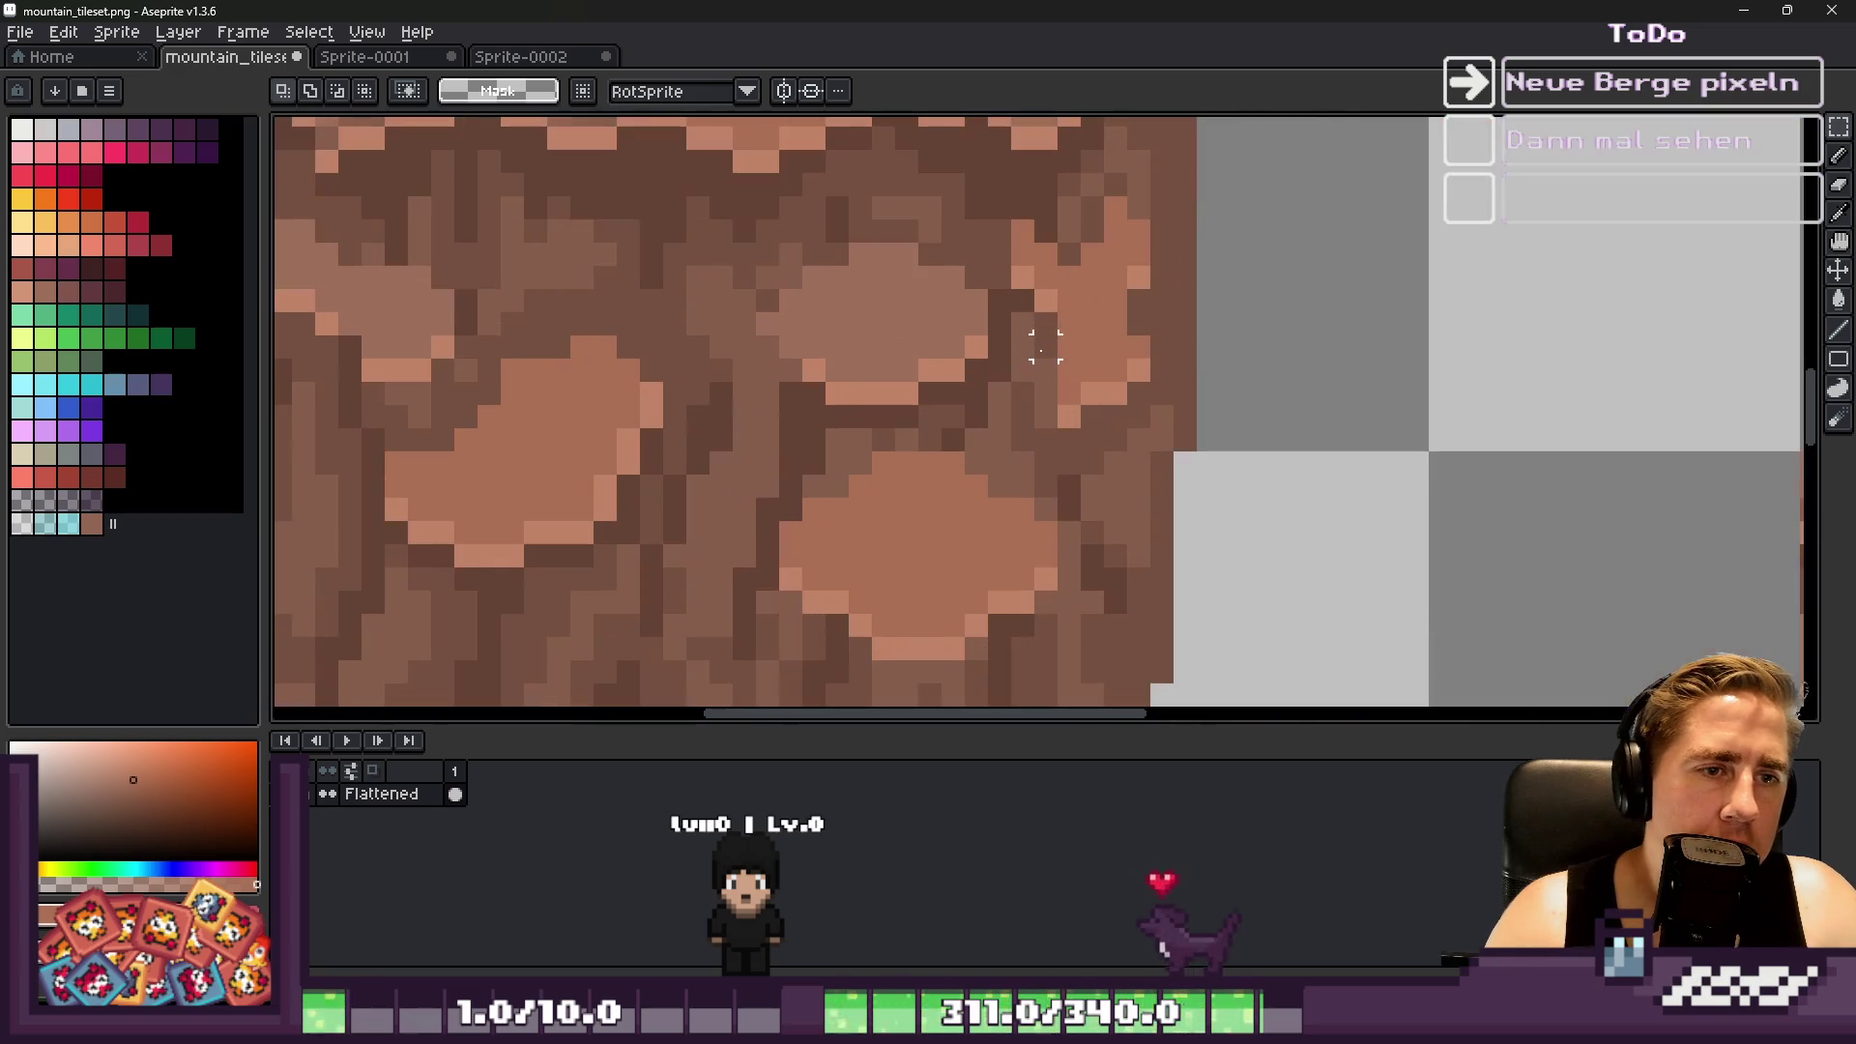
# Recolour several pixels in the rock shading with a darker brown
pyautogui.keyDown('alt'); pyautogui.click(1045, 300); pyautogui.keyUp('alt')
pyautogui.scroll(-2, 1045, 300)
pyautogui.scroll(2, 1045, 300)
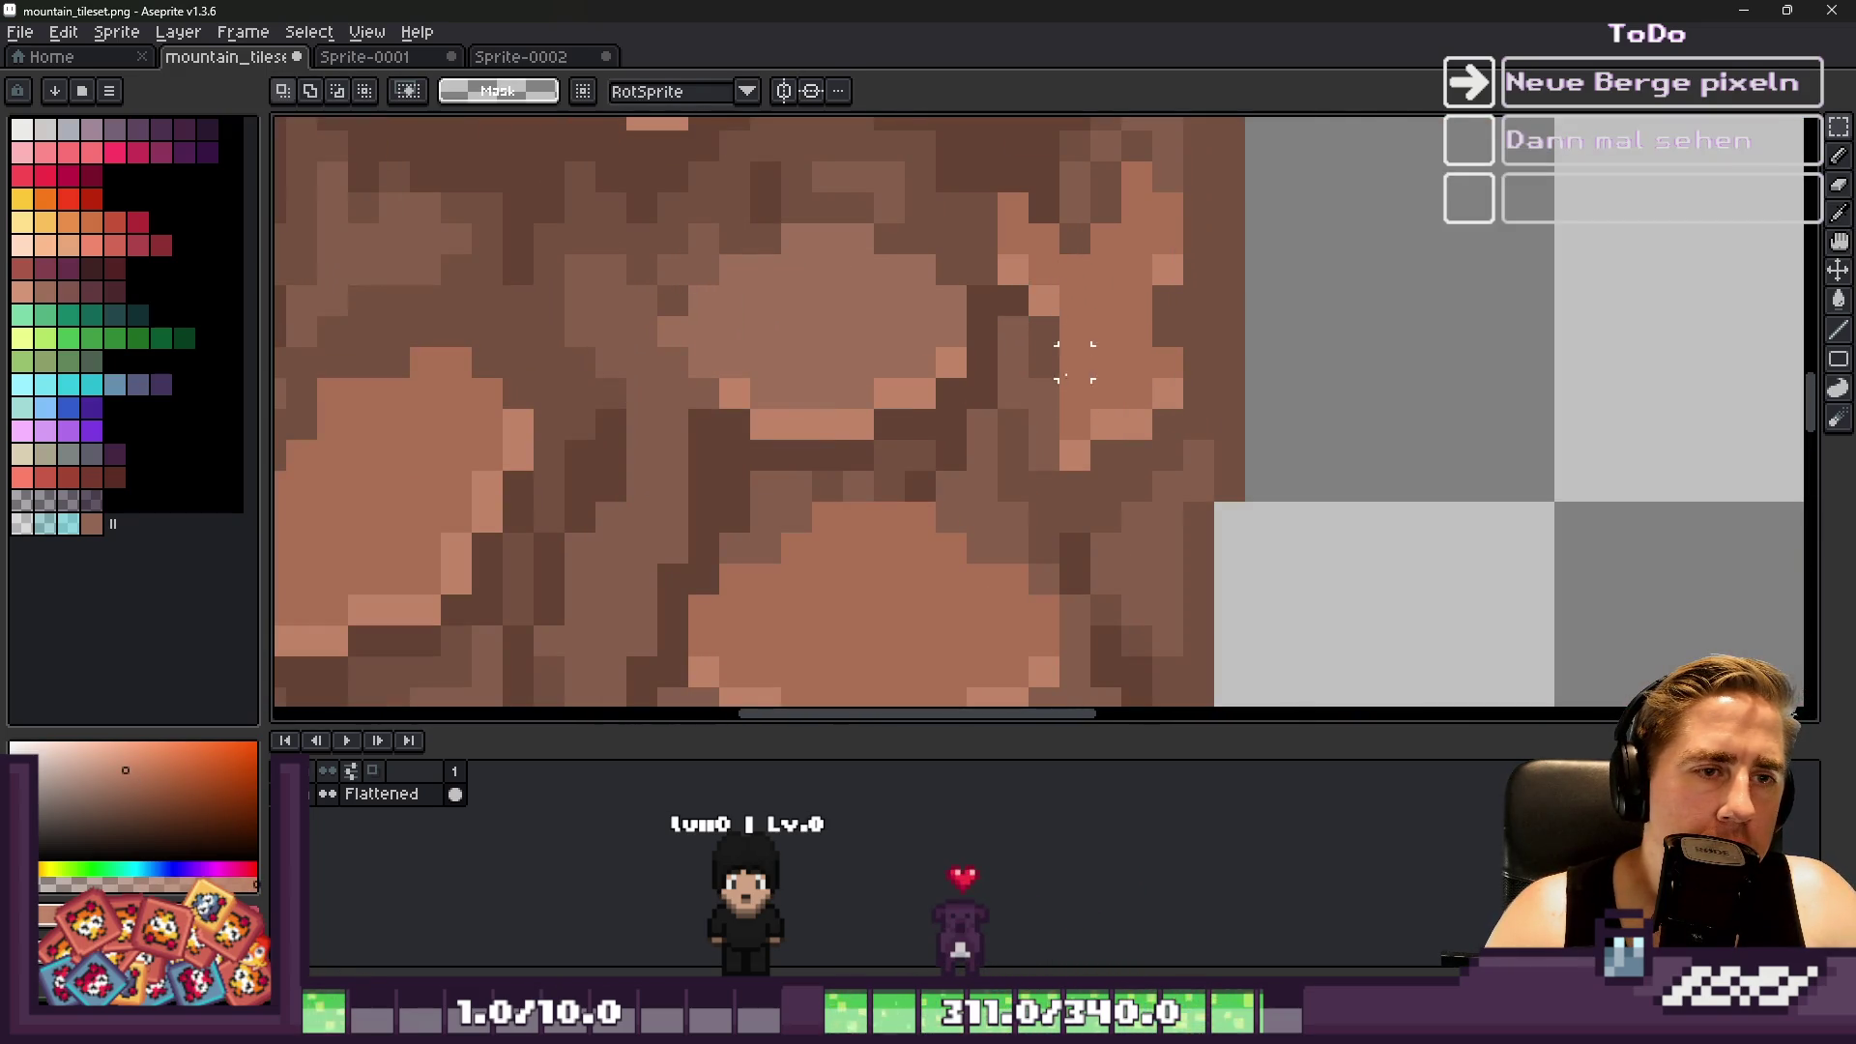
pyautogui.keyDown('alt'); pyautogui.click(1066, 443); pyautogui.keyUp('alt')
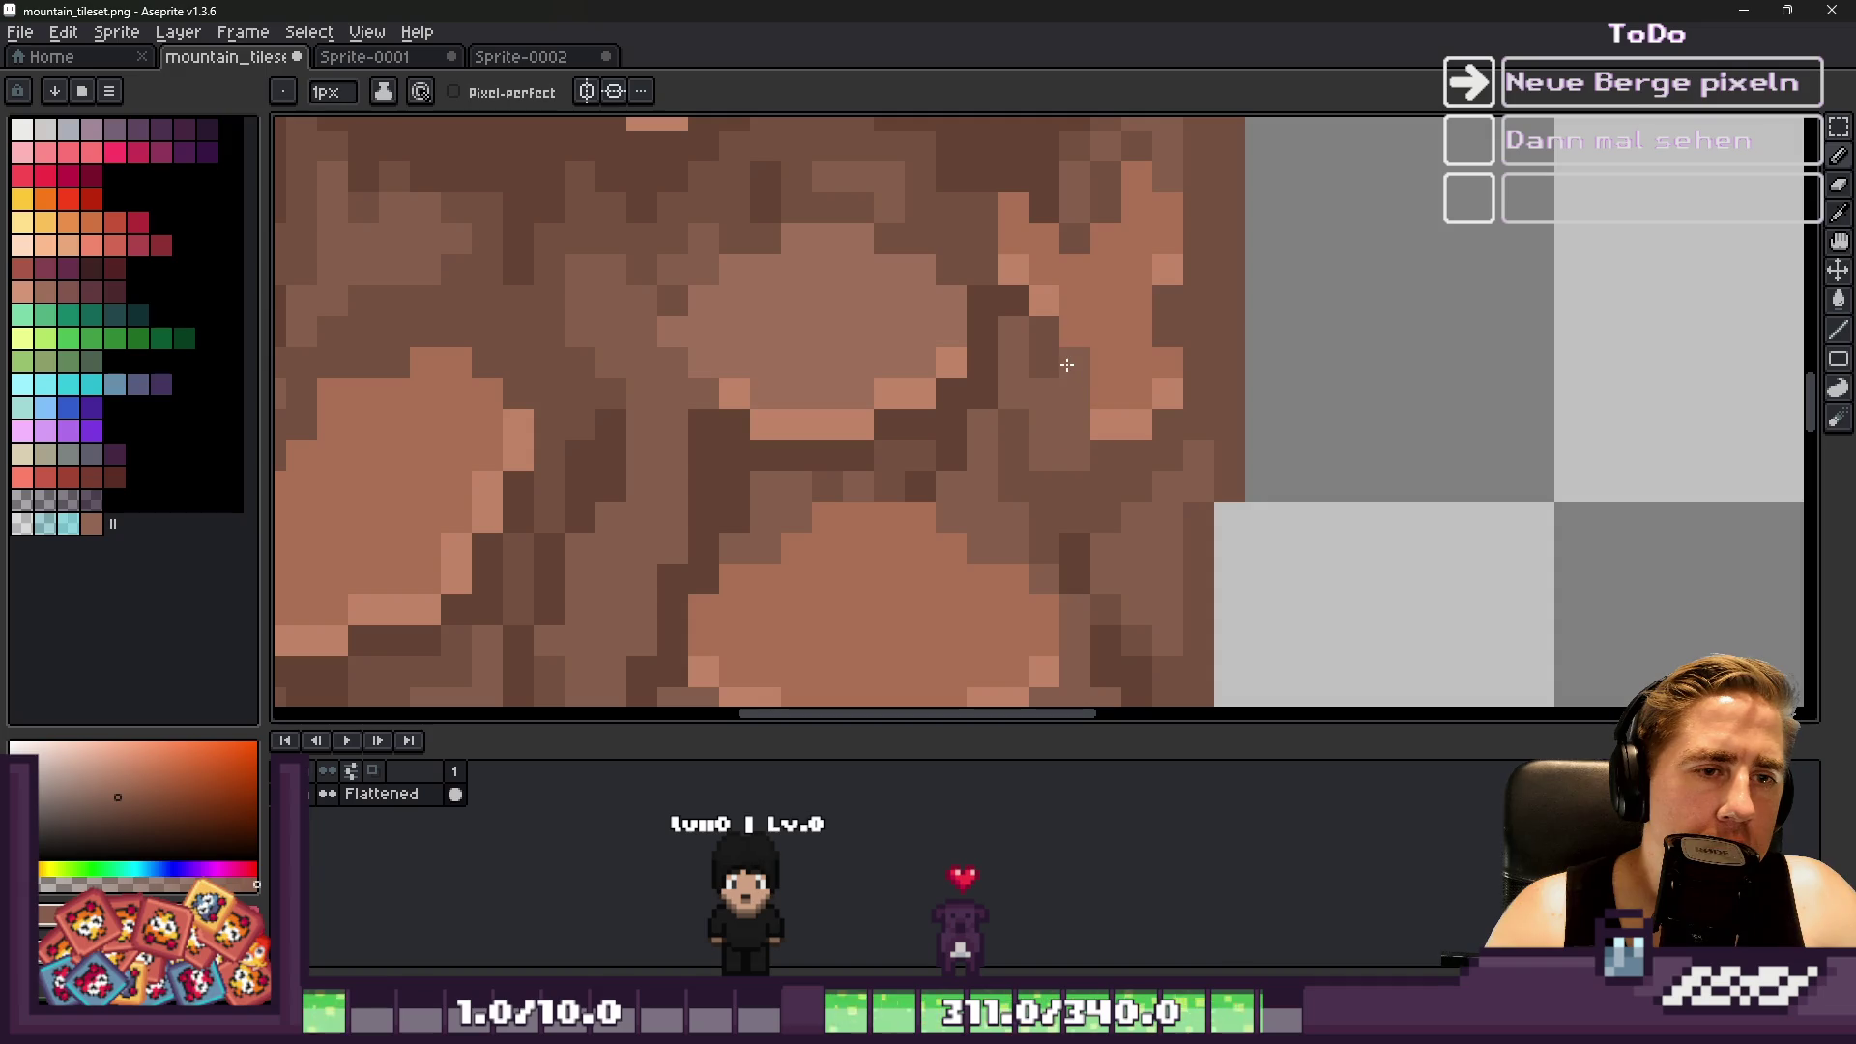
pyautogui.keyDown('alt'); pyautogui.click(1115, 403); pyautogui.keyUp('alt')
pyautogui.click(1103, 393)
pyautogui.keyDown('alt'); pyautogui.click(1089, 415); pyautogui.keyUp('alt')
pyautogui.click(1103, 424)
# Add lighter brown highlight pixels along the rock edge
pyautogui.keyDown('alt'); pyautogui.click(1088, 366); pyautogui.keyUp('alt')
pyautogui.scroll(-2, 1045, 315)
pyautogui.scroll(3, 1041, 432)
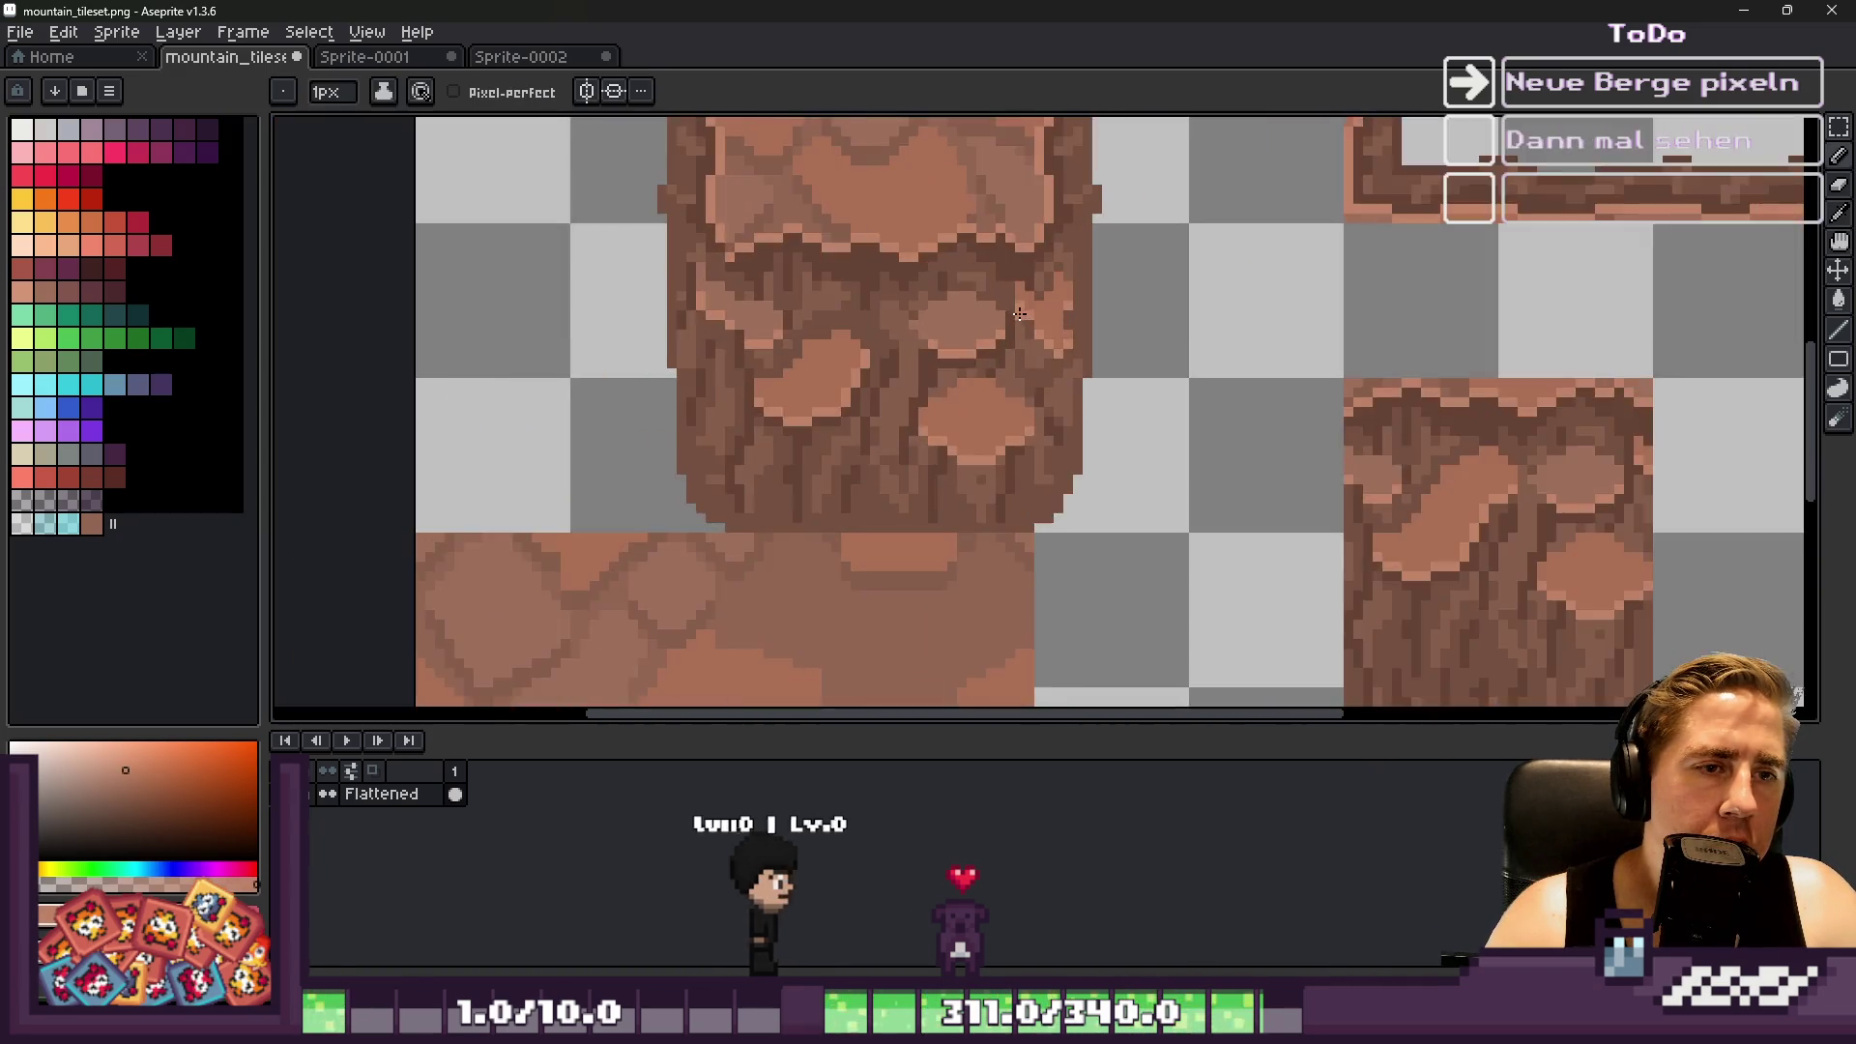
pyautogui.keyDown('alt'); pyautogui.click(1041, 433); pyautogui.keyUp('alt')
pyautogui.click(1134, 468)
pyautogui.moveTo(1177, 421); pyautogui.dragTo(1131, 422)
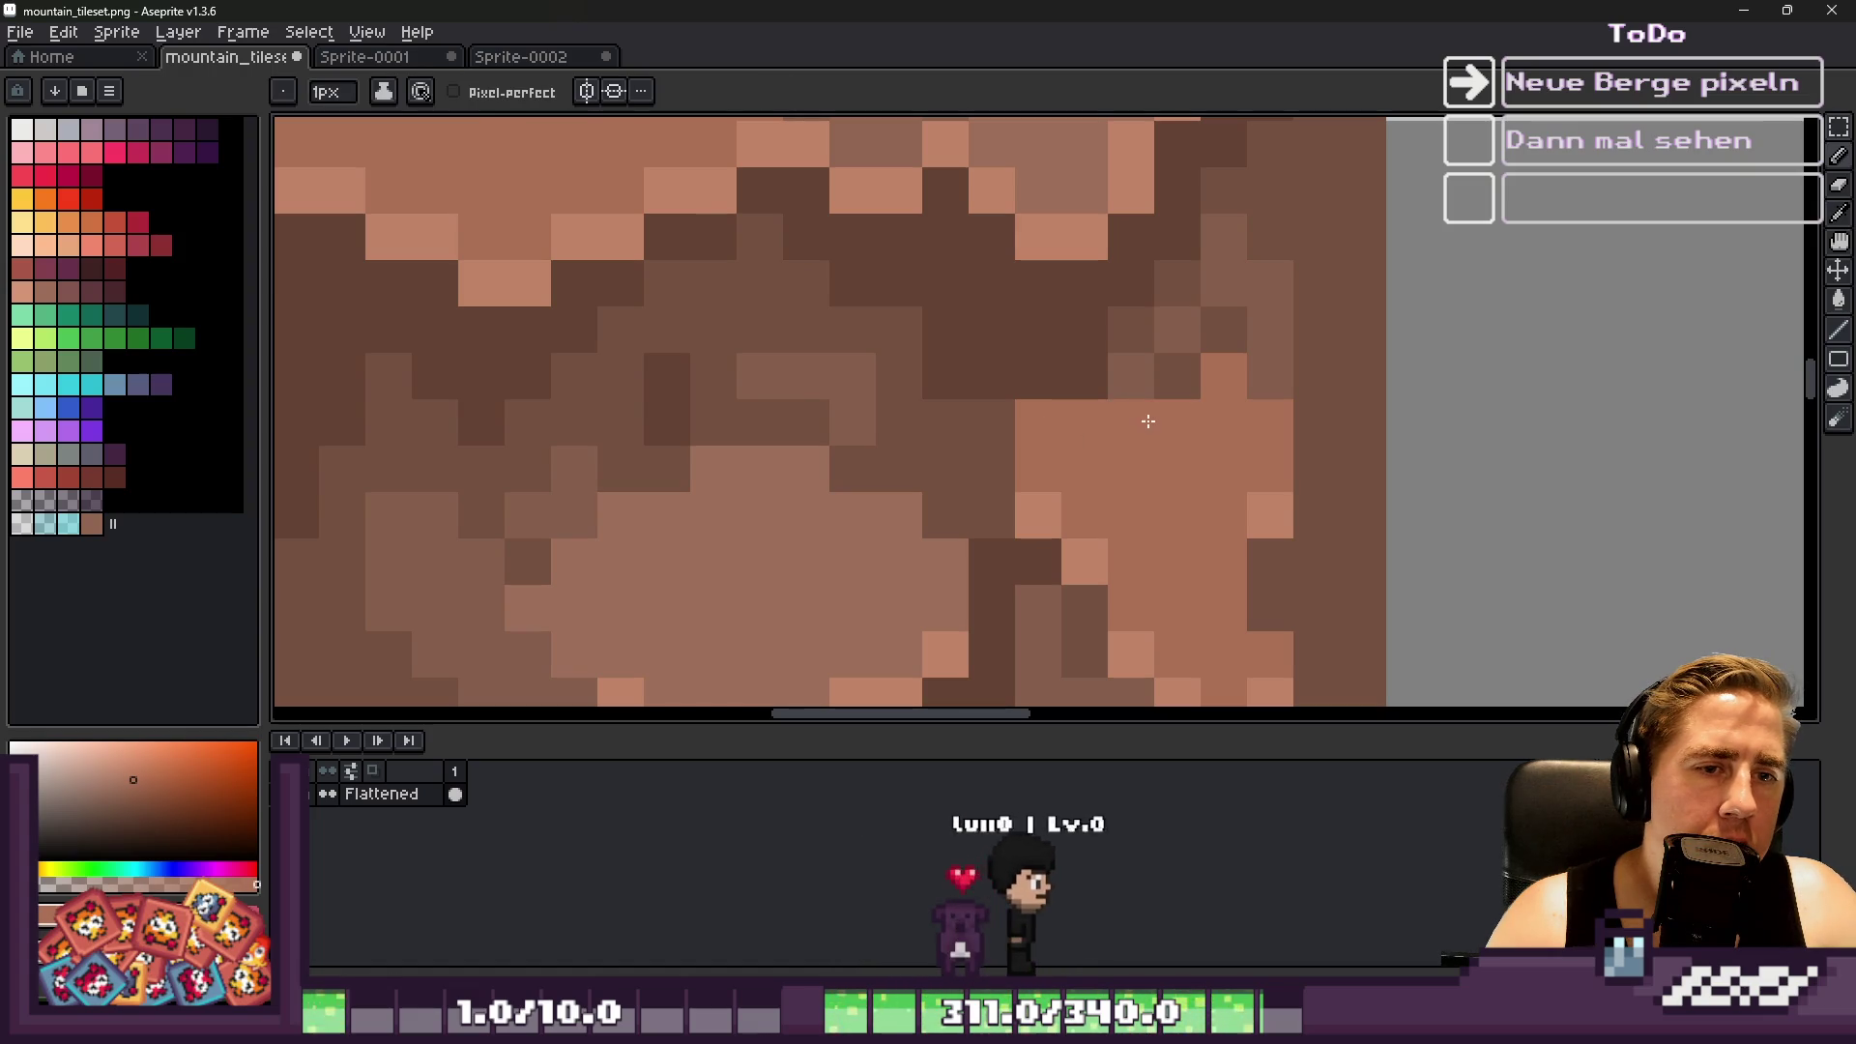
pyautogui.scroll(-3, 1111, 364)
pyautogui.scroll(2, 1084, 354)
pyautogui.press('alt')
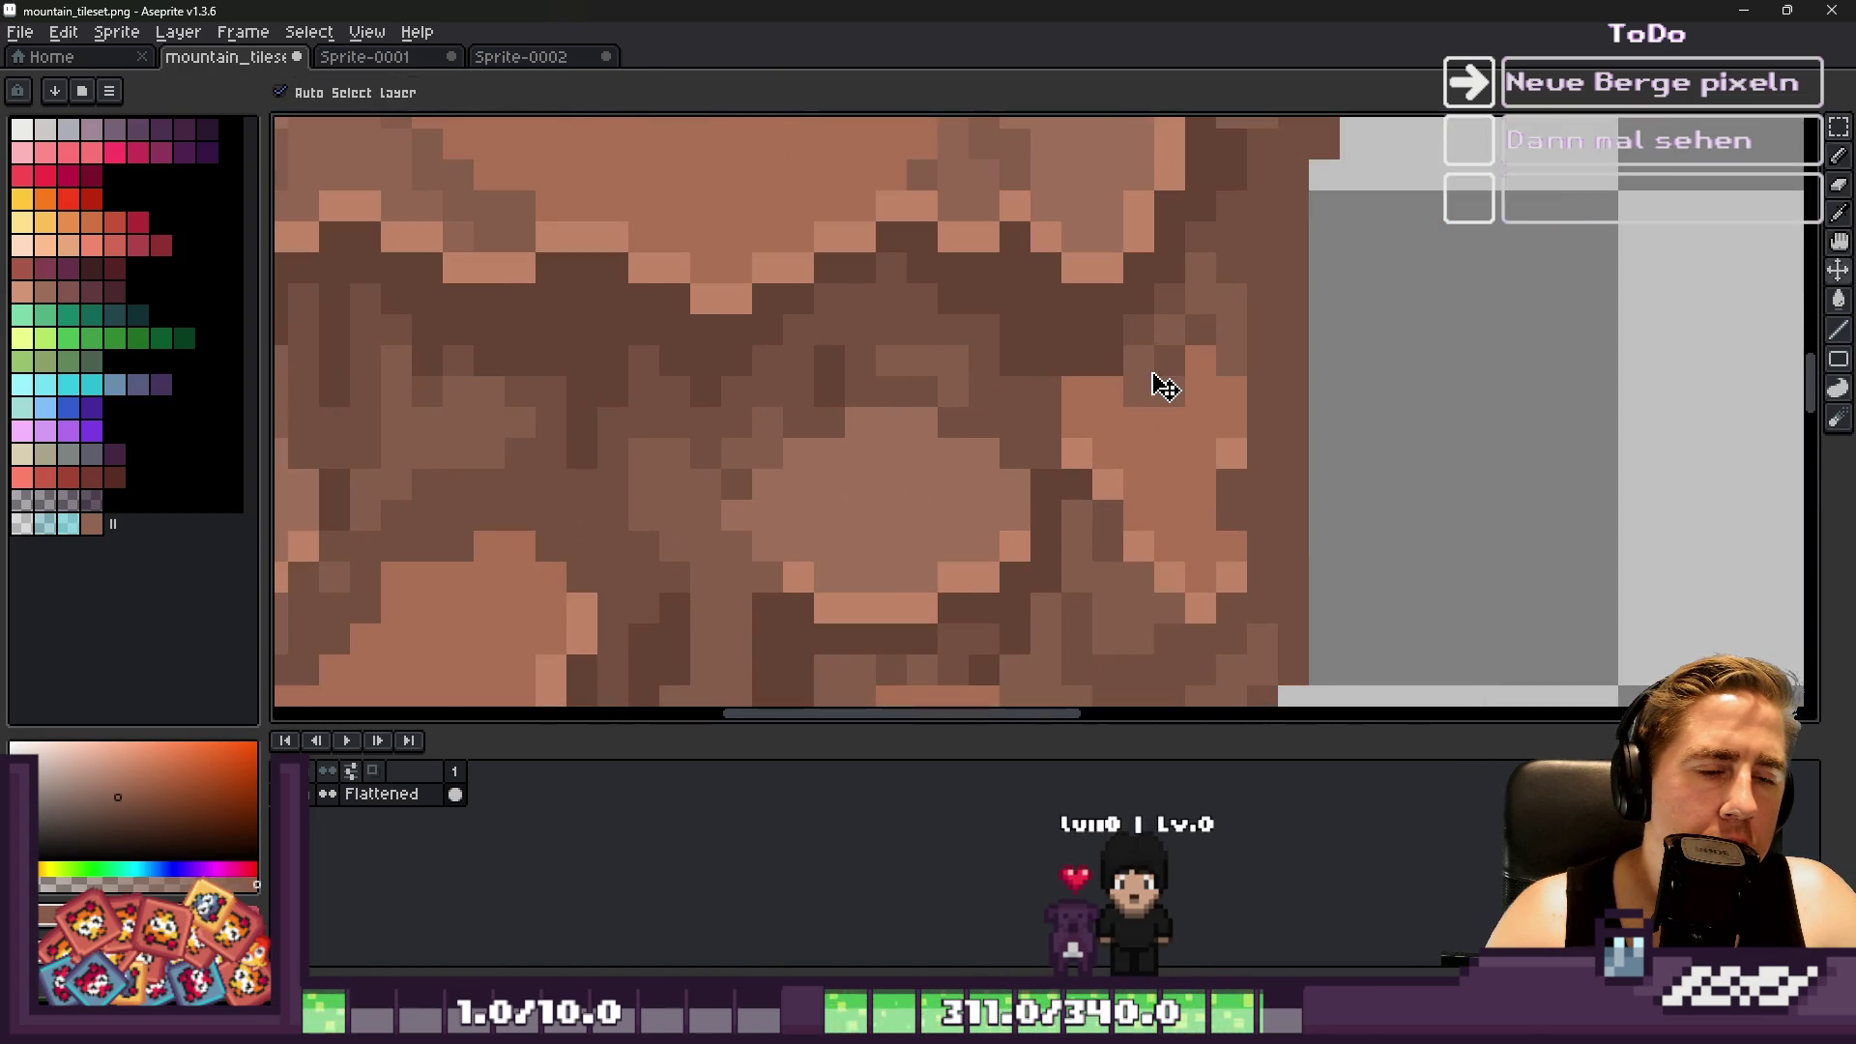
pyautogui.scroll(-4, 1215, 378)
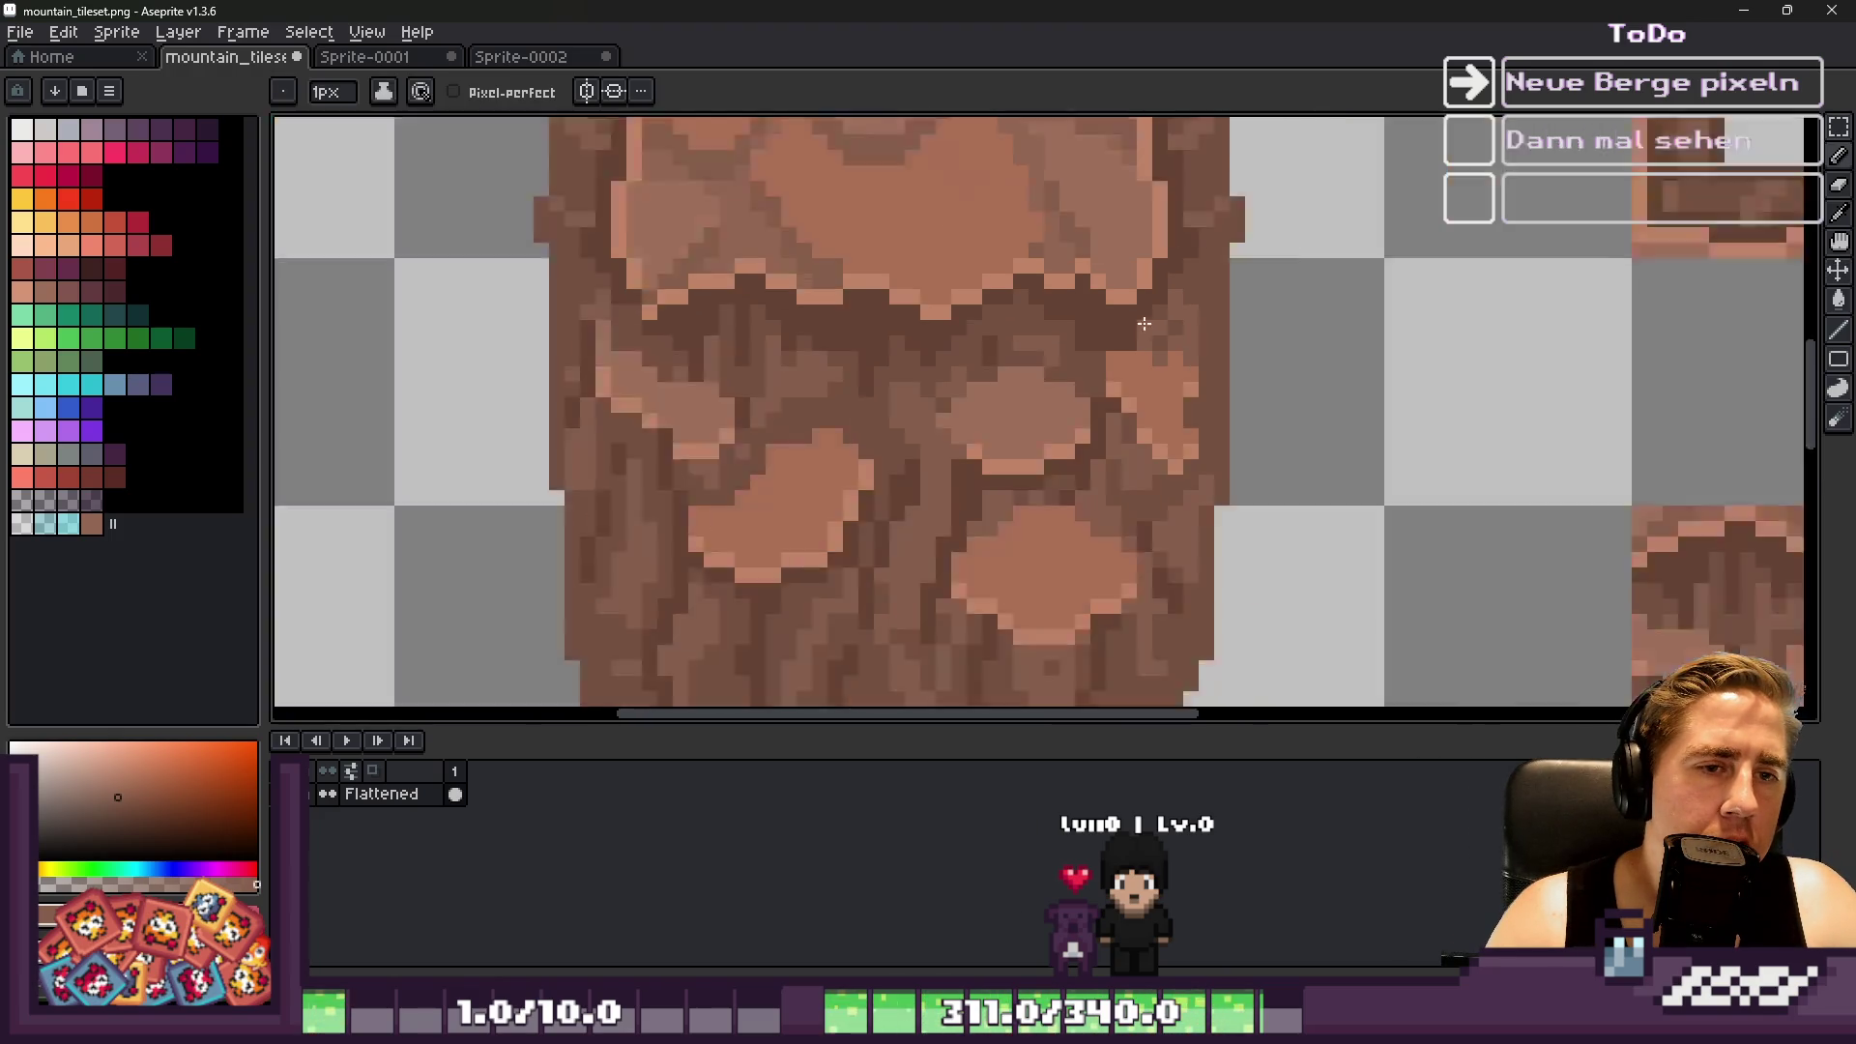
# Move the selected rock-column tile to the top of the right column
pyautogui.press('m')
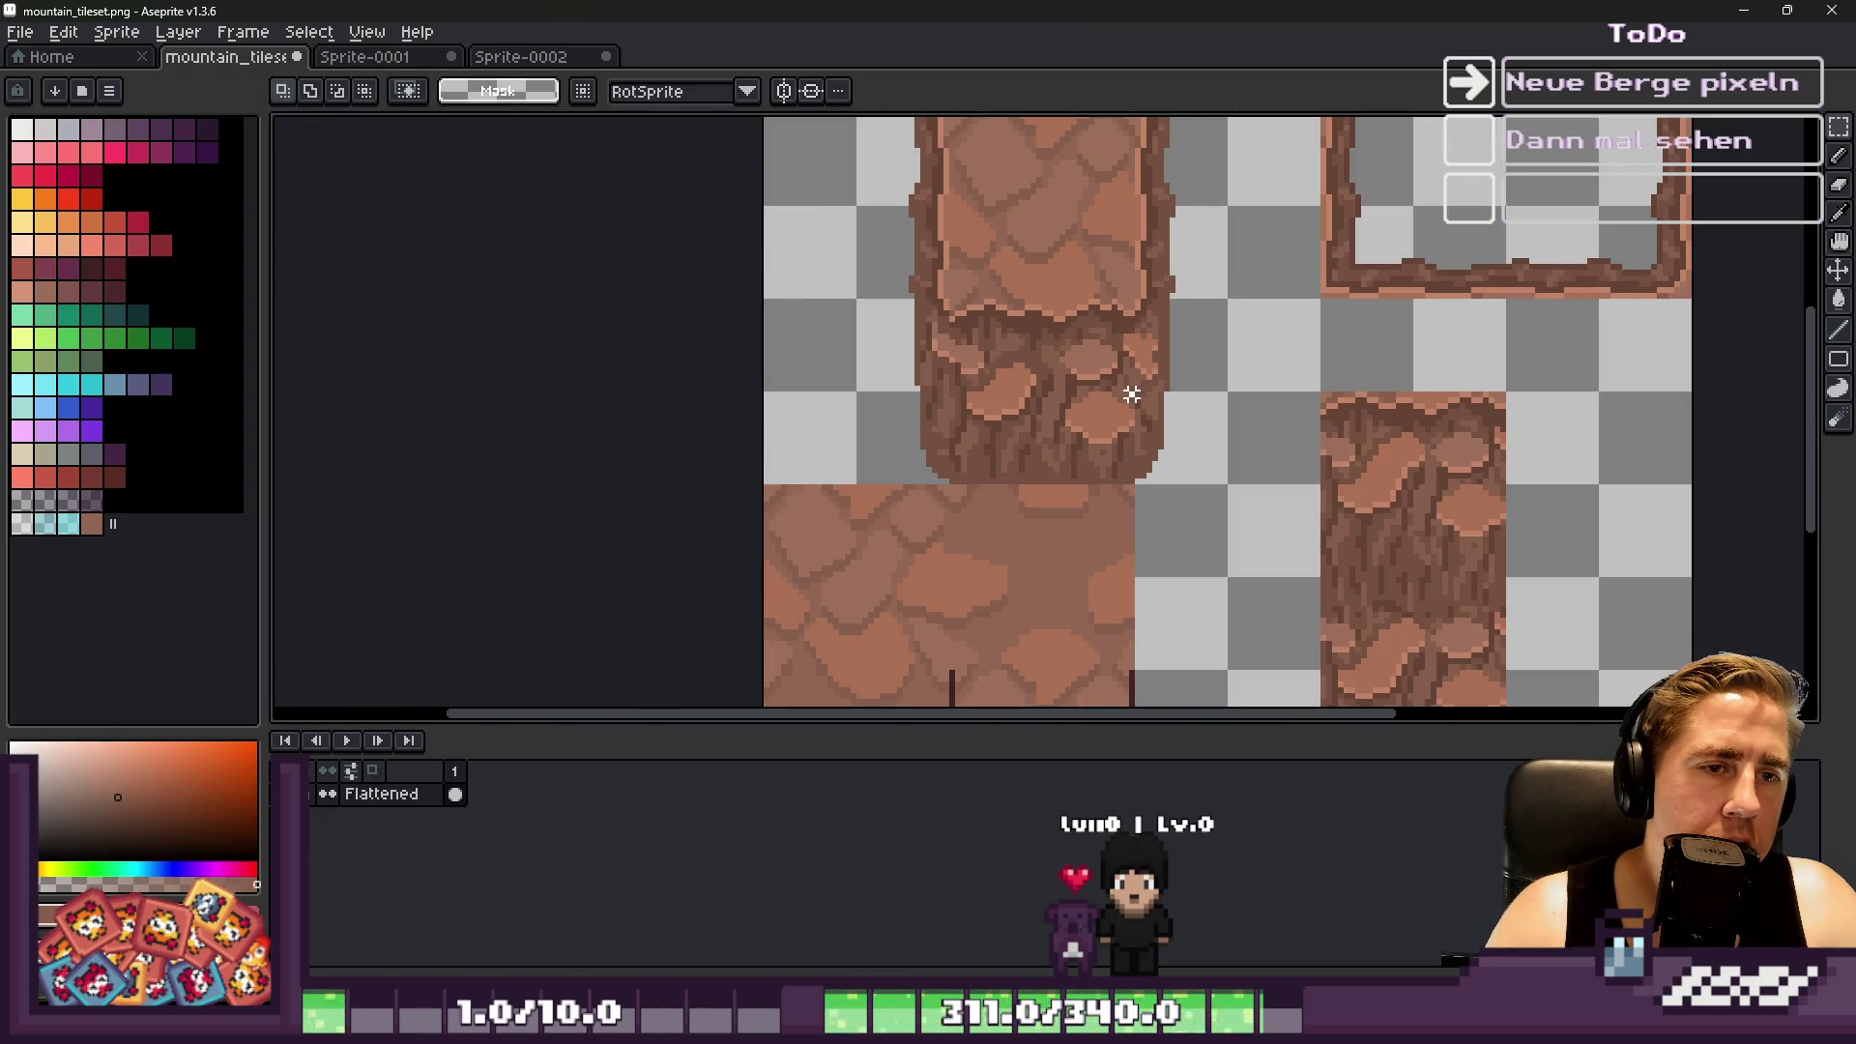
pyautogui.scroll(-3, 1151, 367)
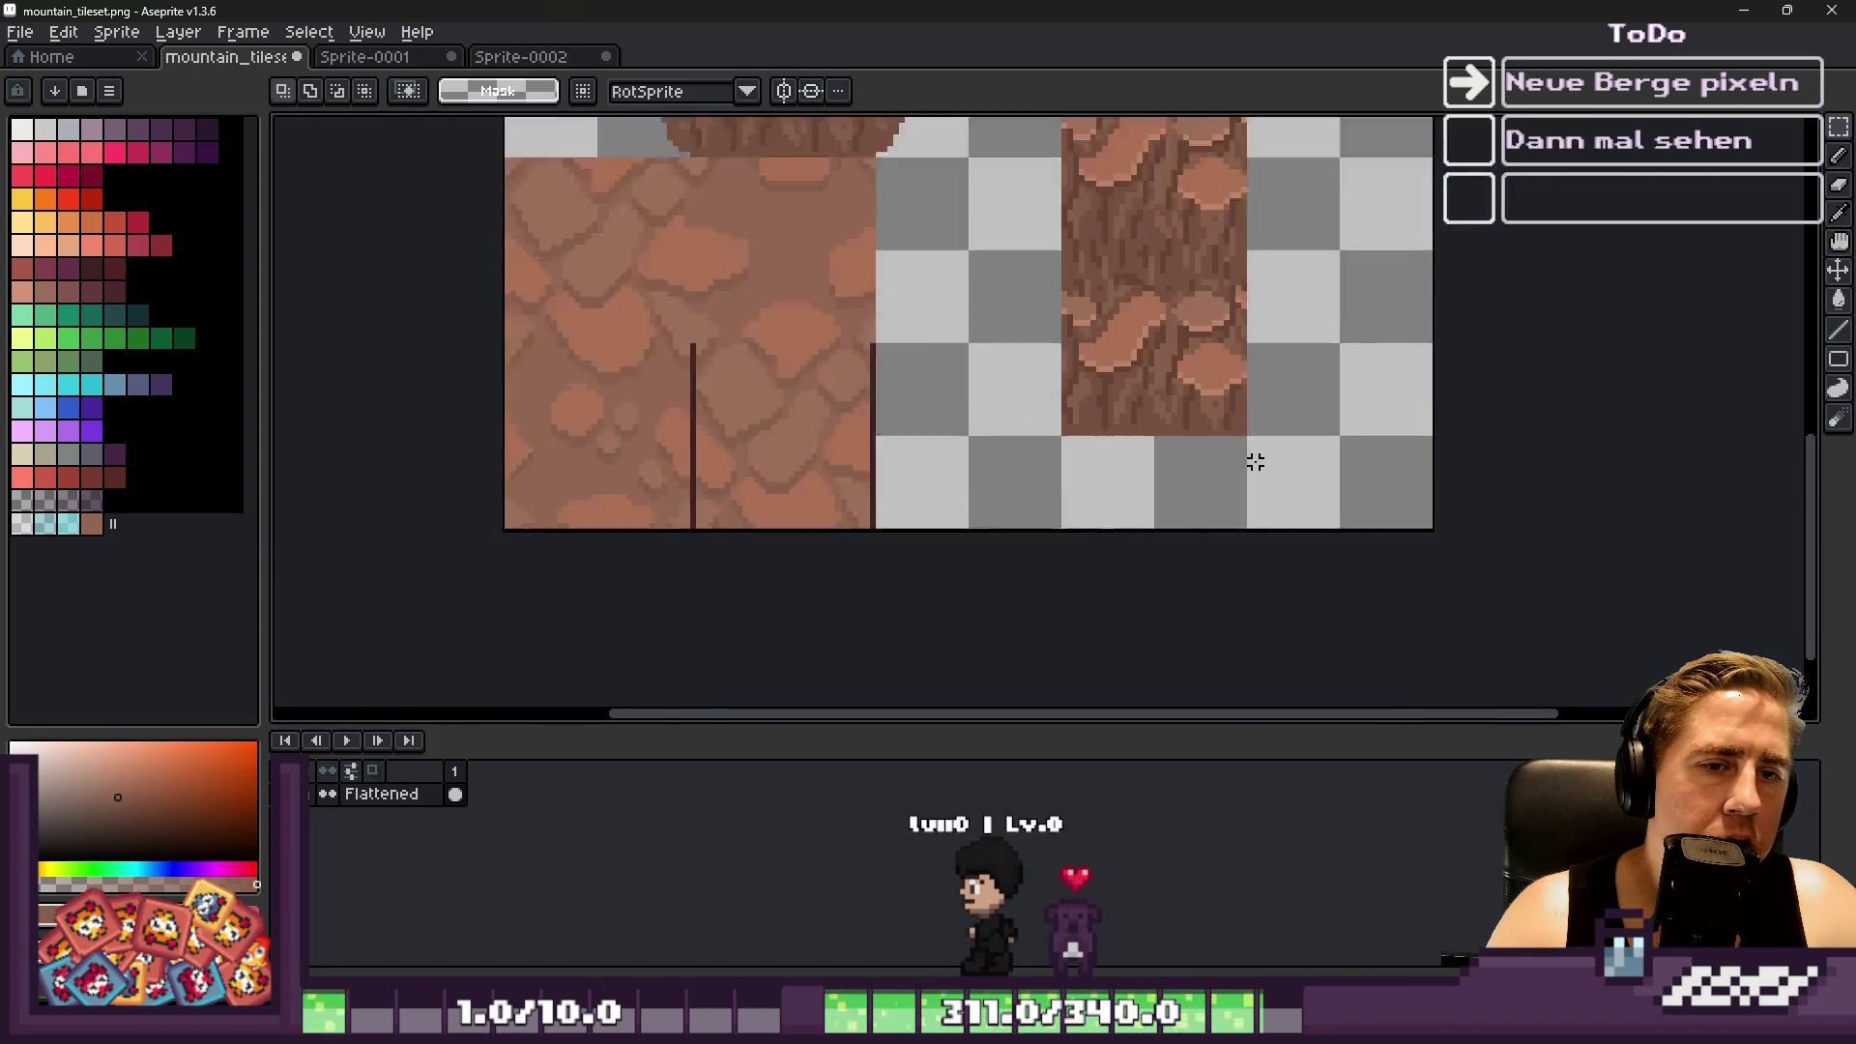
pyautogui.hotkey('ctrl', 't')
pyautogui.moveTo(936, 191)
pyautogui.mouseDown()
pyautogui.moveTo(1189, 360)
pyautogui.moveTo(1118, 375)
pyautogui.mouseUp()
pyautogui.scroll(3, 1184, 367)
pyautogui.press('Return')
pyautogui.hotkey('ctrl', 'z')
pyautogui.scroll(-1, 1011, 547)
pyautogui.moveTo(734, 402)
pyautogui.mouseDown()
pyautogui.moveTo(841, 310)
pyautogui.moveTo(1164, 182)
pyautogui.moveTo(1180, 198)
pyautogui.moveTo(1173, 183)
pyautogui.mouseUp()
pyautogui.press('Return')
pyautogui.scroll(4, 1111, 251)
# Paint over the tile's light band with medium brown, using a 4px pencil
pyautogui.press('alt')
pyautogui.keyDown('alt'); pyautogui.click(1030, 287); pyautogui.keyUp('alt')
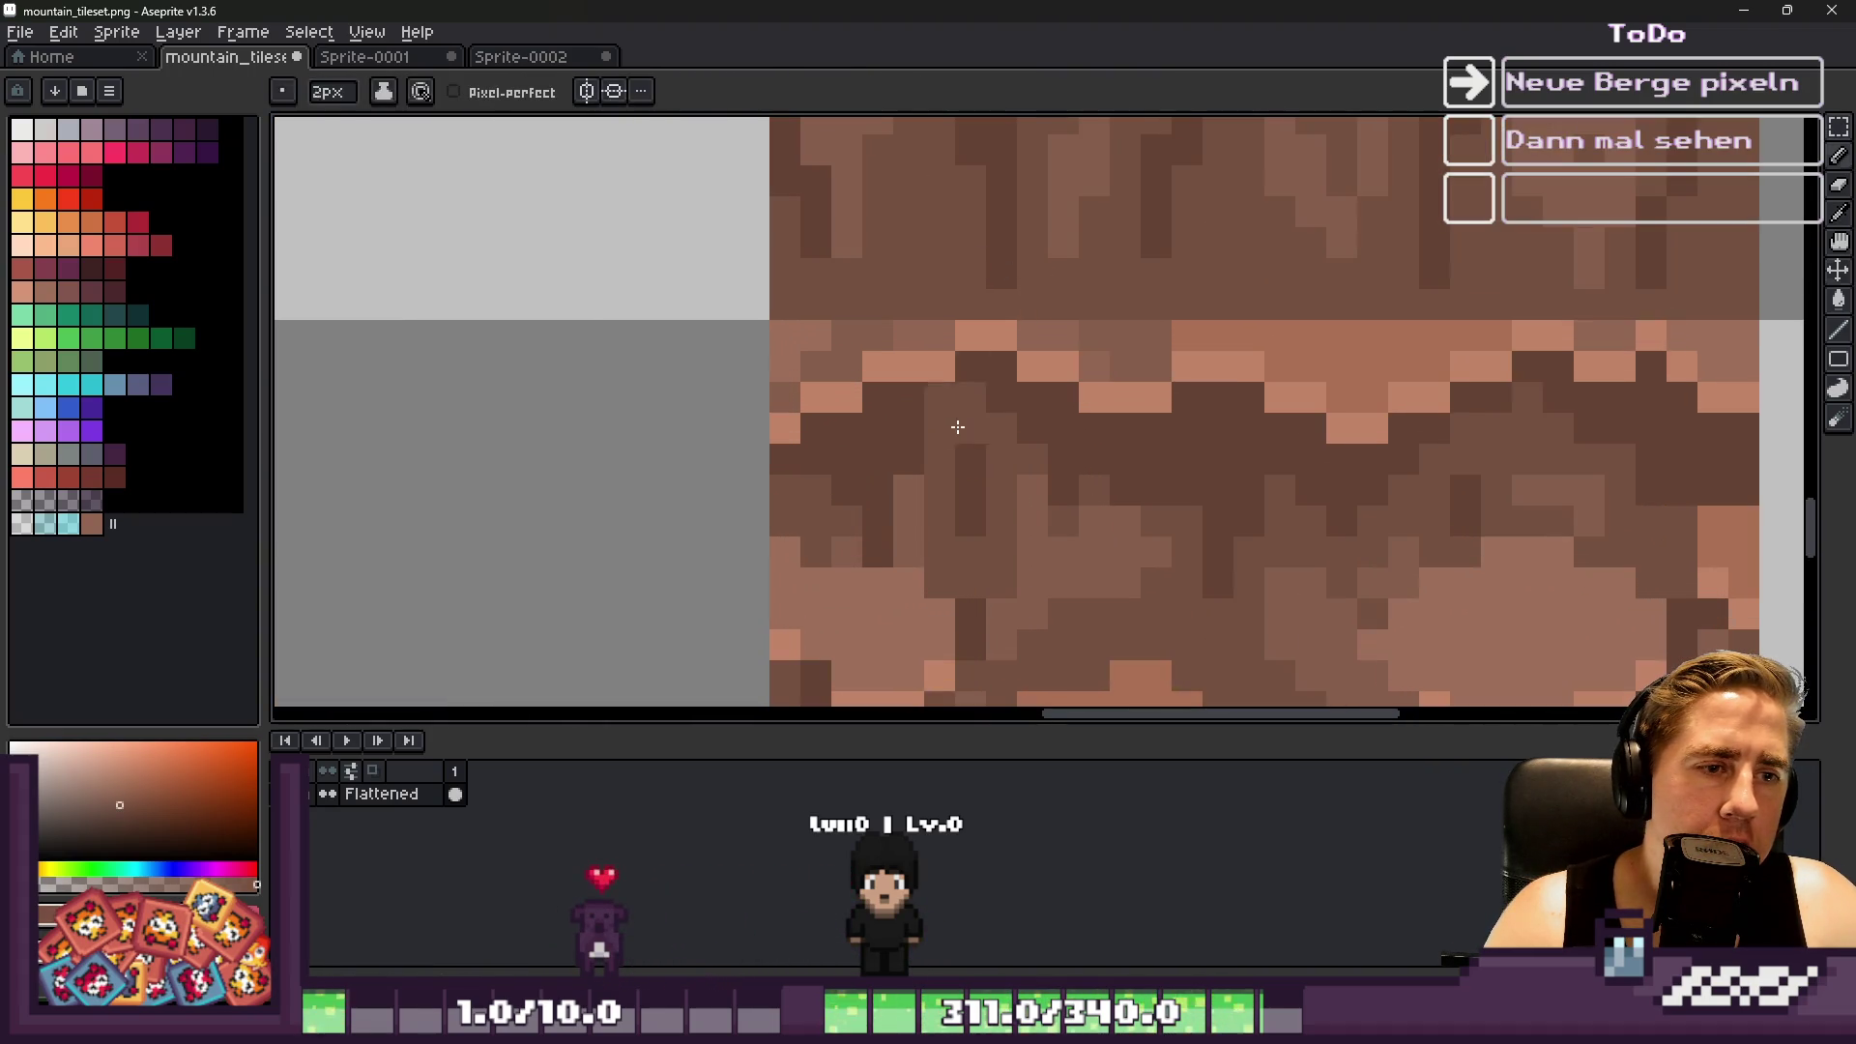
pyautogui.moveTo(957, 387)
pyautogui.mouseDown()
pyautogui.moveTo(893, 461)
pyautogui.moveTo(841, 377)
pyautogui.moveTo(841, 427)
pyautogui.moveTo(758, 426)
pyautogui.mouseUp()
pyautogui.scroll(-1, 871, 328)
pyautogui.scroll(-1, 871, 327)
pyautogui.press('m')
pyautogui.hotkey('ctrl', 'shift', 'd')
pyautogui.scroll(3, 945, 368)
pyautogui.press('b')
pyautogui.moveTo(769, 467)
pyautogui.mouseDown()
pyautogui.moveTo(912, 393)
pyautogui.moveTo(1169, 415)
pyautogui.moveTo(1442, 402)
pyautogui.moveTo(1690, 436)
pyautogui.moveTo(1654, 479)
pyautogui.mouseUp()
pyautogui.moveTo(1347, 458); pyautogui.dragTo(1195, 494)
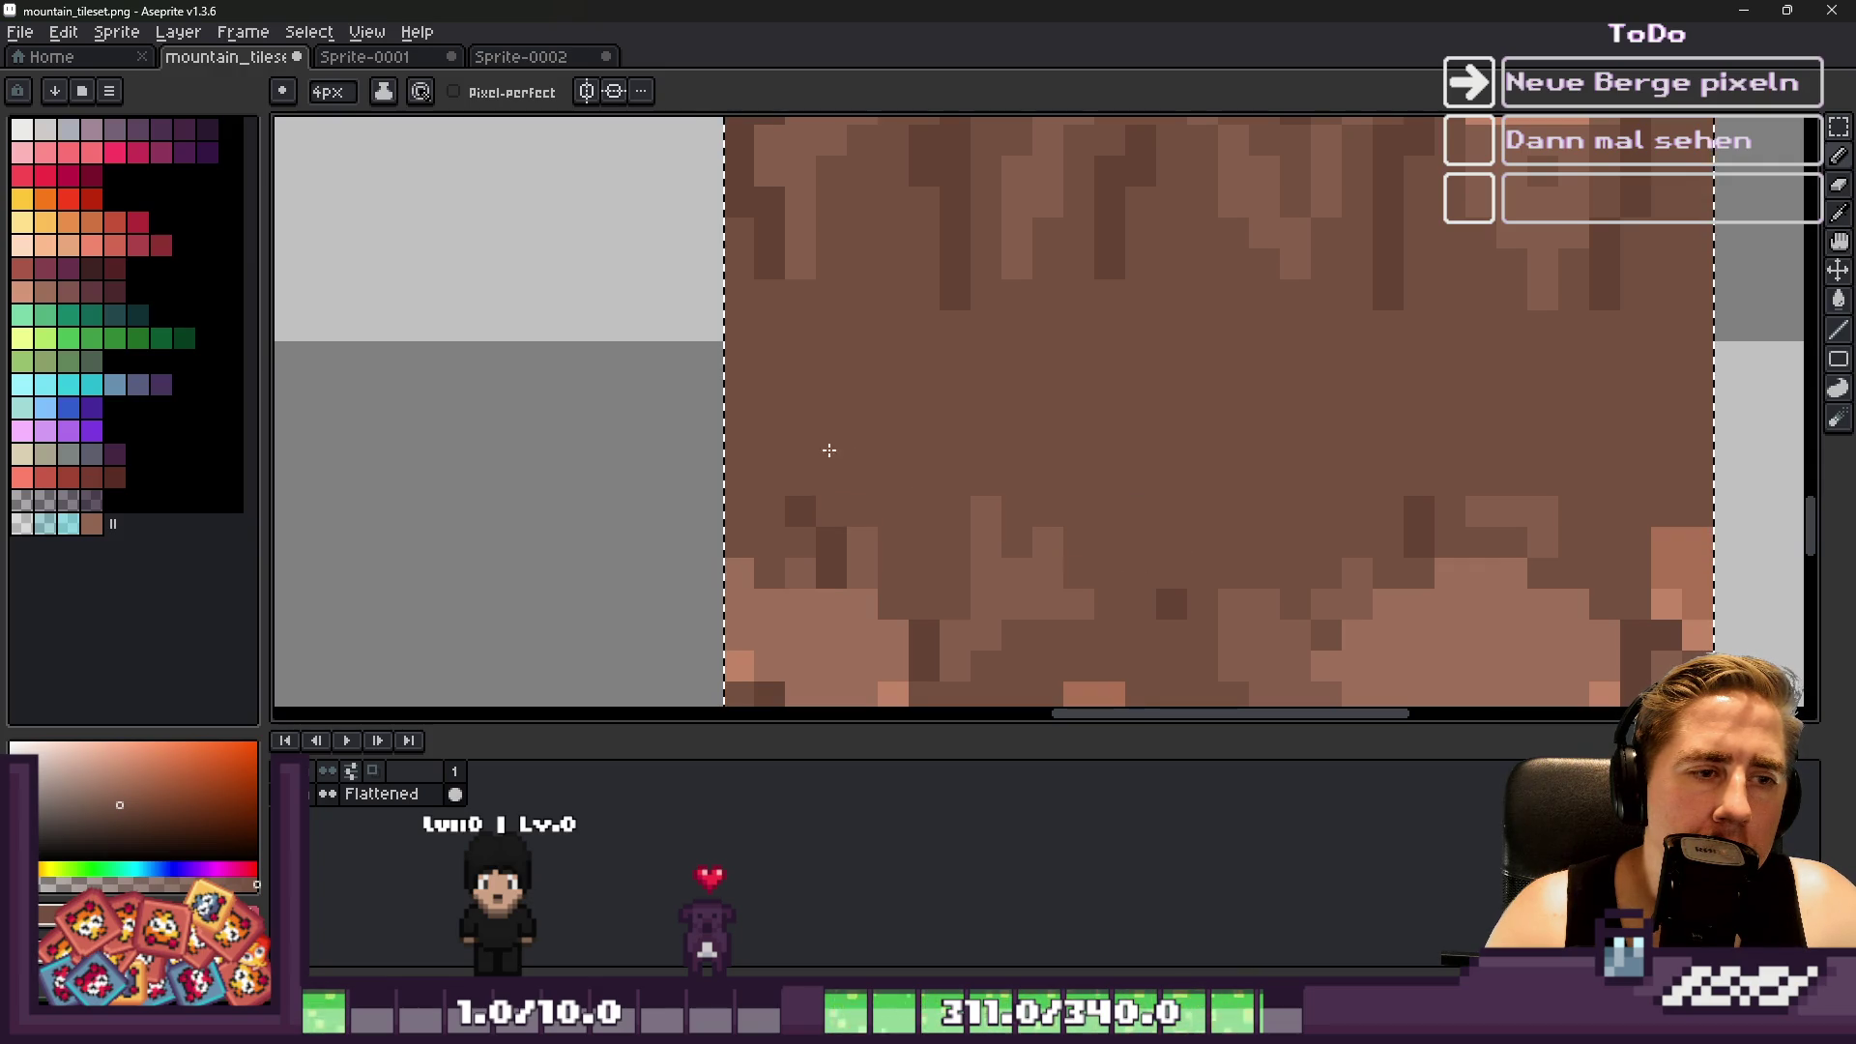
# Draw diagonal dark cracks running down the rock-column tile
pyautogui.scroll(-3, 815, 504)
pyautogui.scroll(1, 831, 377)
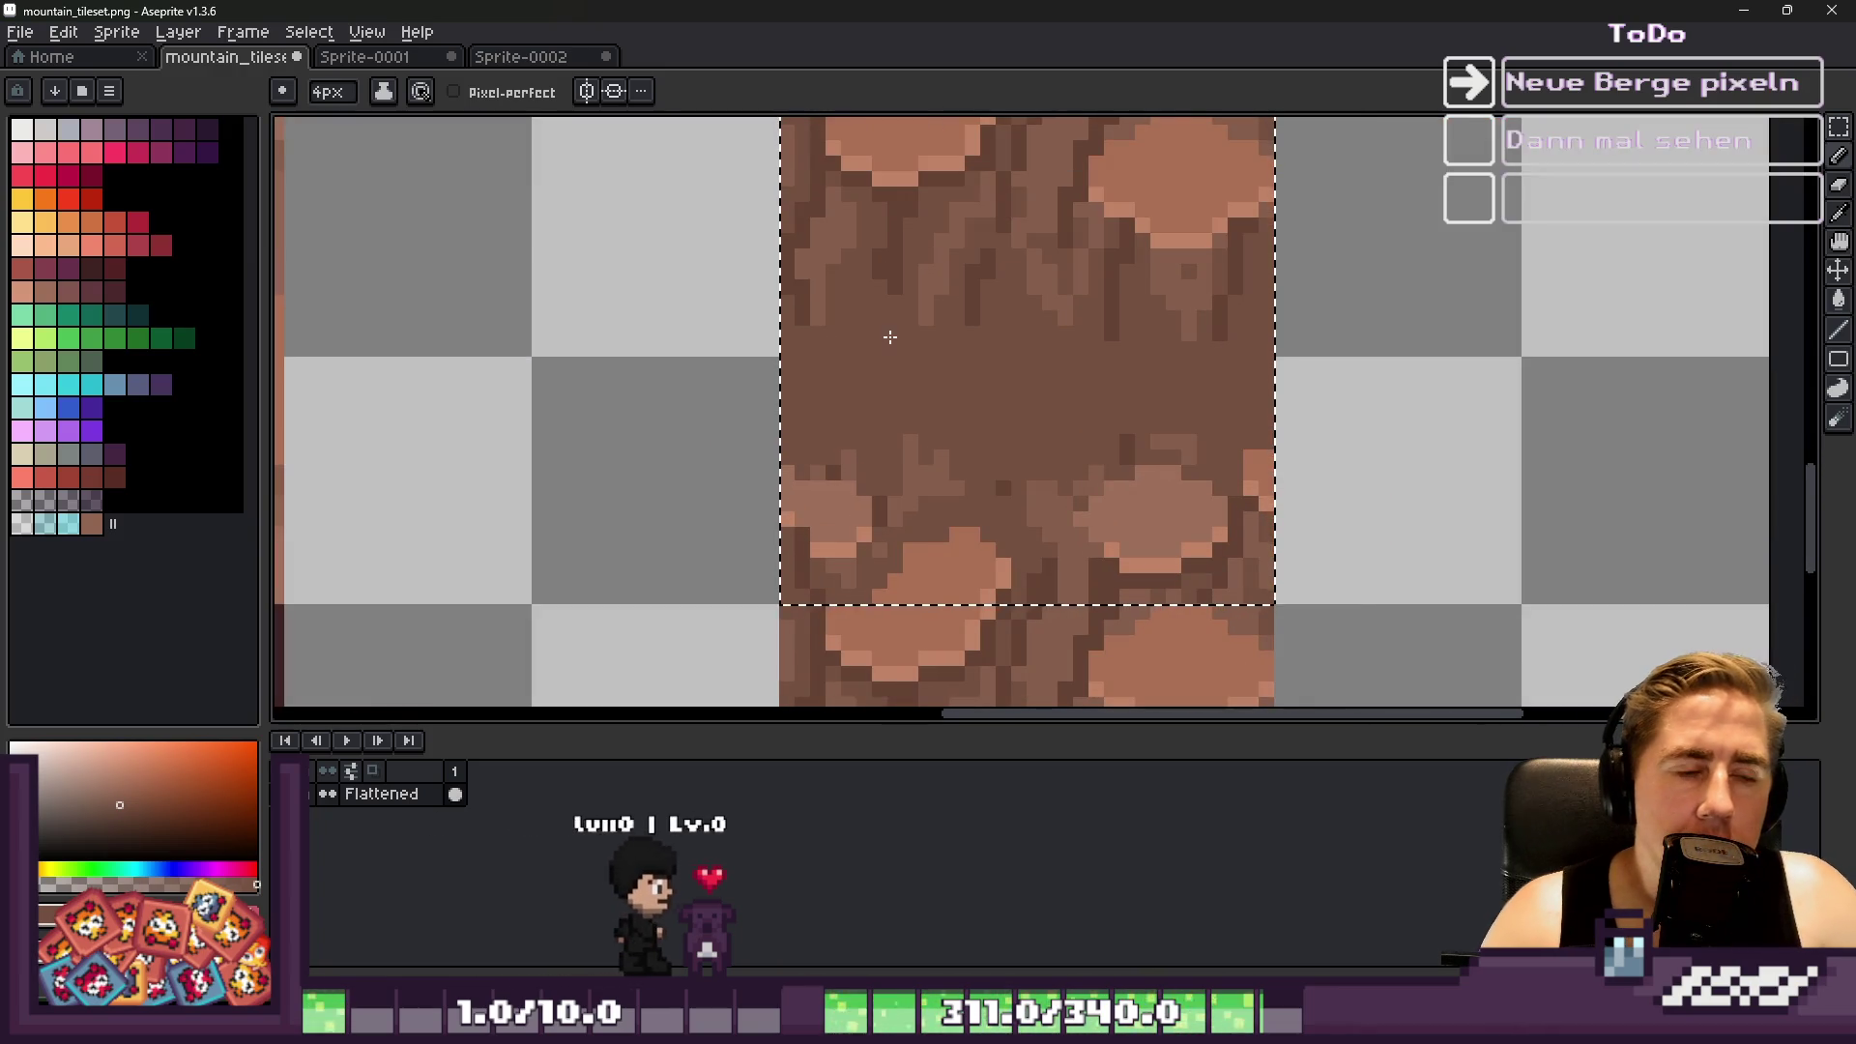
pyautogui.scroll(2, 821, 387)
pyautogui.press('alt')
pyautogui.scroll(-4, 887, 348)
pyautogui.press('v')
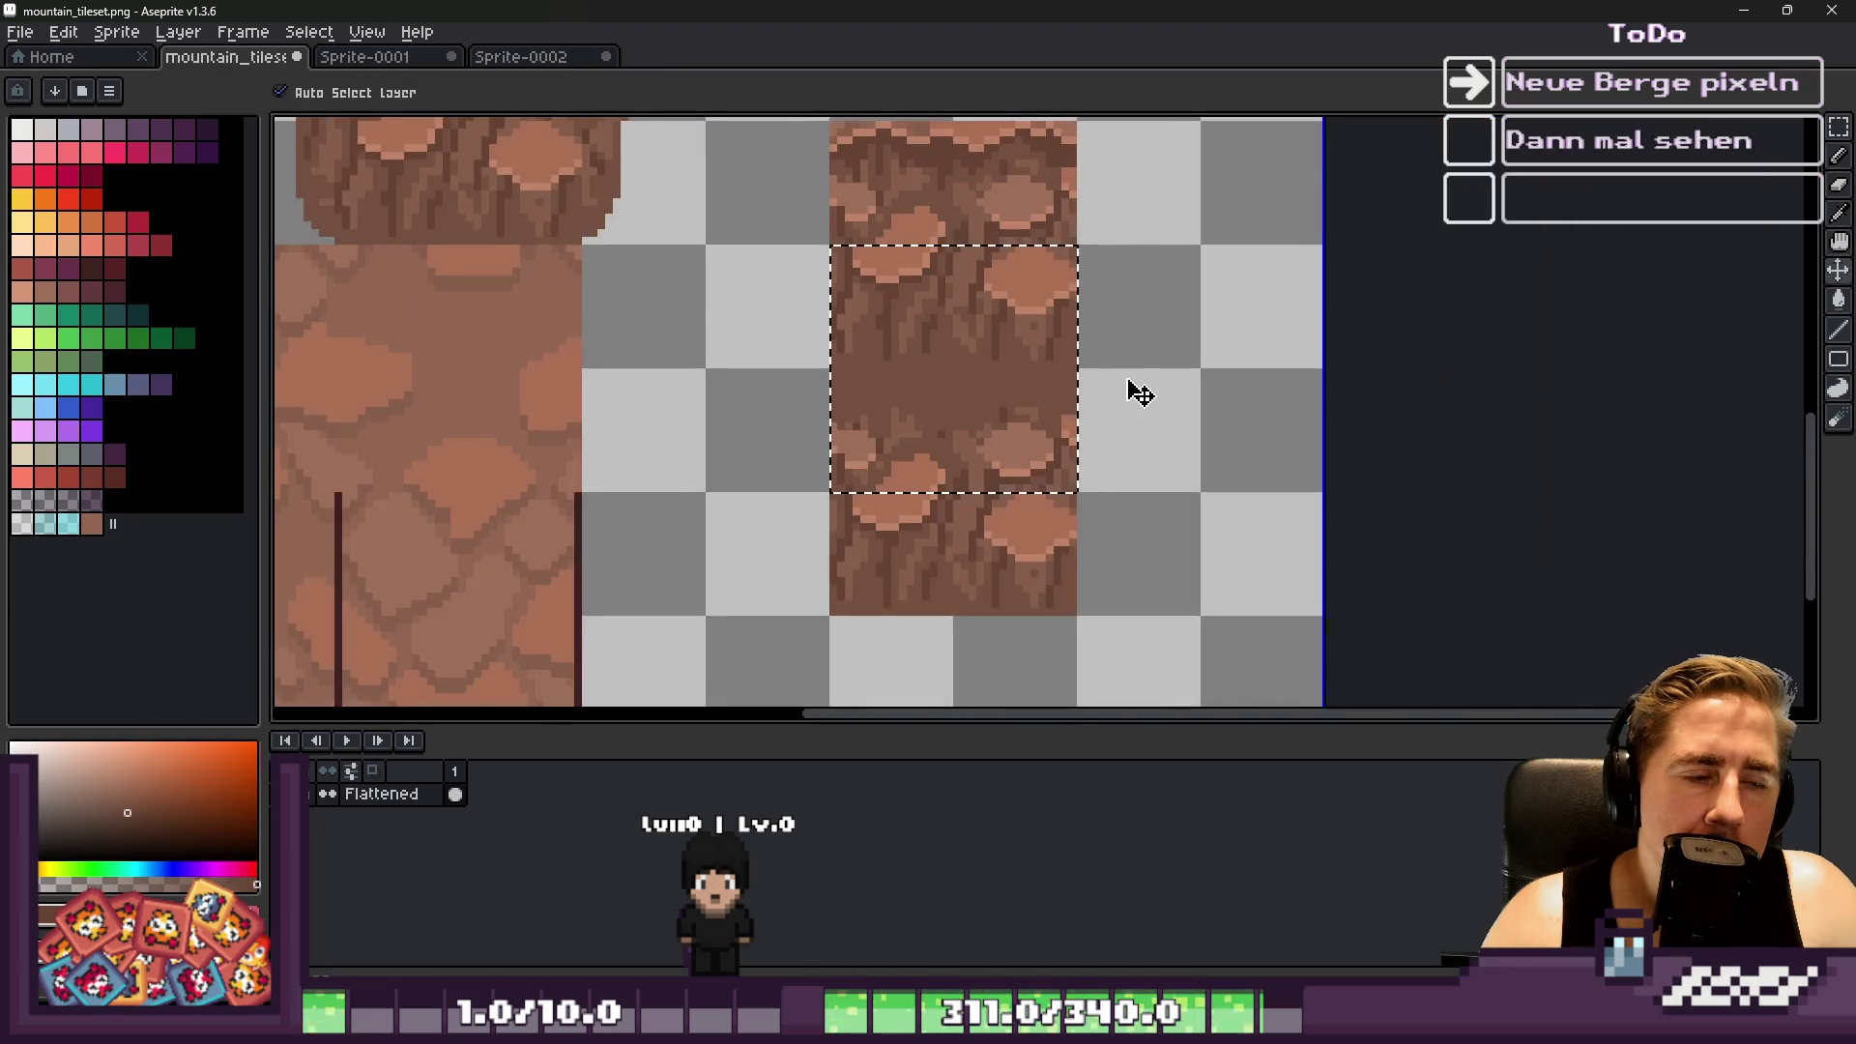
pyautogui.hotkey('ctrl', 'z')
pyautogui.hotkey('ctrl', 'z')
pyautogui.hotkey('ctrl', 'z')
pyautogui.scroll(4, 878, 328)
pyautogui.moveTo(860, 382); pyautogui.dragTo(860, 437)
pyautogui.hotkey('ctrl', 'z')
pyautogui.moveTo(802, 333); pyautogui.dragTo(764, 464)
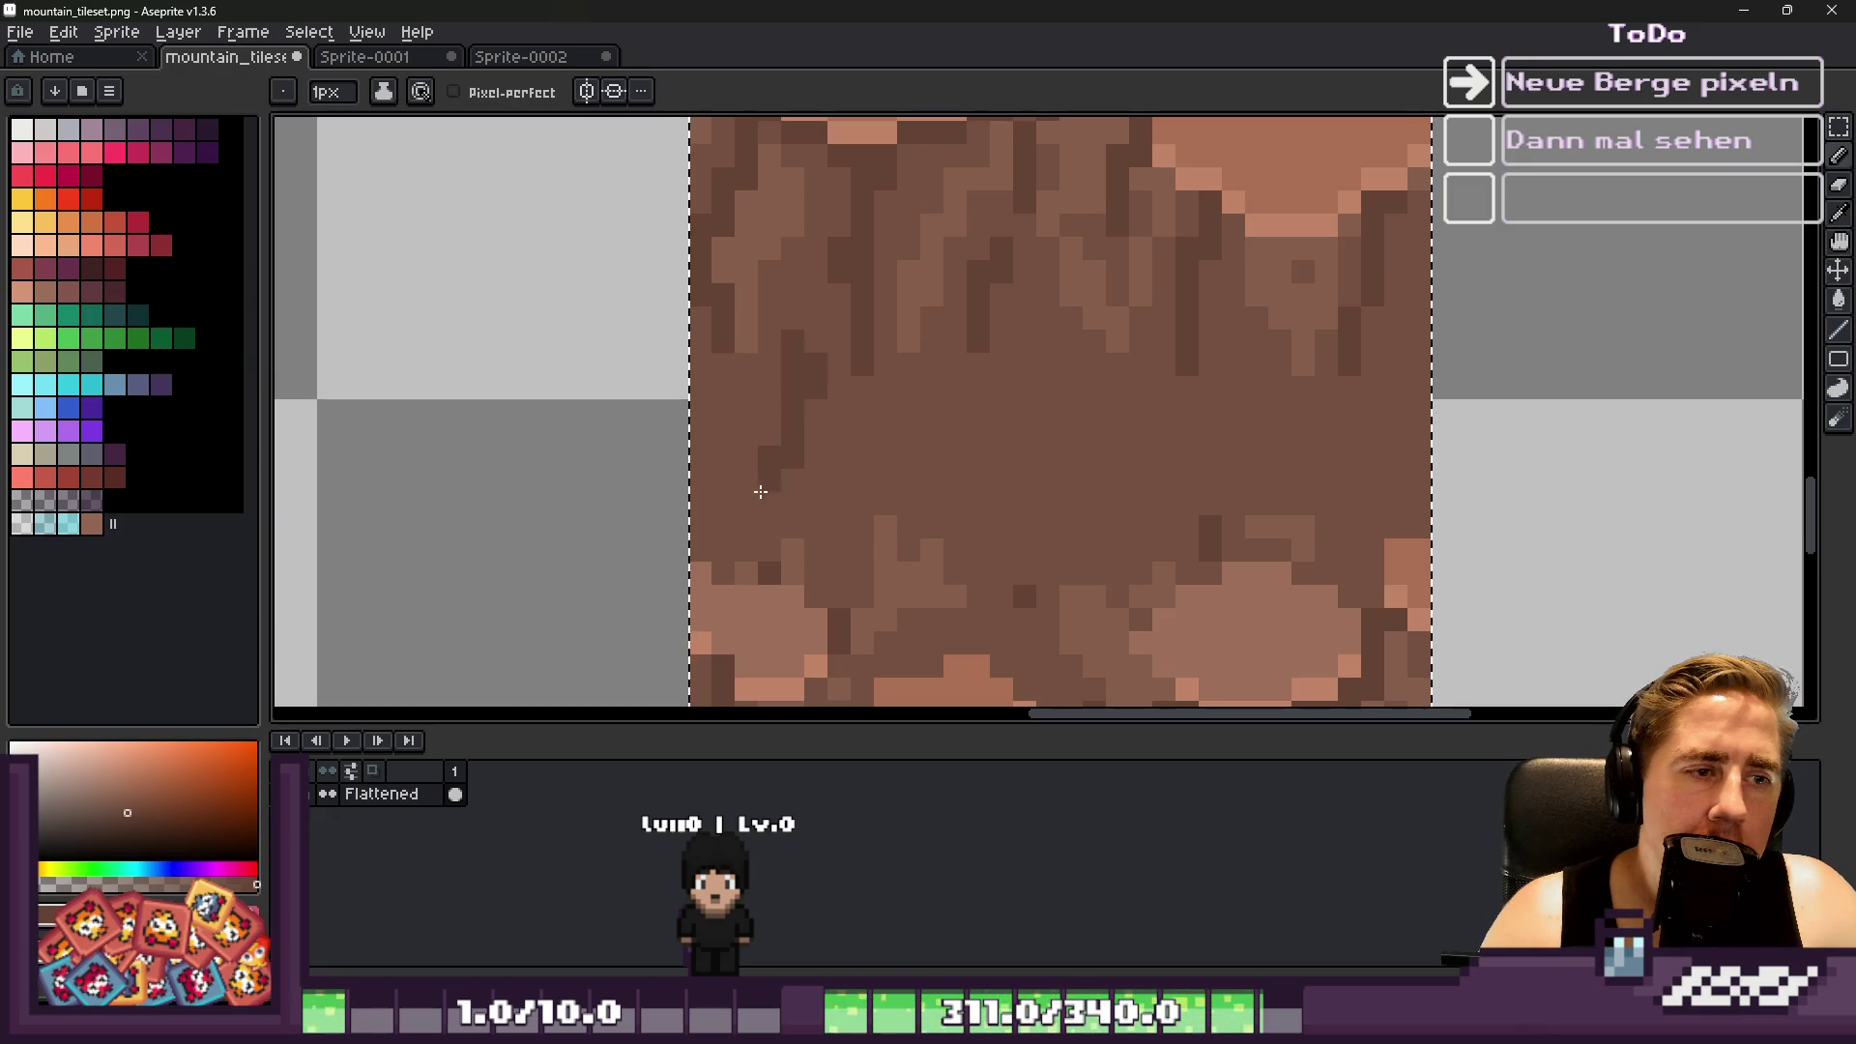
pyautogui.moveTo(977, 355); pyautogui.dragTo(1026, 483)
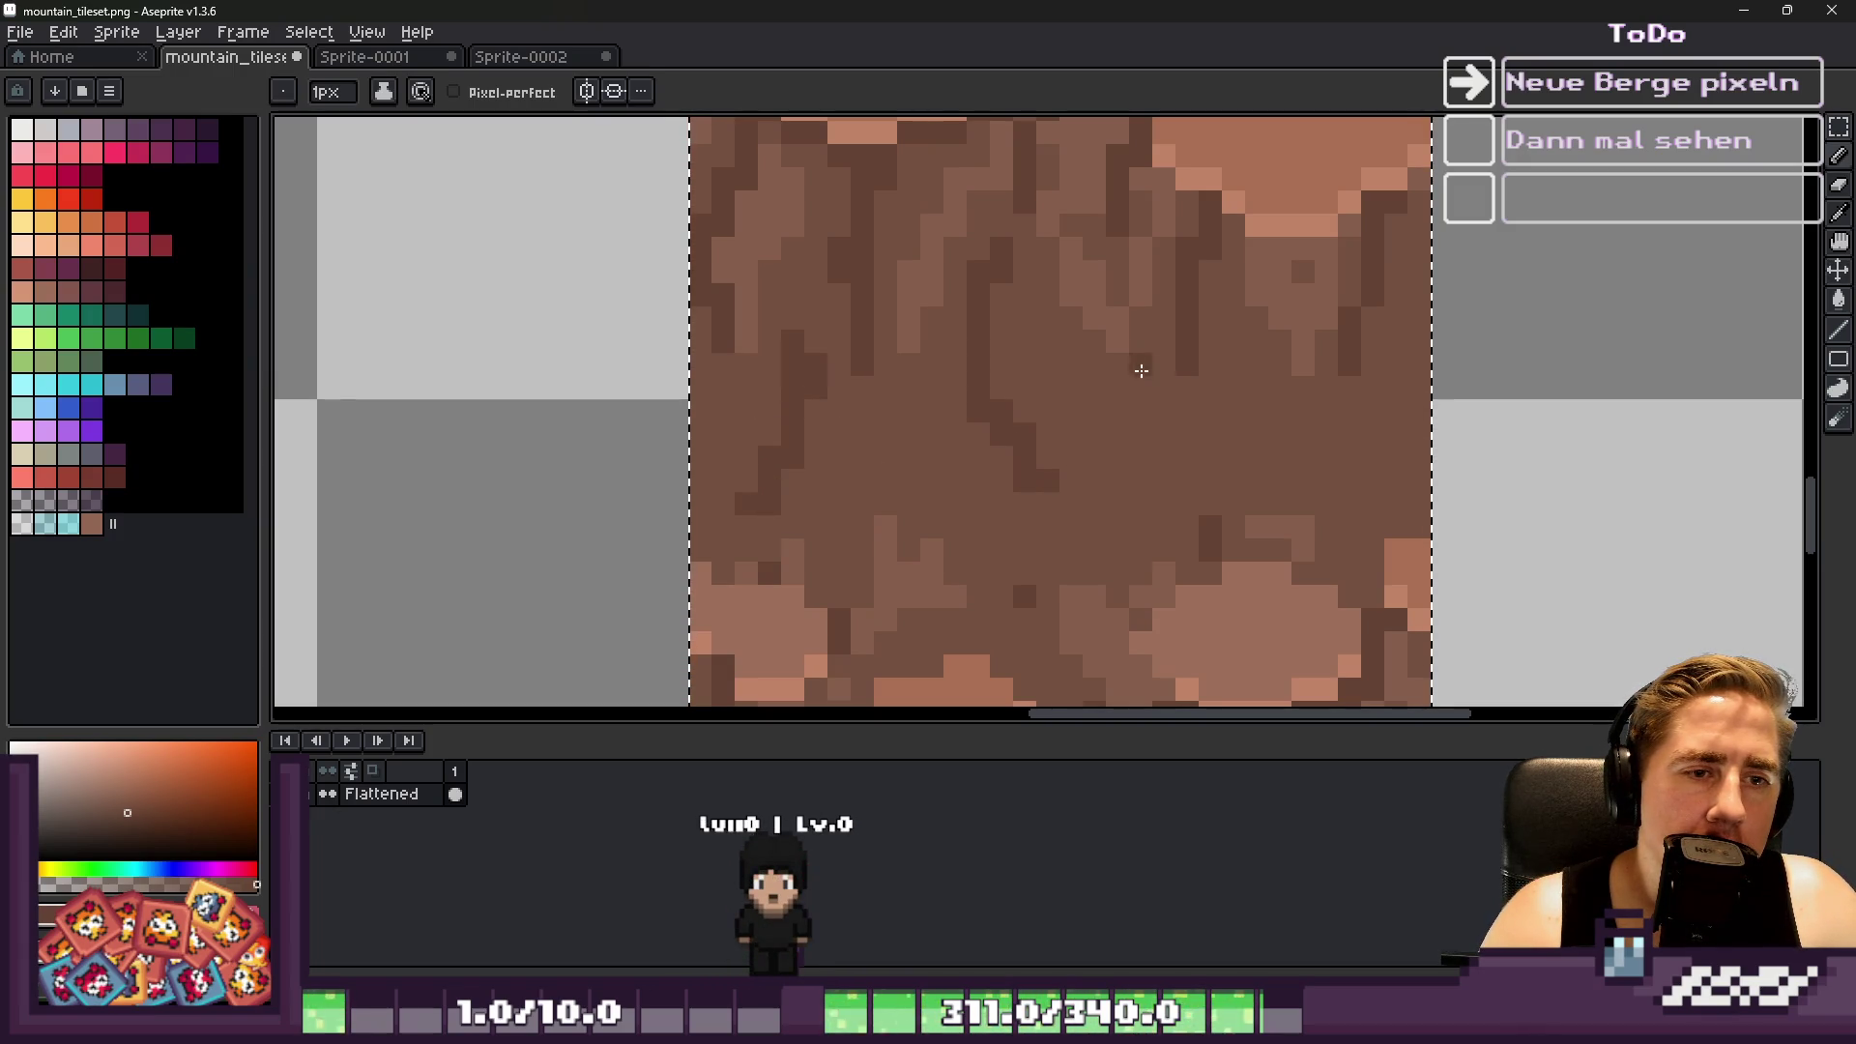
# Paint a short lighter brown highlight stroke on the tile
pyautogui.scroll(-4, 1149, 367)
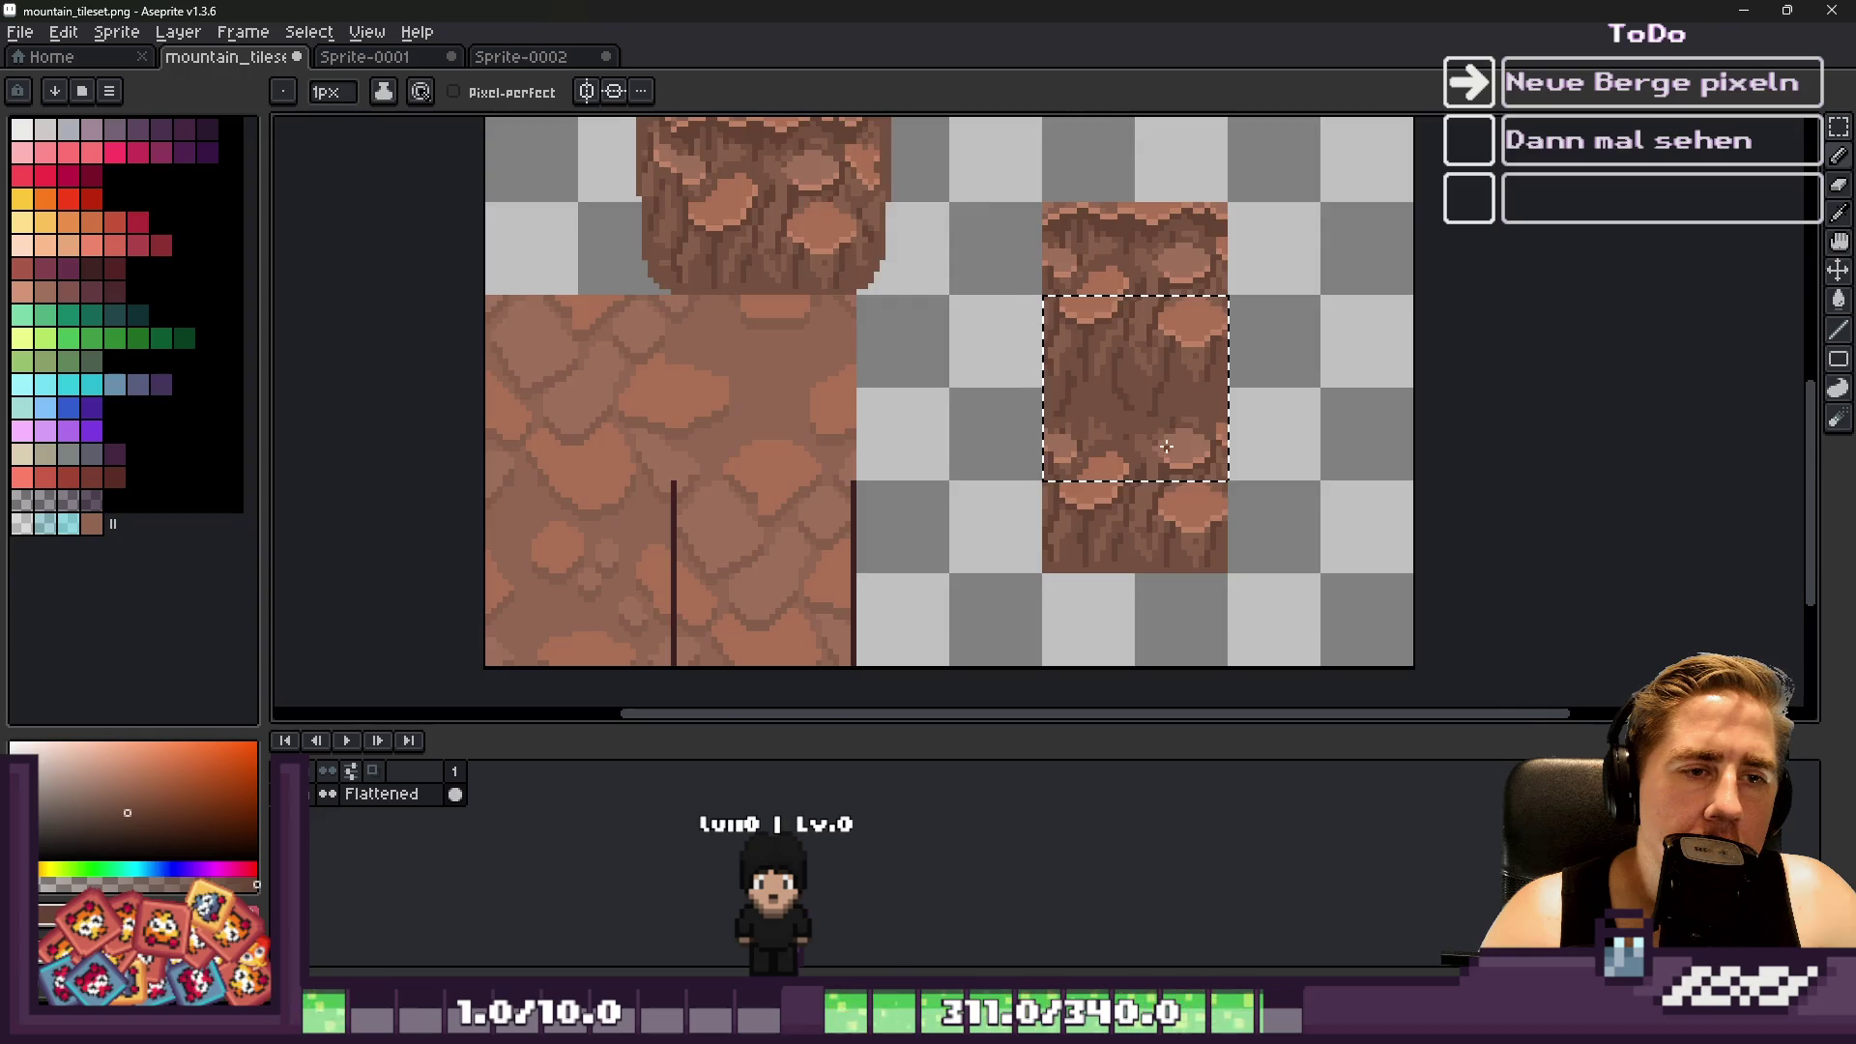
pyautogui.scroll(4, 1092, 377)
pyautogui.keyDown('alt'); pyautogui.click(1081, 390); pyautogui.keyUp('alt')
pyautogui.moveTo(1034, 319); pyautogui.dragTo(987, 276)
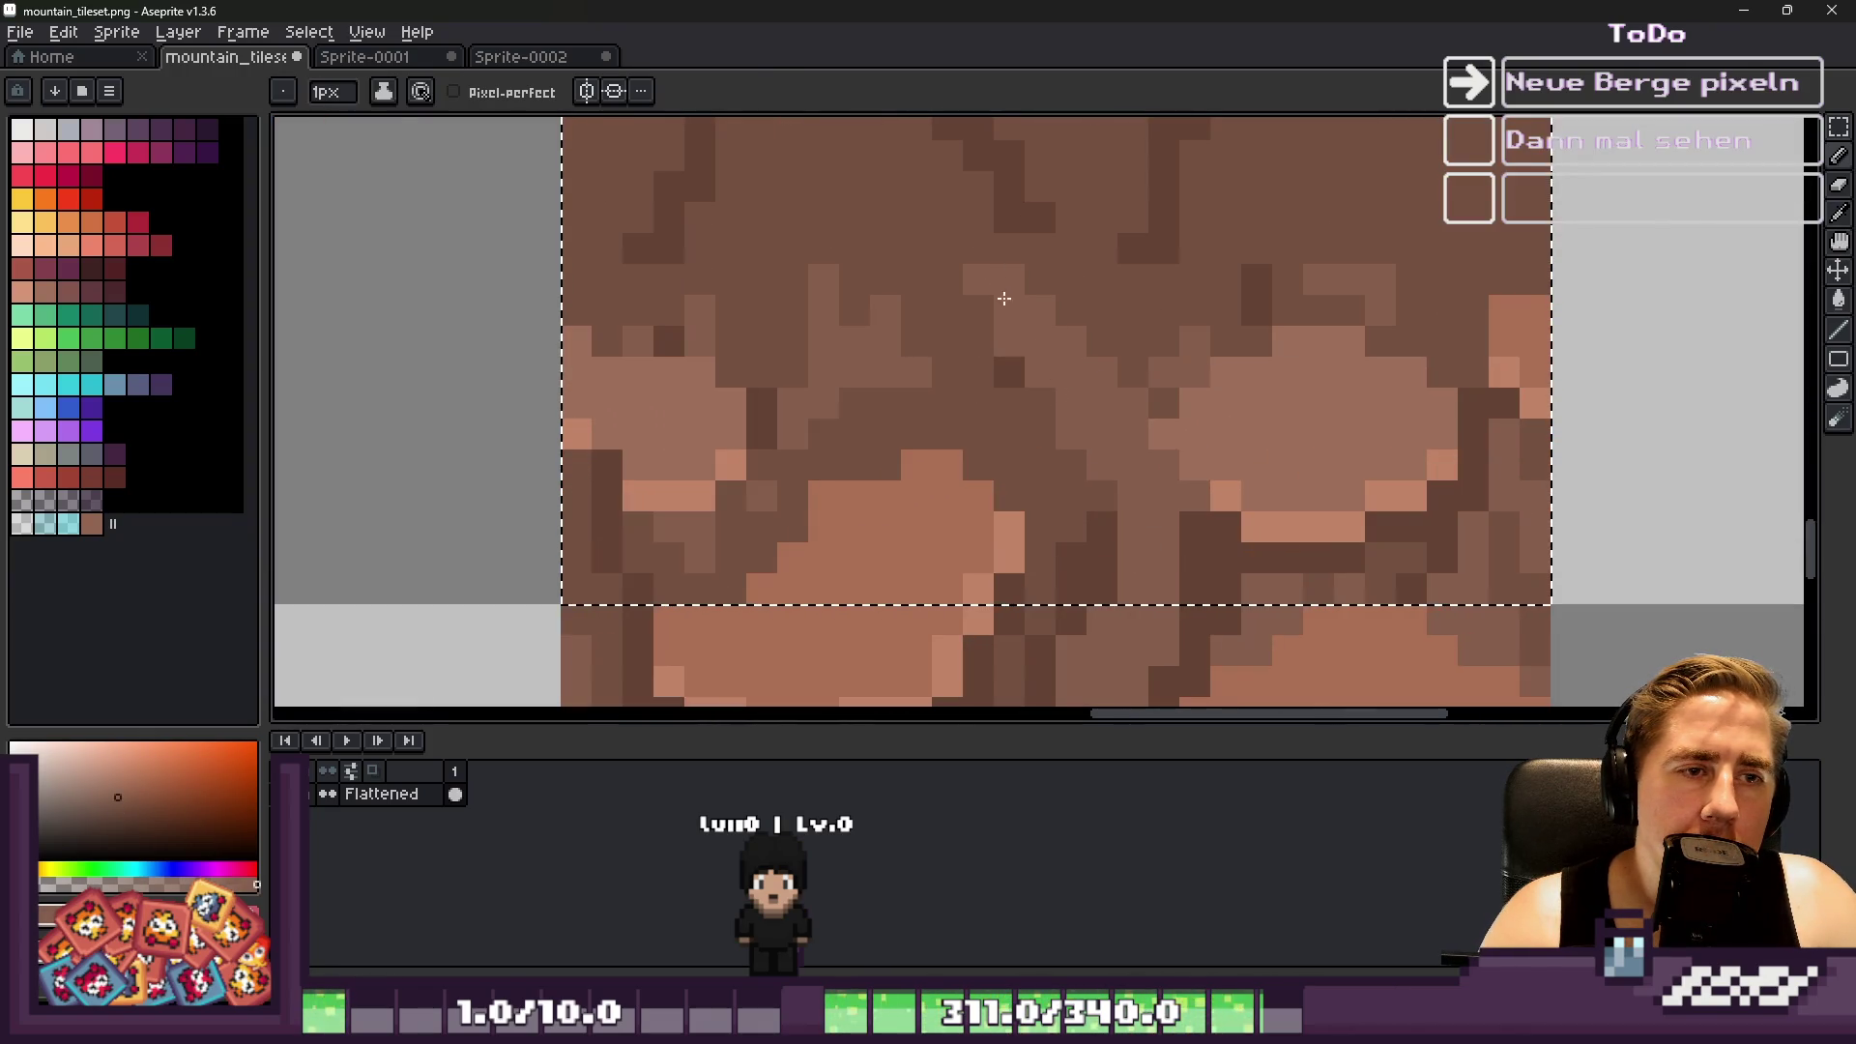
pyautogui.scroll(-2, 870, 357)
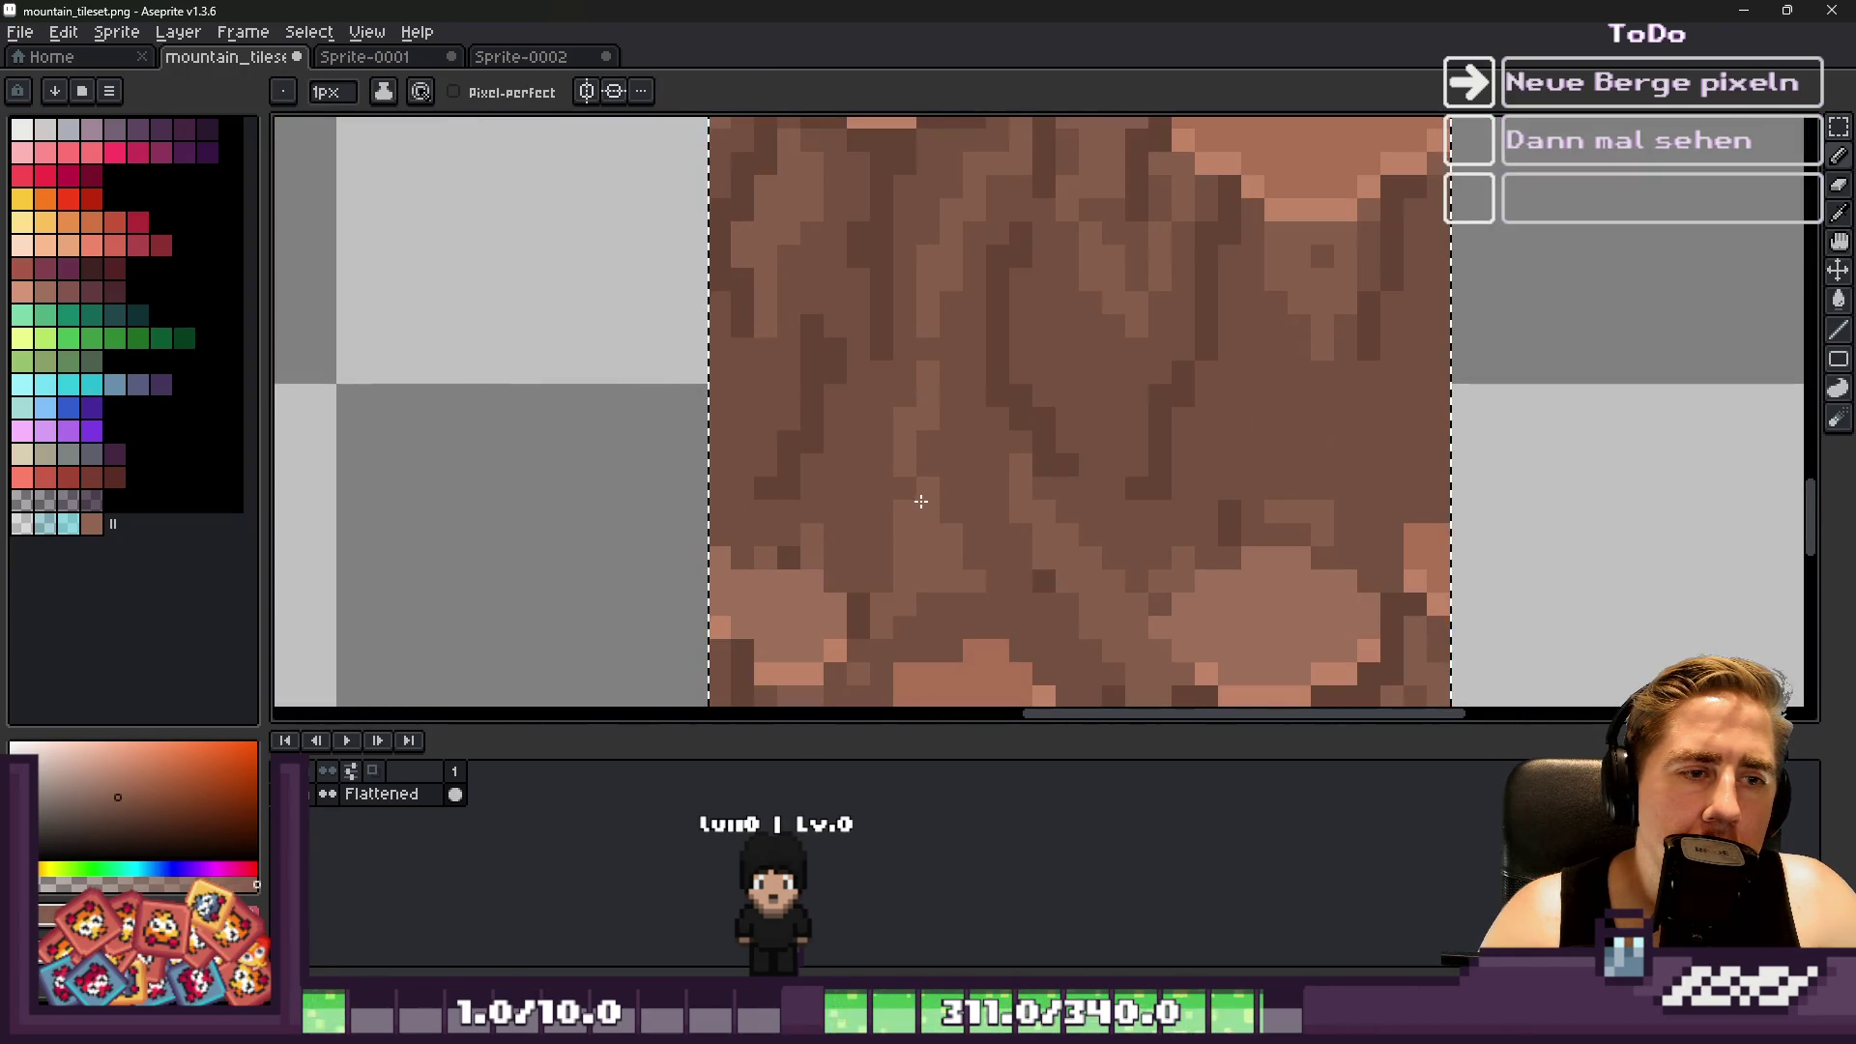
pyautogui.scroll(-2, 921, 501)
pyautogui.scroll(3, 1012, 315)
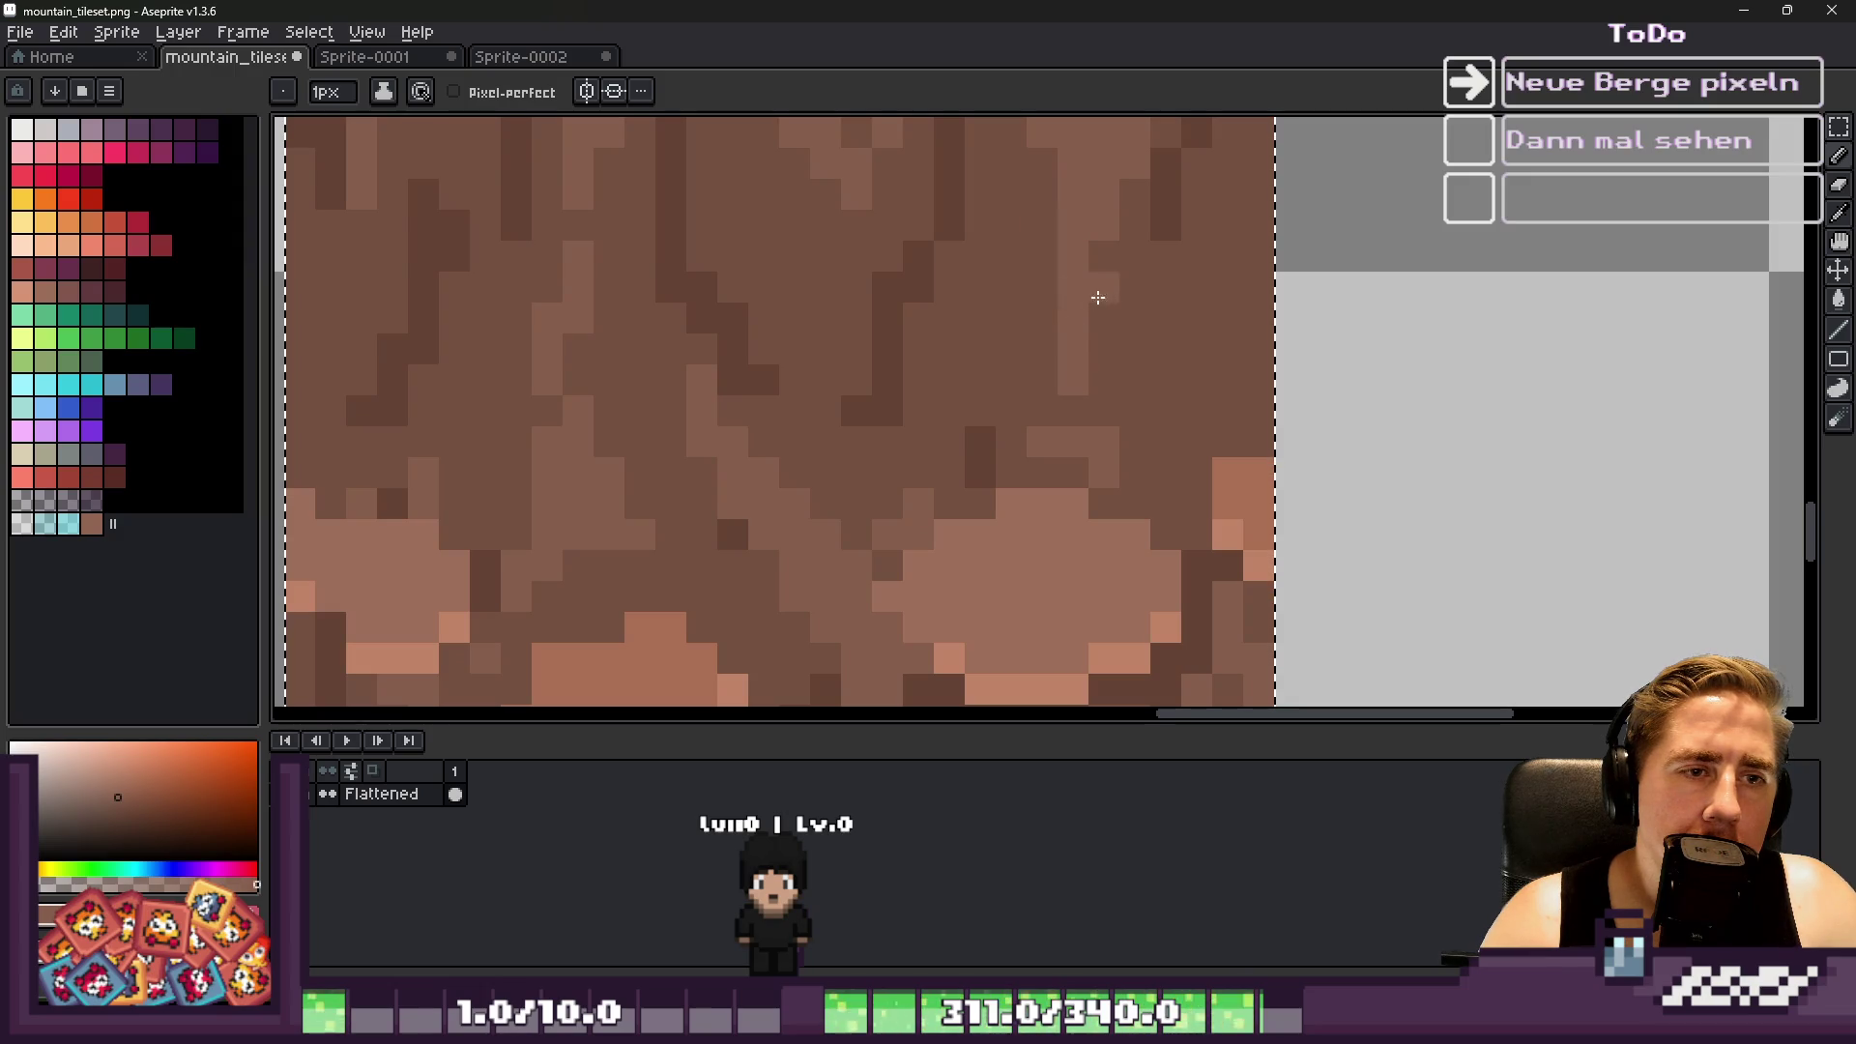
# Add dark brown pixels and extend a dark crack downward in the bark
pyautogui.keyDown('alt'); pyautogui.click(1177, 212); pyautogui.keyUp('alt')
pyautogui.click(1201, 304)
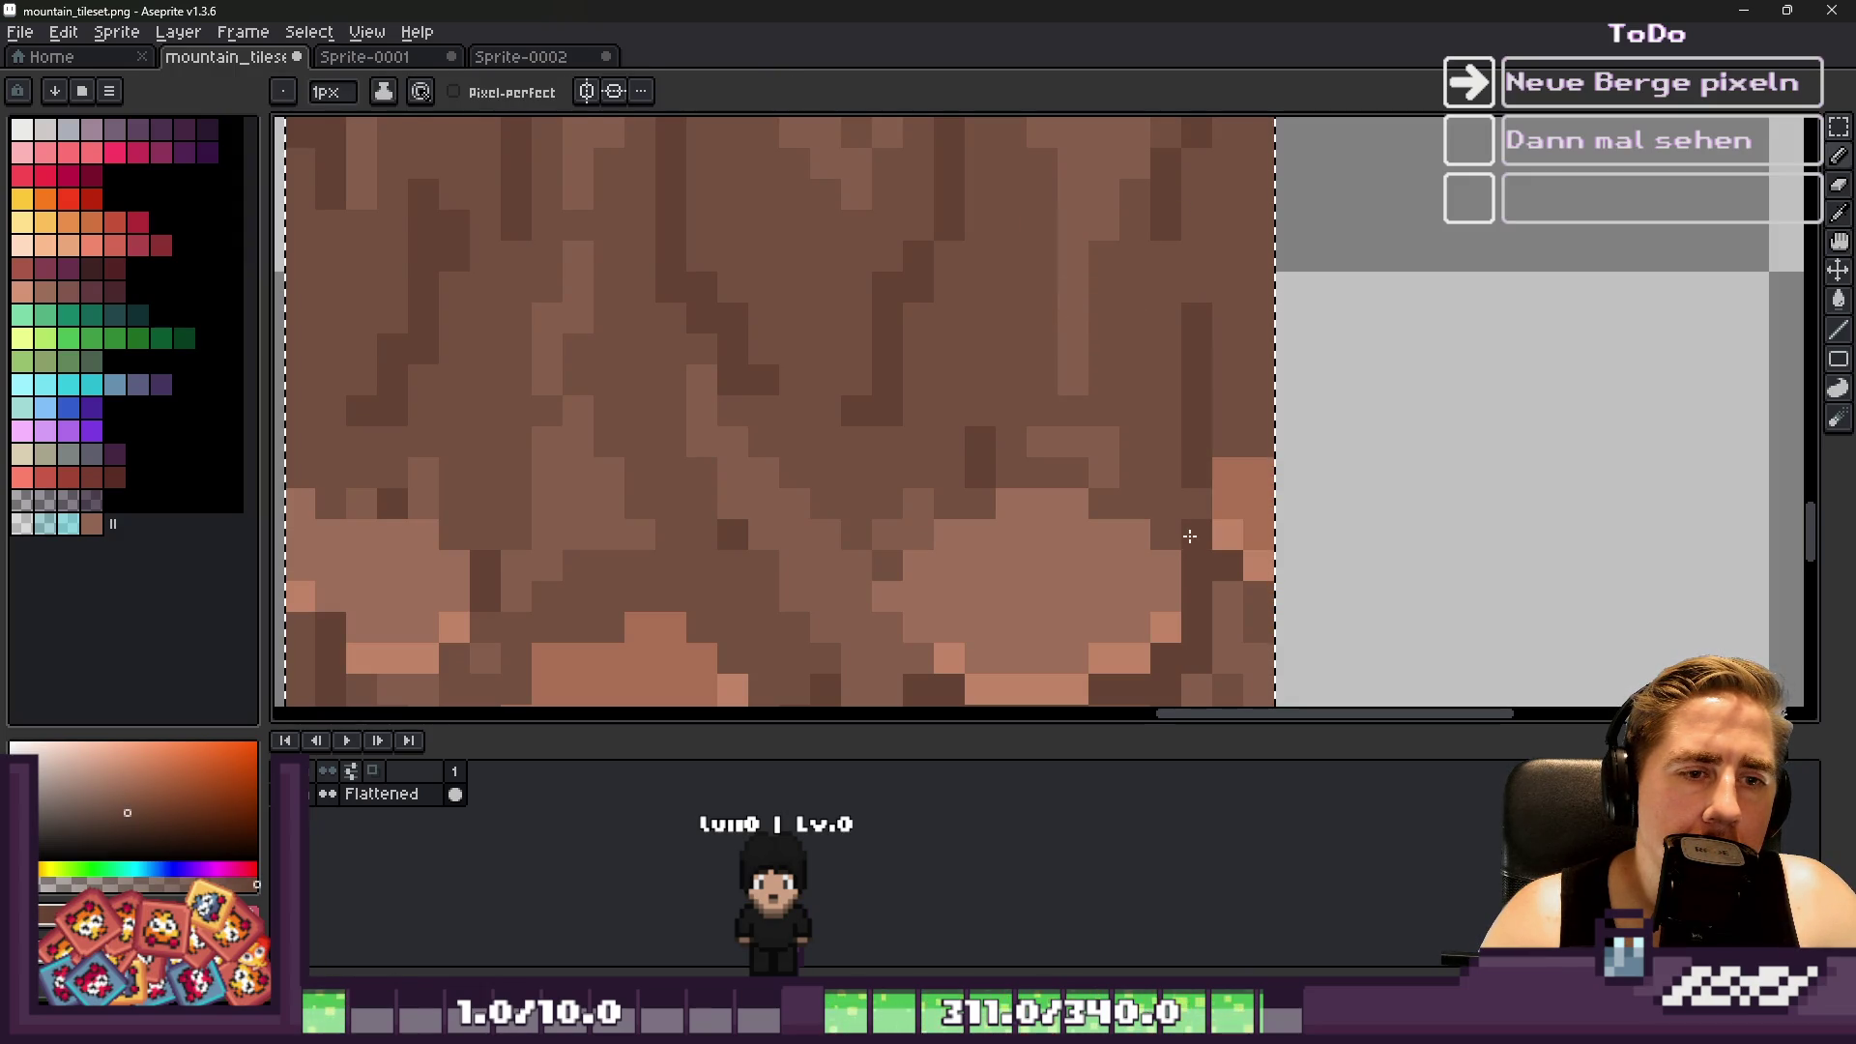
pyautogui.click(1237, 281)
pyautogui.moveTo(1230, 234); pyautogui.dragTo(1231, 324)
pyautogui.scroll(-1, 1231, 324)
pyautogui.scroll(1, 1180, 344)
# Paint a light brown streak and cross it with a dark diagonal crack
pyautogui.keyDown('alt'); pyautogui.click(1107, 274); pyautogui.keyUp('alt')
pyautogui.moveTo(1042, 266)
pyautogui.mouseDown()
pyautogui.moveTo(1031, 417)
pyautogui.moveTo(1072, 277)
pyautogui.mouseUp()
pyautogui.keyDown('alt'); pyautogui.click(1011, 460); pyautogui.keyUp('alt')
pyautogui.scroll(-3, 1032, 460)
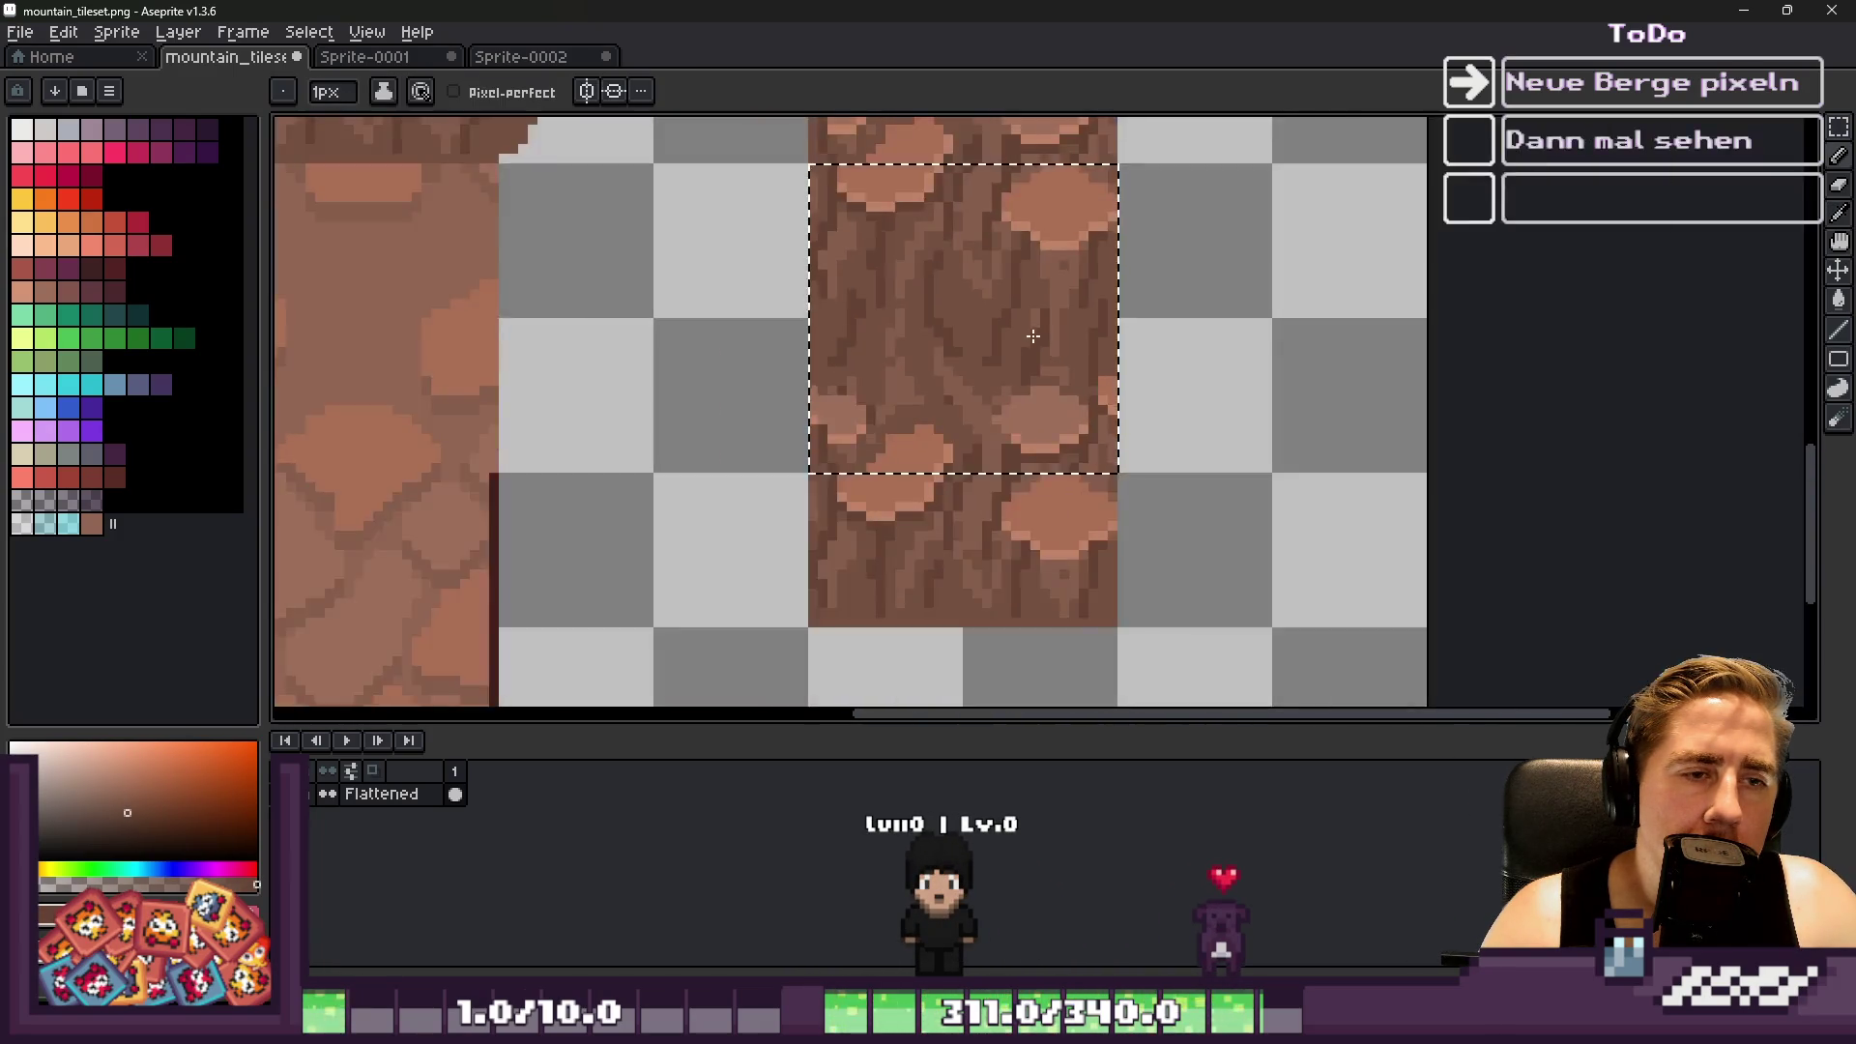
pyautogui.scroll(3, 1044, 464)
# Sample several brown shades from the rock texture to settle on a mid-brown
pyautogui.keyDown('alt'); pyautogui.click(1044, 462); pyautogui.keyUp('alt')
pyautogui.scroll(-3, 1057, 397)
pyautogui.scroll(-1, 1070, 378)
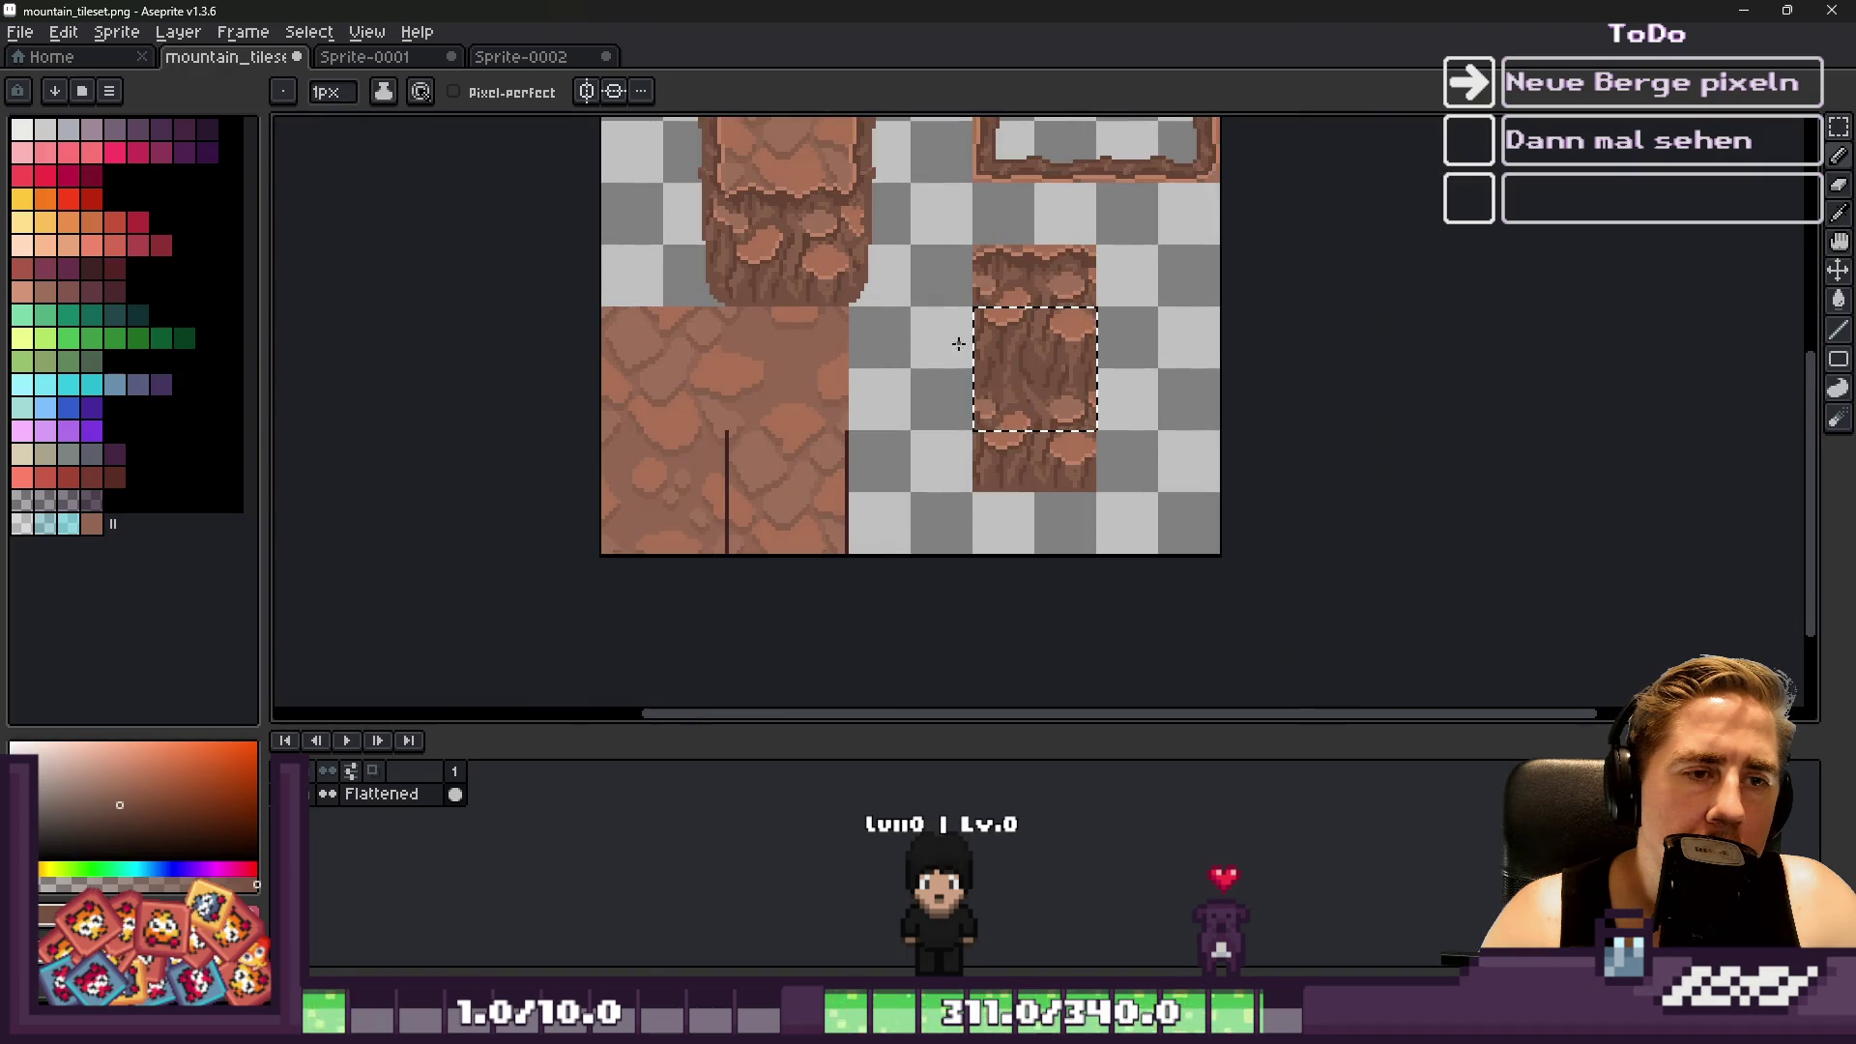
pyautogui.scroll(3, 967, 341)
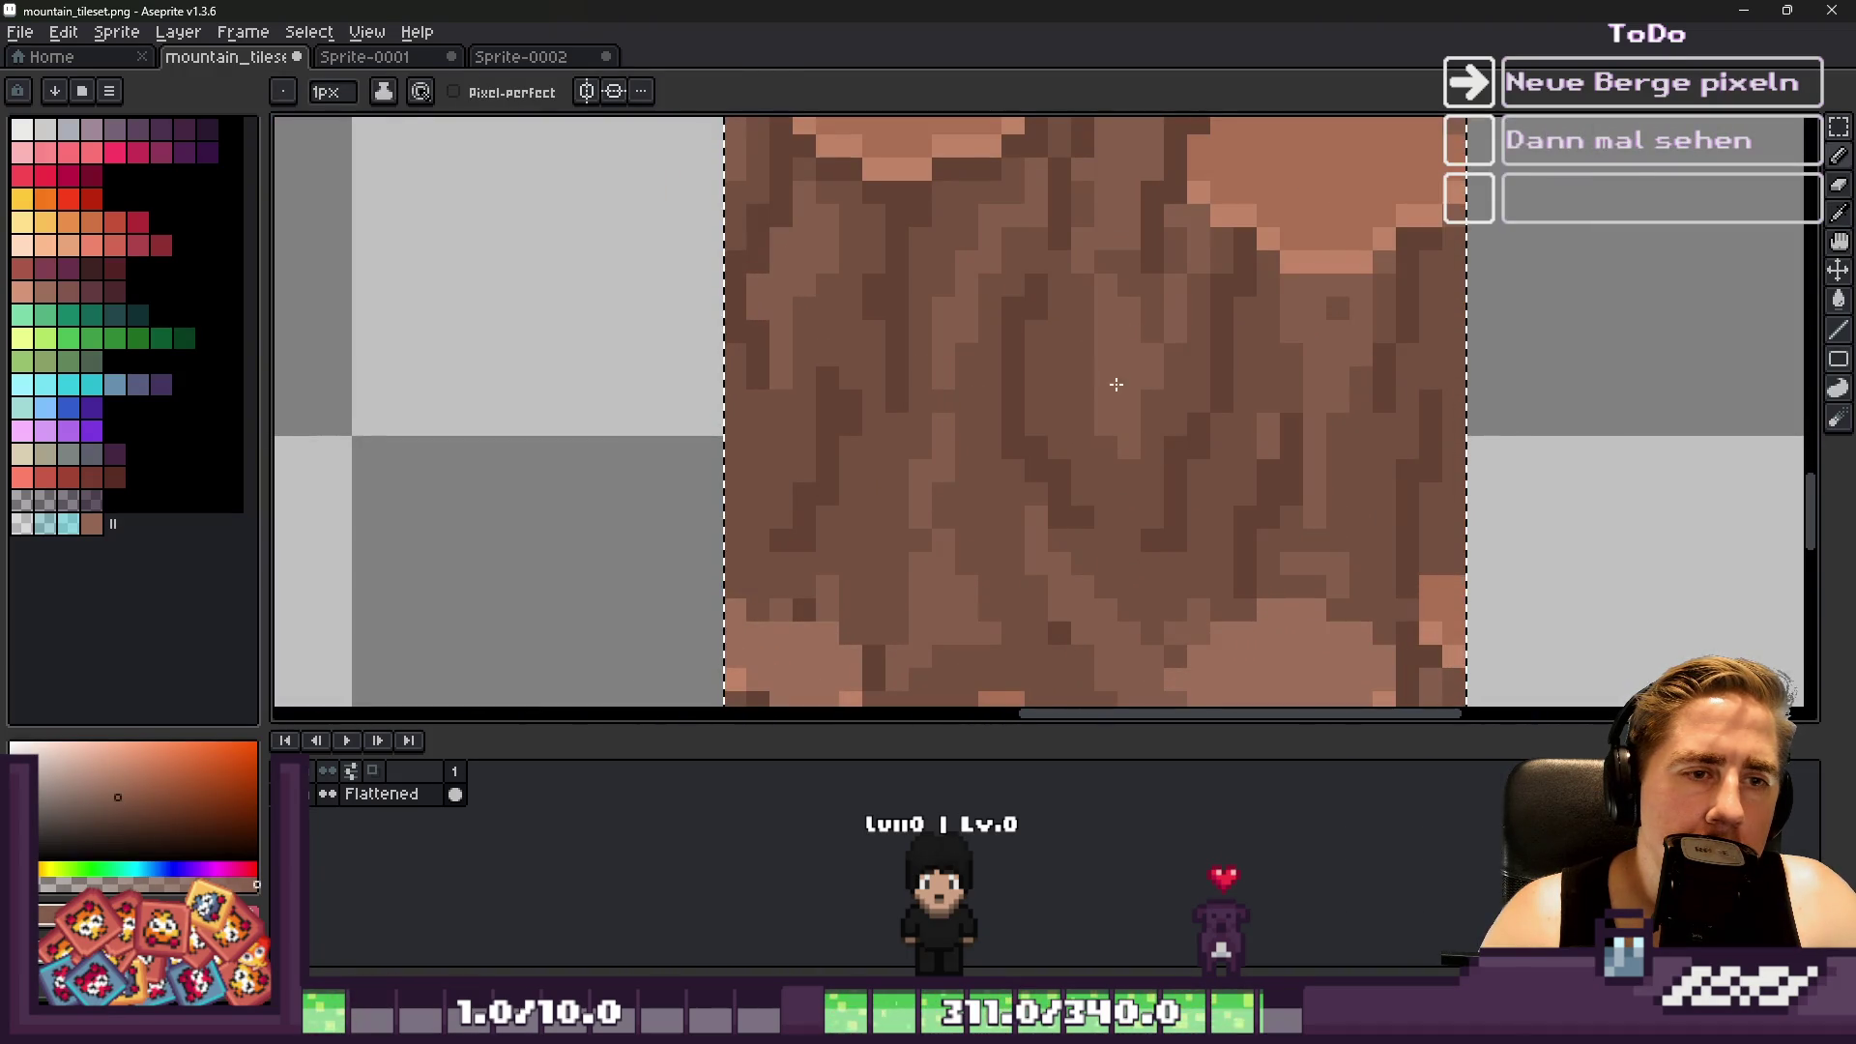
pyautogui.scroll(1, 941, 427)
pyautogui.scroll(-3, 1065, 544)
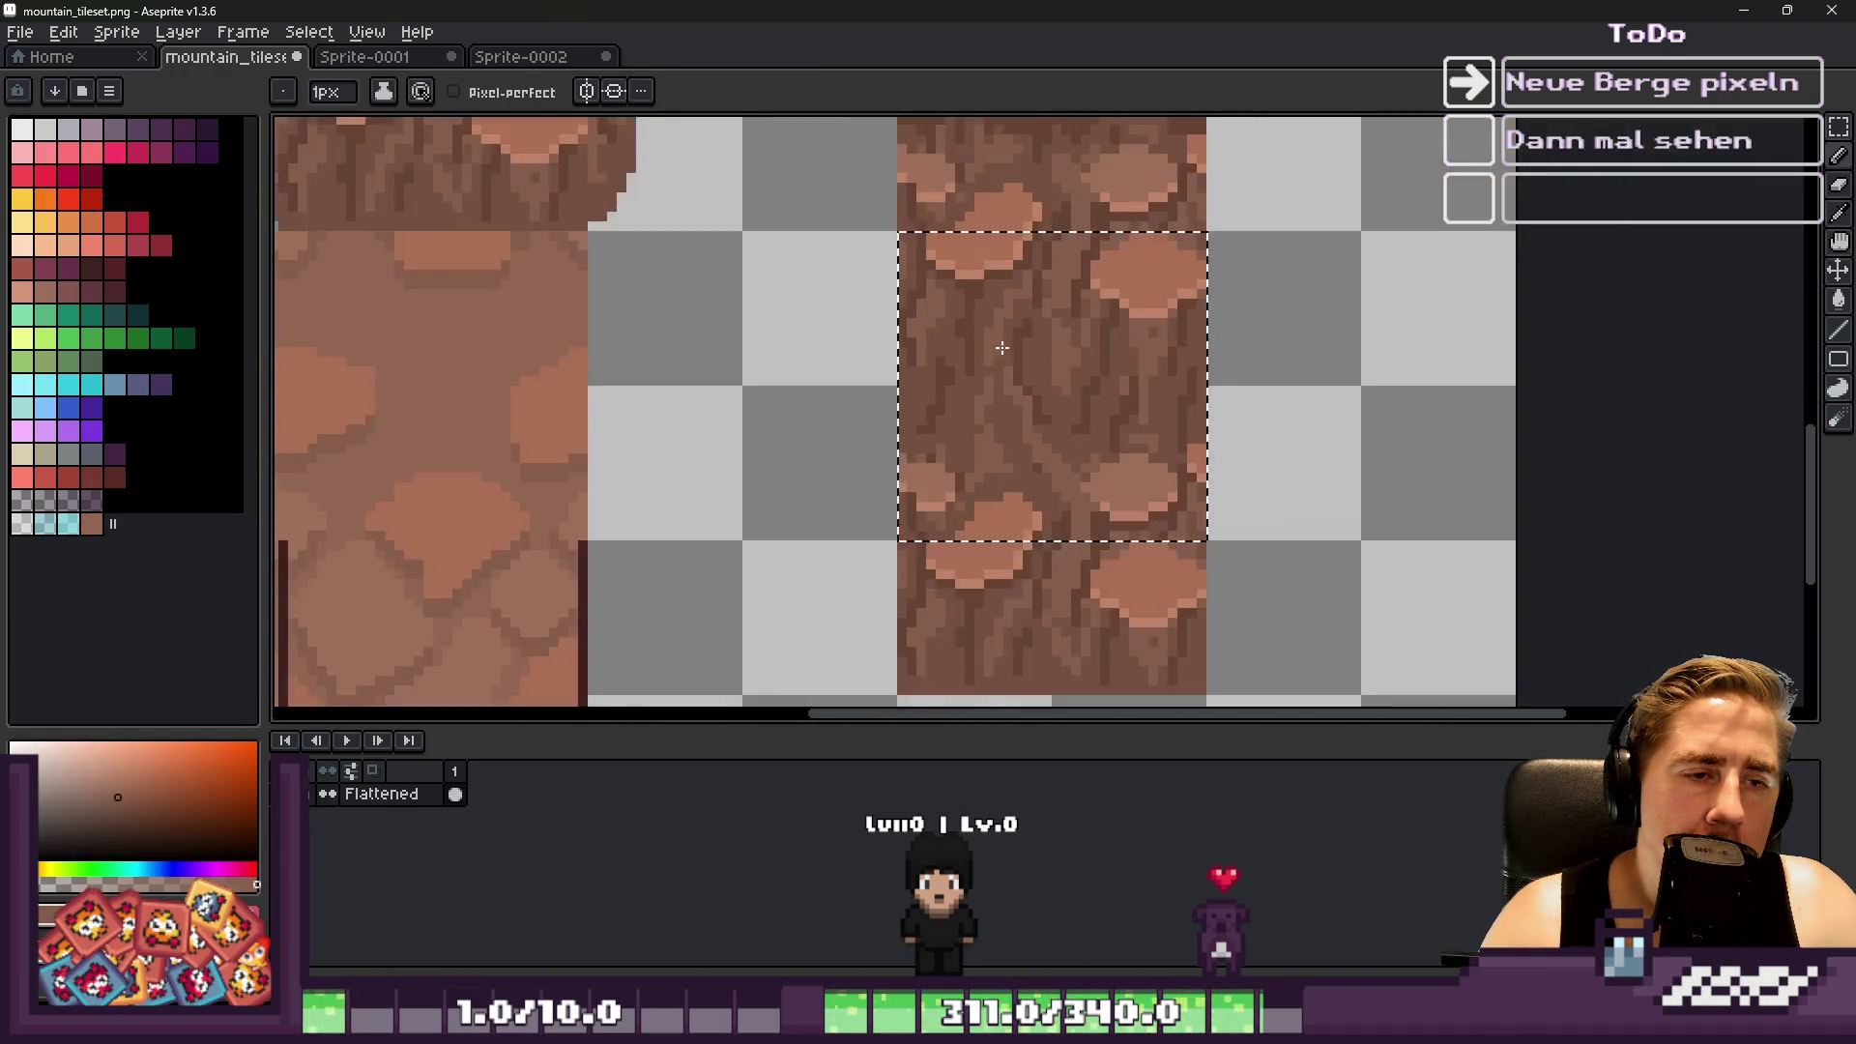
pyautogui.scroll(3, 1008, 352)
pyautogui.scroll(-4, 967, 437)
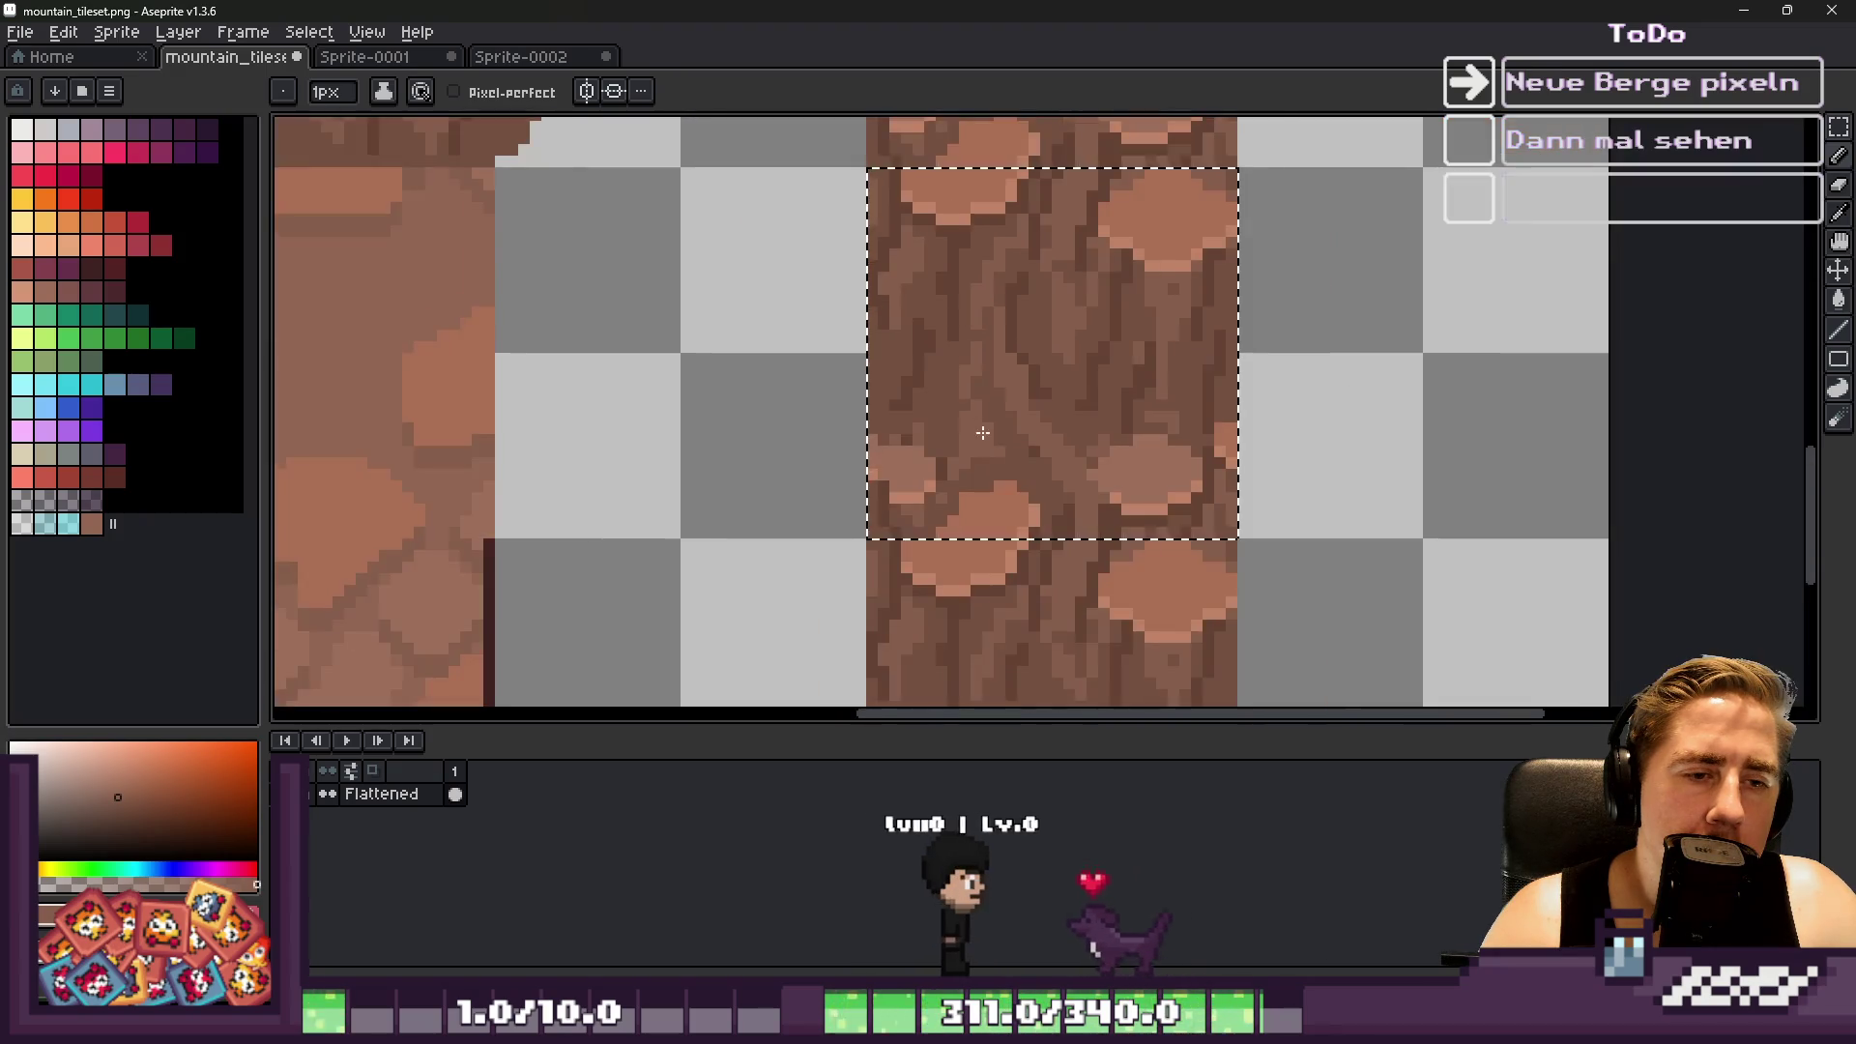
pyautogui.scroll(5, 967, 437)
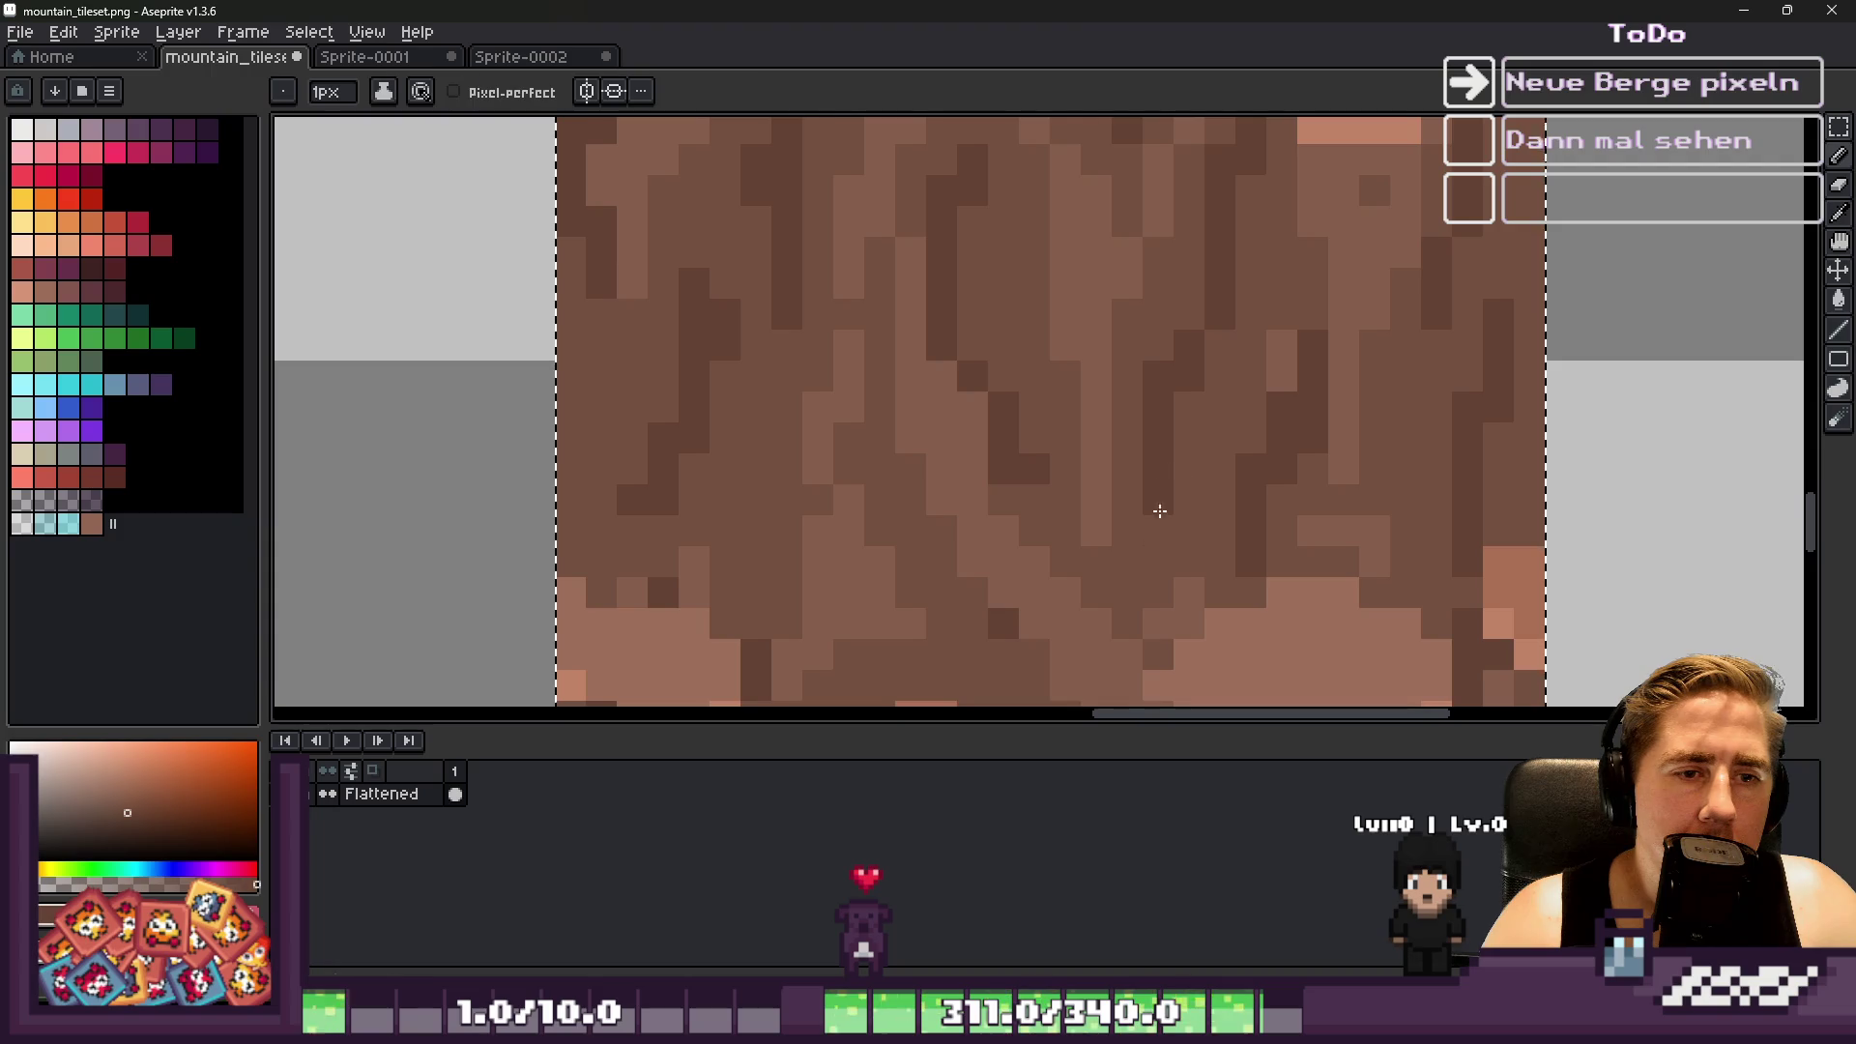
pyautogui.scroll(-4, 1003, 331)
pyautogui.scroll(-1, 1002, 330)
pyautogui.scroll(5, 1003, 331)
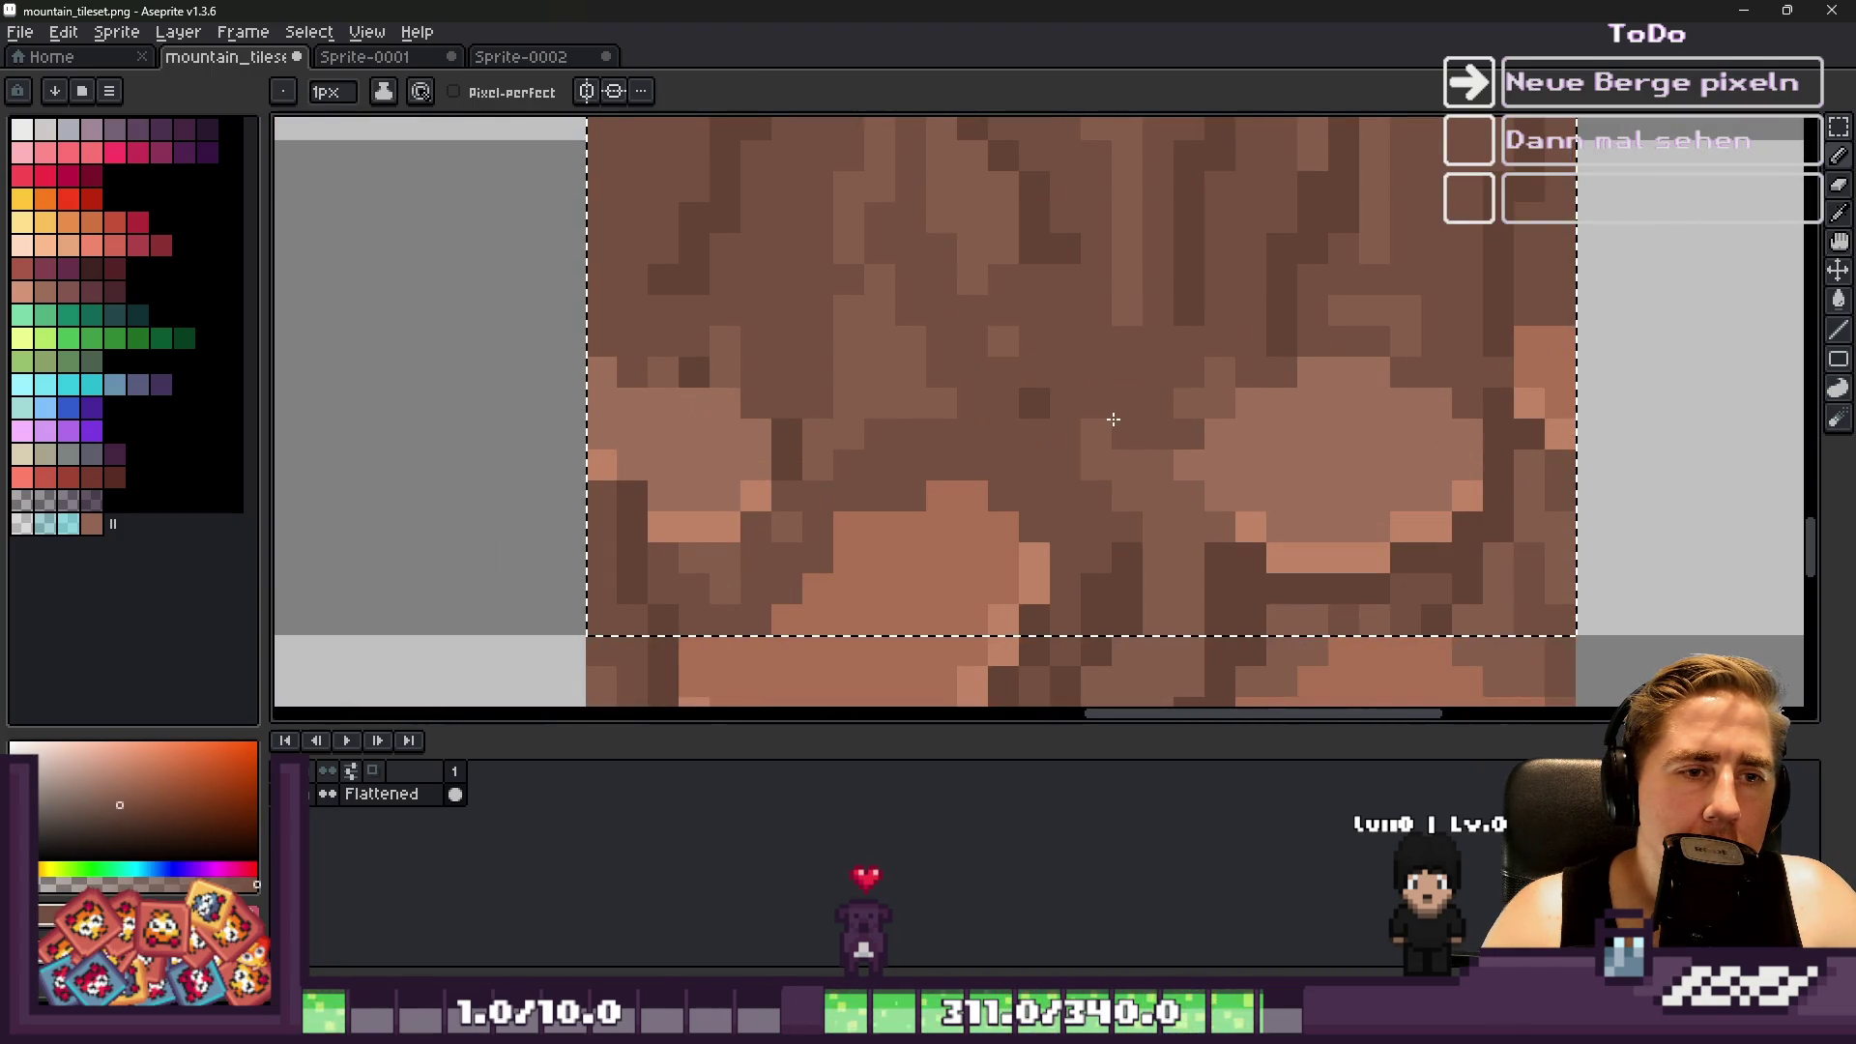
pyautogui.keyDown('alt'); pyautogui.click(1079, 408); pyautogui.keyUp('alt')
pyautogui.keyDown('alt'); pyautogui.click(1089, 378); pyautogui.keyUp('alt')
pyautogui.scroll(-2, 1054, 316)
pyautogui.scroll(3, 1007, 299)
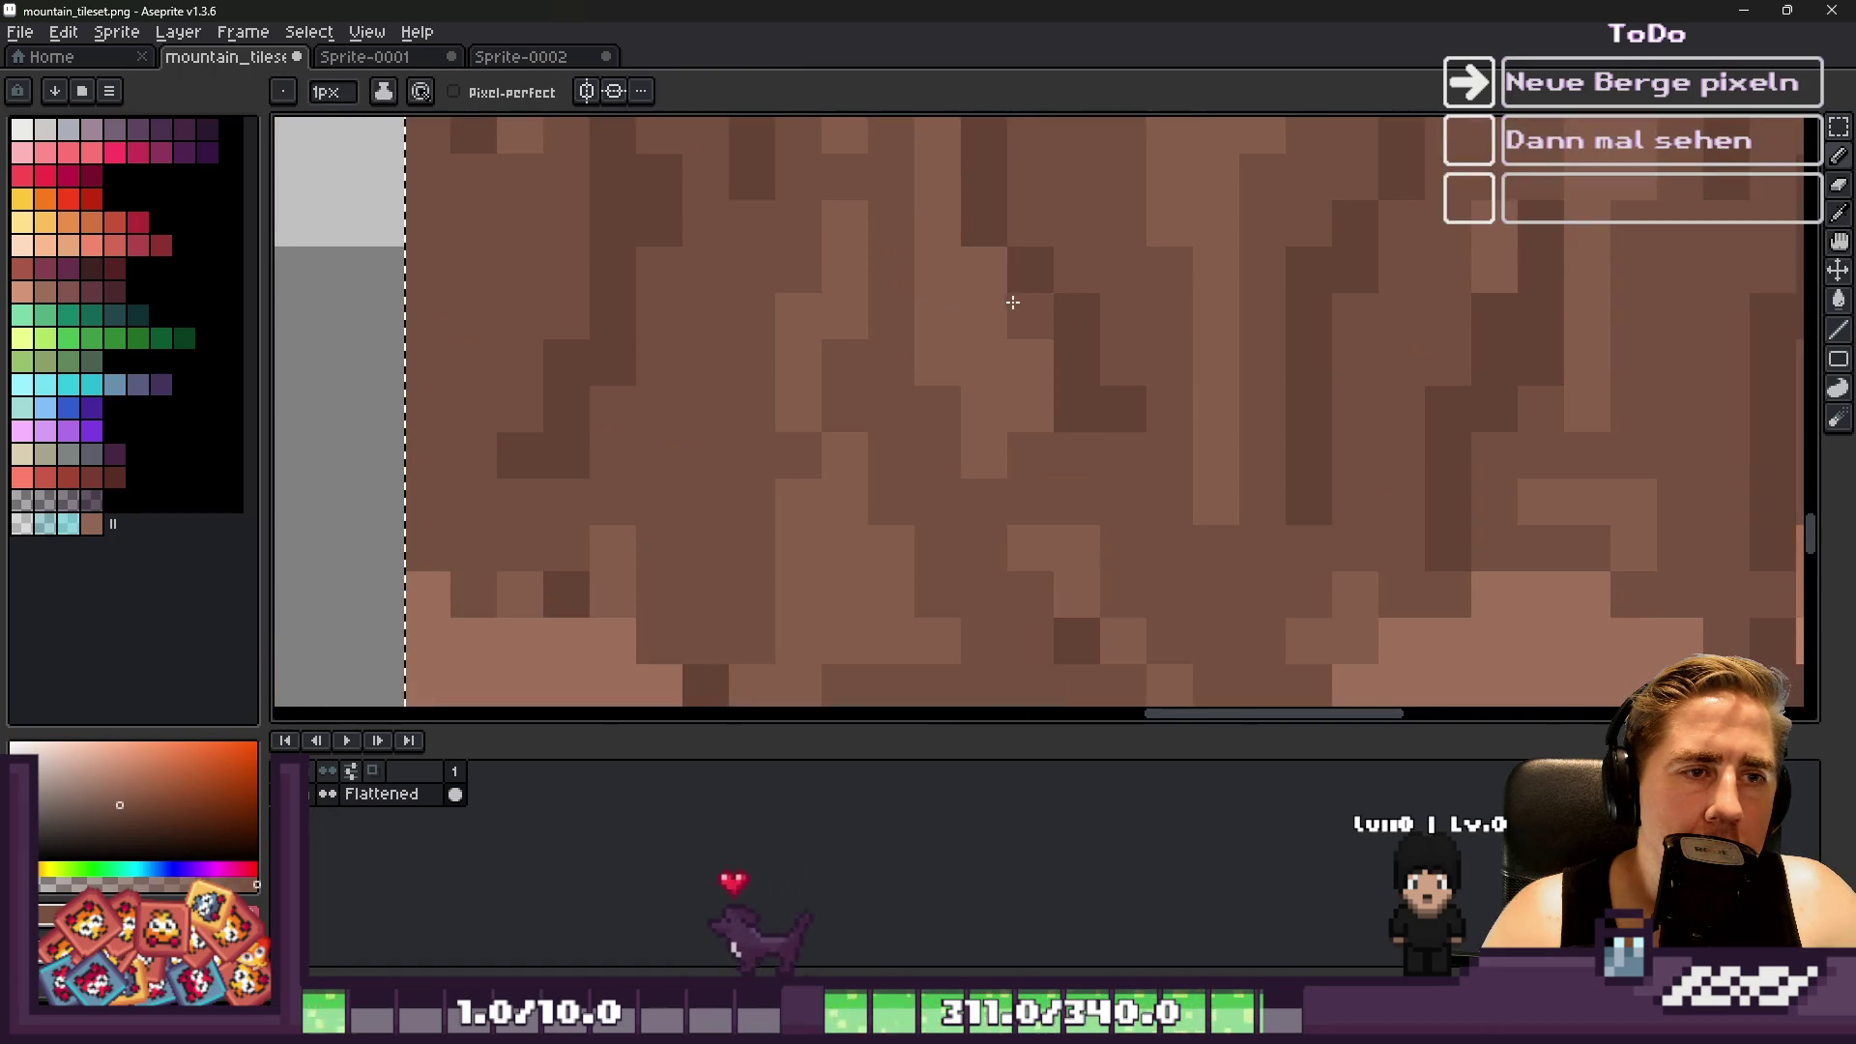
pyautogui.keyDown('alt'); pyautogui.click(988, 201); pyautogui.keyUp('alt')
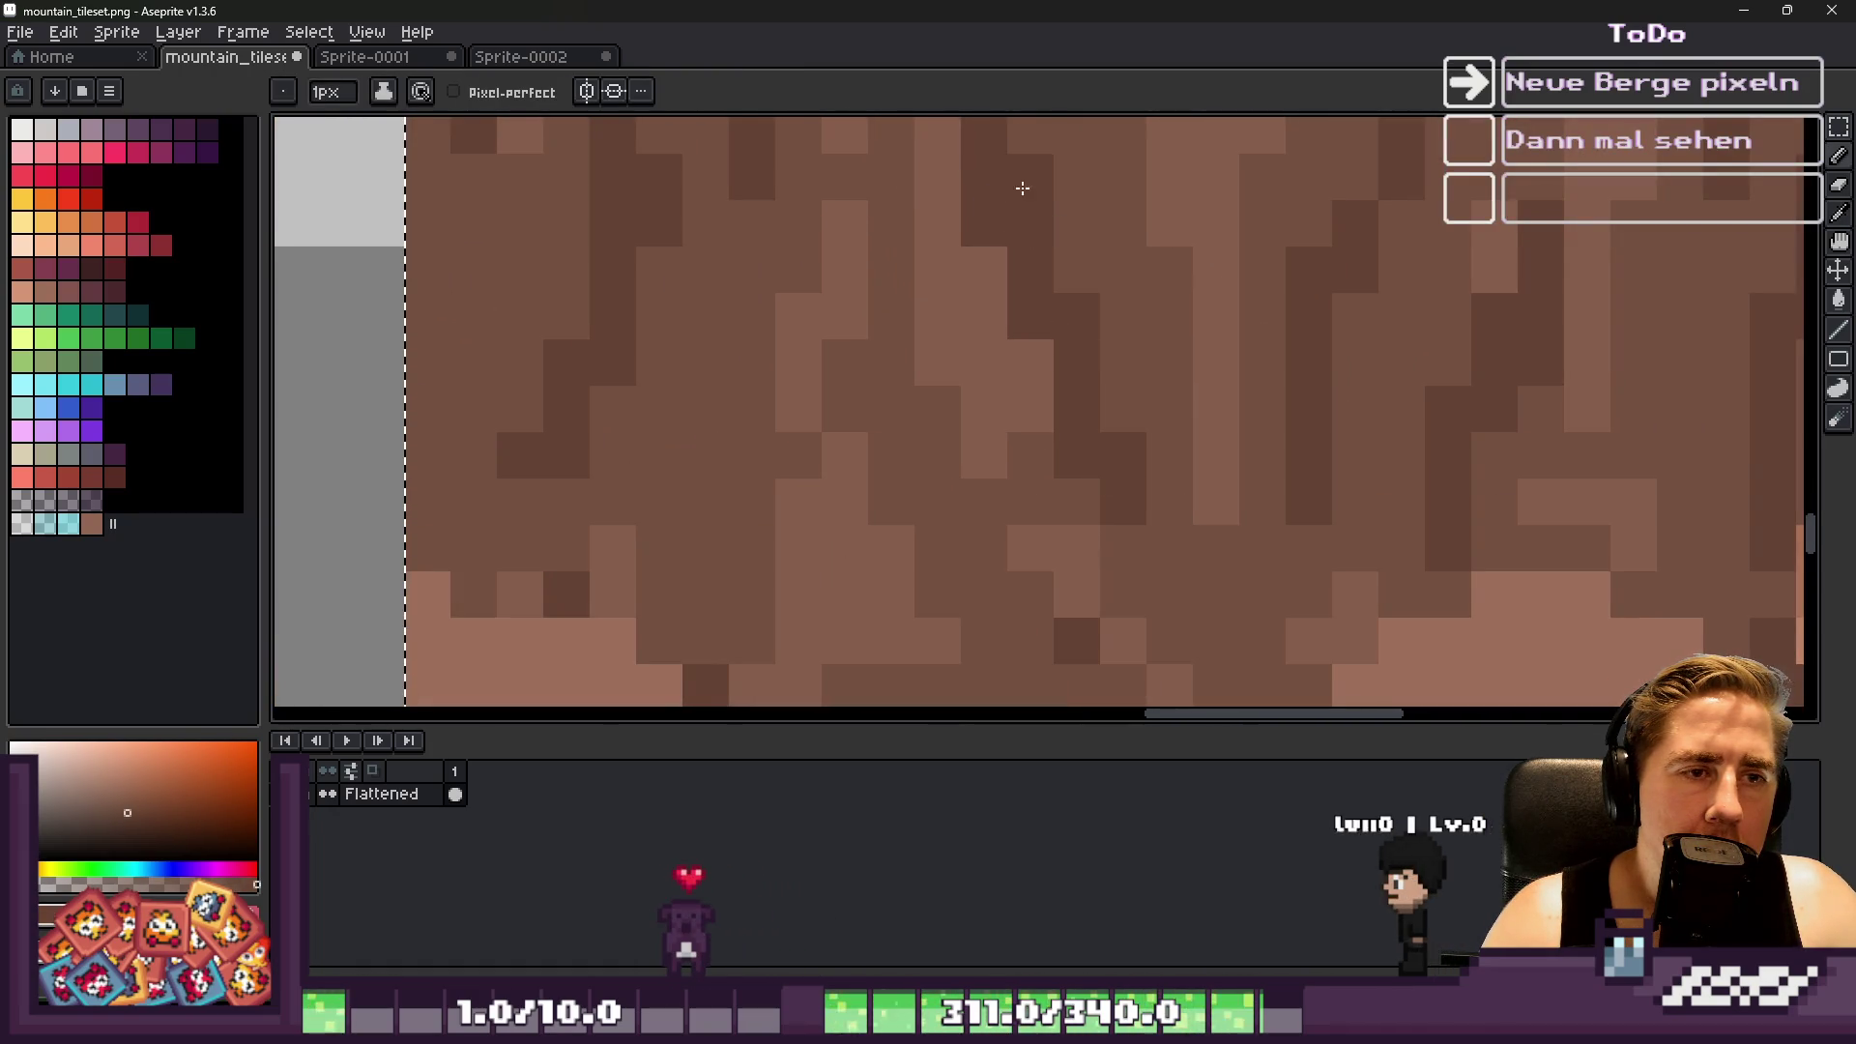
pyautogui.scroll(-3, 1011, 360)
pyautogui.scroll(-2, 1011, 359)
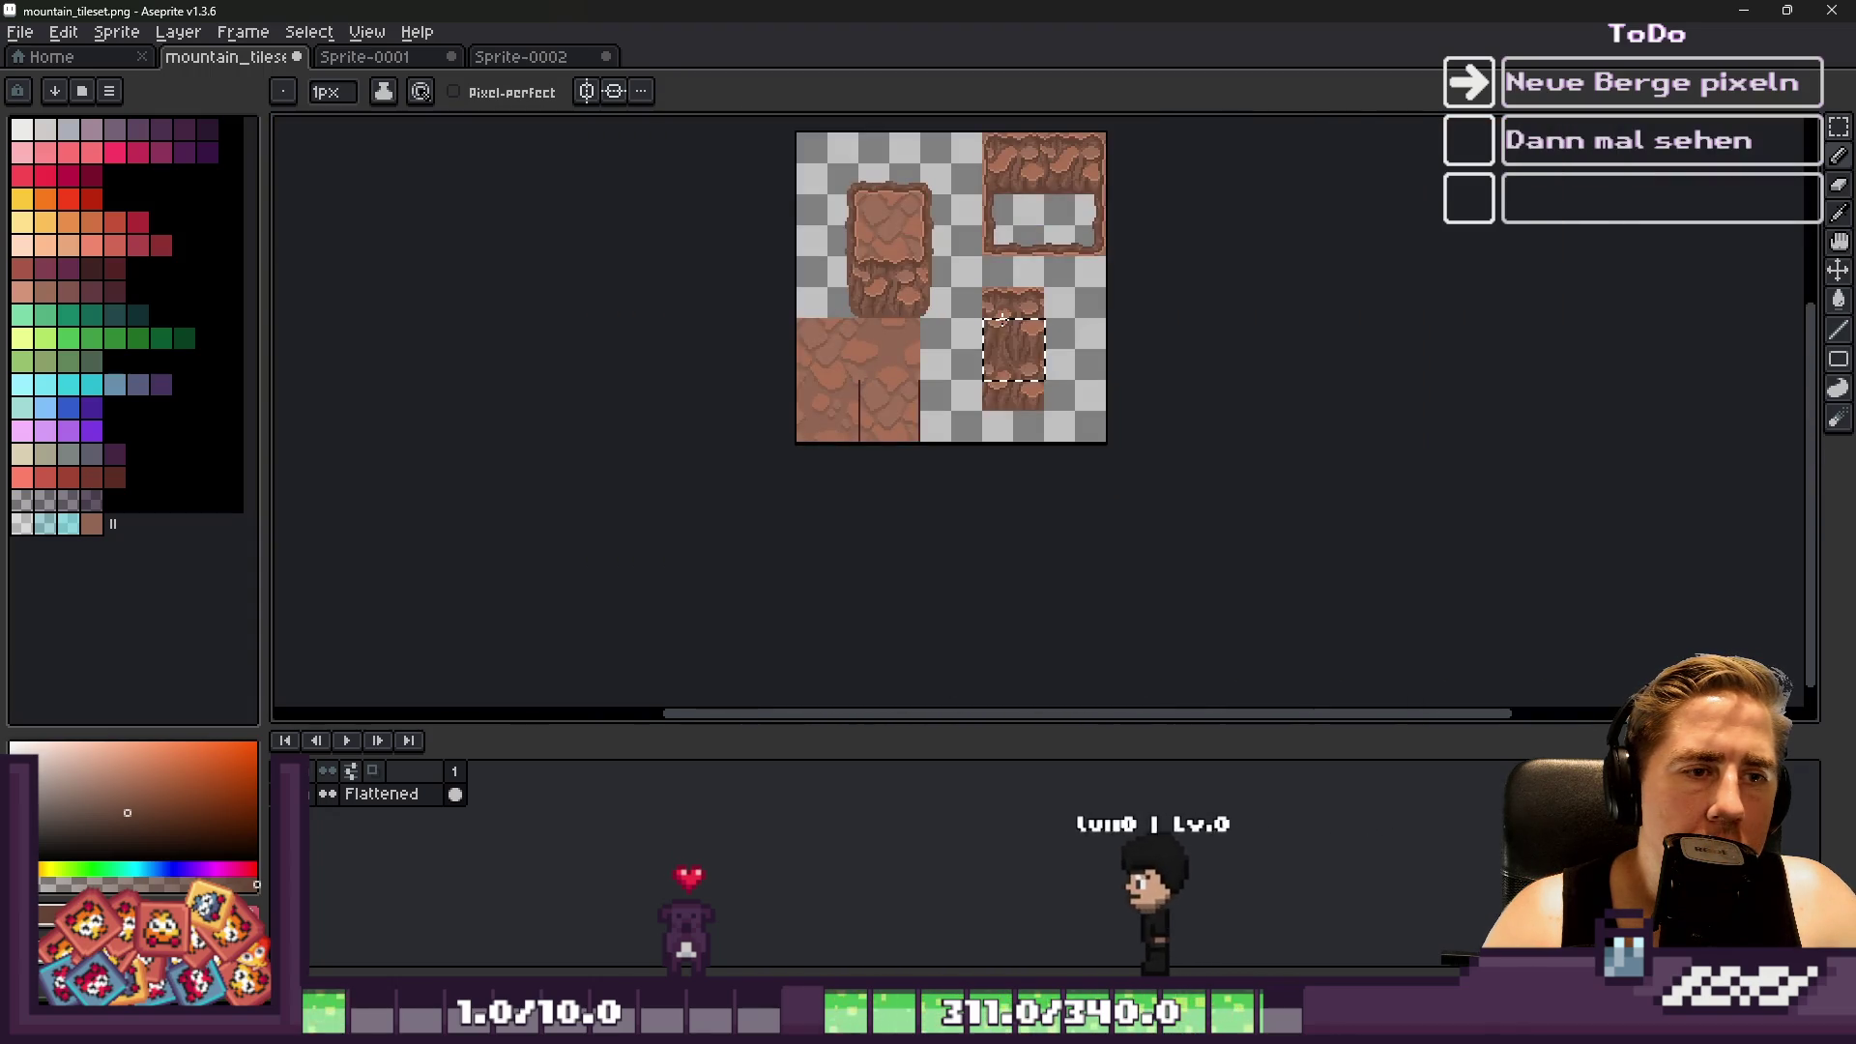
pyautogui.scroll(1, 991, 356)
pyautogui.scroll(2, 996, 352)
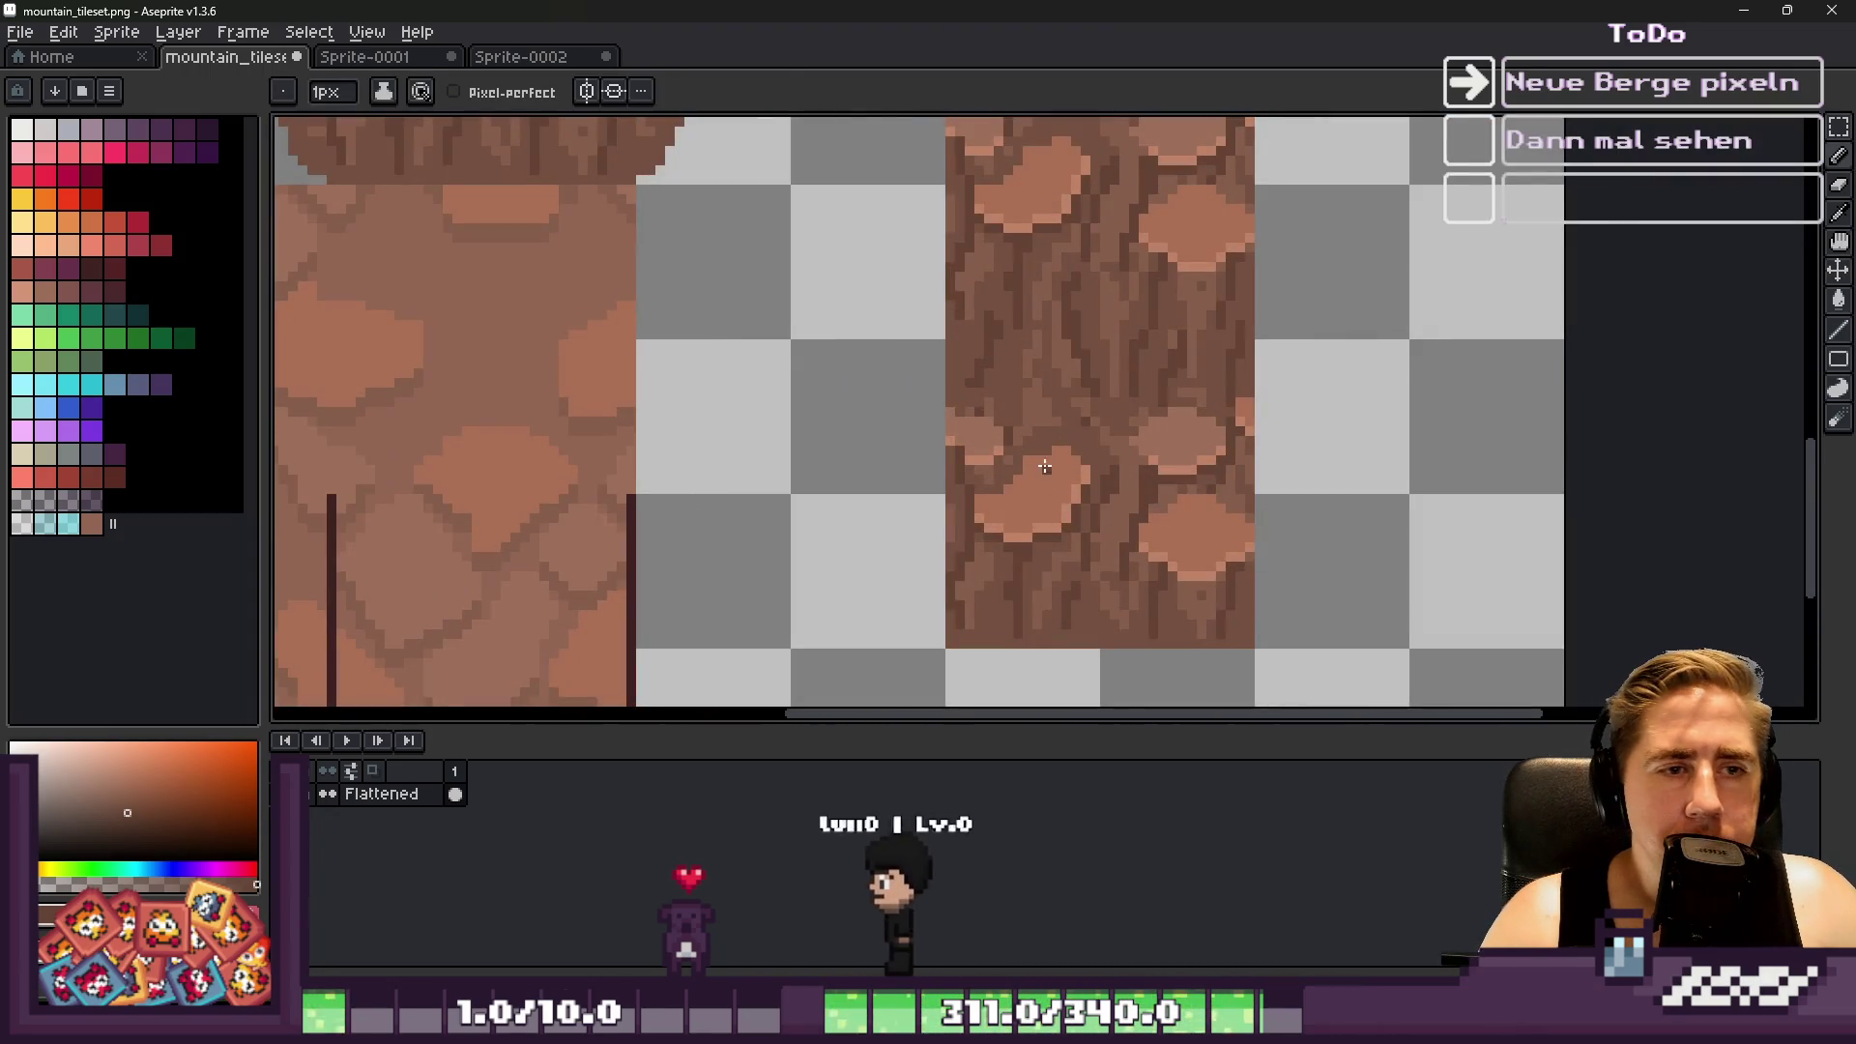
# Set the pencil to 7px and pick a light brown from the stone texture
pyautogui.keyDown('alt'); pyautogui.click(1053, 454); pyautogui.keyUp('alt')
pyautogui.scroll(1, 1054, 327)
pyautogui.press('+')
pyautogui.press('+')
pyautogui.press('+')
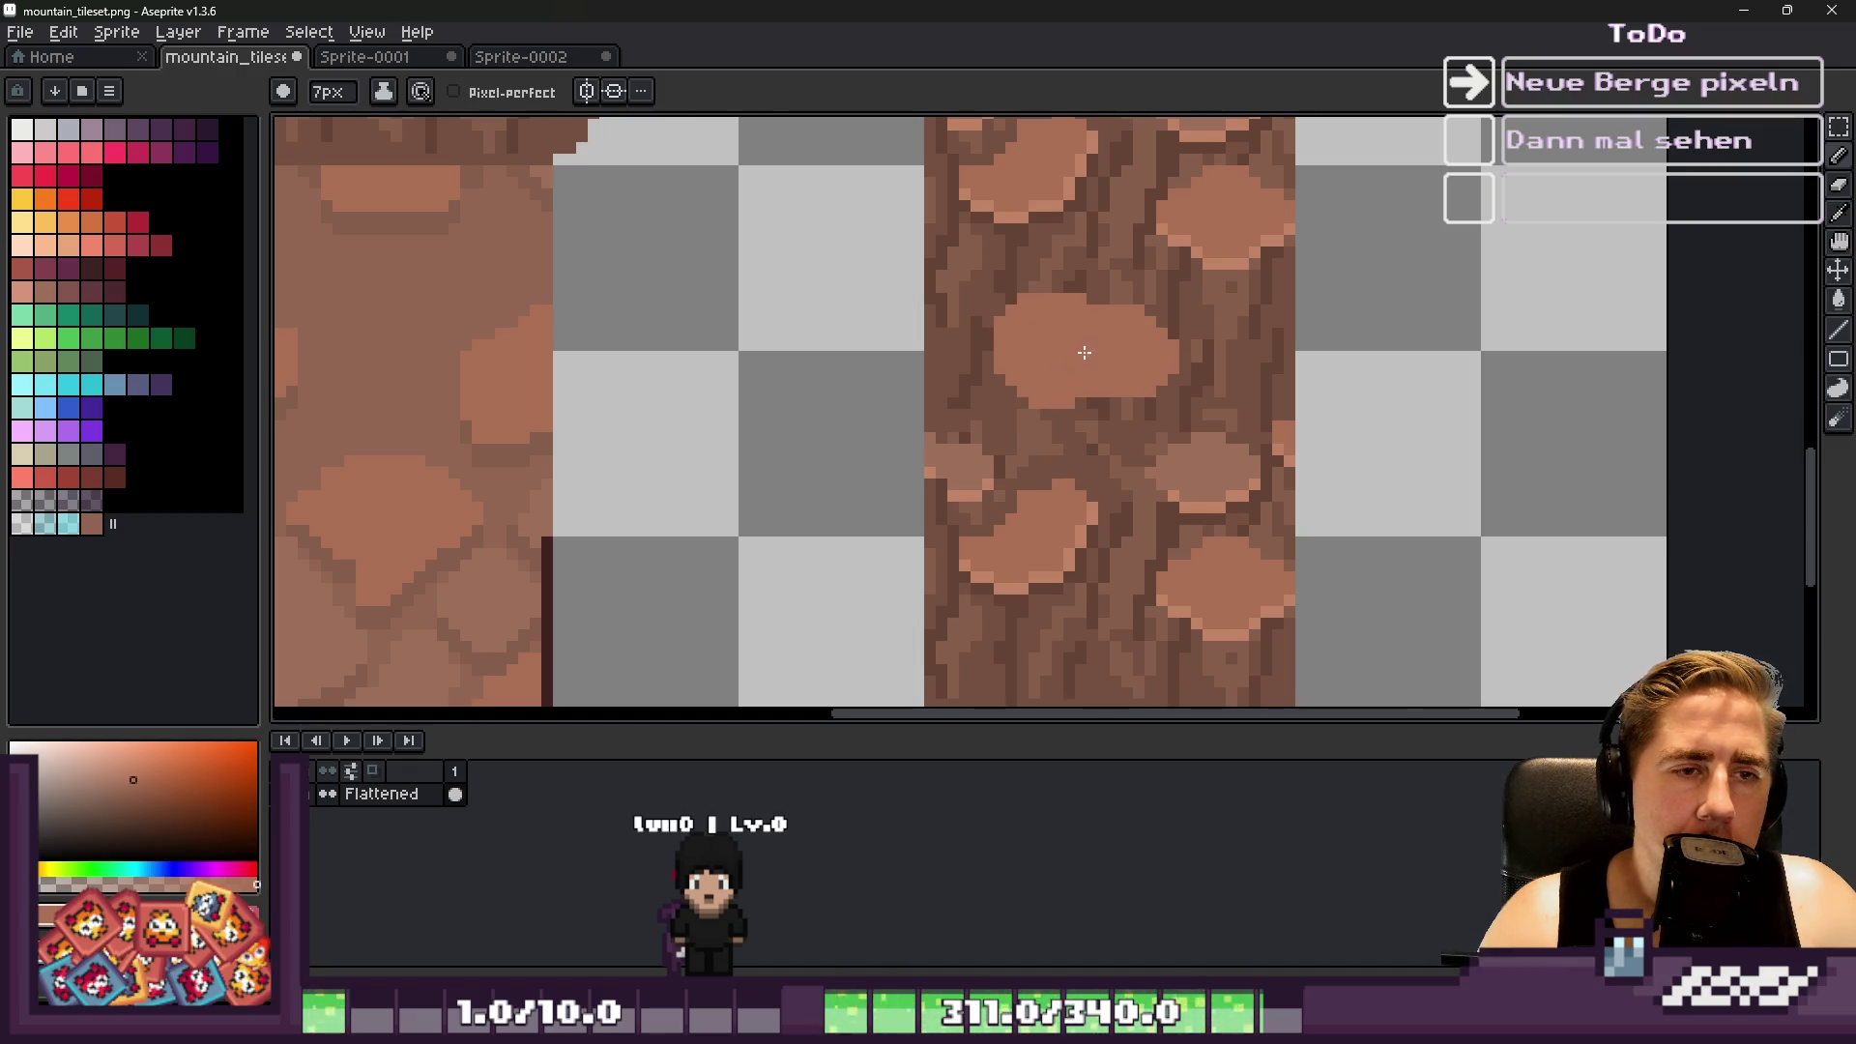
pyautogui.scroll(-6, 1084, 355)
pyautogui.scroll(5, 986, 365)
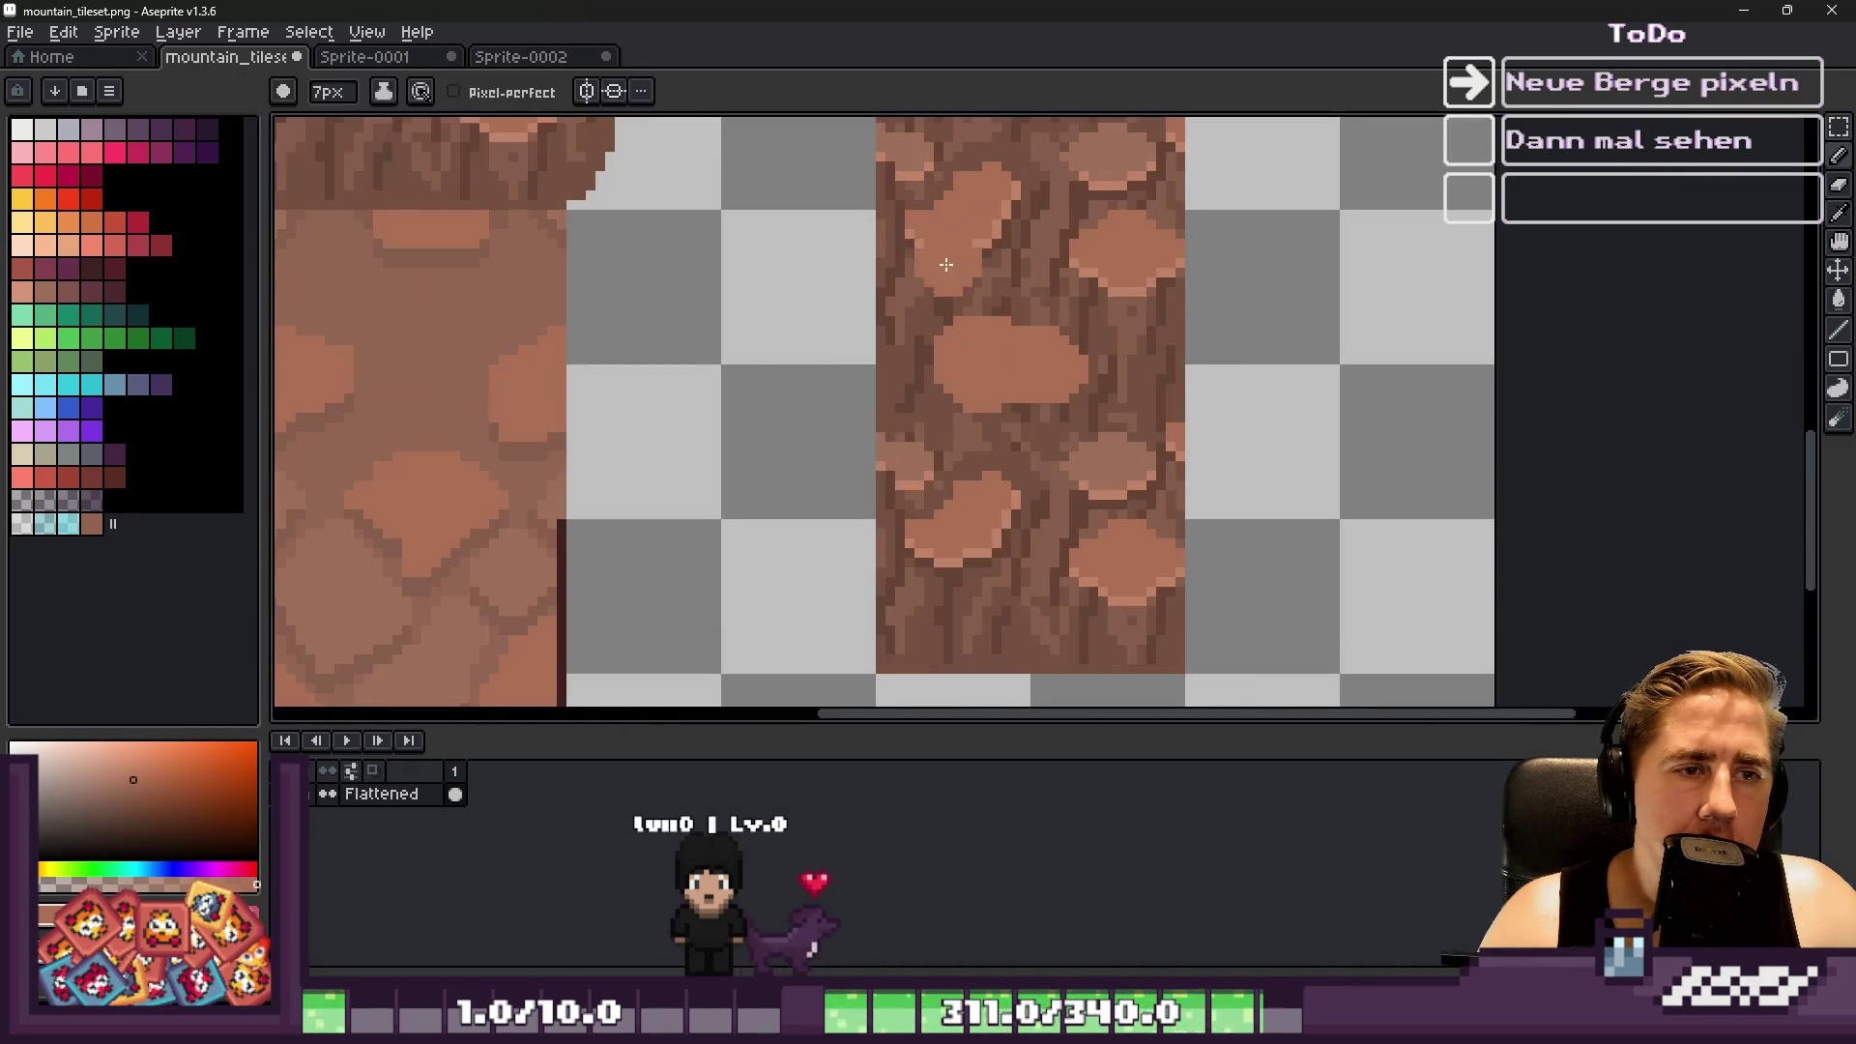
pyautogui.press('alt')
pyautogui.keyDown('alt'); pyautogui.click(981, 250); pyautogui.keyUp('alt')
pyautogui.scroll(3, 966, 386)
# With a 1px pencil, draw a dark shadow line under the large stone
pyautogui.press('-')
pyautogui.press('-')
pyautogui.press('-')
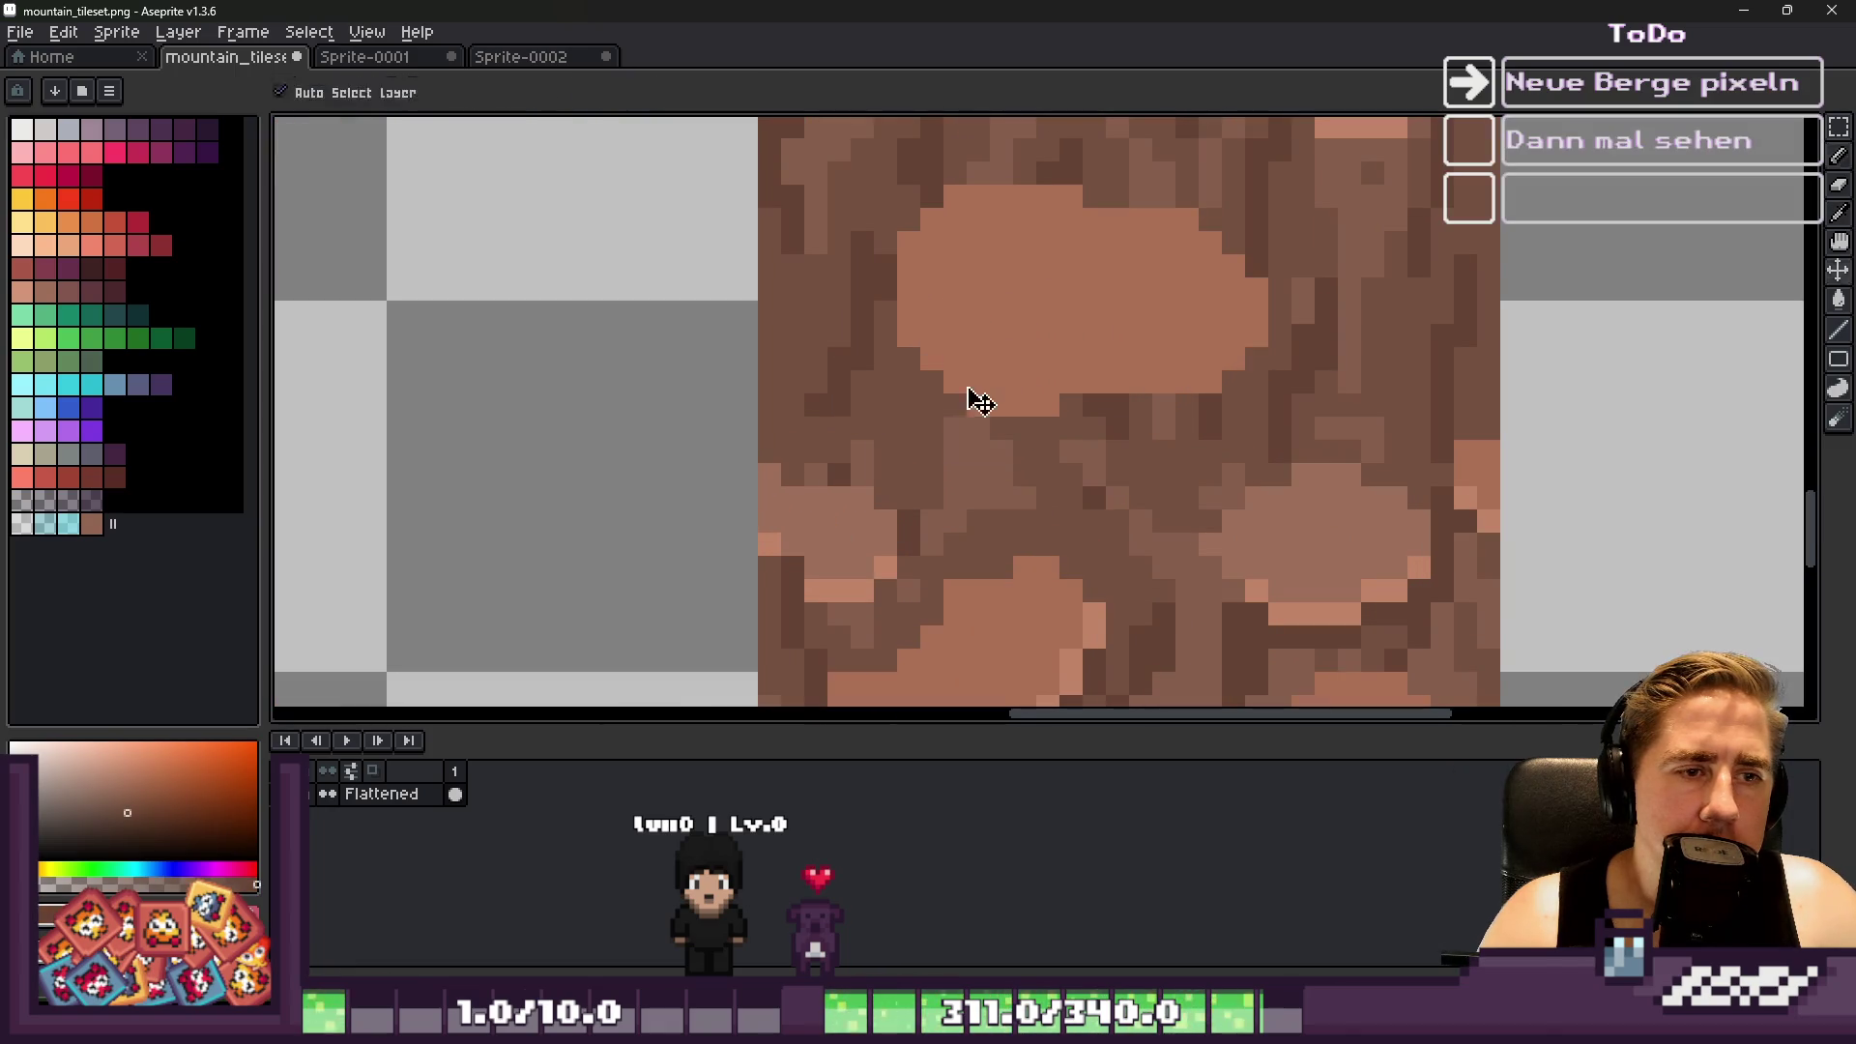
pyautogui.scroll(1, 944, 406)
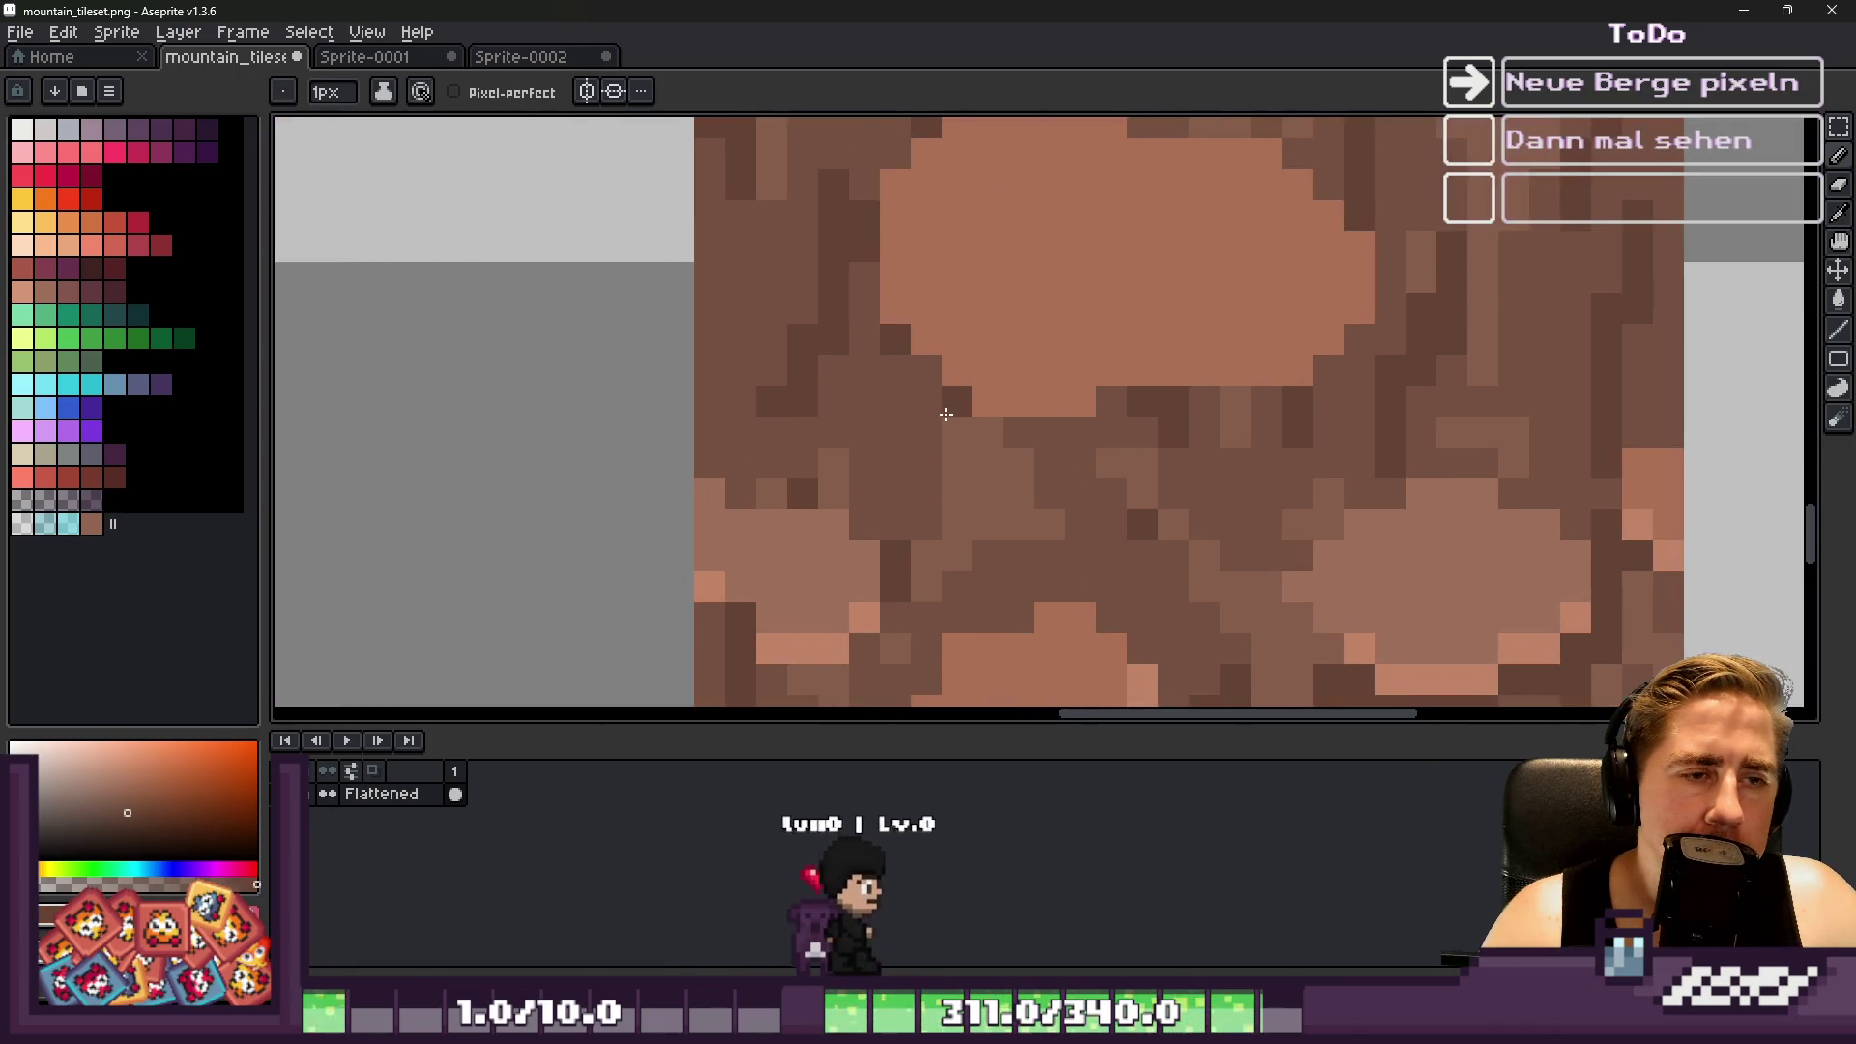
pyautogui.moveTo(994, 432)
pyautogui.mouseDown()
pyautogui.moveTo(1279, 388)
pyautogui.moveTo(1383, 324)
pyautogui.mouseUp()
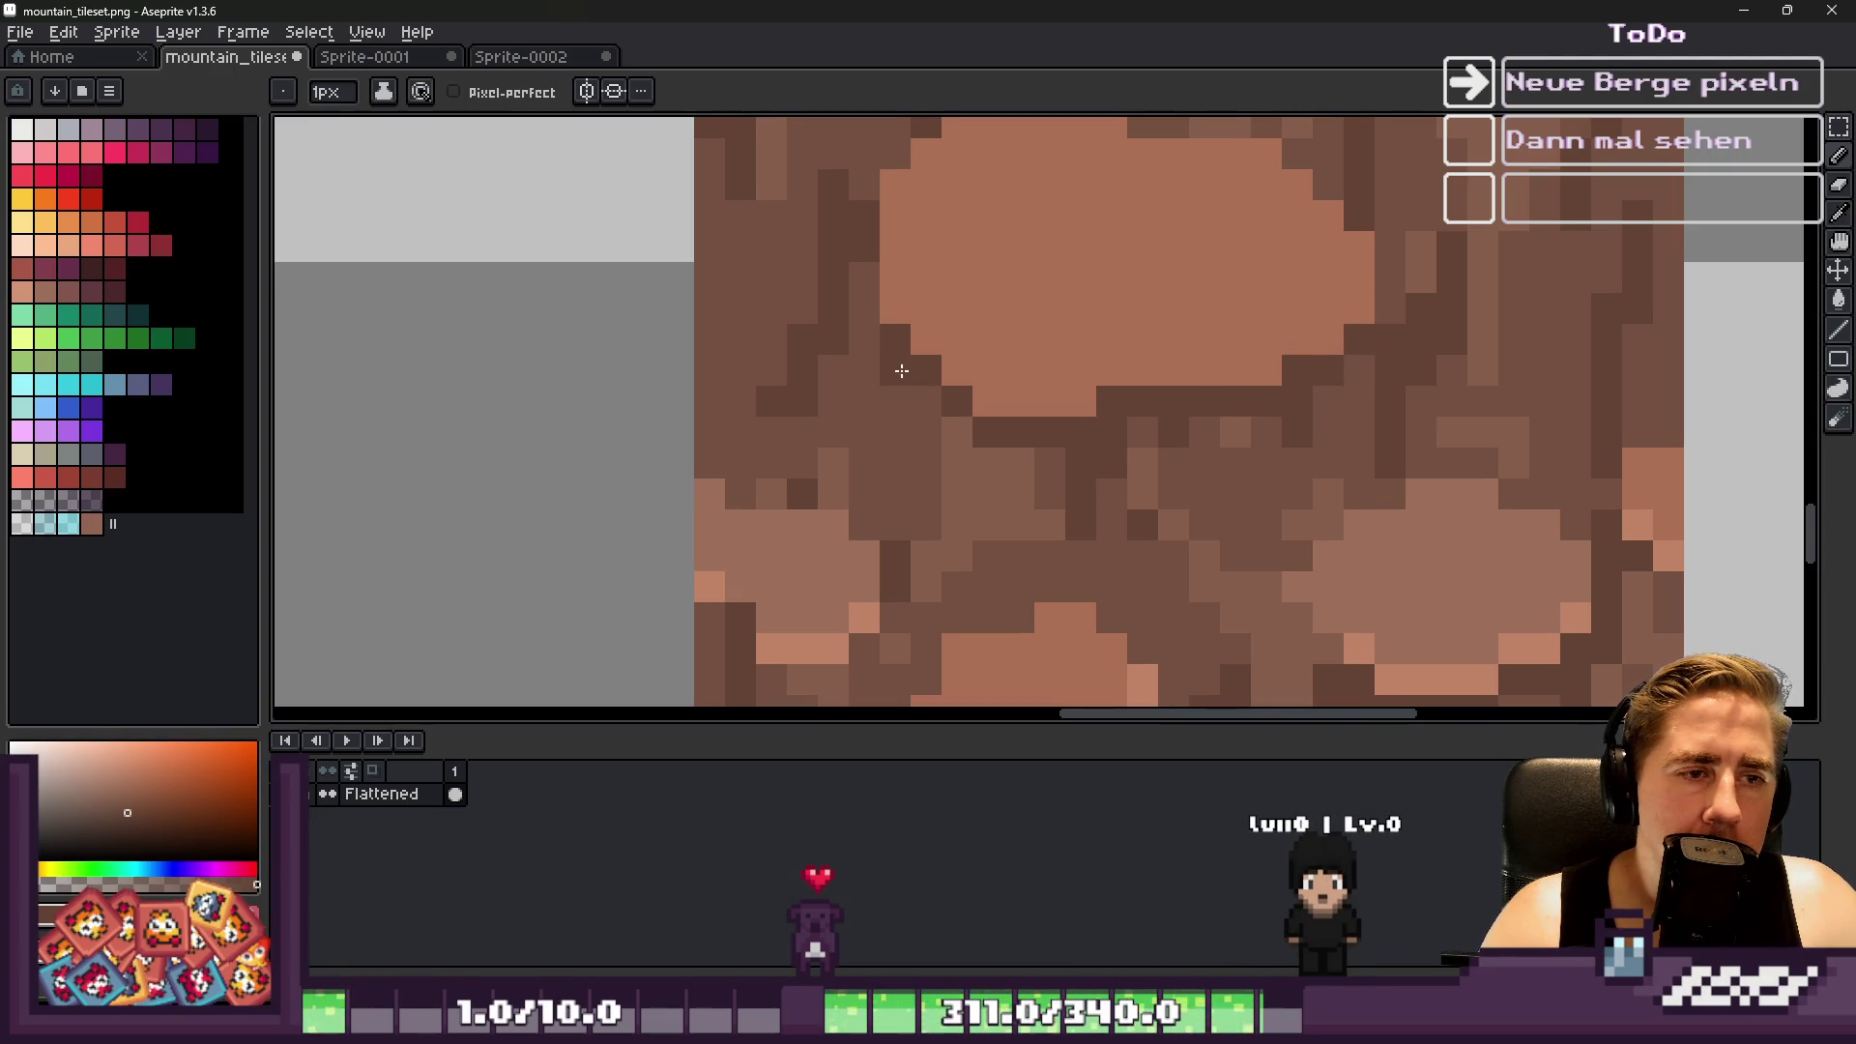
pyautogui.scroll(-5, 938, 385)
pyautogui.scroll(5, 986, 406)
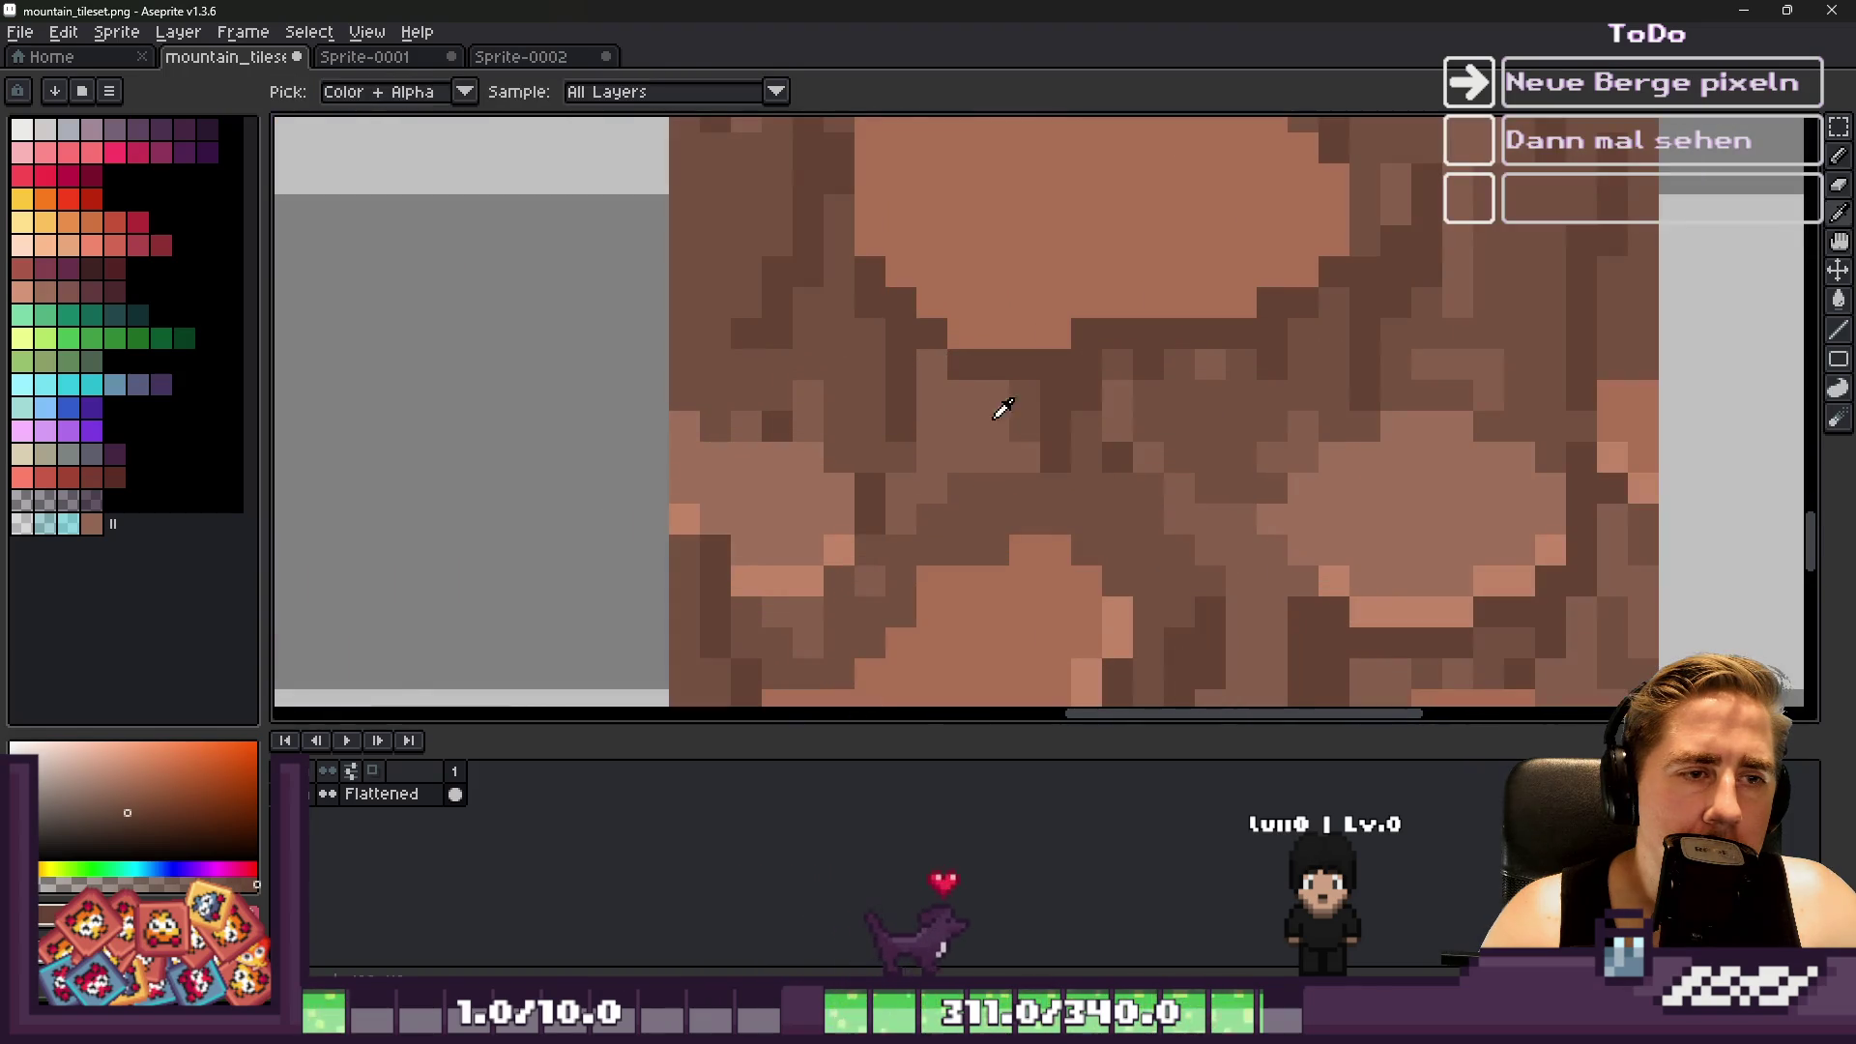
pyautogui.scroll(-3, 939, 473)
pyautogui.scroll(1, 952, 426)
pyautogui.scroll(-1, 958, 418)
pyautogui.scroll(-2, 958, 419)
pyautogui.scroll(2, 986, 406)
pyautogui.scroll(-1, 986, 406)
# Pick a light stone colour and select the lower part of the rock column
pyautogui.press('m')
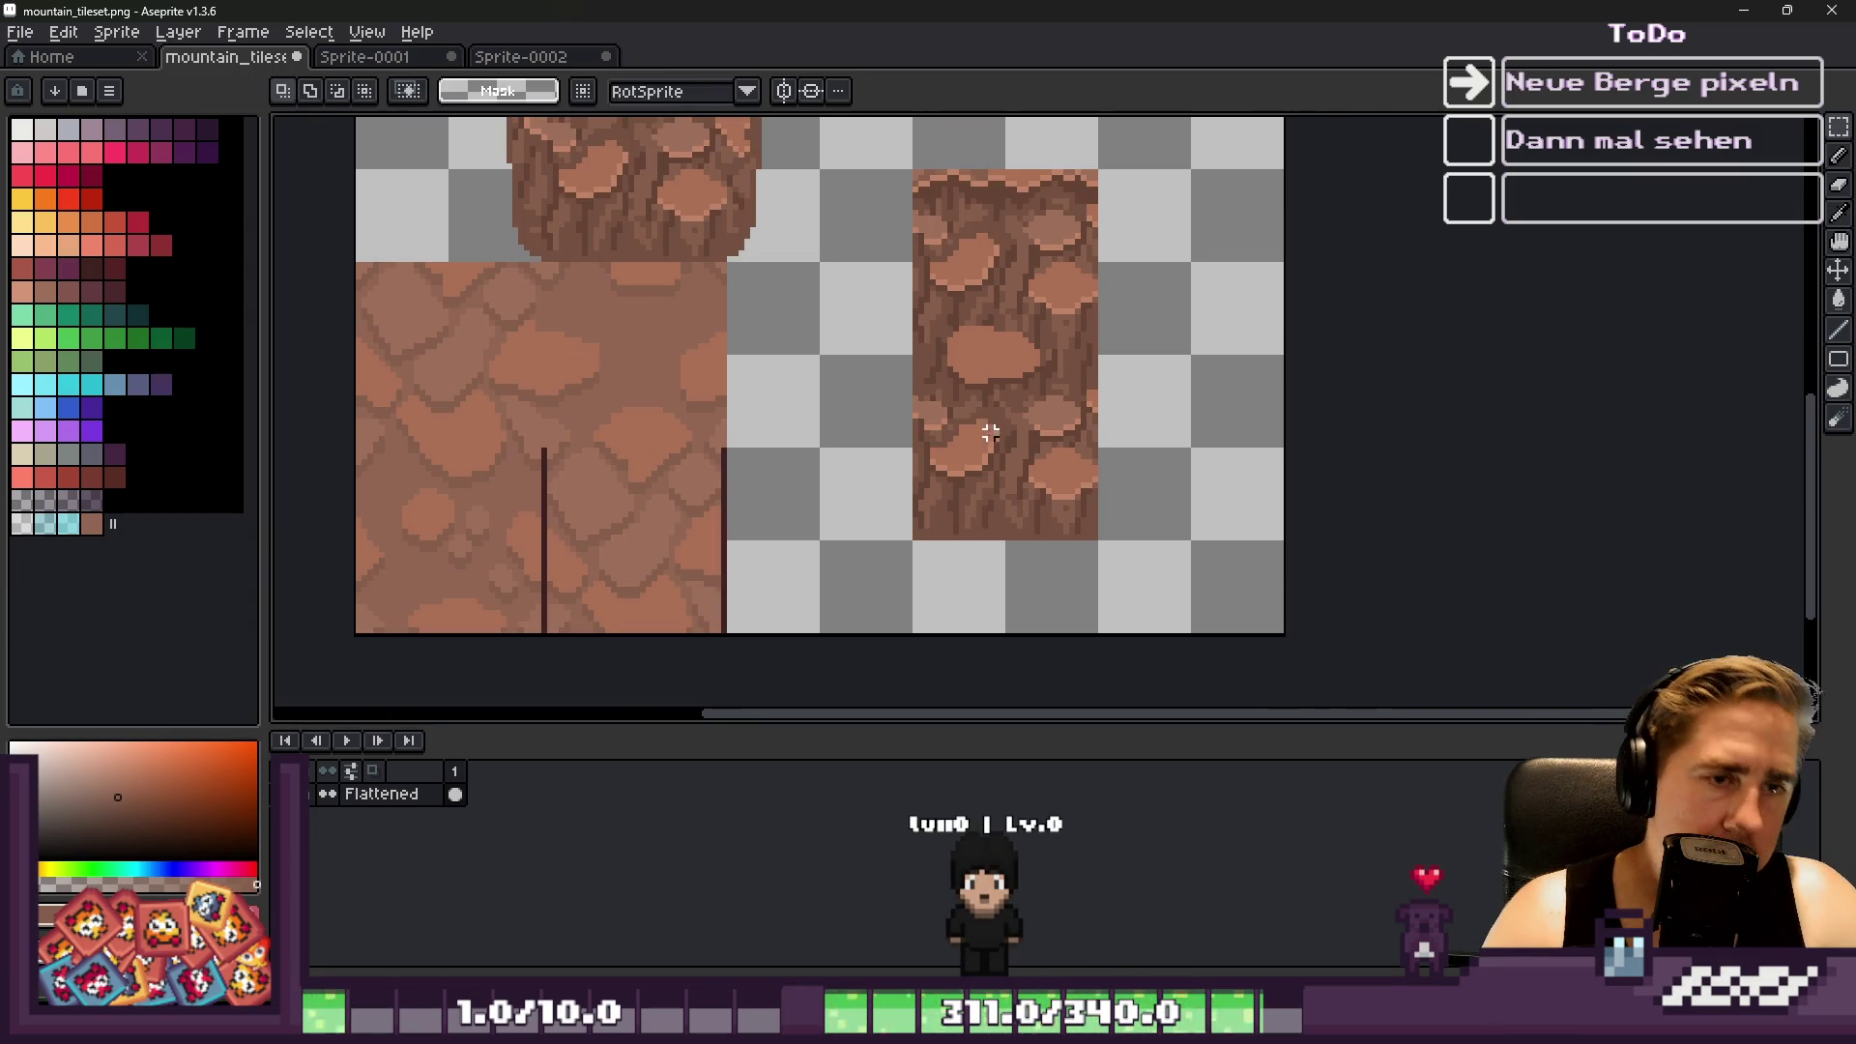
pyautogui.scroll(2, 890, 183)
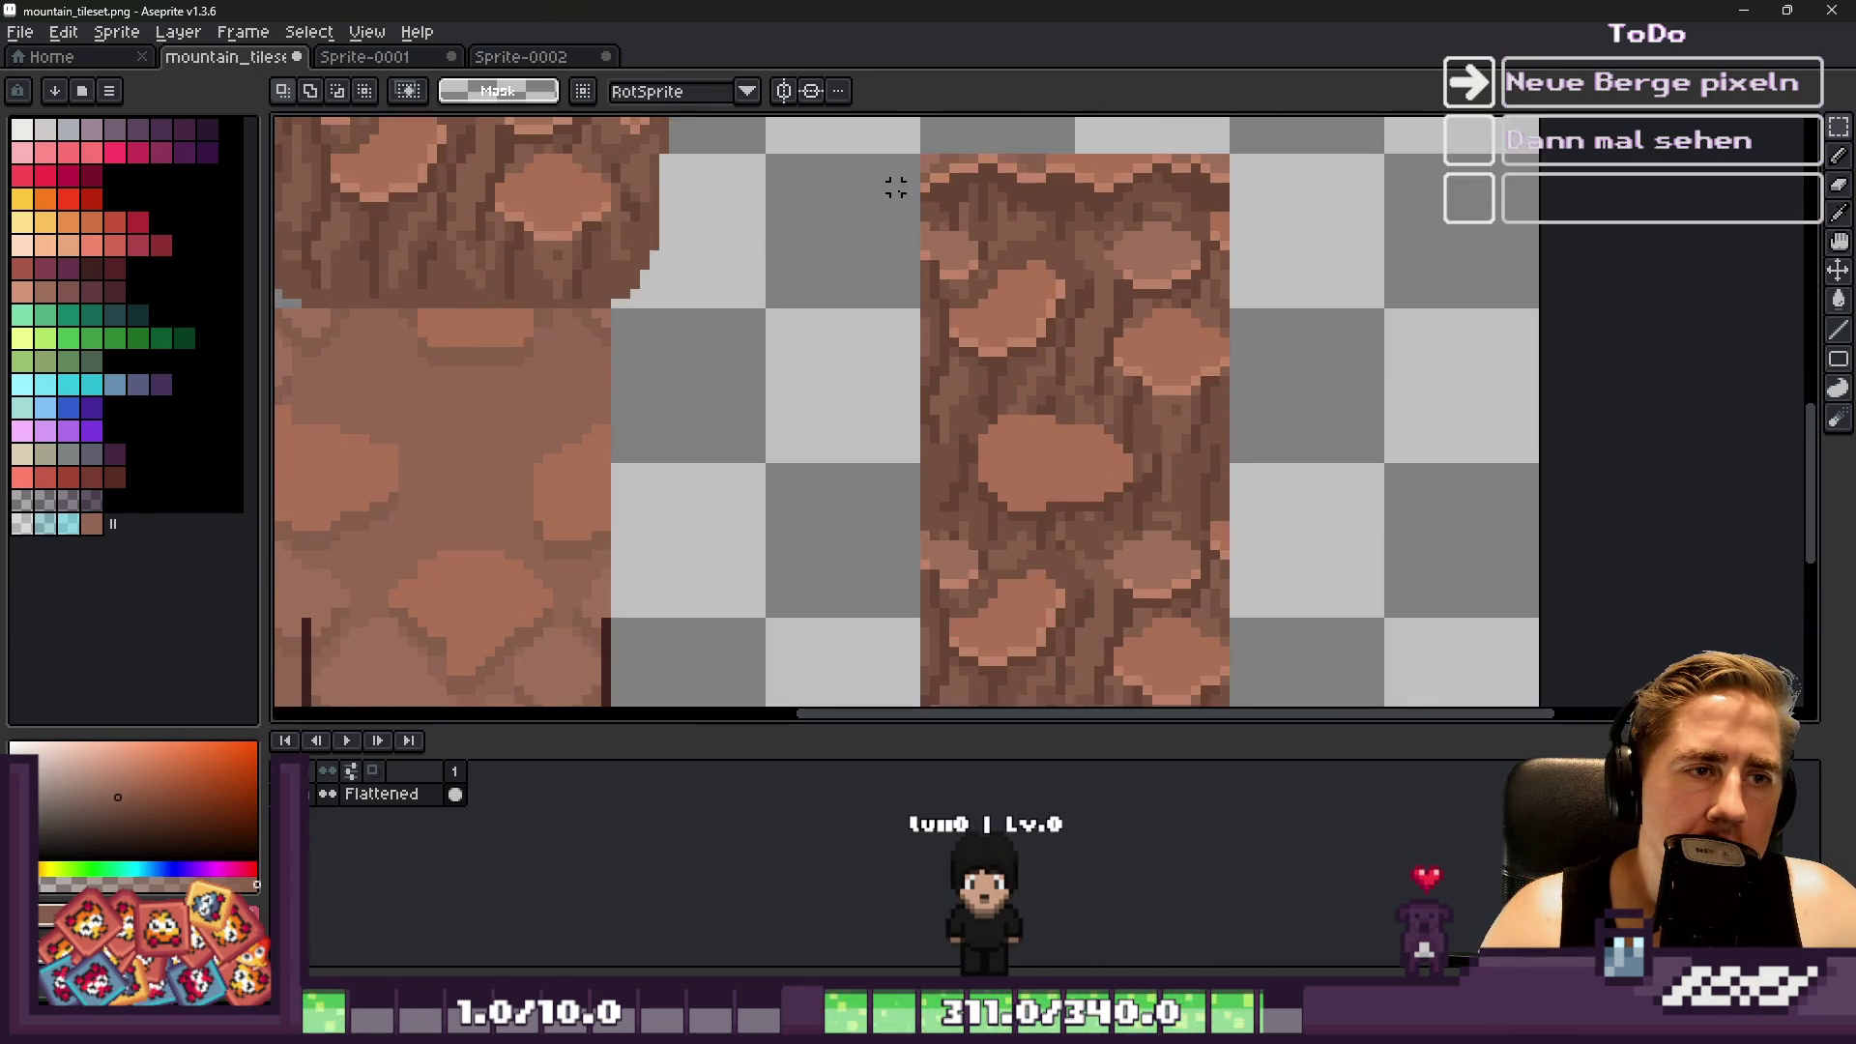
pyautogui.scroll(1, 964, 489)
pyautogui.press('b')
pyautogui.keyDown('alt'); pyautogui.click(999, 258); pyautogui.keyUp('alt')
pyautogui.scroll(2, 981, 528)
pyautogui.scroll(-2, 981, 528)
pyautogui.press('m')
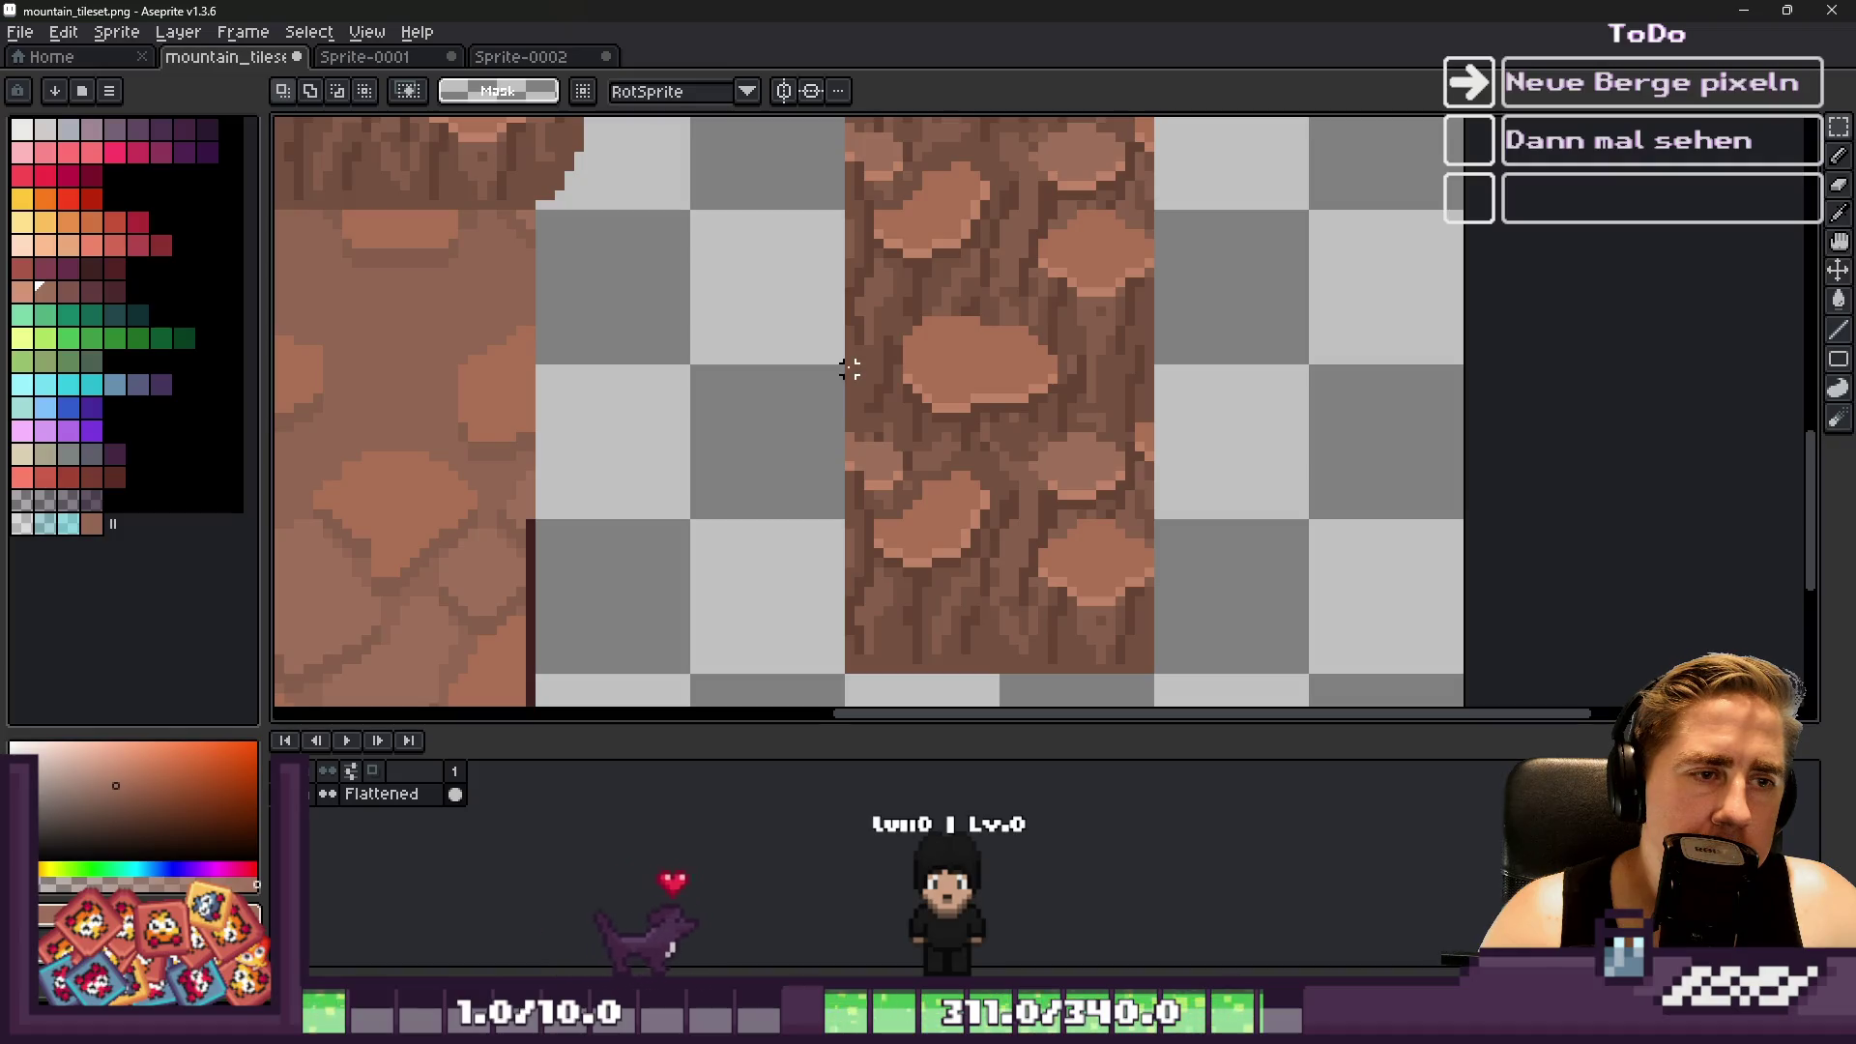
pyautogui.moveTo(849, 369); pyautogui.dragTo(1153, 665)
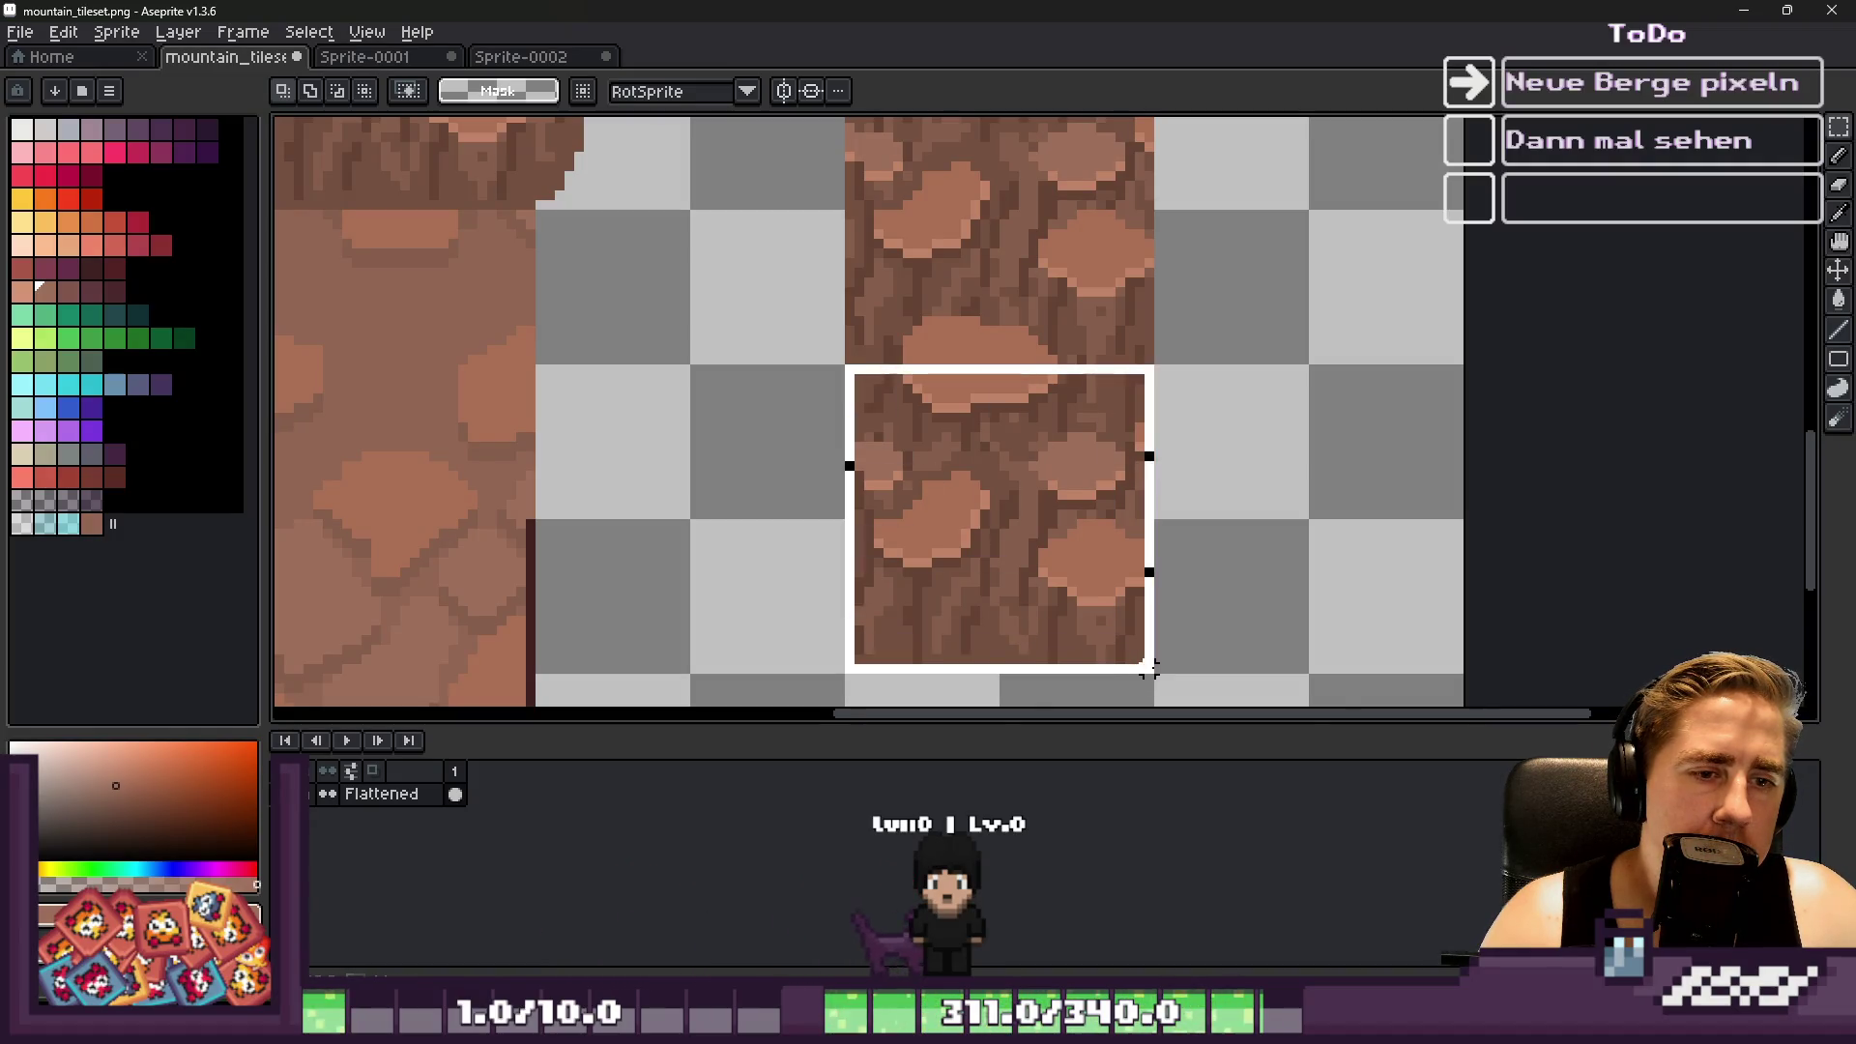
# Select the upper part of the rock column and shift it down along the grid
pyautogui.hotkey('ctrl', 'd')
pyautogui.scroll(1, 864, 354)
pyautogui.moveTo(882, 320)
pyautogui.mouseDown()
pyautogui.moveTo(1127, 185)
pyautogui.moveTo(1205, 183)
pyautogui.mouseUp()
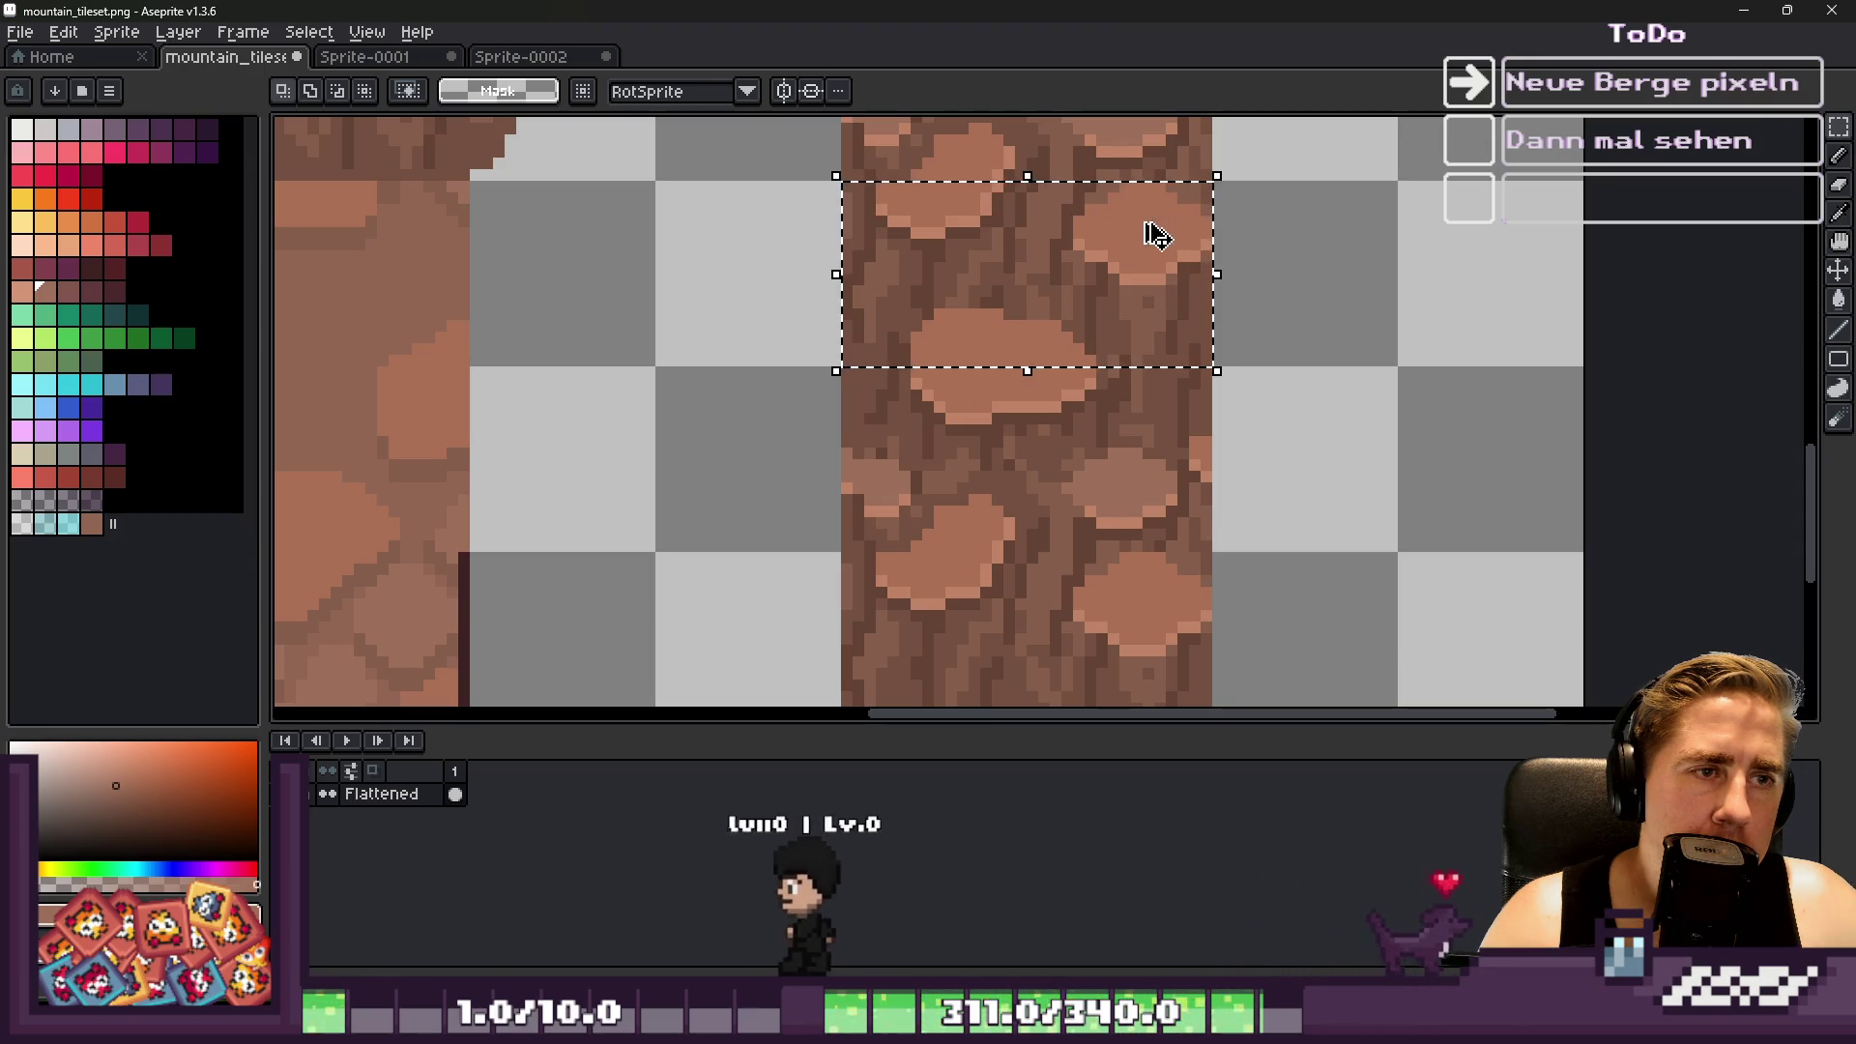
pyautogui.scroll(-1, 1049, 241)
pyautogui.moveTo(1044, 240); pyautogui.dragTo(1051, 540)
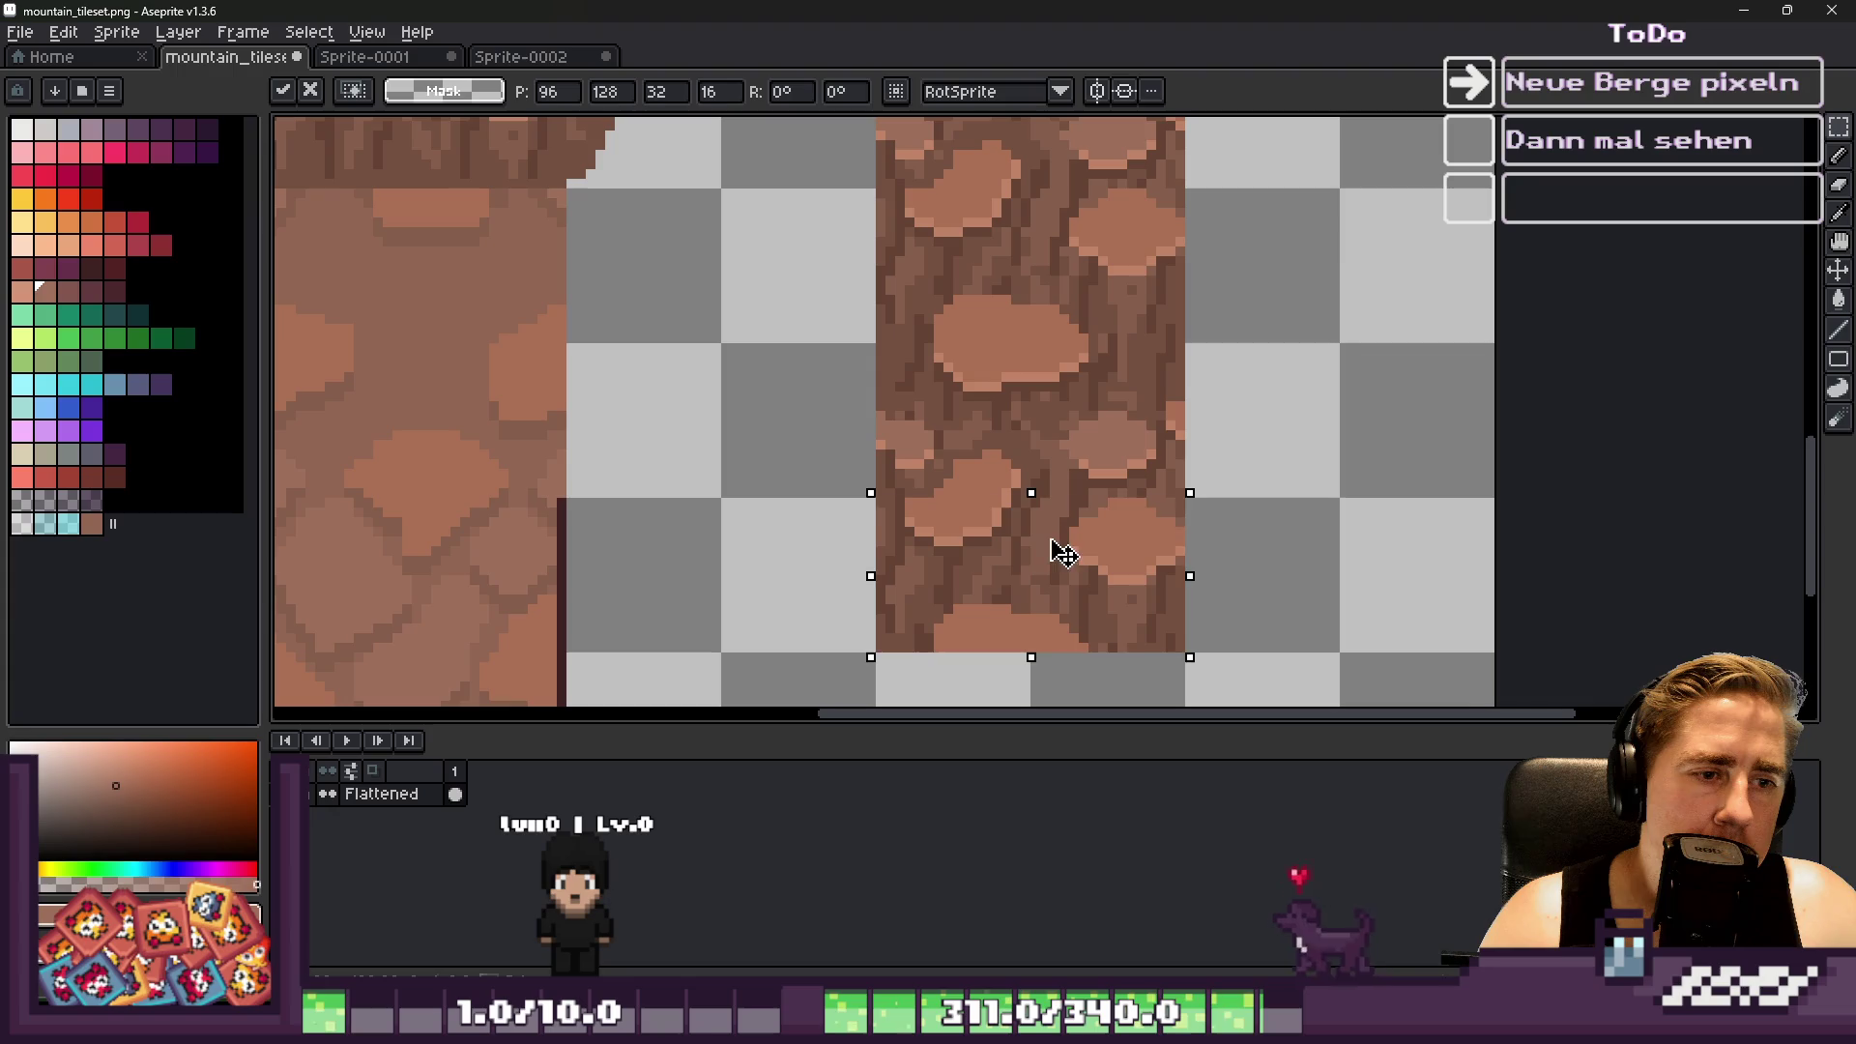
pyautogui.click(967, 473)
pyautogui.scroll(-2, 968, 471)
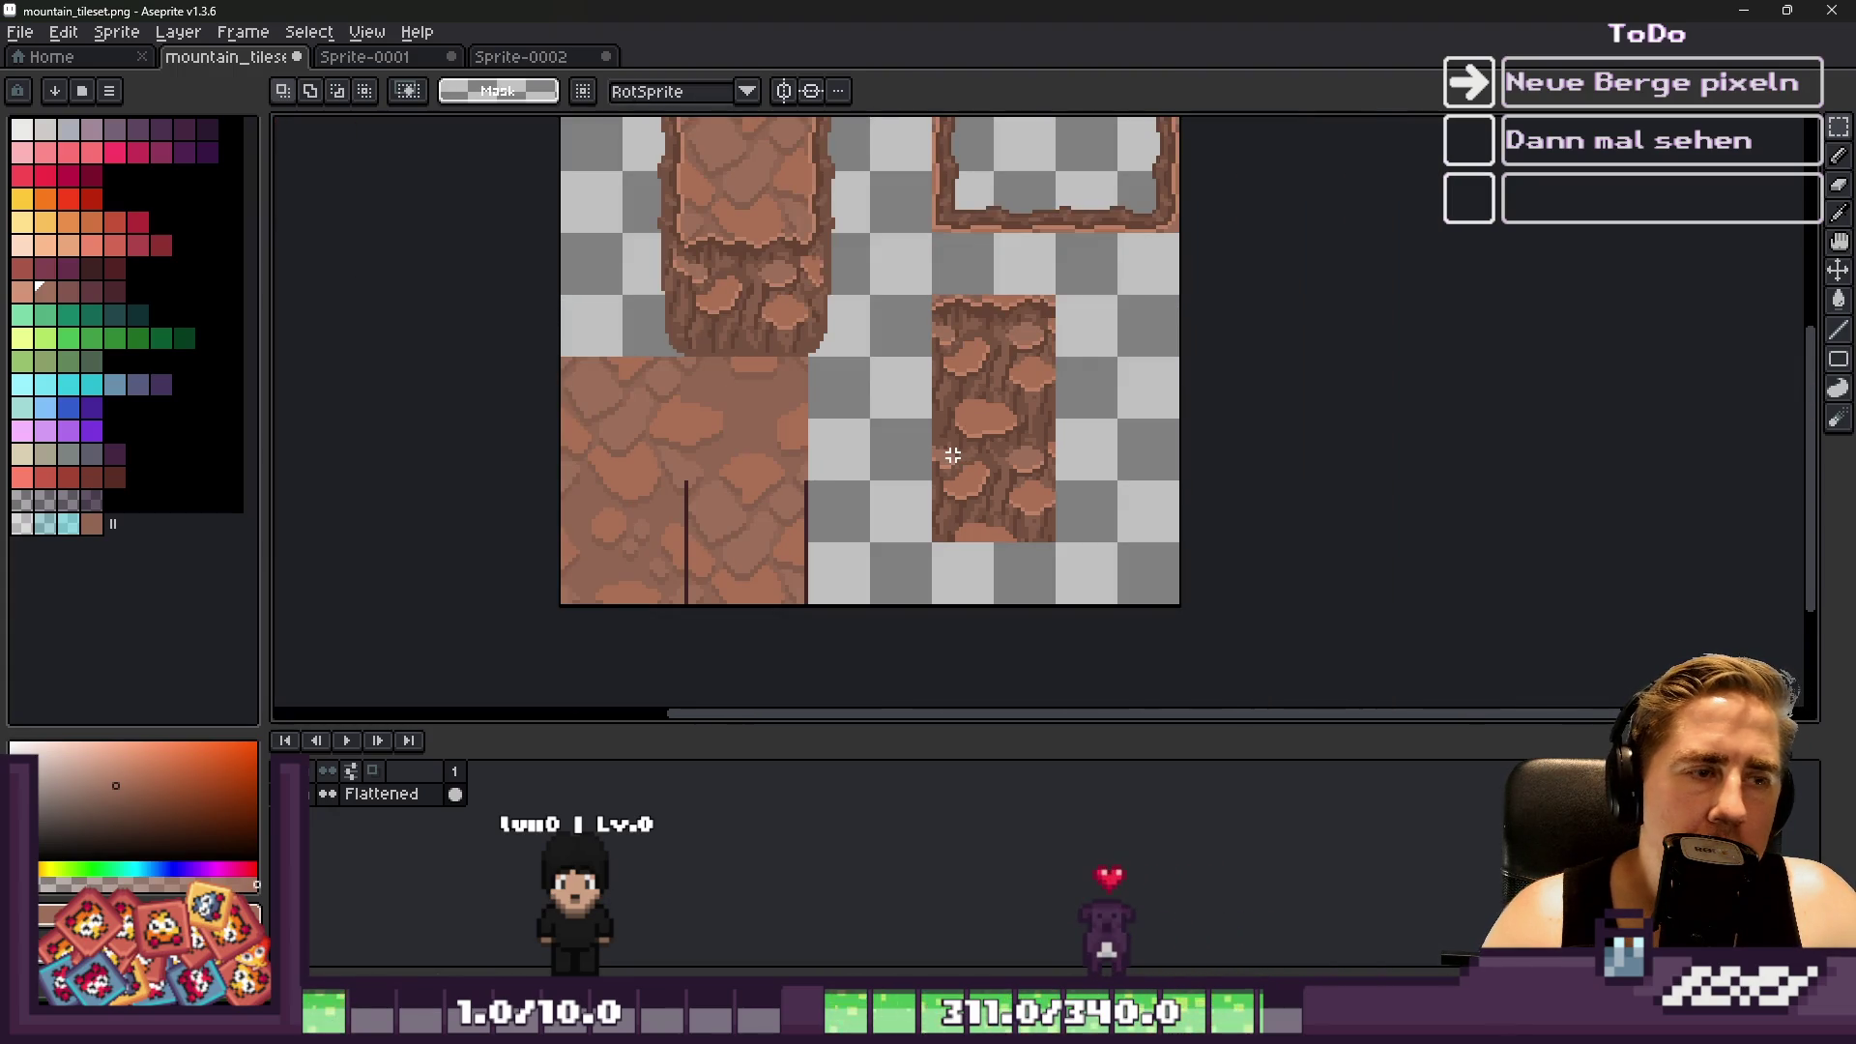
pyautogui.scroll(1, 952, 455)
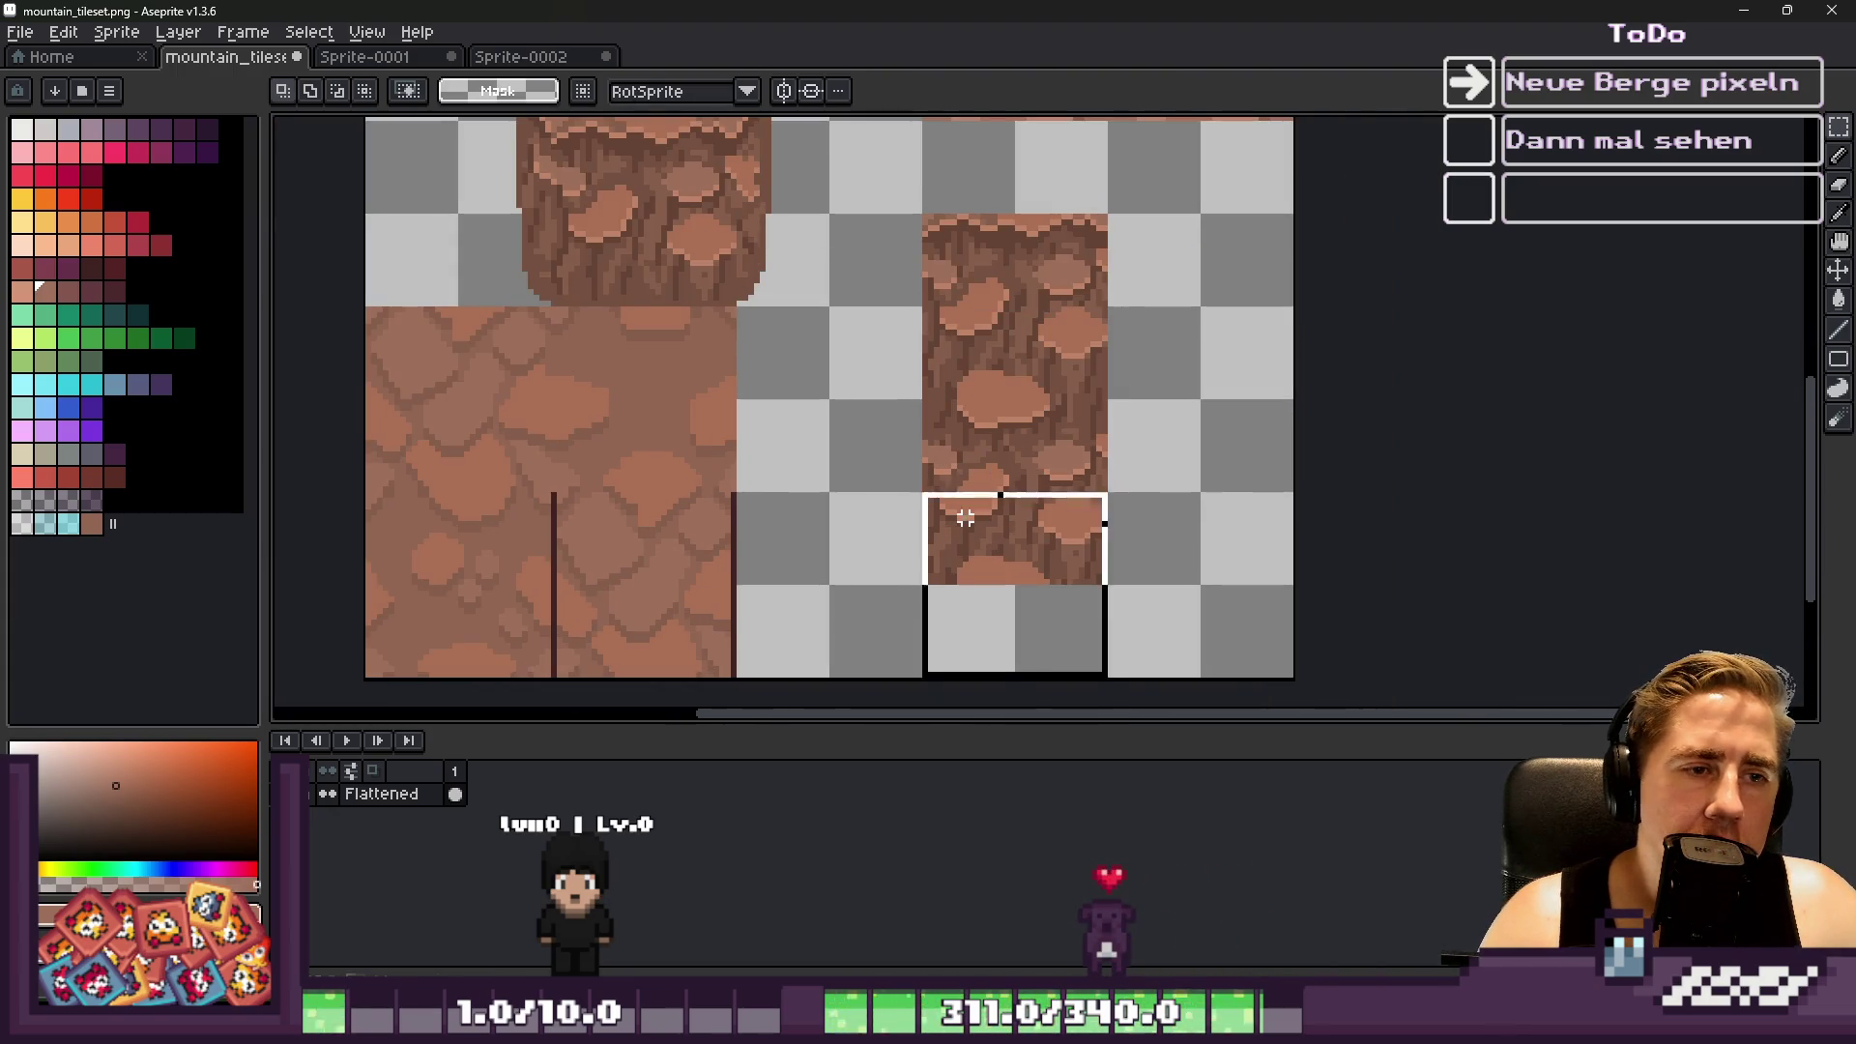
pyautogui.scroll(1, 907, 588)
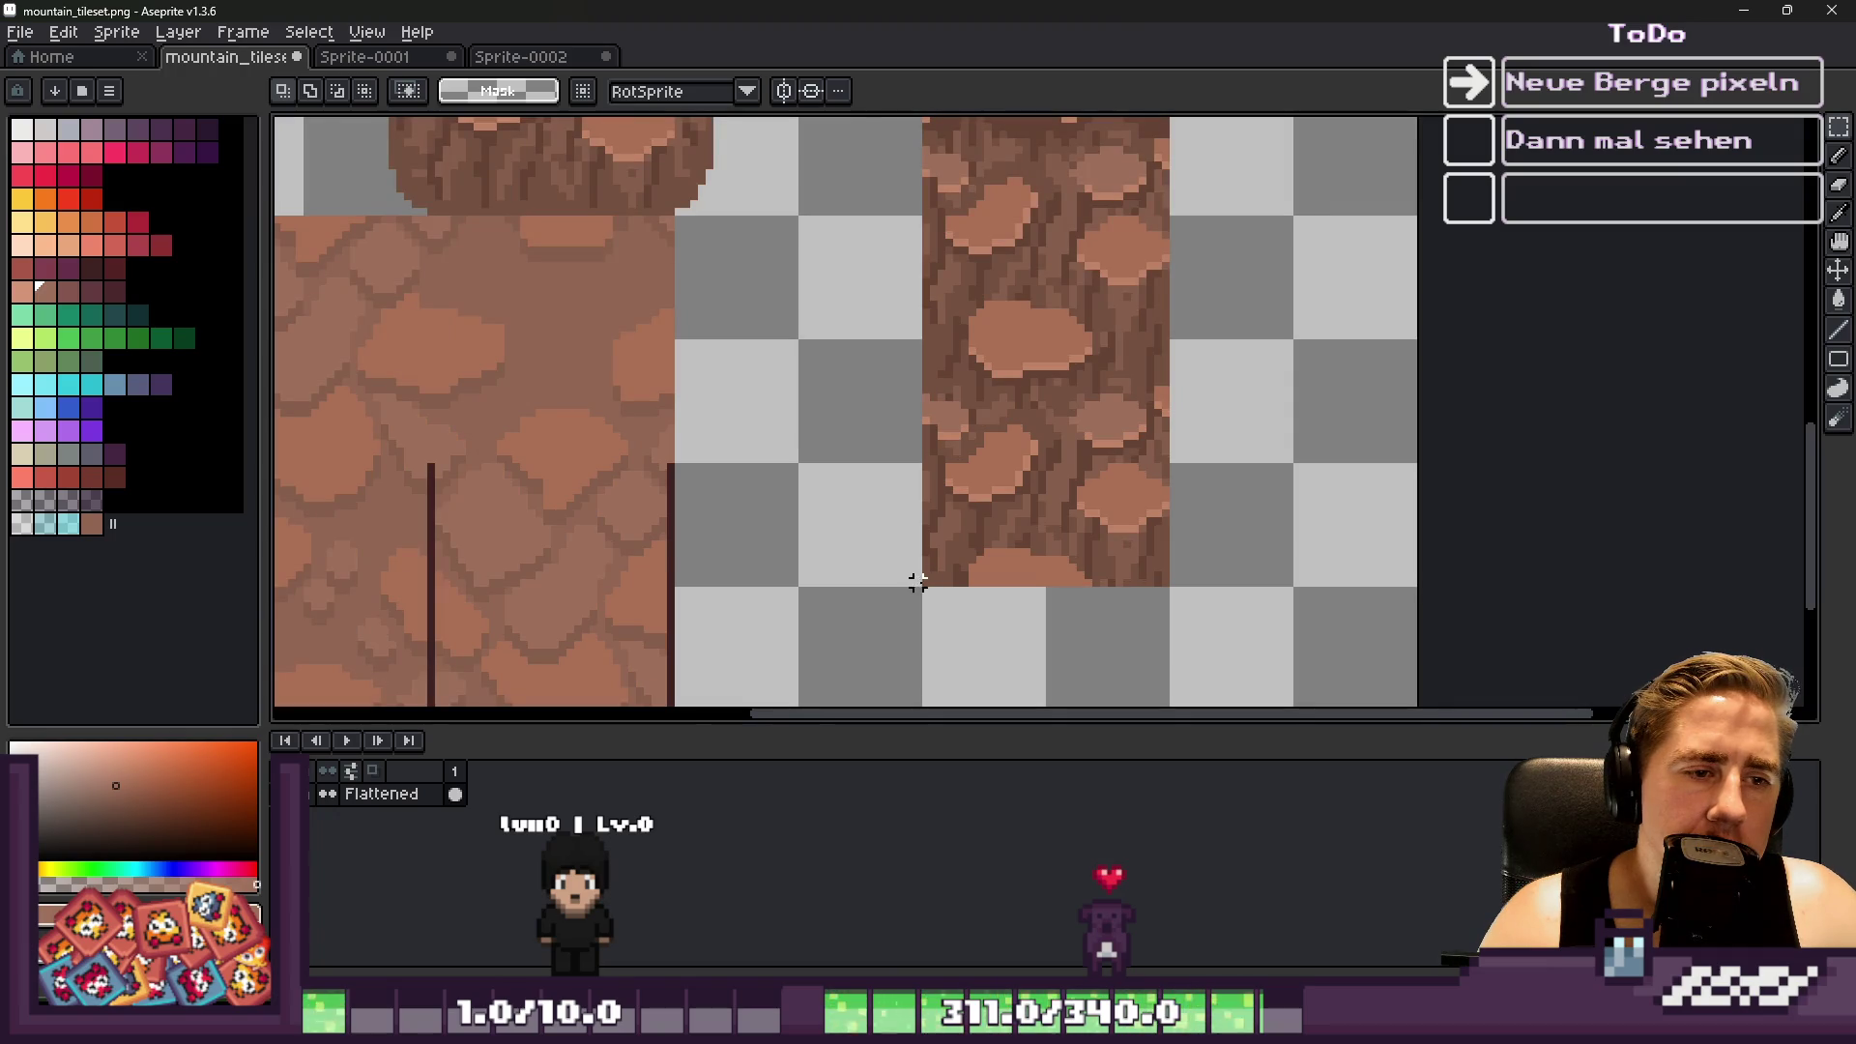
# Reselect the full-width top rock tile, then cancel its floating move and deselect
pyautogui.moveTo(1063, 335); pyautogui.dragTo(1169, 344)
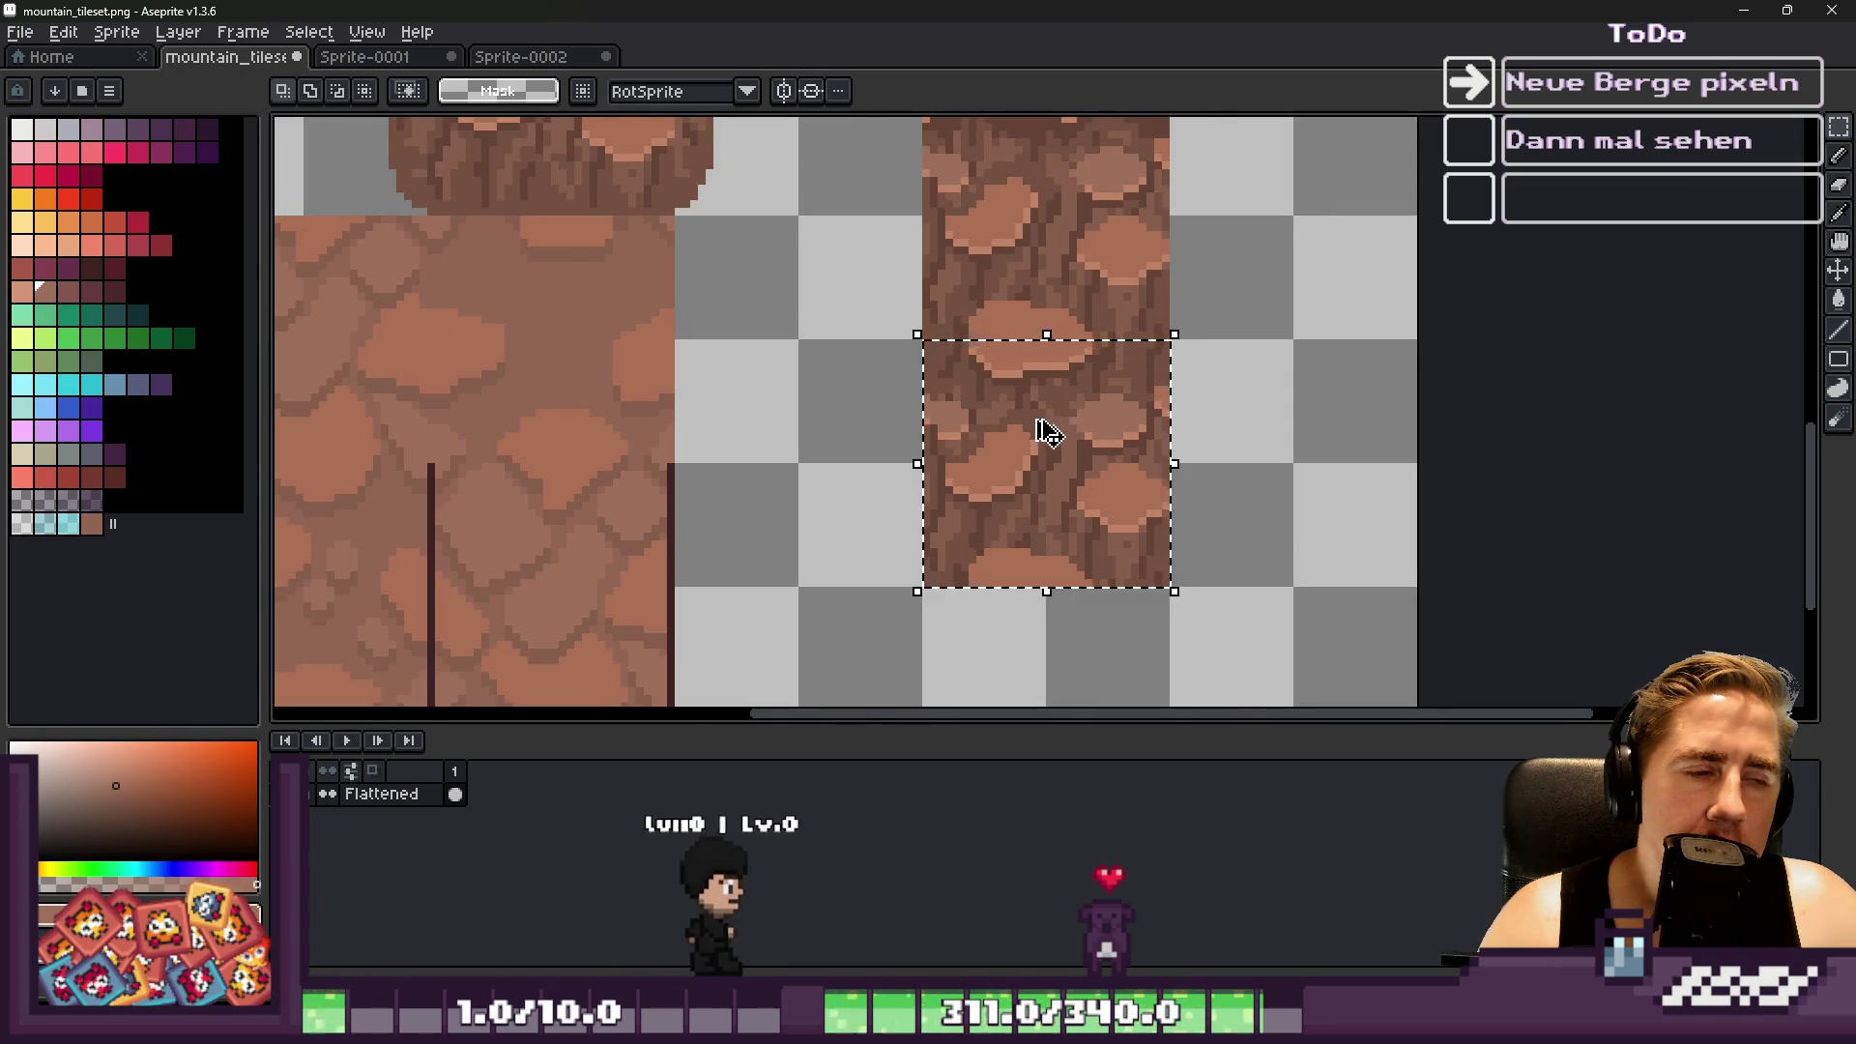
pyautogui.scroll(-1, 898, 405)
pyautogui.moveTo(663, 182)
pyautogui.mouseDown()
pyautogui.moveTo(693, 280)
pyautogui.moveTo(1176, 526)
pyautogui.moveTo(1222, 497)
pyautogui.moveTo(1236, 308)
pyautogui.mouseUp()
pyautogui.click(679, 238)
pyautogui.press('Escape')
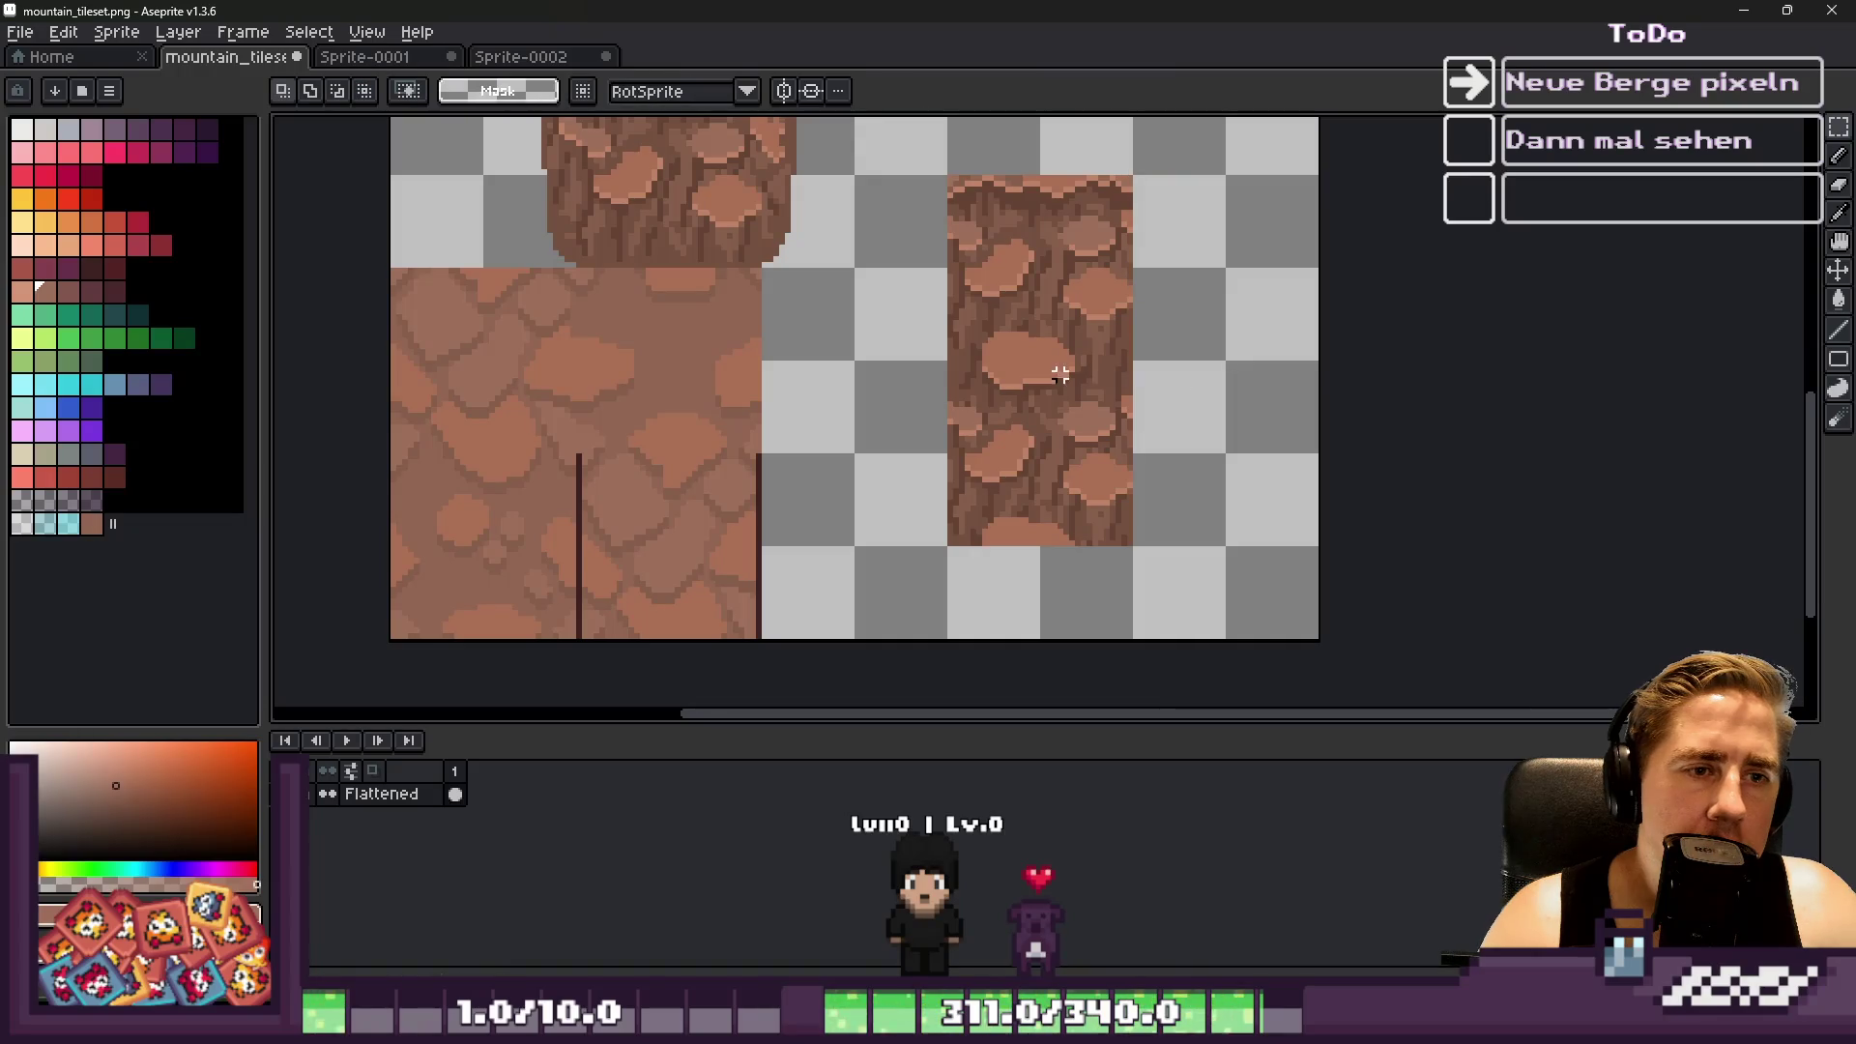
pyautogui.scroll(1, 1007, 426)
pyautogui.hotkey('ctrl', 'd')
pyautogui.scroll(-1, 944, 390)
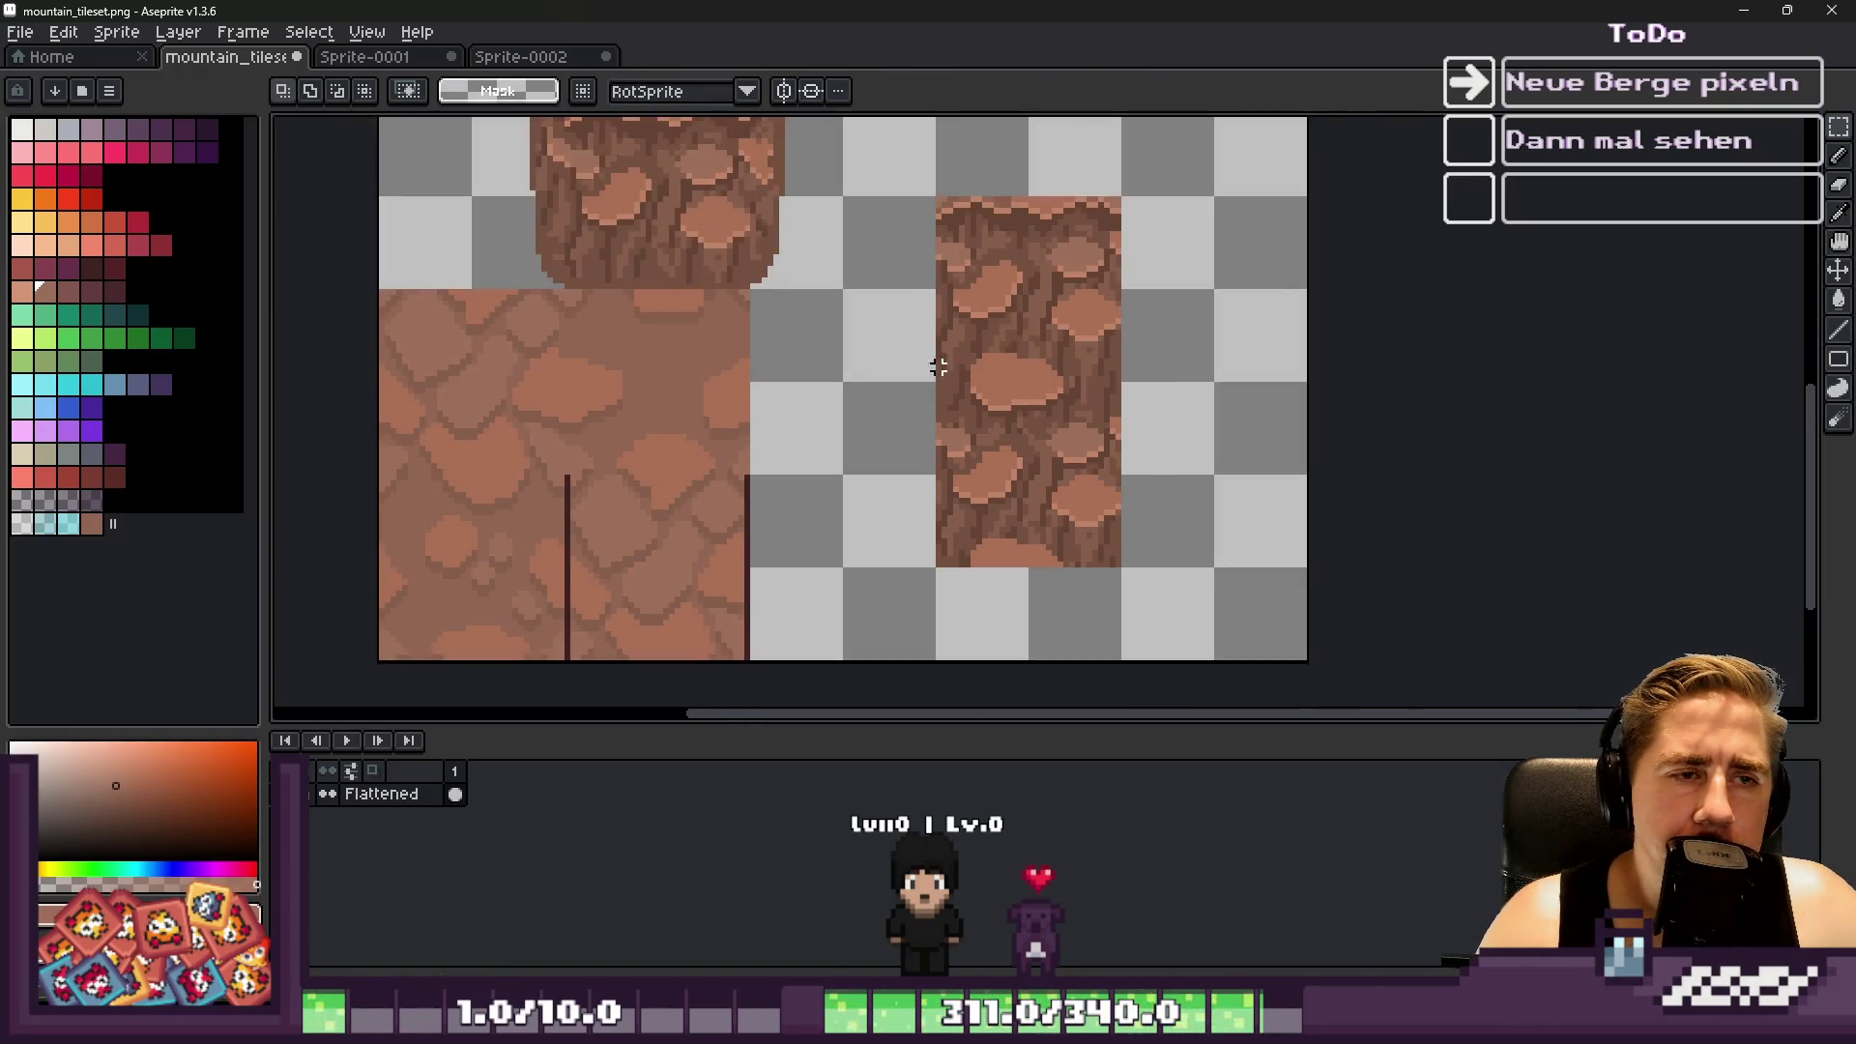
# Move the rock tile down one grid square, then undo the tile moves
pyautogui.moveTo(892, 157); pyautogui.dragTo(1202, 597)
pyautogui.moveTo(1061, 454); pyautogui.dragTo(1061, 542)
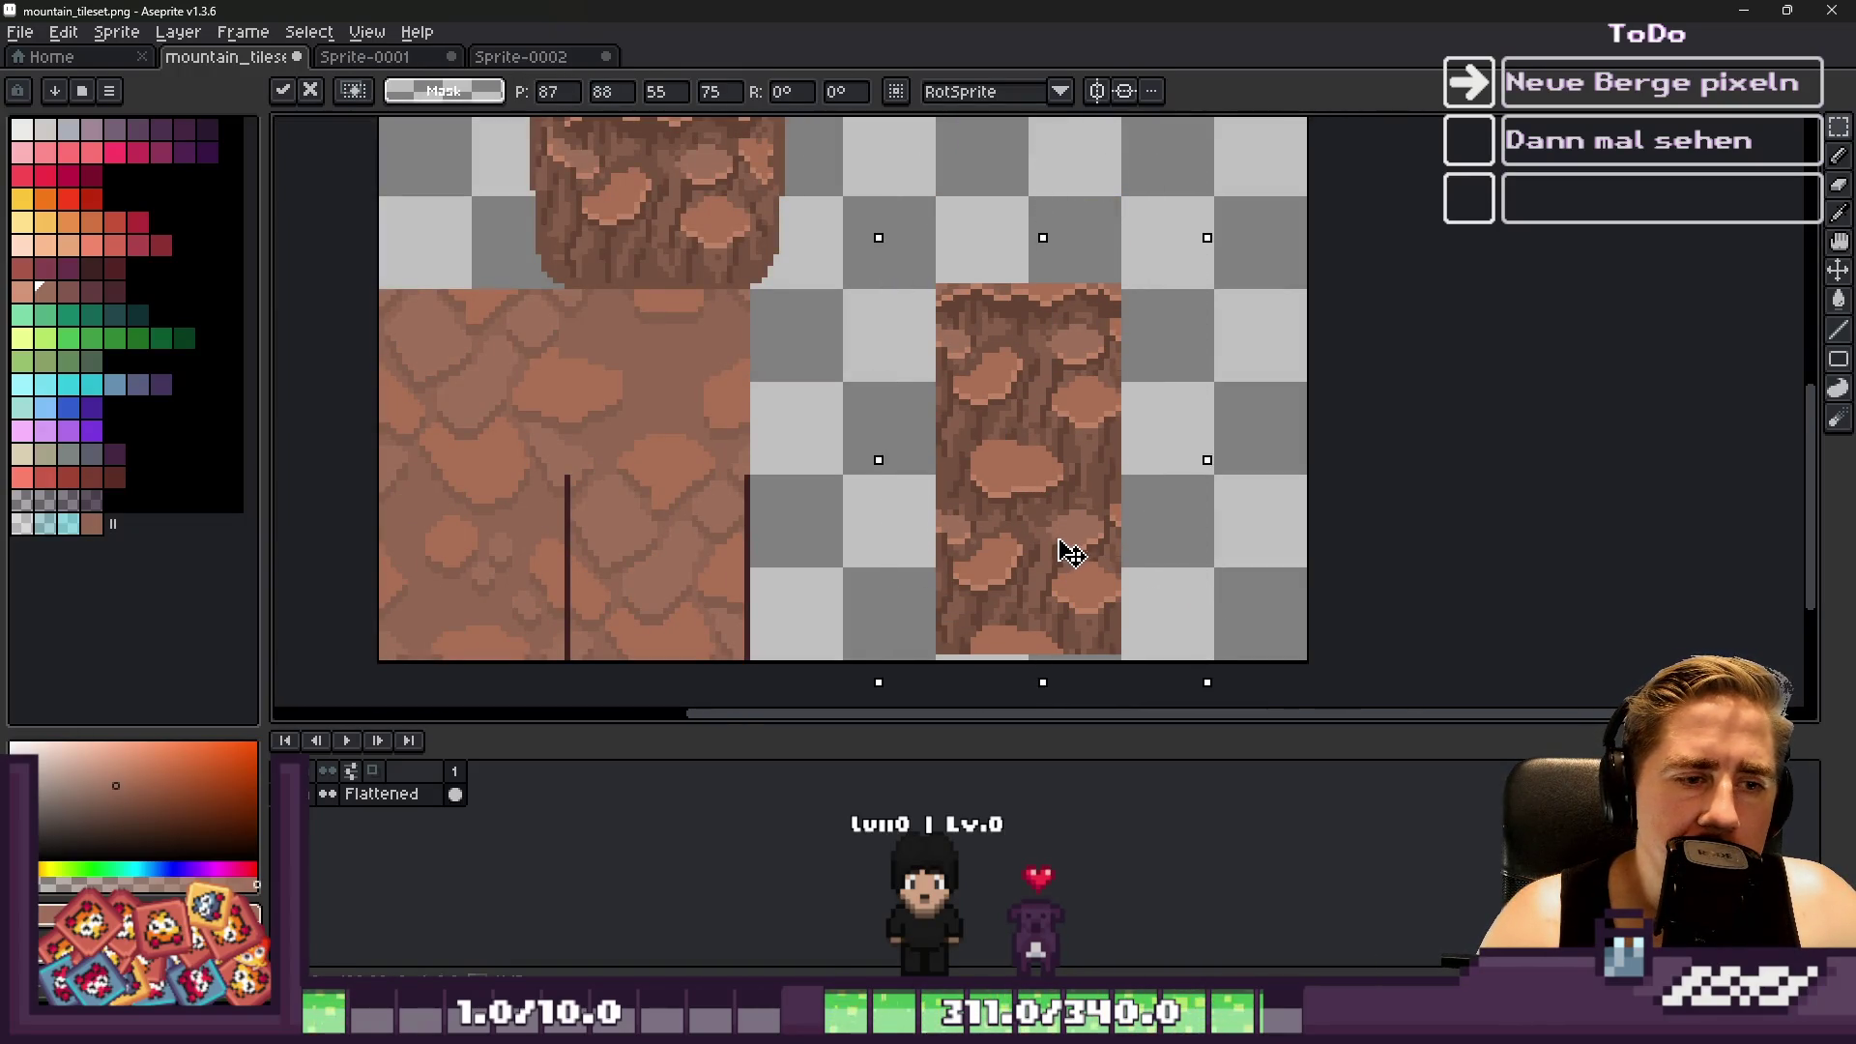
pyautogui.hotkey('ctrl', 'd')
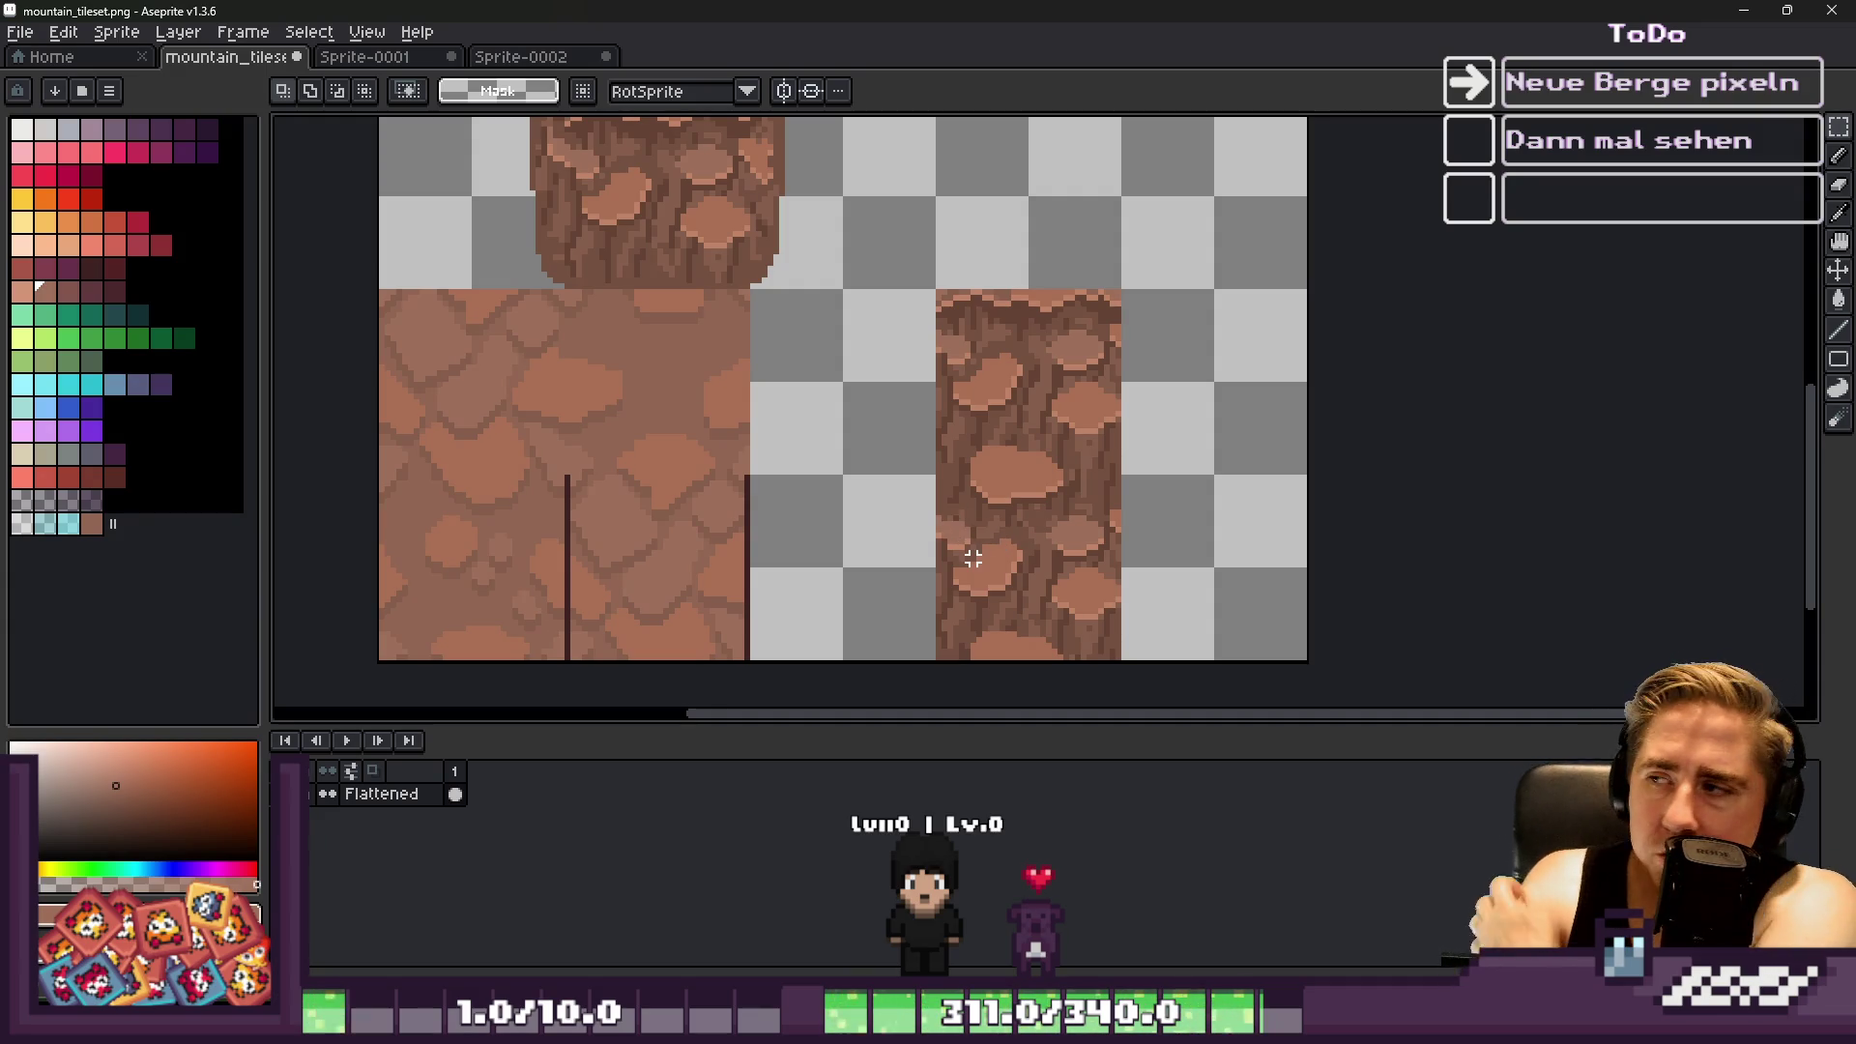
pyautogui.scroll(1, 1165, 510)
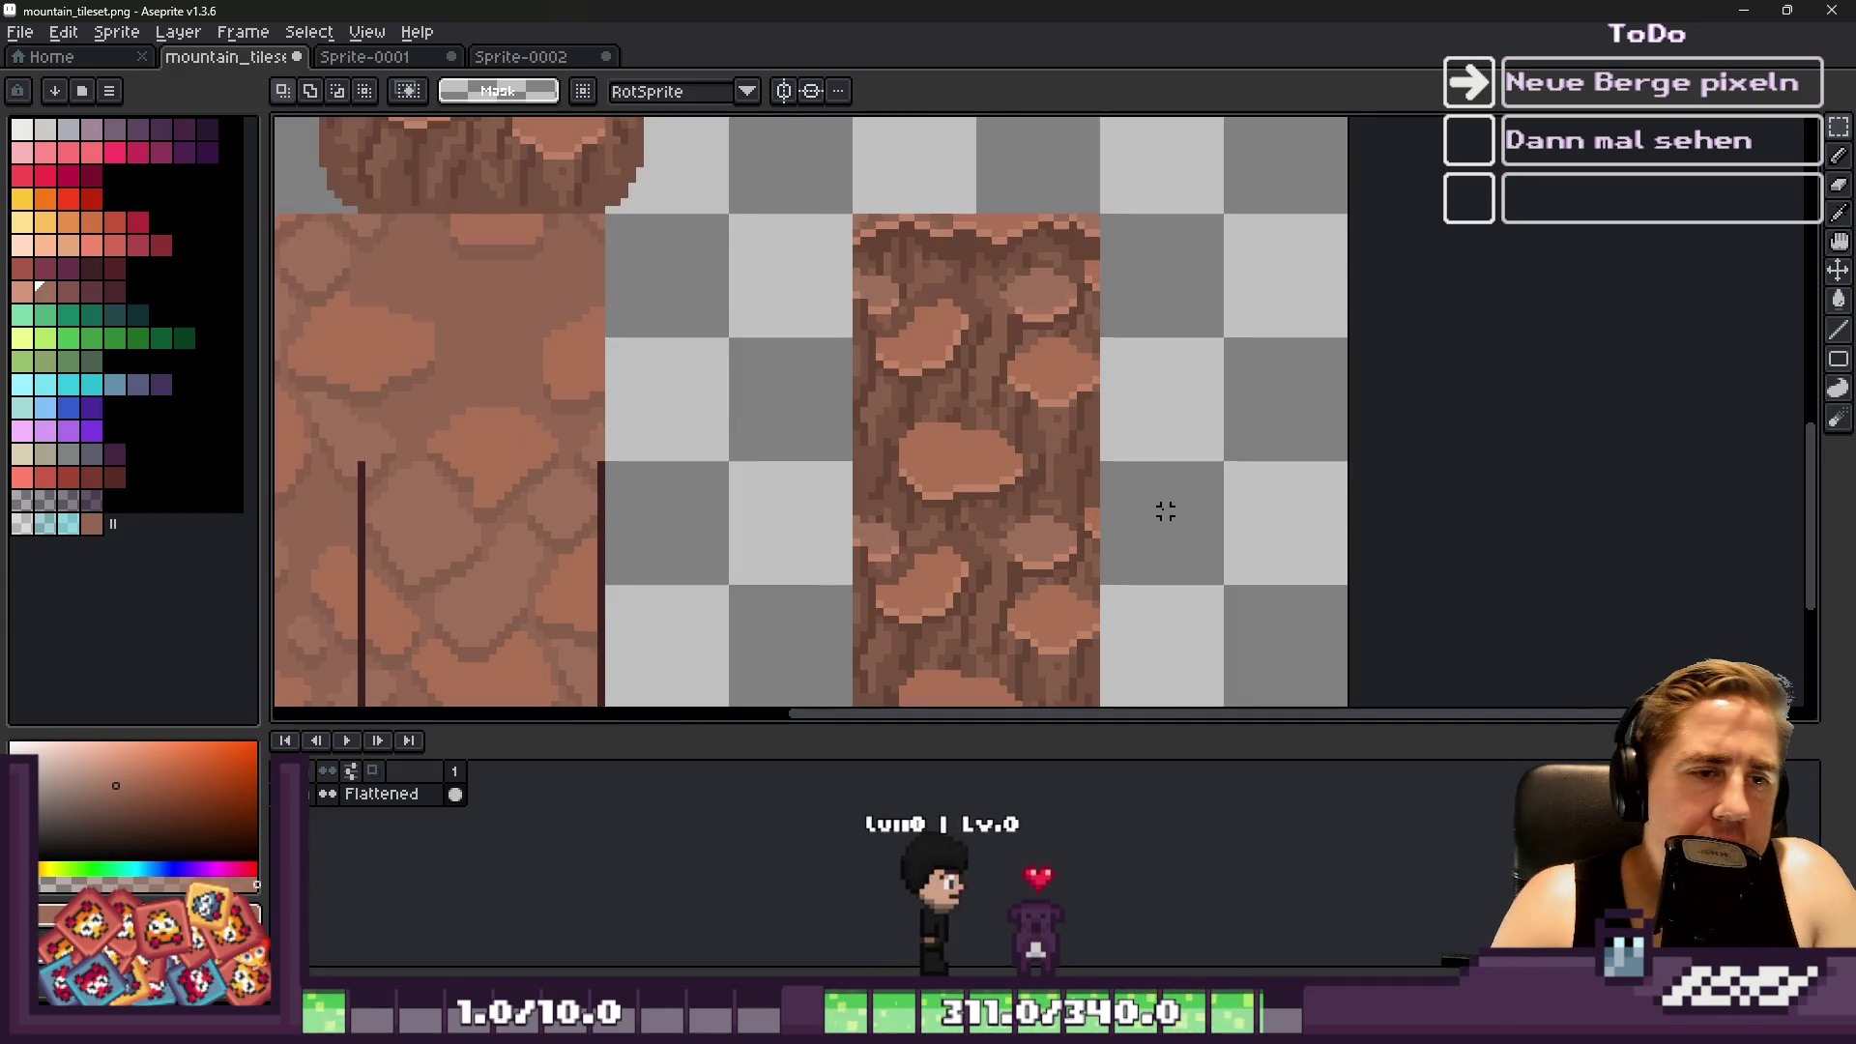
pyautogui.scroll(-2, 823, 532)
pyautogui.hotkey('ctrl', 'z')
pyautogui.hotkey('ctrl', 'z')
pyautogui.hotkey('ctrl', 'z')
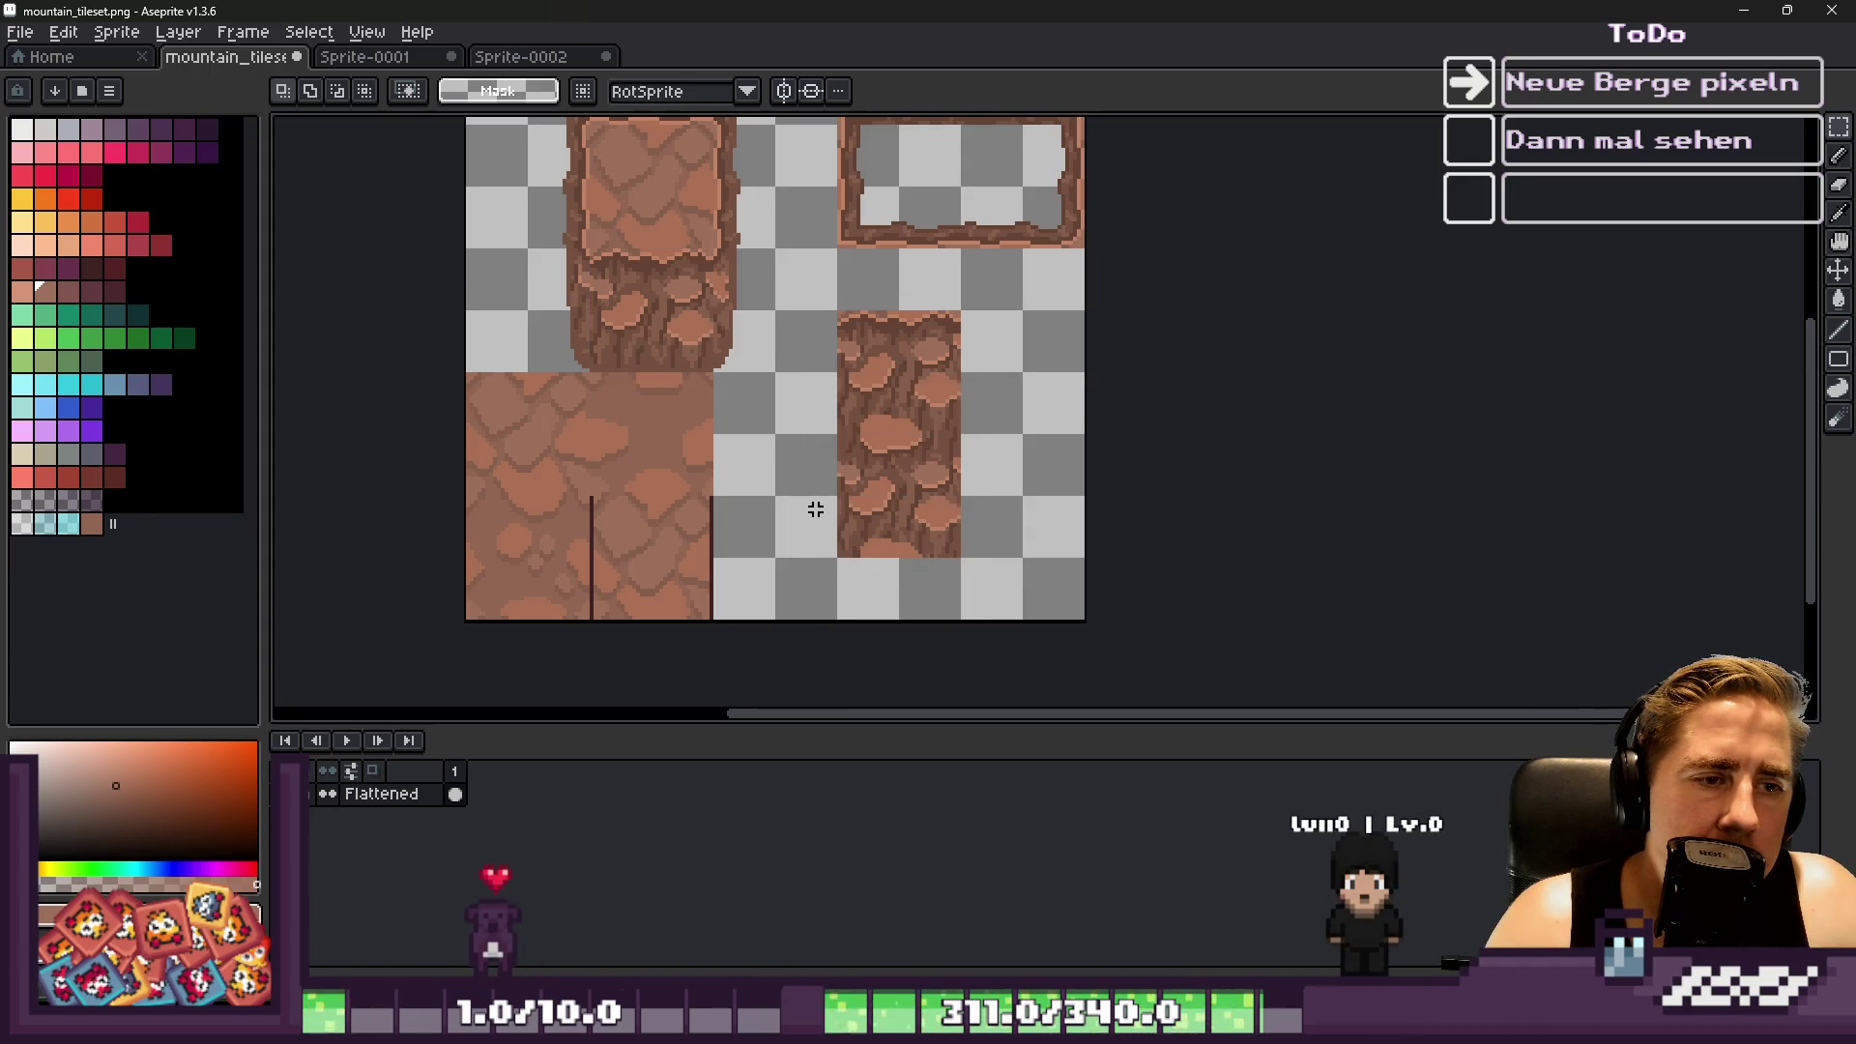
pyautogui.scroll(1, 876, 498)
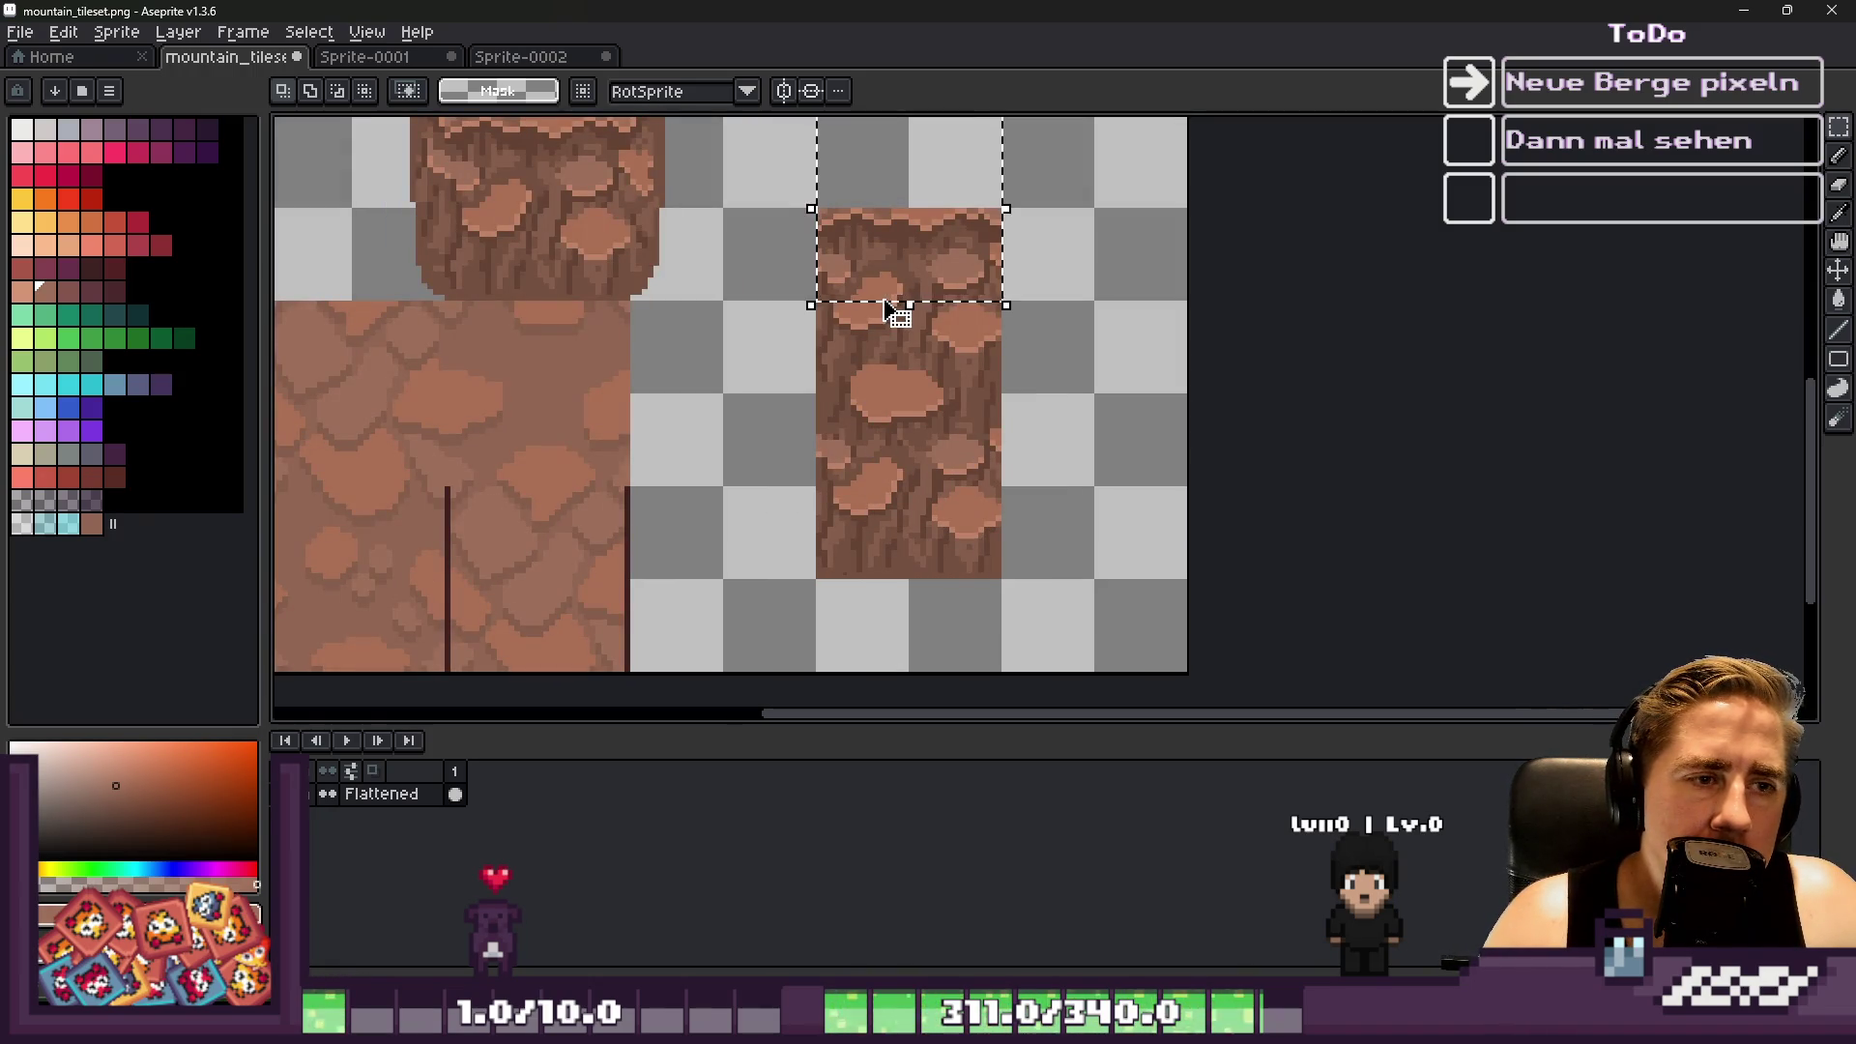
# Push the column's top section down one grid square
pyautogui.moveTo(737, 170)
pyautogui.mouseDown()
pyautogui.moveTo(1024, 580)
pyautogui.moveTo(1051, 650)
pyautogui.mouseUp()
pyautogui.moveTo(948, 464)
pyautogui.mouseDown()
pyautogui.moveTo(928, 551)
pyautogui.moveTo(903, 564)
pyautogui.moveTo(738, 568)
pyautogui.moveTo(785, 577)
pyautogui.moveTo(796, 551)
pyautogui.moveTo(912, 565)
pyautogui.mouseUp()
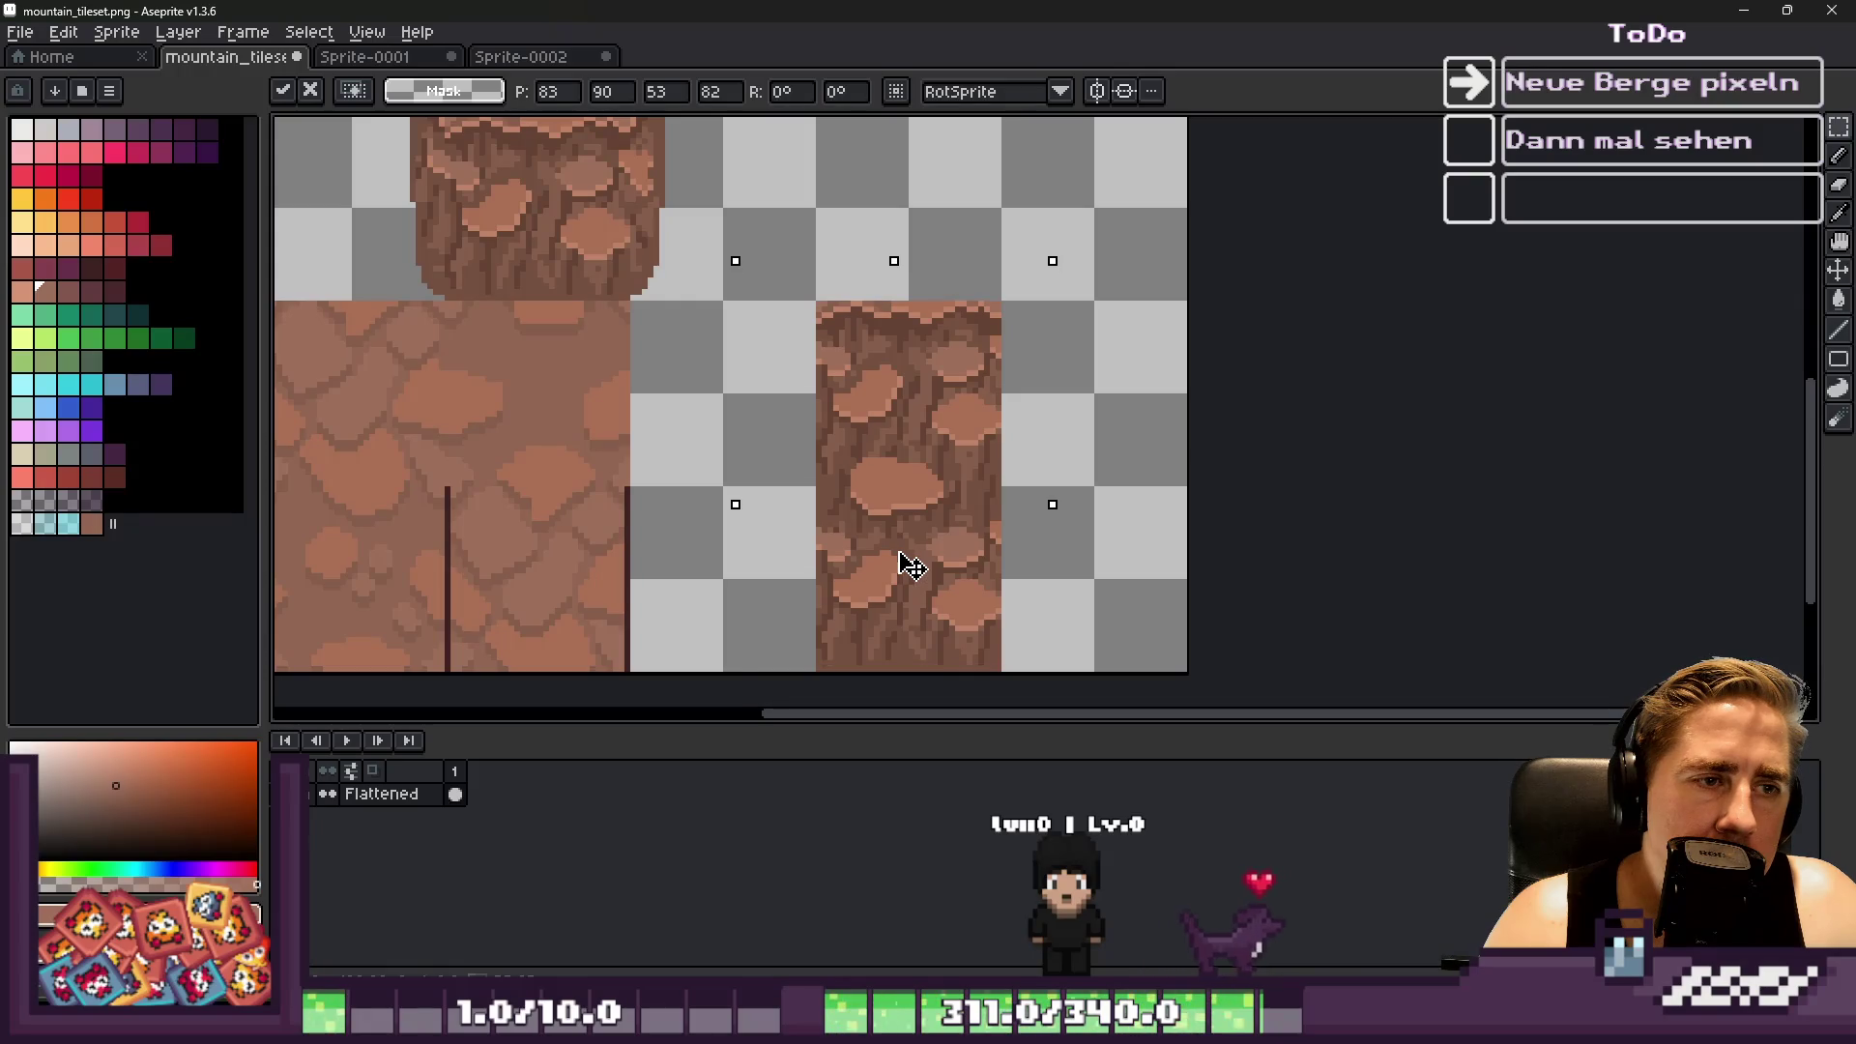
pyautogui.press('Return')
pyautogui.scroll(1, 857, 659)
# Place a copy of the column's lower half to its right, widening the rock block
pyautogui.moveTo(845, 622)
pyautogui.mouseDown()
pyautogui.moveTo(857, 659)
pyautogui.moveTo(837, 570)
pyautogui.moveTo(1119, 597)
pyautogui.mouseUp()
pyautogui.press('Return')
pyautogui.scroll(-3, 1106, 593)
pyautogui.scroll(2, 867, 364)
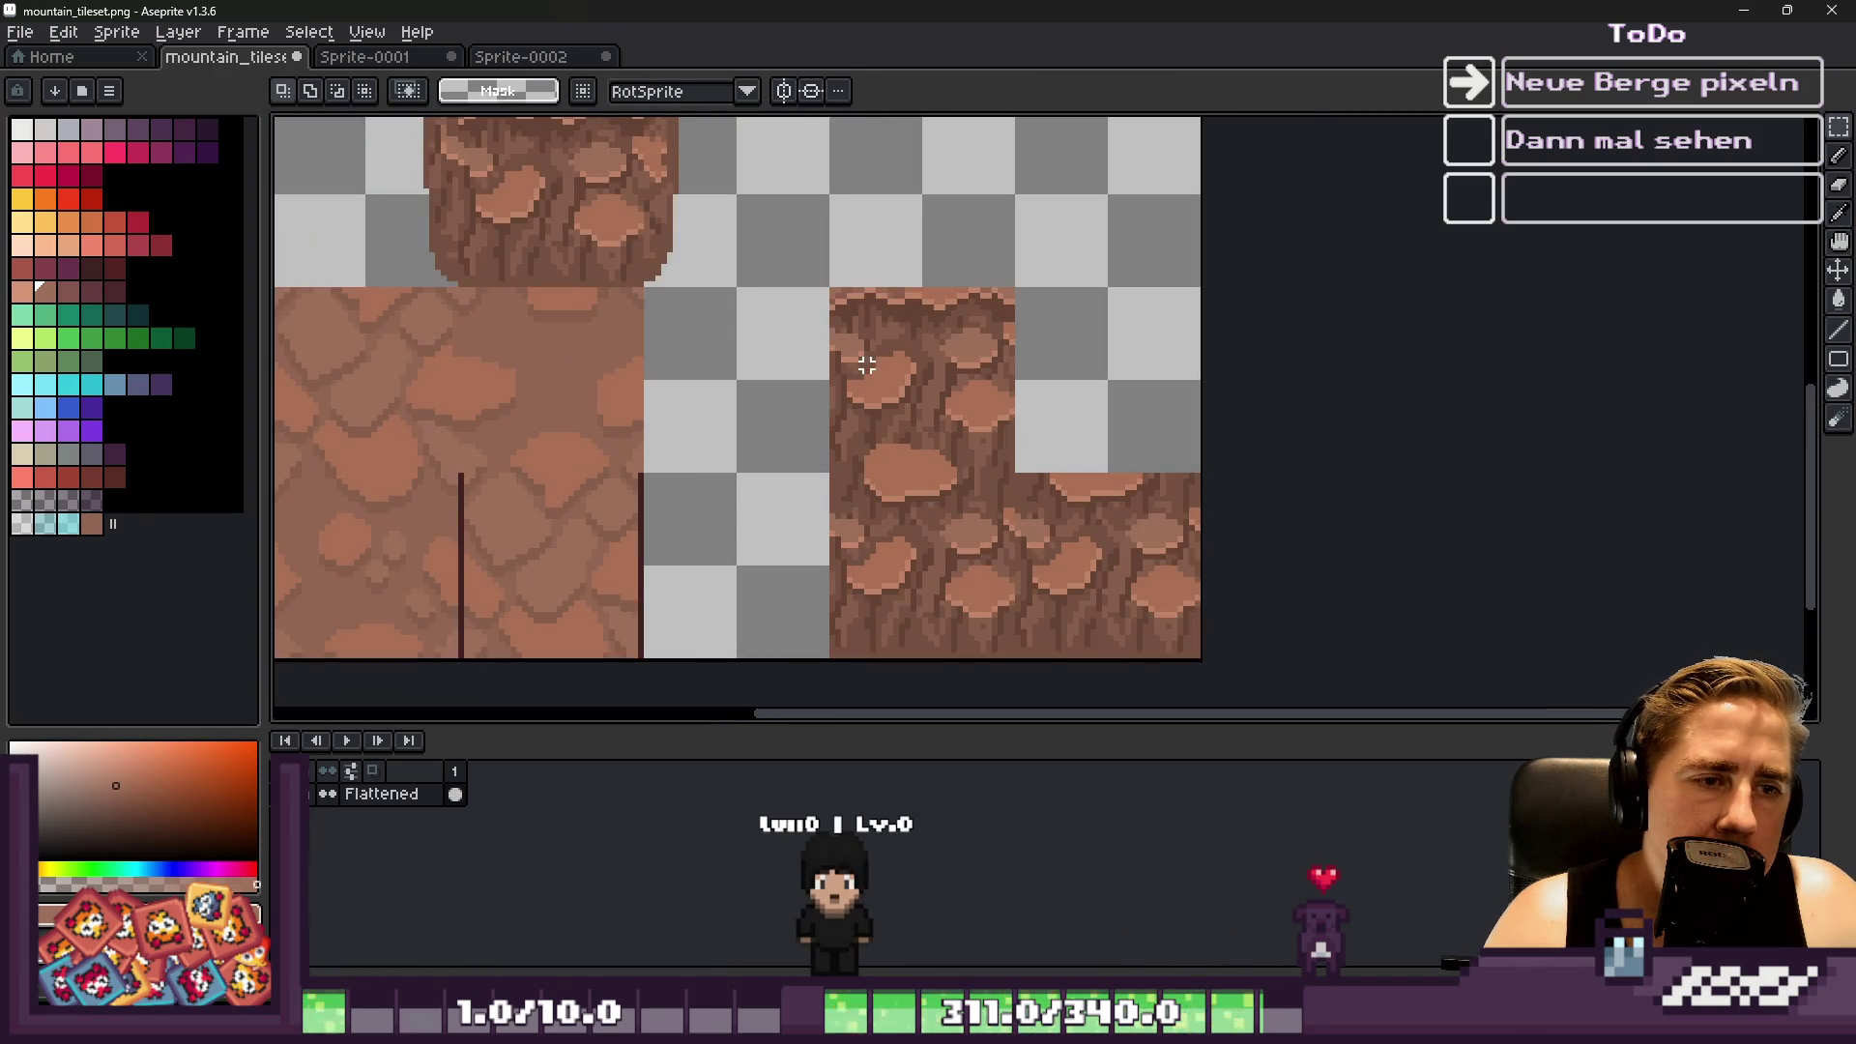
pyautogui.moveTo(875, 391); pyautogui.dragTo(1072, 391)
pyautogui.press('Return')
pyautogui.scroll(-2, 1005, 387)
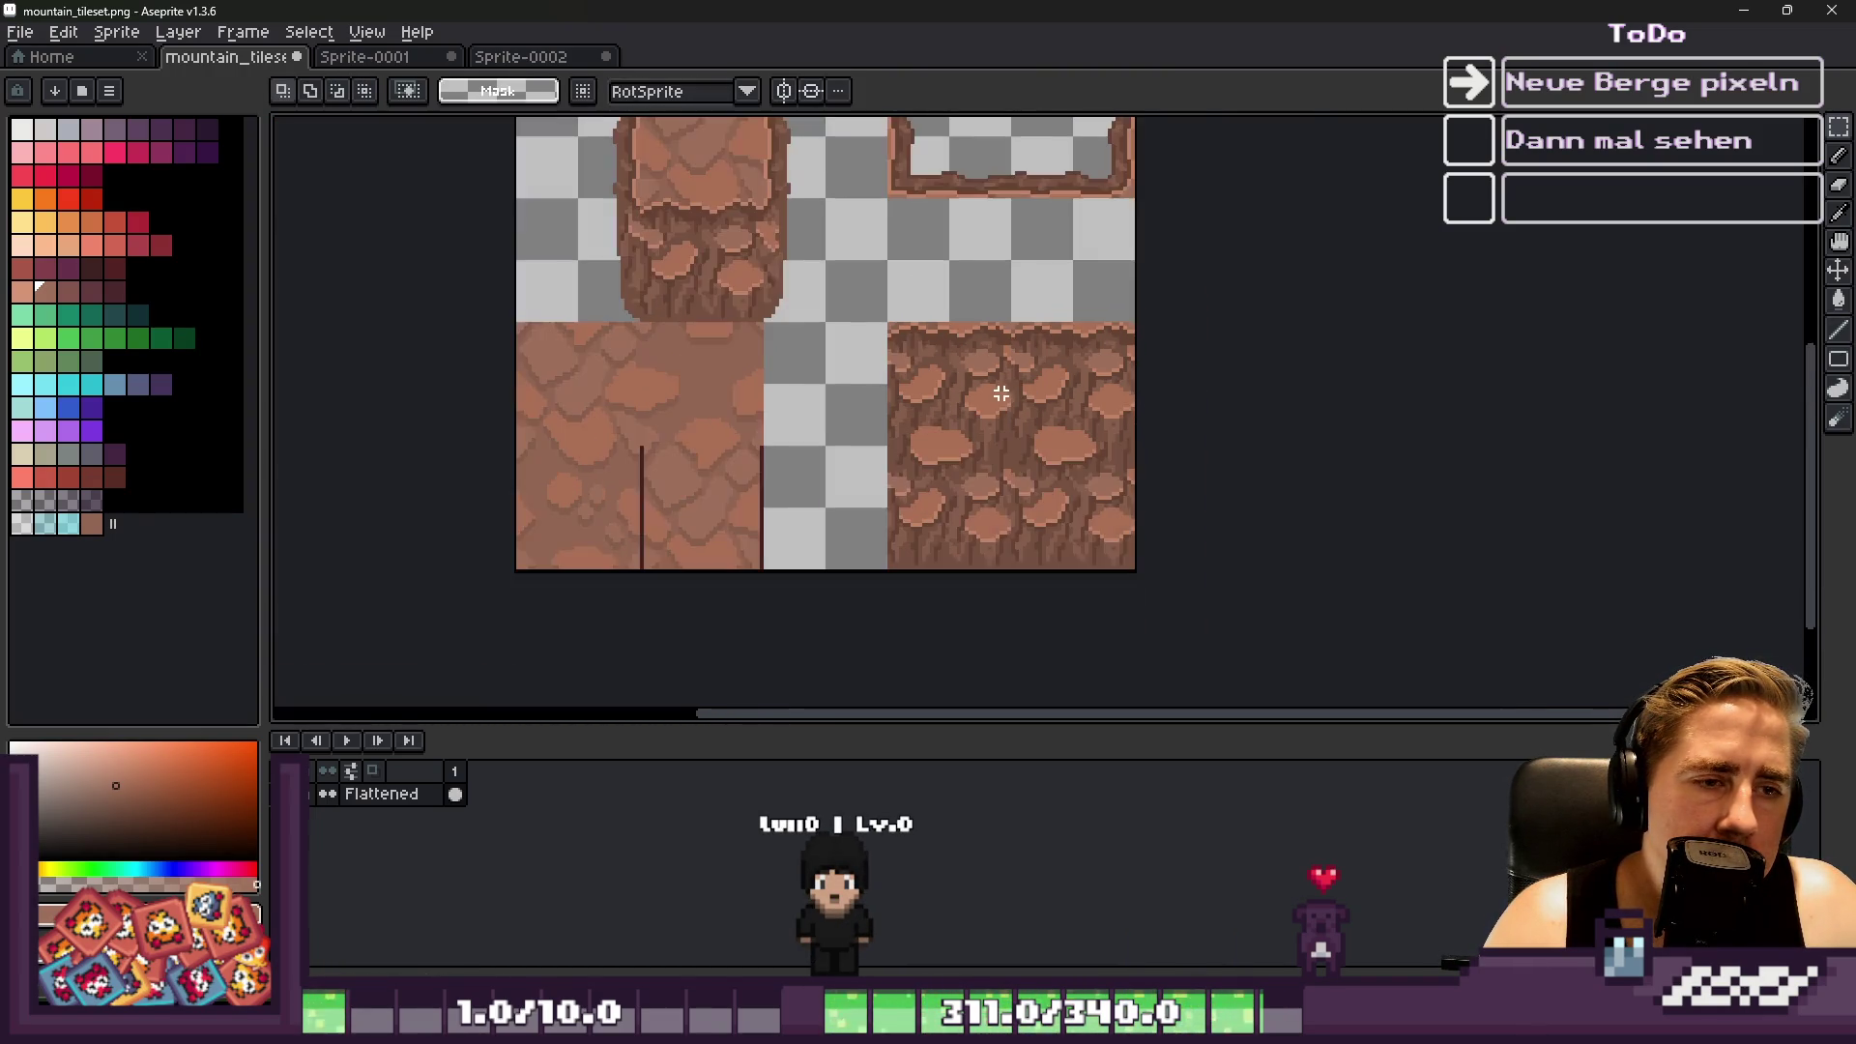
# Switch to the Pencil and sample a brown from the rock texture
pyautogui.scroll(5, 961, 402)
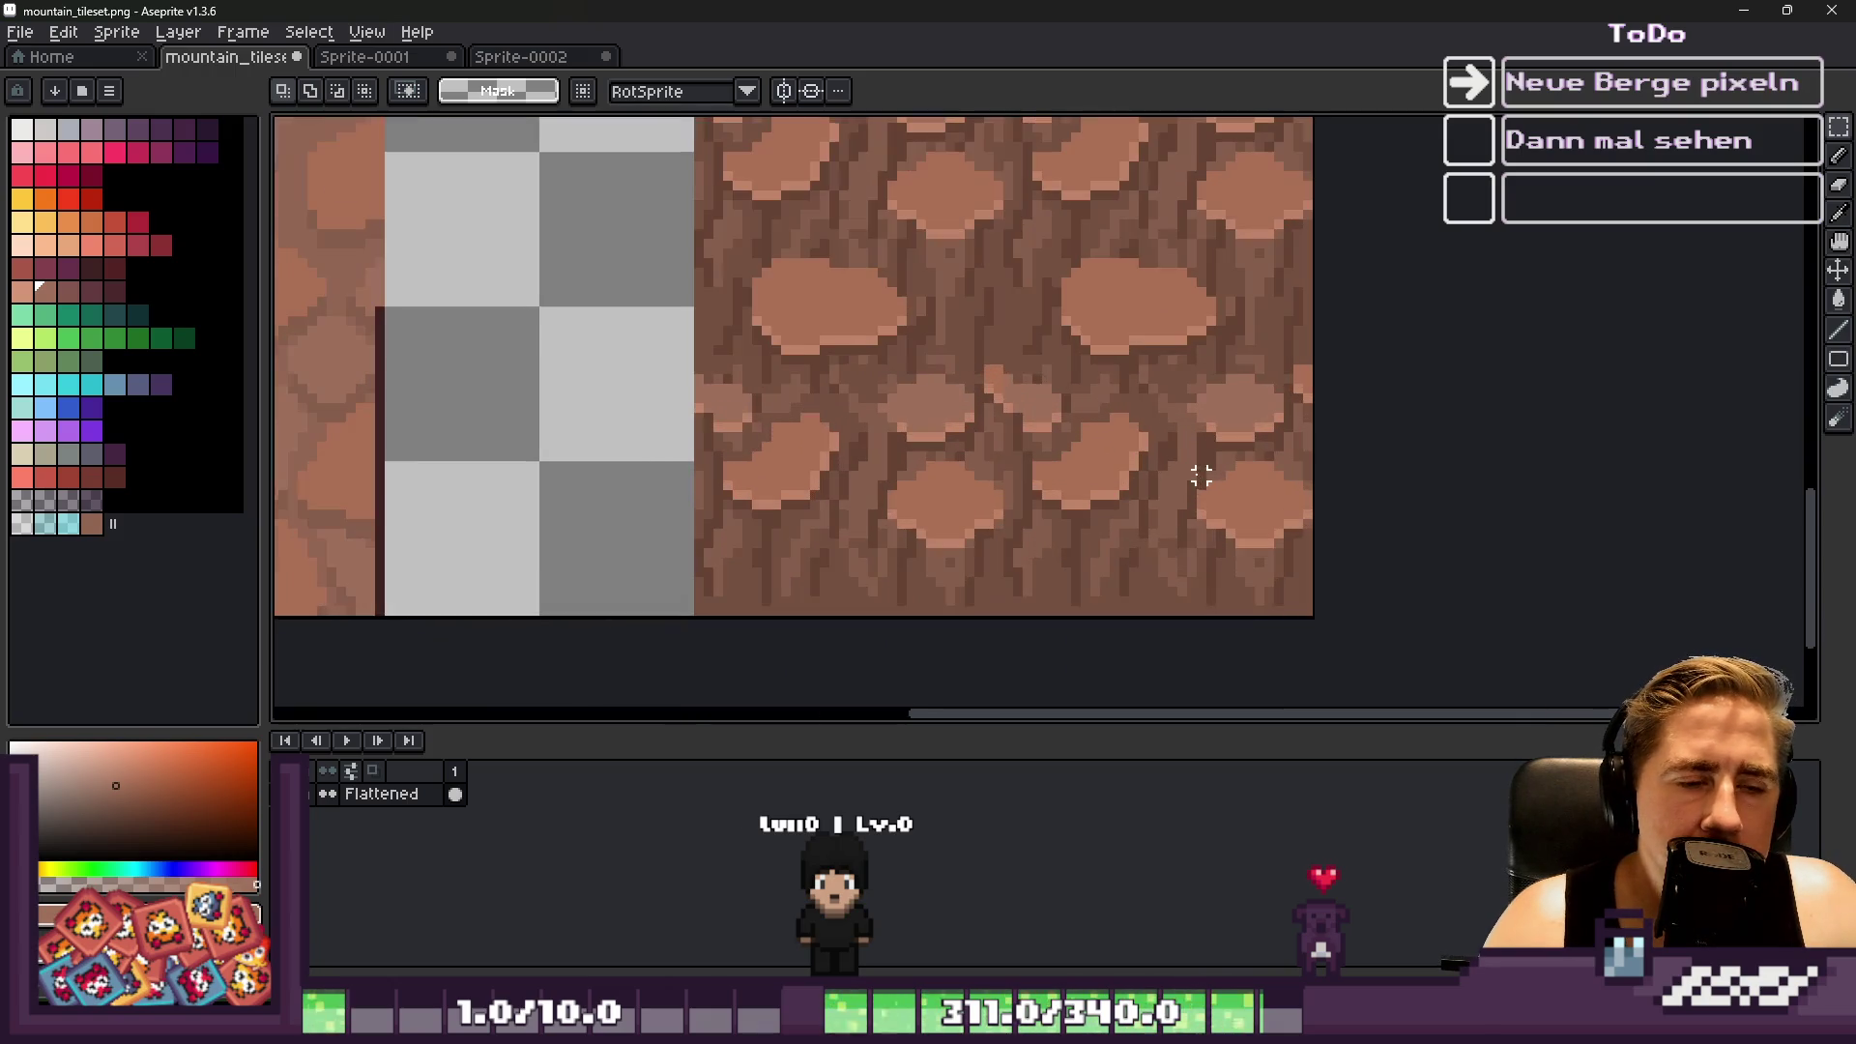
pyautogui.scroll(-1, 965, 471)
pyautogui.scroll(2, 1022, 458)
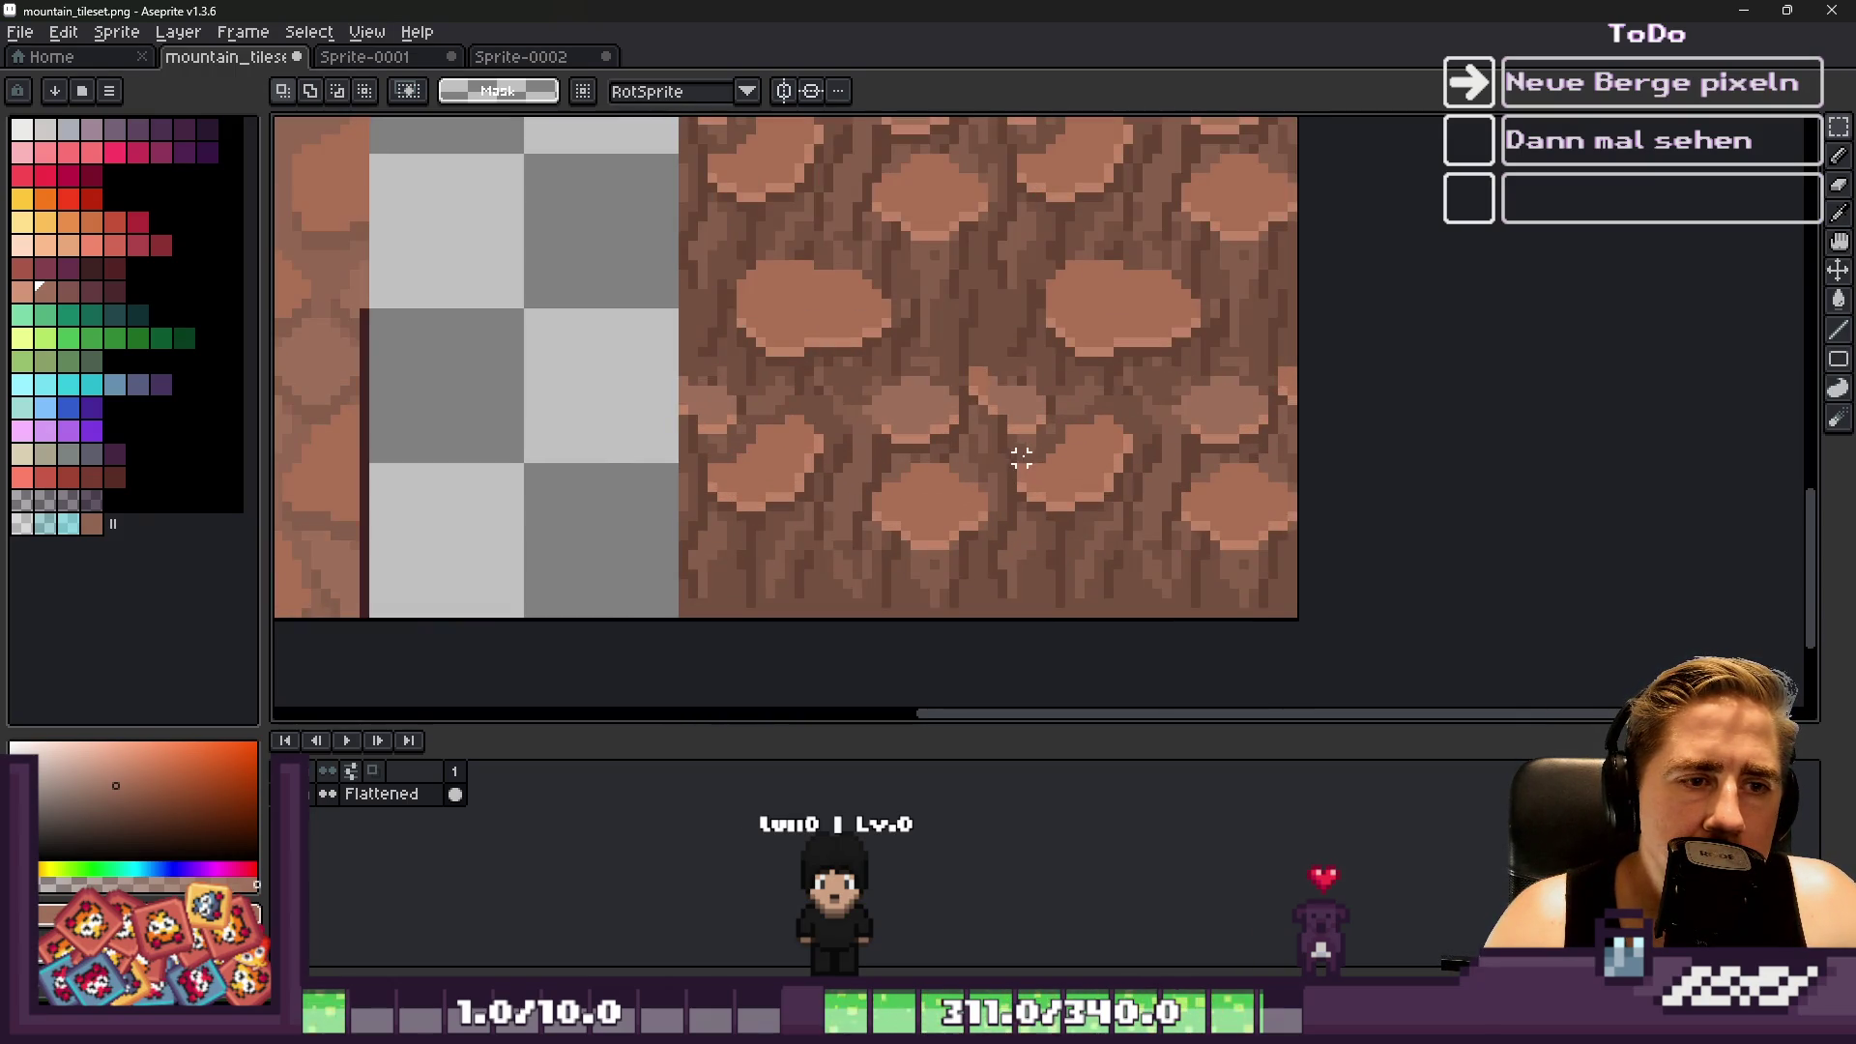
pyautogui.press('b')
pyautogui.scroll(1, 1061, 419)
pyautogui.scroll(1, 1048, 489)
pyautogui.keyDown('alt'); pyautogui.click(1011, 576); pyautogui.keyUp('alt')
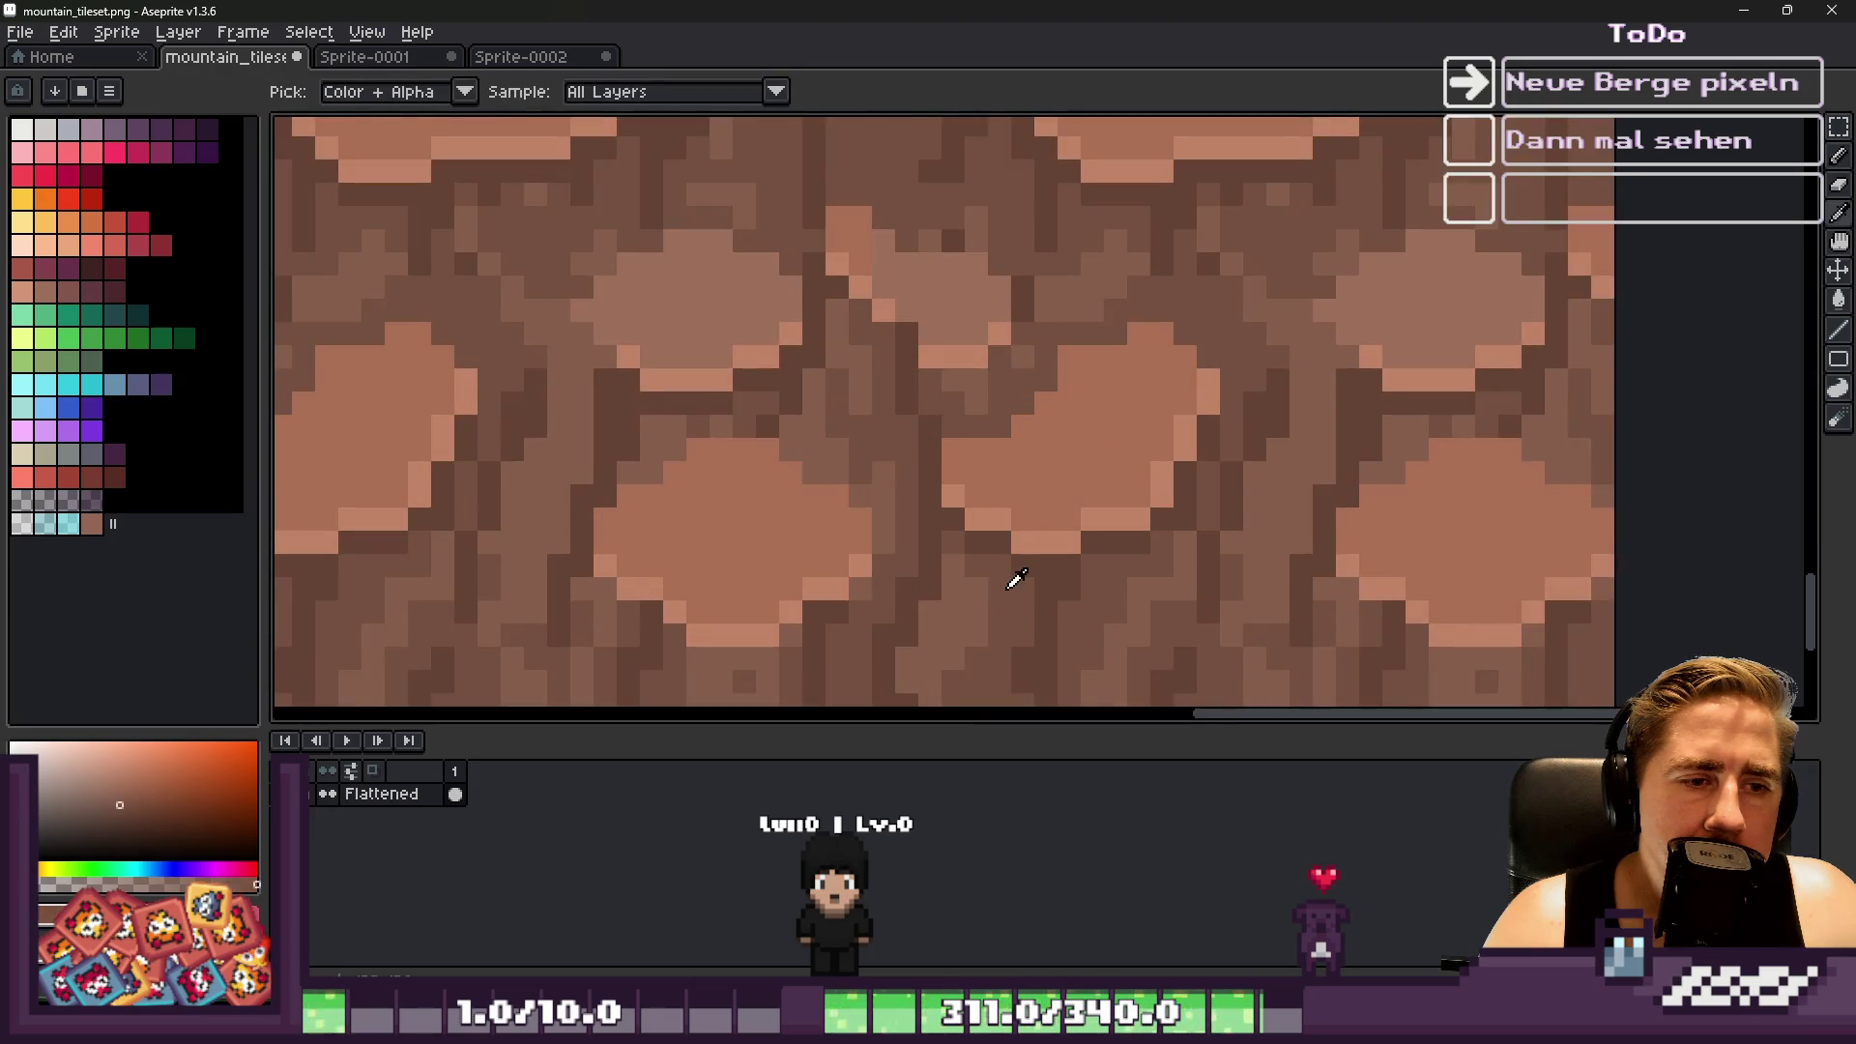
pyautogui.scroll(-2, 997, 544)
pyautogui.scroll(1, 997, 544)
pyautogui.scroll(-1, 1005, 539)
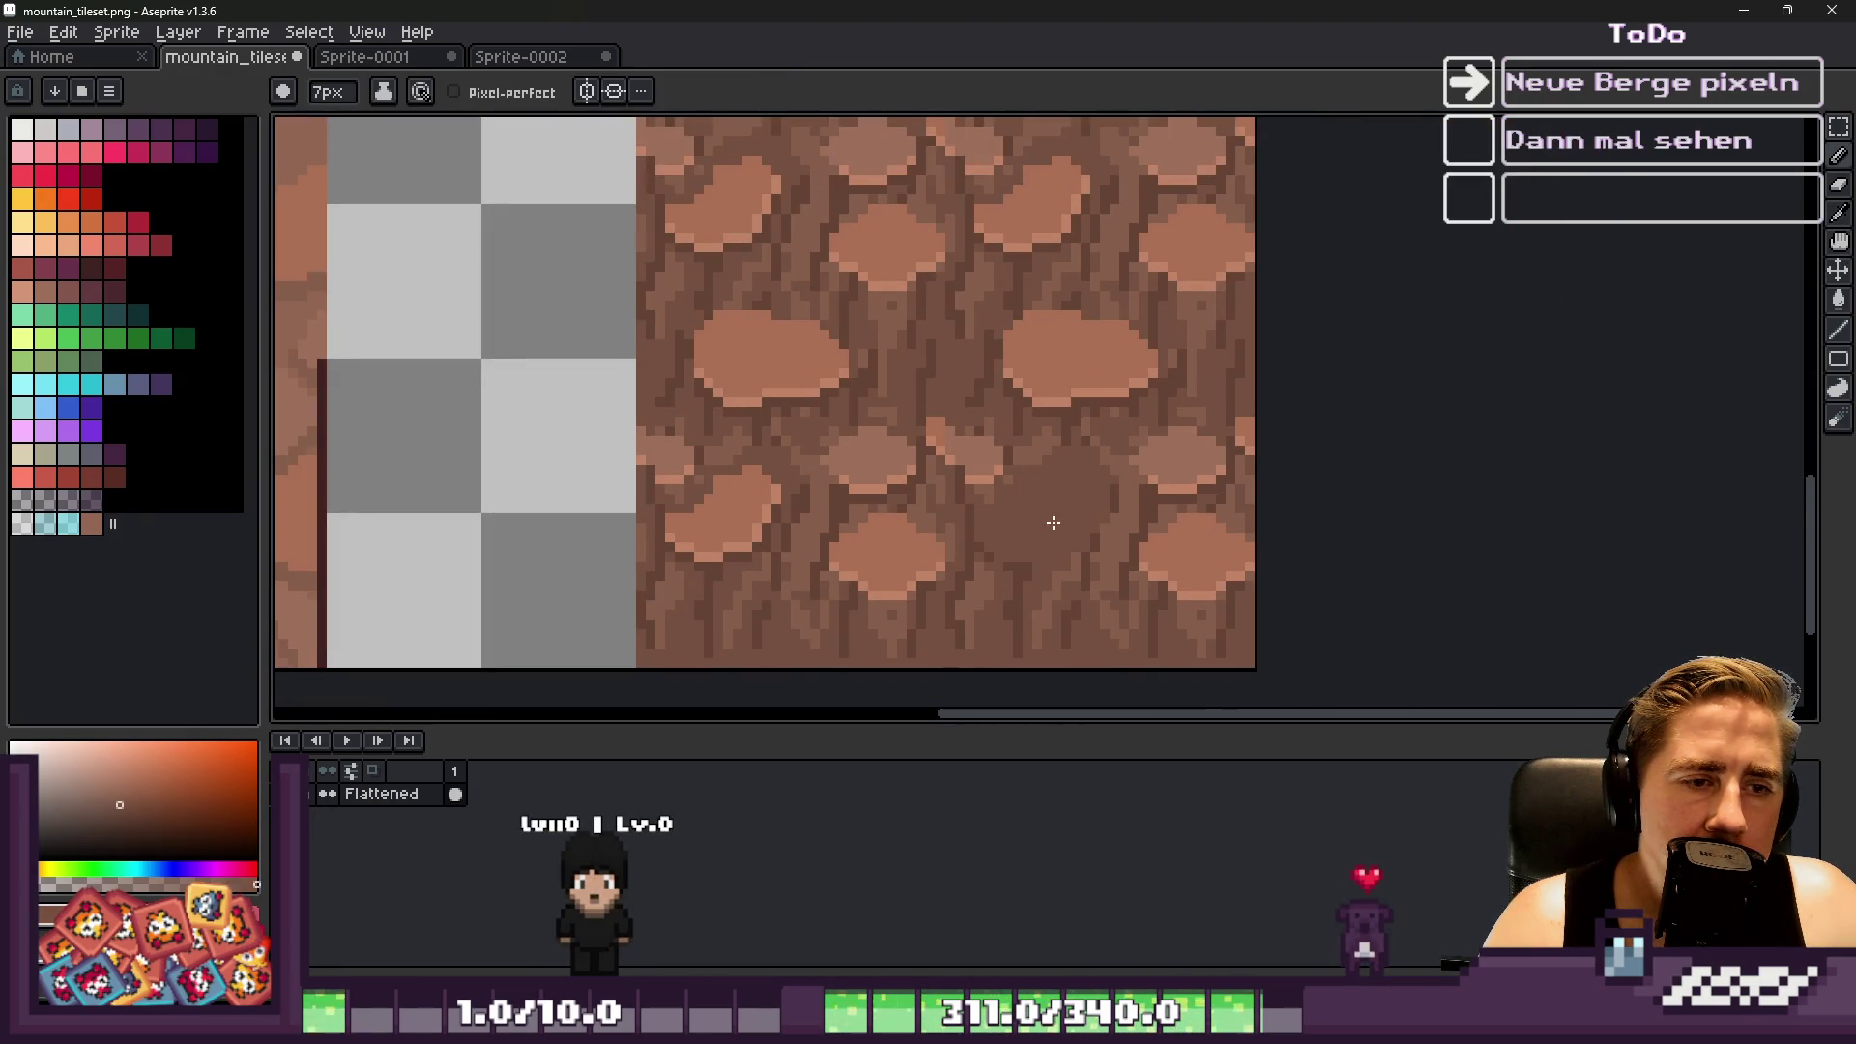
# Paint a test stroke of darker brown over the slab's lower right, then undo it
pyautogui.scroll(-1, 1025, 570)
pyautogui.scroll(2, 1035, 590)
pyautogui.press('alt')
pyautogui.keyDown('alt'); pyautogui.click(1126, 512); pyautogui.keyUp('alt')
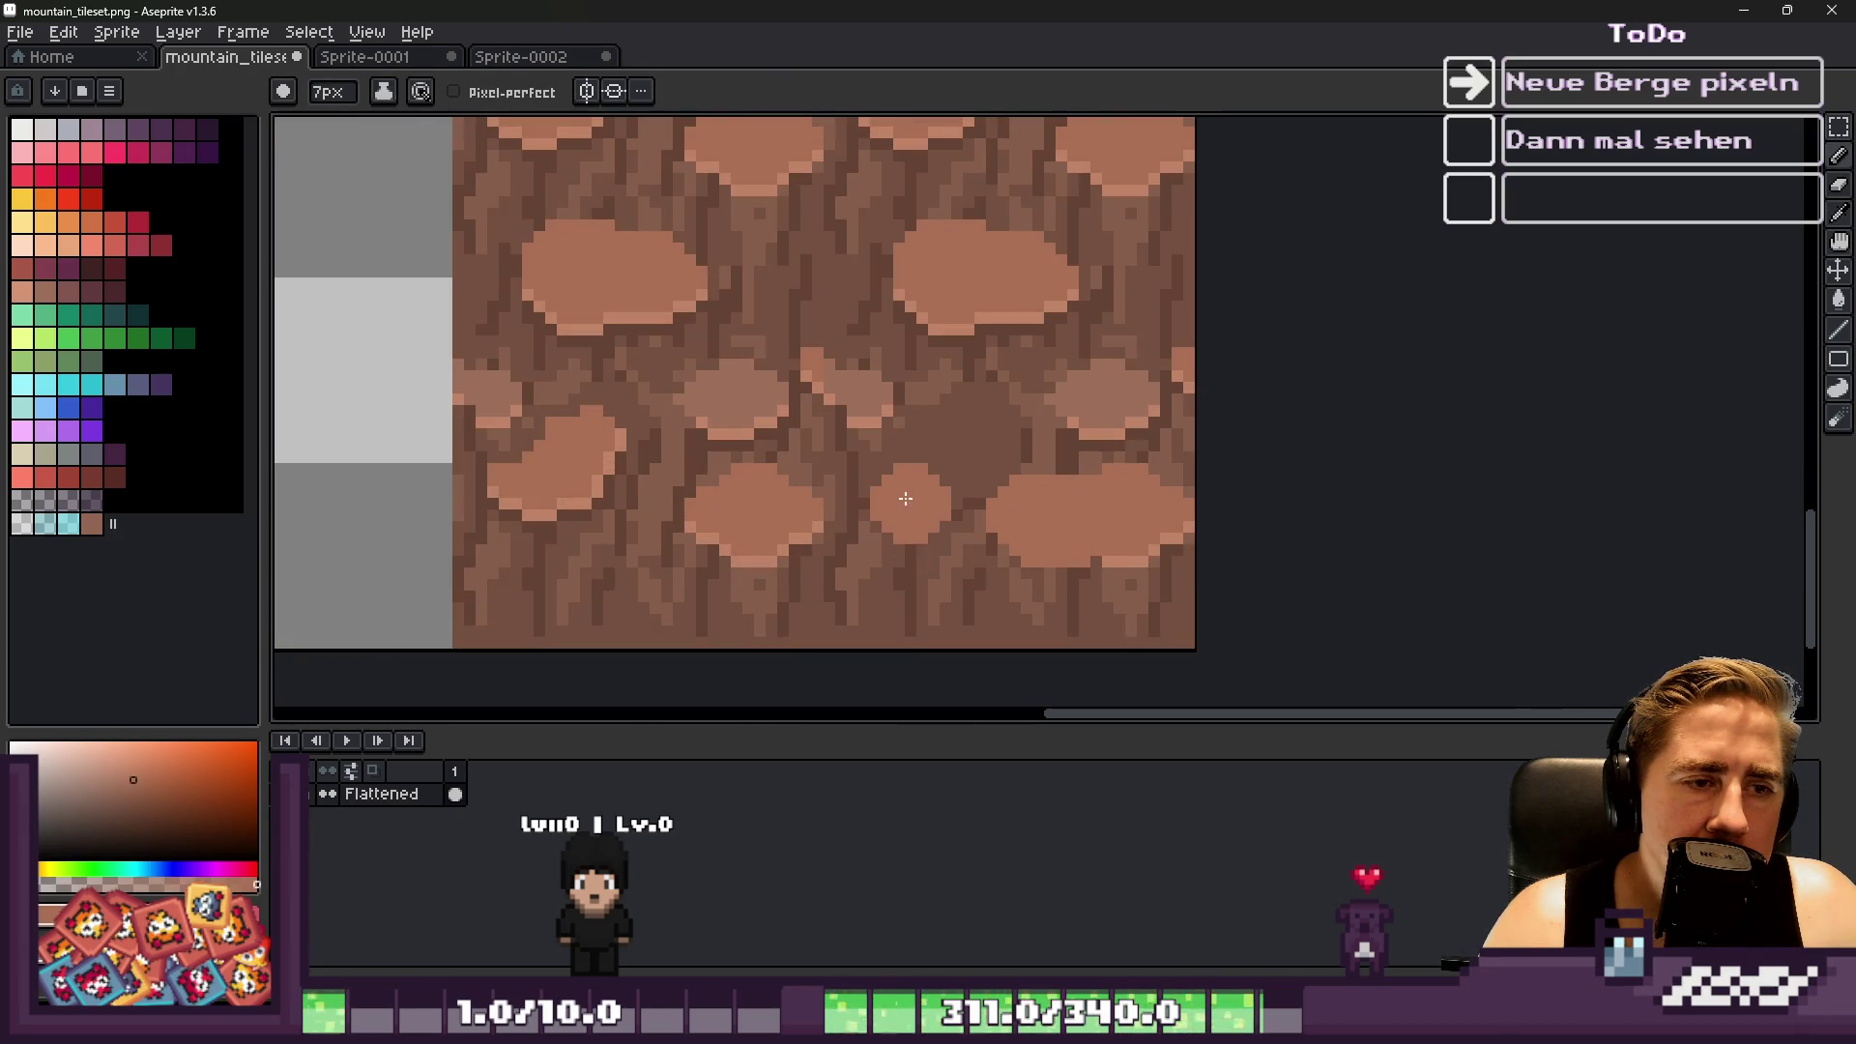
pyautogui.press('alt')
pyautogui.keyDown('alt'); pyautogui.click(878, 422); pyautogui.keyUp('alt')
pyautogui.moveTo(895, 440); pyautogui.dragTo(858, 400)
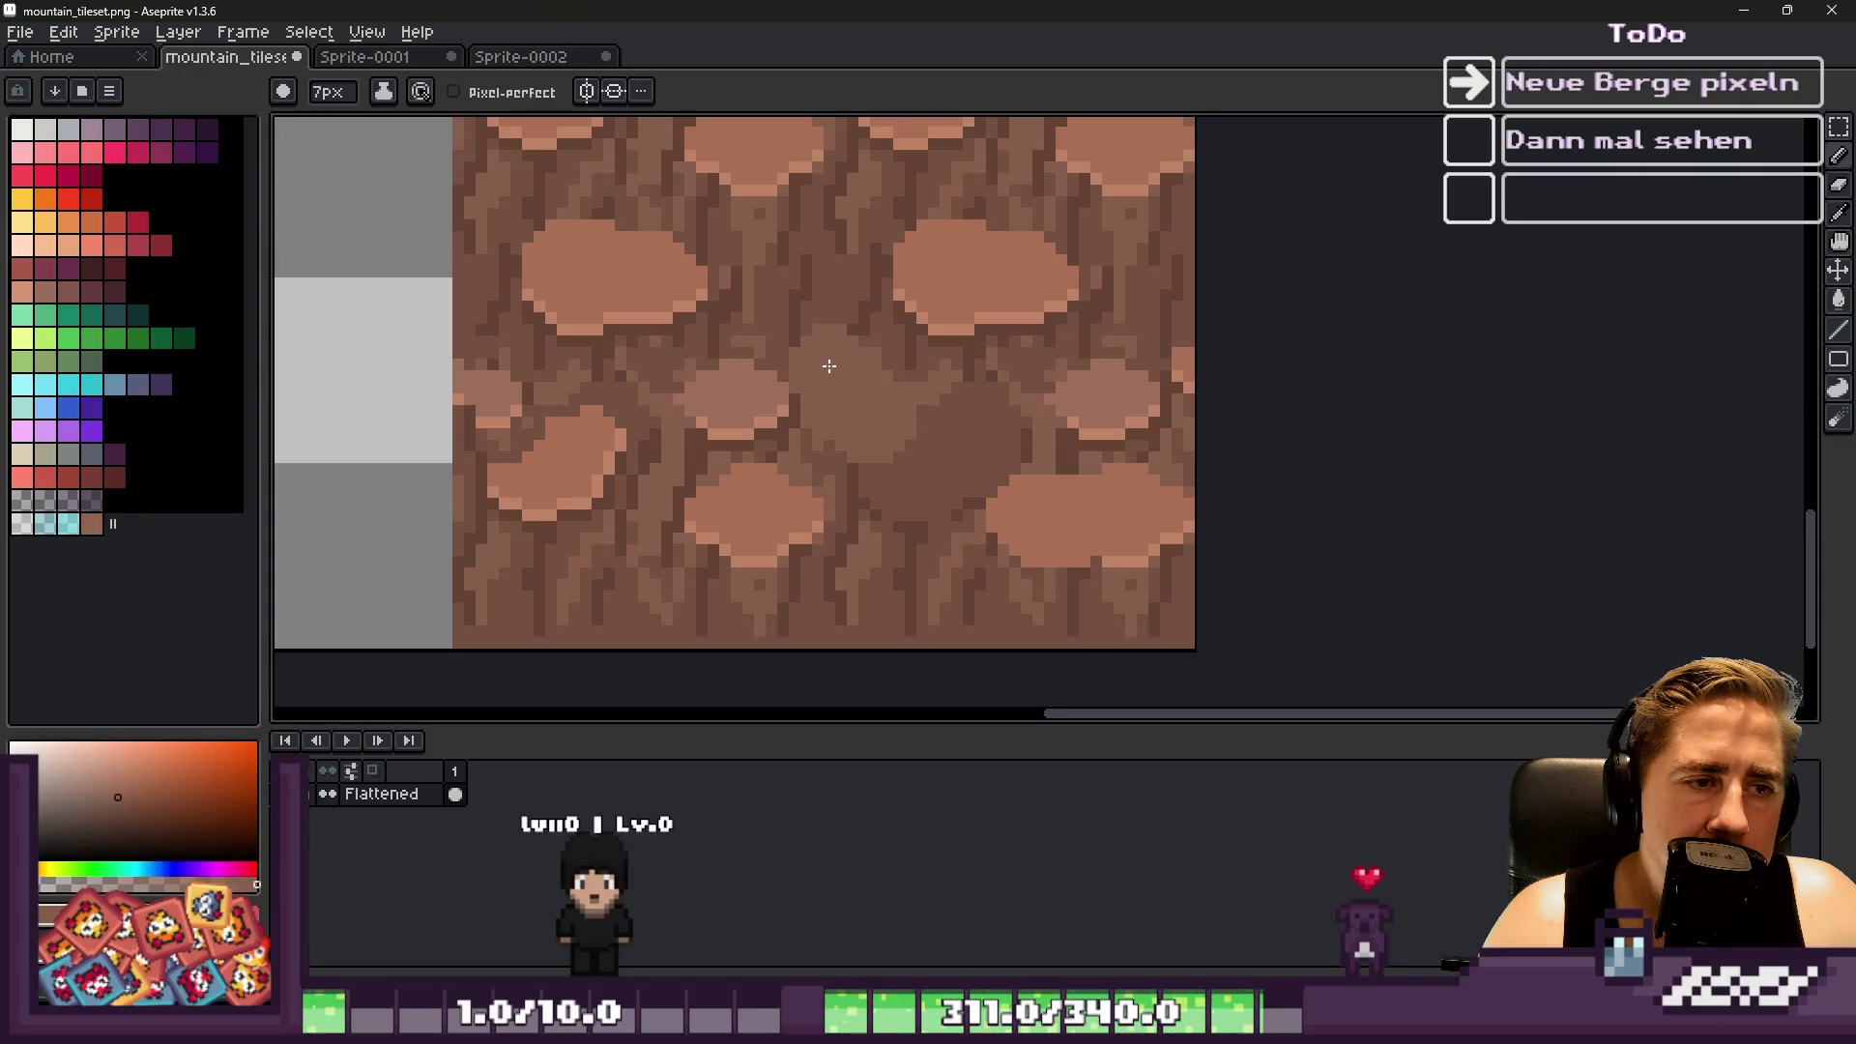
pyautogui.hotkey('ctrl', 'z')
# Cover the light blobs in the lower-right tile with a sampled dark brown
pyautogui.press('m')
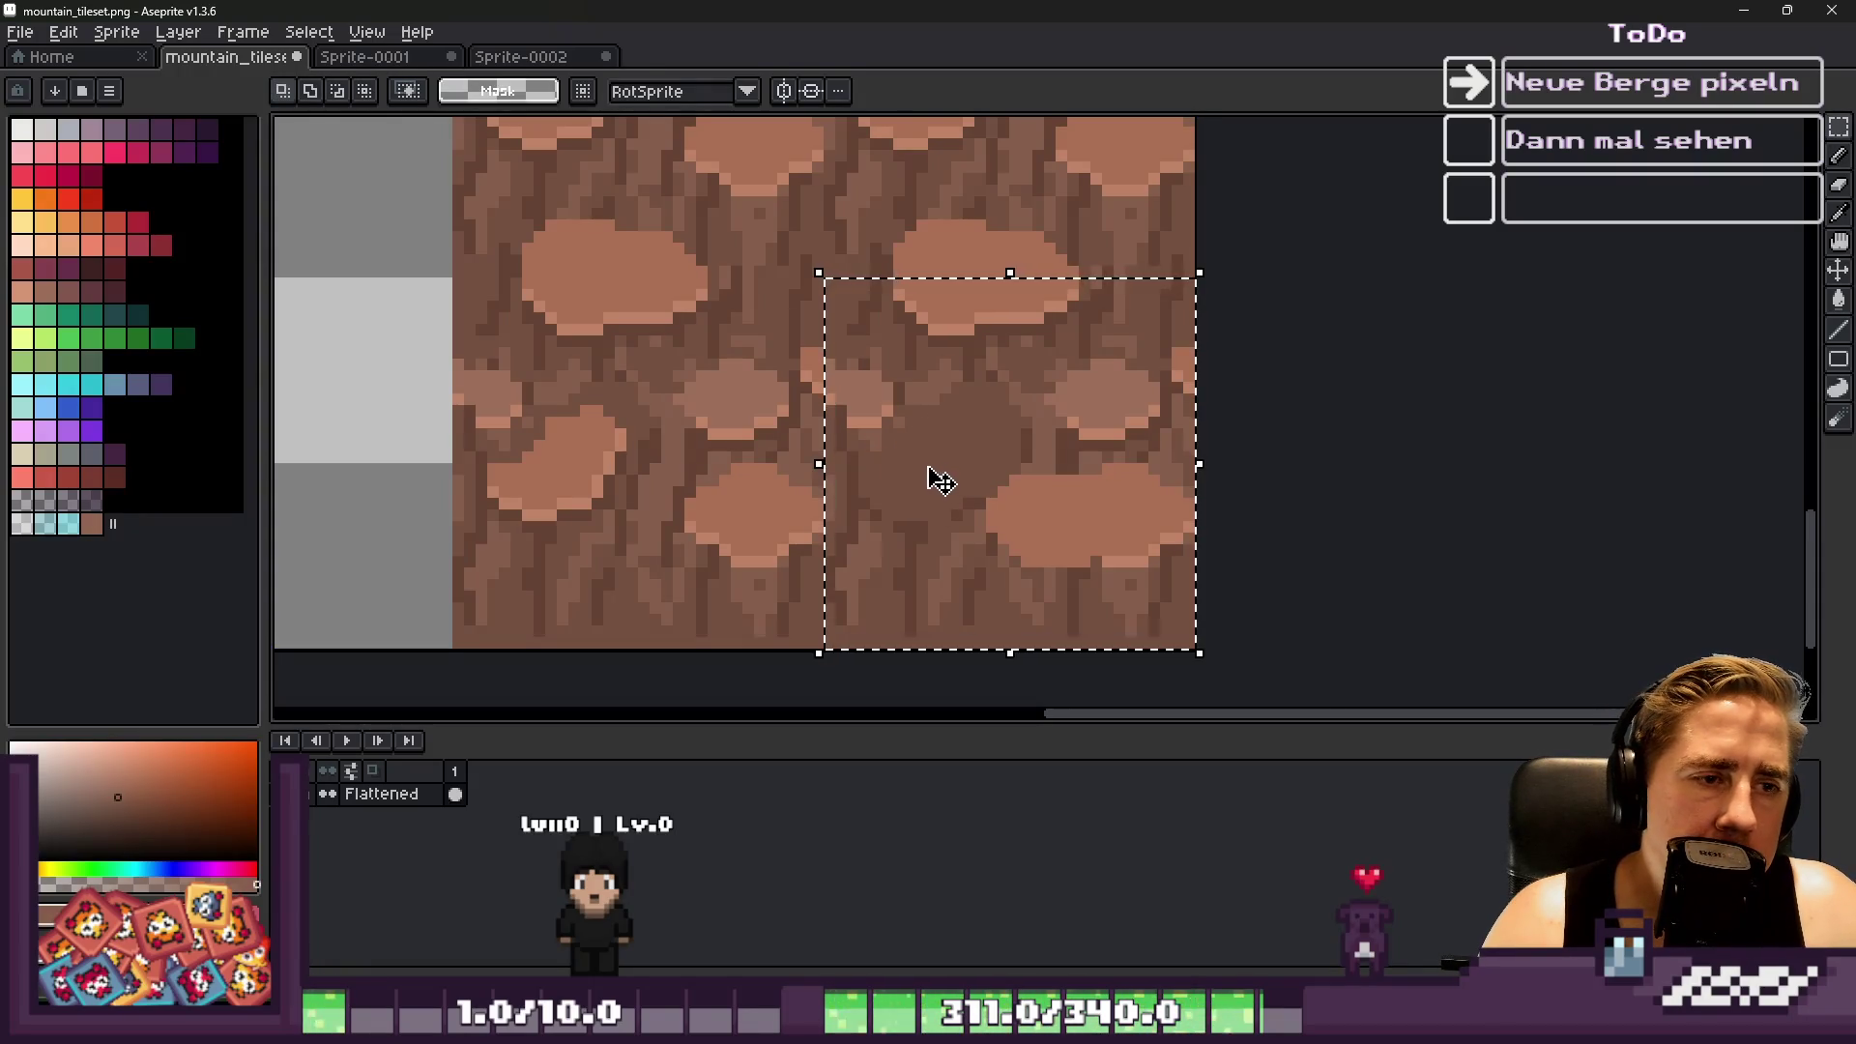
pyautogui.scroll(2, 815, 325)
pyautogui.keyDown('alt'); pyautogui.click(841, 402); pyautogui.keyUp('alt')
pyautogui.press('b')
pyautogui.scroll(-3, 844, 385)
pyautogui.scroll(1, 1059, 405)
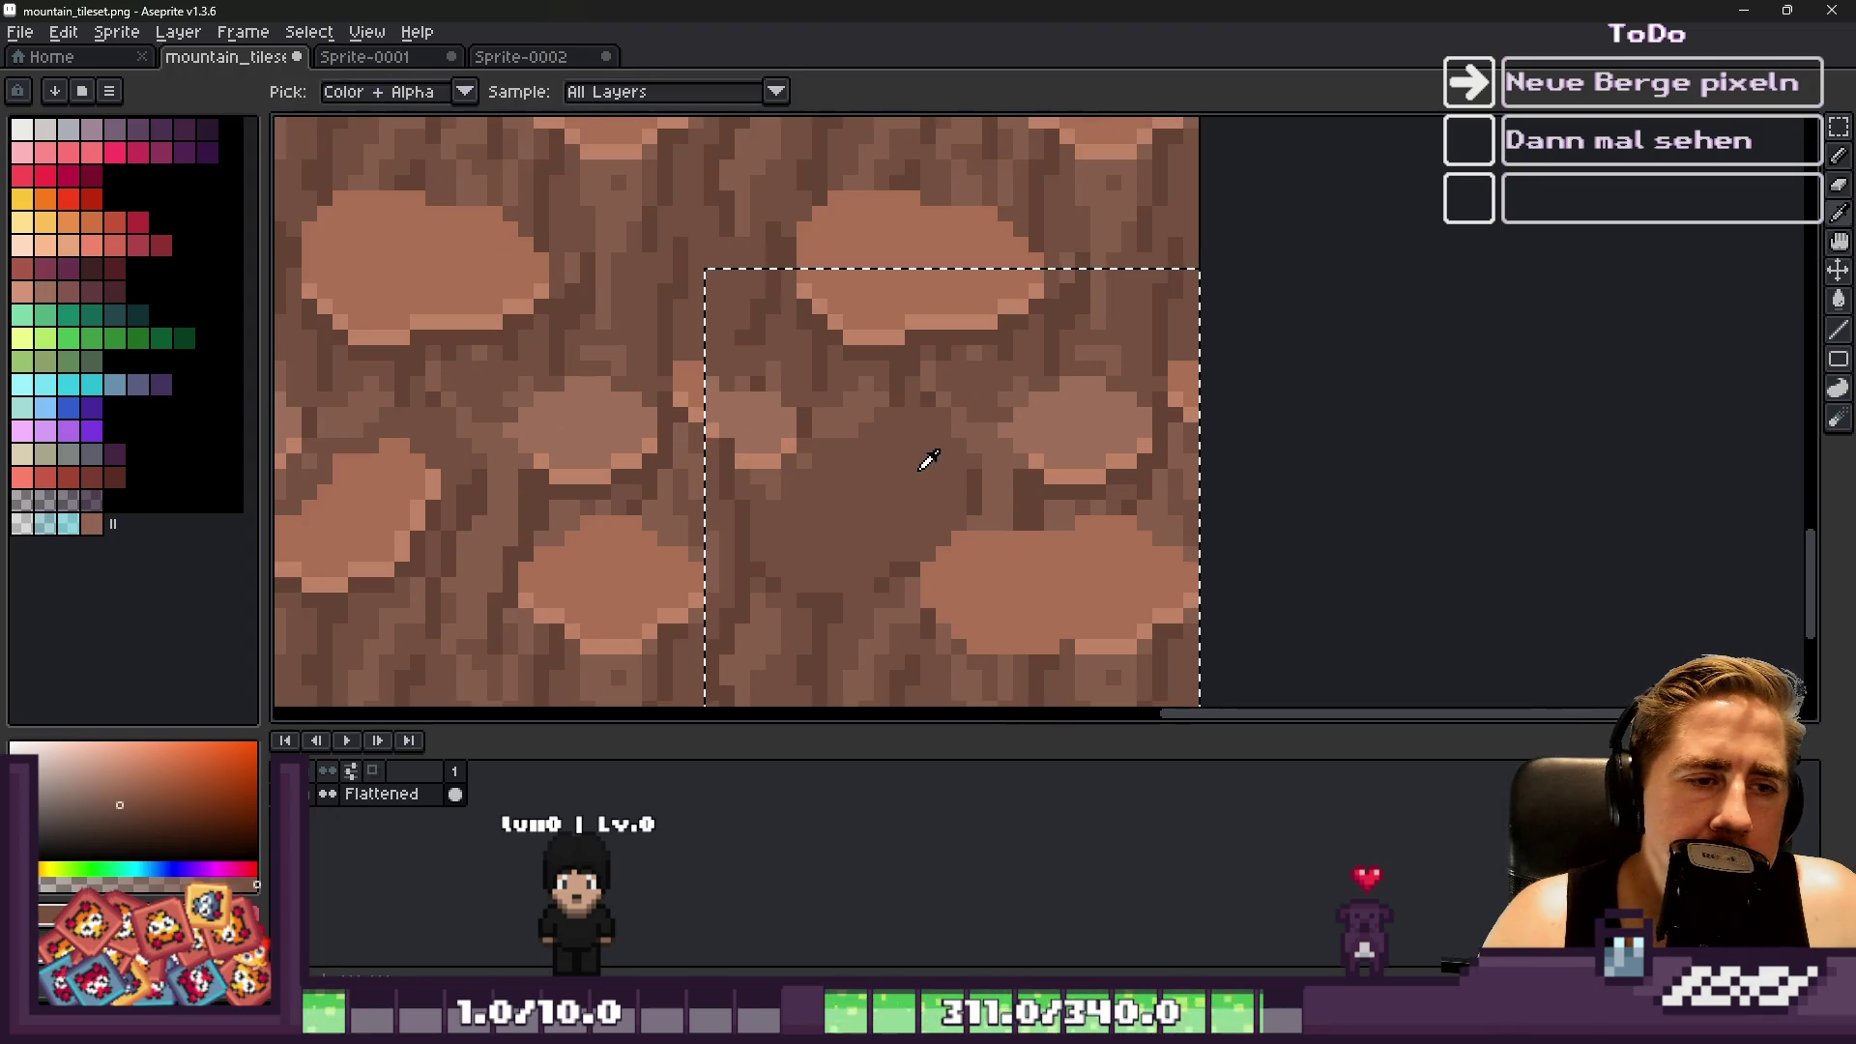
pyautogui.moveTo(1001, 460)
pyautogui.mouseDown()
pyautogui.moveTo(1088, 426)
pyautogui.moveTo(1006, 605)
pyautogui.mouseUp()
# Add a lighter vertical streak inside the tile and clear the selection
pyautogui.scroll(-1, 1039, 579)
pyautogui.scroll(1, 1056, 562)
pyautogui.keyDown('alt'); pyautogui.scroll(-7, 1107, 655); pyautogui.keyUp('alt')
pyautogui.scroll(1, 1157, 498)
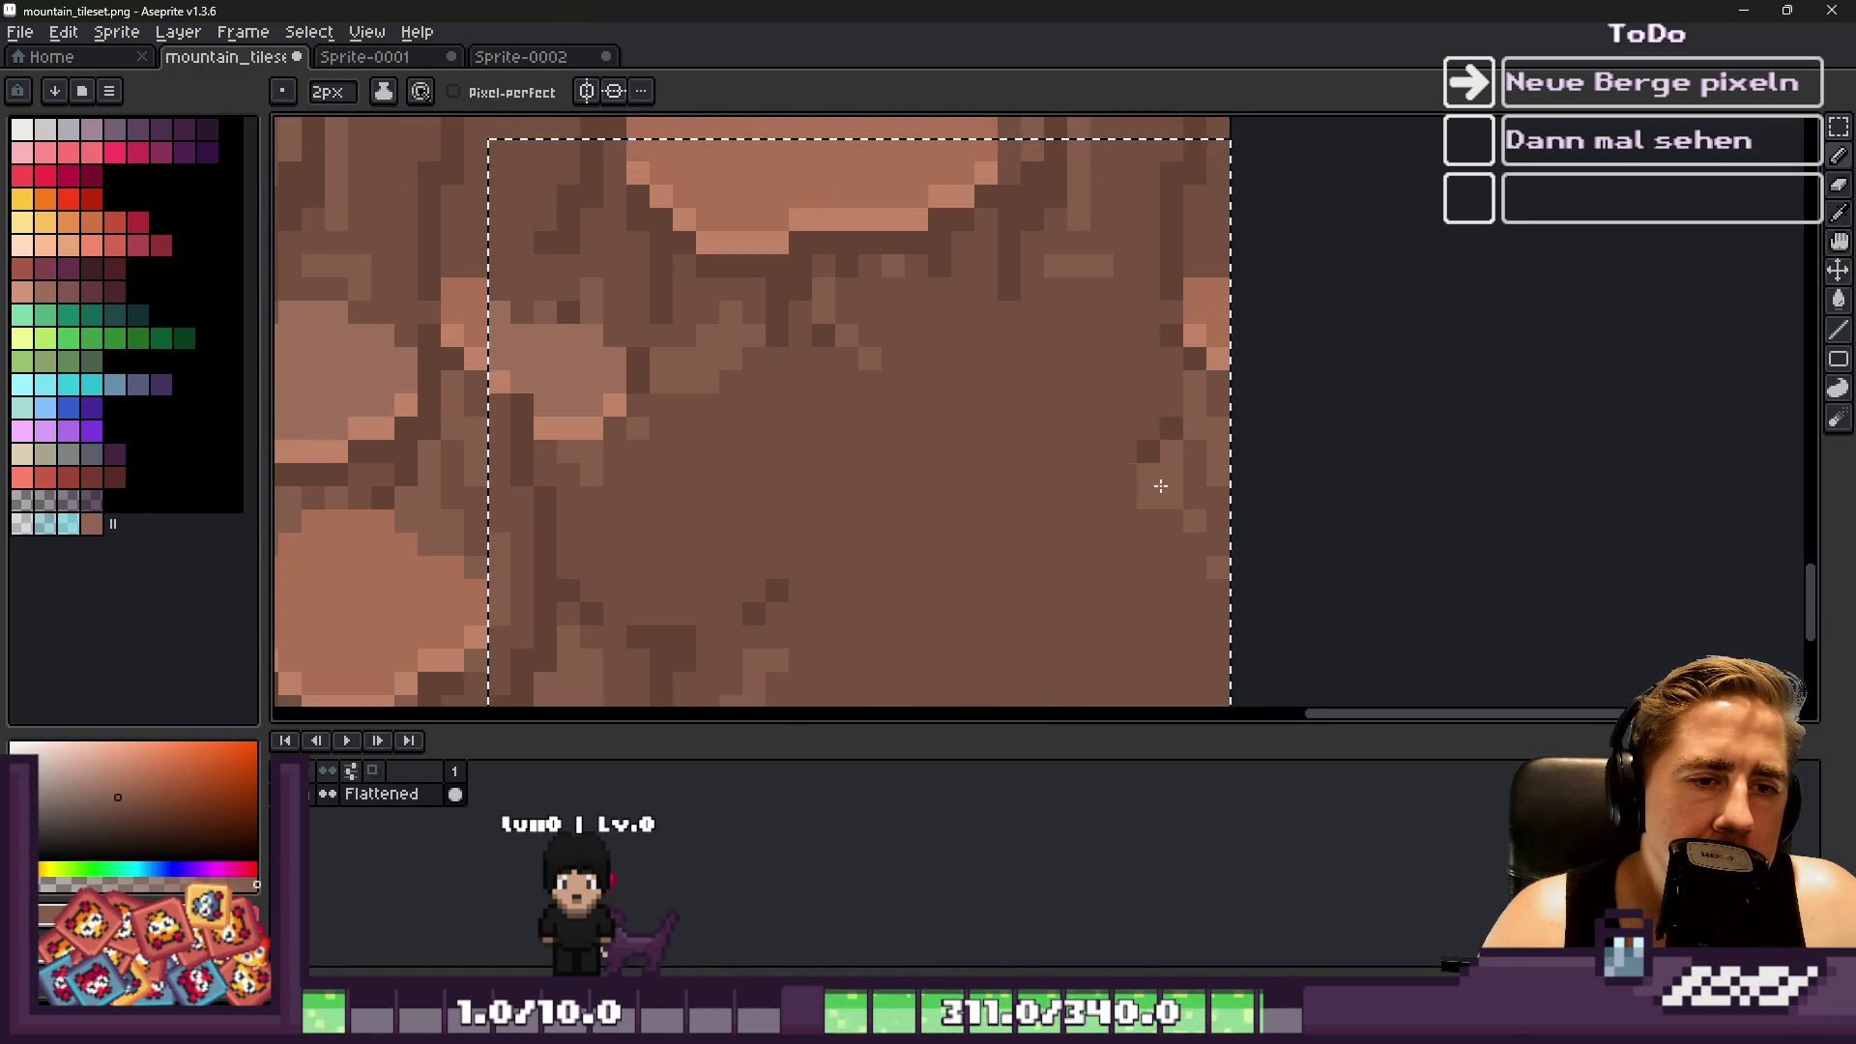
pyautogui.scroll(-2, 1159, 488)
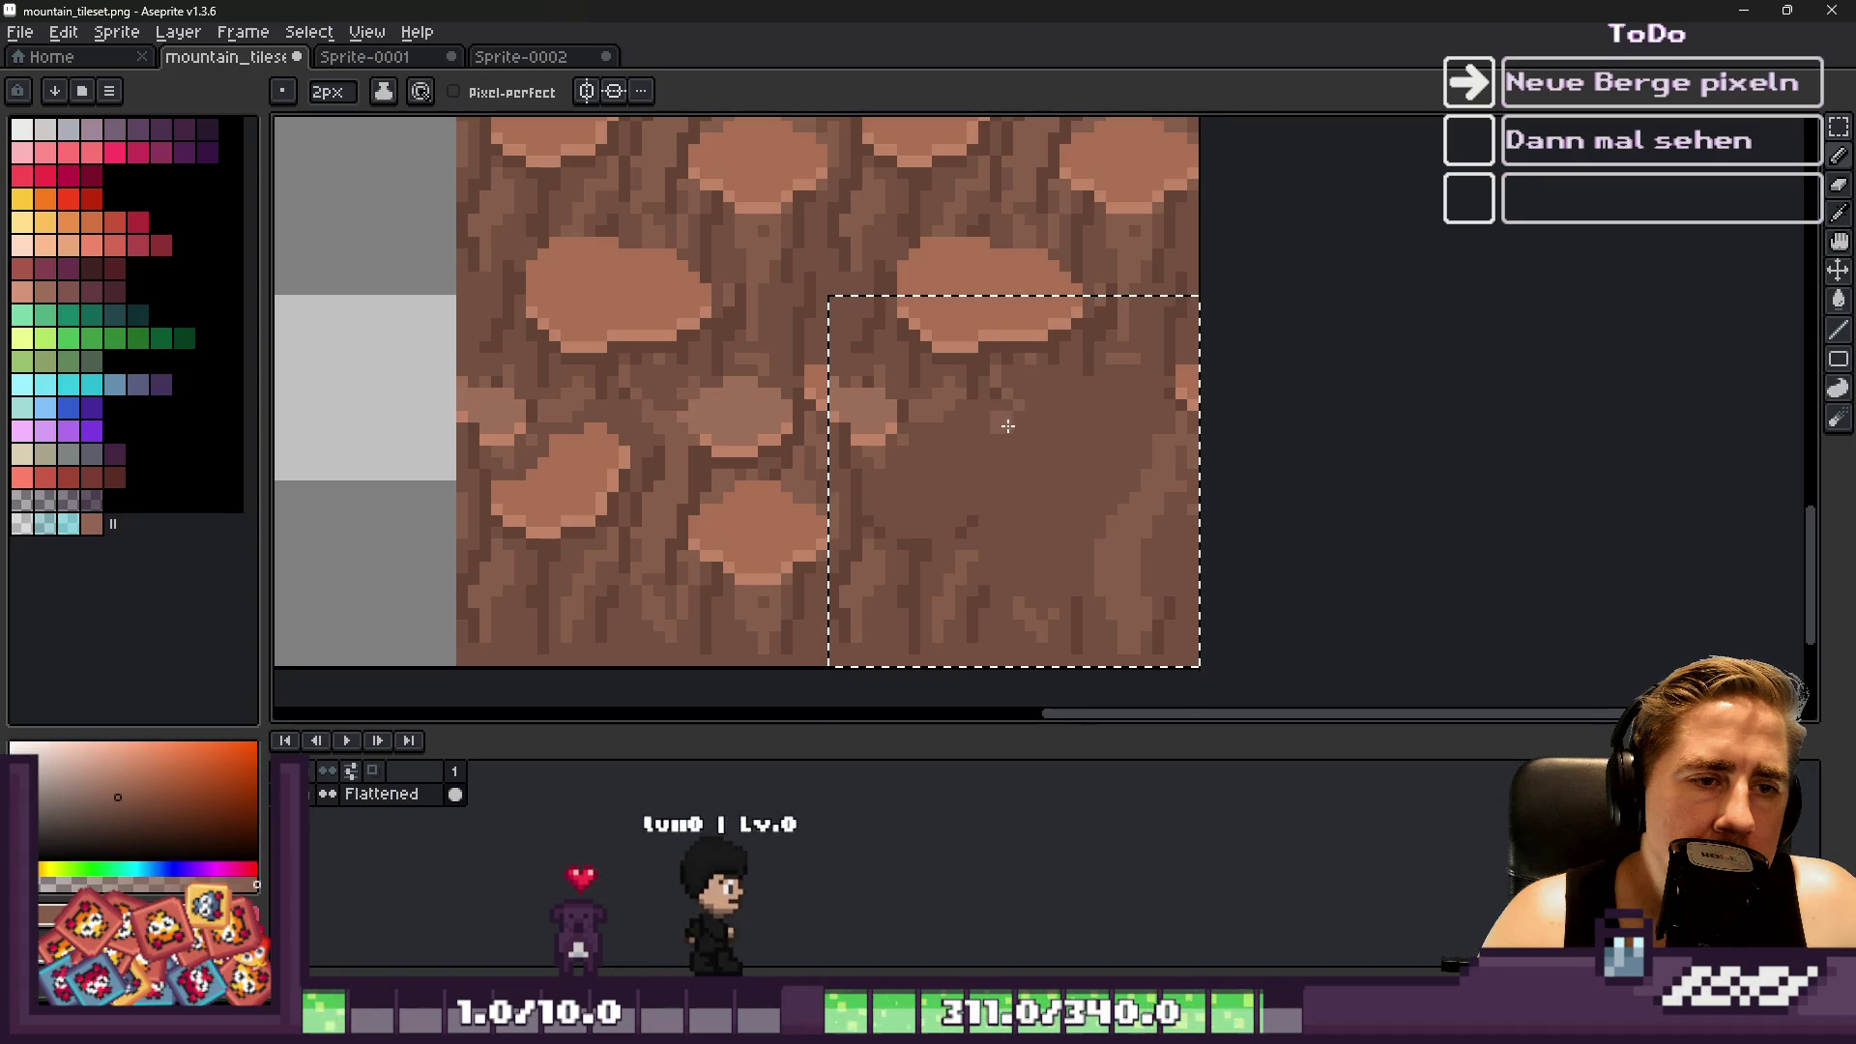
pyautogui.moveTo(1015, 439); pyautogui.dragTo(1038, 640)
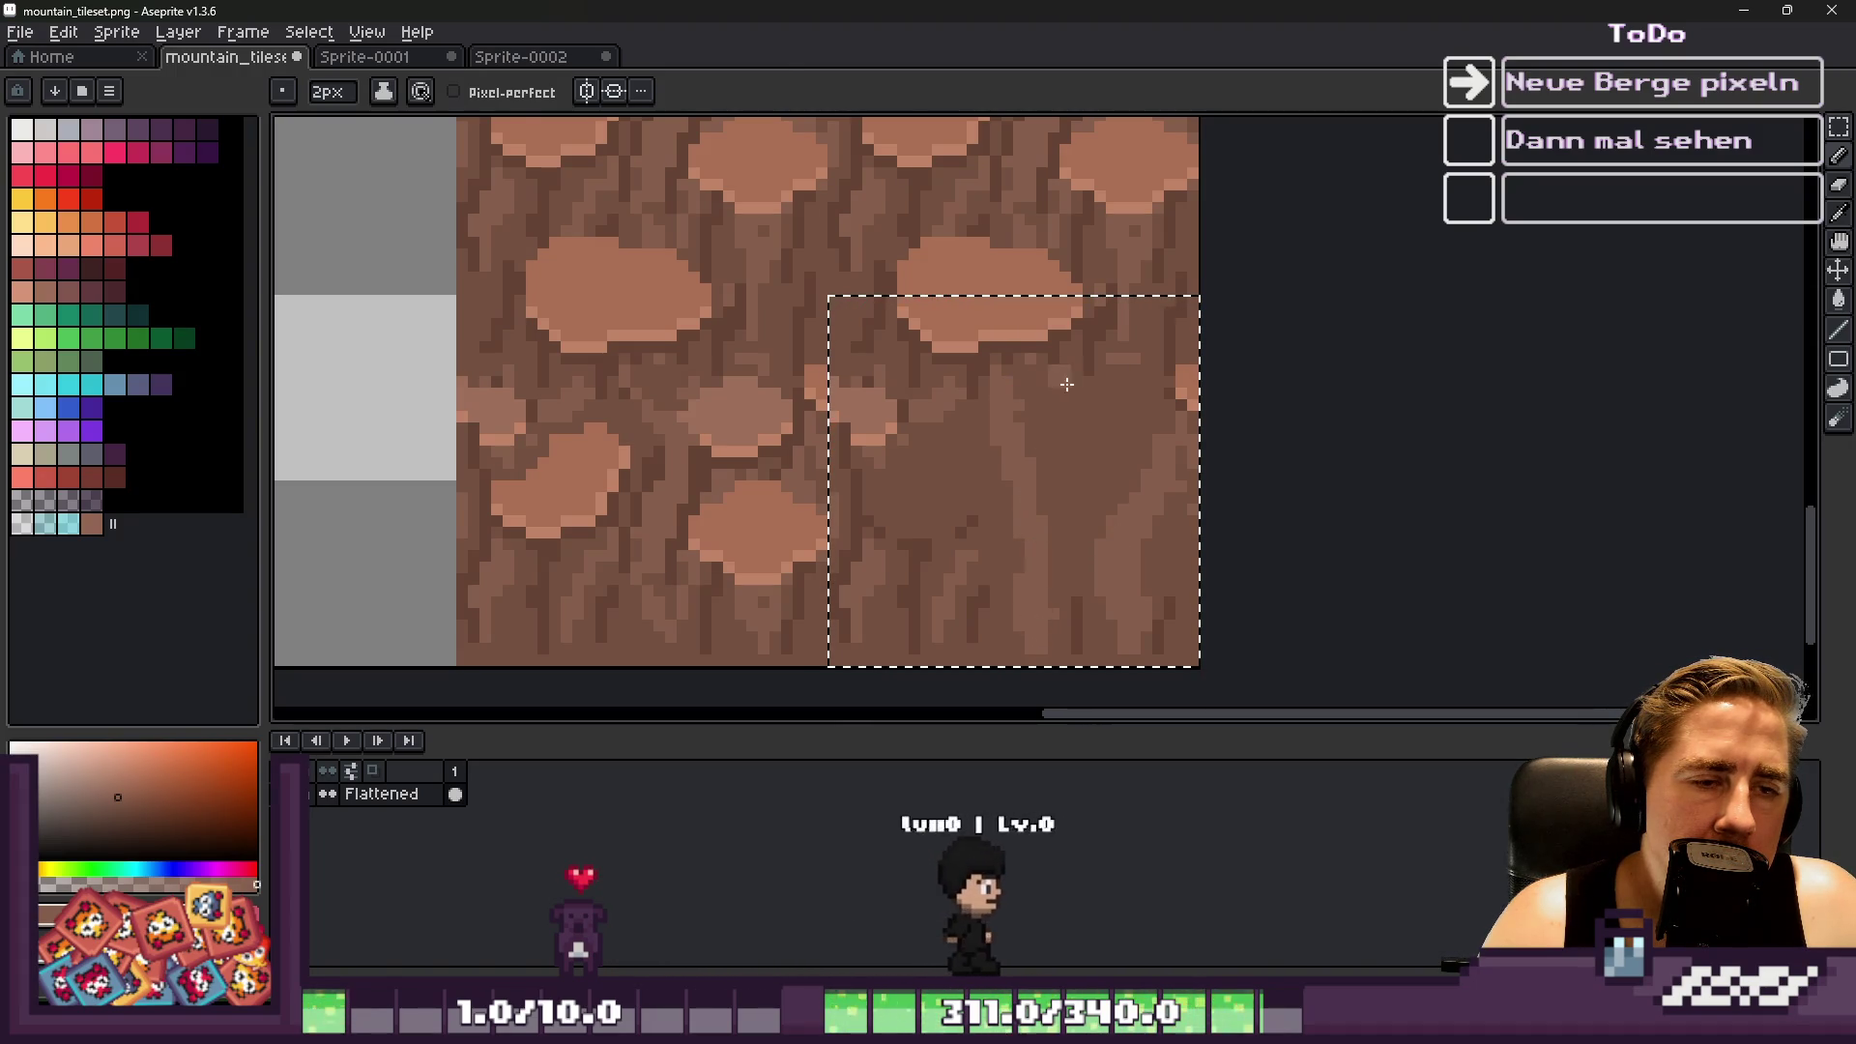
pyautogui.keyDown('alt'); pyautogui.scroll(-1, 1082, 405); pyautogui.keyUp('alt')
pyautogui.scroll(1, 1065, 488)
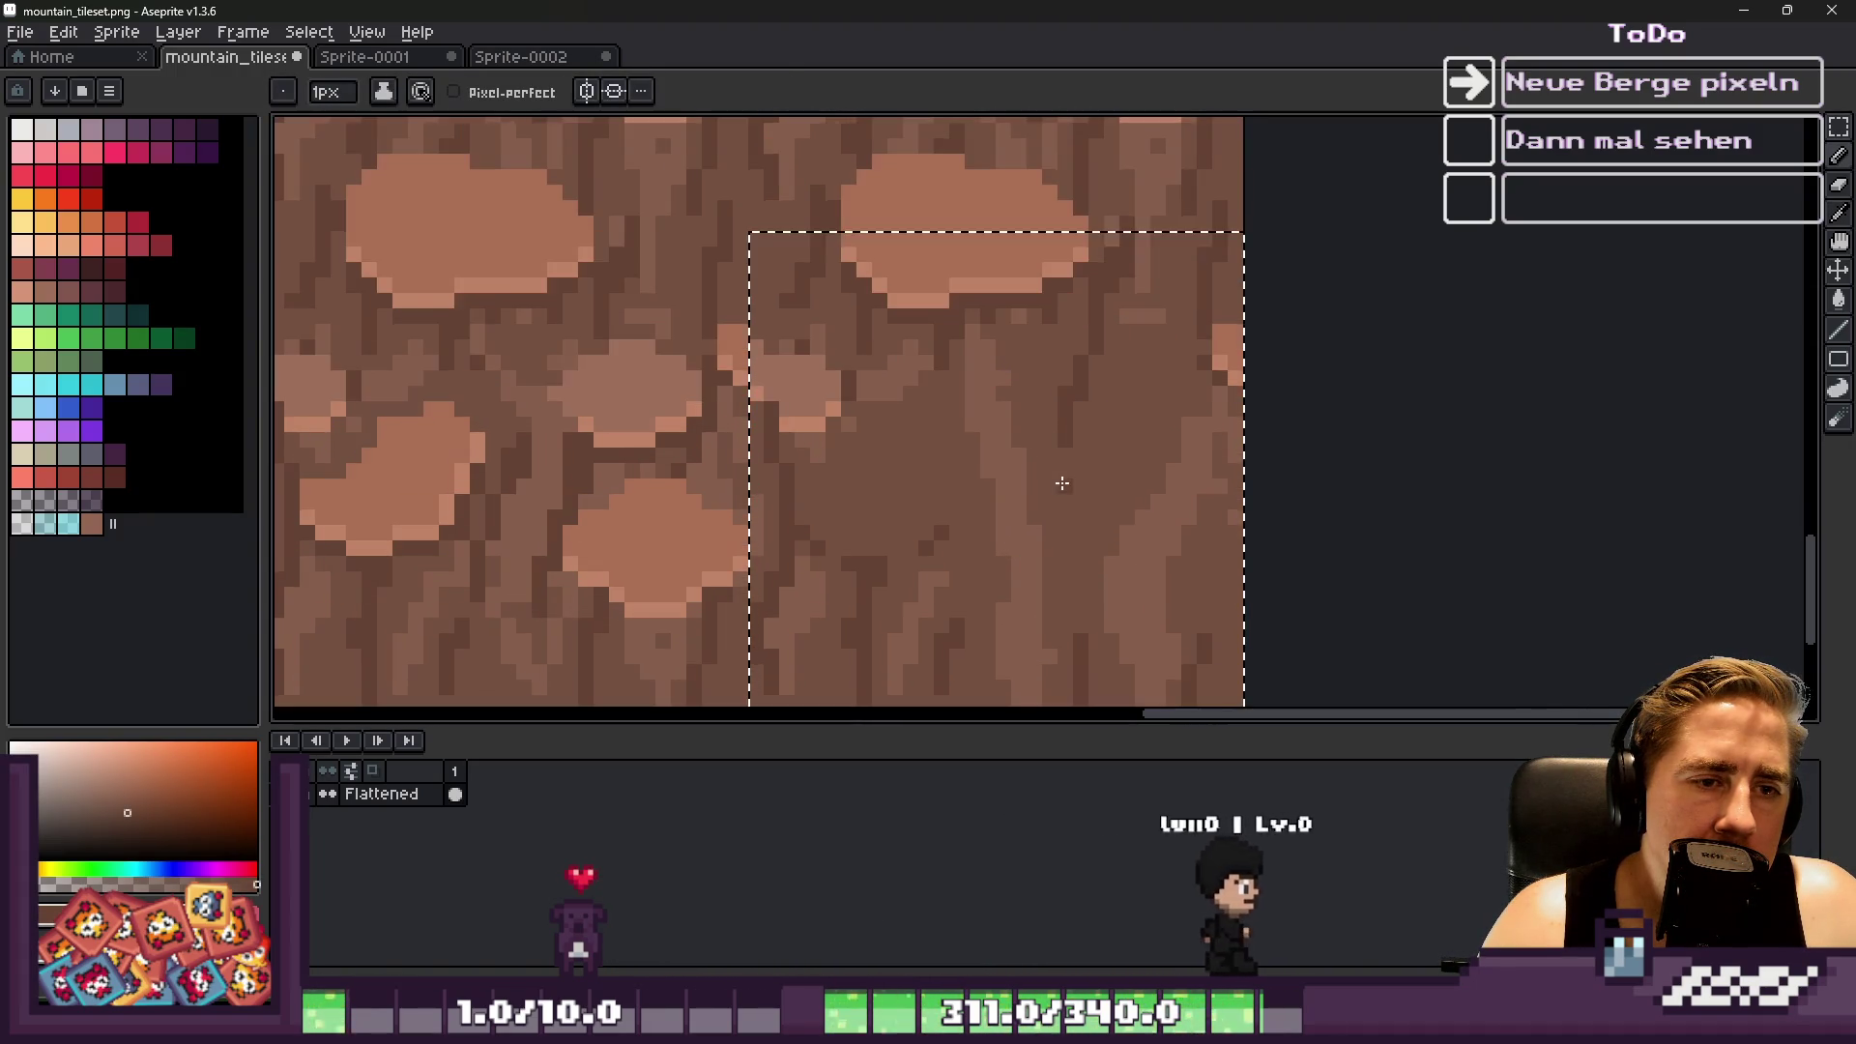
pyautogui.scroll(-3, 1044, 396)
pyautogui.scroll(3, 977, 433)
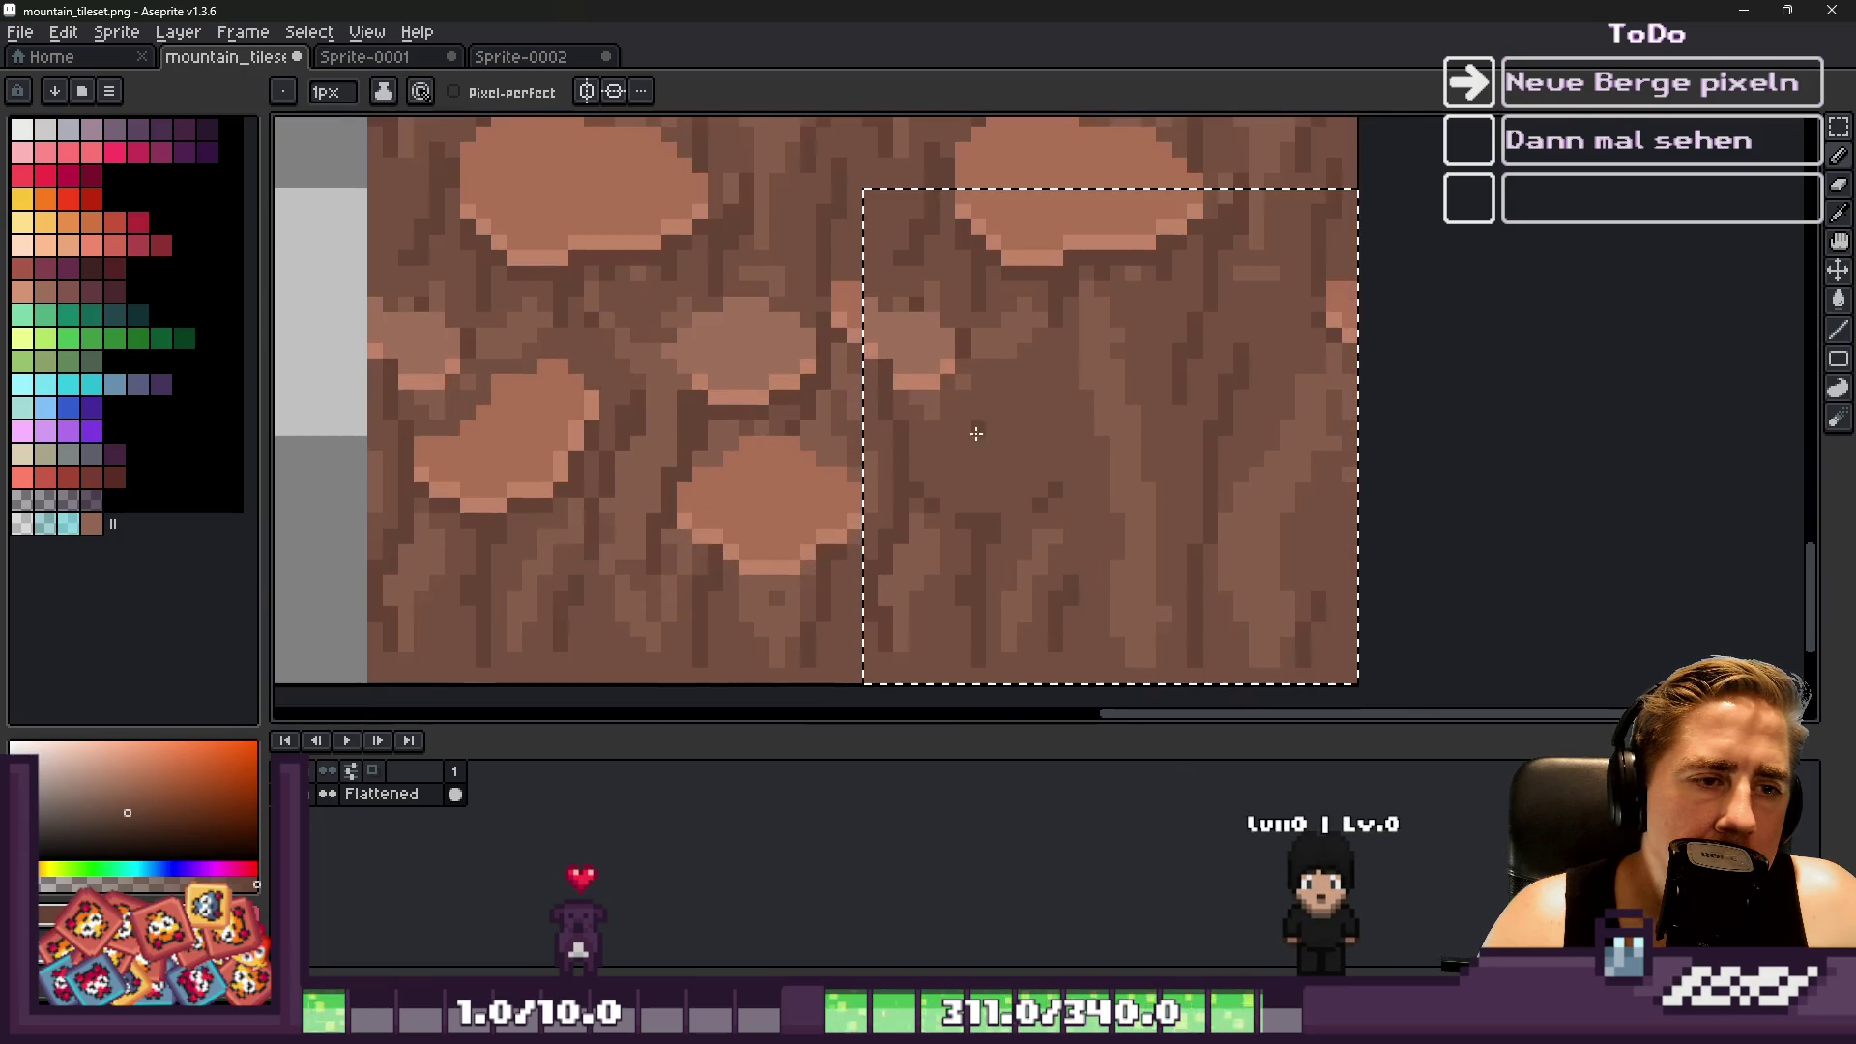
pyautogui.scroll(-3, 981, 495)
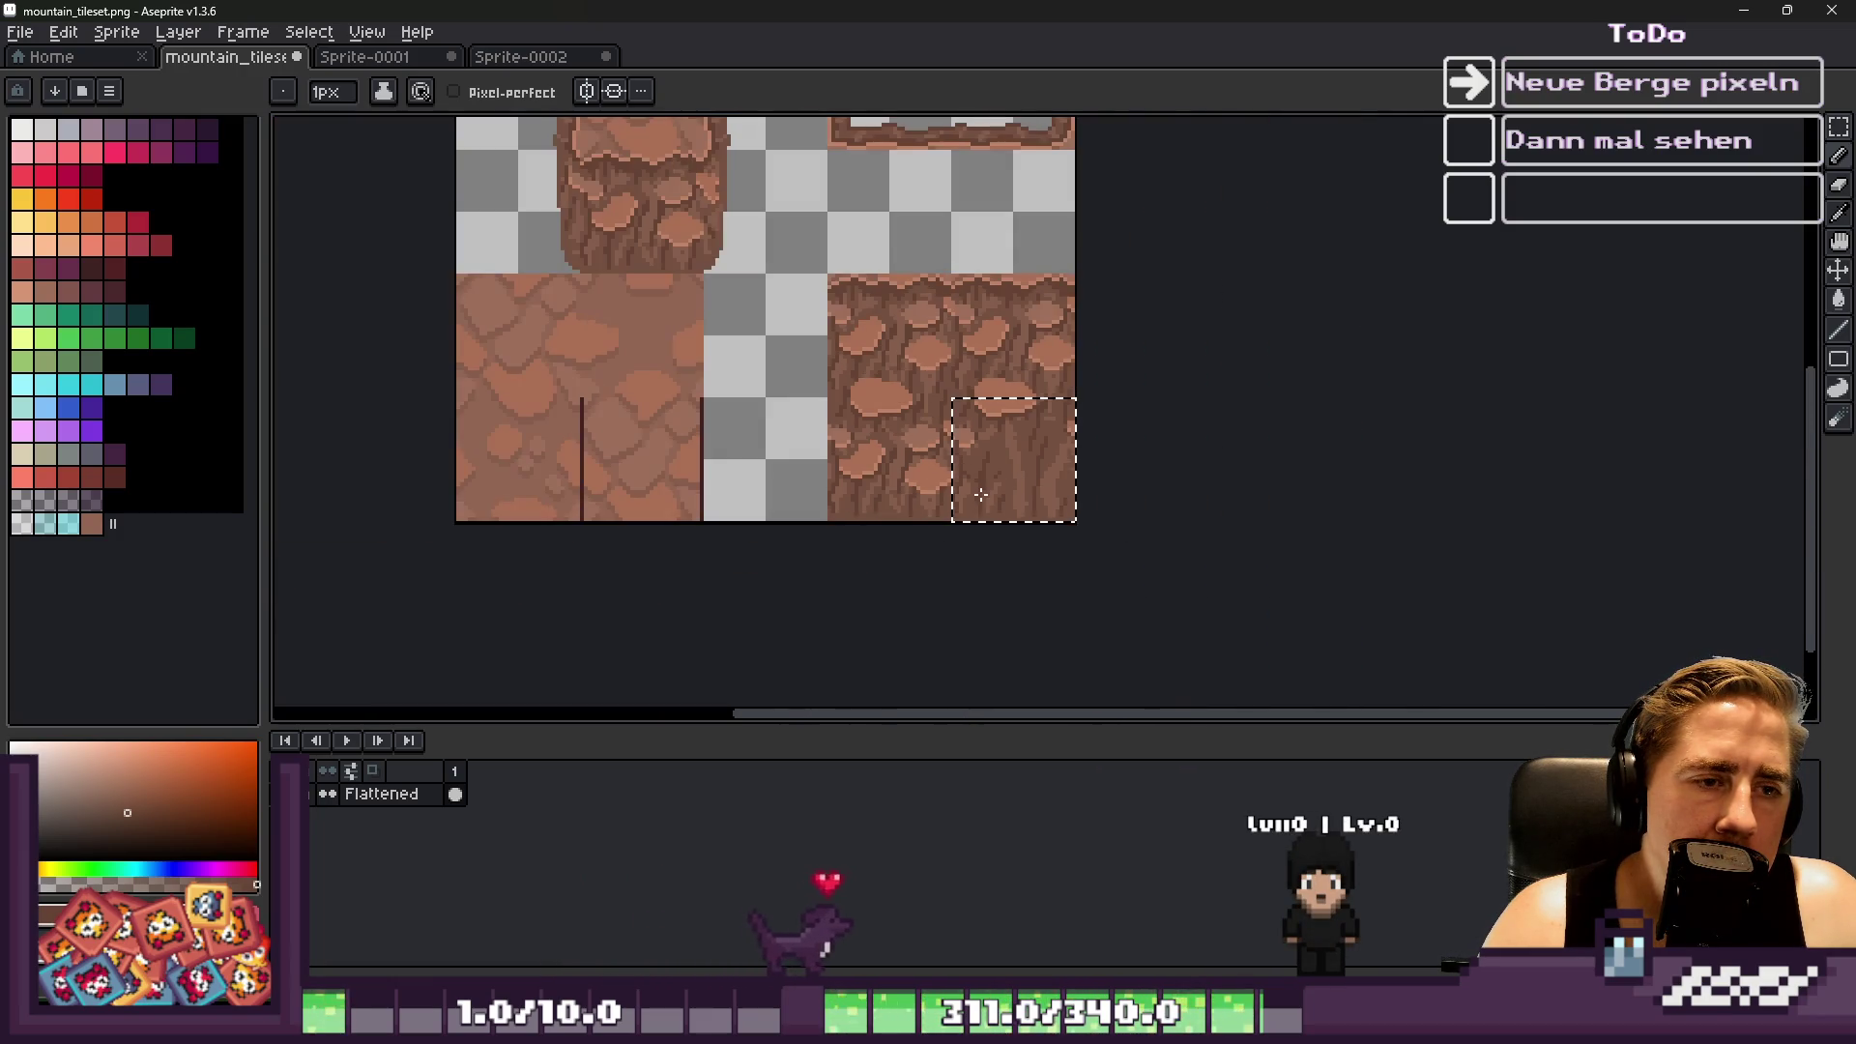
pyautogui.scroll(-2, 984, 492)
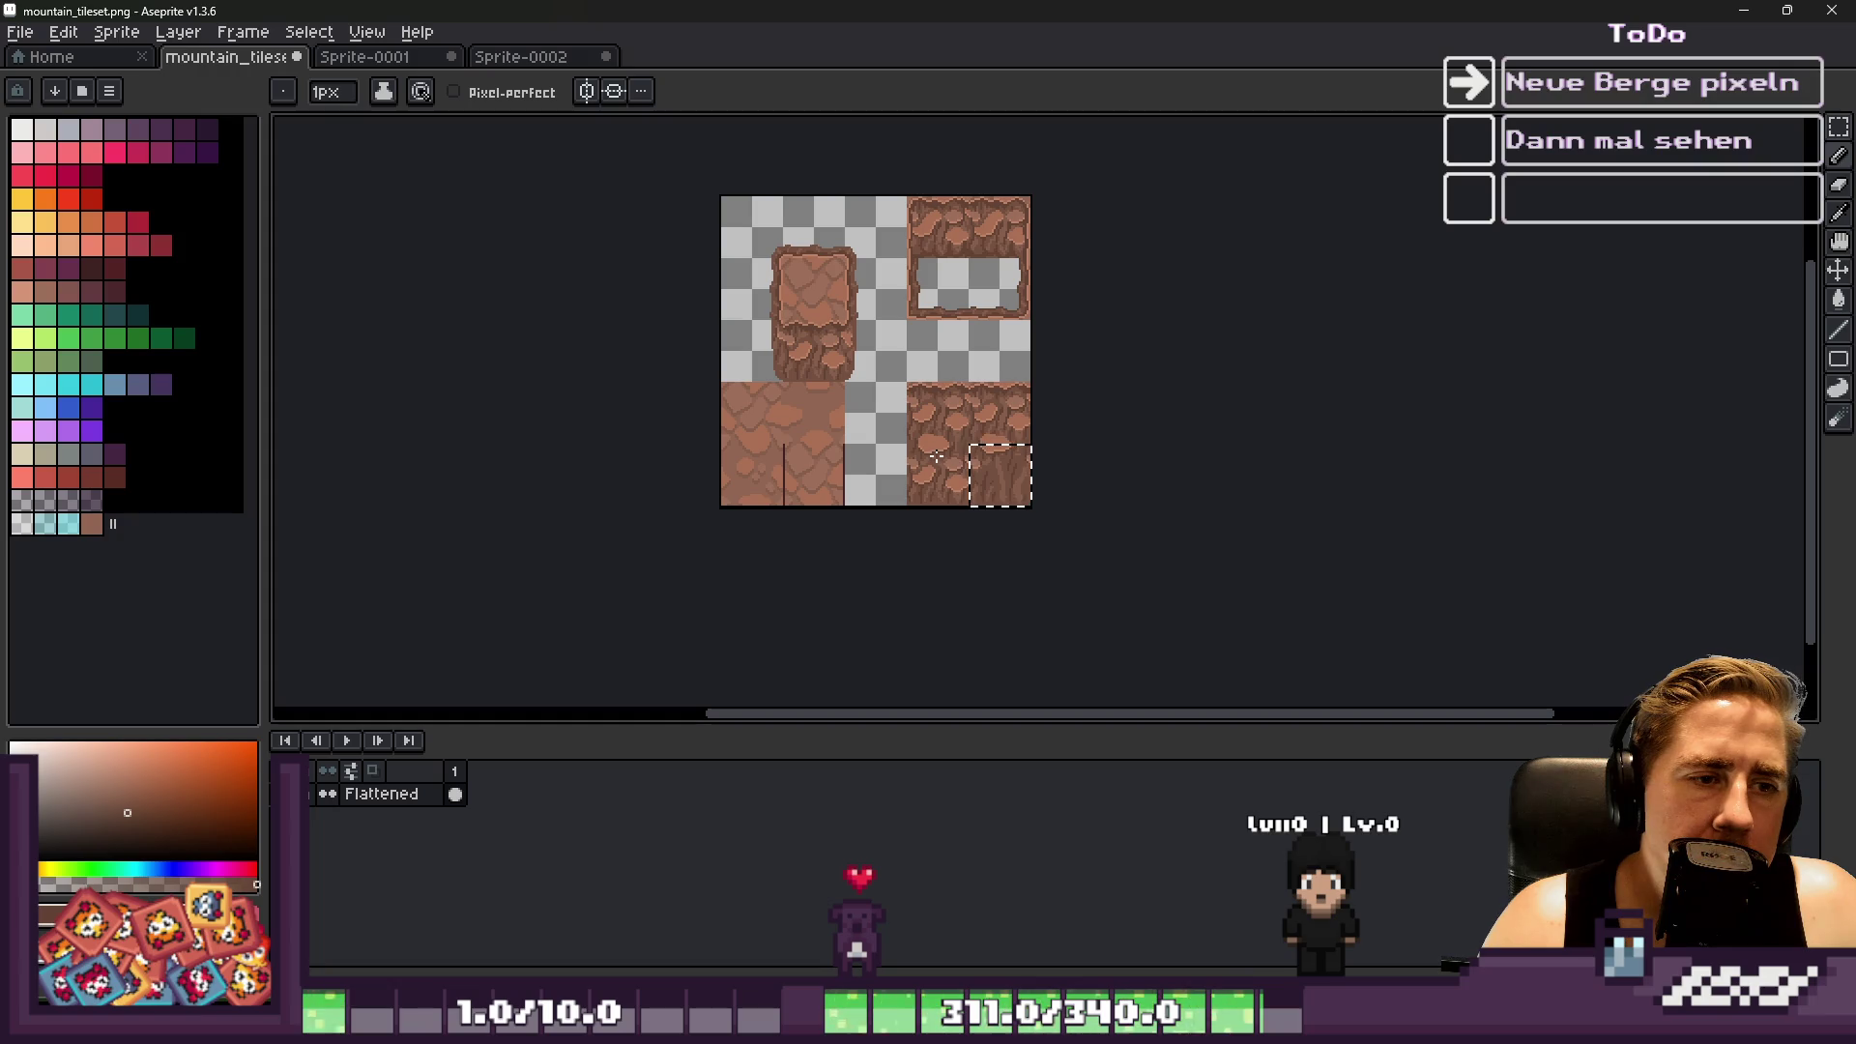
pyautogui.scroll(4, 937, 455)
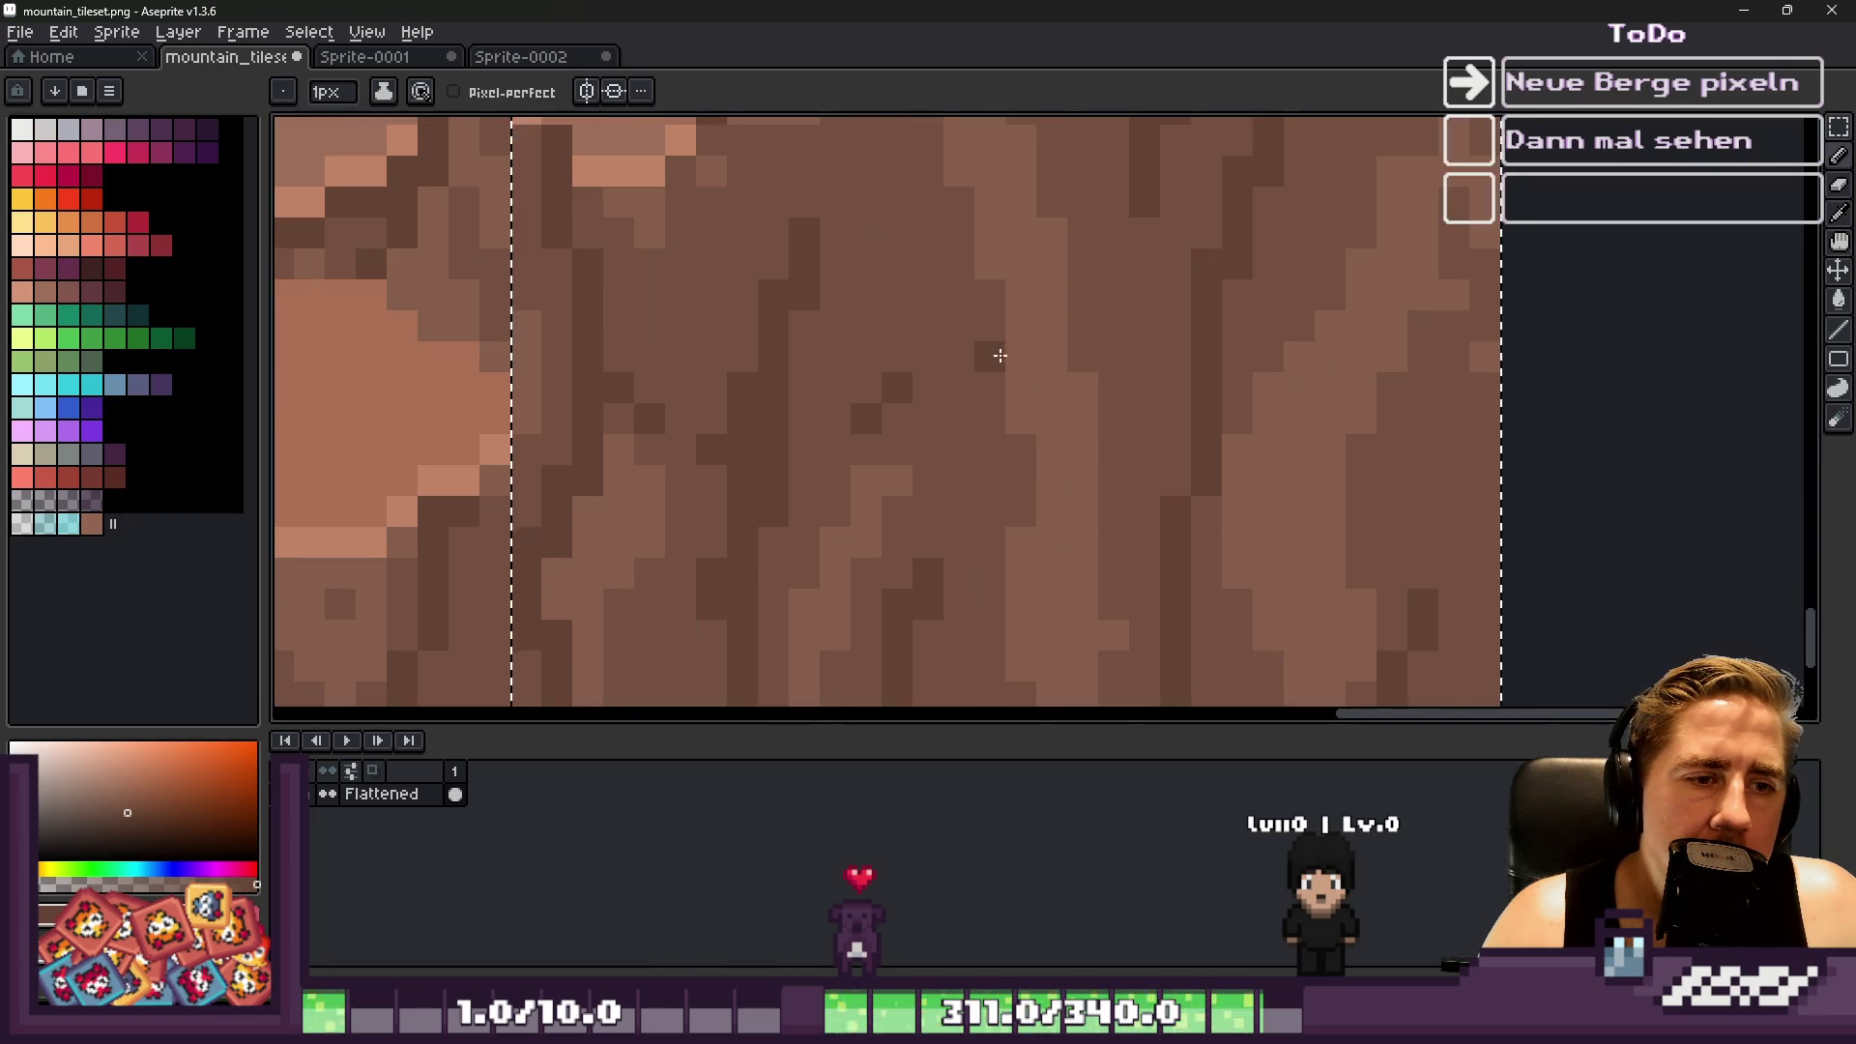
pyautogui.scroll(-1, 1000, 344)
pyautogui.scroll(-4, 954, 475)
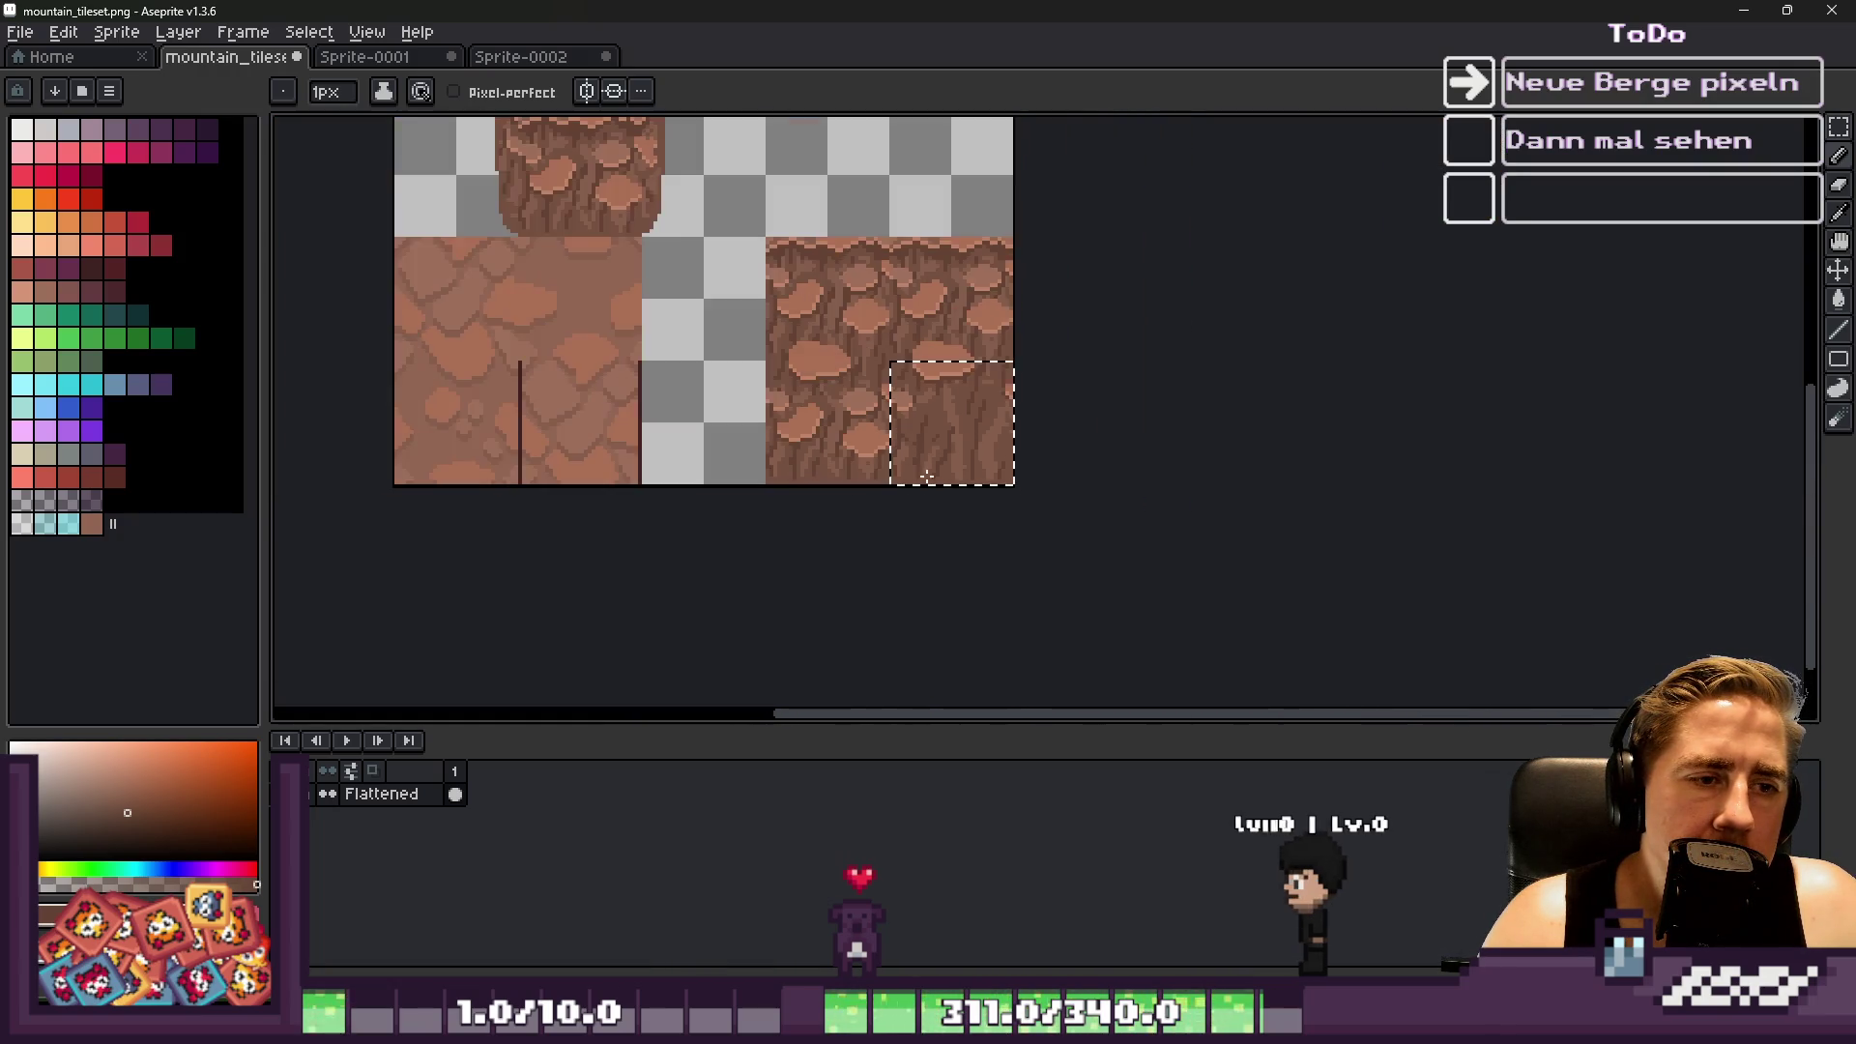
pyautogui.scroll(1, 895, 453)
pyautogui.scroll(-1, 762, 429)
pyautogui.hotkey('ctrl', 'd')
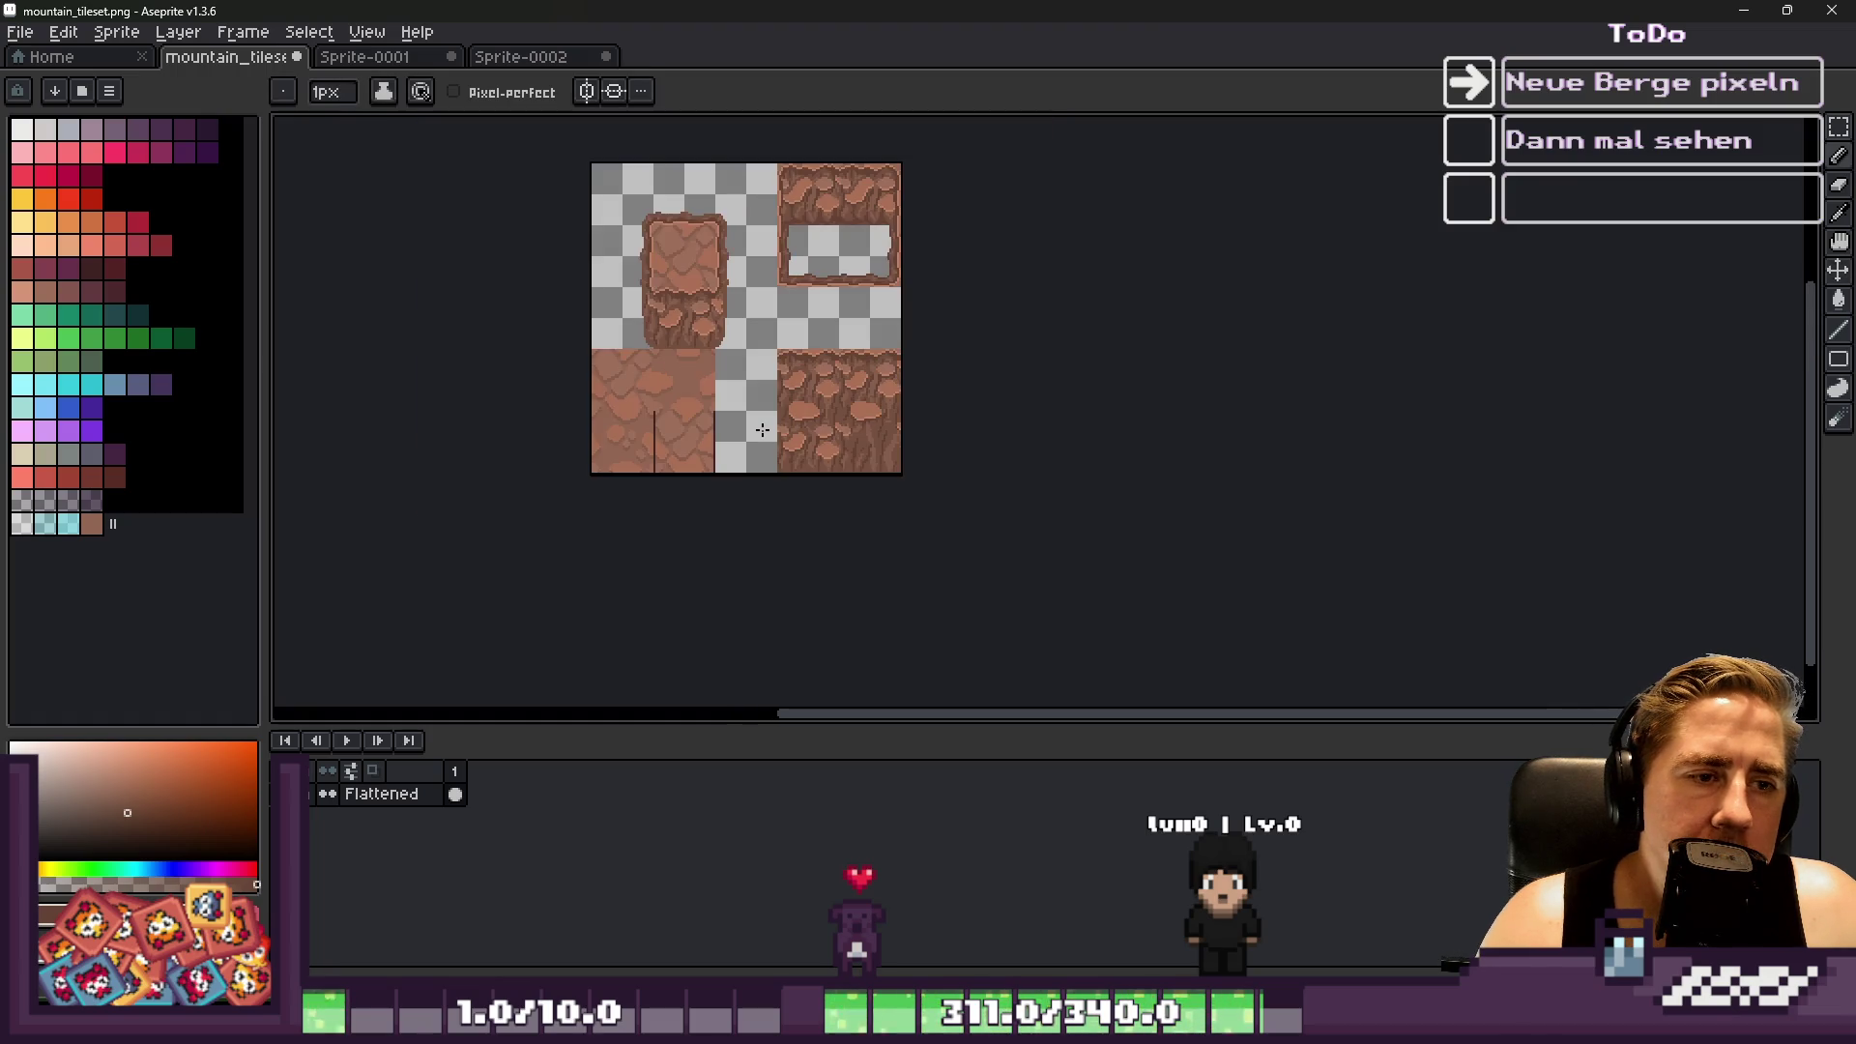
pyautogui.scroll(1, 745, 427)
# Paint lighter brown pixels onto the slab's rock streaks
pyautogui.press('m')
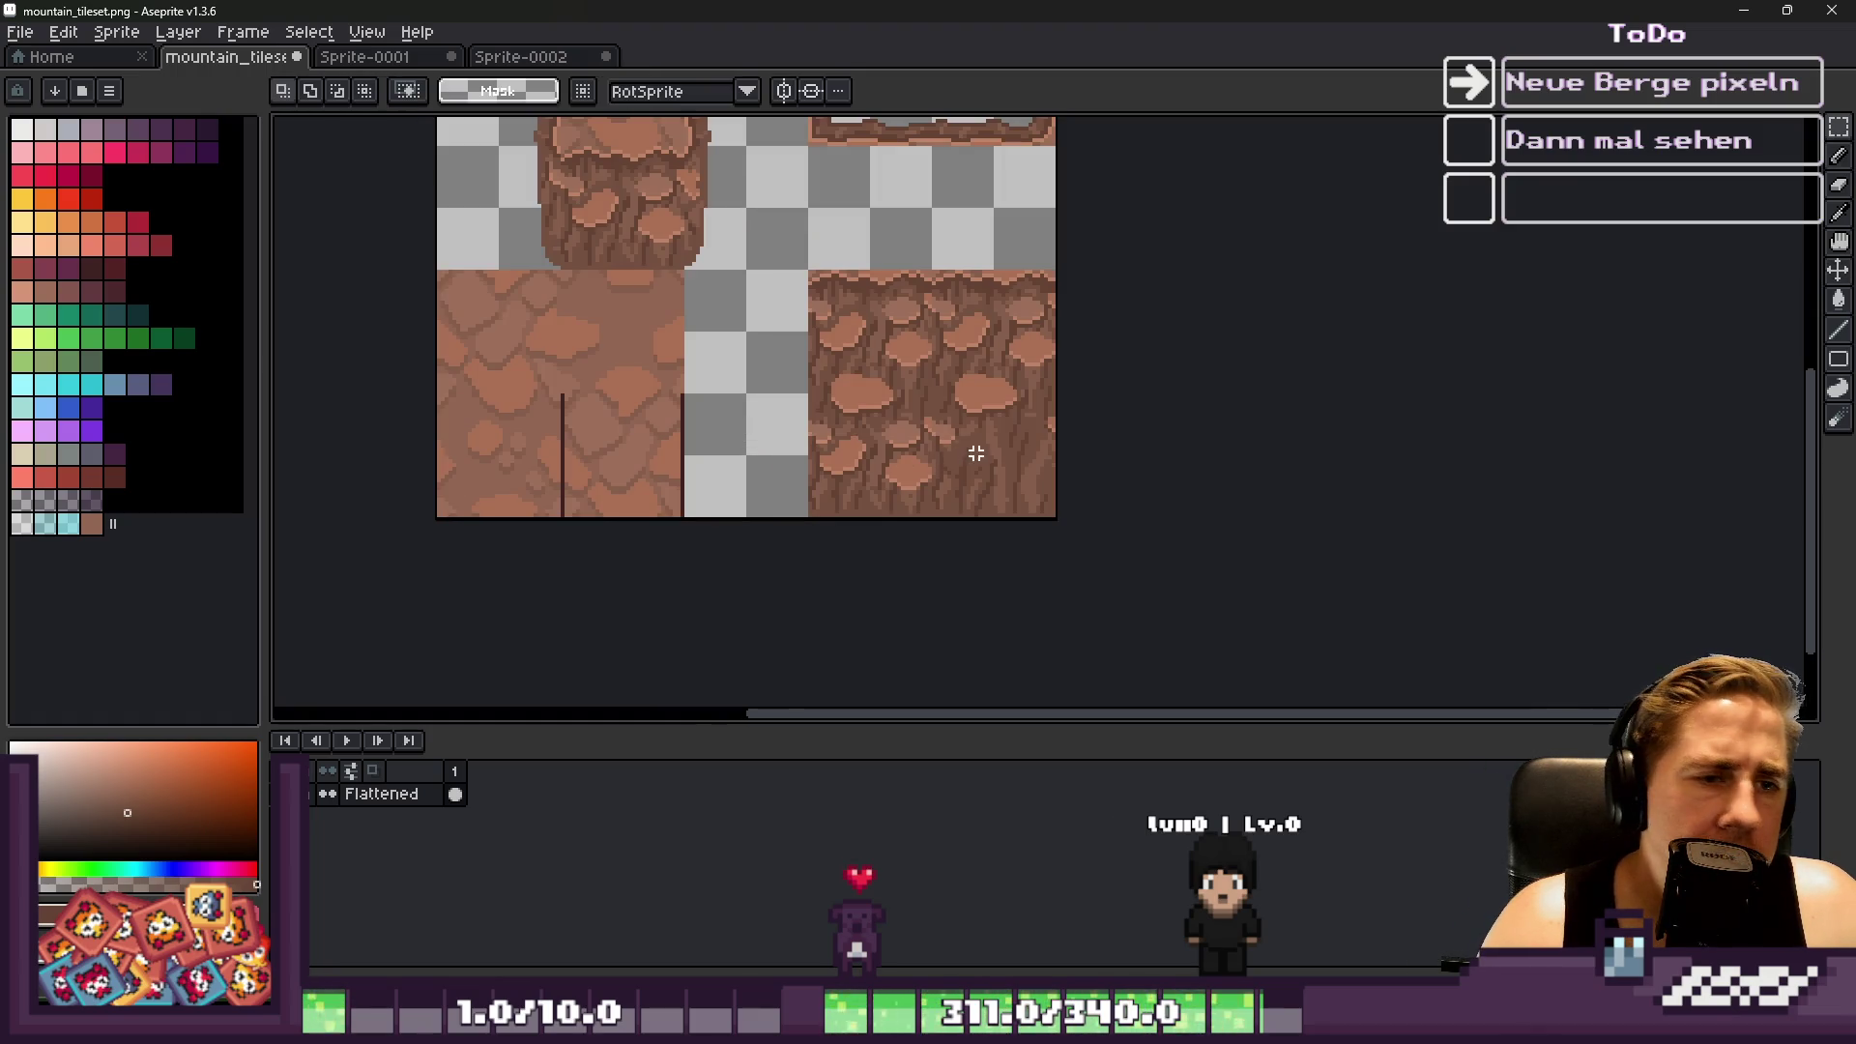
pyautogui.scroll(-1, 928, 517)
pyautogui.scroll(5, 957, 506)
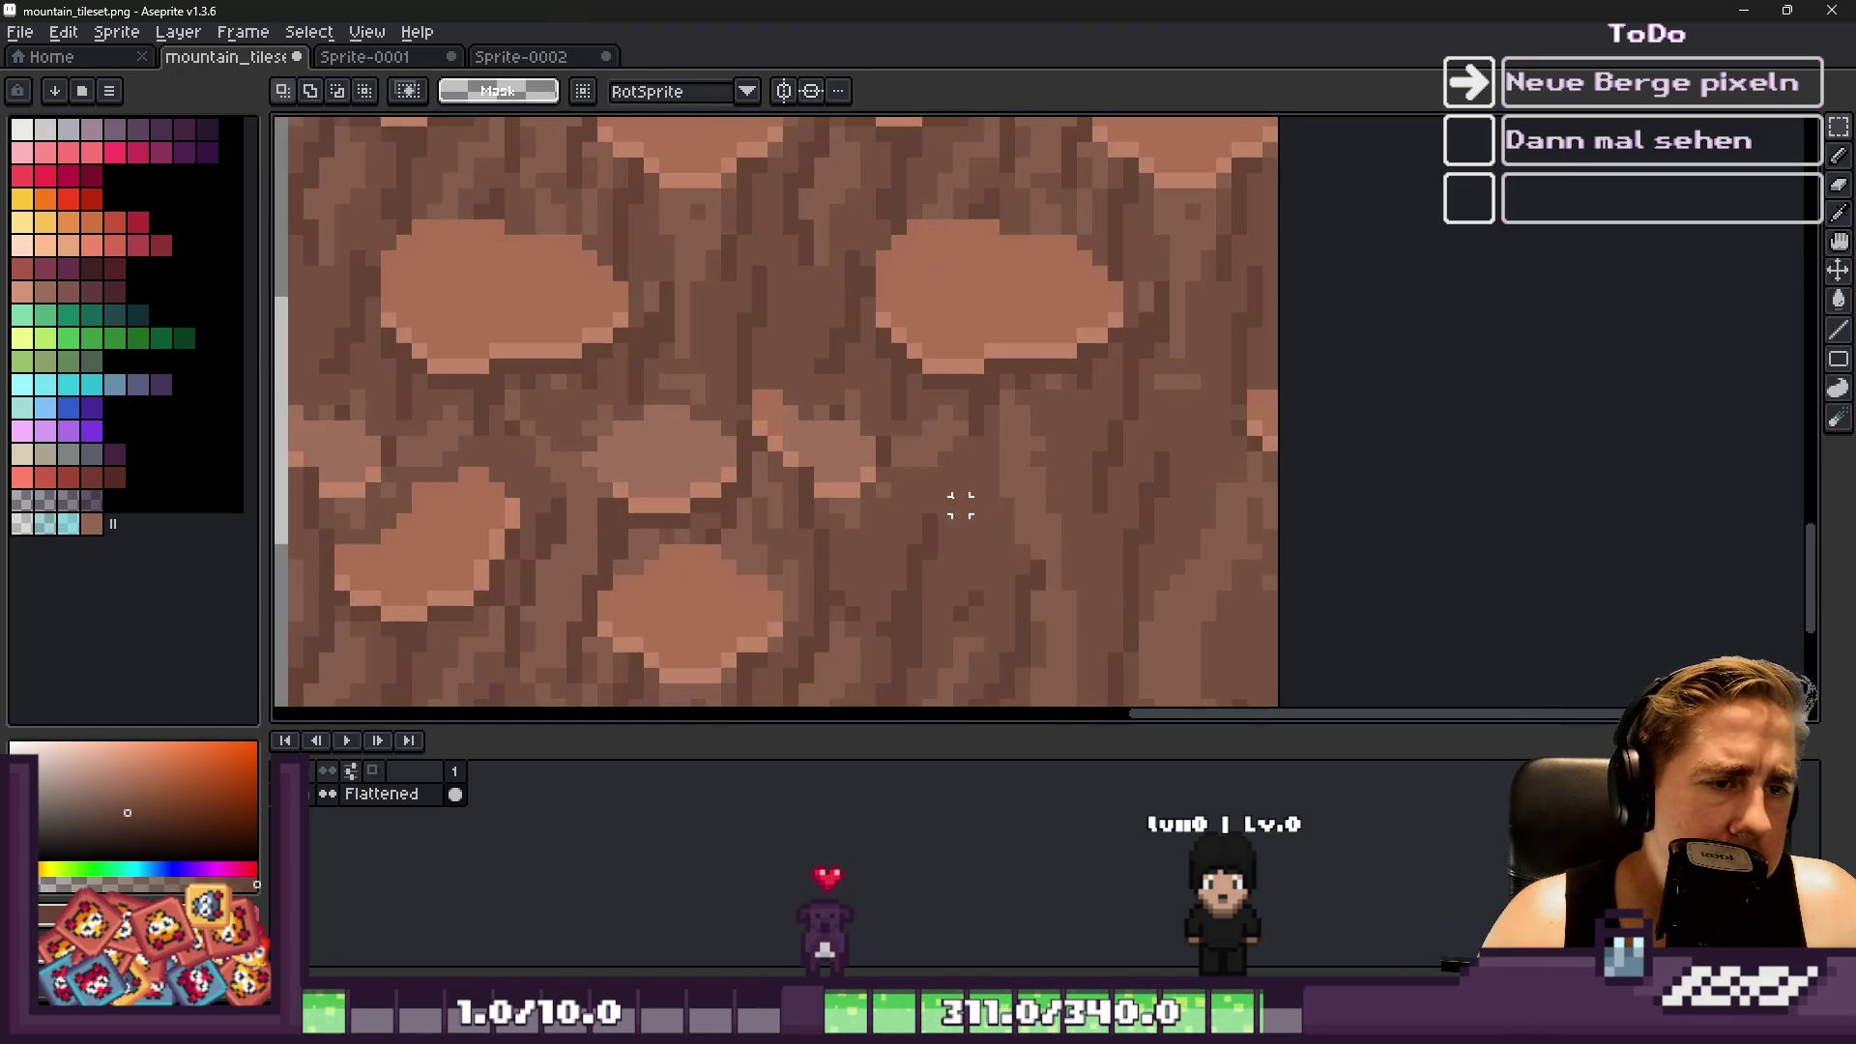
pyautogui.scroll(3, 1035, 456)
pyautogui.press('b')
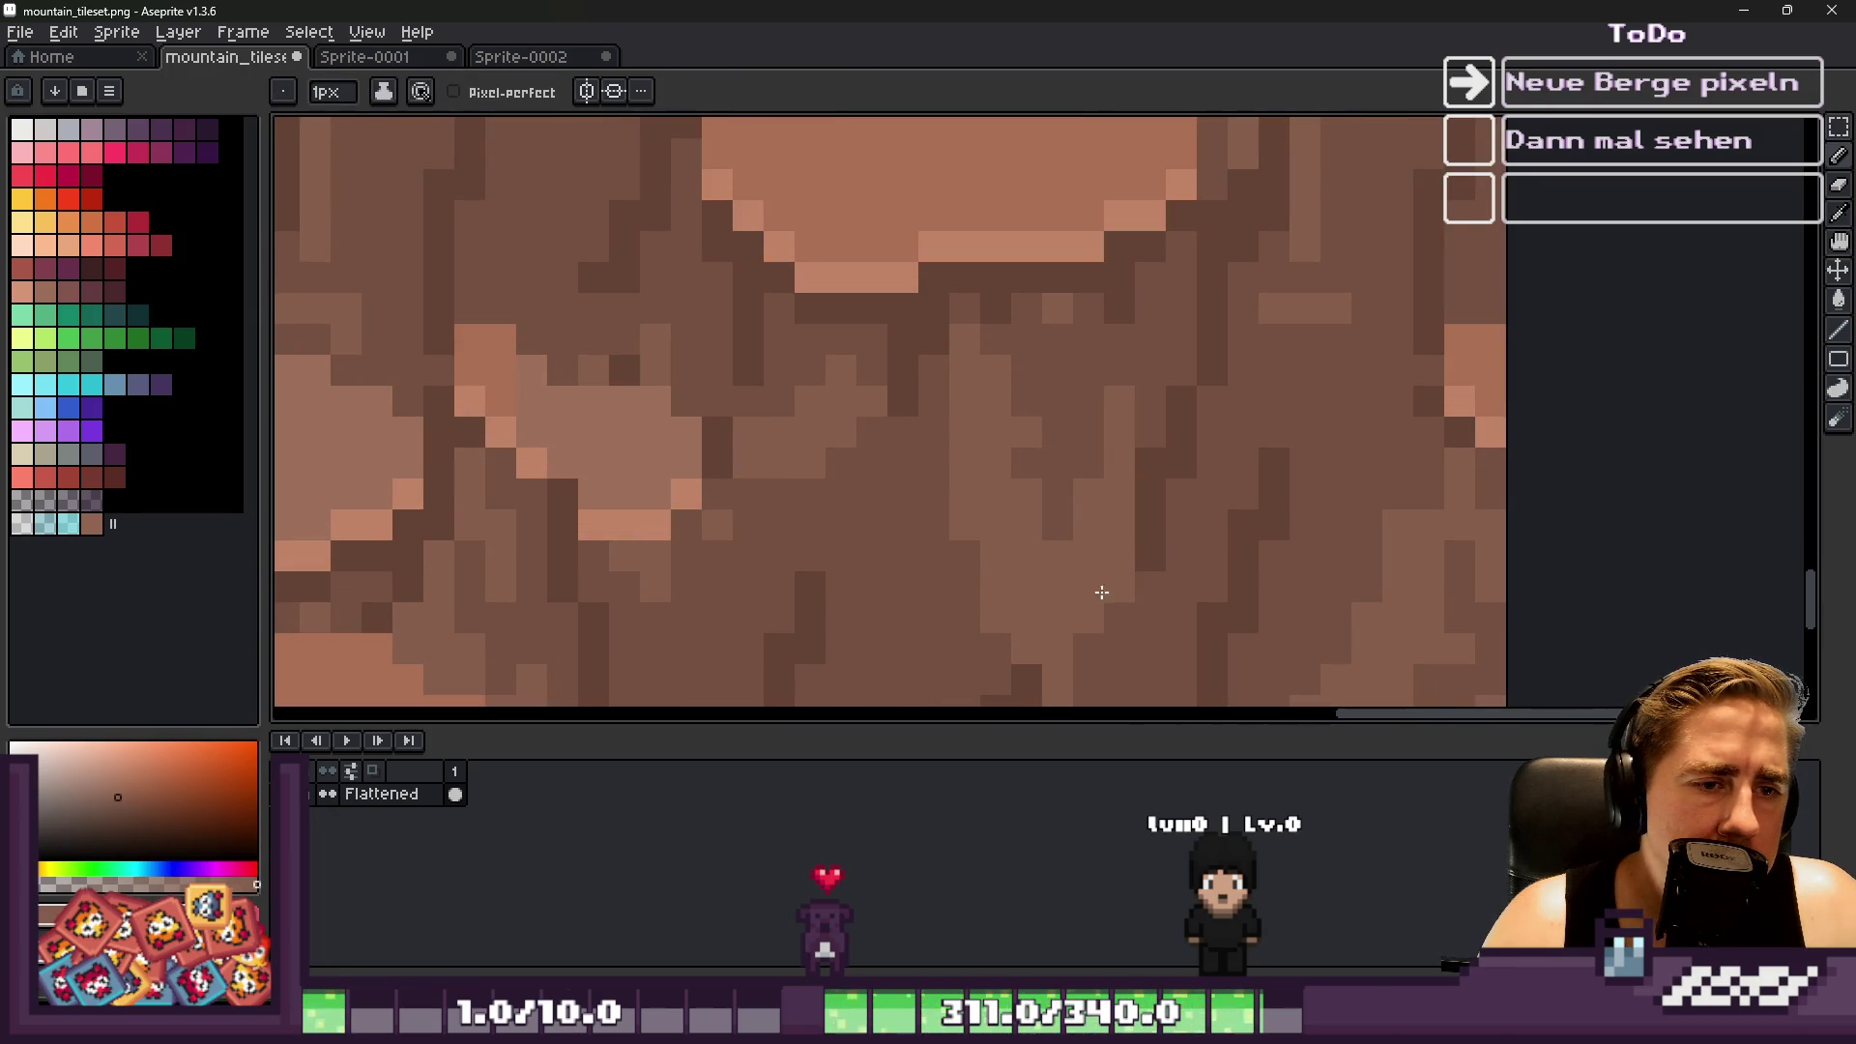
pyautogui.scroll(-3, 1108, 559)
pyautogui.scroll(3, 1011, 493)
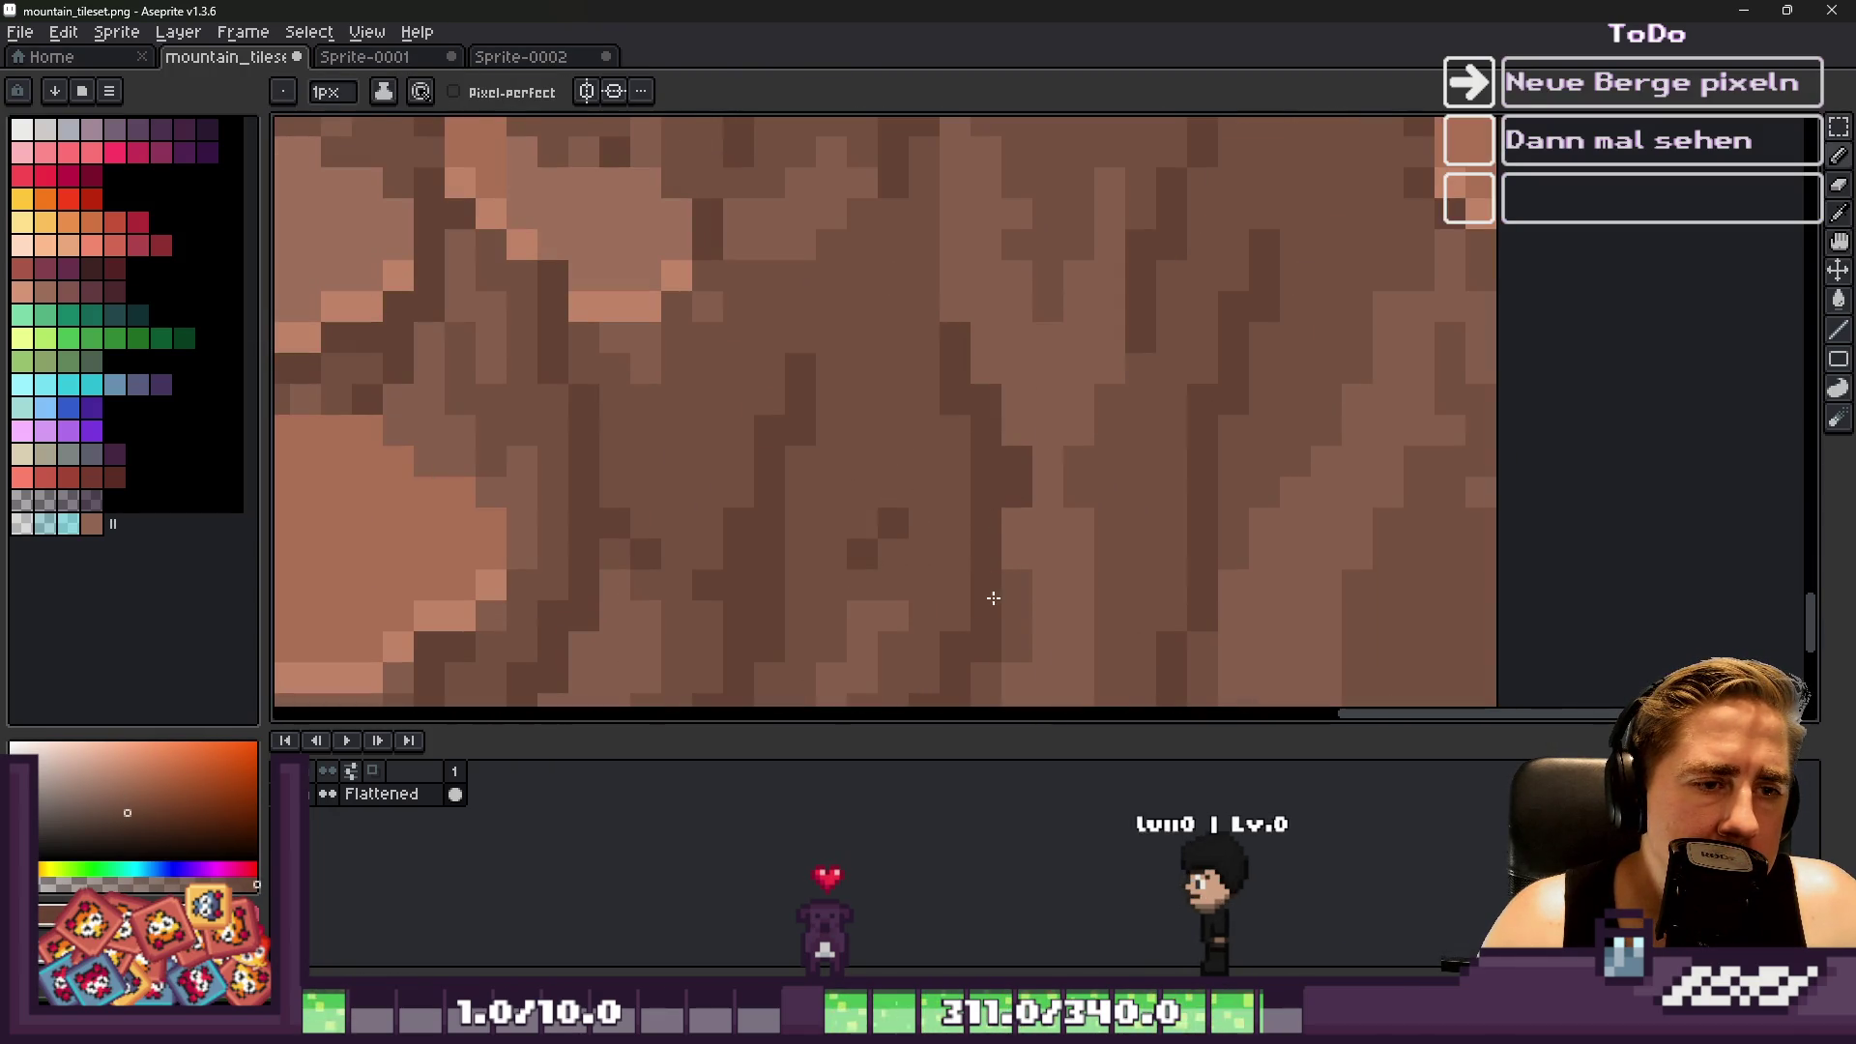
pyautogui.keyDown('alt'); pyautogui.click(1015, 394); pyautogui.keyUp('alt')
pyautogui.moveTo(986, 396)
pyautogui.mouseDown()
pyautogui.moveTo(1015, 484)
pyautogui.moveTo(1076, 493)
pyautogui.mouseUp()
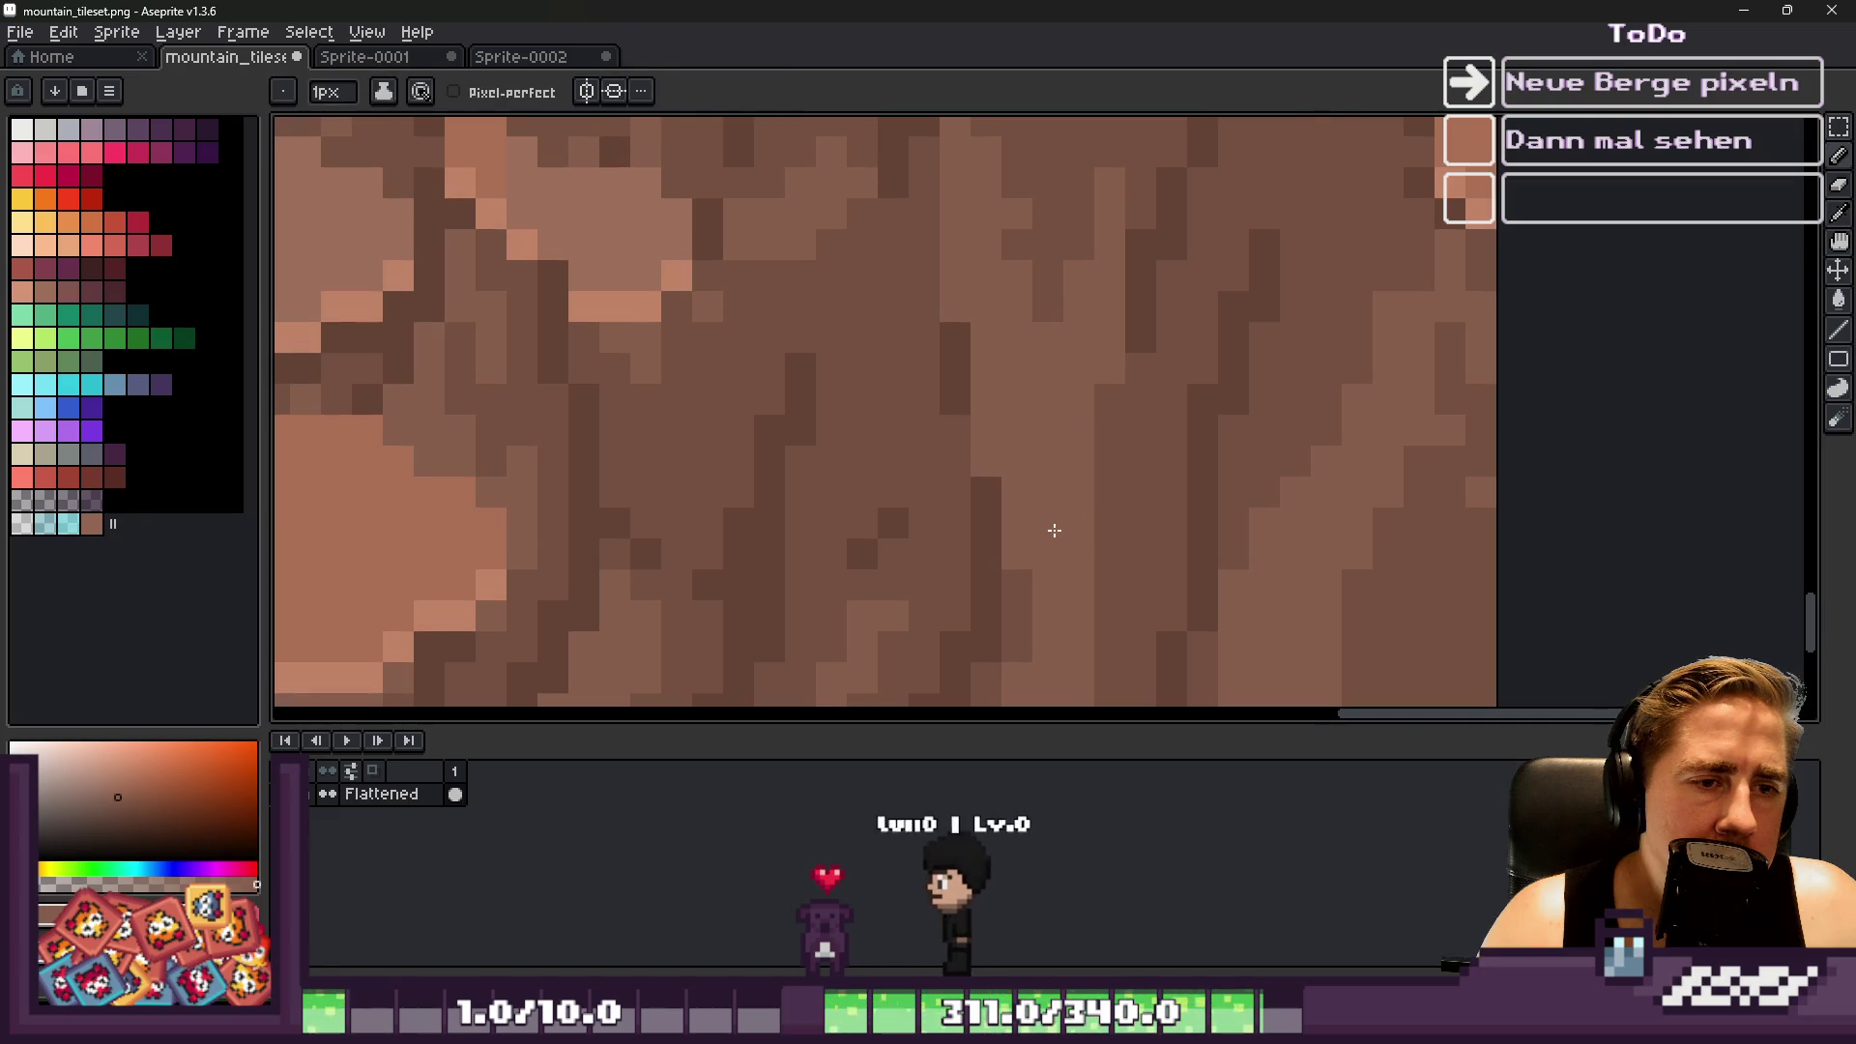
# Sample several slightly different browns from the rock texture
pyautogui.scroll(-3, 1070, 543)
pyautogui.scroll(-1, 964, 449)
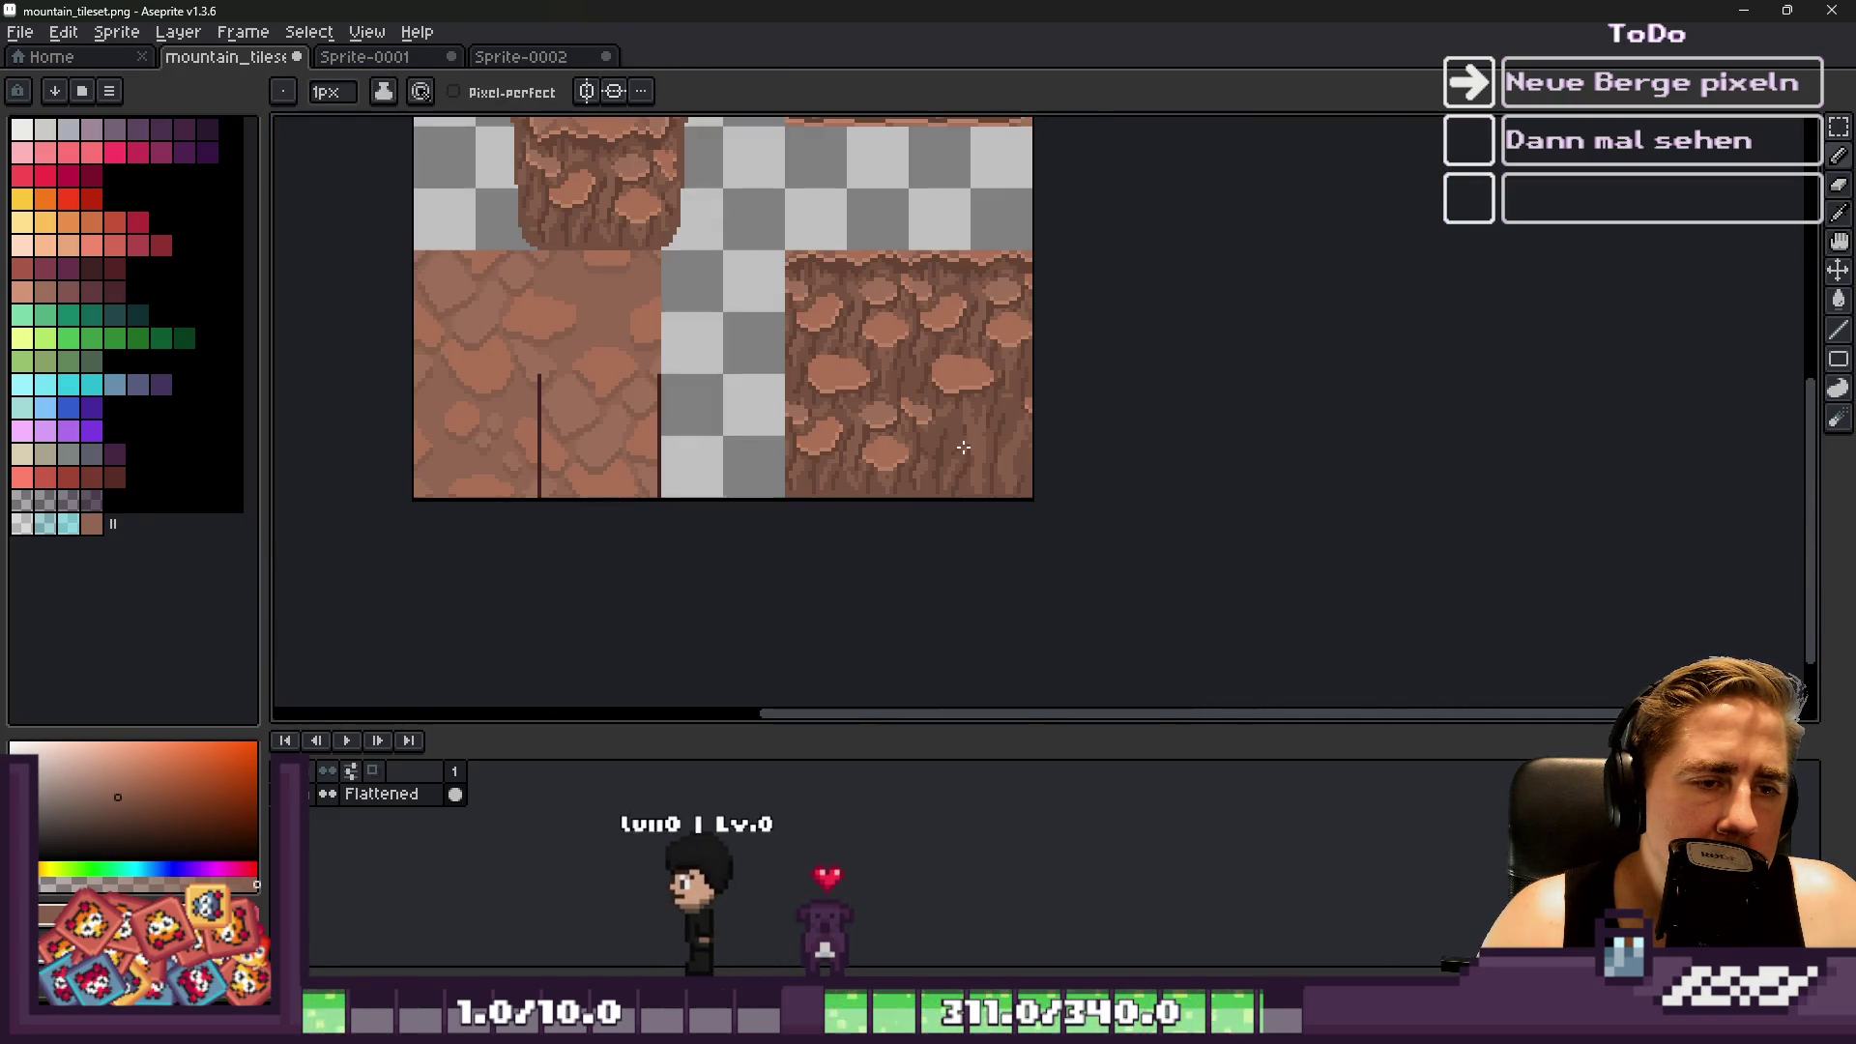
pyautogui.scroll(-1, 964, 449)
pyautogui.scroll(4, 967, 445)
pyautogui.keyDown('alt'); pyautogui.click(1085, 269); pyautogui.keyUp('alt')
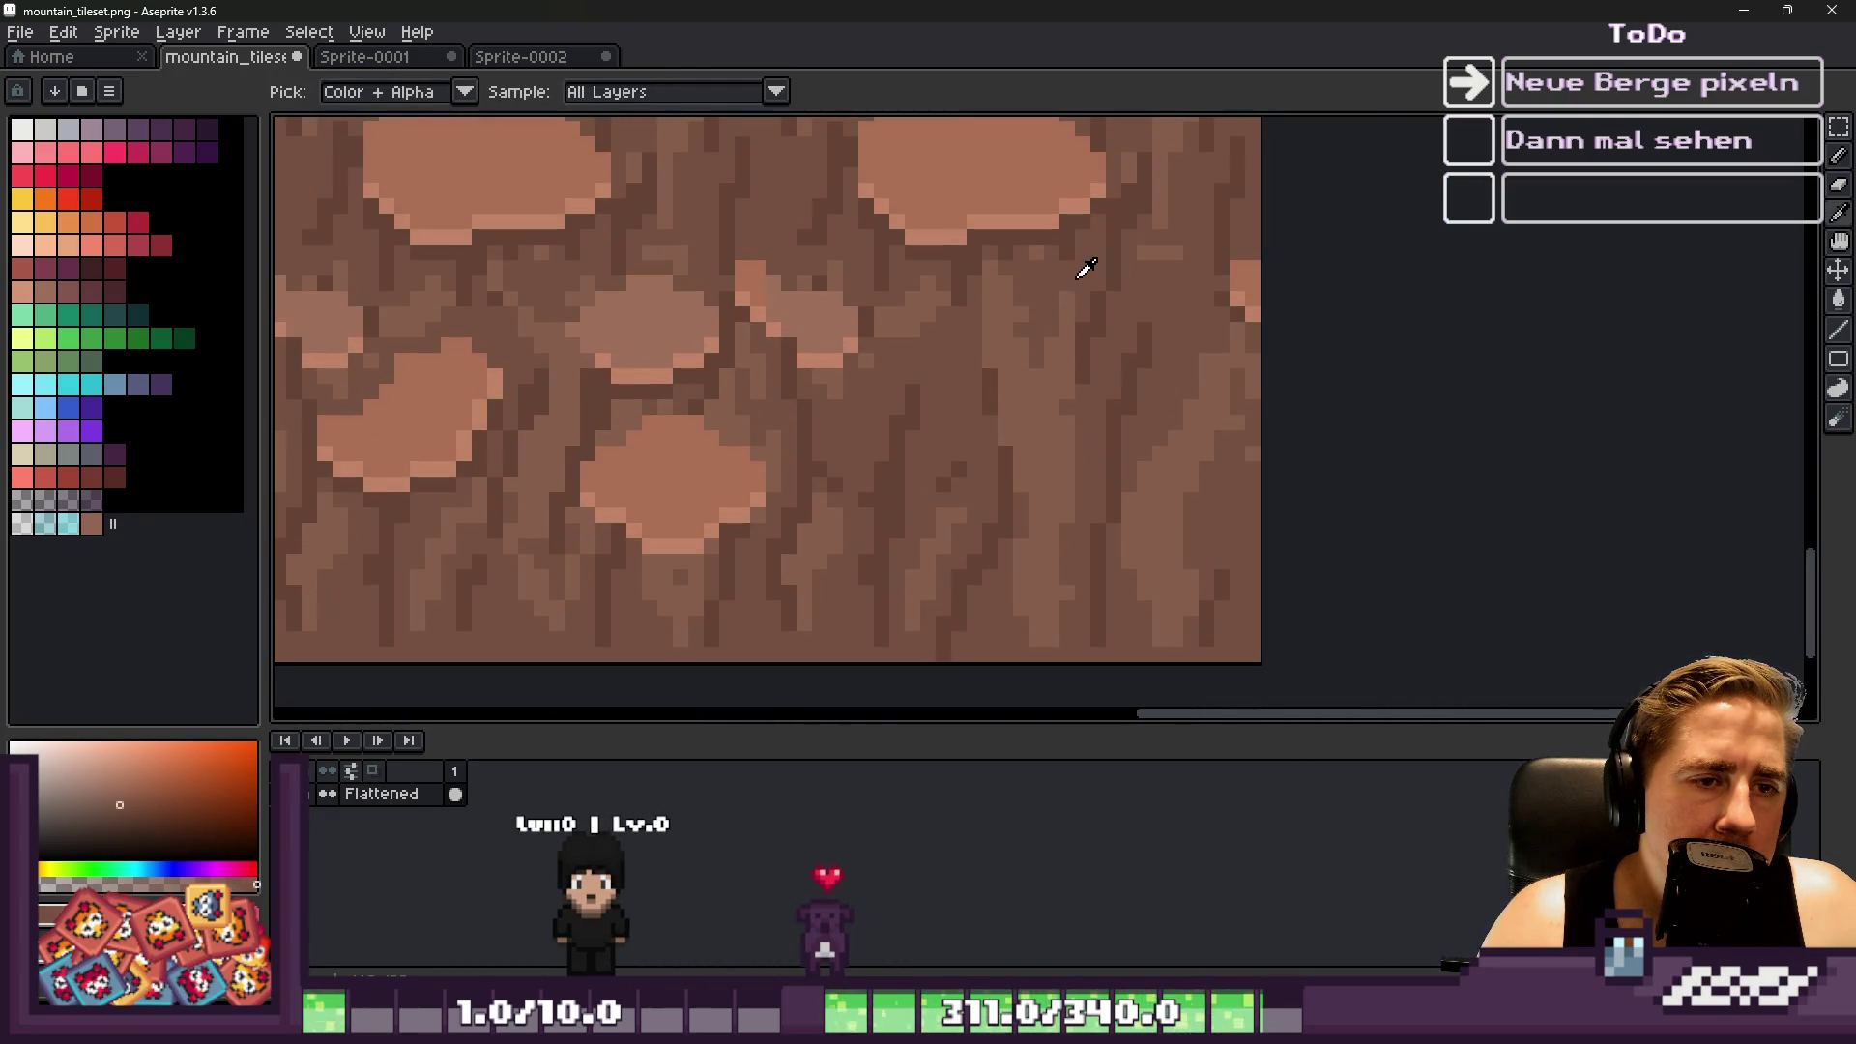
pyautogui.keyDown('alt'); pyautogui.click(1059, 378); pyautogui.keyUp('alt')
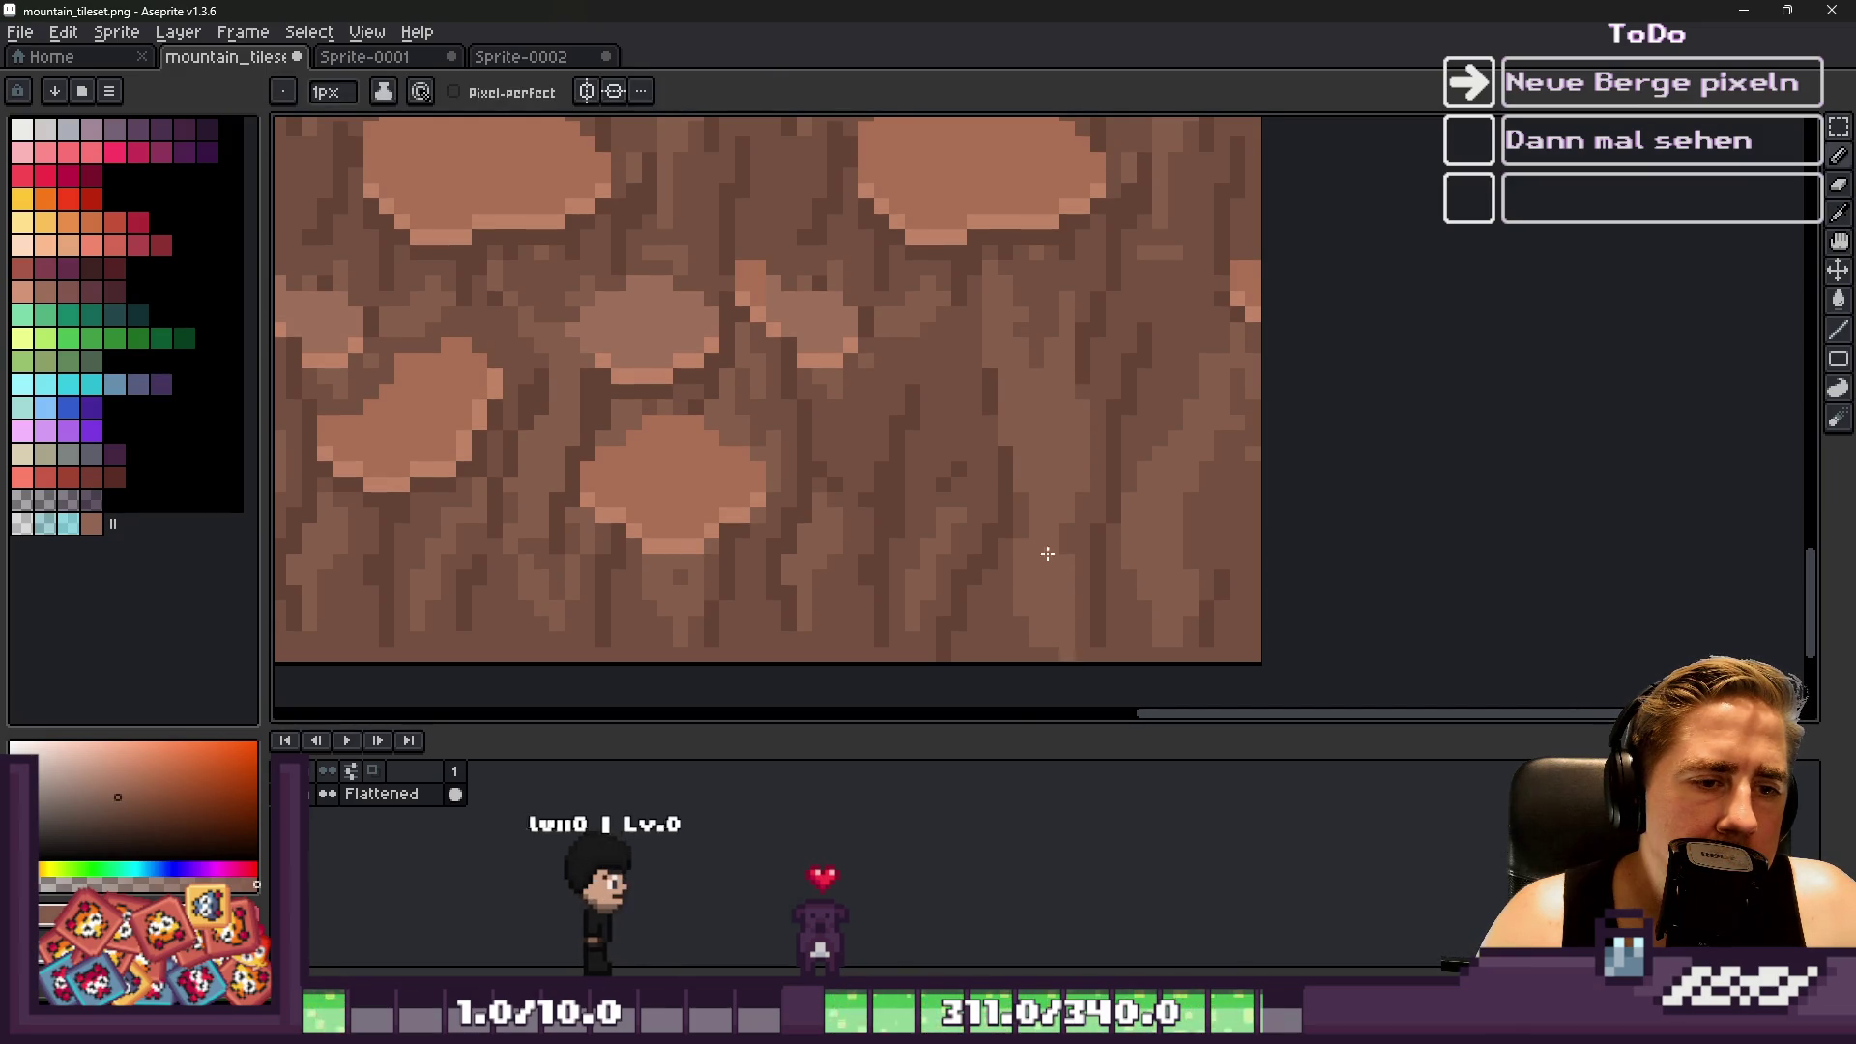
pyautogui.scroll(-2, 1054, 599)
pyautogui.scroll(4, 1023, 469)
pyautogui.scroll(1, 1023, 469)
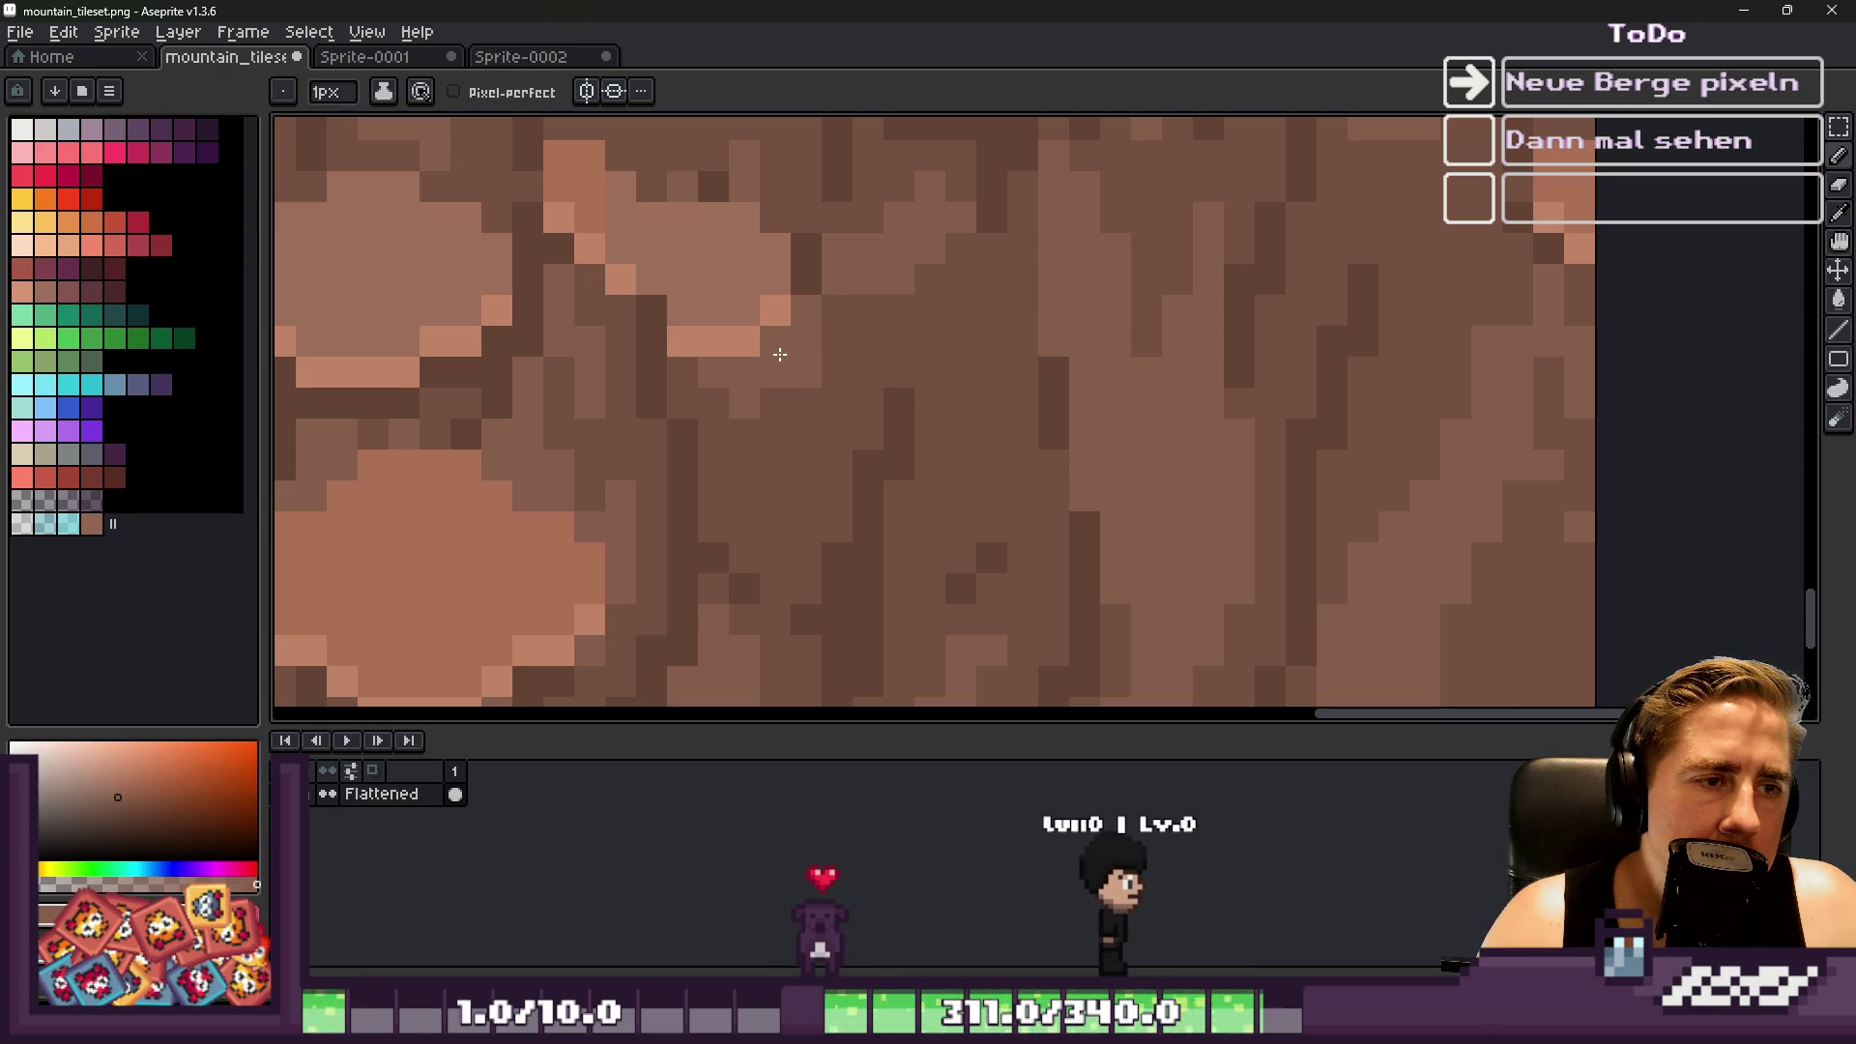
pyautogui.scroll(-2, 786, 367)
pyautogui.press('m')
pyautogui.scroll(3, 928, 459)
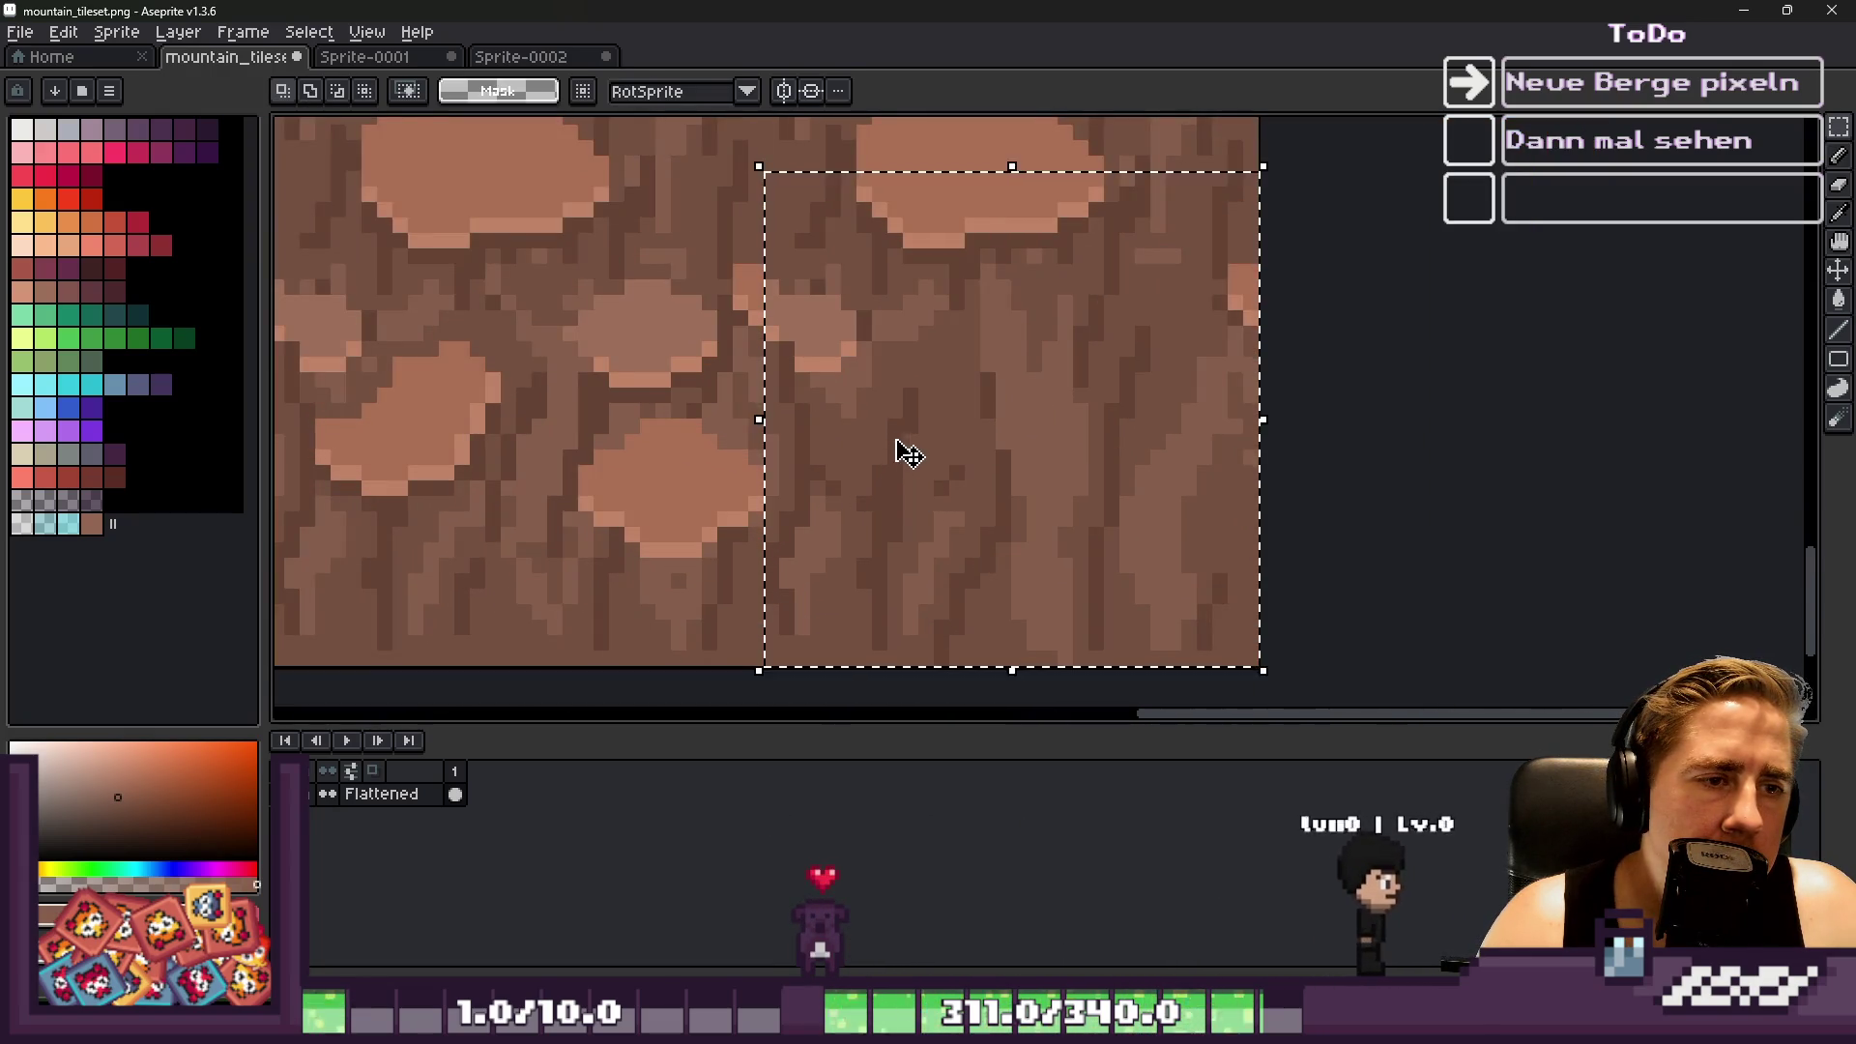
pyautogui.press('b')
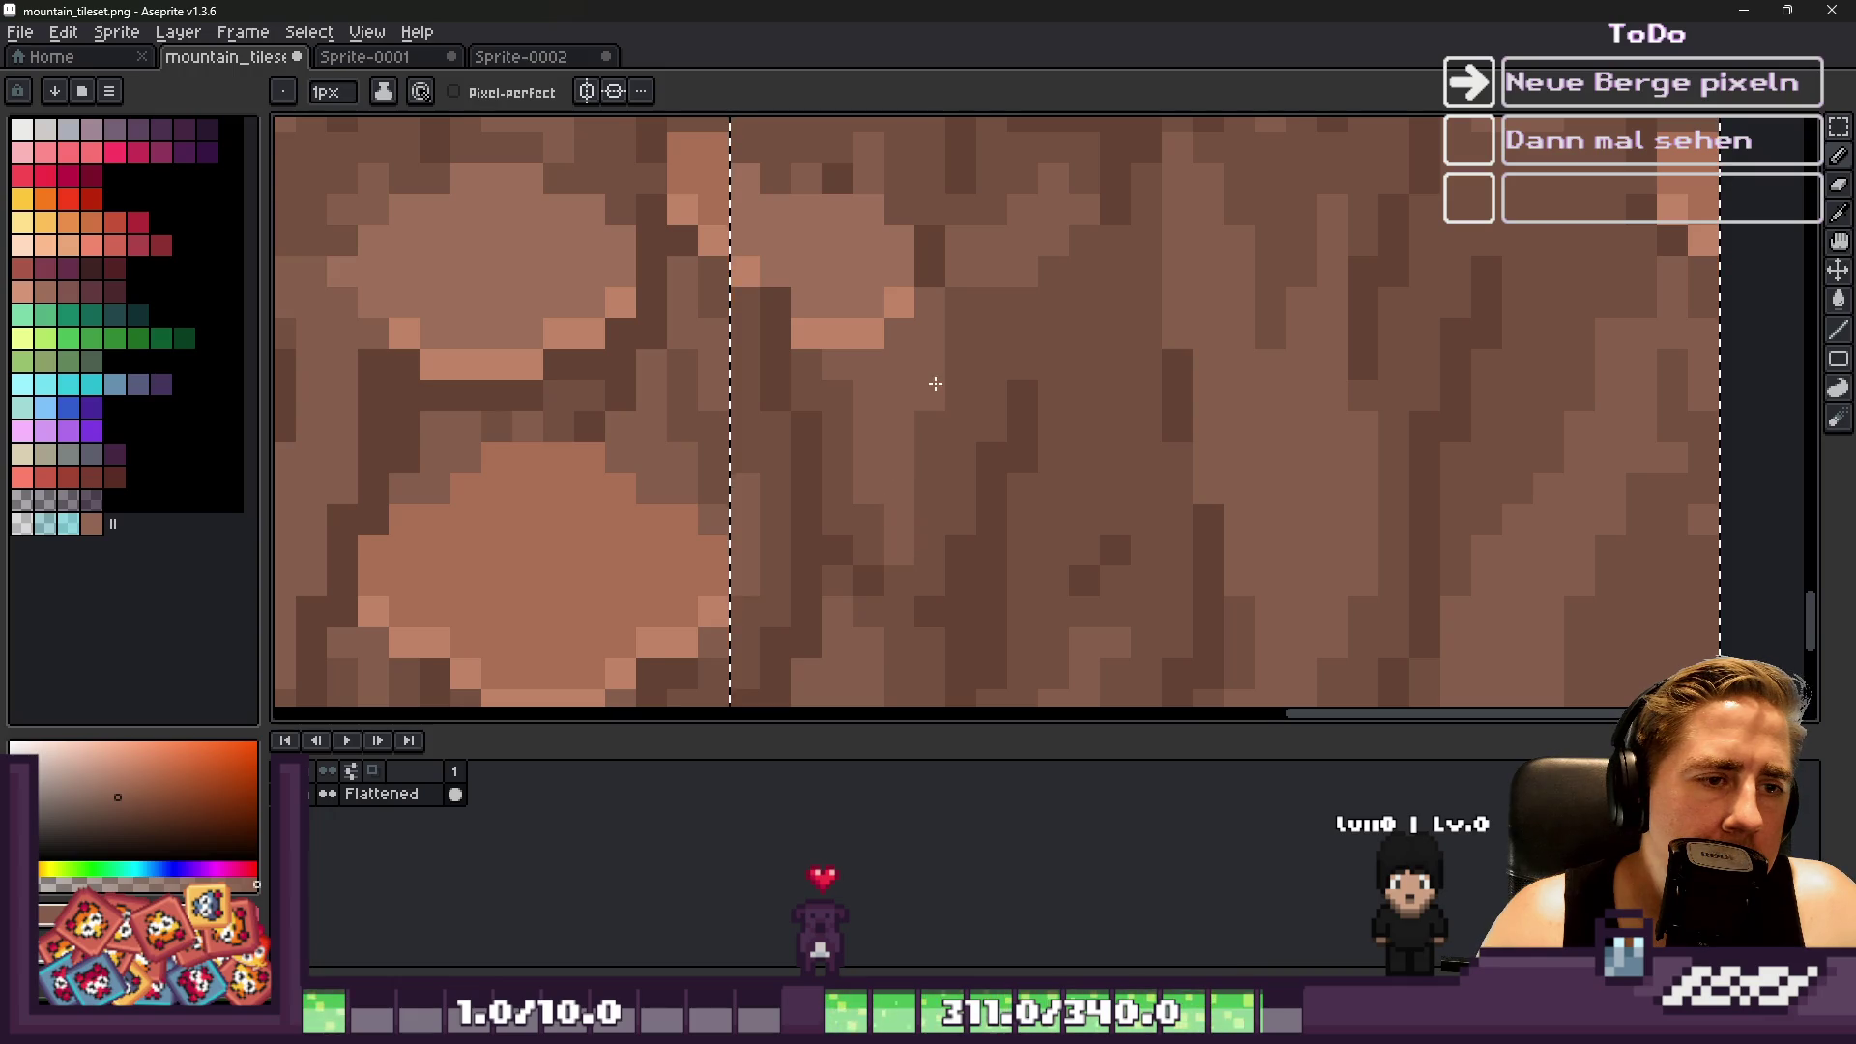
pyautogui.scroll(-1, 935, 384)
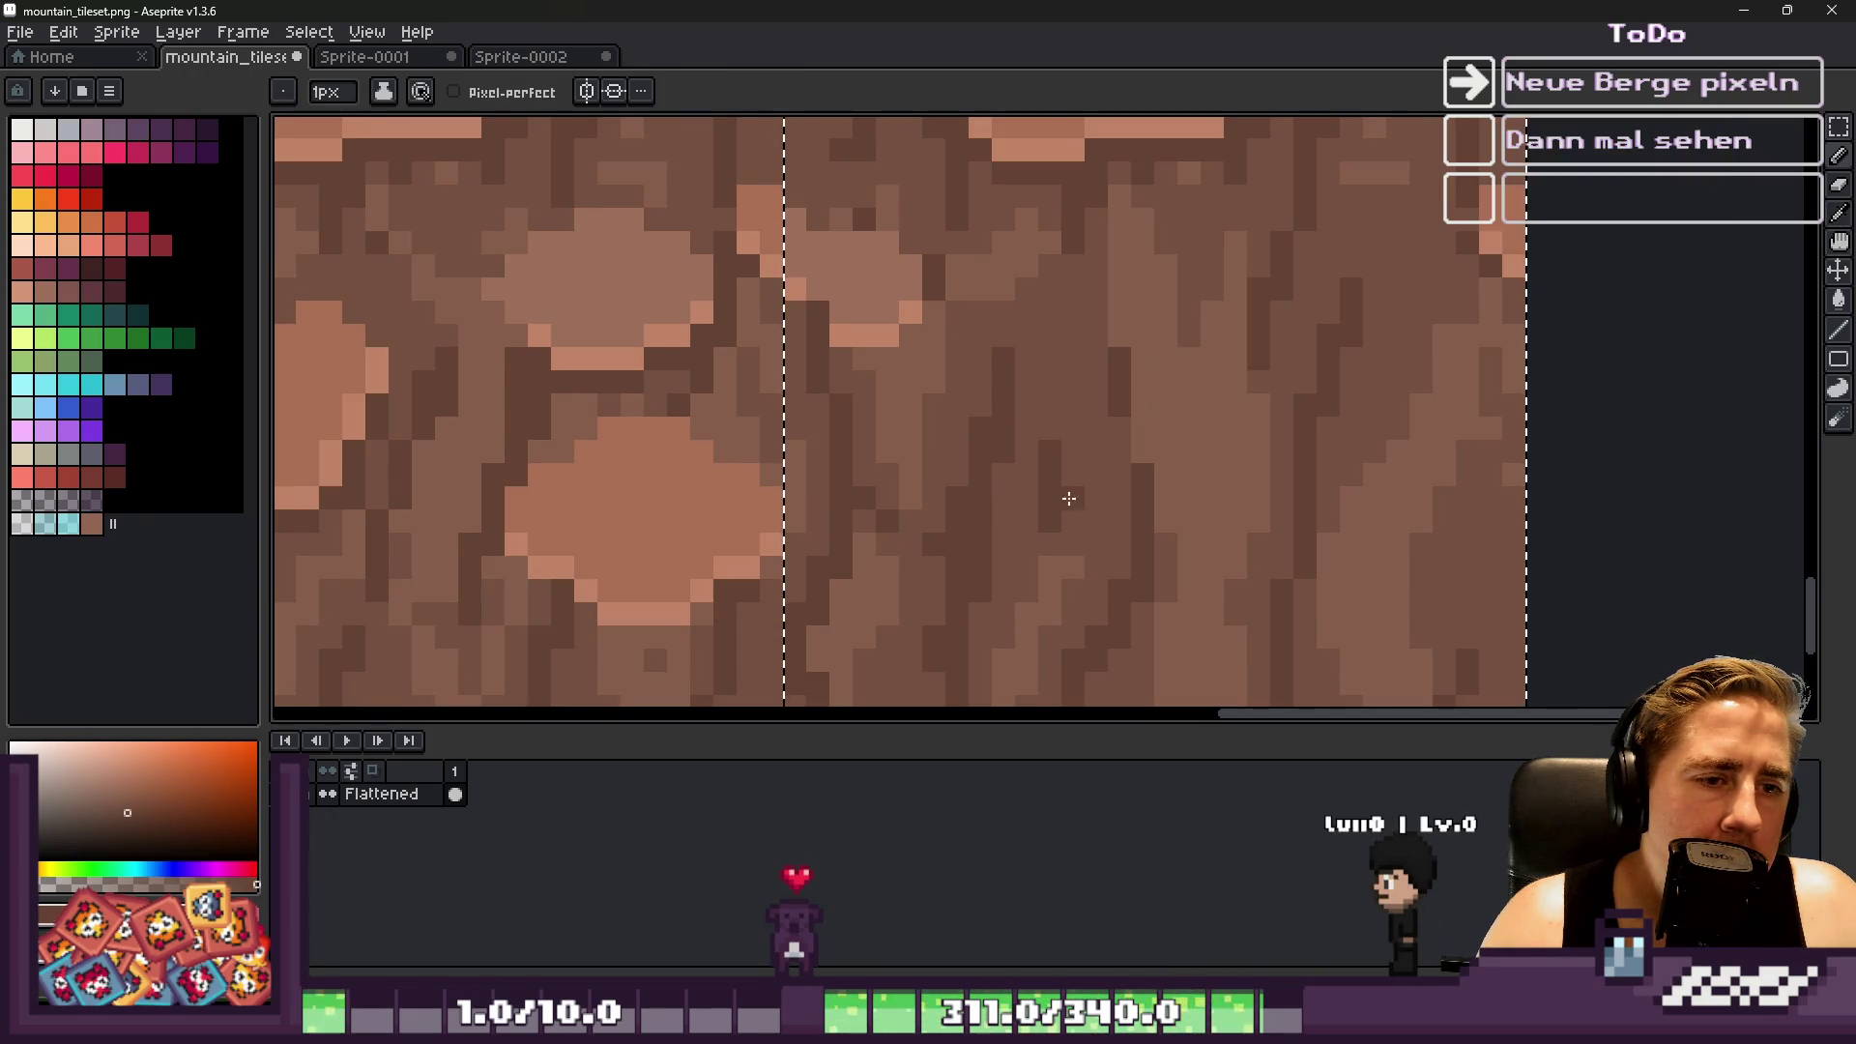
pyautogui.scroll(-3, 919, 378)
pyautogui.scroll(-1, 919, 378)
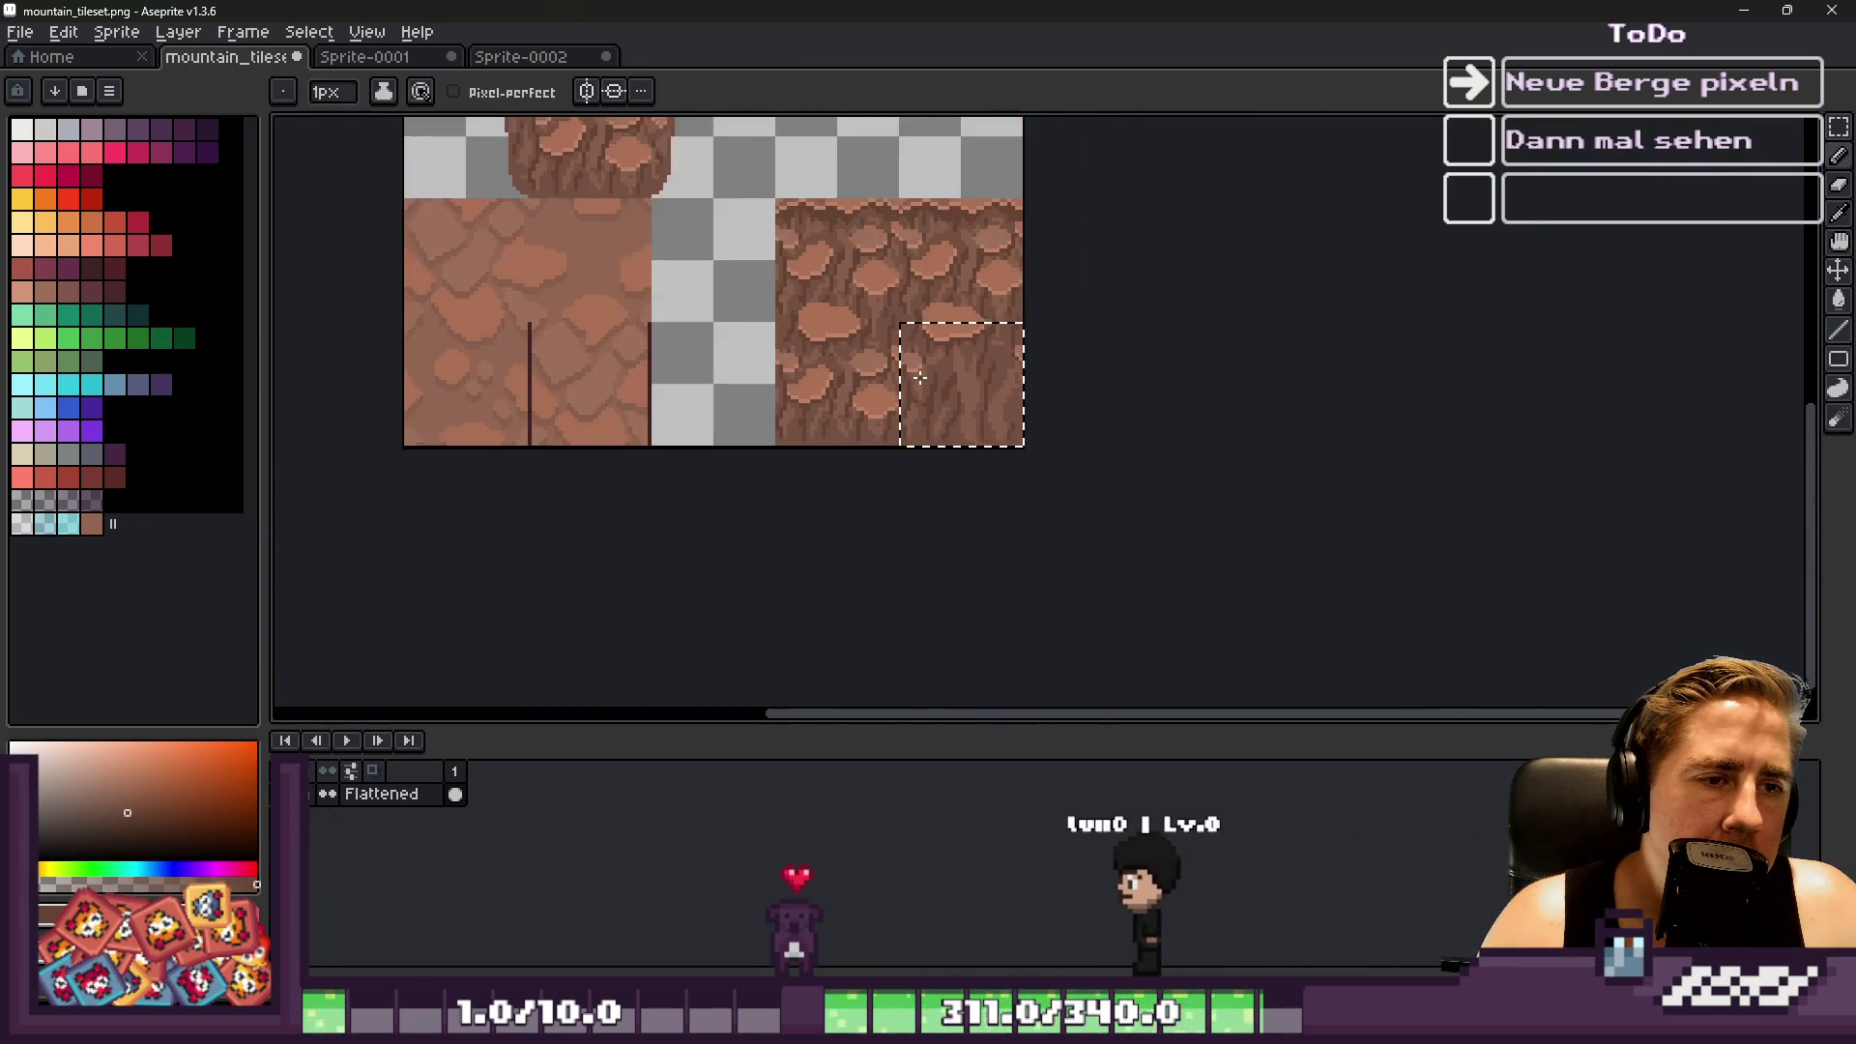
pyautogui.scroll(4, 987, 368)
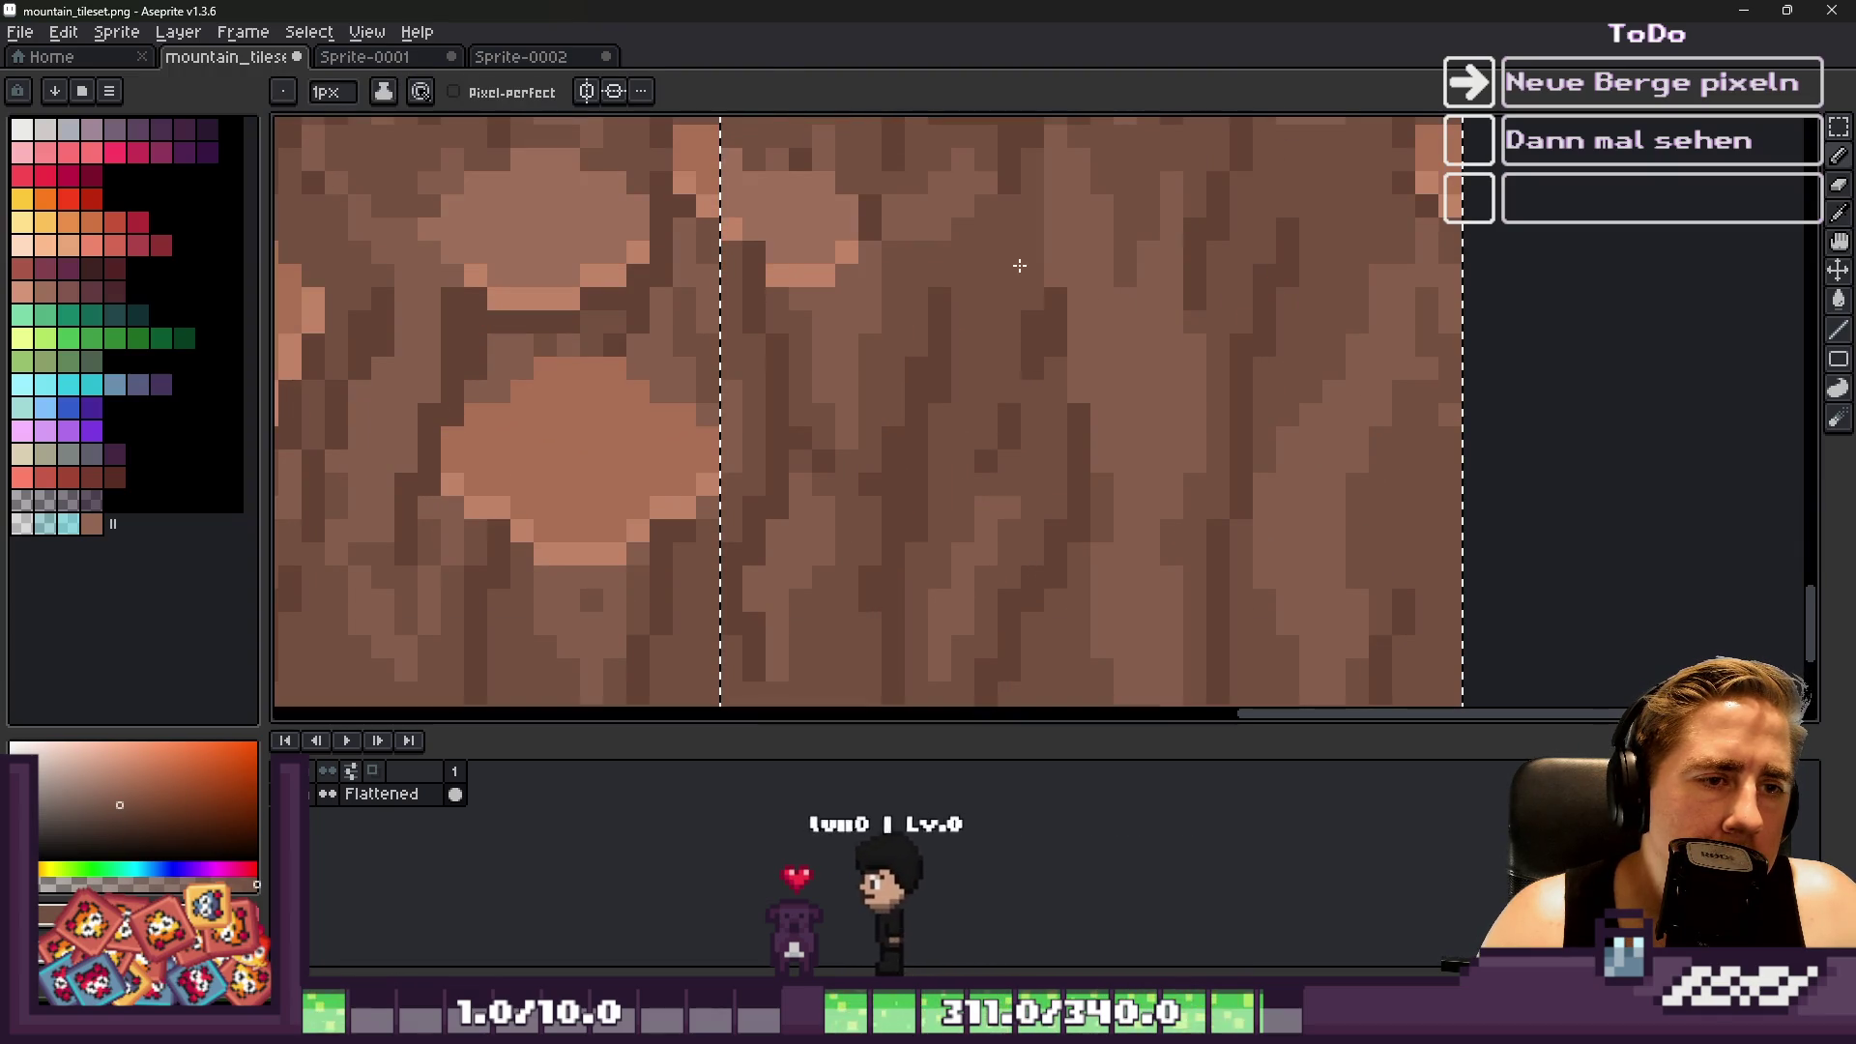
# Pick a darker brown and draw a dark streak down the rock face
pyautogui.keyDown('alt'); pyautogui.click(1027, 391); pyautogui.keyUp('alt')
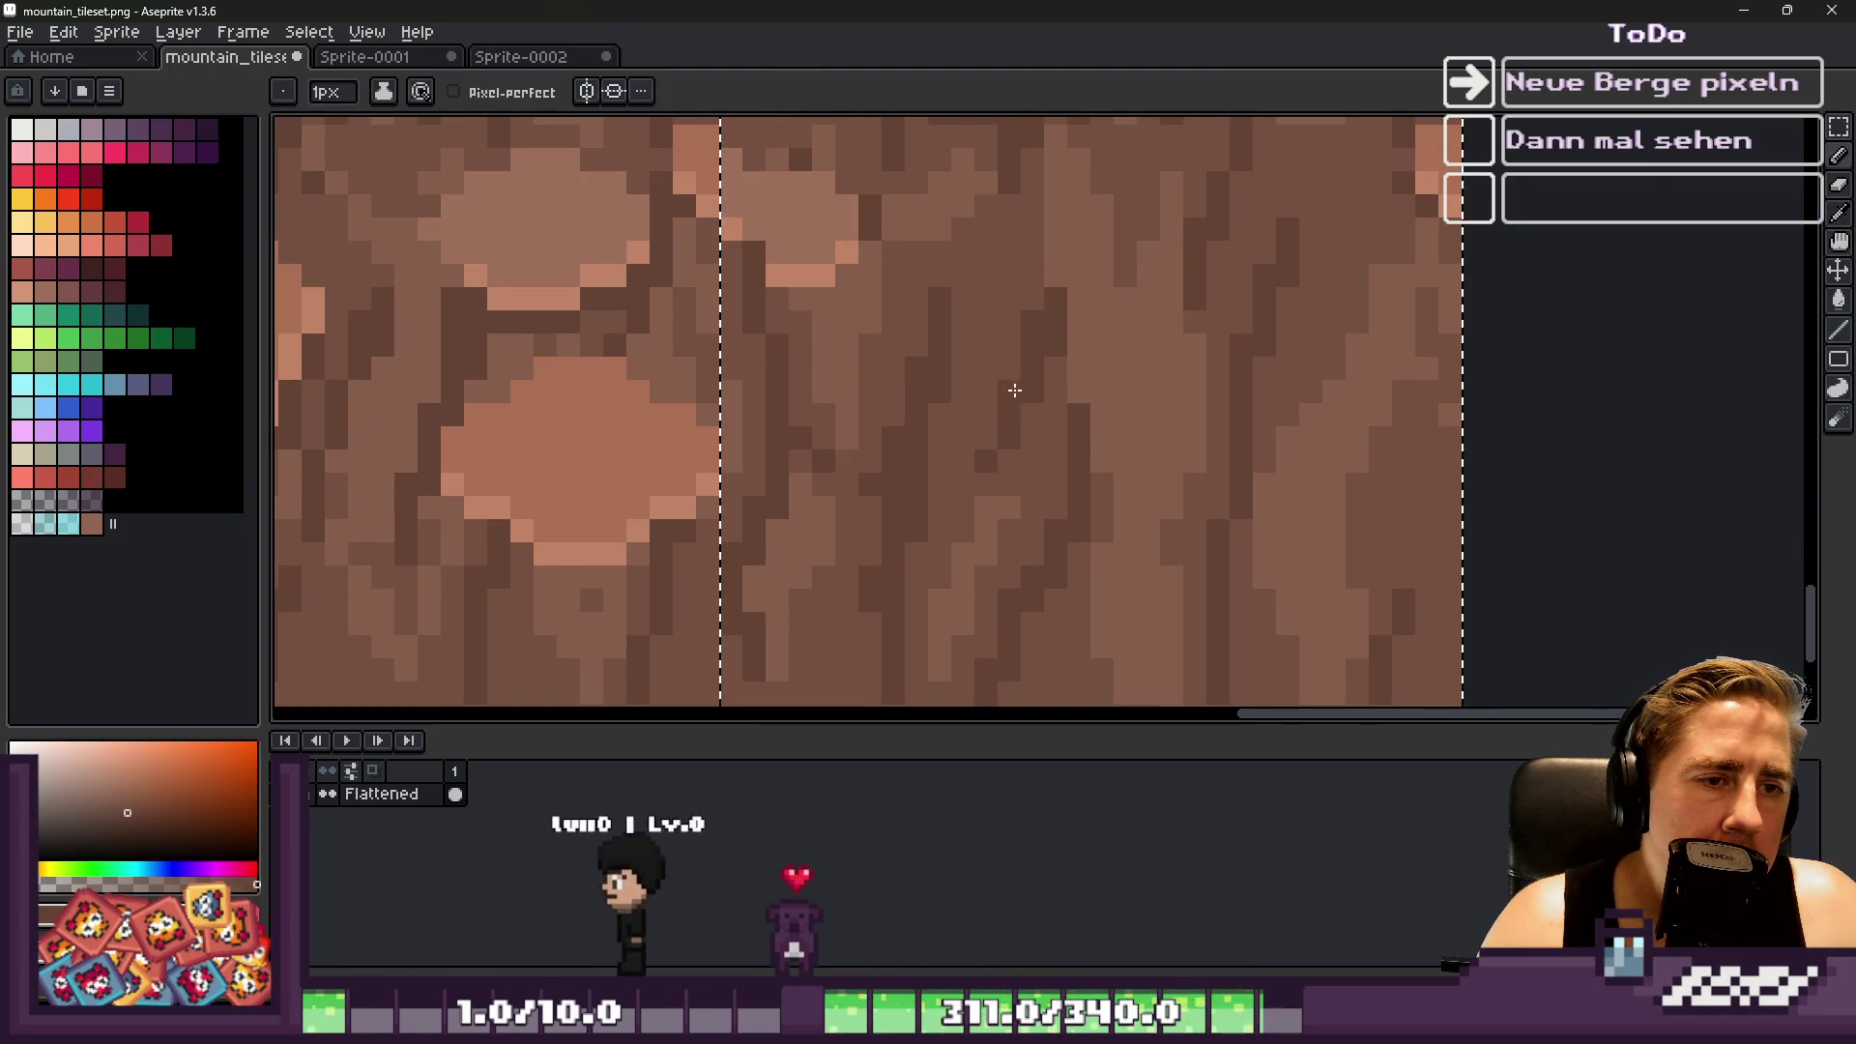
pyautogui.keyDown('alt'); pyautogui.click(985, 509); pyautogui.keyUp('alt')
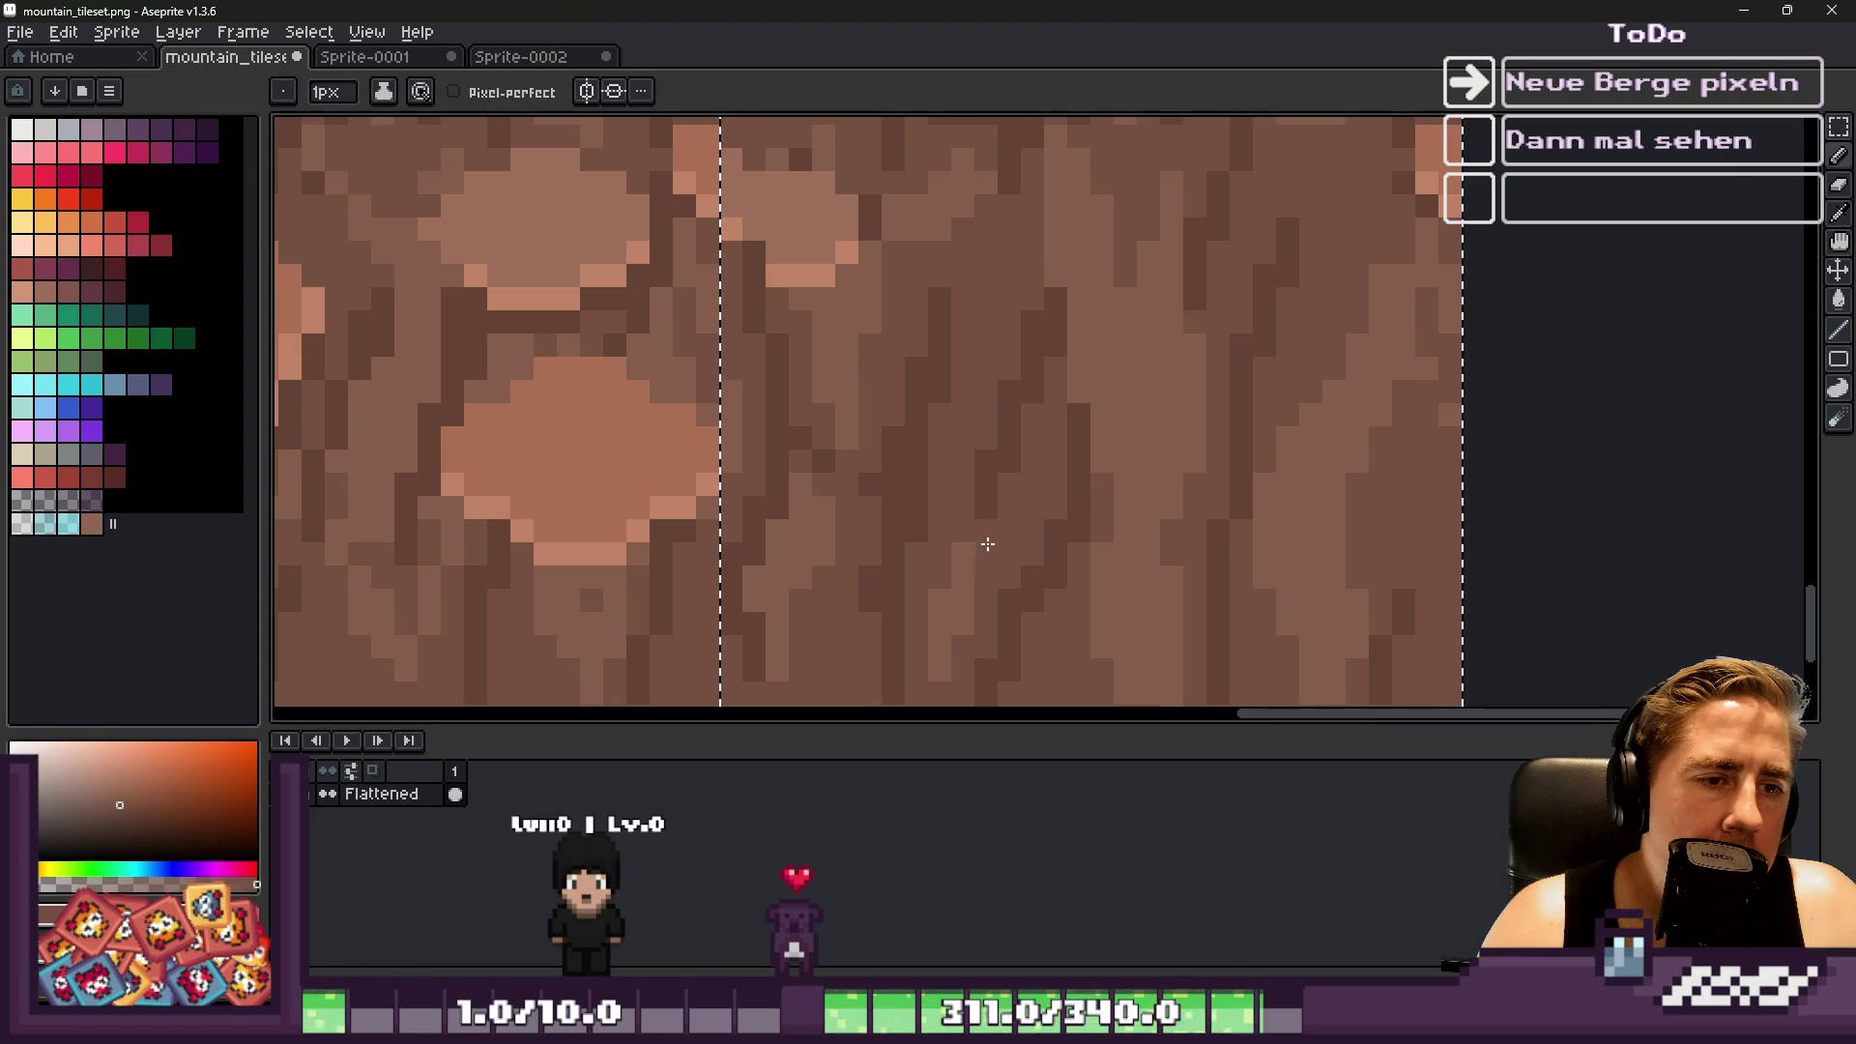
pyautogui.keyDown('alt'); pyautogui.click(967, 571); pyautogui.keyUp('alt')
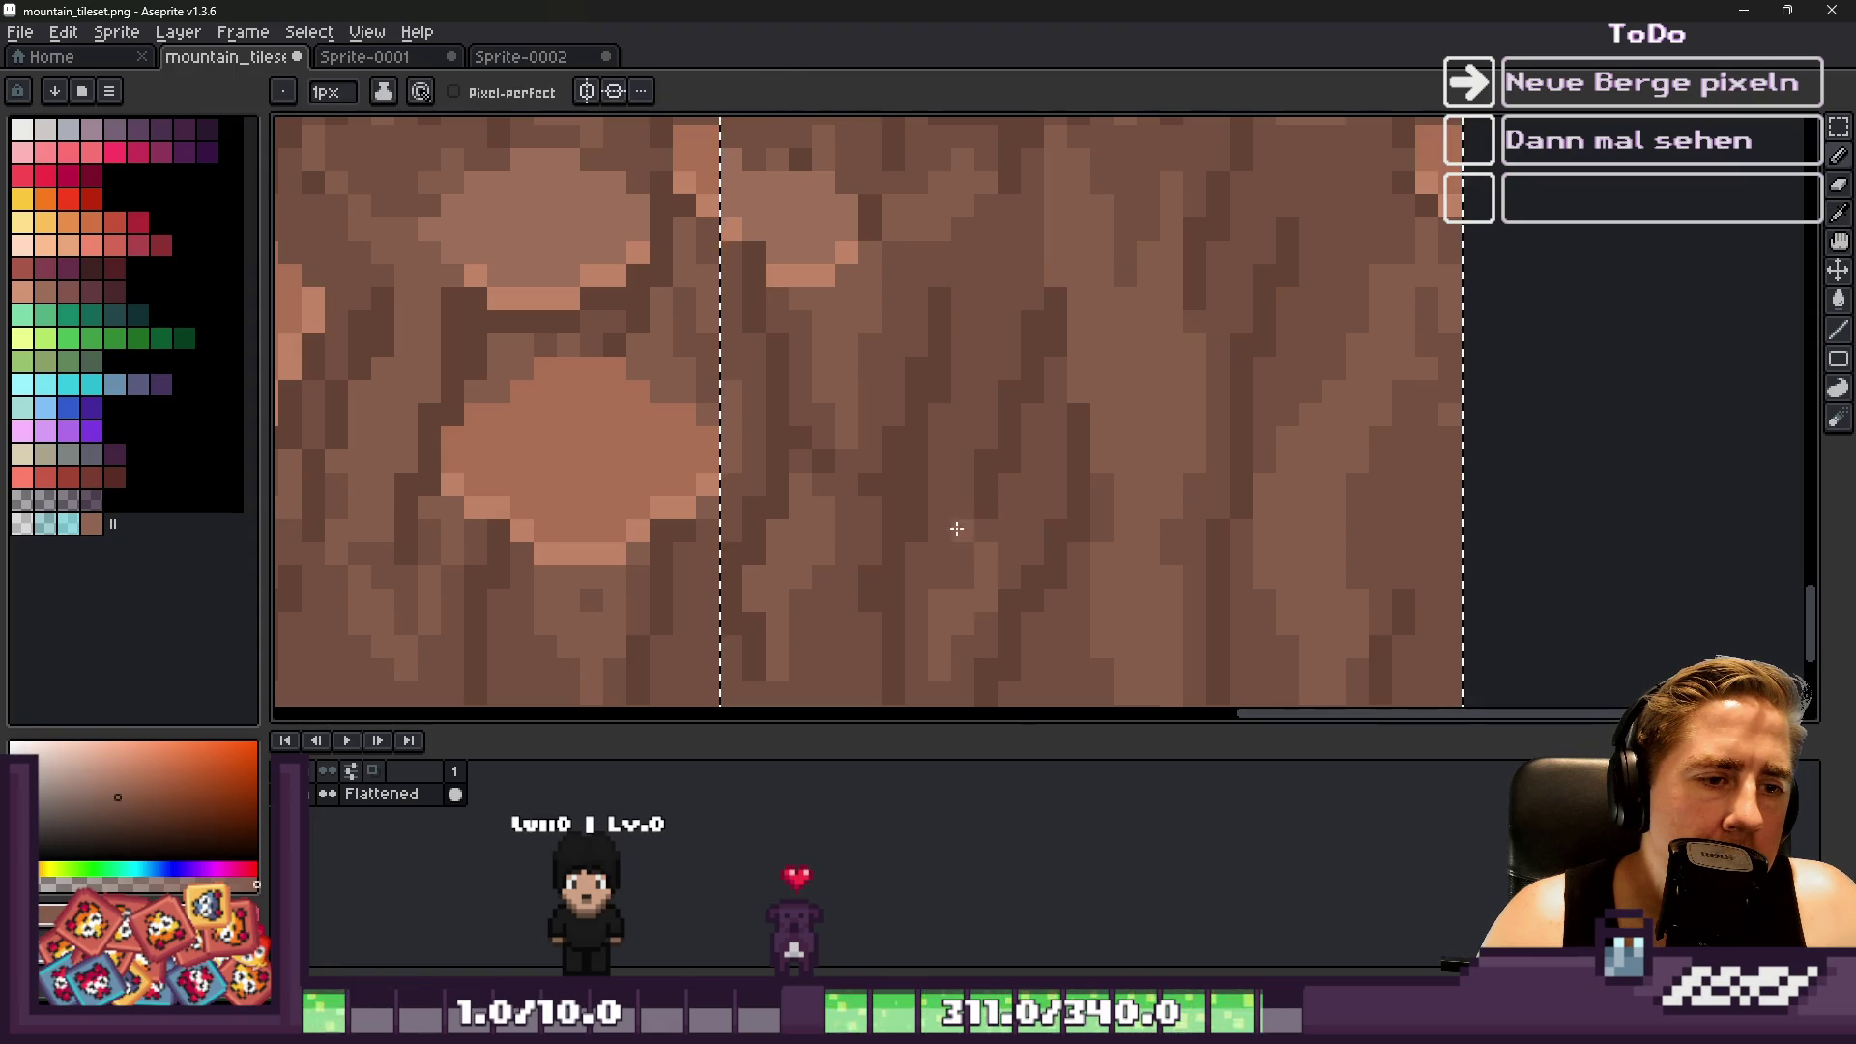
pyautogui.scroll(-3, 964, 559)
pyautogui.scroll(3, 963, 580)
pyautogui.keyDown('alt'); pyautogui.click(964, 600); pyautogui.keyUp('alt')
pyautogui.keyDown('alt'); pyautogui.click(1069, 455); pyautogui.keyUp('alt')
pyautogui.moveTo(1071, 484); pyautogui.dragTo(1032, 561)
pyautogui.keyDown('alt'); pyautogui.click(986, 598); pyautogui.keyUp('alt')
pyautogui.scroll(-4, 978, 576)
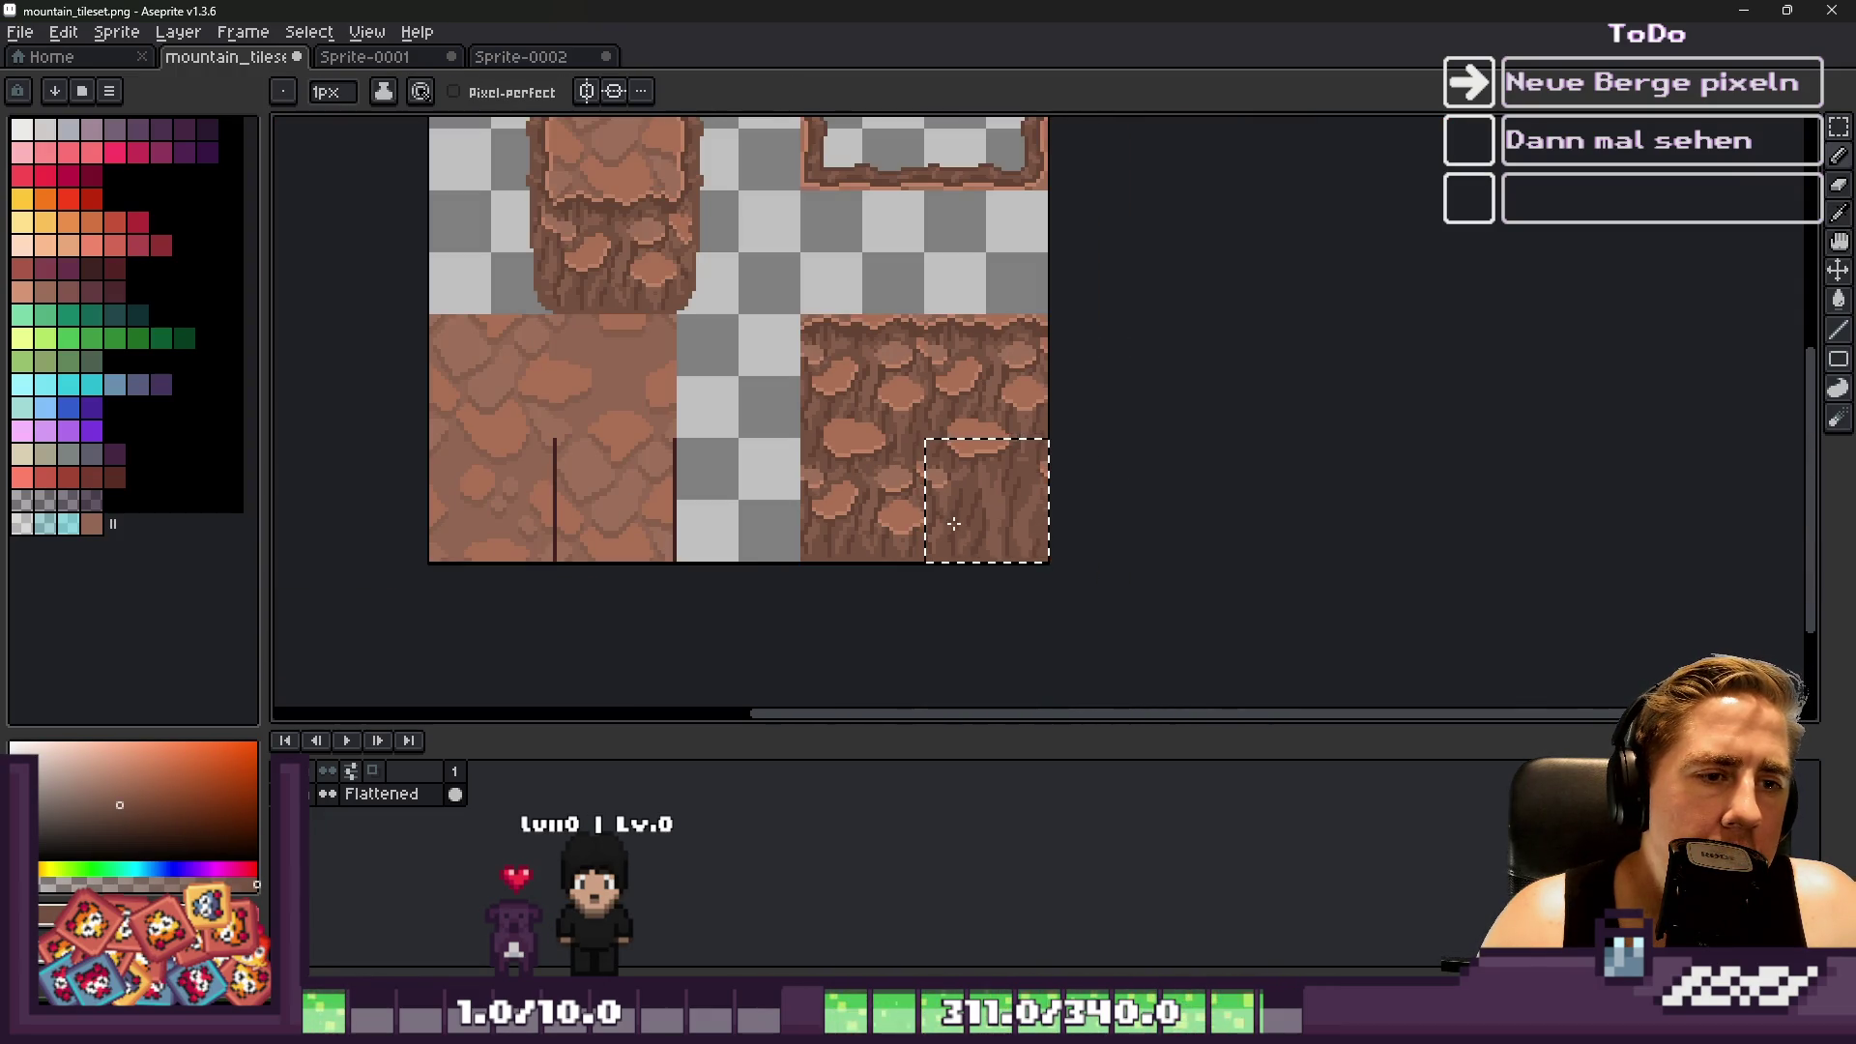
pyautogui.scroll(4, 961, 527)
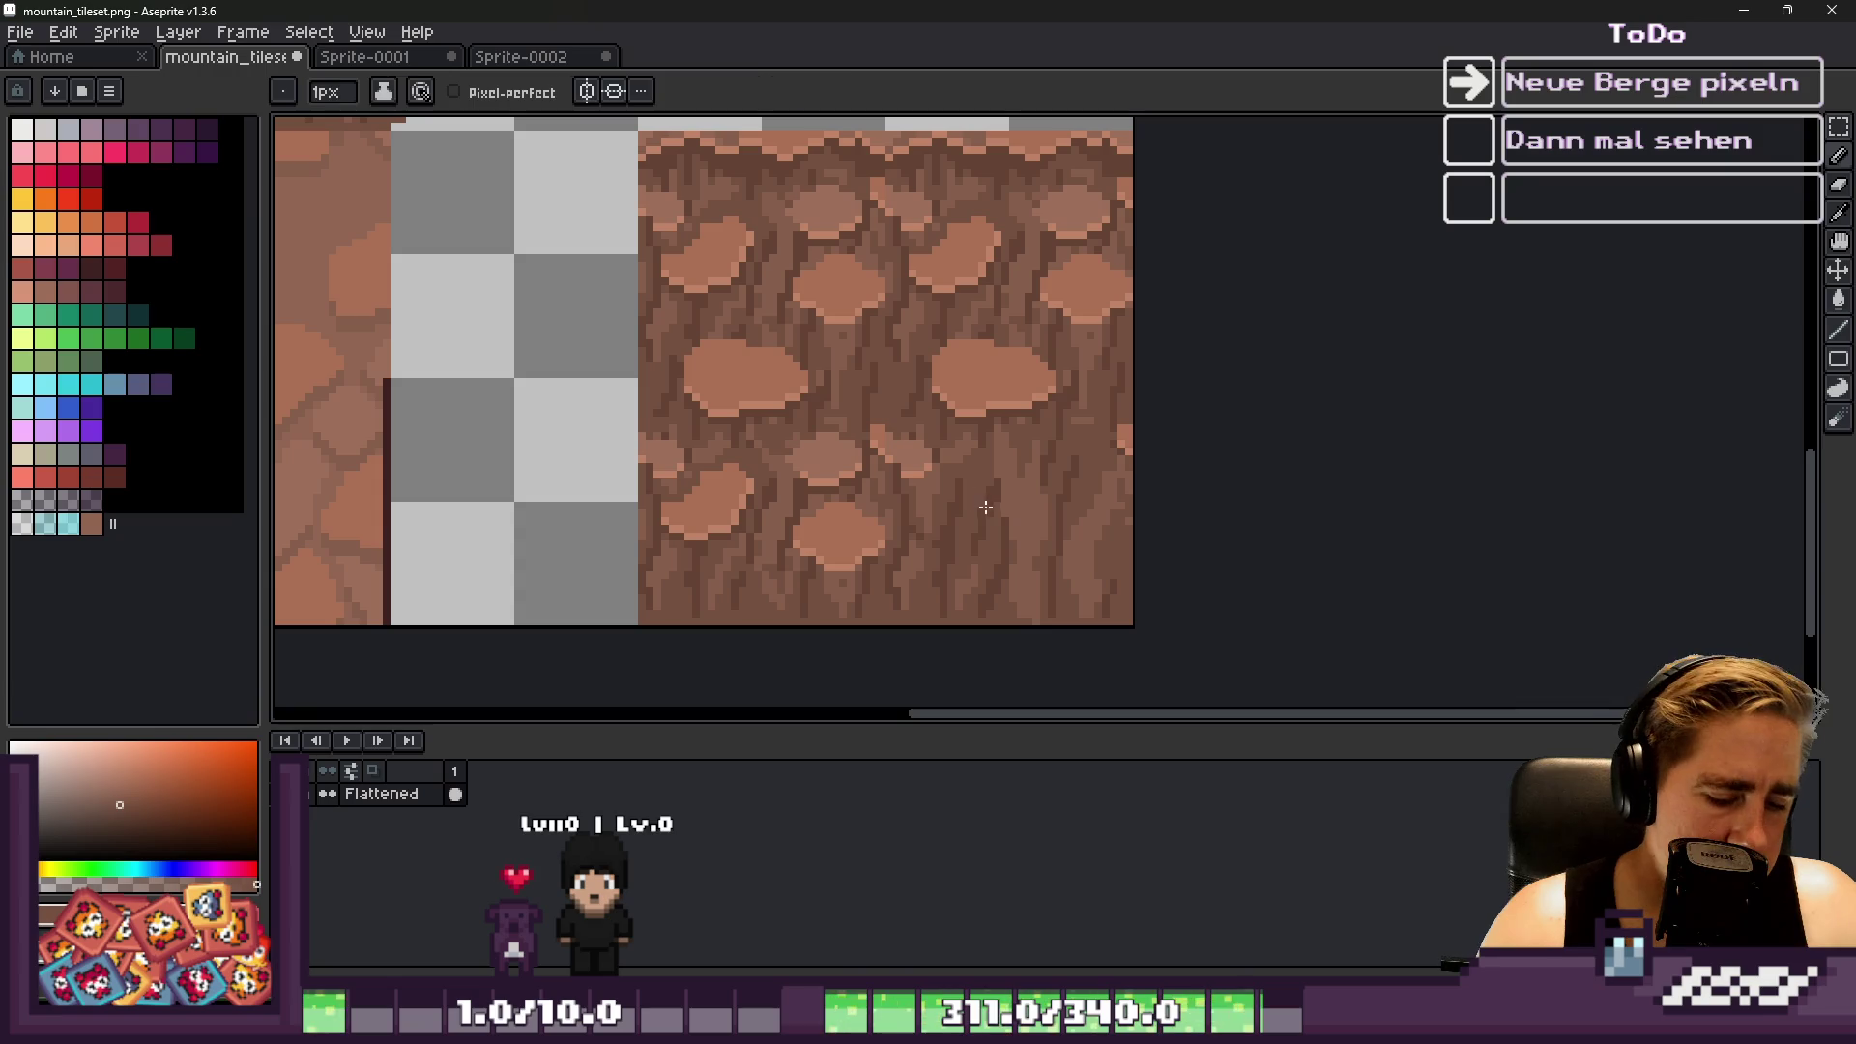
pyautogui.press('m')
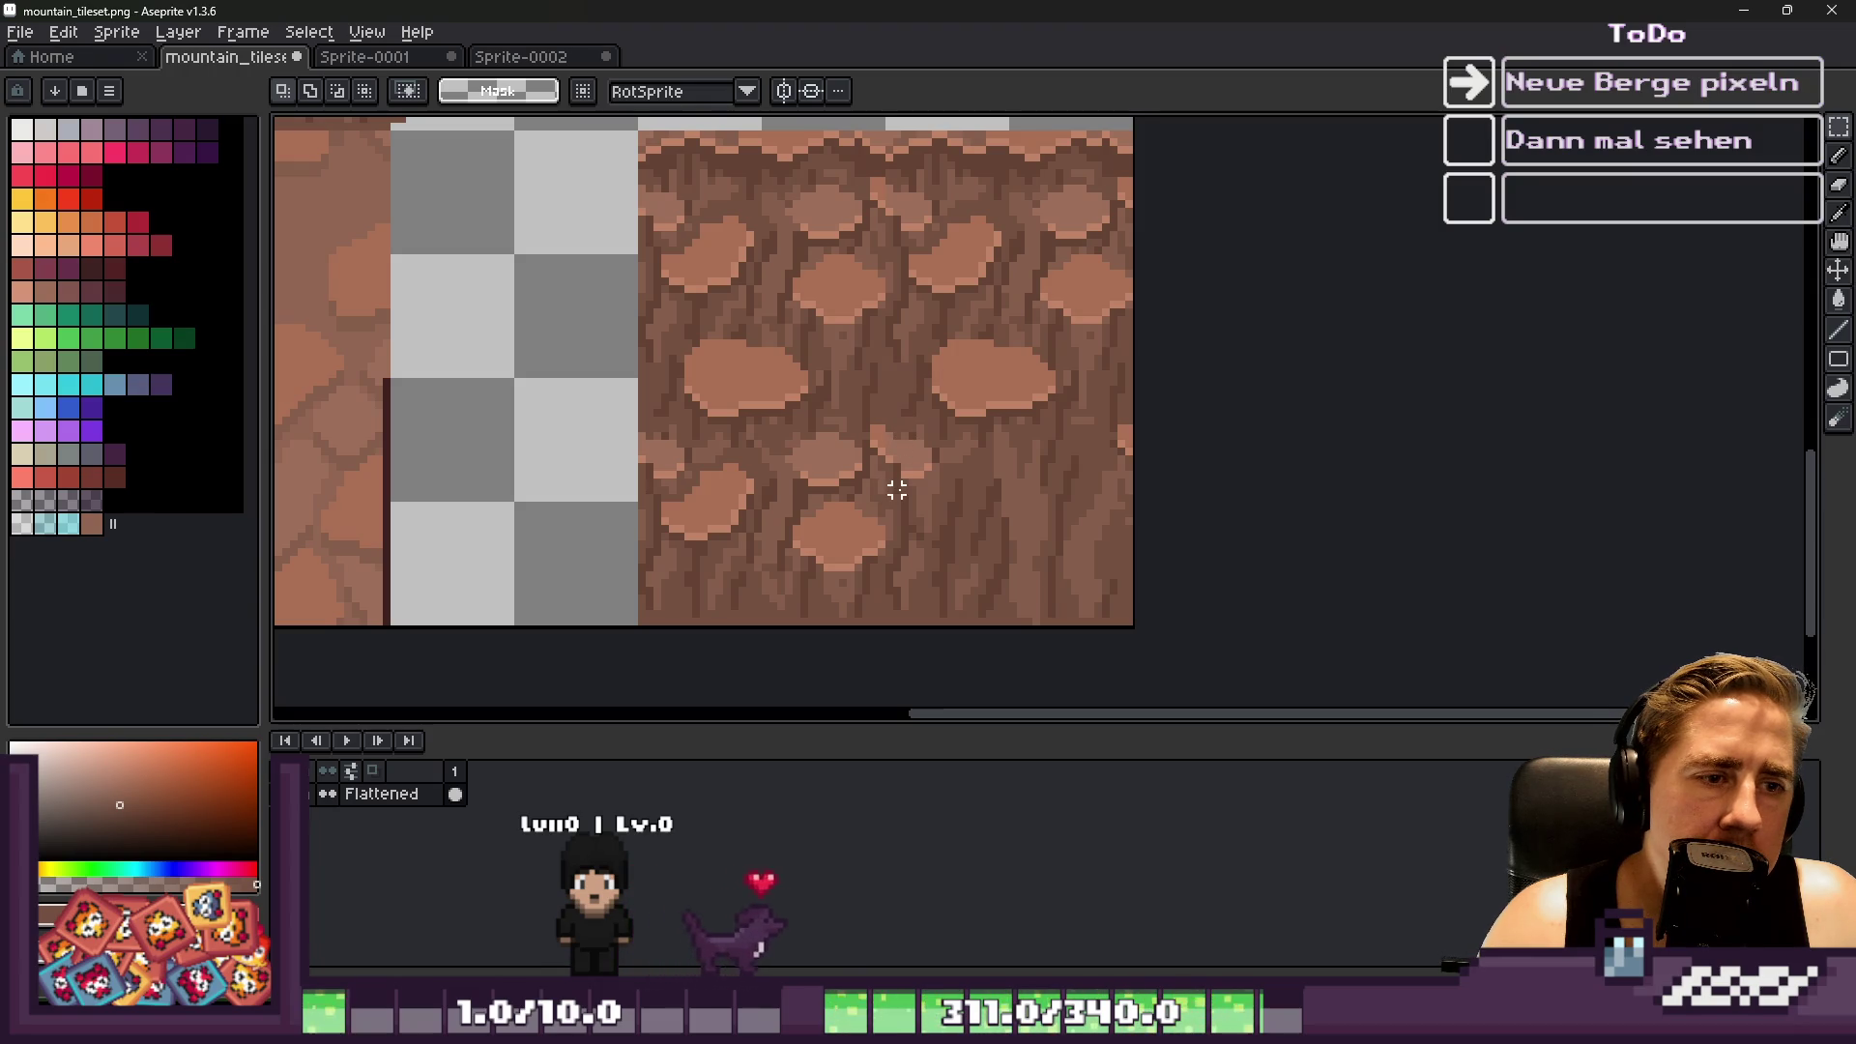
# Marquee-select a plain streaked rock area on the right part of the rock-face slab
pyautogui.moveTo(1205, 653); pyautogui.dragTo(1205, 653)
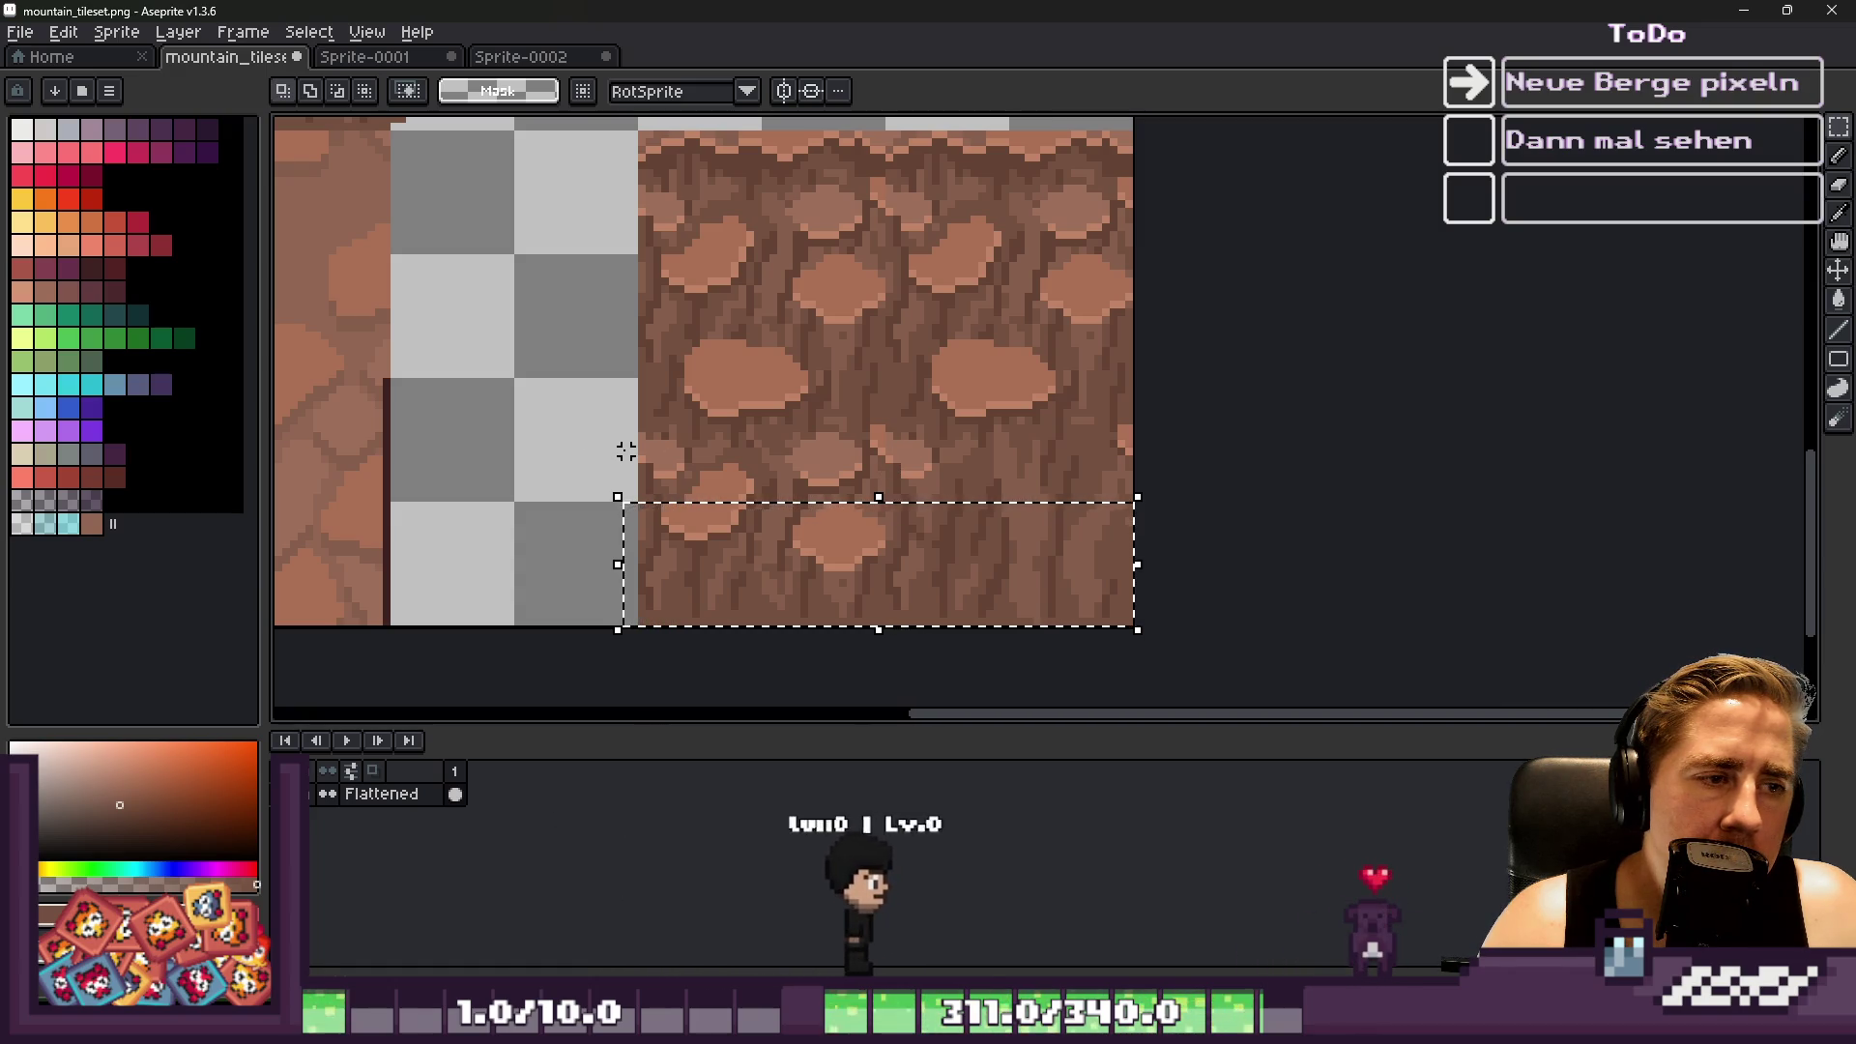
pyautogui.moveTo(618, 451); pyautogui.dragTo(1136, 499)
pyautogui.scroll(-1, 1136, 499)
pyautogui.moveTo(551, 377); pyautogui.dragTo(921, 592)
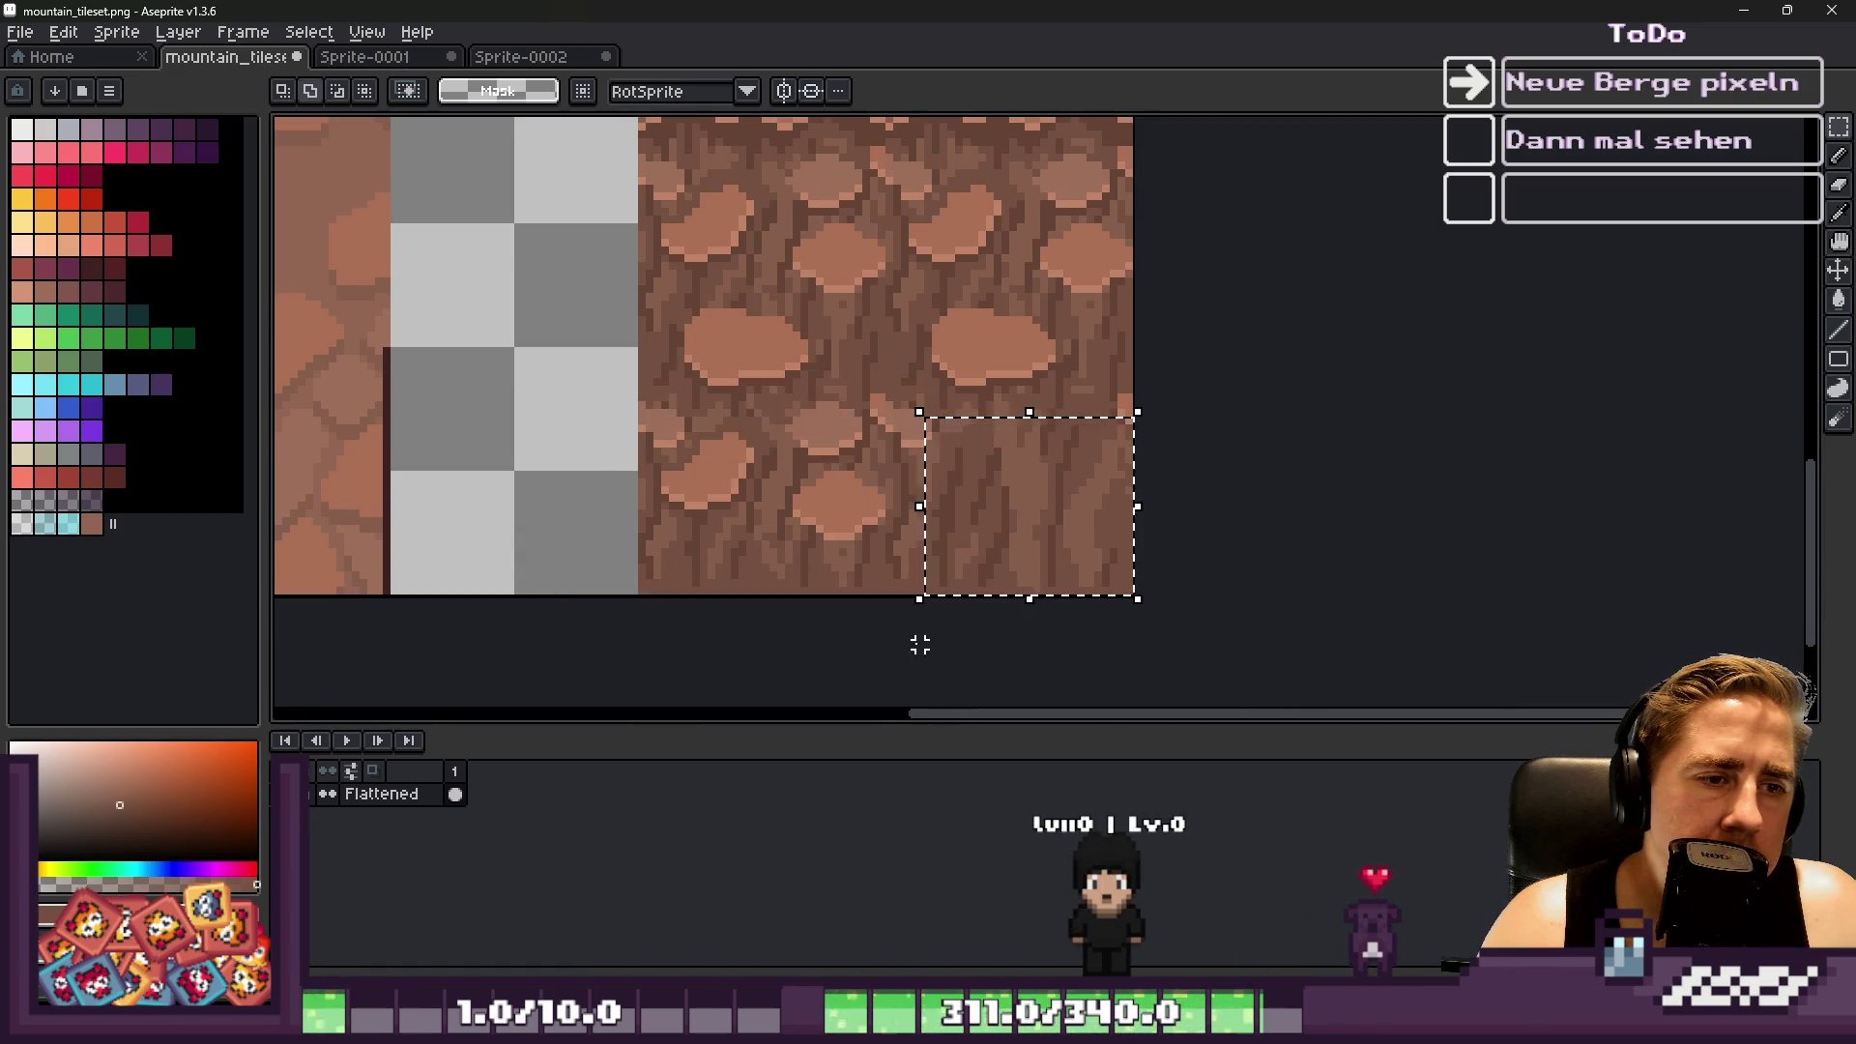
pyautogui.scroll(-3, 891, 591)
pyautogui.scroll(3, 870, 435)
pyautogui.scroll(-1, 903, 278)
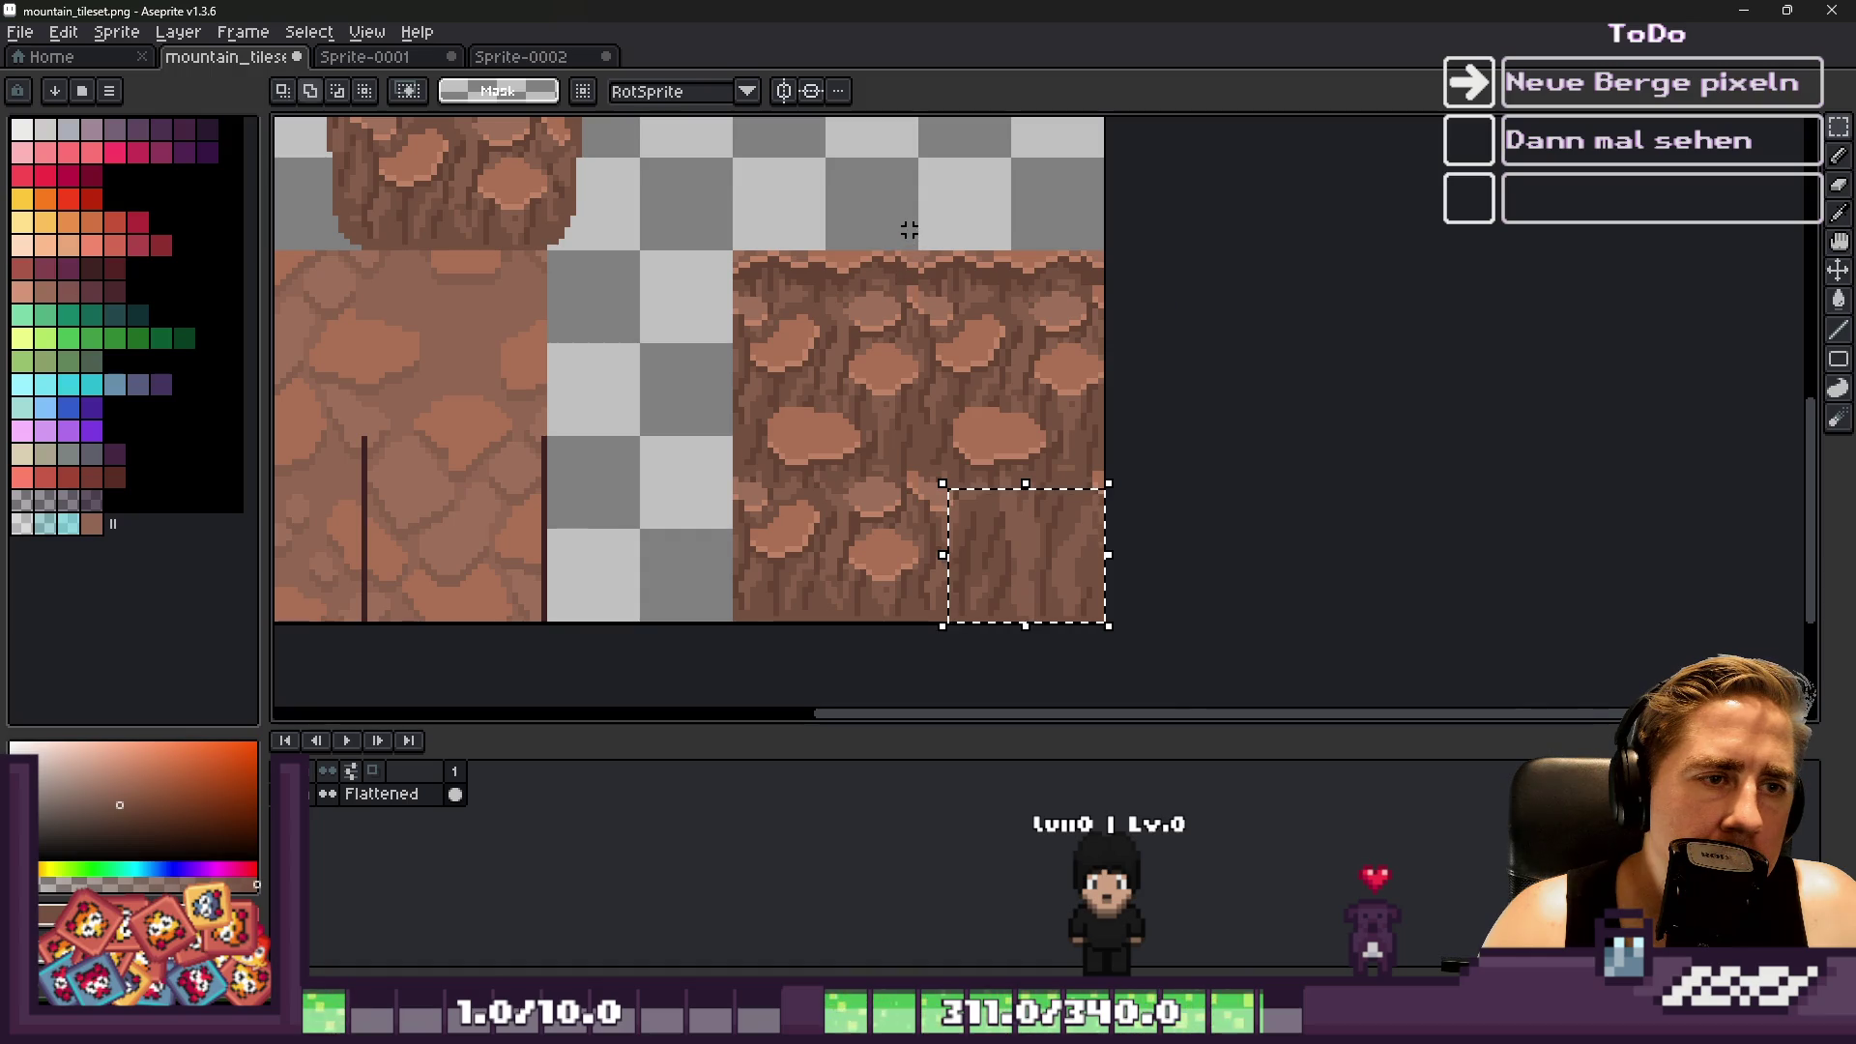
pyautogui.moveTo(915, 230)
pyautogui.mouseDown()
pyautogui.moveTo(671, 473)
pyautogui.moveTo(564, 635)
pyautogui.moveTo(474, 638)
pyautogui.mouseUp()
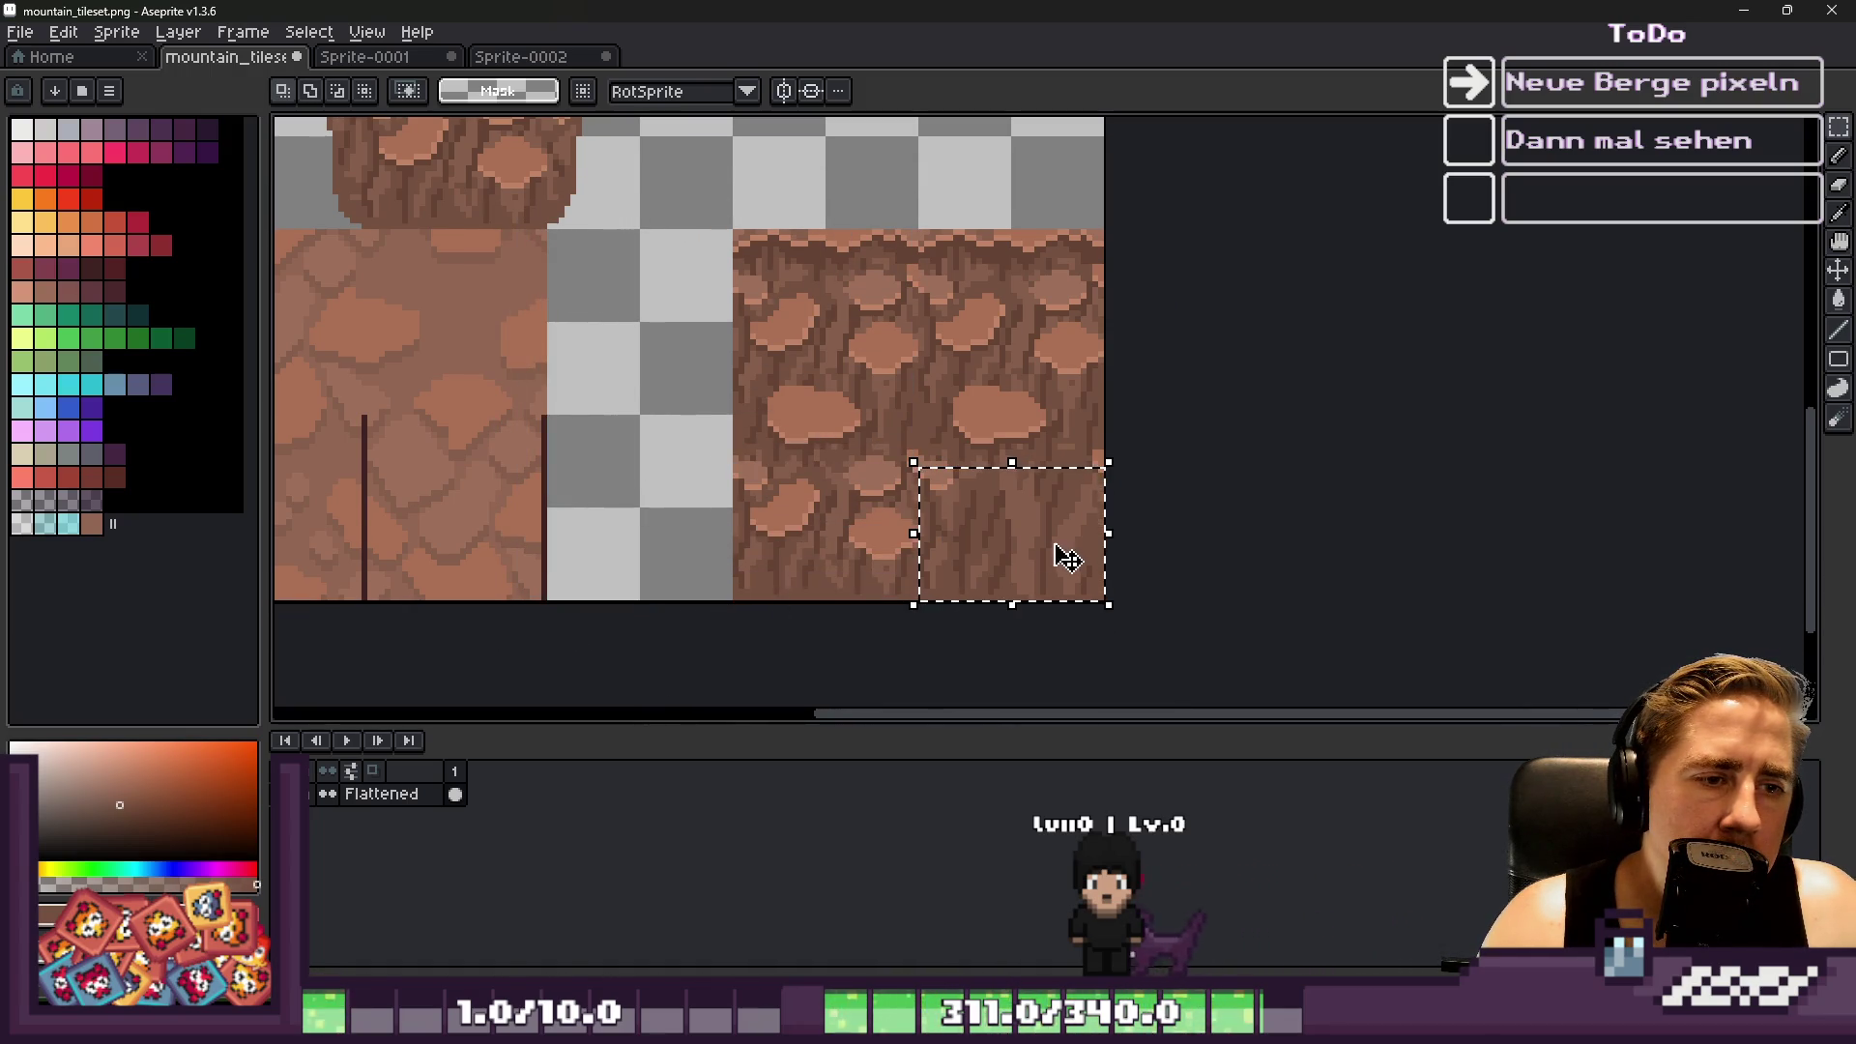
# Try lifting the selected rock patch upward, undoing the move both times
pyautogui.moveTo(1037, 554)
pyautogui.mouseDown()
pyautogui.moveTo(987, 513)
pyautogui.moveTo(996, 363)
pyautogui.mouseUp()
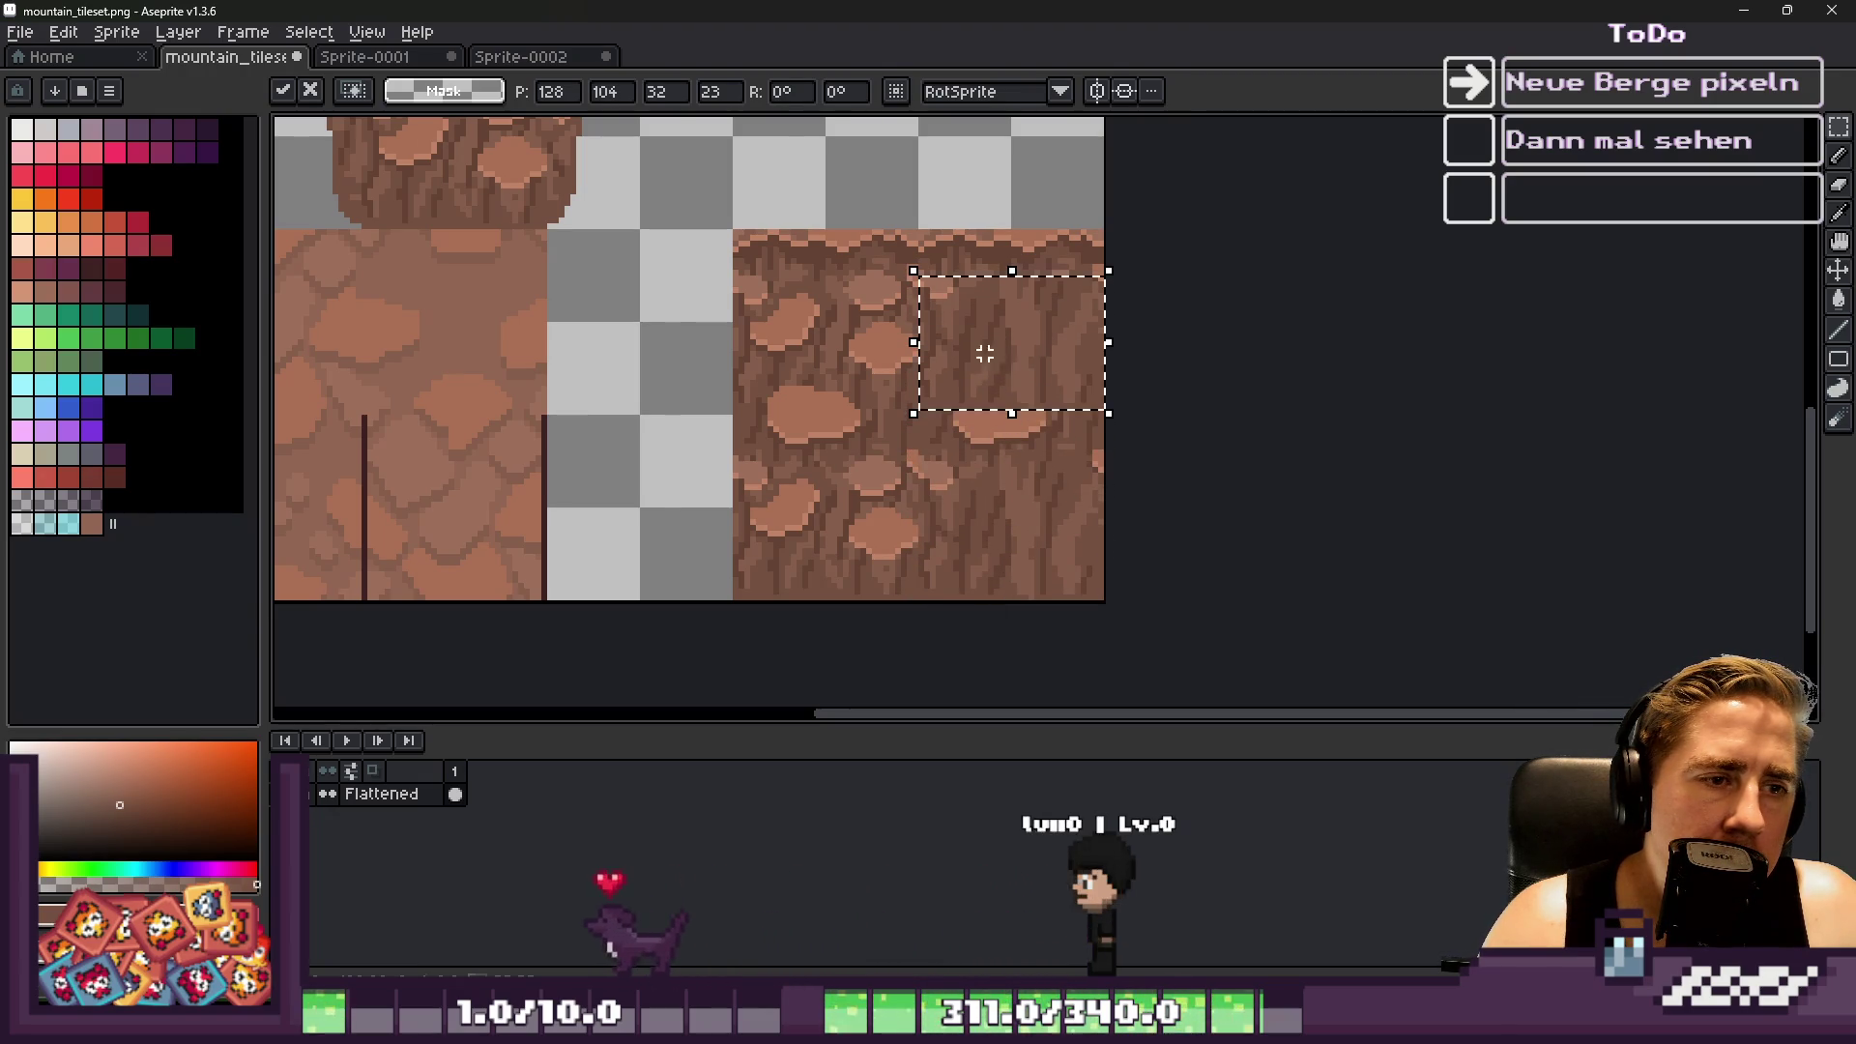
pyautogui.hotkey('ctrl', 'z')
pyautogui.scroll(1, 967, 392)
pyautogui.scroll(-1, 961, 513)
pyautogui.moveTo(957, 567); pyautogui.dragTo(966, 395)
pyautogui.hotkey('ctrl', 'z')
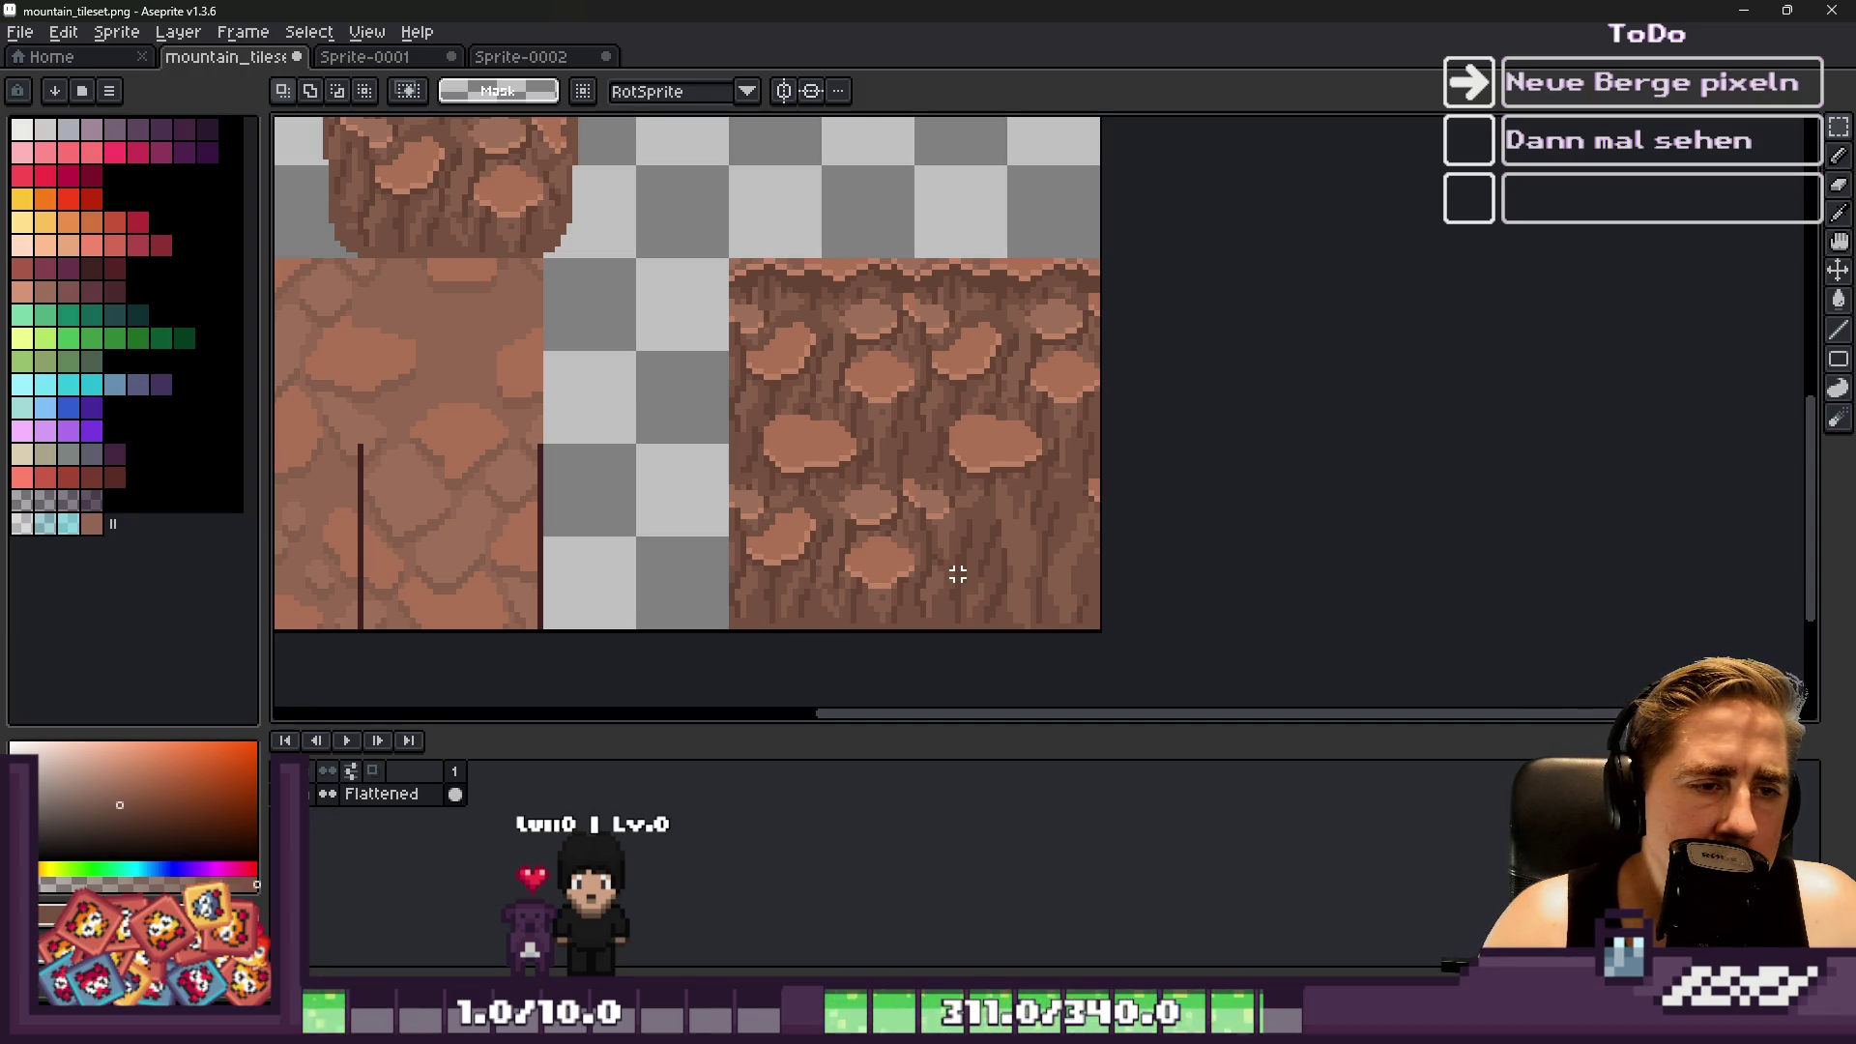
pyautogui.scroll(1, 713, 531)
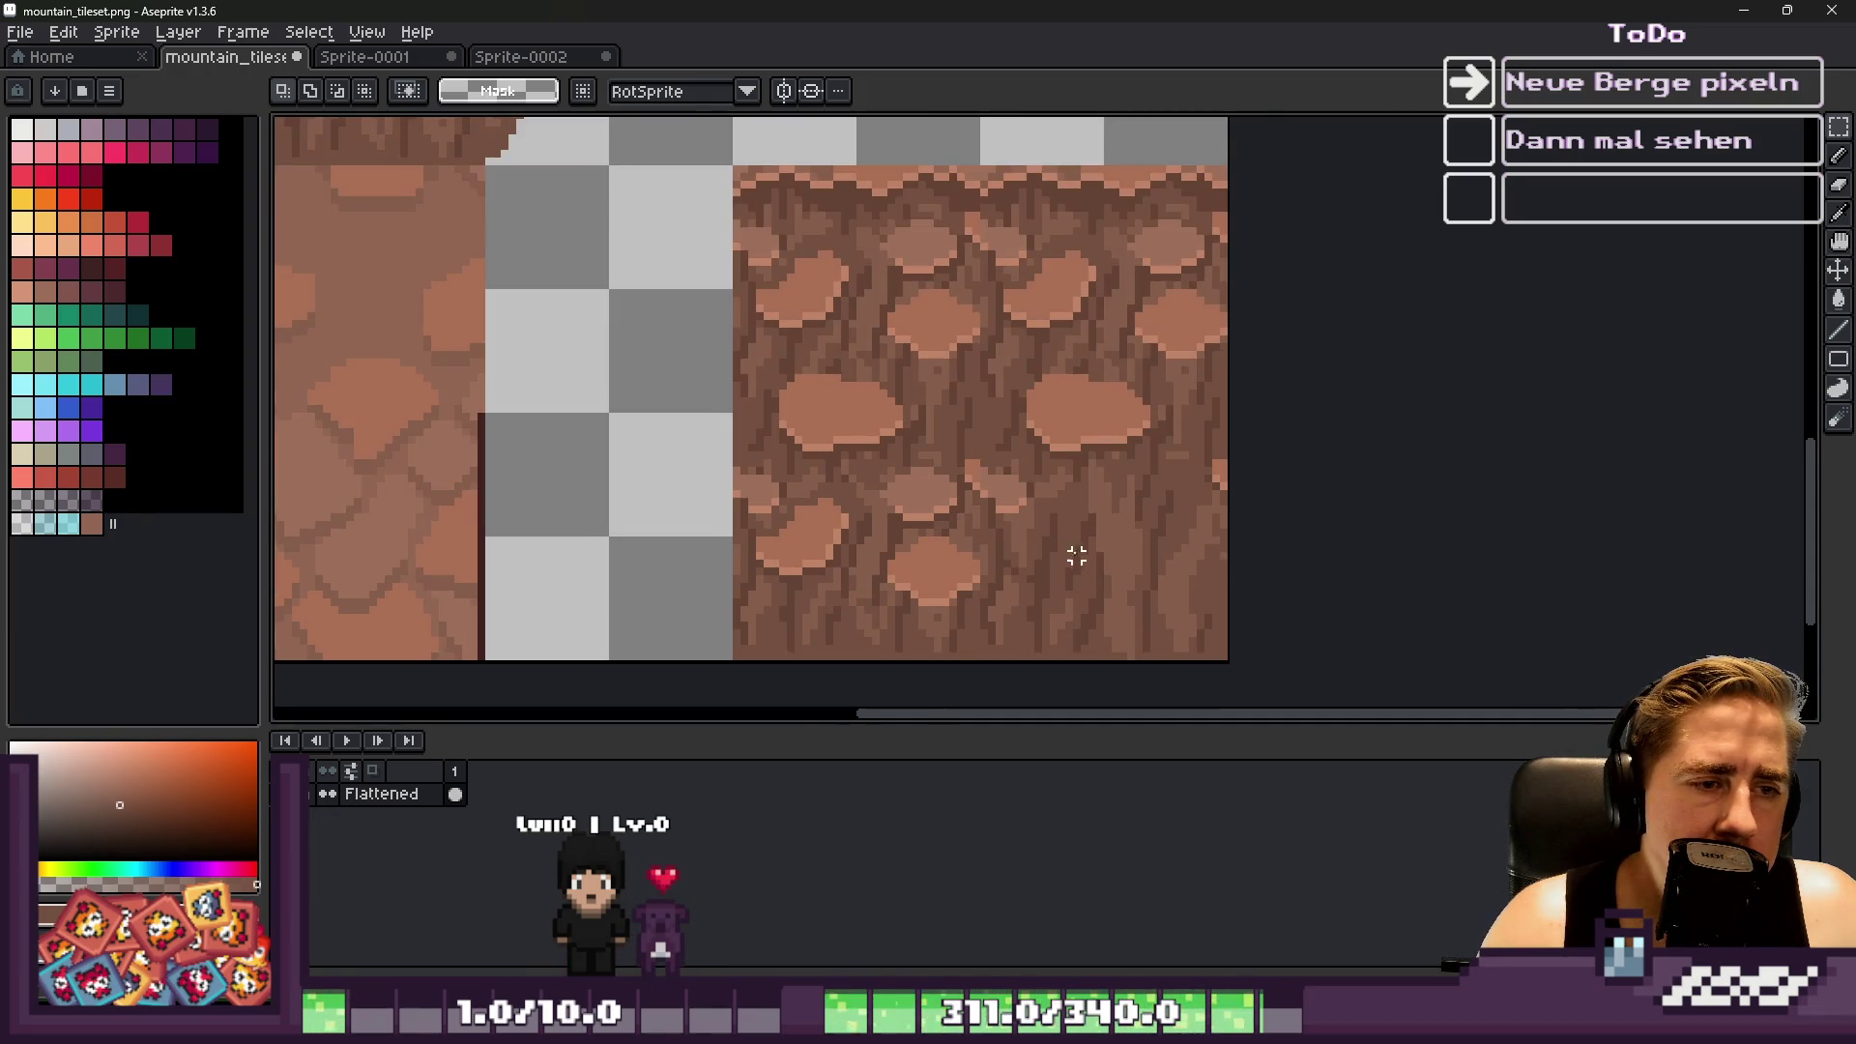
pyautogui.scroll(1, 1076, 556)
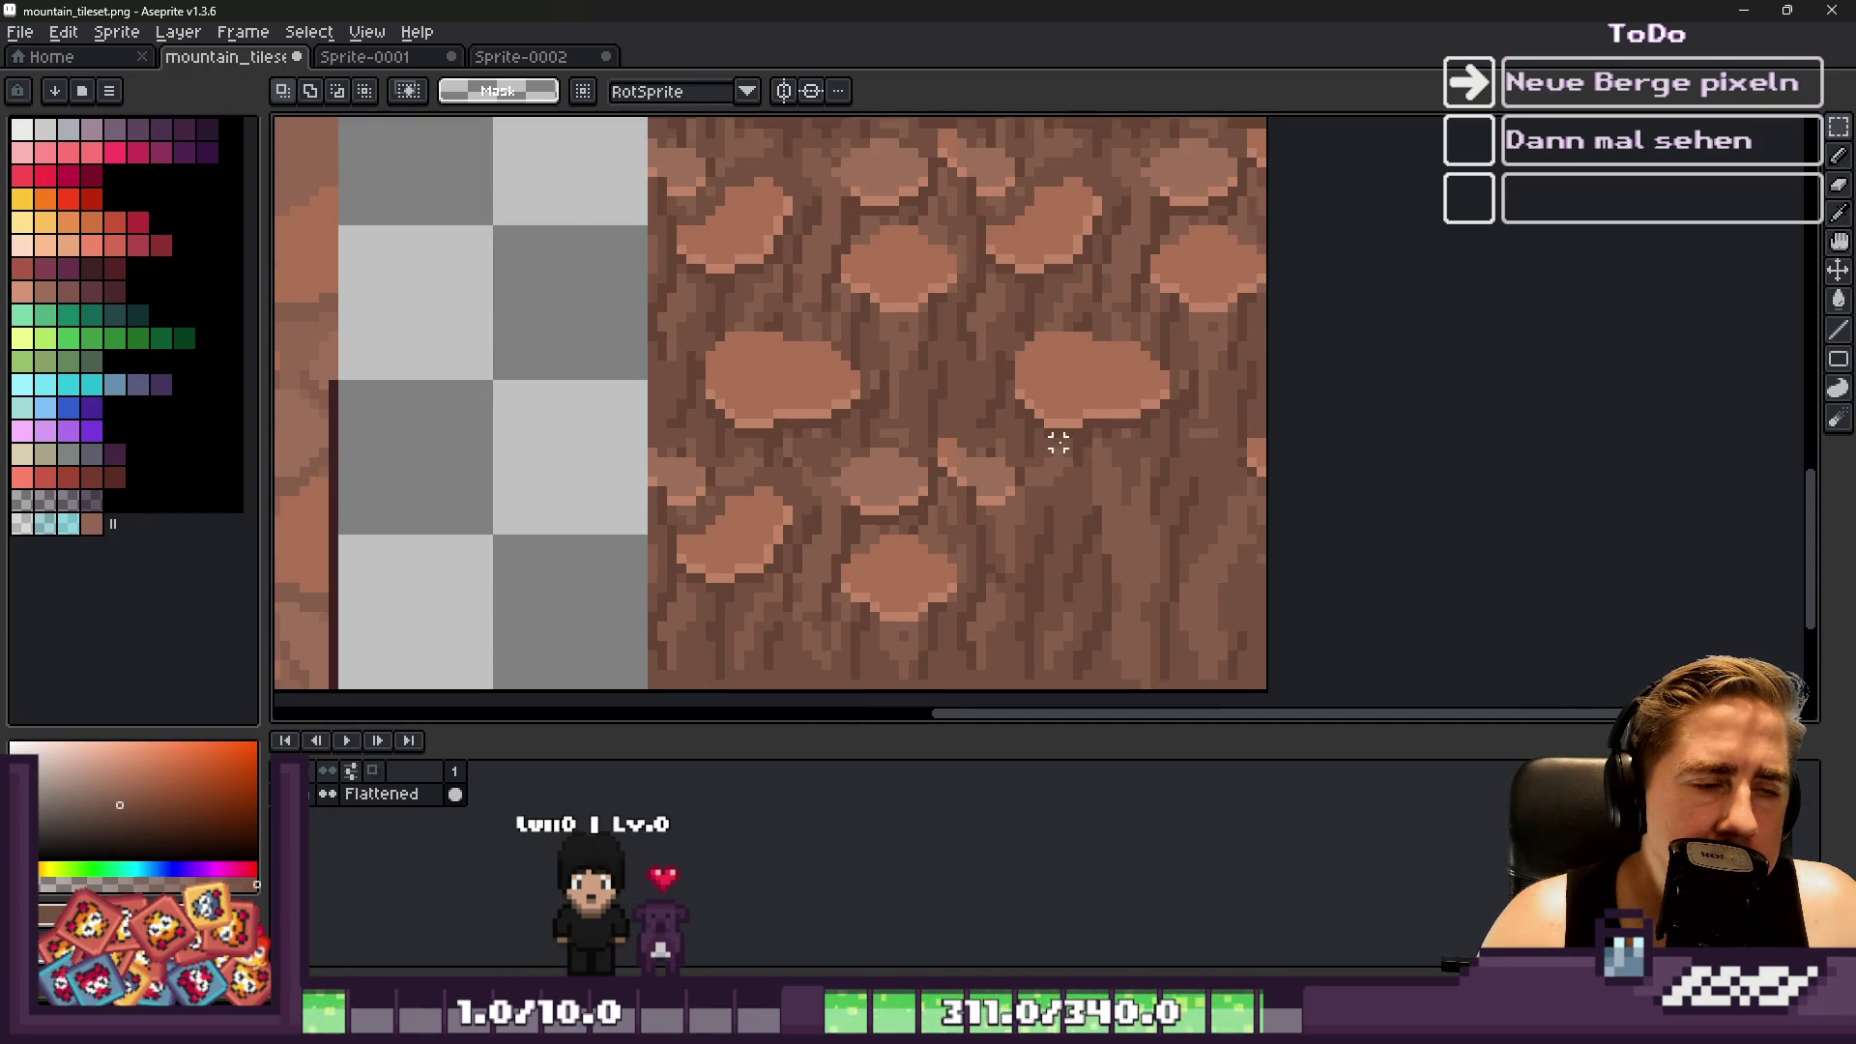
# Select the rock strip at the slab's lower right and move it up beside the upper tile
pyautogui.moveTo(1012, 481); pyautogui.dragTo(1025, 493)
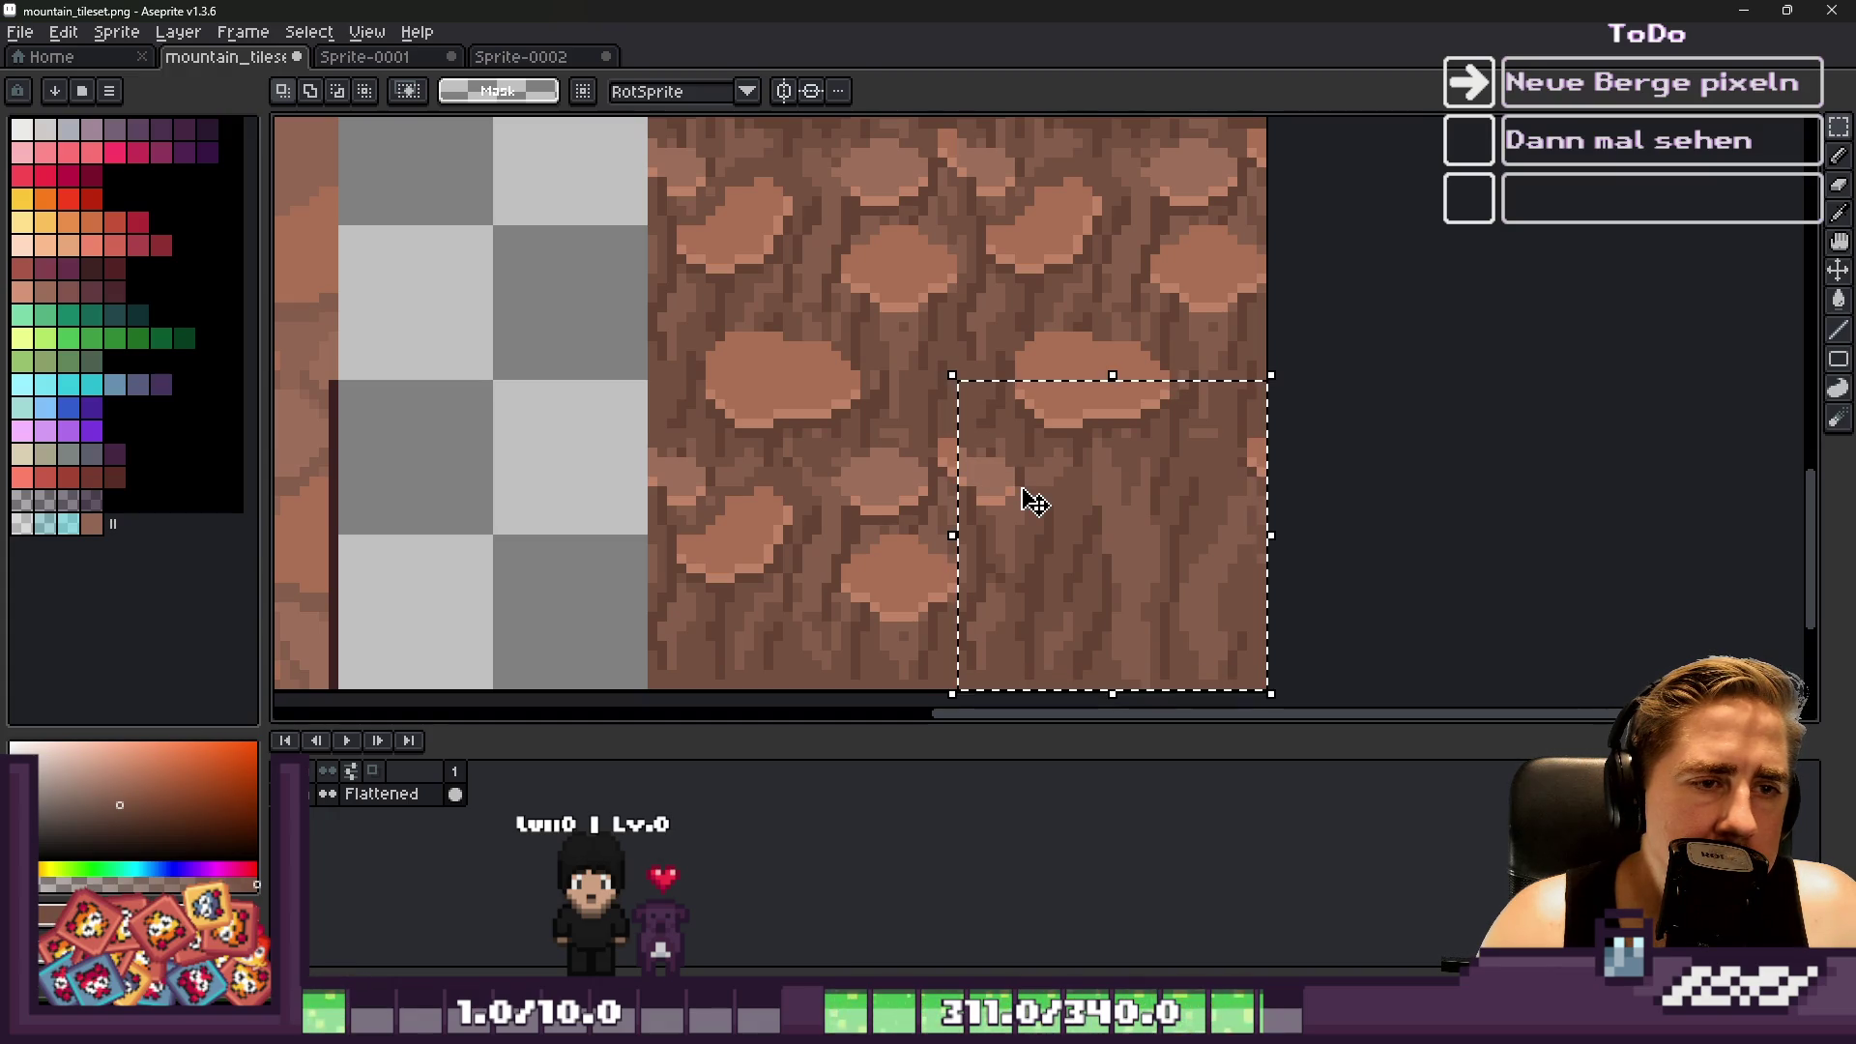
pyautogui.moveTo(849, 341)
pyautogui.mouseDown()
pyautogui.moveTo(961, 398)
pyautogui.moveTo(1346, 443)
pyautogui.mouseUp()
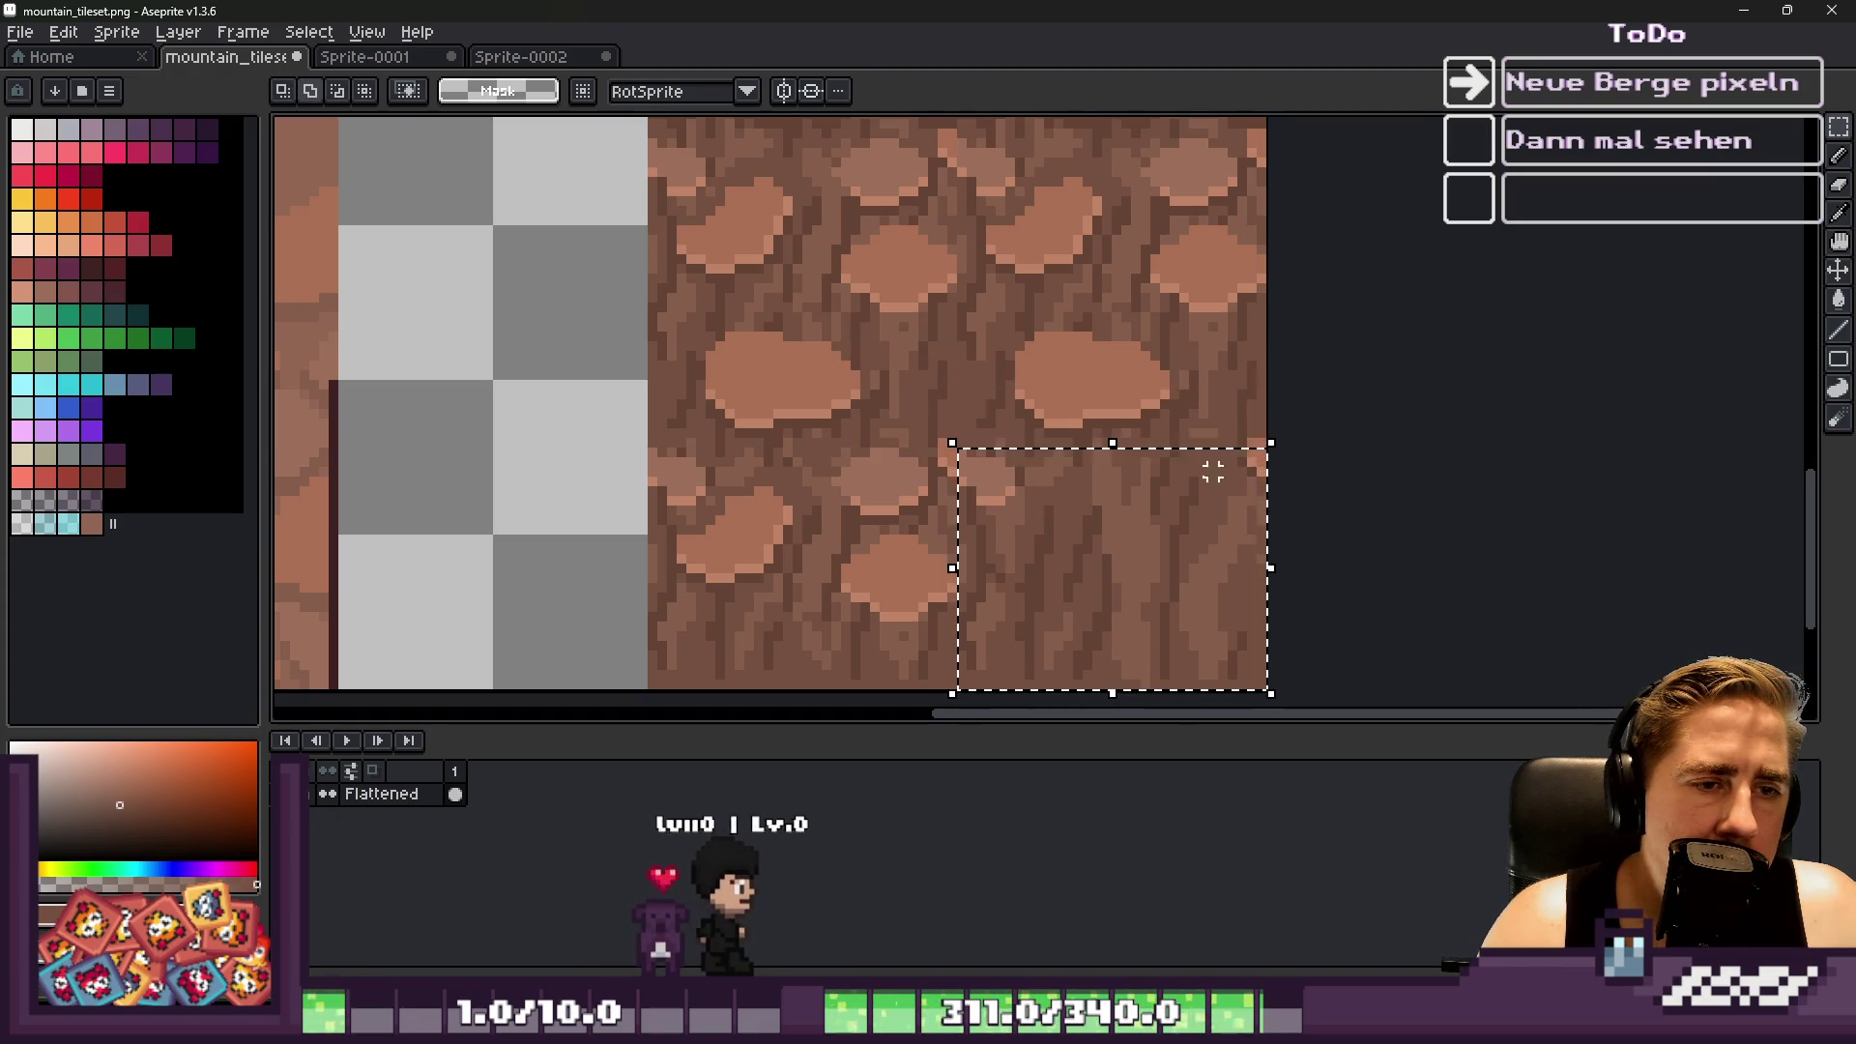
pyautogui.moveTo(918, 633)
pyautogui.mouseDown()
pyautogui.moveTo(1344, 691)
pyautogui.moveTo(1396, 681)
pyautogui.mouseUp()
pyautogui.click(1083, 572)
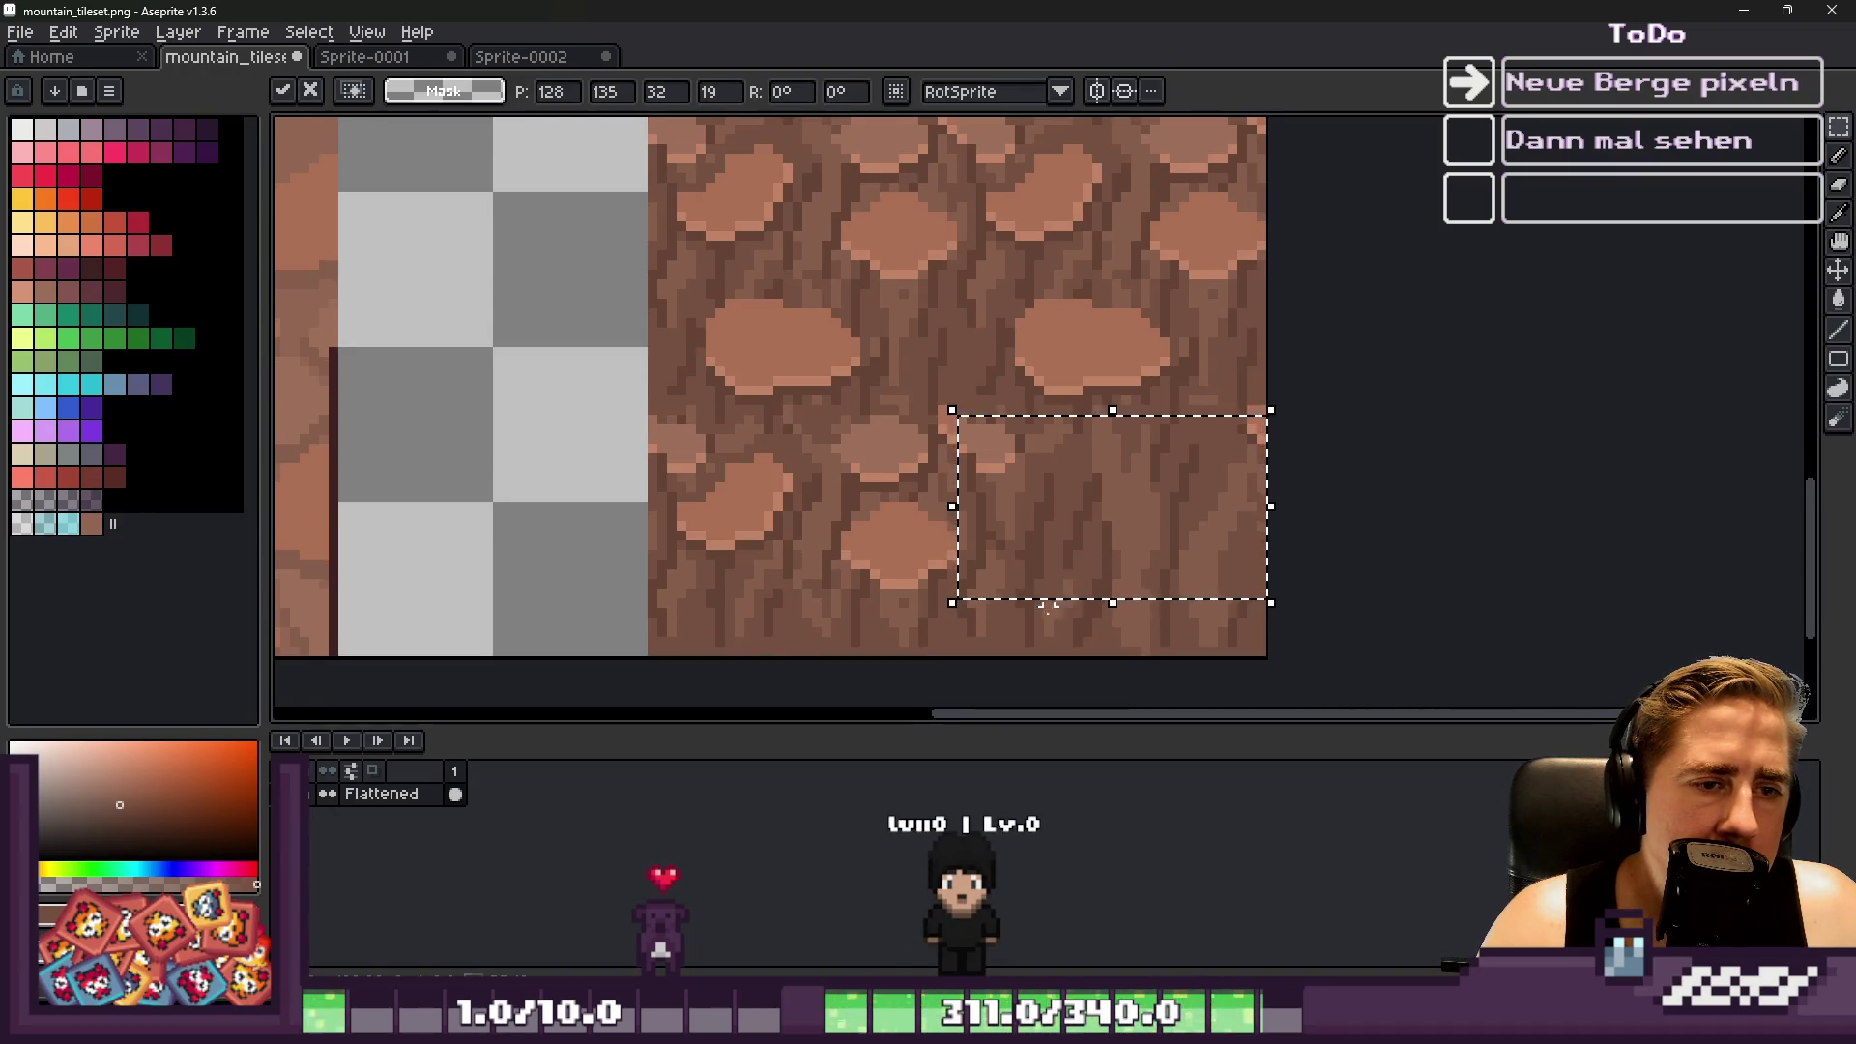
pyautogui.scroll(-1, 1067, 552)
pyautogui.moveTo(1065, 554); pyautogui.dragTo(1110, 248)
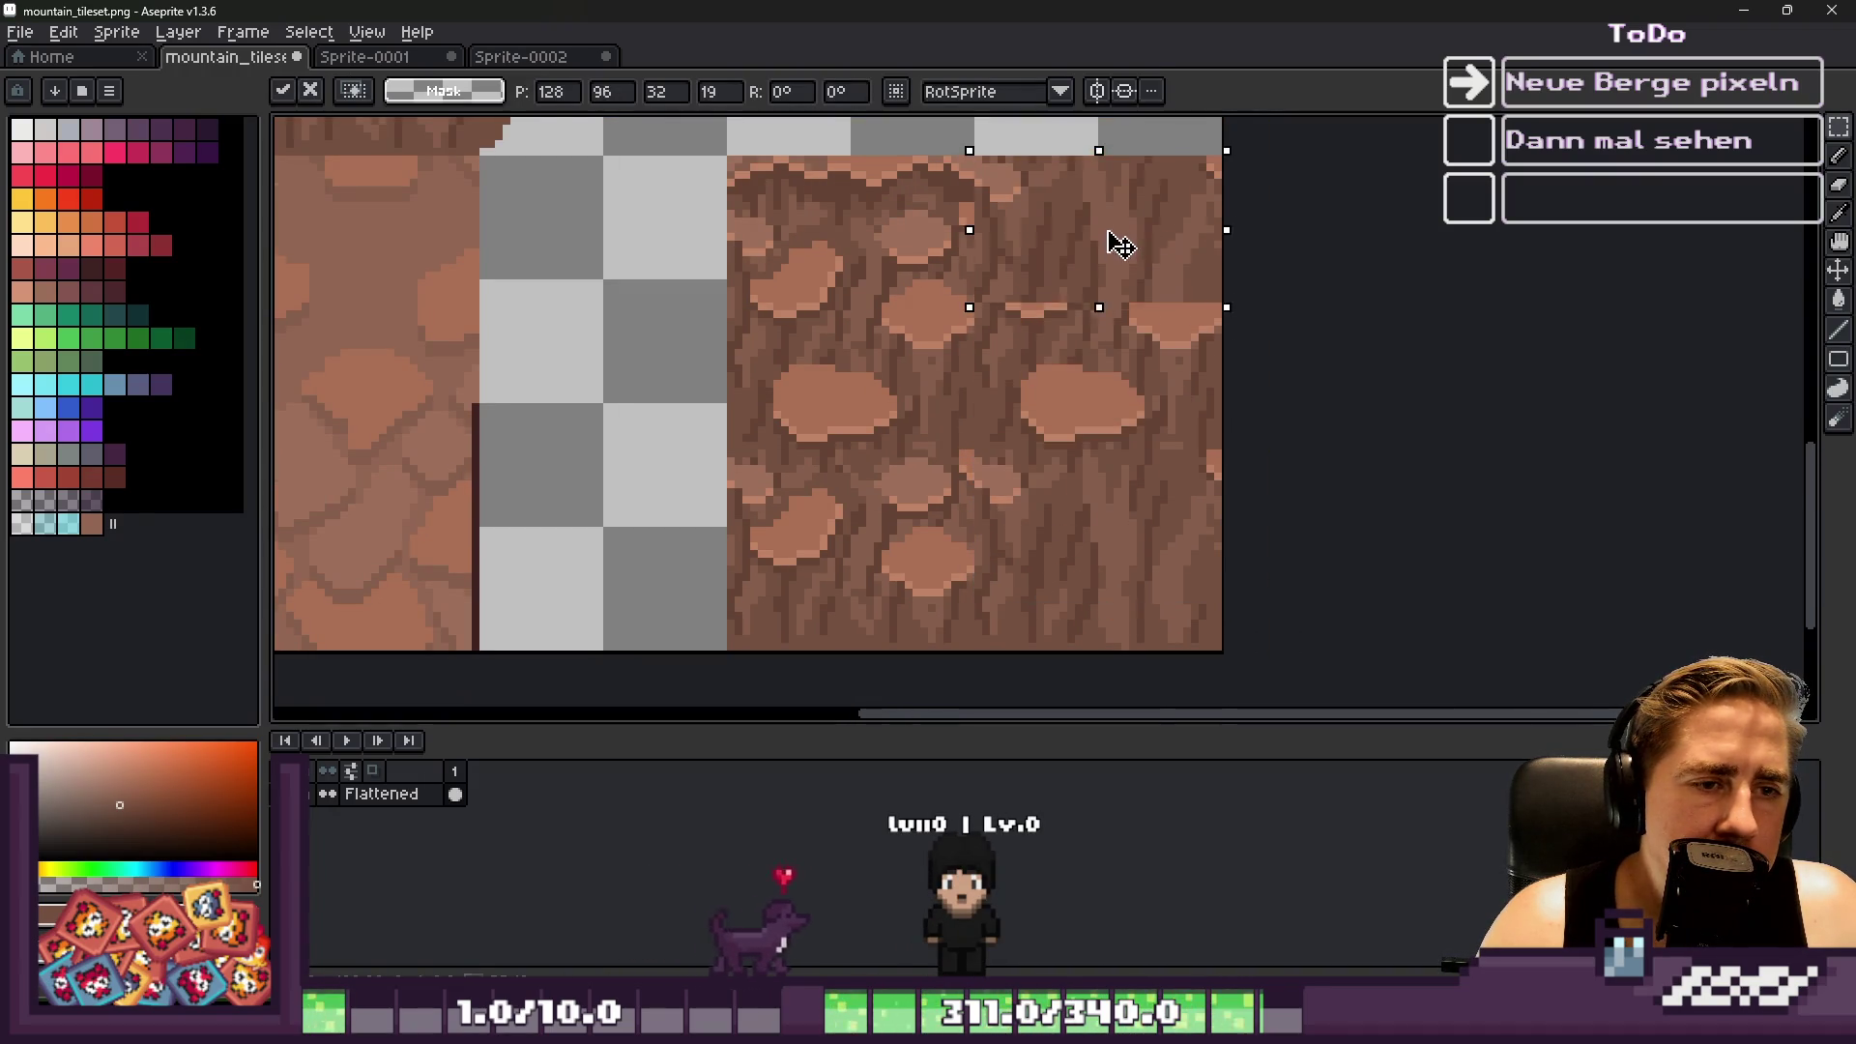
pyautogui.scroll(3, 1015, 651)
pyautogui.press('Escape')
pyautogui.scroll(-1, 998, 405)
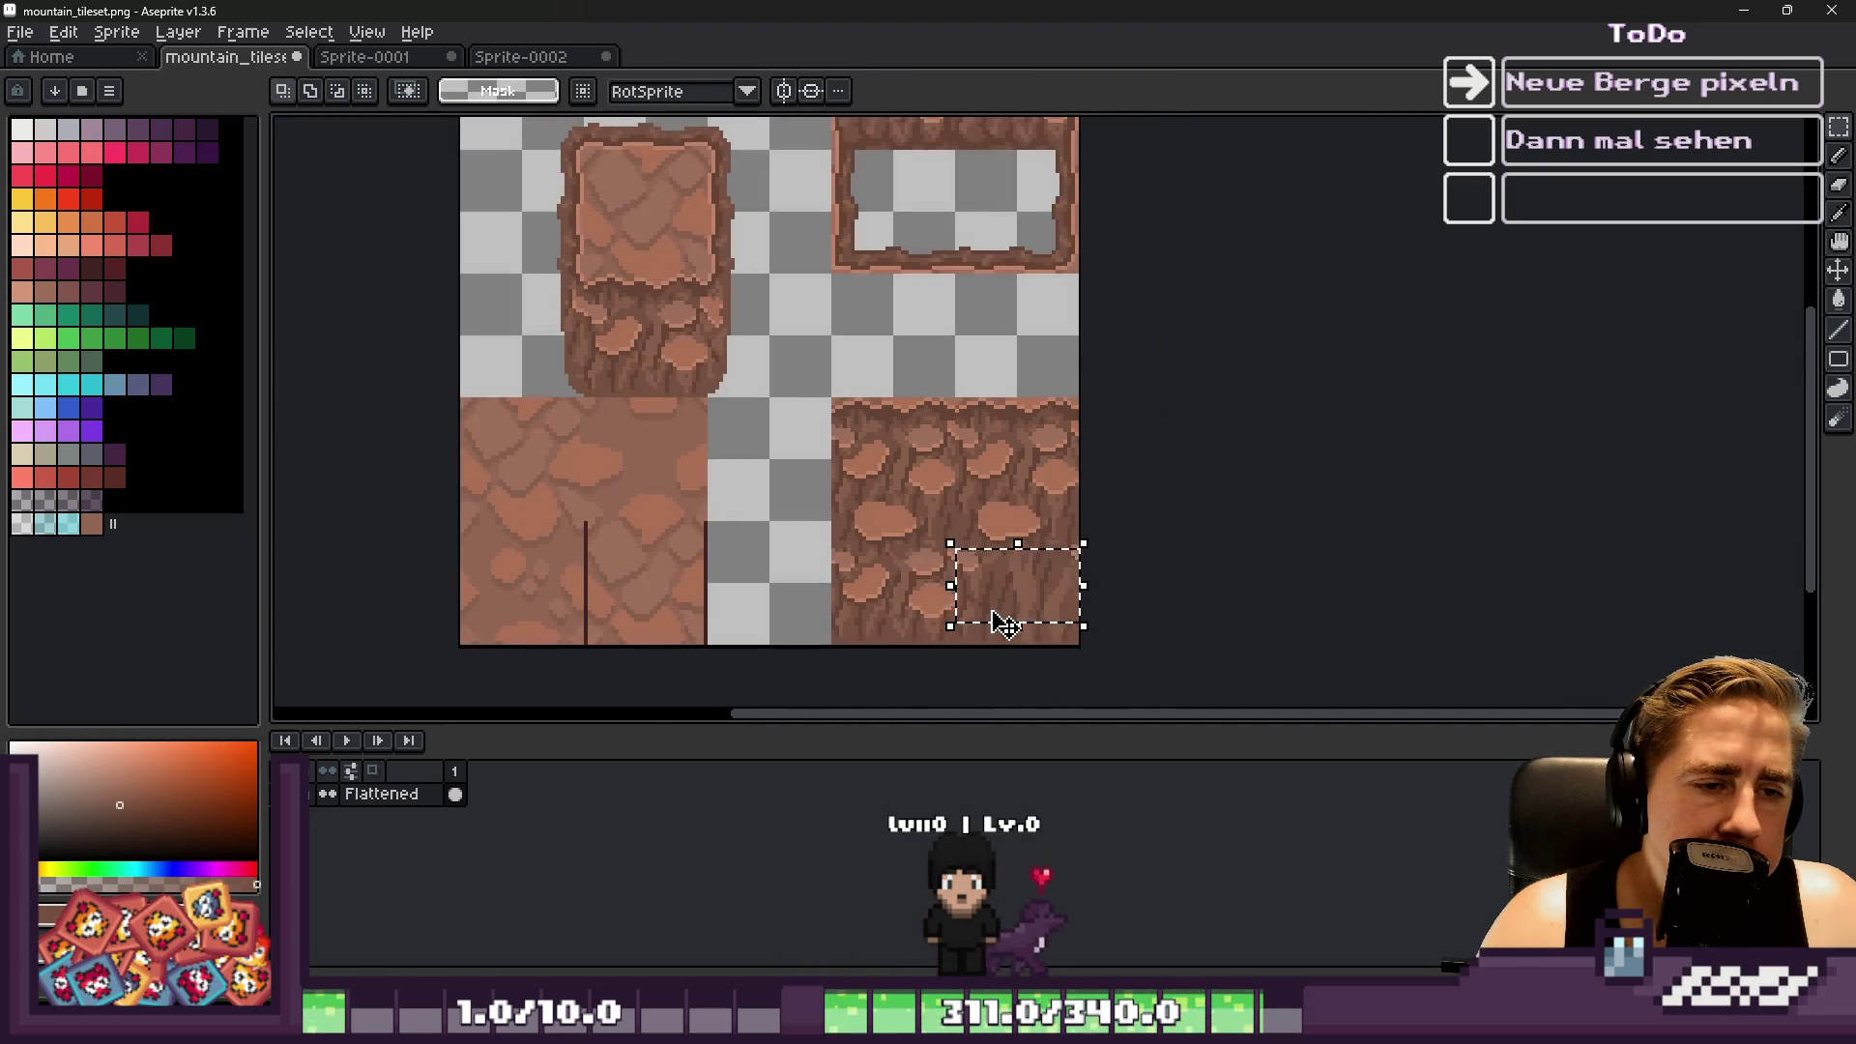
pyautogui.click(996, 621)
pyautogui.moveTo(996, 622); pyautogui.dragTo(987, 383)
pyautogui.scroll(2, 987, 384)
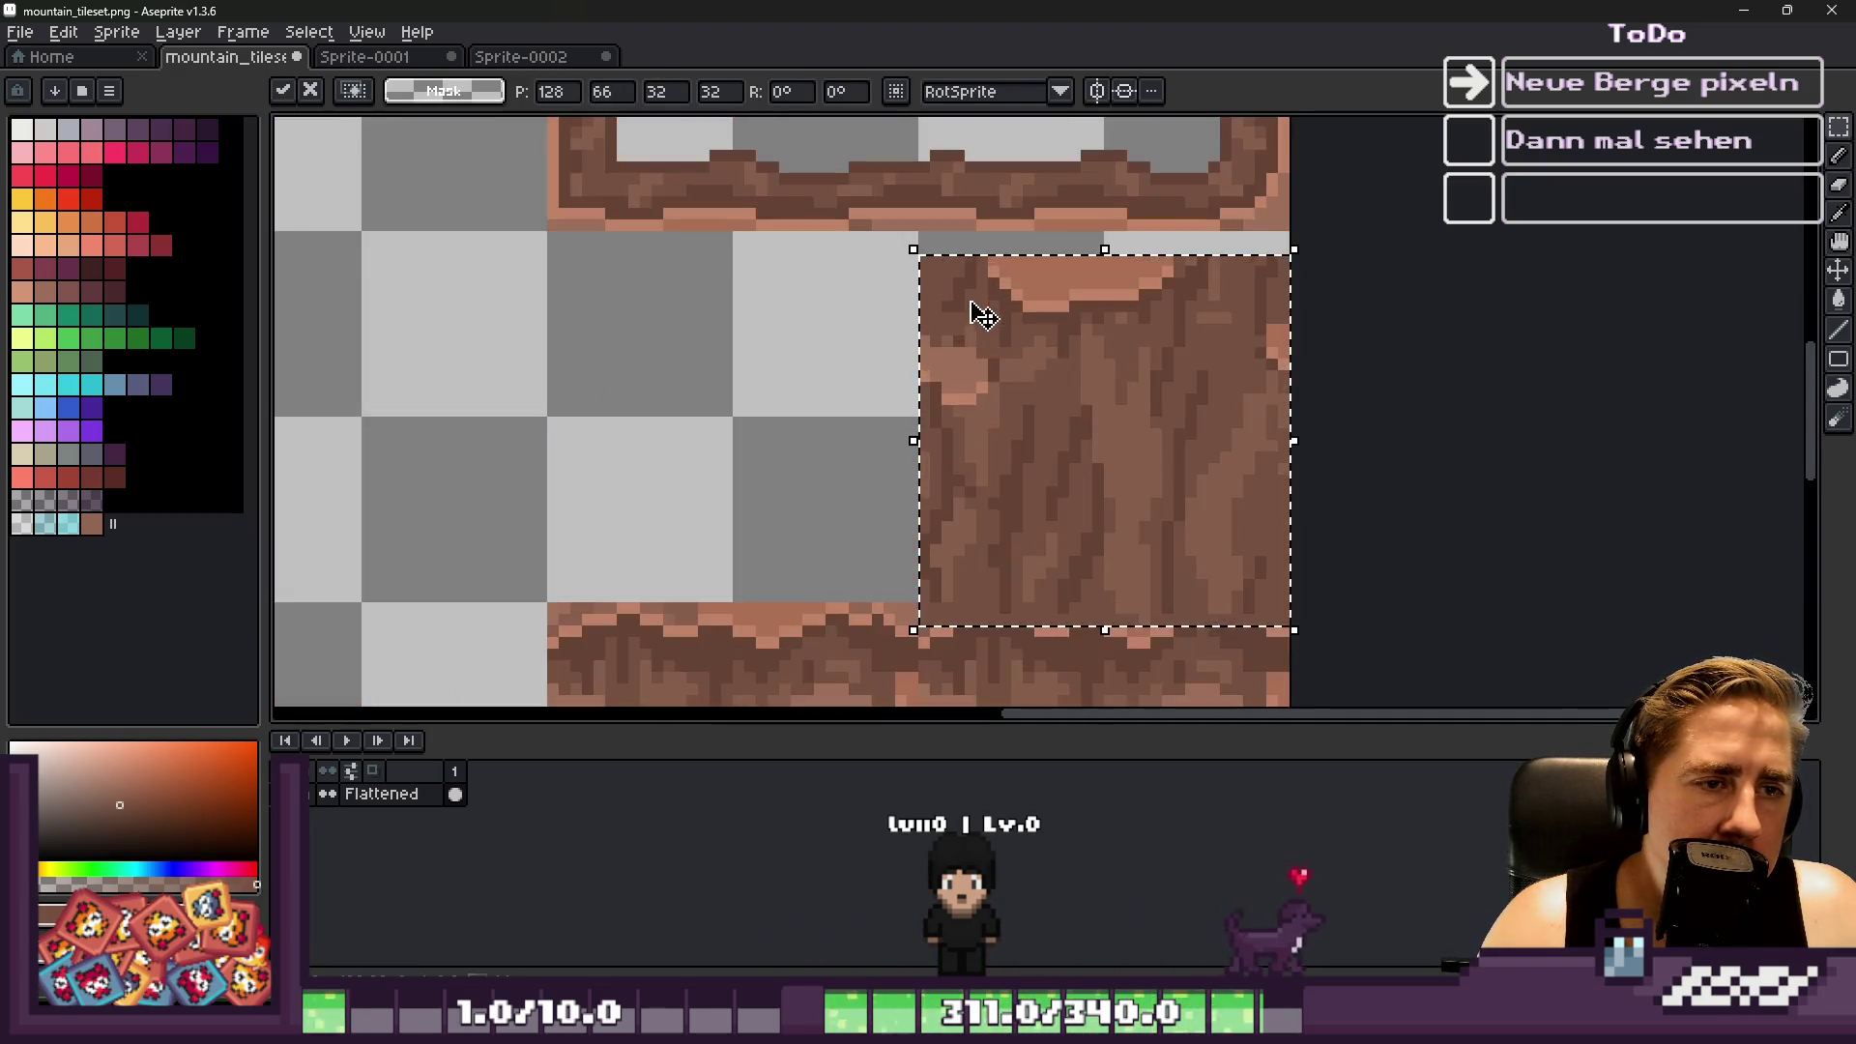
pyautogui.click(831, 515)
# Delete the excess area and the top rows of the moved brown strip
pyautogui.moveTo(831, 515)
pyautogui.mouseDown()
pyautogui.moveTo(1384, 547)
pyautogui.moveTo(1396, 593)
pyautogui.mouseUp()
pyautogui.press('Delete')
pyautogui.moveTo(866, 237)
pyautogui.mouseDown()
pyautogui.moveTo(1492, 352)
pyautogui.moveTo(1512, 281)
pyautogui.moveTo(1496, 293)
pyautogui.mouseUp()
pyautogui.press('Delete')
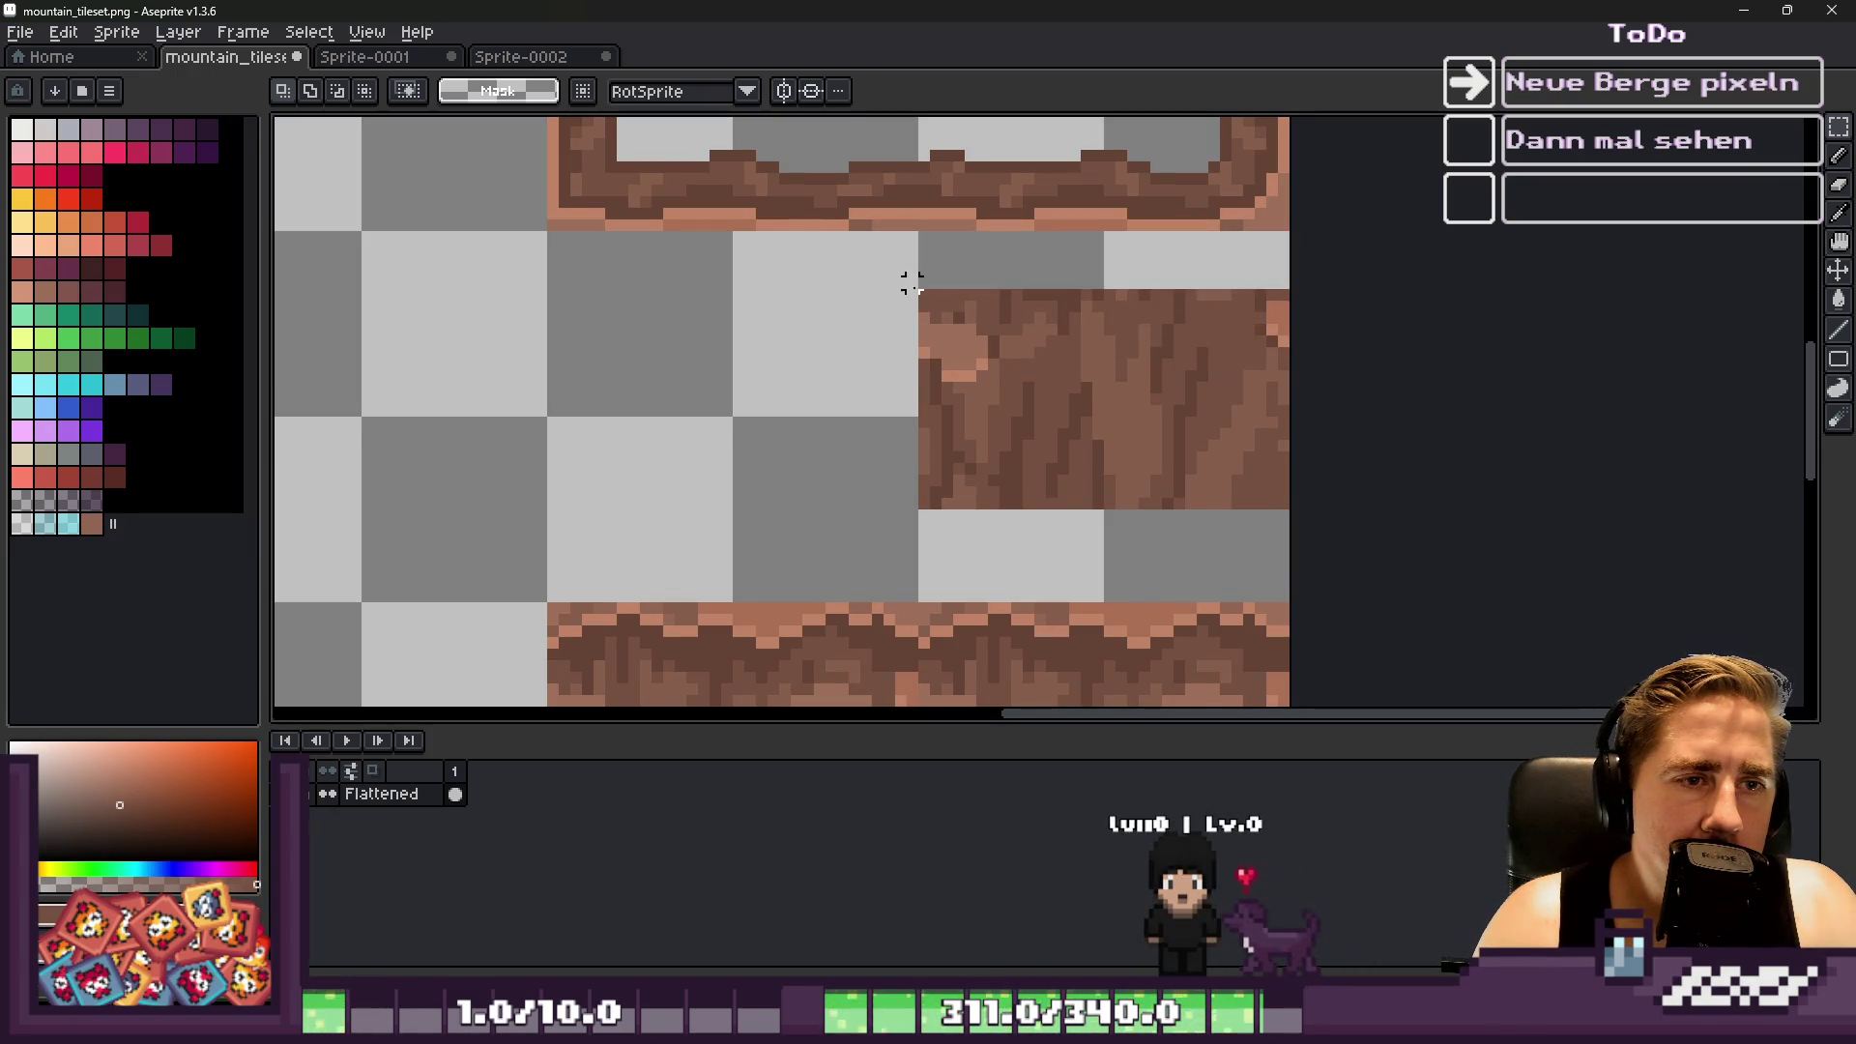
# Move the remaining 32x32 rock block down onto the slab's top and commit it
pyautogui.moveTo(841, 270); pyautogui.dragTo(1467, 526)
pyautogui.scroll(-2, 1102, 353)
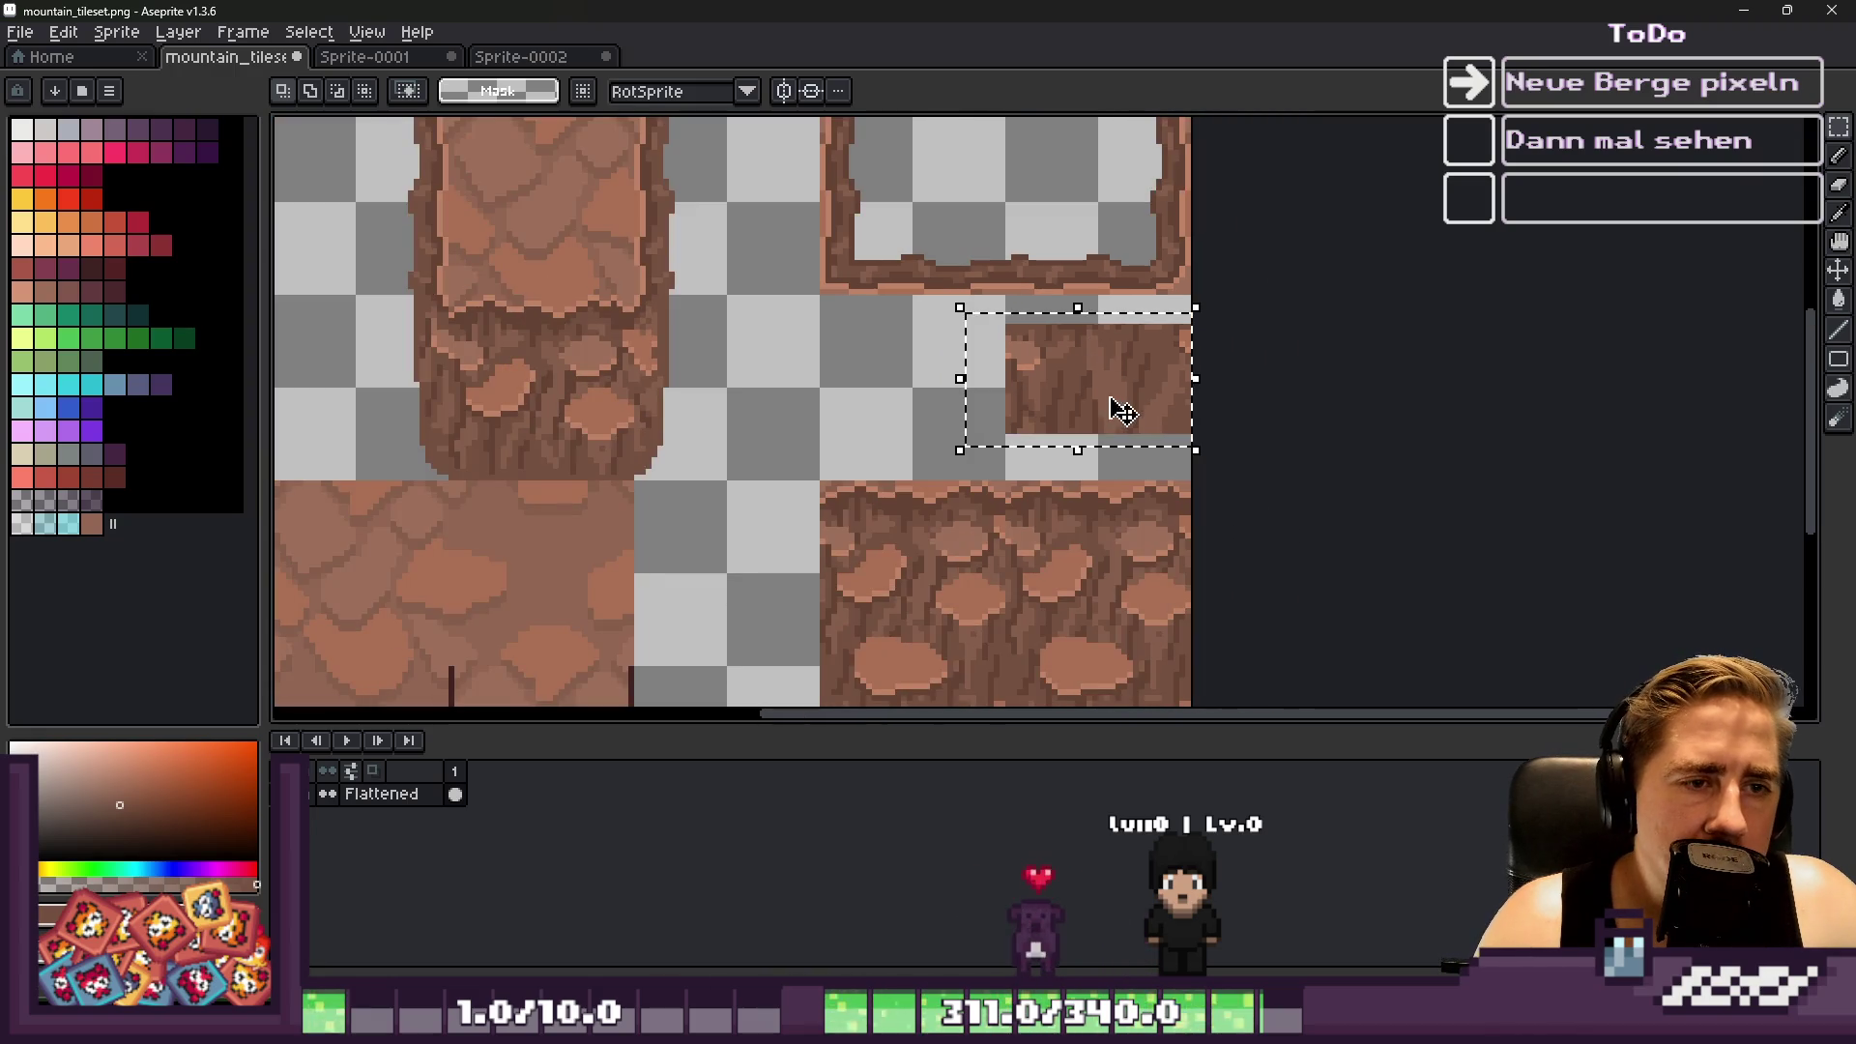
pyautogui.click(1056, 358)
pyautogui.moveTo(1057, 358); pyautogui.dragTo(1057, 570)
pyautogui.scroll(2, 1057, 570)
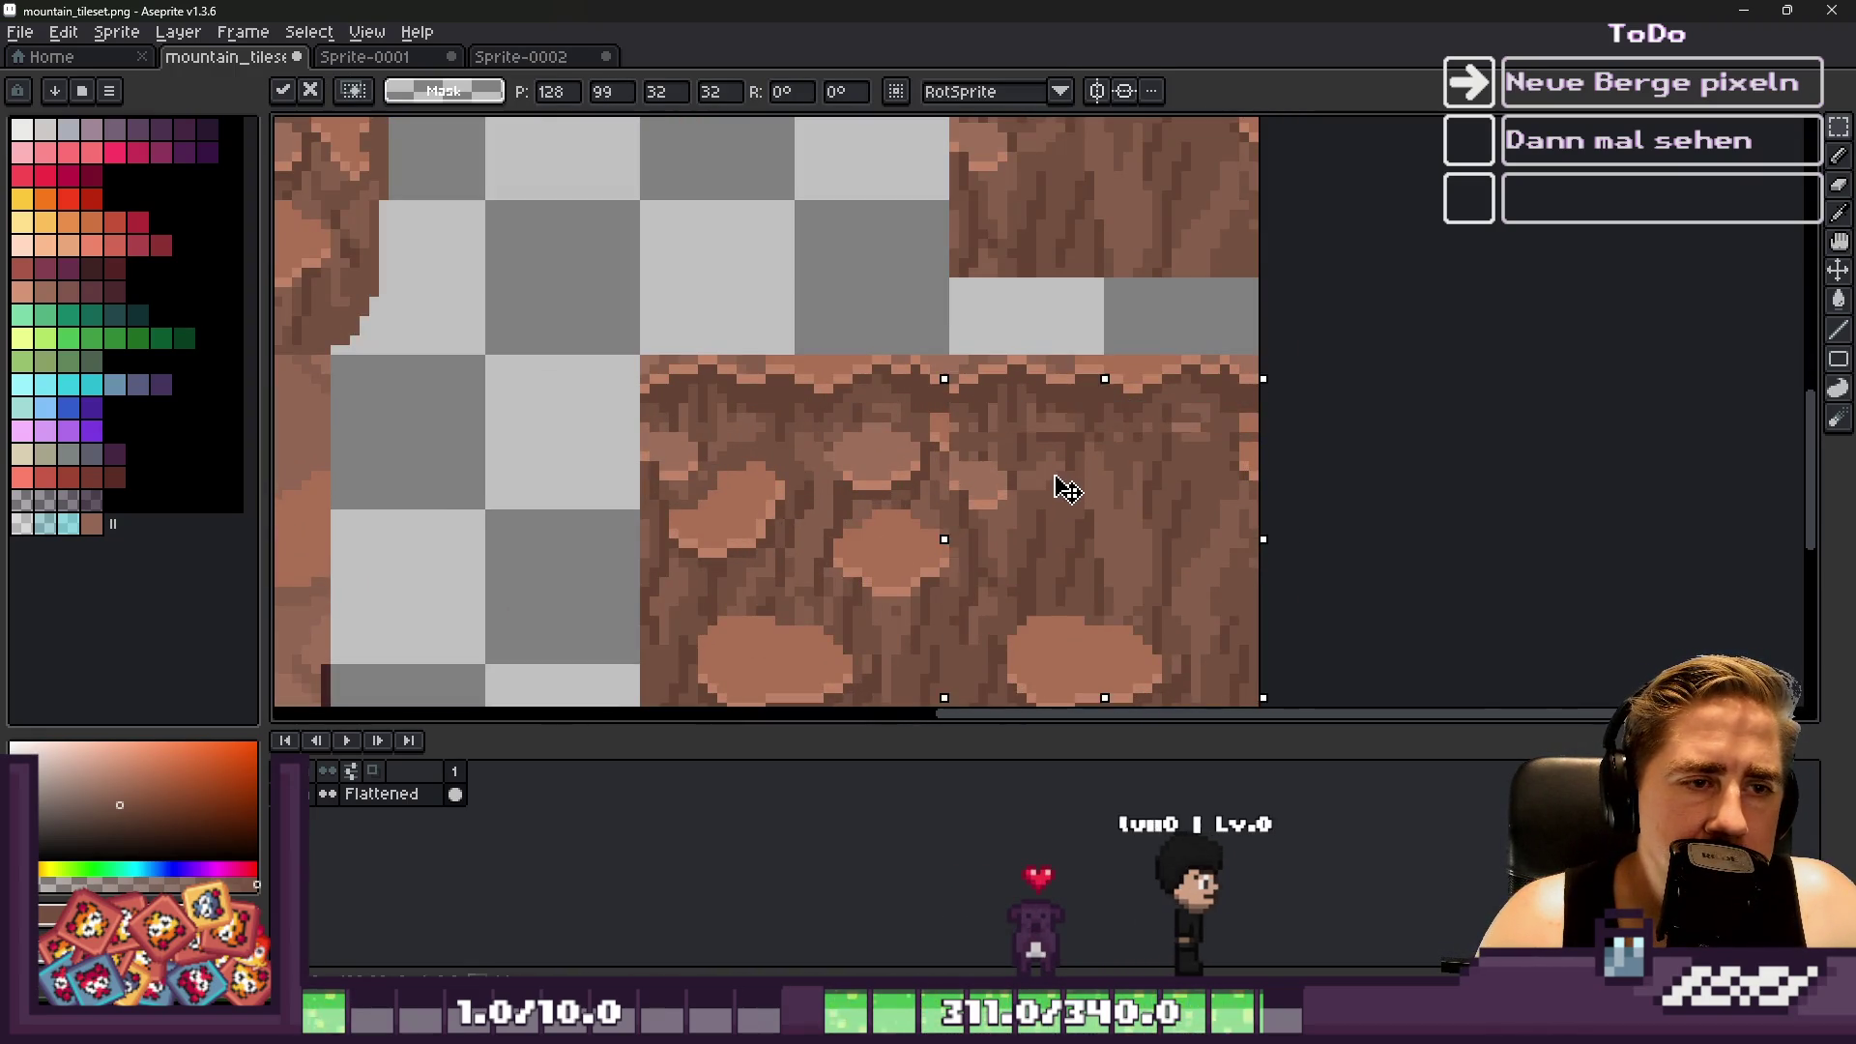
pyautogui.press('Return')
pyautogui.scroll(-3, 1057, 425)
pyautogui.press('b')
pyautogui.scroll(4, 1092, 534)
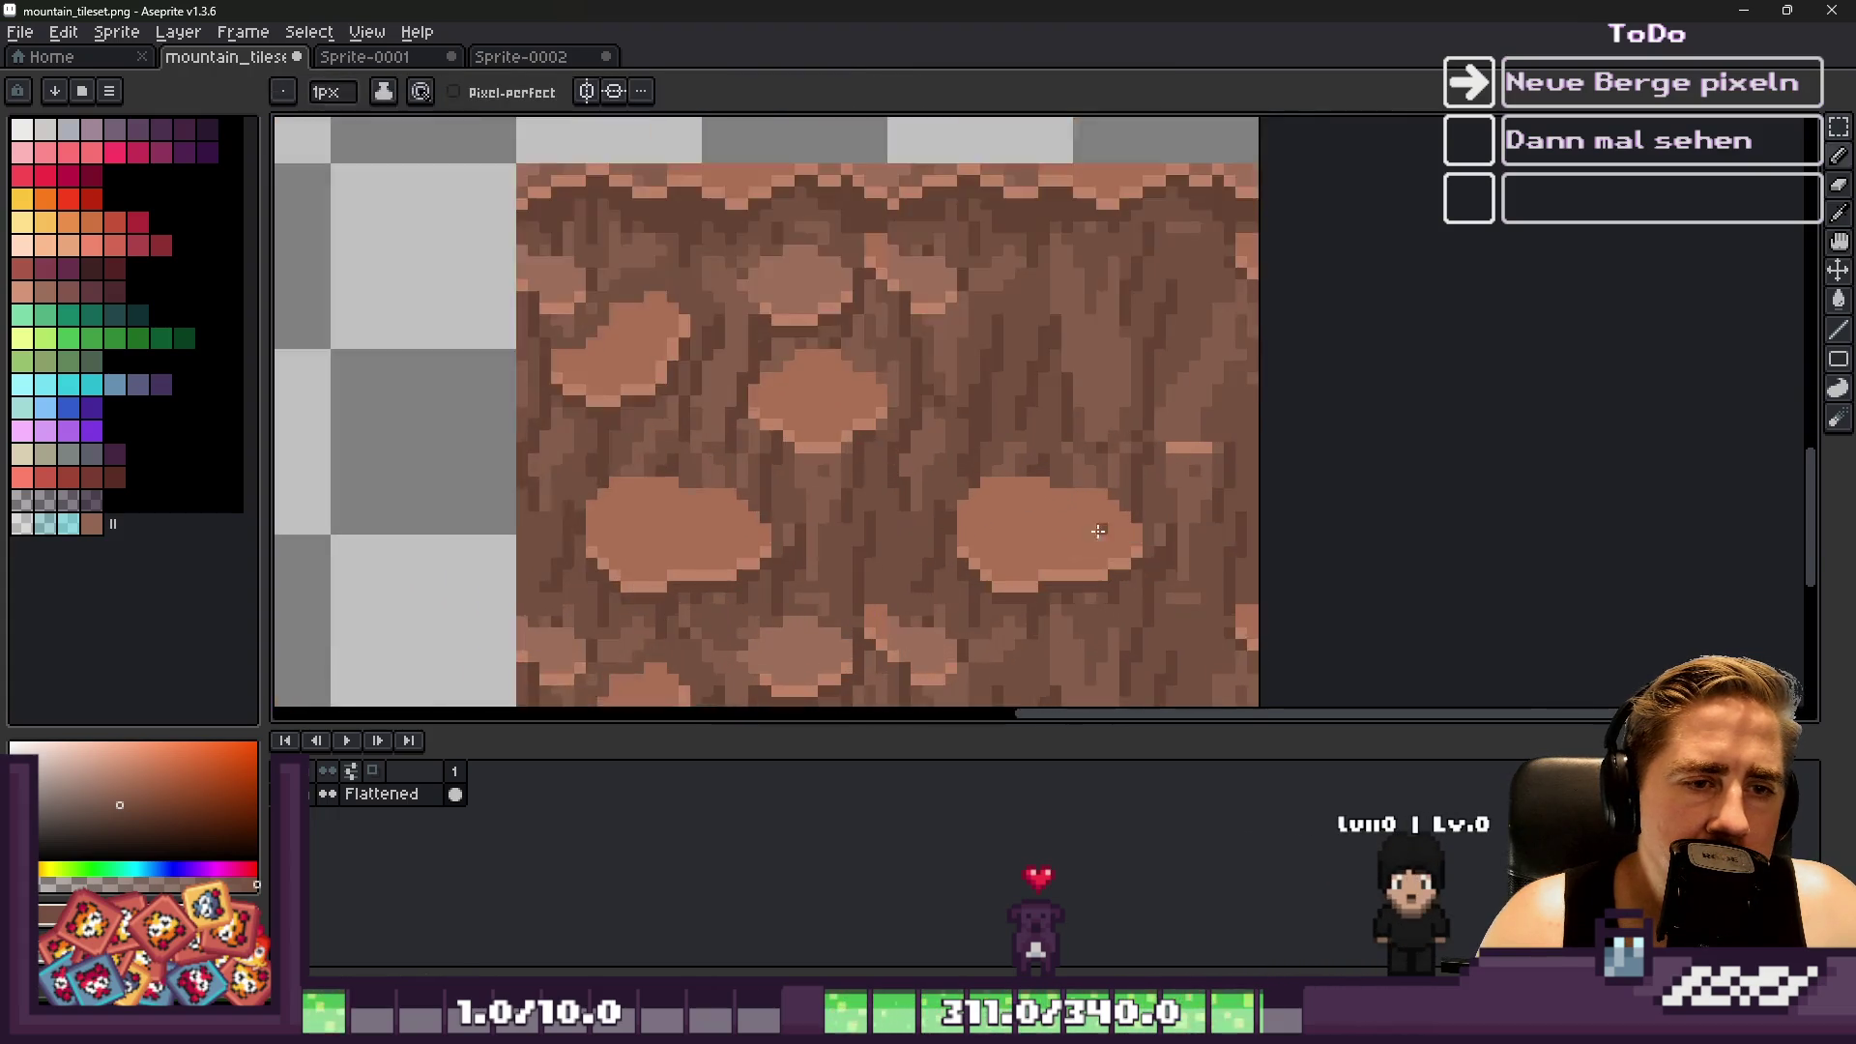
pyautogui.scroll(2, 1092, 535)
pyautogui.keyDown('alt'); pyautogui.click(1243, 340); pyautogui.keyUp('alt')
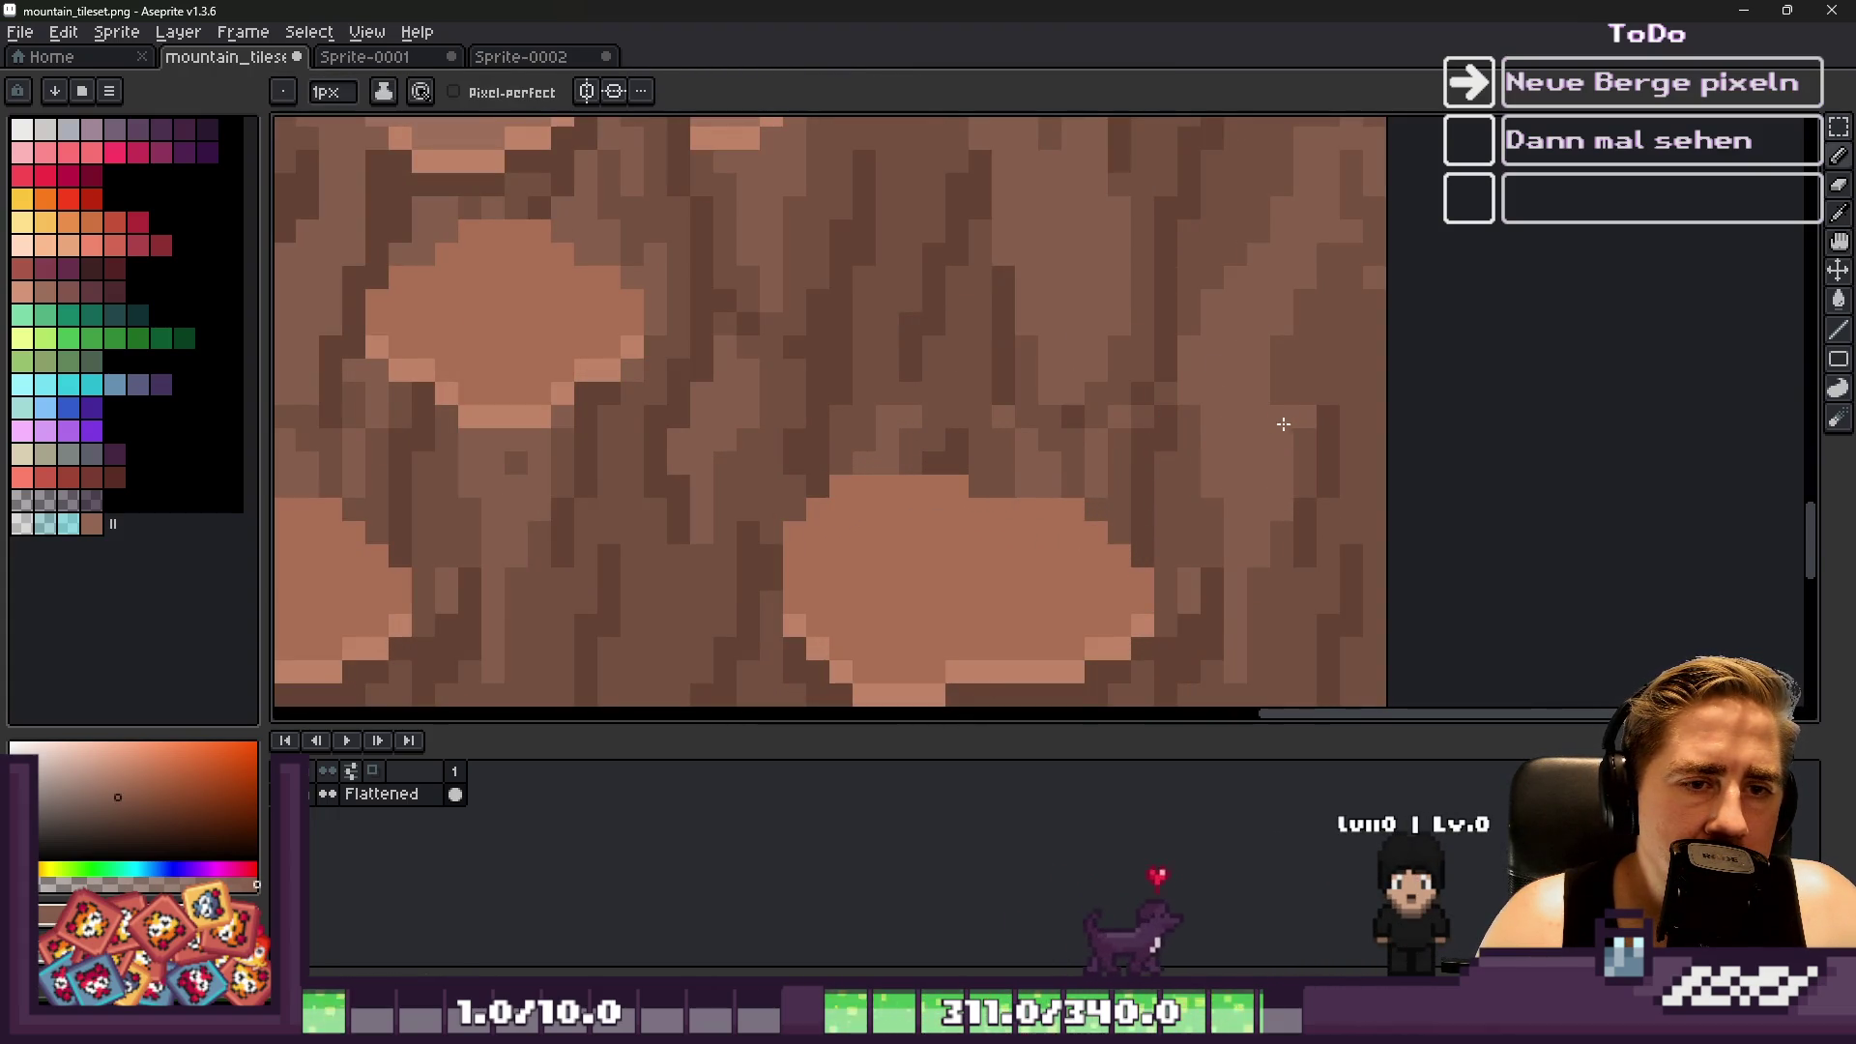
pyautogui.keyDown('alt'); pyautogui.click(1312, 369); pyautogui.keyUp('alt')
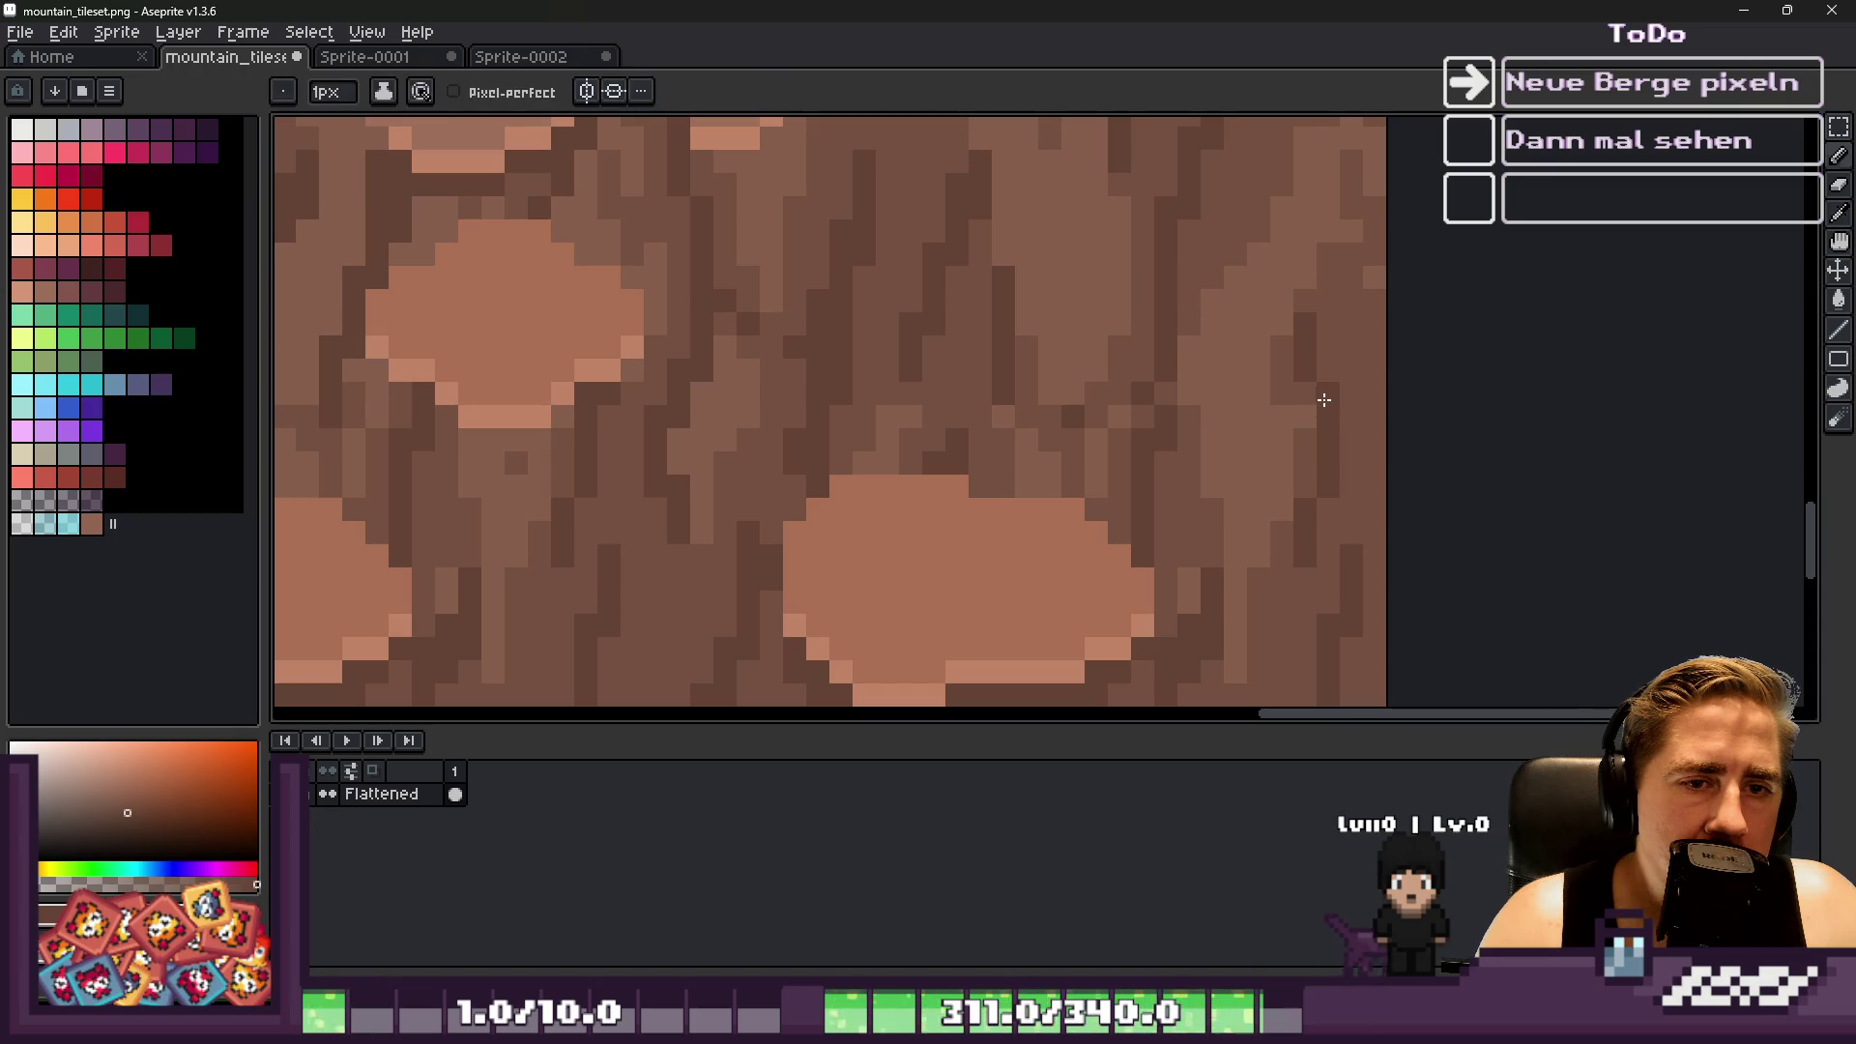
pyautogui.keyDown('alt'); pyautogui.click(1309, 392); pyautogui.keyUp('alt')
pyautogui.scroll(-2, 1257, 344)
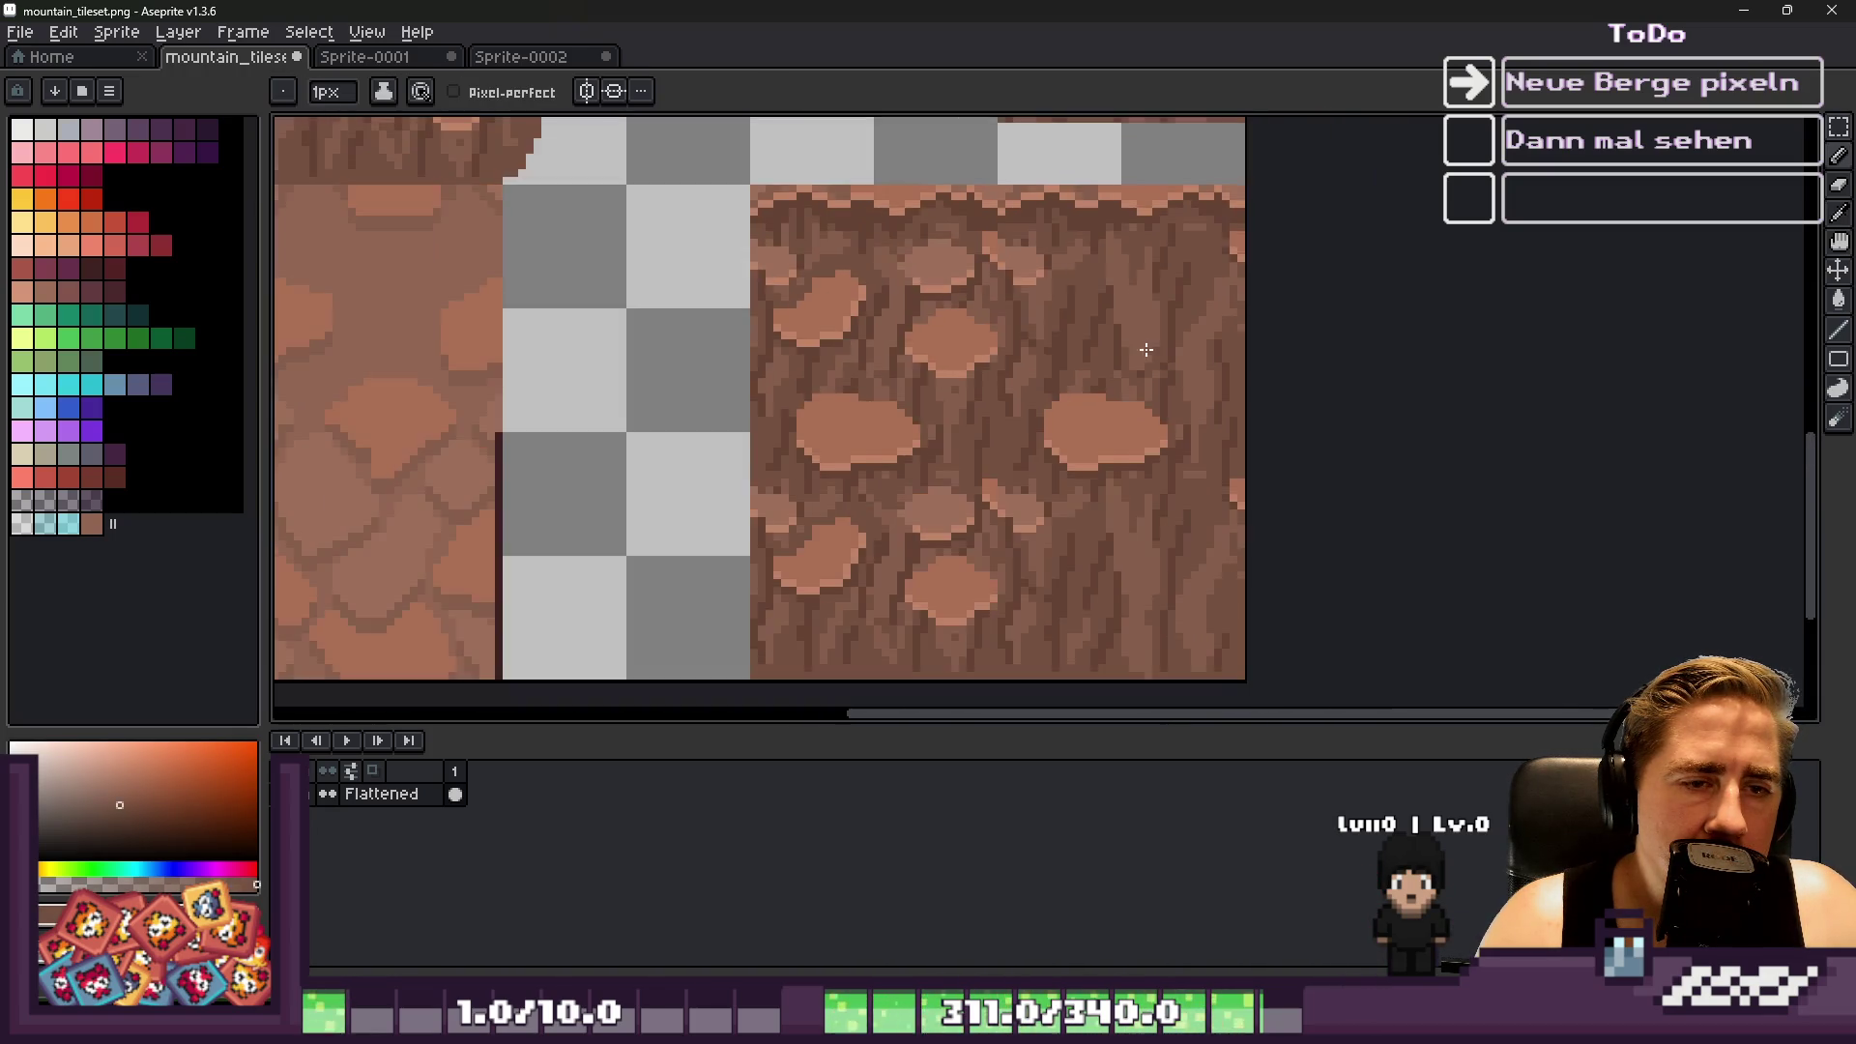
pyautogui.scroll(2, 1160, 348)
pyautogui.keyDown('alt'); pyautogui.click(1209, 343); pyautogui.keyUp('alt')
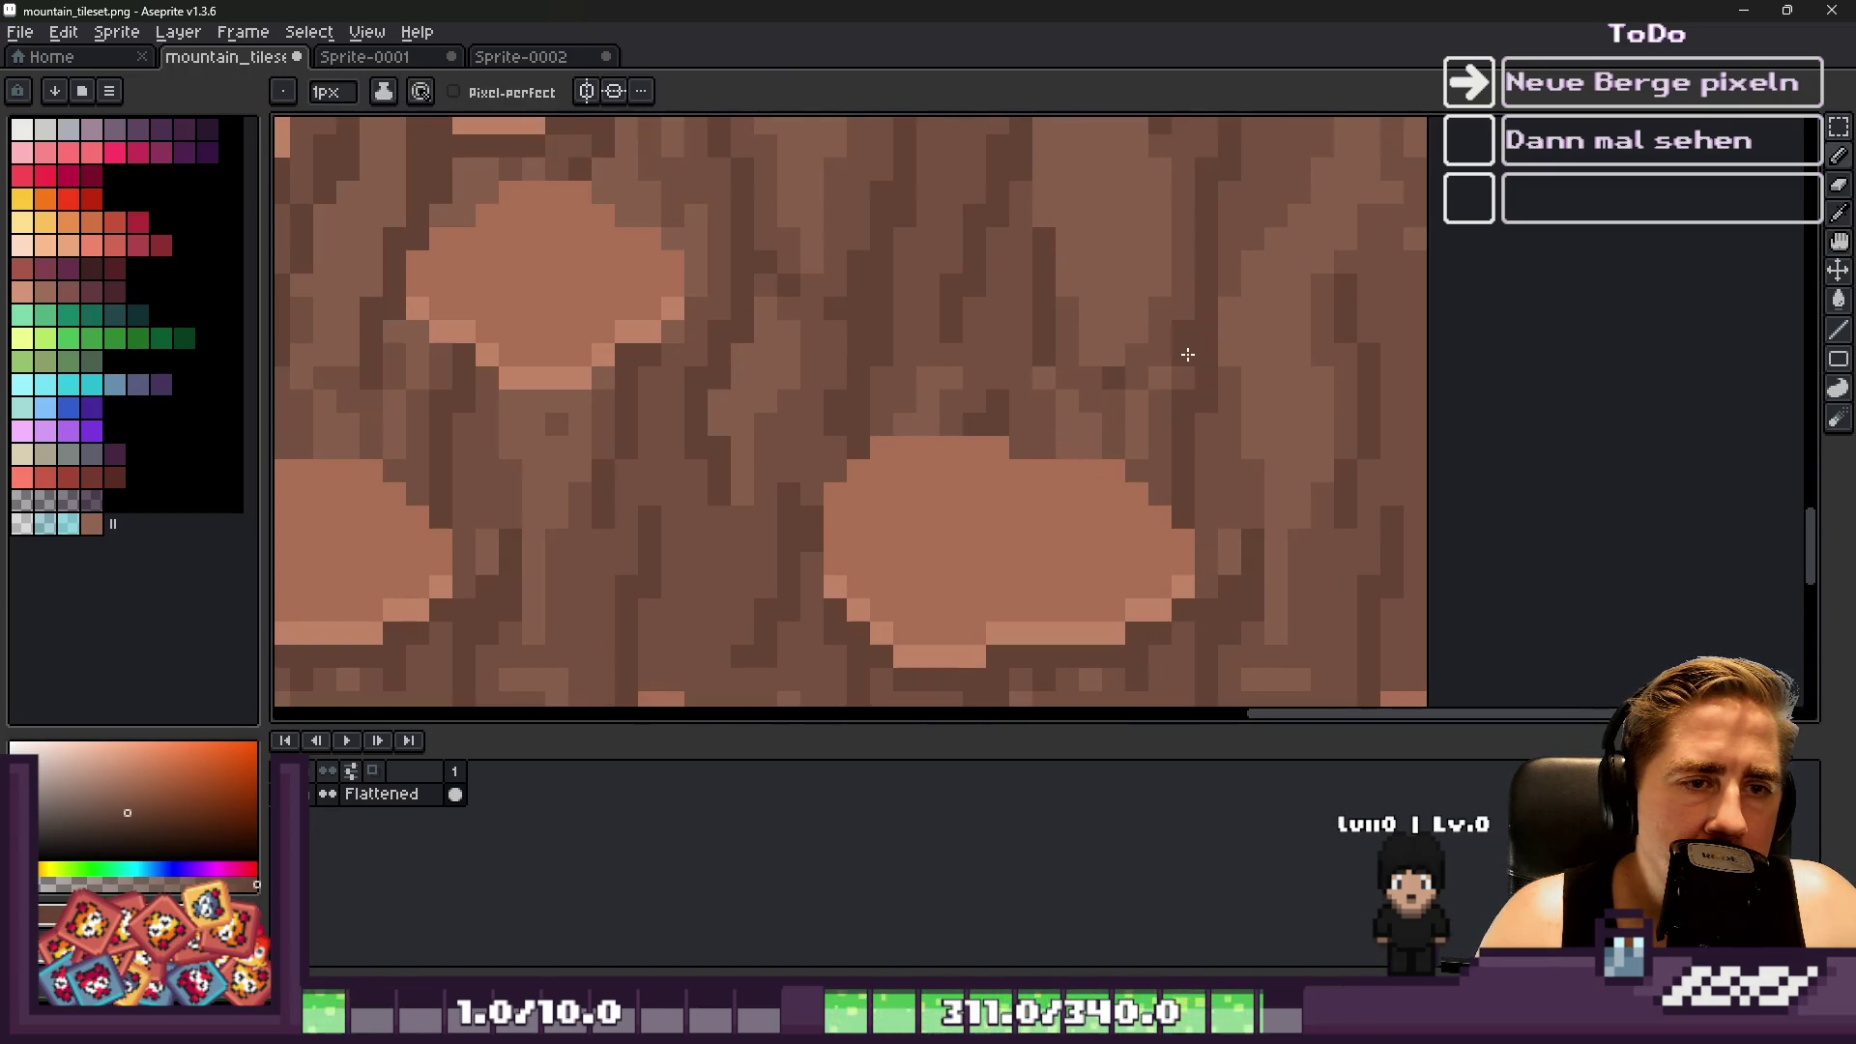
pyautogui.keyDown('alt'); pyautogui.click(1173, 367); pyautogui.keyUp('alt')
pyautogui.scroll(-3, 1147, 390)
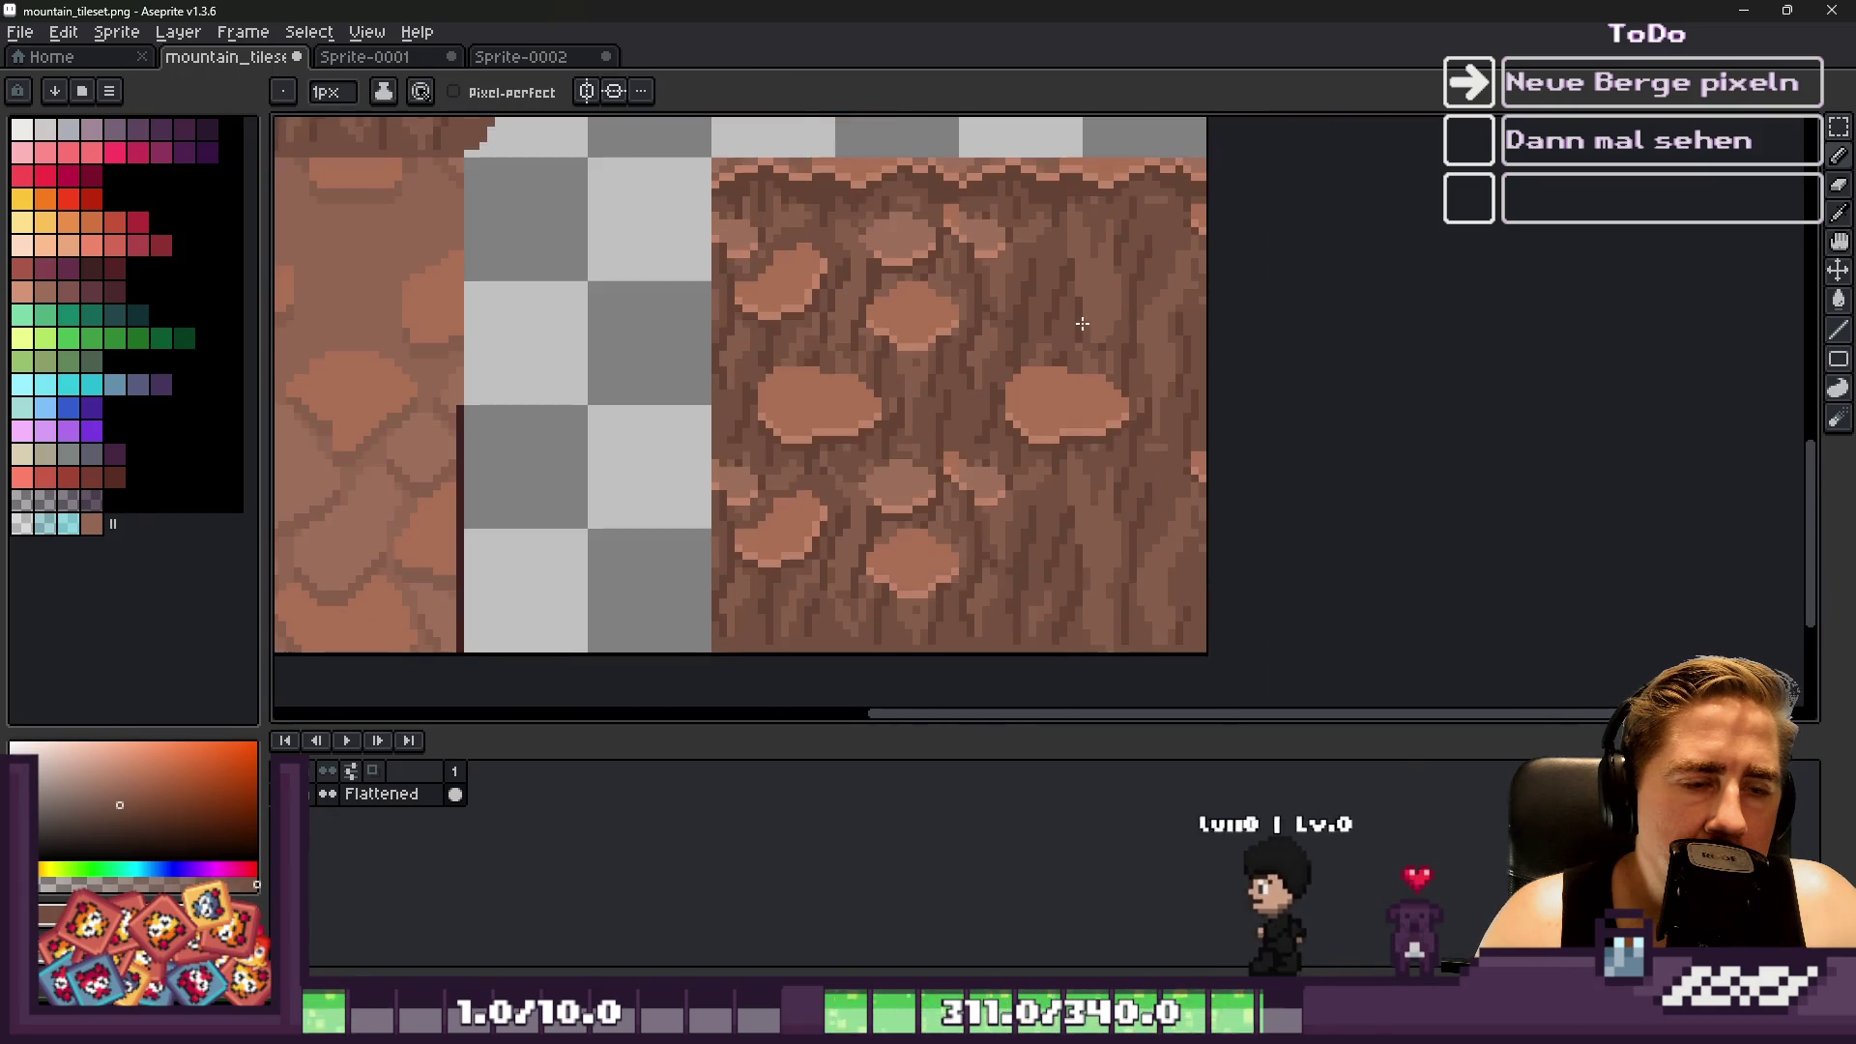
pyautogui.scroll(3, 1078, 364)
pyautogui.press('m')
pyautogui.scroll(-3, 1079, 364)
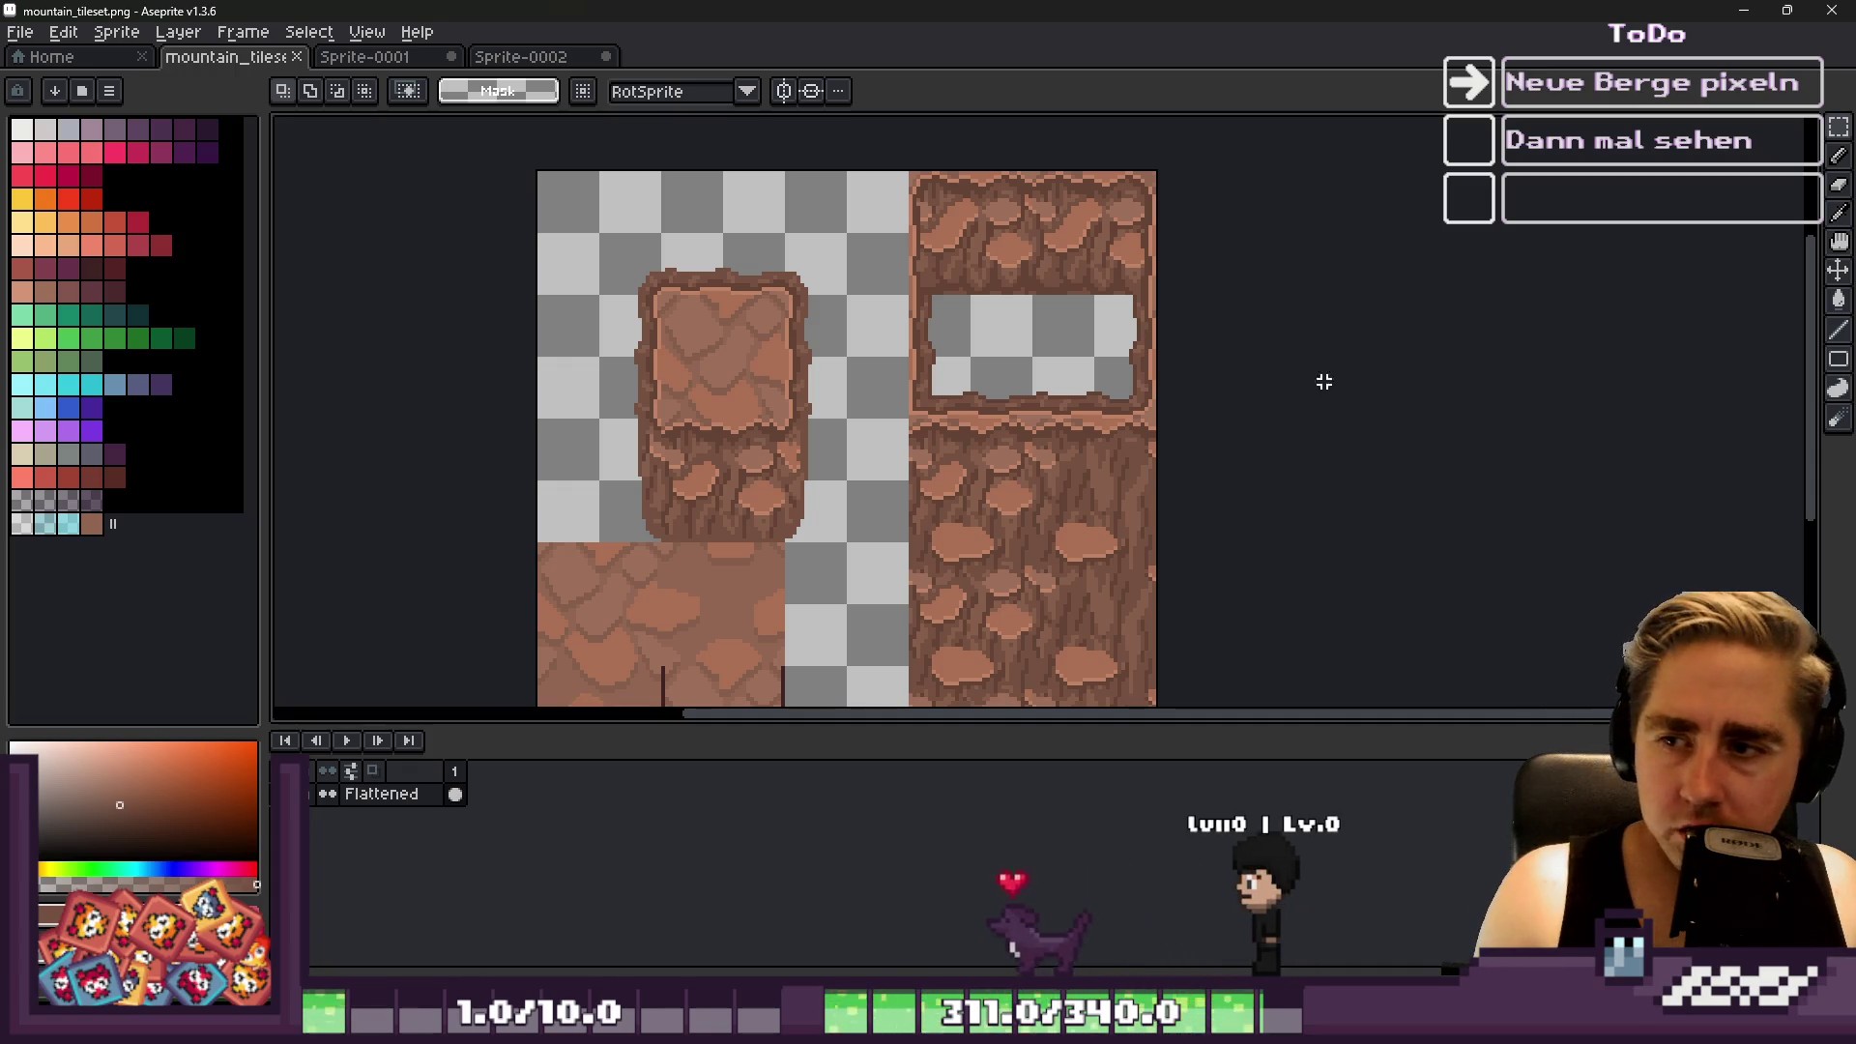
# Minimize Aseprite and pan across the mountain tilemap in Godot
pyautogui.scroll(-2, 713, 350)
pyautogui.scroll(2, 798, 410)
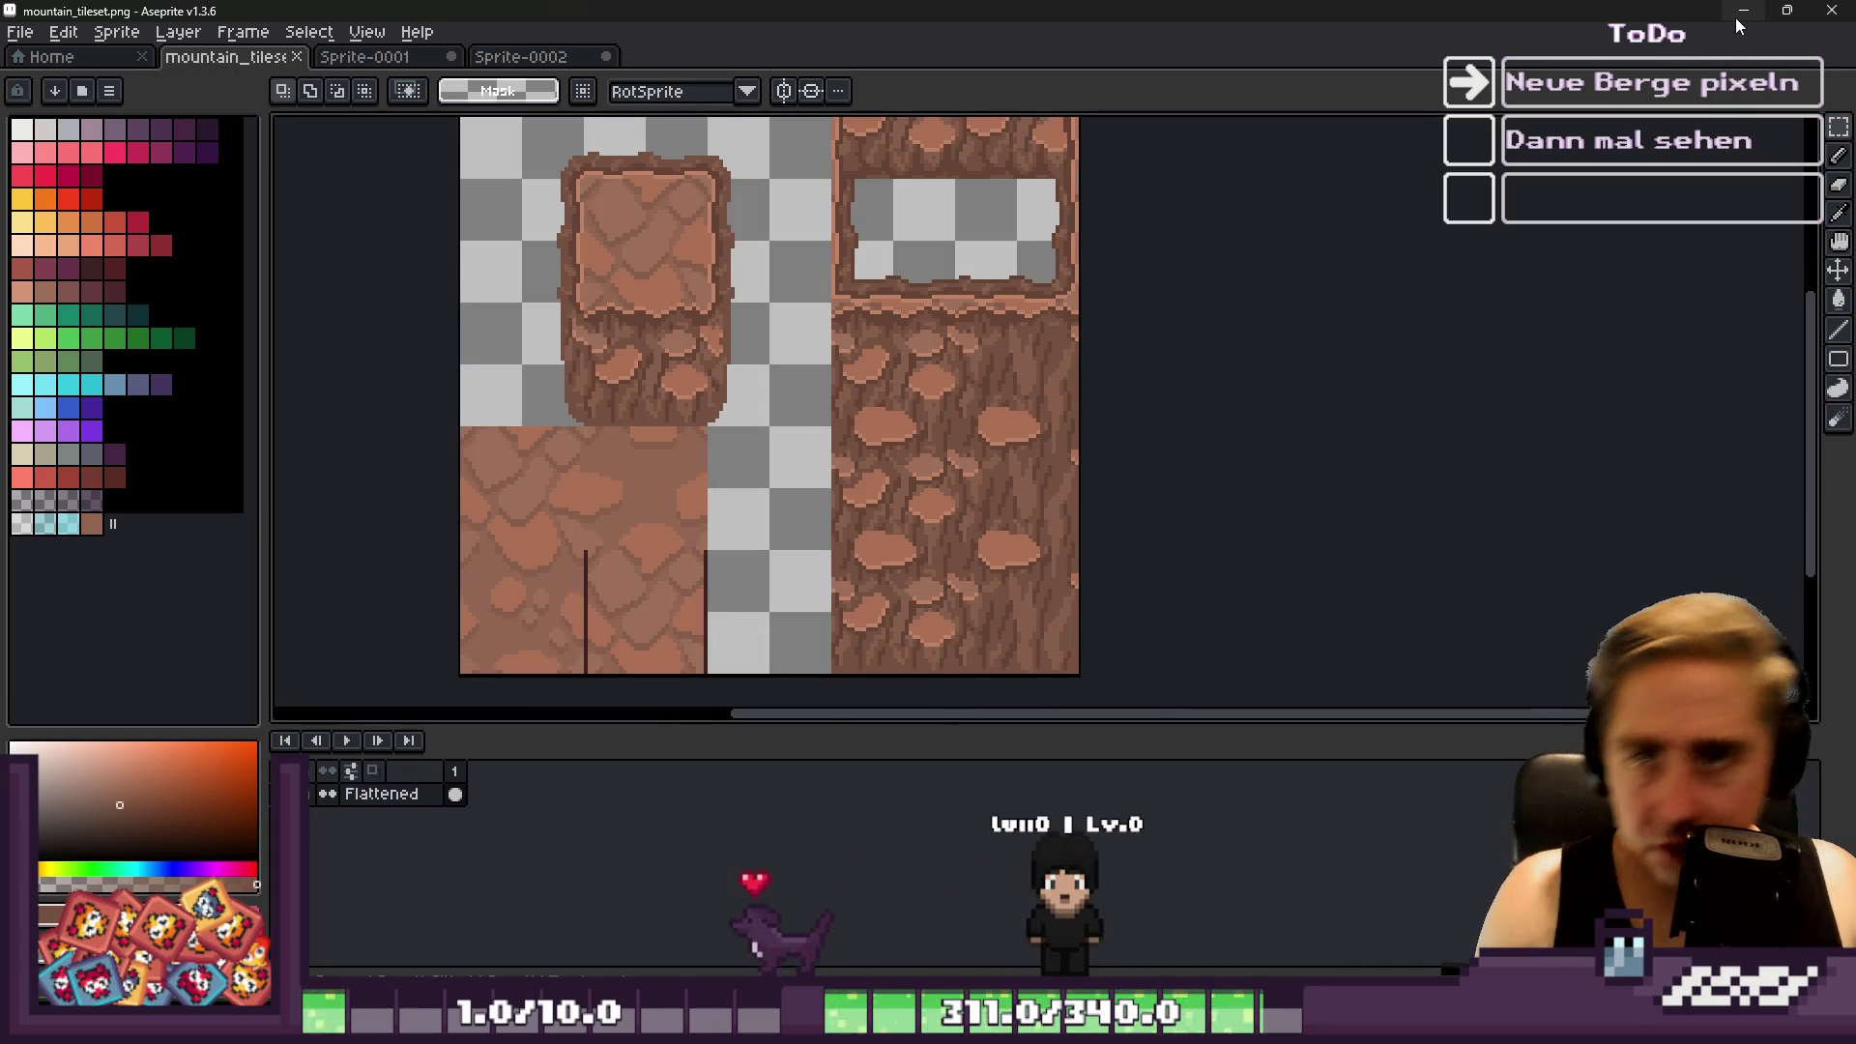
pyautogui.click(1742, 11)
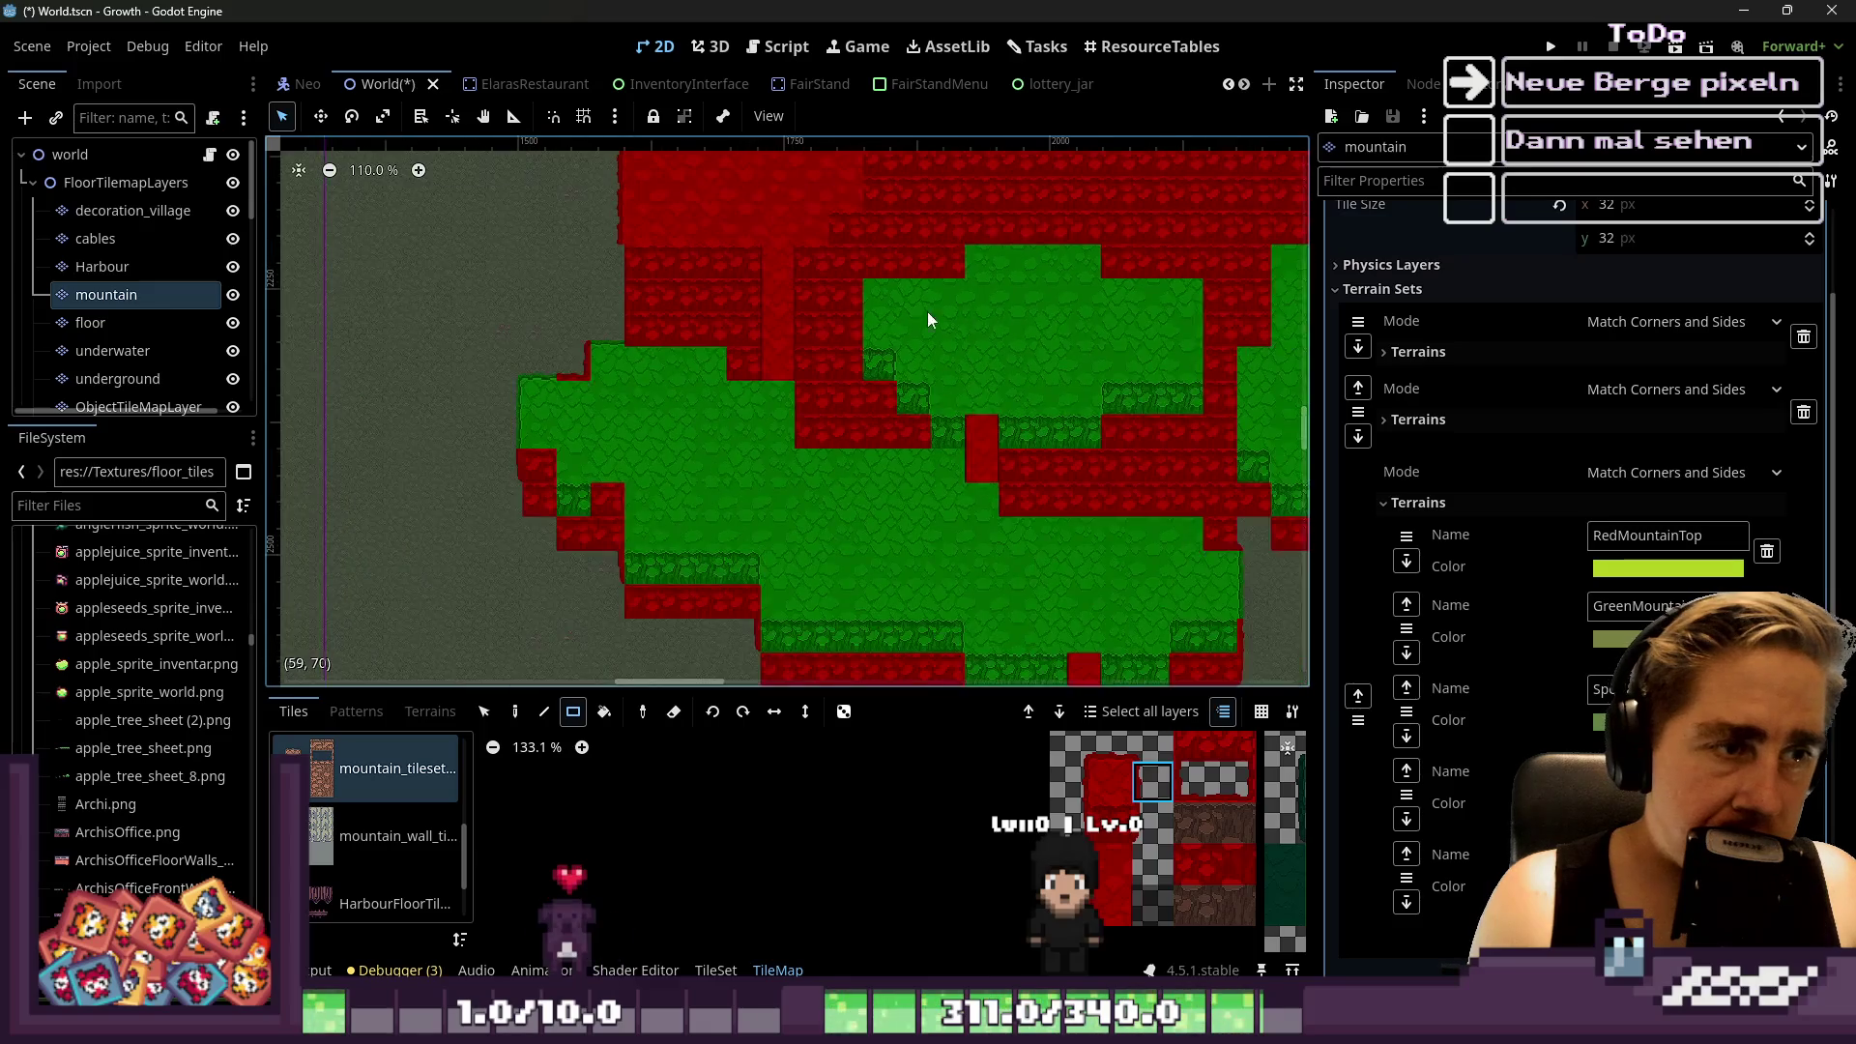
pyautogui.scroll(-3, 945, 319)
pyautogui.hscroll(5, 966, 404)
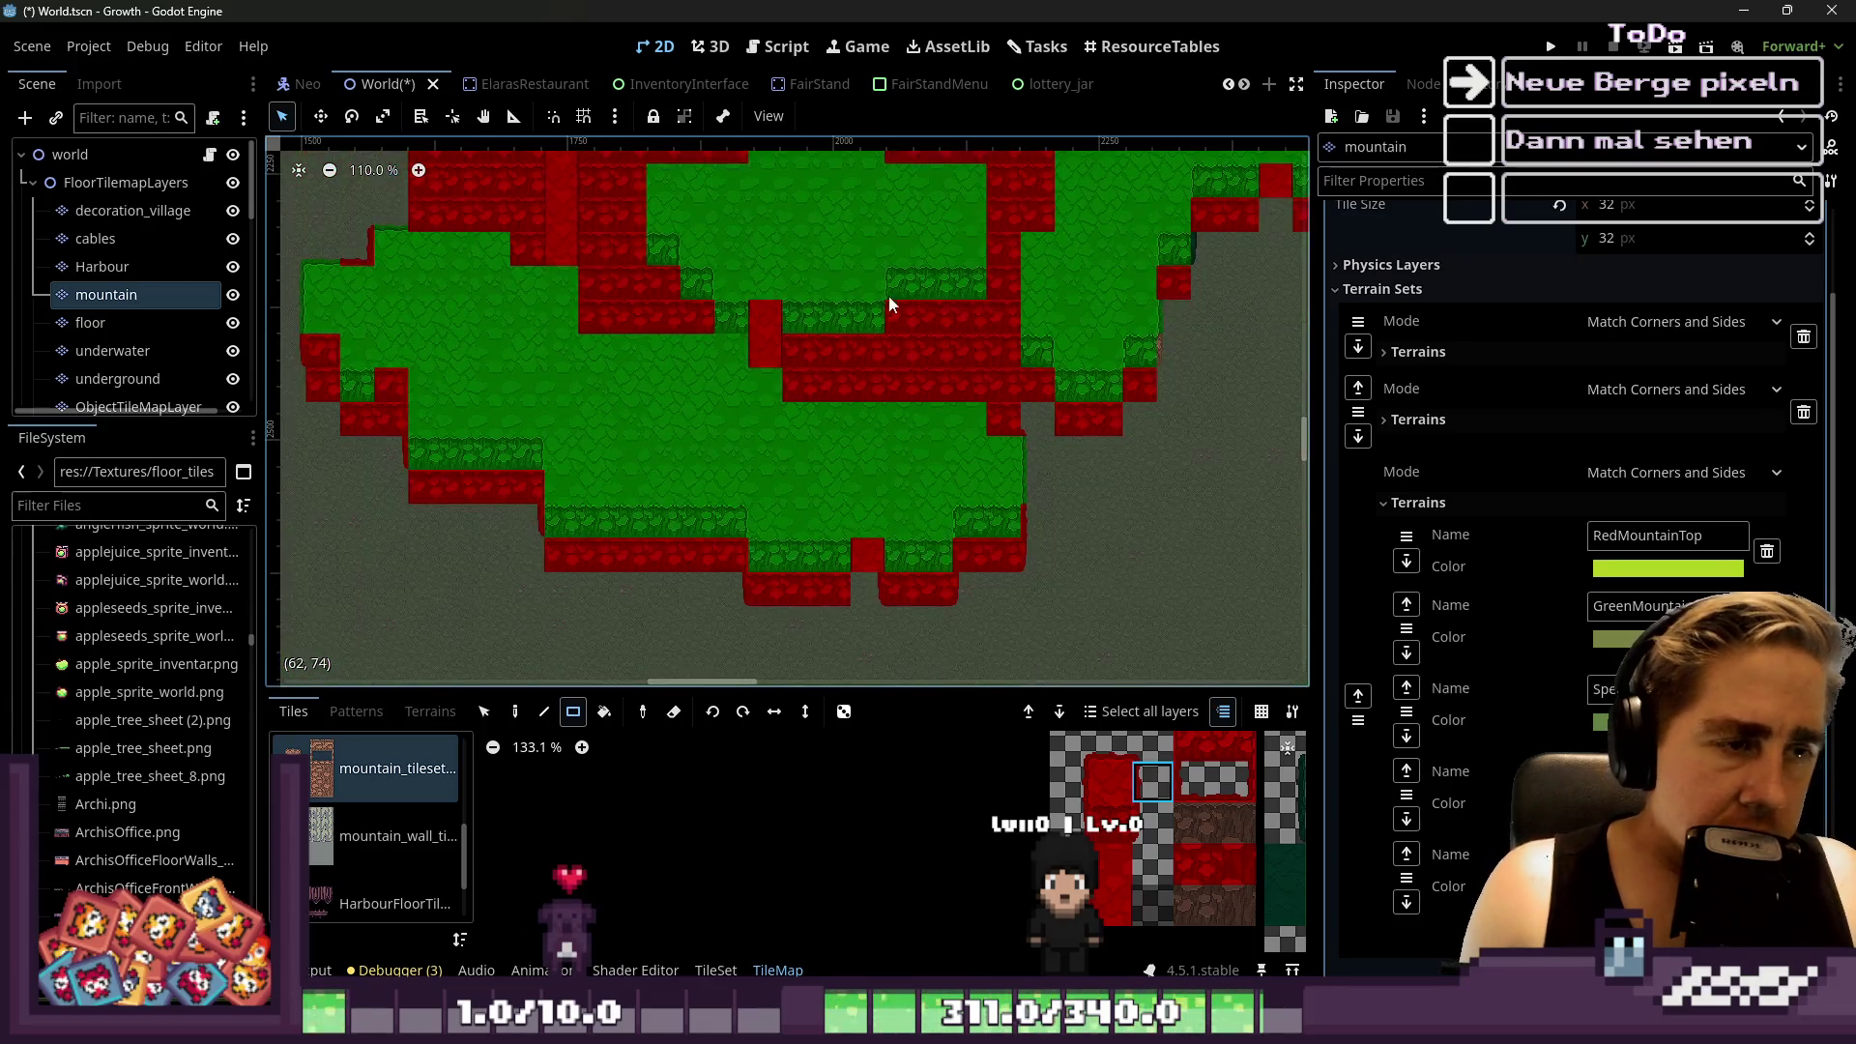
# Minimize Godot and restore the Aseprite tileset from the taskbar
pyautogui.click(1743, 12)
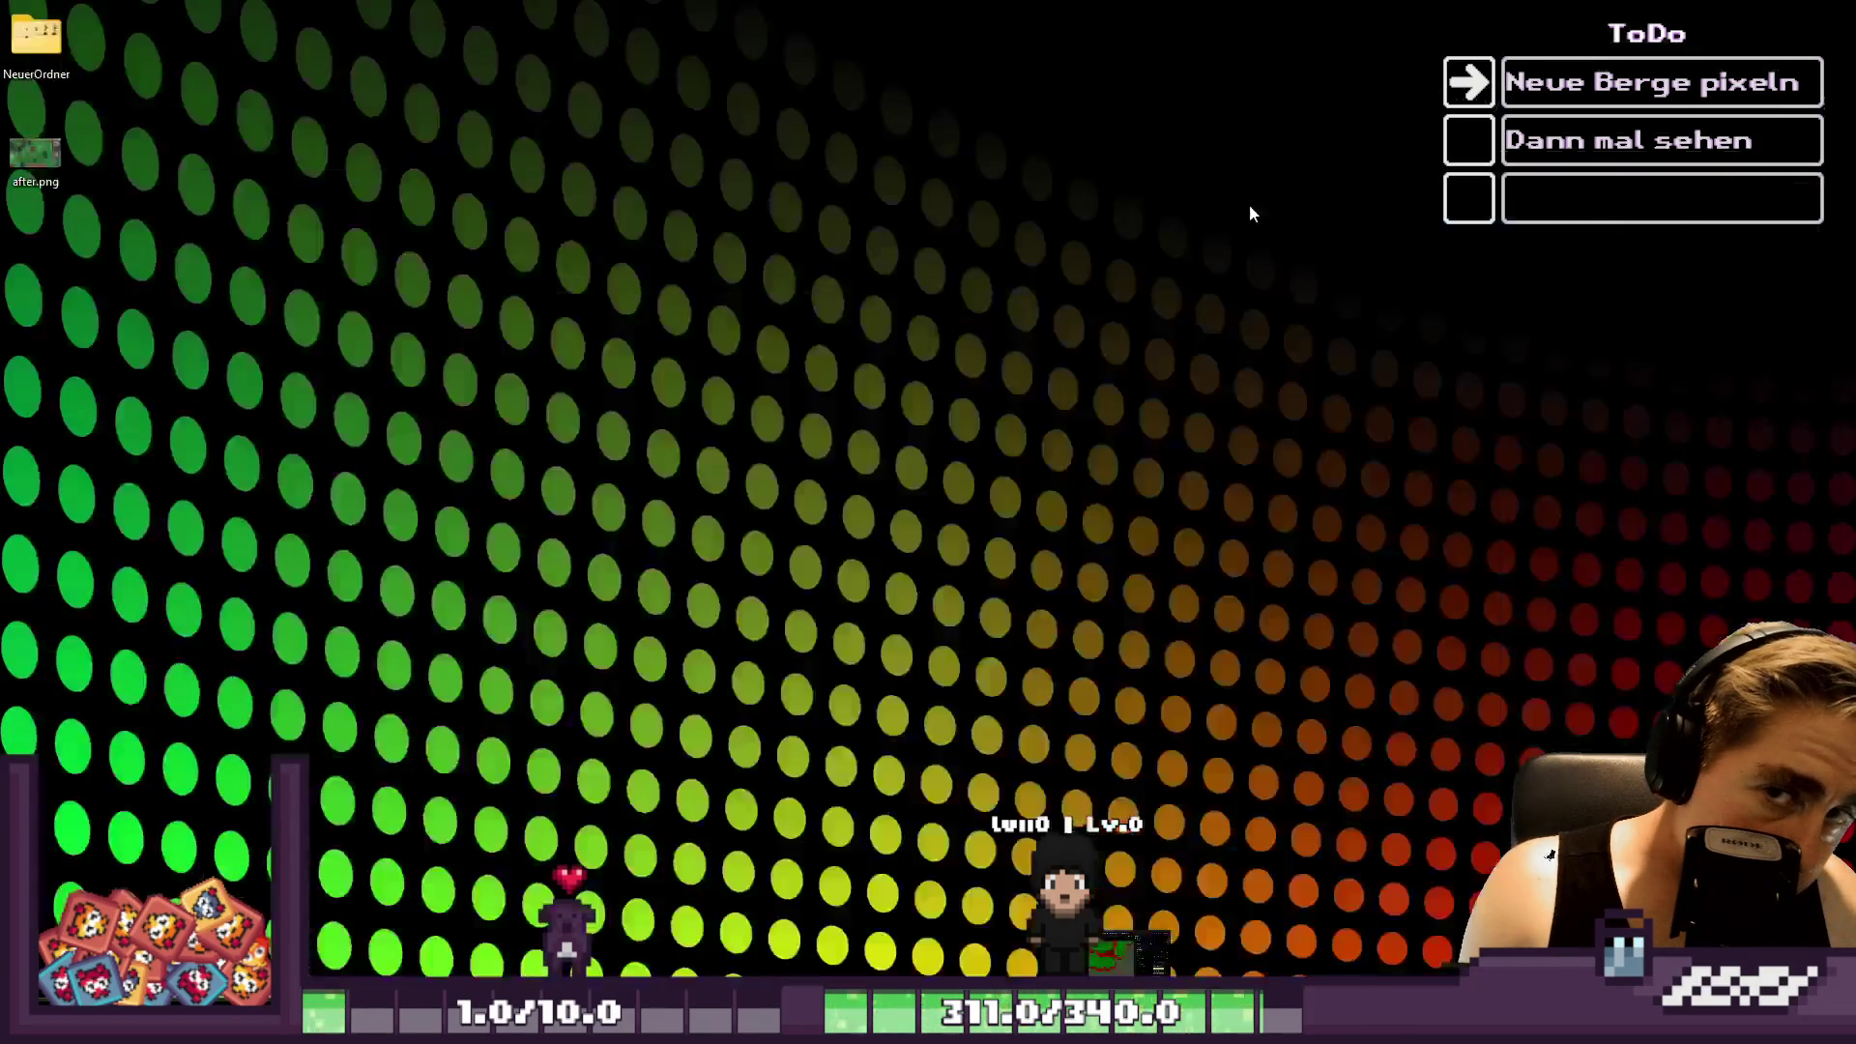
pyautogui.moveTo(1098, 1025)
pyautogui.click(687, 909)
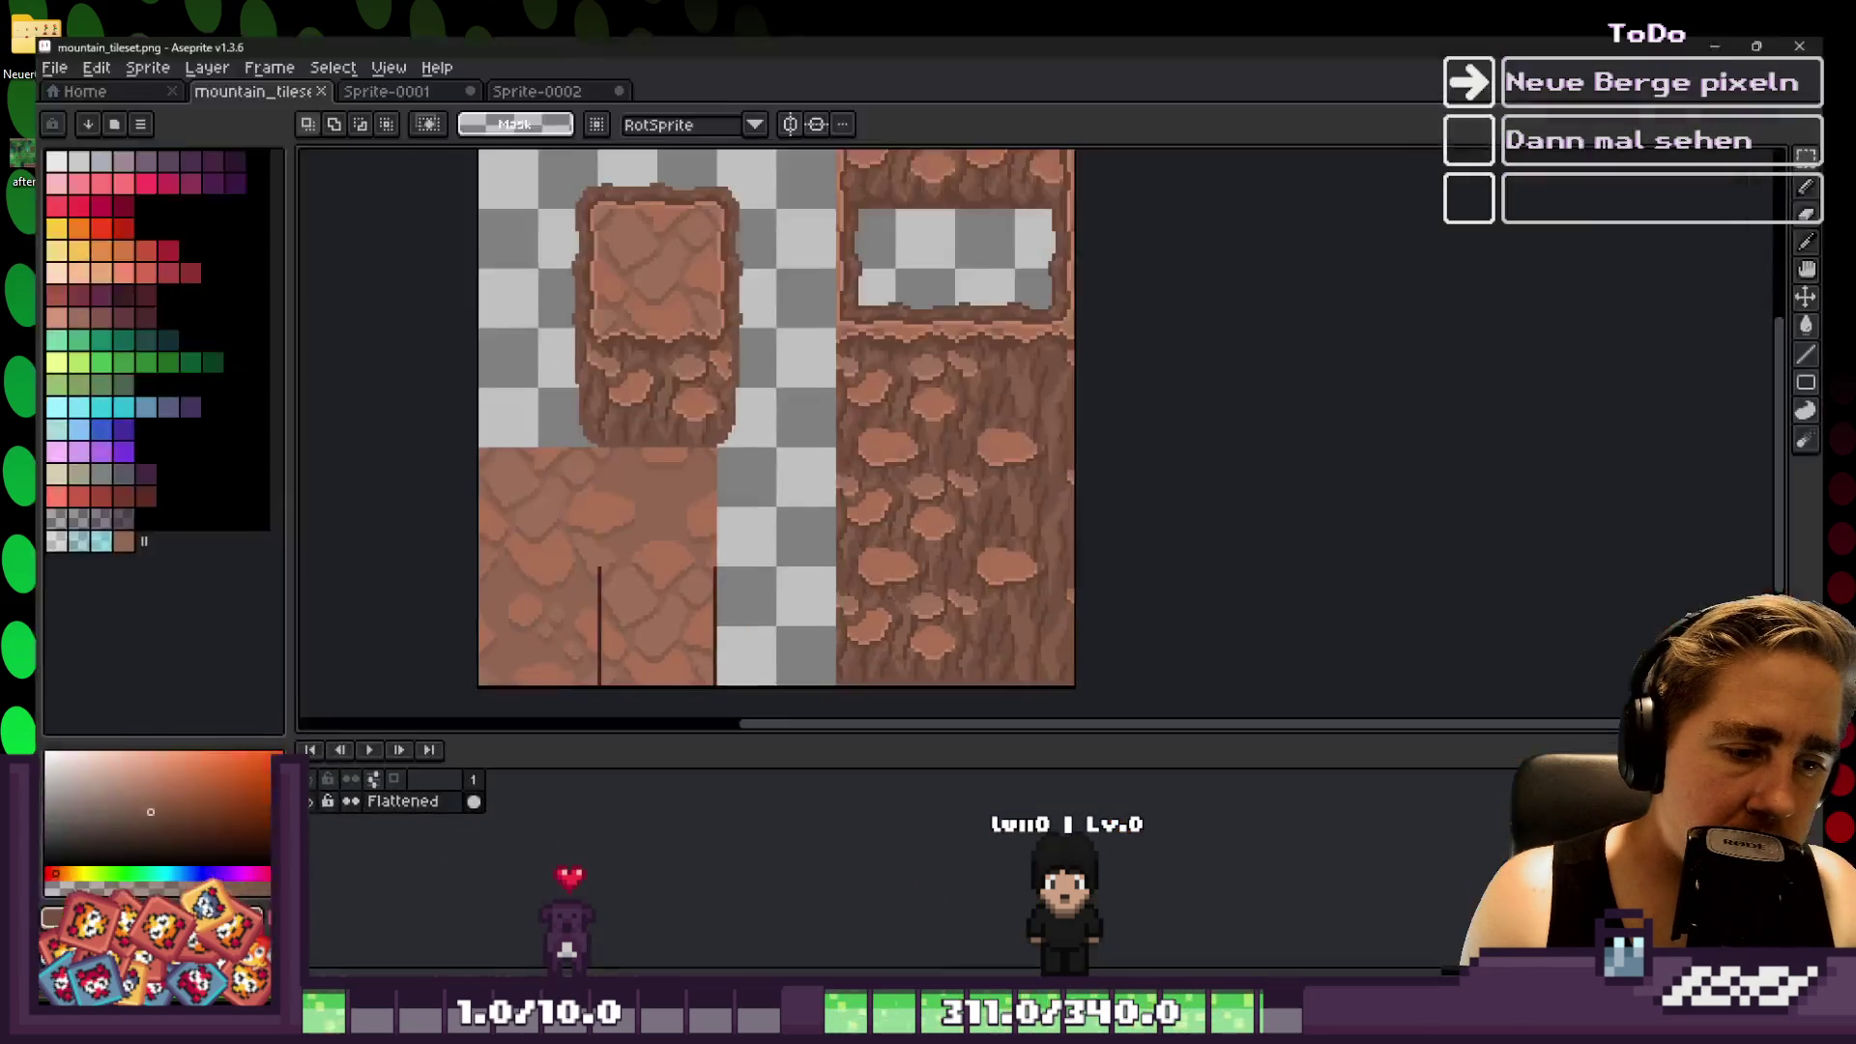
# Paste the copied rock piece and drop it to the right of and below its original spot
pyautogui.scroll(1, 821, 381)
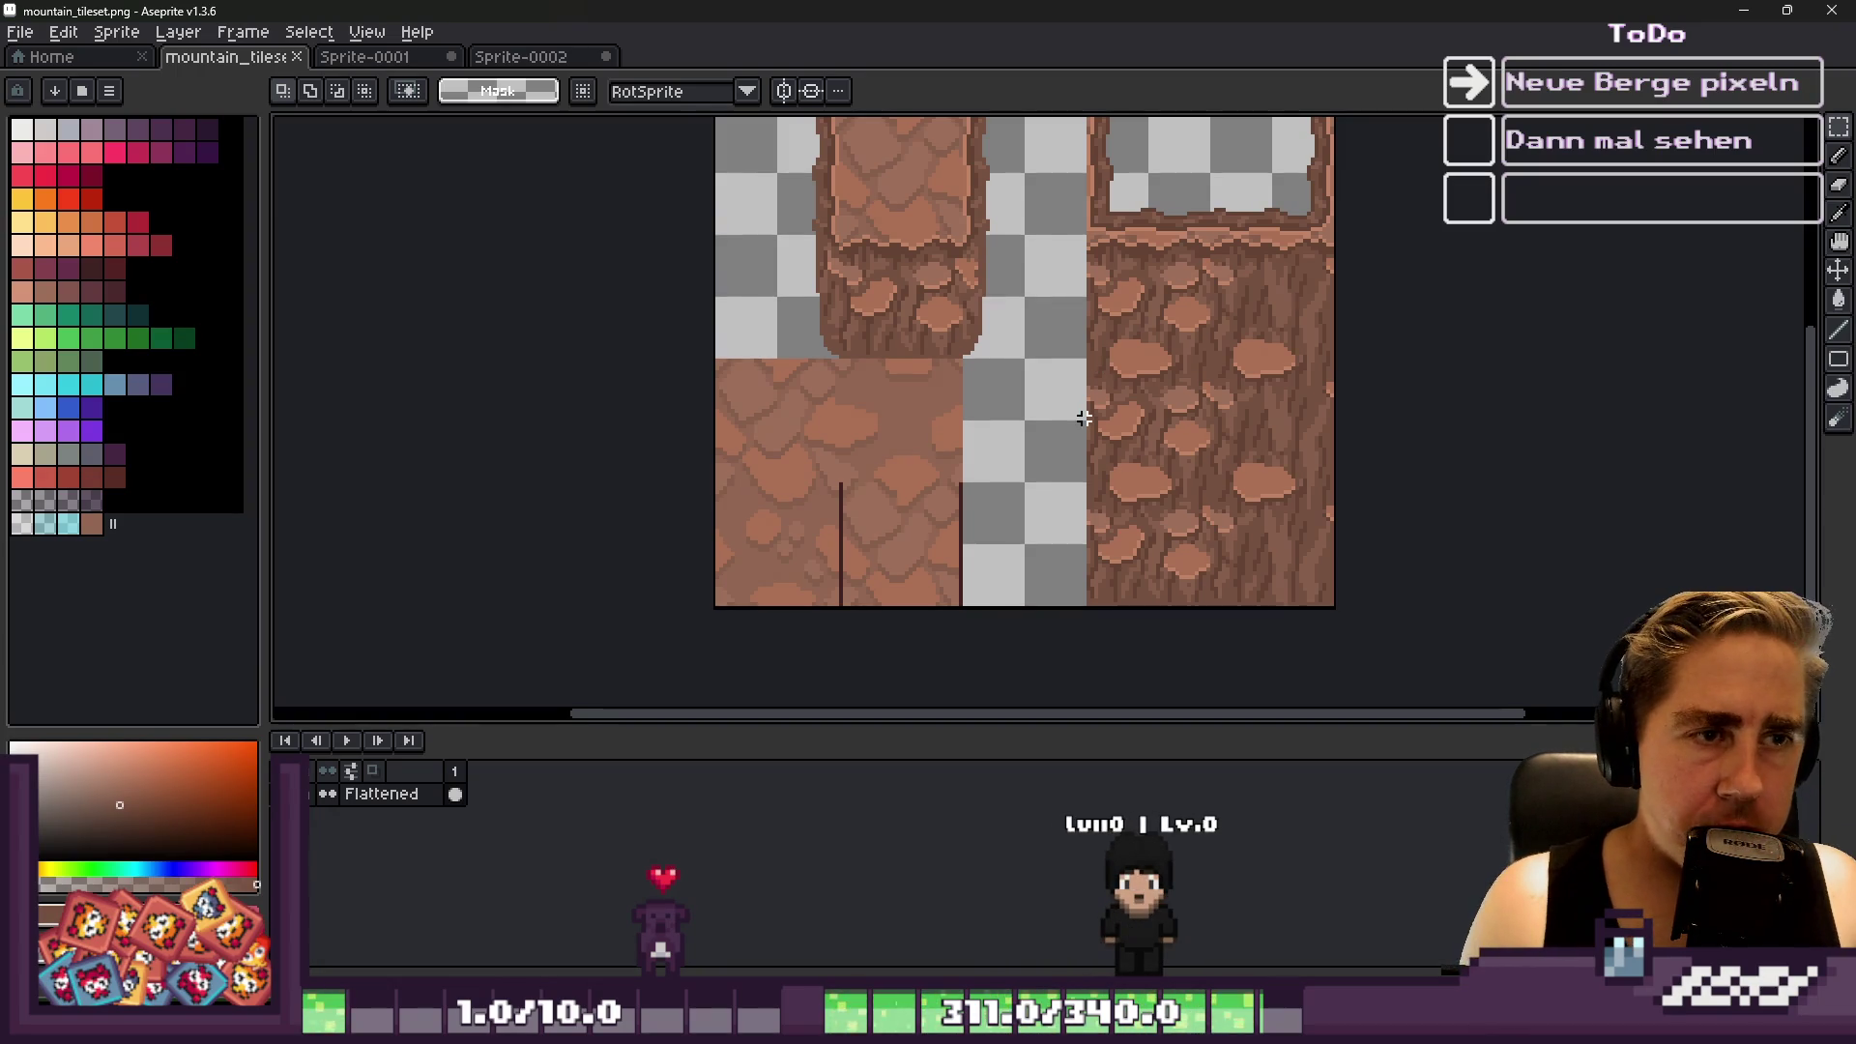
pyautogui.scroll(-1, 1084, 417)
pyautogui.scroll(1, 996, 266)
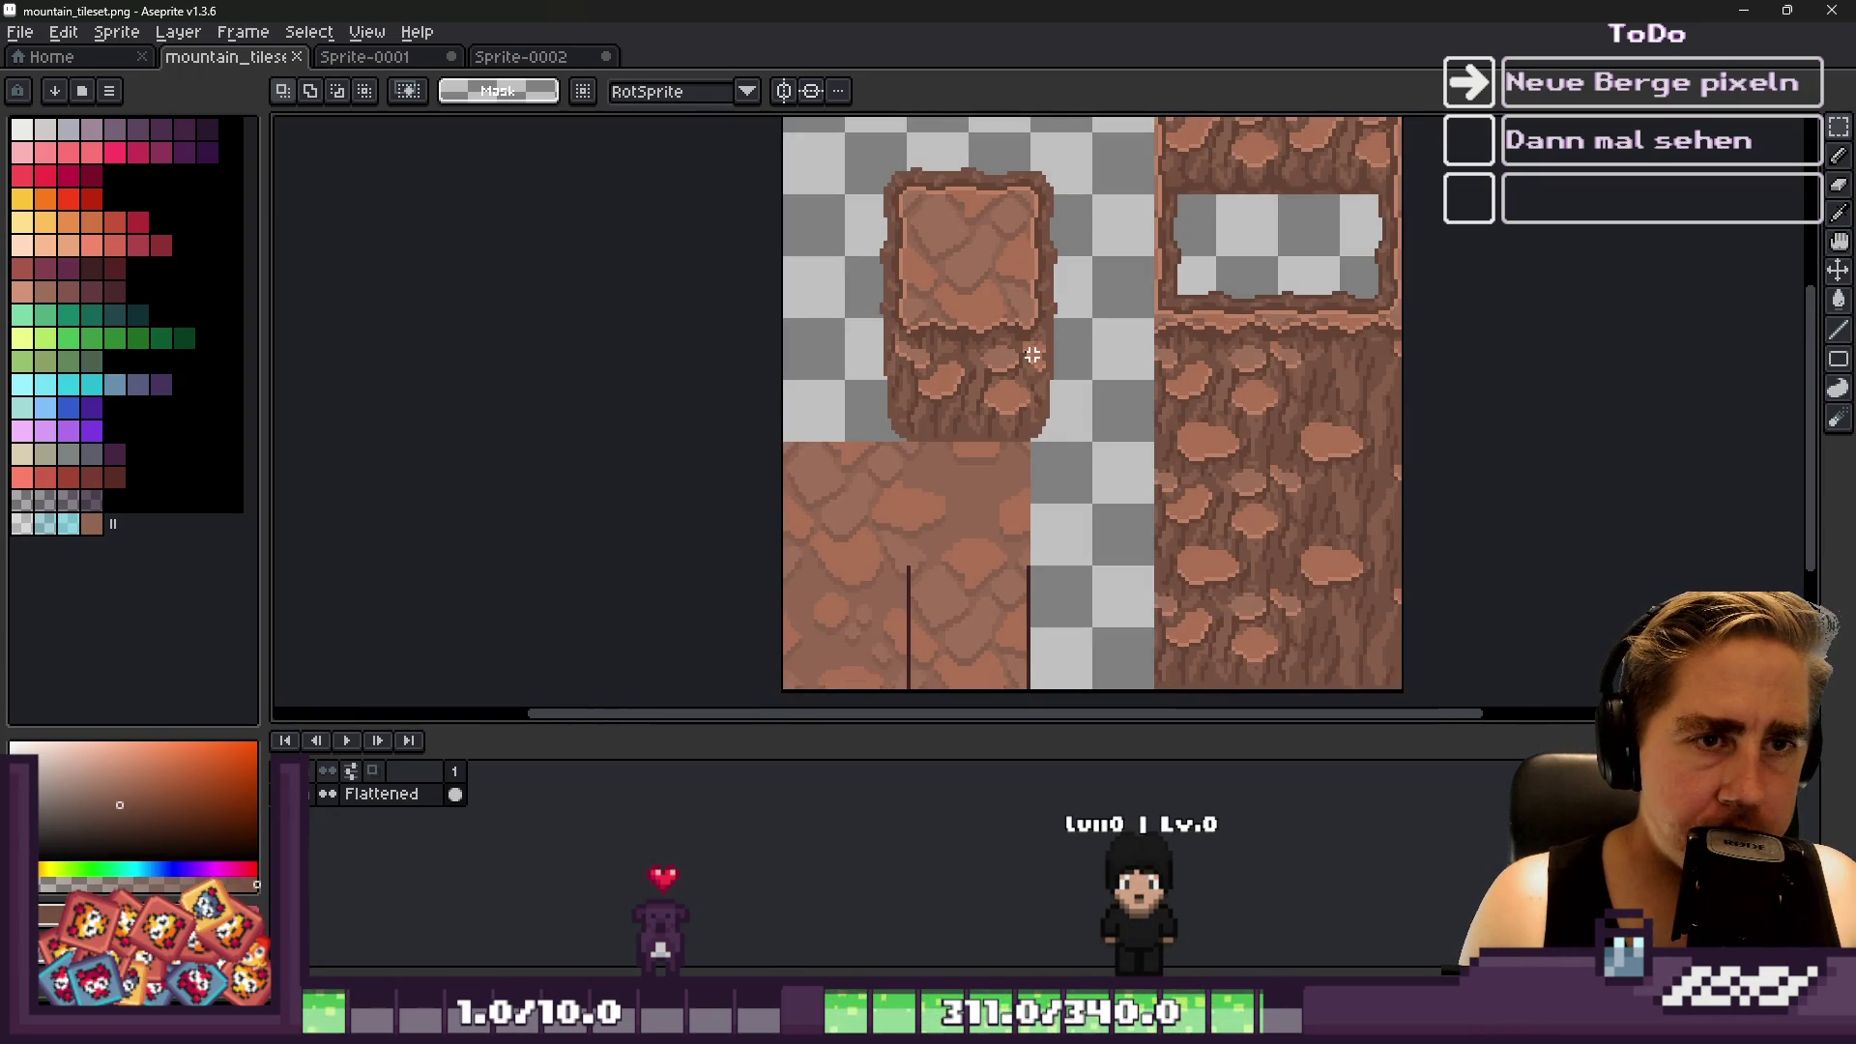
pyautogui.click(971, 145)
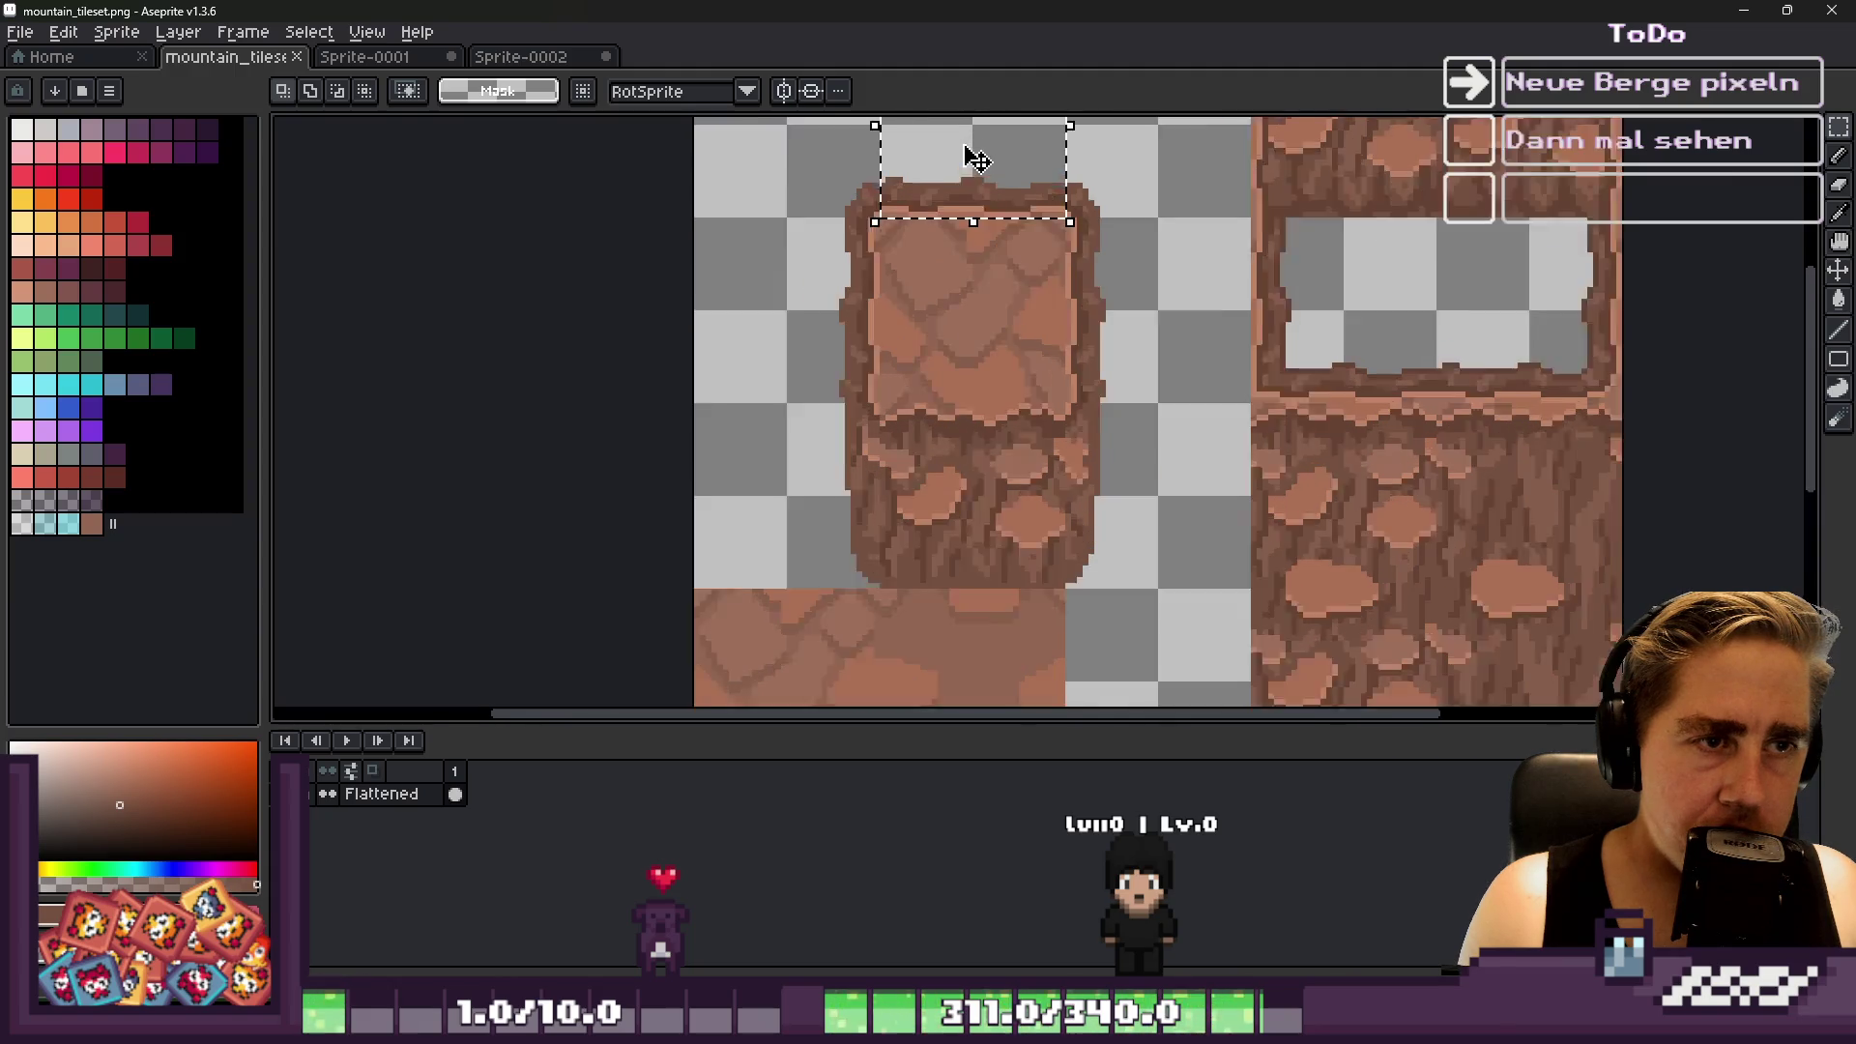
pyautogui.scroll(1, 974, 153)
pyautogui.scroll(-2, 977, 157)
pyautogui.scroll(2, 1207, 489)
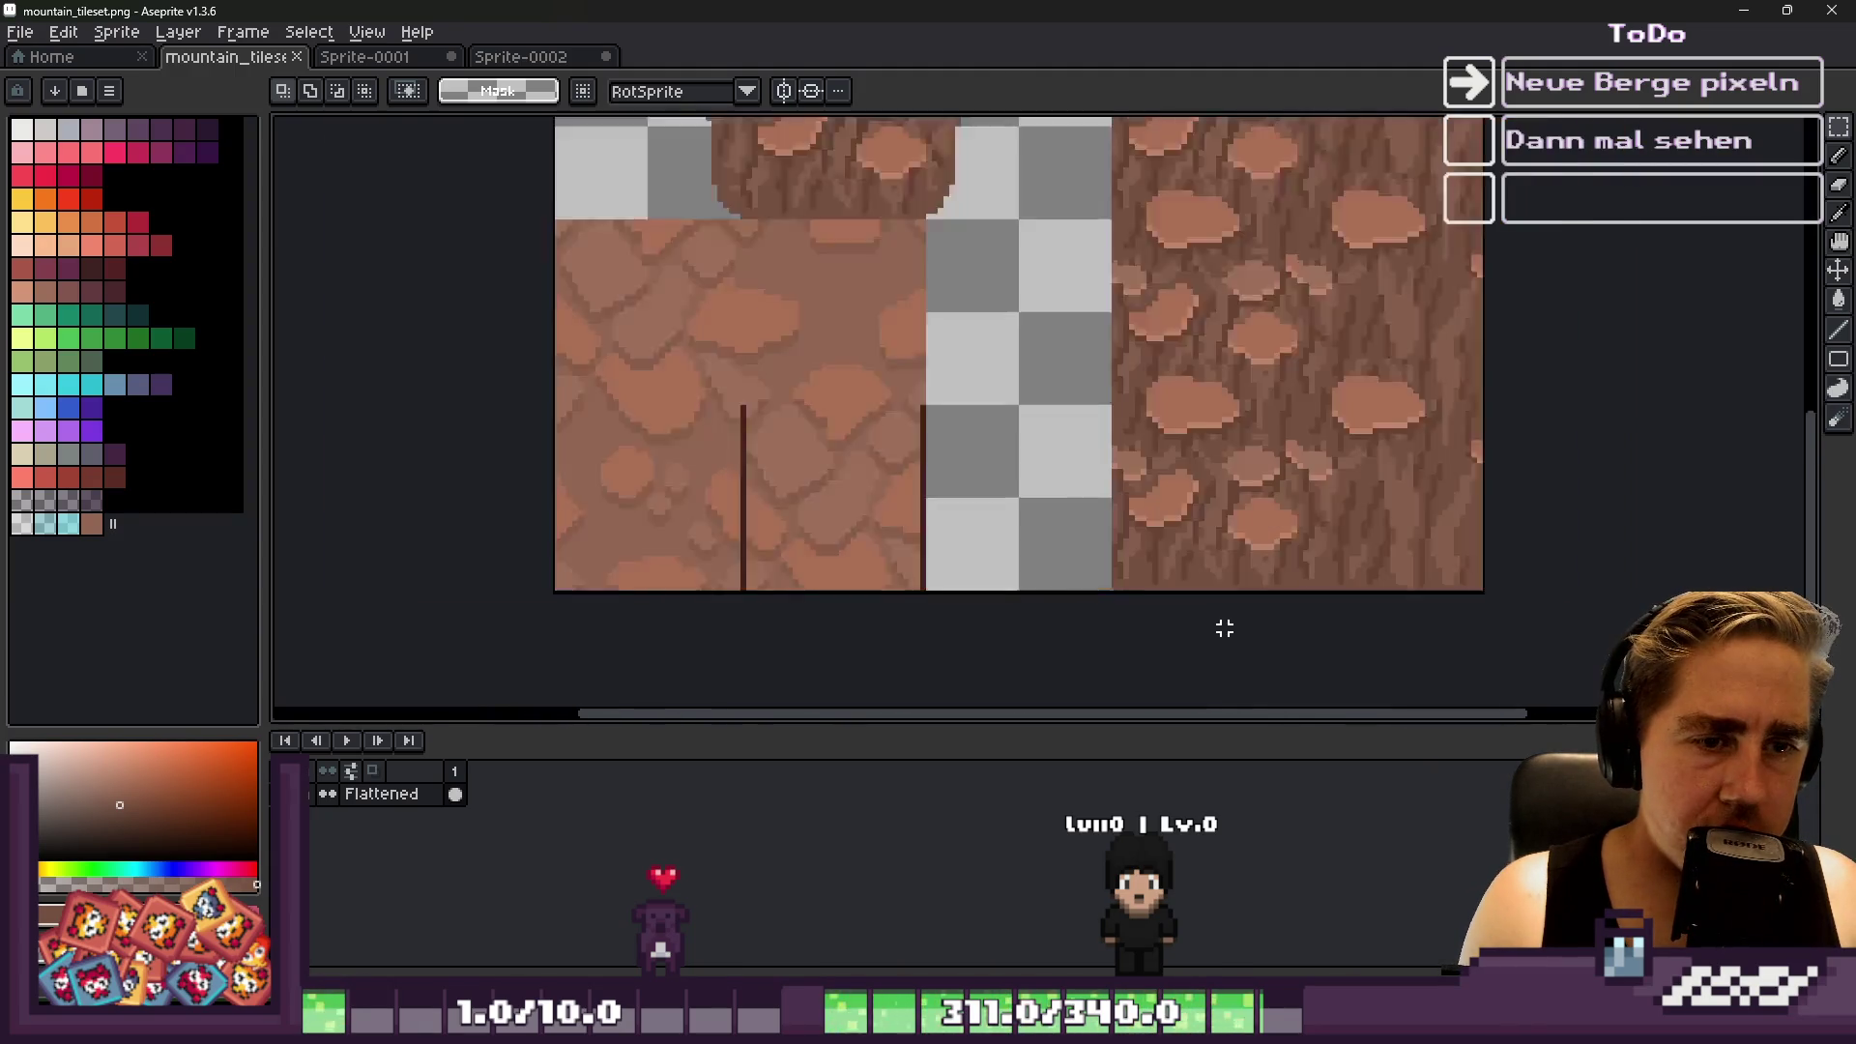
pyautogui.hotkey('ctrl', 'v')
pyautogui.moveTo(732, 502); pyautogui.dragTo(1222, 553)
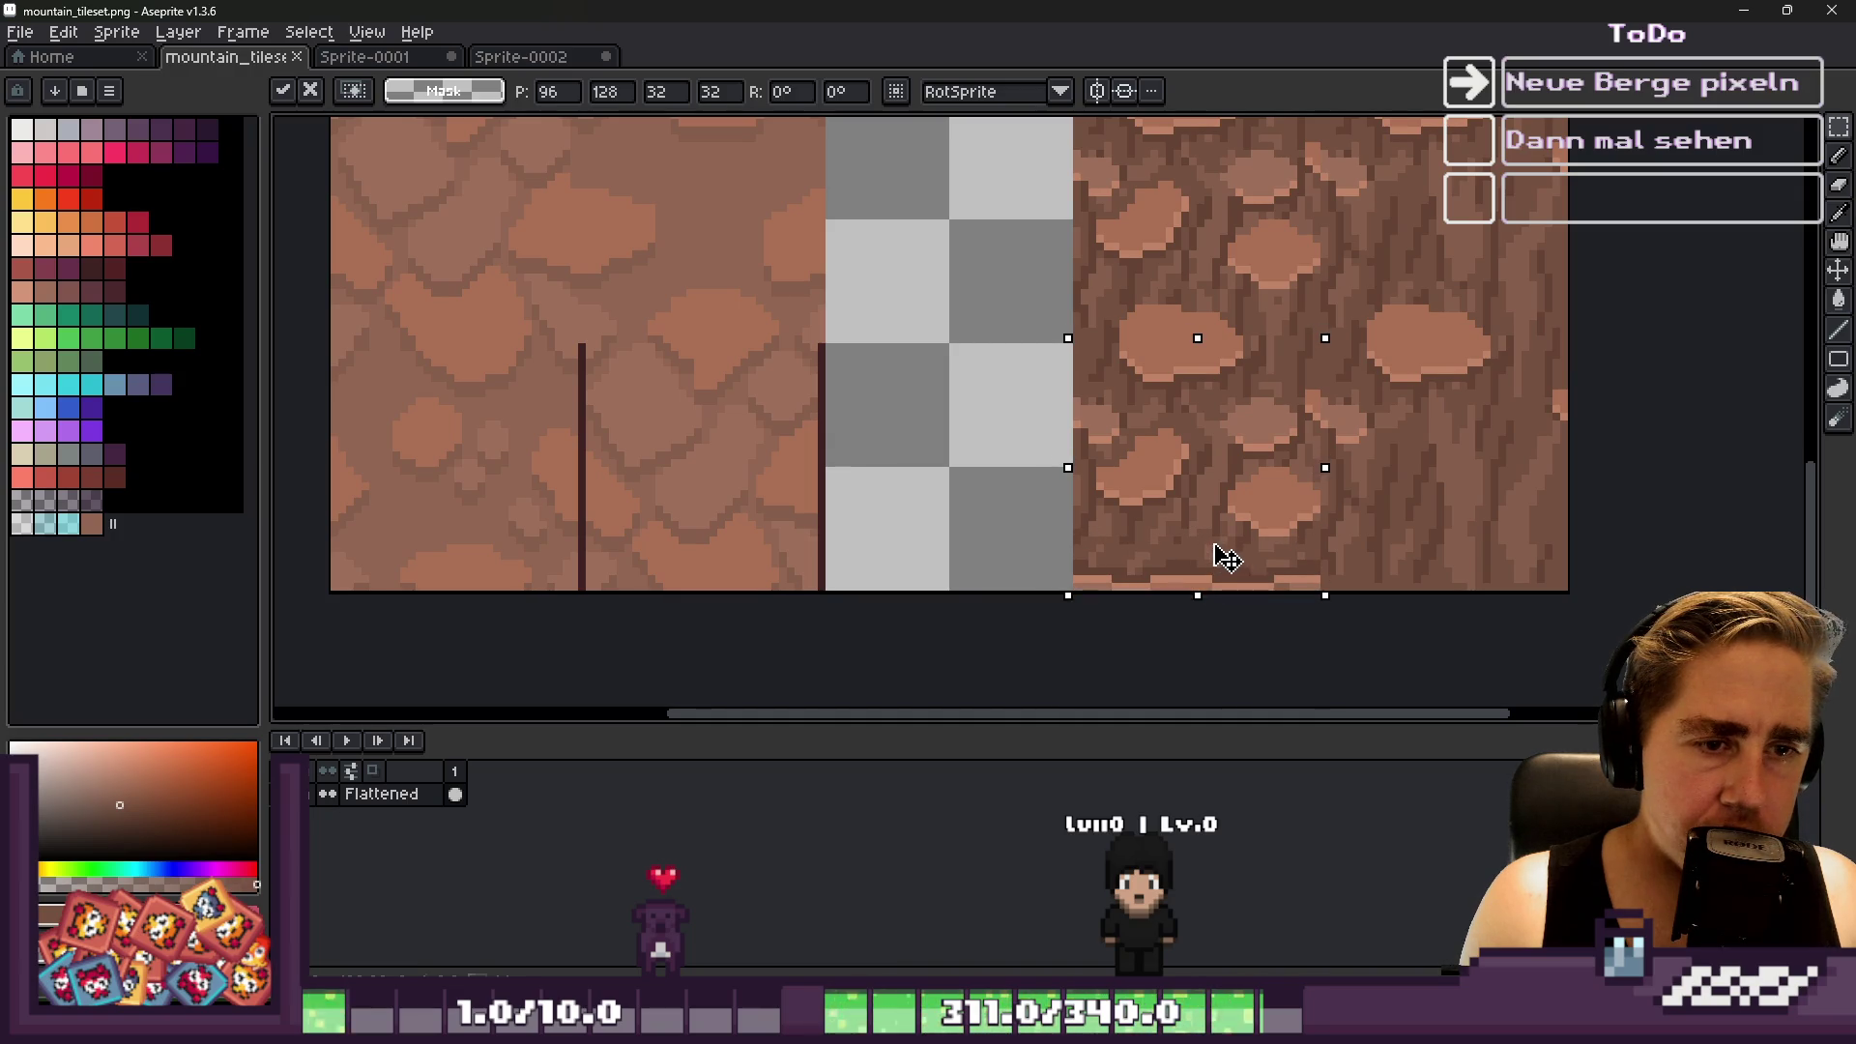
pyautogui.press('Return')
# Move a 32x32 cobbled-ground tile right onto the empty area and deselect
pyautogui.scroll(-1, 899, 439)
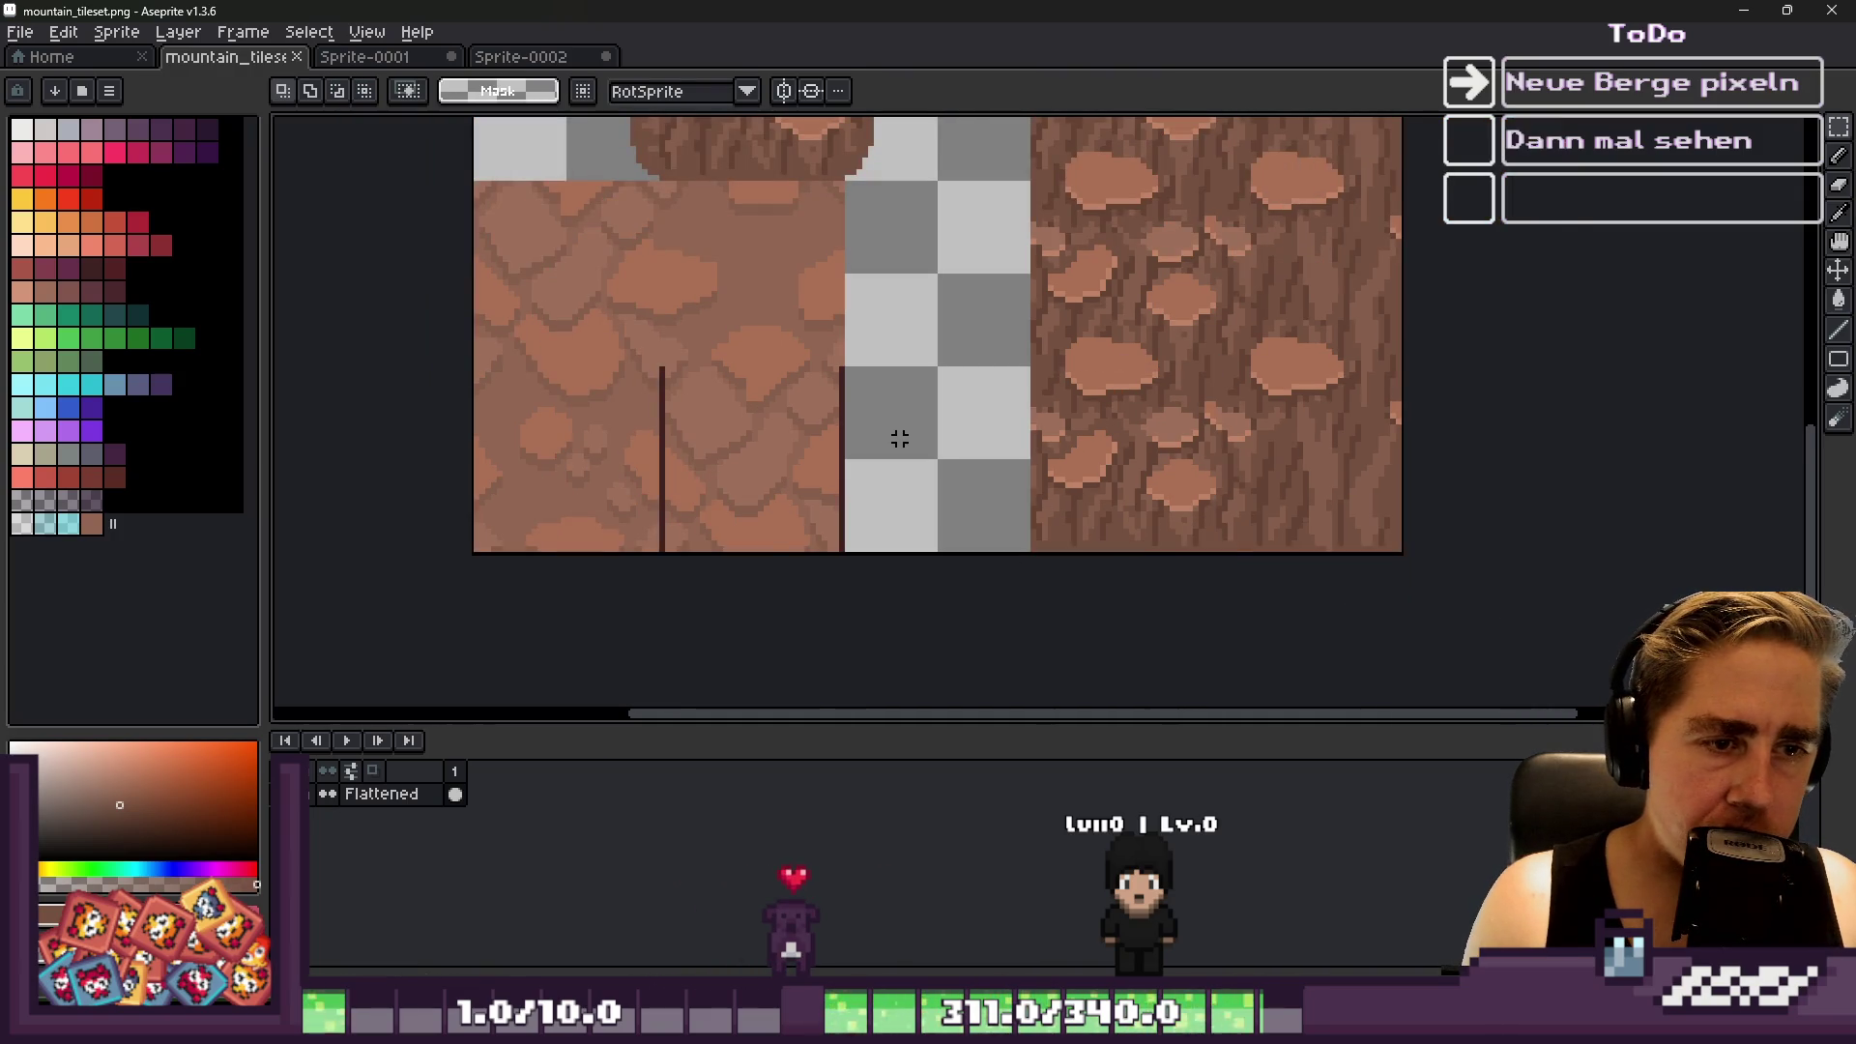
pyautogui.scroll(-2, 899, 439)
pyautogui.scroll(1, 1042, 268)
pyautogui.scroll(-1, 1042, 266)
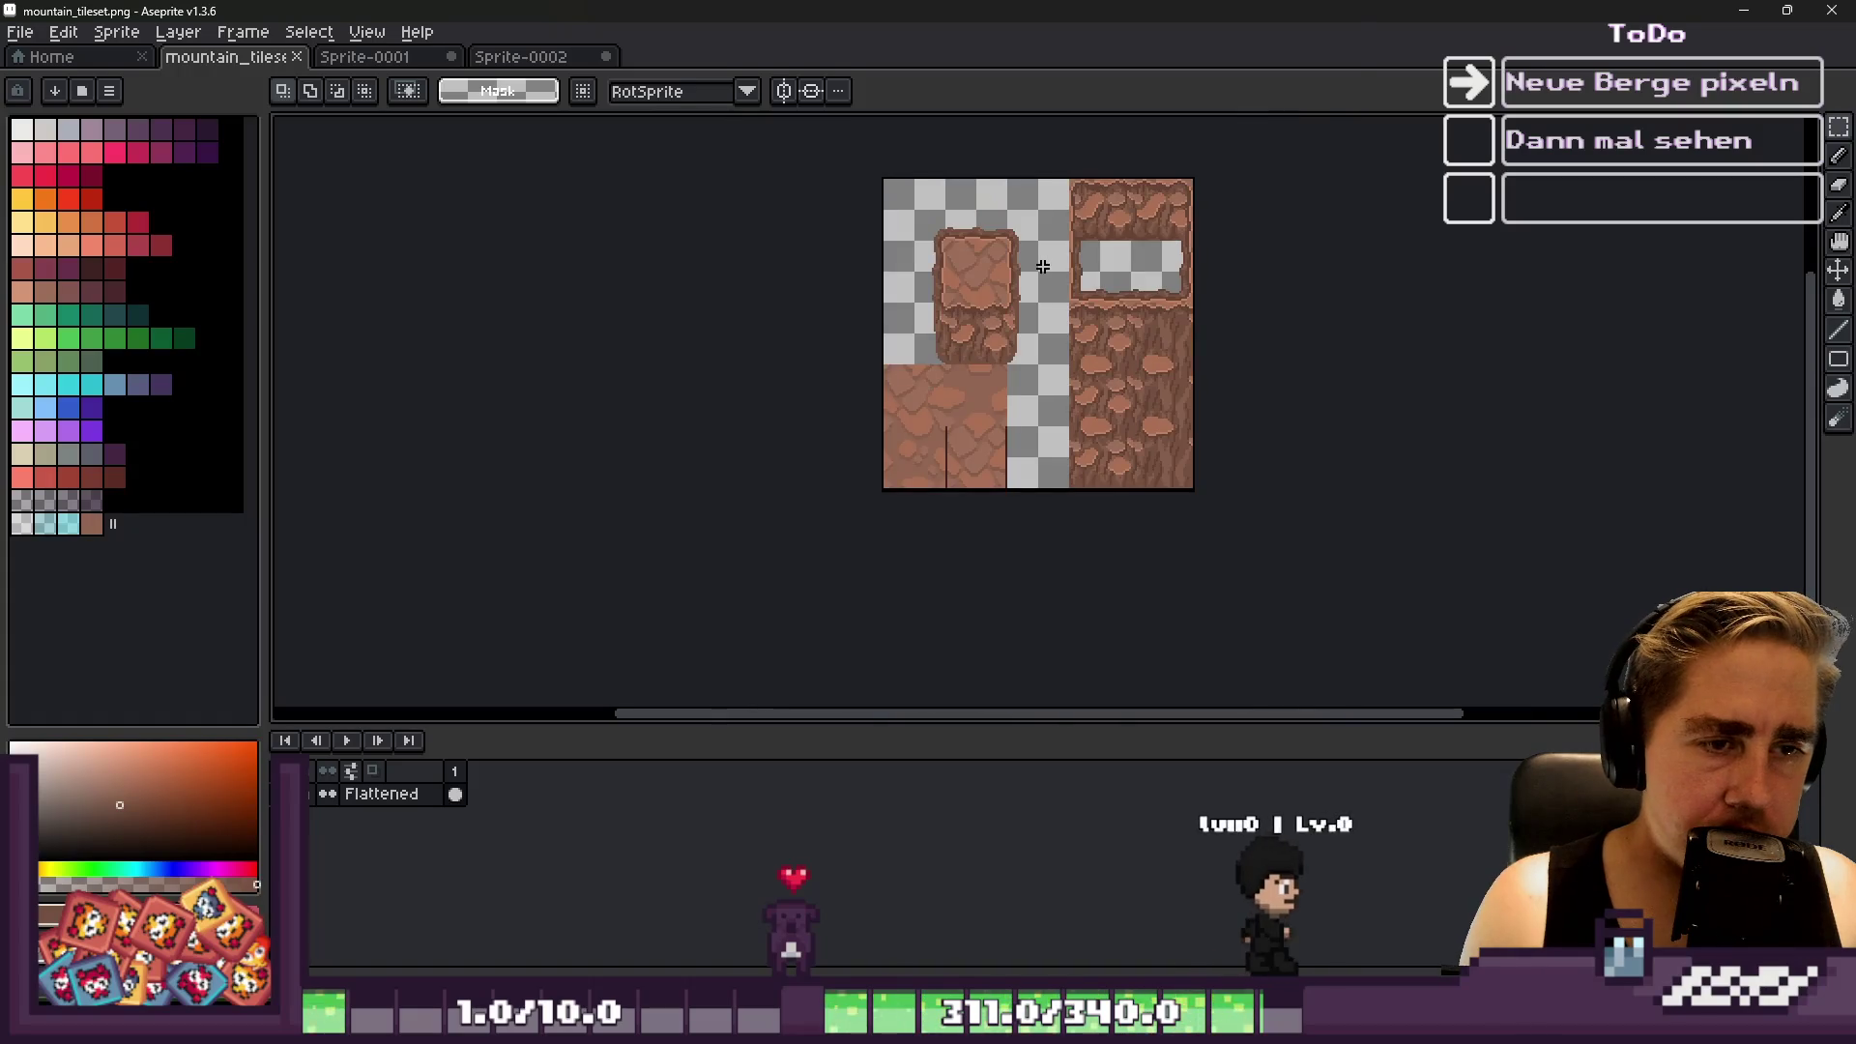
pyautogui.scroll(1, 1053, 407)
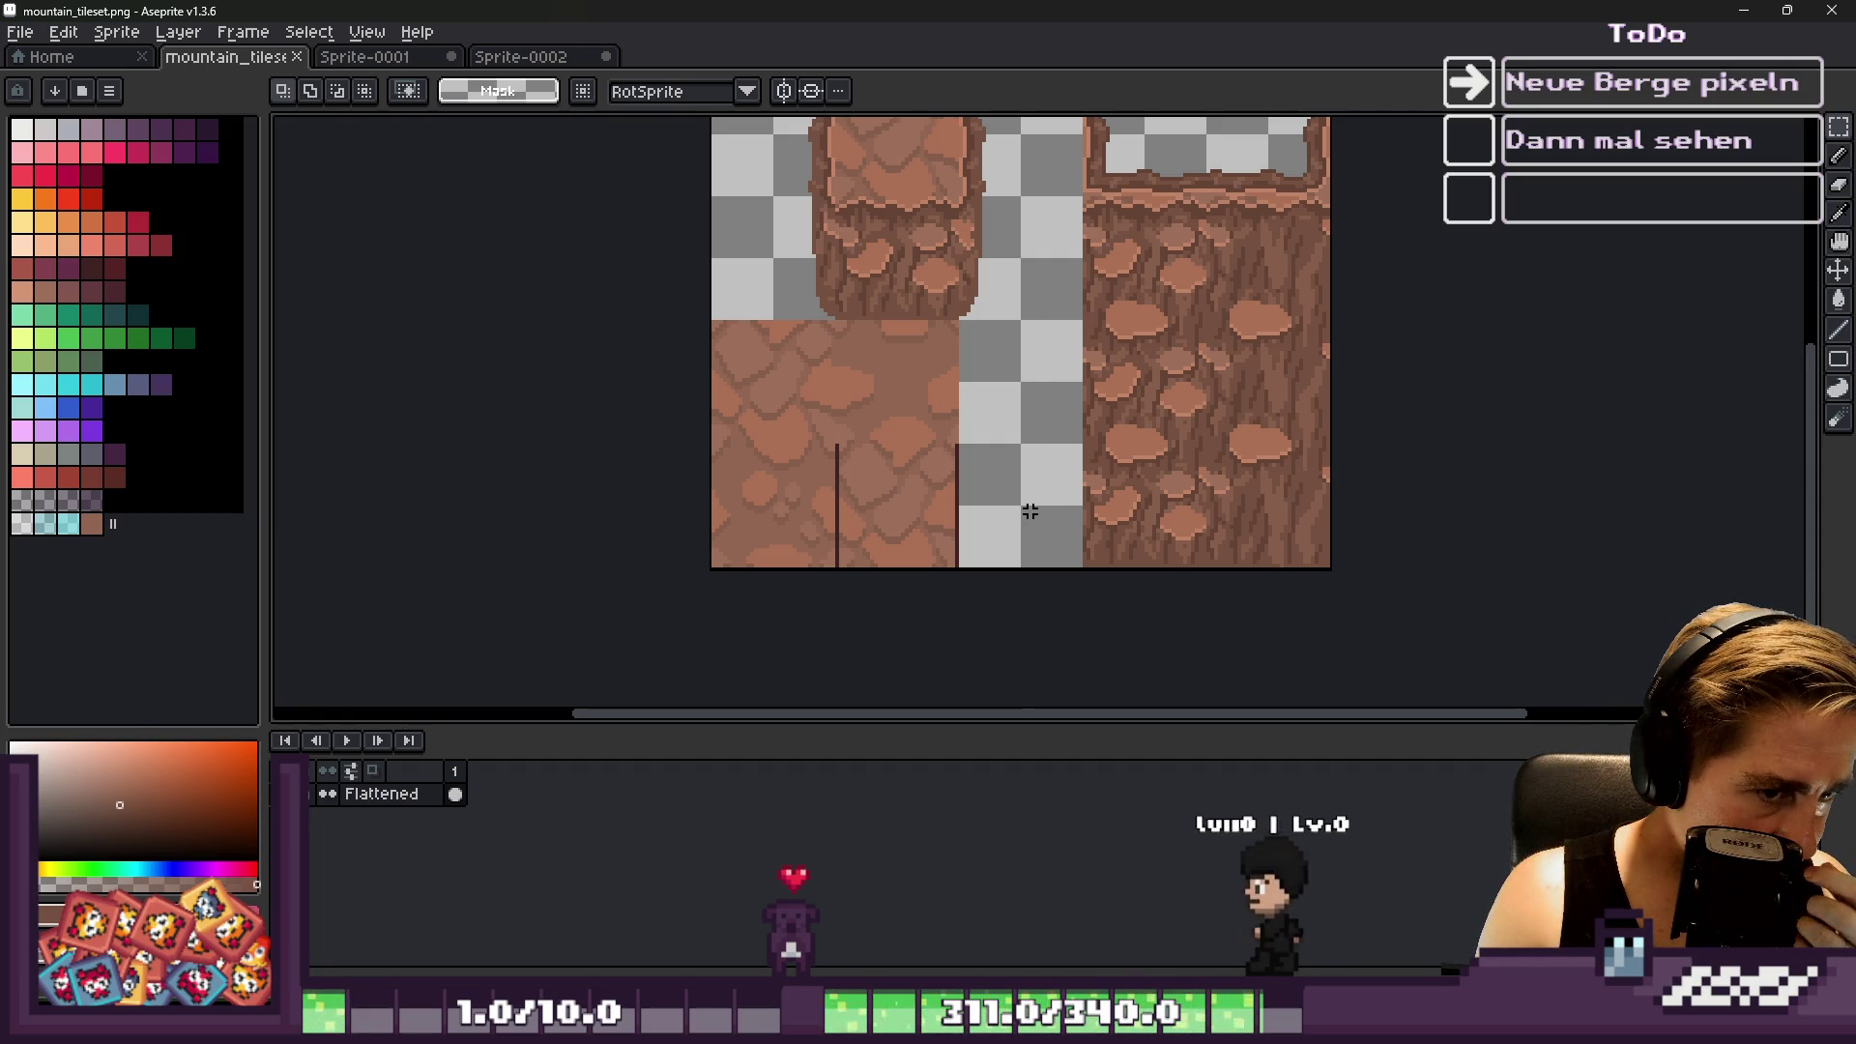
pyautogui.scroll(1, 1090, 491)
pyautogui.scroll(1, 1091, 492)
pyautogui.moveTo(507, 281); pyautogui.dragTo(756, 537)
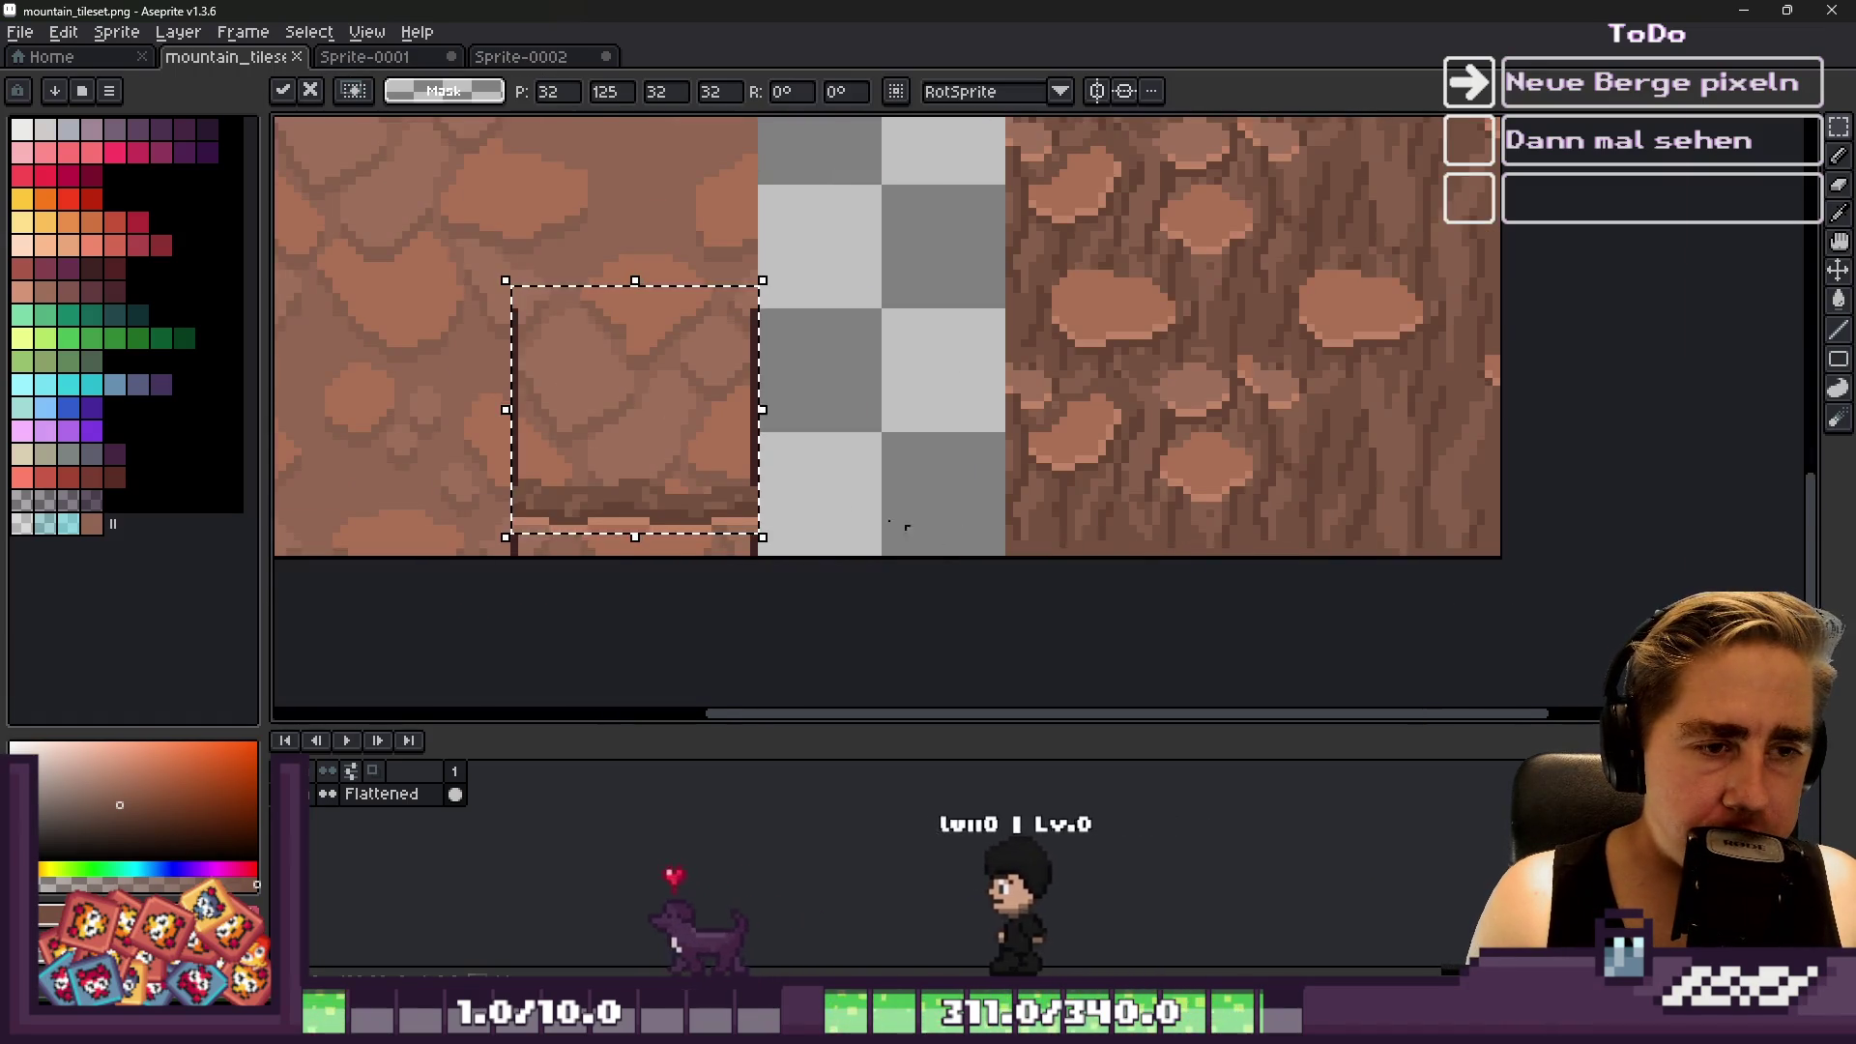
pyautogui.scroll(1, 725, 481)
pyautogui.moveTo(609, 514)
pyautogui.mouseDown()
pyautogui.moveTo(1169, 497)
pyautogui.moveTo(1309, 538)
pyautogui.mouseUp()
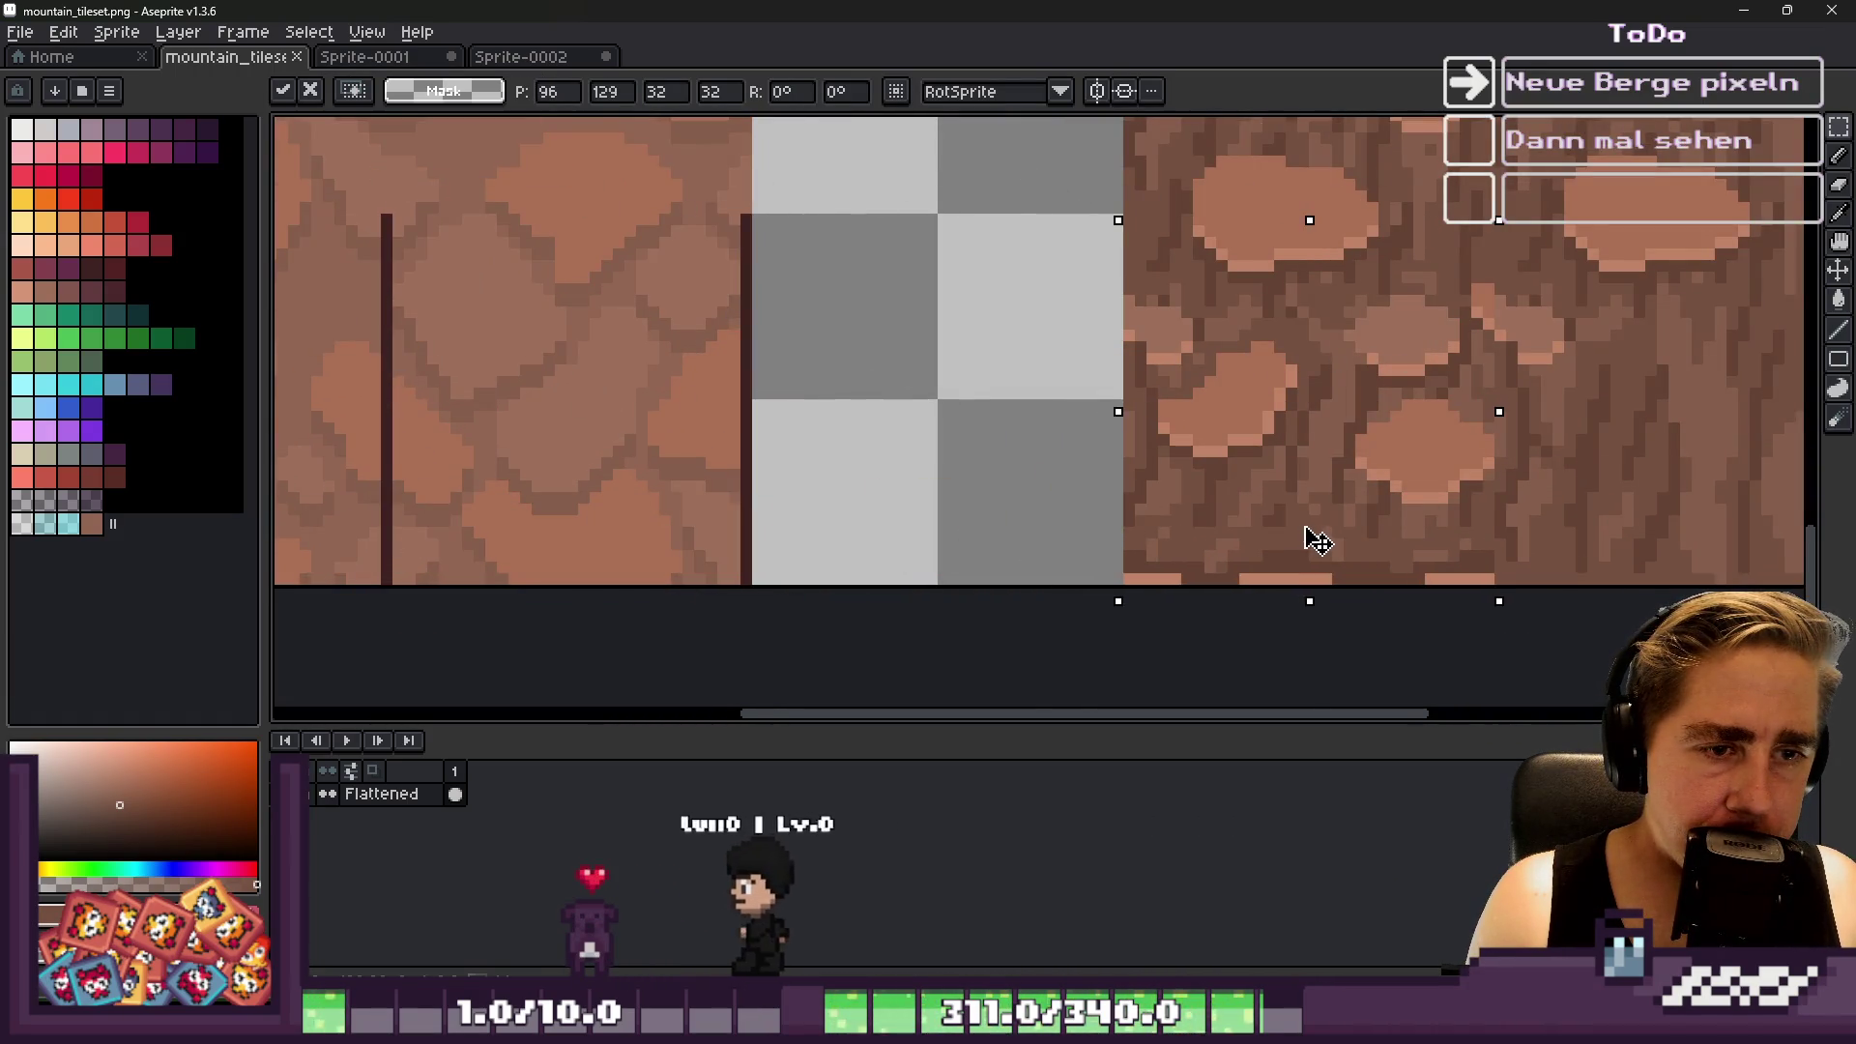
pyautogui.press('Return')
pyautogui.scroll(-1, 895, 497)
pyautogui.hotkey('ctrl', 'd')
pyautogui.scroll(-1, 907, 486)
# Move another 32x32 tile onto the rock face and commit it
pyautogui.moveTo(561, 283)
pyautogui.mouseDown()
pyautogui.moveTo(807, 529)
pyautogui.moveTo(1417, 484)
pyautogui.moveTo(1458, 530)
pyautogui.moveTo(1437, 531)
pyautogui.mouseUp()
pyautogui.press('Return')
pyautogui.scroll(-5, 996, 547)
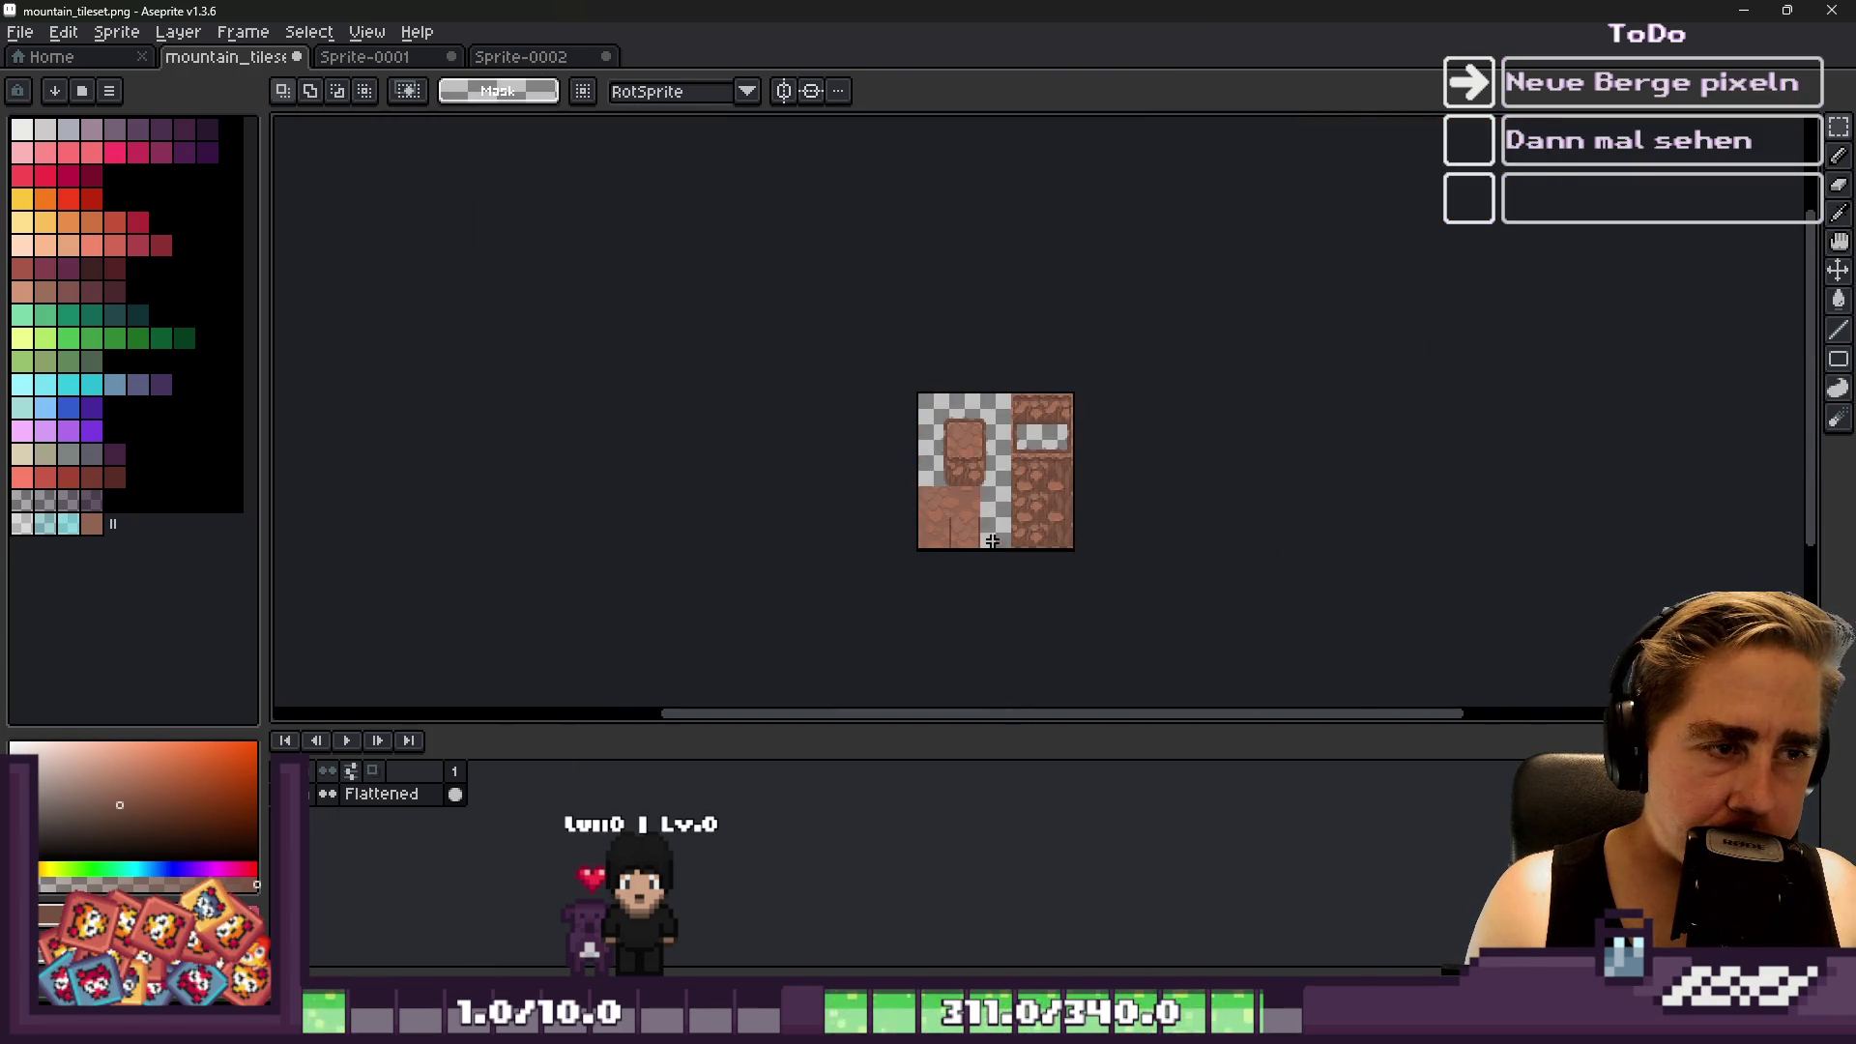
pyautogui.scroll(3, 995, 547)
pyautogui.scroll(-2, 1106, 418)
pyautogui.scroll(2, 1106, 417)
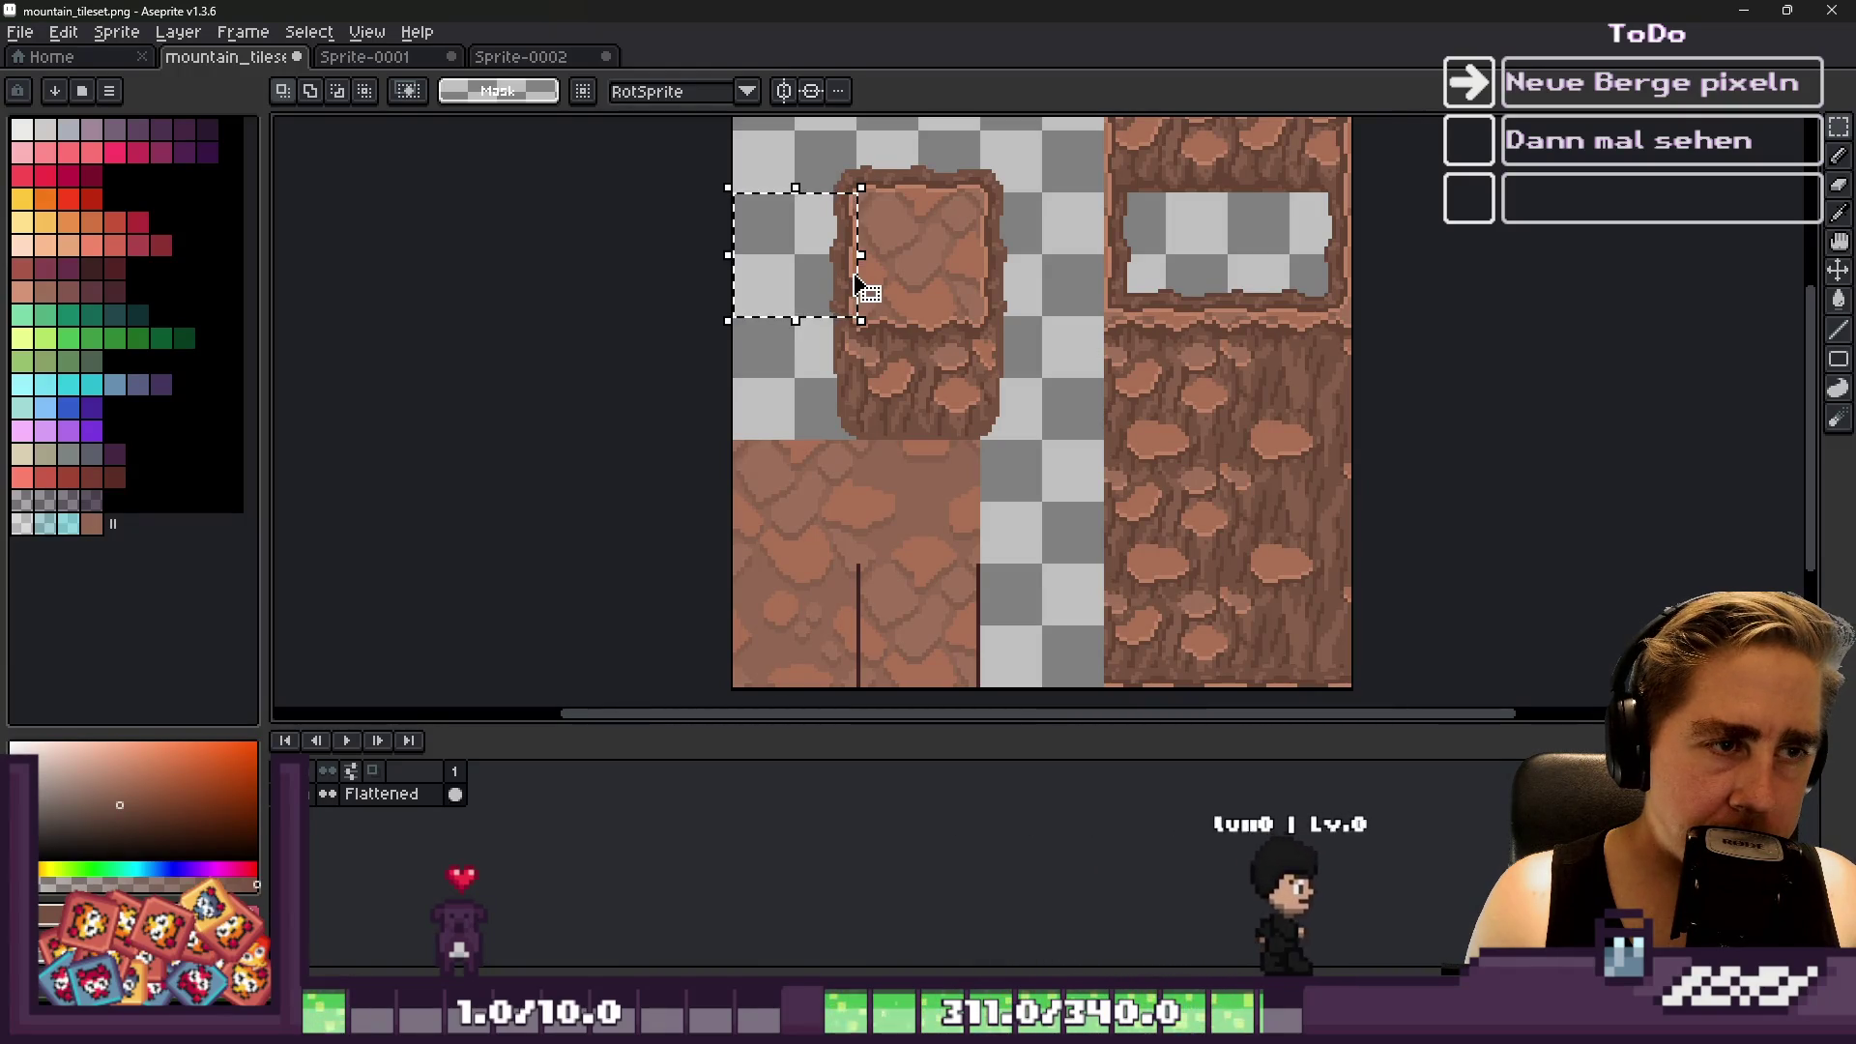
pyautogui.scroll(1, 1066, 417)
# Discard a trial paste, then move the top-left tile down into the checkered gap
pyautogui.hotkey('ctrl', 'v')
pyautogui.moveTo(567, 452); pyautogui.dragTo(972, 333)
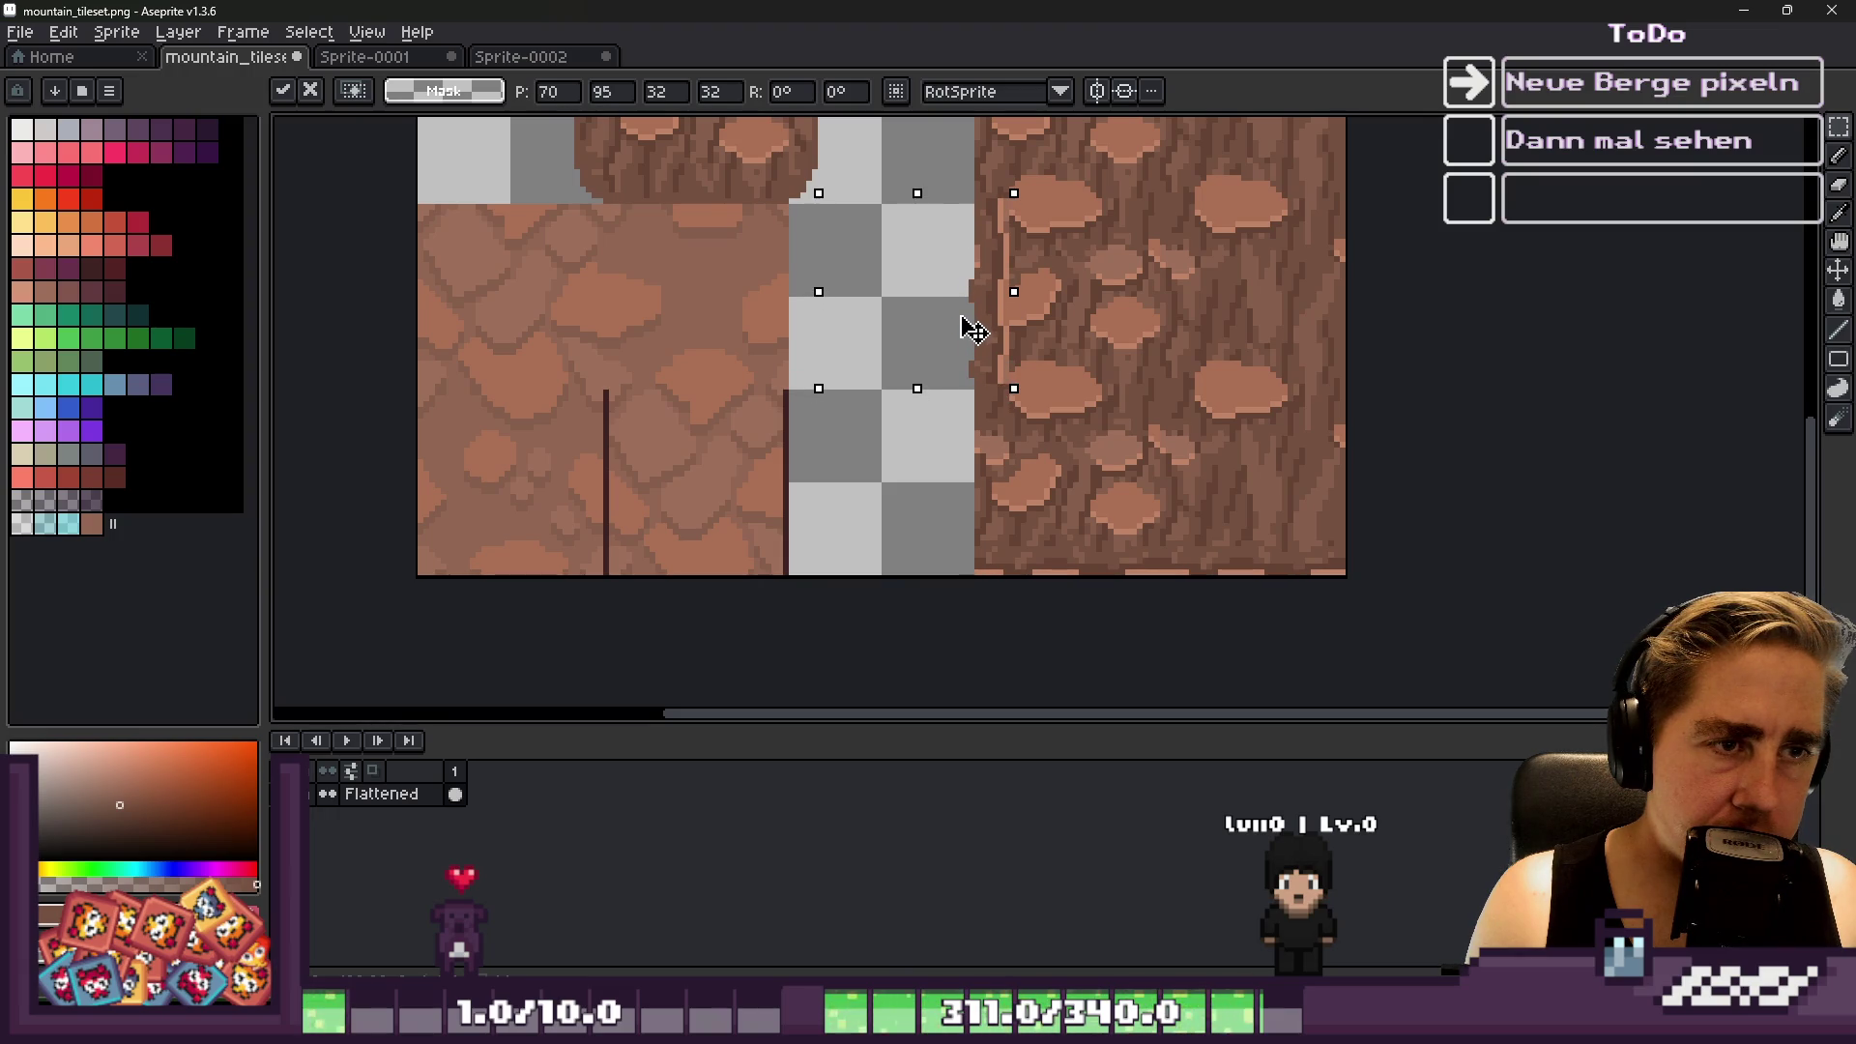
pyautogui.press('Escape')
pyautogui.scroll(-2, 1185, 627)
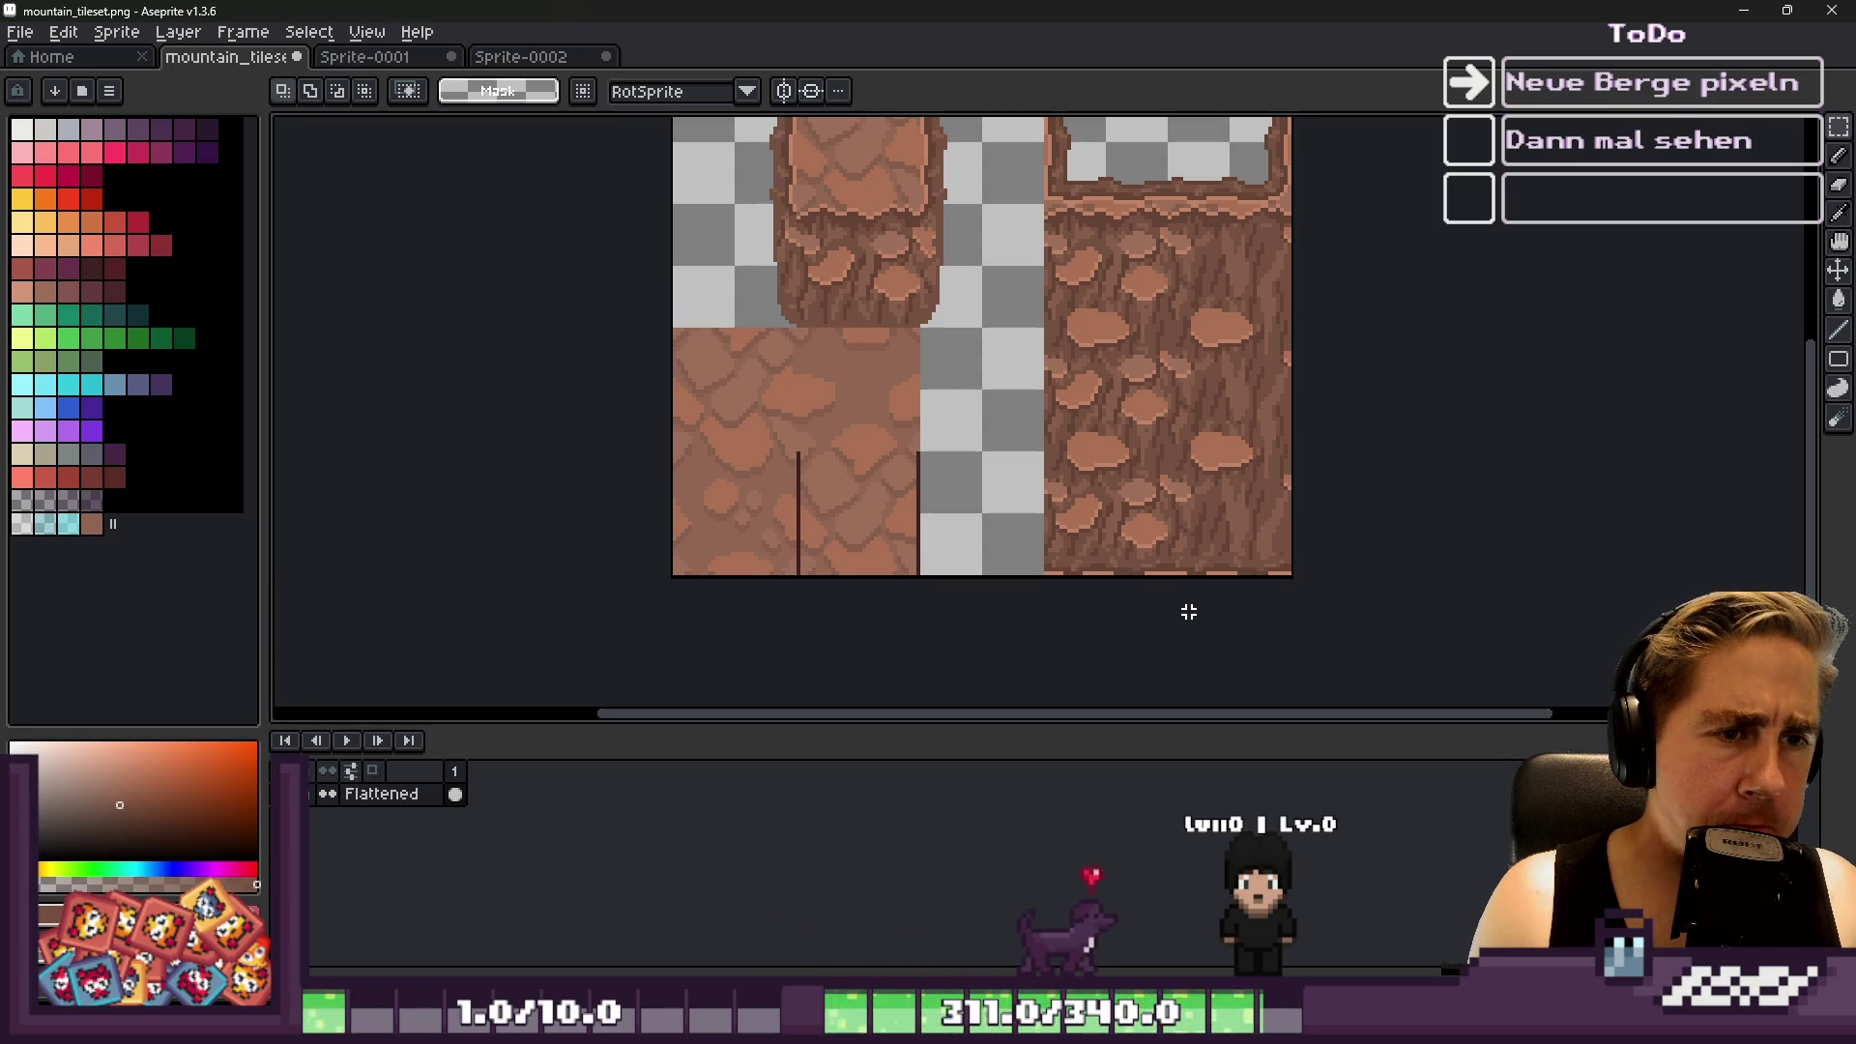
pyautogui.moveTo(759, 174)
pyautogui.mouseDown()
pyautogui.moveTo(982, 423)
pyautogui.moveTo(1006, 418)
pyautogui.mouseUp()
pyautogui.click(995, 477)
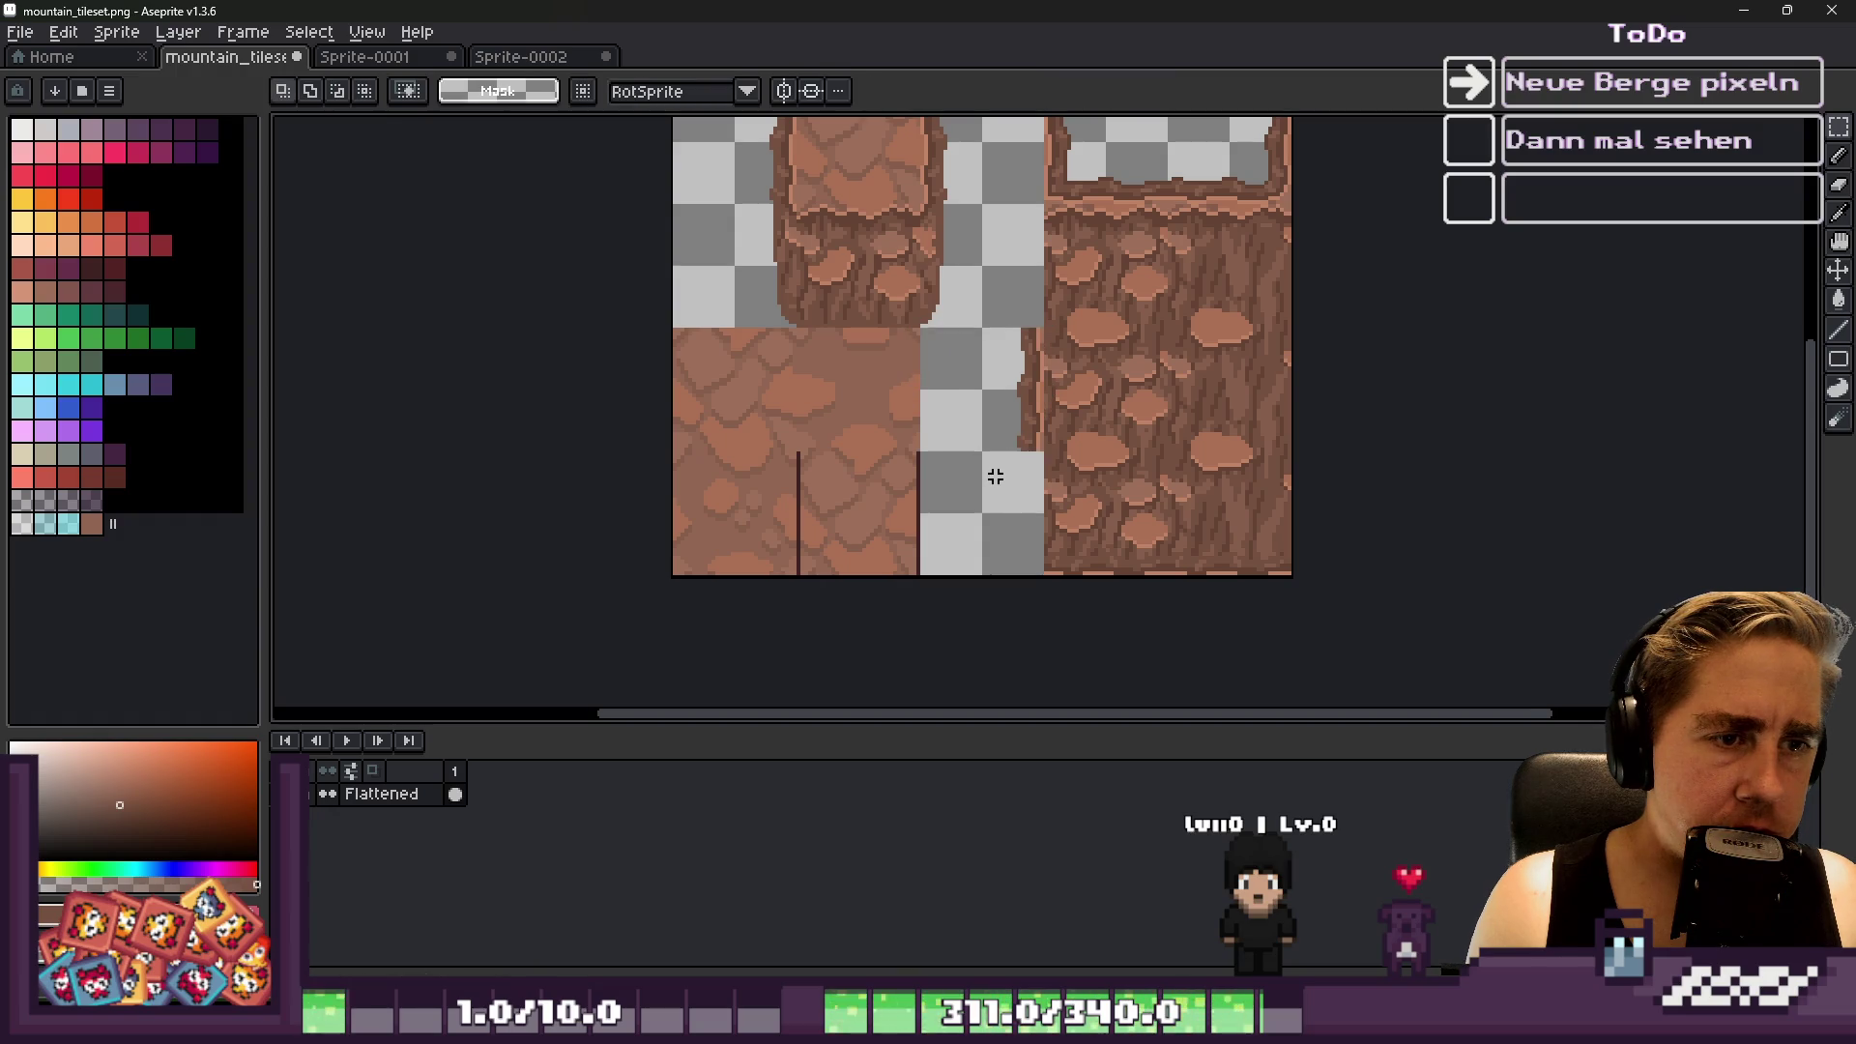
pyautogui.scroll(-1, 995, 476)
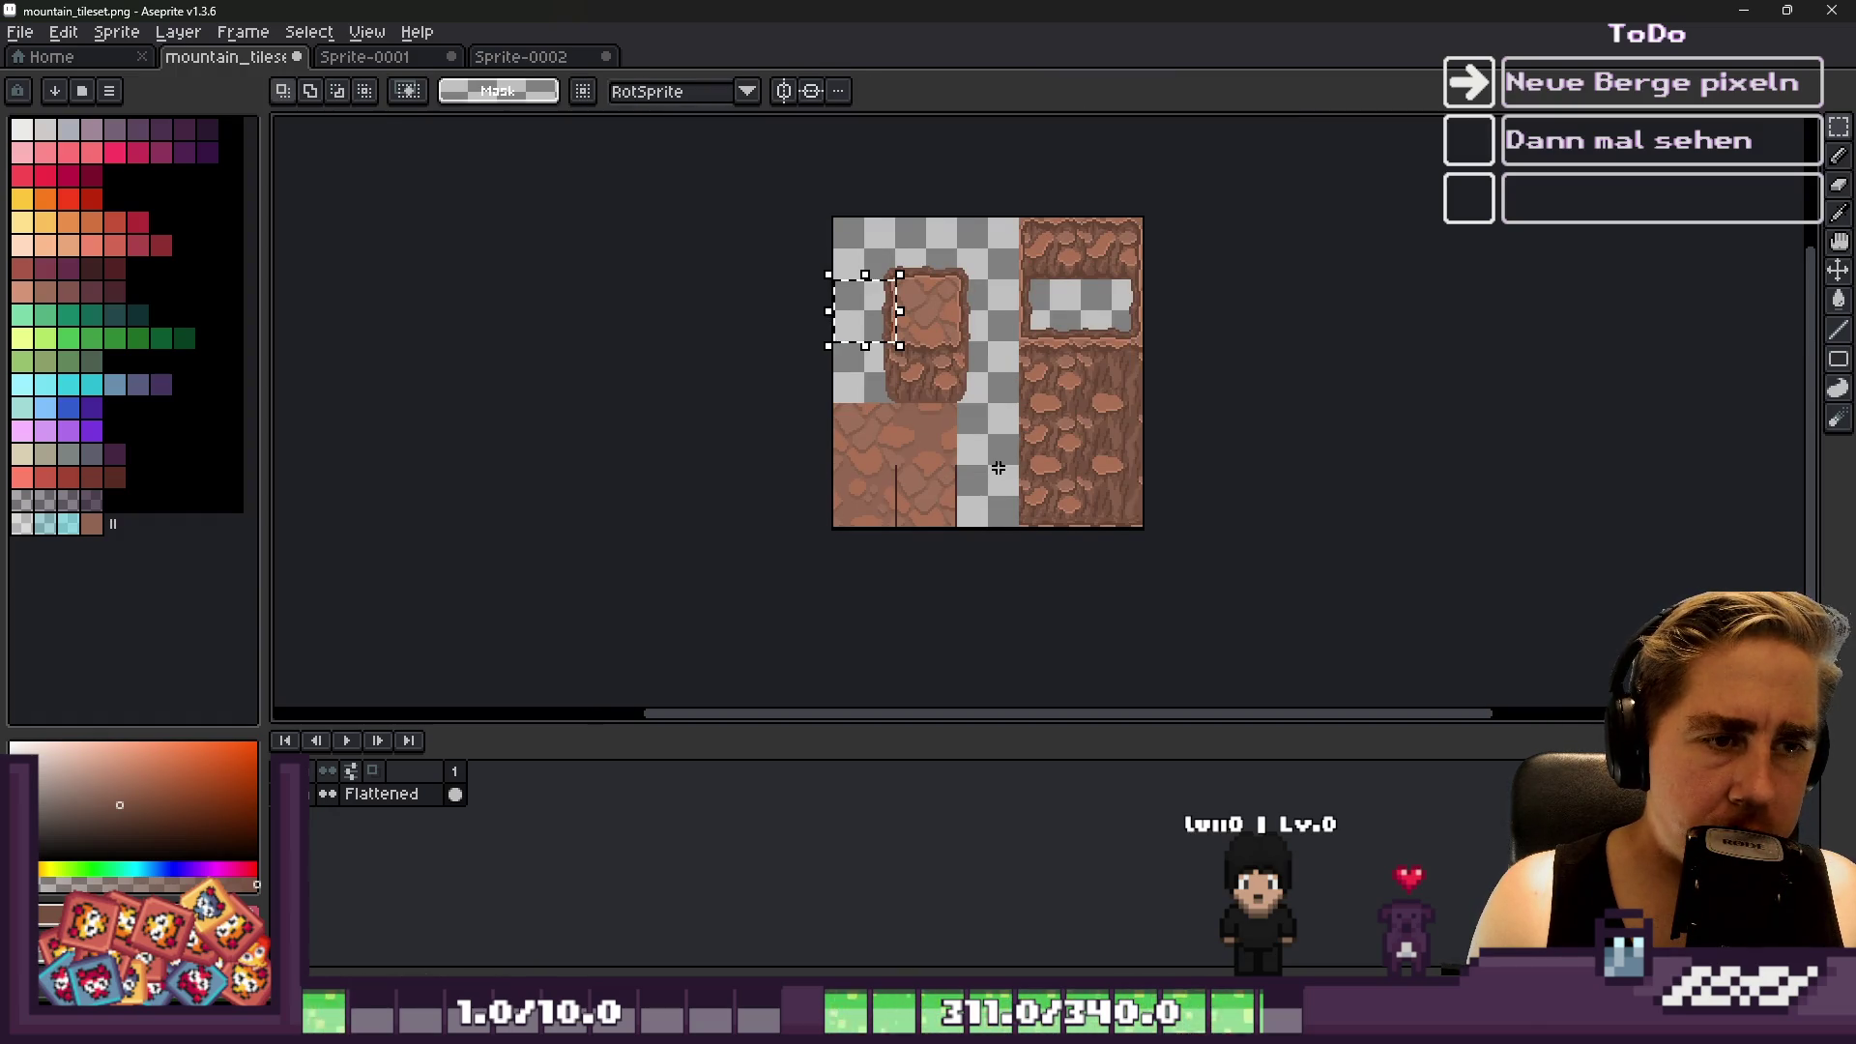
pyautogui.click(999, 468)
pyautogui.scroll(1, 1001, 459)
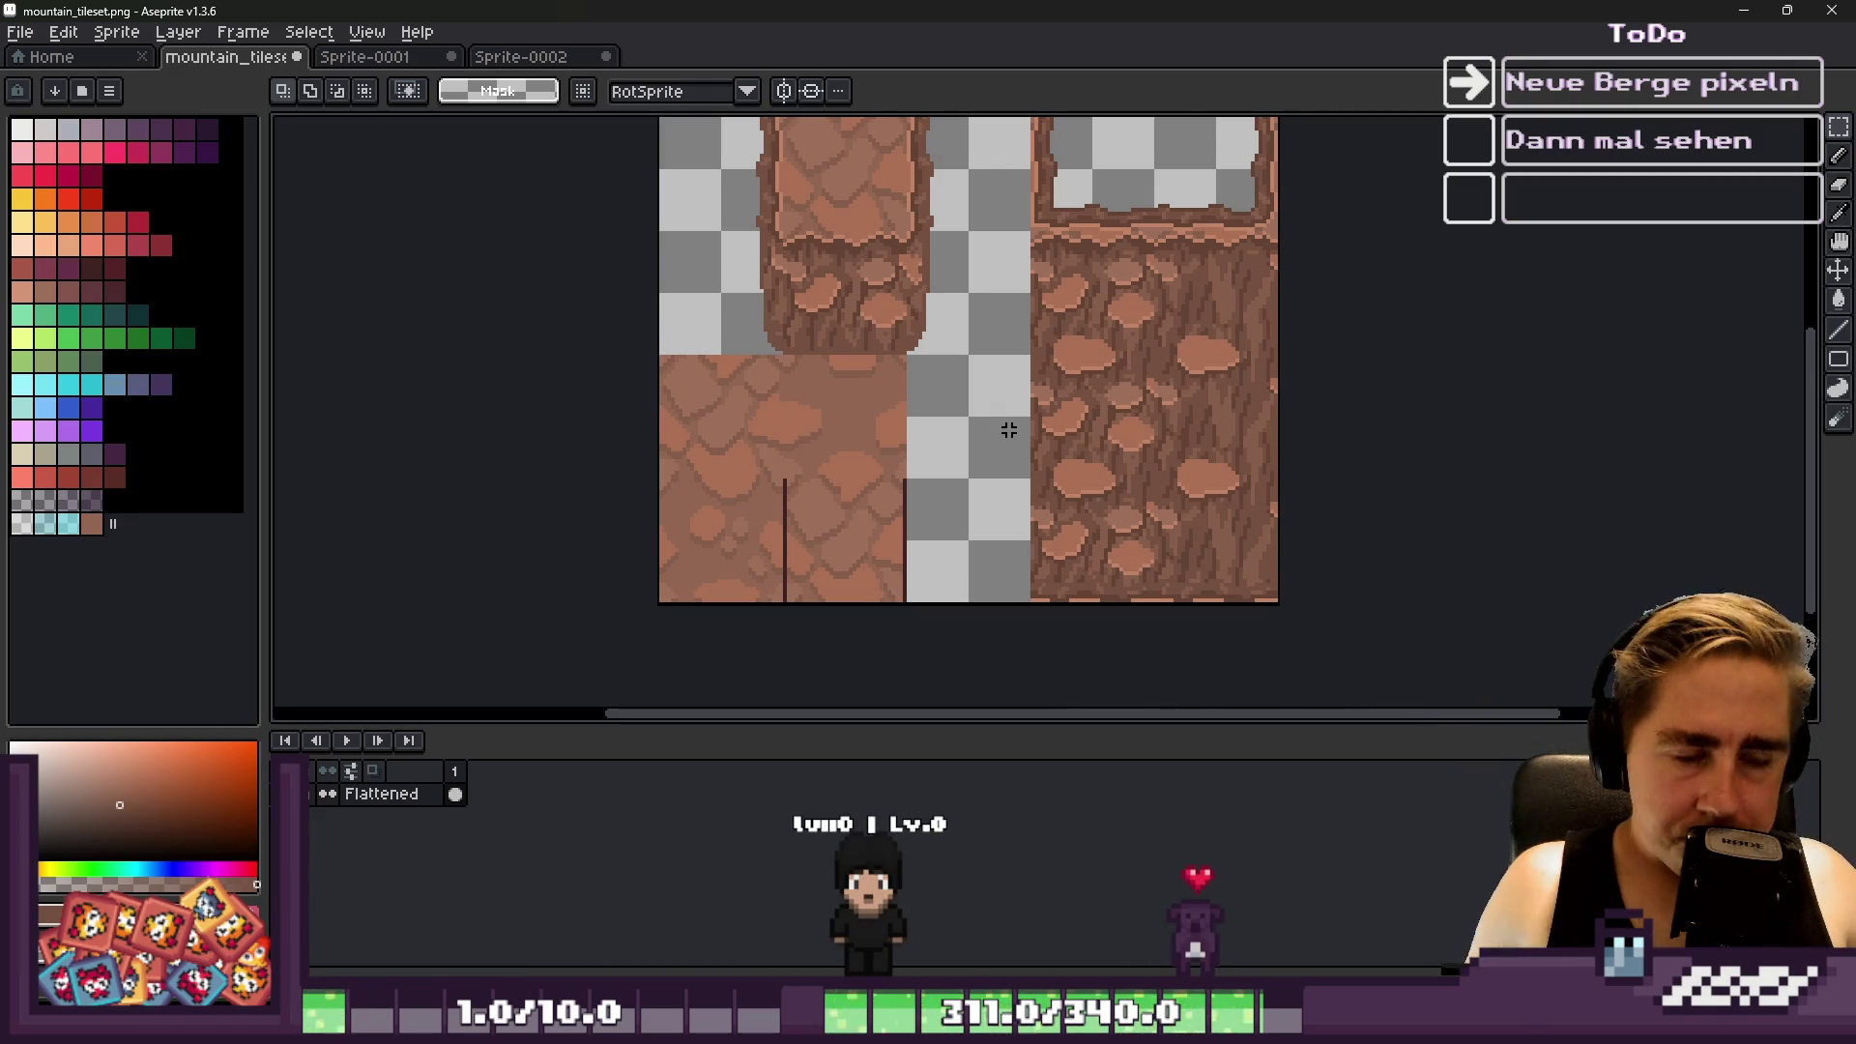
pyautogui.scroll(-2, 1081, 466)
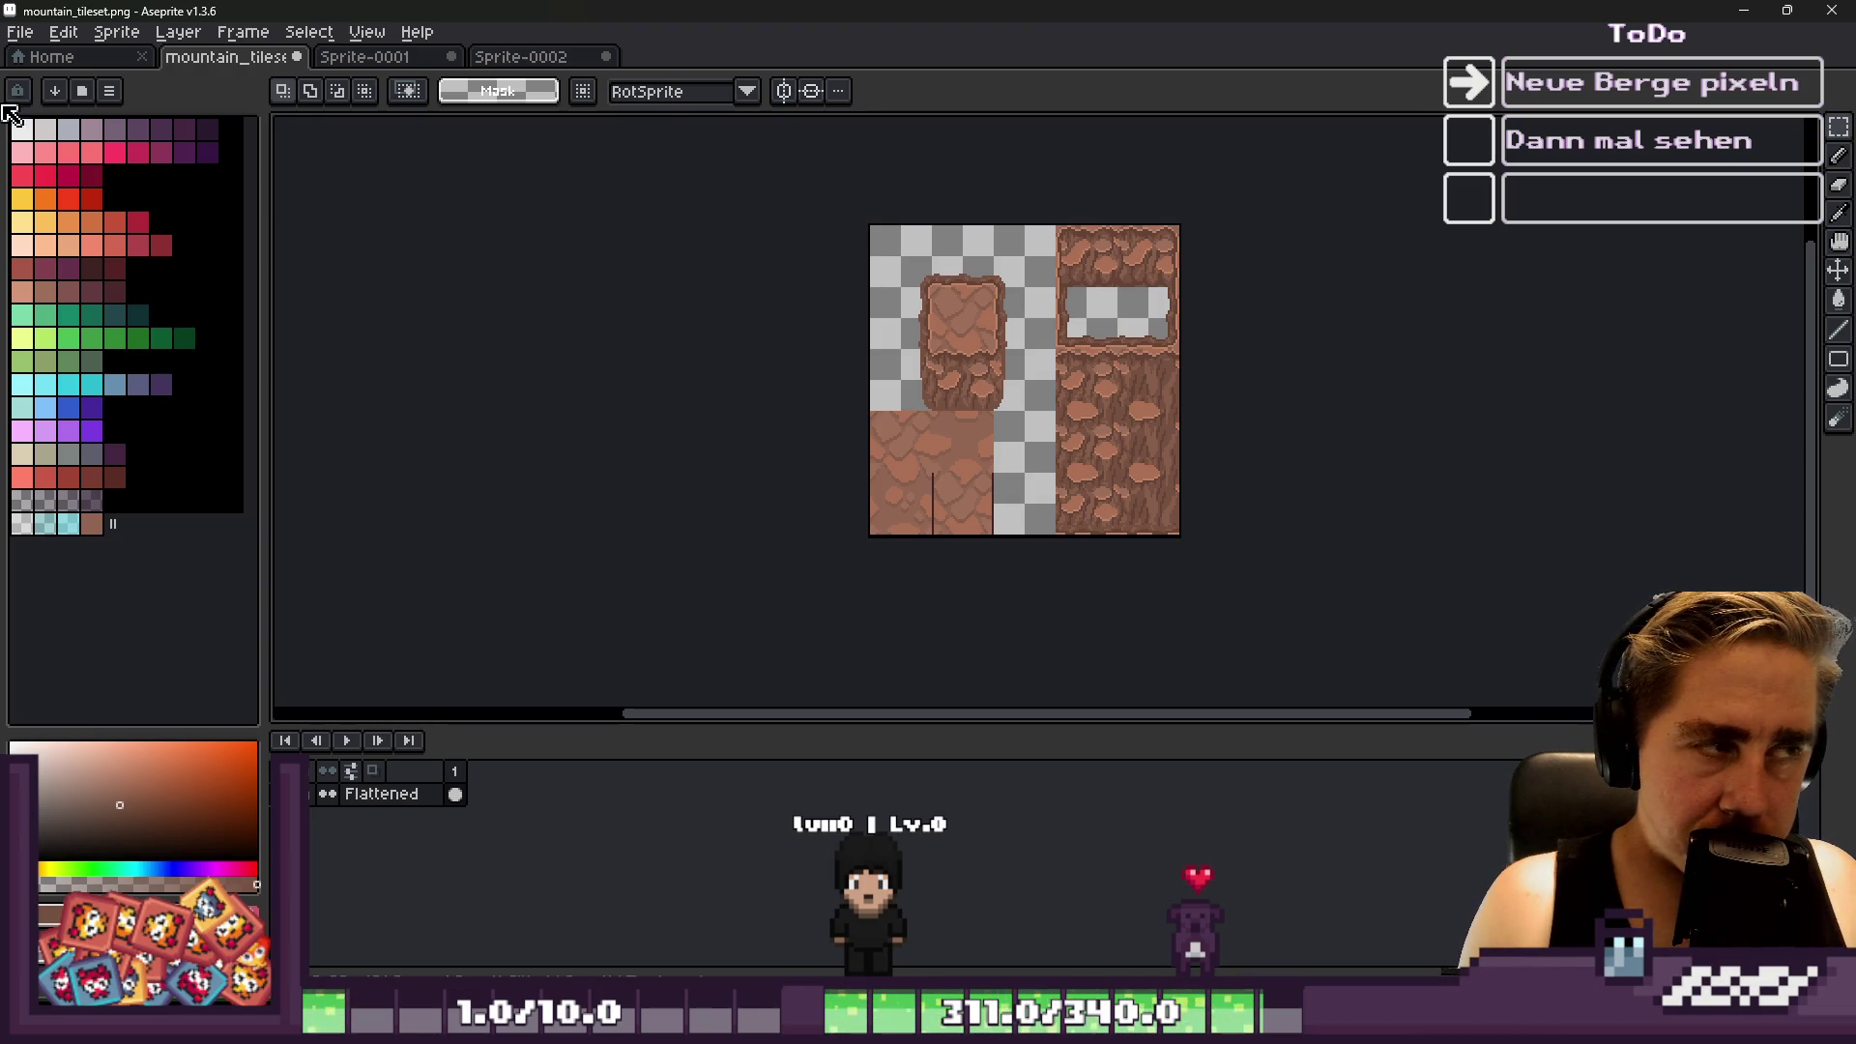
pyautogui.click(121, 43)
# Extend the canvas on the right so its width goes from 160 to 192 px
pyautogui.click(160, 173)
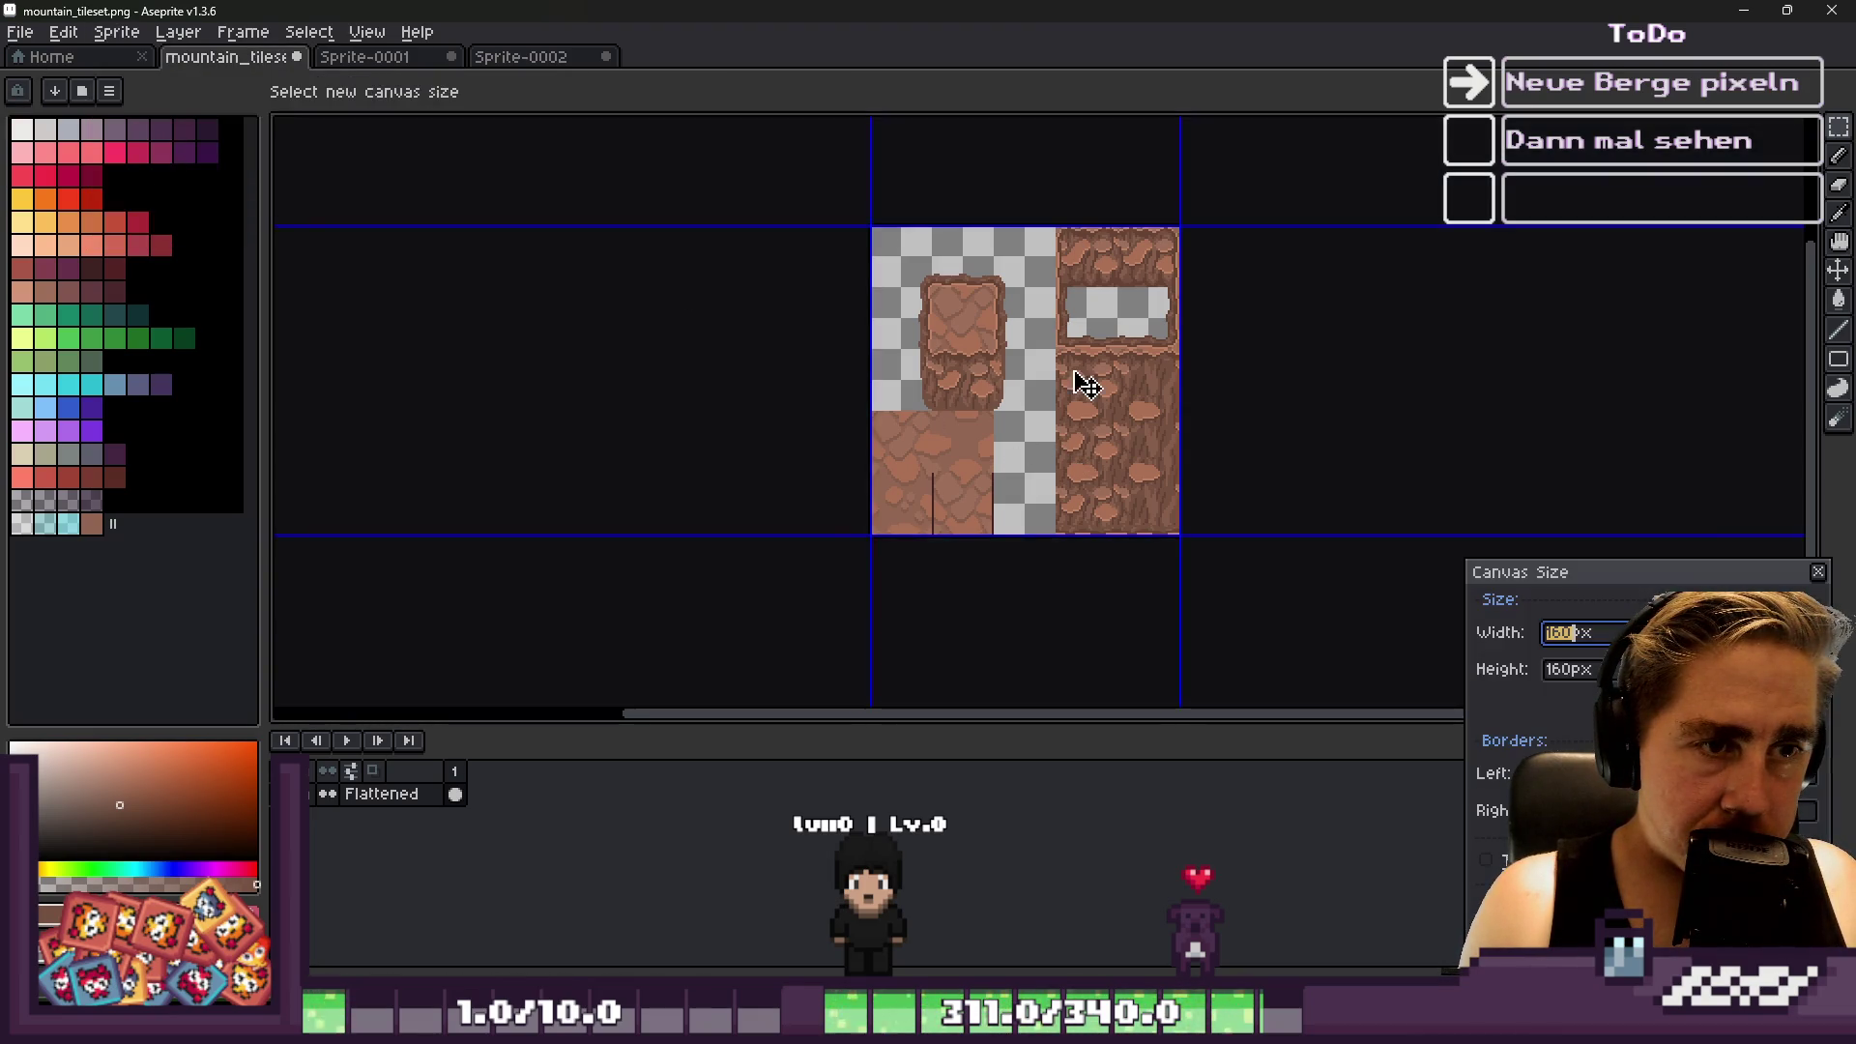
pyautogui.moveTo(1176, 372)
pyautogui.mouseDown()
pyautogui.moveTo(1272, 357)
pyautogui.moveTo(1252, 360)
pyautogui.mouseUp()
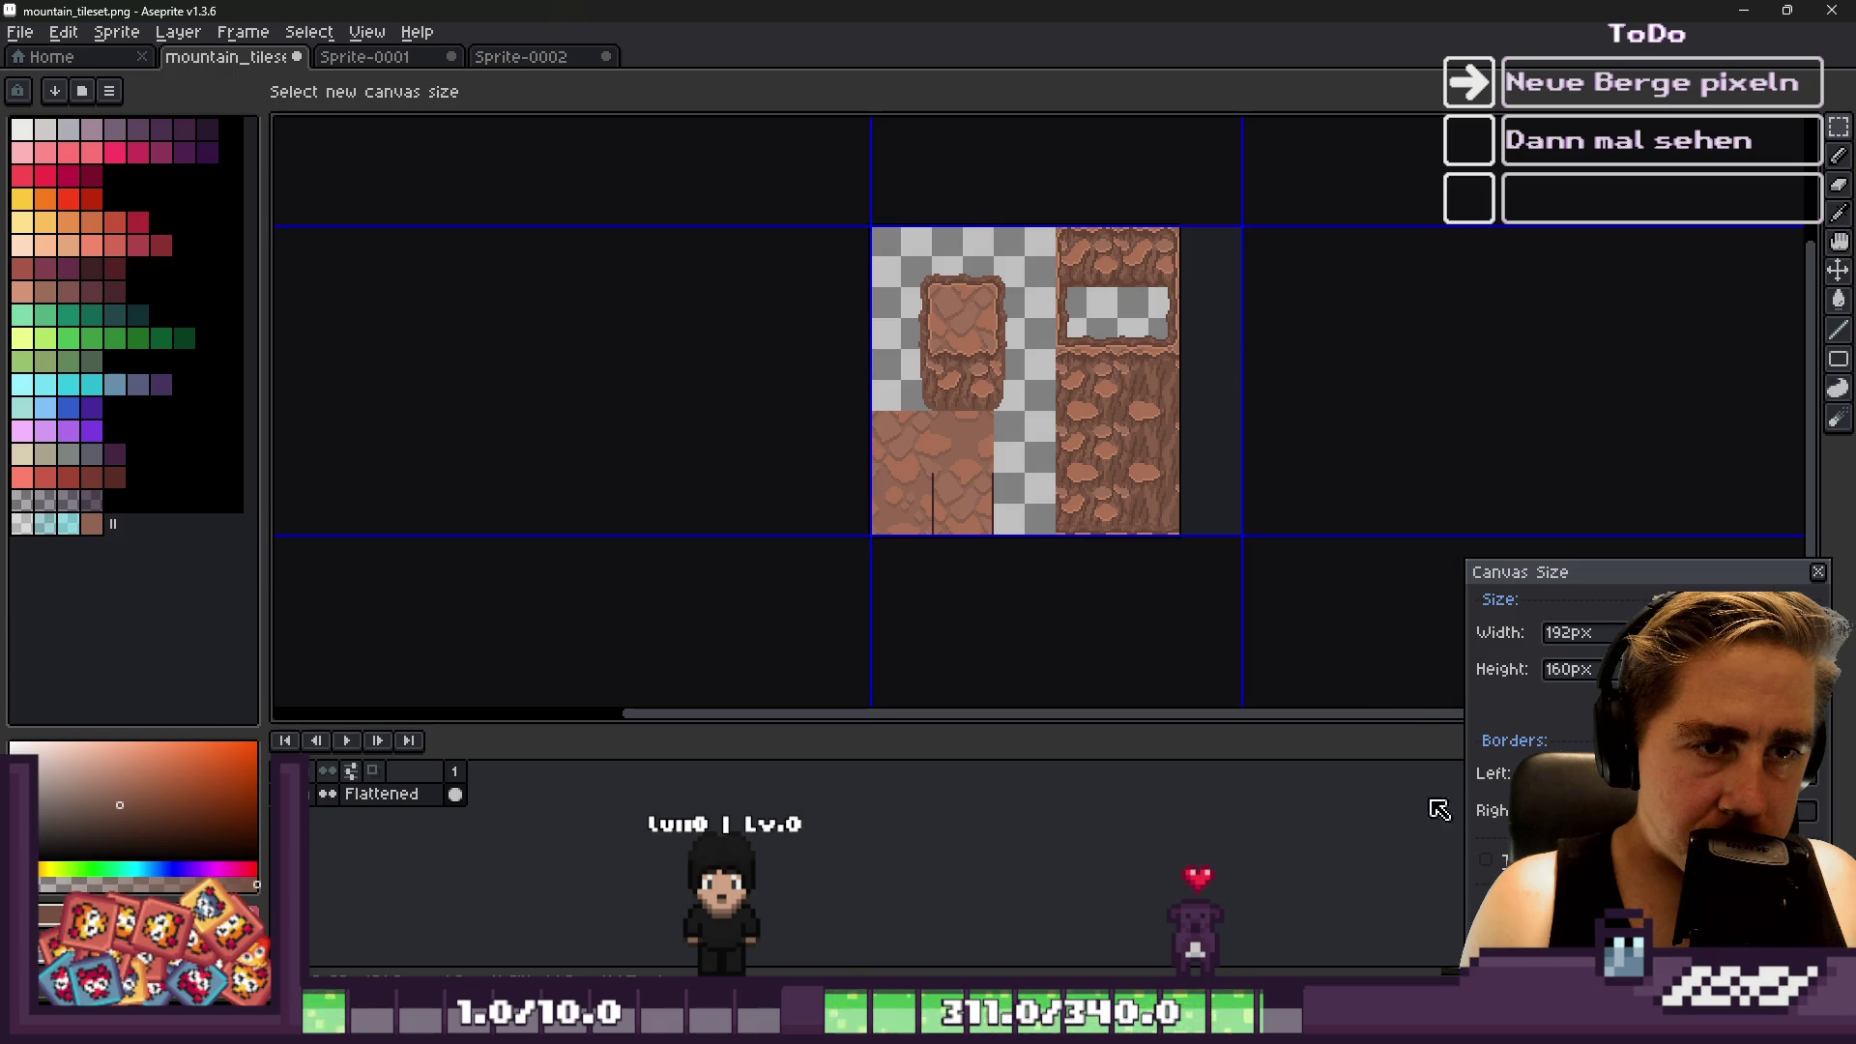
pyautogui.press('Return')
pyautogui.scroll(1, 1041, 429)
pyautogui.scroll(-1, 1041, 428)
pyautogui.scroll(1, 1042, 428)
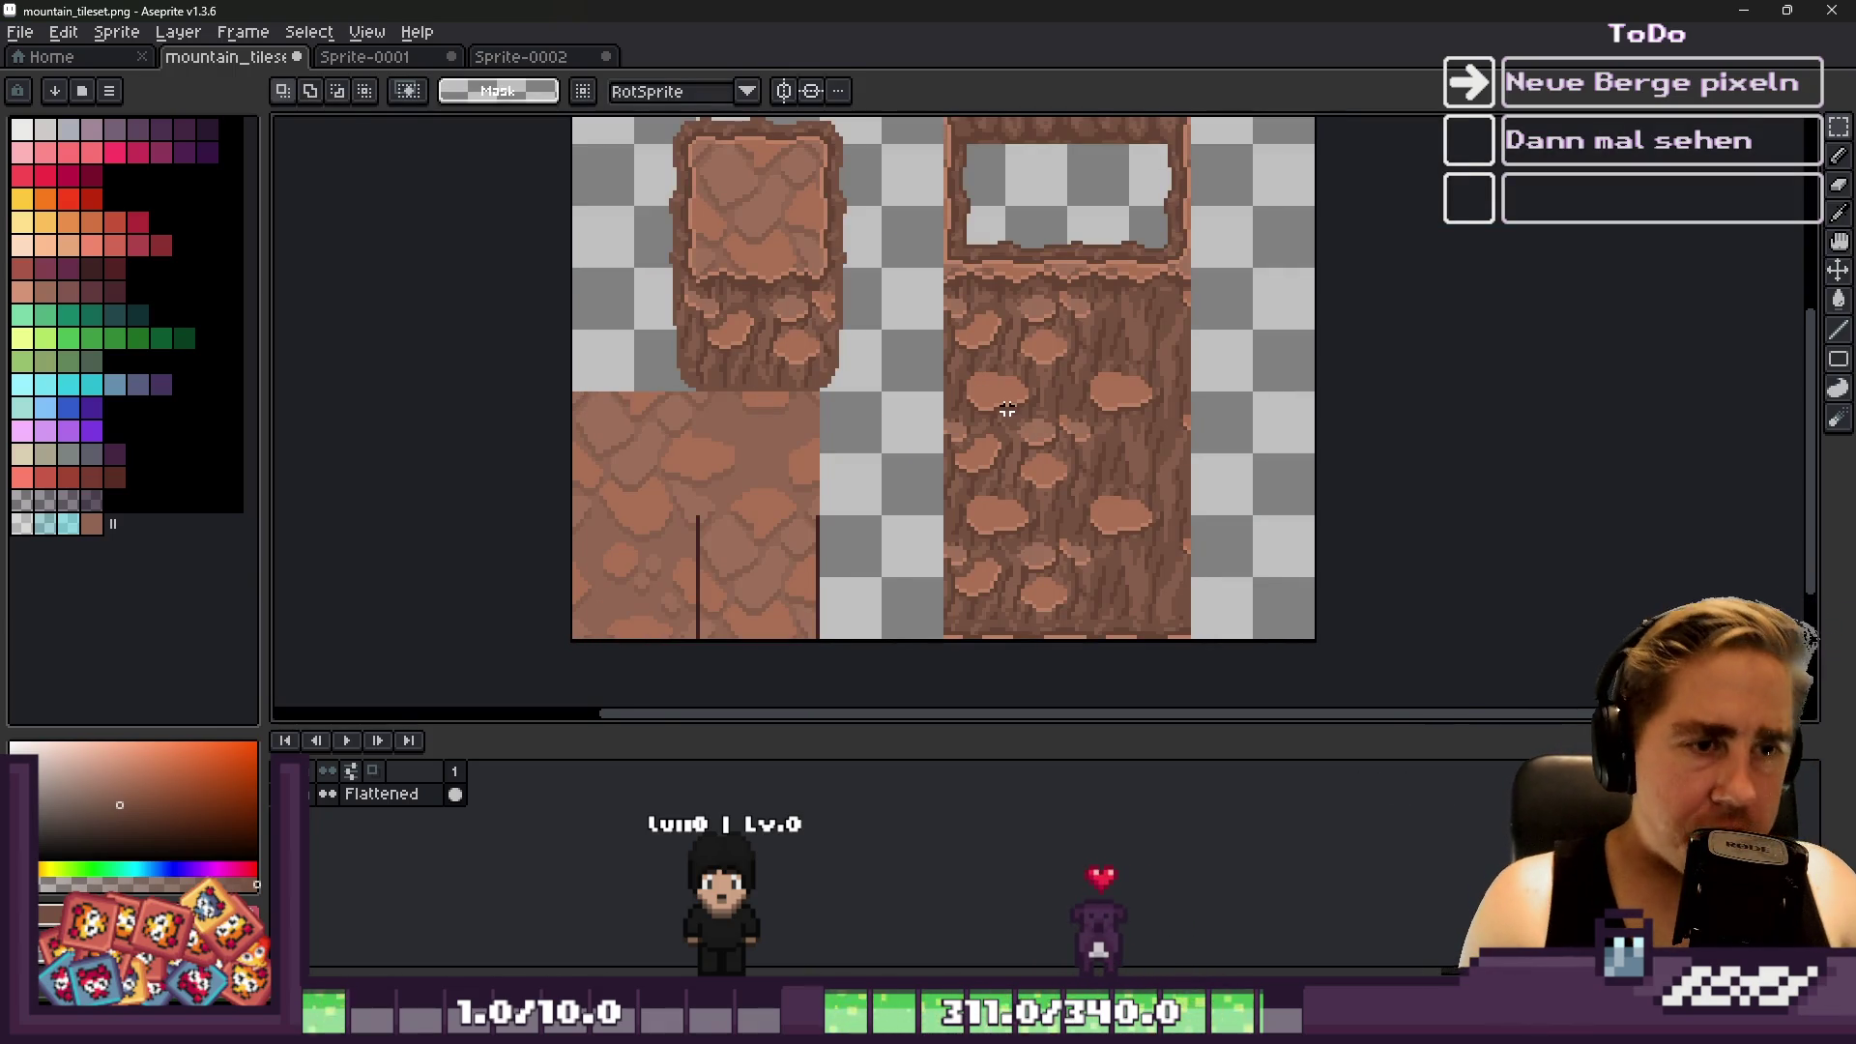
pyautogui.scroll(1, 1010, 409)
# Try moving a 32 px rock-face strip beside the pillar, then undo and deselect
pyautogui.hotkey('ctrl', 'd')
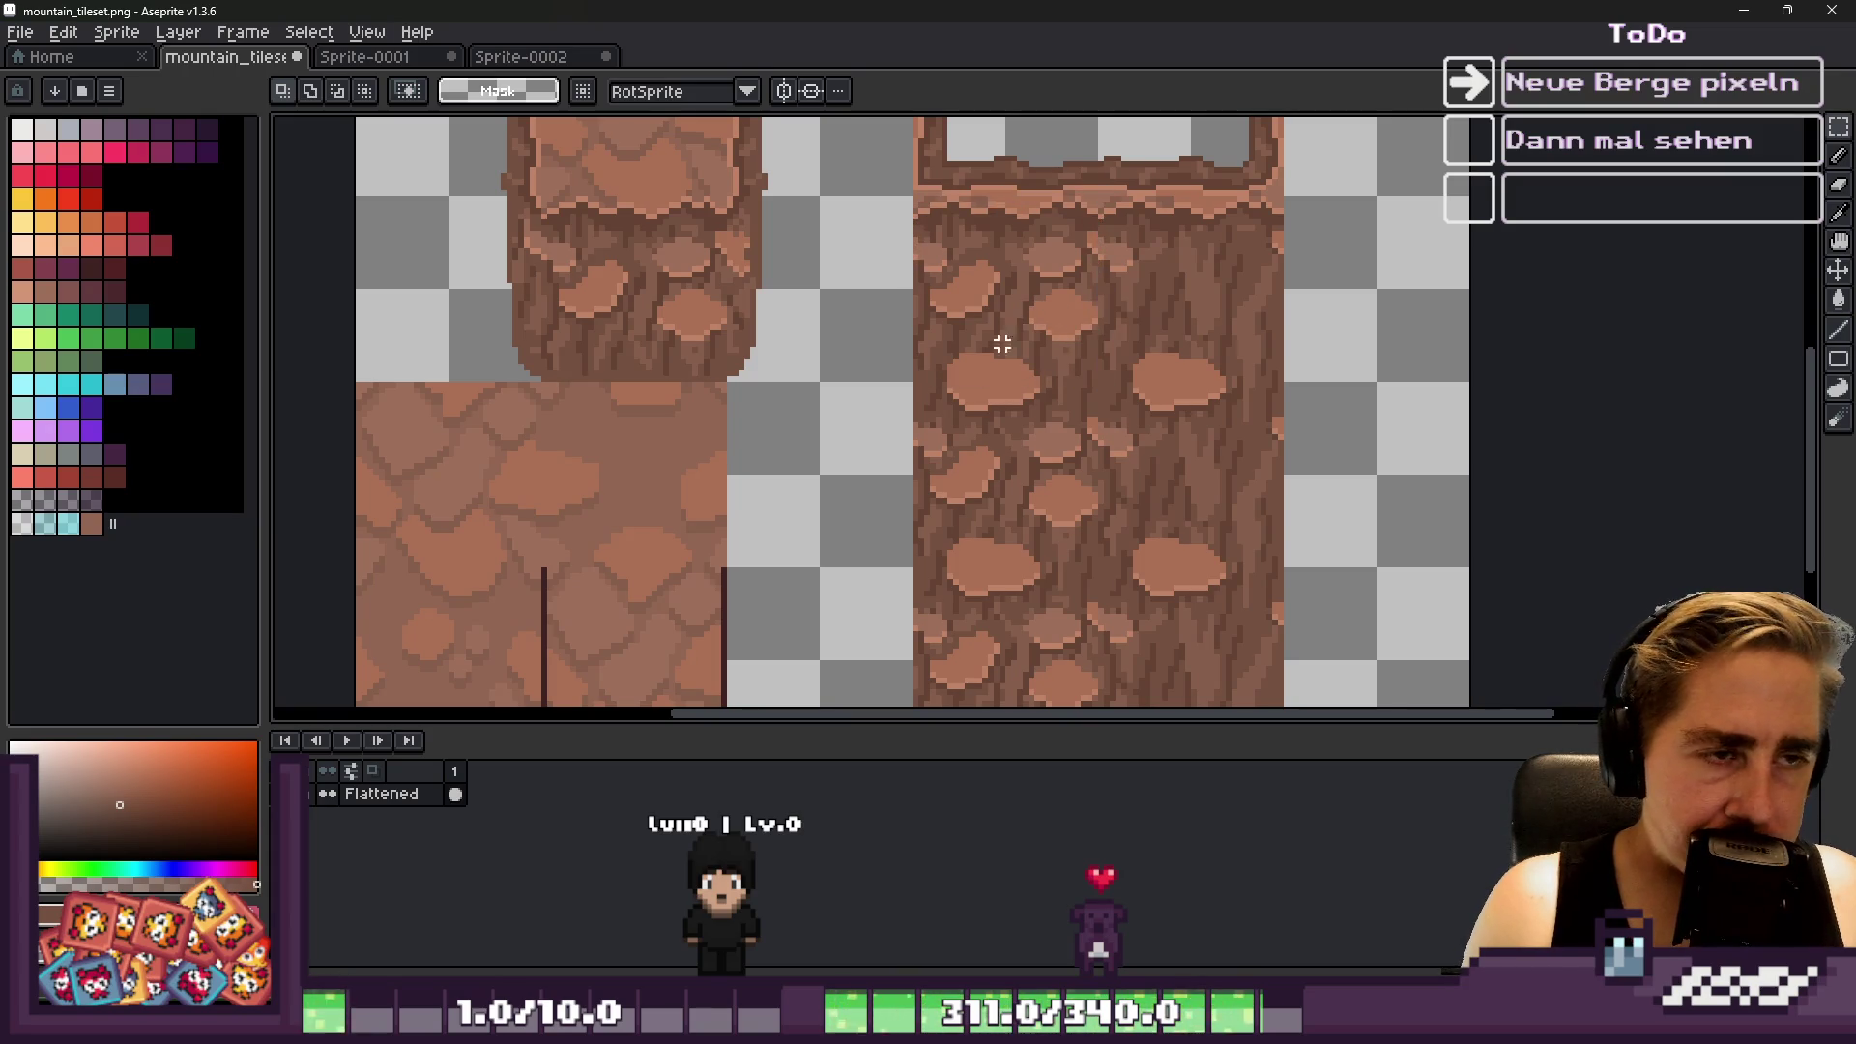
pyautogui.moveTo(1003, 334)
pyautogui.mouseDown()
pyautogui.moveTo(1003, 299)
pyautogui.moveTo(1006, 357)
pyautogui.moveTo(944, 460)
pyautogui.moveTo(938, 600)
pyautogui.mouseUp()
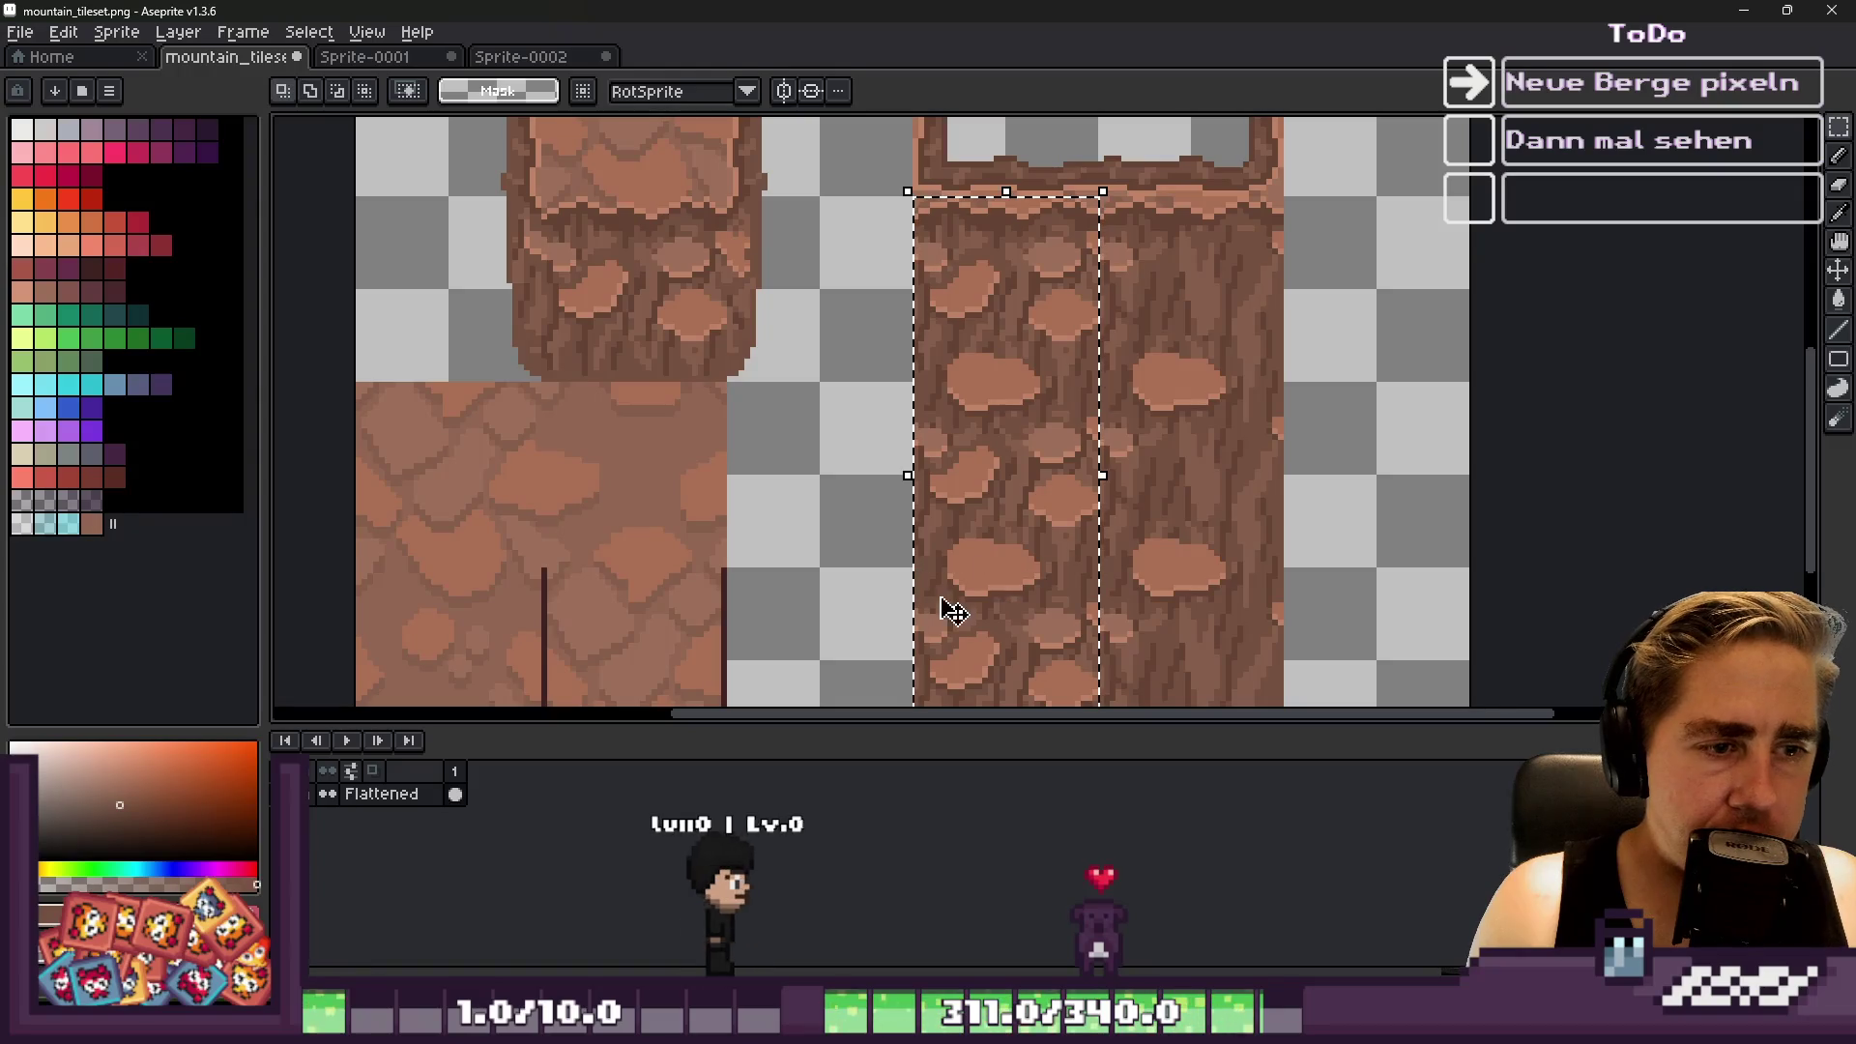
pyautogui.moveTo(974, 416); pyautogui.dragTo(798, 422)
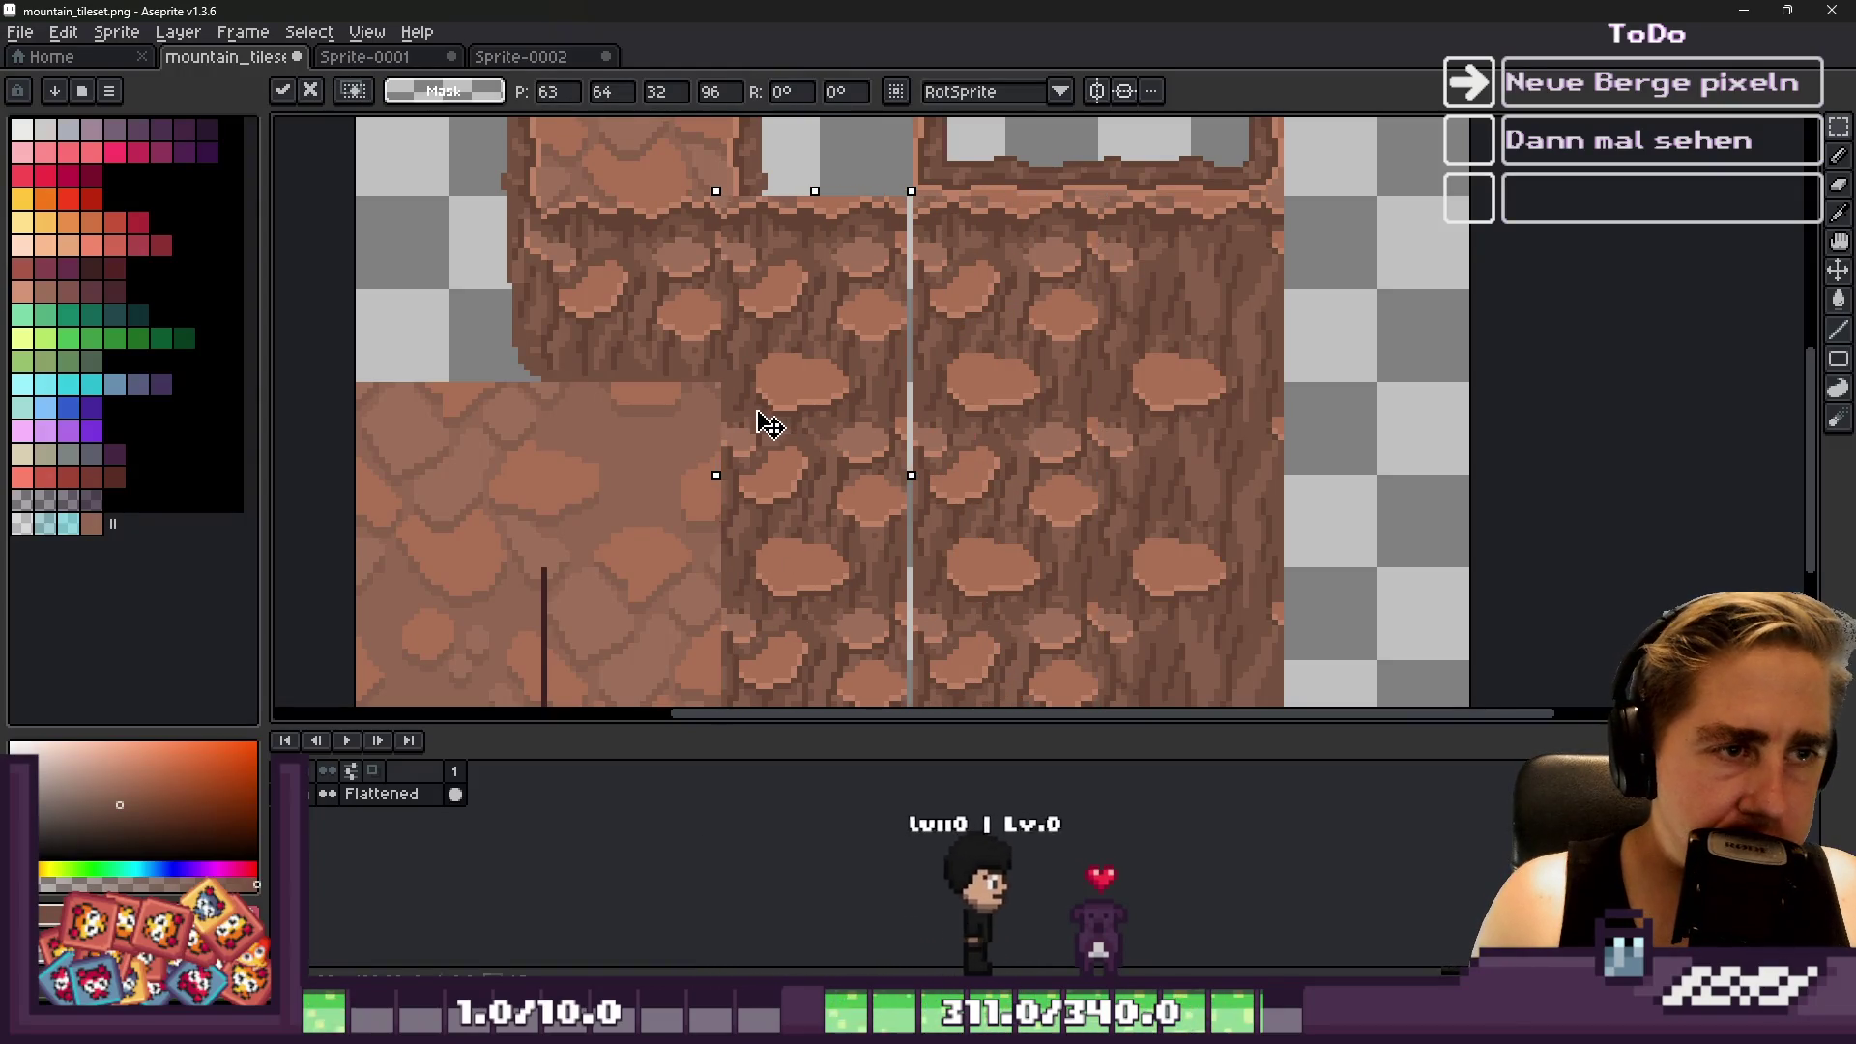
pyautogui.hotkey('ctrl', 'z')
pyautogui.hotkey('ctrl', 'd')
pyautogui.scroll(-1, 962, 382)
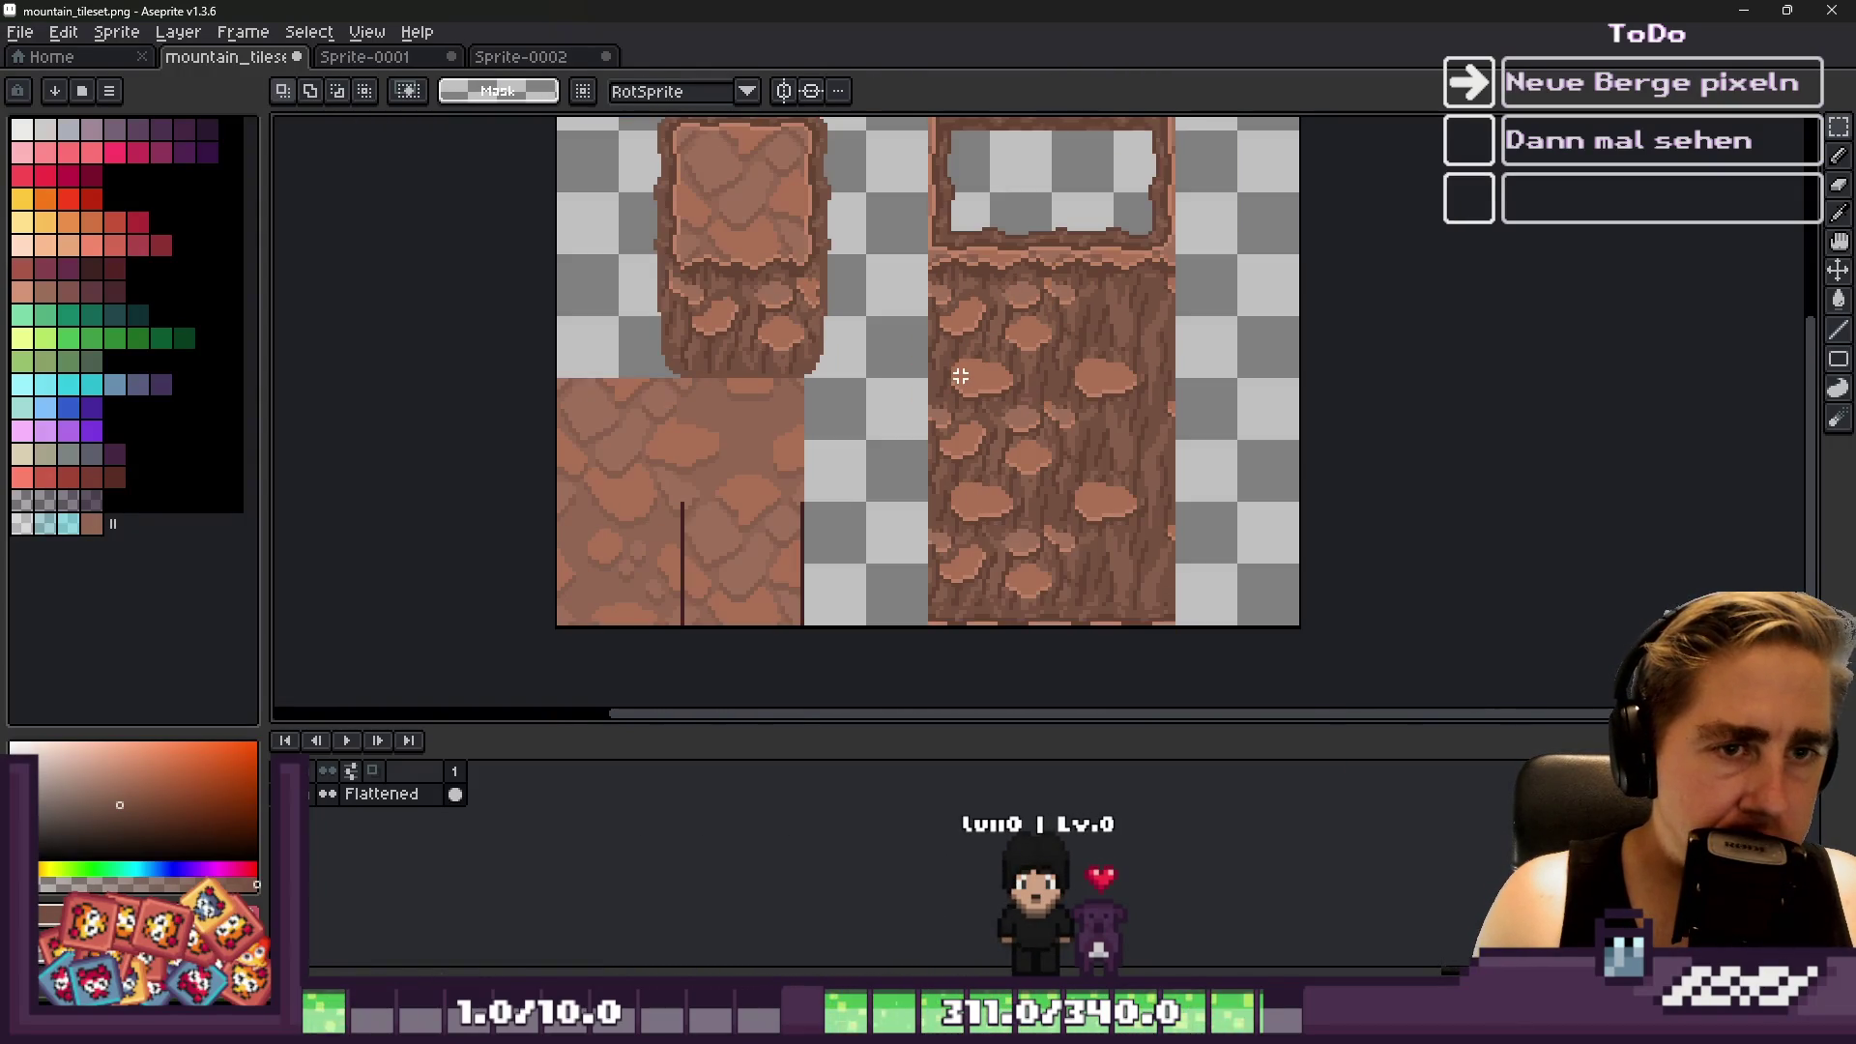
pyautogui.click(114, 32)
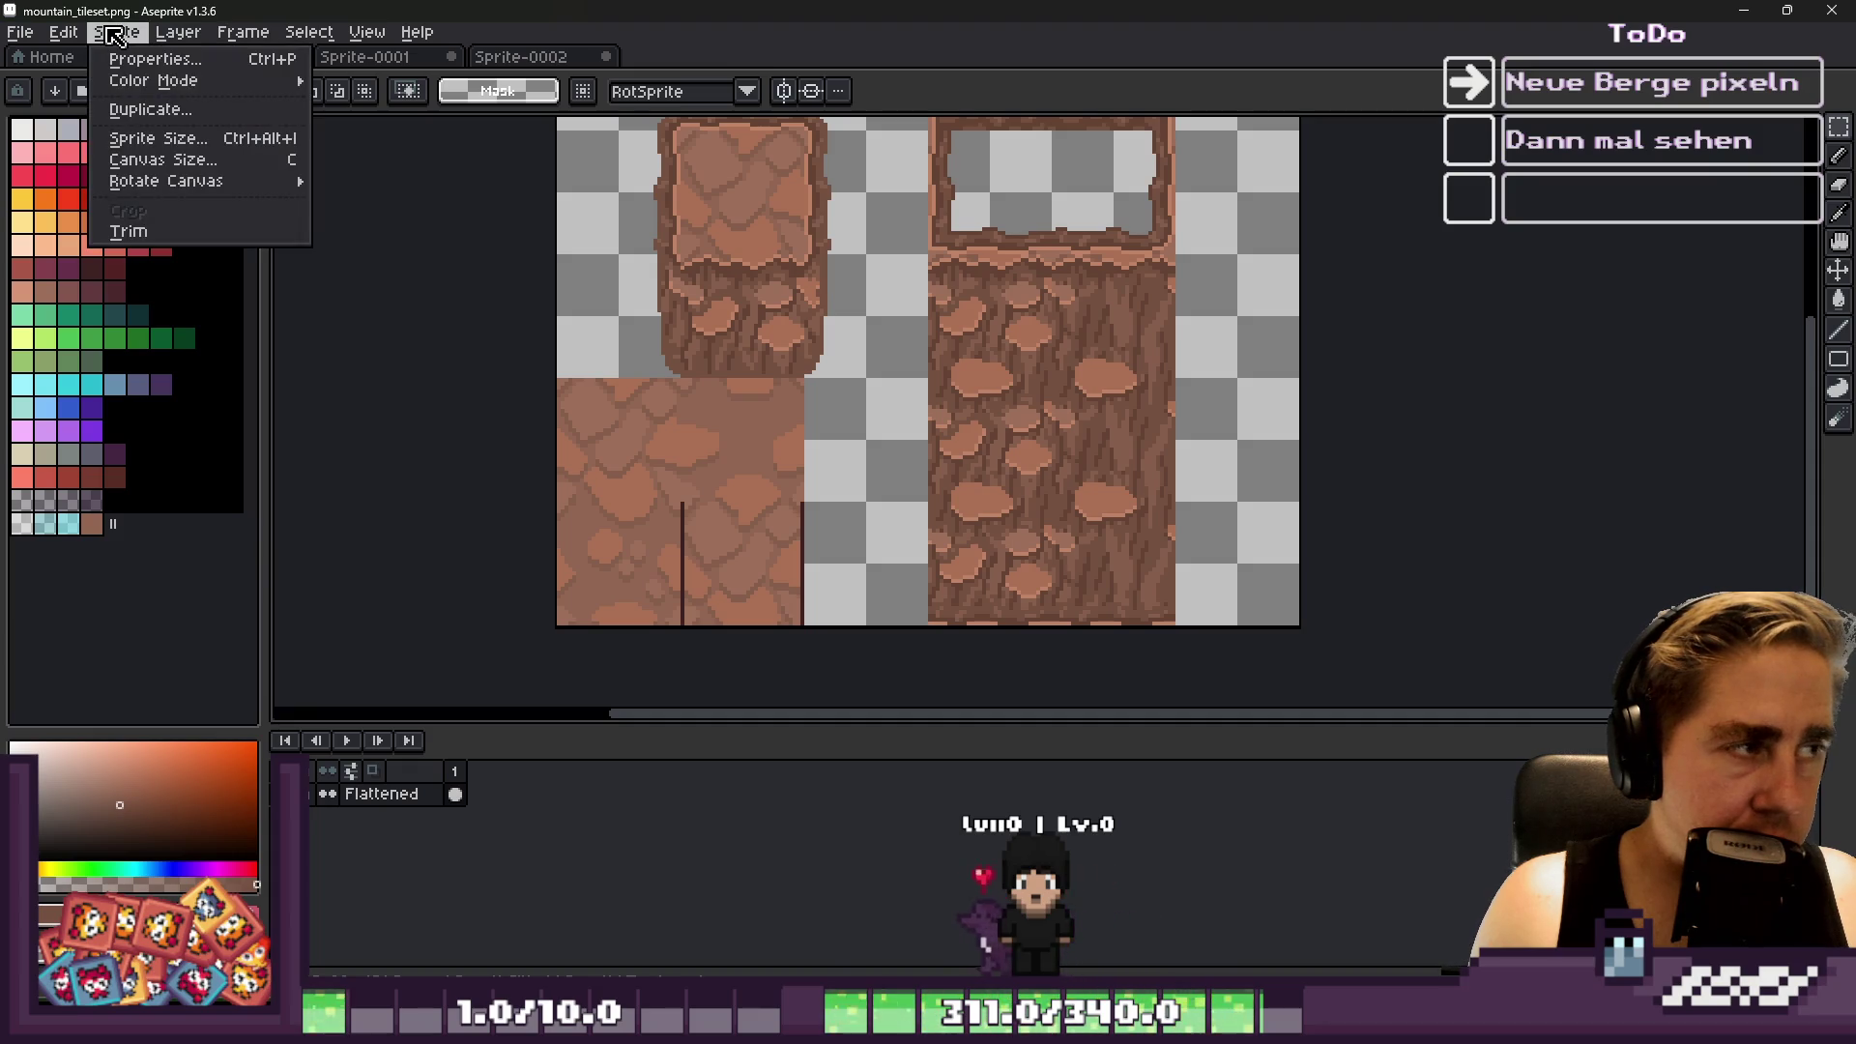
# Set the canvas width to 224 px in Canvas Size
pyautogui.click(145, 158)
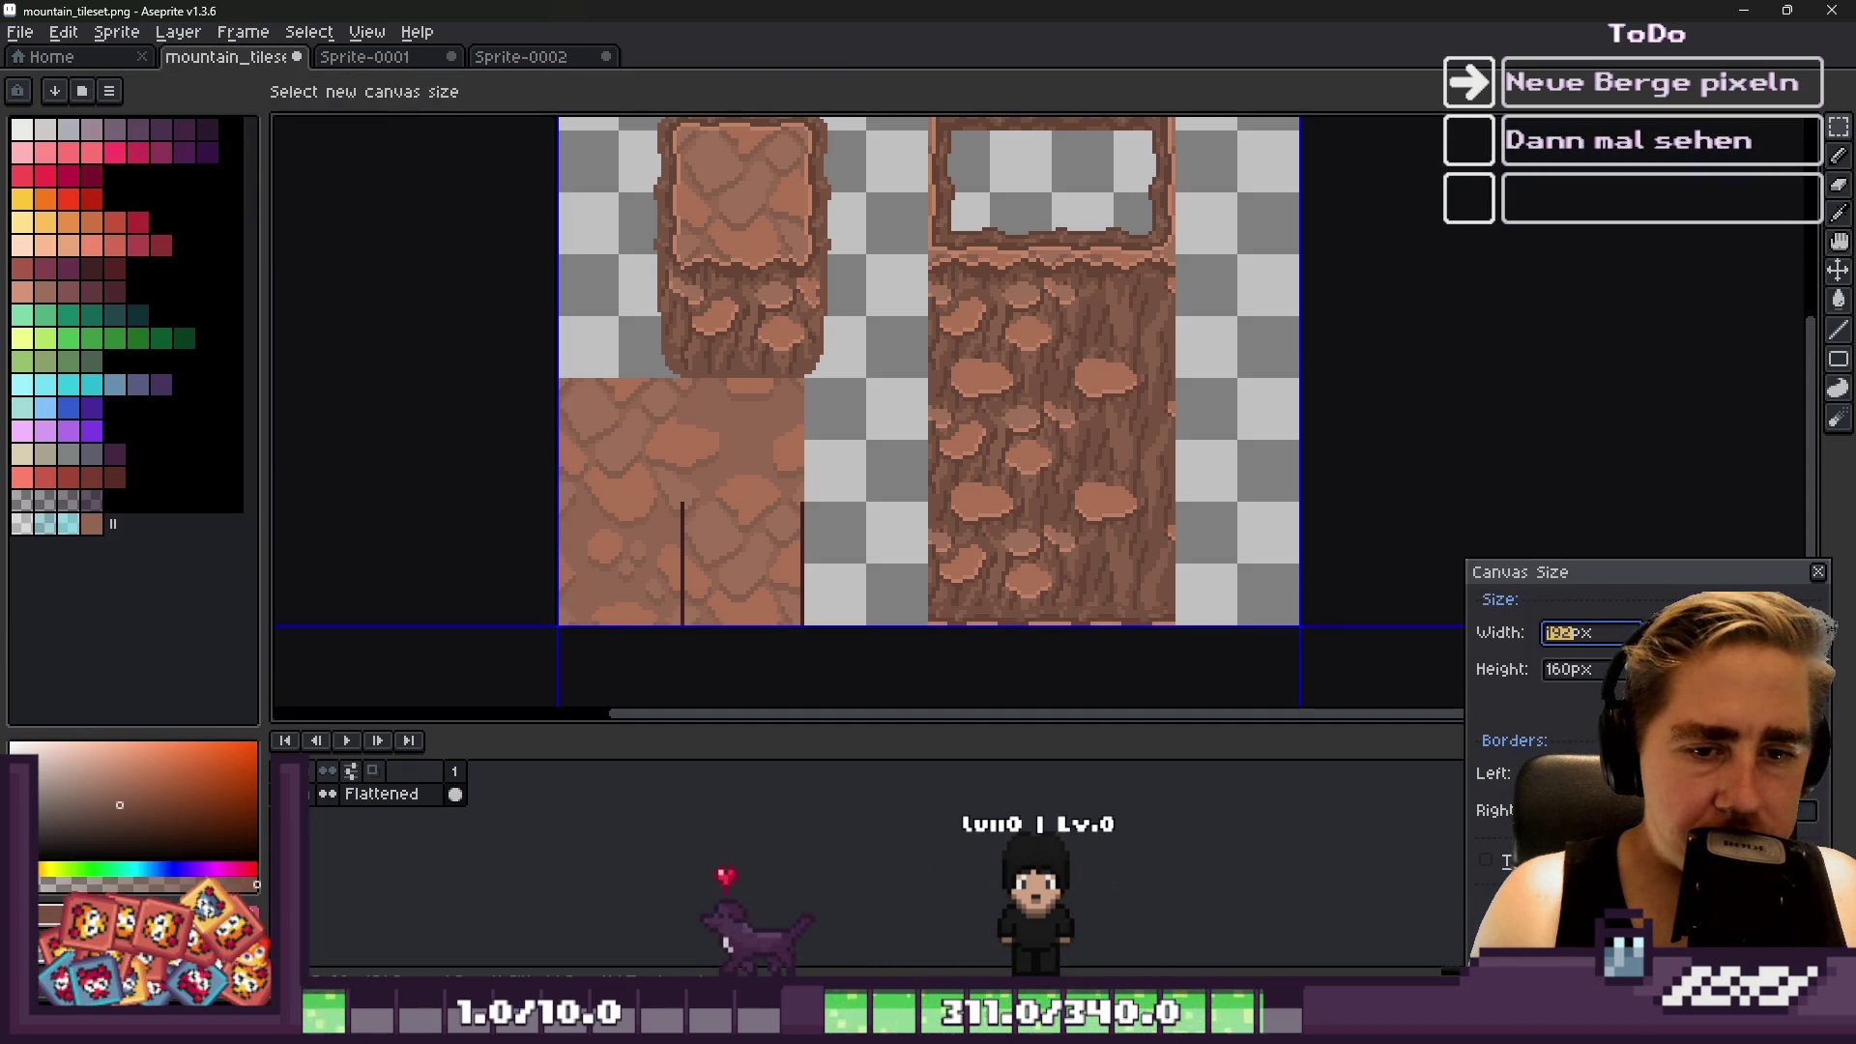
pyautogui.write('224')
pyautogui.press('Return')
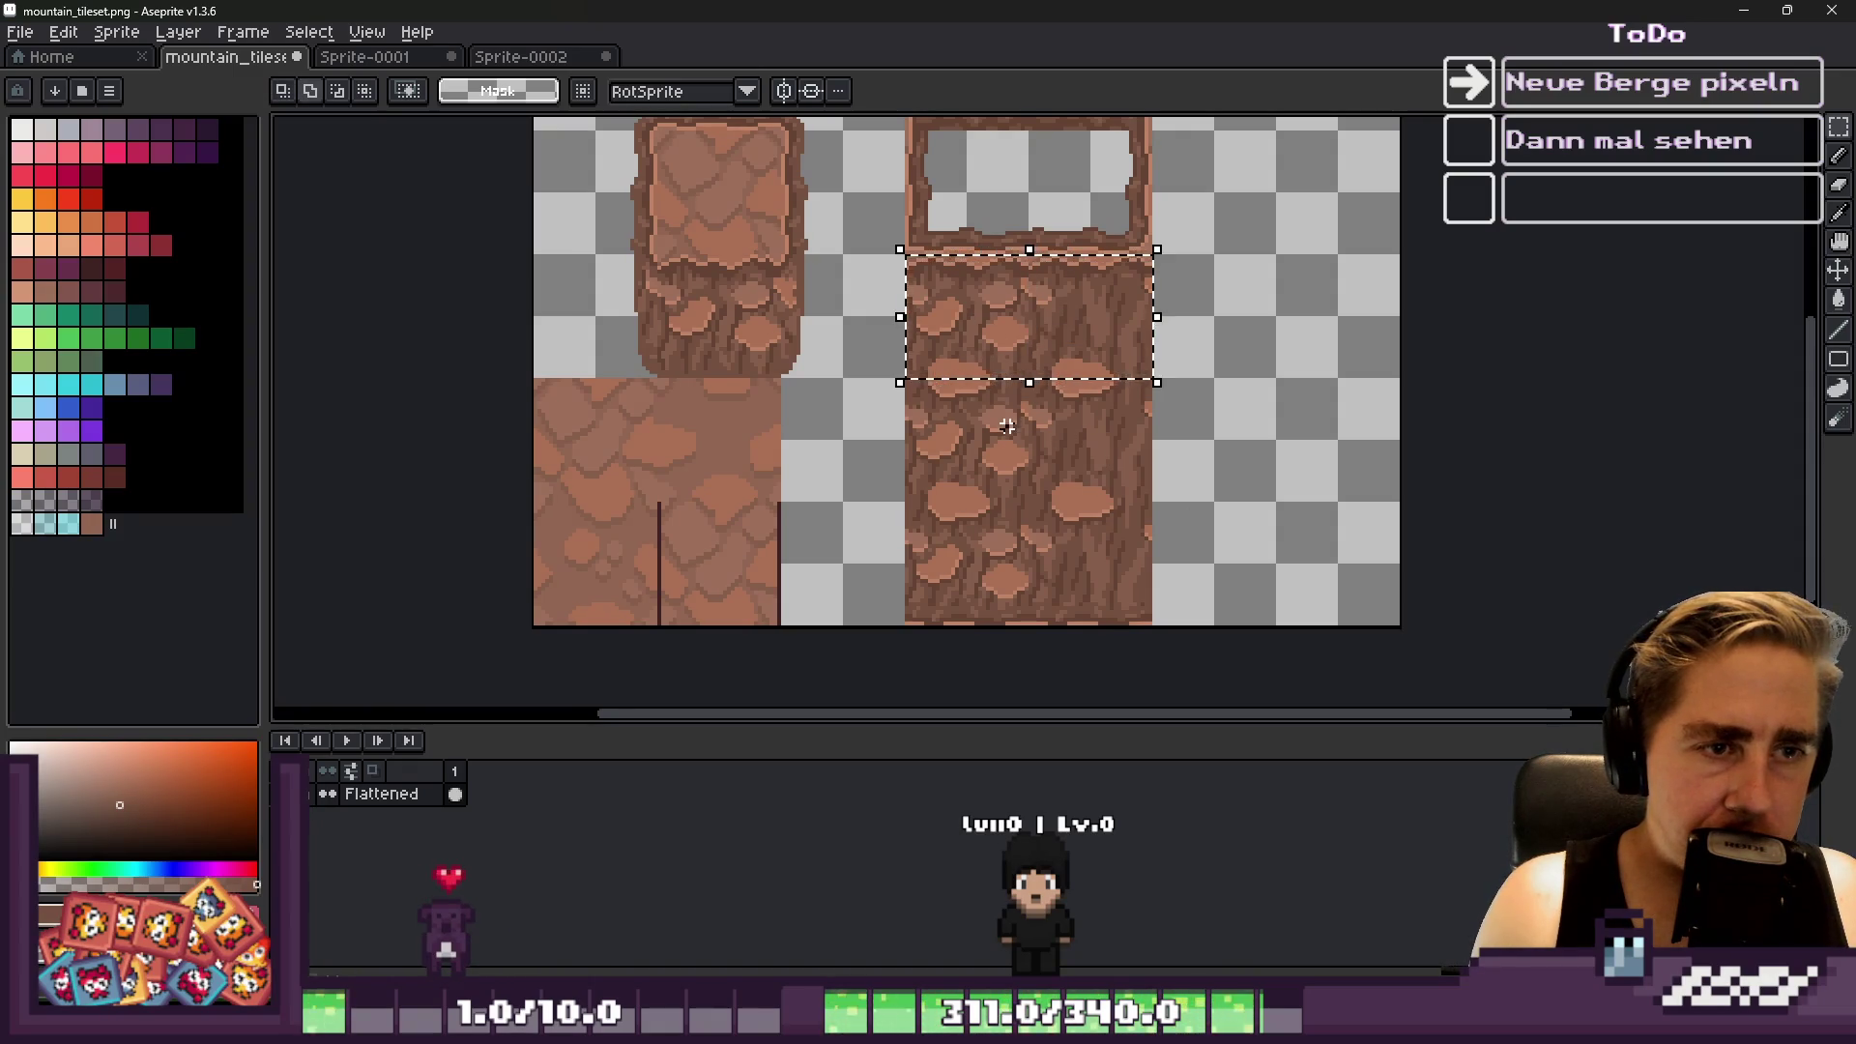
# Select the upper part of the rock slab and try shifting it right, cancelling the move
pyautogui.moveTo(1010, 546); pyautogui.dragTo(1084, 573)
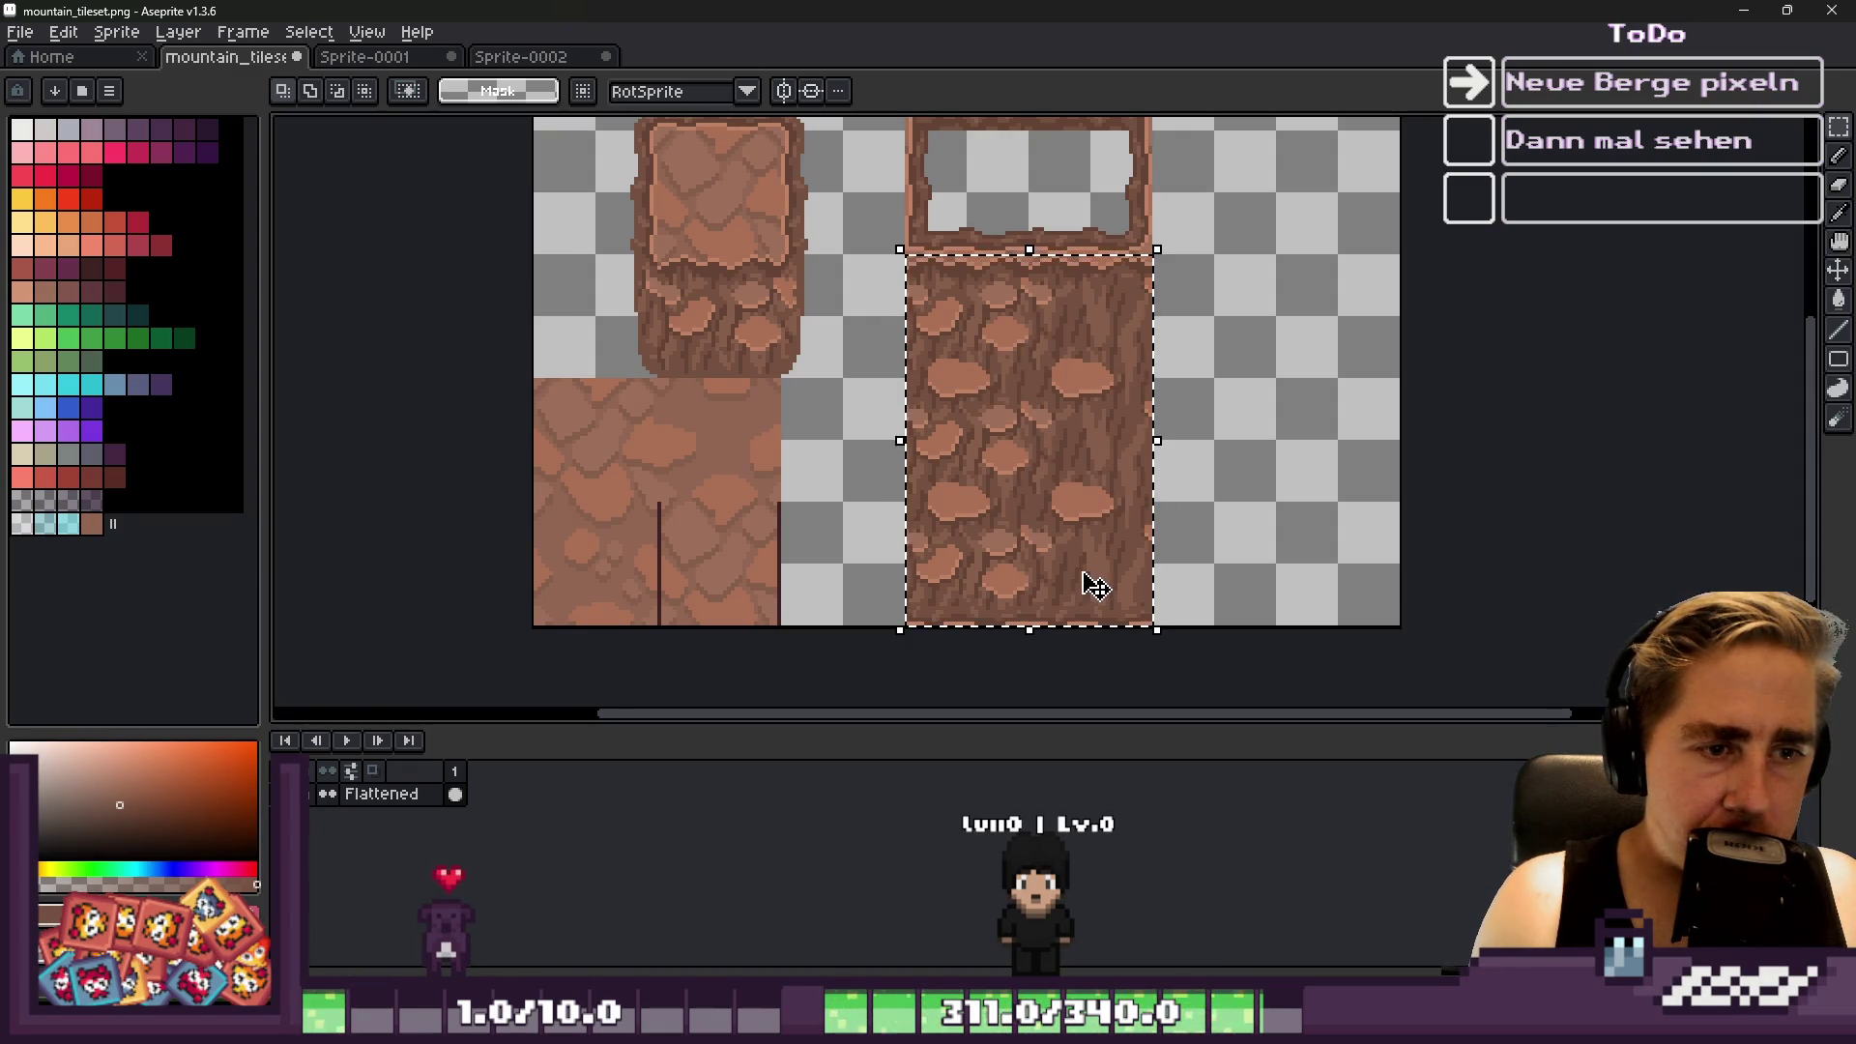
pyautogui.hotkey('ctrl', 'd')
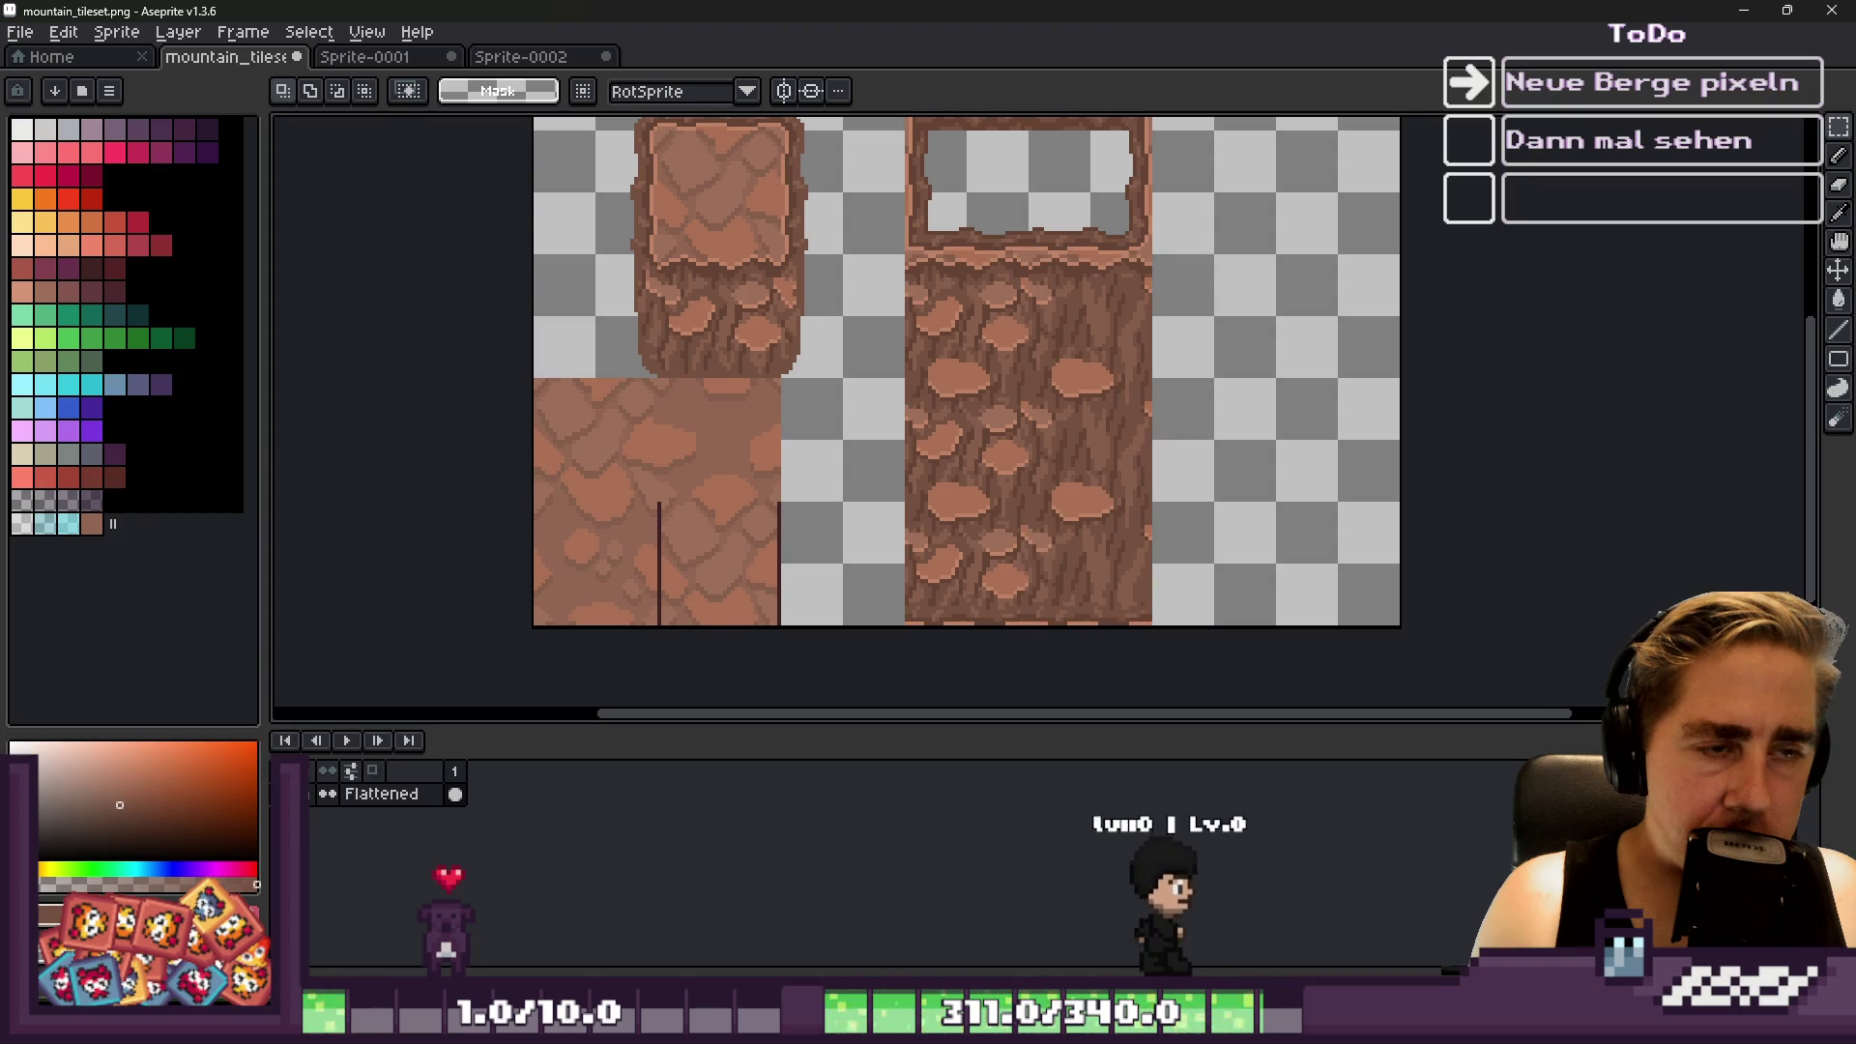
pyautogui.moveTo(929, 315); pyautogui.dragTo(1006, 377)
pyautogui.hotkey('ctrl', 'd')
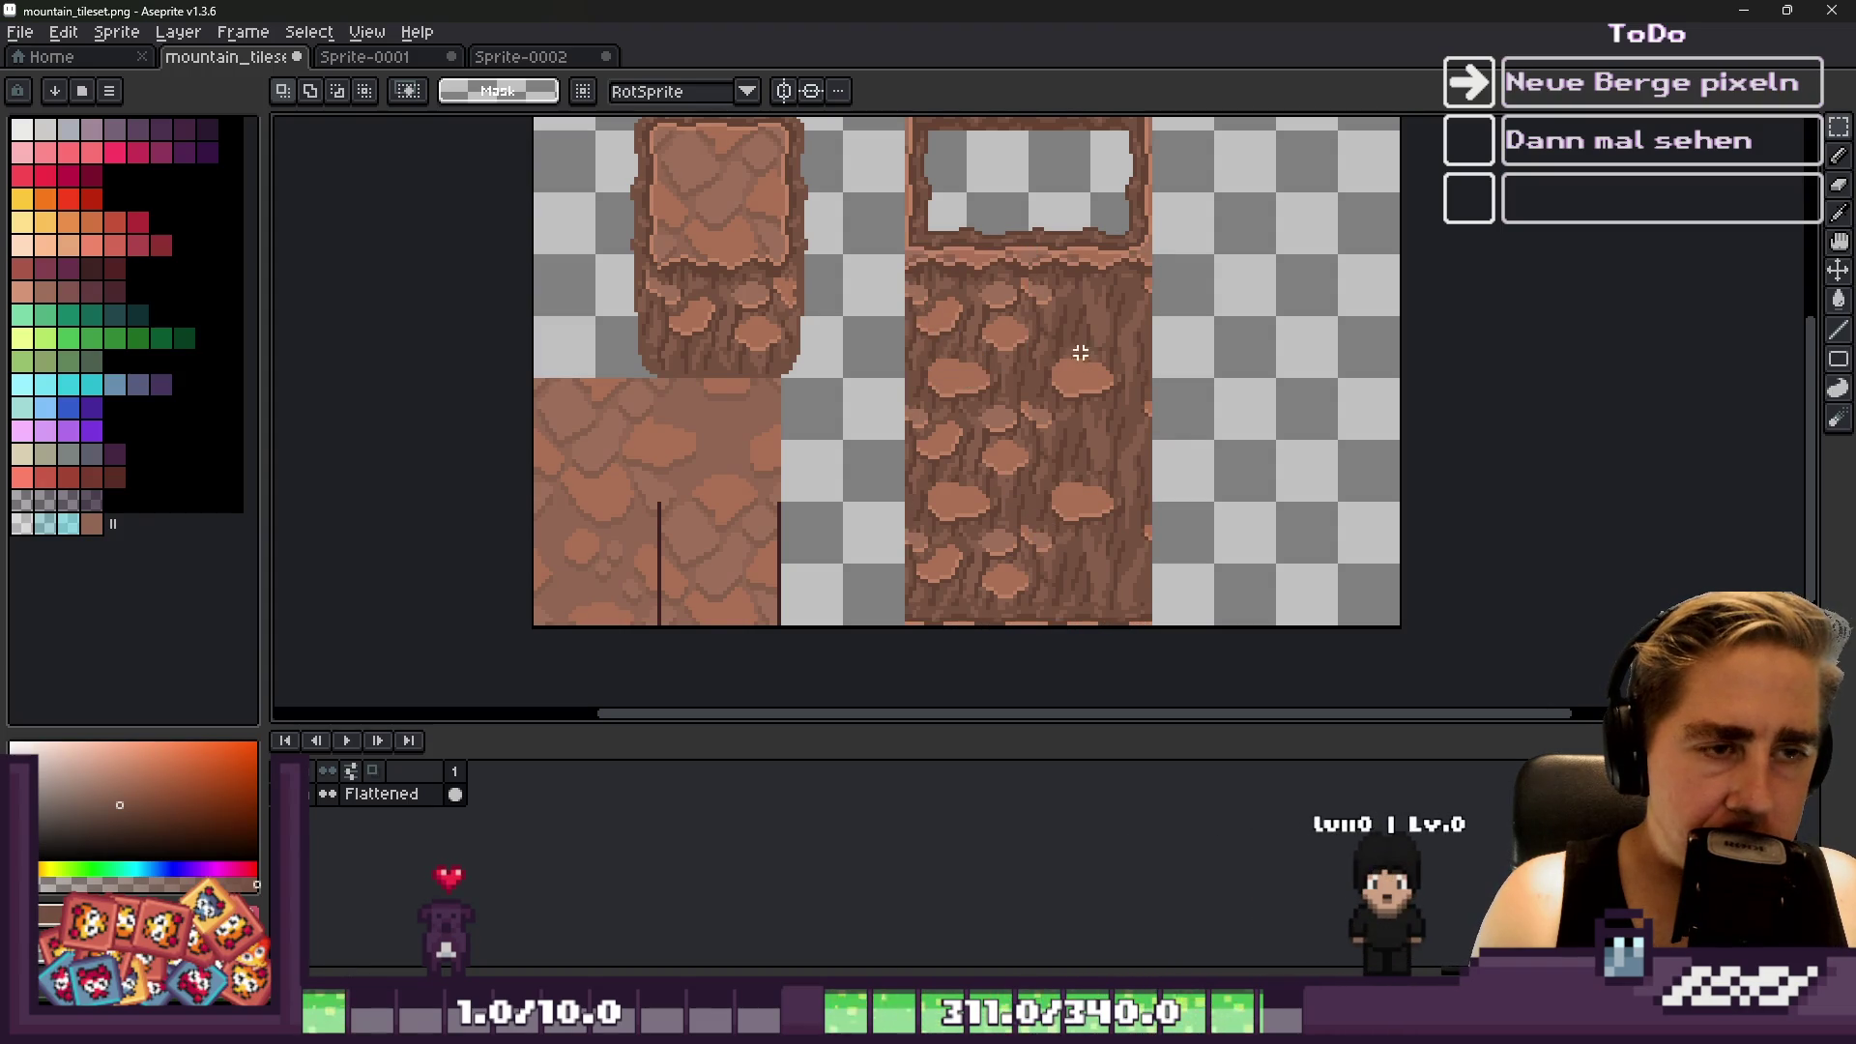
pyautogui.moveTo(914, 261)
pyautogui.mouseDown()
pyautogui.moveTo(1025, 373)
pyautogui.moveTo(1068, 322)
pyautogui.mouseUp()
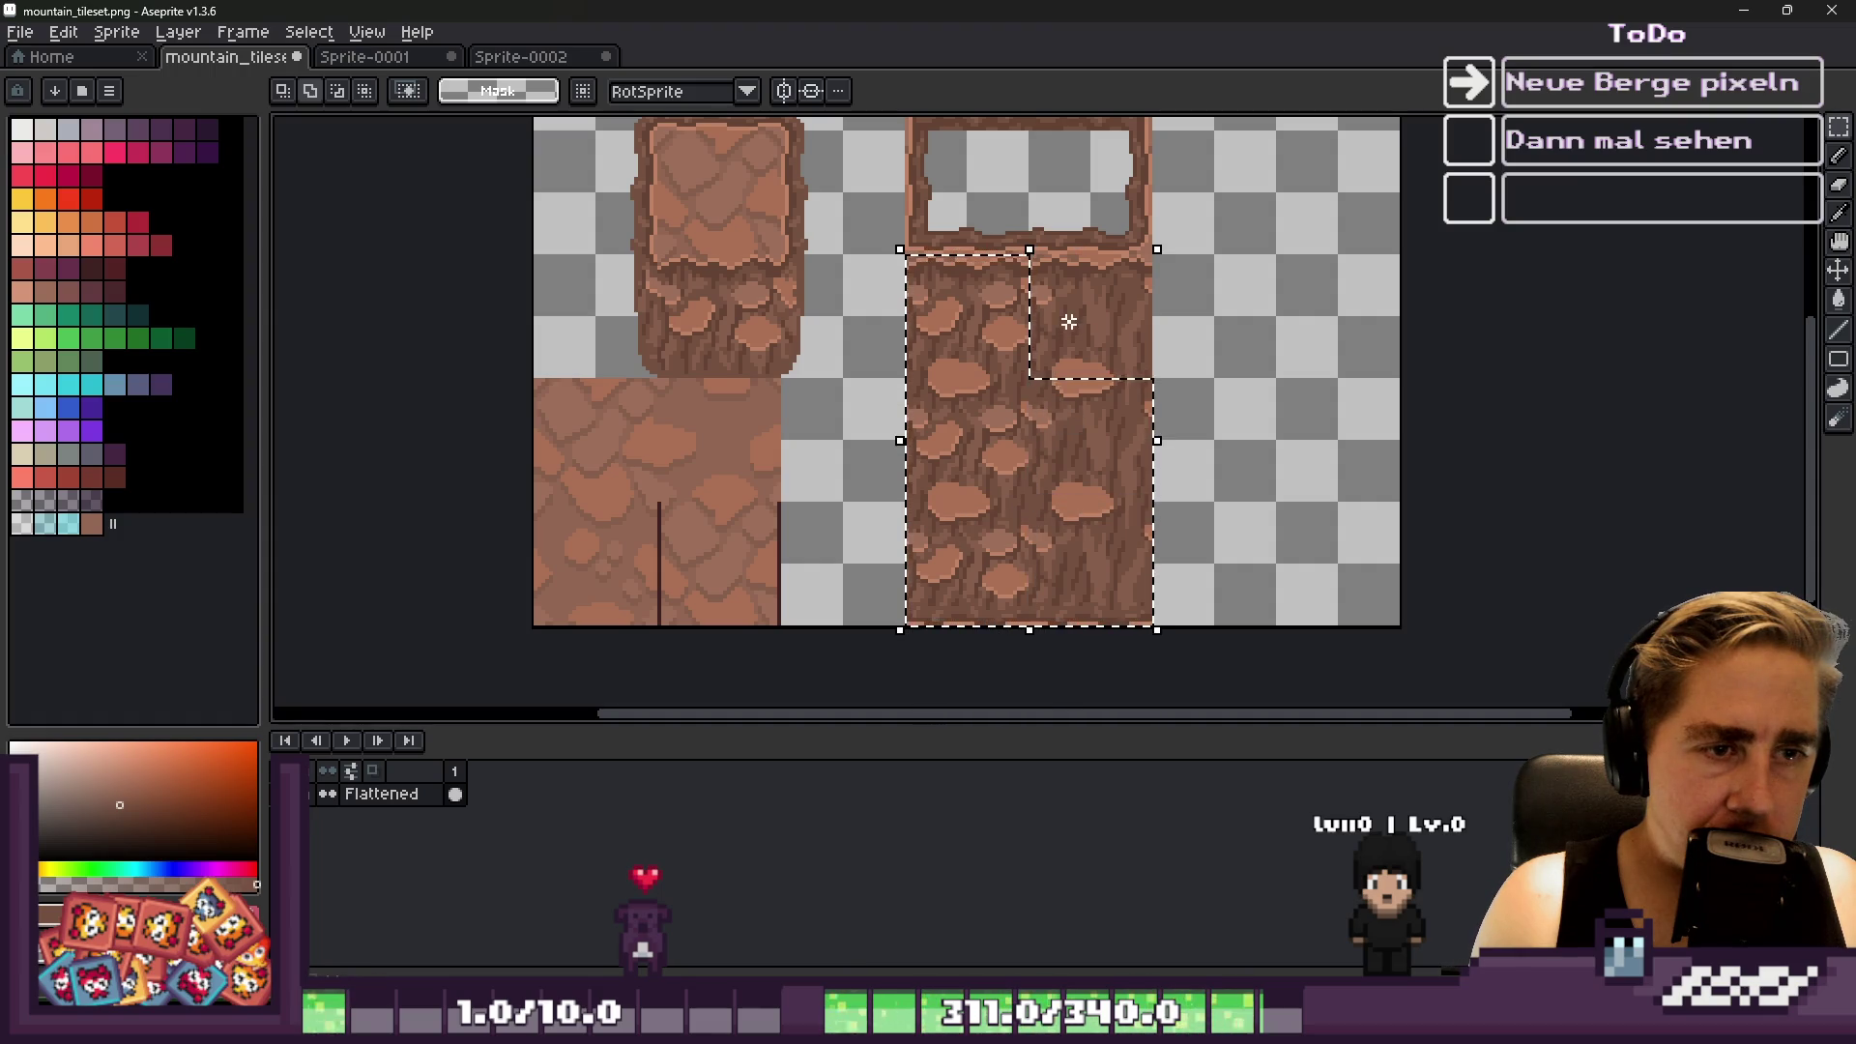
pyautogui.moveTo(922, 323); pyautogui.dragTo(1164, 364)
pyautogui.press('Escape')
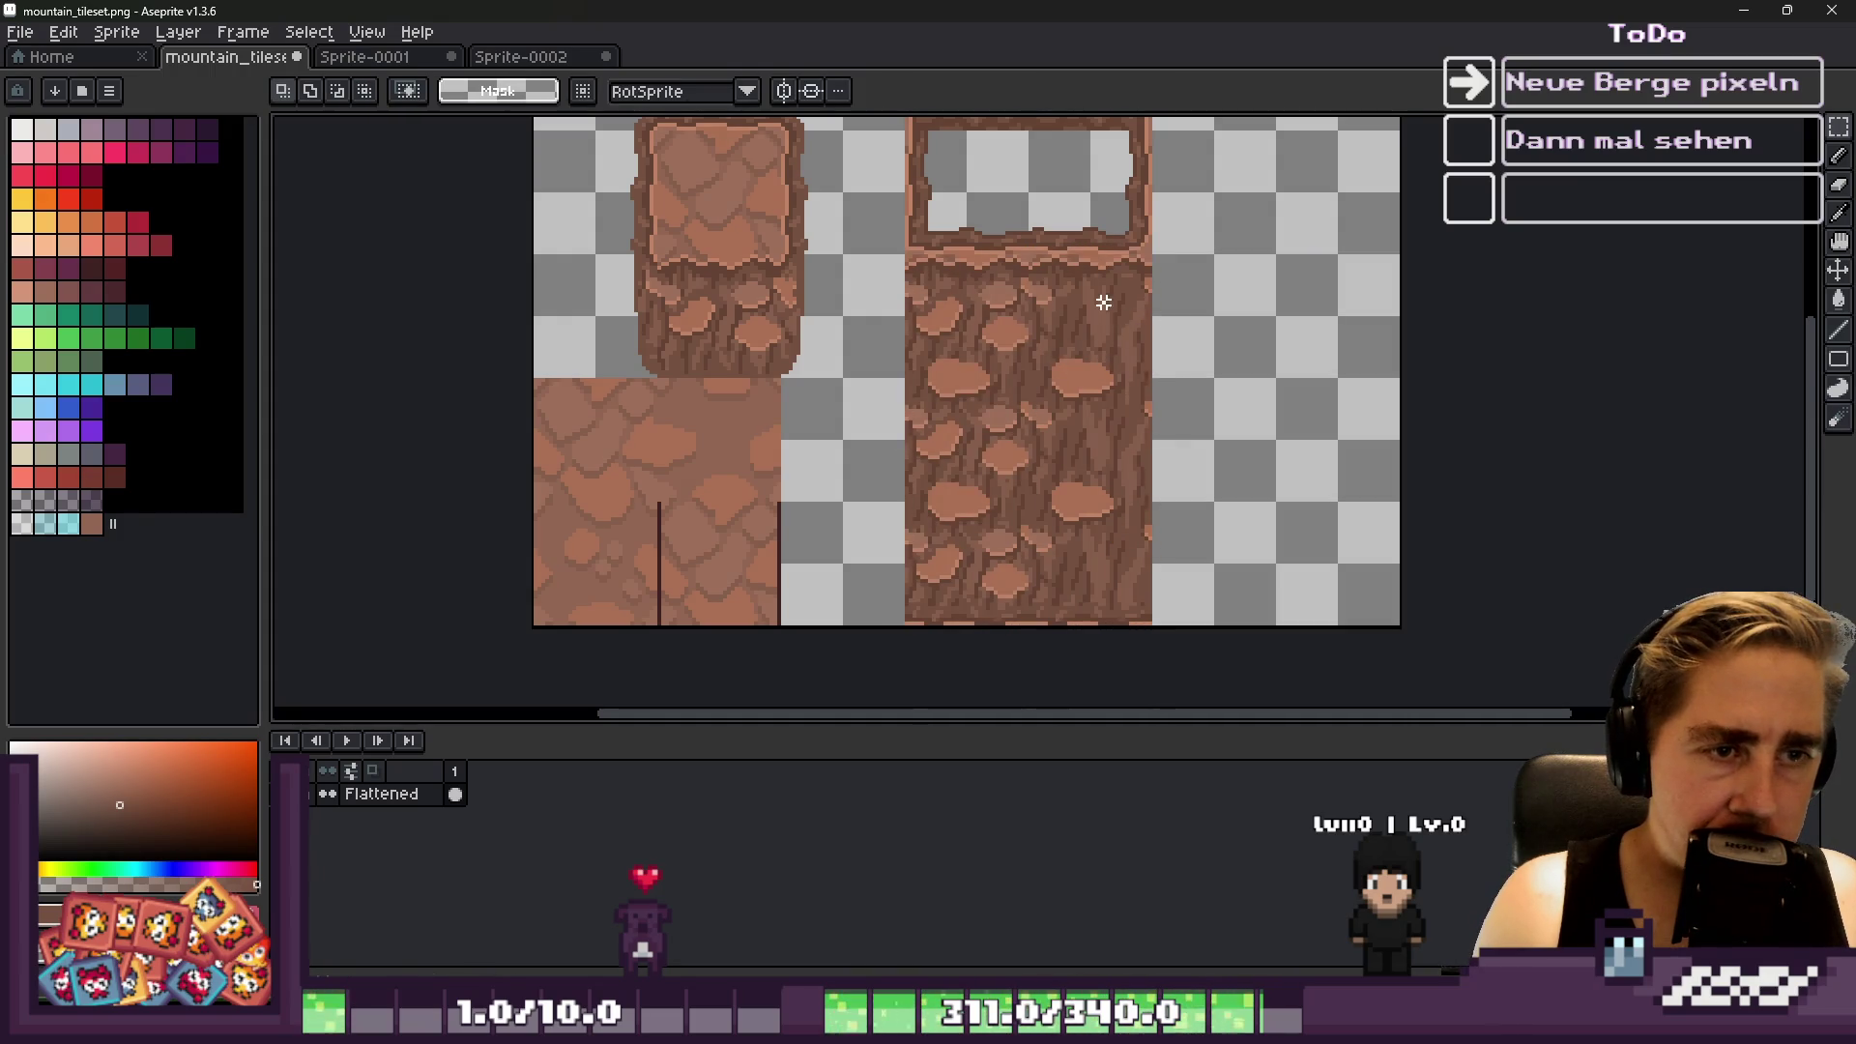
# Copy rock columns into the right-edge column and the gap beside it, committing each
pyautogui.moveTo(1086, 572)
pyautogui.mouseDown()
pyautogui.moveTo(1069, 403)
pyautogui.moveTo(1227, 348)
pyautogui.moveTo(1331, 358)
pyautogui.mouseUp()
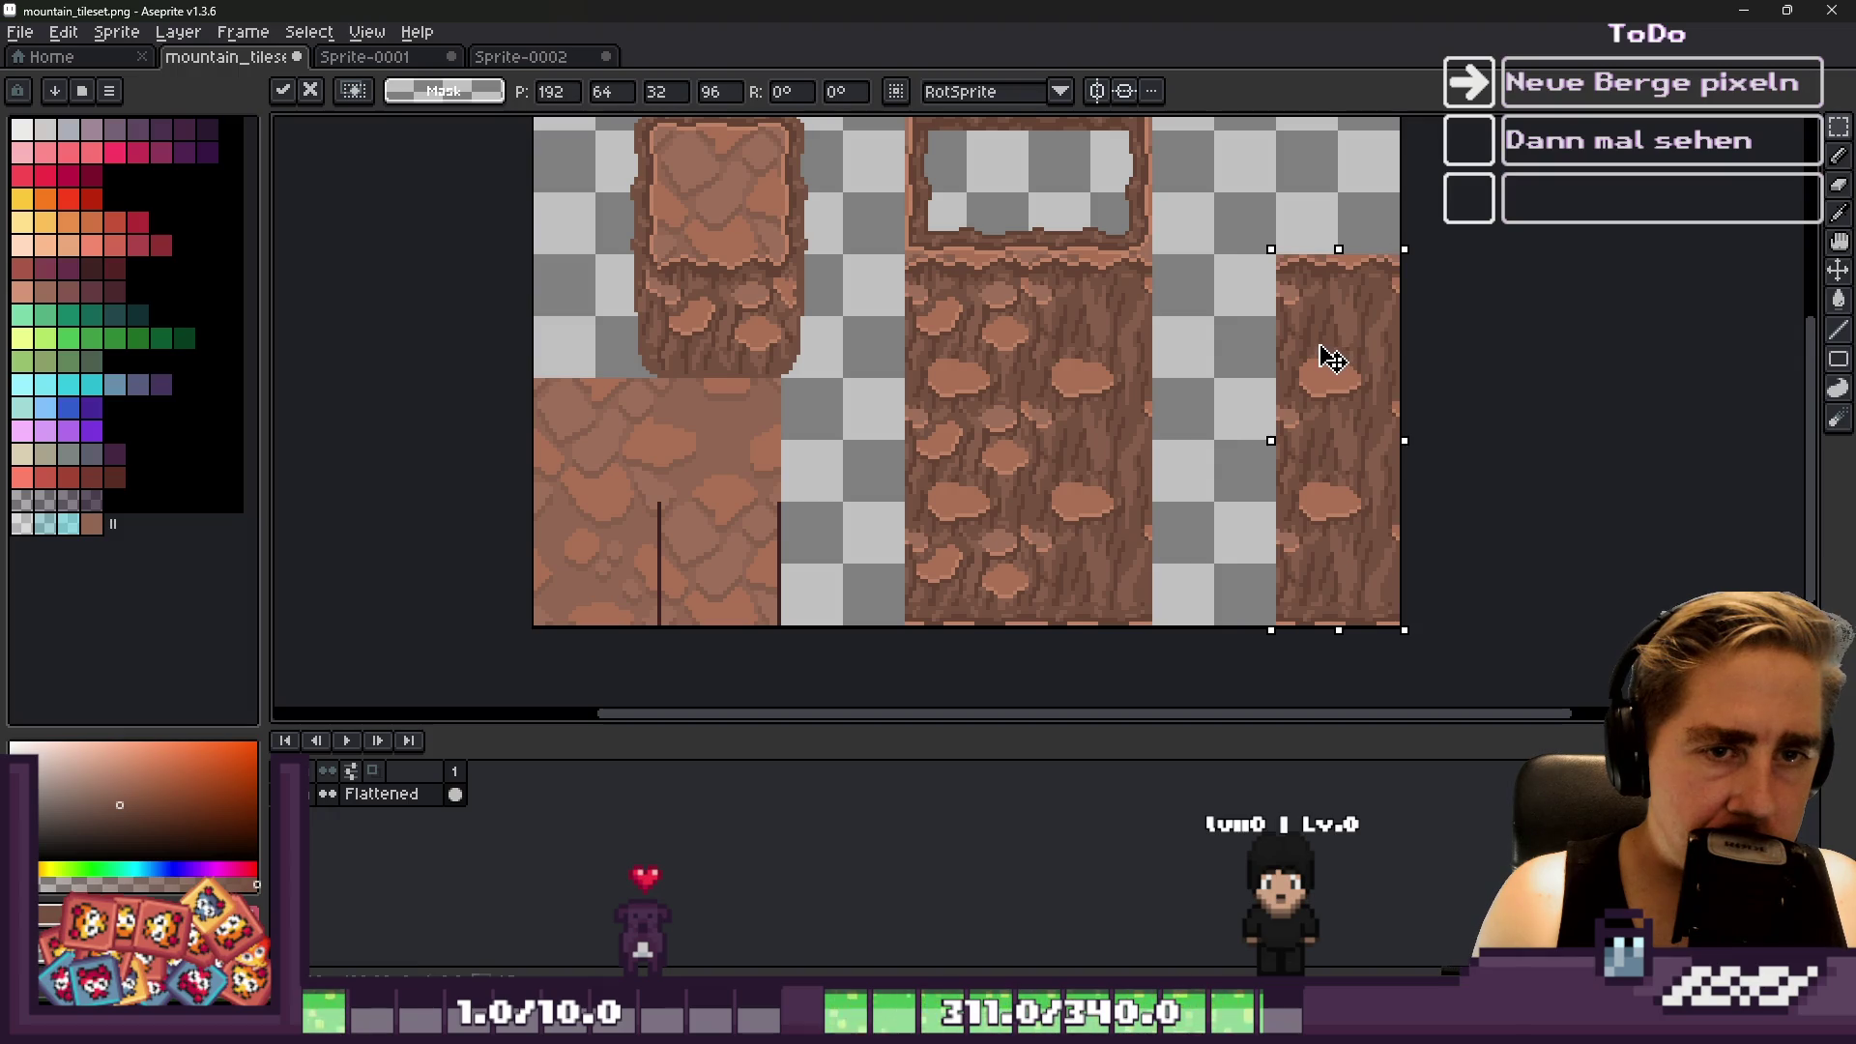
pyautogui.click(1077, 394)
pyautogui.moveTo(905, 254); pyautogui.dragTo(1029, 378)
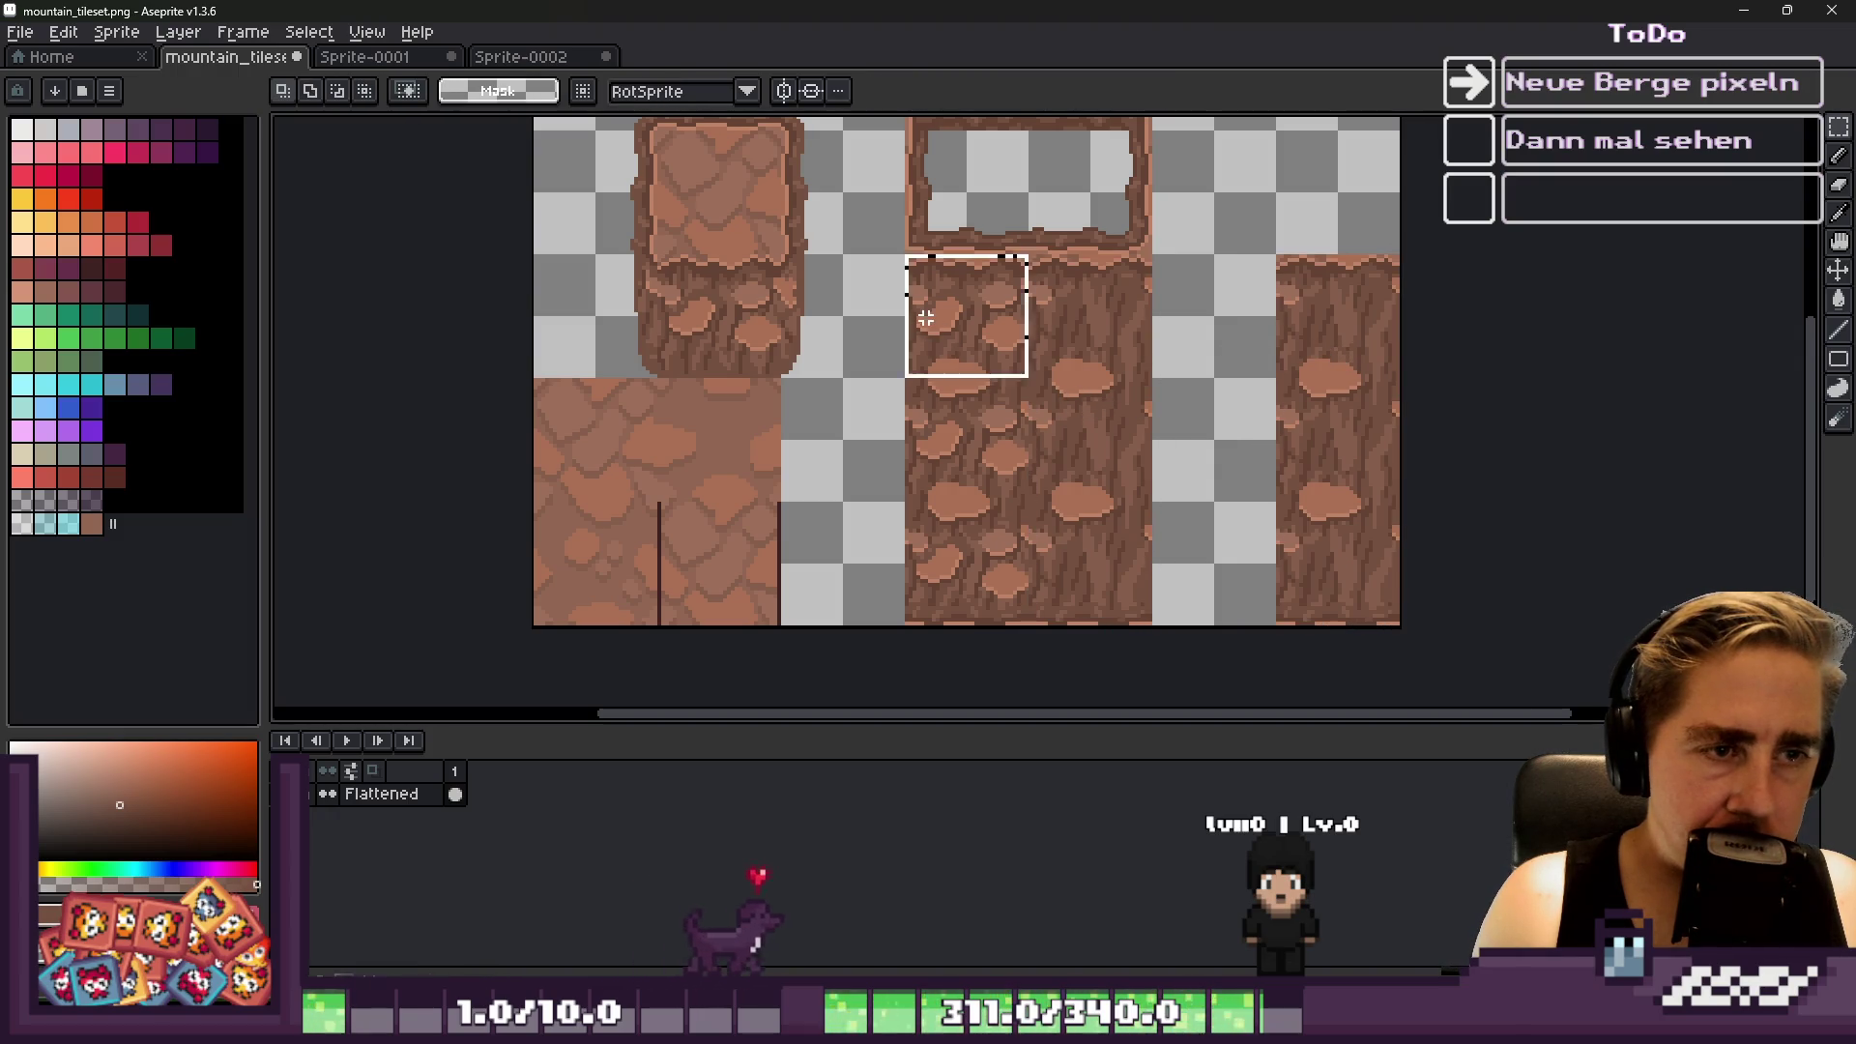
pyautogui.moveTo(970, 473)
pyautogui.mouseDown()
pyautogui.moveTo(967, 560)
pyautogui.moveTo(952, 542)
pyautogui.moveTo(1091, 394)
pyautogui.moveTo(1205, 401)
pyautogui.mouseUp()
pyautogui.click(945, 311)
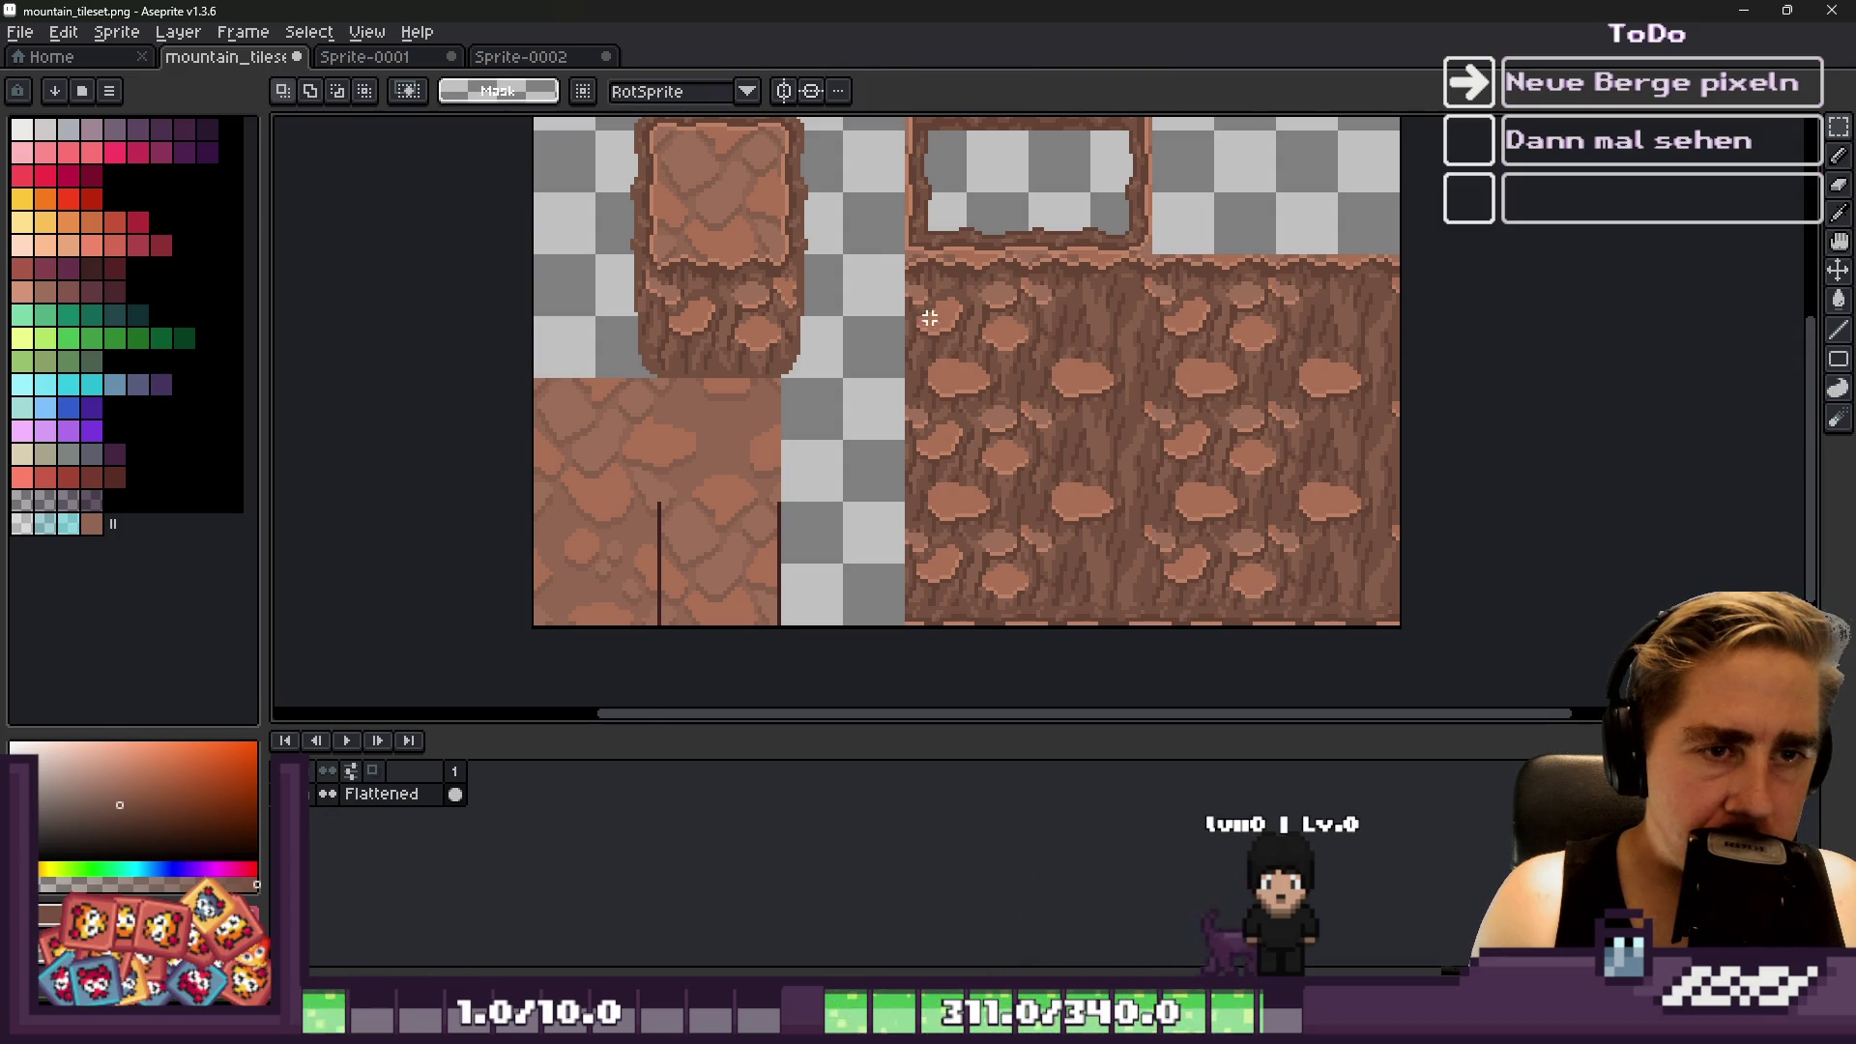
pyautogui.scroll(-1, 905, 312)
pyautogui.scroll(1, 809, 215)
pyautogui.scroll(-1, 962, 279)
pyautogui.scroll(1, 1075, 215)
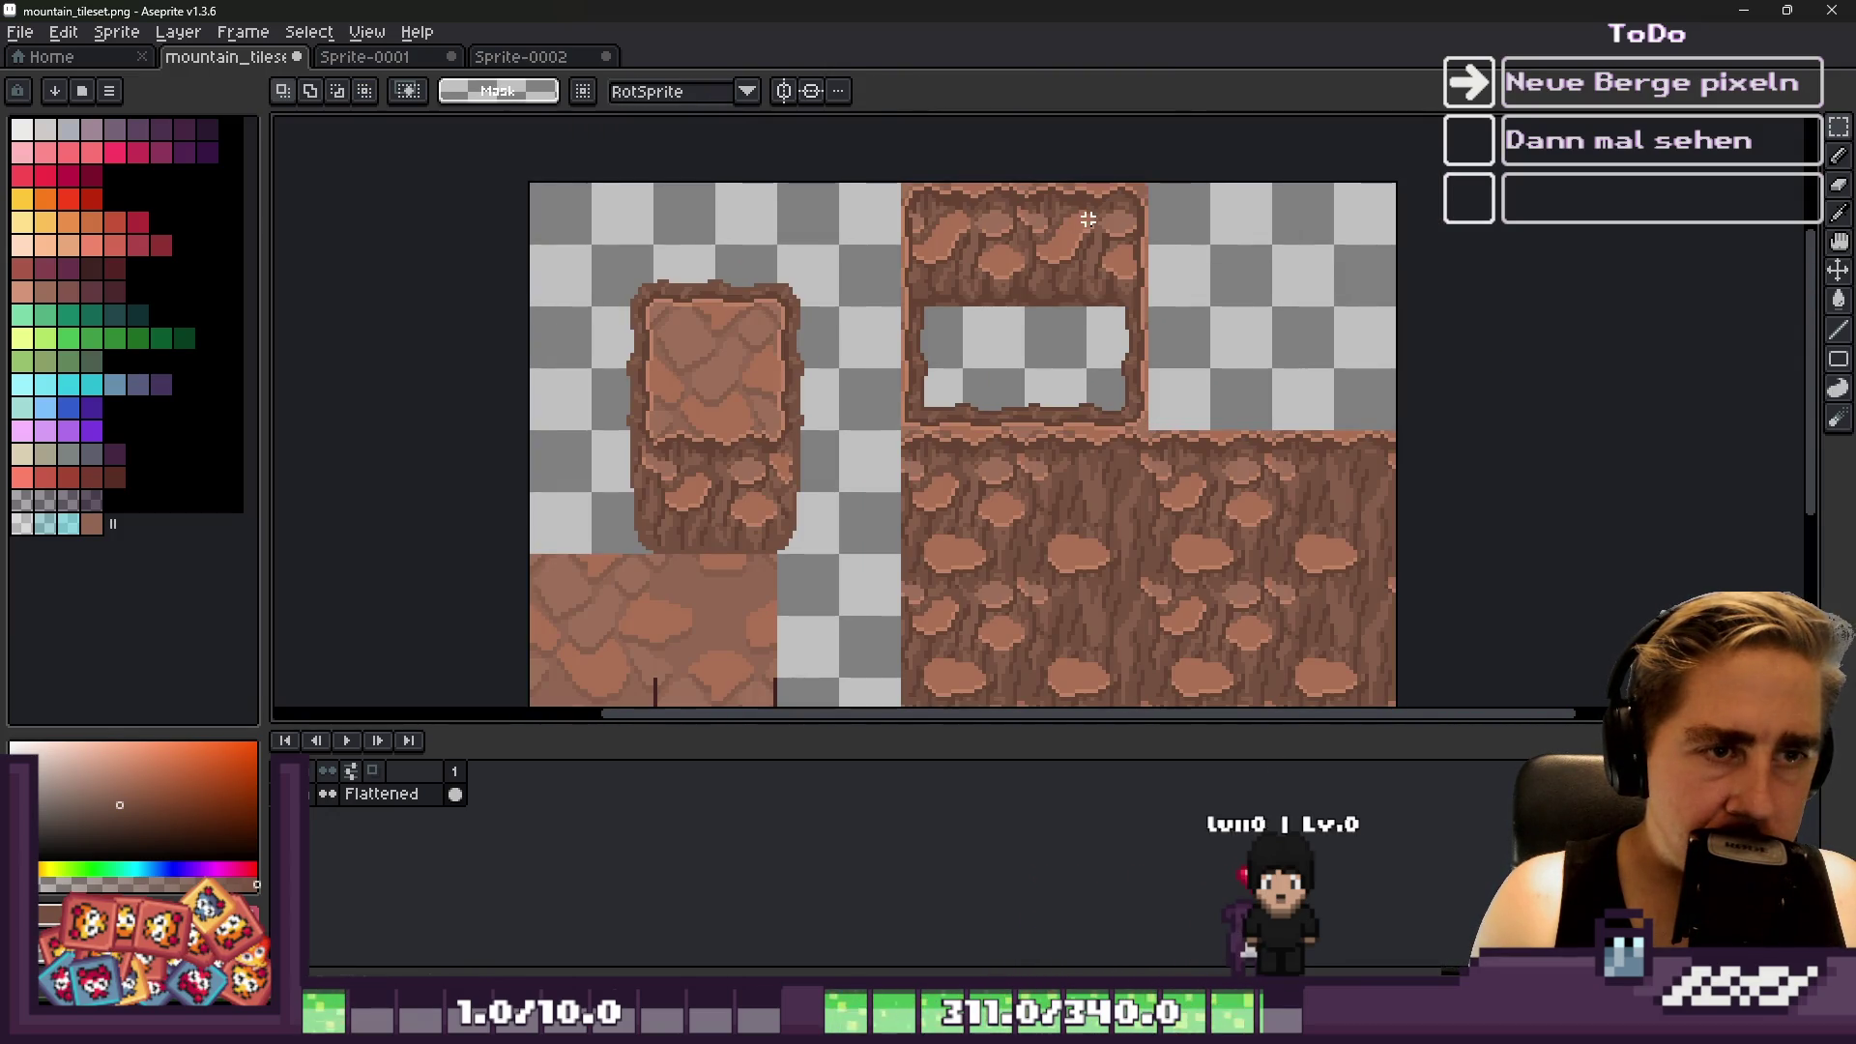
# Try moving the pillar's lower rock onto the cave opening, then cancel and deselect
pyautogui.moveTo(1022, 181); pyautogui.dragTo(1151, 309)
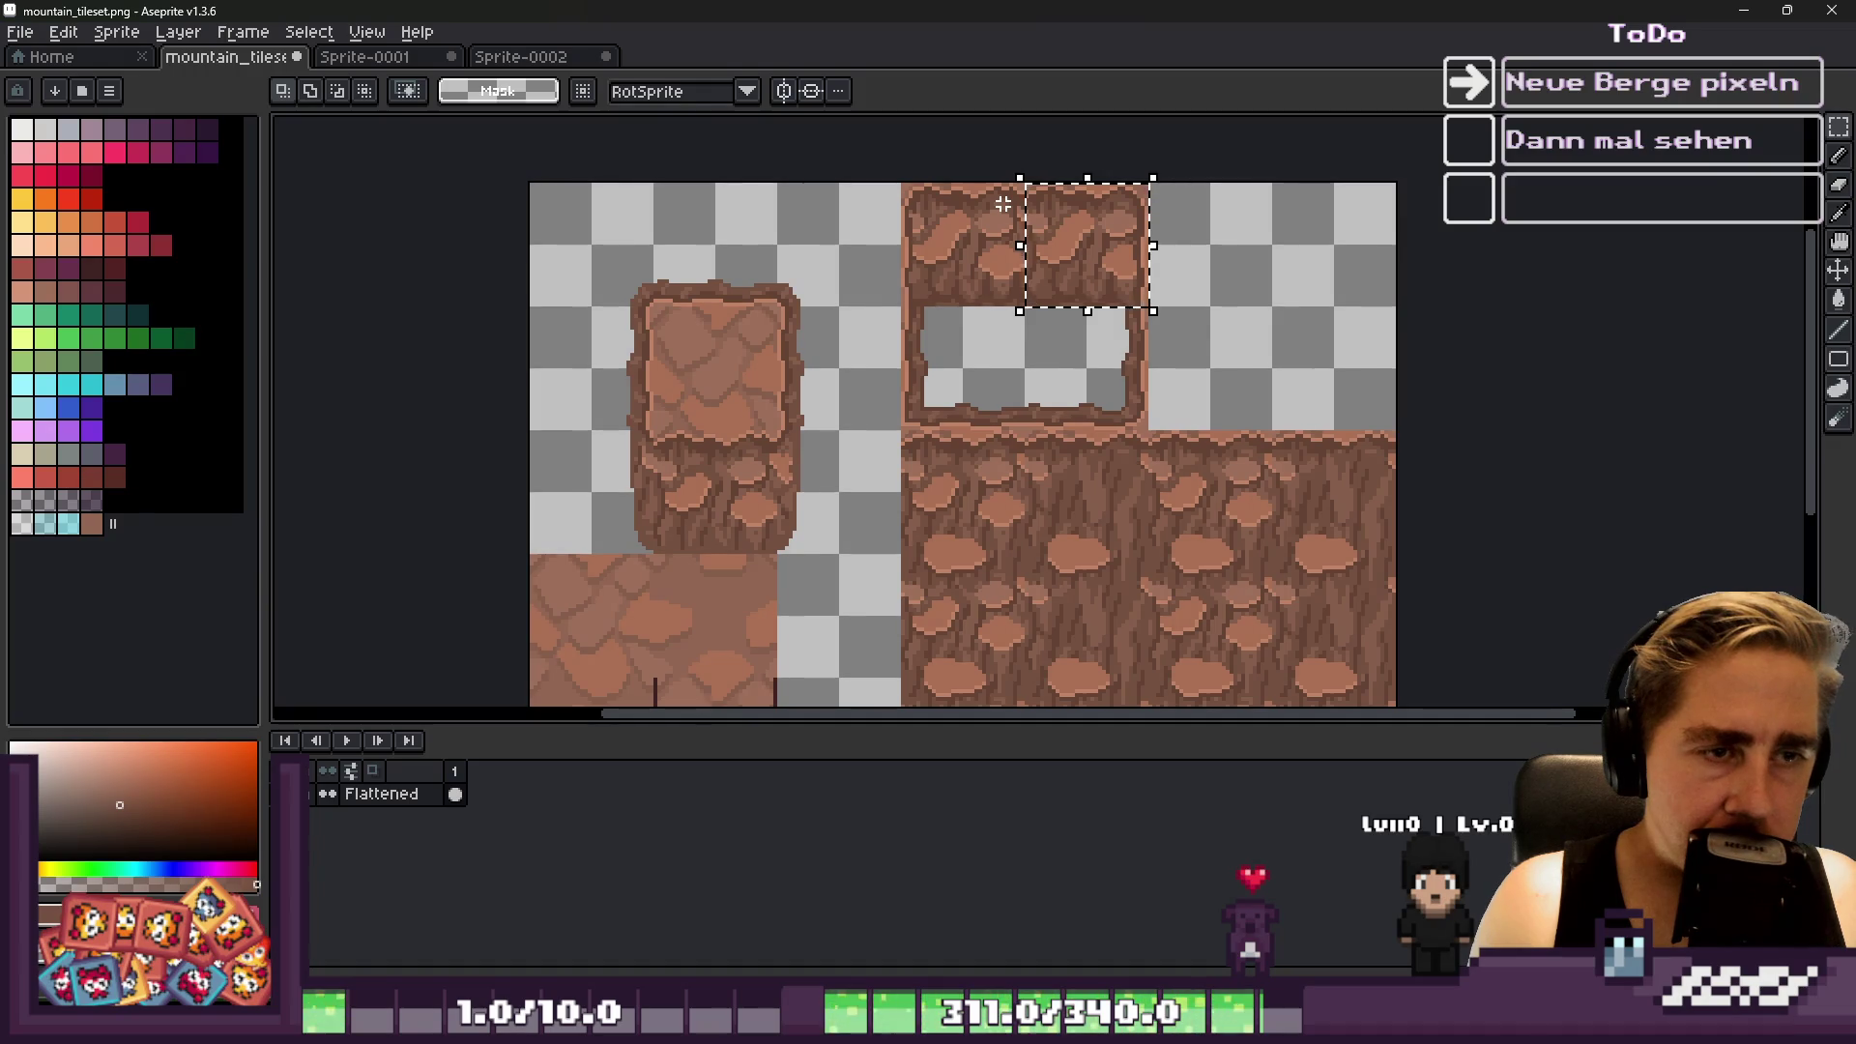
pyautogui.hotkey('ctrl', 'v')
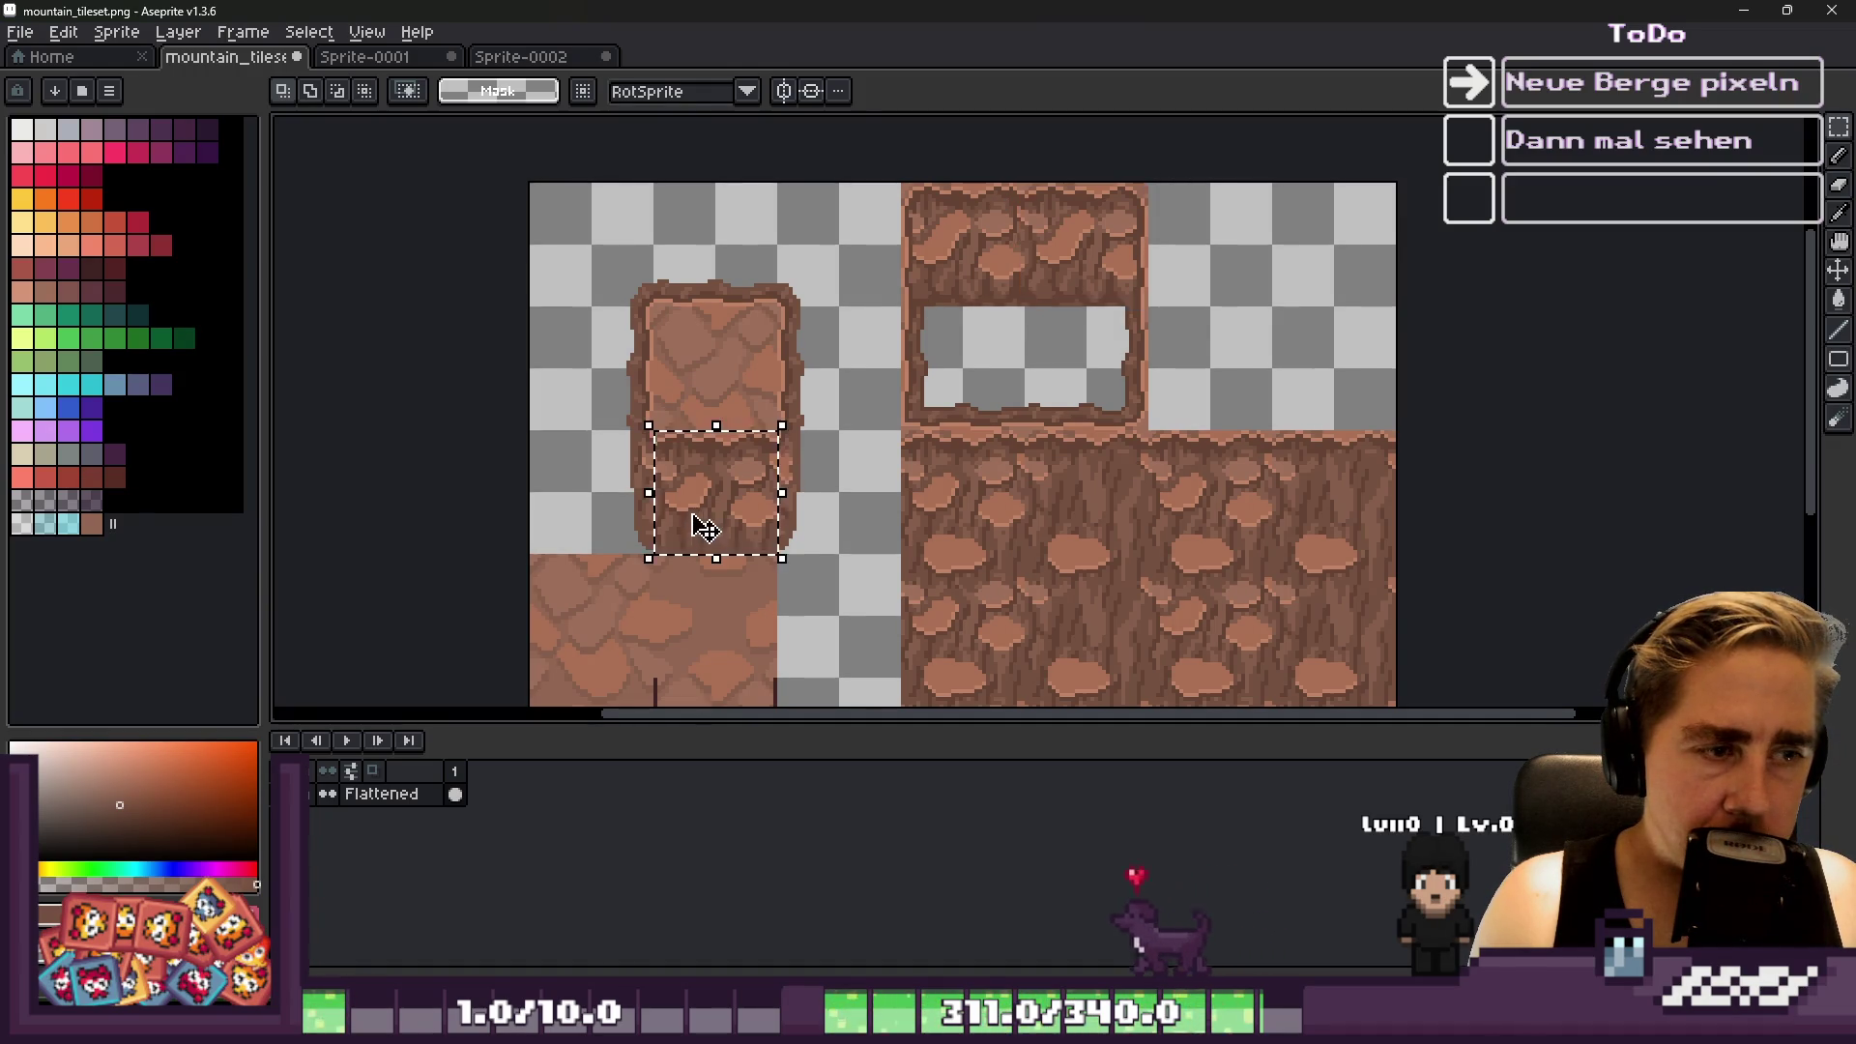
pyautogui.scroll(1, 704, 526)
pyautogui.moveTo(514, 290); pyautogui.dragTo(938, 443)
pyautogui.scroll(-1, 529, 542)
pyautogui.moveTo(701, 527); pyautogui.dragTo(1044, 281)
pyautogui.scroll(1, 1006, 319)
pyautogui.moveTo(977, 357)
pyautogui.mouseDown()
pyautogui.moveTo(1002, 174)
pyautogui.moveTo(1027, 160)
pyautogui.moveTo(1021, 174)
pyautogui.mouseUp()
pyautogui.scroll(-1, 1015, 241)
pyautogui.scroll(1, 988, 290)
pyautogui.scroll(1, 963, 247)
pyautogui.press('Escape')
pyautogui.scroll(-2, 958, 242)
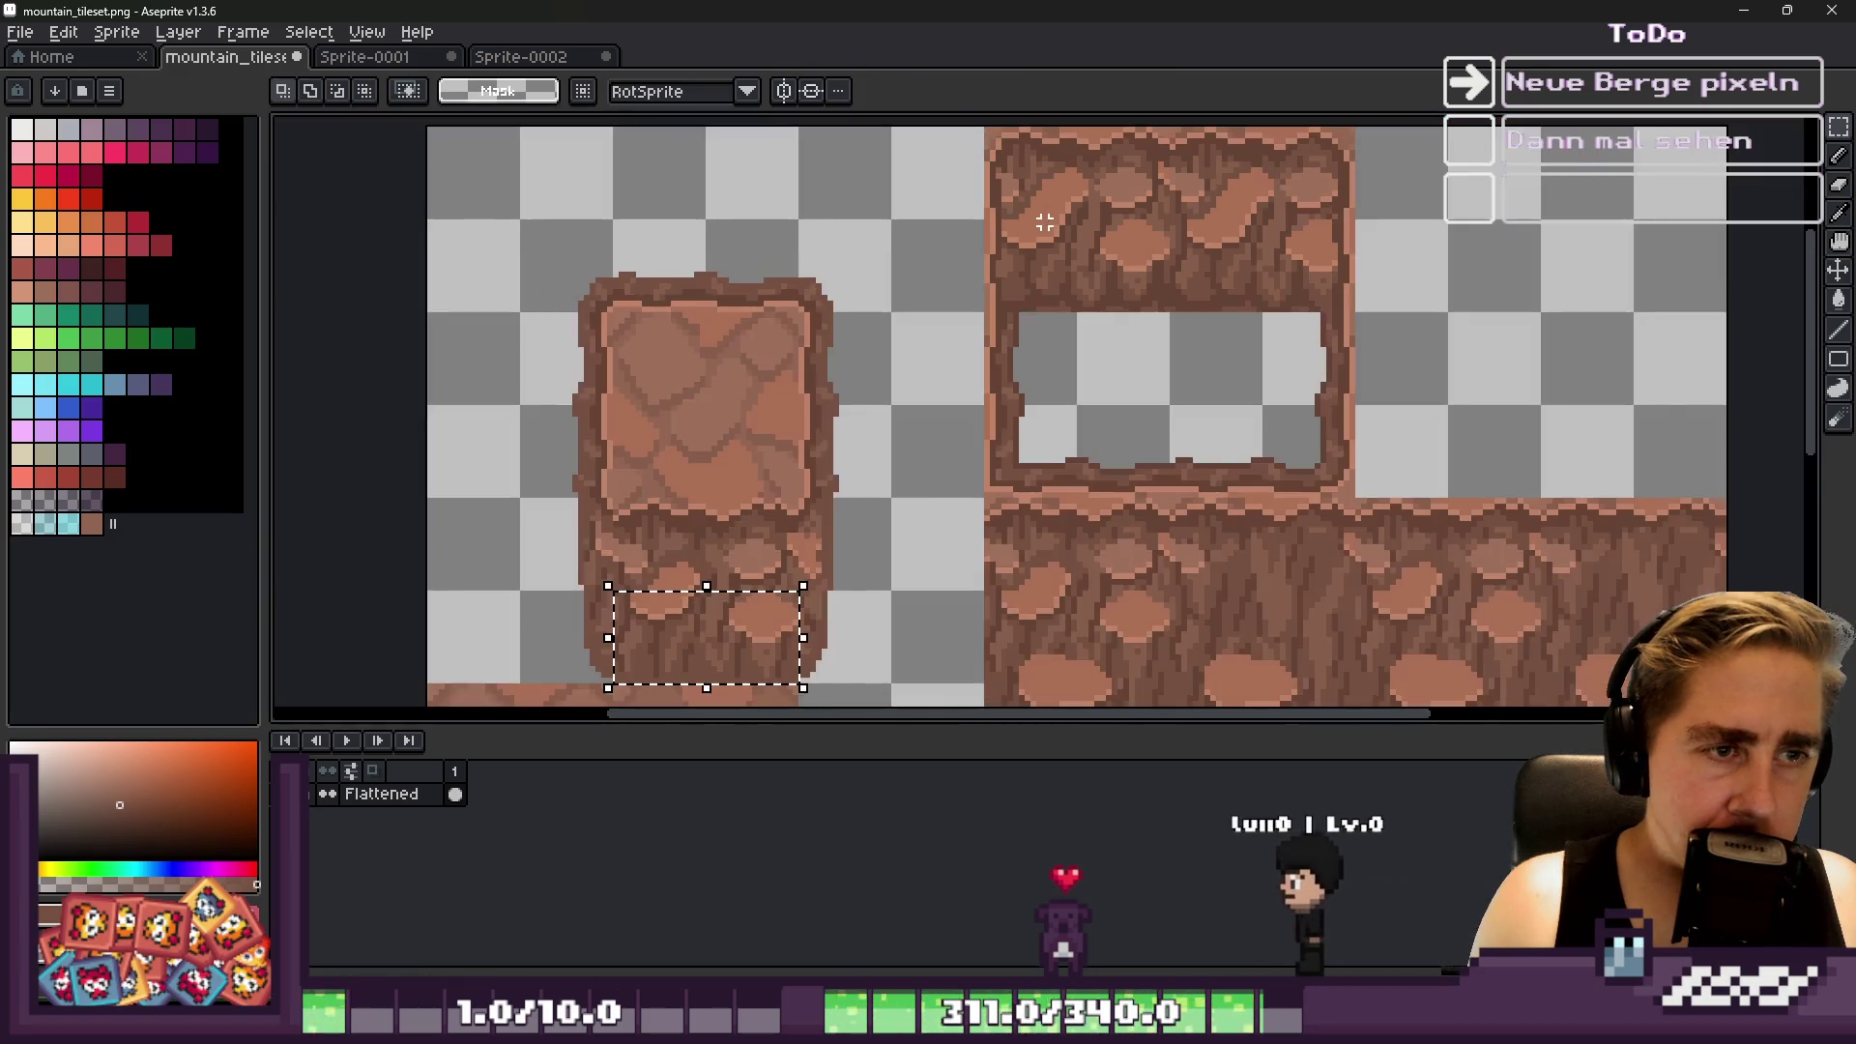
pyautogui.hotkey('ctrl', 'd')
# Trim the restored pillar-base selection to a thin strip and place it on the opening's top band
pyautogui.scroll(2, 986, 357)
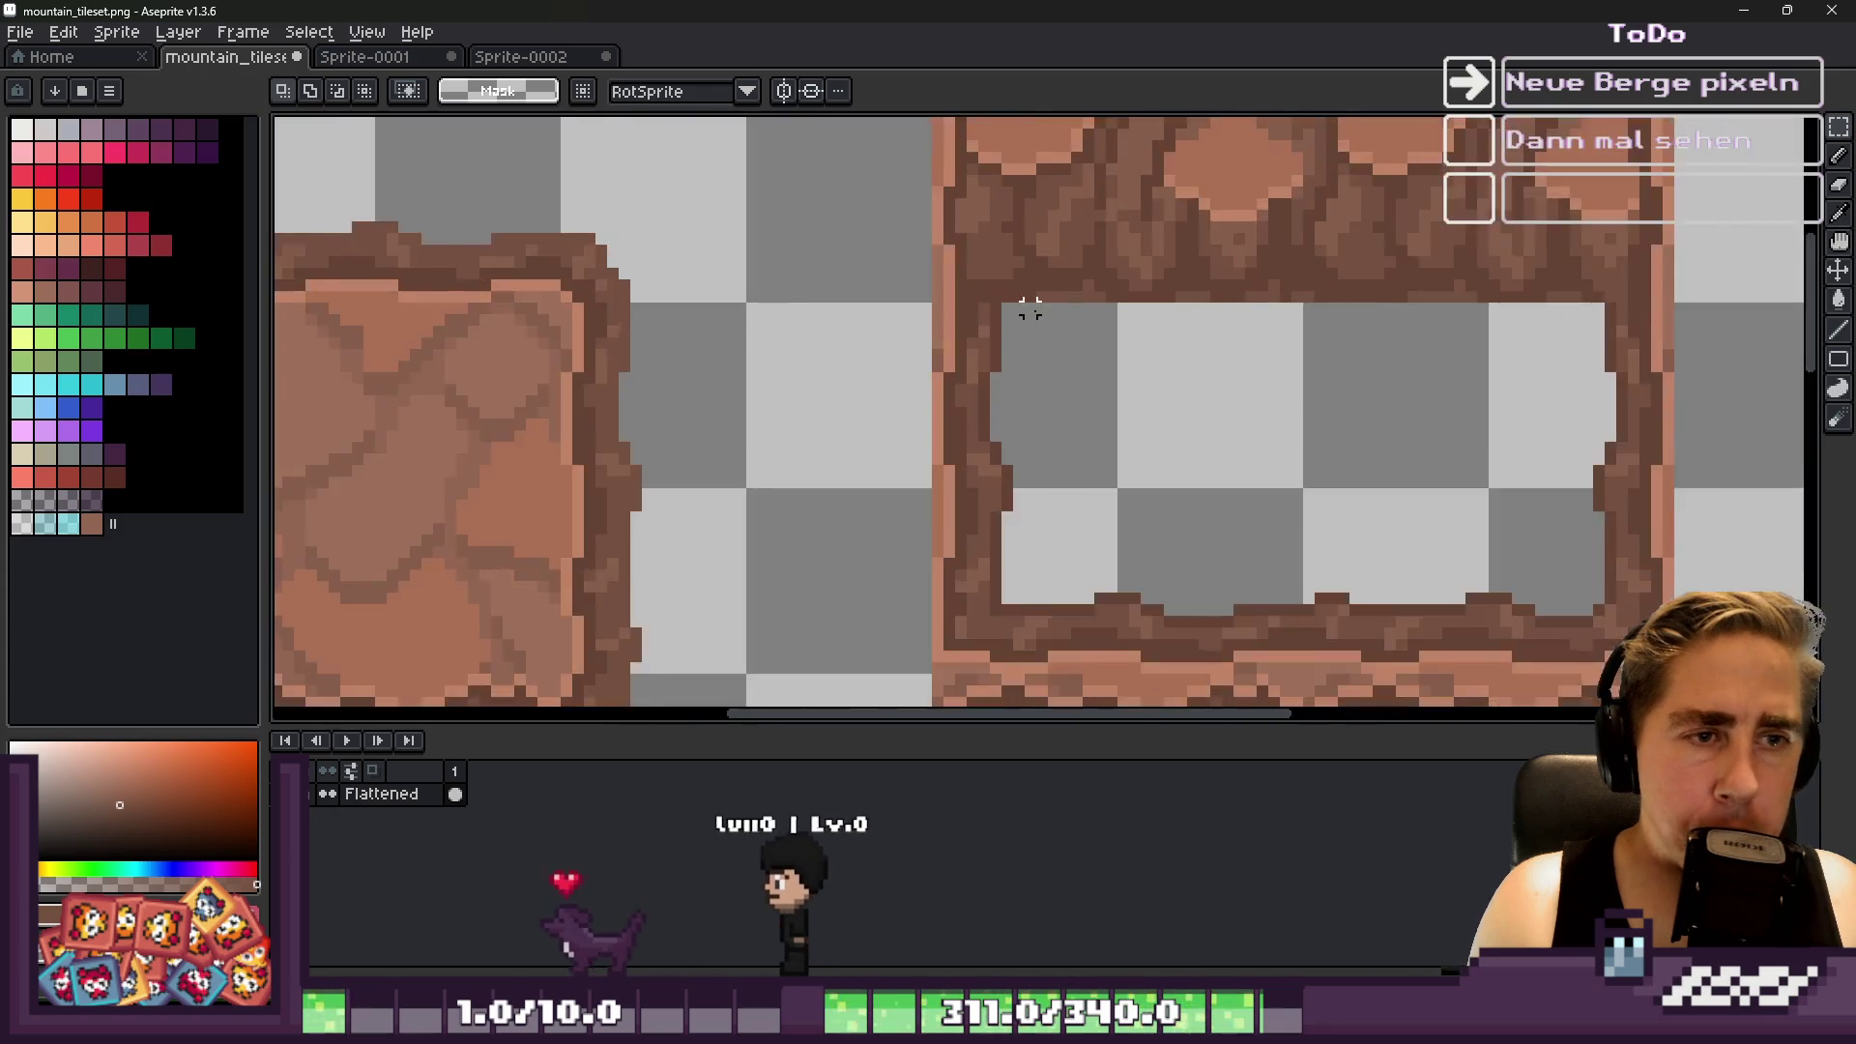
pyautogui.scroll(-2, 994, 297)
pyautogui.scroll(1, 619, 646)
pyautogui.hotkey('ctrl', 'shift', 'd')
pyautogui.scroll(-2, 526, 274)
pyautogui.scroll(3, 567, 294)
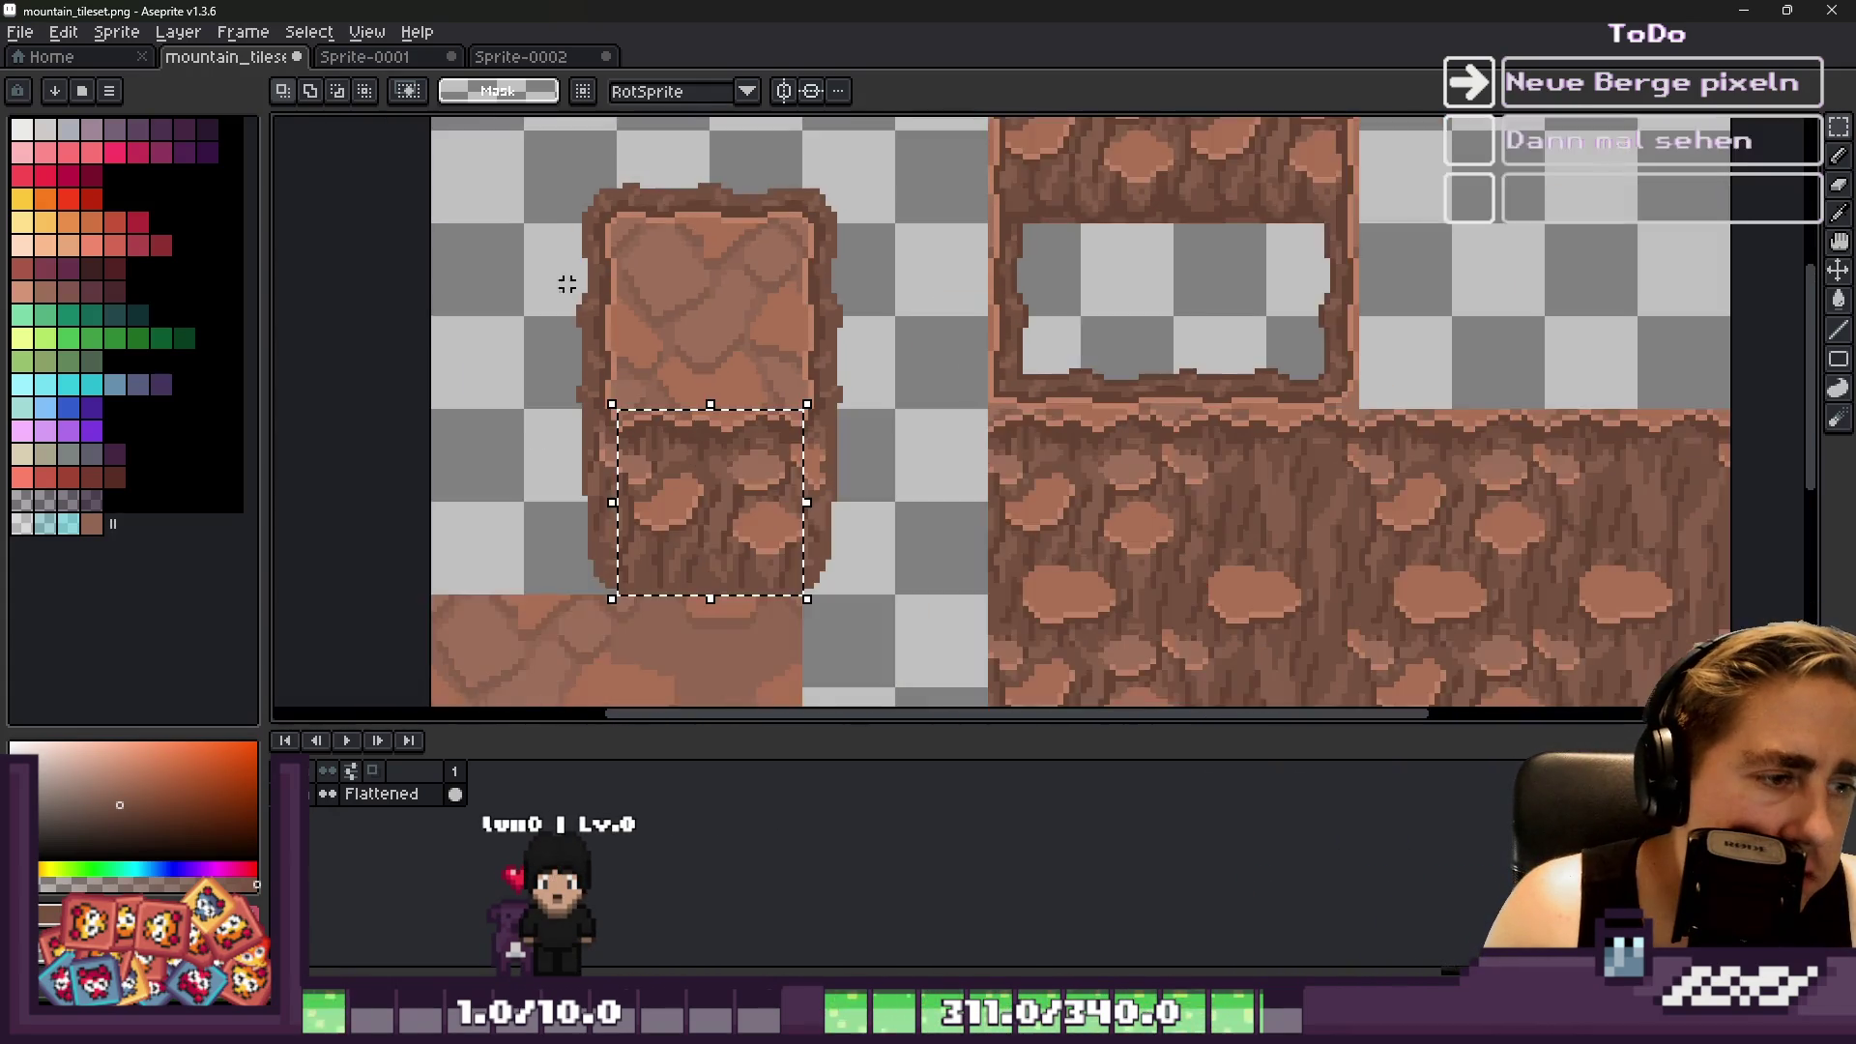
pyautogui.moveTo(519, 285); pyautogui.dragTo(650, 684)
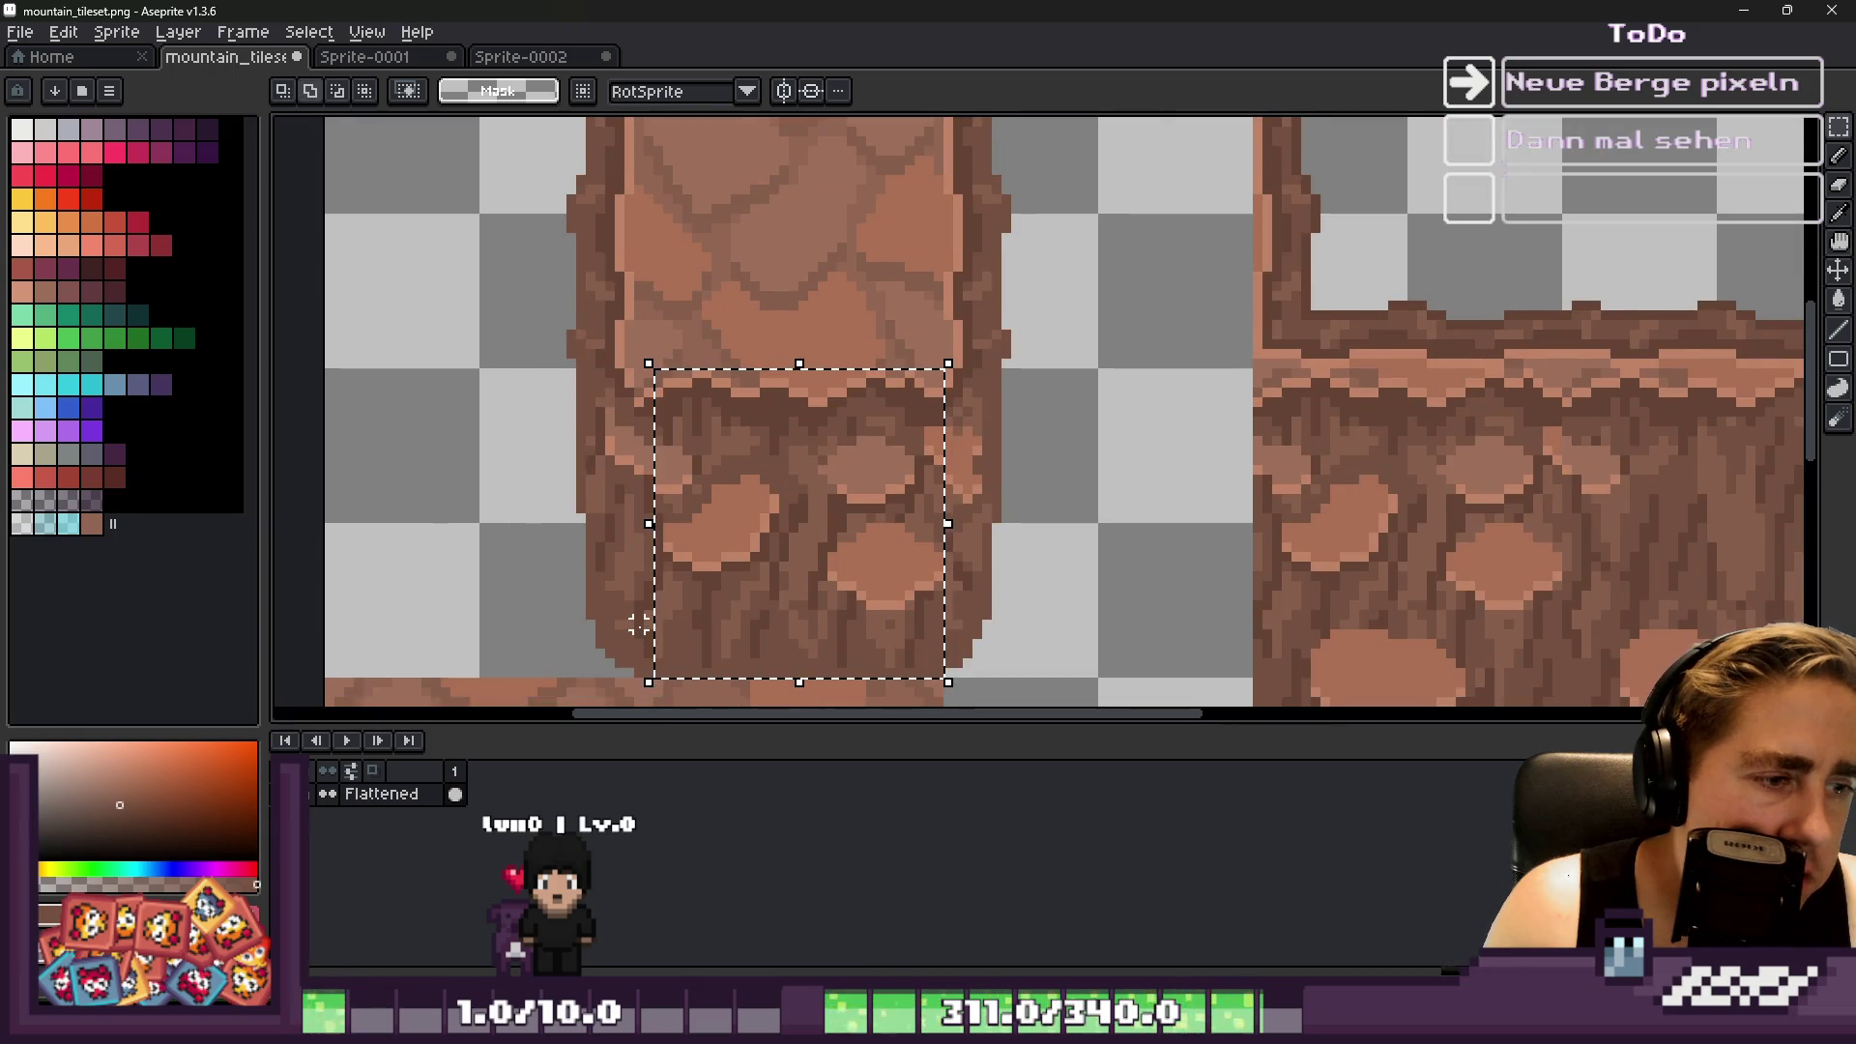
pyautogui.moveTo(533, 277)
pyautogui.mouseDown()
pyautogui.moveTo(1152, 605)
pyautogui.moveTo(1132, 615)
pyautogui.mouseUp()
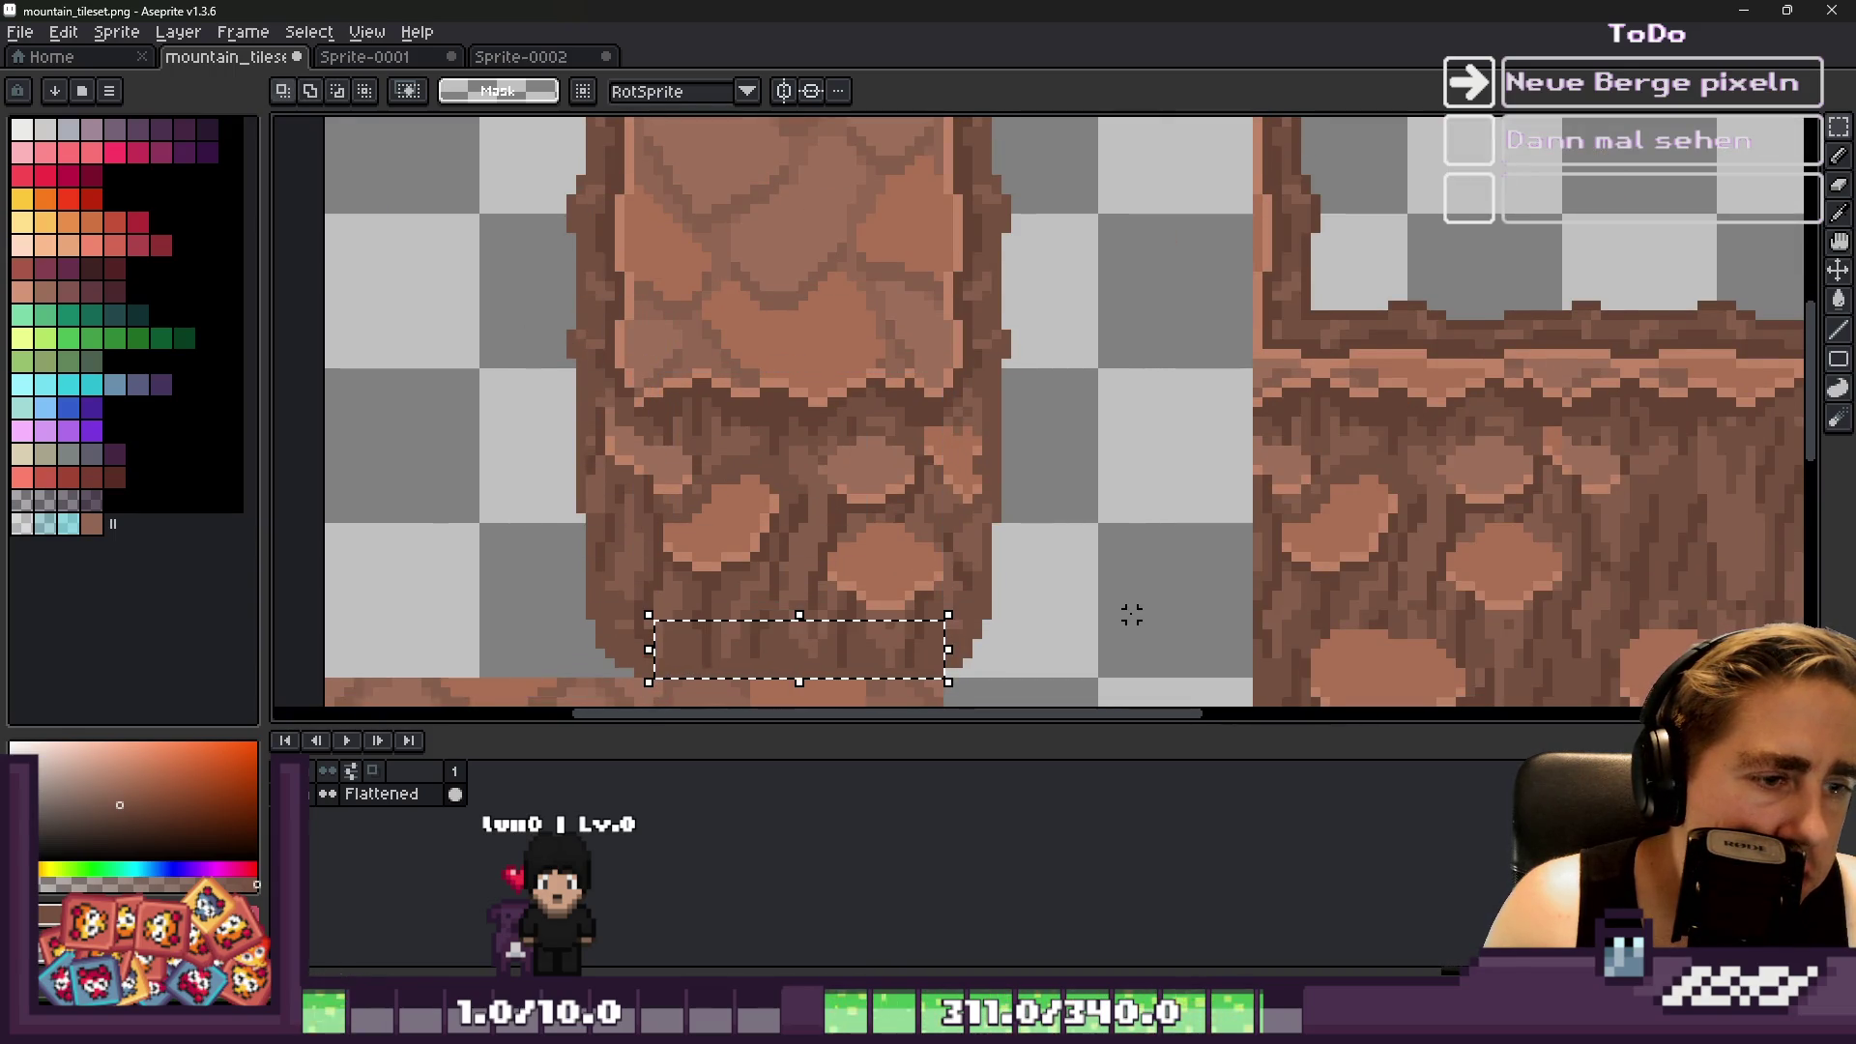
pyautogui.scroll(-2, 677, 519)
pyautogui.moveTo(713, 622)
pyautogui.mouseDown()
pyautogui.moveTo(1061, 377)
pyautogui.moveTo(1127, 257)
pyautogui.moveTo(1069, 302)
pyautogui.moveTo(1081, 313)
pyautogui.moveTo(1008, 346)
pyautogui.mouseUp()
pyautogui.scroll(2, 1112, 223)
pyautogui.scroll(1, 1092, 184)
pyautogui.press('Return')
# Paste the rock strip along the opening's top edge, then eyedrop a rock colour
pyautogui.hotkey('ctrl', 'v')
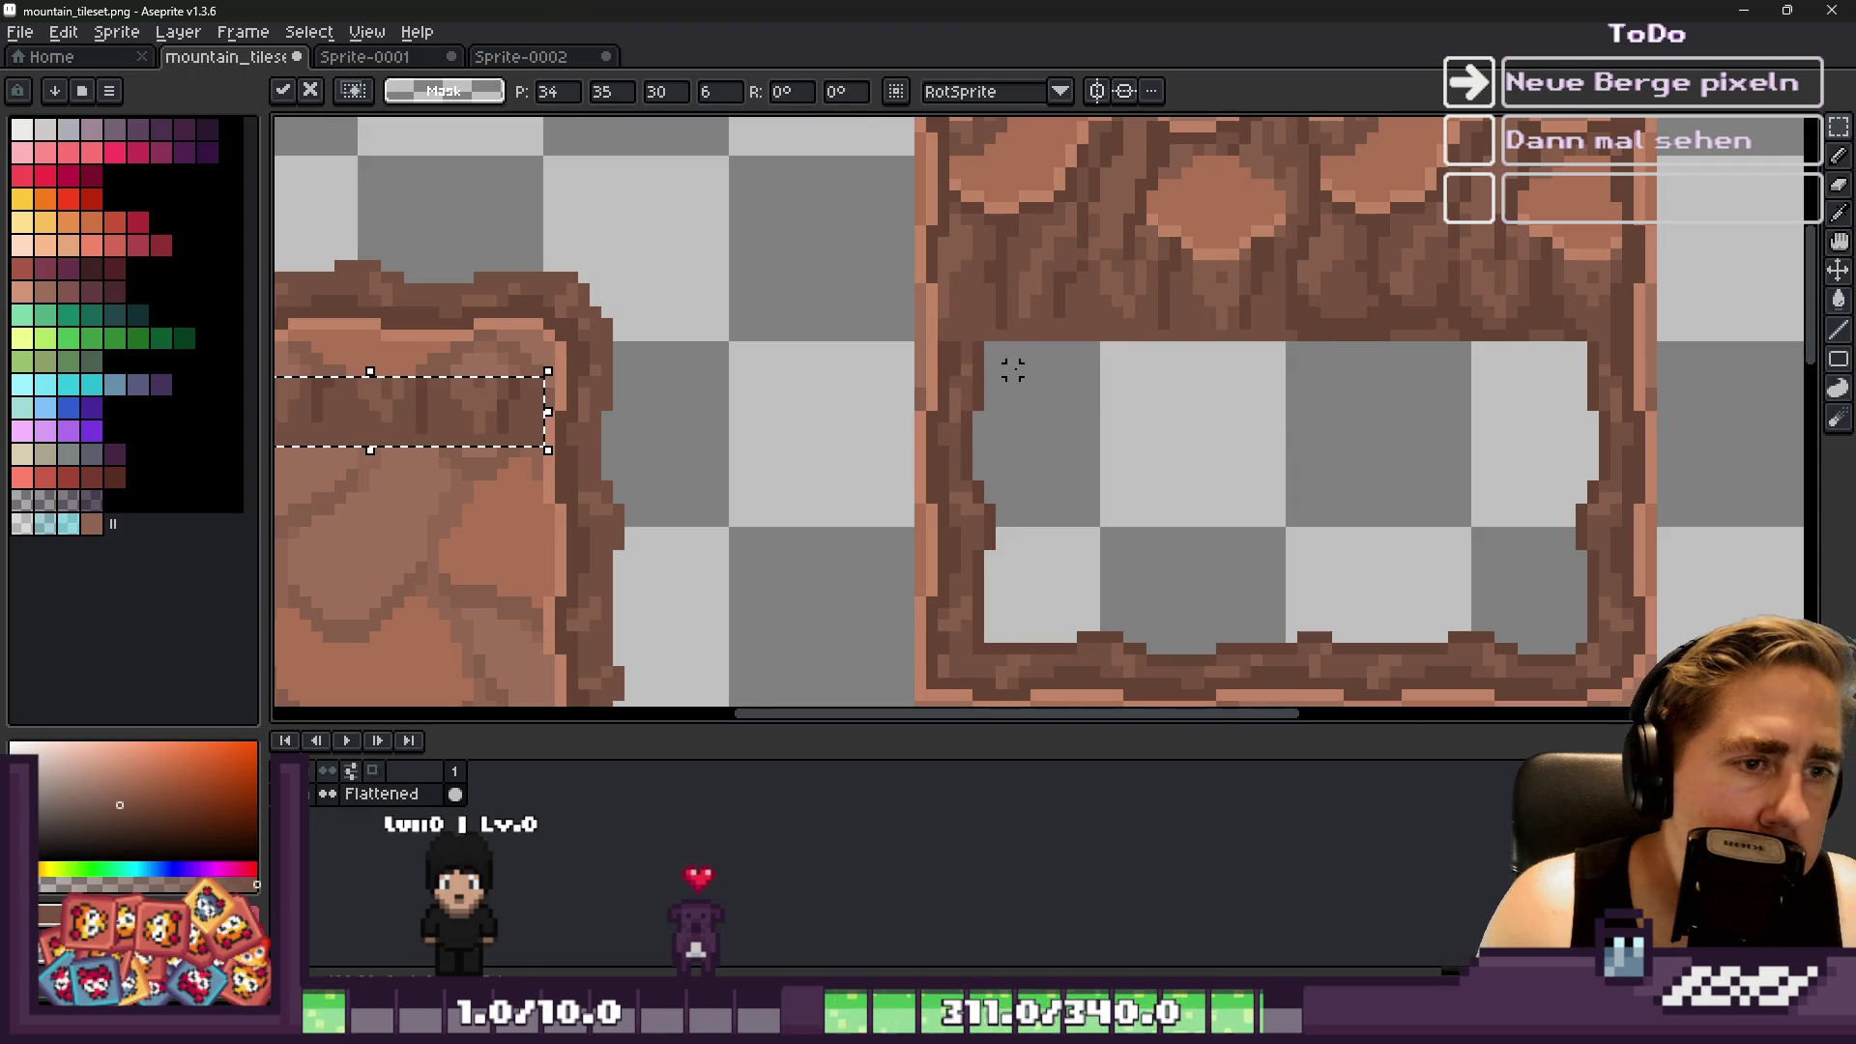
pyautogui.moveTo(410, 450)
pyautogui.mouseDown()
pyautogui.moveTo(978, 426)
pyautogui.moveTo(1086, 451)
pyautogui.moveTo(1111, 415)
pyautogui.mouseUp()
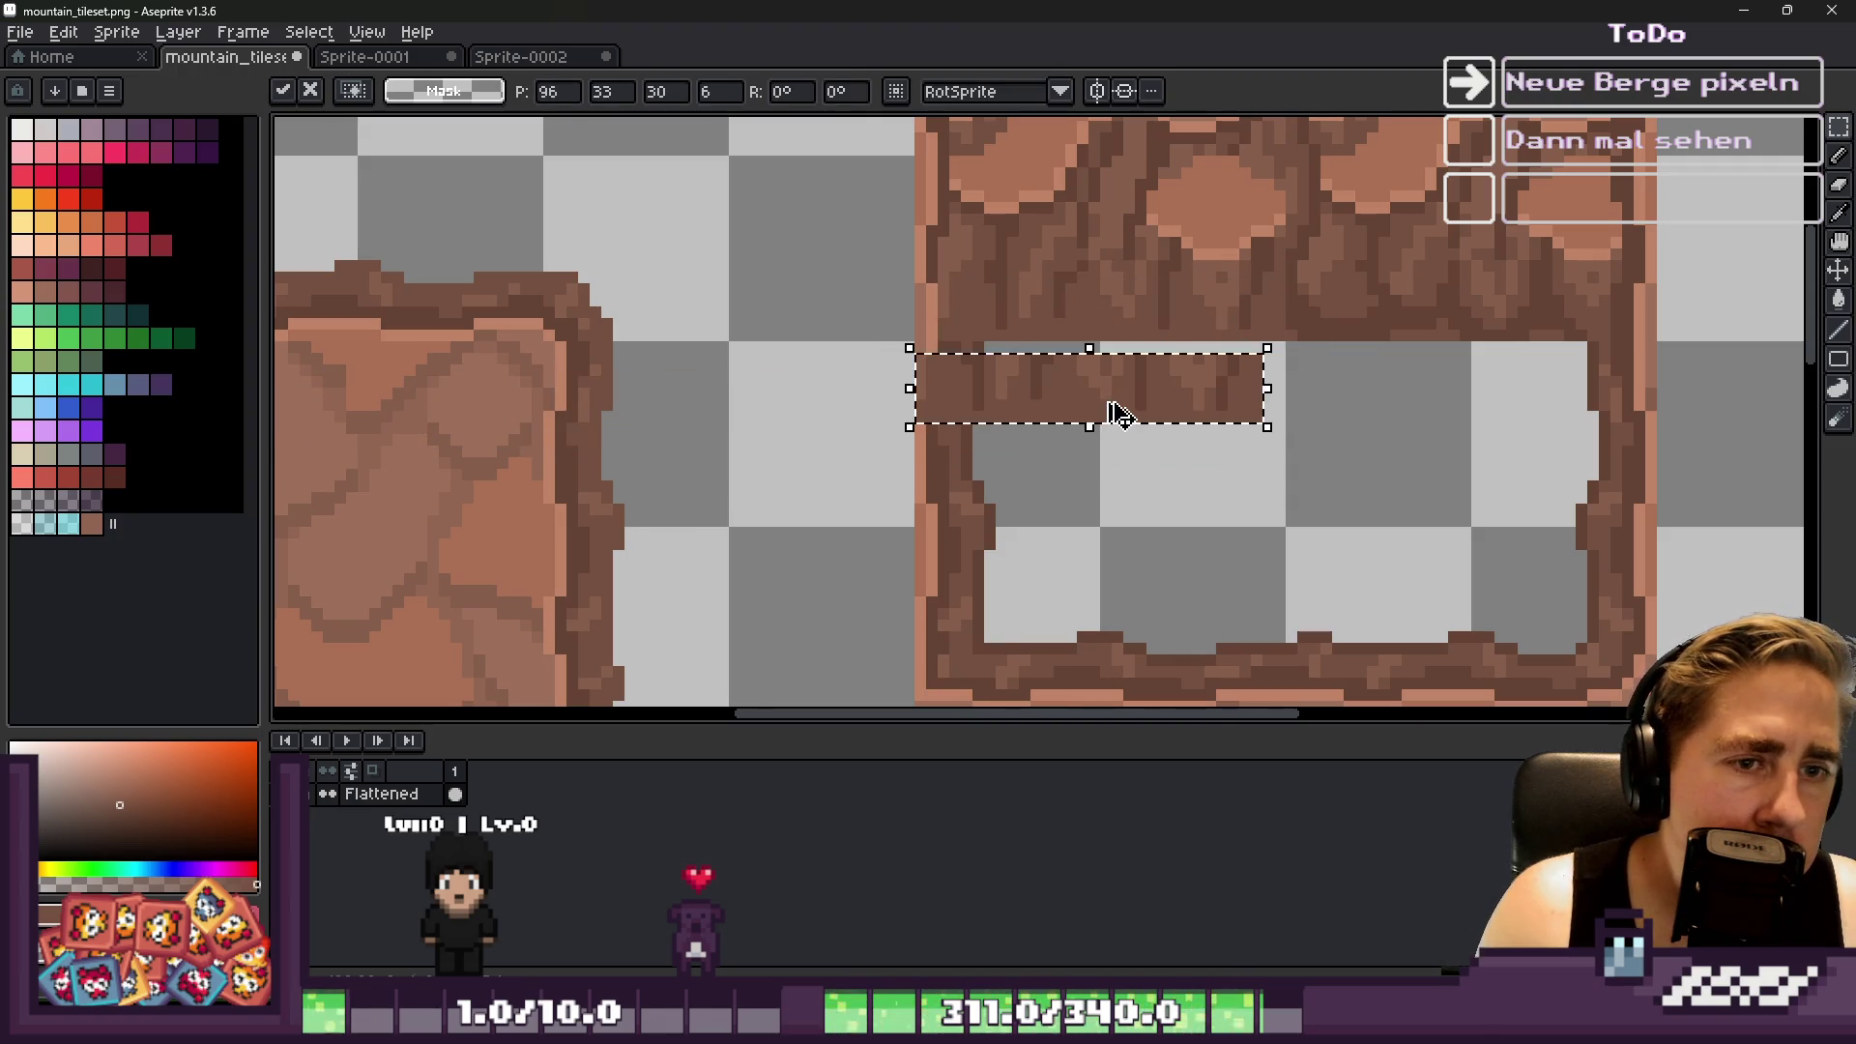
pyautogui.press('Escape')
pyautogui.hotkey('ctrl', 'v')
pyautogui.moveTo(411, 435)
pyautogui.mouseDown()
pyautogui.moveTo(1069, 381)
pyautogui.moveTo(1144, 319)
pyautogui.moveTo(1157, 351)
pyautogui.moveTo(1147, 323)
pyautogui.mouseUp()
pyautogui.press('Return')
pyautogui.scroll(1, 903, 335)
pyautogui.press('i')
pyautogui.click(961, 351)
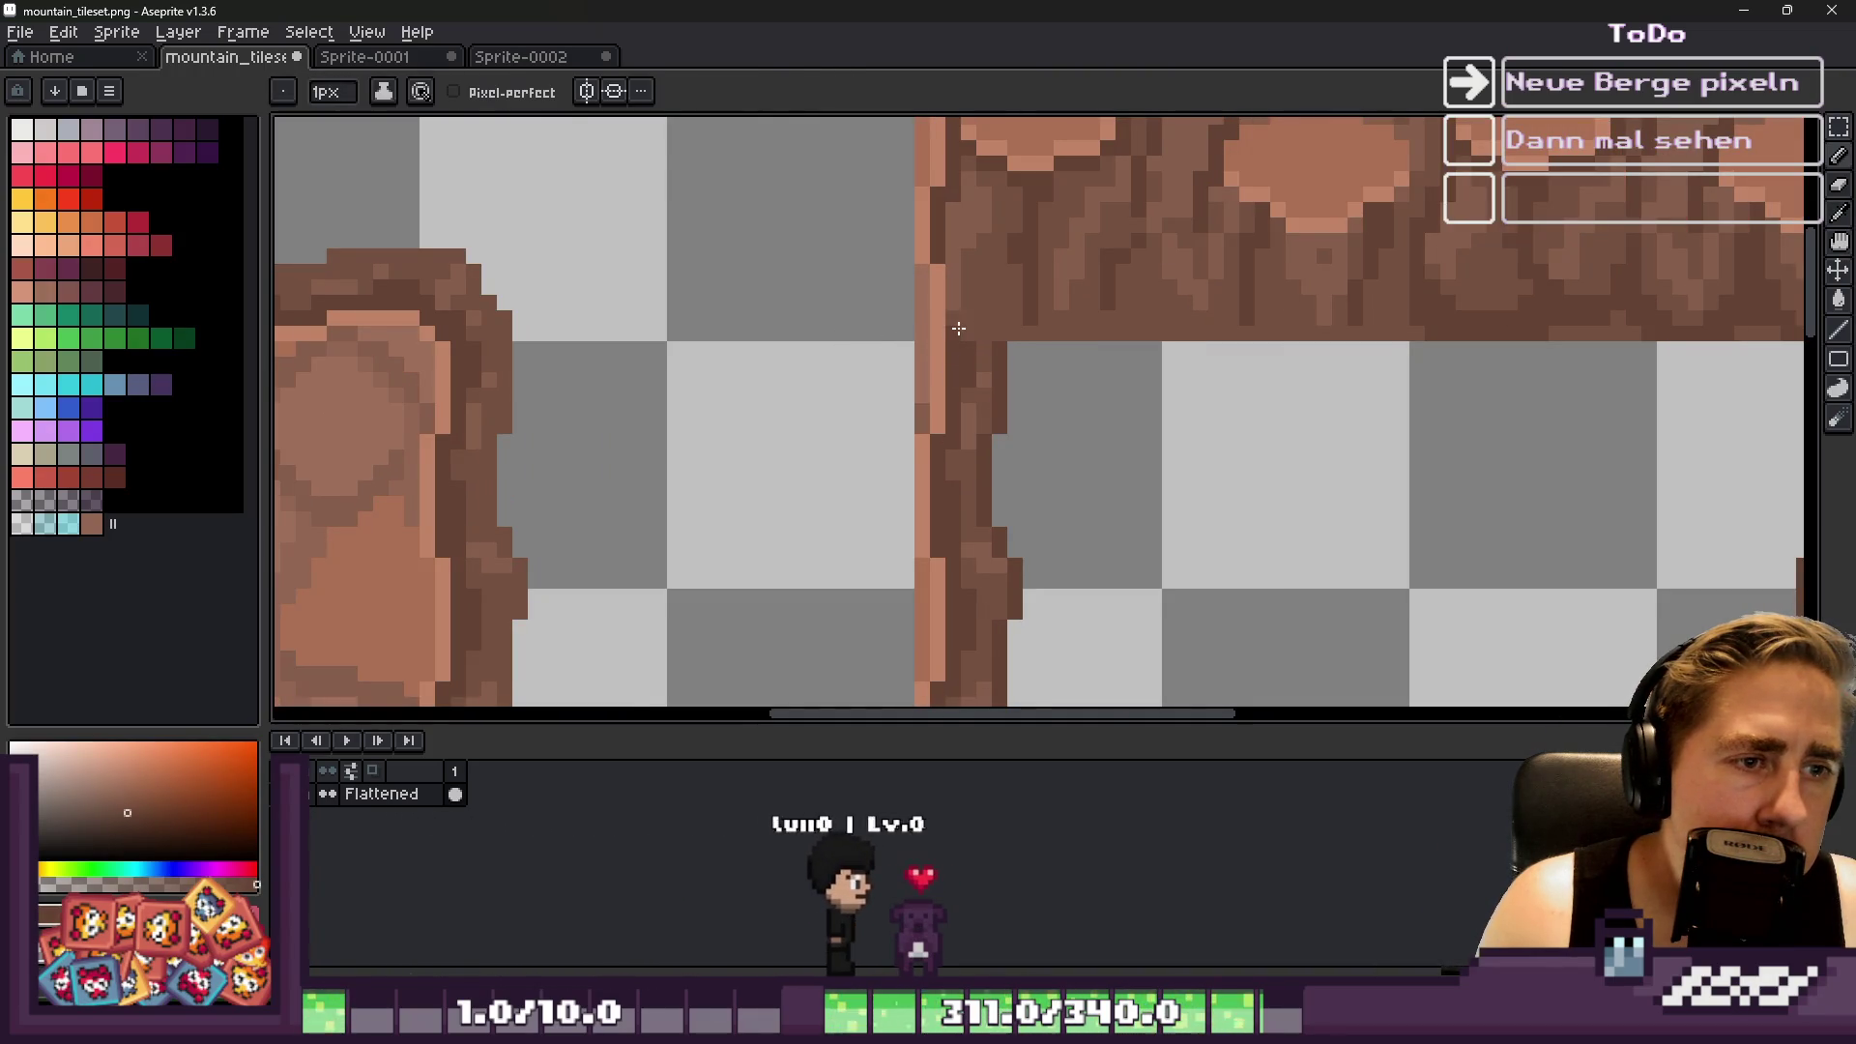
# Select a piece of the pillar's rock base and fit it onto the cave opening's top band
pyautogui.scroll(-3, 953, 270)
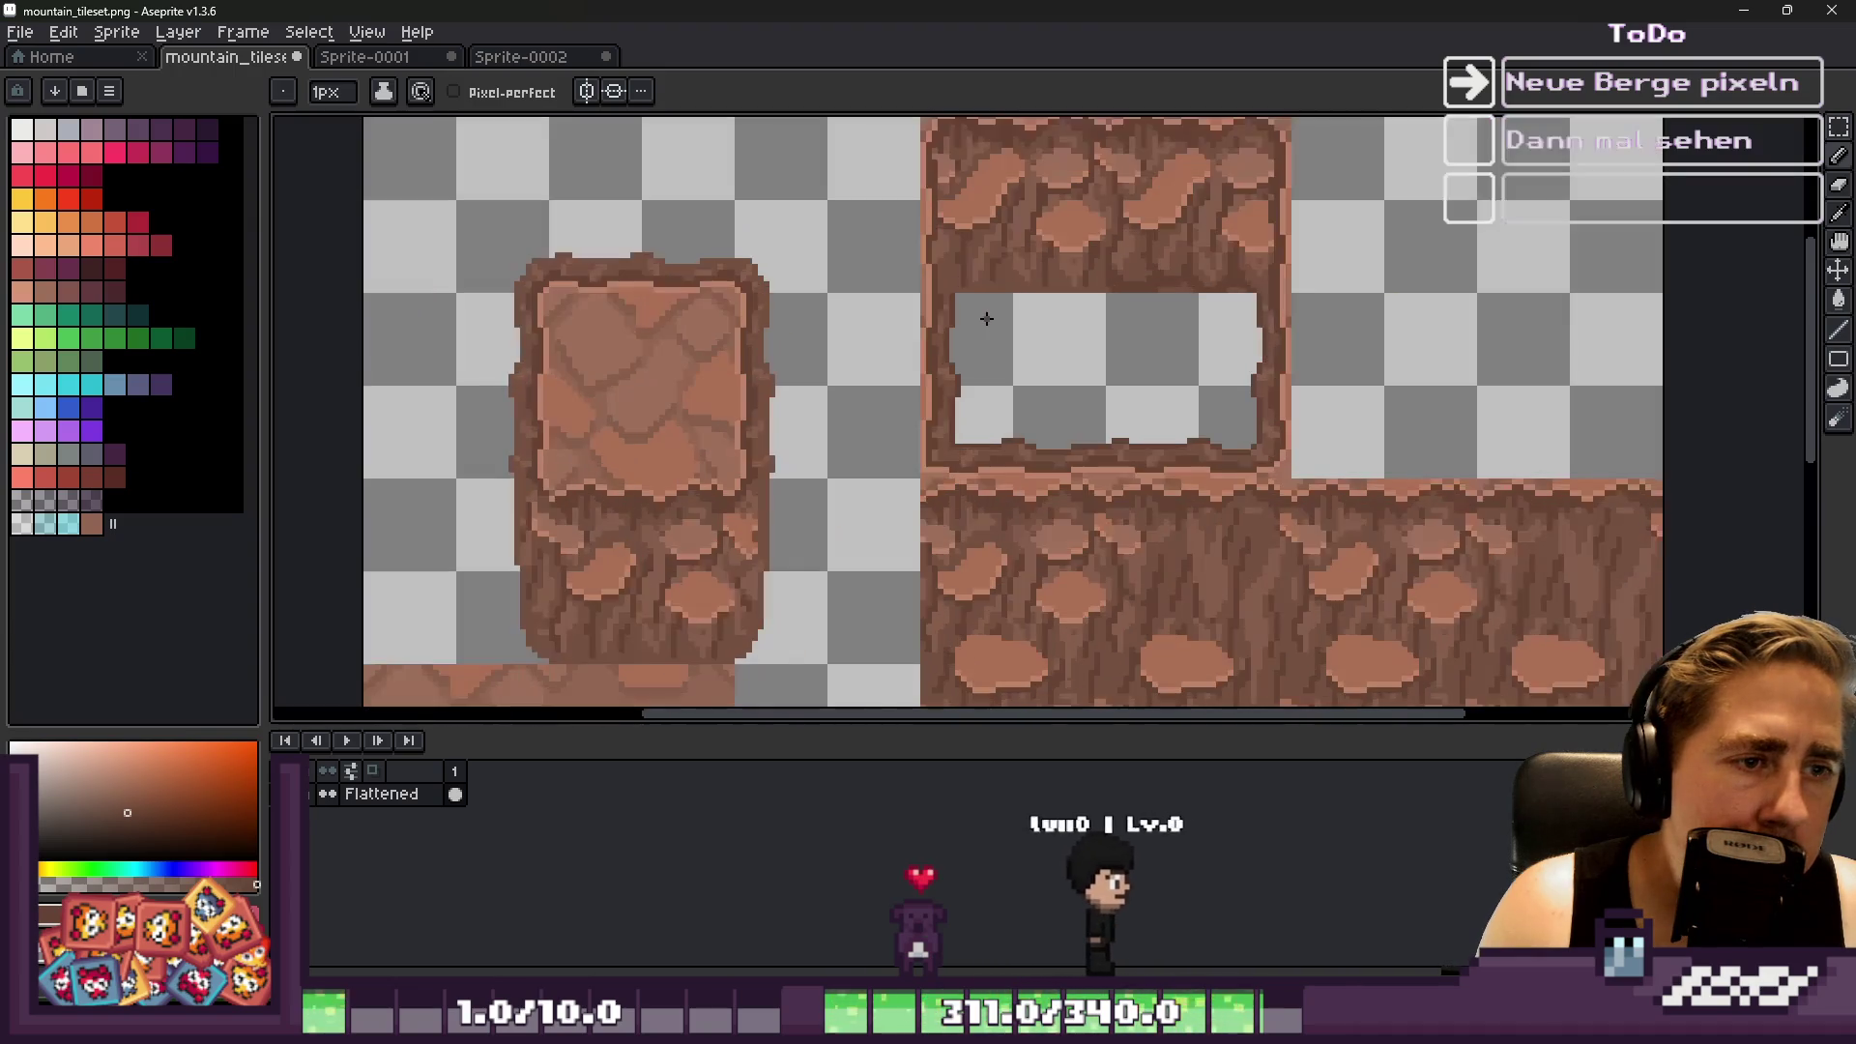
pyautogui.press('m')
pyautogui.moveTo(544, 474); pyautogui.dragTo(739, 667)
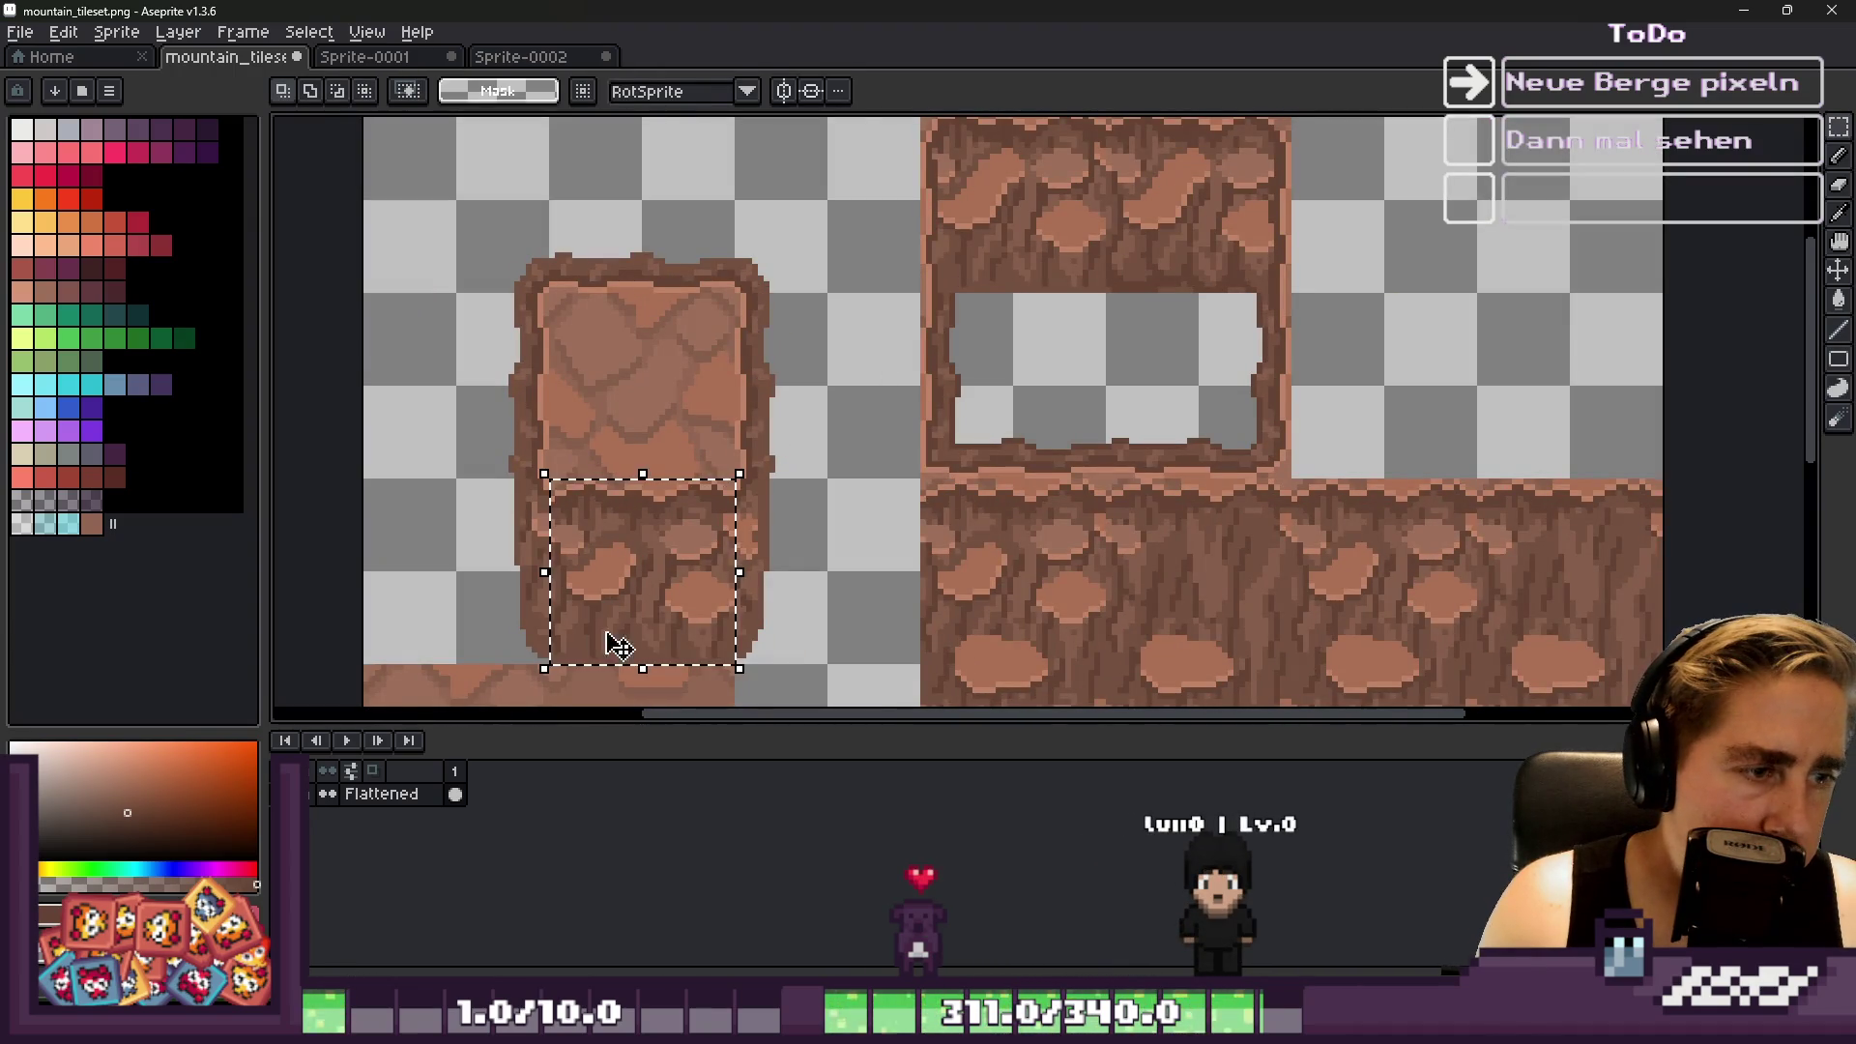
pyautogui.scroll(2, 778, 489)
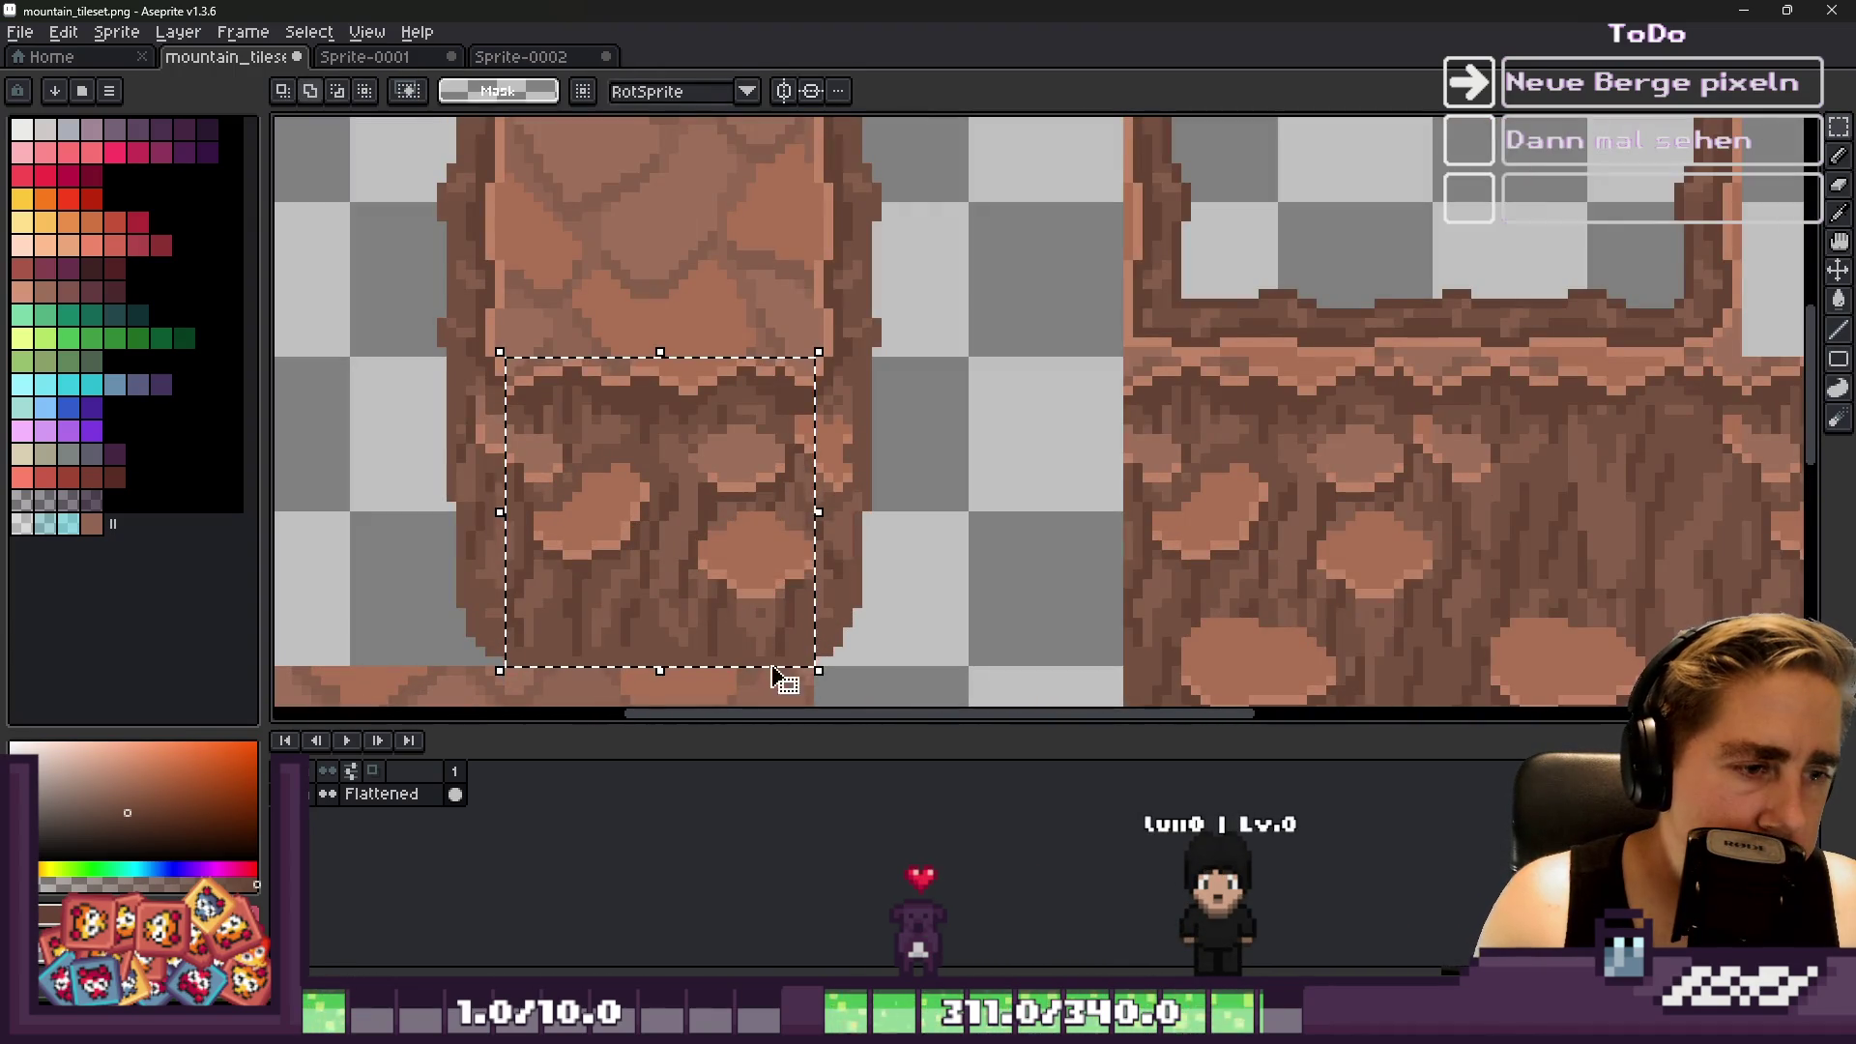
pyautogui.moveTo(788, 681); pyautogui.dragTo(933, 324)
pyautogui.moveTo(315, 263)
pyautogui.mouseDown()
pyautogui.moveTo(995, 609)
pyautogui.moveTo(993, 553)
pyautogui.moveTo(974, 551)
pyautogui.mouseUp()
pyautogui.moveTo(663, 630)
pyautogui.mouseDown()
pyautogui.moveTo(1110, 373)
pyautogui.moveTo(1218, 258)
pyautogui.mouseUp()
pyautogui.scroll(-1, 1111, 374)
pyautogui.scroll(-1, 1001, 408)
pyautogui.scroll(2, 1264, 215)
pyautogui.moveTo(1007, 440); pyautogui.dragTo(1271, 267)
pyautogui.scroll(2, 1247, 269)
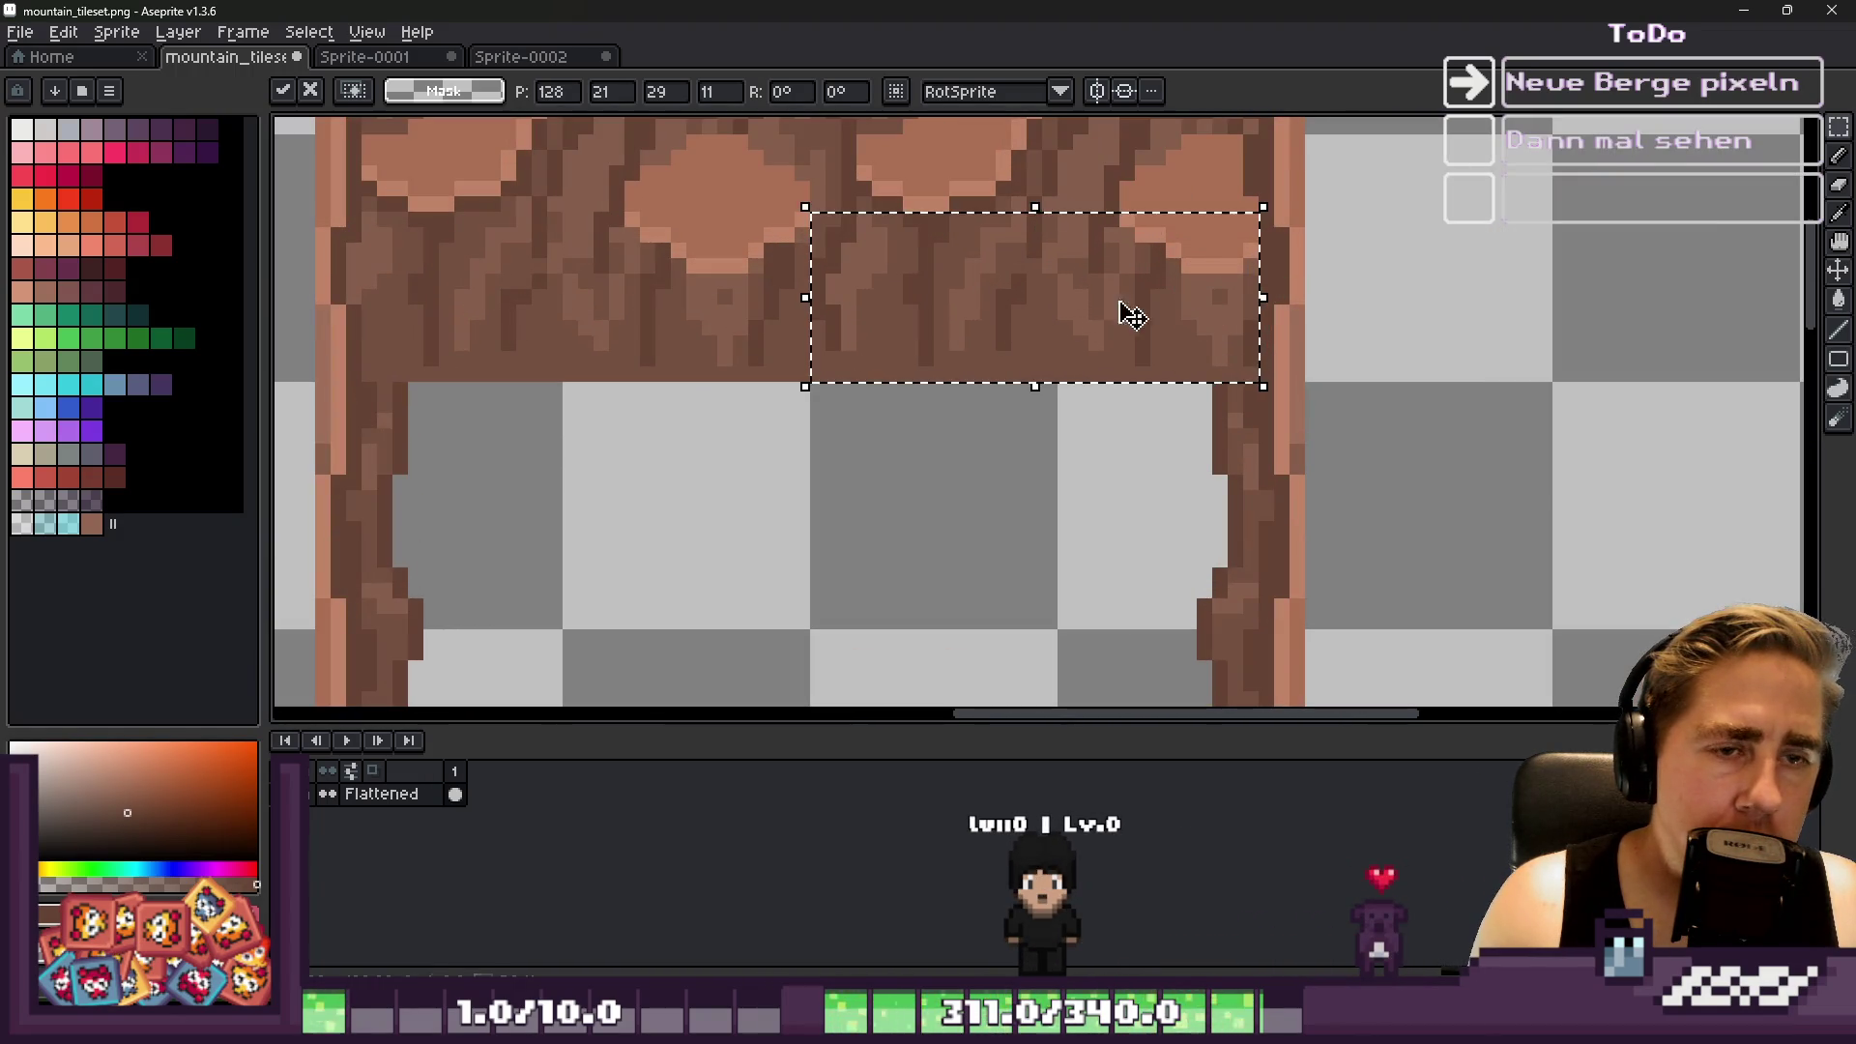
pyautogui.moveTo(1132, 314)
pyautogui.mouseDown()
pyautogui.moveTo(1061, 302)
pyautogui.moveTo(1122, 309)
pyautogui.mouseUp()
pyautogui.press('Return')
# Try repainting the dark edge column at the opening in lighter brown, then undo it
pyautogui.press('b')
pyautogui.scroll(2, 1244, 319)
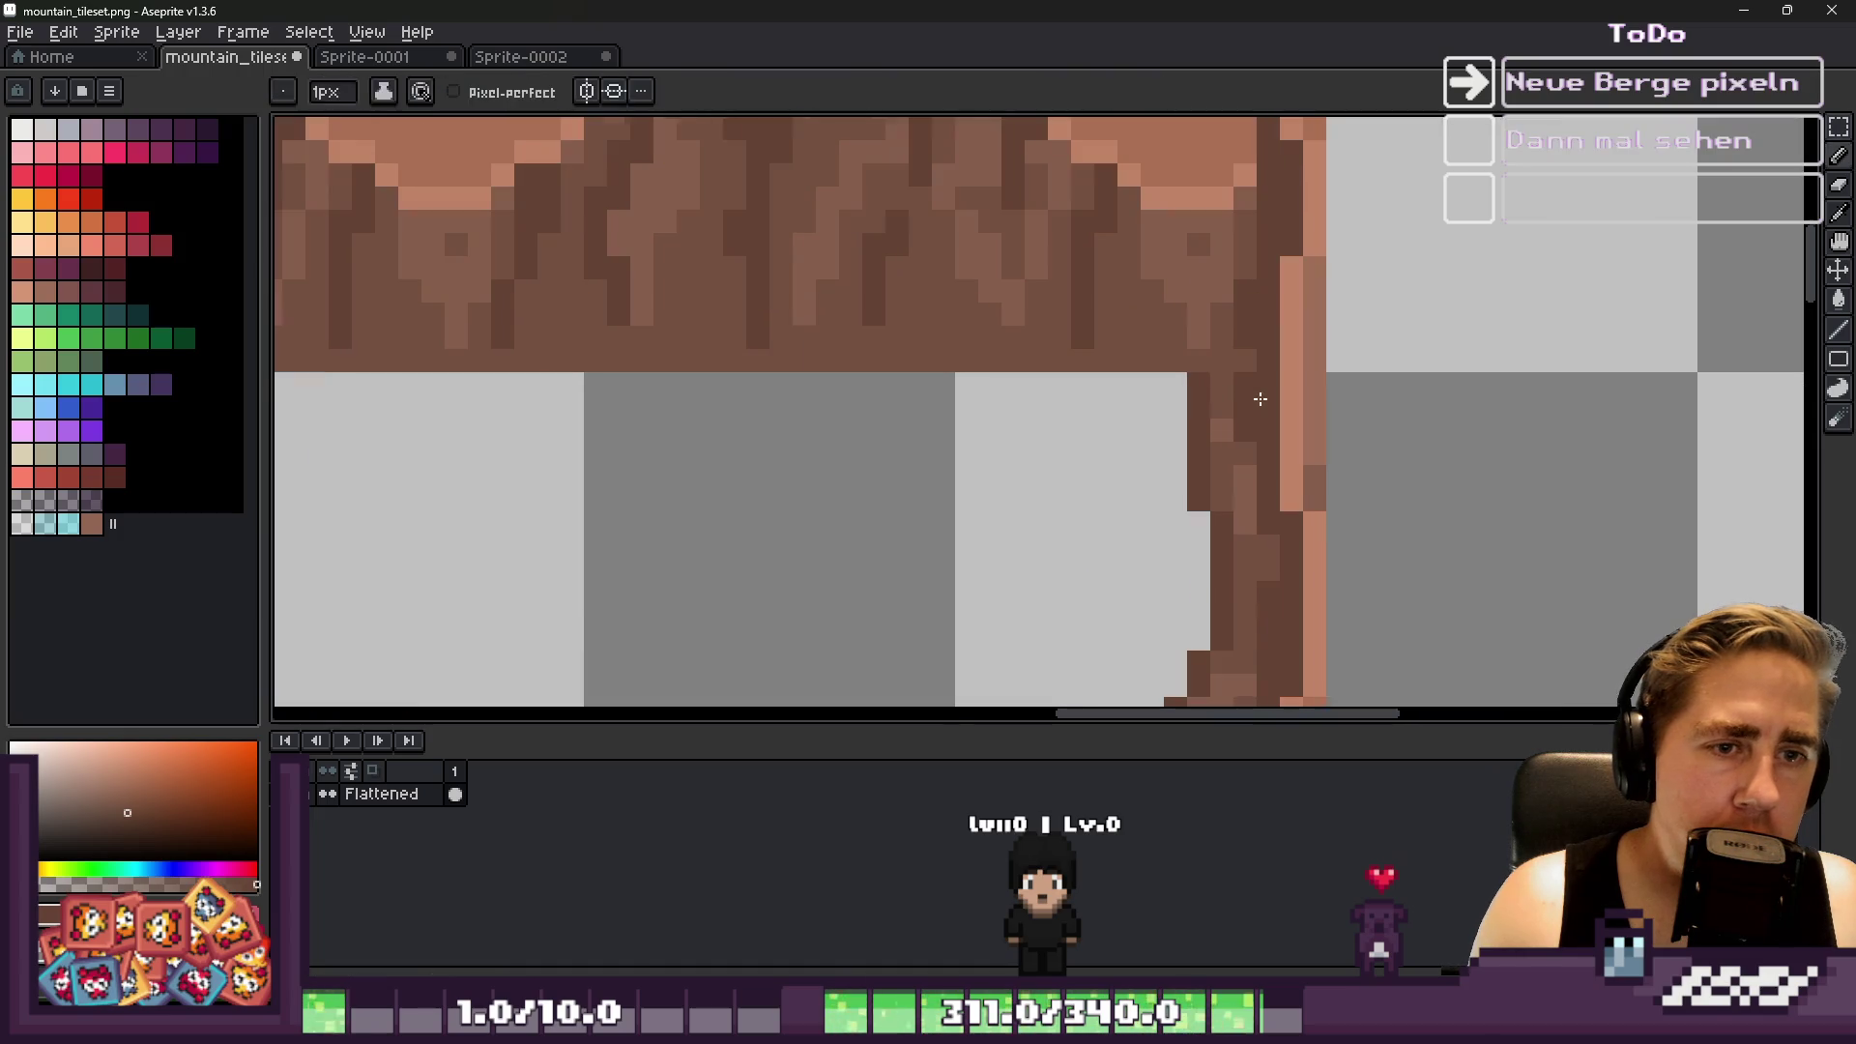
pyautogui.scroll(-4, 1155, 360)
pyautogui.scroll(-2, 1155, 361)
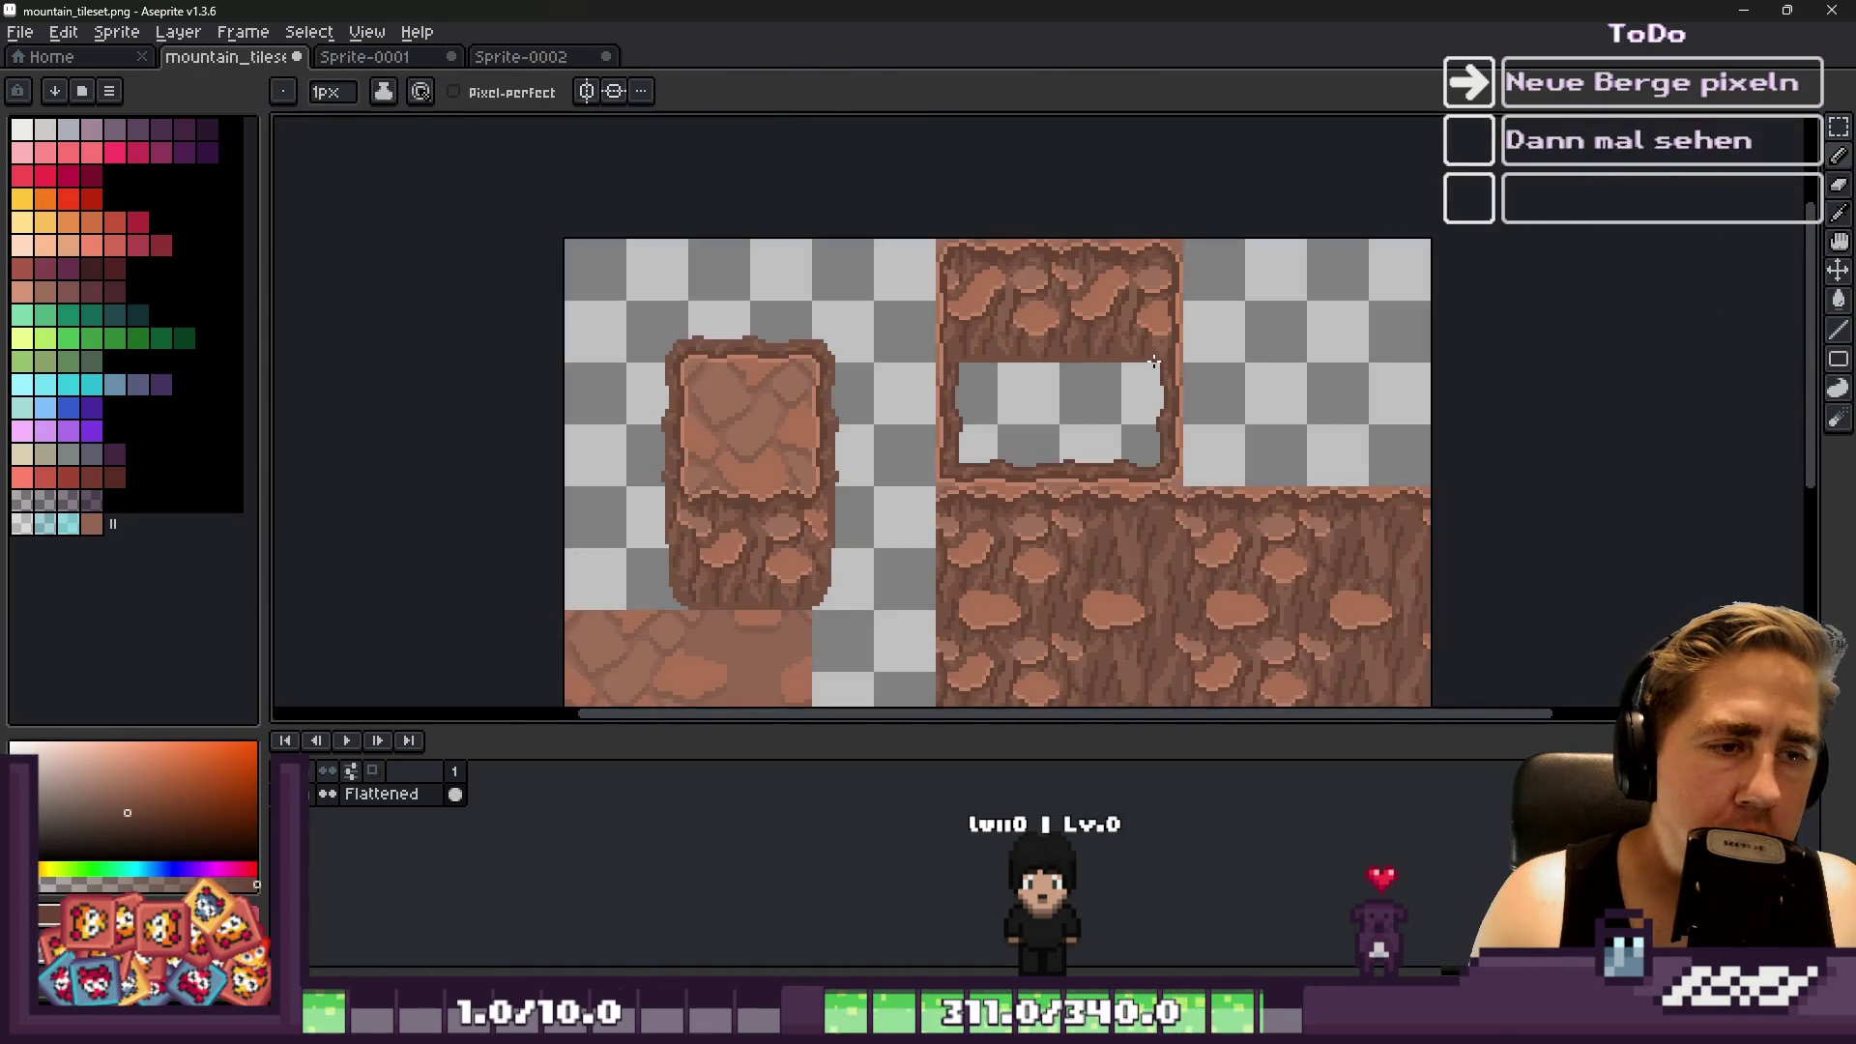
pyautogui.scroll(4, 1175, 350)
pyautogui.press('e')
pyautogui.keyDown('alt'); pyautogui.click(1176, 350); pyautogui.keyUp('alt')
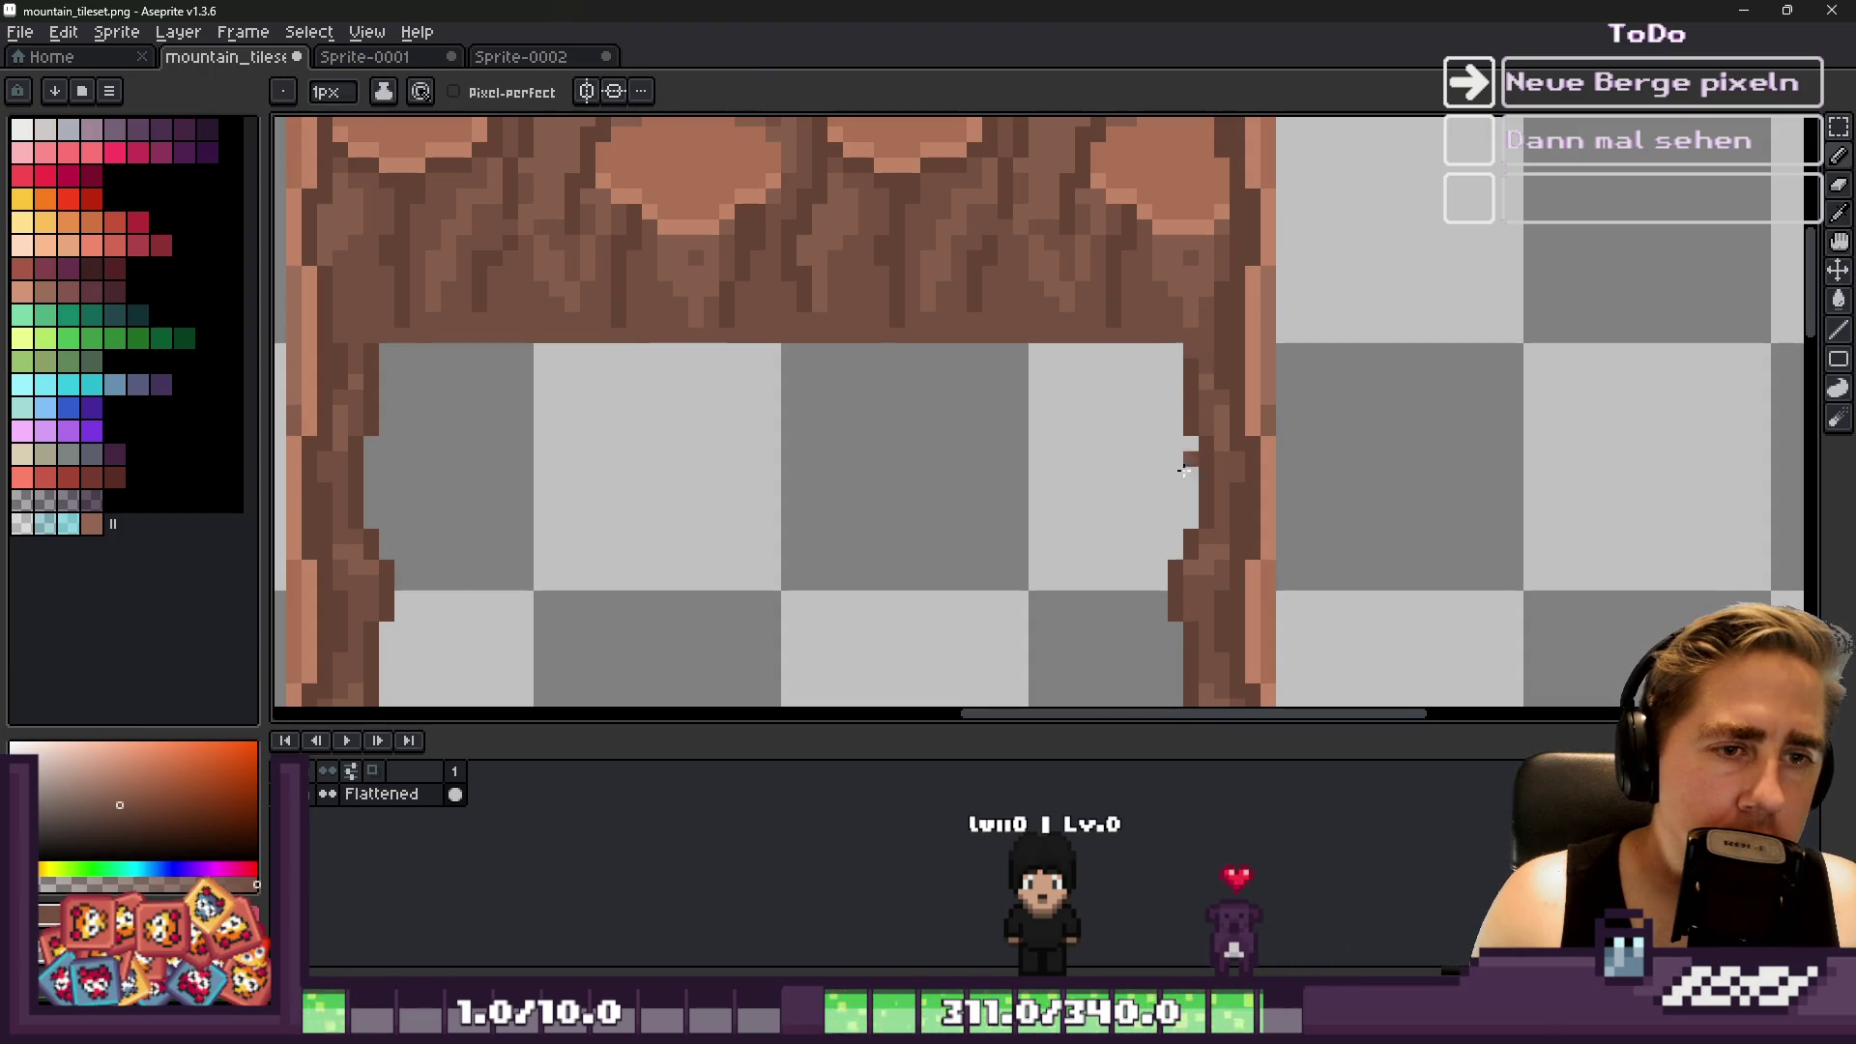
pyautogui.scroll(3, 1188, 387)
pyautogui.moveTo(1253, 378); pyautogui.dragTo(1243, 614)
pyautogui.scroll(-3, 1237, 609)
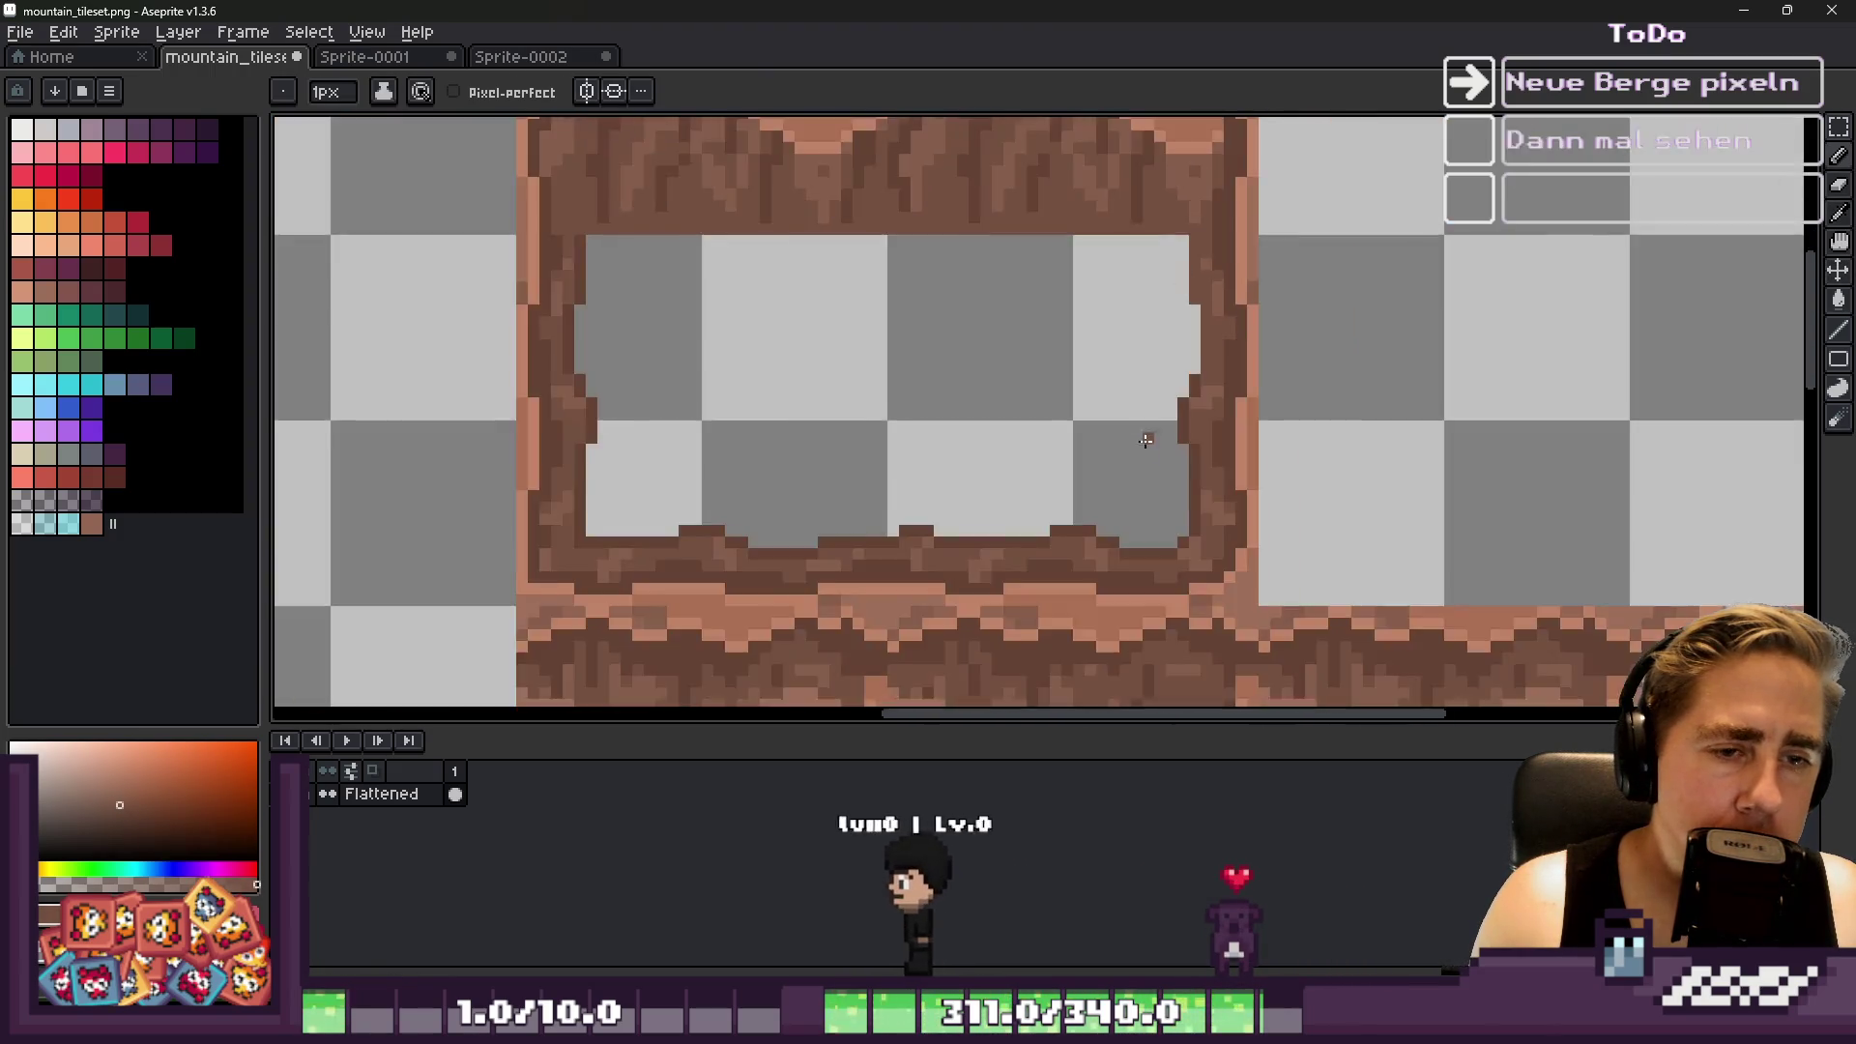
pyautogui.scroll(2, 1151, 444)
pyautogui.moveTo(1263, 312); pyautogui.dragTo(1257, 440)
pyautogui.hotkey('ctrl', 'z')
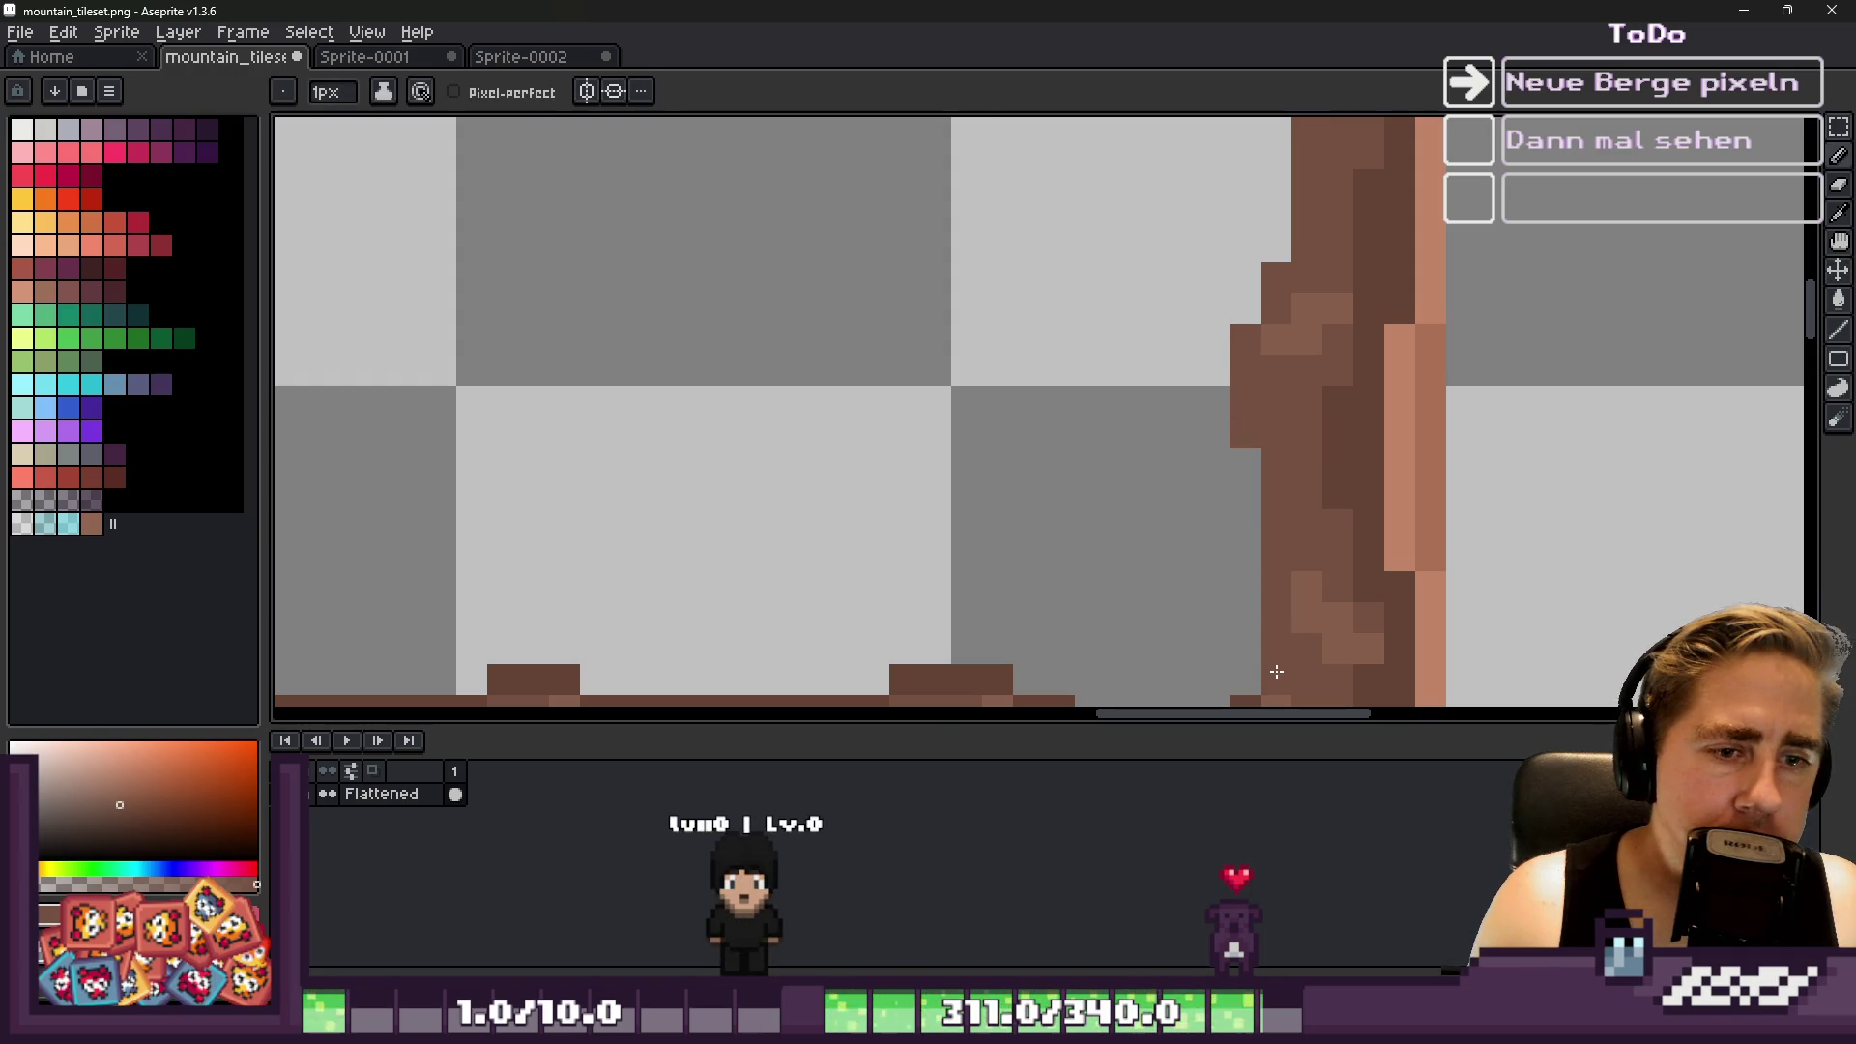
# Zoom in and out to inspect the whole mountain tileset
pyautogui.scroll(-3, 1279, 674)
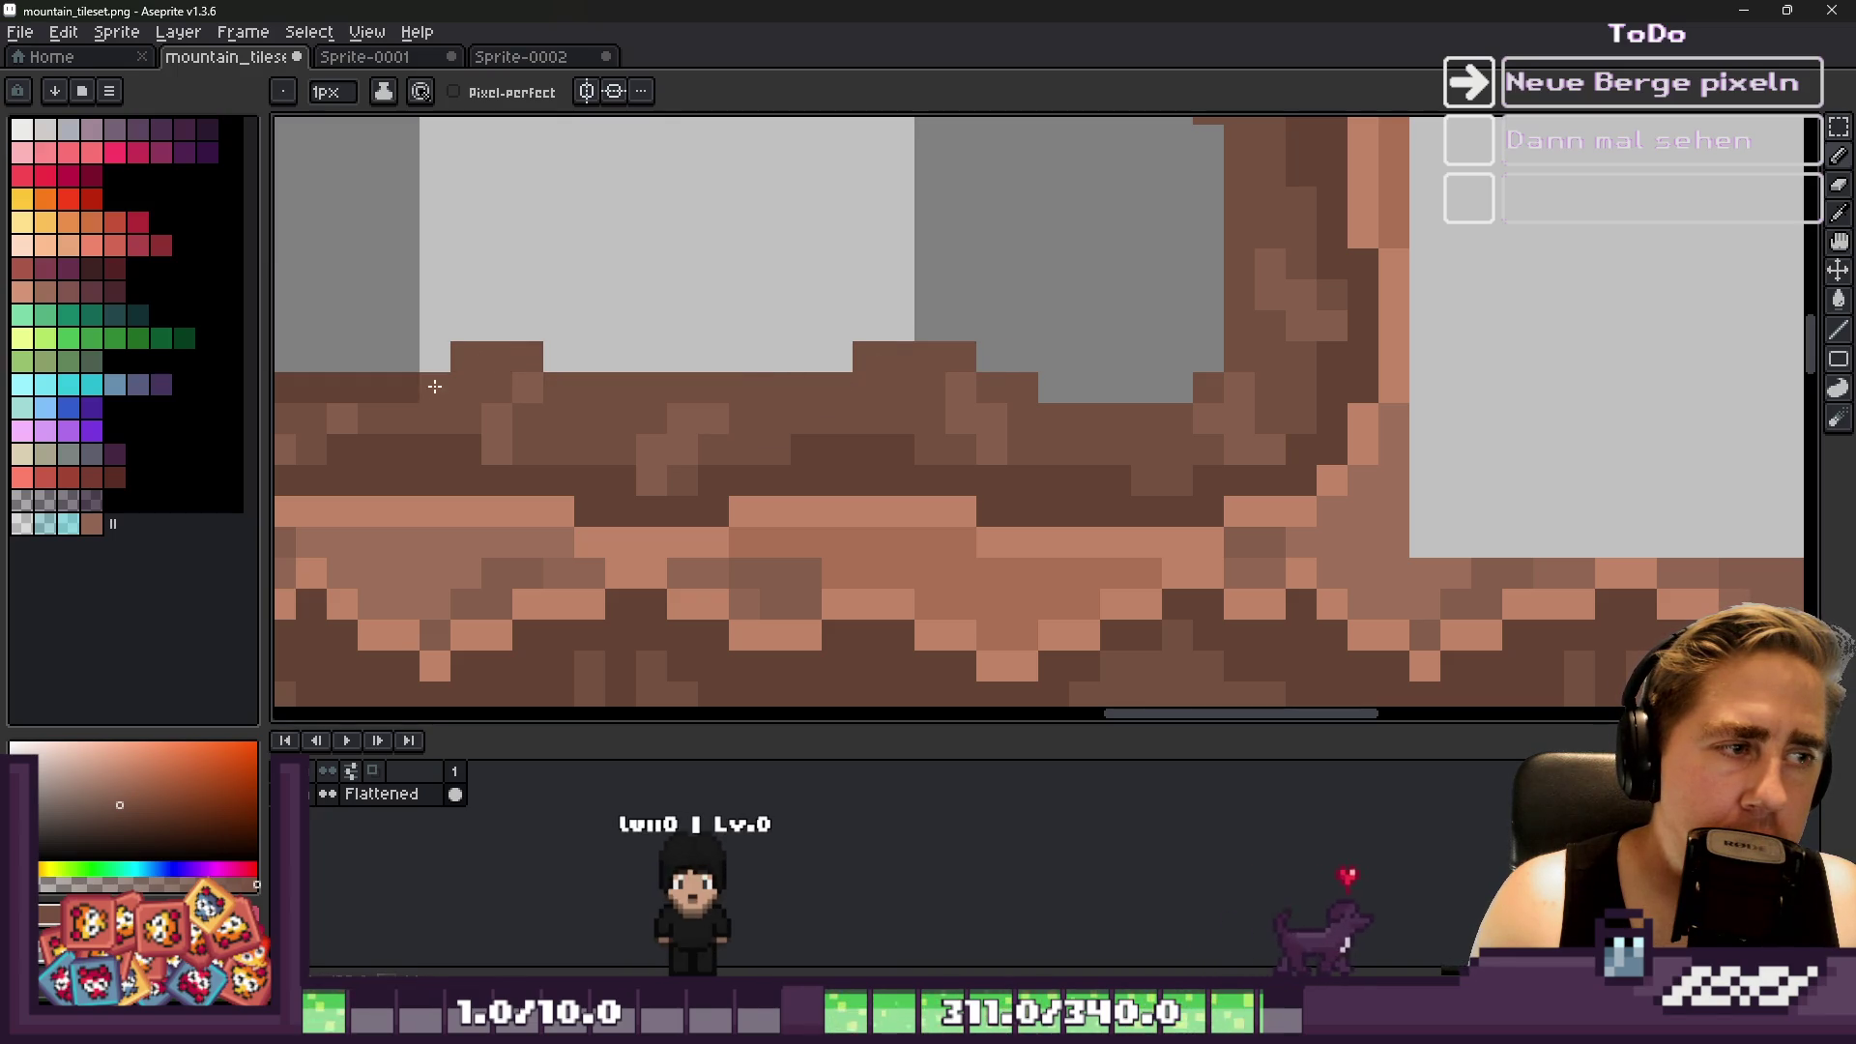
pyautogui.scroll(-3, 435, 386)
pyautogui.scroll(3, 932, 360)
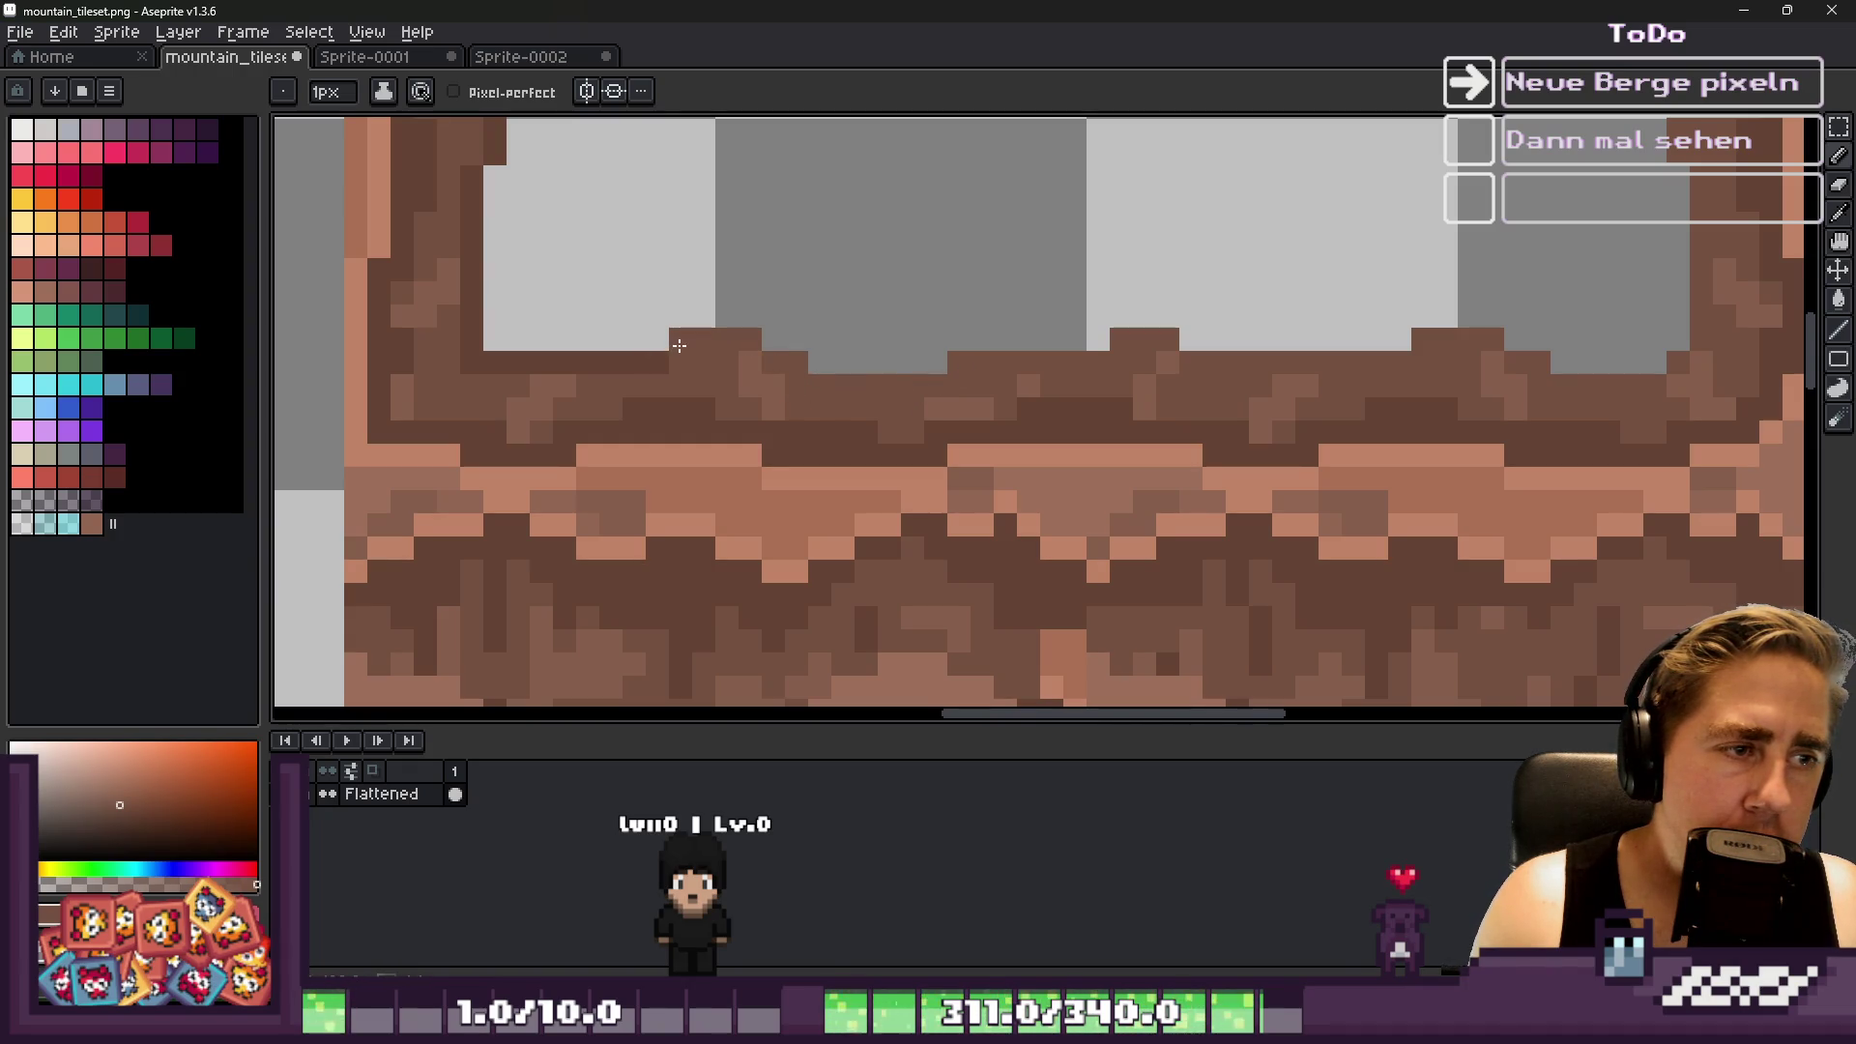
pyautogui.scroll(-3, 465, 180)
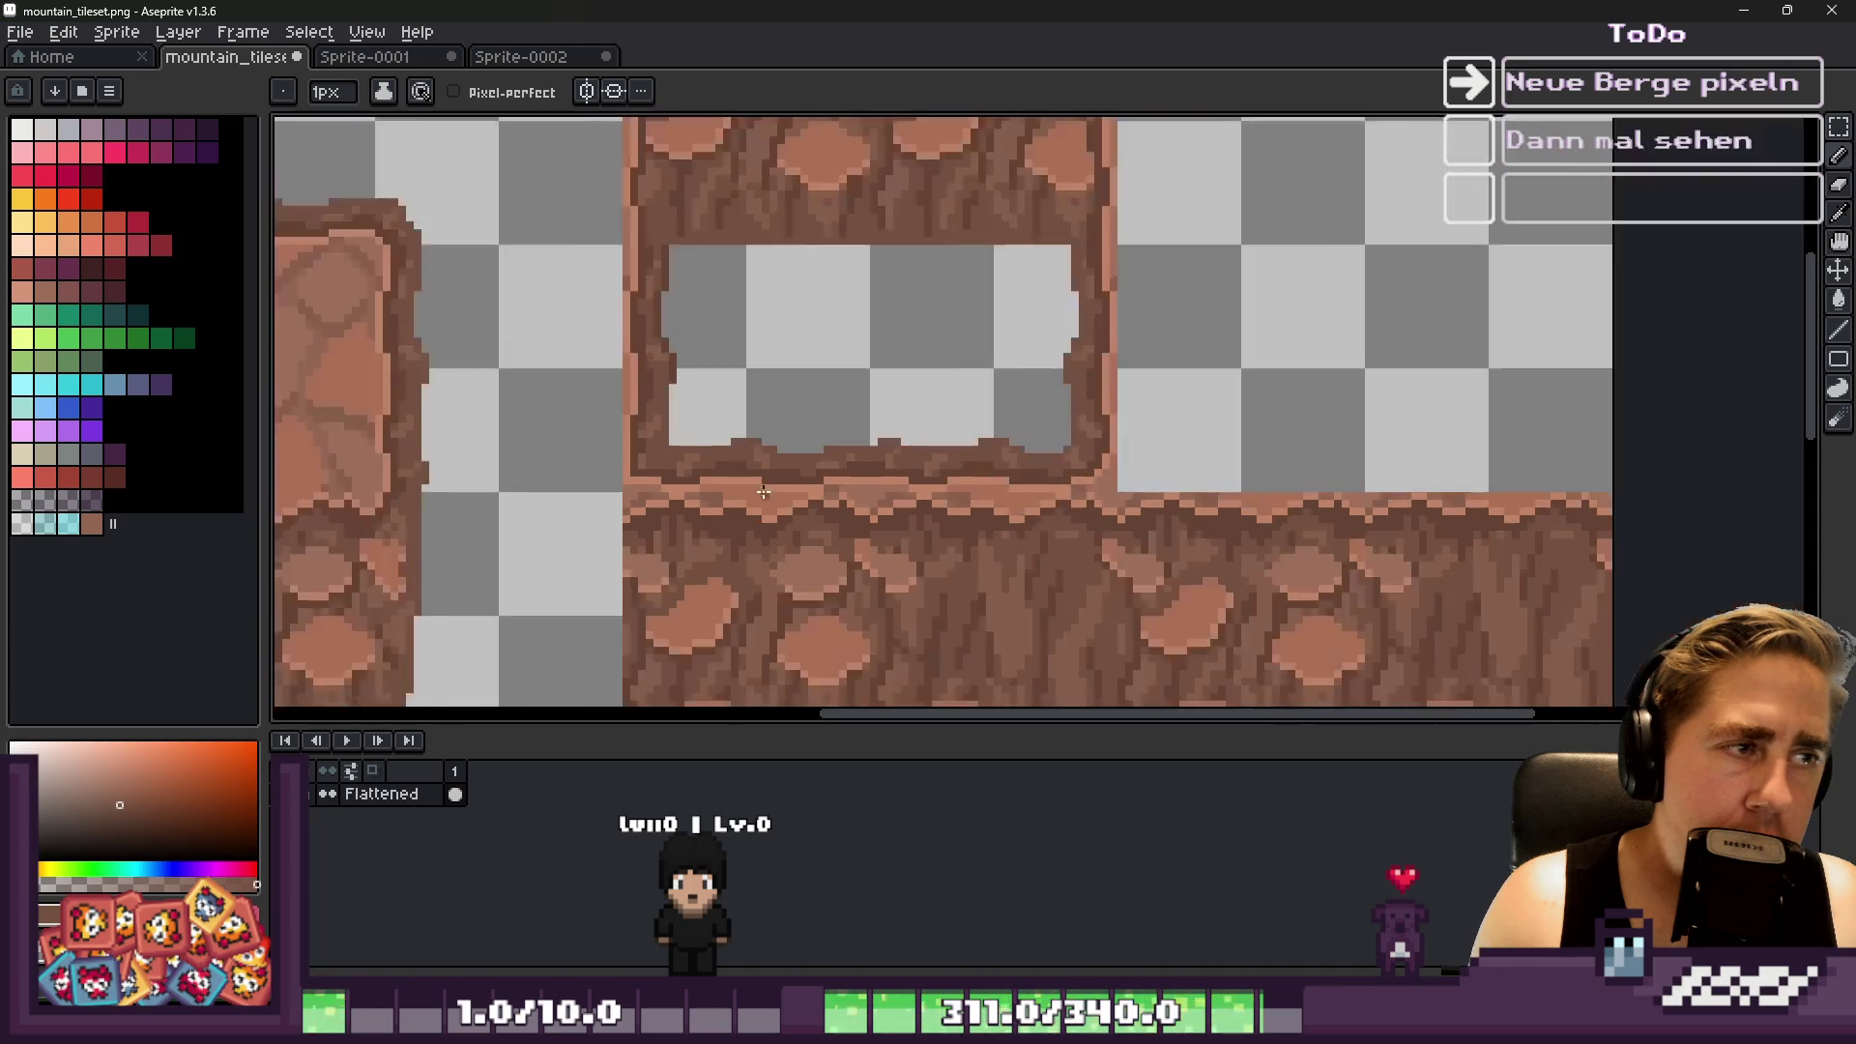
pyautogui.scroll(3, 788, 431)
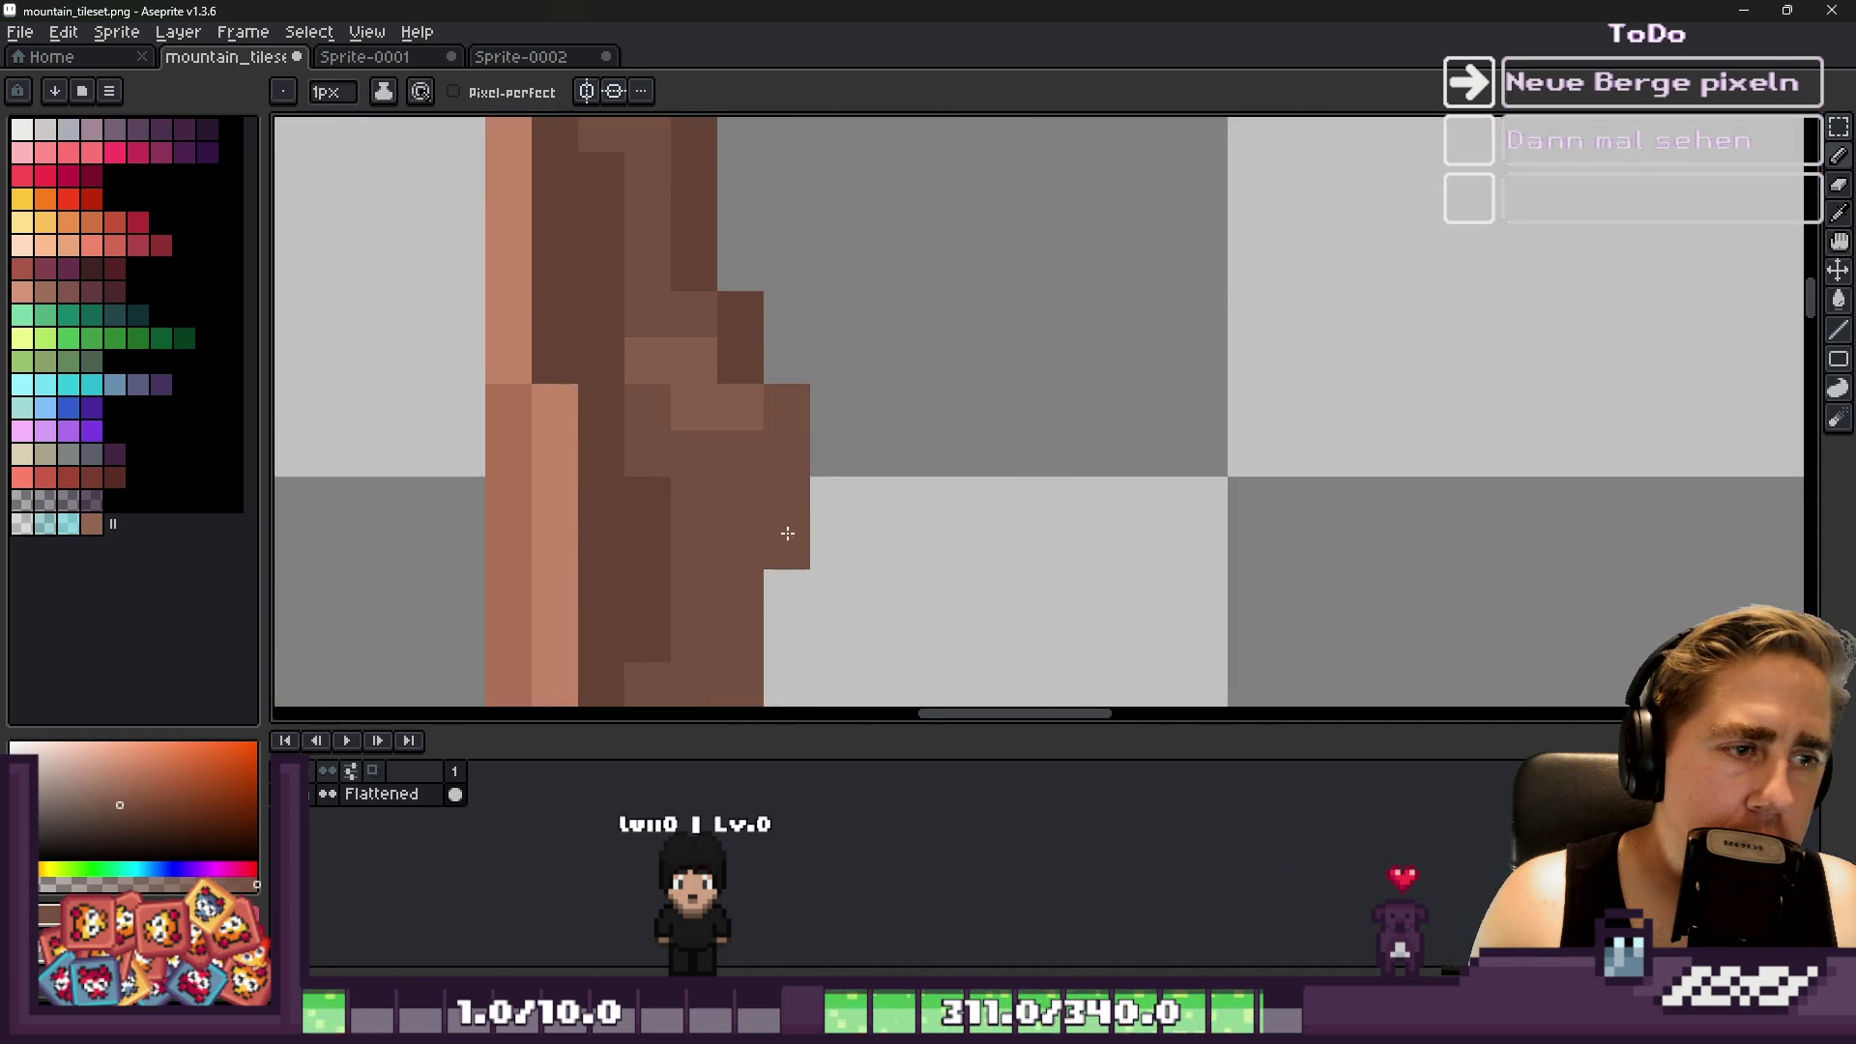
pyautogui.scroll(-3, 729, 311)
pyautogui.scroll(3, 814, 337)
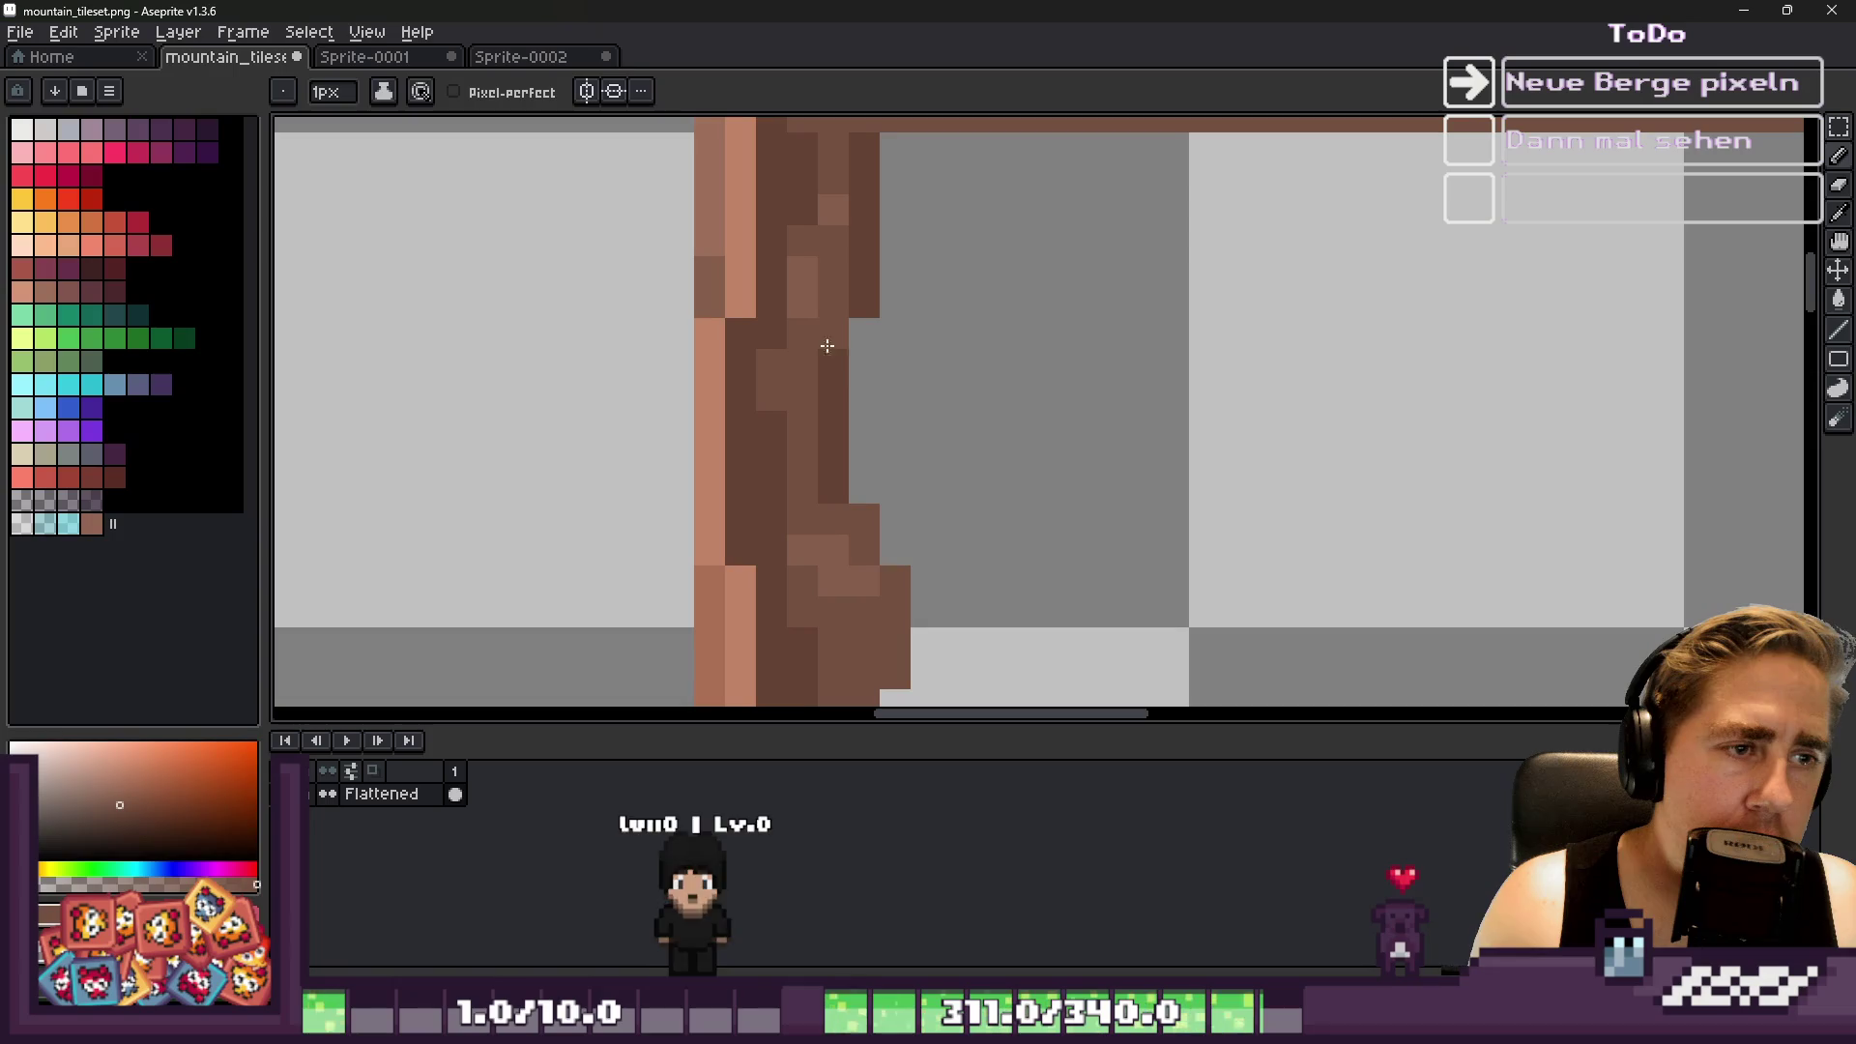
pyautogui.scroll(-1, 863, 406)
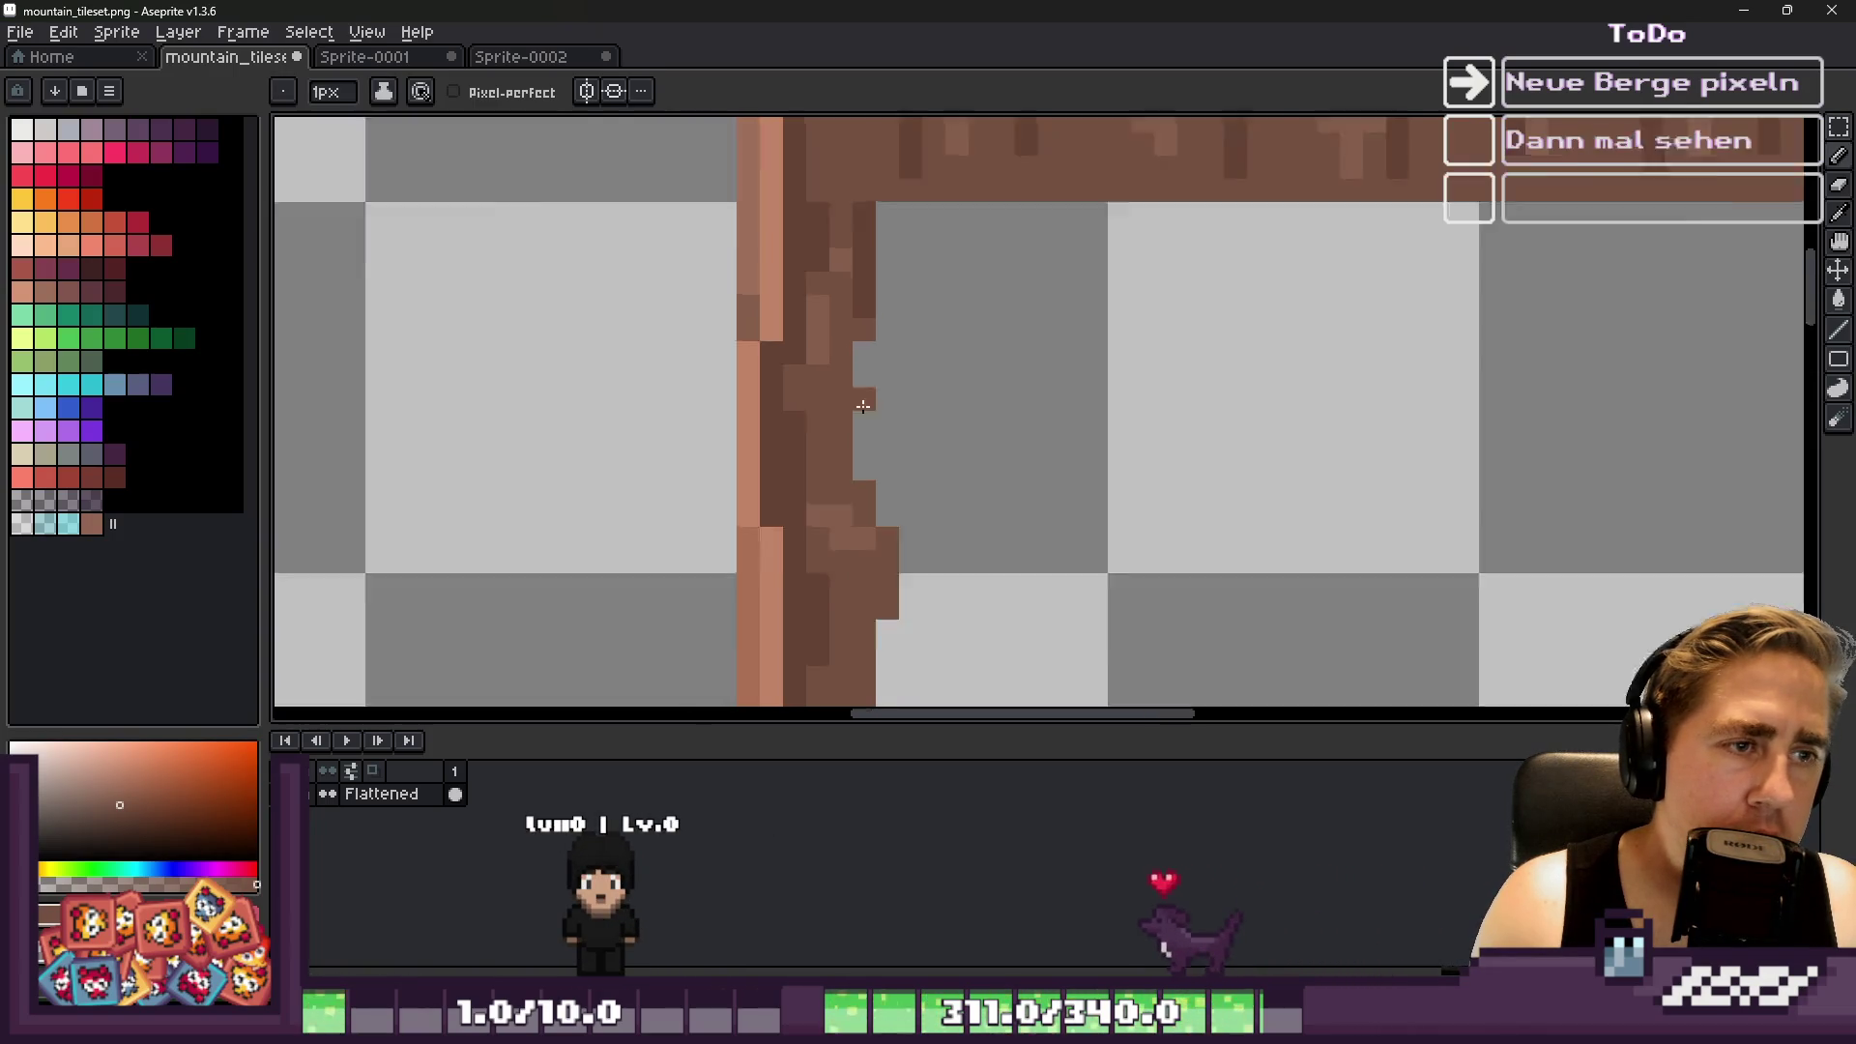
pyautogui.scroll(-1, 863, 406)
pyautogui.scroll(1, 876, 279)
pyautogui.scroll(-4, 1001, 287)
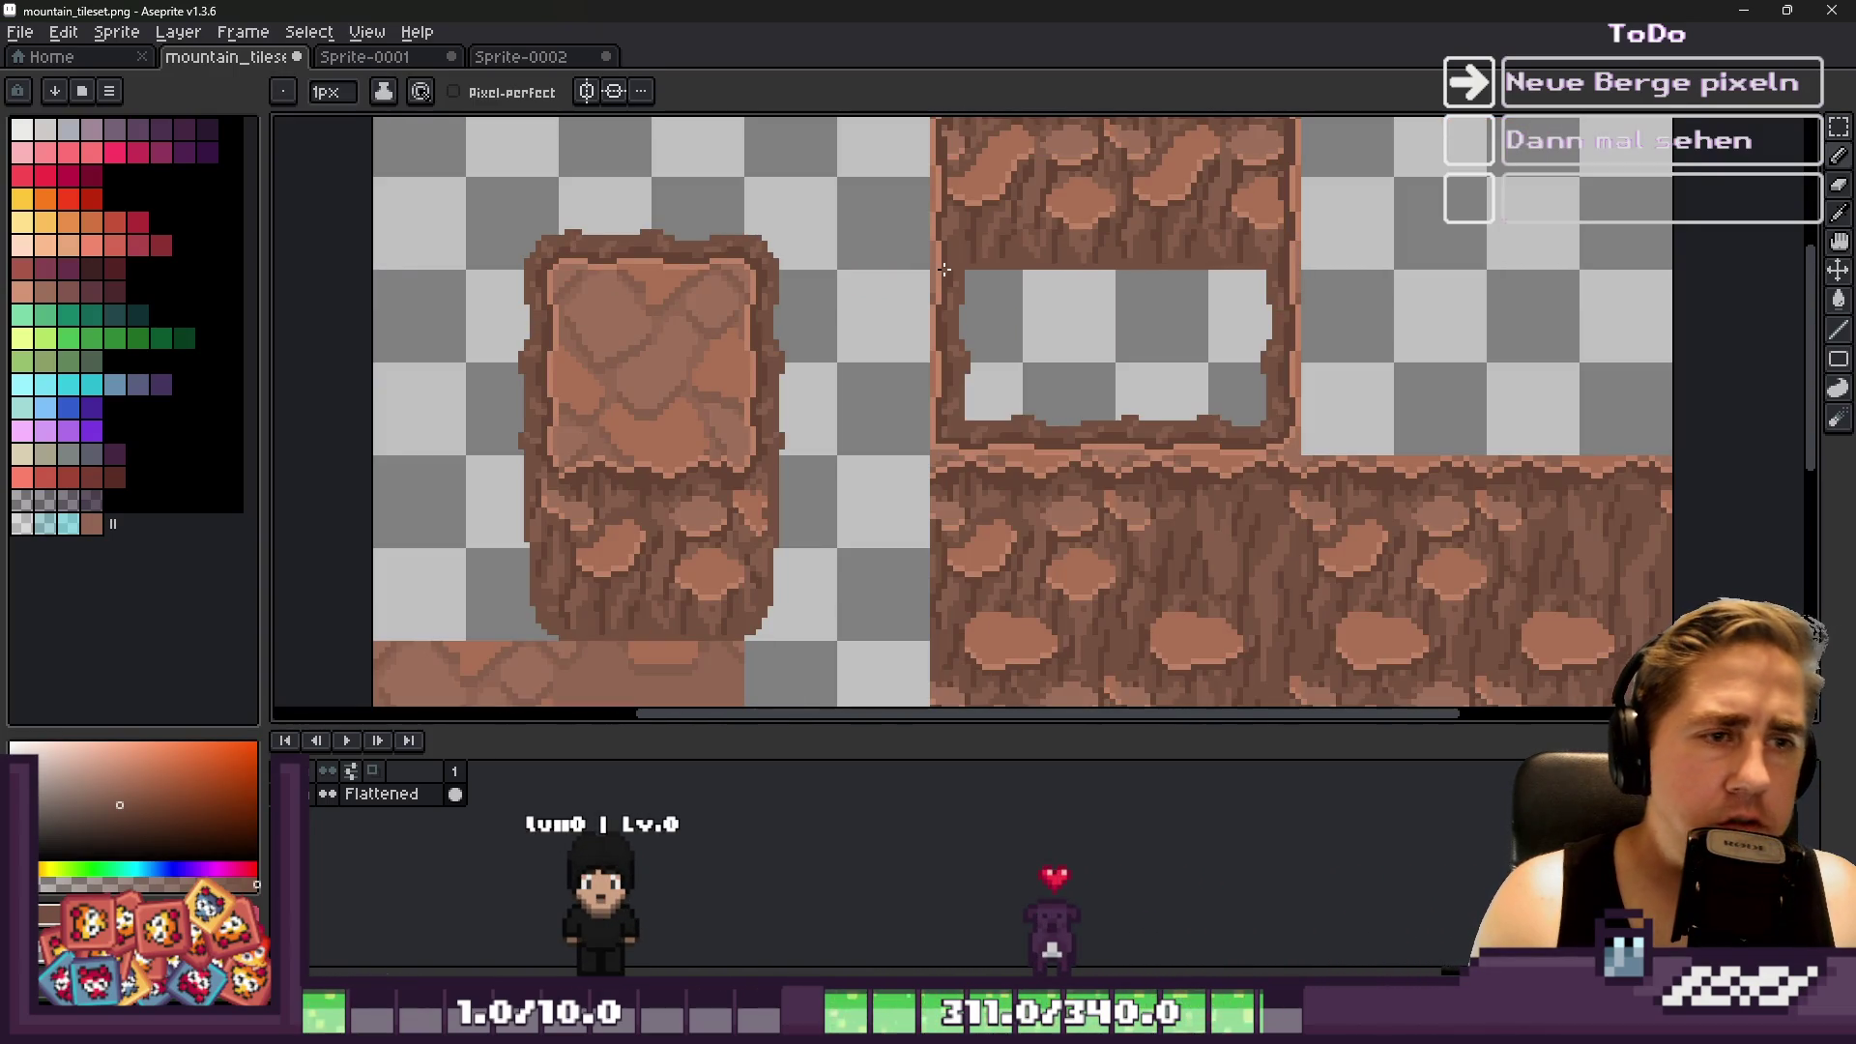
pyautogui.scroll(-1, 966, 283)
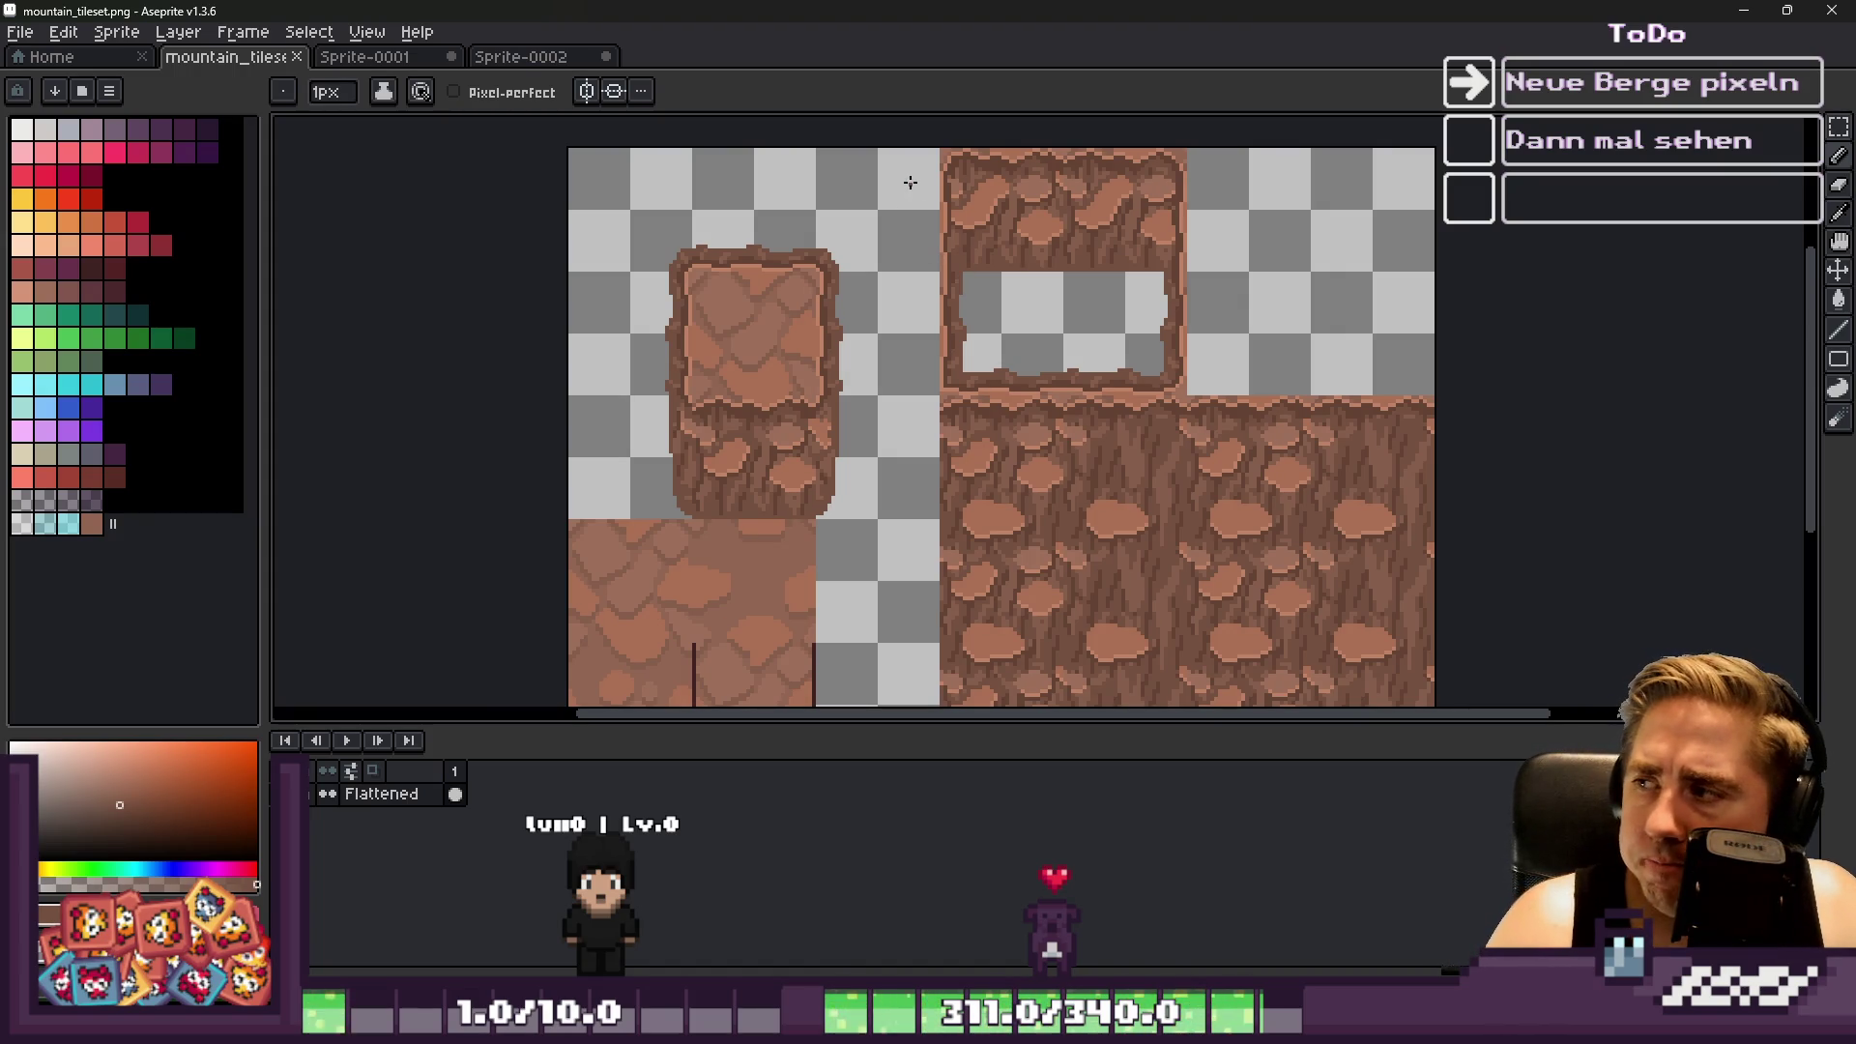
pyautogui.scroll(-1, 964, 237)
pyautogui.scroll(1, 1005, 261)
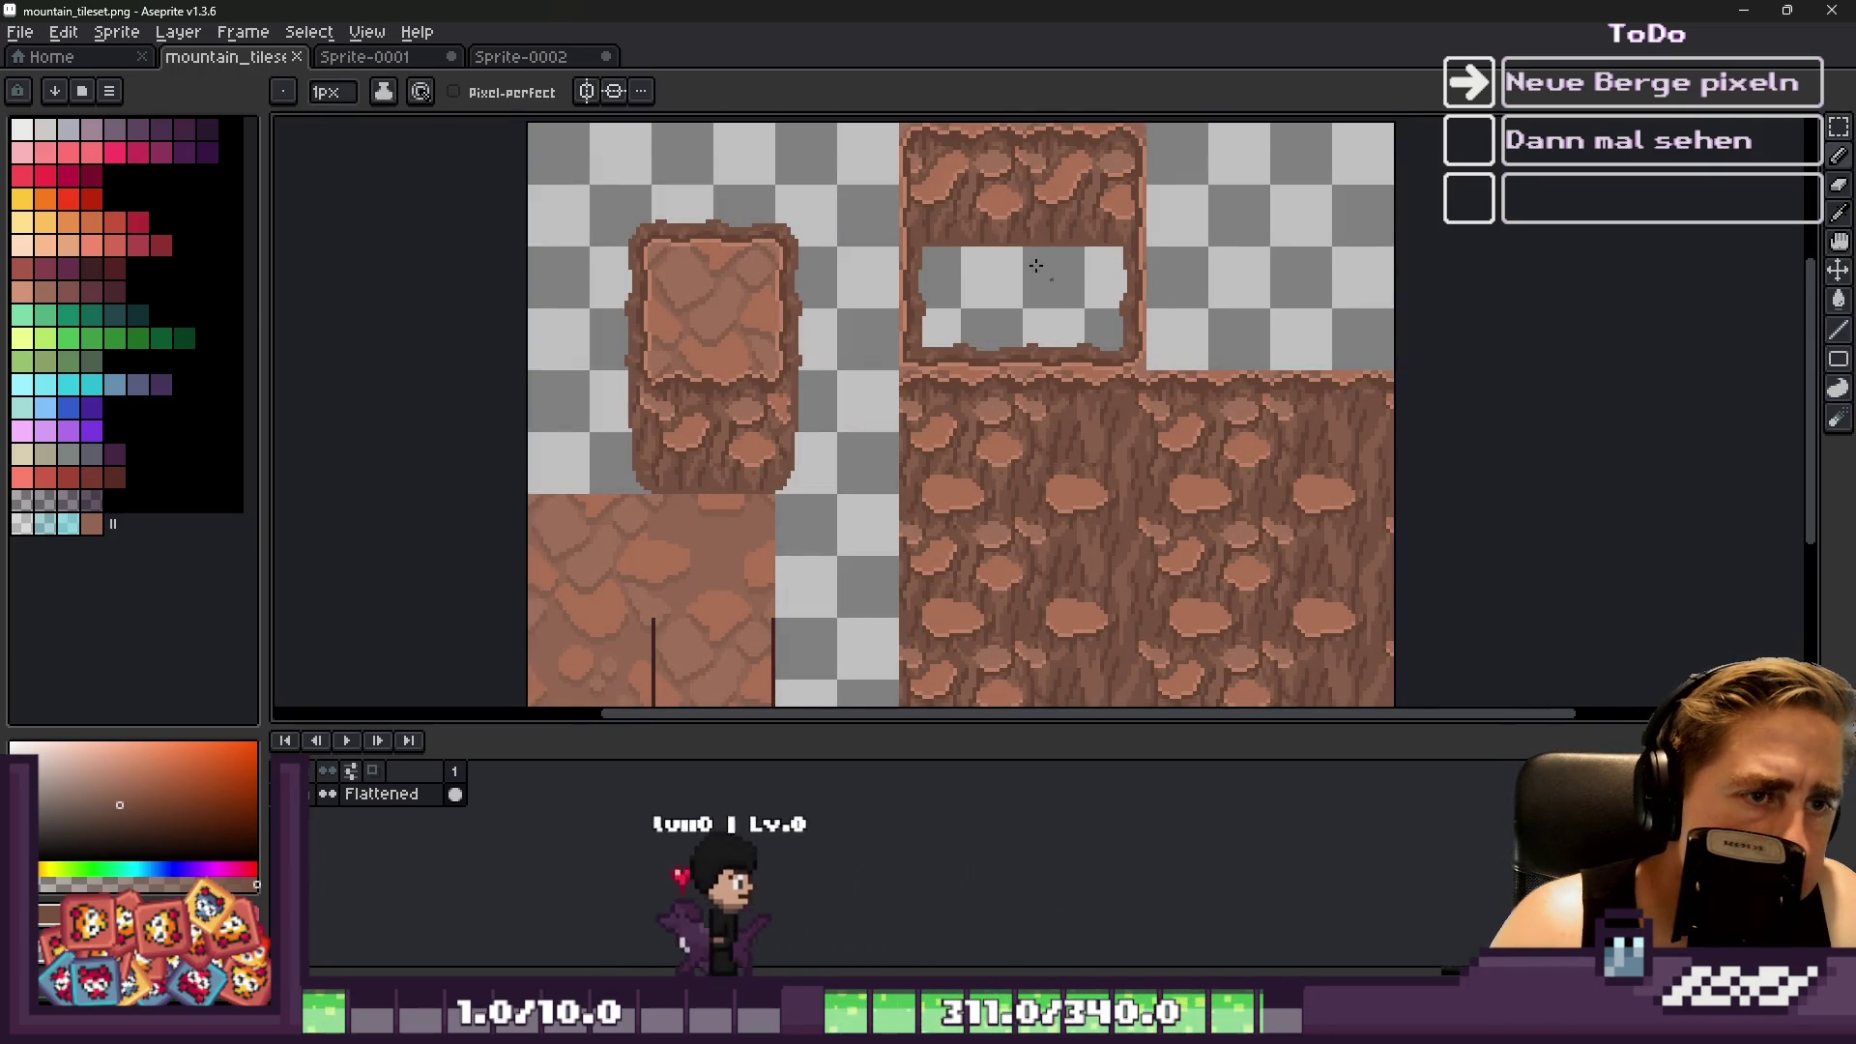
pyautogui.scroll(-1, 1044, 278)
pyautogui.scroll(1, 1115, 413)
# Marquee-select one tile cell of the cave frame
pyautogui.press('m')
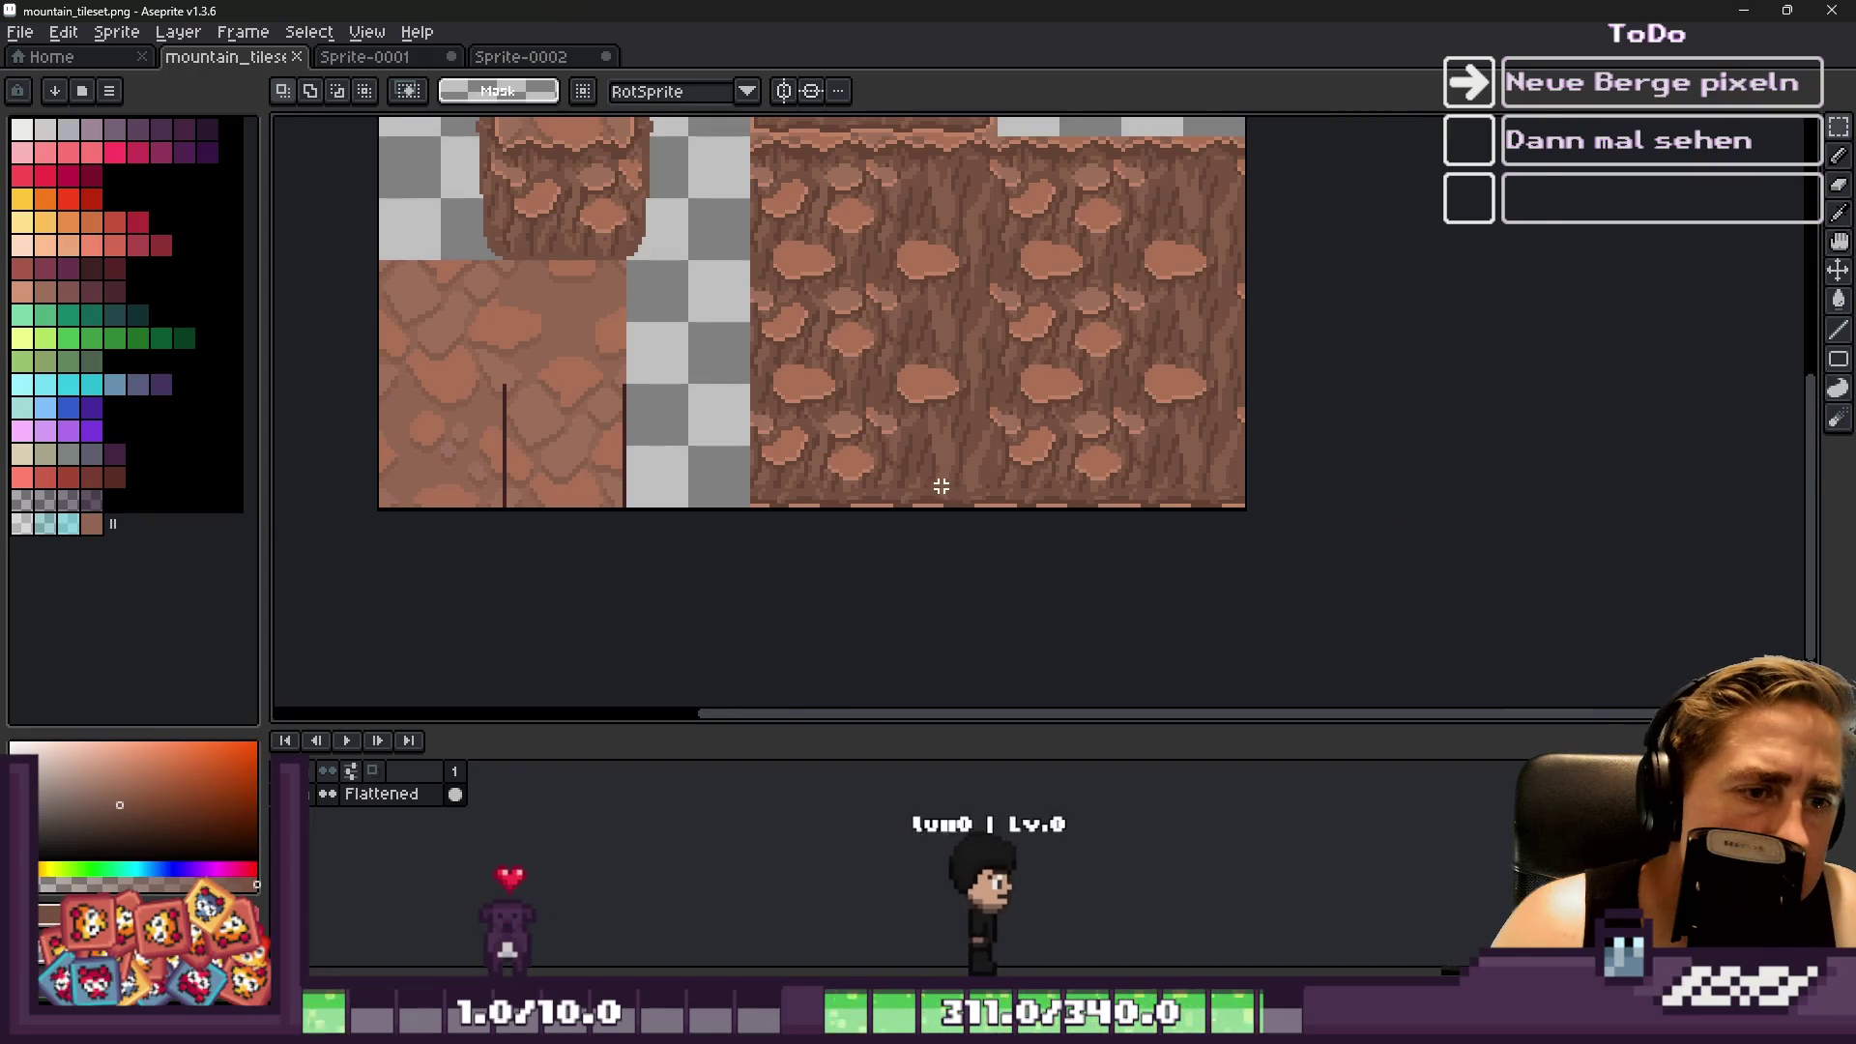
pyautogui.scroll(1, 928, 498)
pyautogui.scroll(-1, 785, 543)
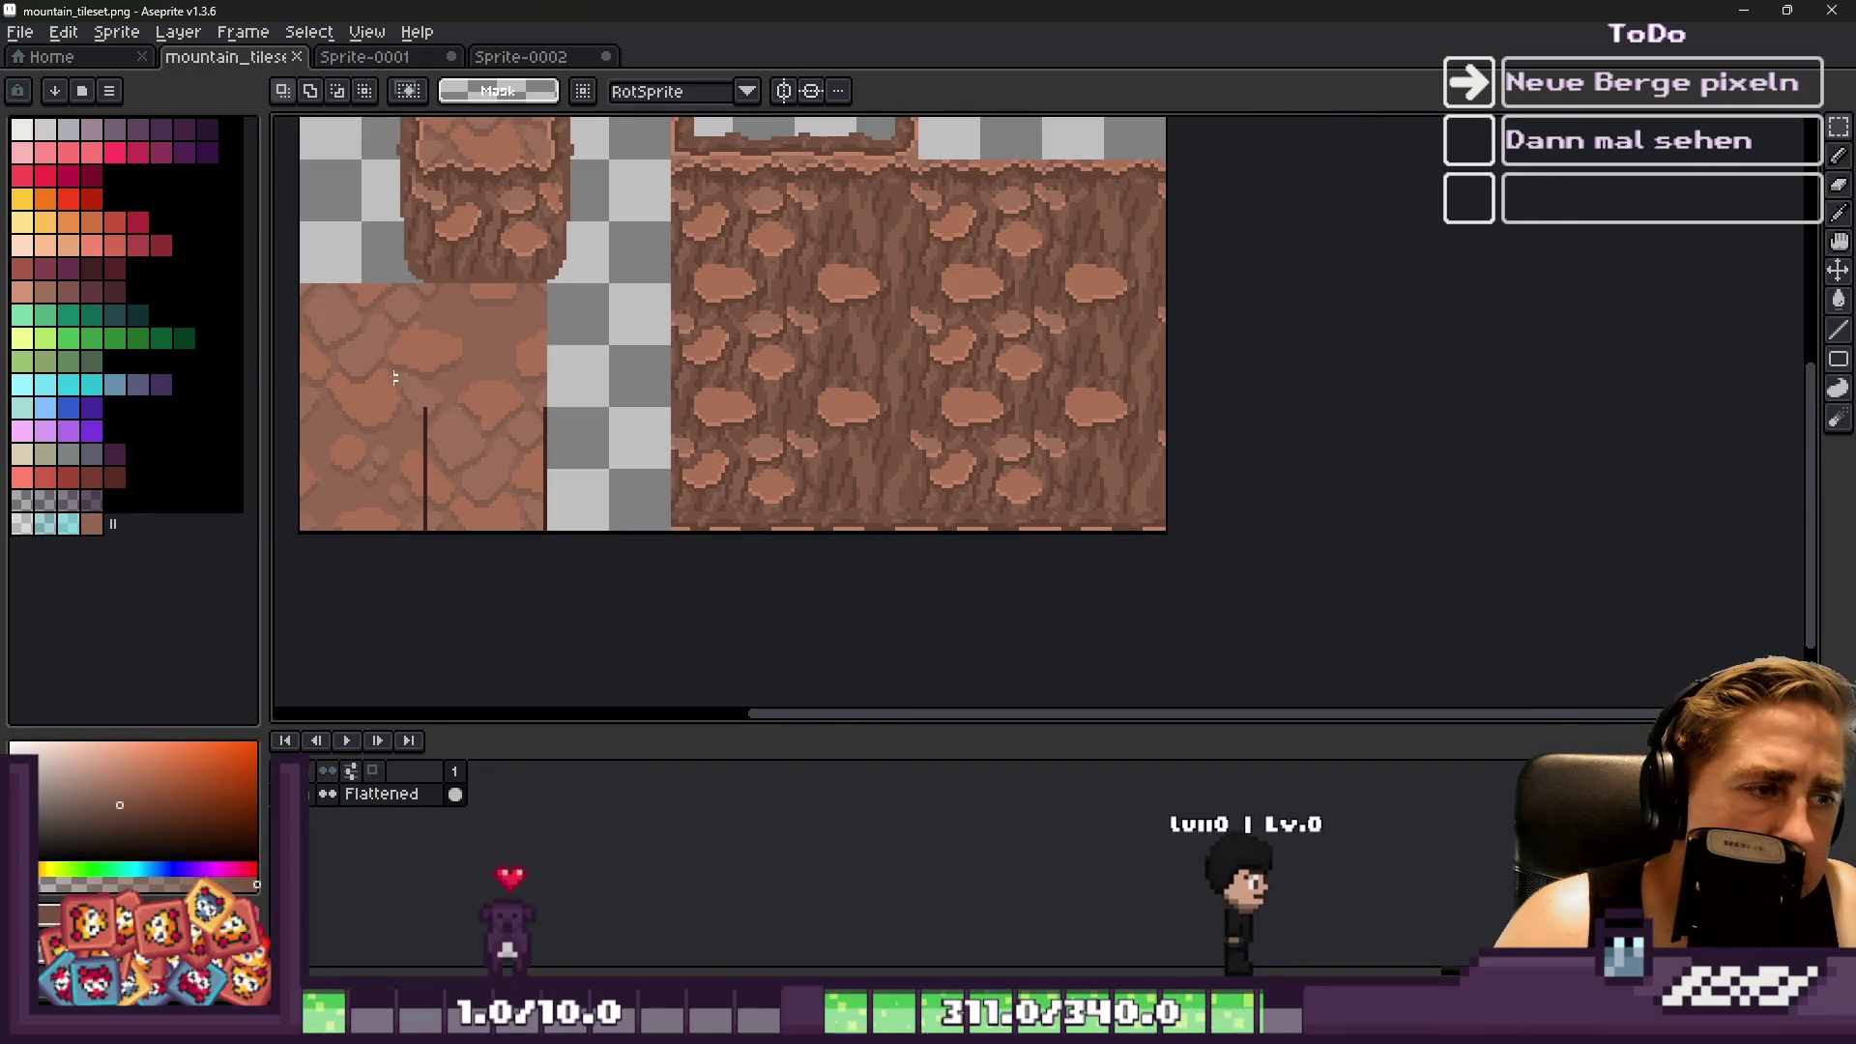
pyautogui.scroll(-1, 753, 487)
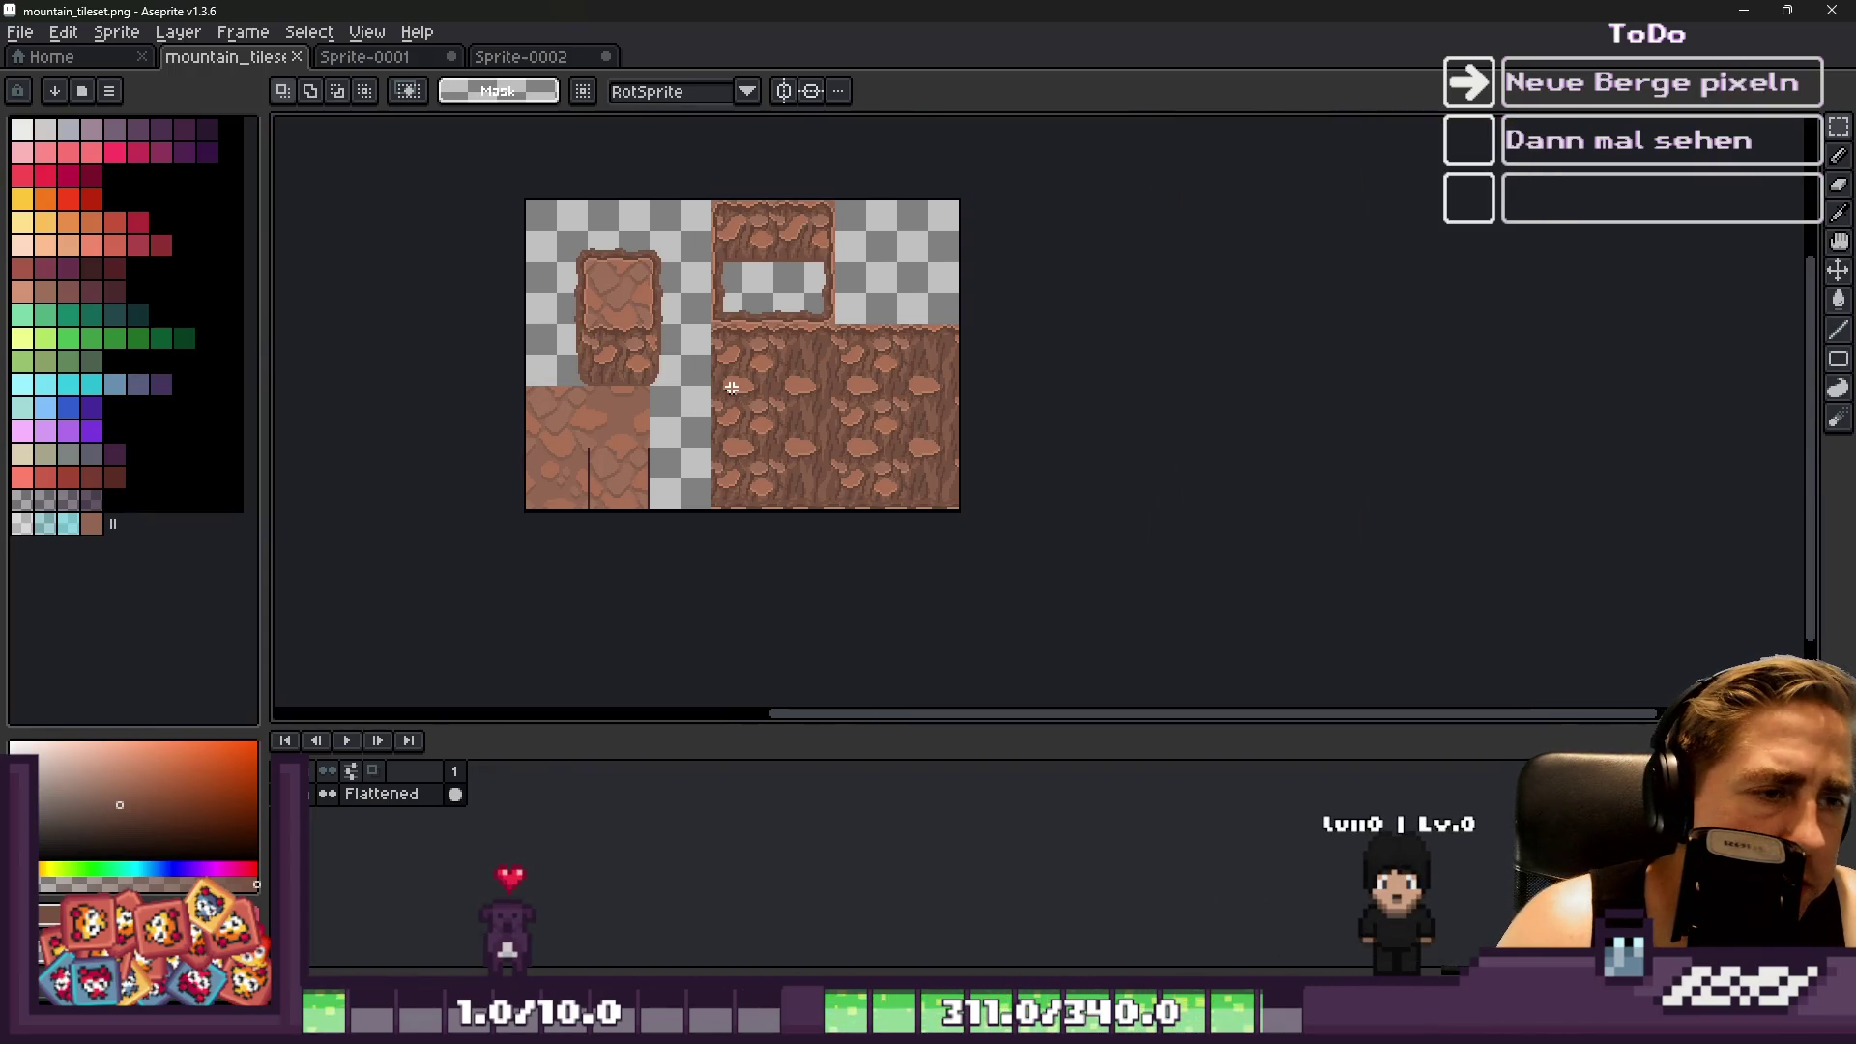
pyautogui.scroll(2, 689, 383)
pyautogui.scroll(-2, 735, 290)
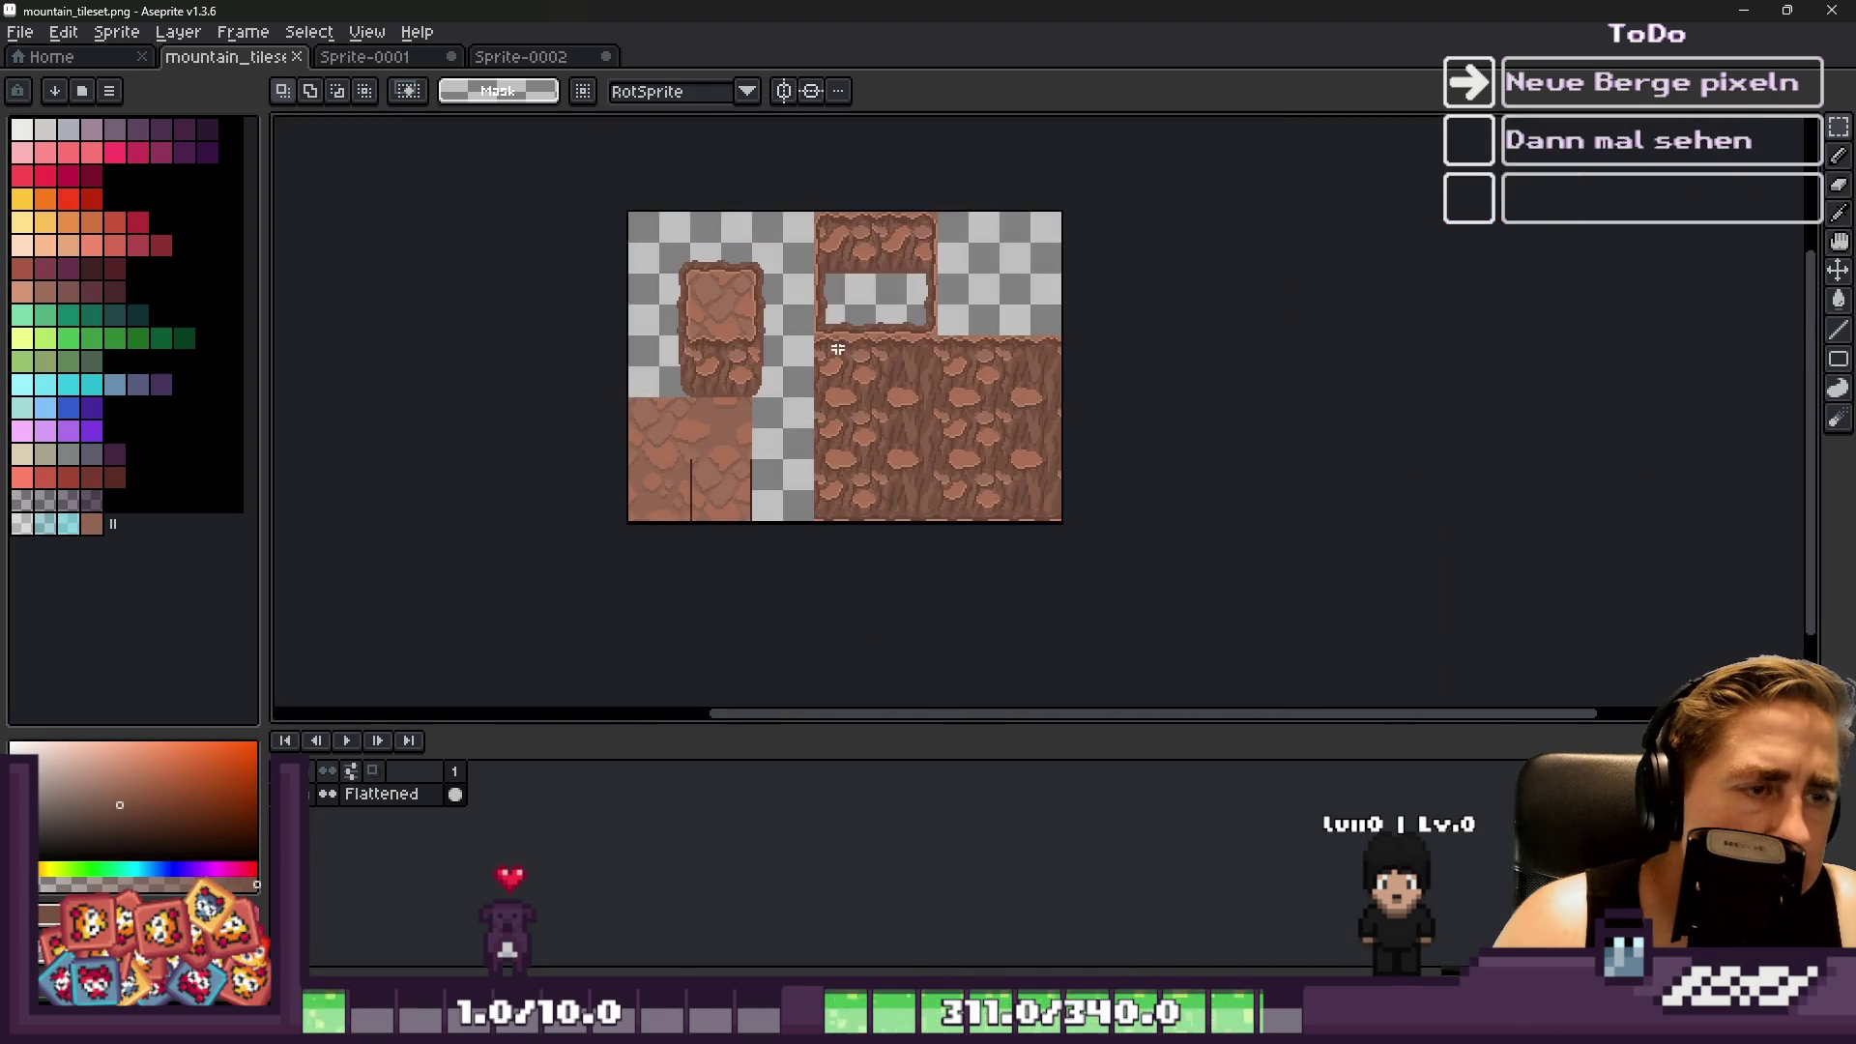
pyautogui.scroll(3, 859, 357)
pyautogui.click(1215, 434)
pyautogui.scroll(-1, 1110, 402)
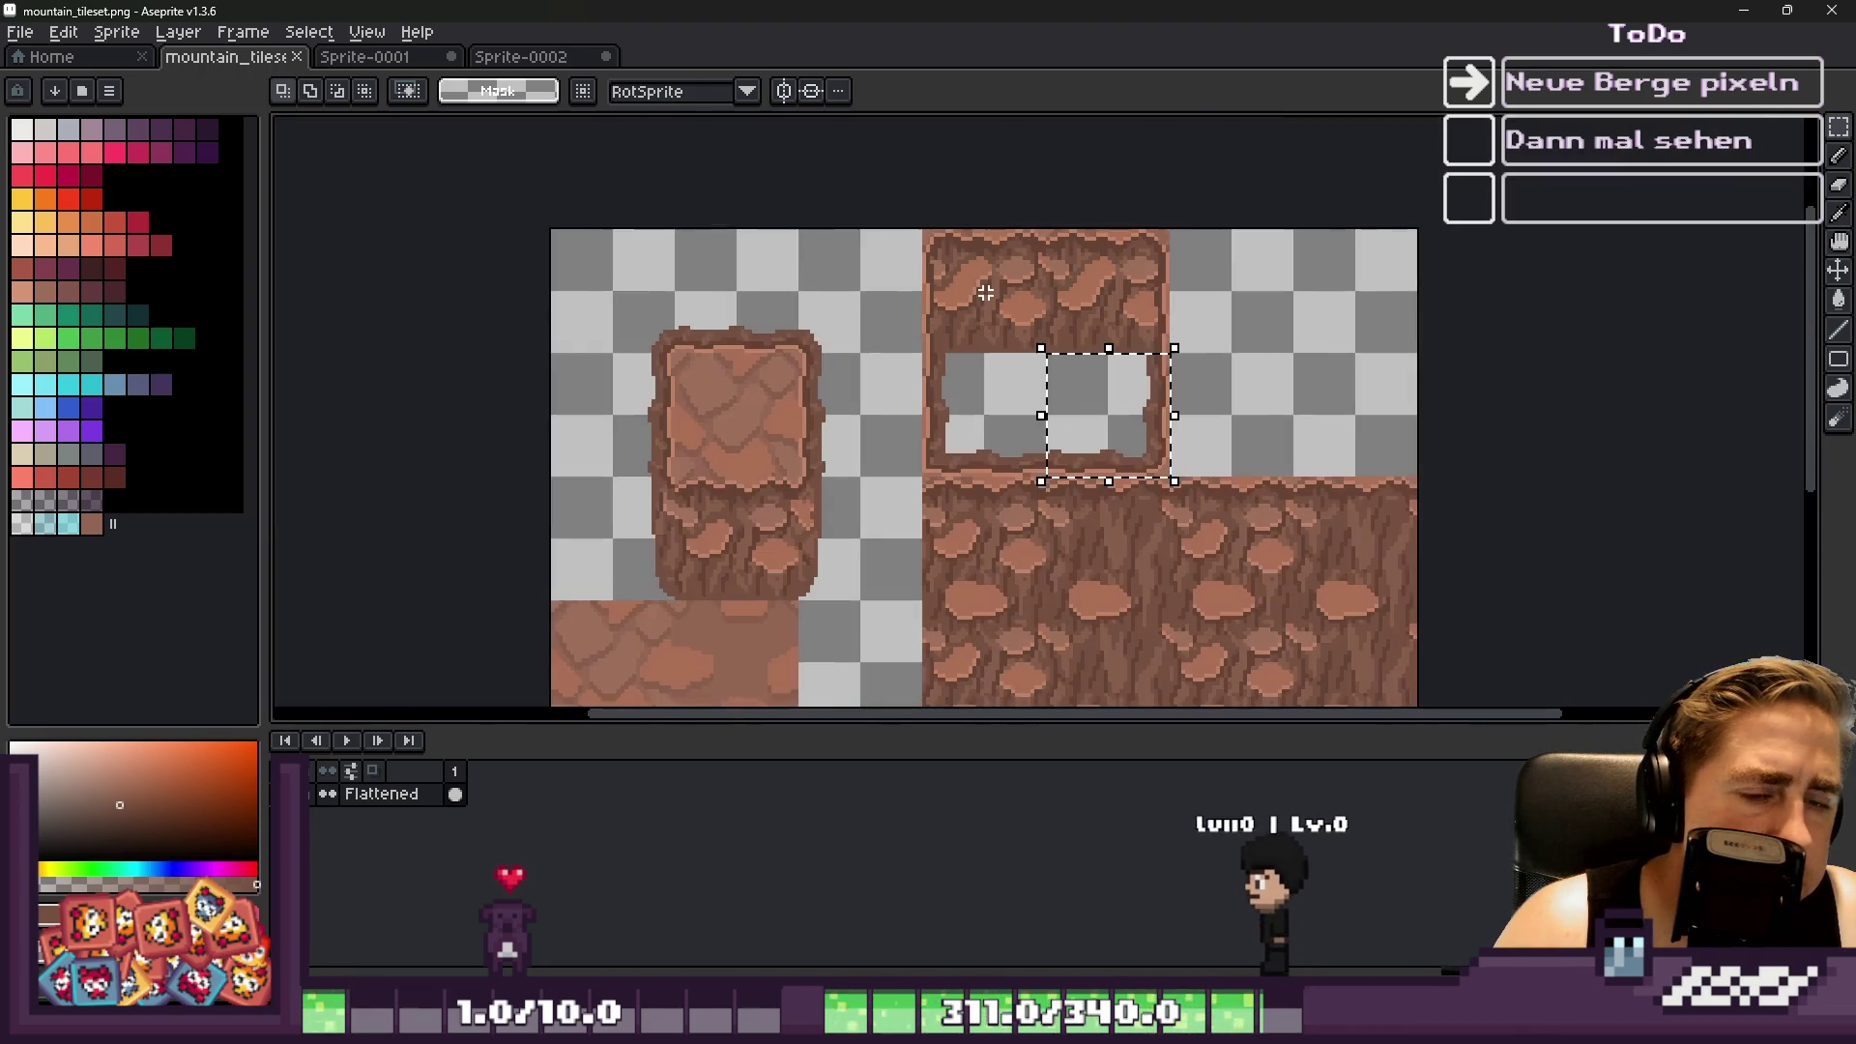
pyautogui.click(986, 393)
pyautogui.moveTo(958, 270)
pyautogui.mouseDown()
pyautogui.moveTo(986, 568)
pyautogui.moveTo(981, 531)
pyautogui.mouseUp()
pyautogui.press('Return')
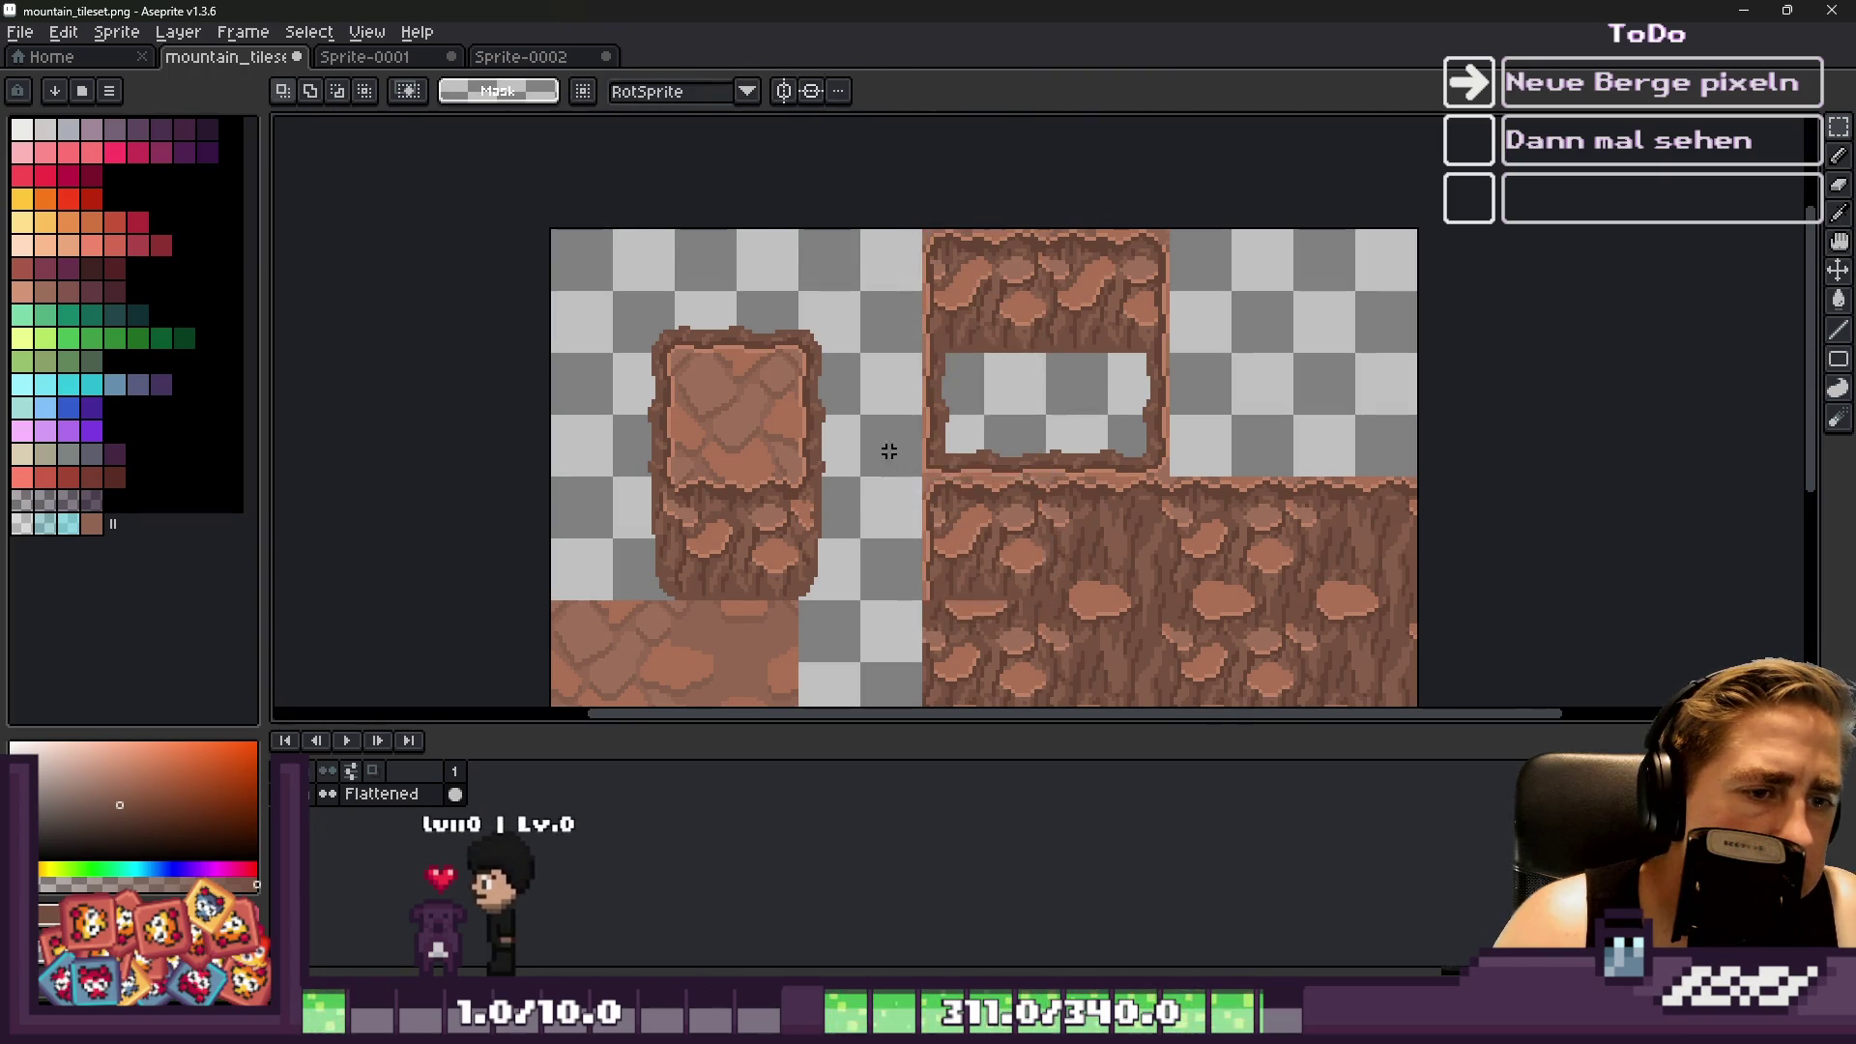
# Nudge the cave frame's top-left tile by one pixel to line it up with the grid
pyautogui.scroll(-1, 888, 456)
pyautogui.scroll(1, 890, 542)
pyautogui.scroll(1, 925, 375)
pyautogui.scroll(-1, 948, 226)
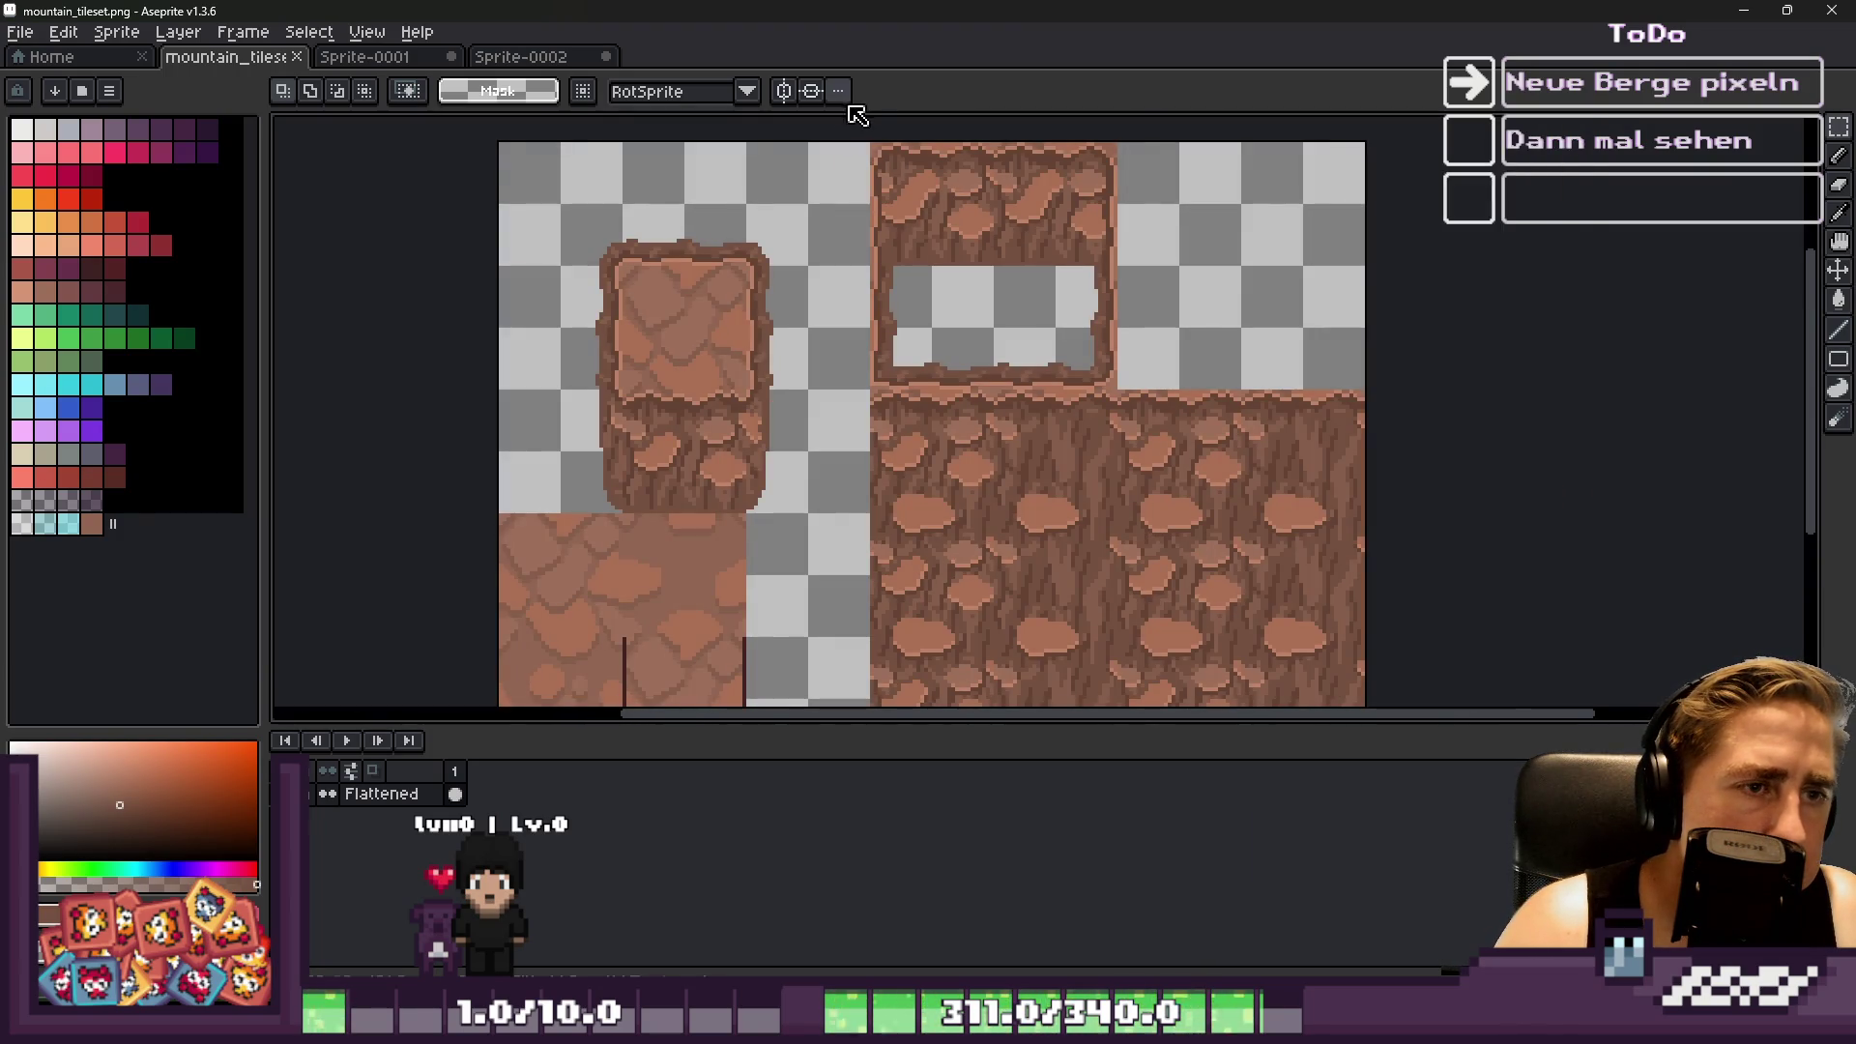
pyautogui.scroll(2, 851, 174)
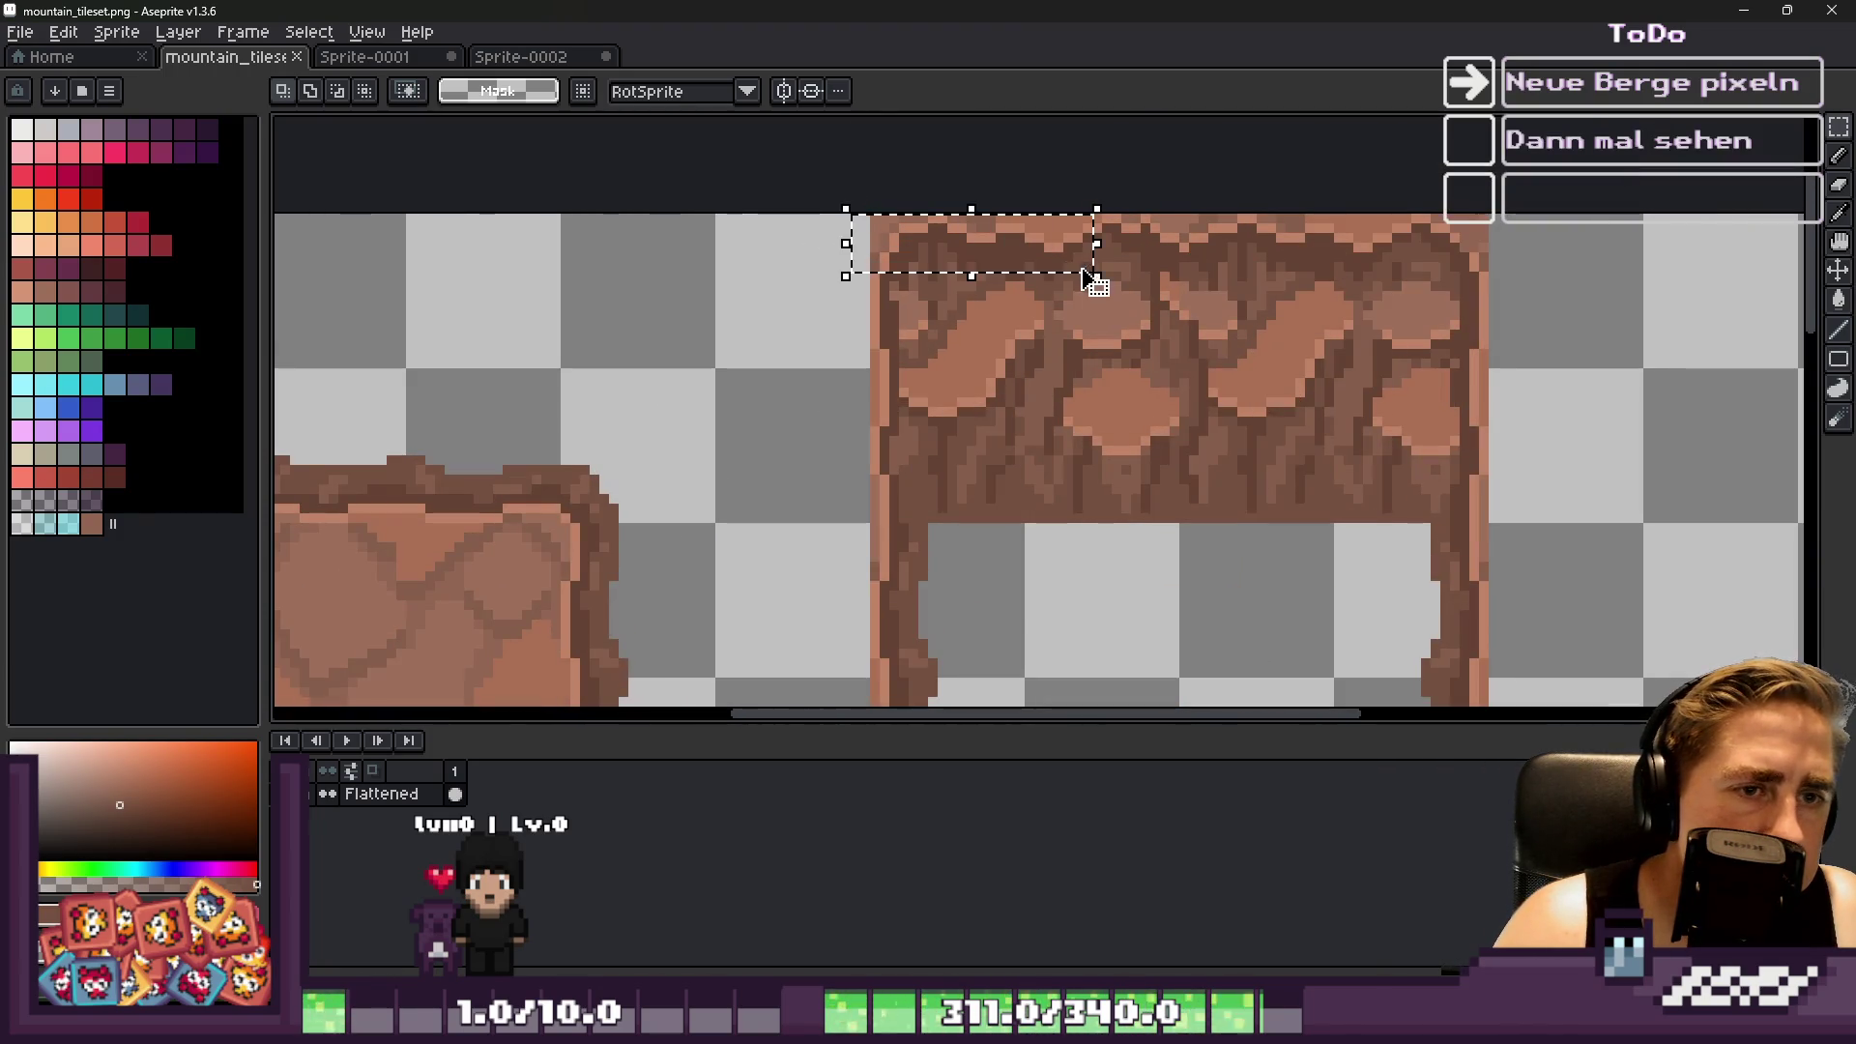
pyautogui.moveTo(1076, 478); pyautogui.dragTo(1189, 572)
pyautogui.scroll(-1, 880, 232)
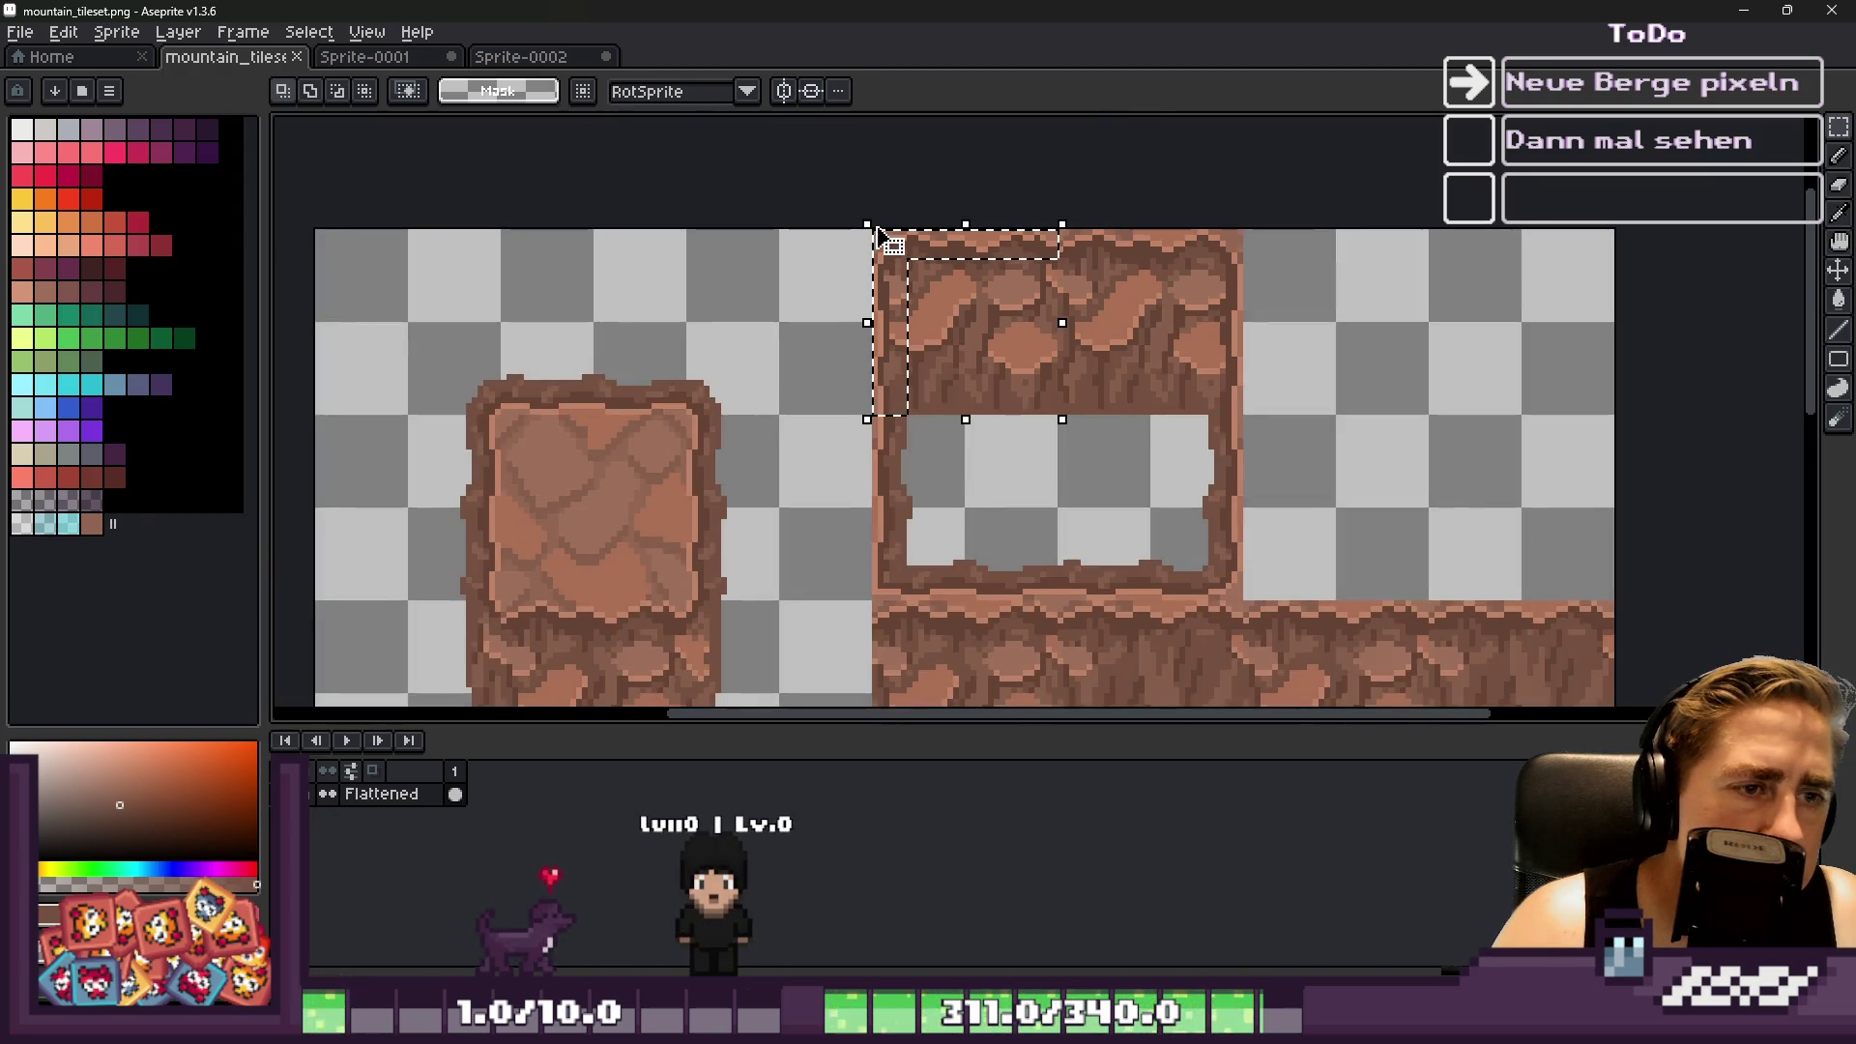
pyautogui.click(920, 246)
pyautogui.scroll(-1, 860, 464)
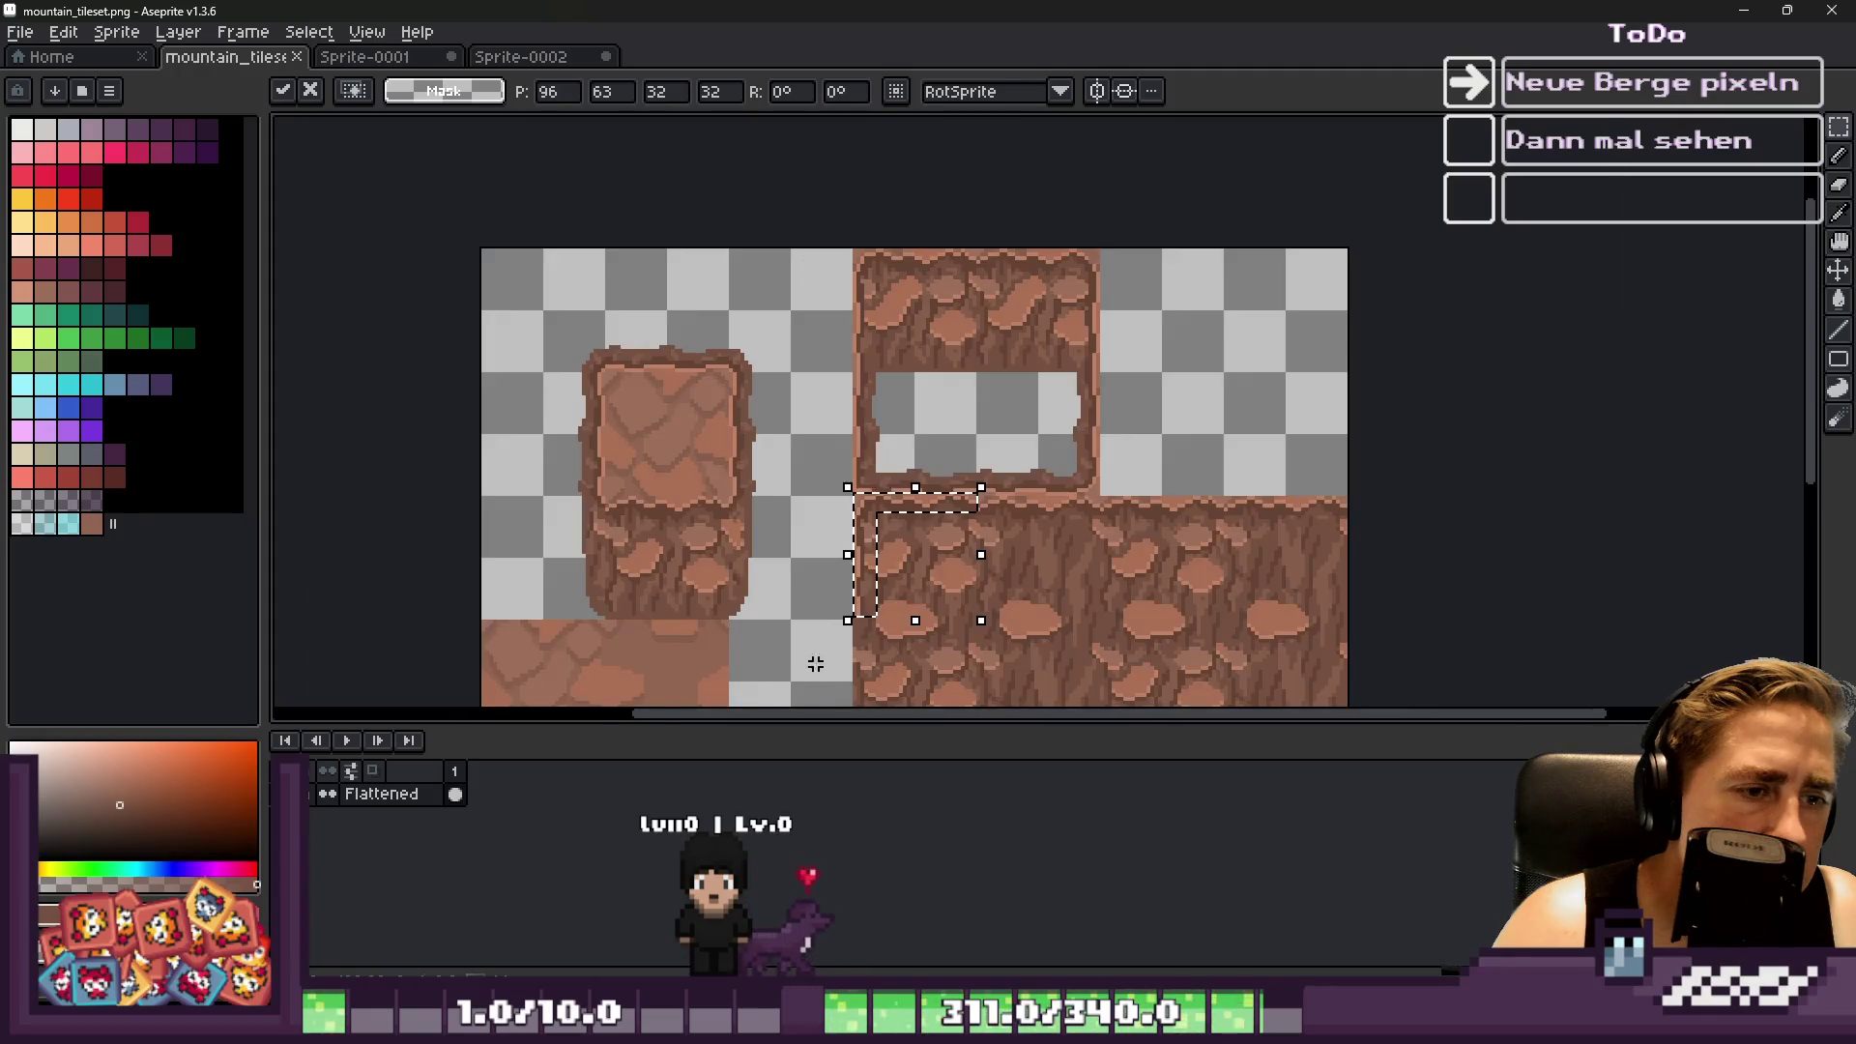
pyautogui.scroll(3, 919, 406)
pyautogui.moveTo(920, 338)
pyautogui.mouseDown()
pyautogui.moveTo(932, 373)
pyautogui.moveTo(919, 344)
pyautogui.mouseUp()
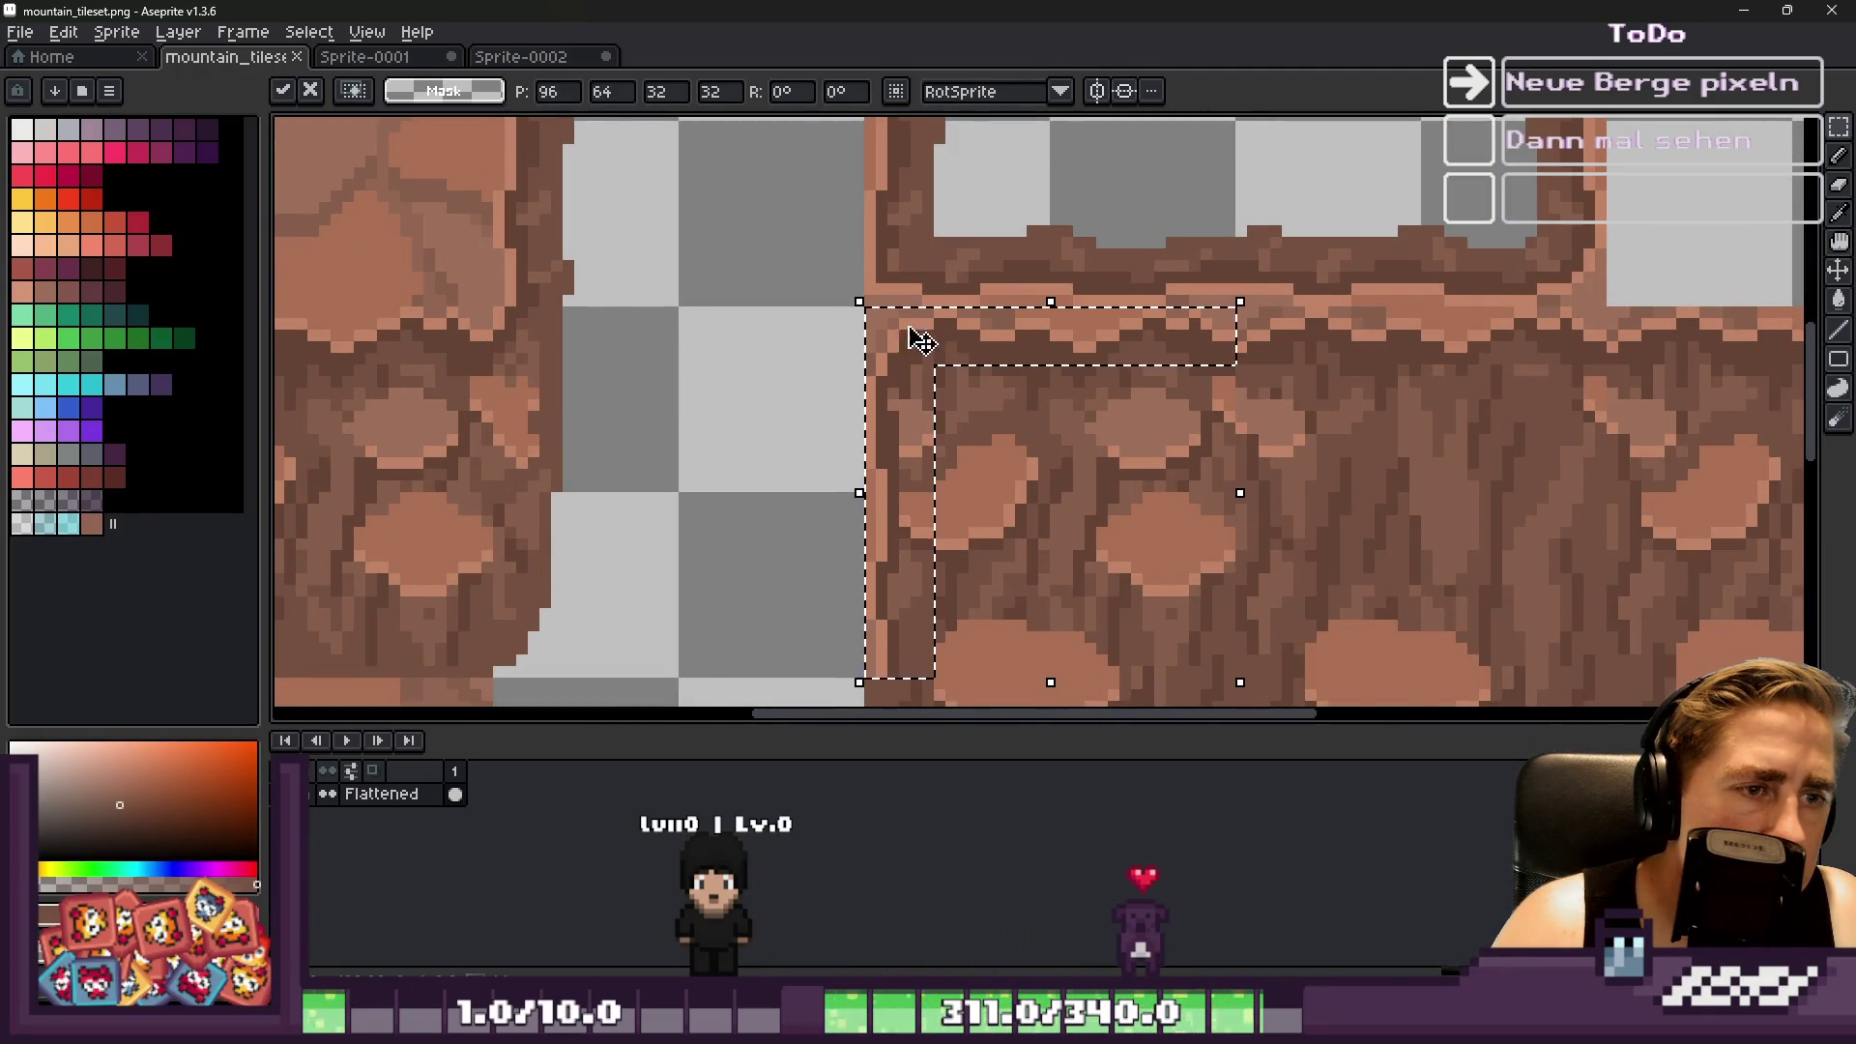
pyautogui.scroll(-1, 863, 276)
pyautogui.scroll(1, 875, 283)
pyautogui.hotkey('ctrl', 'd')
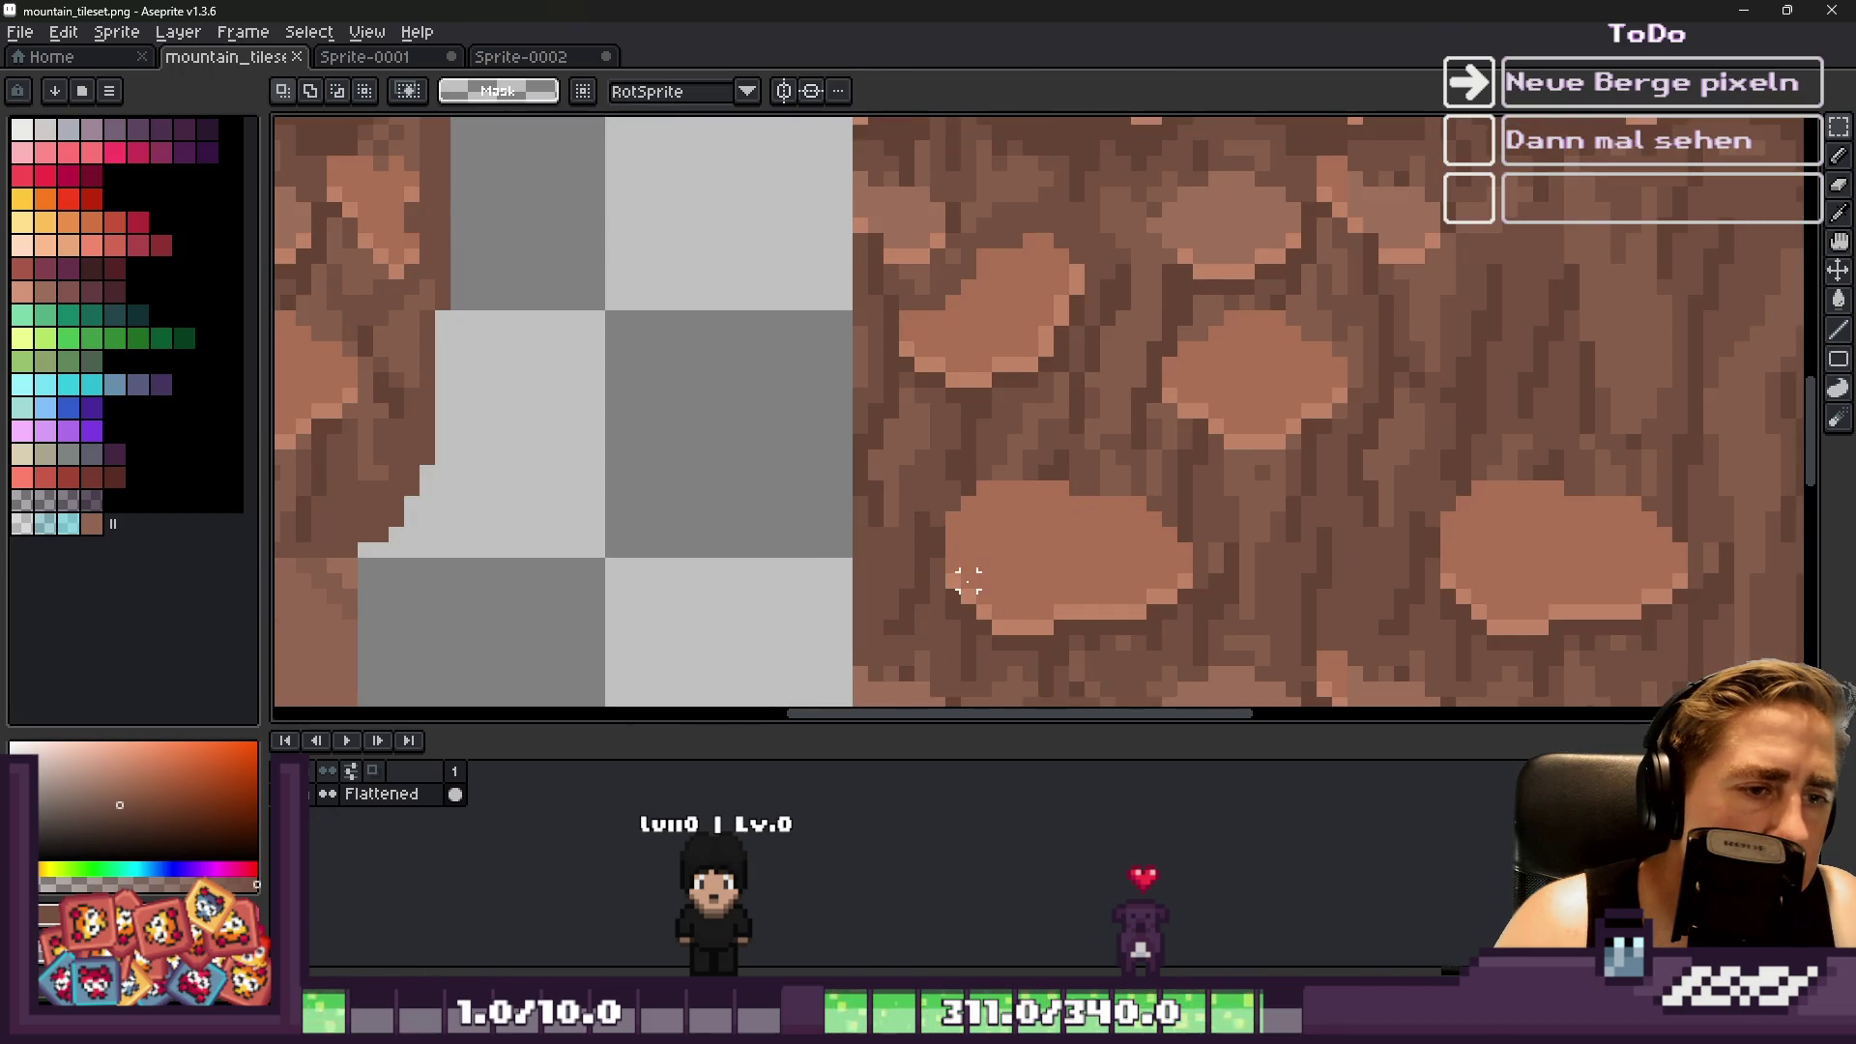
# Move the selected cave-frame edge up 4 px onto the grid
pyautogui.scroll(-2, 983, 578)
pyautogui.scroll(2, 976, 611)
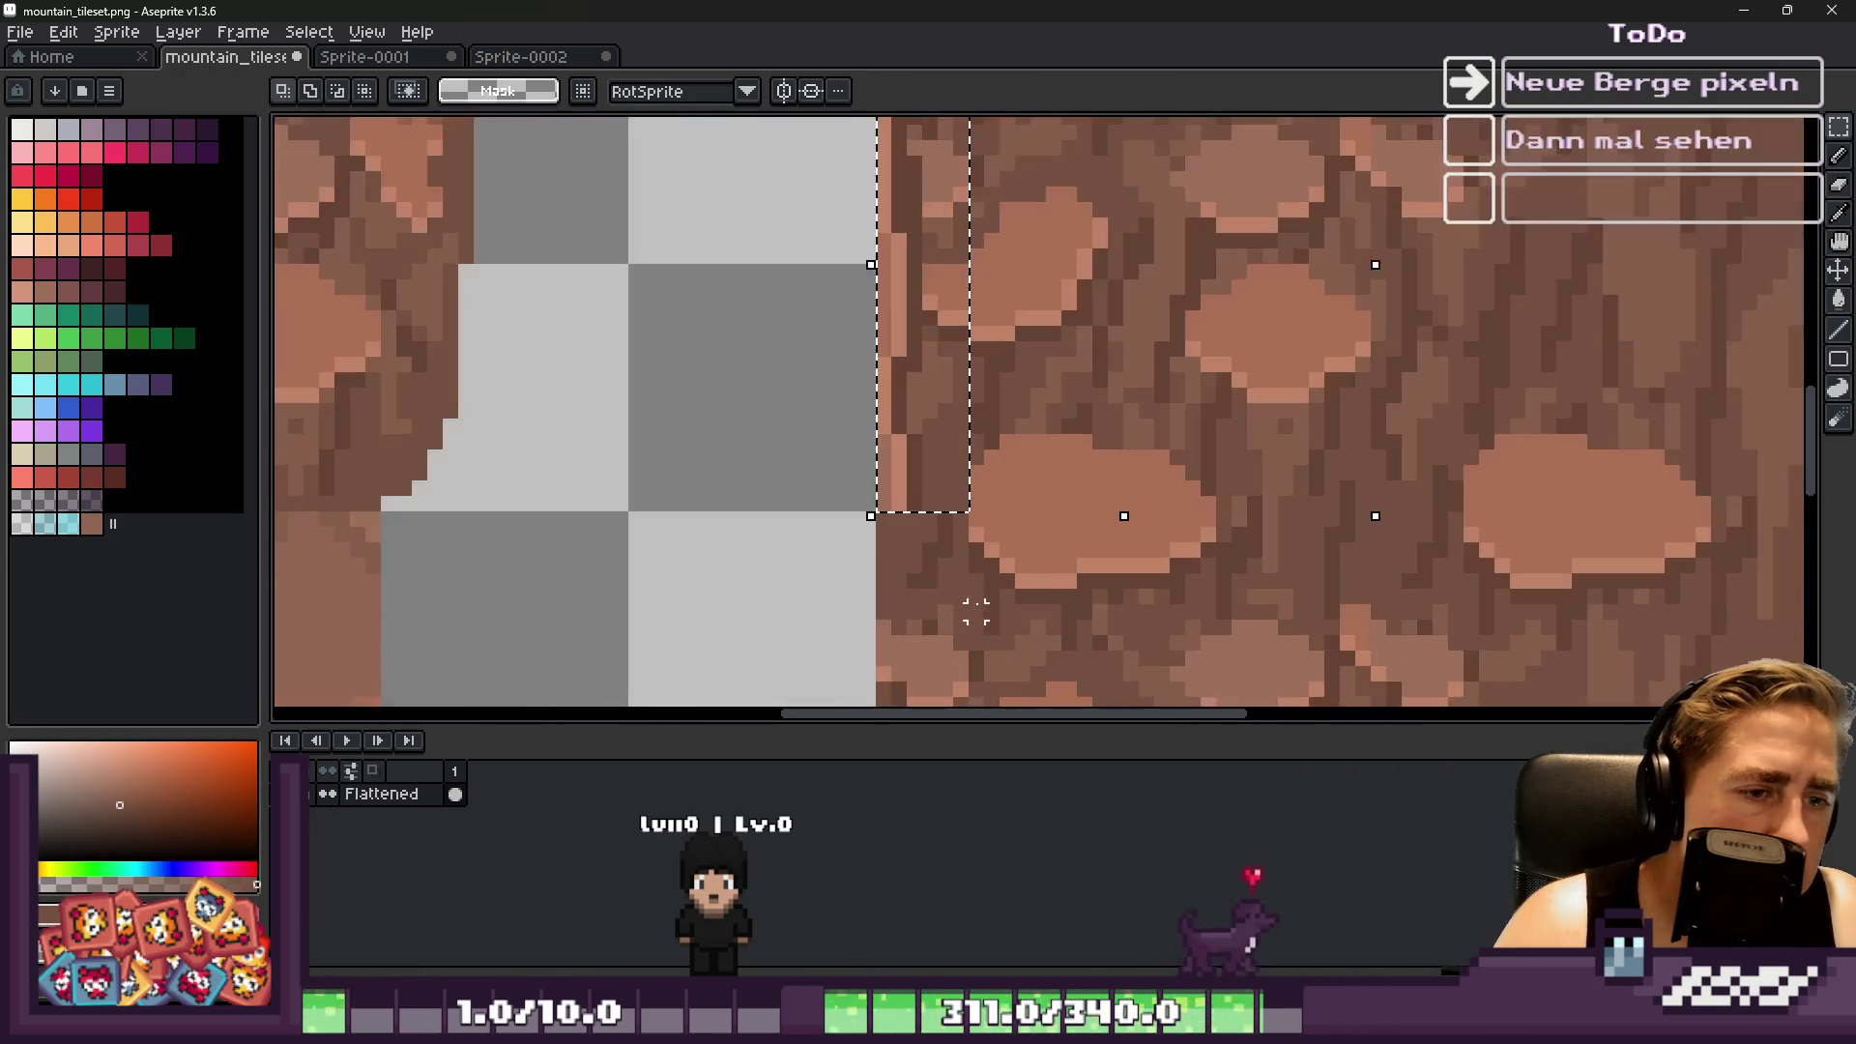
pyautogui.scroll(-2, 913, 595)
pyautogui.scroll(2, 859, 273)
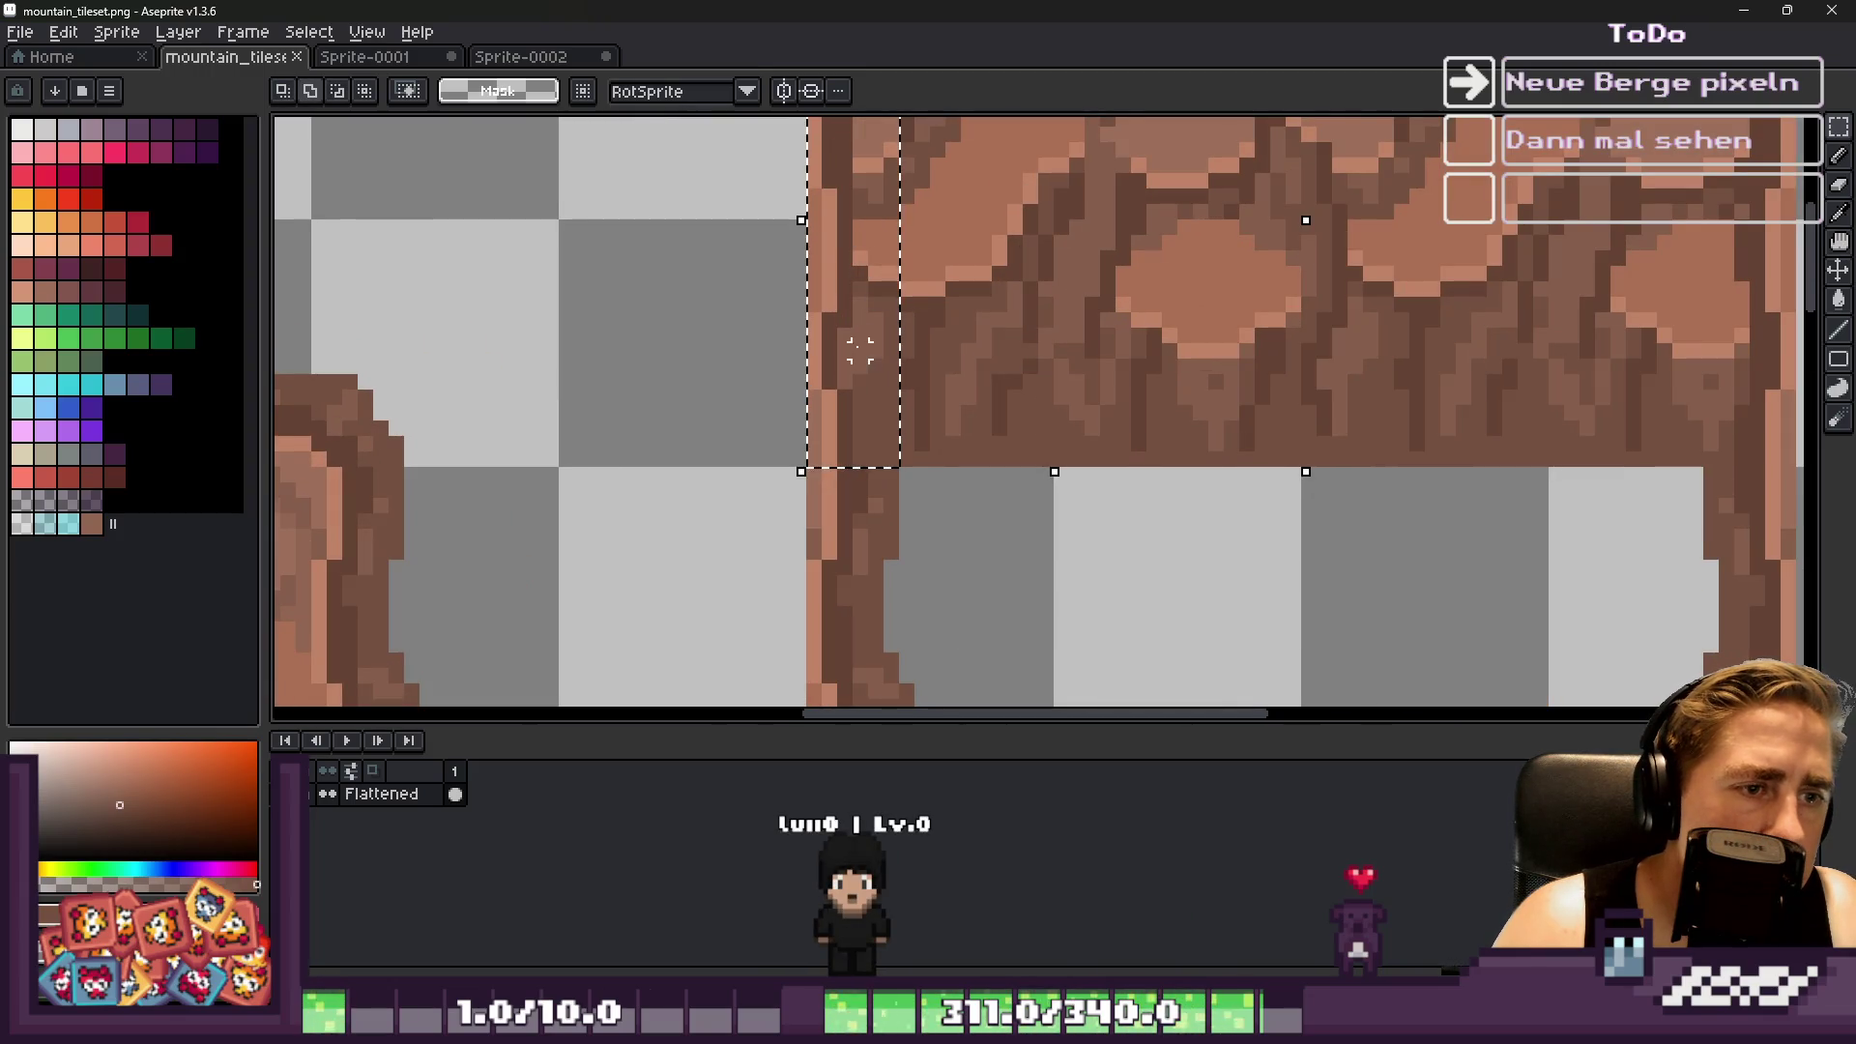
pyautogui.scroll(-3, 870, 367)
pyautogui.click(927, 247)
pyautogui.scroll(-1, 928, 237)
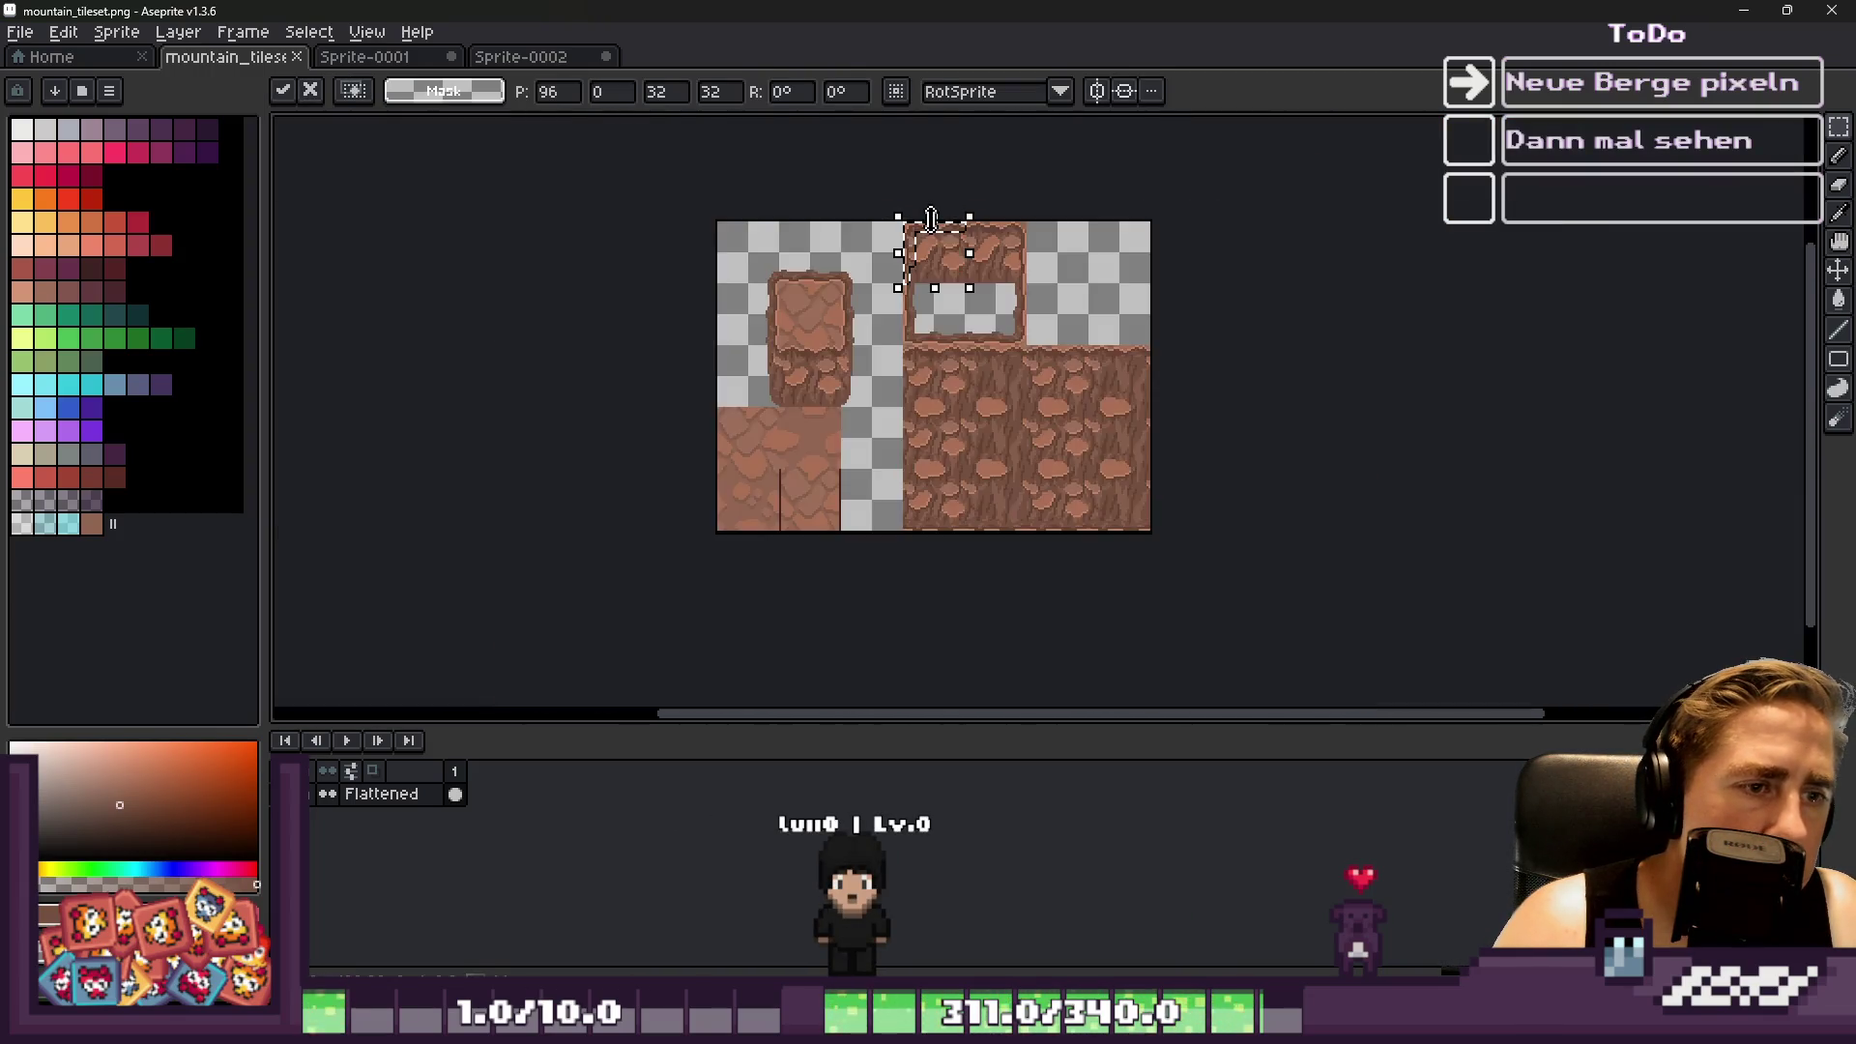
pyautogui.scroll(1, 923, 259)
pyautogui.scroll(3, 937, 634)
pyautogui.moveTo(911, 613); pyautogui.dragTo(915, 525)
pyautogui.scroll(-5, 870, 387)
pyautogui.click(824, 334)
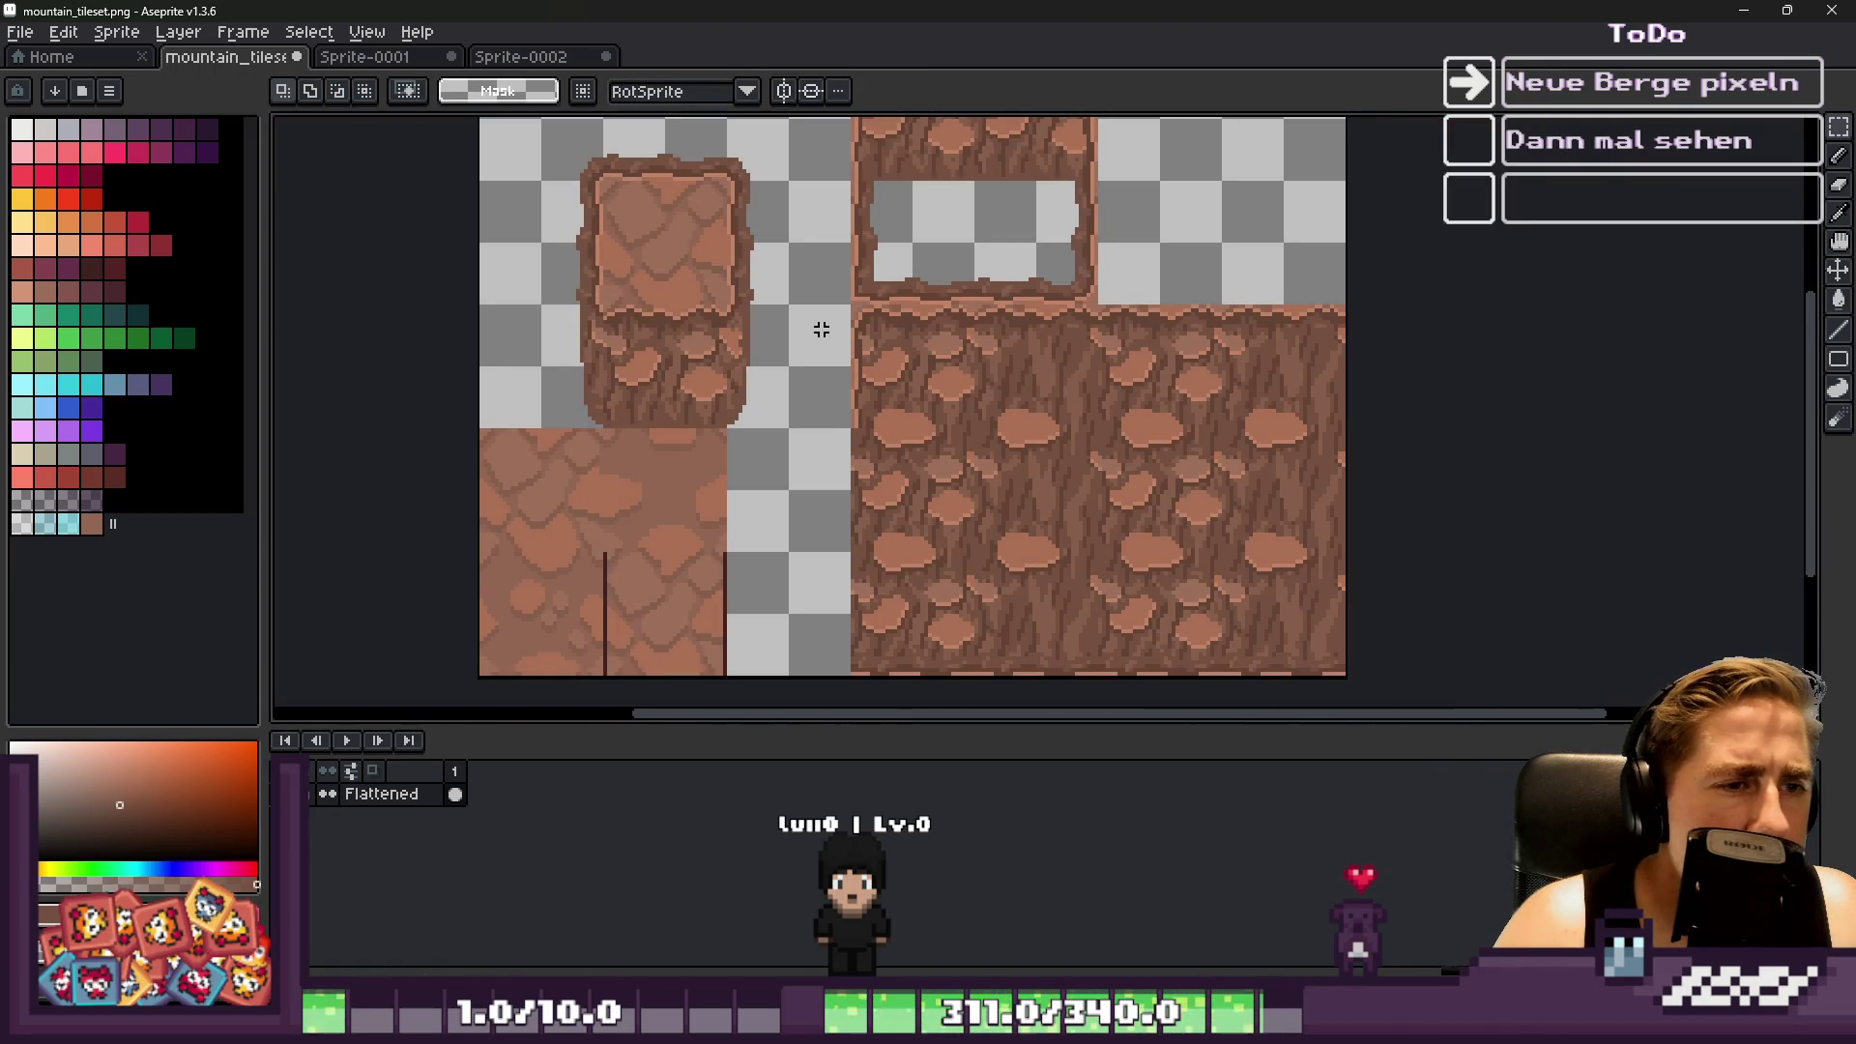
# Reselect the previous rock block area and bring up the Sprite-0002 sketch
pyautogui.hotkey('ctrl', 'z')
pyautogui.scroll(2, 870, 358)
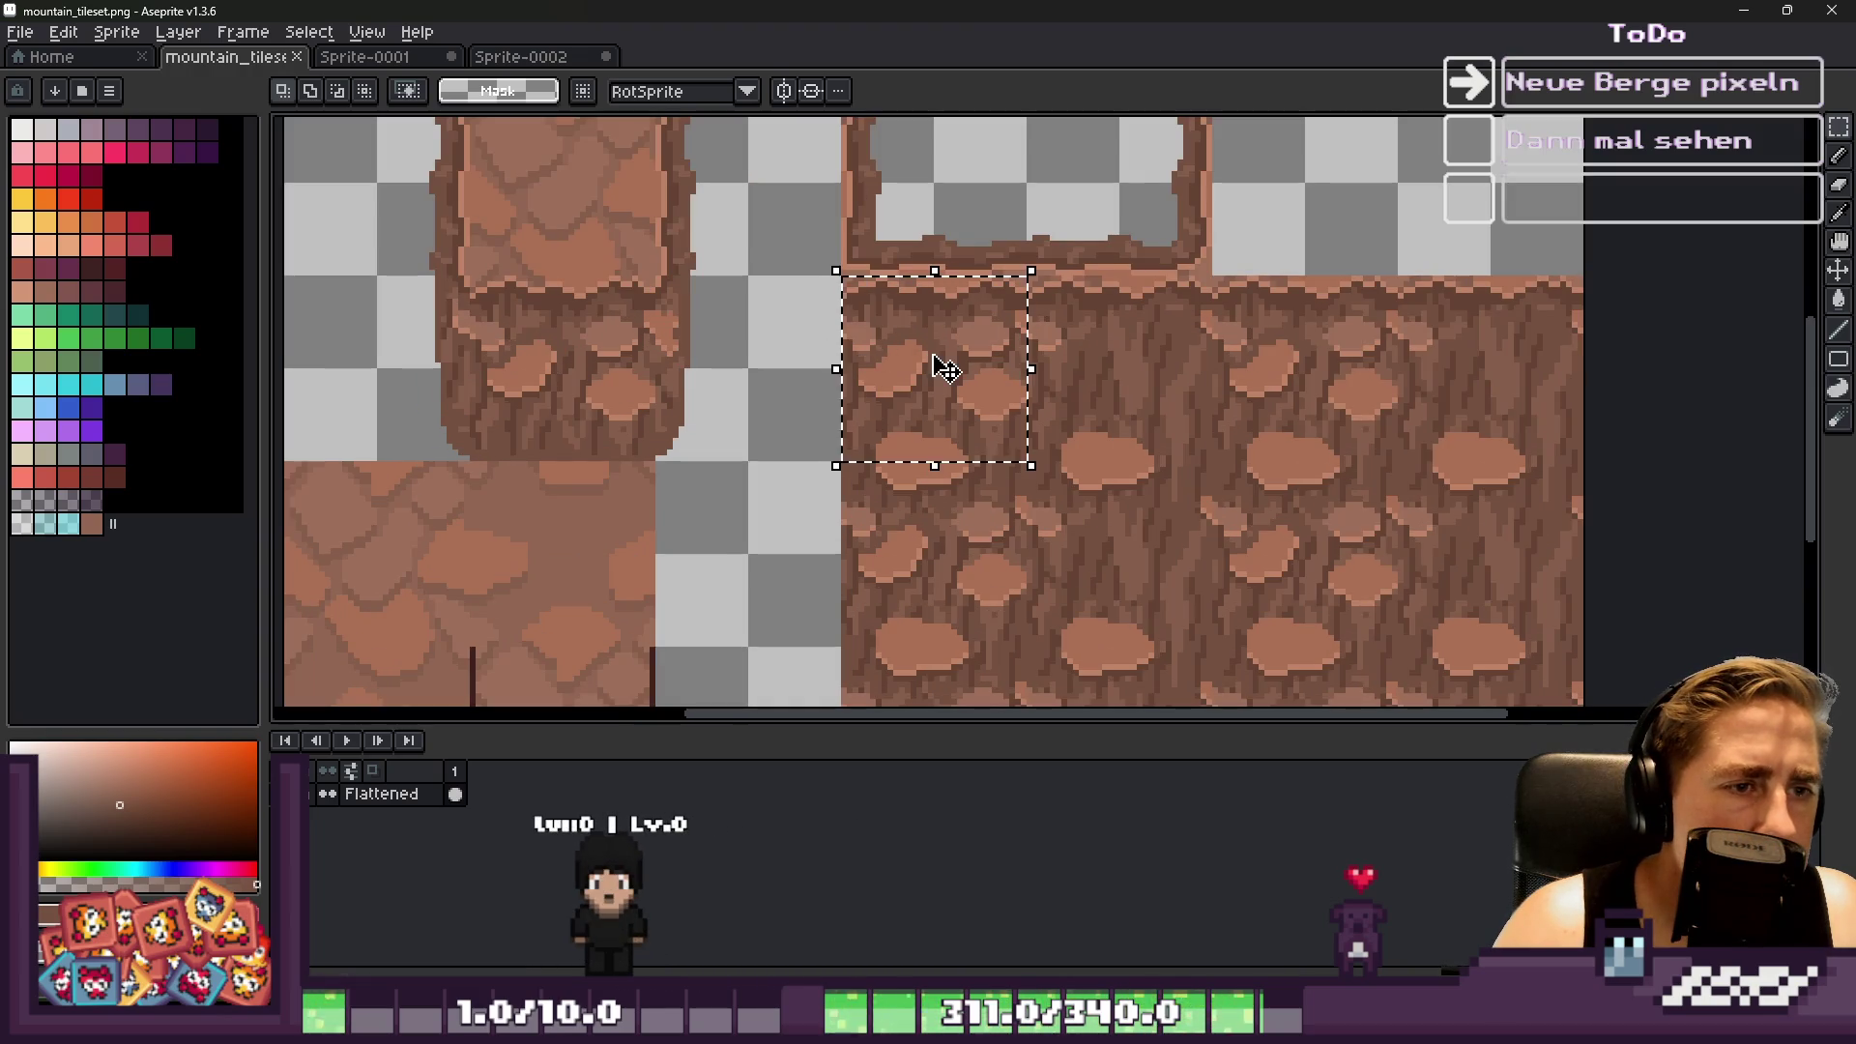
pyautogui.hotkey('ctrl', 'Tab')
pyautogui.hotkey('ctrl', 'Tab')
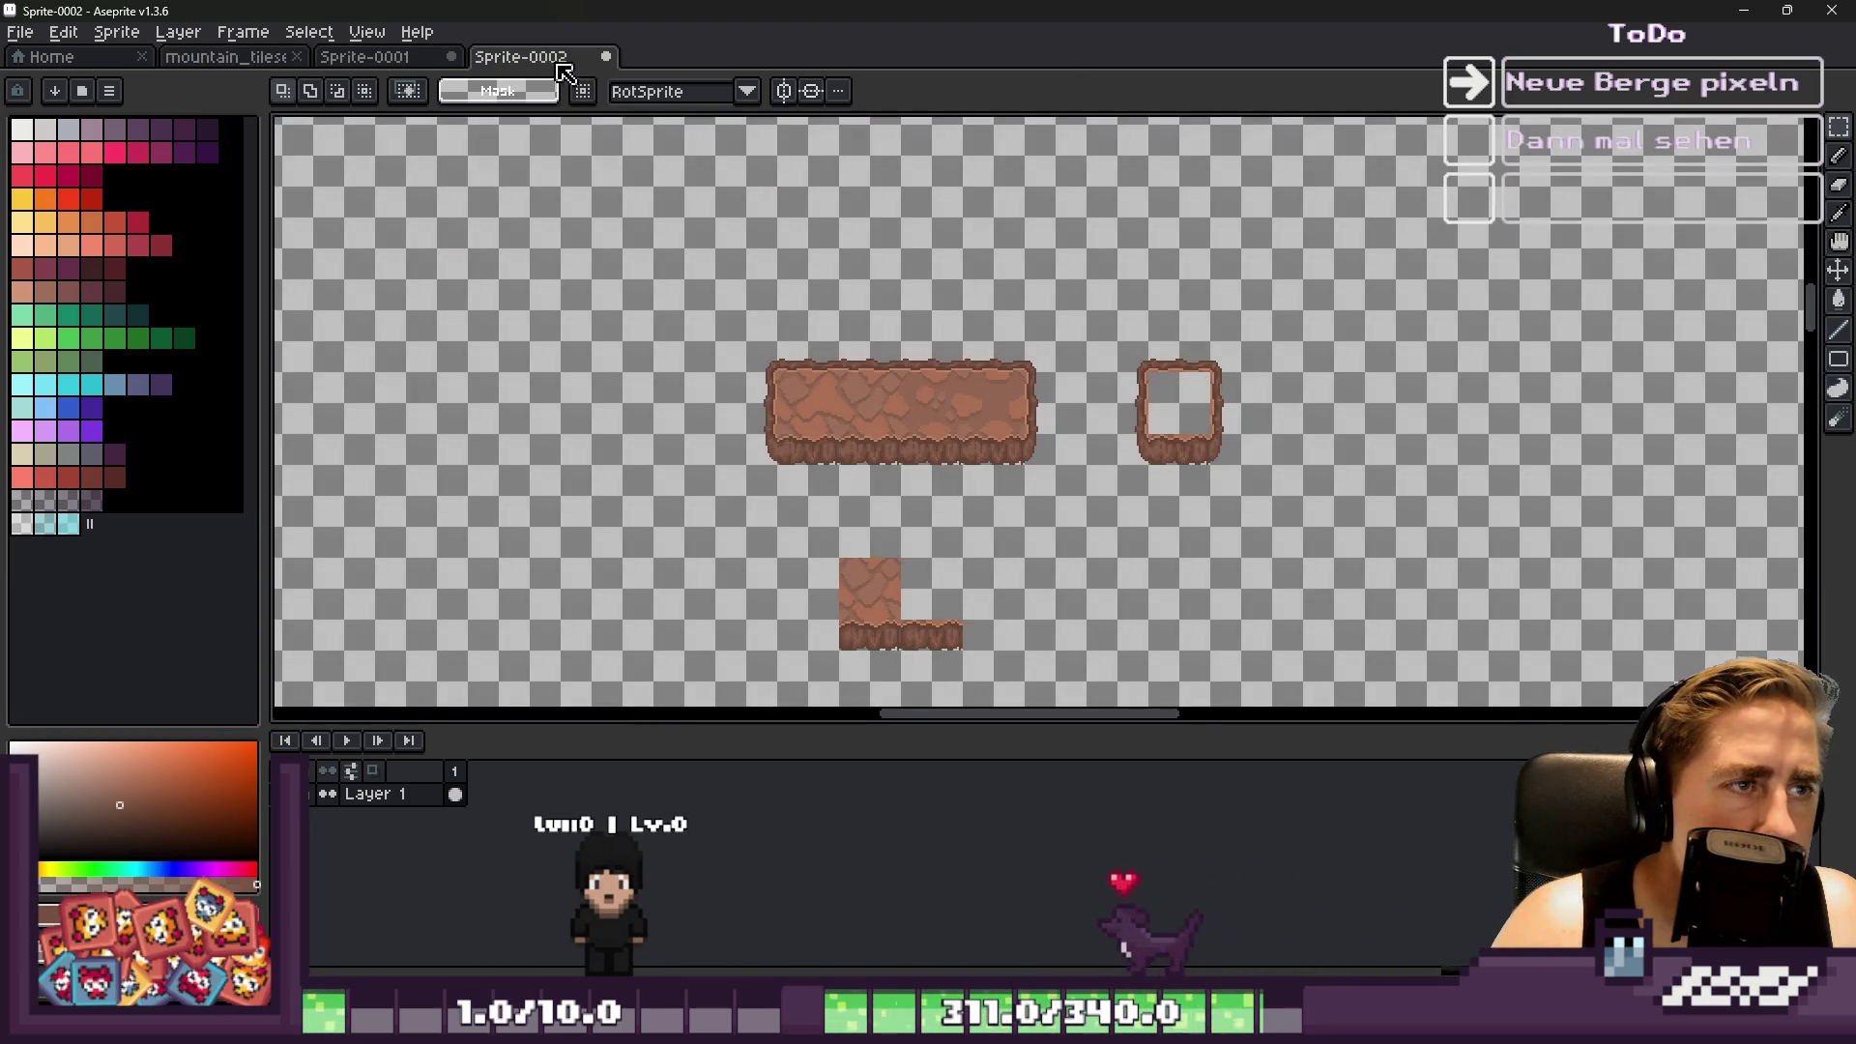
# Return to mountain_tileset and commit the selected rock strip in place
pyautogui.click(416, 64)
pyautogui.click(205, 64)
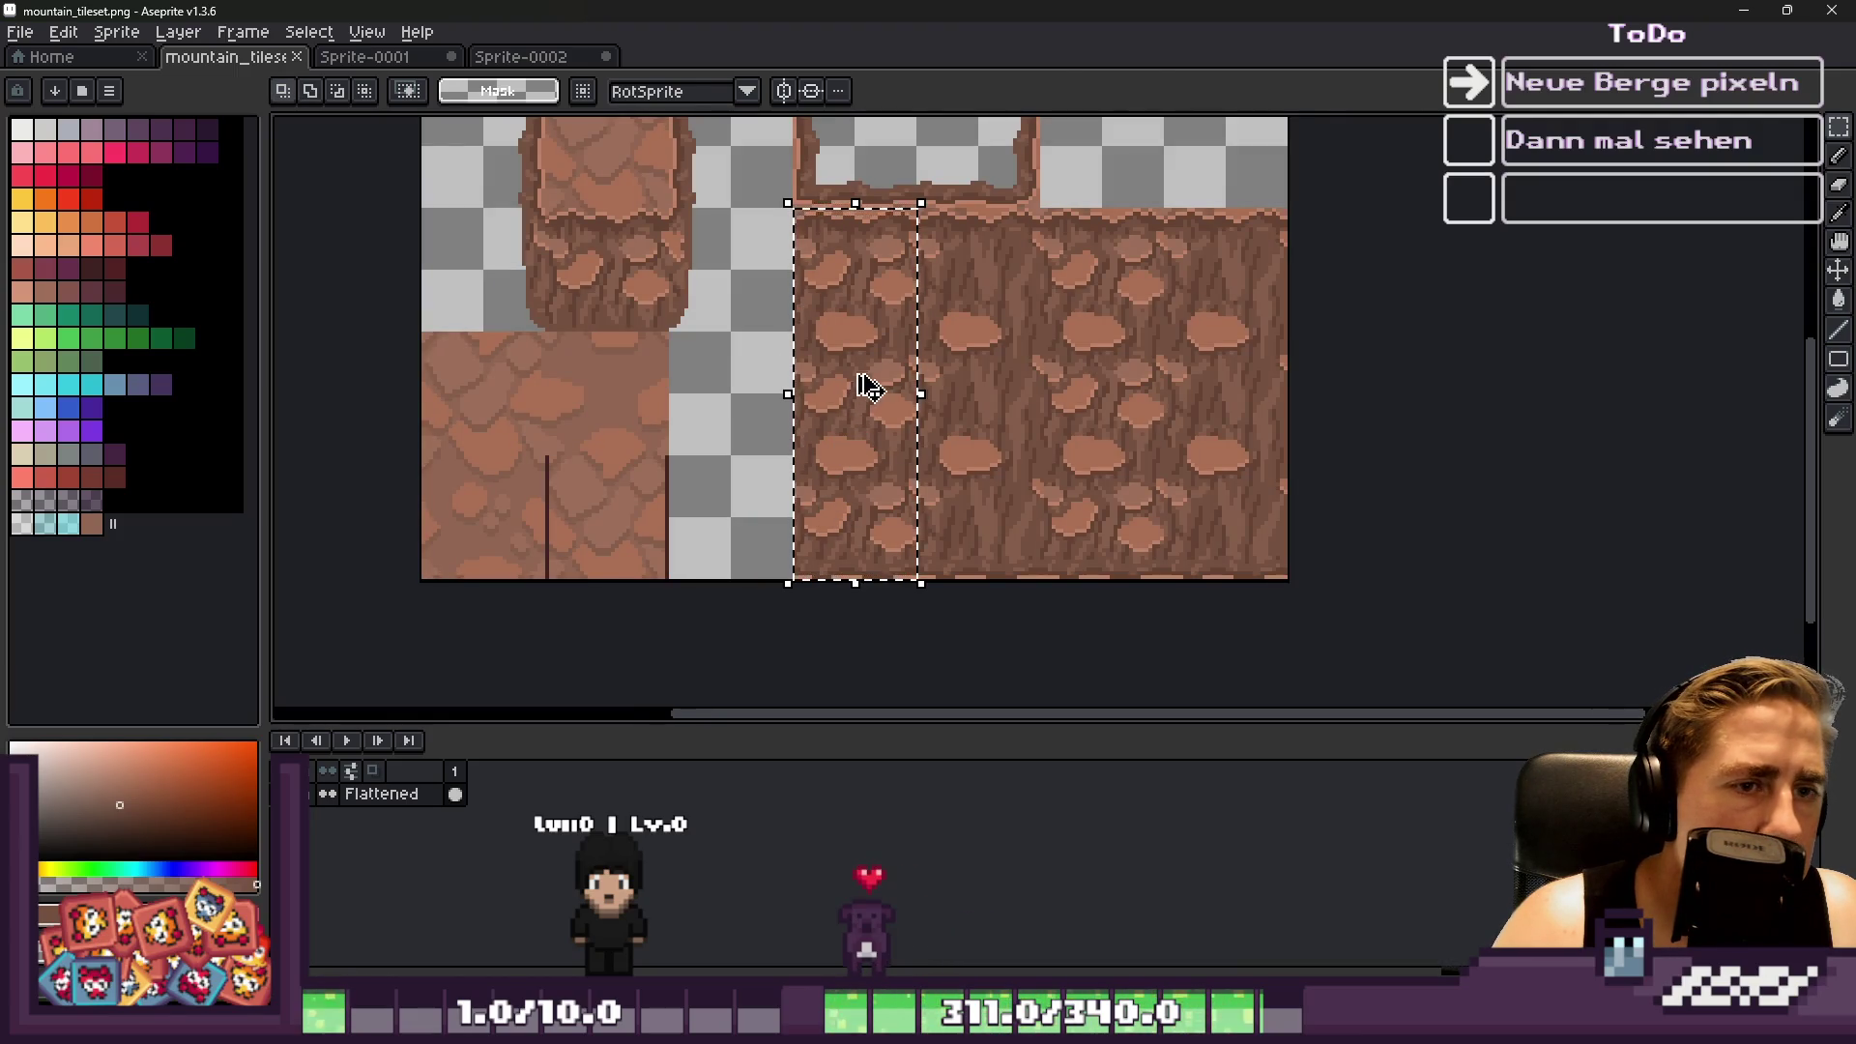
pyautogui.click(867, 388)
pyautogui.hotkey('ctrl', 'd')
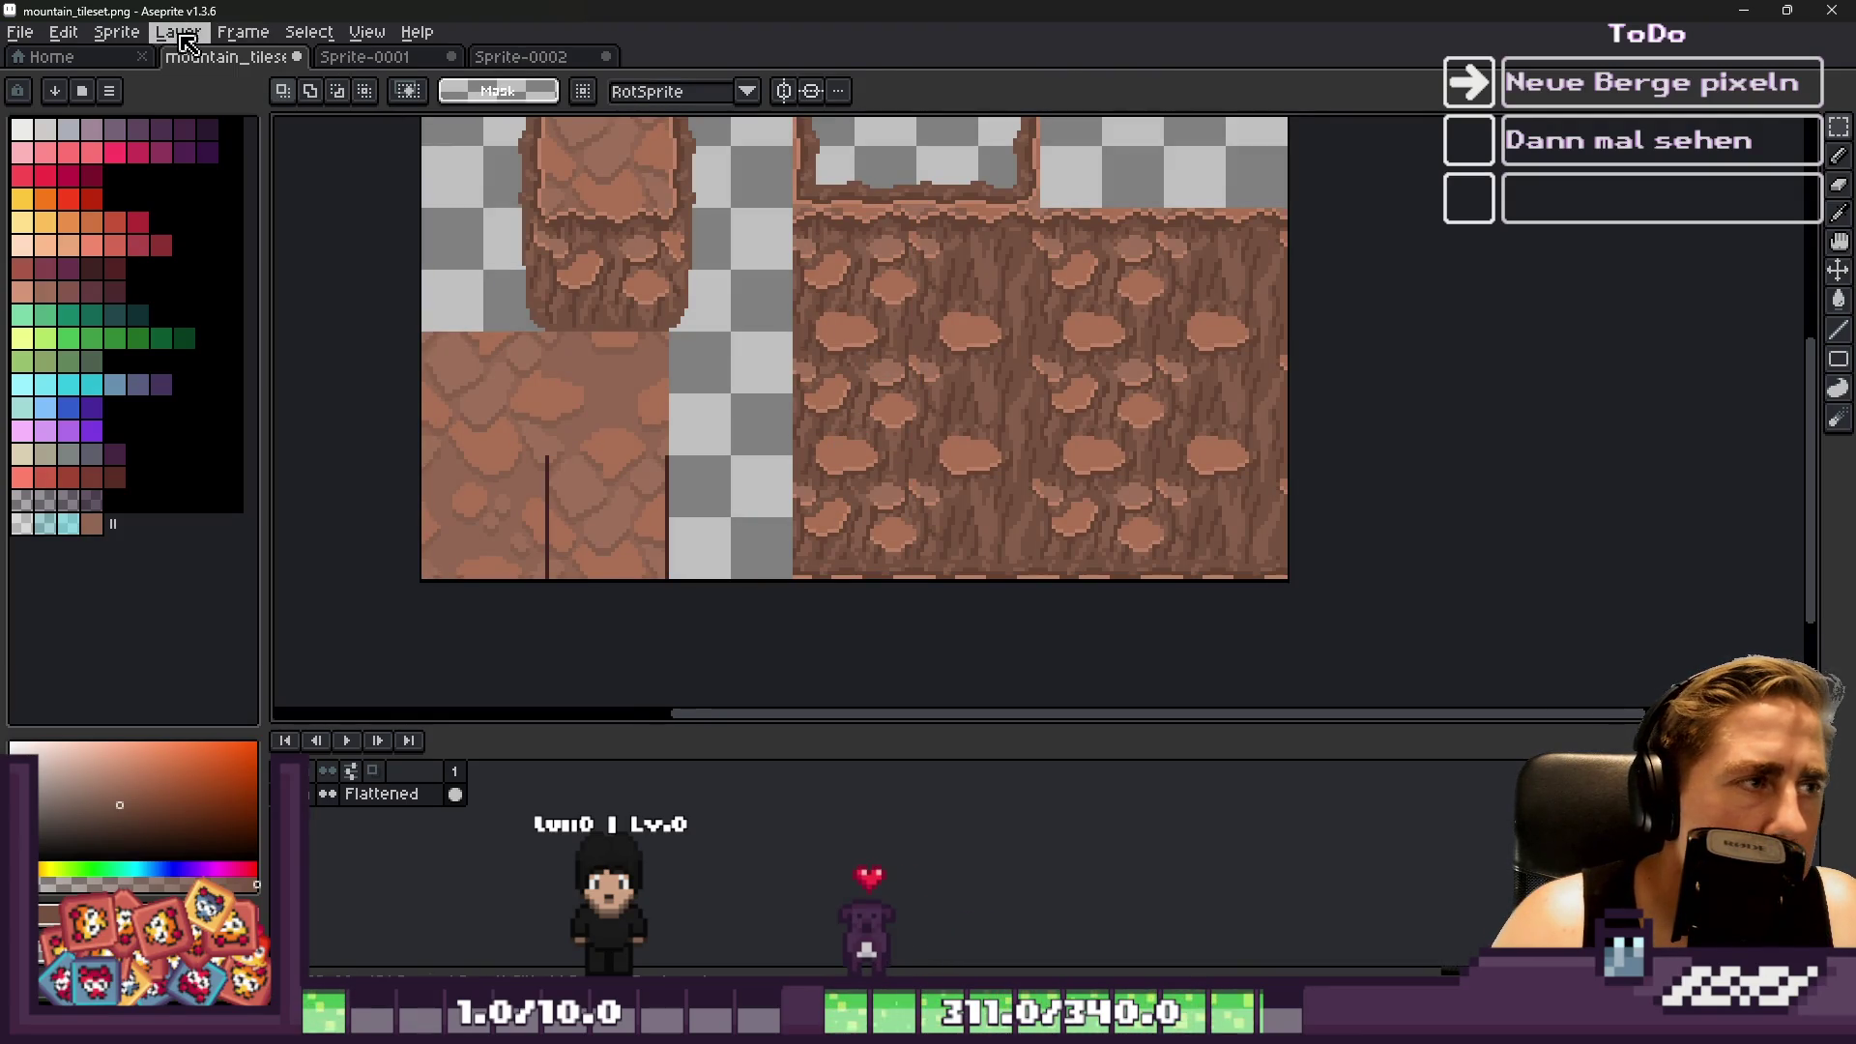
# Set the canvas width to 288 px in Canvas Size
pyautogui.click(174, 34)
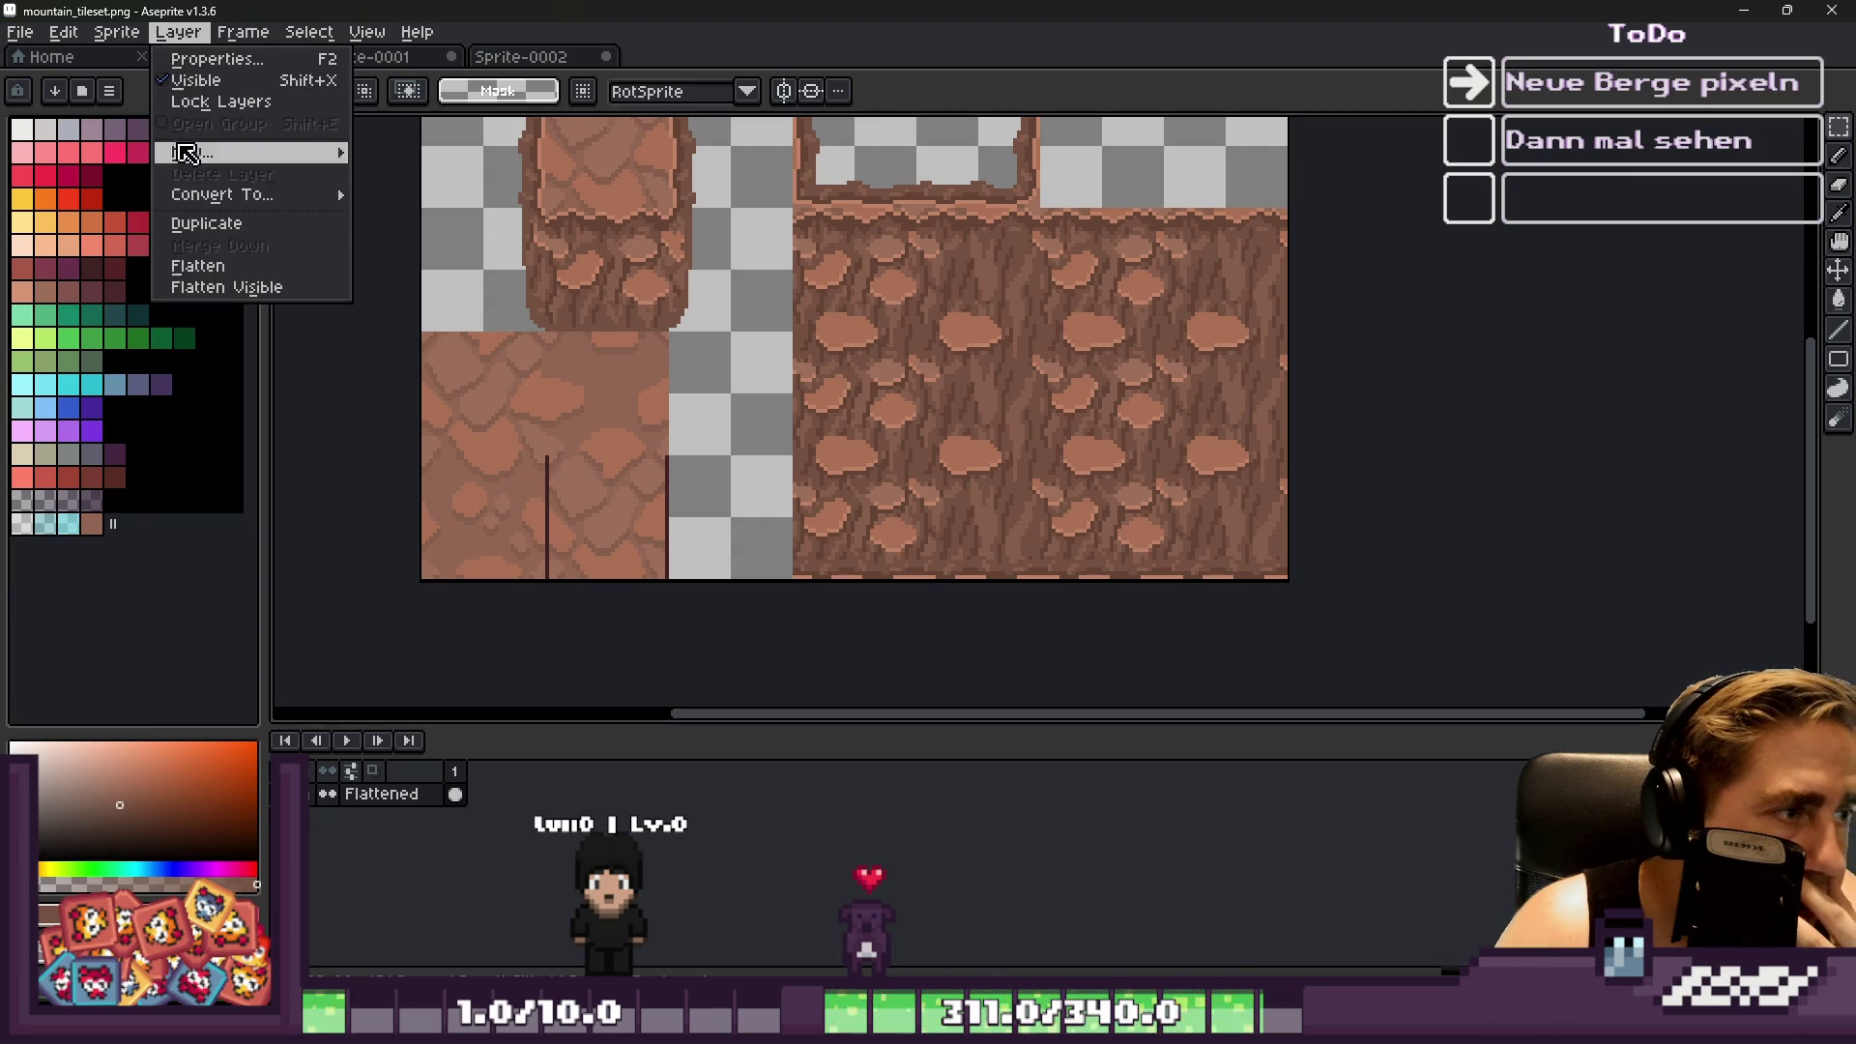
pyautogui.click(116, 32)
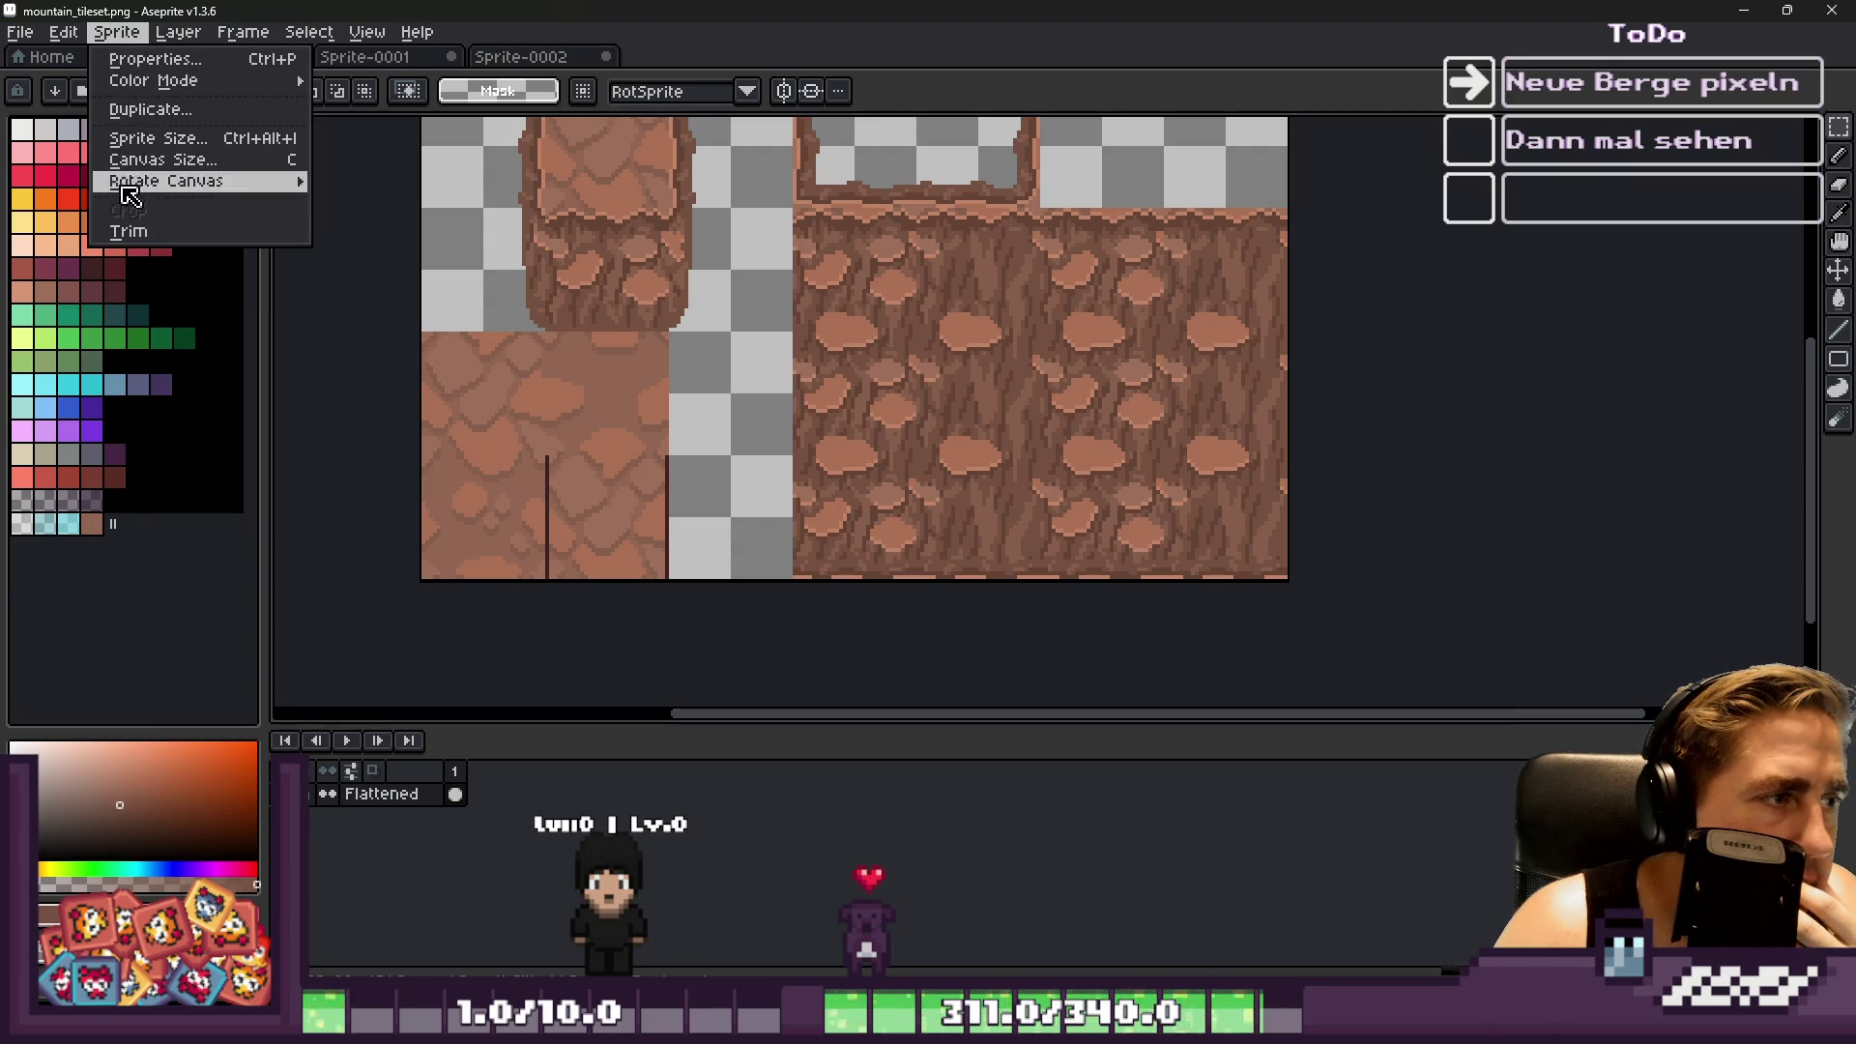
pyautogui.click(133, 161)
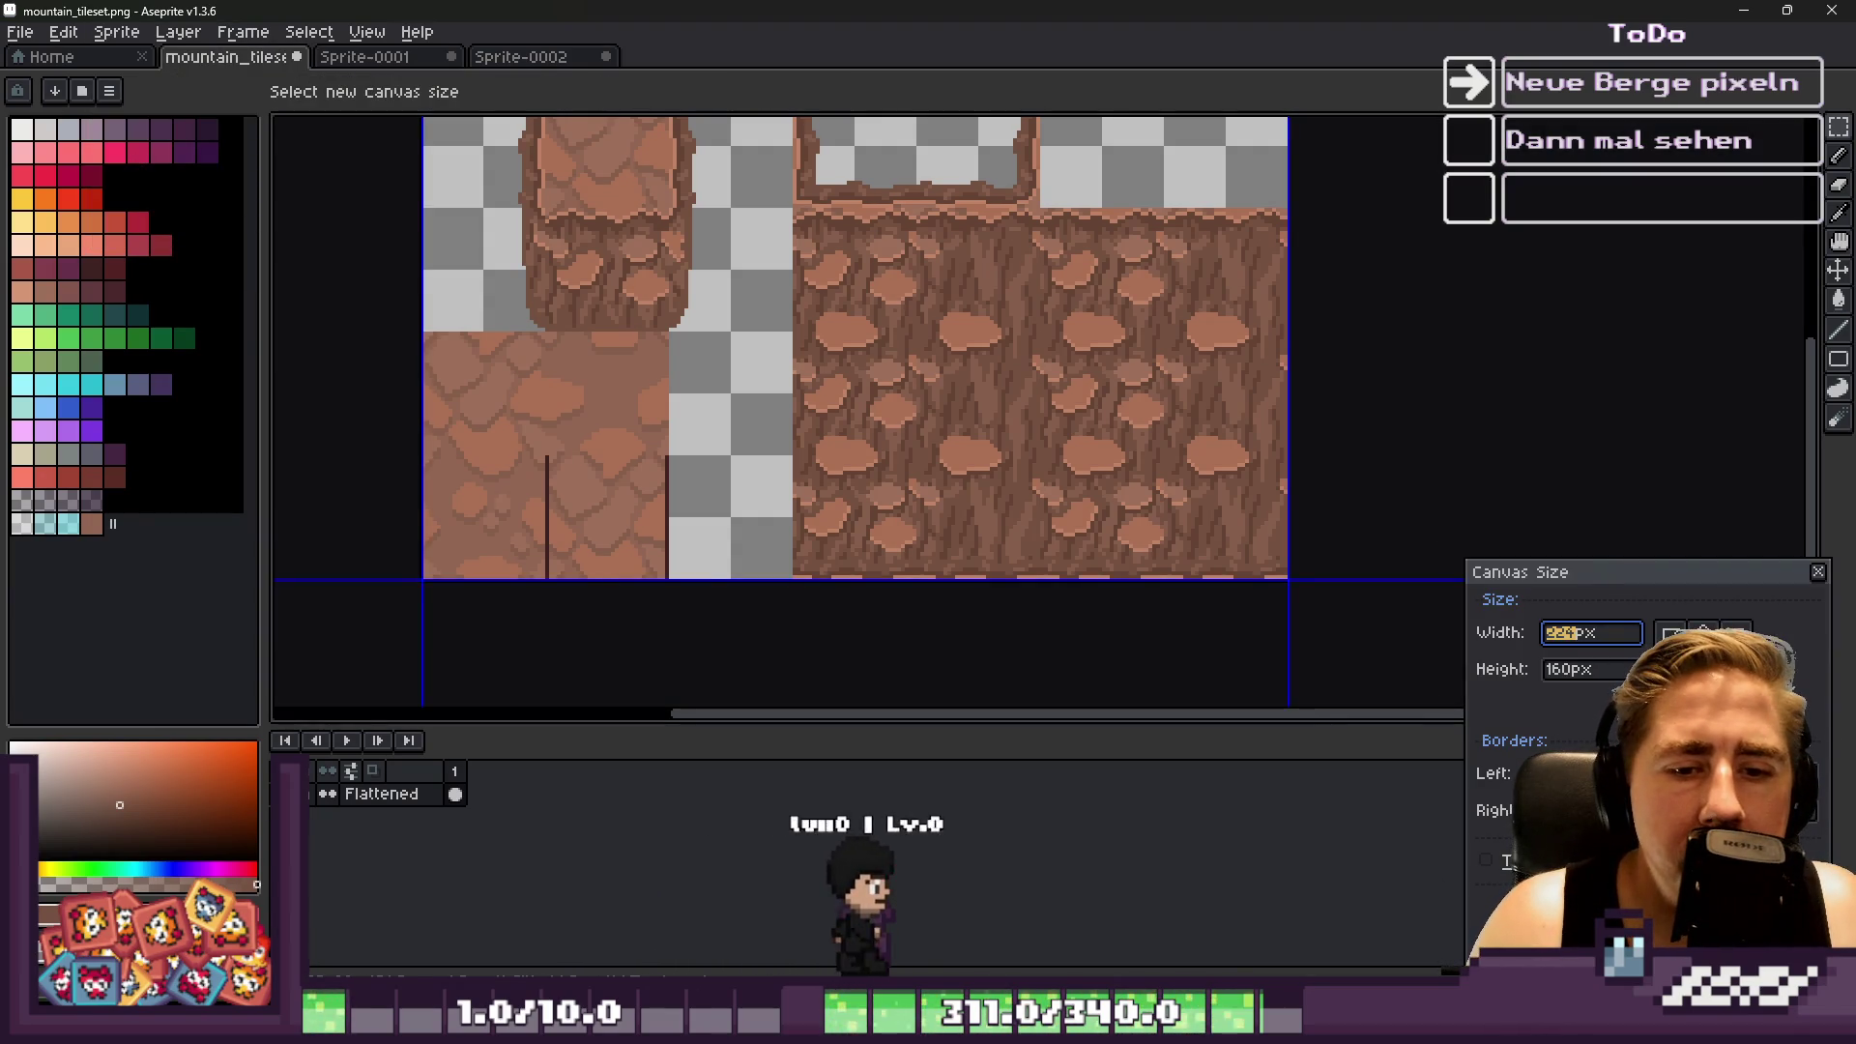
pyautogui.write('288')
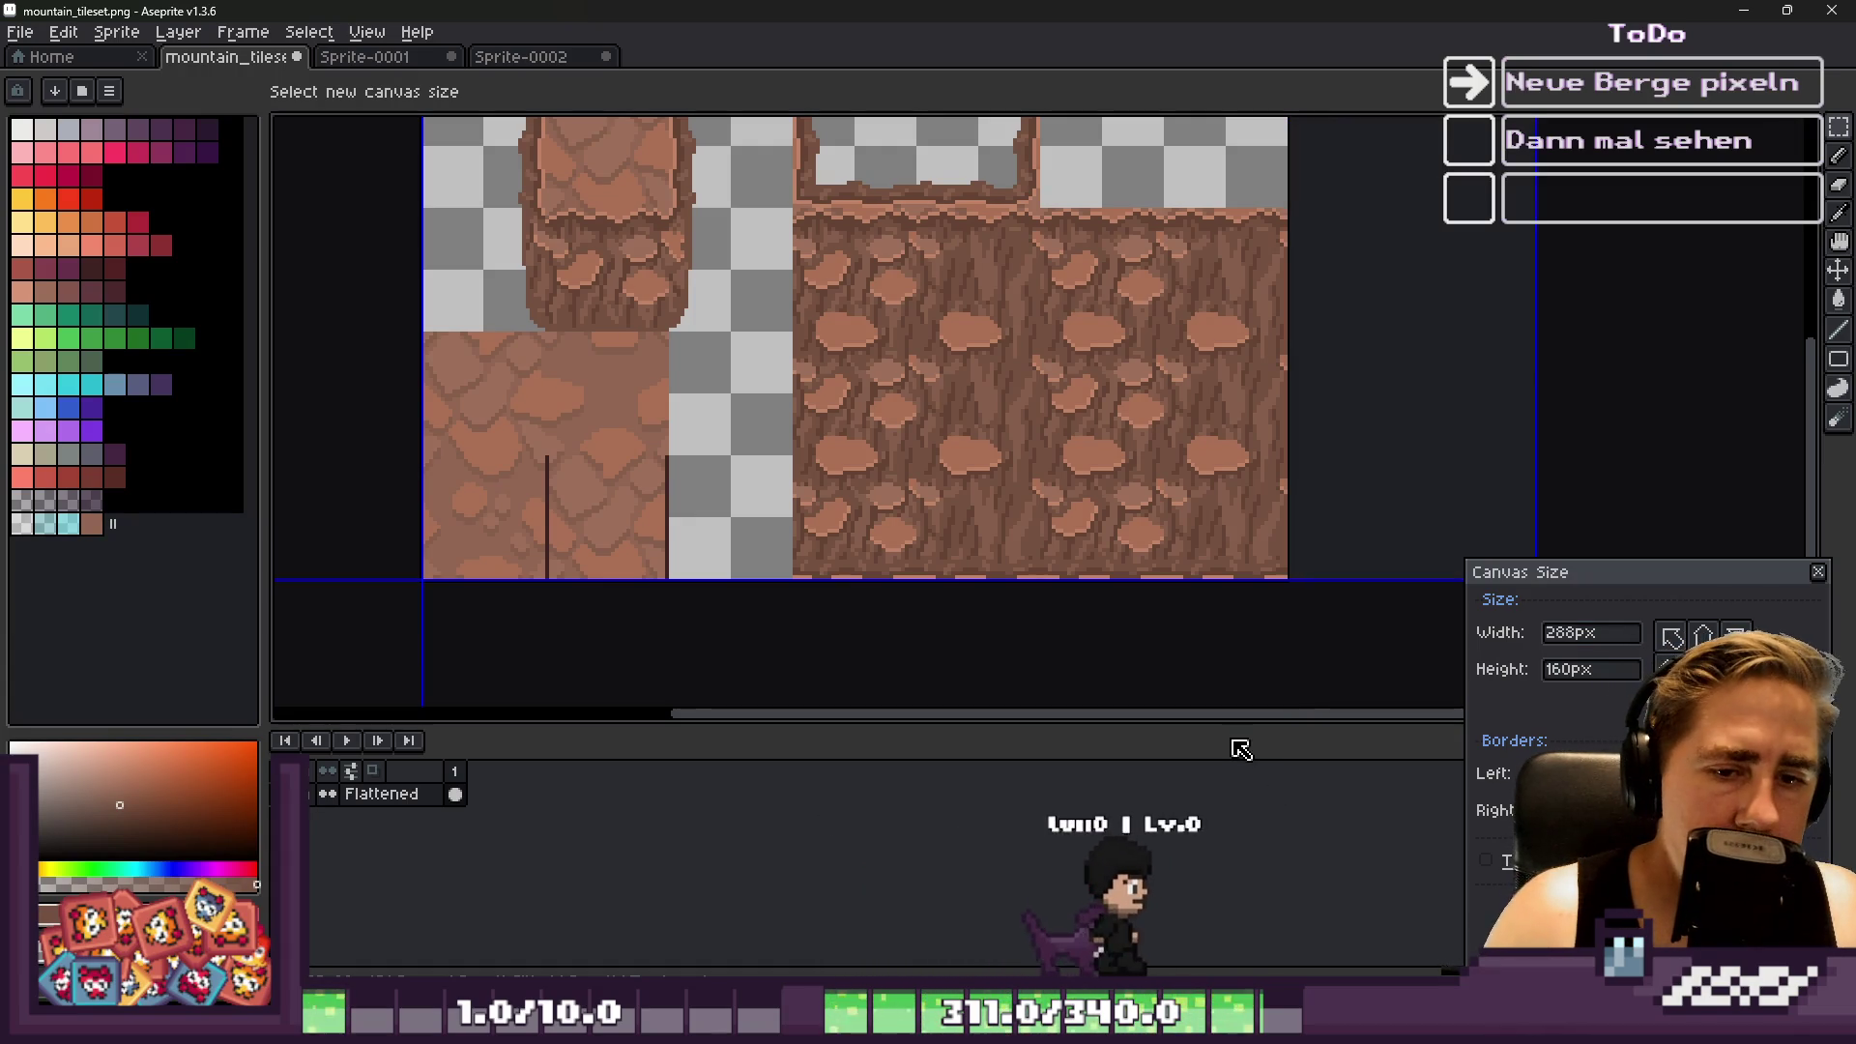
pyautogui.press('Return')
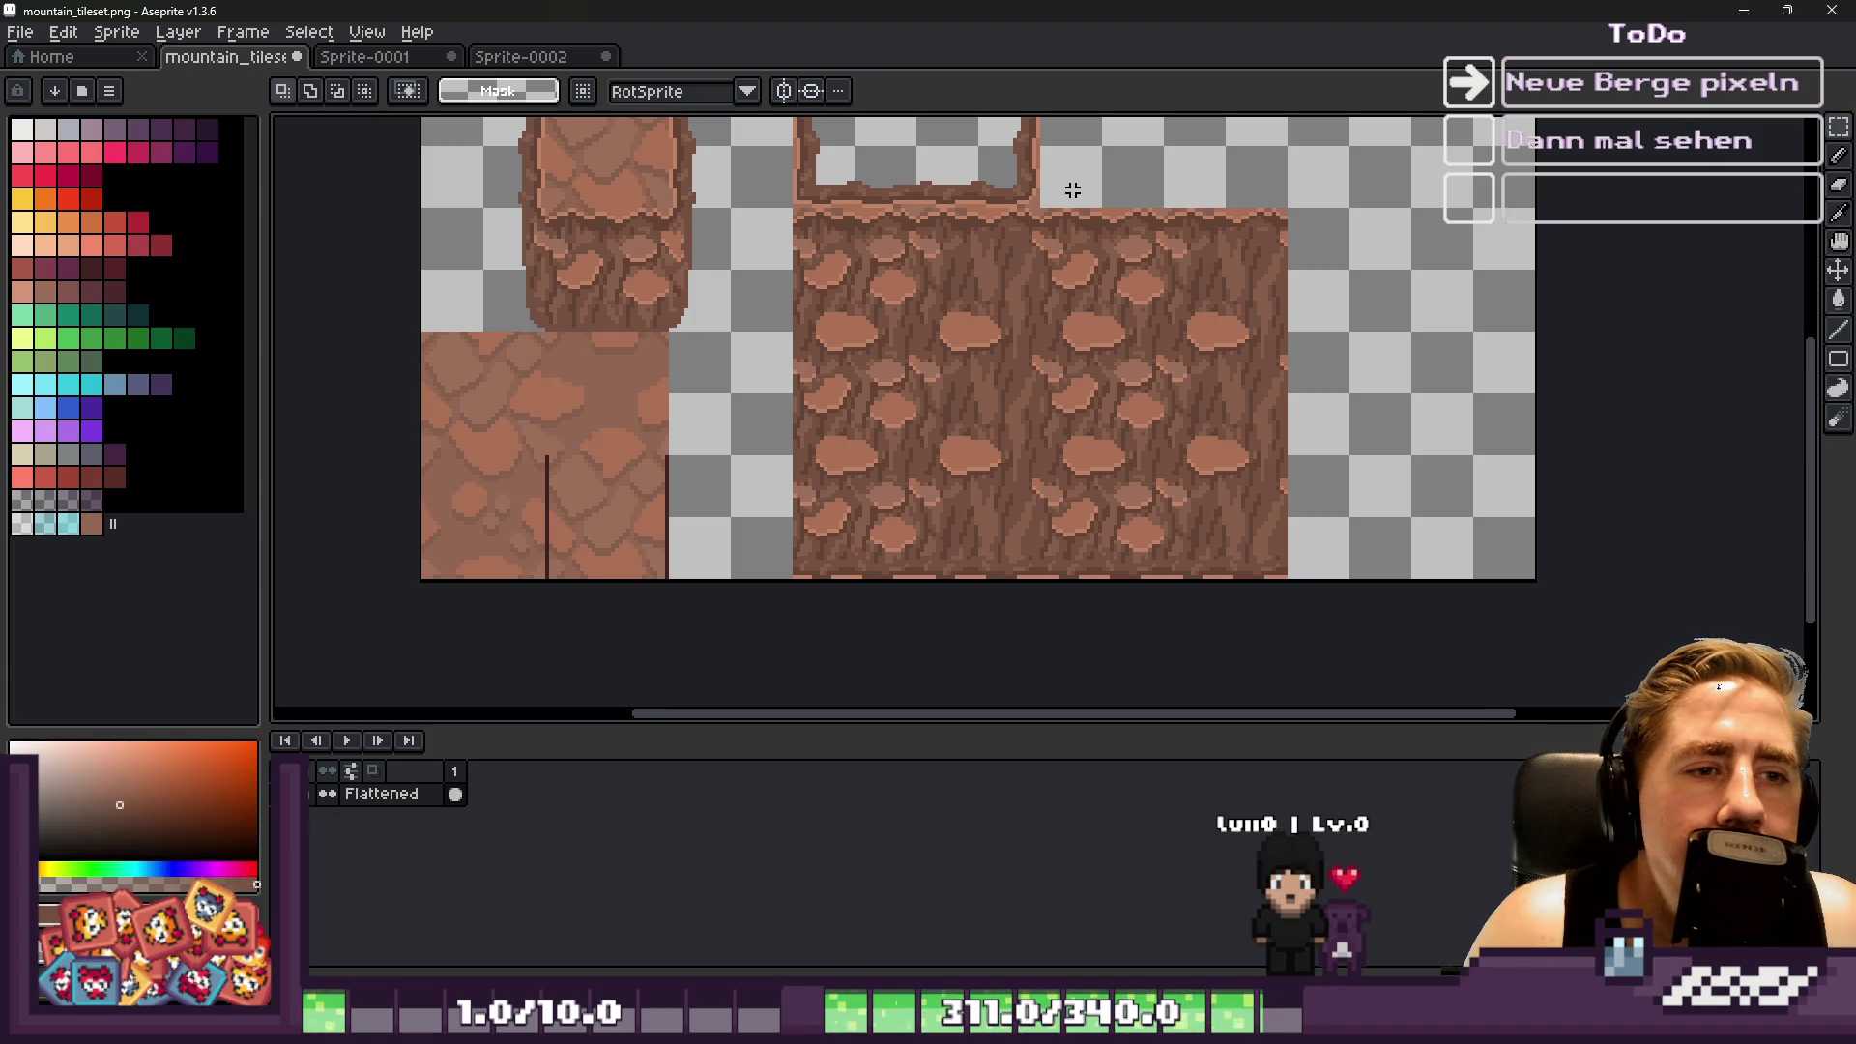
pyautogui.scroll(1, 1050, 179)
# Duplicate the rock slab's right section and place the copy at x 224 in the new space
pyautogui.moveTo(1035, 178)
pyautogui.mouseDown()
pyautogui.moveTo(1502, 663)
pyautogui.moveTo(1435, 585)
pyautogui.mouseUp()
pyautogui.scroll(-1, 1435, 585)
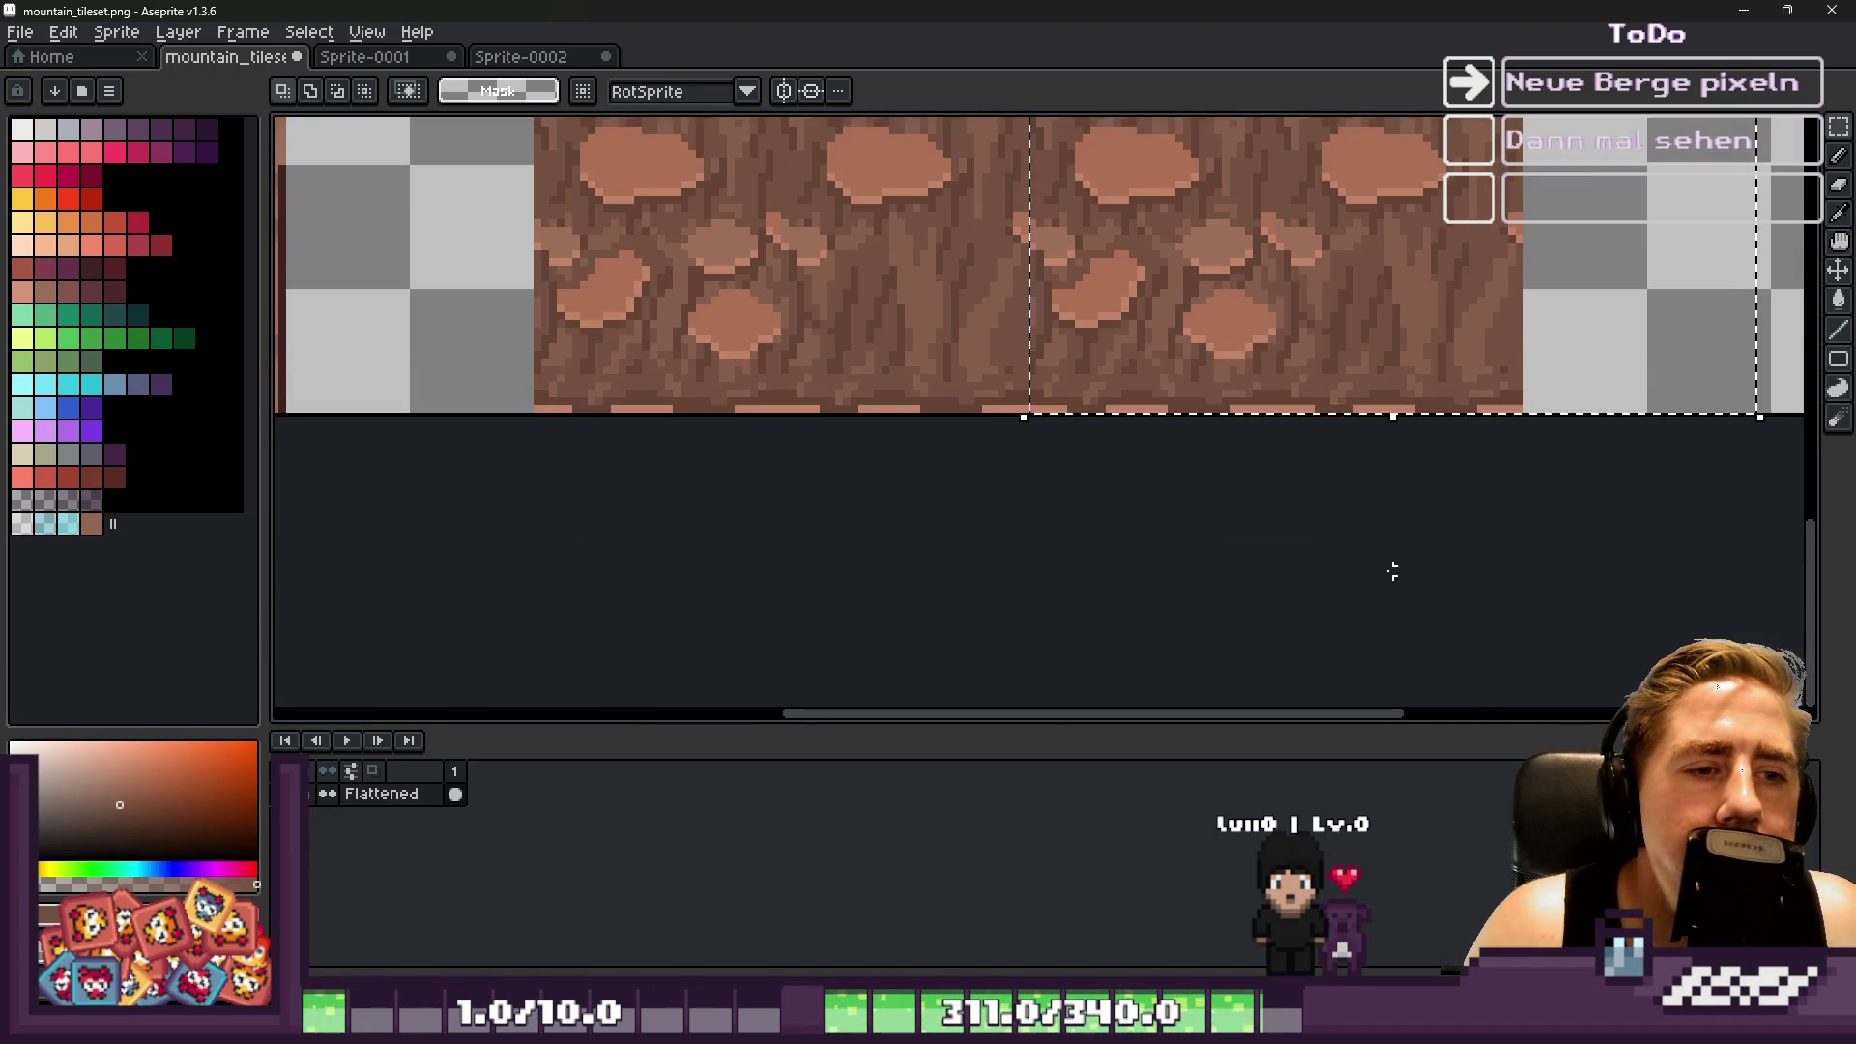
pyautogui.hotkey('ctrl', 'c')
pyautogui.hotkey('ctrl', 'v')
pyautogui.scroll(-1, 978, 464)
pyautogui.scroll(2, 1003, 290)
pyautogui.moveTo(1003, 290)
pyautogui.mouseDown()
pyautogui.moveTo(1296, 270)
pyautogui.moveTo(1381, 297)
pyautogui.moveTo(1367, 290)
pyautogui.mouseUp()
pyautogui.scroll(-2, 1373, 295)
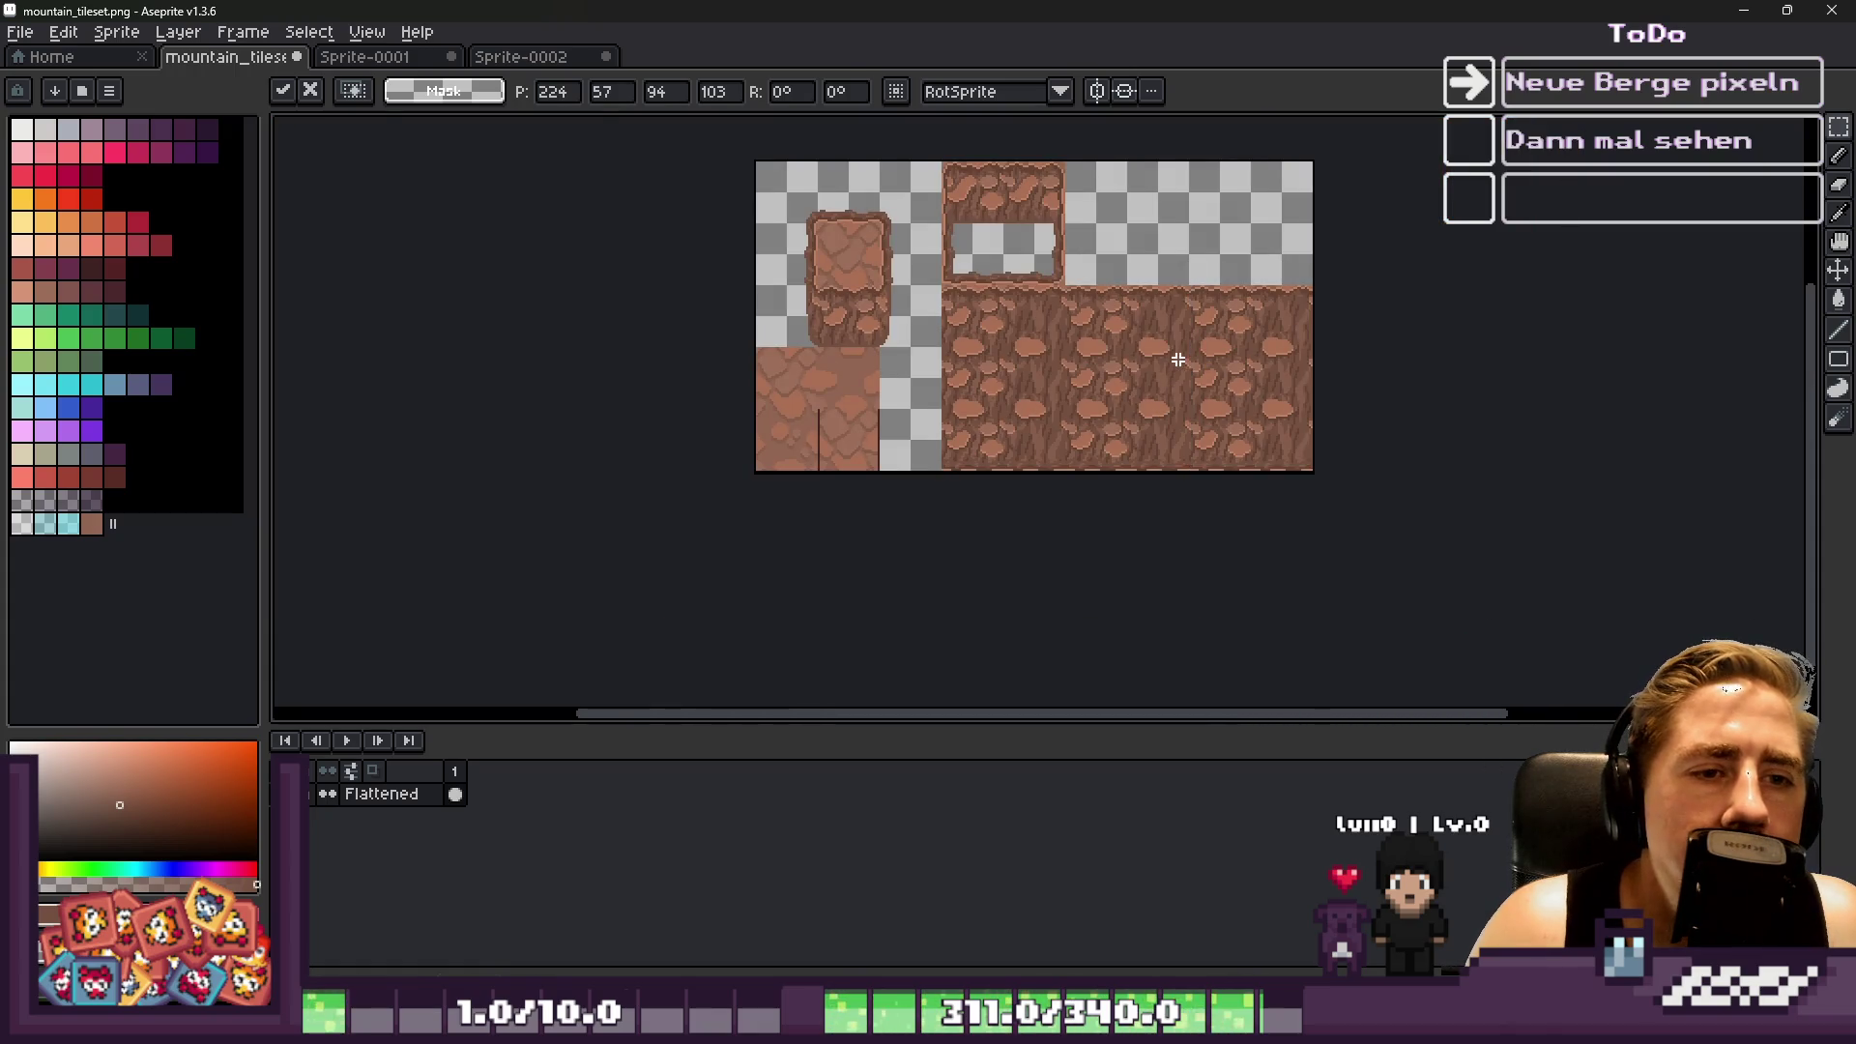
pyautogui.press('Return')
pyautogui.scroll(2, 1129, 350)
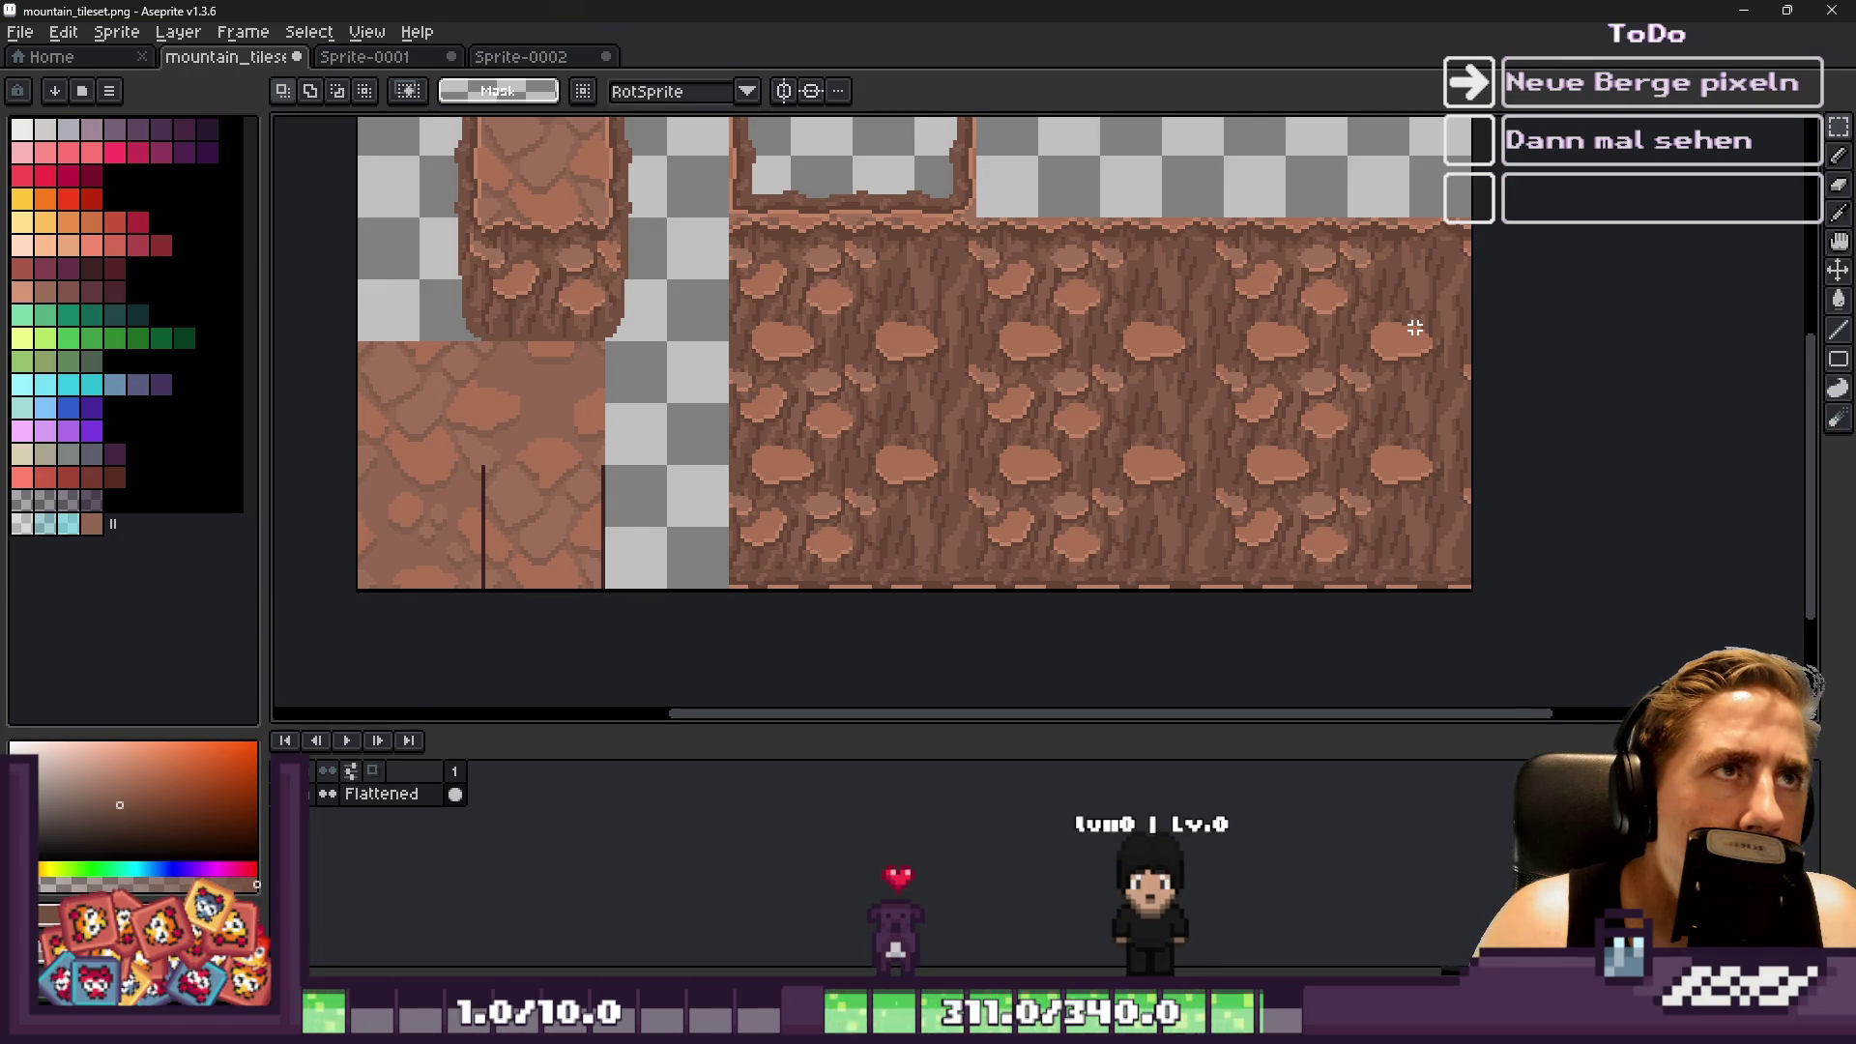
# Shift the rock tile's top-left corner pixels upward to sit on the grid
pyautogui.scroll(2, 691, 246)
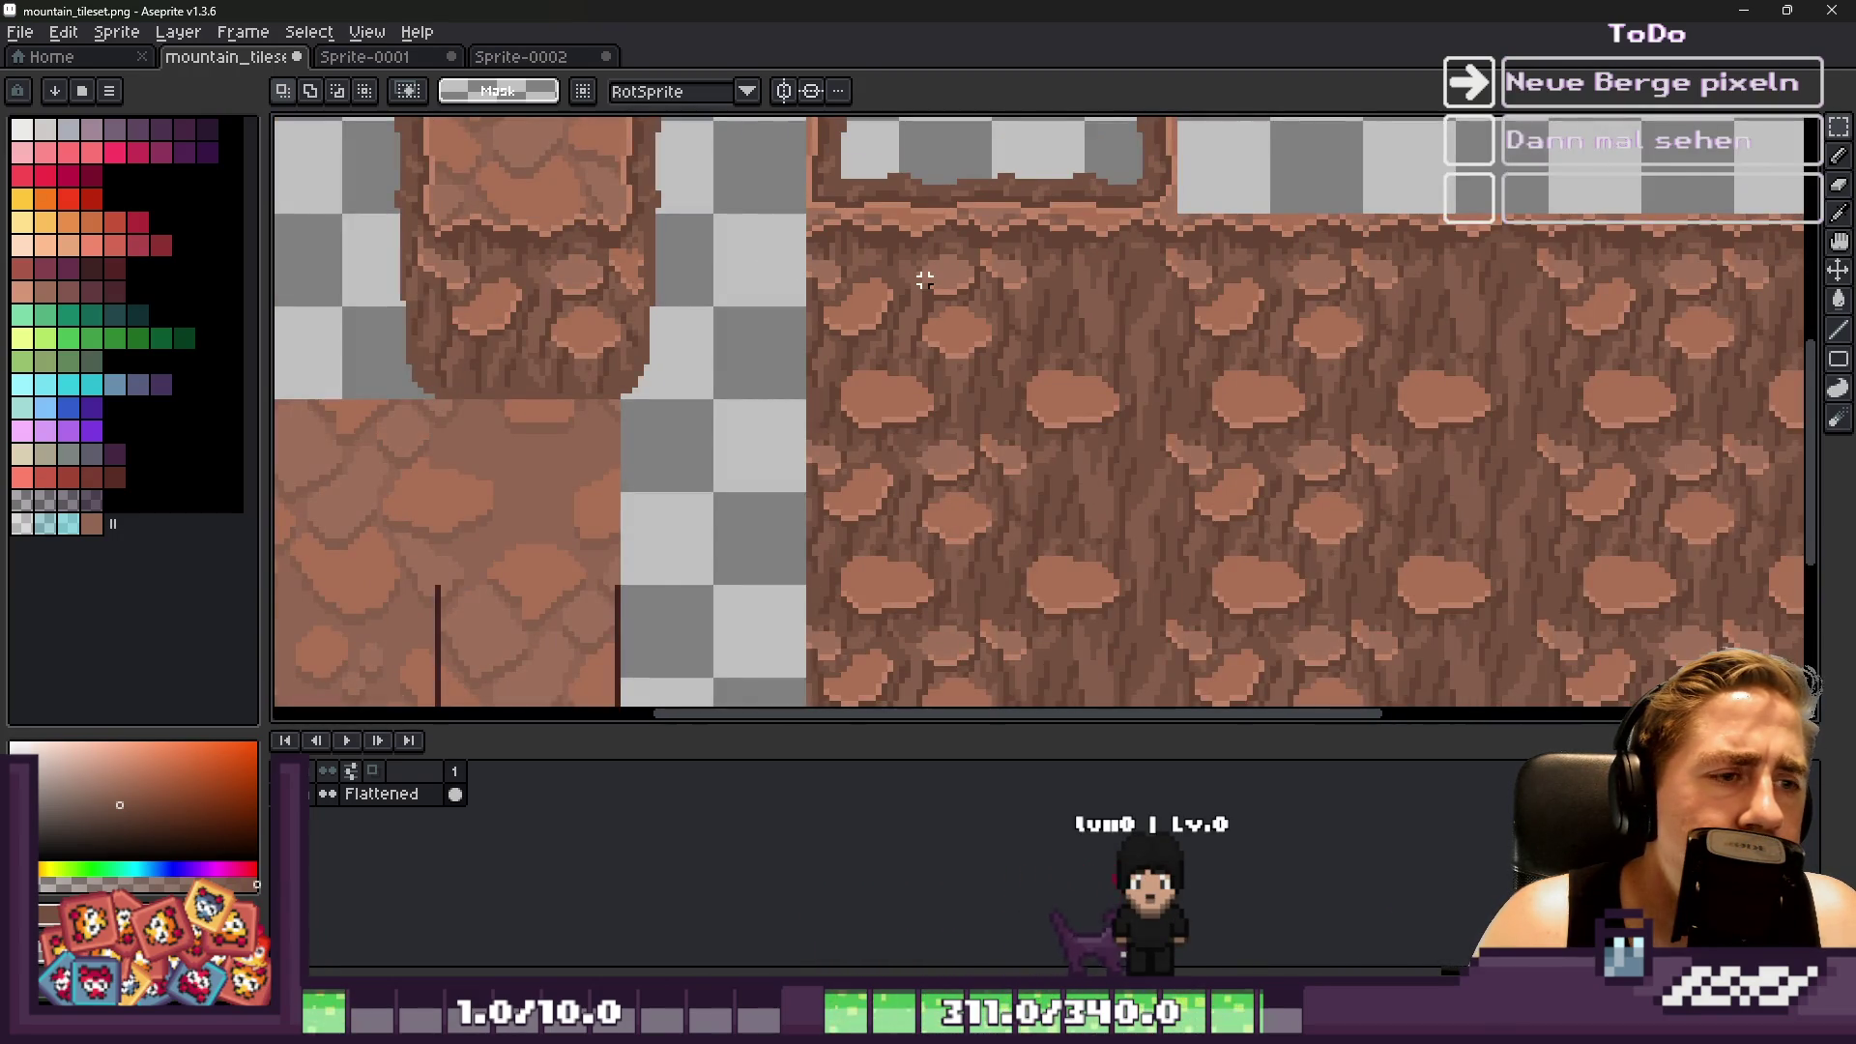
pyautogui.scroll(-2, 856, 275)
pyautogui.scroll(2, 825, 147)
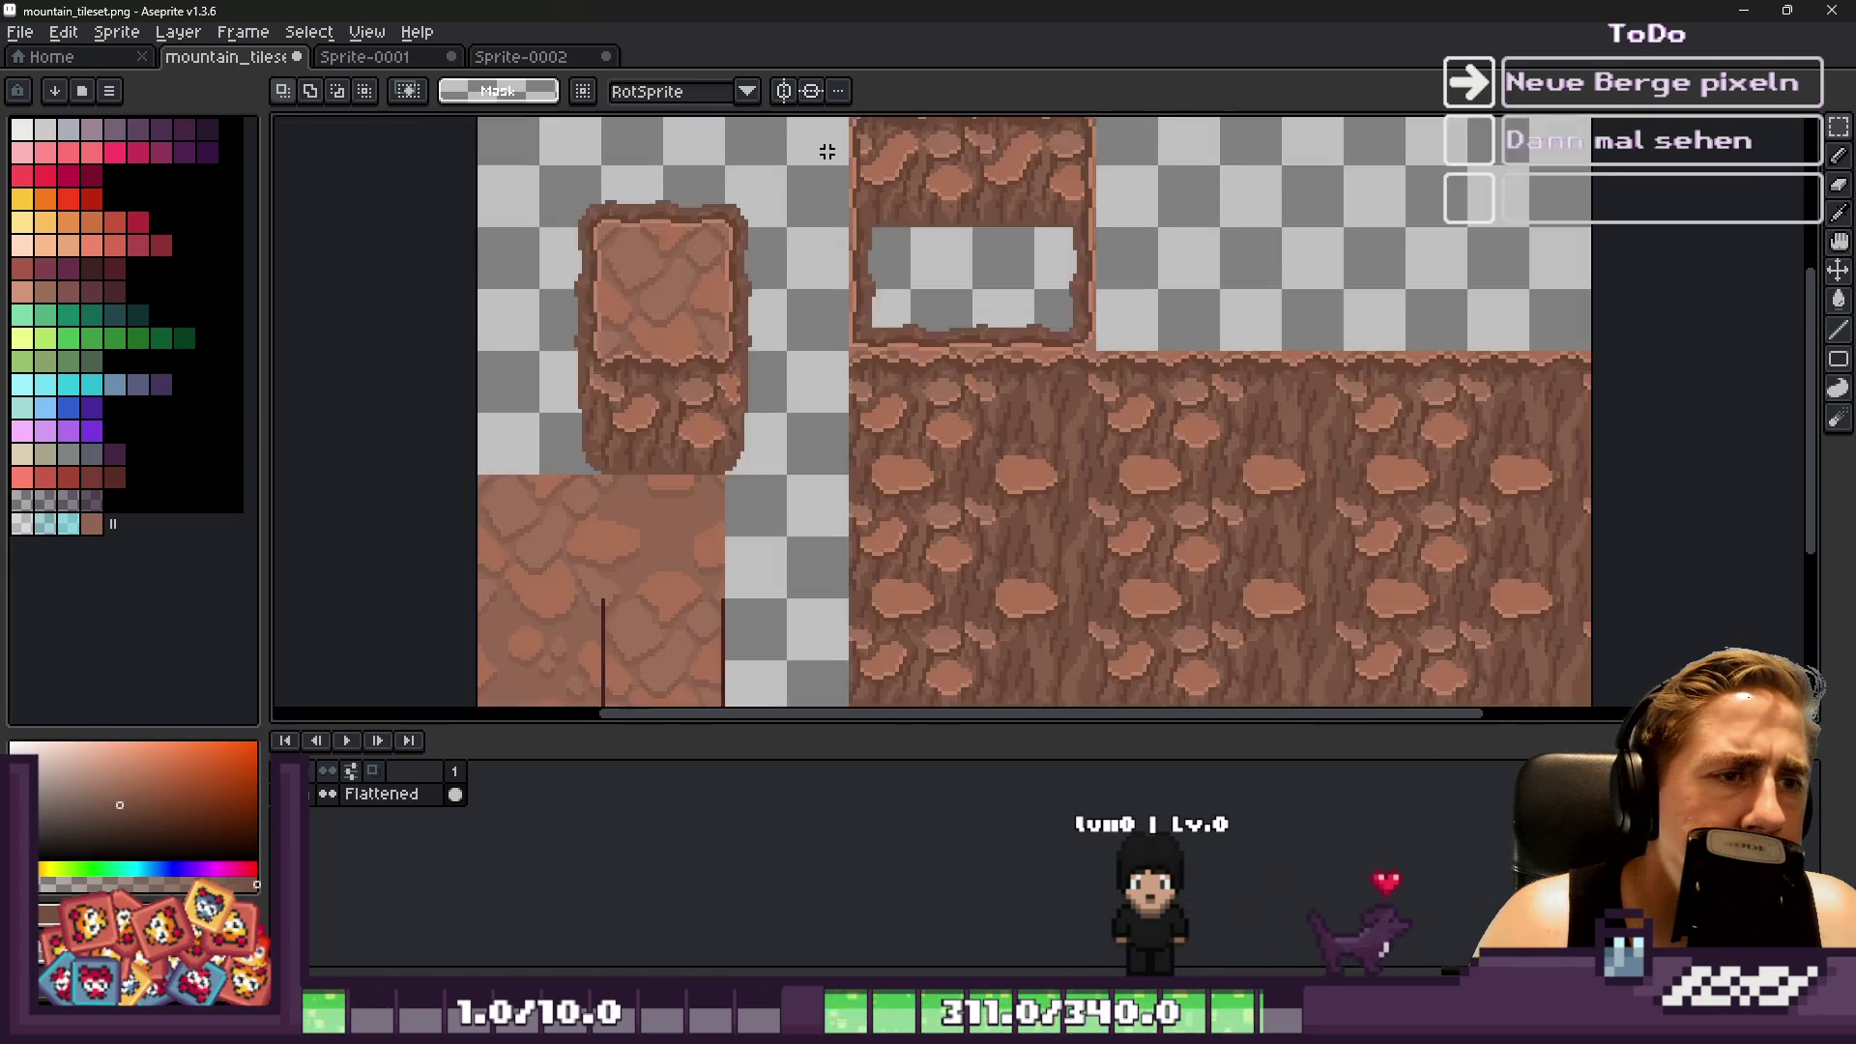
pyautogui.scroll(-2, 821, 169)
pyautogui.scroll(2, 848, 200)
pyautogui.scroll(1, 848, 200)
pyautogui.scroll(1, 870, 200)
pyautogui.moveTo(875, 157); pyautogui.dragTo(906, 522)
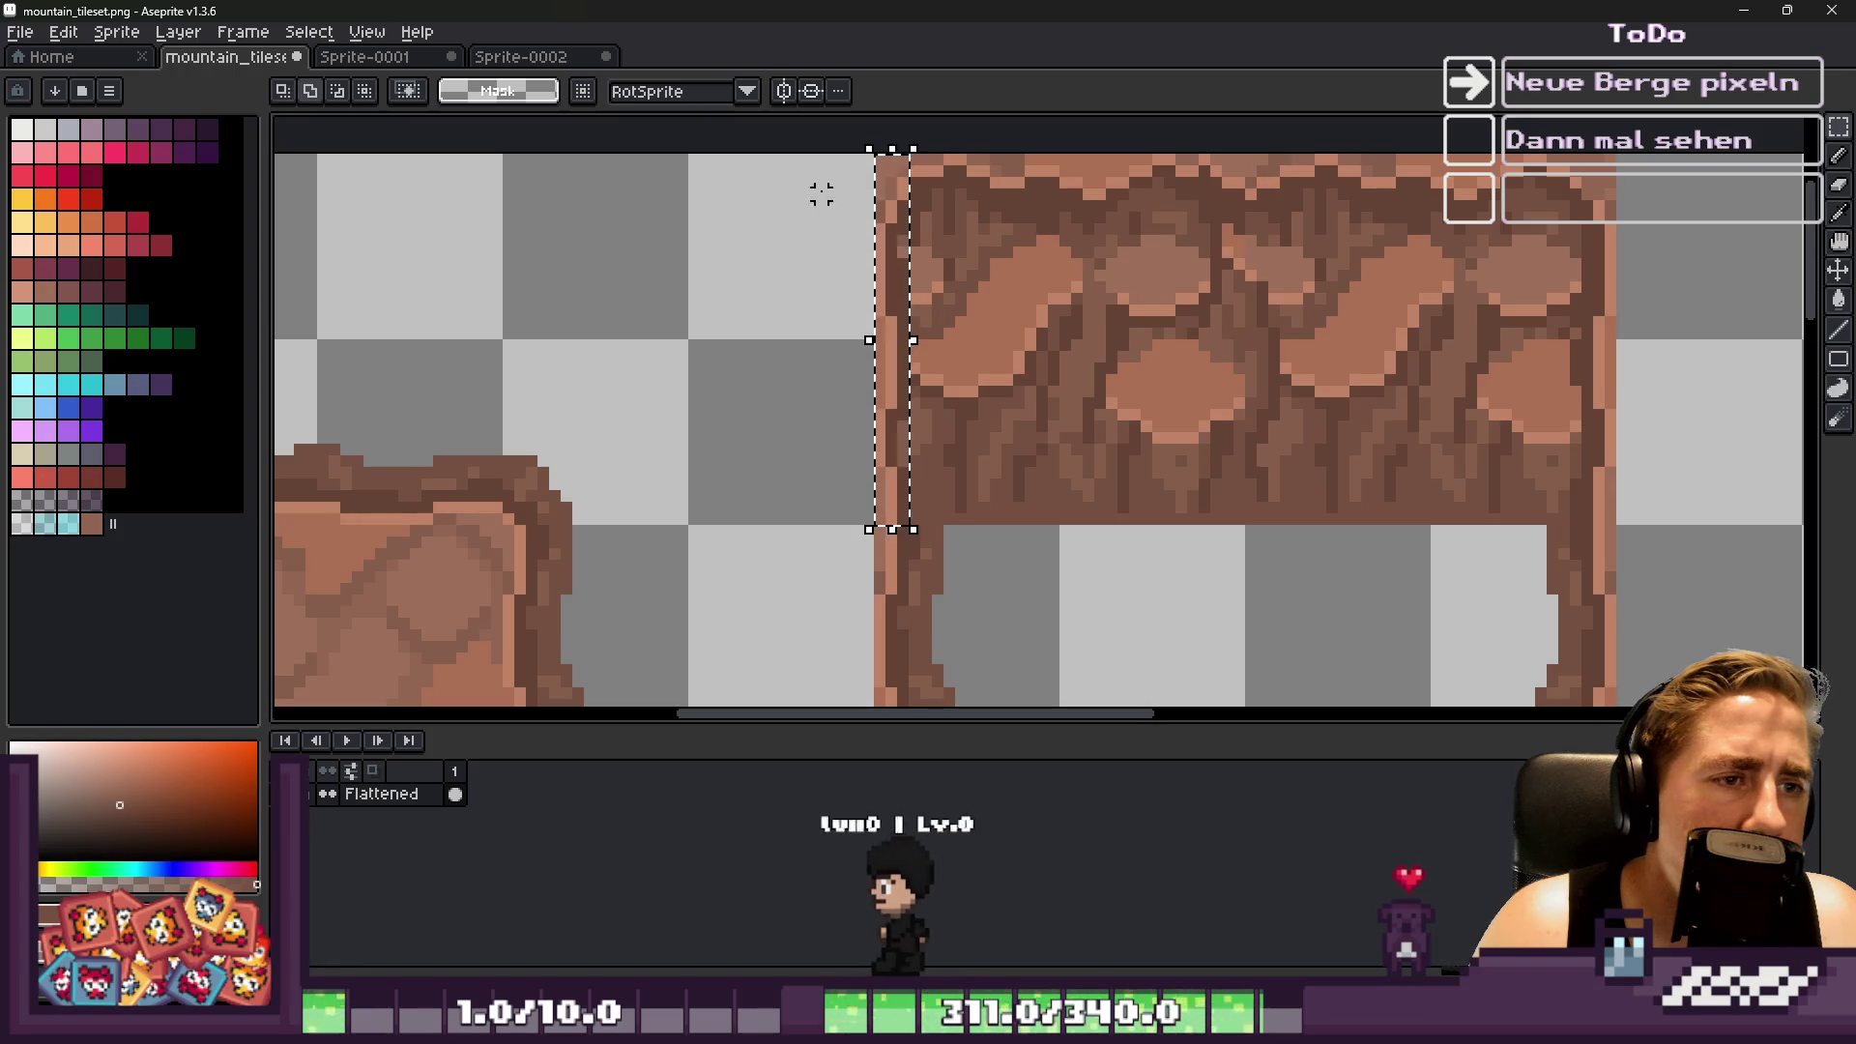
pyautogui.moveTo(833, 158)
pyautogui.mouseDown()
pyautogui.moveTo(1160, 311)
pyautogui.moveTo(1238, 415)
pyautogui.moveTo(1245, 360)
pyautogui.mouseUp()
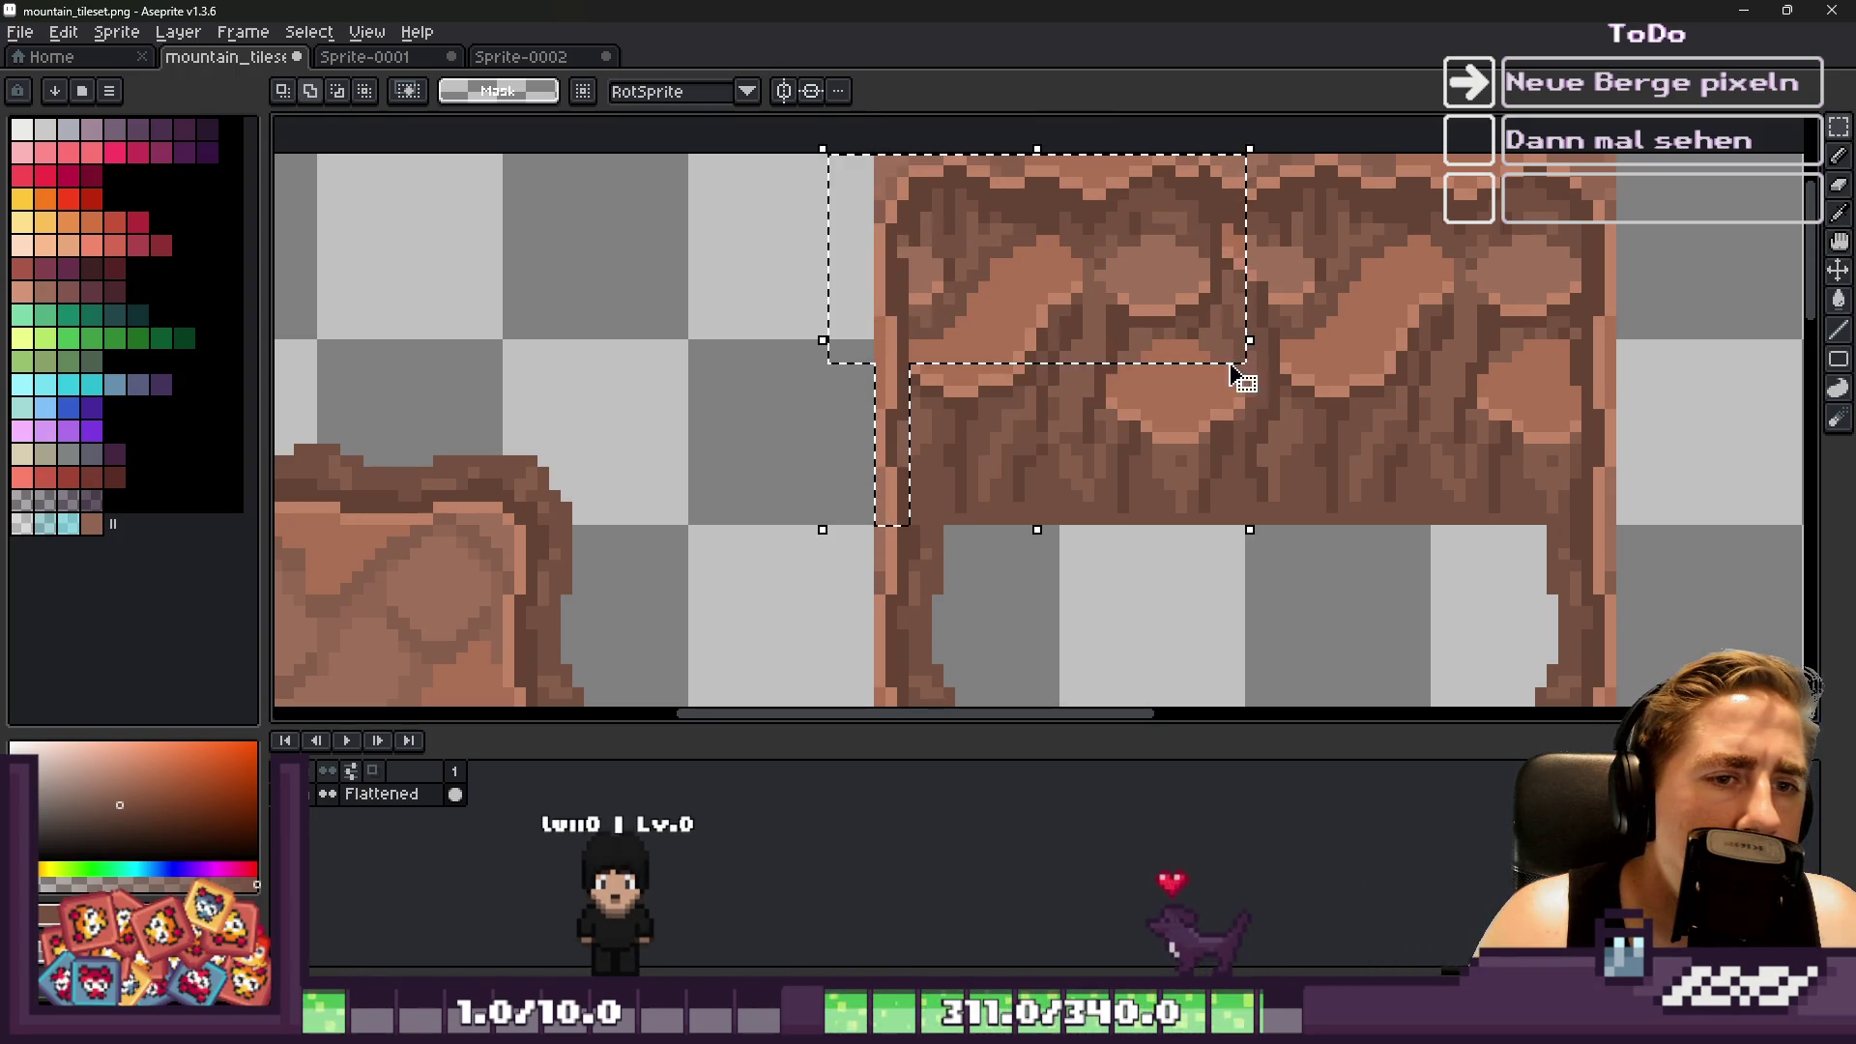
pyautogui.scroll(-1, 1004, 305)
pyautogui.scroll(2, 923, 469)
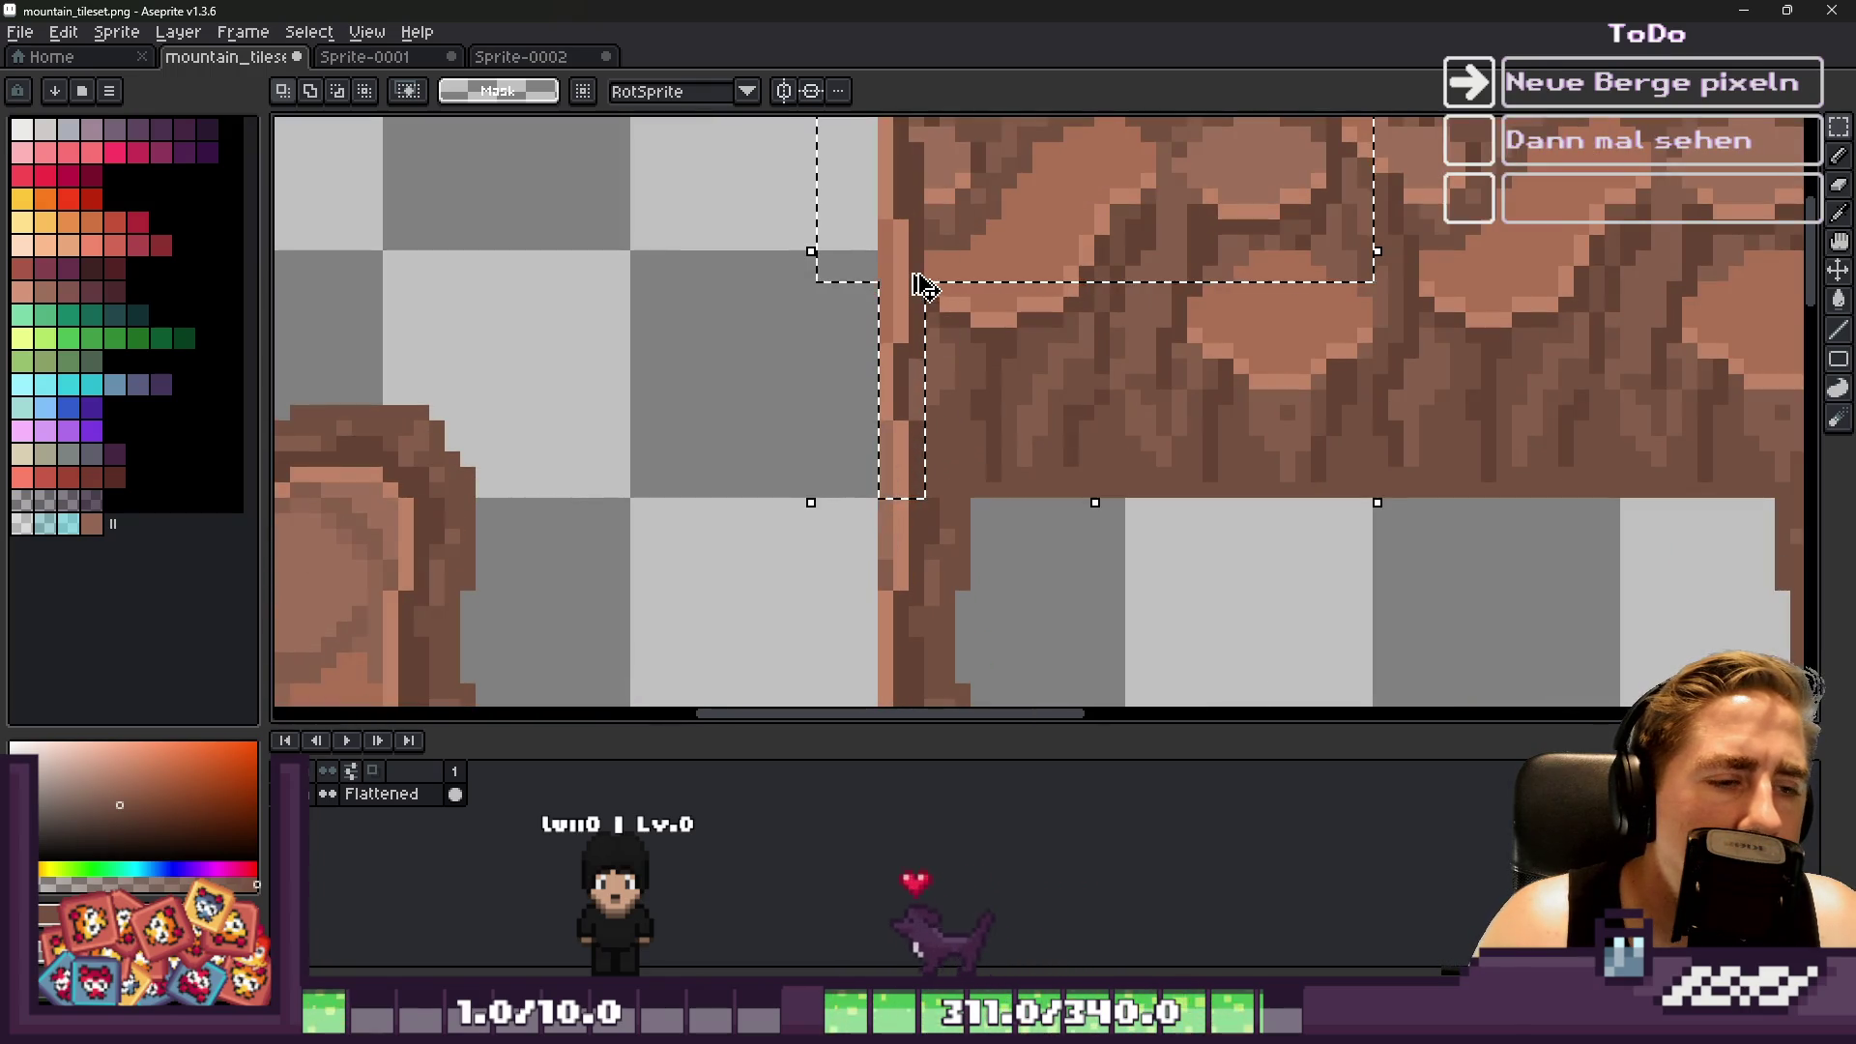
pyautogui.scroll(-2, 922, 286)
pyautogui.scroll(1, 796, 538)
pyautogui.moveTo(923, 396)
pyautogui.mouseDown()
pyautogui.moveTo(962, 346)
pyautogui.moveTo(952, 329)
pyautogui.mouseUp()
pyautogui.scroll(-2, 903, 290)
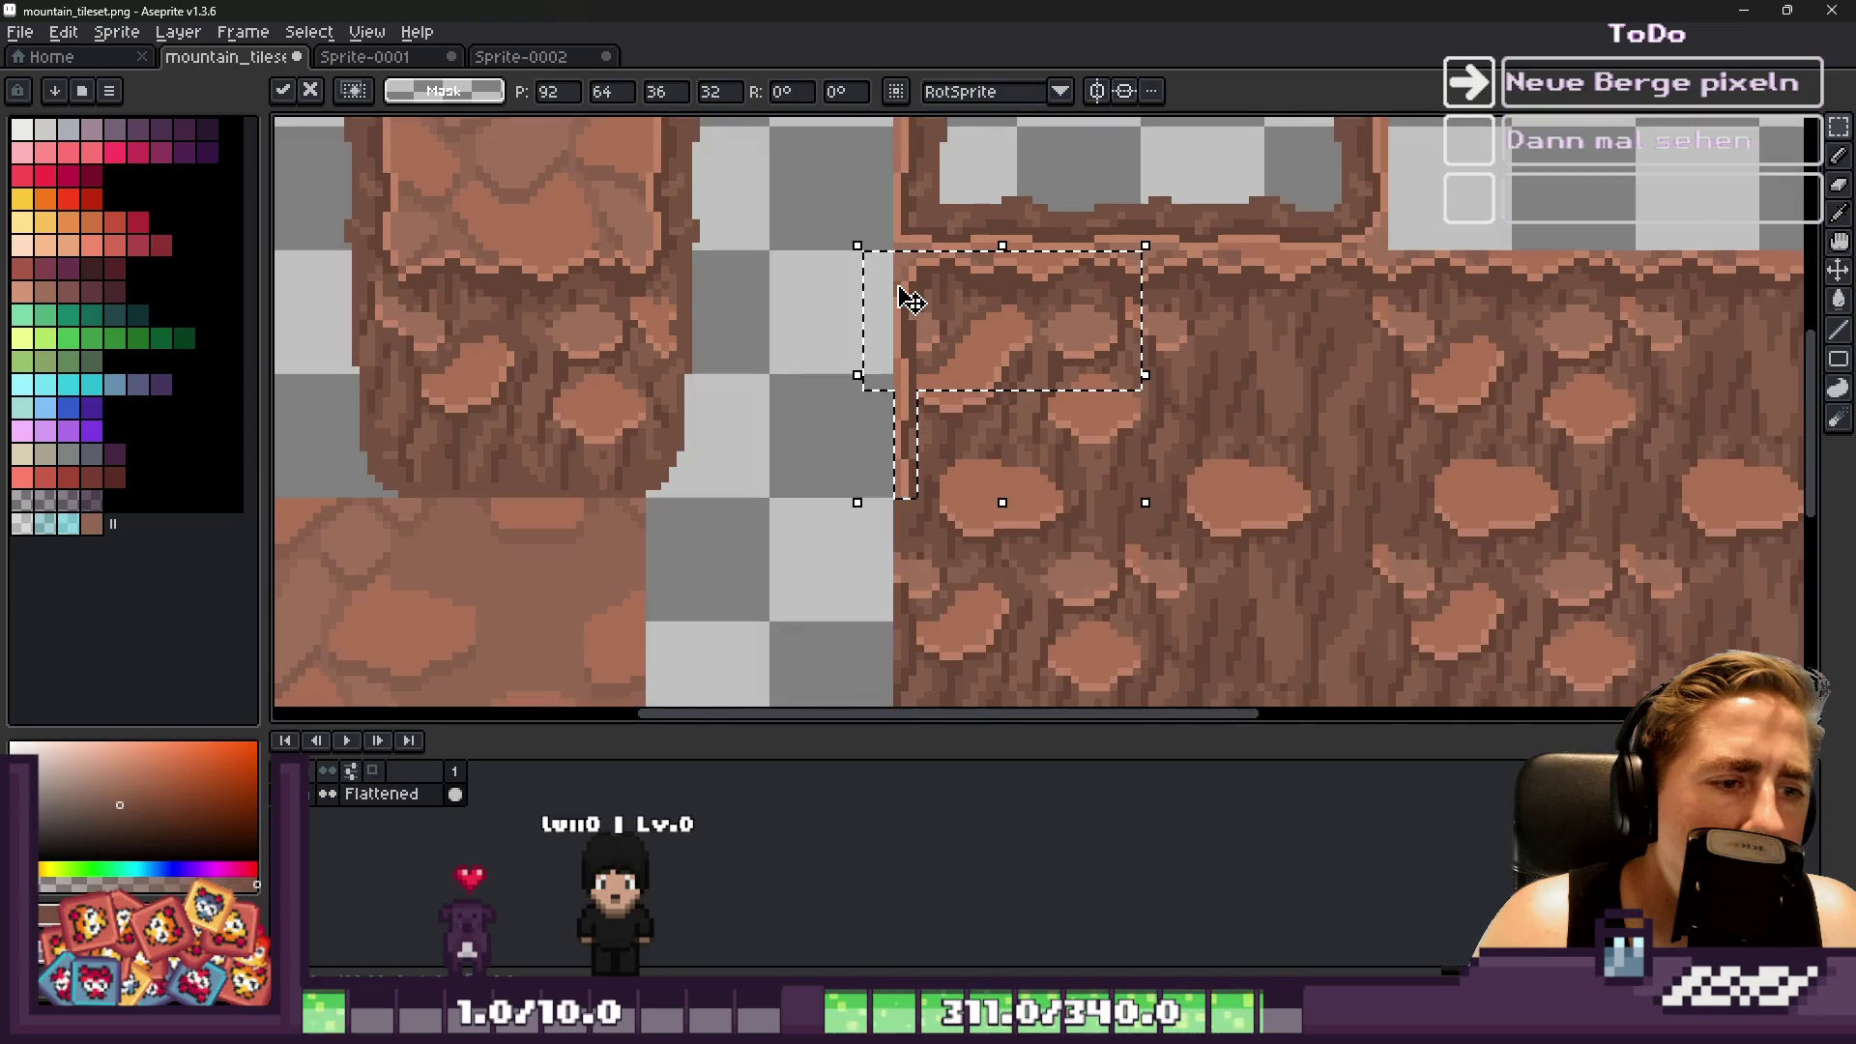
pyautogui.click(906, 430)
pyautogui.scroll(-1, 905, 429)
pyautogui.scroll(2, 906, 429)
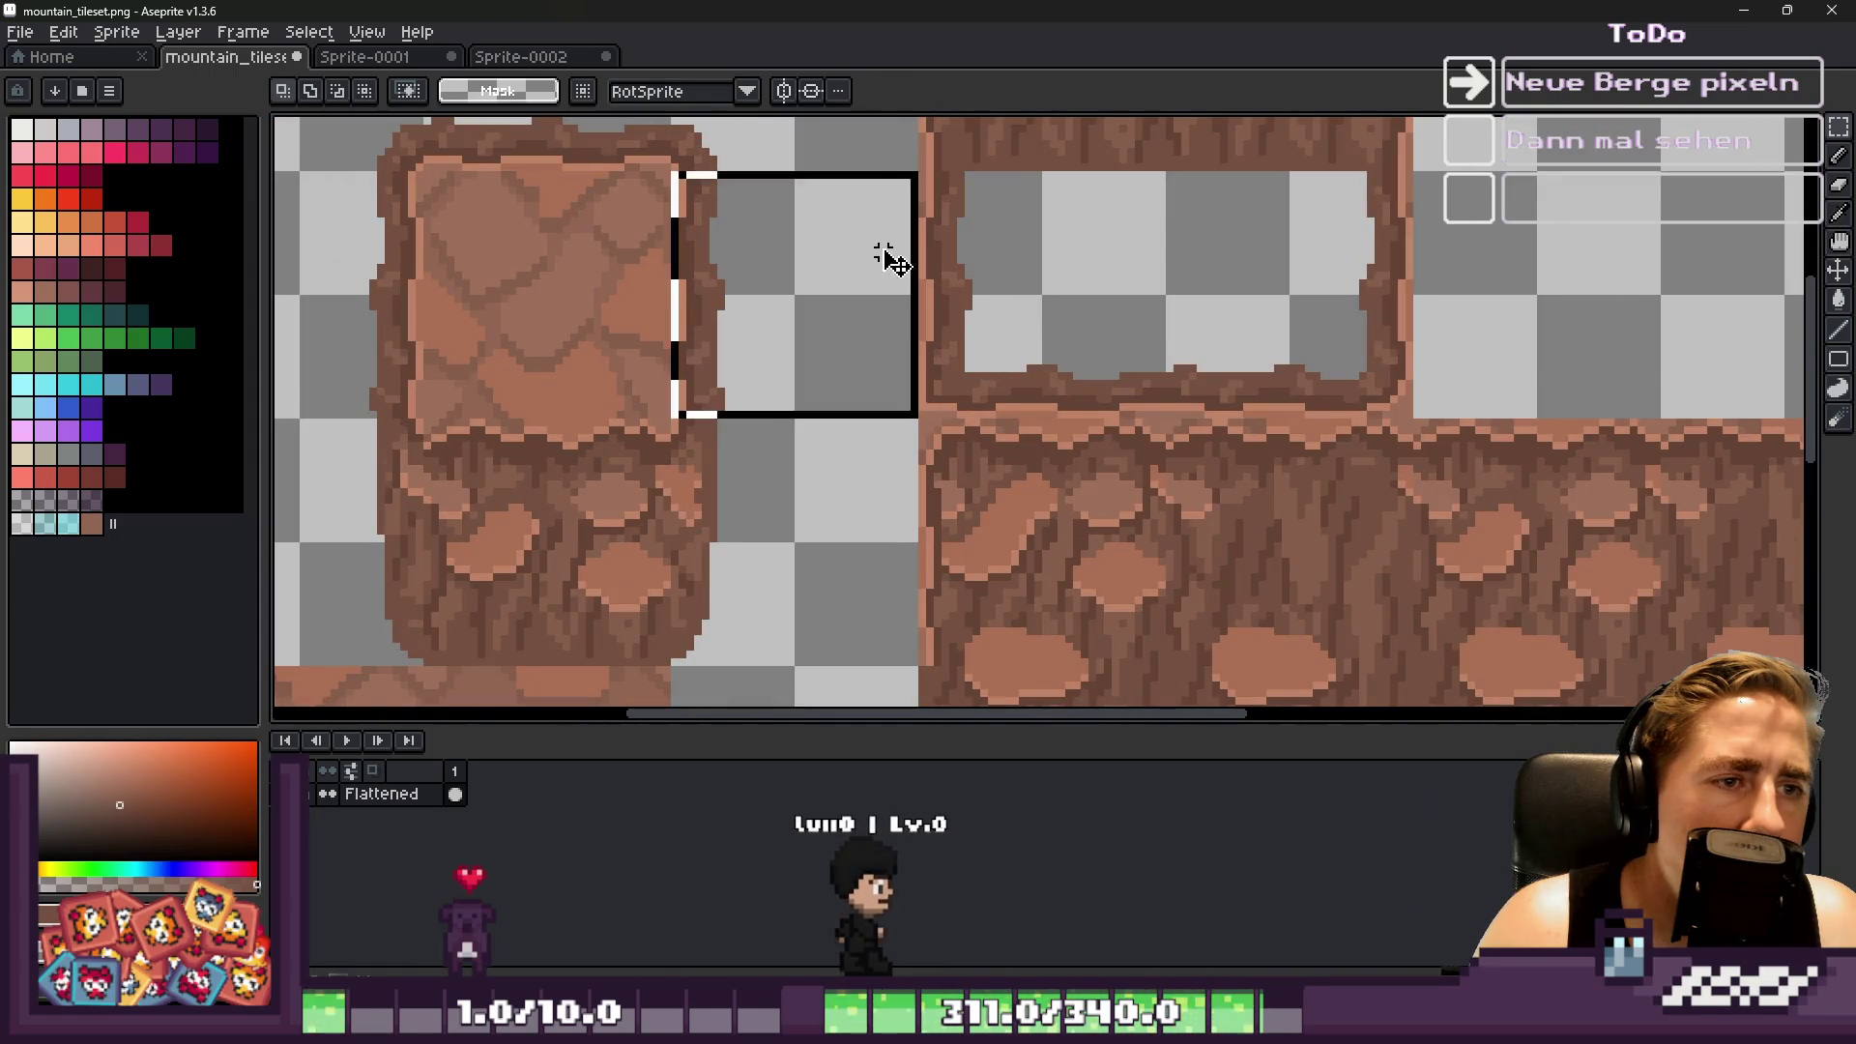
pyautogui.click(986, 265)
# Move the empty area beside the pillar left toward the pillar
pyautogui.scroll(-1, 986, 265)
pyautogui.scroll(-2, 463, 293)
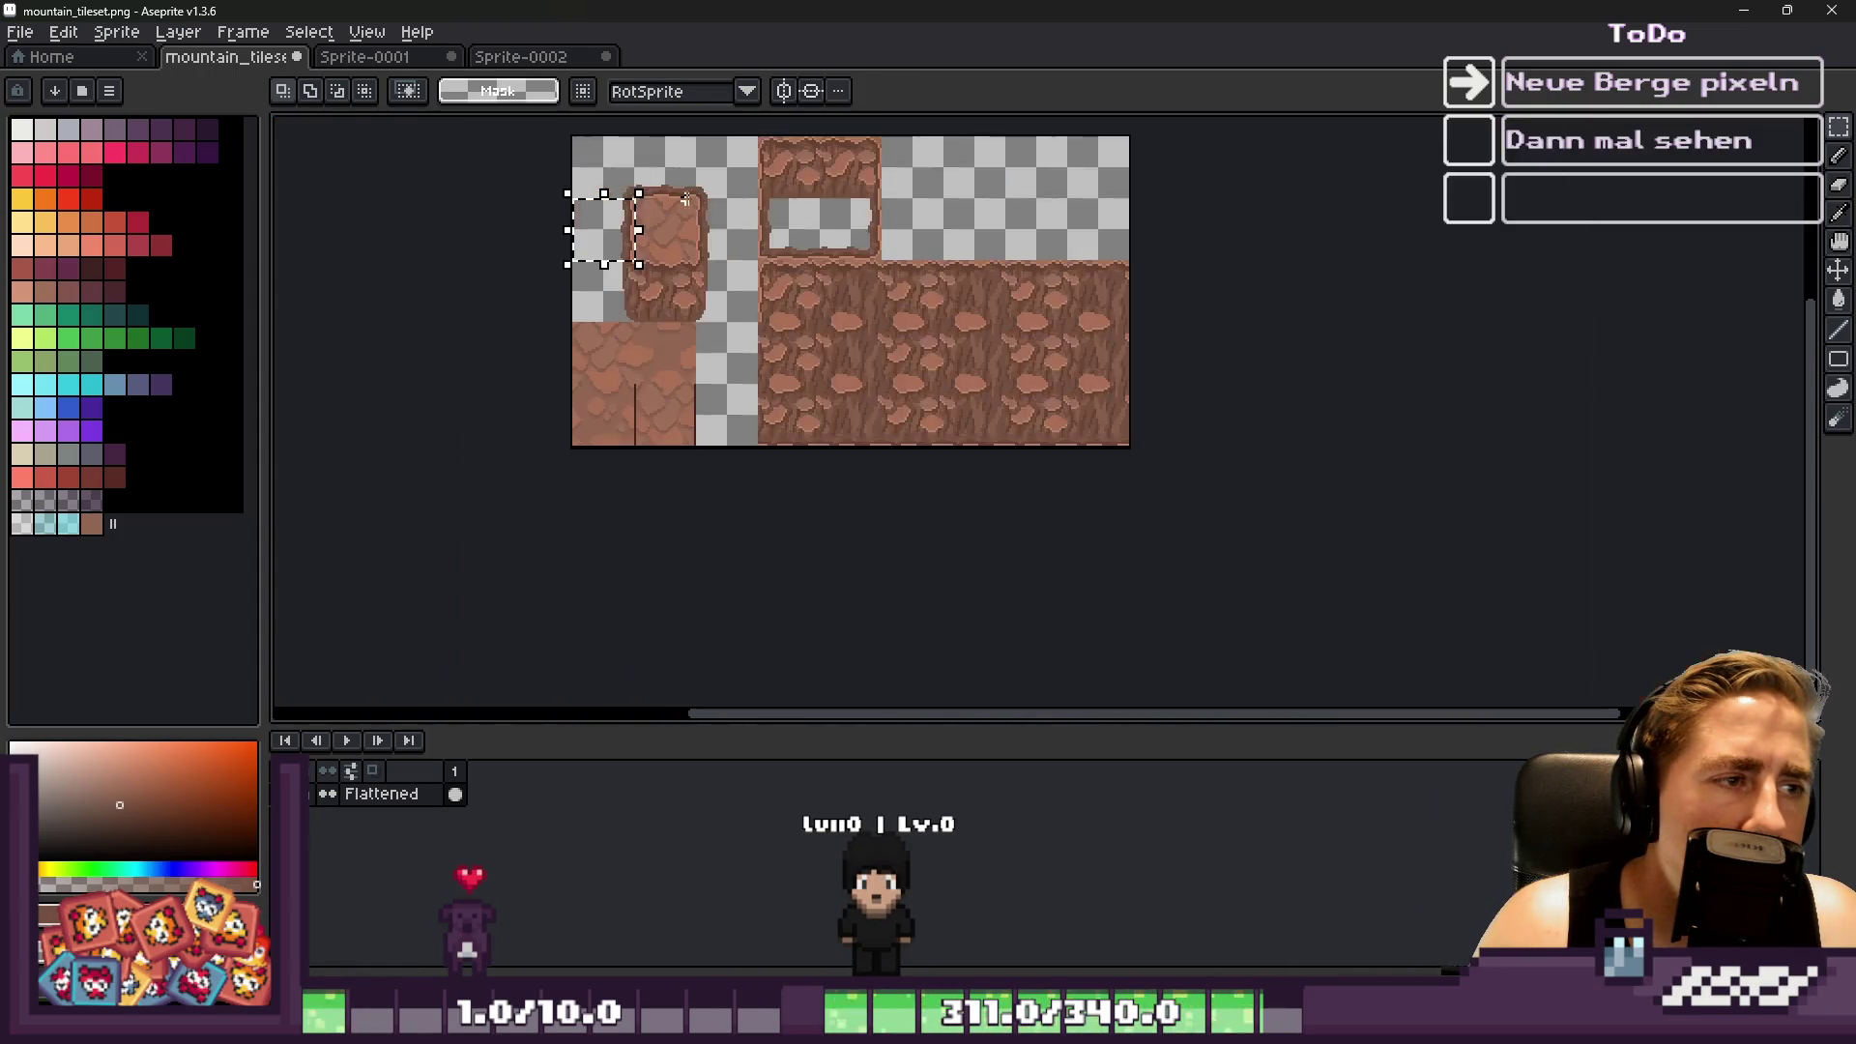
pyautogui.scroll(3, 735, 387)
pyautogui.moveTo(870, 249); pyautogui.dragTo(1181, 558)
pyautogui.moveTo(943, 355)
pyautogui.mouseDown()
pyautogui.moveTo(868, 370)
pyautogui.moveTo(639, 329)
pyautogui.mouseUp()
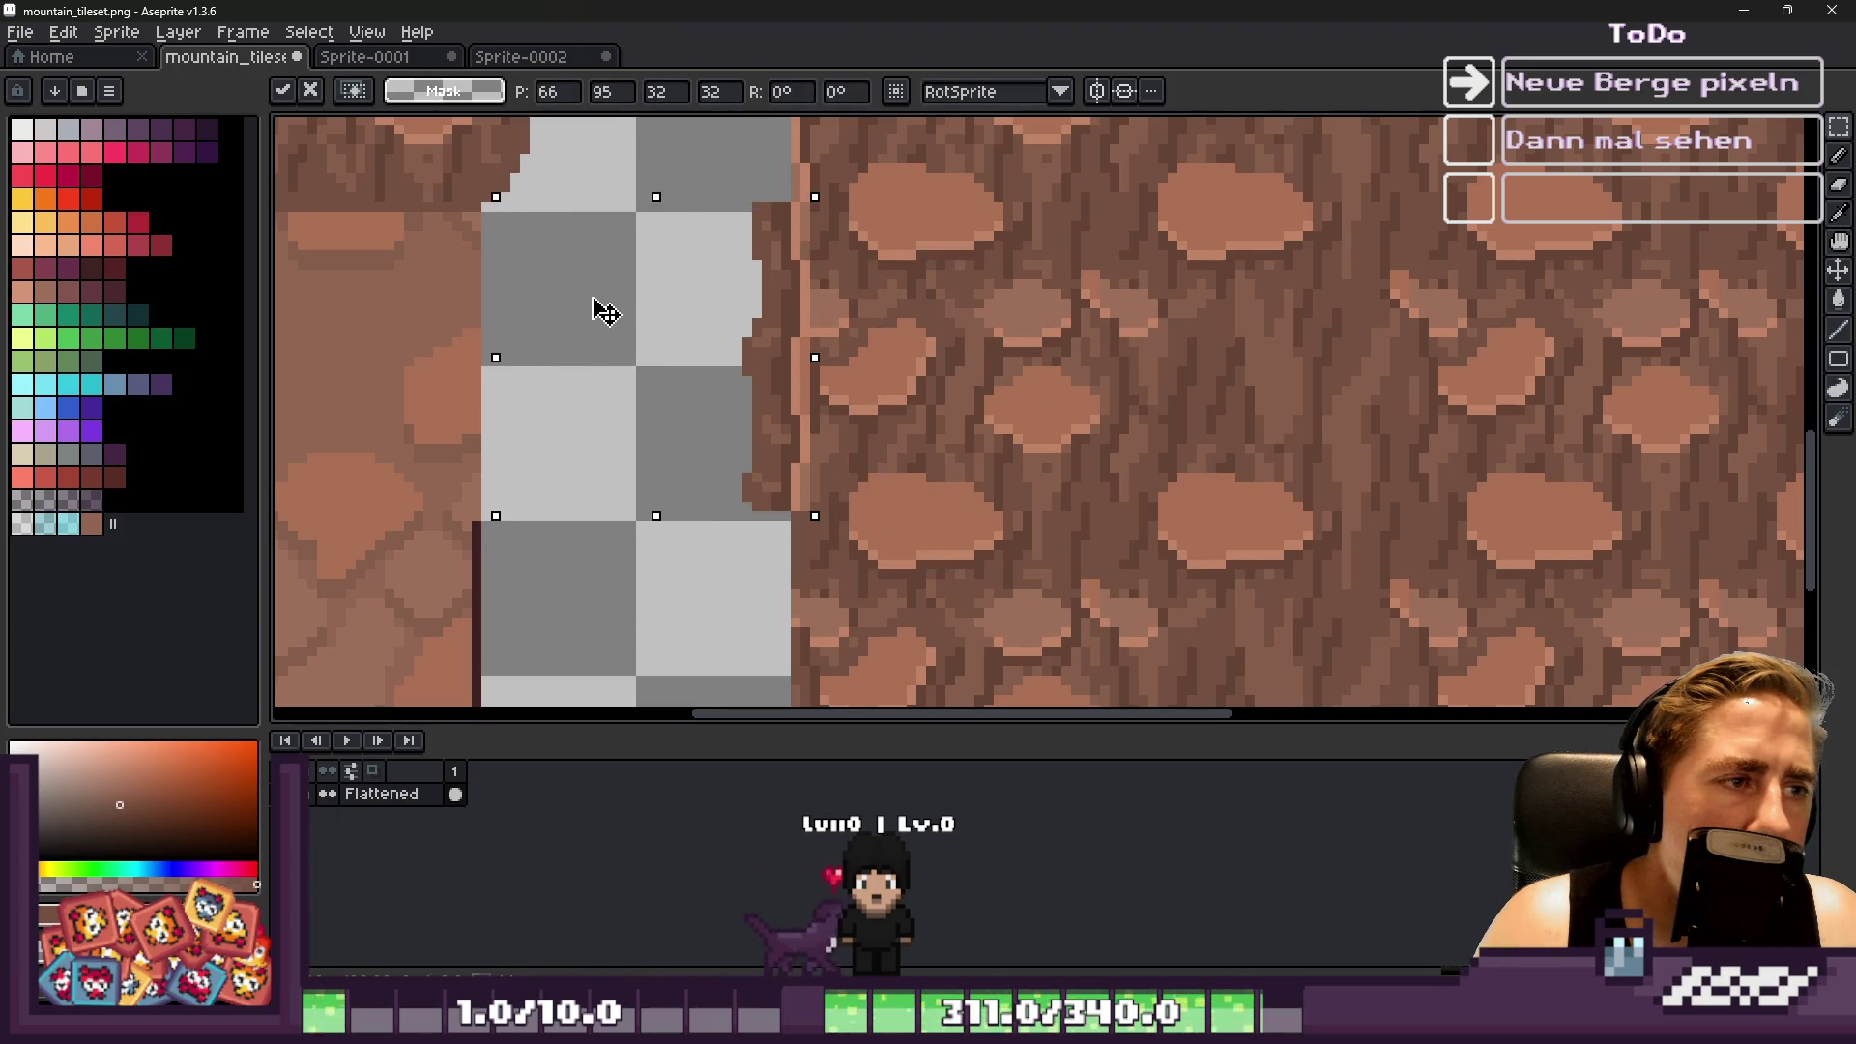
pyautogui.press('Return')
pyautogui.scroll(-4, 870, 477)
pyautogui.scroll(3, 838, 278)
pyautogui.scroll(-2, 831, 246)
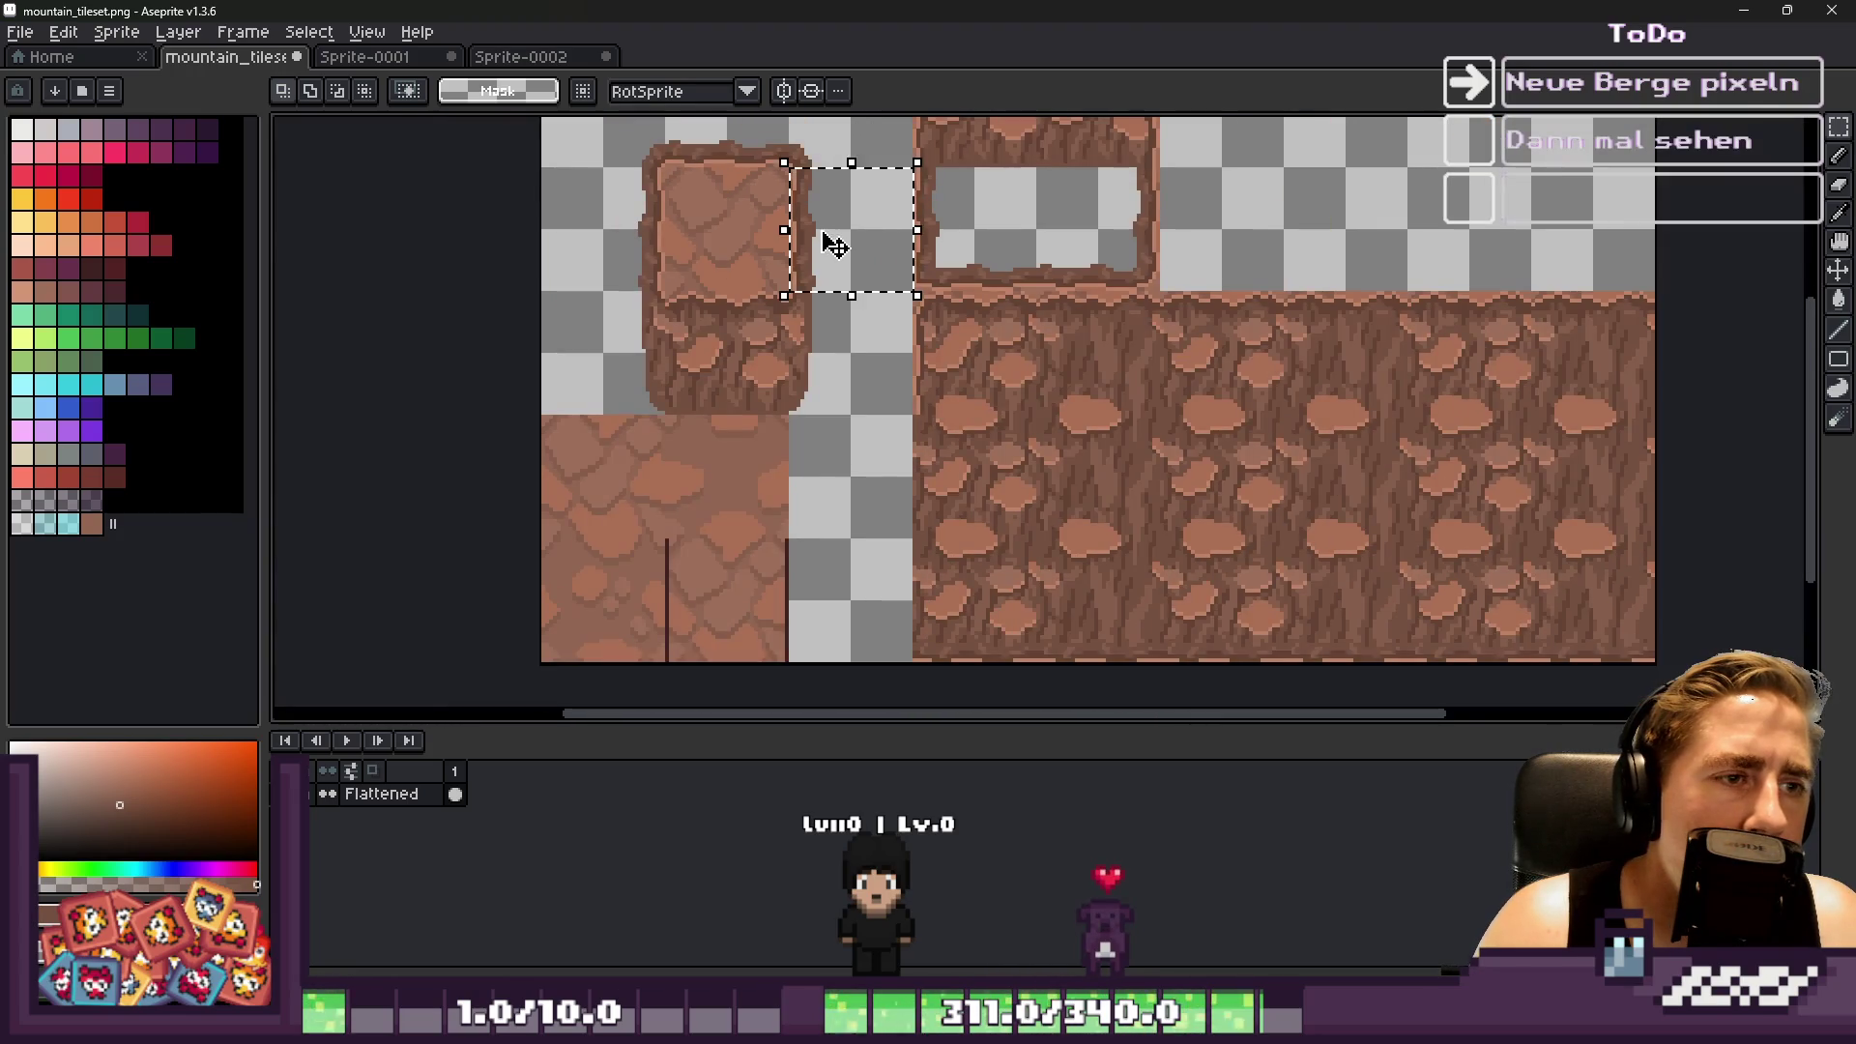
pyautogui.hotkey('ctrl', 'd')
# Move the pixels in the gap between pillar and cave frame to the right
pyautogui.scroll(2, 970, 207)
pyautogui.scroll(1, 750, 180)
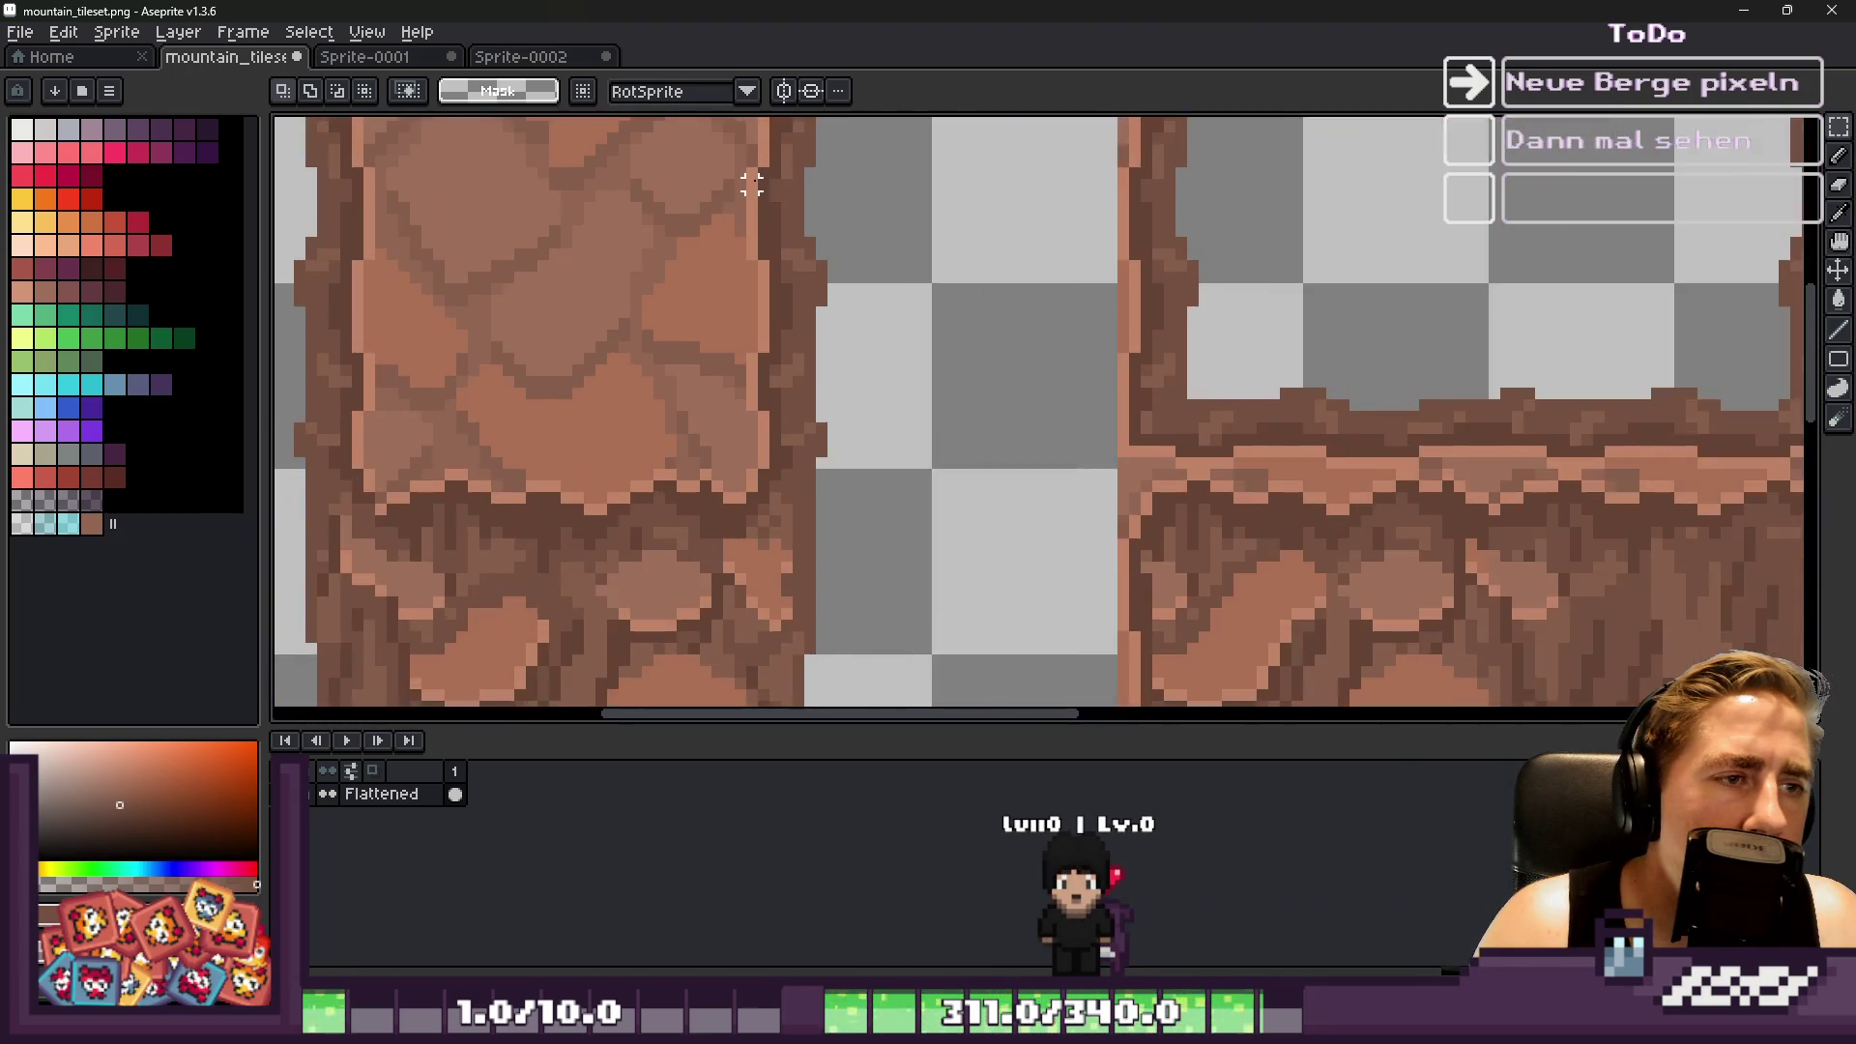
pyautogui.scroll(-1, 744, 197)
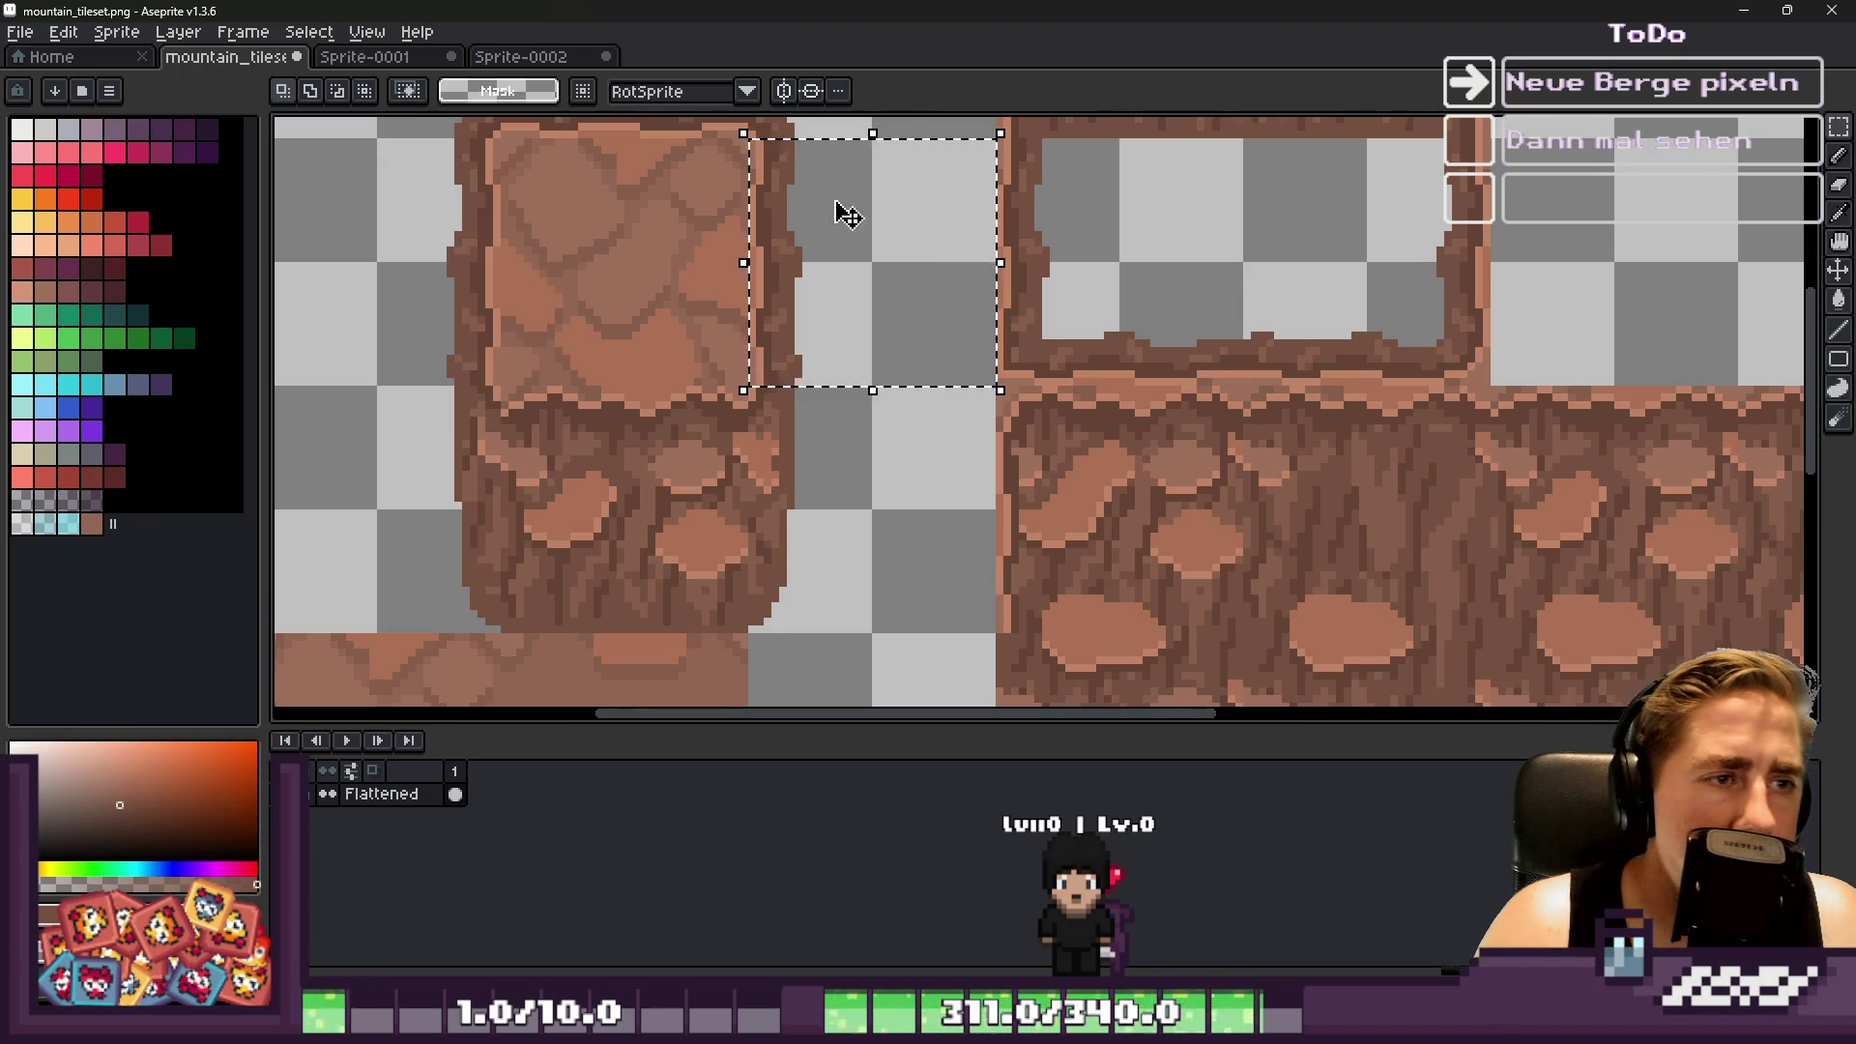
pyautogui.scroll(1, 812, 203)
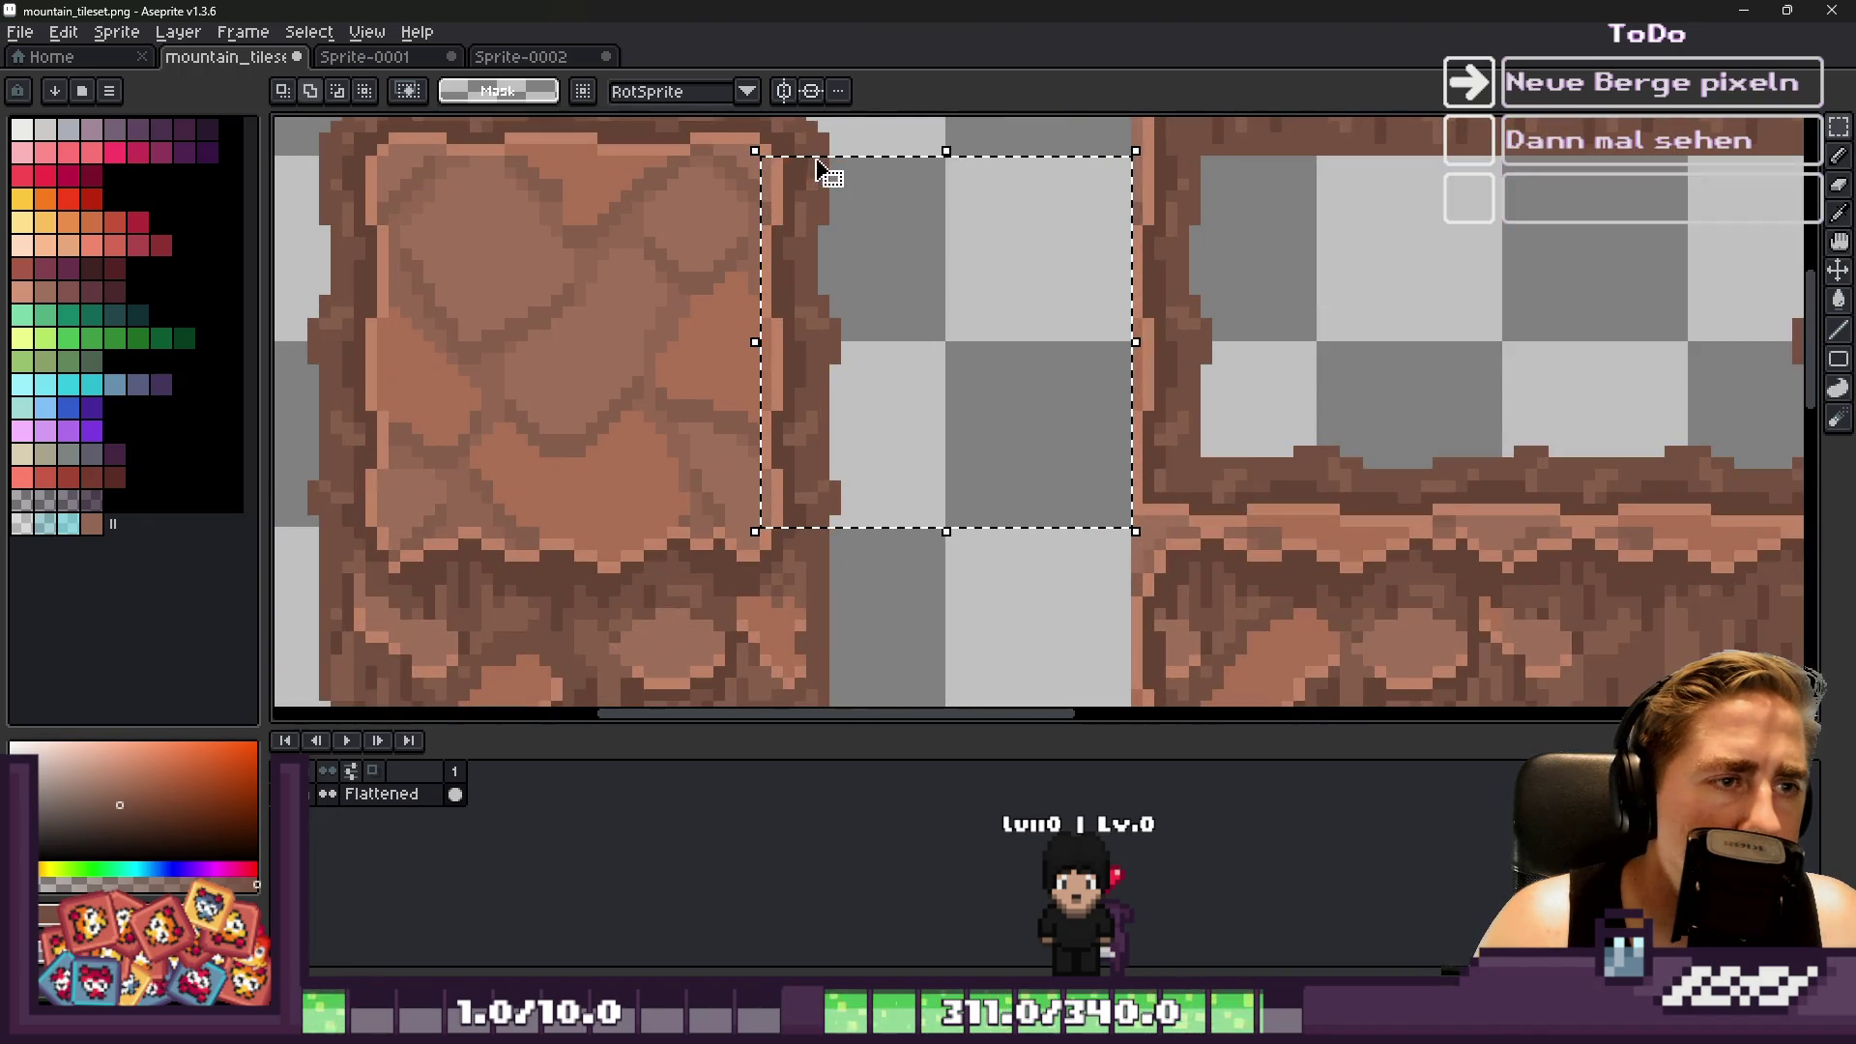
pyautogui.scroll(1, 784, 399)
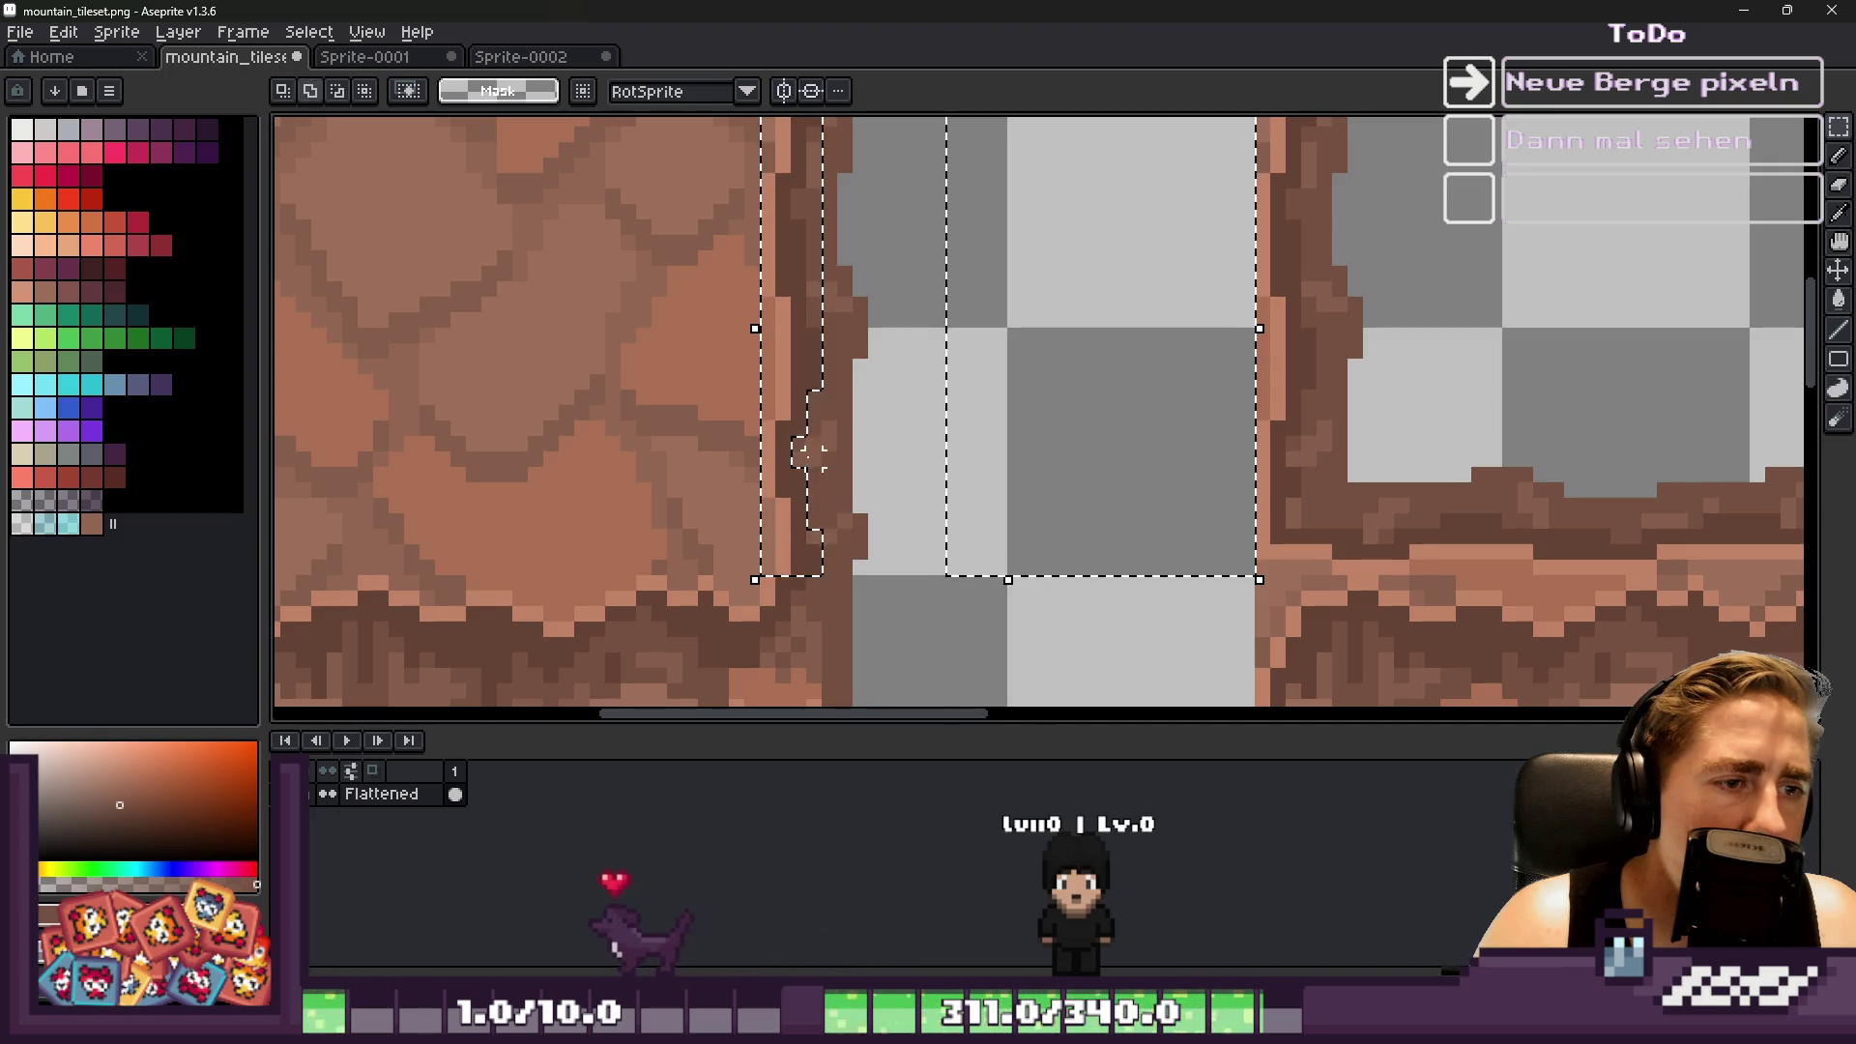
pyautogui.scroll(1, 829, 228)
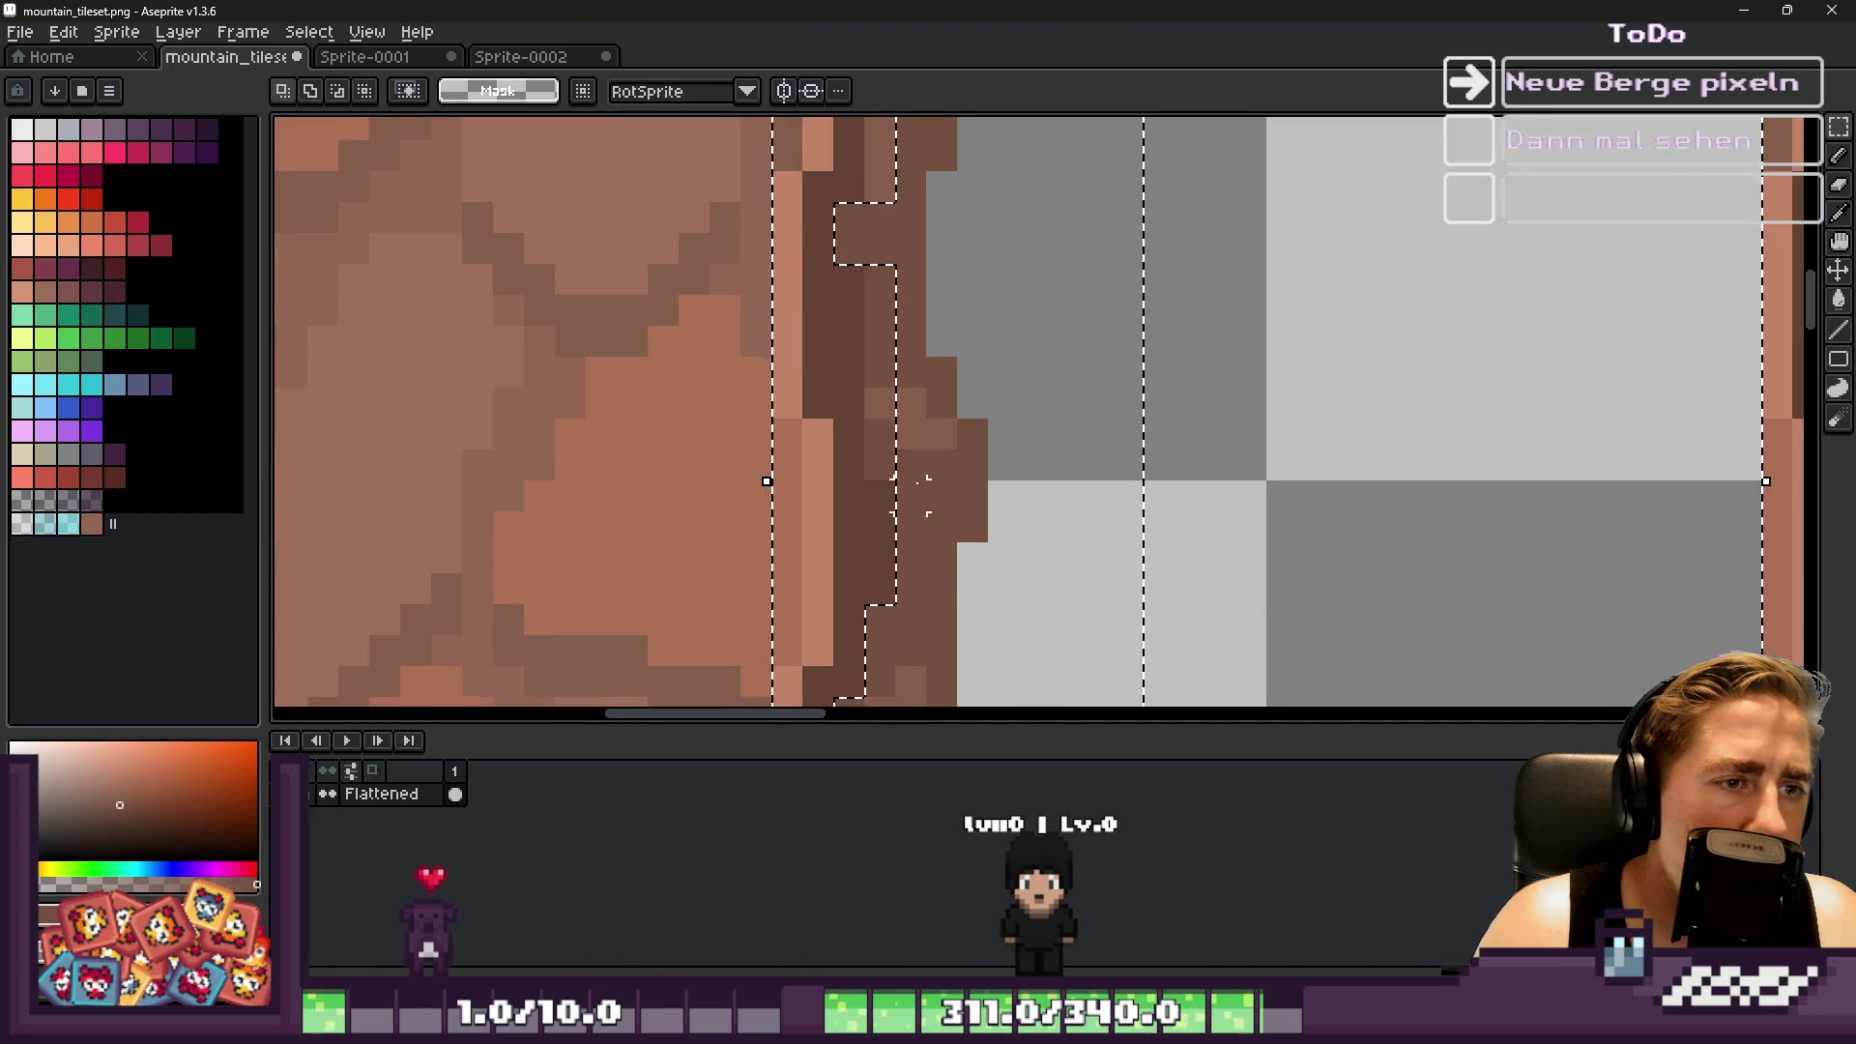
pyautogui.scroll(-1, 924, 495)
pyautogui.moveTo(972, 479); pyautogui.dragTo(1015, 551)
pyautogui.scroll(-2, 890, 352)
pyautogui.scroll(-1, 871, 228)
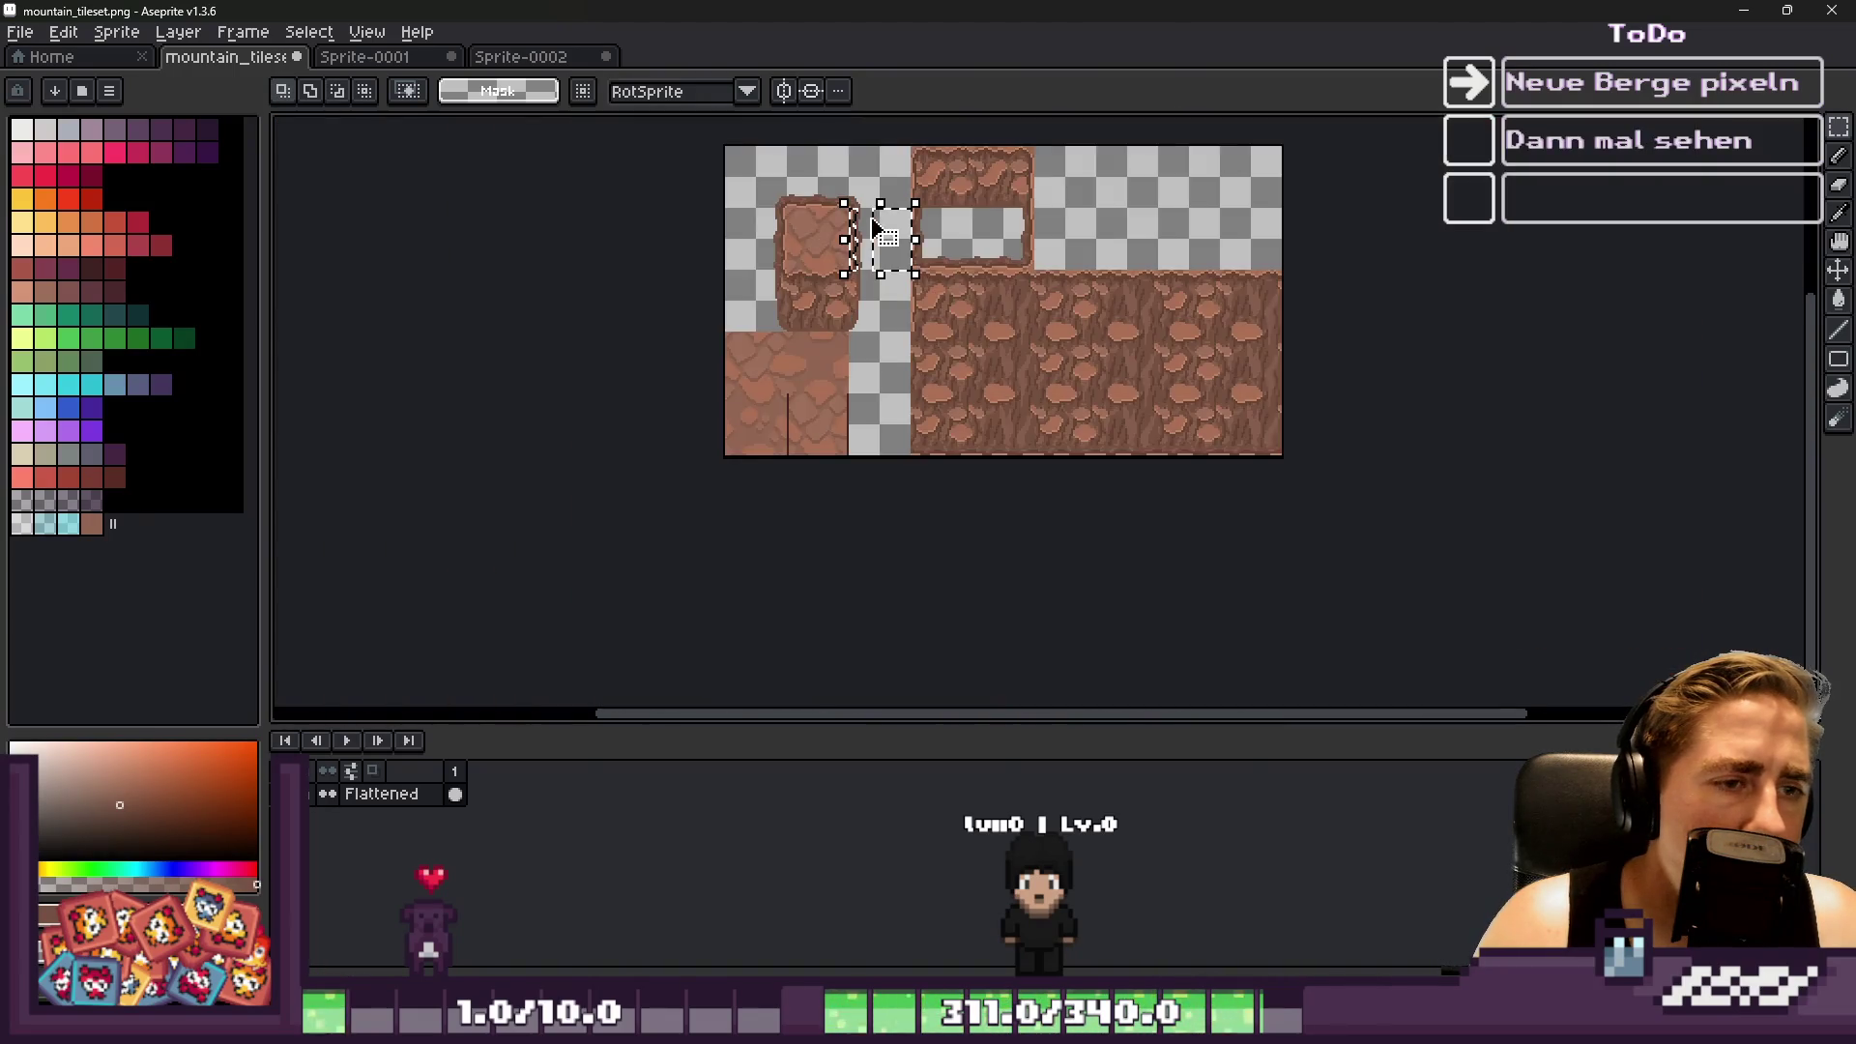
pyautogui.scroll(3, 899, 352)
pyautogui.click(740, 392)
pyautogui.moveTo(728, 333)
pyautogui.mouseDown()
pyautogui.moveTo(1048, 332)
pyautogui.moveTo(967, 302)
pyautogui.mouseUp()
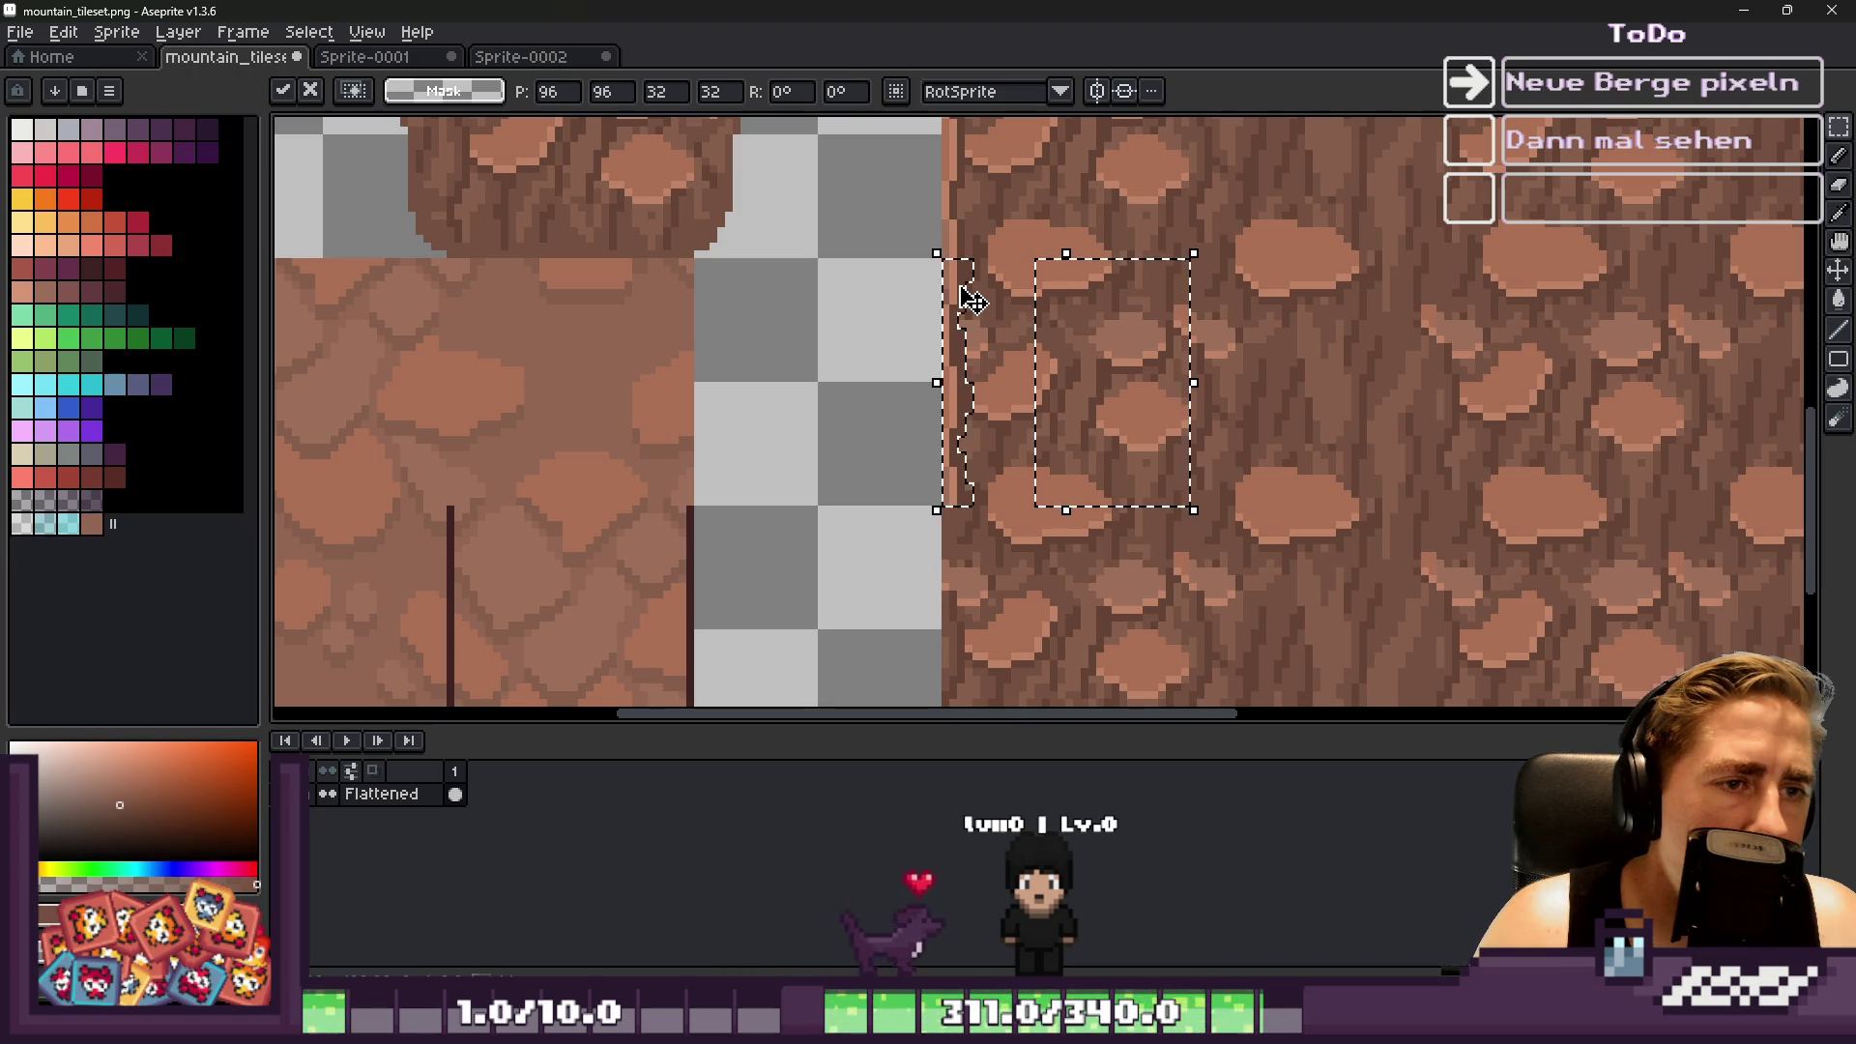
pyautogui.press('Return')
# Nudge a tile-sized rock block up and slightly left onto the grid
pyautogui.scroll(-3, 928, 291)
pyautogui.scroll(2, 933, 281)
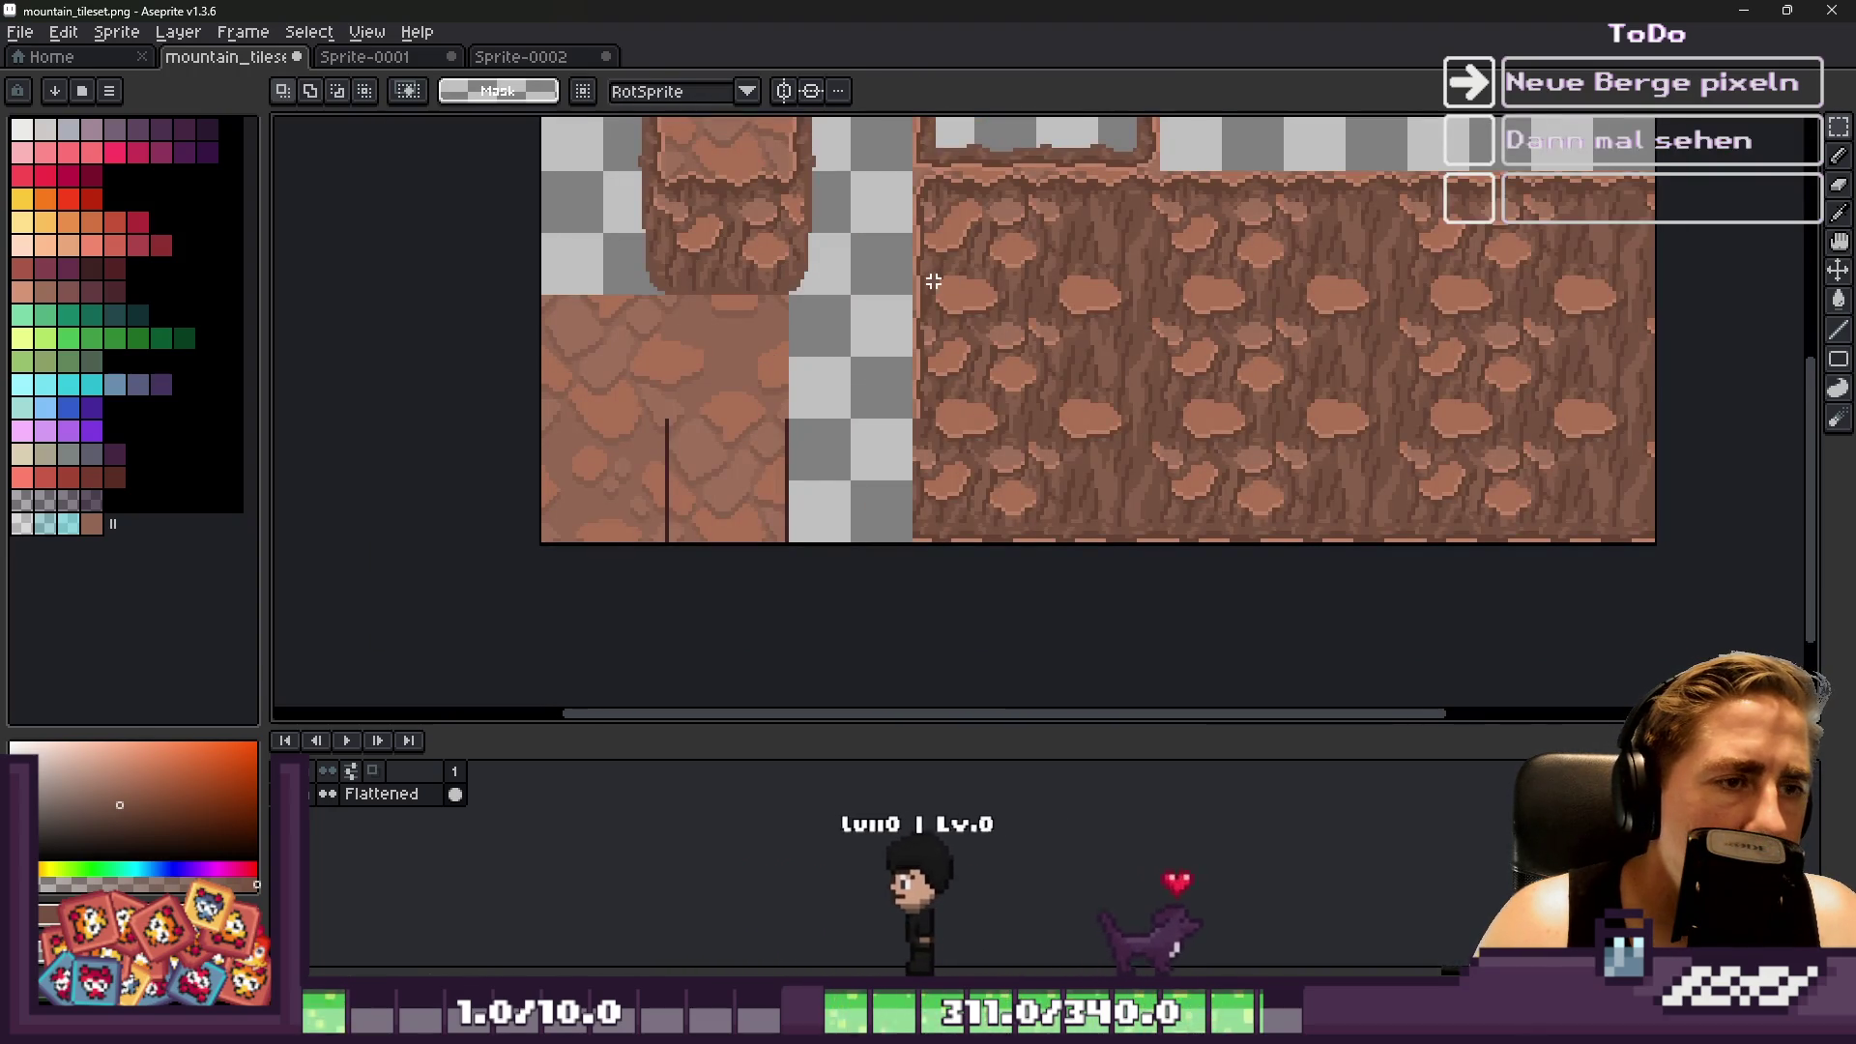
pyautogui.scroll(-1, 892, 339)
pyautogui.scroll(3, 894, 340)
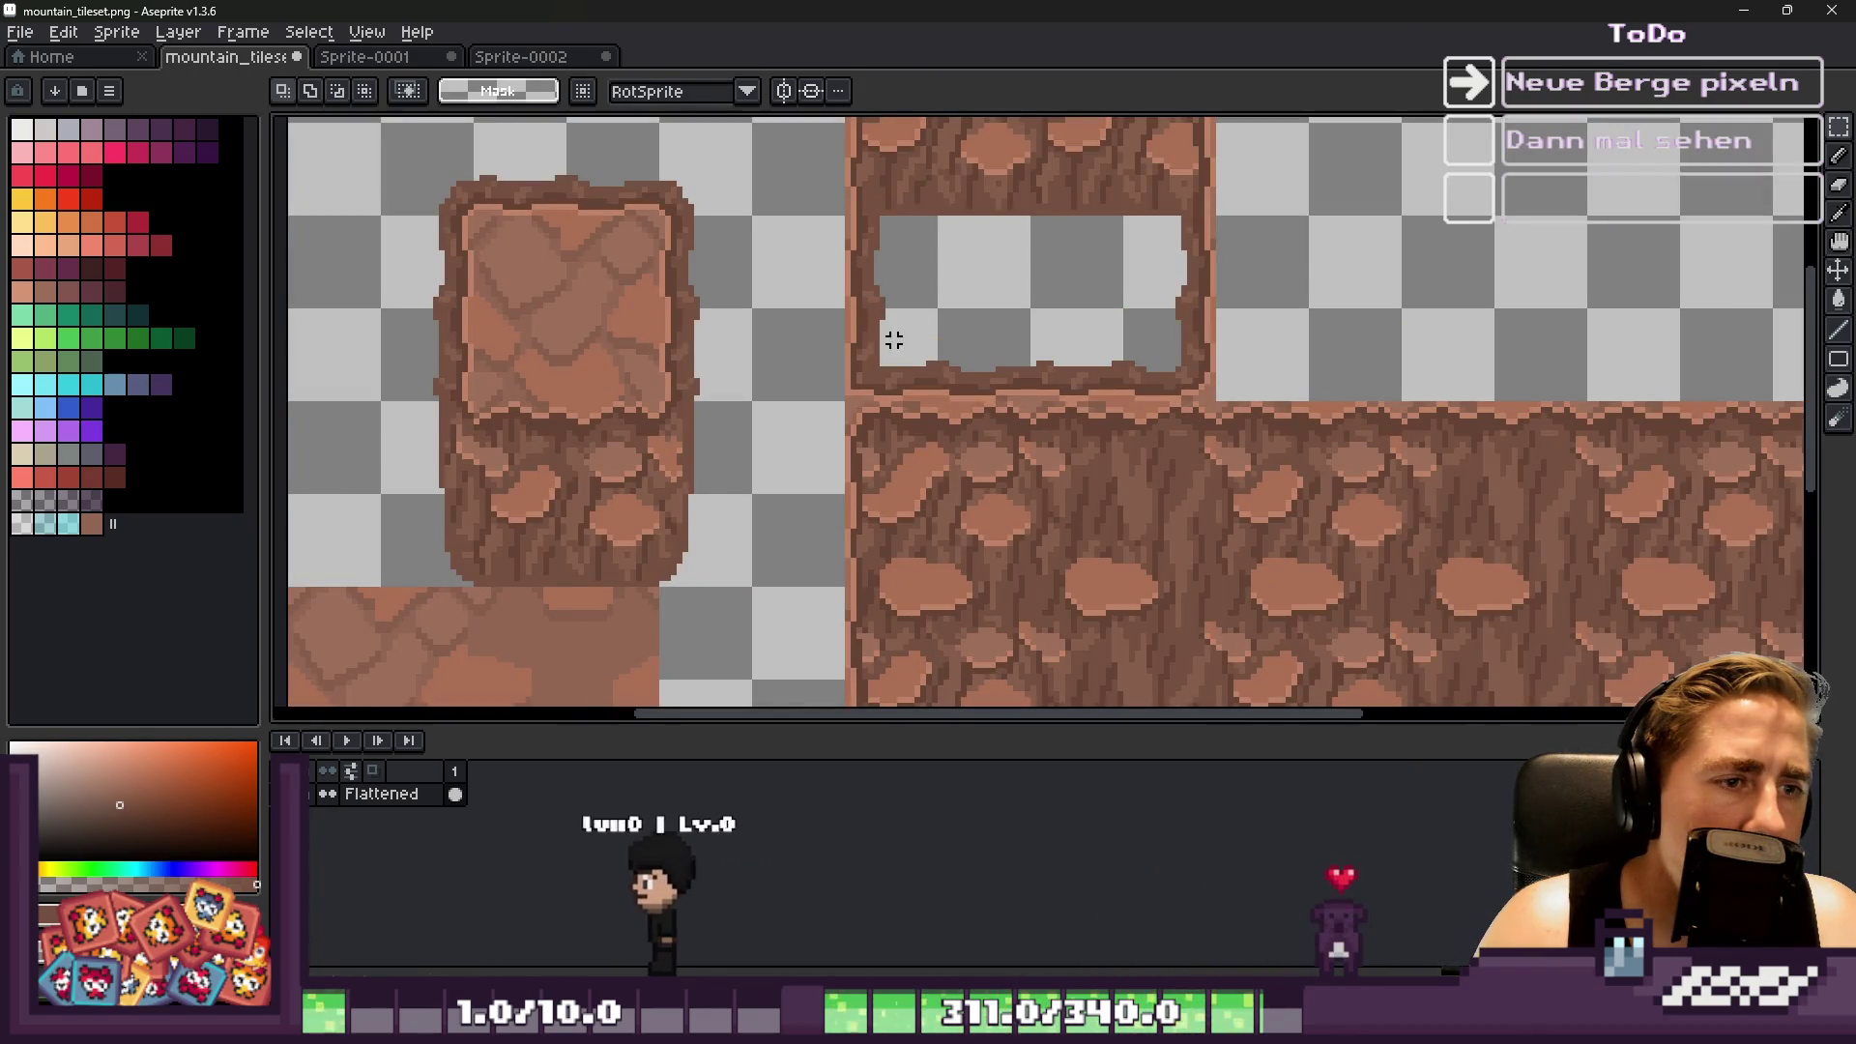
pyautogui.scroll(-2, 773, 290)
pyautogui.scroll(4, 918, 372)
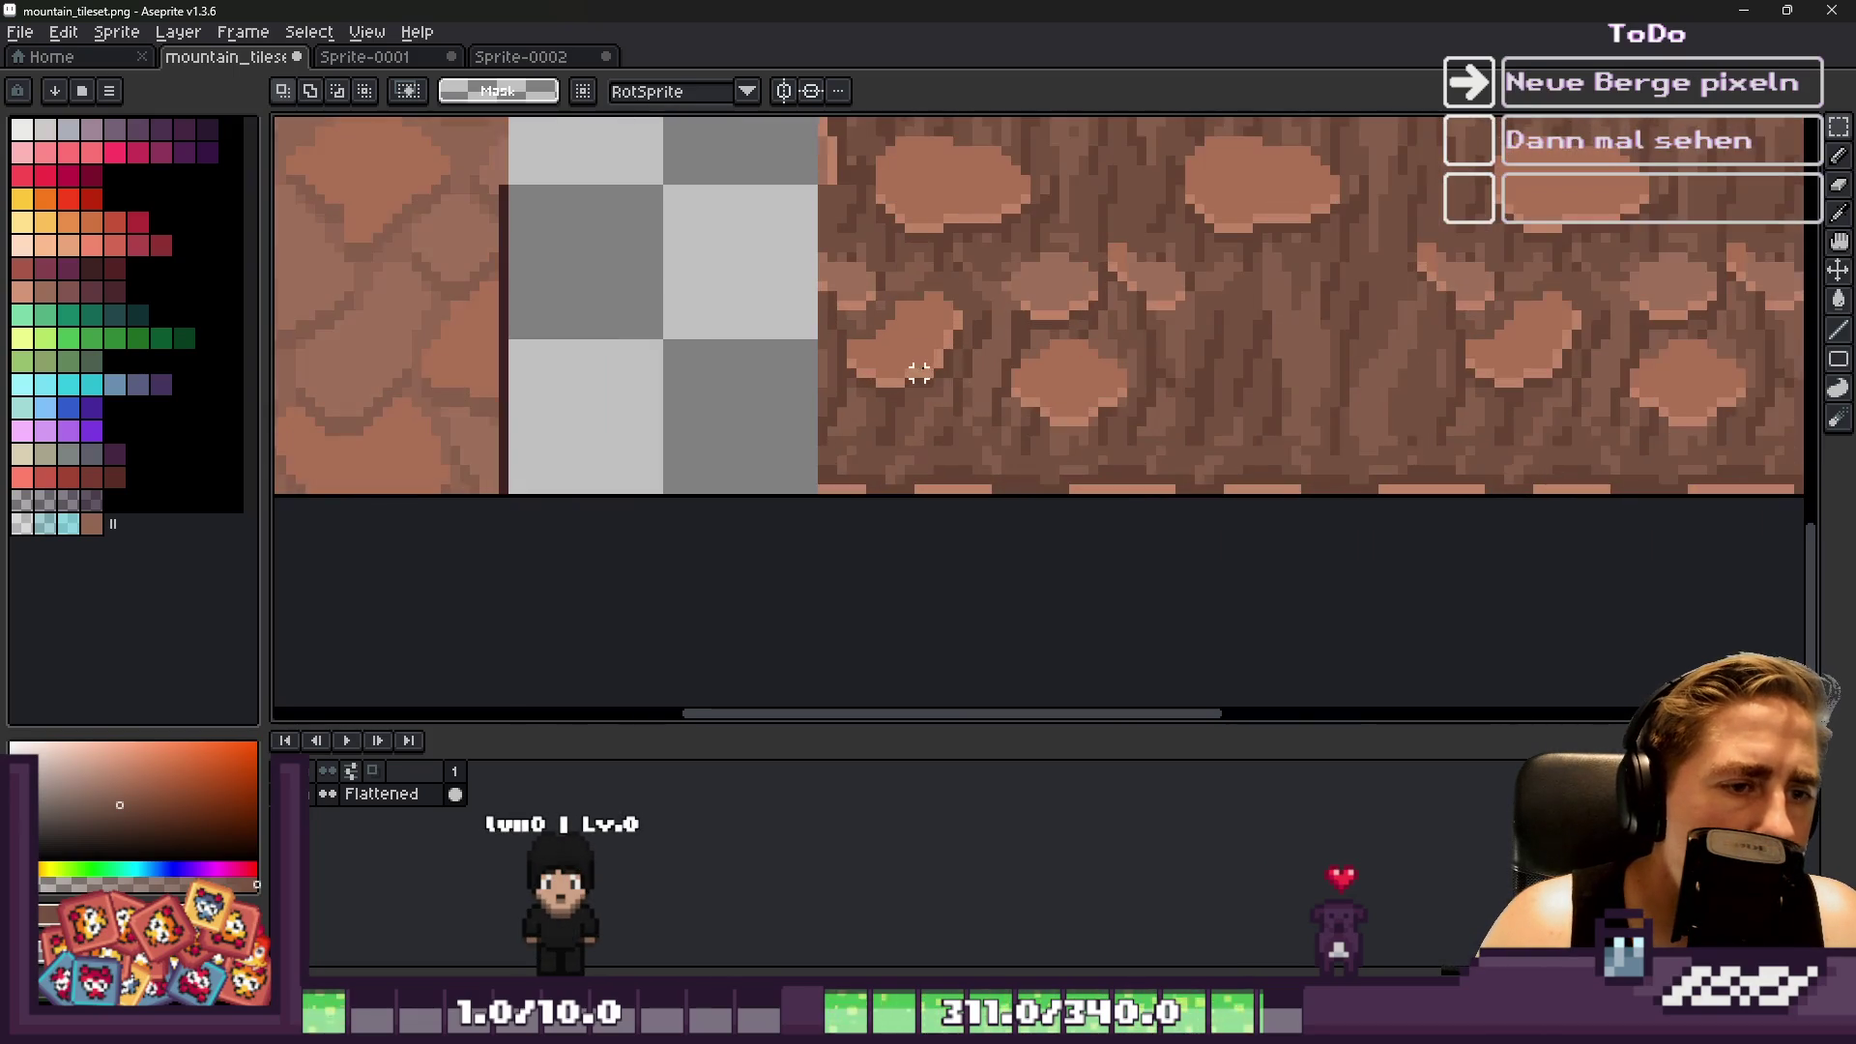
pyautogui.hotkey('ctrl', 'shift', 'd')
pyautogui.moveTo(928, 373); pyautogui.dragTo(919, 330)
pyautogui.hotkey('ctrl', 'd')
# Move the cave frame's bottom-right corner piece down and right onto the rock area
pyautogui.scroll(-3, 888, 358)
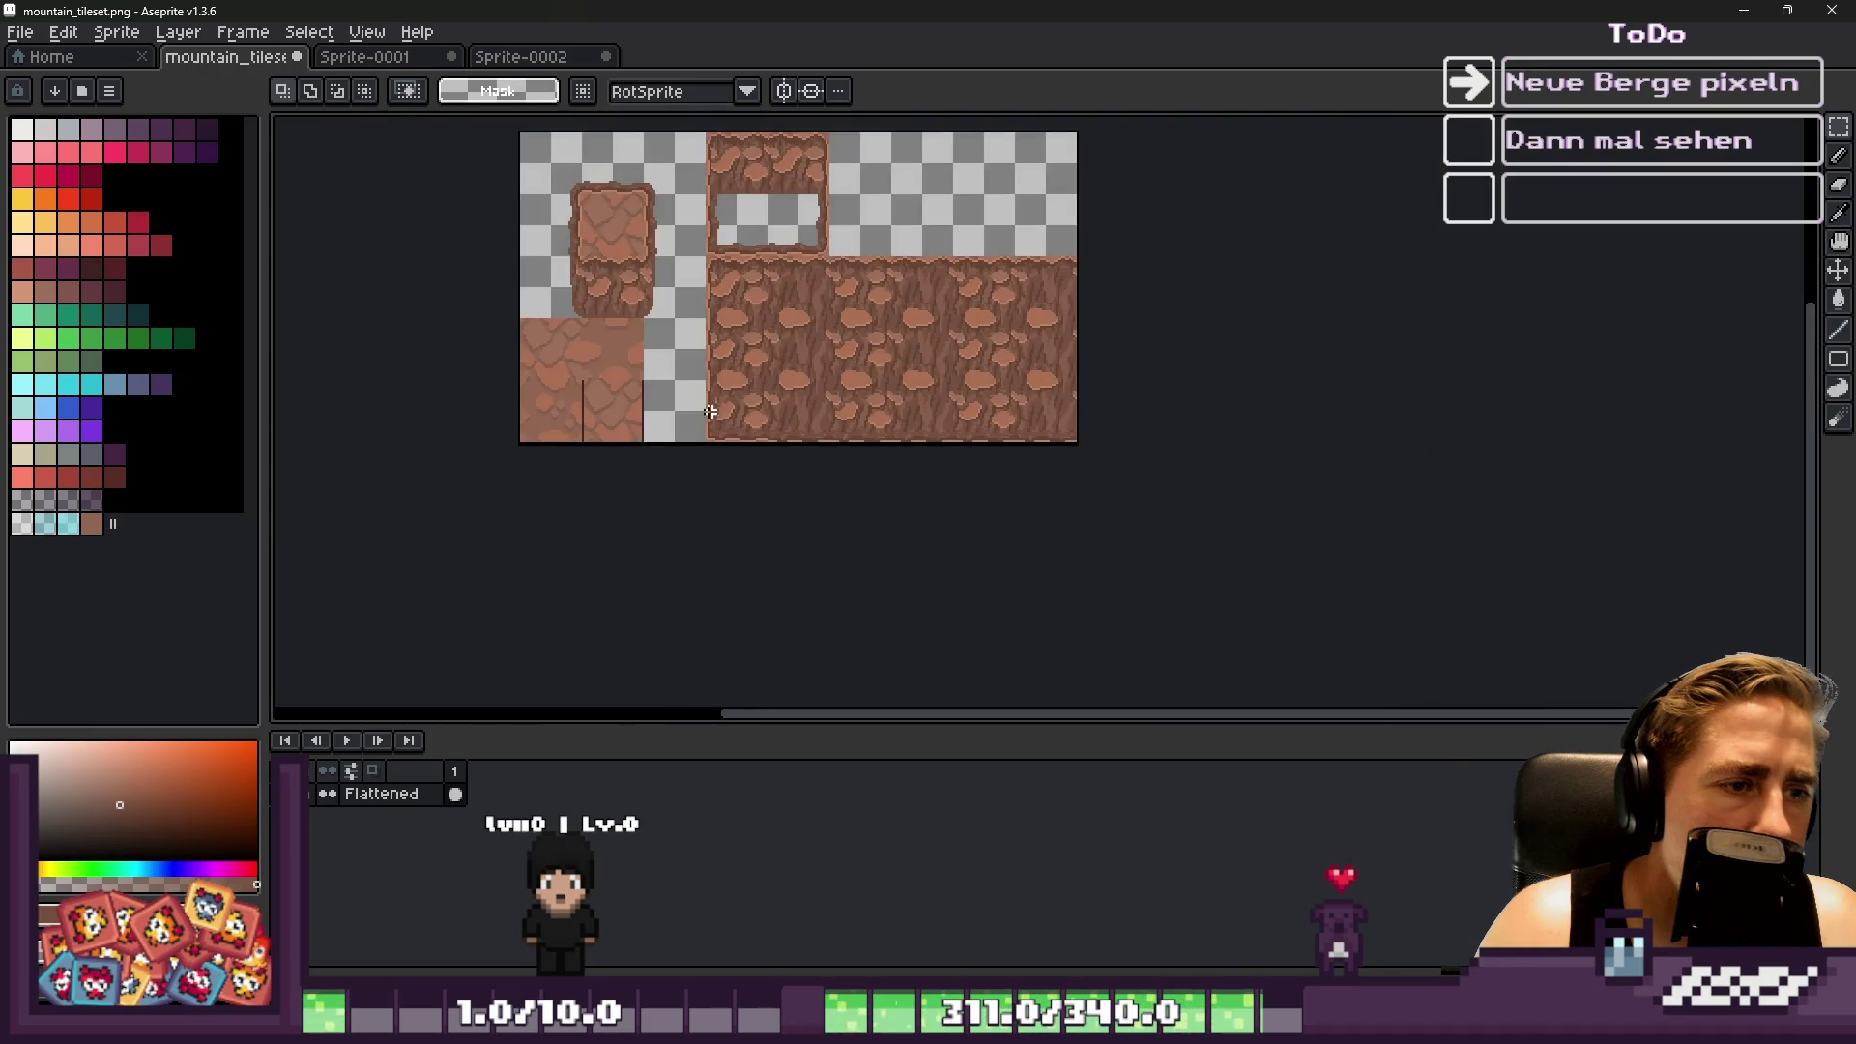
pyautogui.scroll(3, 803, 343)
pyautogui.moveTo(826, 278)
pyautogui.mouseDown()
pyautogui.moveTo(820, 261)
pyautogui.moveTo(1160, 505)
pyautogui.mouseUp()
pyautogui.scroll(3, 1296, 638)
pyautogui.moveTo(1015, 392)
pyautogui.mouseDown()
pyautogui.moveTo(1334, 634)
pyautogui.moveTo(1326, 622)
pyautogui.mouseUp()
pyautogui.press('Return')
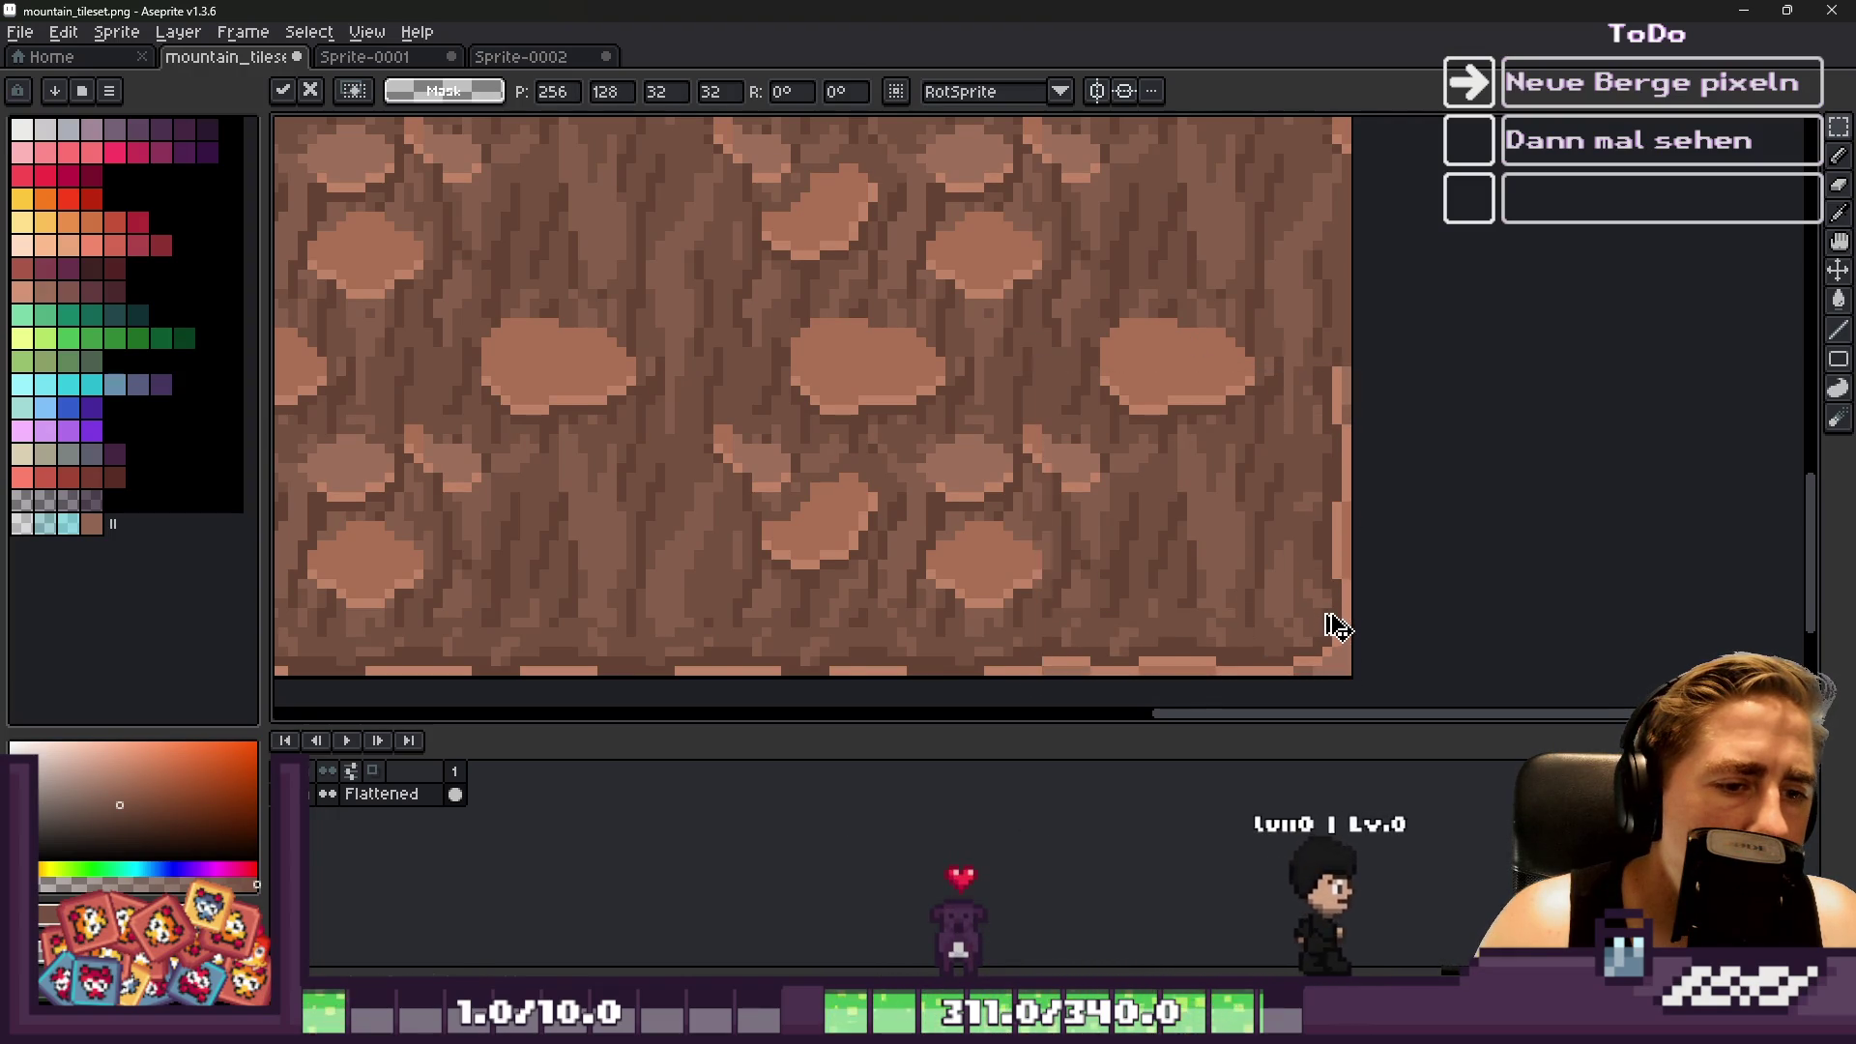
pyautogui.scroll(-4, 1325, 613)
pyautogui.scroll(3, 789, 423)
pyautogui.scroll(2, 789, 422)
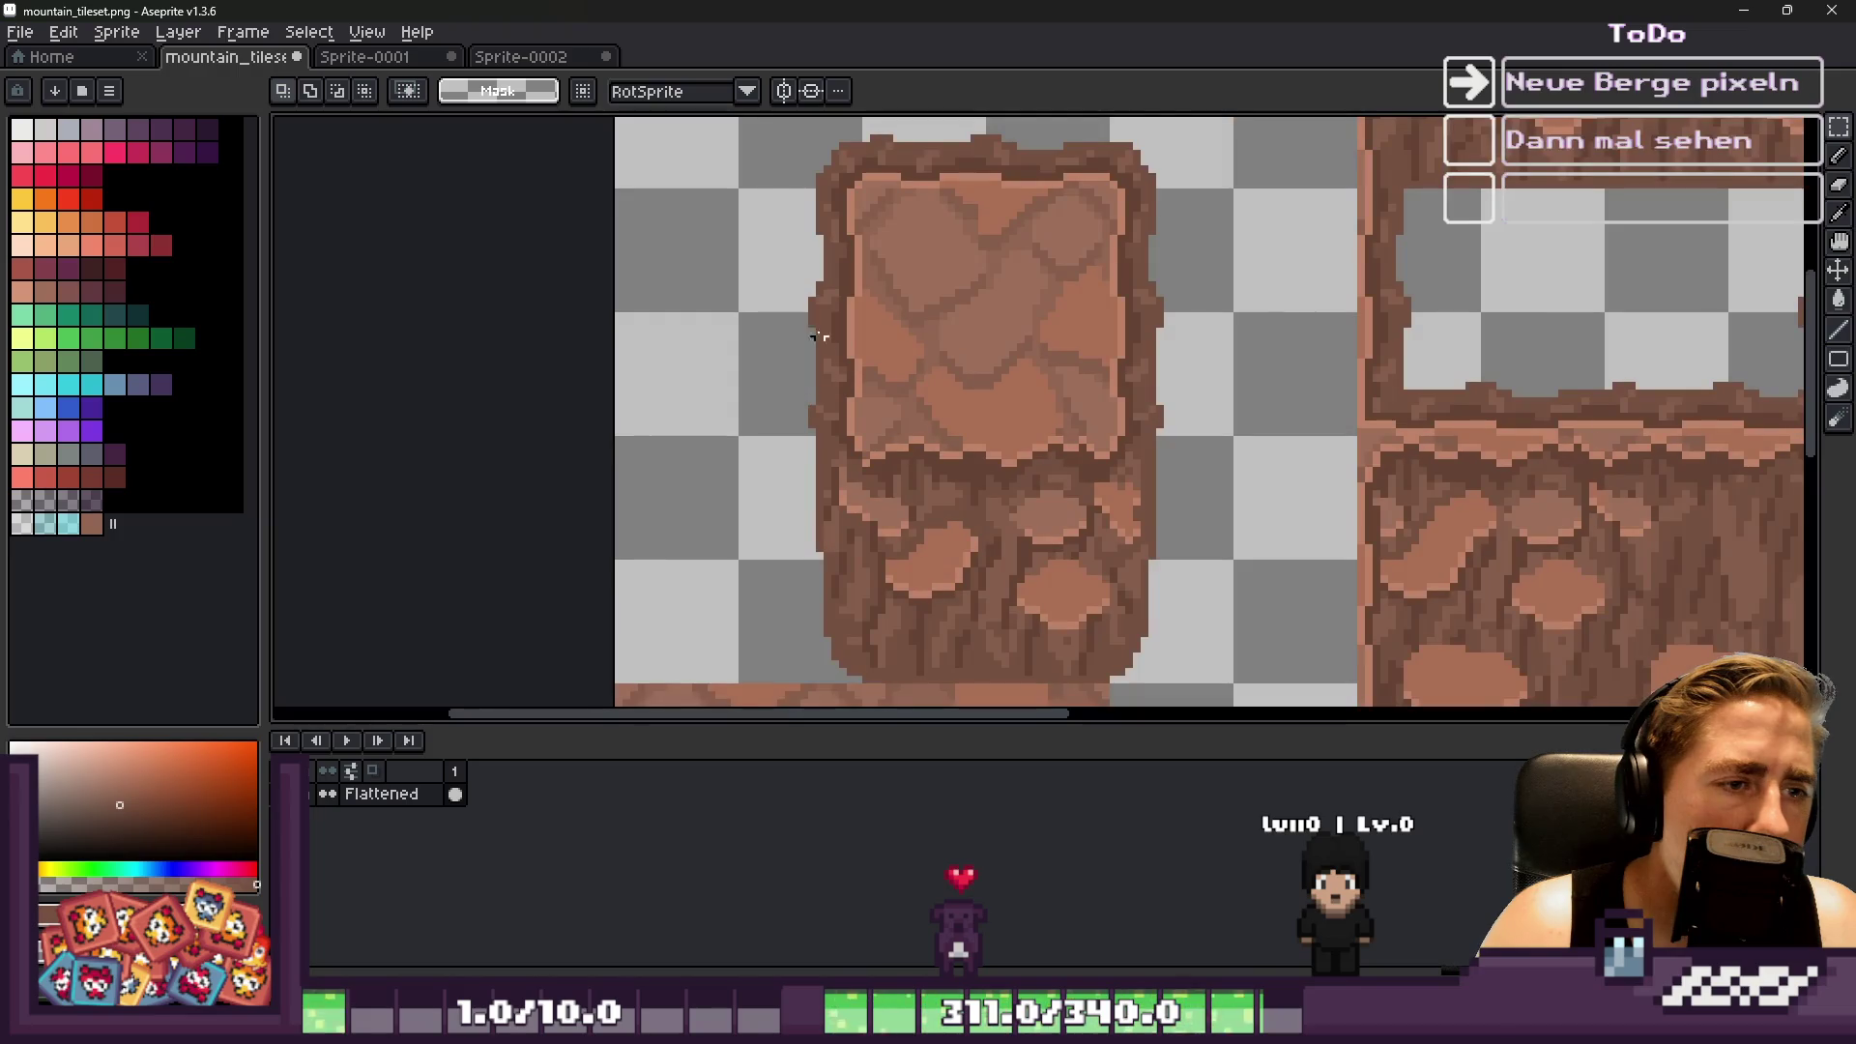
pyautogui.scroll(1, 826, 310)
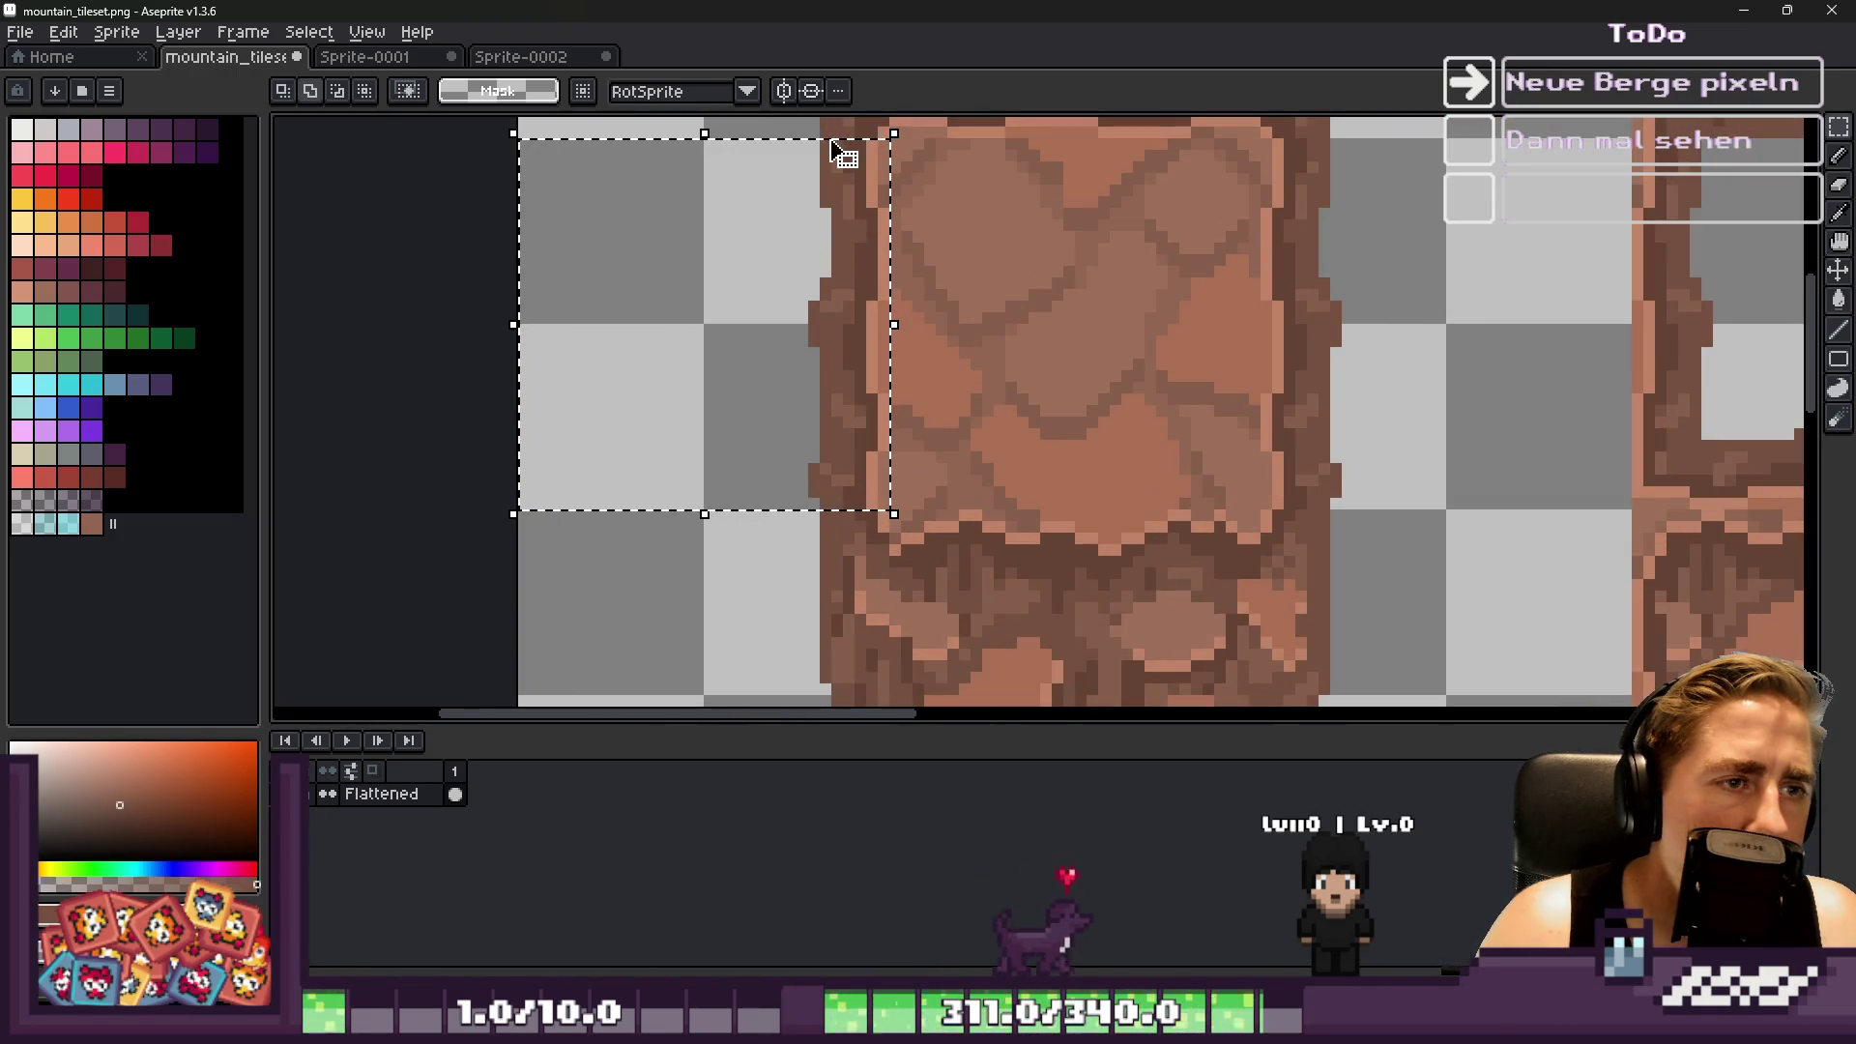
# Select the strip along the pillar's edge and paste the copied edge pixels there
pyautogui.moveTo(815, 136)
pyautogui.mouseDown()
pyautogui.moveTo(709, 513)
pyautogui.moveTo(690, 514)
pyautogui.mouseUp()
pyautogui.scroll(2, 775, 207)
pyautogui.moveTo(870, 255); pyautogui.dragTo(444, 275)
pyautogui.moveTo(918, 150)
pyautogui.mouseDown()
pyautogui.moveTo(865, 223)
pyautogui.moveTo(523, 426)
pyautogui.mouseUp()
pyautogui.scroll(1, 879, 552)
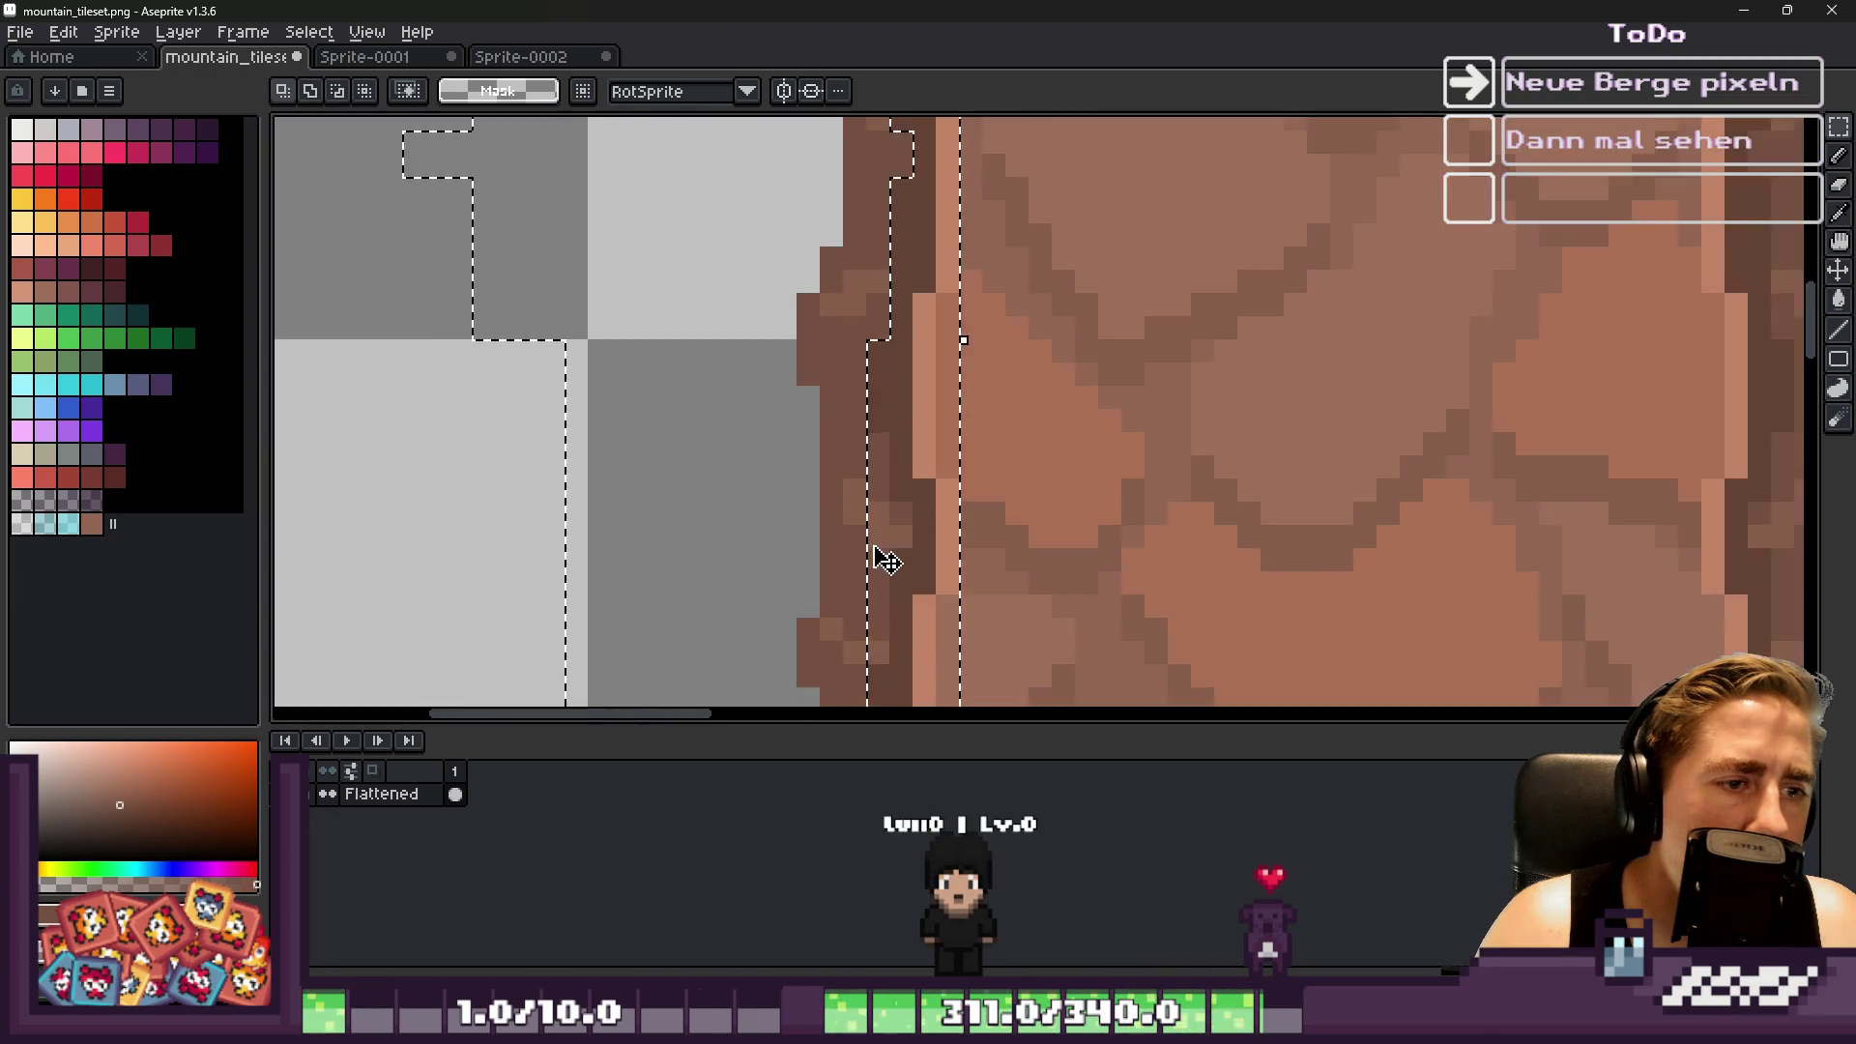
pyautogui.scroll(3, 879, 408)
pyautogui.moveTo(894, 529)
pyautogui.mouseDown()
pyautogui.moveTo(398, 221)
pyautogui.moveTo(367, 220)
pyautogui.mouseUp()
pyautogui.scroll(-3, 710, 303)
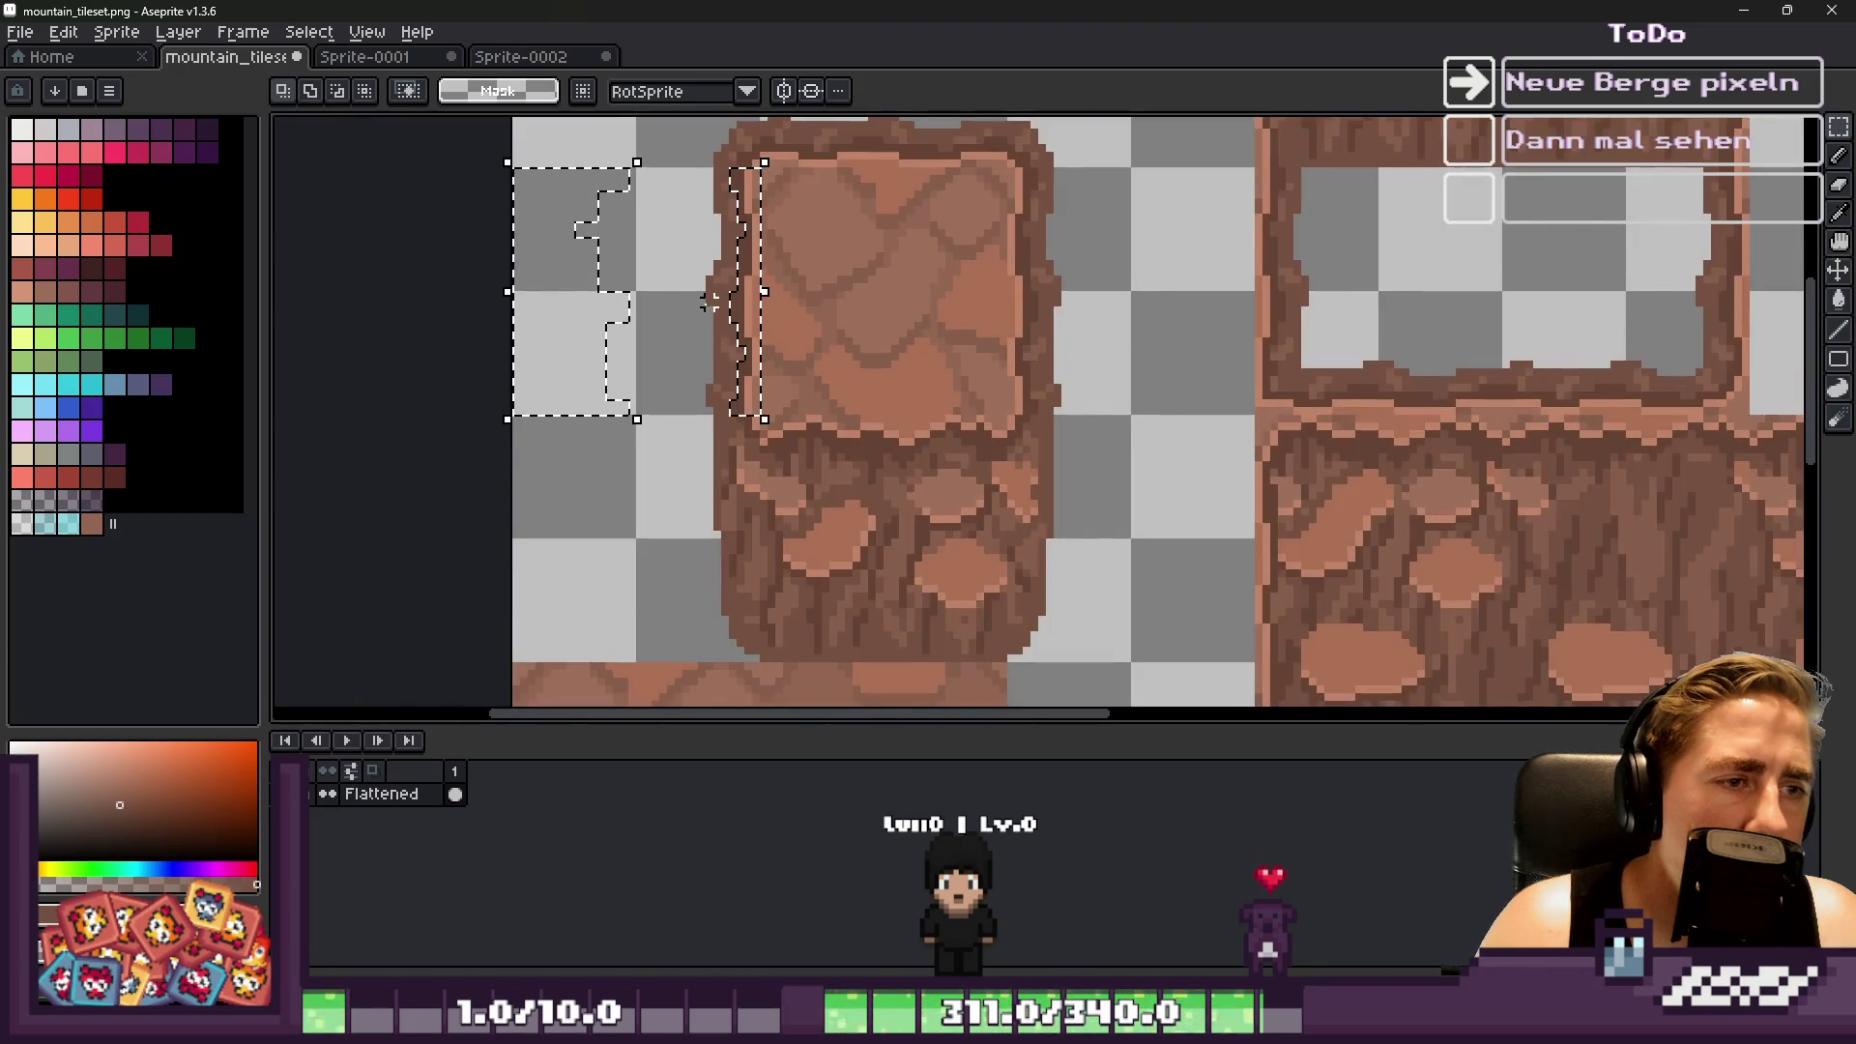
pyautogui.scroll(-3, 678, 233)
pyautogui.scroll(4, 1377, 397)
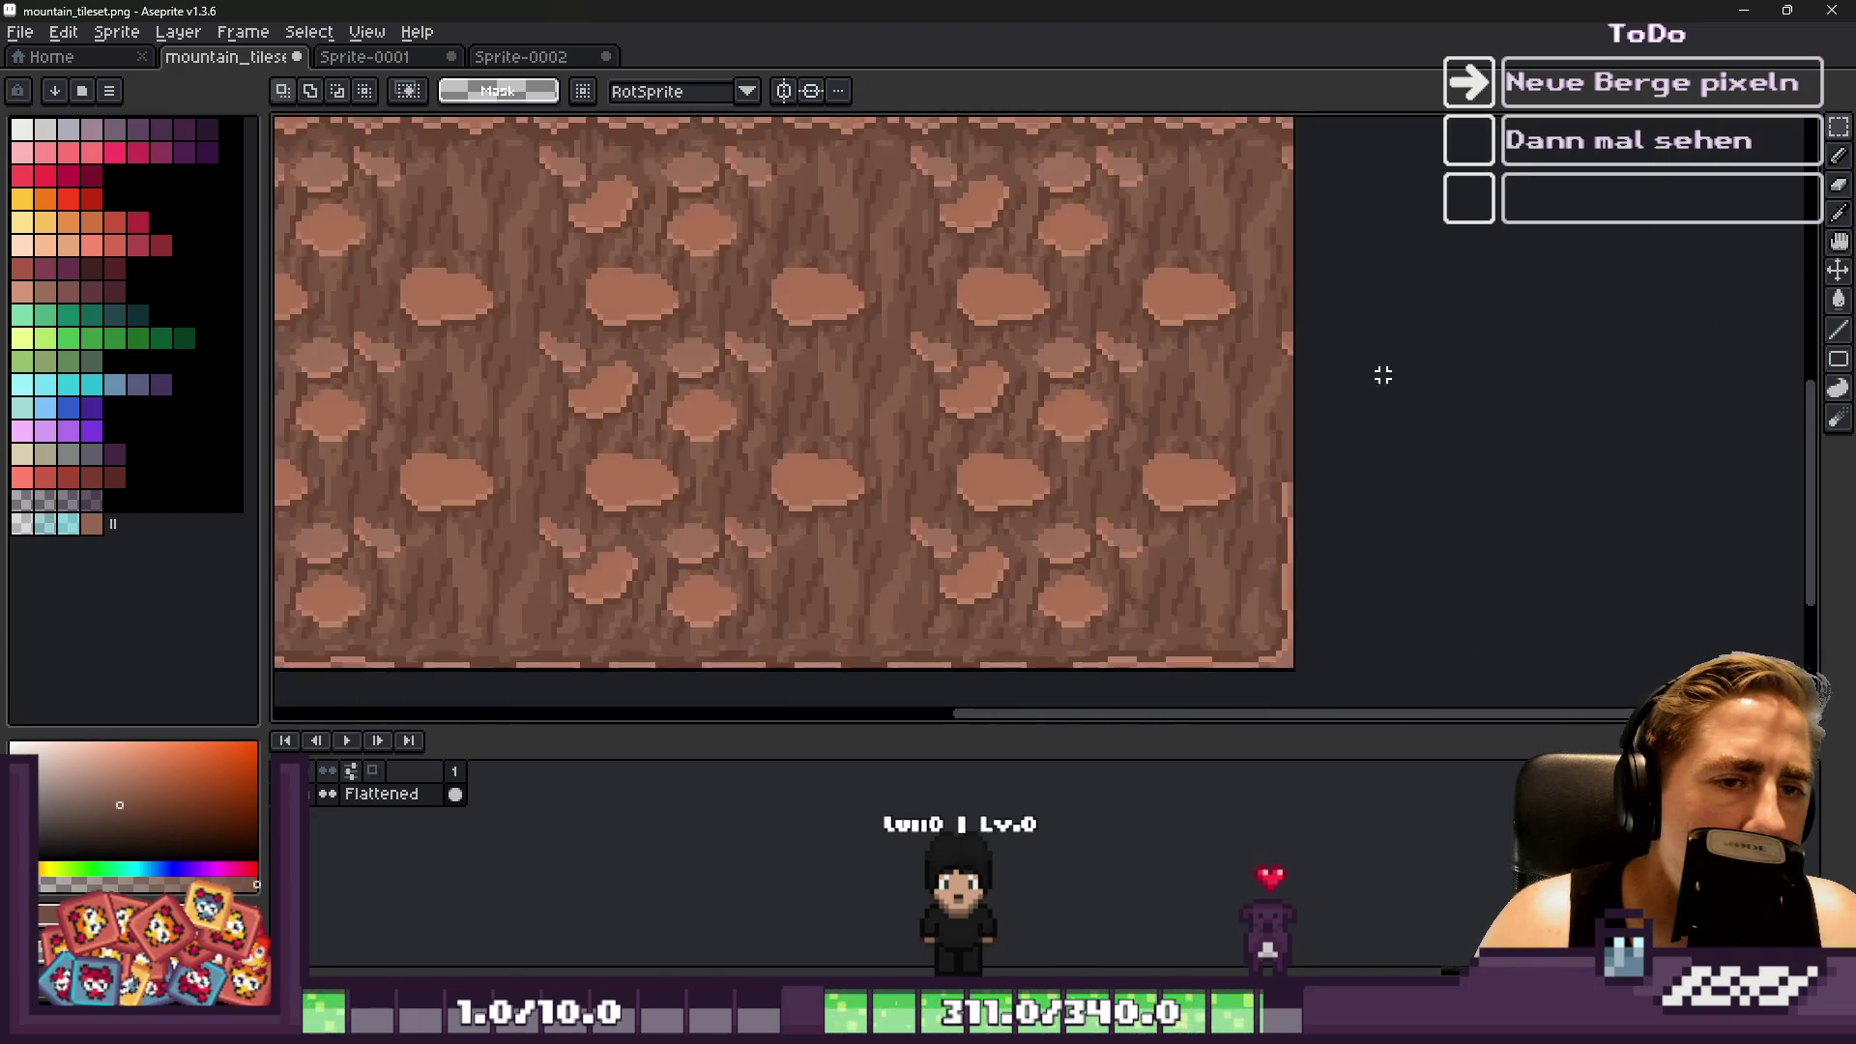
pyautogui.hotkey('ctrl', 'v')
pyautogui.press('Return')
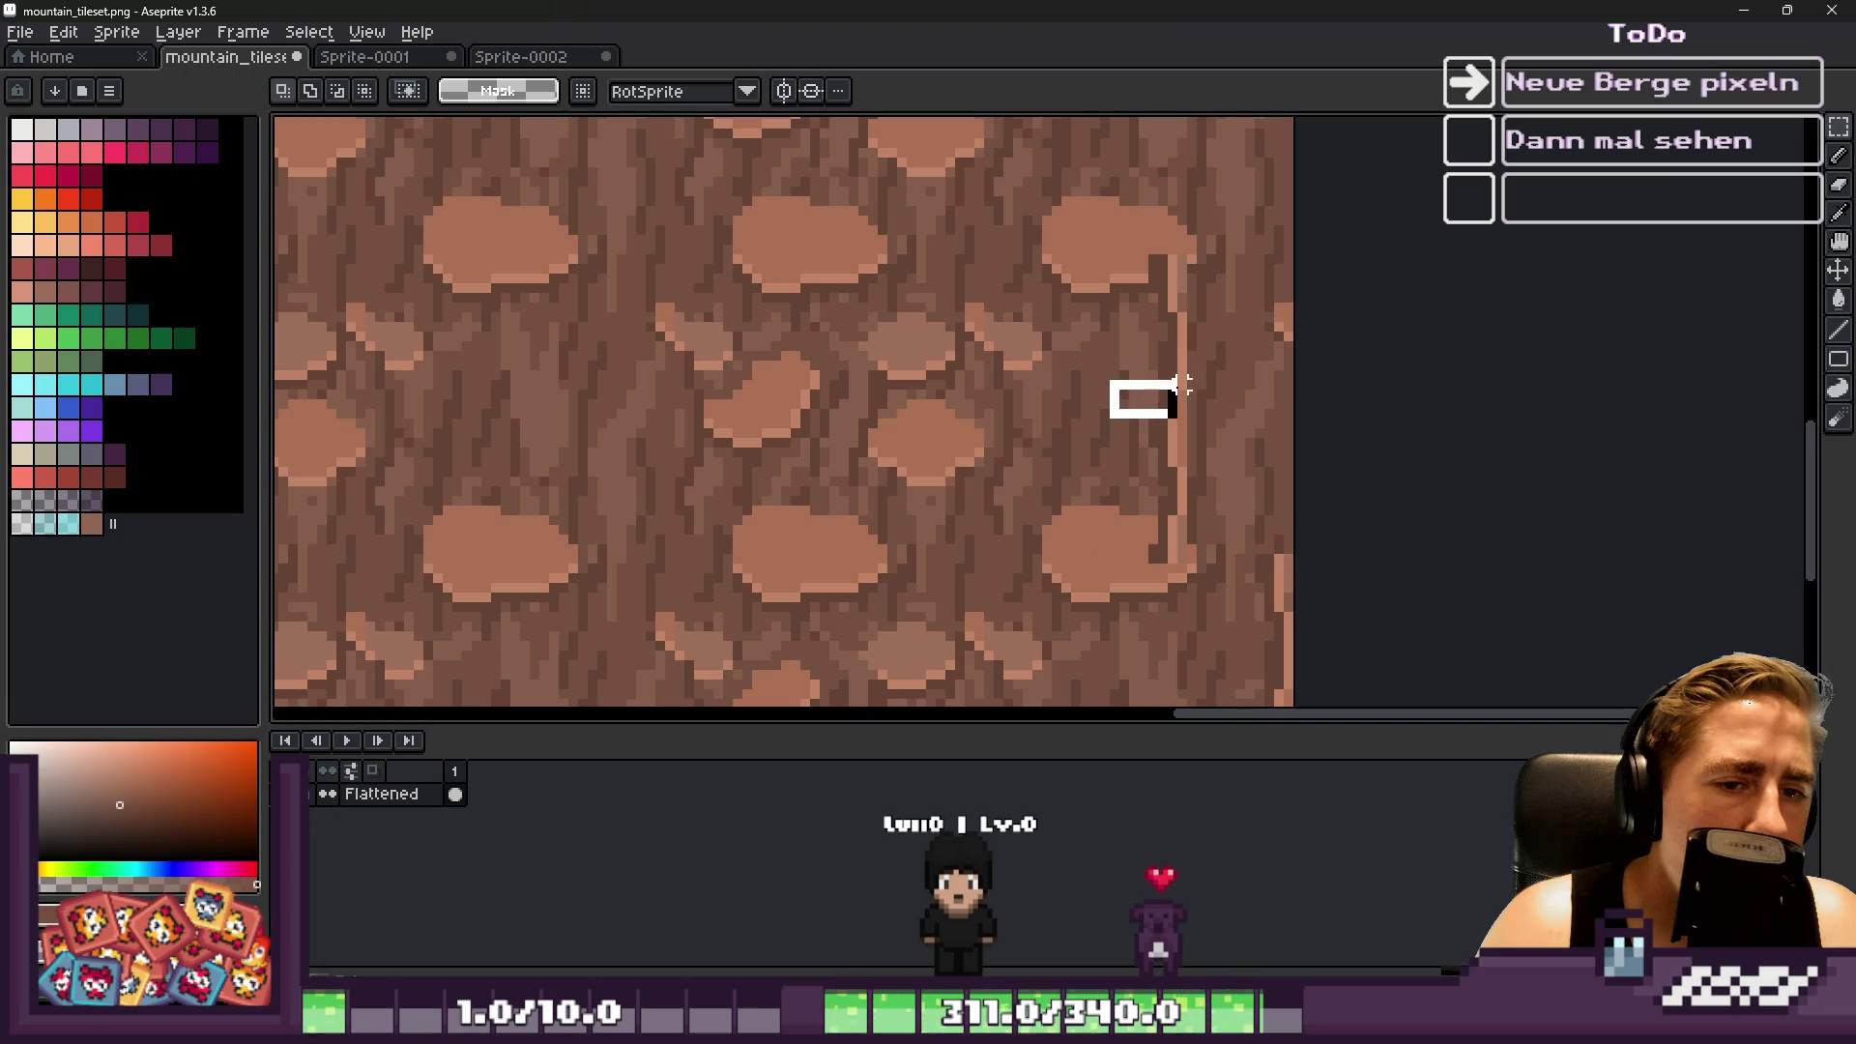
# Move the slab's edge strip out to the canvas's right side
pyautogui.scroll(-2, 1135, 413)
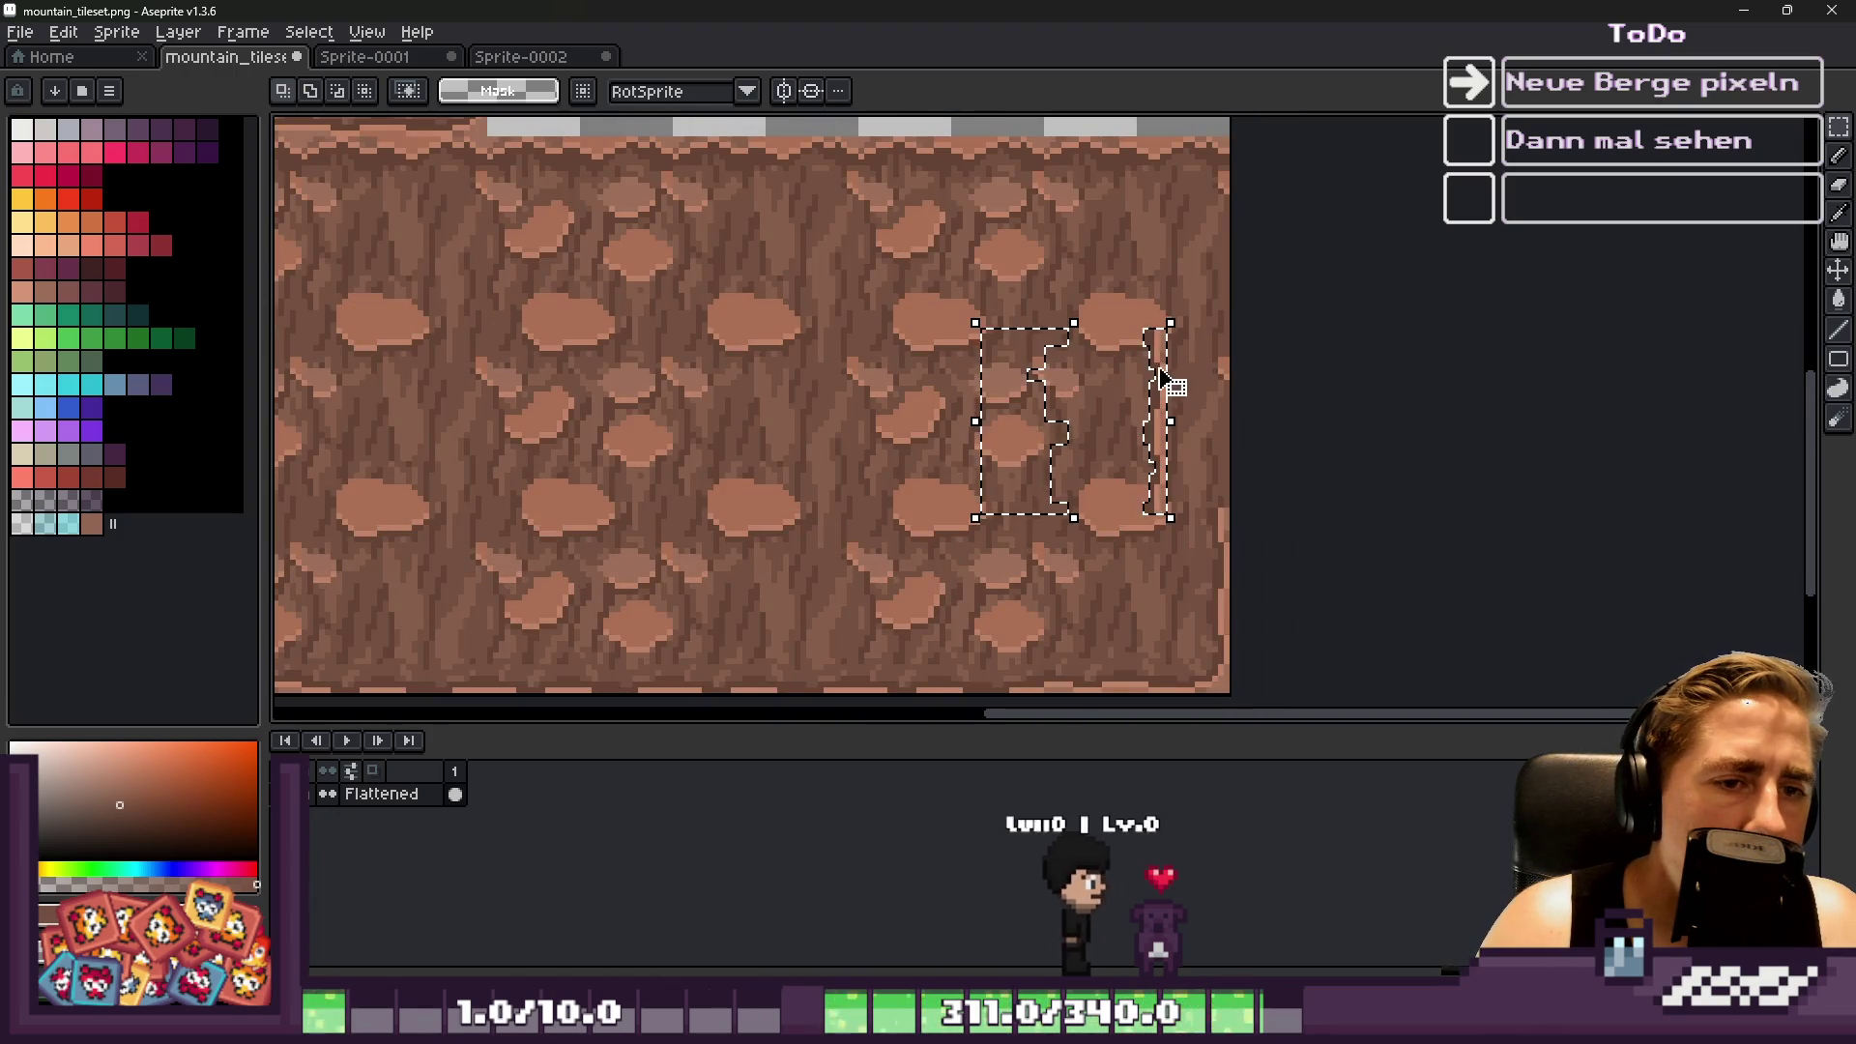
pyautogui.hotkey('shift', 'Left')
pyautogui.hotkey('ctrl', 'shift', 'Left')
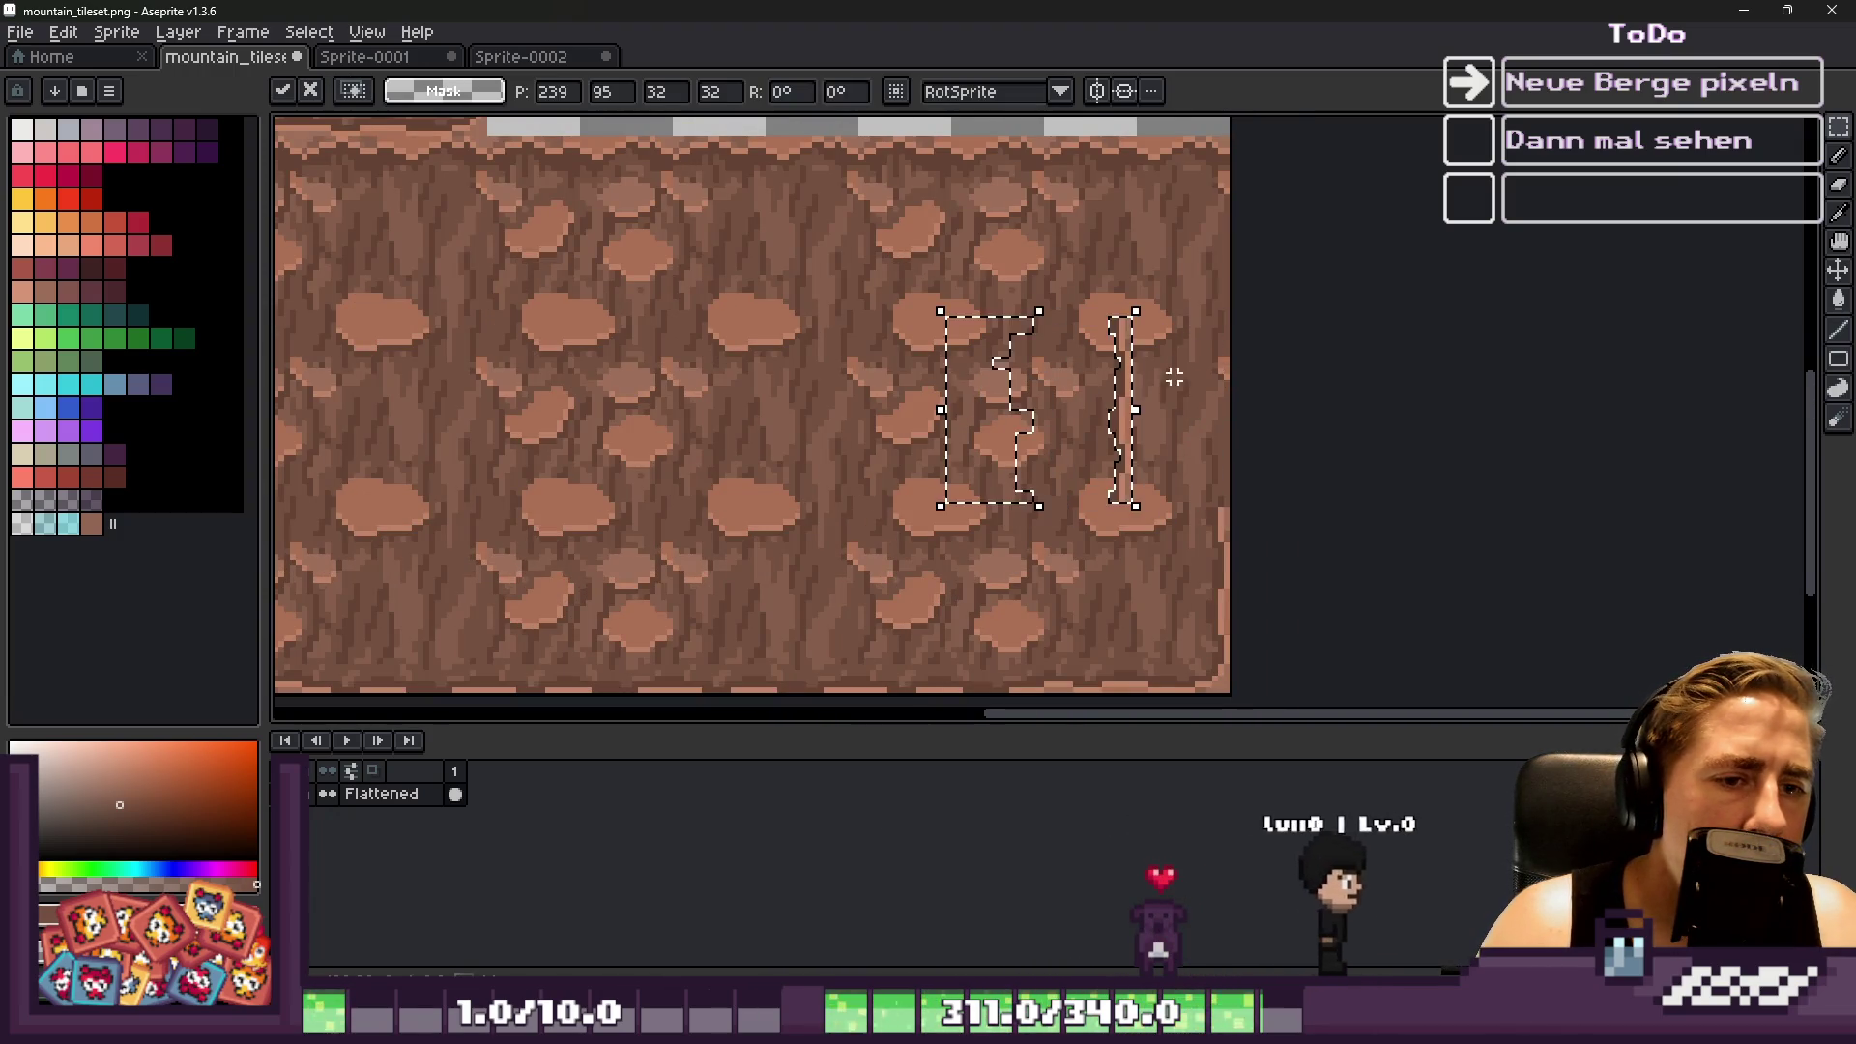
pyautogui.scroll(2, 1138, 406)
pyautogui.moveTo(1247, 414); pyautogui.dragTo(1287, 447)
pyautogui.scroll(-3, 1247, 425)
pyautogui.press('Return')
pyautogui.scroll(-2, 1184, 350)
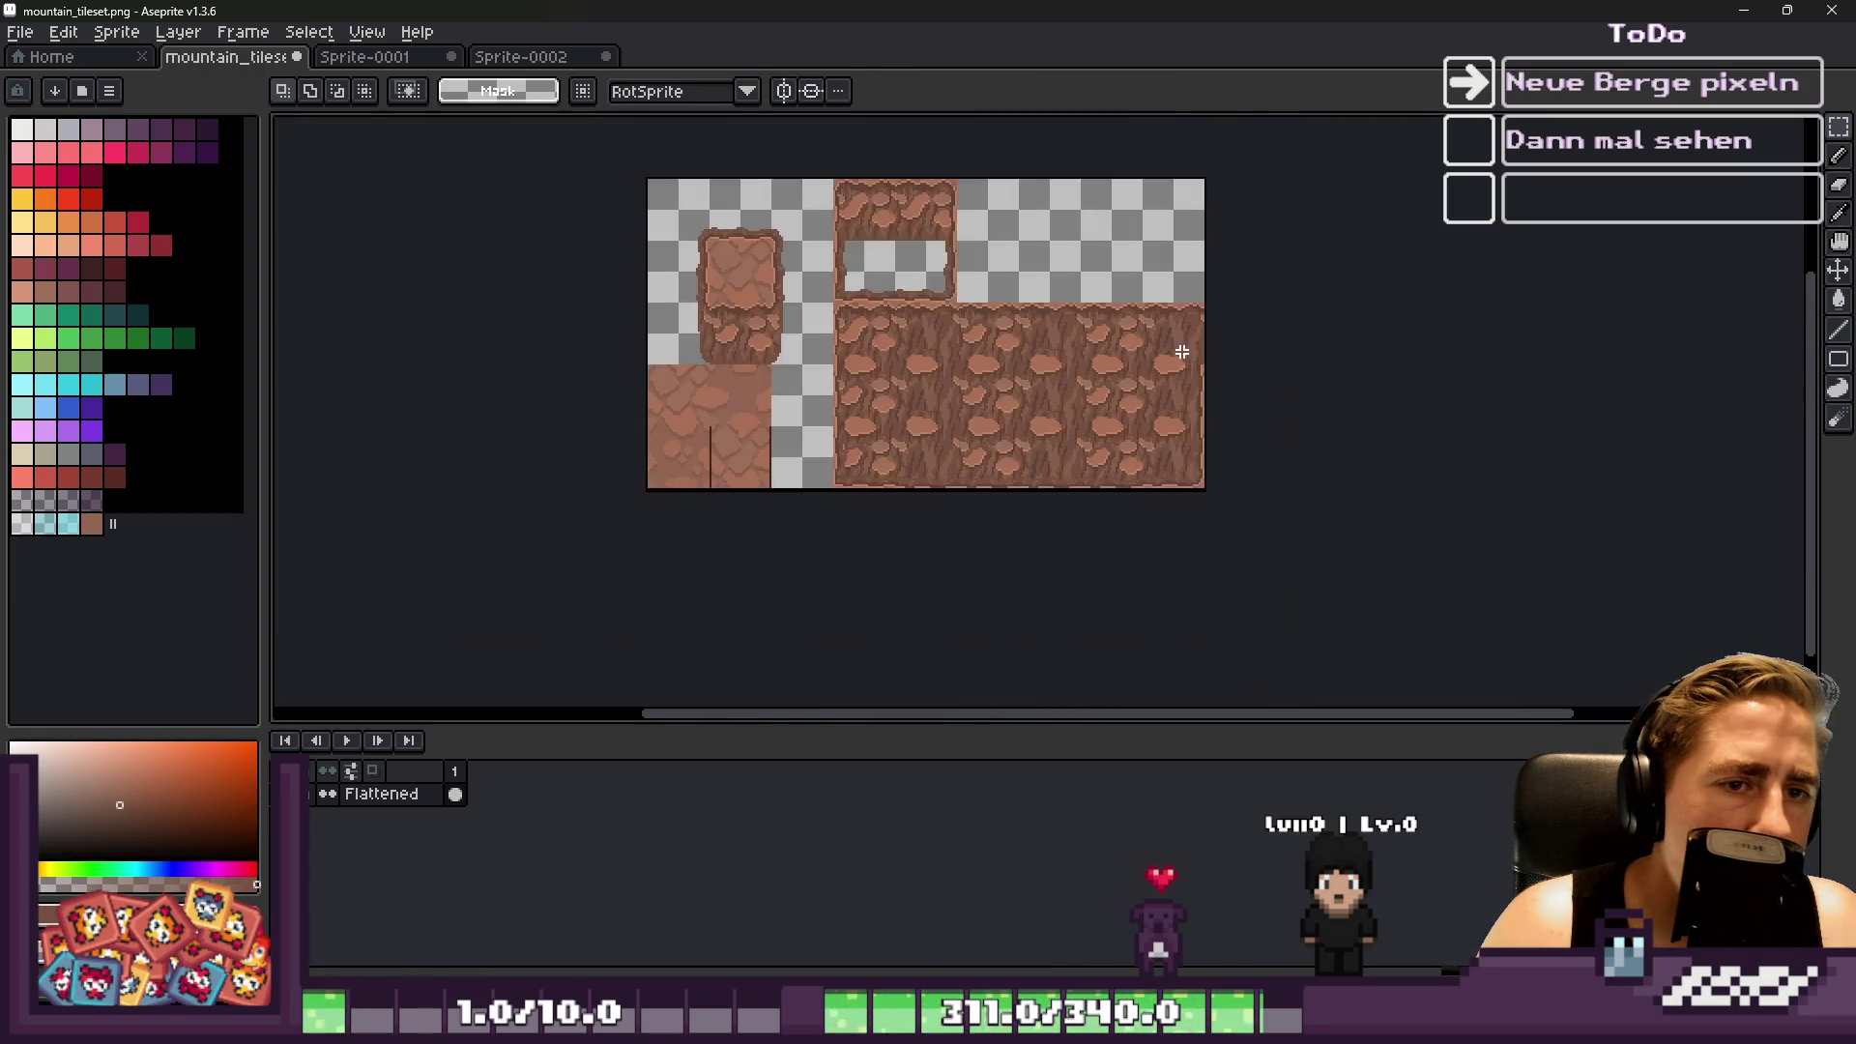
# Place an L-shaped piece of the cave frame's top rock onto the ground strip
pyautogui.scroll(3, 851, 224)
pyautogui.scroll(-3, 796, 255)
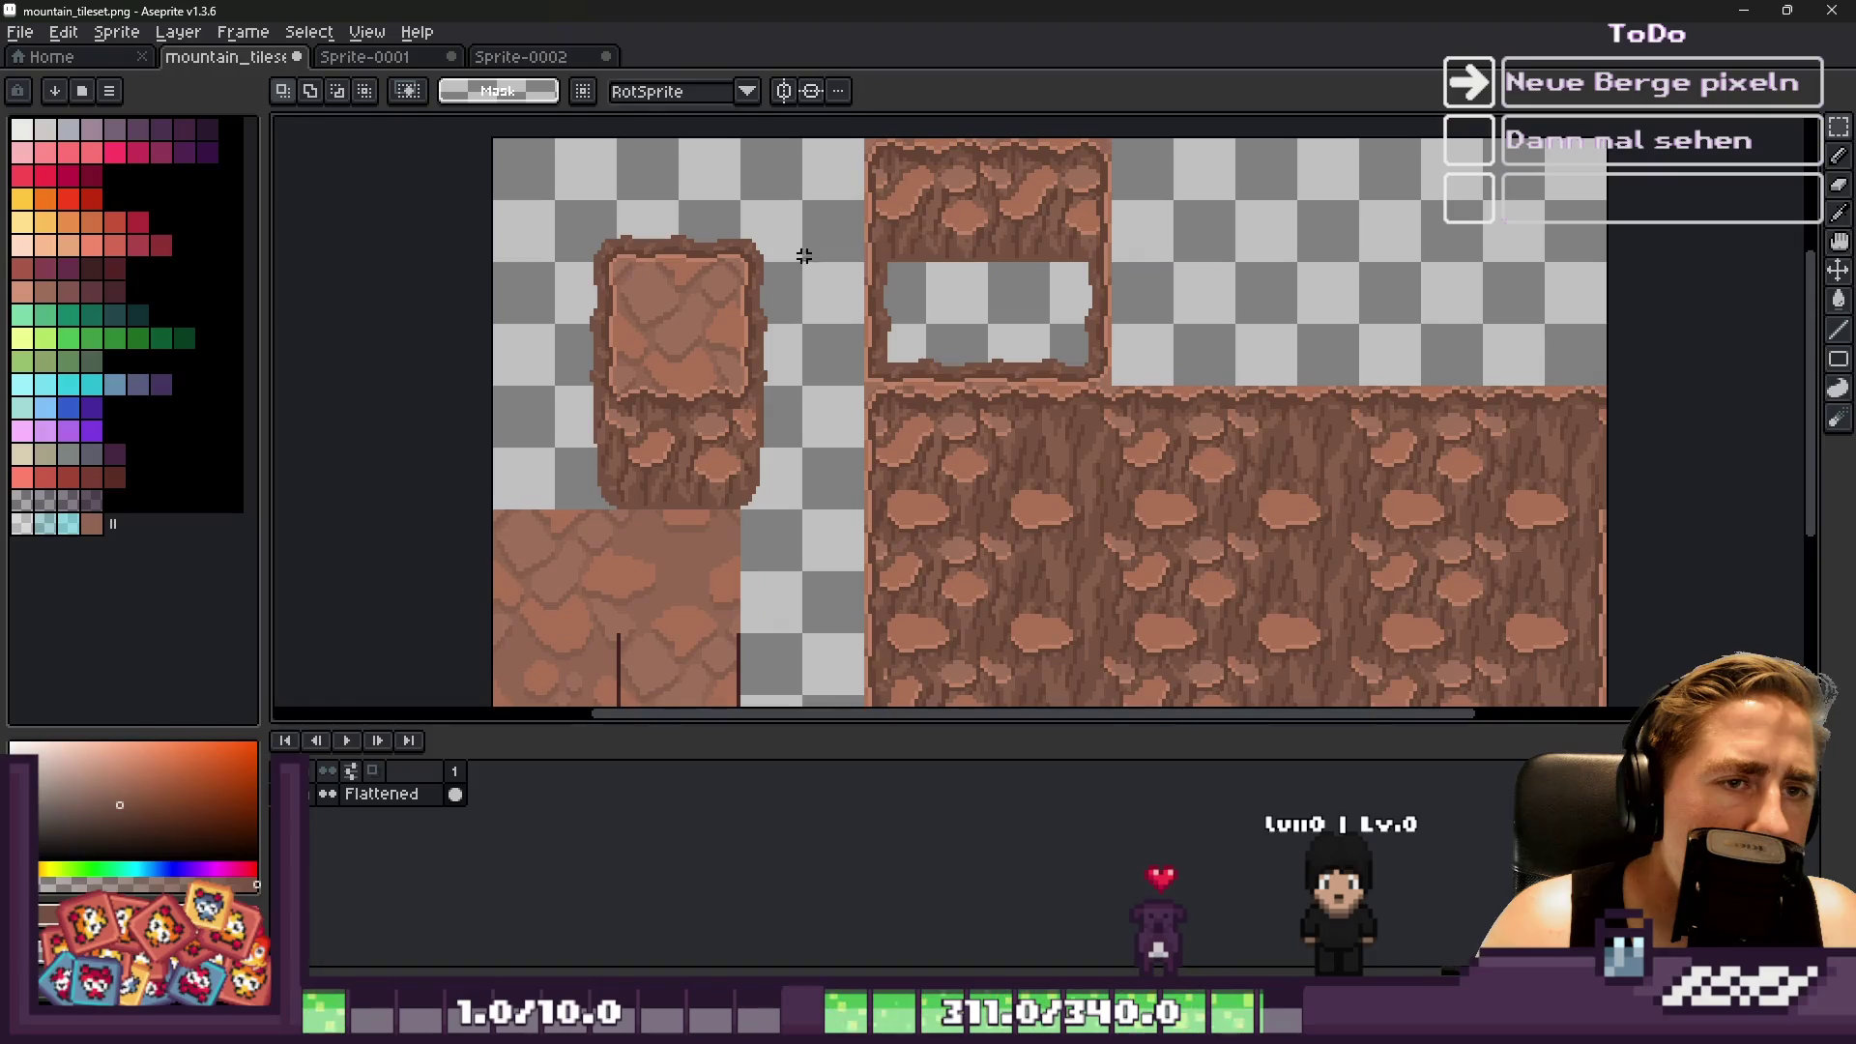
pyautogui.scroll(2, 1040, 181)
pyautogui.hotkey('ctrl', 'v')
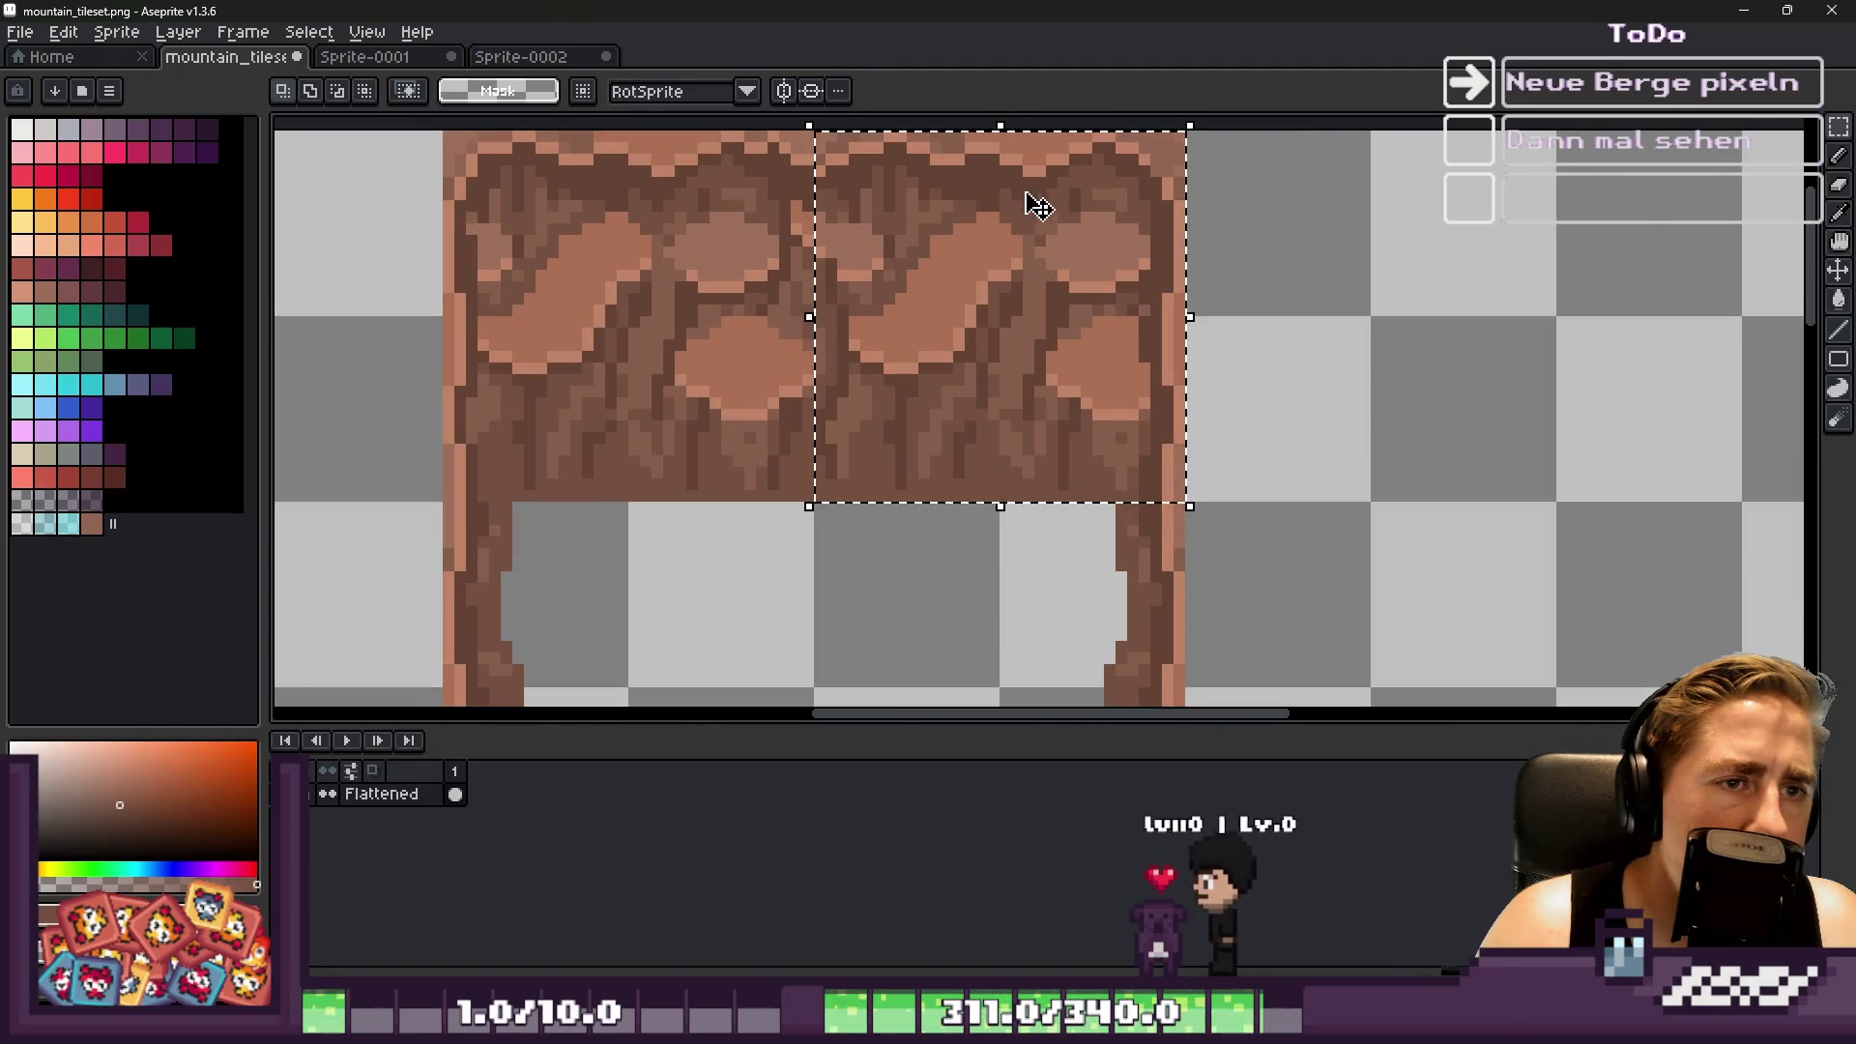
pyautogui.moveTo(810, 182)
pyautogui.mouseDown()
pyautogui.moveTo(1112, 423)
pyautogui.moveTo(1141, 502)
pyautogui.mouseUp()
pyautogui.scroll(-1, 900, 299)
pyautogui.scroll(-1, 865, 224)
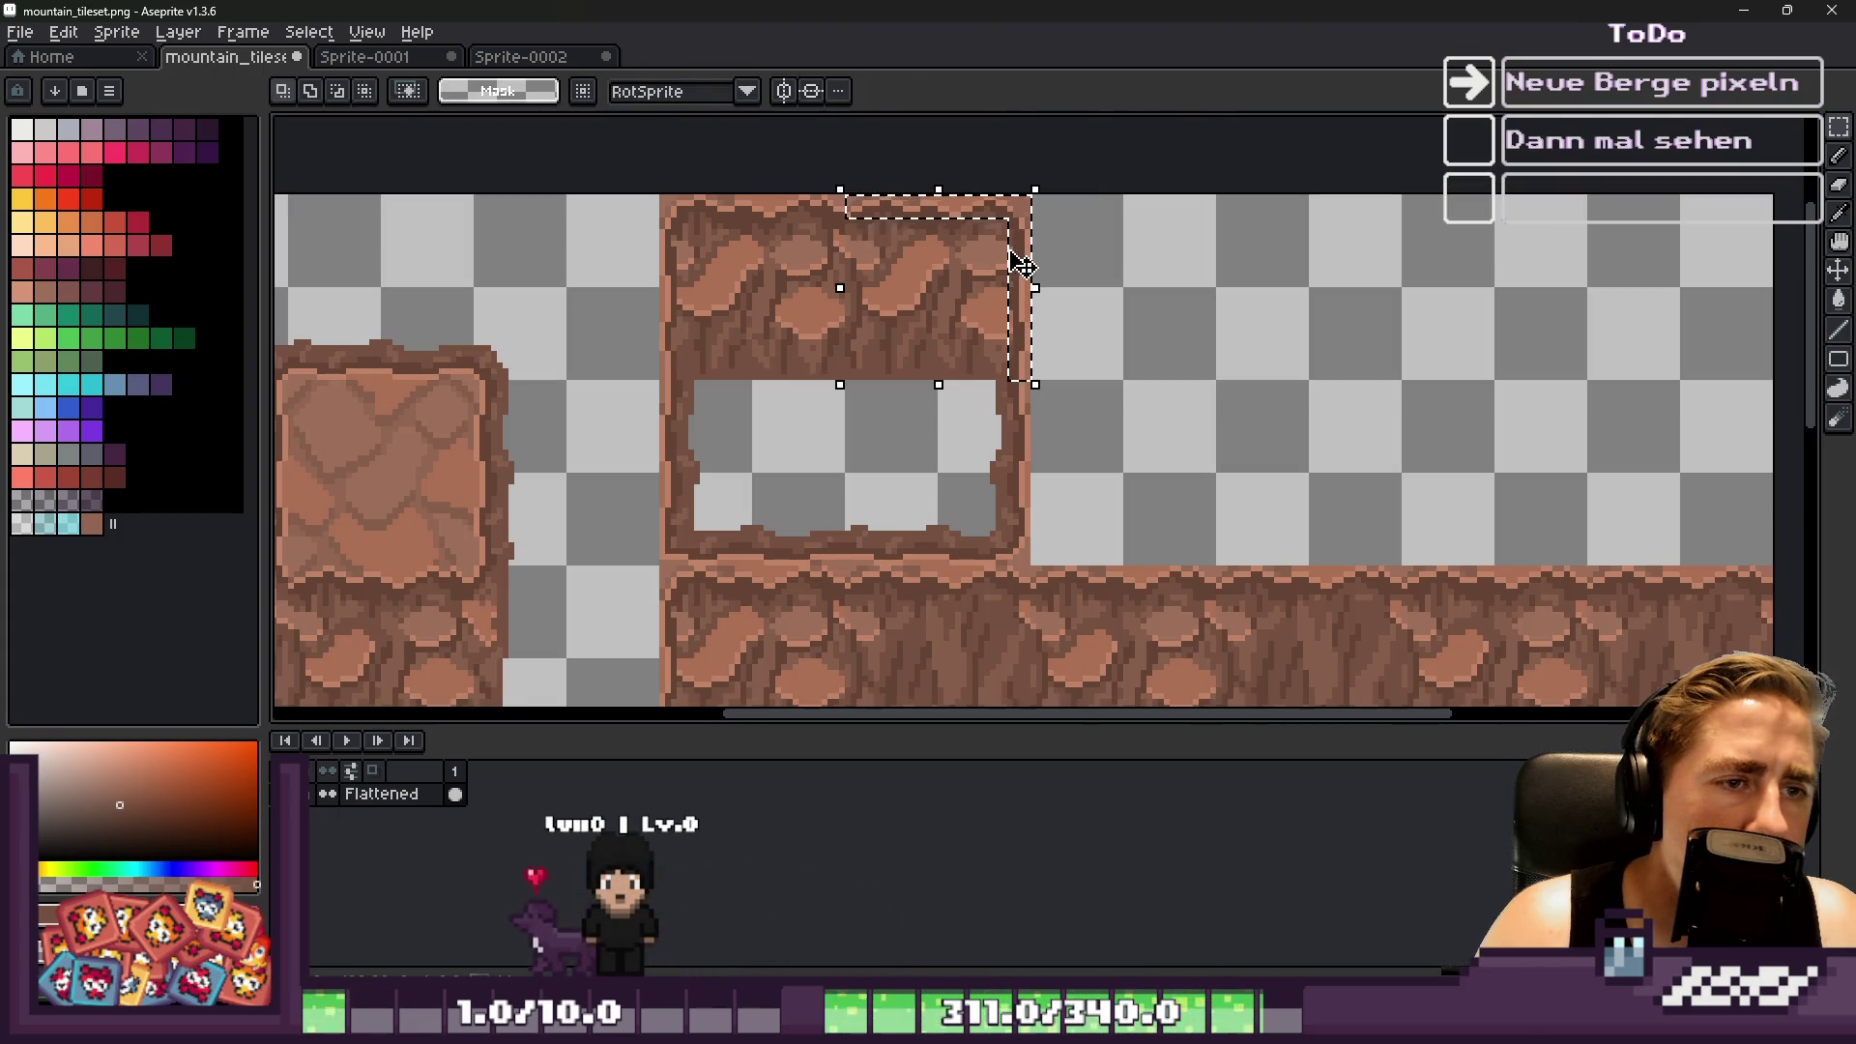
pyautogui.moveTo(1015, 248); pyautogui.dragTo(1504, 461)
pyautogui.scroll(-4, 1351, 364)
pyautogui.scroll(5, 1060, 164)
pyautogui.moveTo(1015, 166)
pyautogui.mouseDown()
pyautogui.moveTo(1380, 402)
pyautogui.moveTo(1365, 372)
pyautogui.mouseUp()
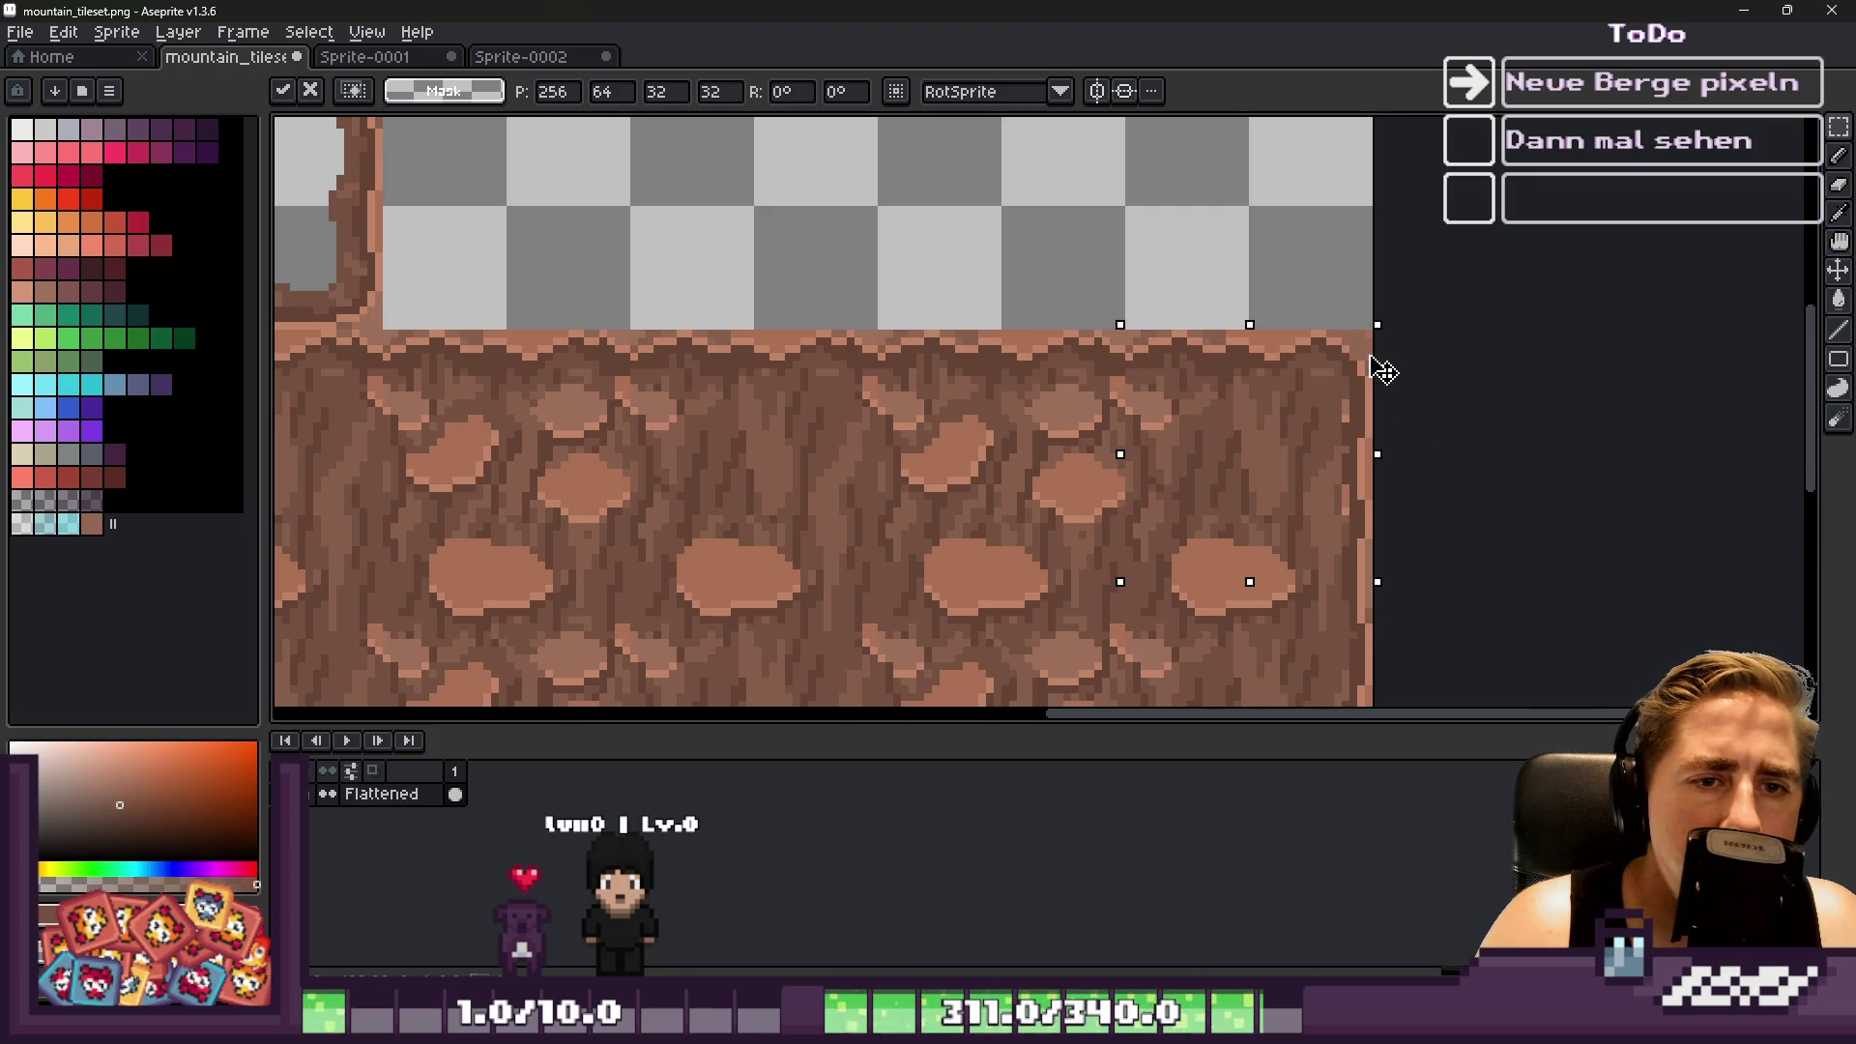
pyautogui.click(1085, 207)
# Paste another copy of the rock piece over a slab seam
pyautogui.scroll(-3, 1085, 206)
pyautogui.scroll(3, 1084, 284)
pyautogui.hotkey('ctrl', 'v')
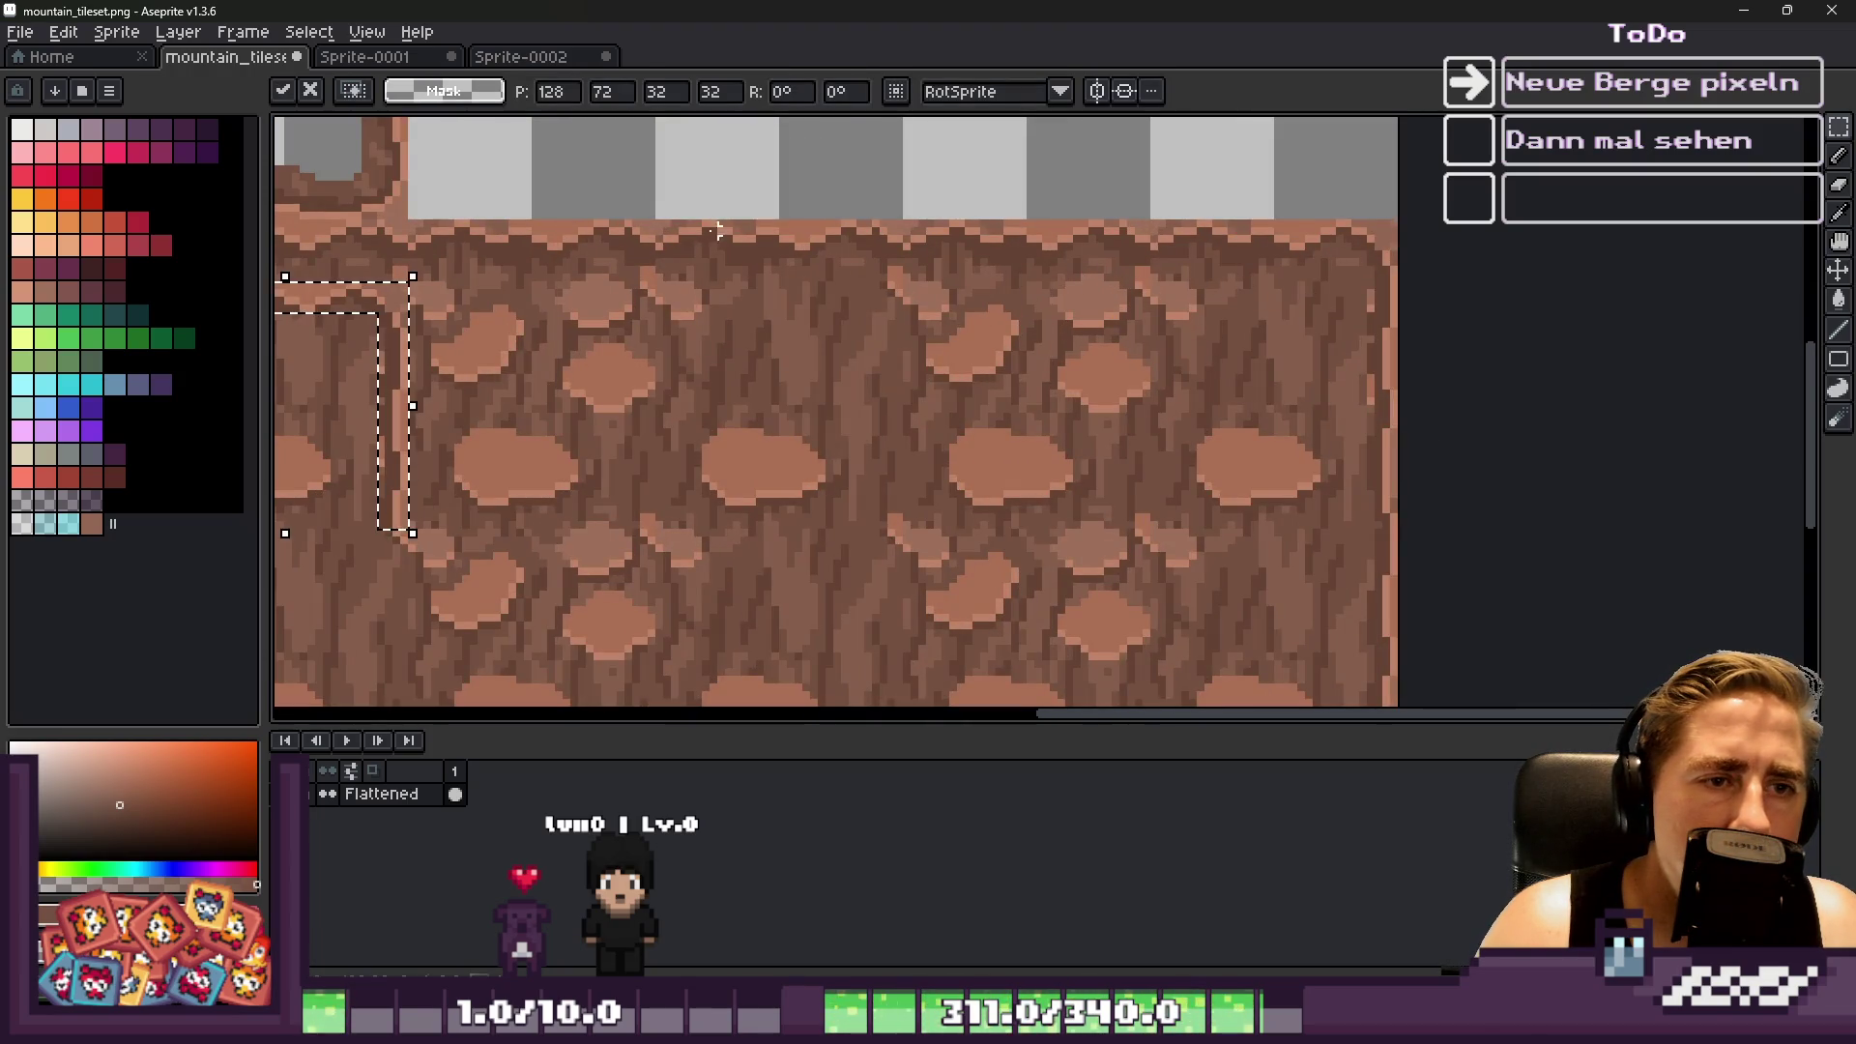
pyautogui.moveTo(404, 321); pyautogui.dragTo(1102, 273)
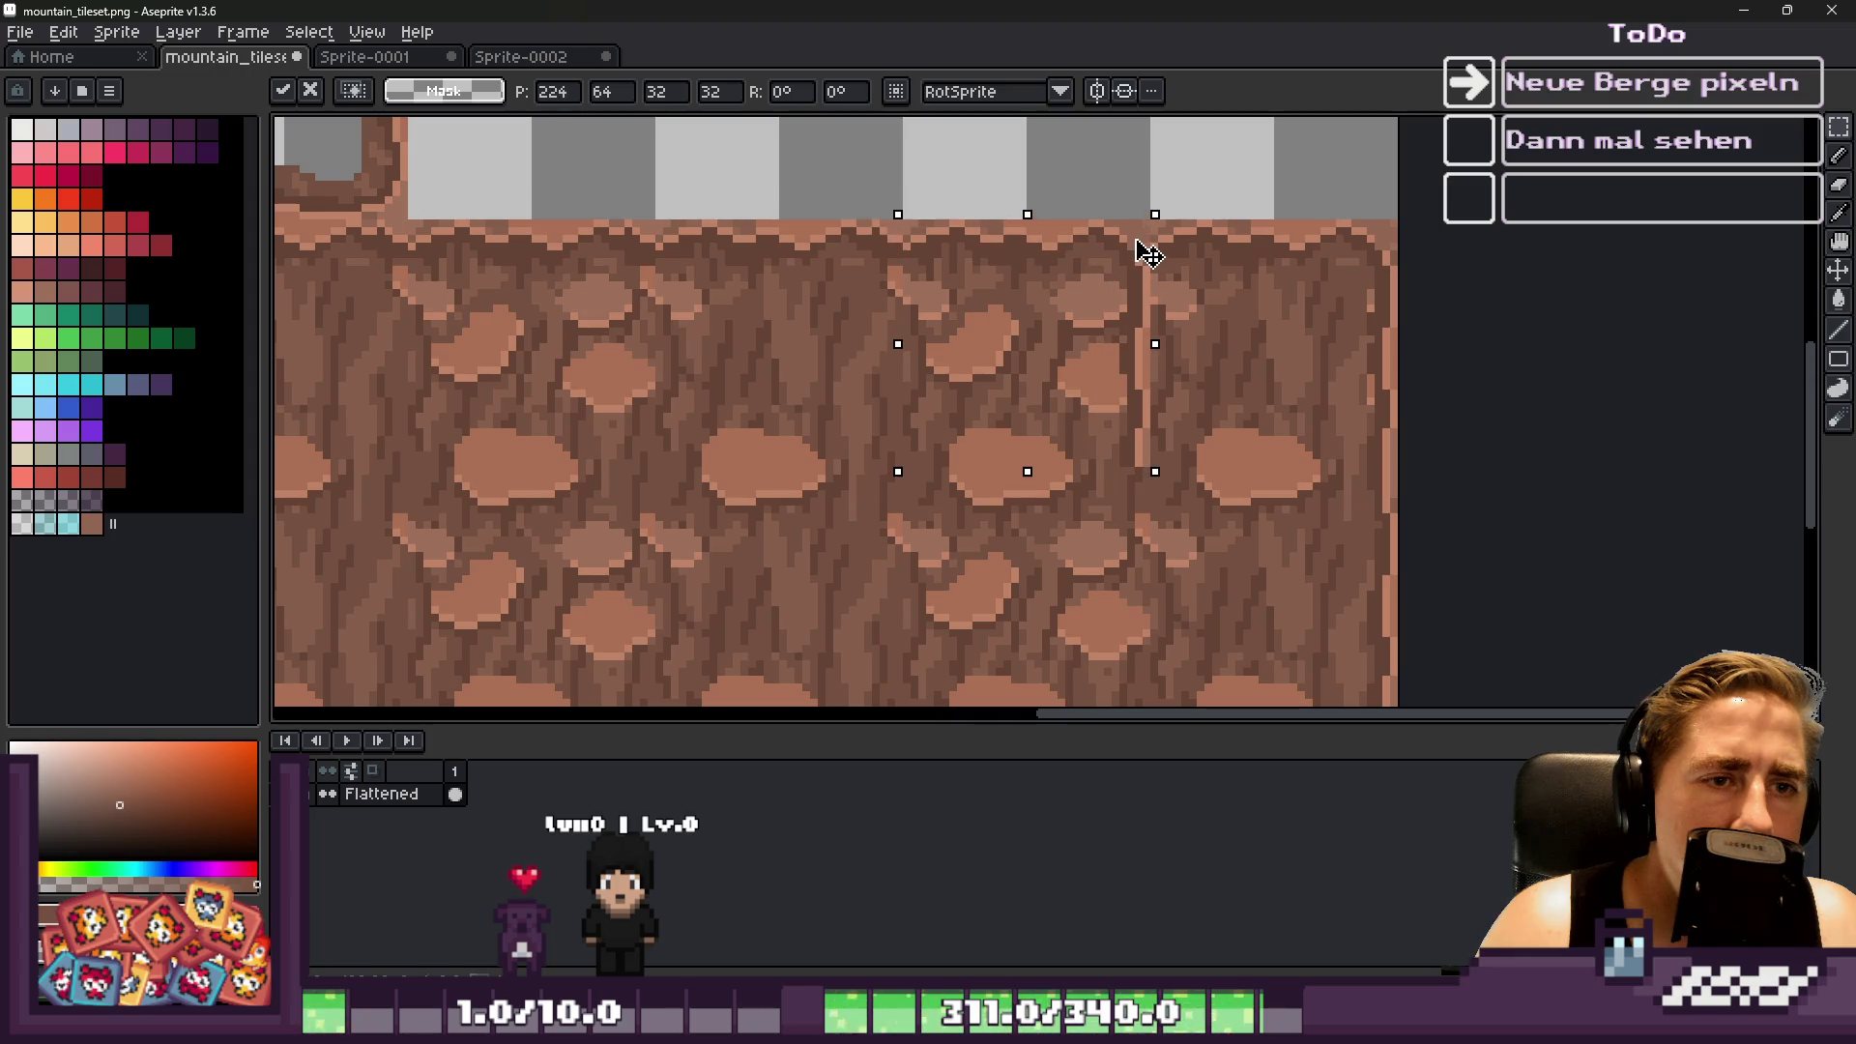
pyautogui.press('Return')
# Select the empty tile right of the rock column, trimming it along the column's rocky edge
pyautogui.scroll(-3, 1141, 253)
pyautogui.scroll(3, 1136, 313)
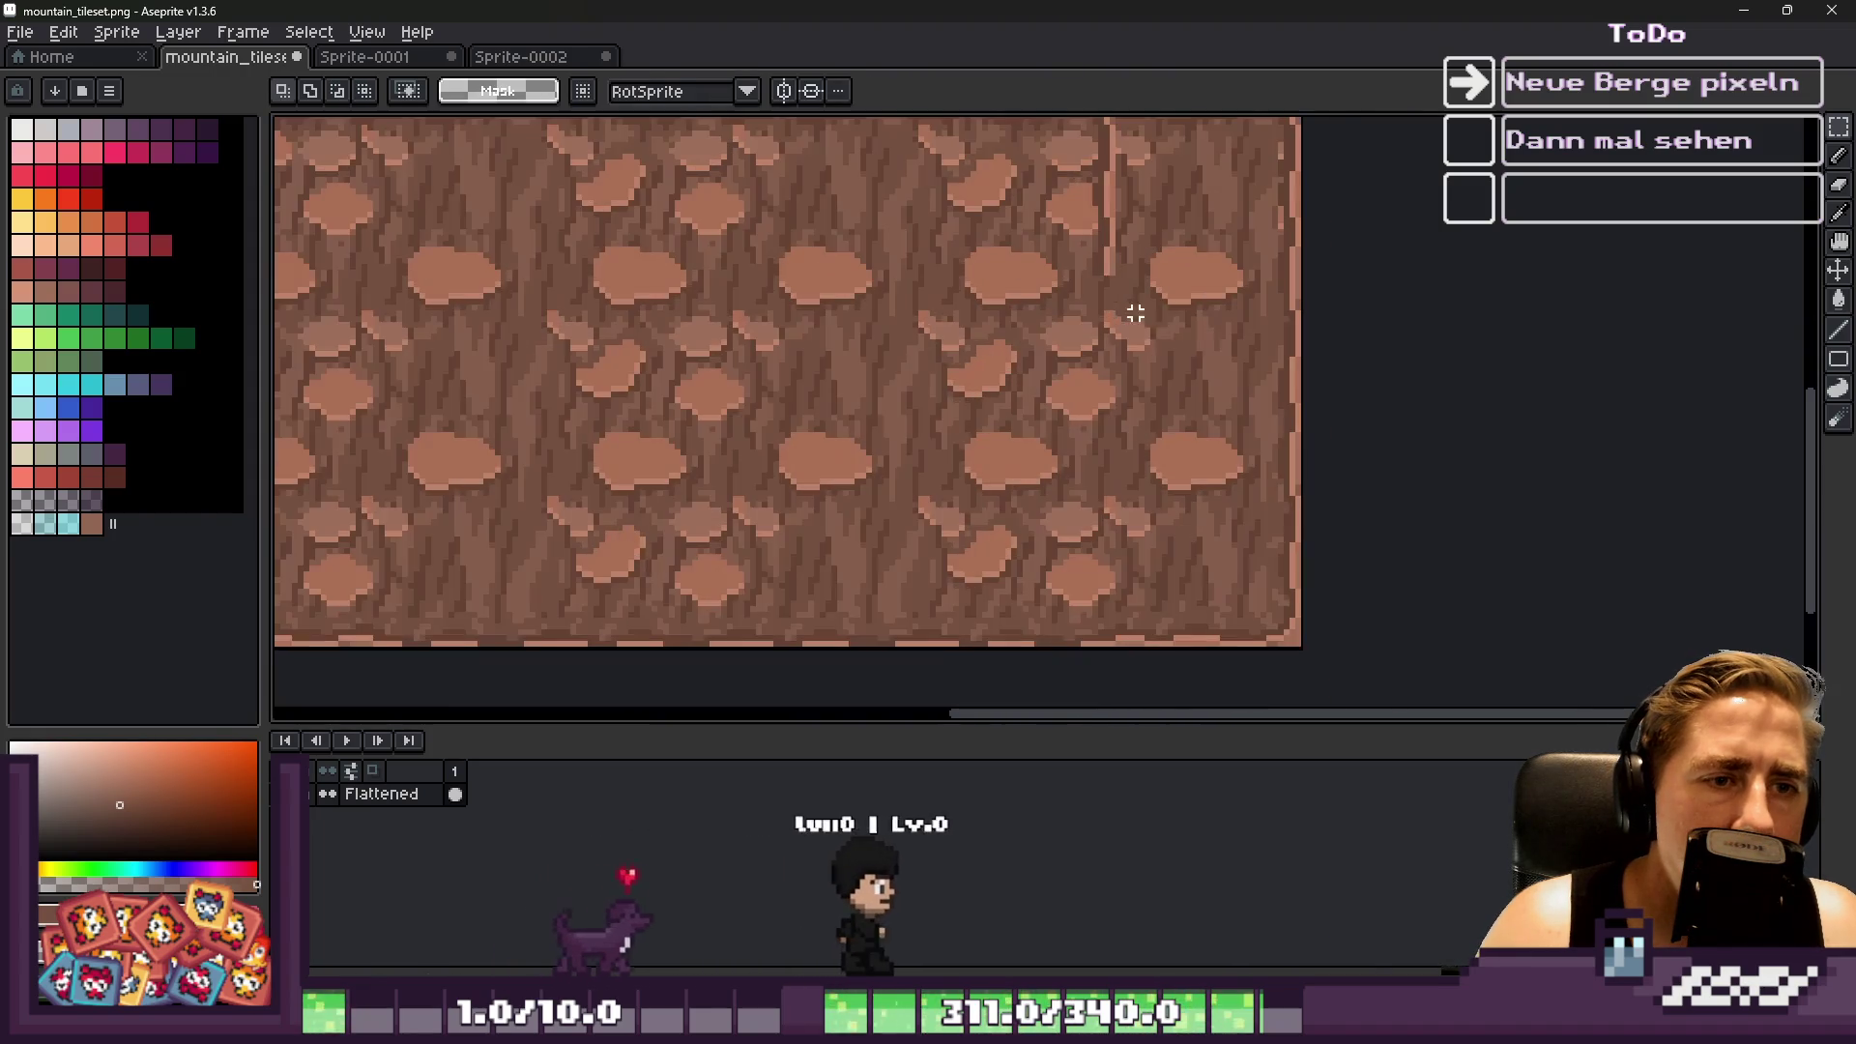
pyautogui.scroll(-3, 1136, 313)
pyautogui.scroll(5, 1054, 324)
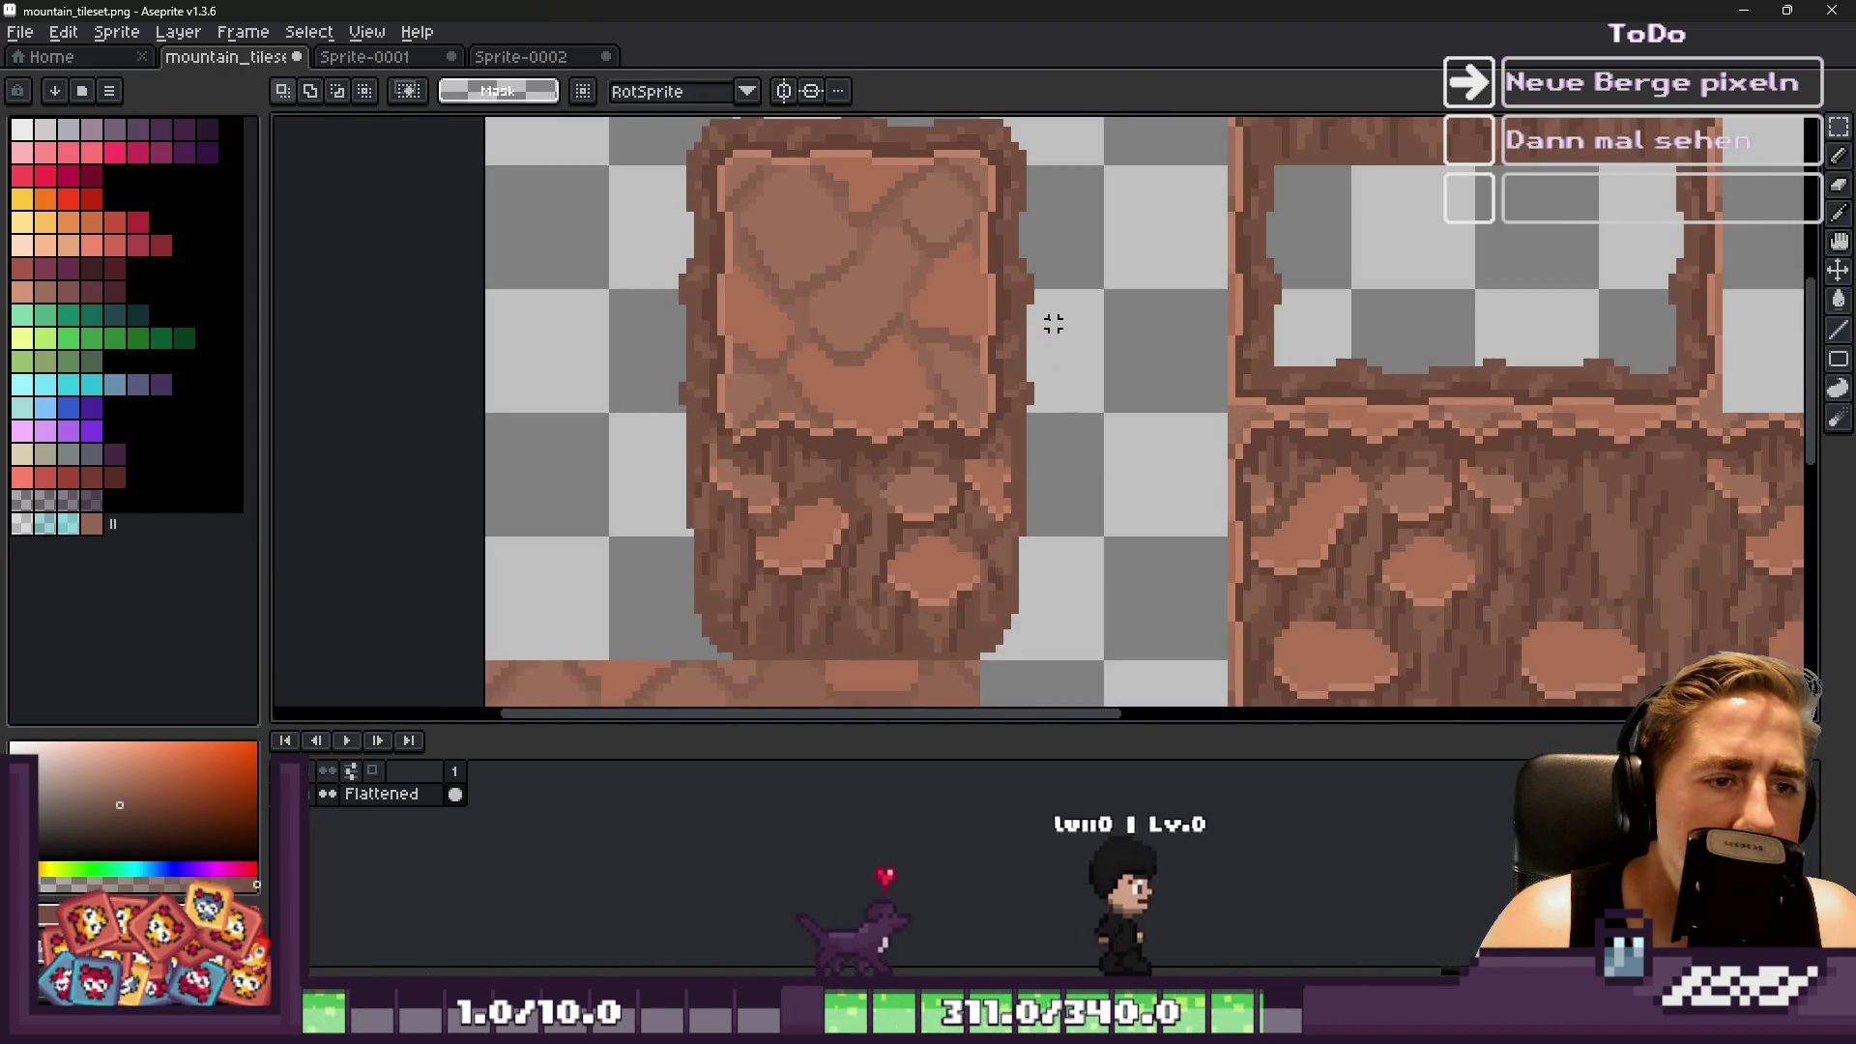
pyautogui.scroll(1, 1054, 323)
pyautogui.moveTo(1059, 280); pyautogui.dragTo(1000, 208)
pyautogui.scroll(2, 1001, 208)
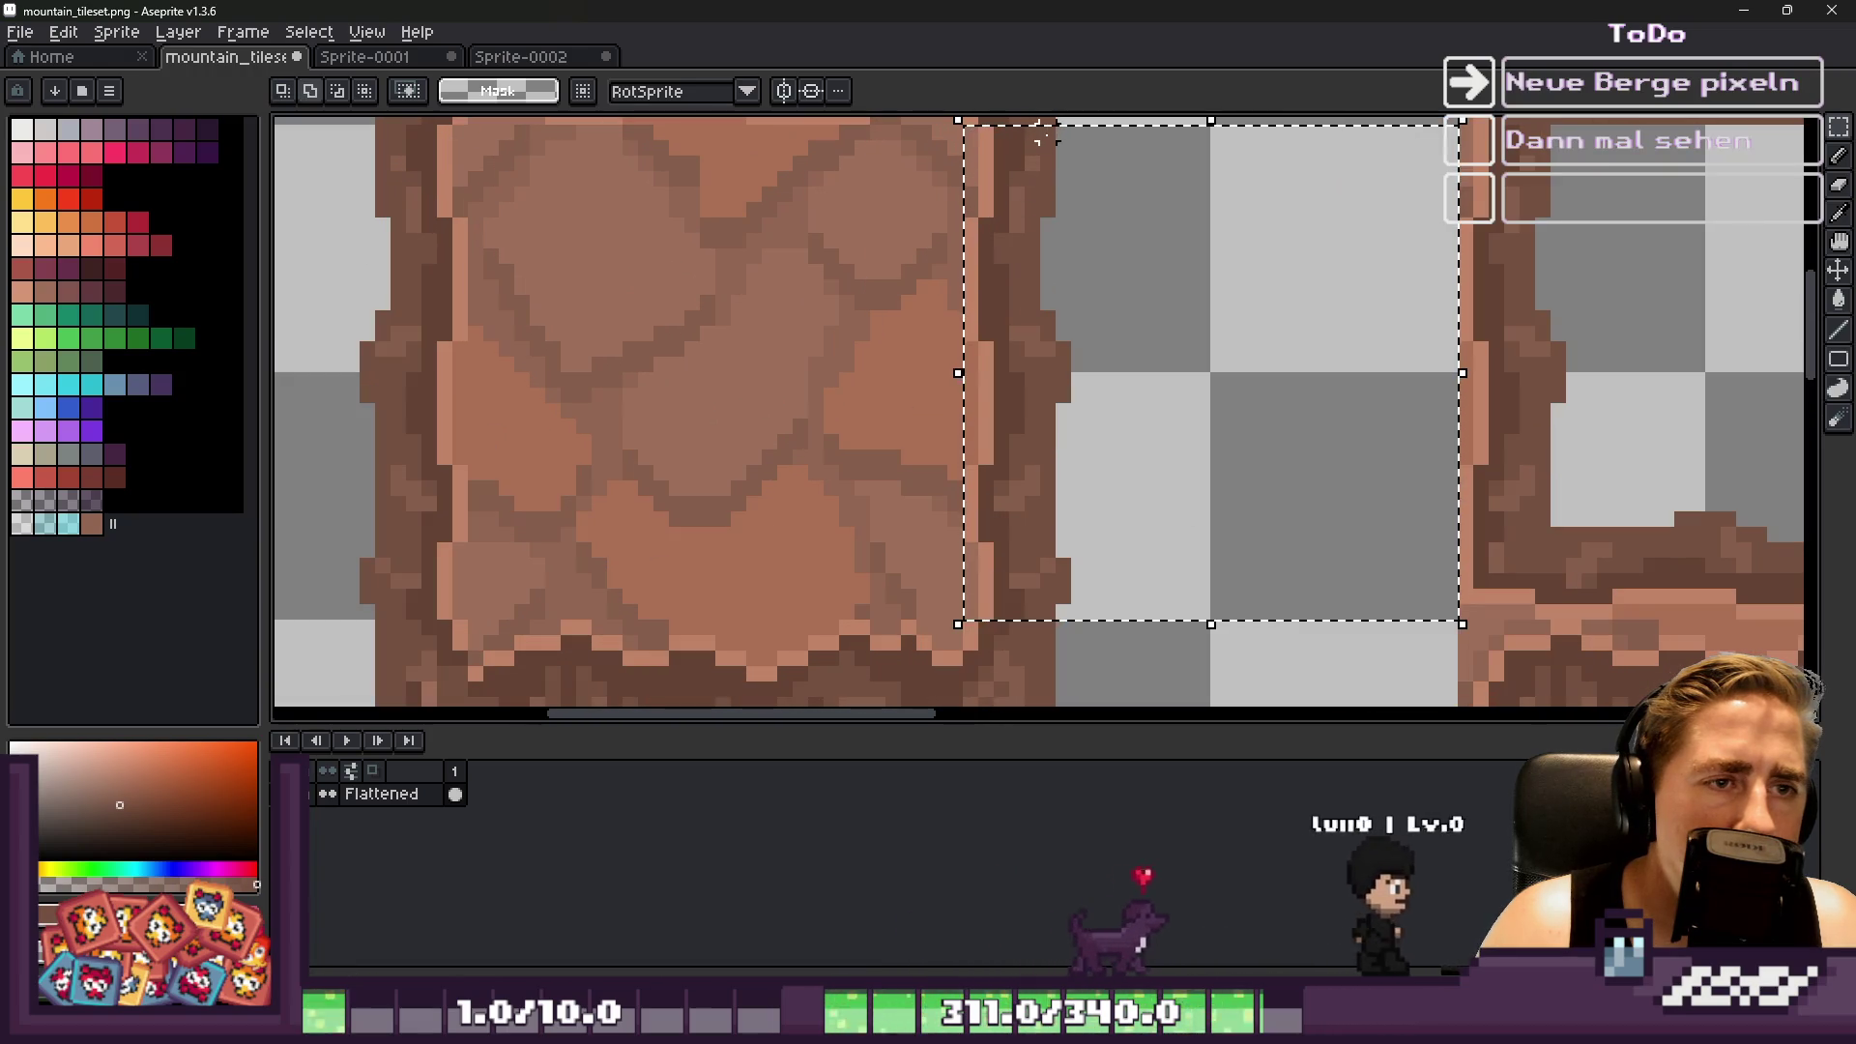
pyautogui.moveTo(1026, 124); pyautogui.dragTo(1150, 655)
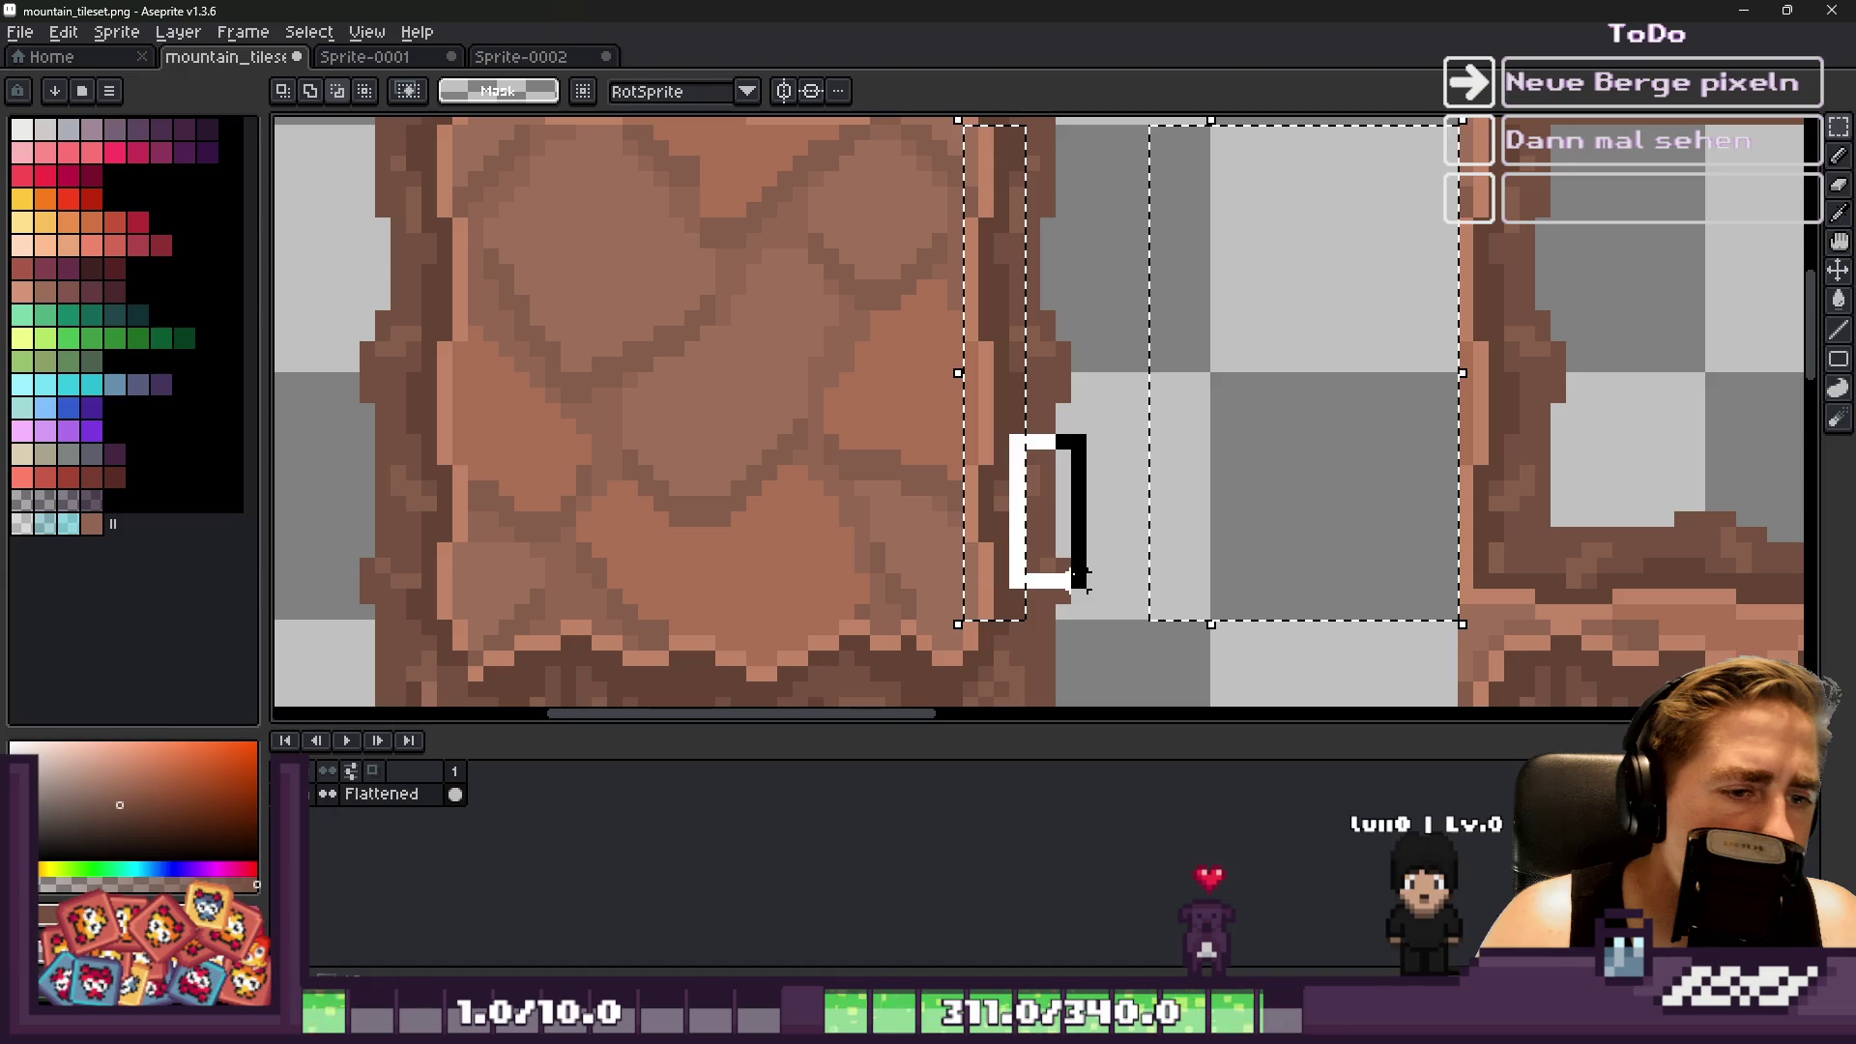
pyautogui.moveTo(1078, 577); pyautogui.dragTo(1081, 583)
pyautogui.moveTo(996, 484); pyautogui.dragTo(1041, 503)
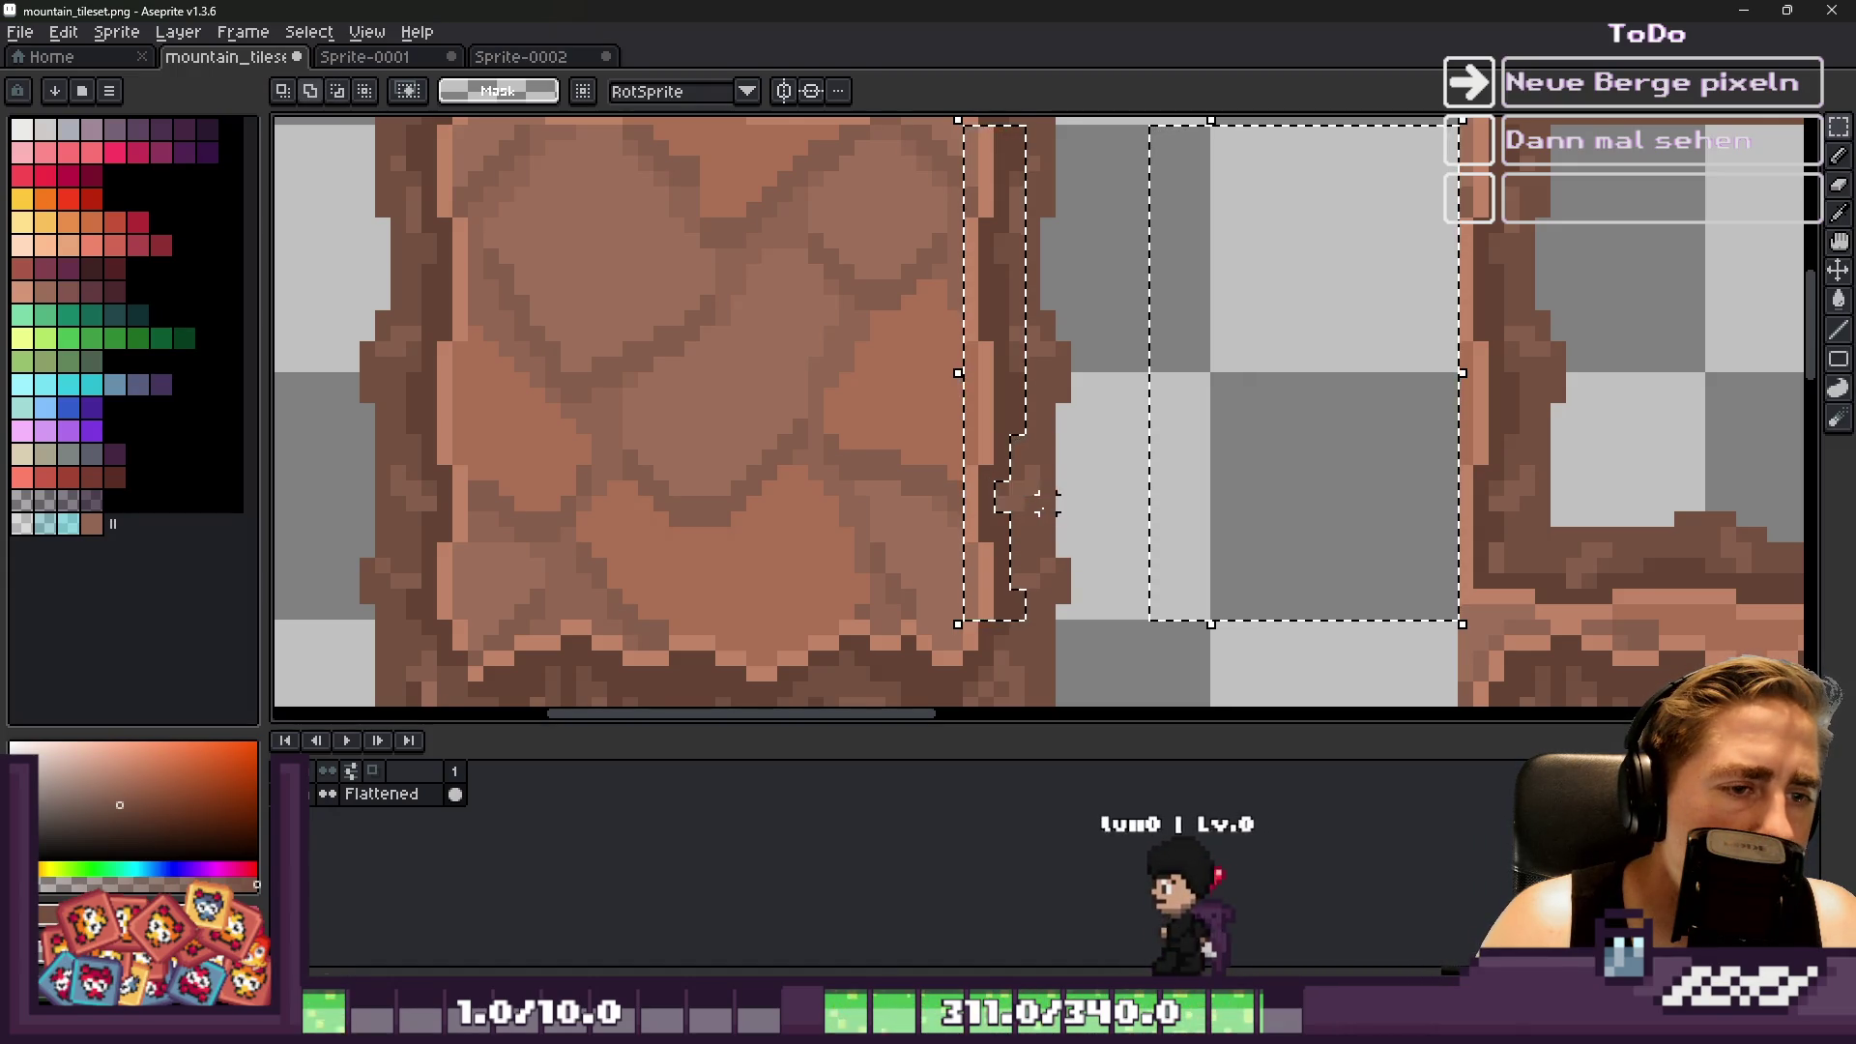
pyautogui.scroll(-2, 1038, 501)
pyautogui.scroll(3, 1039, 501)
pyautogui.moveTo(988, 232); pyautogui.dragTo(1214, 552)
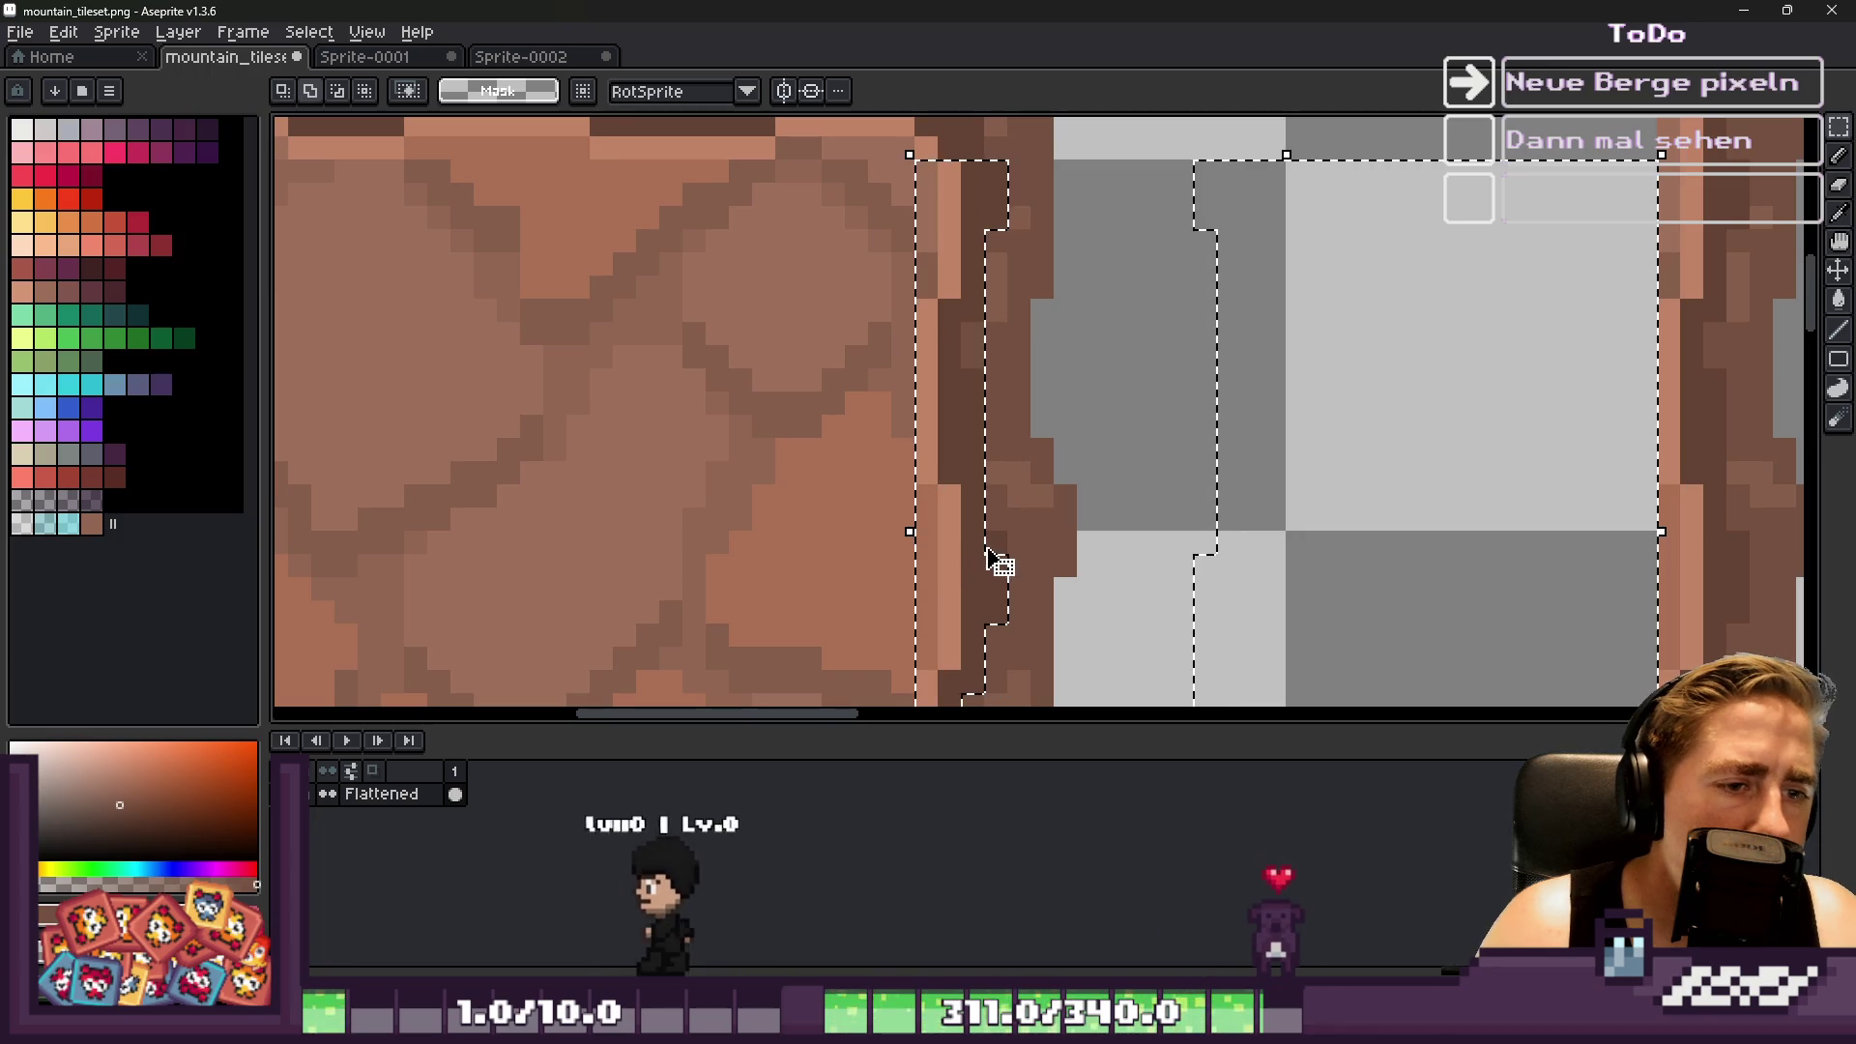
pyautogui.moveTo(988, 530); pyautogui.dragTo(1011, 624)
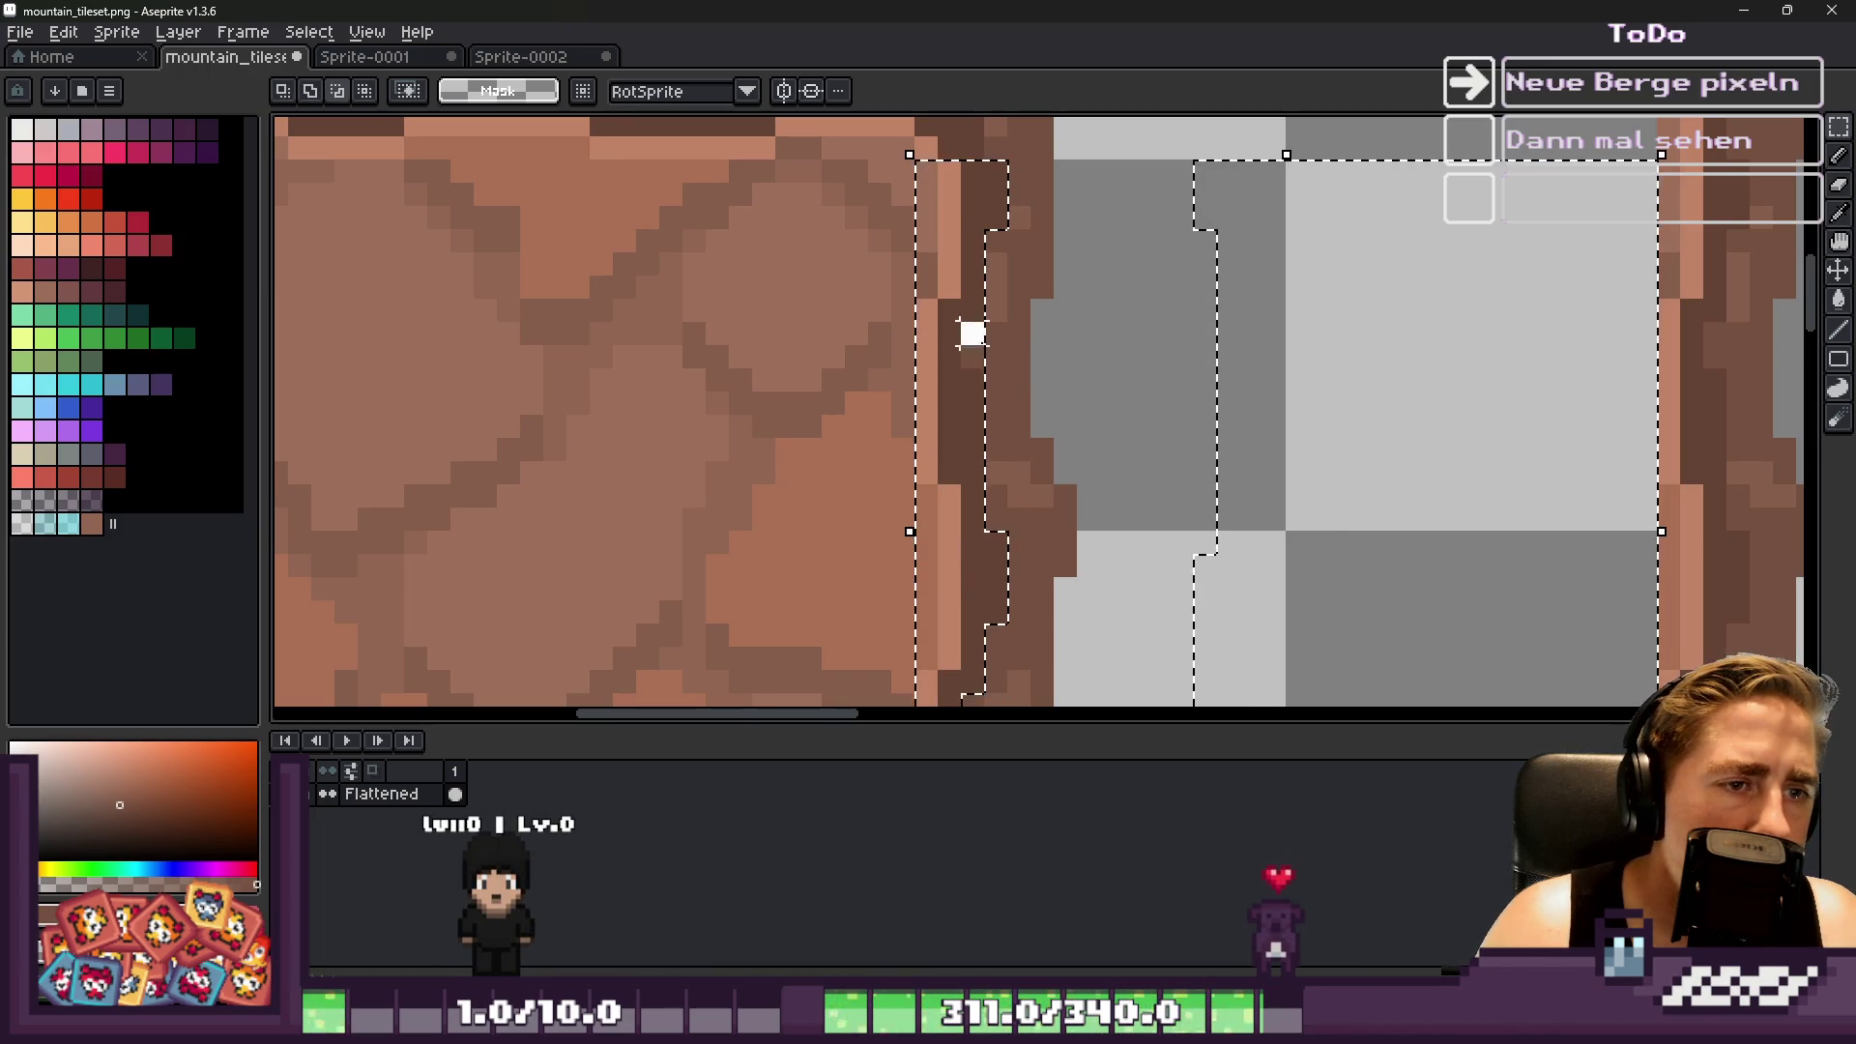
pyautogui.scroll(-6, 973, 333)
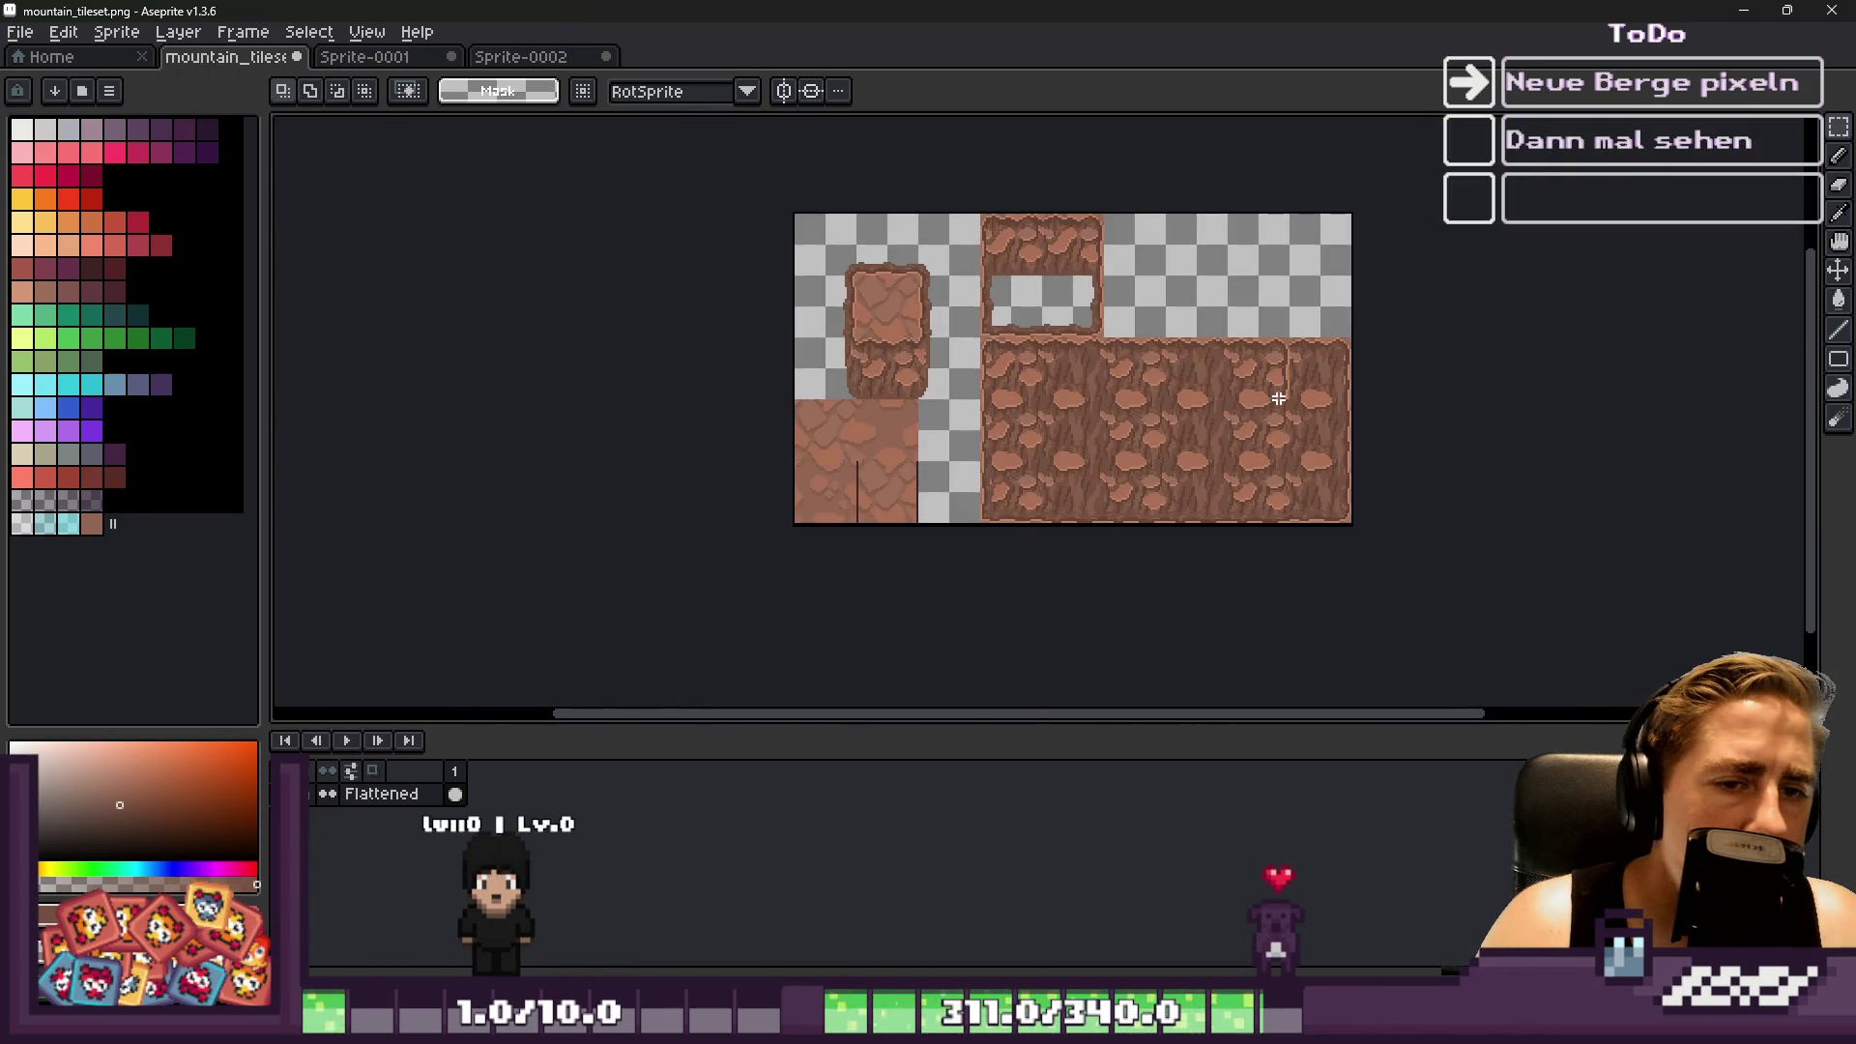
pyautogui.scroll(5, 1271, 402)
# Move a 32x32 rock block left to cover the slab's inner edge seam
pyautogui.moveTo(1057, 402)
pyautogui.mouseDown()
pyautogui.moveTo(1265, 515)
pyautogui.moveTo(1350, 519)
pyautogui.mouseUp()
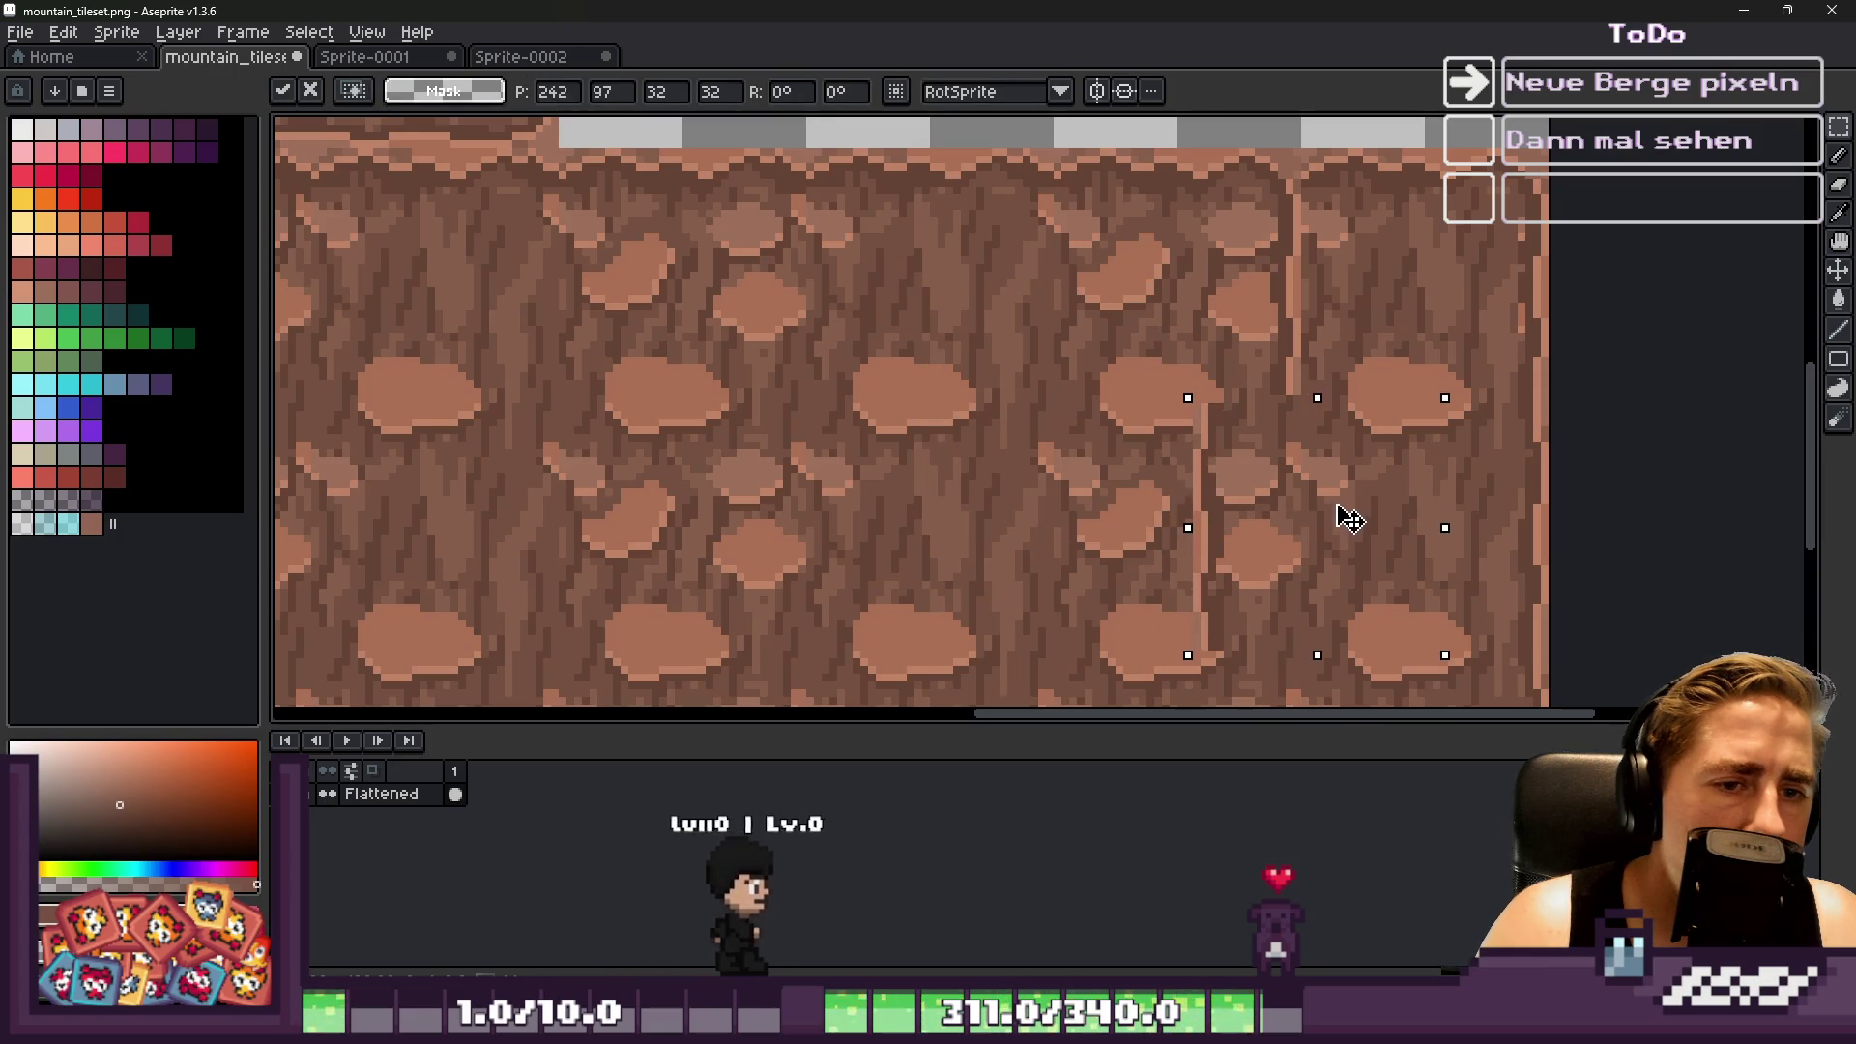
pyautogui.scroll(-5, 1350, 520)
pyautogui.scroll(4, 1381, 457)
pyautogui.moveTo(1382, 456); pyautogui.dragTo(808, 464)
pyautogui.scroll(-2, 1073, 475)
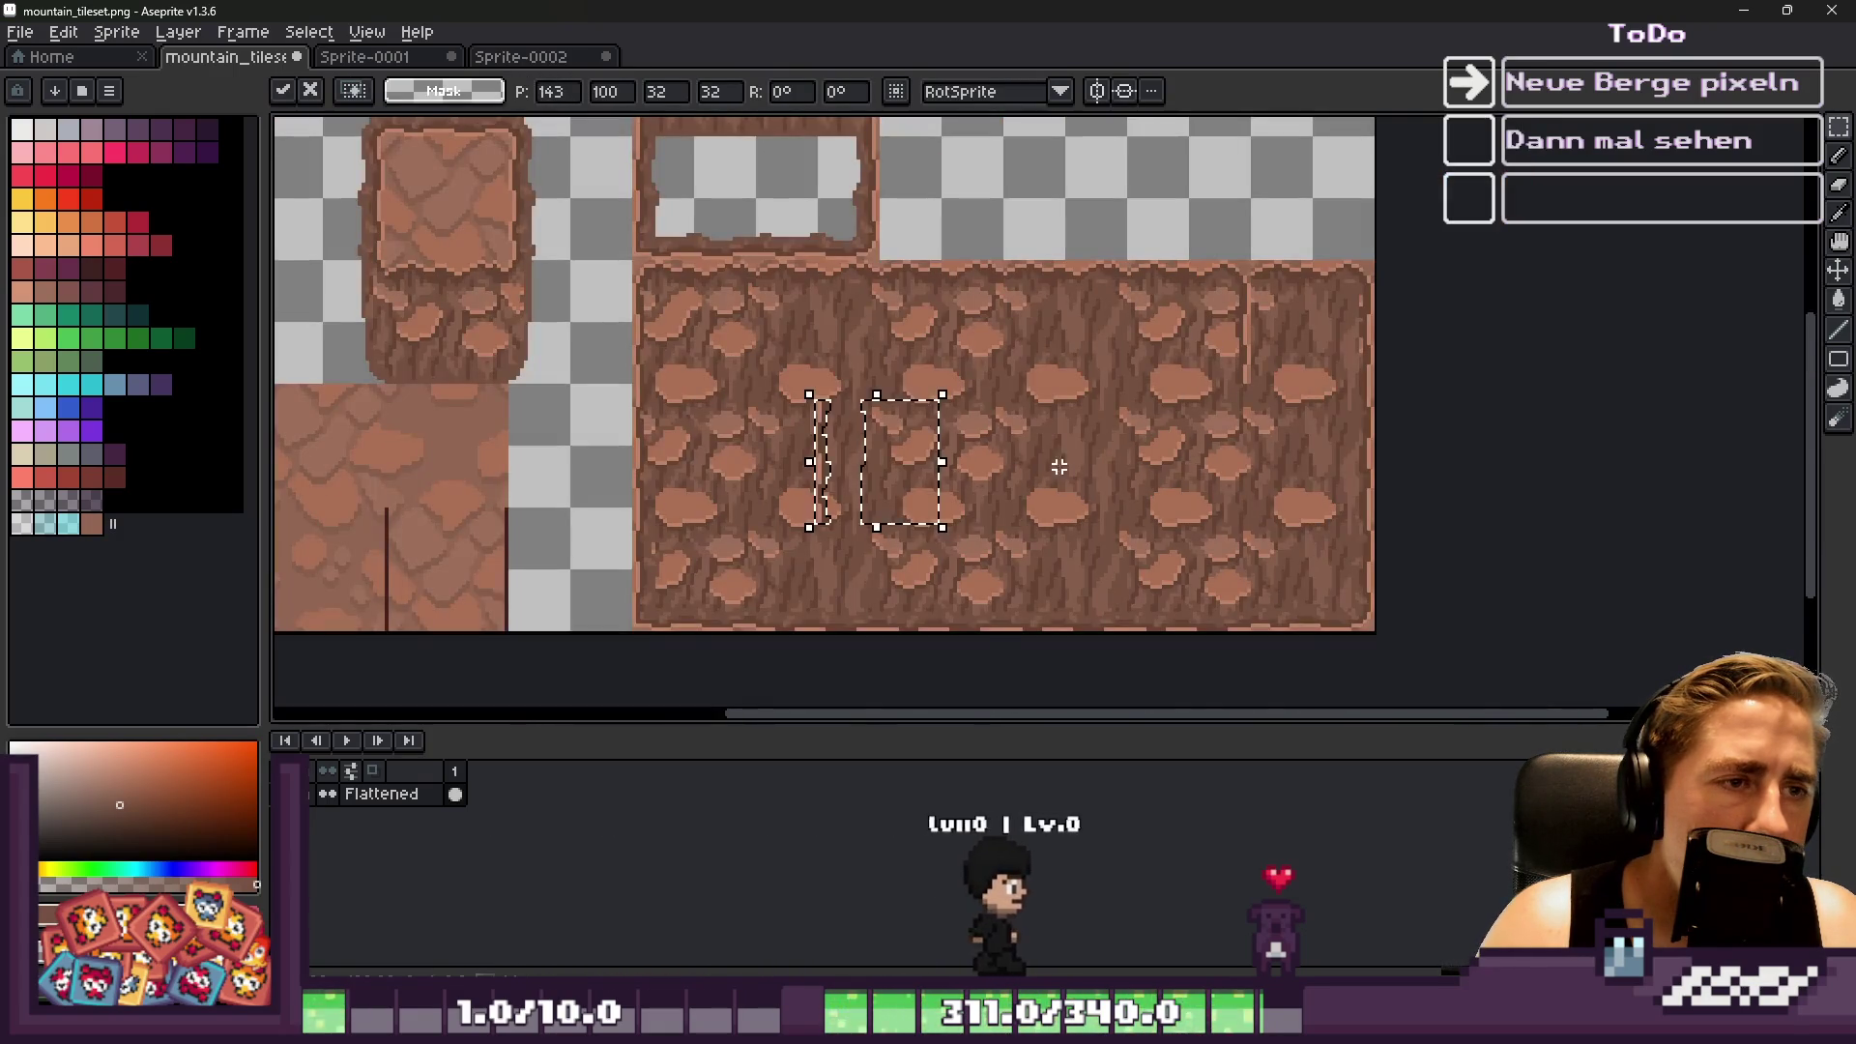
pyautogui.hotkey('ctrl', 'd')
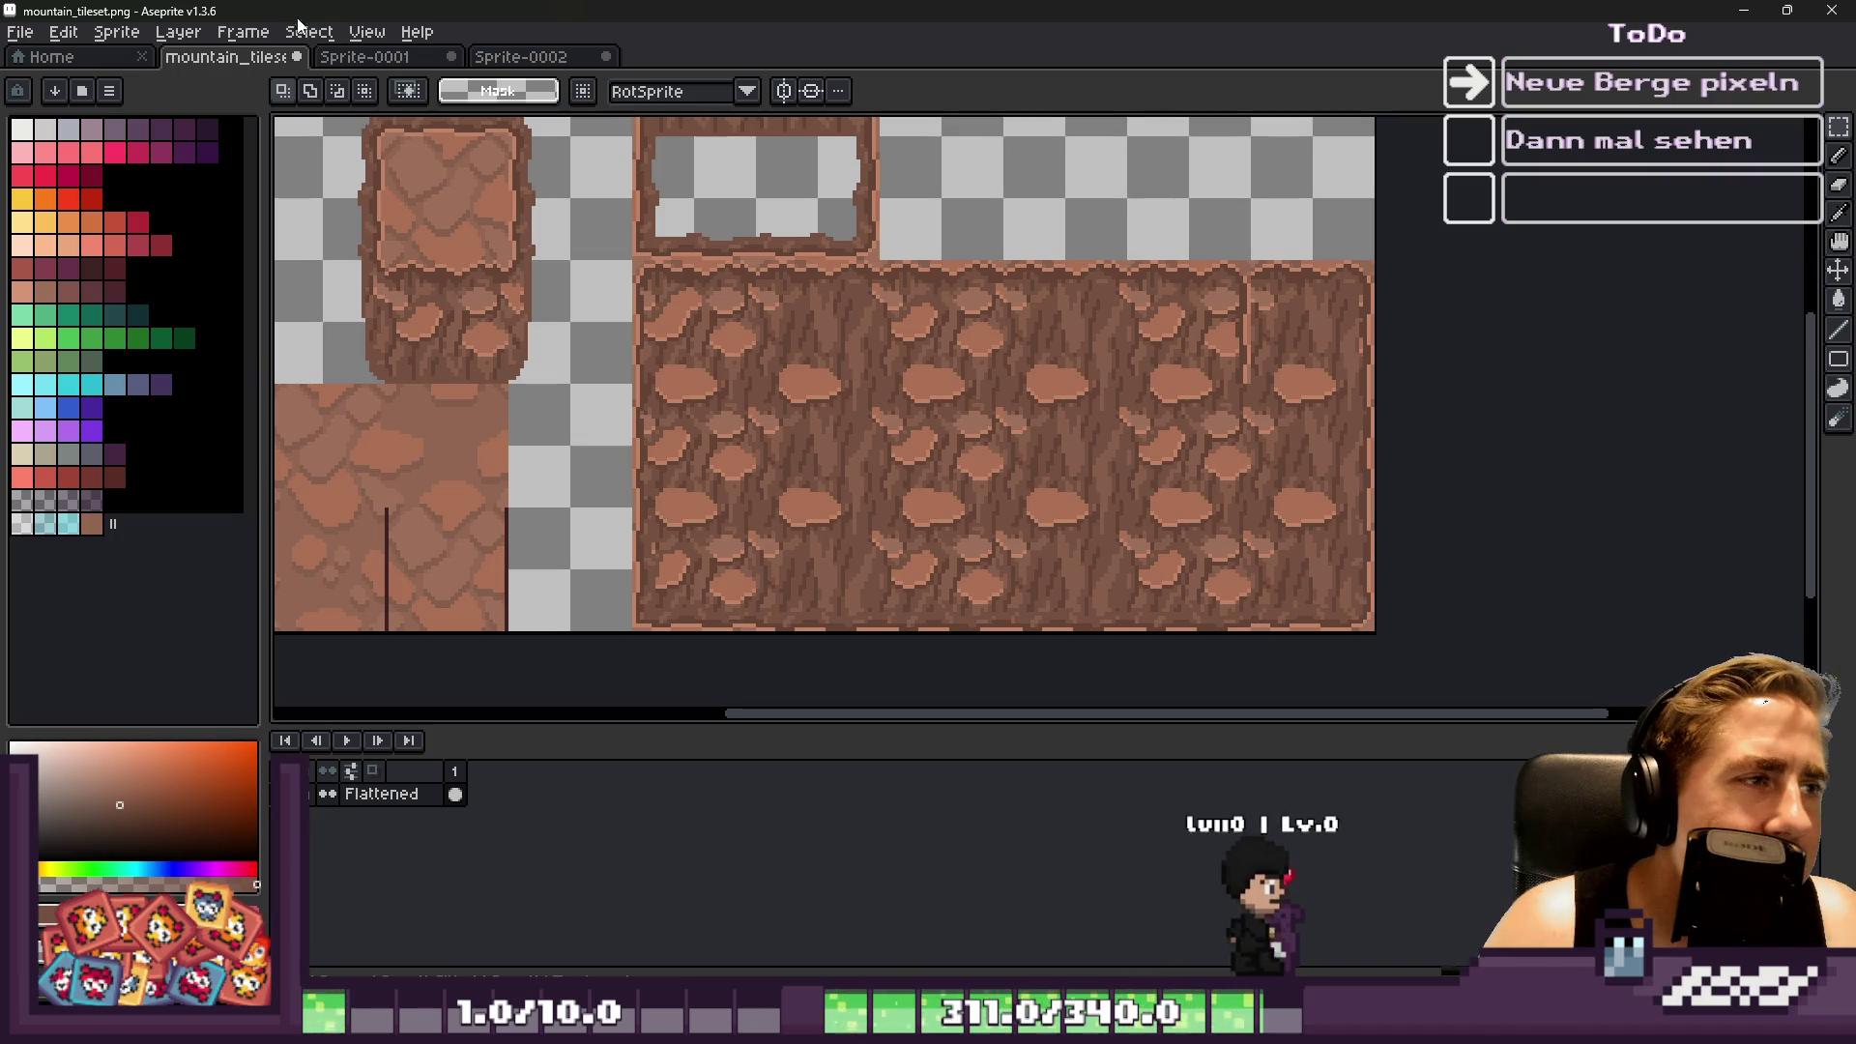
# Turn on the tile grid display from the View menu
pyautogui.click(366, 32)
pyautogui.moveTo(492, 143)
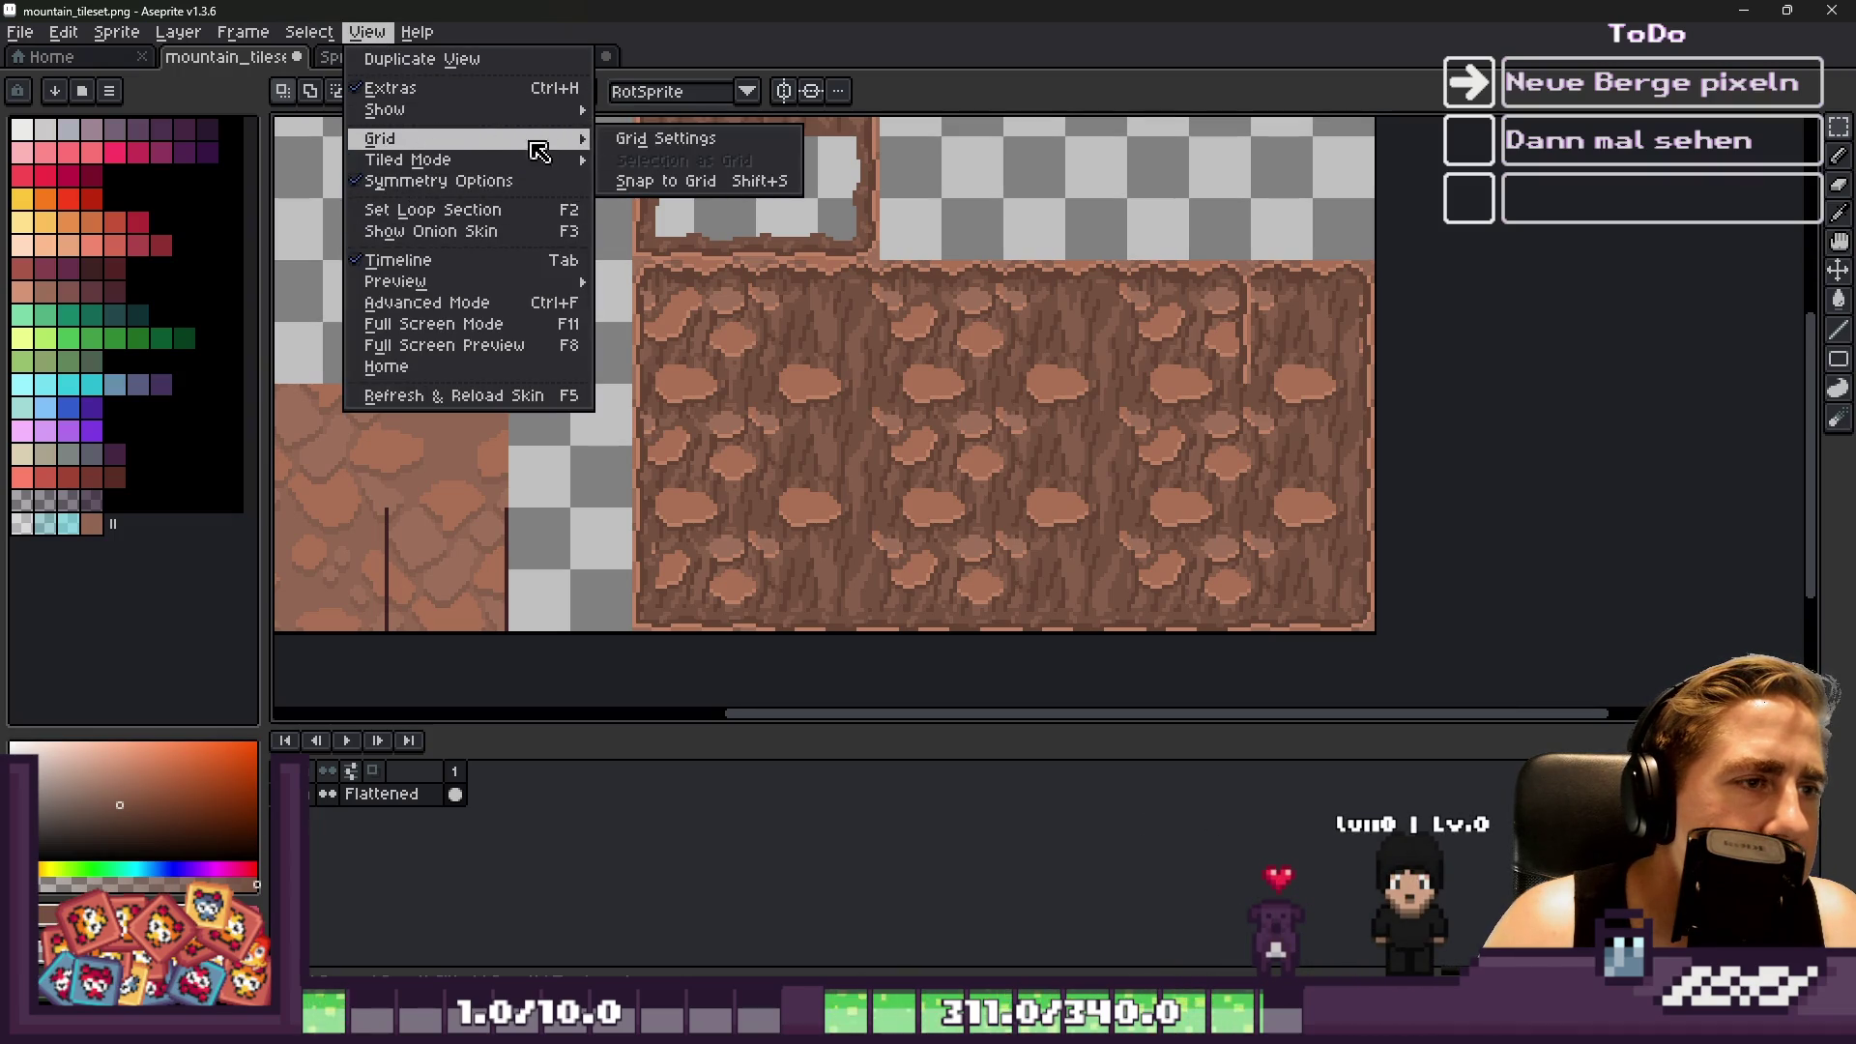
pyautogui.moveTo(387, 110)
pyautogui.click(642, 152)
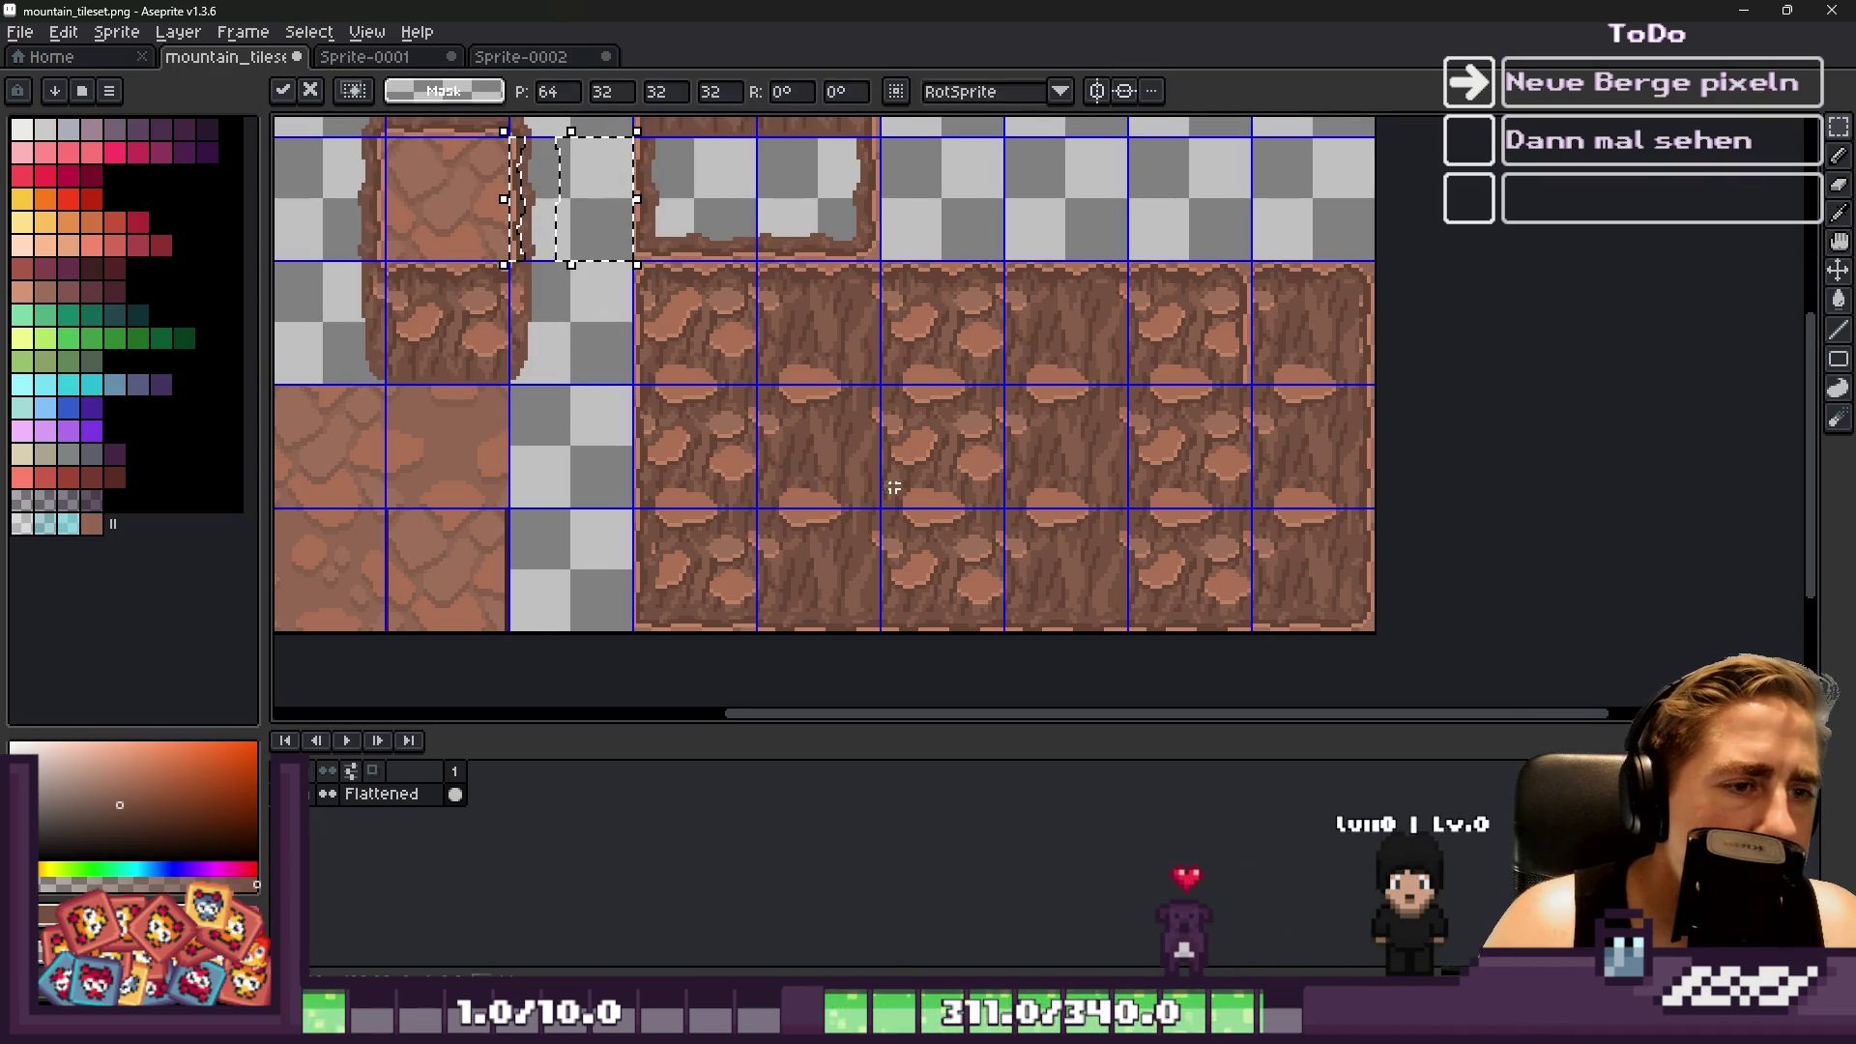
# Select a rock piece on the slab and snap it into a grid cell
pyautogui.moveTo(549, 208); pyautogui.dragTo(576, 239)
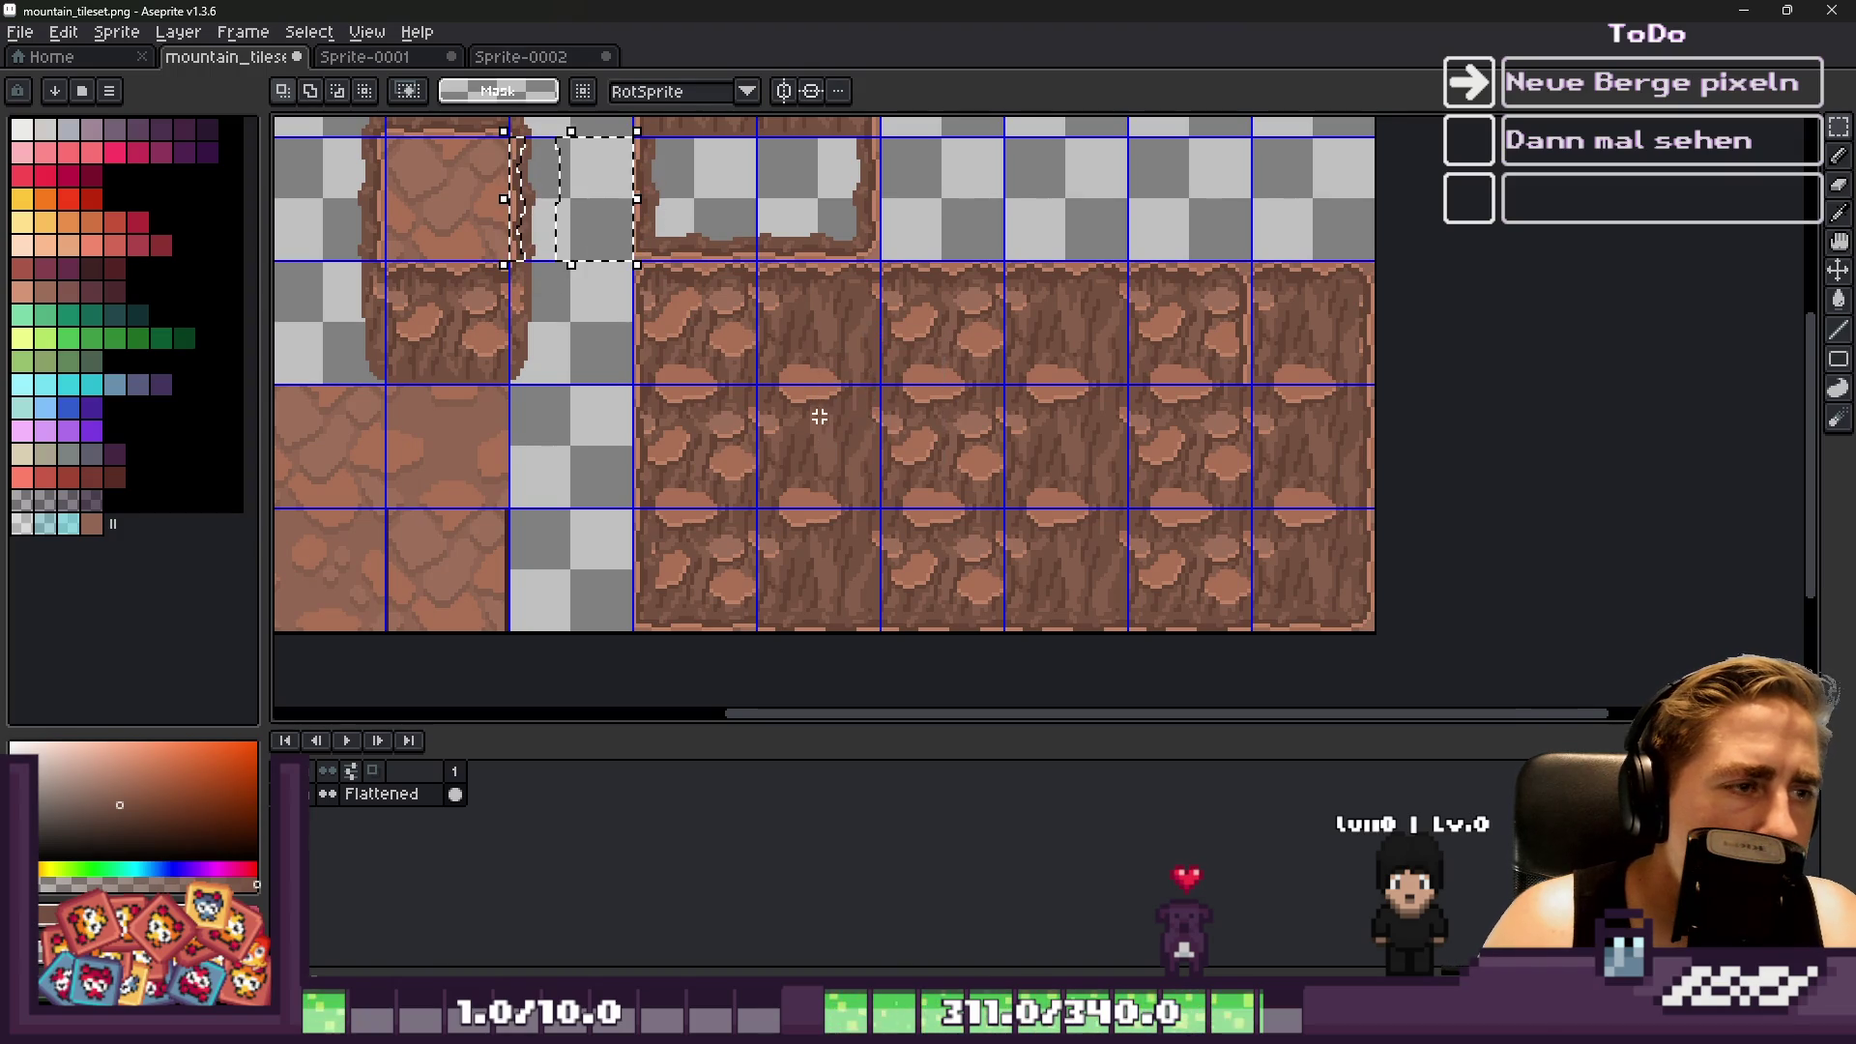
pyautogui.hotkey('ctrl', 't')
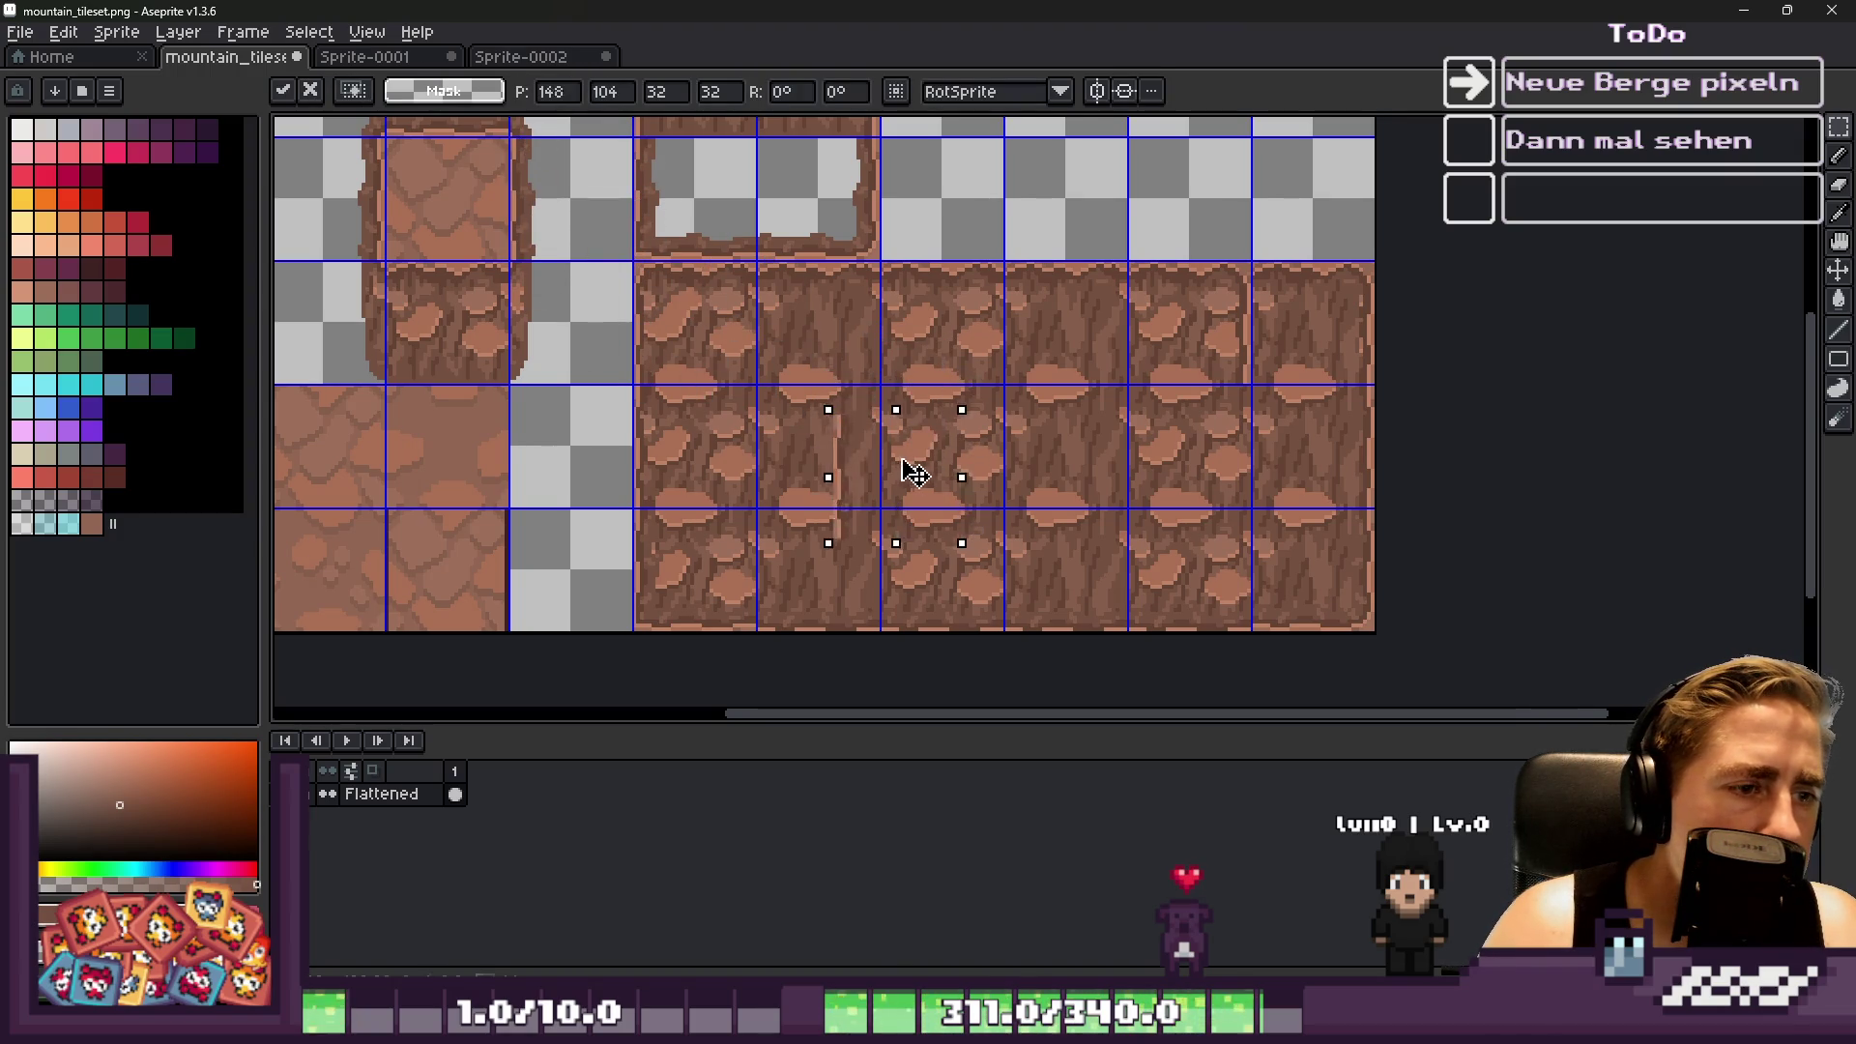
pyautogui.scroll(6, 919, 474)
pyautogui.moveTo(961, 435); pyautogui.dragTo(729, 310)
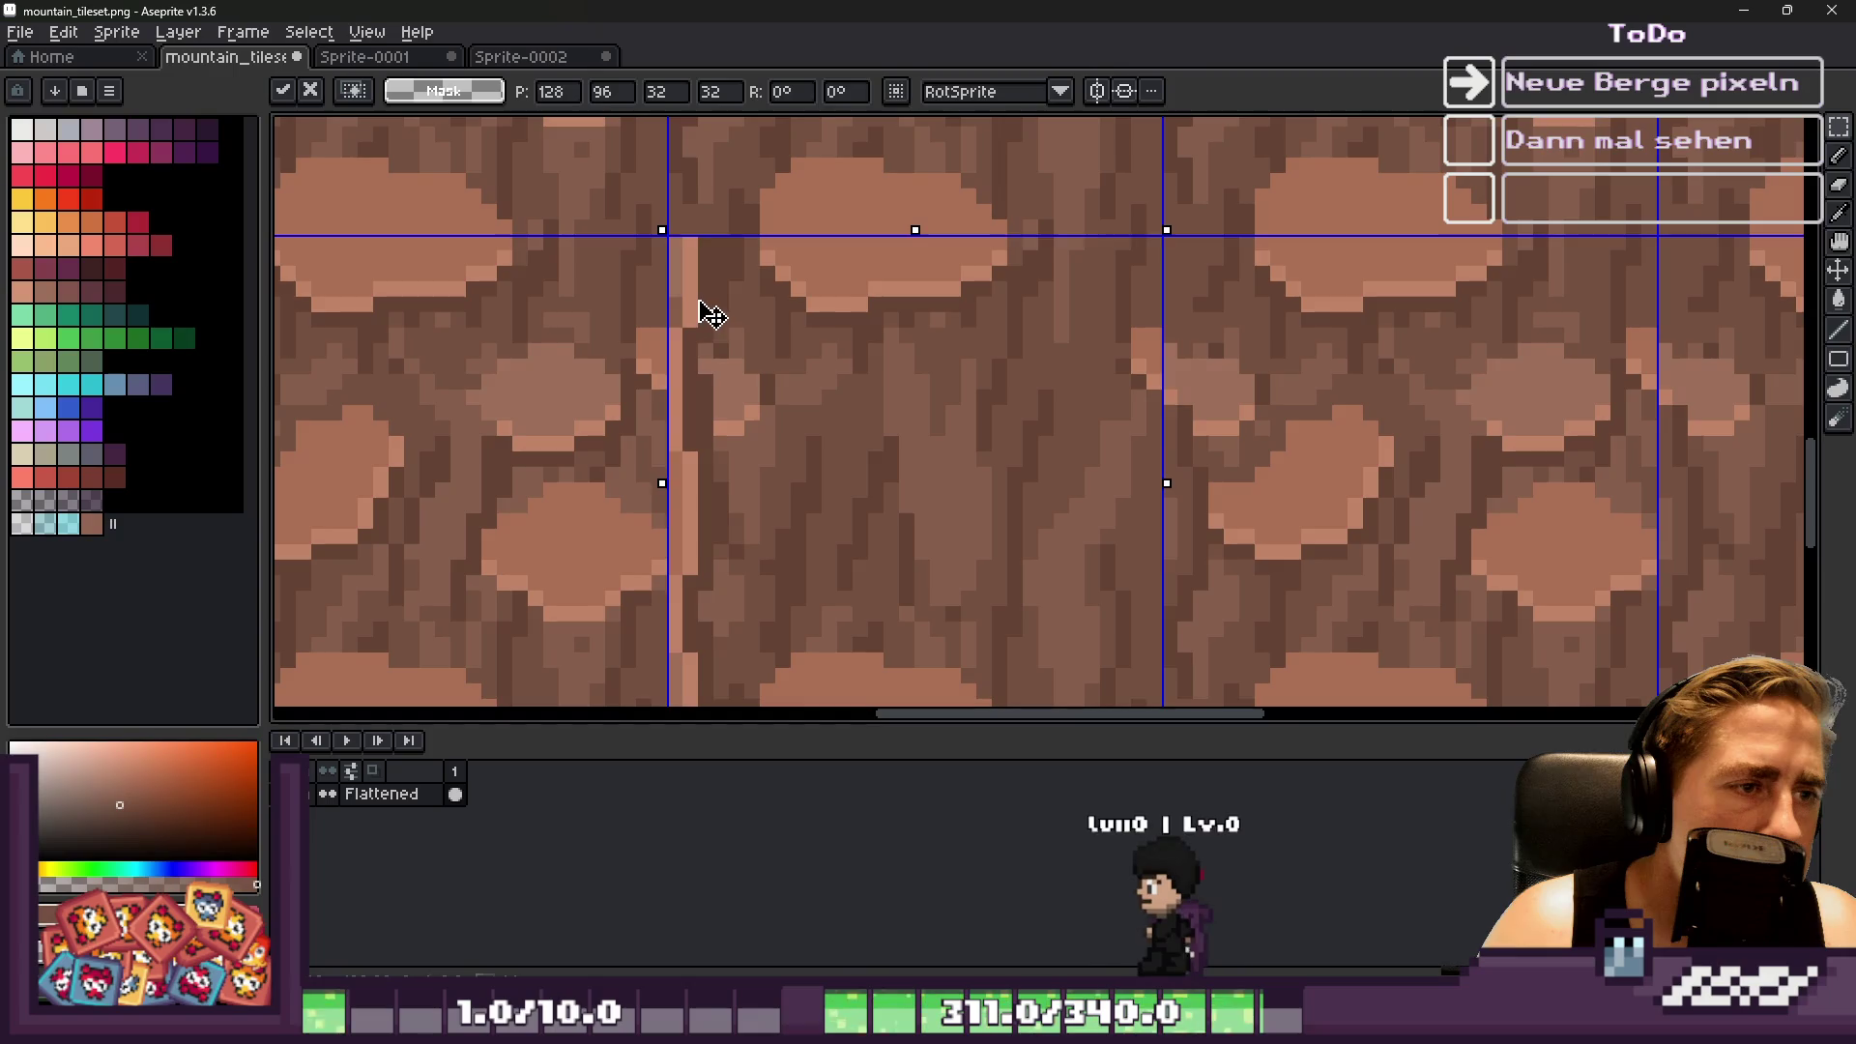
pyautogui.press('Return')
# Copy a 32x32 rock tile from the cave frame's top onto the lower slab to hide another seam
pyautogui.scroll(-4, 844, 330)
pyautogui.scroll(2, 821, 280)
pyautogui.scroll(-4, 774, 271)
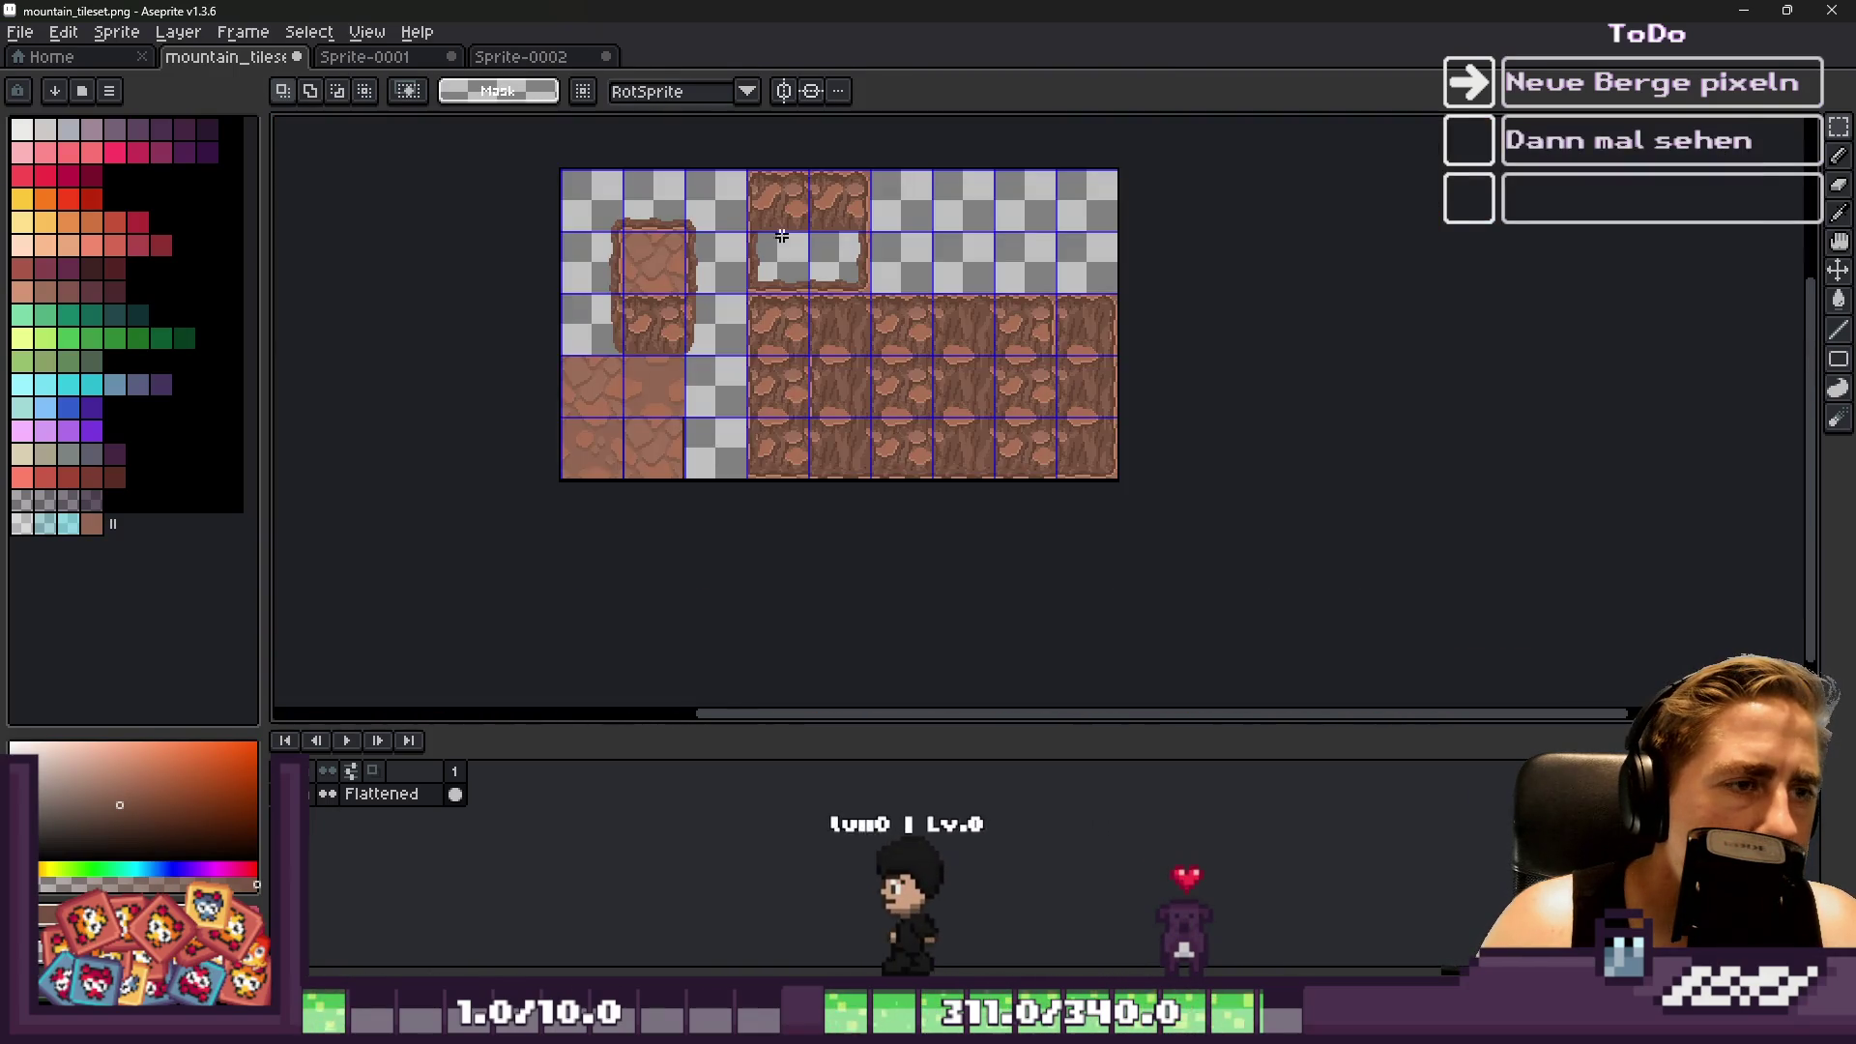
pyautogui.scroll(6, 726, 271)
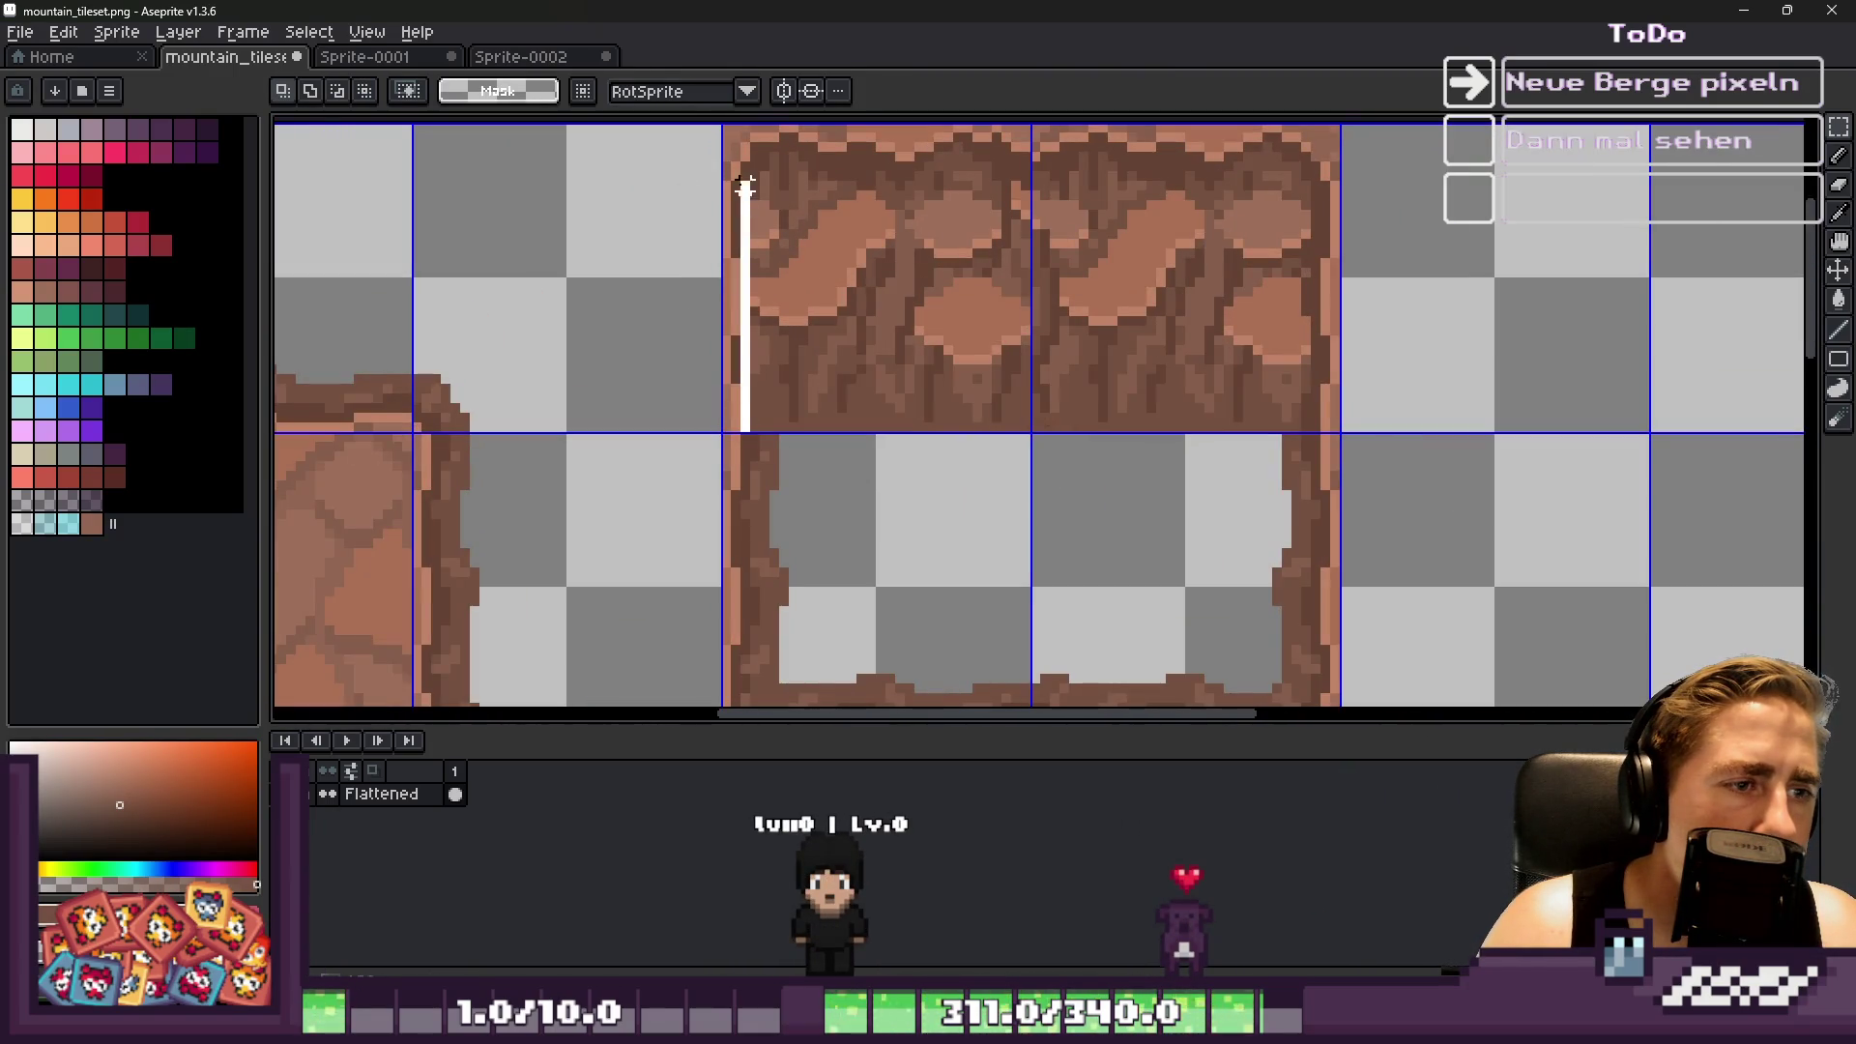
pyautogui.scroll(-3, 705, 126)
pyautogui.scroll(3, 715, 311)
pyautogui.moveTo(611, 261); pyautogui.dragTo(976, 547)
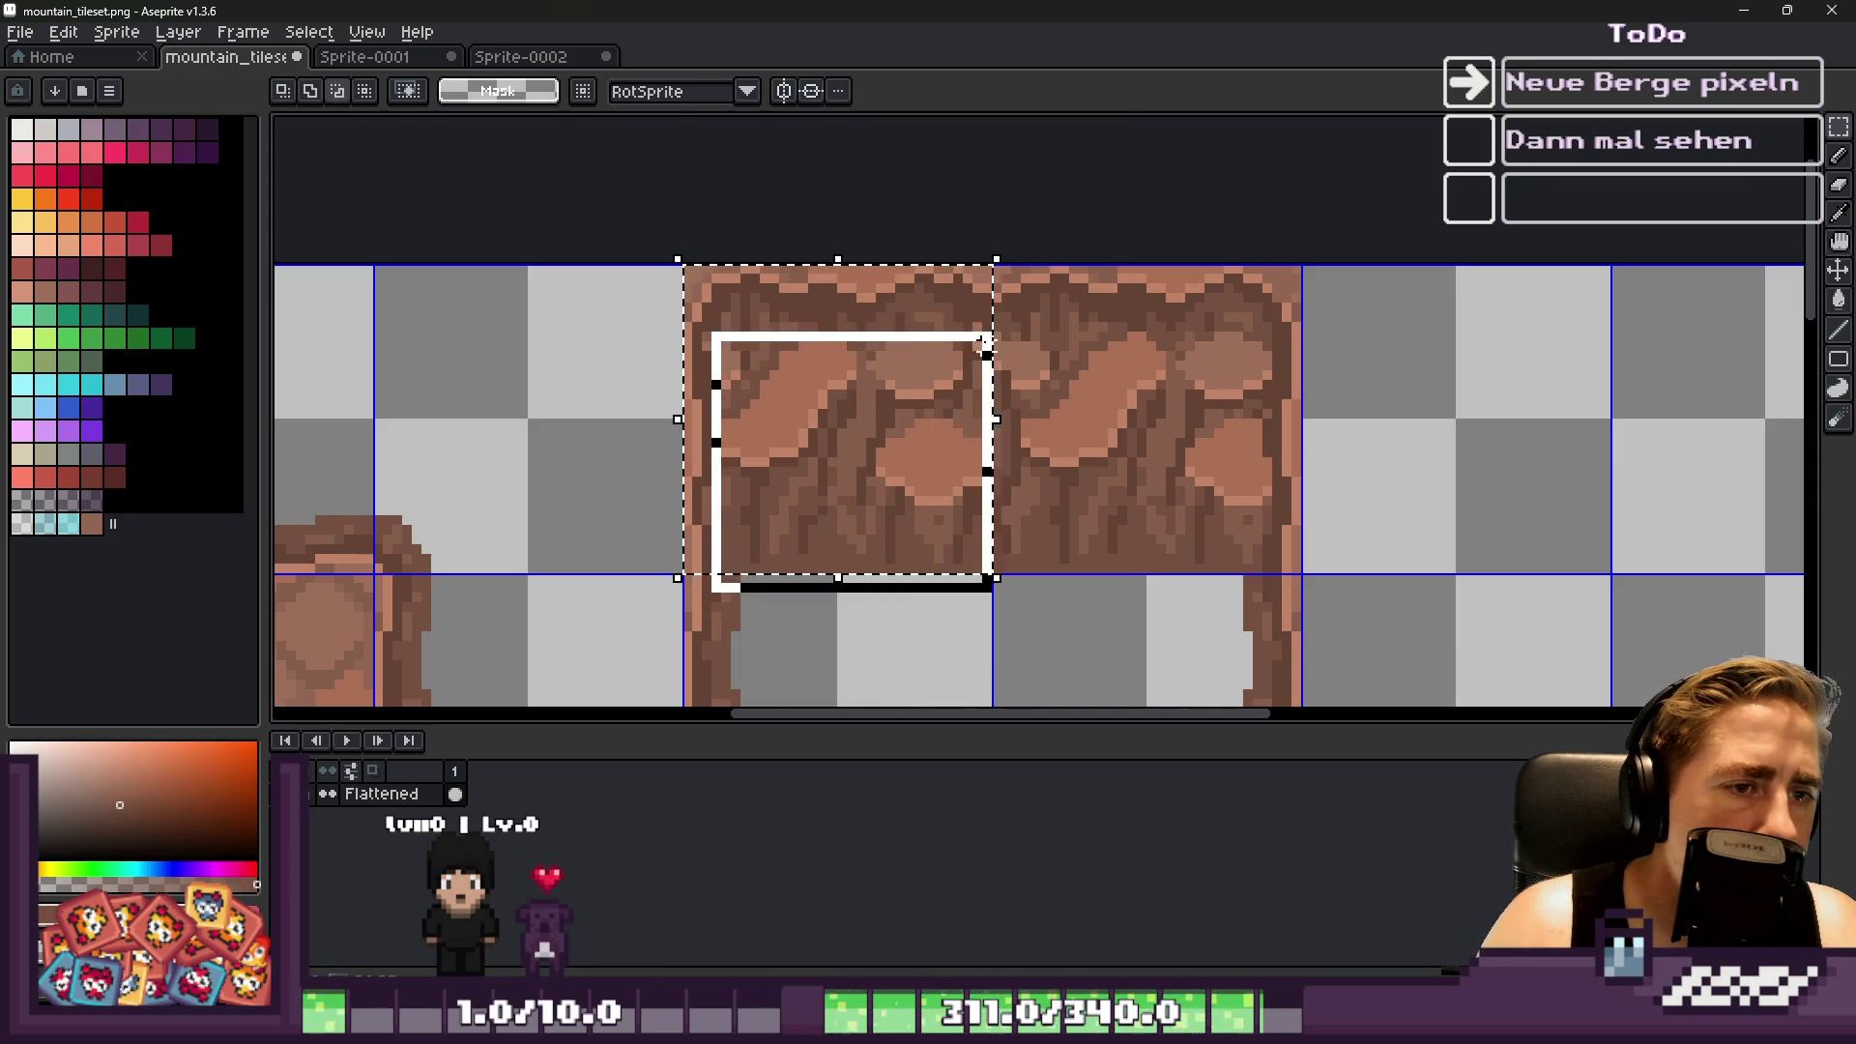
pyautogui.click(972, 370)
pyautogui.scroll(-2, 800, 281)
pyautogui.scroll(-3, 787, 216)
pyautogui.scroll(3, 784, 183)
pyautogui.moveTo(850, 152); pyautogui.dragTo(1036, 527)
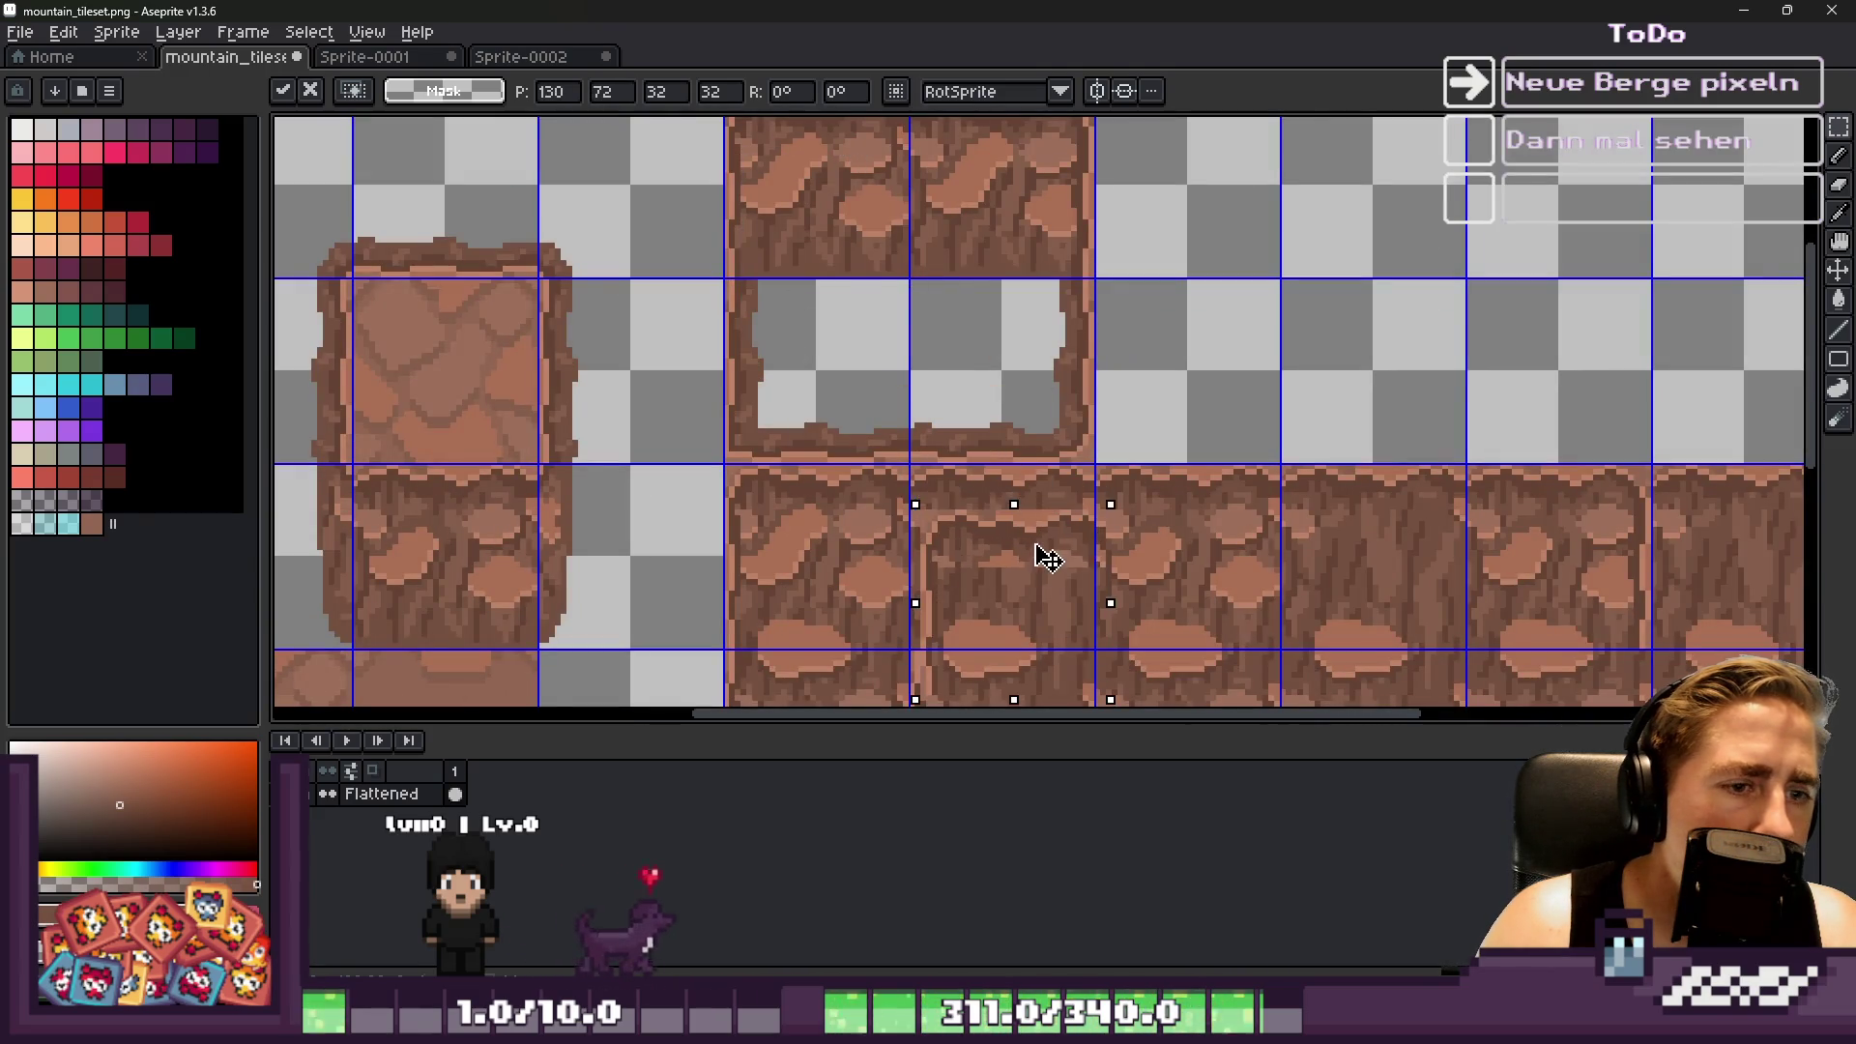
pyautogui.scroll(3, 1025, 547)
pyautogui.press('Return')
pyautogui.scroll(-4, 764, 291)
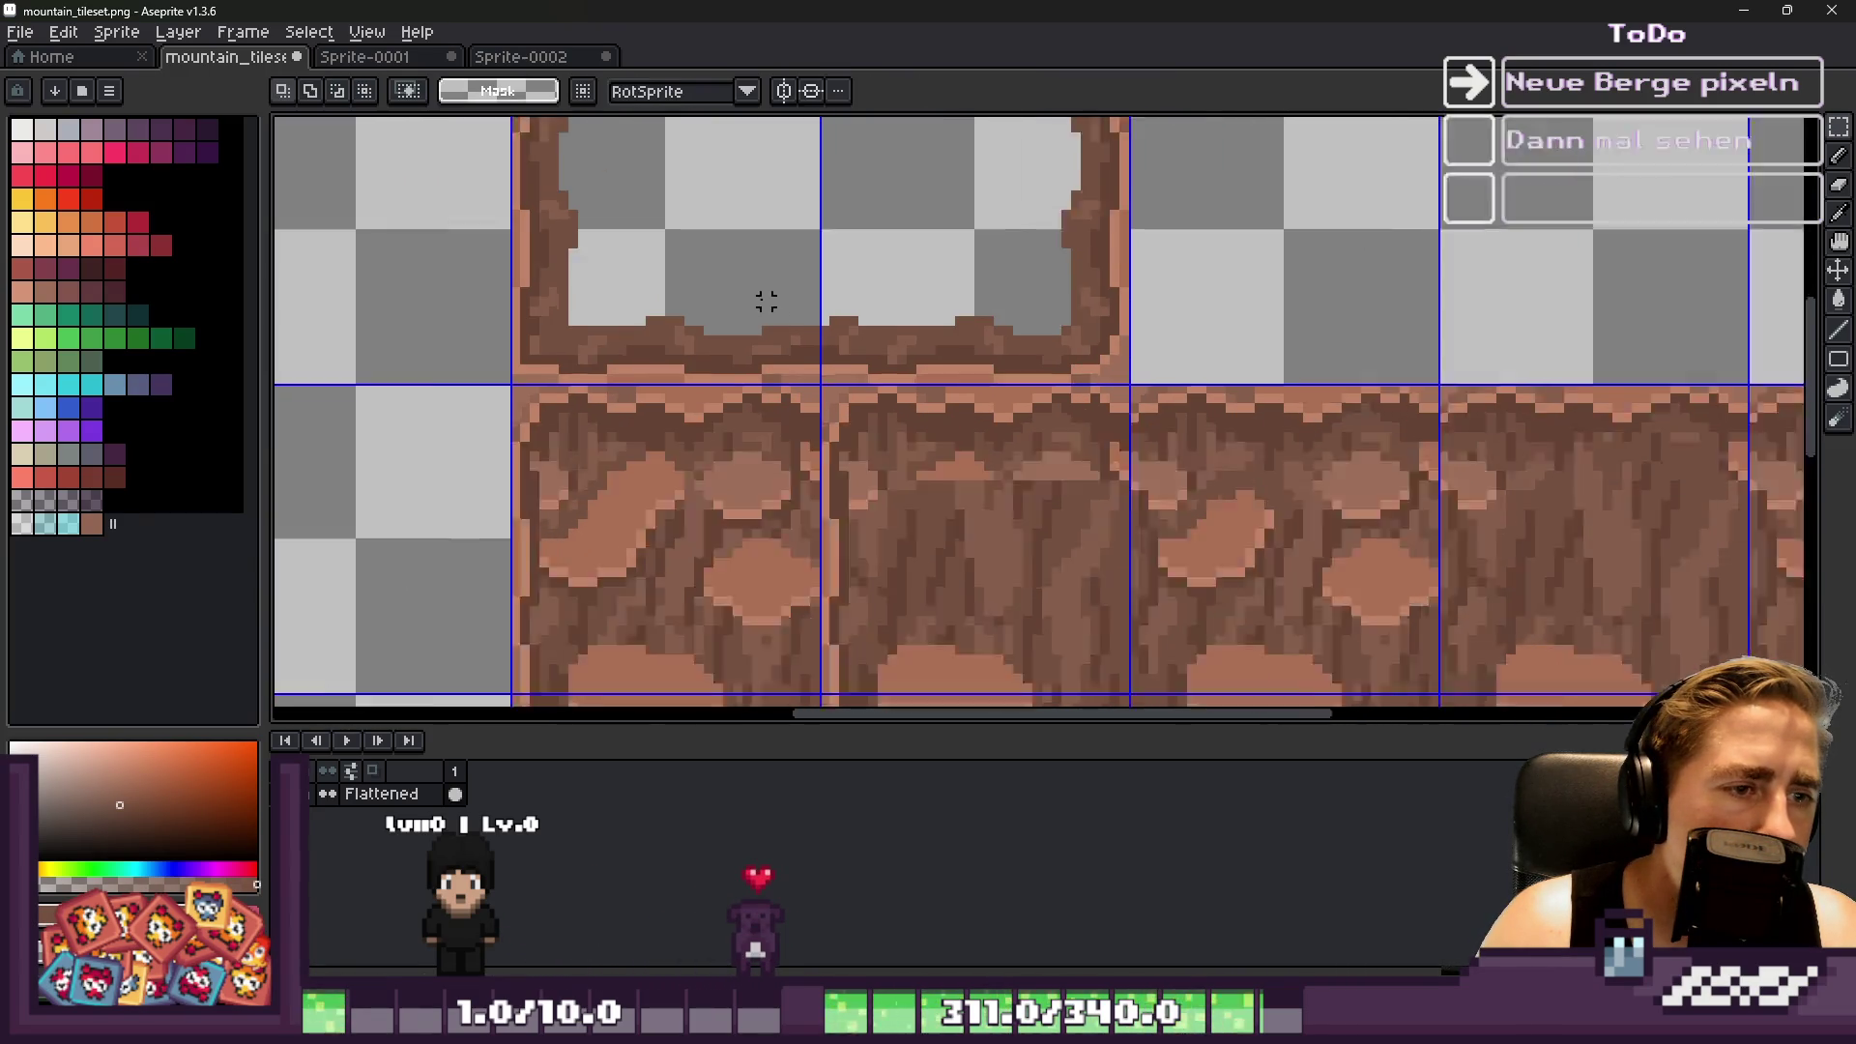